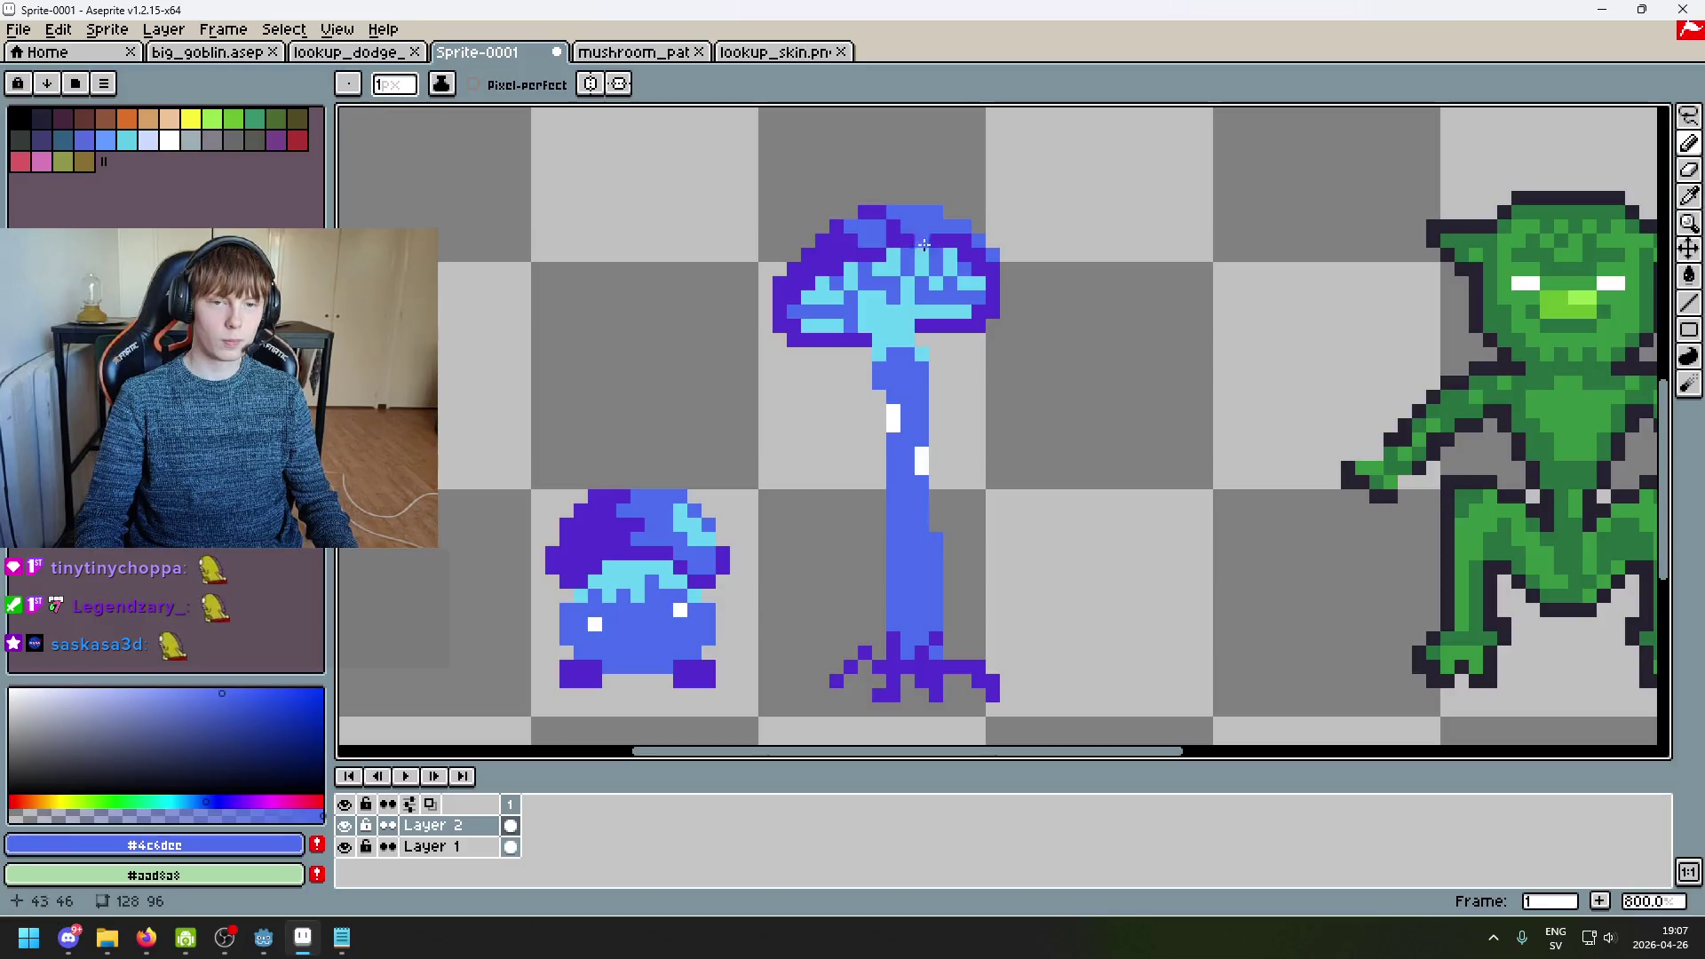
Step: Sample cyan from the small mushroom and paint it along the tall mushroom cap's top-right edge
{"action": "scroll", "coordinate": [1007, 278], "scroll_direction": "down", "scroll_amount": 4}
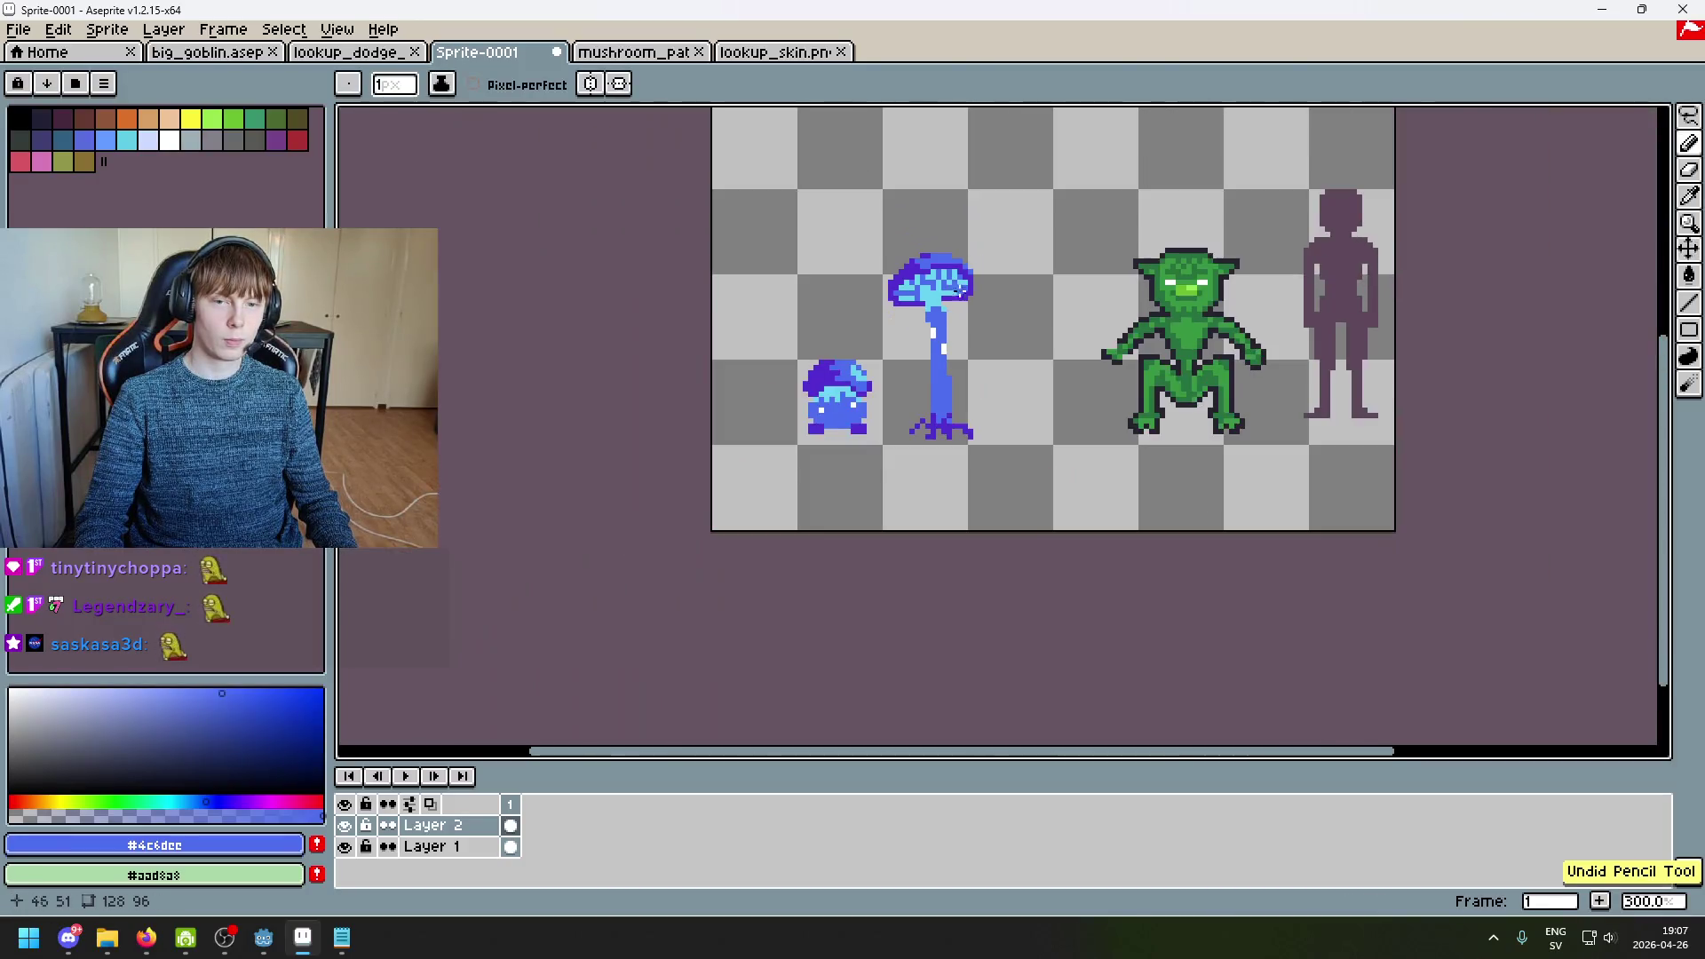
{"action": "scroll", "coordinate": [929, 276], "scroll_direction": "up", "scroll_amount": 4}
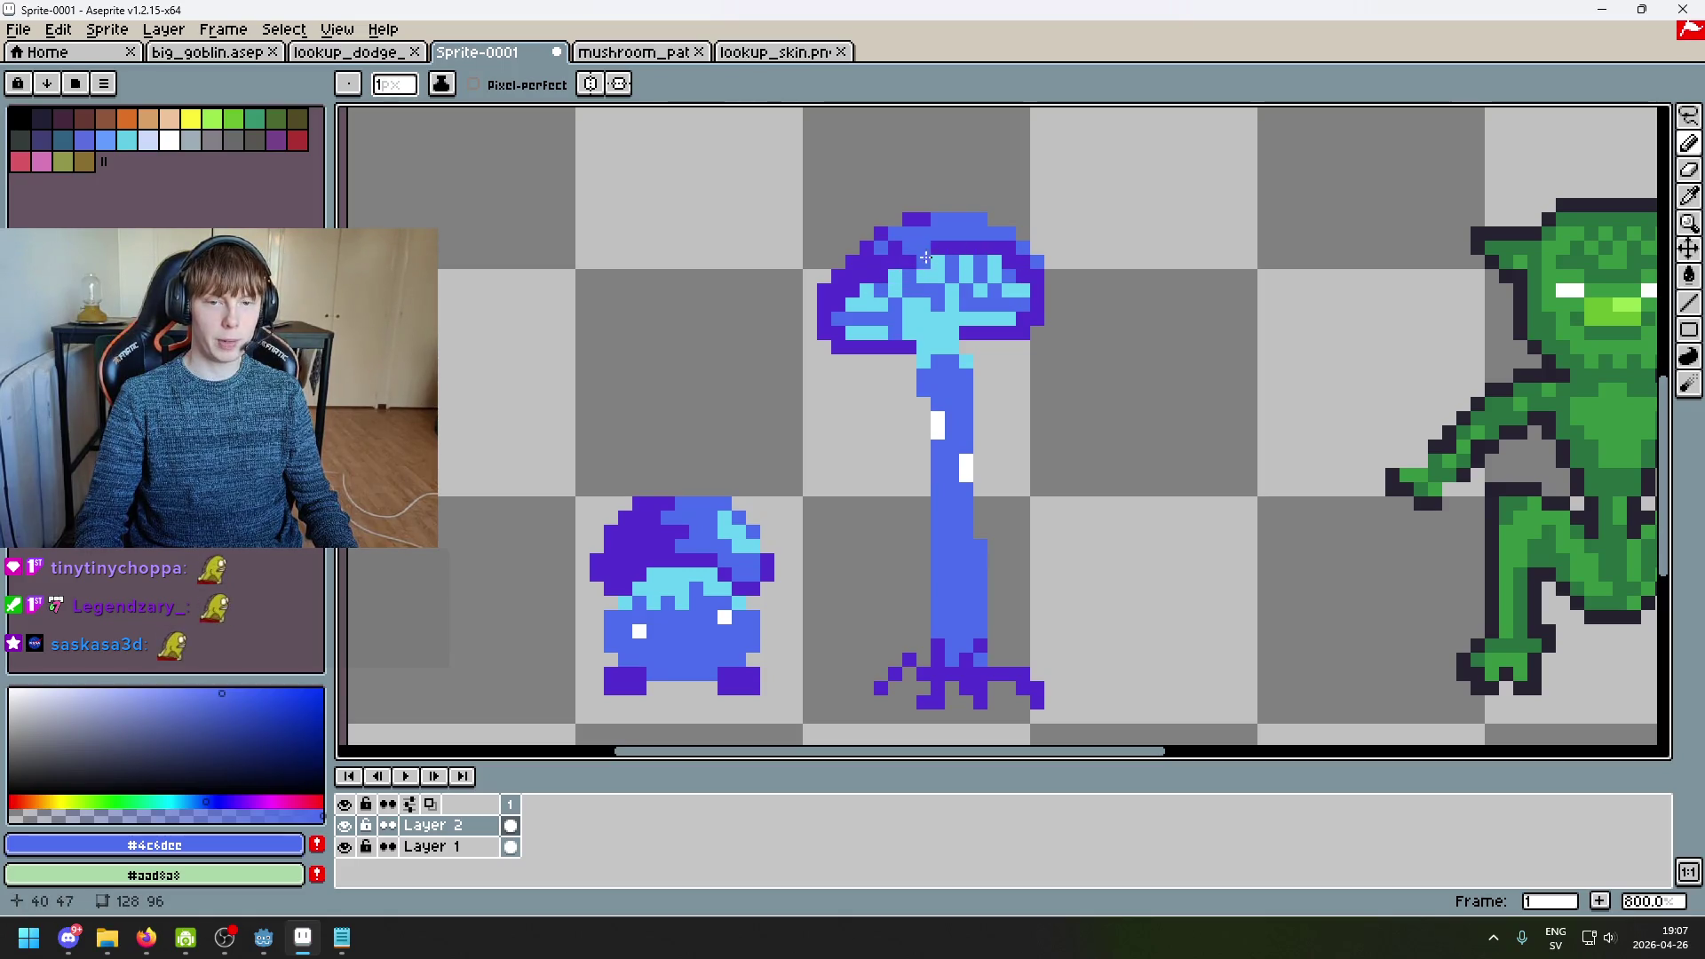
{"action": "left_click", "coordinate": [740, 527], "text": "alt"}
{"action": "scroll", "coordinate": [951, 222], "scroll_direction": "up", "scroll_amount": 5}
{"action": "left_click", "coordinate": [962, 229]}
{"action": "mouse_move", "coordinate": [962, 229]}
{"action": "left_mouse_down"}
{"action": "mouse_move", "coordinate": [1012, 214]}
{"action": "mouse_move", "coordinate": [1163, 297]}
{"action": "left_mouse_up"}
Step: Sample the cap's mid blue #4c6dee and undo the trial cyan stroke
{"action": "scroll", "coordinate": [1296, 369], "scroll_direction": "down", "scroll_amount": 7}
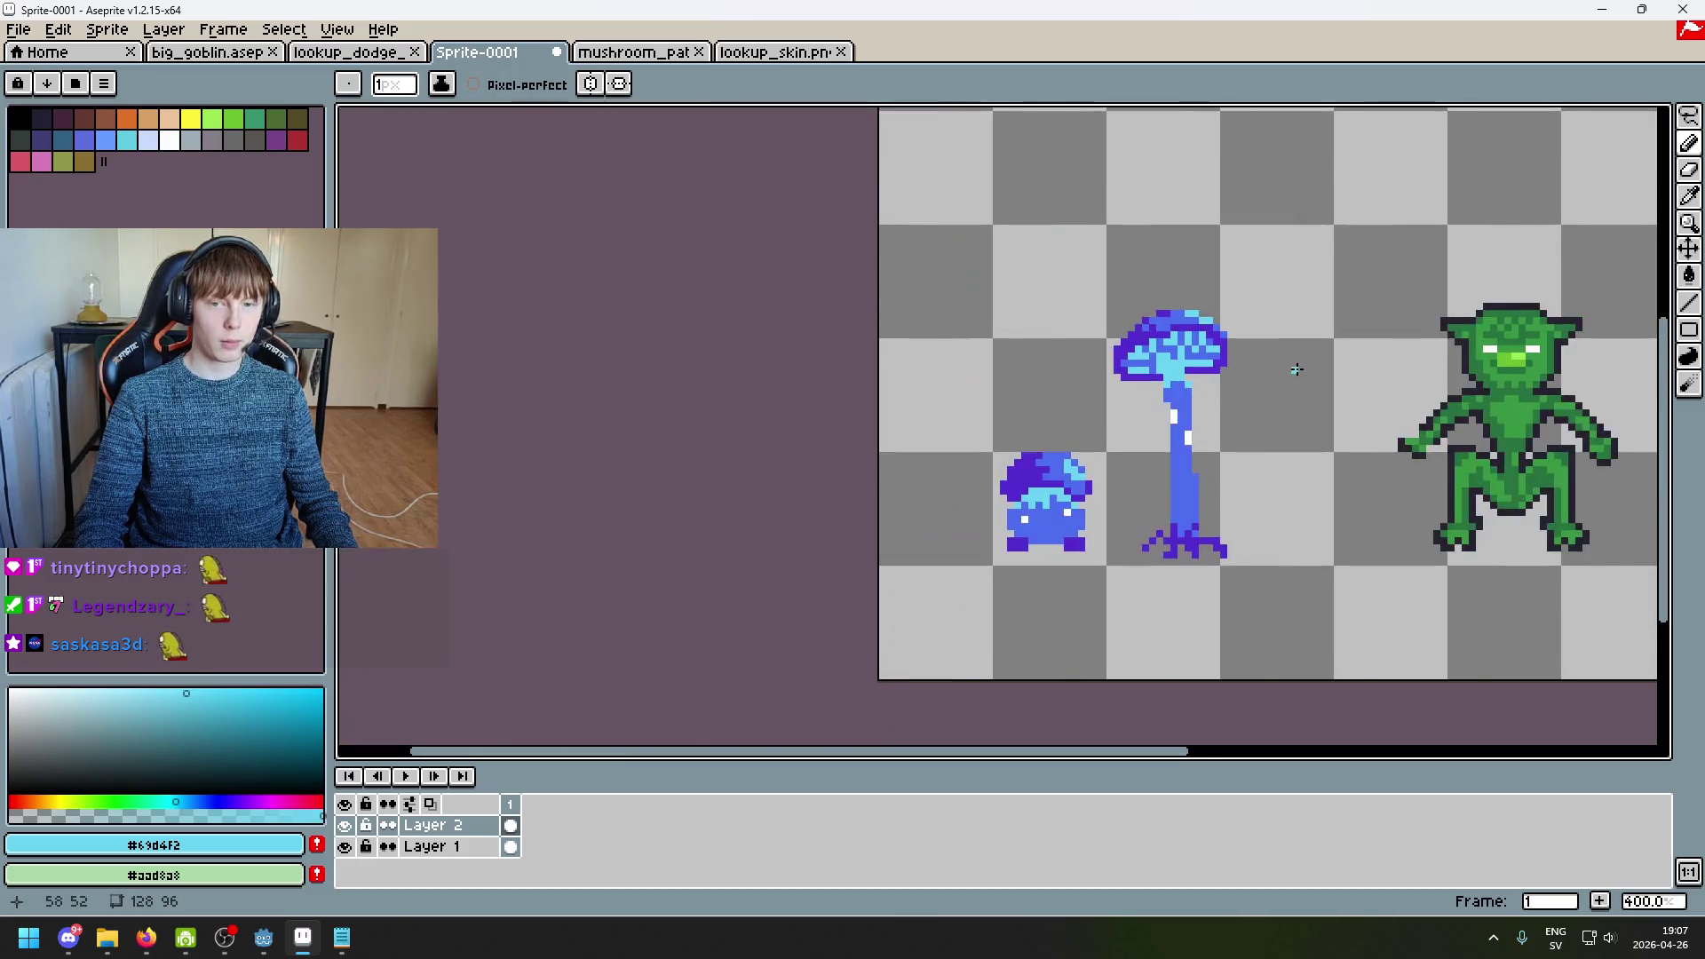
{"action": "scroll", "coordinate": [1296, 370], "scroll_direction": "down", "scroll_amount": 1}
{"action": "scroll", "coordinate": [1210, 338], "scroll_direction": "up", "scroll_amount": 2}
{"action": "scroll", "coordinate": [1205, 324], "scroll_direction": "down", "scroll_amount": 4}
{"action": "scroll", "coordinate": [1190, 322], "scroll_direction": "up", "scroll_amount": 1}
{"action": "scroll", "coordinate": [1123, 317], "scroll_direction": "up", "scroll_amount": 3}
{"action": "left_click", "coordinate": [1123, 317], "text": "alt"}
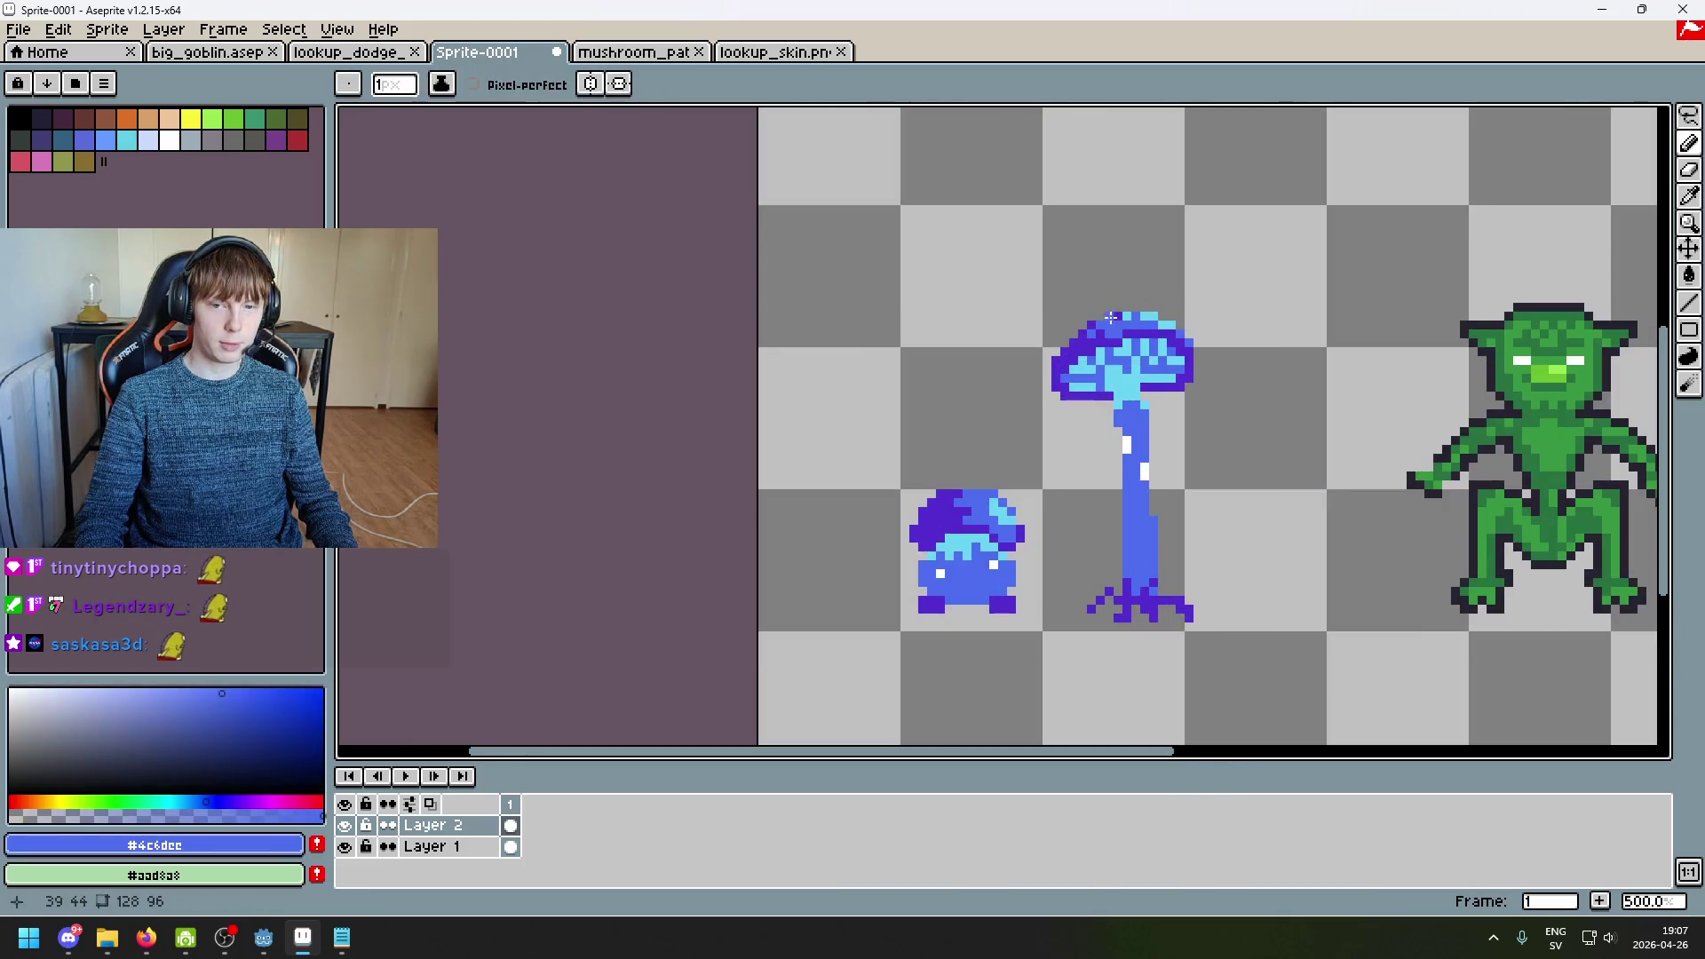
{"action": "scroll", "coordinate": [1154, 337], "scroll_direction": "down", "scroll_amount": 4}
{"action": "key", "text": "ctrl+z"}
Step: Switch to the eraser
{"action": "scroll", "coordinate": [1195, 354], "scroll_direction": "up", "scroll_amount": 1}
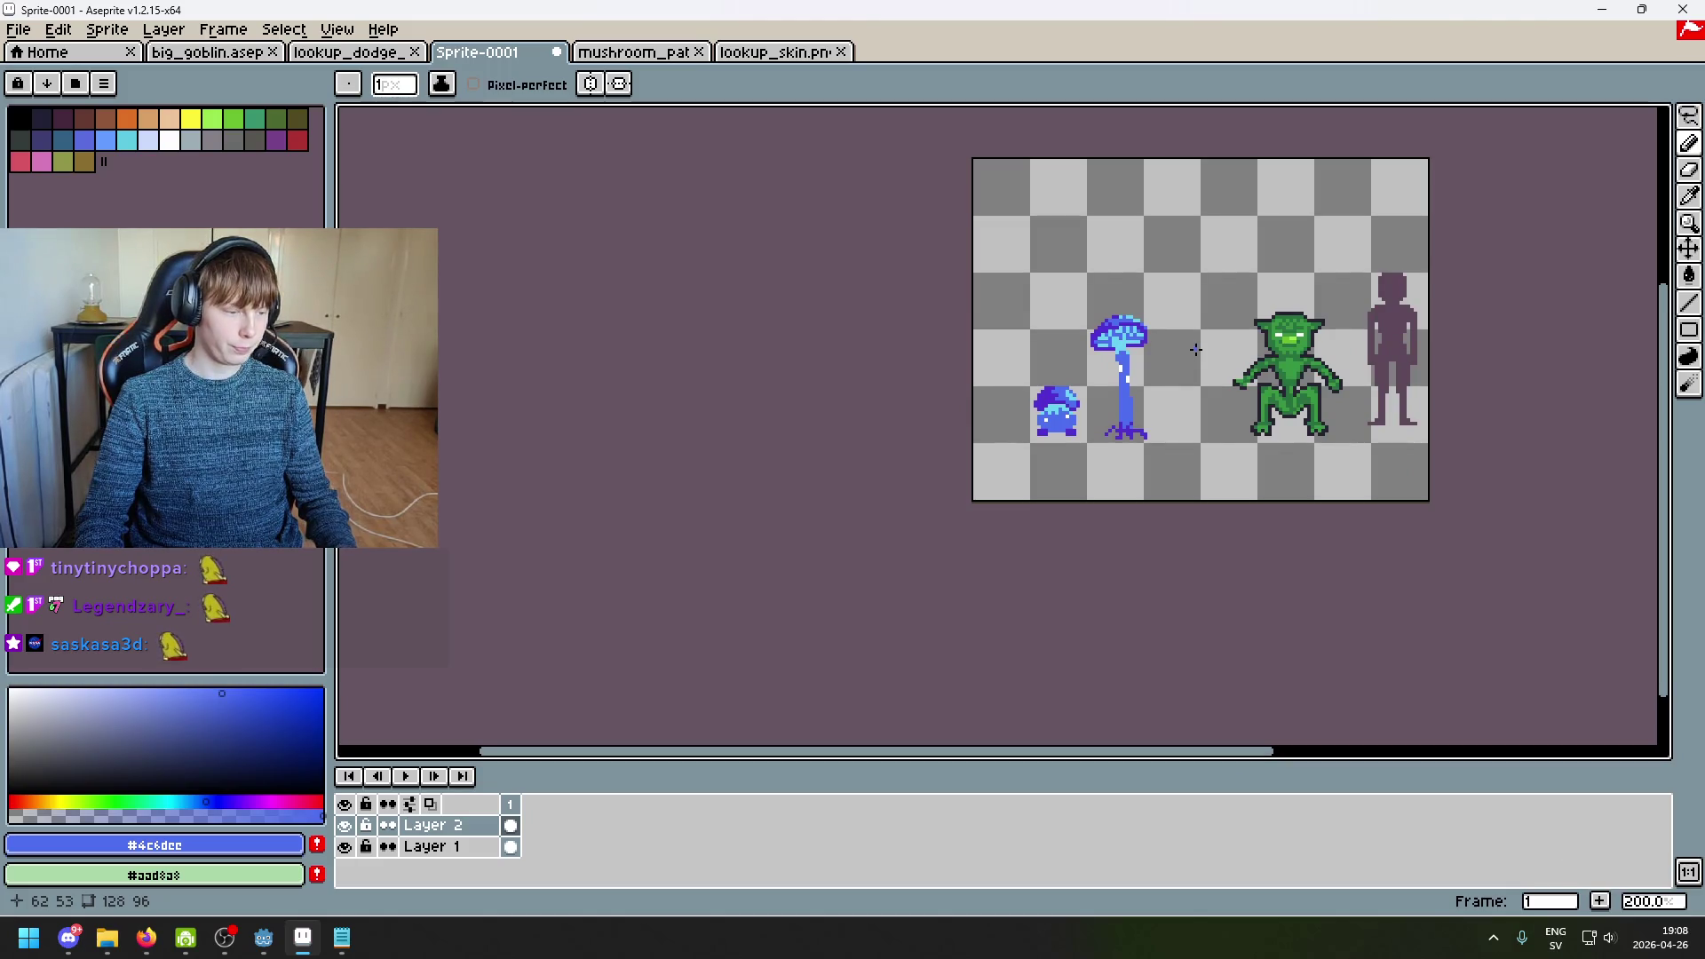
{"action": "scroll", "coordinate": [1194, 349], "scroll_direction": "up", "scroll_amount": 4}
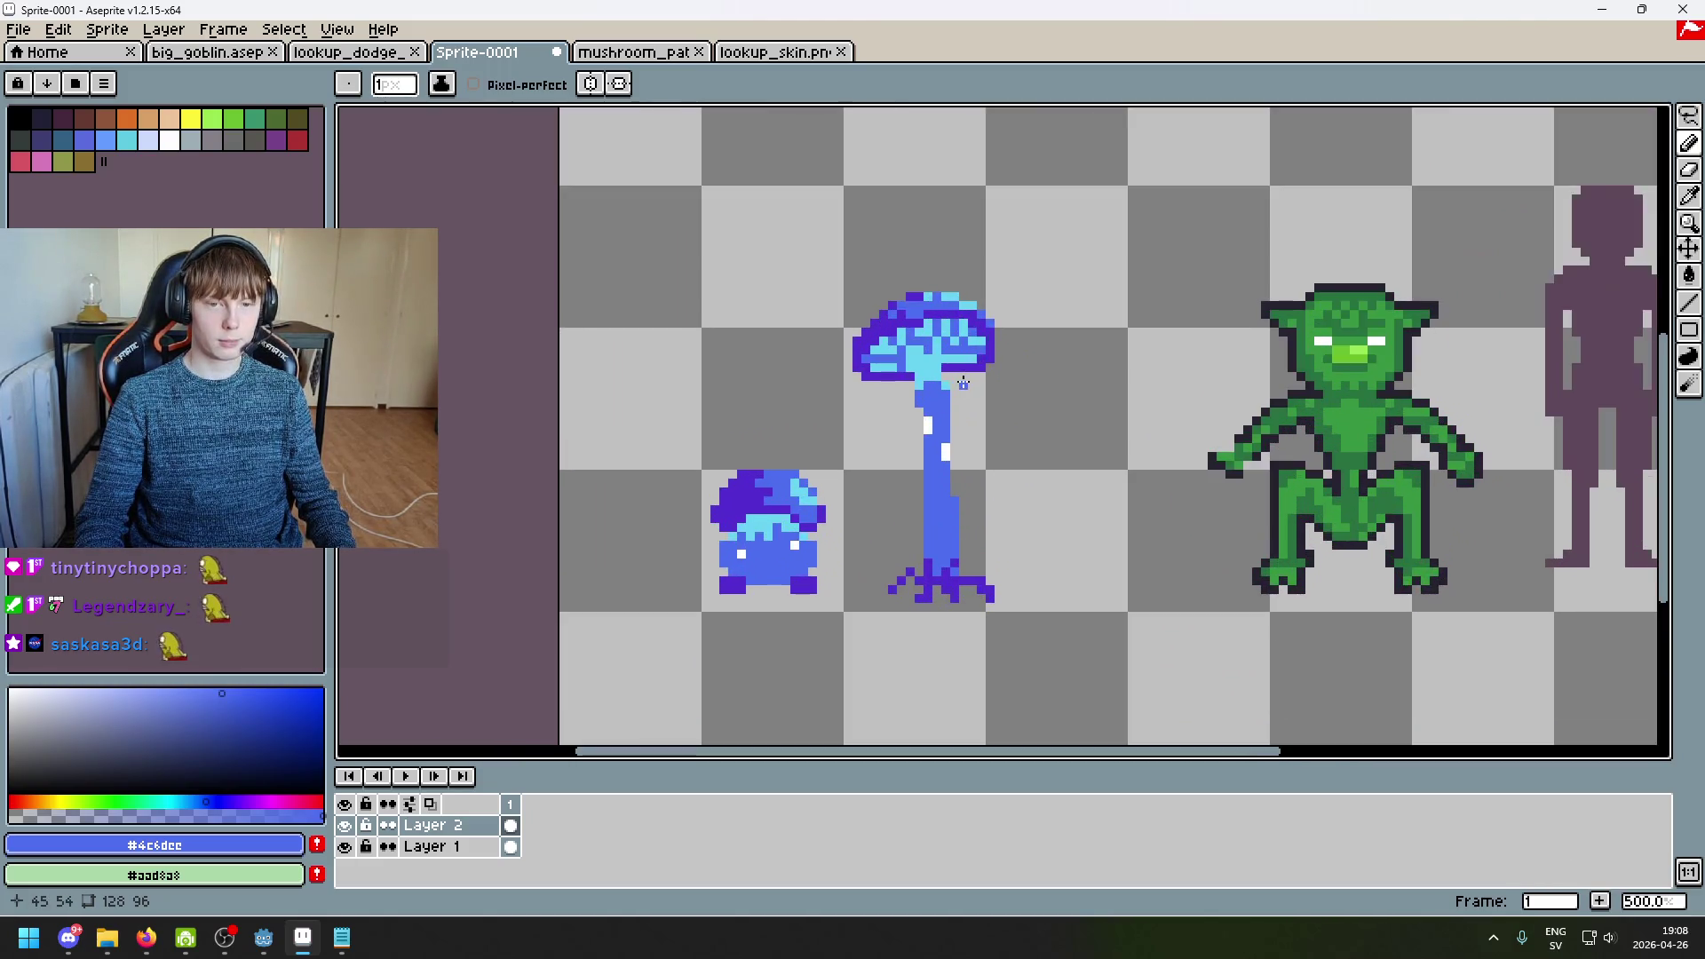
{"action": "scroll", "coordinate": [962, 383], "scroll_direction": "up", "scroll_amount": 6}
{"action": "scroll", "coordinate": [958, 361], "scroll_direction": "down", "scroll_amount": 5}
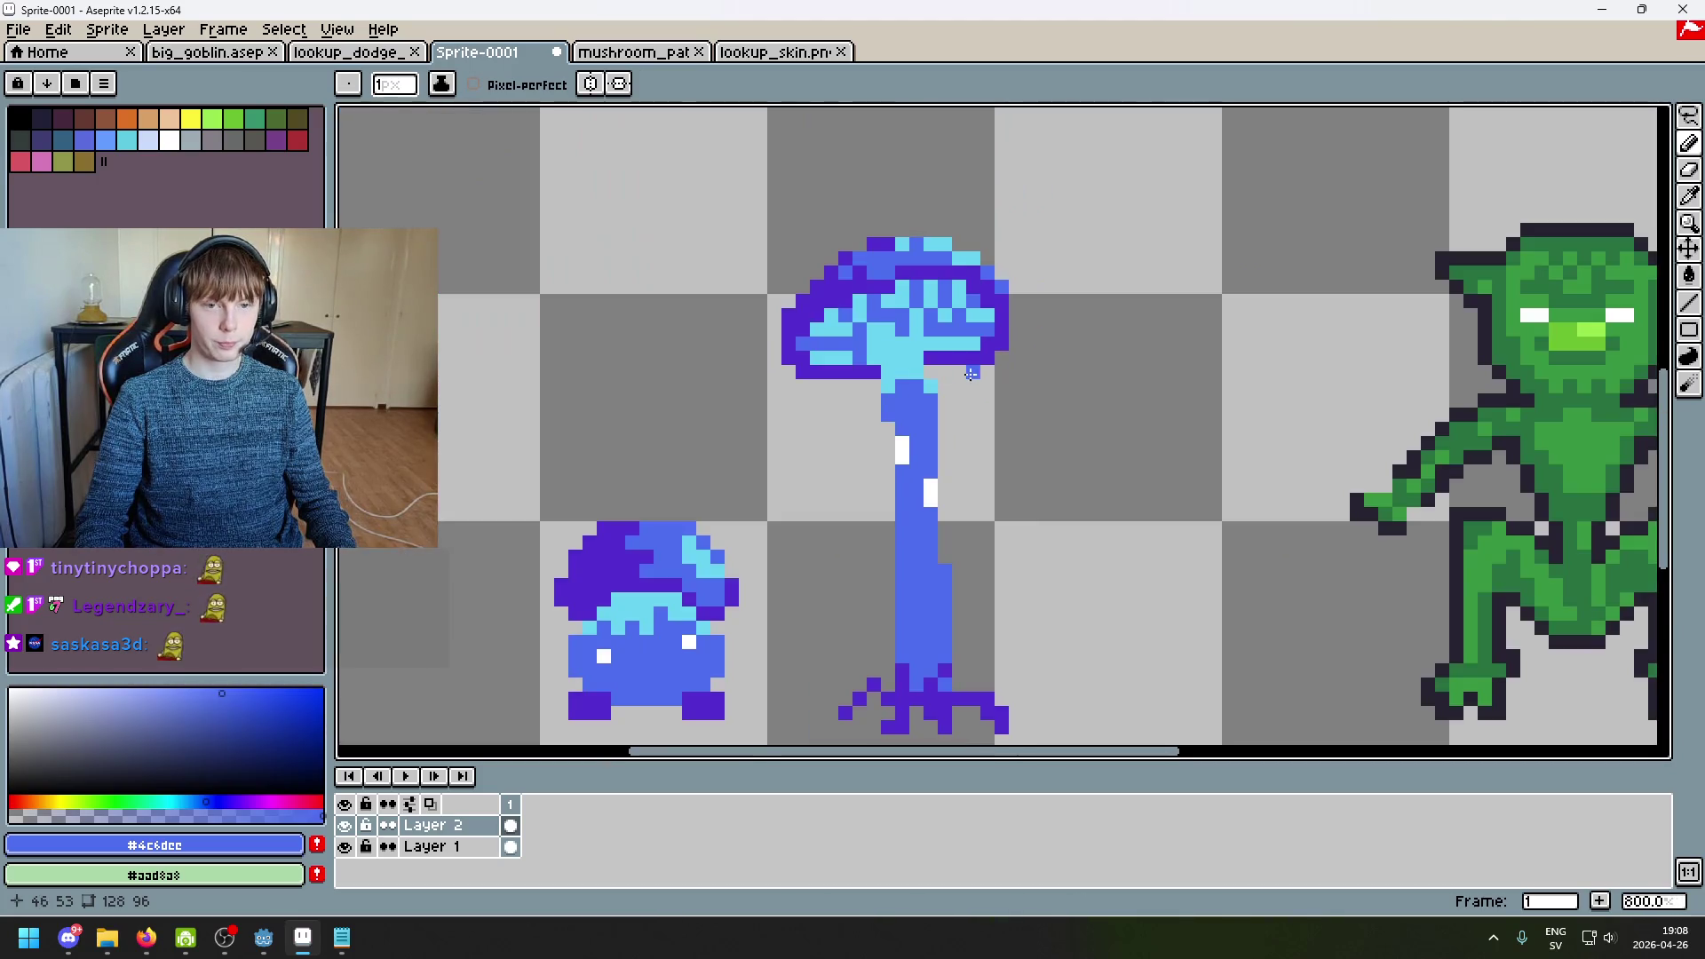
{"action": "scroll", "coordinate": [820, 359], "scroll_direction": "up", "scroll_amount": 5}
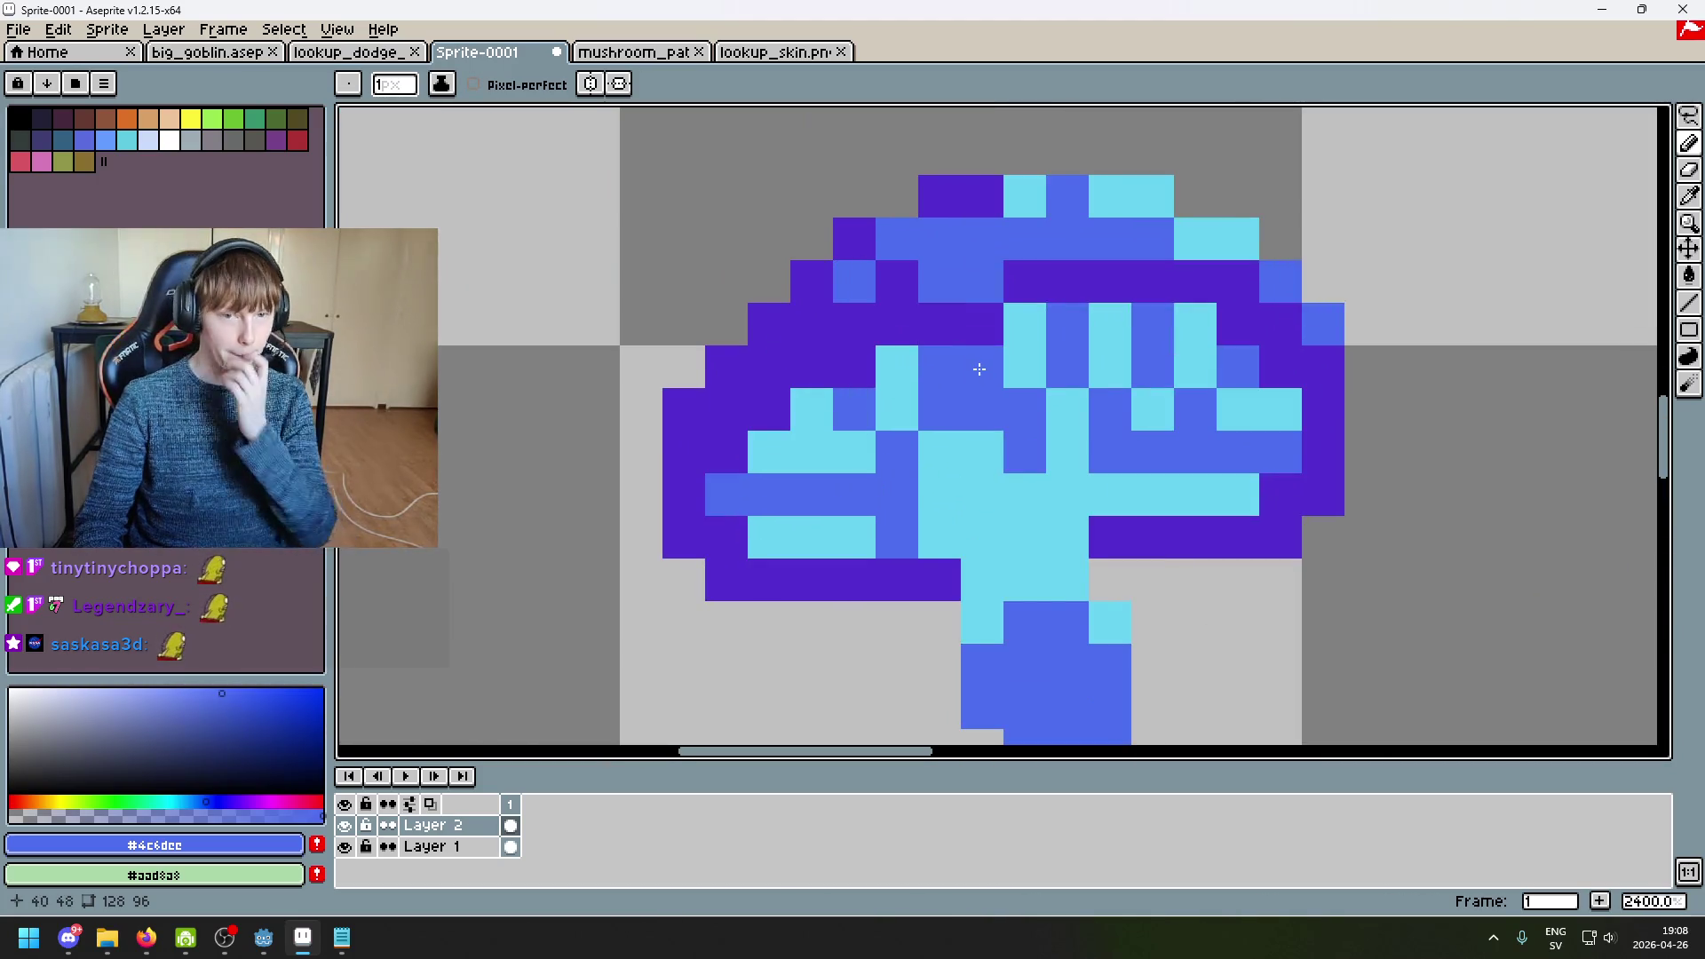
{"action": "key", "text": "e"}
{"action": "scroll", "coordinate": [669, 403], "scroll_direction": "down", "scroll_amount": 5}
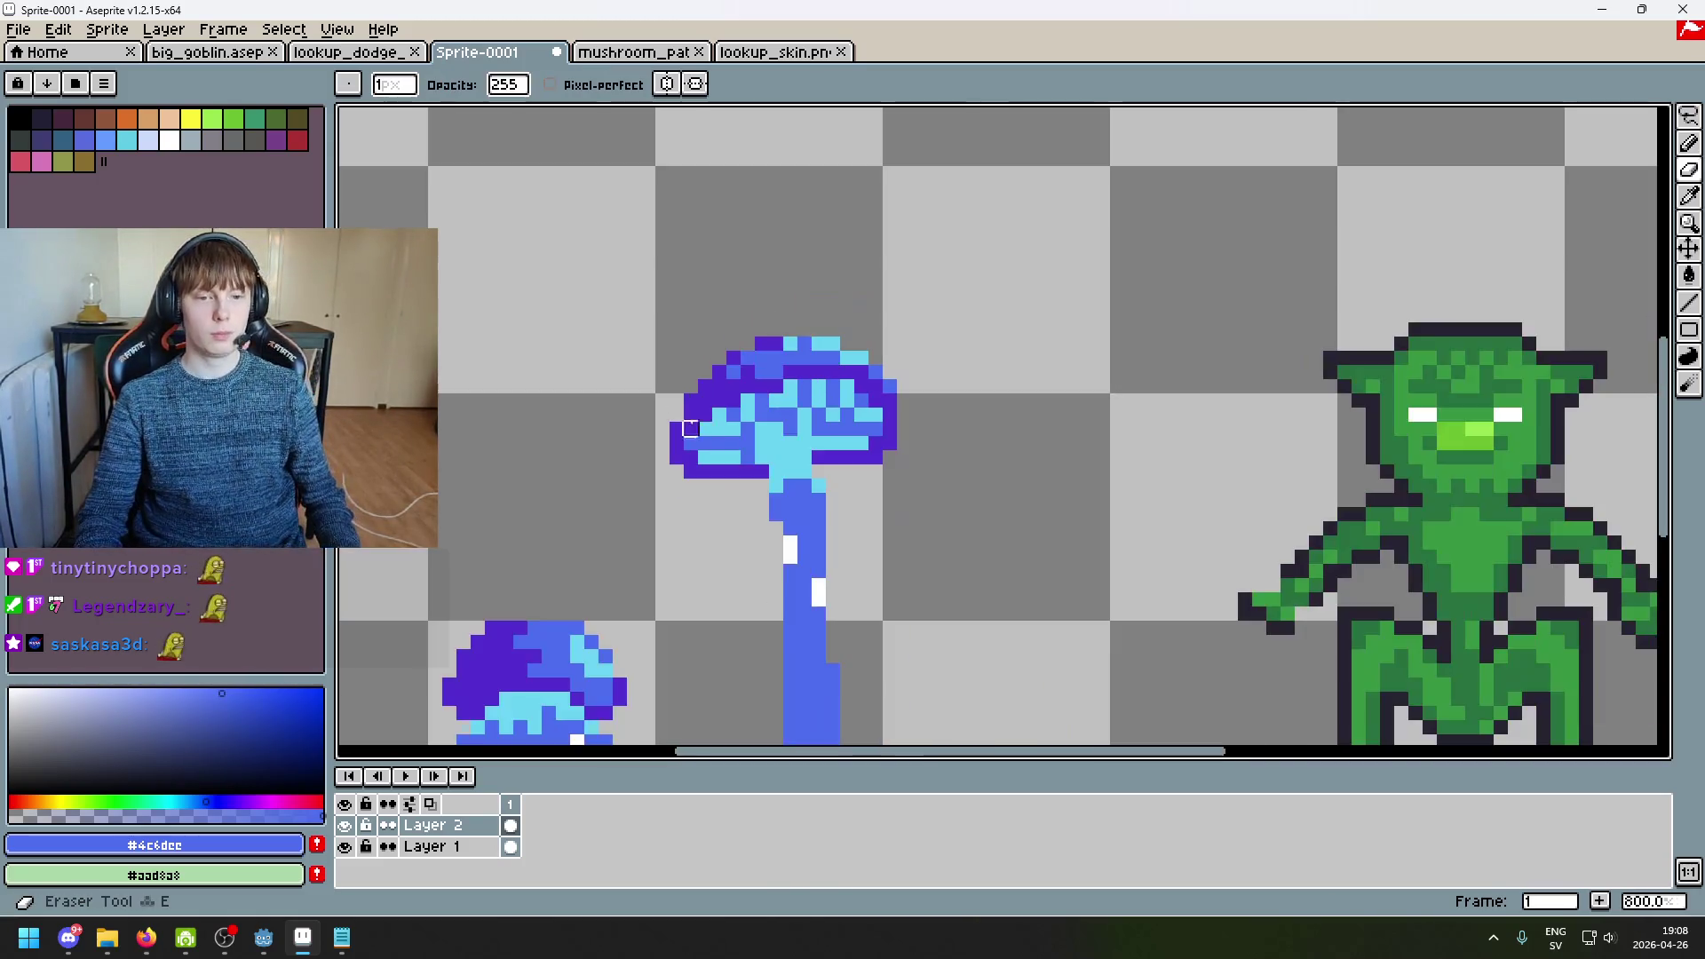
Step: Undo the trial erase, return to the pencil, and sample the cap cyan #69d4f2
{"action": "scroll", "coordinate": [853, 431], "scroll_direction": "down", "scroll_amount": 3}
{"action": "key", "text": "ctrl+z"}
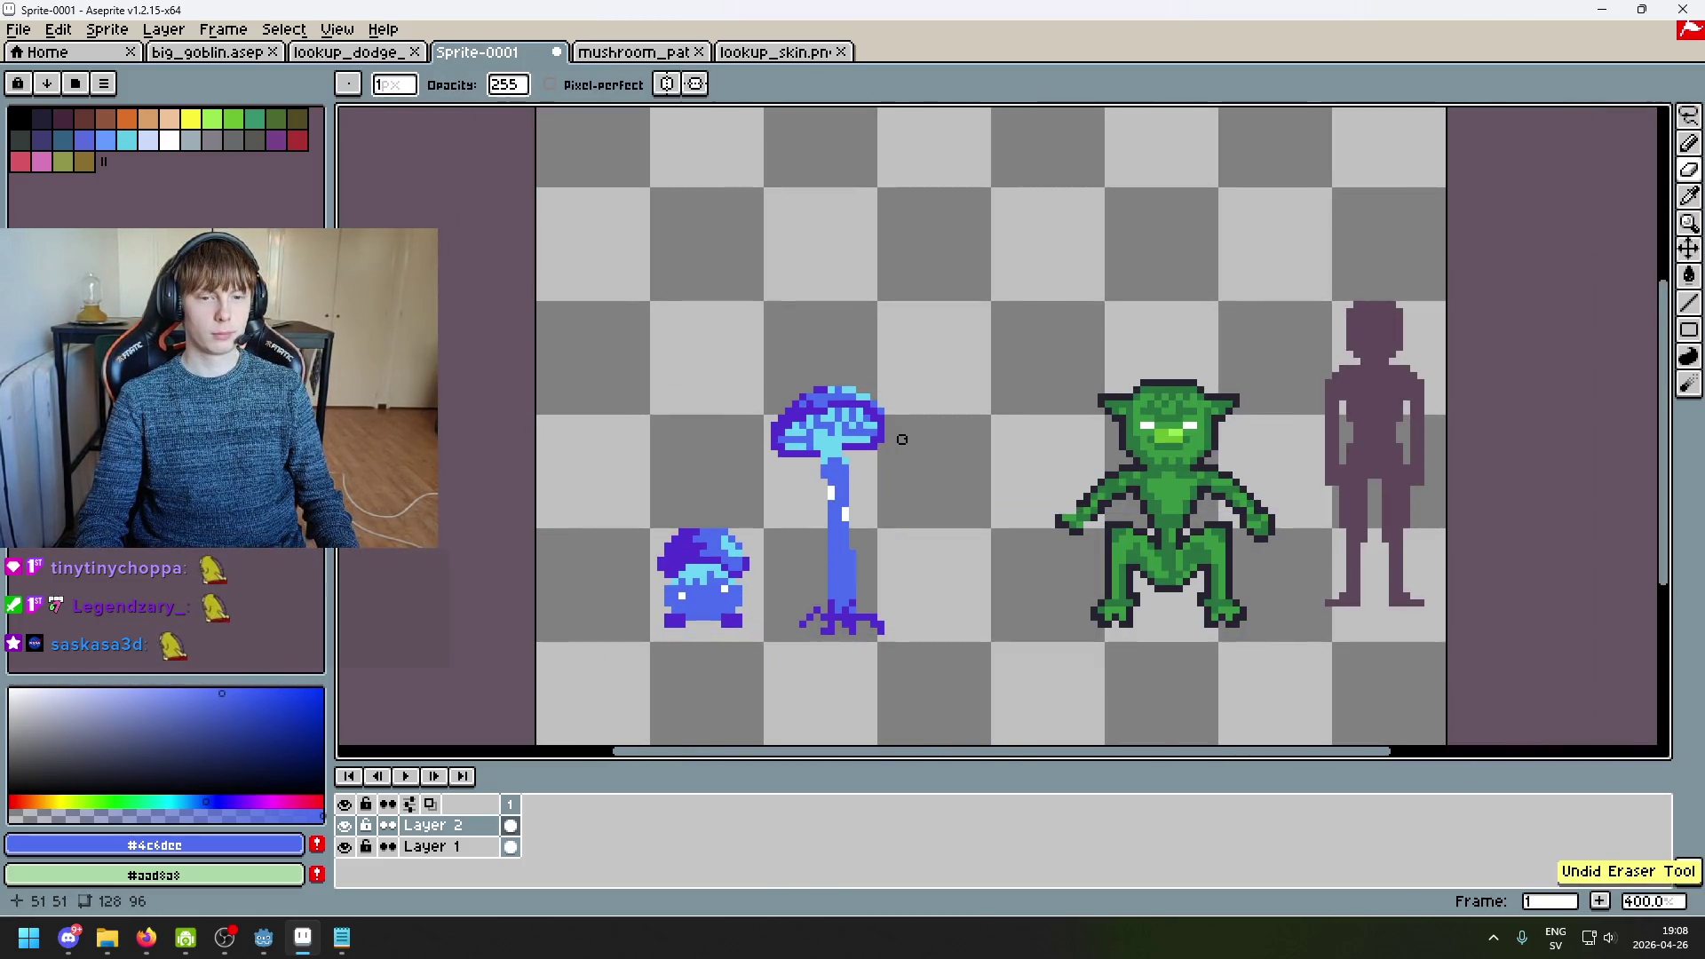
{"action": "scroll", "coordinate": [902, 439], "scroll_direction": "up", "scroll_amount": 3}
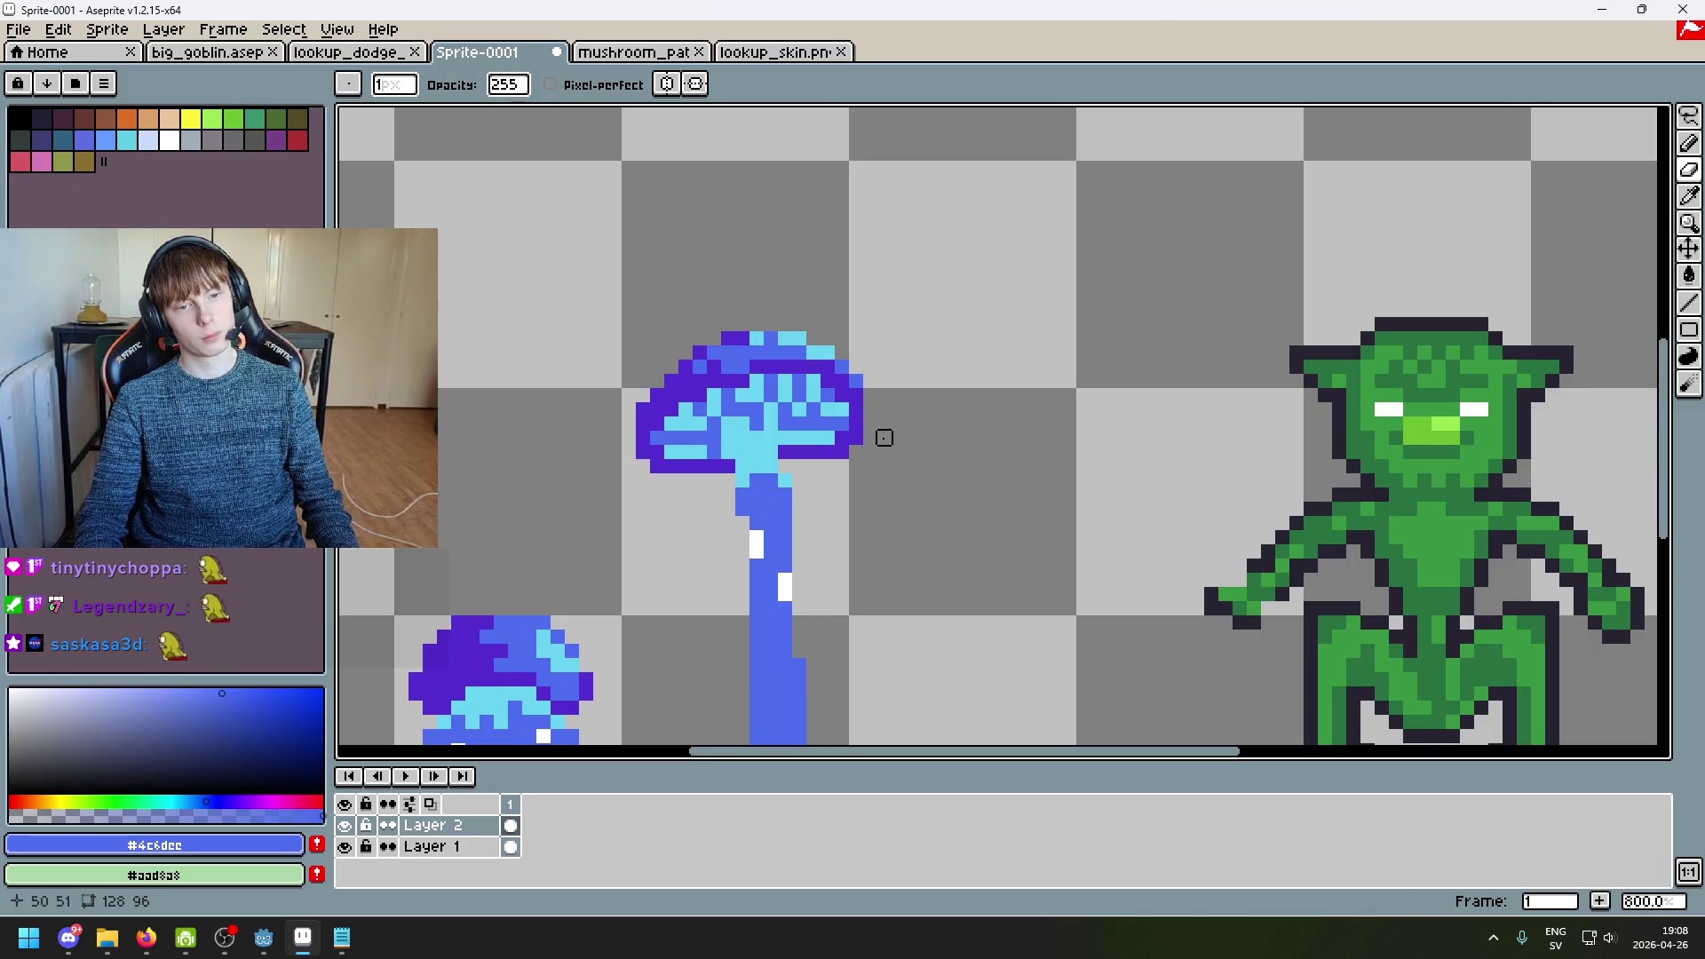
{"action": "scroll", "coordinate": [870, 438], "scroll_direction": "down", "scroll_amount": 3}
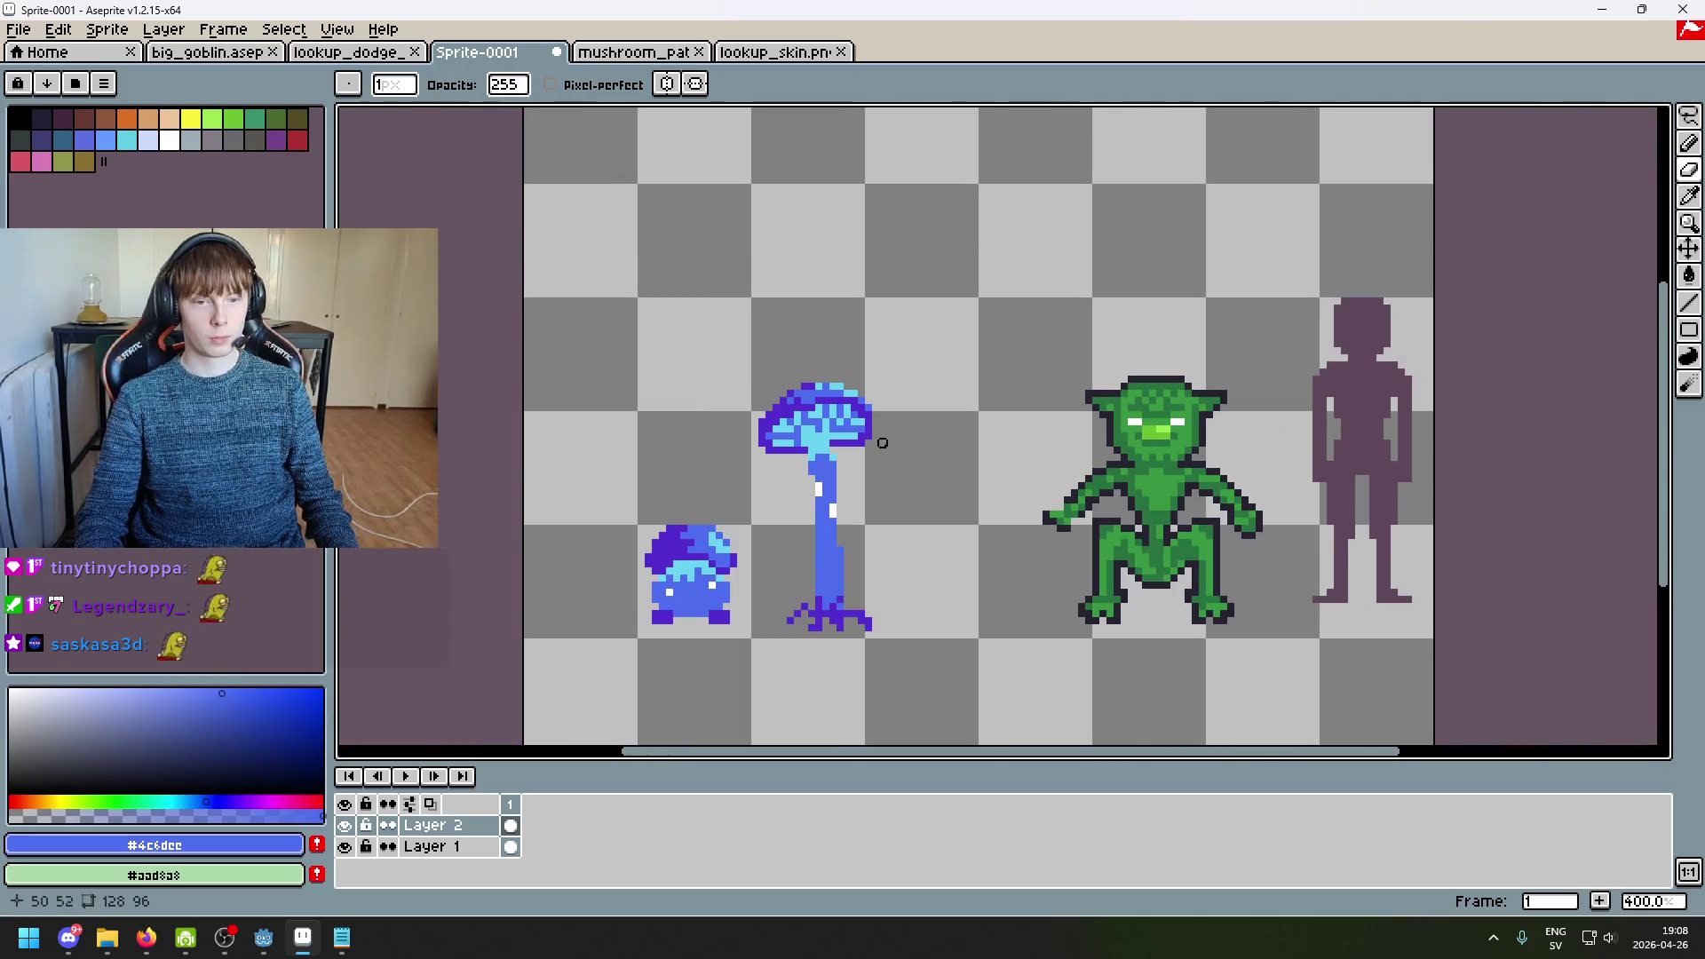
{"action": "scroll", "coordinate": [836, 420], "scroll_direction": "up", "scroll_amount": 5}
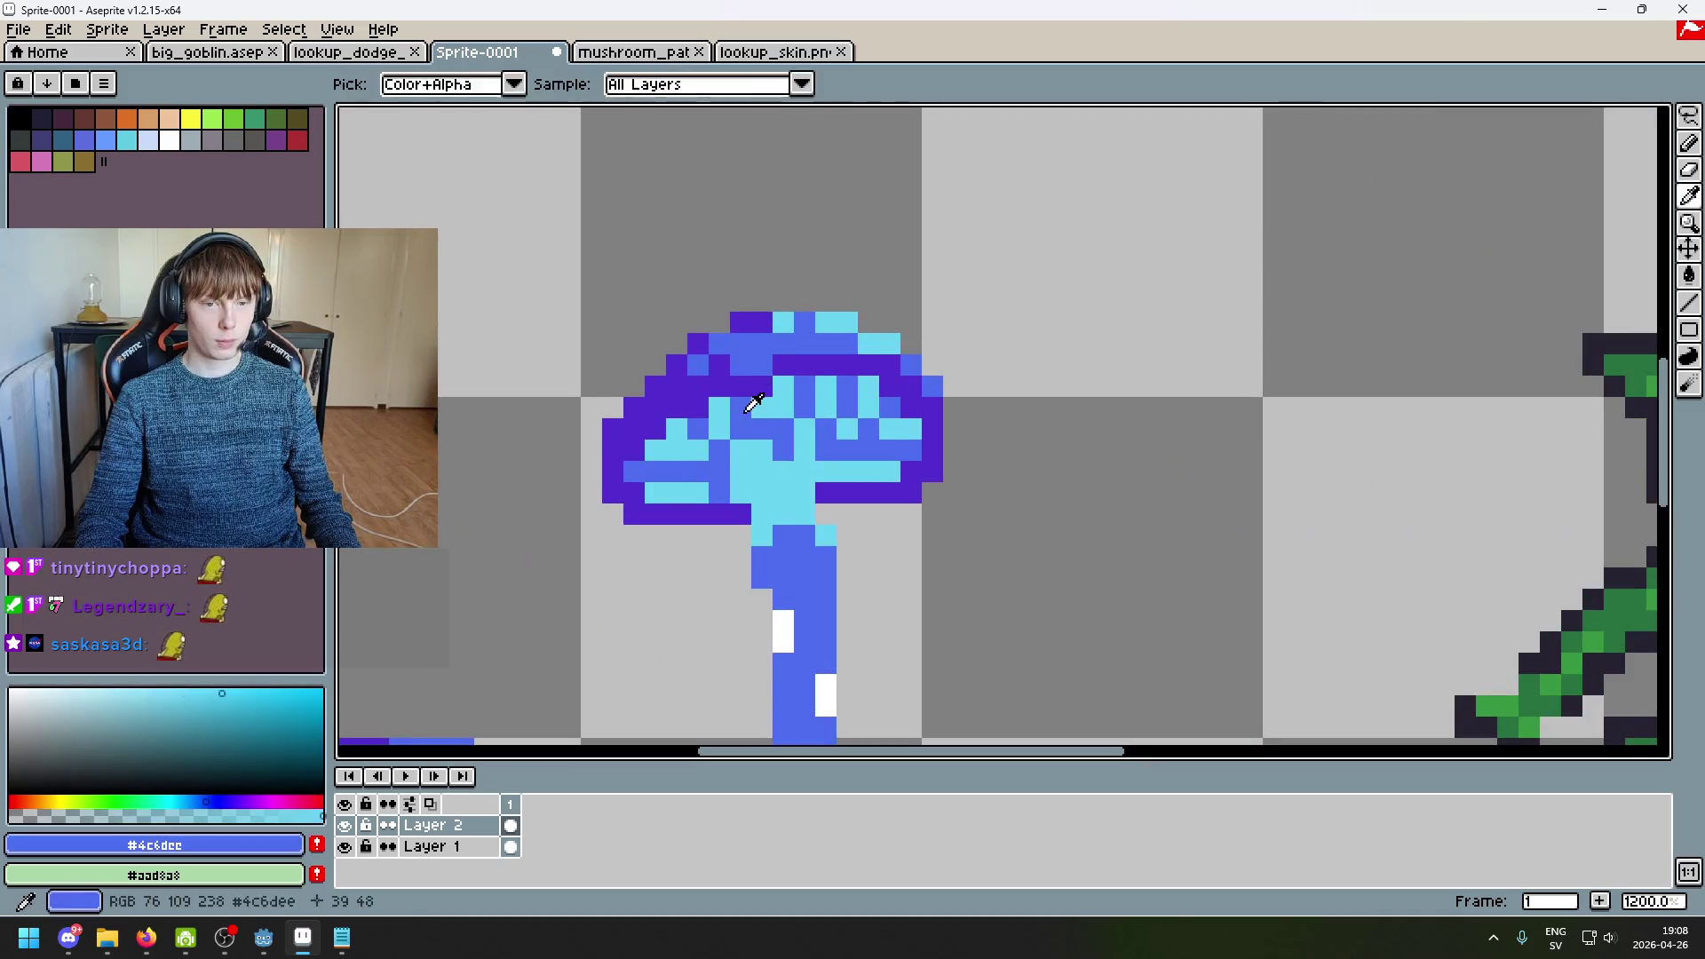
{"action": "key", "text": "b"}
{"action": "scroll", "coordinate": [805, 414], "scroll_direction": "down", "scroll_amount": 3}
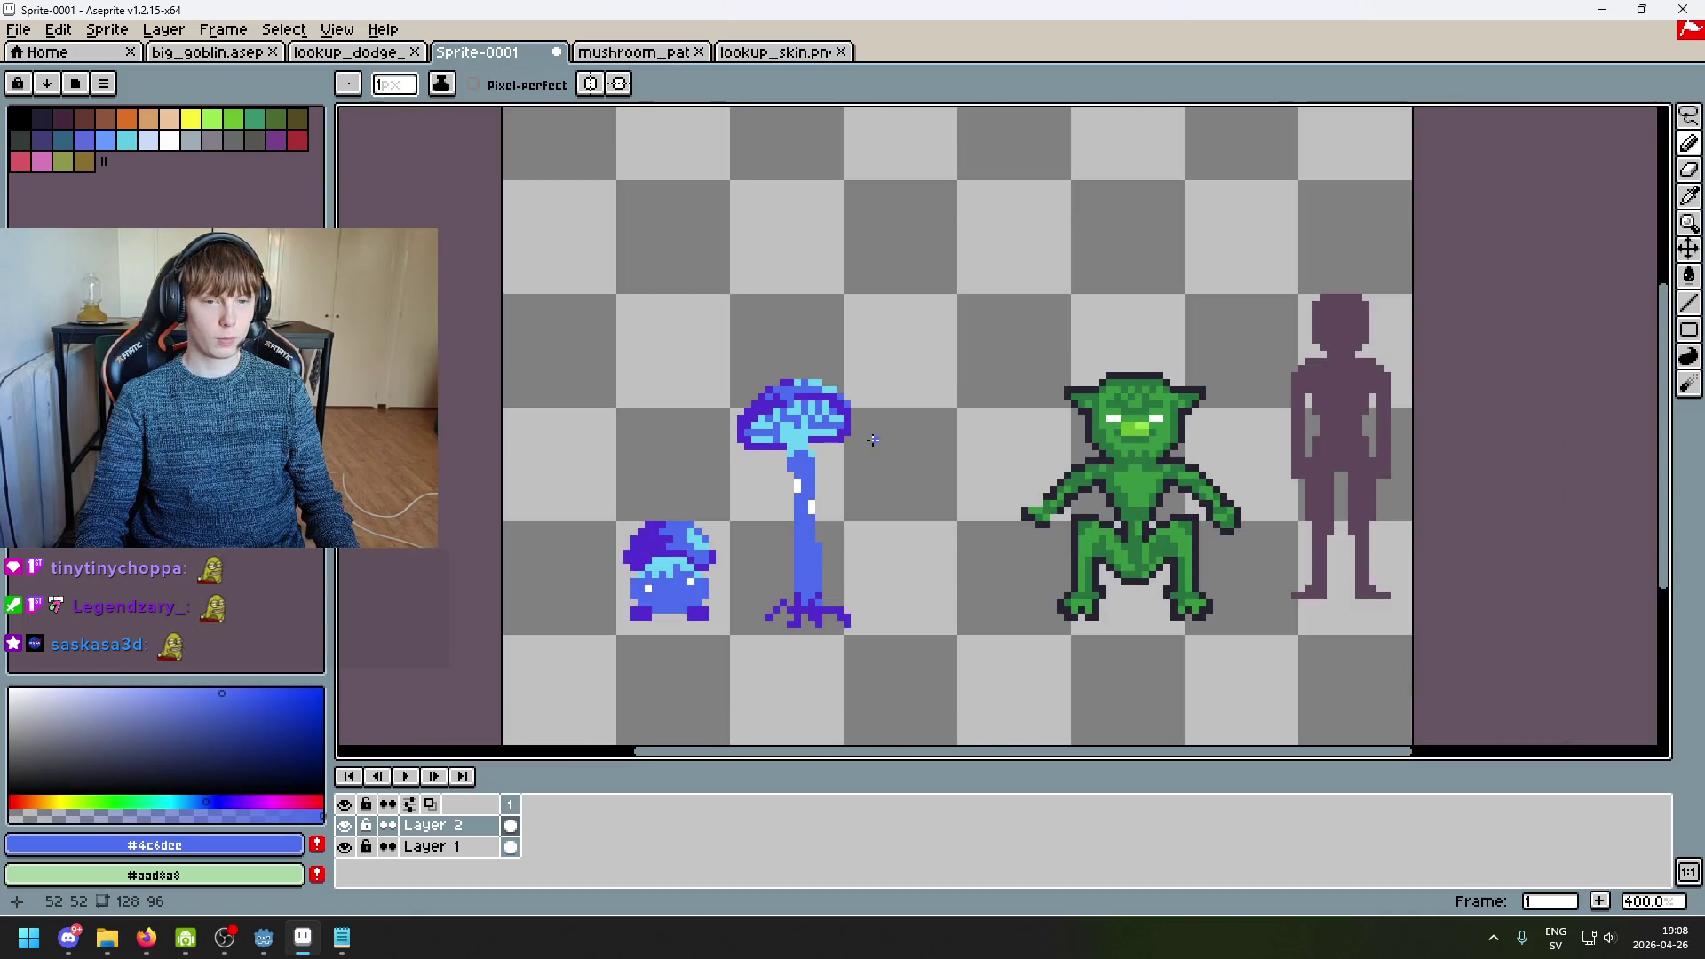
{"action": "scroll", "coordinate": [812, 419], "scroll_direction": "up", "scroll_amount": 6}
{"action": "left_click", "coordinate": [782, 414], "text": "alt"}
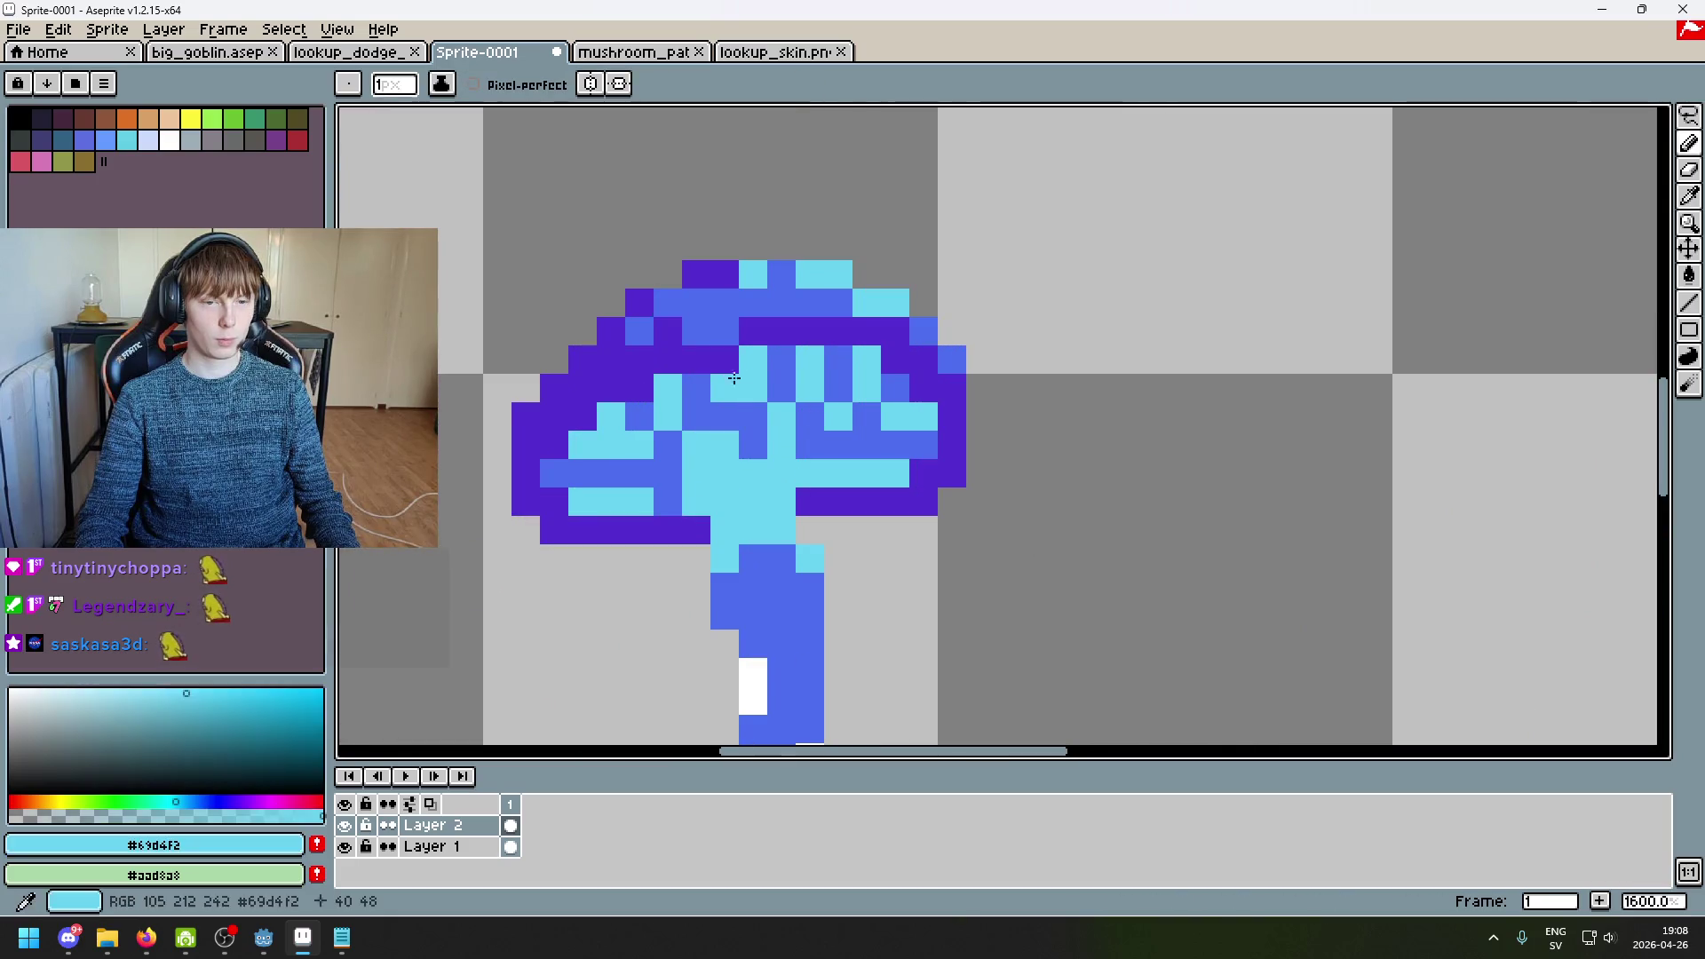
{"action": "scroll", "coordinate": [803, 398], "scroll_direction": "down", "scroll_amount": 7}
Step: Undo and redo the cap's pencil strokes while resampling its blue and cyan
{"action": "key", "text": "ctrl+z"}
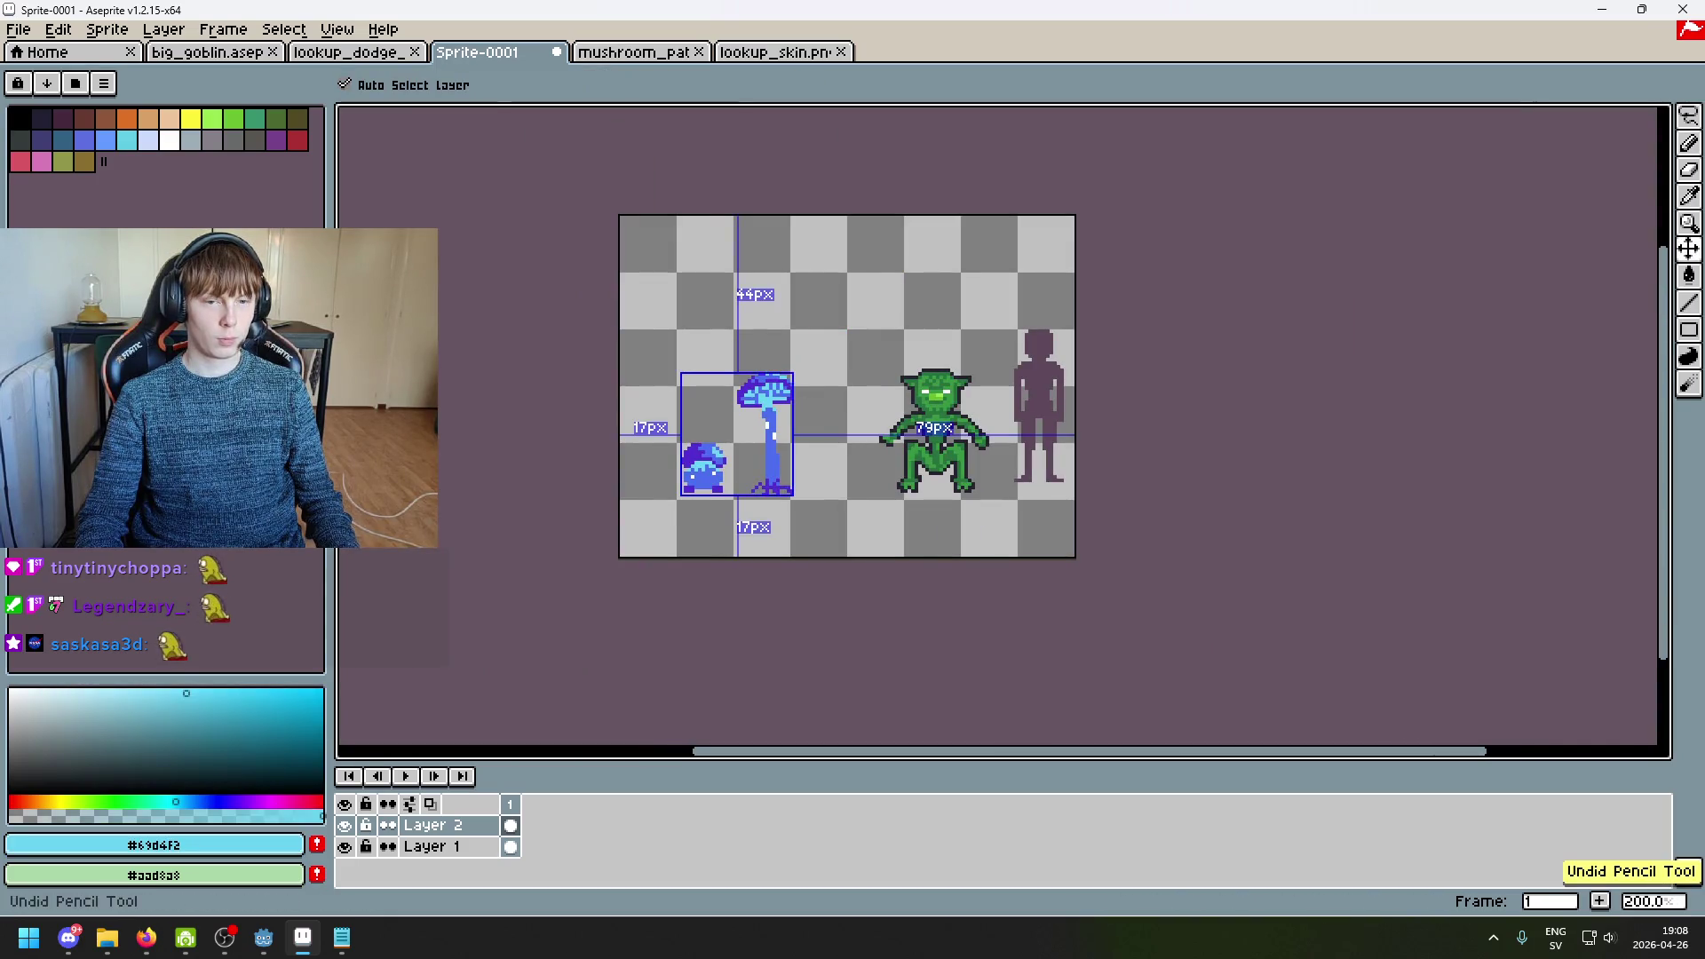
{"action": "key", "text": "ctrl+y"}
{"action": "scroll", "coordinate": [772, 395], "scroll_direction": "up", "scroll_amount": 8}
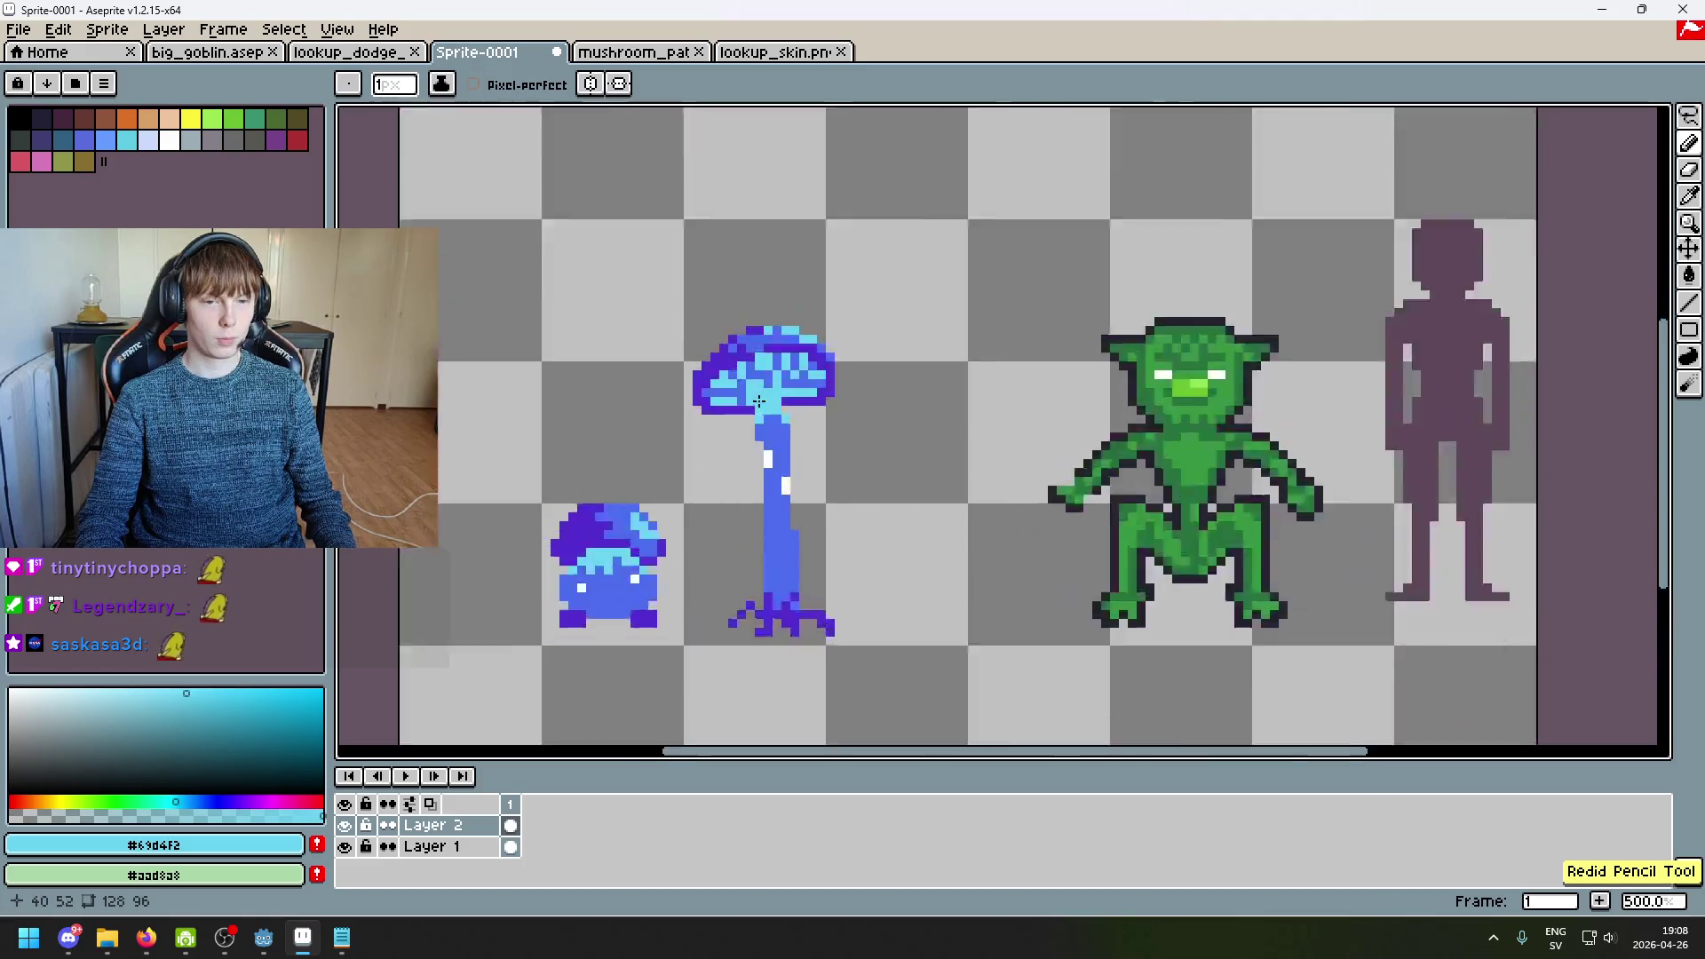
{"action": "left_click", "coordinate": [808, 256], "text": "alt"}
{"action": "scroll", "coordinate": [807, 256], "scroll_direction": "down", "scroll_amount": 7}
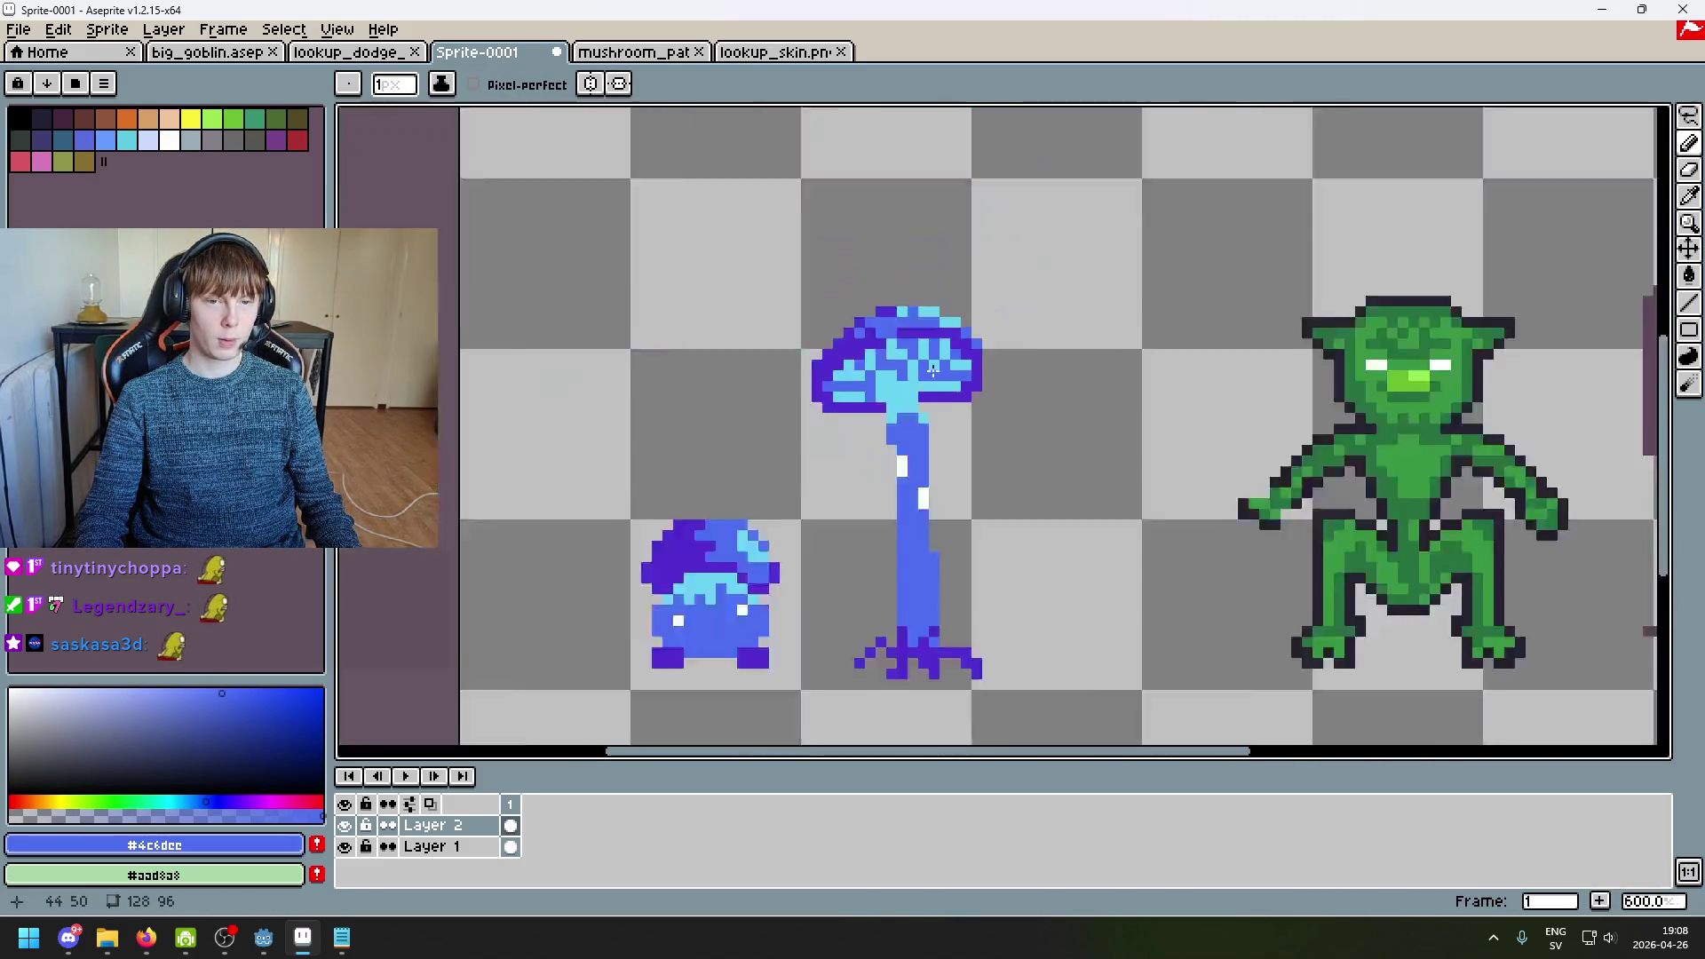
{"action": "scroll", "coordinate": [952, 382], "scroll_direction": "down", "scroll_amount": 1}
{"action": "scroll", "coordinate": [951, 382], "scroll_direction": "up", "scroll_amount": 3}
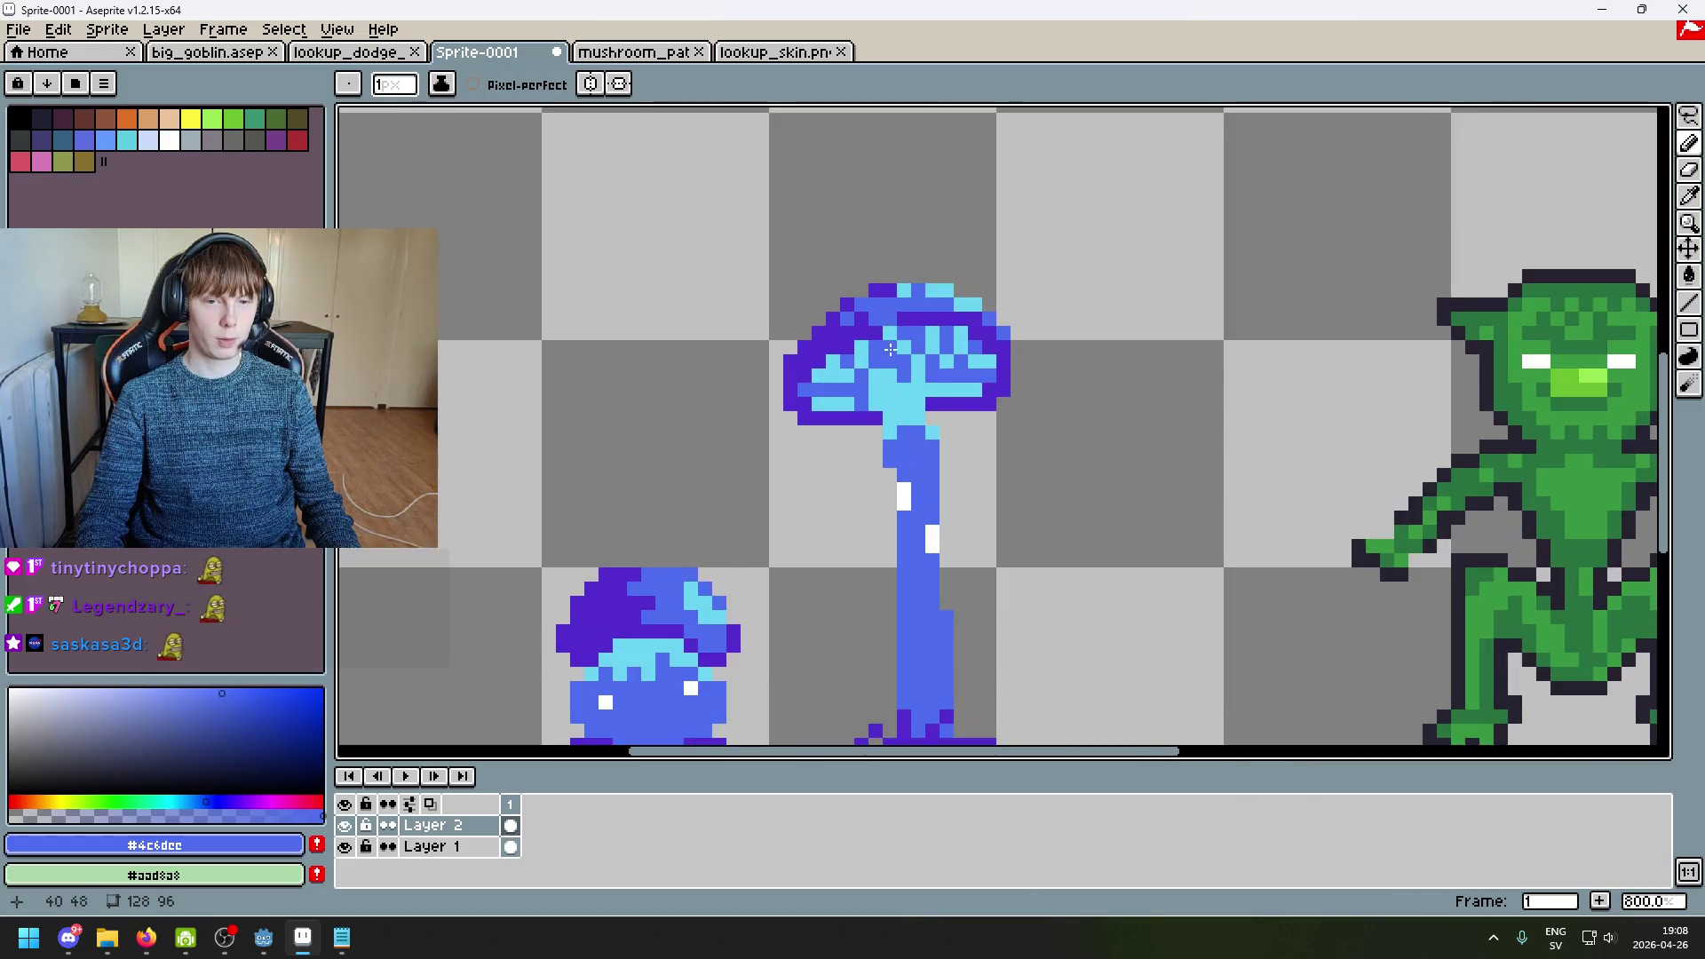
{"action": "scroll", "coordinate": [957, 383], "scroll_direction": "down", "scroll_amount": 4}
{"action": "key", "text": "ctrl+z"}
{"action": "scroll", "coordinate": [961, 384], "scroll_direction": "up", "scroll_amount": 4}
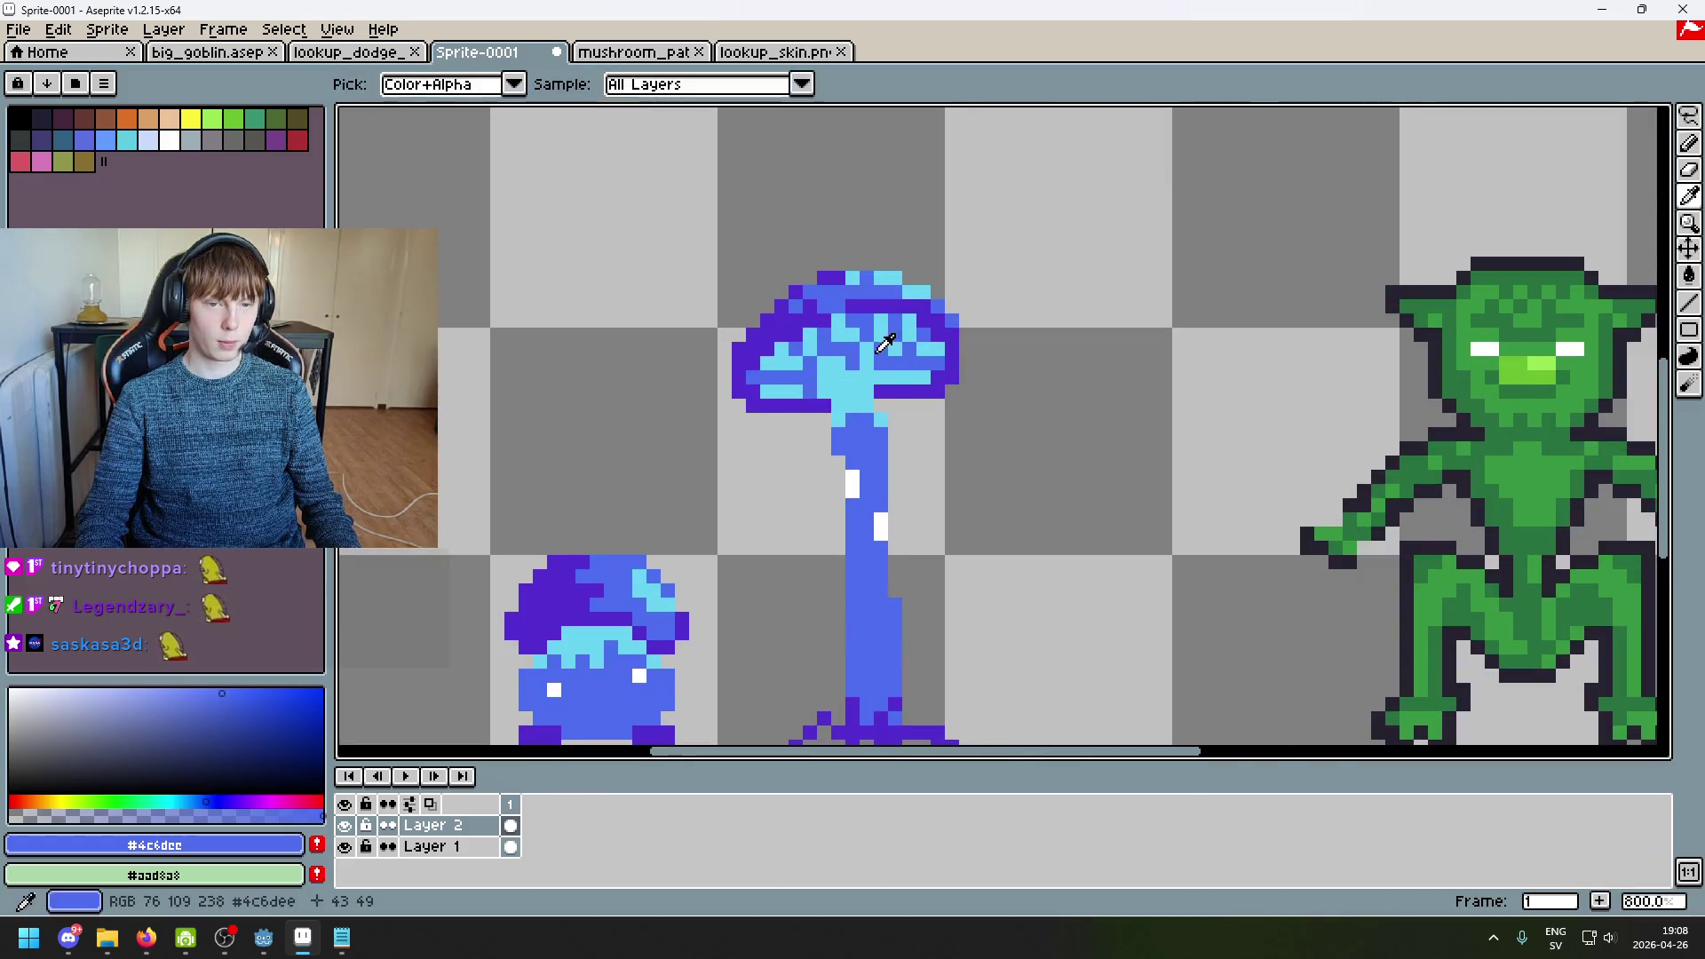
{"action": "left_click", "coordinate": [853, 348], "text": "alt"}
{"action": "key", "text": "ctrl+y"}
{"action": "scroll", "coordinate": [928, 391], "scroll_direction": "down", "scroll_amount": 4}
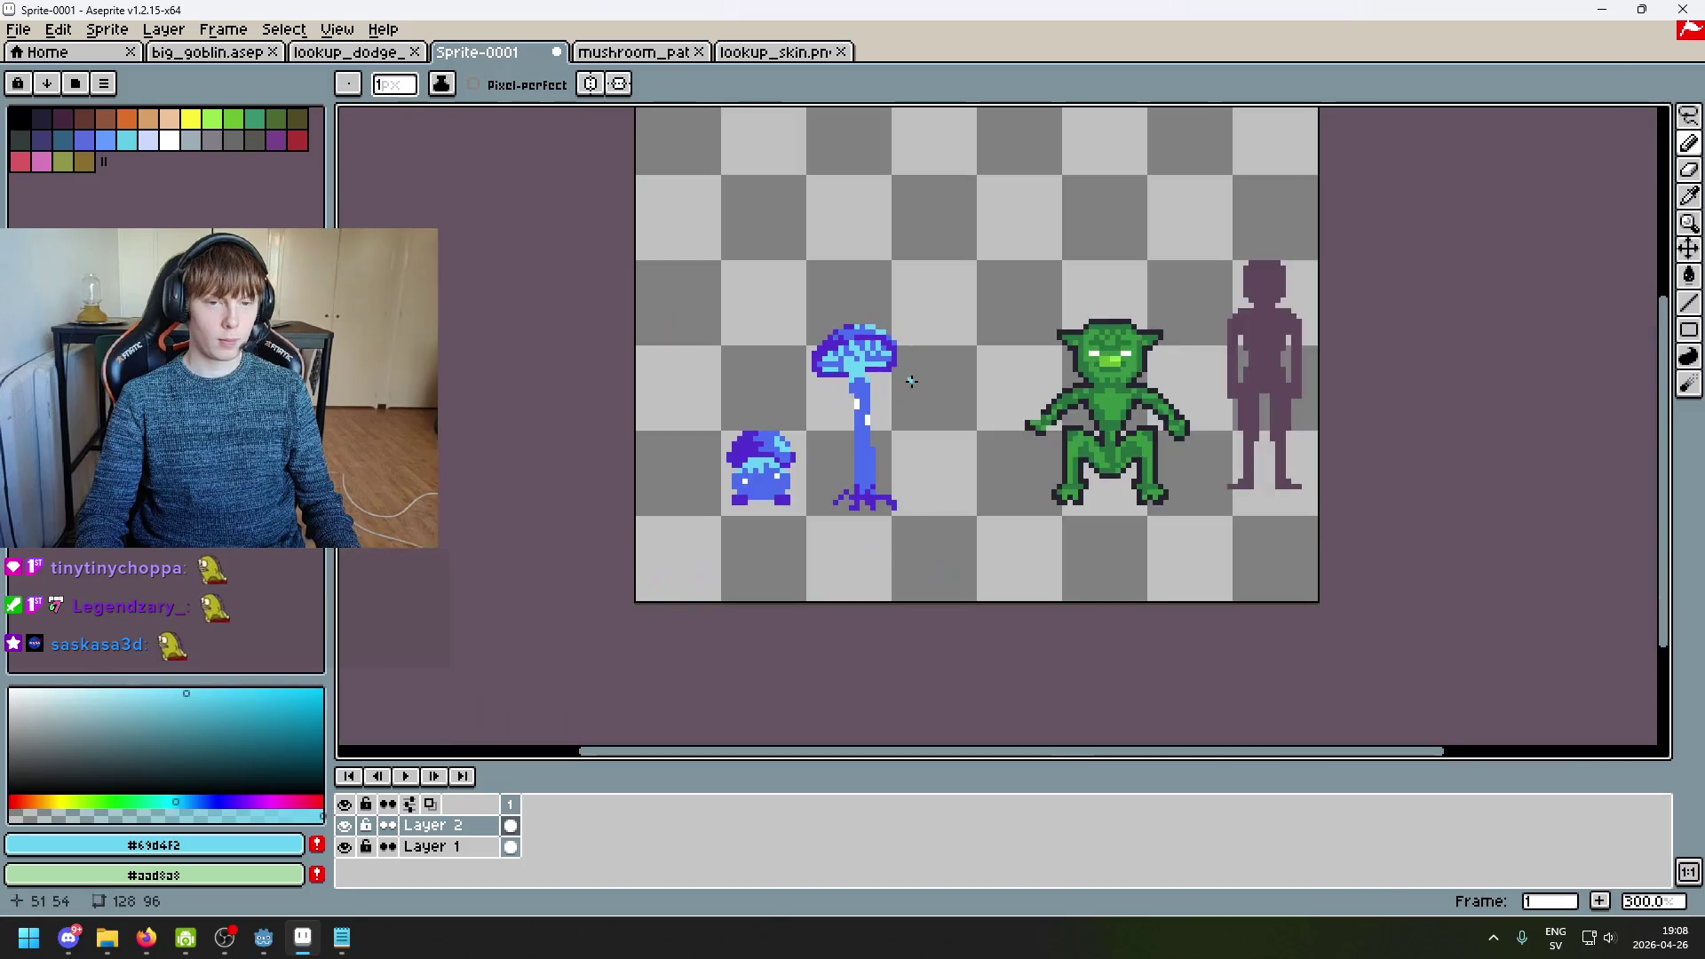
Step: Cancel the Ctrl+S save, then switch to the Rectangular Marquee tool
{"action": "key", "text": "ctrl+s"}
{"action": "left_click", "coordinate": [1556, 844]}
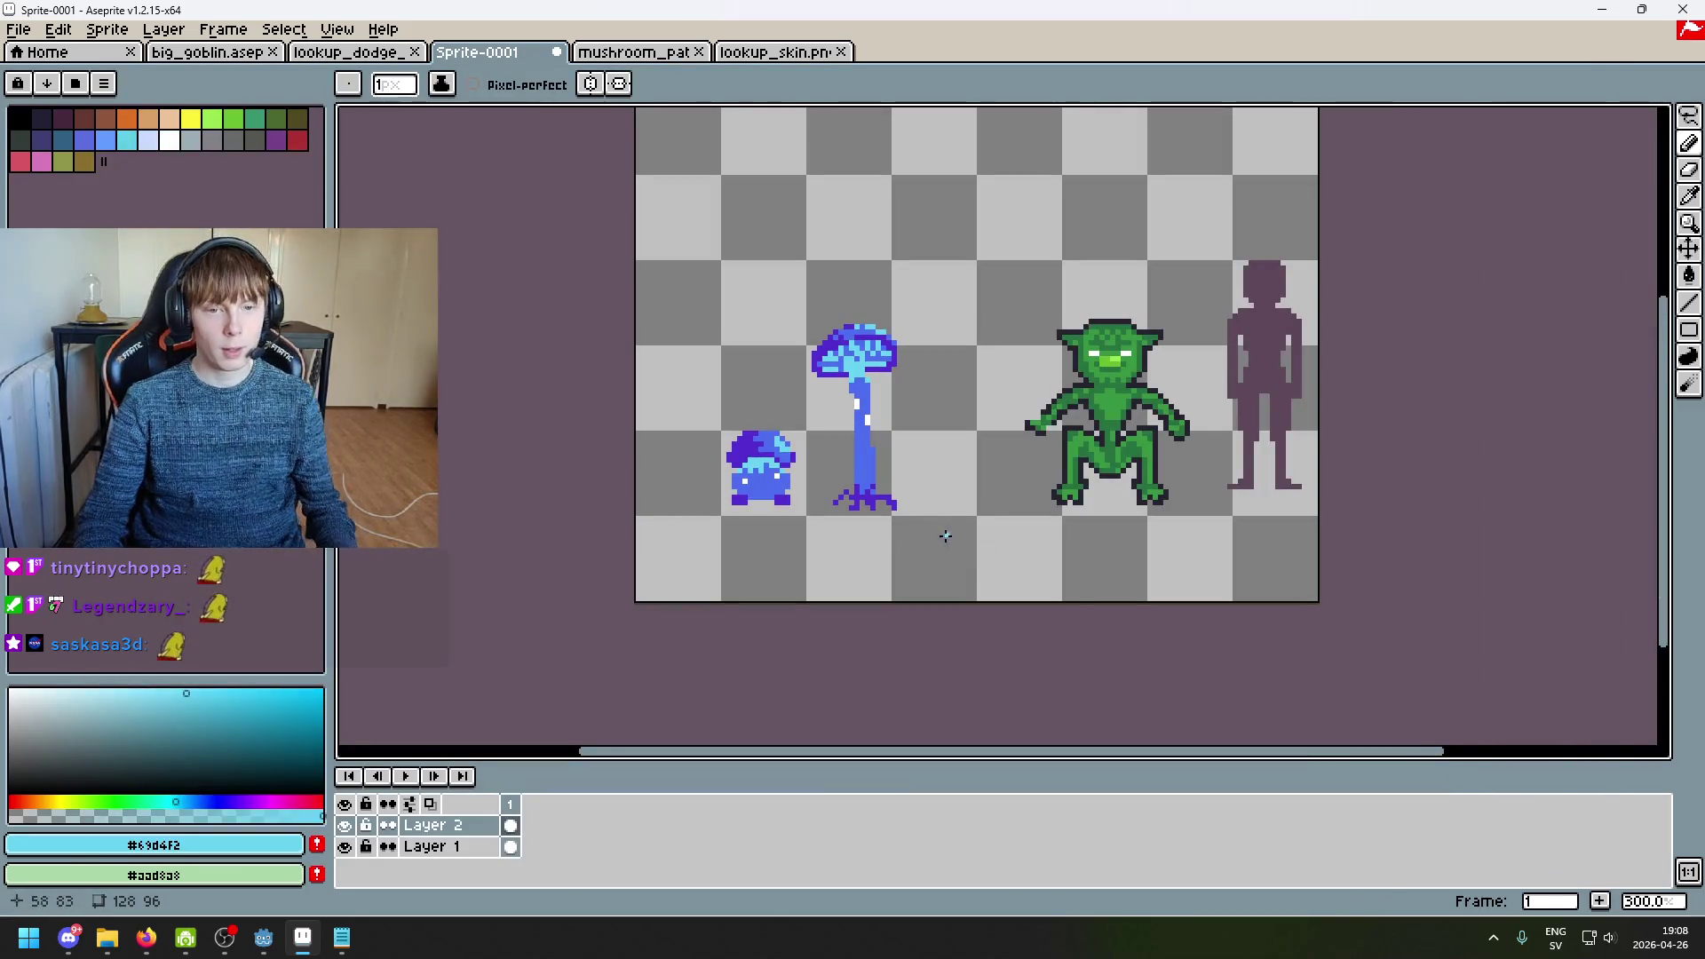
{"action": "scroll", "coordinate": [915, 453], "scroll_direction": "up", "scroll_amount": 1}
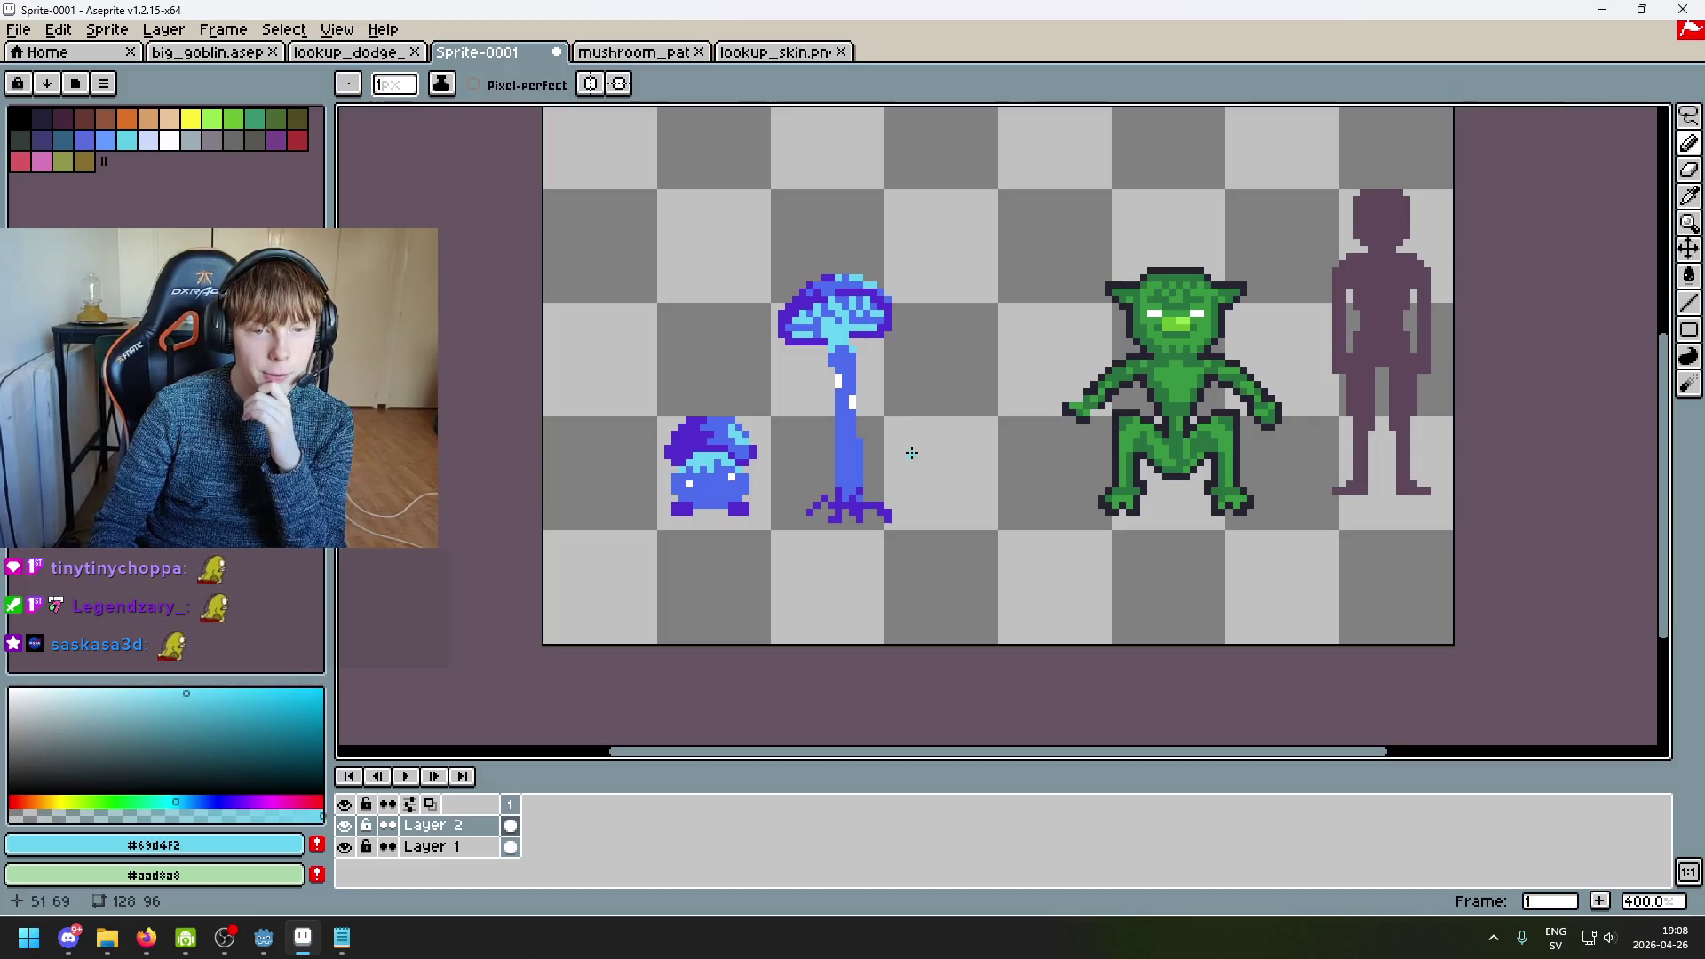
{"action": "left_click", "coordinate": [1688, 115]}
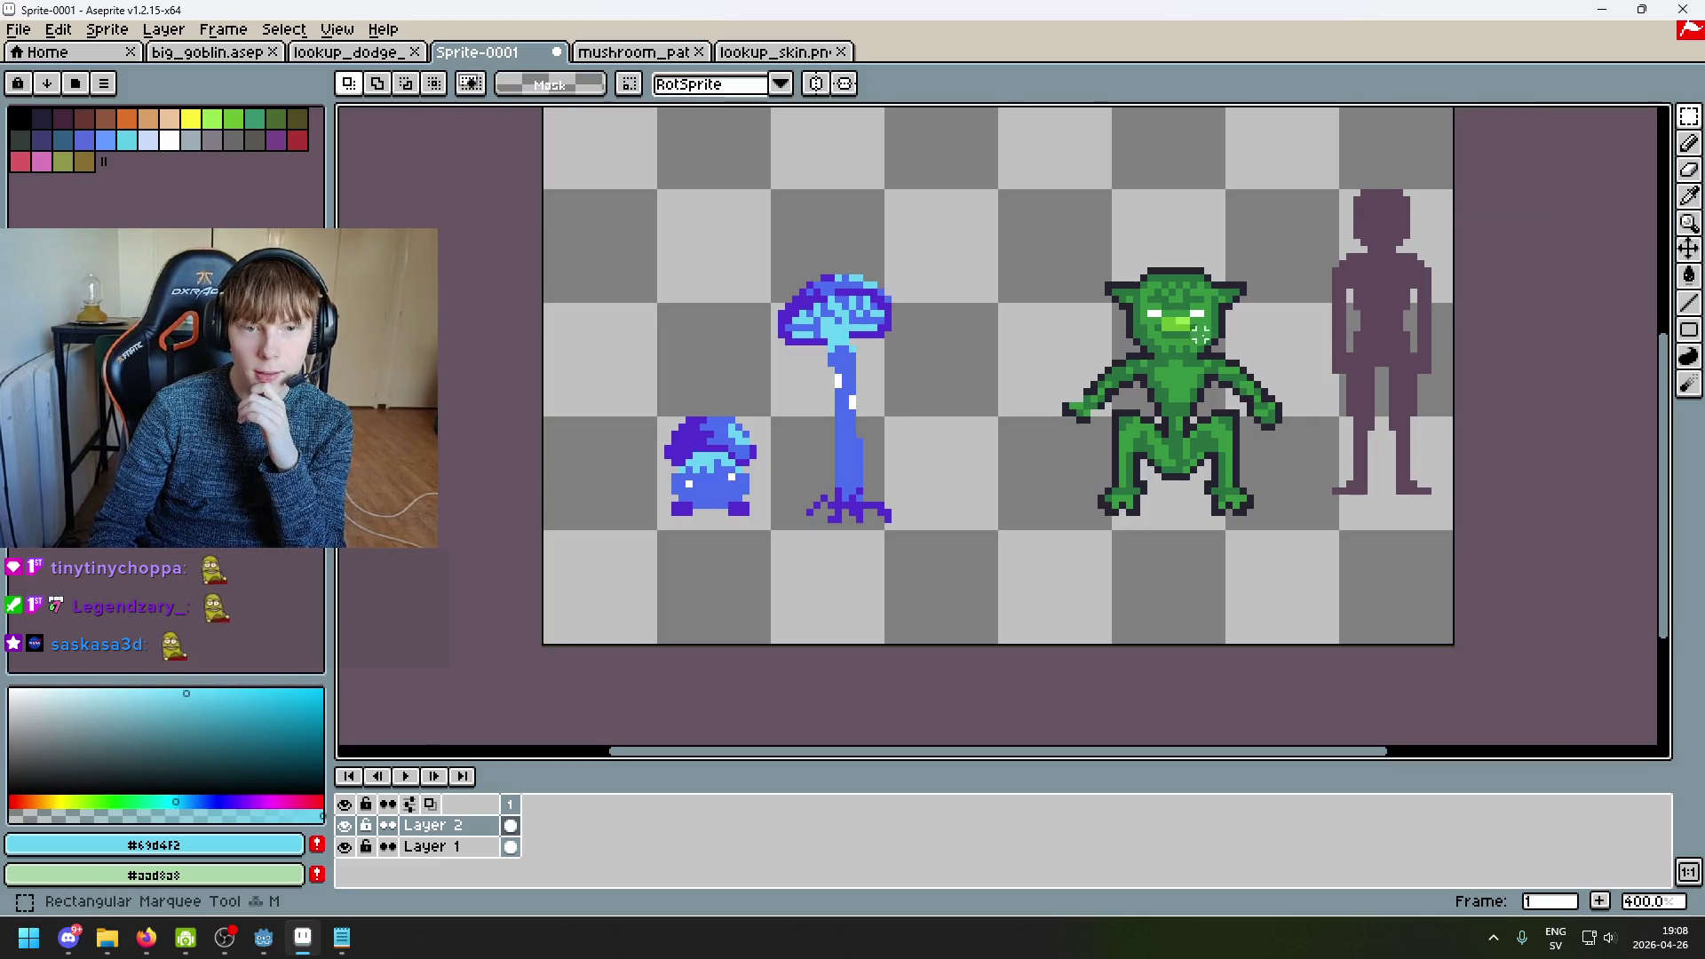
Step: Select both mushrooms and move them left on the sheet
{"action": "left_click_drag", "start_coordinate": [976, 595], "coordinate": [639, 234]}
{"action": "left_click_drag", "start_coordinate": [811, 392], "coordinate": [721, 415]}
{"action": "left_click", "coordinate": [901, 433]}
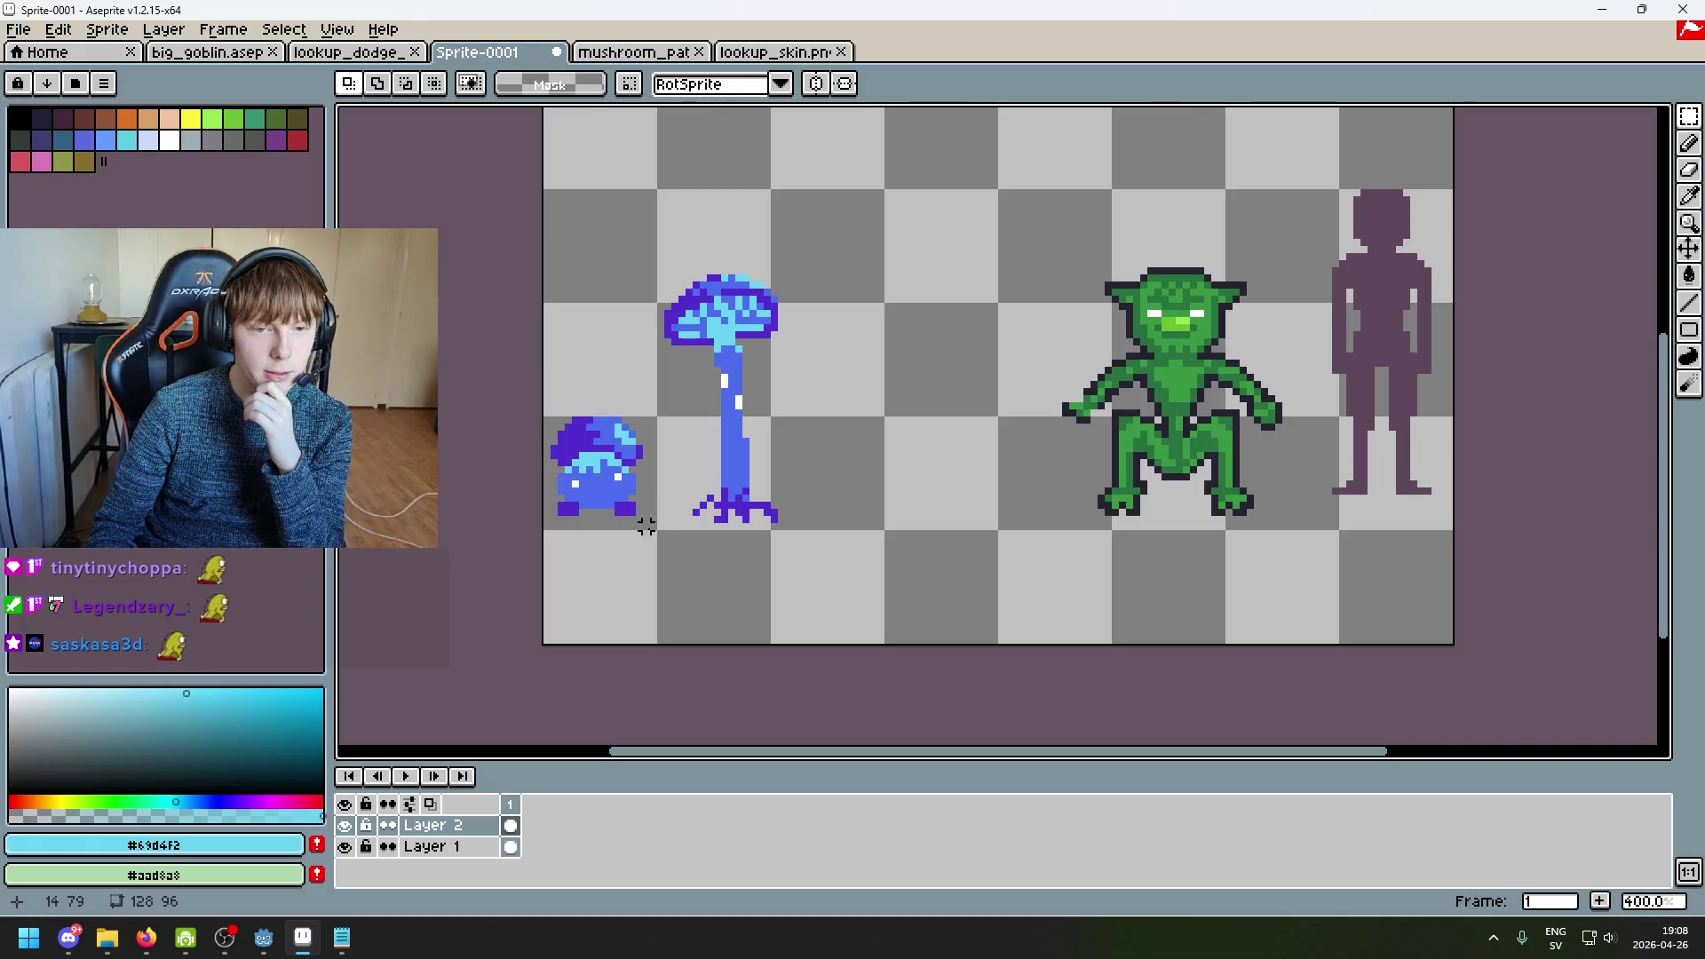
Step: Nudge the small mushroom slightly right toward the tall one, then clear the selection
{"action": "left_click_drag", "start_coordinate": [554, 378], "coordinate": [690, 555]}
{"action": "left_click_drag", "start_coordinate": [613, 479], "coordinate": [626, 486]}
{"action": "left_click", "coordinate": [844, 448]}
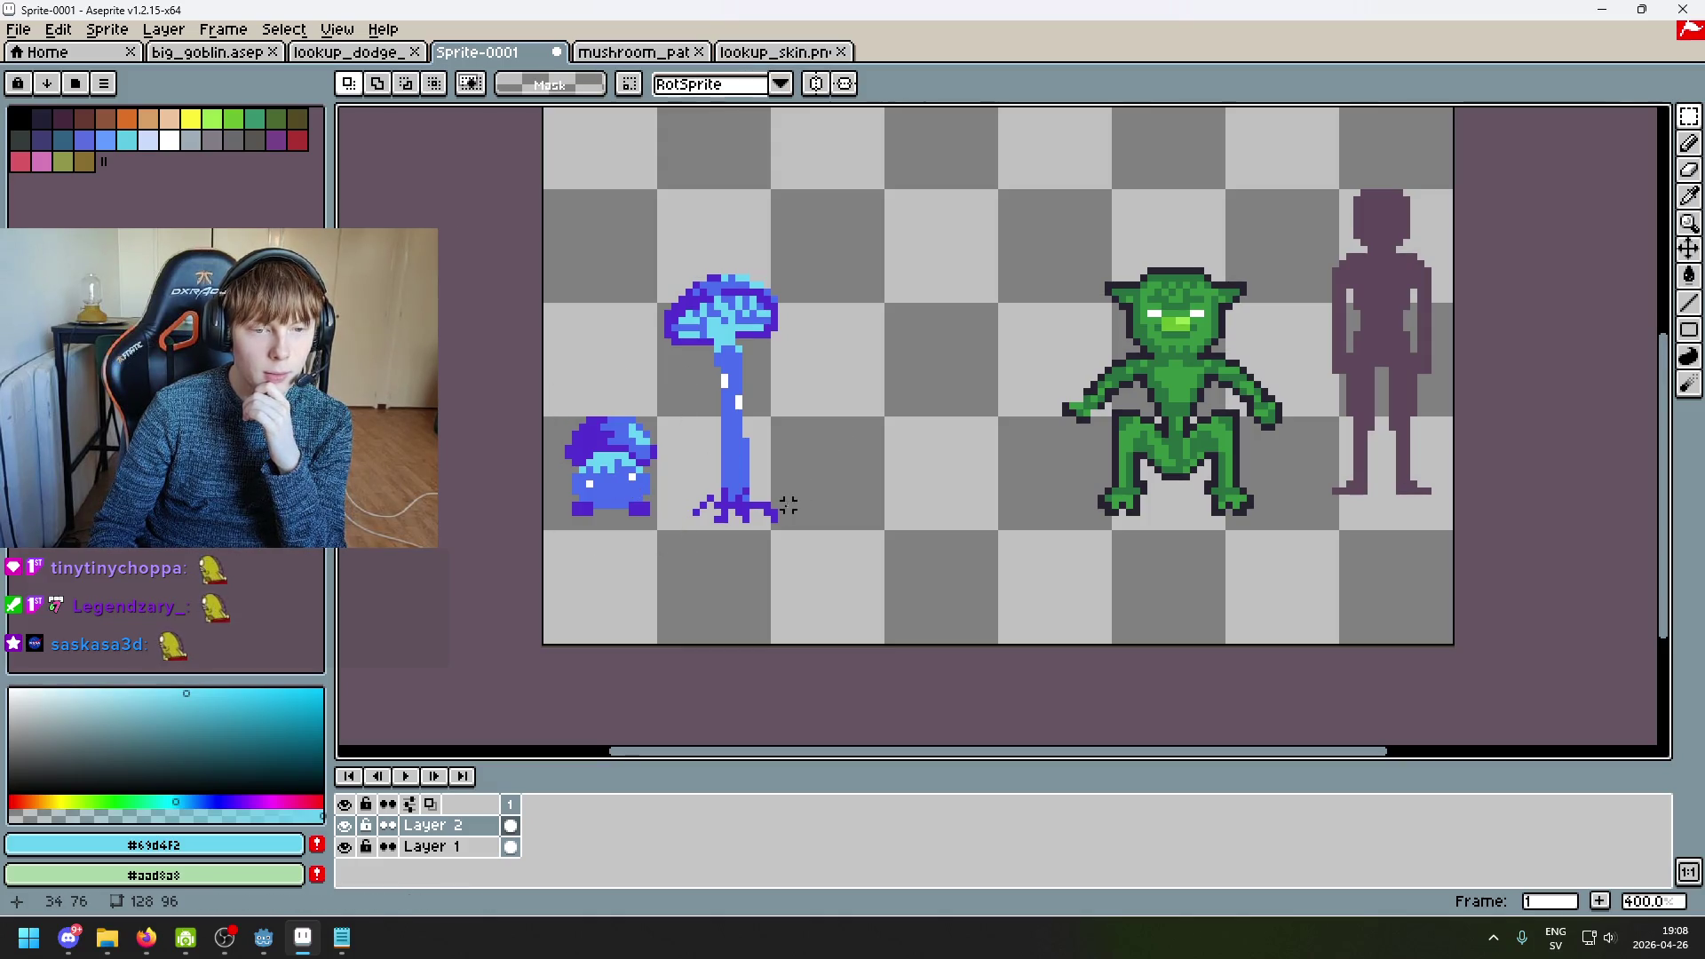
{"action": "scroll", "coordinate": [611, 504], "scroll_direction": "up", "scroll_amount": 1}
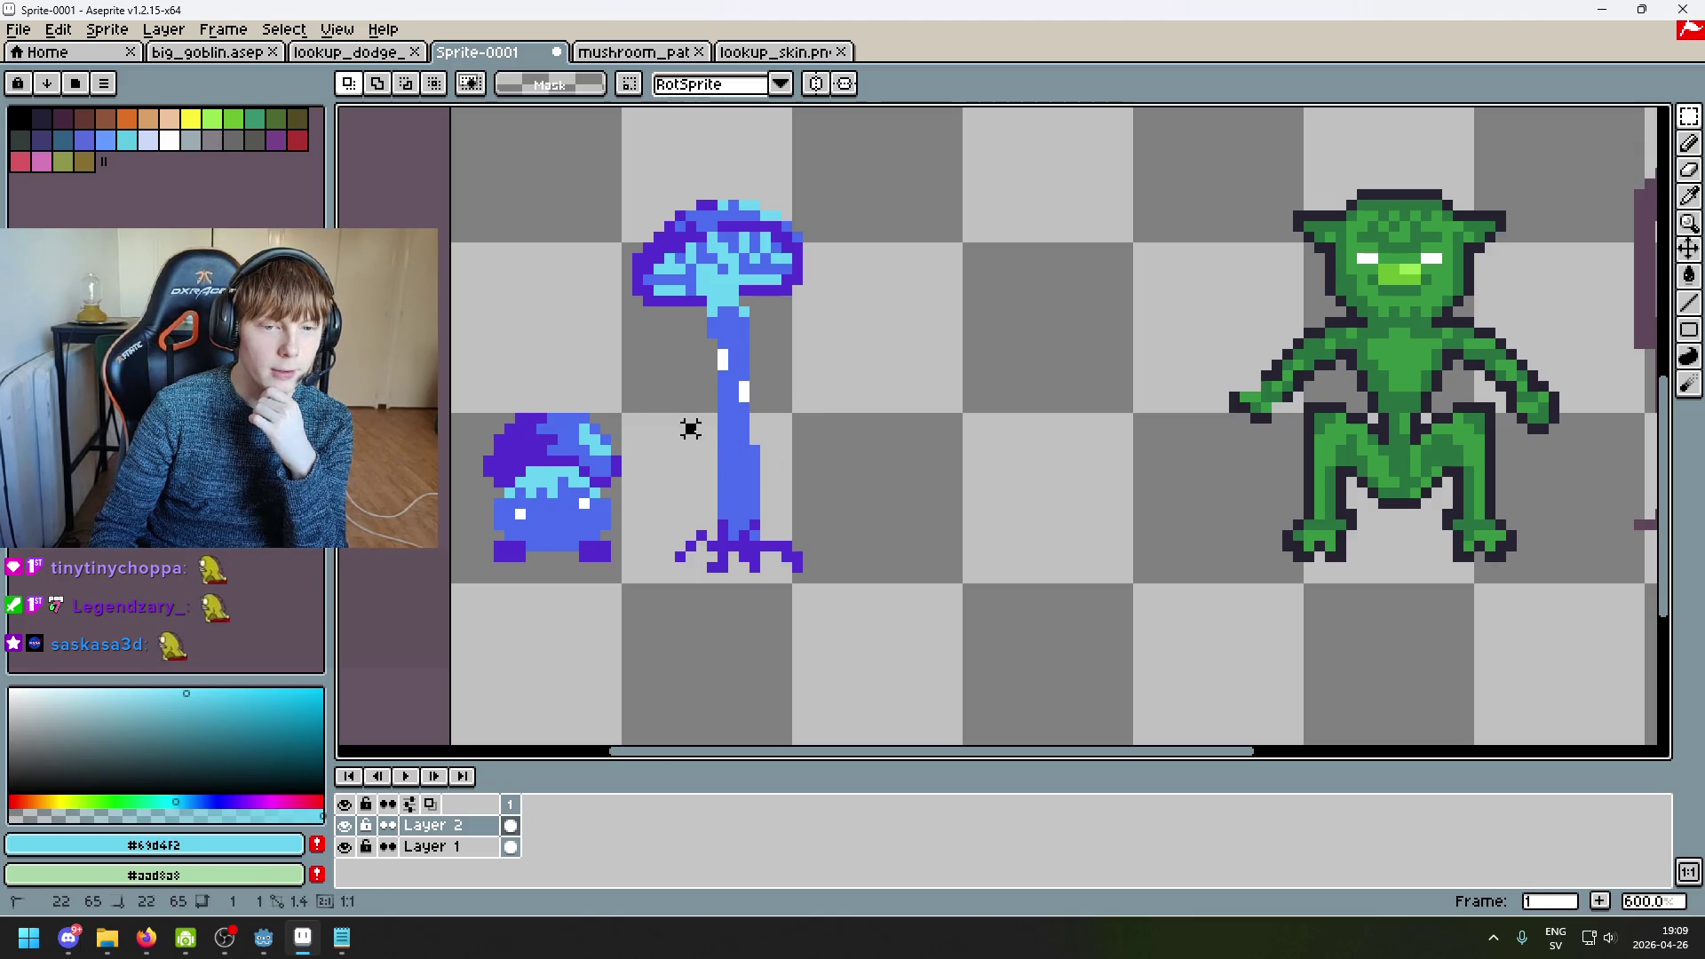
{"action": "left_click_drag", "start_coordinate": [920, 495], "coordinate": [679, 383]}
{"action": "left_click", "coordinate": [871, 364]}
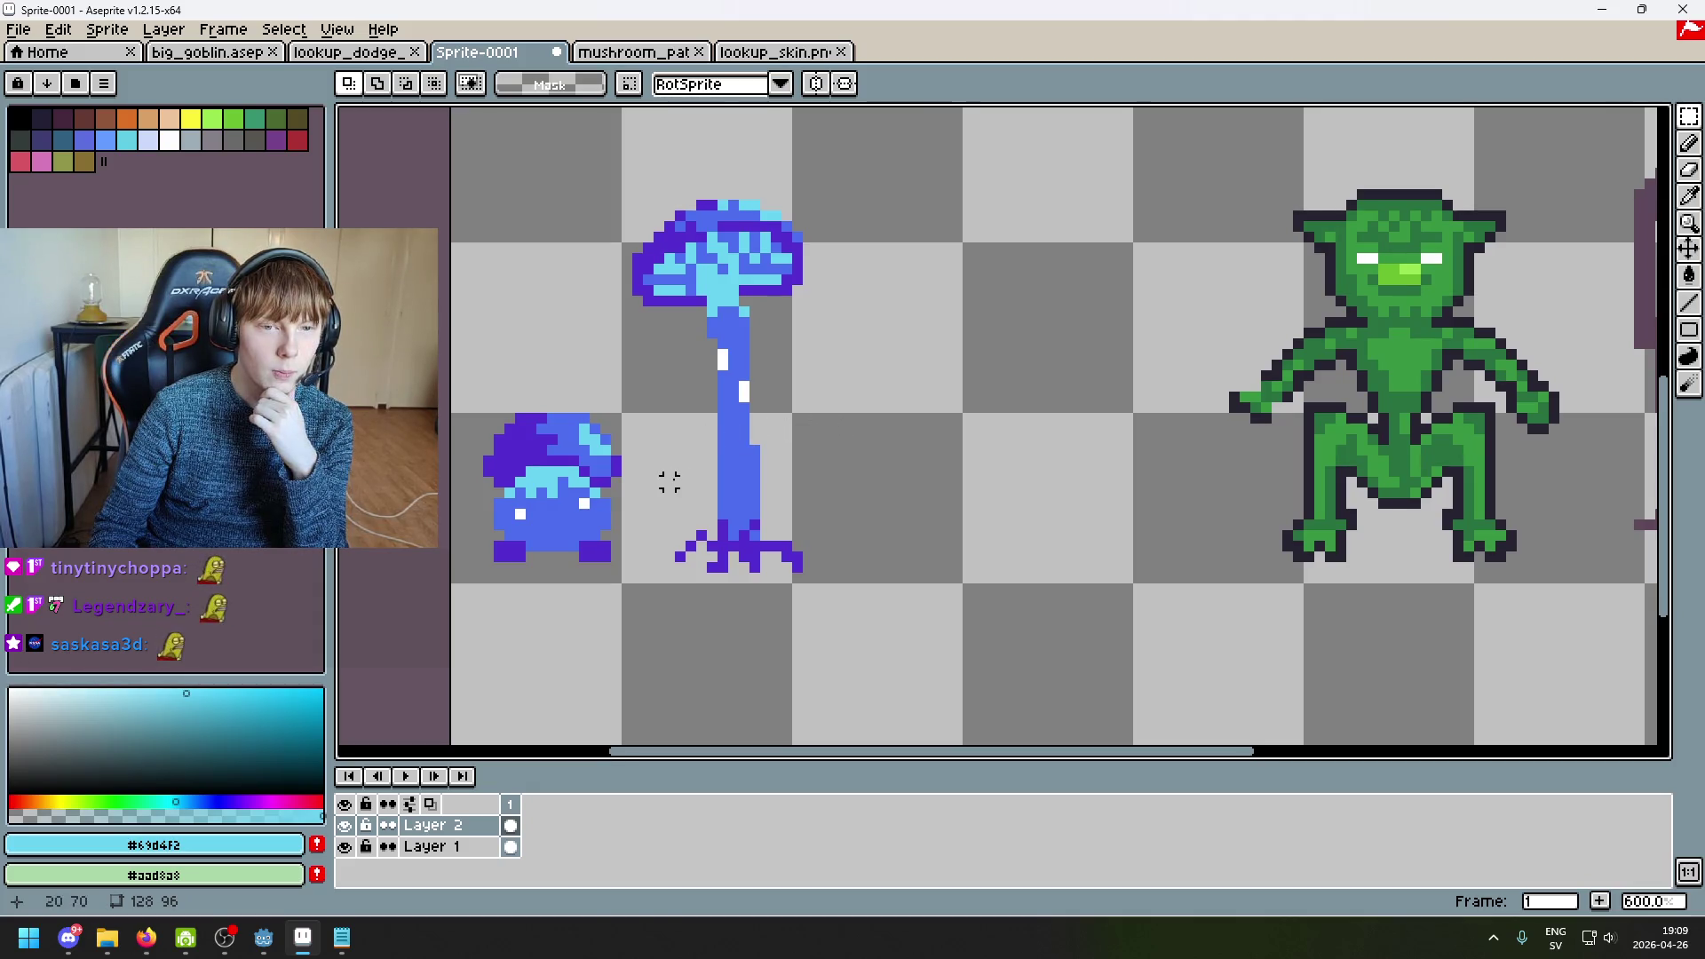
{"action": "scroll", "coordinate": [670, 482], "scroll_direction": "down", "scroll_amount": 2}
{"action": "scroll", "coordinate": [773, 373], "scroll_direction": "up", "scroll_amount": 1}
{"action": "scroll", "coordinate": [682, 416], "scroll_direction": "down", "scroll_amount": 3}
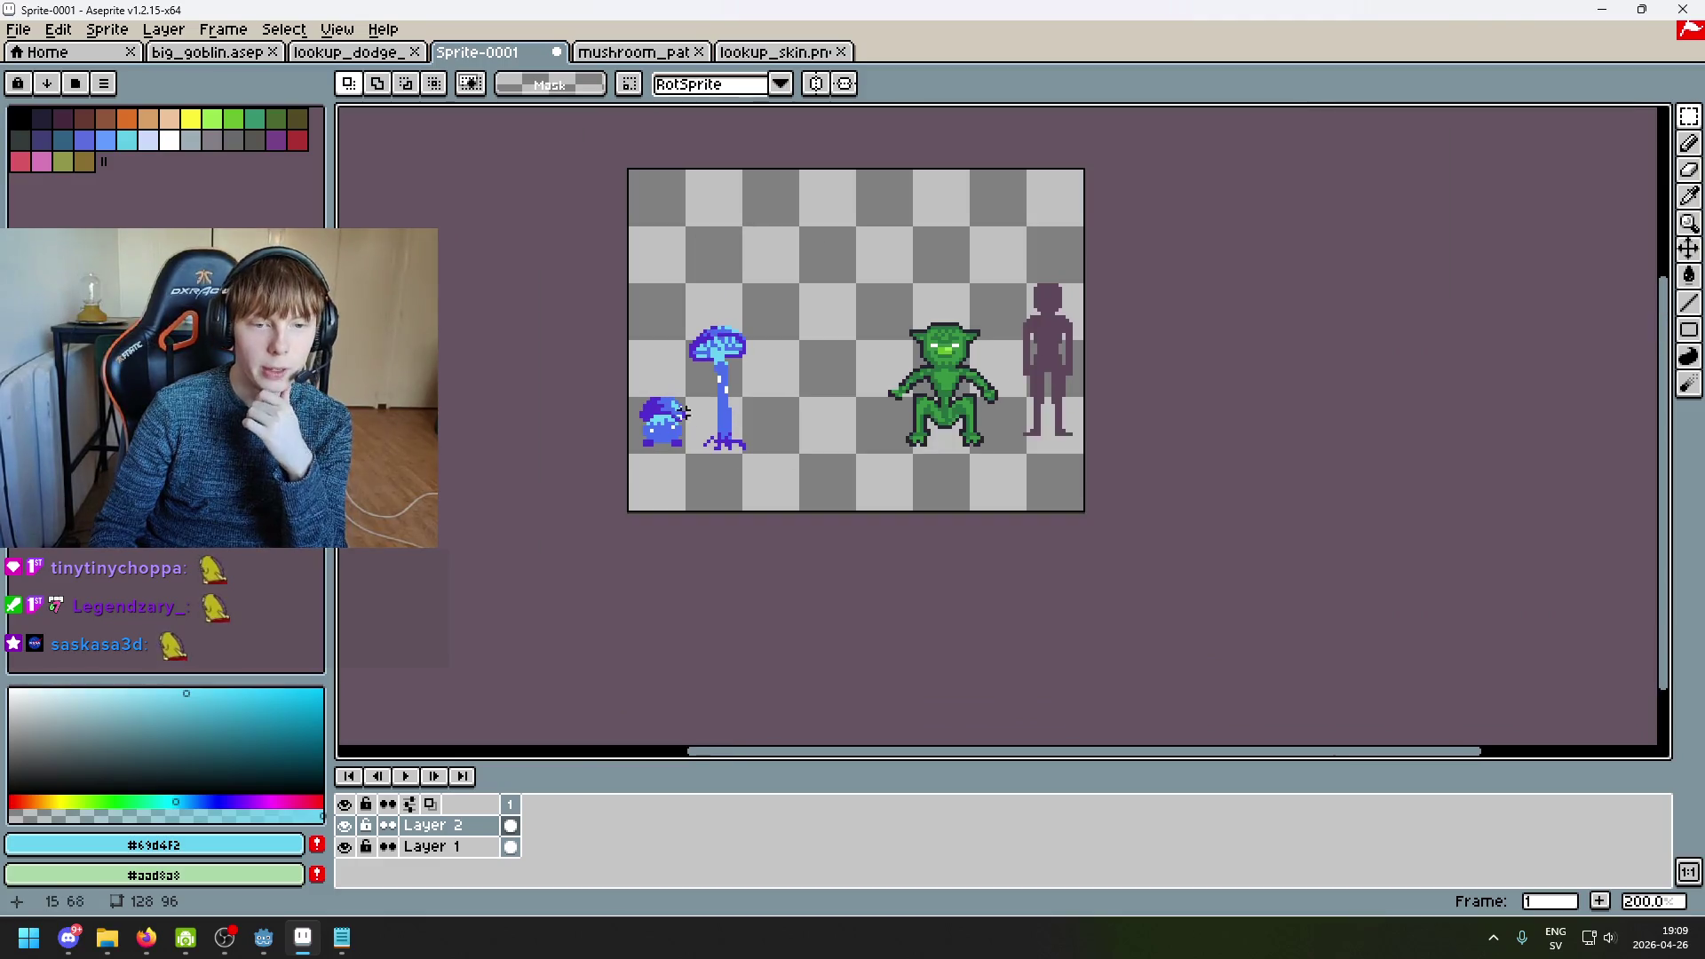
{"action": "scroll", "coordinate": [682, 416], "scroll_direction": "up", "scroll_amount": 2}
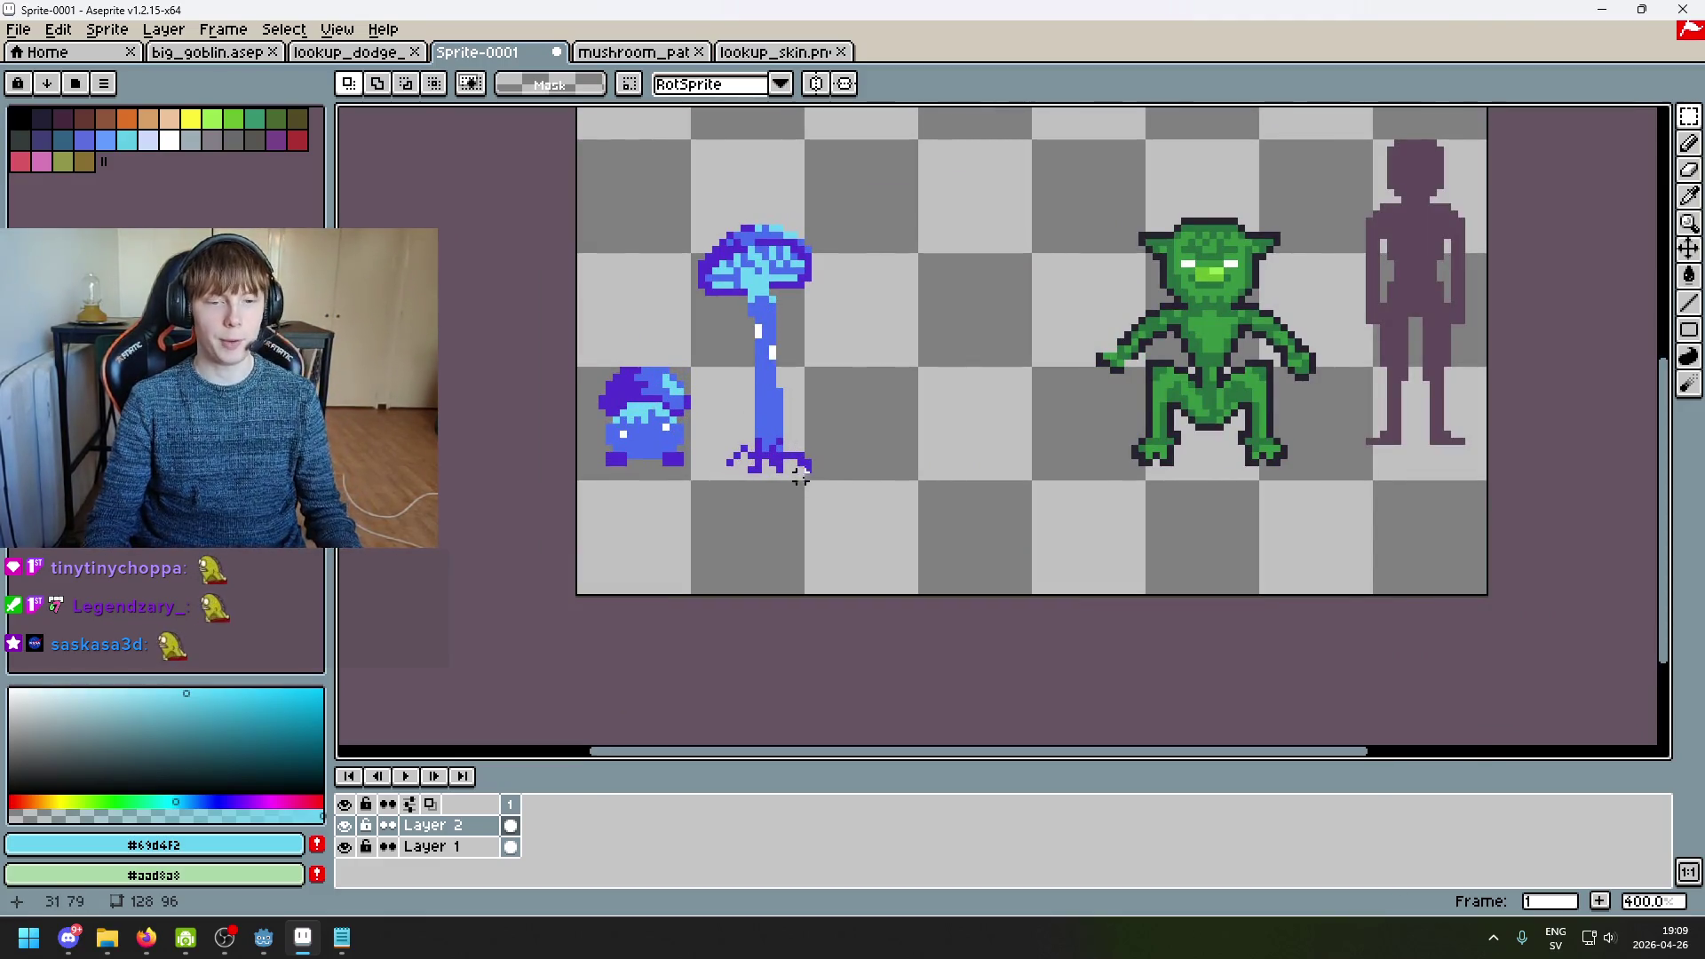
{"action": "scroll", "coordinate": [905, 426], "scroll_direction": "down", "scroll_amount": 2}
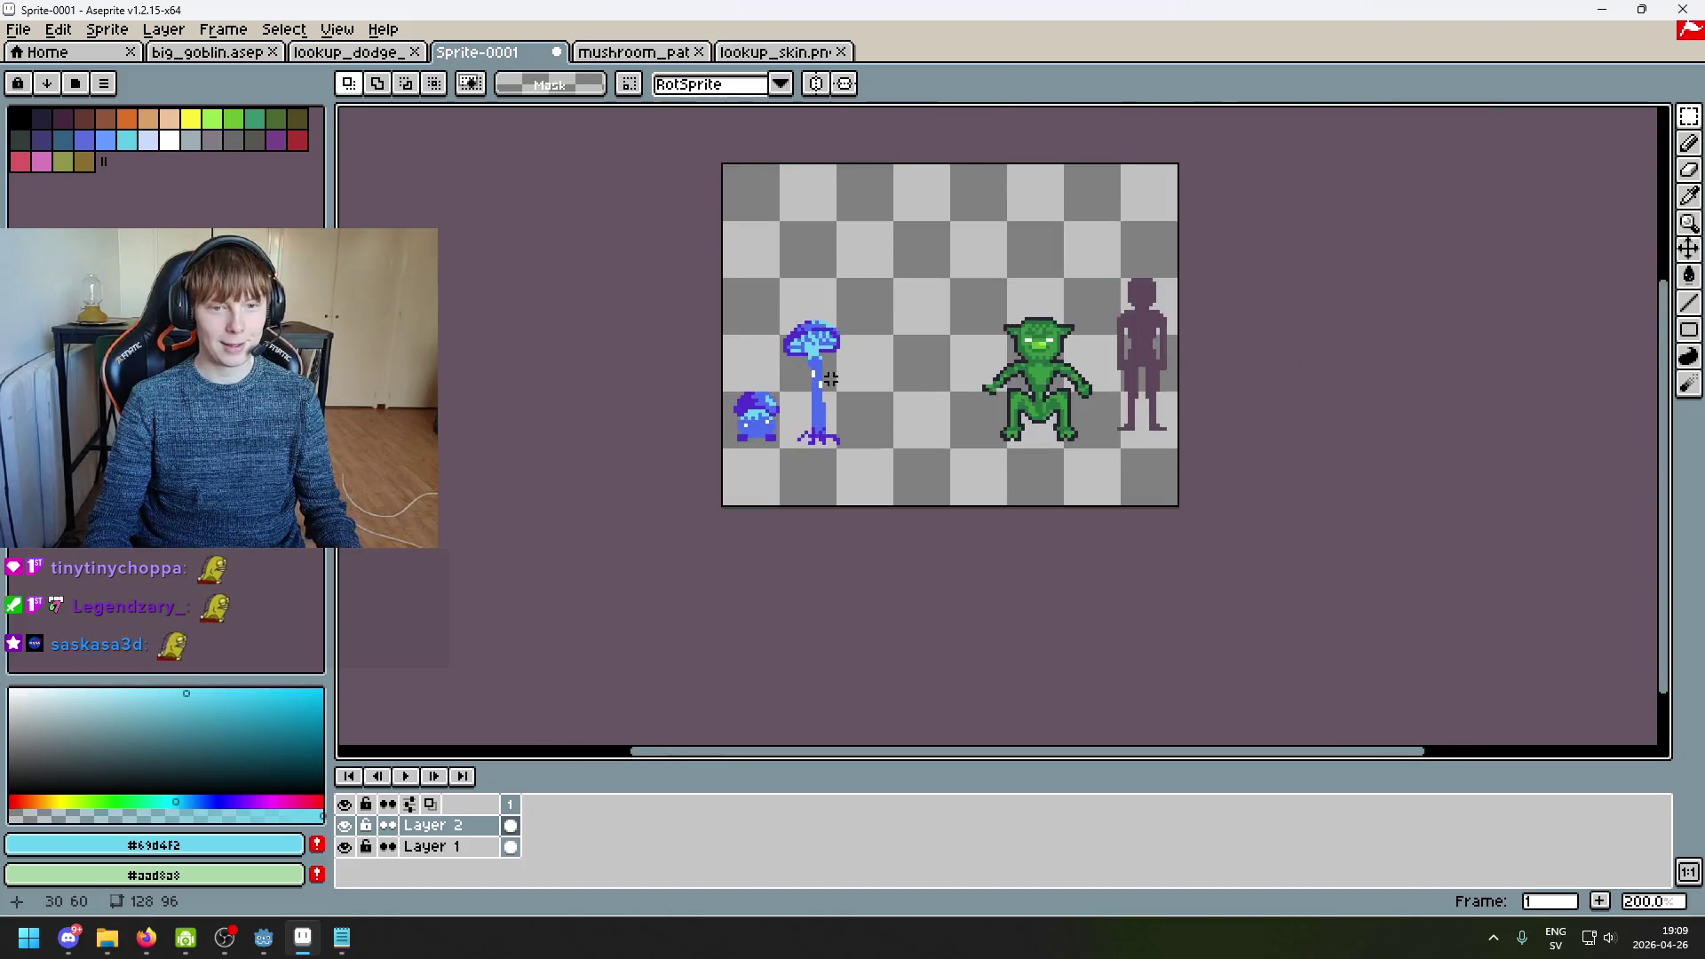
{"action": "scroll", "coordinate": [830, 380], "scroll_direction": "up", "scroll_amount": 7}
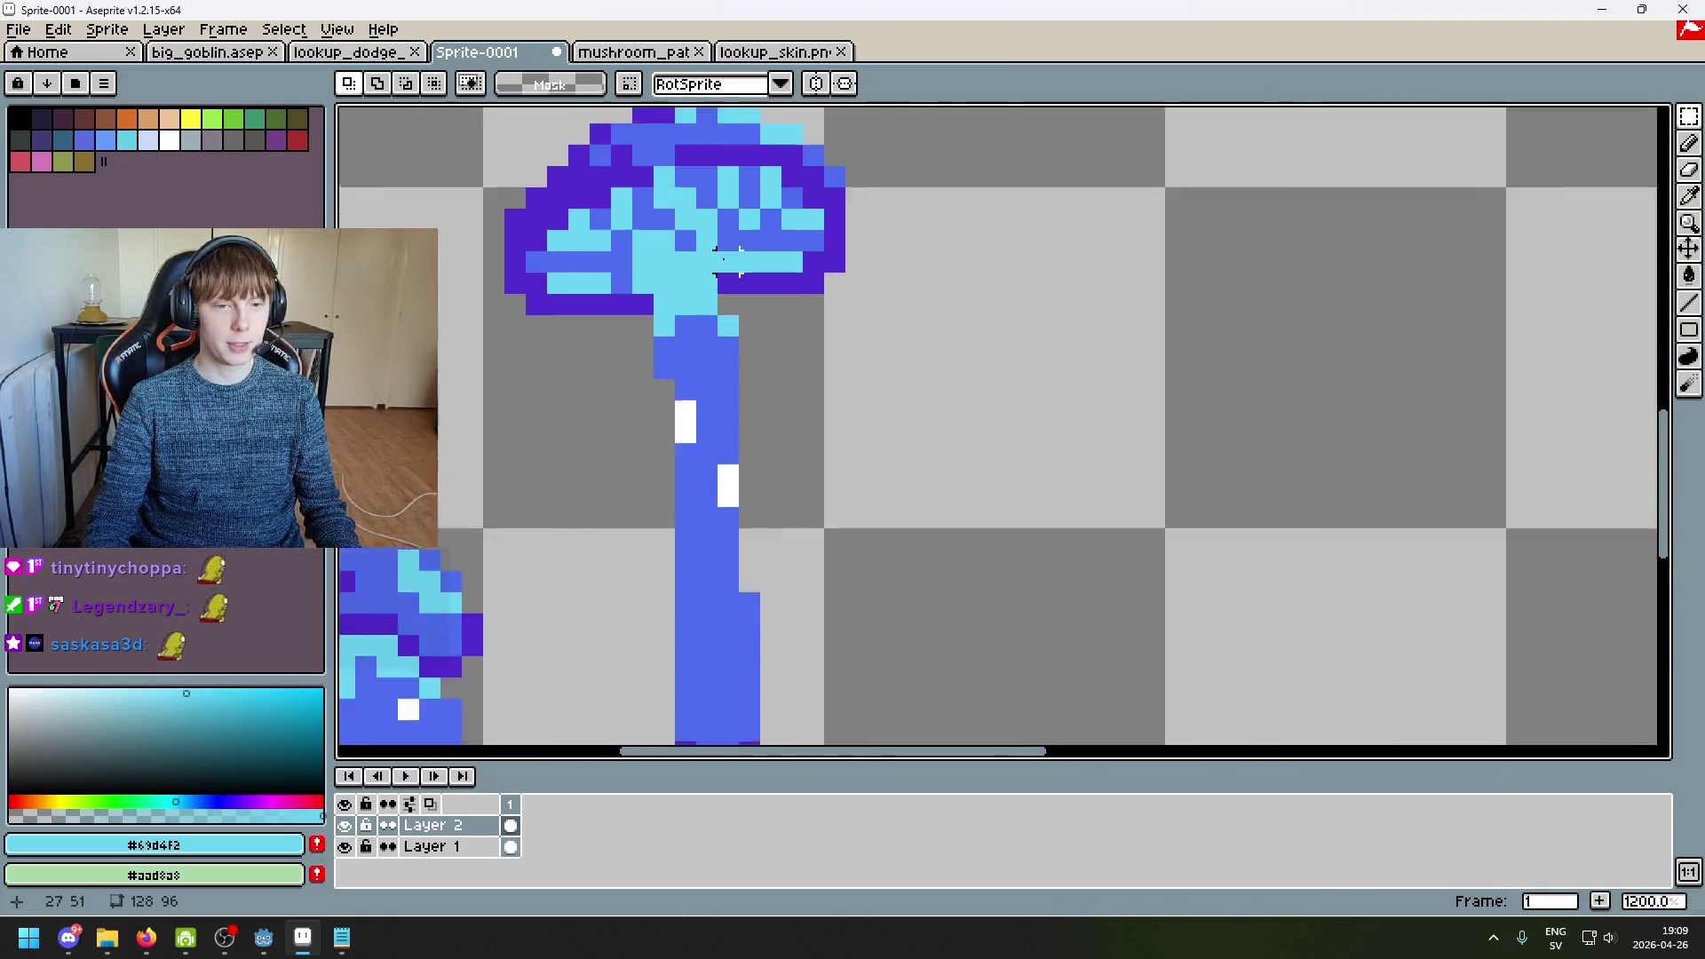
{"action": "scroll", "coordinate": [726, 260], "scroll_direction": "down", "scroll_amount": 4}
{"action": "scroll", "coordinate": [737, 396], "scroll_direction": "down", "scroll_amount": 2}
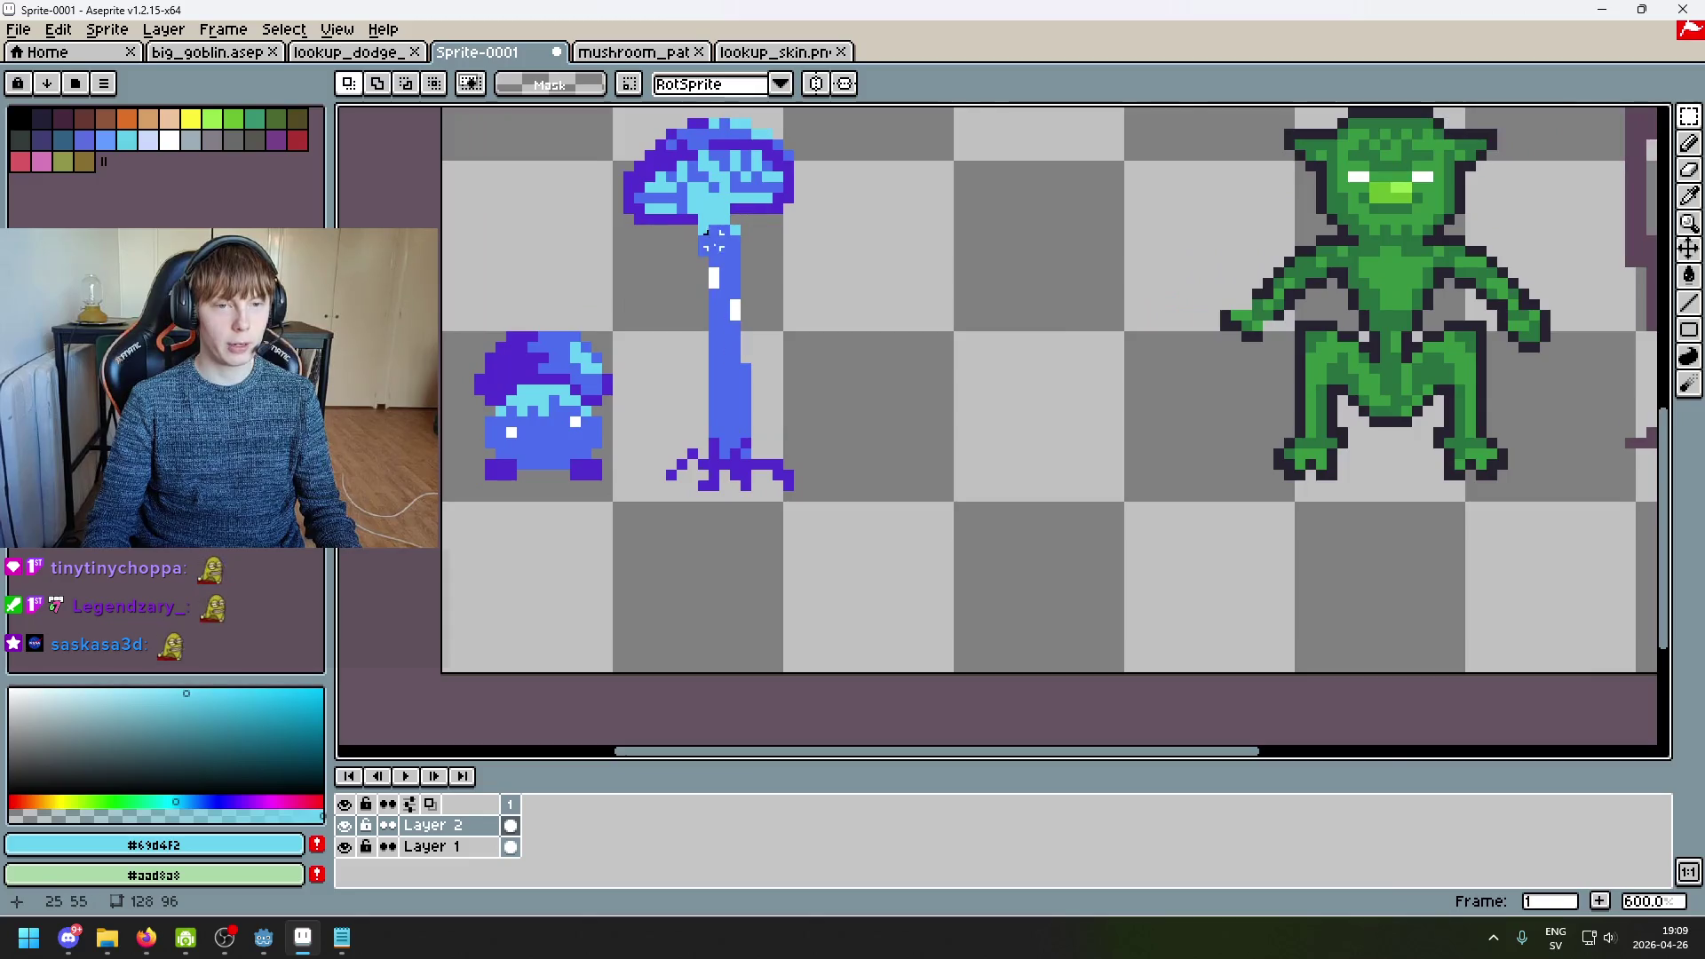
{"action": "scroll", "coordinate": [736, 294], "scroll_direction": "up", "scroll_amount": 4}
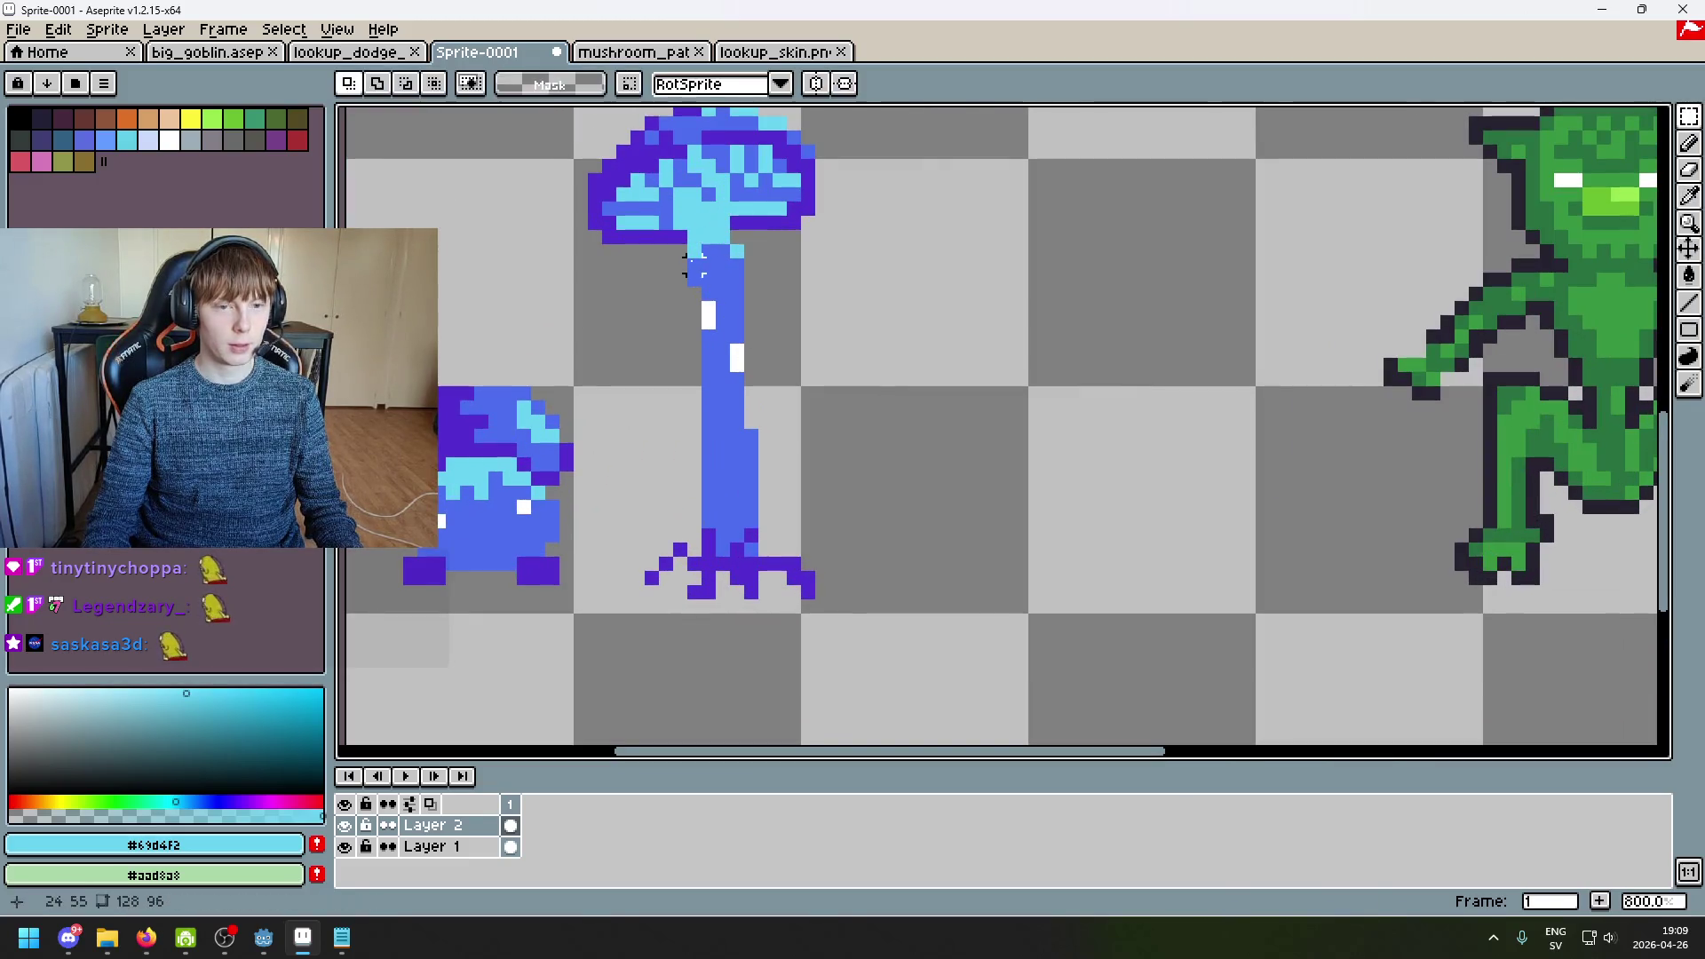
{"action": "key", "text": "b"}
{"action": "scroll", "coordinate": [724, 258], "scroll_direction": "down", "scroll_amount": 3}
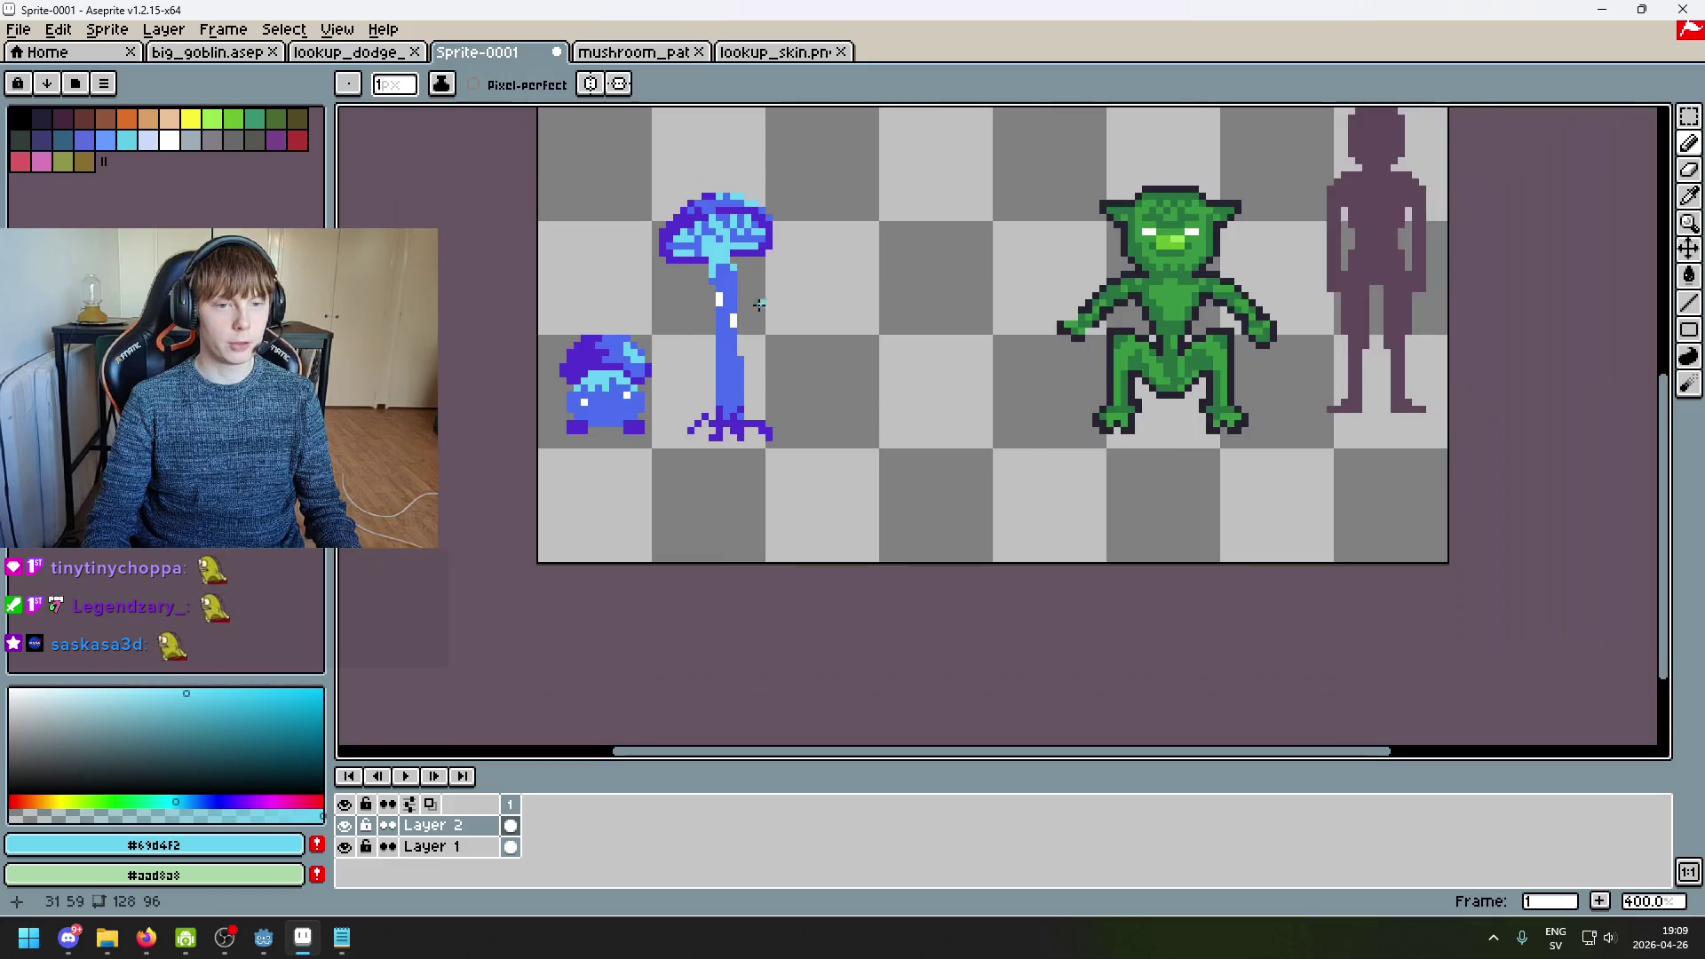
{"action": "scroll", "coordinate": [750, 301], "scroll_direction": "up", "scroll_amount": 3}
{"action": "scroll", "coordinate": [766, 374], "scroll_direction": "down", "scroll_amount": 4}
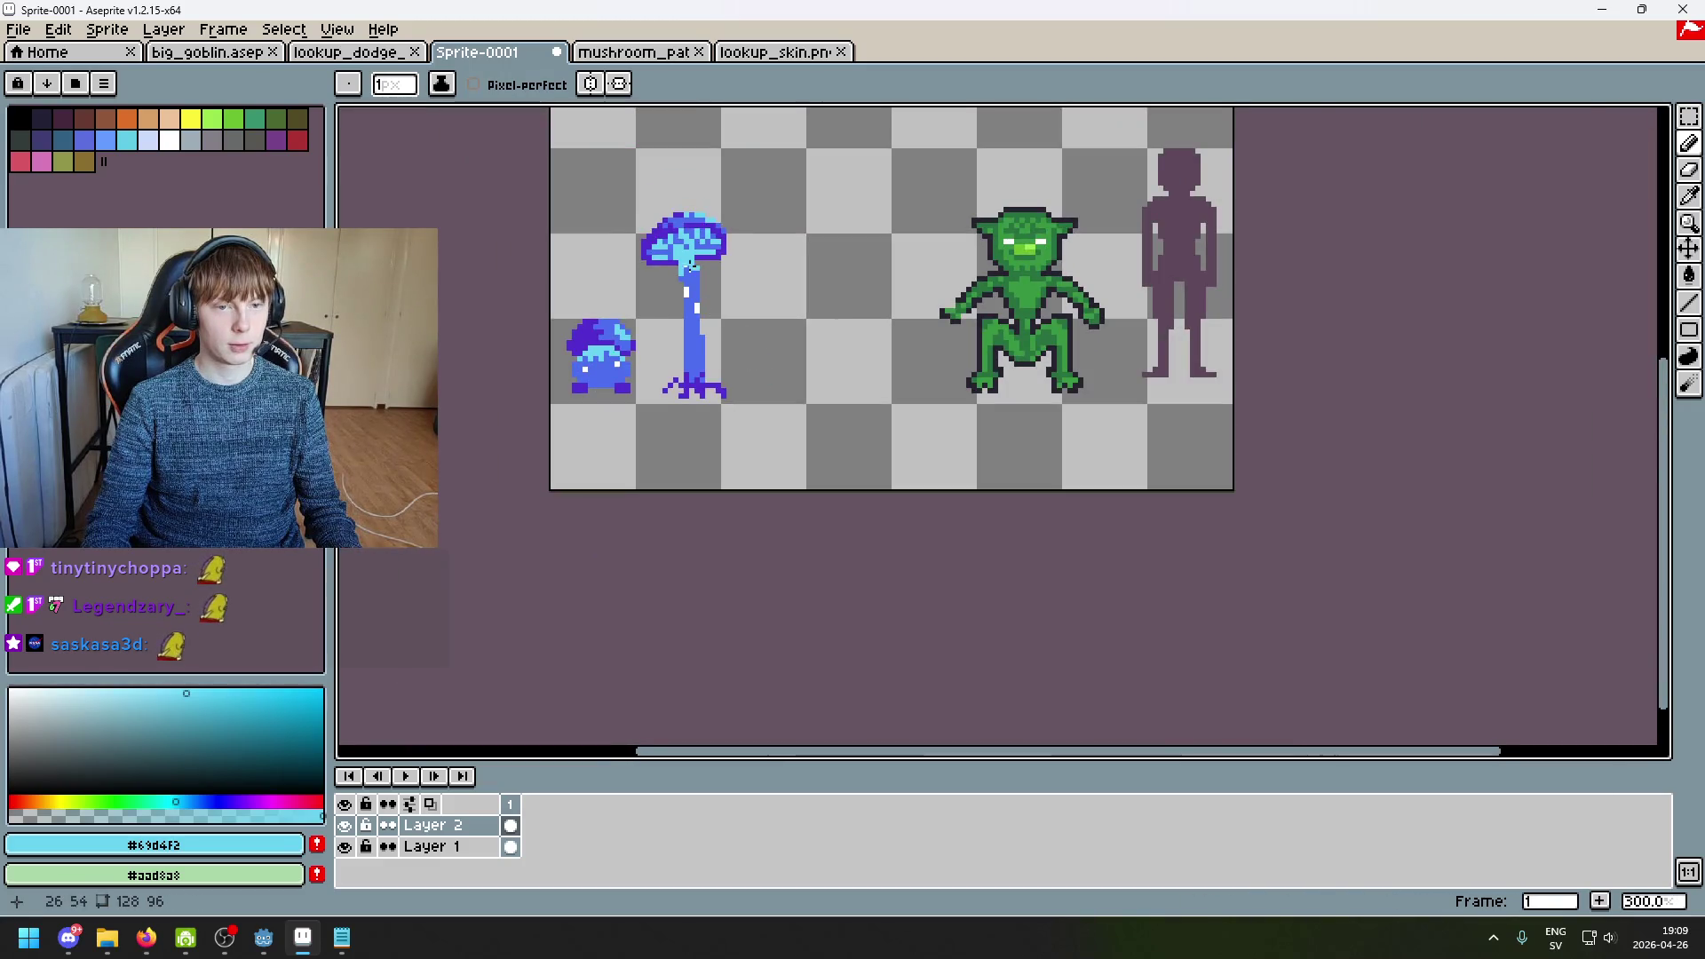
{"action": "scroll", "coordinate": [690, 277], "scroll_direction": "up", "scroll_amount": 5}
{"action": "left_click", "coordinate": [691, 277], "text": "alt"}
{"action": "scroll", "coordinate": [711, 293], "scroll_direction": "down", "scroll_amount": 6}
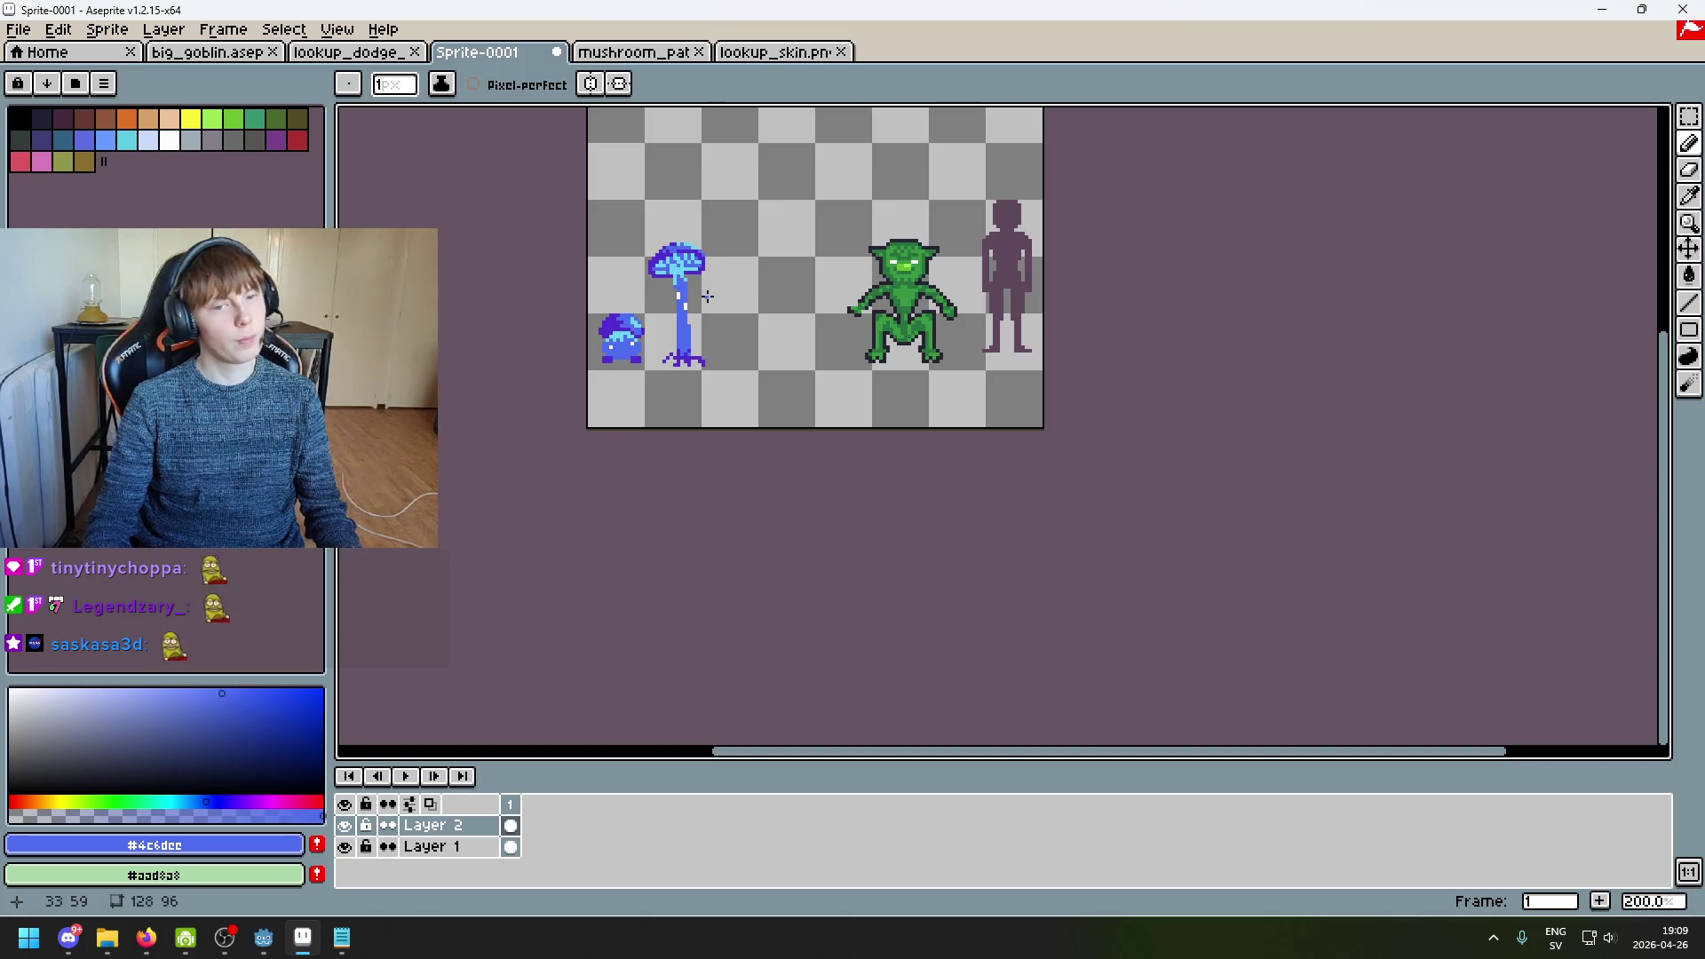
{"action": "scroll", "coordinate": [711, 295], "scroll_direction": "up", "scroll_amount": 4}
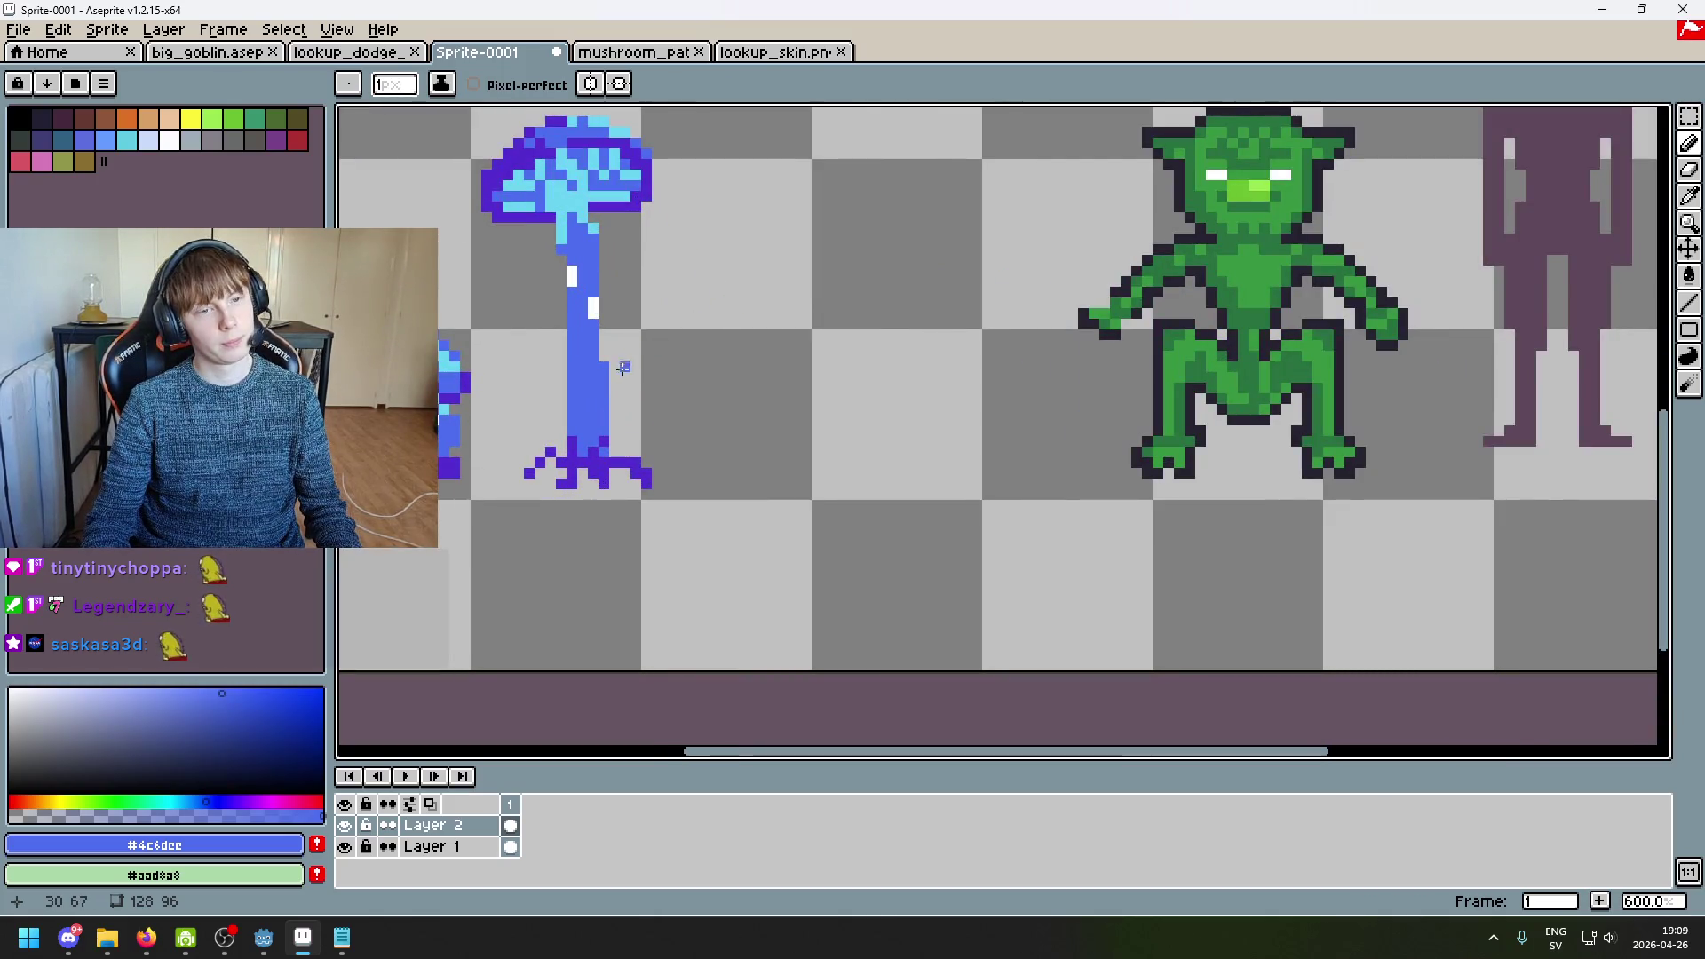
{"action": "scroll", "coordinate": [630, 380], "scroll_direction": "down", "scroll_amount": 3}
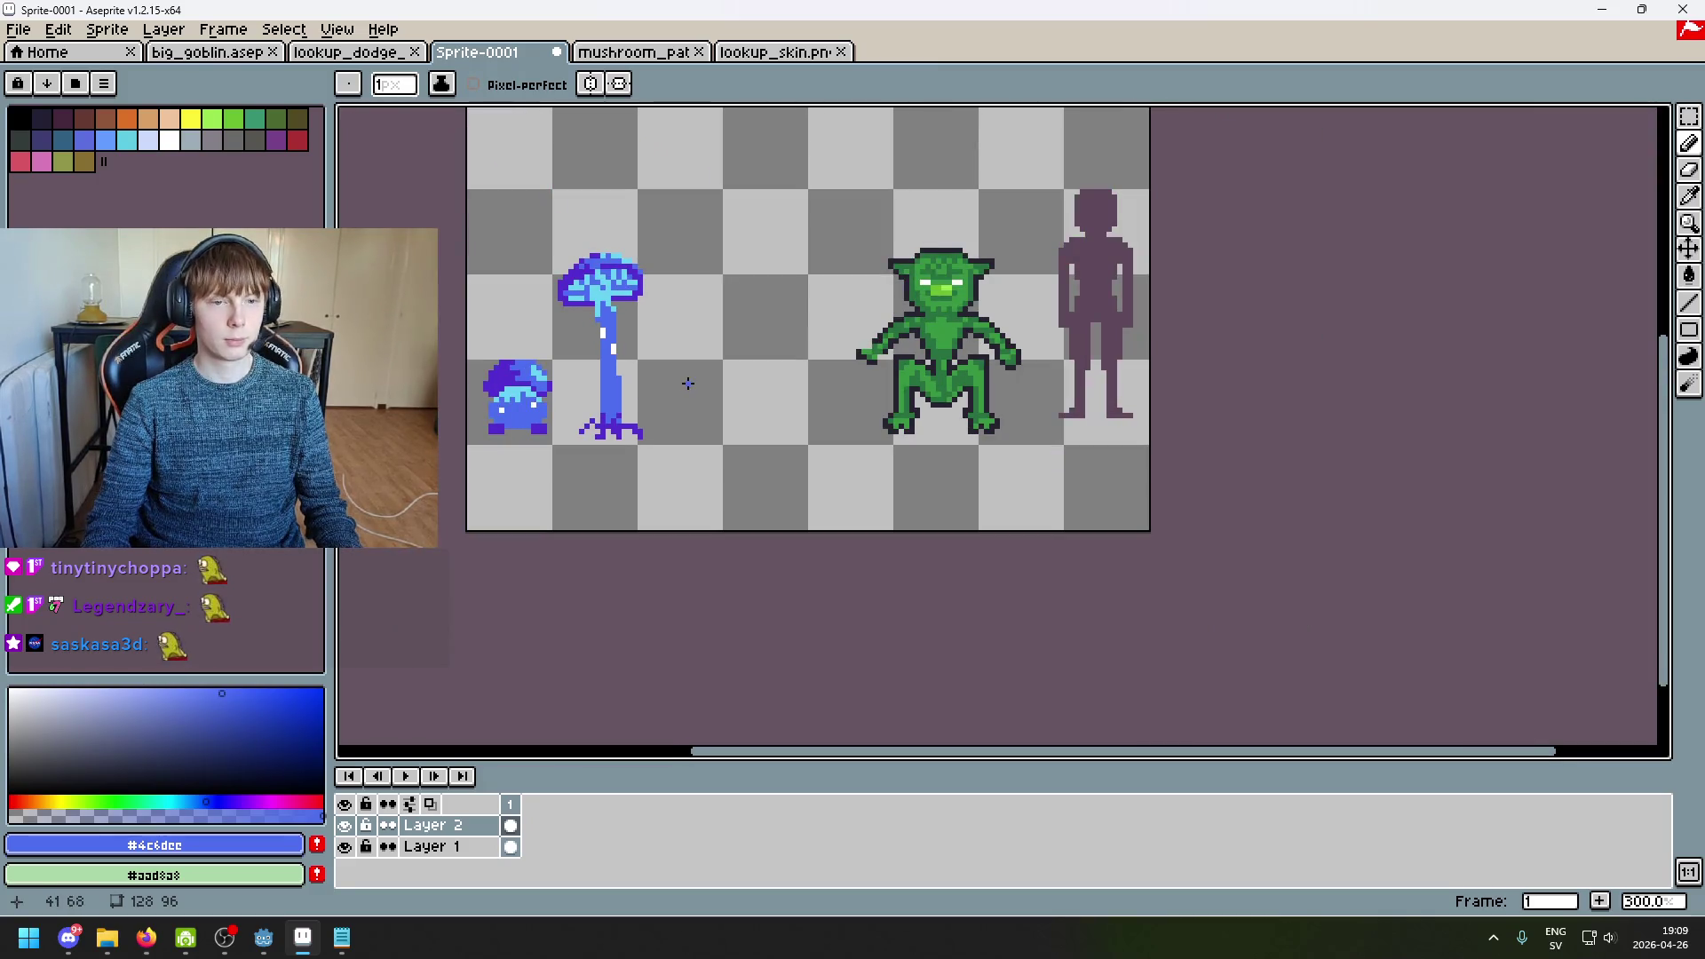
{"action": "left_click", "coordinate": [685, 387], "text": "alt"}
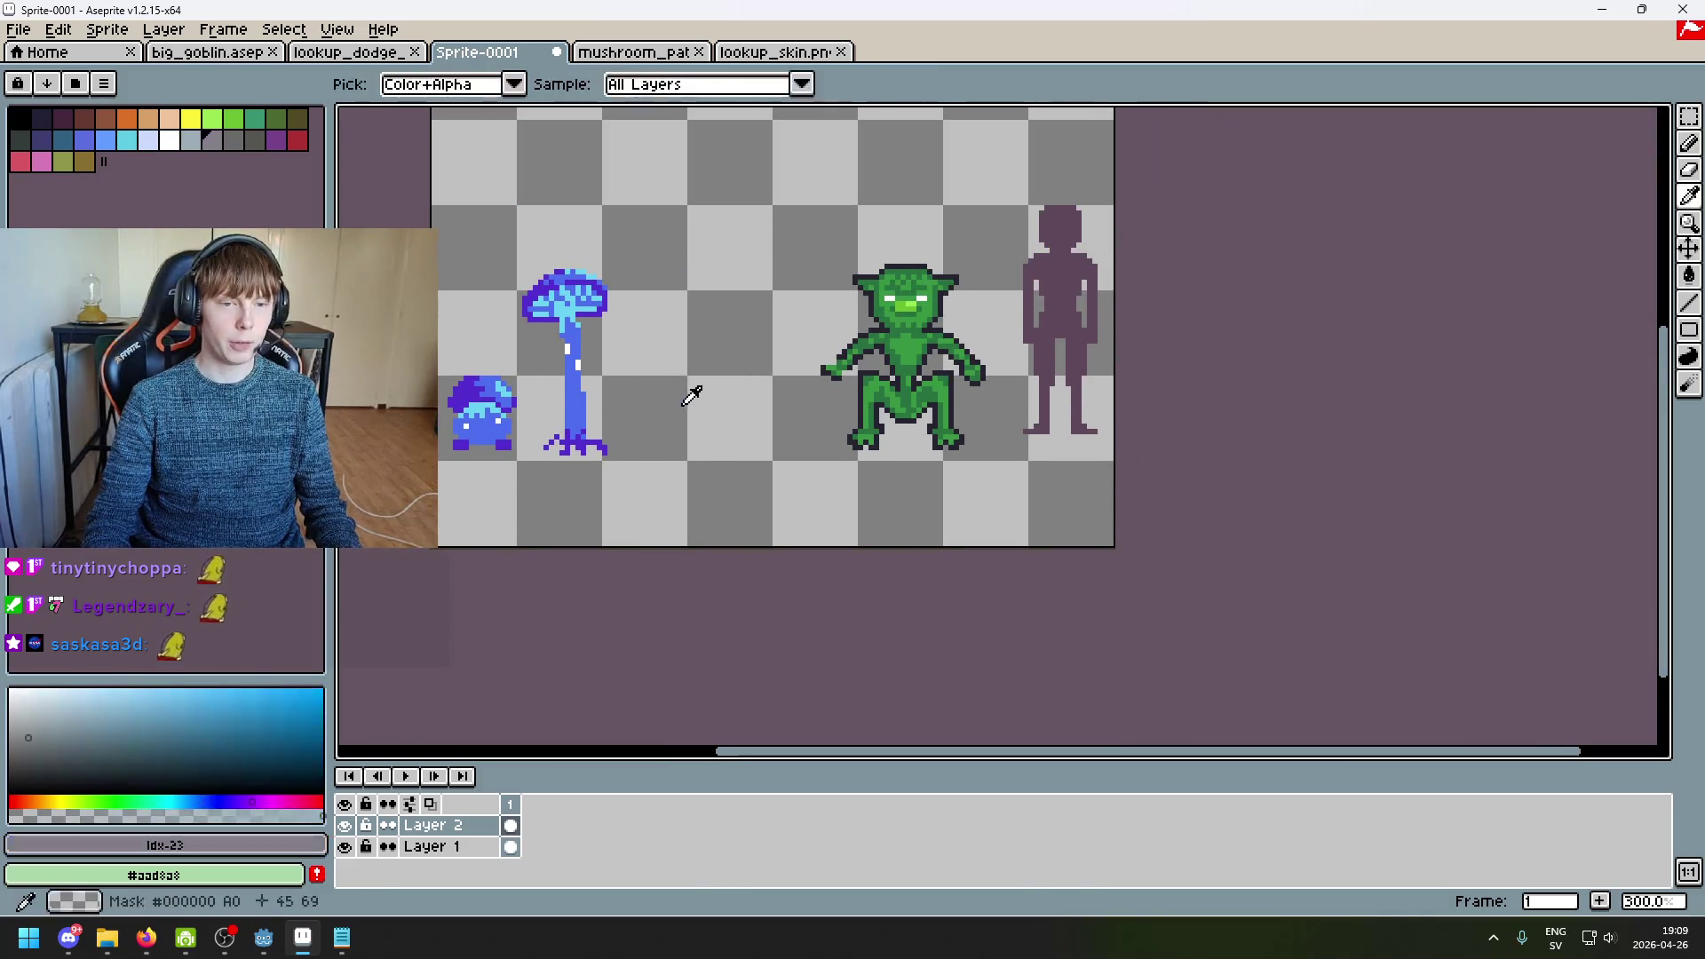
Step: With a 1px brush, paint dark purple #532ccf streaks up the tall mushroom's stem base
{"action": "left_click", "coordinate": [511, 389], "text": "alt"}
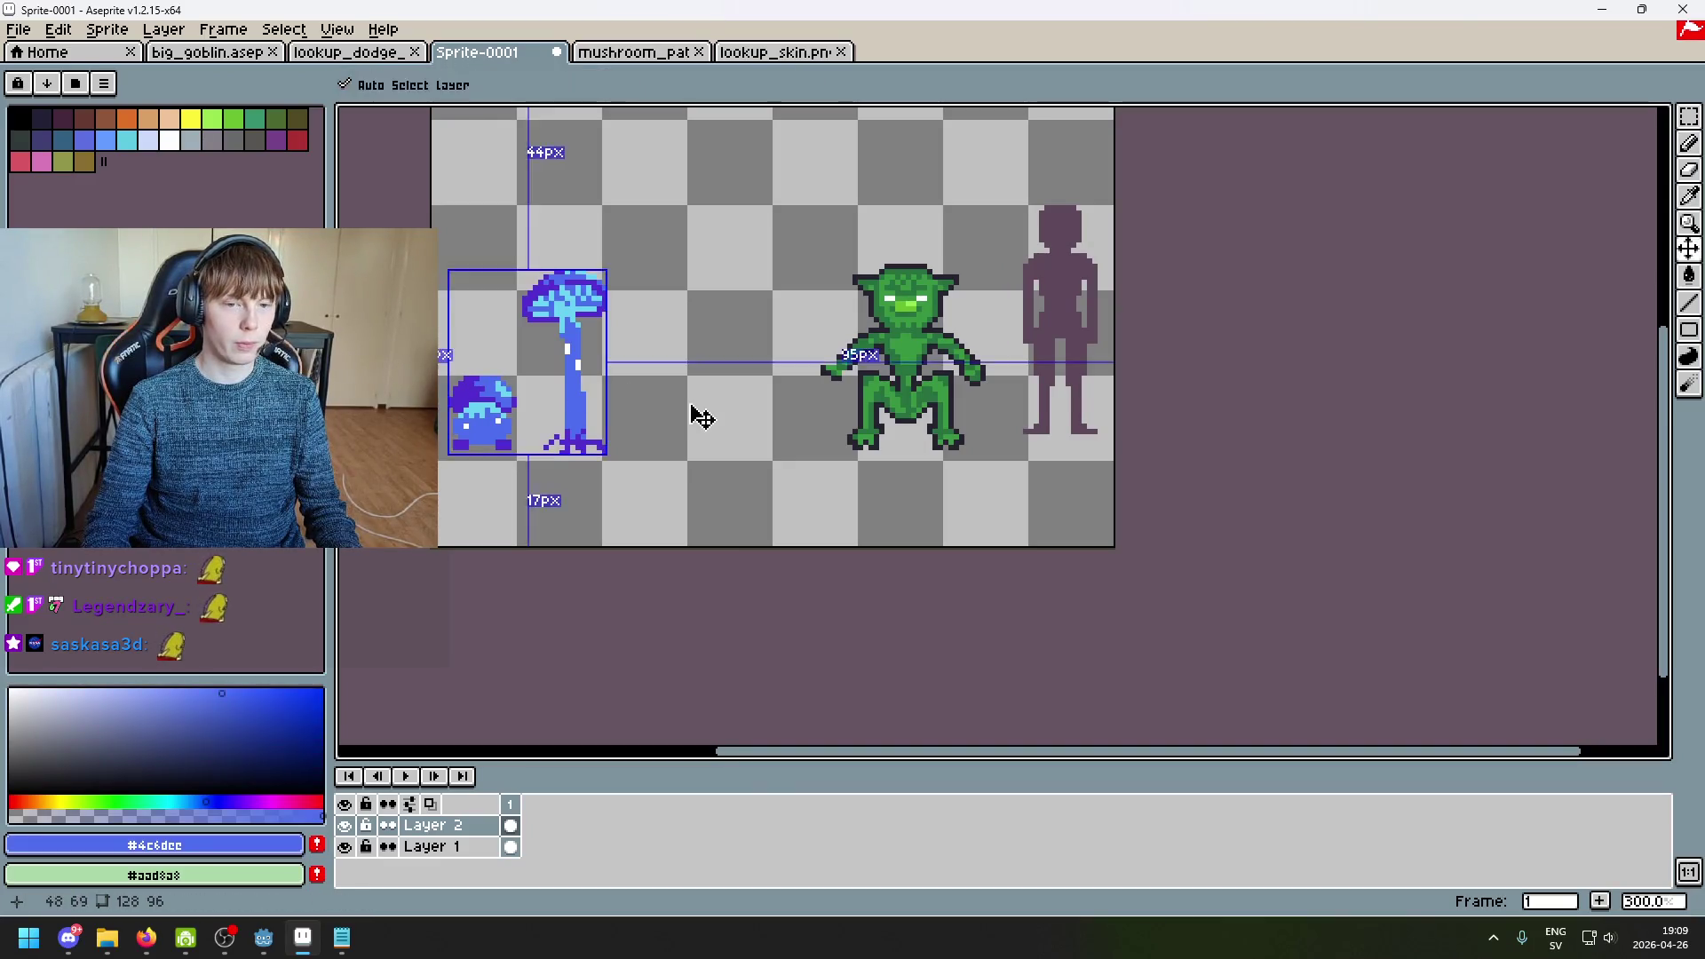
{"action": "left_click", "coordinate": [575, 426], "text": "alt"}
{"action": "scroll", "coordinate": [568, 416], "scroll_direction": "up", "scroll_amount": 9}
{"action": "key", "text": "minus"}
{"action": "key", "text": "minus"}
{"action": "key", "text": "minus"}
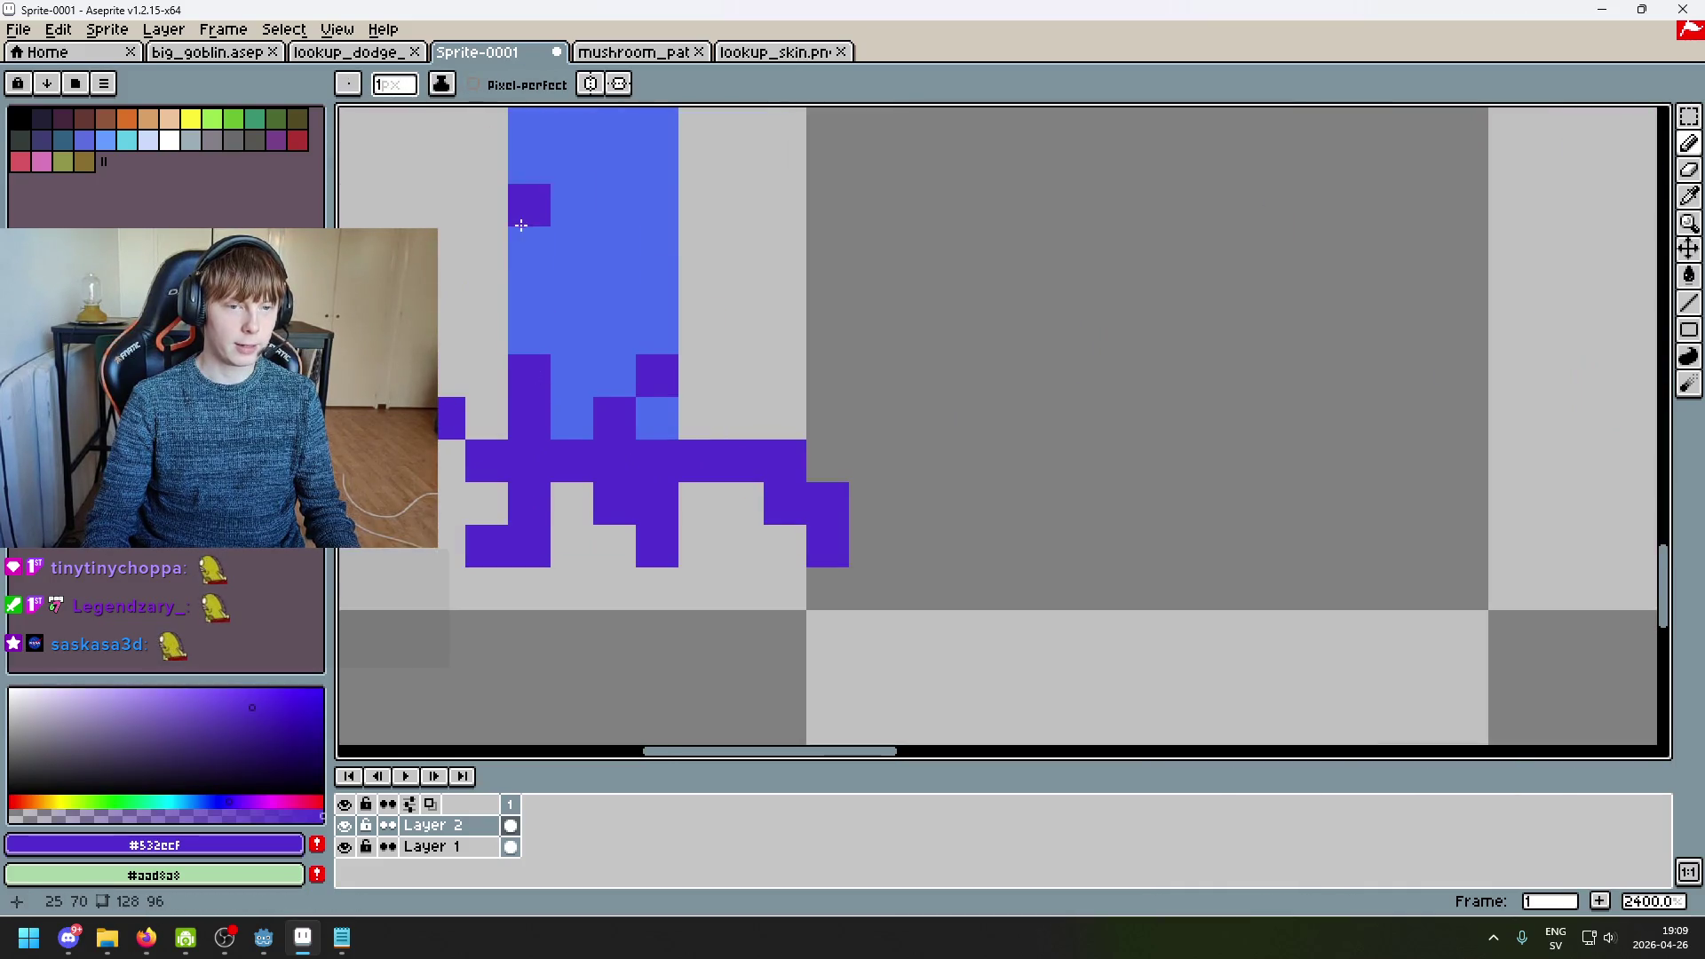
{"action": "left_click_drag", "start_coordinate": [529, 239], "coordinate": [529, 417]}
{"action": "left_click_drag", "start_coordinate": [615, 290], "coordinate": [603, 364]}
{"action": "left_click", "coordinate": [571, 418]}
{"action": "left_click", "coordinate": [572, 375]}
Step: Zoom around to inspect the stem, then sample the stem blue #4c6dee again
{"action": "scroll", "coordinate": [709, 268], "scroll_direction": "down", "scroll_amount": 9}
{"action": "scroll", "coordinate": [709, 268], "scroll_direction": "up", "scroll_amount": 3}
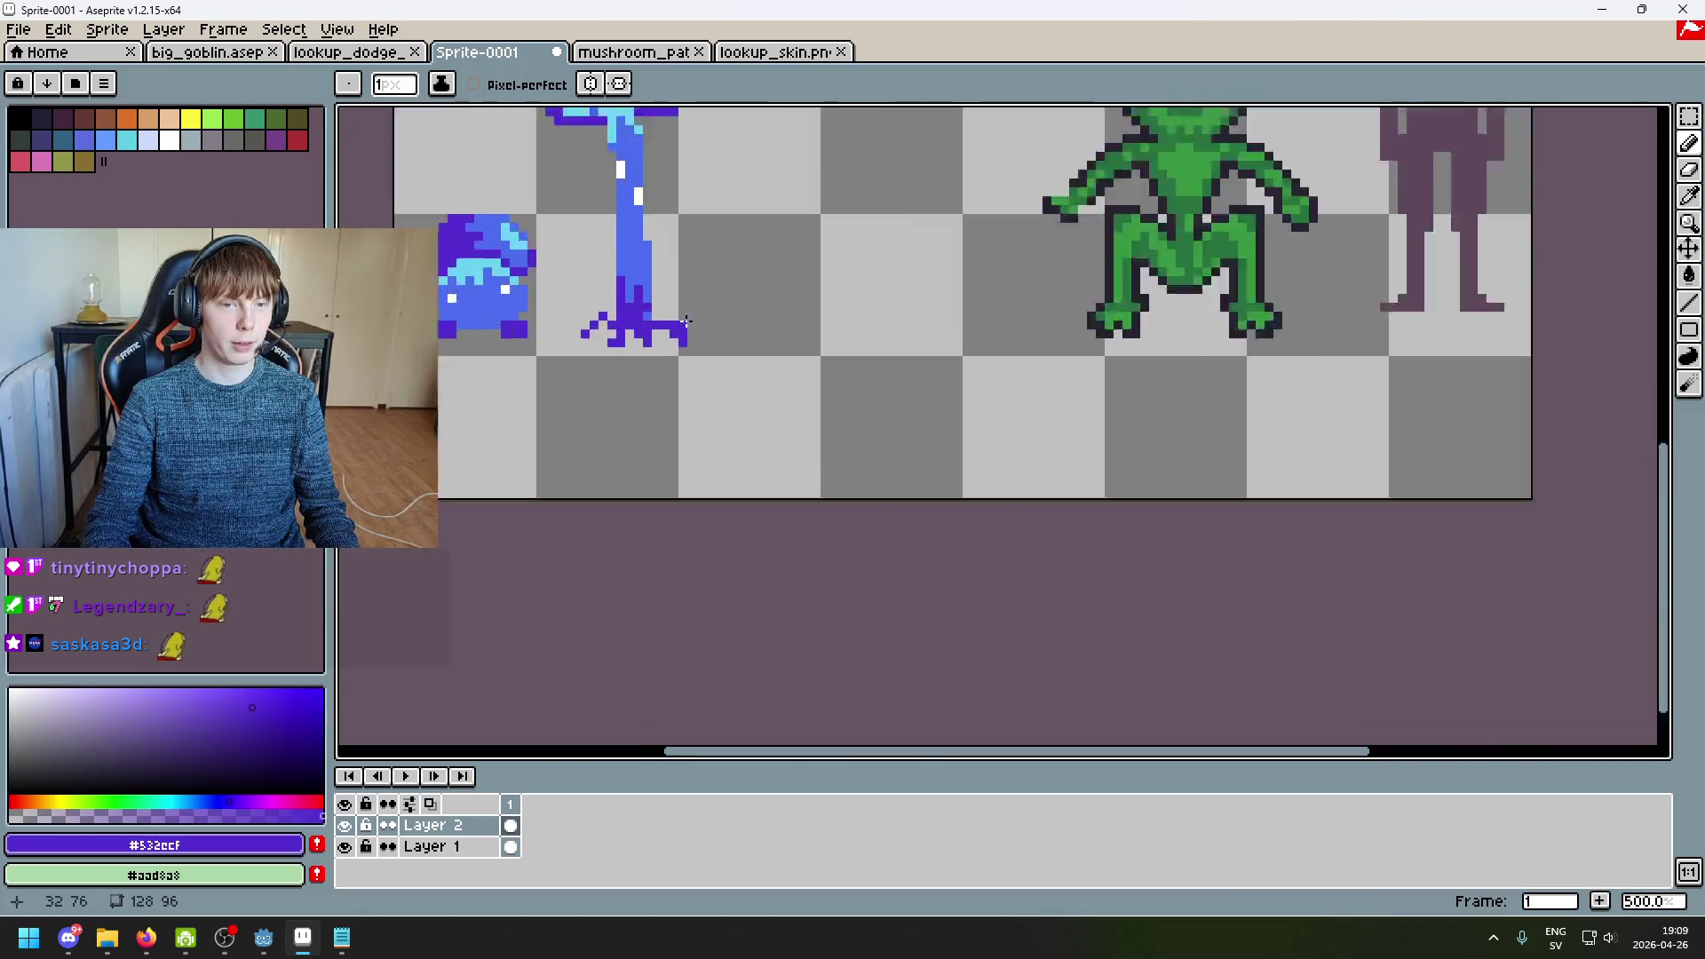
{"action": "scroll", "coordinate": [631, 281], "scroll_direction": "down", "scroll_amount": 4}
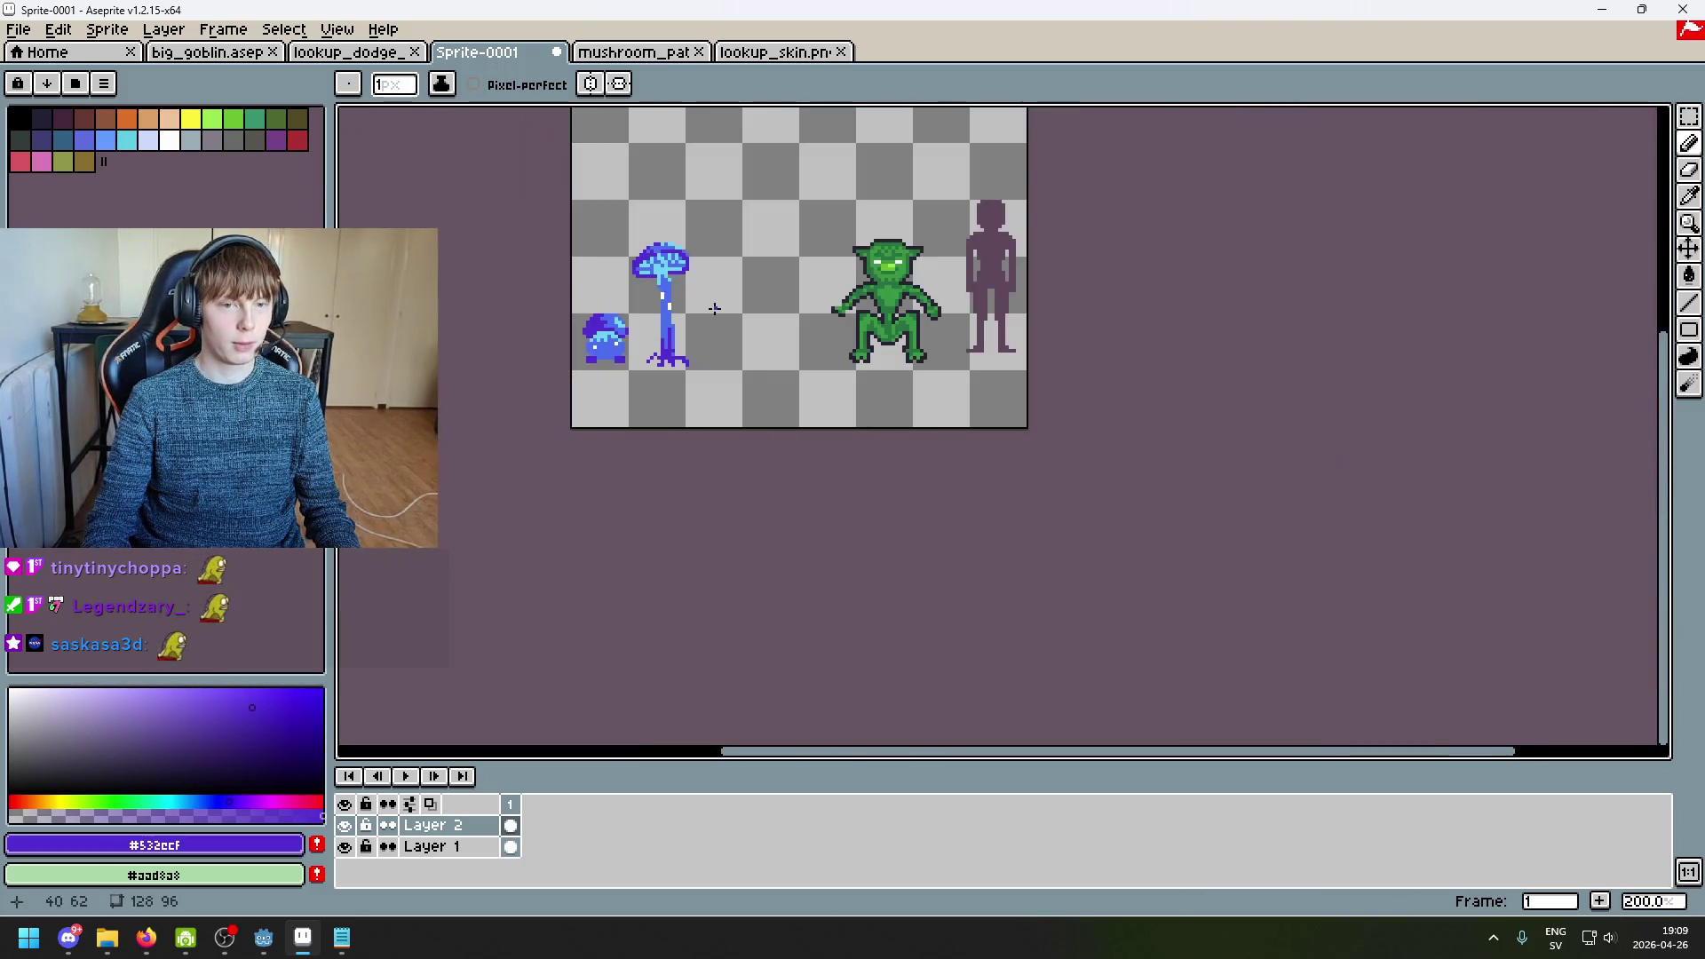
{"action": "scroll", "coordinate": [715, 308], "scroll_direction": "up", "scroll_amount": 2}
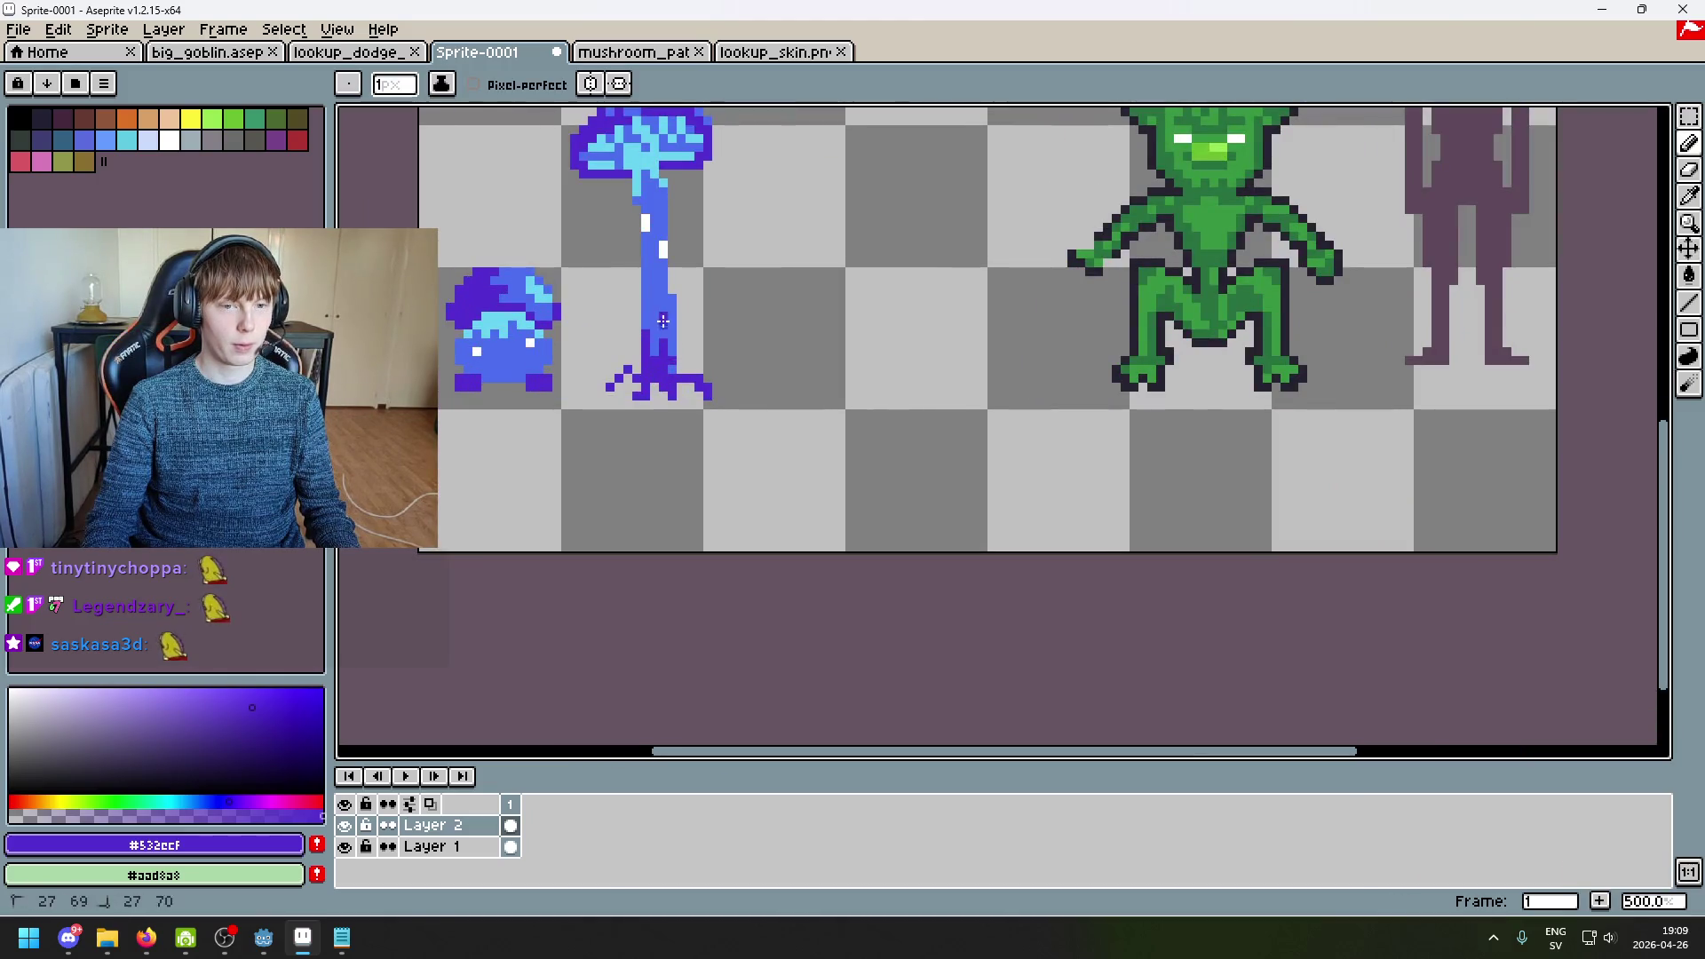
{"action": "scroll", "coordinate": [716, 369], "scroll_direction": "down", "scroll_amount": 2}
{"action": "scroll", "coordinate": [734, 363], "scroll_direction": "up", "scroll_amount": 4}
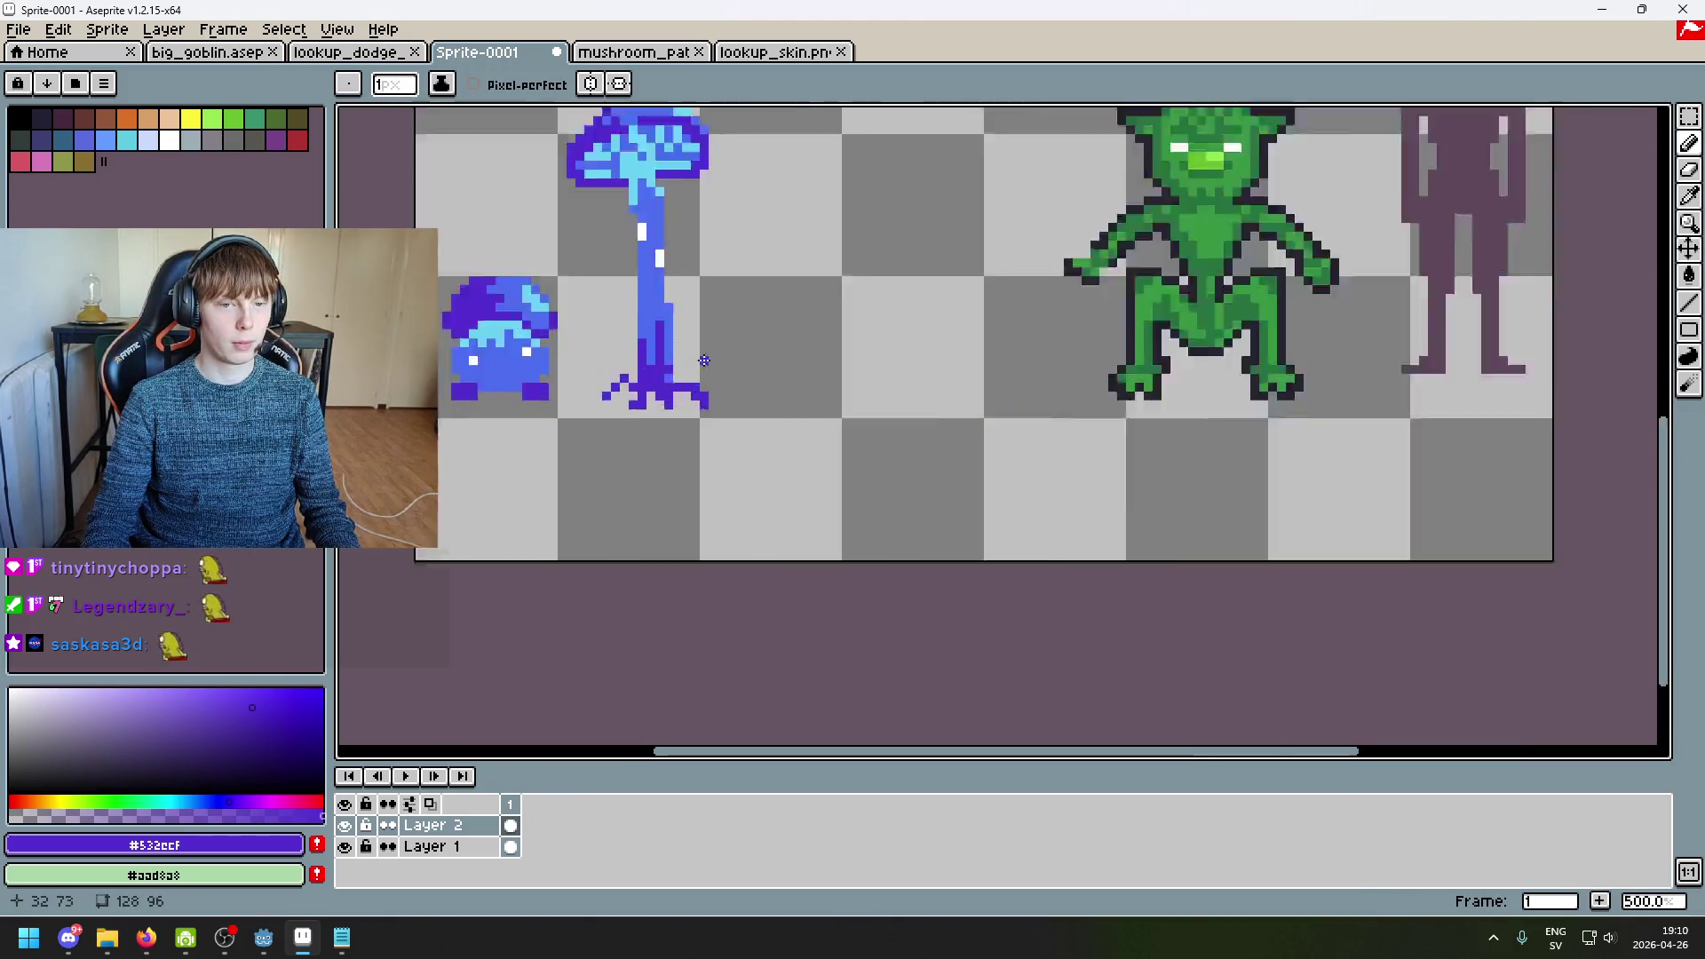
{"action": "scroll", "coordinate": [650, 385], "scroll_direction": "down", "scroll_amount": 5}
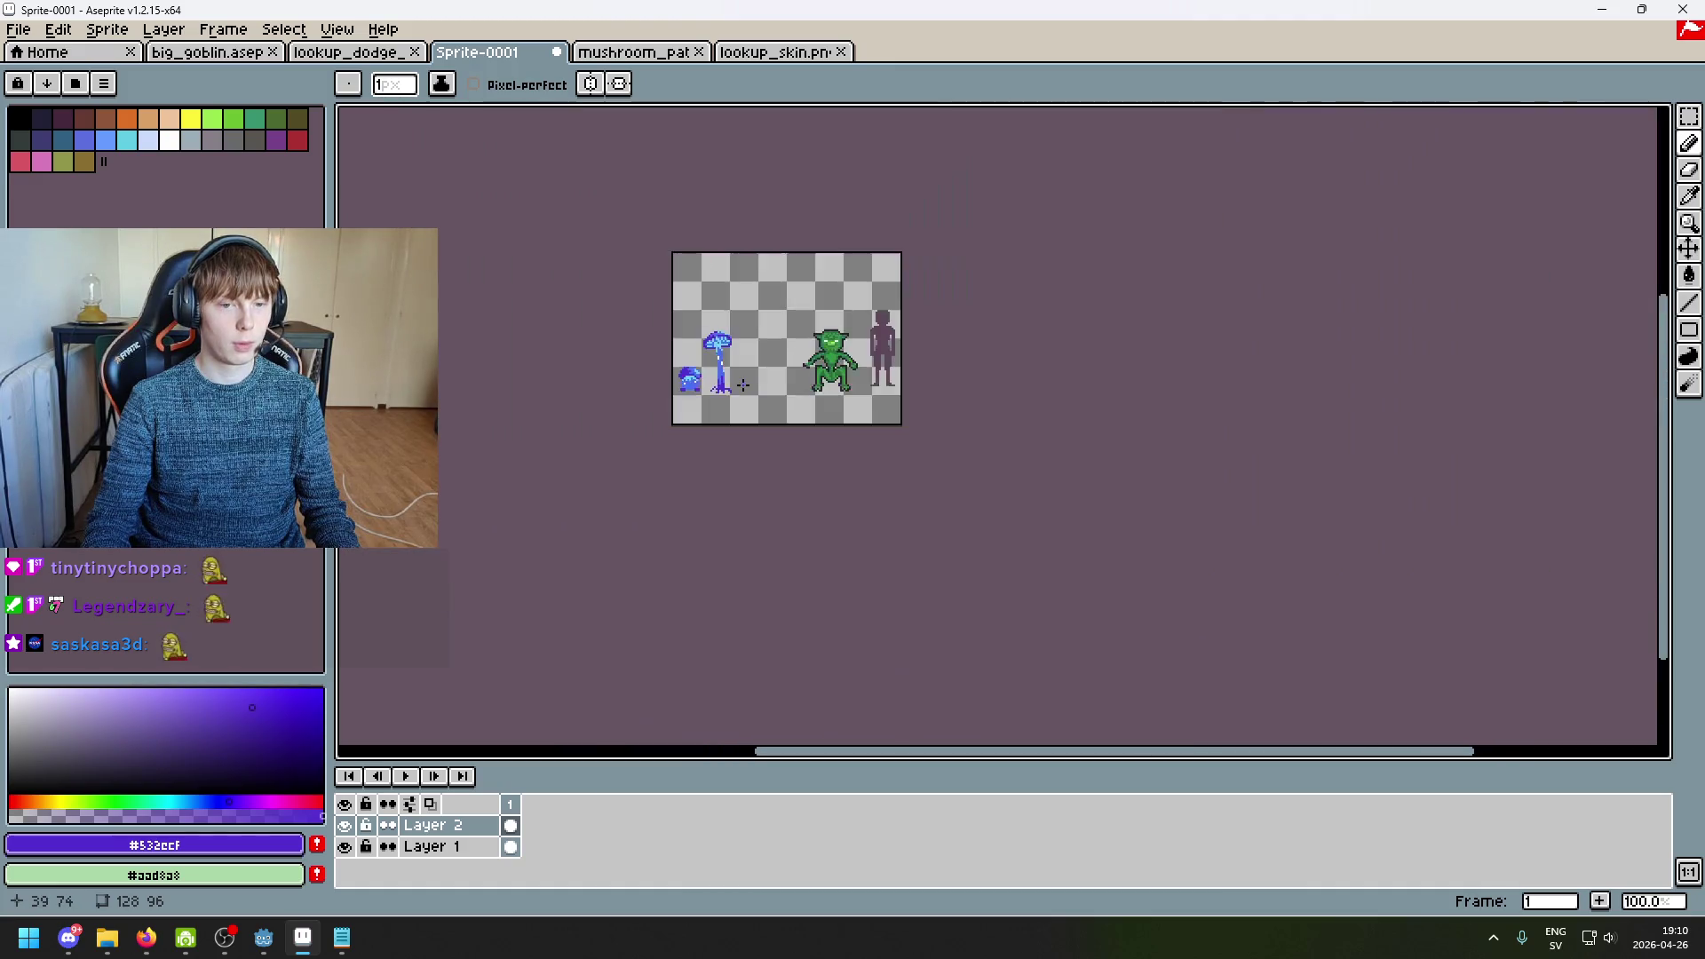
{"action": "scroll", "coordinate": [742, 384], "scroll_direction": "up", "scroll_amount": 1}
{"action": "scroll", "coordinate": [742, 385], "scroll_direction": "up", "scroll_amount": 4}
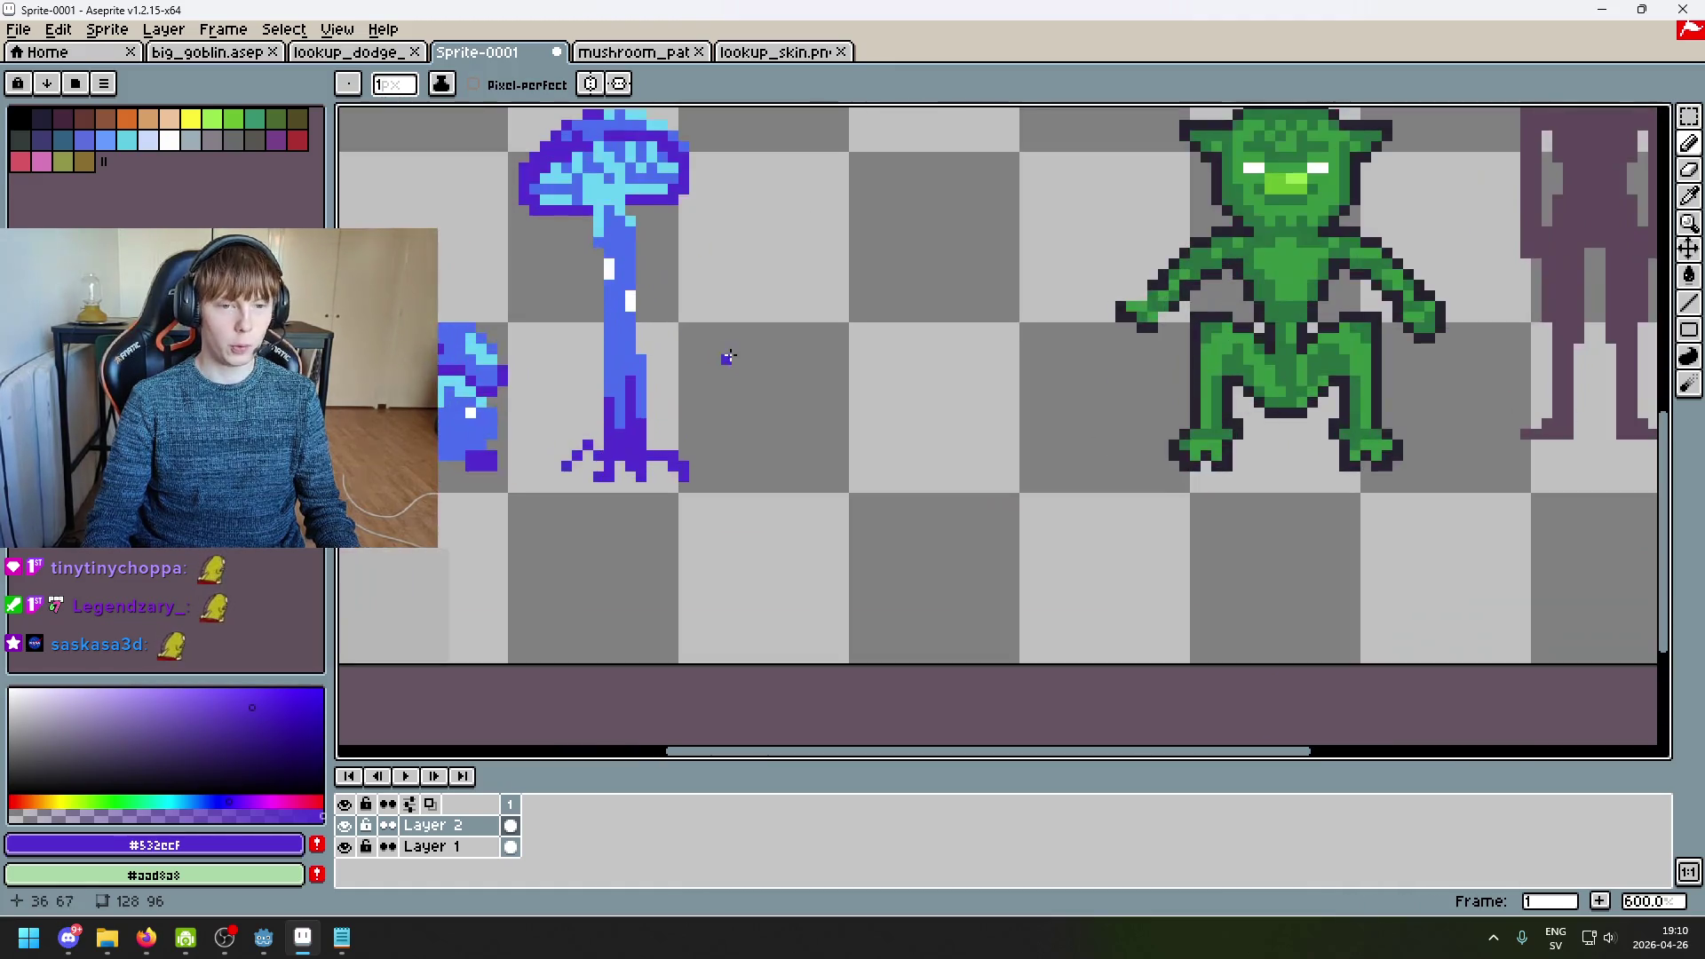
{"action": "scroll", "coordinate": [711, 492], "scroll_direction": "up", "scroll_amount": 1}
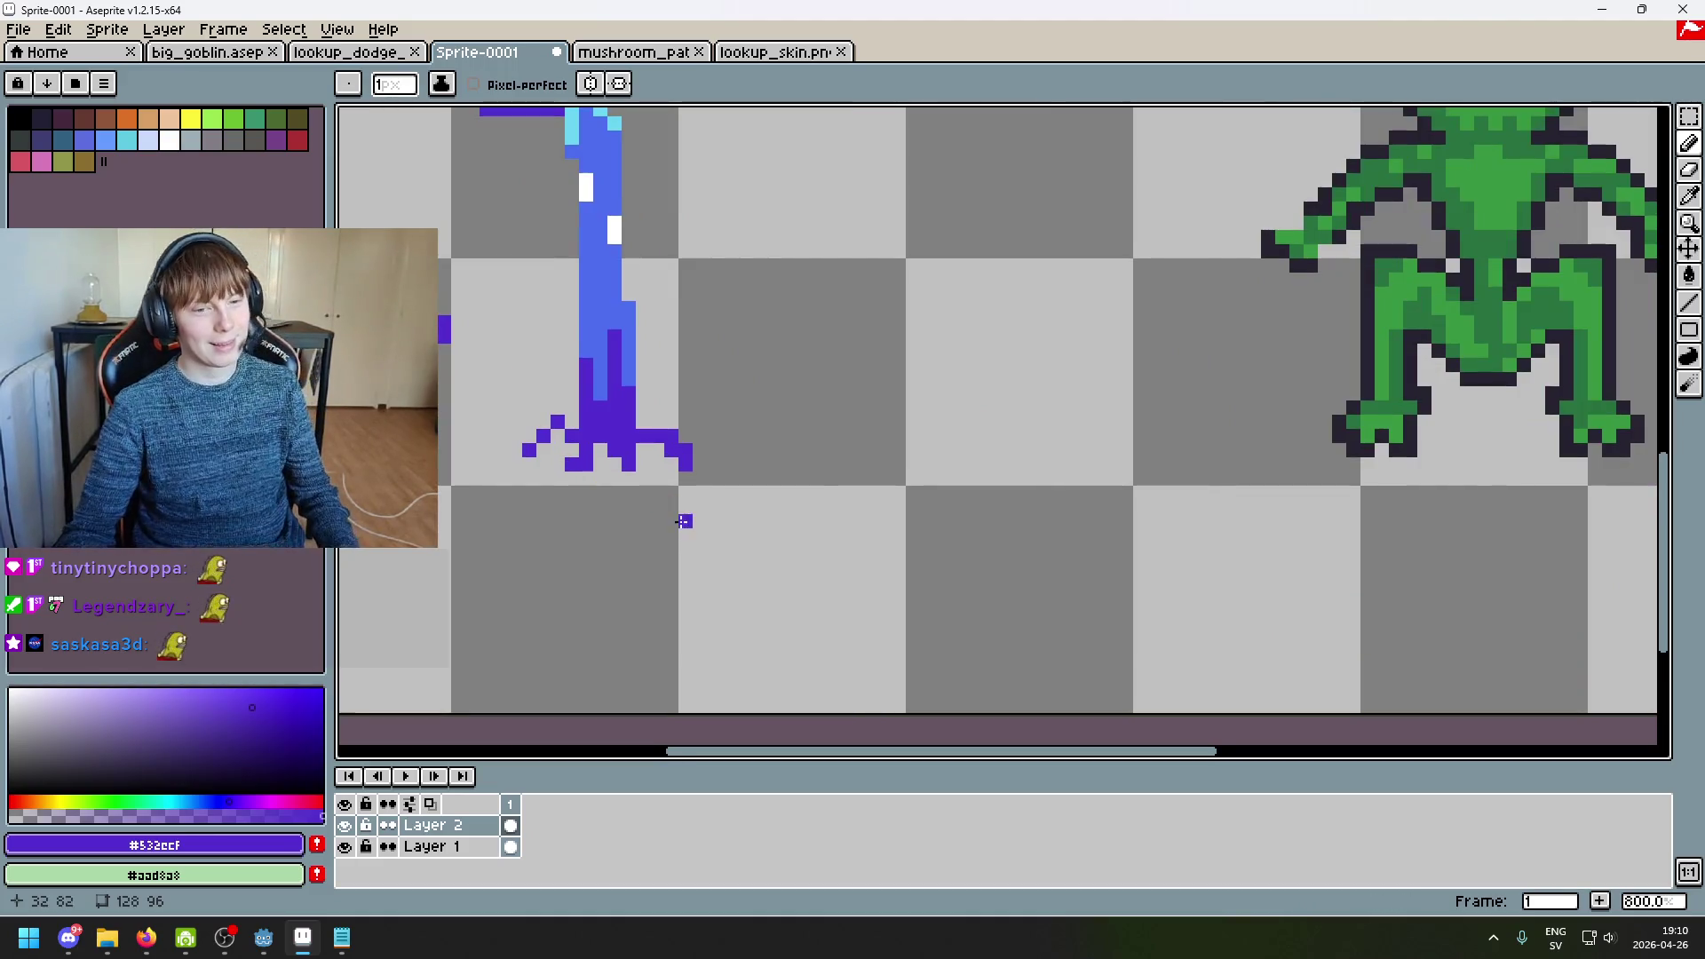
{"action": "scroll", "coordinate": [657, 492], "scroll_direction": "up", "scroll_amount": 2}
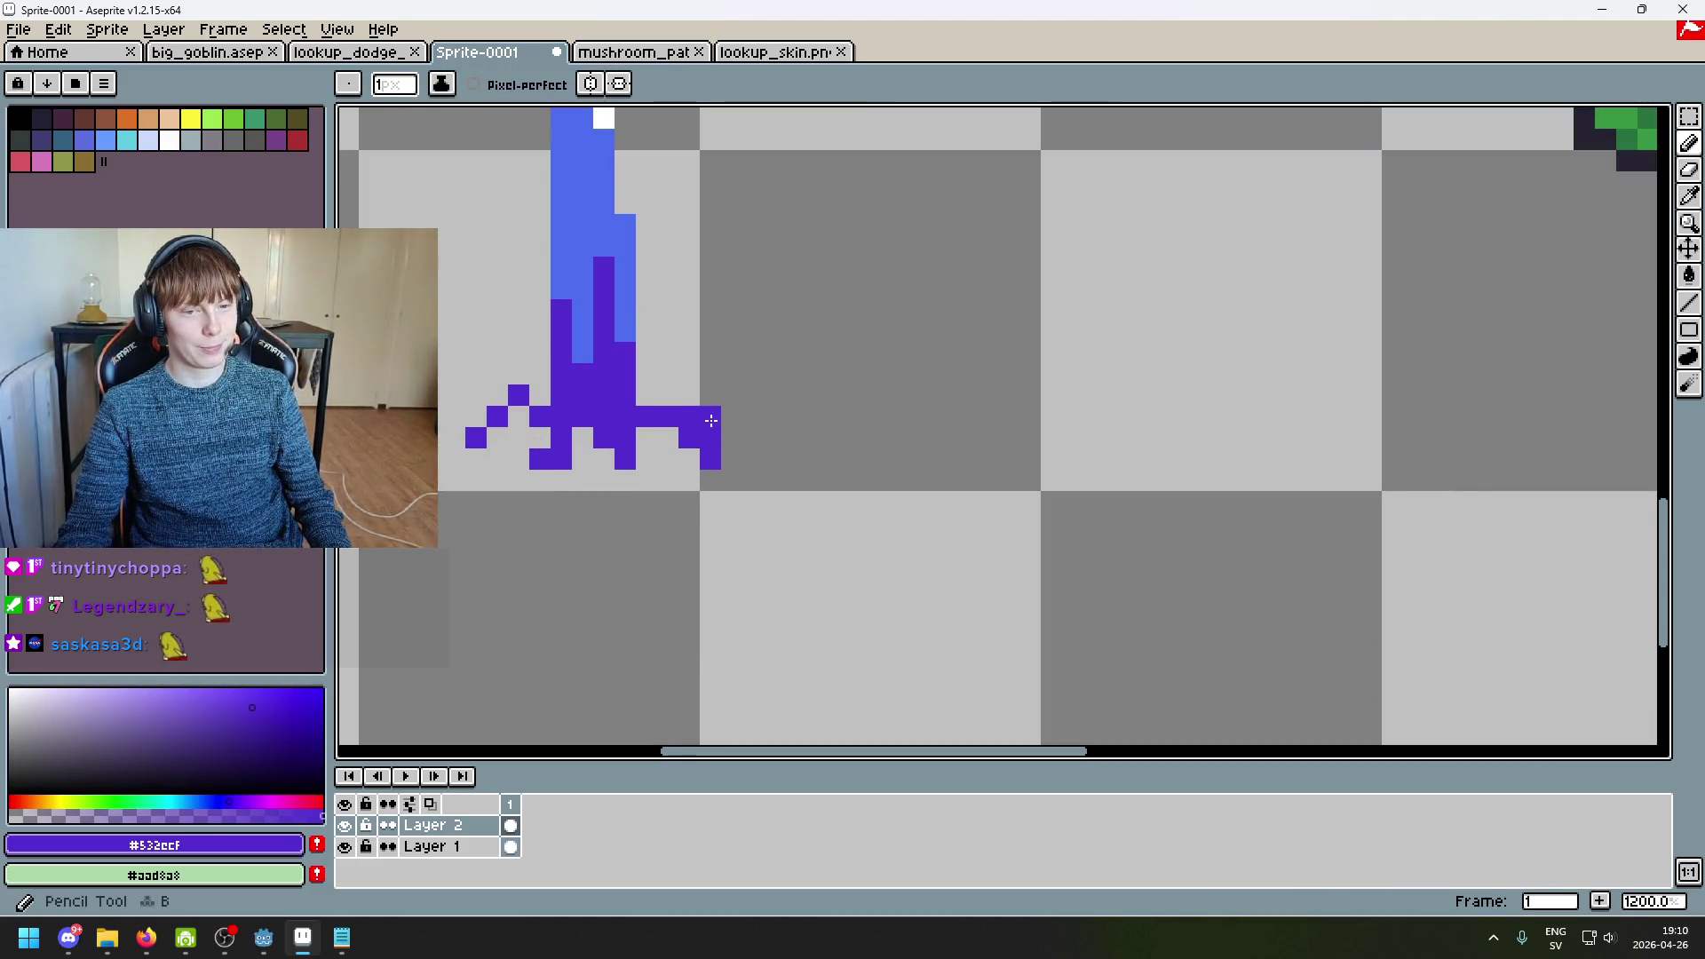
{"action": "scroll", "coordinate": [724, 465], "scroll_direction": "down", "scroll_amount": 3}
{"action": "scroll", "coordinate": [709, 486], "scroll_direction": "up", "scroll_amount": 5}
{"action": "scroll", "coordinate": [719, 457], "scroll_direction": "down", "scroll_amount": 5}
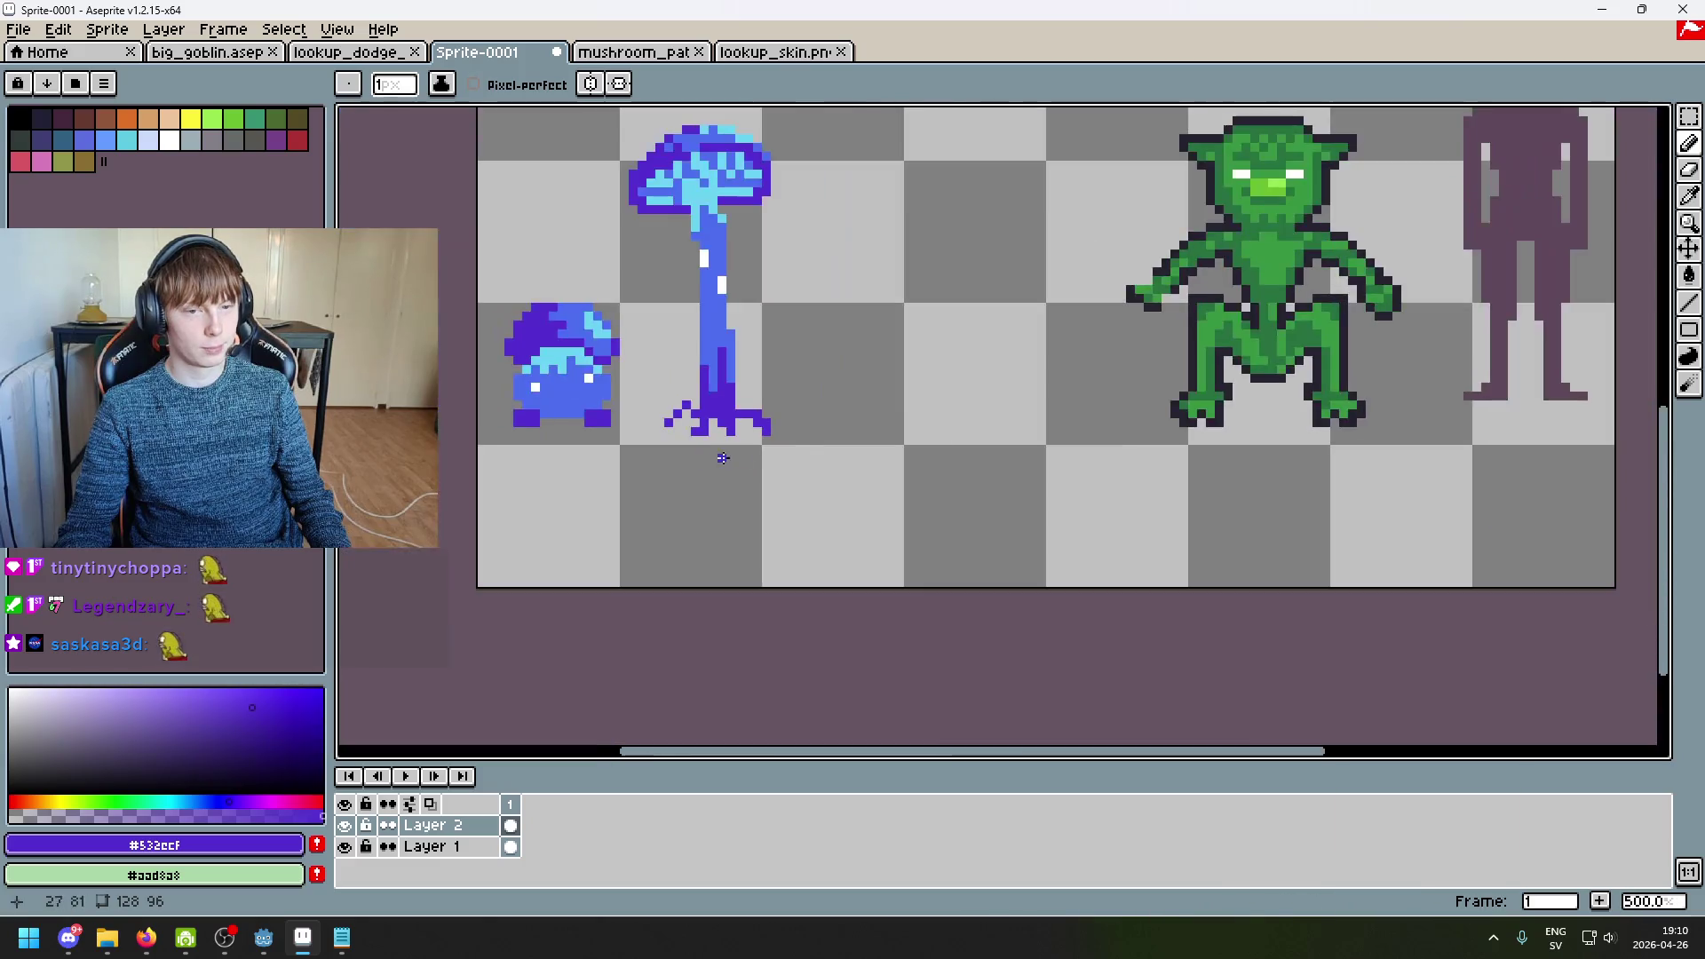
{"action": "left_click", "coordinate": [537, 369], "text": "alt"}
{"action": "scroll", "coordinate": [722, 380], "scroll_direction": "up", "scroll_amount": 12}
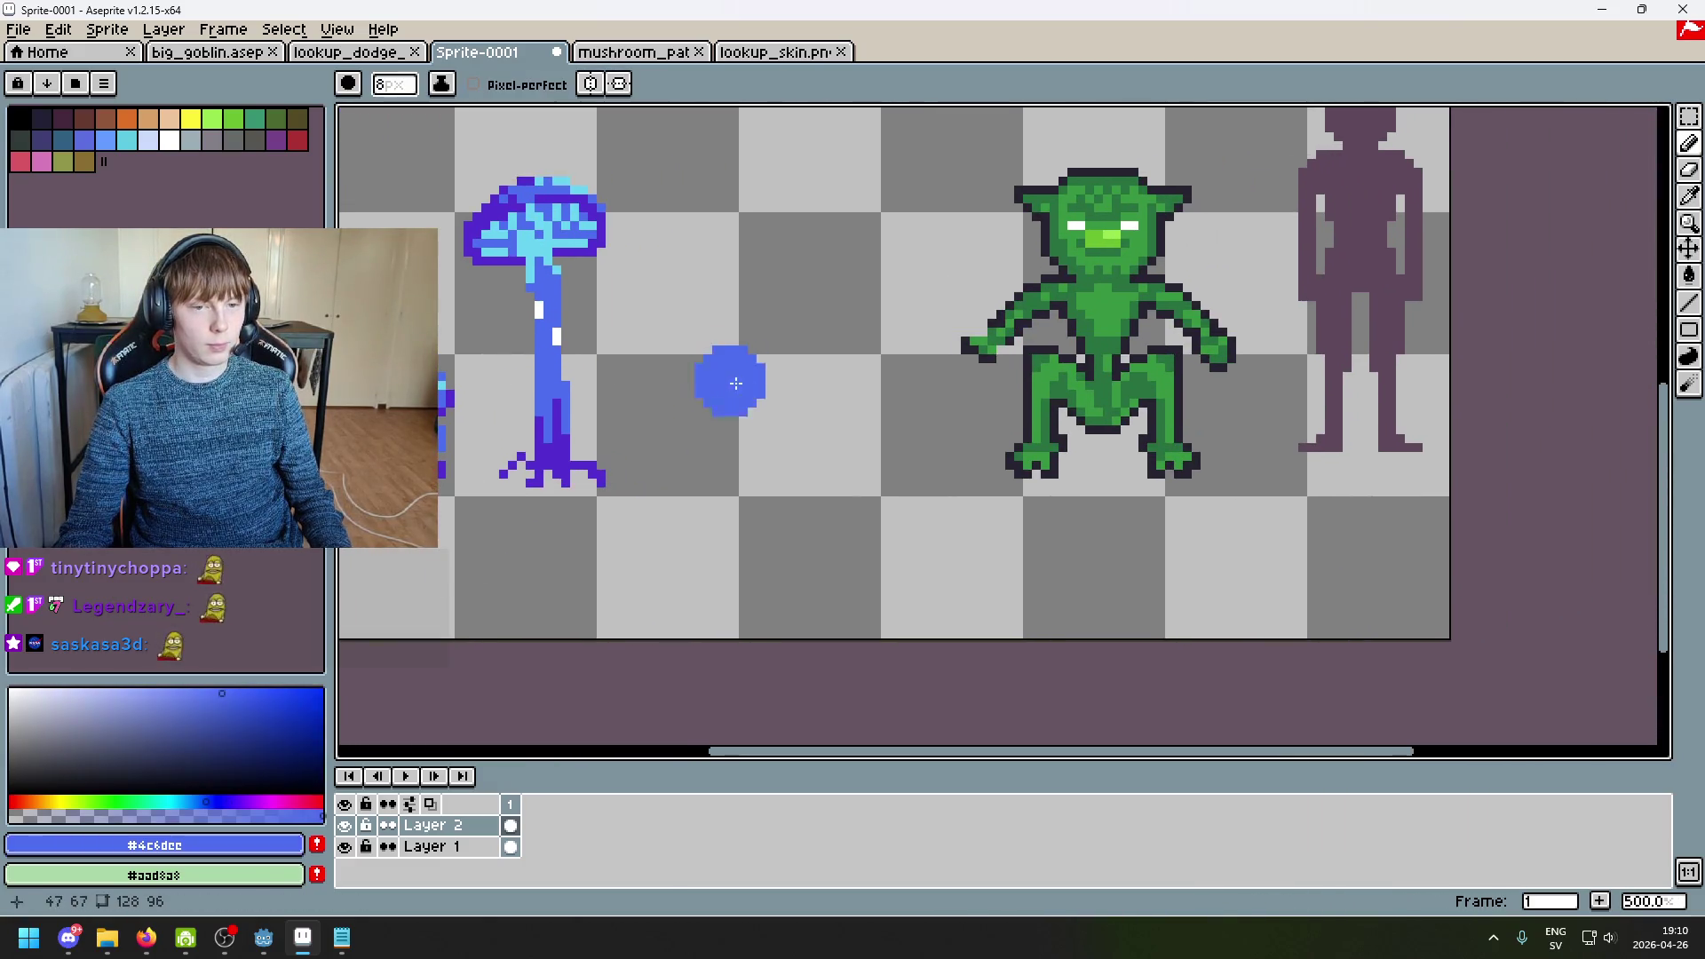
{"action": "scroll", "coordinate": [765, 354], "scroll_direction": "up", "scroll_amount": 20}
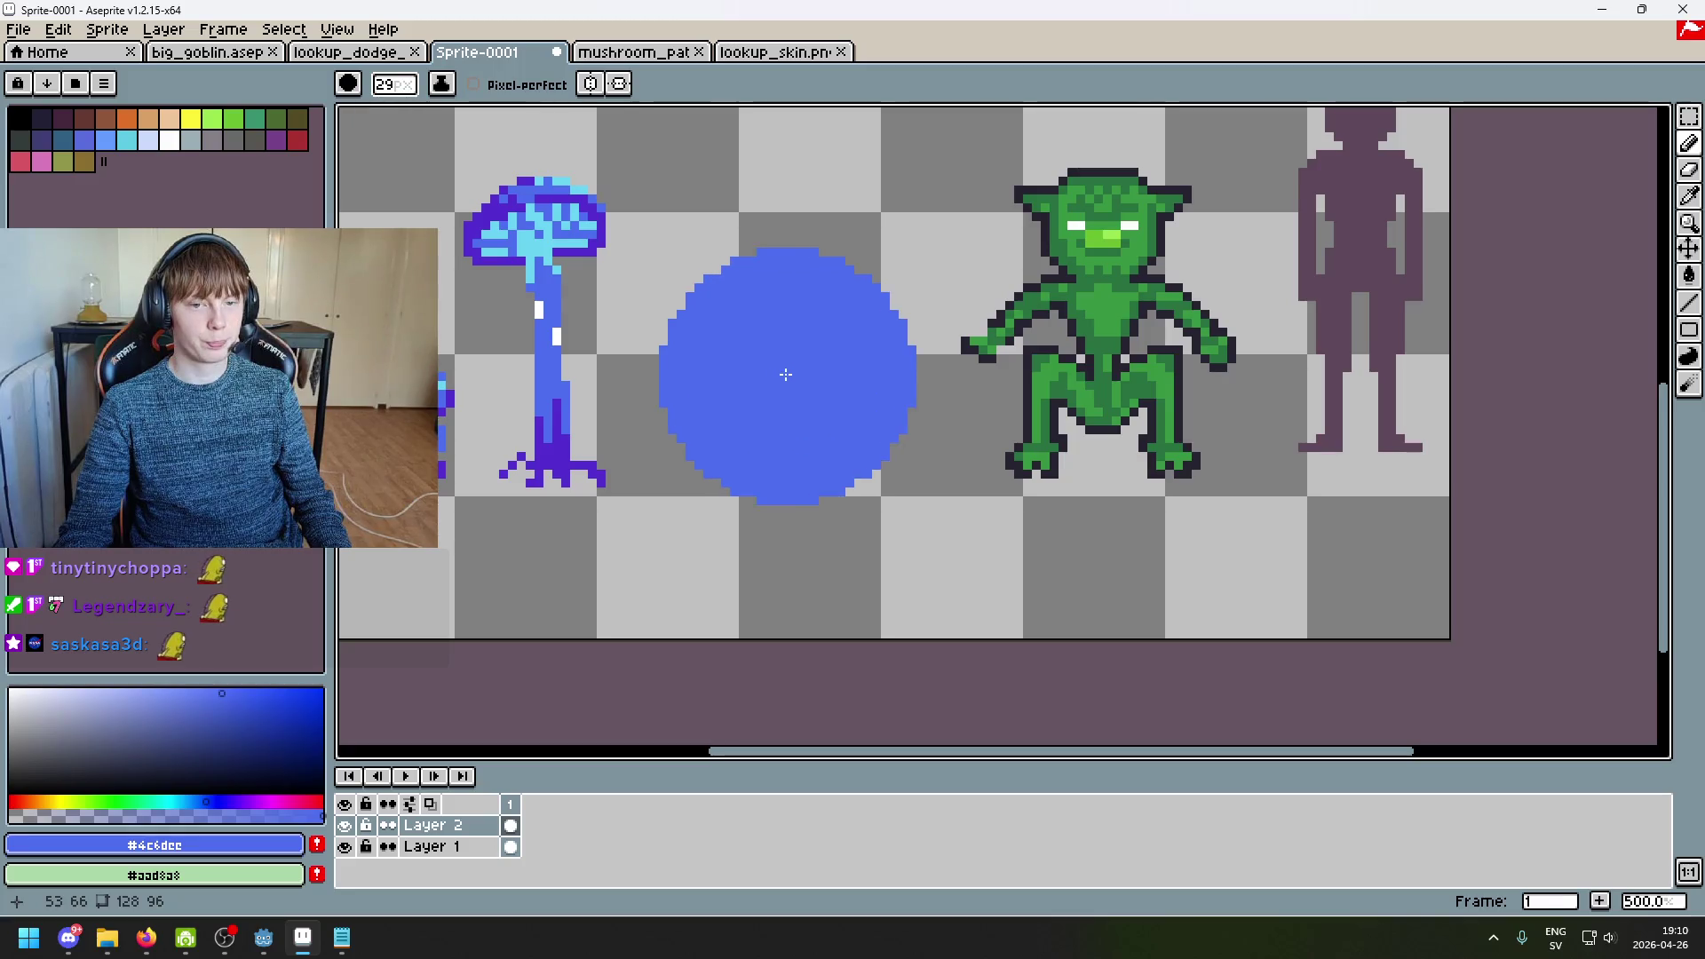
{"action": "scroll", "coordinate": [793, 351], "scroll_direction": "down", "scroll_amount": 20}
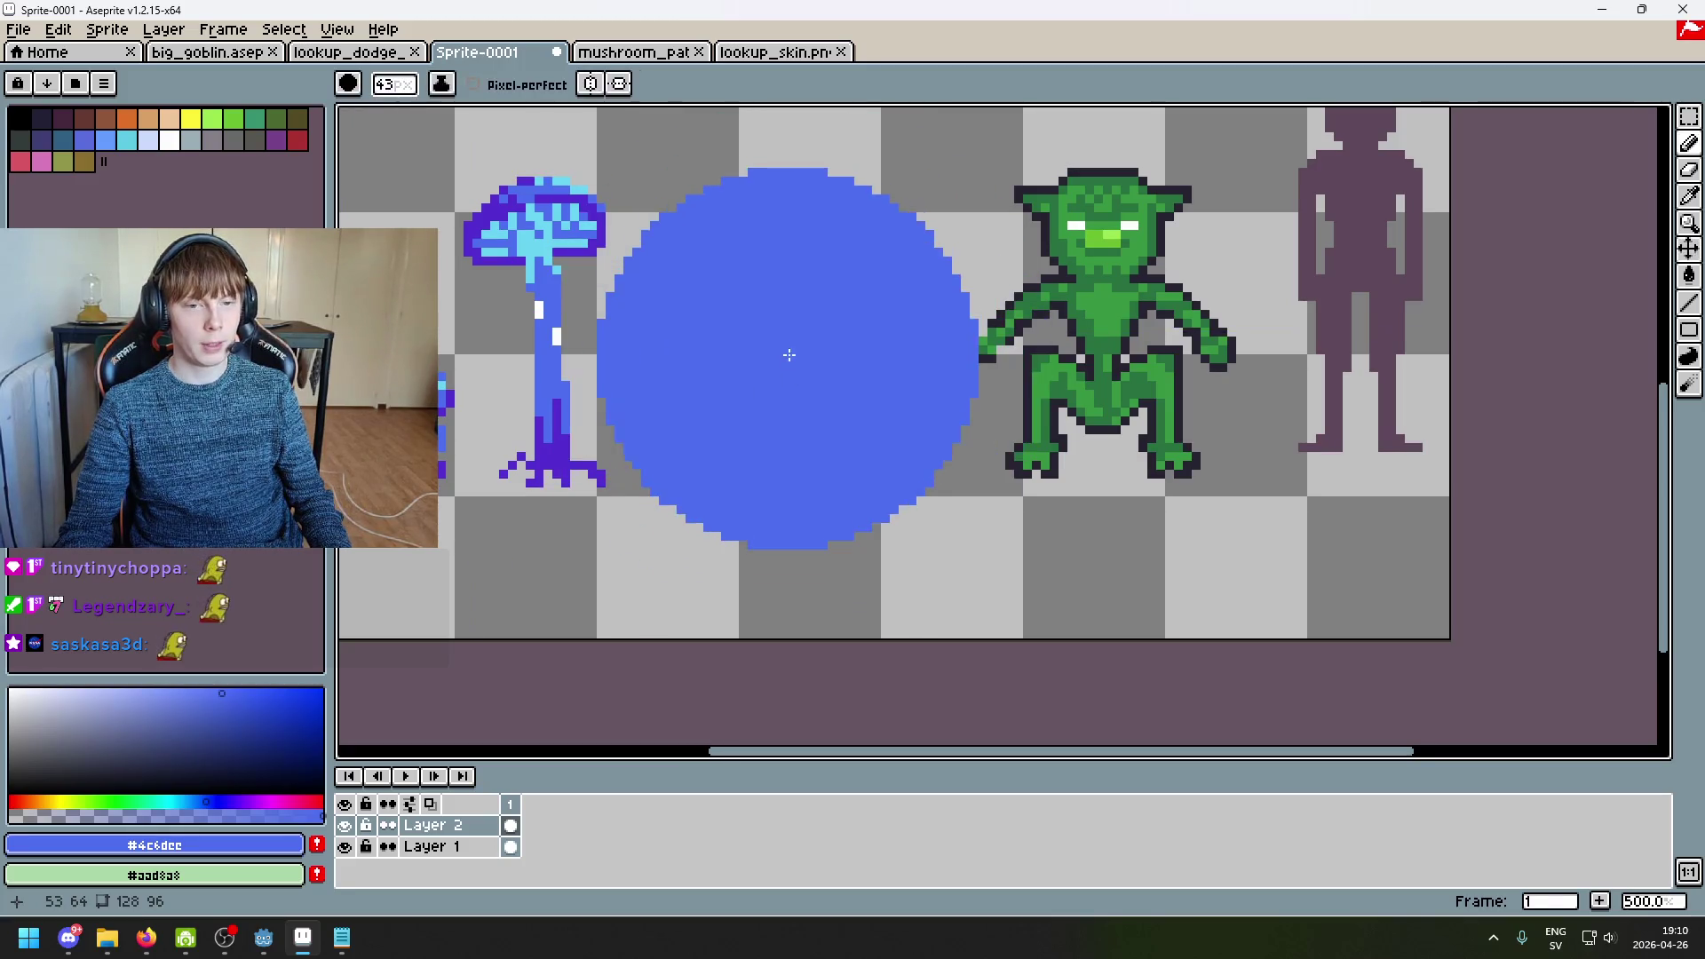
{"action": "scroll", "coordinate": [792, 337], "scroll_direction": "down", "scroll_amount": 3}
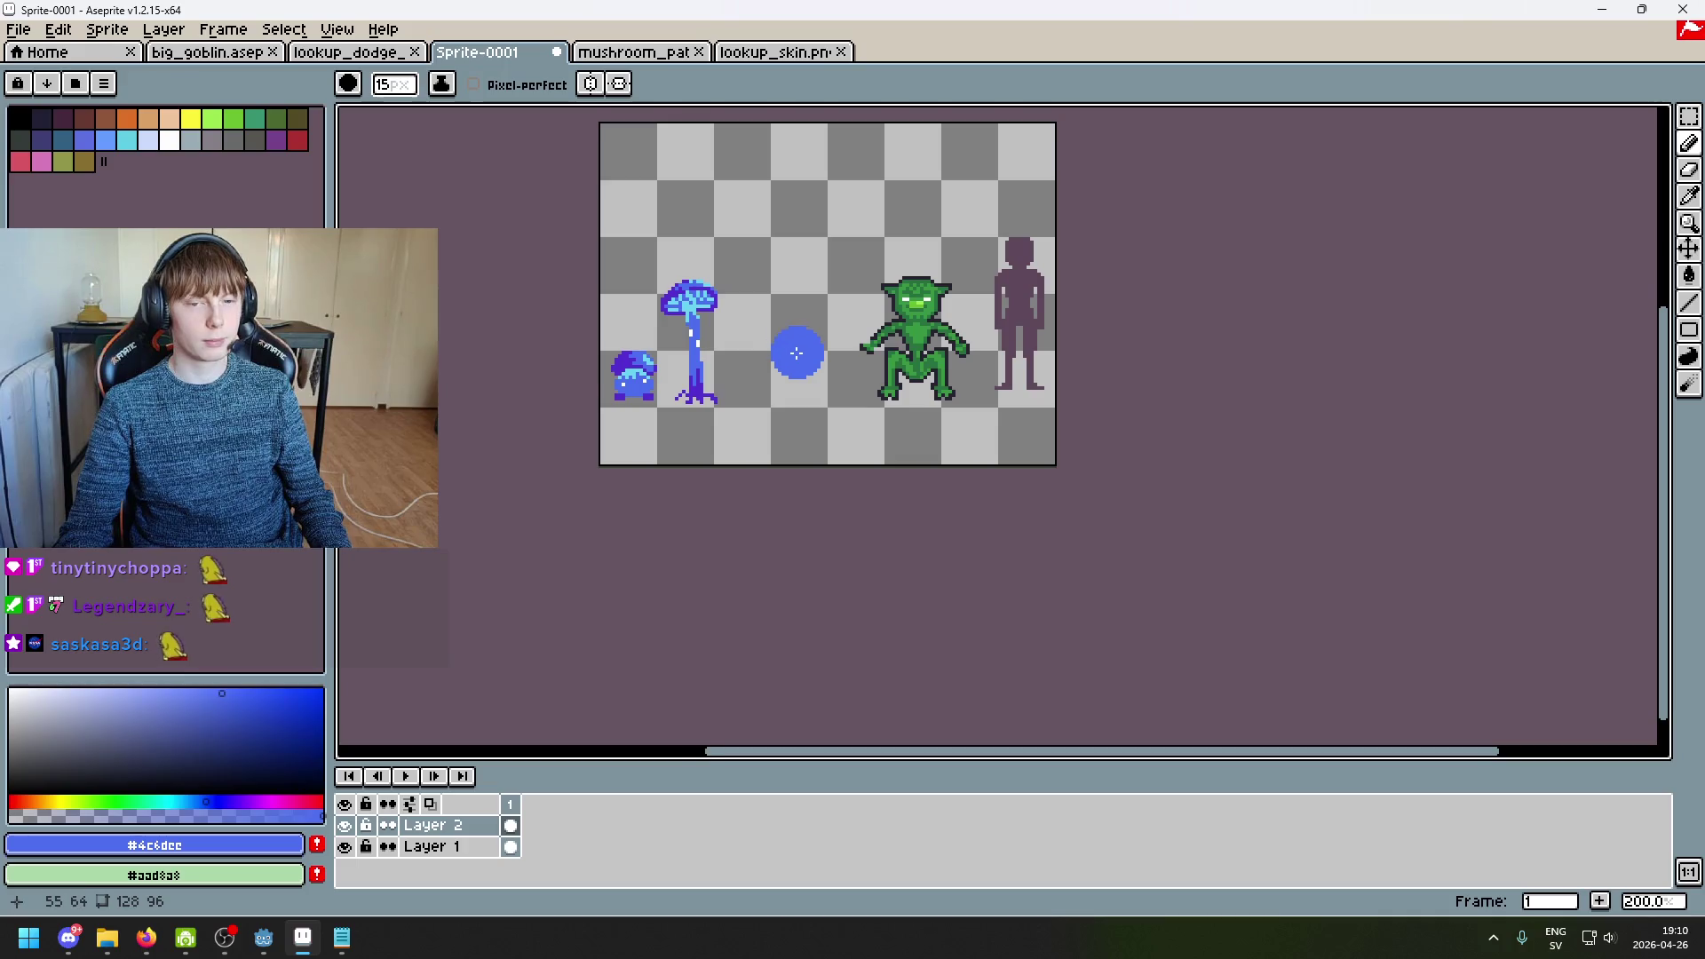
{"action": "left_click_drag", "start_coordinate": [796, 353], "coordinate": [789, 388]}
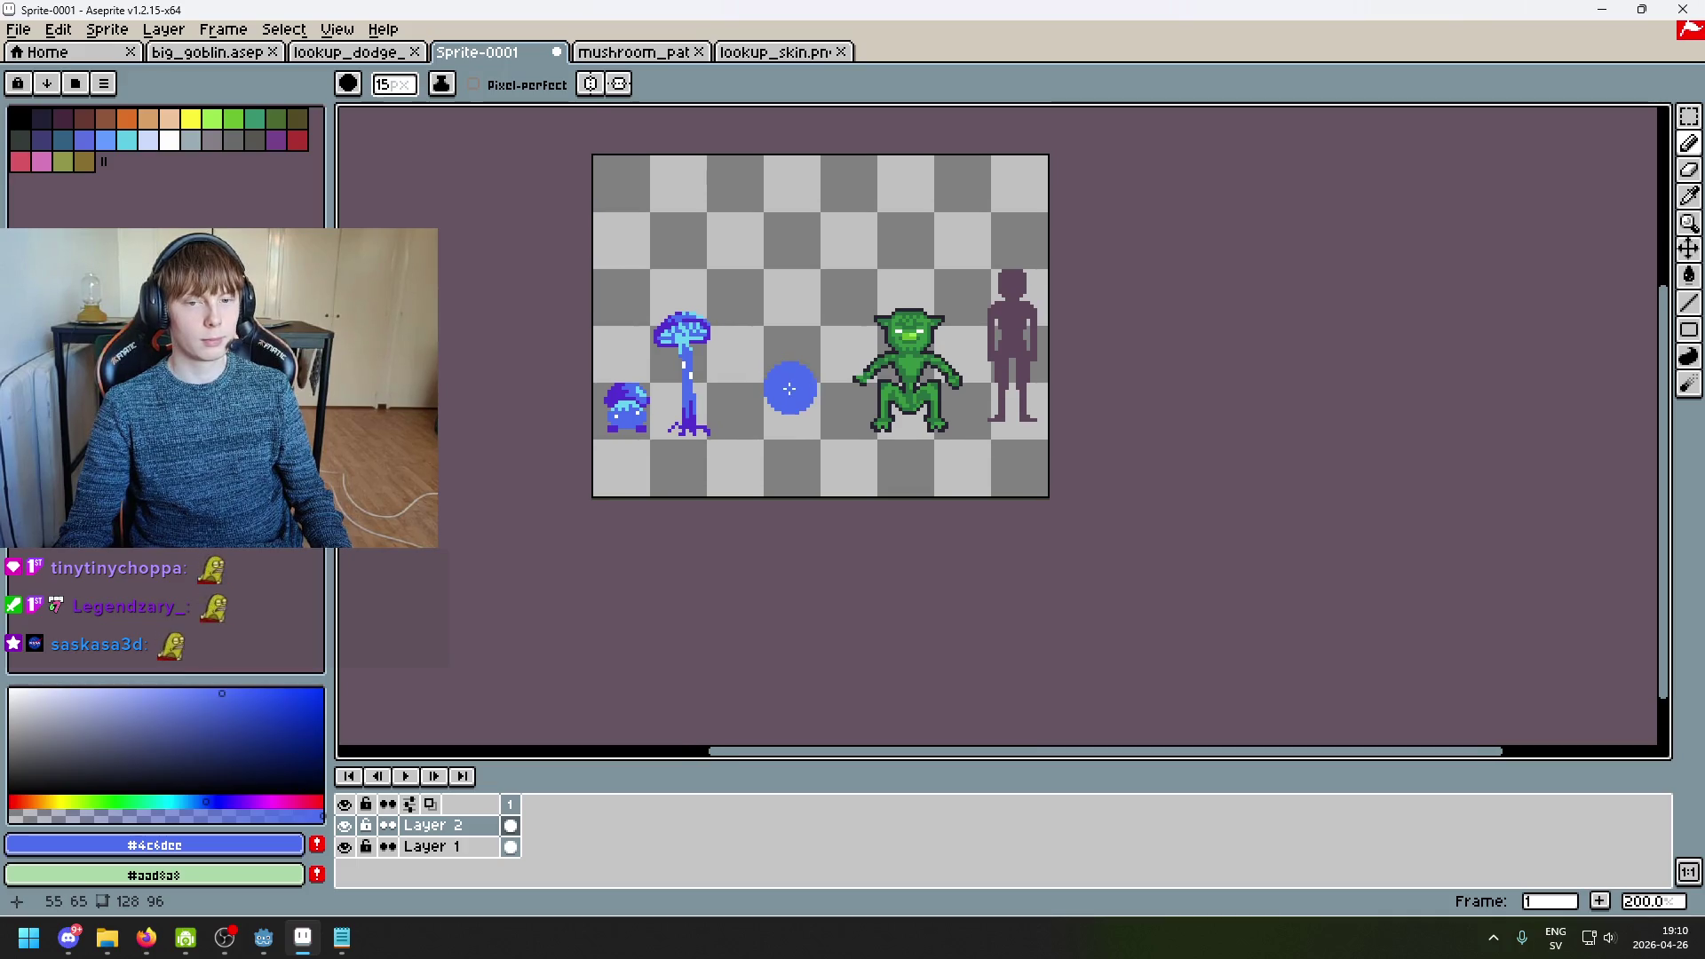
Step: Resize the canvas from 128×96 to 384×384 via Sprite > Canvas Size (width ×3, height ×4)
{"action": "left_click", "coordinate": [165, 30]}
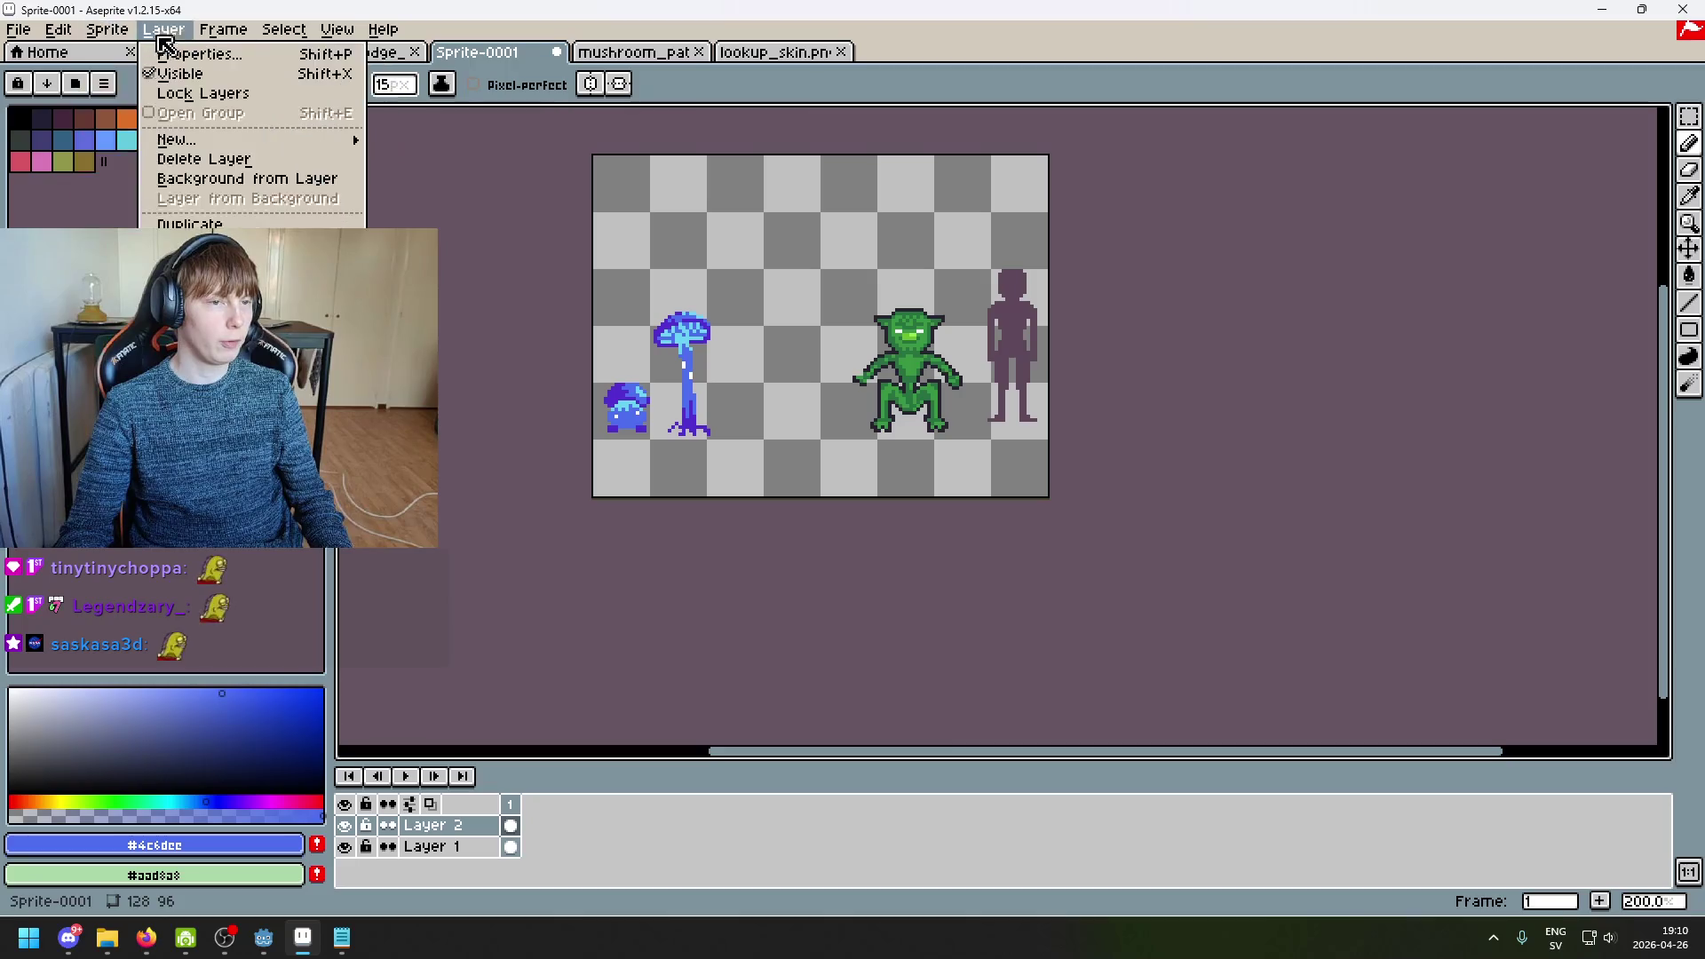
{"action": "left_click", "coordinate": [151, 146]}
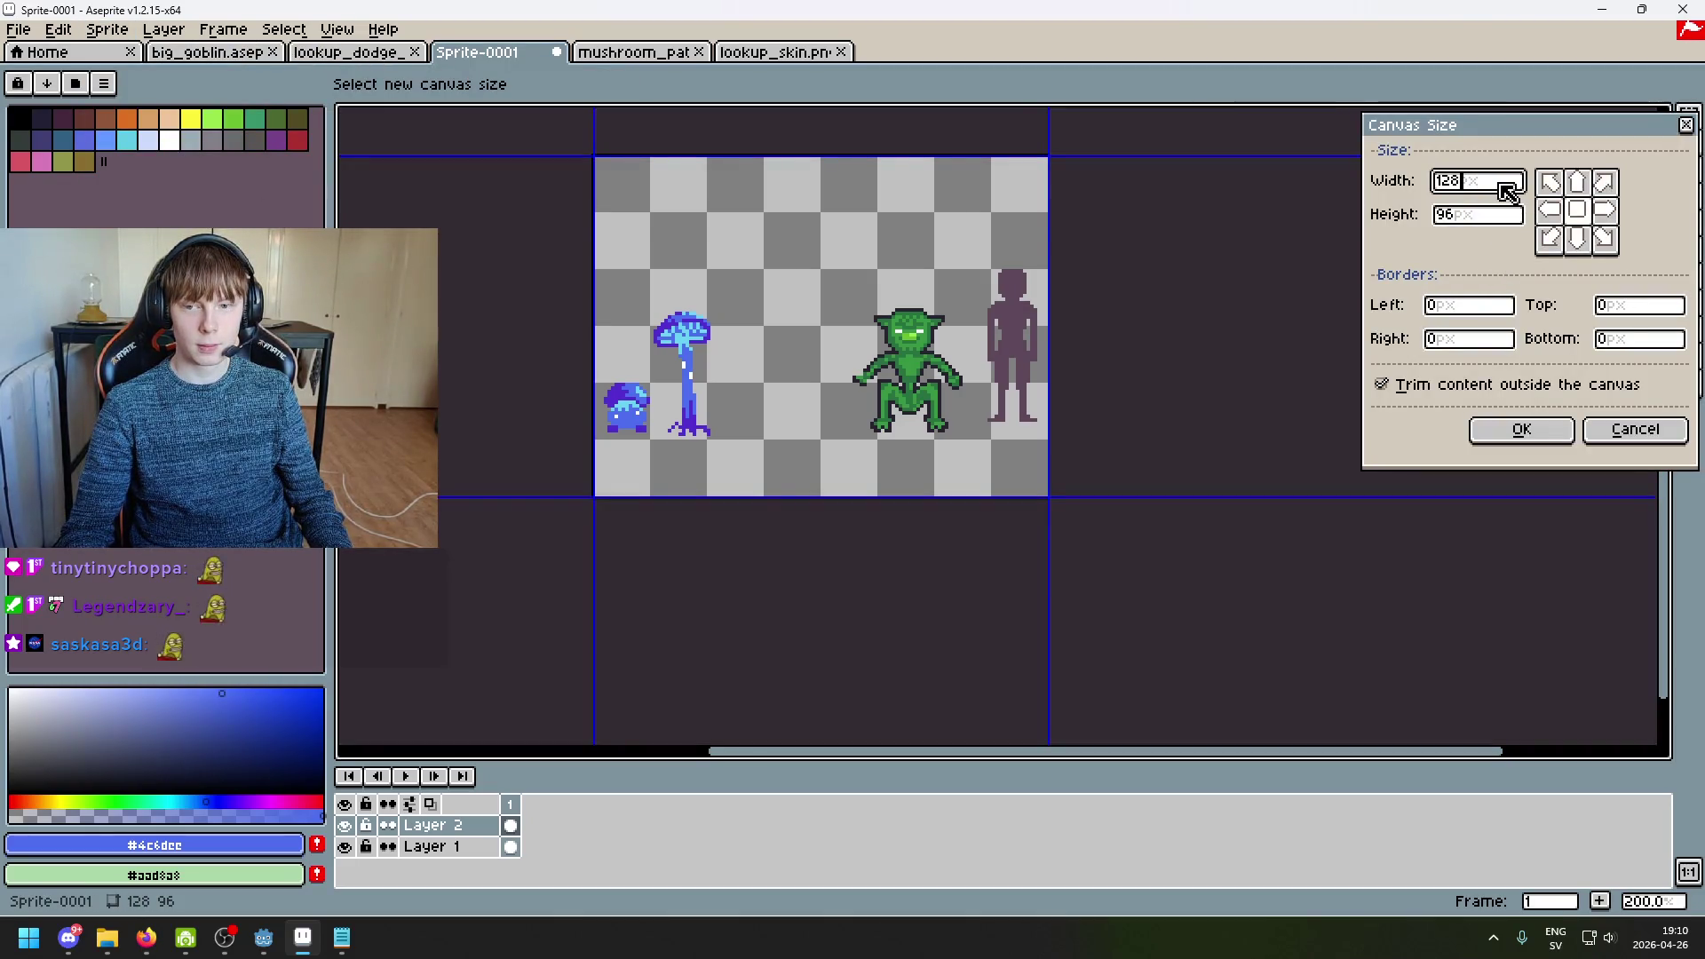
{"action": "type", "text": "*3"}
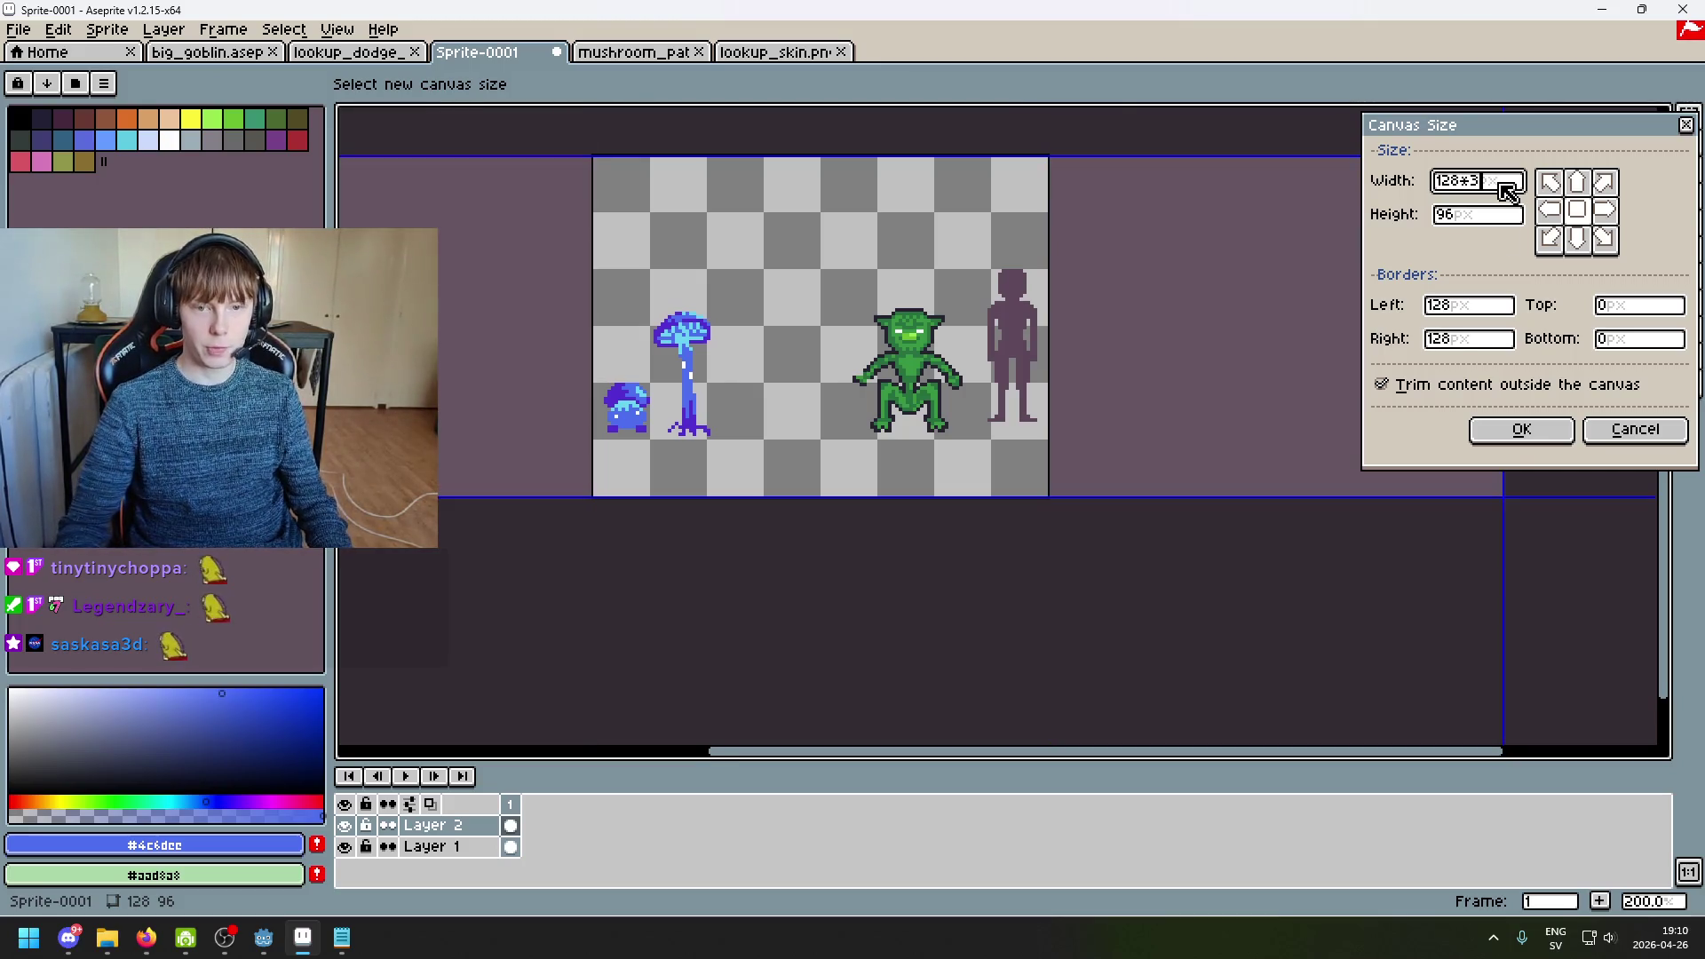
{"action": "scroll", "coordinate": [1159, 369], "scroll_direction": "down", "scroll_amount": 3}
{"action": "scroll", "coordinate": [1159, 370], "scroll_direction": "up", "scroll_amount": 1}
{"action": "left_click", "coordinate": [1500, 215]}
{"action": "type", "text": "*"}
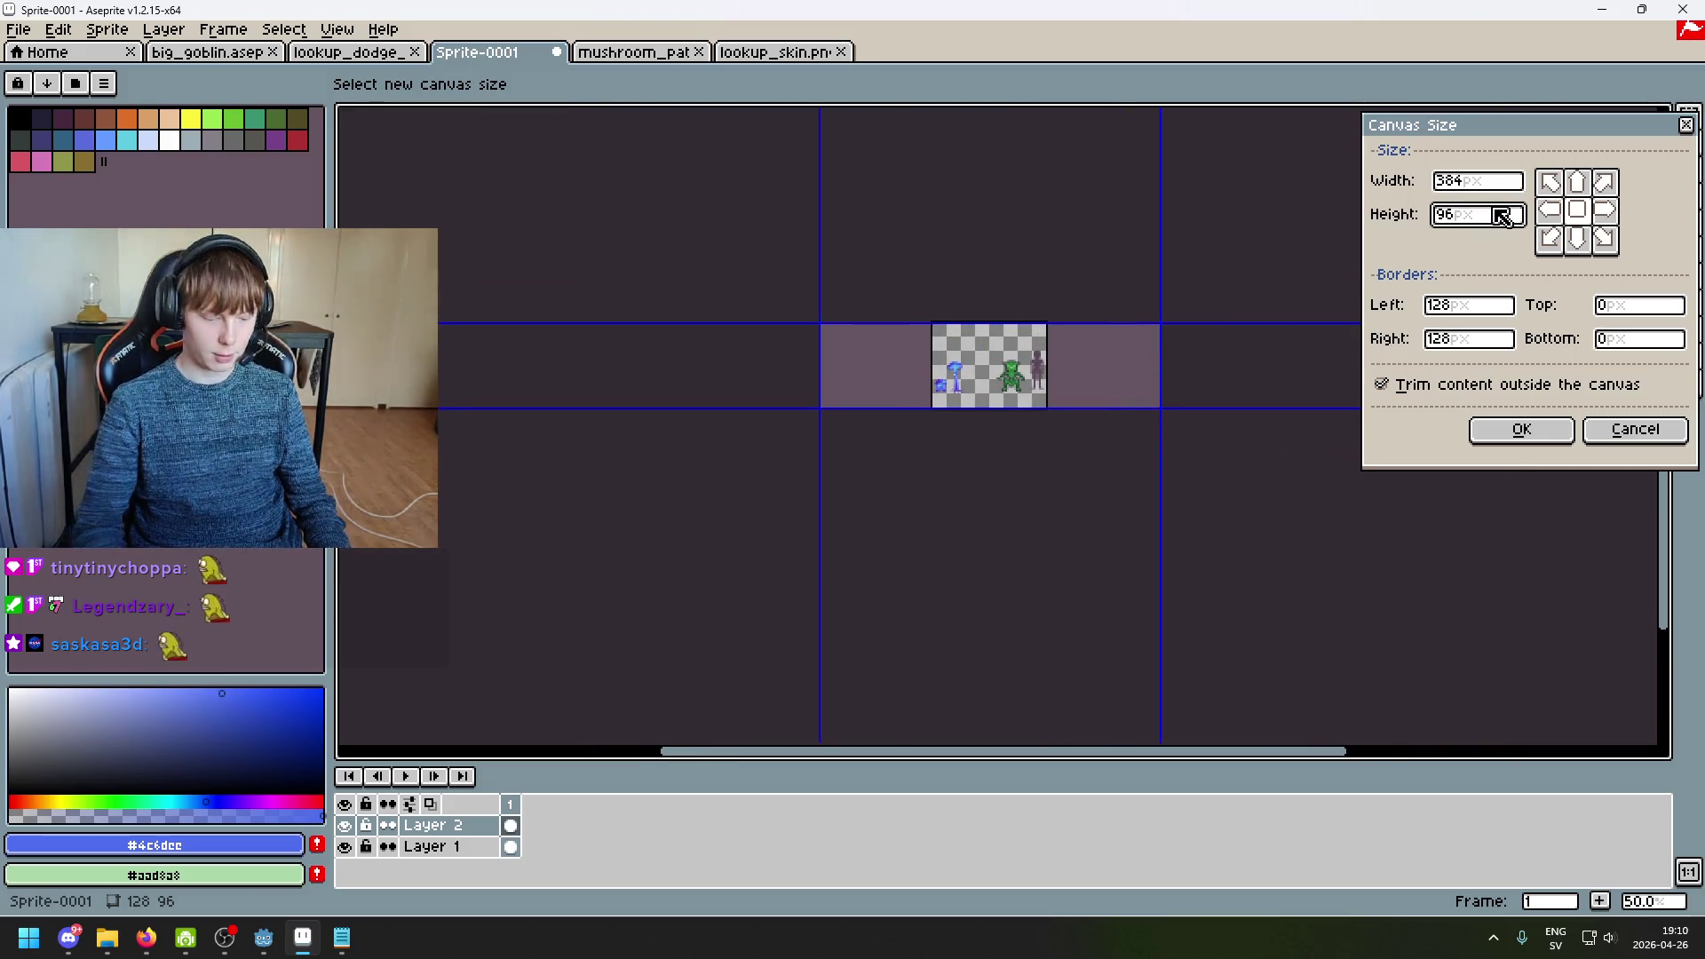
{"action": "type", "text": "3"}
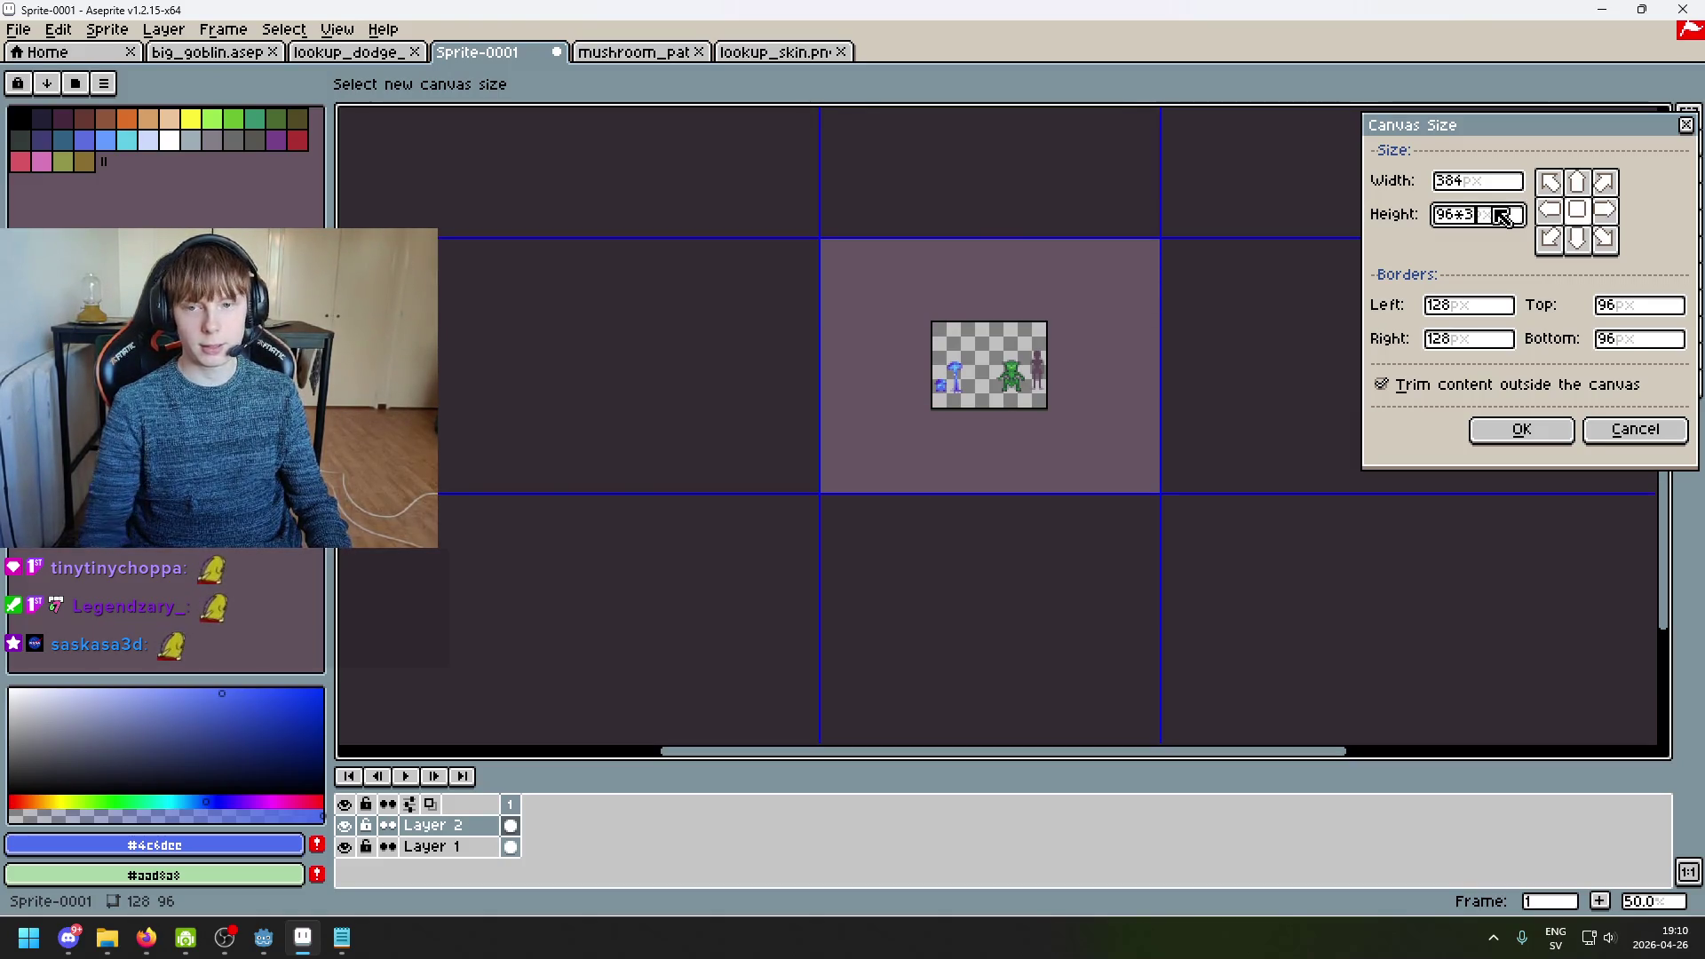
{"action": "key", "text": "BackSpace"}
{"action": "type", "text": "4"}
{"action": "key", "text": "Return"}
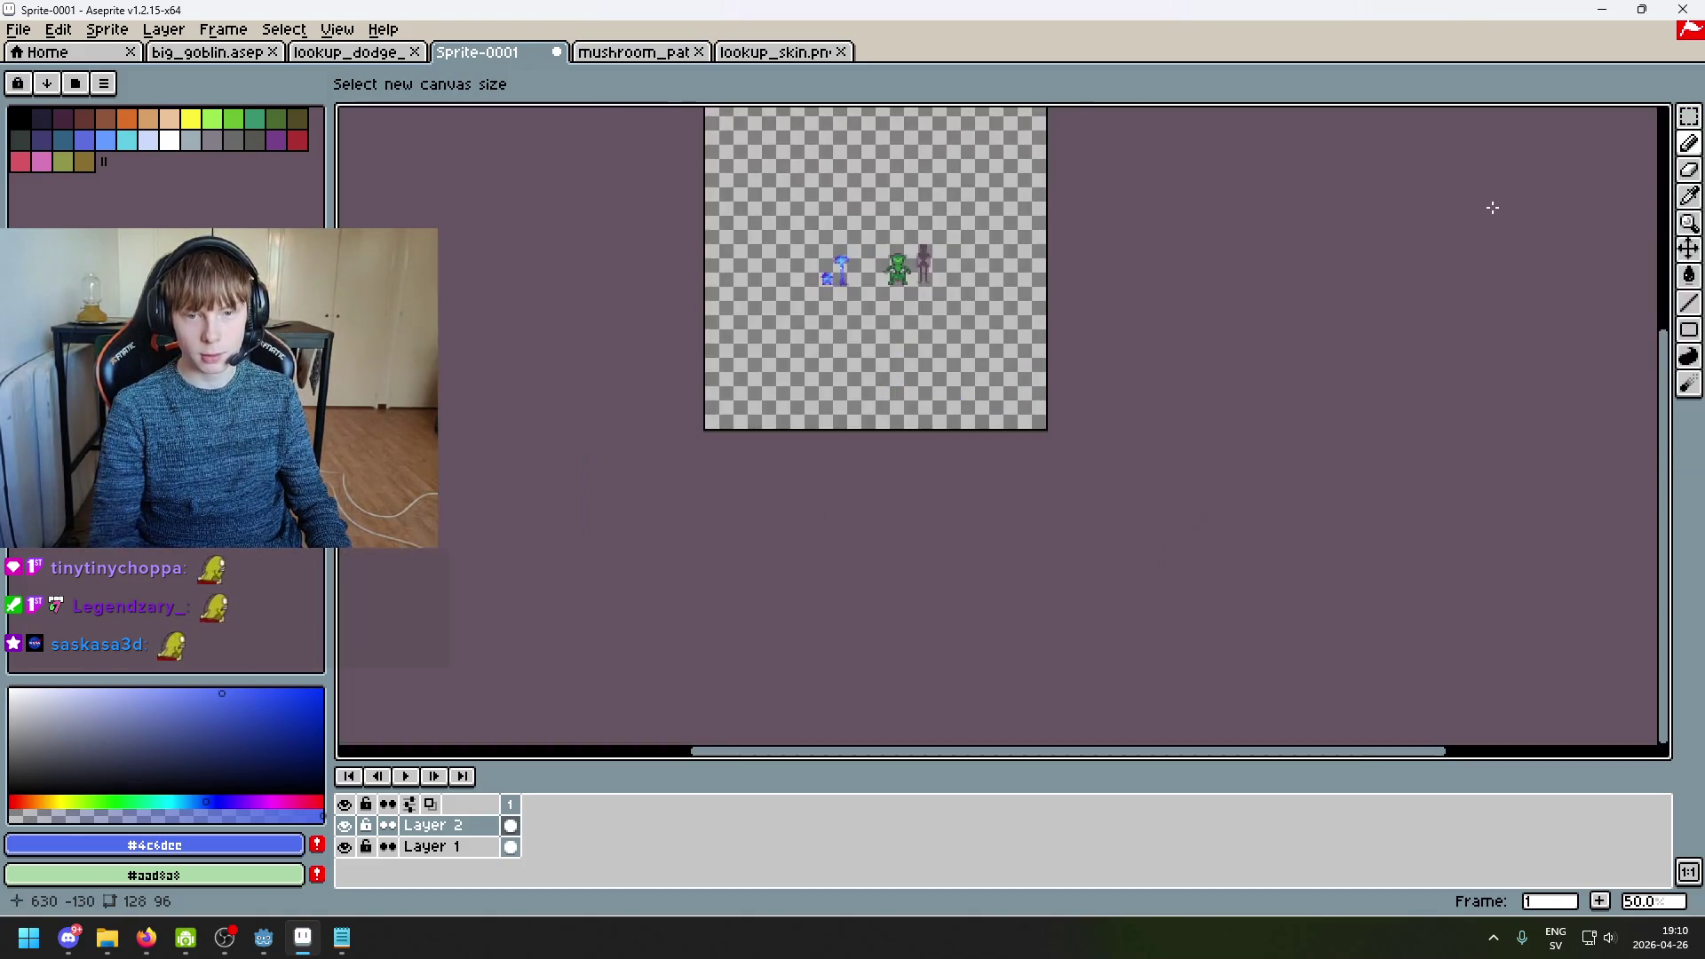
{"action": "scroll", "coordinate": [883, 323], "scroll_direction": "up", "scroll_amount": 2}
Step: Marquee-select the two small mushrooms and drop them farther left
{"action": "scroll", "coordinate": [1045, 186], "scroll_direction": "down", "scroll_amount": 1}
{"action": "scroll", "coordinate": [977, 461], "scroll_direction": "up", "scroll_amount": 1}
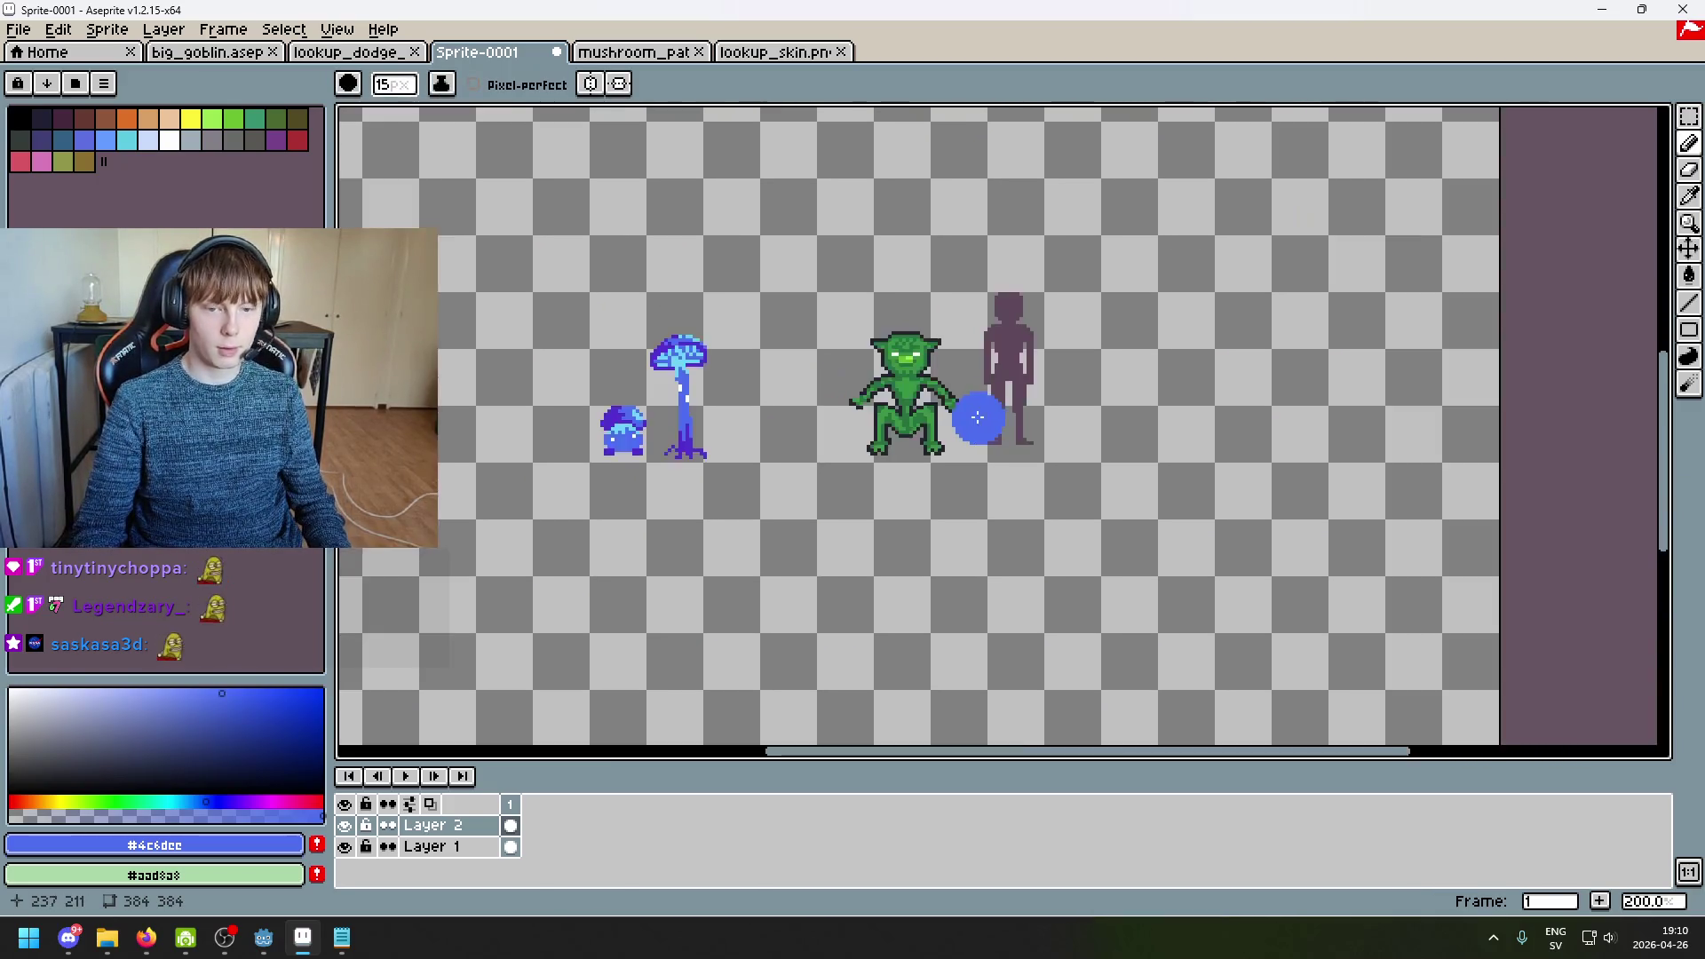
{"action": "key", "text": "m"}
{"action": "left_click_drag", "start_coordinate": [646, 241], "coordinate": [1291, 464]}
{"action": "mouse_move", "coordinate": [1141, 457]}
{"action": "left_mouse_down"}
{"action": "mouse_move", "coordinate": [1119, 544]}
{"action": "mouse_move", "coordinate": [1020, 627]}
{"action": "mouse_move", "coordinate": [1127, 449]}
{"action": "mouse_move", "coordinate": [842, 457]}
{"action": "left_mouse_up"}
{"action": "left_click", "coordinate": [1325, 396]}
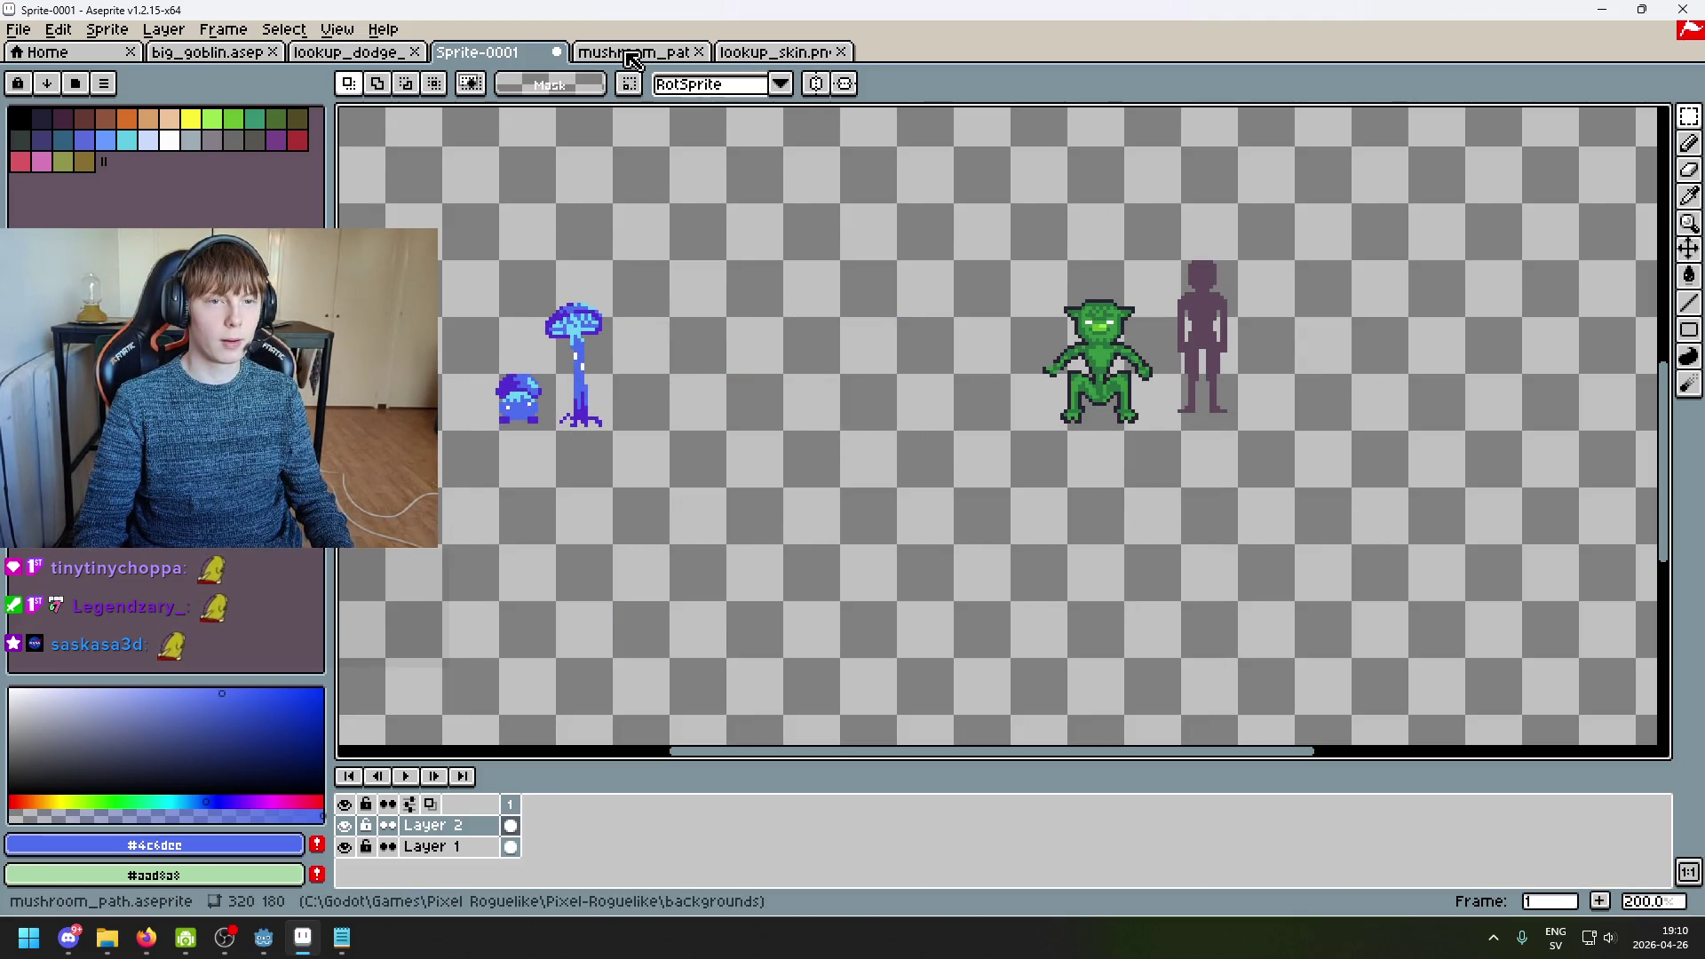
Step: Check the mushroom_path scene for reference and return to Sprite-0001 with the pencil active
{"action": "left_click", "coordinate": [633, 51]}
{"action": "scroll", "coordinate": [1092, 428], "scroll_direction": "down", "scroll_amount": 3}
{"action": "scroll", "coordinate": [1000, 320], "scroll_direction": "up", "scroll_amount": 3}
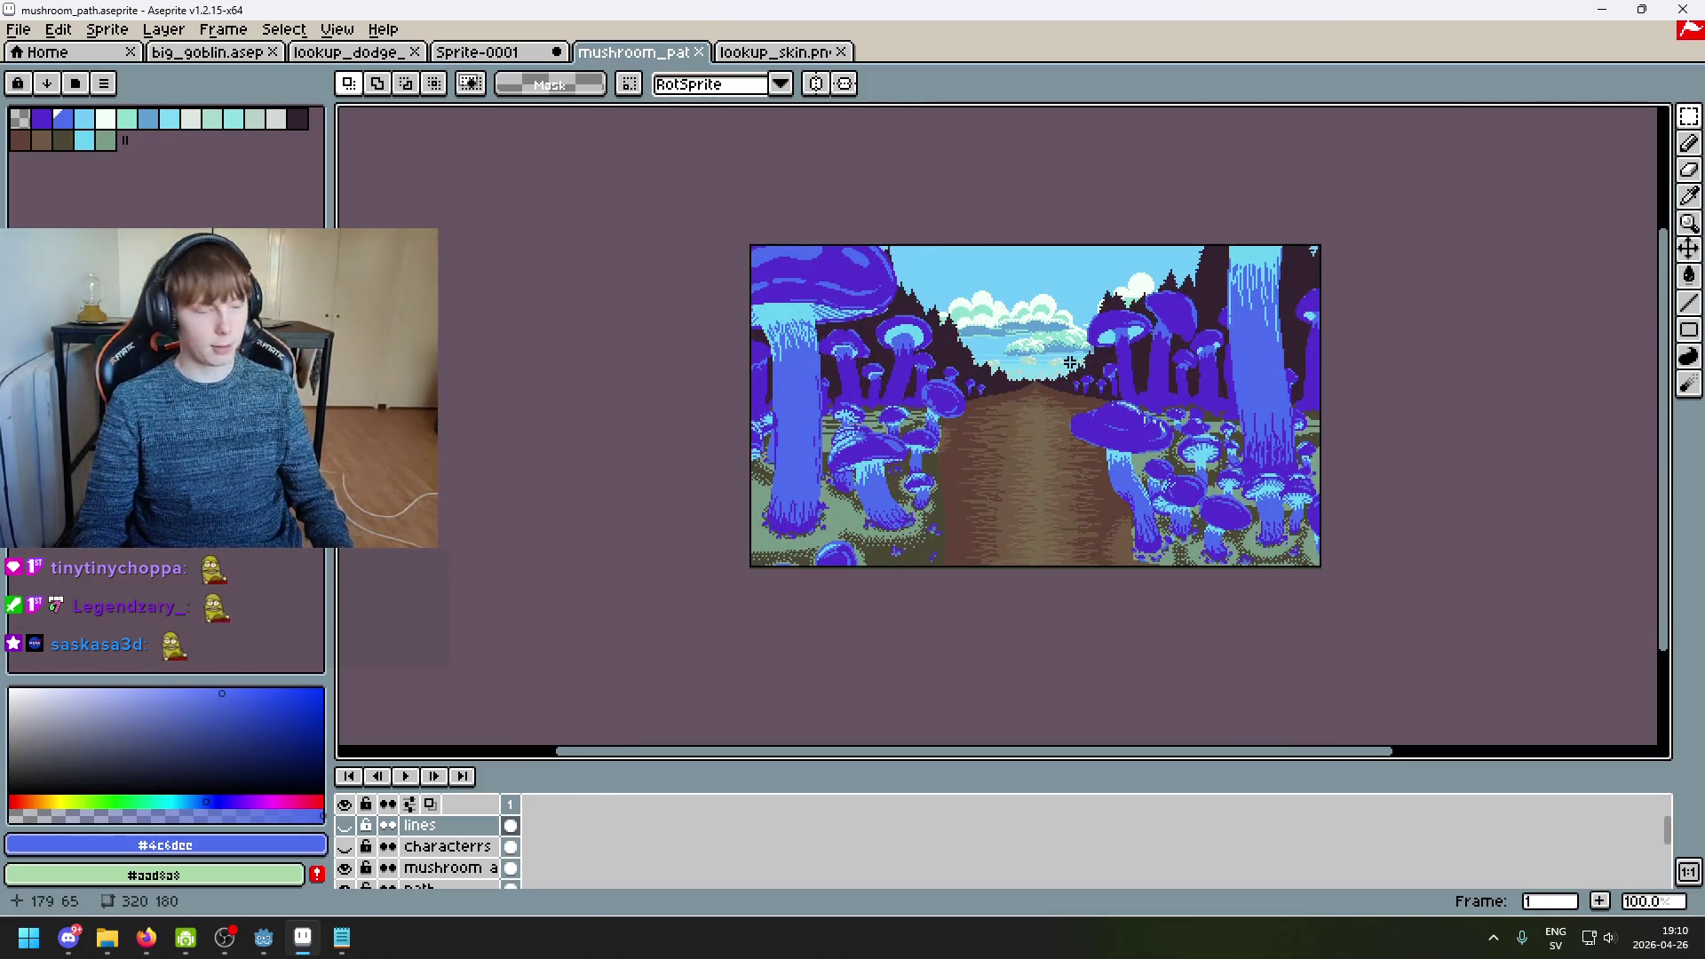
{"action": "left_click", "coordinate": [480, 51]}
{"action": "scroll", "coordinate": [875, 312], "scroll_direction": "up", "scroll_amount": 1}
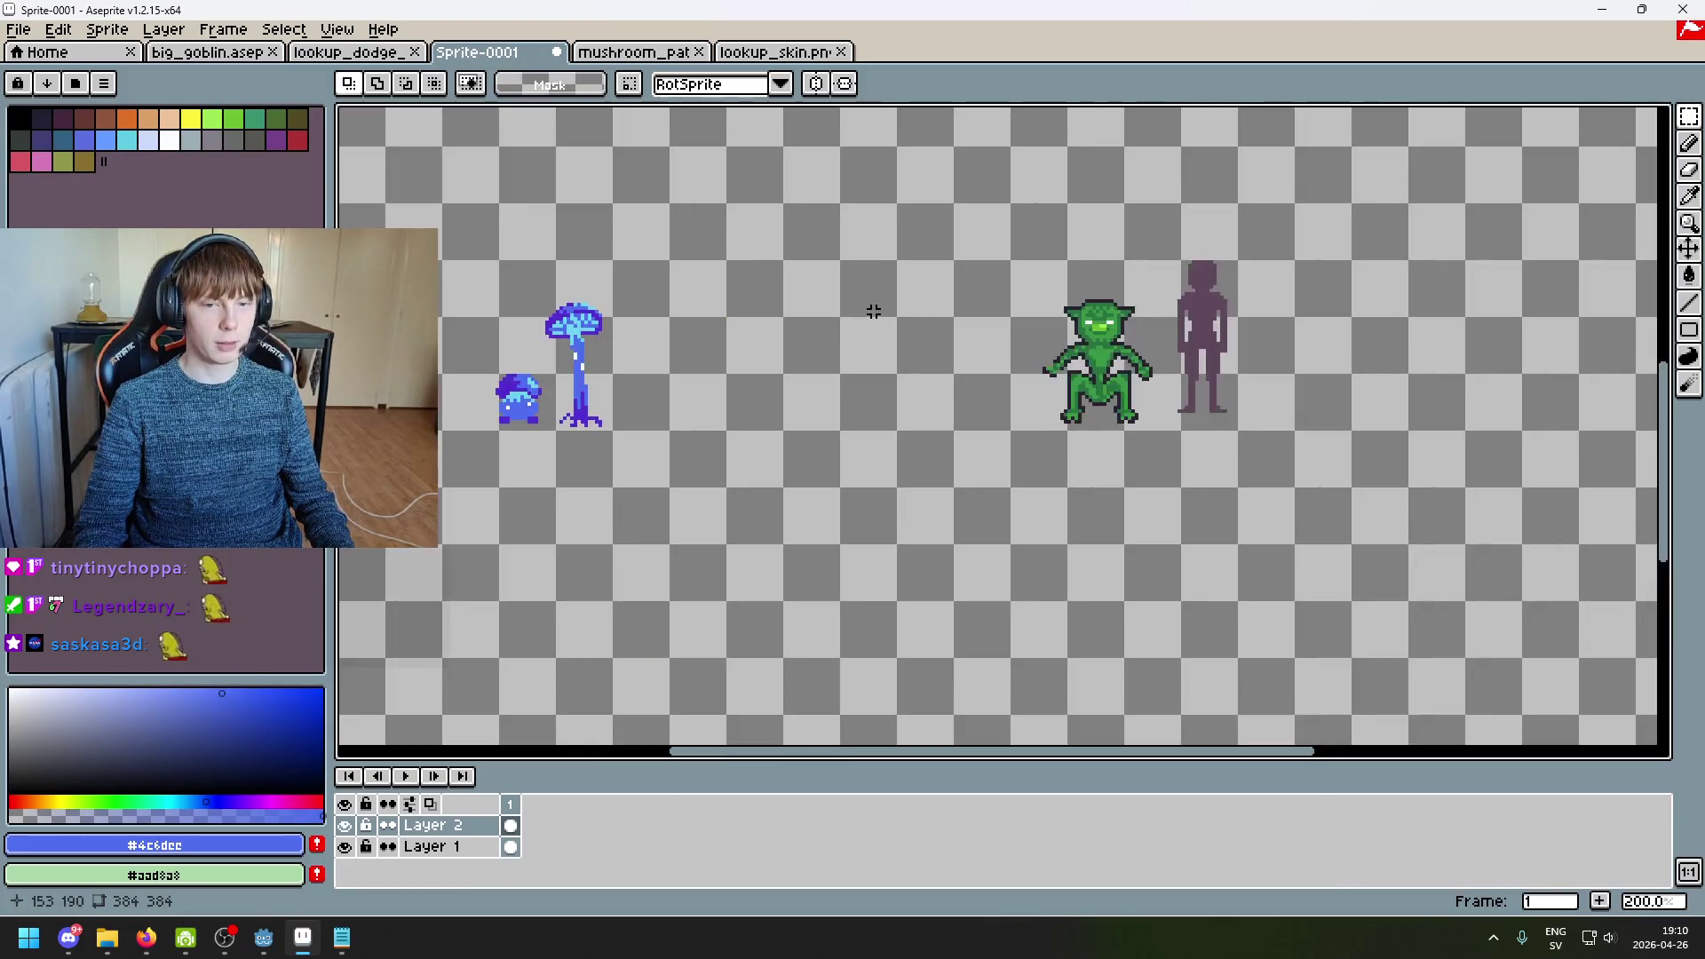
{"action": "key", "text": "ctrl+Tab"}
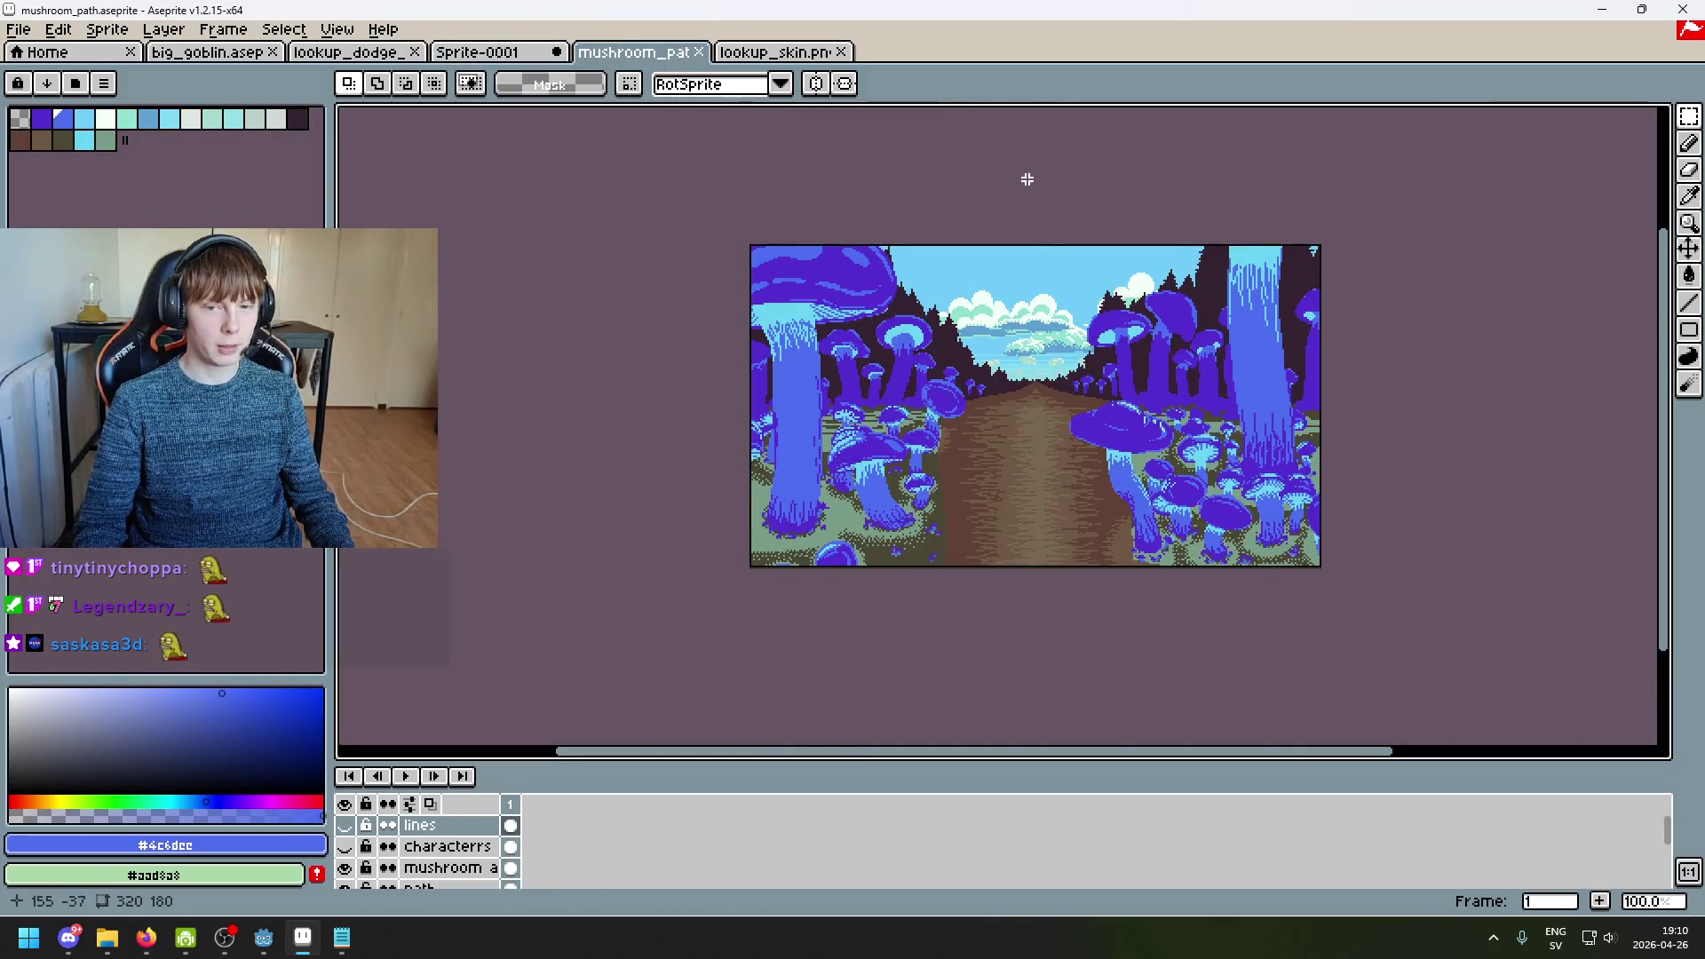
{"action": "left_click", "coordinate": [479, 51]}
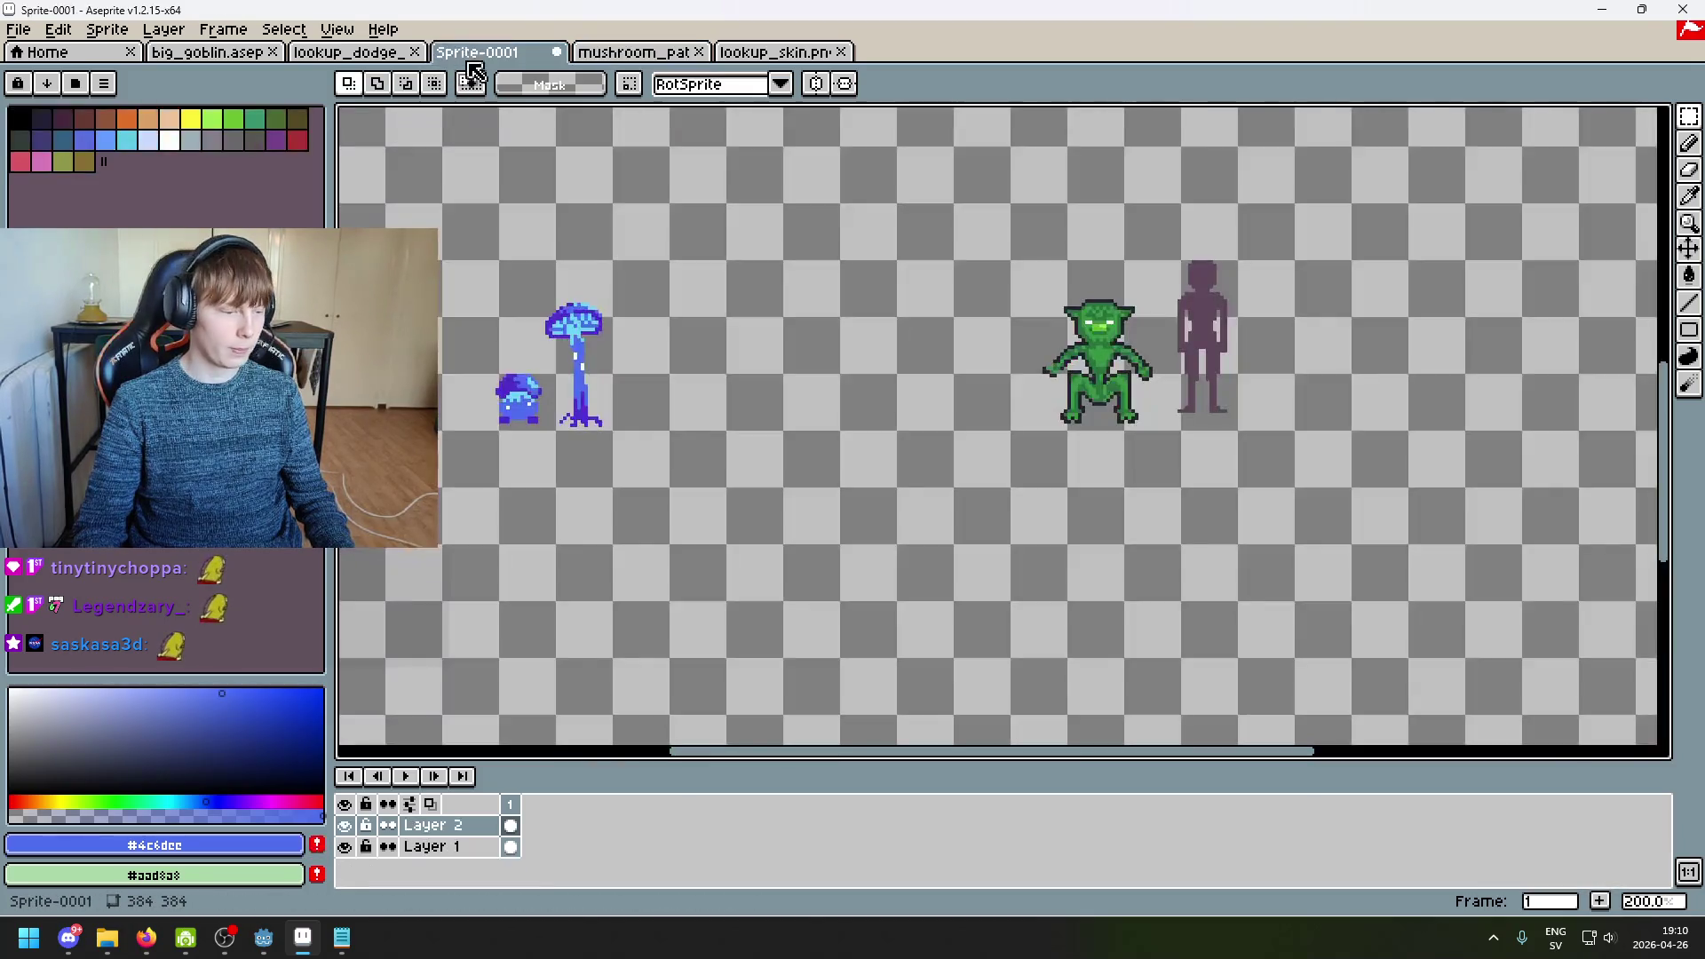
{"action": "key", "text": "i"}
{"action": "key", "text": "b"}
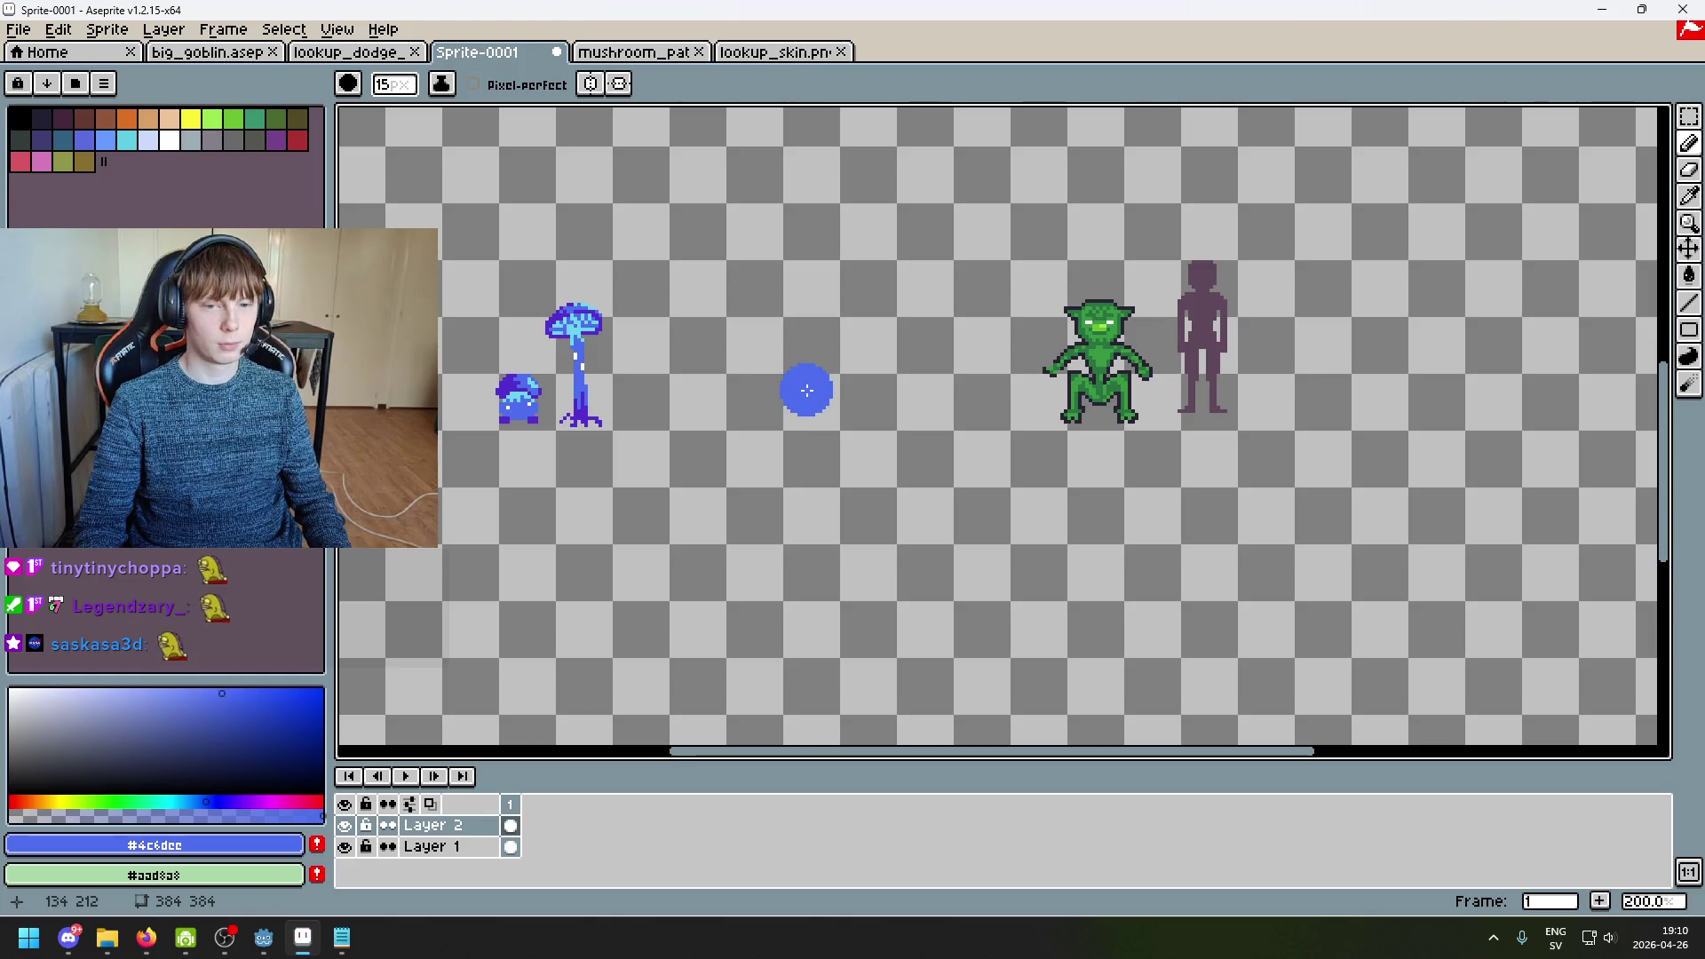
Step: Paint a thick wavy blue vertical stroke at brush size 29 up to the canvas top
{"action": "scroll", "coordinate": [806, 391], "scroll_direction": "up", "scroll_amount": 14}
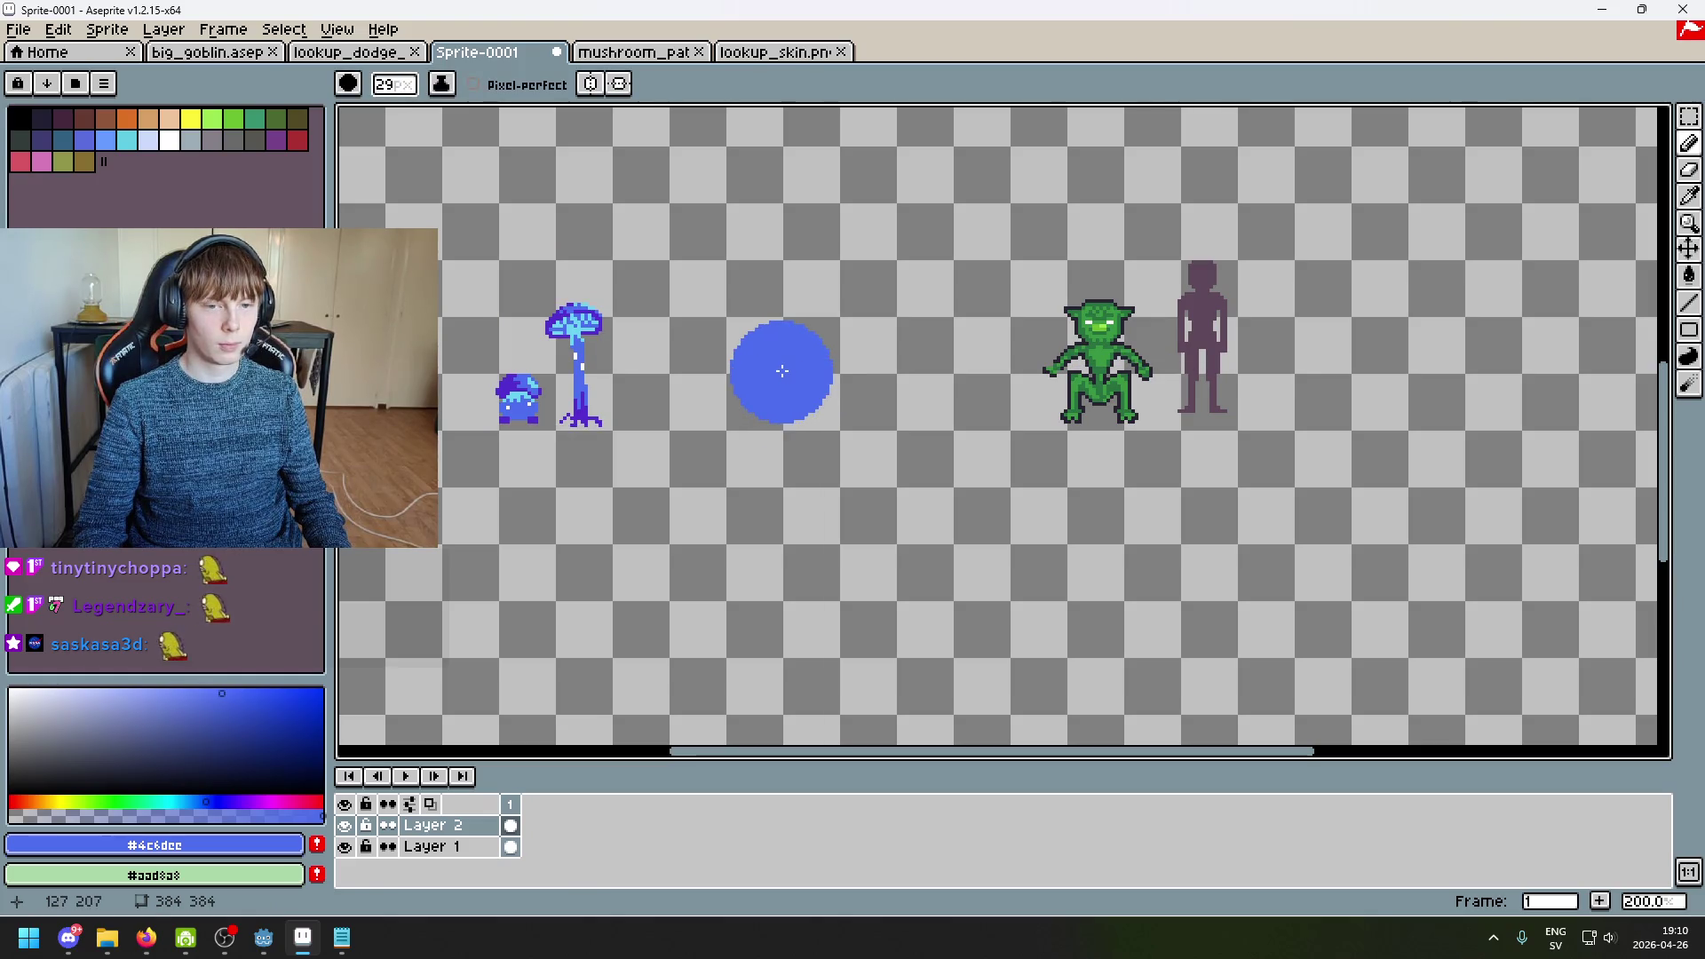
{"action": "left_click_drag", "start_coordinate": [781, 370], "coordinate": [793, 147]}
{"action": "scroll", "coordinate": [893, 232], "scroll_direction": "down", "scroll_amount": 2}
{"action": "scroll", "coordinate": [906, 266], "scroll_direction": "up", "scroll_amount": 2}
{"action": "left_click_drag", "start_coordinate": [883, 227], "coordinate": [859, 108]}
{"action": "scroll", "coordinate": [972, 271], "scroll_direction": "up", "scroll_amount": 5}
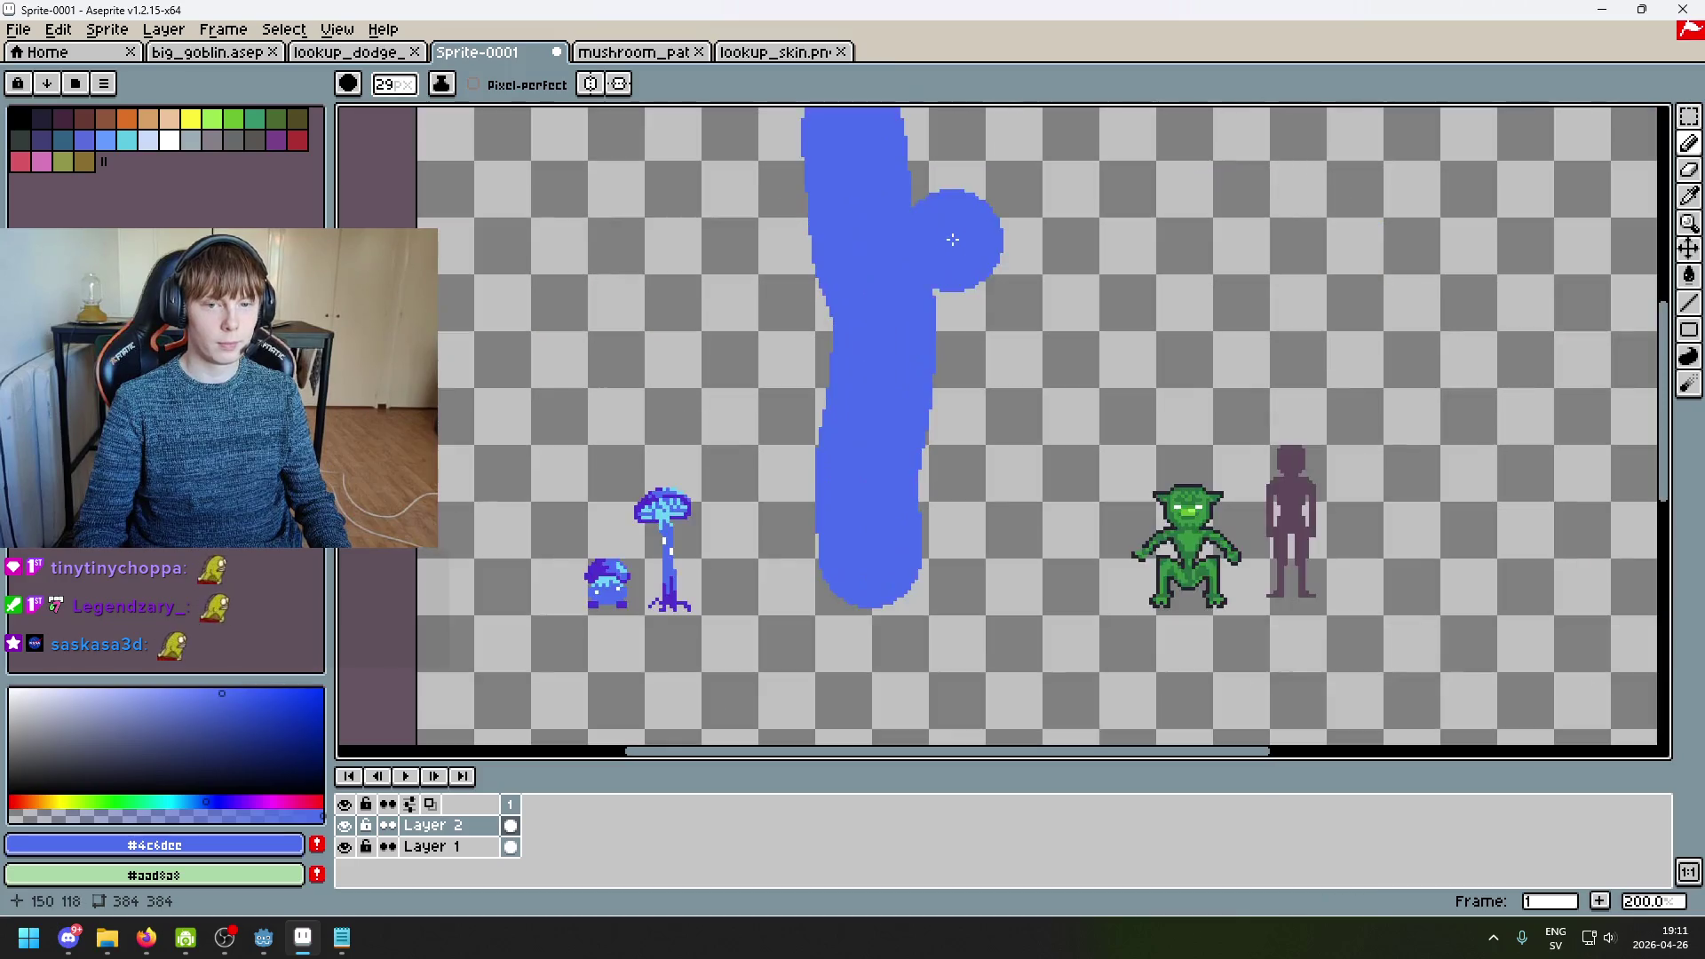
{"action": "scroll", "coordinate": [913, 240], "scroll_direction": "down", "scroll_amount": 2}
{"action": "left_click_drag", "start_coordinate": [917, 277], "coordinate": [917, 208]}
Step: Select the blue stroke and drop it slightly right and down
{"action": "key", "text": "m"}
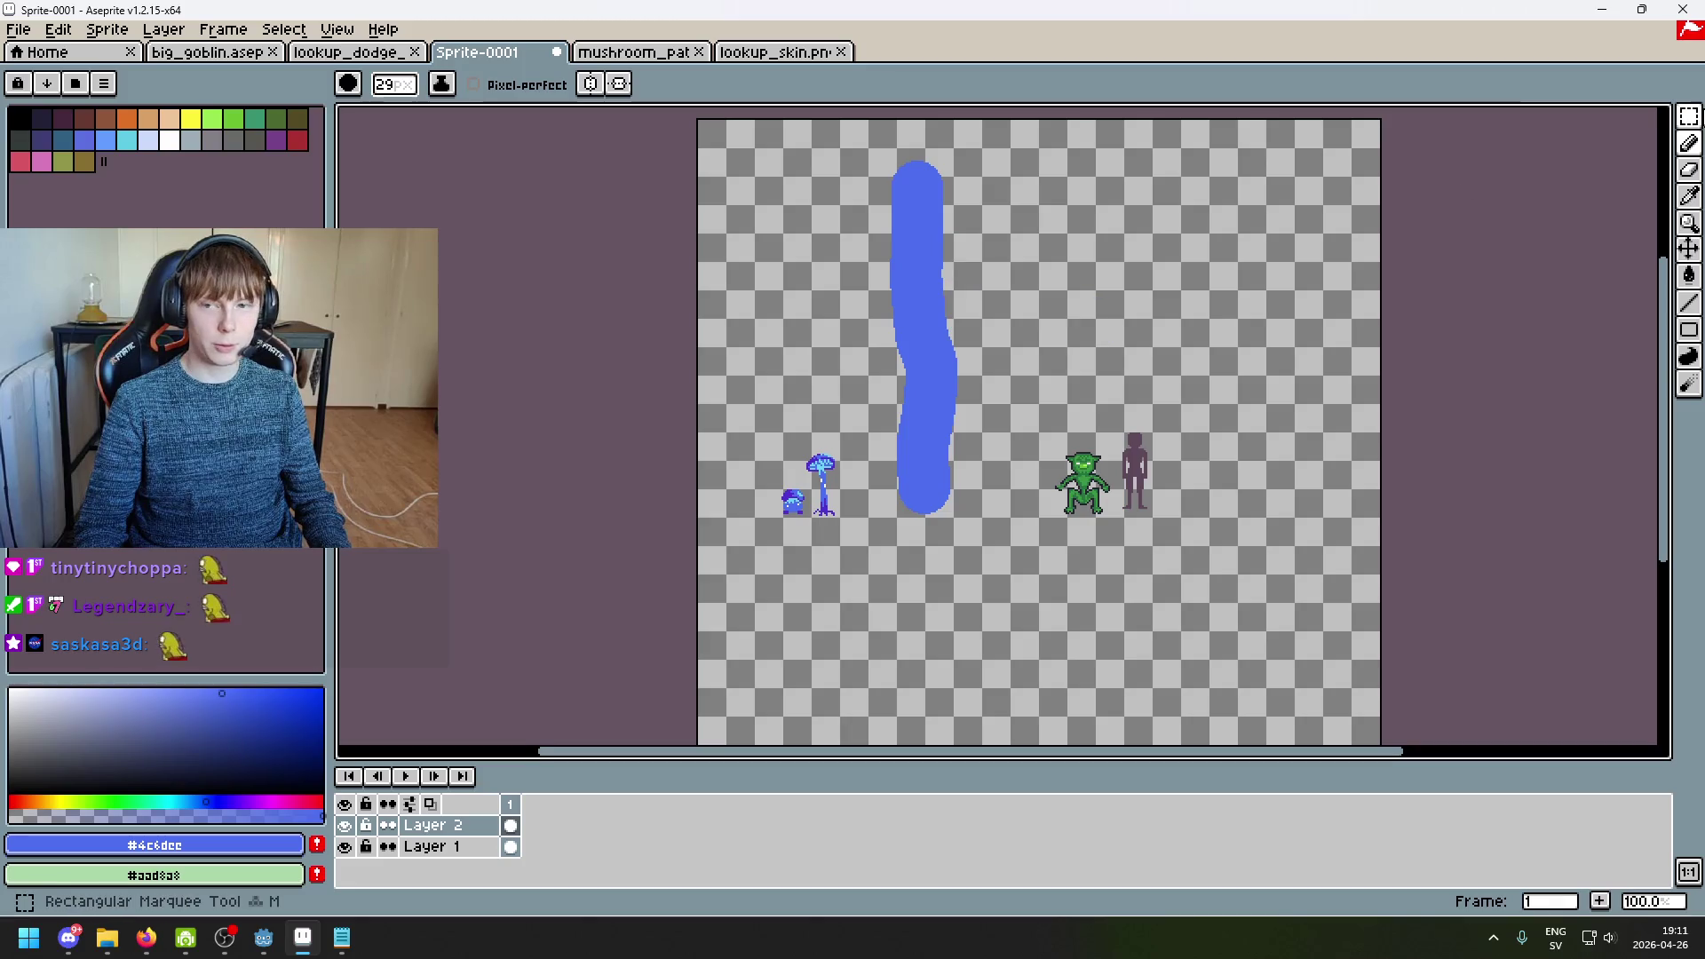
{"action": "mouse_move", "coordinate": [1039, 540]}
{"action": "left_mouse_down"}
{"action": "mouse_move", "coordinate": [895, 139]}
{"action": "mouse_move", "coordinate": [867, 119]}
{"action": "left_mouse_up"}
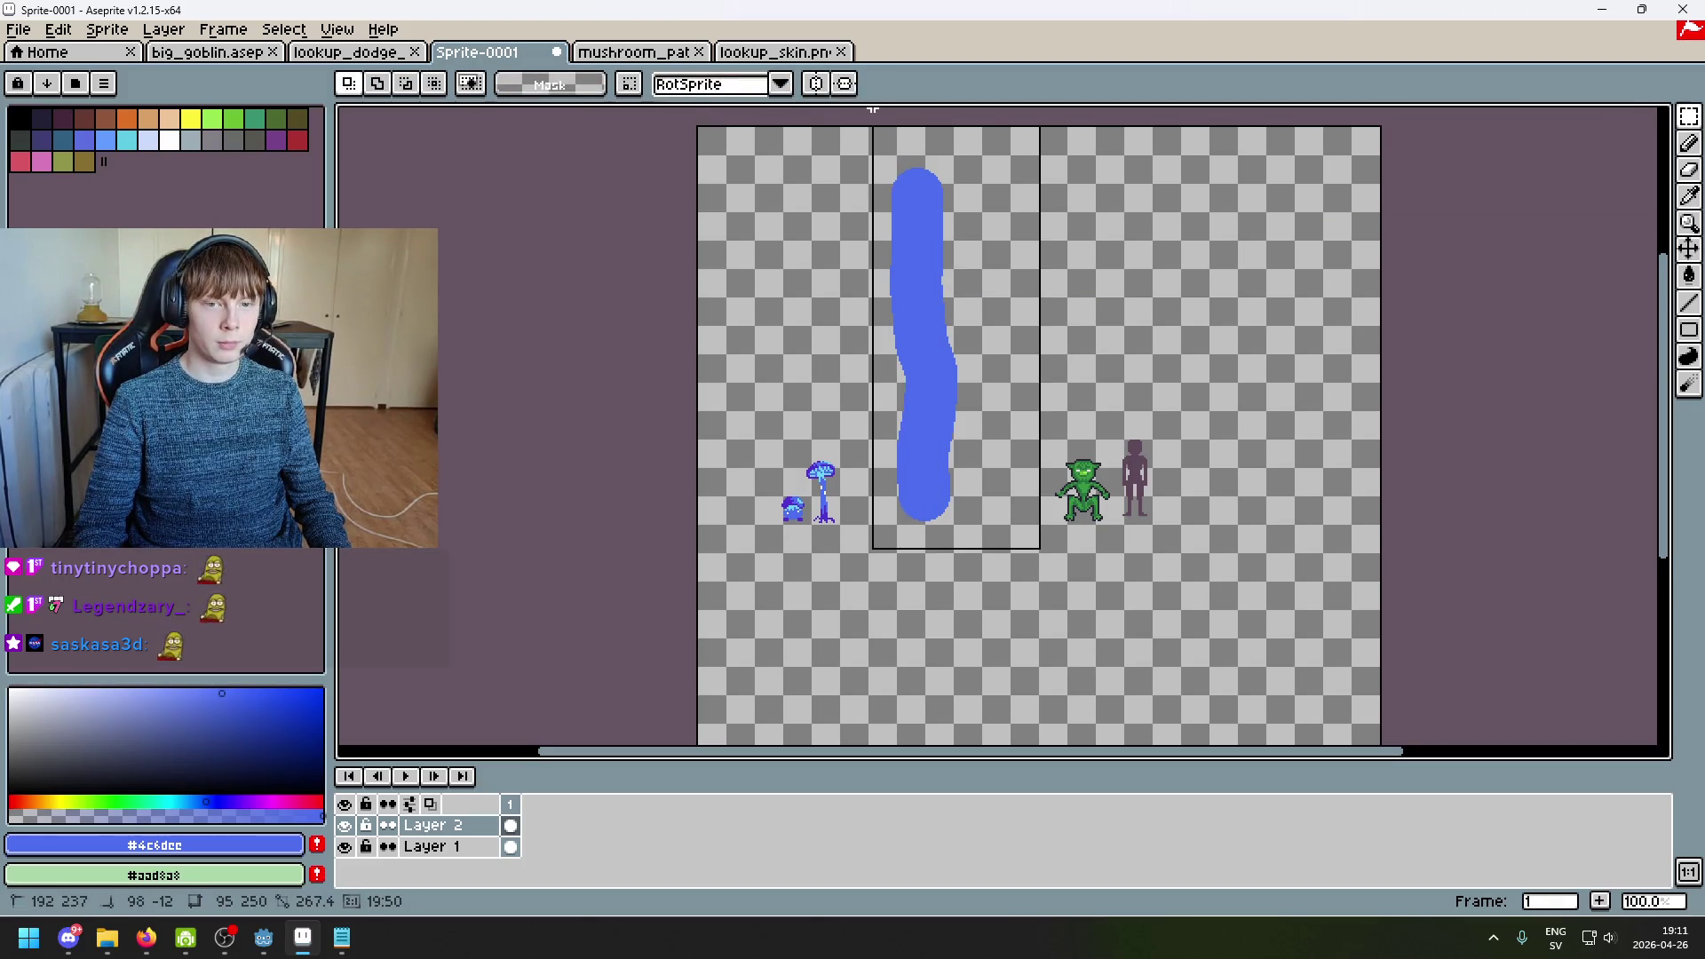
{"action": "left_click_drag", "start_coordinate": [928, 232], "coordinate": [951, 246]}
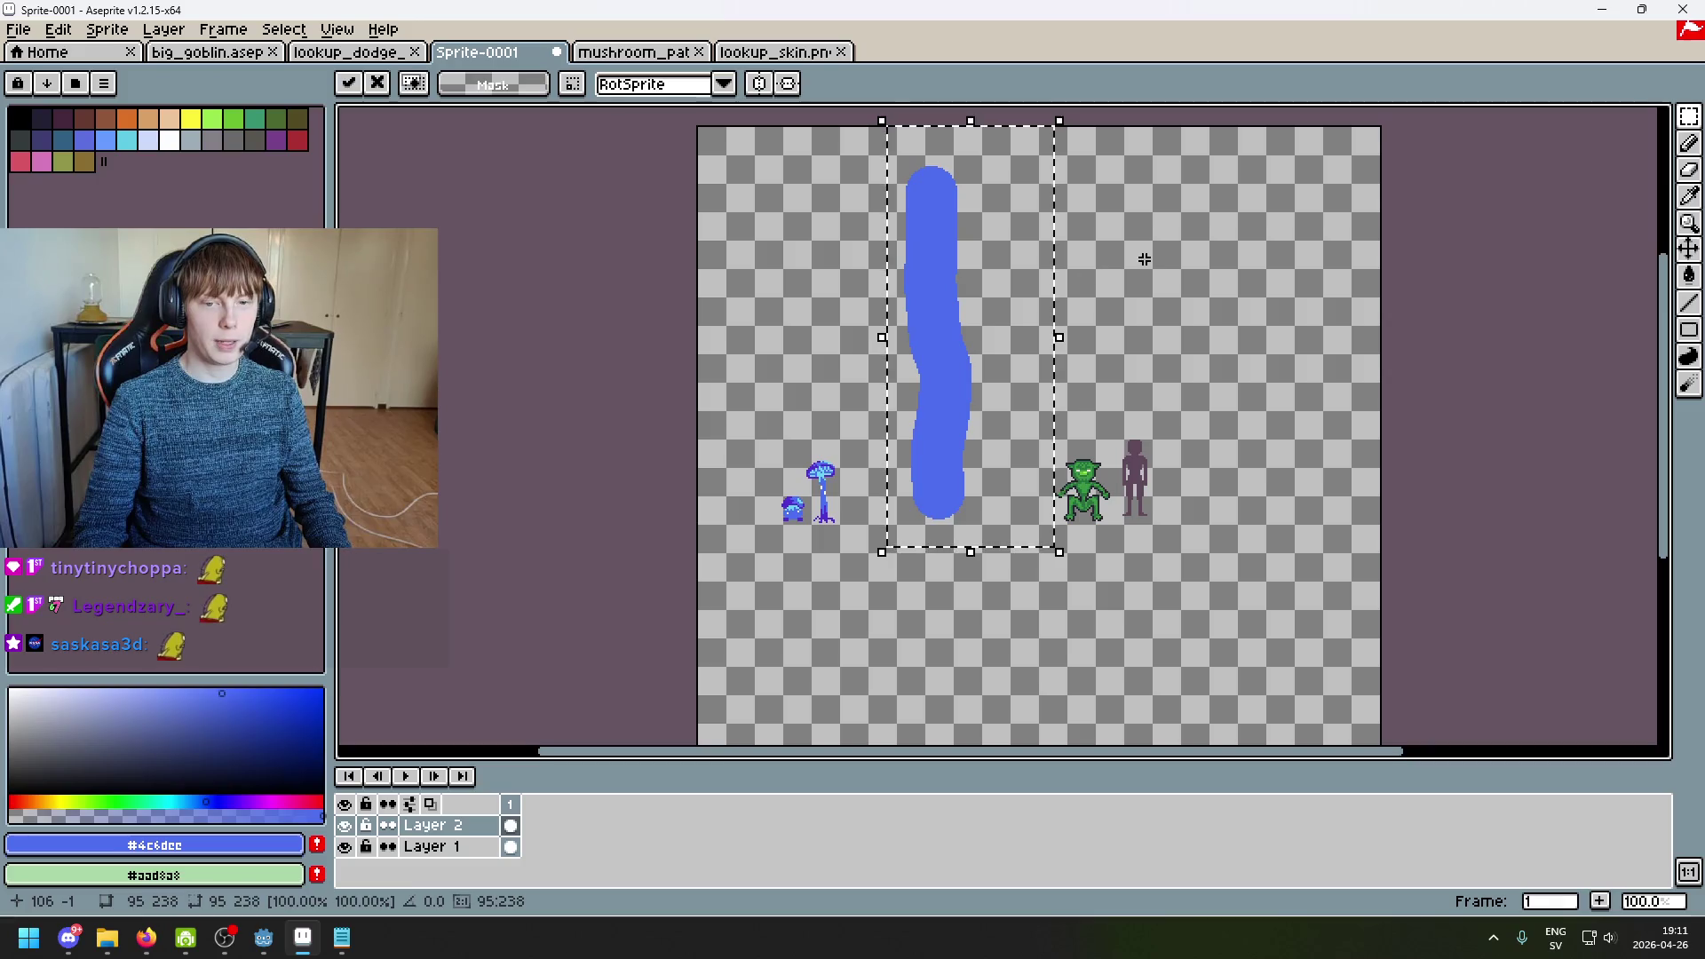
{"action": "left_click", "coordinate": [1137, 266]}
Step: Deselect with Ctrl+D and redraw a selection framing the whole blue stroke
{"action": "scroll", "coordinate": [986, 383], "scroll_direction": "up", "scroll_amount": 2}
{"action": "scroll", "coordinate": [985, 384], "scroll_direction": "down", "scroll_amount": 2}
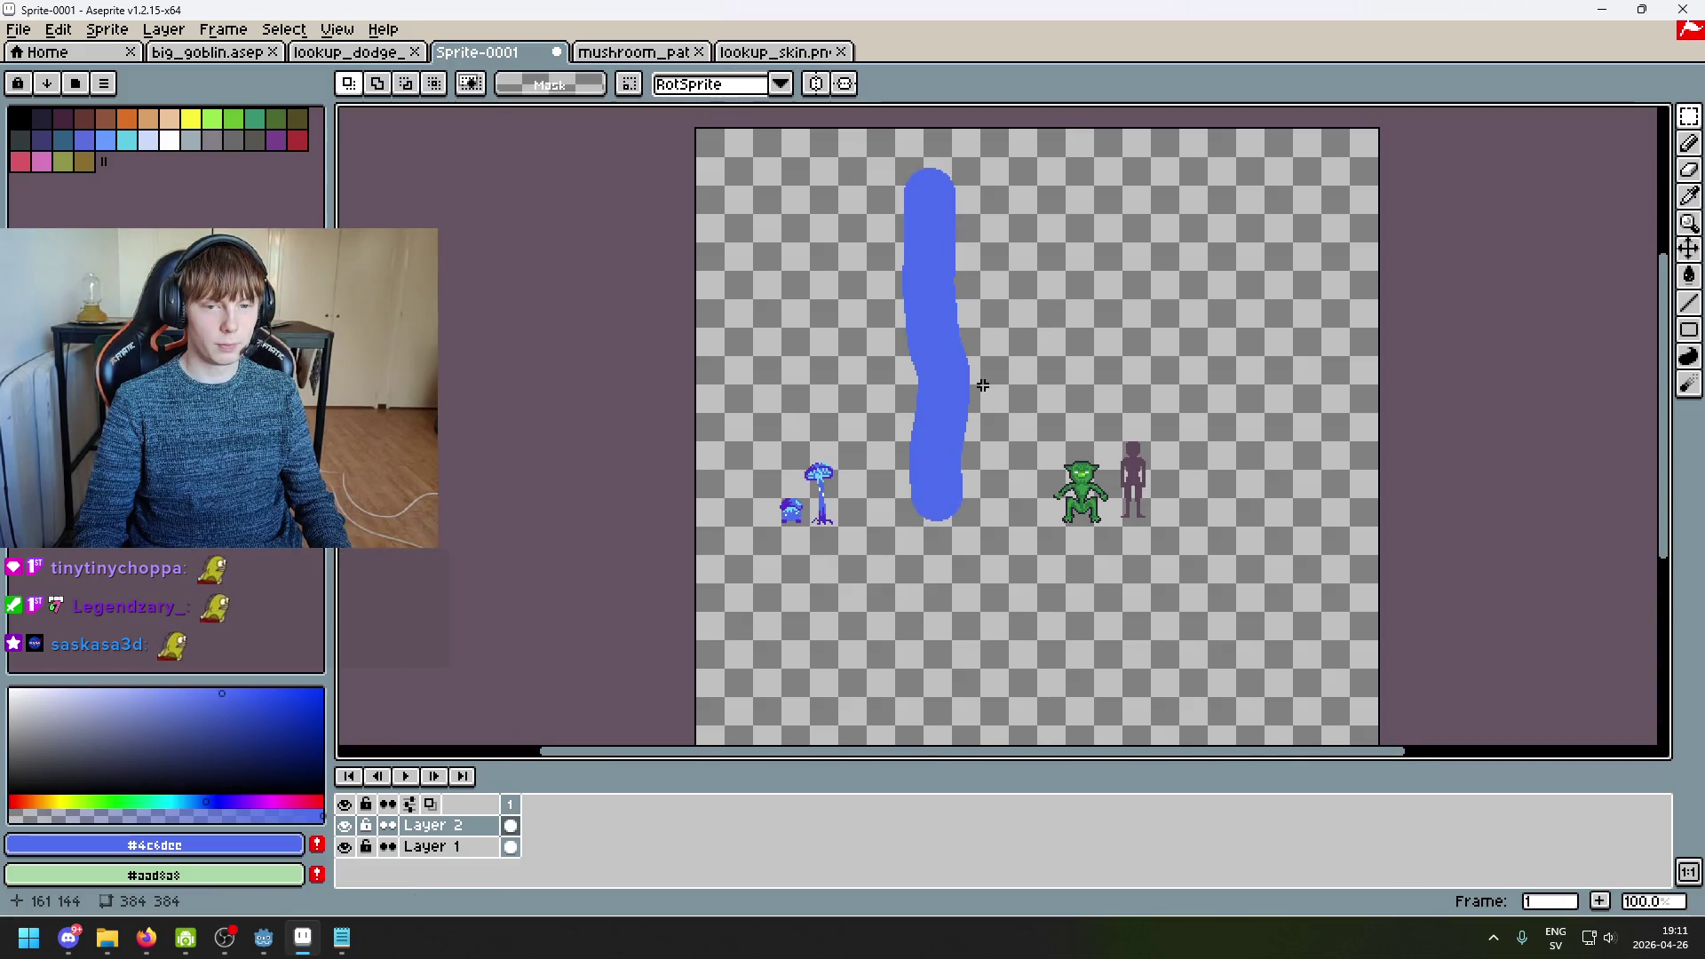
{"action": "scroll", "coordinate": [977, 385], "scroll_direction": "up", "scroll_amount": 2}
{"action": "scroll", "coordinate": [976, 384], "scroll_direction": "down", "scroll_amount": 3}
{"action": "scroll", "coordinate": [955, 391], "scroll_direction": "up", "scroll_amount": 1}
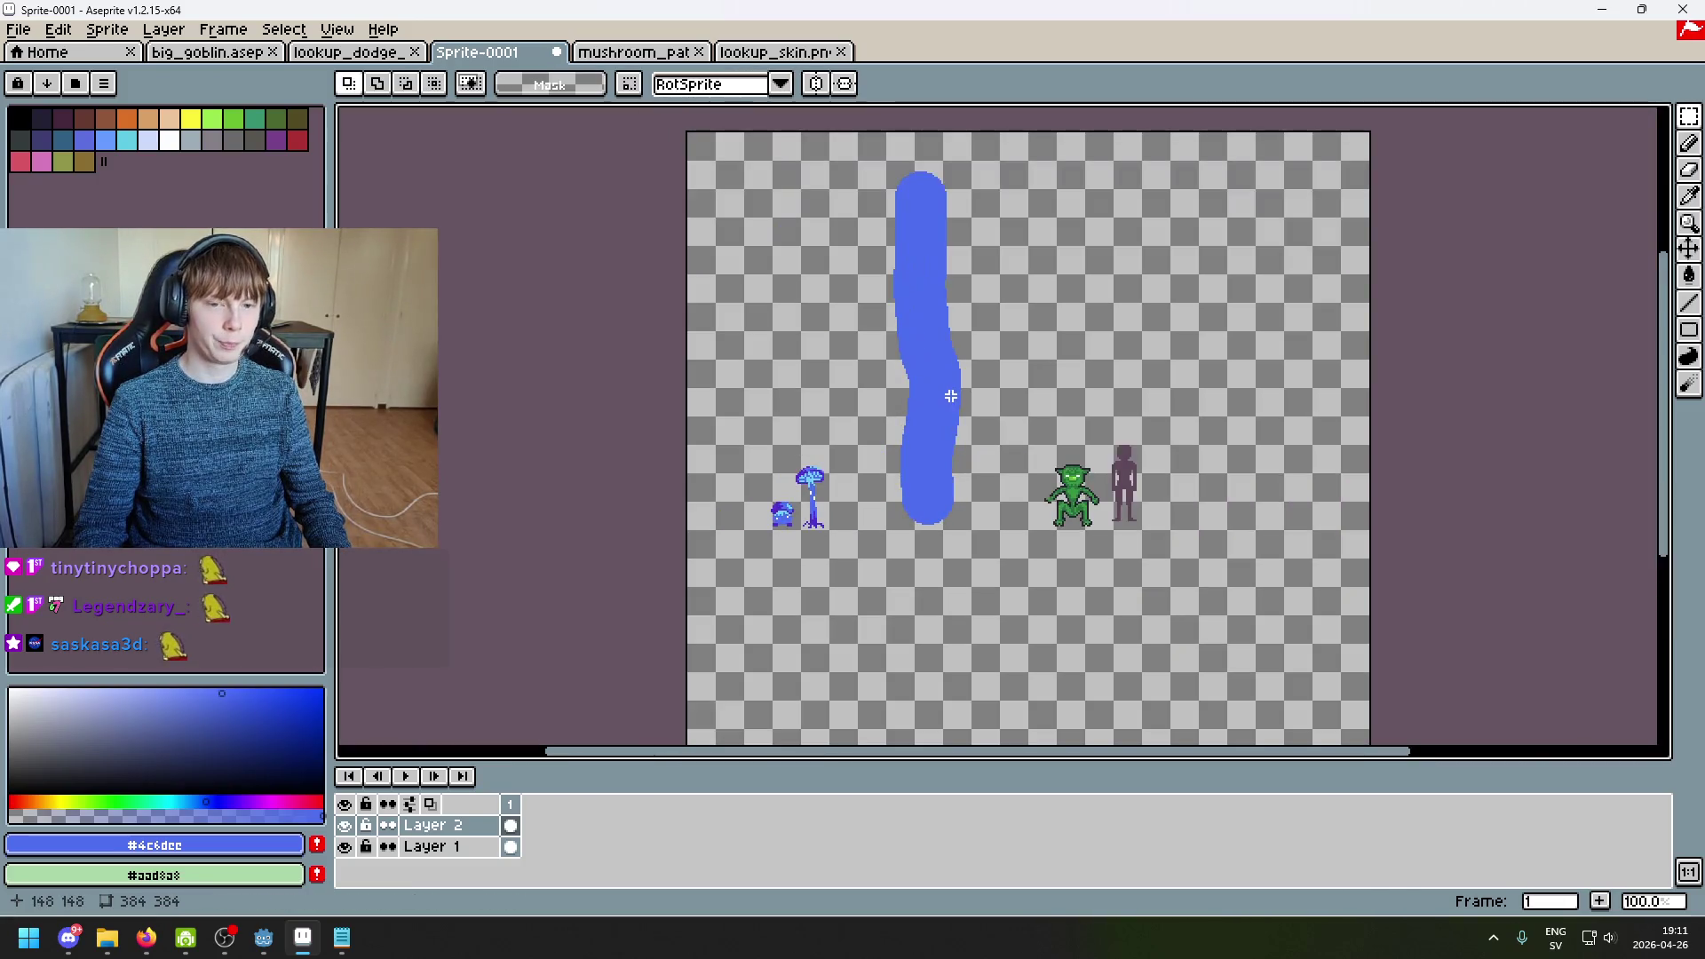
{"action": "mouse_move", "coordinate": [832, 111]}
{"action": "left_mouse_down"}
{"action": "mouse_move", "coordinate": [1035, 578]}
{"action": "mouse_move", "coordinate": [858, 133]}
{"action": "left_mouse_up"}
{"action": "key", "text": "ctrl+d"}
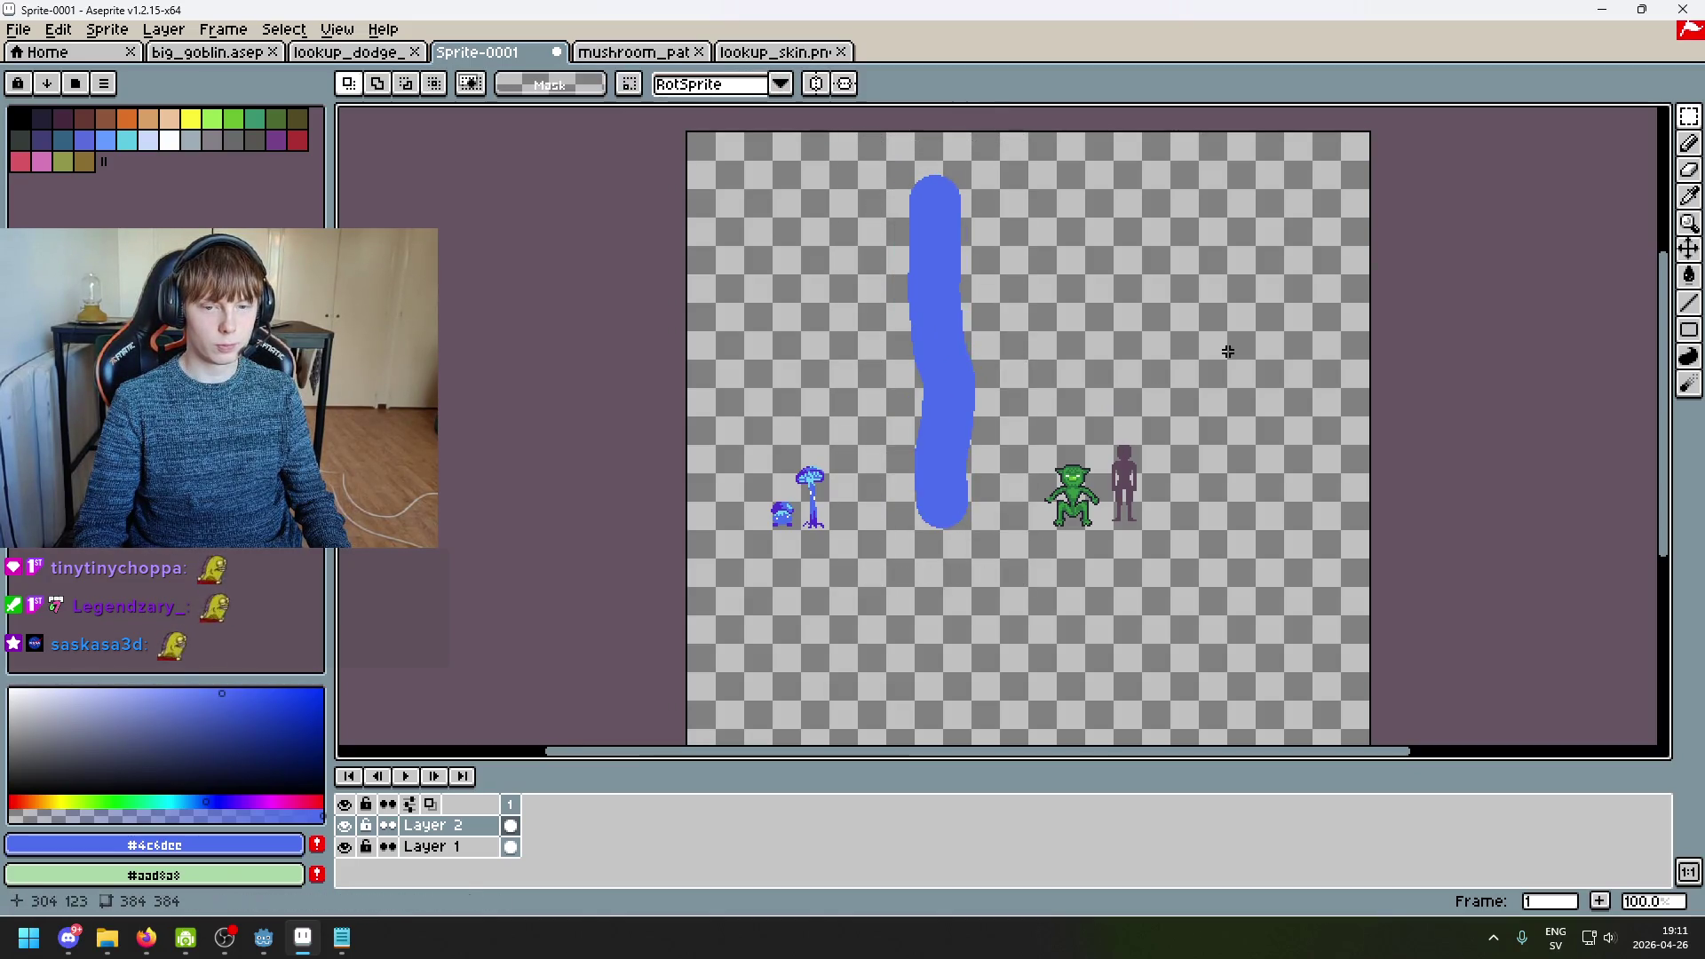
{"action": "scroll", "coordinate": [976, 493], "scroll_direction": "up", "scroll_amount": 2}
{"action": "scroll", "coordinate": [976, 494], "scroll_direction": "down", "scroll_amount": 2}
{"action": "scroll", "coordinate": [941, 498], "scroll_direction": "up", "scroll_amount": 1}
{"action": "mouse_move", "coordinate": [1041, 613]}
{"action": "left_mouse_down"}
{"action": "mouse_move", "coordinate": [980, 333]}
{"action": "mouse_move", "coordinate": [846, 115]}
{"action": "left_mouse_up"}
{"action": "scroll", "coordinate": [1142, 331], "scroll_direction": "down", "scroll_amount": 3}
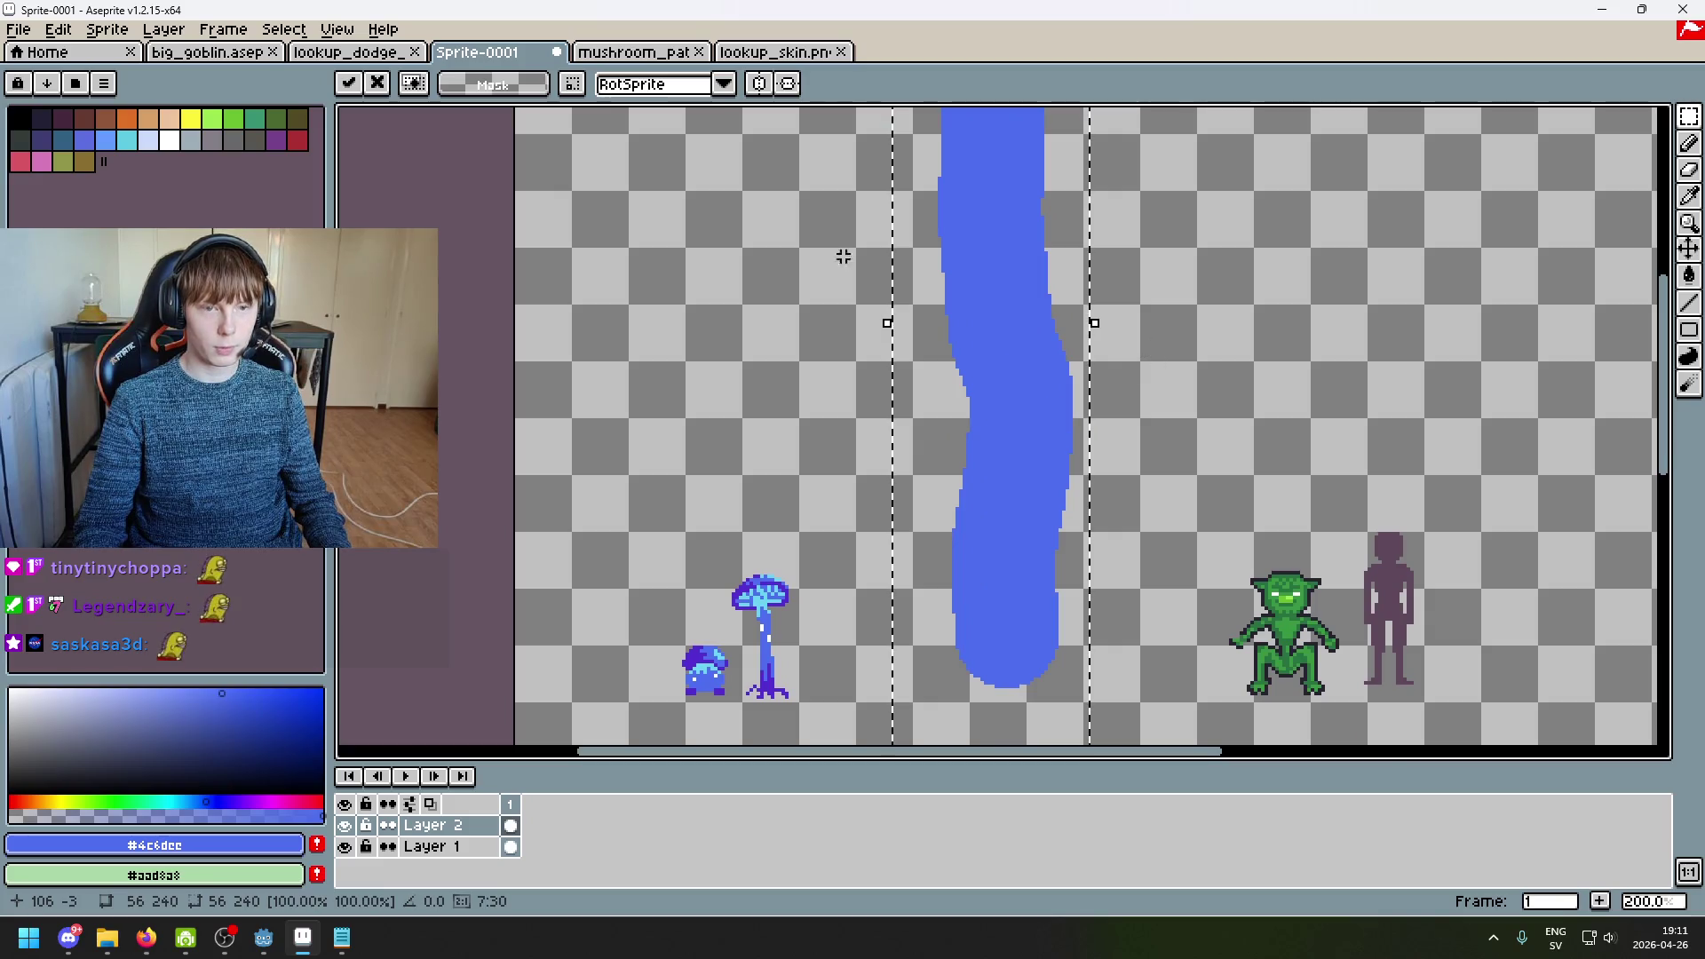
Step: Add a new Layer 2 above the lines layer in the mushroom_path scene
{"action": "left_click", "coordinate": [633, 51]}
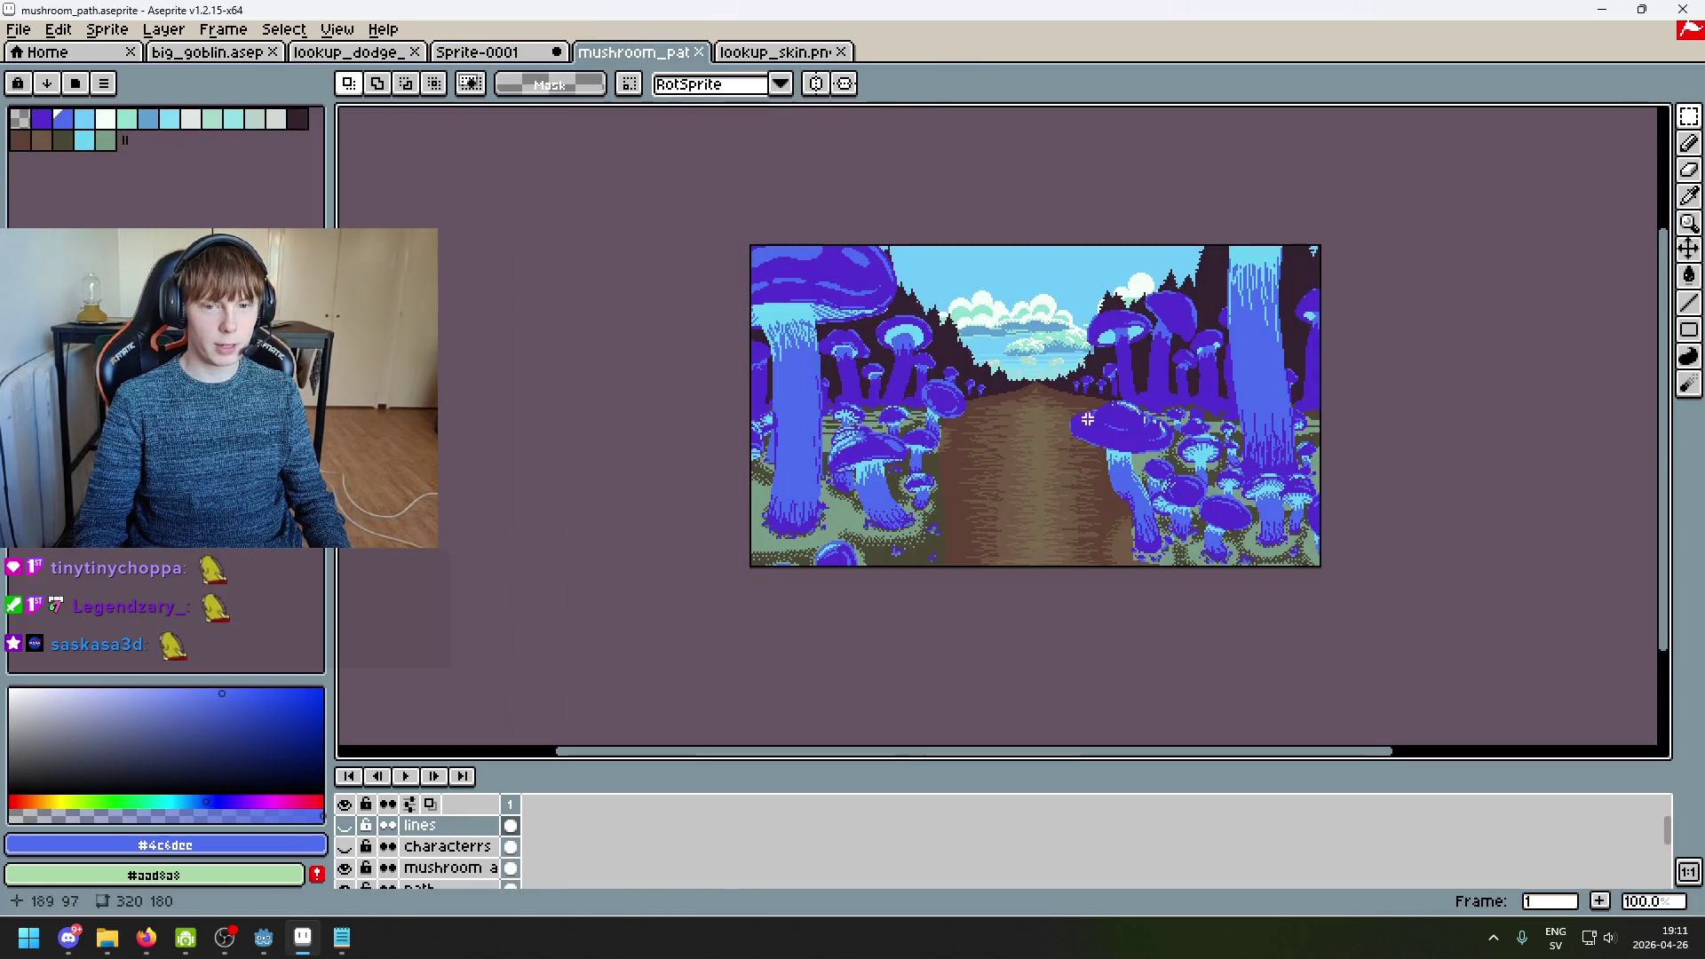
{"action": "right_click", "coordinate": [450, 821]}
{"action": "left_click", "coordinate": [544, 750]}
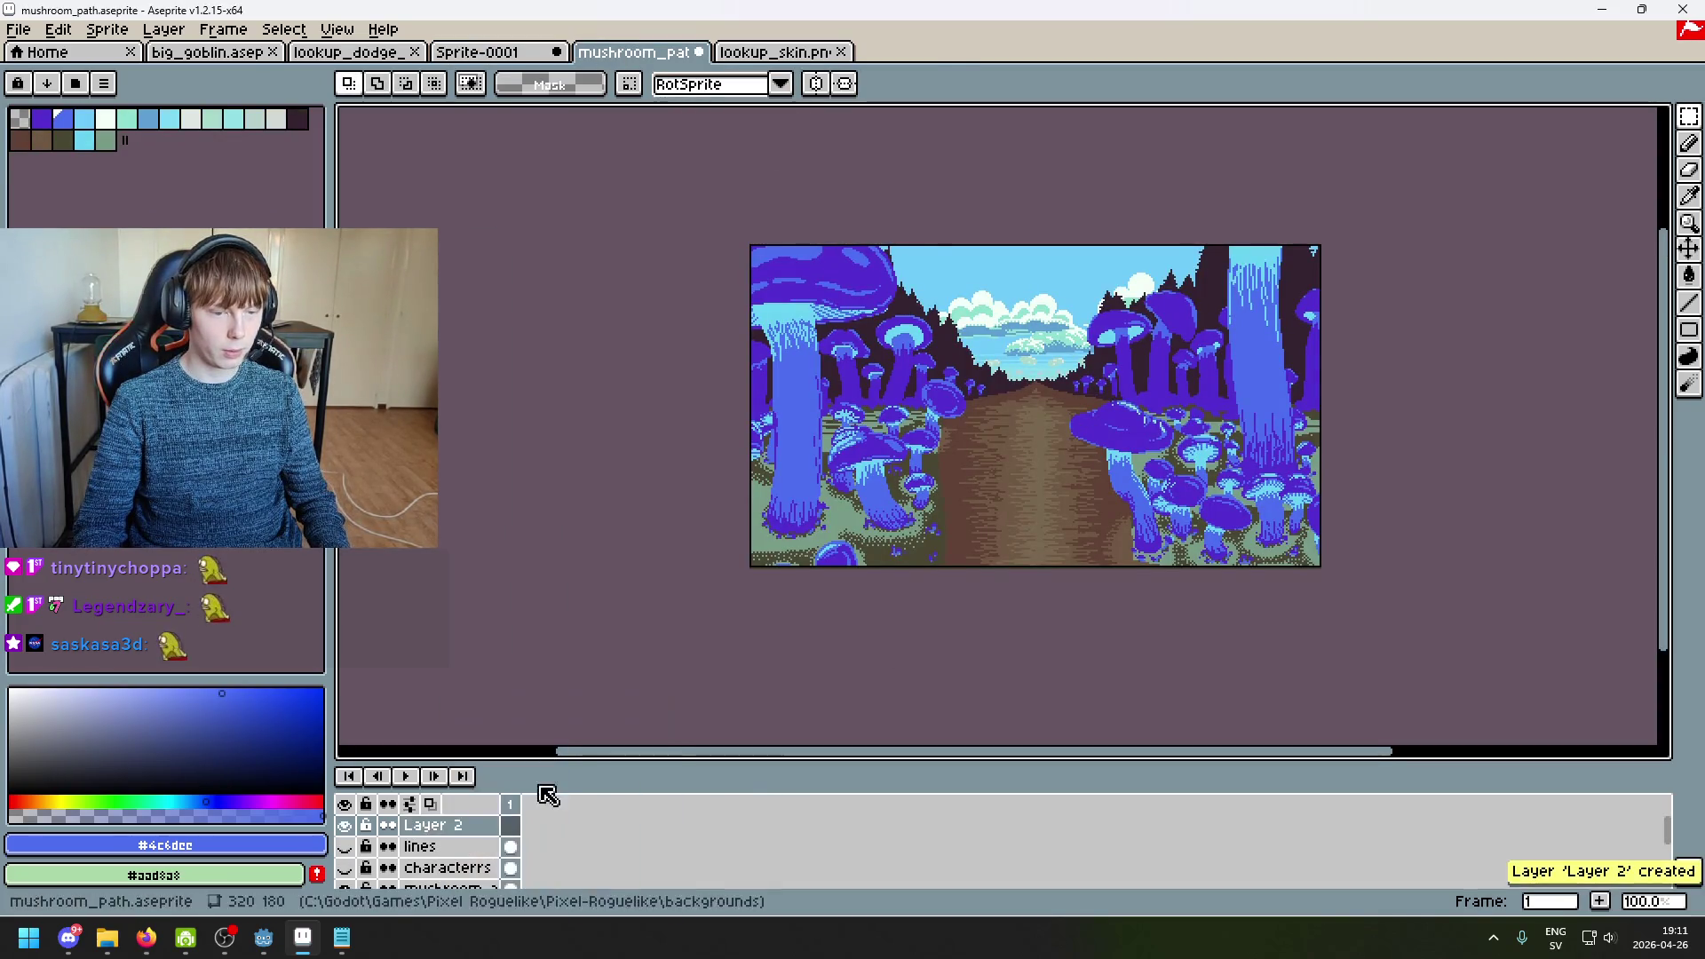
Step: Paste and position the blue stroke there, undo the paste, and return to Sprite-0001
{"action": "key", "text": "ctrl+v"}
{"action": "left_click_drag", "start_coordinate": [997, 578], "coordinate": [1019, 426]}
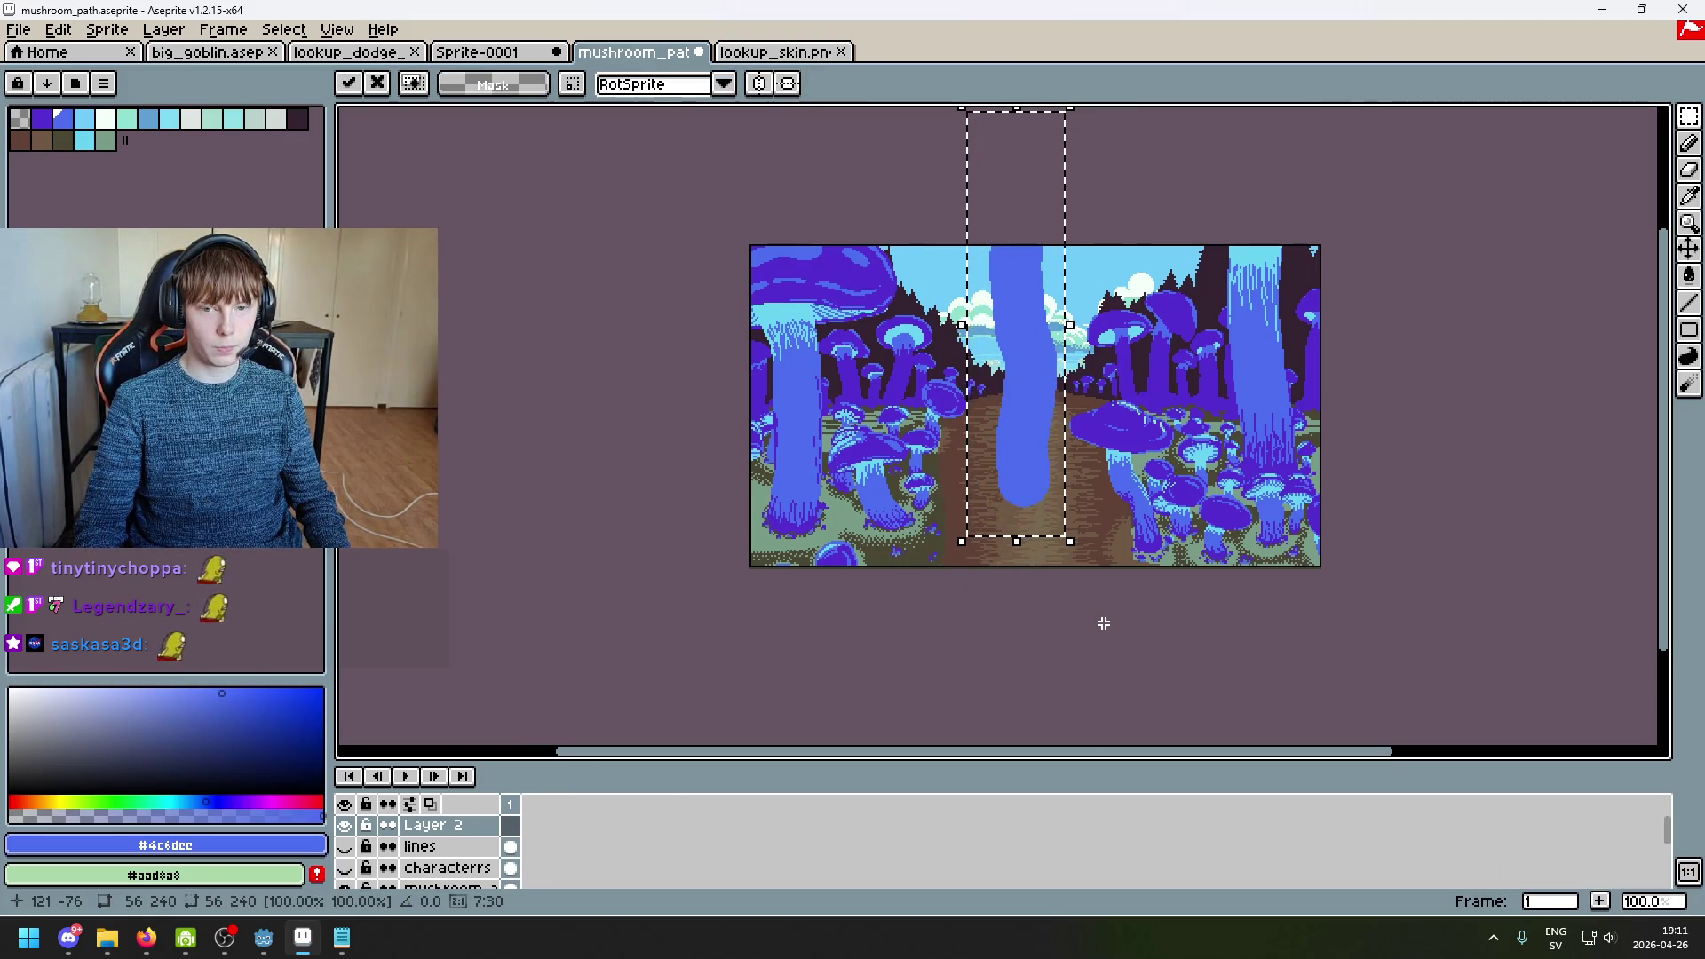
{"action": "key", "text": "ctrl+z"}
{"action": "key", "text": "ctrl+shift+Tab"}
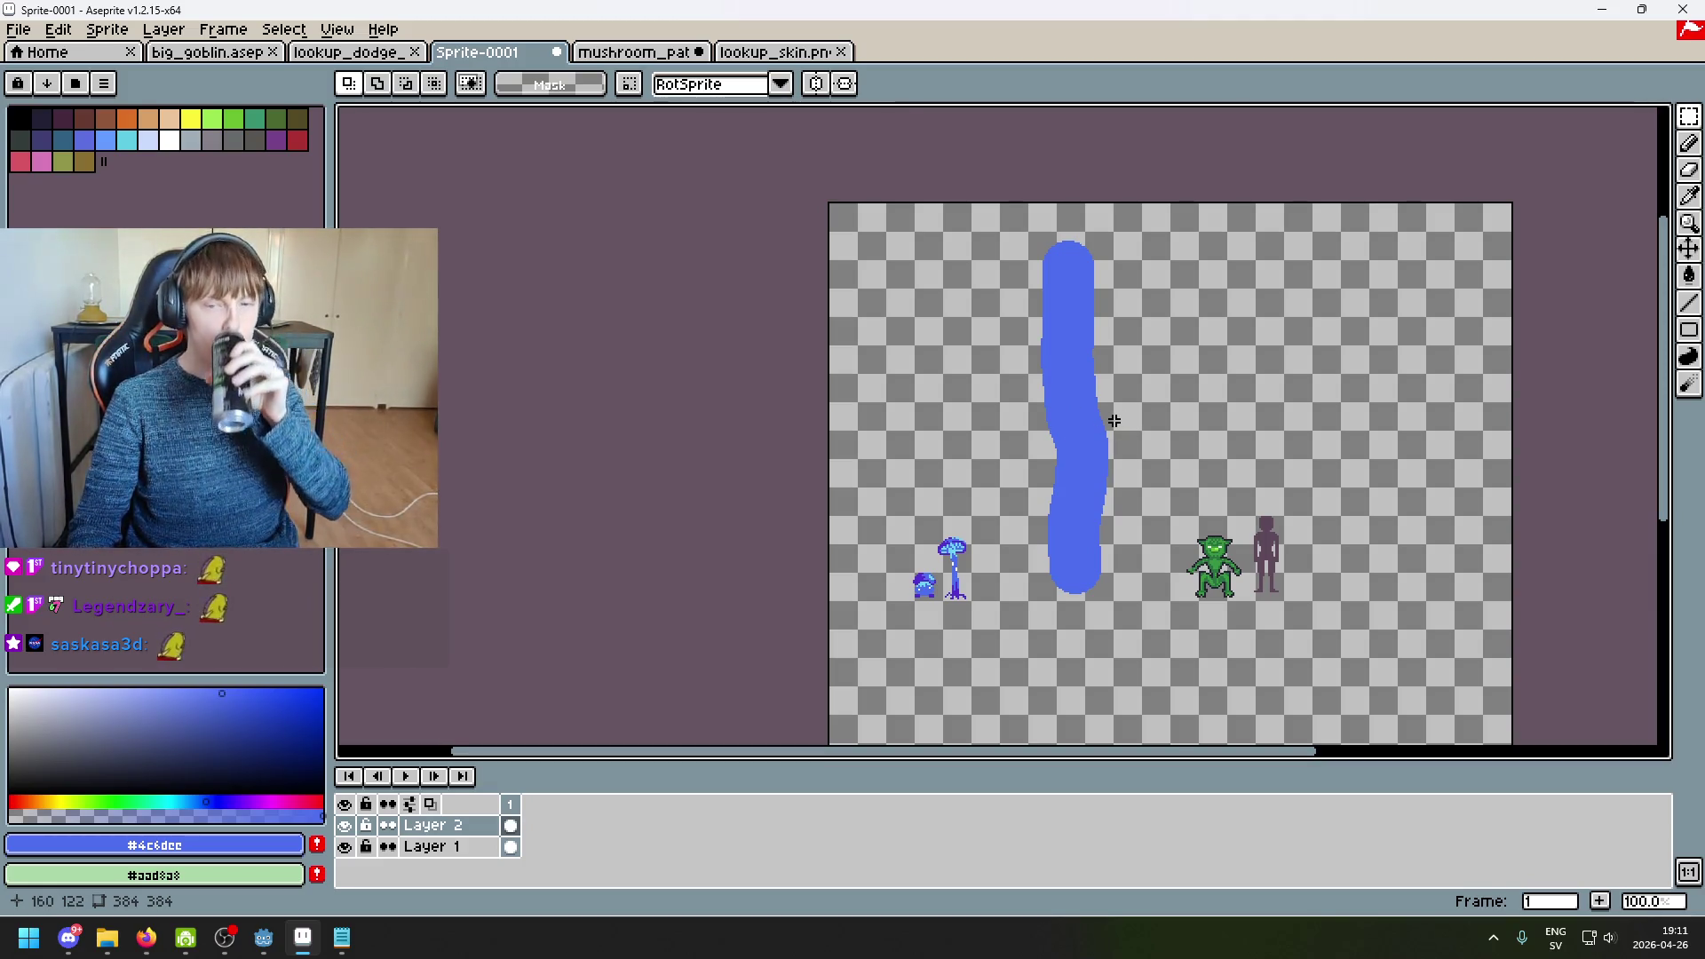
{"action": "scroll", "coordinate": [1110, 413], "scroll_direction": "up", "scroll_amount": 1}
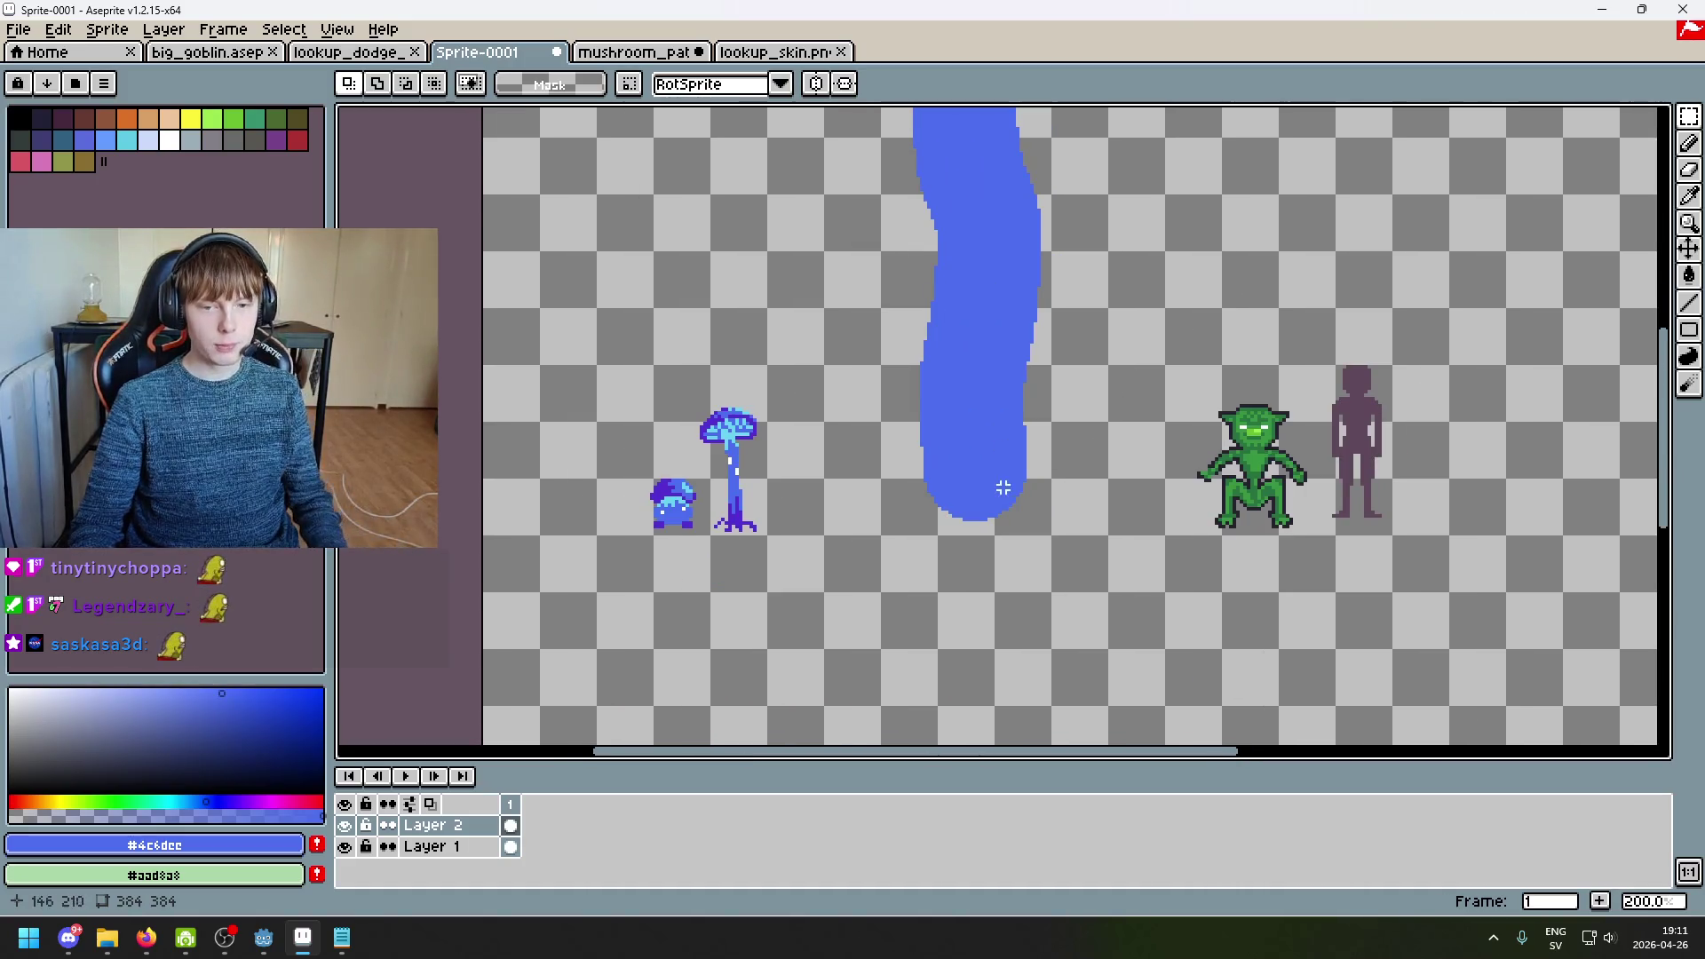
{"action": "scroll", "coordinate": [845, 525], "scroll_direction": "up", "scroll_amount": 1}
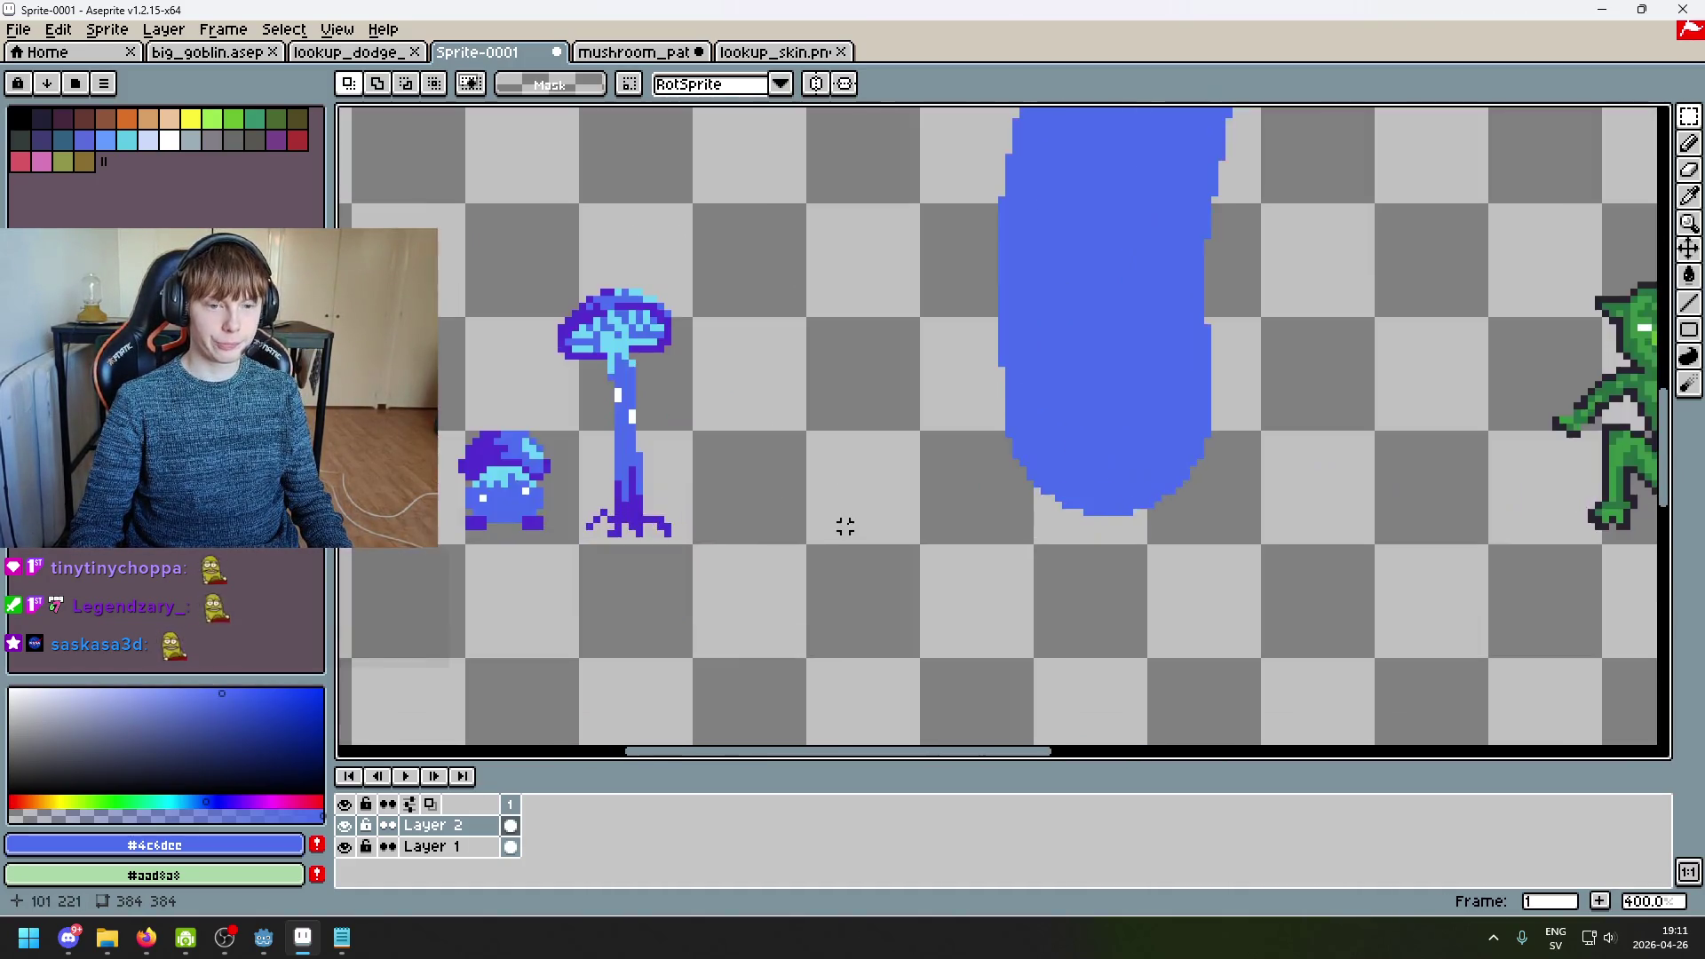
{"action": "left_click", "coordinate": [621, 522], "text": "alt"}
{"action": "scroll", "coordinate": [950, 544], "scroll_direction": "down", "scroll_amount": 1}
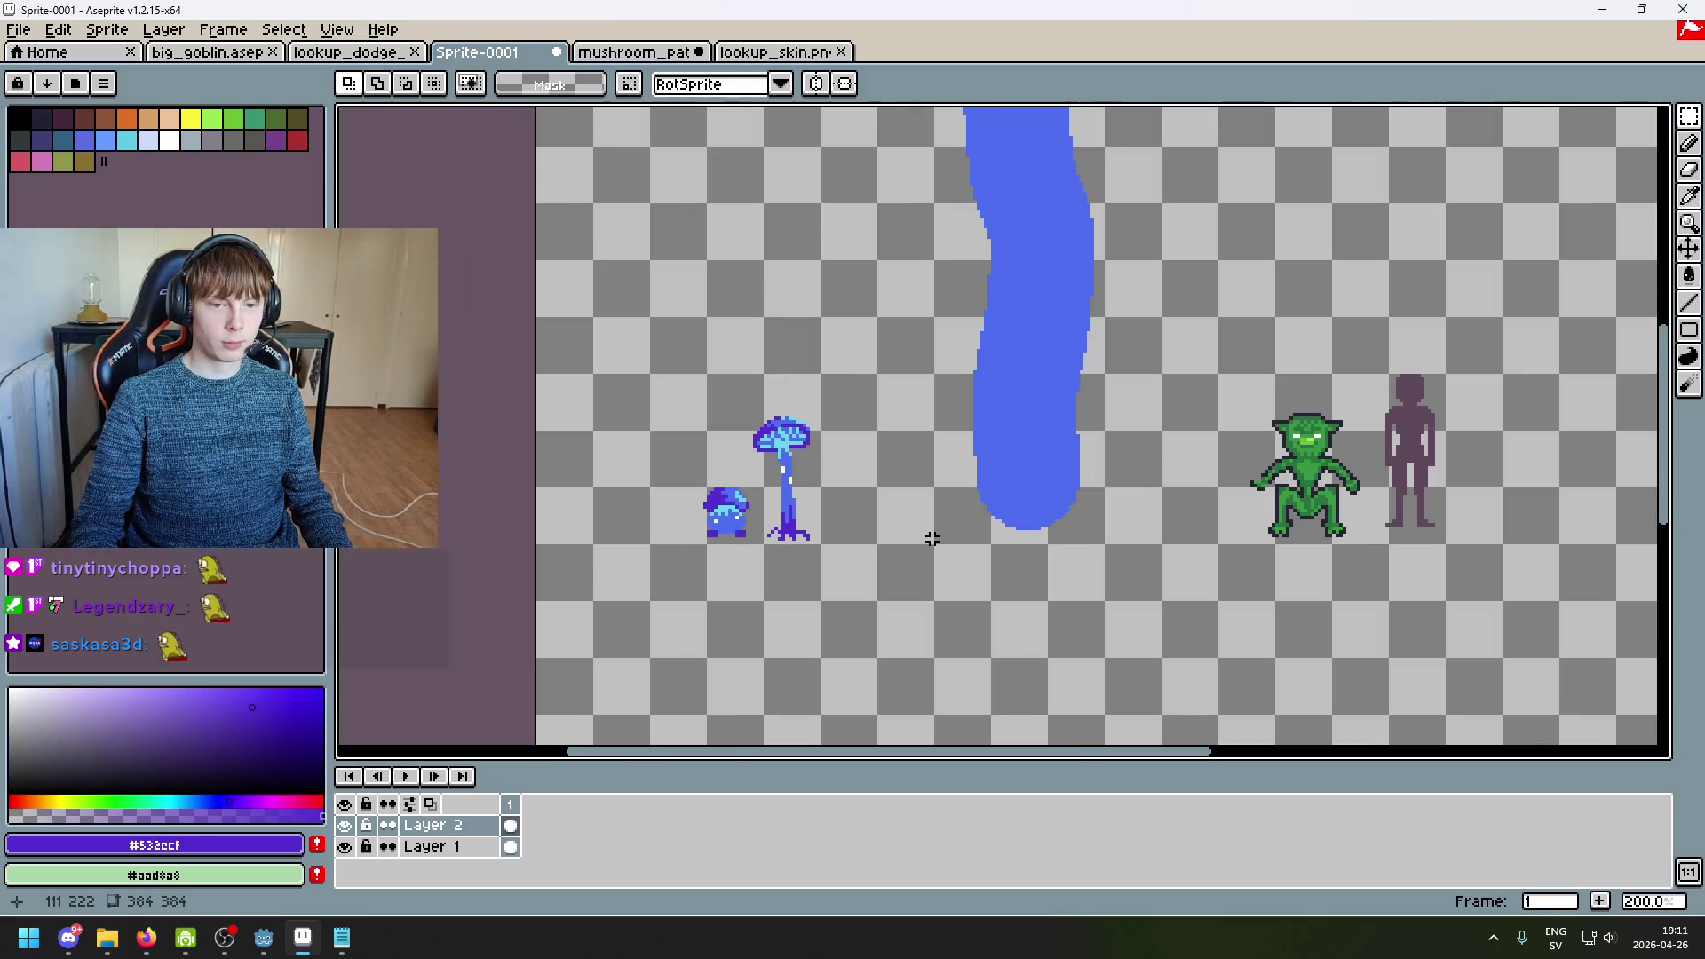
{"action": "key", "text": "b"}
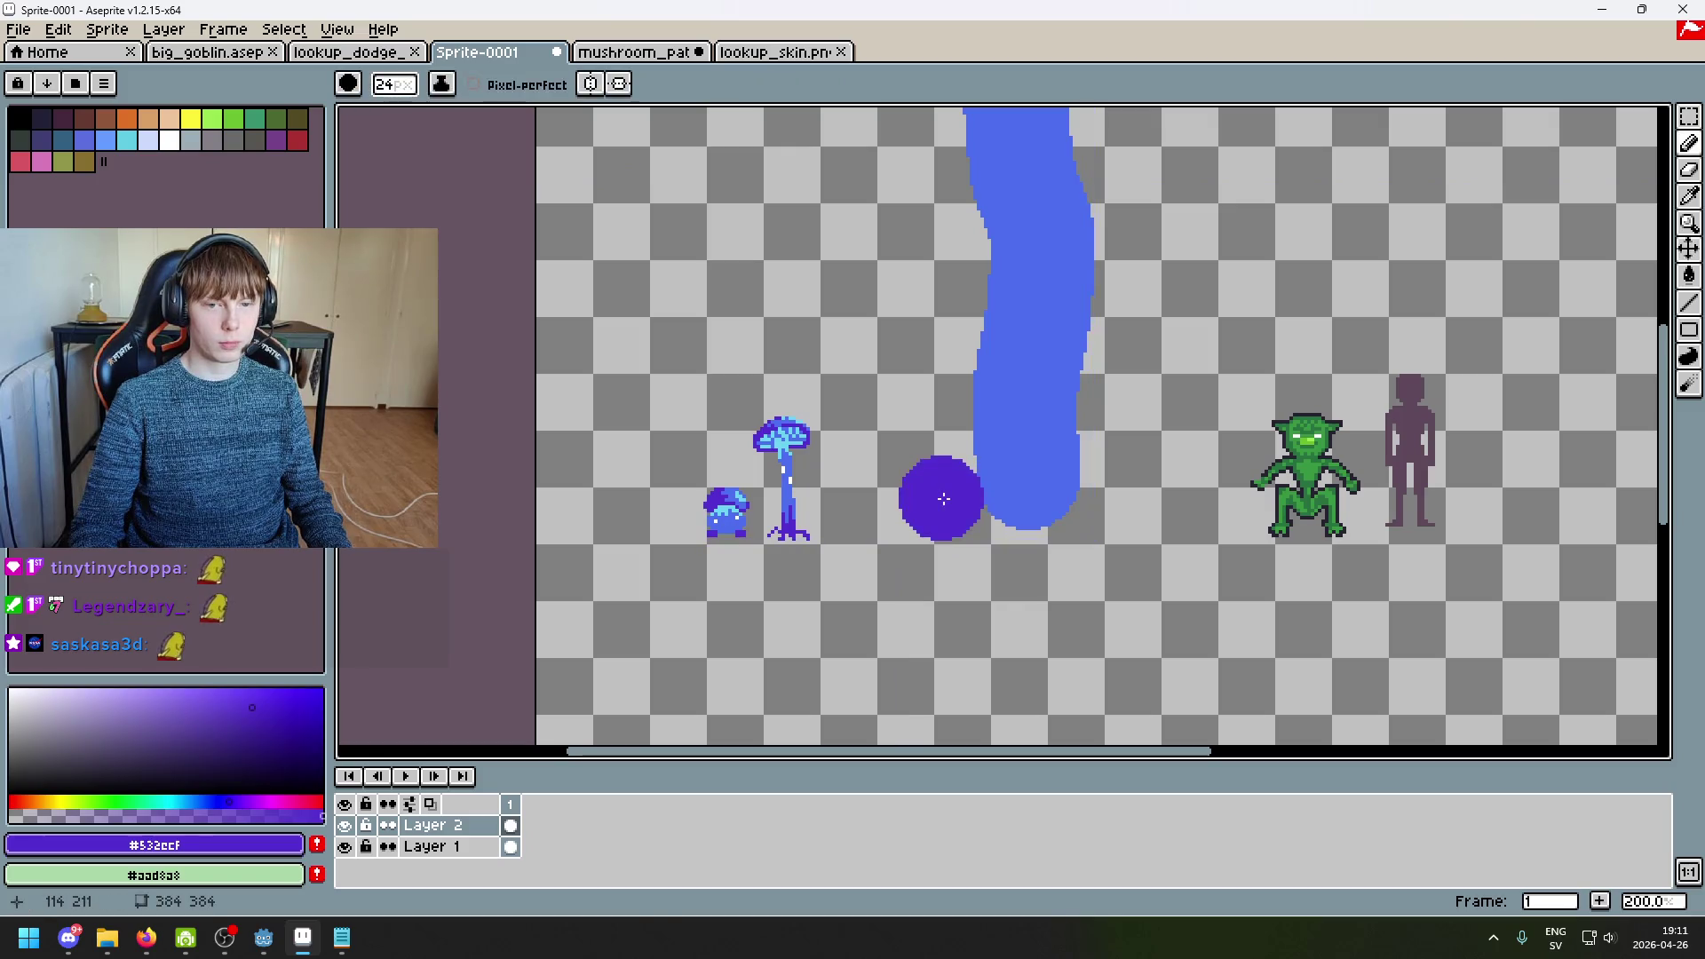
{"action": "scroll", "coordinate": [985, 490], "scroll_direction": "down", "scroll_amount": 12}
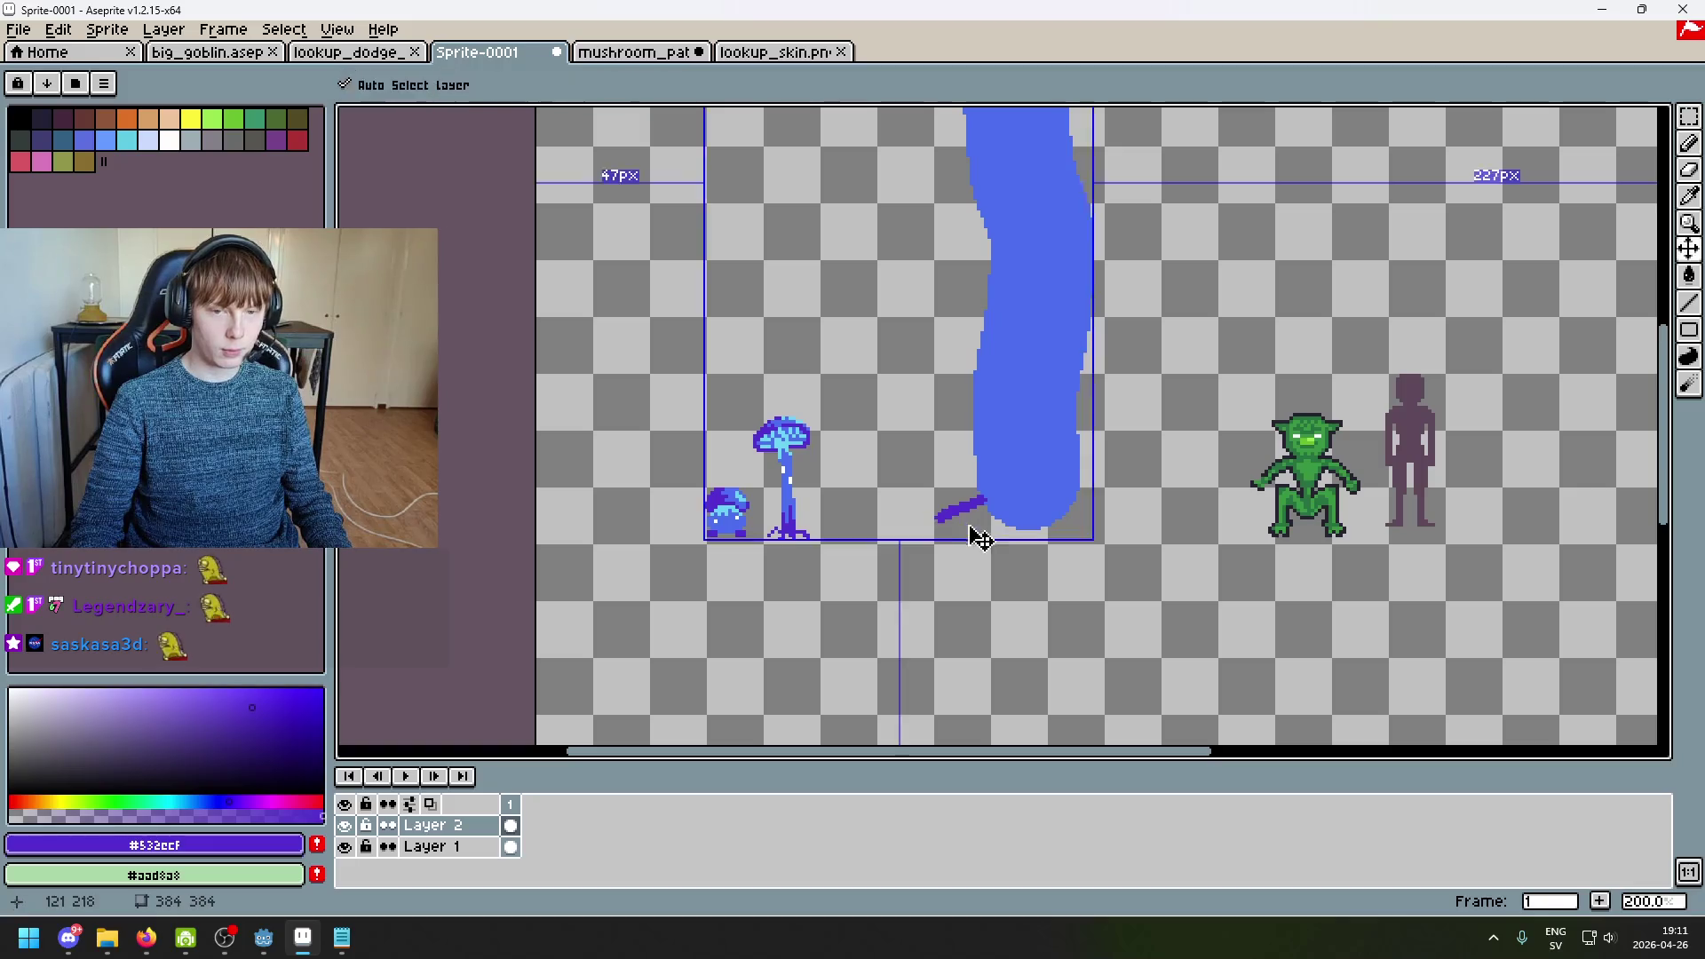
{"action": "key", "text": "ctrl+z"}
{"action": "scroll", "coordinate": [994, 482], "scroll_direction": "down", "scroll_amount": 2}
{"action": "scroll", "coordinate": [995, 482], "scroll_direction": "up", "scroll_amount": 1}
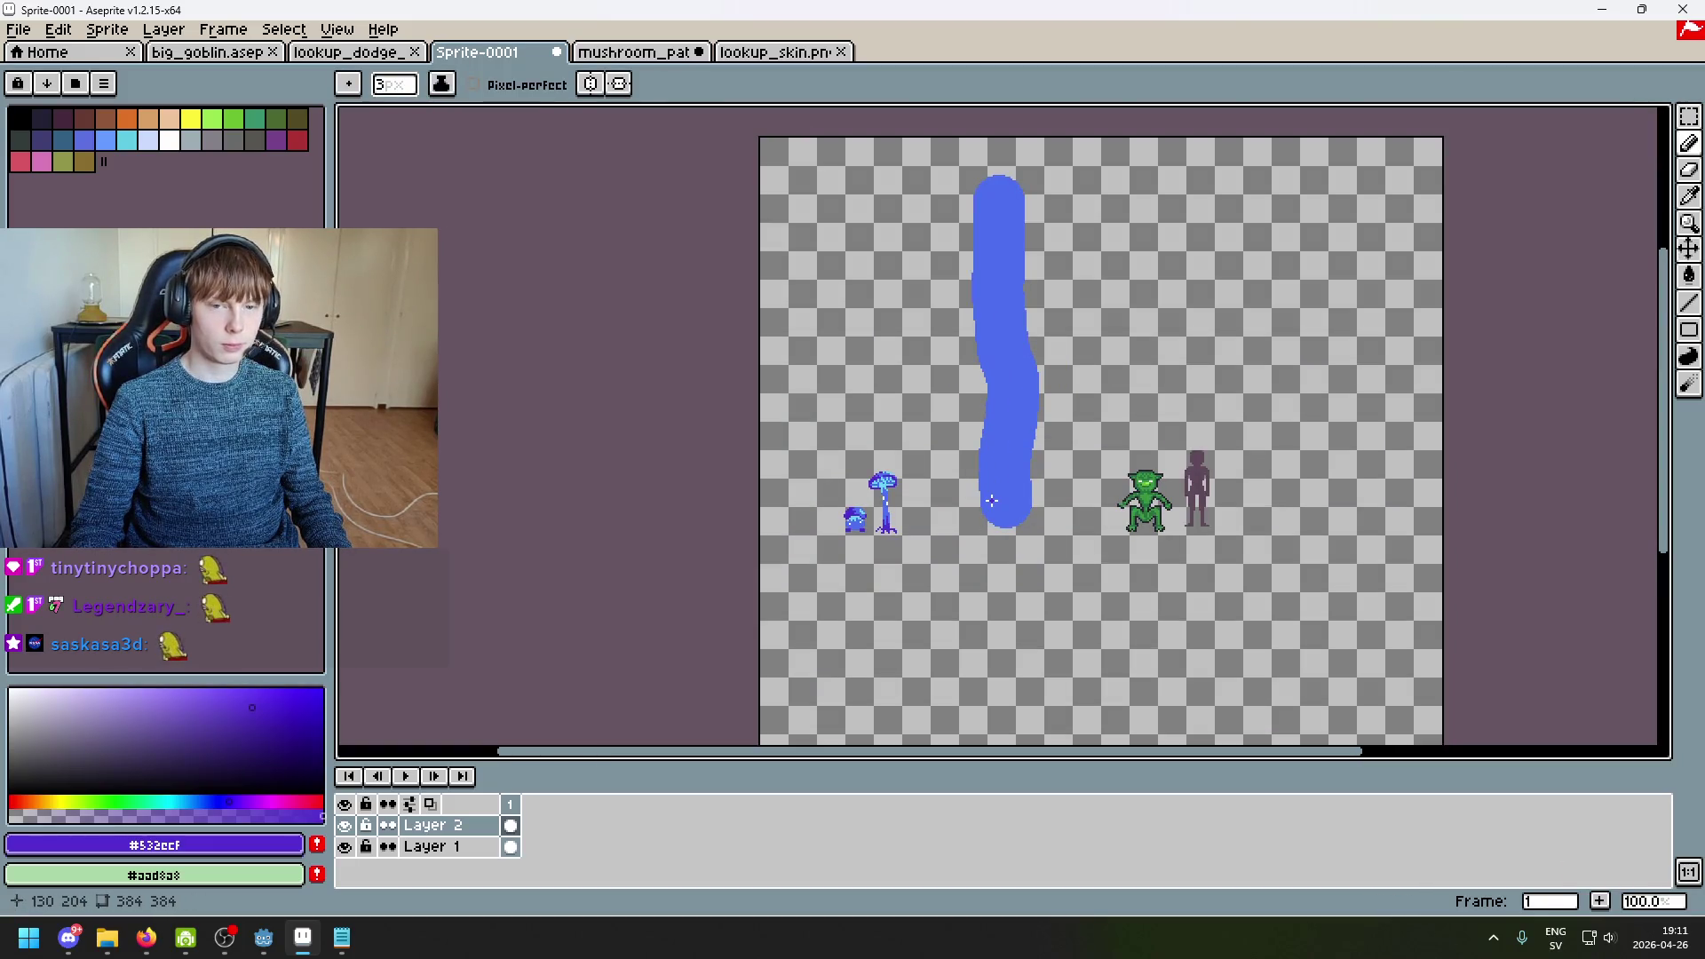
{"action": "scroll", "coordinate": [975, 506], "scroll_direction": "up", "scroll_amount": 1}
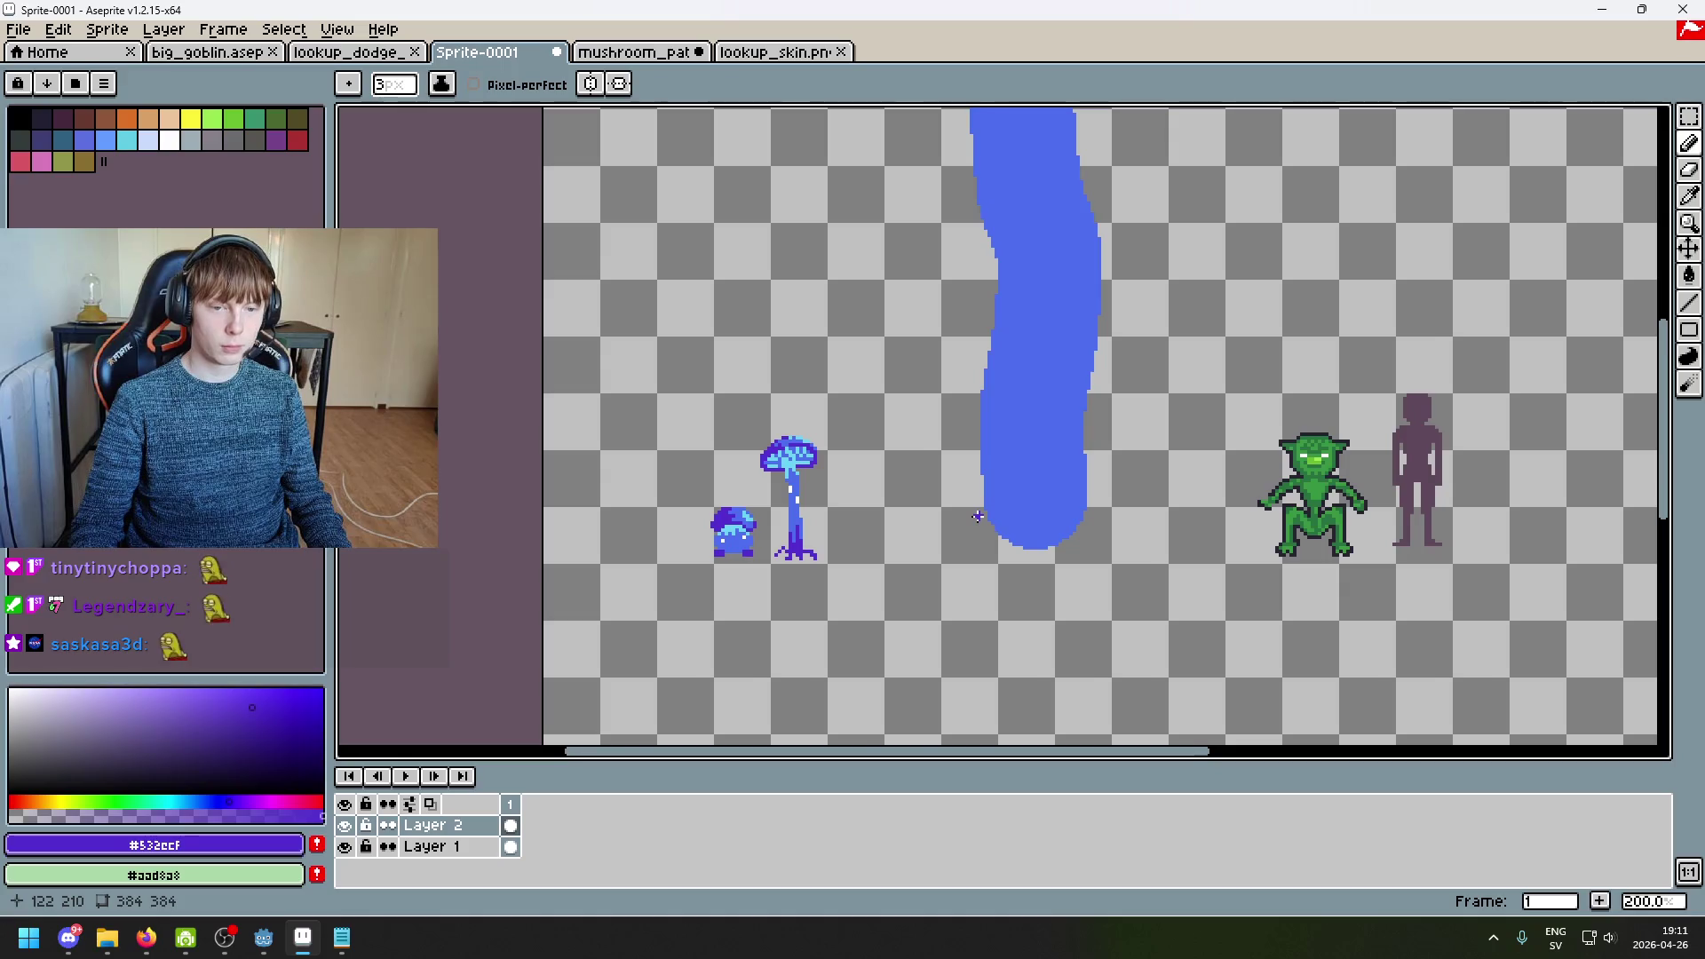
{"action": "scroll", "coordinate": [966, 520], "scroll_direction": "up", "scroll_amount": 1}
{"action": "scroll", "coordinate": [652, 573], "scroll_direction": "up", "scroll_amount": 2}
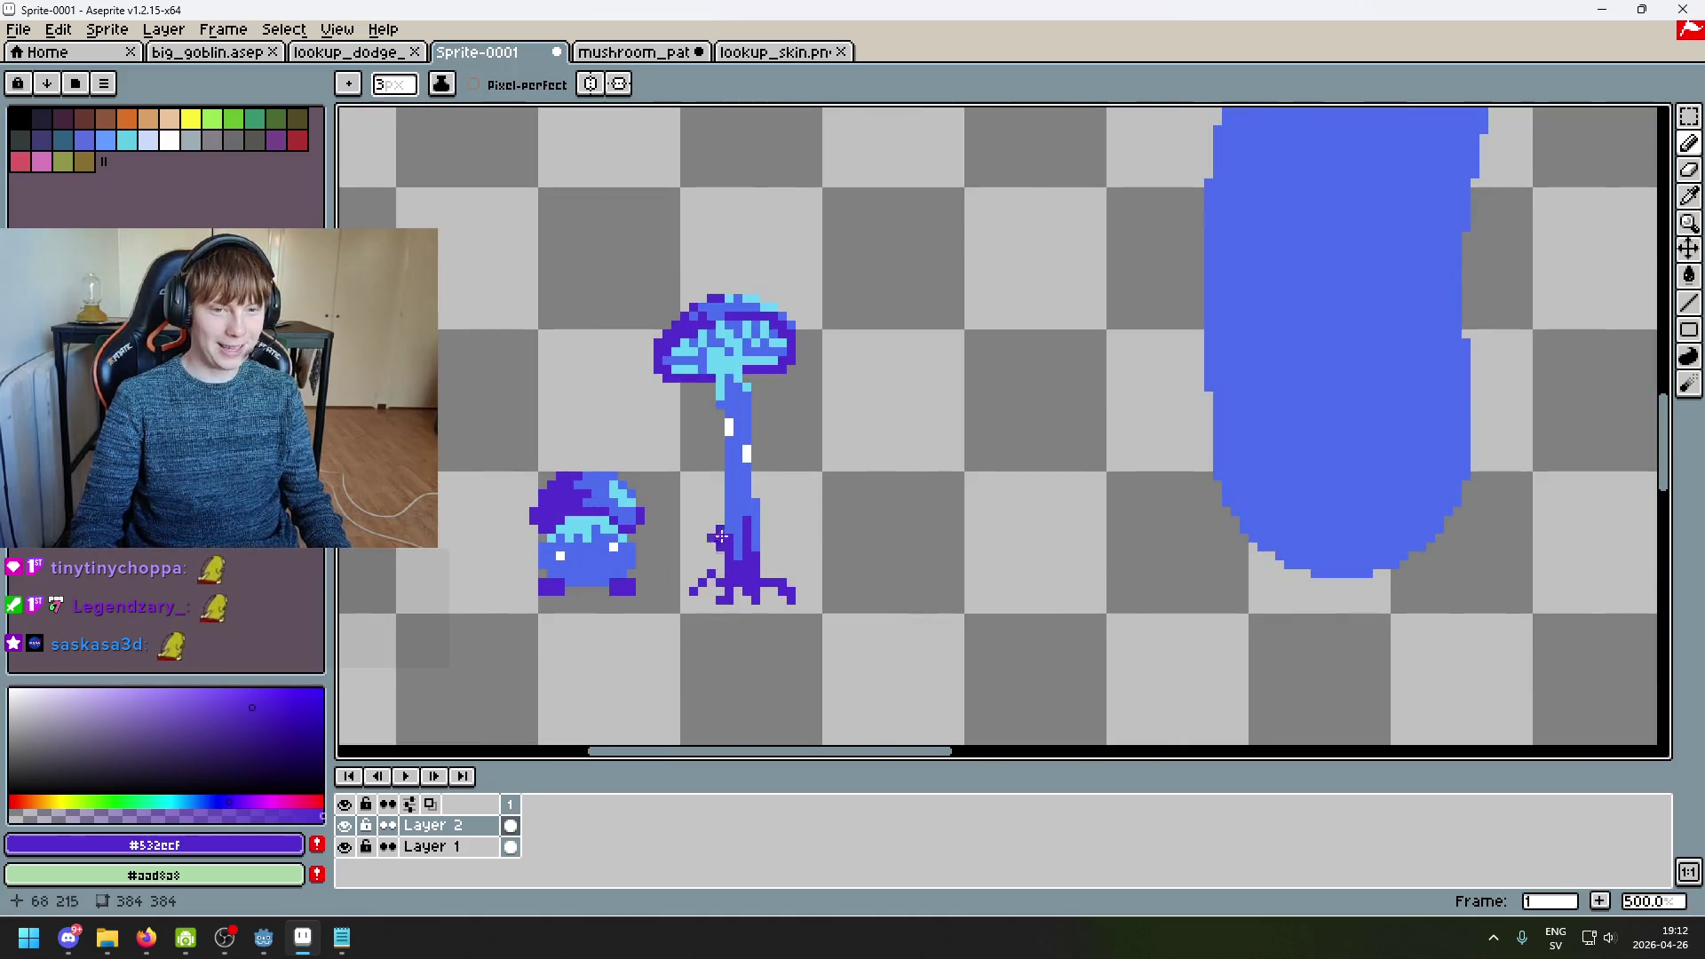
{"action": "scroll", "coordinate": [1047, 483], "scroll_direction": "down", "scroll_amount": 2}
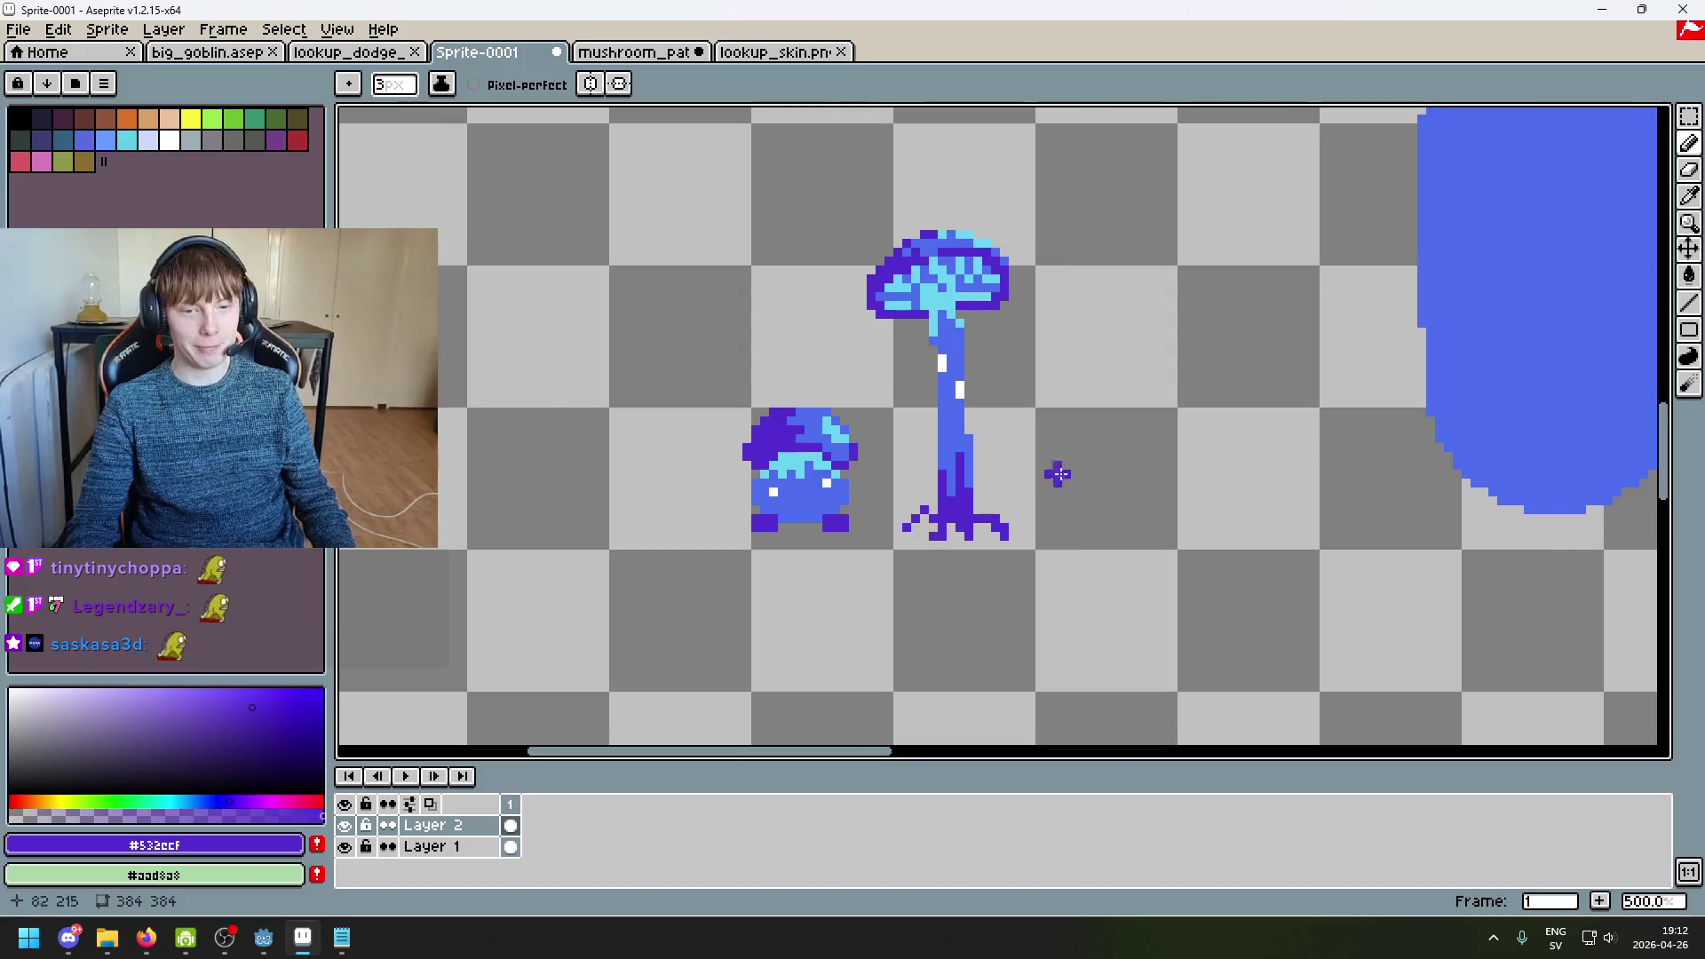
{"action": "scroll", "coordinate": [1027, 457], "scroll_direction": "up", "scroll_amount": 2}
{"action": "left_click_drag", "start_coordinate": [888, 421], "coordinate": [742, 422]}
{"action": "key", "text": "ctrl+z"}
{"action": "left_click_drag", "start_coordinate": [885, 439], "coordinate": [735, 441]}
{"action": "key", "text": "ctrl+z"}
{"action": "scroll", "coordinate": [881, 443], "scroll_direction": "down", "scroll_amount": 3}
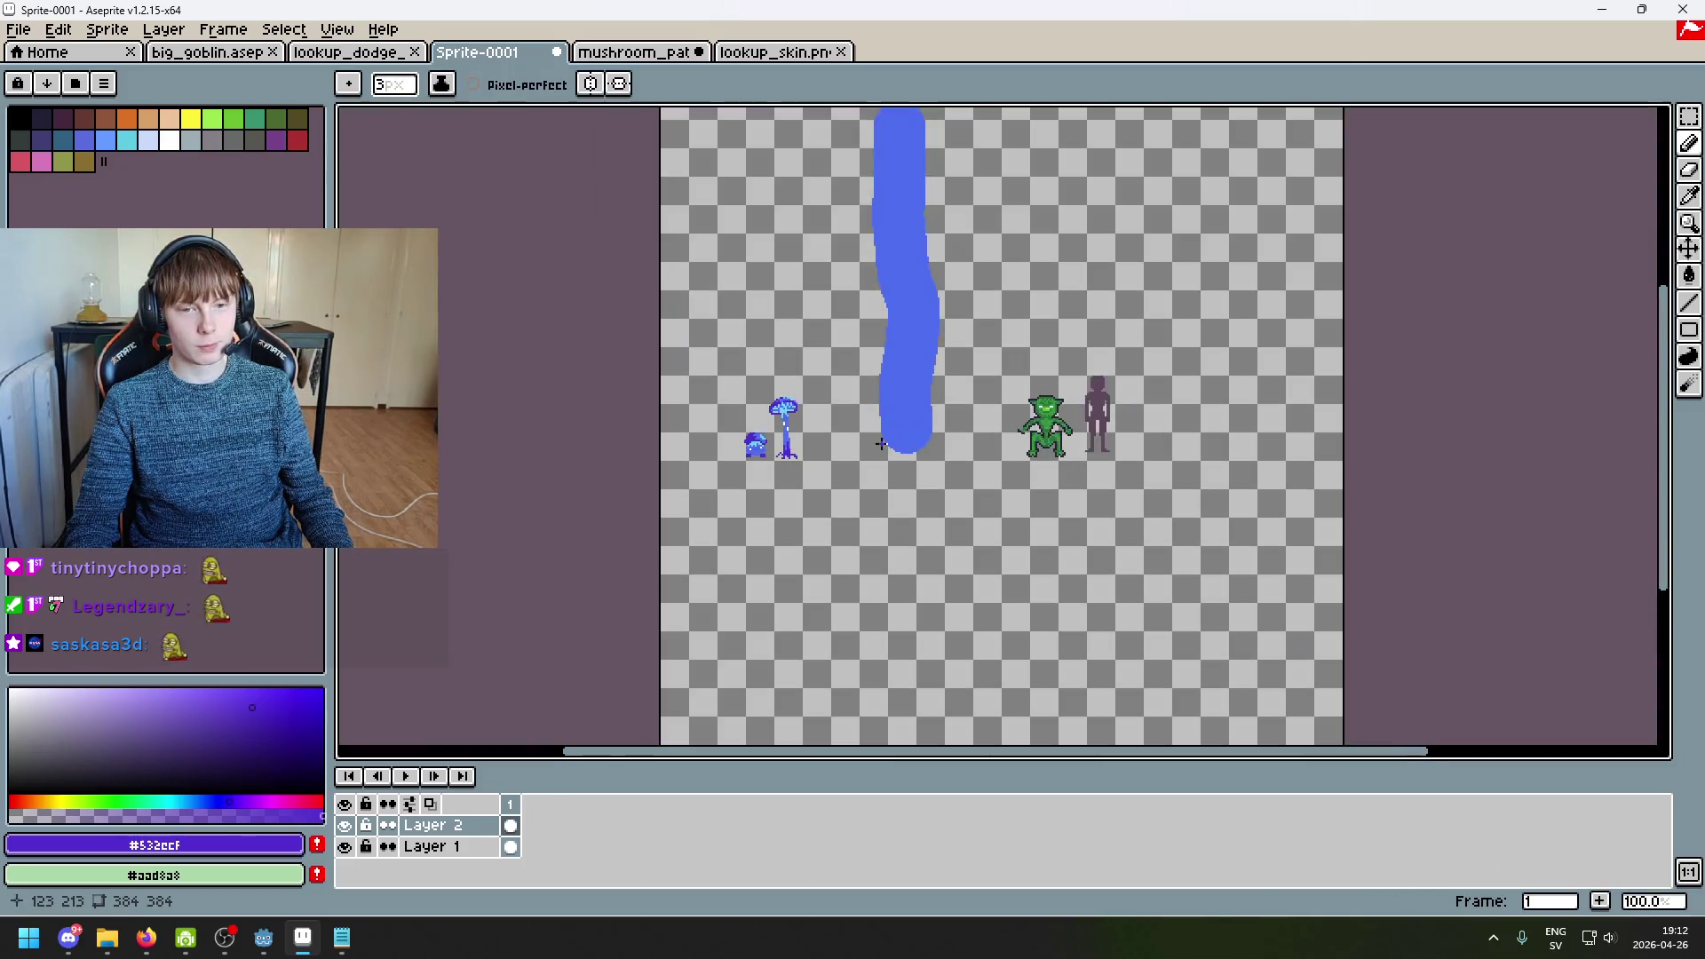
{"action": "left_click_drag", "start_coordinate": [881, 436], "coordinate": [872, 477]}
{"action": "scroll", "coordinate": [877, 468], "scroll_direction": "up", "scroll_amount": 2}
{"action": "scroll", "coordinate": [867, 474], "scroll_direction": "down", "scroll_amount": 5}
{"action": "scroll", "coordinate": [863, 458], "scroll_direction": "up", "scroll_amount": 3}
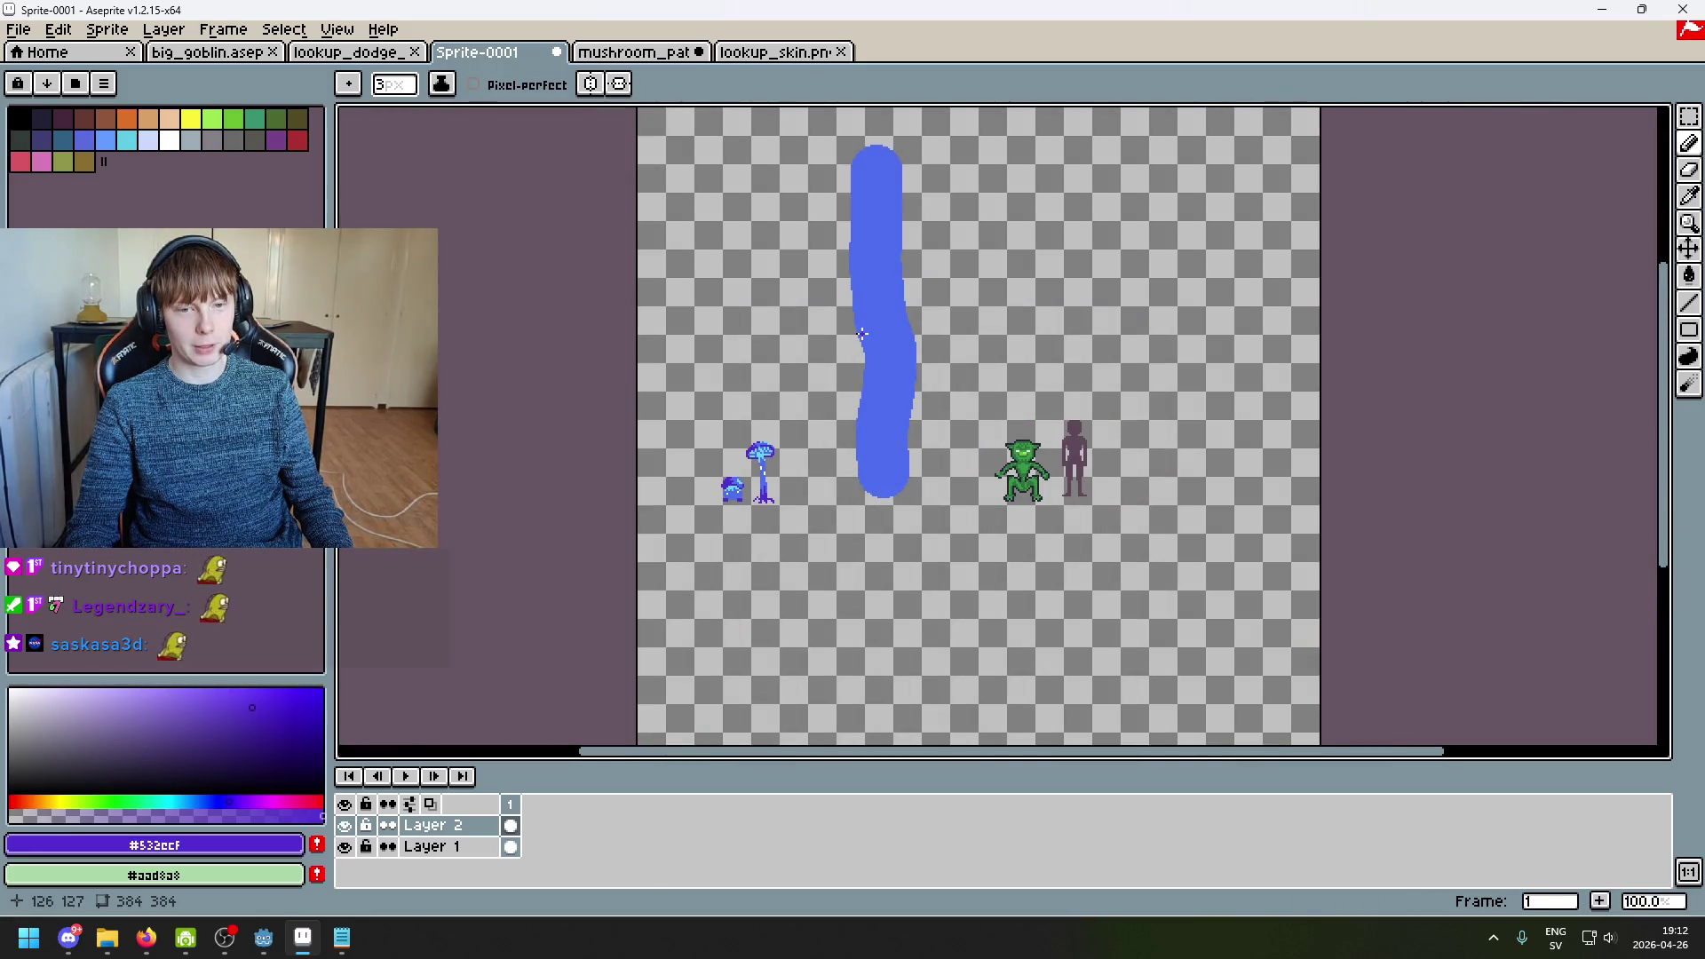
{"action": "scroll", "coordinate": [789, 518], "scroll_direction": "up", "scroll_amount": 2}
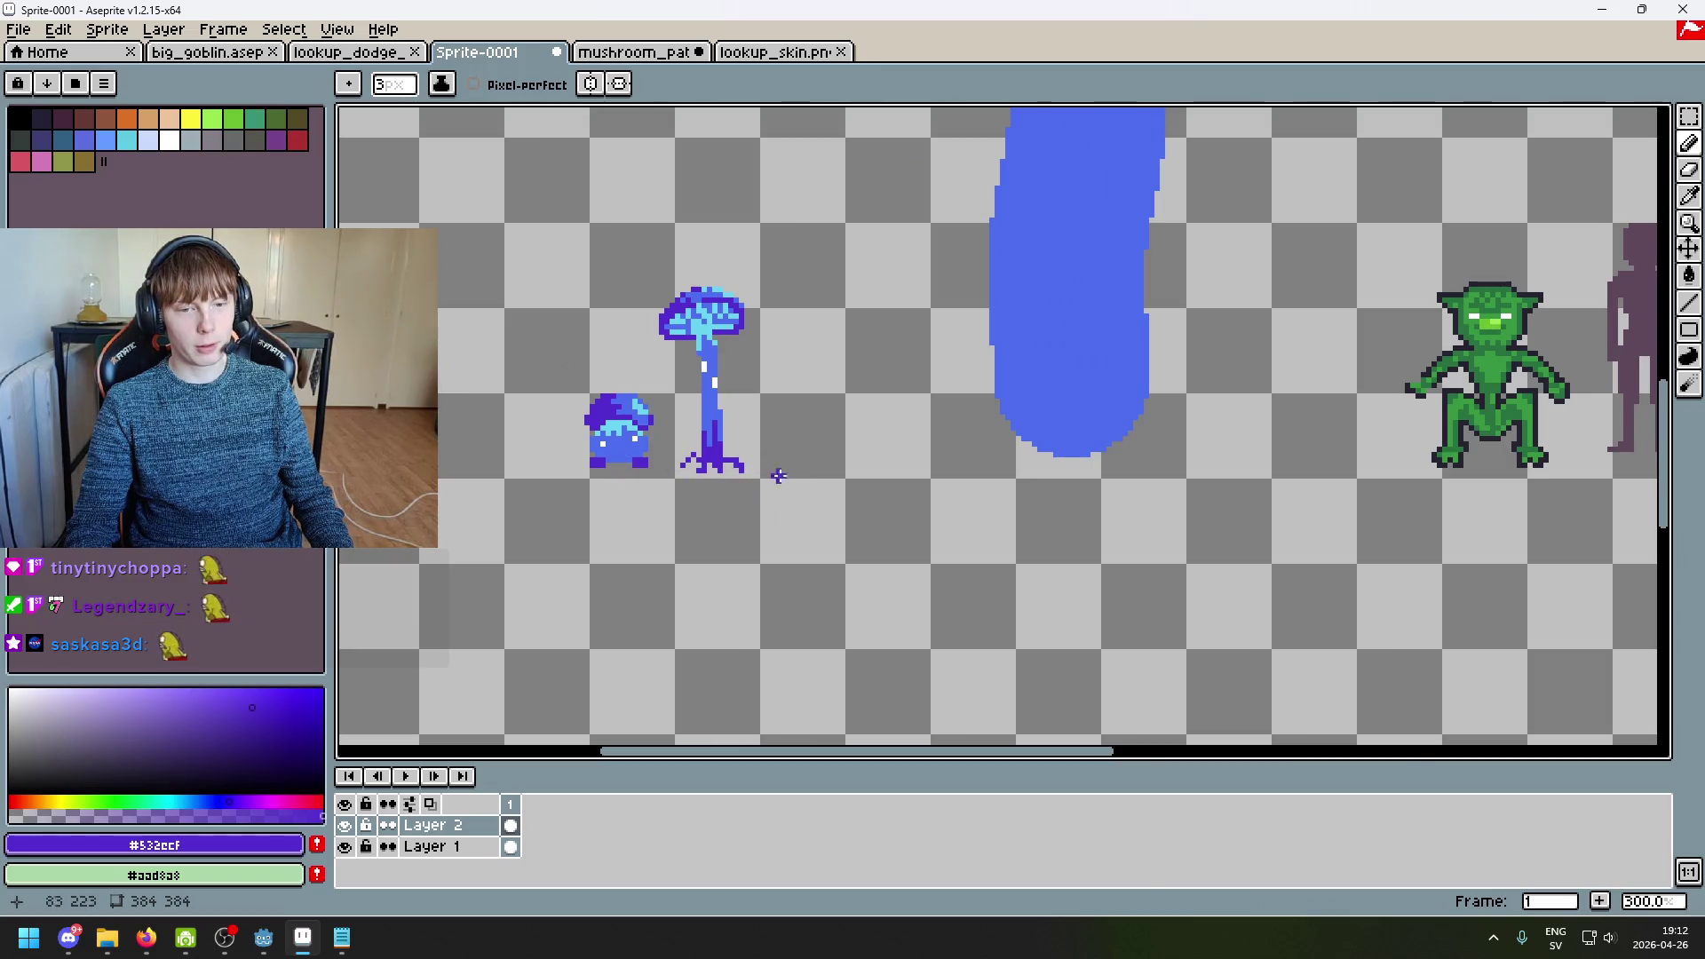
{"action": "scroll", "coordinate": [761, 476], "scroll_direction": "down", "scroll_amount": 2}
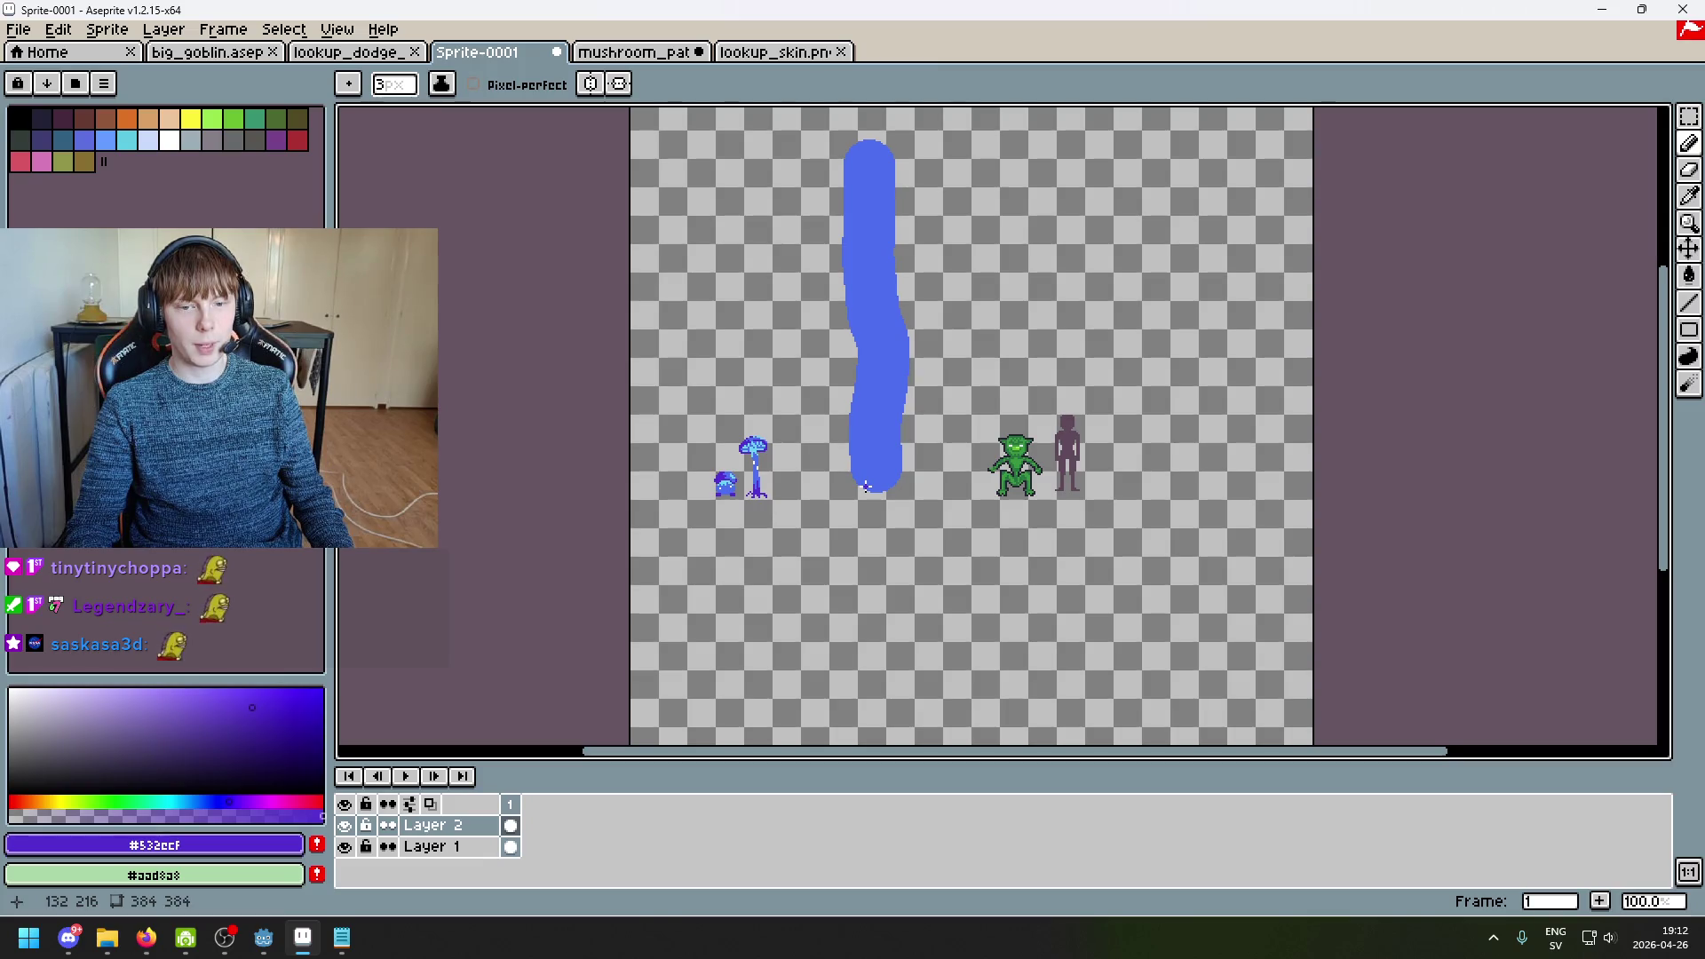
{"action": "scroll", "coordinate": [866, 486], "scroll_direction": "up", "scroll_amount": 1}
{"action": "scroll", "coordinate": [843, 462], "scroll_direction": "down", "scroll_amount": 2}
{"action": "scroll", "coordinate": [814, 436], "scroll_direction": "up", "scroll_amount": 1}
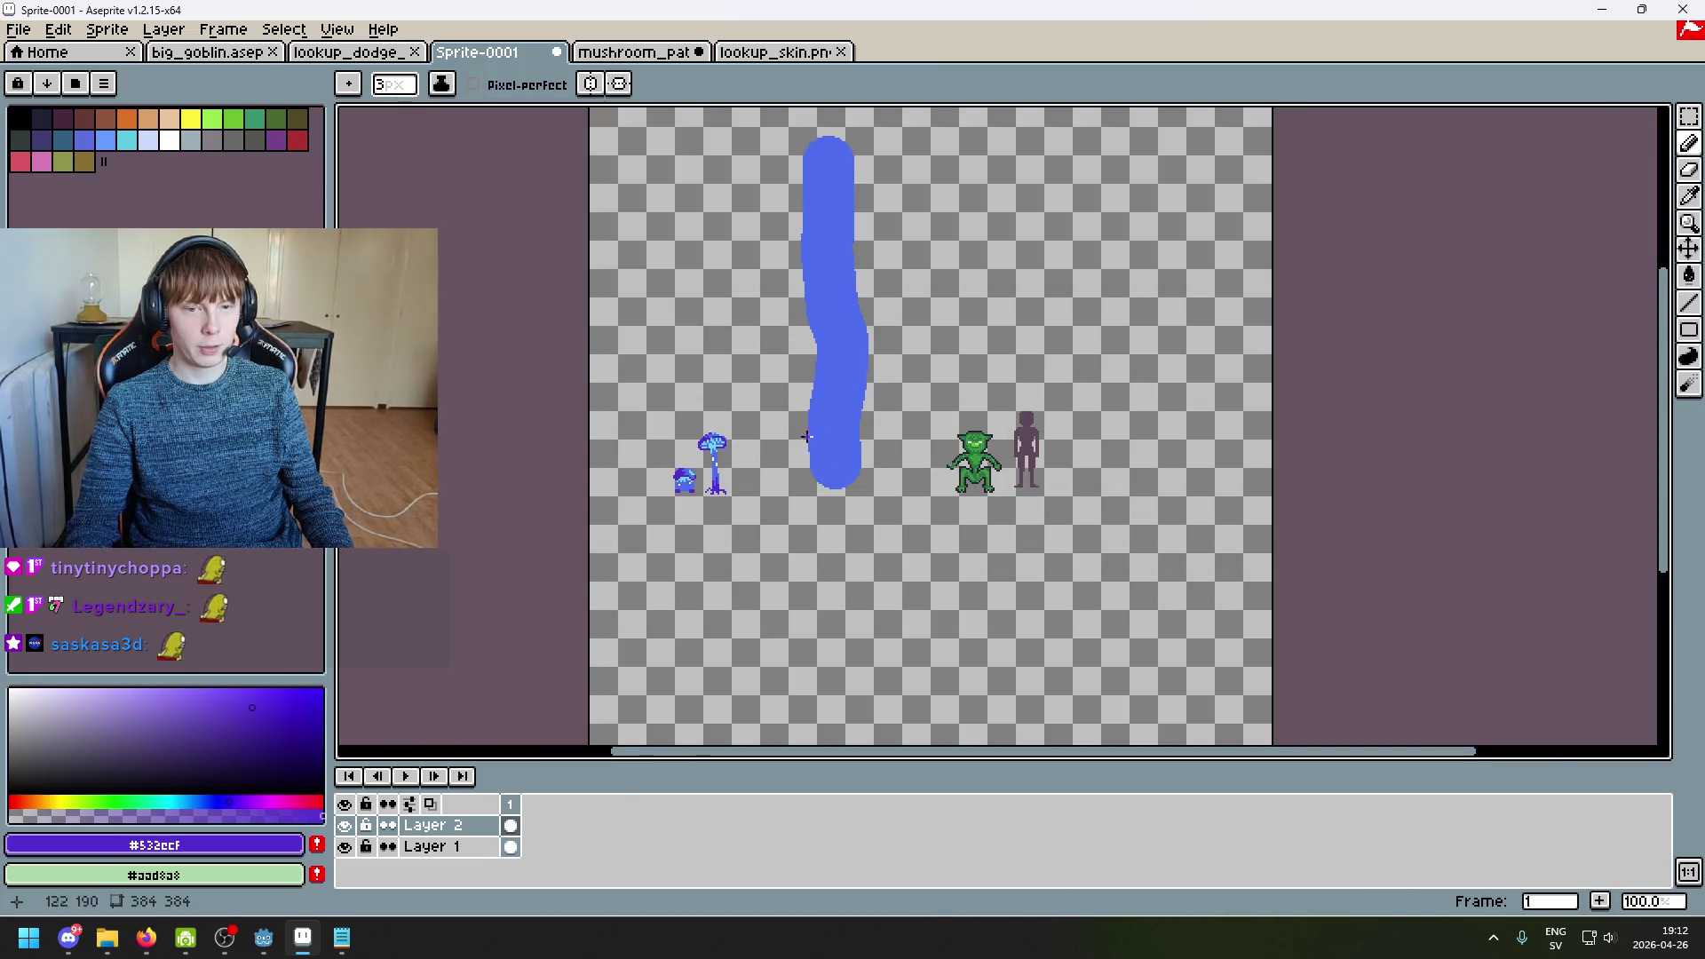
{"action": "scroll", "coordinate": [724, 463], "scroll_direction": "up", "scroll_amount": 2}
{"action": "scroll", "coordinate": [999, 461], "scroll_direction": "down", "scroll_amount": 3}
{"action": "scroll", "coordinate": [1008, 427], "scroll_direction": "down", "scroll_amount": 2}
{"action": "scroll", "coordinate": [1019, 477], "scroll_direction": "up", "scroll_amount": 2}
{"action": "scroll", "coordinate": [1057, 426], "scroll_direction": "down", "scroll_amount": 1}
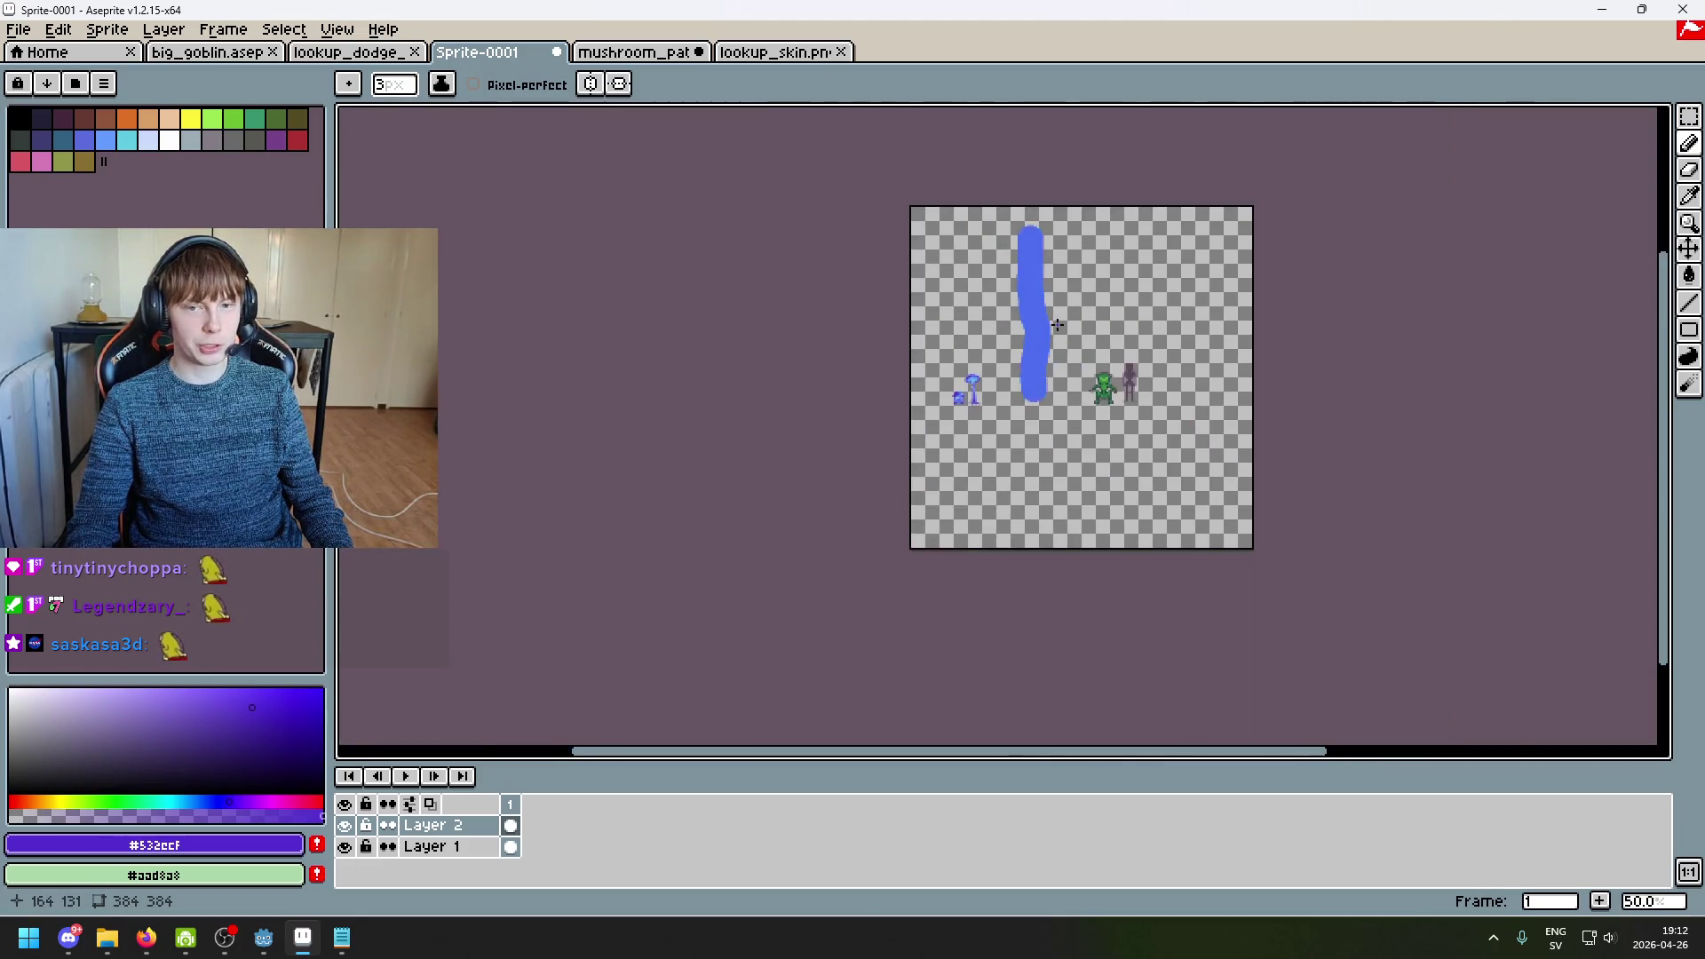
{"action": "scroll", "coordinate": [954, 359], "scroll_direction": "up", "scroll_amount": 2}
{"action": "scroll", "coordinate": [953, 360], "scroll_direction": "down", "scroll_amount": 2}
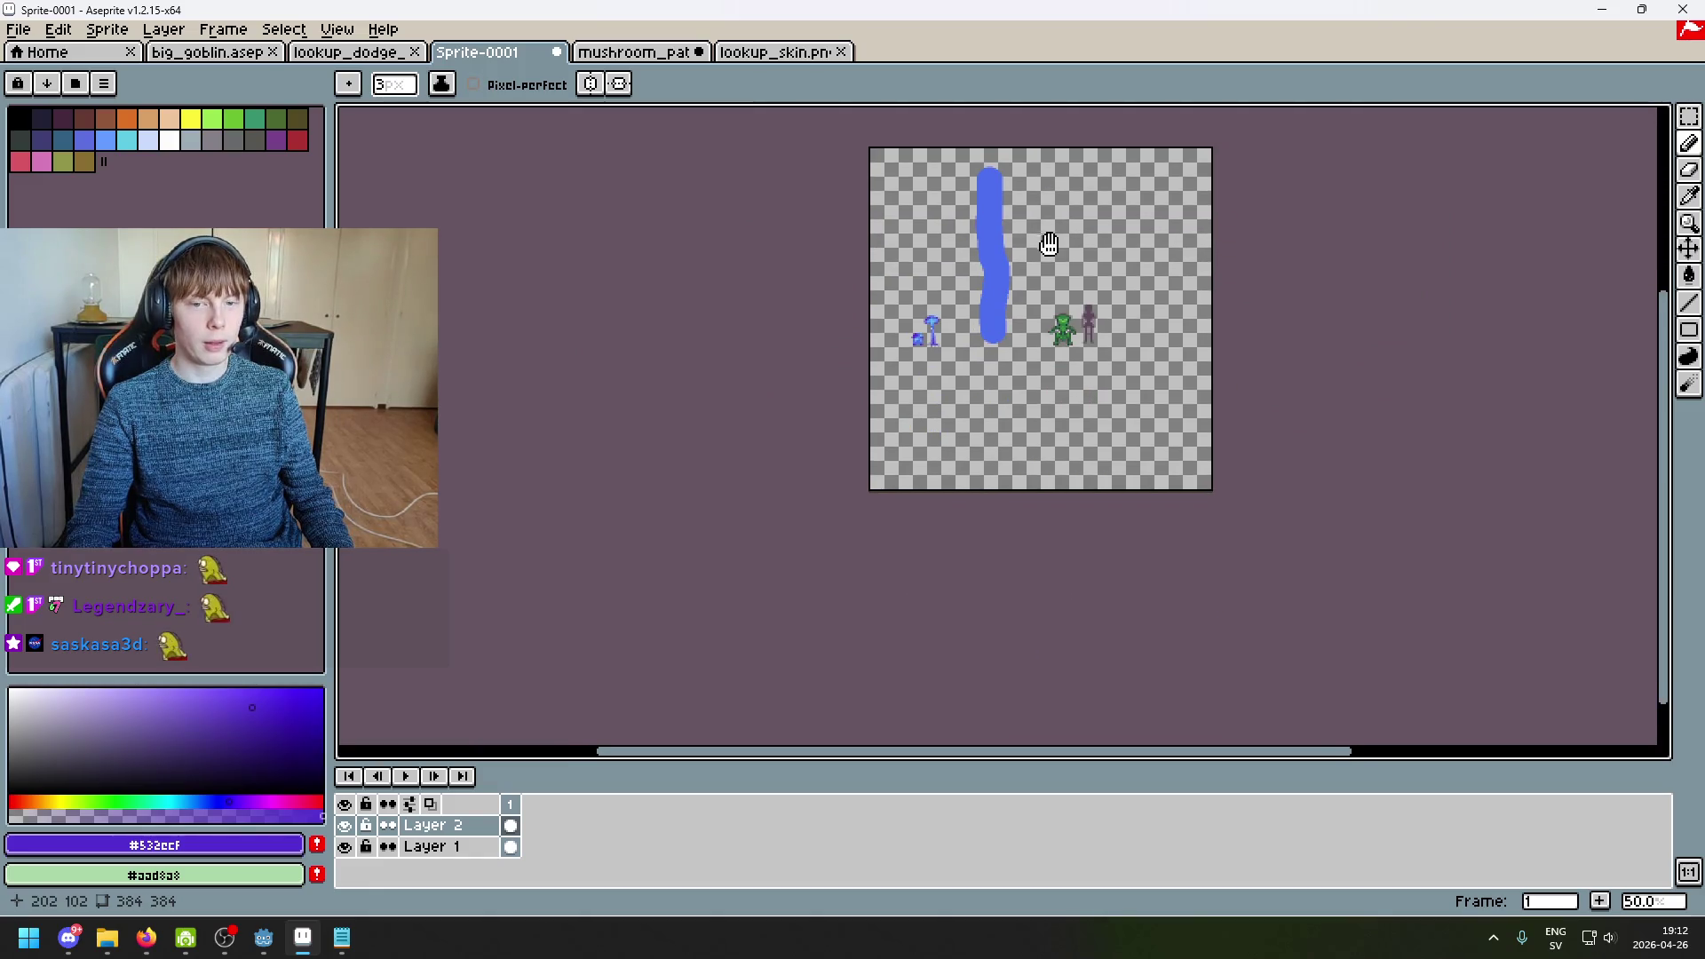
{"action": "scroll", "coordinate": [1003, 263], "scroll_direction": "up", "scroll_amount": 1}
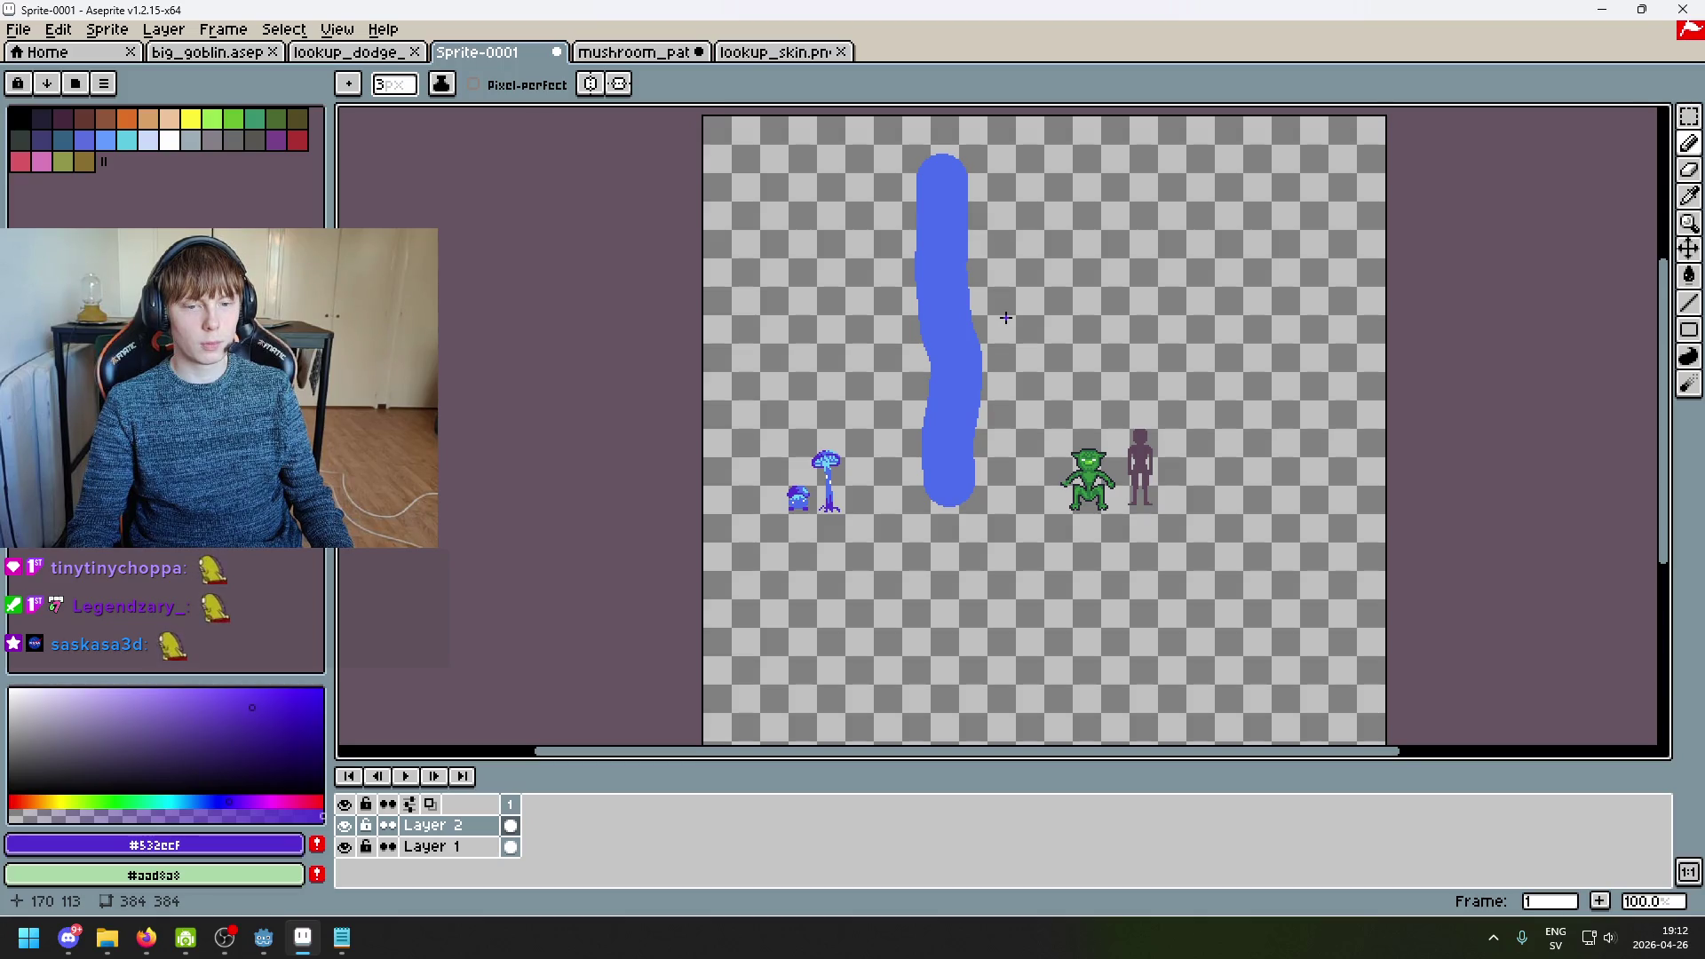
{"action": "scroll", "coordinate": [950, 488], "scroll_direction": "up", "scroll_amount": 2}
{"action": "scroll", "coordinate": [959, 493], "scroll_direction": "down", "scroll_amount": 2}
{"action": "scroll", "coordinate": [924, 479], "scroll_direction": "up", "scroll_amount": 3}
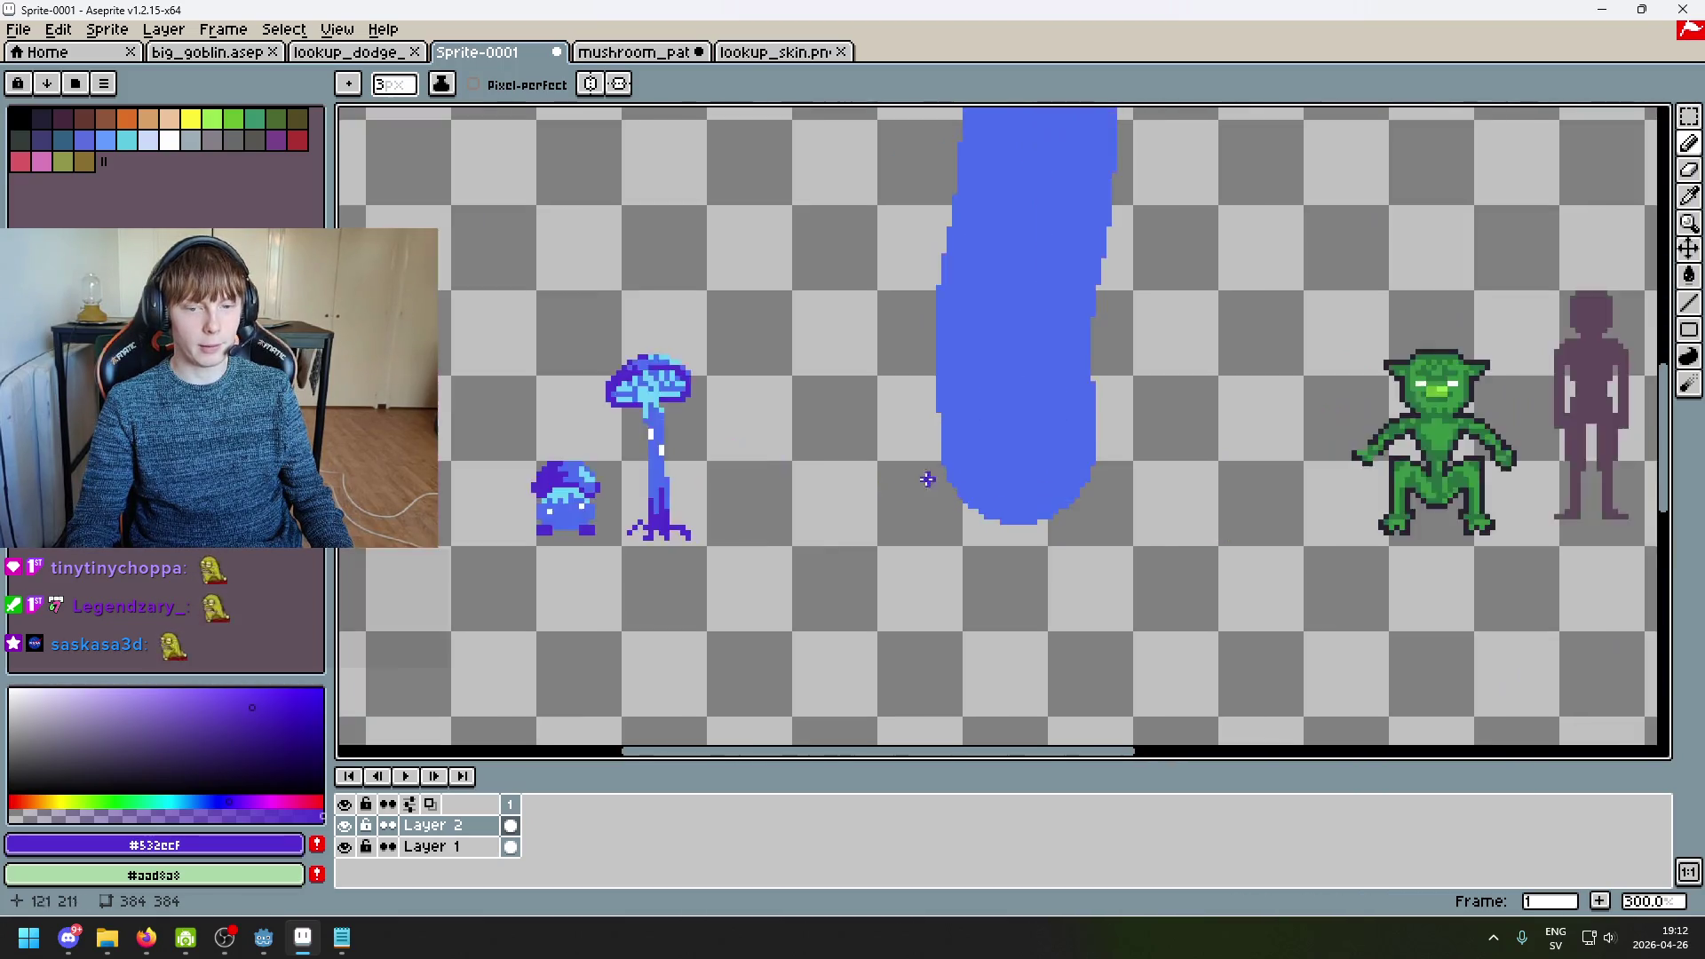
{"action": "scroll", "coordinate": [773, 515], "scroll_direction": "up", "scroll_amount": 1}
{"action": "scroll", "coordinate": [844, 484], "scroll_direction": "up", "scroll_amount": 2}
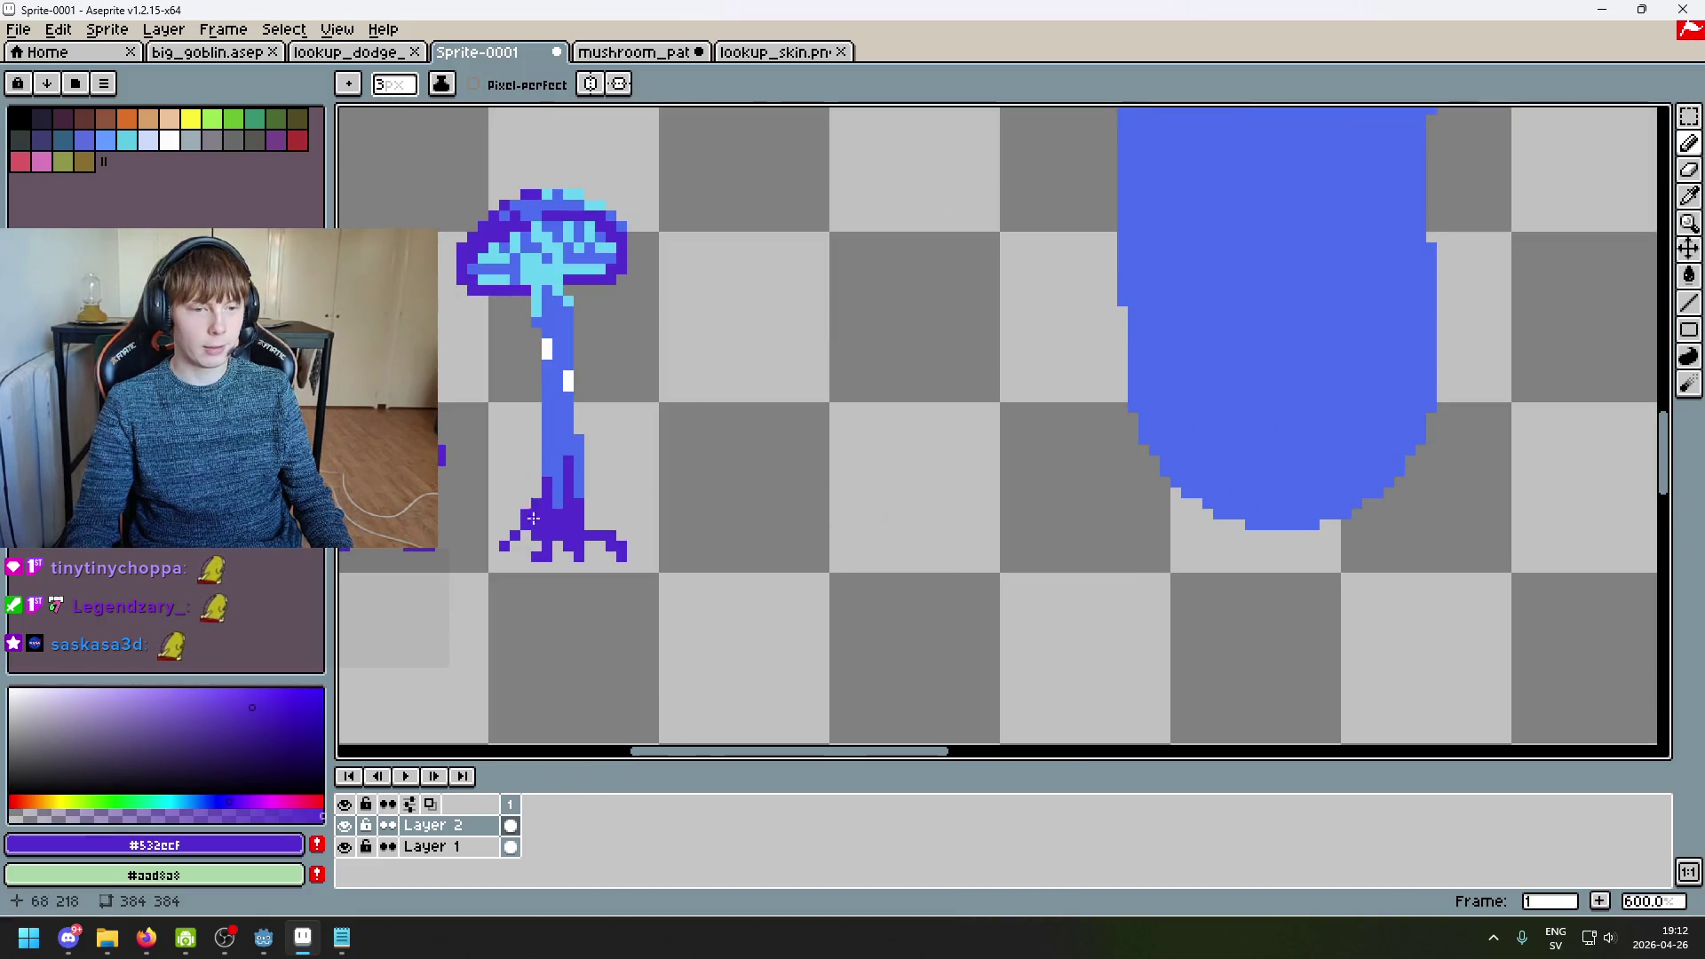
Step: Pick the sprite's blue, shrink the brush to 1 pixel, and draw a small stem beside the tall mushroom
{"action": "left_click", "coordinate": [680, 531], "text": "alt"}
{"action": "key", "text": "minus"}
{"action": "key", "text": "minus"}
{"action": "scroll", "coordinate": [899, 523], "scroll_direction": "up", "scroll_amount": 1}
{"action": "left_click_drag", "start_coordinate": [886, 538], "coordinate": [1098, 480]}
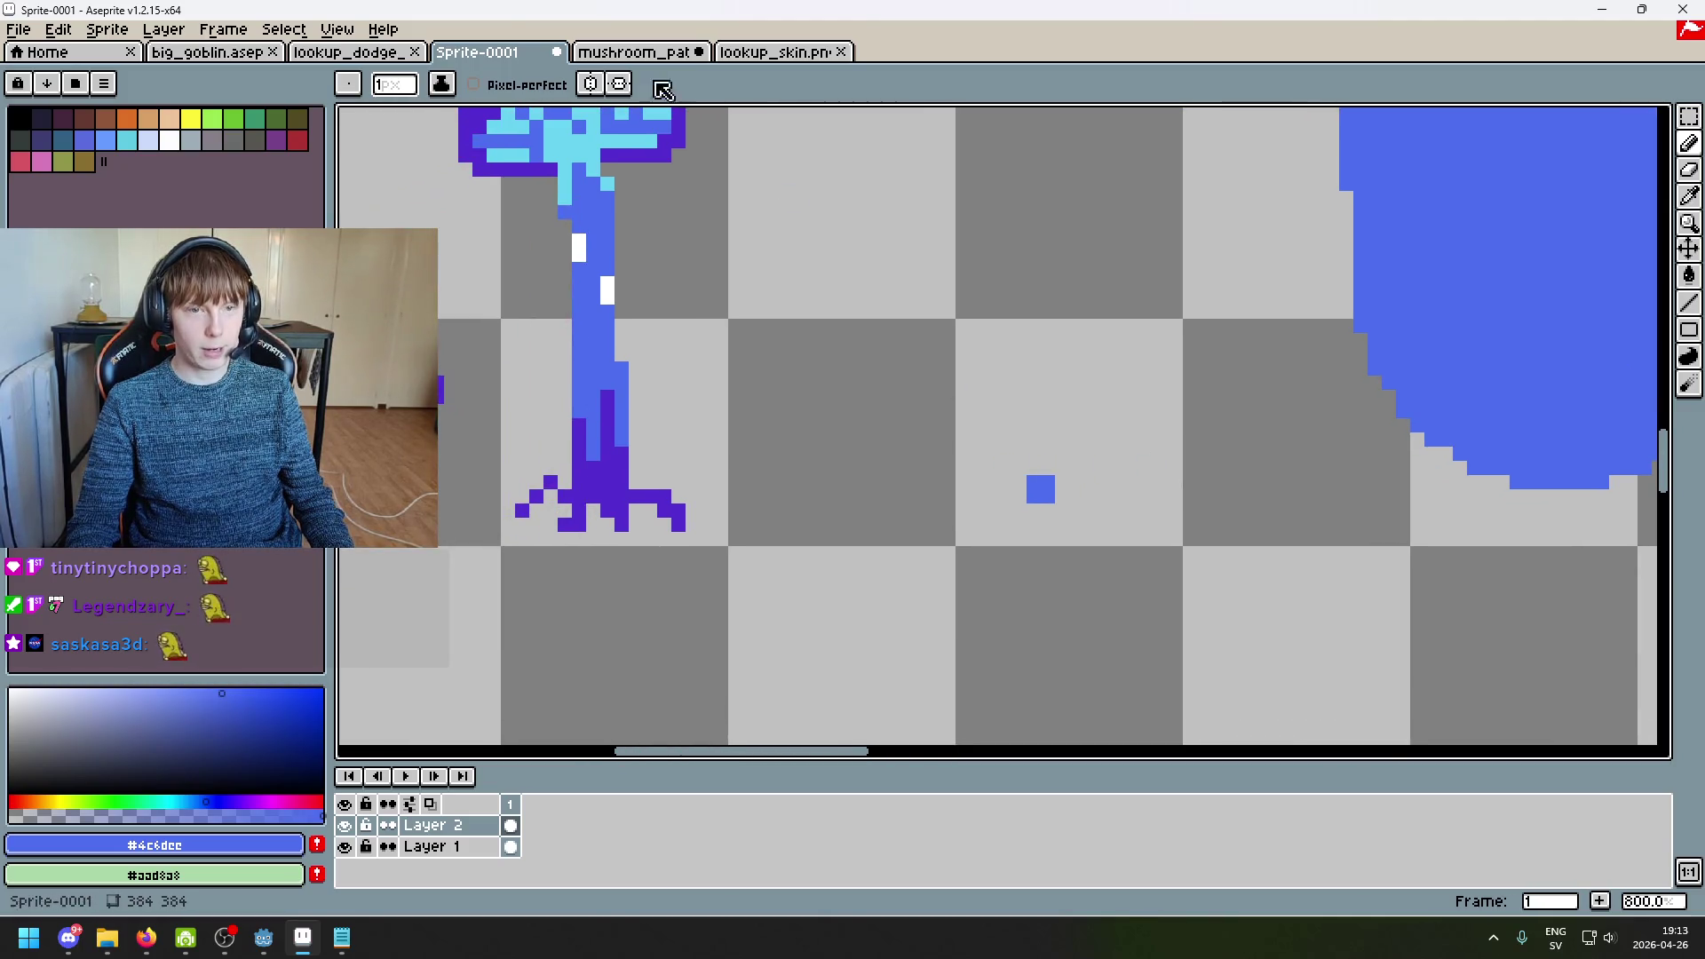
Step: Check the mushroom_path reference sprite, then return to the Sprite-0001 sheet
{"action": "left_click", "coordinate": [648, 52]}
{"action": "scroll", "coordinate": [932, 488], "scroll_direction": "up", "scroll_amount": 4}
{"action": "scroll", "coordinate": [1060, 294], "scroll_direction": "up", "scroll_amount": 5}
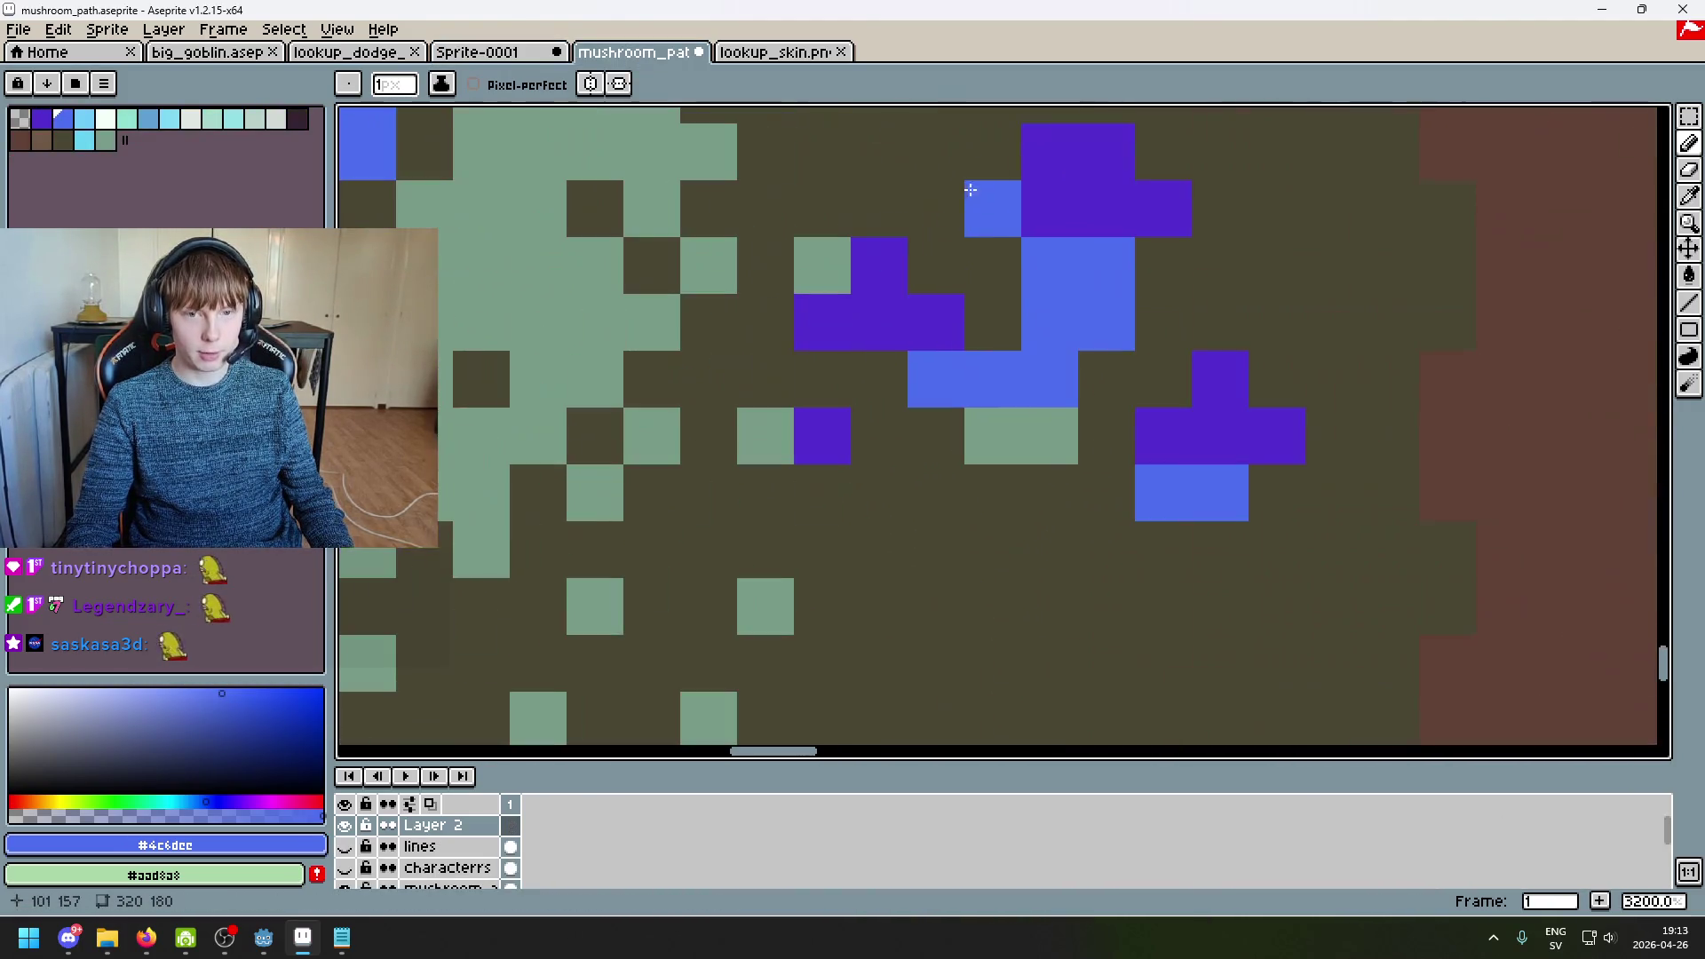
{"action": "scroll", "coordinate": [1335, 437], "scroll_direction": "down", "scroll_amount": 5}
{"action": "scroll", "coordinate": [1368, 390], "scroll_direction": "down", "scroll_amount": 3}
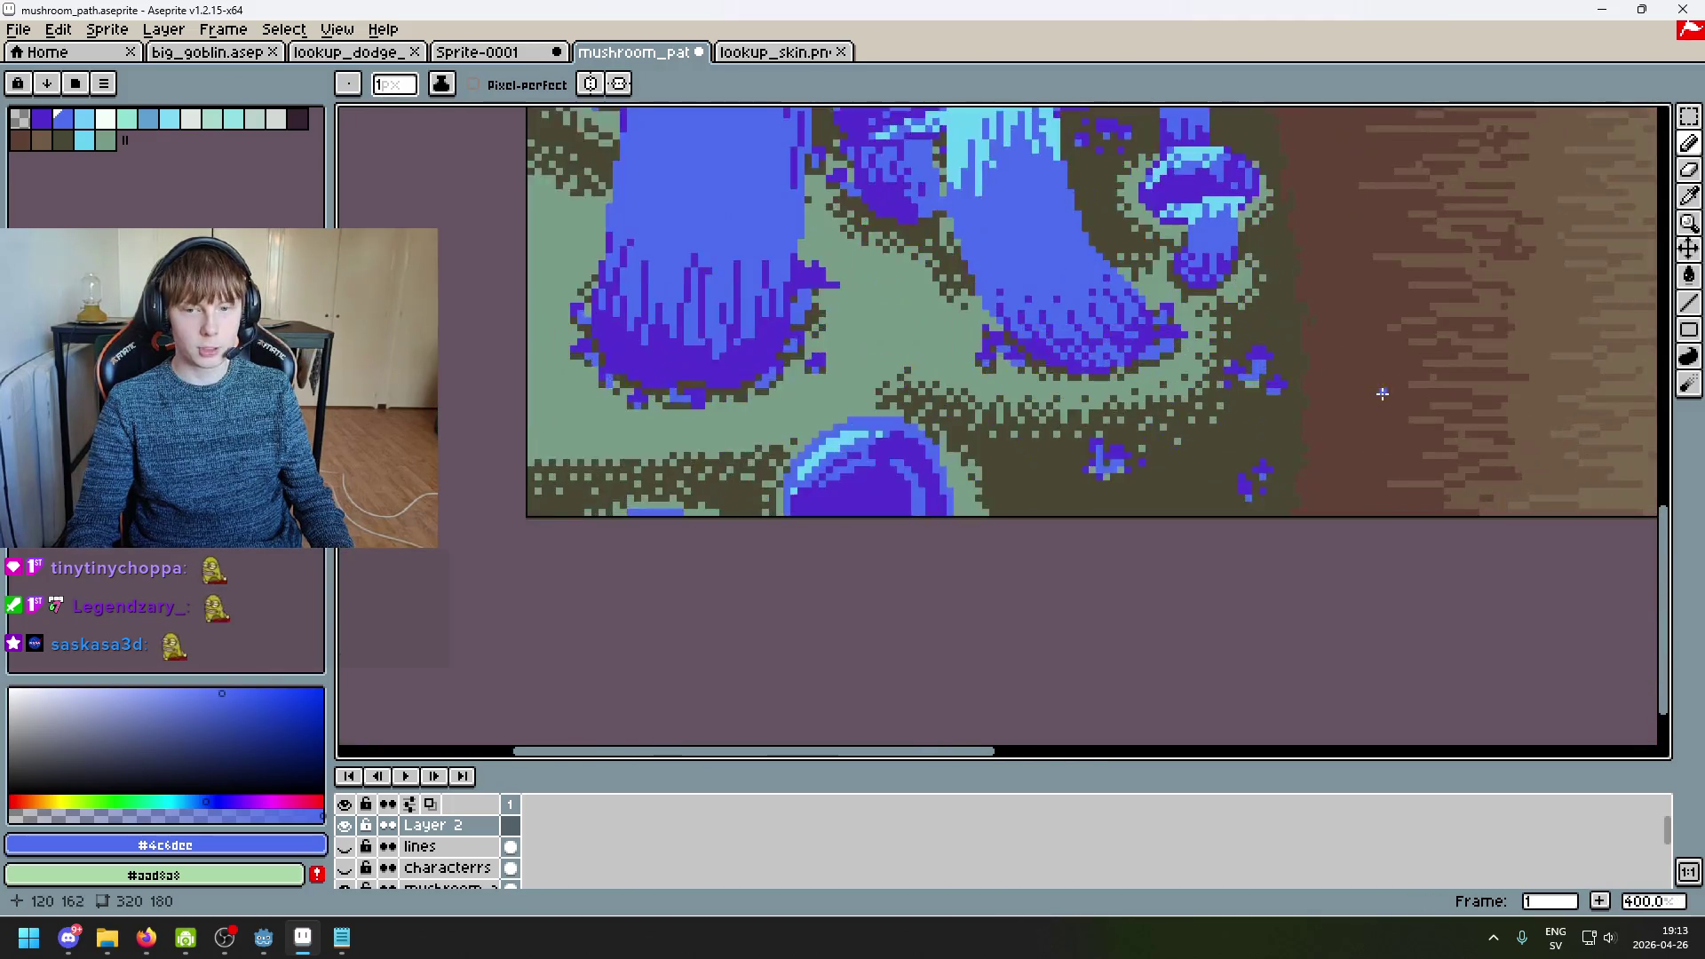
{"action": "scroll", "coordinate": [1367, 391], "scroll_direction": "up", "scroll_amount": 3}
{"action": "left_click", "coordinate": [476, 51]}
{"action": "scroll", "coordinate": [1033, 509], "scroll_direction": "down", "scroll_amount": 1}
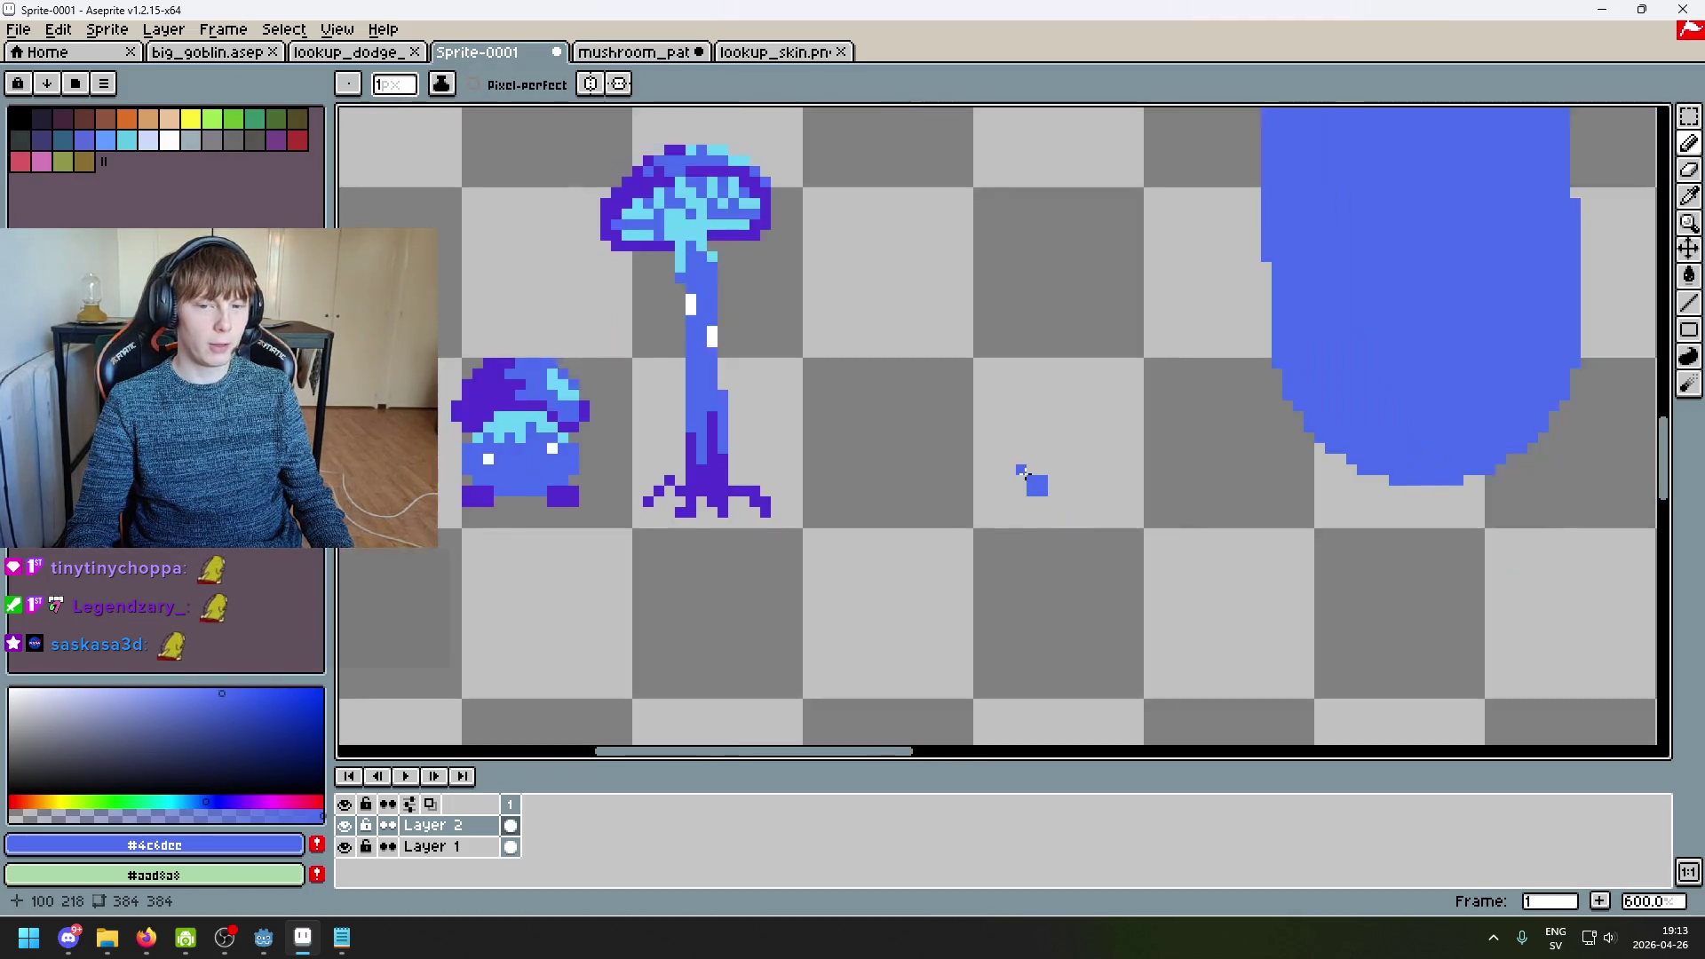
Step: Pick the purple and place the tiny mushroom's cap pixels, undoing one misplaced pixel
{"action": "left_click", "coordinate": [562, 495], "text": "alt"}
{"action": "scroll", "coordinate": [1092, 488], "scroll_direction": "up", "scroll_amount": 1}
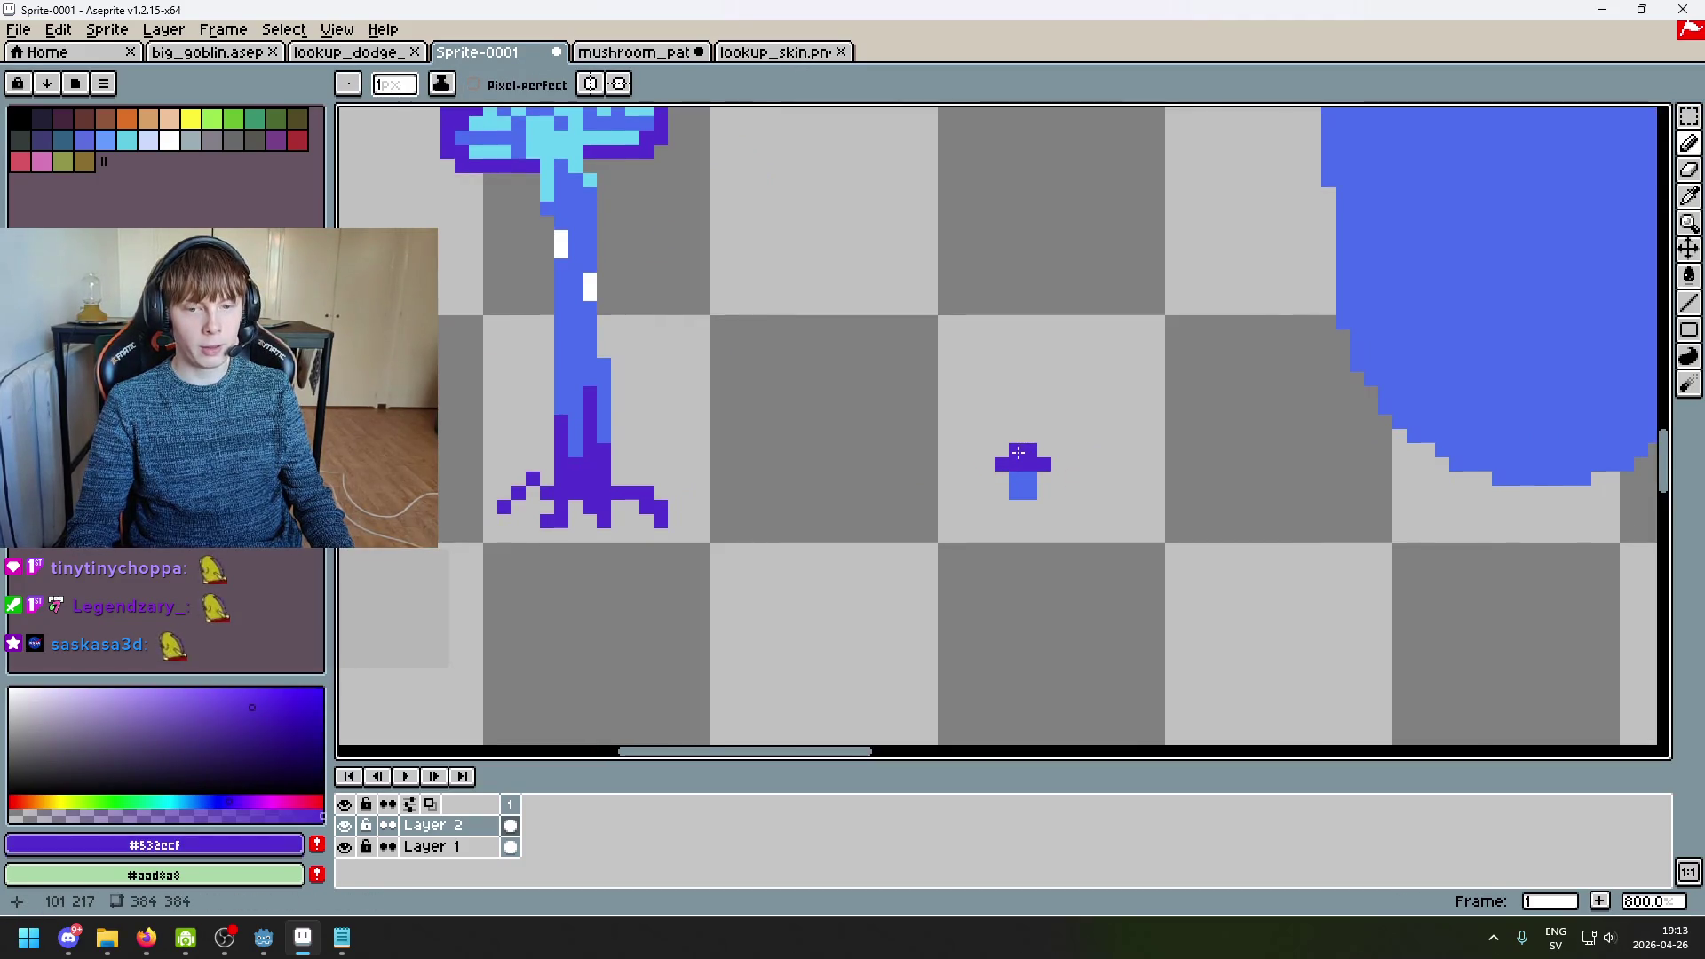
{"action": "key", "text": "ctrl+z"}
{"action": "left_click", "coordinate": [1012, 451]}
{"action": "left_click", "coordinate": [1018, 454]}
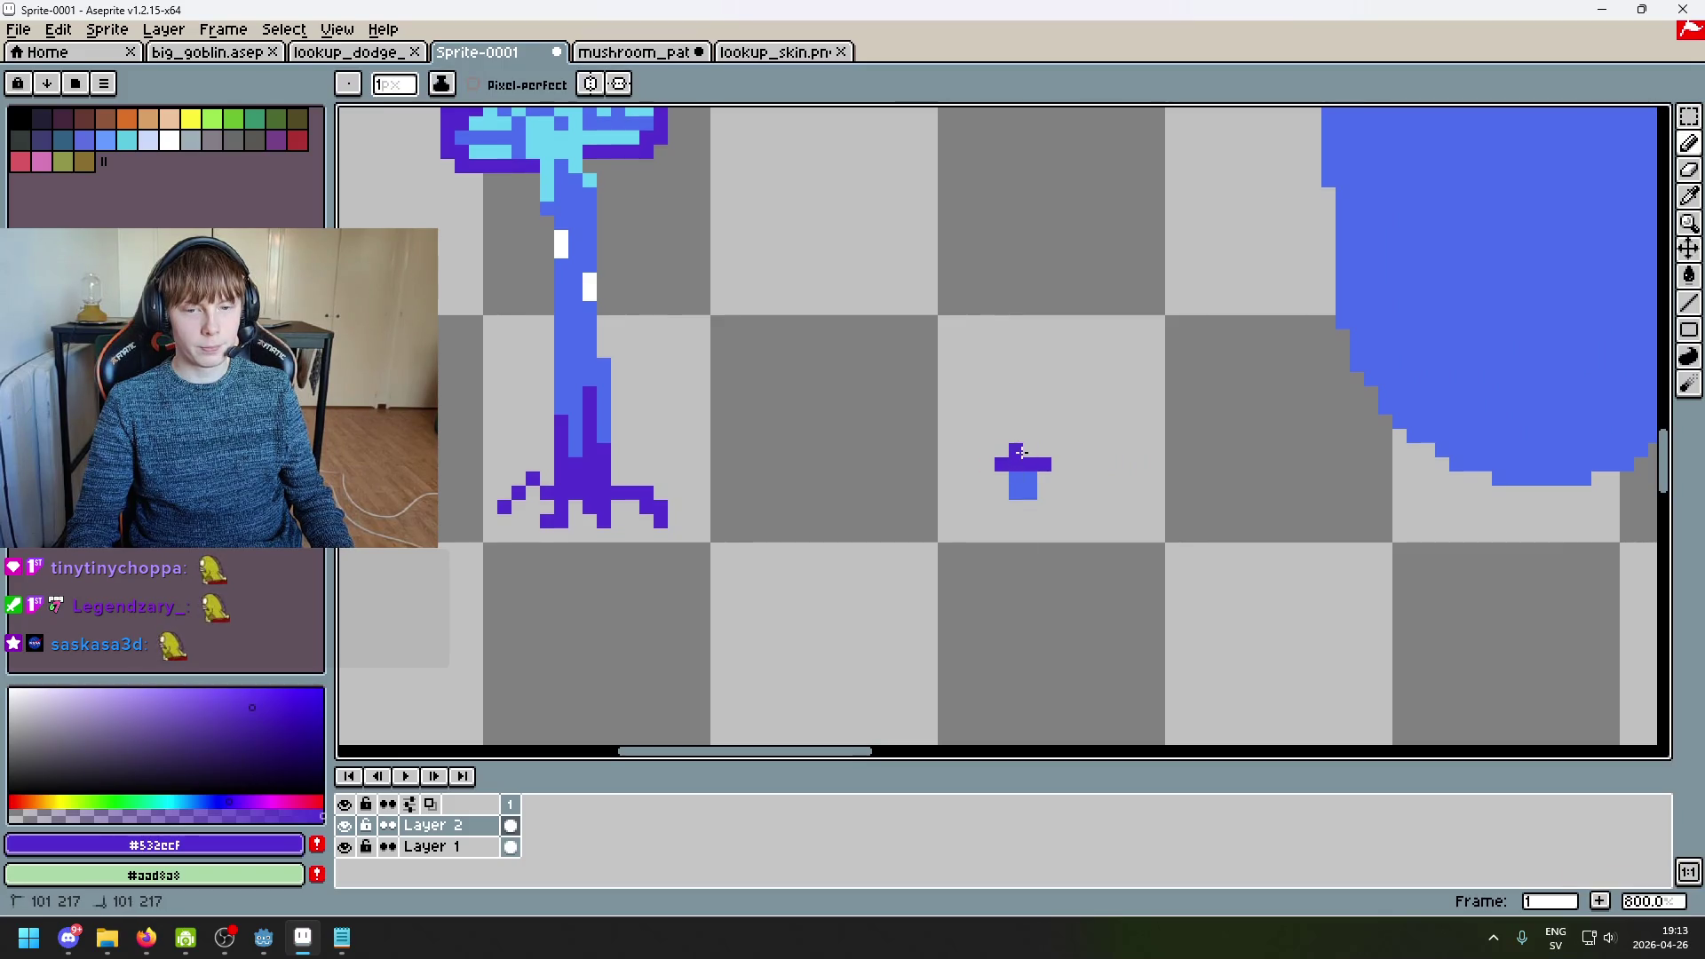
Step: Zoom in and out around the tiny mushroom, then switch to sampling colours from the canvas
{"action": "scroll", "coordinate": [1045, 469], "scroll_direction": "down", "scroll_amount": 6}
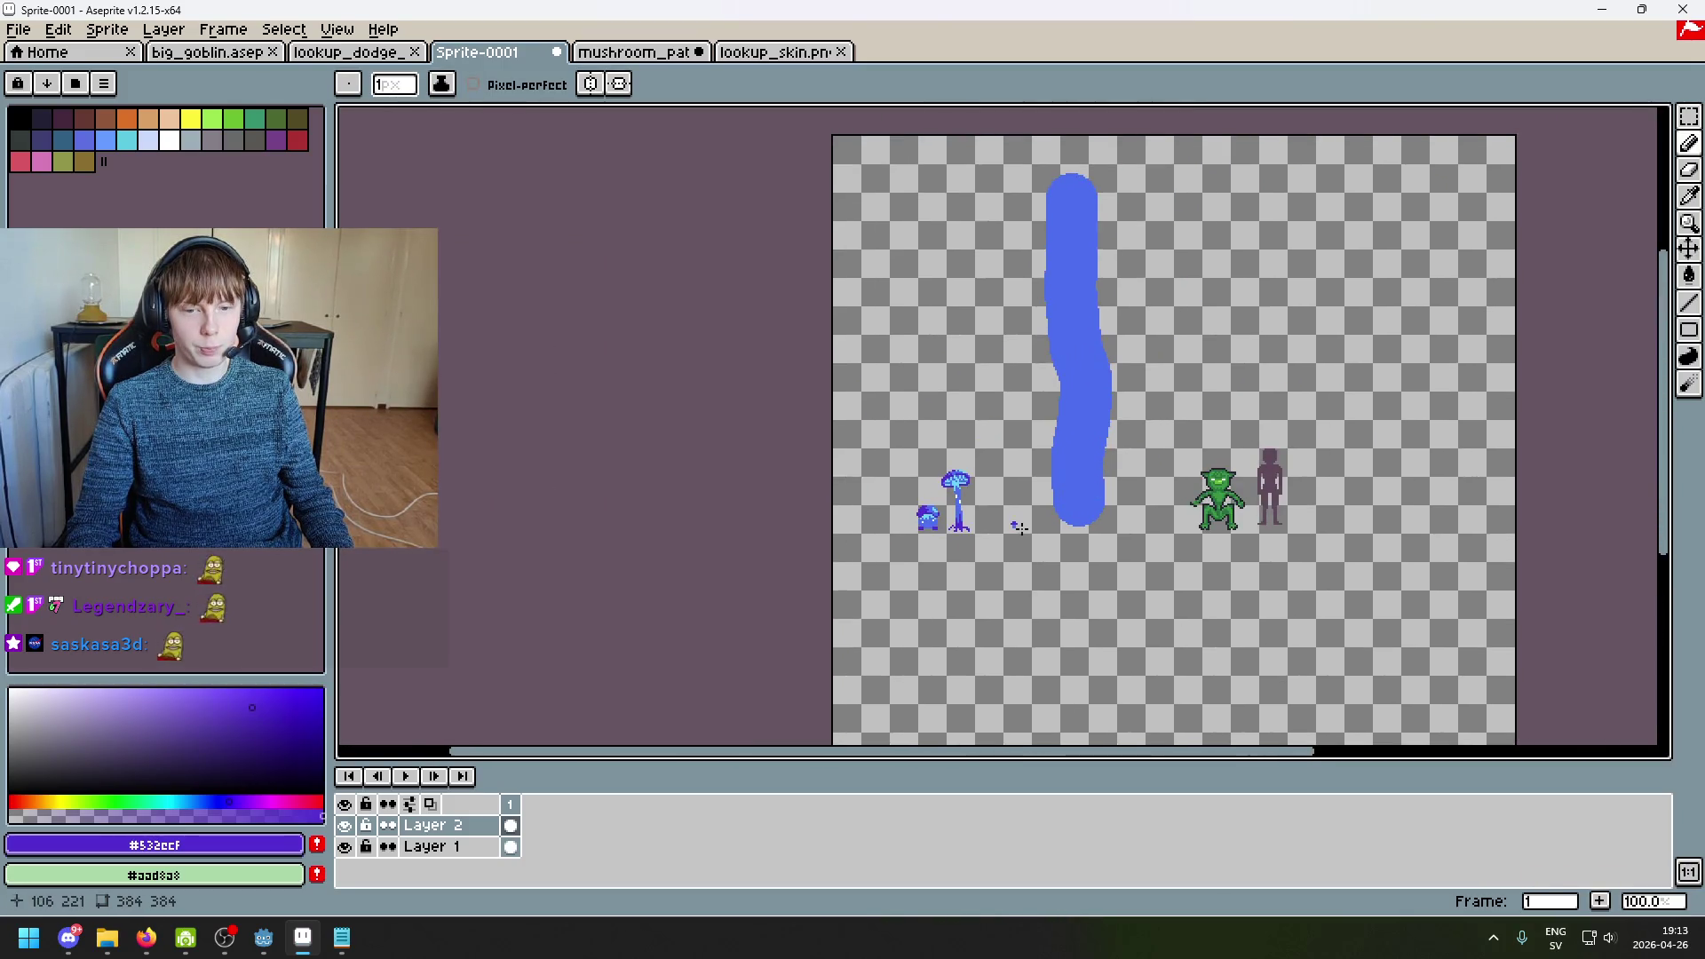
{"action": "scroll", "coordinate": [1019, 522], "scroll_direction": "up", "scroll_amount": 5}
{"action": "scroll", "coordinate": [722, 539], "scroll_direction": "down", "scroll_amount": 5}
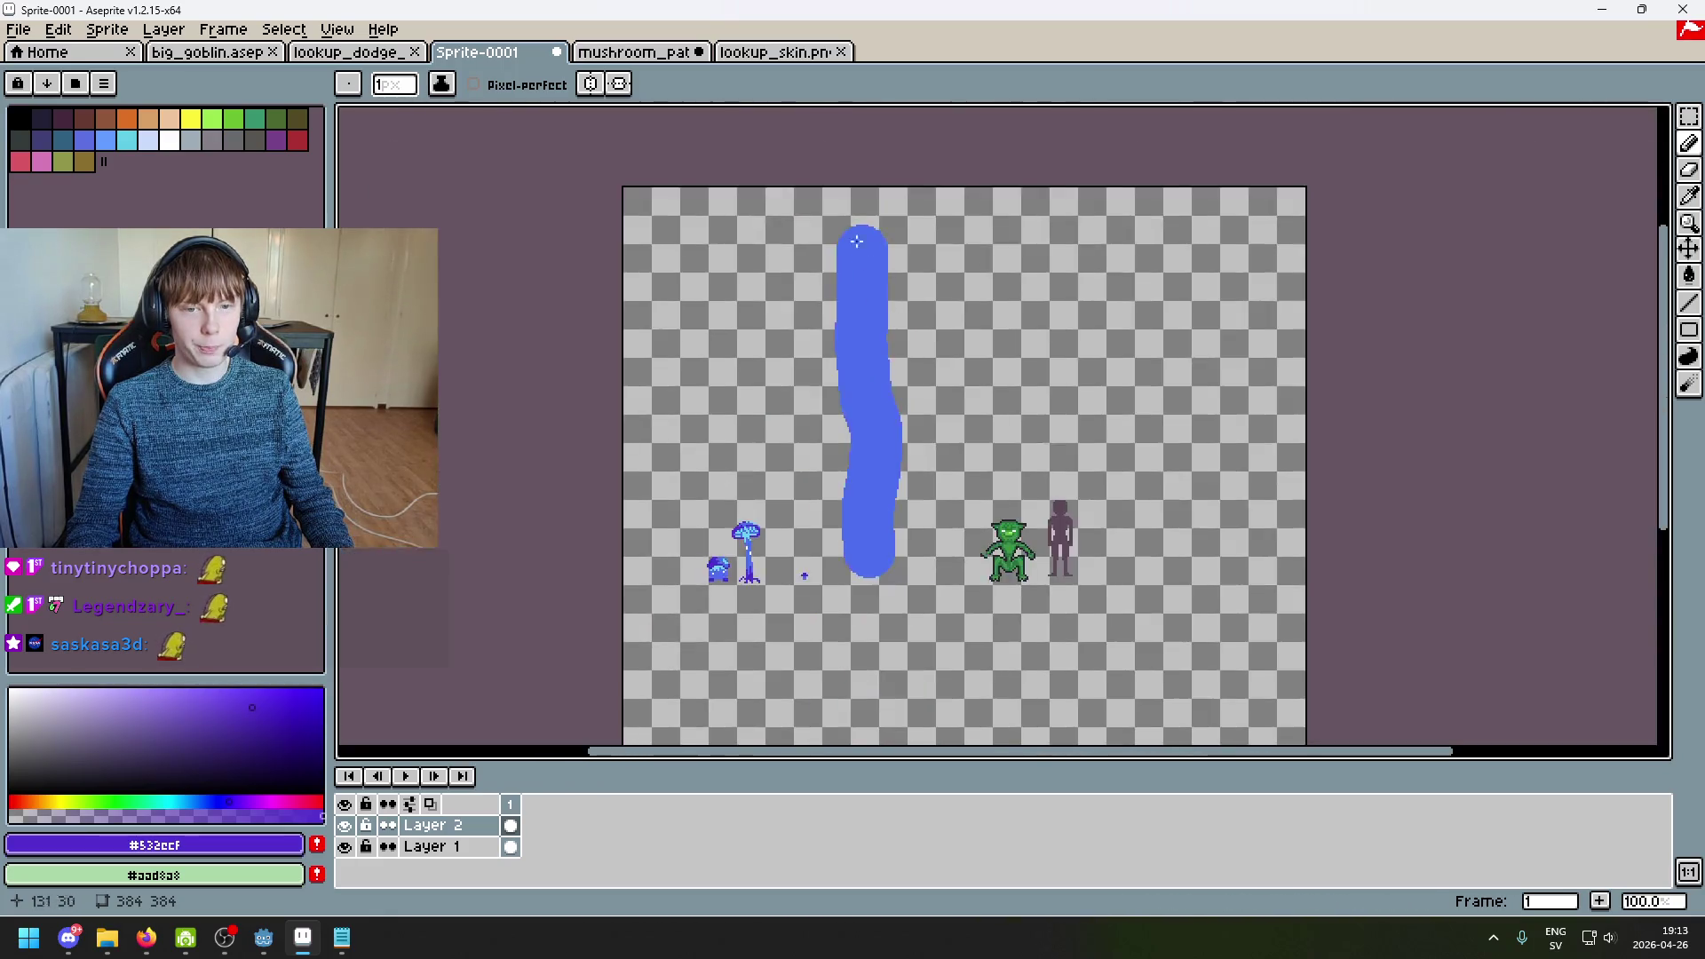
{"action": "scroll", "coordinate": [722, 539], "scroll_direction": "up", "scroll_amount": 1}
{"action": "scroll", "coordinate": [722, 539], "scroll_direction": "down", "scroll_amount": 3}
{"action": "scroll", "coordinate": [1018, 575], "scroll_direction": "down", "scroll_amount": 2}
{"action": "scroll", "coordinate": [1001, 433], "scroll_direction": "up", "scroll_amount": 2}
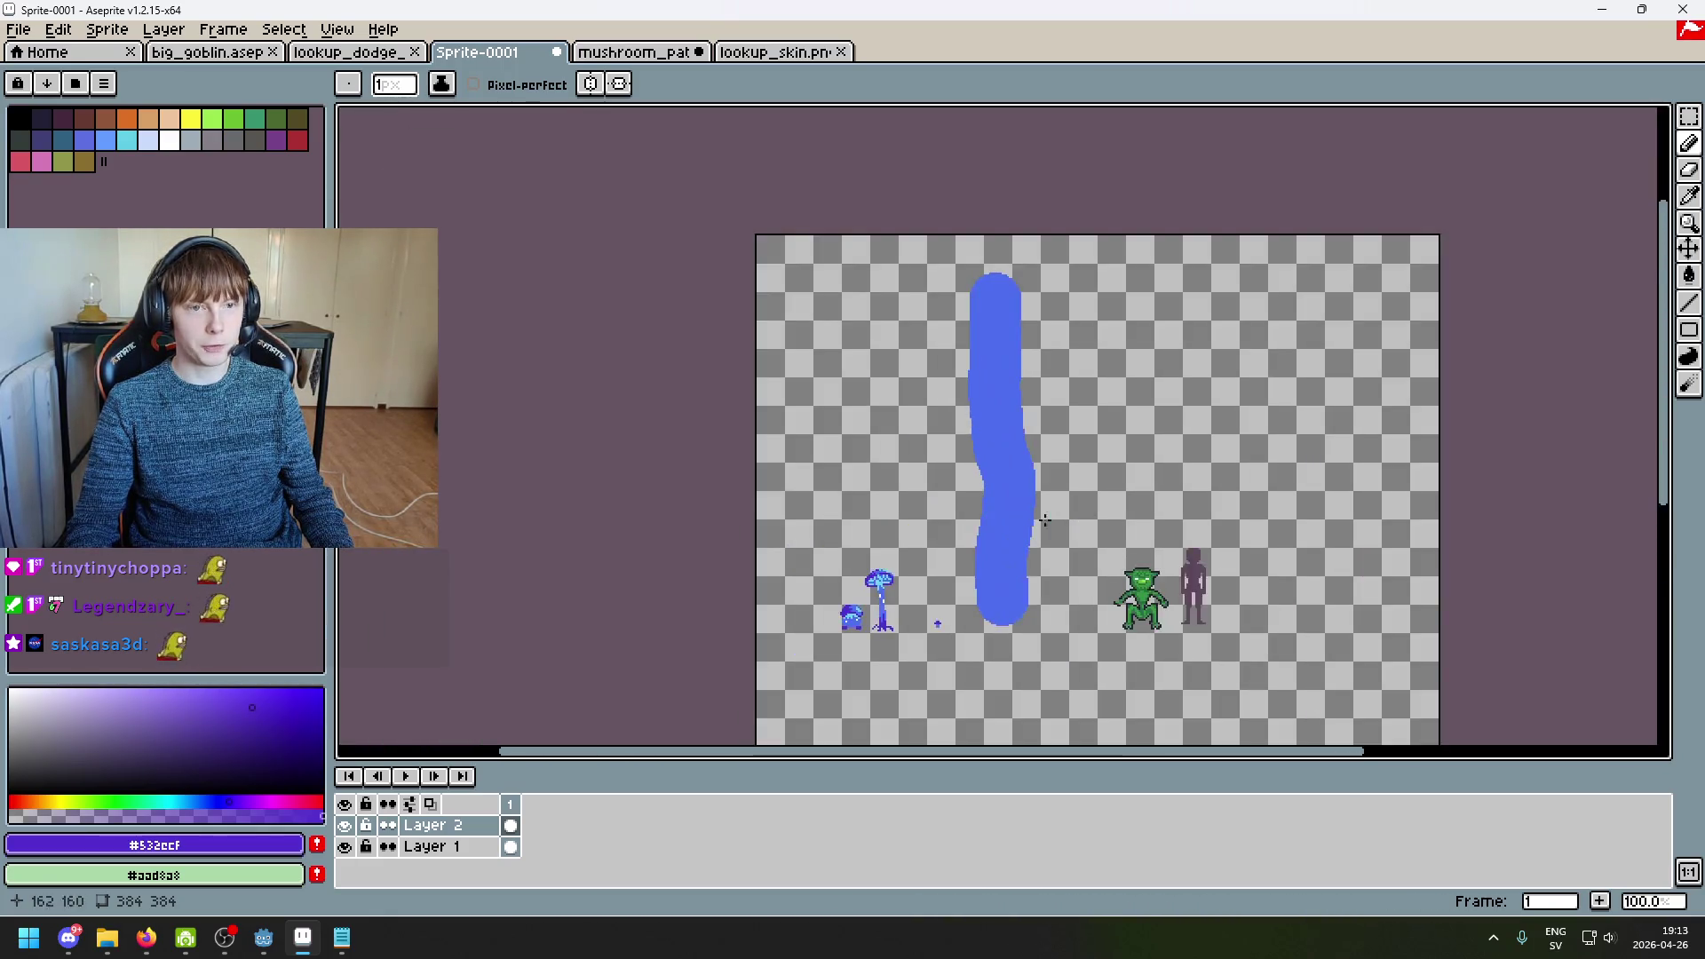
{"action": "scroll", "coordinate": [1032, 480], "scroll_direction": "down", "scroll_amount": 2}
{"action": "scroll", "coordinate": [1020, 478], "scroll_direction": "up", "scroll_amount": 7}
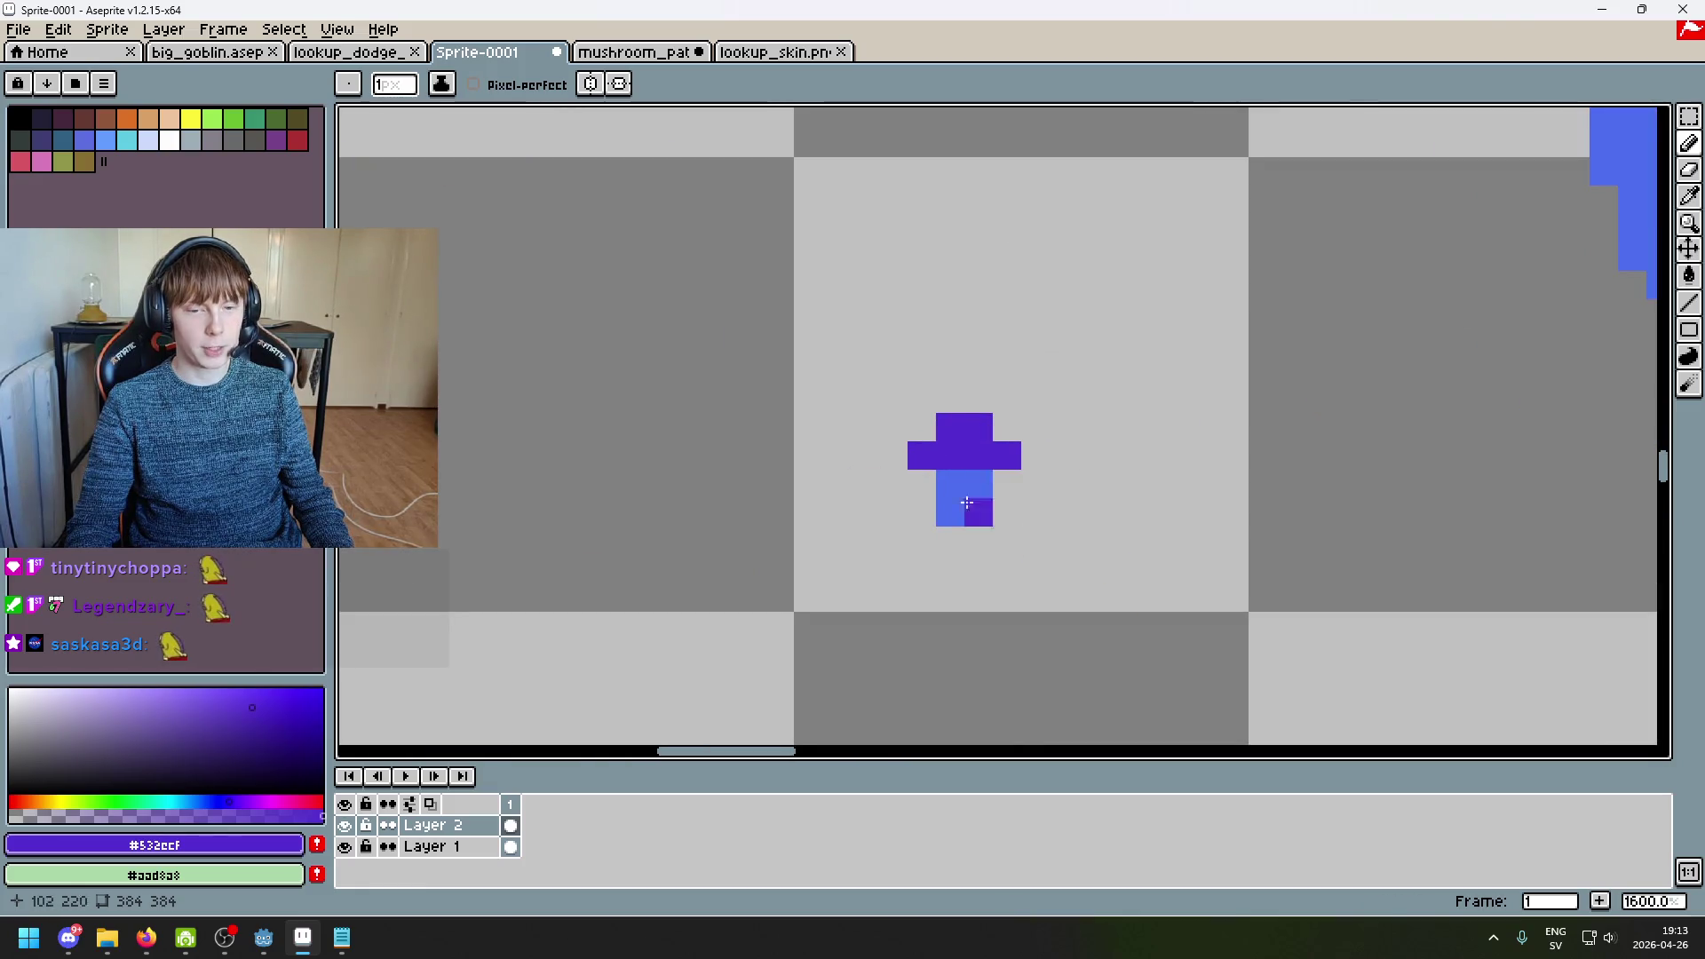
{"action": "scroll", "coordinate": [943, 502], "scroll_direction": "down", "scroll_amount": 2}
{"action": "key", "text": "alt"}
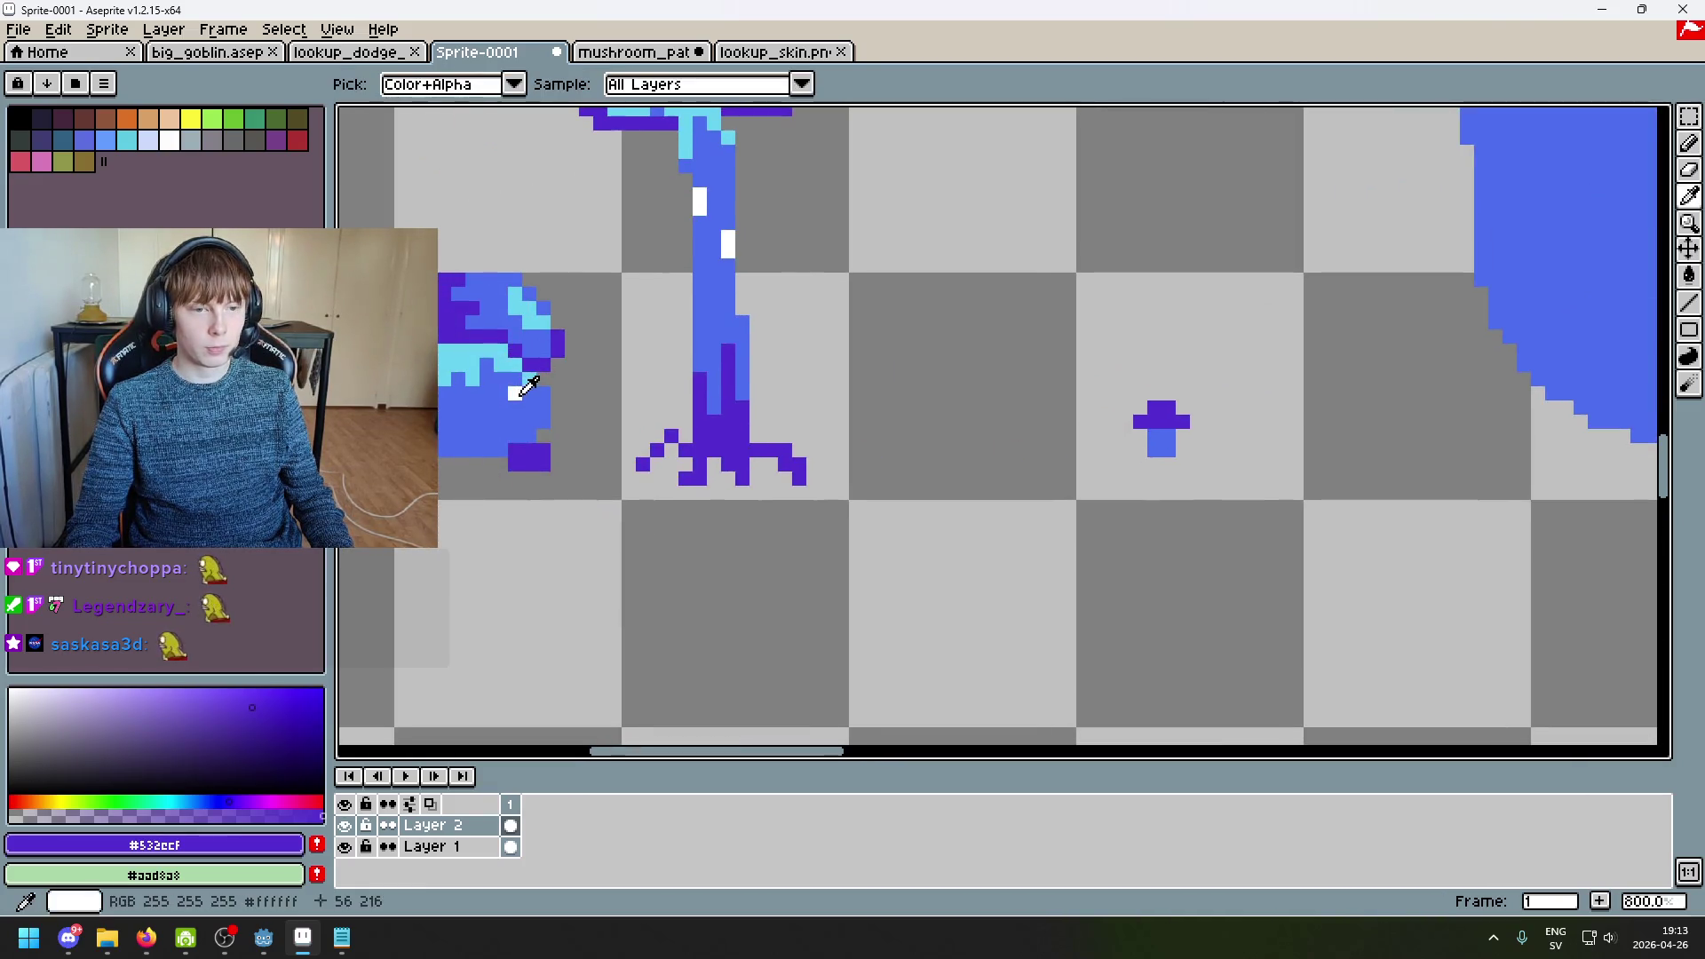
Step: Sample white, then cyan #69d4f2 from the round mushroom's cap, zooming on the tiny mushroom
{"action": "left_click", "coordinate": [520, 392]}
{"action": "scroll", "coordinate": [1058, 460], "scroll_direction": "up", "scroll_amount": 3}
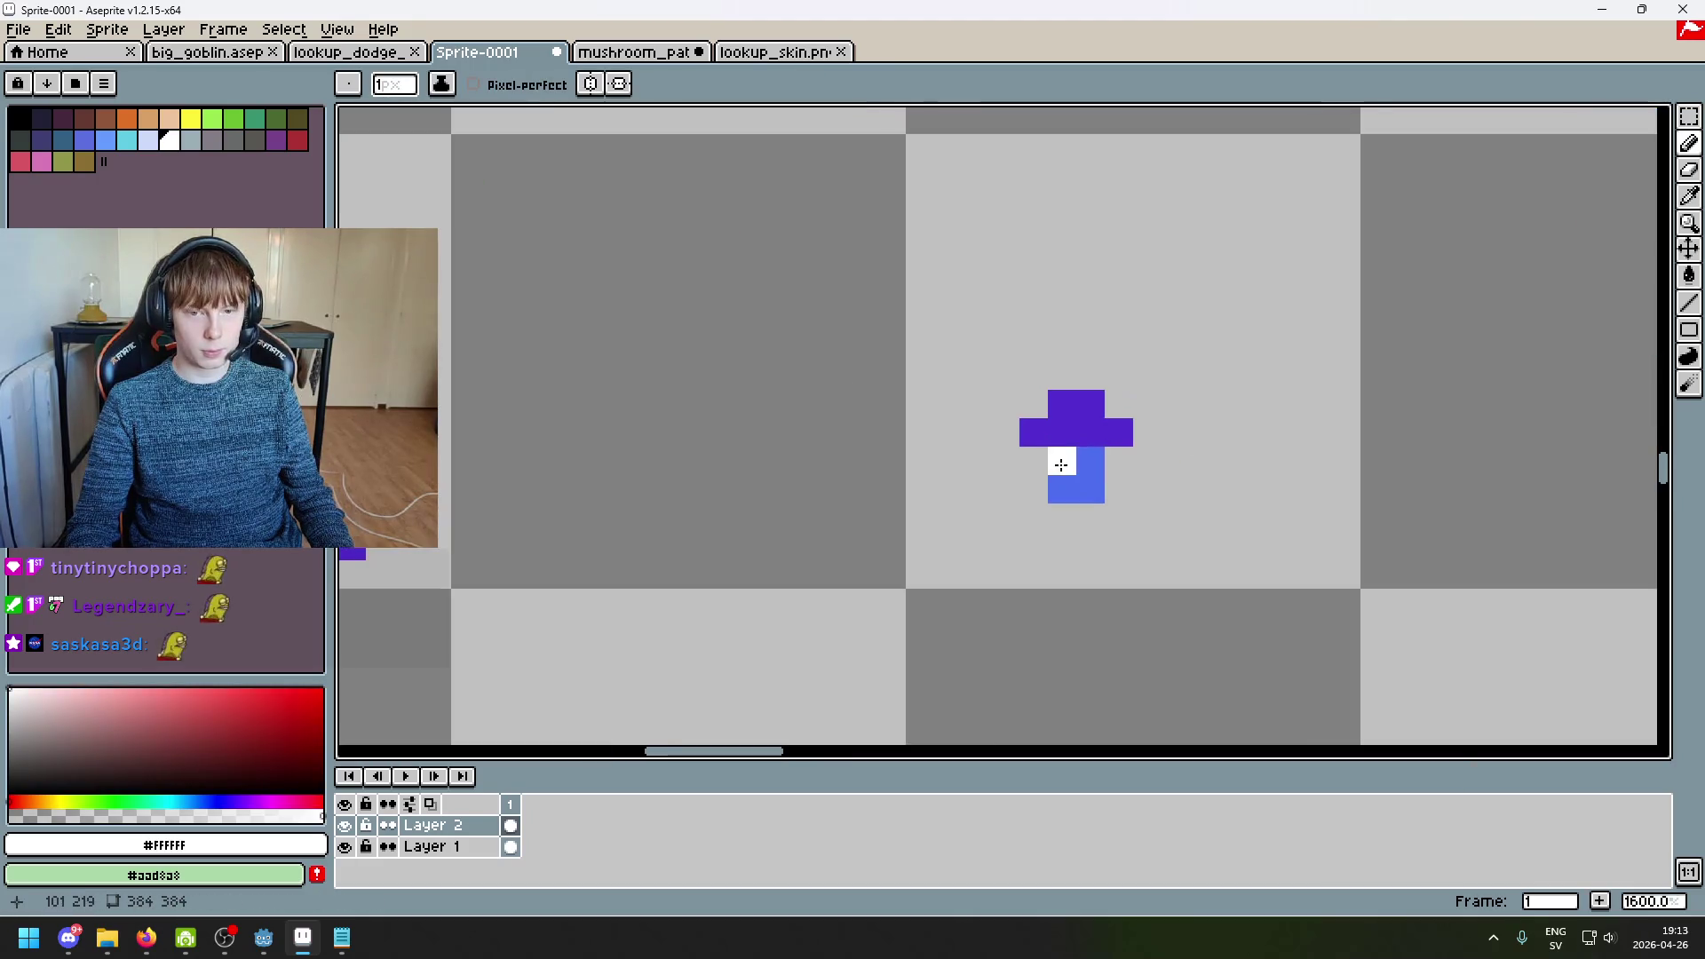
{"action": "scroll", "coordinate": [987, 482], "scroll_direction": "down", "scroll_amount": 1}
{"action": "scroll", "coordinate": [988, 482], "scroll_direction": "down", "scroll_amount": 6}
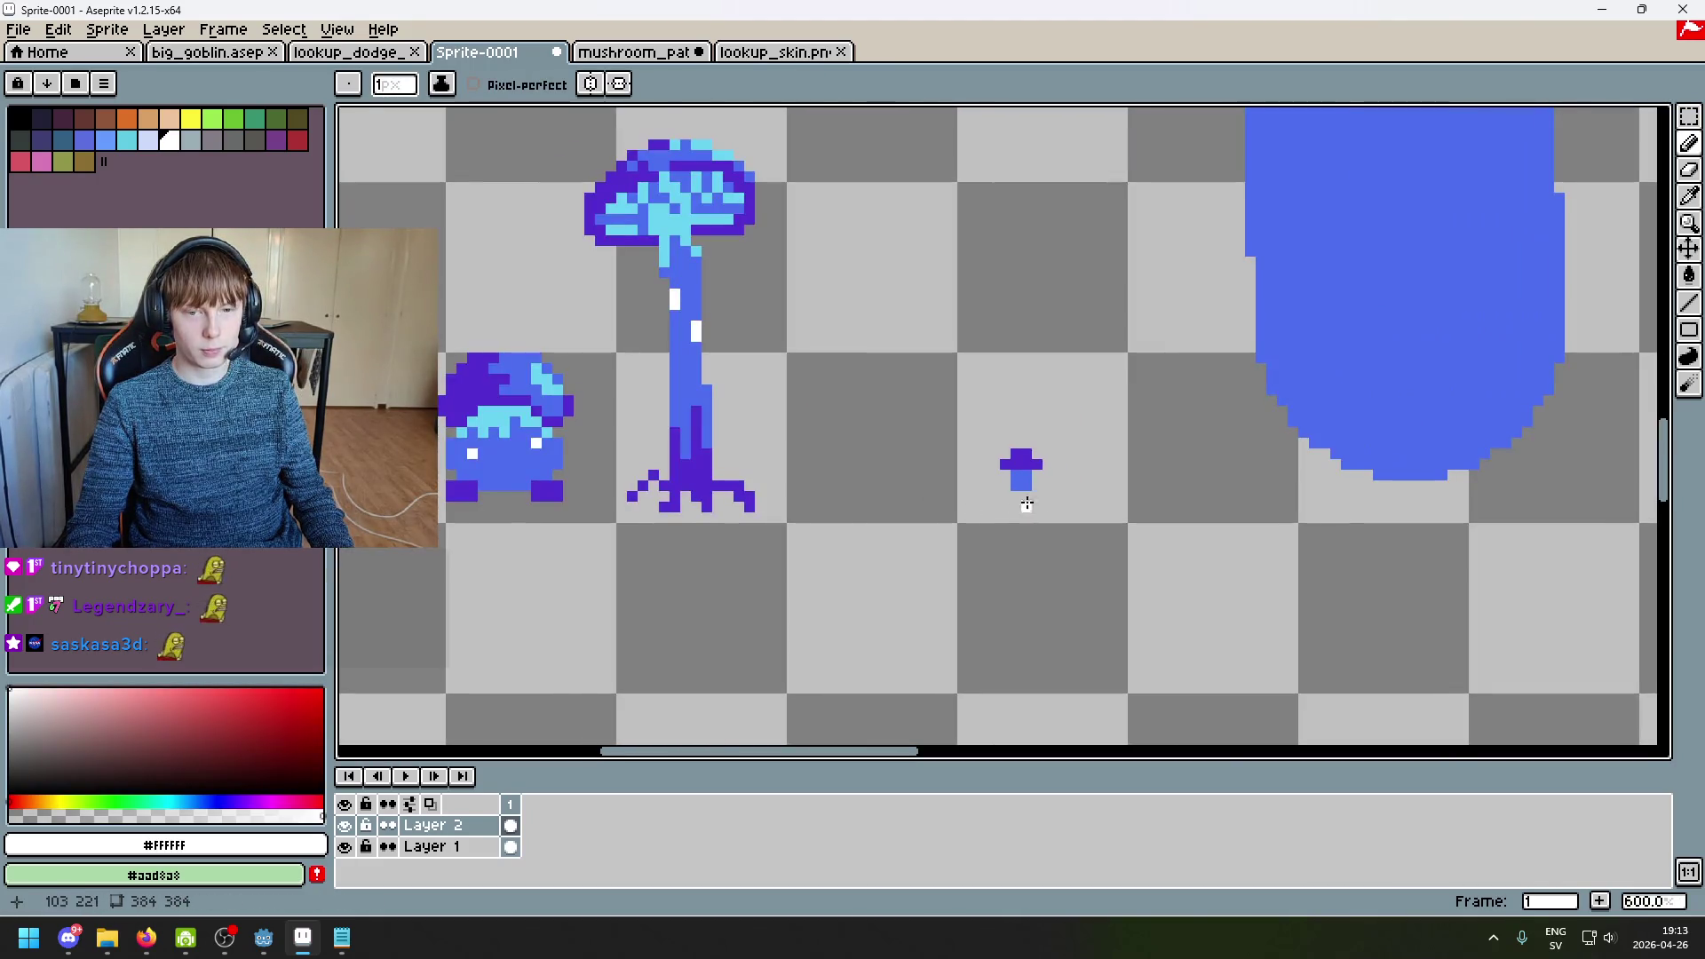
{"action": "left_click", "coordinate": [530, 371], "text": "alt"}
{"action": "scroll", "coordinate": [1028, 454], "scroll_direction": "up", "scroll_amount": 7}
{"action": "scroll", "coordinate": [1028, 454], "scroll_direction": "down", "scroll_amount": 4}
{"action": "scroll", "coordinate": [930, 437], "scroll_direction": "up", "scroll_amount": 1}
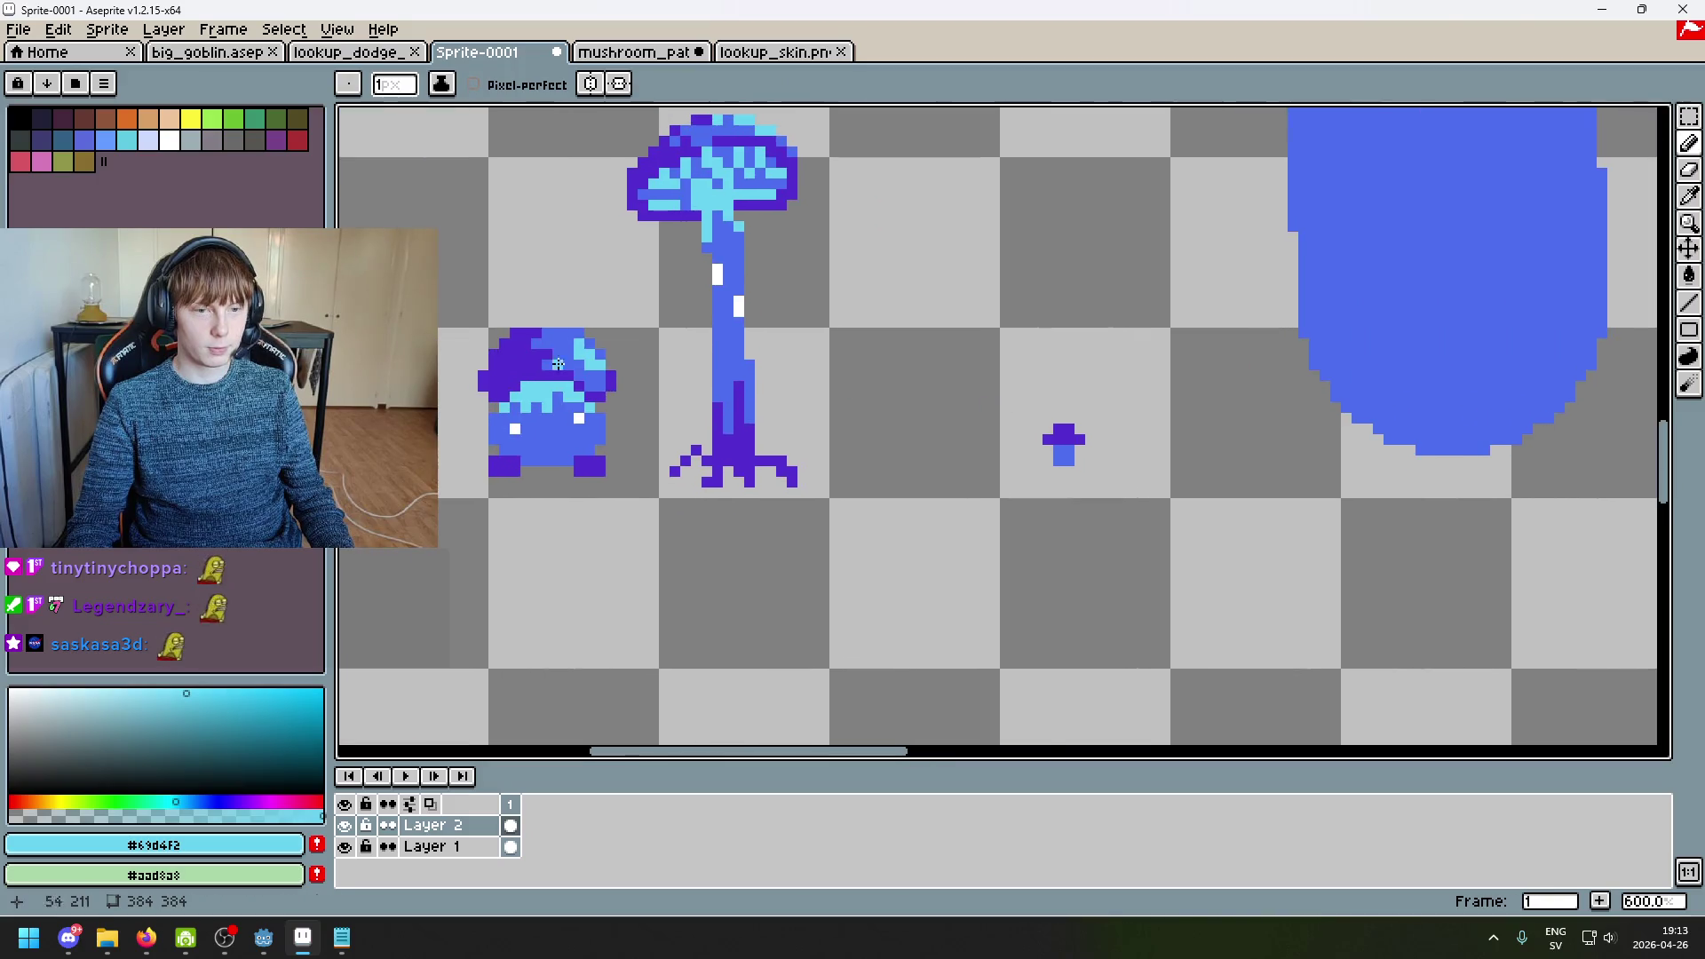
{"action": "scroll", "coordinate": [1063, 440], "scroll_direction": "up", "scroll_amount": 3}
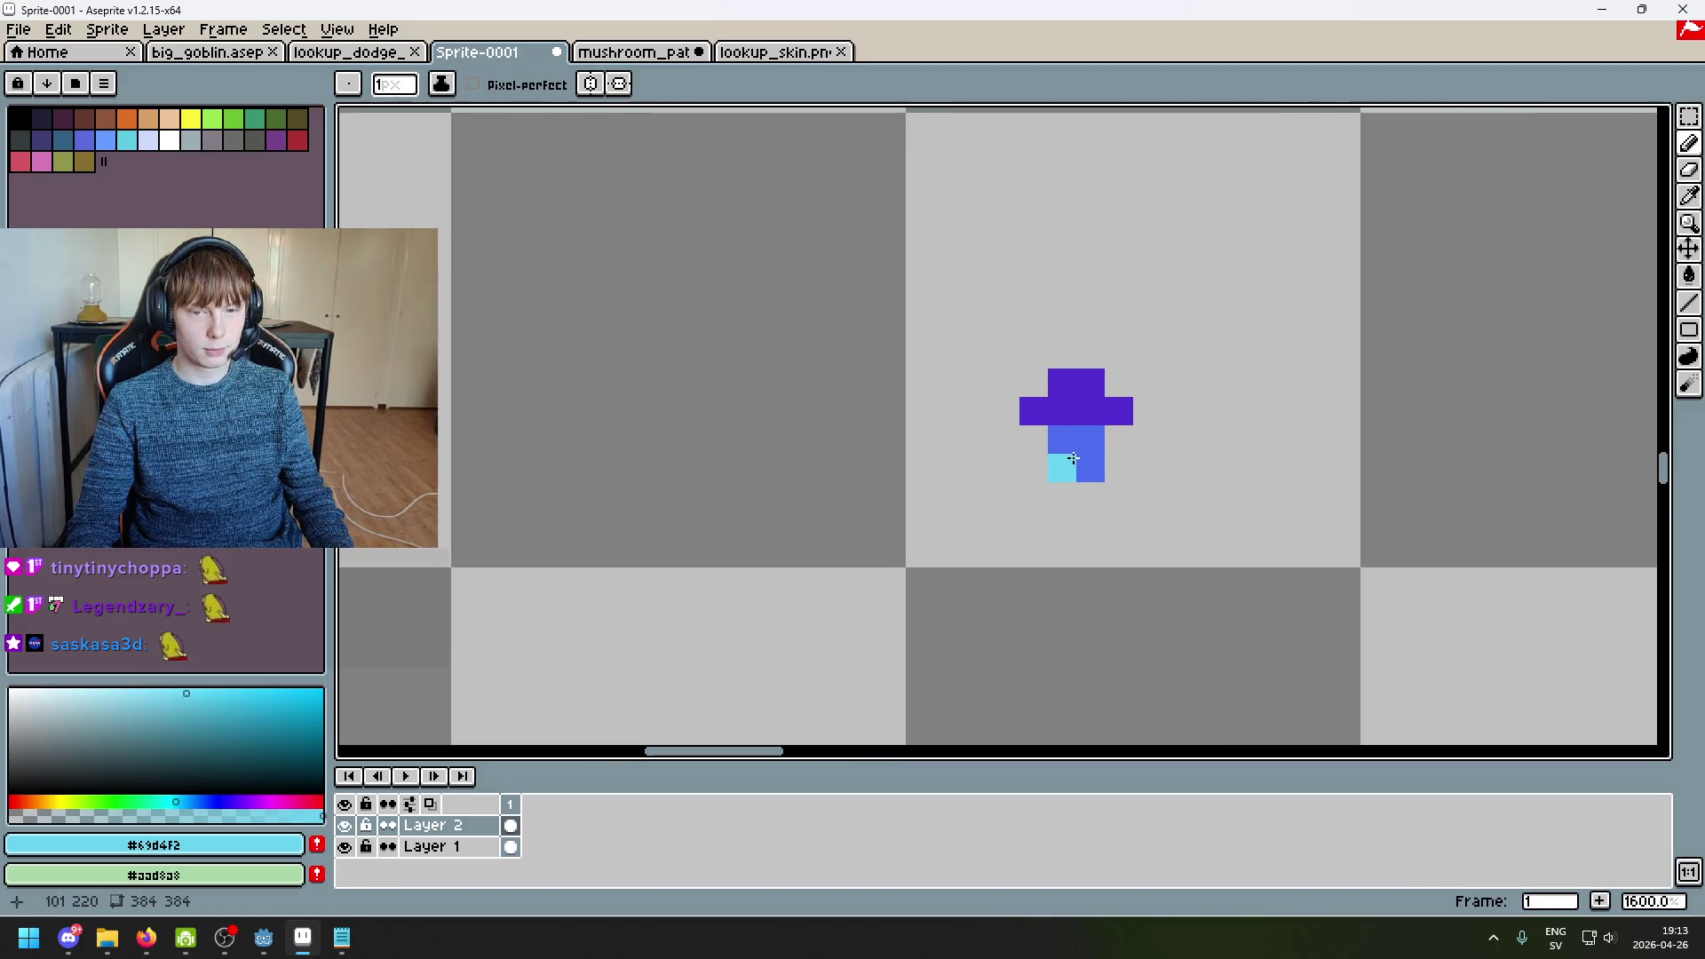
{"action": "scroll", "coordinate": [1161, 462], "scroll_direction": "down", "scroll_amount": 3}
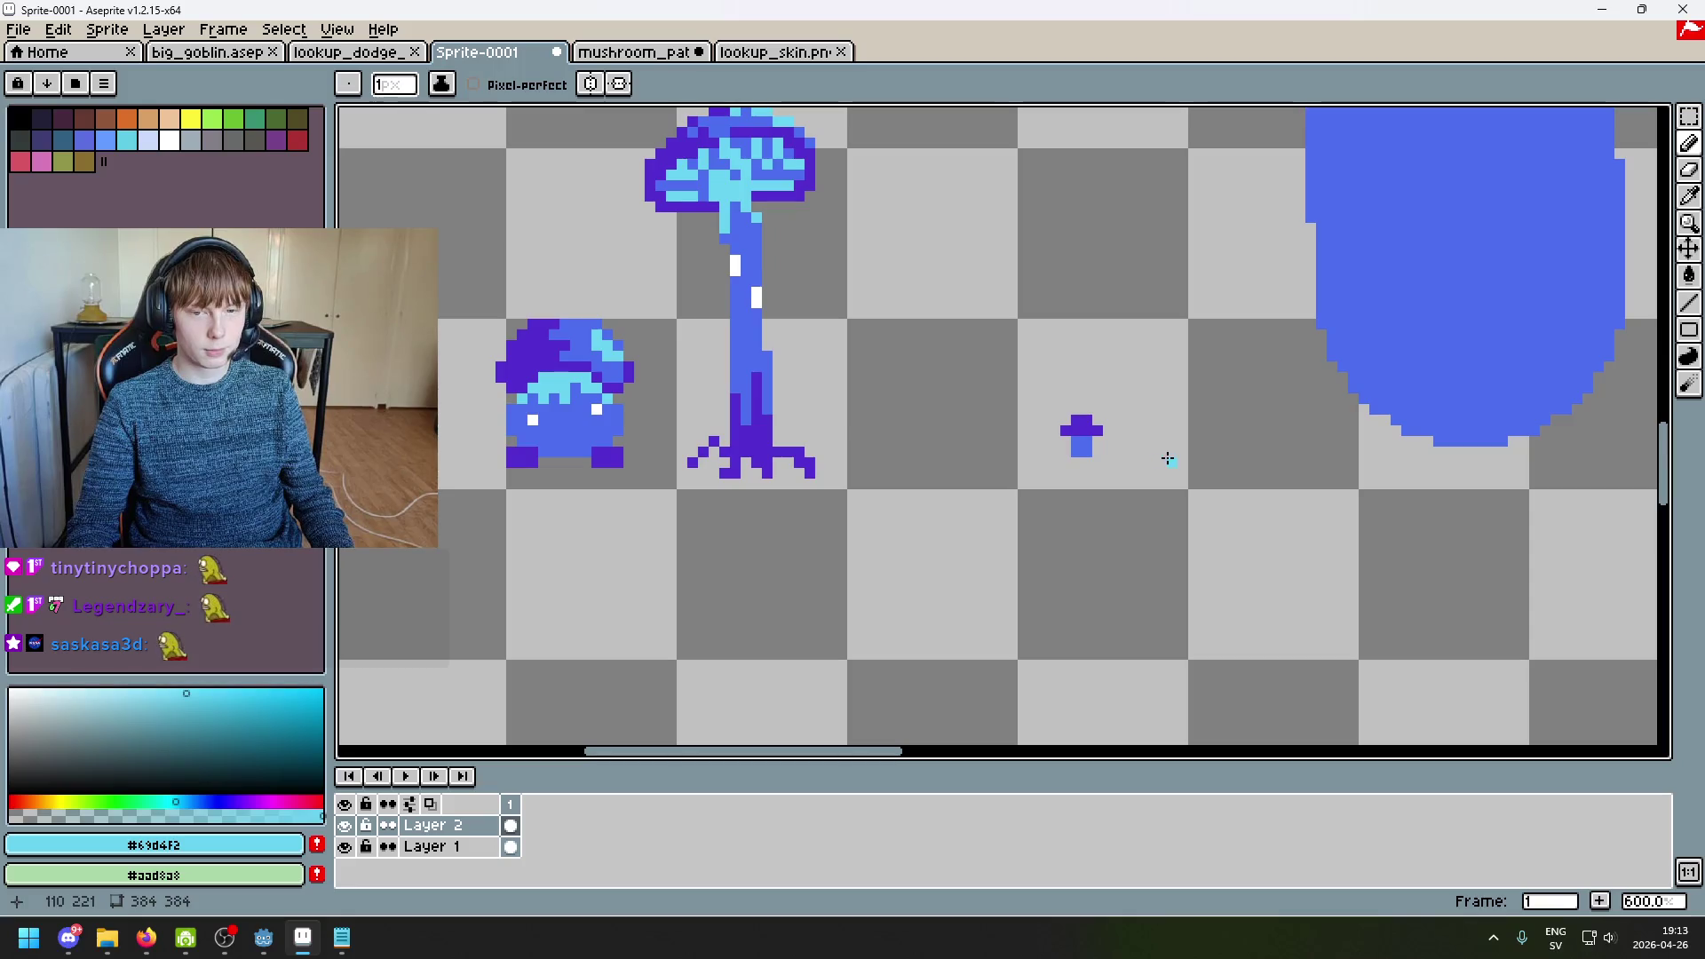
{"action": "scroll", "coordinate": [1153, 454], "scroll_direction": "up", "scroll_amount": 3}
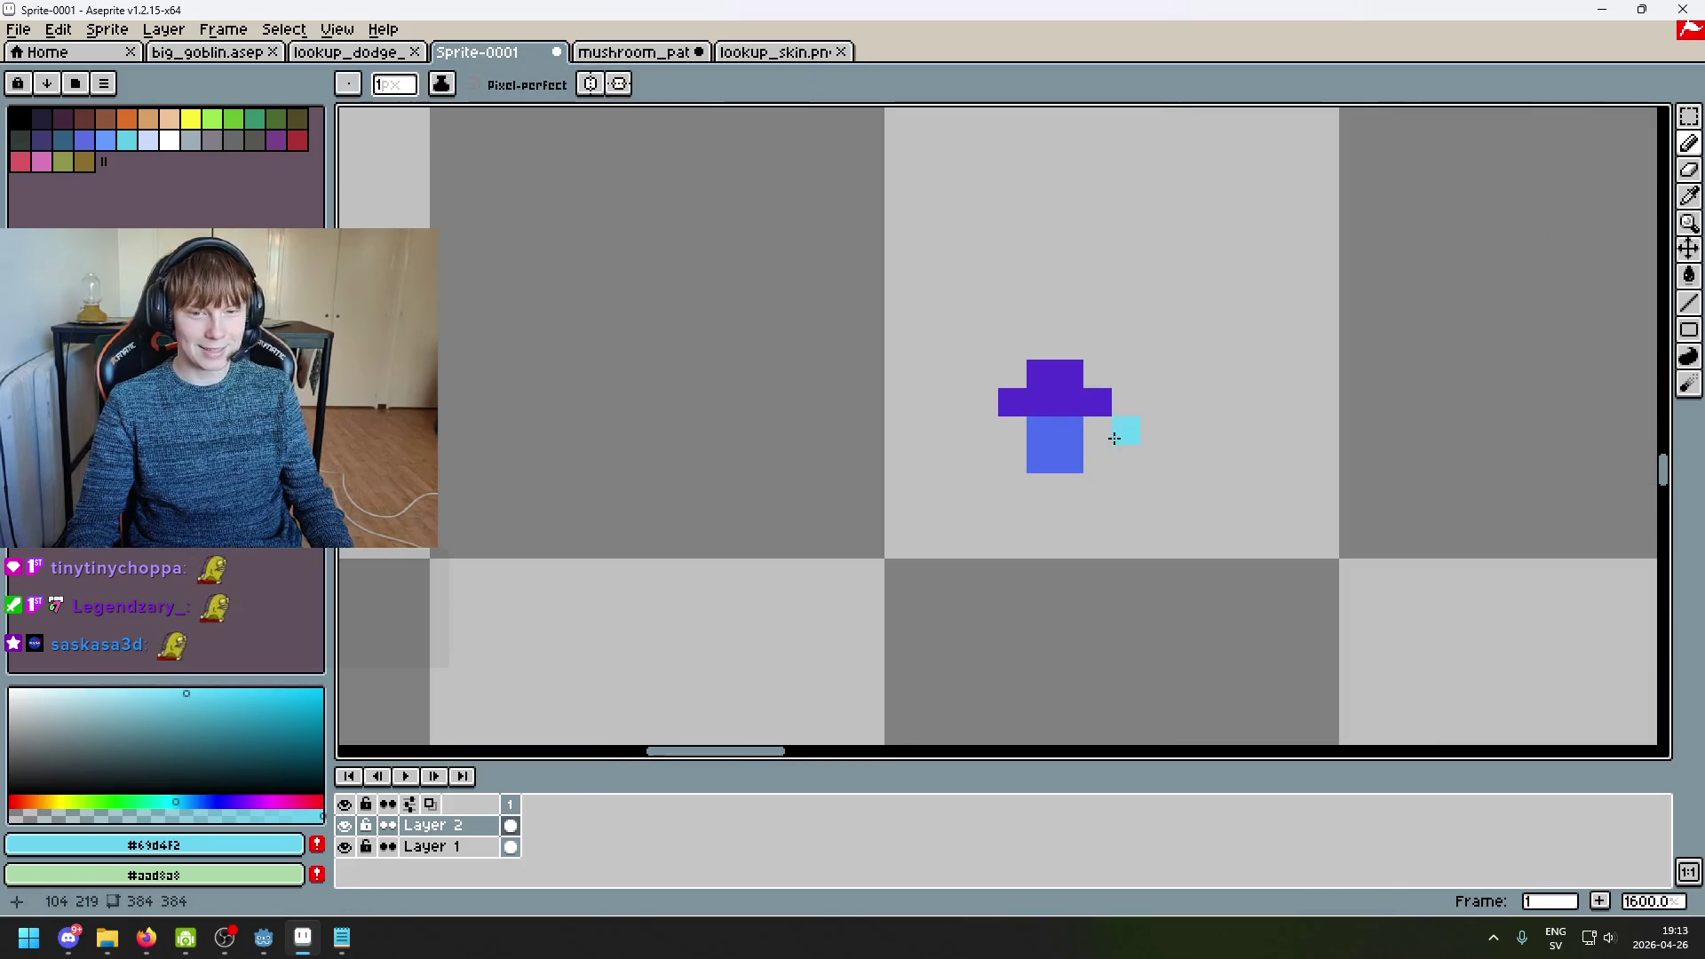
{"action": "scroll", "coordinate": [1110, 433], "scroll_direction": "down", "scroll_amount": 3}
{"action": "scroll", "coordinate": [1072, 448], "scroll_direction": "up", "scroll_amount": 3}
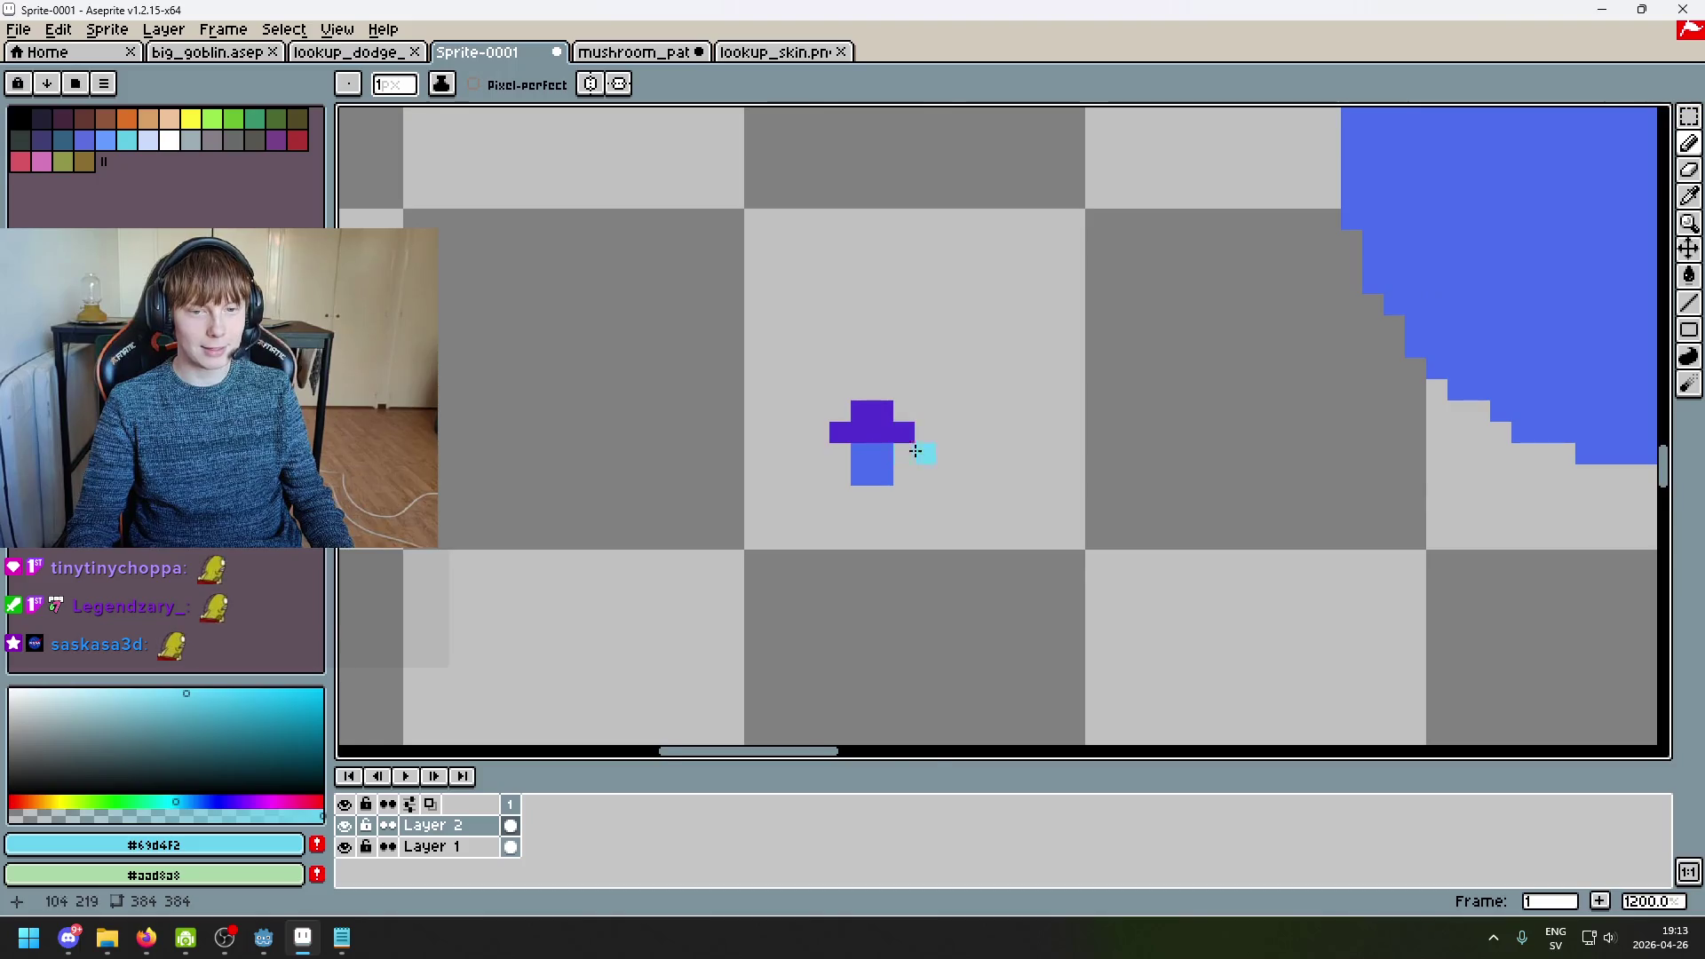
{"action": "scroll", "coordinate": [913, 451], "scroll_direction": "down", "scroll_amount": 6}
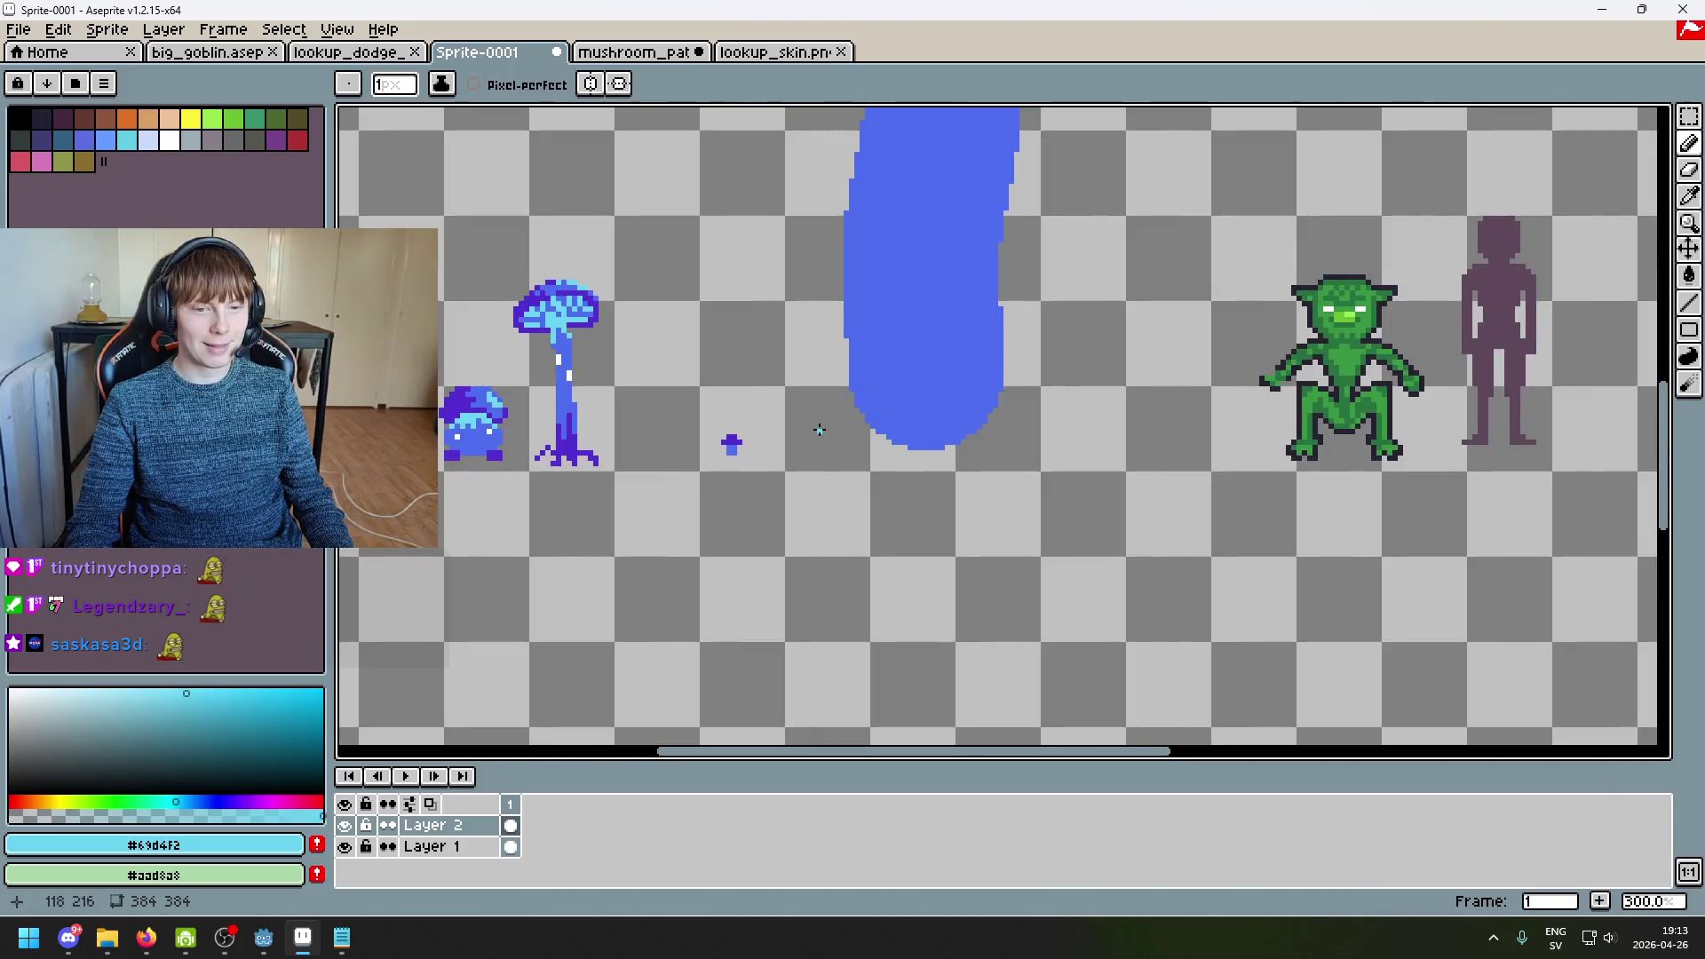
{"action": "scroll", "coordinate": [818, 430], "scroll_direction": "up", "scroll_amount": 1}
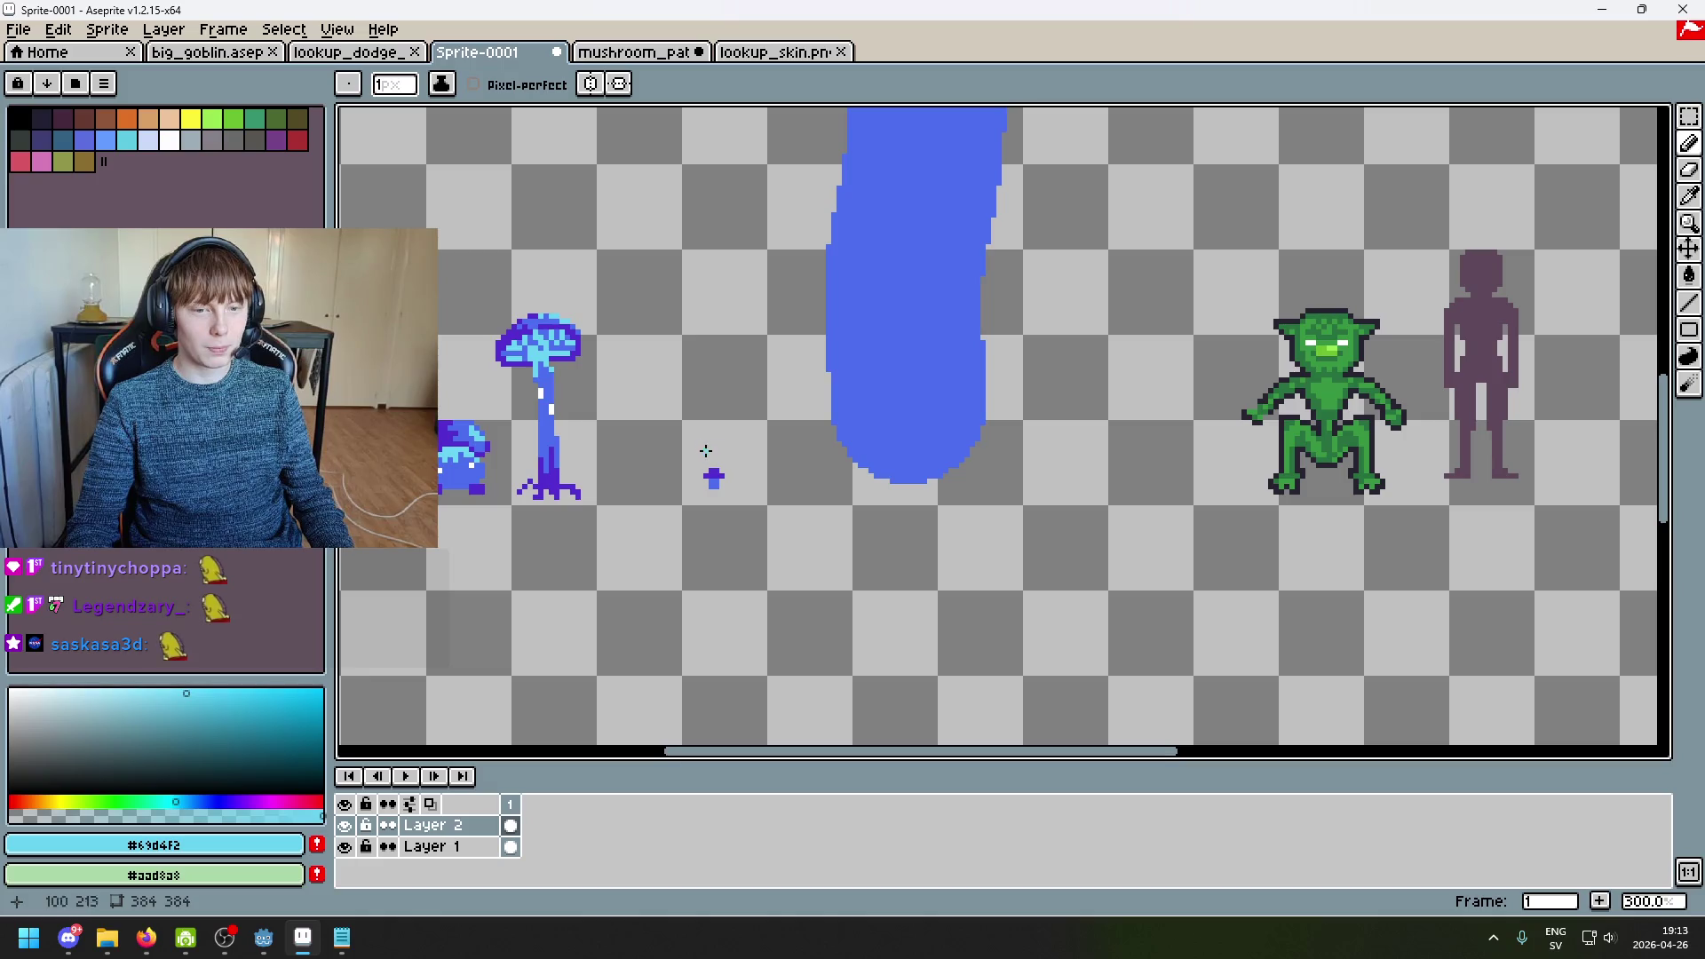
Step: Look over the mushroom_path scene, zooming and scrolling right, then go back to Sprite-0001
{"action": "left_click", "coordinate": [635, 52]}
{"action": "scroll", "coordinate": [888, 542], "scroll_direction": "up", "scroll_amount": 1}
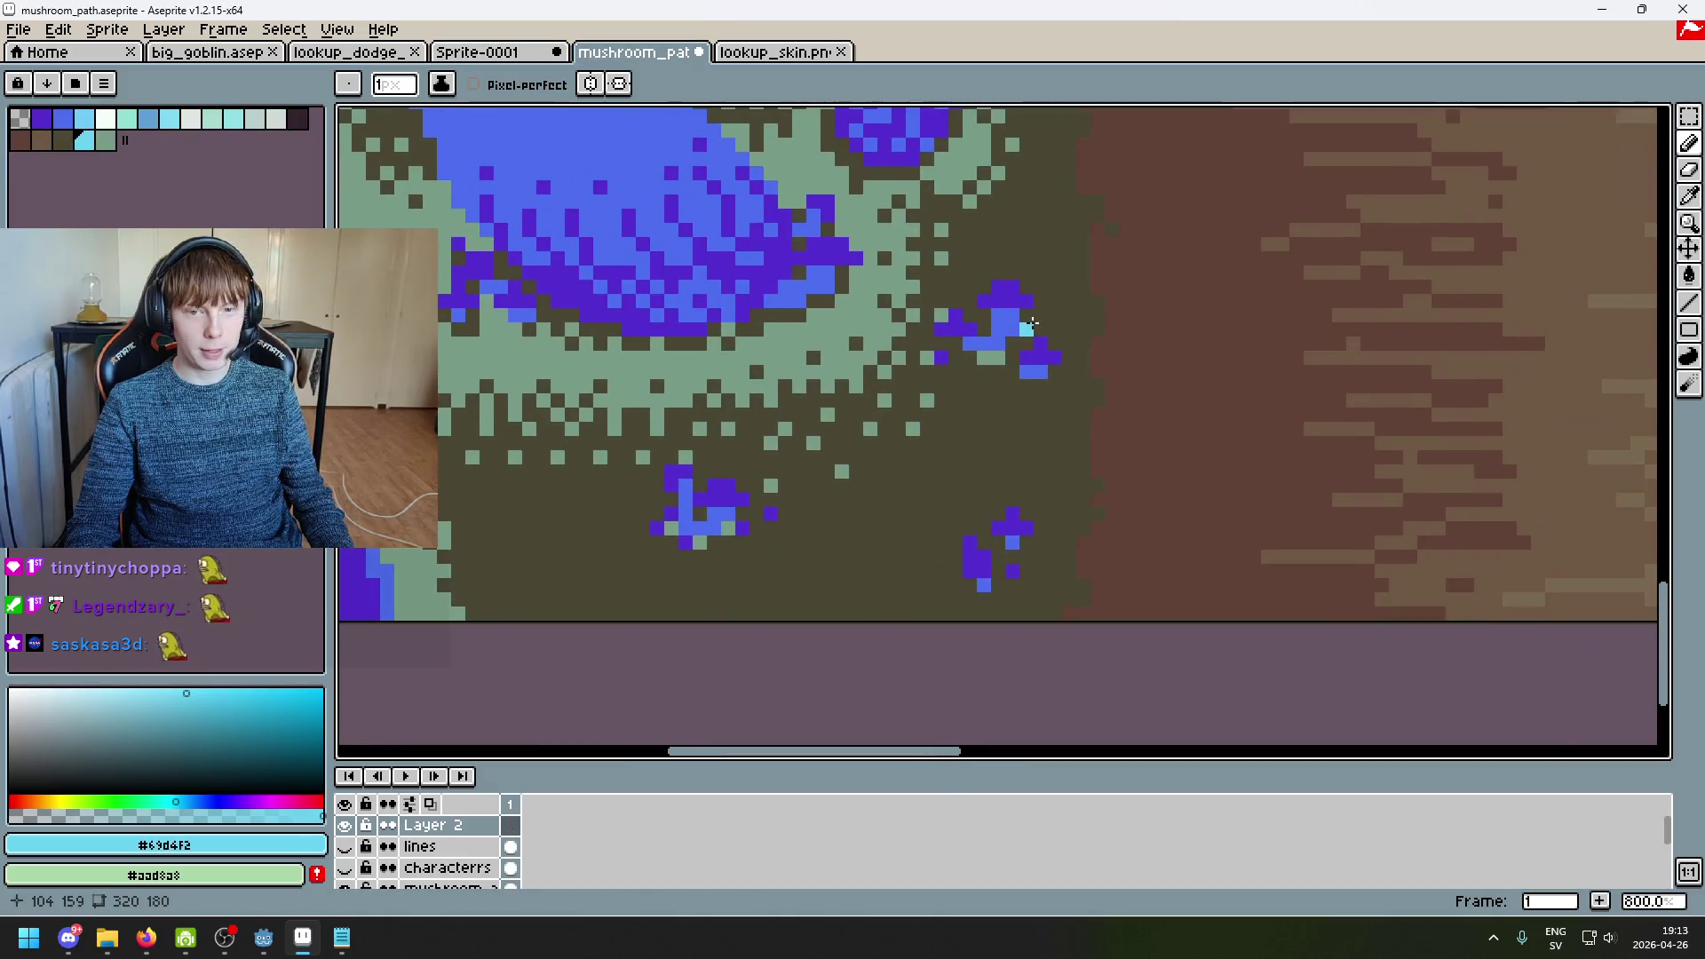
{"action": "scroll", "coordinate": [1033, 266], "scroll_direction": "up", "scroll_amount": 1}
{"action": "scroll", "coordinate": [1001, 306], "scroll_direction": "down", "scroll_amount": 2}
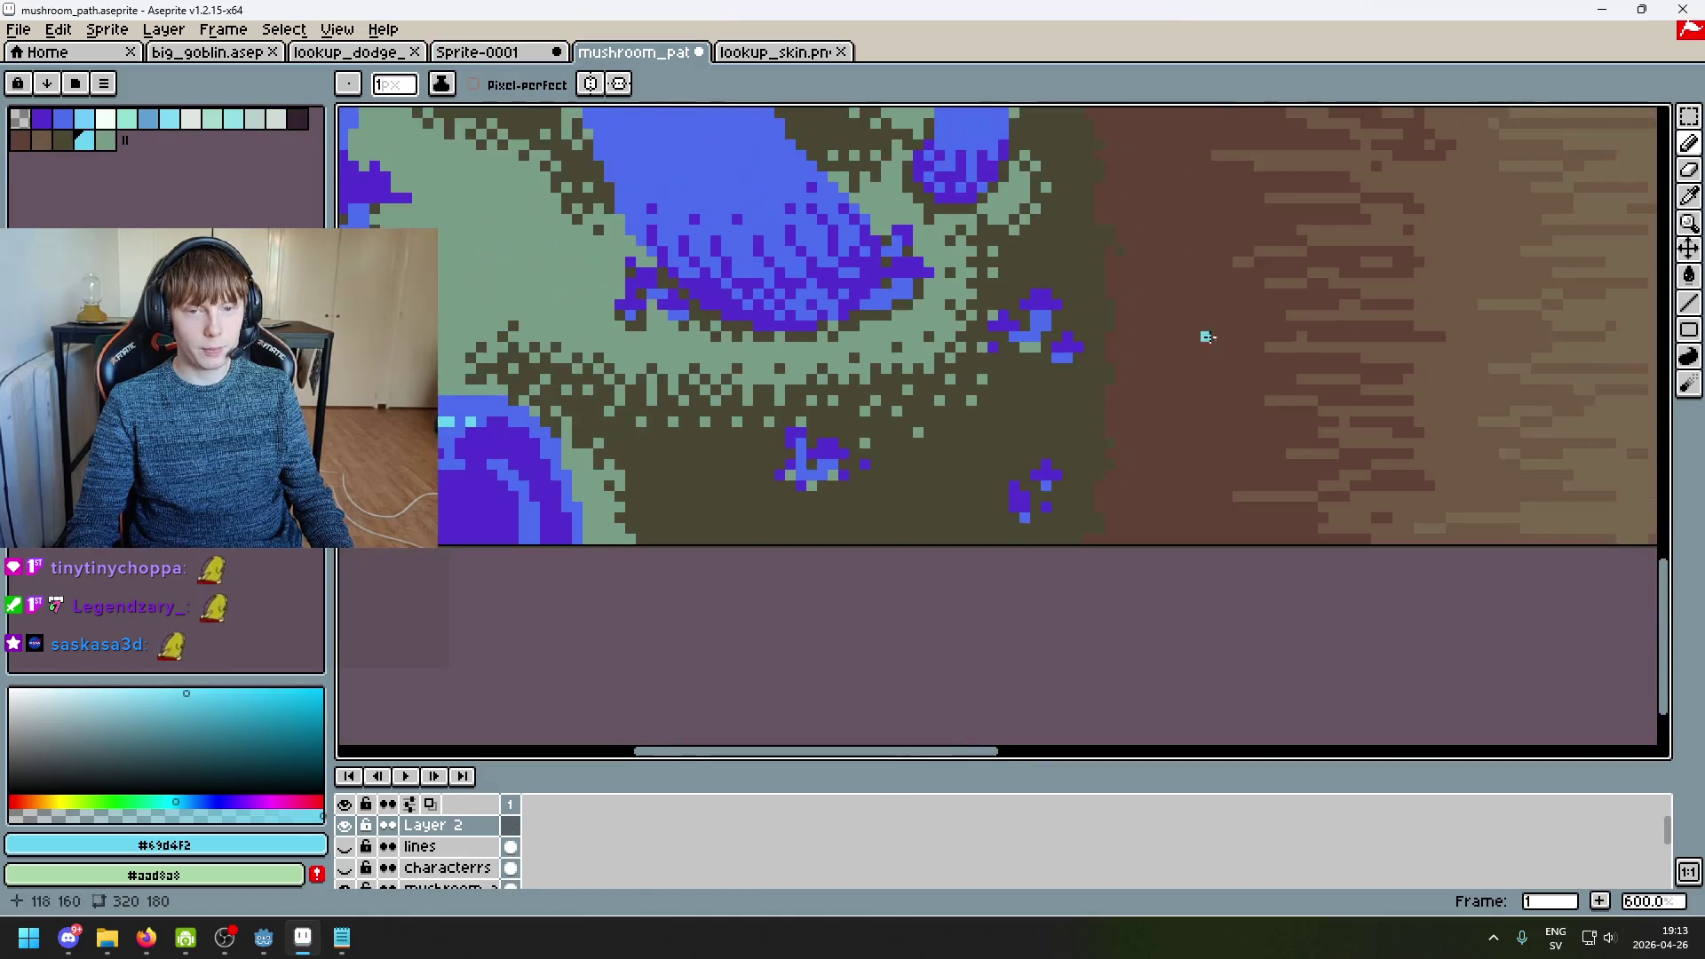
{"action": "scroll", "coordinate": [1077, 396], "scroll_direction": "right", "scroll_amount": 10}
{"action": "scroll", "coordinate": [1190, 495], "scroll_direction": "right", "scroll_amount": 8}
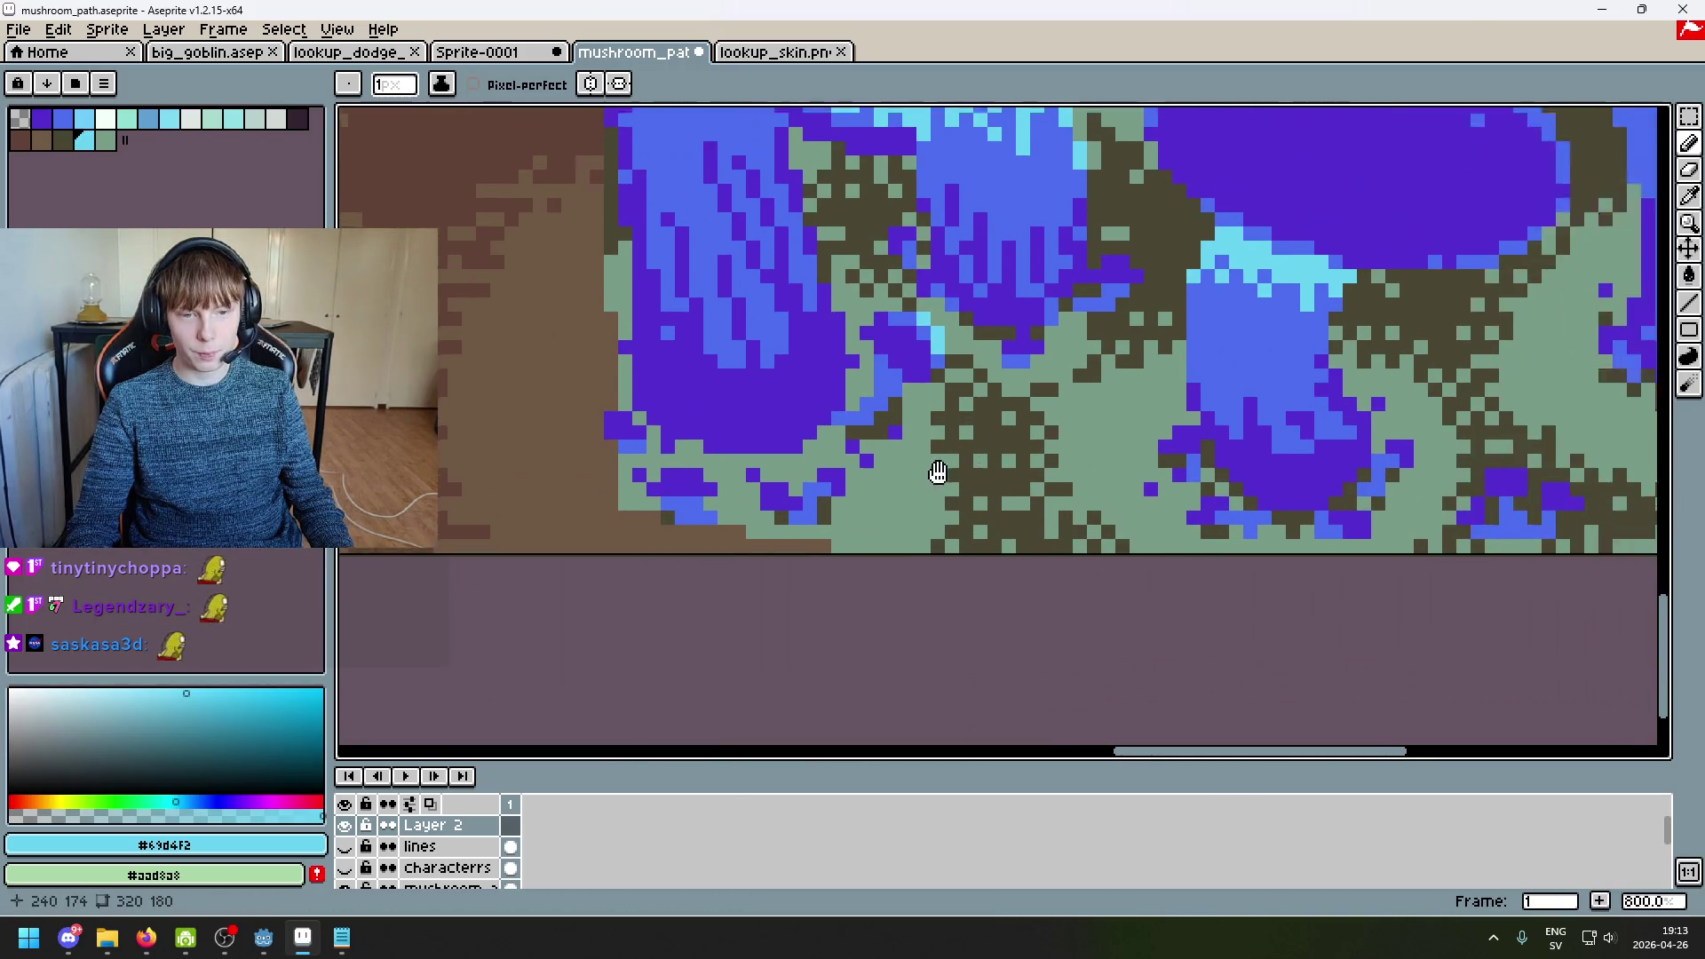
{"action": "scroll", "coordinate": [1057, 380], "scroll_direction": "right", "scroll_amount": 2}
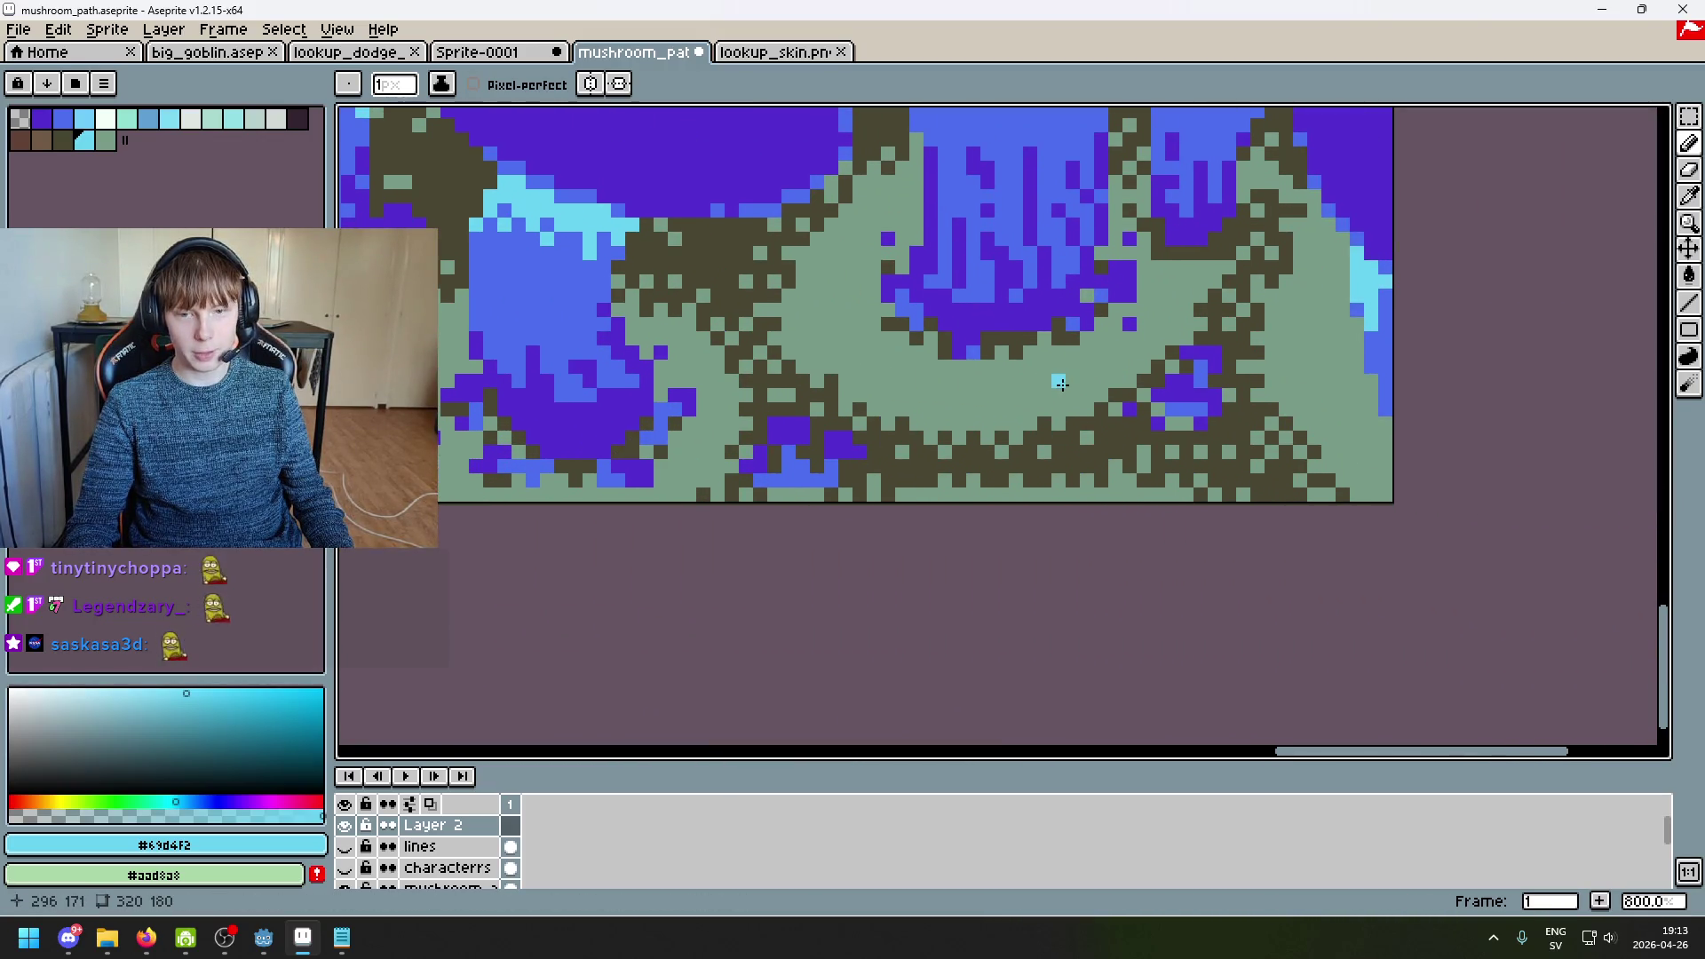
{"action": "scroll", "coordinate": [810, 418], "scroll_direction": "down", "scroll_amount": 1}
{"action": "scroll", "coordinate": [788, 487], "scroll_direction": "up", "scroll_amount": 5}
{"action": "scroll", "coordinate": [1040, 511], "scroll_direction": "down", "scroll_amount": 4}
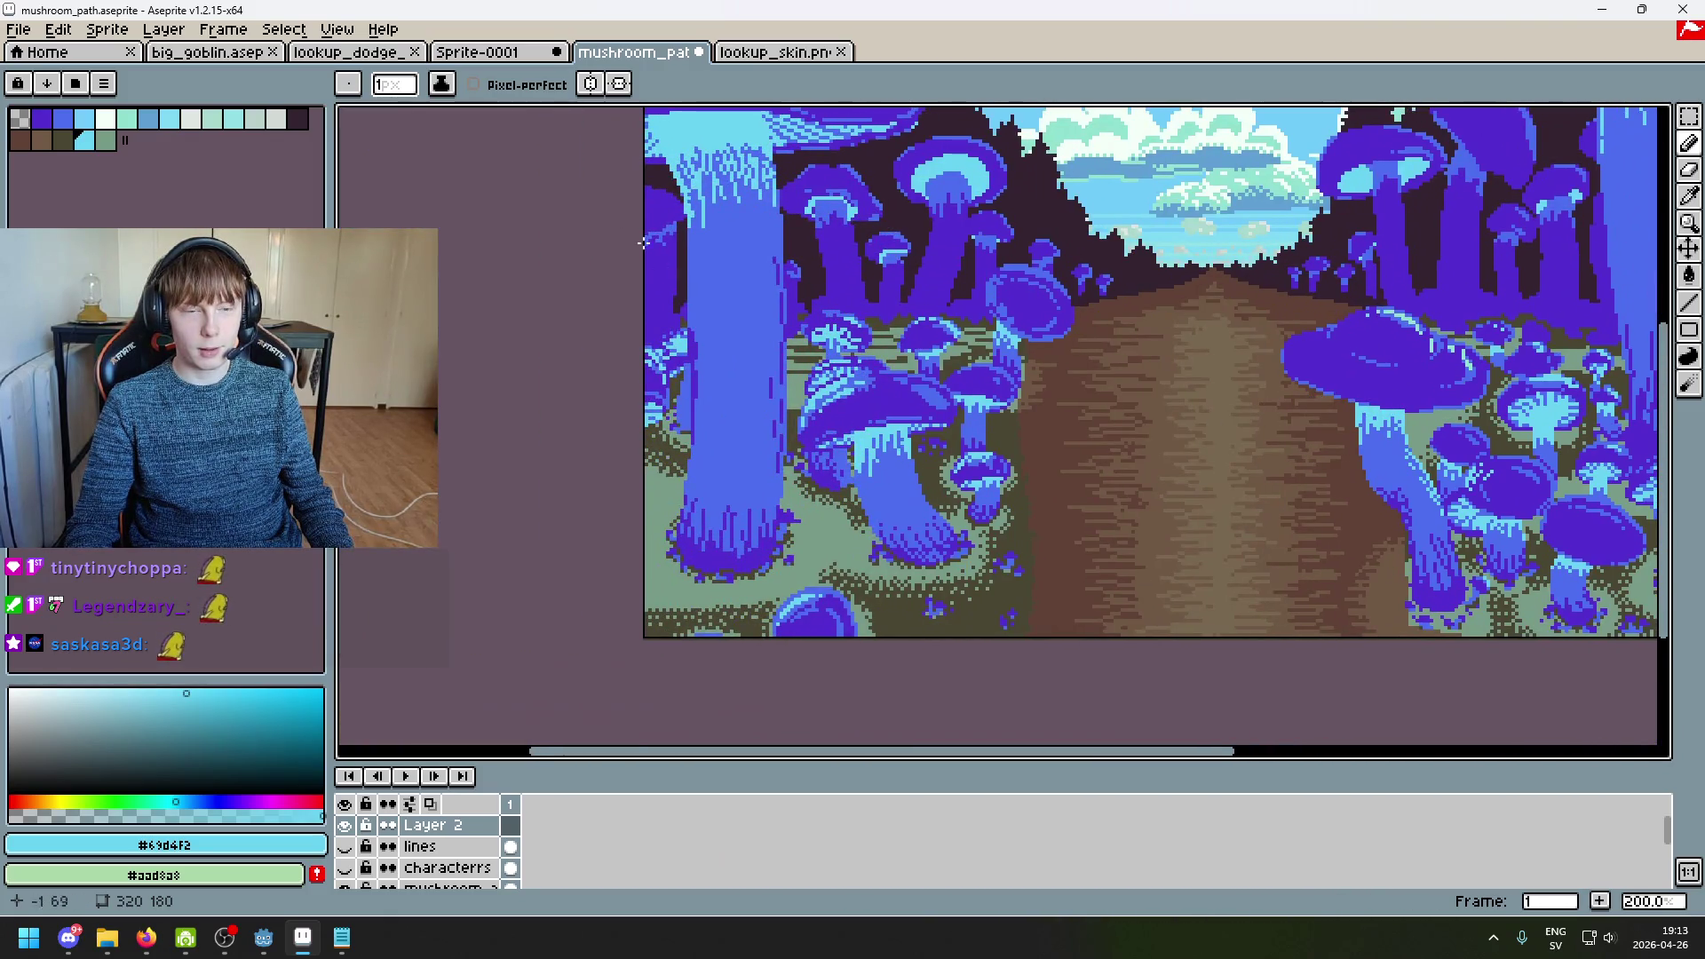
{"action": "left_click", "coordinate": [475, 53]}
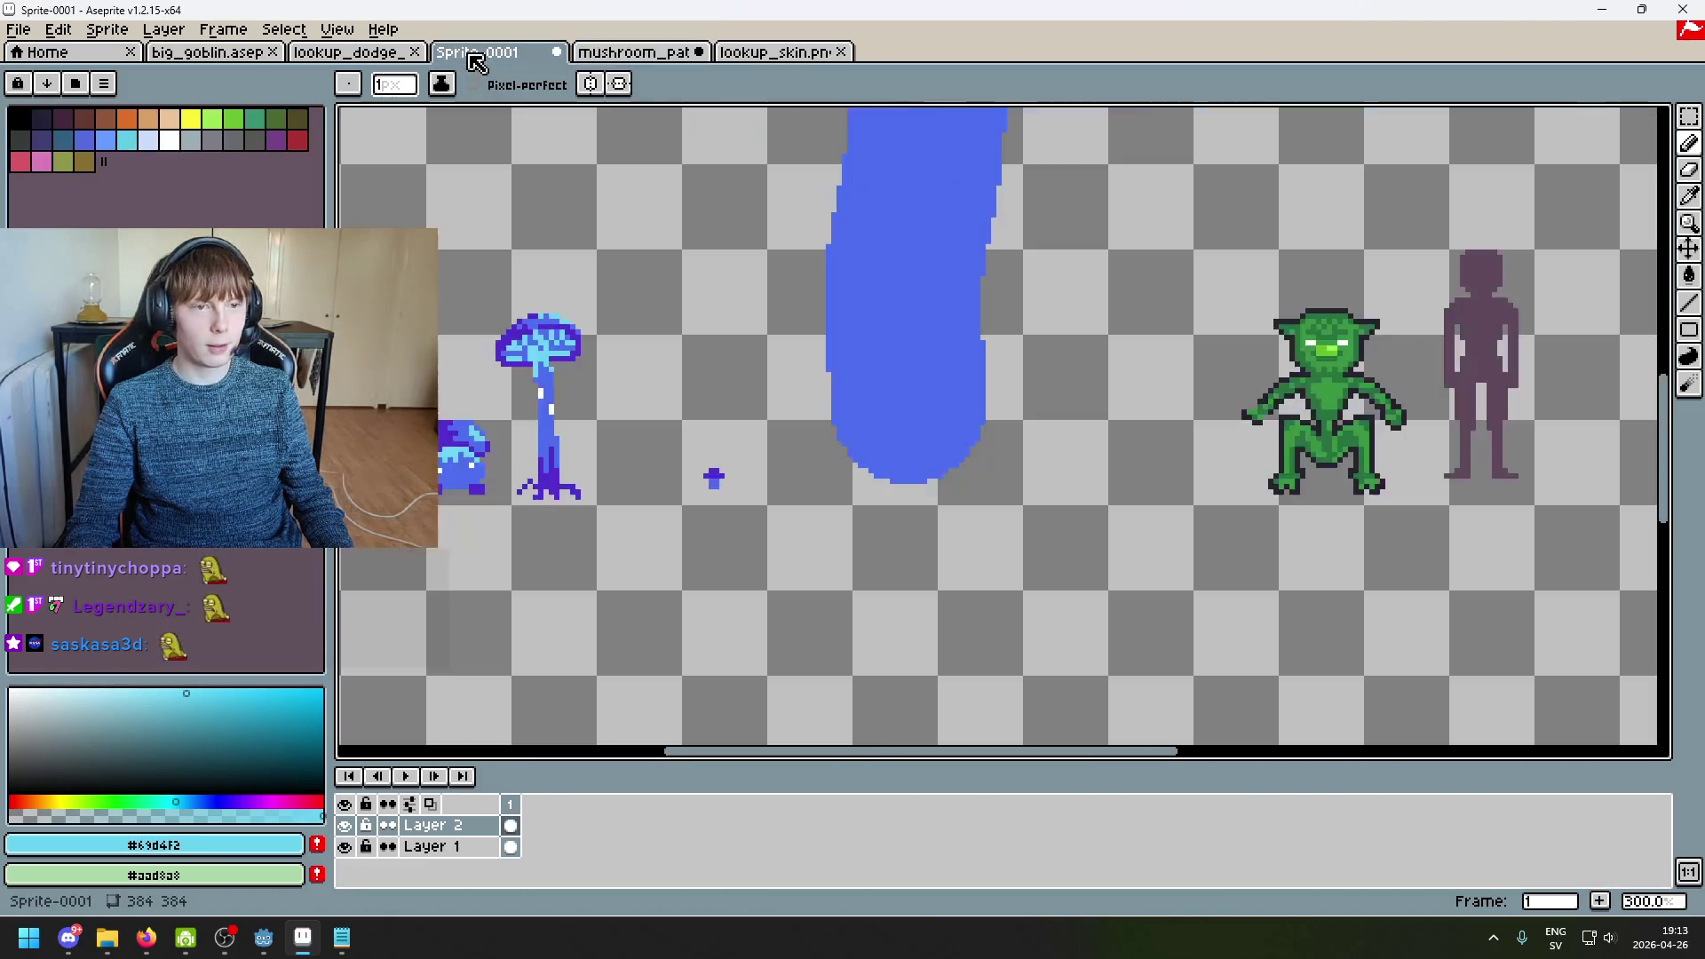
Step: Move the small purple blob down a little with the Rectangular Marquee, then deselect
{"action": "scroll", "coordinate": [778, 498], "scroll_direction": "up", "scroll_amount": 3}
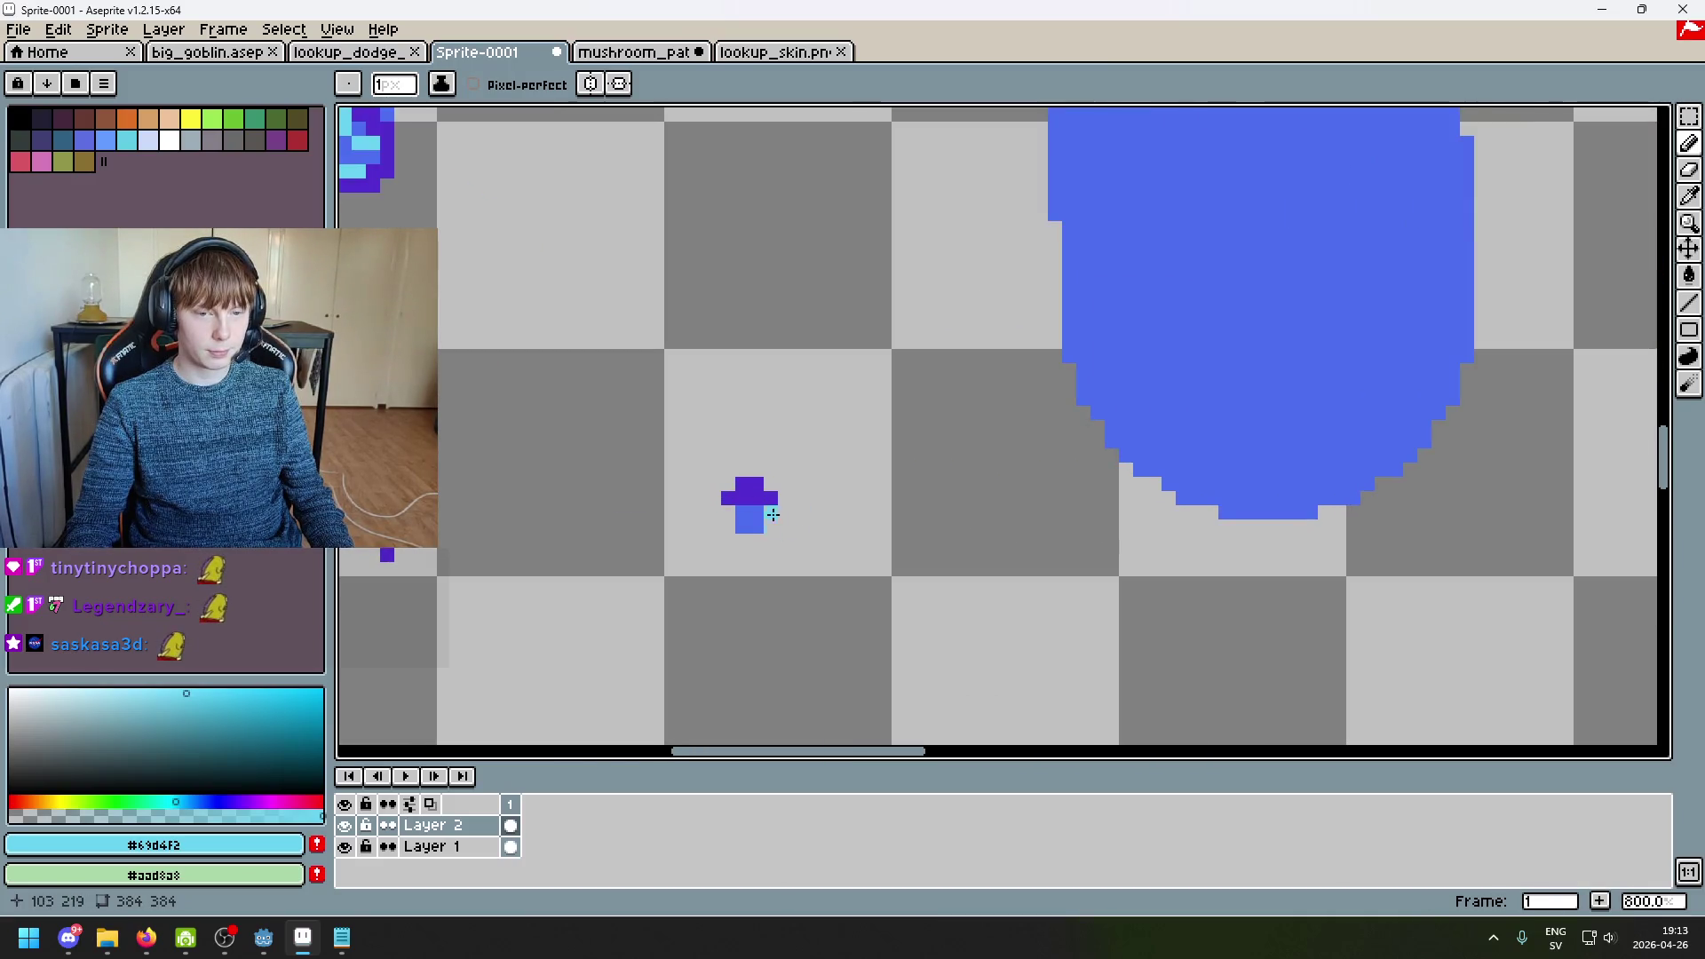
{"action": "key", "text": "e"}
{"action": "scroll", "coordinate": [811, 551], "scroll_direction": "down", "scroll_amount": 2}
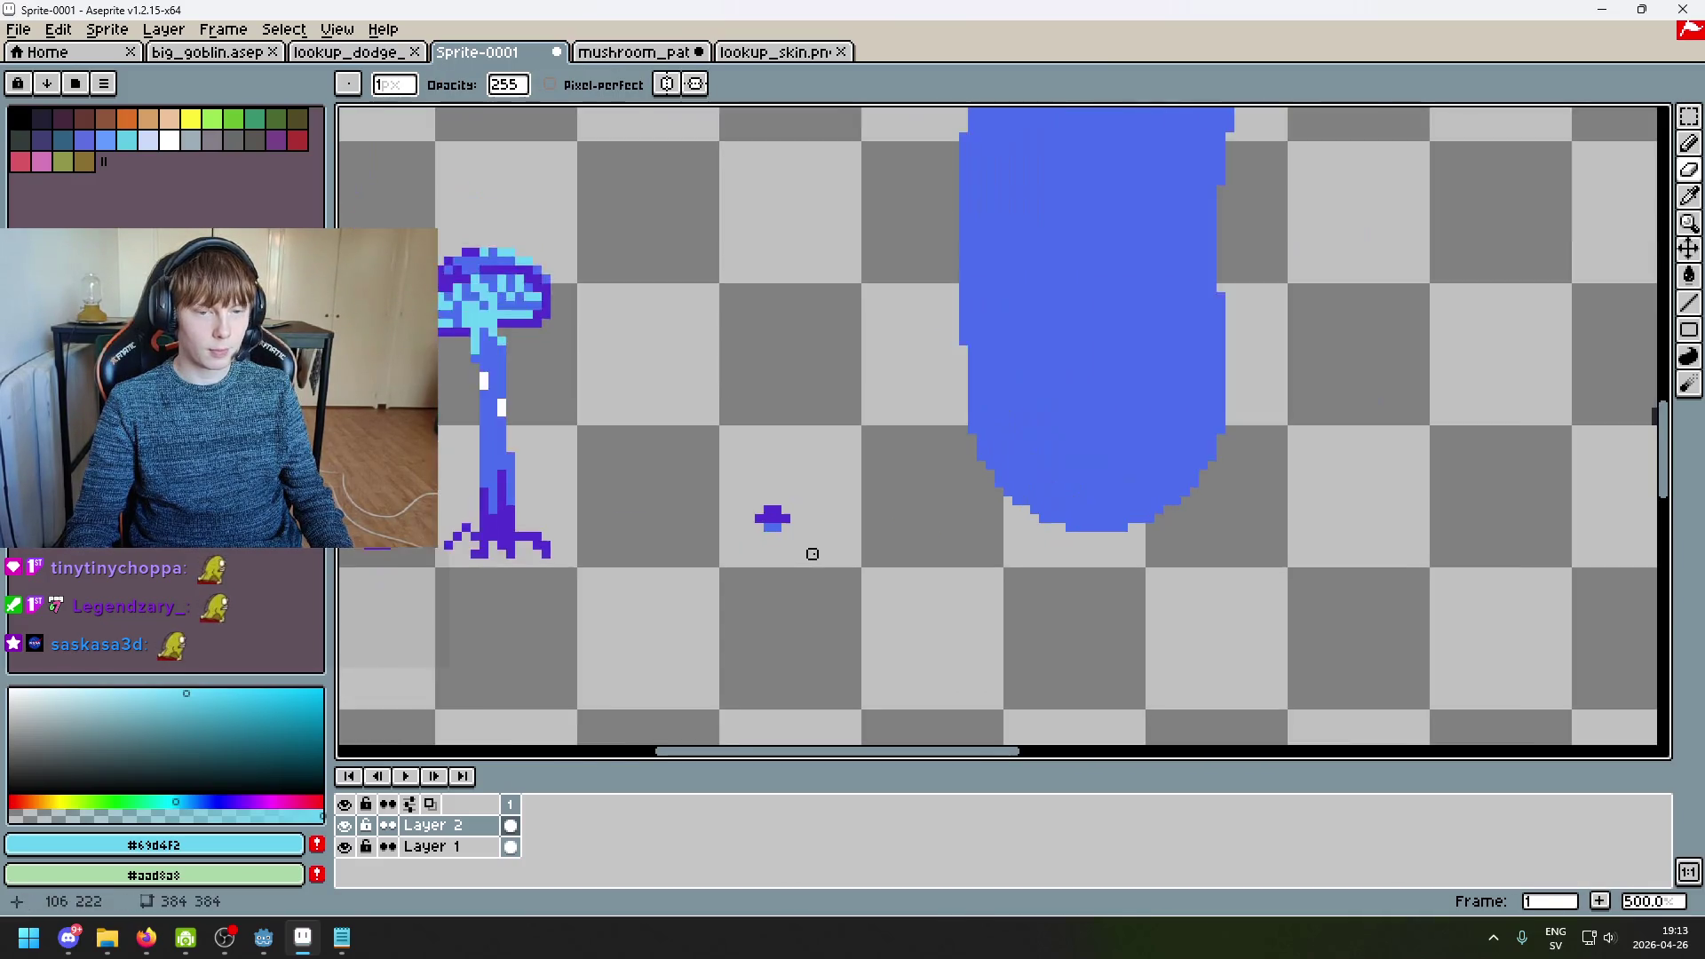
{"action": "key", "text": "m"}
{"action": "mouse_move", "coordinate": [751, 486]}
{"action": "left_mouse_down"}
{"action": "mouse_move", "coordinate": [835, 561]}
{"action": "mouse_move", "coordinate": [806, 565]}
{"action": "mouse_move", "coordinate": [967, 528]}
{"action": "left_mouse_up"}
{"action": "key", "text": "ctrl+d"}
{"action": "scroll", "coordinate": [888, 582], "scroll_direction": "down", "scroll_amount": 2}
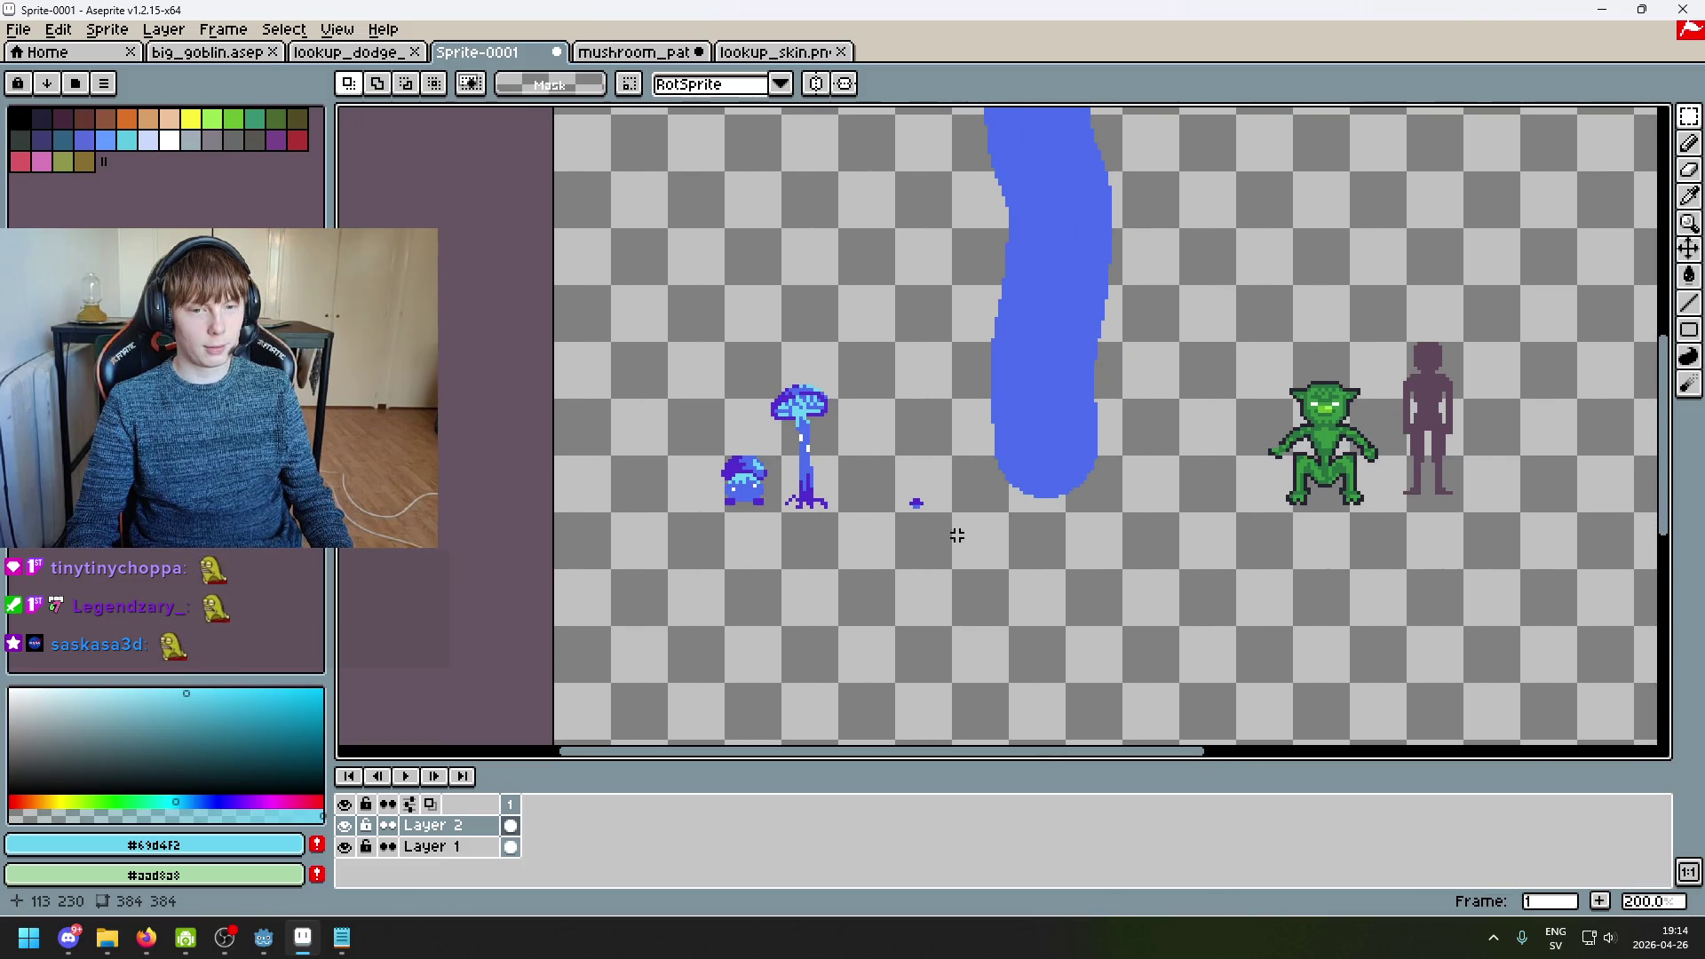
{"action": "scroll", "coordinate": [942, 513], "scroll_direction": "up", "scroll_amount": 4}
{"action": "scroll", "coordinate": [859, 471], "scroll_direction": "down", "scroll_amount": 5}
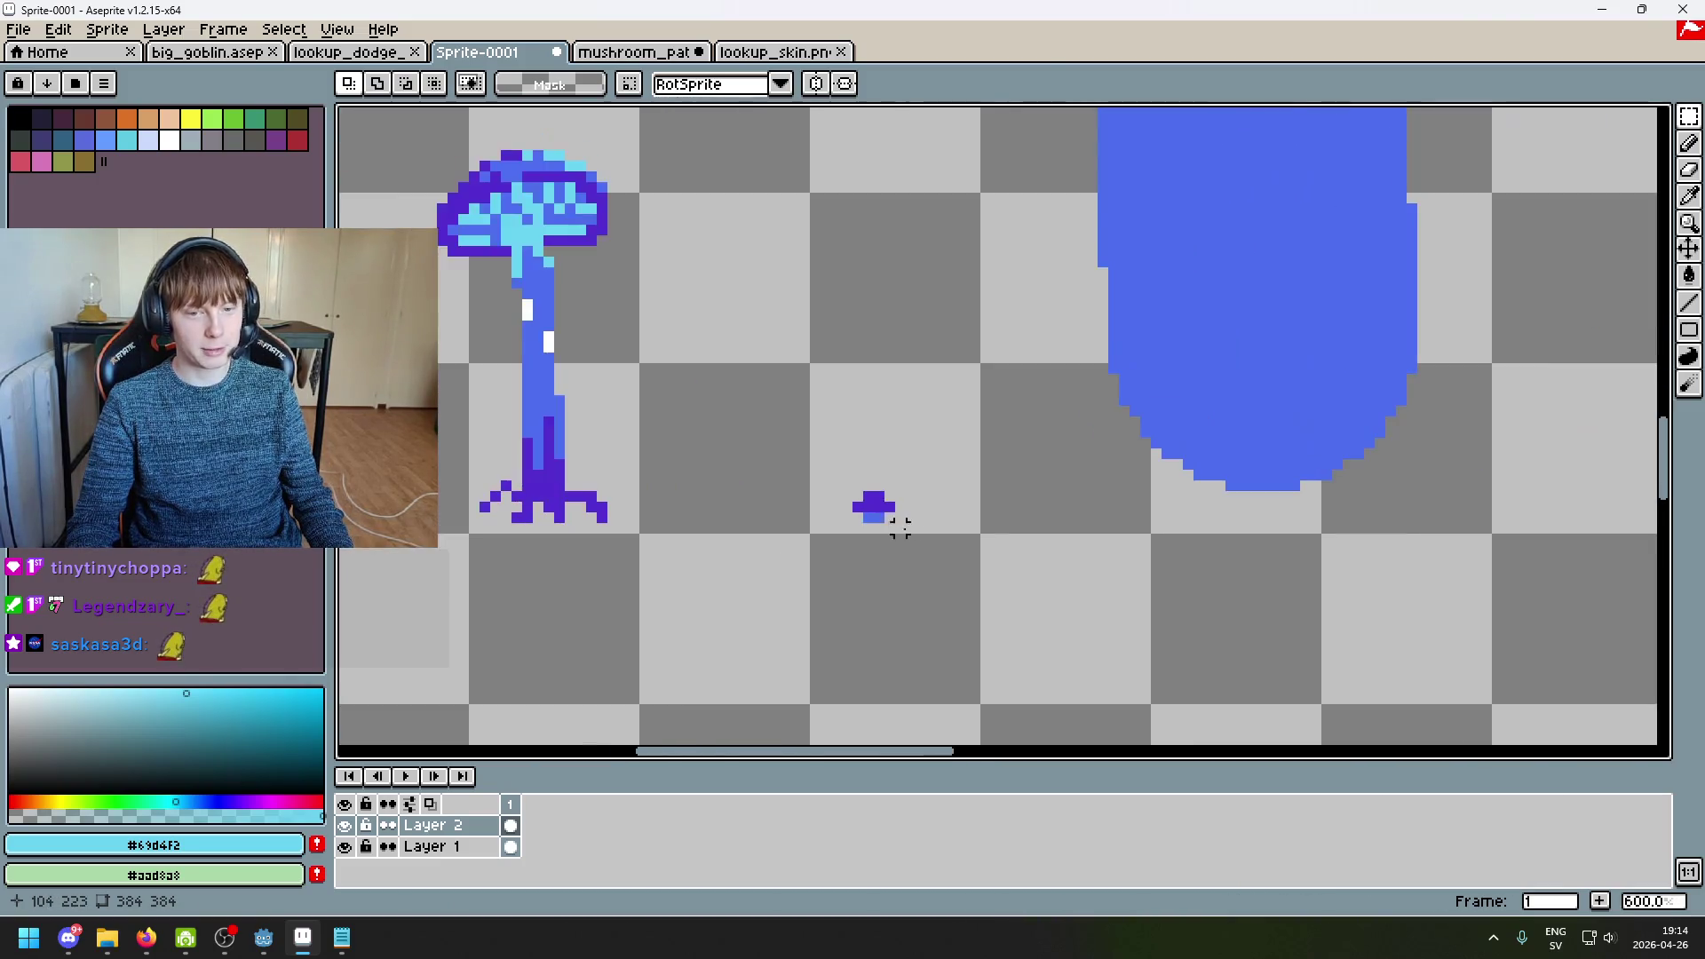
{"action": "scroll", "coordinate": [990, 521], "scroll_direction": "up", "scroll_amount": 2}
{"action": "scroll", "coordinate": [1000, 521], "scroll_direction": "down", "scroll_amount": 1}
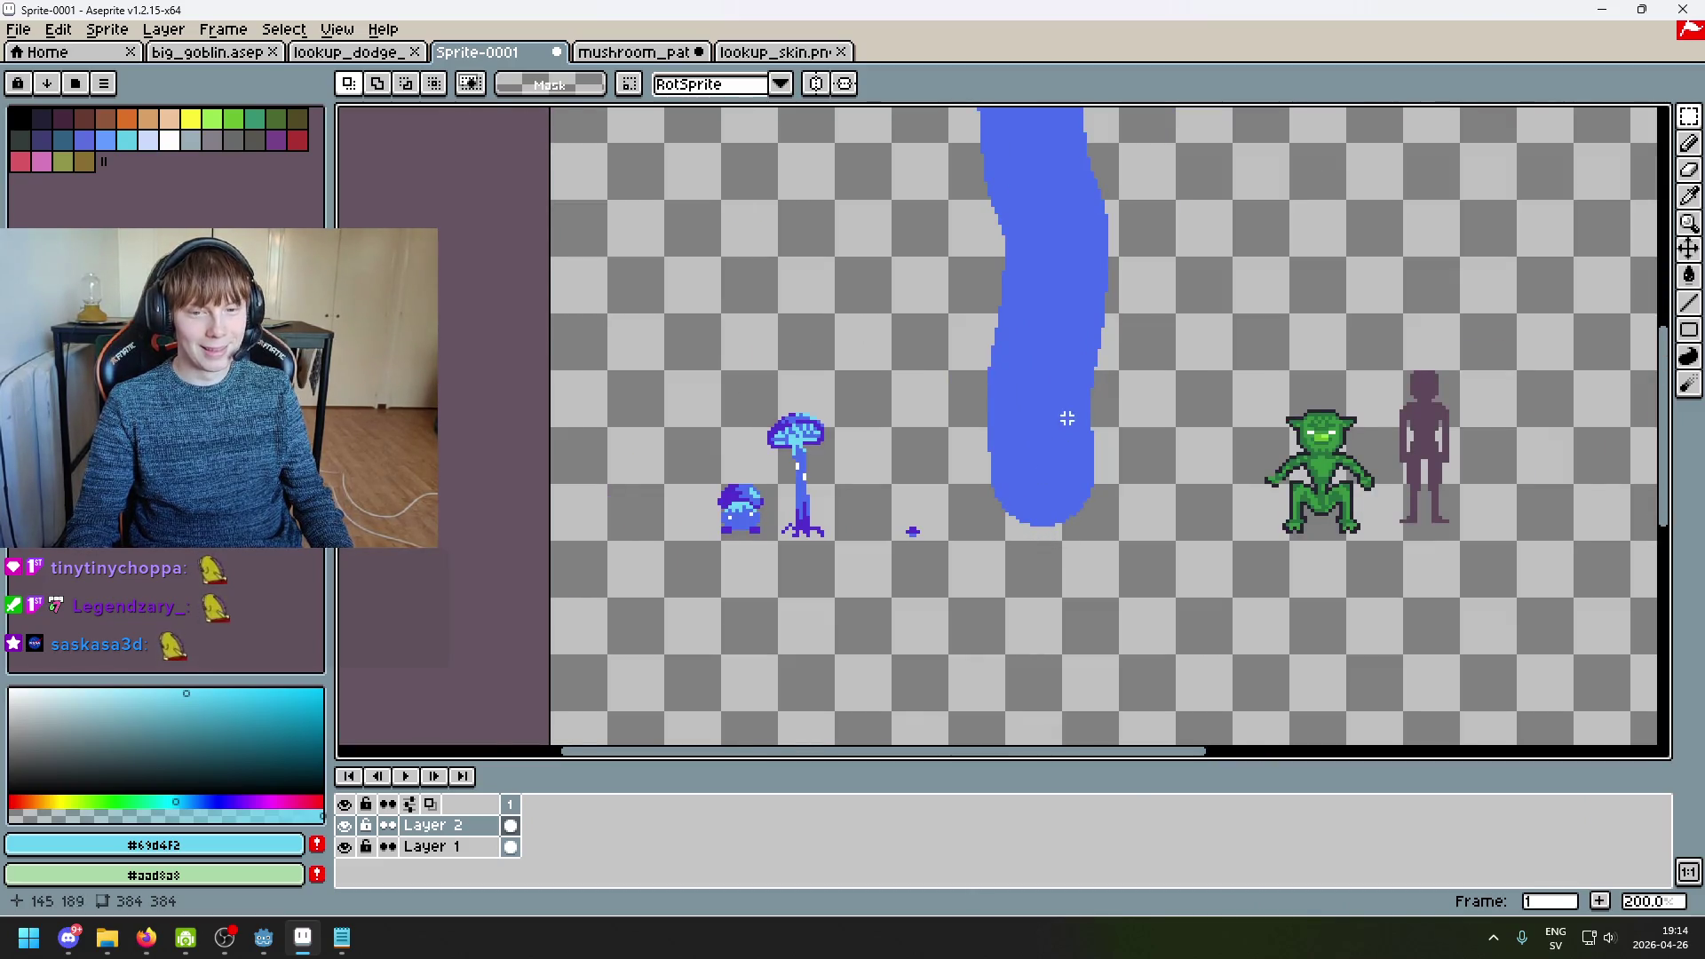
{"action": "left_click_drag", "start_coordinate": [1067, 426], "coordinate": [844, 471]}
Step: Select the long blue stroke and shift it slightly to the right
{"action": "scroll", "coordinate": [844, 472], "scroll_direction": "down", "scroll_amount": 1}
{"action": "scroll", "coordinate": [819, 245], "scroll_direction": "up", "scroll_amount": 1}
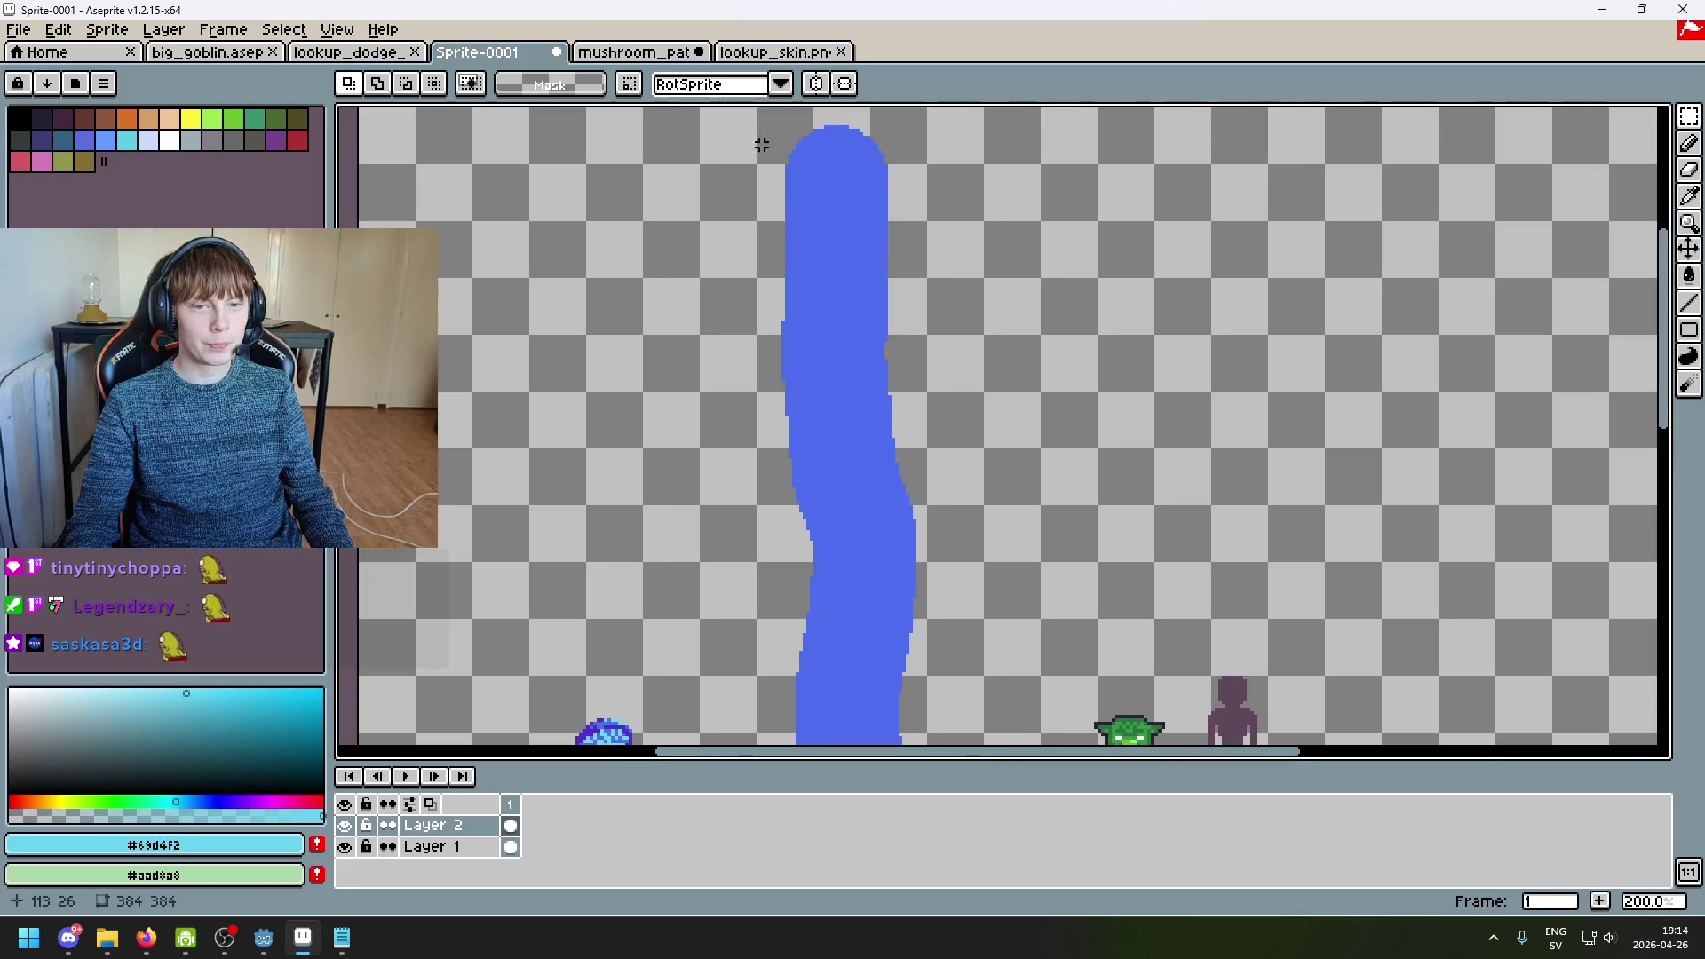
{"action": "scroll", "coordinate": [835, 310], "scroll_direction": "down", "scroll_amount": 2}
{"action": "scroll", "coordinate": [905, 502], "scroll_direction": "up", "scroll_amount": 2}
{"action": "scroll", "coordinate": [903, 373], "scroll_direction": "down", "scroll_amount": 1}
{"action": "mouse_move", "coordinate": [837, 177]}
{"action": "left_mouse_down"}
{"action": "mouse_move", "coordinate": [982, 521]}
{"action": "mouse_move", "coordinate": [859, 151]}
{"action": "left_mouse_up"}
{"action": "left_click", "coordinate": [1081, 432]}
{"action": "left_click_drag", "start_coordinate": [932, 361], "coordinate": [941, 360]}
{"action": "left_click", "coordinate": [1012, 360]}
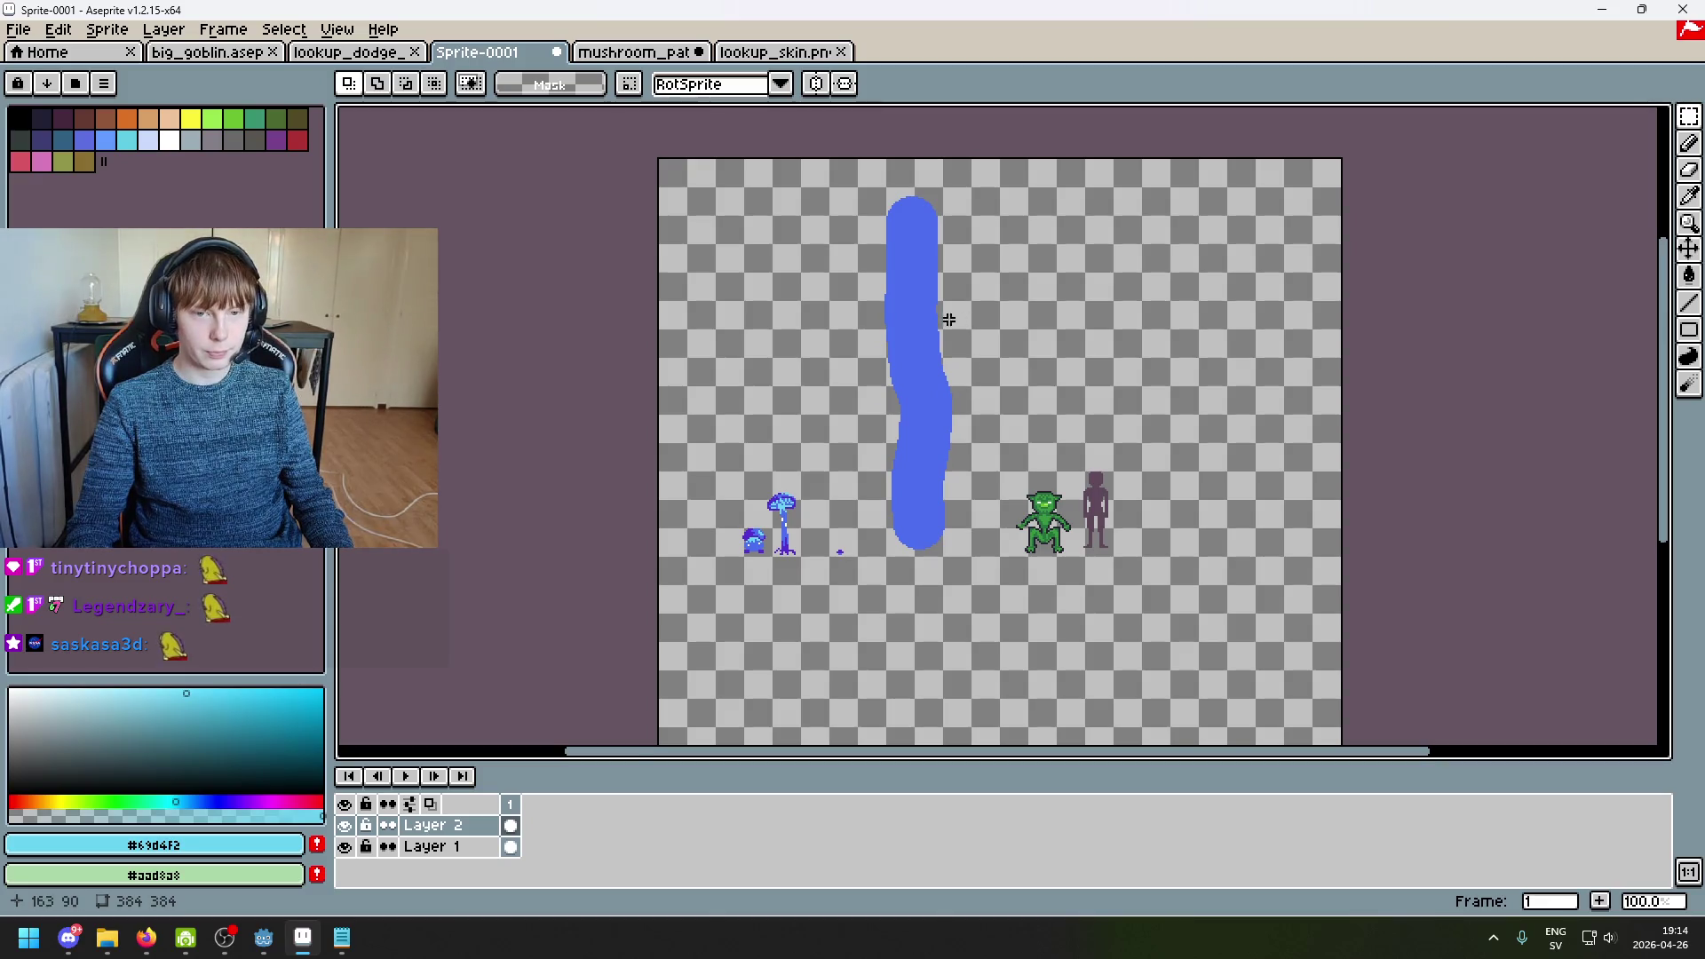
Step: Switch to the Eraser, undo its last stroke, and reduce the brush size to 5
{"action": "scroll", "coordinate": [960, 321], "scroll_direction": "up", "scroll_amount": 2}
{"action": "key", "text": "e"}
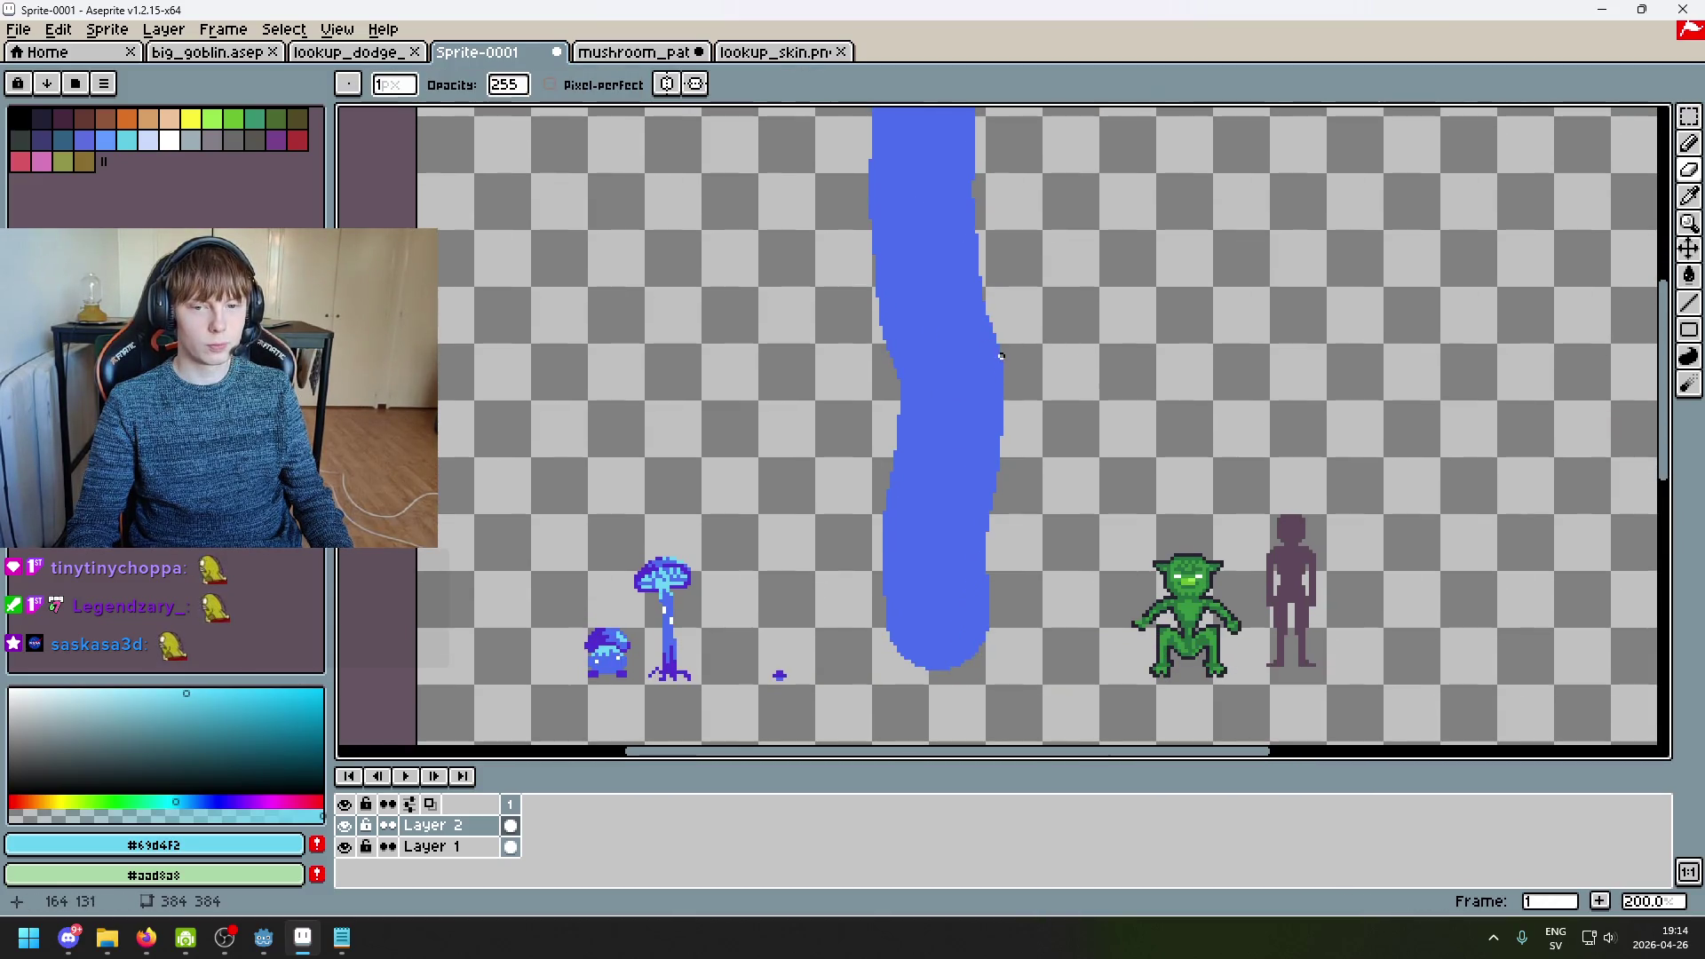
{"action": "key", "text": "ctrl+z"}
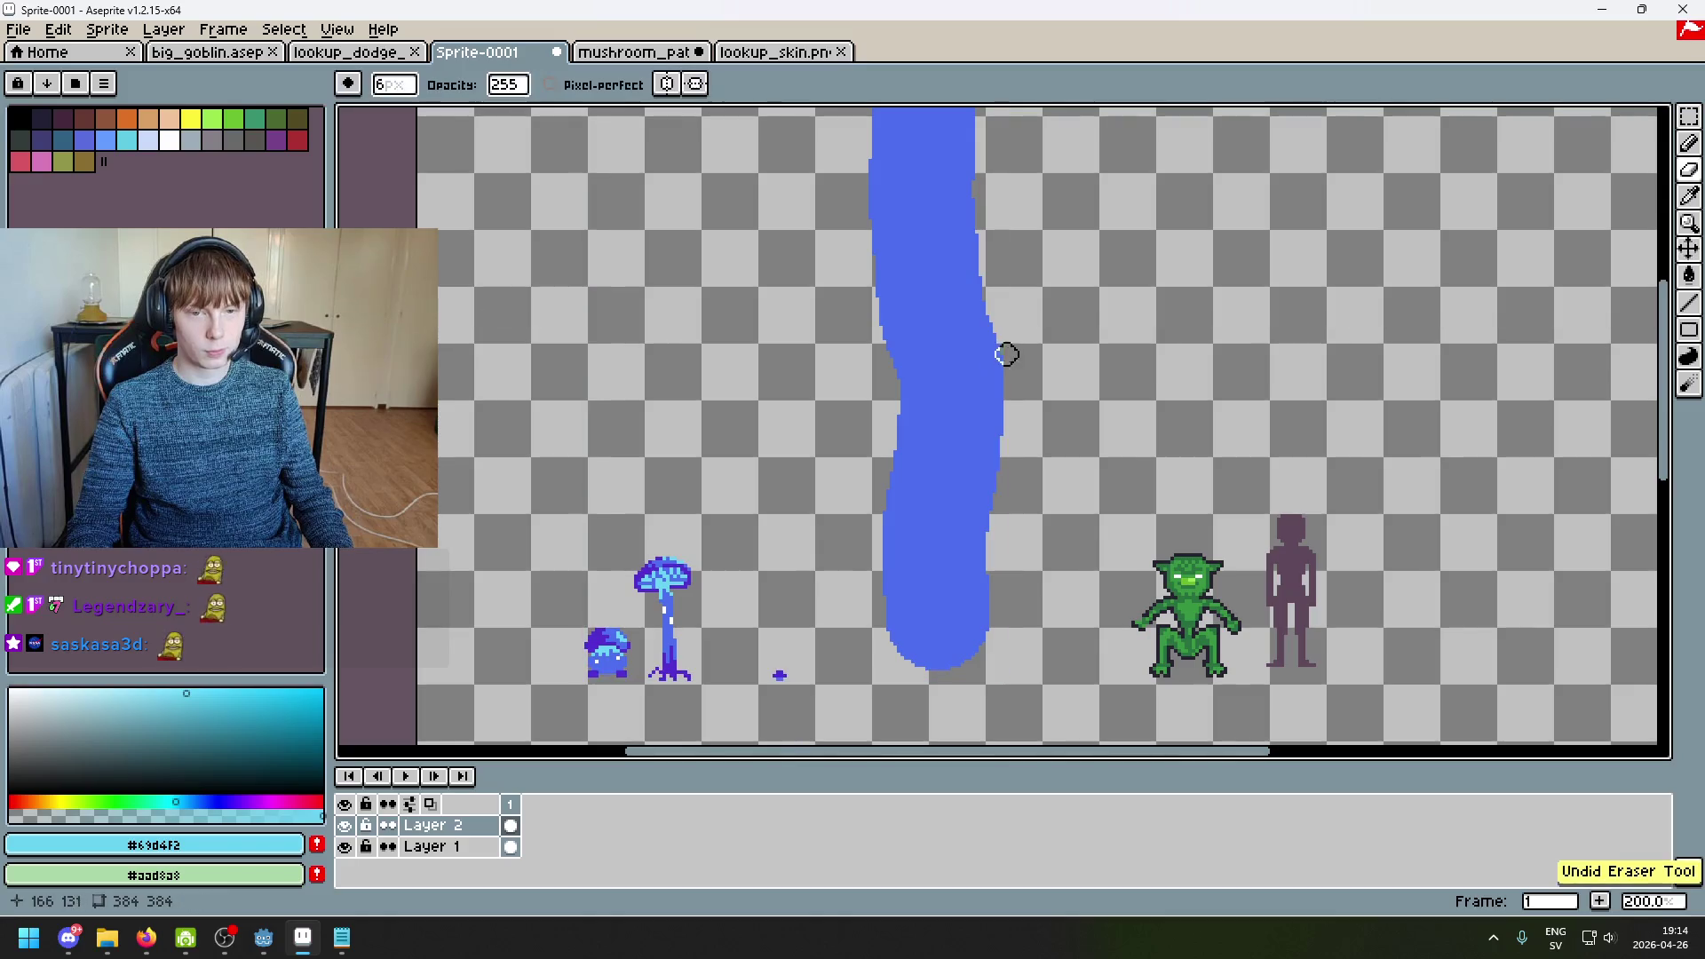
{"action": "key", "text": "minus"}
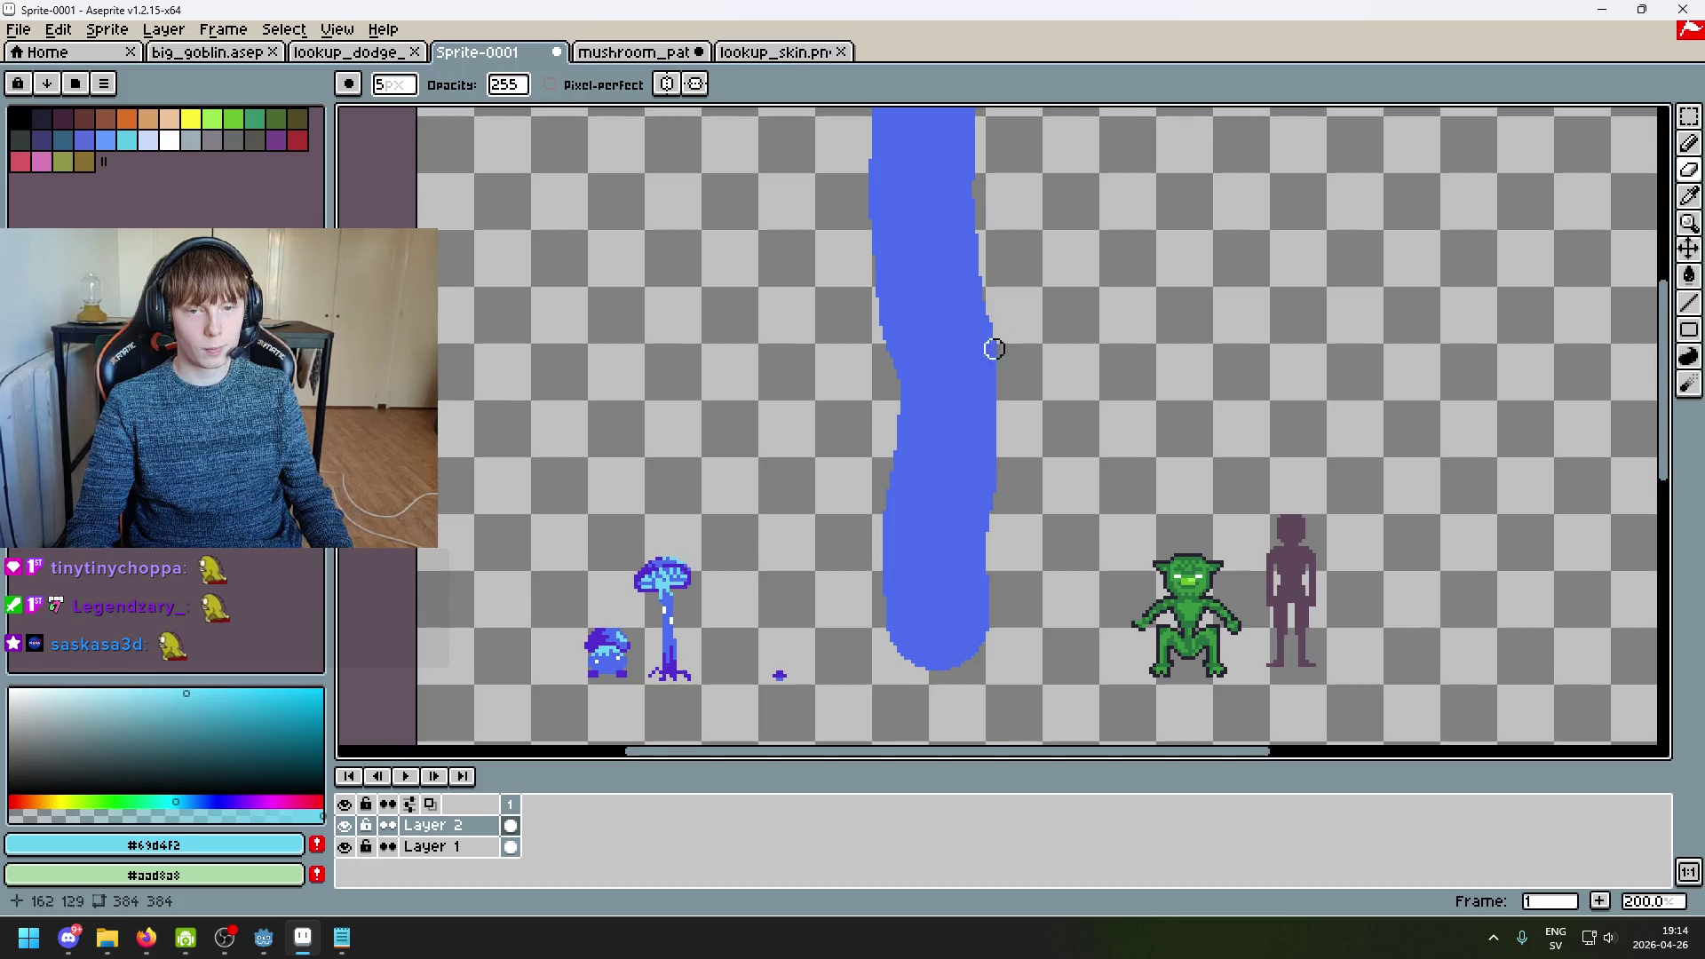
{"action": "scroll", "coordinate": [993, 334], "scroll_direction": "down", "scroll_amount": 2}
{"action": "scroll", "coordinate": [934, 398], "scroll_direction": "up", "scroll_amount": 1}
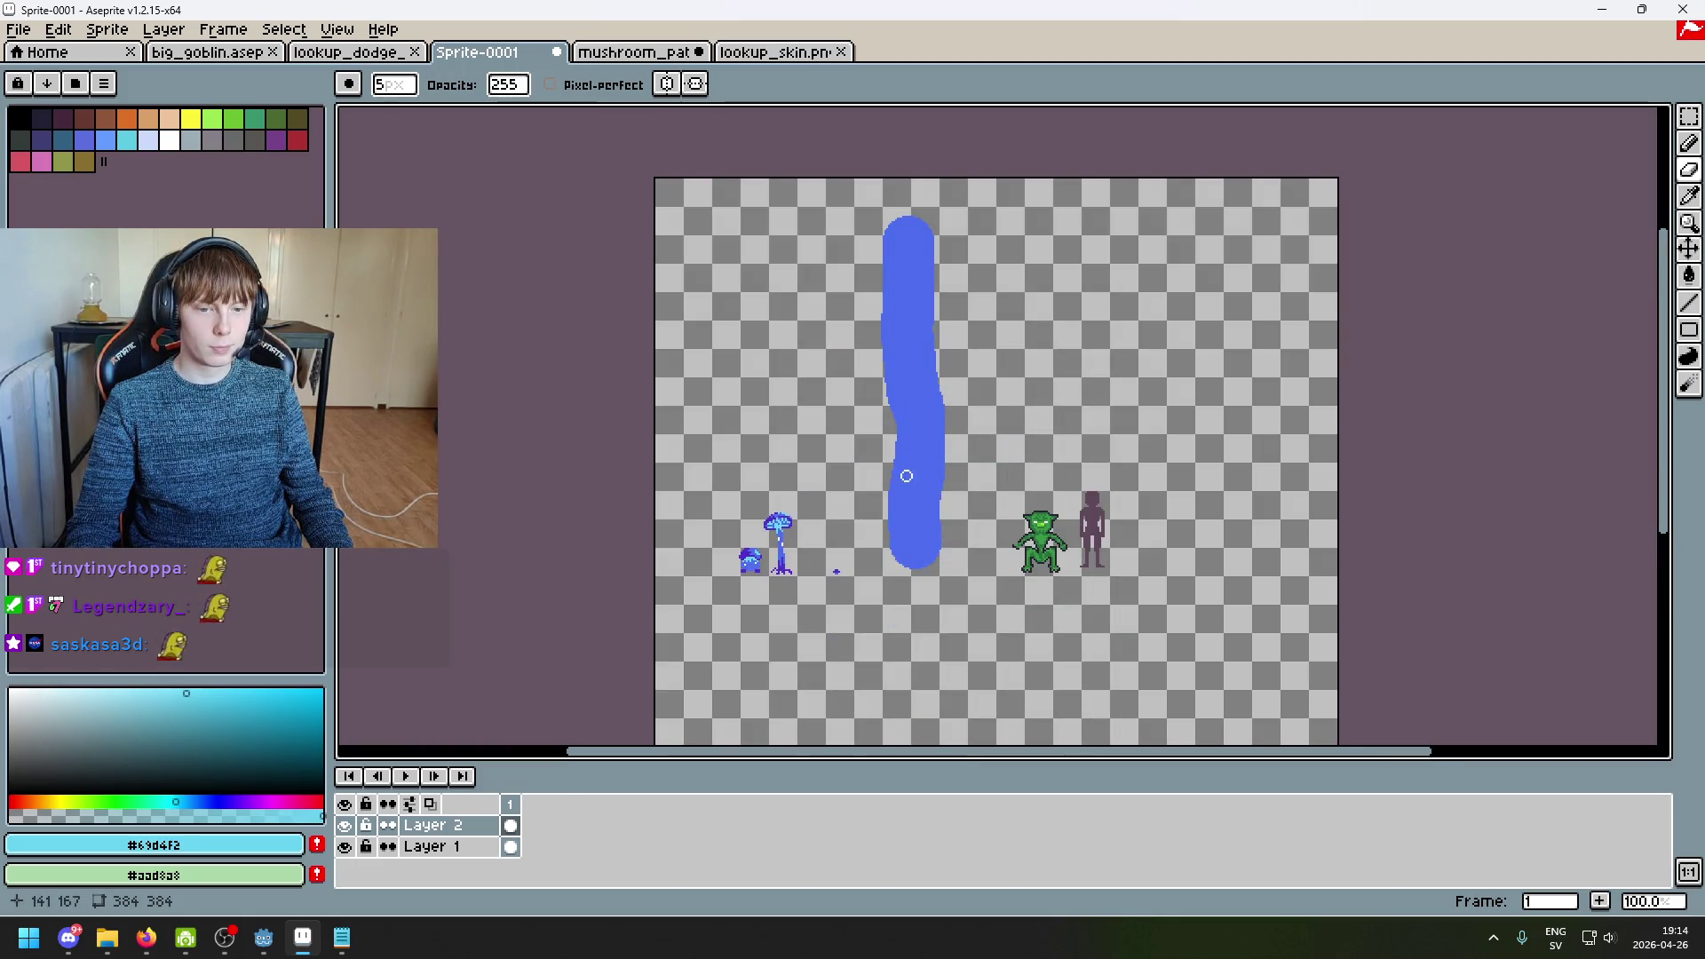
{"action": "scroll", "coordinate": [877, 490], "scroll_direction": "up", "scroll_amount": 1}
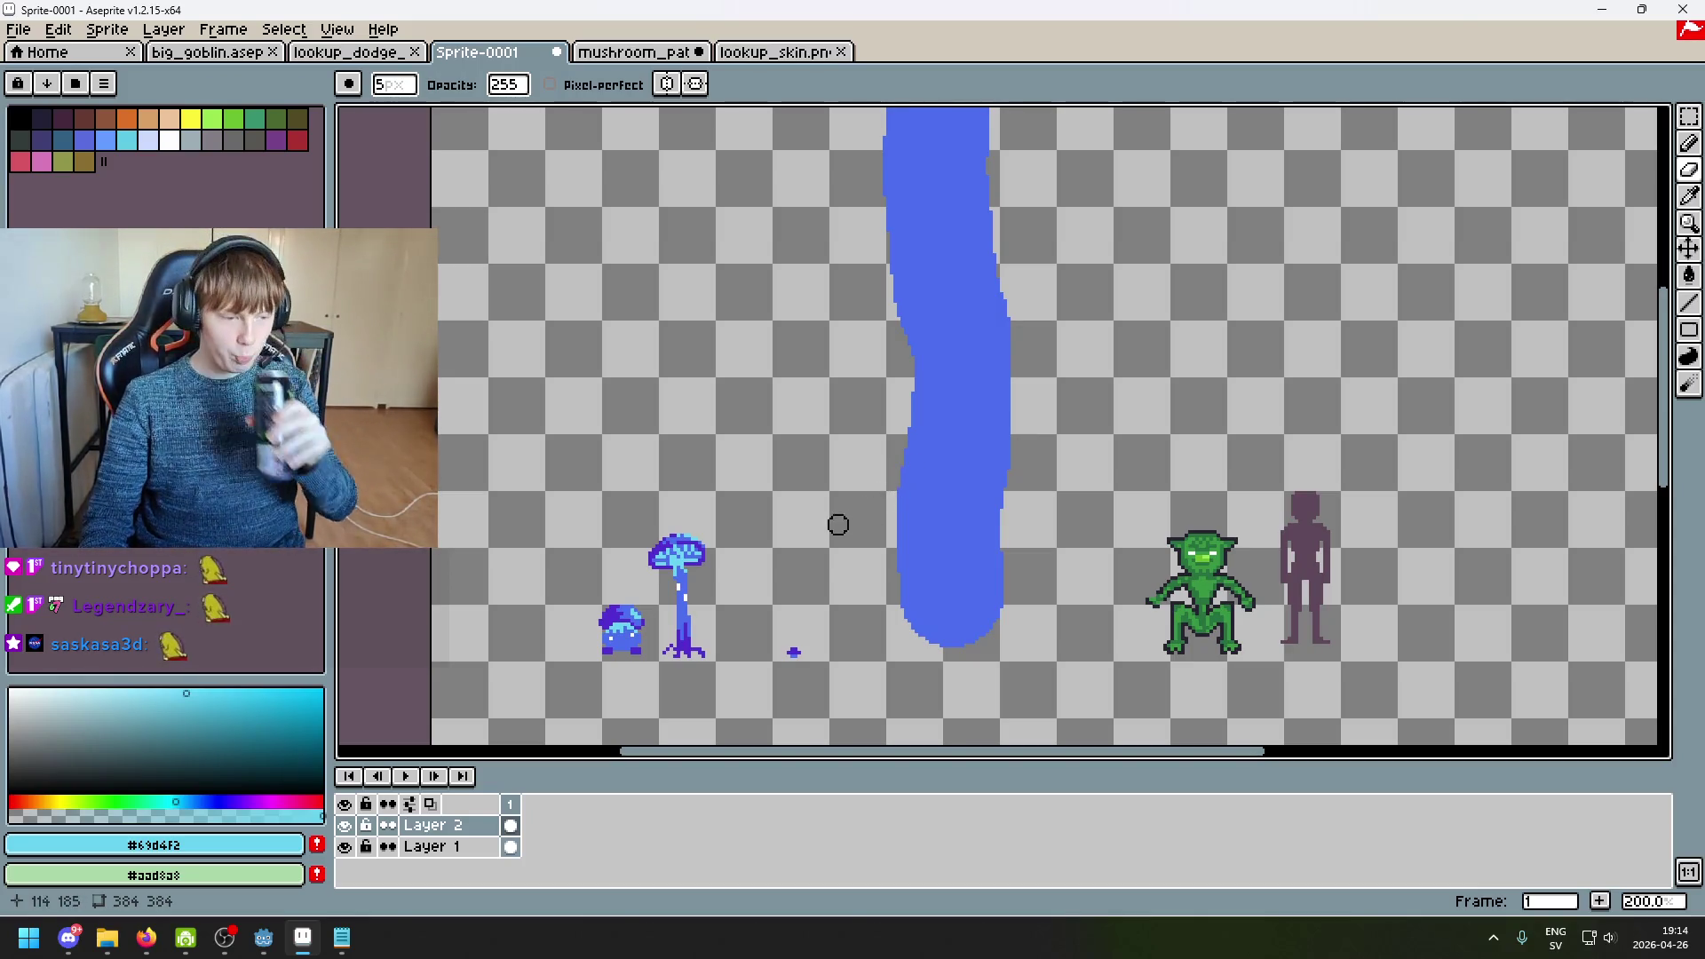
{"action": "scroll", "coordinate": [832, 491], "scroll_direction": "down", "scroll_amount": 2}
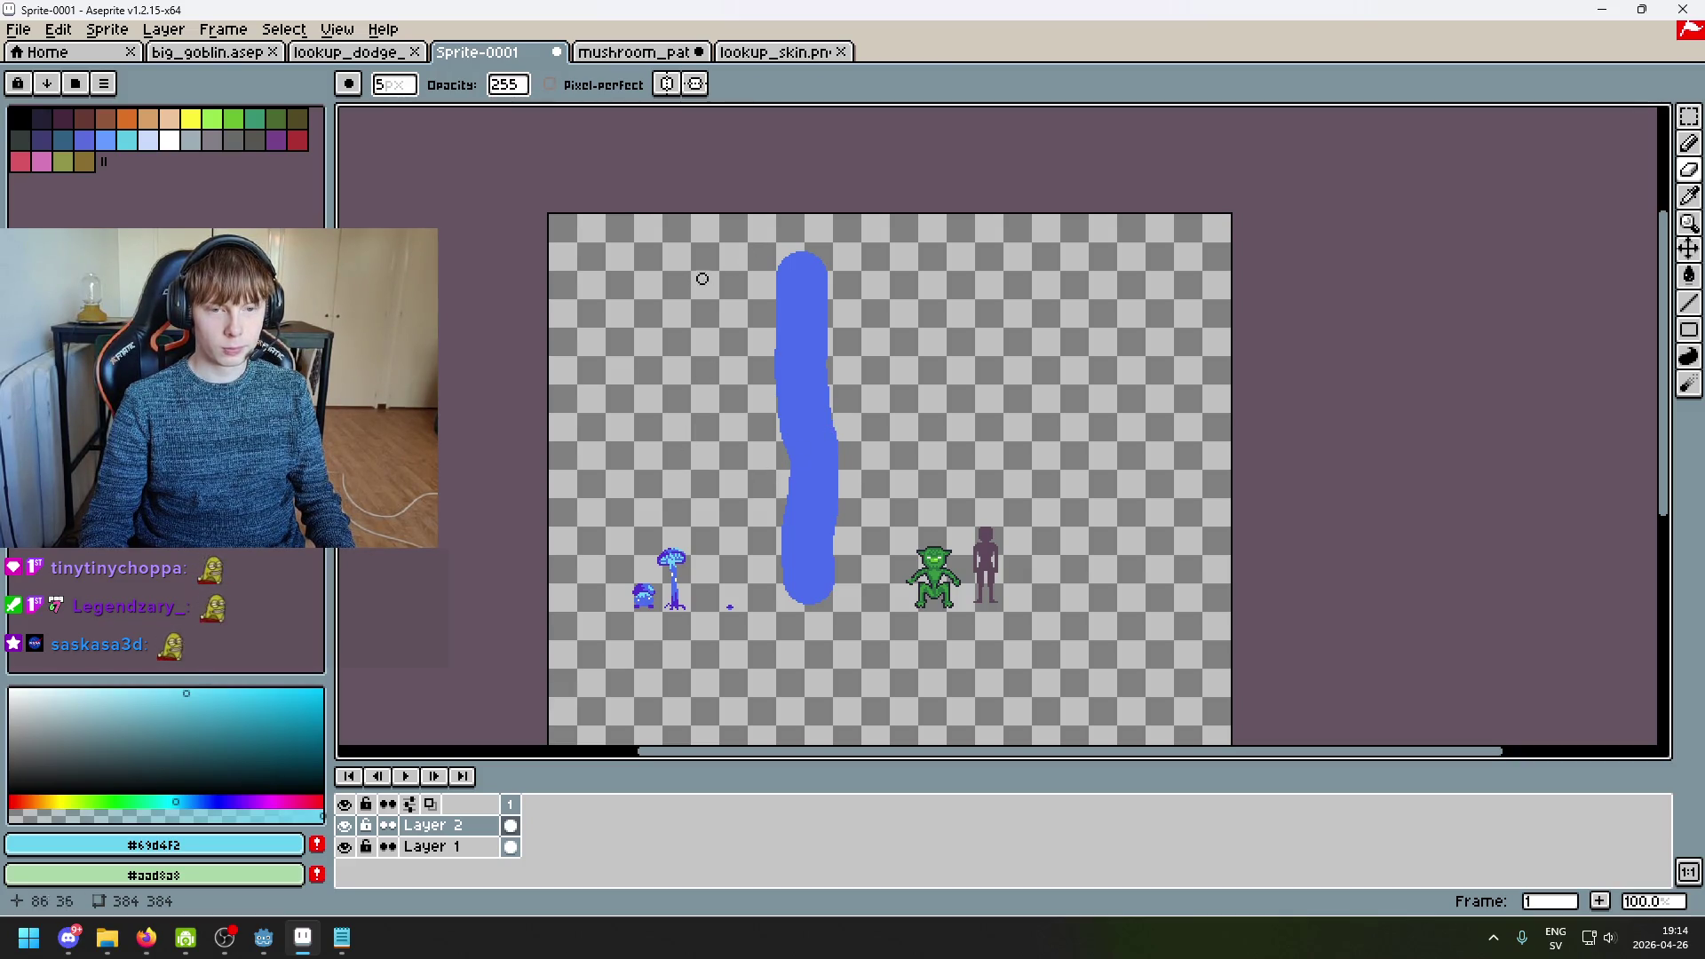
{"action": "scroll", "coordinate": [761, 293], "scroll_direction": "up", "scroll_amount": 1}
{"action": "scroll", "coordinate": [974, 243], "scroll_direction": "down", "scroll_amount": 1}
{"action": "scroll", "coordinate": [991, 599], "scroll_direction": "up", "scroll_amount": 1}
{"action": "scroll", "coordinate": [937, 560], "scroll_direction": "up", "scroll_amount": 1}
{"action": "scroll", "coordinate": [959, 581], "scroll_direction": "down", "scroll_amount": 1}
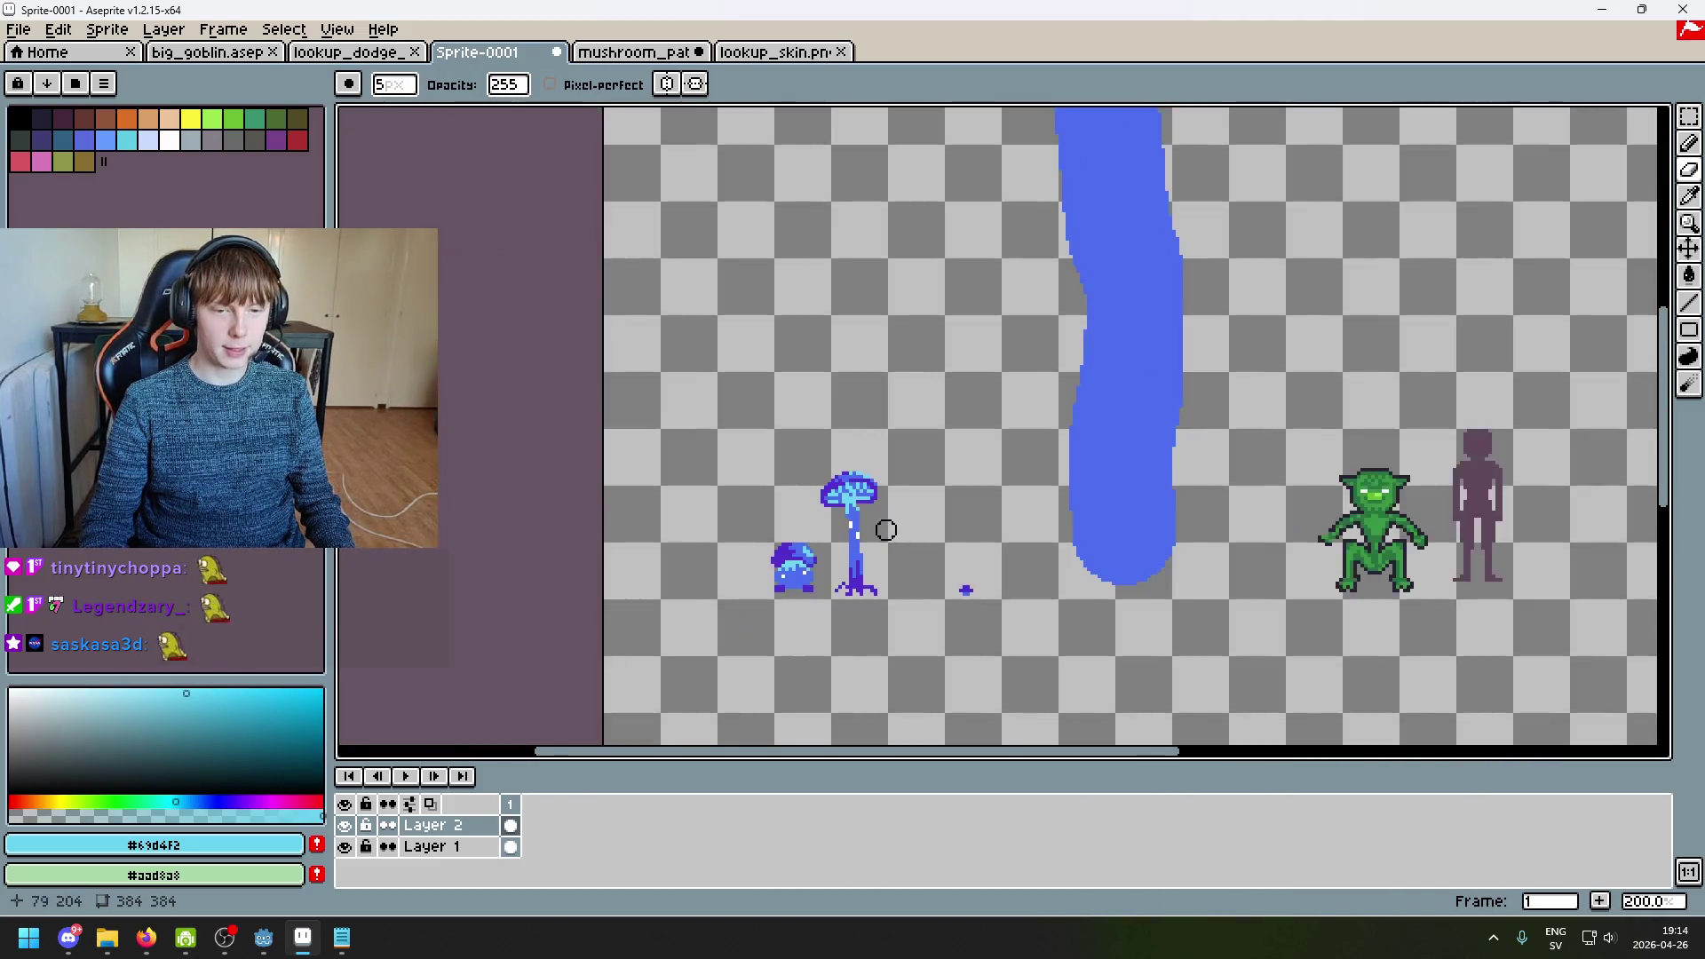
{"action": "scroll", "coordinate": [962, 444], "scroll_direction": "up", "scroll_amount": 1}
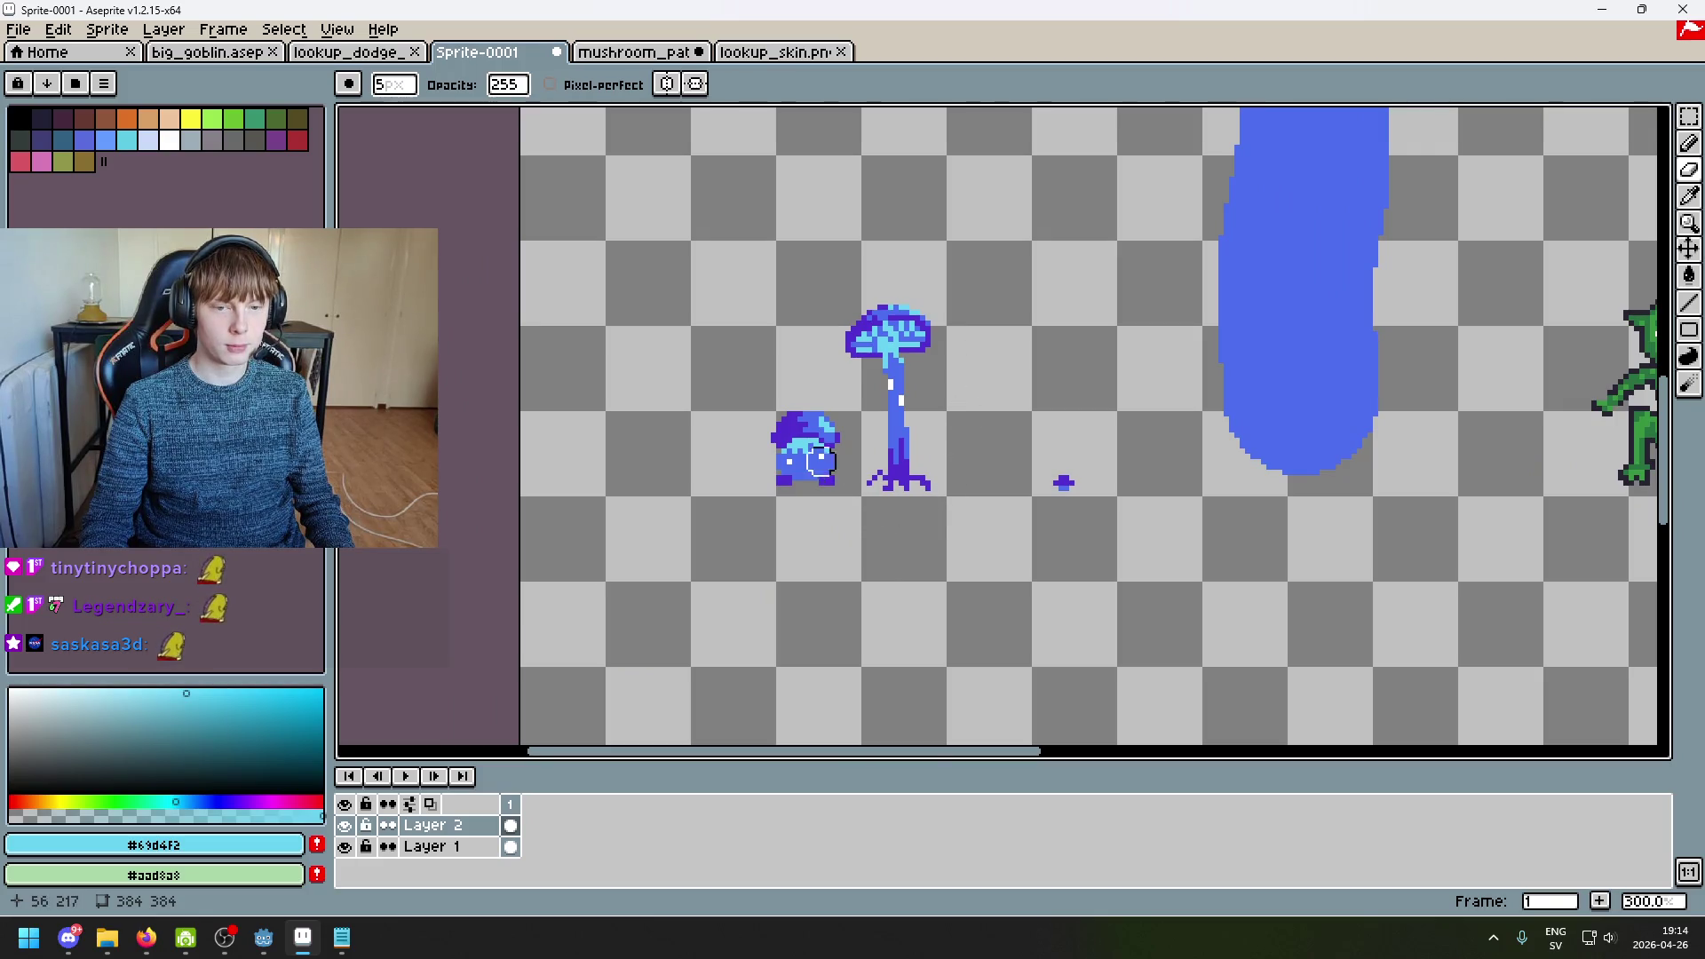
{"action": "scroll", "coordinate": [820, 459], "scroll_direction": "up", "scroll_amount": 3}
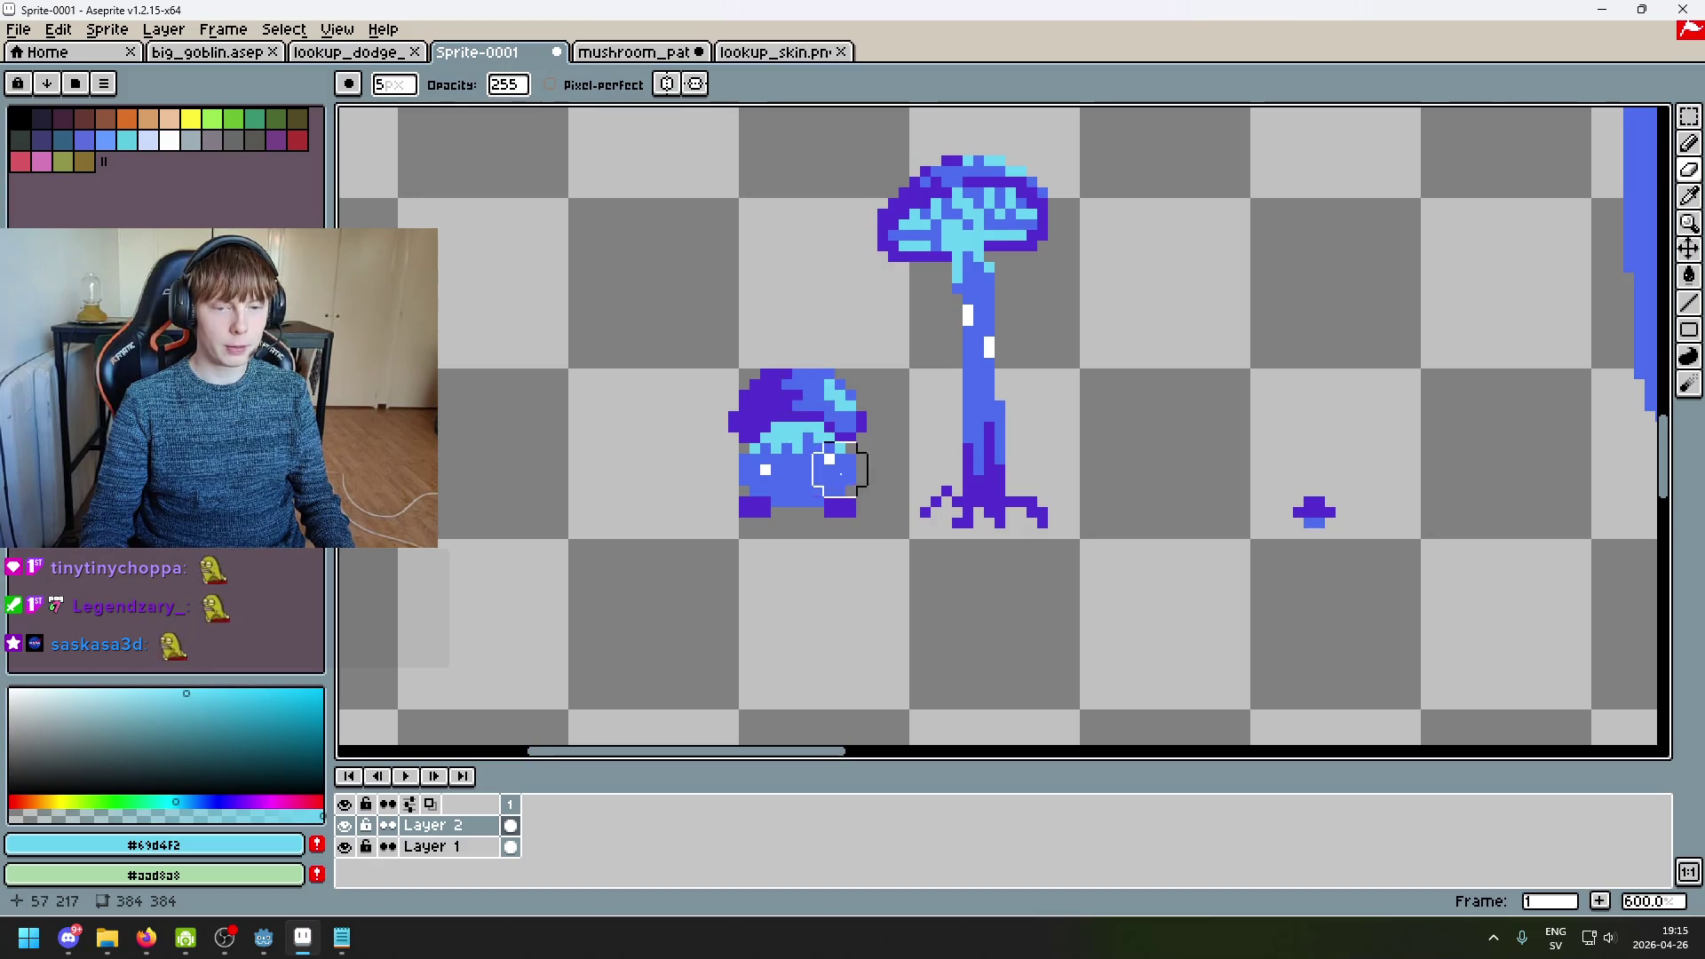
{"action": "scroll", "coordinate": [982, 430], "scroll_direction": "down", "scroll_amount": 2}
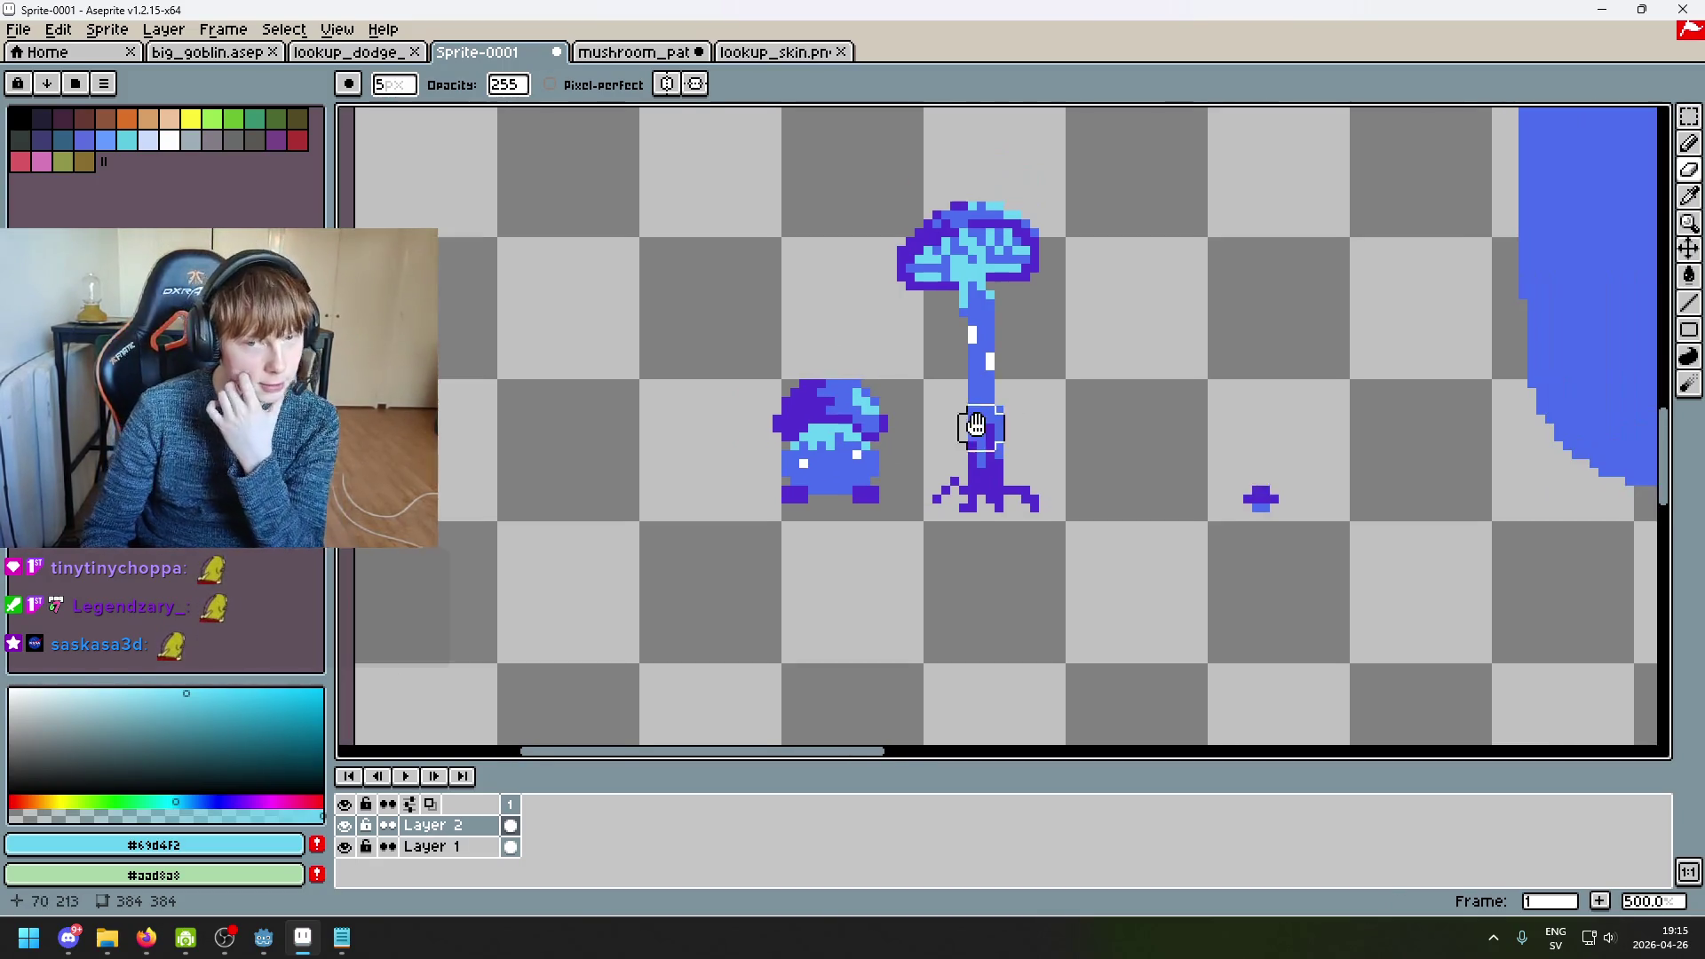
{"action": "scroll", "coordinate": [924, 430], "scroll_direction": "up", "scroll_amount": 1}
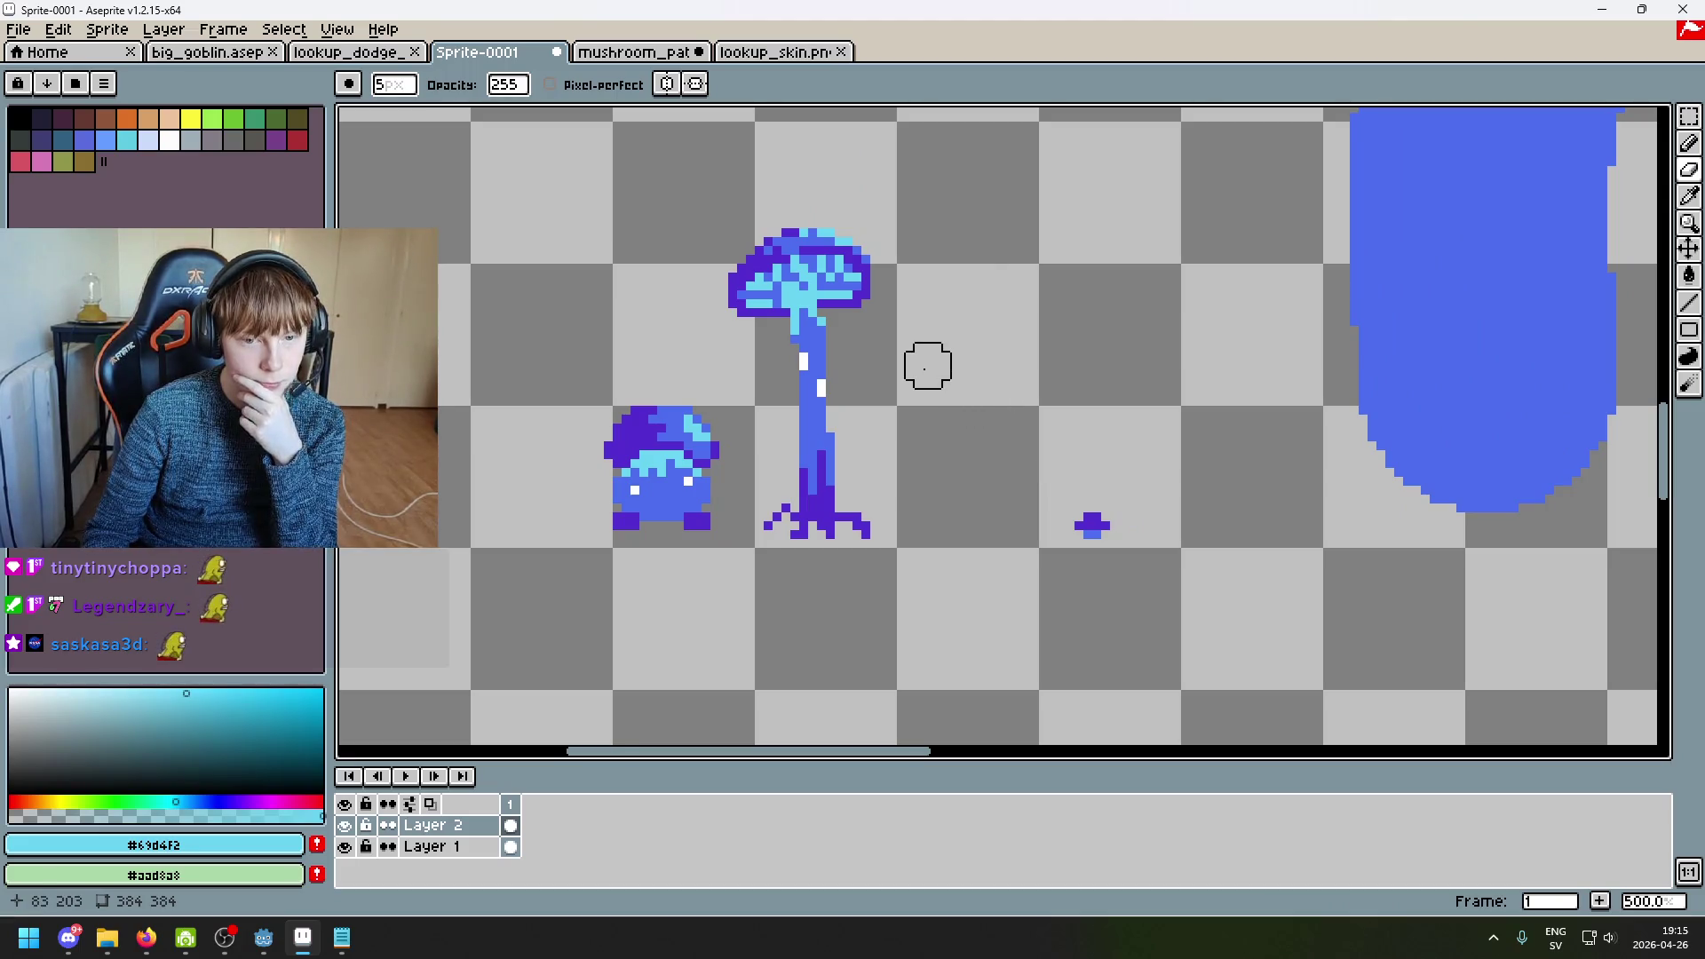
{"action": "scroll", "coordinate": [883, 508], "scroll_direction": "up", "scroll_amount": 2}
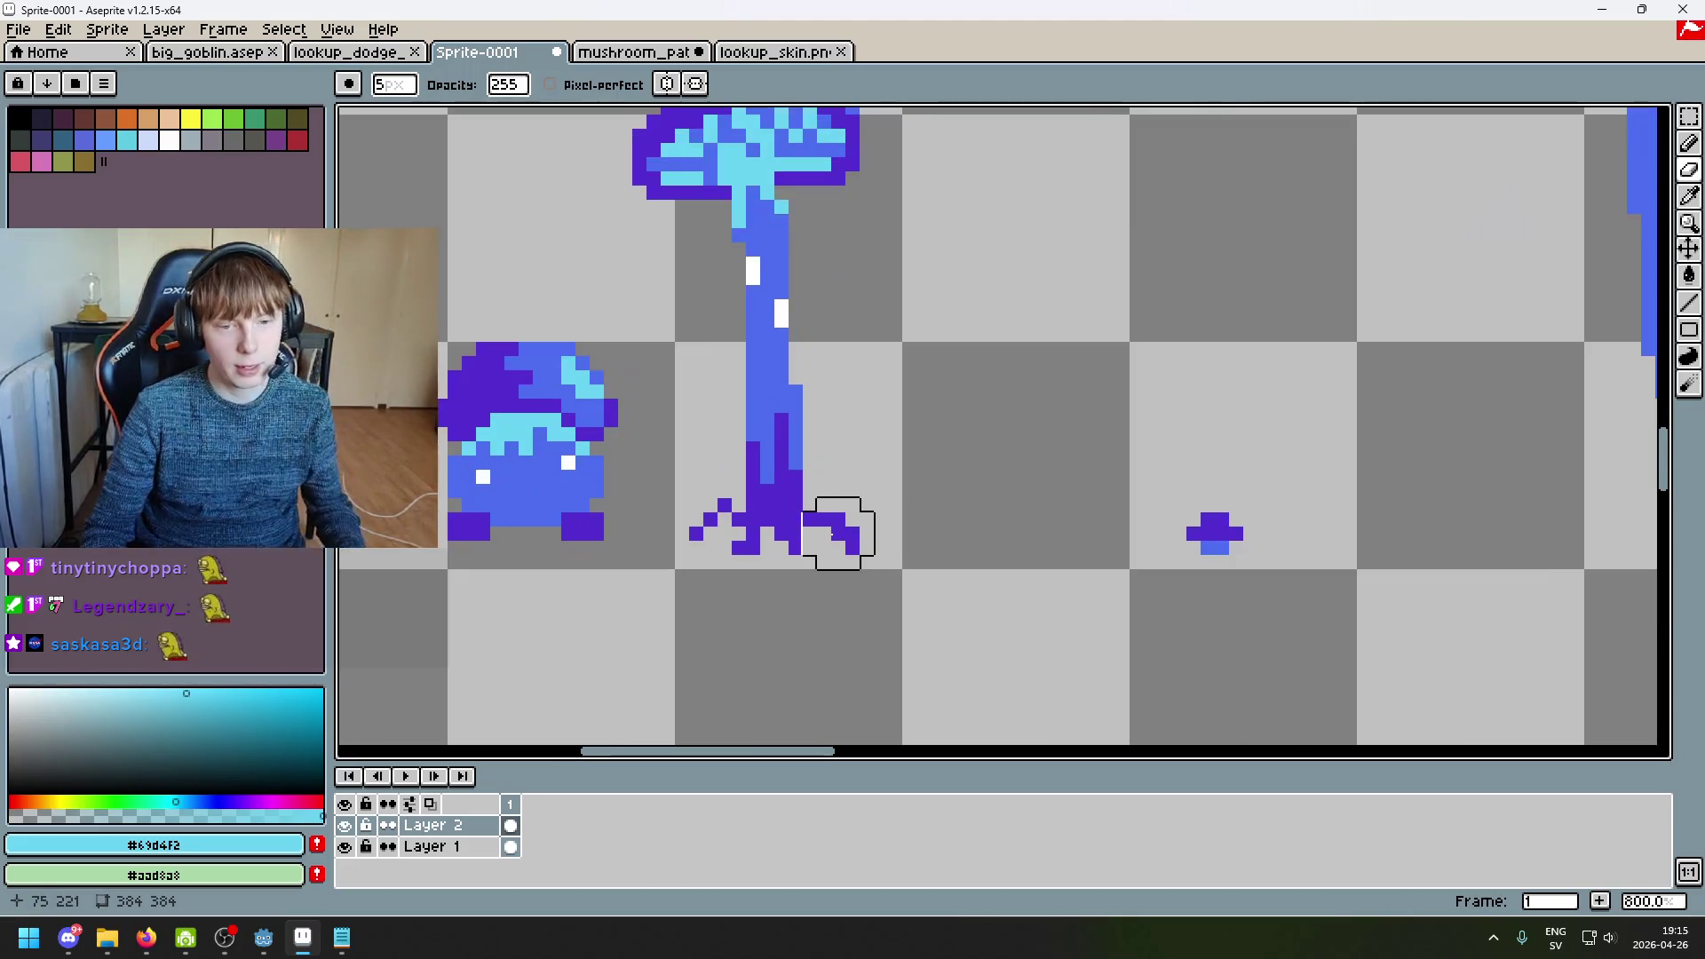
{"action": "left_click", "coordinate": [848, 531], "text": "alt"}
Step: Test a thin dark purple #532ccf line beside the stem, undo it, and zoom back to the whole sheet
{"action": "scroll", "coordinate": [866, 448], "scroll_direction": "down", "scroll_amount": 4}
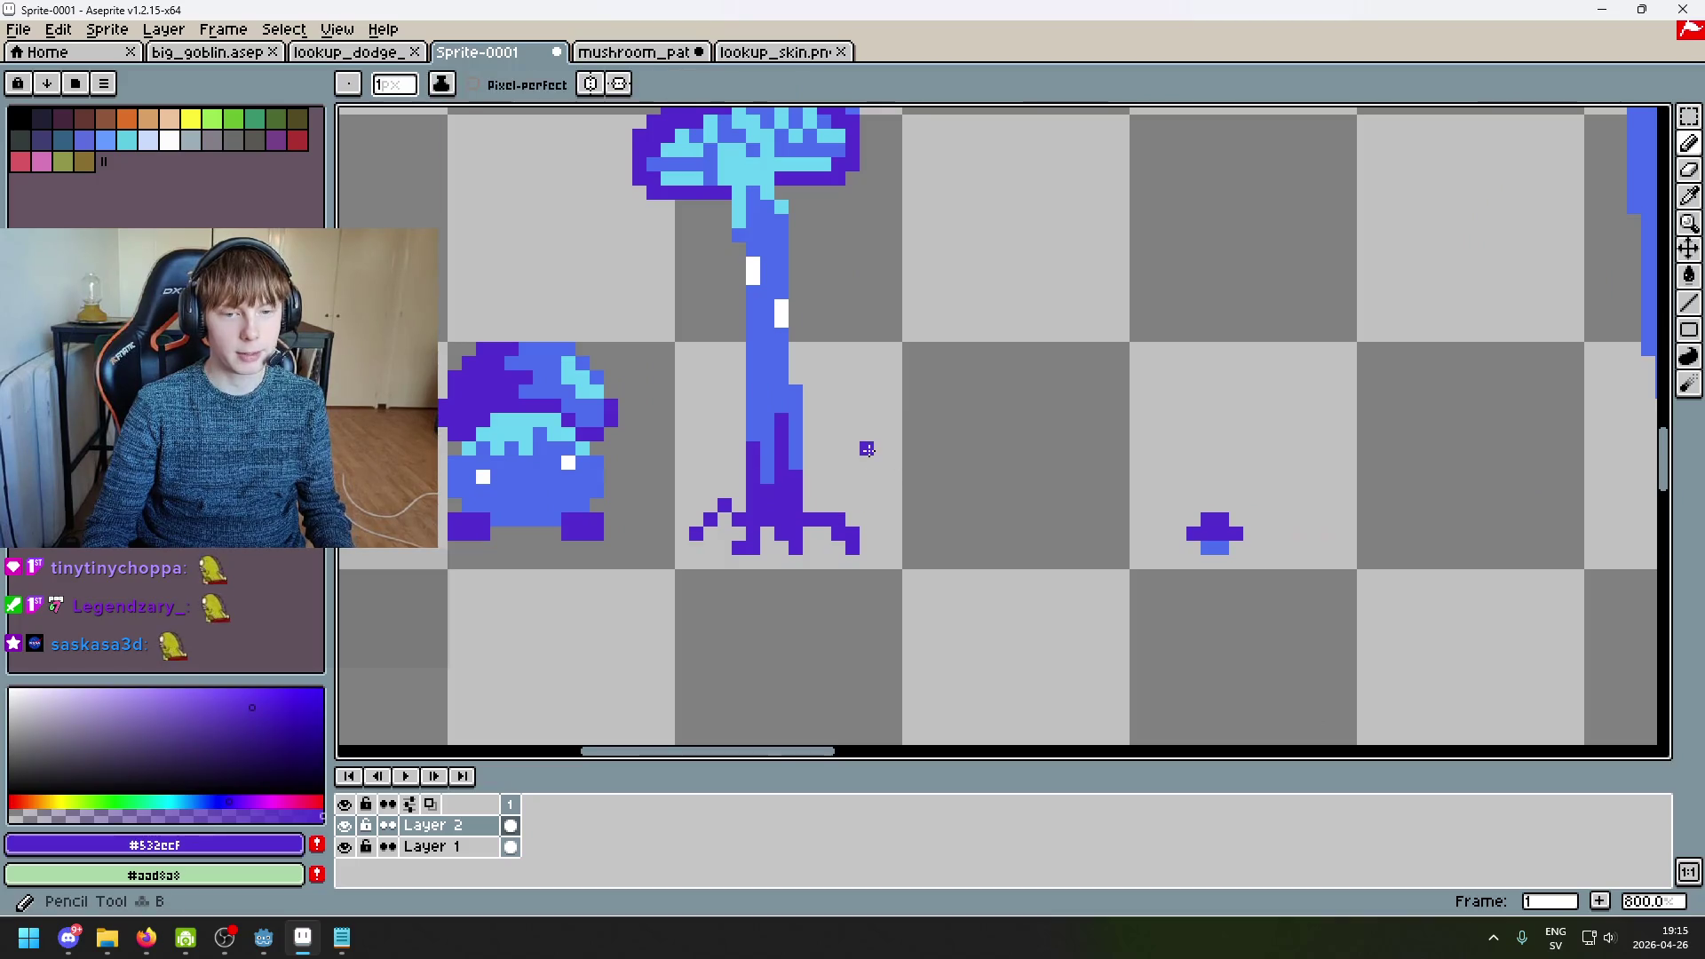
{"action": "left_click_drag", "start_coordinate": [877, 355], "coordinate": [1009, 515]}
{"action": "key", "text": "ctrl+z"}
{"action": "scroll", "coordinate": [964, 432], "scroll_direction": "down", "scroll_amount": 3}
{"action": "scroll", "coordinate": [964, 433], "scroll_direction": "down", "scroll_amount": 1}
{"action": "scroll", "coordinate": [888, 435], "scroll_direction": "up", "scroll_amount": 4}
{"action": "scroll", "coordinate": [825, 443], "scroll_direction": "down", "scroll_amount": 4}
{"action": "scroll", "coordinate": [807, 441], "scroll_direction": "up", "scroll_amount": 2}
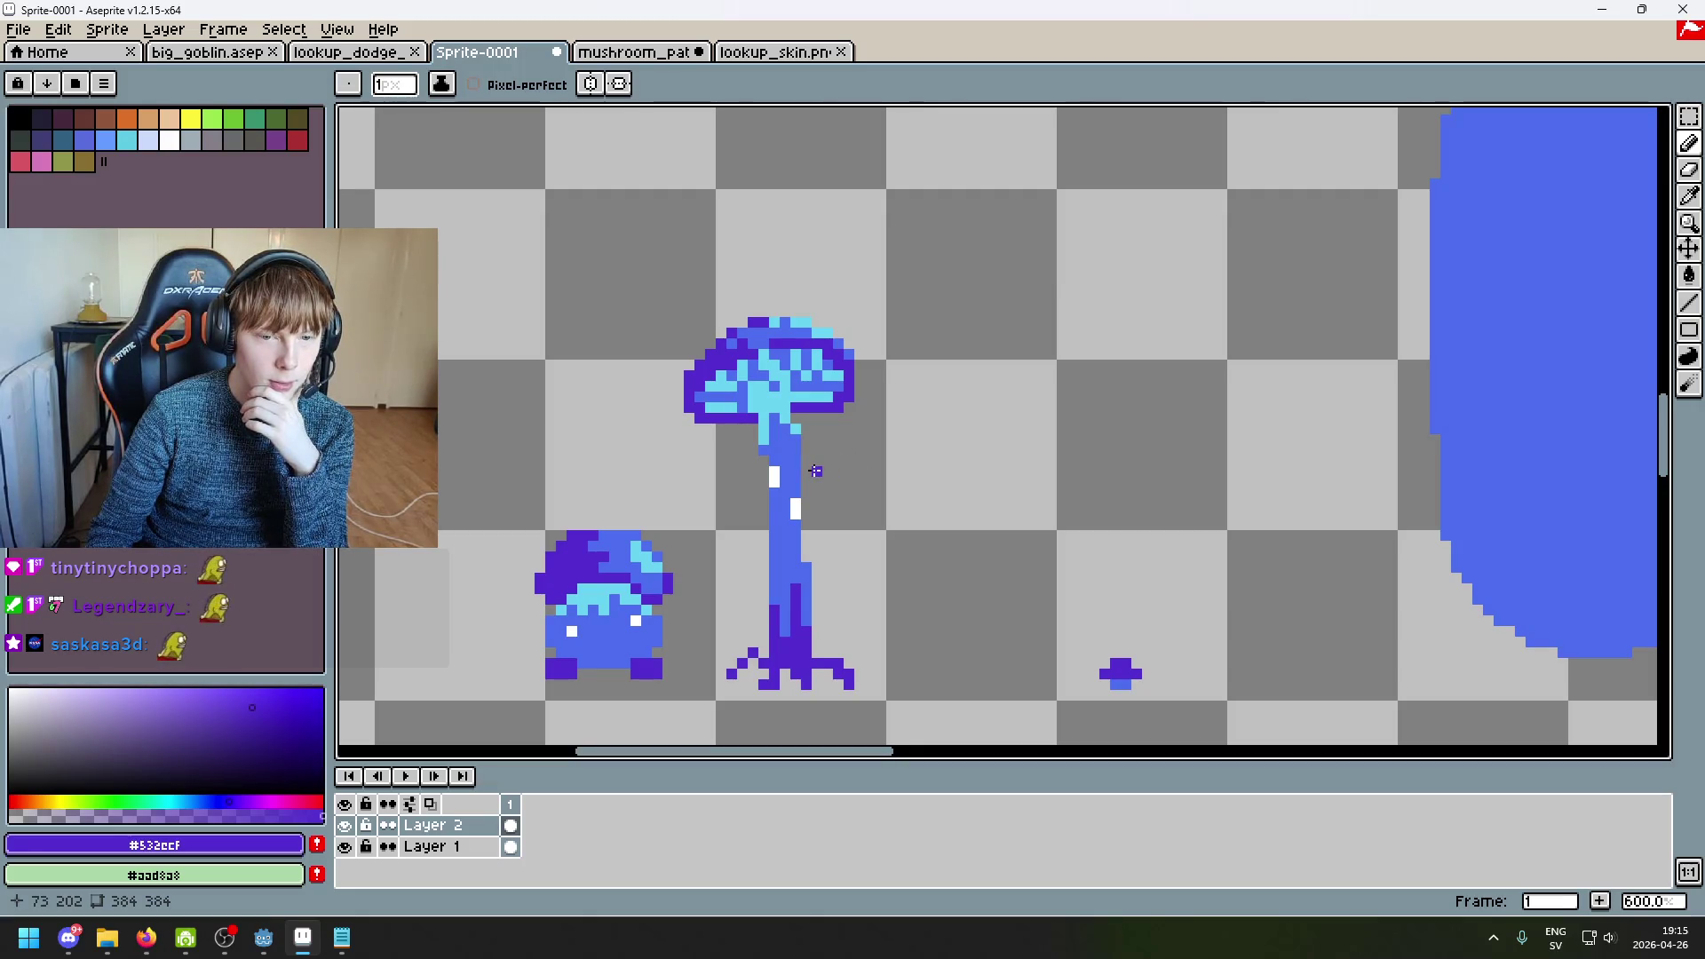
{"action": "scroll", "coordinate": [902, 522], "scroll_direction": "down", "scroll_amount": 5}
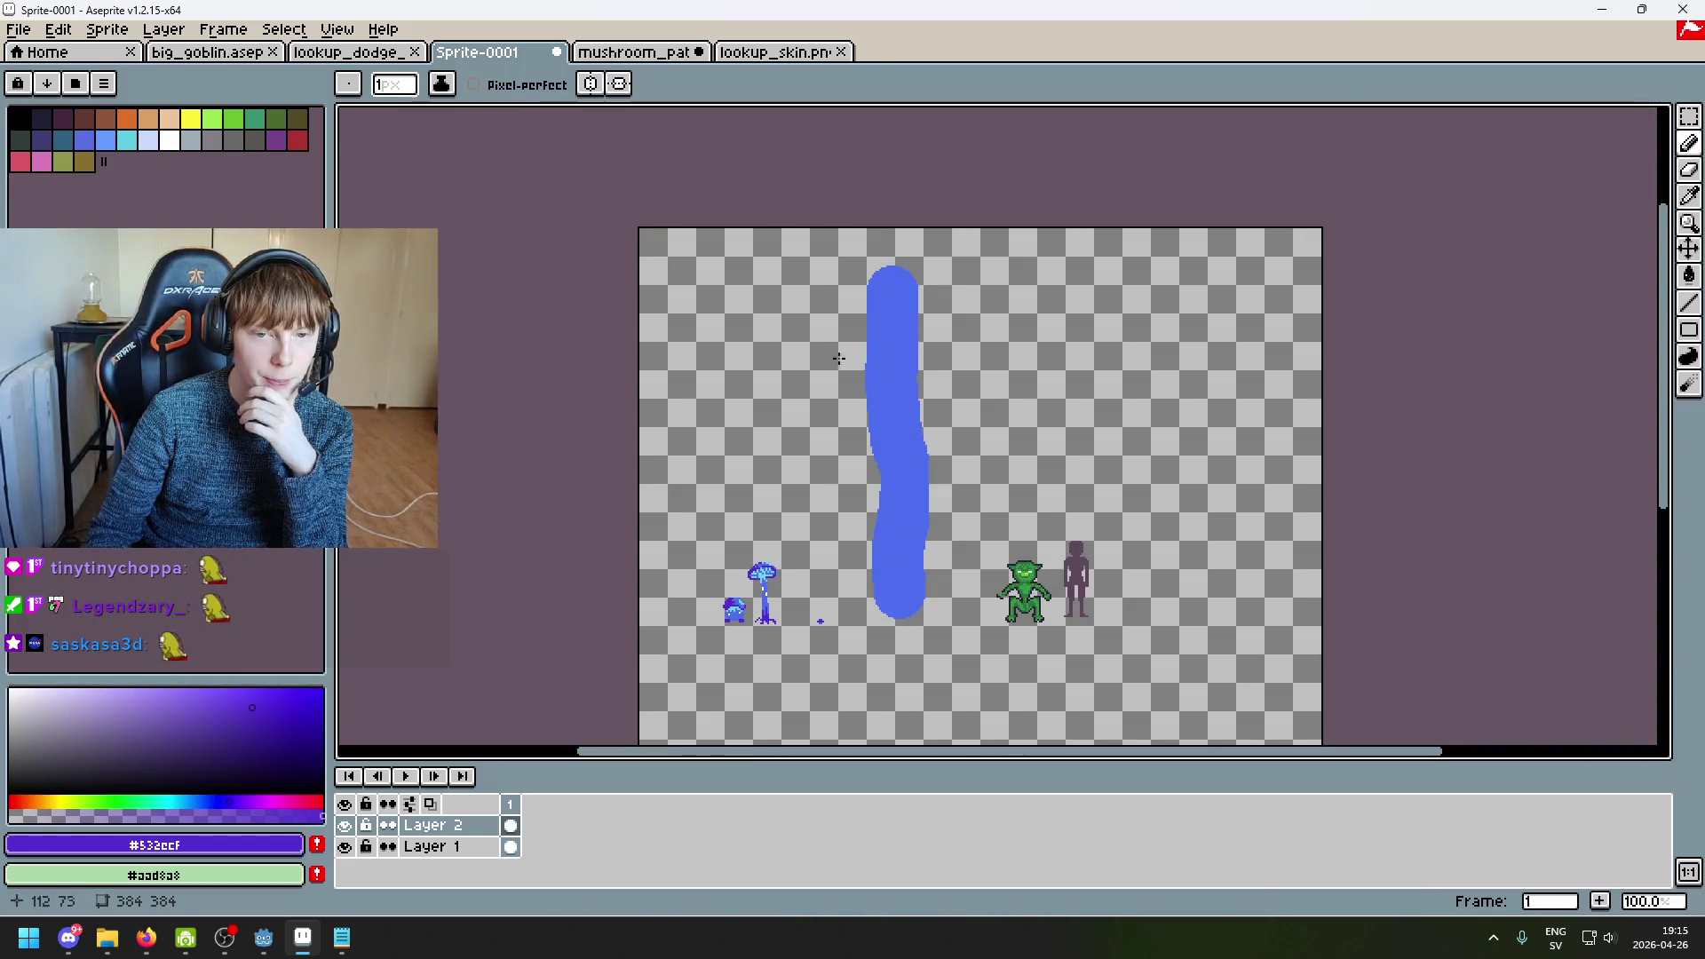
{"action": "scroll", "coordinate": [854, 355], "scroll_direction": "up", "scroll_amount": 1}
{"action": "scroll", "coordinate": [840, 332], "scroll_direction": "down", "scroll_amount": 1}
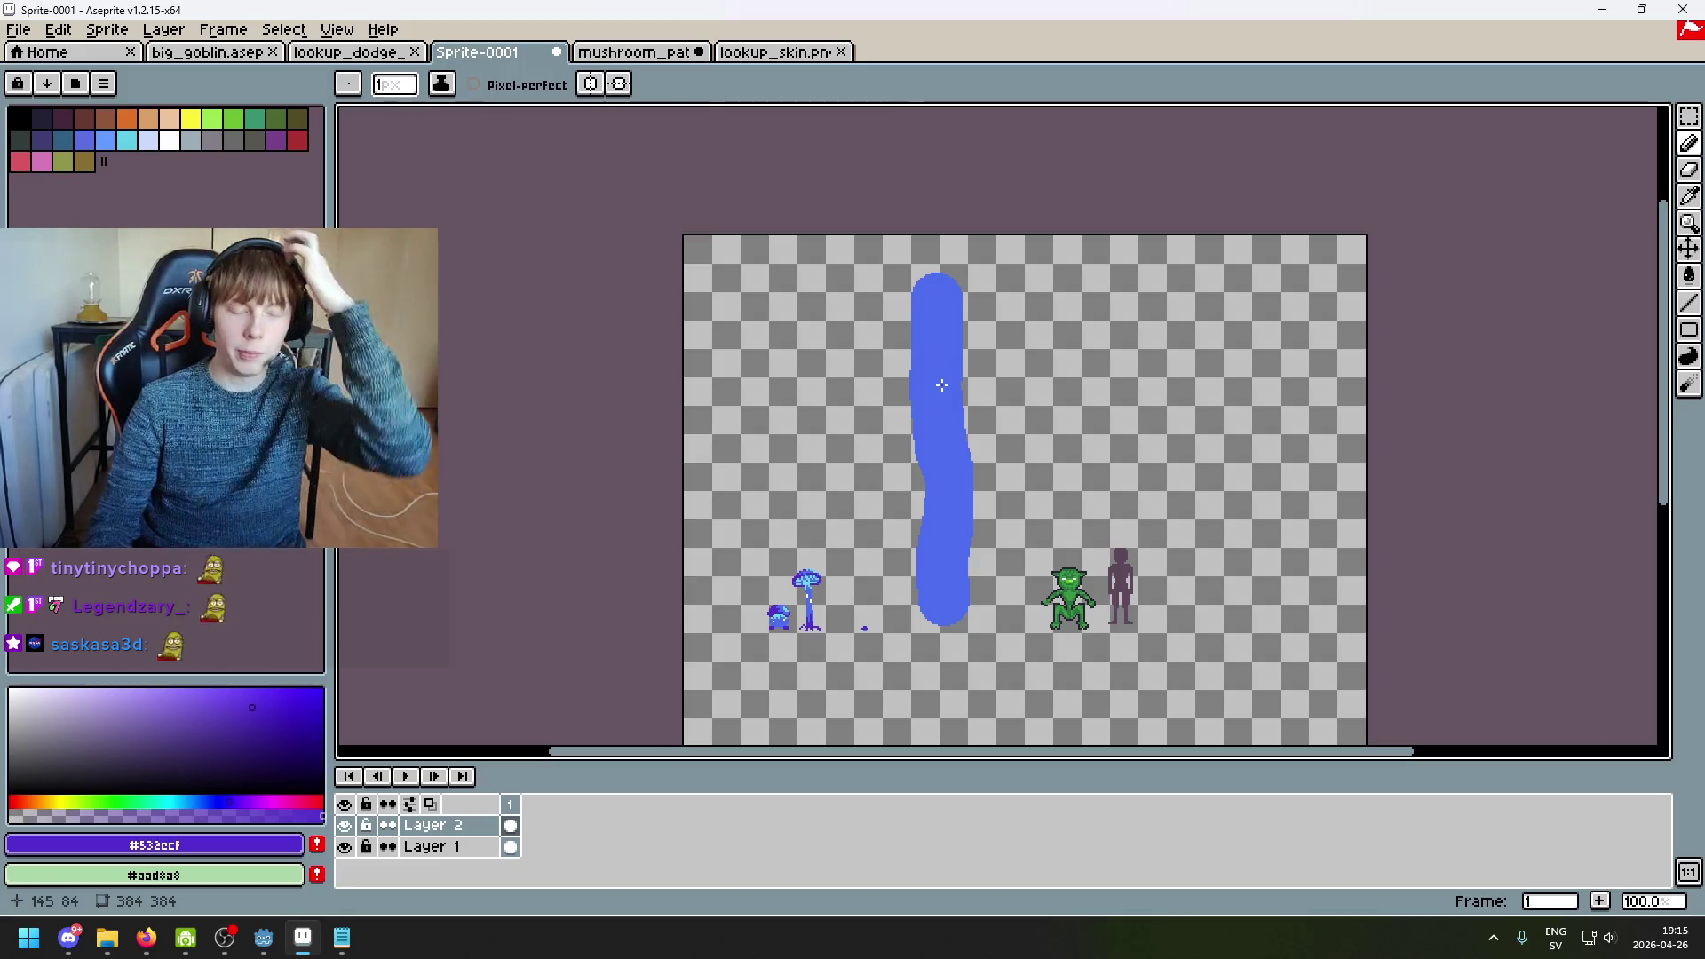
{"action": "scroll", "coordinate": [935, 378], "scroll_direction": "up", "scroll_amount": 1}
{"action": "scroll", "coordinate": [940, 267], "scroll_direction": "down", "scroll_amount": 1}
{"action": "scroll", "coordinate": [920, 254], "scroll_direction": "up", "scroll_amount": 6}
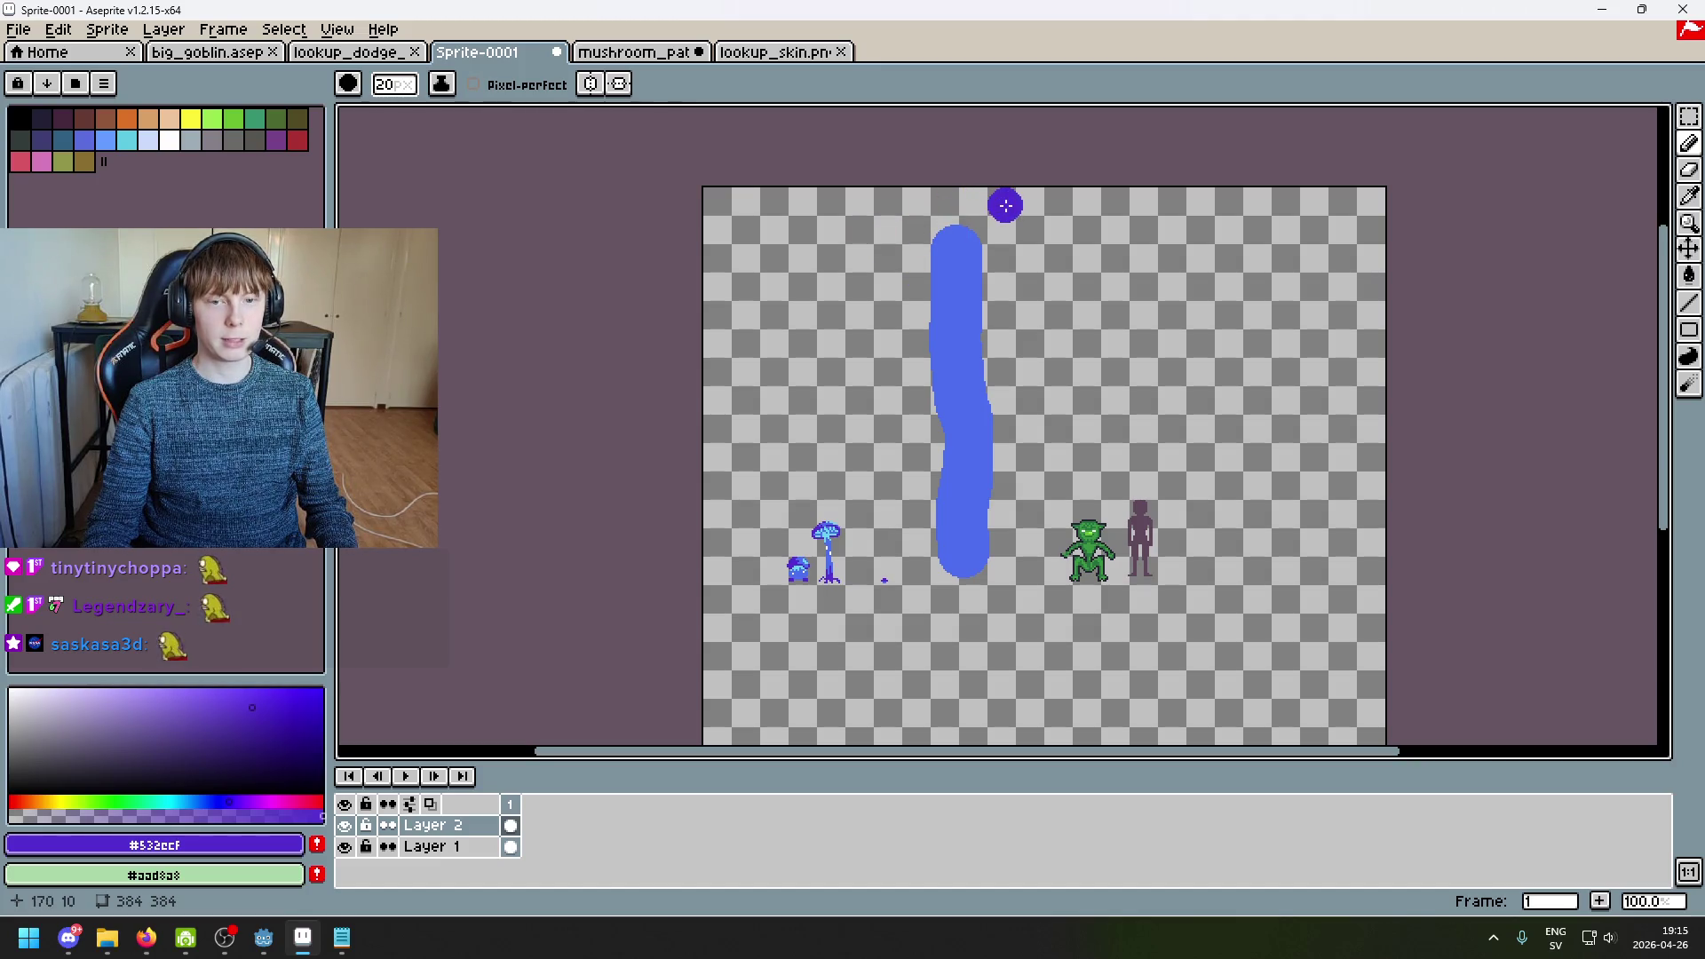
Step: Try three purple bars across the top of the blue stroke, undoing each one
{"action": "left_click_drag", "start_coordinate": [860, 244], "coordinate": [1077, 282]}
{"action": "key", "text": "ctrl+z"}
{"action": "left_click_drag", "start_coordinate": [868, 236], "coordinate": [1119, 243]}
{"action": "key", "text": "ctrl+z"}
{"action": "left_click_drag", "start_coordinate": [889, 230], "coordinate": [1031, 218]}
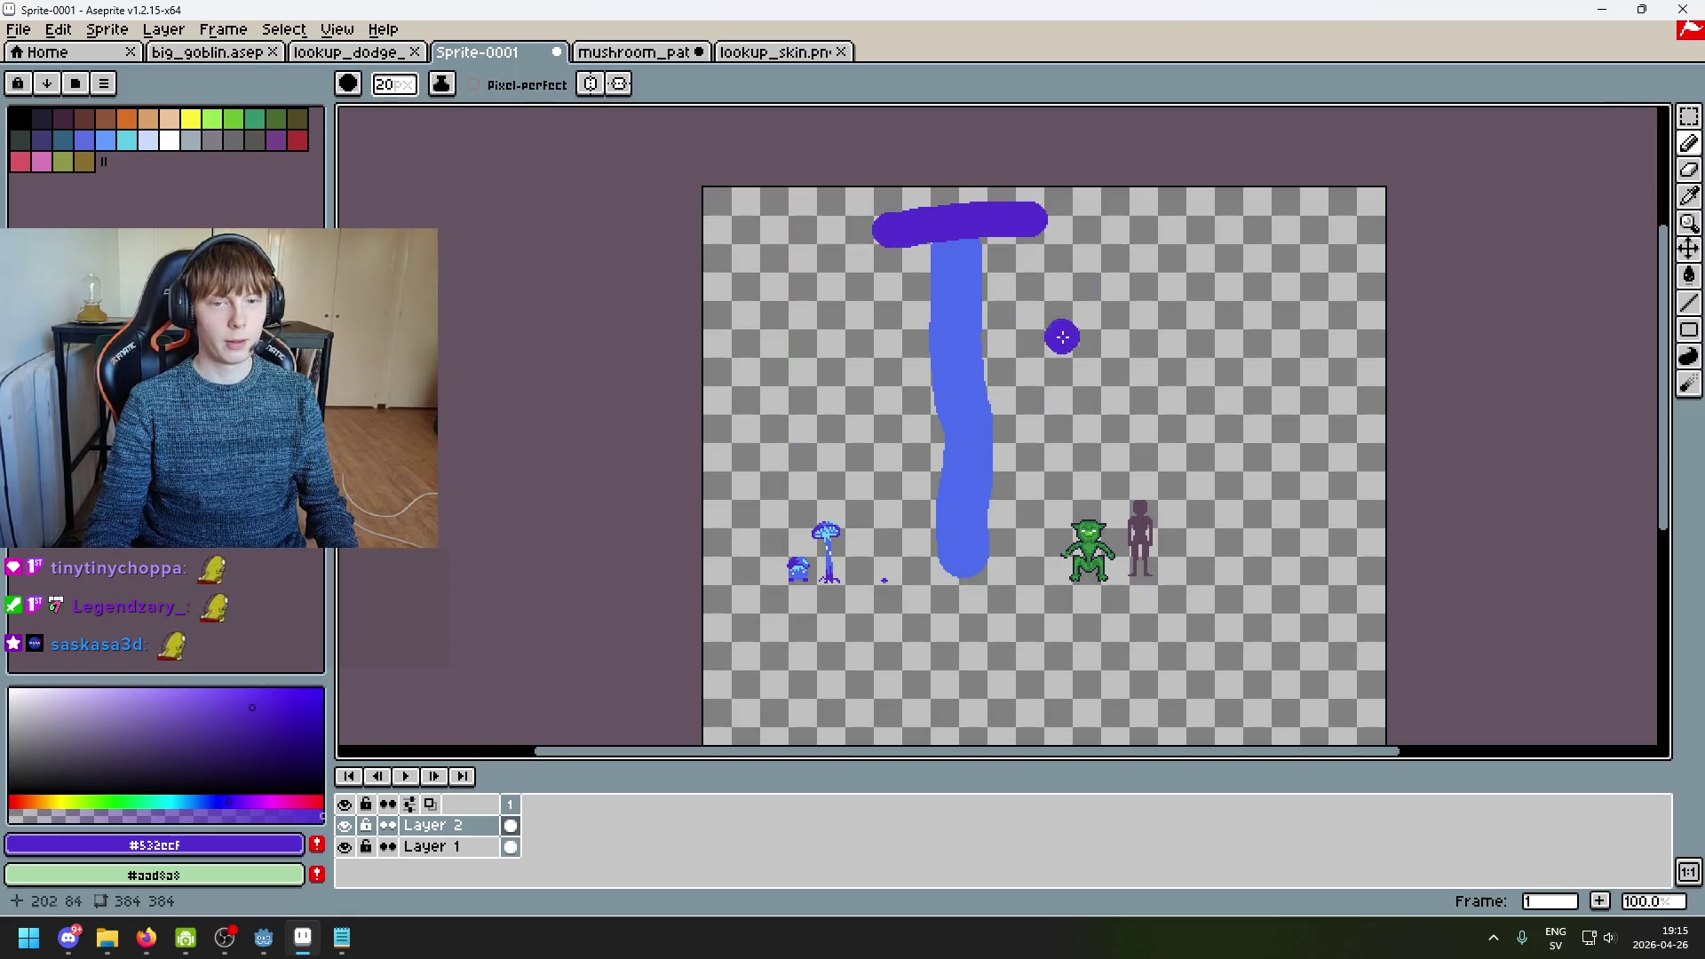
{"action": "key", "text": "ctrl+z"}
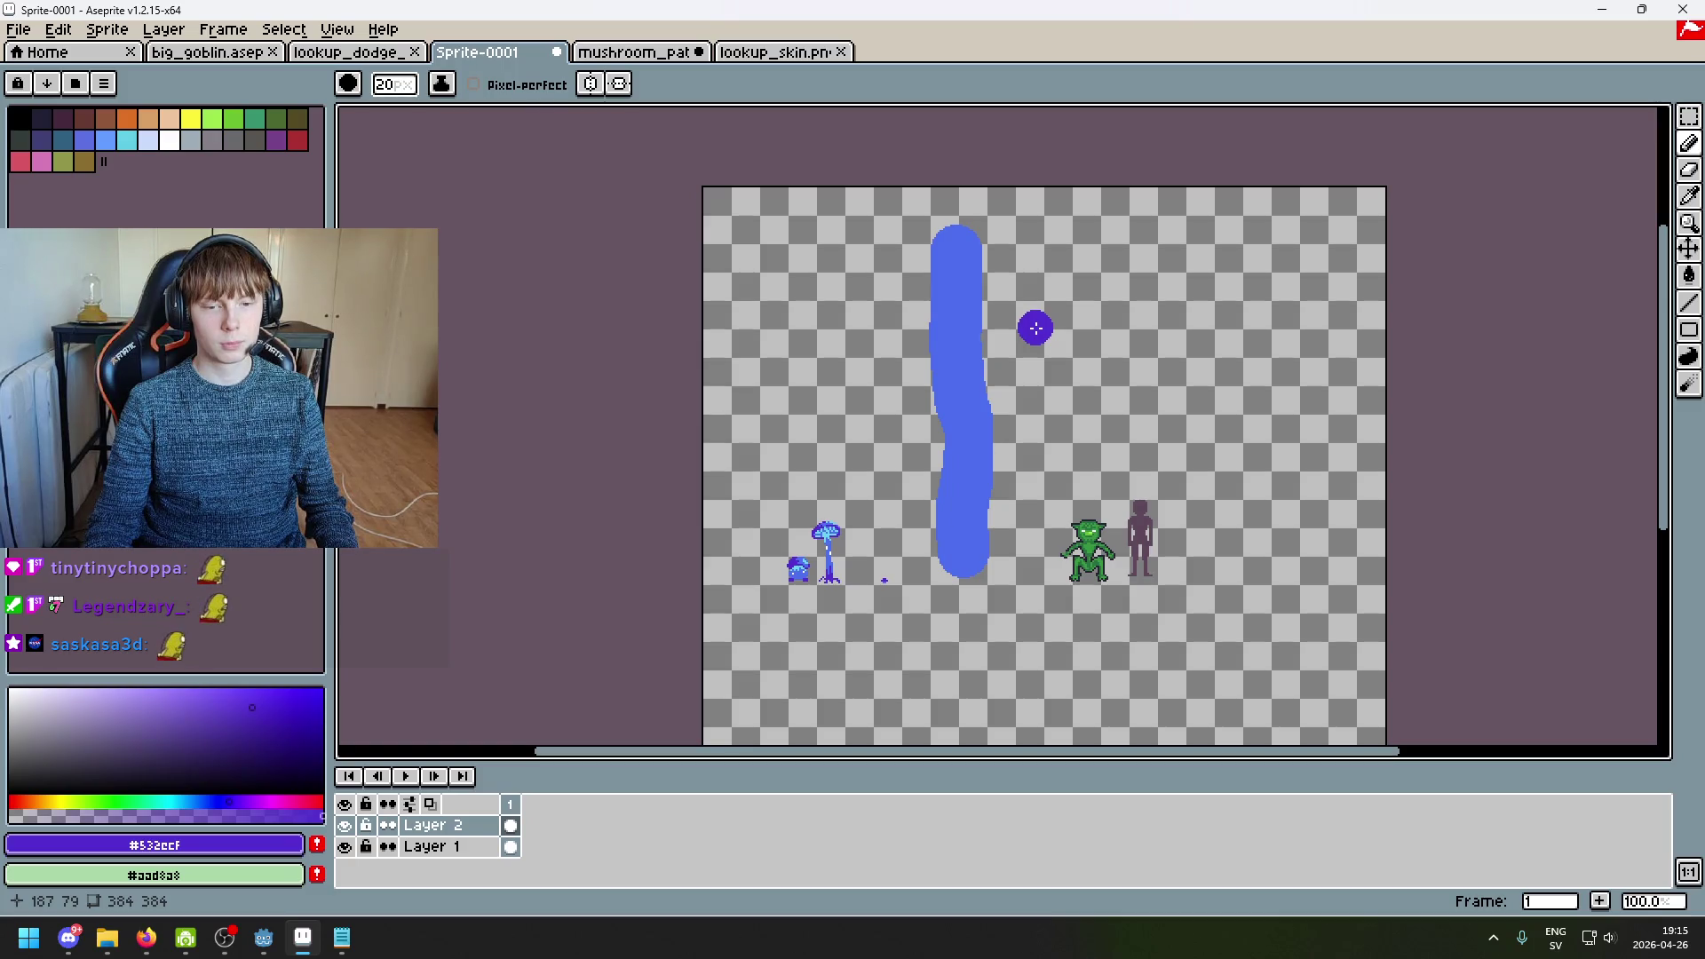
Step: Shrink the brush to 1px and try a thin purple curve from the mushroom base, then undo it
{"action": "scroll", "coordinate": [921, 563], "scroll_direction": "up", "scroll_amount": 6}
{"action": "left_click_drag", "start_coordinate": [922, 563], "coordinate": [1352, 236]}
{"action": "key", "text": "minus"}
{"action": "key", "text": "minus"}
{"action": "key", "text": "minus"}
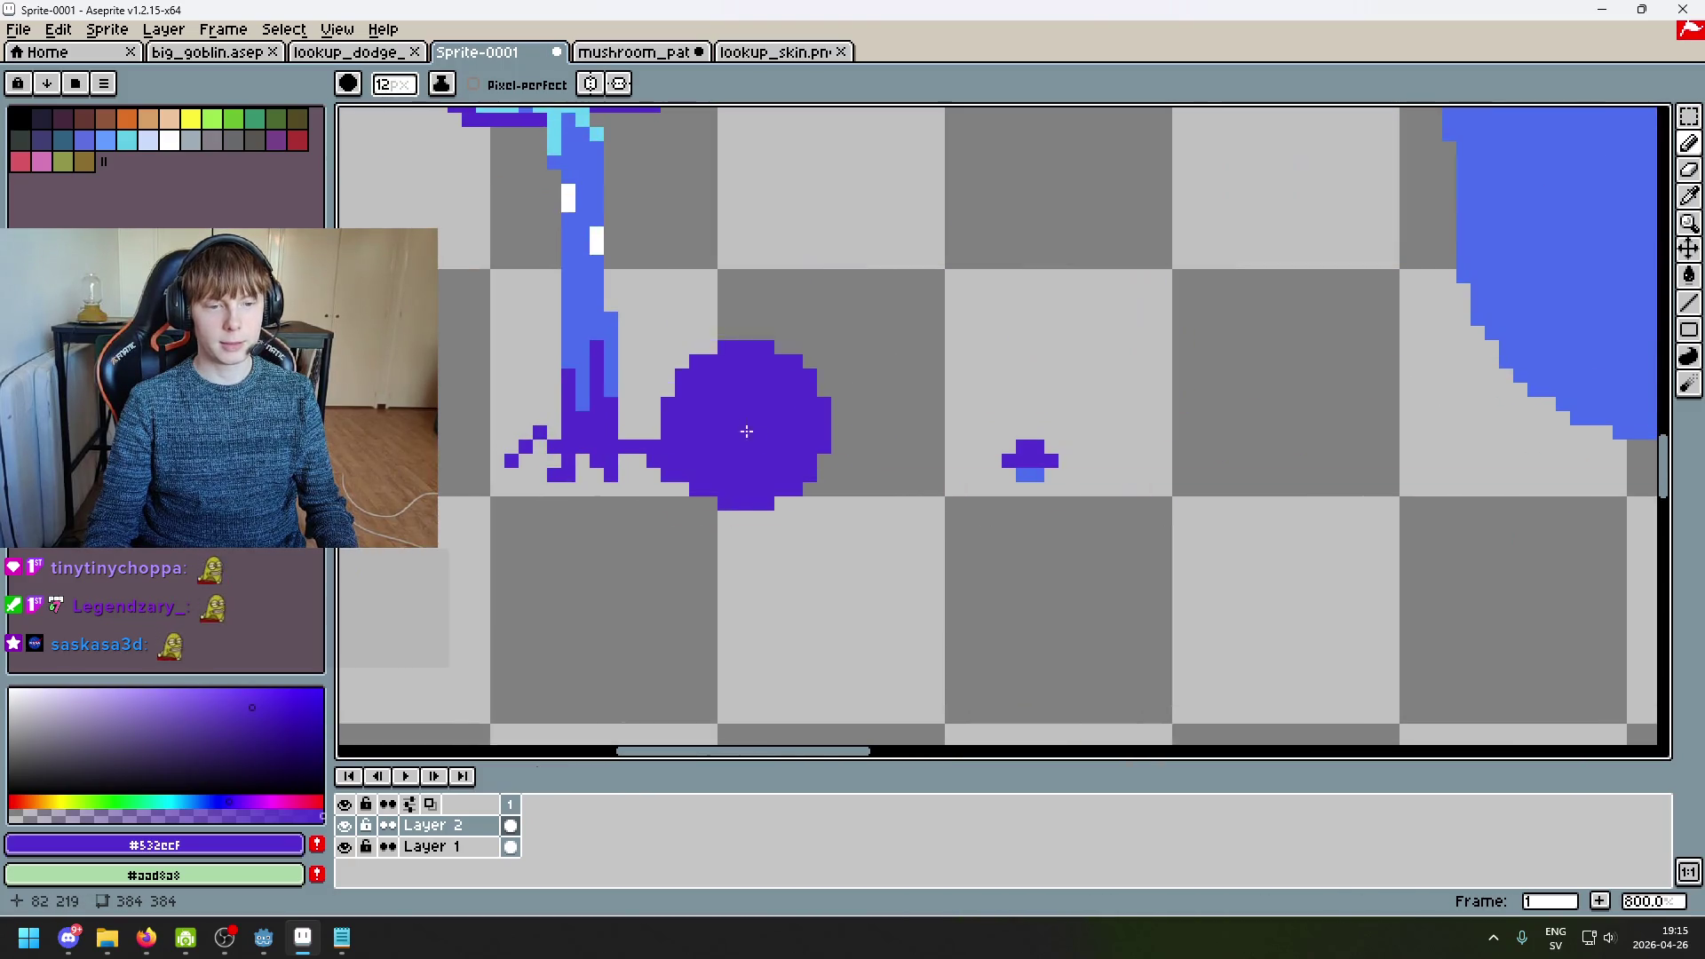
{"action": "key", "text": "minus"}
{"action": "key", "text": "minus"}
{"action": "key", "text": "minus"}
{"action": "scroll", "coordinate": [697, 472], "scroll_direction": "down", "scroll_amount": 5}
{"action": "scroll", "coordinate": [693, 471], "scroll_direction": "up", "scroll_amount": 4}
{"action": "left_click_drag", "start_coordinate": [676, 468], "coordinate": [689, 470]}
{"action": "scroll", "coordinate": [689, 471], "scroll_direction": "down", "scroll_amount": 3}
{"action": "mouse_move", "coordinate": [1183, 509]}
{"action": "left_mouse_down"}
{"action": "mouse_move", "coordinate": [1046, 471]}
{"action": "mouse_move", "coordinate": [888, 396]}
{"action": "mouse_move", "coordinate": [710, 106]}
{"action": "left_mouse_up"}
{"action": "key", "text": "ctrl"}
{"action": "key", "text": "ctrl+z"}
Step: Enlarge the brush to 7px and try a thick purple curve from the mushroom base, then undo it
{"action": "key", "text": "plus"}
{"action": "key", "text": "plus"}
{"action": "key", "text": "plus"}
{"action": "mouse_move", "coordinate": [924, 493]}
{"action": "left_mouse_down"}
{"action": "mouse_move", "coordinate": [888, 364]}
{"action": "mouse_move", "coordinate": [723, 115]}
{"action": "left_mouse_up"}
{"action": "scroll", "coordinate": [937, 339], "scroll_direction": "down", "scroll_amount": 1}
{"action": "scroll", "coordinate": [887, 262], "scroll_direction": "down", "scroll_amount": 2}
{"action": "key", "text": "ctrl+z"}
{"action": "scroll", "coordinate": [928, 337], "scroll_direction": "up", "scroll_amount": 1}
{"action": "scroll", "coordinate": [915, 426], "scroll_direction": "down", "scroll_amount": 2}
{"action": "scroll", "coordinate": [914, 443], "scroll_direction": "up", "scroll_amount": 2}
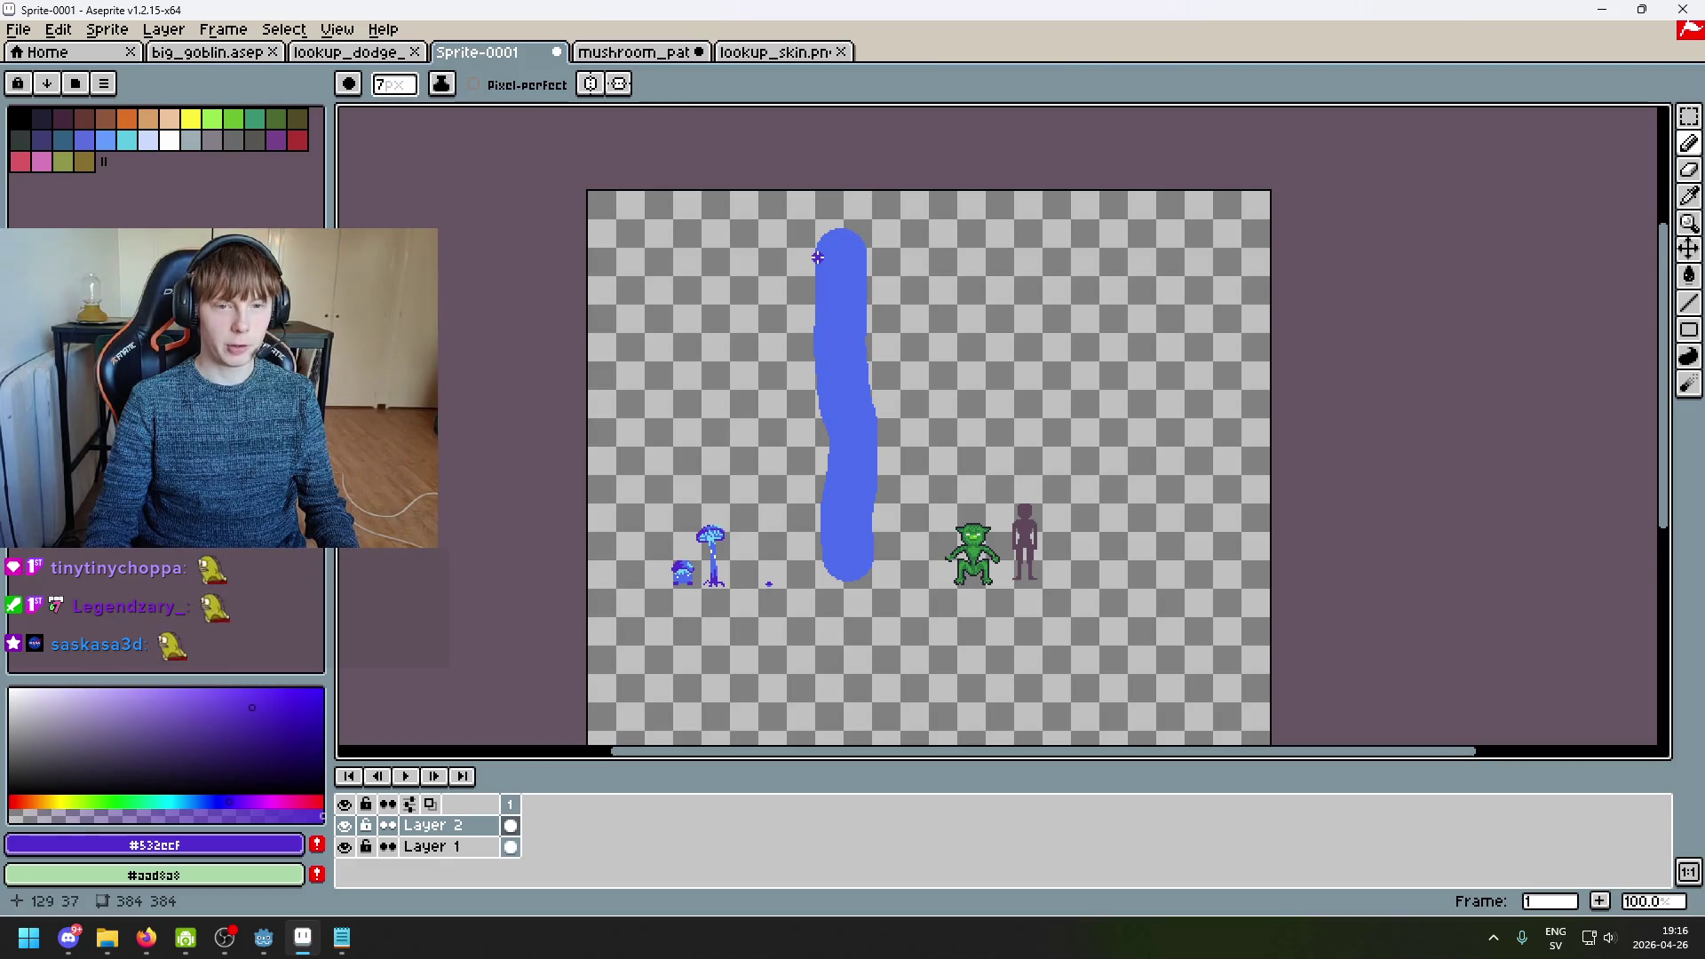
Step: Try thin and thicker purple cap strokes across the stem top, undoing each
{"action": "left_click_drag", "start_coordinate": [755, 251], "coordinate": [929, 258]}
{"action": "key", "text": "ctrl+z"}
{"action": "key", "text": "plus"}
{"action": "key", "text": "plus"}
{"action": "key", "text": "plus"}
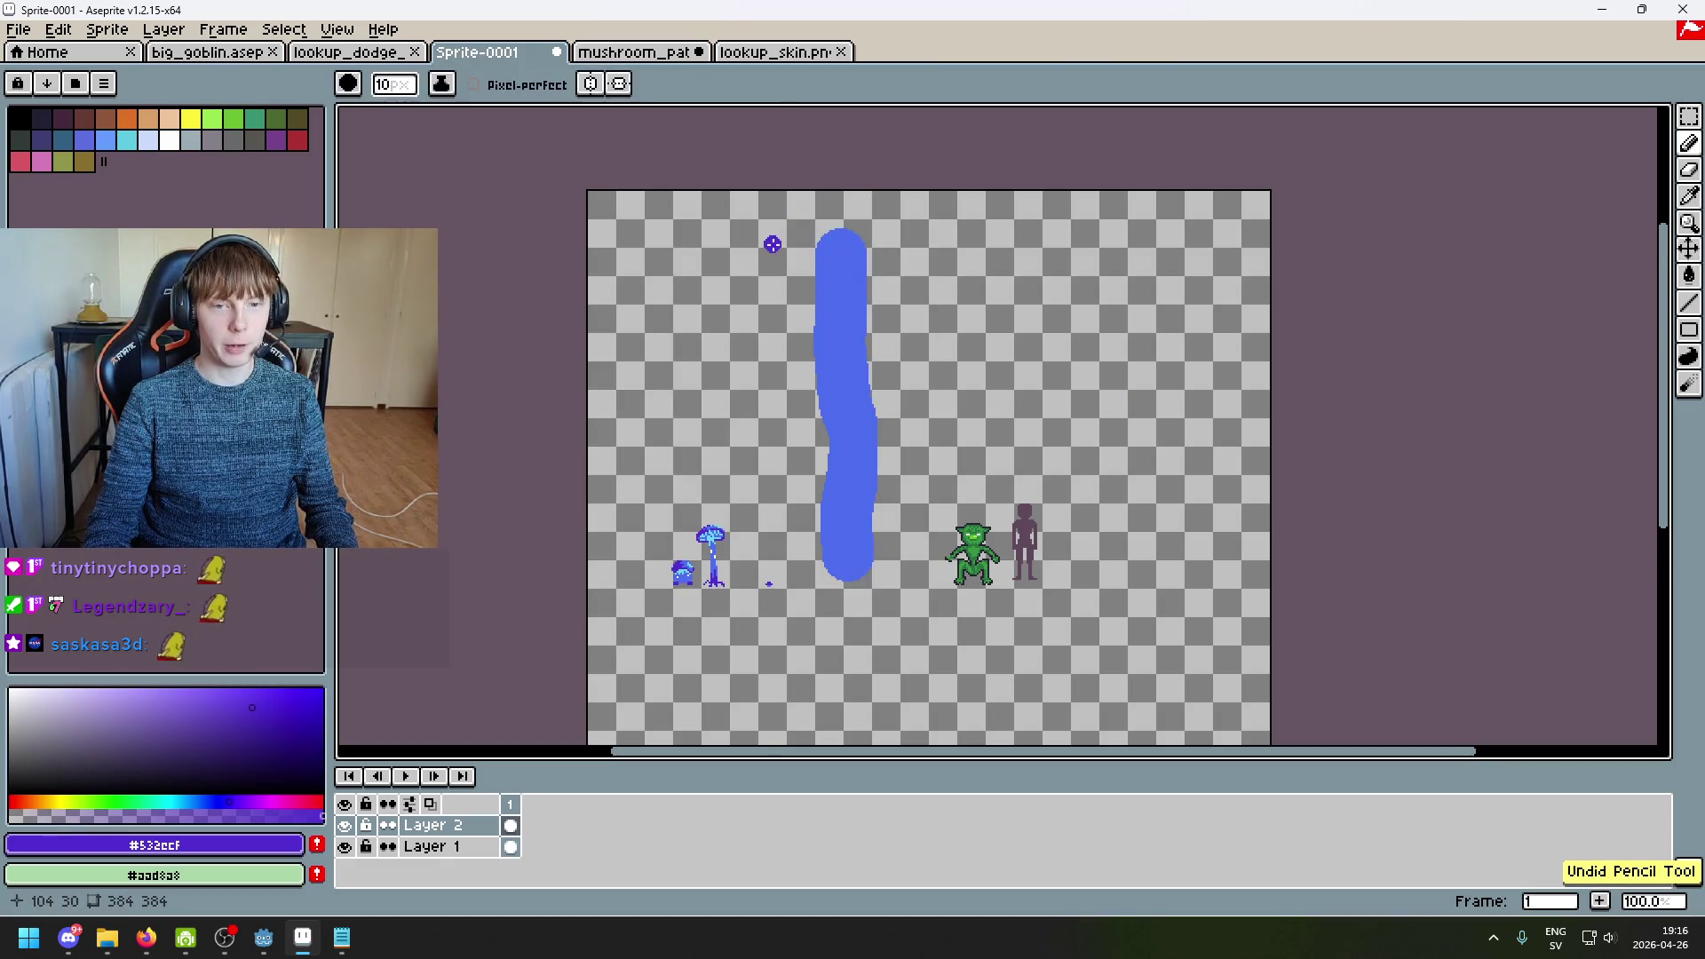
{"action": "mouse_move", "coordinate": [768, 247]}
{"action": "left_mouse_down"}
{"action": "mouse_move", "coordinate": [925, 233]}
{"action": "mouse_move", "coordinate": [840, 235]}
{"action": "left_mouse_up"}
{"action": "key", "text": "ctrl+z"}
{"action": "key", "text": "ctrl+z"}
{"action": "left_click_drag", "start_coordinate": [732, 249], "coordinate": [874, 236]}
Step: Draw a few wider purple cap strokes over the stem top and undo them all
{"action": "key", "text": "ctrl+z"}
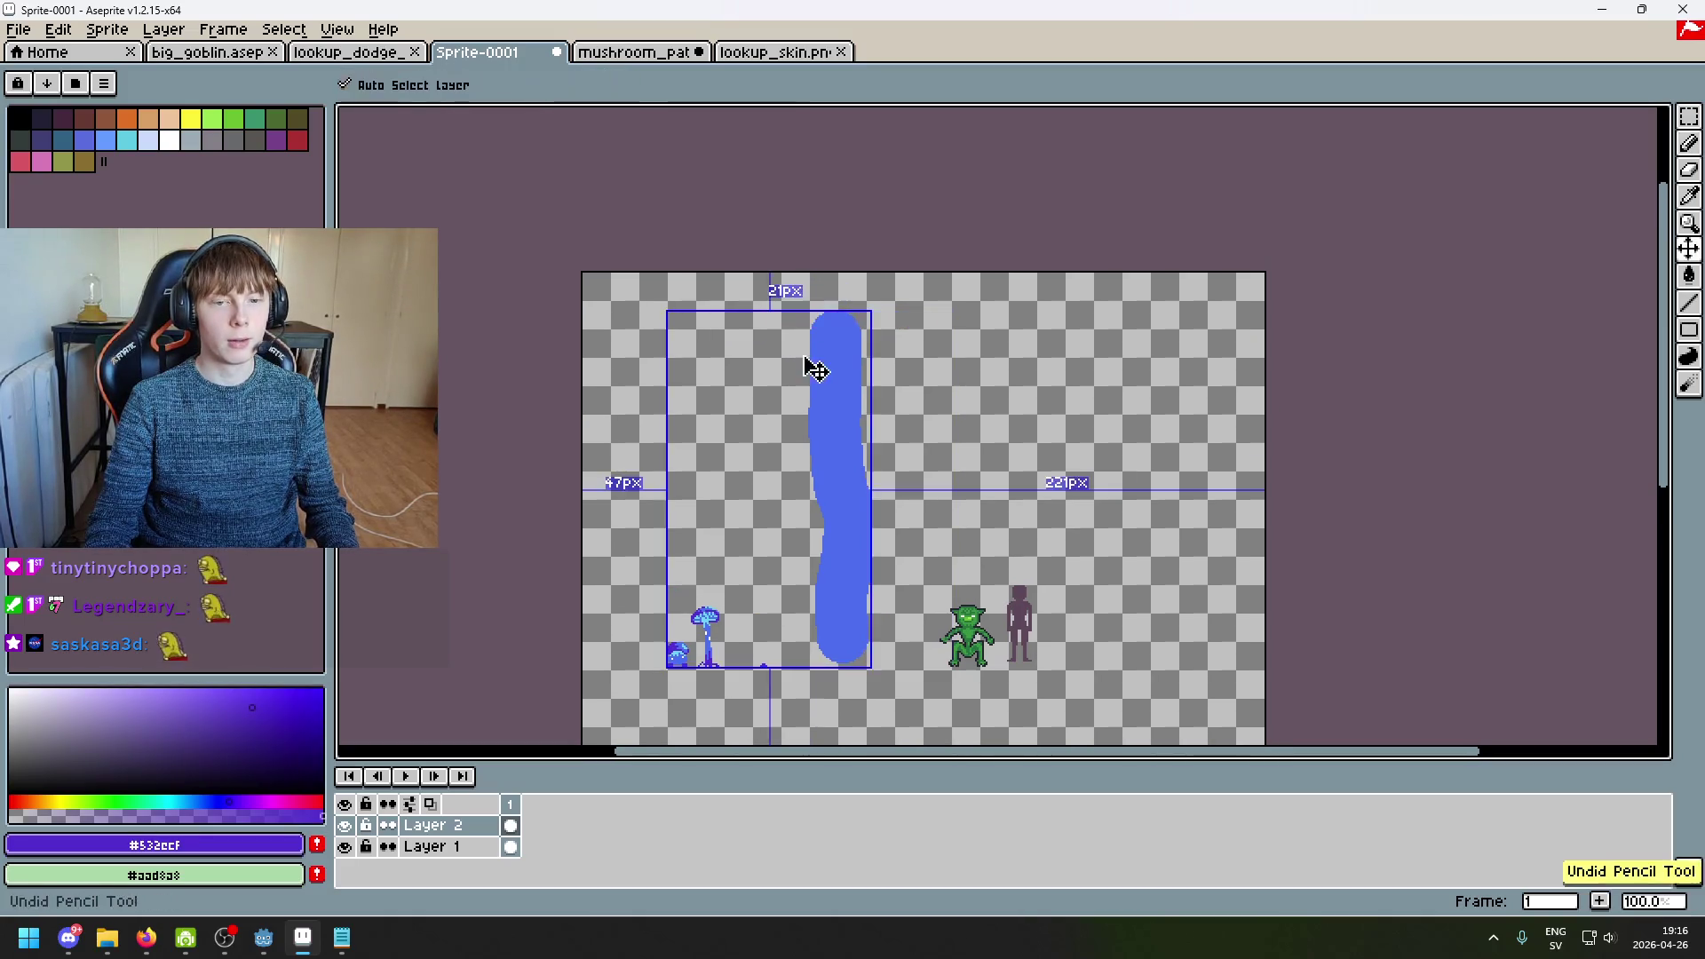
{"action": "left_click_drag", "start_coordinate": [766, 340], "coordinate": [882, 328]}
{"action": "key", "text": "ctrl+z"}
{"action": "mouse_move", "coordinate": [730, 335]}
{"action": "left_mouse_down"}
{"action": "mouse_move", "coordinate": [788, 316]}
{"action": "mouse_move", "coordinate": [915, 324]}
{"action": "left_mouse_up"}
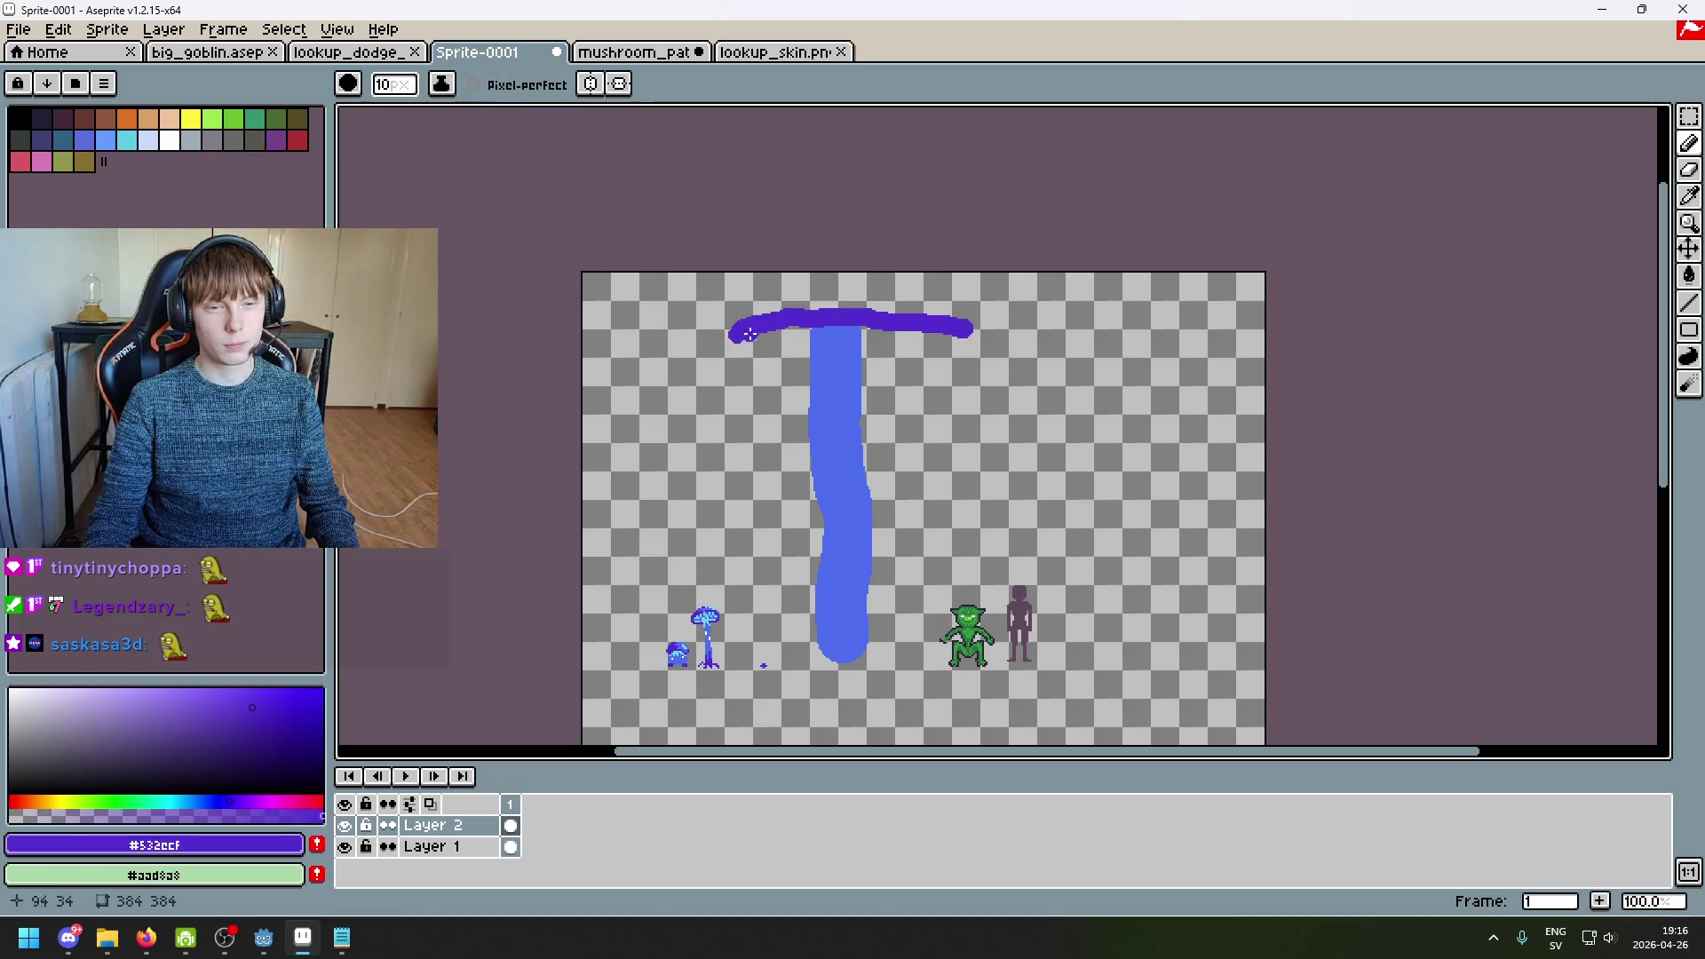
{"action": "left_click_drag", "start_coordinate": [775, 294], "coordinate": [954, 302]}
{"action": "key", "text": "ctrl+z"}
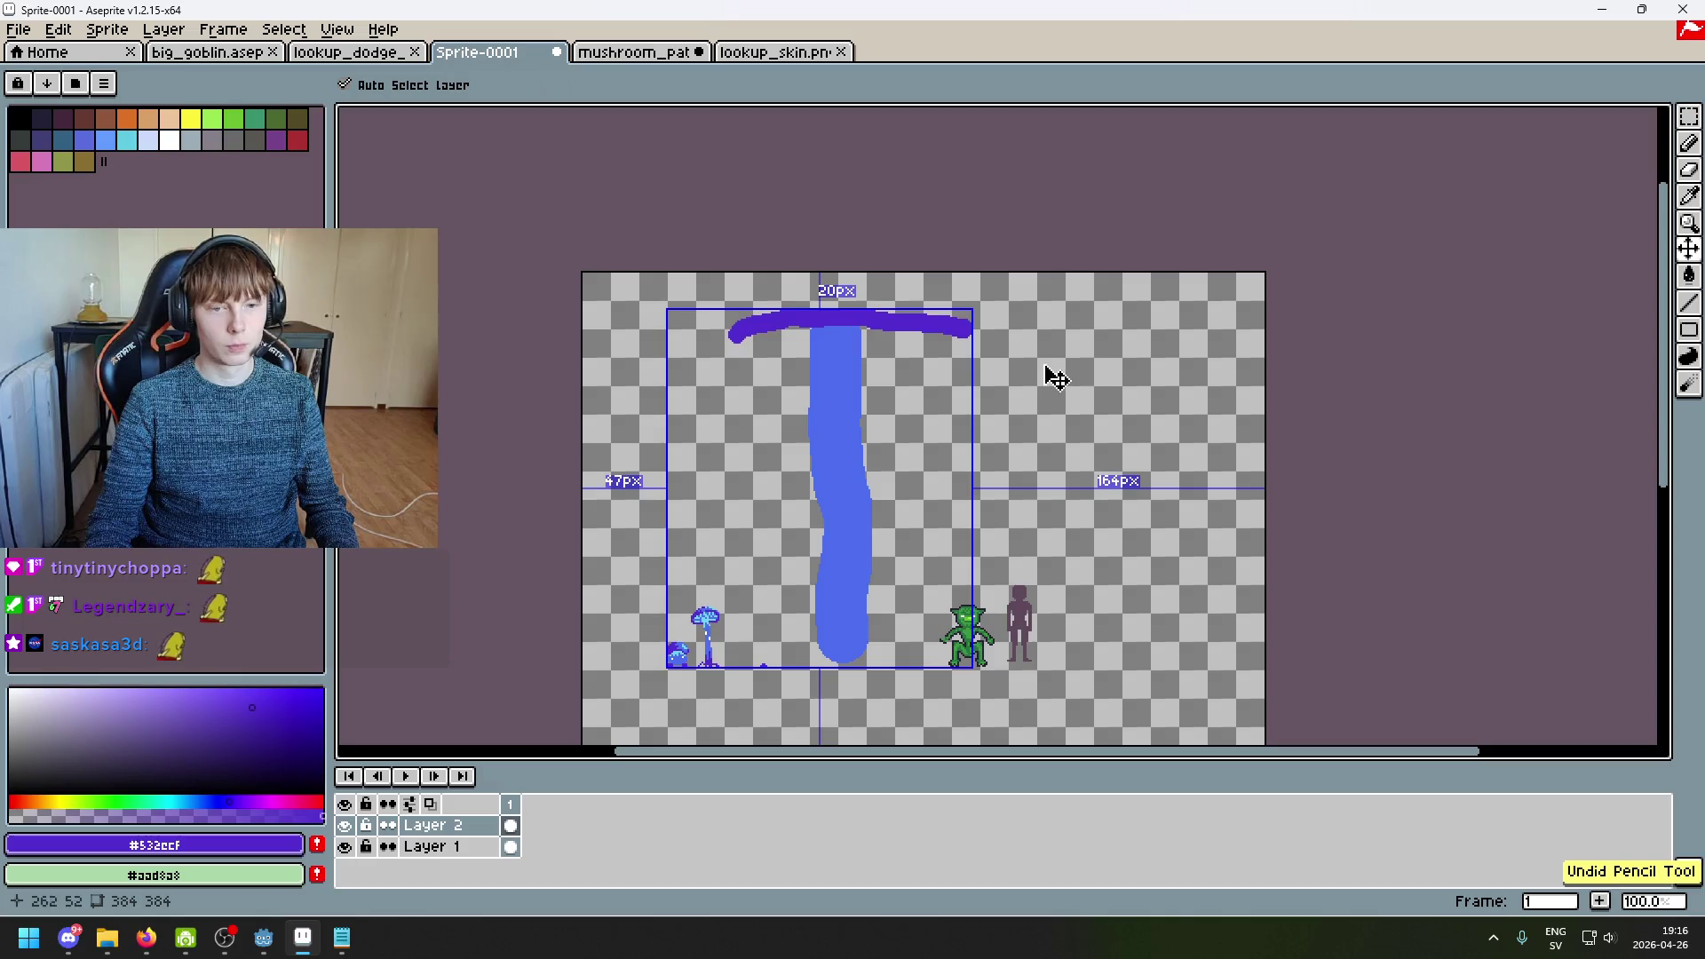
{"action": "key", "text": "ctrl+z"}
{"action": "left_click", "coordinate": [163, 30]}
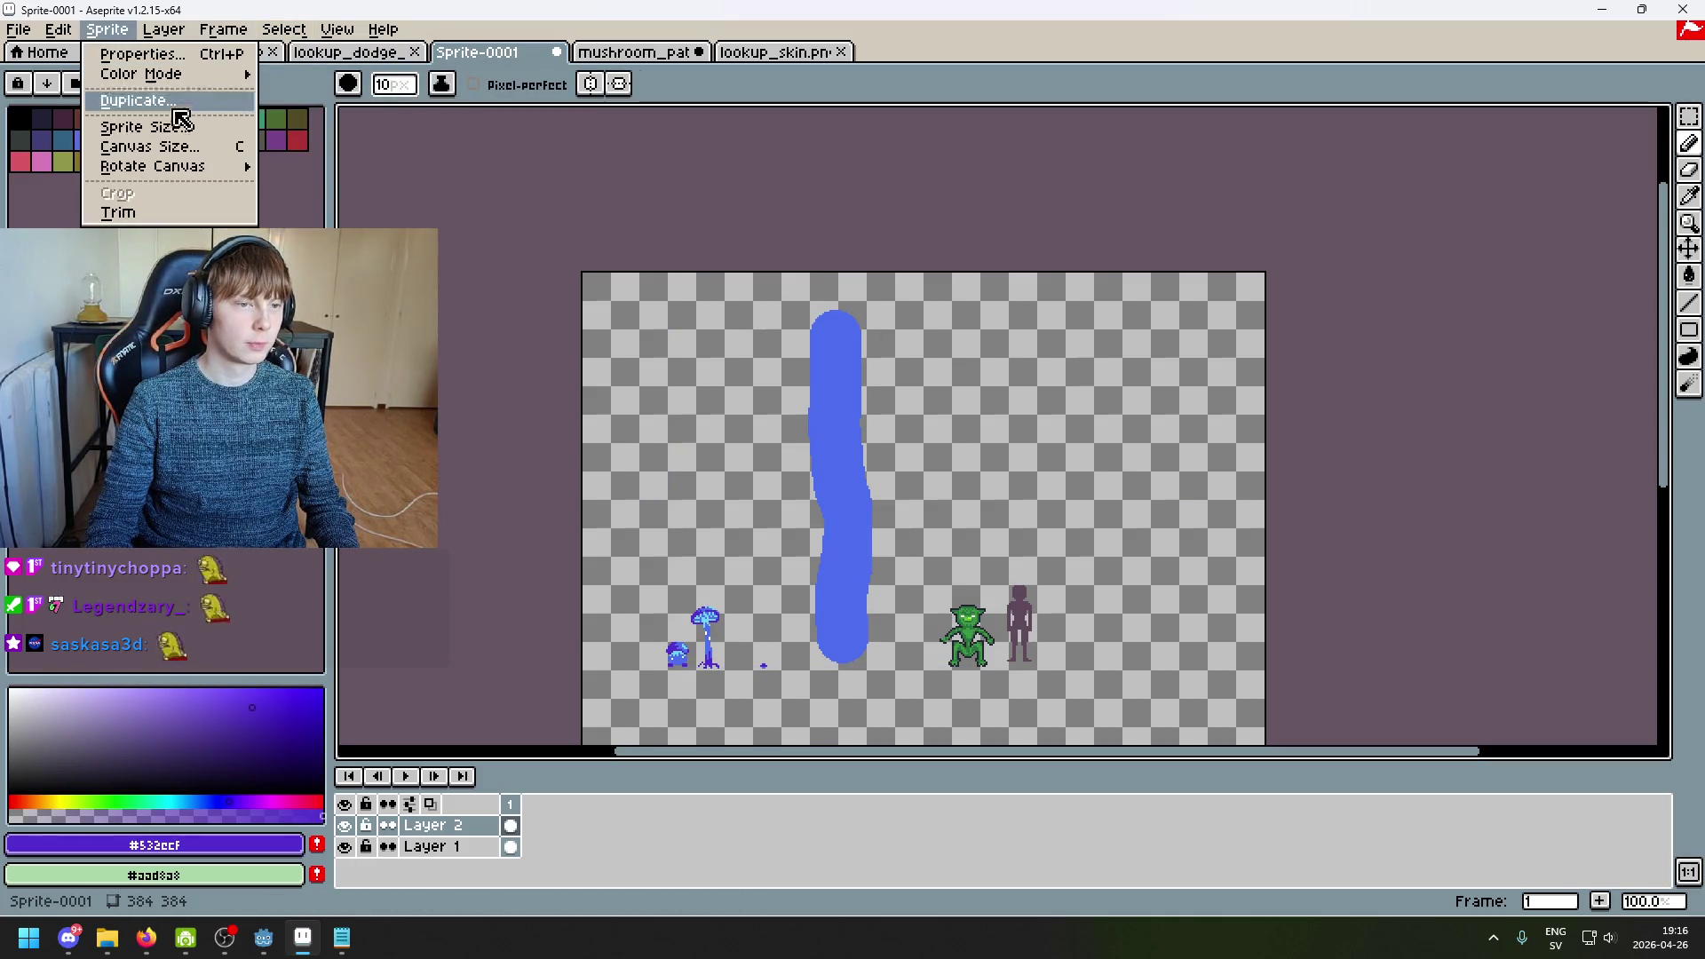
Step: Discard a 448-pixel width change and add 96 pixels of canvas height, giving 384×477
{"action": "left_click", "coordinate": [183, 149]}
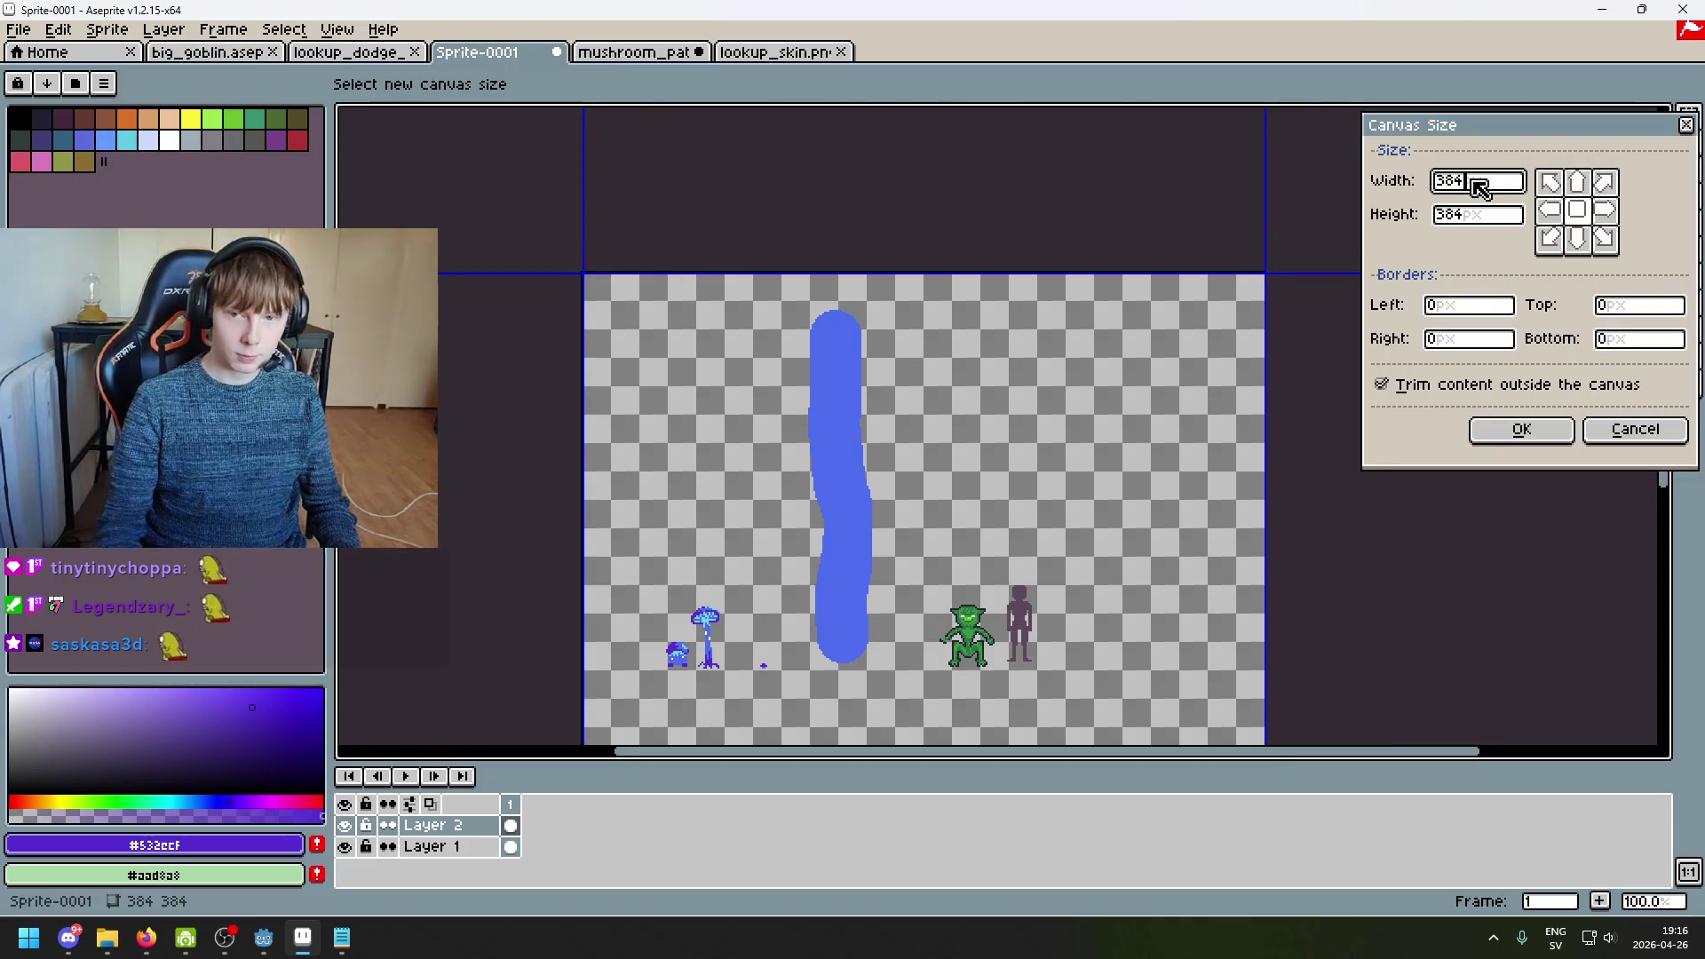
{"action": "type", "text": "448"}
{"action": "key", "text": "Return"}
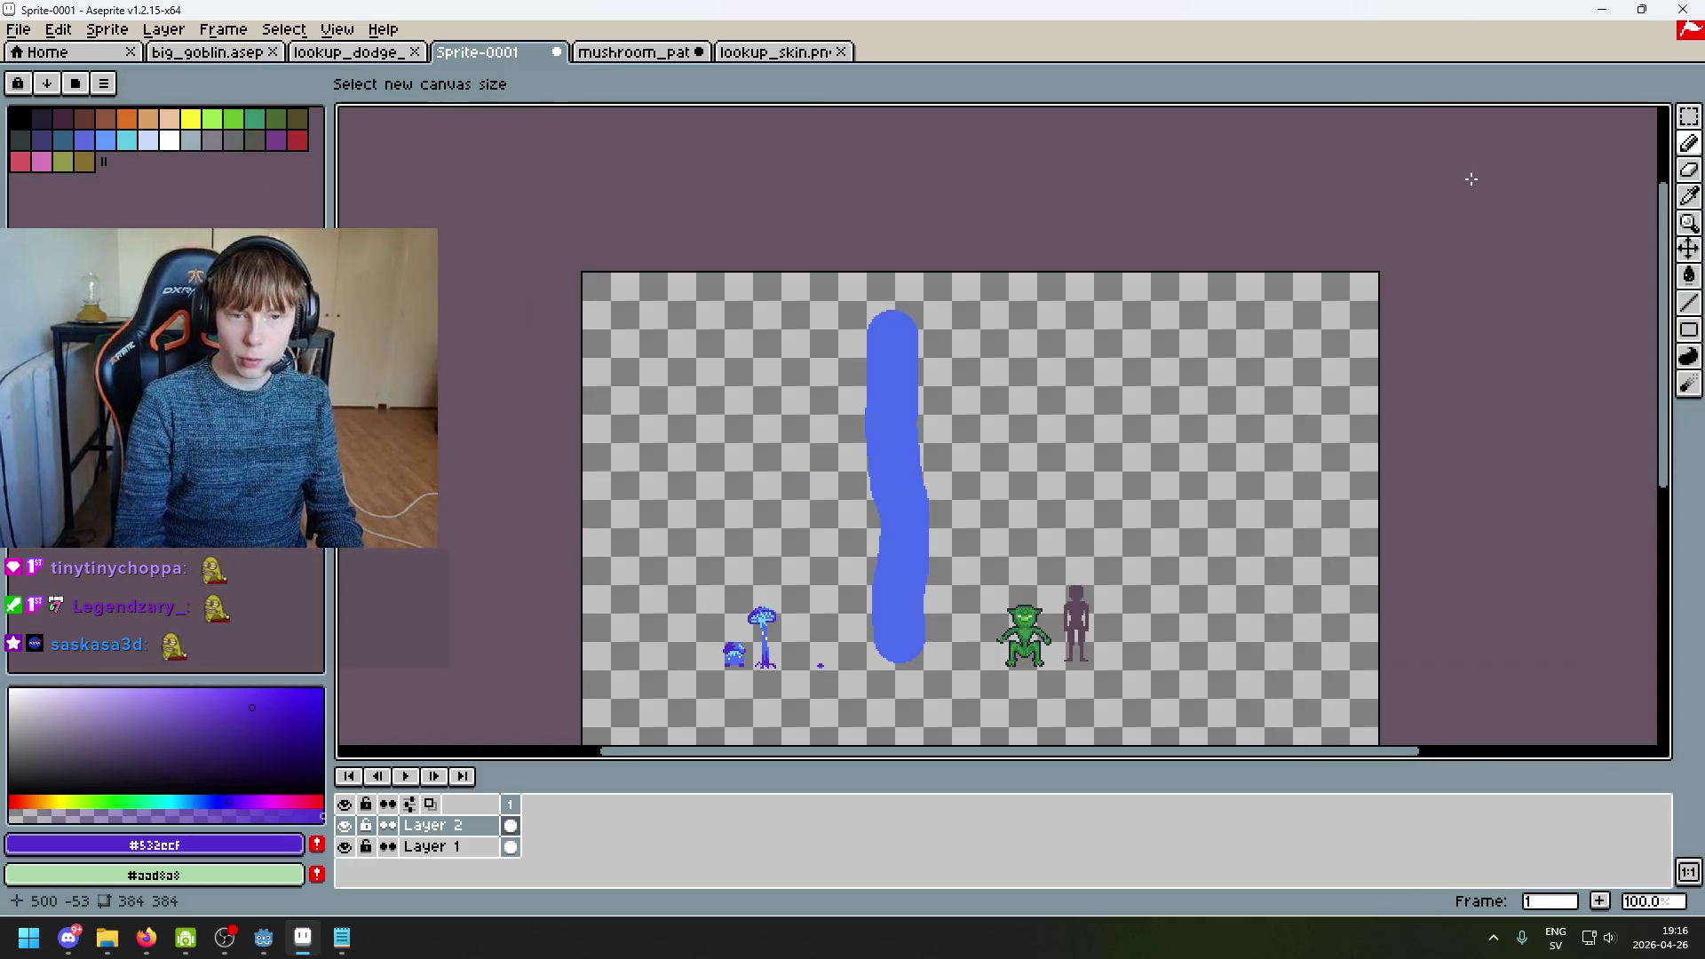
{"action": "key", "text": "ctrl+z"}
{"action": "left_click", "coordinate": [125, 32]}
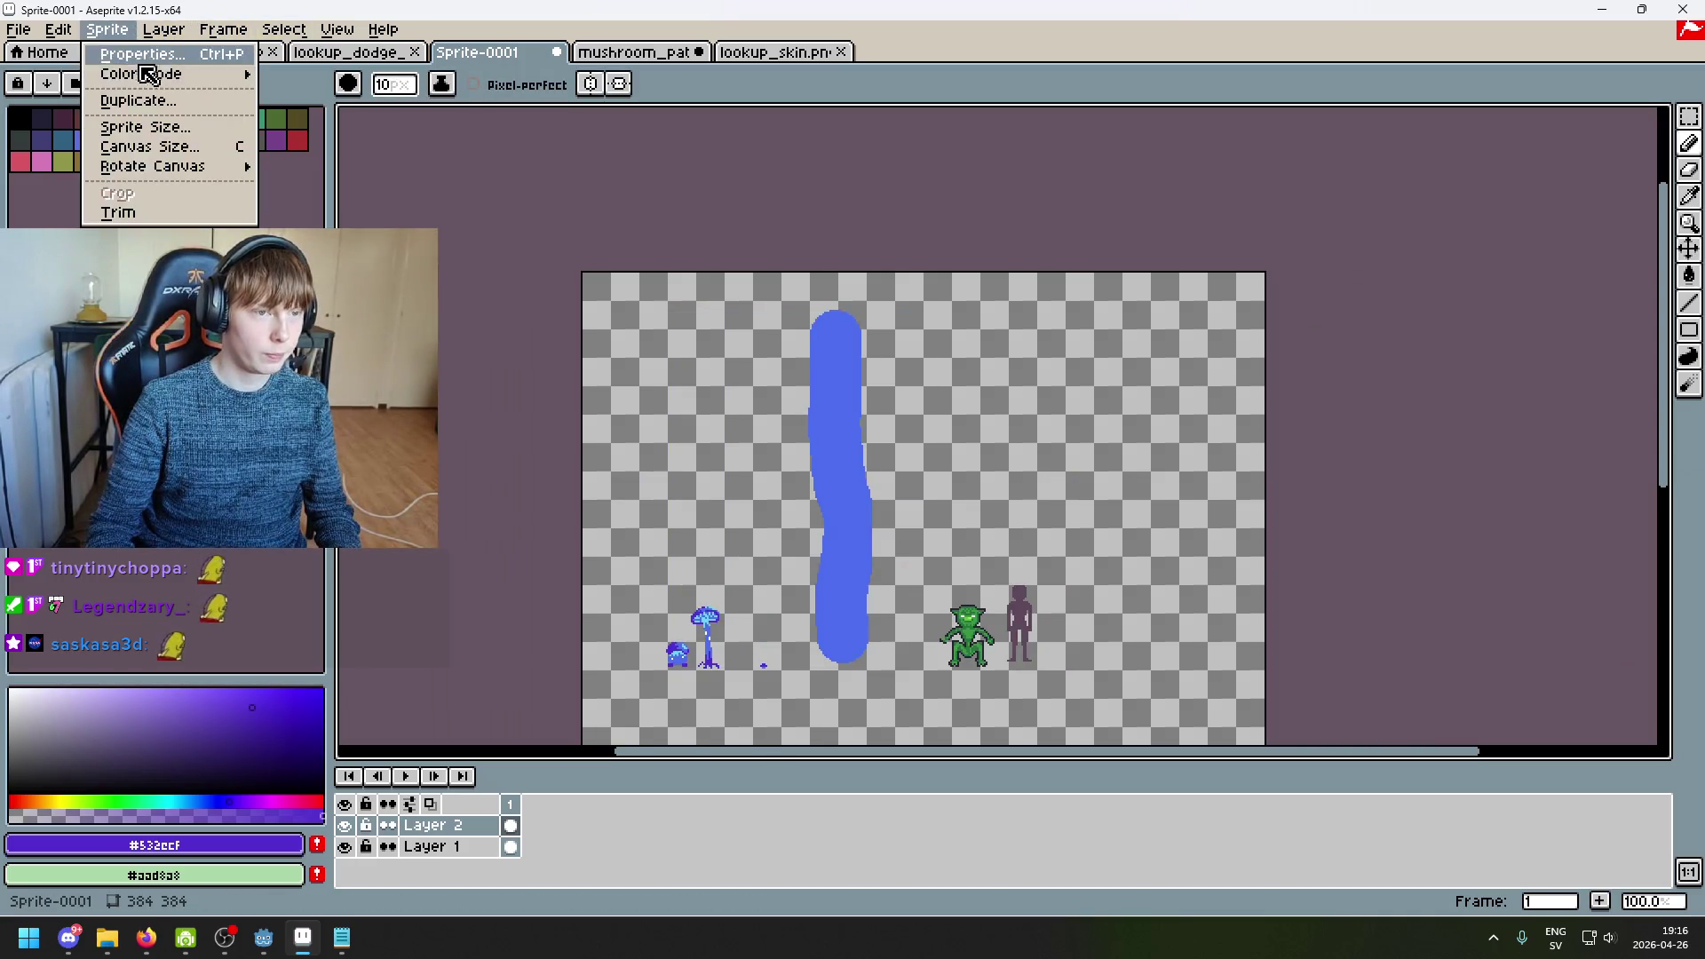
{"action": "left_click", "coordinate": [133, 146]}
{"action": "left_click", "coordinate": [1492, 213]}
{"action": "type", "text": "+64"}
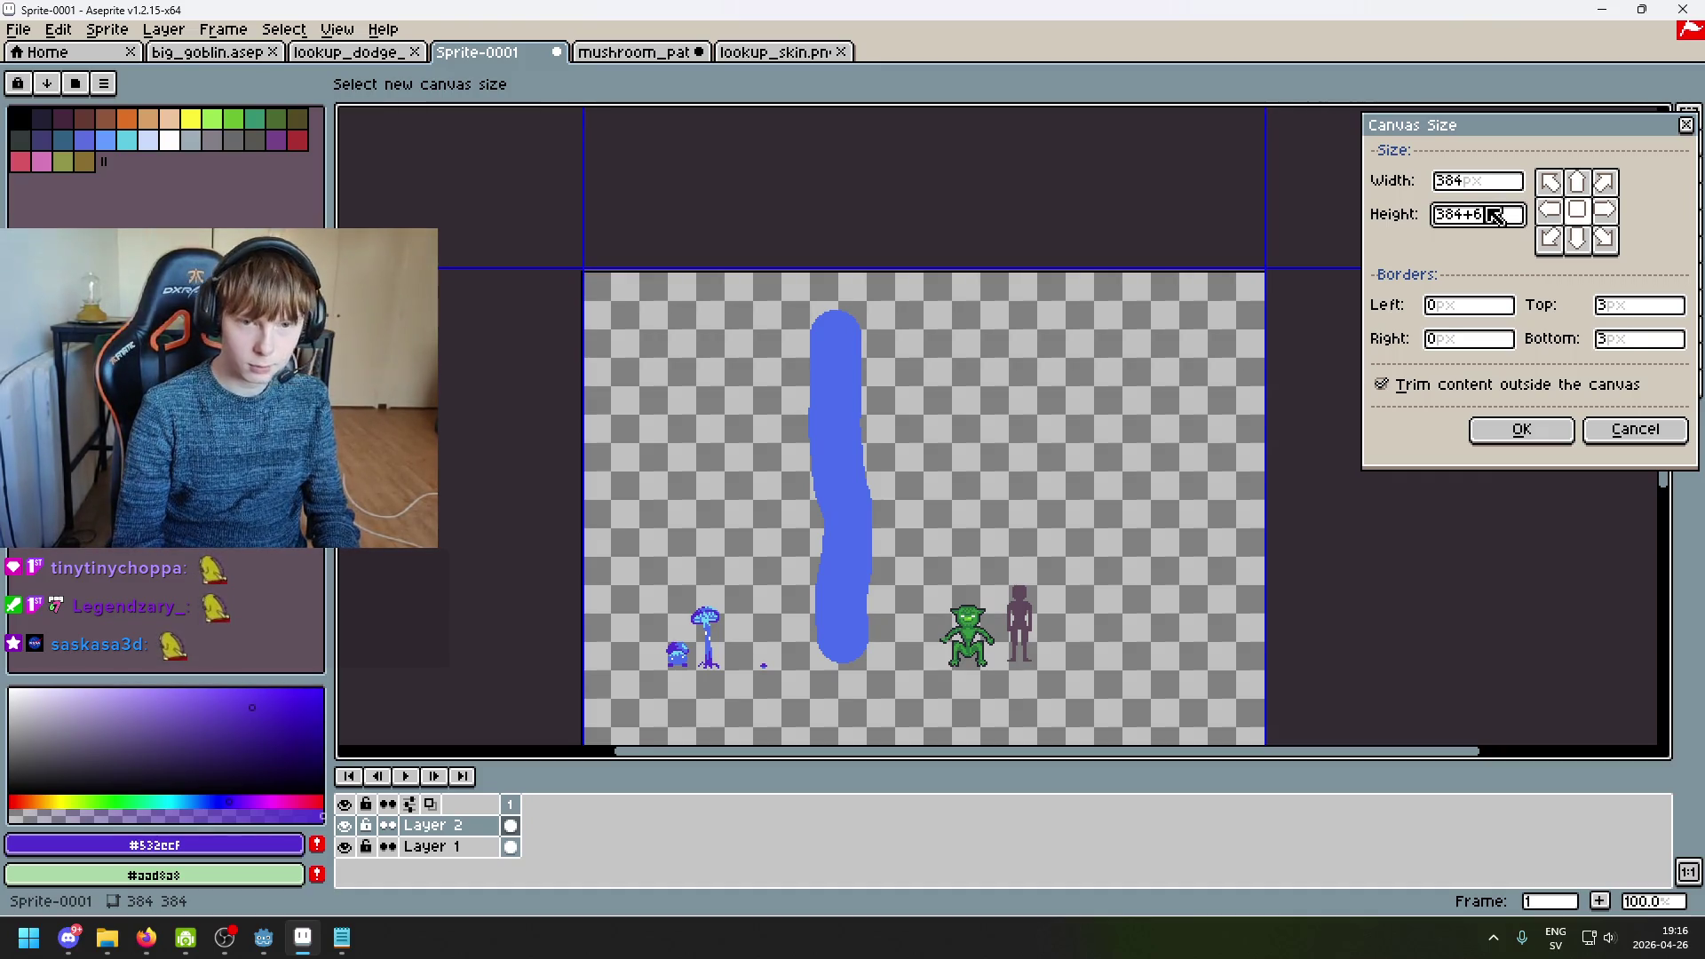
{"action": "key", "text": "BackSpace"}
{"action": "key", "text": "BackSpace"}
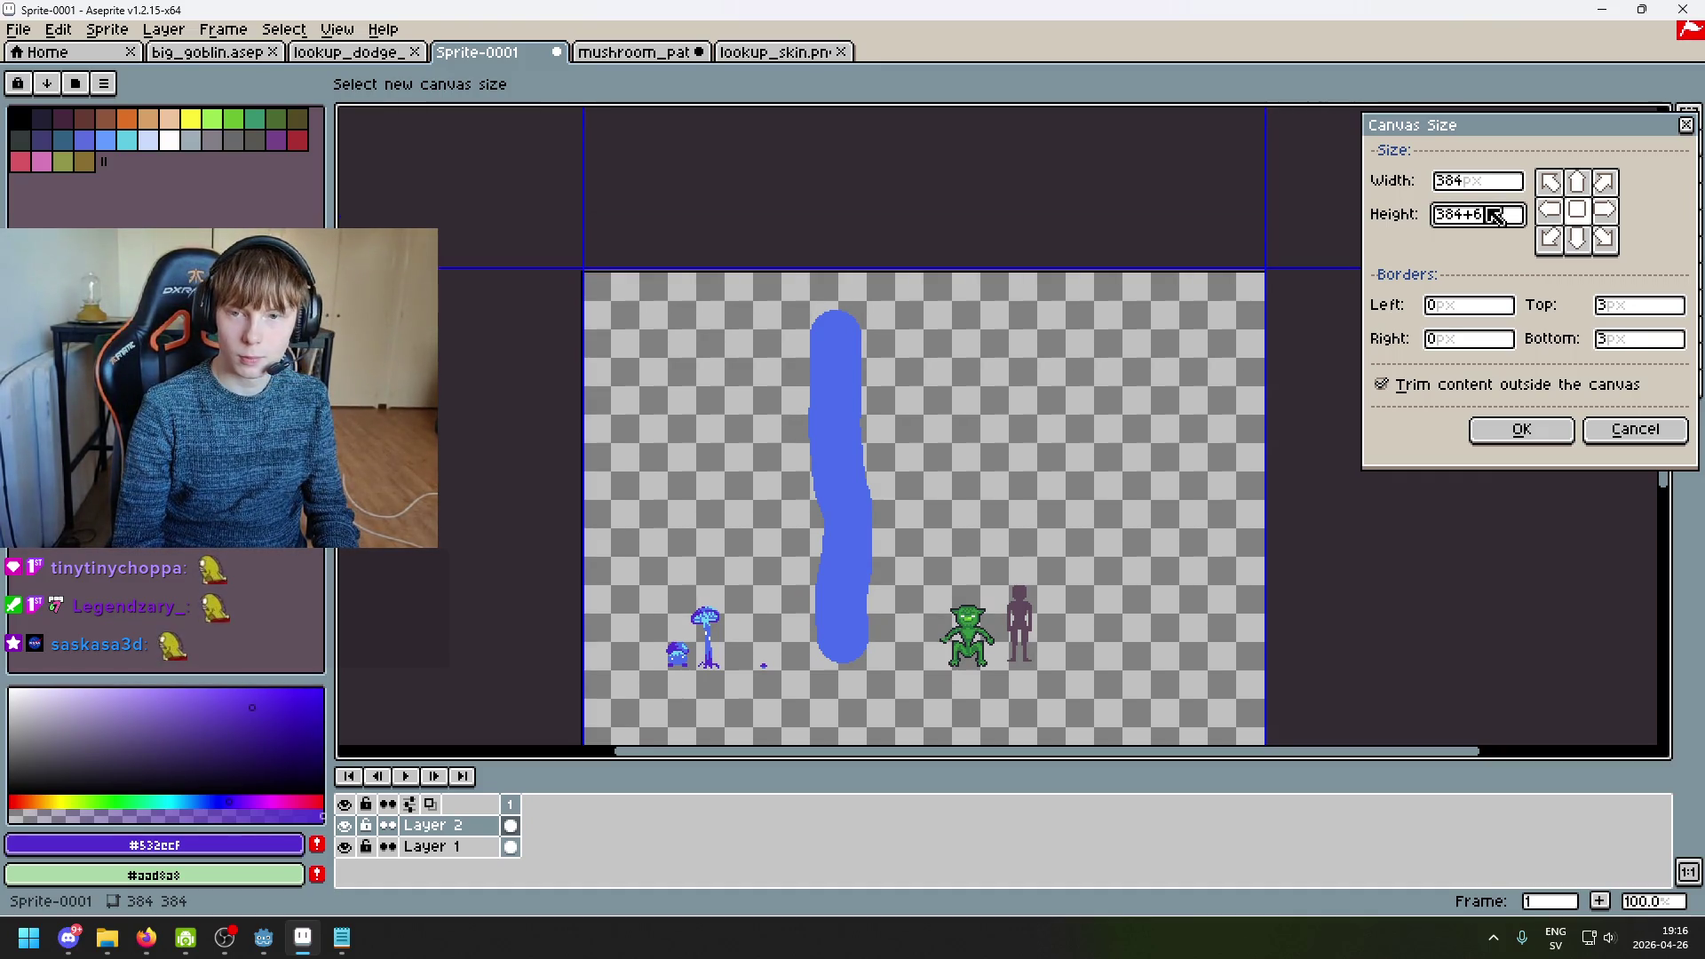
{"action": "type", "text": "96"}
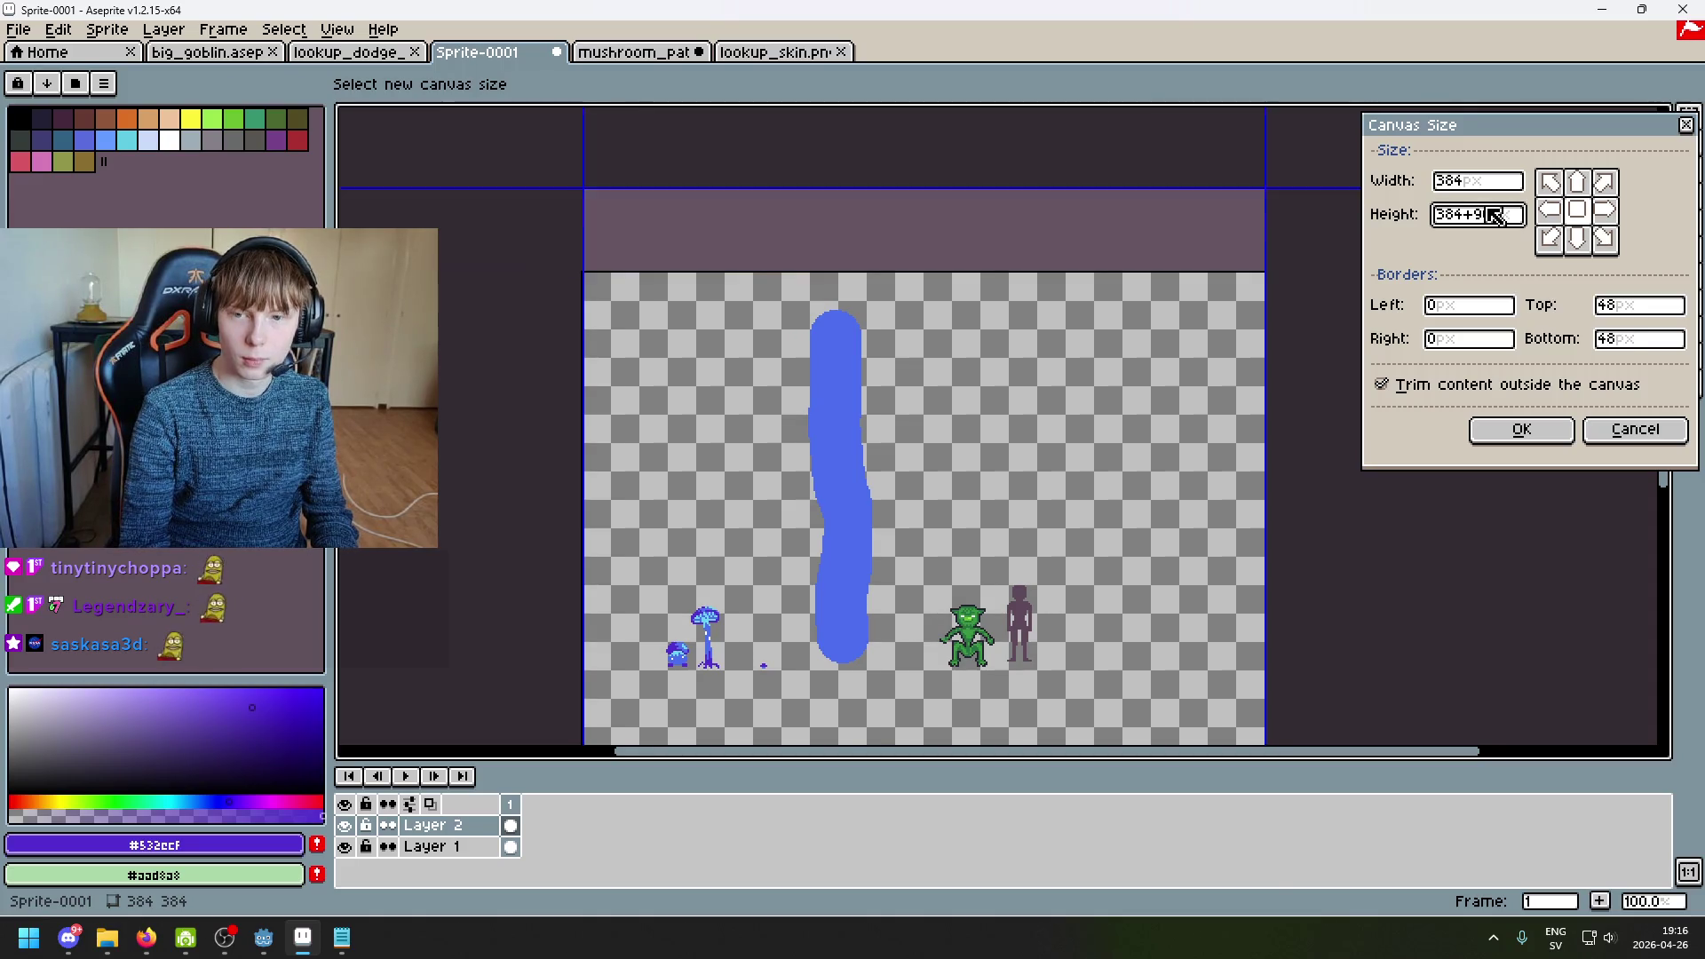
{"action": "key", "text": "Return"}
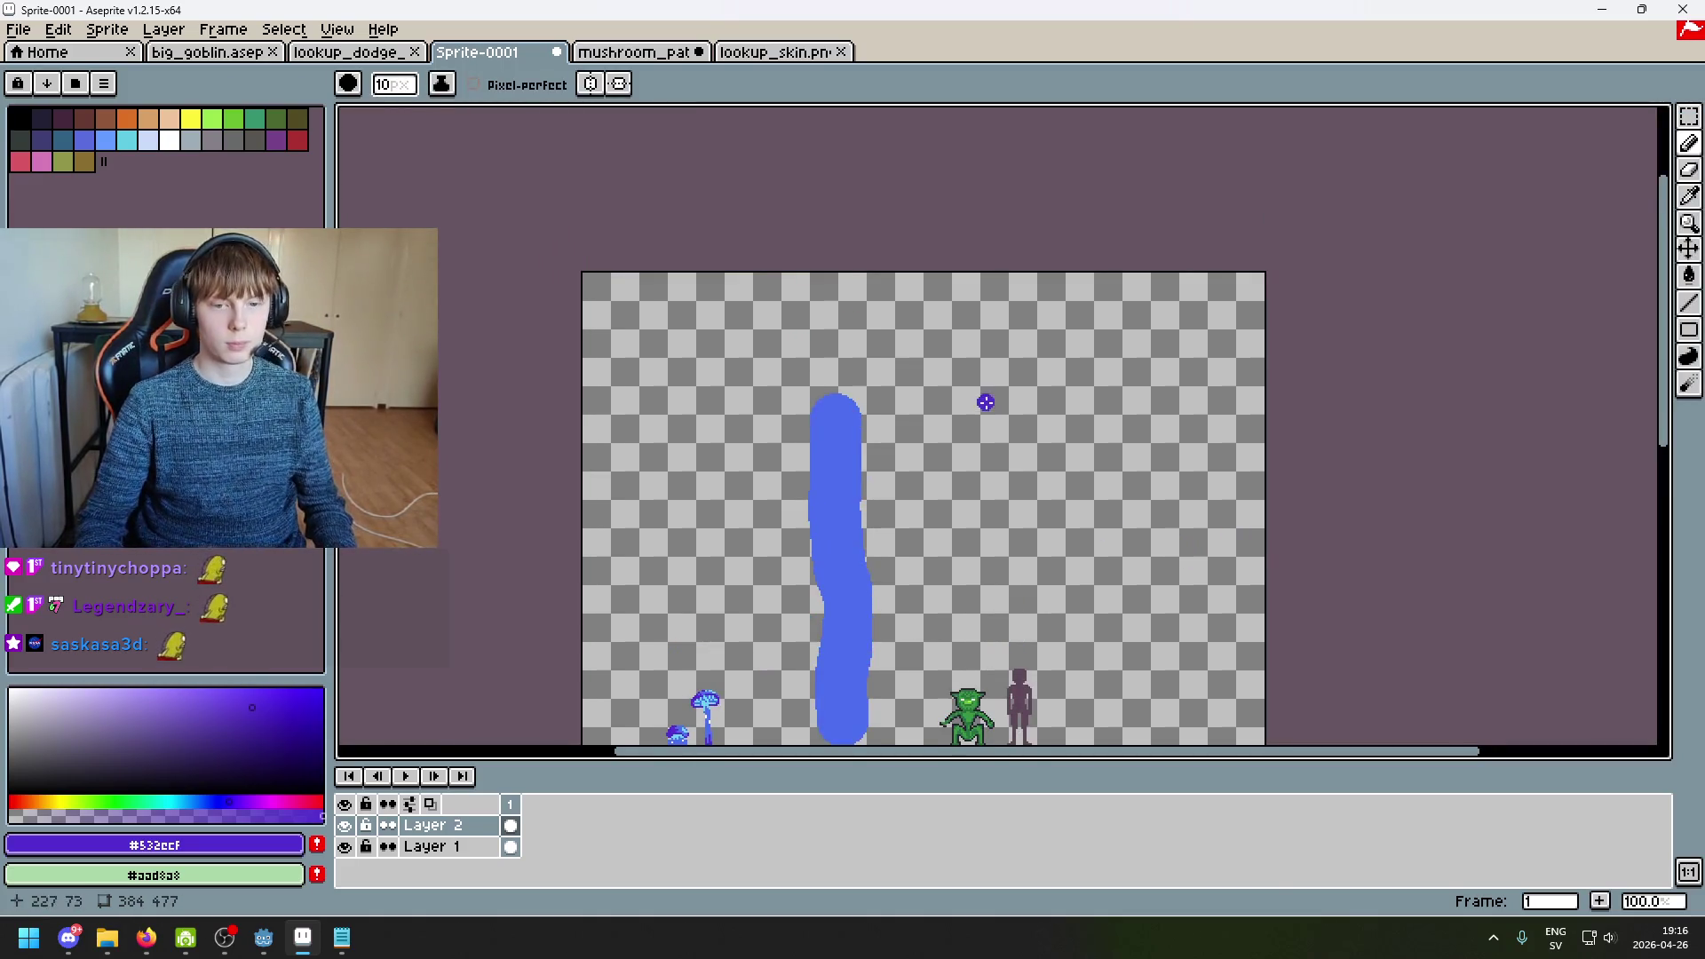
{"action": "scroll", "coordinate": [982, 399], "scroll_direction": "up", "scroll_amount": 2}
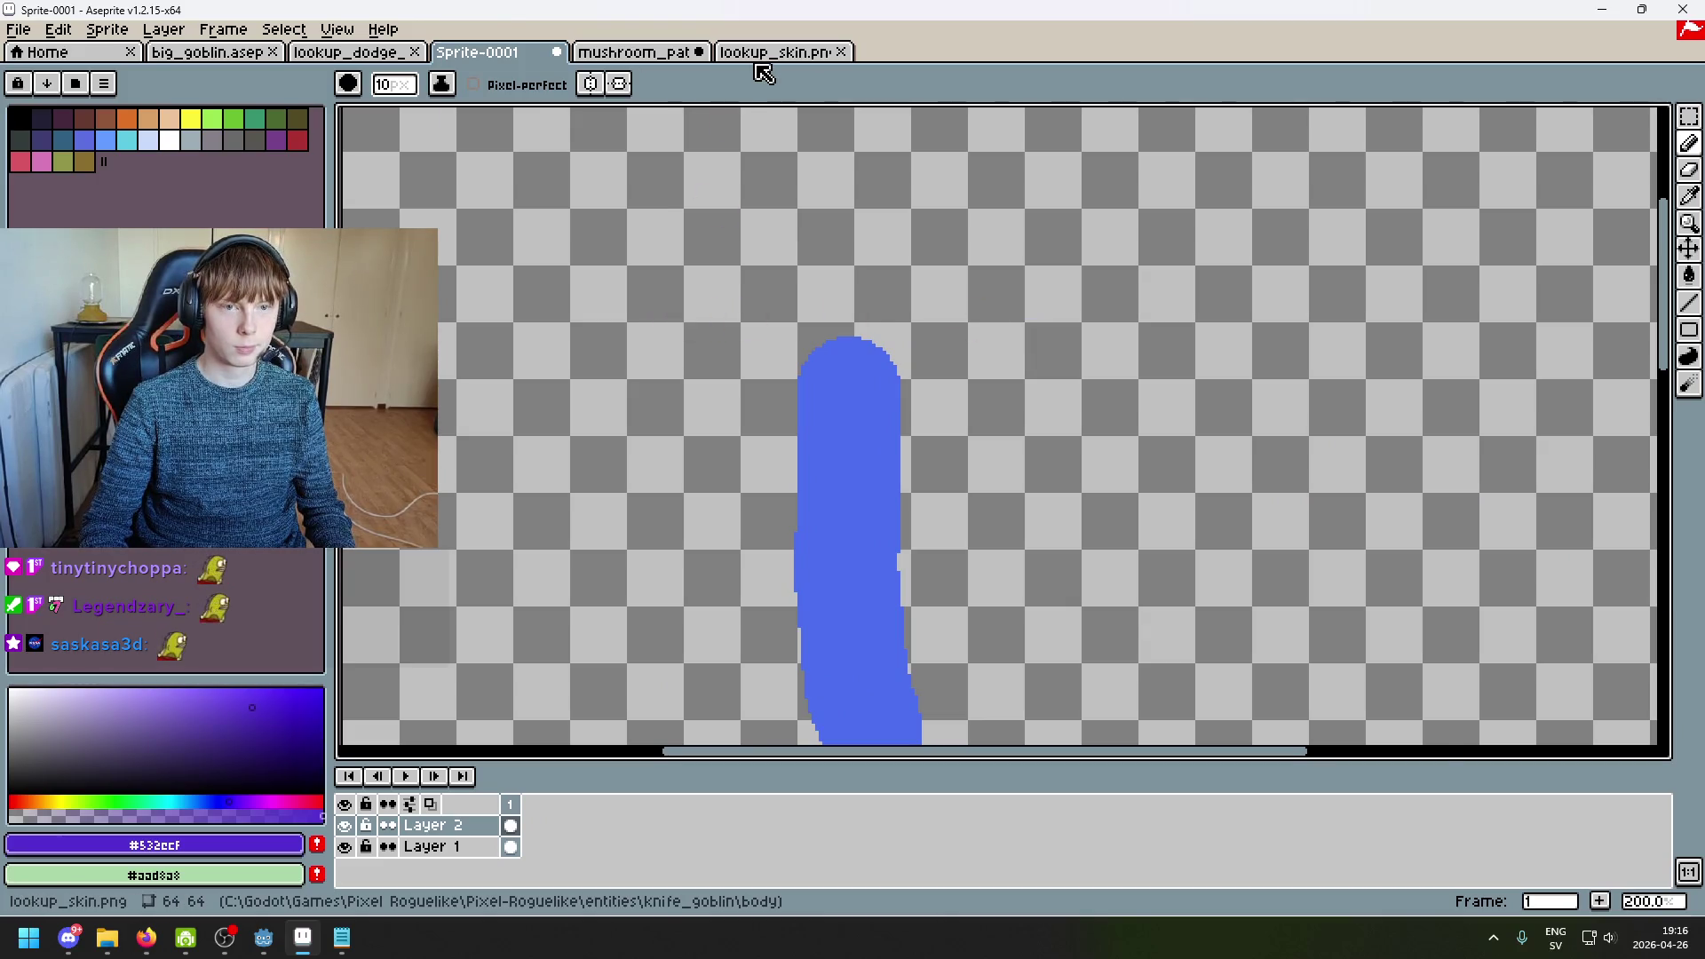
Step: Look over the lookup_skin goblin and the mushroom_path forest reference scene
{"action": "left_click", "coordinate": [757, 51]}
{"action": "left_click", "coordinate": [685, 51]}
{"action": "scroll", "coordinate": [735, 164], "scroll_direction": "down", "scroll_amount": 1}
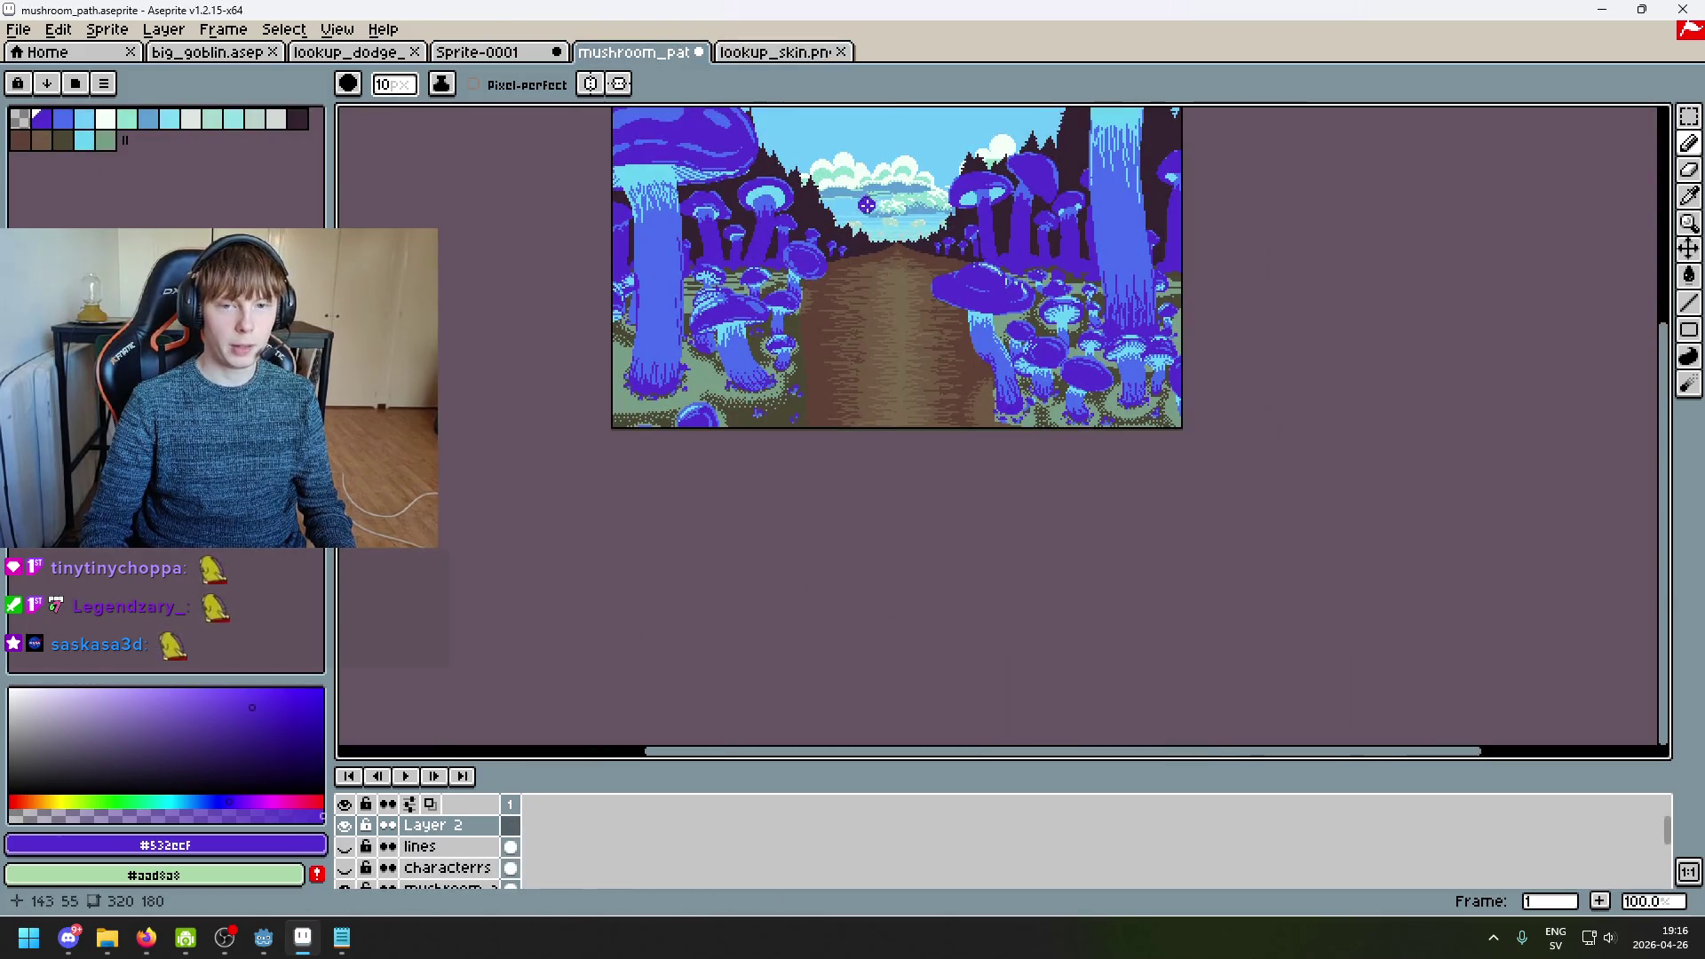
{"action": "left_click_drag", "start_coordinate": [918, 214], "coordinate": [803, 311]}
{"action": "scroll", "coordinate": [809, 306], "scroll_direction": "up", "scroll_amount": 2}
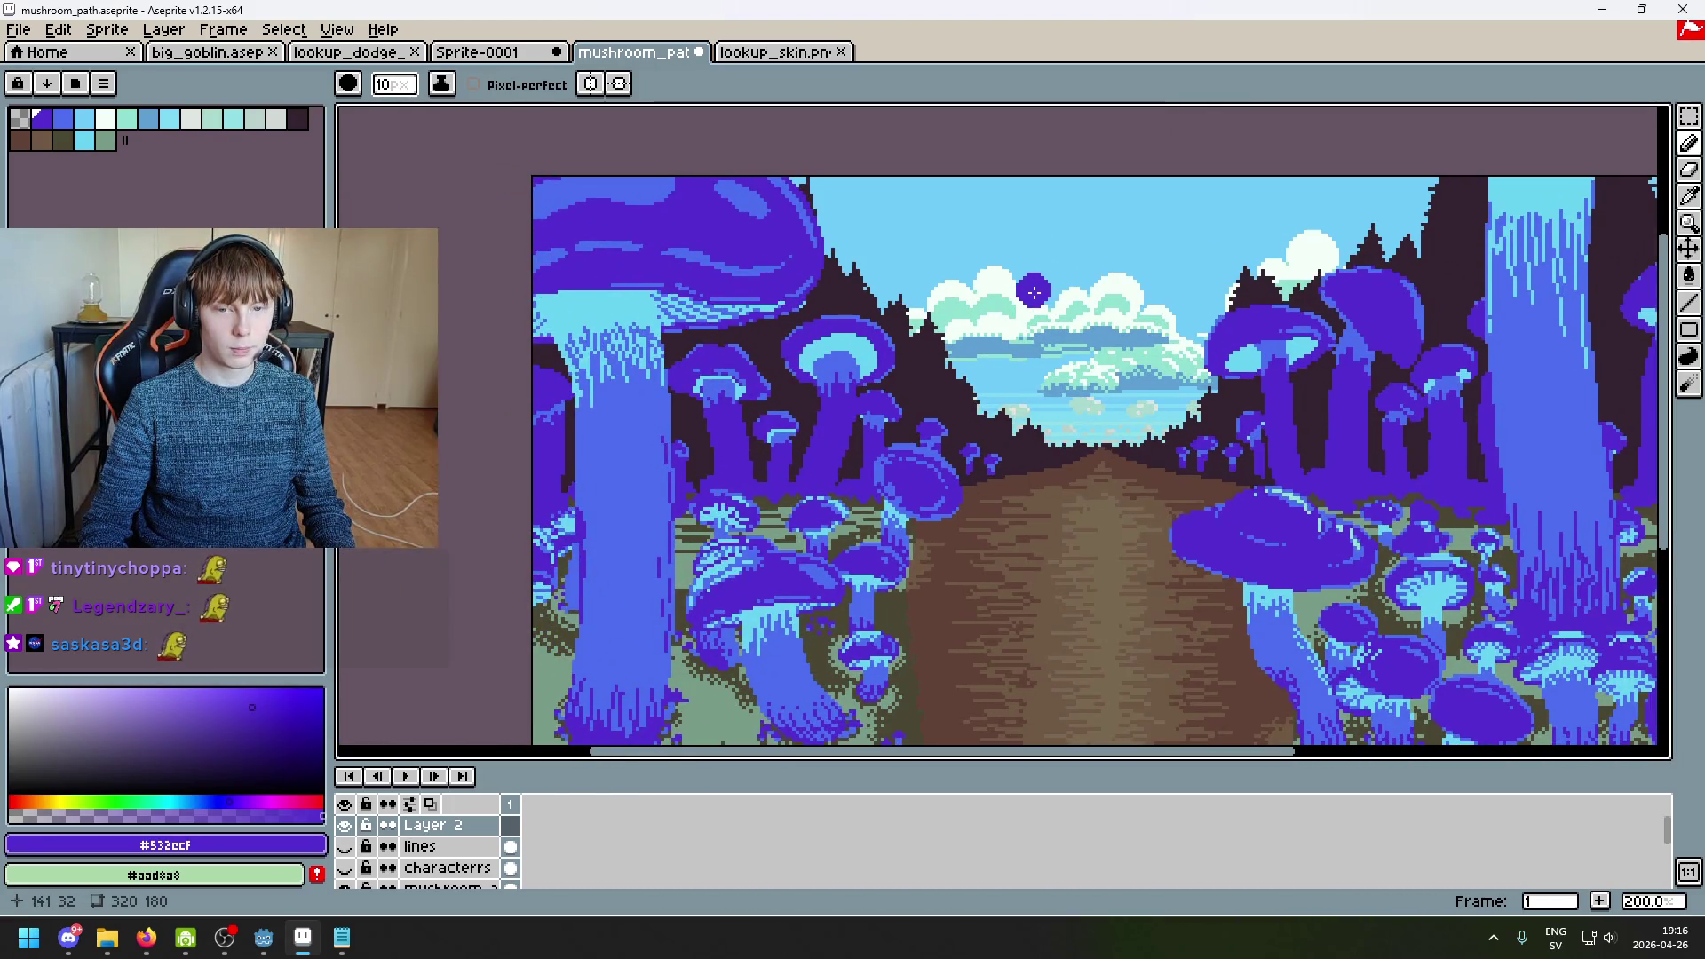
Step: On Sprite-0001, paint a broad purple cap over the top of the tall blue stem
{"action": "left_click", "coordinate": [525, 57]}
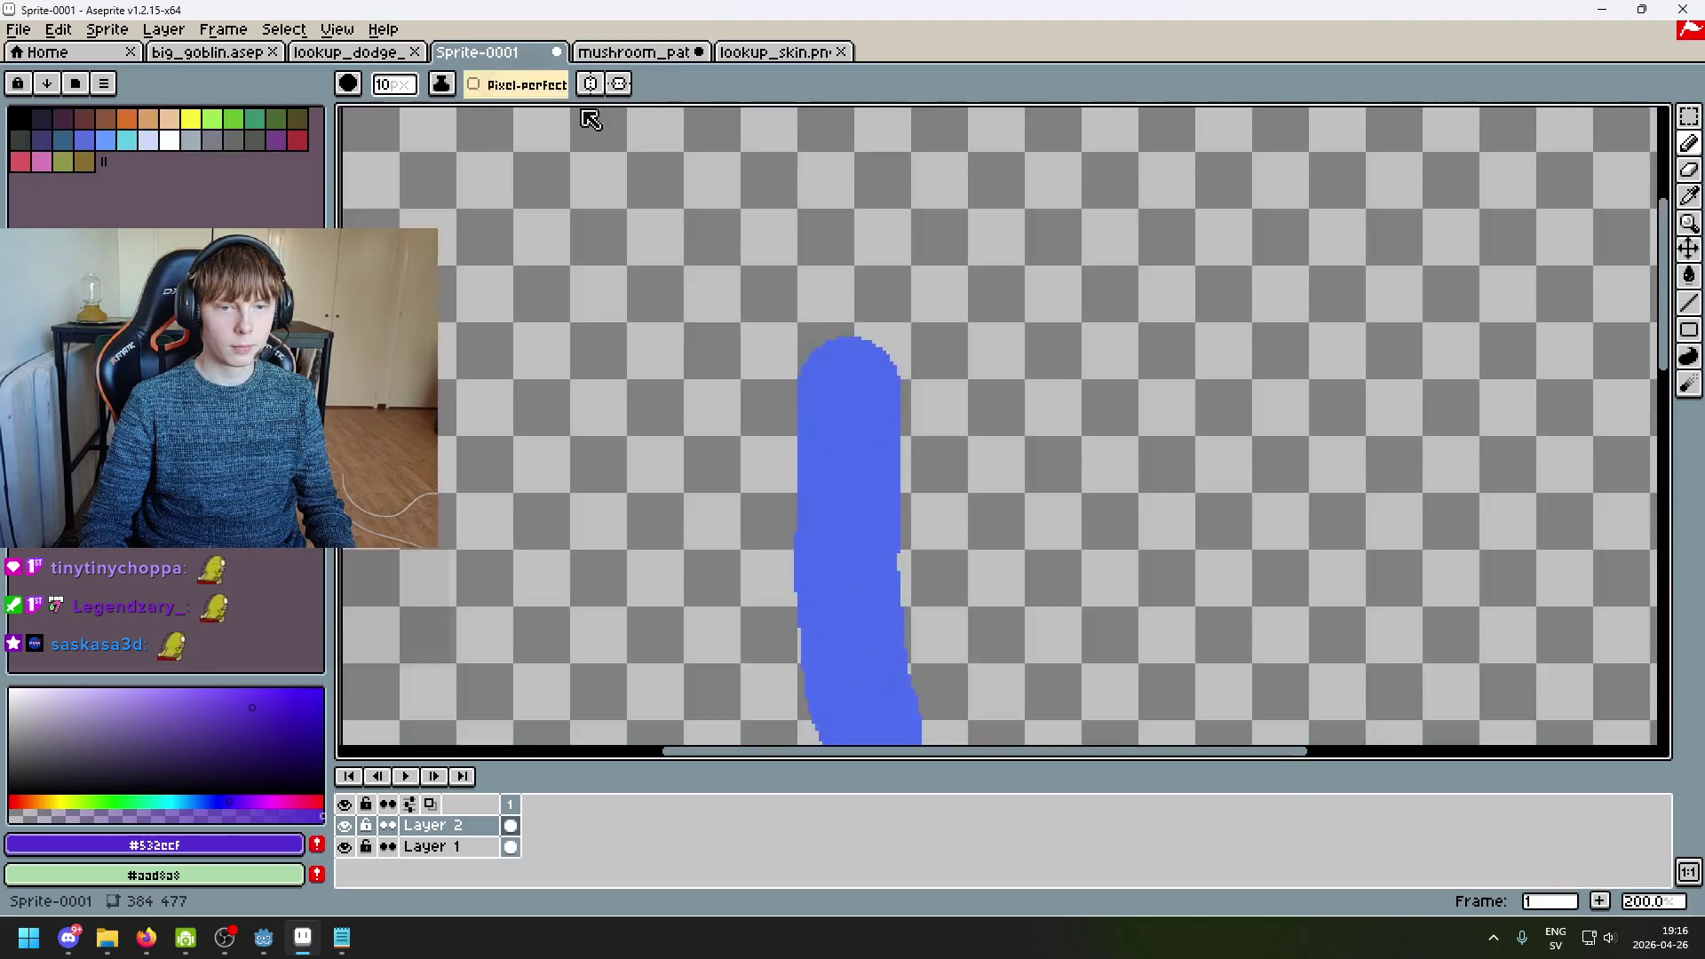
{"action": "left_click_drag", "start_coordinate": [618, 366], "coordinate": [981, 338]}
{"action": "key", "text": "ctrl+z"}
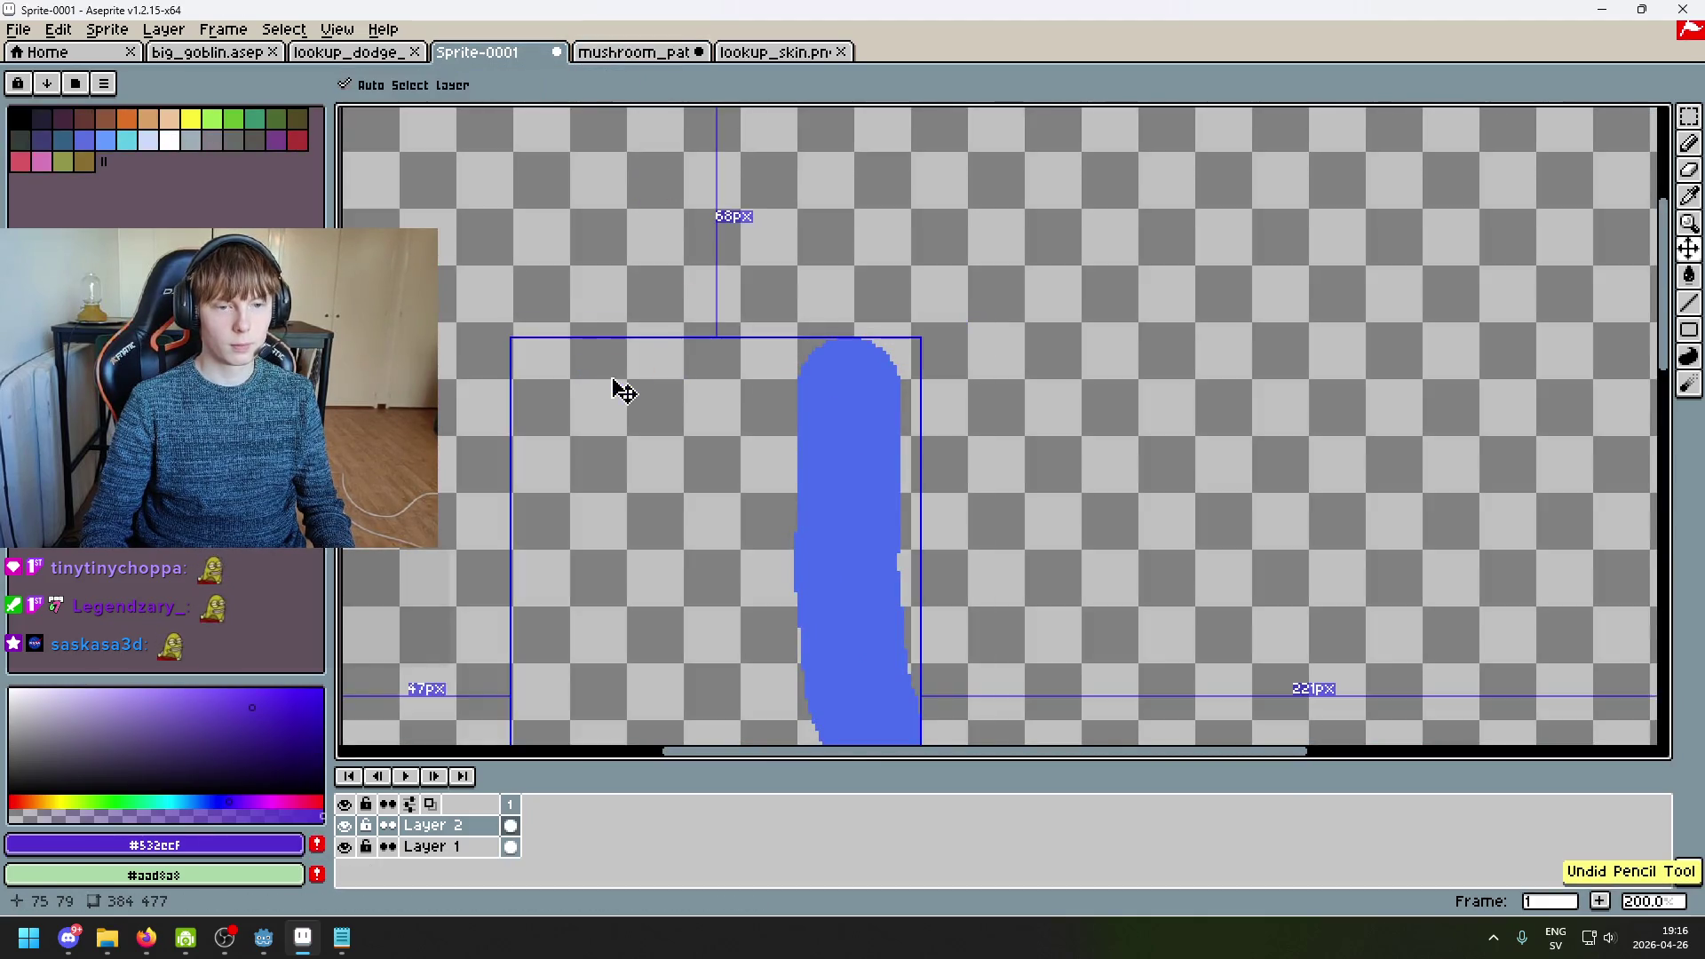
{"action": "mouse_move", "coordinate": [609, 381]}
{"action": "left_mouse_down"}
{"action": "mouse_move", "coordinate": [981, 340]}
{"action": "mouse_move", "coordinate": [752, 335]}
{"action": "mouse_move", "coordinate": [998, 336]}
{"action": "mouse_move", "coordinate": [1117, 357]}
{"action": "left_mouse_up"}
{"action": "key", "text": "ctrl+z"}
{"action": "scroll", "coordinate": [910, 377], "scroll_direction": "down", "scroll_amount": 2}
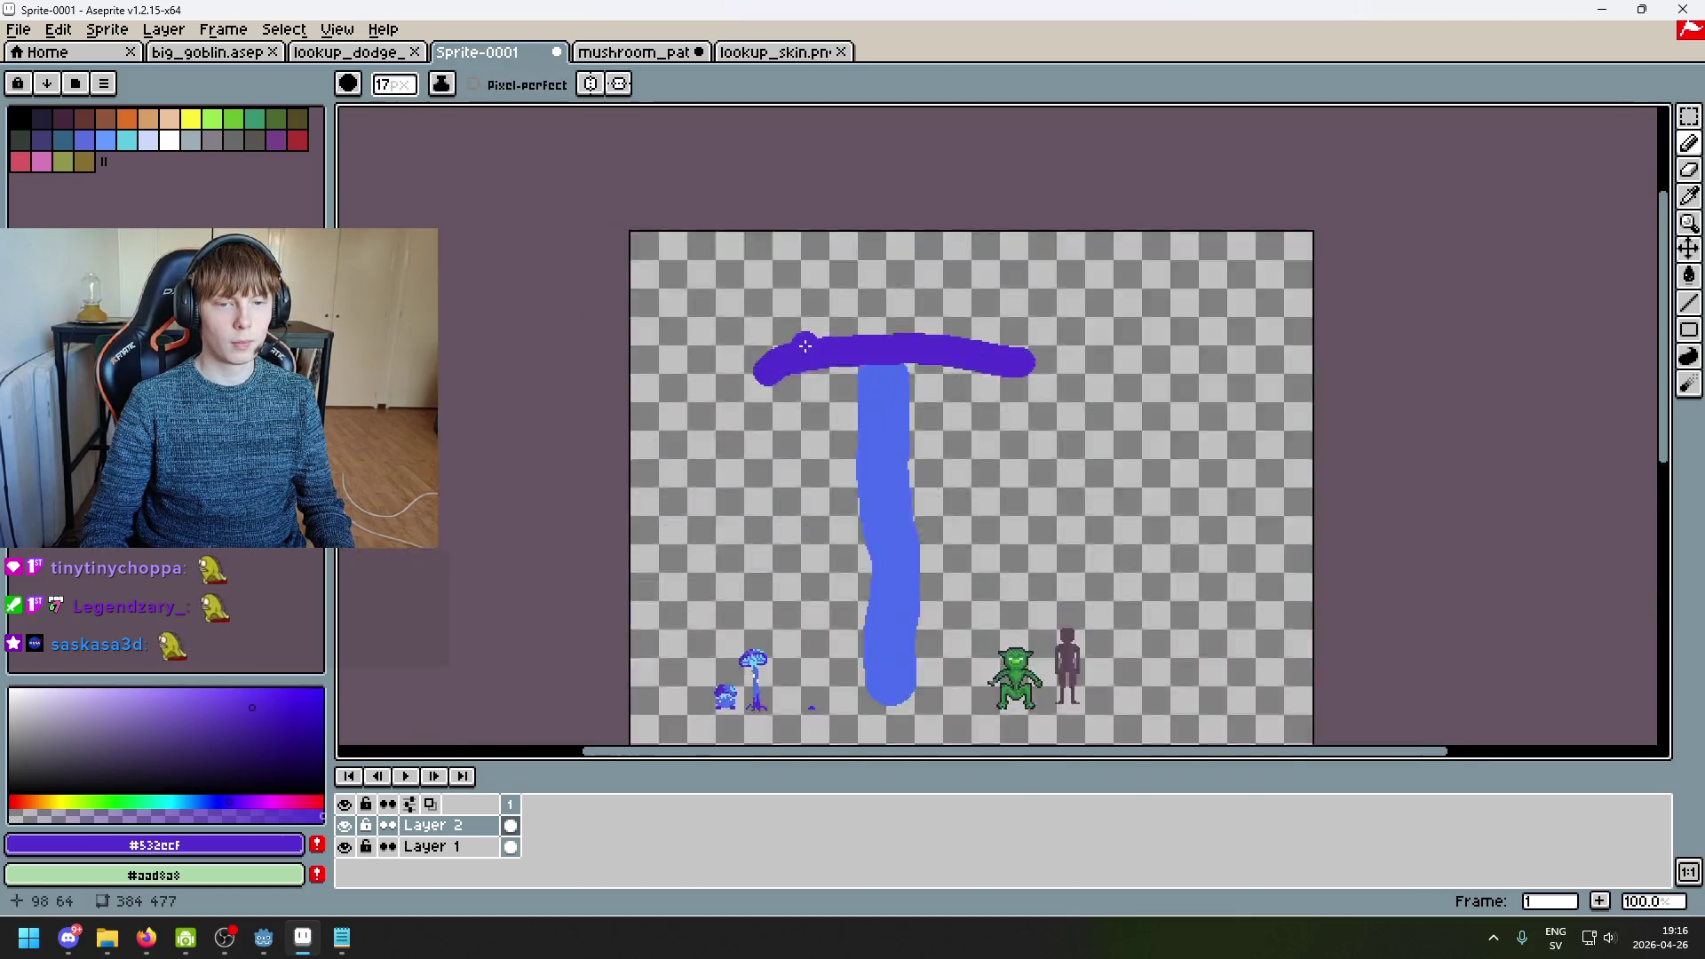
{"action": "scroll", "coordinate": [801, 355], "scroll_direction": "up", "scroll_amount": 2}
{"action": "mouse_move", "coordinate": [715, 396]}
{"action": "left_mouse_down"}
{"action": "mouse_move", "coordinate": [726, 253]}
{"action": "mouse_move", "coordinate": [901, 178]}
{"action": "left_mouse_up"}
{"action": "left_click_drag", "start_coordinate": [755, 337], "coordinate": [781, 243]}
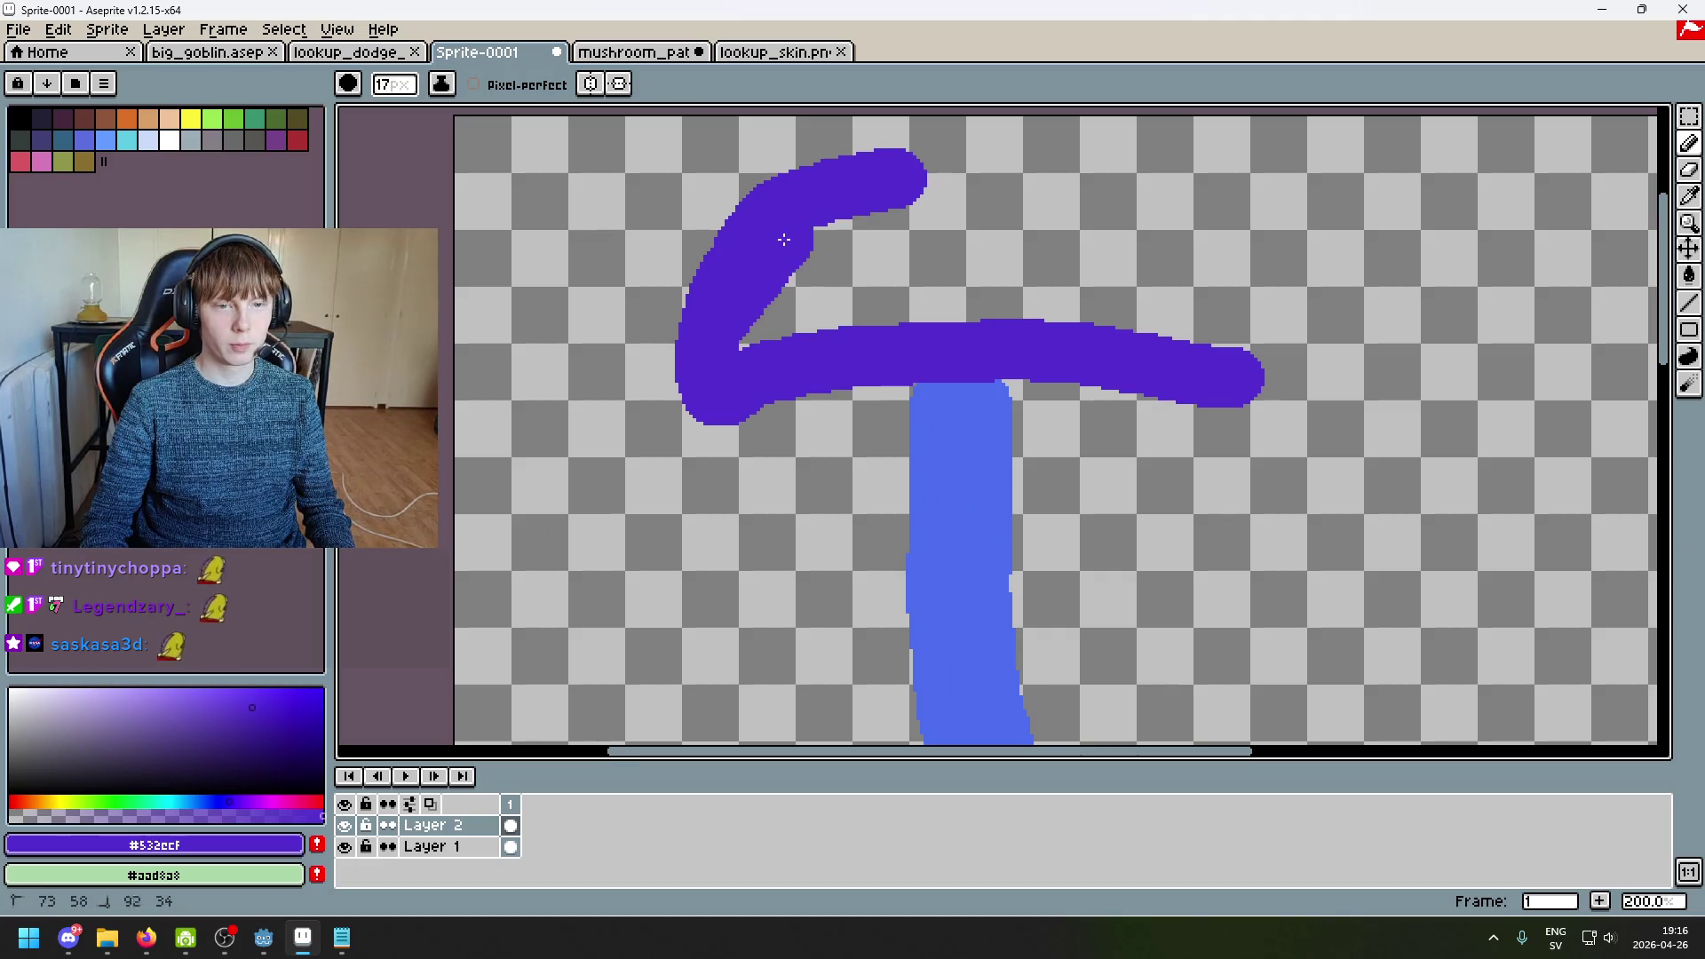
{"action": "mouse_move", "coordinate": [868, 205]}
{"action": "left_mouse_down"}
{"action": "mouse_move", "coordinate": [1048, 172]}
{"action": "mouse_move", "coordinate": [1209, 257]}
{"action": "mouse_move", "coordinate": [1238, 333]}
{"action": "mouse_move", "coordinate": [981, 288]}
{"action": "mouse_move", "coordinate": [797, 310]}
{"action": "mouse_move", "coordinate": [753, 336]}
{"action": "mouse_move", "coordinate": [1069, 222]}
{"action": "left_mouse_up"}
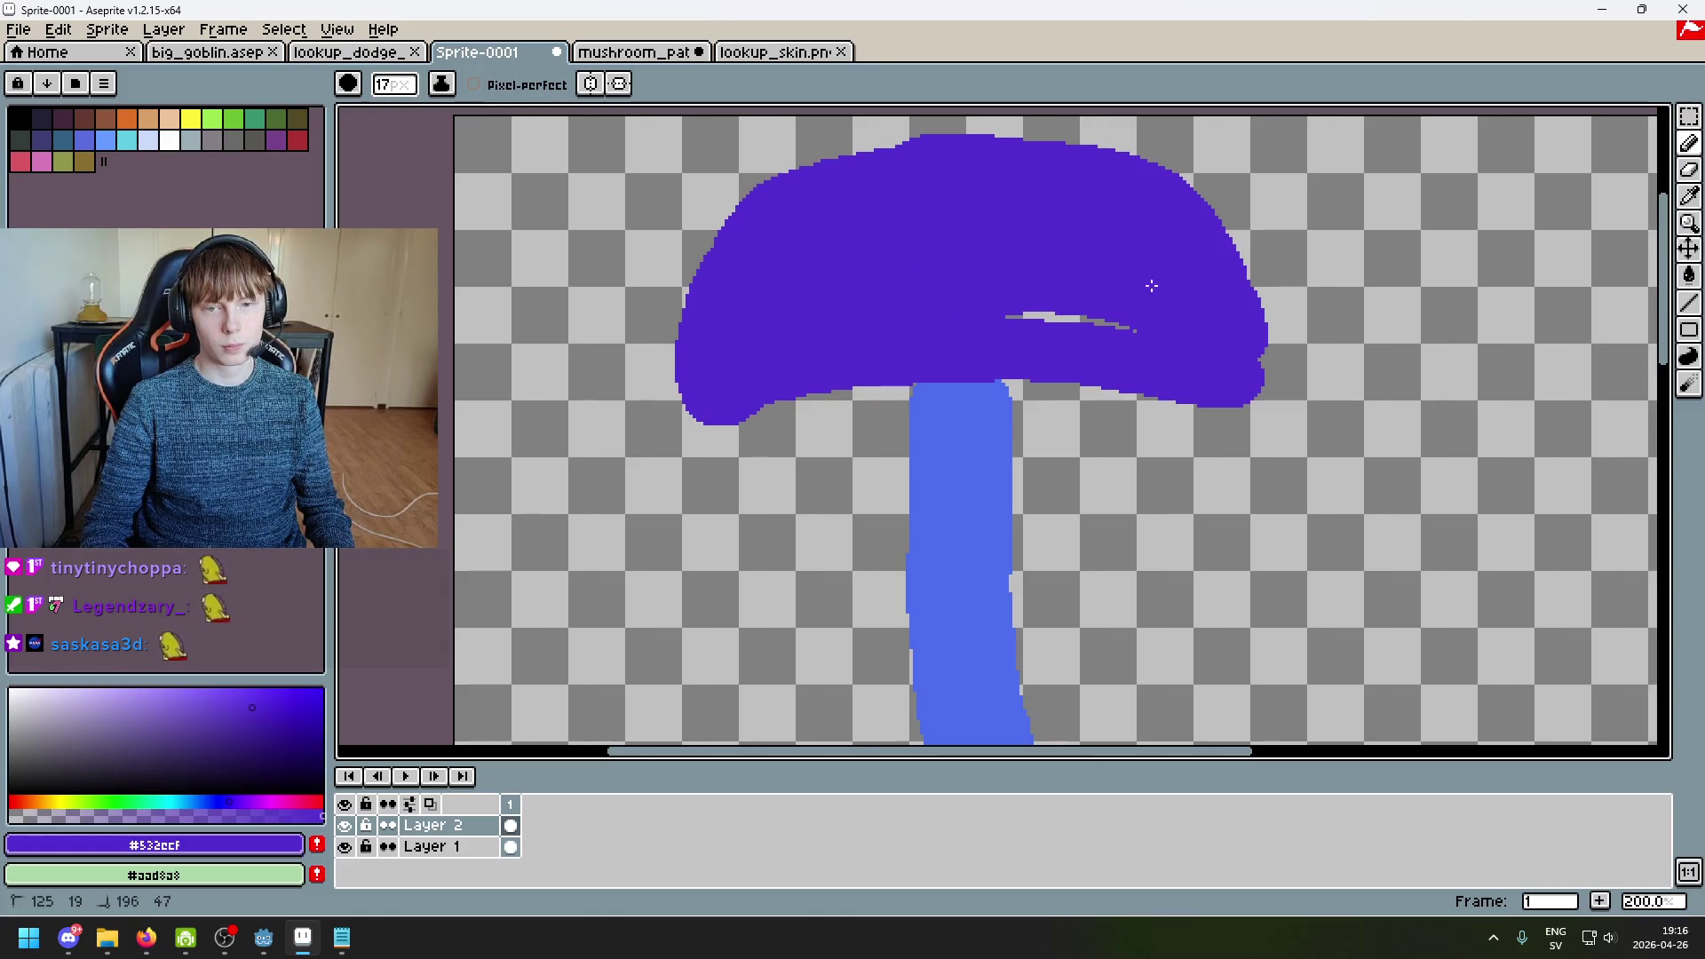
{"action": "scroll", "coordinate": [1157, 327], "scroll_direction": "down", "scroll_amount": 3}
{"action": "scroll", "coordinate": [885, 325], "scroll_direction": "up", "scroll_amount": 2}
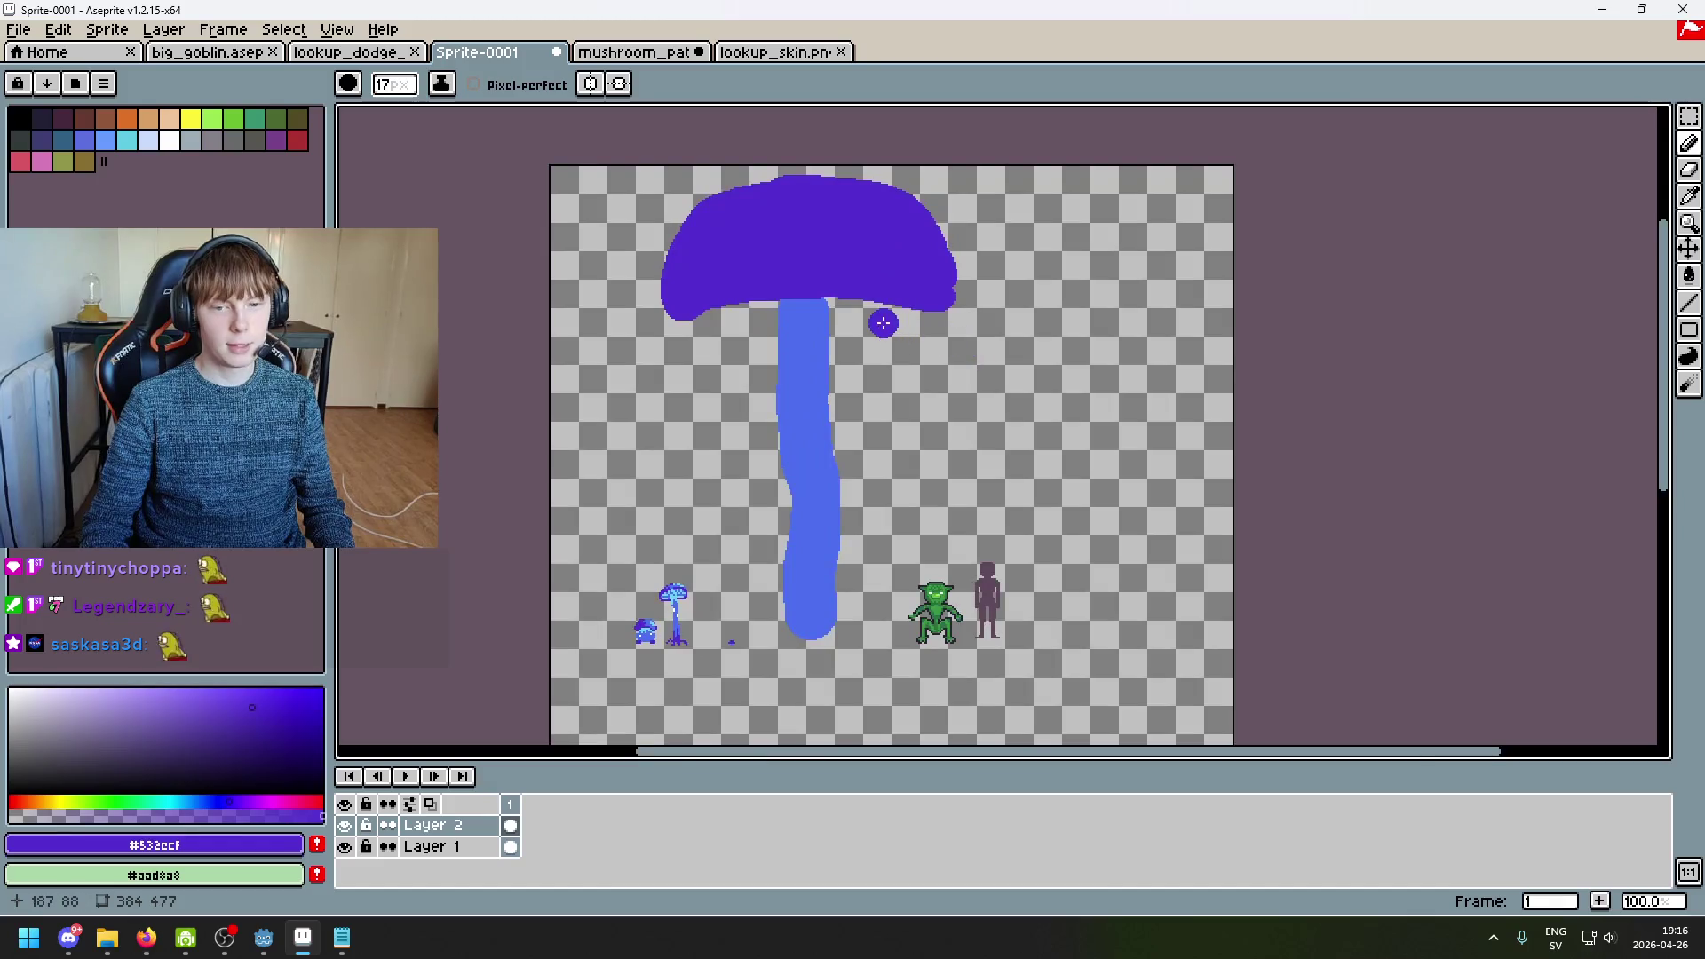
{"action": "key", "text": "e"}
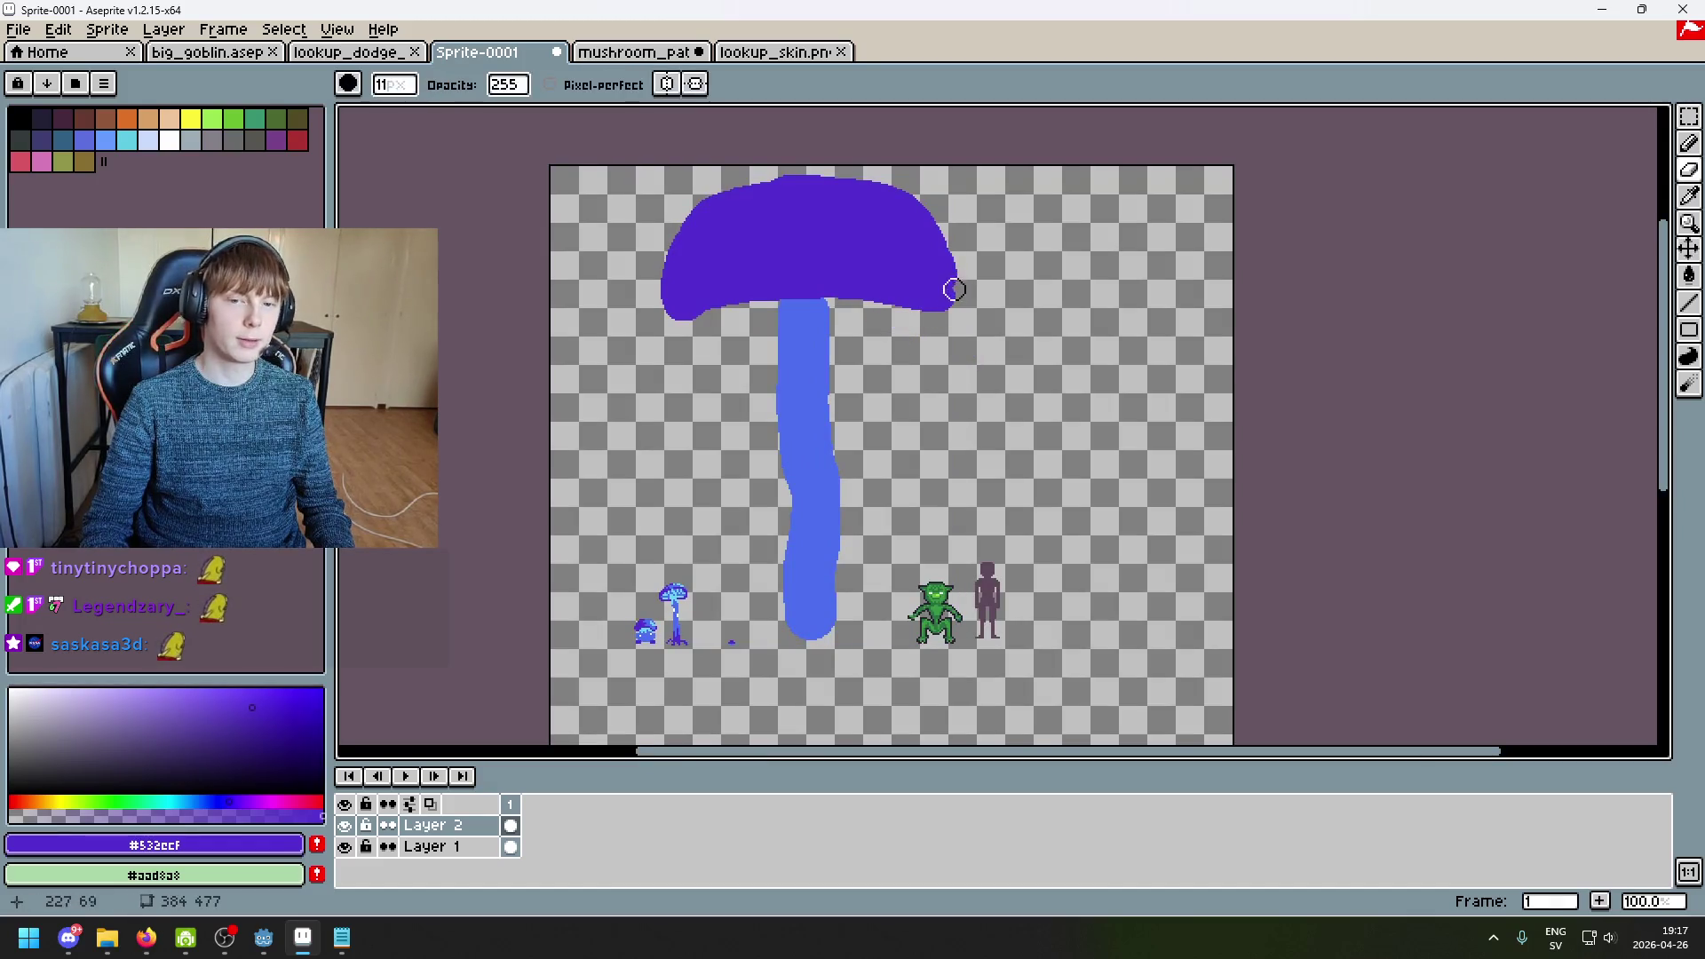
Step: Trim the purple cap's right and upper edges into a rounder dome with a 16px eraser
{"action": "key", "text": "ctrl+z"}
{"action": "left_click_drag", "start_coordinate": [913, 183], "coordinate": [957, 294]}
{"action": "key", "text": "ctrl+z"}
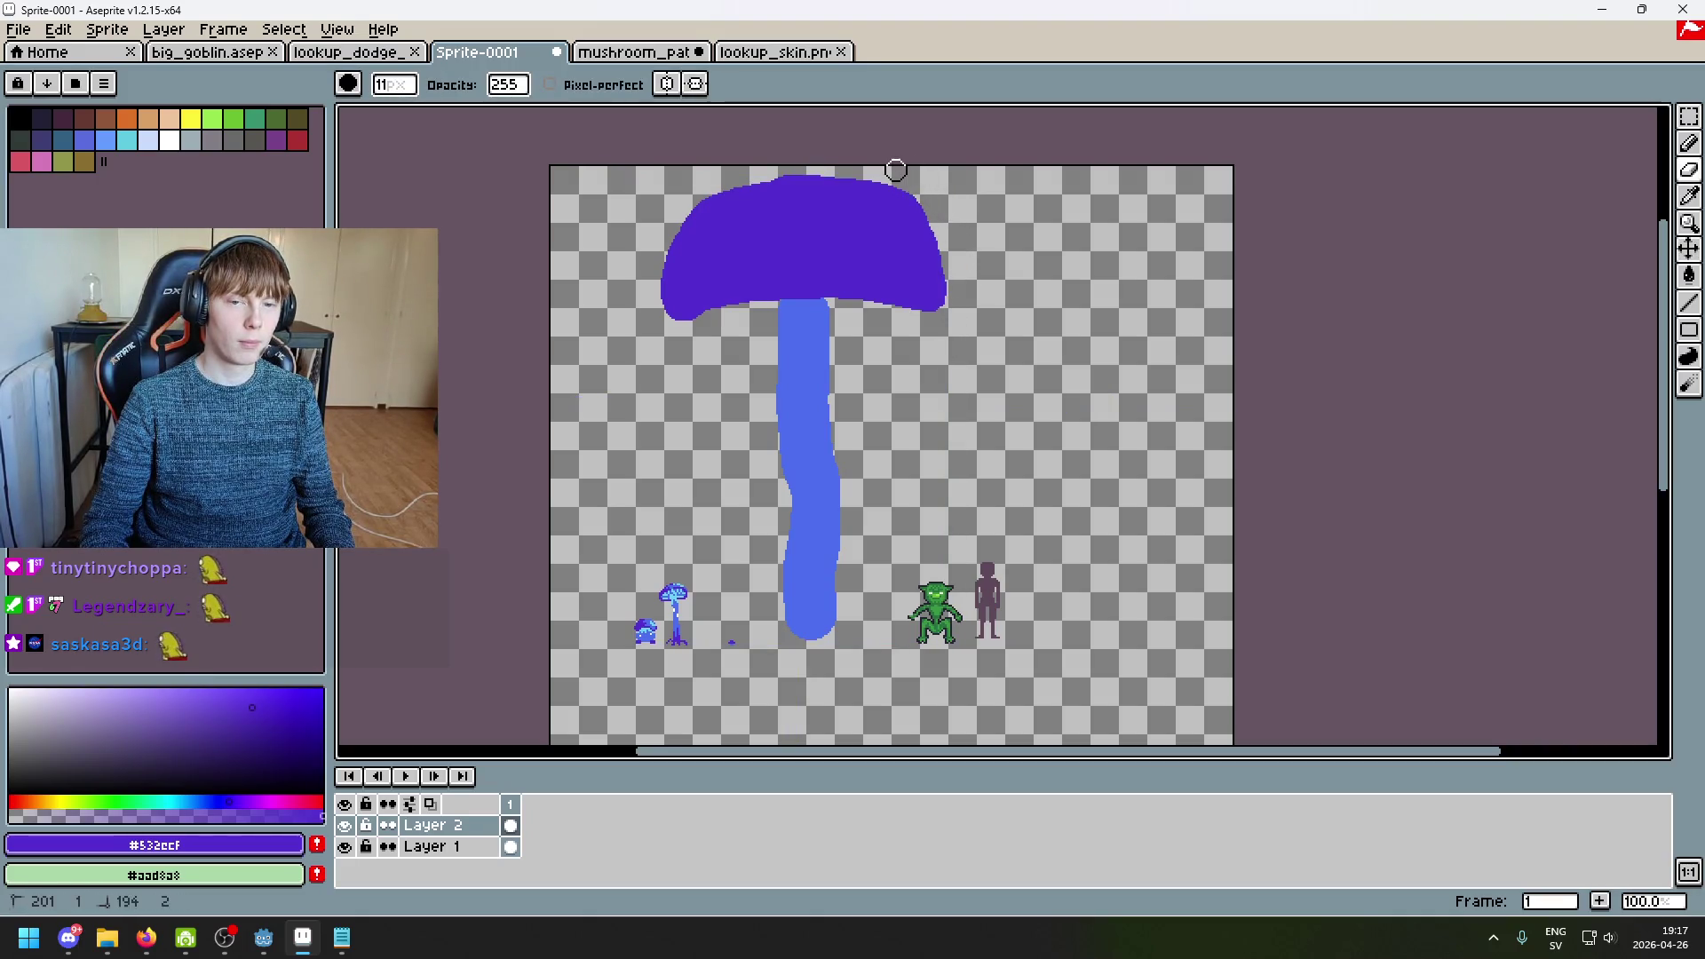
{"action": "key", "text": "plus"}
{"action": "key", "text": "plus"}
{"action": "key", "text": "plus"}
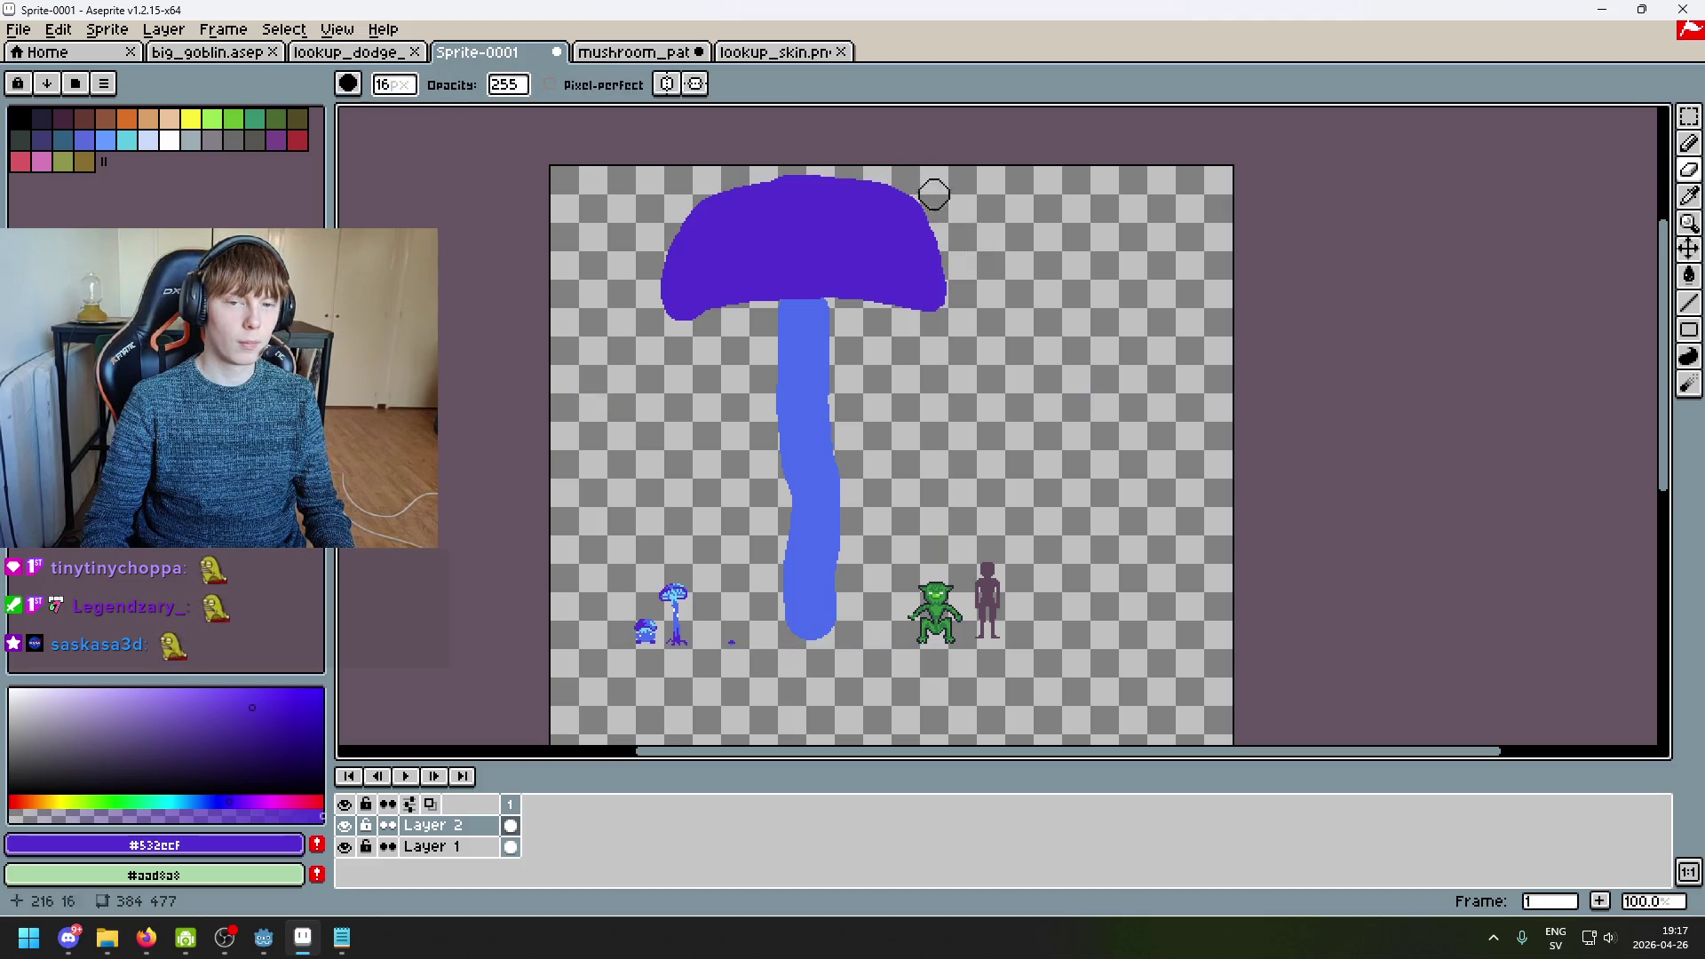
{"action": "key", "text": "ctrl+z"}
{"action": "mouse_move", "coordinate": [935, 311]}
{"action": "left_mouse_down"}
{"action": "mouse_move", "coordinate": [935, 221]}
{"action": "mouse_move", "coordinate": [912, 185]}
{"action": "left_mouse_up"}
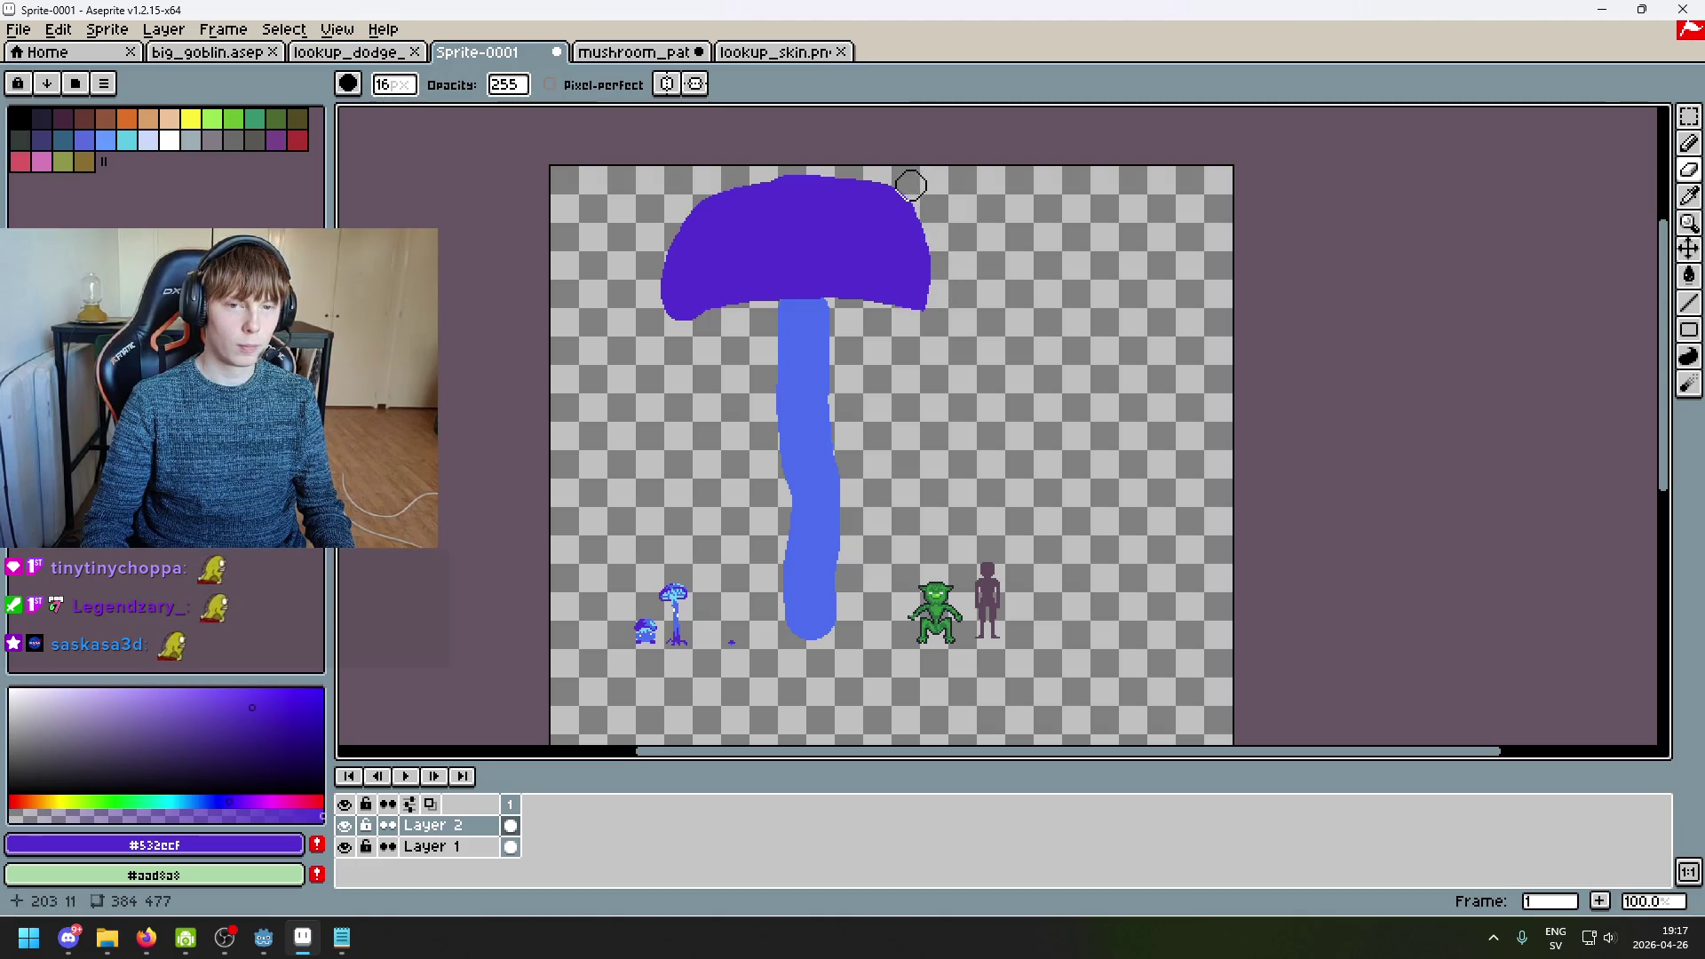
{"action": "left_click_drag", "start_coordinate": [667, 220], "coordinate": [685, 180]}
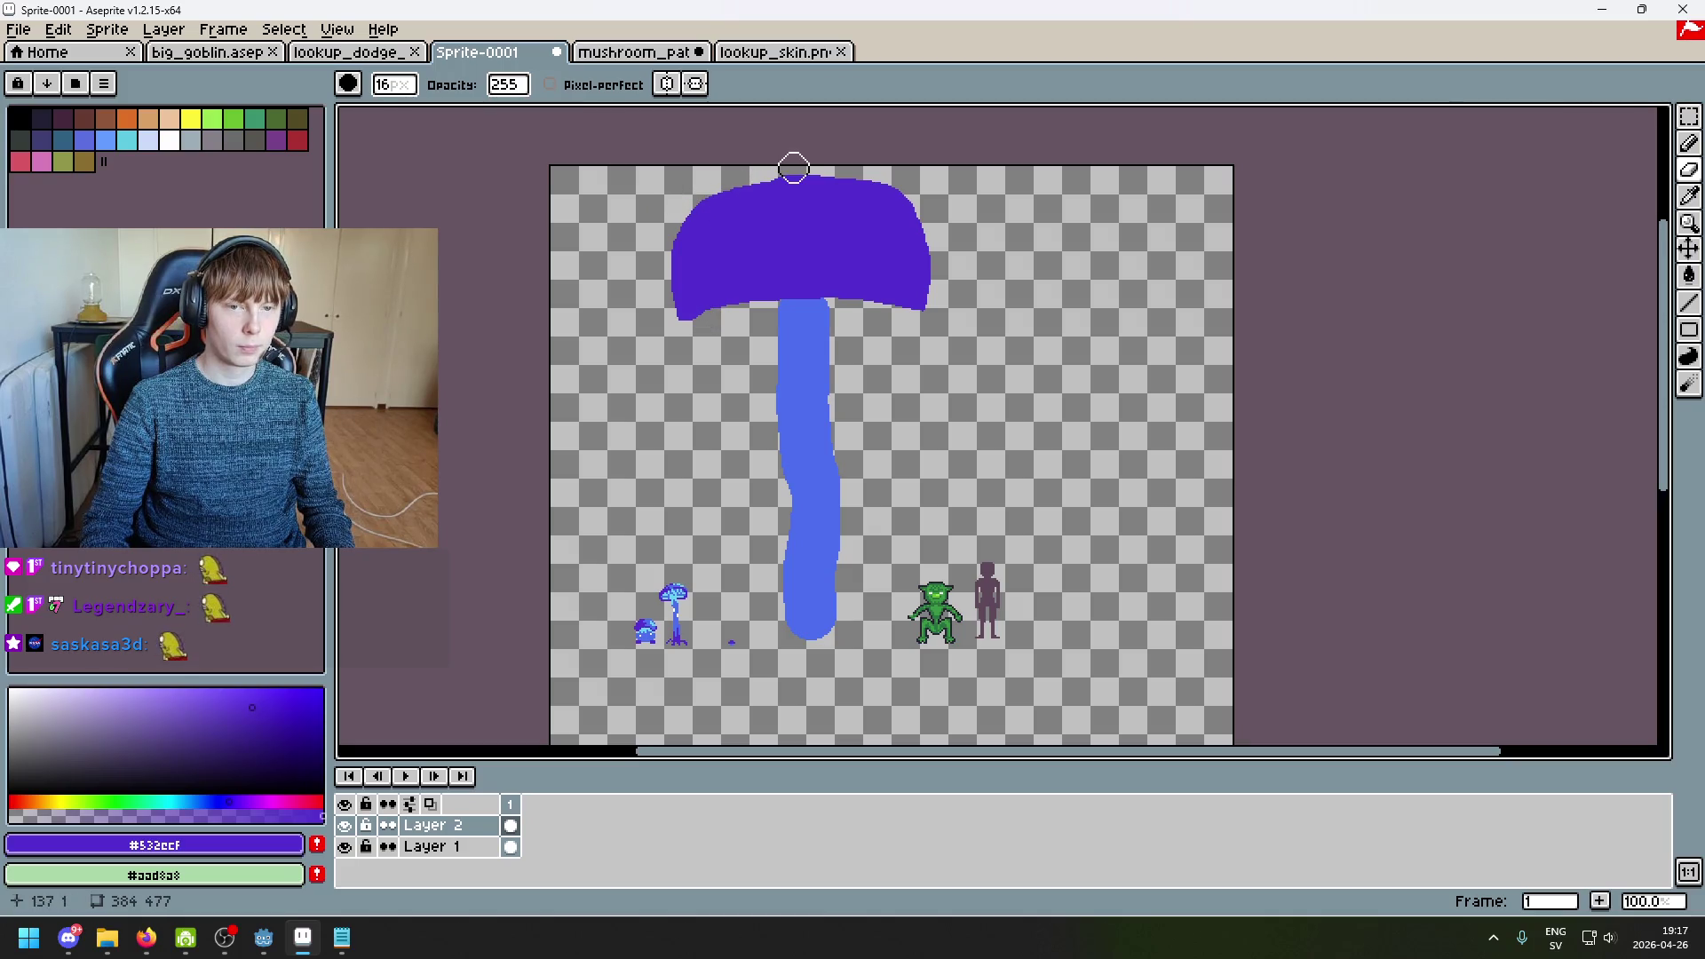
{"action": "left_click_drag", "start_coordinate": [694, 182], "coordinate": [687, 191]}
{"action": "left_click_drag", "start_coordinate": [653, 254], "coordinate": [653, 255]}
{"action": "key", "text": "ctrl+z"}
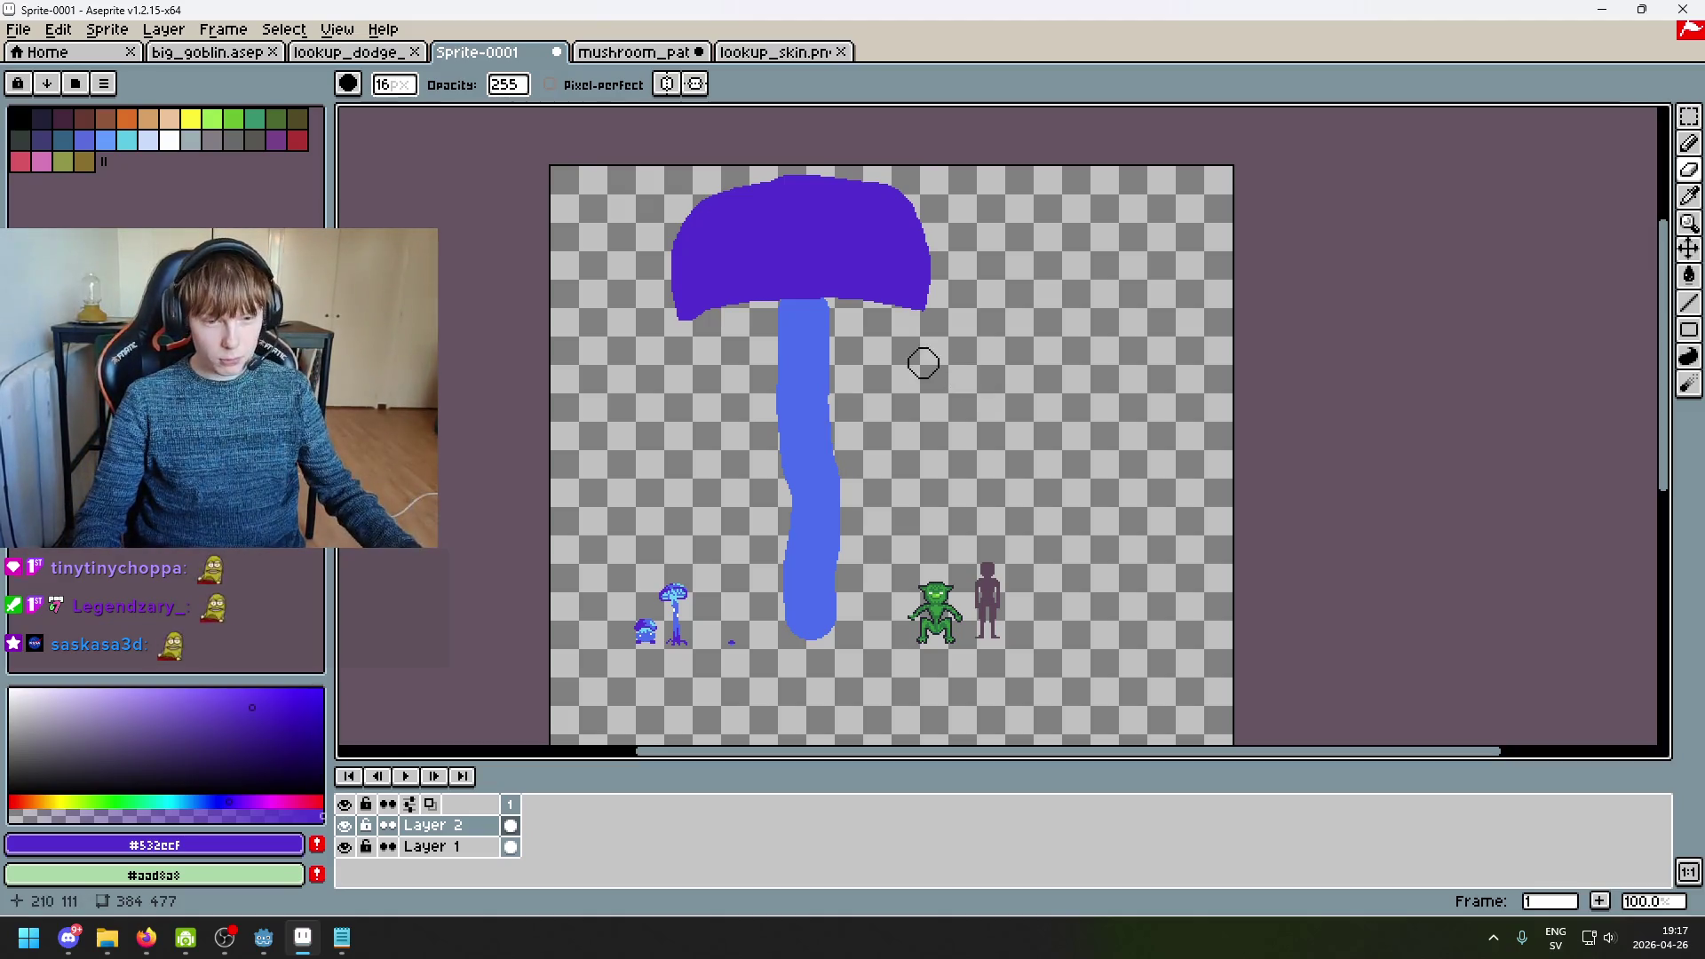
{"action": "left_click_drag", "start_coordinate": [857, 332], "coordinate": [936, 302]}
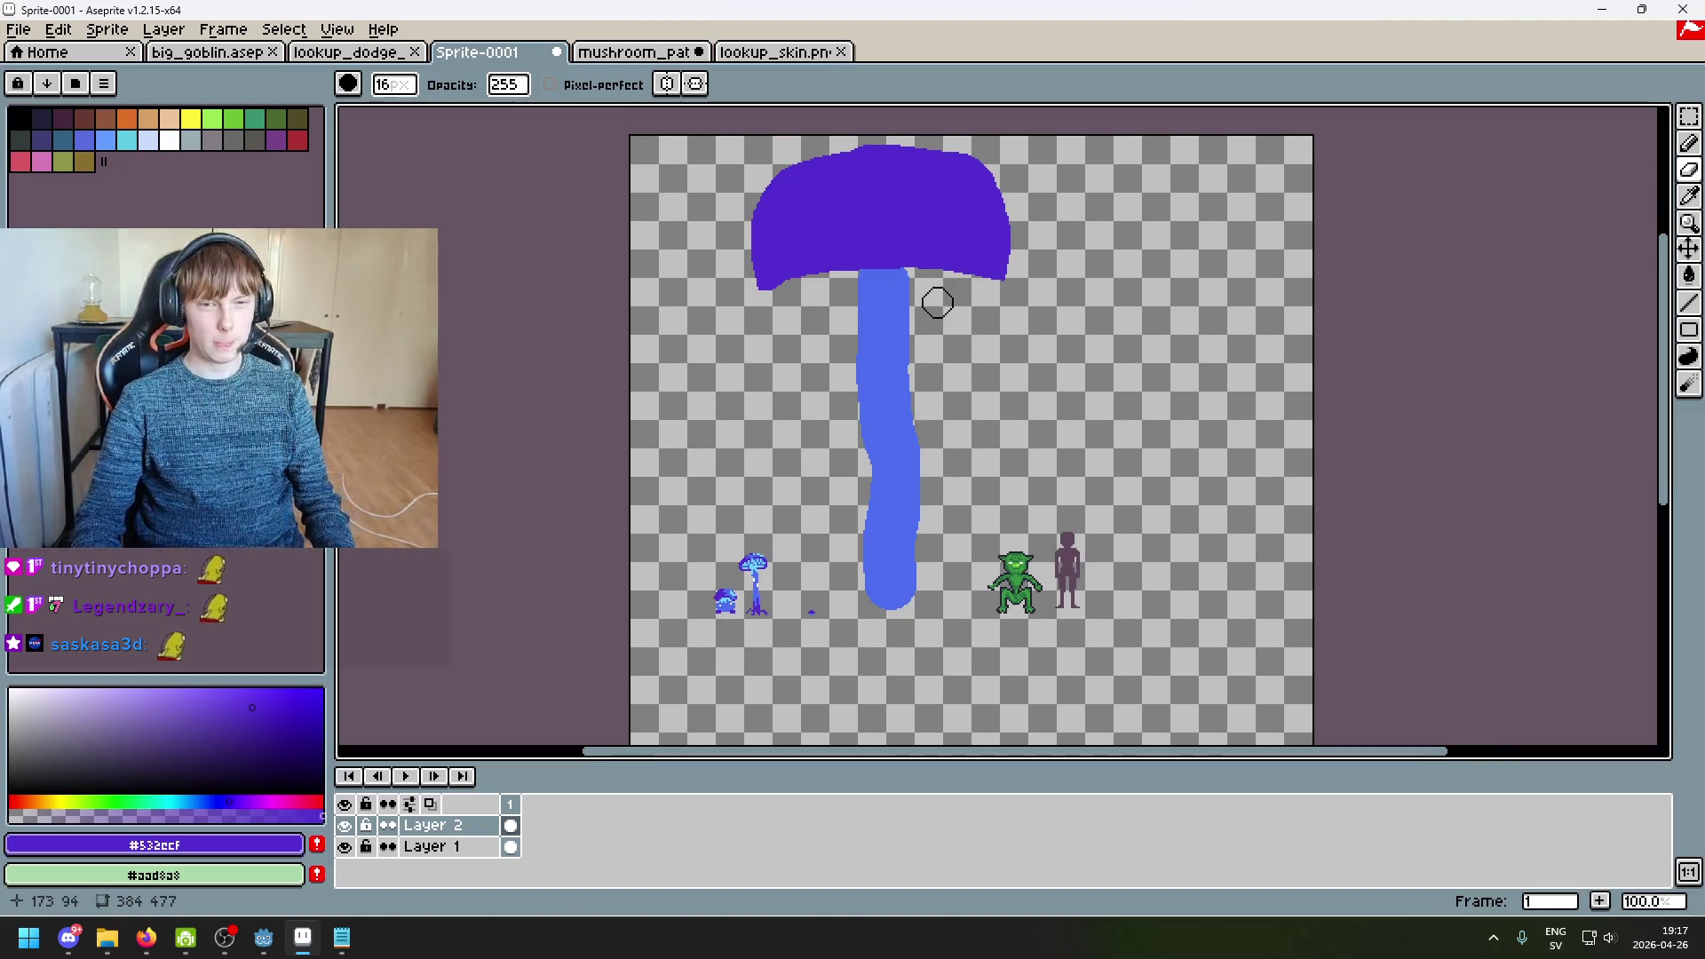
{"action": "scroll", "coordinate": [927, 298], "scroll_direction": "down", "scroll_amount": 3}
{"action": "scroll", "coordinate": [946, 317], "scroll_direction": "up", "scroll_amount": 3}
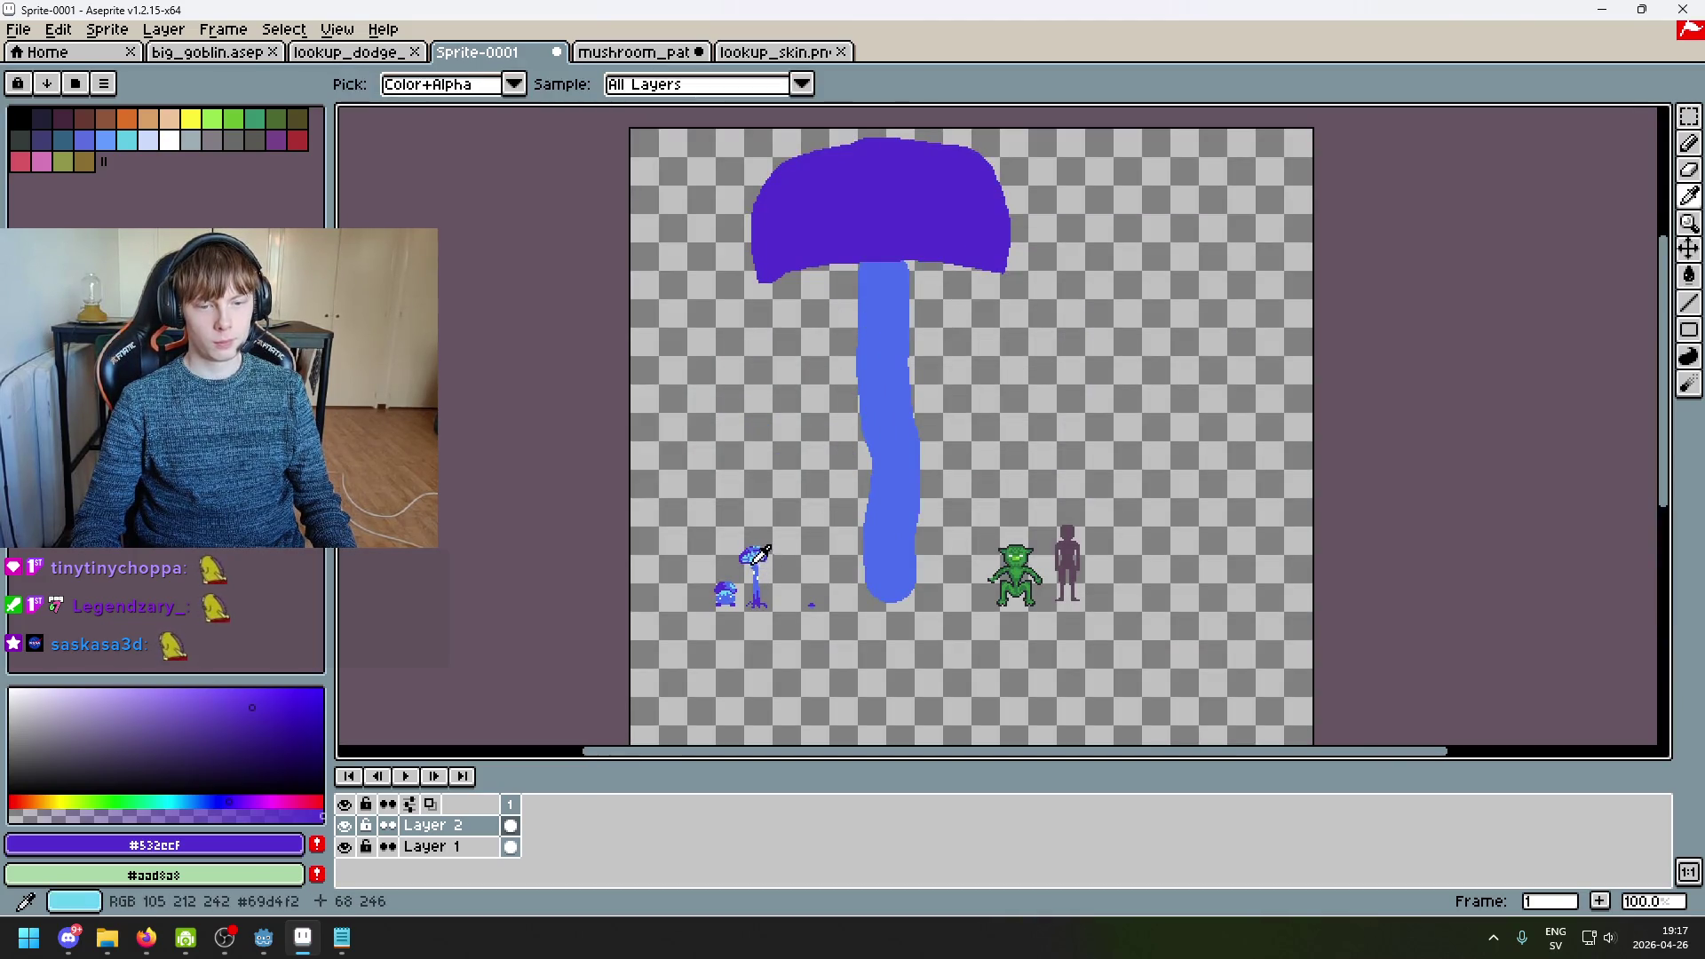
Step: Sample blue #4c6dee as the drawing colour and add a new Layer 3
{"action": "left_click", "coordinate": [756, 572], "text": "alt"}
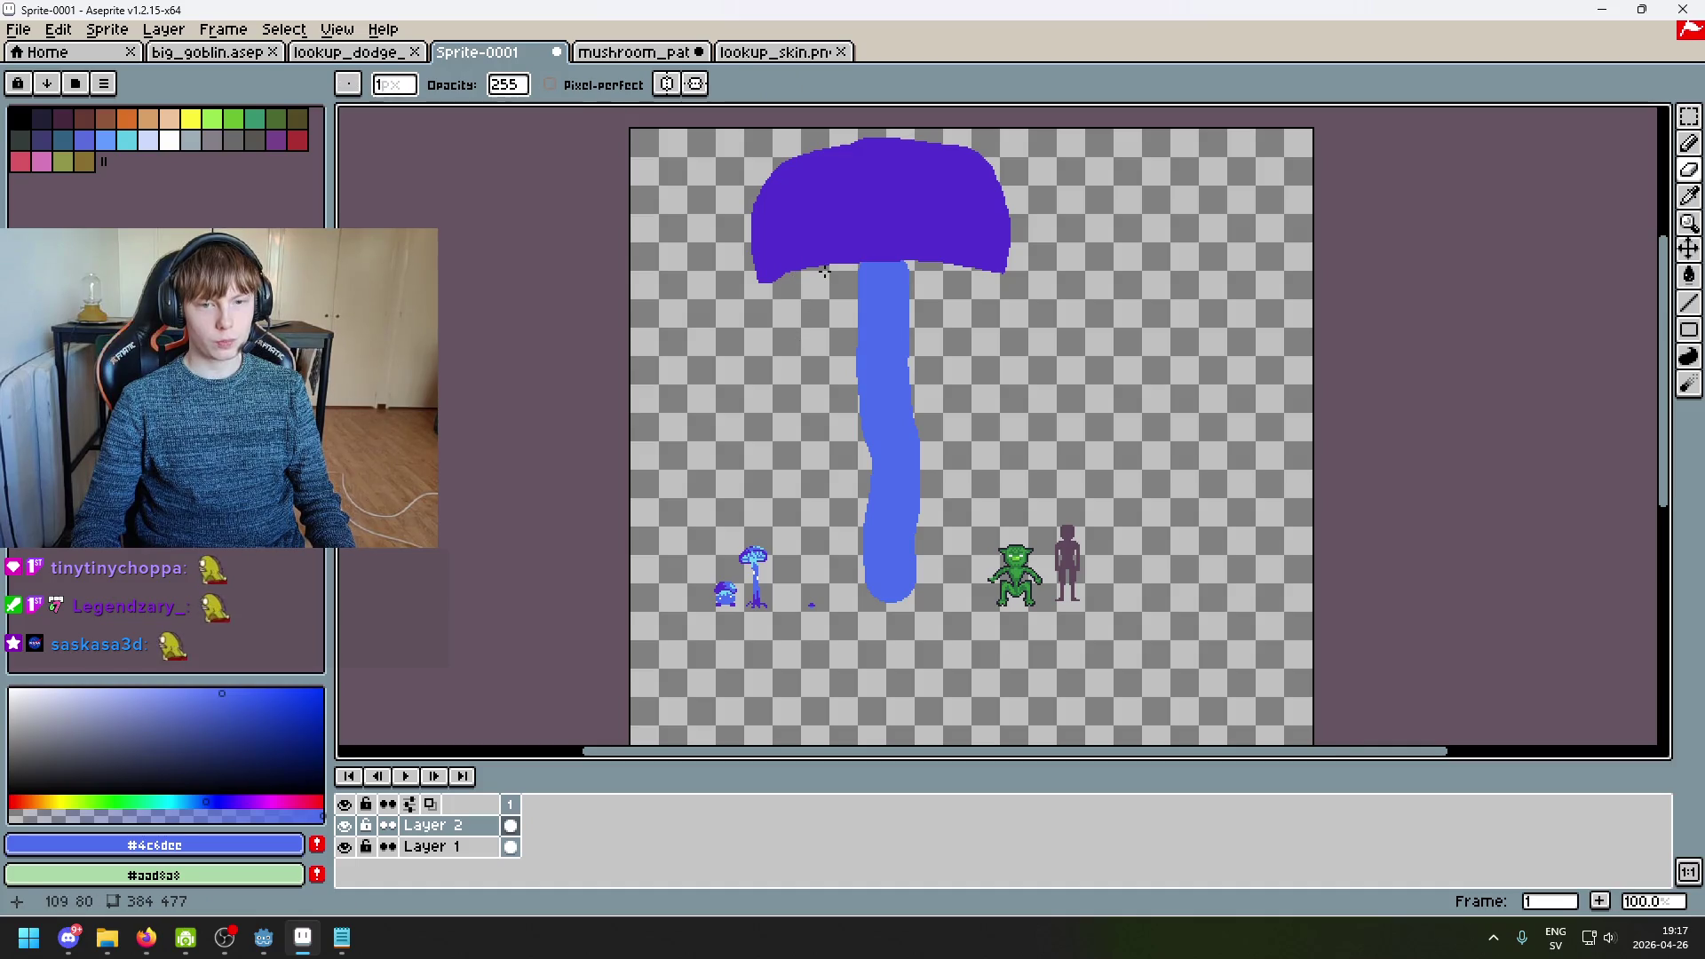
{"action": "scroll", "coordinate": [824, 275], "scroll_direction": "up", "scroll_amount": 1}
{"action": "scroll", "coordinate": [807, 293], "scroll_direction": "down", "scroll_amount": 3}
{"action": "right_click", "coordinate": [463, 812]}
{"action": "left_click", "coordinate": [462, 743]}
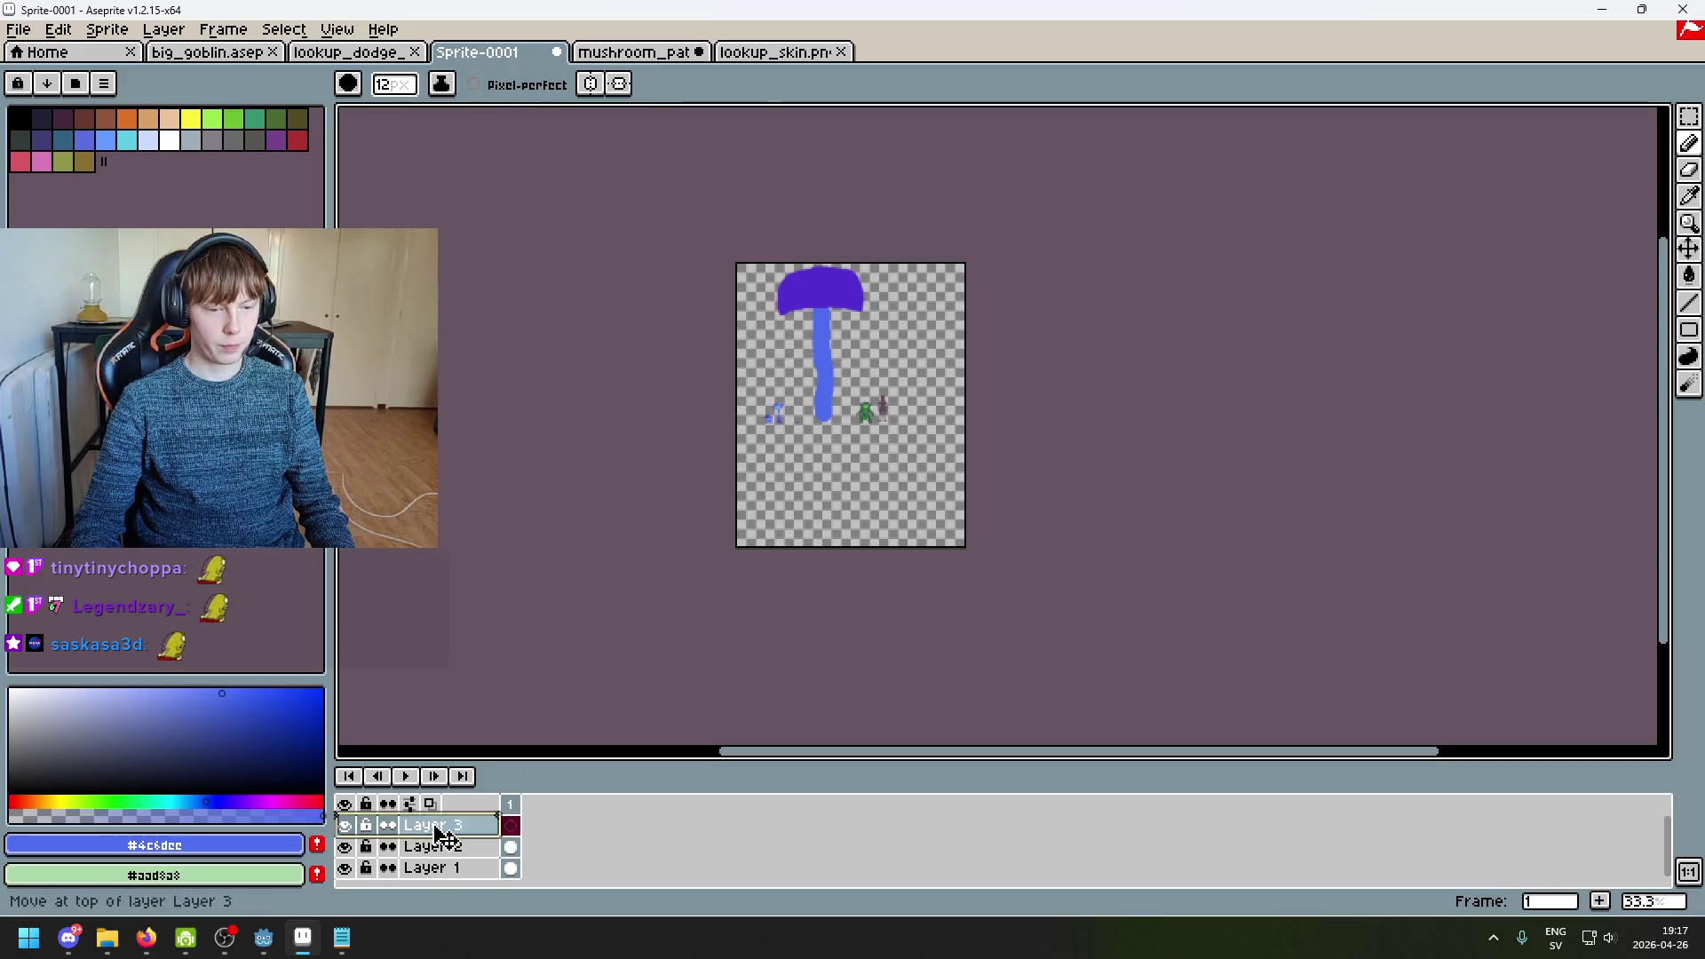
Step: Move Layer 3 below Layer 2 and sample the light cyan from the small mushroom
{"action": "left_click_drag", "start_coordinate": [444, 833], "coordinate": [443, 846]}
{"action": "scroll", "coordinate": [803, 422], "scroll_direction": "up", "scroll_amount": 3}
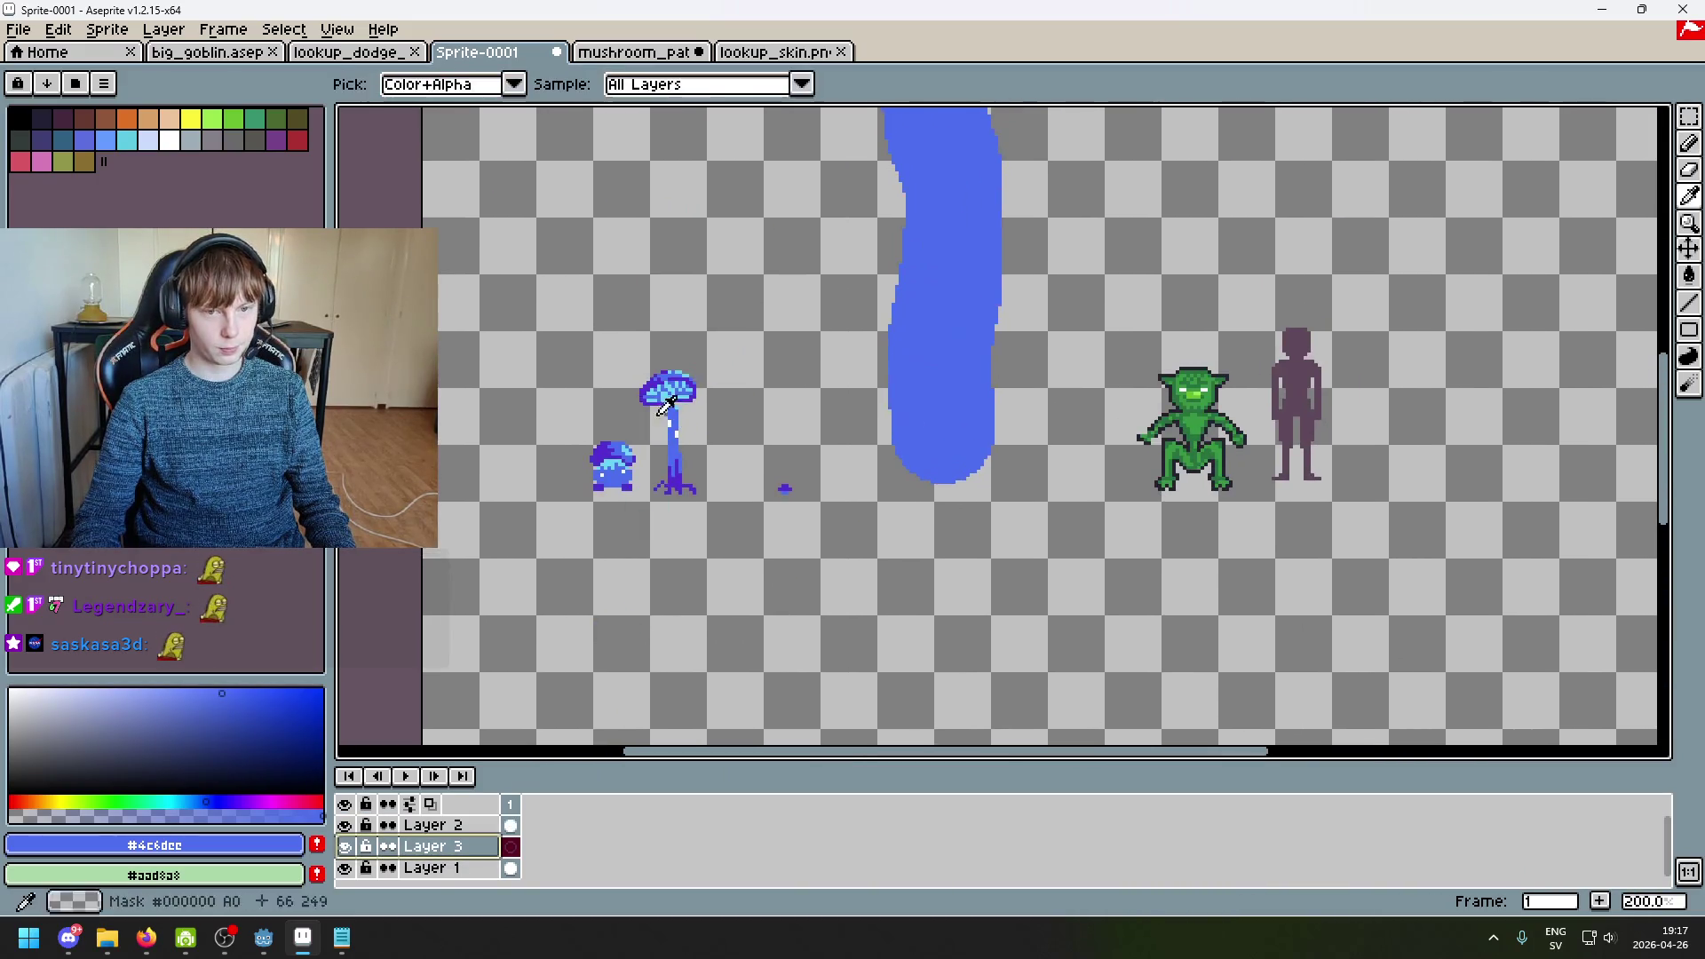
{"action": "left_click", "coordinate": [665, 411], "text": "alt"}
{"action": "scroll", "coordinate": [737, 329], "scroll_direction": "down", "scroll_amount": 1}
{"action": "scroll", "coordinate": [664, 330], "scroll_direction": "up", "scroll_amount": 1}
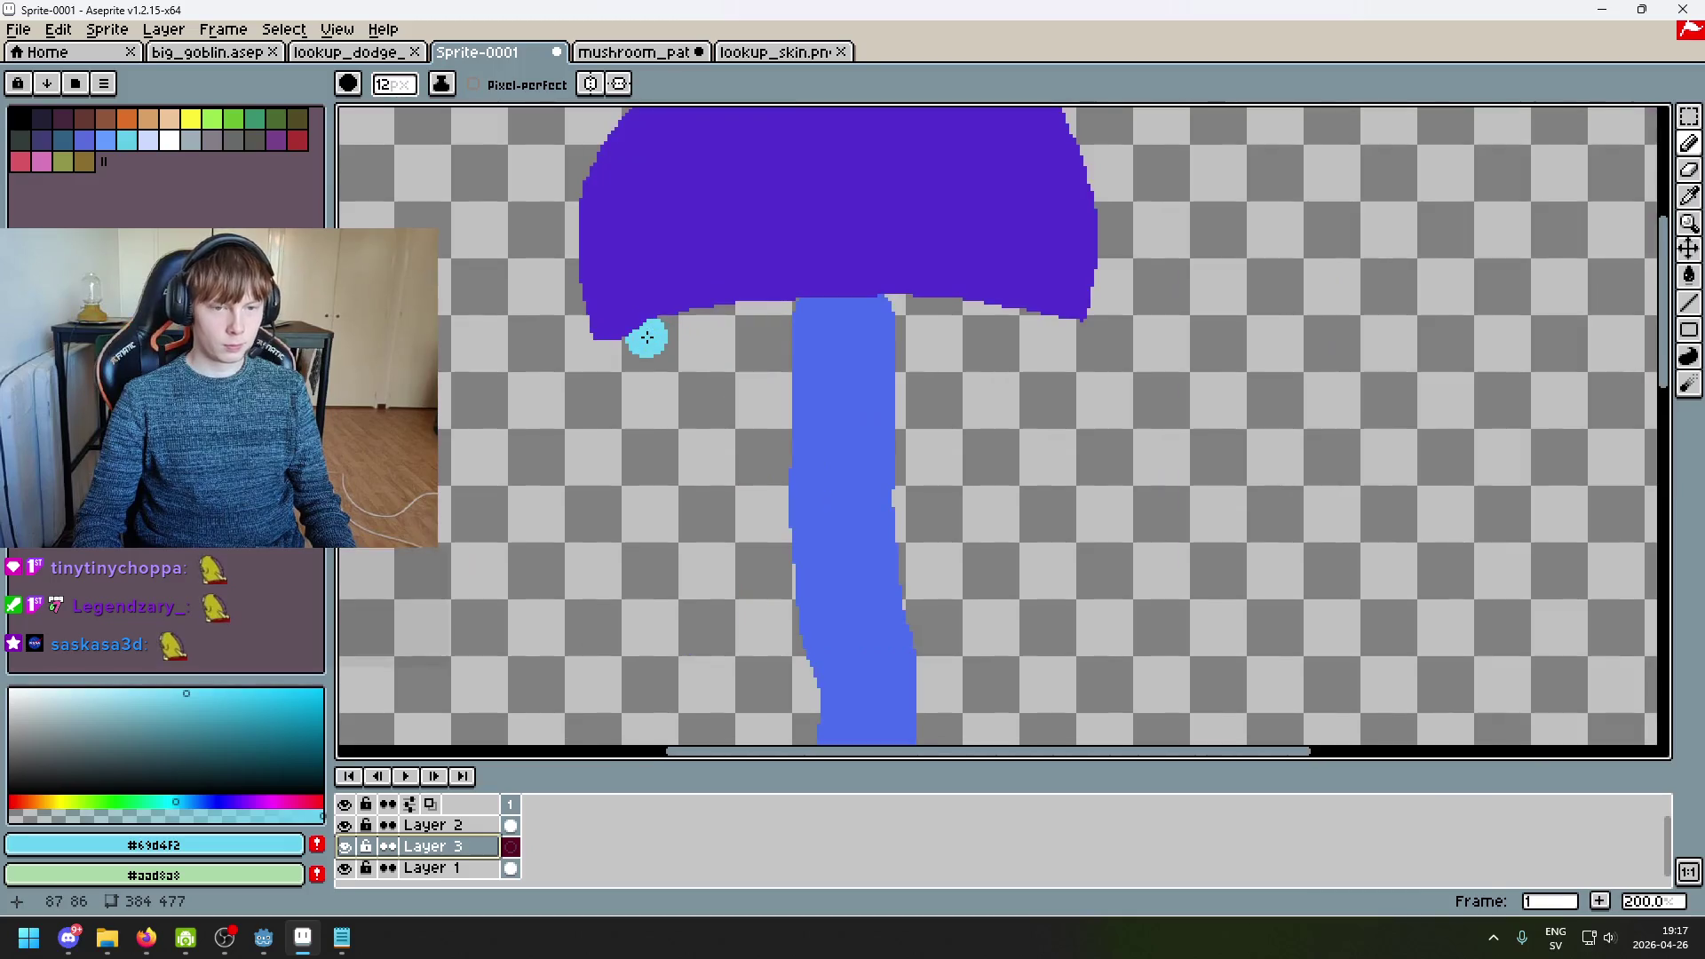
Step: Paint a wide cyan #69d4f2 band along the underside of the big purple cap
{"action": "mouse_move", "coordinate": [633, 339]}
{"action": "left_mouse_down"}
{"action": "mouse_move", "coordinate": [855, 352]}
{"action": "mouse_move", "coordinate": [1024, 335]}
{"action": "mouse_move", "coordinate": [852, 301]}
{"action": "mouse_move", "coordinate": [752, 305]}
{"action": "left_mouse_up"}
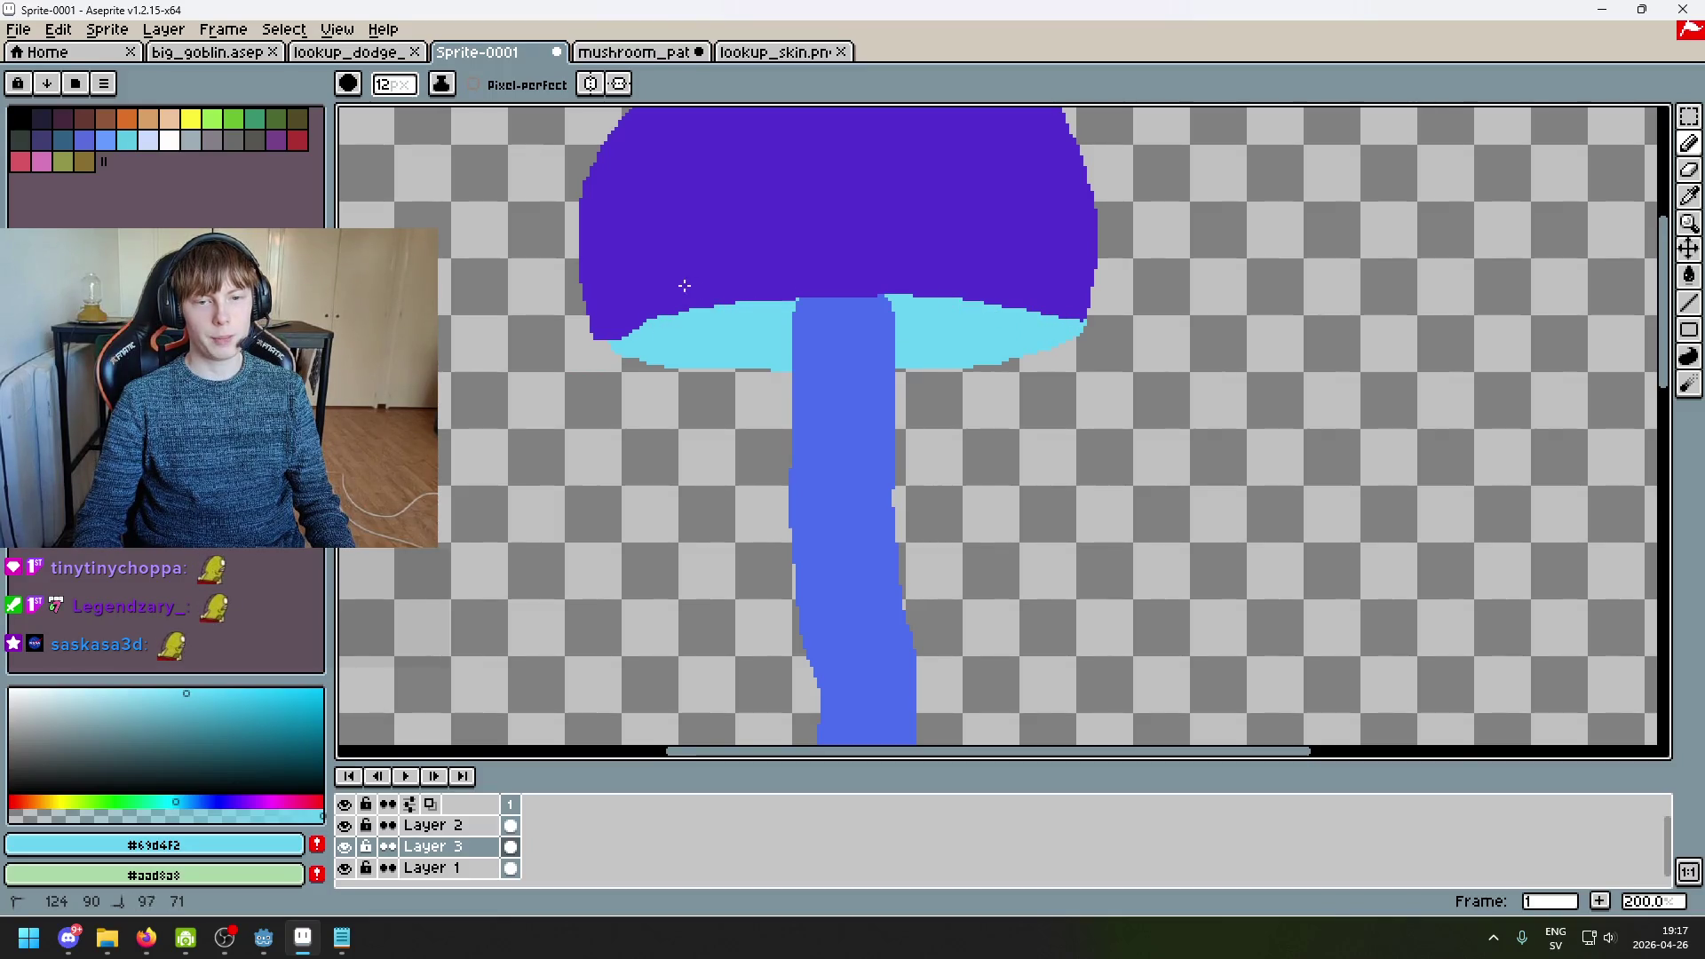
{"action": "scroll", "coordinate": [894, 299], "scroll_direction": "down", "scroll_amount": 2}
{"action": "scroll", "coordinate": [865, 285], "scroll_direction": "up", "scroll_amount": 1}
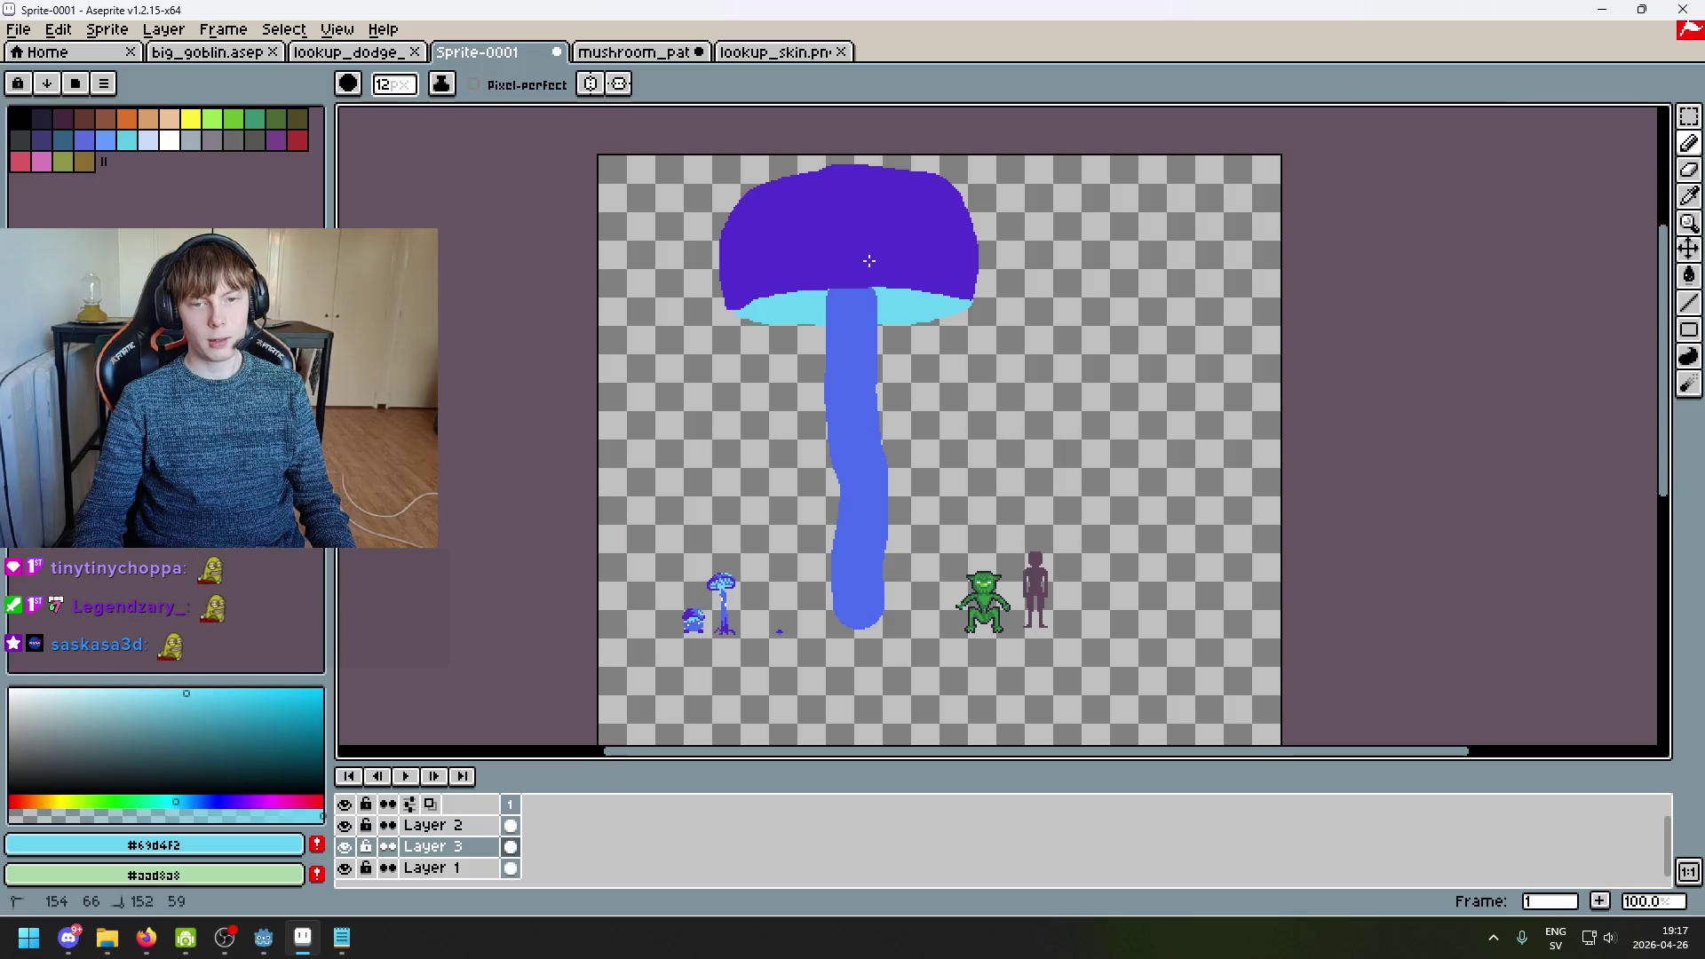
{"action": "scroll", "coordinate": [808, 272], "scroll_direction": "up", "scroll_amount": 1}
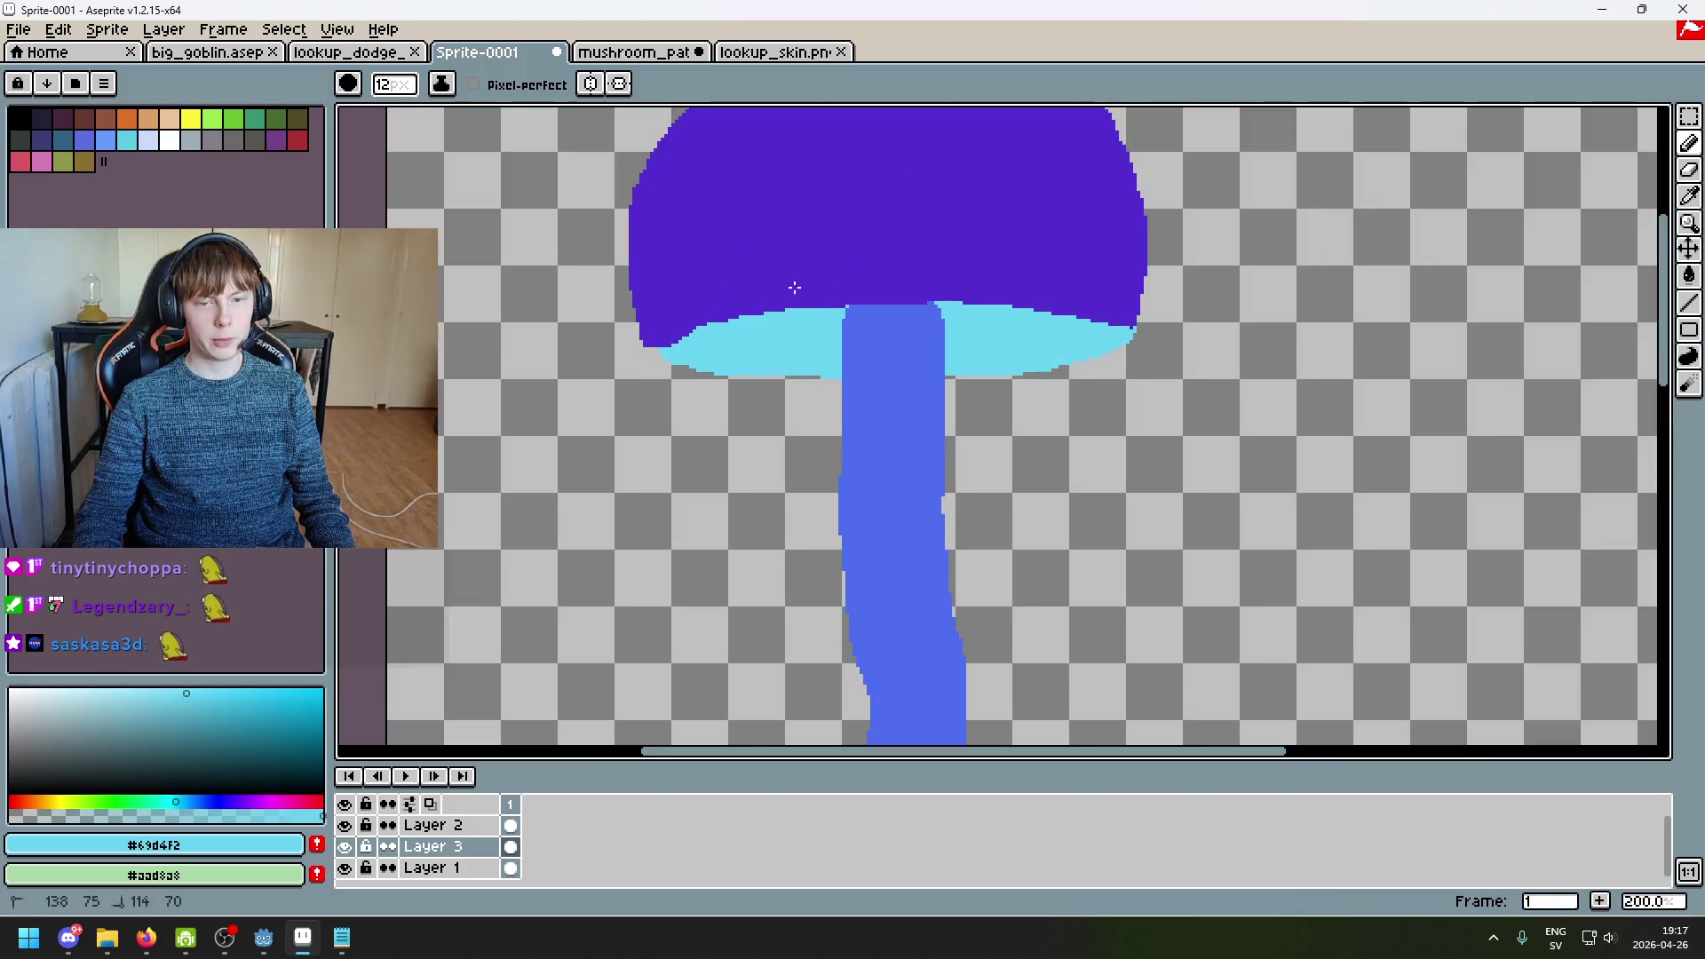
{"action": "scroll", "coordinate": [818, 310], "scroll_direction": "up", "scroll_amount": 1}
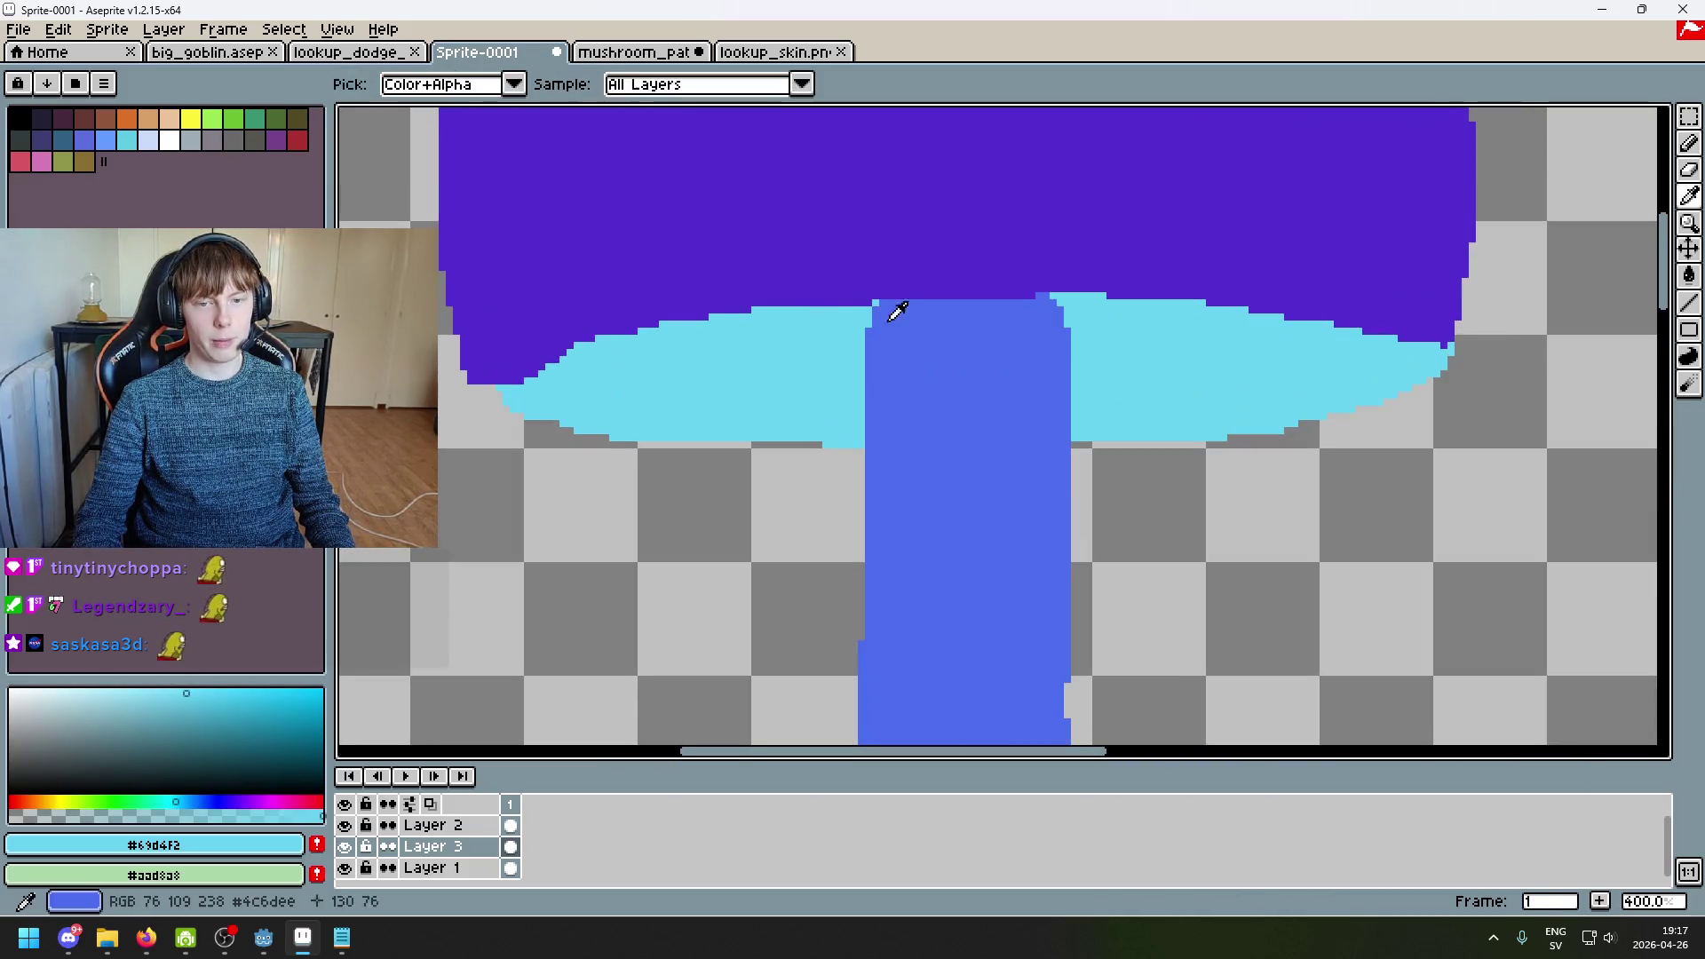
Step: On Layer 2, cover the stray cyan pixels at the stem top with stem blue, using a 4px brush
{"action": "left_click", "coordinate": [438, 824]}
{"action": "left_click", "coordinate": [957, 373], "text": "alt"}
{"action": "key", "text": "minus"}
{"action": "key", "text": "minus"}
{"action": "key", "text": "minus"}
{"action": "scroll", "coordinate": [870, 348], "scroll_direction": "up", "scroll_amount": 1}
{"action": "left_click", "coordinate": [843, 320]}
{"action": "left_click_drag", "start_coordinate": [1224, 303], "coordinate": [1223, 293]}
{"action": "left_click", "coordinate": [1234, 348]}
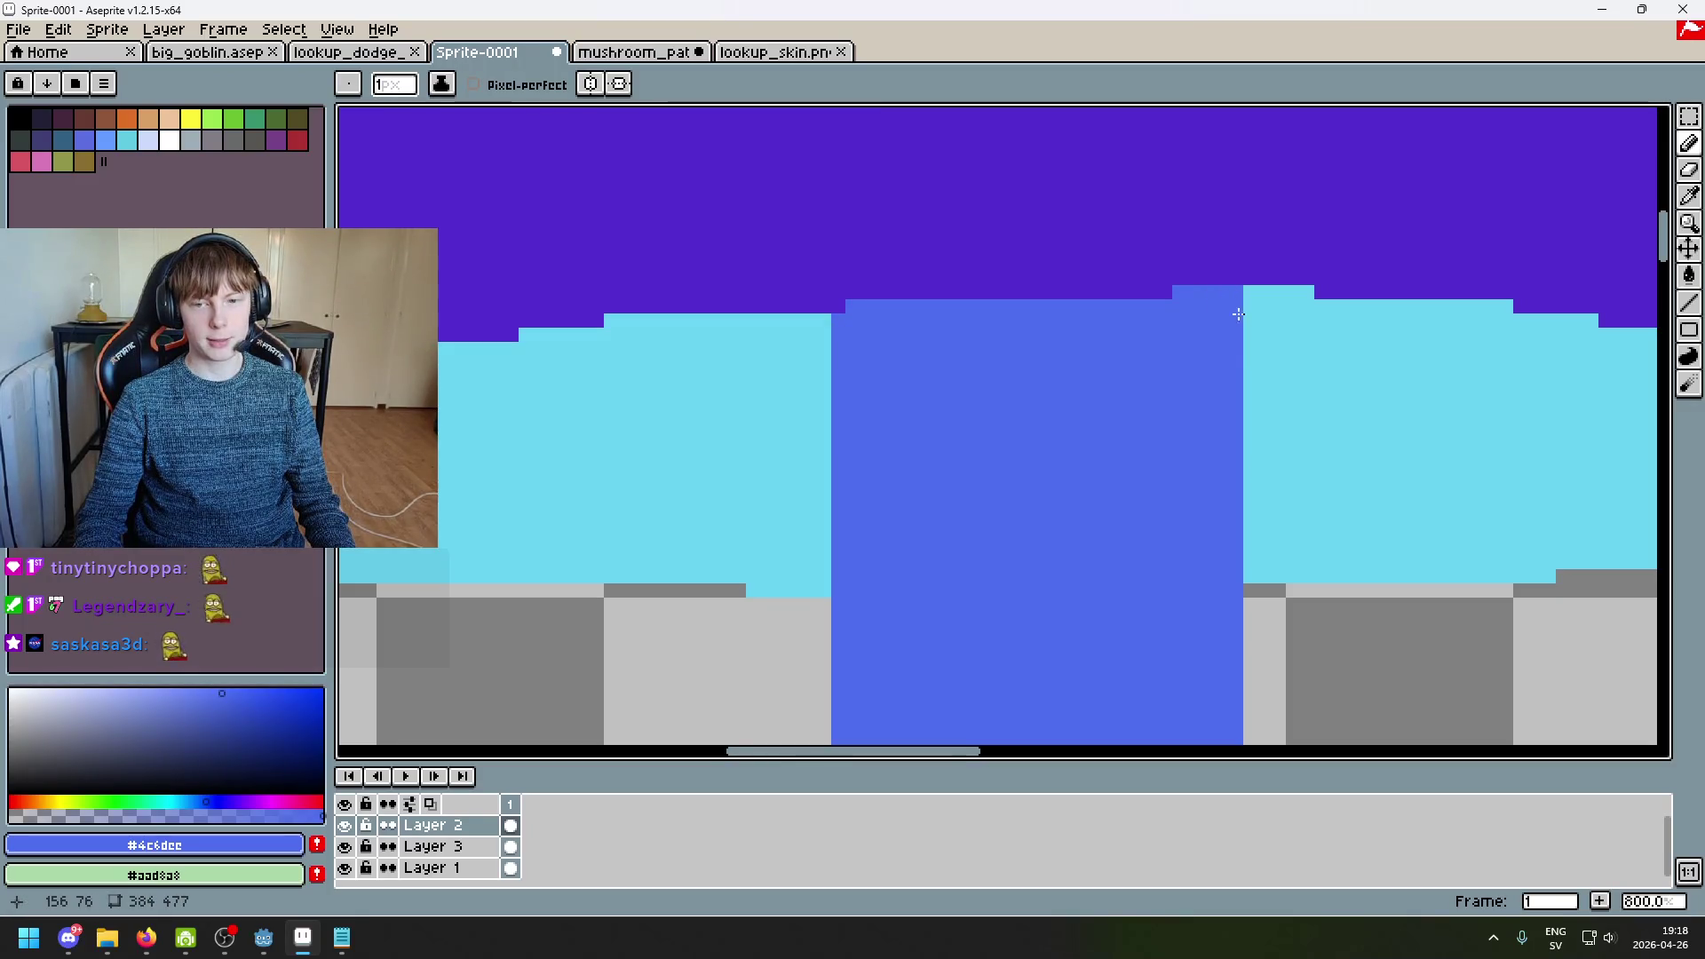
{"action": "scroll", "coordinate": [1246, 291], "scroll_direction": "down", "scroll_amount": 4}
{"action": "scroll", "coordinate": [1073, 396], "scroll_direction": "up", "scroll_amount": 1}
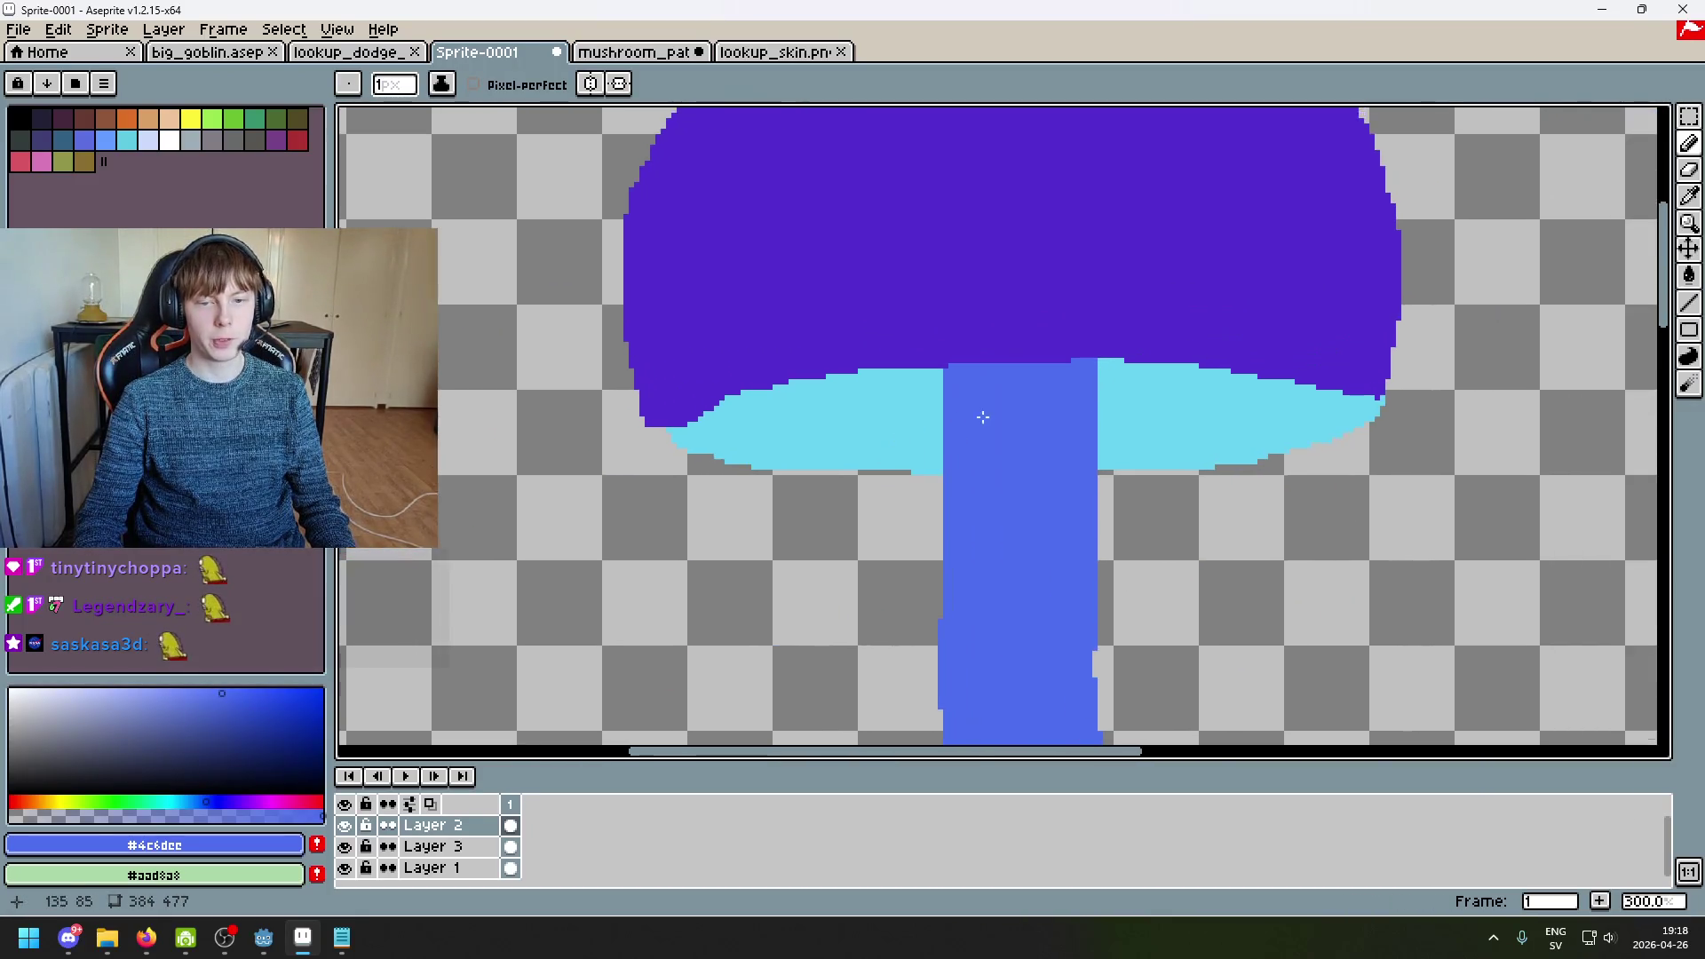
{"action": "scroll", "coordinate": [982, 411], "scroll_direction": "down", "scroll_amount": 4}
{"action": "scroll", "coordinate": [1035, 353], "scroll_direction": "up", "scroll_amount": 5}
{"action": "scroll", "coordinate": [888, 498], "scroll_direction": "down", "scroll_amount": 1}
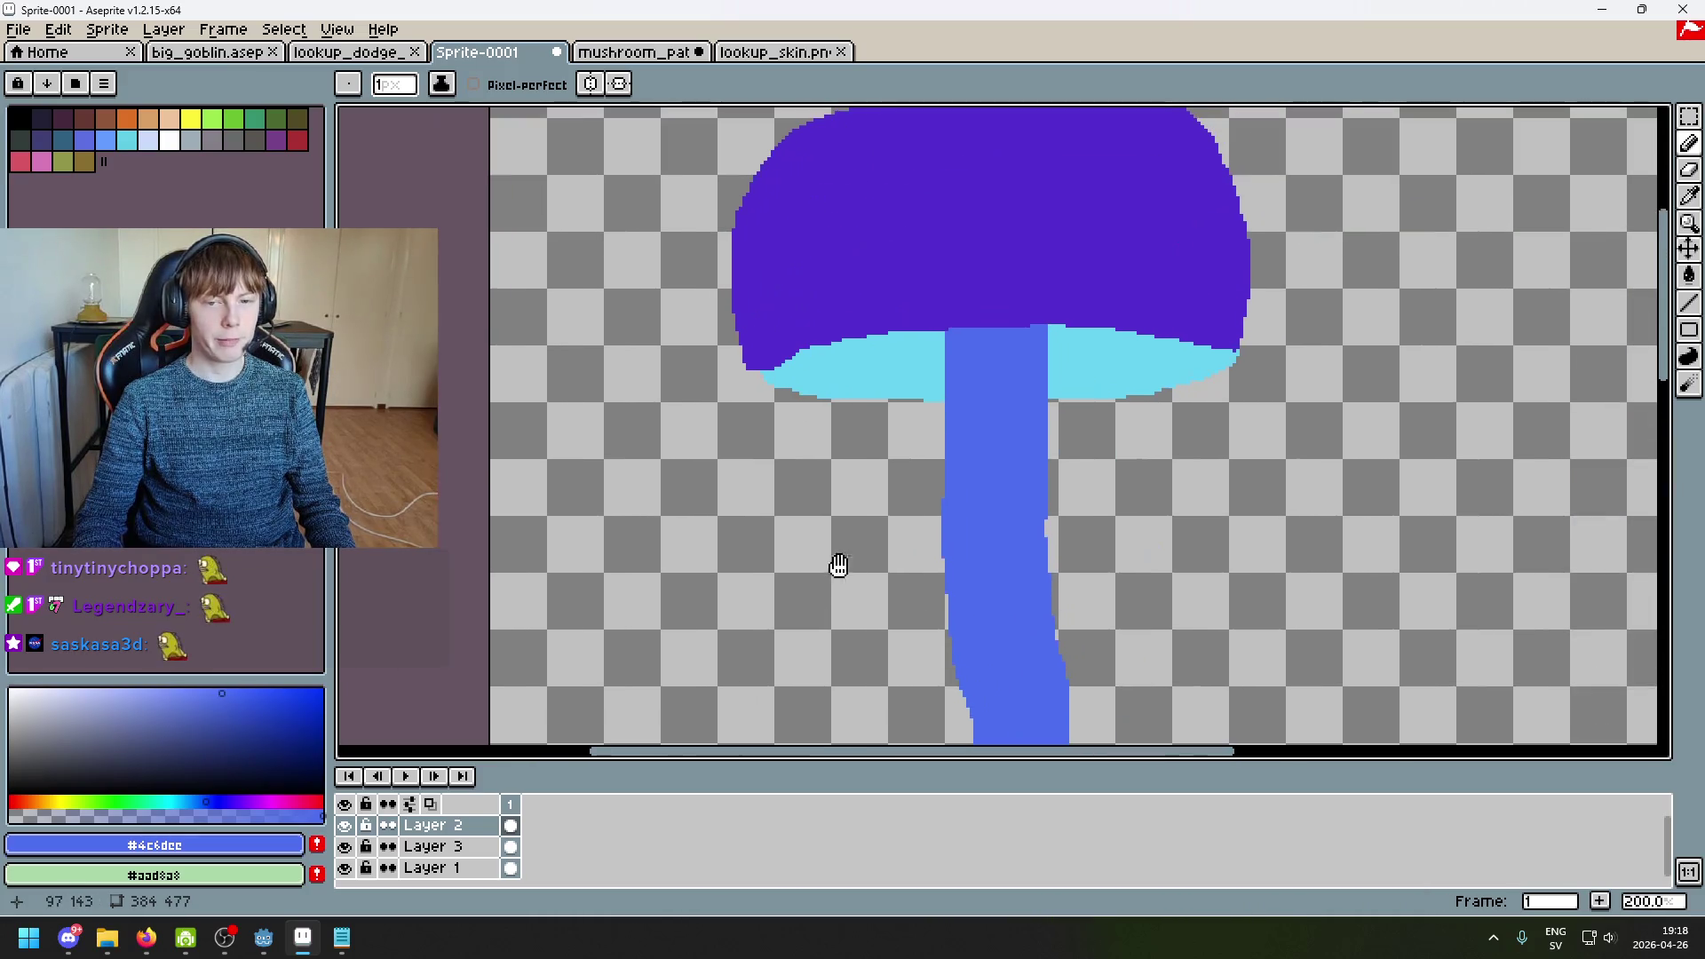
{"action": "scroll", "coordinate": [923, 400], "scroll_direction": "down", "scroll_amount": 1}
{"action": "scroll", "coordinate": [914, 355], "scroll_direction": "up", "scroll_amount": 2}
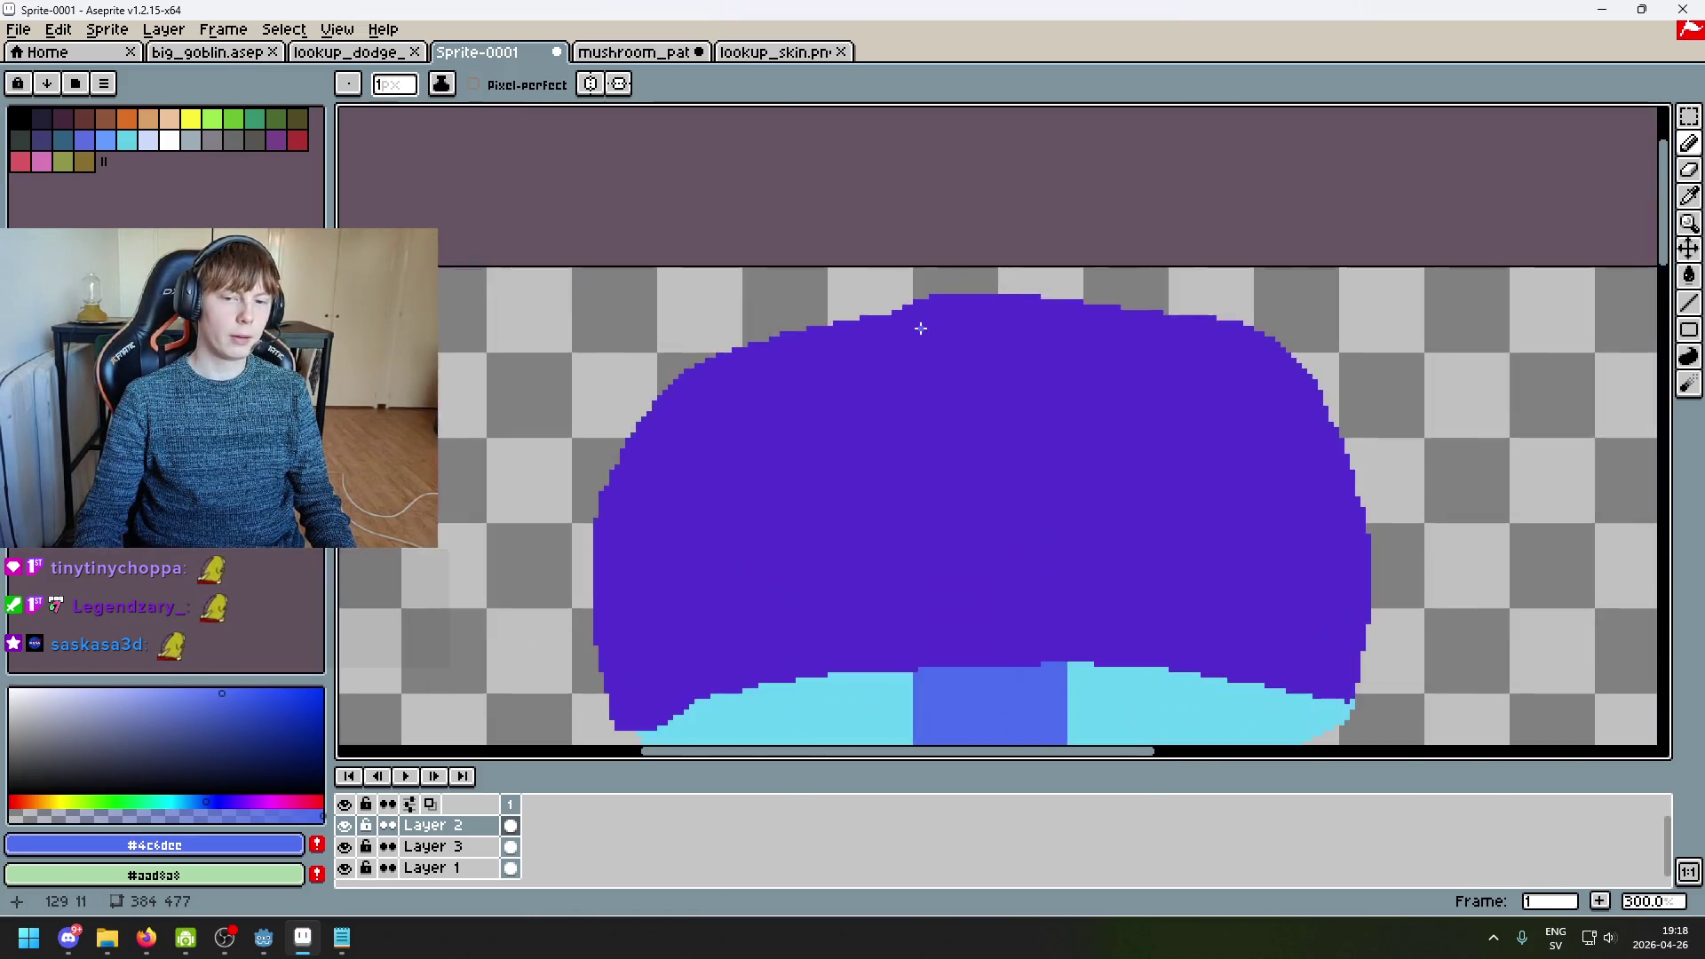
Step: Erase part of the cap's top row, then bring up the mushroom_path reference scene
{"action": "key", "text": "e"}
{"action": "mouse_move", "coordinate": [905, 302]}
{"action": "left_mouse_down"}
{"action": "mouse_move", "coordinate": [1042, 297]}
{"action": "mouse_move", "coordinate": [984, 295]}
{"action": "left_mouse_up"}
{"action": "key", "text": "ctrl+z"}
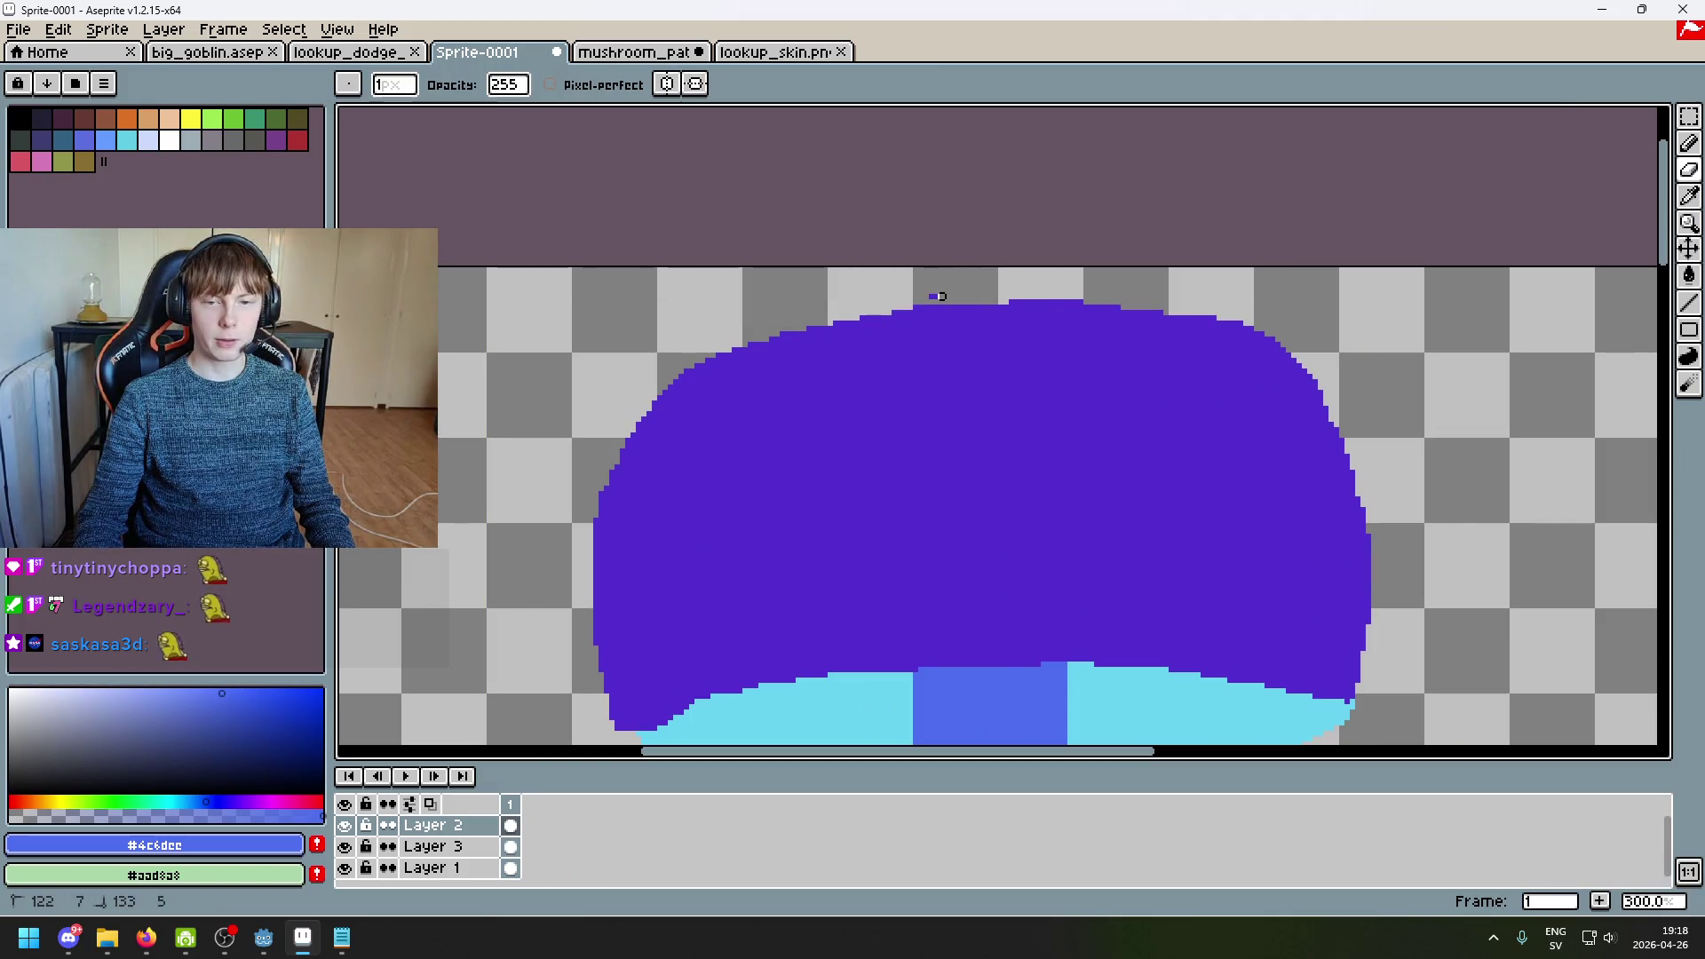
{"action": "key", "text": "ctrl+z"}
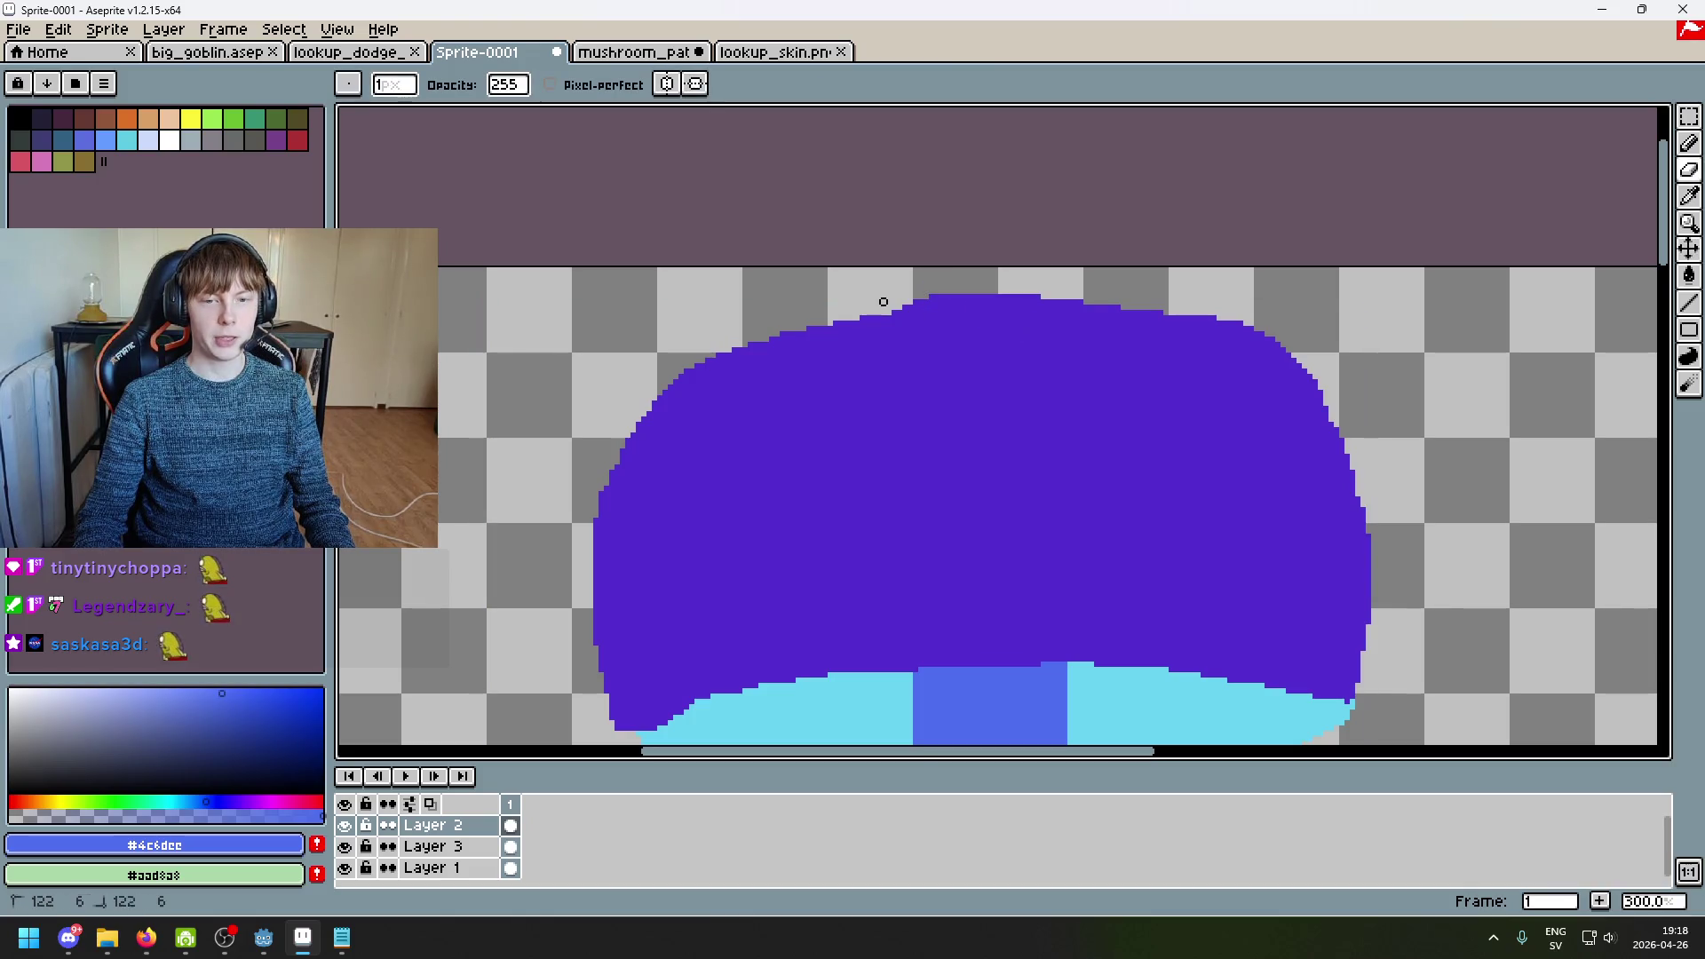
{"action": "key", "text": "ctrl+z"}
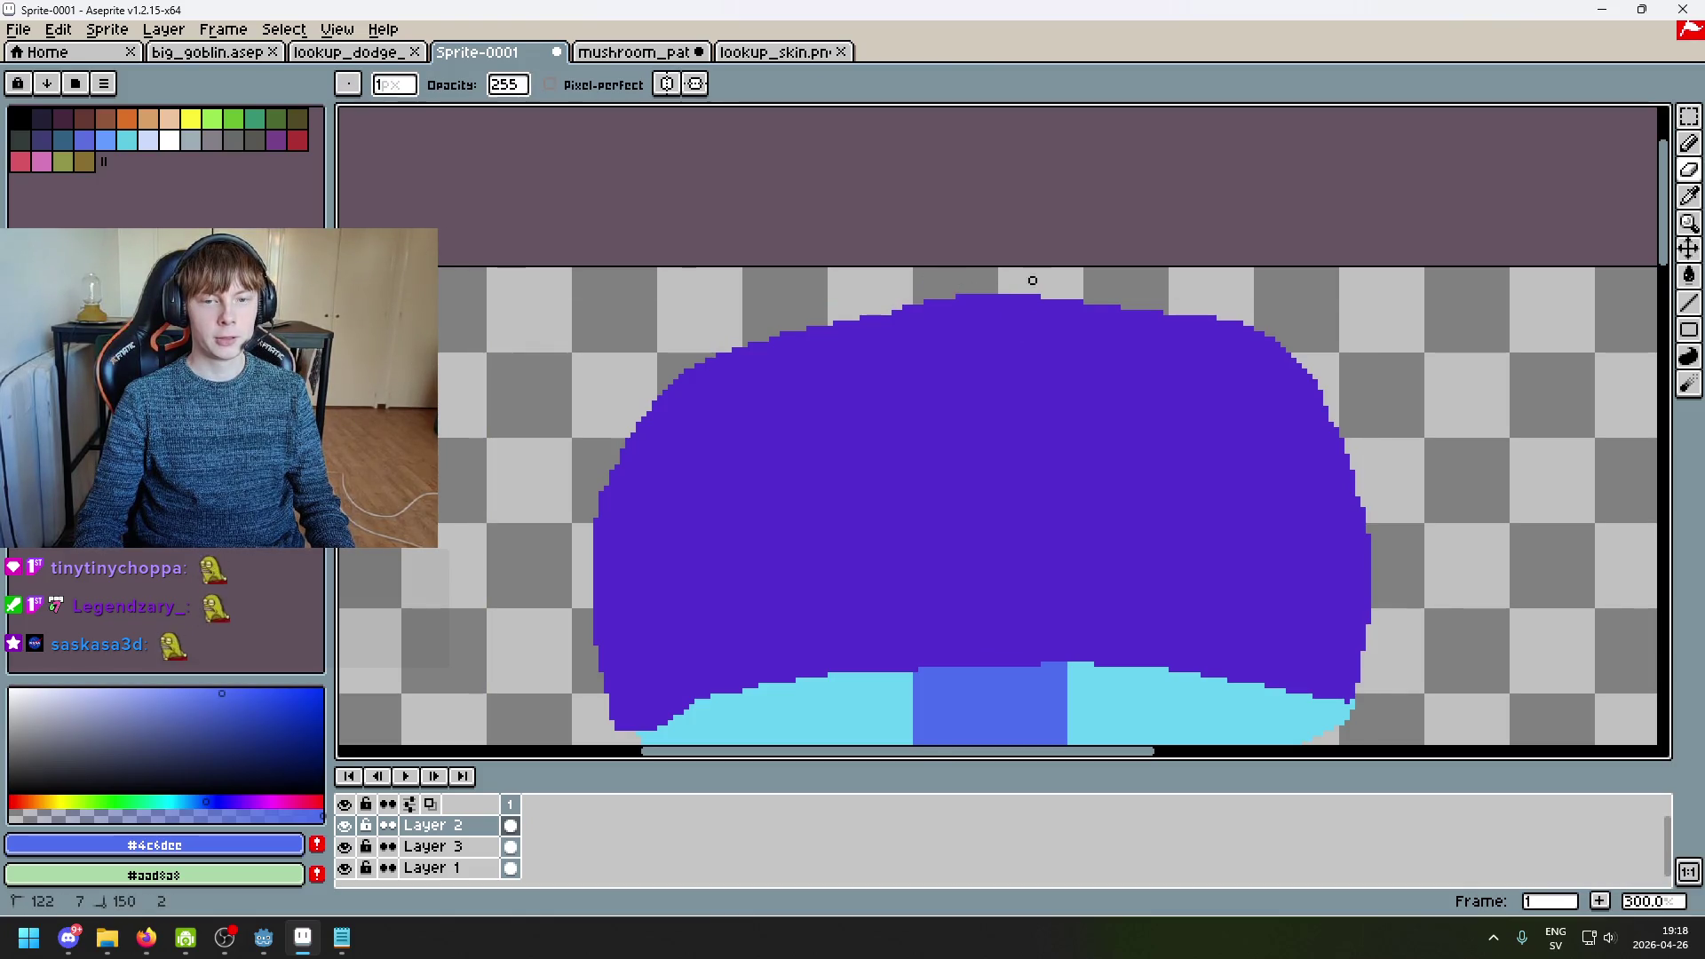
{"action": "left_click_drag", "start_coordinate": [1031, 295], "coordinate": [969, 291]}
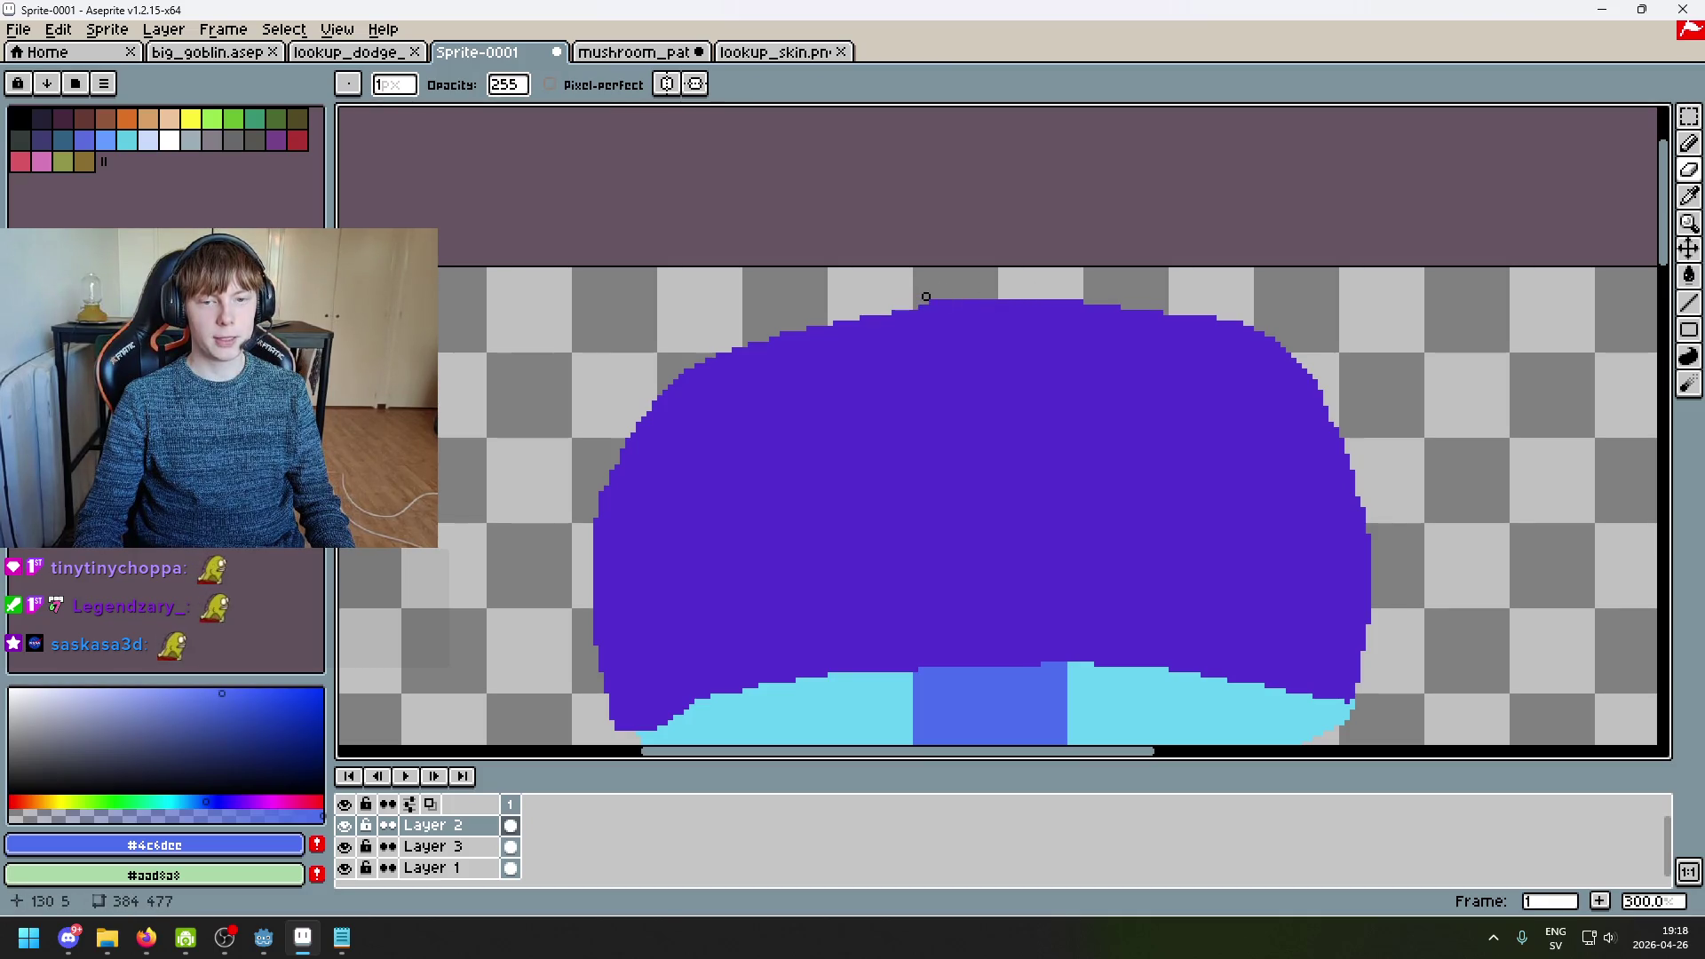
{"action": "left_click", "coordinate": [645, 55]}
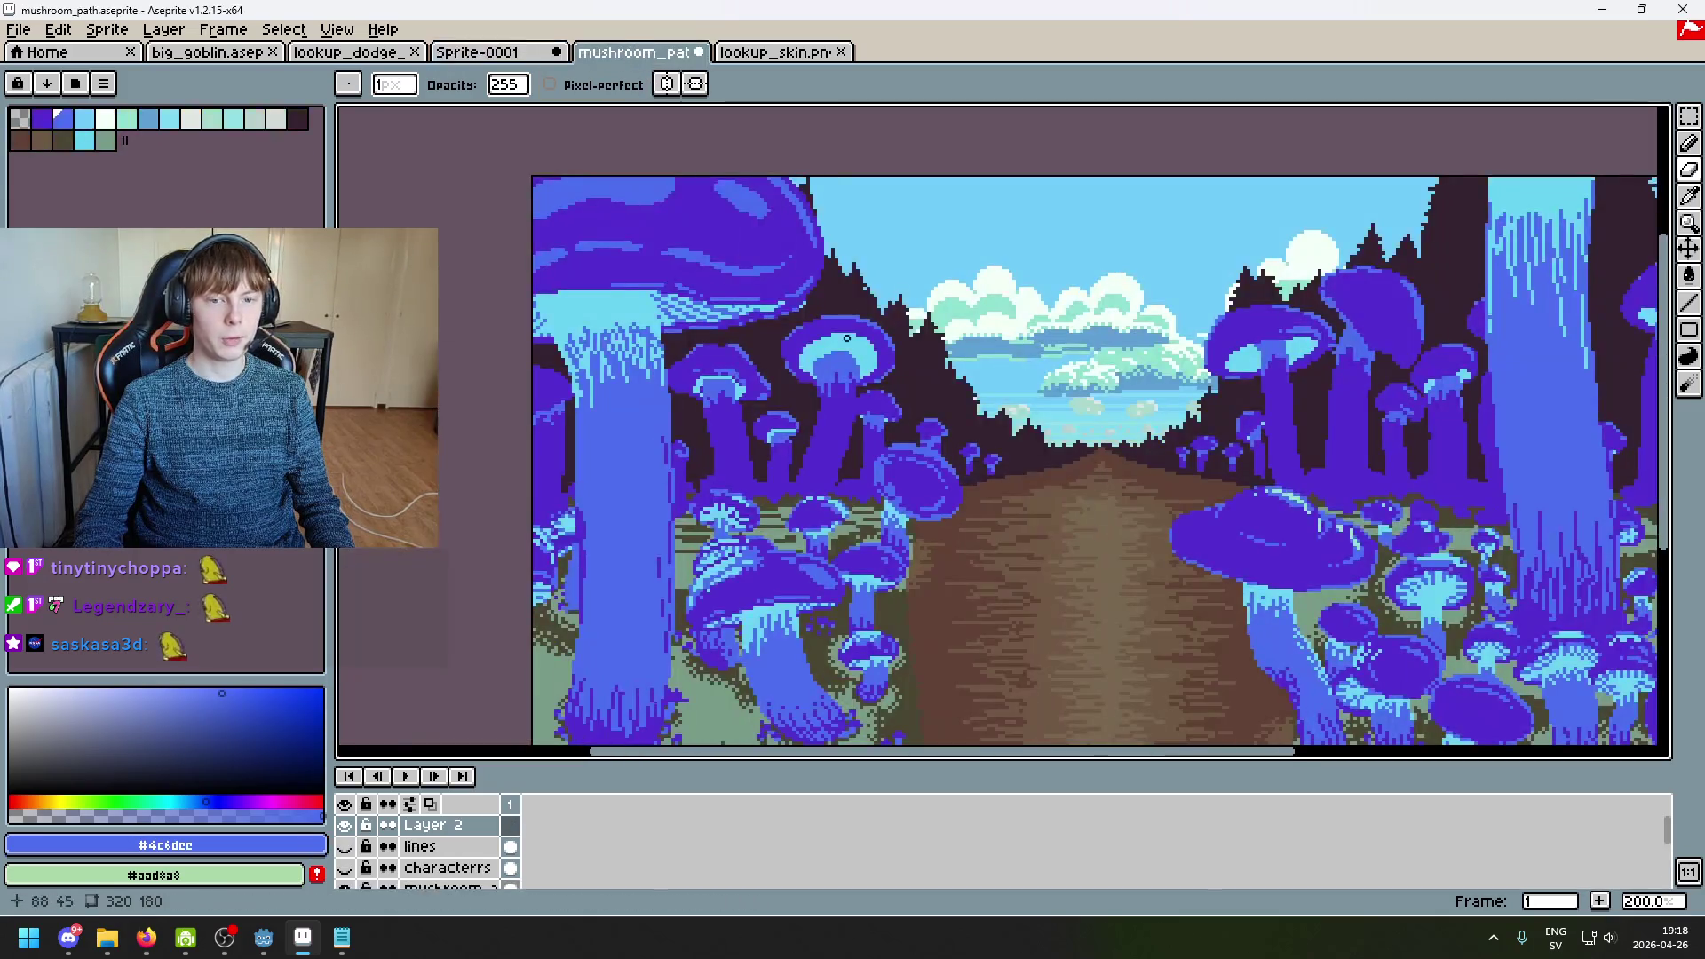
Step: Compare Sprite-0001 against the mushroom_path forest scene, ending back on the sprite sheet
{"action": "scroll", "coordinate": [910, 385], "scroll_direction": "down", "scroll_amount": 1}
{"action": "scroll", "coordinate": [913, 408], "scroll_direction": "up", "scroll_amount": 1}
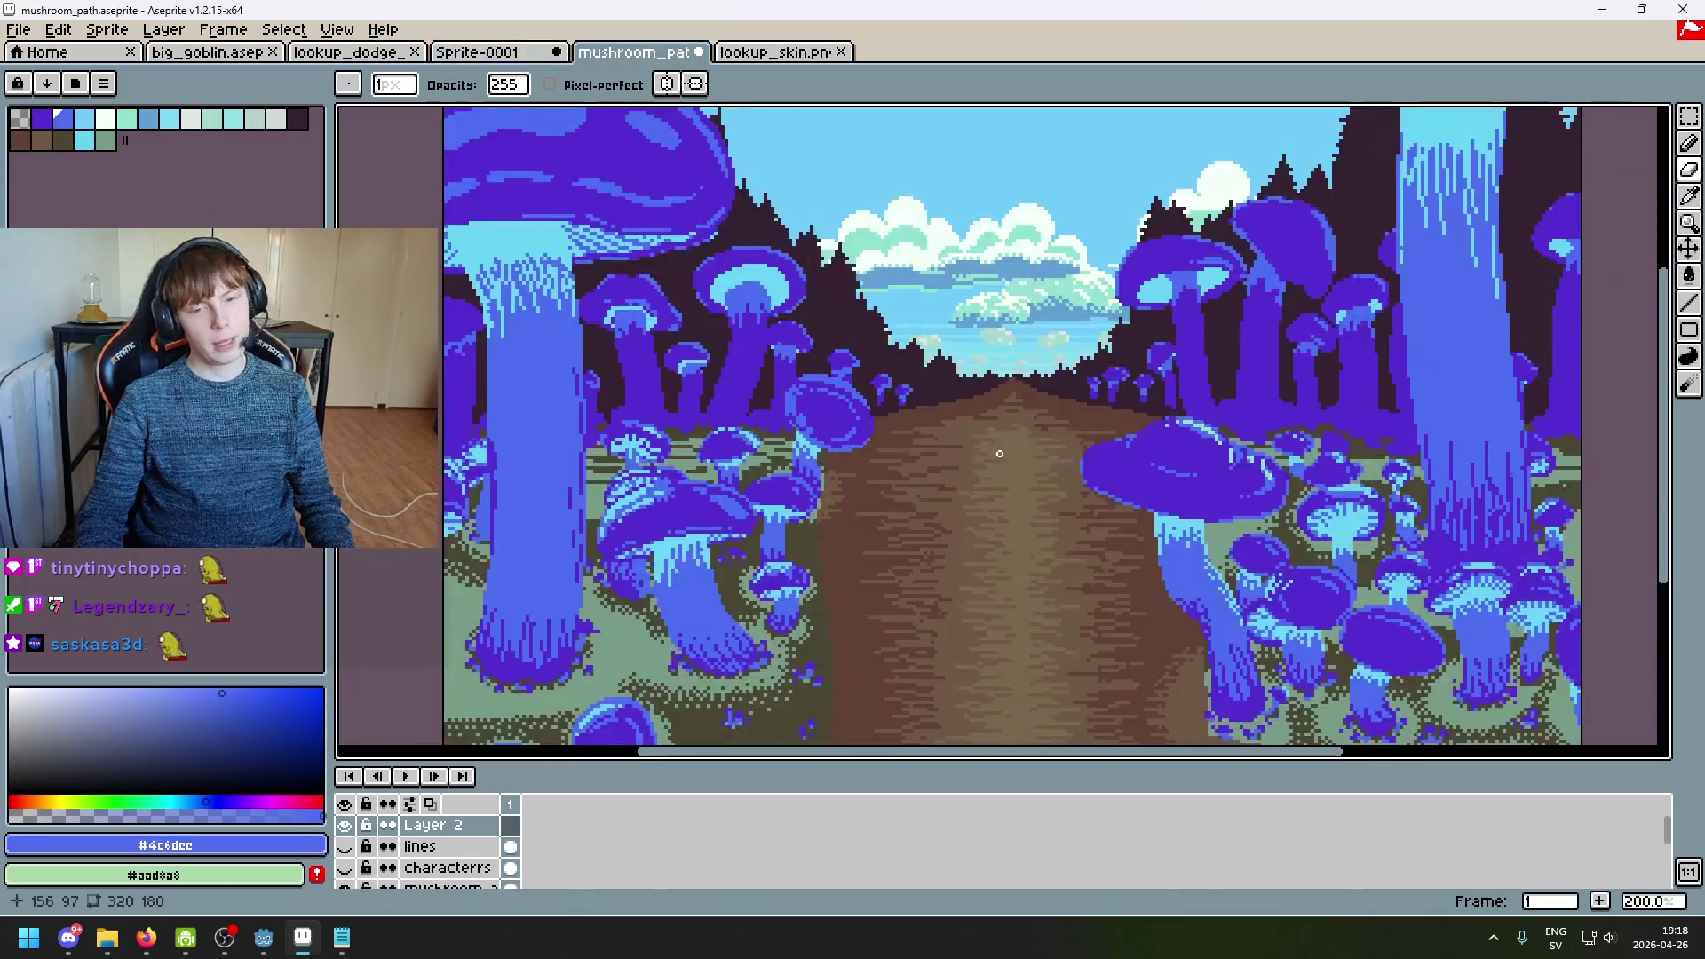
{"action": "scroll", "coordinate": [891, 353], "scroll_direction": "down", "scroll_amount": 1}
{"action": "key", "text": "ctrl+shift+Tab"}
{"action": "scroll", "coordinate": [716, 434], "scroll_direction": "down", "scroll_amount": 4}
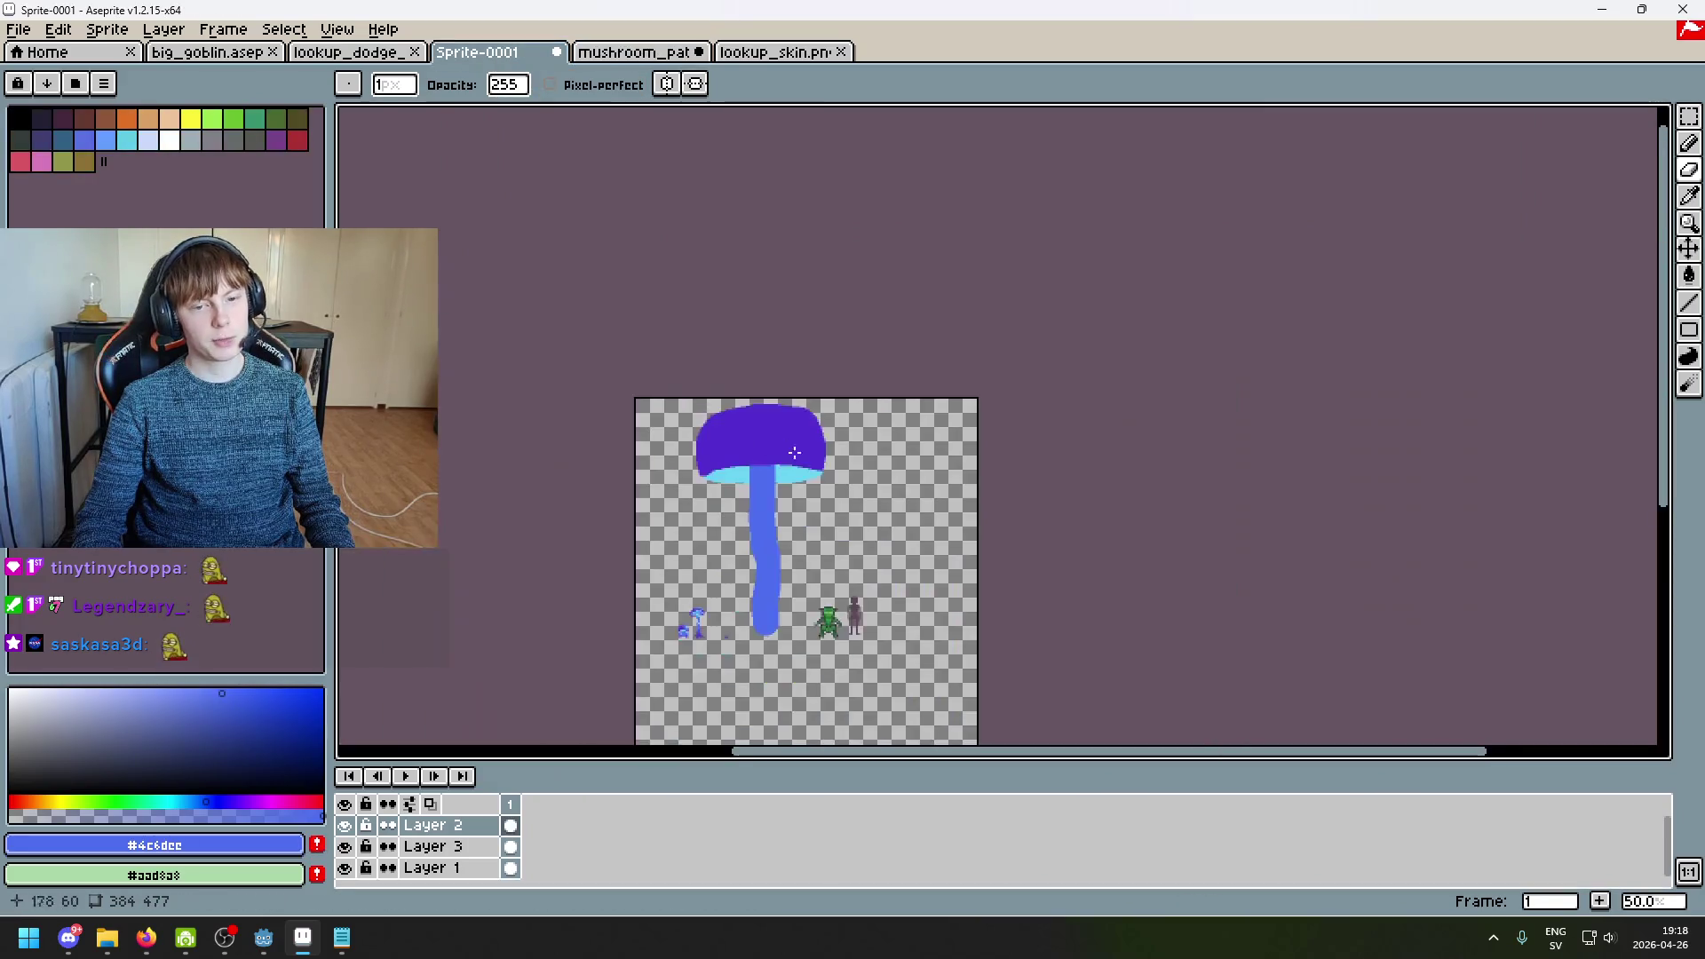
{"action": "scroll", "coordinate": [888, 426], "scroll_direction": "up", "scroll_amount": 5}
{"action": "scroll", "coordinate": [639, 457], "scroll_direction": "down", "scroll_amount": 2}
{"action": "scroll", "coordinate": [601, 430], "scroll_direction": "up", "scroll_amount": 2}
{"action": "scroll", "coordinate": [601, 430], "scroll_direction": "left", "scroll_amount": 3}
{"action": "left_click", "coordinate": [628, 49]}
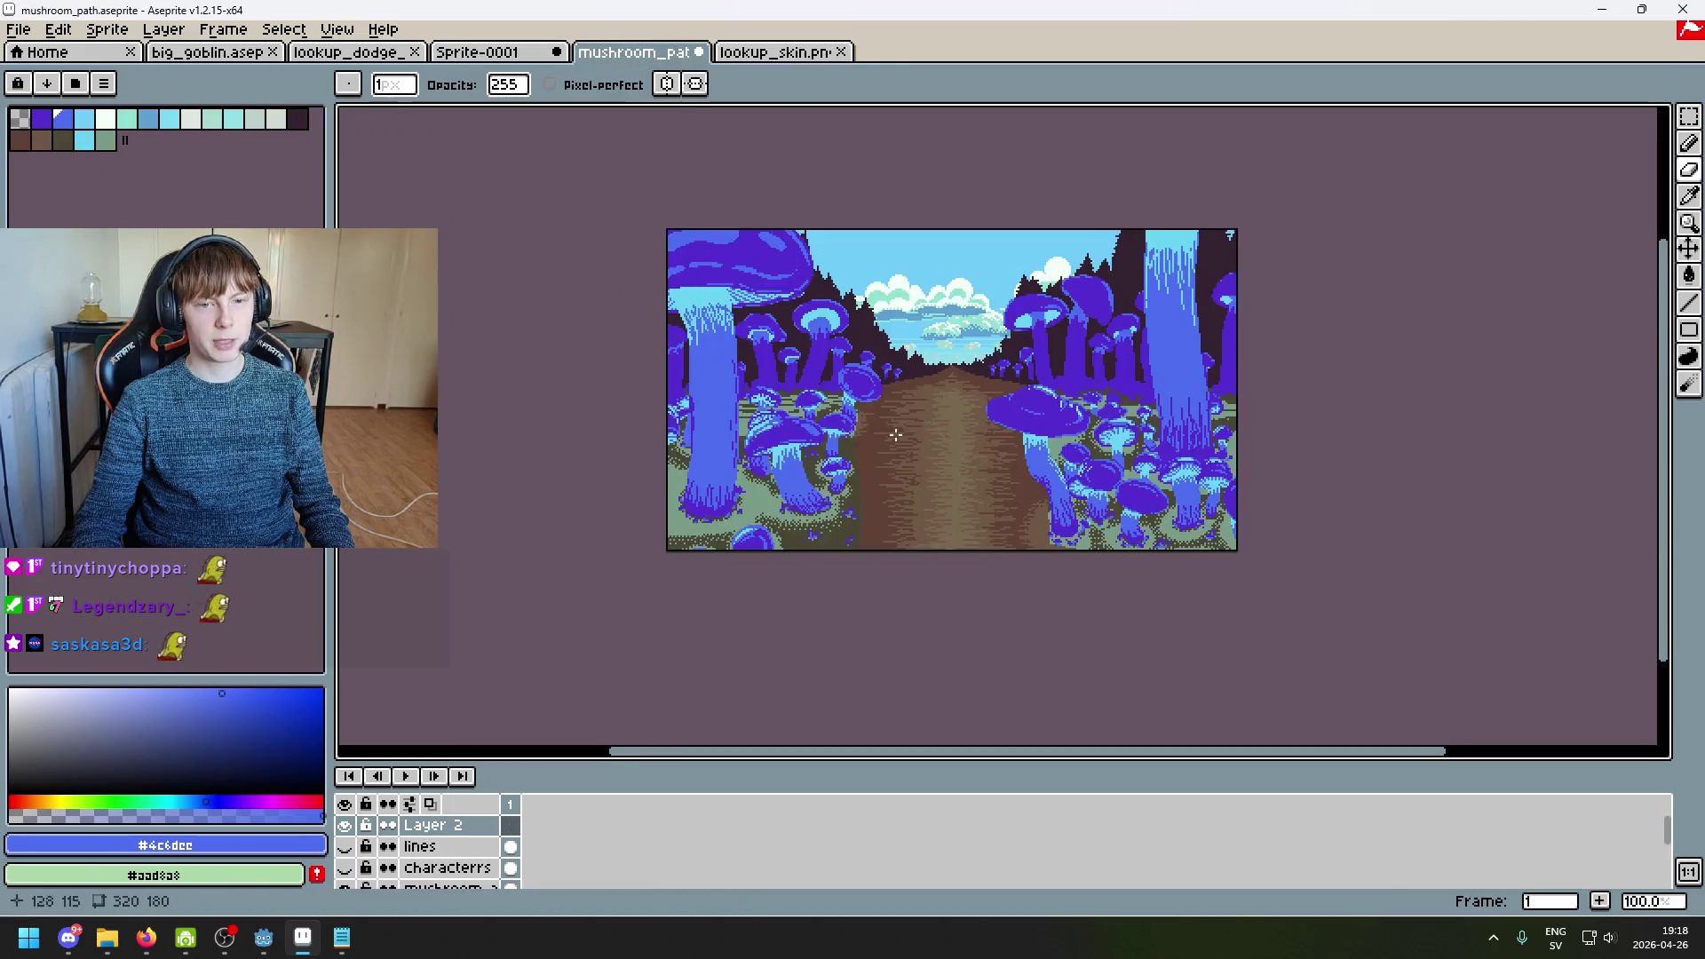
{"action": "left_click", "coordinate": [519, 53]}
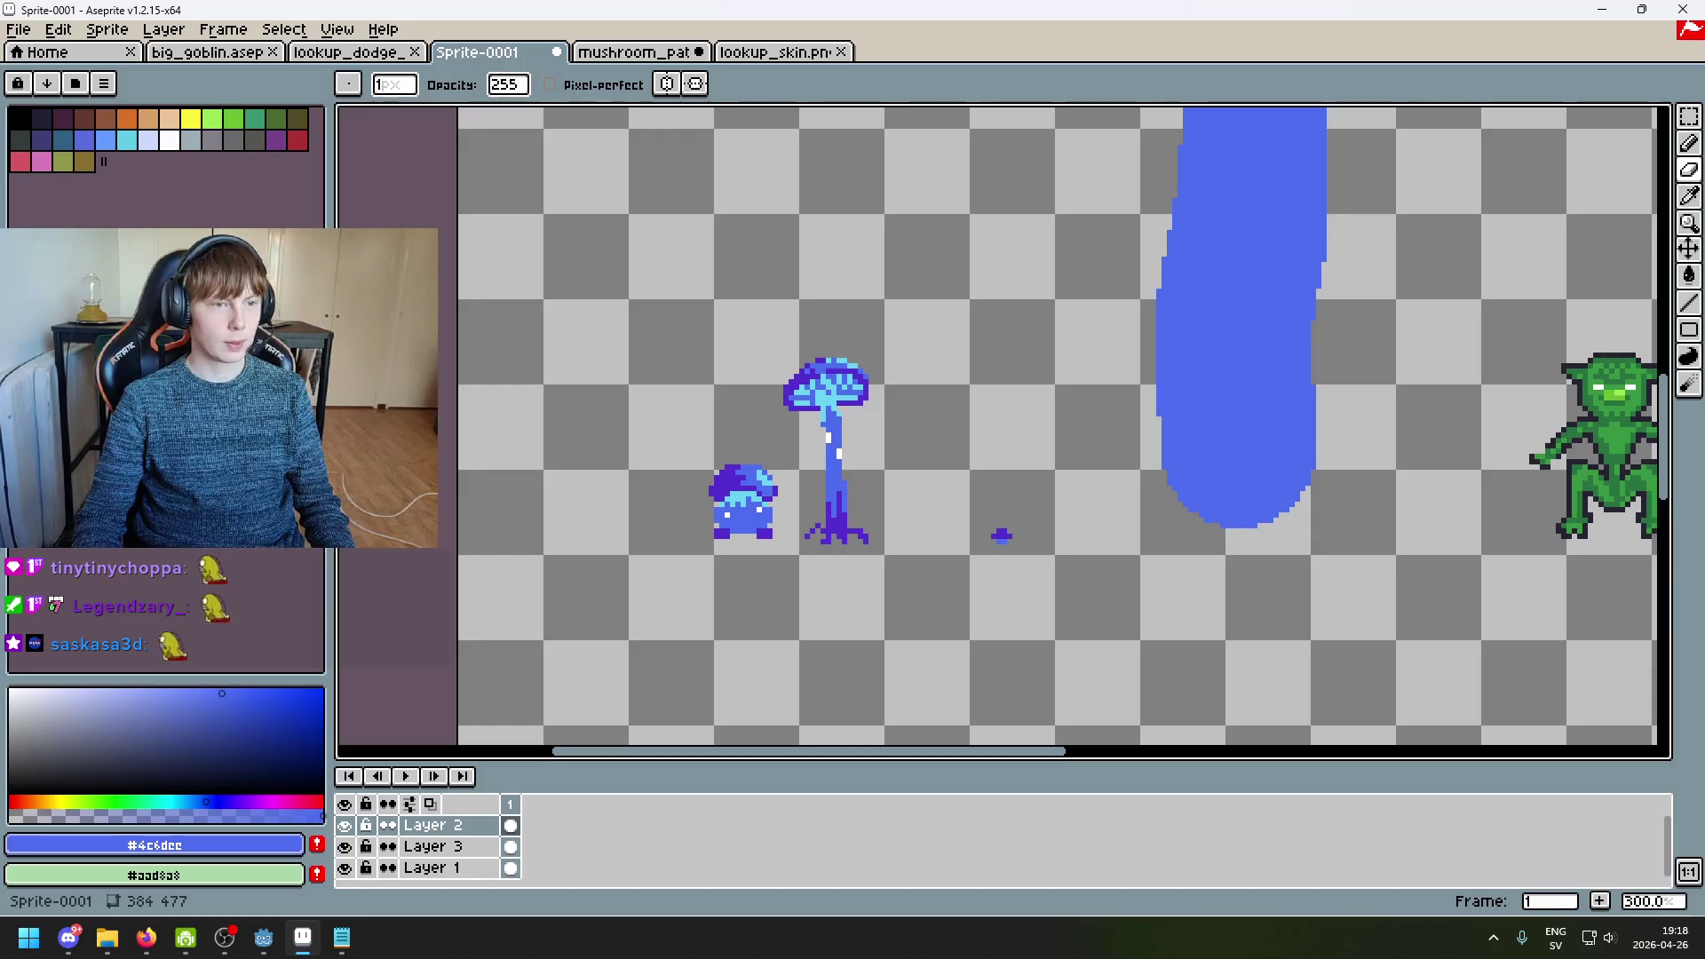
{"action": "left_click", "coordinate": [148, 118]}
{"action": "scroll", "coordinate": [695, 555], "scroll_direction": "up", "scroll_amount": 3}
{"action": "key", "text": "g"}
{"action": "left_click", "coordinate": [792, 491]}
{"action": "scroll", "coordinate": [838, 497], "scroll_direction": "down", "scroll_amount": 3}
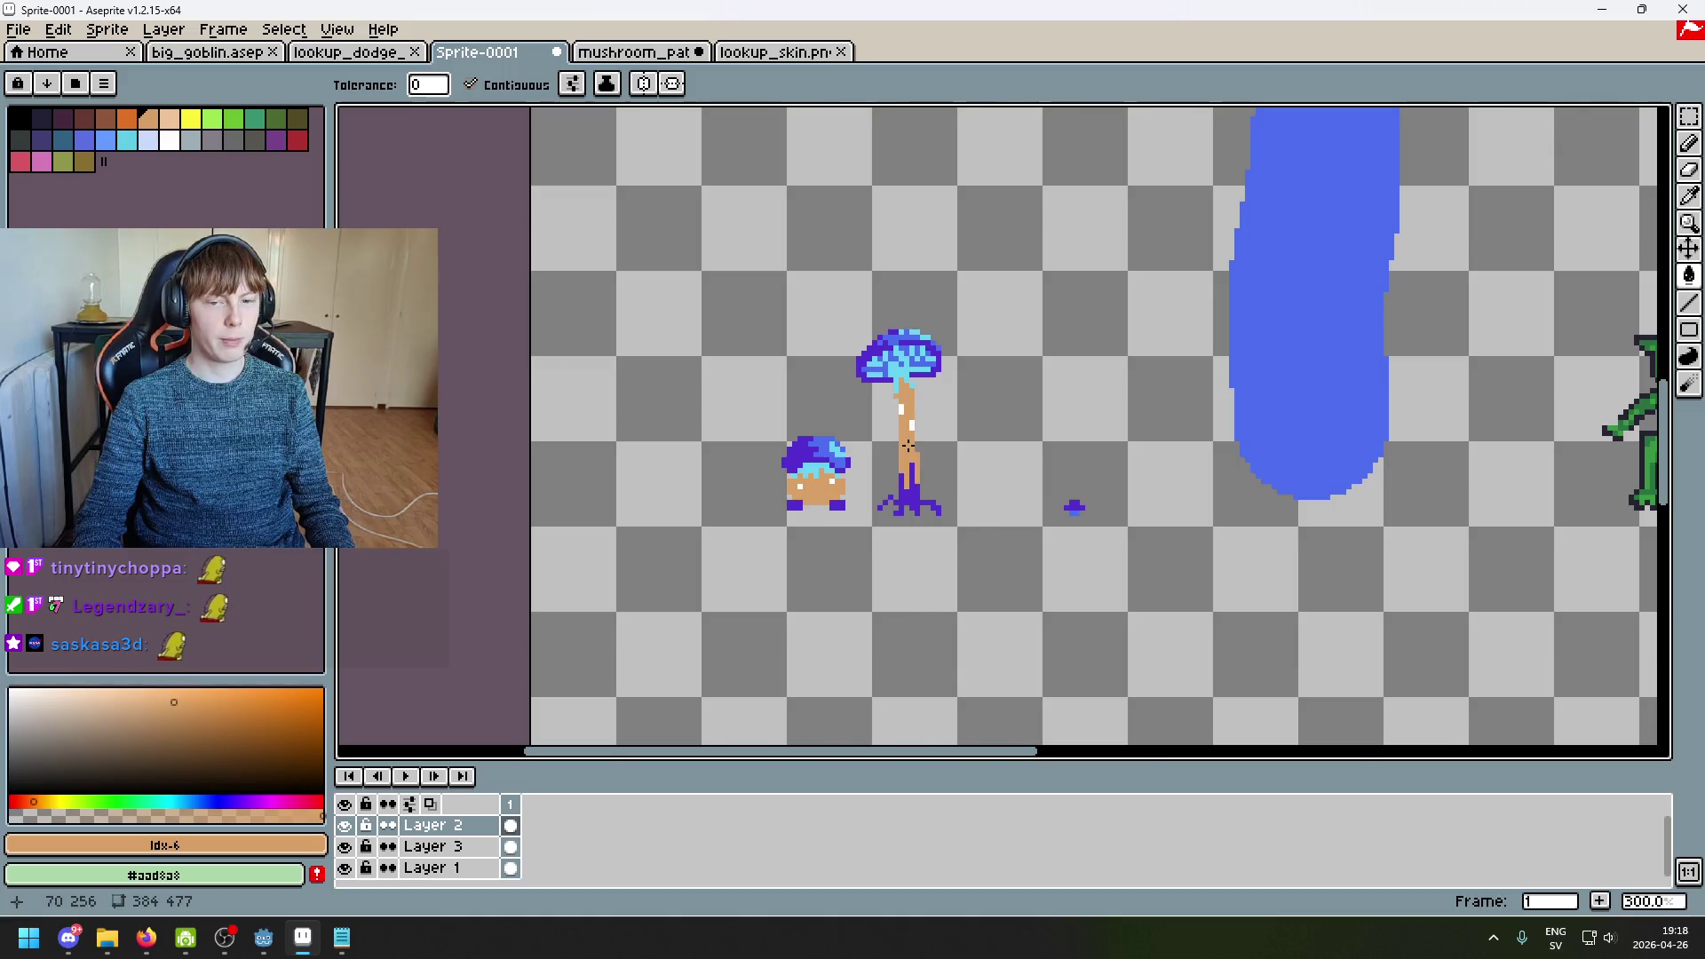
{"action": "scroll", "coordinate": [895, 459], "scroll_direction": "down", "scroll_amount": 3}
{"action": "scroll", "coordinate": [895, 459], "scroll_direction": "up", "scroll_amount": 1}
{"action": "key", "text": "ctrl+z"}
{"action": "scroll", "coordinate": [883, 451], "scroll_direction": "up", "scroll_amount": 3}
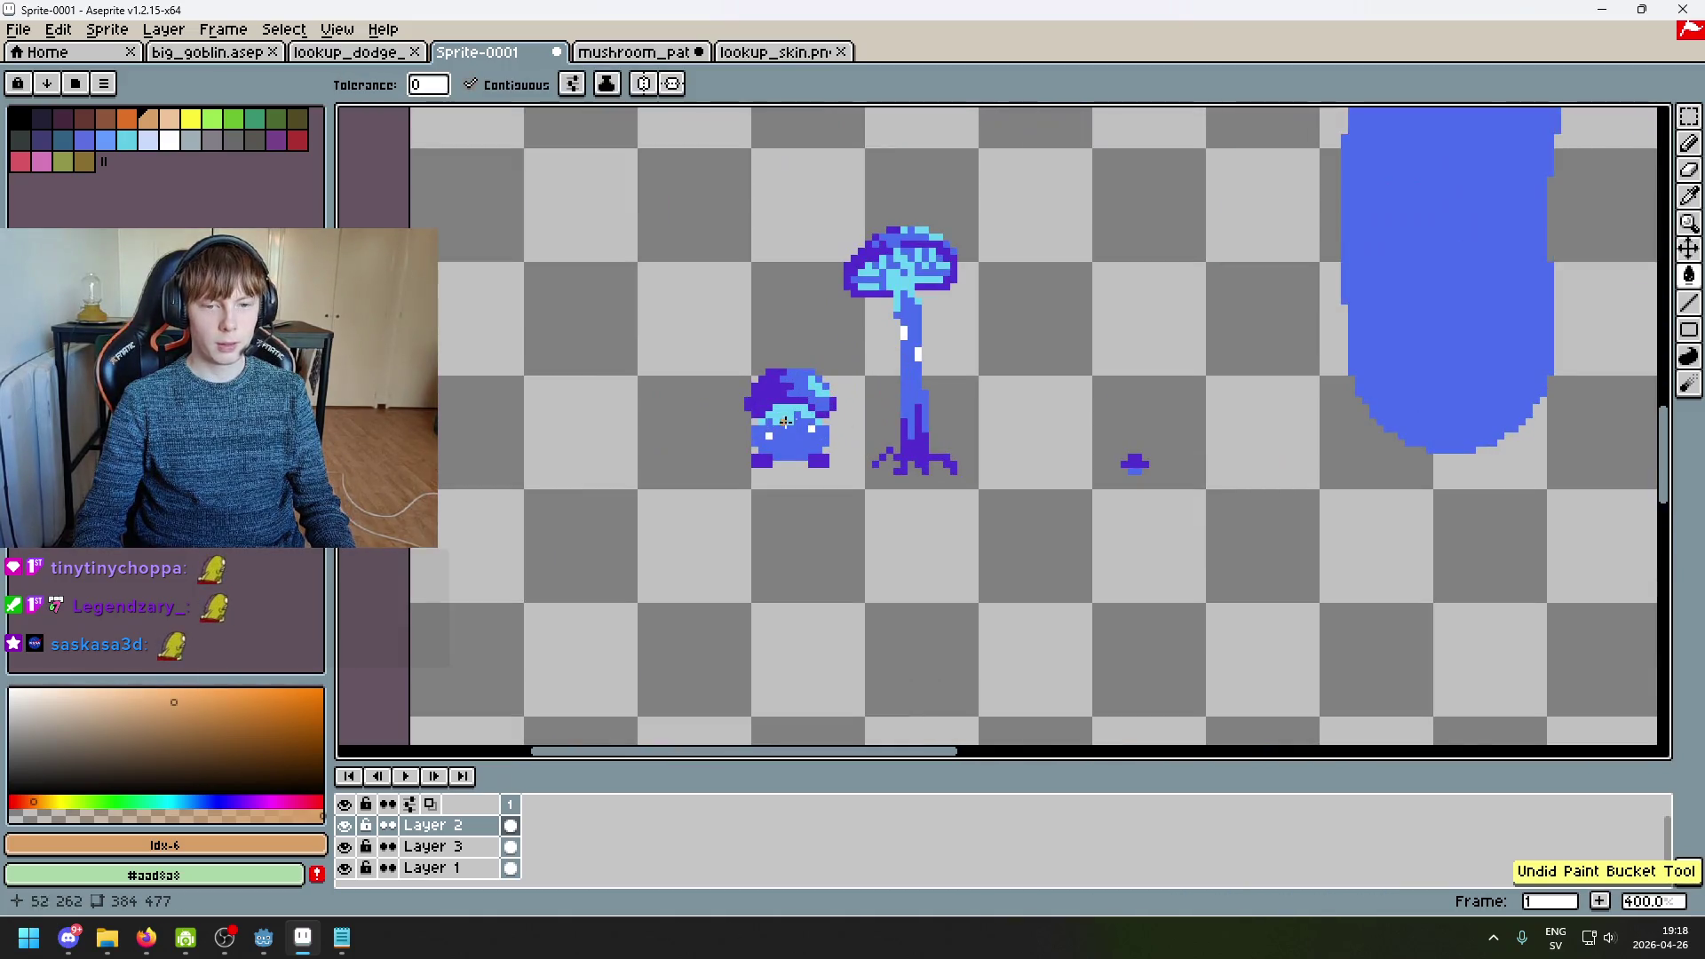
{"action": "left_click", "coordinate": [912, 360], "text": "alt"}
{"action": "scroll", "coordinate": [958, 416], "scroll_direction": "down", "scroll_amount": 3}
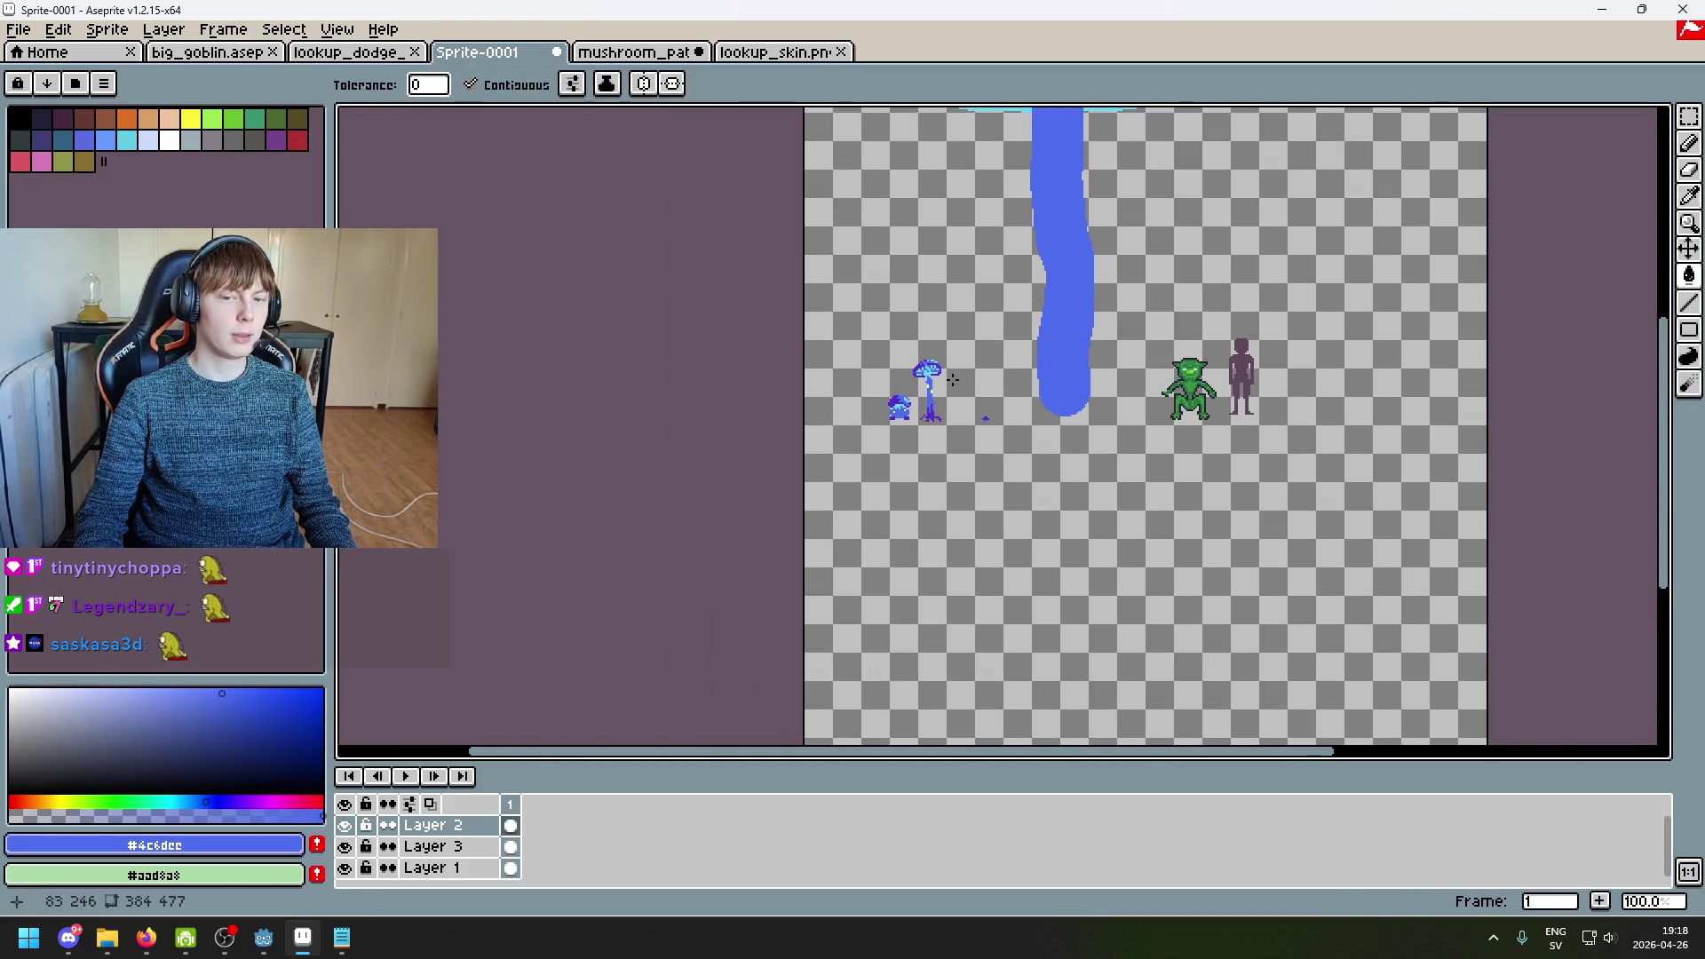
{"action": "scroll", "coordinate": [953, 380], "scroll_direction": "up", "scroll_amount": 3}
{"action": "scroll", "coordinate": [944, 415], "scroll_direction": "down", "scroll_amount": 3}
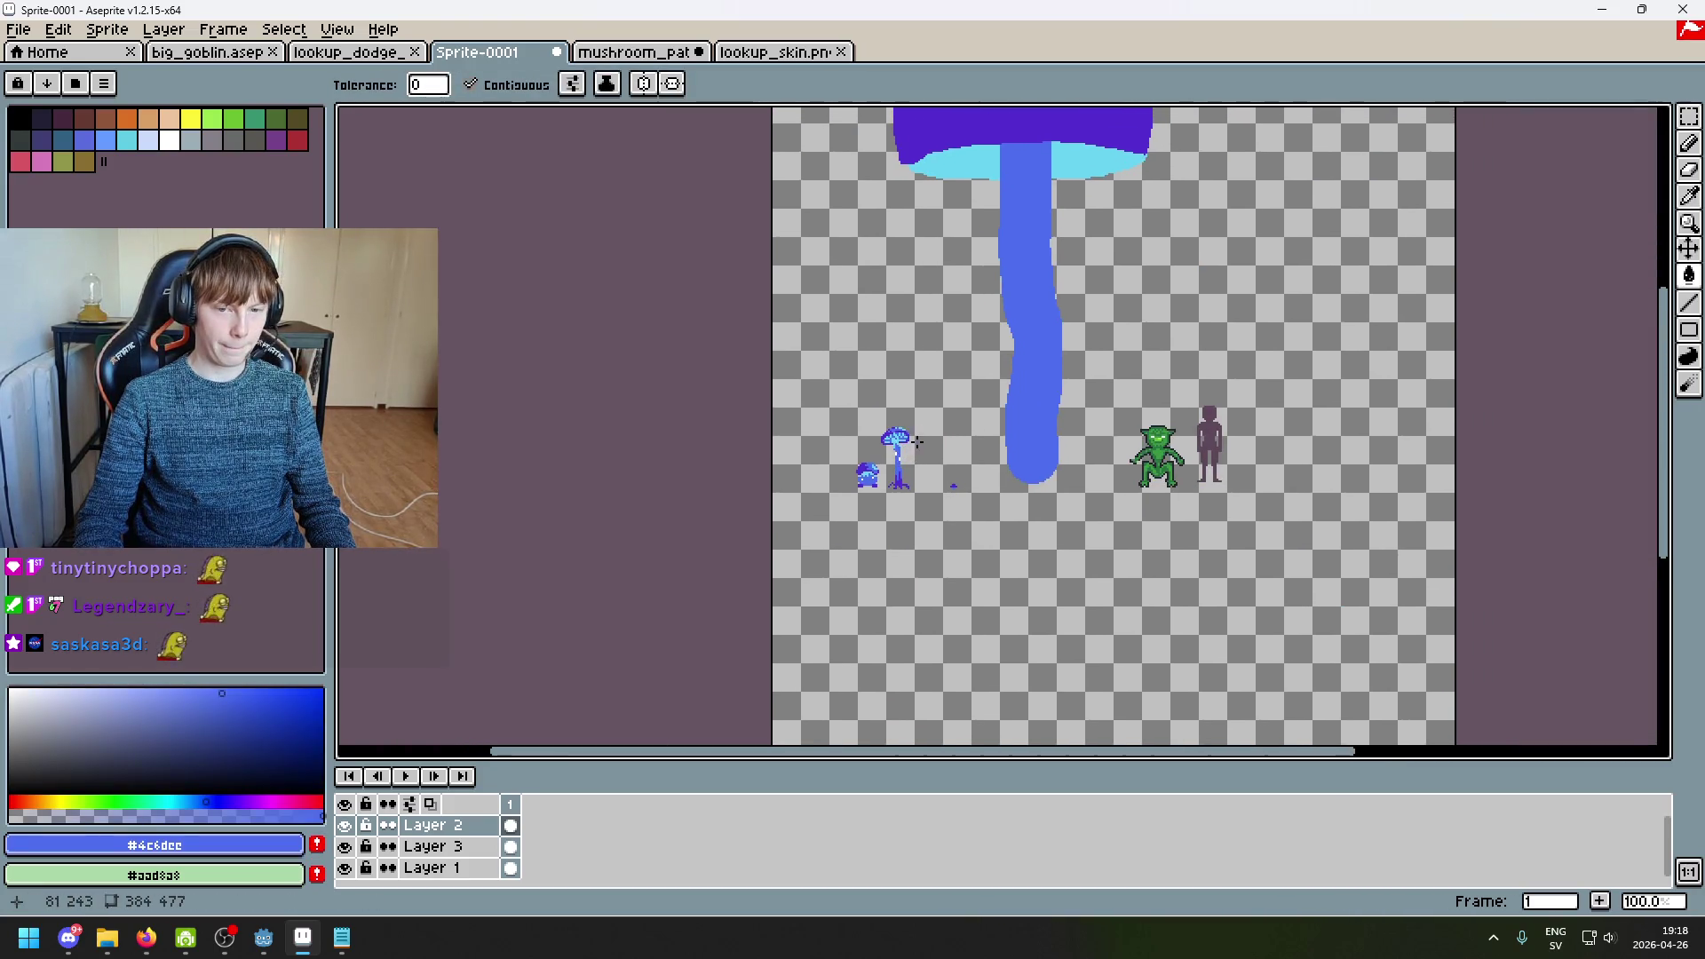
{"action": "left_click_drag", "start_coordinate": [953, 367], "coordinate": [901, 464]}
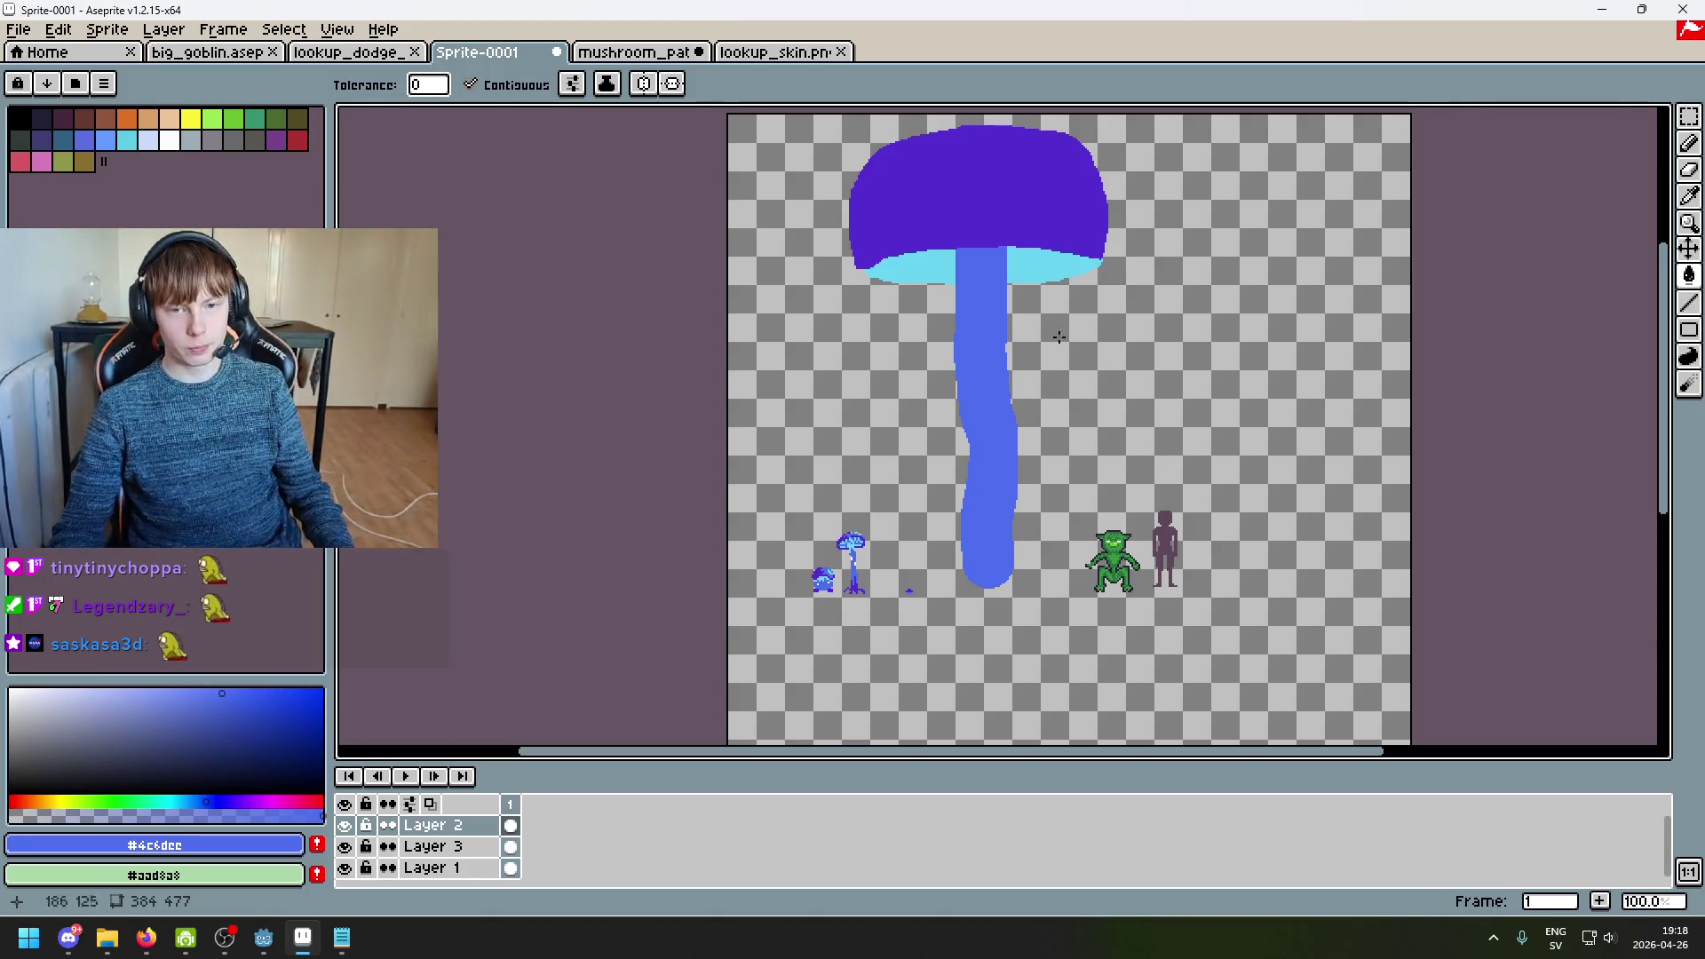
Step: Trim the big cap's top edge with the eraser, discarding a trial cut on its right edge
{"action": "scroll", "coordinate": [986, 305], "scroll_direction": "up", "scroll_amount": 1}
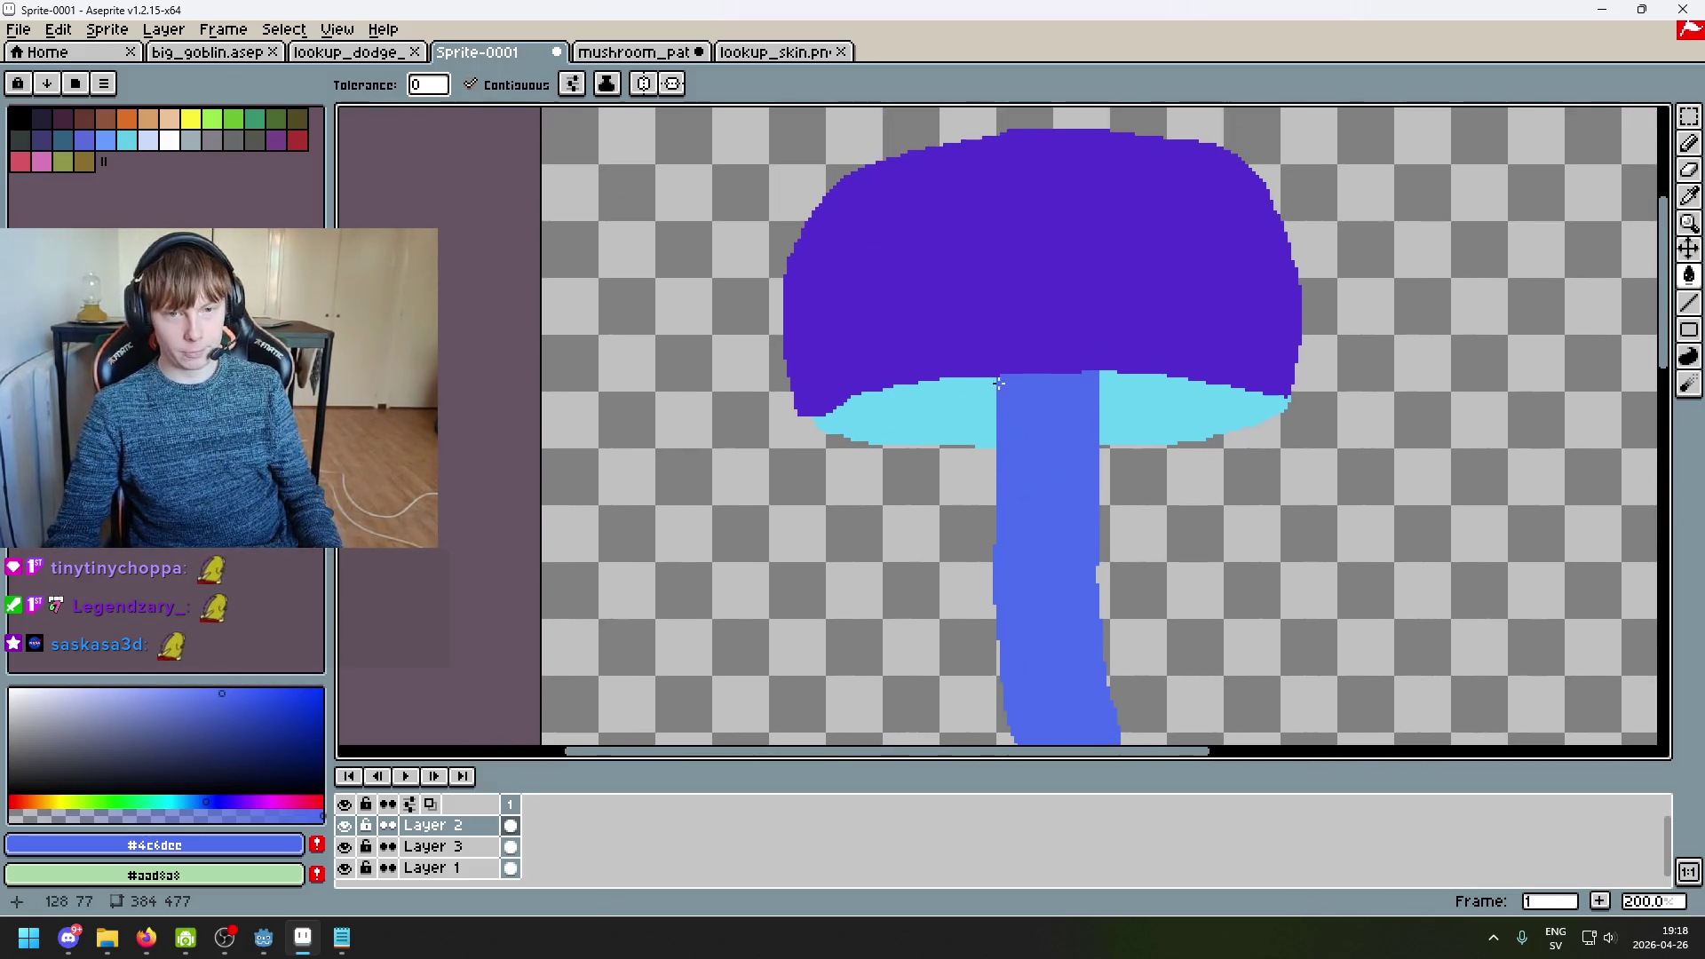
{"action": "scroll", "coordinate": [1005, 352], "scroll_direction": "down", "scroll_amount": 2}
{"action": "scroll", "coordinate": [1032, 300], "scroll_direction": "up", "scroll_amount": 1}
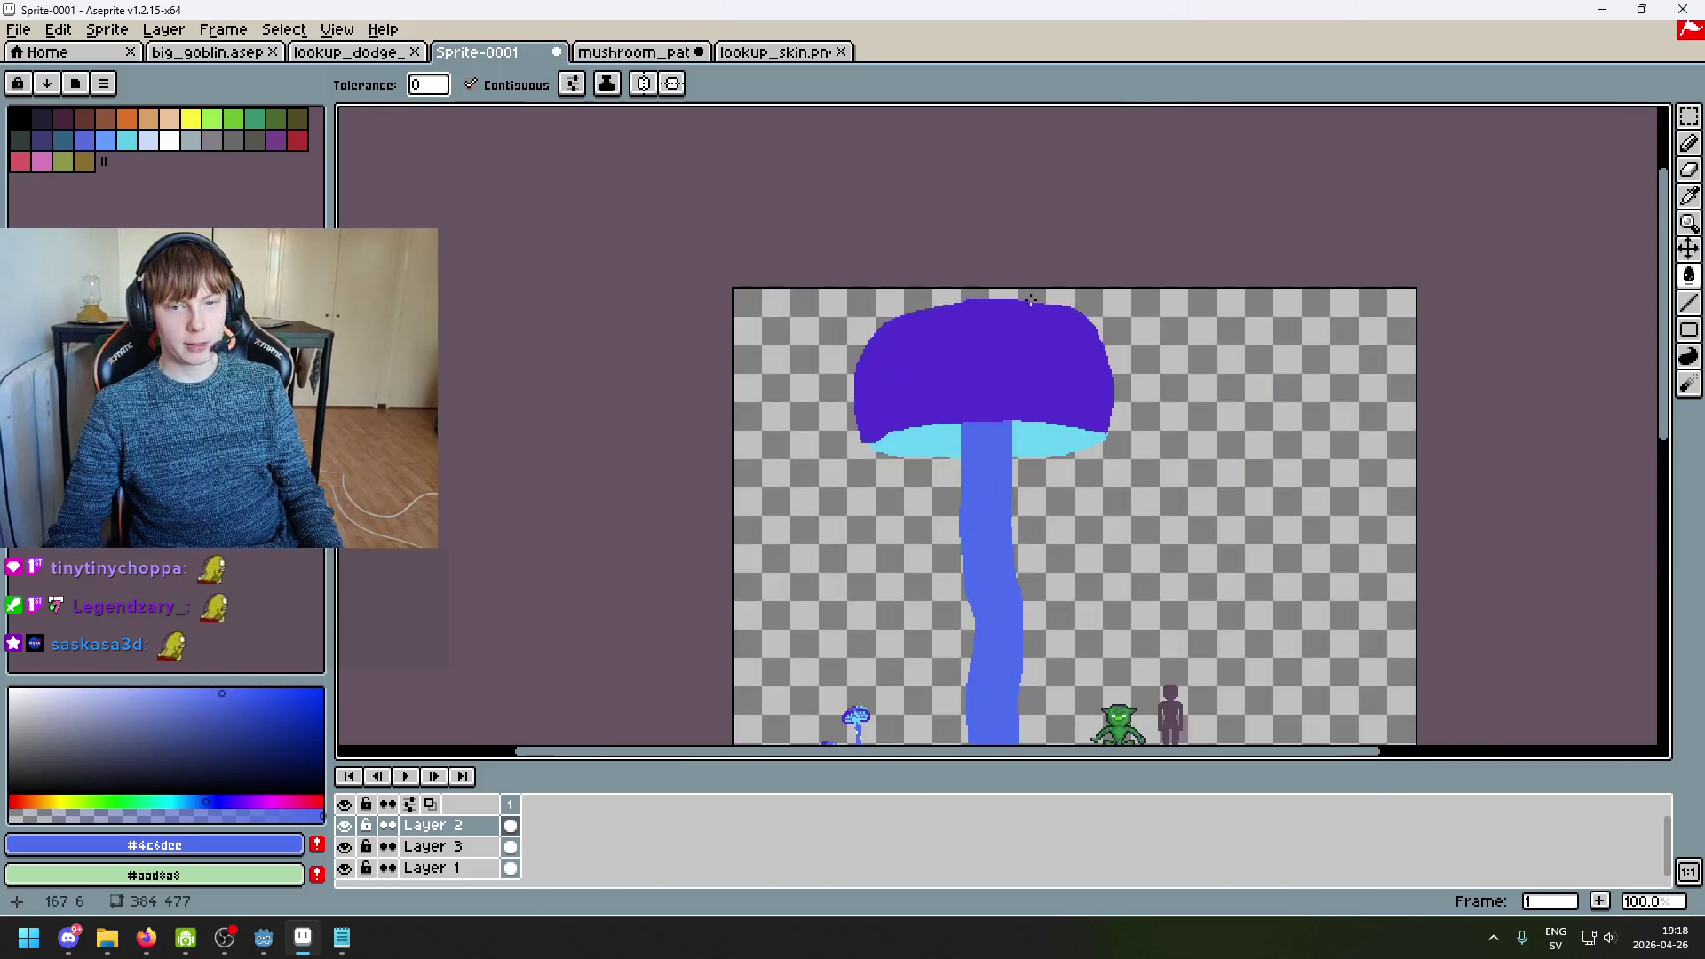
{"action": "scroll", "coordinate": [956, 323], "scroll_direction": "up", "scroll_amount": 1}
{"action": "key", "text": "e"}
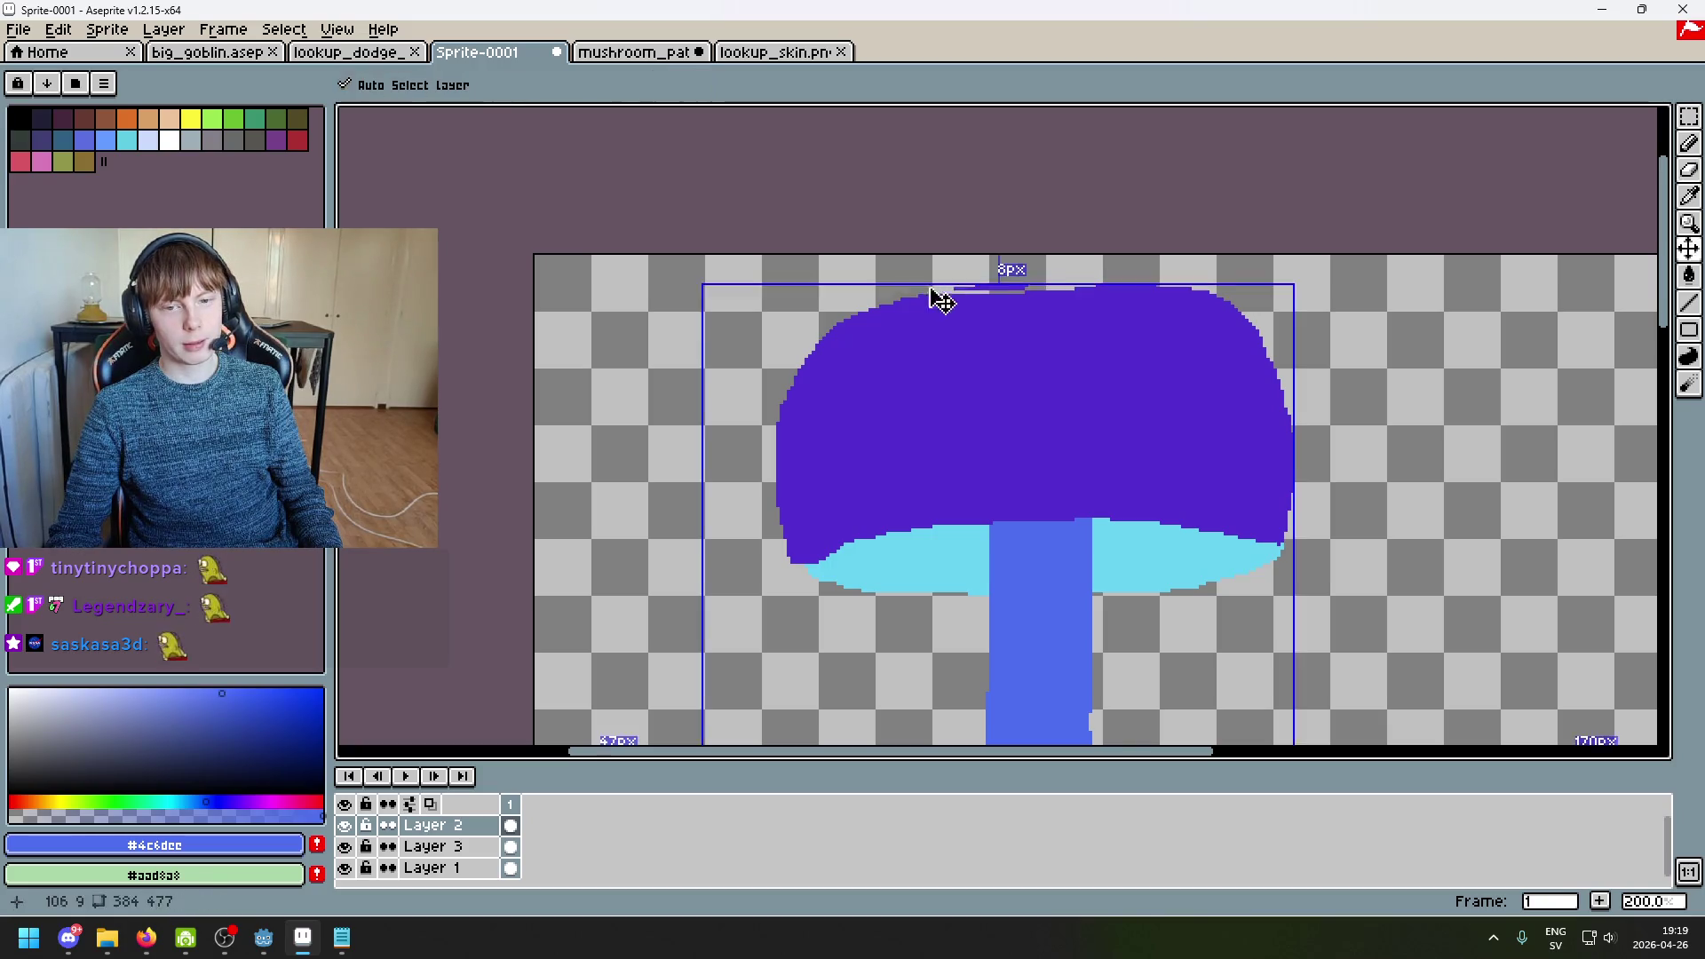
{"action": "key", "text": "ctrl+z"}
{"action": "left_click_drag", "start_coordinate": [956, 280], "coordinate": [1105, 268]}
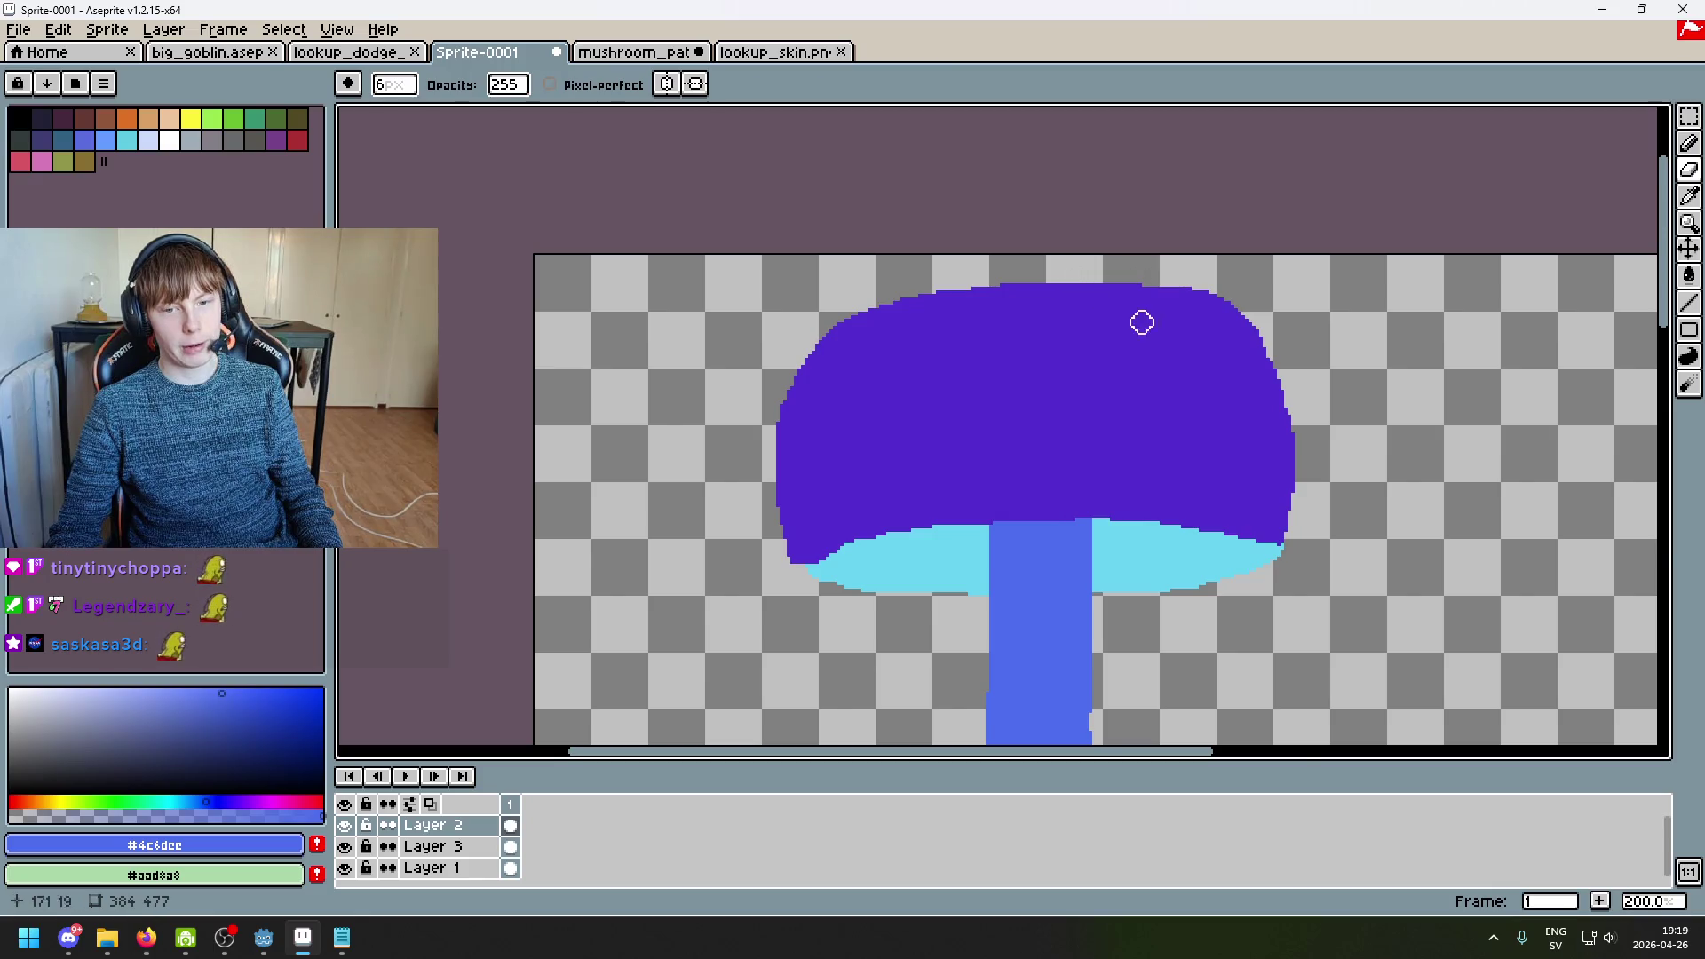
{"action": "scroll", "coordinate": [1134, 319], "scroll_direction": "down", "scroll_amount": 2}
{"action": "scroll", "coordinate": [1189, 364], "scroll_direction": "up", "scroll_amount": 1}
{"action": "scroll", "coordinate": [1200, 371], "scroll_direction": "down", "scroll_amount": 1}
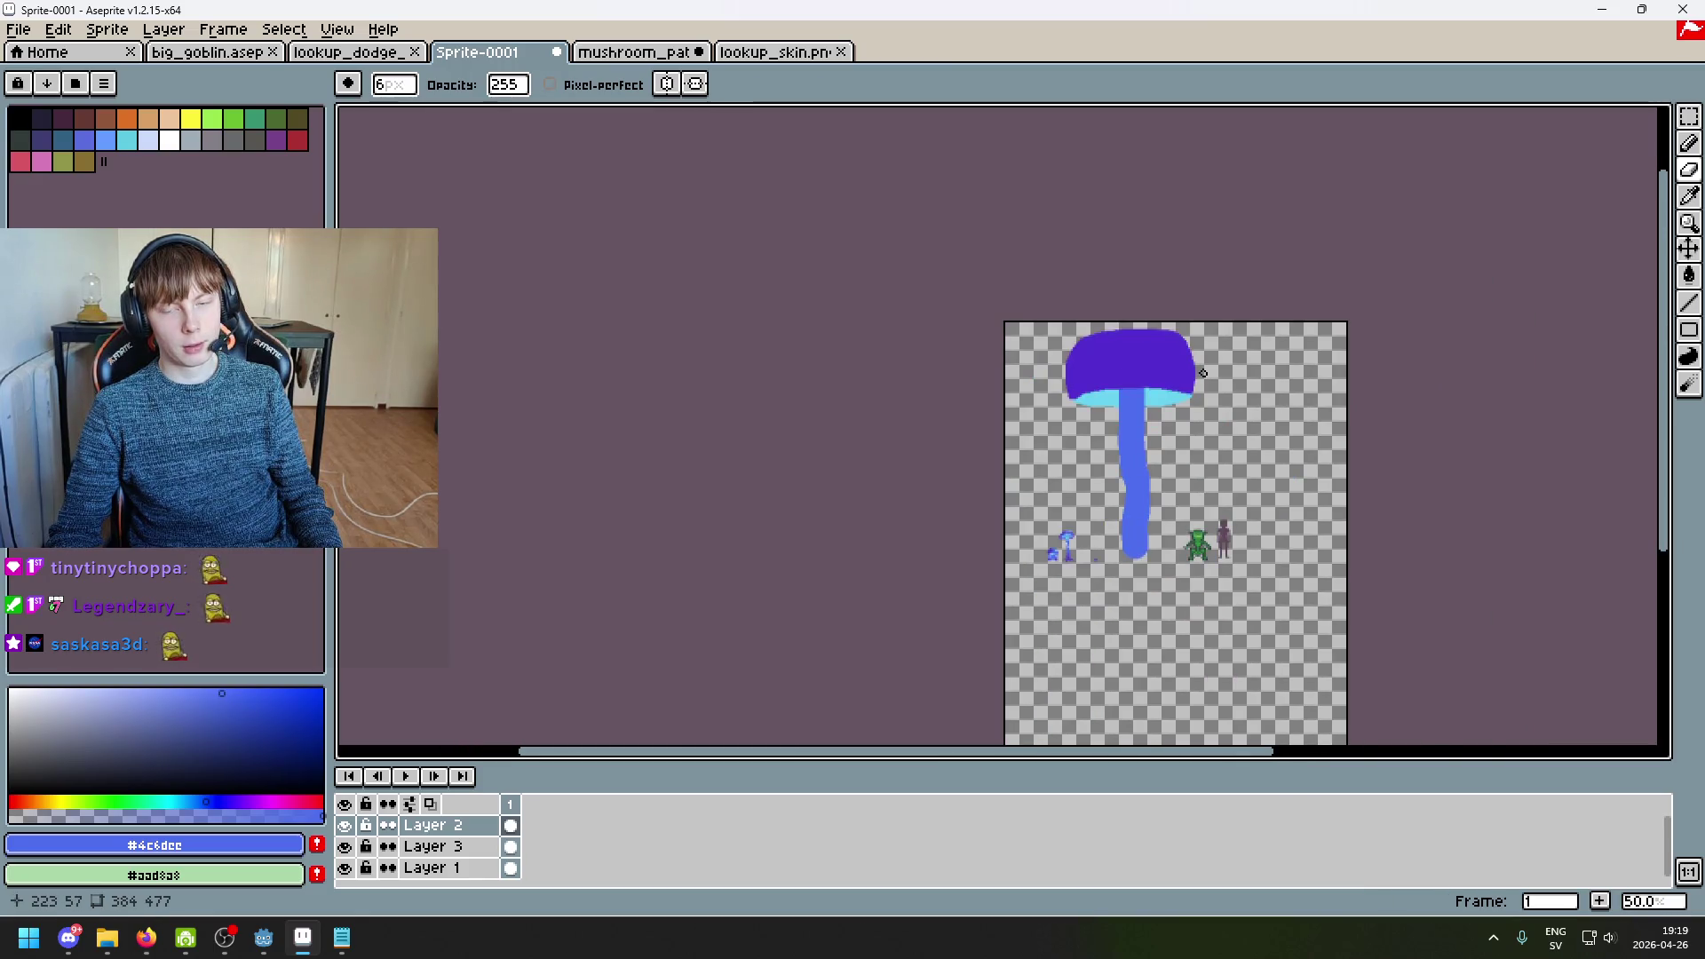
{"action": "scroll", "coordinate": [1201, 385], "scroll_direction": "up", "scroll_amount": 2}
{"action": "left_click_drag", "start_coordinate": [1198, 369], "coordinate": [1172, 369]}
{"action": "key", "text": "ctrl+z"}
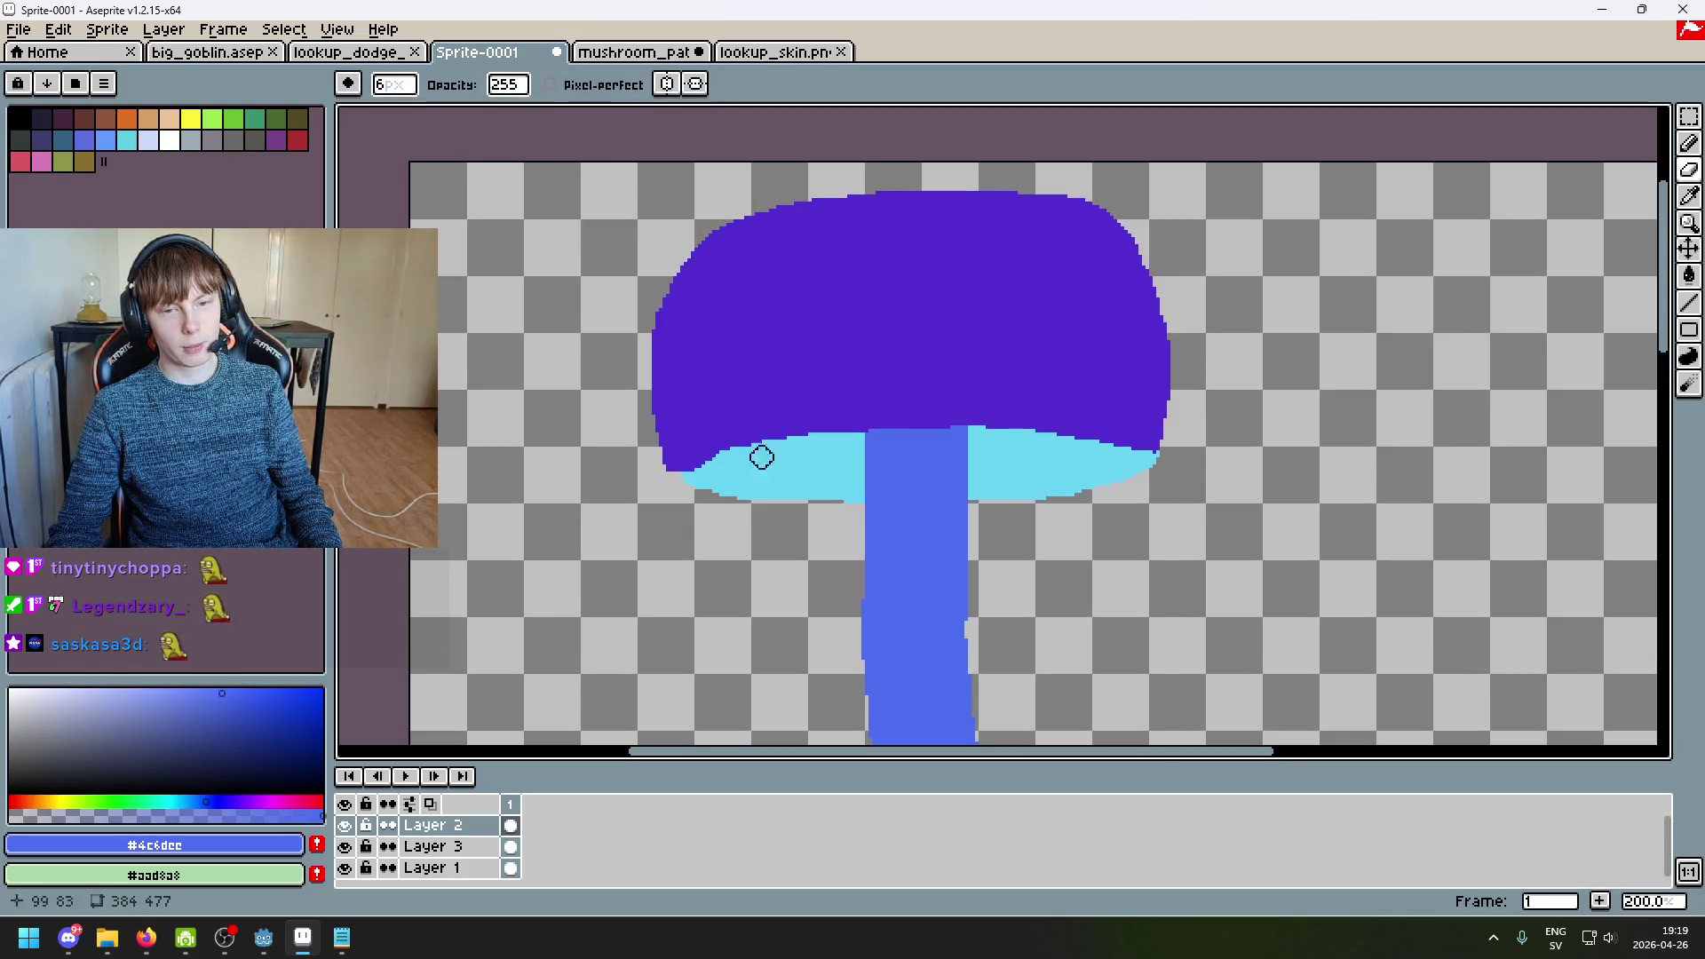
Step: Zoom out and back in to review the whole sprite sheet
{"action": "scroll", "coordinate": [918, 567], "scroll_direction": "down", "scroll_amount": 2}
{"action": "scroll", "coordinate": [1001, 457], "scroll_direction": "up", "scroll_amount": 1}
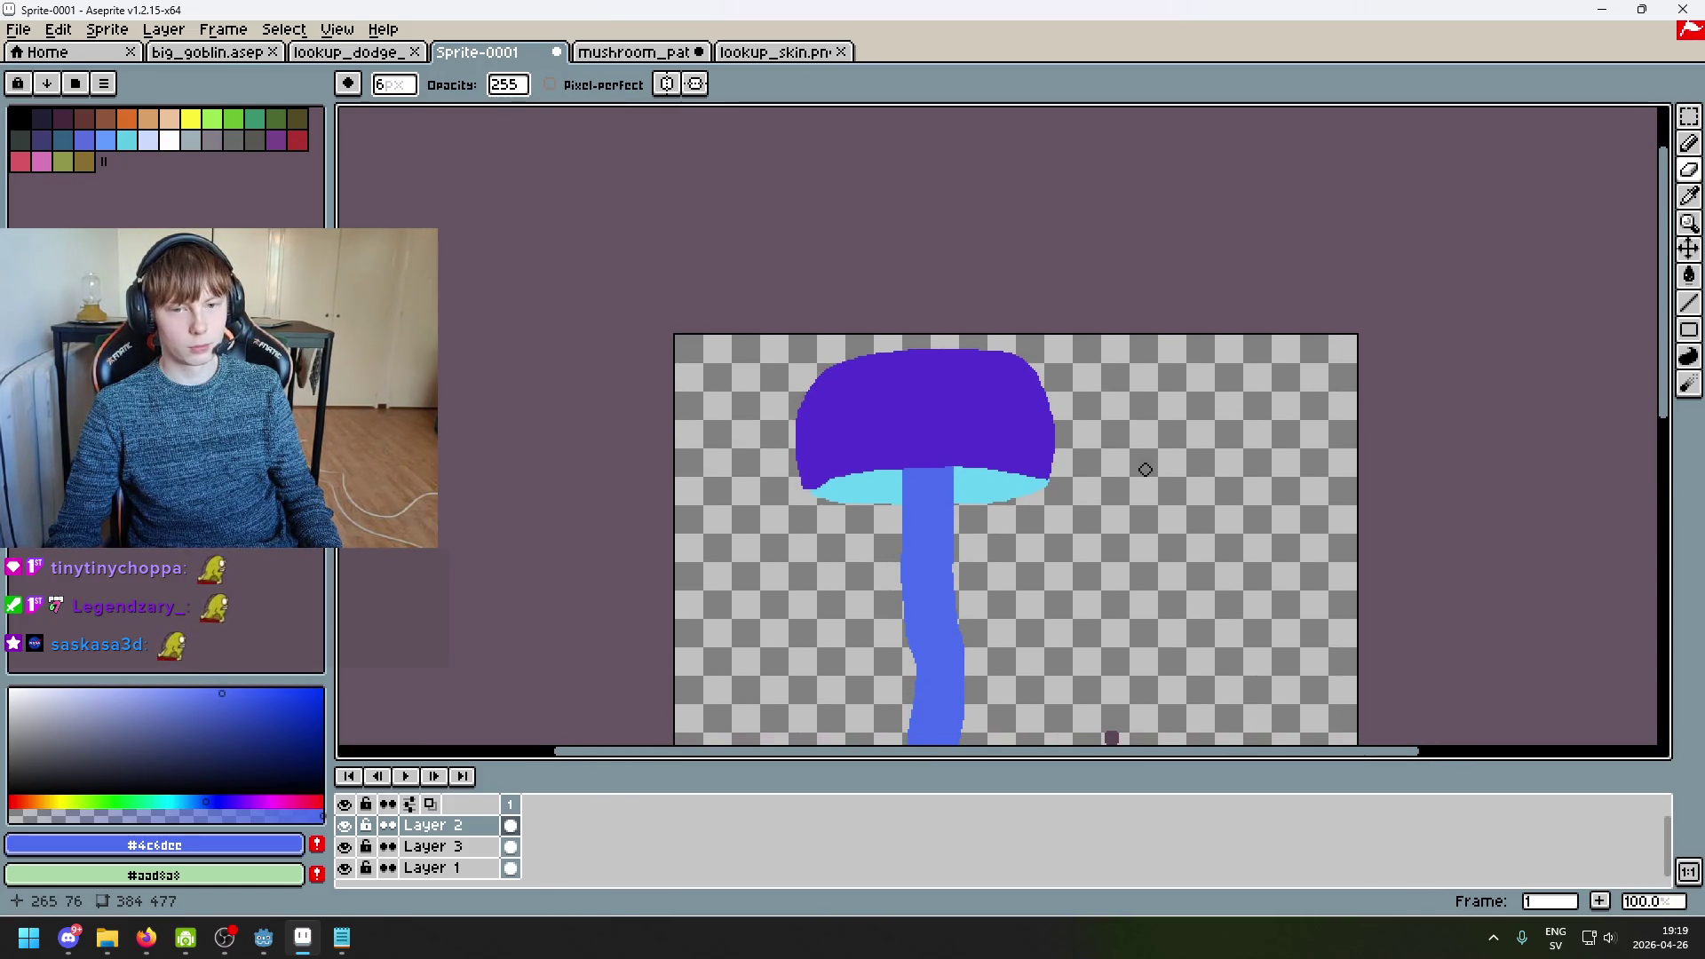
{"action": "scroll", "coordinate": [1111, 466], "scroll_direction": "down", "scroll_amount": 1}
{"action": "scroll", "coordinate": [1101, 471], "scroll_direction": "up", "scroll_amount": 1}
{"action": "scroll", "coordinate": [1070, 481], "scroll_direction": "down", "scroll_amount": 1}
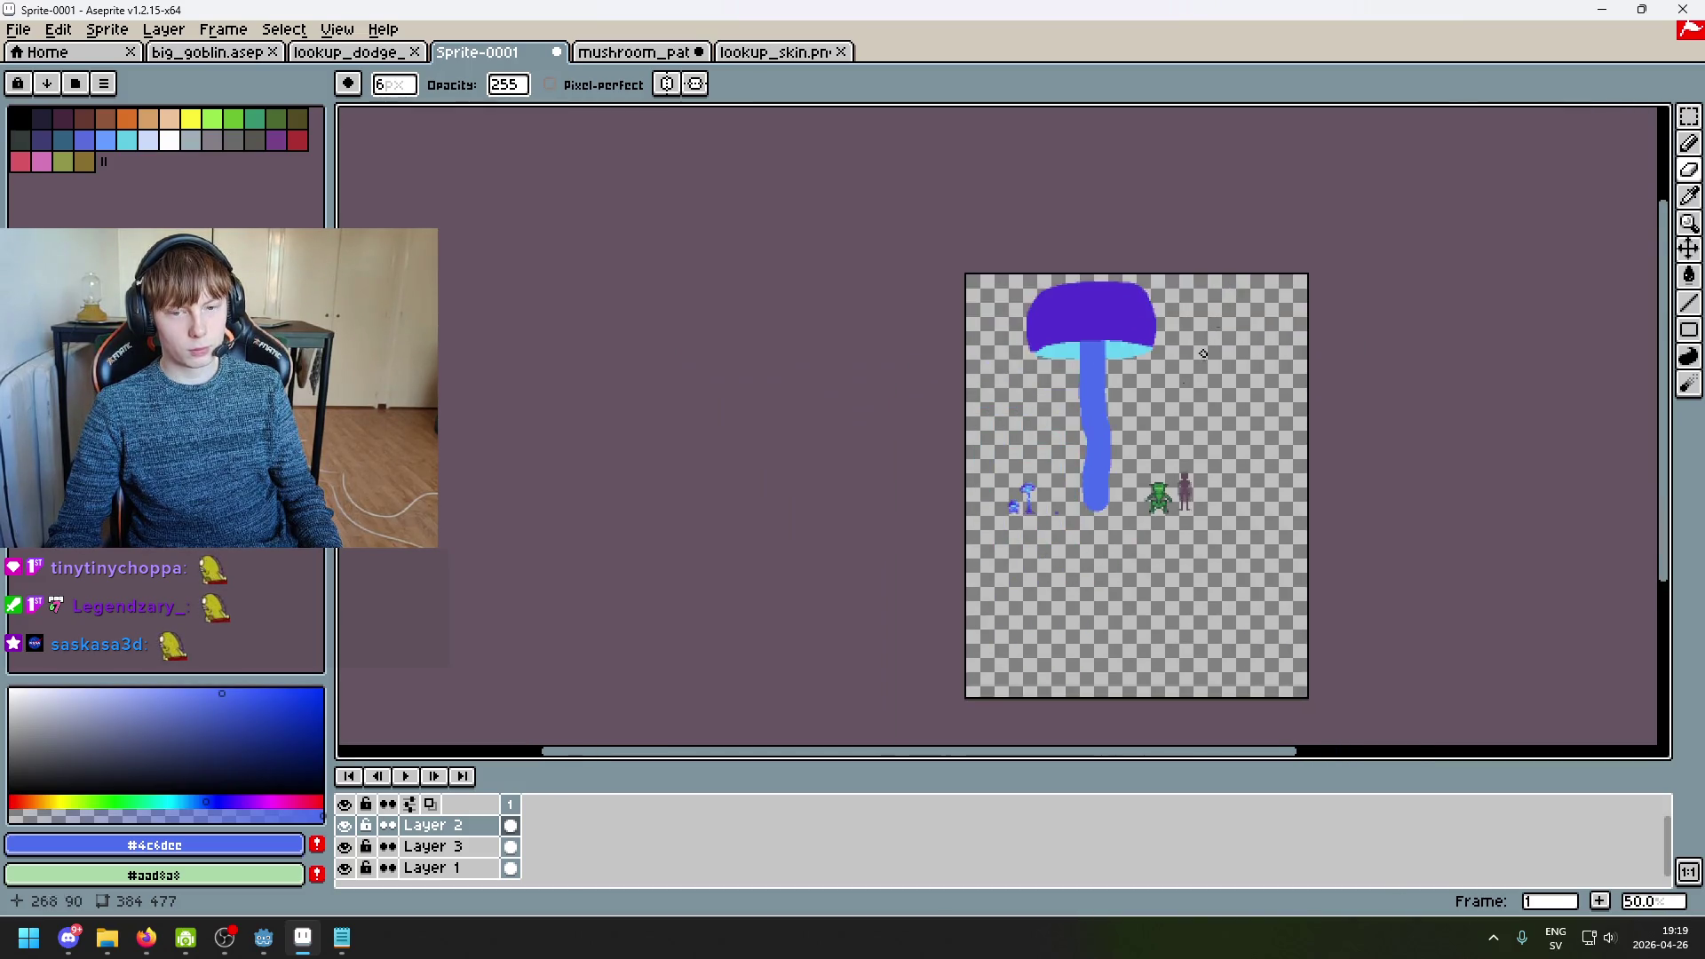
{"action": "scroll", "coordinate": [1146, 495], "scroll_direction": "up", "scroll_amount": 2}
{"action": "scroll", "coordinate": [1225, 418], "scroll_direction": "up", "scroll_amount": 1}
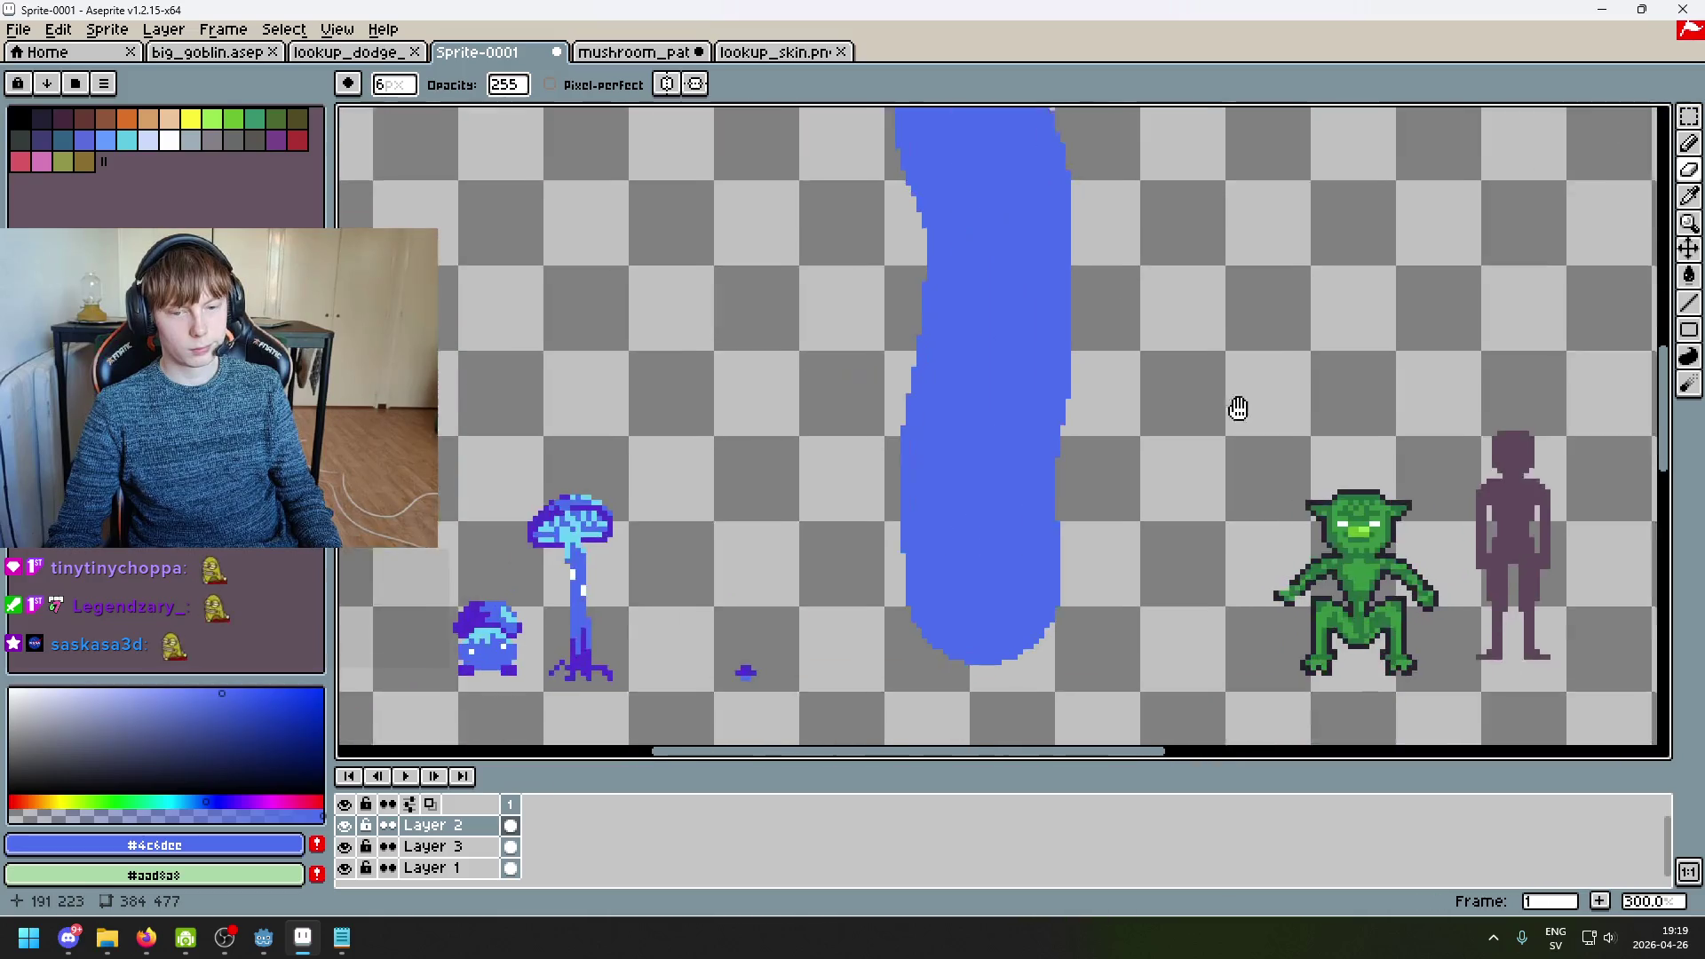
Step: Pick up the dark purple from the small dab with the Eyedropper and return to the Pencil
{"action": "scroll", "coordinate": [864, 620], "scroll_direction": "up", "scroll_amount": 4}
{"action": "key", "text": "i"}
{"action": "left_click", "coordinate": [866, 560]}
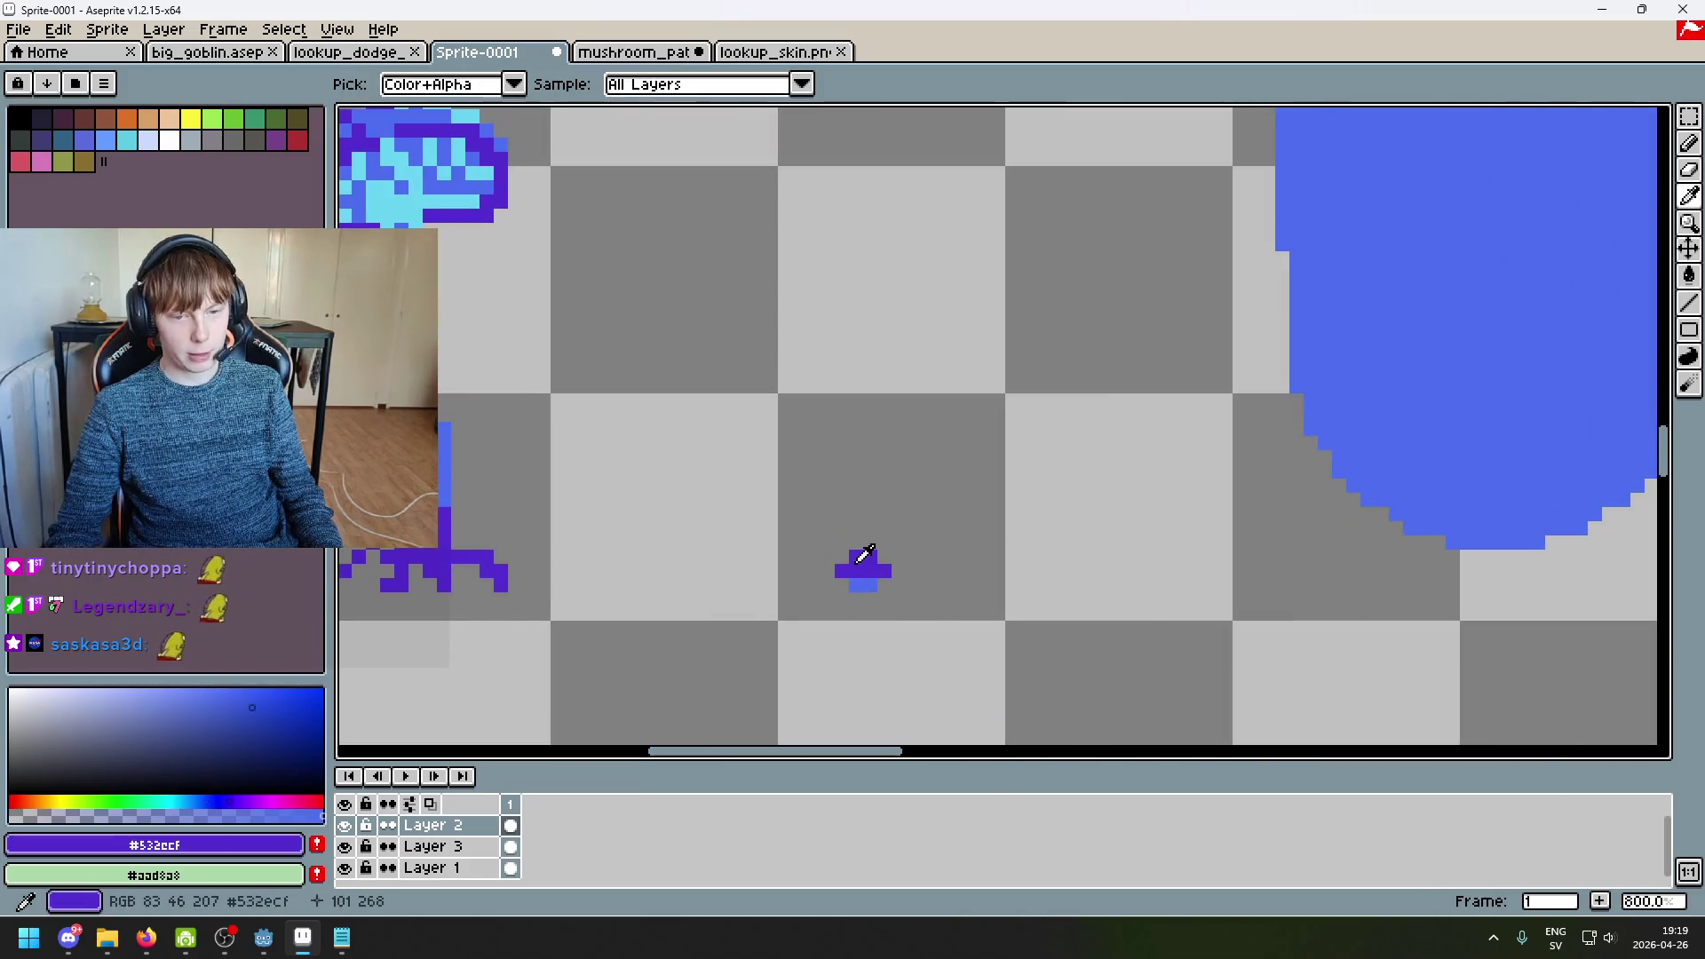
{"action": "key", "text": "b"}
{"action": "scroll", "coordinate": [862, 567], "scroll_direction": "up", "scroll_amount": 1}
Step: Paint the small dab's pixels purple, undoing the last change so one blue pixel remains
{"action": "left_click", "coordinate": [833, 552]}
{"action": "left_click", "coordinate": [896, 553]}
{"action": "scroll", "coordinate": [898, 556], "scroll_direction": "down", "scroll_amount": 5}
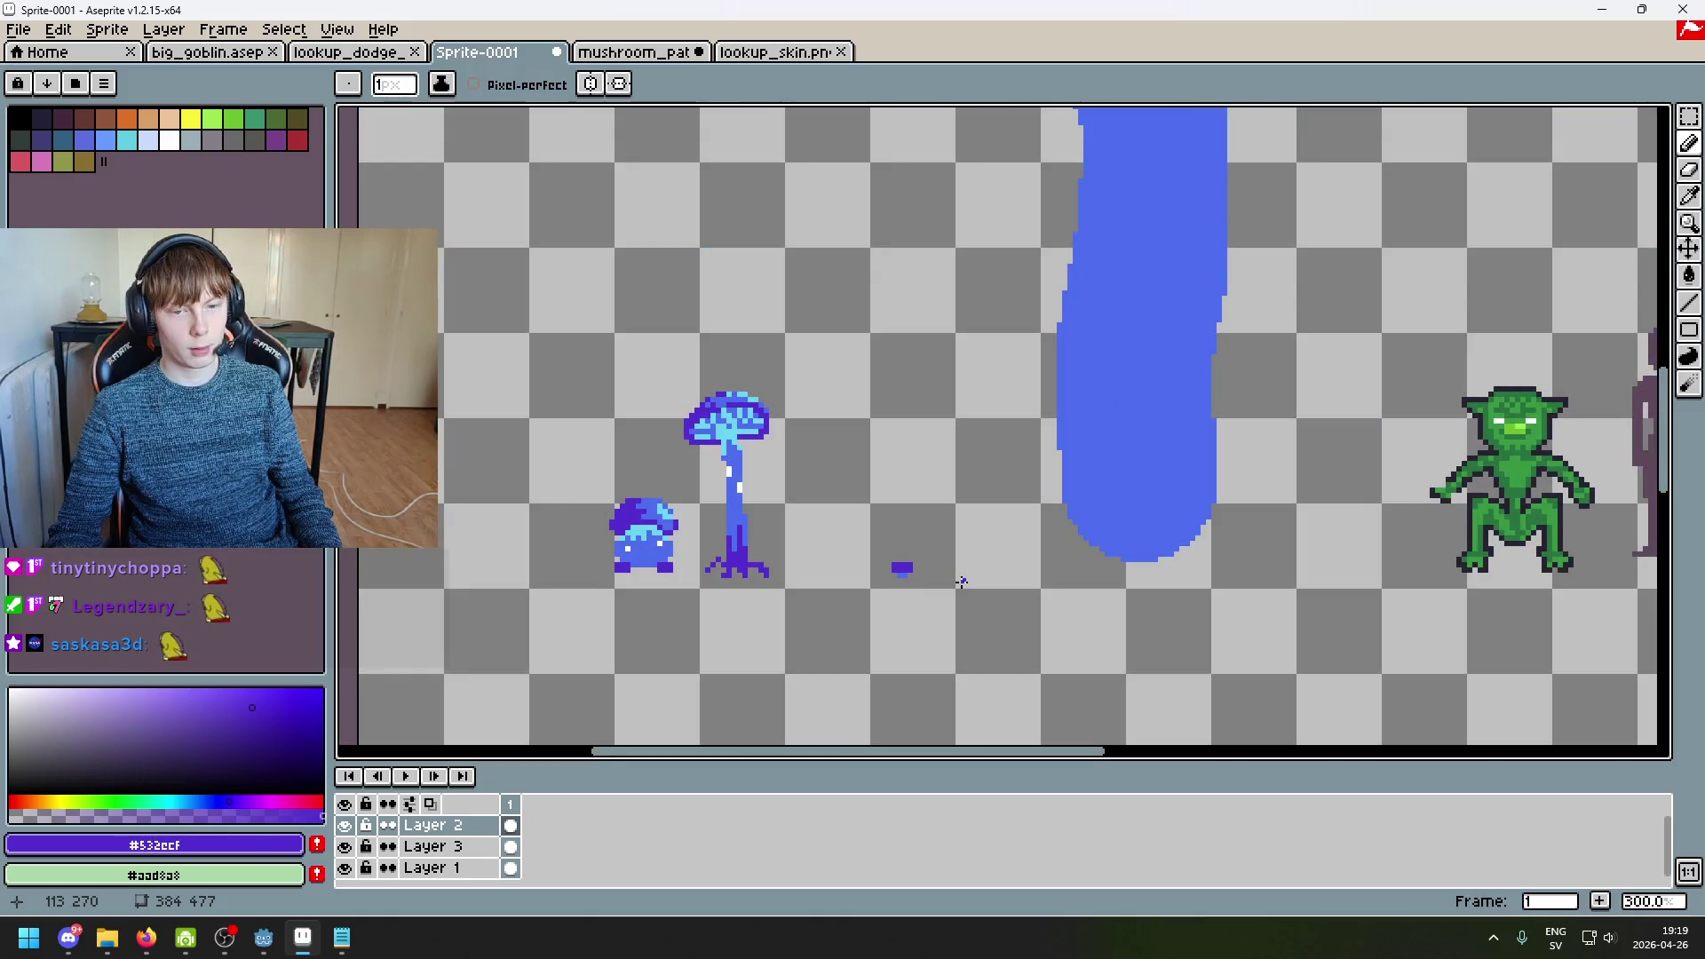
{"action": "key", "text": "v"}
{"action": "key", "text": "b"}
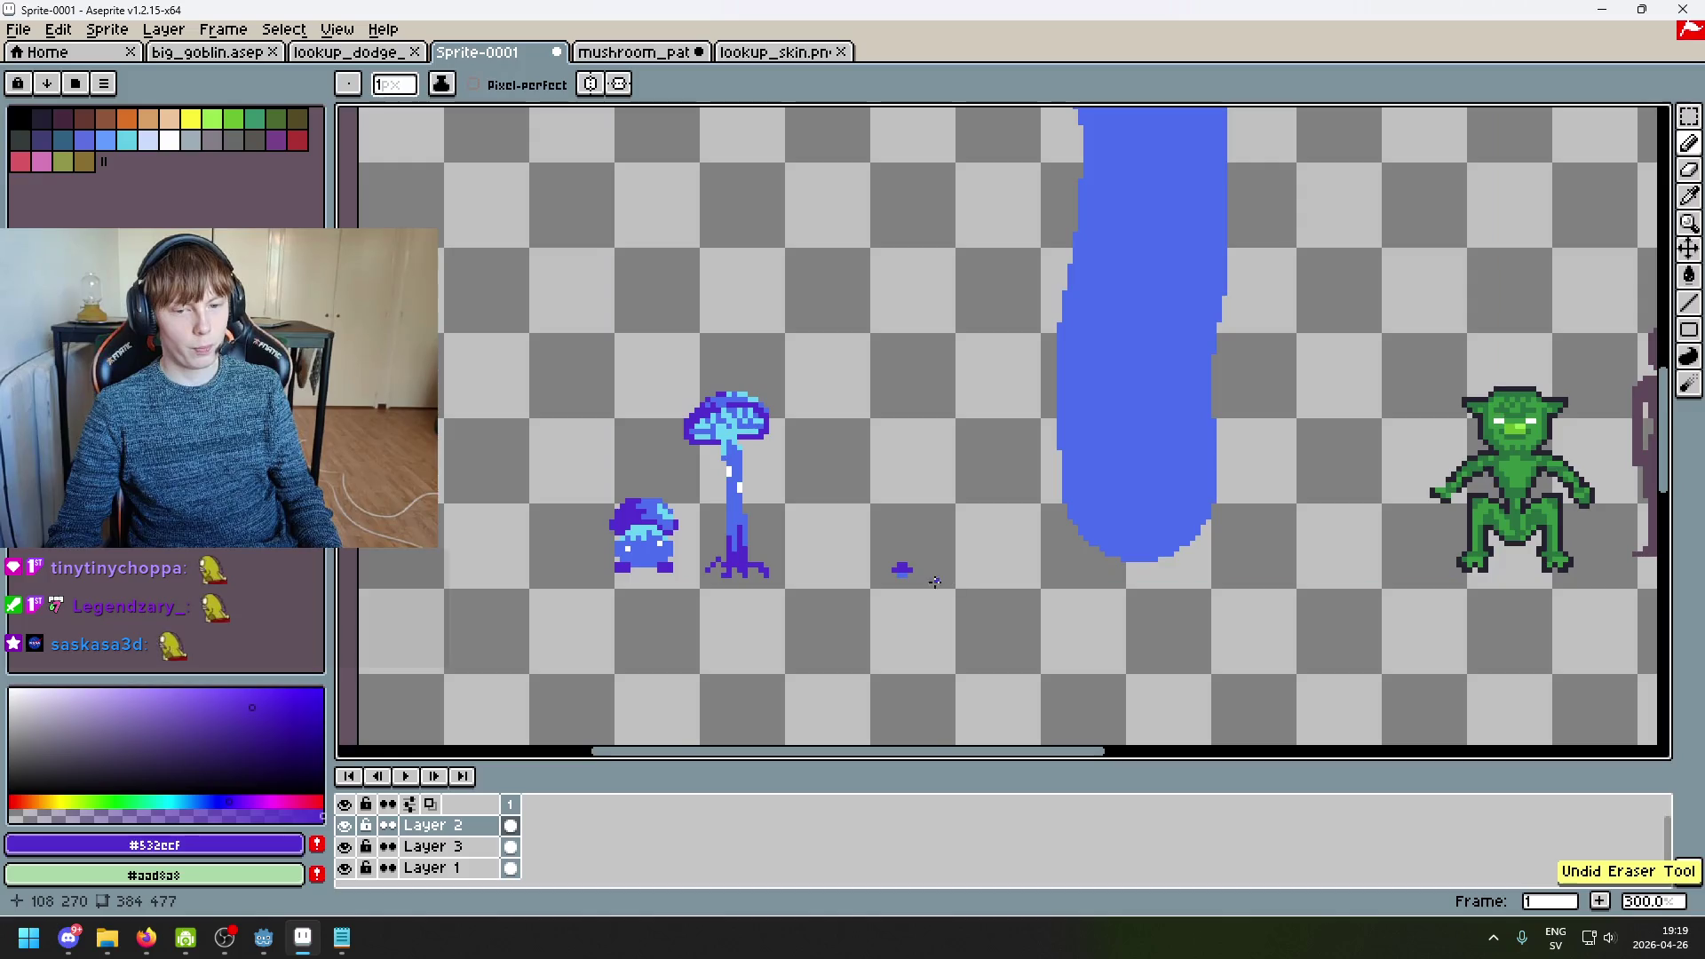
{"action": "scroll", "coordinate": [927, 568], "scroll_direction": "up", "scroll_amount": 3}
{"action": "scroll", "coordinate": [877, 588], "scroll_direction": "up", "scroll_amount": 5}
{"action": "key", "text": "ctrl+z"}
{"action": "scroll", "coordinate": [837, 392], "scroll_direction": "down", "scroll_amount": 3}
{"action": "scroll", "coordinate": [702, 461], "scroll_direction": "up", "scroll_amount": 2}
{"action": "scroll", "coordinate": [1128, 399], "scroll_direction": "down", "scroll_amount": 10}
Step: Draw a purple line under the cap's left underside, then undo it because it landed on the wrong layer
{"action": "scroll", "coordinate": [888, 621], "scroll_direction": "up", "scroll_amount": 4}
{"action": "scroll", "coordinate": [688, 566], "scroll_direction": "up", "scroll_amount": 2}
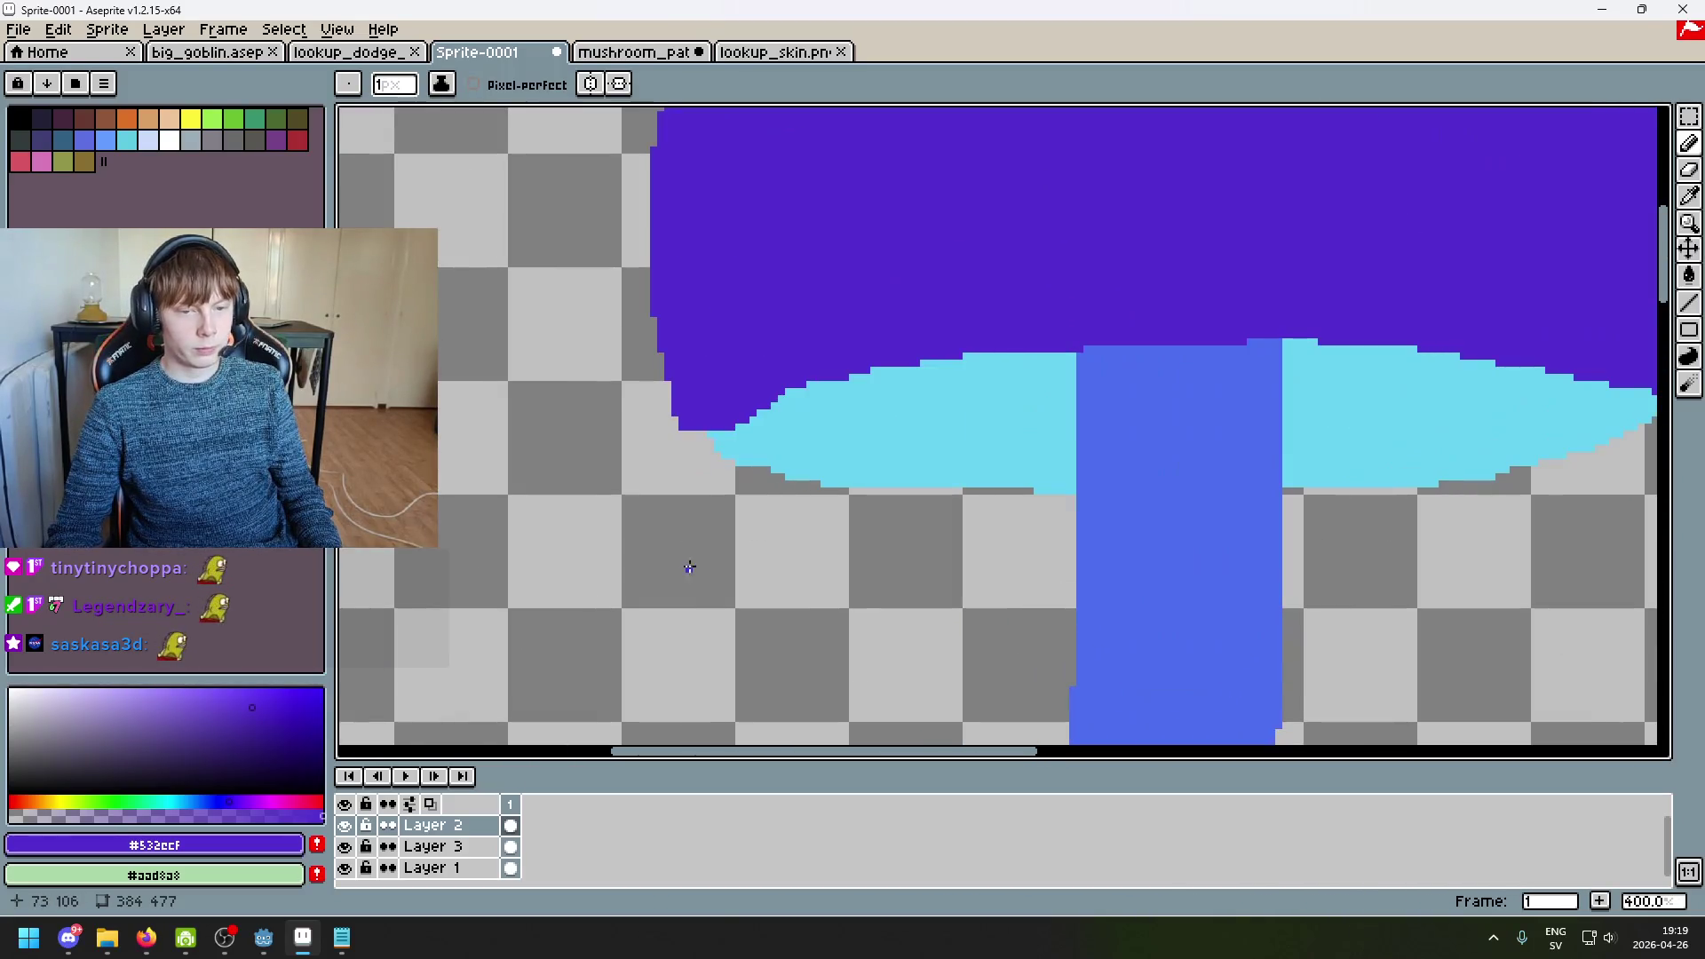
{"action": "scroll", "coordinate": [698, 448], "scroll_direction": "up", "scroll_amount": 2}
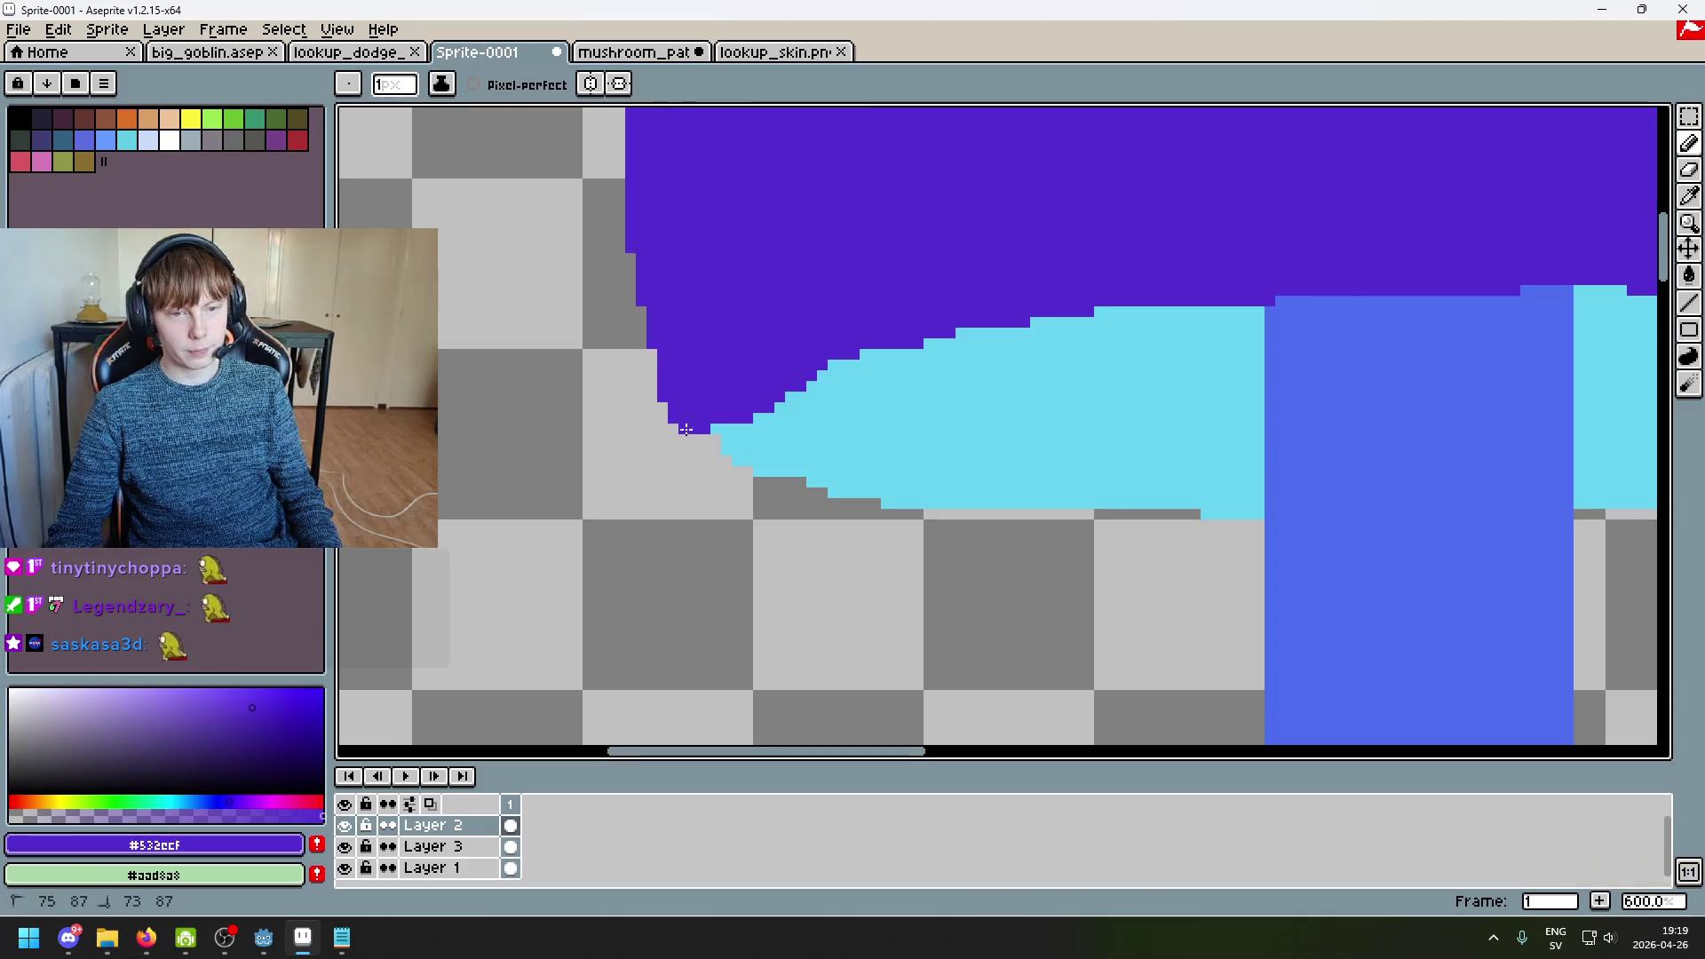
{"action": "mouse_move", "coordinate": [716, 473]}
{"action": "left_mouse_down"}
{"action": "mouse_move", "coordinate": [811, 522]}
{"action": "mouse_move", "coordinate": [1154, 546]}
{"action": "left_mouse_up"}
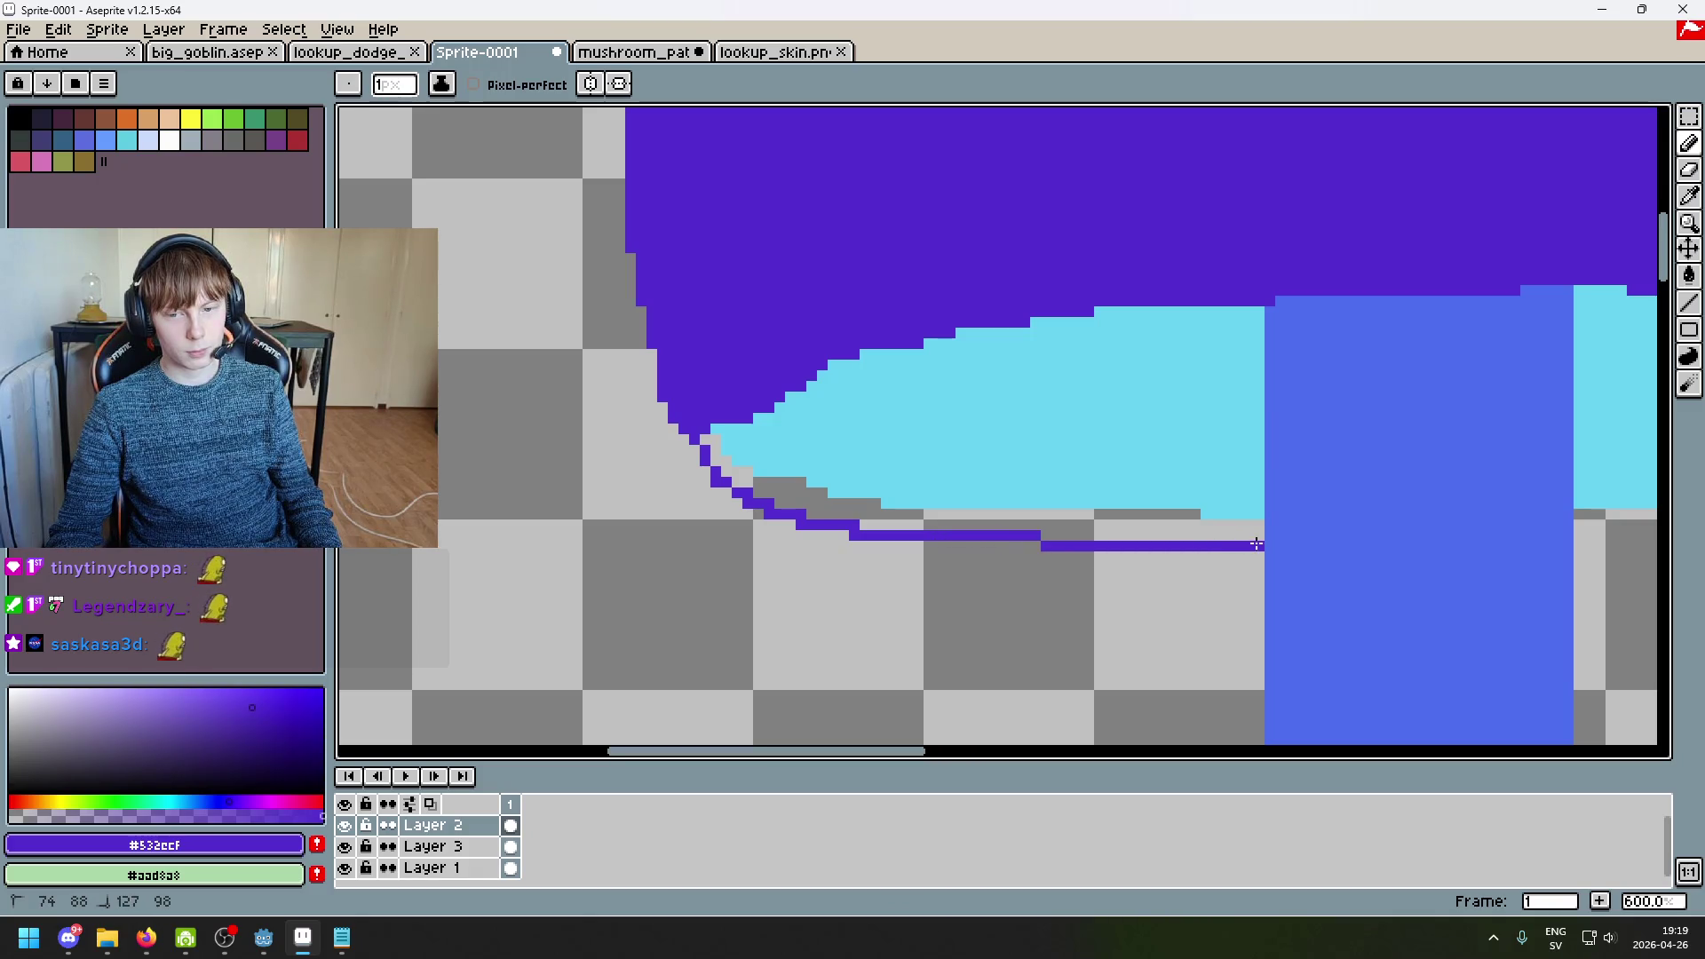
{"action": "left_click_drag", "start_coordinate": [1546, 575], "coordinate": [1055, 558]}
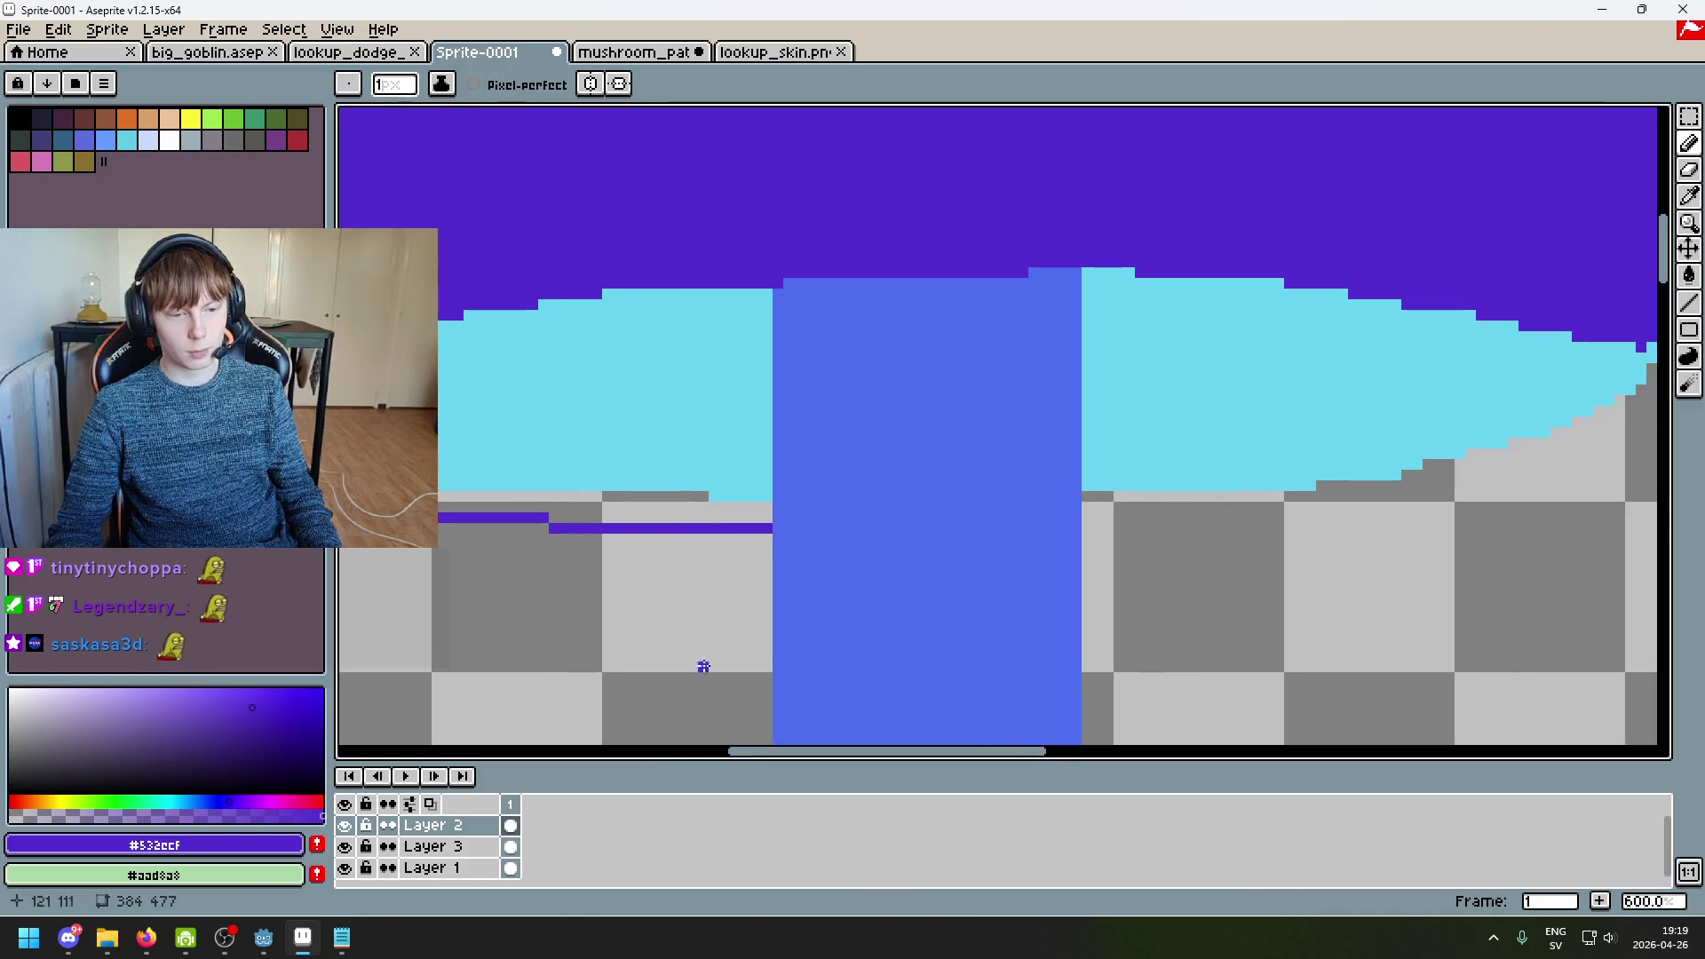
{"action": "left_click", "coordinate": [345, 826]}
{"action": "left_click", "coordinate": [345, 825]}
{"action": "left_click", "coordinate": [444, 846]}
{"action": "key", "text": "ctrl+z"}
{"action": "key", "text": "ctrl+z"}
Step: Enlarge the brush to 3 pixels and try purple strokes on the cyan, undoing each test
{"action": "scroll", "coordinate": [599, 508], "scroll_direction": "up", "scroll_amount": 1}
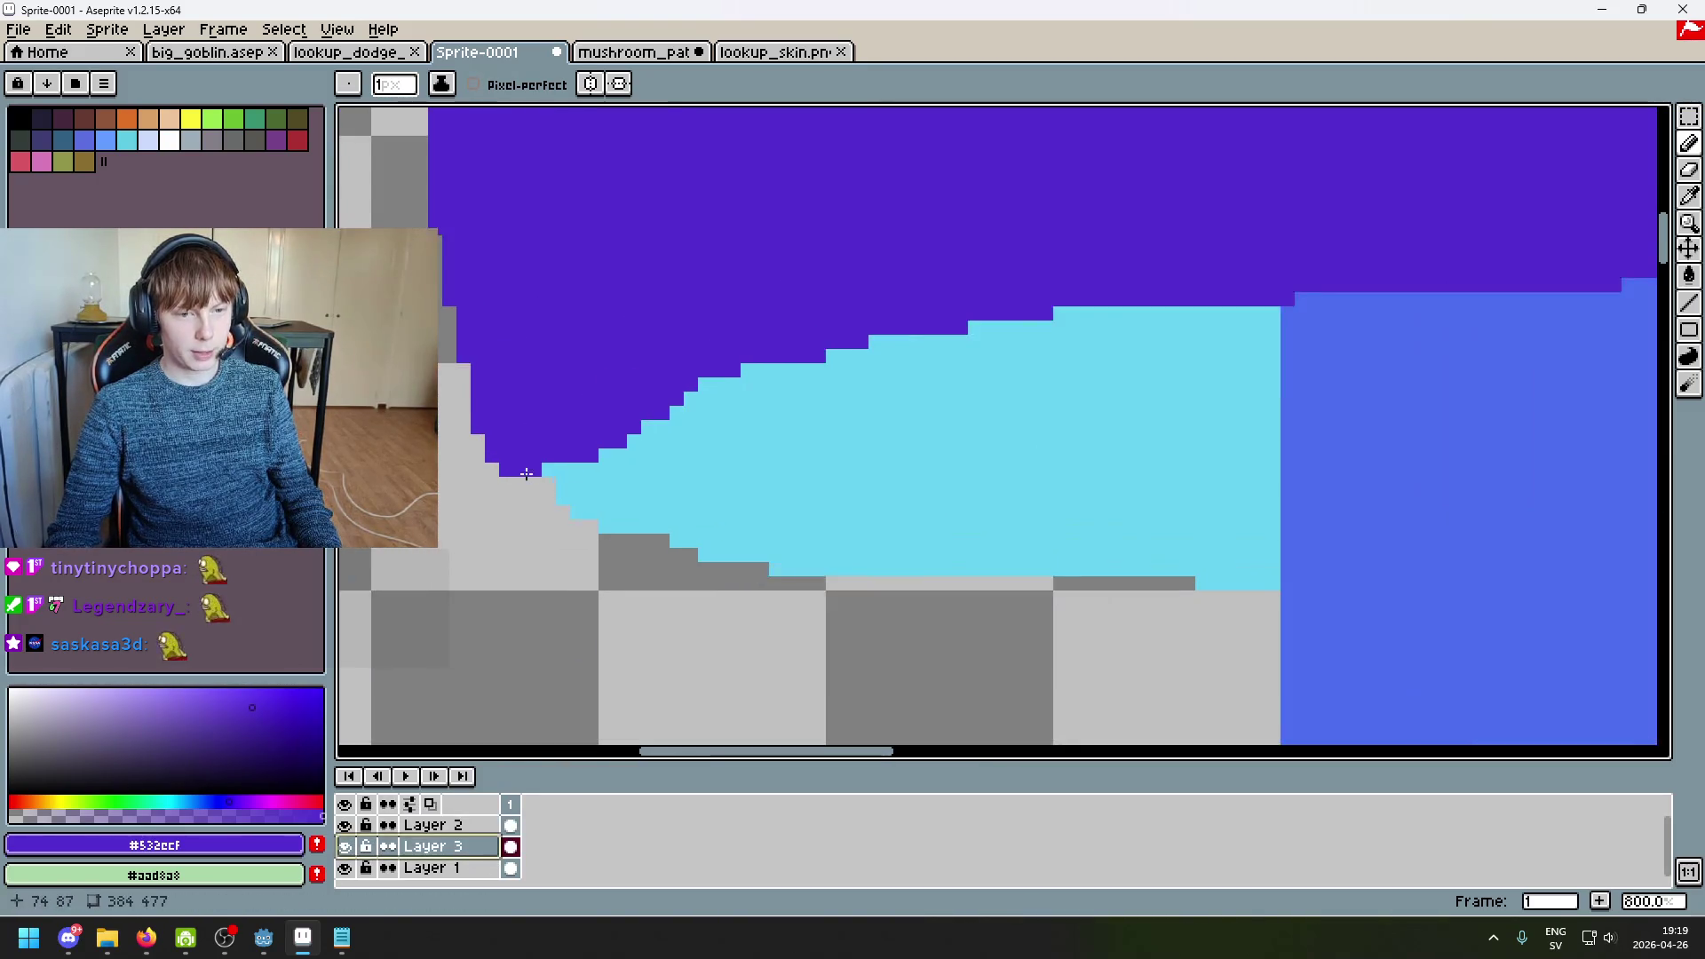
{"action": "key", "text": "plus"}
{"action": "key", "text": "plus"}
{"action": "key", "text": "plus"}
{"action": "mouse_move", "coordinate": [540, 488]}
{"action": "left_mouse_down"}
{"action": "mouse_move", "coordinate": [622, 546]}
{"action": "mouse_move", "coordinate": [765, 583]}
{"action": "left_mouse_up"}
{"action": "key", "text": "ctrl+z"}
{"action": "left_click", "coordinate": [710, 522]}
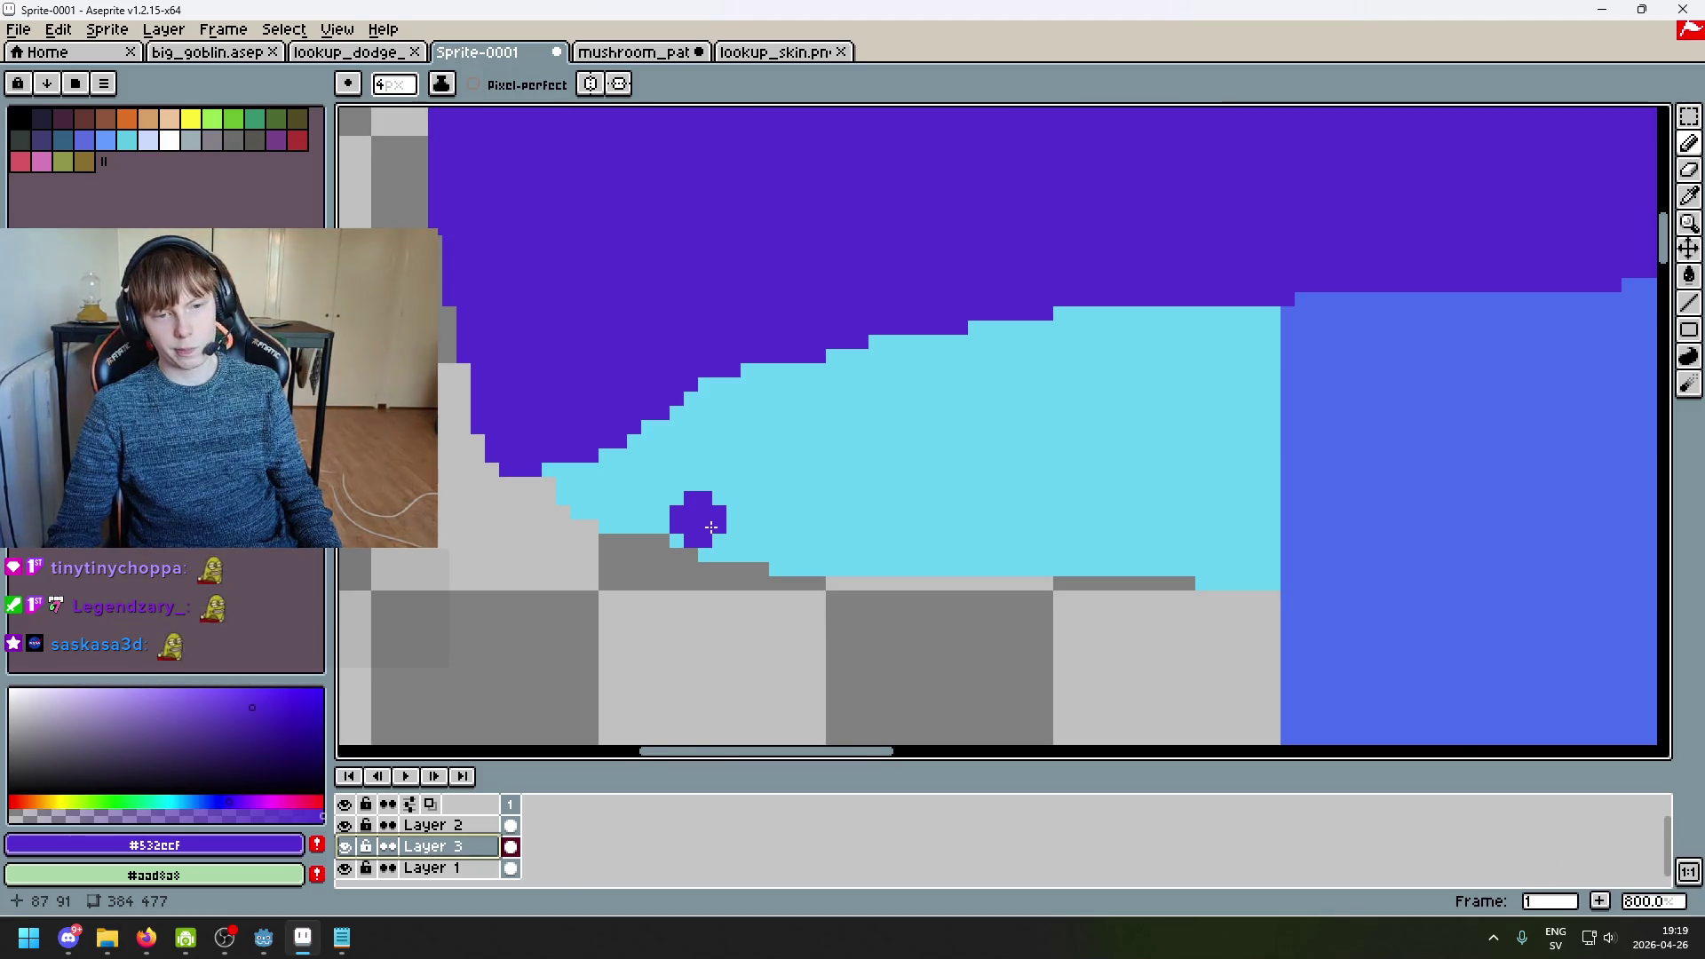
{"action": "key", "text": "ctrl+z"}
Step: Add a new Layer 4 and move it below Layer 3
{"action": "right_click", "coordinate": [442, 848]}
{"action": "left_click", "coordinate": [470, 733]}
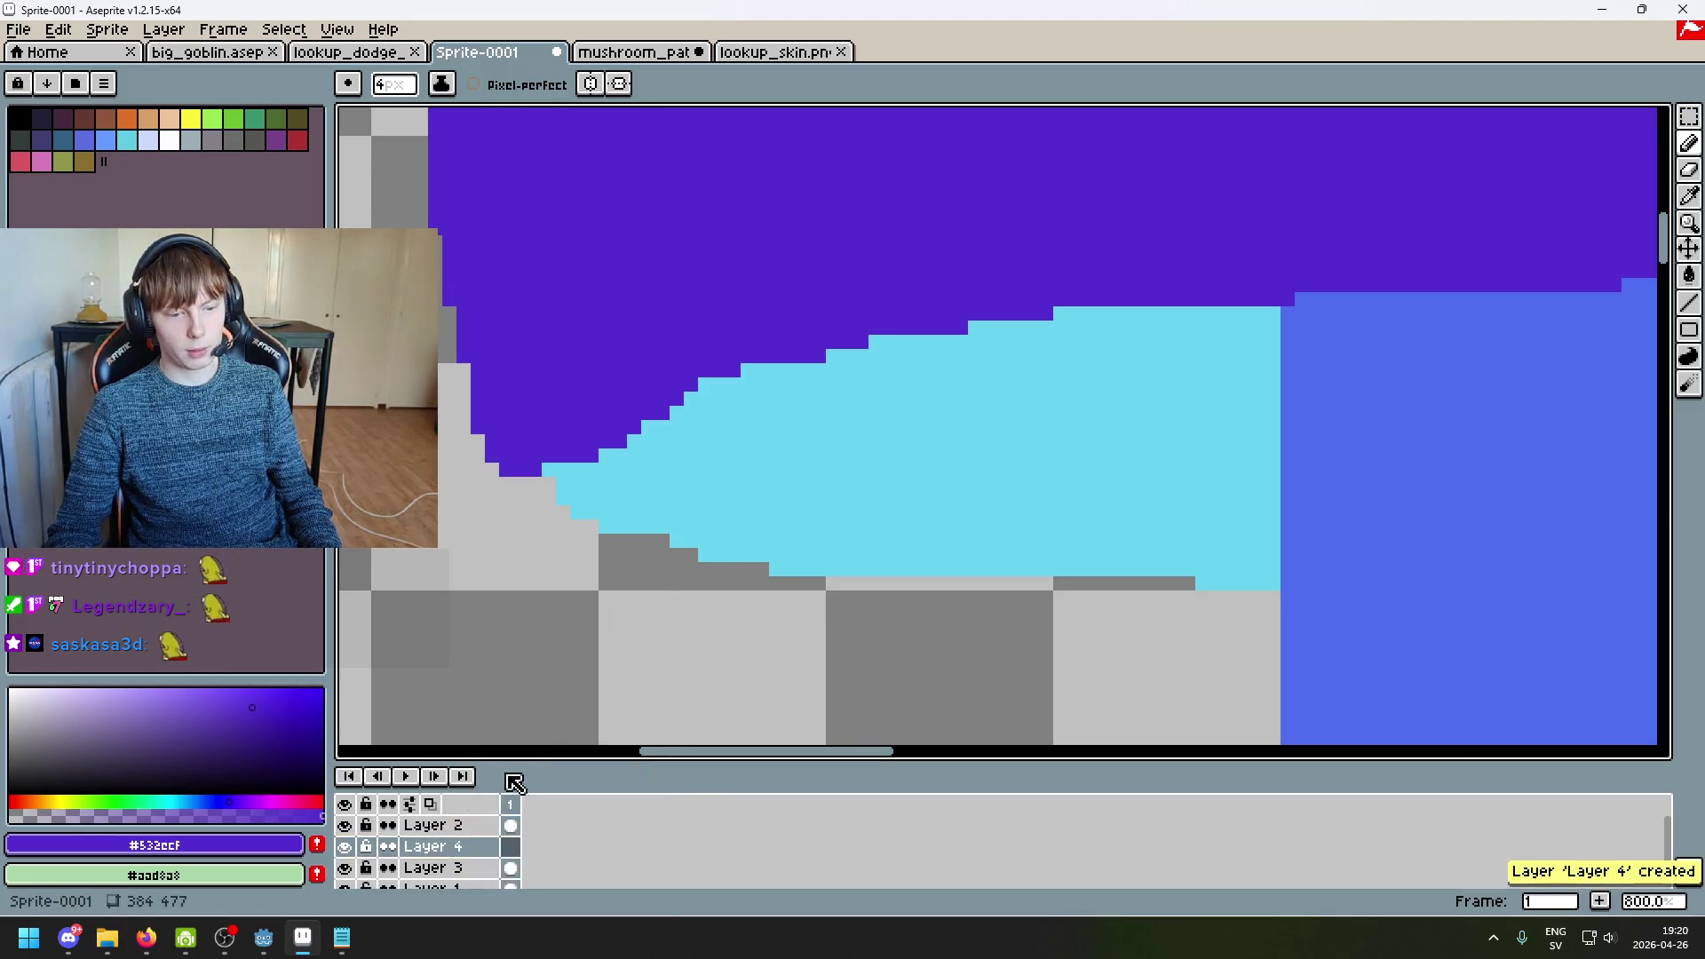
{"action": "left_click_drag", "start_coordinate": [477, 820], "coordinate": [497, 850]}
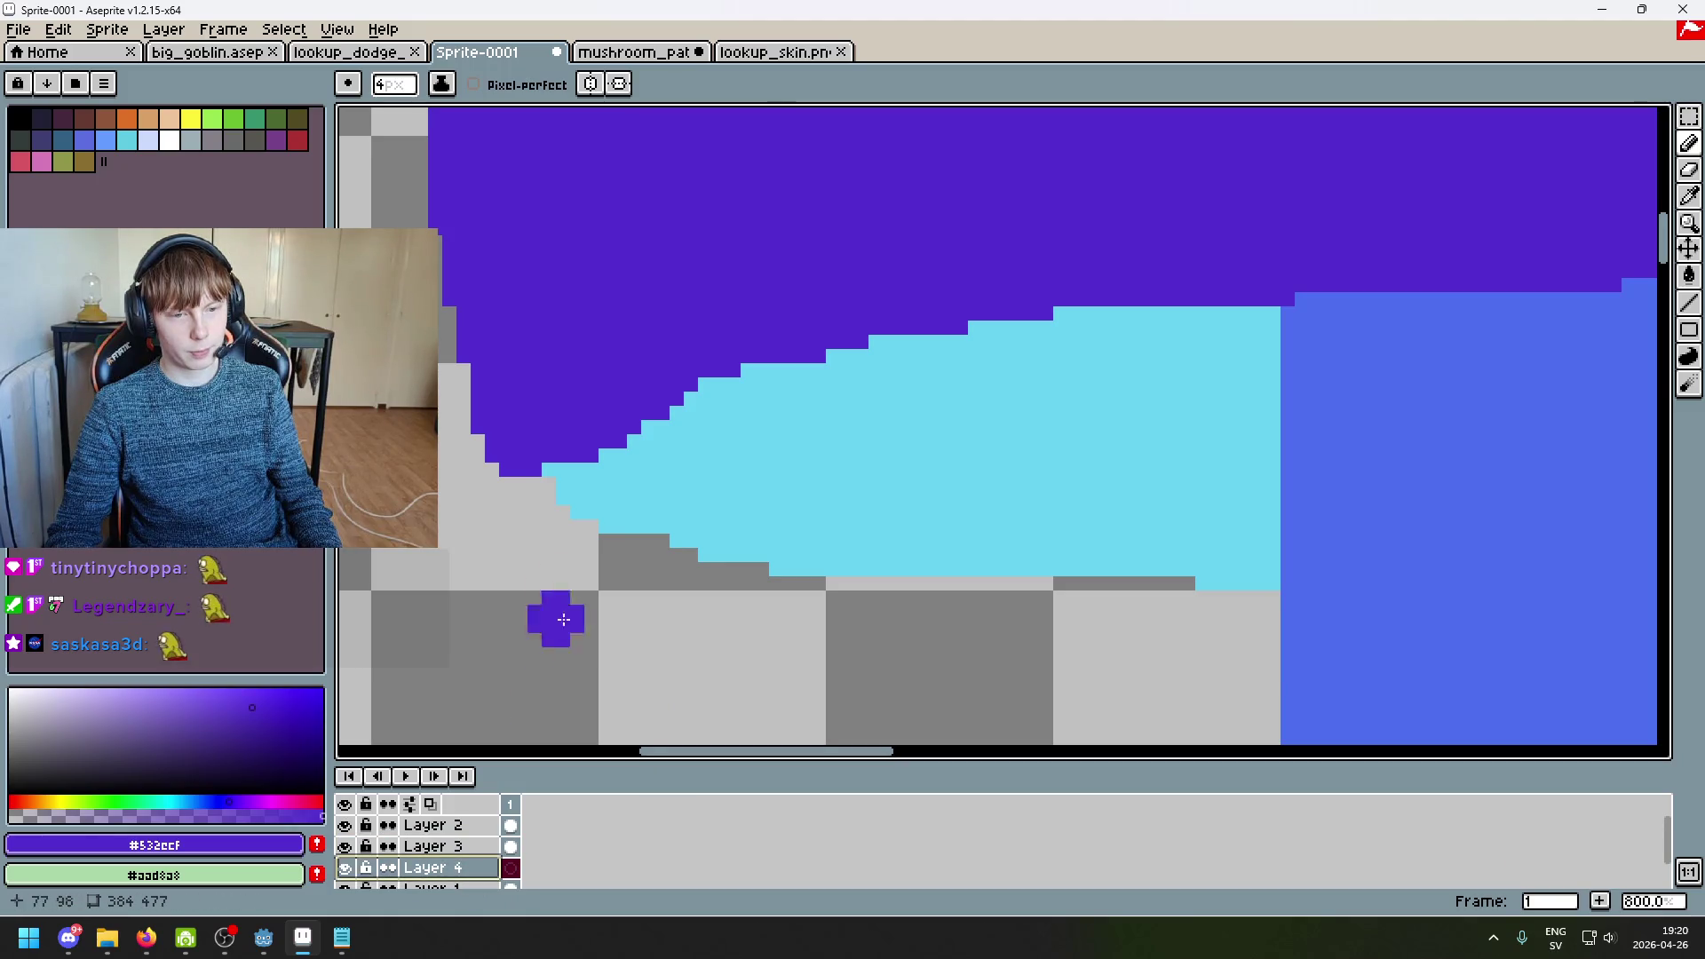
Step: Paint a purple rim under the cyan underside, from the left edge behind the stem to the right tip
{"action": "left_click", "coordinate": [530, 499]}
{"action": "mouse_move", "coordinate": [539, 495]}
{"action": "left_mouse_down"}
{"action": "mouse_move", "coordinate": [733, 578]}
{"action": "mouse_move", "coordinate": [1279, 593]}
{"action": "left_mouse_up"}
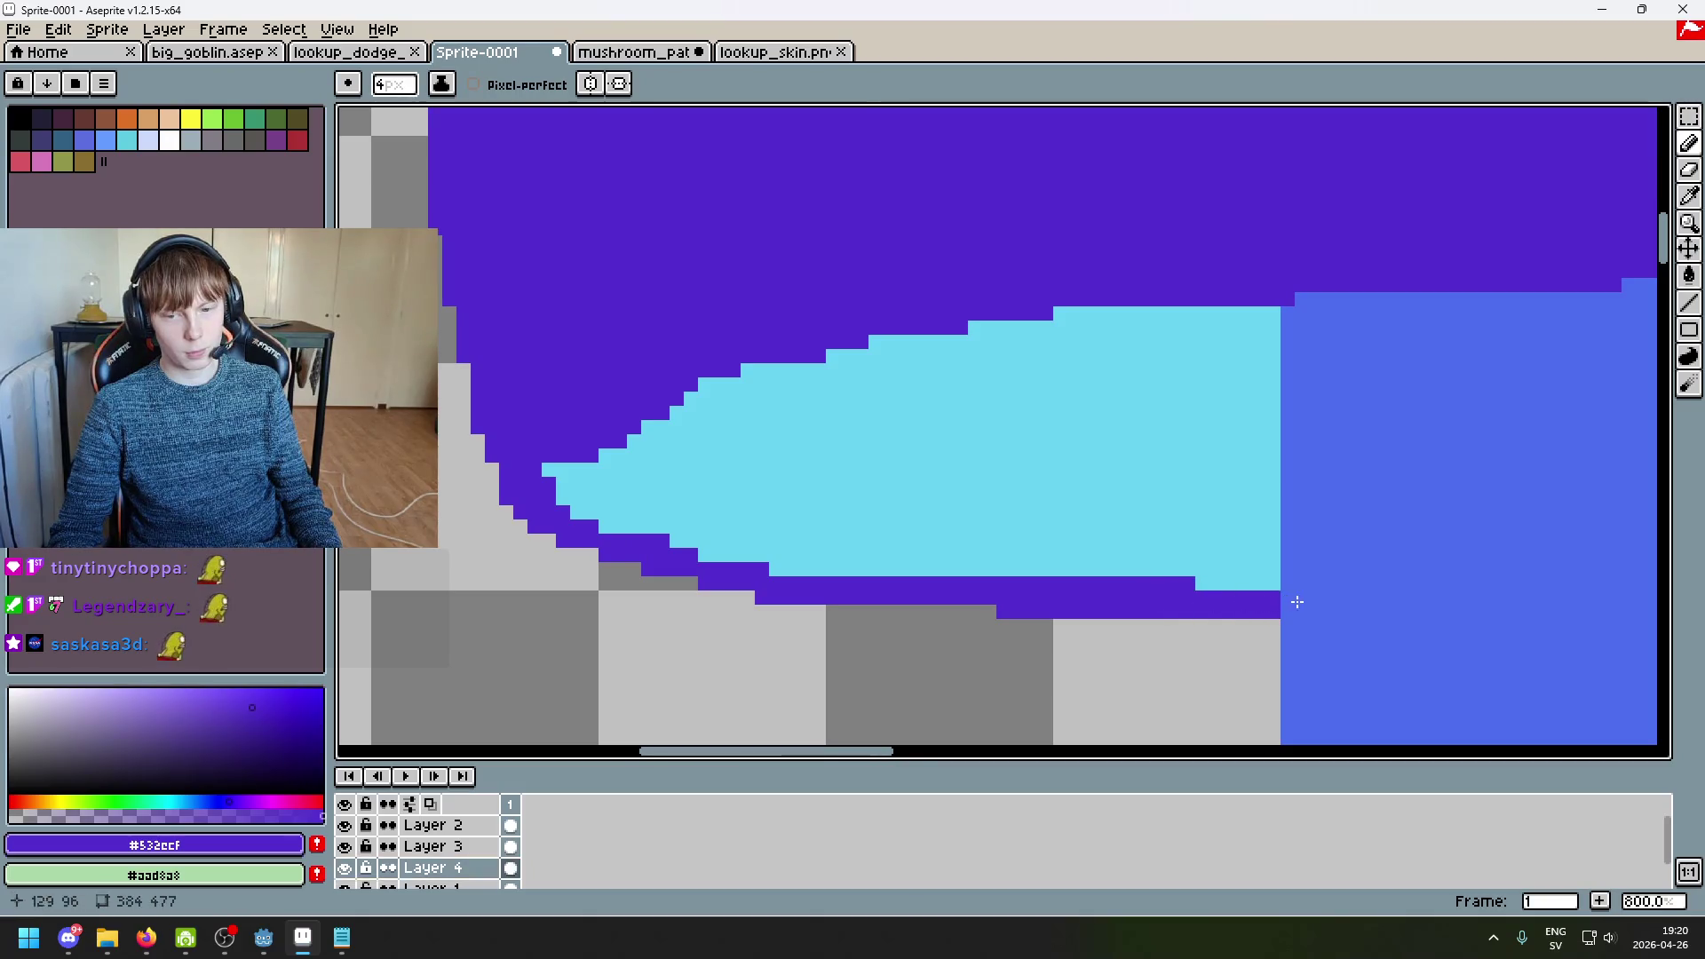
{"action": "scroll", "coordinate": [1286, 598], "scroll_direction": "down", "scroll_amount": 3}
{"action": "scroll", "coordinate": [1057, 518], "scroll_direction": "up", "scroll_amount": 3}
{"action": "left_click_drag", "start_coordinate": [606, 549], "coordinate": [760, 568]}
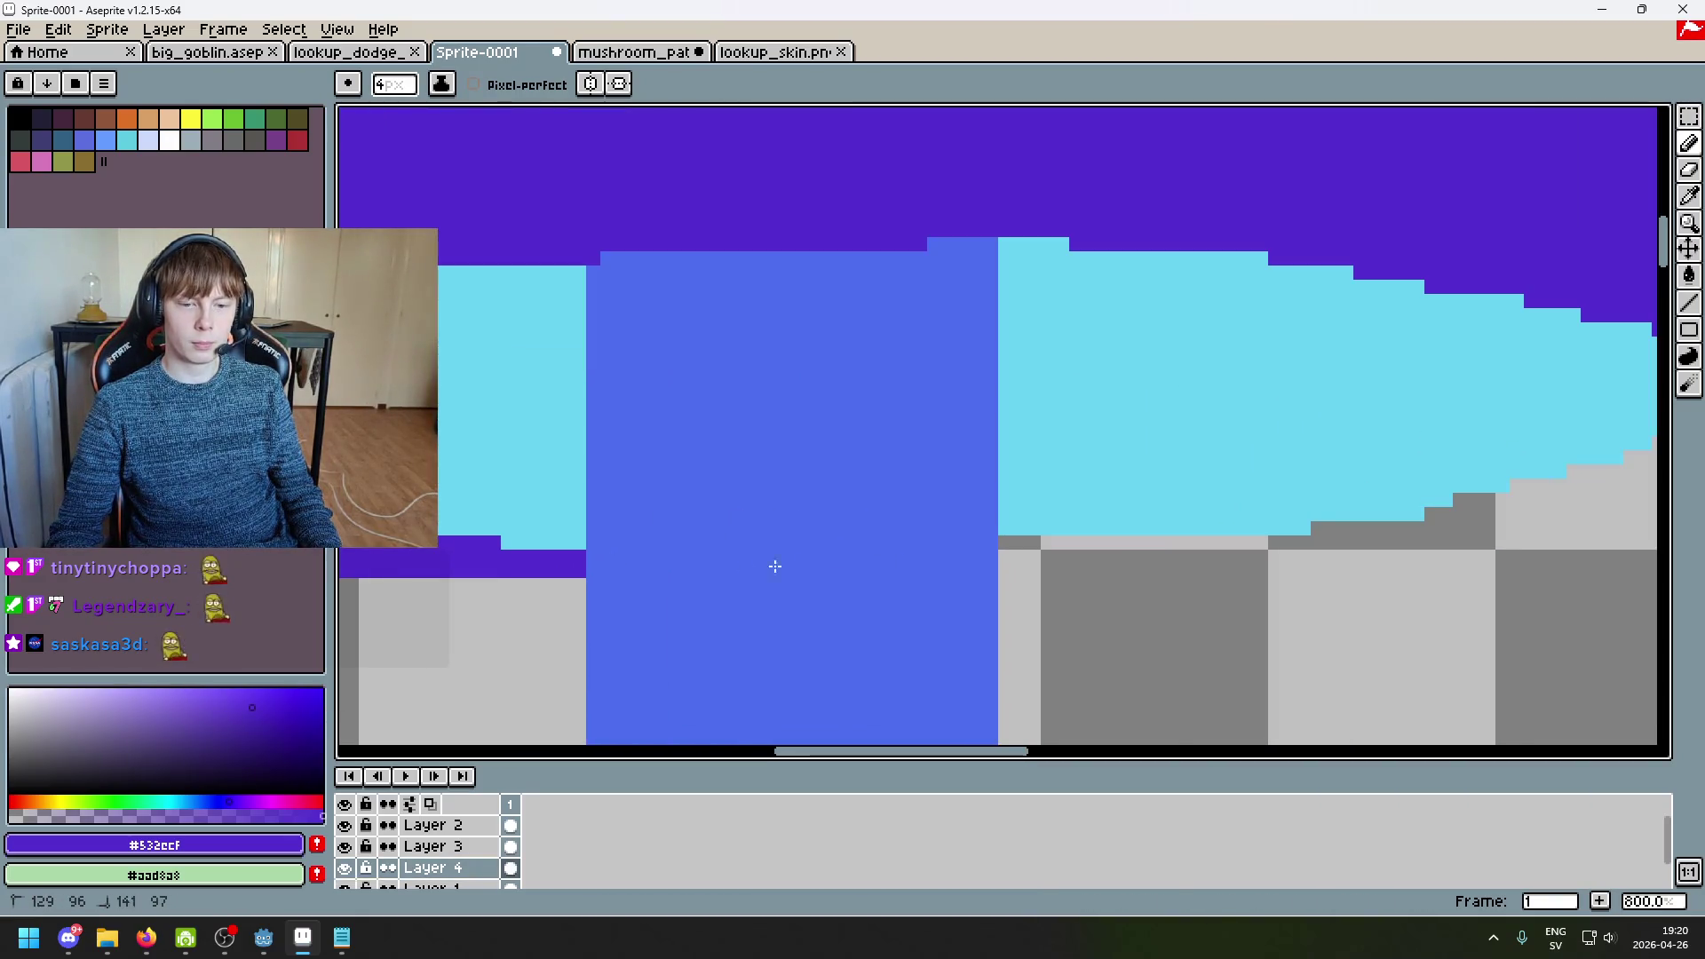
{"action": "mouse_move", "coordinate": [978, 555]}
{"action": "left_mouse_down"}
{"action": "mouse_move", "coordinate": [1269, 549]}
{"action": "mouse_move", "coordinate": [1542, 509]}
{"action": "left_mouse_up"}
{"action": "mouse_move", "coordinate": [1047, 597]}
{"action": "left_mouse_down"}
{"action": "mouse_move", "coordinate": [1380, 457]}
{"action": "mouse_move", "coordinate": [1420, 360]}
{"action": "mouse_move", "coordinate": [1434, 250]}
{"action": "left_mouse_up"}
{"action": "scroll", "coordinate": [1434, 217], "scroll_direction": "down", "scroll_amount": 6}
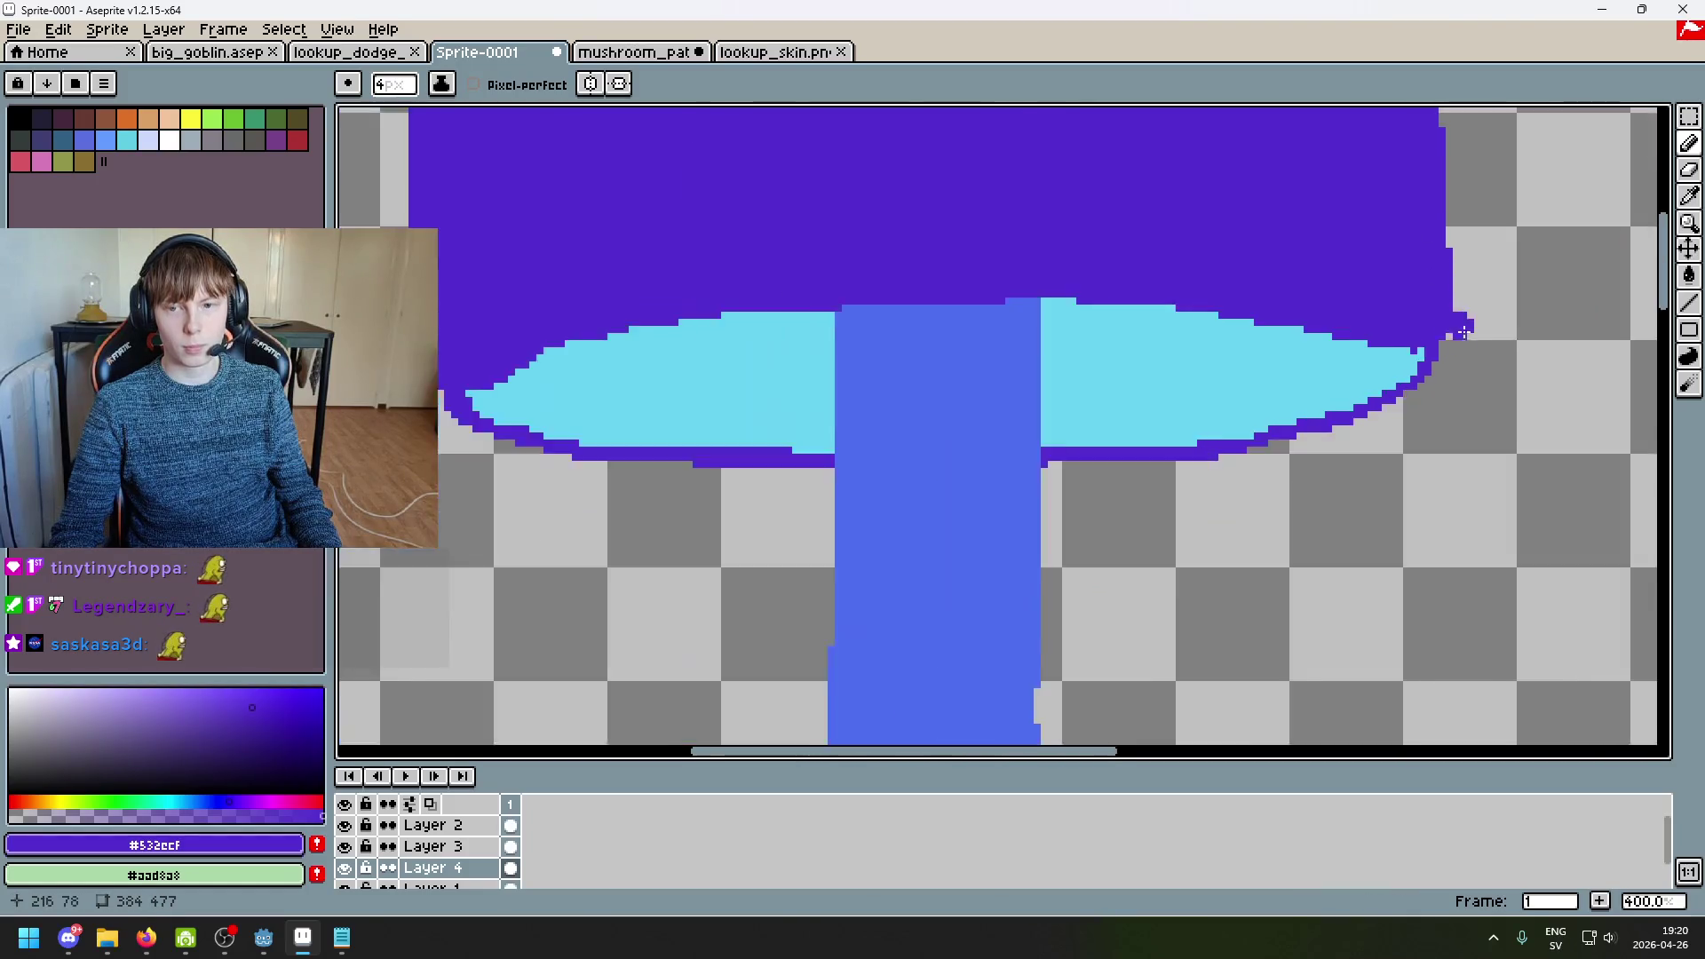
{"action": "scroll", "coordinate": [1462, 371], "scroll_direction": "up", "scroll_amount": 1}
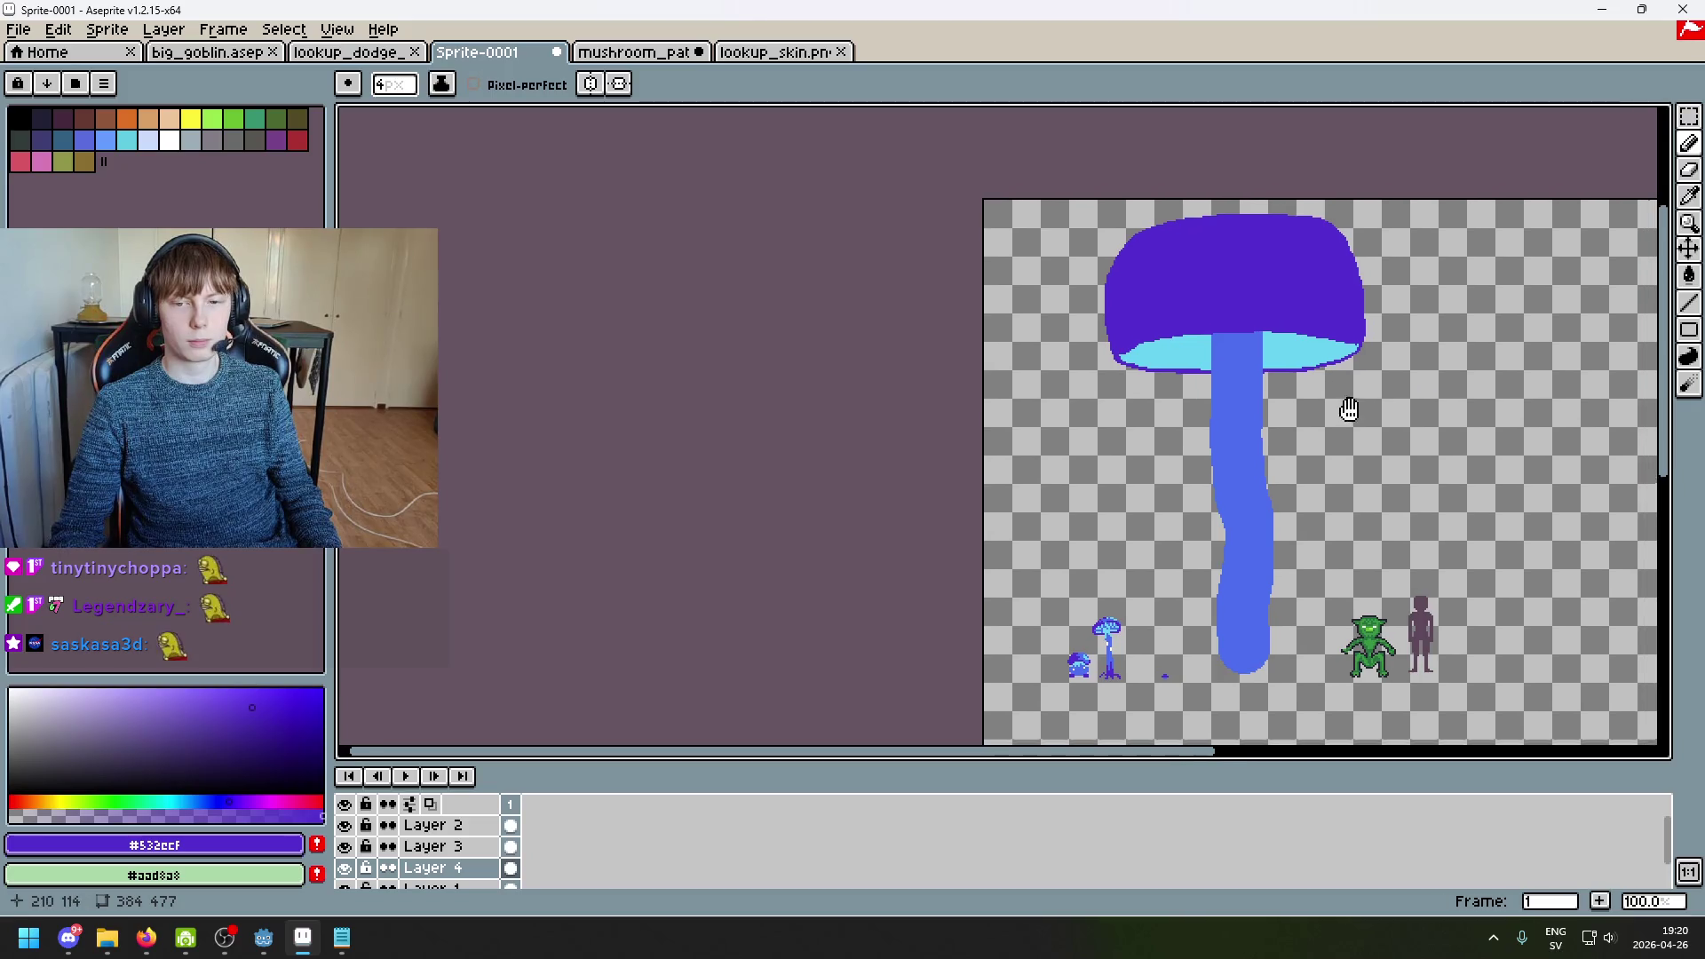
Step: Fill the join between the stem's right edge and the purple rim, undoing a stray blob, then select Layer 3
{"action": "scroll", "coordinate": [1052, 518], "scroll_direction": "down", "scroll_amount": 2}
{"action": "scroll", "coordinate": [1110, 543], "scroll_direction": "up", "scroll_amount": 2}
{"action": "scroll", "coordinate": [1038, 482], "scroll_direction": "up", "scroll_amount": 1}
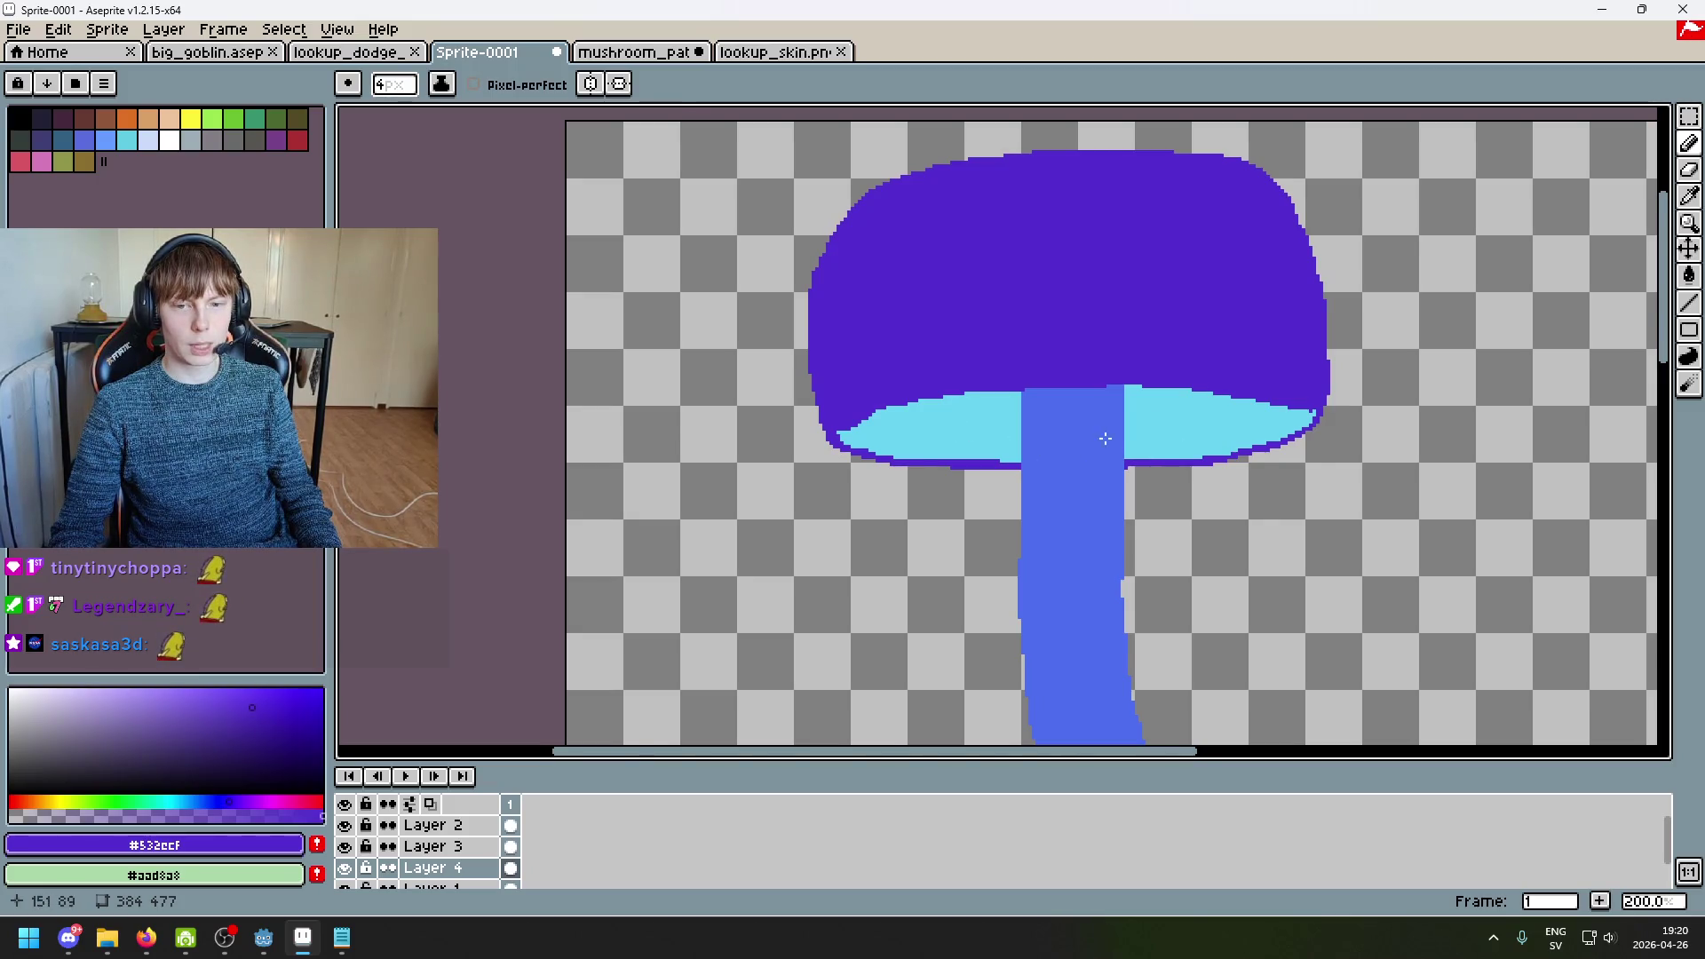
{"action": "scroll", "coordinate": [1096, 442], "scroll_direction": "up", "scroll_amount": 3}
{"action": "left_click_drag", "start_coordinate": [860, 579], "coordinate": [884, 556]}
{"action": "scroll", "coordinate": [905, 544], "scroll_direction": "down", "scroll_amount": 4}
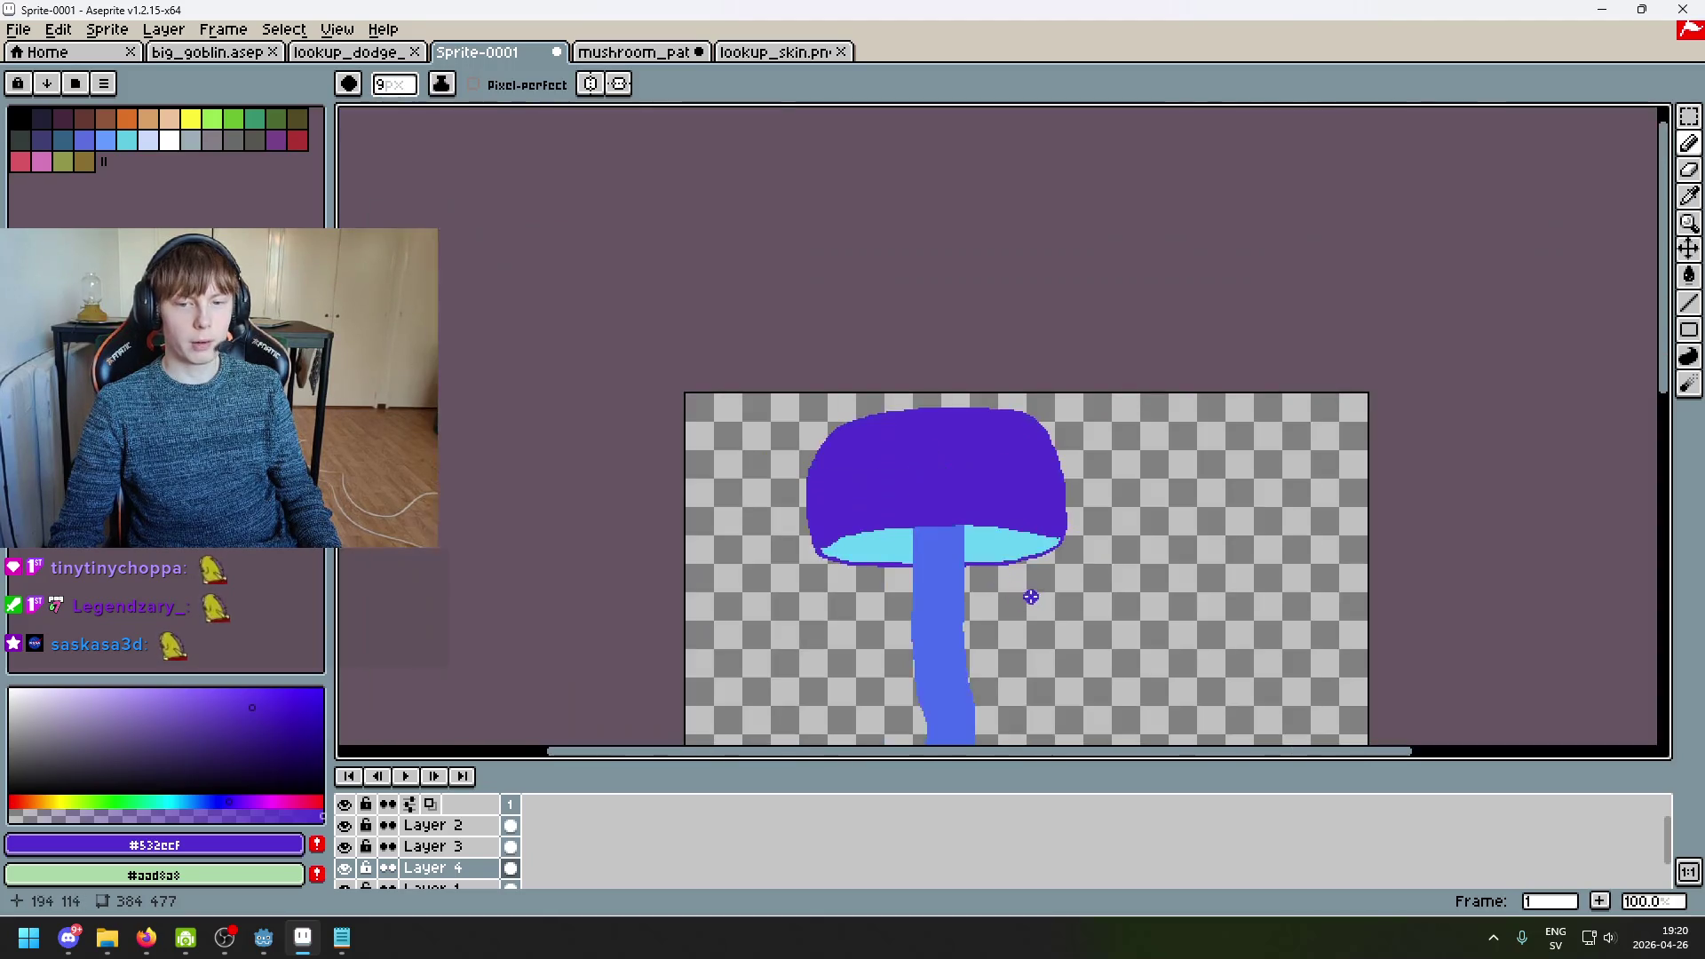
{"action": "left_click_drag", "start_coordinate": [1059, 594], "coordinate": [1151, 449]}
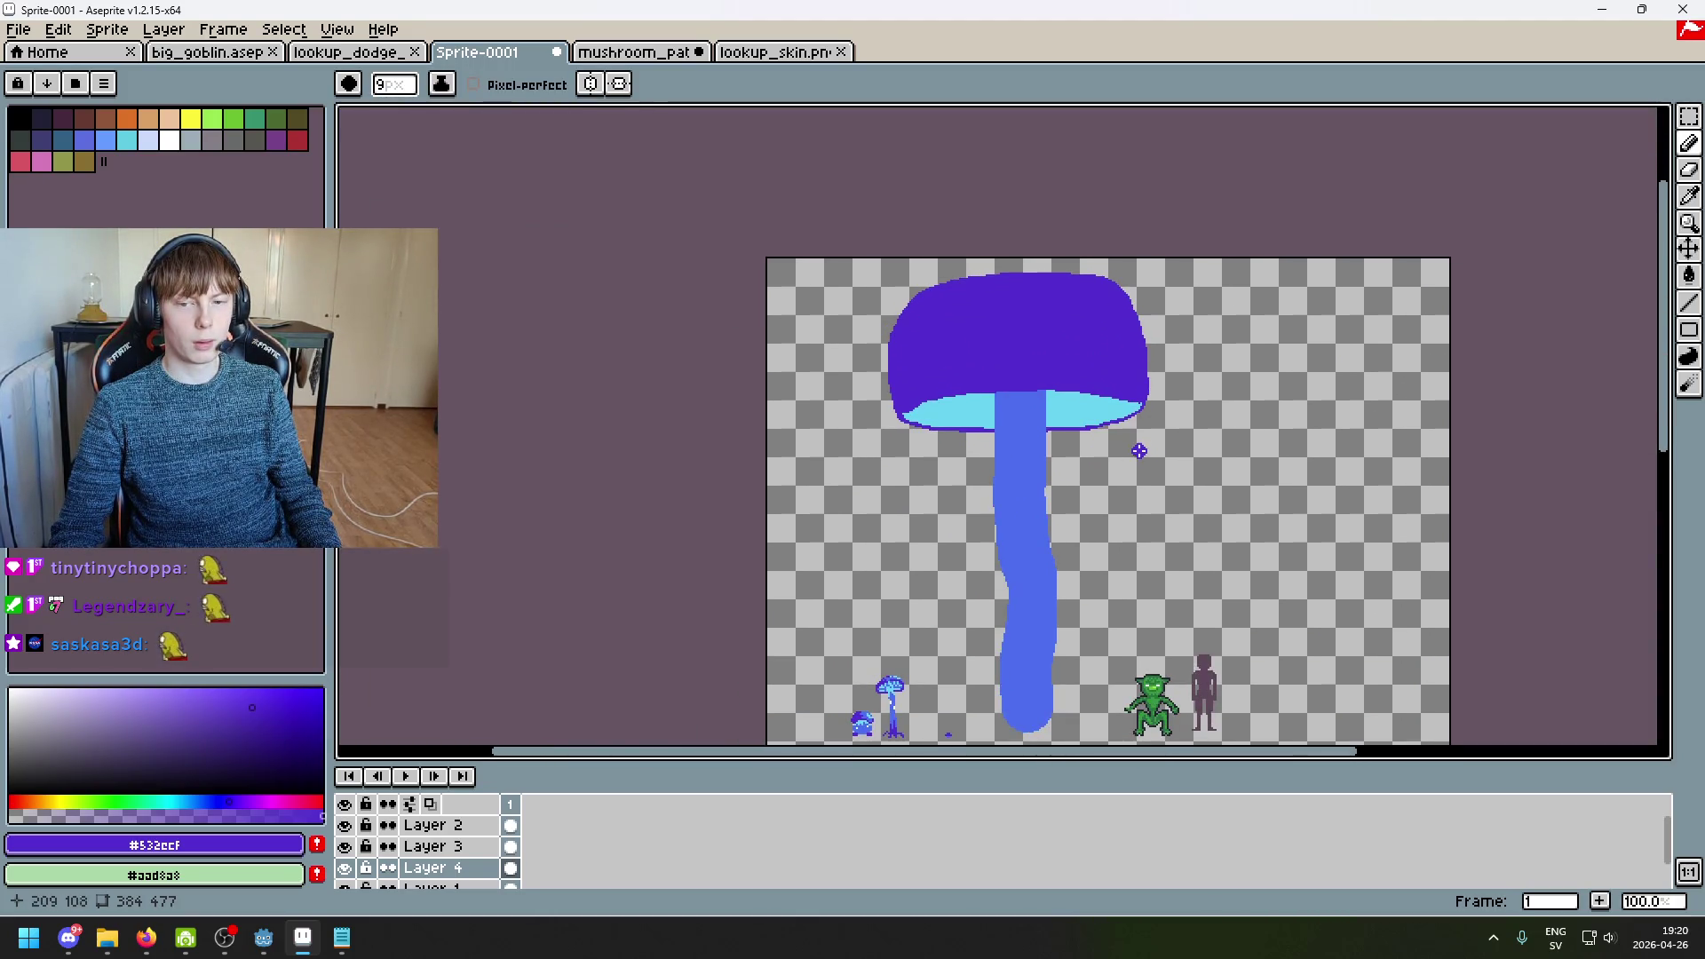
{"action": "scroll", "coordinate": [1141, 451], "scroll_direction": "up", "scroll_amount": 3}
{"action": "left_click", "coordinate": [777, 488]}
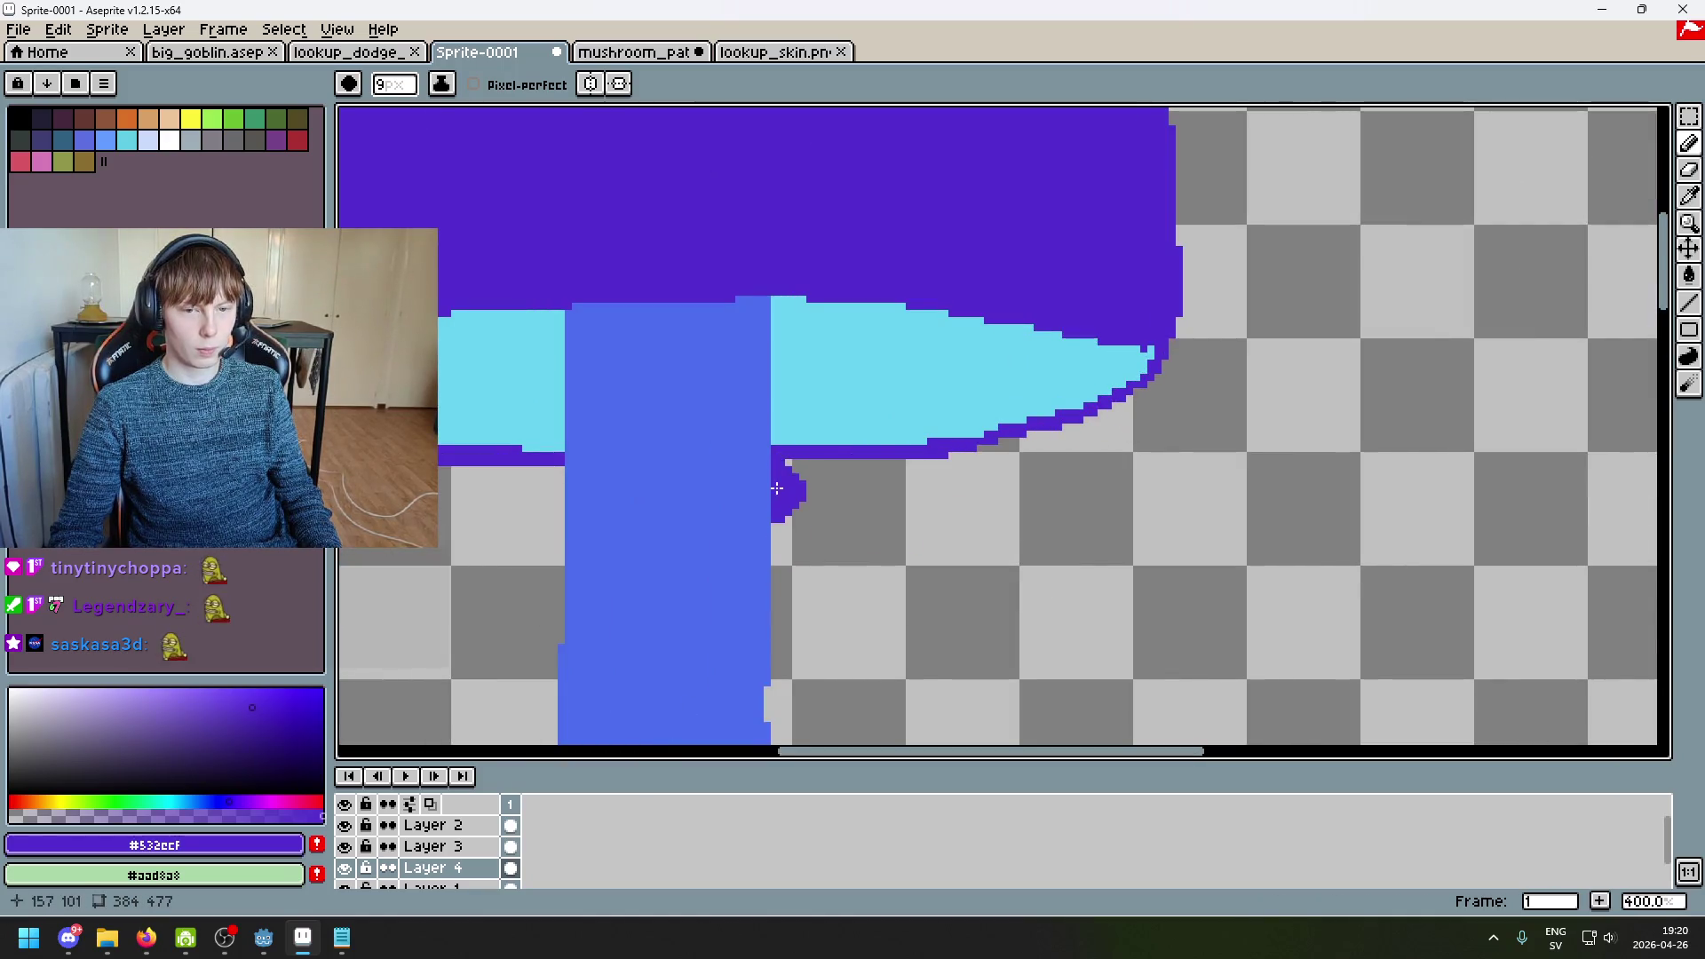
{"action": "key", "text": "ctrl+z"}
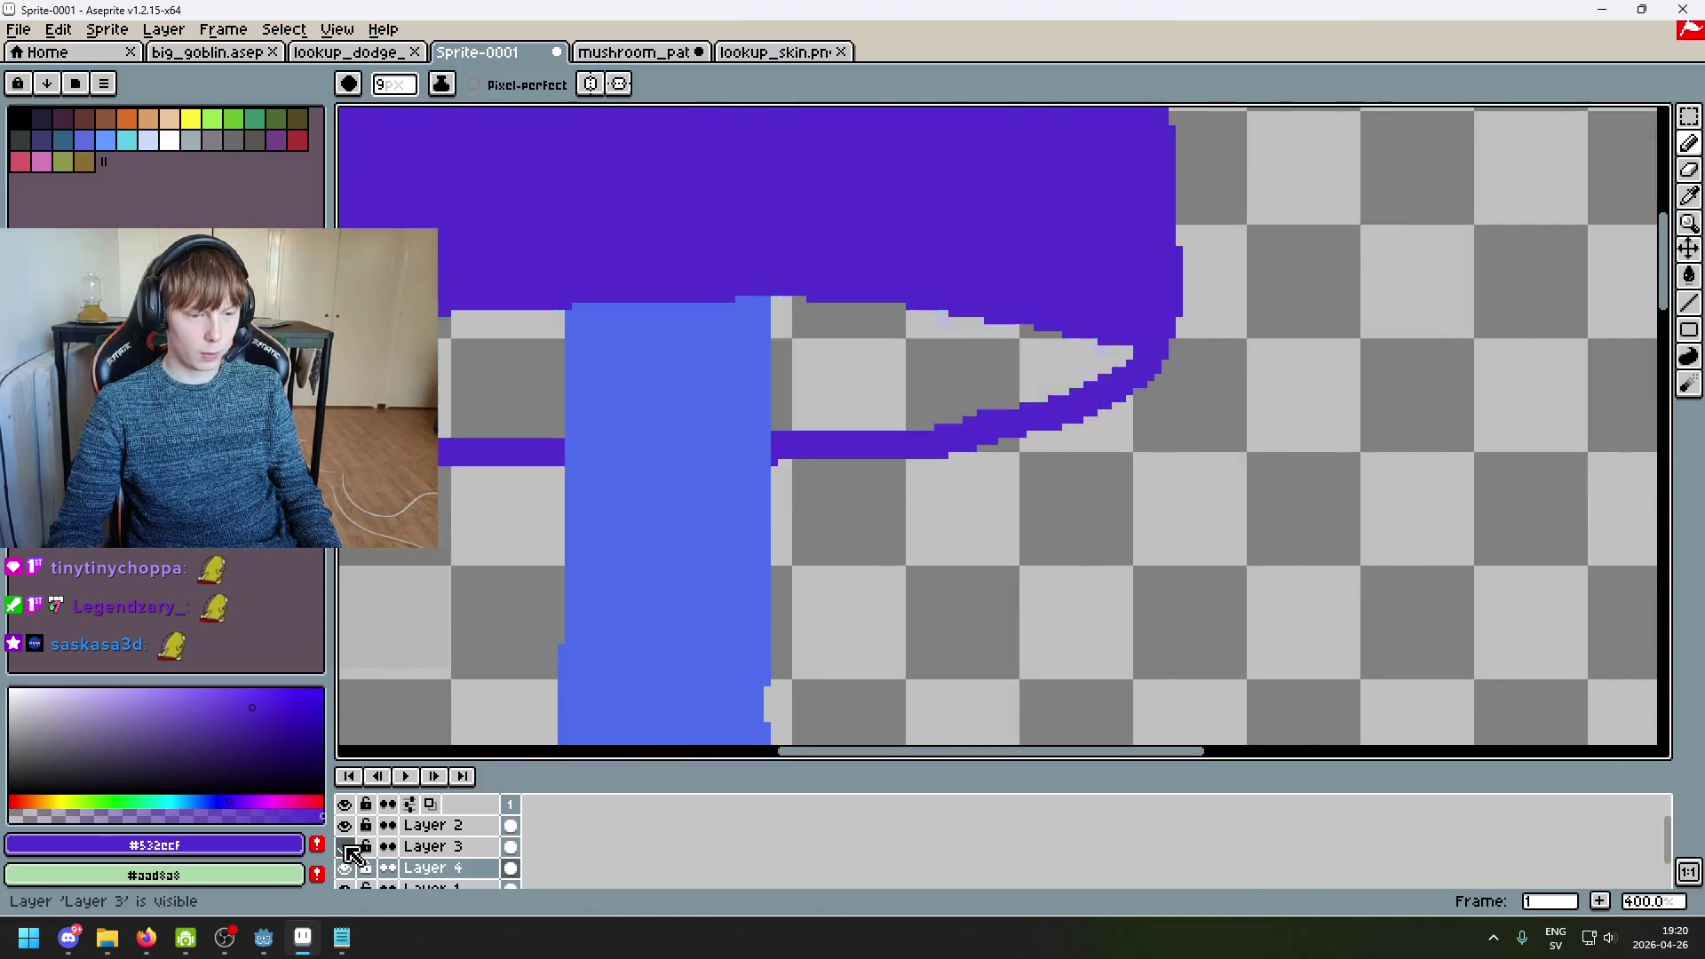
{"action": "left_click", "coordinate": [433, 851]}
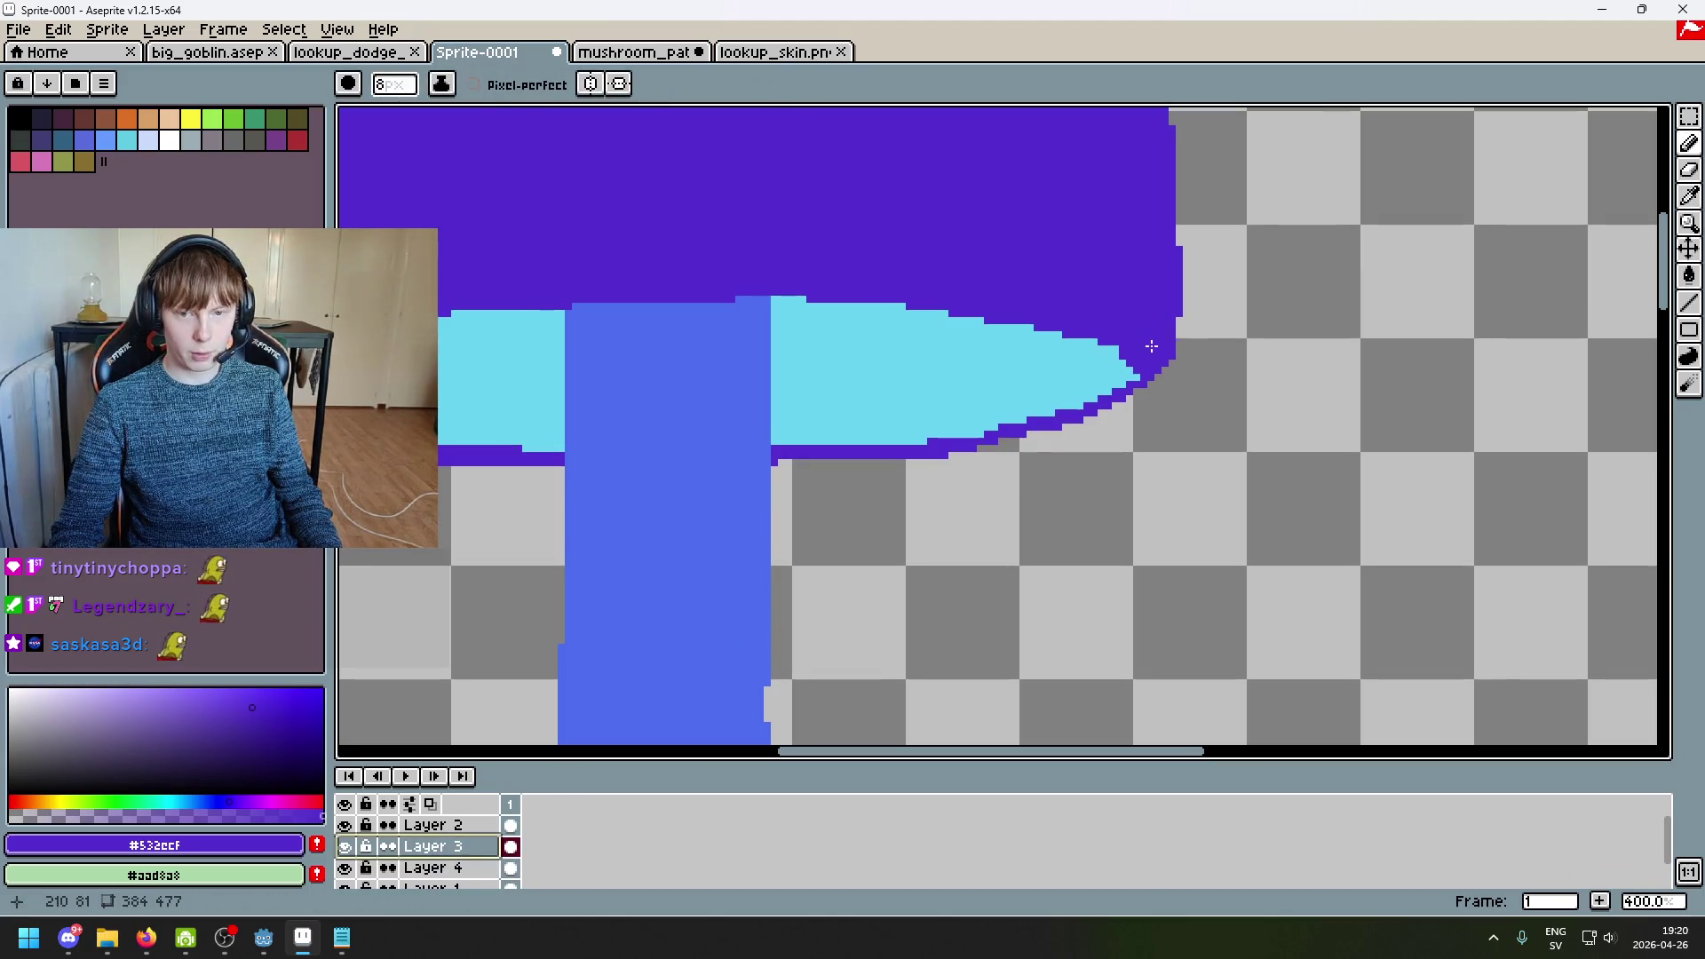
Step: Tidy the purple outline at the cap's right tip and along the cyan's bottom, covering the left cyan tip
{"action": "mouse_move", "coordinate": [1139, 373]}
{"action": "left_mouse_down"}
{"action": "mouse_move", "coordinate": [1129, 352]}
{"action": "mouse_move", "coordinate": [1034, 401]}
{"action": "mouse_move", "coordinate": [845, 440]}
{"action": "left_mouse_up"}
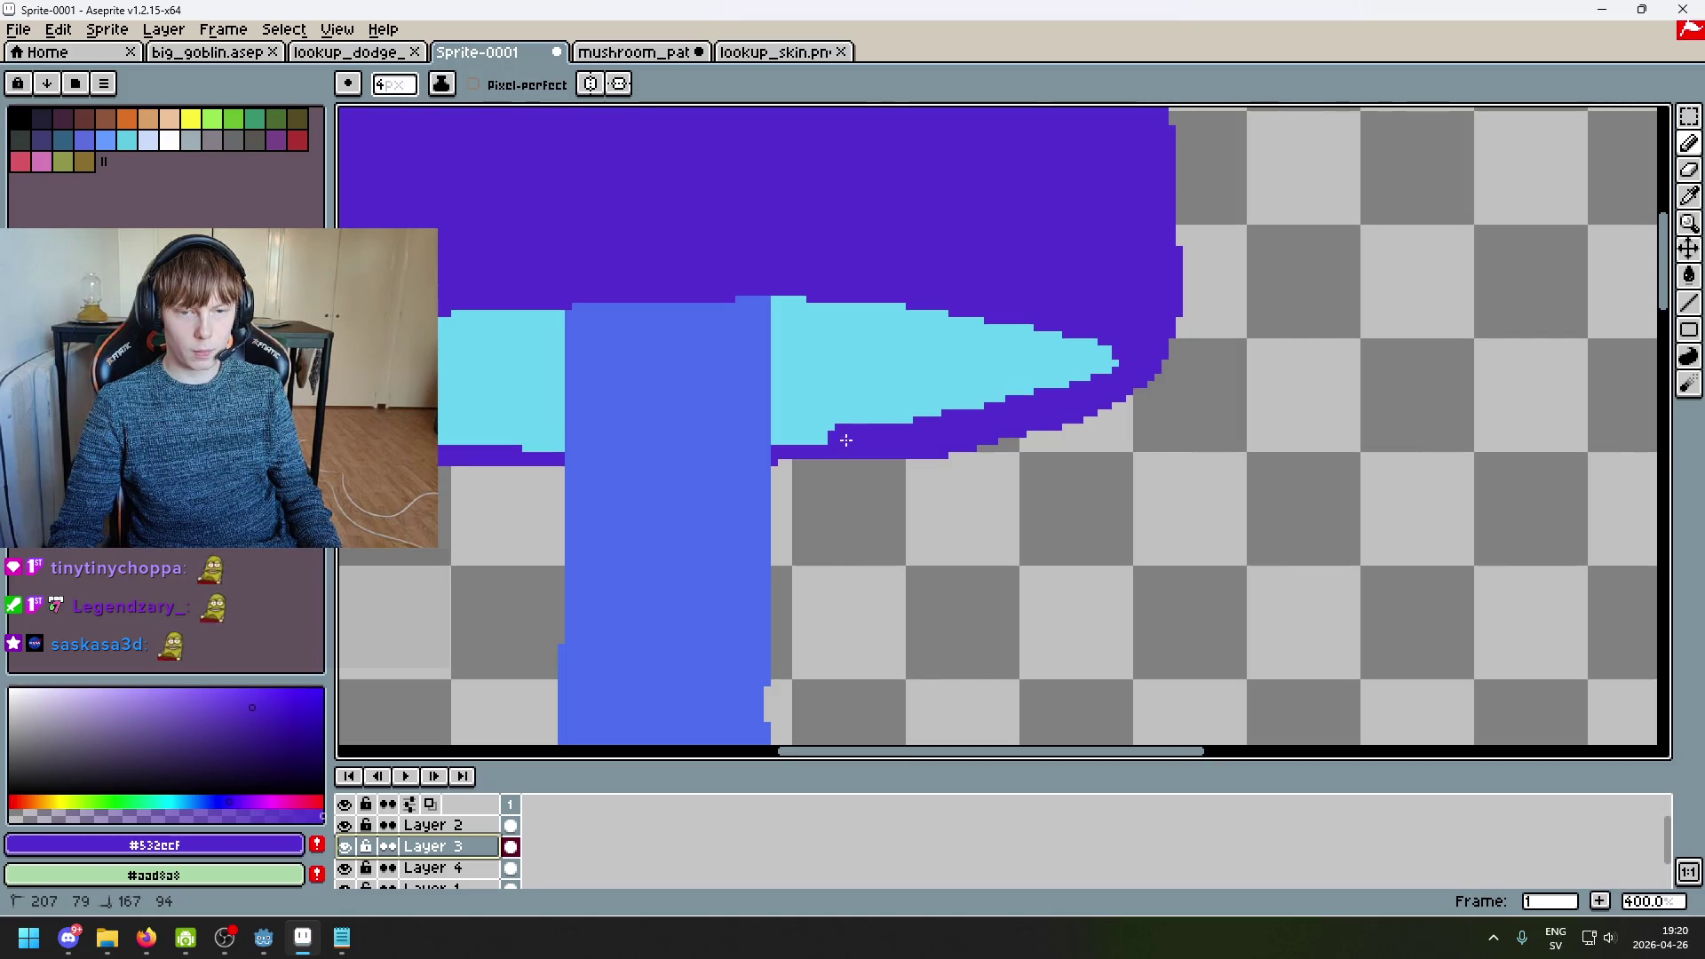
{"action": "scroll", "coordinate": [780, 468], "scroll_direction": "left", "scroll_amount": 5}
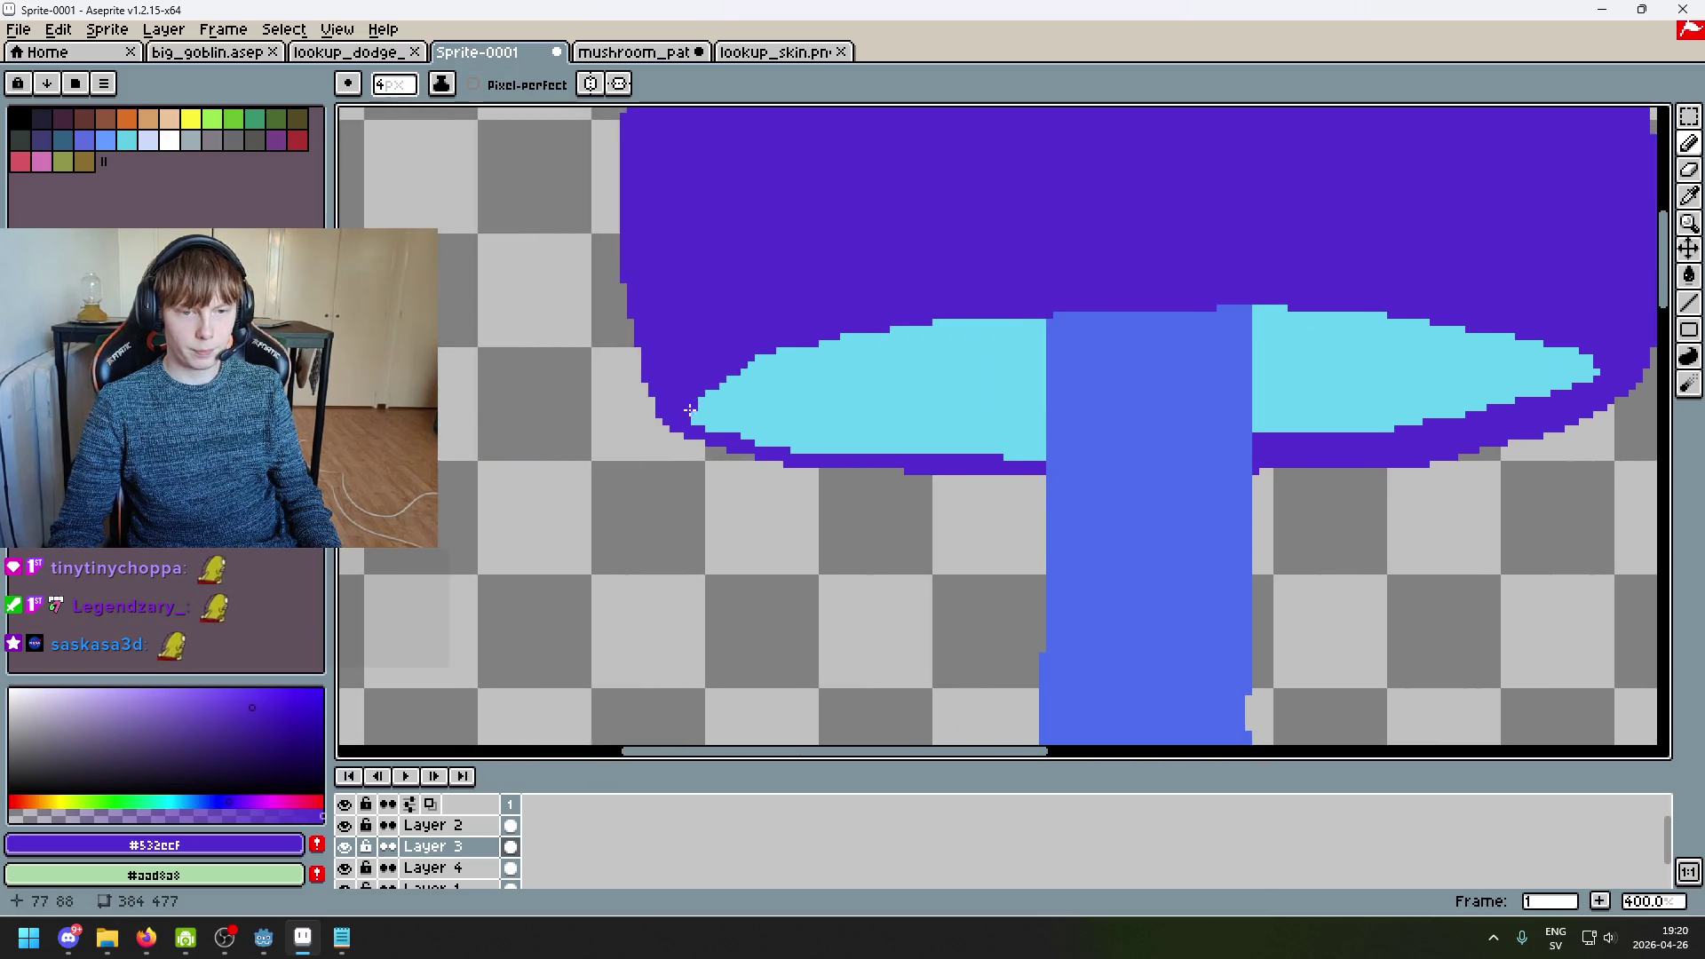
{"action": "left_click_drag", "start_coordinate": [752, 436], "coordinate": [1057, 451]}
{"action": "scroll", "coordinate": [1131, 473], "scroll_direction": "down", "scroll_amount": 4}
{"action": "scroll", "coordinate": [1131, 474], "scroll_direction": "up", "scroll_amount": 4}
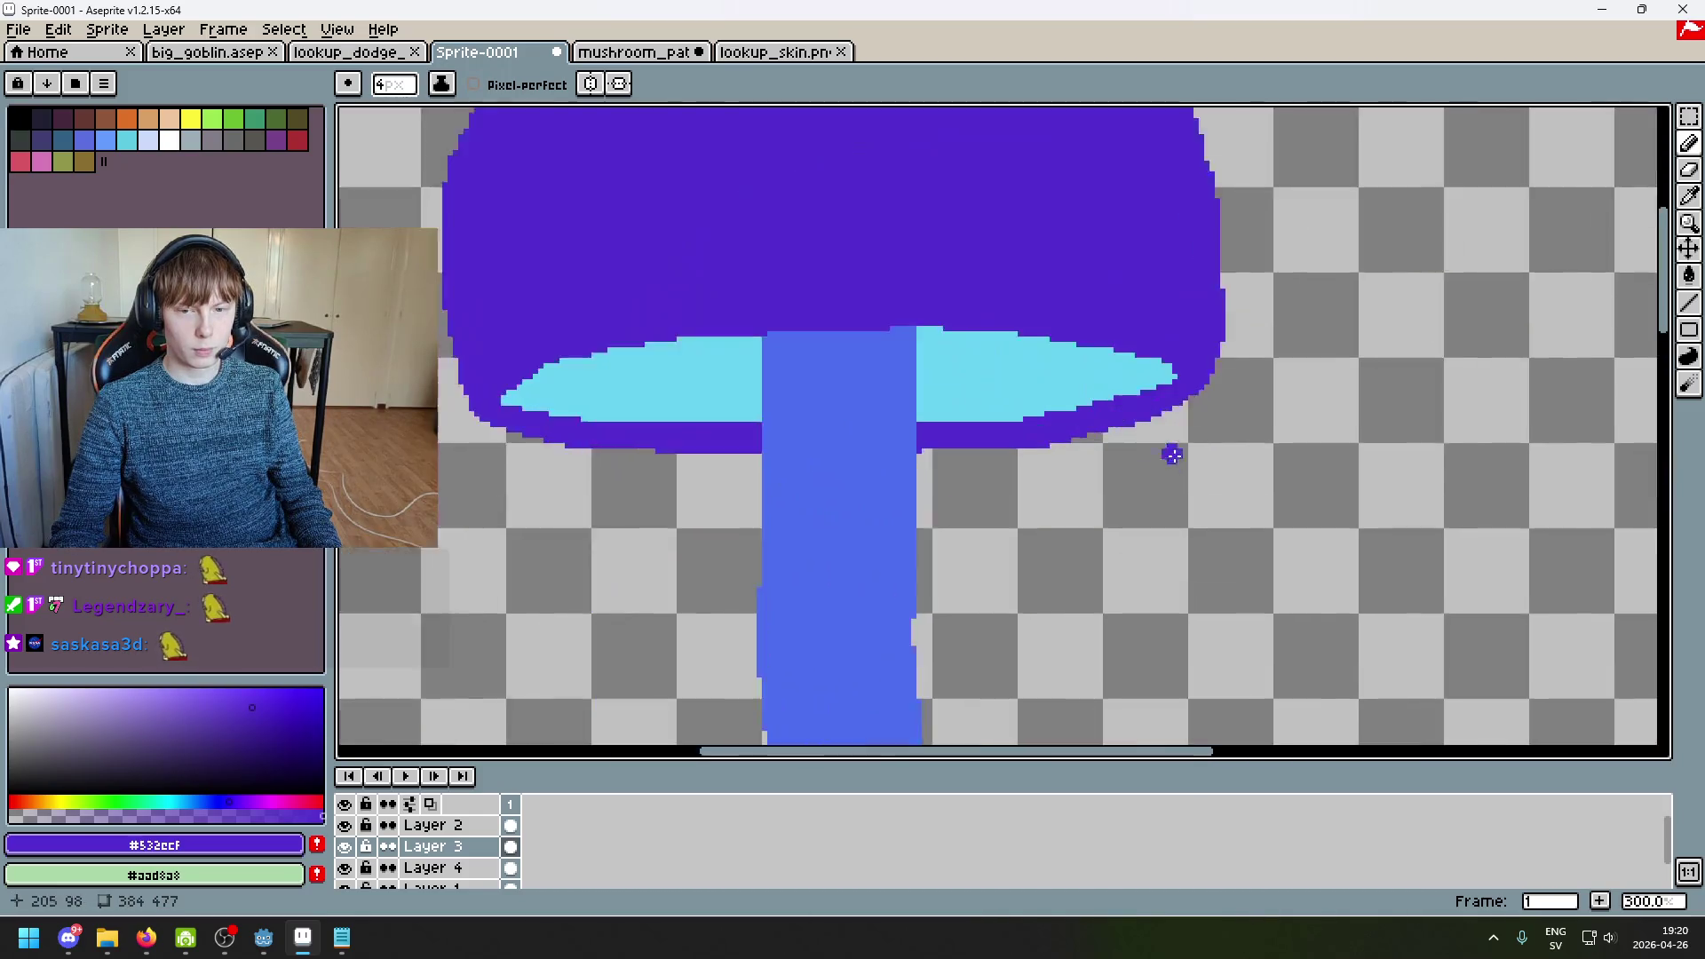
{"action": "scroll", "coordinate": [1178, 348], "scroll_direction": "down", "scroll_amount": 4}
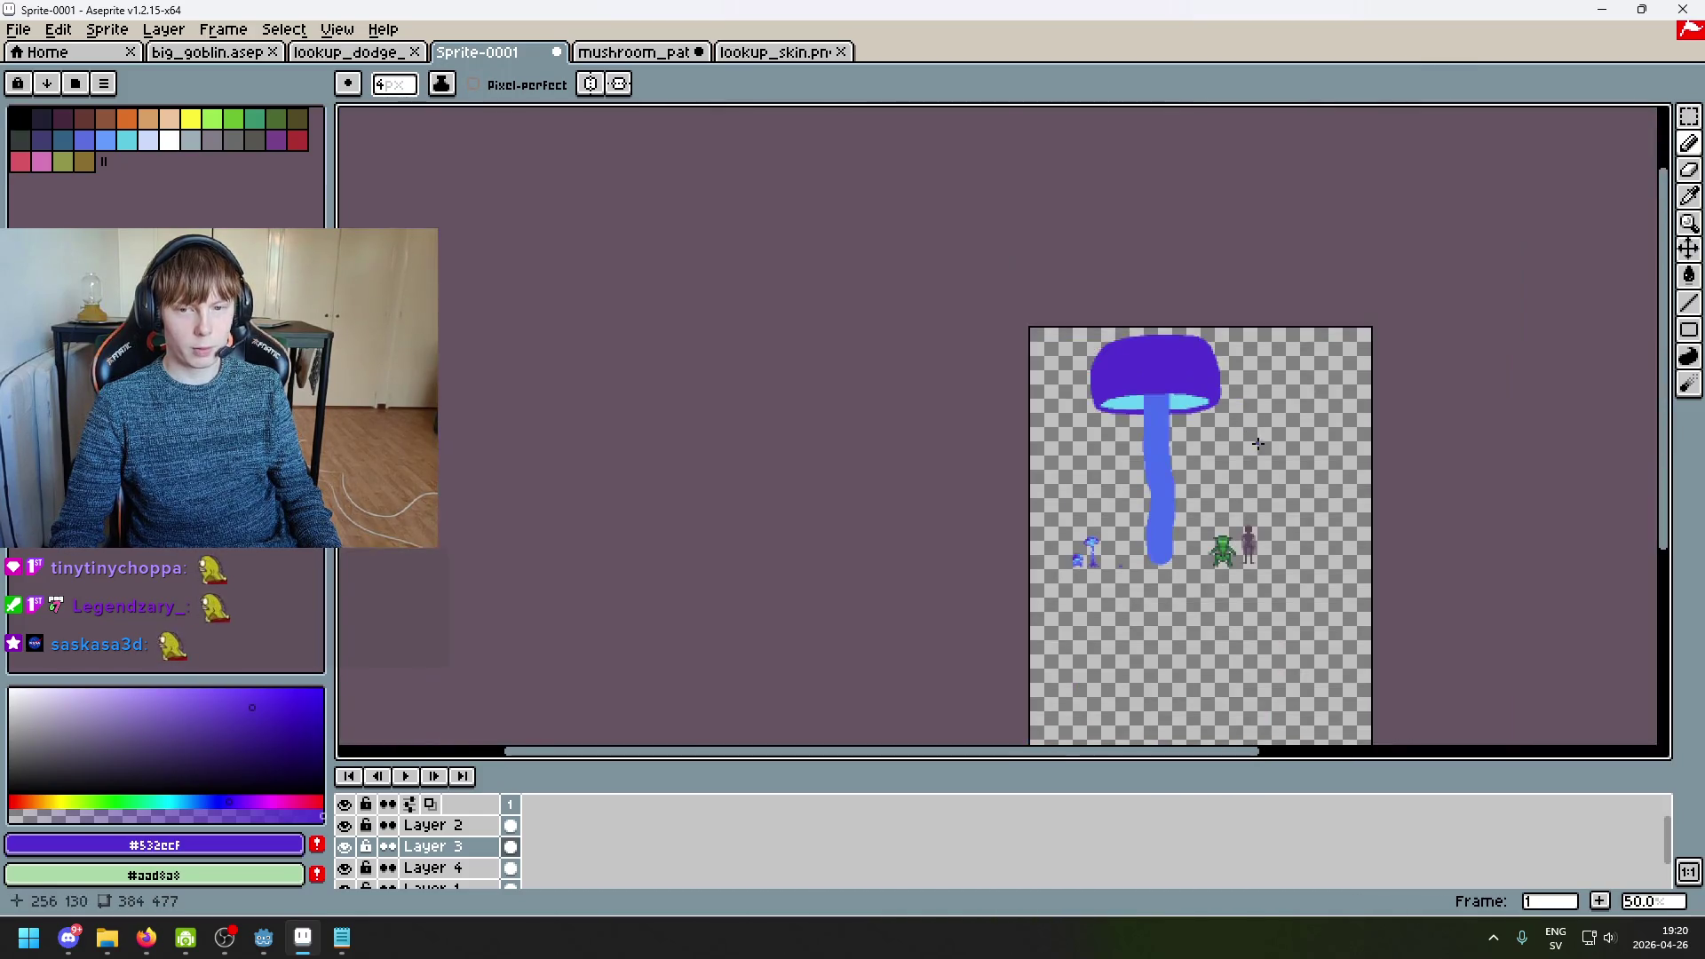
{"action": "scroll", "coordinate": [801, 446], "scroll_direction": "up", "scroll_amount": 5}
{"action": "left_click_drag", "start_coordinate": [631, 493], "coordinate": [627, 533]}
{"action": "scroll", "coordinate": [759, 550], "scroll_direction": "down", "scroll_amount": 4}
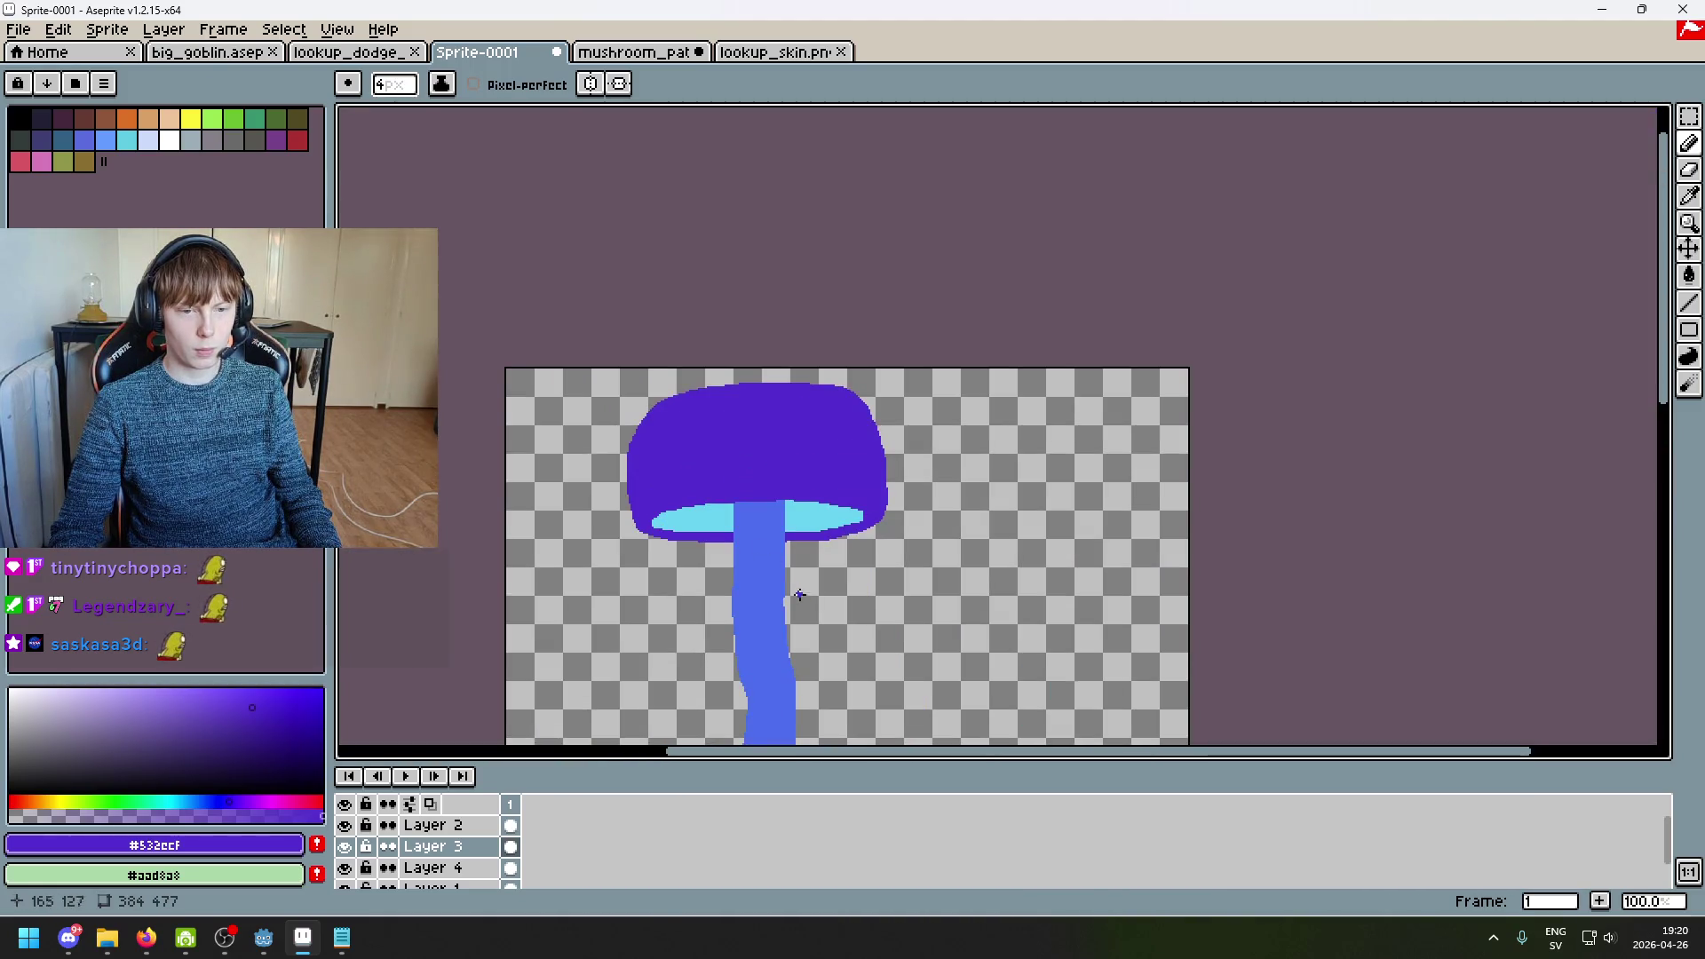
{"action": "scroll", "coordinate": [820, 592], "scroll_direction": "down", "scroll_amount": 3}
{"action": "scroll", "coordinate": [908, 443], "scroll_direction": "up", "scroll_amount": 3}
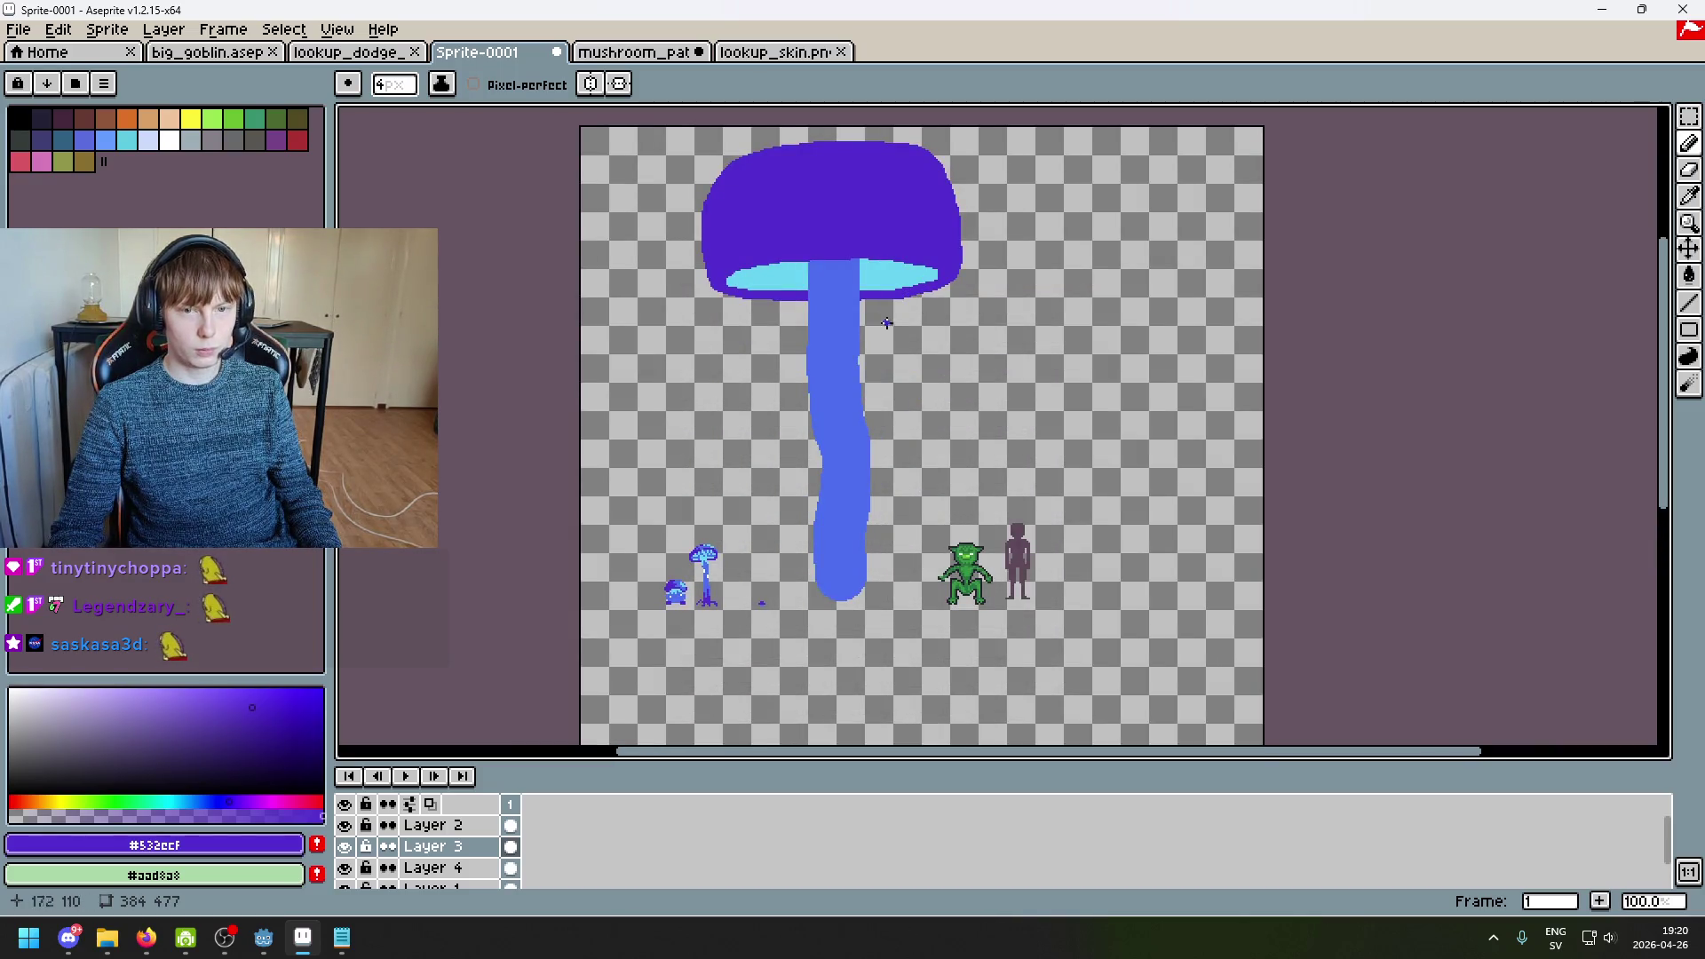
{"action": "scroll", "coordinate": [774, 298], "scroll_direction": "up", "scroll_amount": 6}
Step: With a 7-pixel brush, paint purple over the cyan's lower edges and left point so the band tapers
{"action": "mouse_move", "coordinate": [791, 323]}
{"action": "left_mouse_down"}
{"action": "mouse_move", "coordinate": [810, 334]}
{"action": "mouse_move", "coordinate": [685, 240]}
{"action": "mouse_move", "coordinate": [716, 288]}
{"action": "mouse_move", "coordinate": [626, 450]}
{"action": "left_mouse_up"}
{"action": "key", "text": "minus"}
{"action": "key", "text": "minus"}
{"action": "key", "text": "minus"}
{"action": "mouse_move", "coordinate": [526, 380]}
{"action": "left_mouse_down"}
{"action": "mouse_move", "coordinate": [664, 417]}
{"action": "mouse_move", "coordinate": [996, 431]}
{"action": "left_mouse_up"}
{"action": "left_click_drag", "start_coordinate": [1276, 457], "coordinate": [871, 449]}
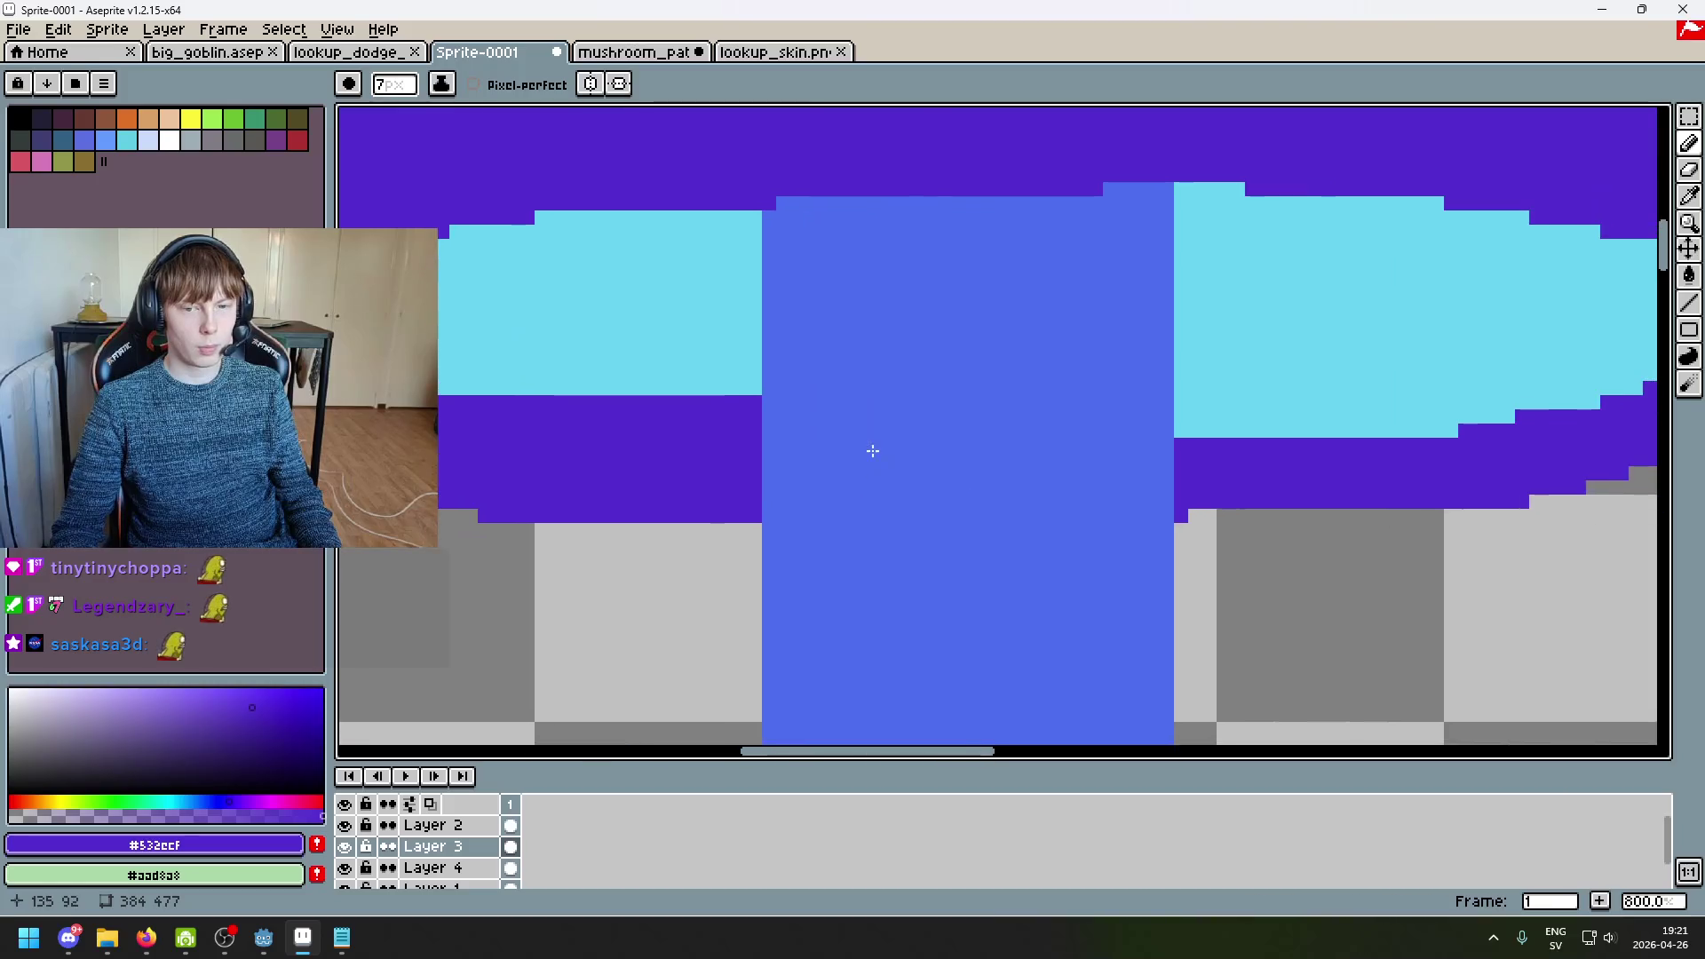
{"action": "mouse_move", "coordinate": [1190, 426]}
{"action": "left_mouse_down"}
{"action": "mouse_move", "coordinate": [954, 488]}
{"action": "mouse_move", "coordinate": [1473, 441]}
{"action": "mouse_move", "coordinate": [1536, 419]}
{"action": "mouse_move", "coordinate": [1564, 301]}
{"action": "left_mouse_up"}
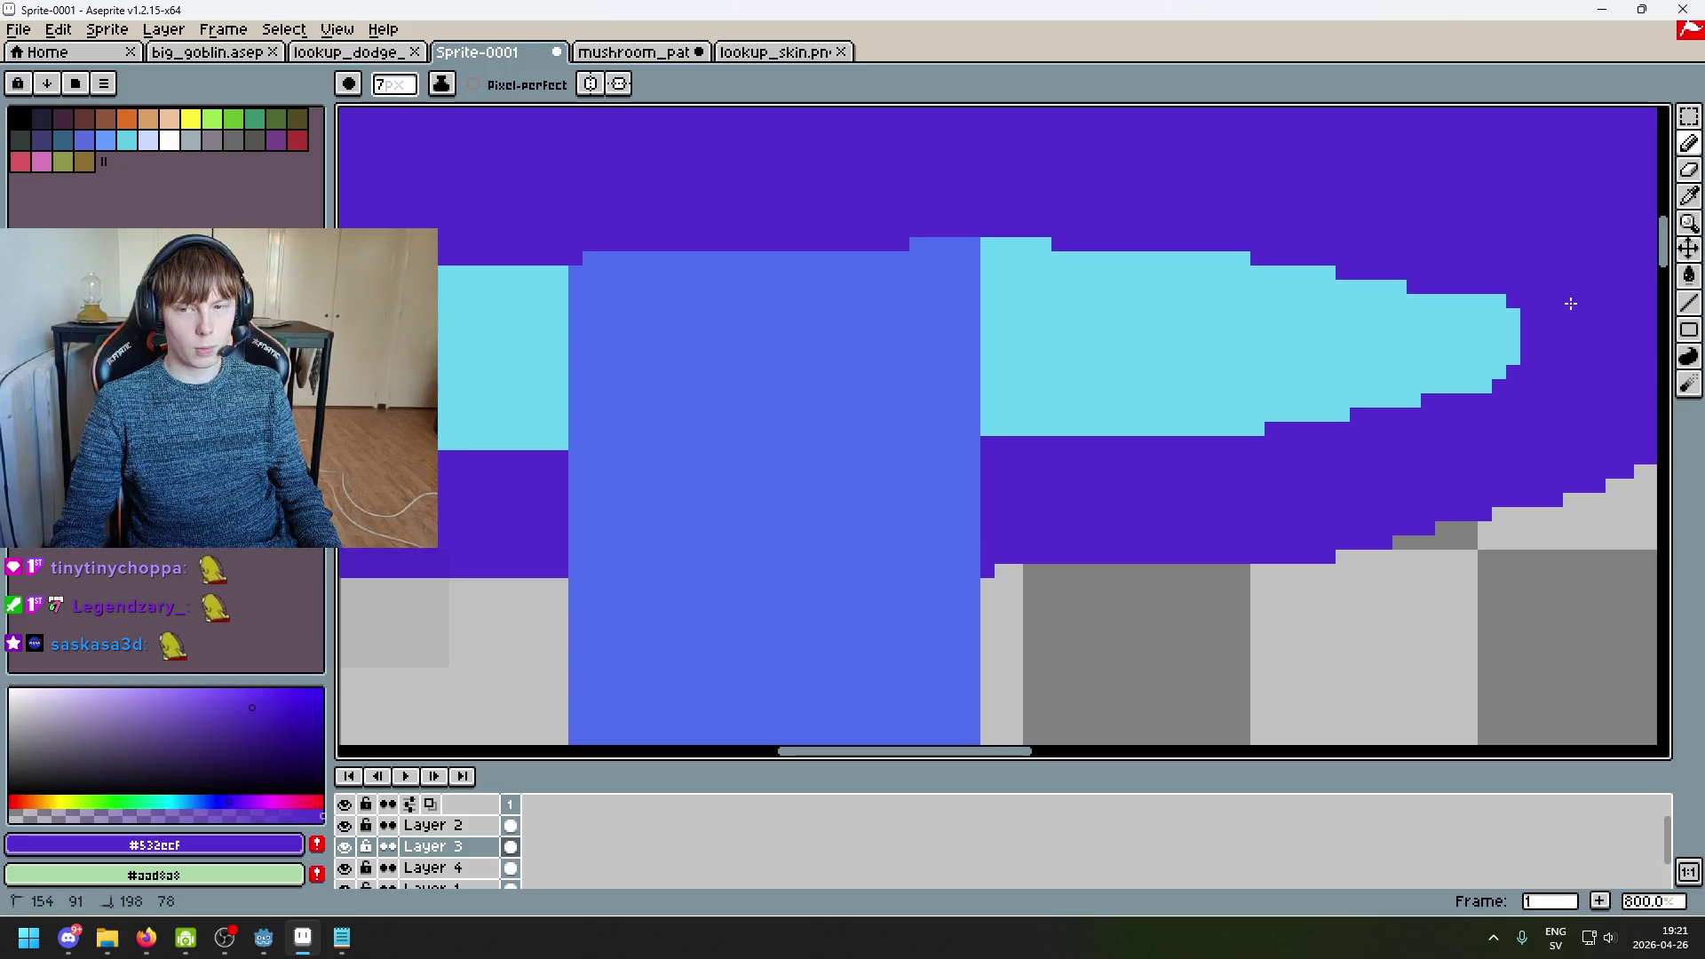
{"action": "scroll", "coordinate": [1225, 380], "scroll_direction": "down", "scroll_amount": 3}
{"action": "scroll", "coordinate": [822, 391], "scroll_direction": "up", "scroll_amount": 3}
{"action": "left_click", "coordinate": [910, 418]}
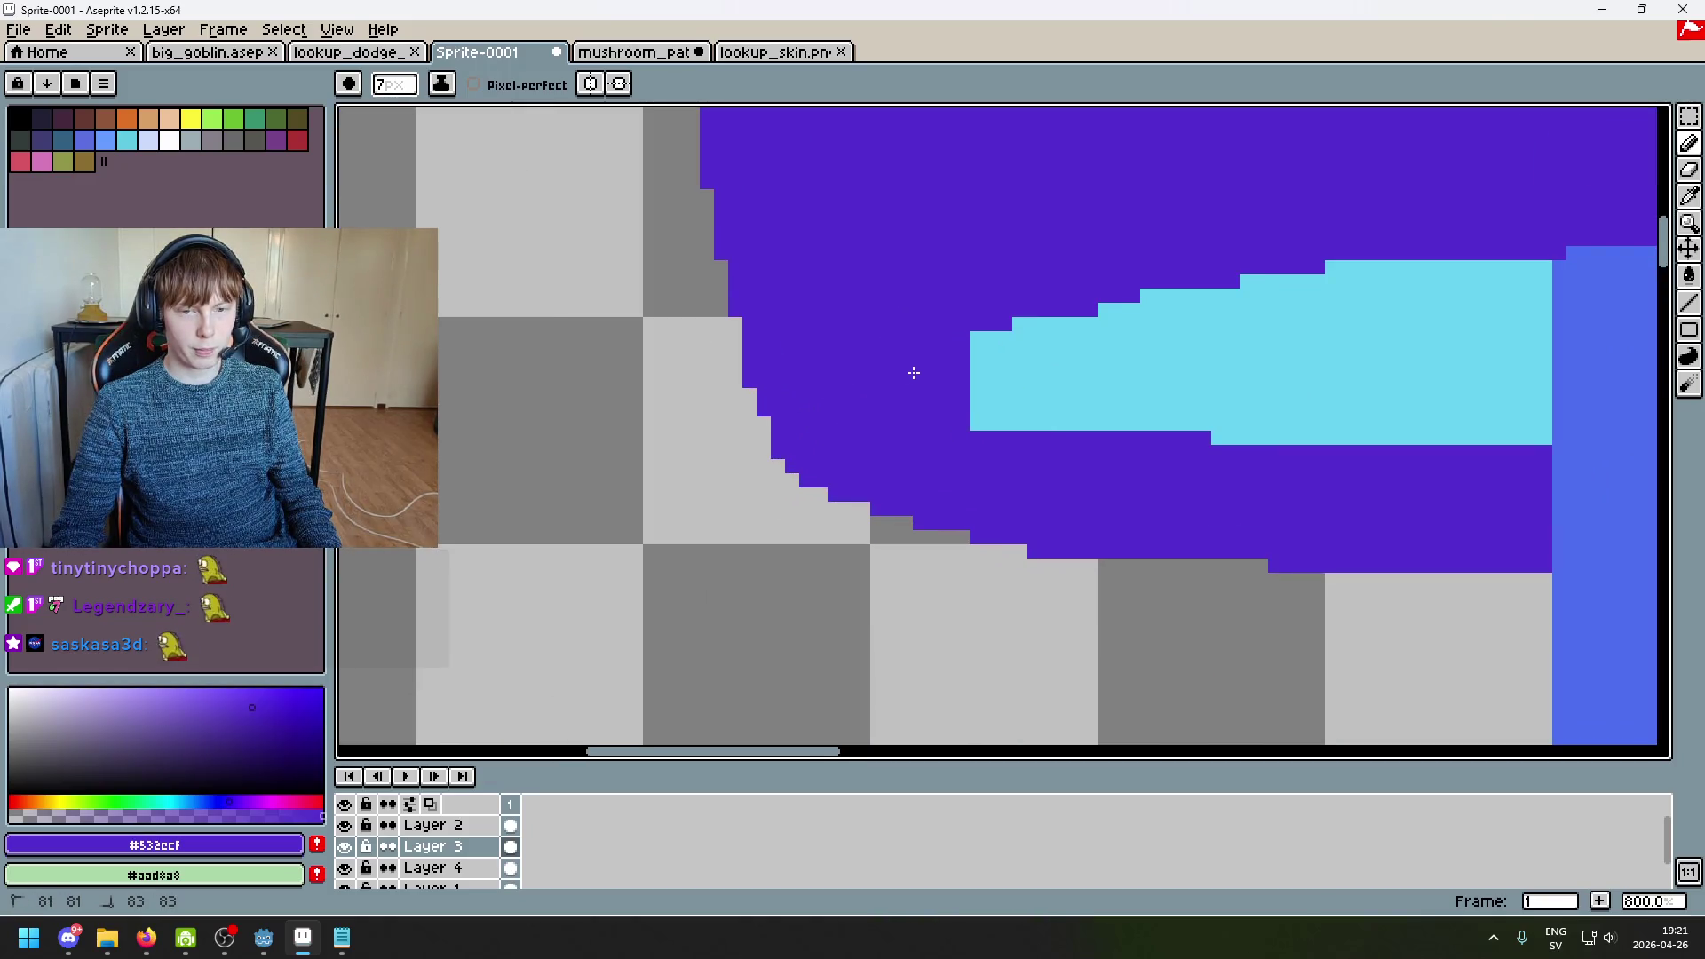
{"action": "scroll", "coordinate": [1238, 506], "scroll_direction": "down", "scroll_amount": 4}
{"action": "scroll", "coordinate": [1278, 479], "scroll_direction": "up", "scroll_amount": 3}
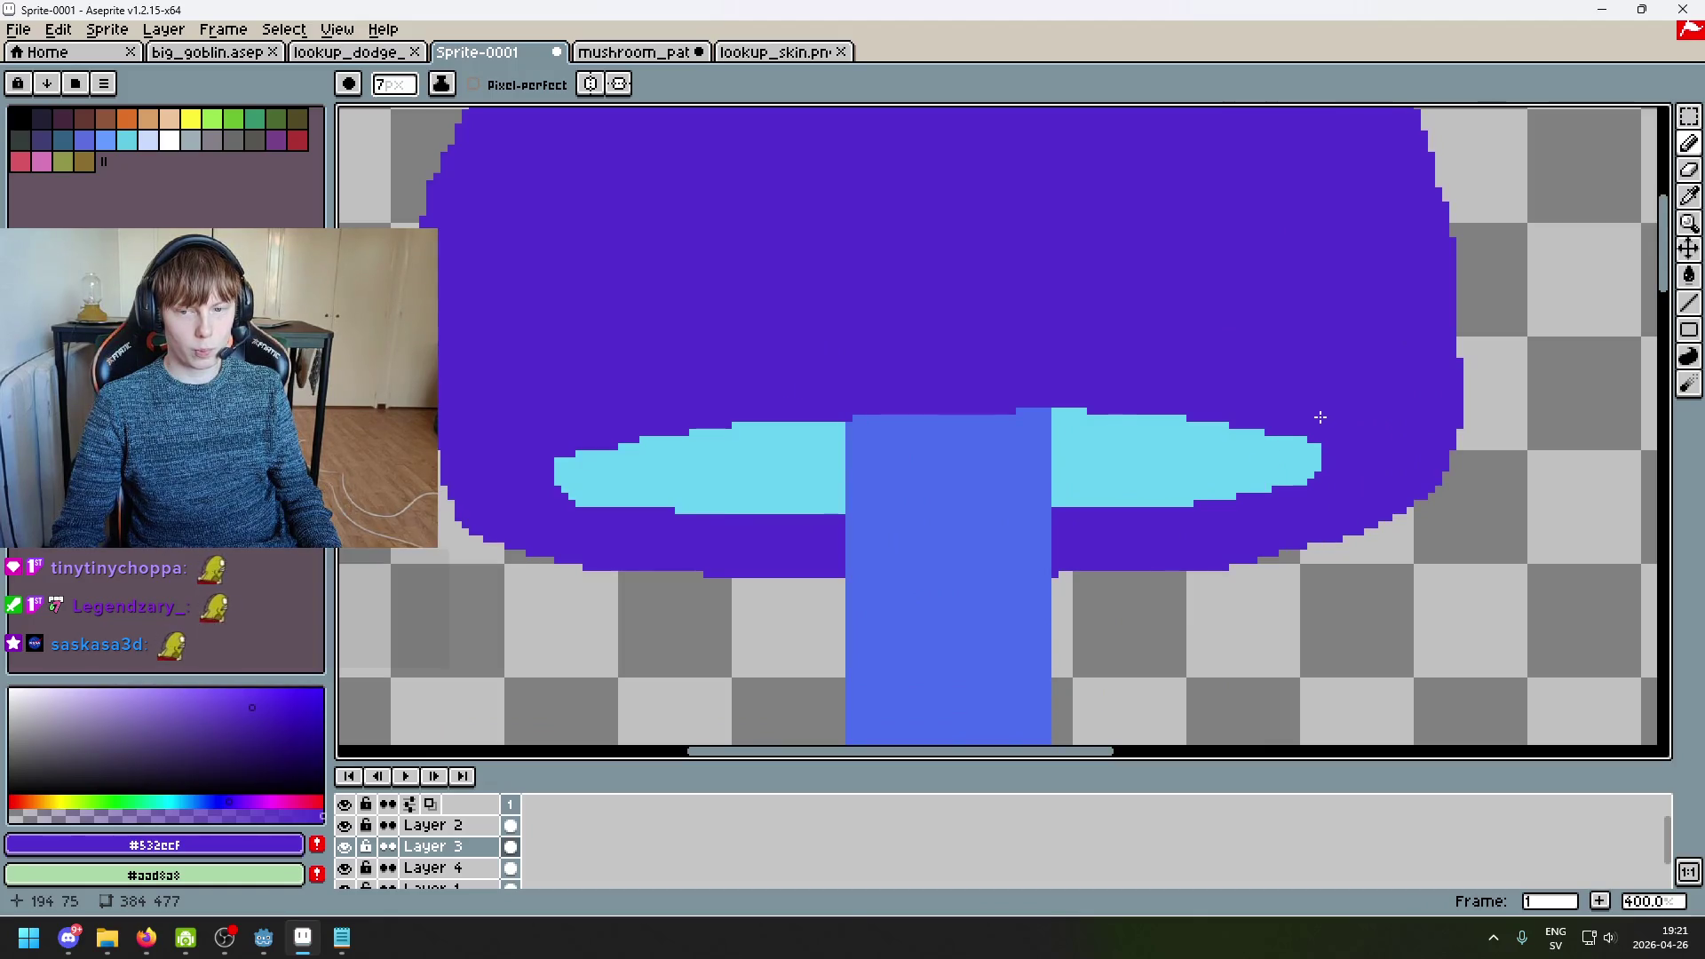
{"action": "left_click", "coordinate": [550, 440]}
Step: Eyedrop the cyan #69d4f2 from the cap underside and check which layer holds the stem
{"action": "scroll", "coordinate": [573, 440], "scroll_direction": "down", "scroll_amount": 4}
{"action": "scroll", "coordinate": [672, 459], "scroll_direction": "up", "scroll_amount": 1}
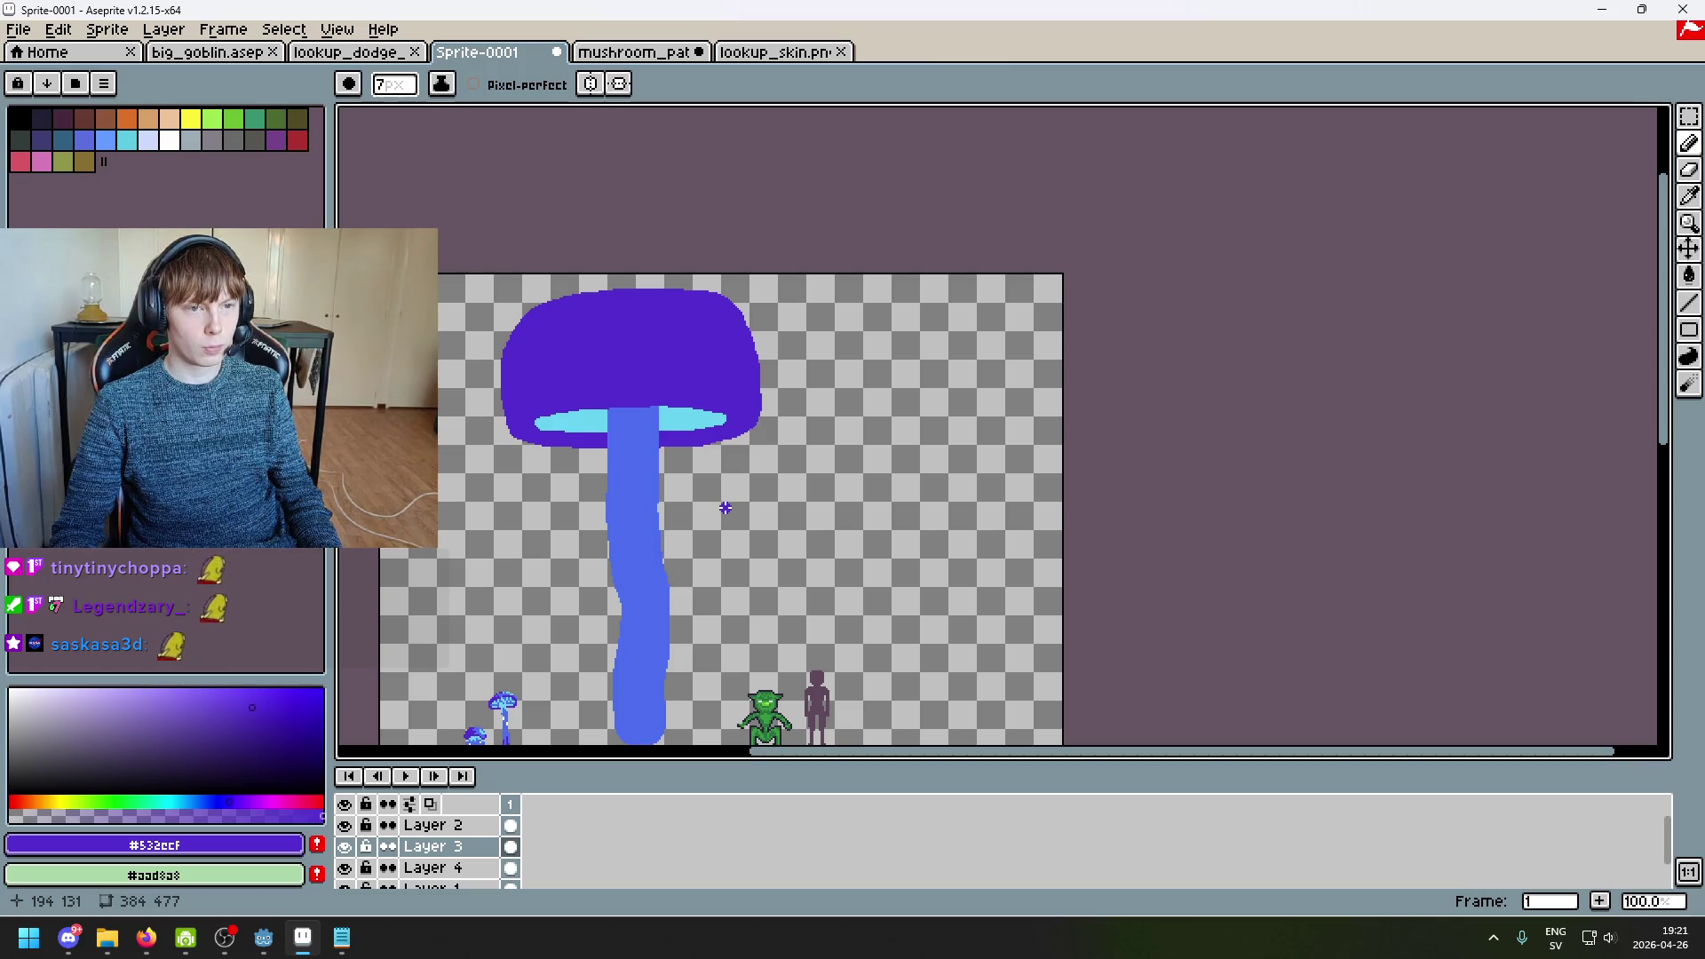
{"action": "scroll", "coordinate": [742, 519], "scroll_direction": "up", "scroll_amount": 4}
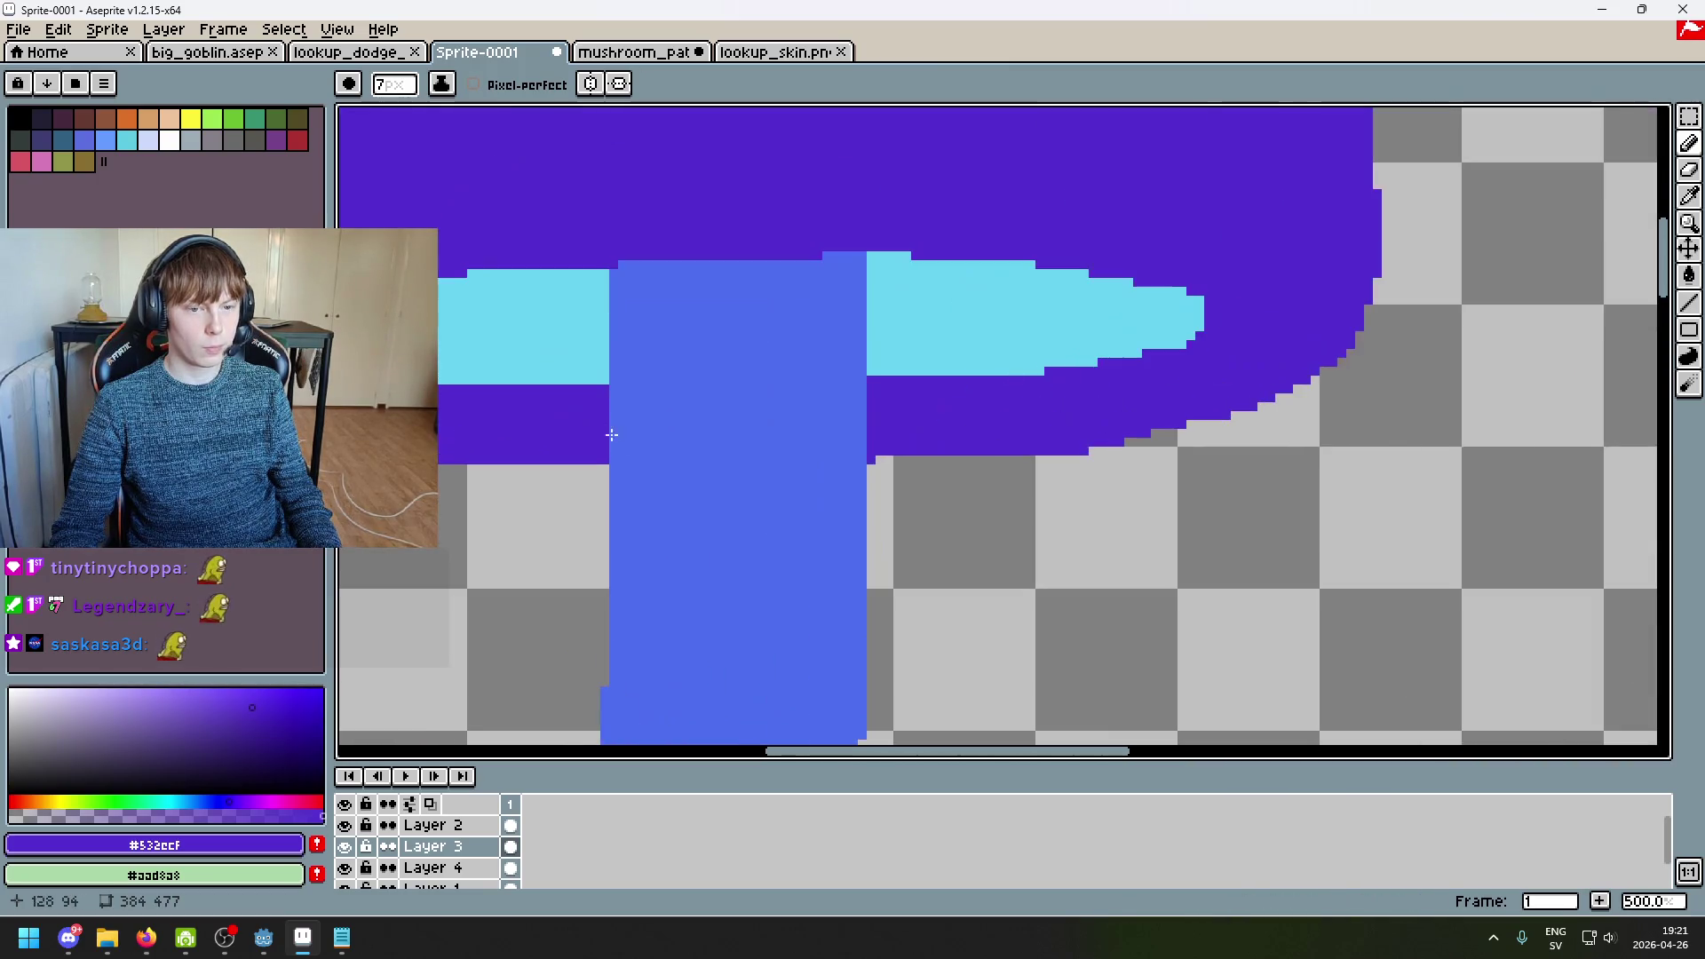
{"action": "left_click", "coordinate": [563, 328], "text": "alt"}
{"action": "scroll", "coordinate": [800, 411], "scroll_direction": "down", "scroll_amount": 1}
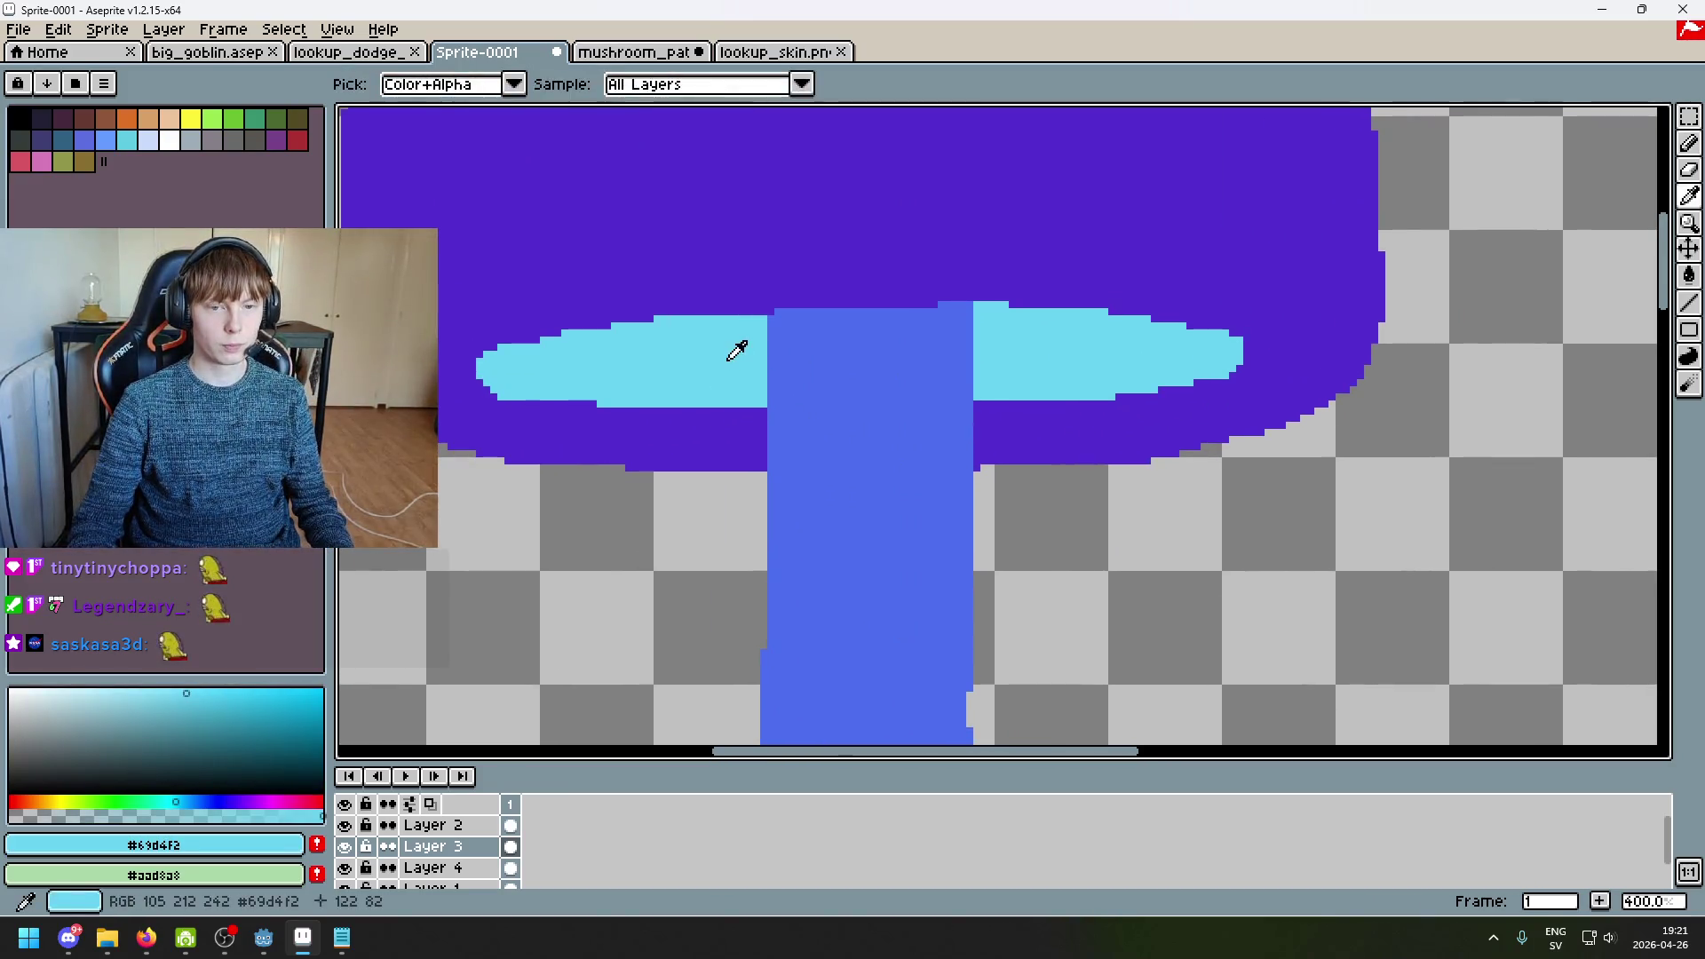
{"action": "double_click", "coordinate": [352, 839]}
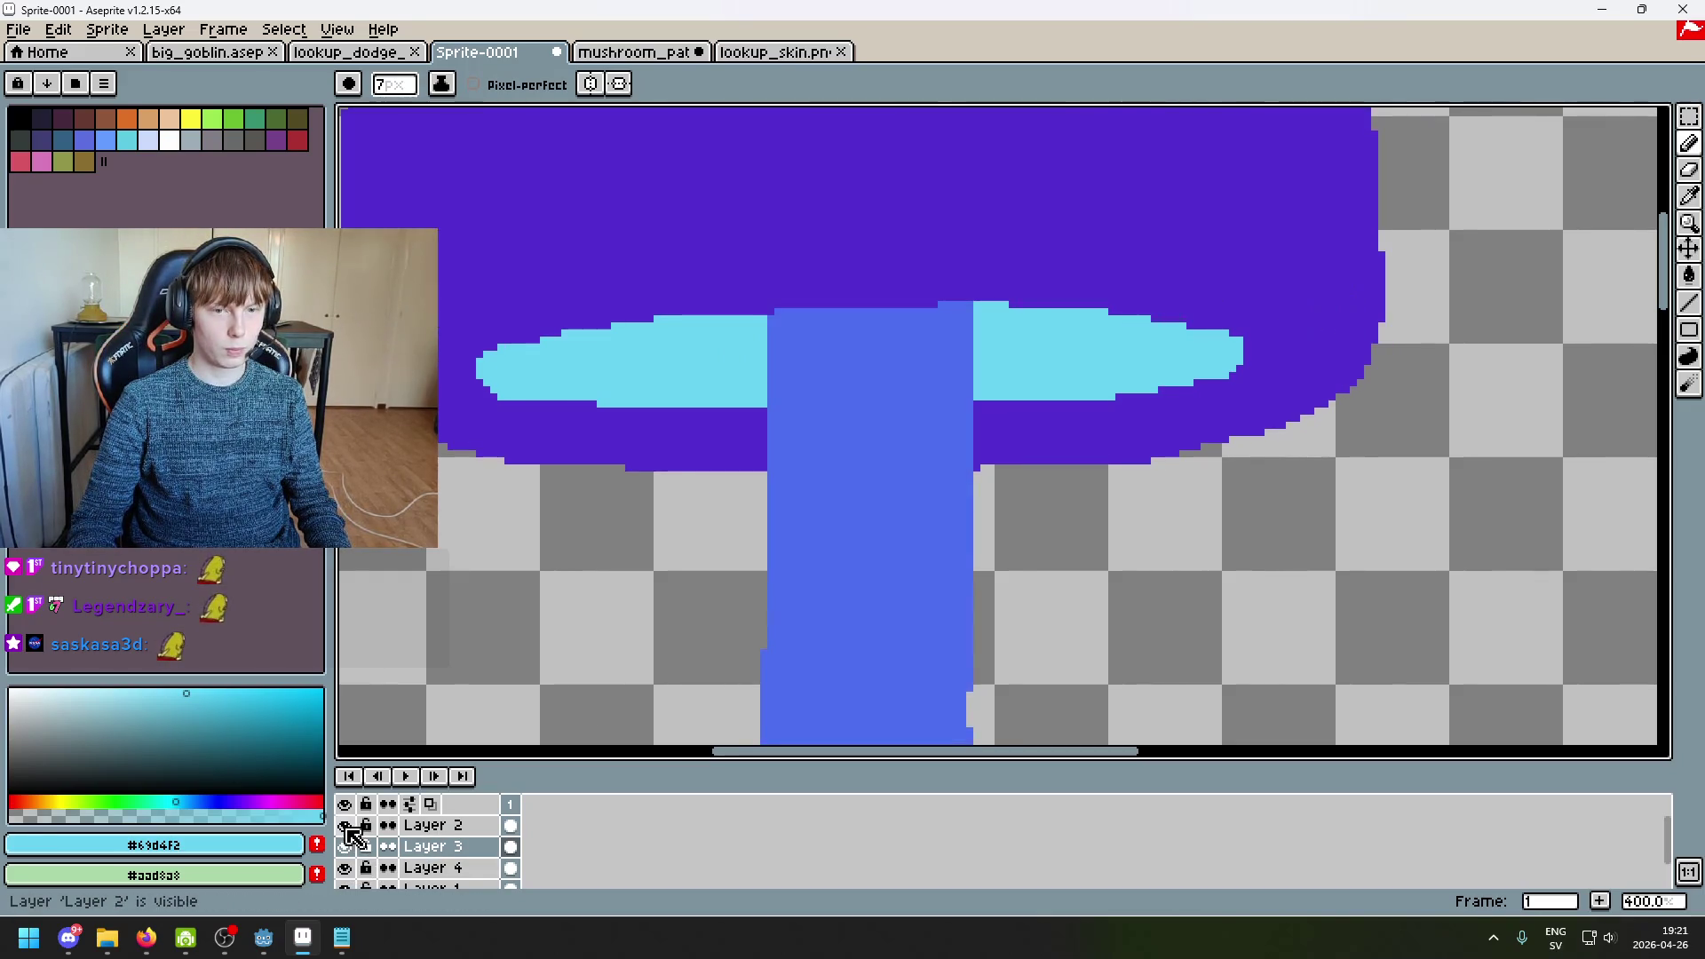
Step: On Layer 2, draw thin cyan lines down the stem's left and right edges and across its top
{"action": "left_click", "coordinate": [431, 825]}
{"action": "key", "text": "alt"}
{"action": "scroll", "coordinate": [769, 342], "scroll_direction": "up", "scroll_amount": 6}
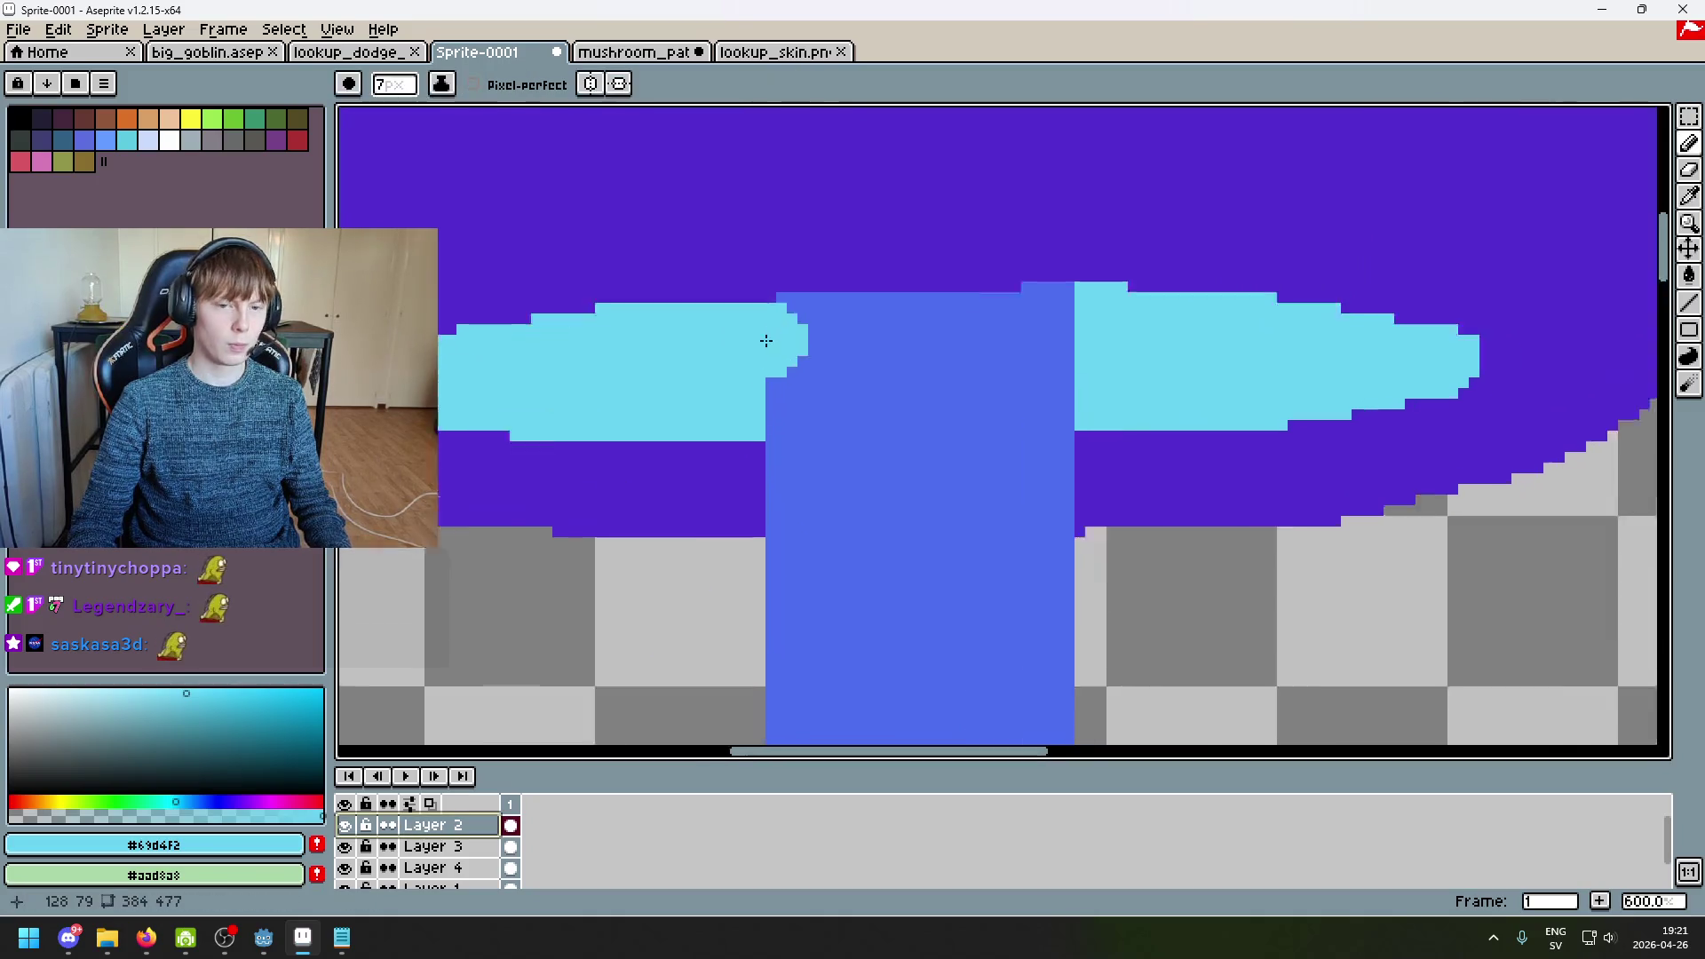
{"action": "left_click", "coordinate": [808, 224]}
{"action": "mouse_move", "coordinate": [817, 255]}
{"action": "left_mouse_down"}
{"action": "mouse_move", "coordinate": [829, 583]}
{"action": "mouse_move", "coordinate": [810, 723]}
{"action": "left_mouse_up"}
{"action": "scroll", "coordinate": [883, 639], "scroll_direction": "down", "scroll_amount": 6}
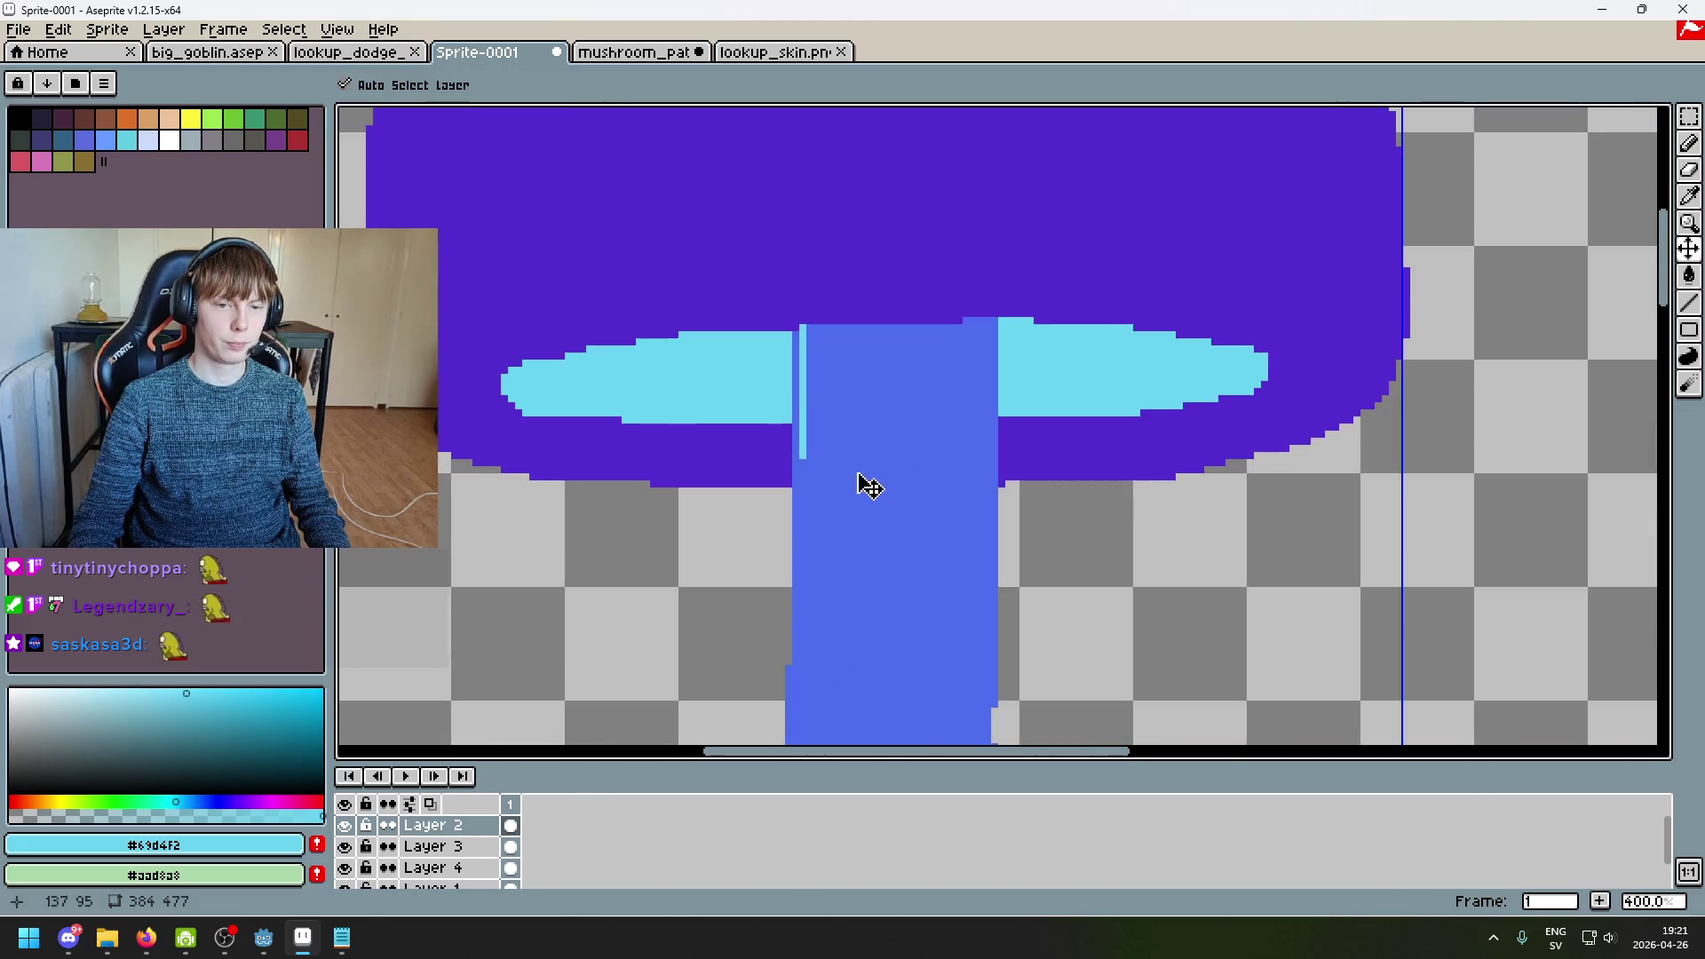
{"action": "key", "text": "ctrl+z"}
{"action": "mouse_move", "coordinate": [804, 332]}
{"action": "left_mouse_down"}
{"action": "mouse_move", "coordinate": [804, 648]}
{"action": "mouse_move", "coordinate": [801, 468]}
{"action": "left_mouse_up"}
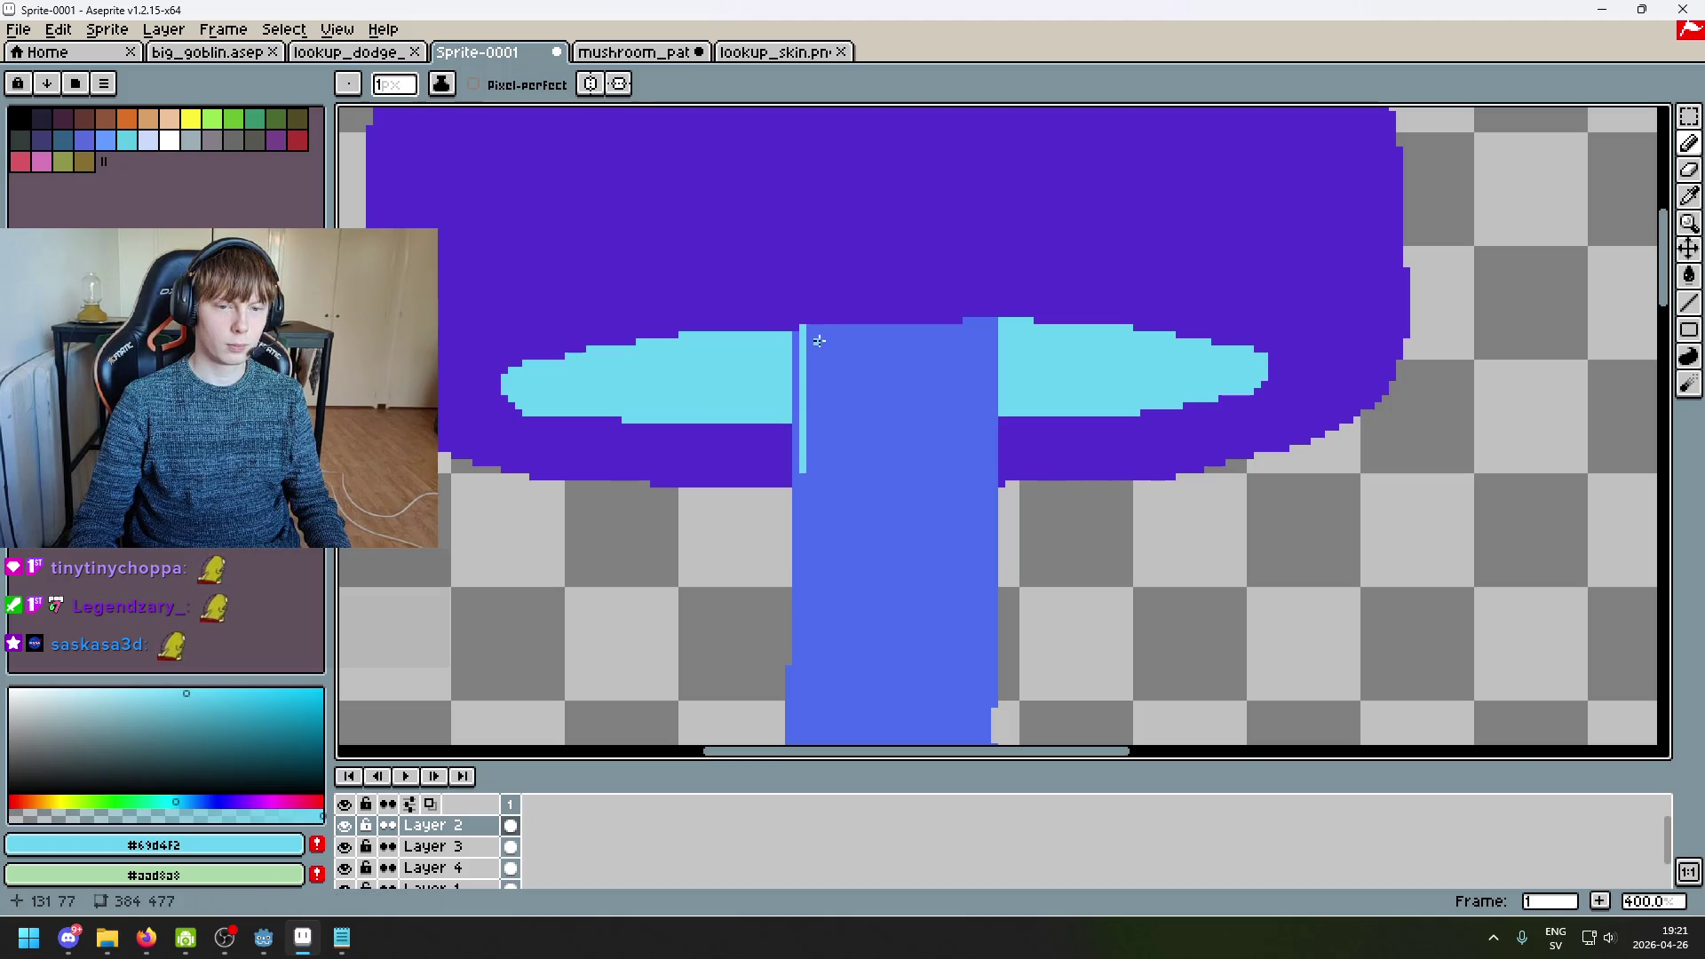
{"action": "key", "text": "ctrl+z"}
{"action": "left_click_drag", "start_coordinate": [805, 329], "coordinate": [847, 329]}
{"action": "mouse_move", "coordinate": [956, 326]}
{"action": "left_mouse_down"}
{"action": "mouse_move", "coordinate": [988, 326]}
{"action": "mouse_move", "coordinate": [986, 638]}
{"action": "mouse_move", "coordinate": [987, 595]}
{"action": "left_mouse_up"}
{"action": "left_click_drag", "start_coordinate": [985, 530], "coordinate": [986, 534]}
Step: With a 5-pixel brush, paint a jagged stepped cyan band across the stem top, then return to 1 pixel
{"action": "key", "text": "plus"}
{"action": "key", "text": "plus"}
{"action": "key", "text": "plus"}
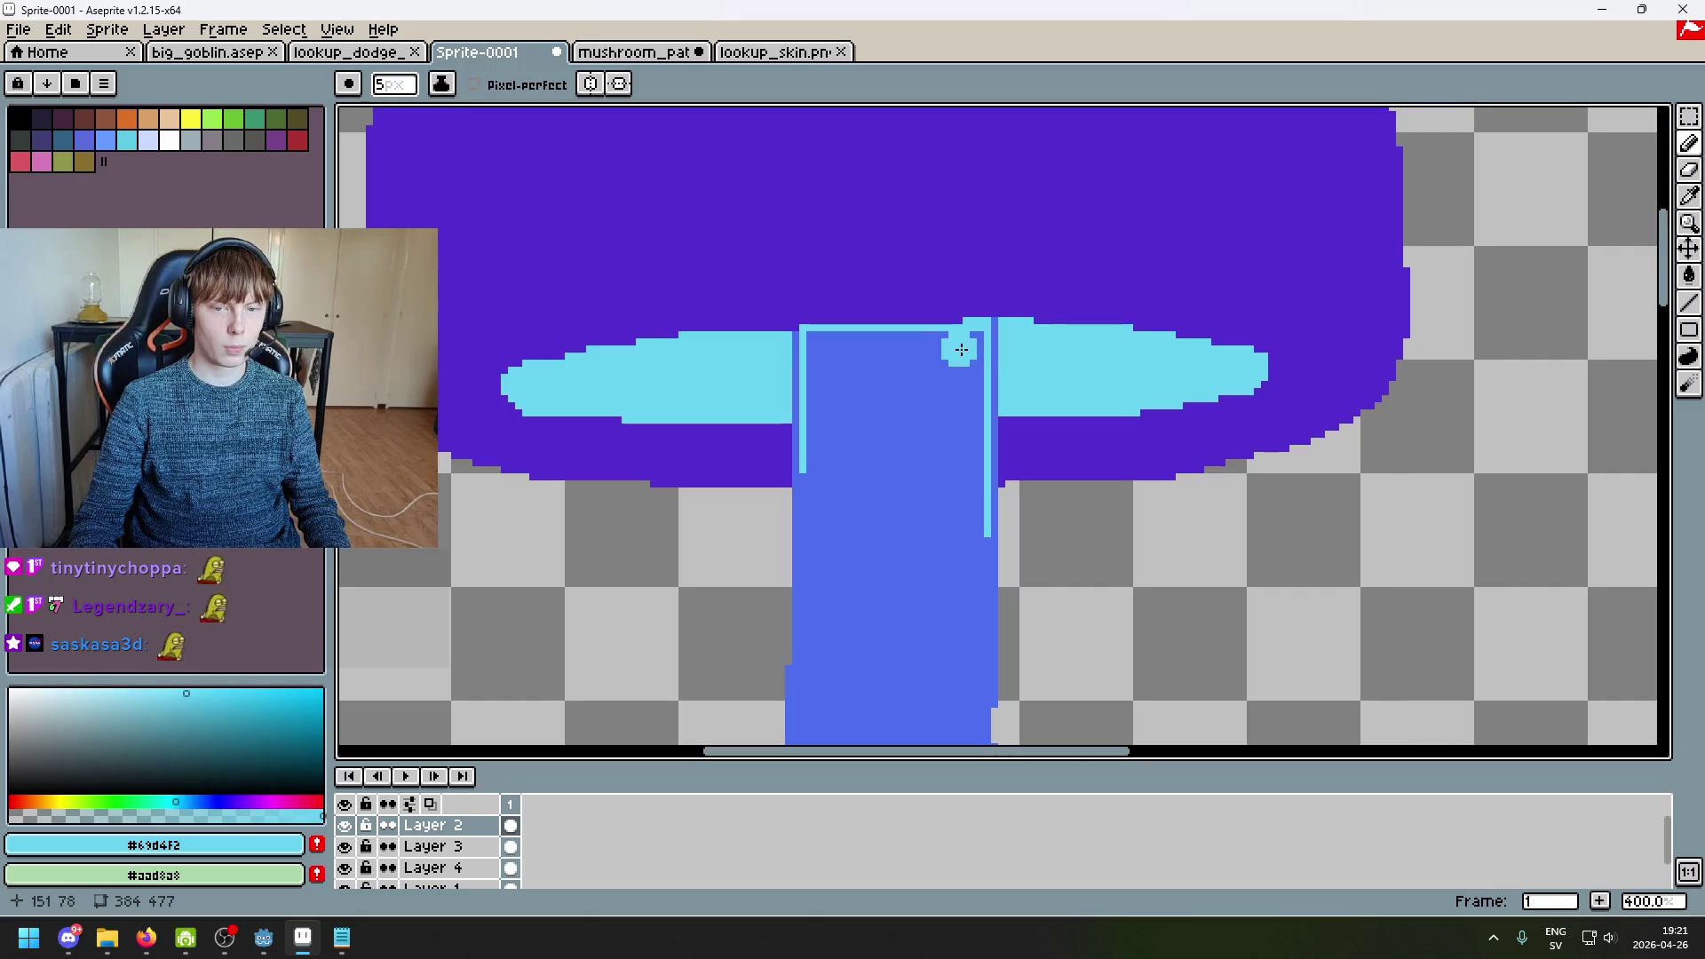
{"action": "mouse_move", "coordinate": [965, 341]}
{"action": "left_mouse_down"}
{"action": "mouse_move", "coordinate": [888, 360]}
{"action": "mouse_move", "coordinate": [830, 344]}
{"action": "left_mouse_up"}
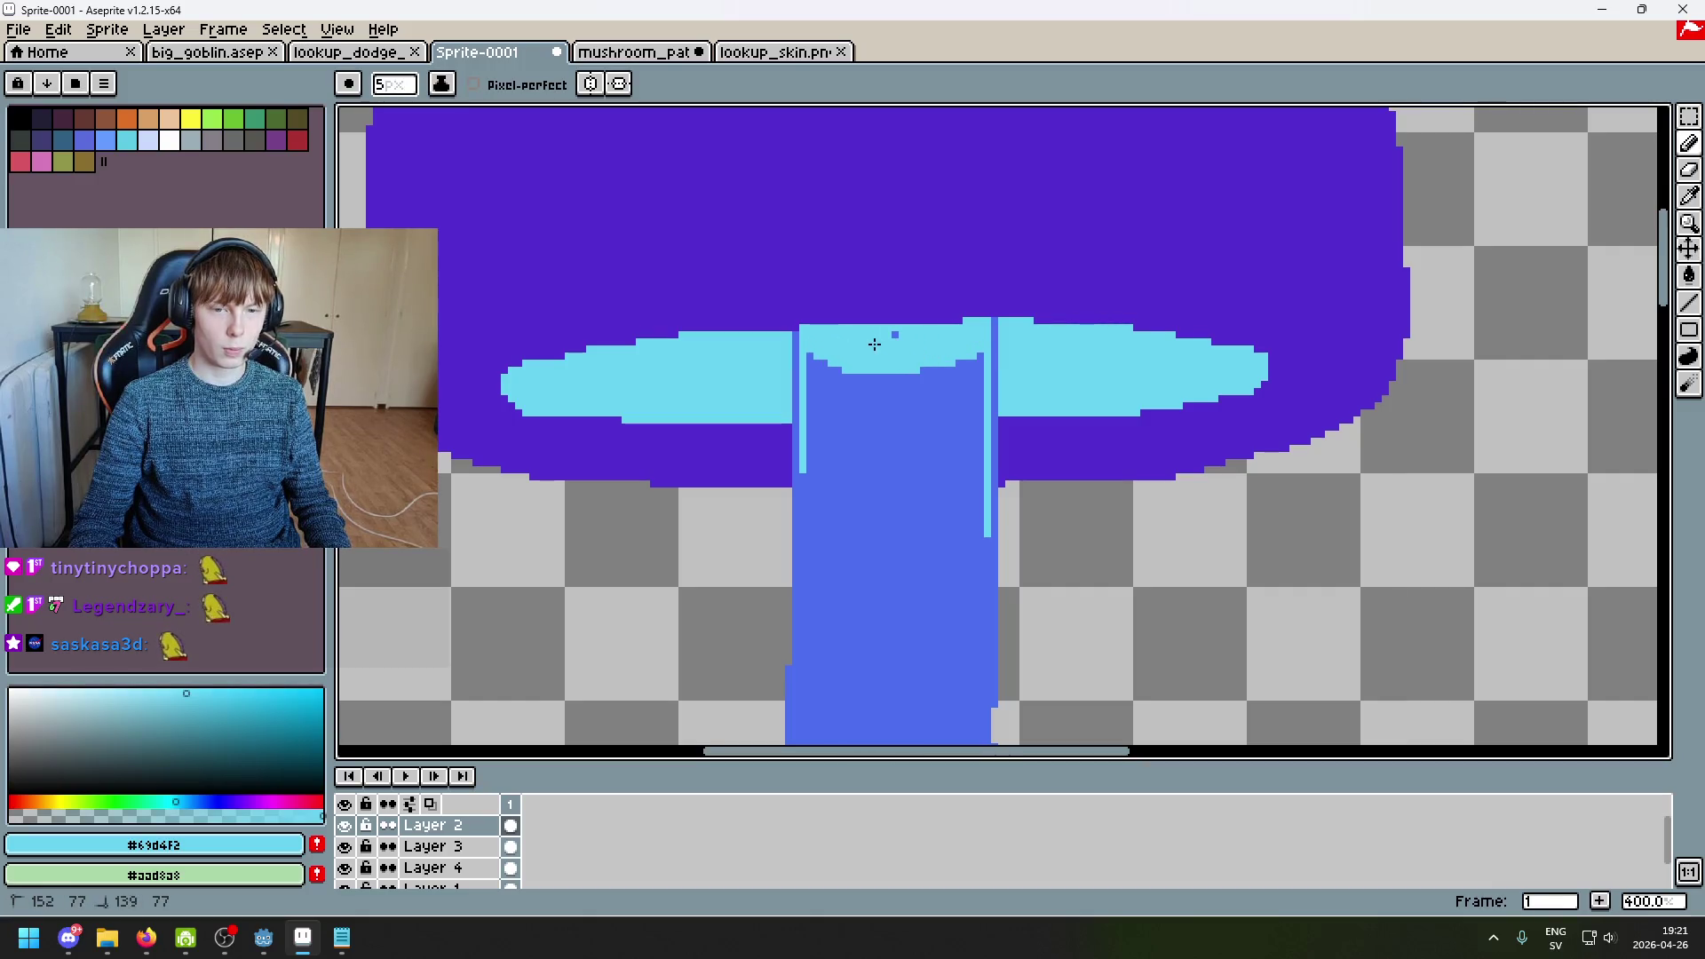
{"action": "left_click_drag", "start_coordinate": [825, 414], "coordinate": [937, 371]}
{"action": "key", "text": "minus"}
{"action": "key", "text": "minus"}
{"action": "key", "text": "minus"}
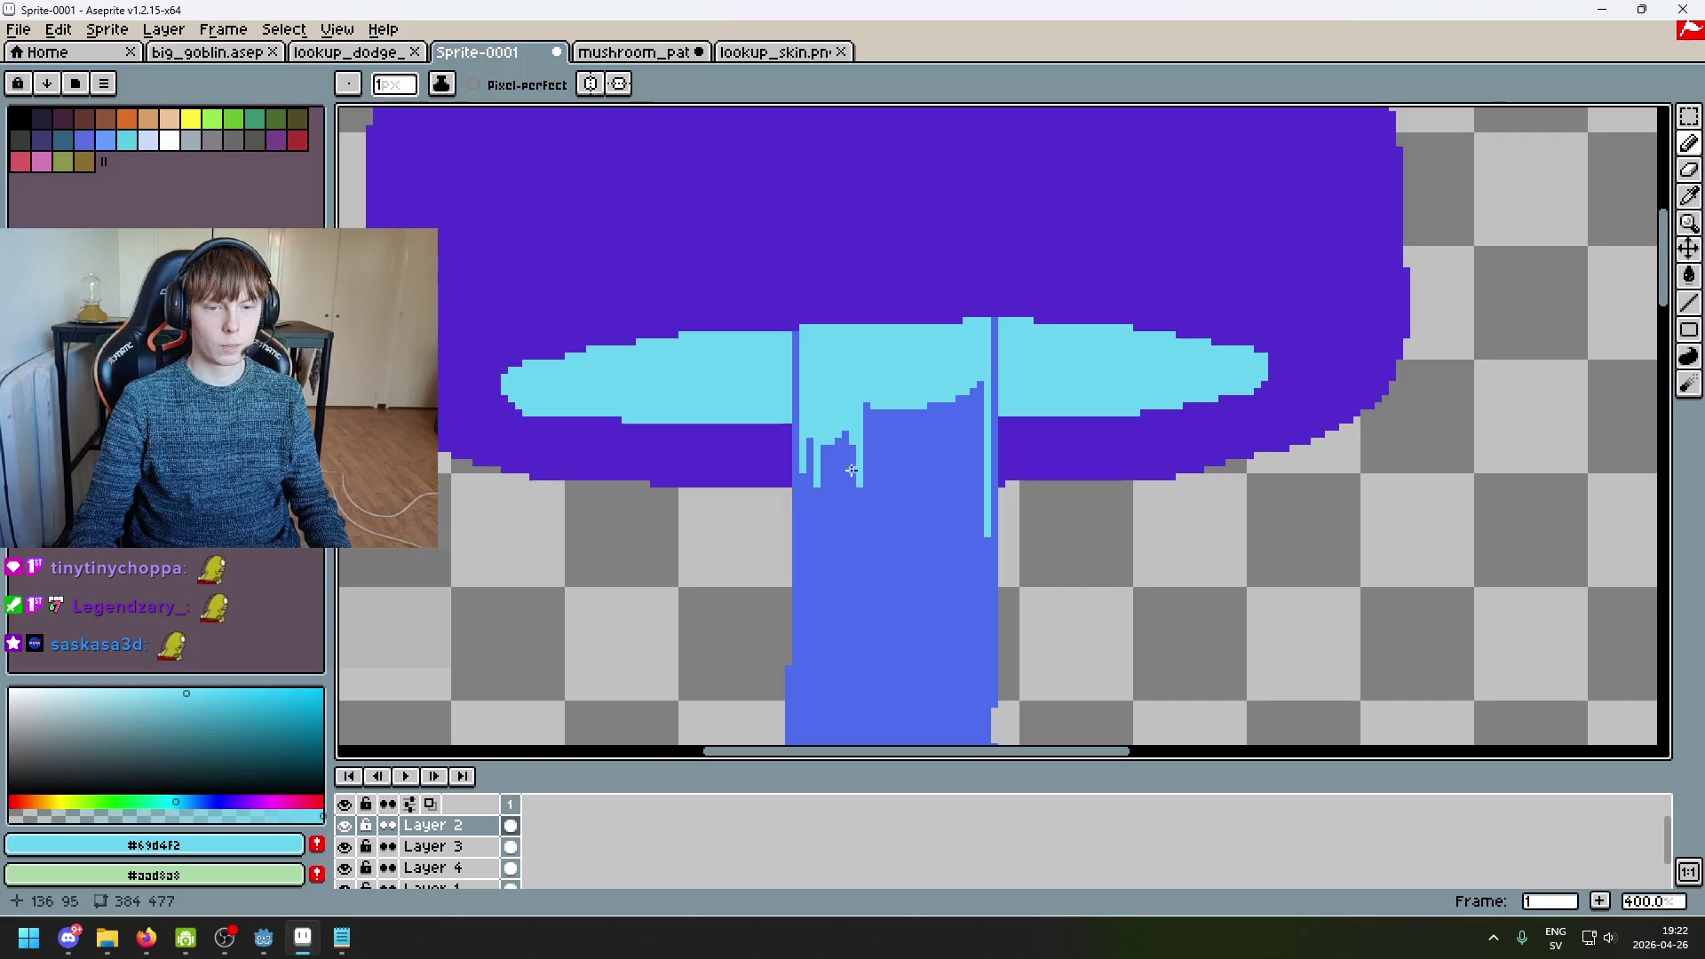
Step: Pick the stem blue and cyan, and paint the first cyan drip columns into the stem top
{"action": "left_click", "coordinate": [852, 498], "text": "alt"}
{"action": "scroll", "coordinate": [858, 408], "scroll_direction": "up", "scroll_amount": 5}
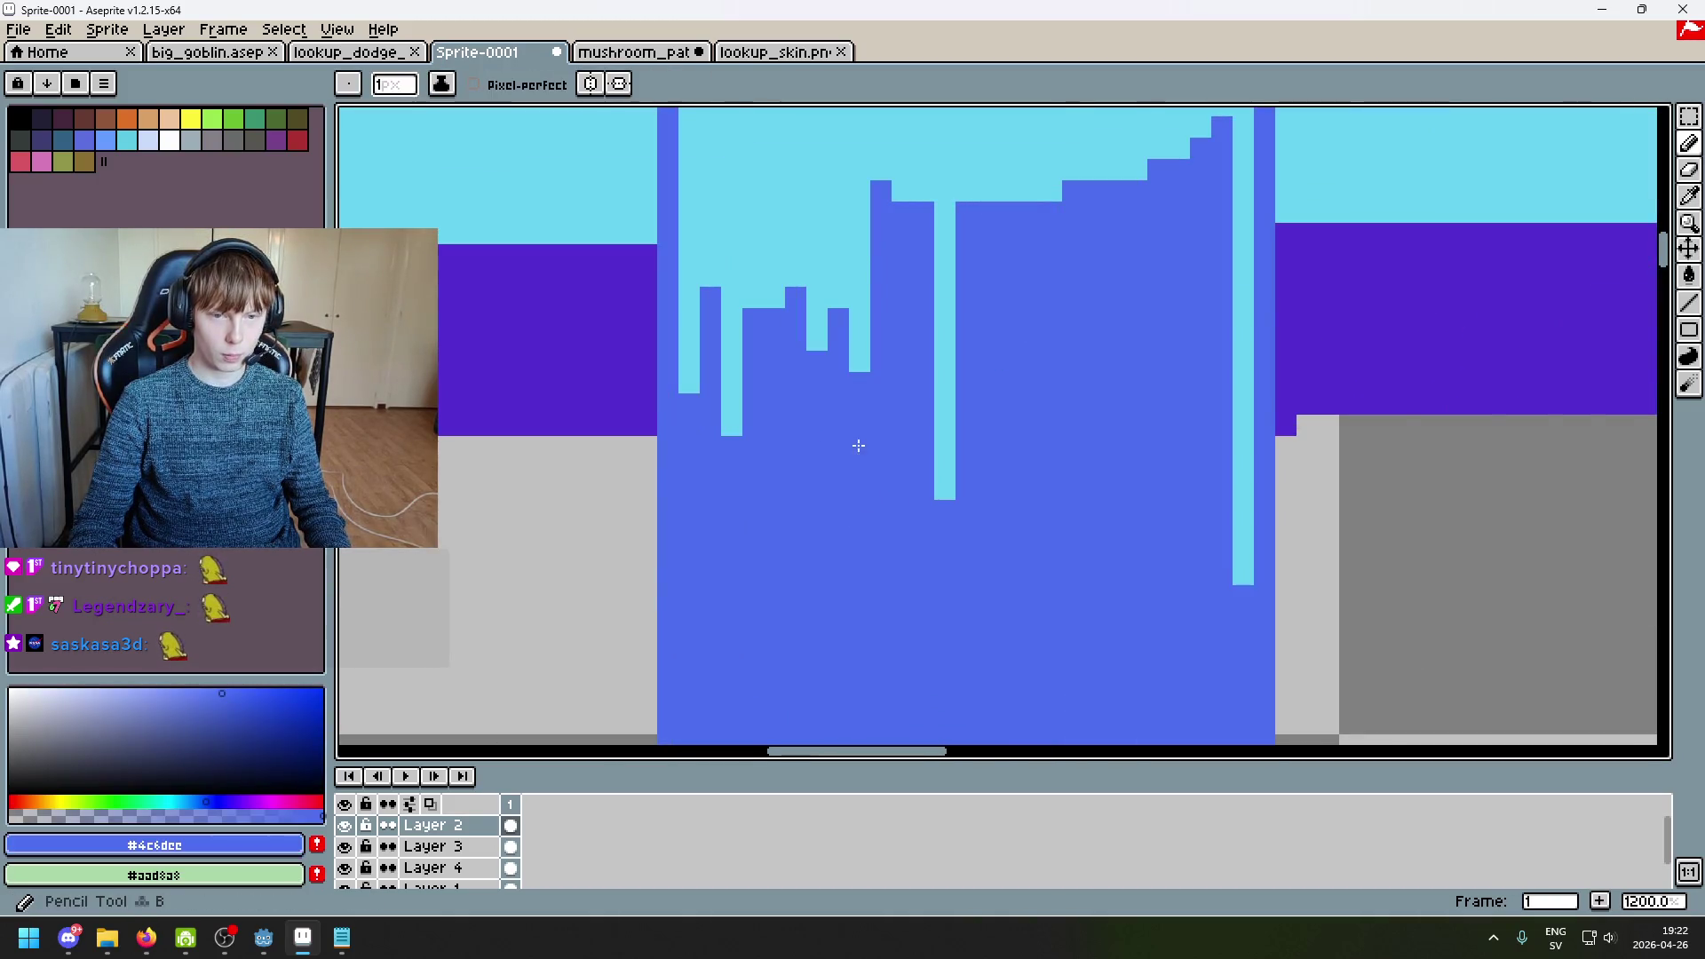
{"action": "scroll", "coordinate": [860, 405], "scroll_direction": "down", "scroll_amount": 2}
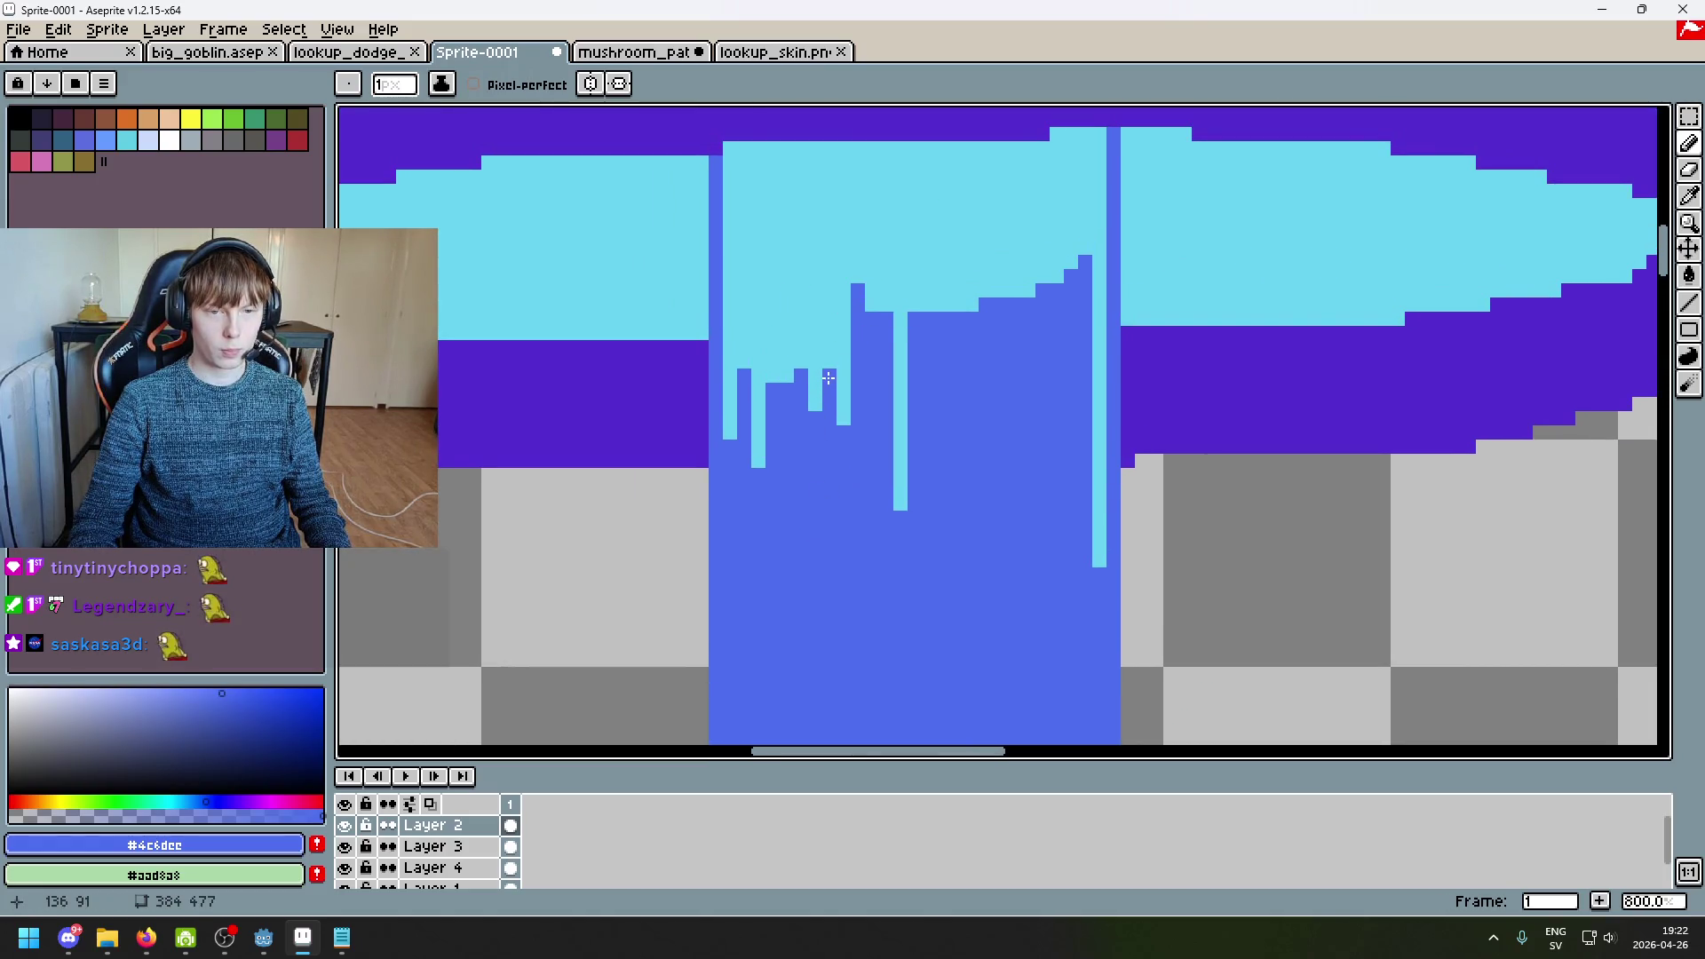
{"action": "left_click", "coordinate": [894, 289], "text": "alt"}
{"action": "left_click_drag", "start_coordinate": [872, 313], "coordinate": [872, 364]}
{"action": "left_click_drag", "start_coordinate": [1007, 290], "coordinate": [1000, 482]}
{"action": "key", "text": "ctrl+z"}
{"action": "left_click_drag", "start_coordinate": [1000, 297], "coordinate": [999, 523]}
{"action": "key", "text": "ctrl+z"}
{"action": "left_click_drag", "start_coordinate": [985, 326], "coordinate": [985, 551]}
Step: Add more cyan drip columns, extending one far down the stem and adjusting a neighbouring one
{"action": "scroll", "coordinate": [985, 550], "scroll_direction": "down", "scroll_amount": 3}
{"action": "scroll", "coordinate": [1021, 500], "scroll_direction": "up", "scroll_amount": 3}
{"action": "left_click_drag", "start_coordinate": [1021, 336], "coordinate": [1019, 553]}
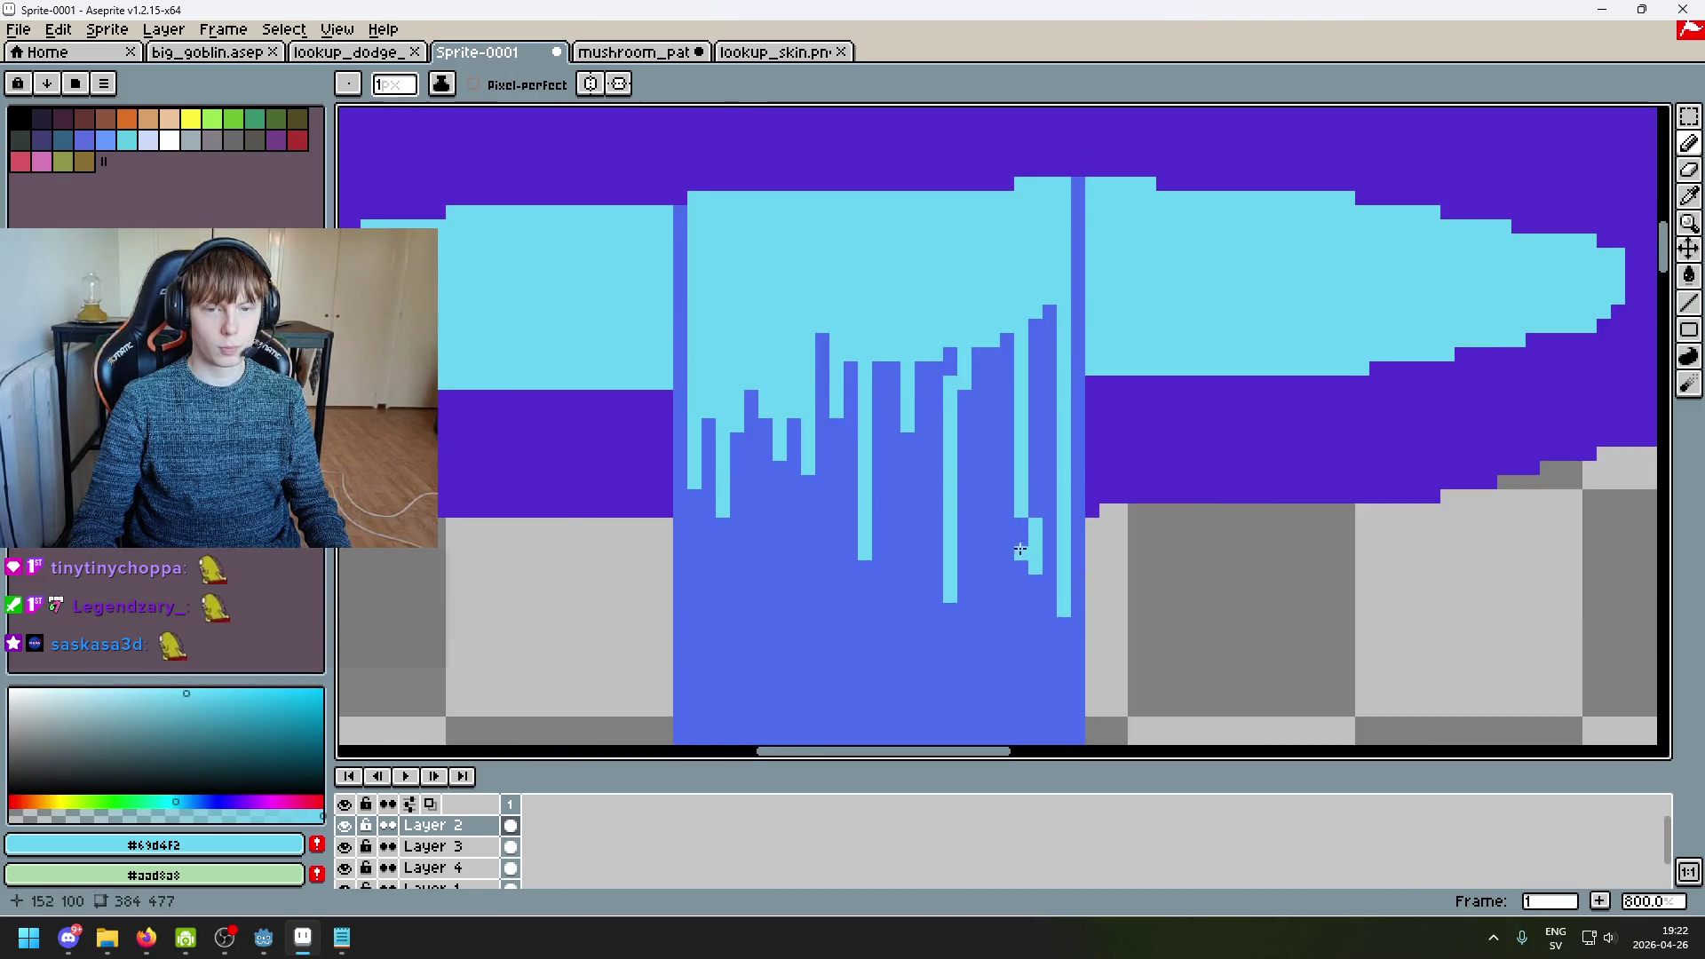
{"action": "left_click_drag", "start_coordinate": [993, 350], "coordinate": [992, 647]}
{"action": "key", "text": "ctrl+z"}
{"action": "left_click_drag", "start_coordinate": [993, 349], "coordinate": [992, 672]}
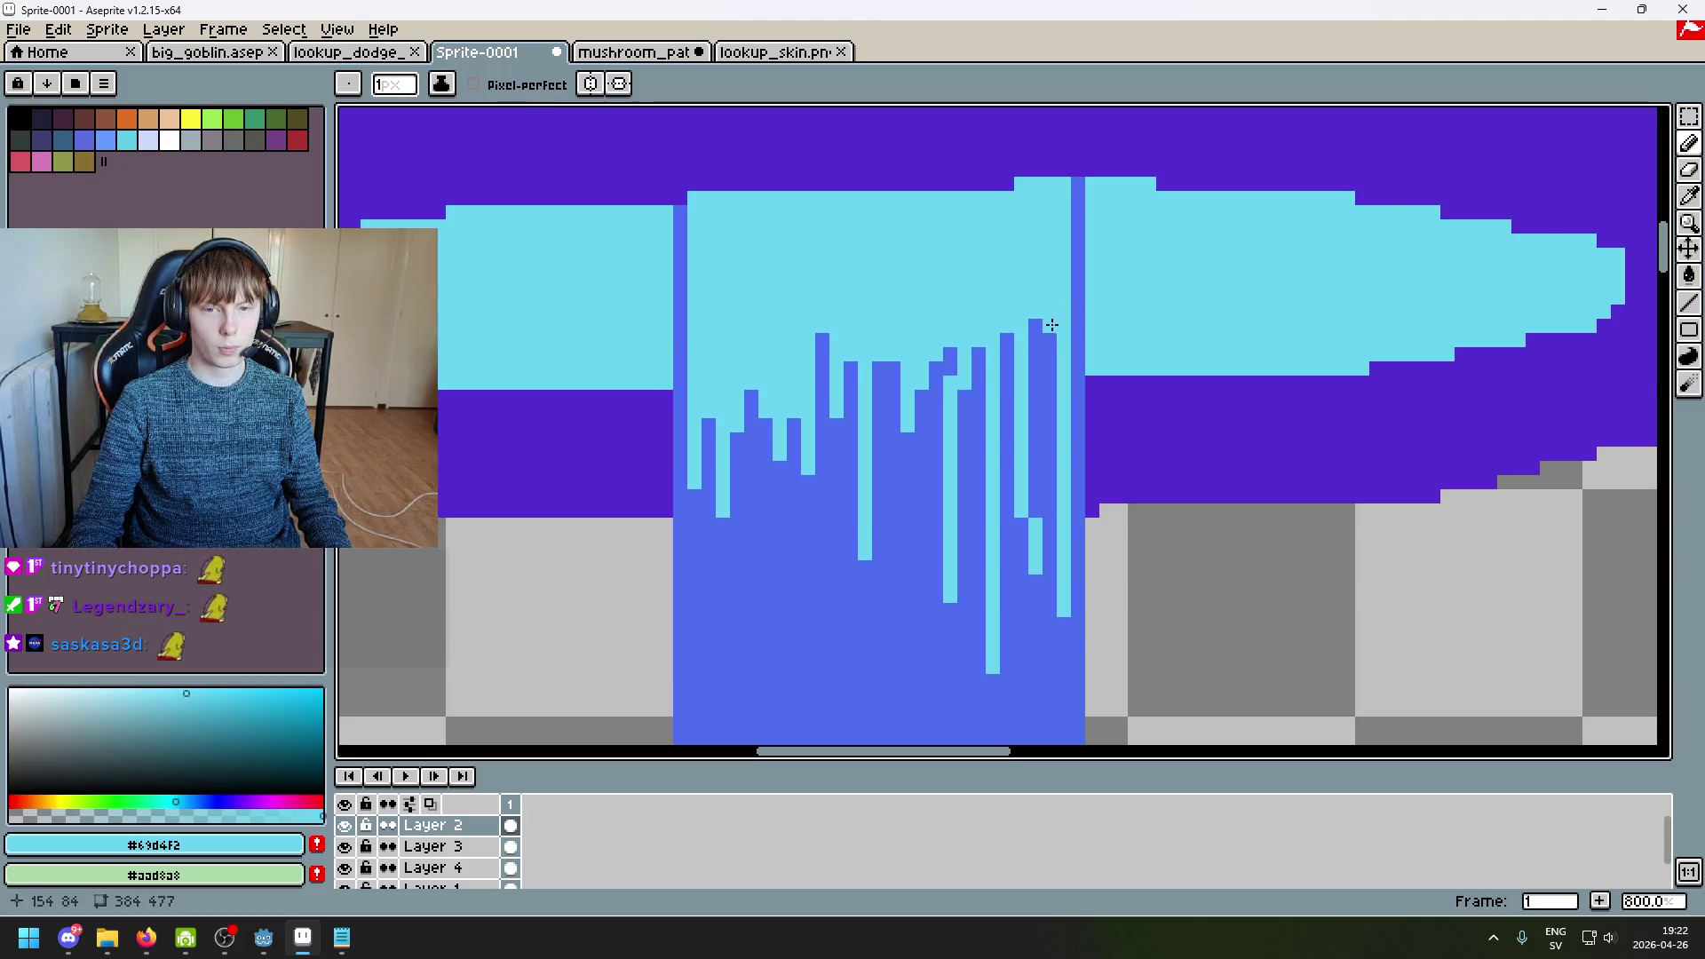
{"action": "key", "text": "ctrl+z"}
{"action": "left_click_drag", "start_coordinate": [1035, 320], "coordinate": [1036, 431]}
{"action": "scroll", "coordinate": [1030, 346], "scroll_direction": "down", "scroll_amount": 1}
{"action": "scroll", "coordinate": [1030, 345], "scroll_direction": "down", "scroll_amount": 6}
{"action": "scroll", "coordinate": [1021, 382], "scroll_direction": "up", "scroll_amount": 2}
{"action": "scroll", "coordinate": [983, 393], "scroll_direction": "down", "scroll_amount": 1}
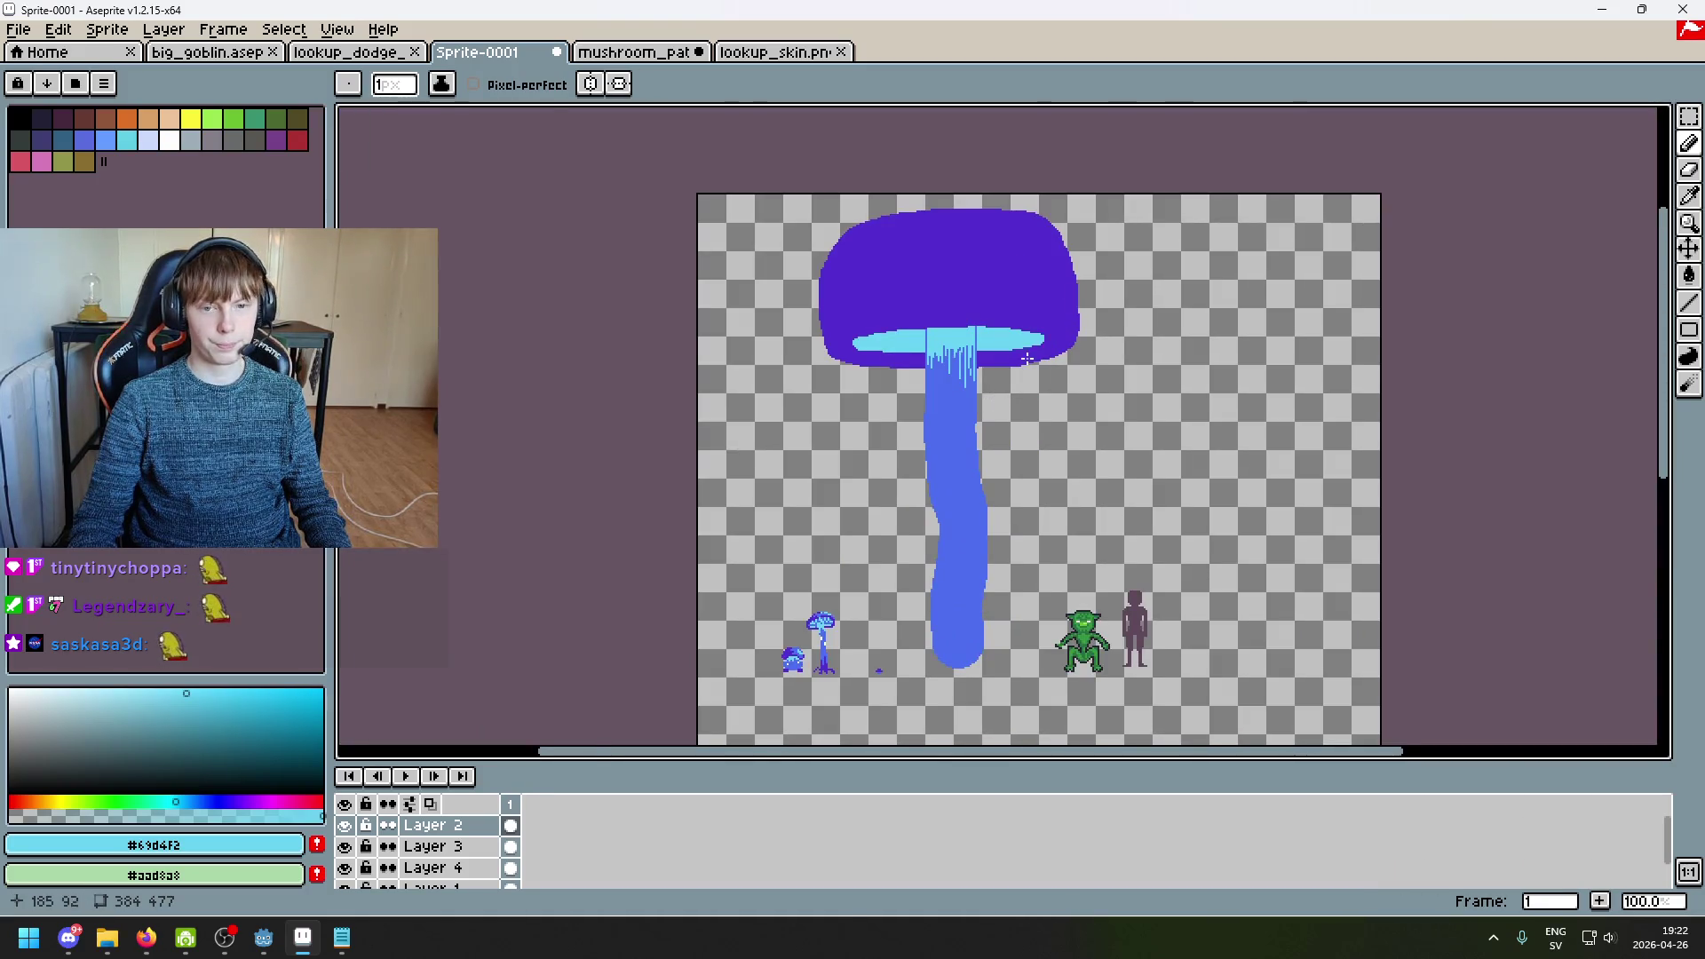
{"action": "scroll", "coordinate": [1027, 357], "scroll_direction": "down", "scroll_amount": 1}
{"action": "scroll", "coordinate": [1029, 373], "scroll_direction": "up", "scroll_amount": 2}
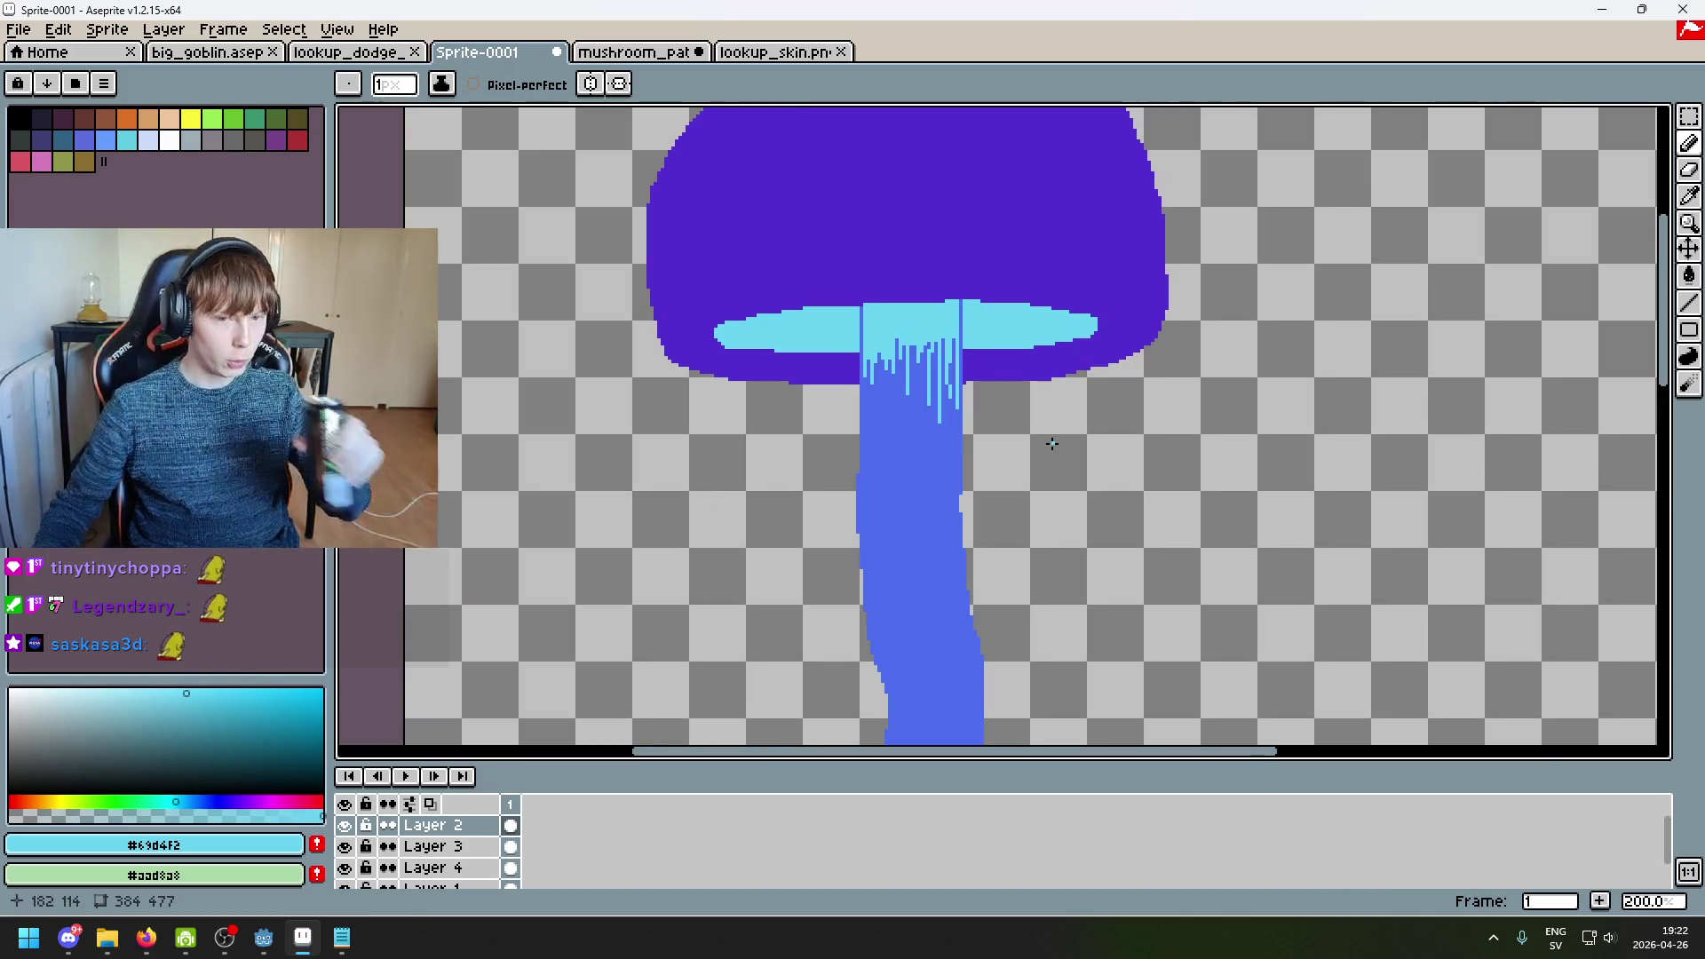
{"action": "scroll", "coordinate": [1080, 403], "scroll_direction": "down", "scroll_amount": 2}
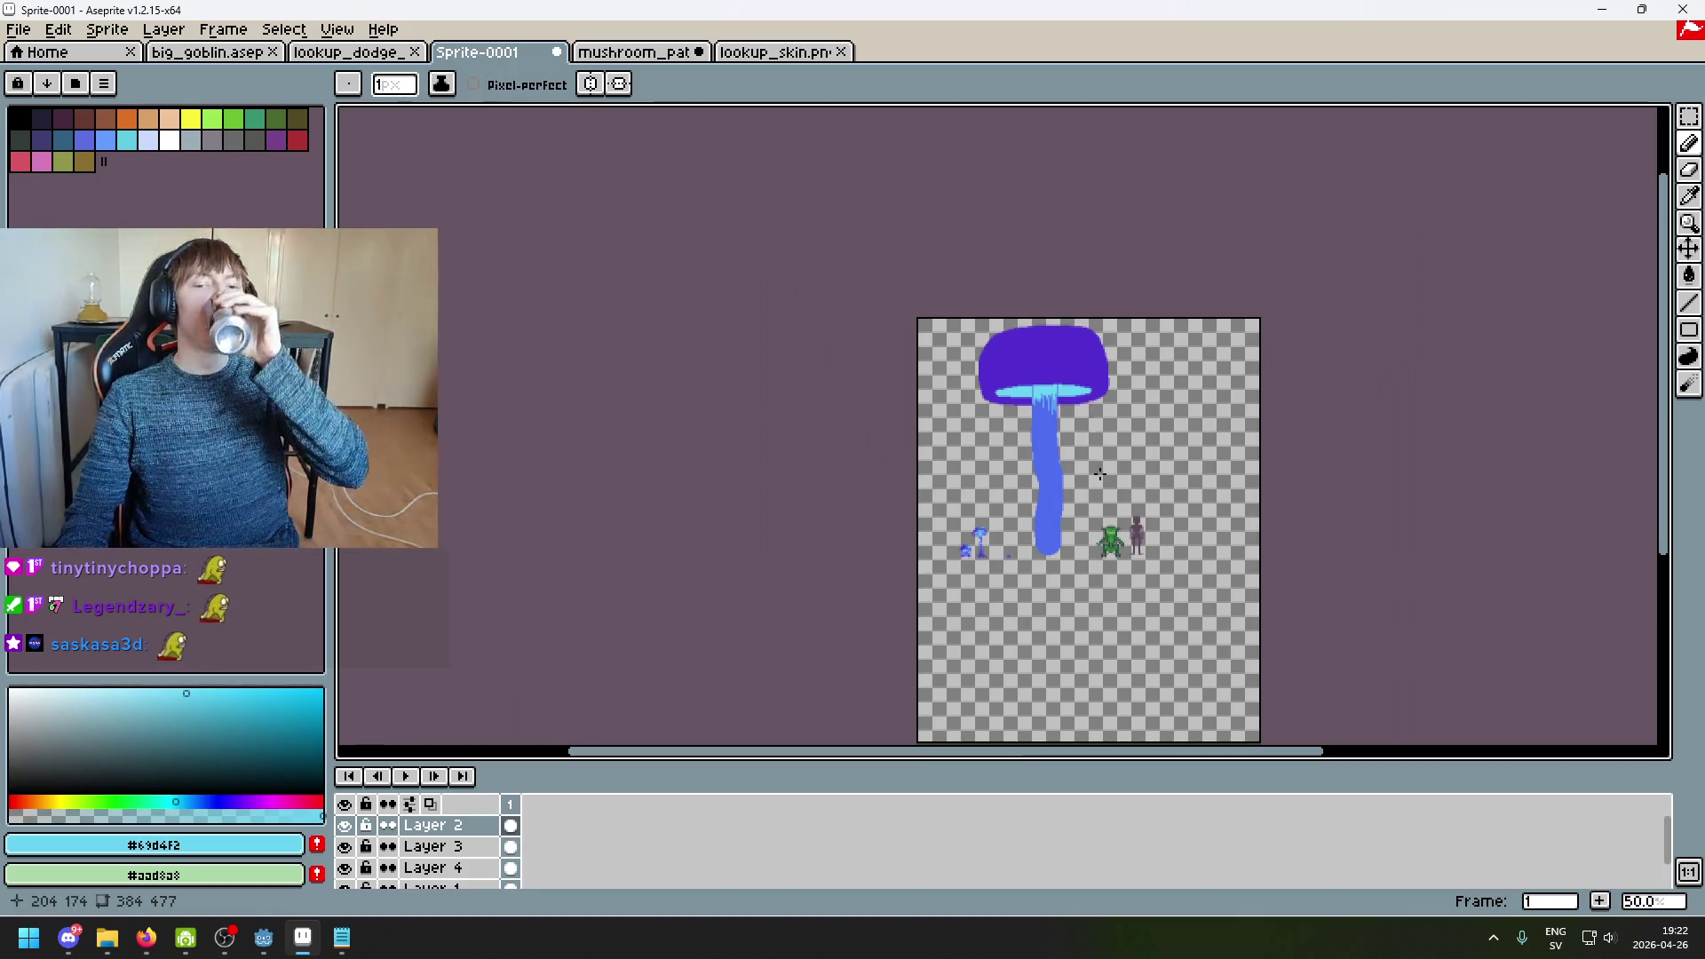
{"action": "scroll", "coordinate": [1100, 474], "scroll_direction": "up", "scroll_amount": 1}
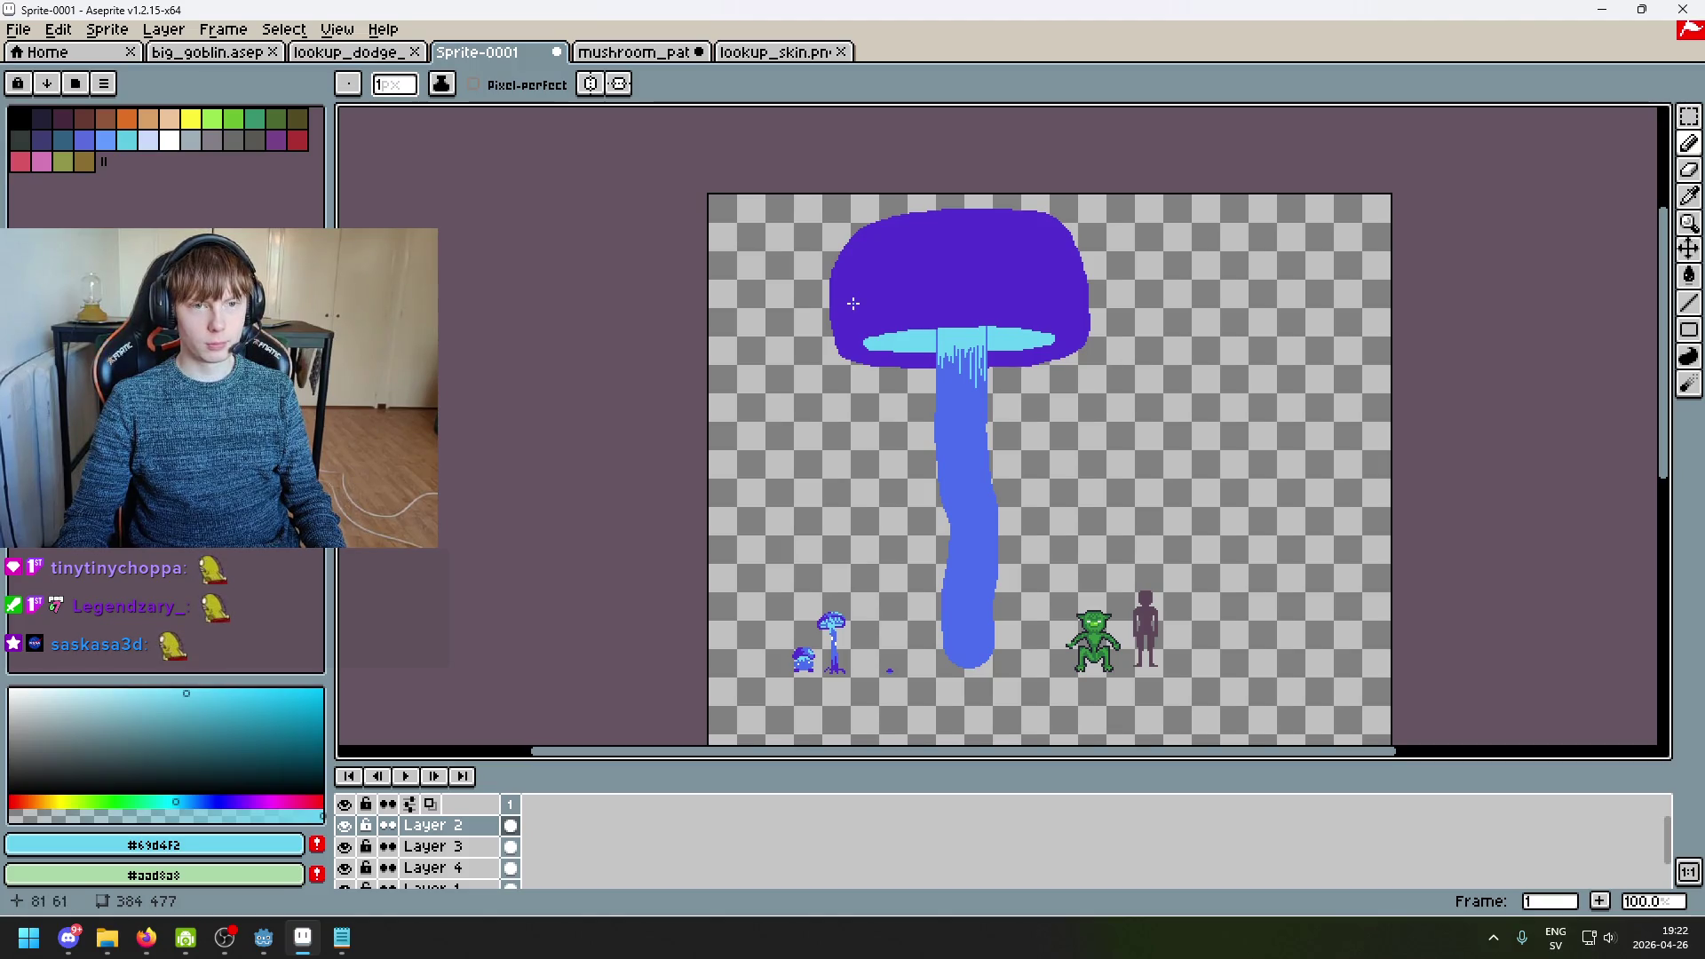
{"action": "scroll", "coordinate": [833, 305], "scroll_direction": "down", "scroll_amount": 1}
{"action": "scroll", "coordinate": [831, 307], "scroll_direction": "up", "scroll_amount": 1}
{"action": "scroll", "coordinate": [828, 308], "scroll_direction": "up", "scroll_amount": 1}
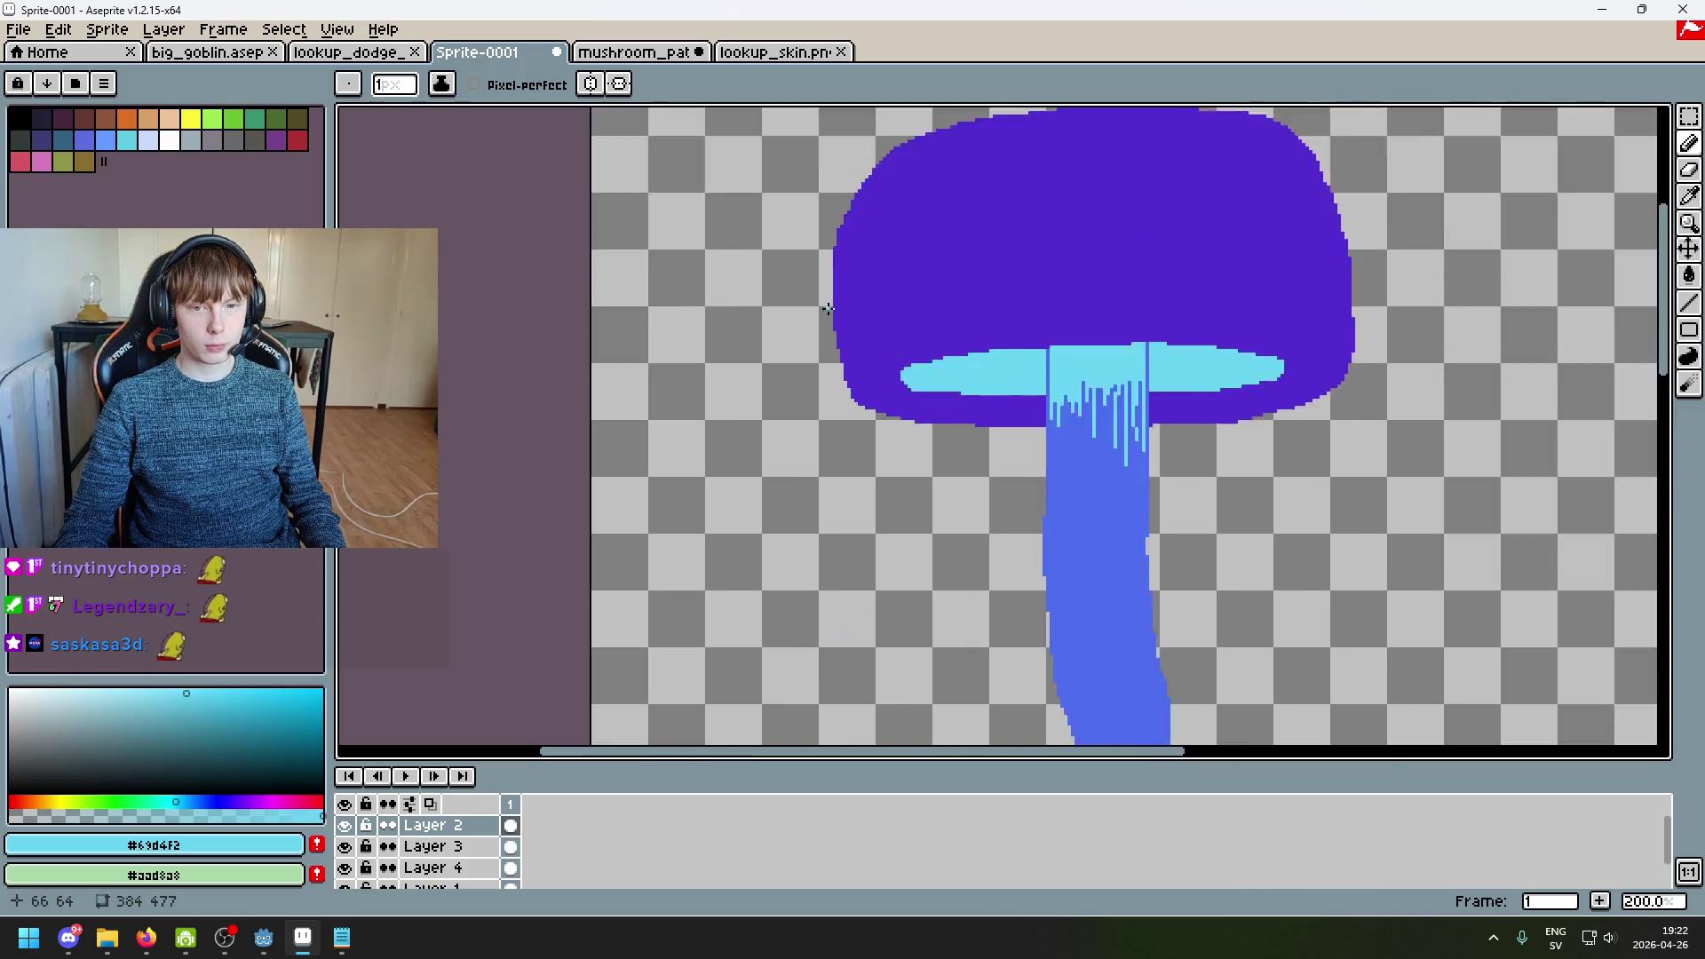
{"action": "scroll", "coordinate": [827, 308], "scroll_direction": "down", "scroll_amount": 1}
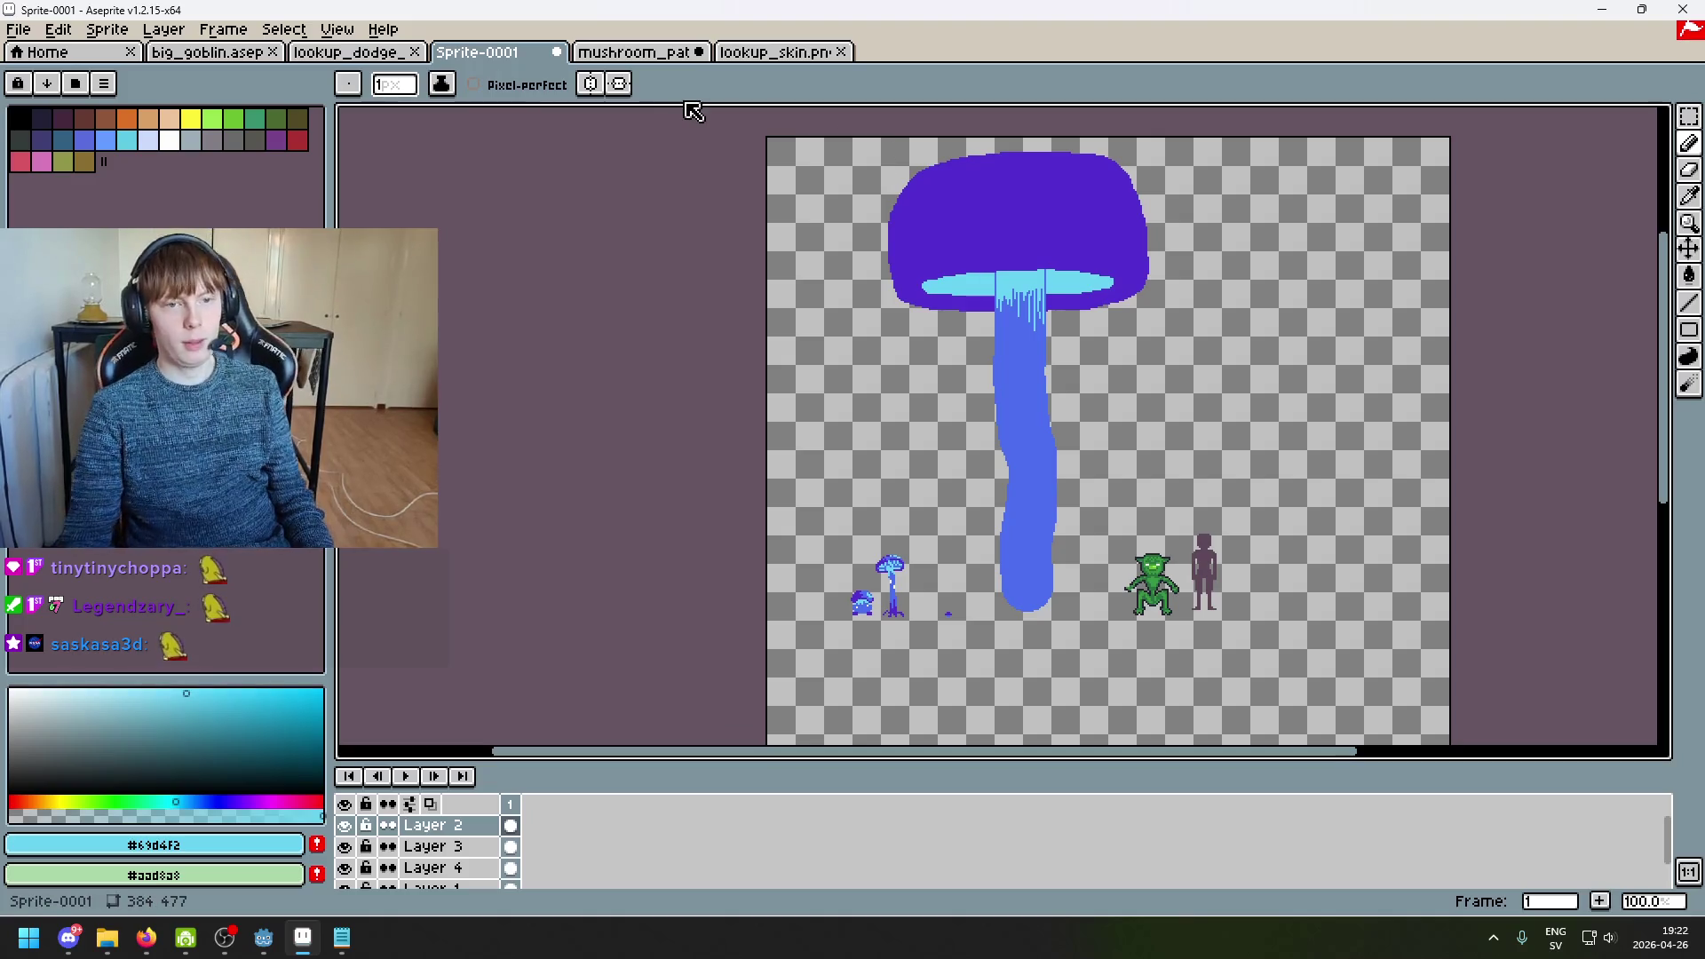
{"action": "left_click", "coordinate": [635, 53]}
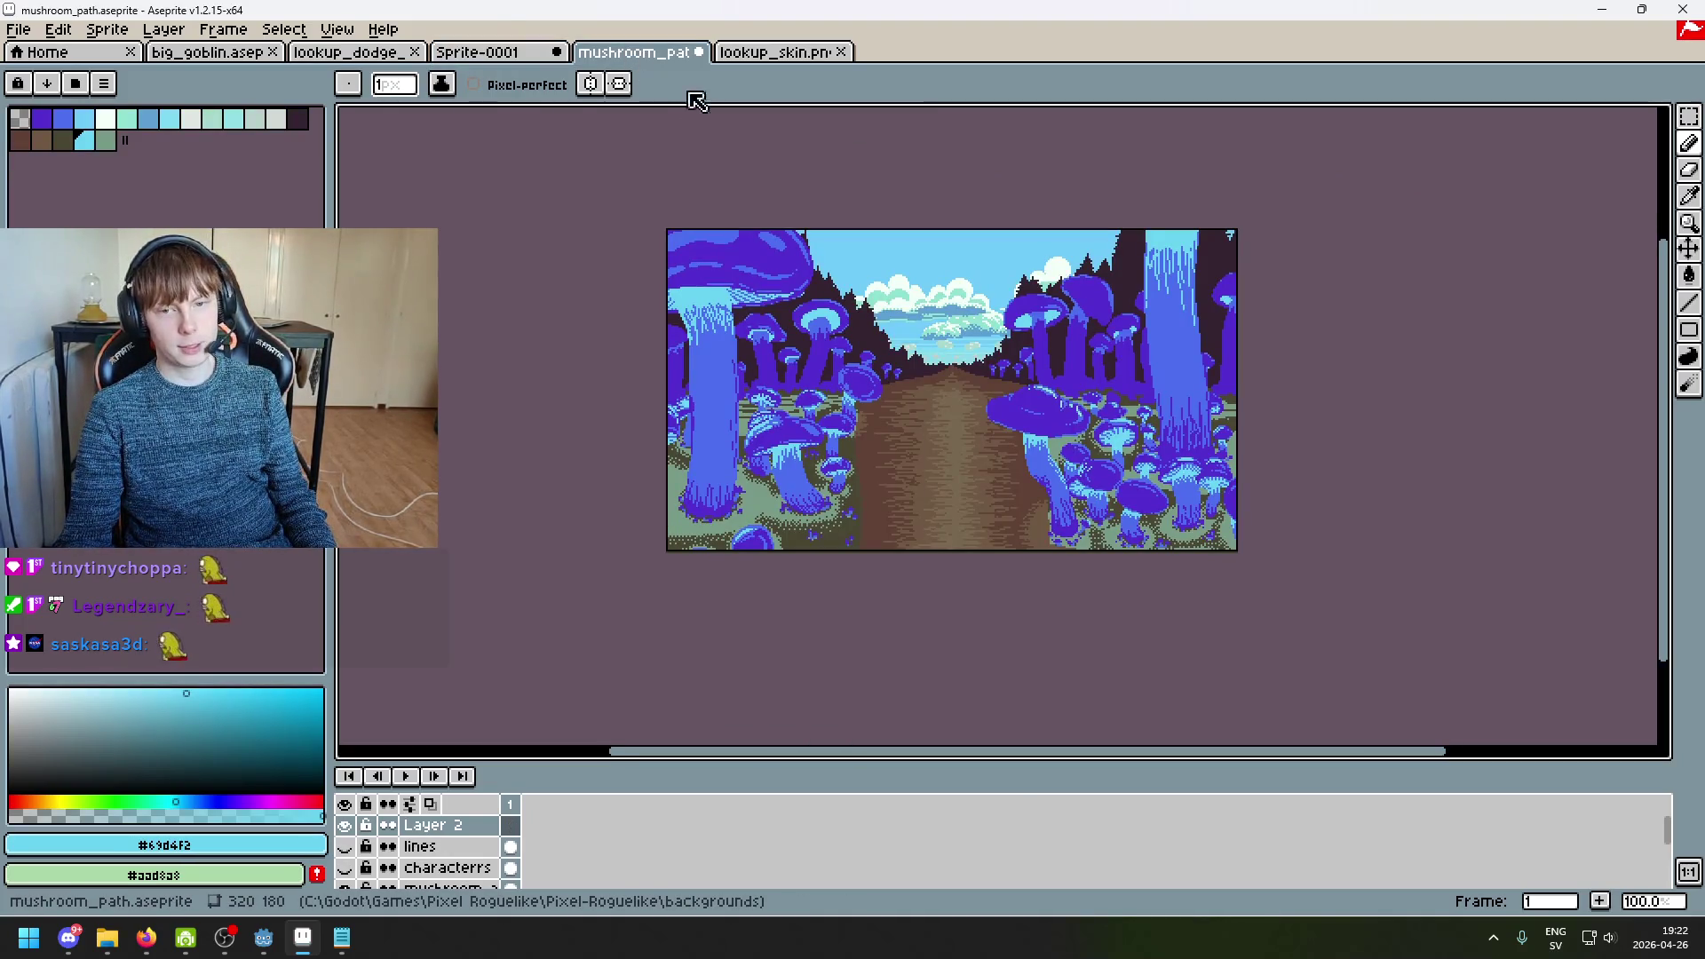
{"action": "scroll", "coordinate": [919, 228], "scroll_direction": "up", "scroll_amount": 1}
{"action": "scroll", "coordinate": [723, 147], "scroll_direction": "down", "scroll_amount": 1}
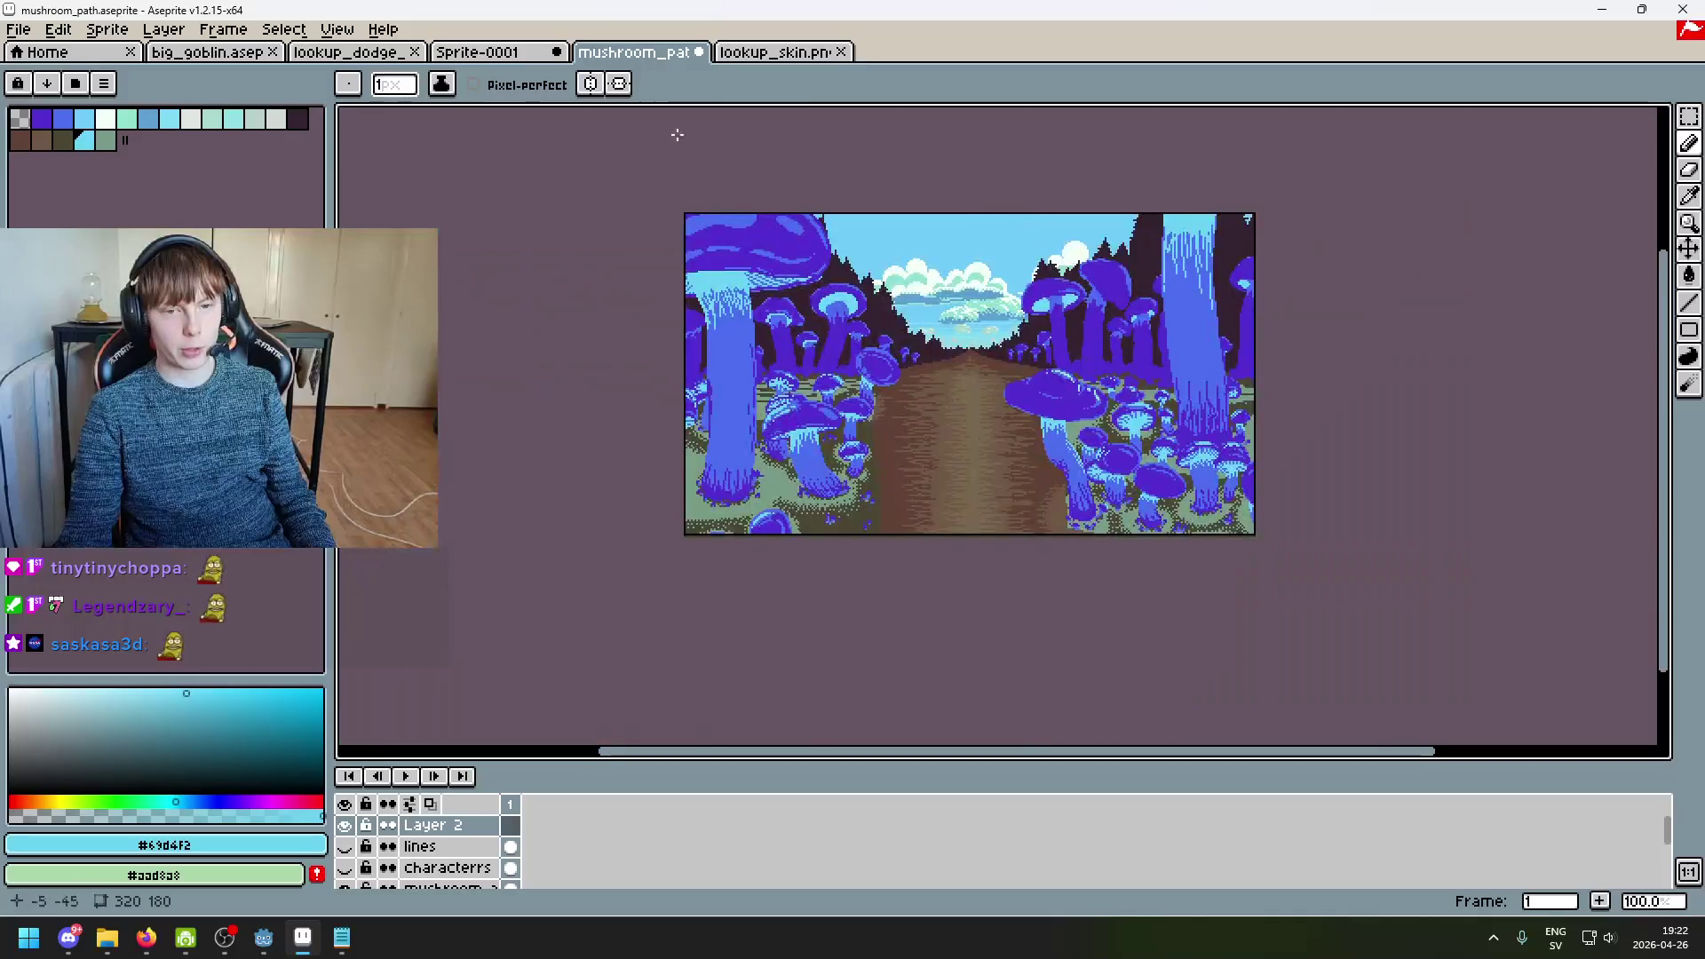
{"action": "left_click", "coordinate": [525, 55]}
{"action": "scroll", "coordinate": [1079, 222], "scroll_direction": "up", "scroll_amount": 1}
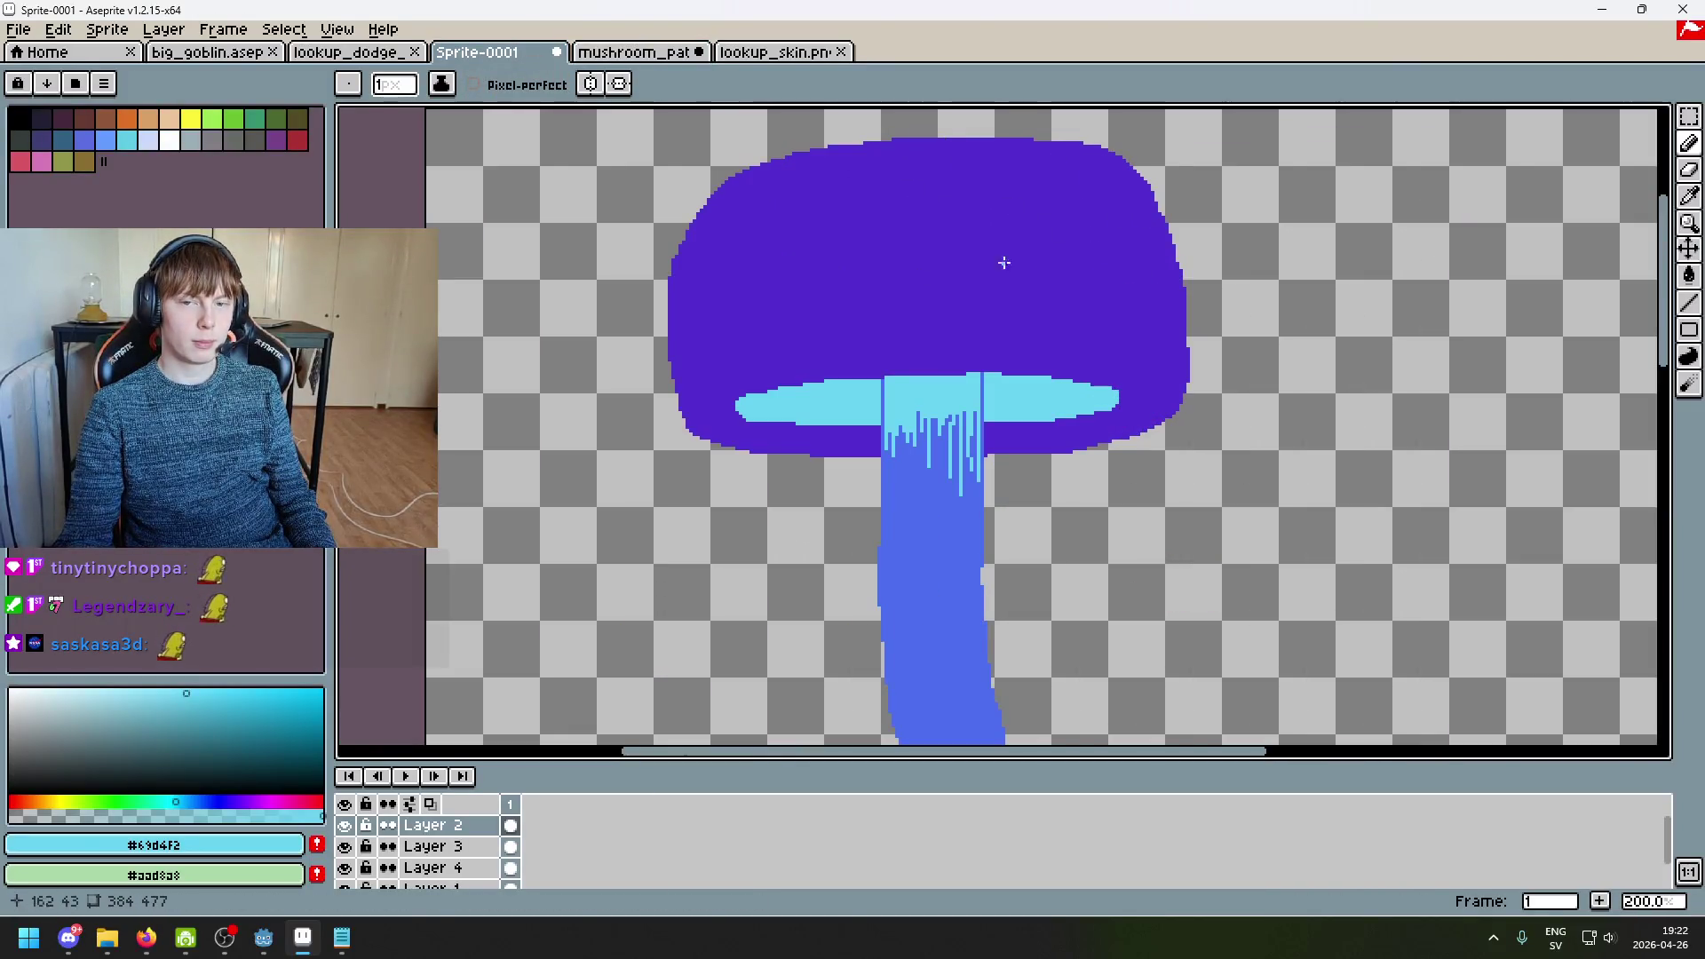
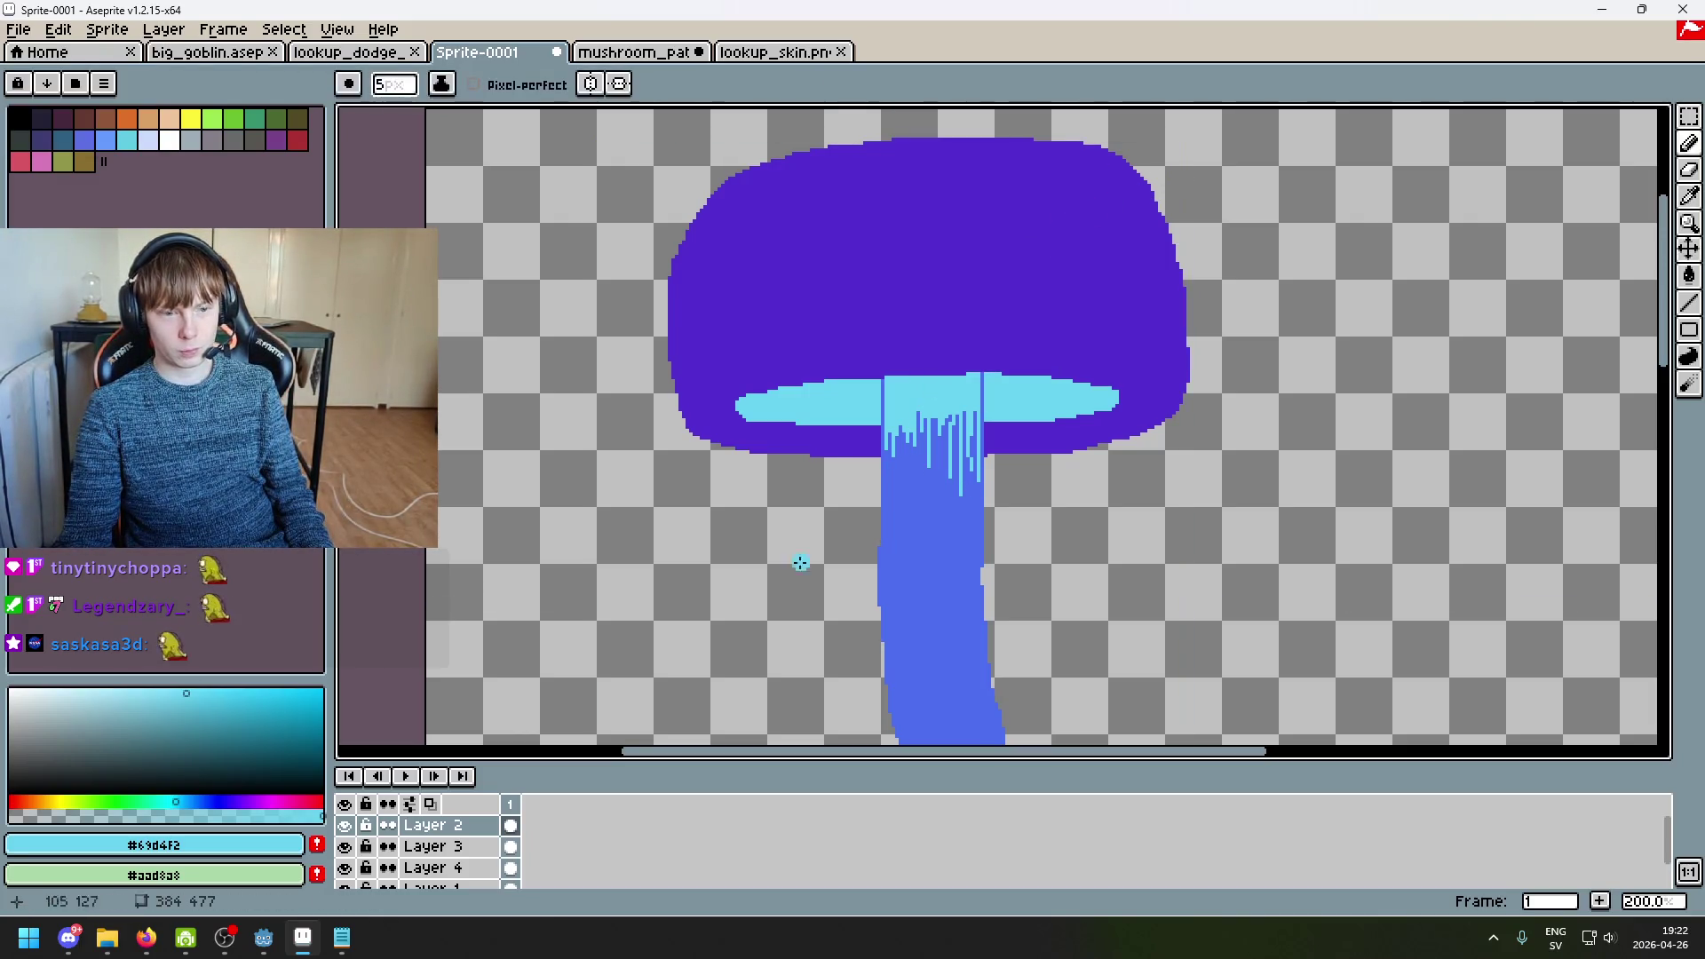
Step: Toggle Layer 4 and Layer 2 off and on to check them, then make Layer 2 active
{"action": "left_click", "coordinate": [346, 868]}
{"action": "left_click", "coordinate": [345, 868]}
{"action": "left_click", "coordinate": [346, 824]}
{"action": "left_click", "coordinate": [345, 824]}
{"action": "left_click", "coordinate": [417, 827]}
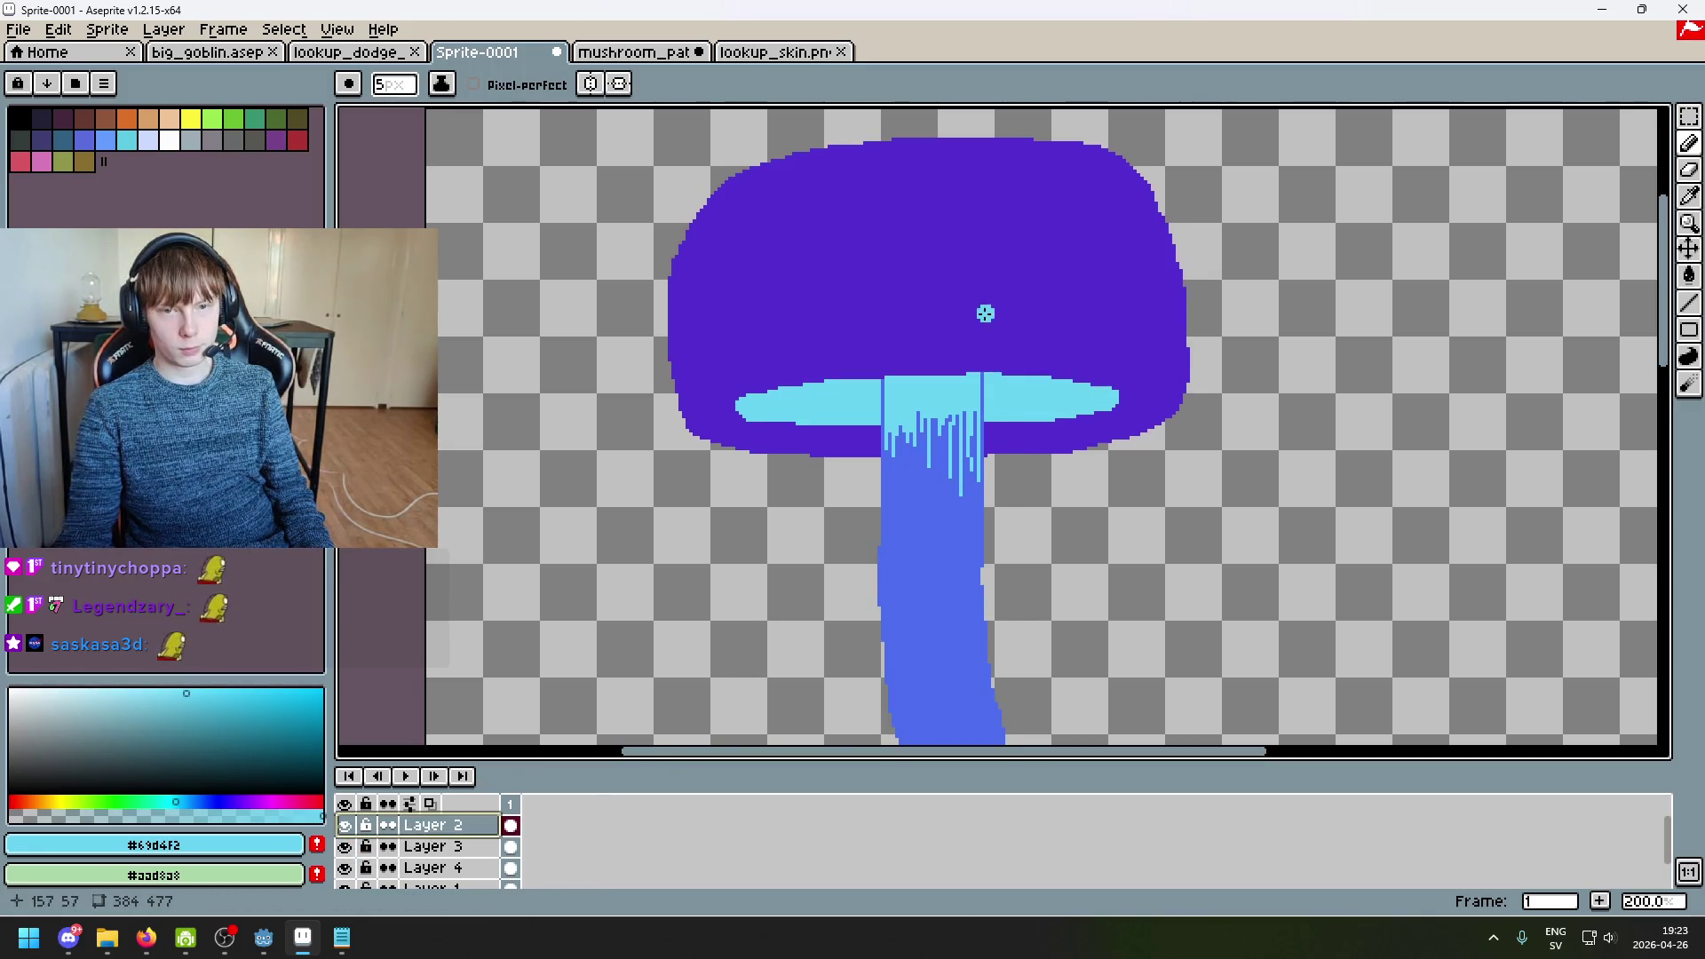
Step: Try a light-blue highlight stroke on the cap, undo it, and zoom out to the whole sprite
{"action": "mouse_move", "coordinate": [1047, 173]}
{"action": "left_mouse_down"}
{"action": "mouse_move", "coordinate": [1130, 236]}
{"action": "mouse_move", "coordinate": [1077, 163]}
{"action": "mouse_move", "coordinate": [1134, 267]}
{"action": "left_mouse_up"}
{"action": "key", "text": "ctrl+z"}
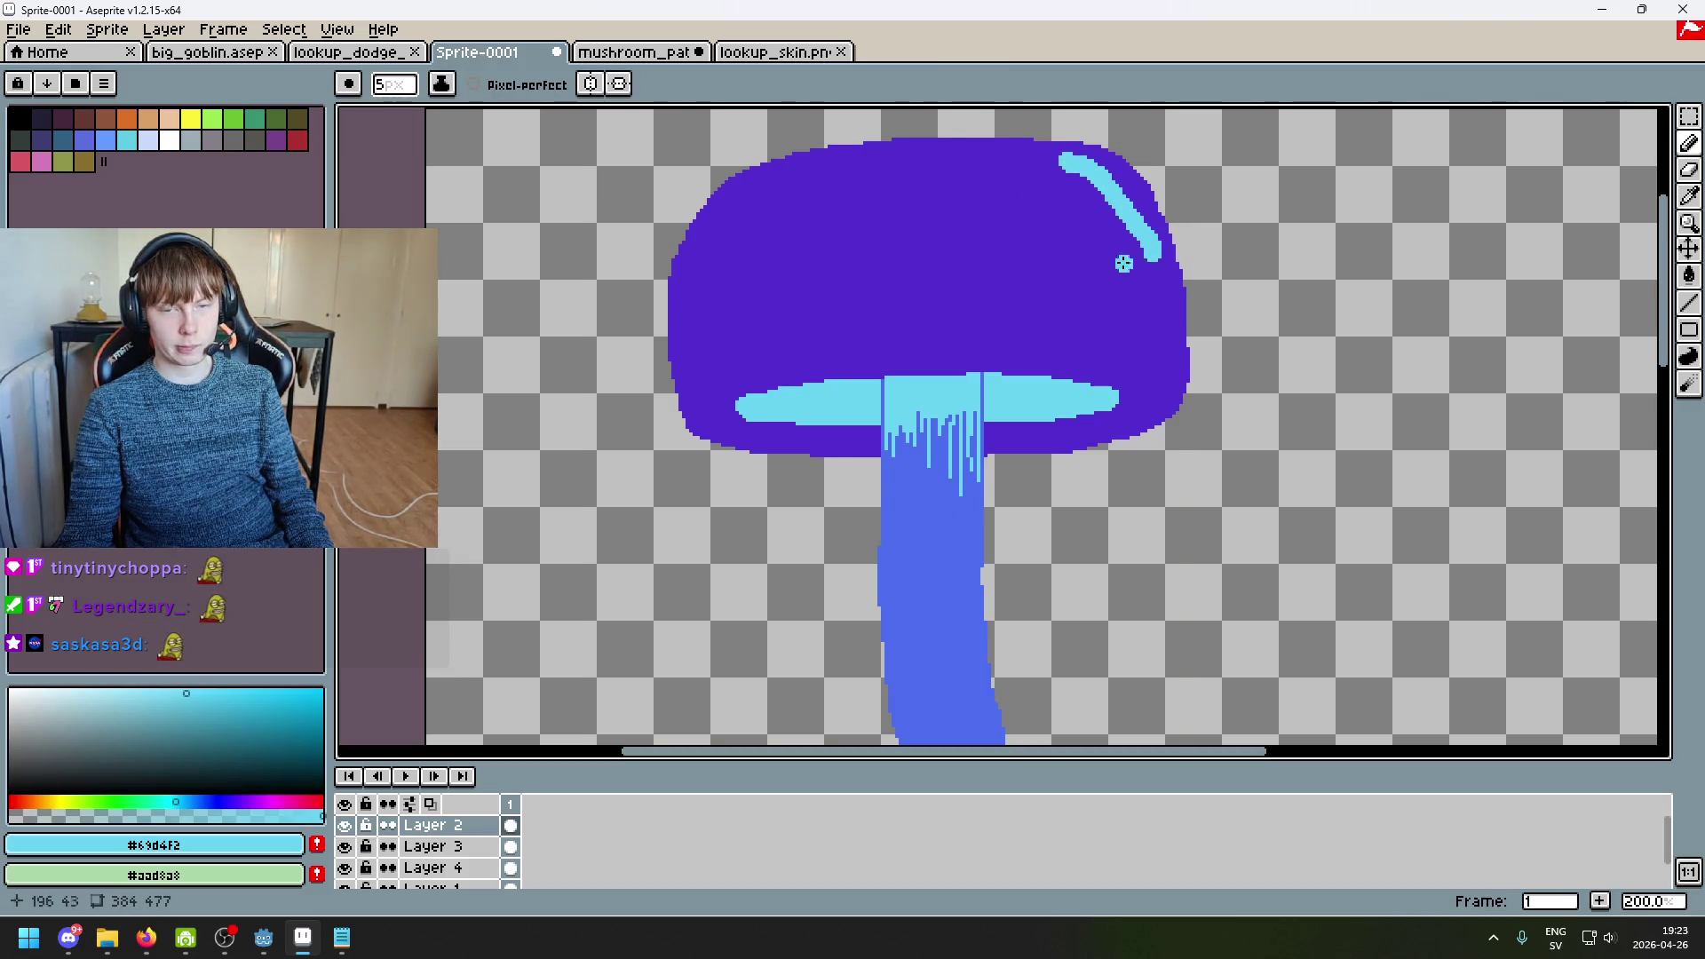
{"action": "key", "text": "ctrl+z"}
{"action": "key", "text": "minus"}
{"action": "key", "text": "minus"}
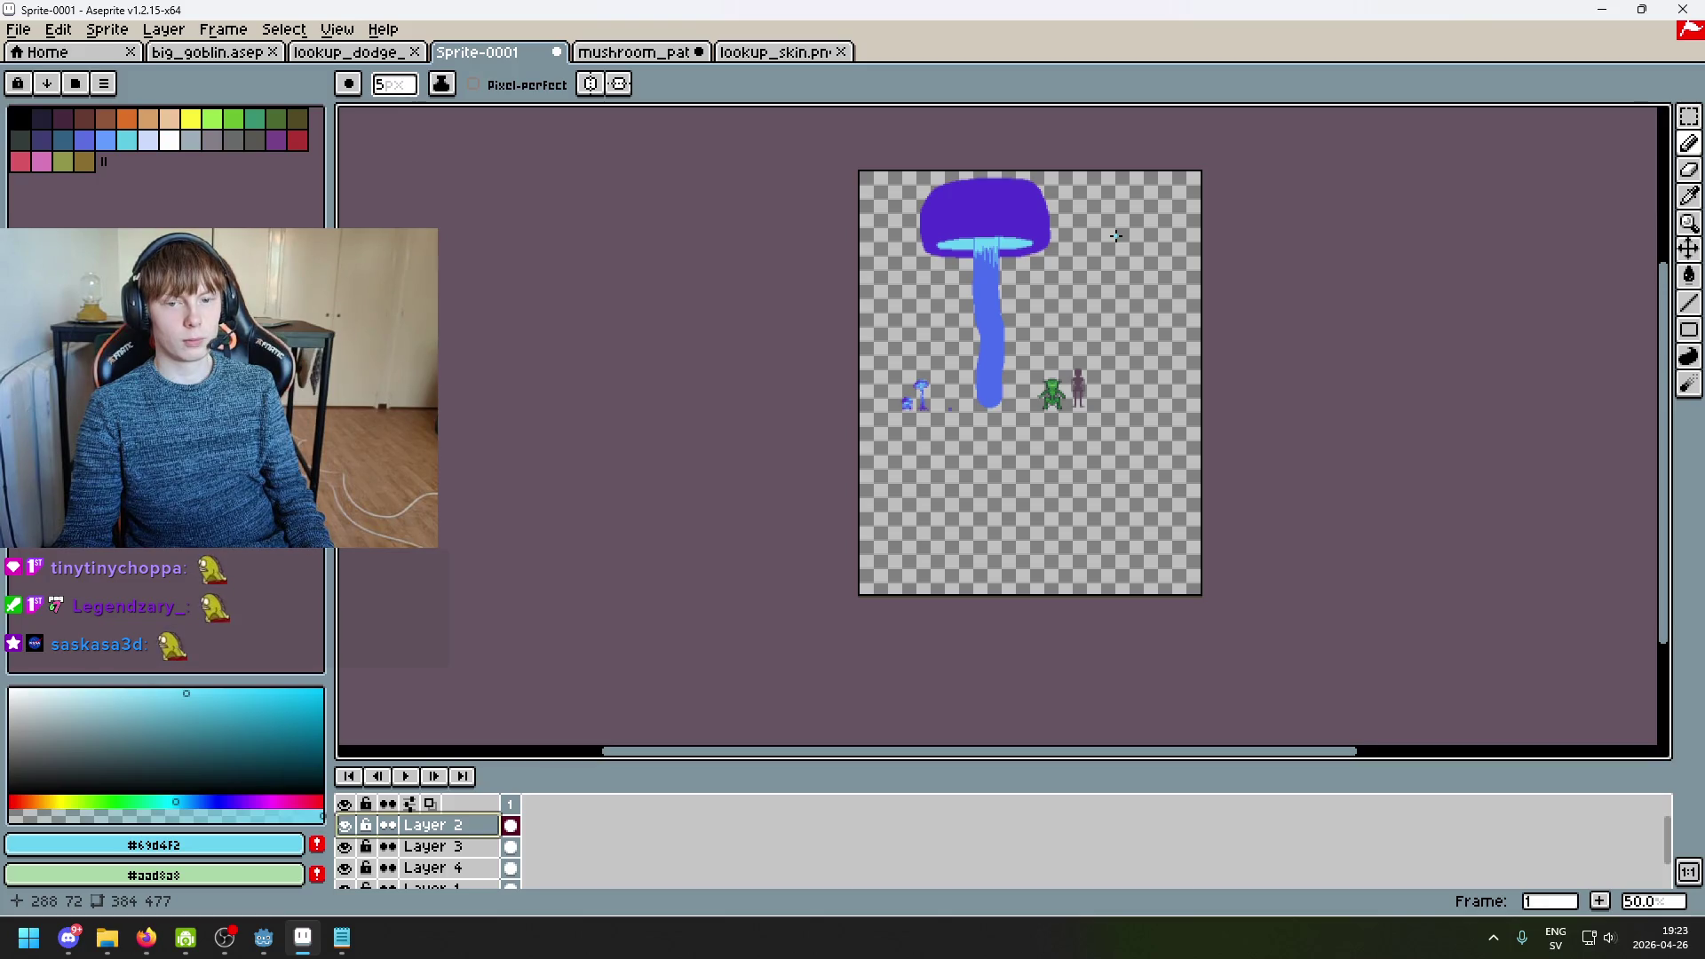
{"action": "scroll", "coordinate": [1044, 218], "scroll_direction": "up", "scroll_amount": 2}
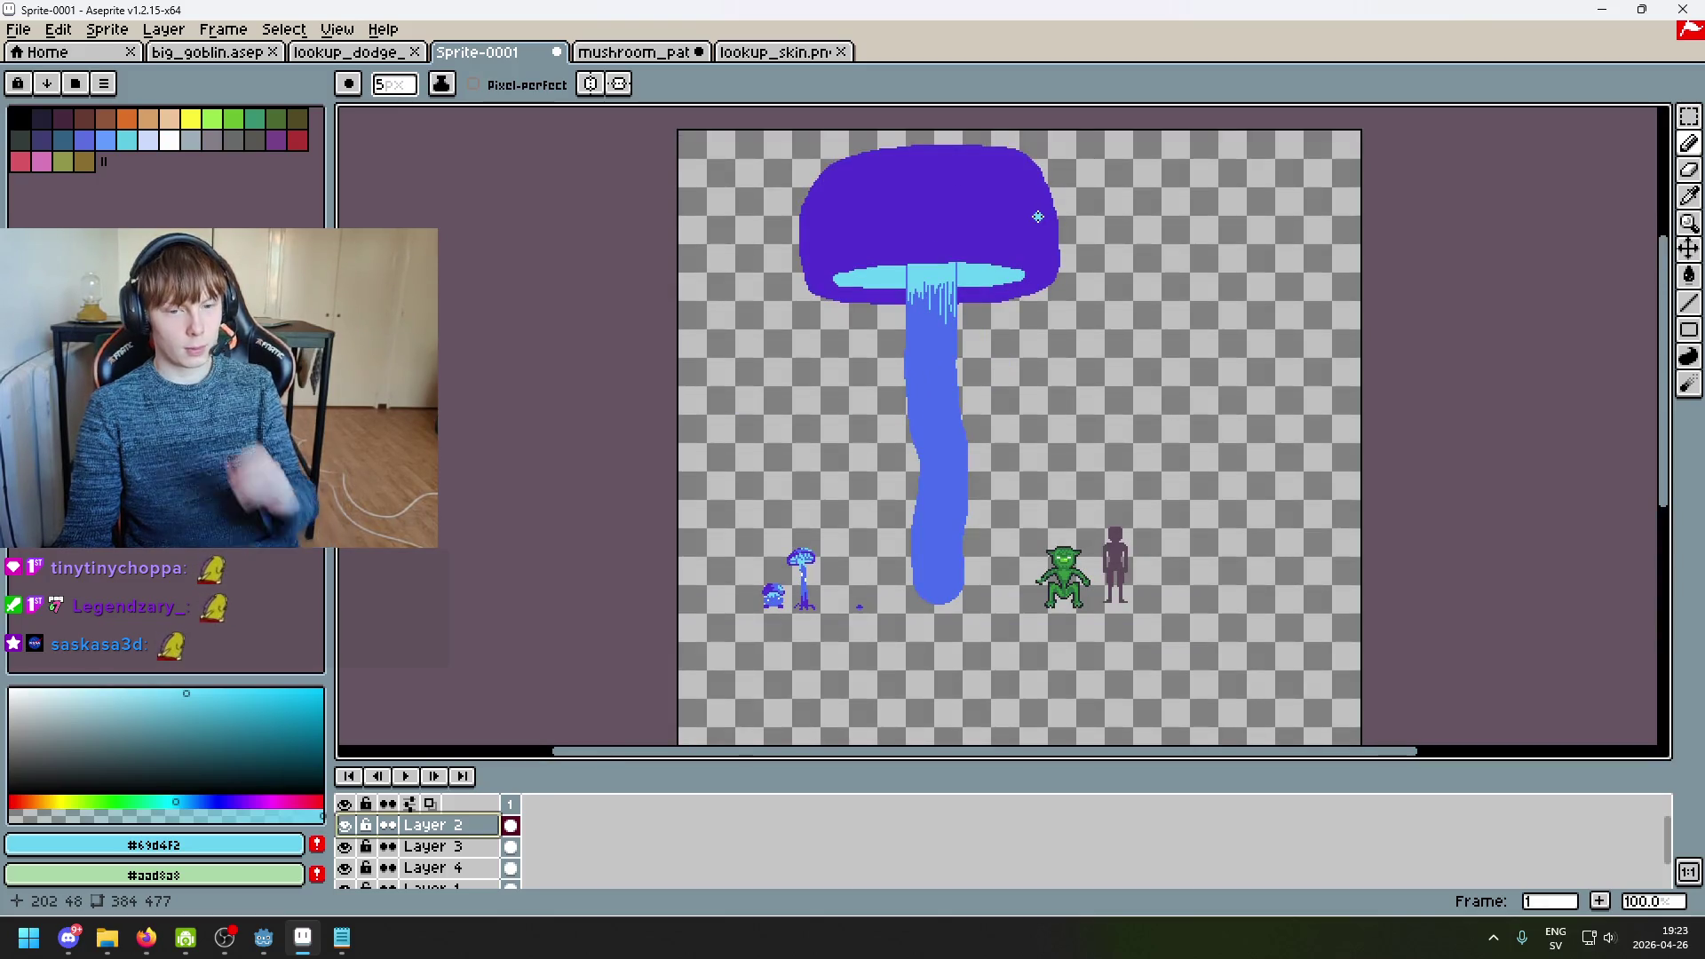
{"action": "scroll", "coordinate": [1004, 219], "scroll_direction": "up", "scroll_amount": 2}
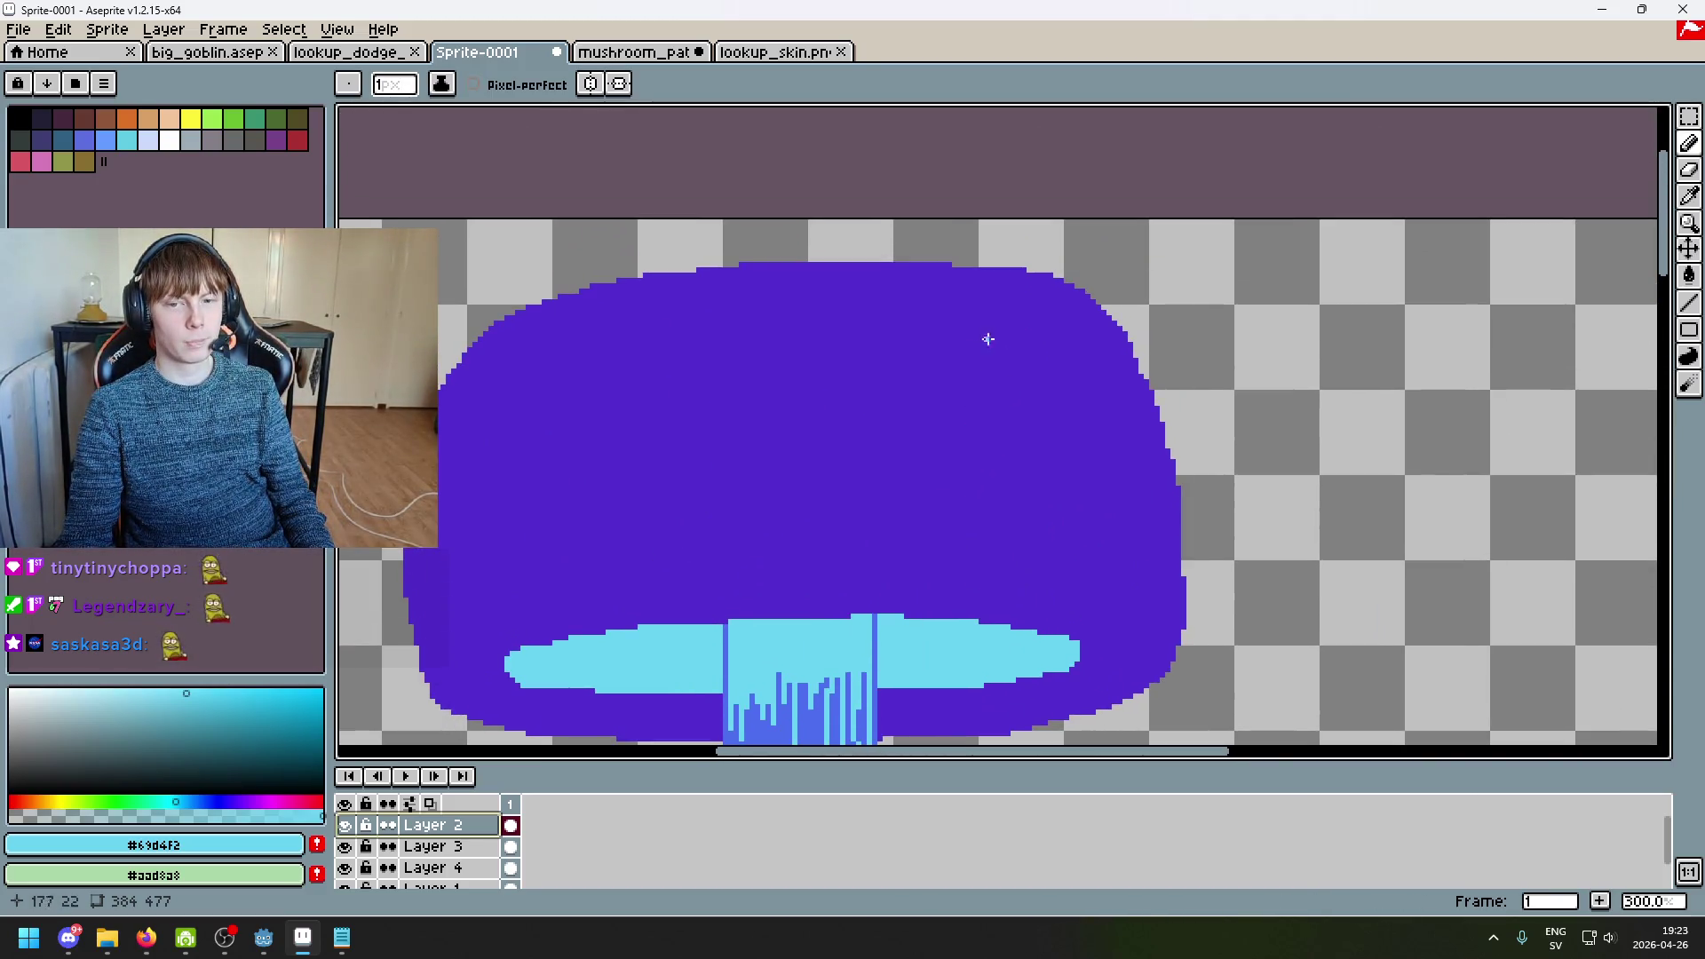
{"action": "scroll", "coordinate": [1117, 435], "scroll_direction": "up", "scroll_amount": 4}
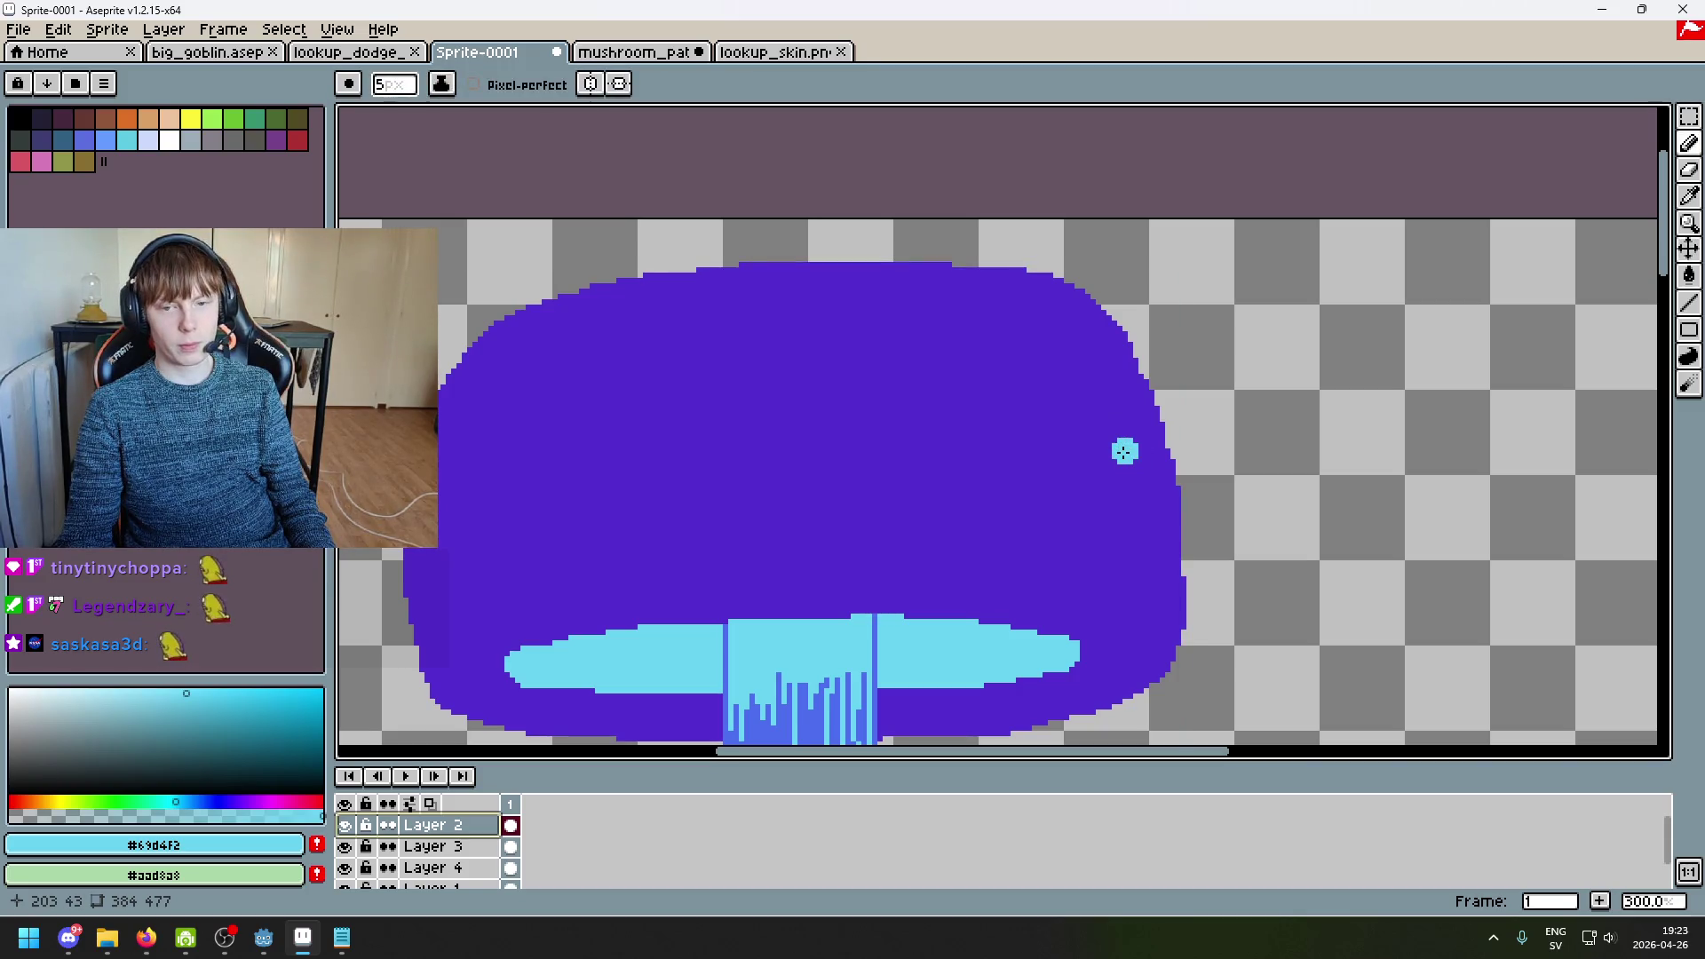
{"action": "key", "text": "ctrl+z"}
Step: Work a thin cyan highlight along the cap's top edge and right side, using a 1-pixel brush
{"action": "left_click_drag", "start_coordinate": [1075, 337], "coordinate": [1151, 492]}
{"action": "key", "text": "ctrl+z"}
{"action": "left_click_drag", "start_coordinate": [1052, 325], "coordinate": [1157, 507]}
{"action": "key", "text": "ctrl+z"}
{"action": "mouse_move", "coordinate": [1057, 303]}
{"action": "left_mouse_down"}
{"action": "mouse_move", "coordinate": [1102, 357]}
{"action": "mouse_move", "coordinate": [1145, 508]}
{"action": "mouse_move", "coordinate": [1151, 417]}
{"action": "left_mouse_up"}
{"action": "key", "text": "ctrl+z"}
{"action": "key", "text": "ctrl+z"}
{"action": "mouse_move", "coordinate": [1154, 506]}
{"action": "left_mouse_down"}
{"action": "mouse_move", "coordinate": [1060, 322]}
{"action": "mouse_move", "coordinate": [938, 284]}
{"action": "mouse_move", "coordinate": [800, 285]}
{"action": "left_mouse_up"}
{"action": "key", "text": "ctrl+z"}
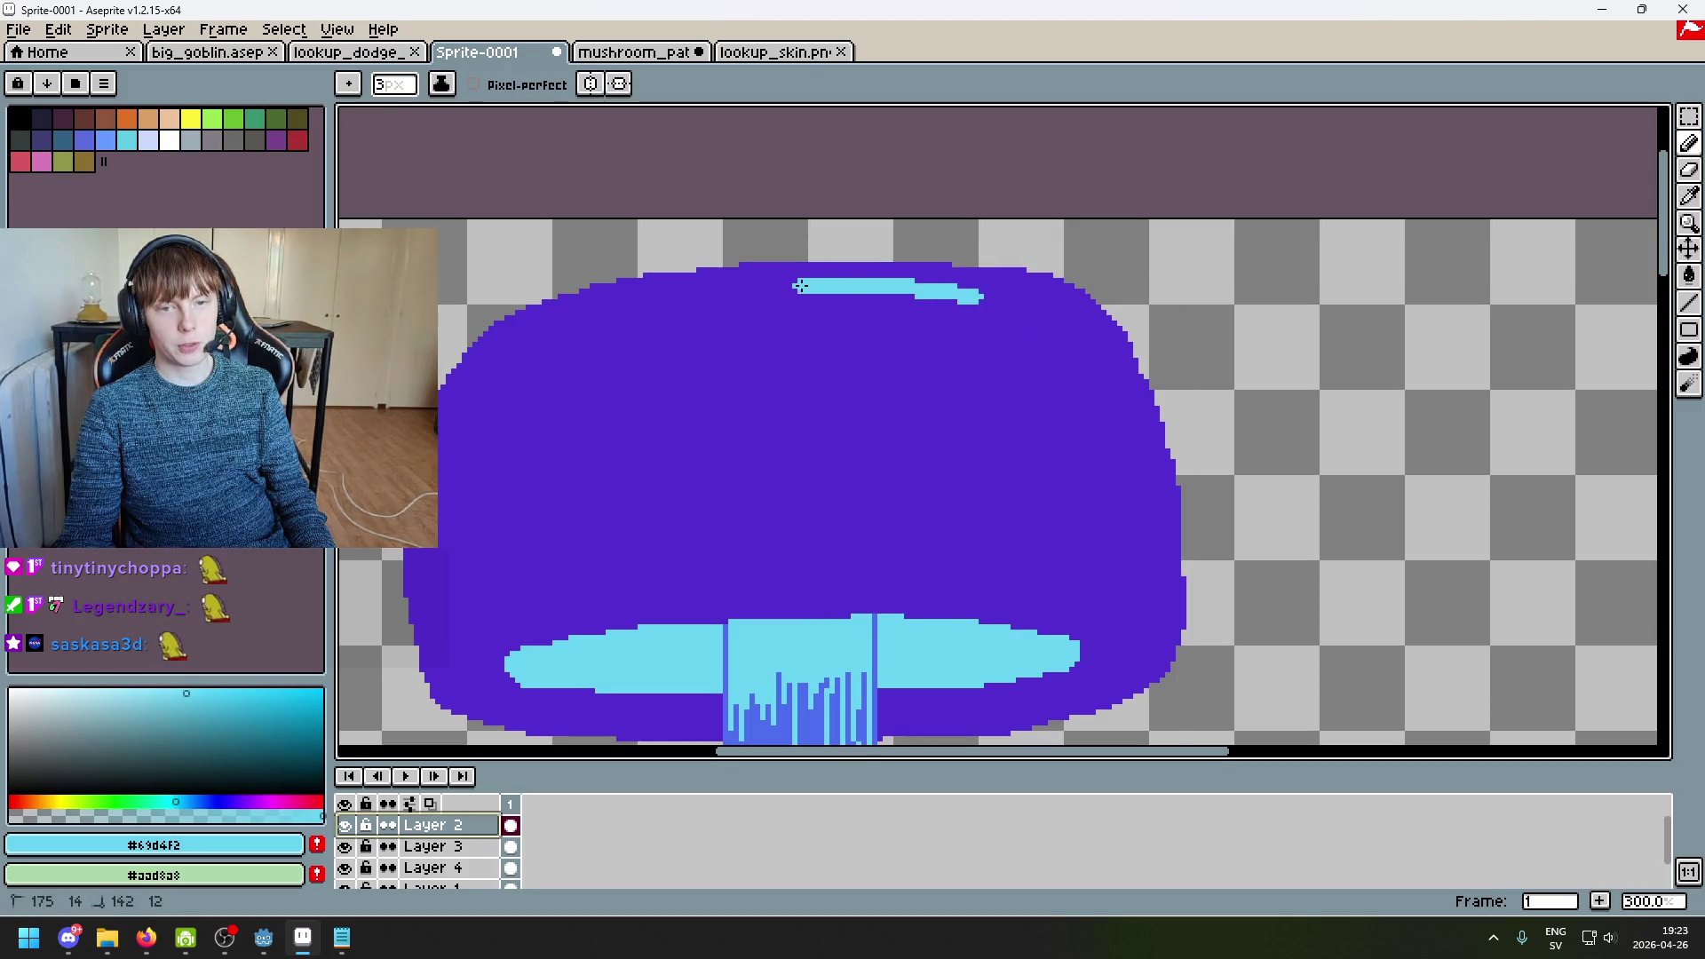
{"action": "left_click_drag", "start_coordinate": [1000, 297], "coordinate": [1086, 358]}
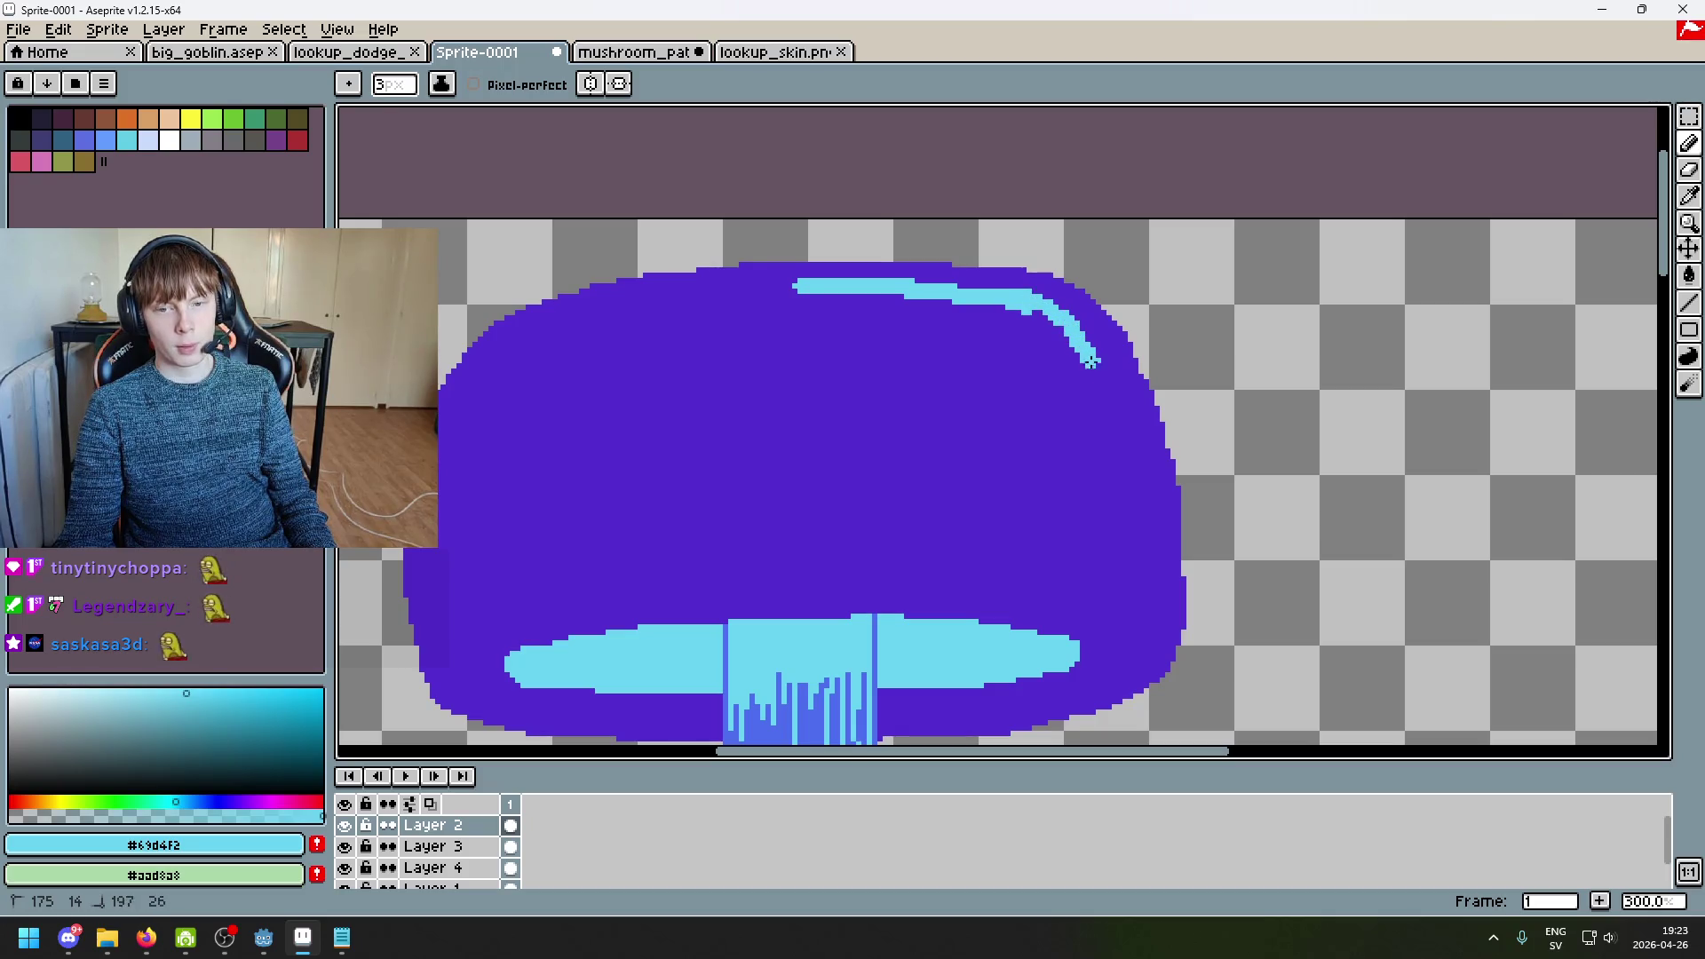
{"action": "key", "text": "ctrl+z"}
{"action": "left_click_drag", "start_coordinate": [1150, 482], "coordinate": [1119, 397]}
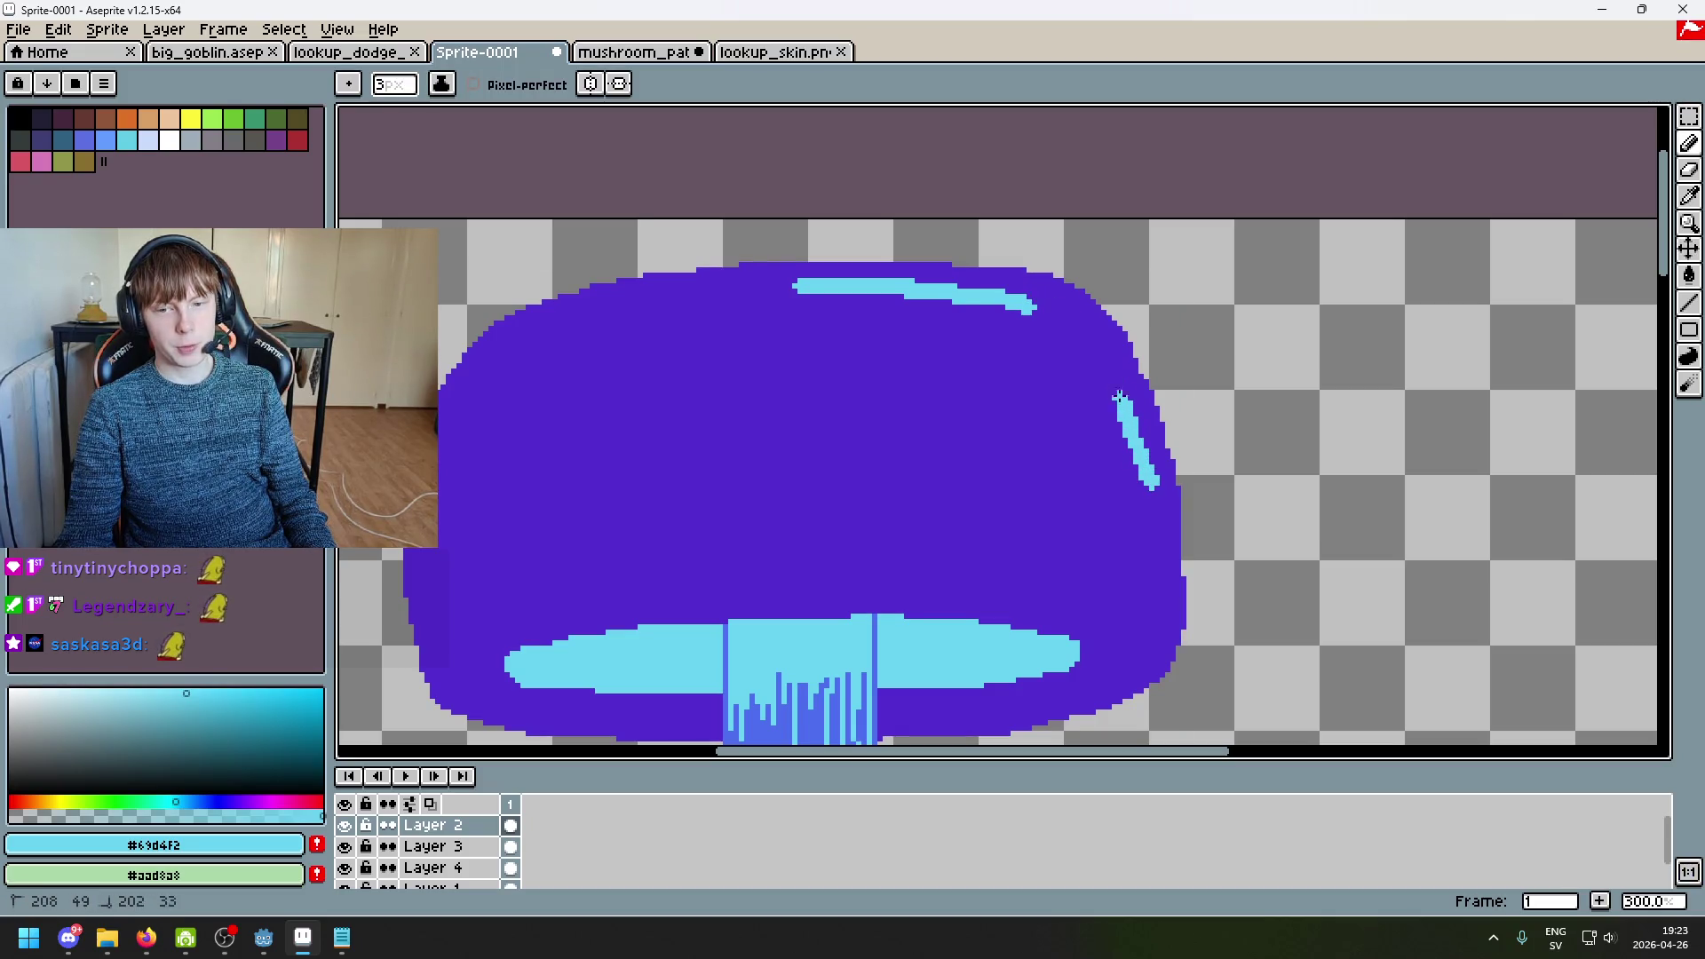
{"action": "key", "text": "ctrl+z"}
{"action": "key", "text": "ctrl+z"}
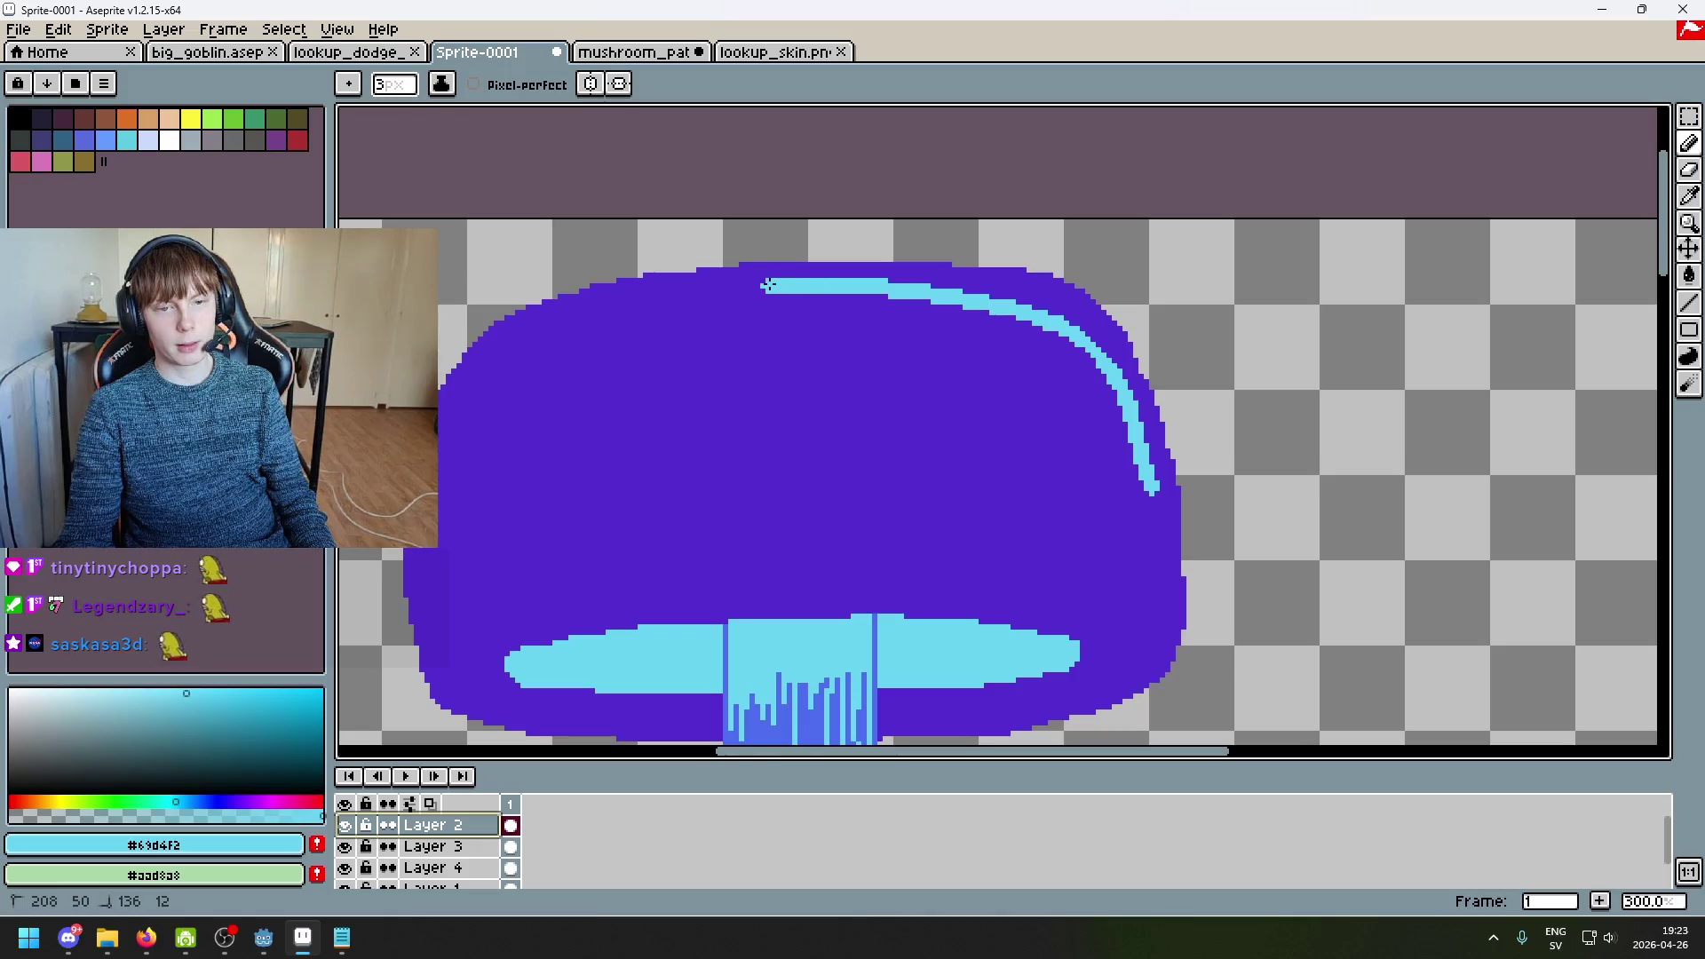
{"action": "key", "text": "minus"}
{"action": "key", "text": "minus"}
{"action": "key", "text": "ctrl+z"}
{"action": "scroll", "coordinate": [804, 287], "scroll_direction": "down", "scroll_amount": 4}
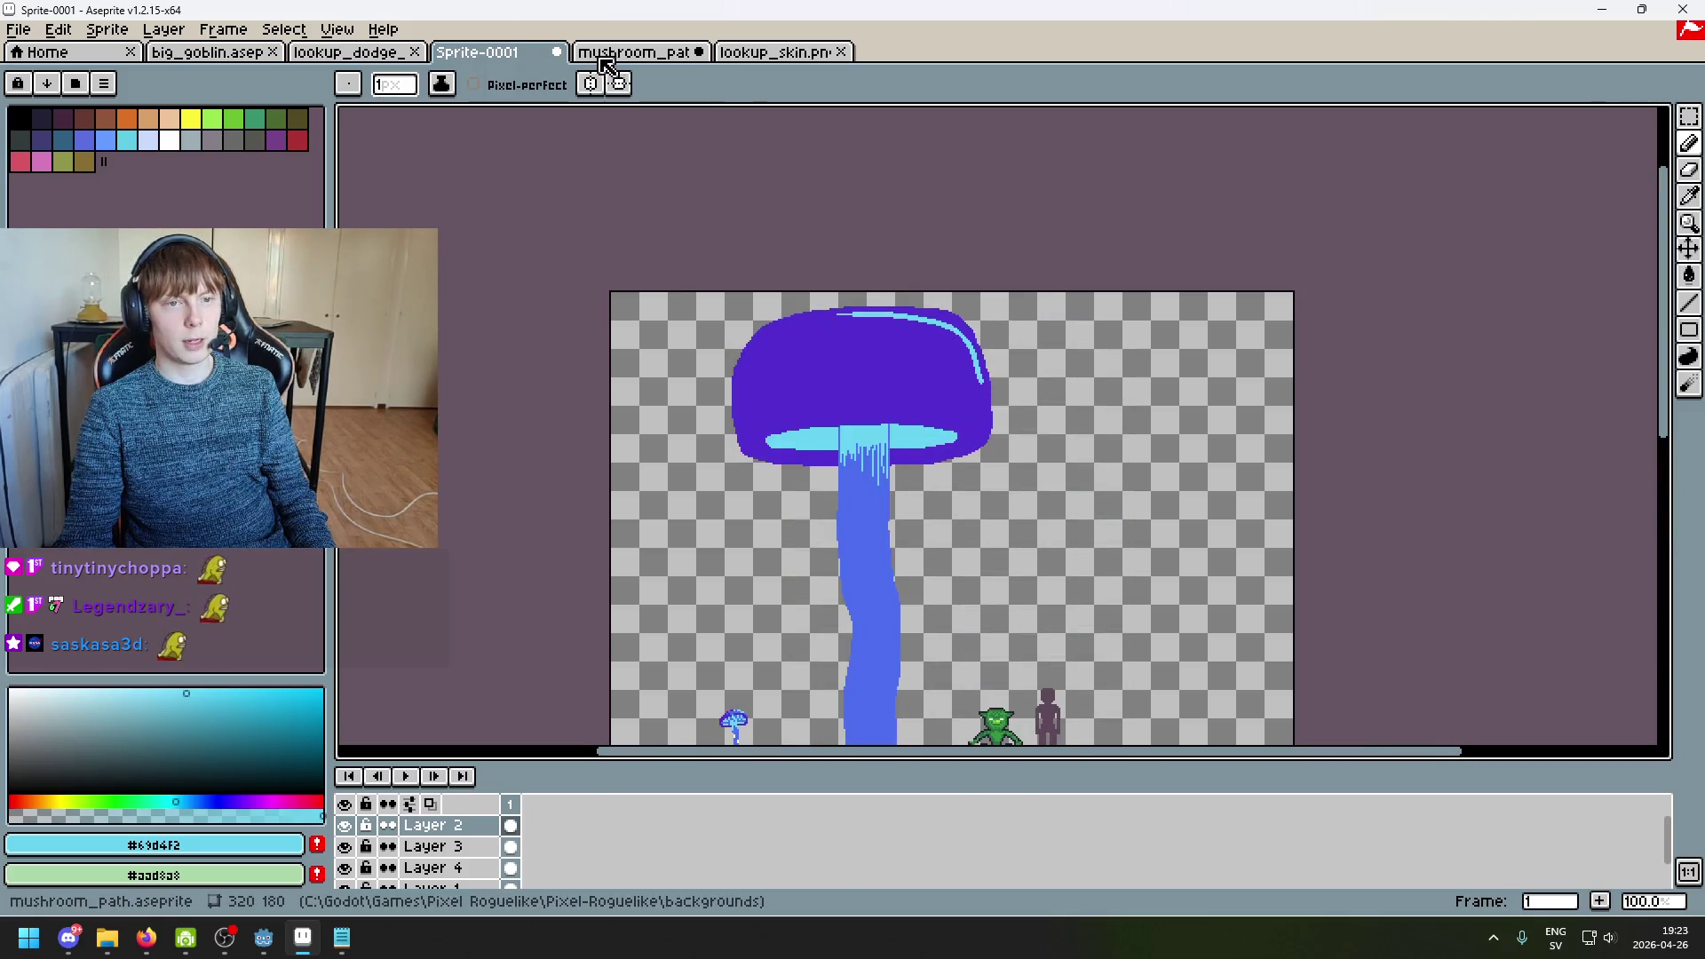
Step: Check the mushroom_path scene, then use File > Open to reach the Pixel-Roguelike project folder
{"action": "left_click", "coordinate": [804, 55]}
{"action": "left_click", "coordinate": [655, 58]}
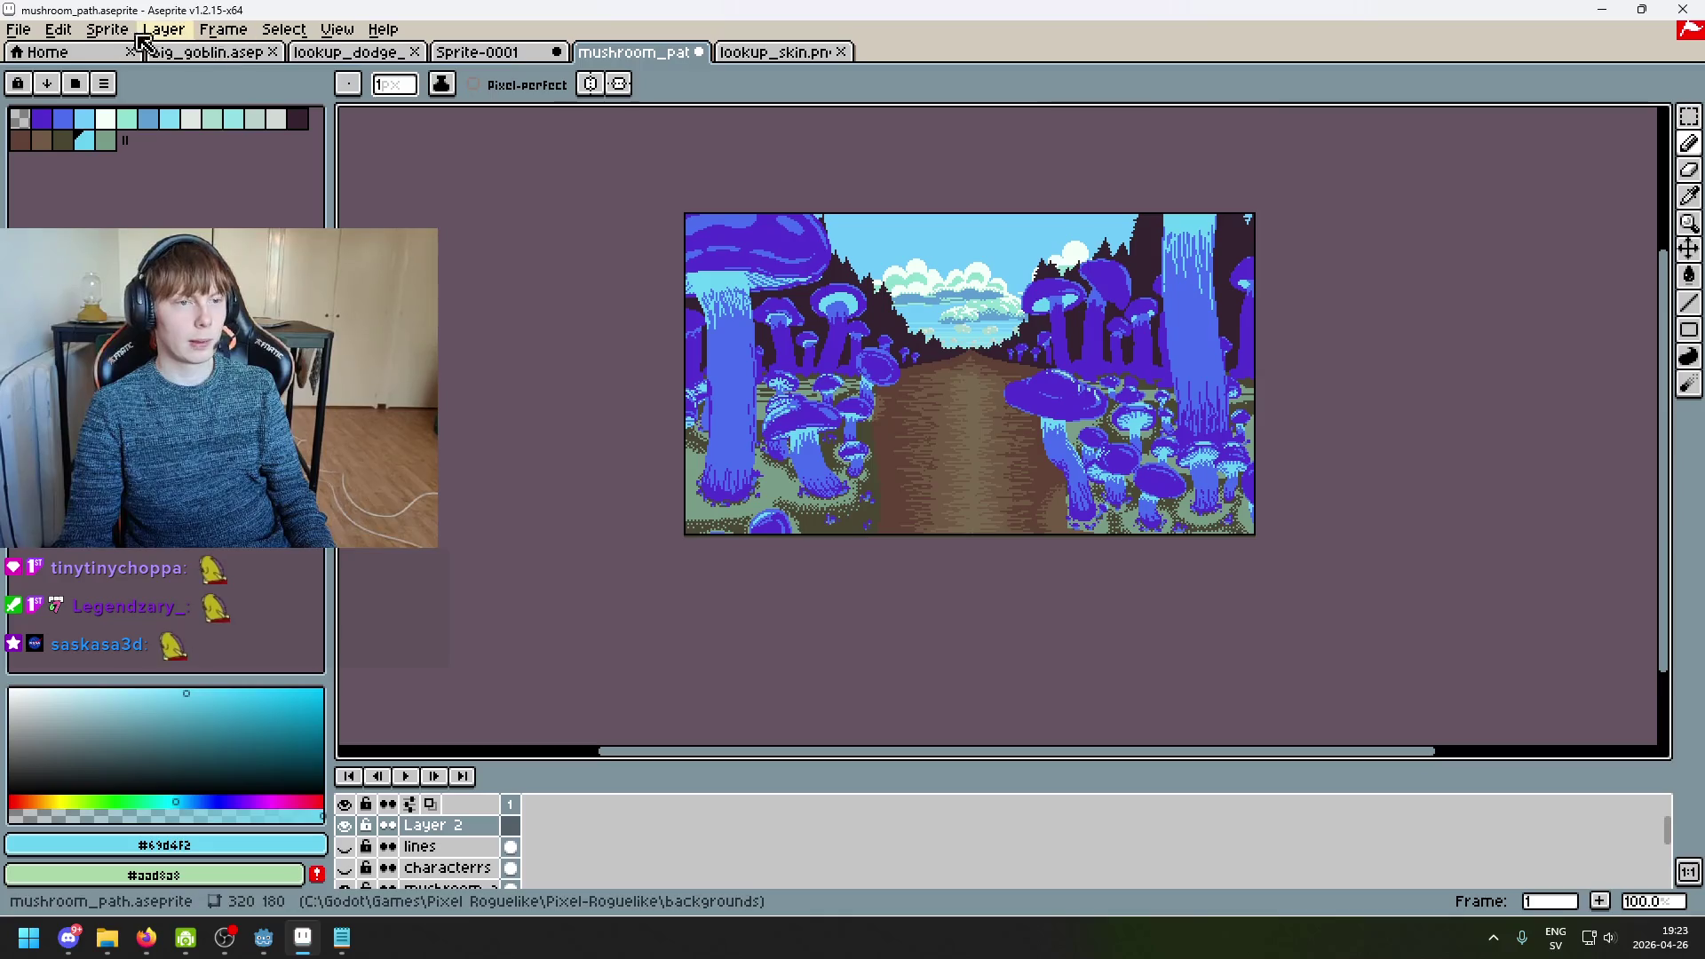
{"action": "left_click", "coordinate": [19, 30]}
{"action": "left_click", "coordinate": [46, 77]}
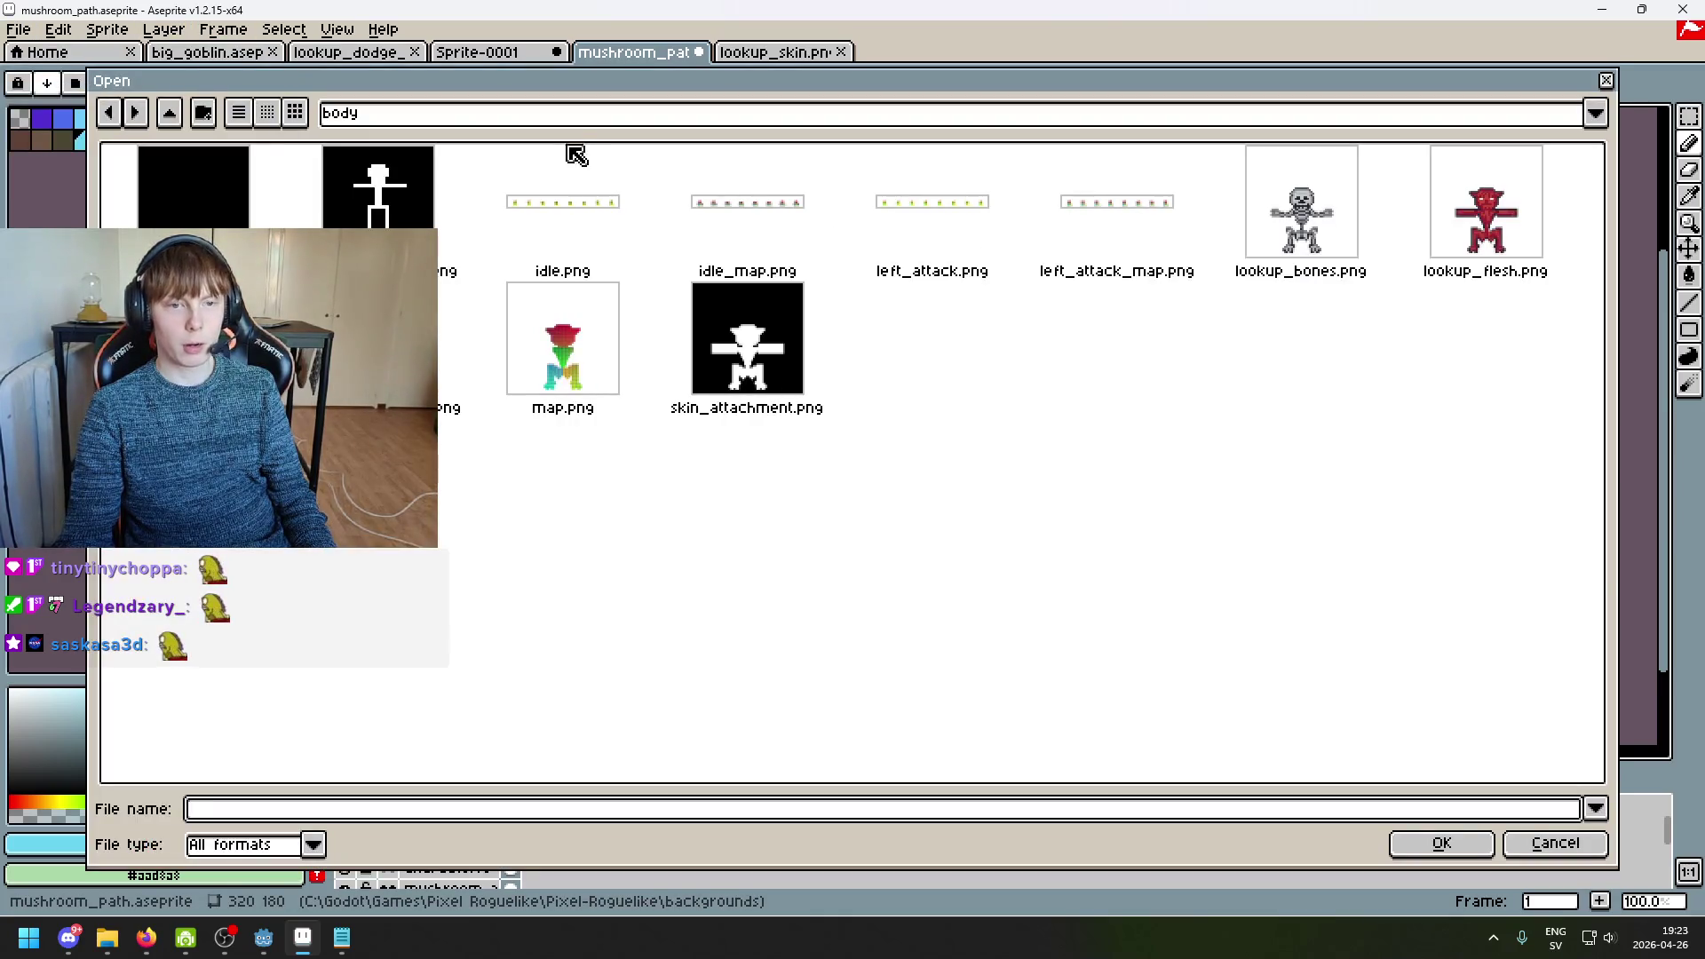
{"action": "left_click", "coordinate": [573, 114]}
{"action": "left_click", "coordinate": [590, 264]}
{"action": "left_click", "coordinate": [564, 120]}
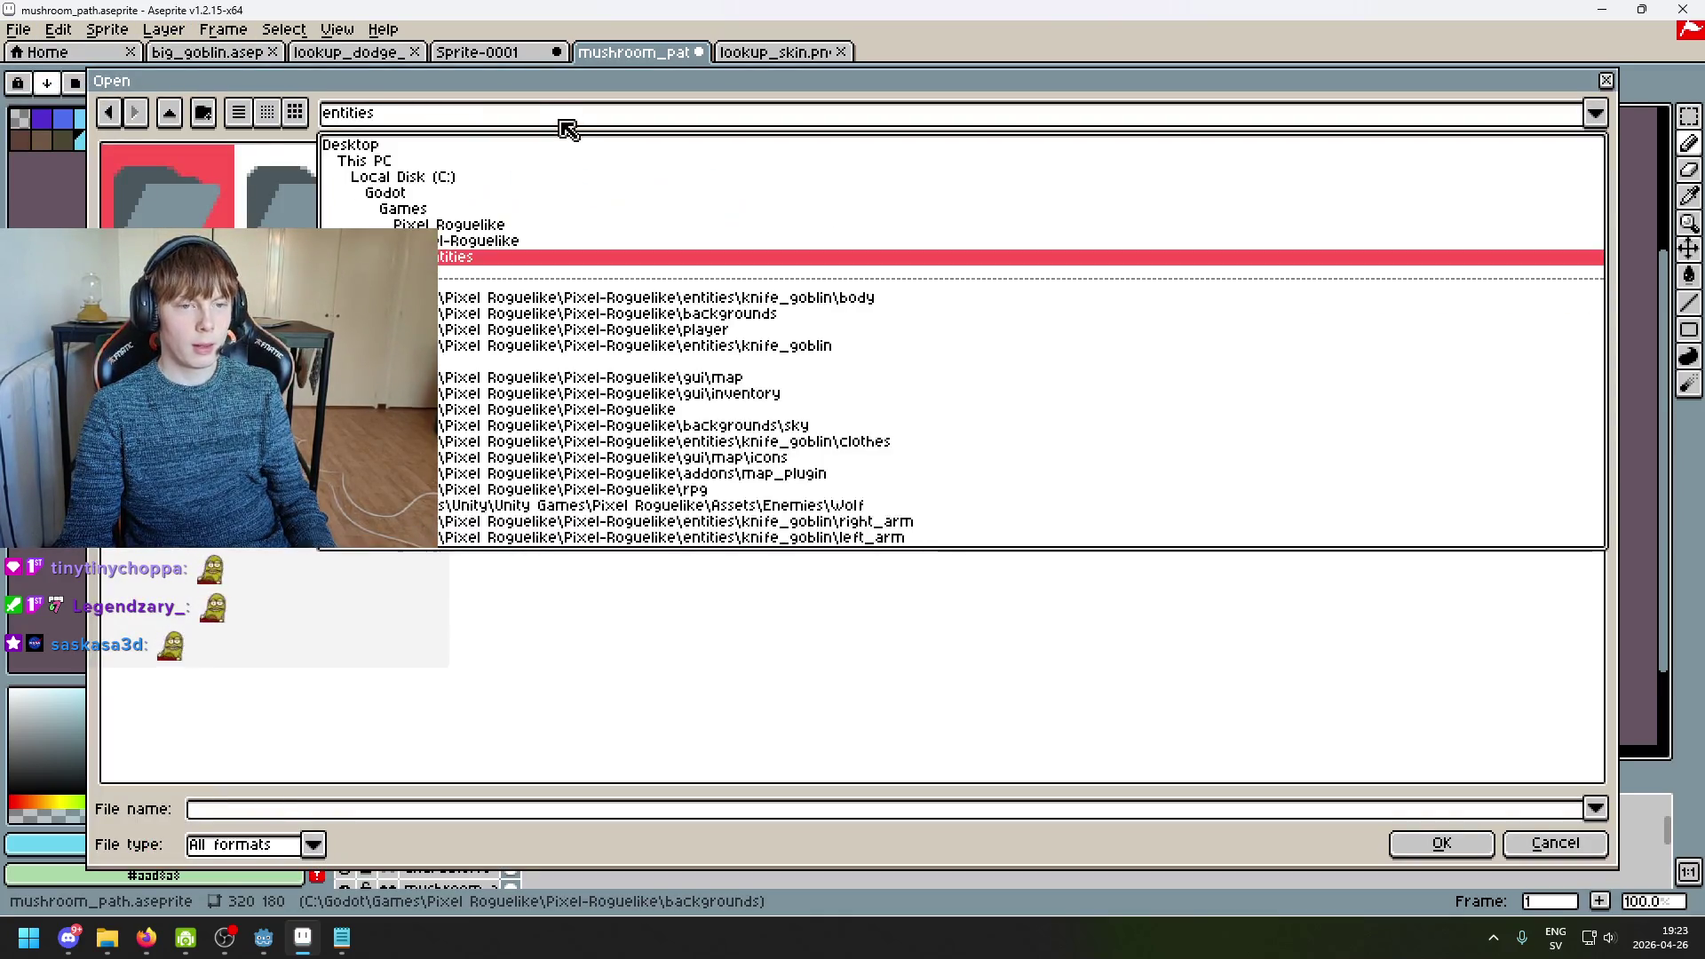
{"action": "left_click", "coordinate": [560, 263]}
{"action": "left_click", "coordinate": [546, 114]}
{"action": "left_click", "coordinate": [547, 236]}
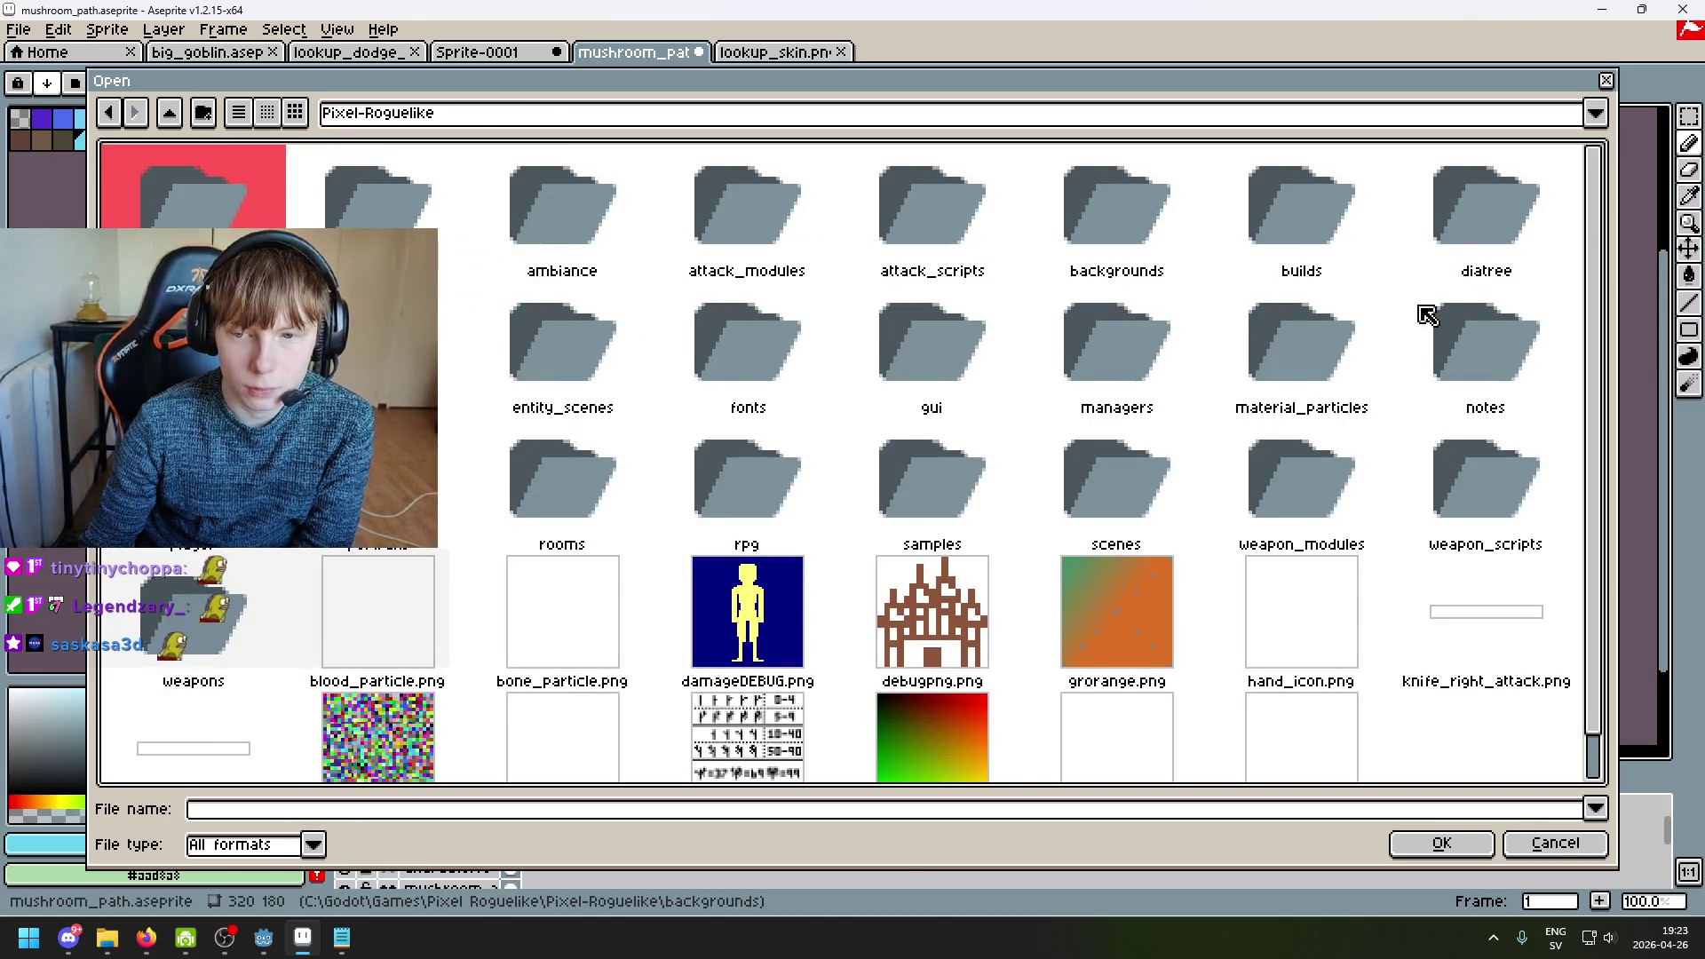
Step: Open palette wip.png from the rpg folder
{"action": "scroll", "coordinate": [612, 391], "scroll_direction": "down", "scroll_amount": 1}
{"action": "scroll", "coordinate": [533, 387], "scroll_direction": "up", "scroll_amount": 1}
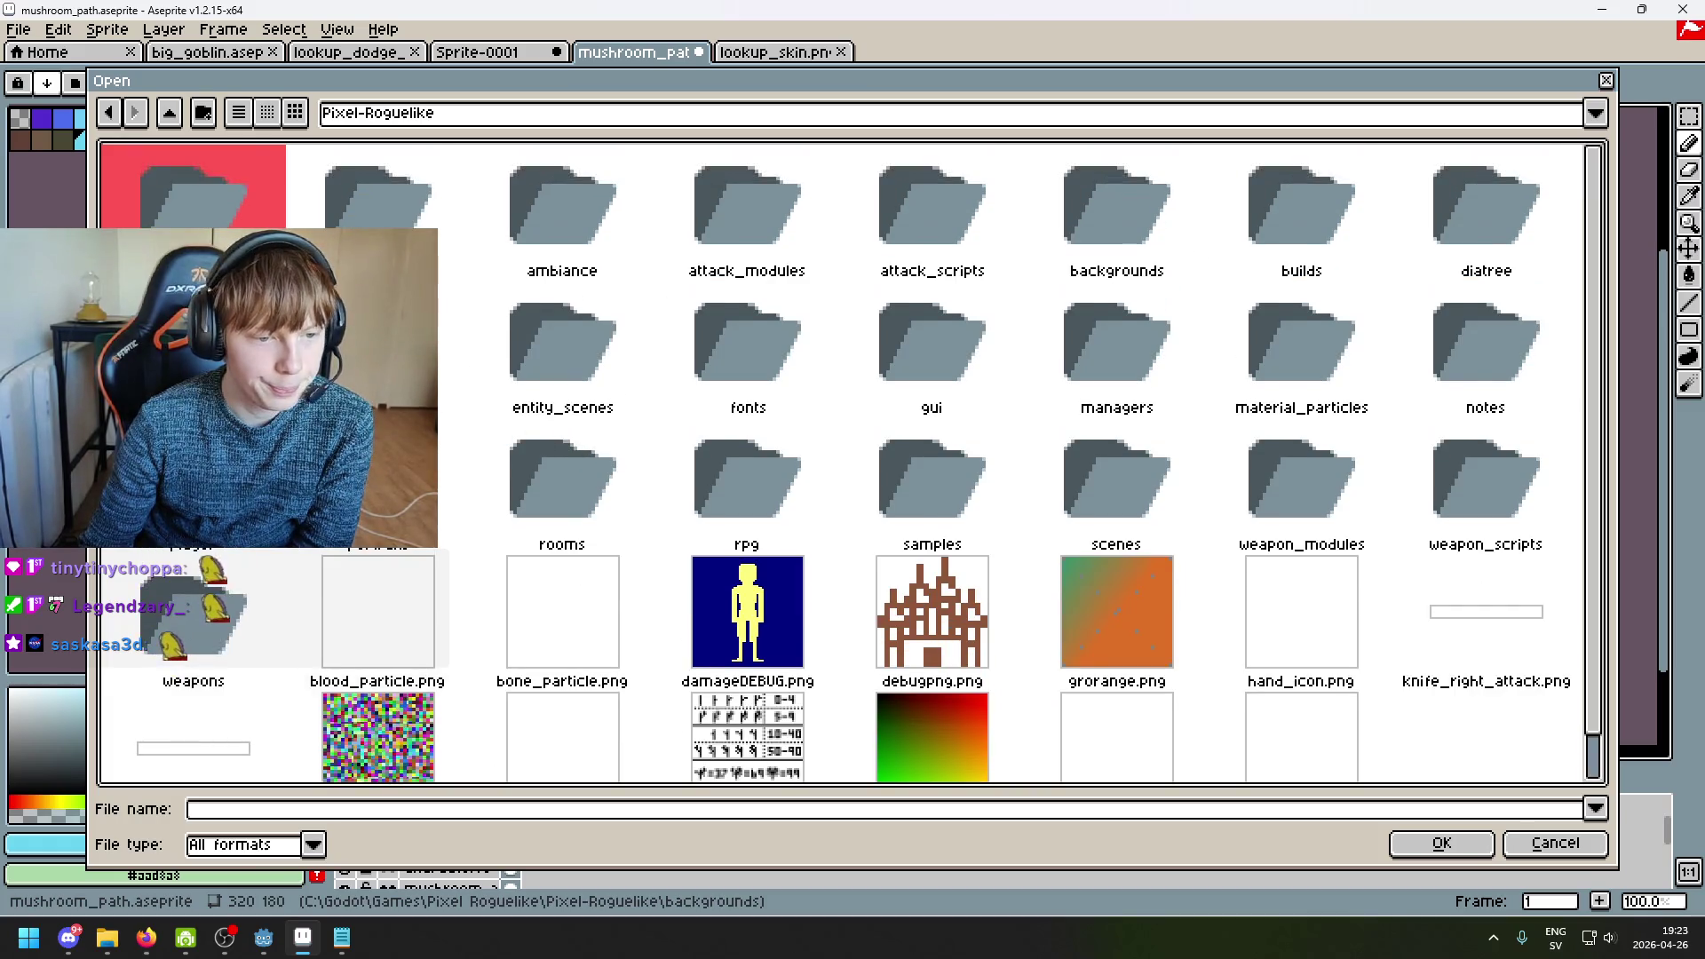
{"action": "double_click", "coordinate": [928, 350]}
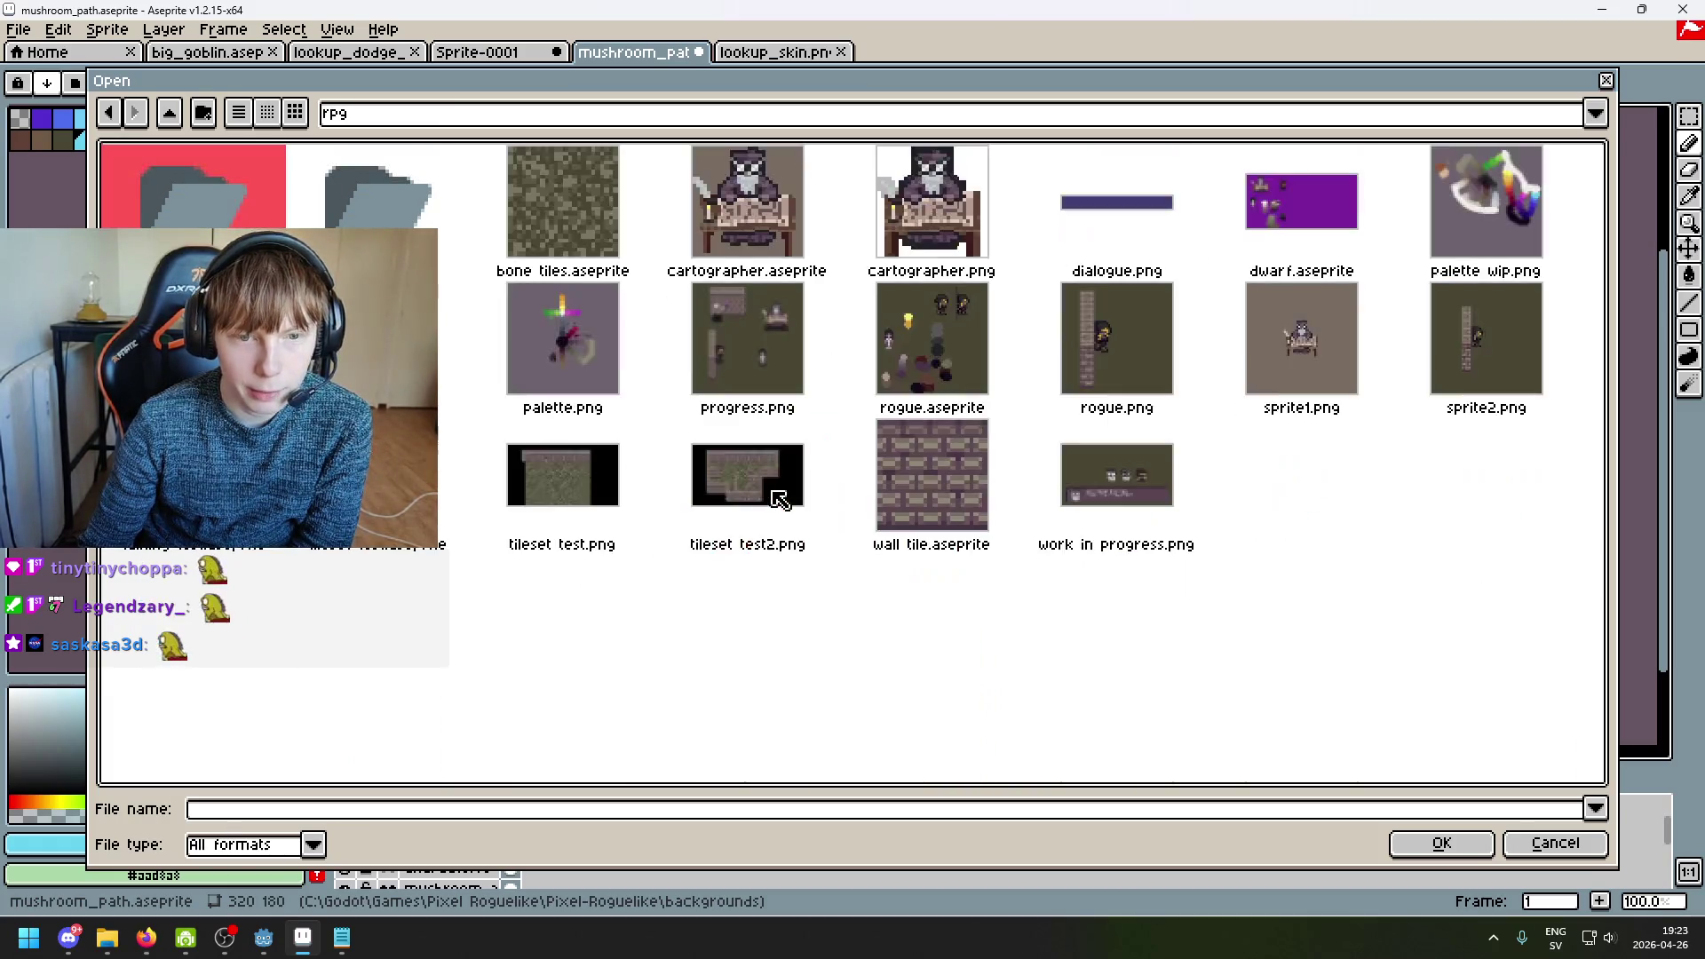
{"action": "double_click", "coordinate": [1483, 204]}
Step: Pick off-white #eeeee5 from the palette and return to the Sprite-0001 mushroom tab
{"action": "scroll", "coordinate": [1266, 356], "scroll_direction": "down", "scroll_amount": 1}
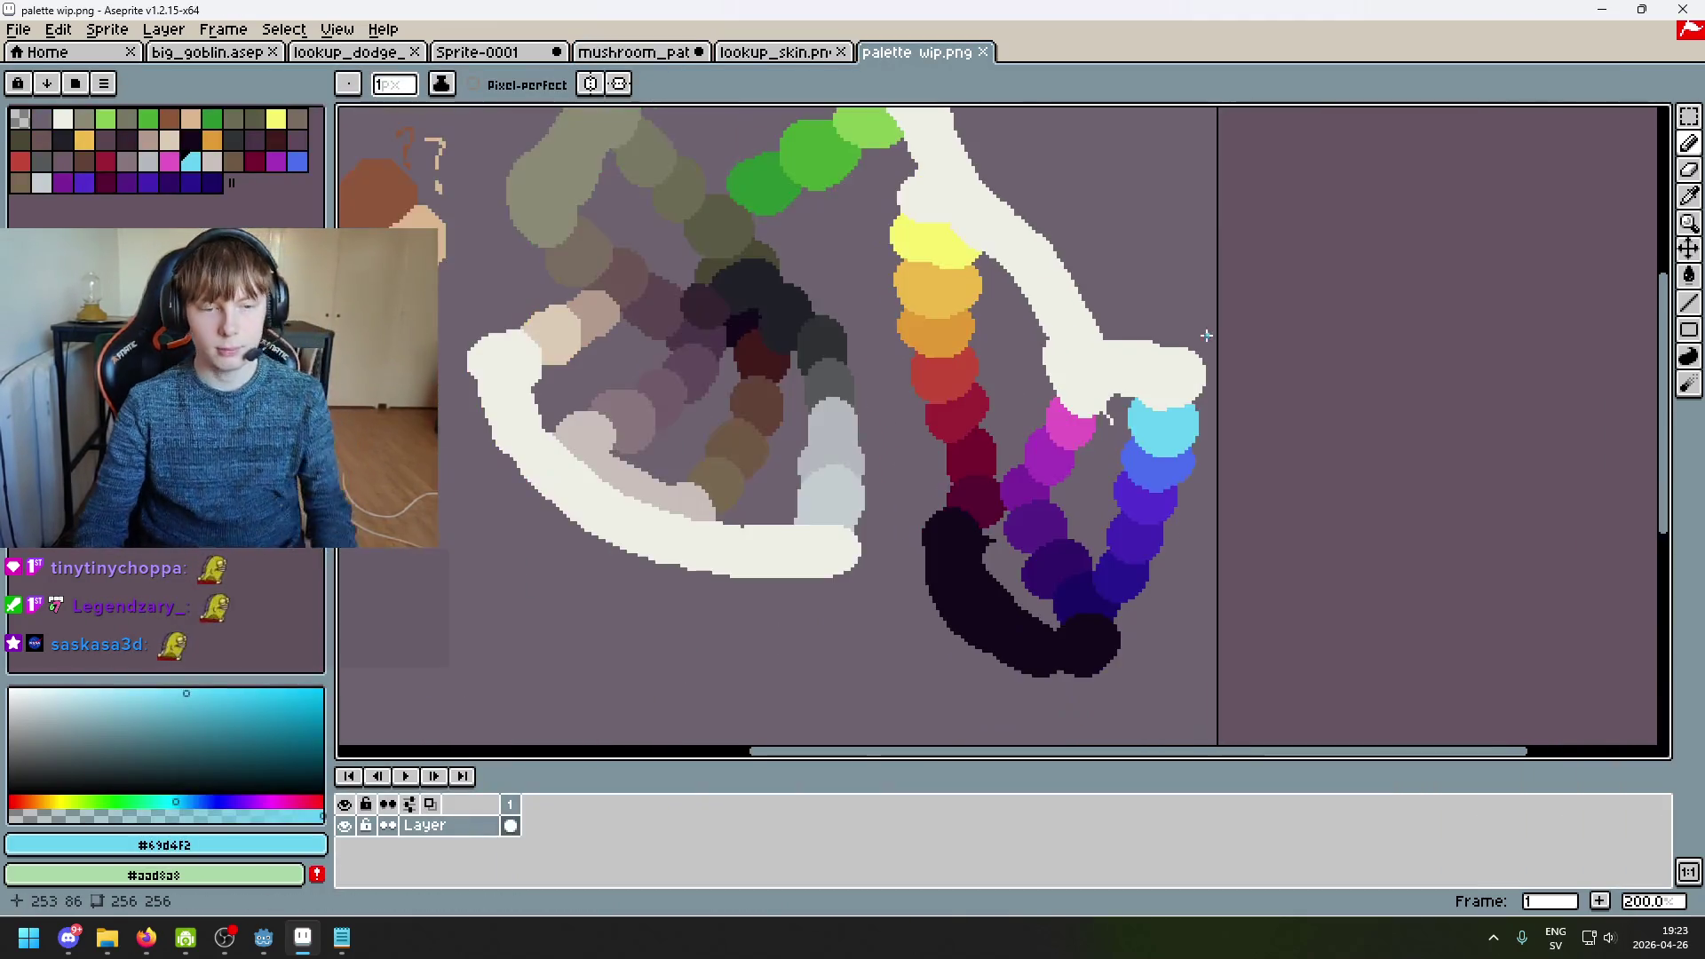
{"action": "left_click_drag", "start_coordinate": [1202, 334], "coordinate": [1373, 238]}
{"action": "left_click", "coordinate": [806, 407], "text": "alt"}
{"action": "left_click", "coordinate": [778, 53]}
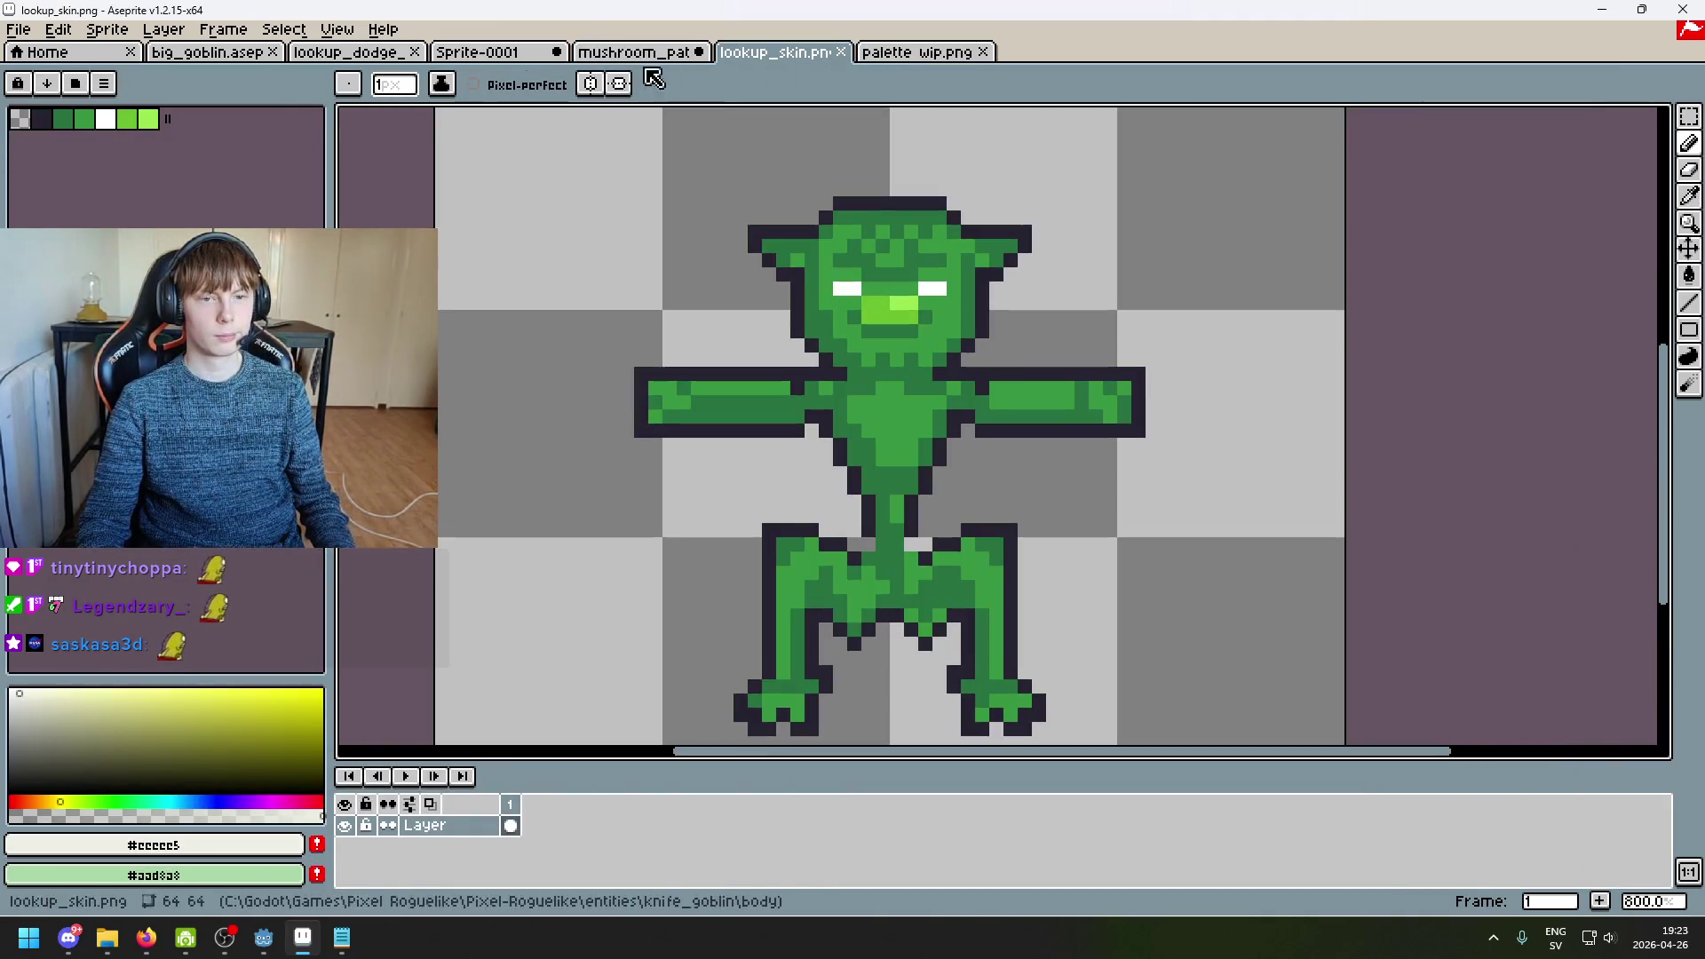
{"action": "left_click", "coordinate": [668, 53]}
{"action": "left_click_drag", "start_coordinate": [576, 55], "coordinate": [649, 59]}
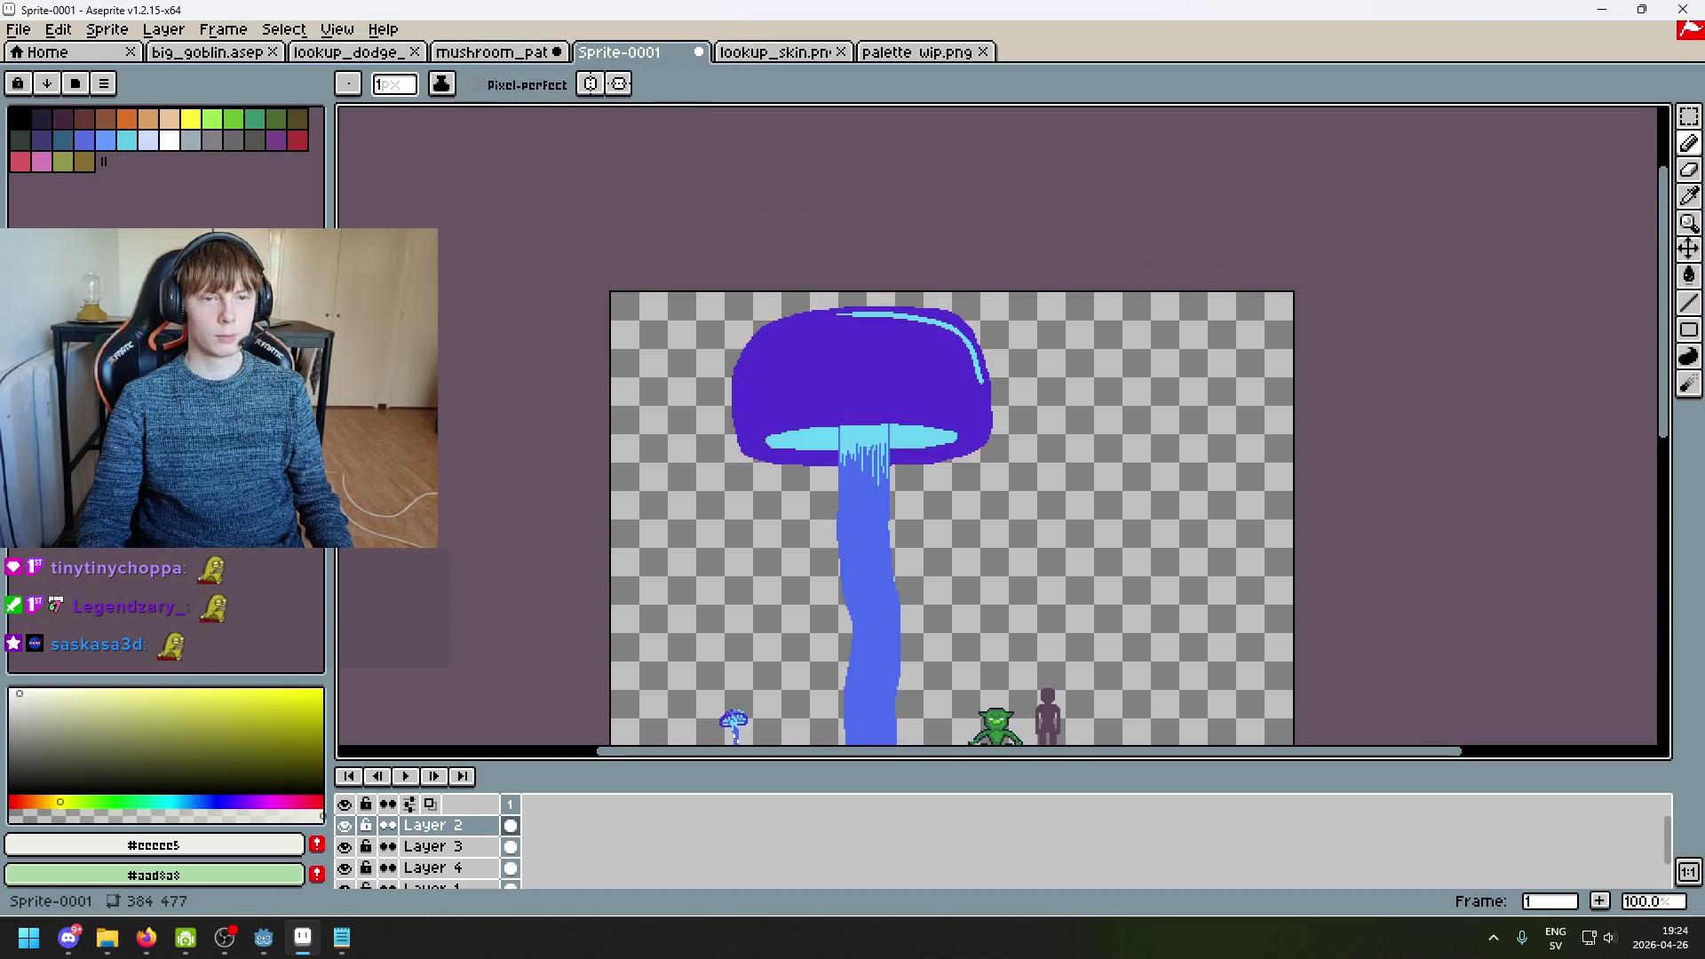
Step: Bring the cap's cyan arc into view and test off-white strokes beneath it
{"action": "scroll", "coordinate": [939, 354], "scroll_direction": "up", "scroll_amount": 5}
{"action": "left_click_drag", "start_coordinate": [908, 312], "coordinate": [890, 439]}
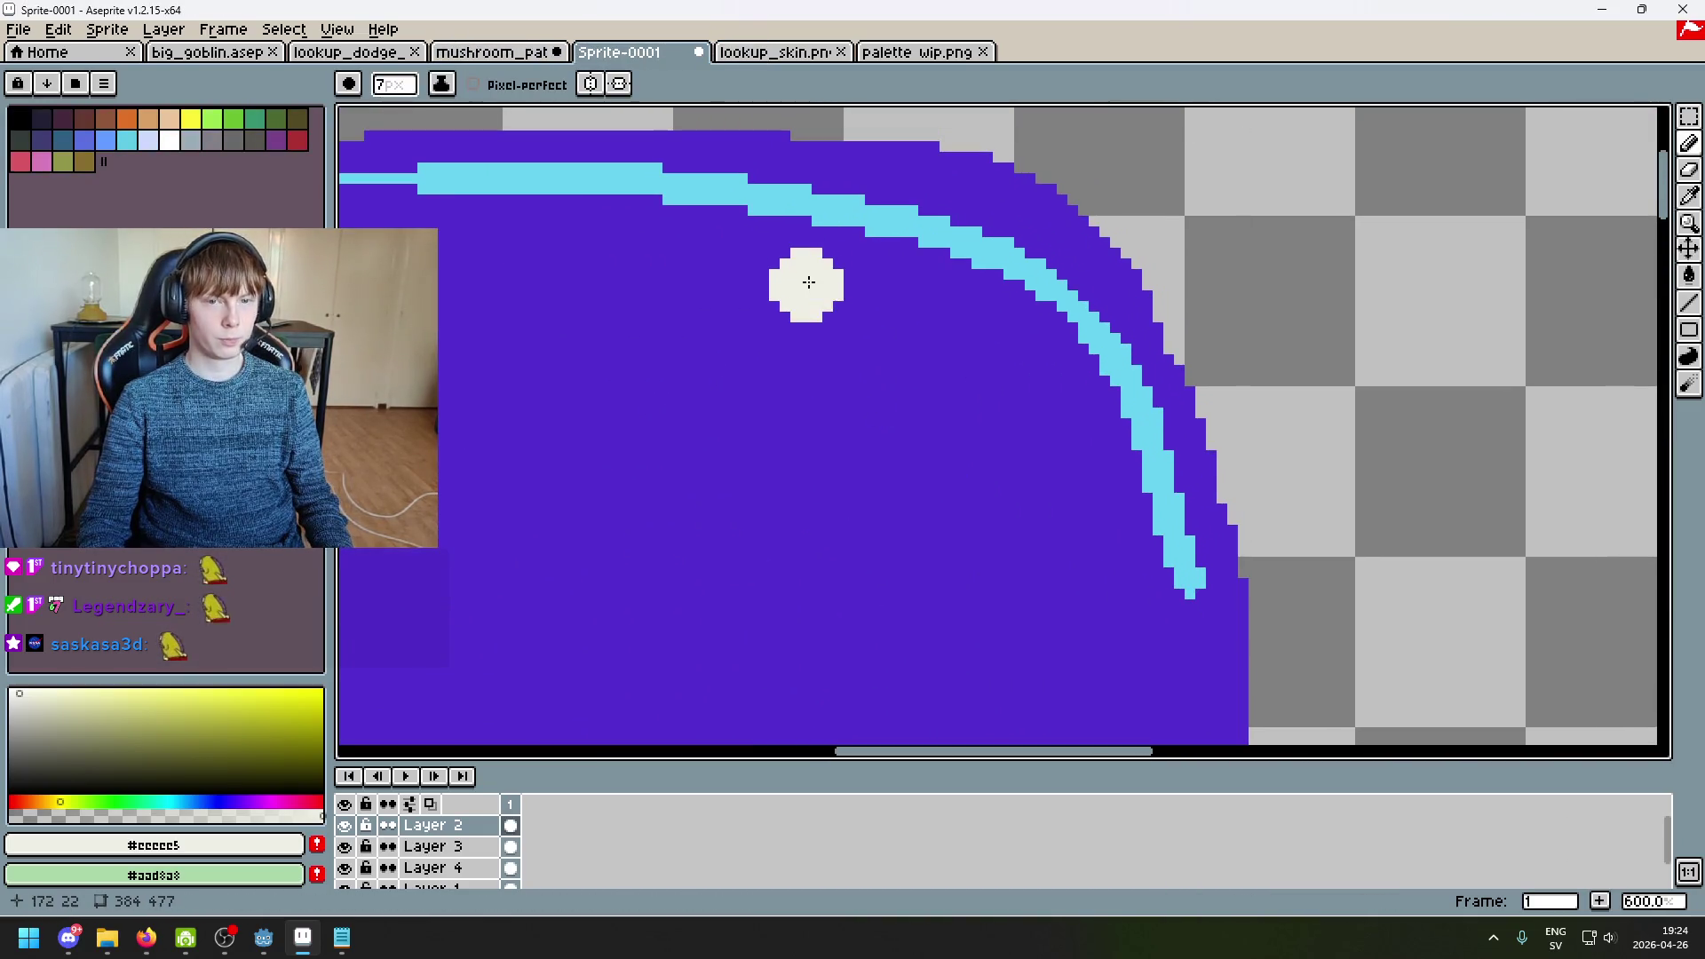
{"action": "left_click_drag", "start_coordinate": [804, 286], "coordinate": [1083, 366]}
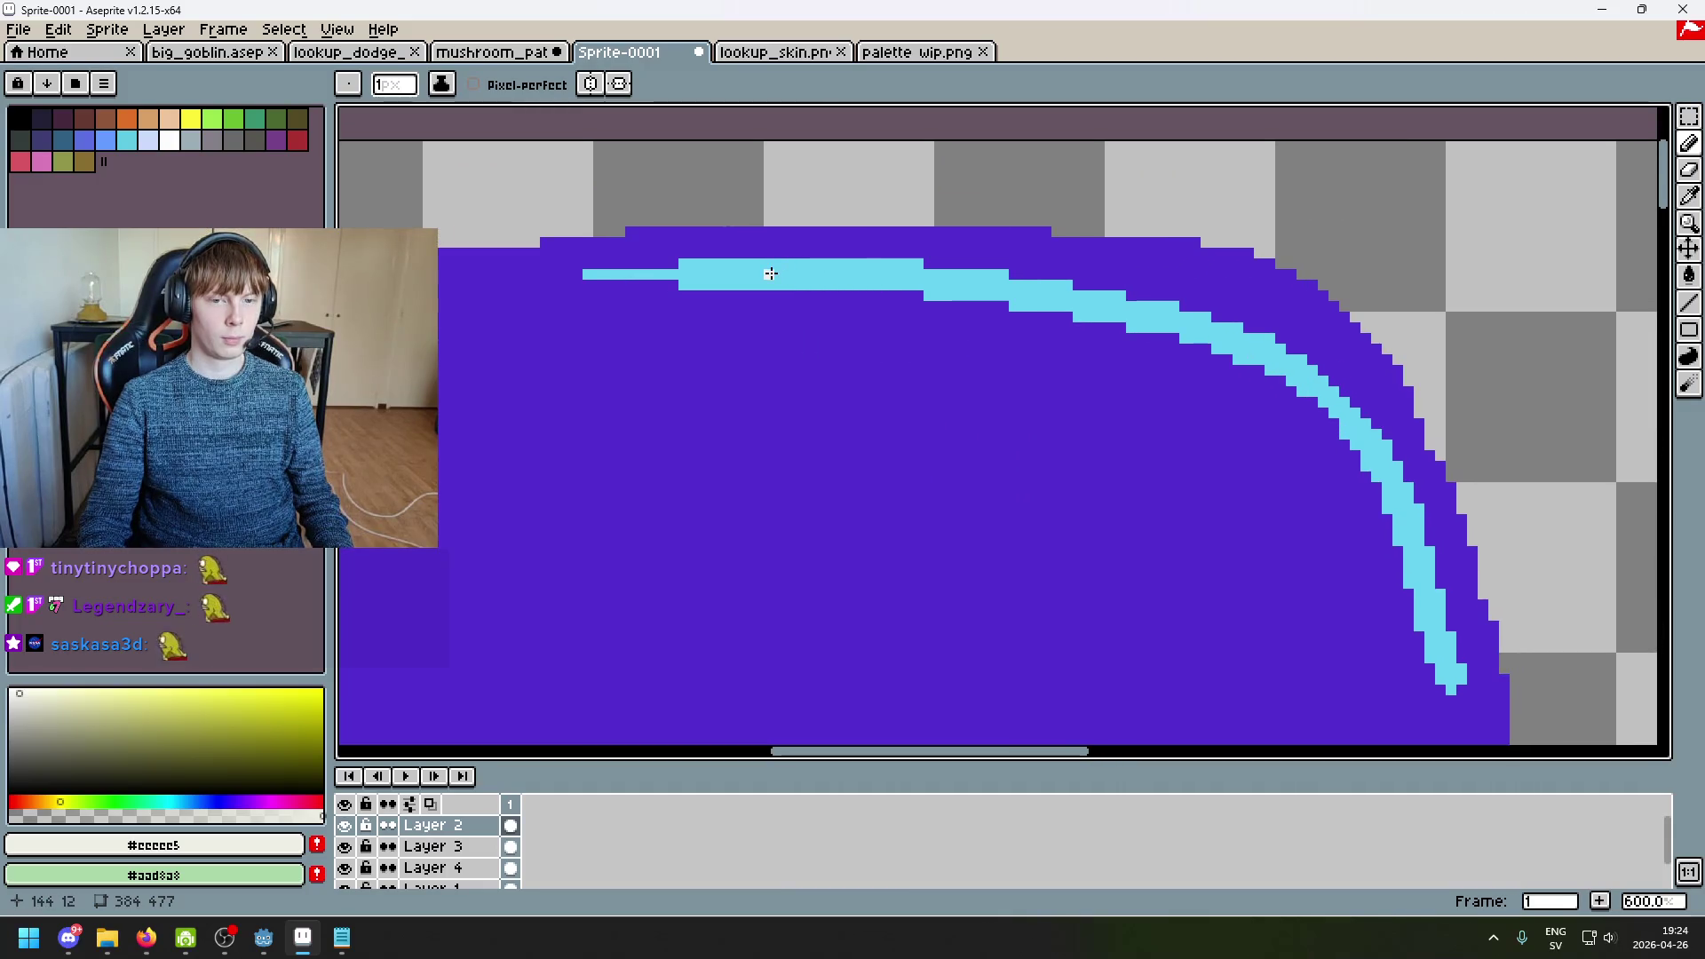
{"action": "left_click_drag", "start_coordinate": [765, 276], "coordinate": [970, 285]}
{"action": "key", "text": "ctrl+z"}
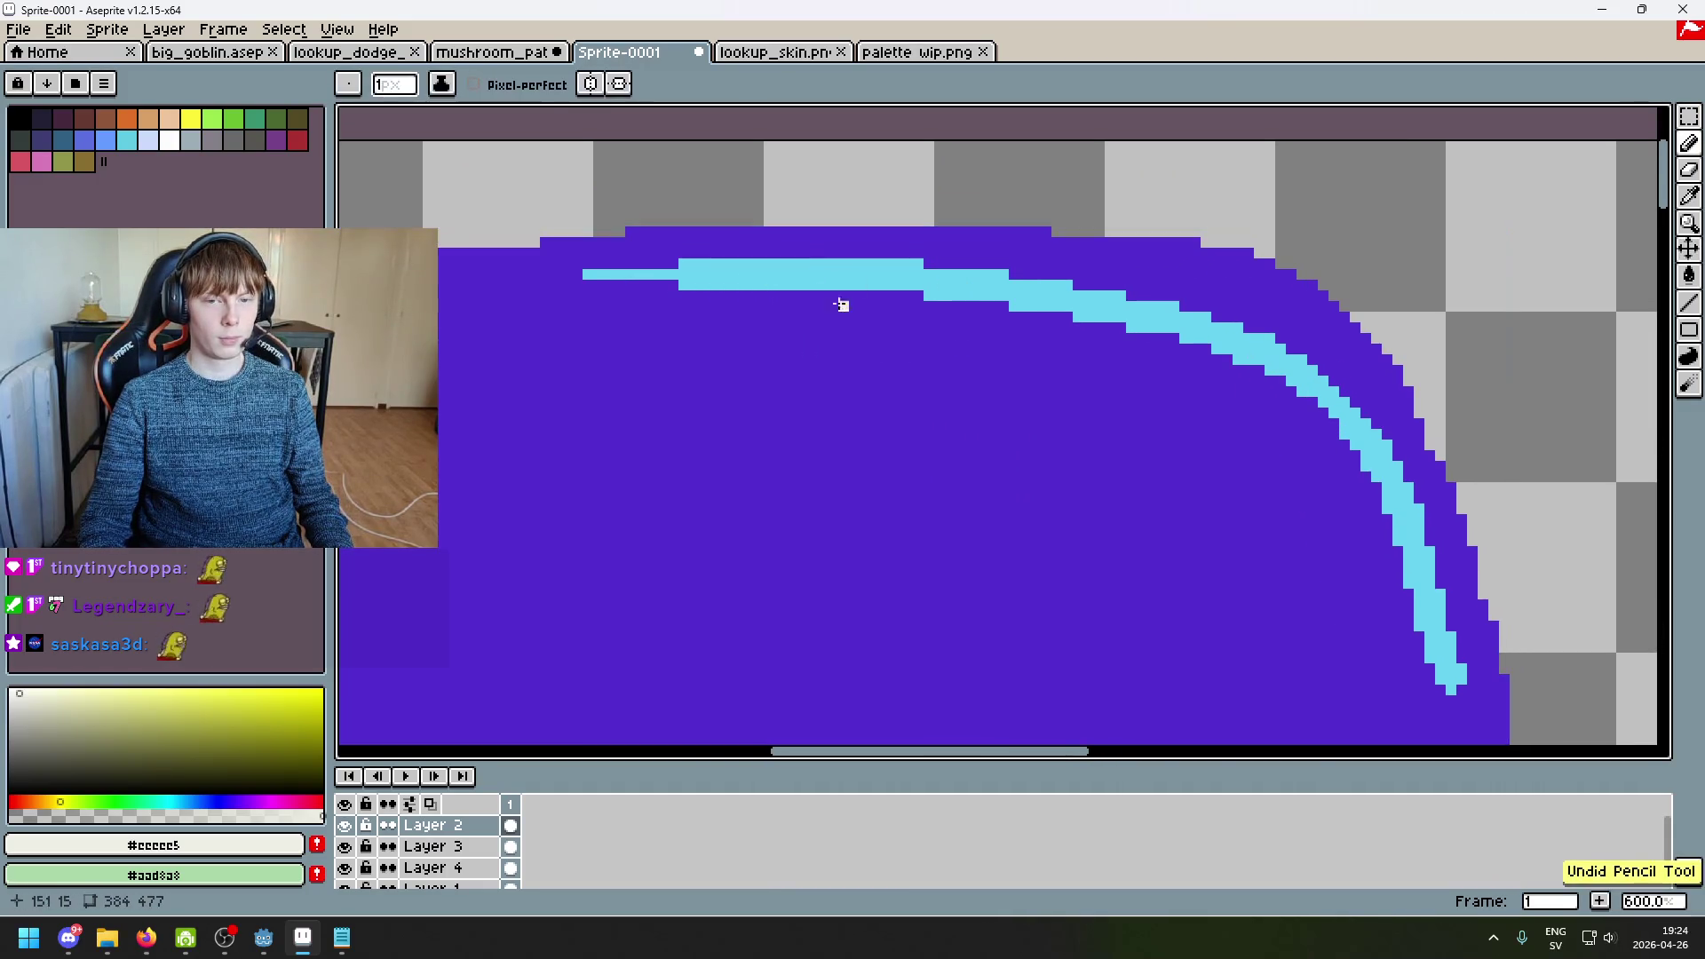
{"action": "scroll", "coordinate": [823, 295], "scroll_direction": "down", "scroll_amount": 3}
{"action": "scroll", "coordinate": [914, 331], "scroll_direction": "up", "scroll_amount": 2}
{"action": "left_click_drag", "start_coordinate": [739, 324], "coordinate": [973, 328]}
{"action": "key", "text": "ctrl+z"}
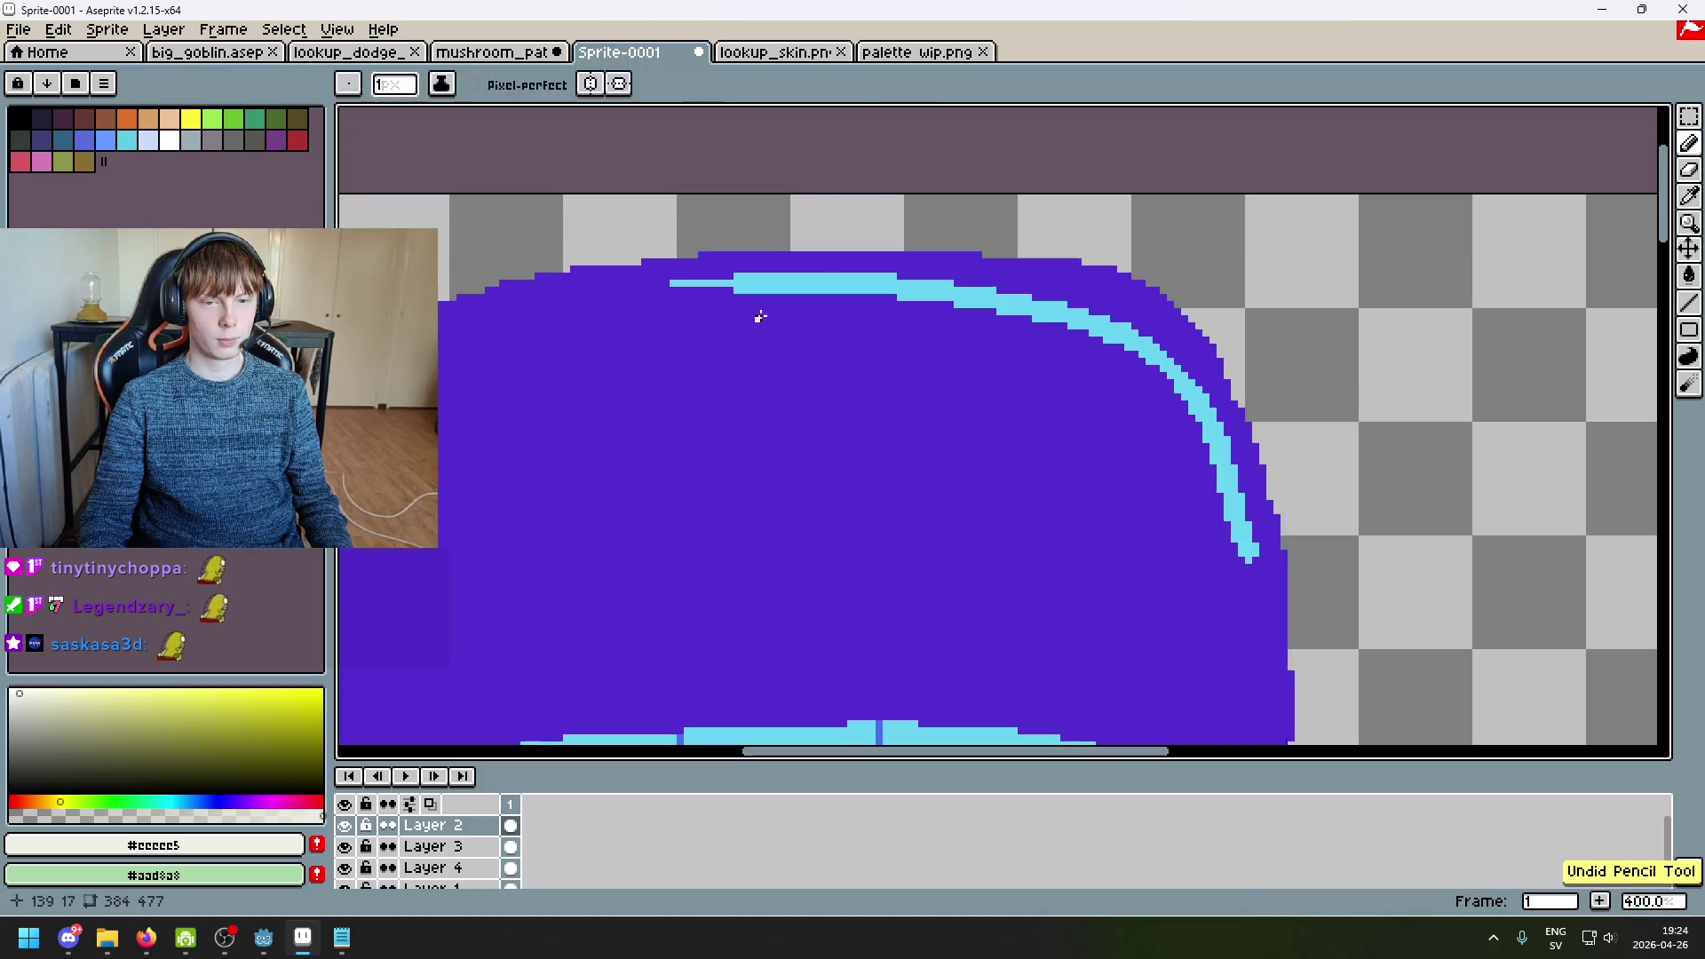
{"action": "left_click_drag", "start_coordinate": [746, 321], "coordinate": [867, 332]}
{"action": "key", "text": "ctrl+z"}
Step: Add an off-white shine streak just below the cyan arc on the cap
{"action": "scroll", "coordinate": [737, 326], "scroll_direction": "up", "scroll_amount": 1}
{"action": "left_click_drag", "start_coordinate": [737, 318], "coordinate": [940, 320]}
{"action": "left_click", "coordinate": [971, 329], "text": "shift"}
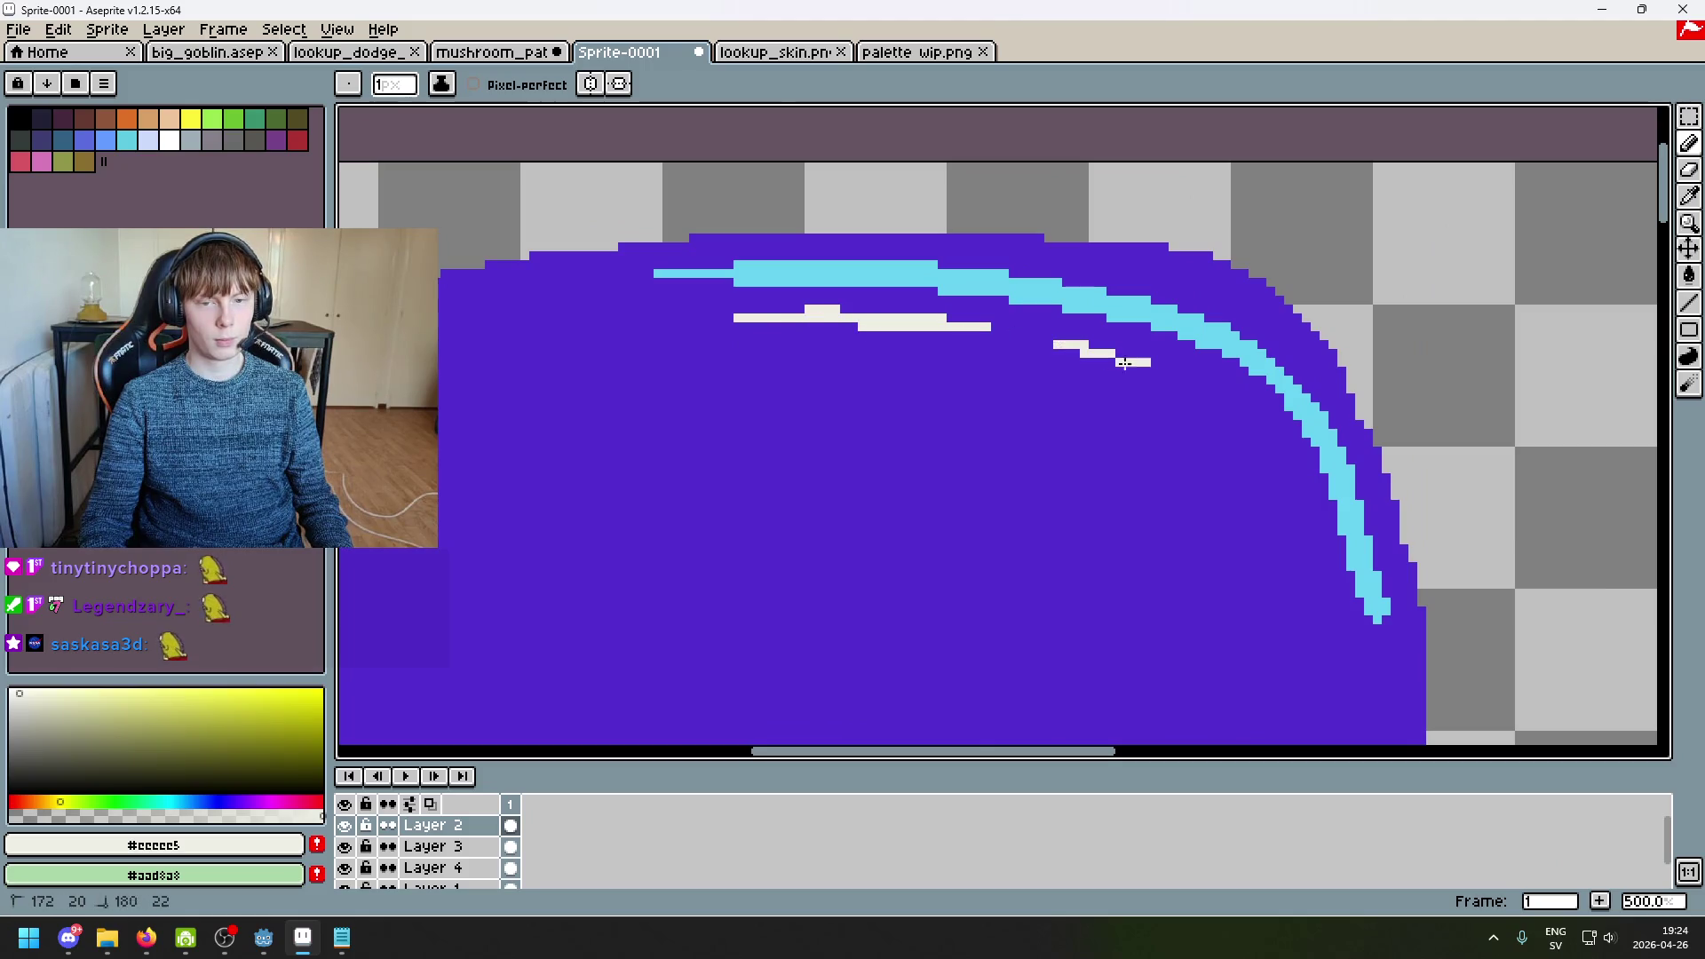
{"action": "key", "text": "ctrl+z"}
{"action": "mouse_move", "coordinate": [1028, 361]}
{"action": "left_mouse_down"}
{"action": "mouse_move", "coordinate": [1163, 369]}
{"action": "mouse_move", "coordinate": [1218, 406]}
{"action": "left_mouse_up"}
{"action": "key", "text": "ctrl+z"}
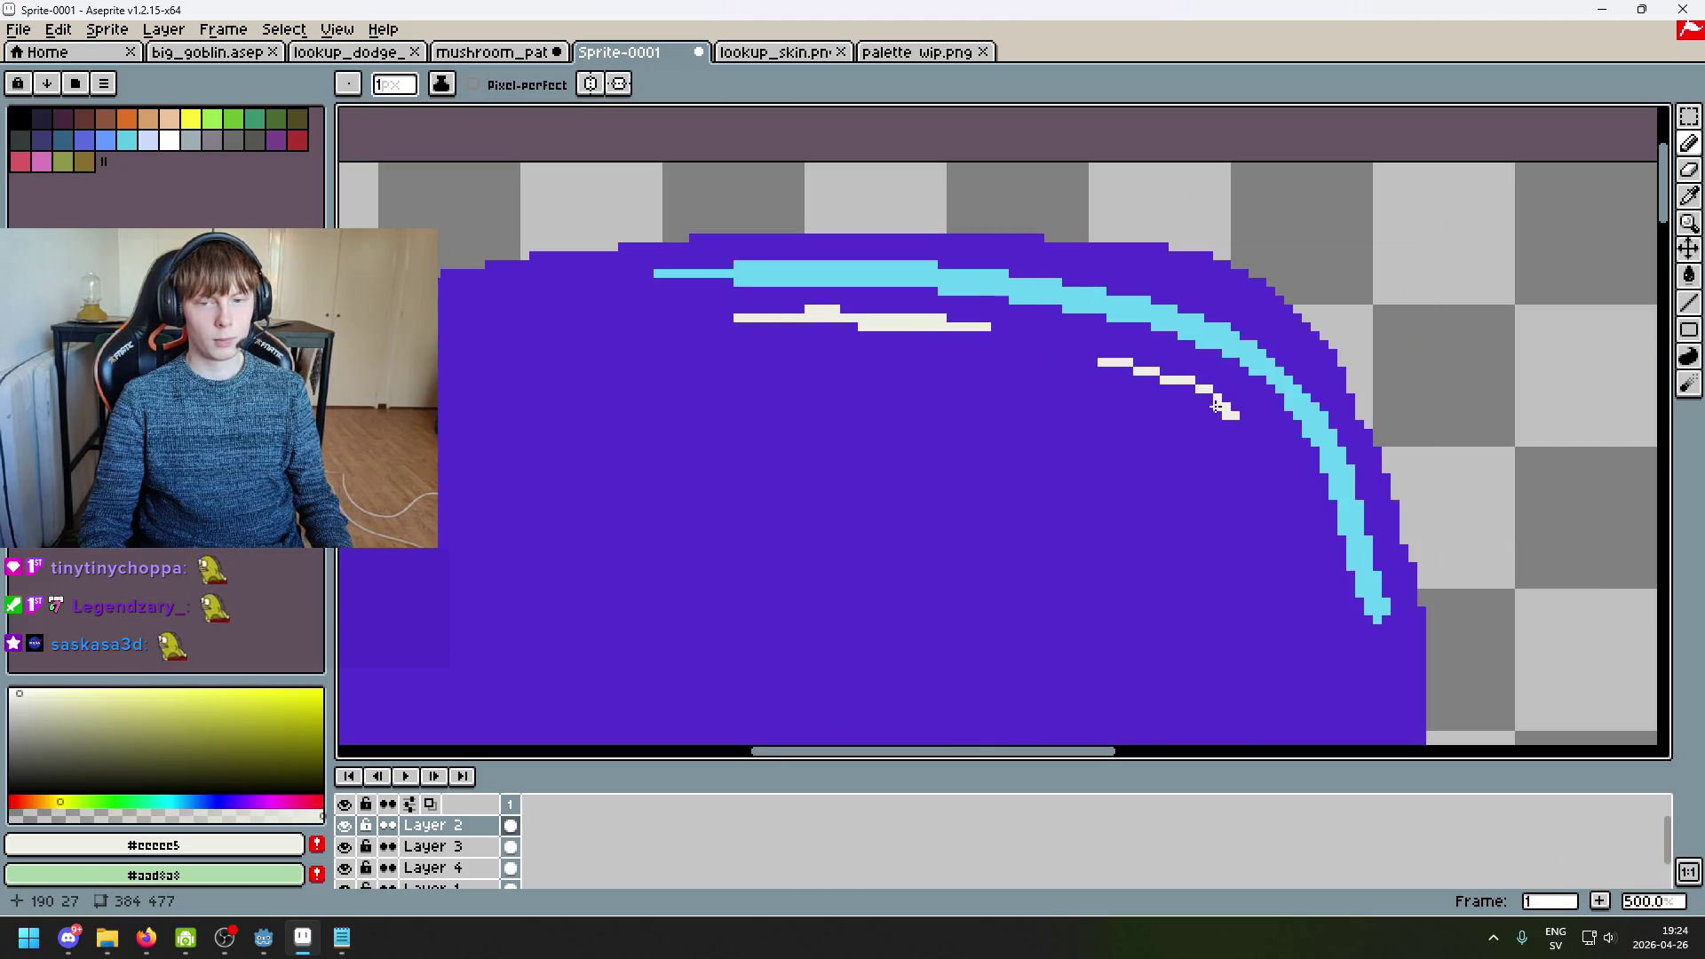
{"action": "key", "text": "ctrl+z"}
{"action": "scroll", "coordinate": [1110, 382], "scroll_direction": "down", "scroll_amount": 6}
{"action": "scroll", "coordinate": [1106, 384], "scroll_direction": "up", "scroll_amount": 3}
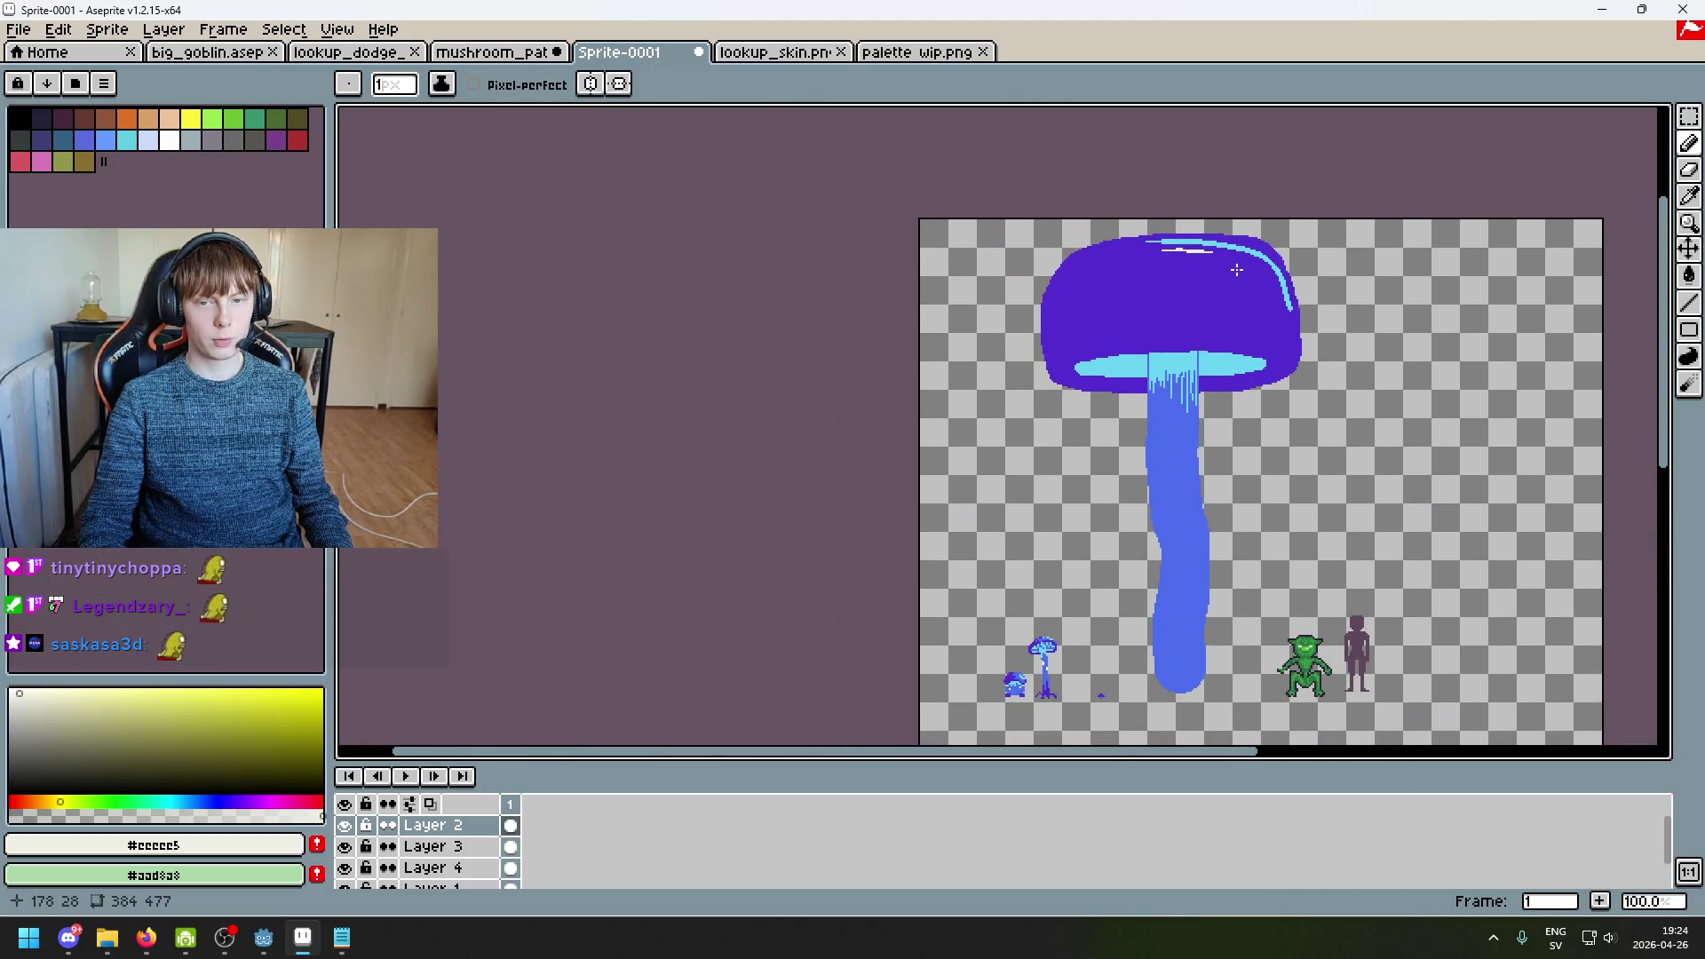
{"action": "scroll", "coordinate": [1236, 269], "scroll_direction": "up", "scroll_amount": 3}
Step: Eyedrop cyan #69d4f2 from the highlight, glance at the goblin and palette tabs, then return
{"action": "left_click", "coordinate": [1090, 174], "text": "alt"}
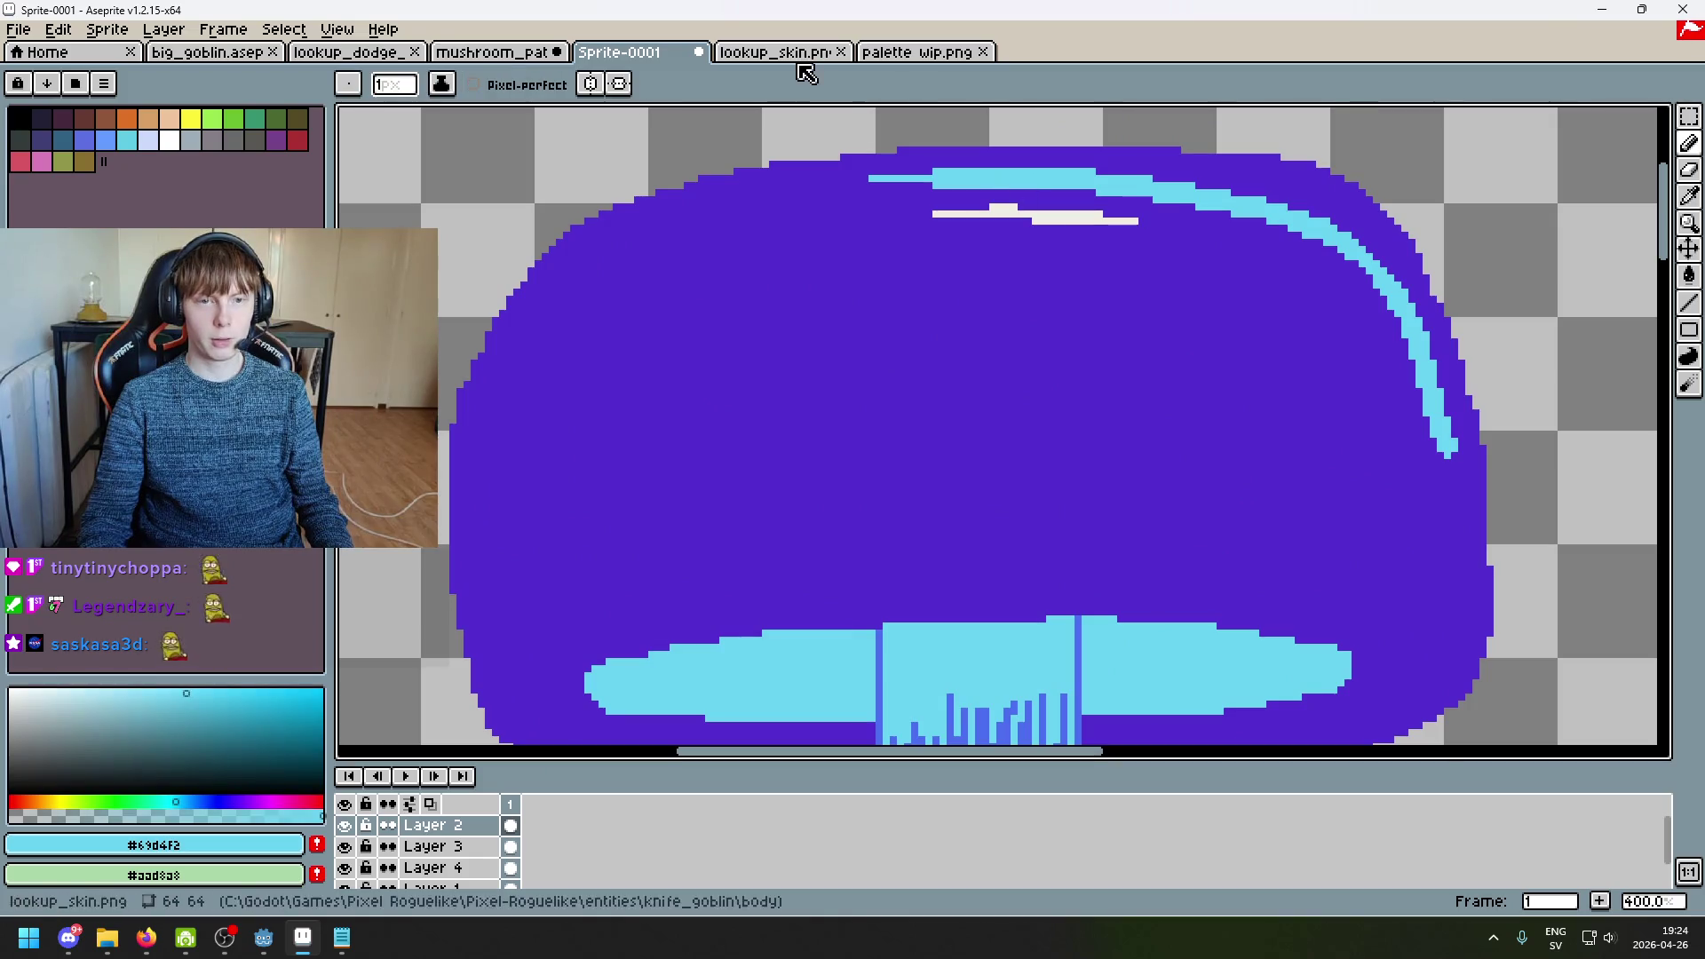
{"action": "left_click", "coordinate": [799, 54]}
{"action": "left_click", "coordinate": [906, 53]}
{"action": "left_click", "coordinate": [630, 53]}
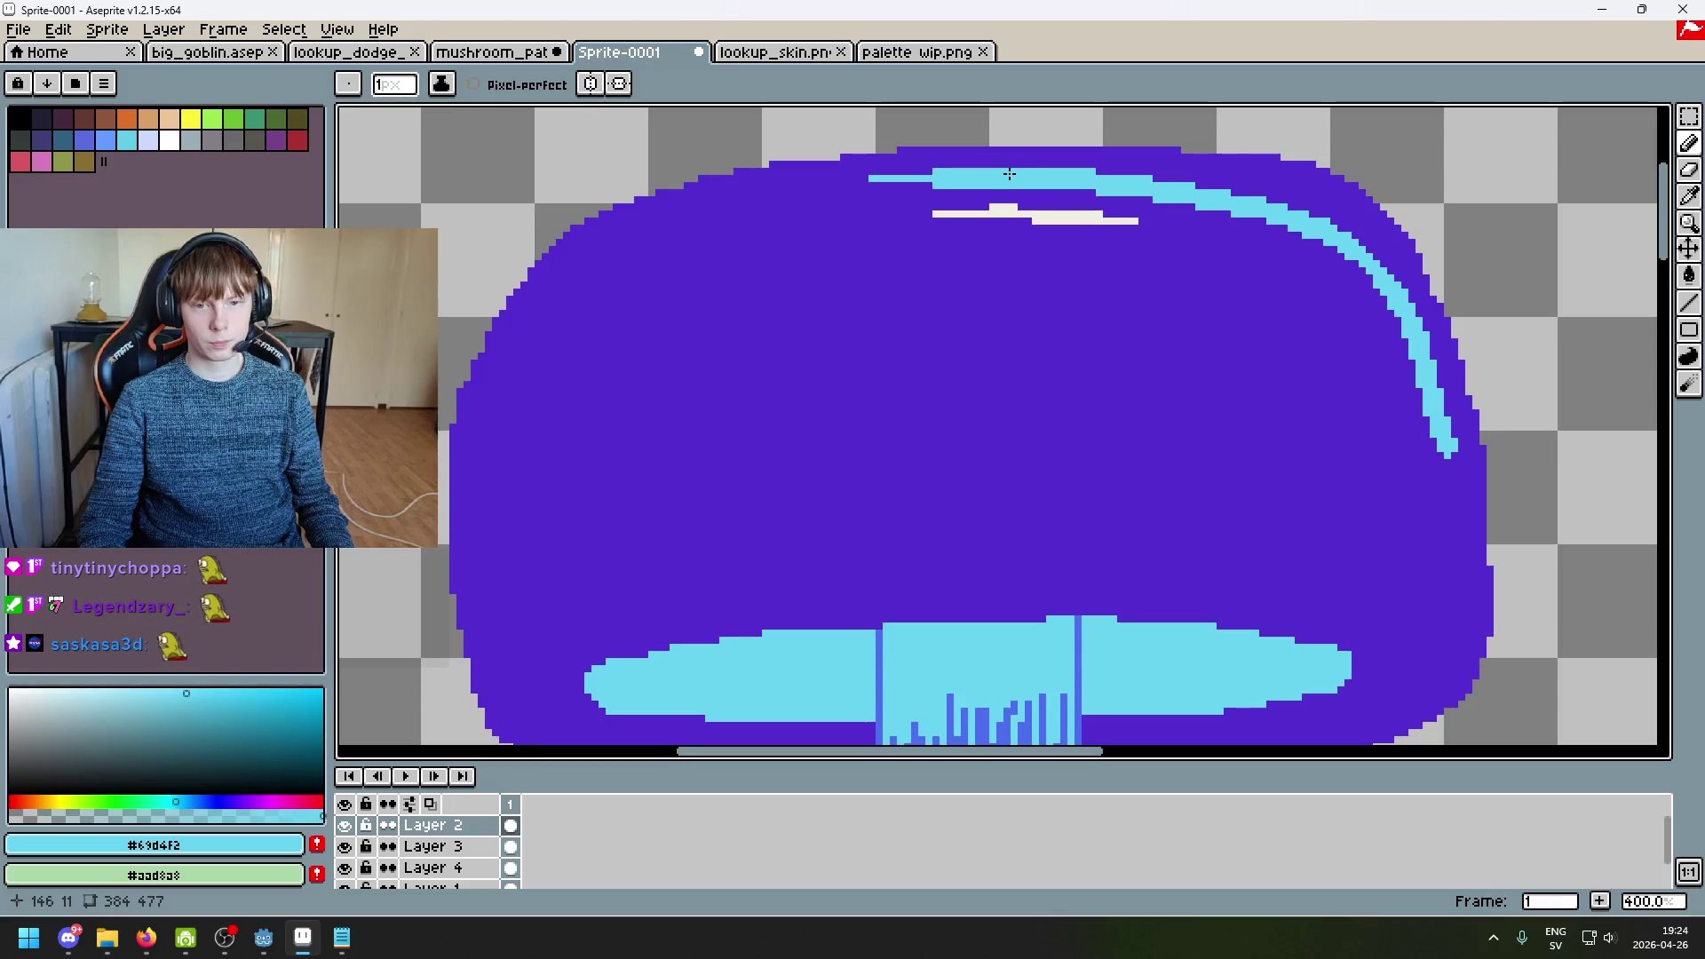
{"action": "key", "text": "ctrl"}
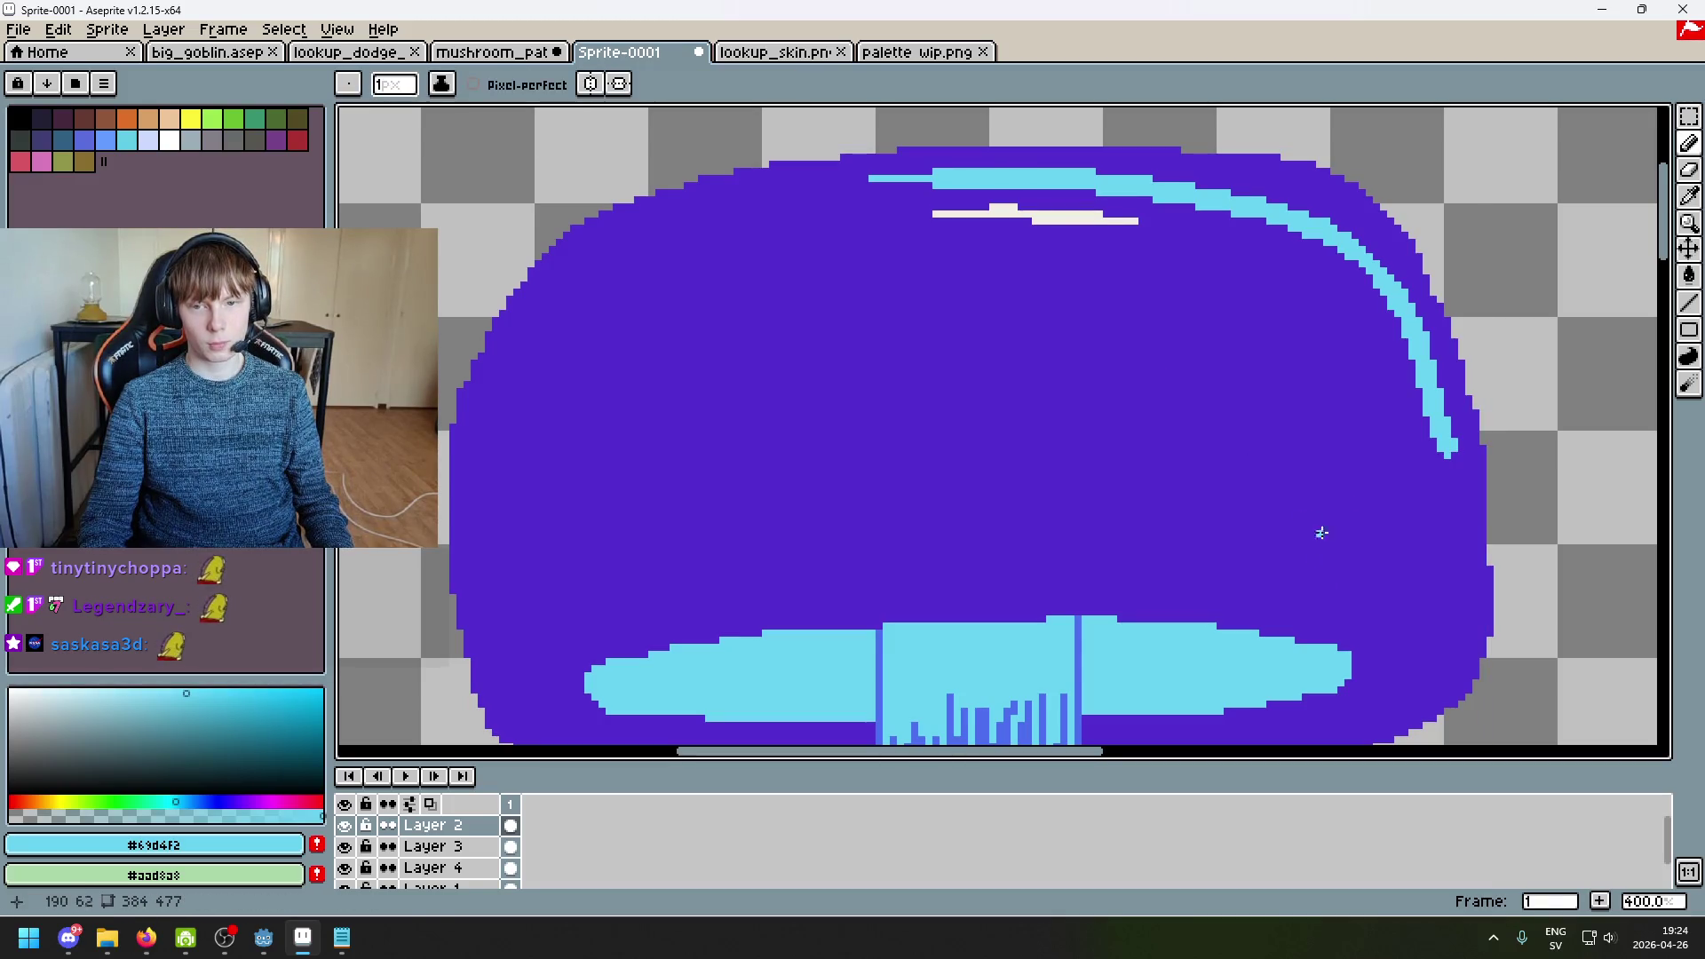
{"action": "scroll", "coordinate": [1424, 575], "scroll_direction": "down", "scroll_amount": 2}
{"action": "scroll", "coordinate": [1289, 482], "scroll_direction": "up", "scroll_amount": 1}
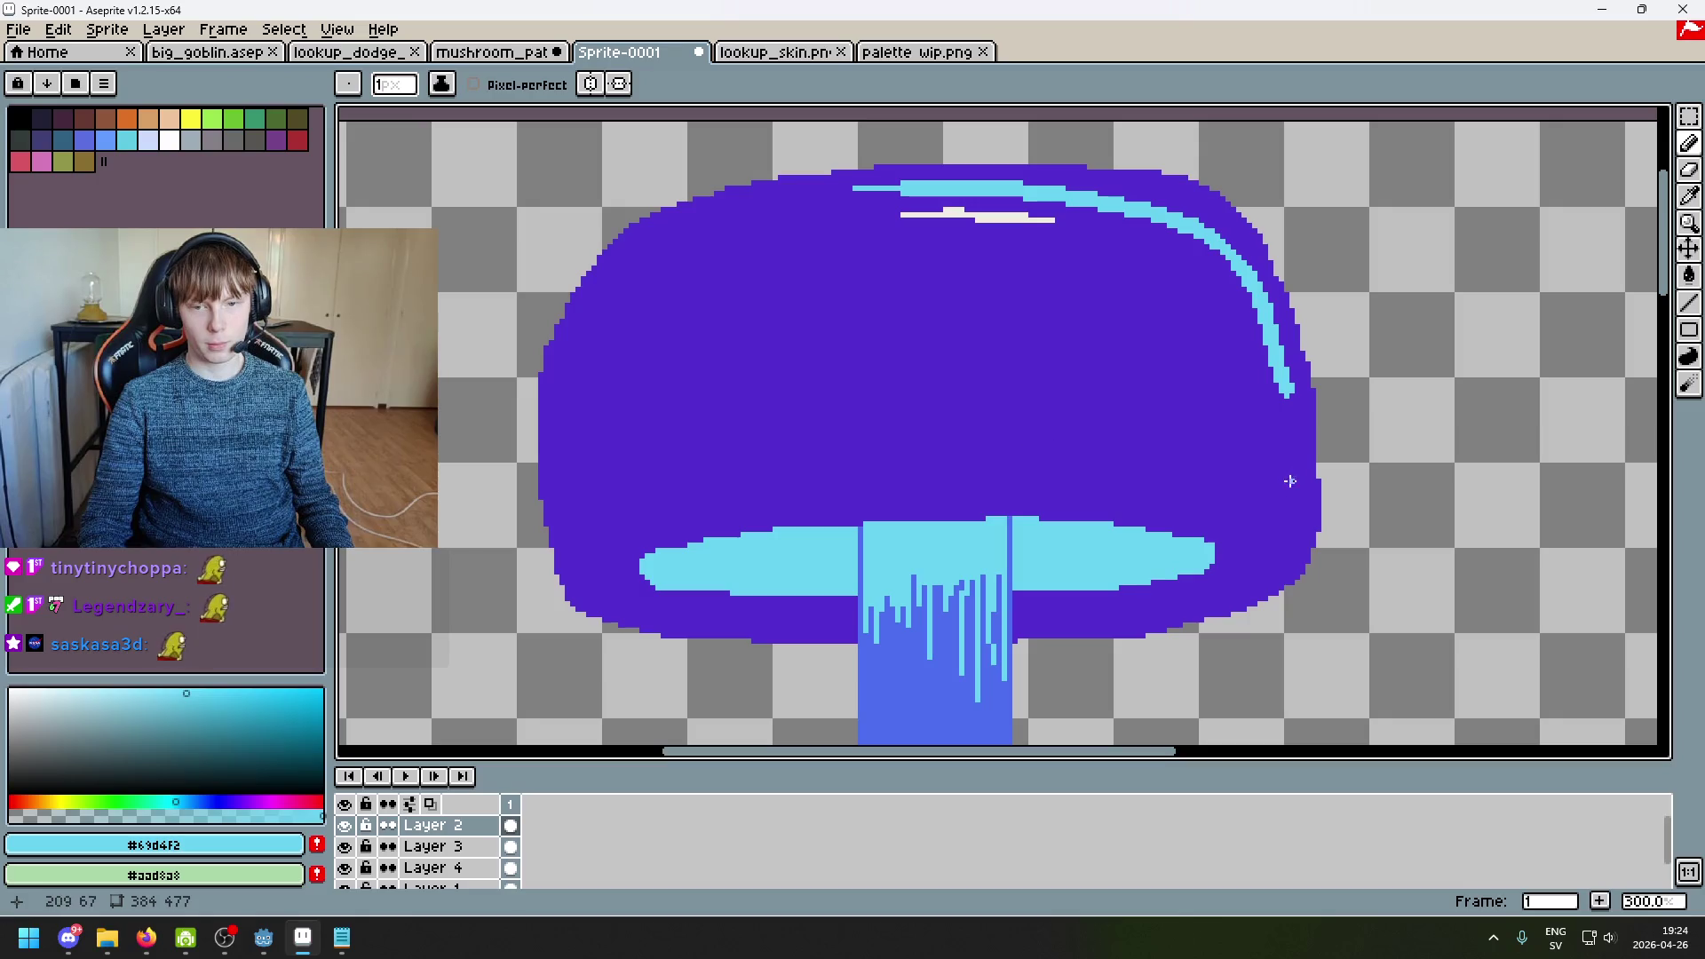
{"action": "scroll", "coordinate": [1065, 395], "scroll_direction": "down", "scroll_amount": 1}
{"action": "scroll", "coordinate": [986, 387], "scroll_direction": "up", "scroll_amount": 1}
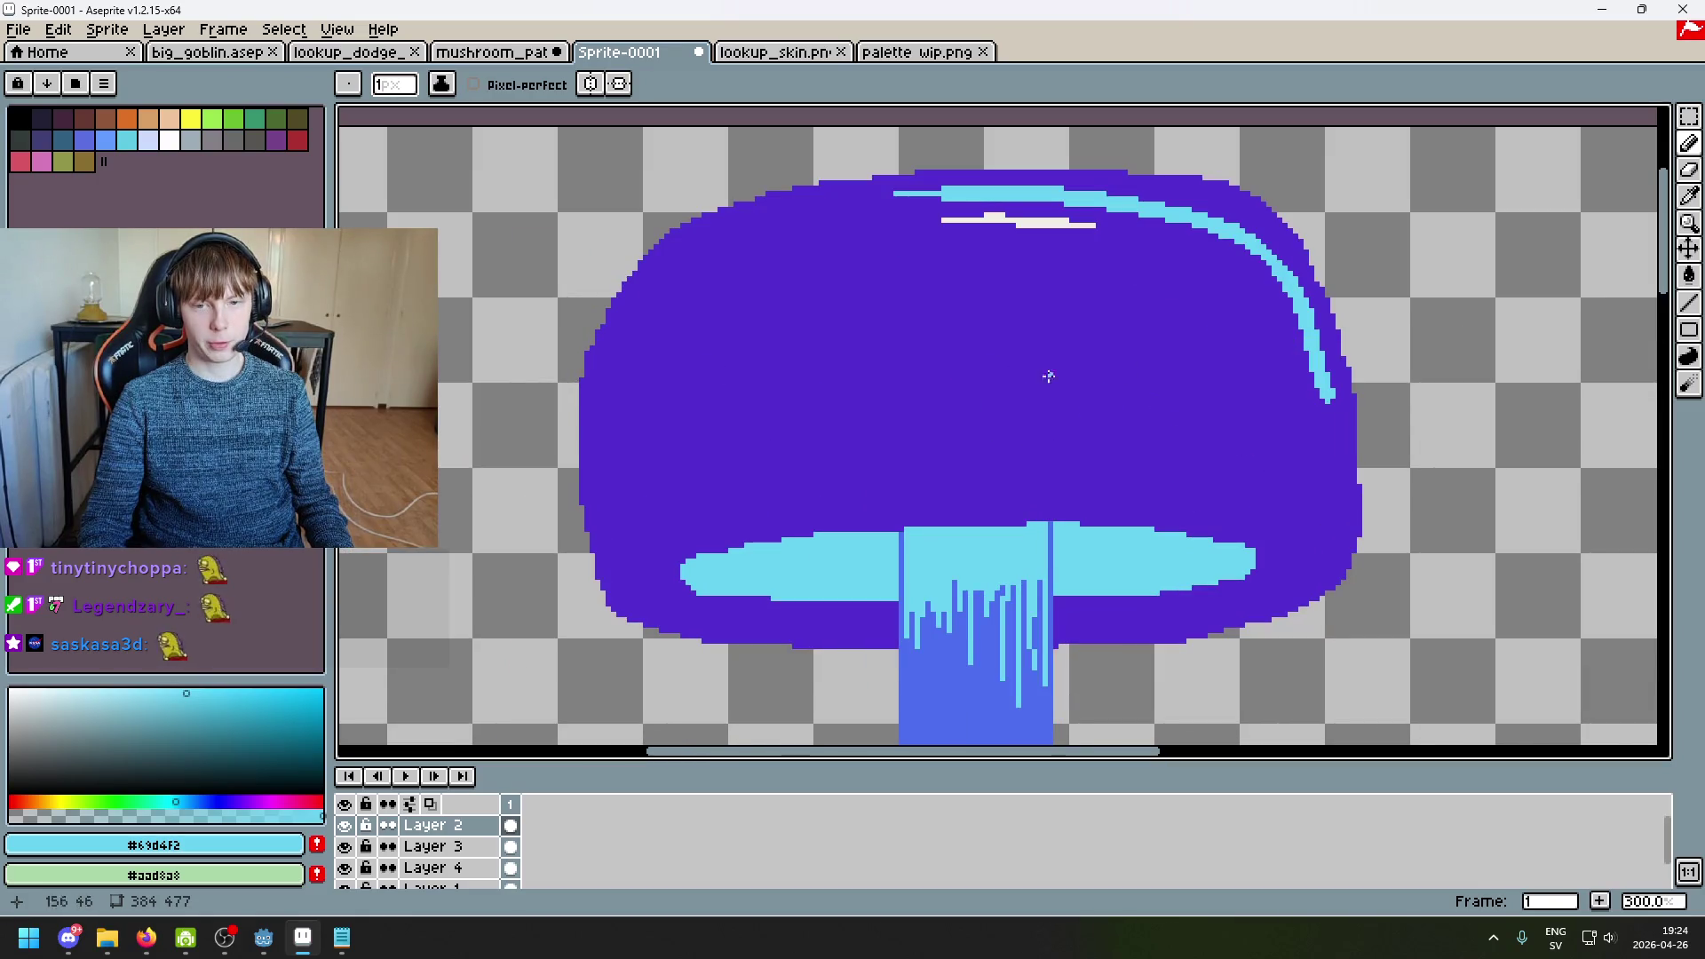
Step: Draw a wavy cyan rim line across the lower cap and a short vertical cyan edge highlight
{"action": "scroll", "coordinate": [942, 462], "scroll_direction": "up", "scroll_amount": 3}
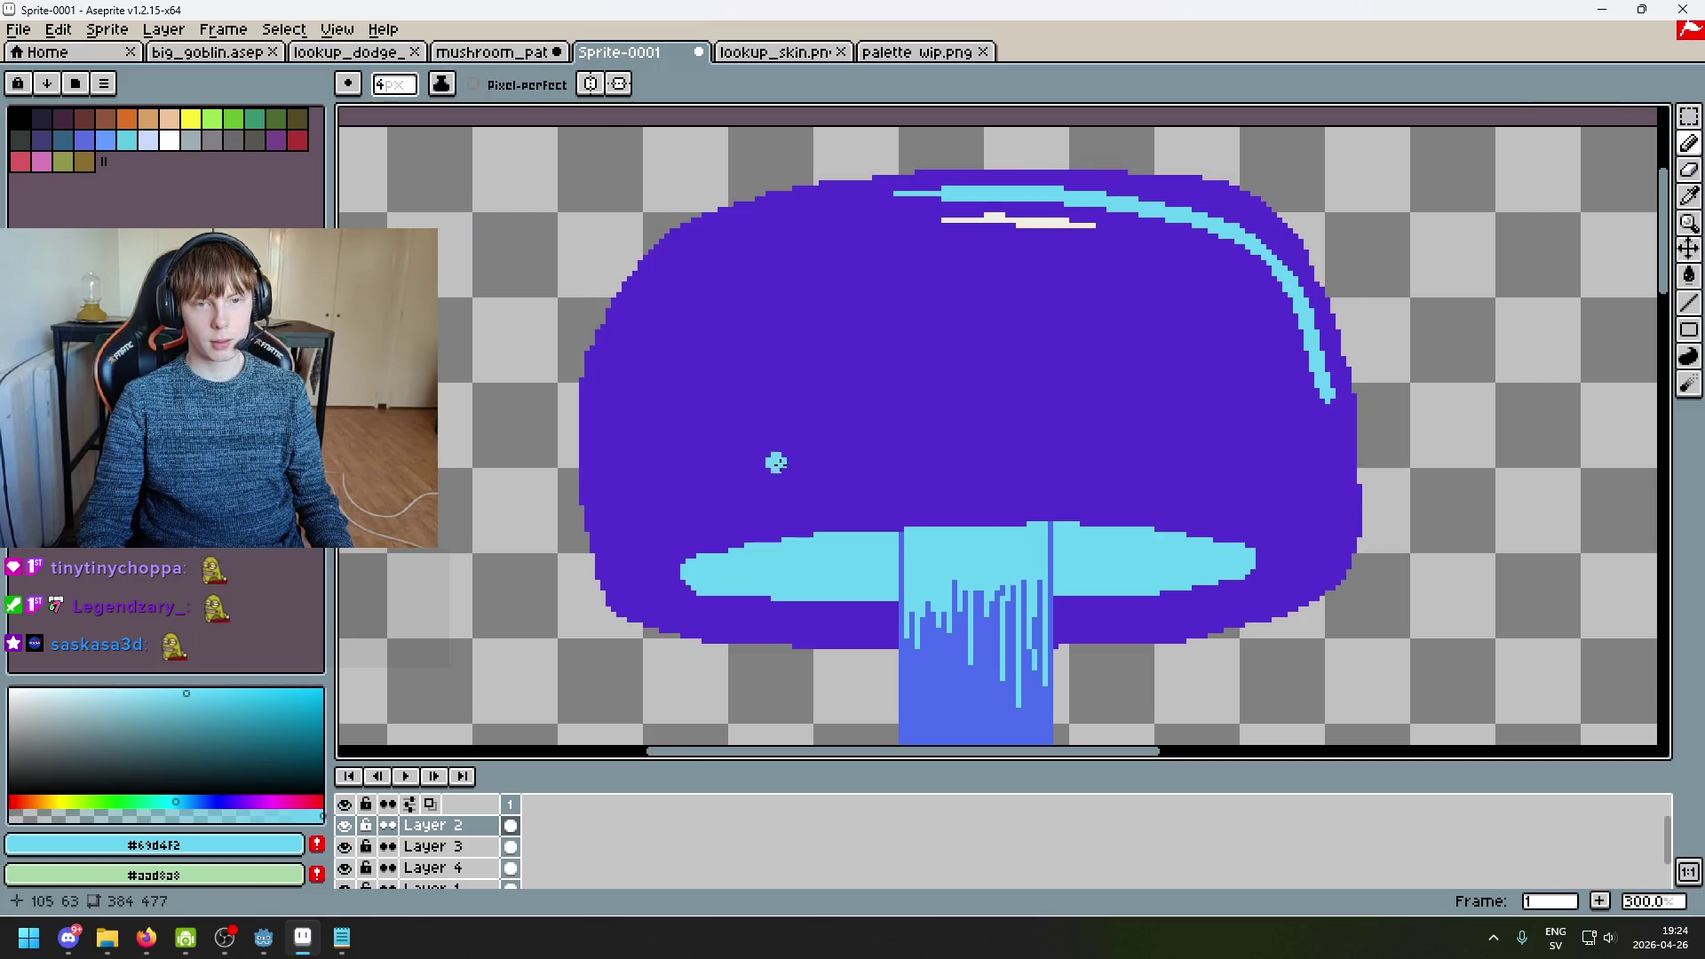
{"action": "left_click_drag", "start_coordinate": [779, 486], "coordinate": [1256, 516]}
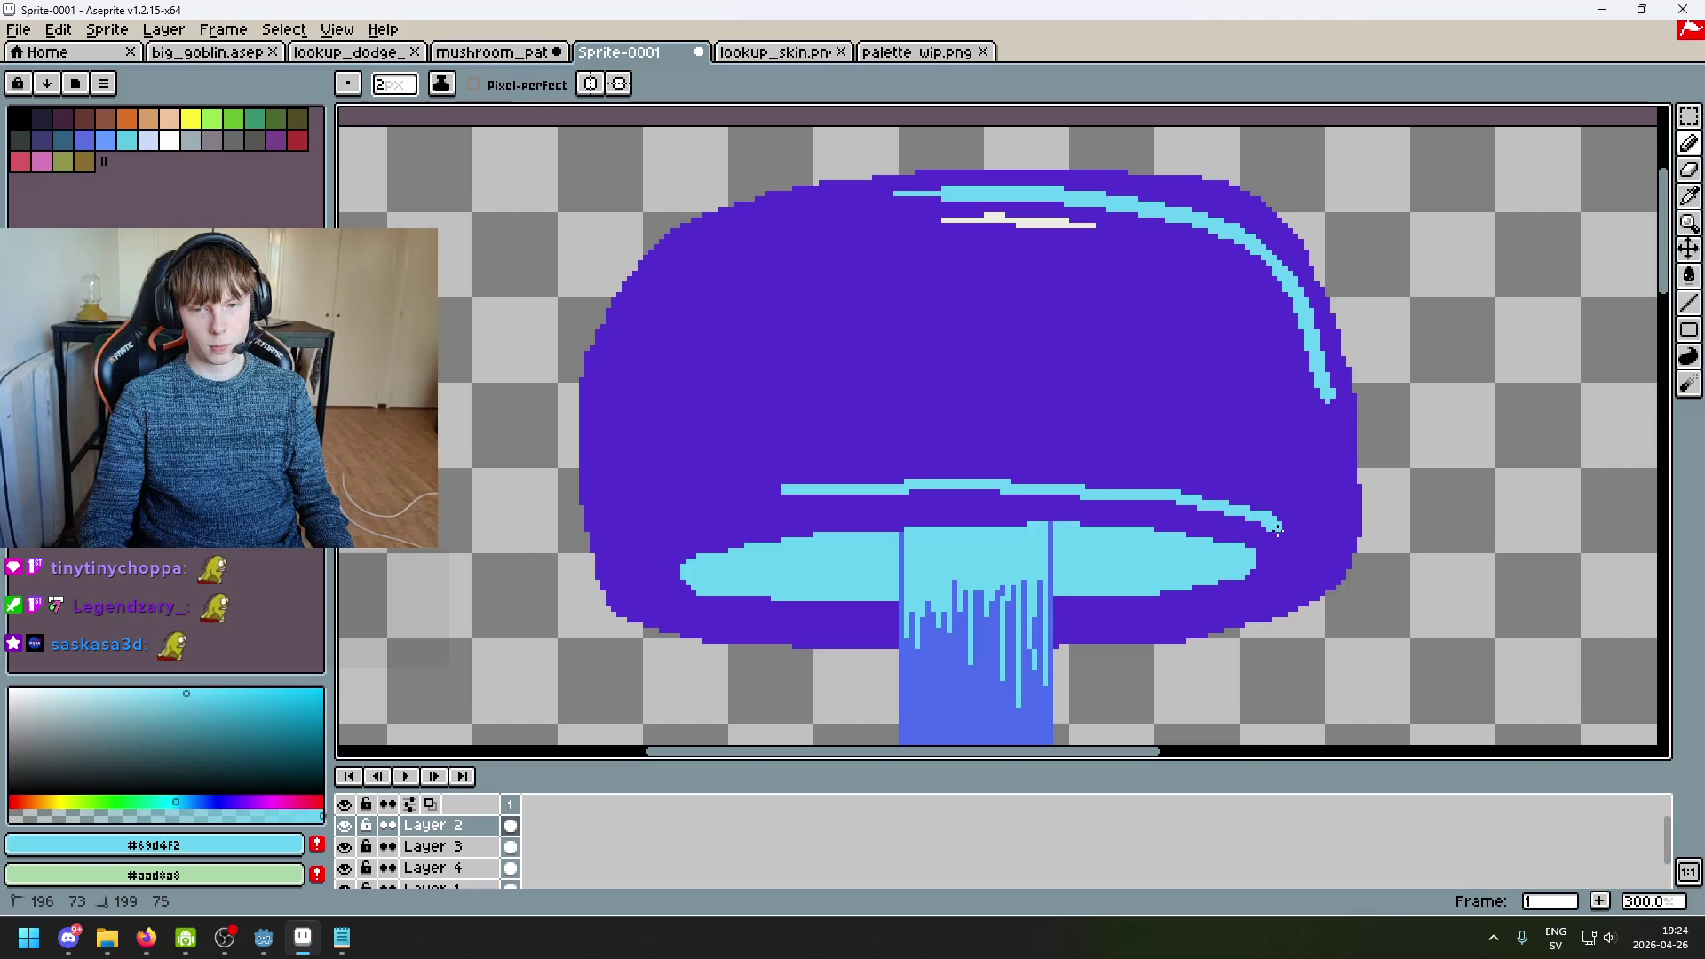
{"action": "scroll", "coordinate": [1279, 533], "scroll_direction": "down", "scroll_amount": 2}
{"action": "mouse_move", "coordinate": [1272, 374]}
{"action": "left_mouse_down"}
{"action": "mouse_move", "coordinate": [1212, 415]}
{"action": "mouse_move", "coordinate": [1260, 423]}
{"action": "left_mouse_up"}
{"action": "scroll", "coordinate": [1246, 477], "scroll_direction": "up", "scroll_amount": 1}
{"action": "scroll", "coordinate": [1247, 476], "scroll_direction": "up", "scroll_amount": 1}
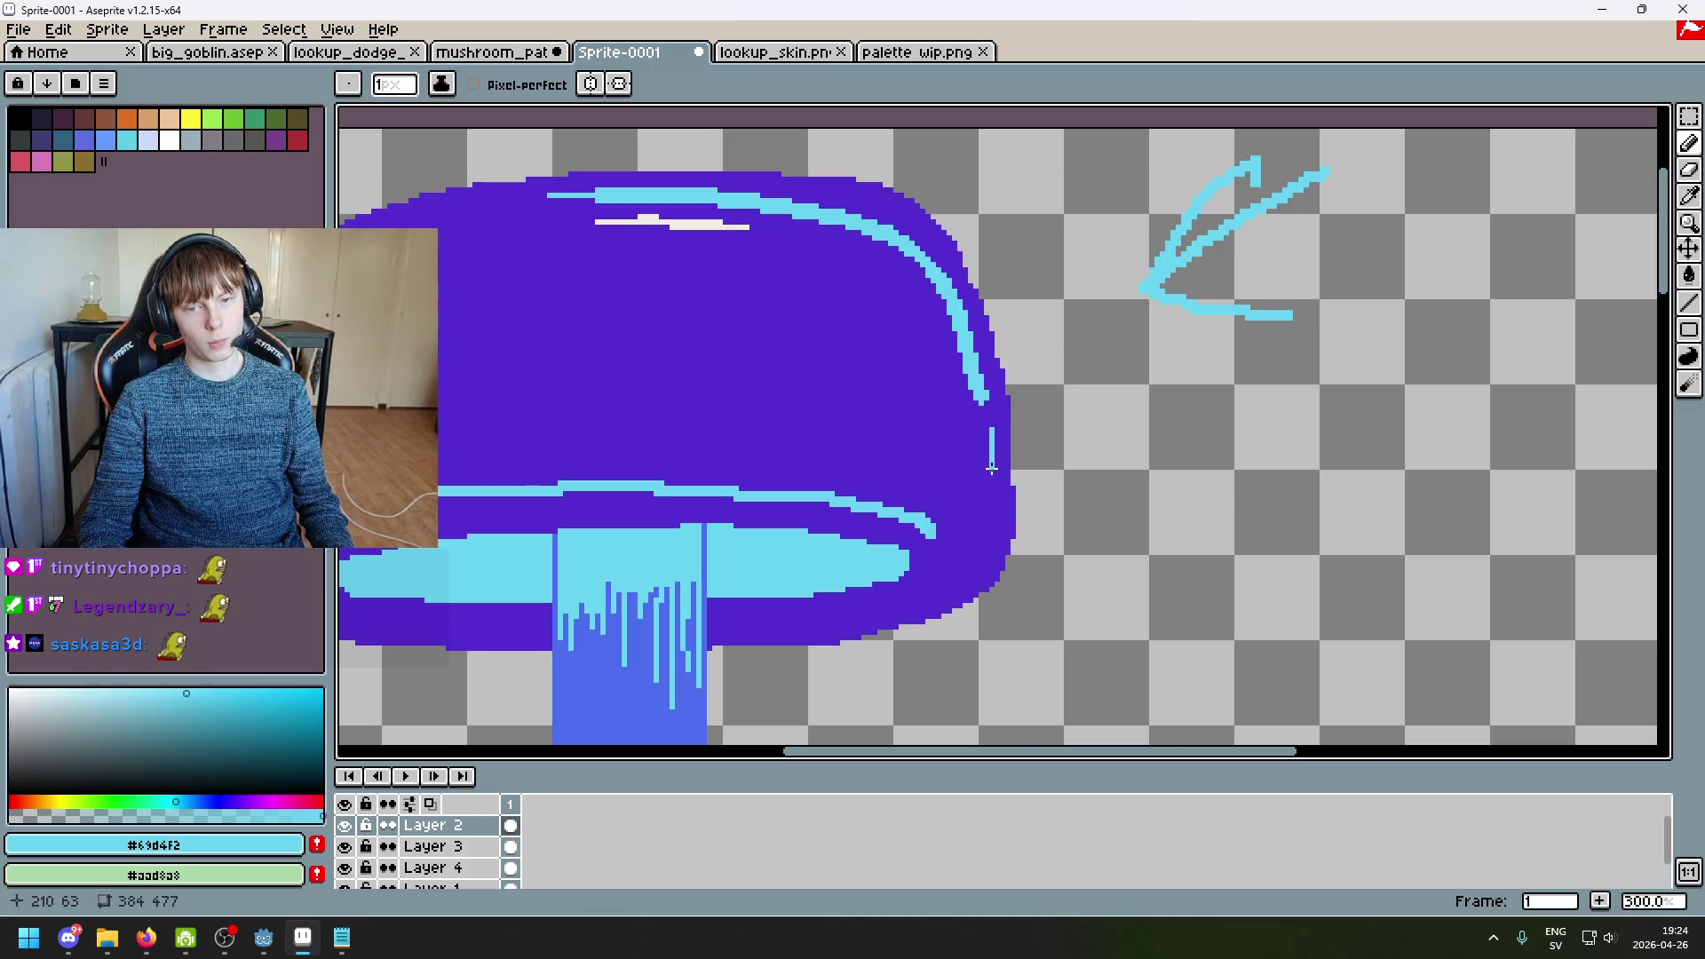
{"action": "key", "text": "ctrl+z"}
{"action": "left_click_drag", "start_coordinate": [988, 423], "coordinate": [989, 470]}
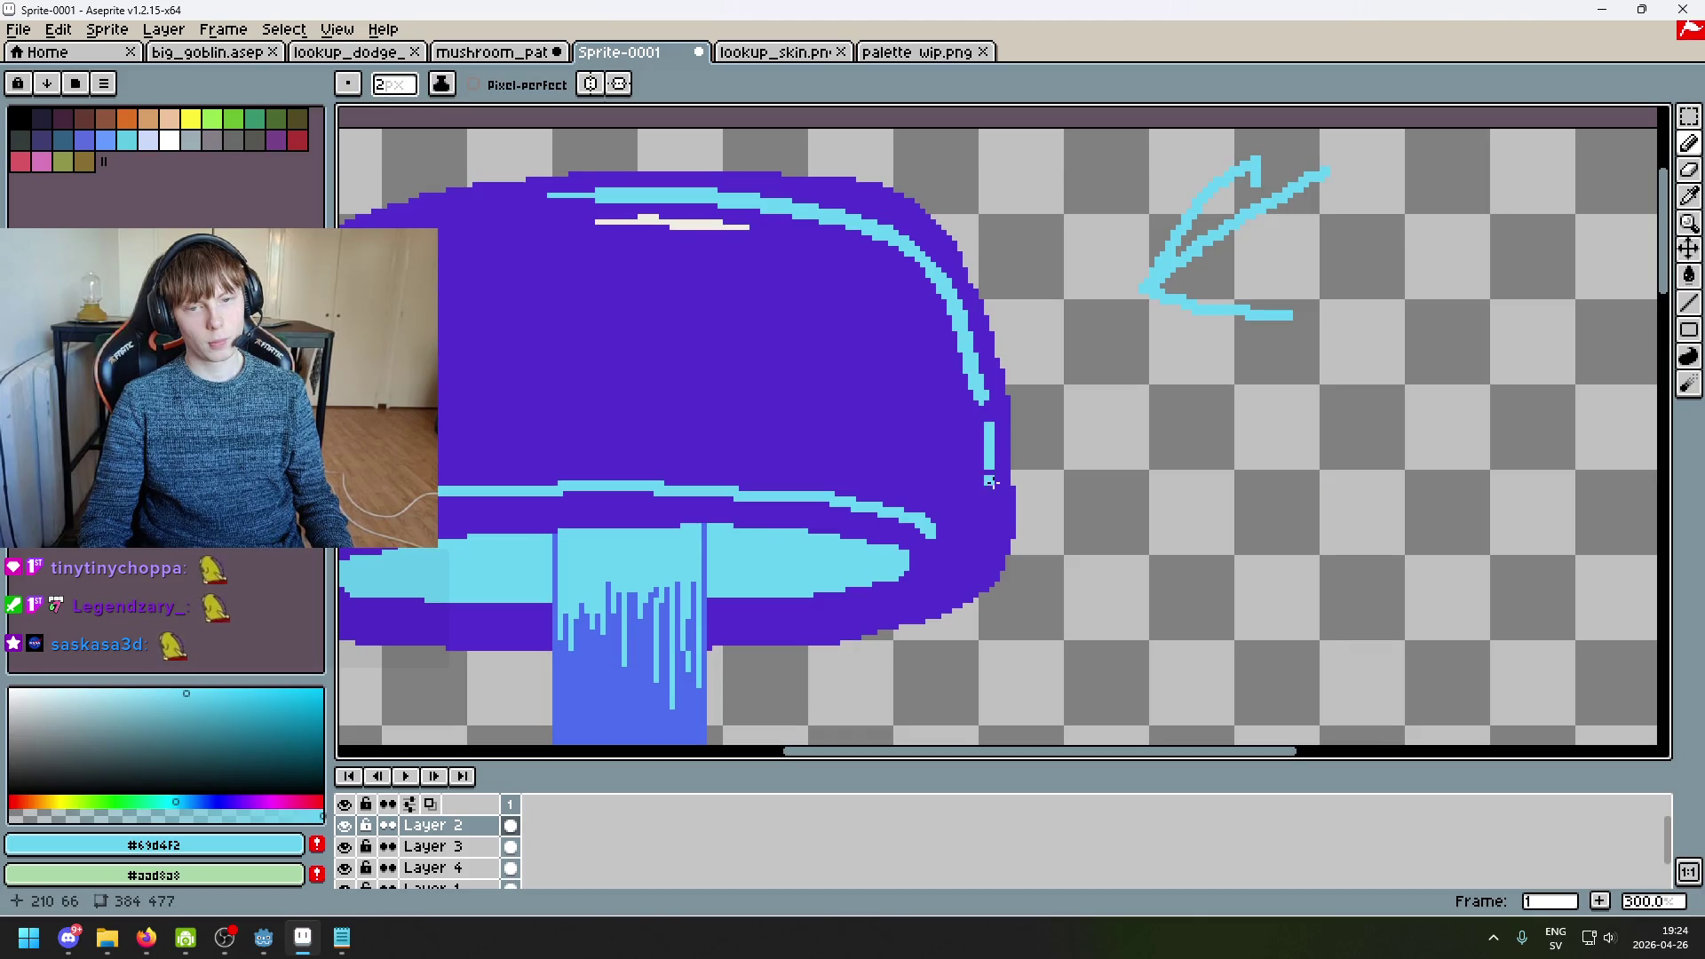
{"action": "scroll", "coordinate": [989, 507], "scroll_direction": "down", "scroll_amount": 3}
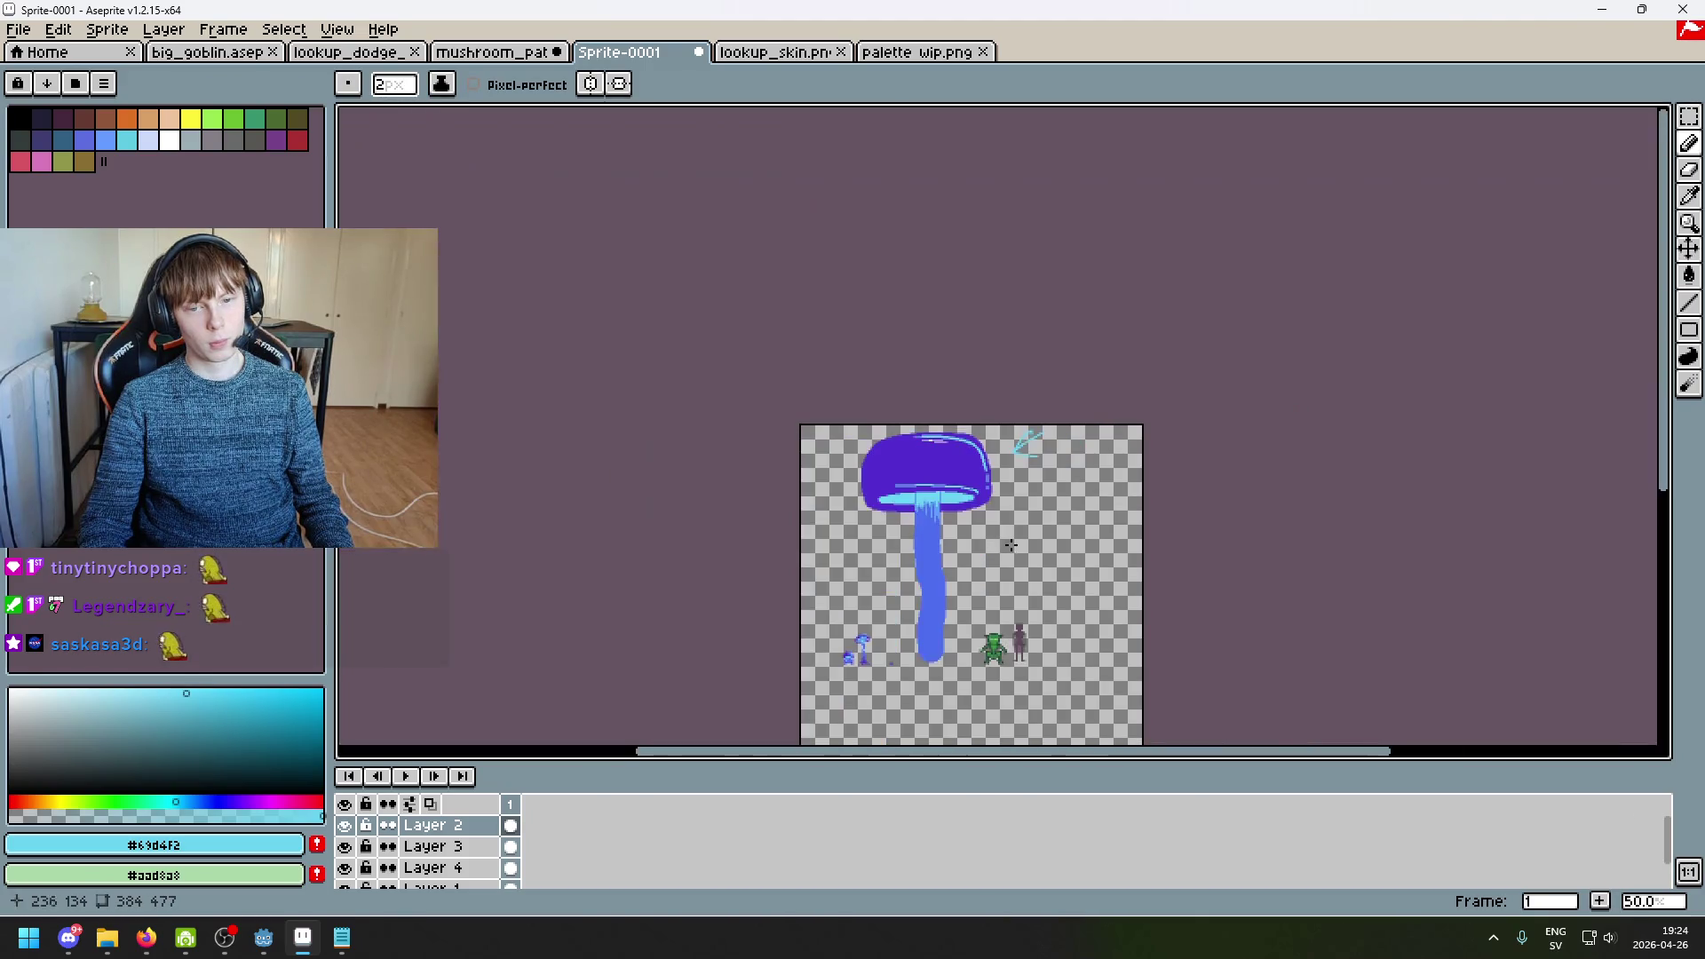
{"action": "scroll", "coordinate": [976, 533], "scroll_direction": "up", "scroll_amount": 1}
{"action": "scroll", "coordinate": [974, 499], "scroll_direction": "up", "scroll_amount": 2}
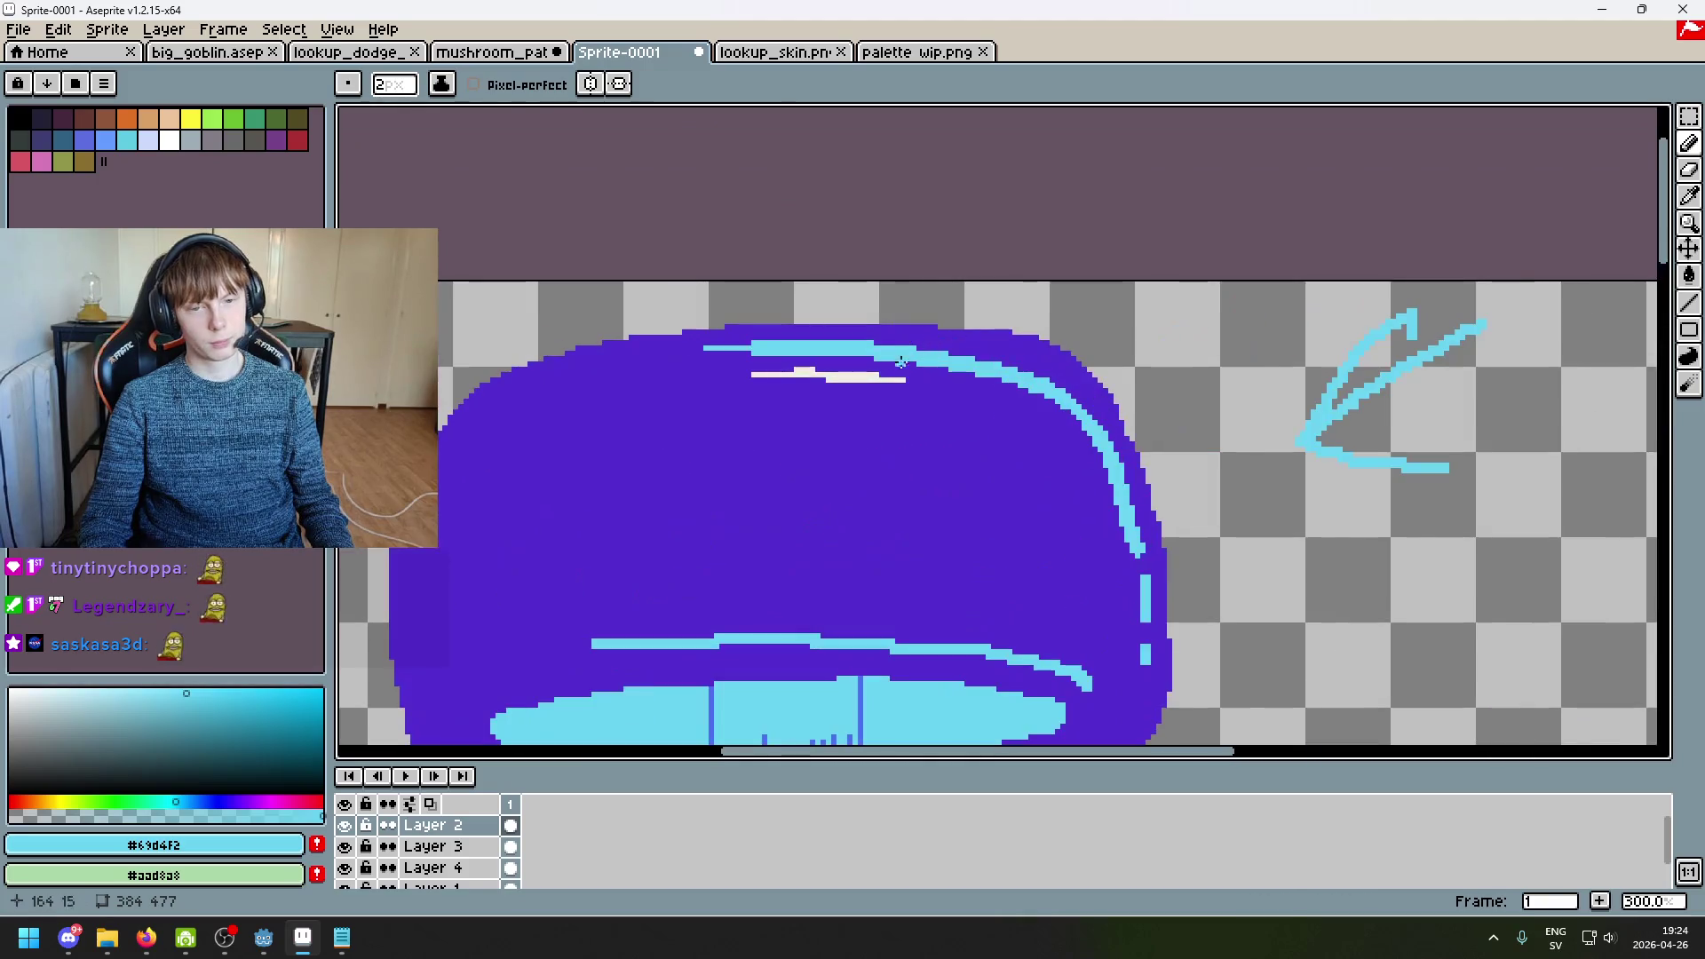
Step: Try a 1-pixel pale shine stroke on the cap, then undo it
{"action": "left_click", "coordinate": [892, 378], "text": "alt"}
{"action": "key", "text": "minus"}
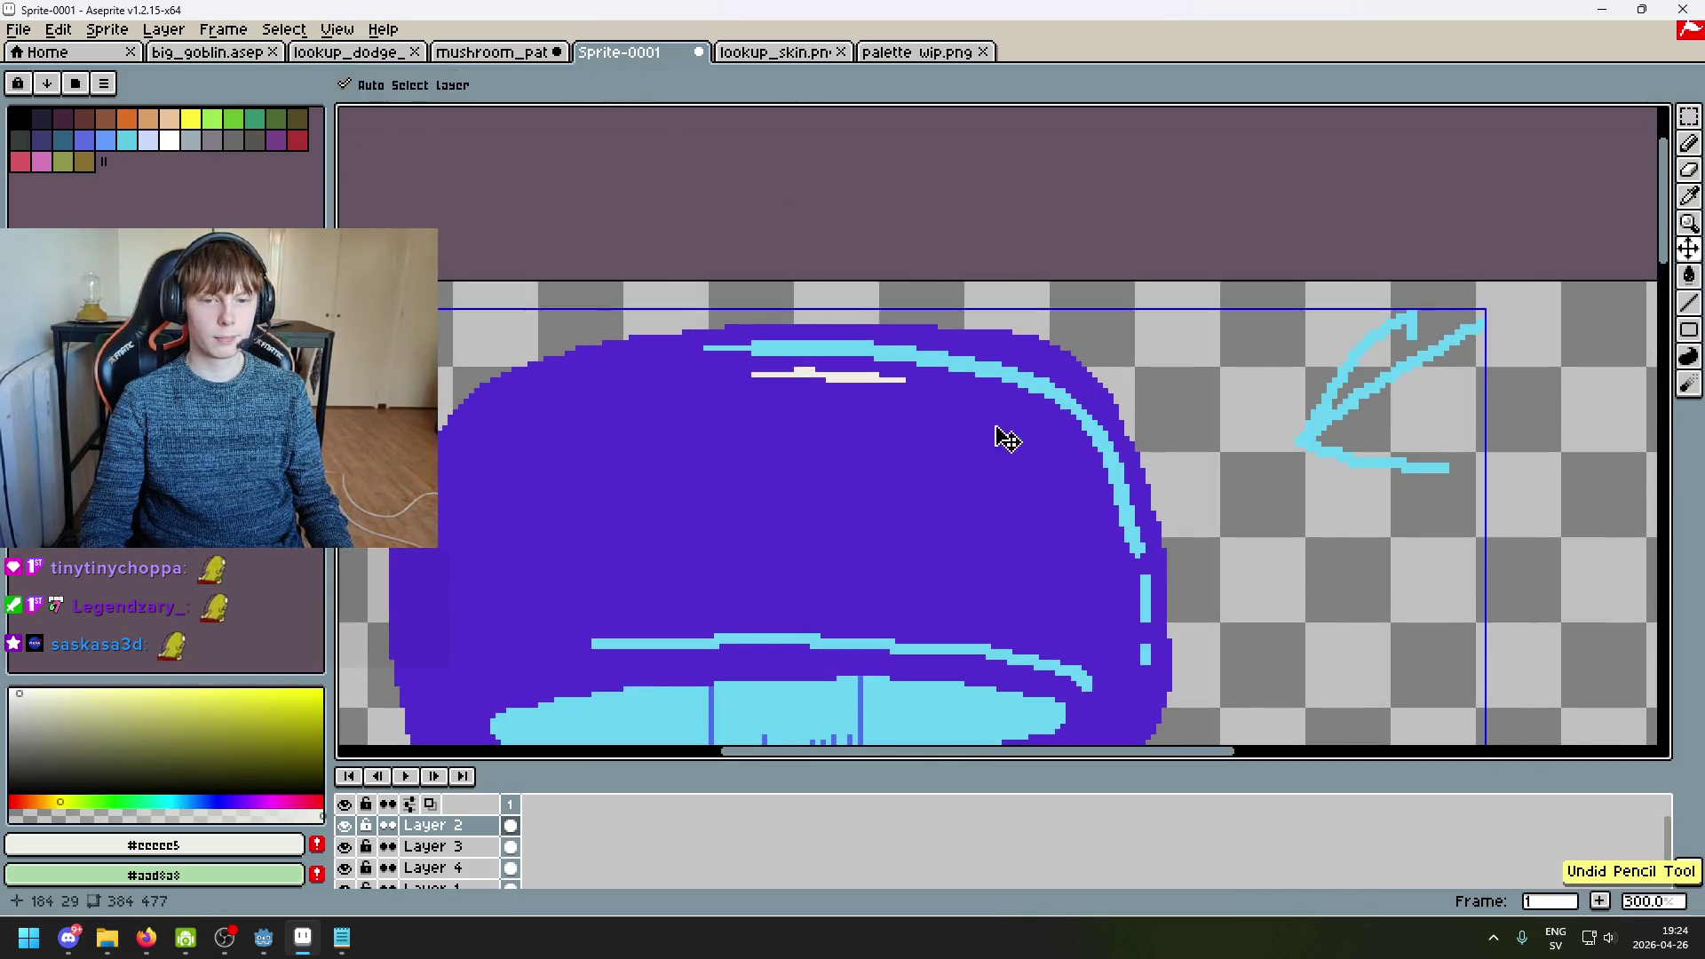
{"action": "mouse_move", "coordinate": [981, 395]}
{"action": "left_mouse_down"}
{"action": "mouse_move", "coordinate": [1054, 444]}
{"action": "mouse_move", "coordinate": [1179, 293]}
{"action": "left_mouse_up"}
{"action": "key", "text": "ctrl+z"}
Step: Extend the cyan rim line further left, then pick the purple #532ecf cap colour
{"action": "left_click_drag", "start_coordinate": [1033, 467], "coordinate": [1025, 486]}
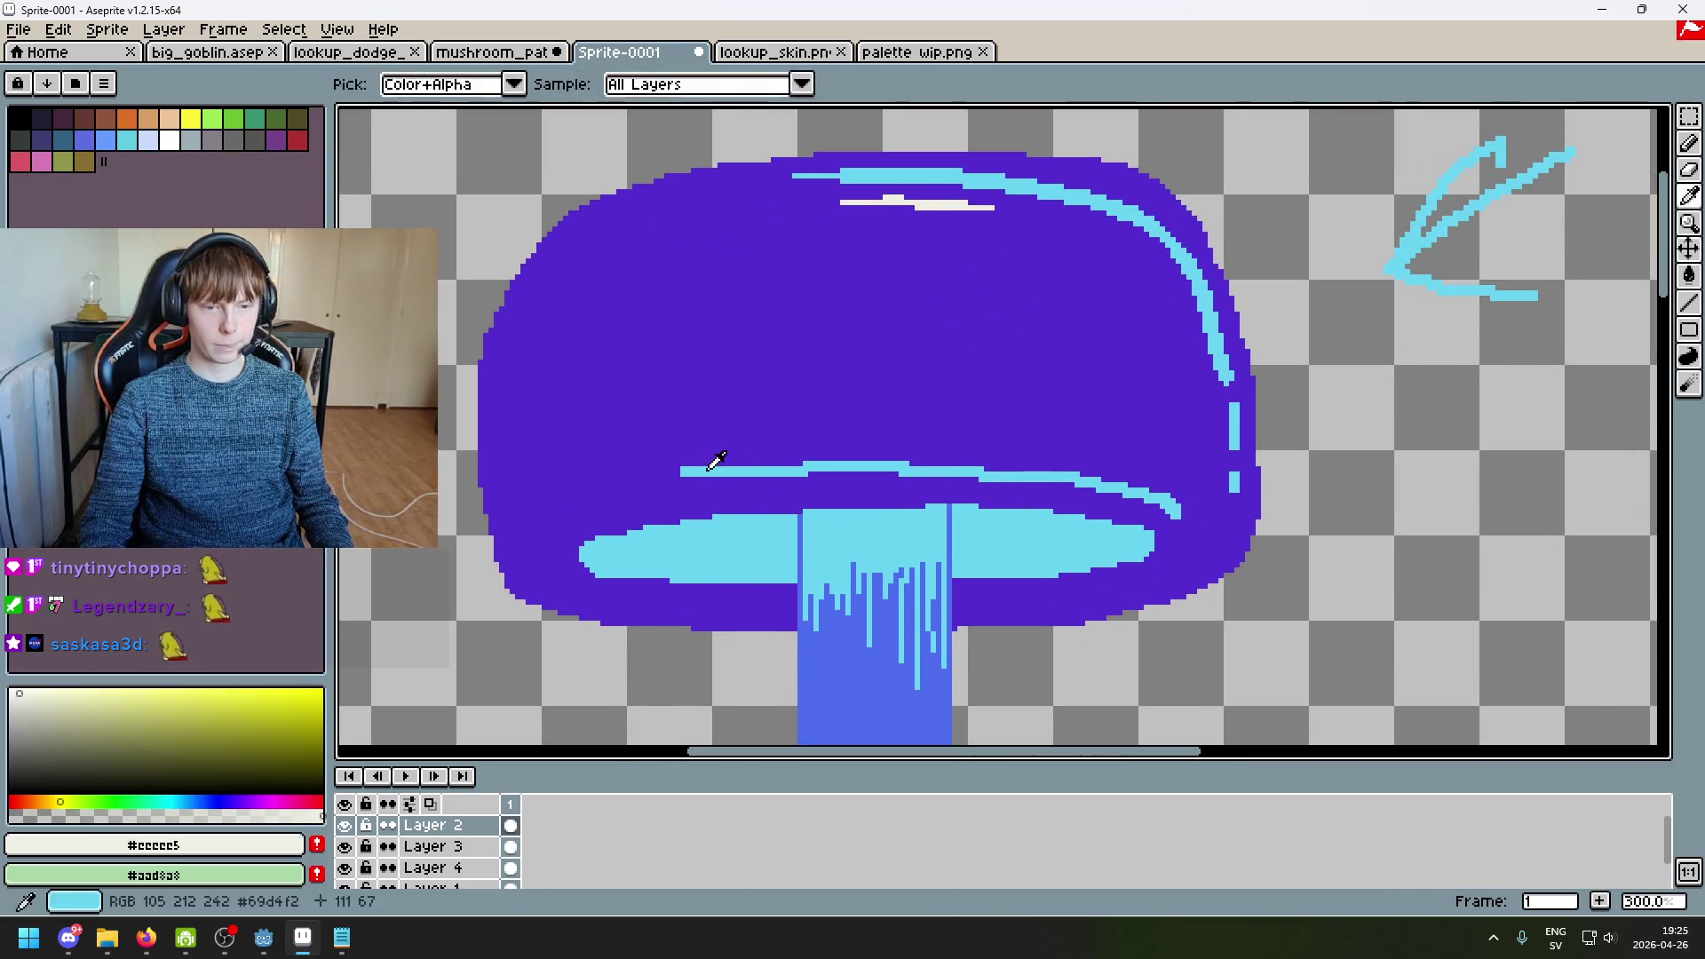
{"action": "left_click", "coordinate": [710, 469], "text": "alt"}
{"action": "left_click_drag", "start_coordinate": [680, 489], "coordinate": [643, 489]}
{"action": "left_click", "coordinate": [702, 448], "text": "alt"}
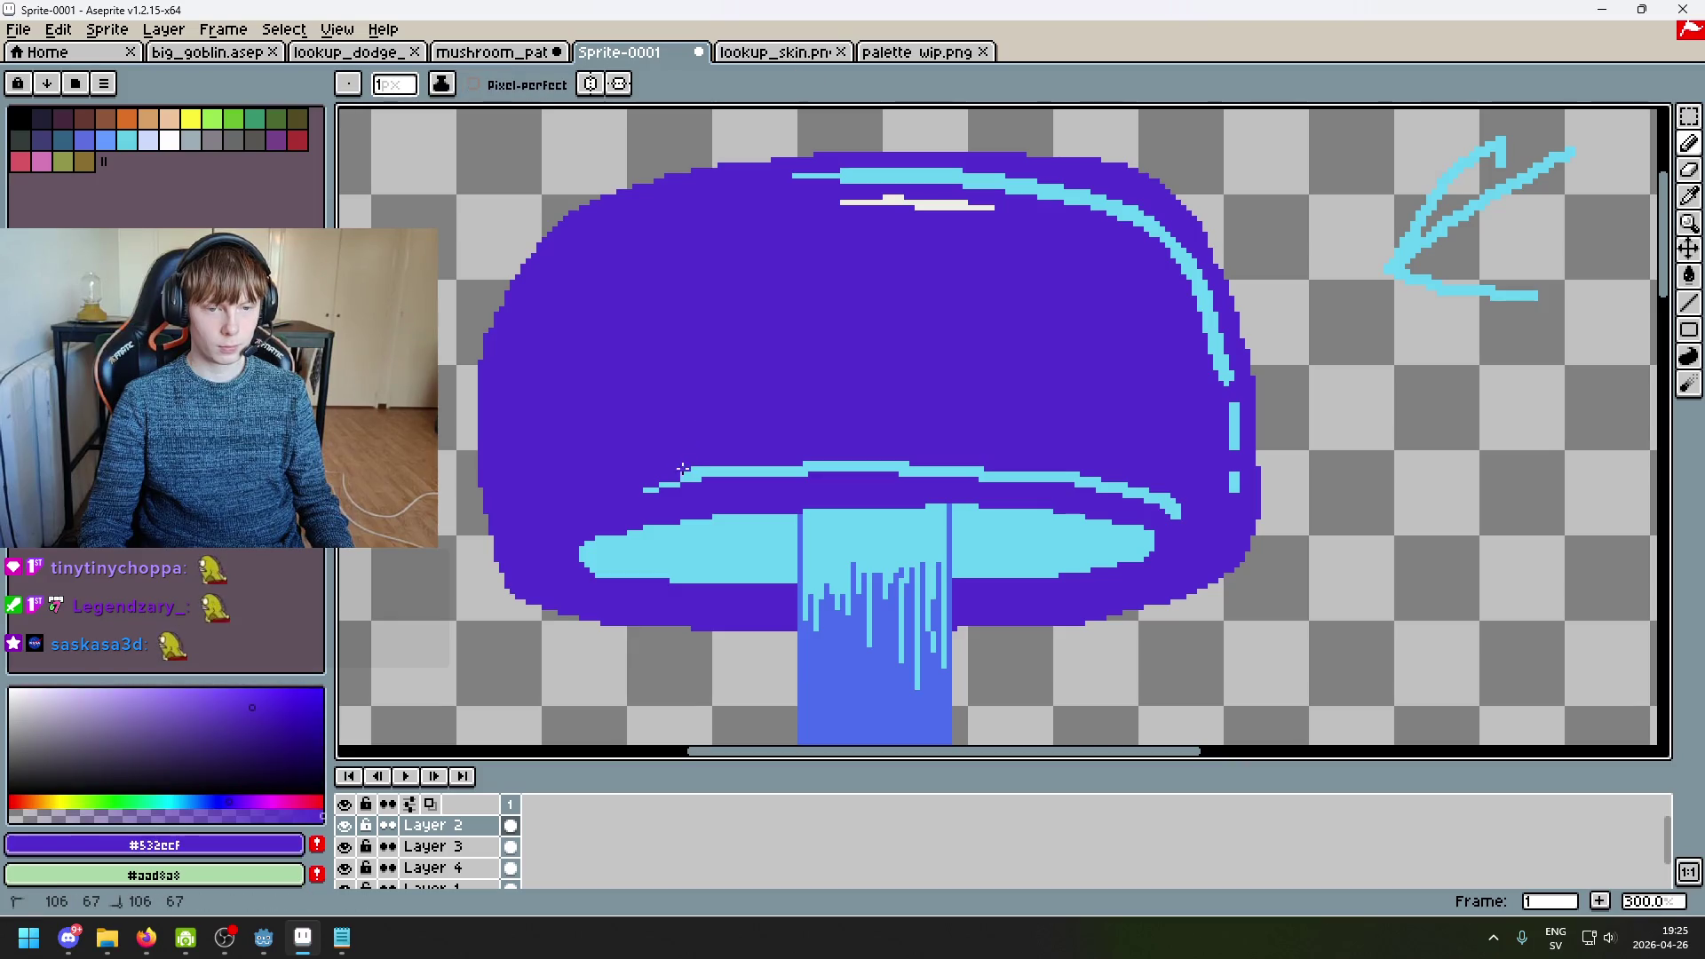
{"action": "scroll", "coordinate": [716, 467], "scroll_direction": "down", "scroll_amount": 3}
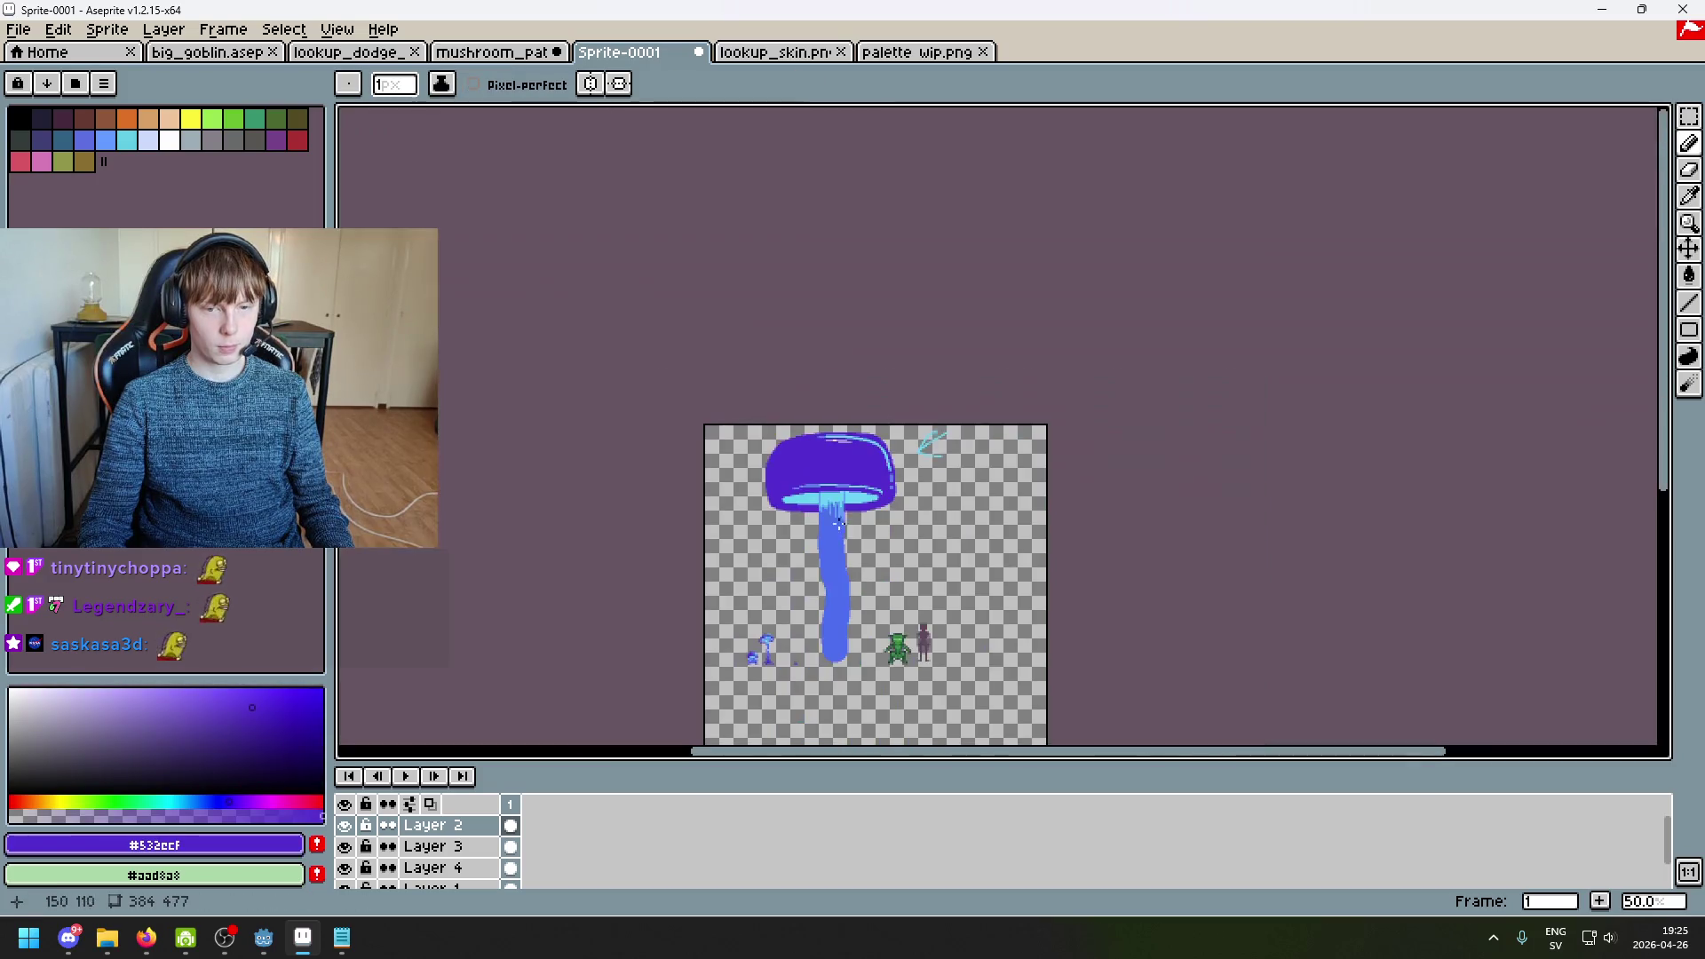
{"action": "scroll", "coordinate": [851, 531], "scroll_direction": "up", "scroll_amount": 1}
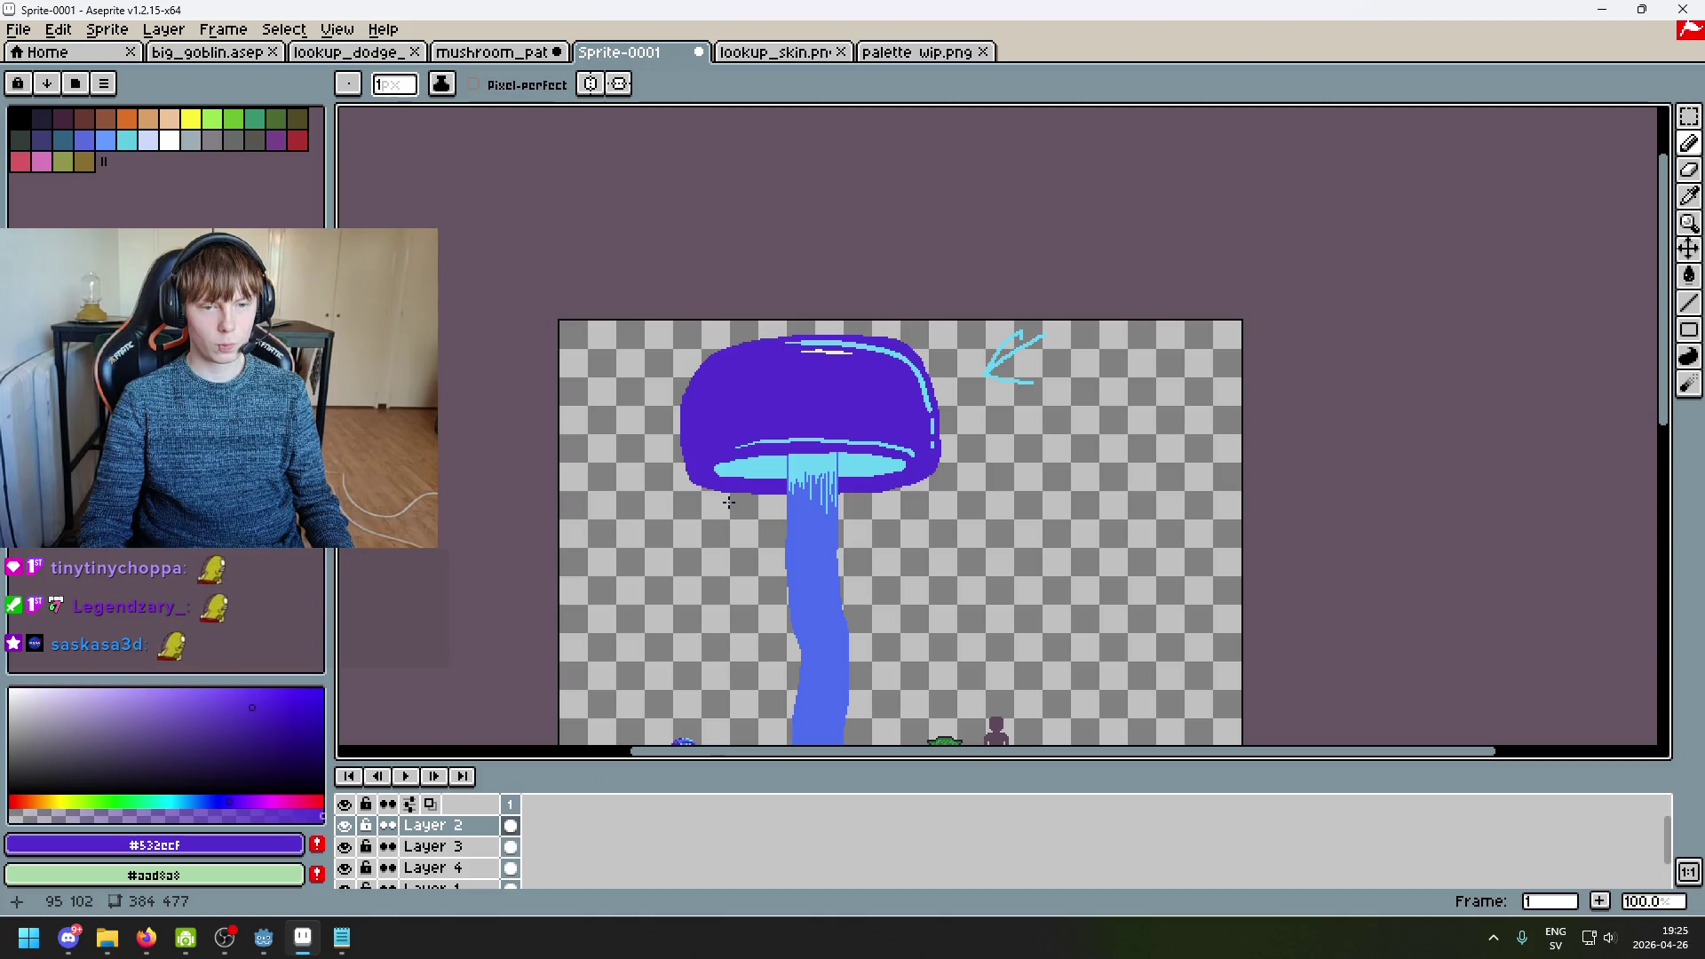
Step: Glance at the lookup_skin, palette wip and mushroom_path tabs, sample blue #4c6dee, and return to the sprite
{"action": "scroll", "coordinate": [801, 384], "scroll_direction": "down", "scroll_amount": 1}
{"action": "scroll", "coordinate": [785, 359], "scroll_direction": "up", "scroll_amount": 2}
{"action": "left_click", "coordinate": [791, 57]}
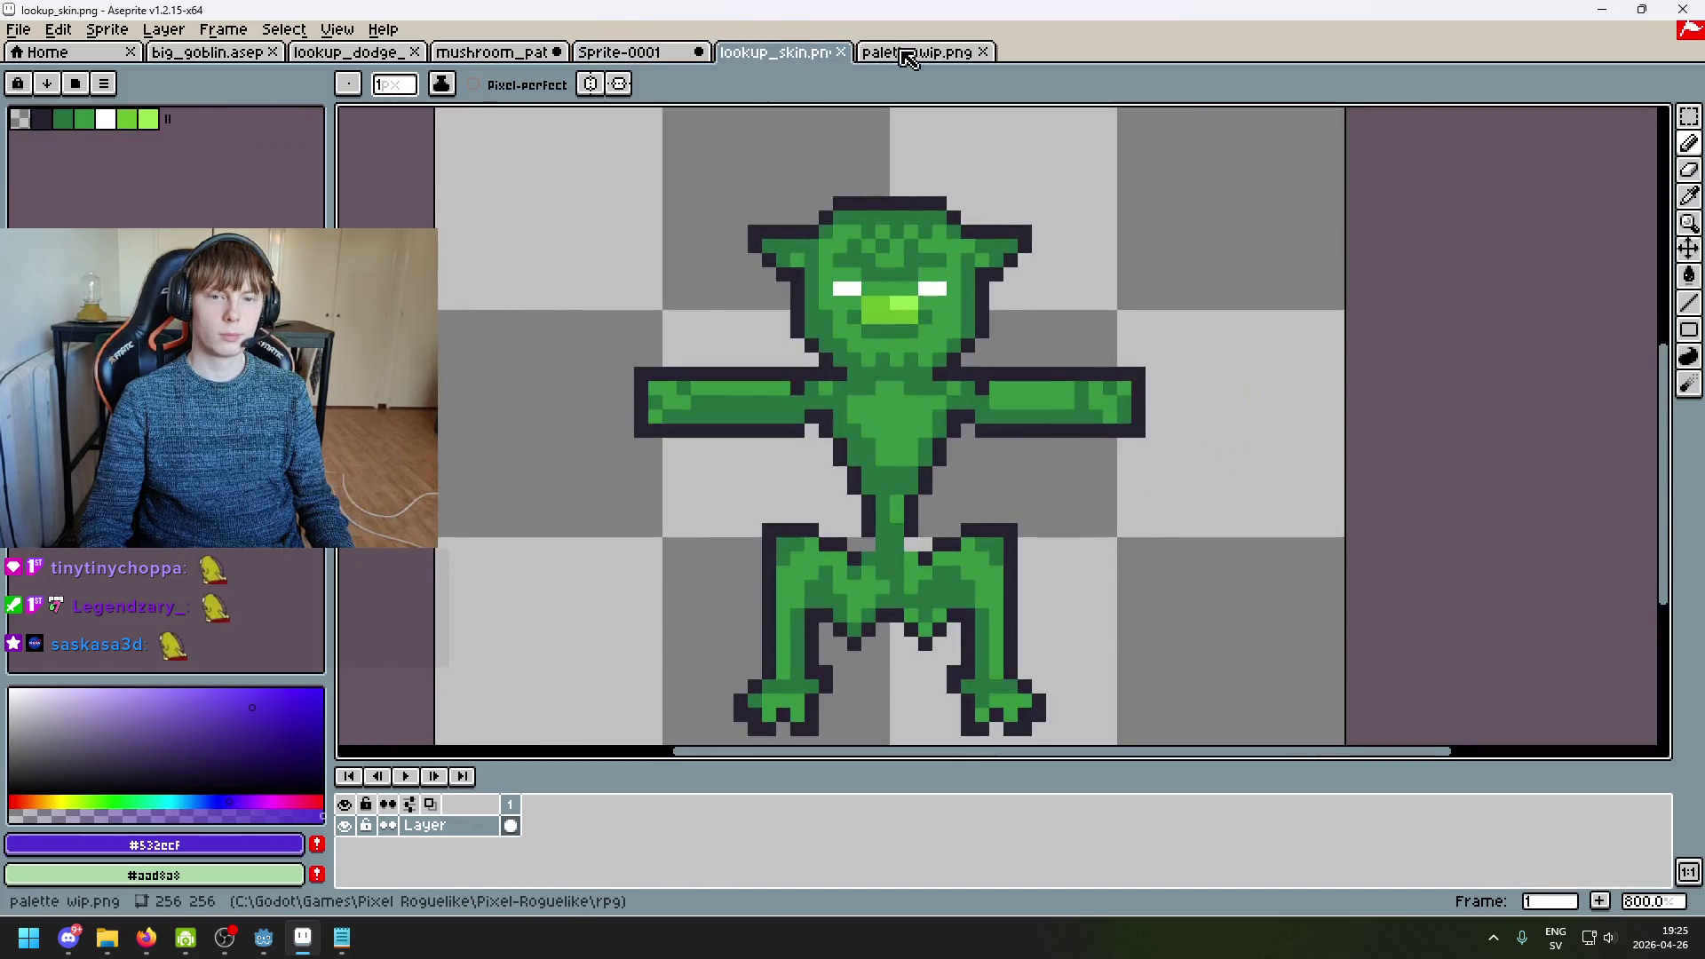
{"action": "left_click", "coordinate": [906, 55]}
{"action": "left_click", "coordinate": [503, 55]}
{"action": "scroll", "coordinate": [1044, 245], "scroll_direction": "up", "scroll_amount": 1}
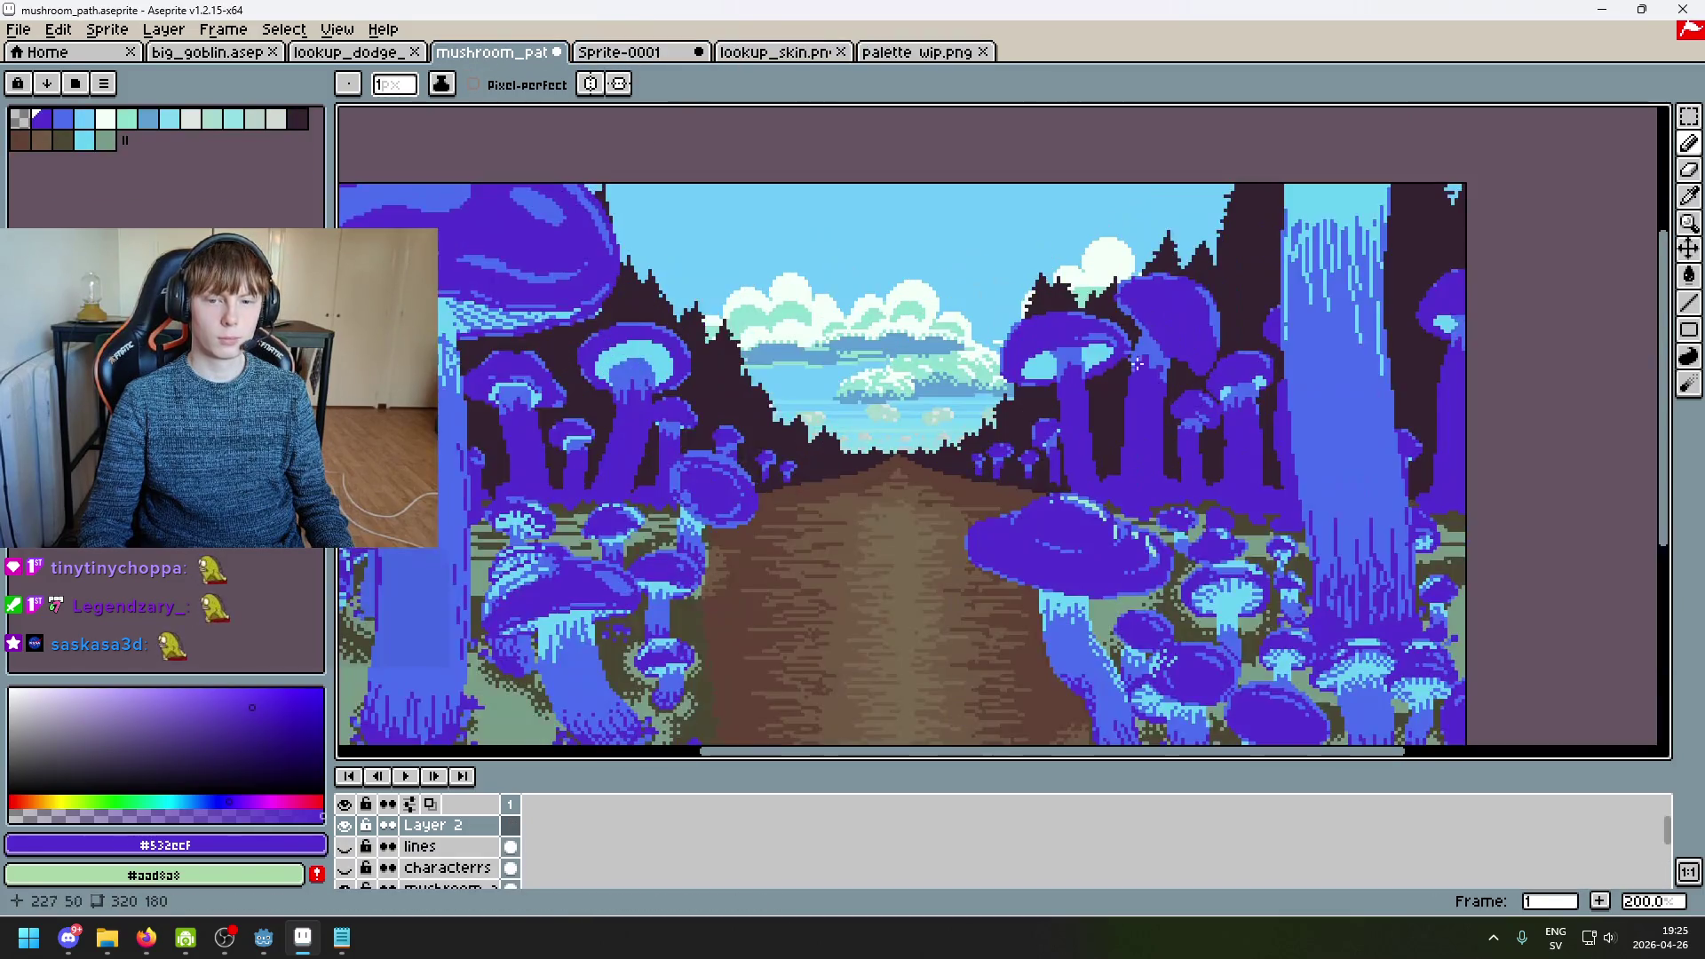
{"action": "mouse_move", "coordinate": [834, 363]}
{"action": "left_mouse_down"}
{"action": "mouse_move", "coordinate": [869, 343]}
{"action": "mouse_move", "coordinate": [909, 355]}
{"action": "left_mouse_up"}
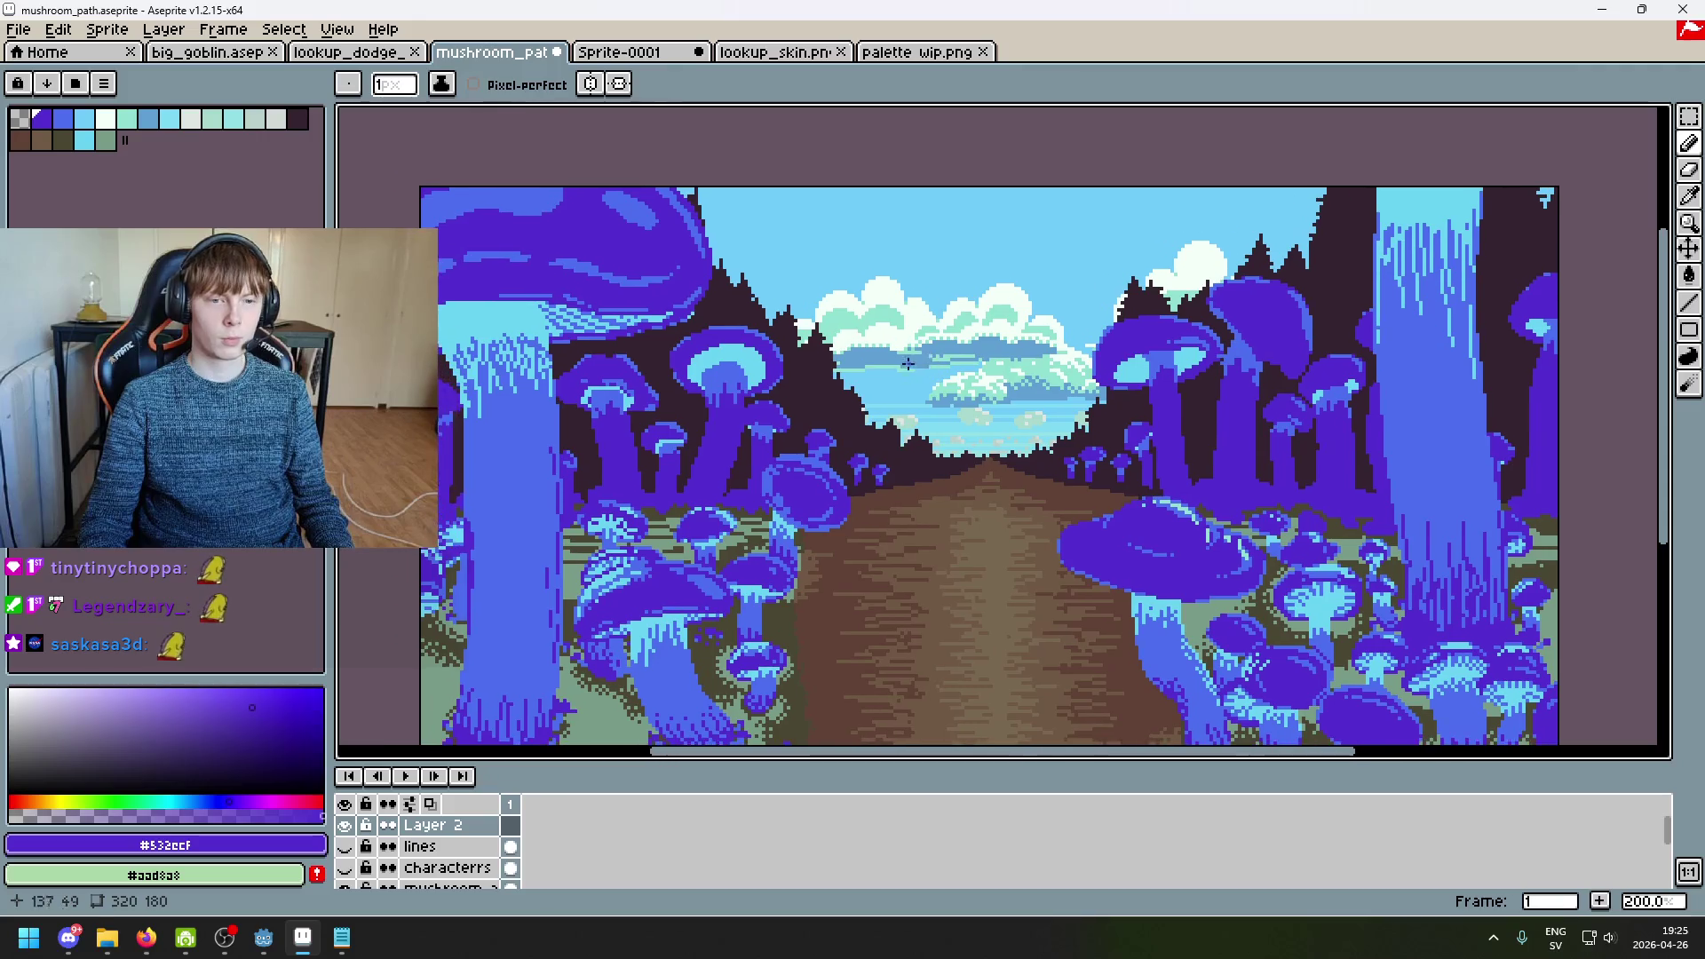
{"action": "key", "text": "i"}
{"action": "left_click", "coordinate": [630, 234]}
{"action": "left_click", "coordinate": [619, 51]}
Step: Switch back to the pencil, test short blue strokes, and set the brush to 2 pixels
{"action": "key", "text": "b"}
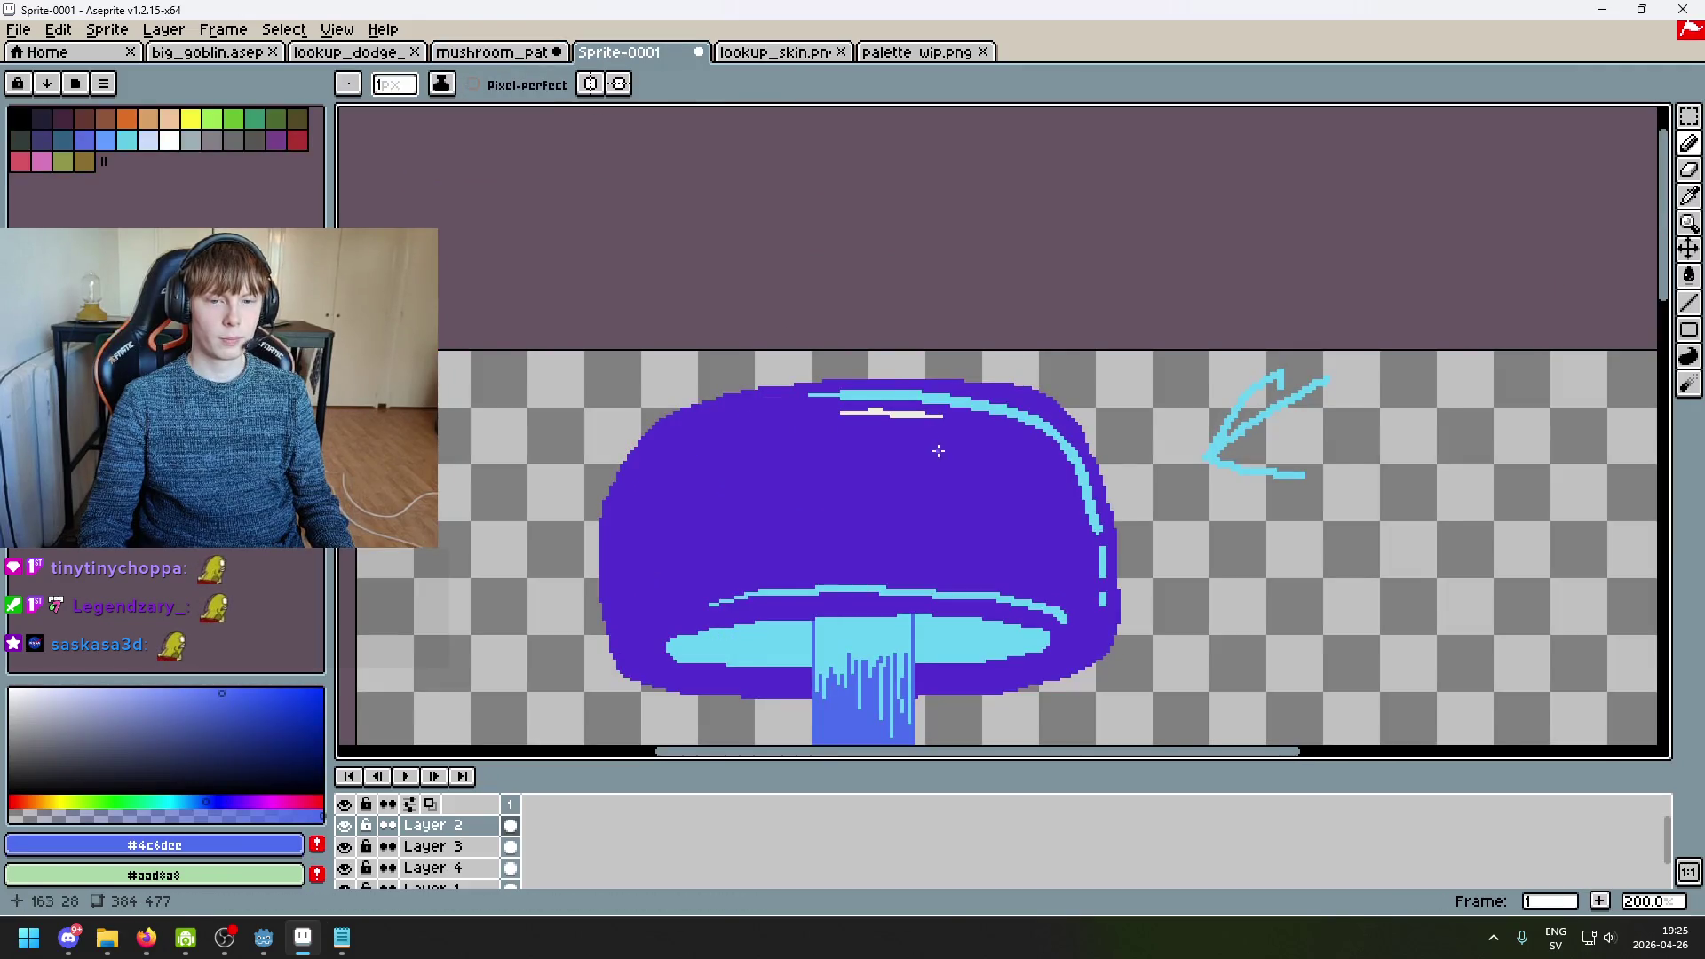
{"action": "left_click_drag", "start_coordinate": [946, 457], "coordinate": [996, 495]}
{"action": "key", "text": "ctrl+z"}
{"action": "key", "text": "plus"}
{"action": "key", "text": "plus"}
{"action": "key", "text": "plus"}
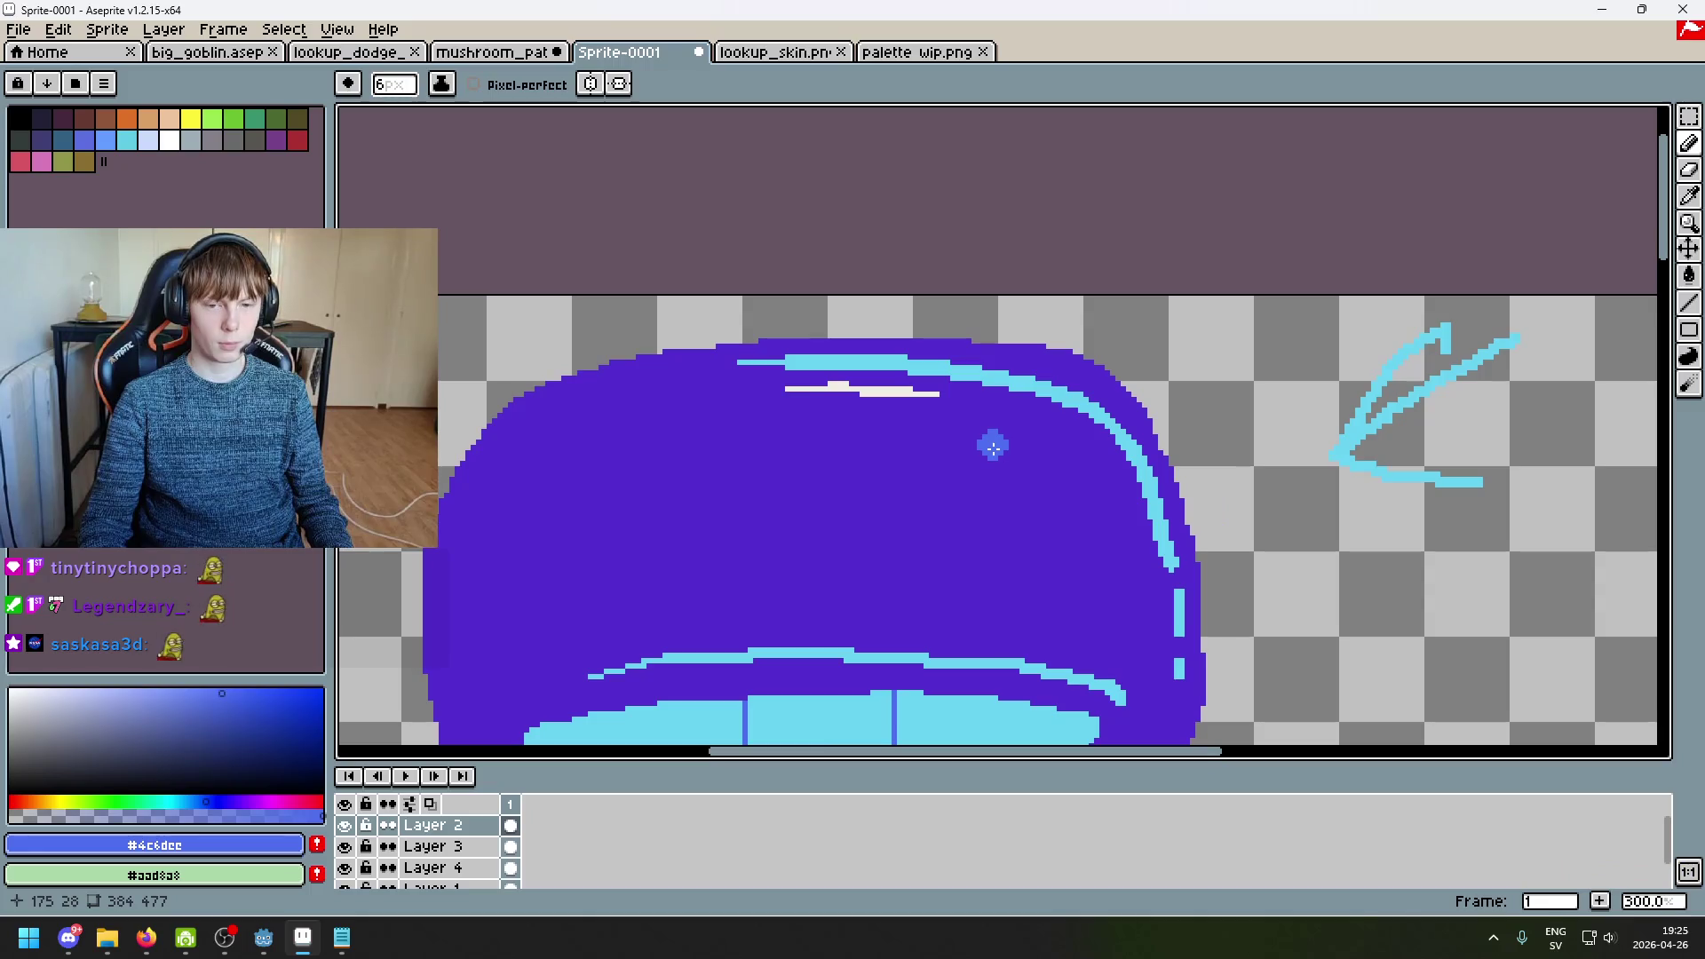
{"action": "left_click_drag", "start_coordinate": [888, 479], "coordinate": [910, 396]}
{"action": "key", "text": "ctrl+z"}
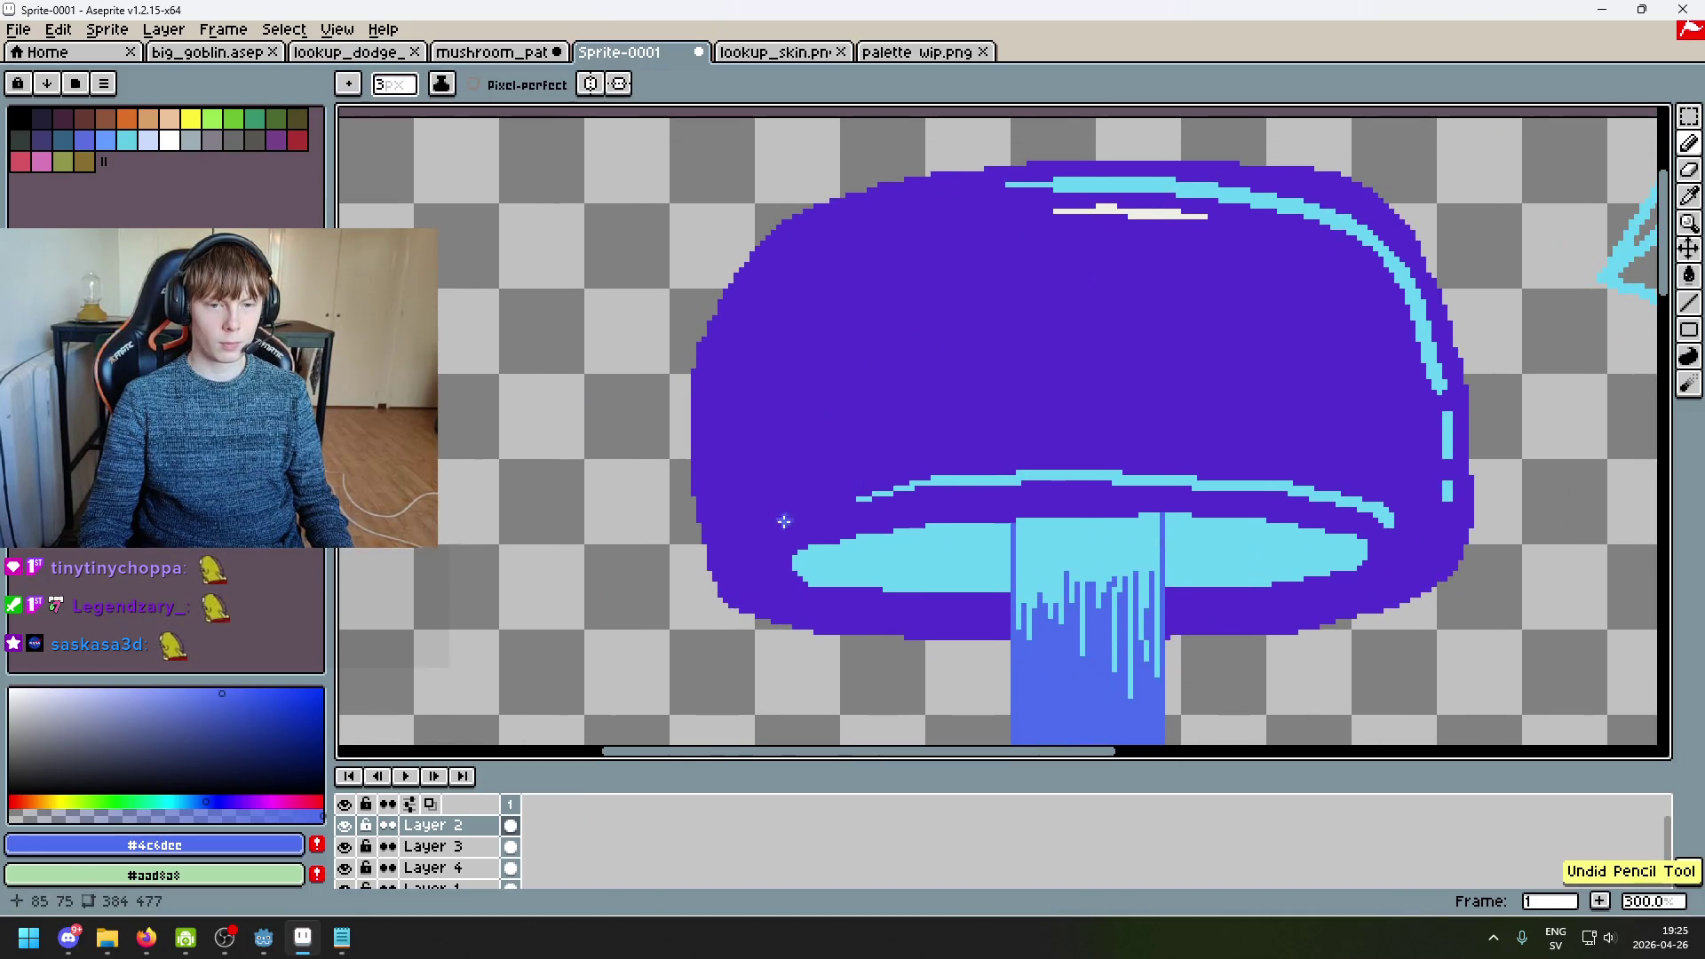
{"action": "key", "text": "minus"}
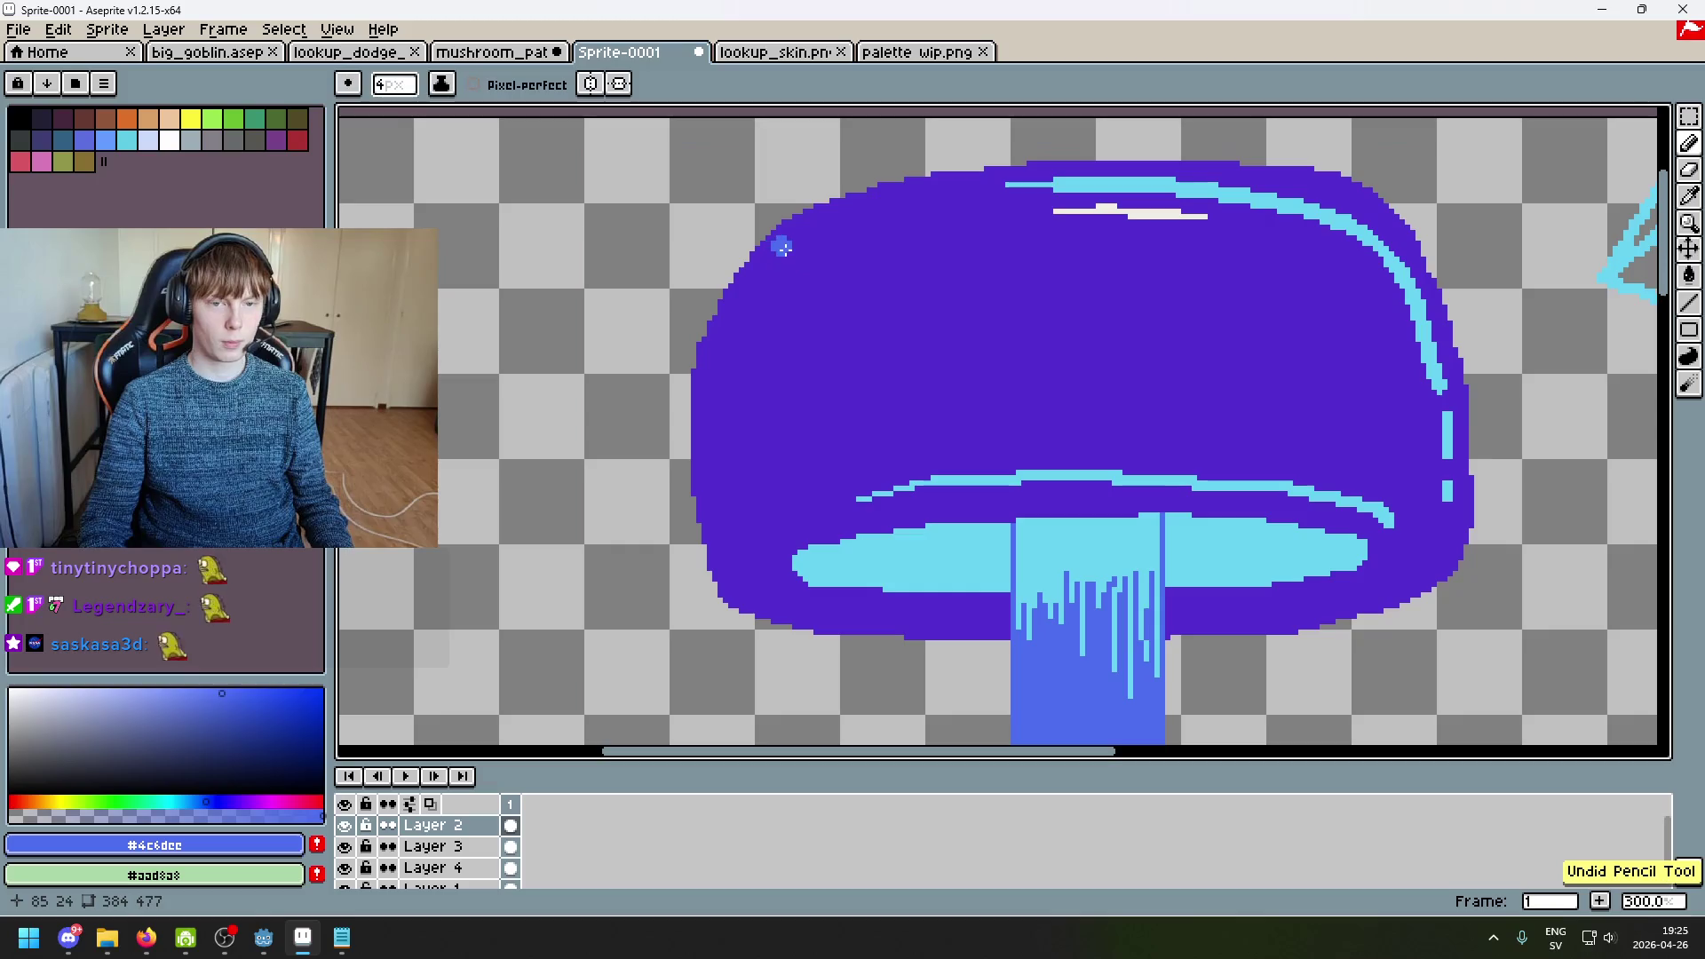
{"action": "key", "text": "ctrl+z"}
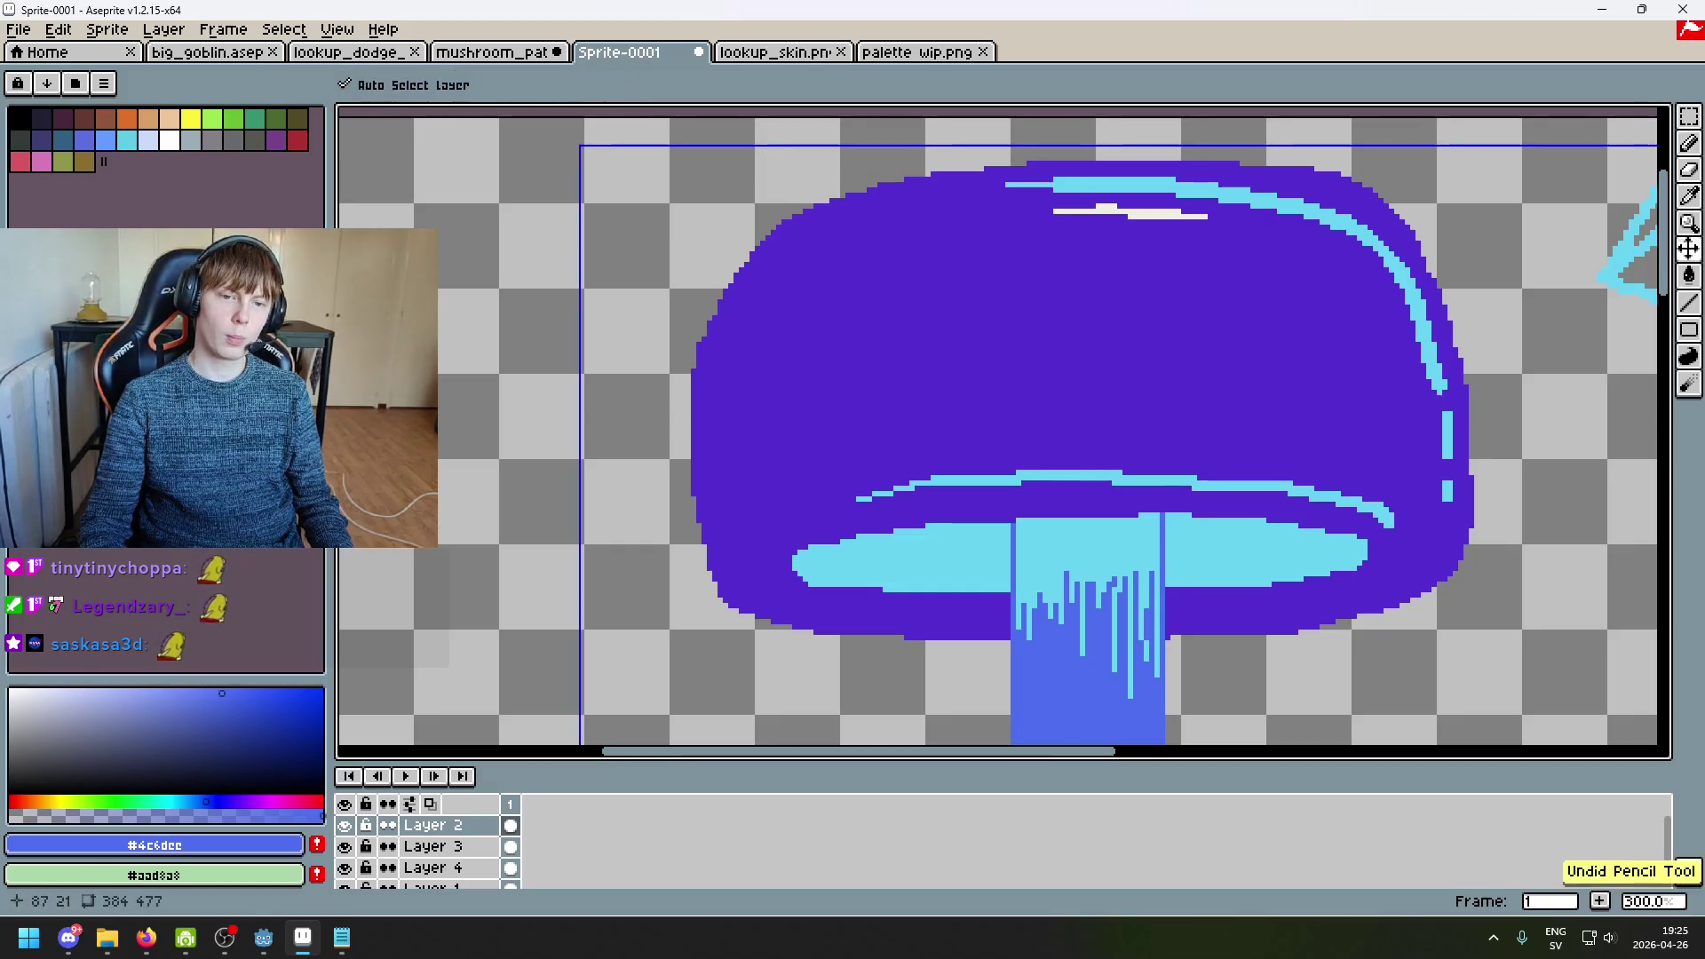
{"action": "key", "text": "ctrl+z"}
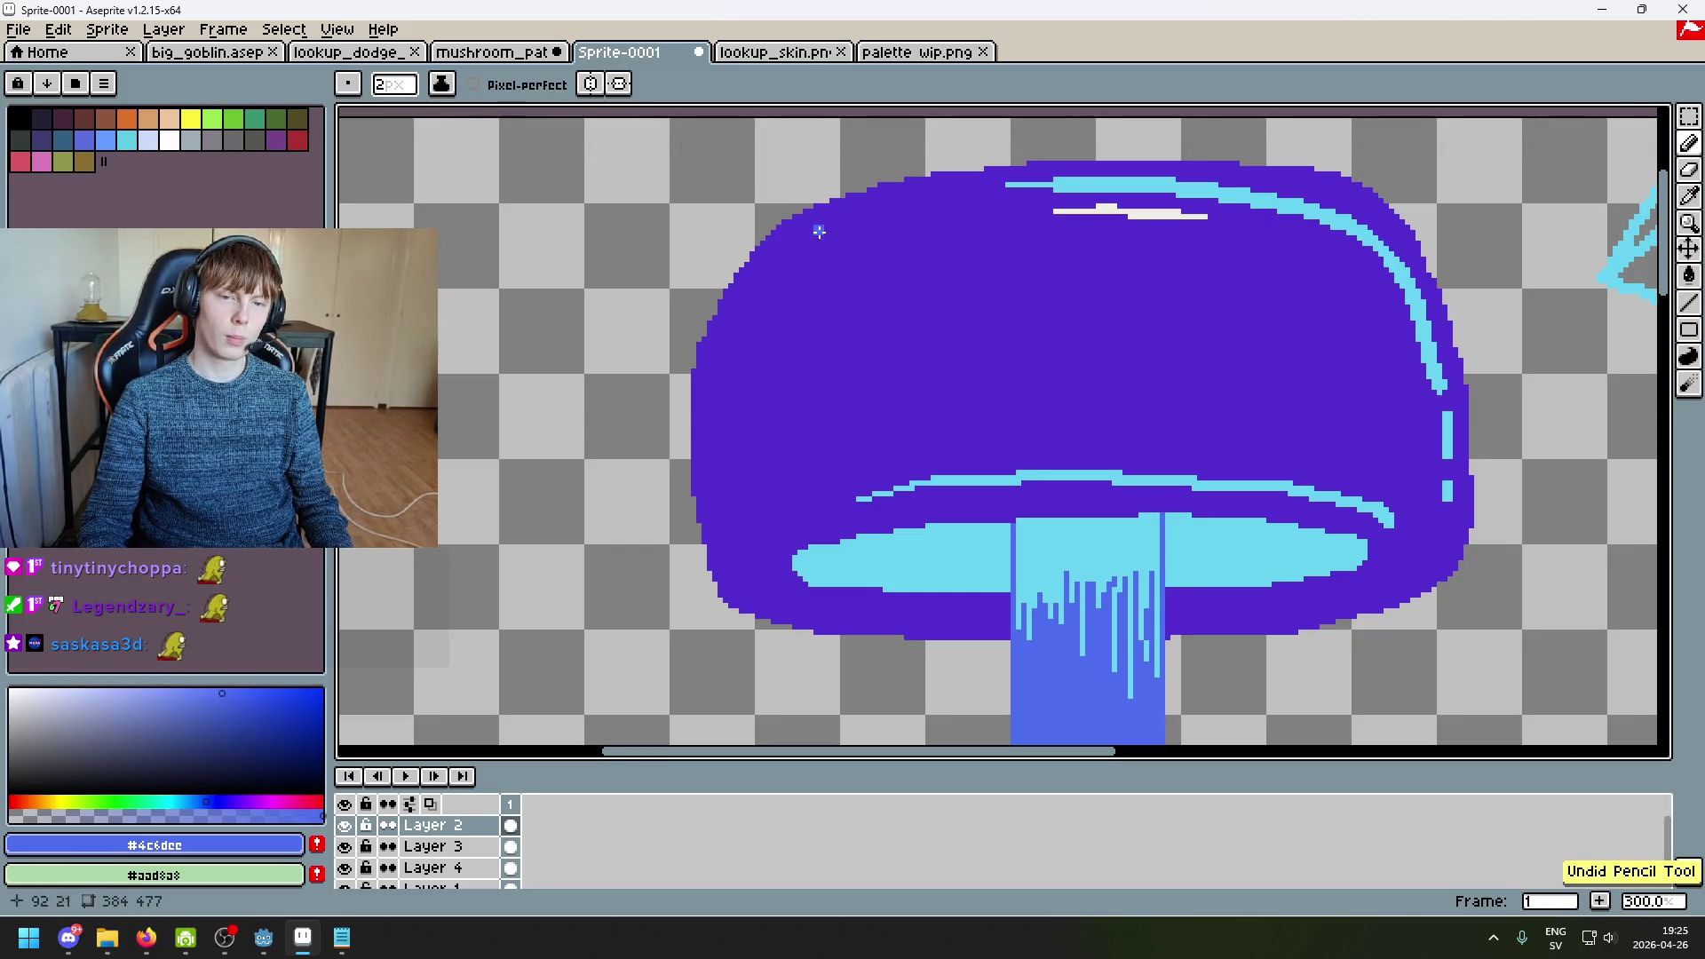
Step: Draw a blue #4c6dee highlight along the cap's upper-left edge down to the rim line
{"action": "left_click_drag", "start_coordinate": [818, 231], "coordinate": [773, 267]}
{"action": "left_click_drag", "start_coordinate": [710, 435], "coordinate": [711, 488]}
{"action": "key", "text": "ctrl+z"}
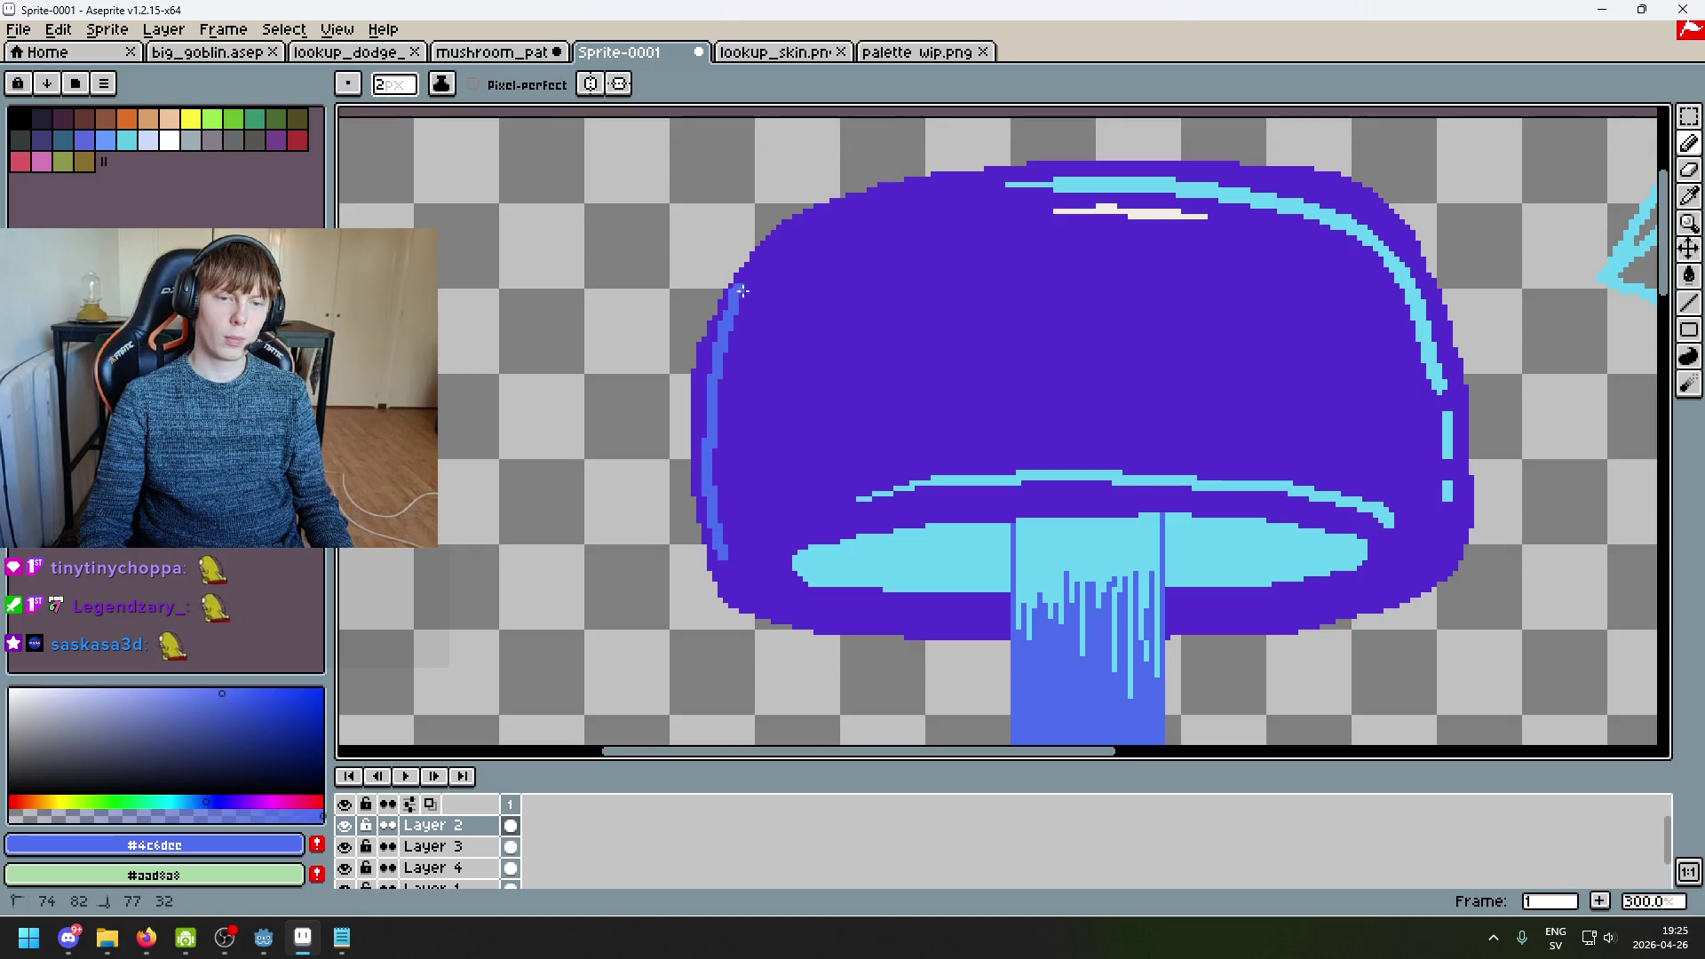
{"action": "key", "text": "ctrl+z"}
{"action": "left_click_drag", "start_coordinate": [854, 213], "coordinate": [777, 260]}
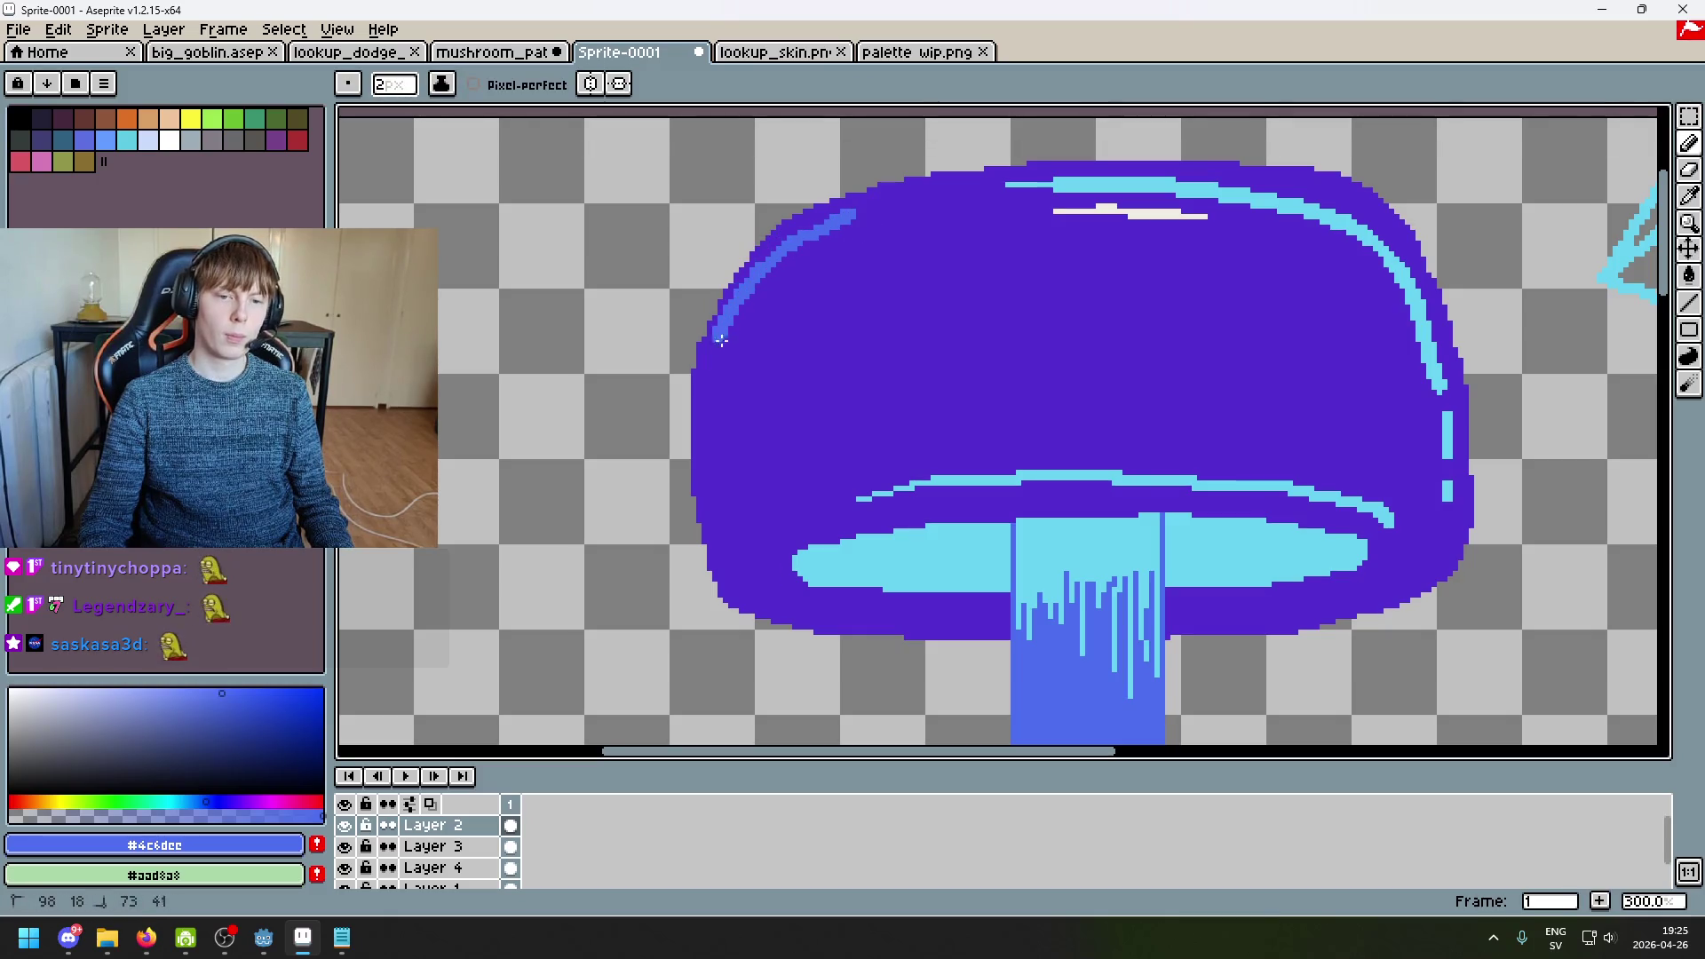
{"action": "scroll", "coordinate": [747, 557], "scroll_direction": "down", "scroll_amount": 3}
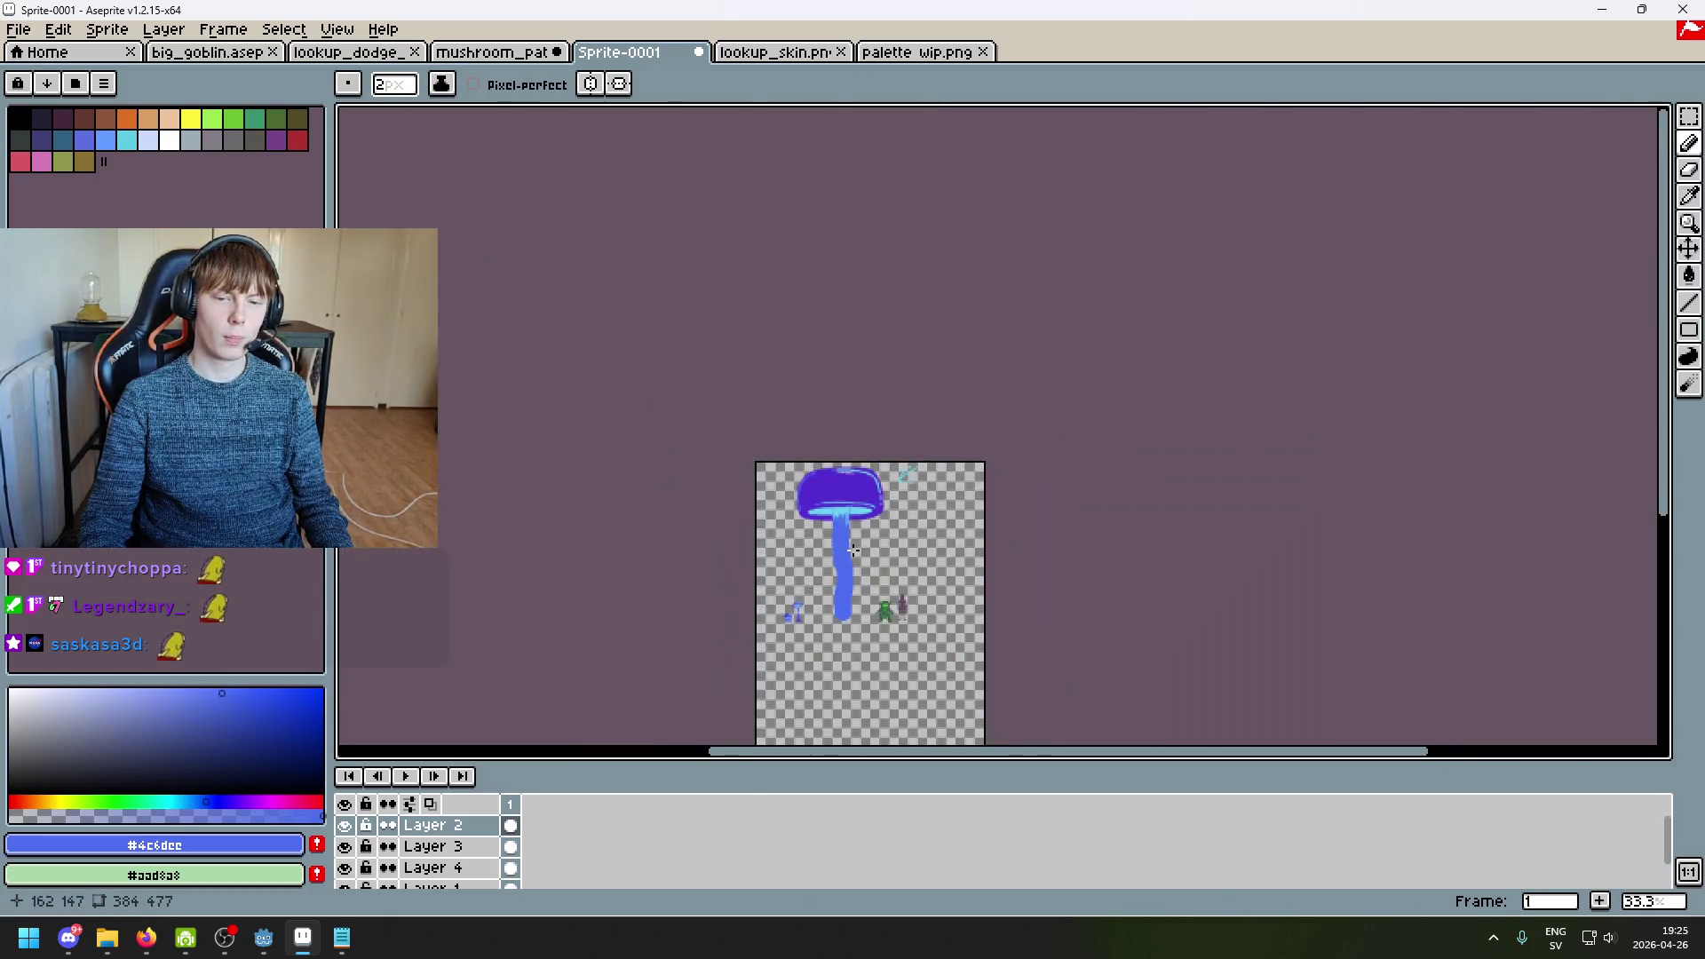
{"action": "scroll", "coordinate": [866, 479], "scroll_direction": "up", "scroll_amount": 3}
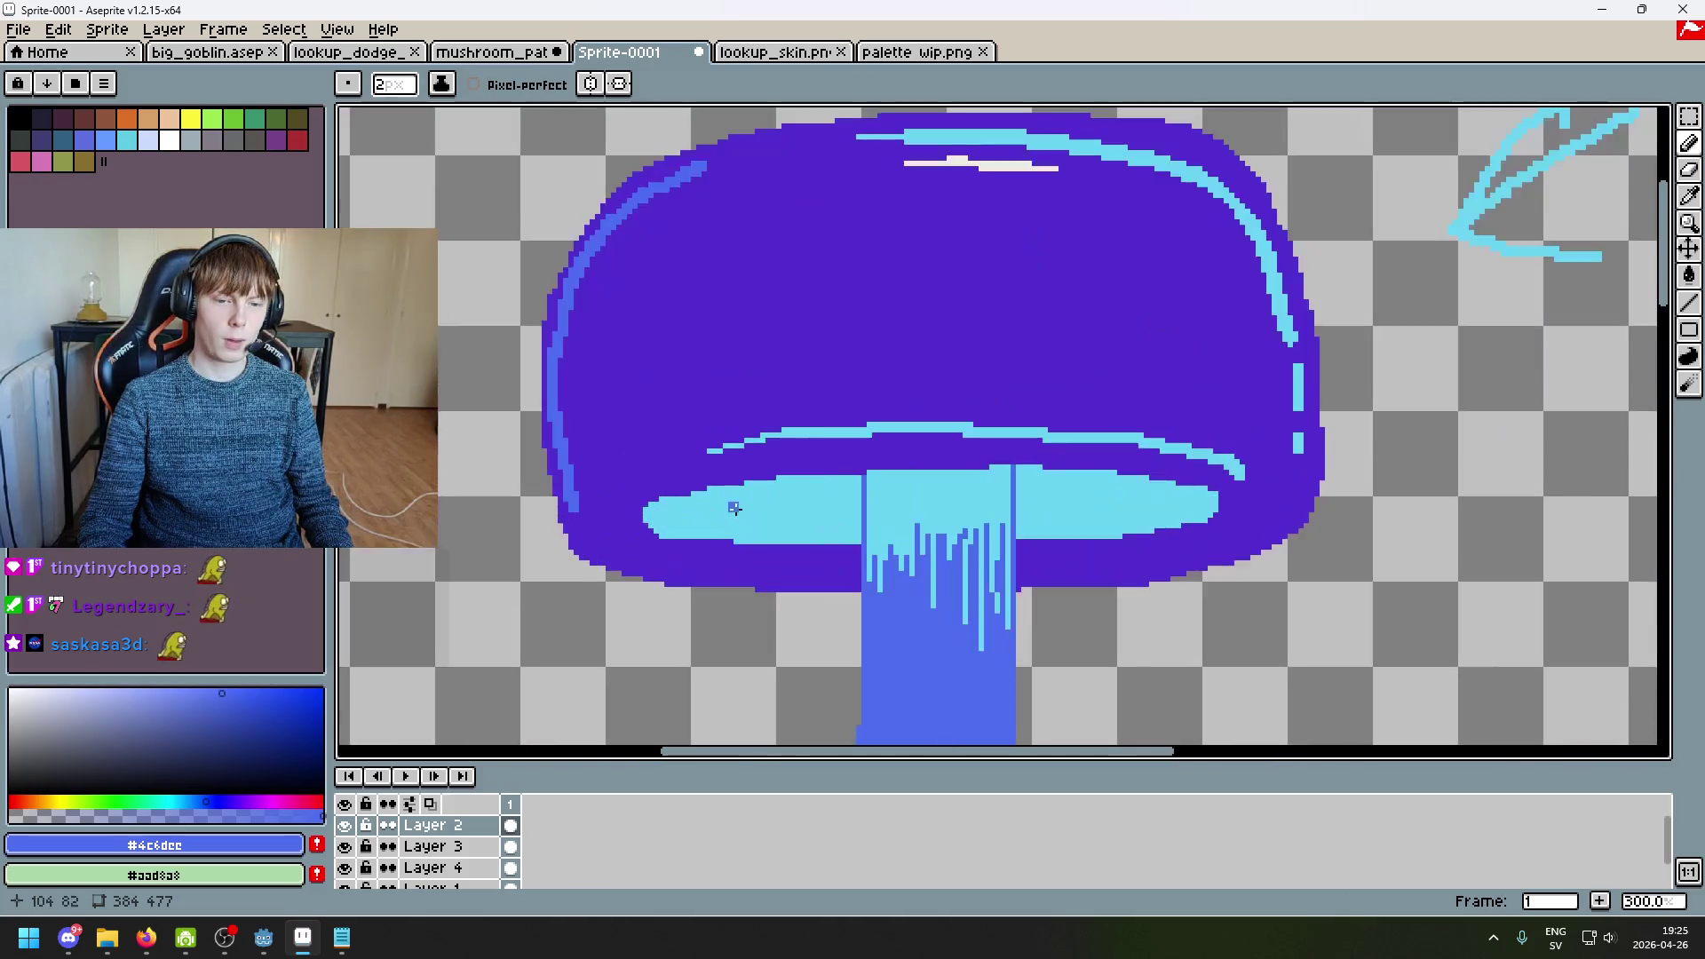
{"action": "key", "text": "ctrl+z"}
{"action": "key", "text": "ctrl+z"}
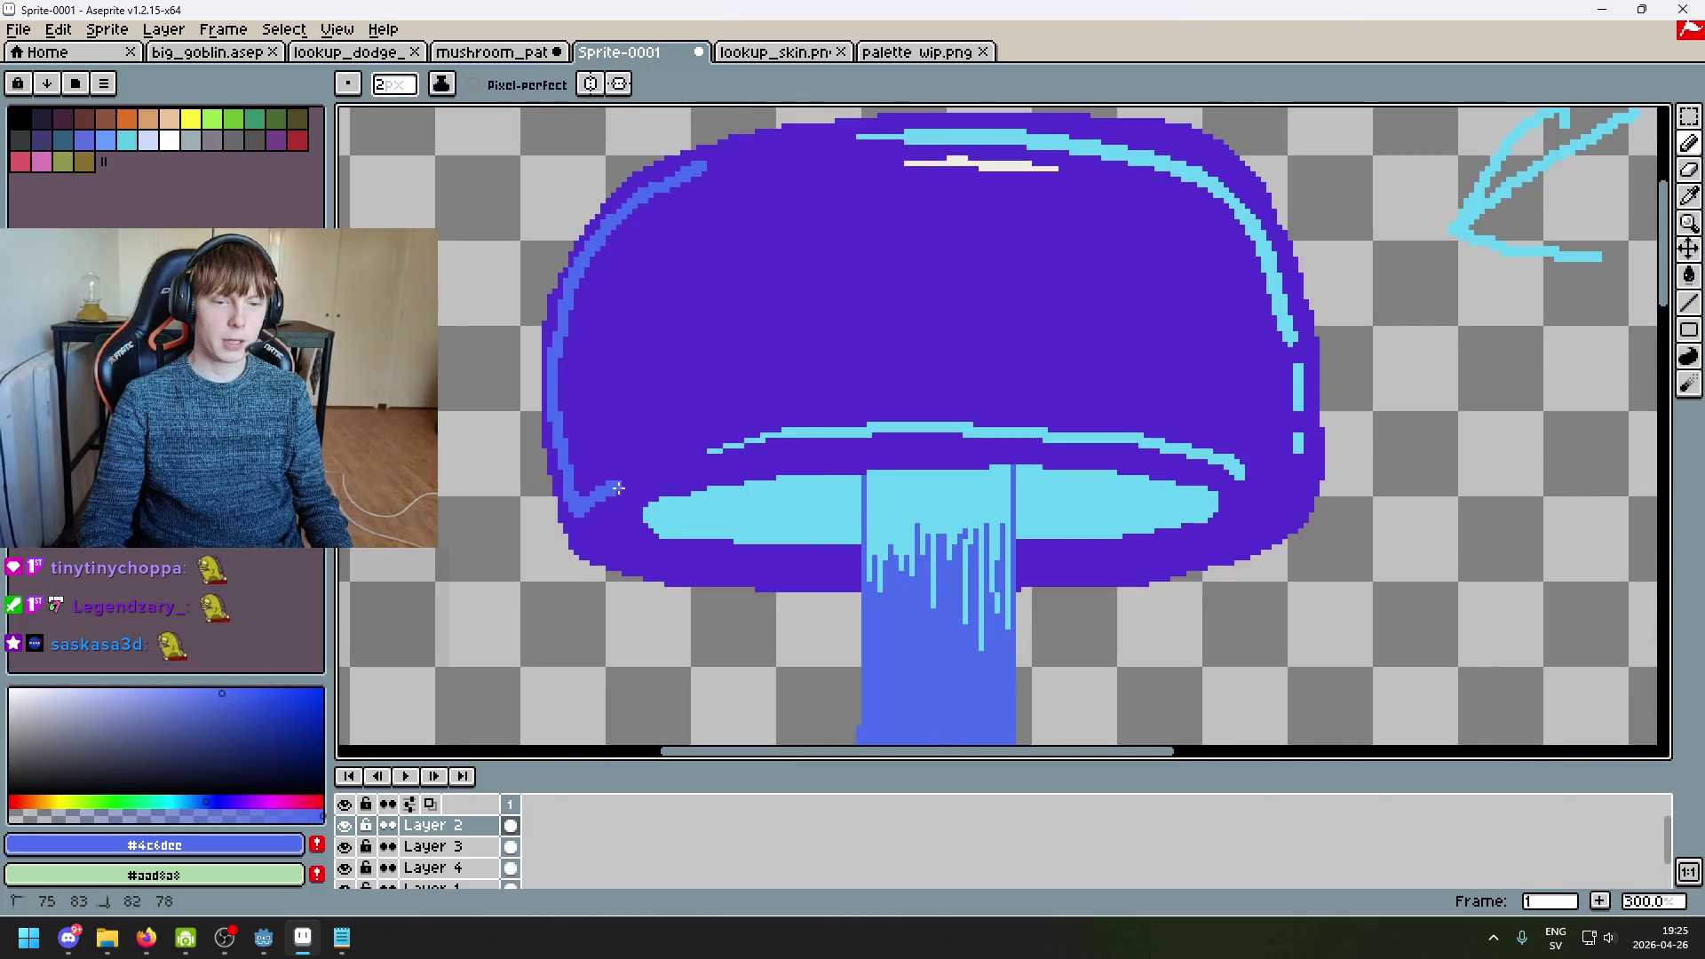
{"action": "left_click_drag", "start_coordinate": [573, 507], "coordinate": [689, 450]}
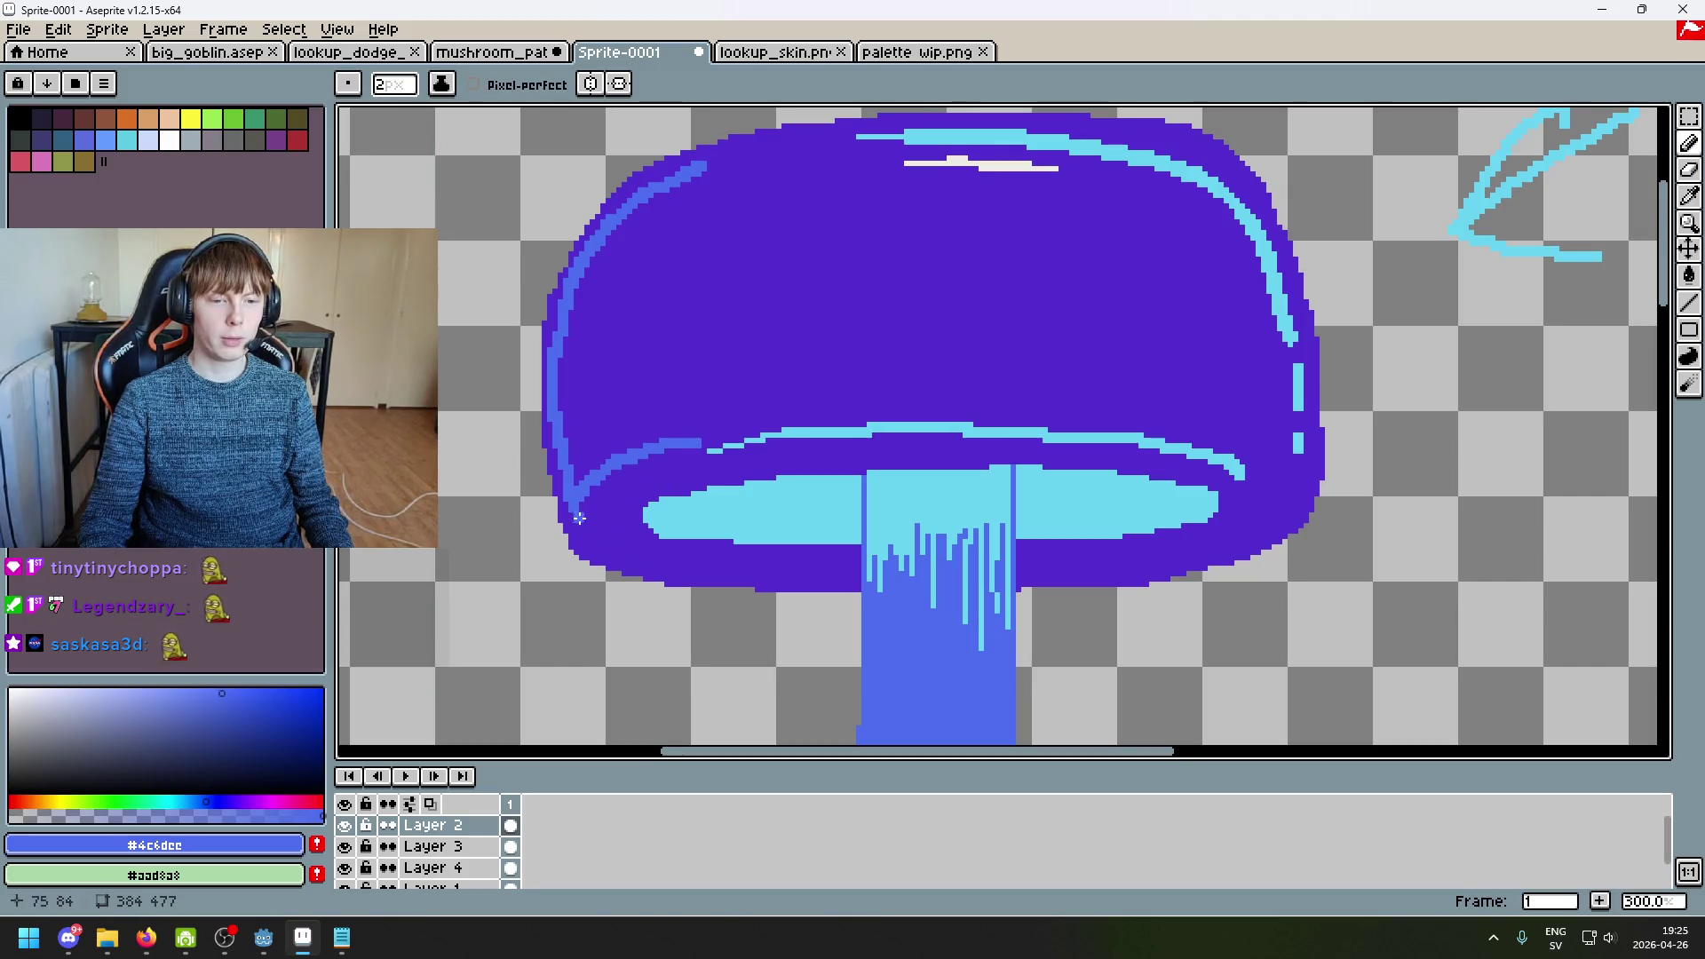
{"action": "key", "text": "ctrl+z"}
{"action": "key", "text": "ctrl+z"}
{"action": "scroll", "coordinate": [802, 569], "scroll_direction": "down", "scroll_amount": 3}
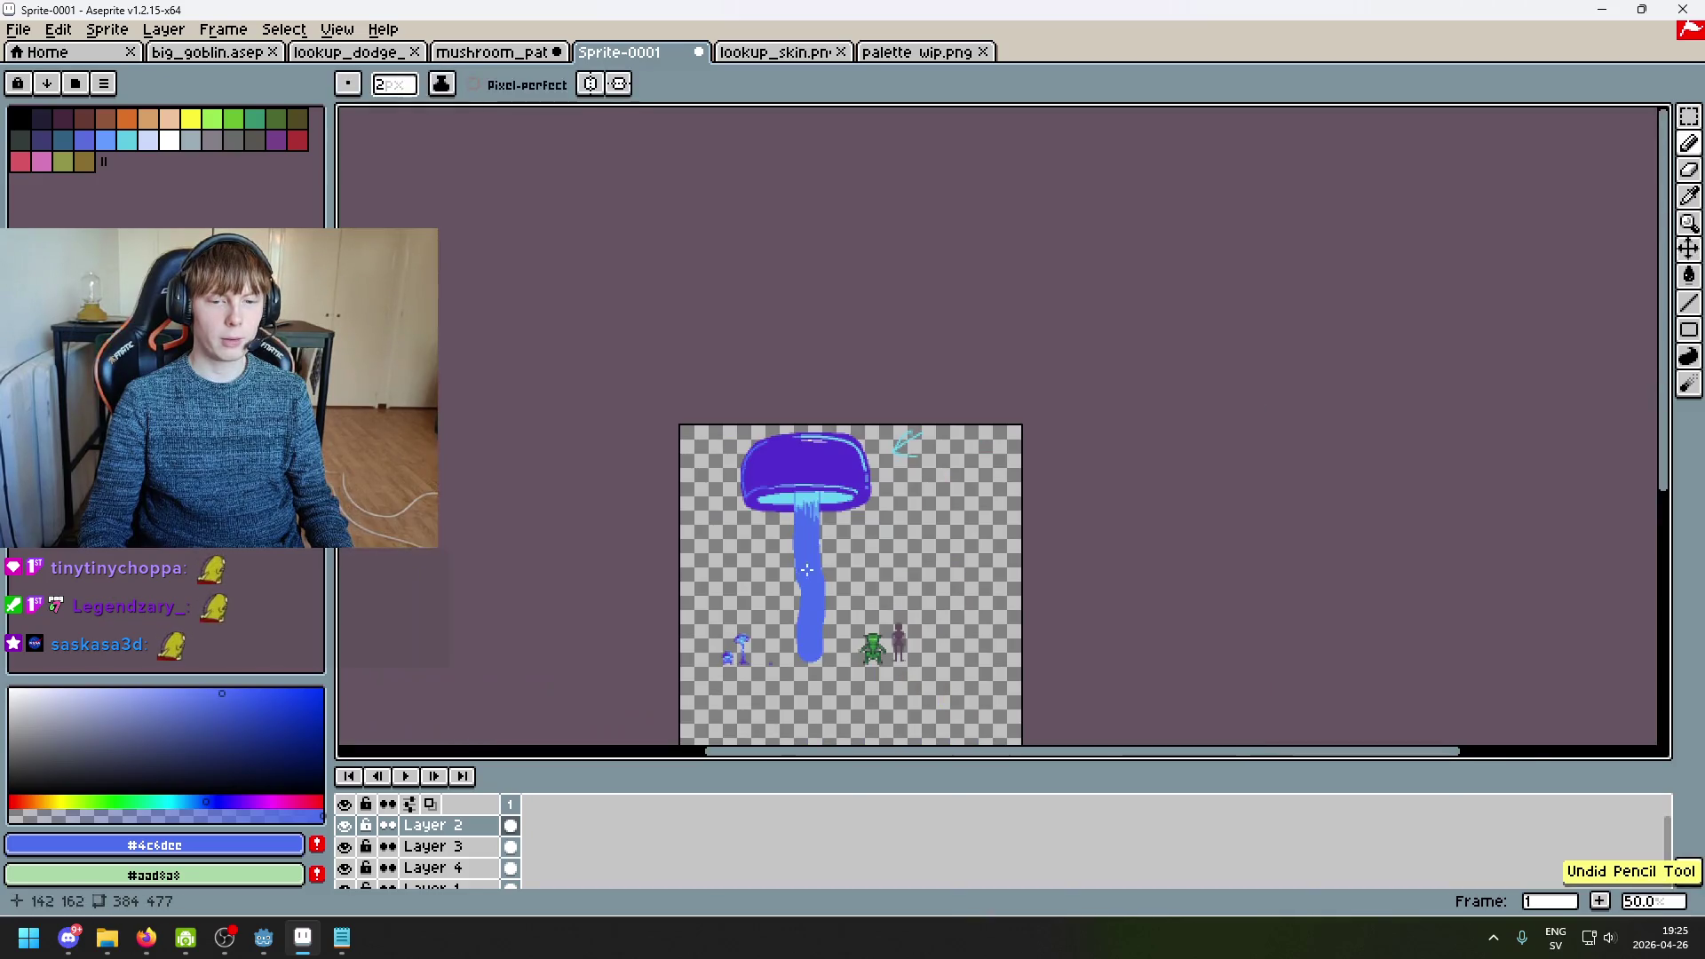
{"action": "scroll", "coordinate": [802, 569], "scroll_direction": "up", "scroll_amount": 1}
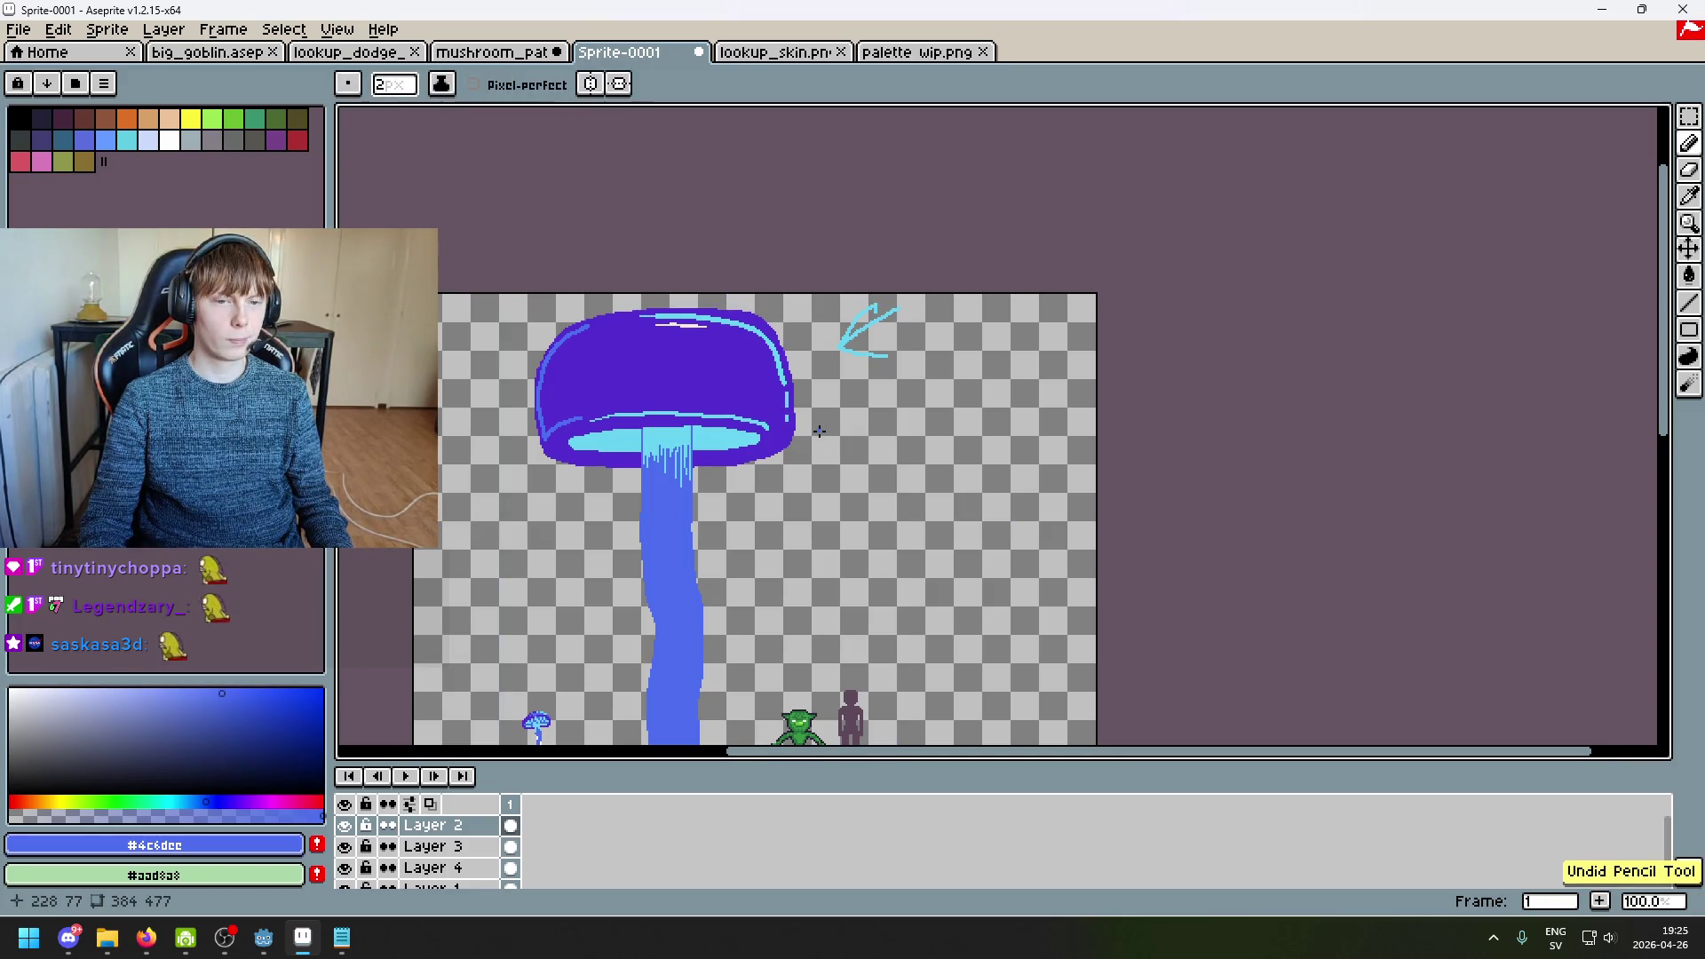
{"action": "left_click", "coordinate": [18, 30]}
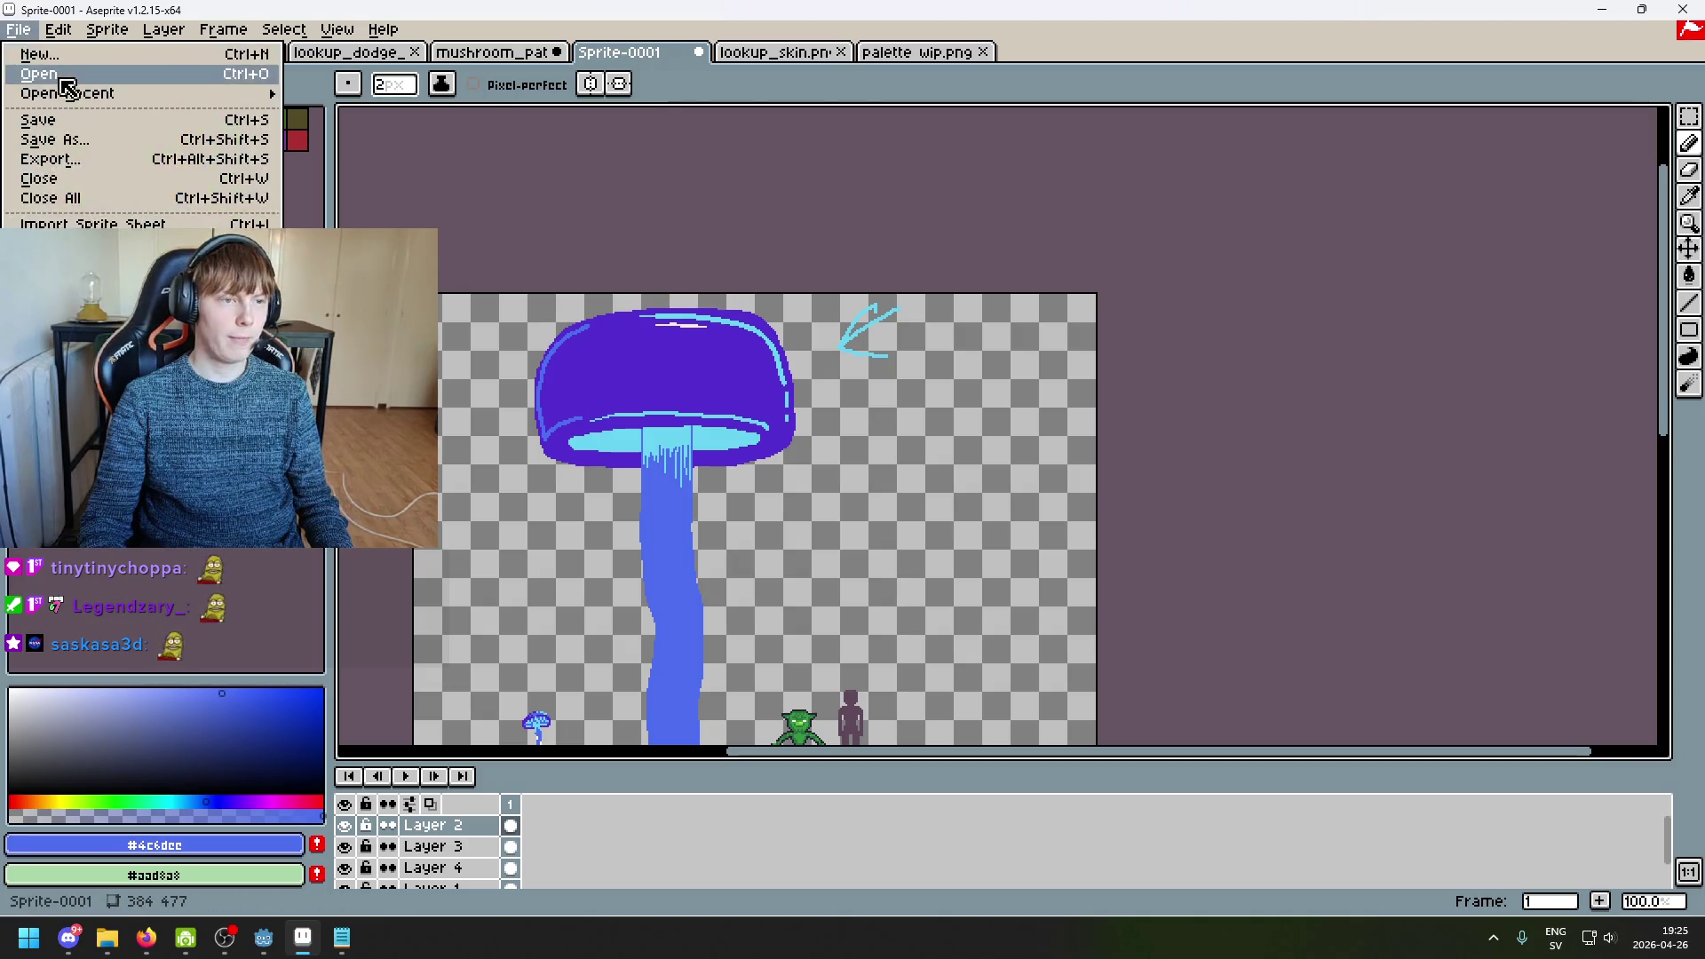
Step: Open fields_road.png from the Pixel-Roguelike backgrounds folder and zoom around to inspect it
{"action": "left_click", "coordinate": [63, 84]}
{"action": "left_click", "coordinate": [501, 118]}
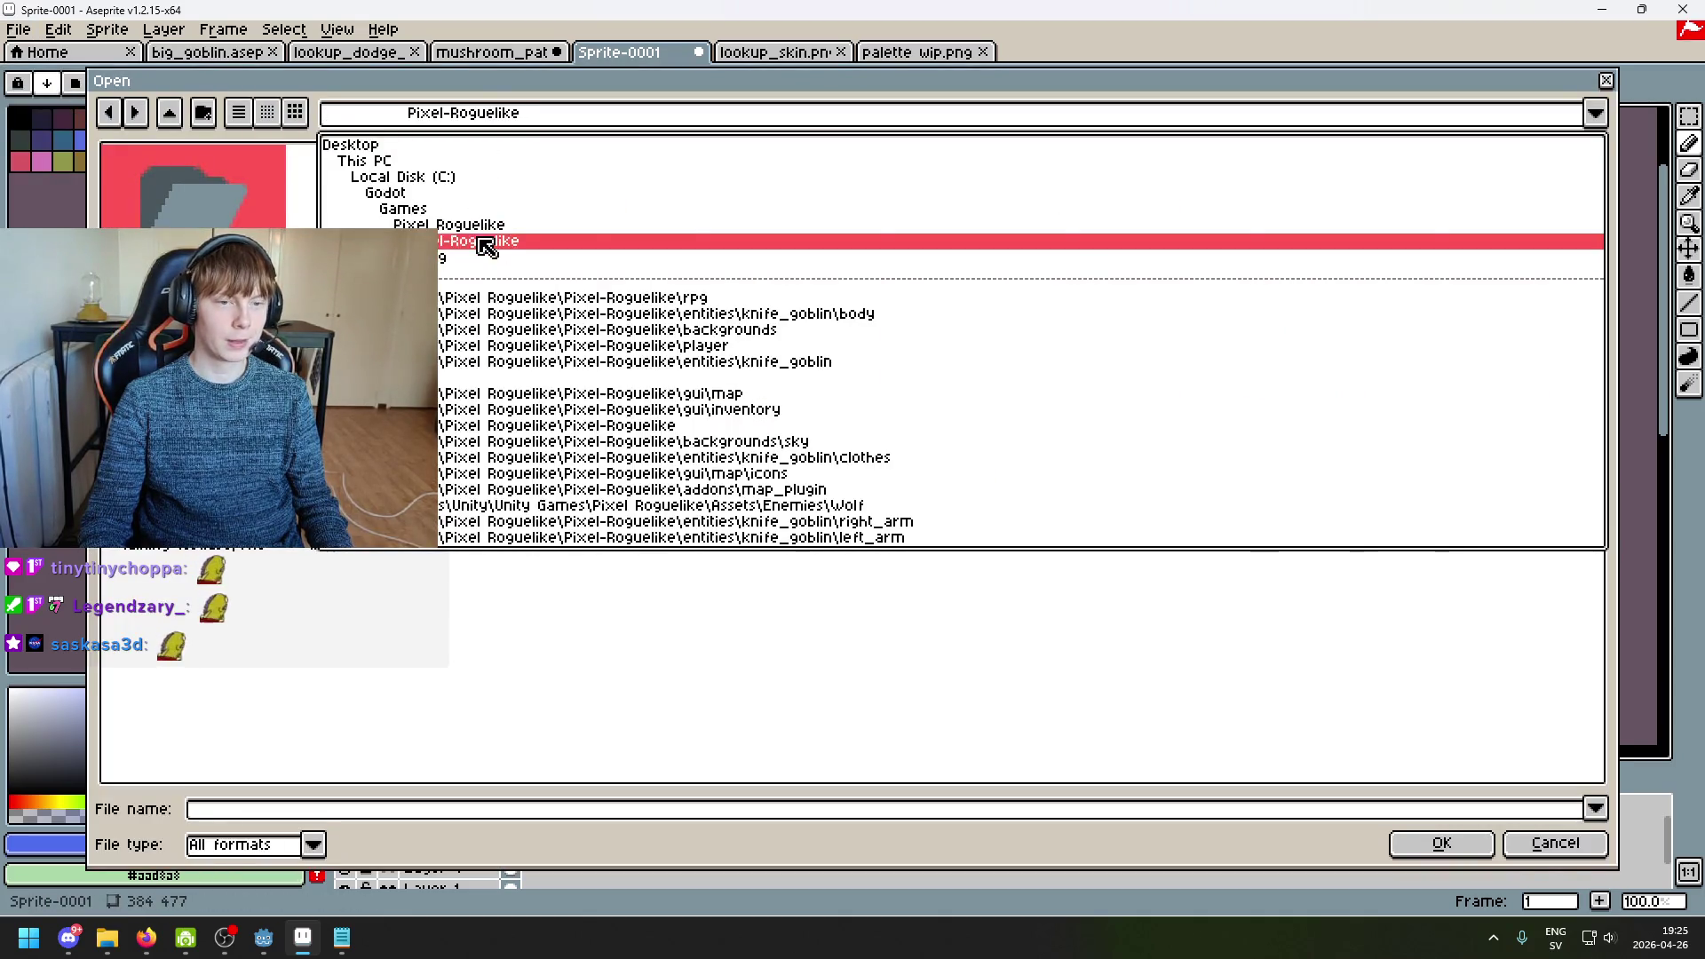
{"action": "left_click", "coordinate": [485, 245]}
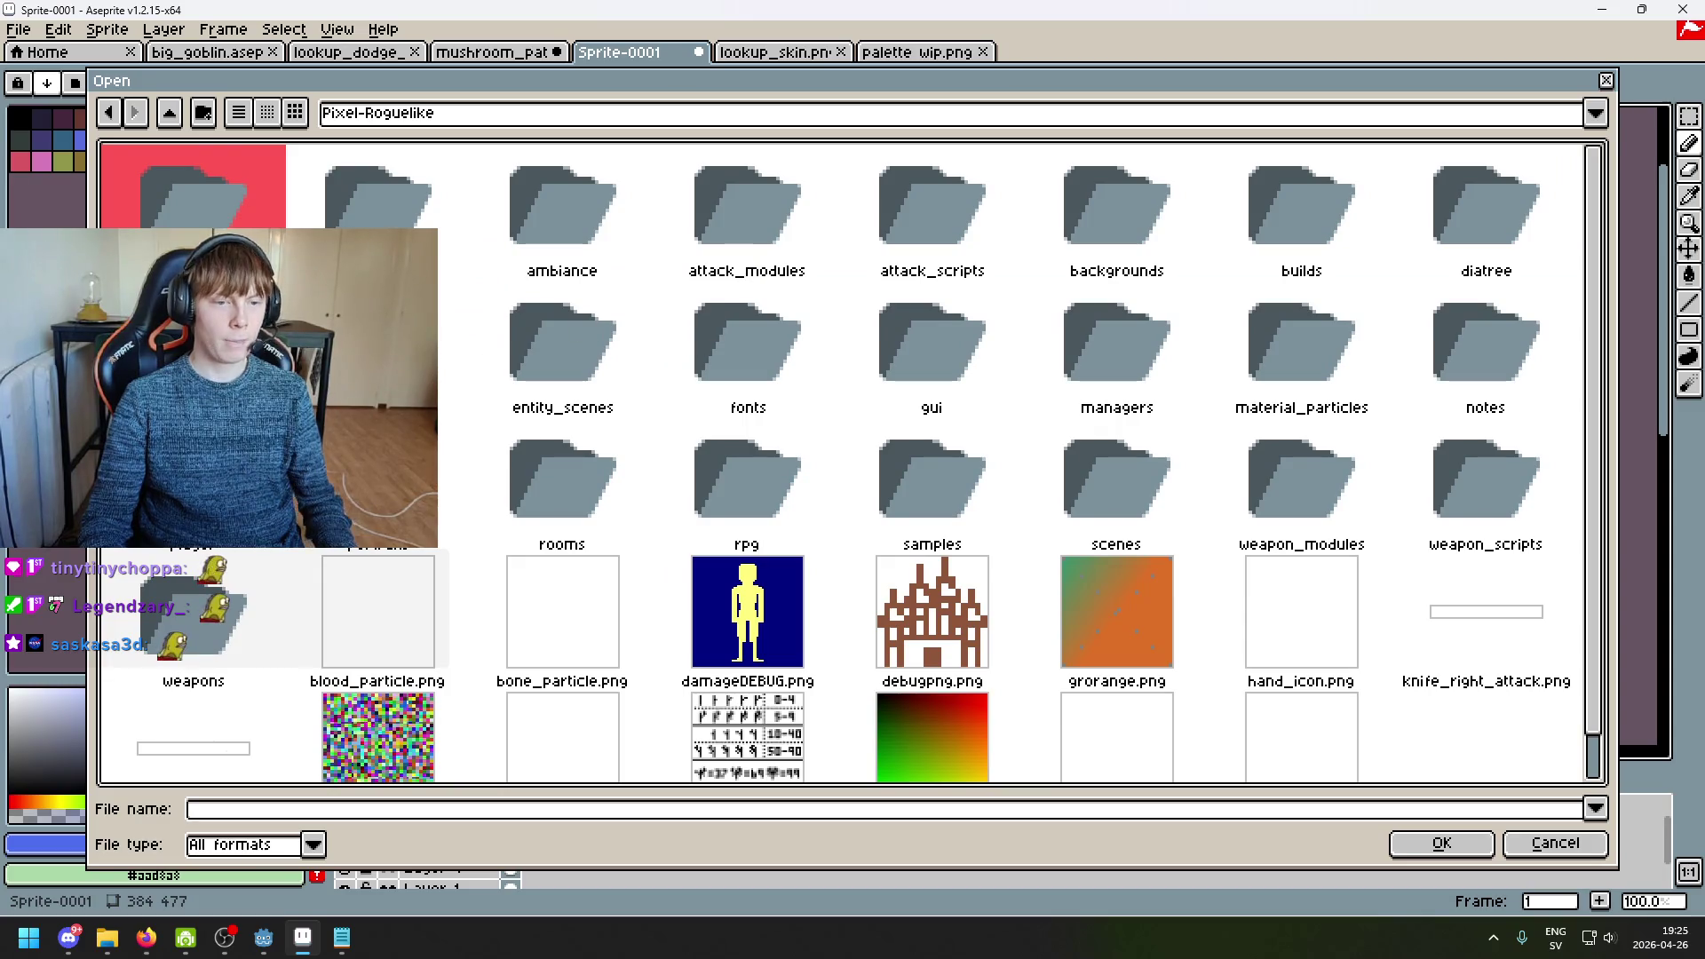
{"action": "double_click", "coordinate": [1146, 218]}
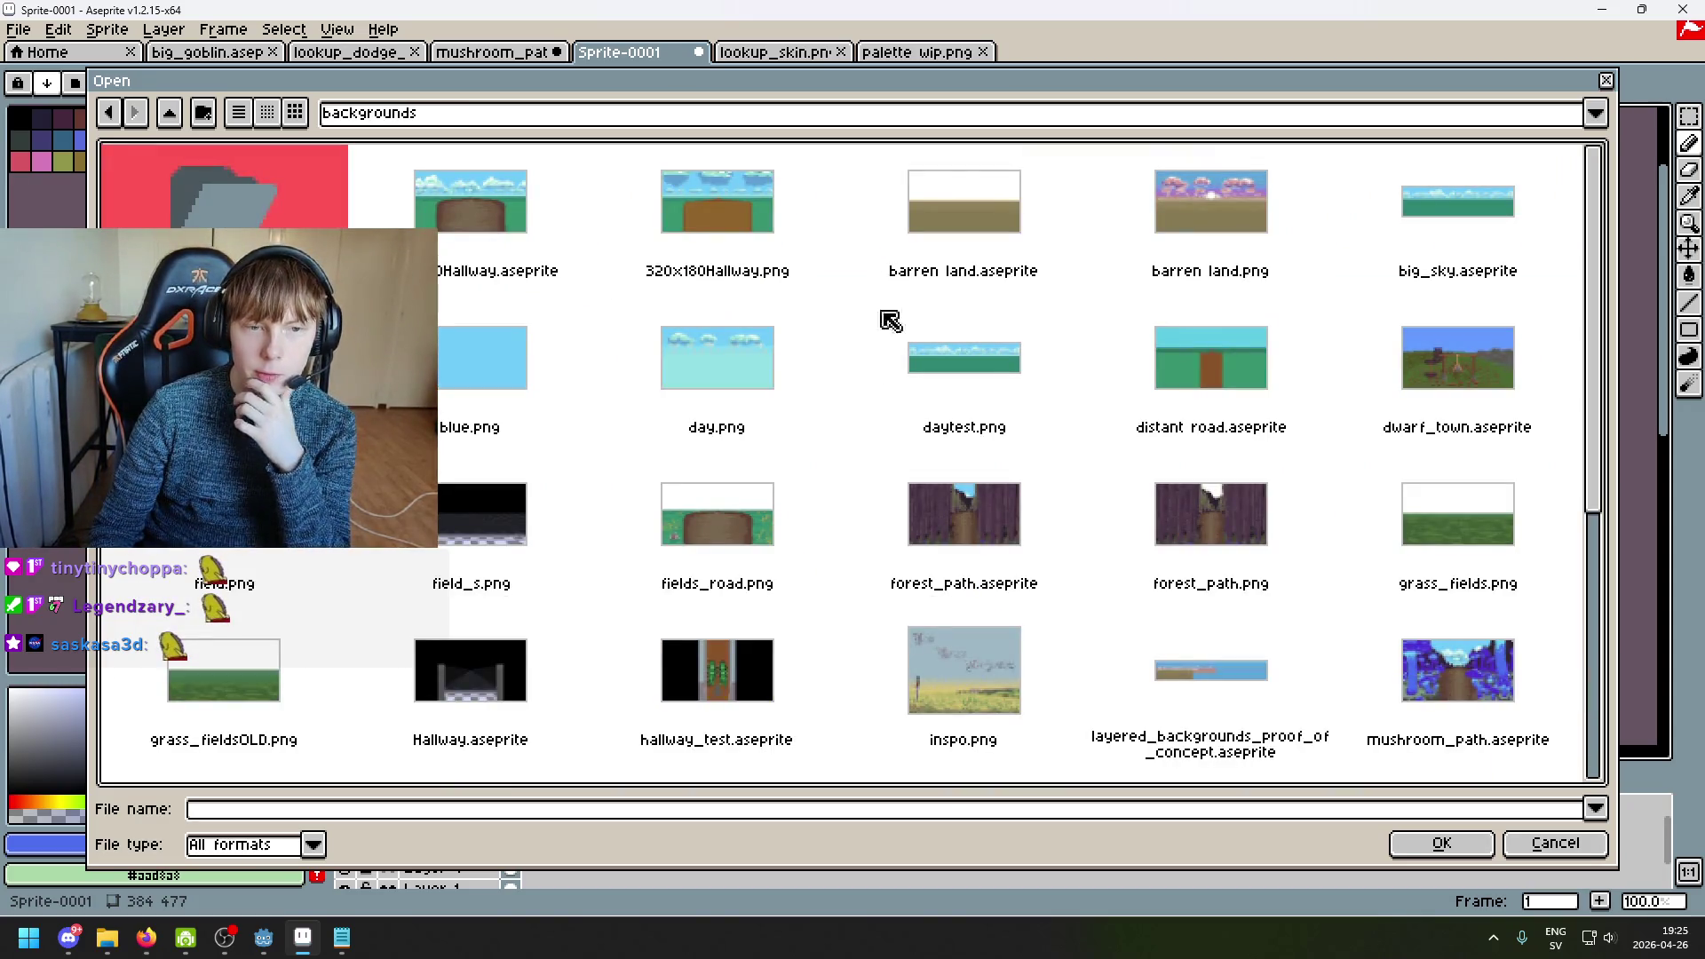
{"action": "double_click", "coordinate": [759, 511]}
{"action": "scroll", "coordinate": [757, 507], "scroll_direction": "up", "scroll_amount": 3}
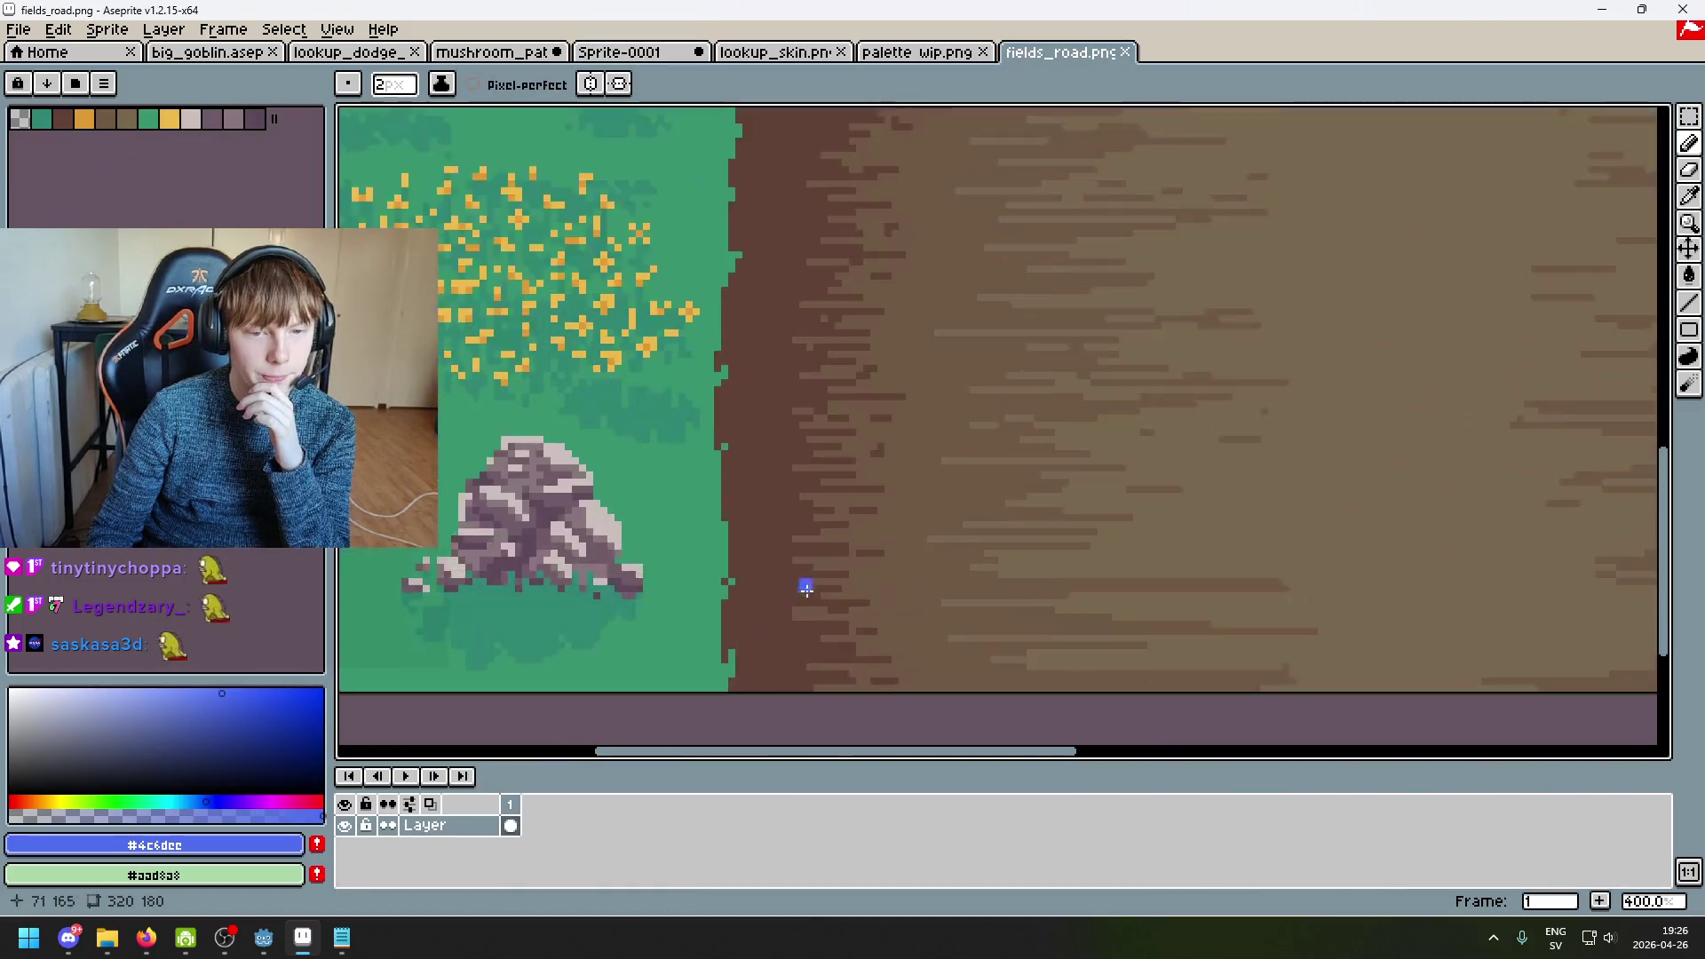
{"action": "scroll", "coordinate": [803, 582], "scroll_direction": "down", "scroll_amount": 2}
{"action": "scroll", "coordinate": [965, 525], "scroll_direction": "down", "scroll_amount": 4}
{"action": "scroll", "coordinate": [1021, 499], "scroll_direction": "up", "scroll_amount": 4}
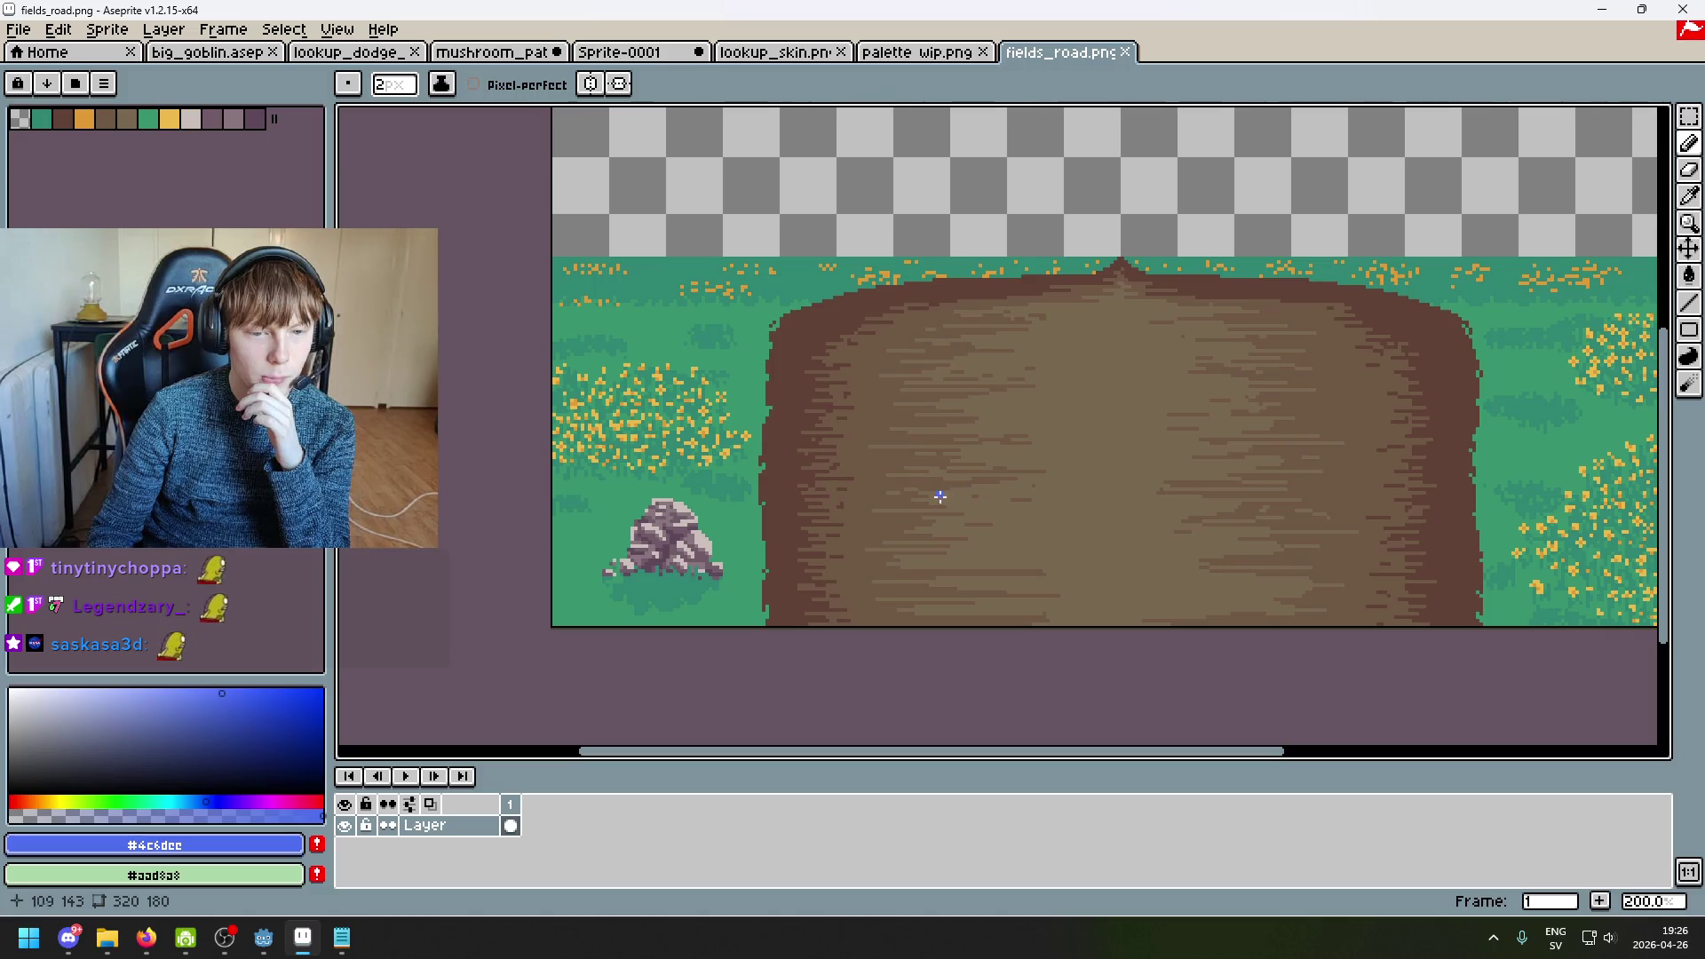
{"action": "scroll", "coordinate": [749, 520], "scroll_direction": "up", "scroll_amount": 1}
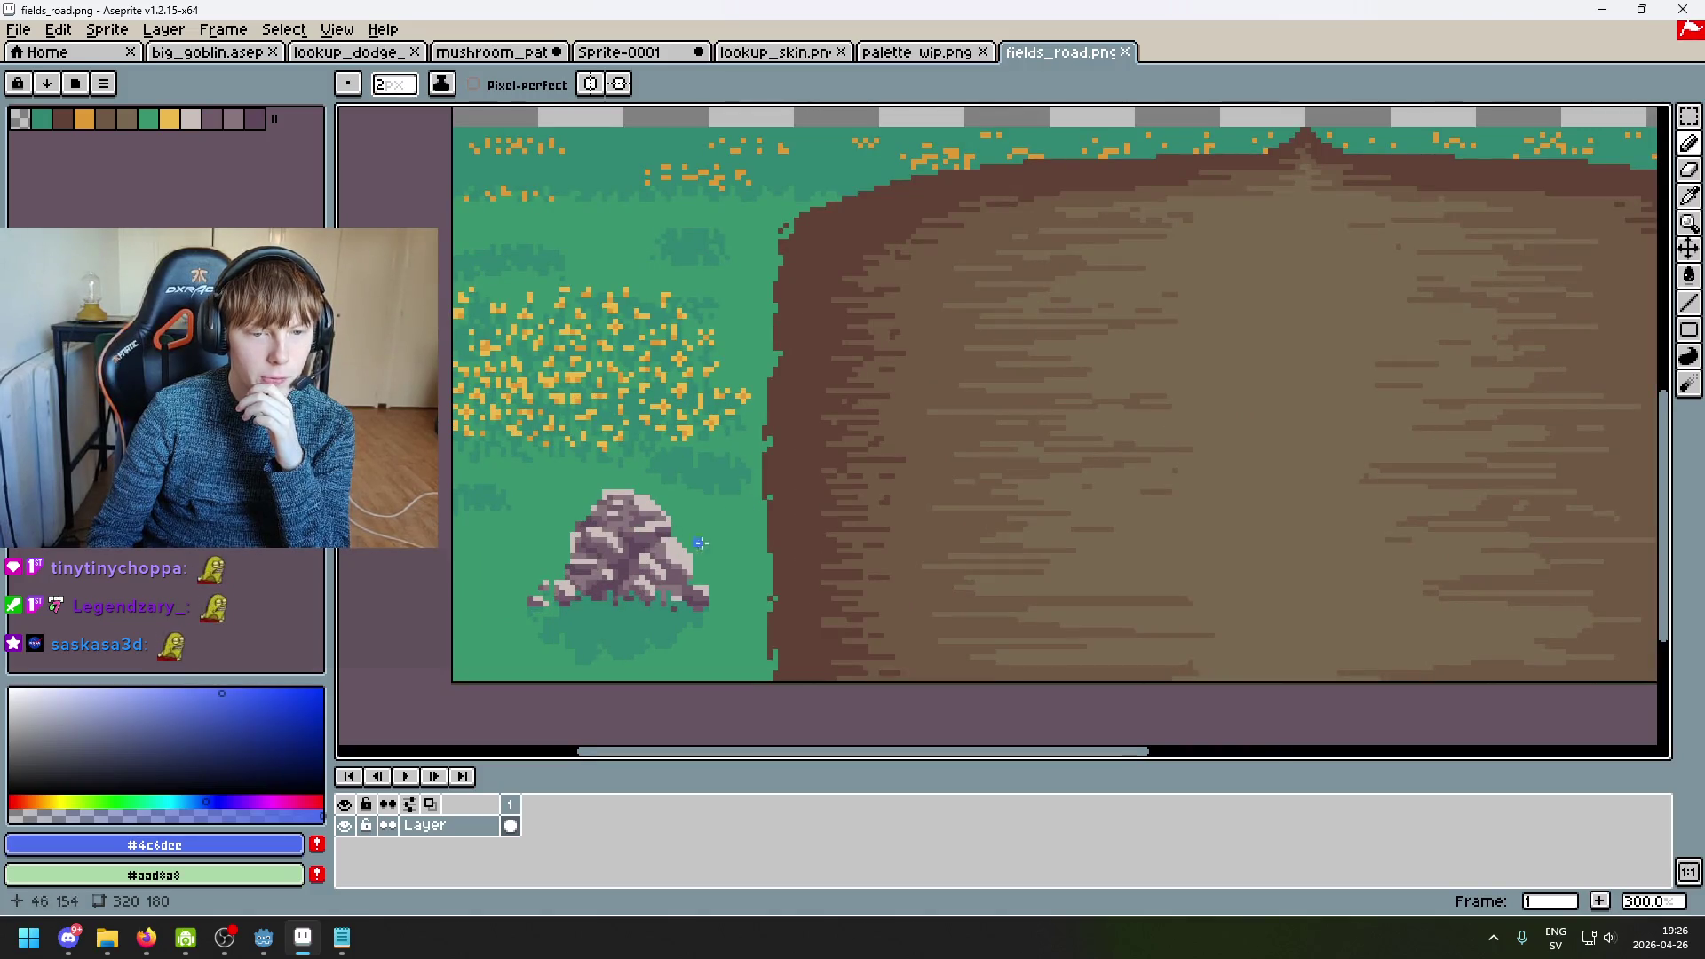
{"action": "scroll", "coordinate": [751, 590], "scroll_direction": "down", "scroll_amount": 2}
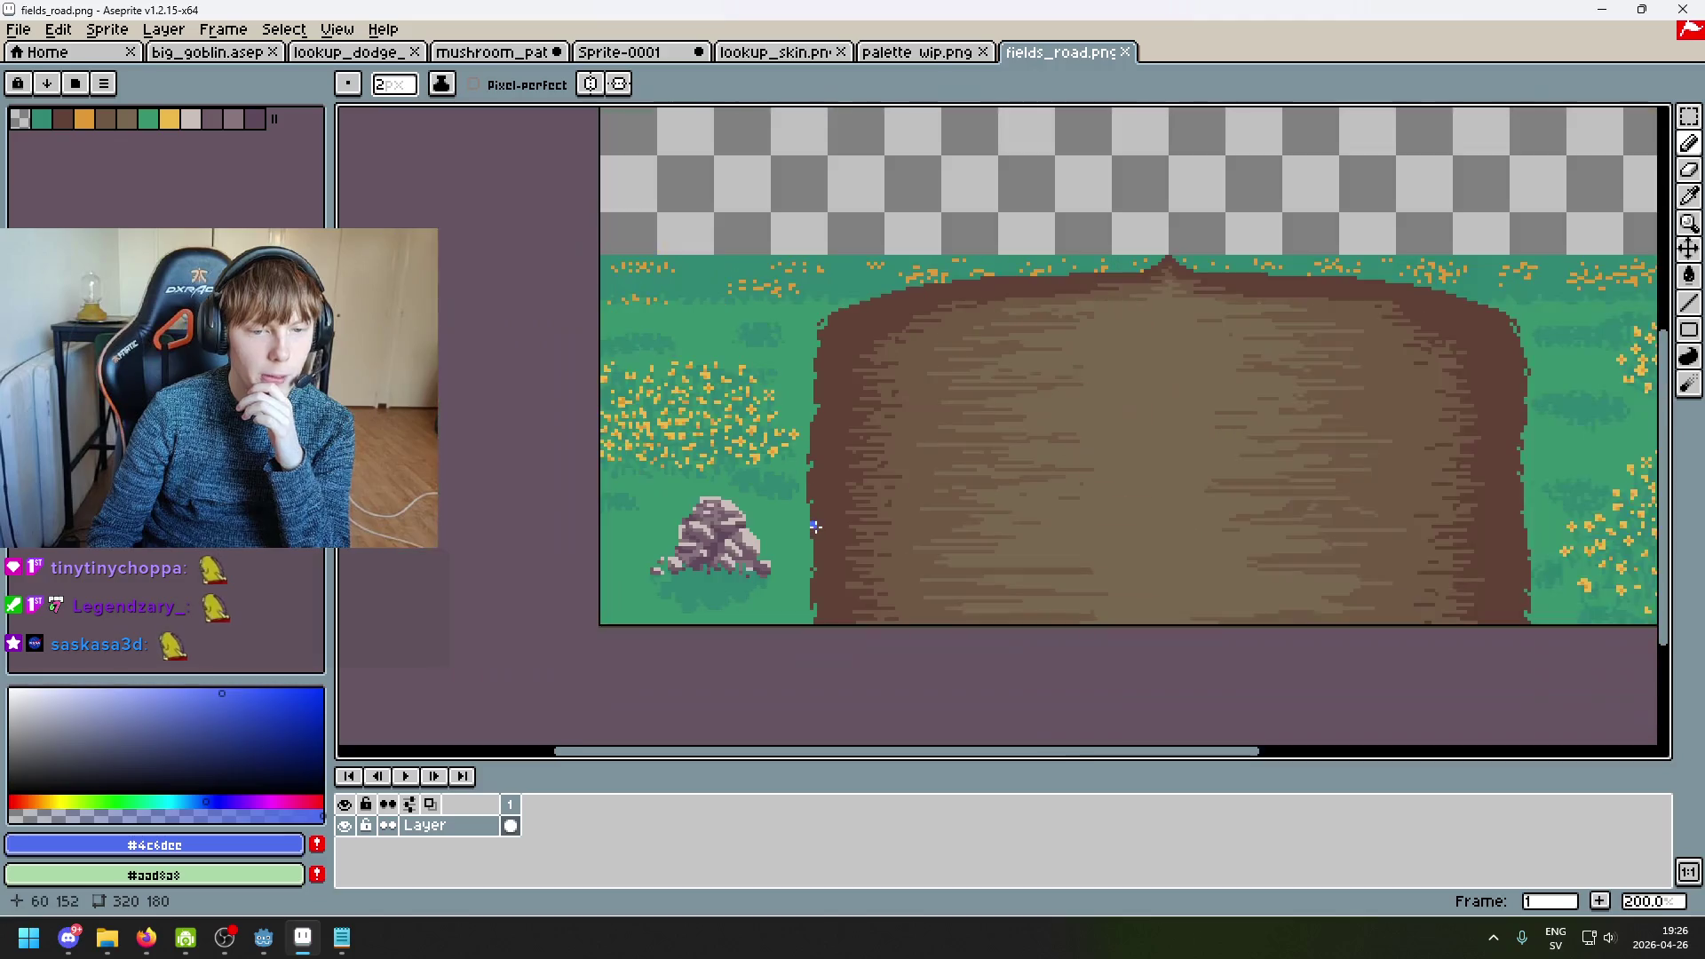
{"action": "scroll", "coordinate": [788, 537], "scroll_direction": "up", "scroll_amount": 2}
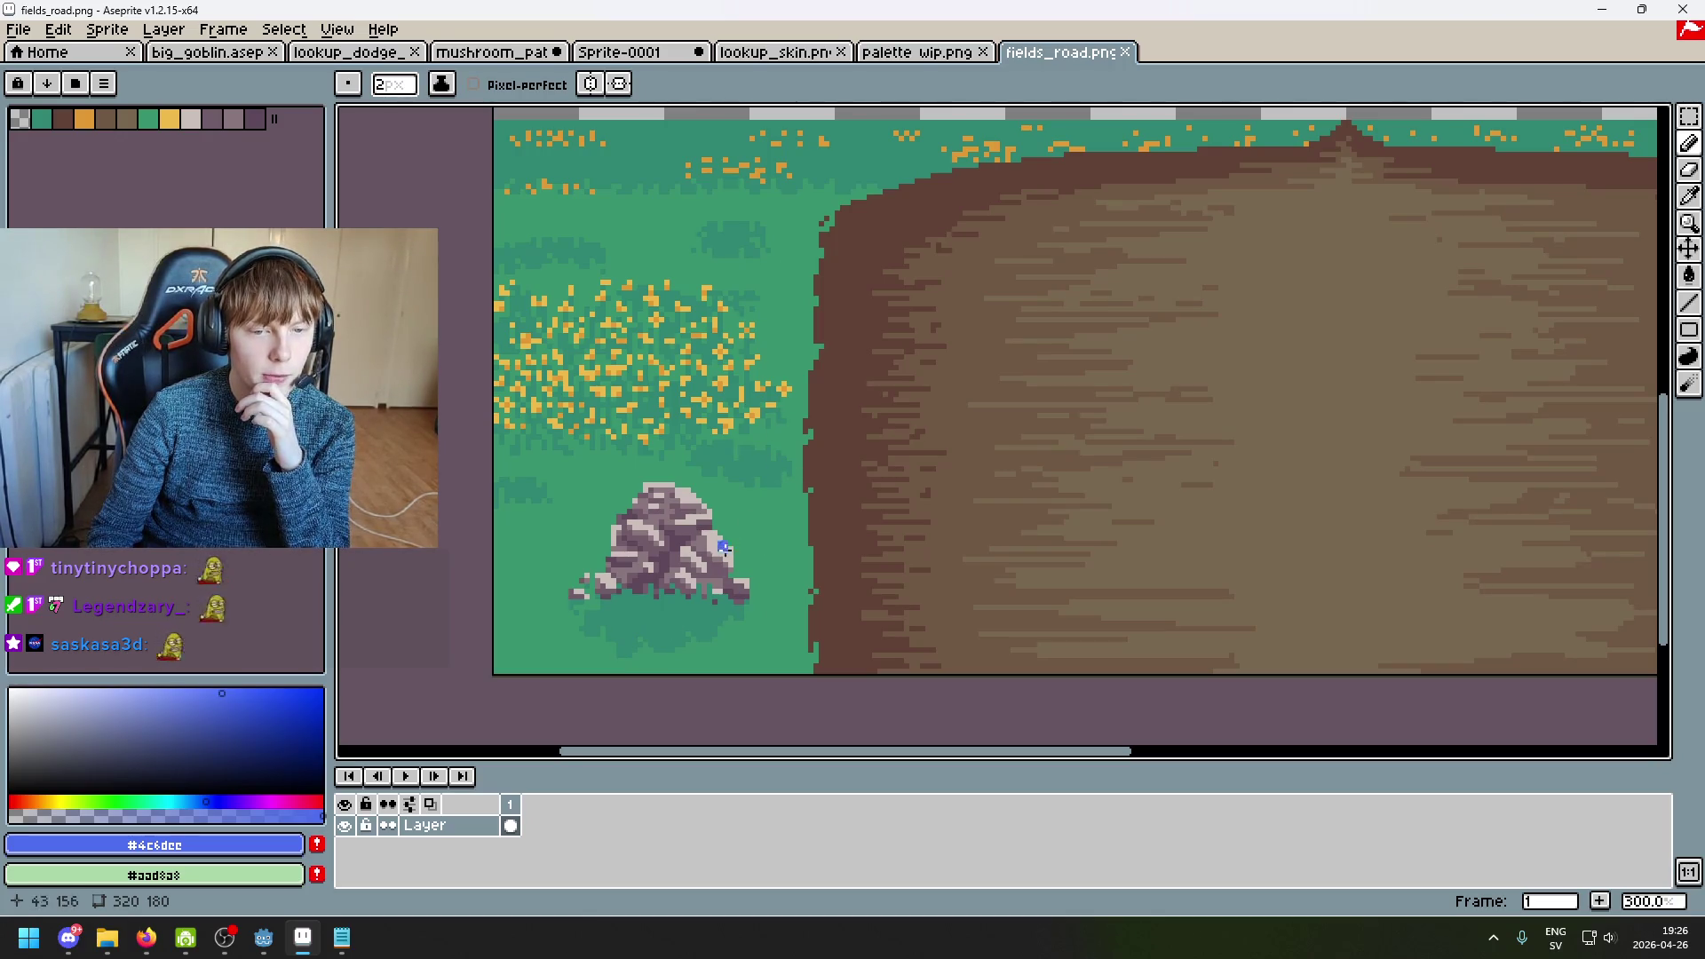
Step: Return to the Sprite-0001 mushroom tab and zoom in on the cap
{"action": "left_click", "coordinate": [497, 52]}
{"action": "left_click", "coordinate": [399, 52]}
{"action": "left_click", "coordinate": [621, 51]}
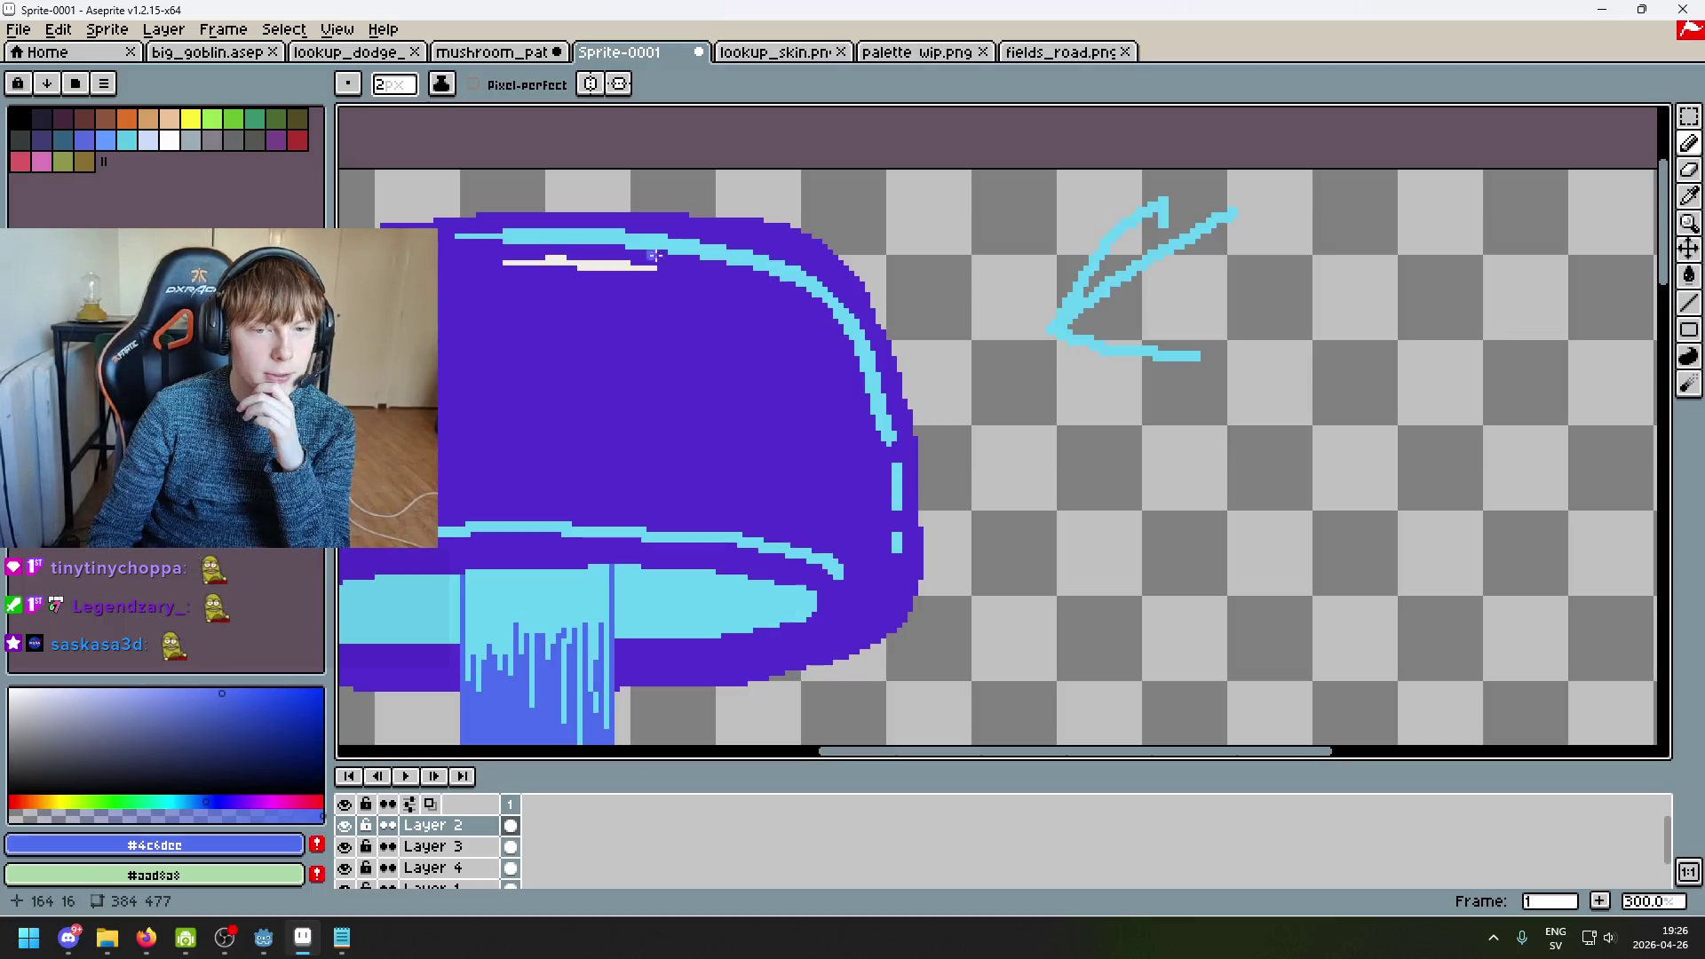
{"action": "scroll", "coordinate": [841, 378], "scroll_direction": "down", "scroll_amount": 2}
{"action": "scroll", "coordinate": [853, 426], "scroll_direction": "up", "scroll_amount": 1}
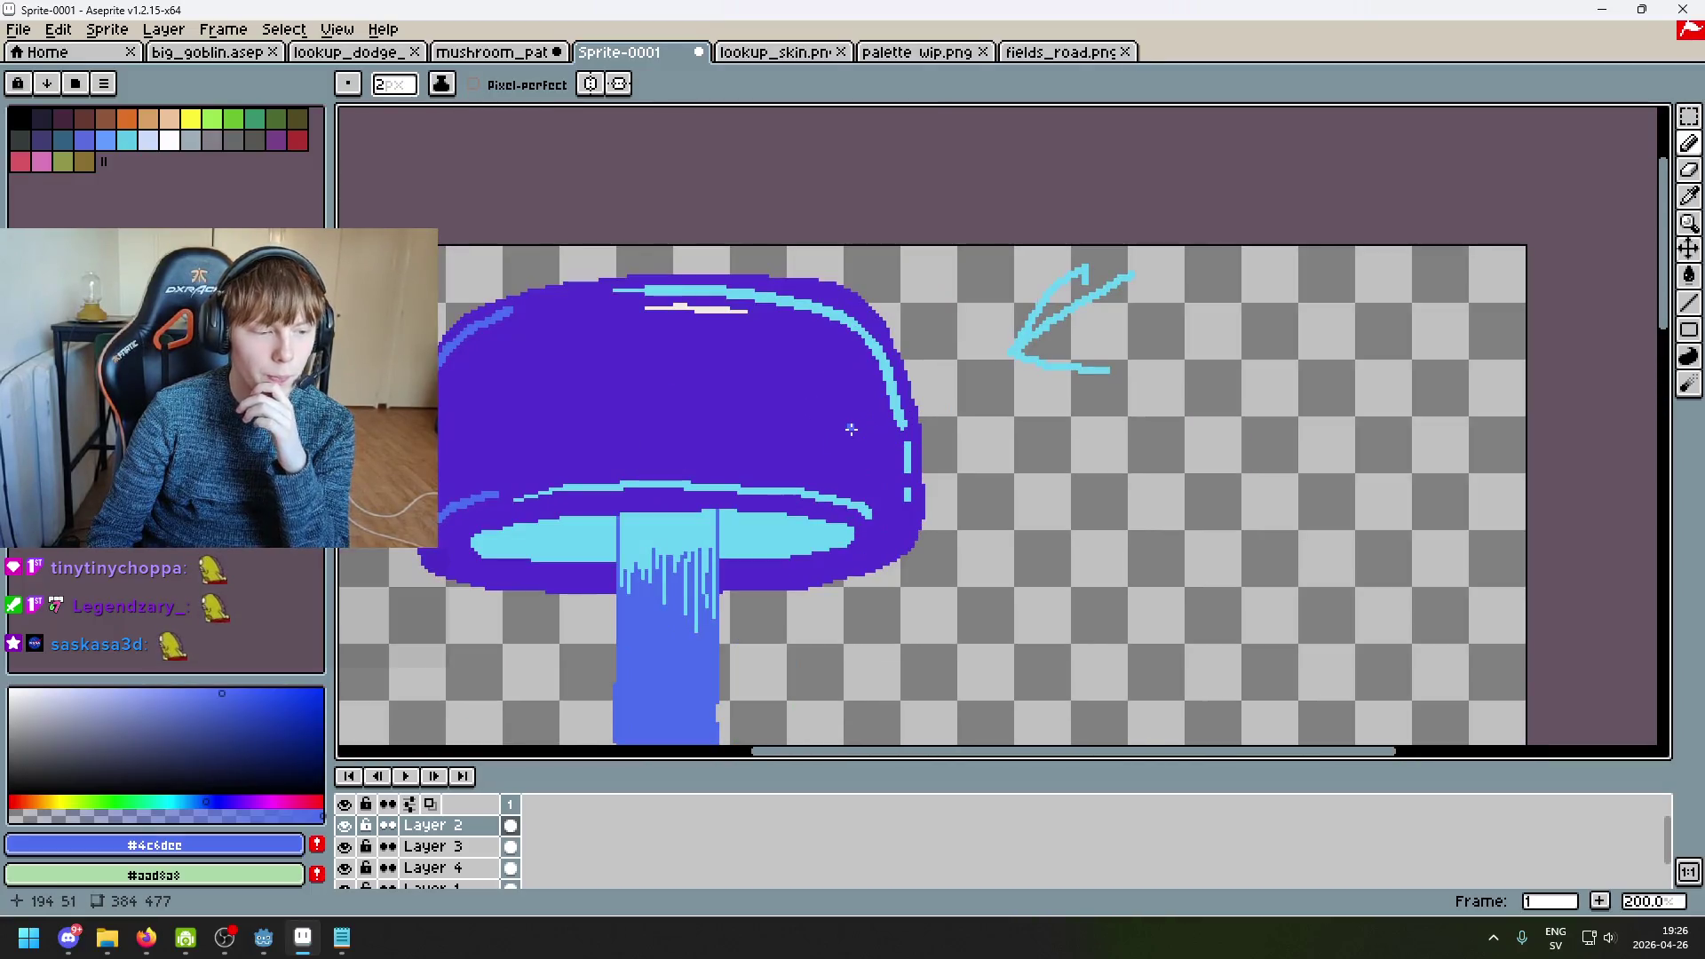
{"action": "scroll", "coordinate": [827, 400], "scroll_direction": "up", "scroll_amount": 1}
{"action": "scroll", "coordinate": [828, 401], "scroll_direction": "down", "scroll_amount": 3}
{"action": "scroll", "coordinate": [966, 277], "scroll_direction": "up", "scroll_amount": 2}
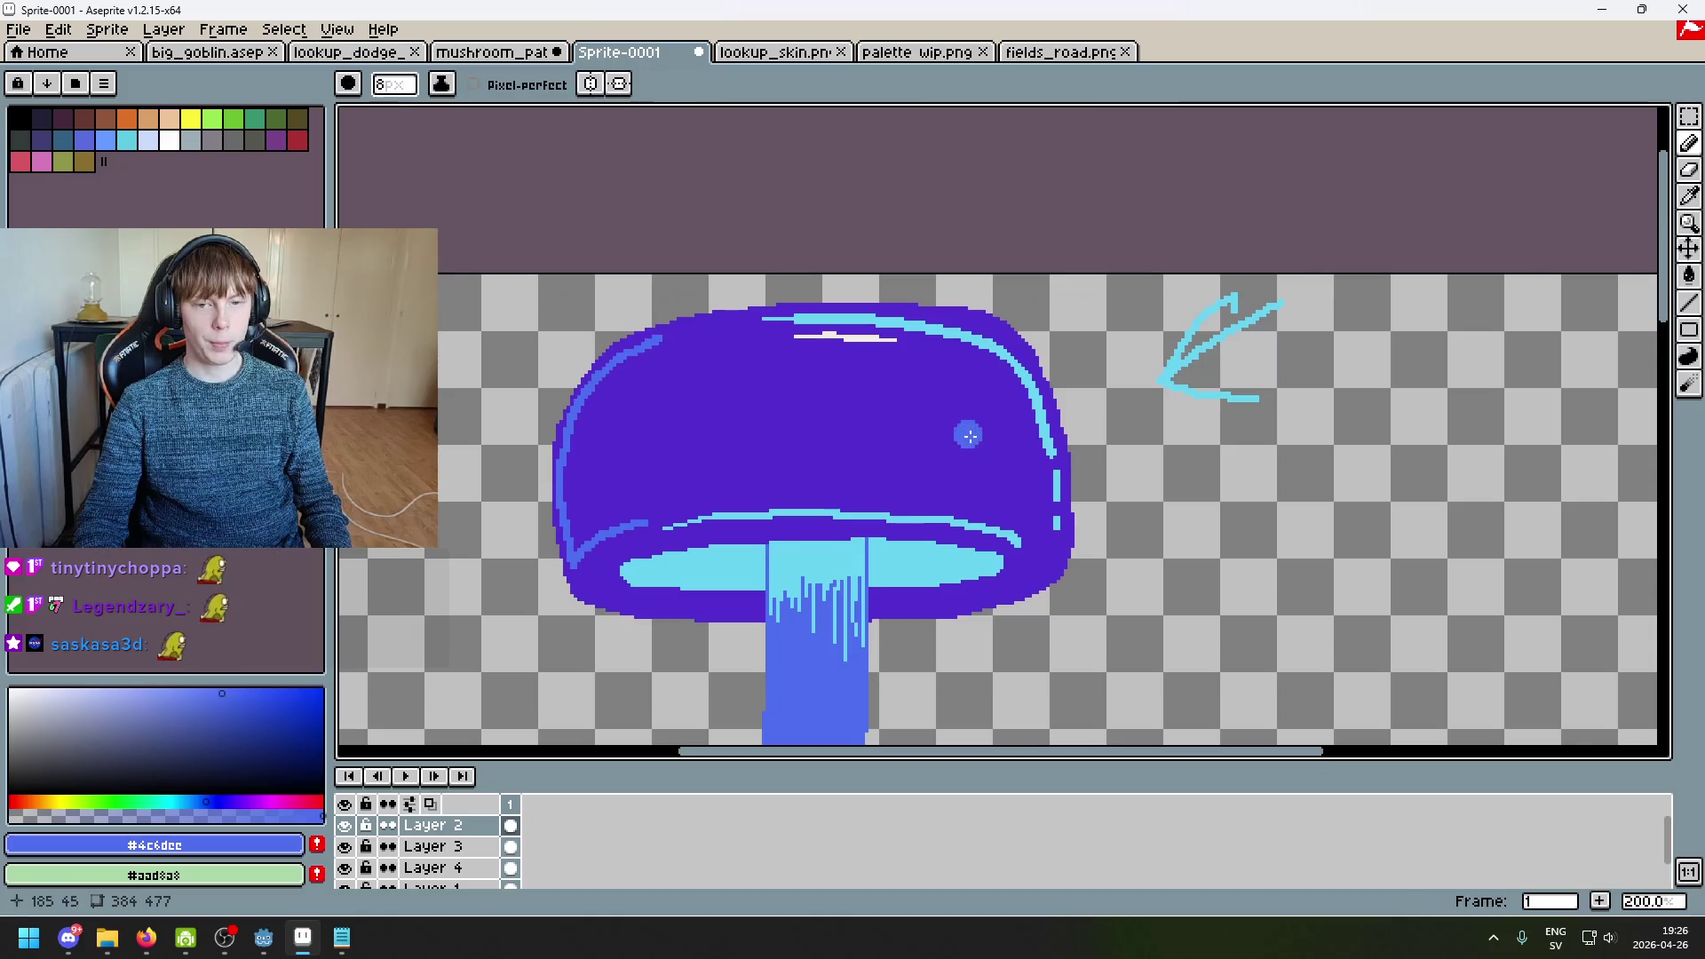
{"action": "scroll", "coordinate": [914, 395], "scroll_direction": "up", "scroll_amount": 3}
Step: Eyedrop the cap outline's cyan and paint a cyan spot on the purple cap
{"action": "key", "text": "i"}
{"action": "left_click", "coordinate": [963, 235]}
{"action": "key", "text": "b"}
{"action": "key", "text": "ctrl"}
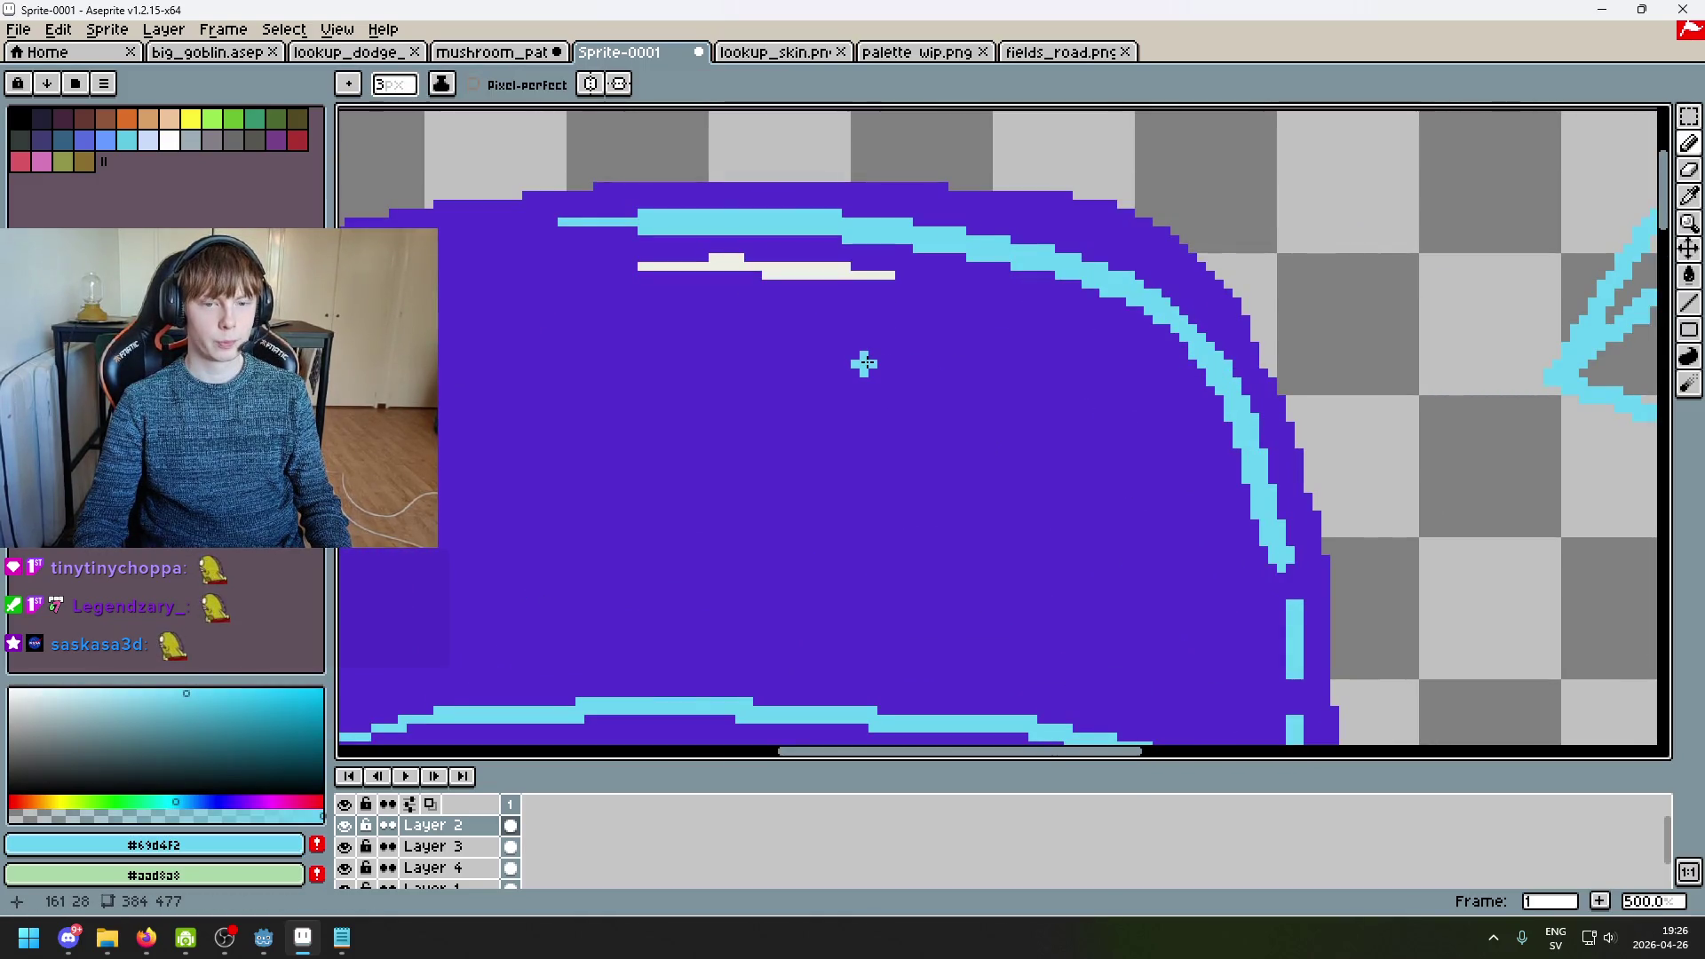
{"action": "key", "text": "ctrl"}
{"action": "left_click_drag", "start_coordinate": [898, 361], "coordinate": [947, 397]}
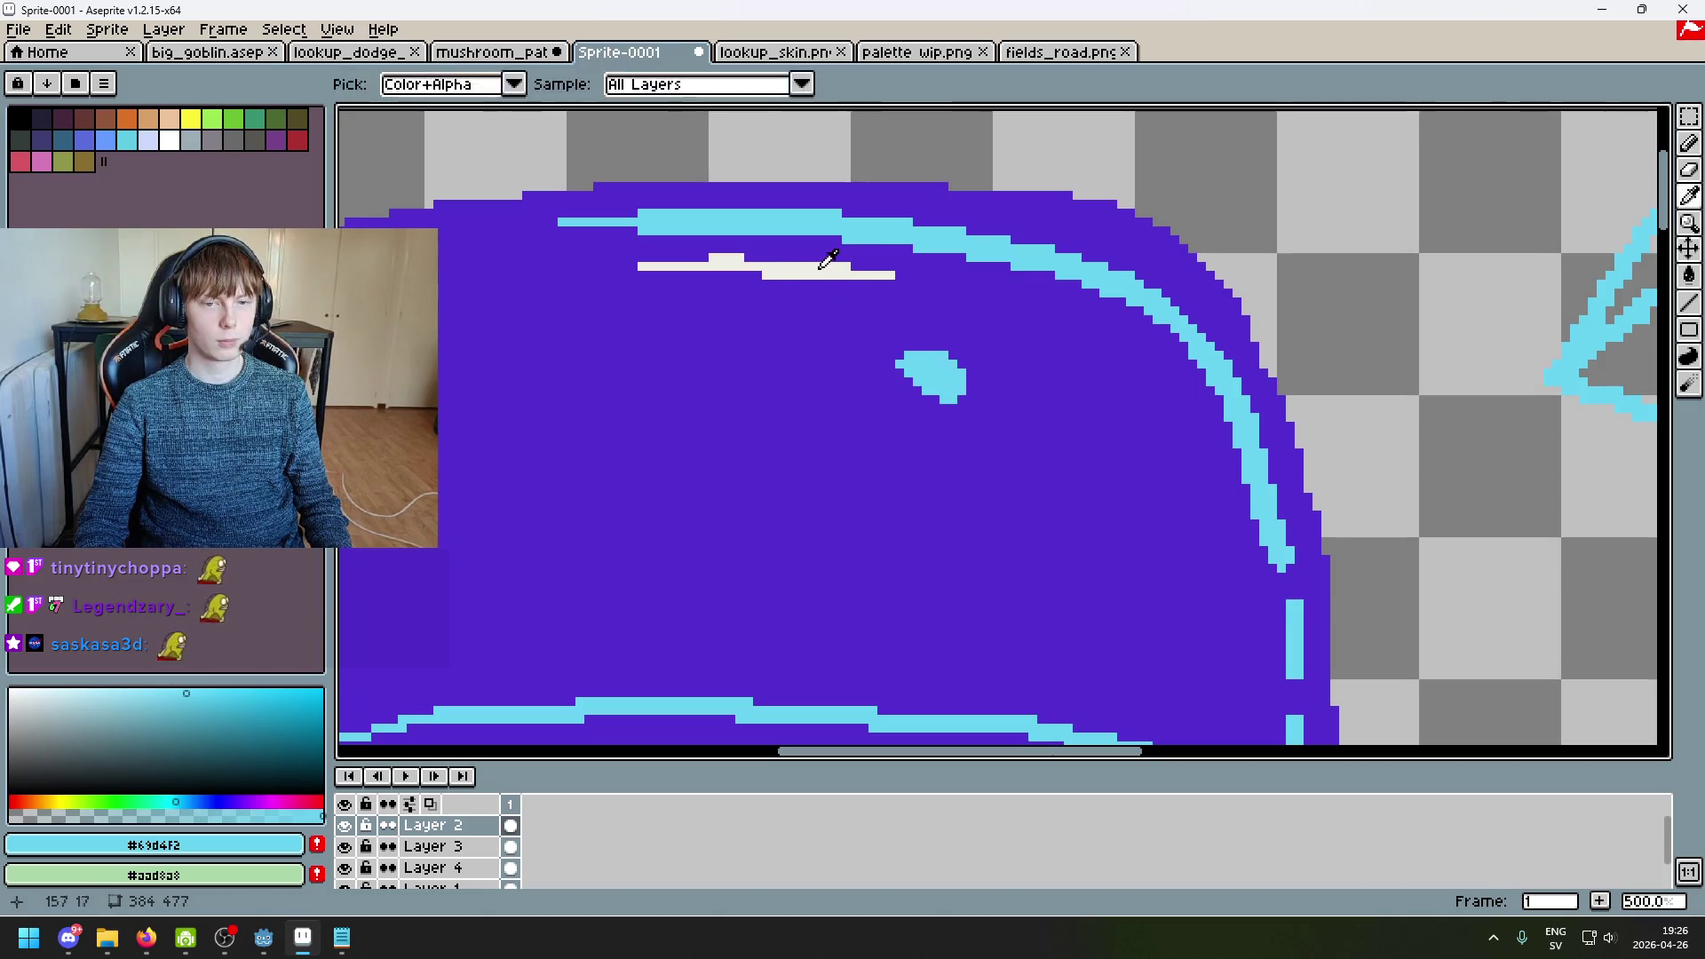
Step: Shade the spot's lower-left edge with the darker blue from the cap rim
{"action": "scroll", "coordinate": [837, 266], "scroll_direction": "down", "scroll_amount": 2}
{"action": "left_click", "coordinate": [597, 297], "text": "alt"}
{"action": "scroll", "coordinate": [1002, 379], "scroll_direction": "up", "scroll_amount": 3}
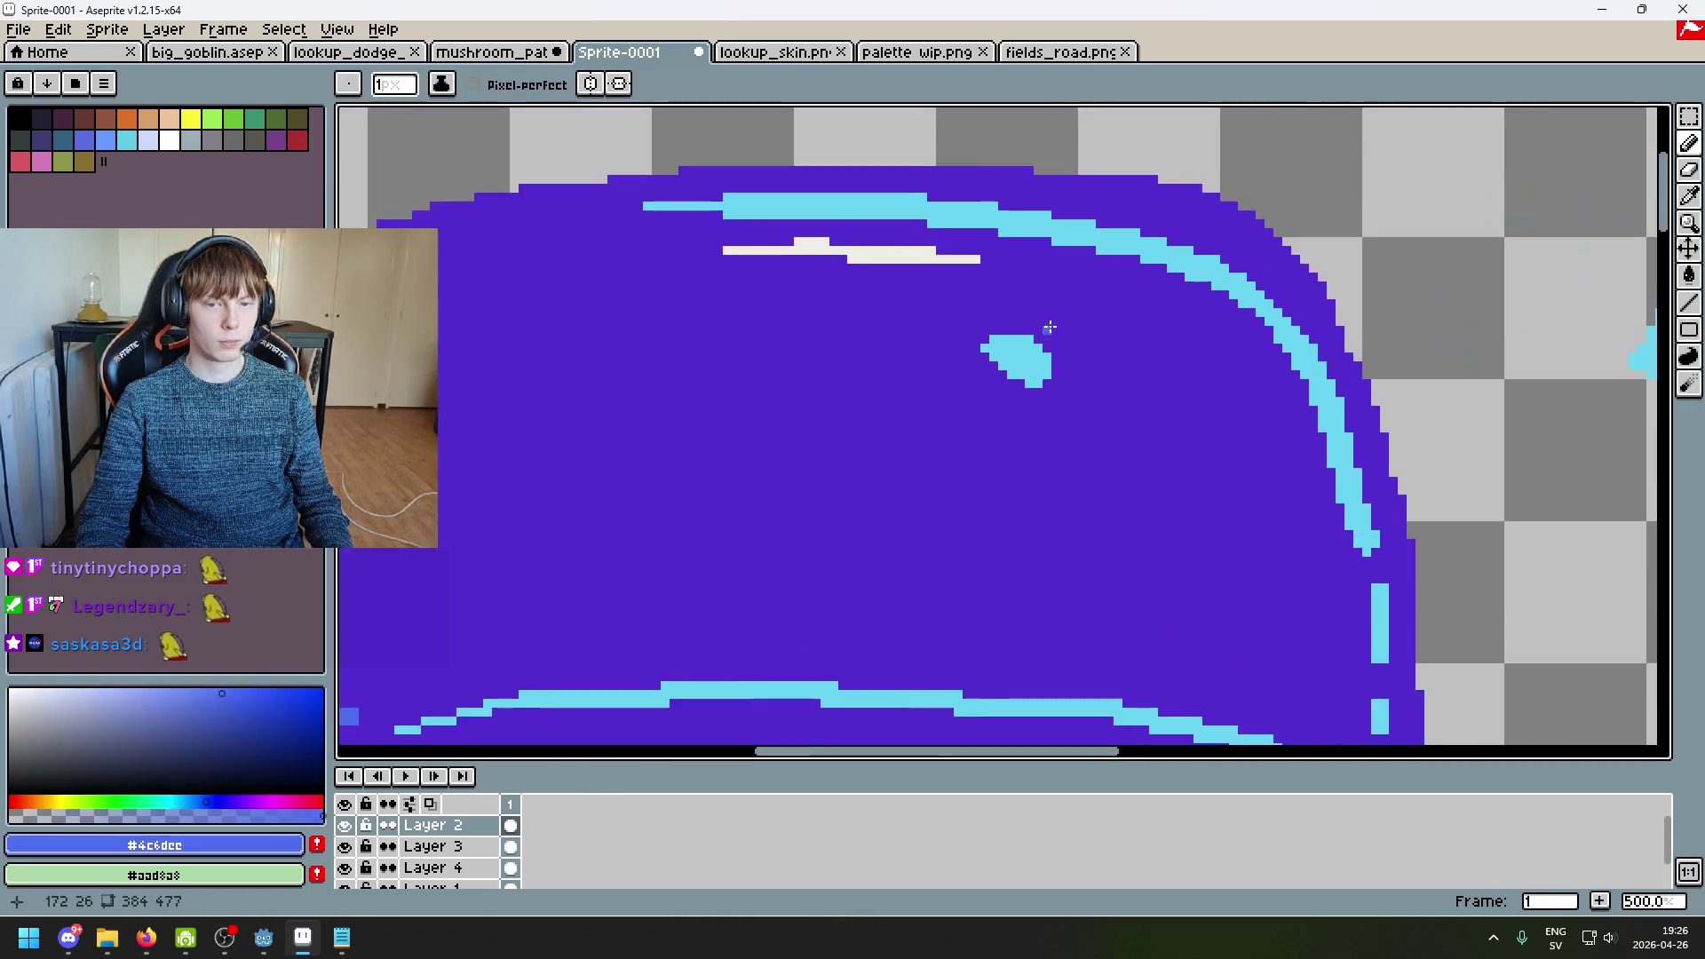
{"action": "left_click_drag", "start_coordinate": [1042, 393], "coordinate": [980, 353]}
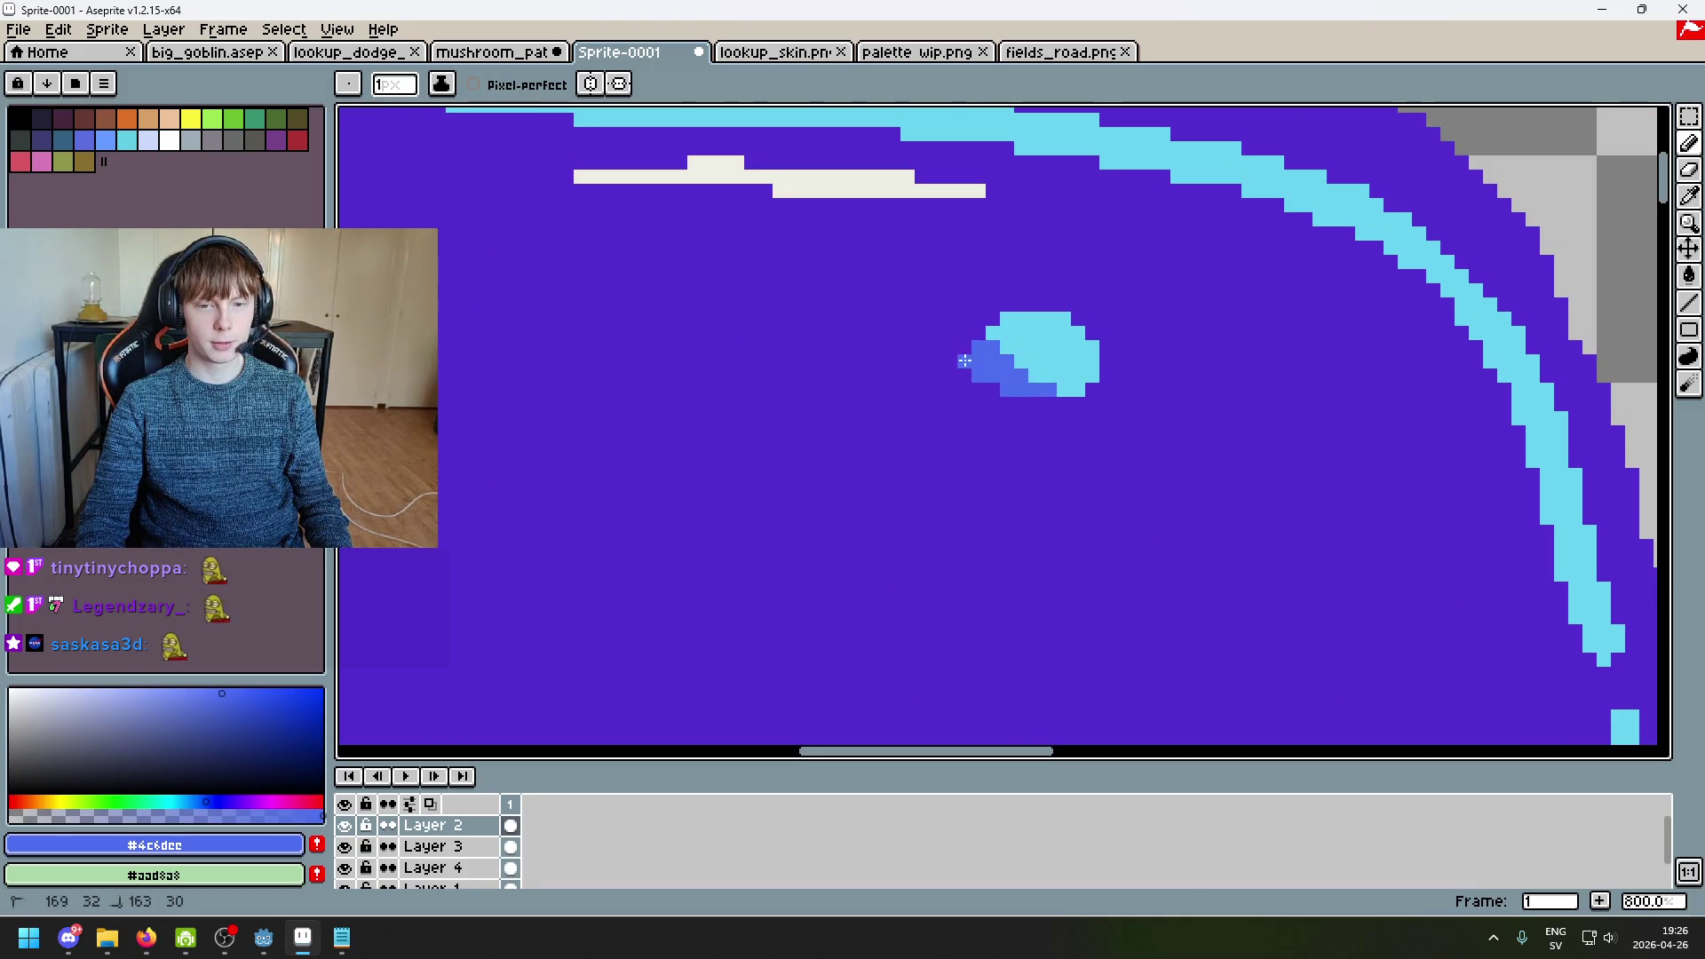
Step: Try small cyan strokes beside the spot, then undo them
{"action": "left_click", "coordinate": [1012, 331], "text": "alt"}
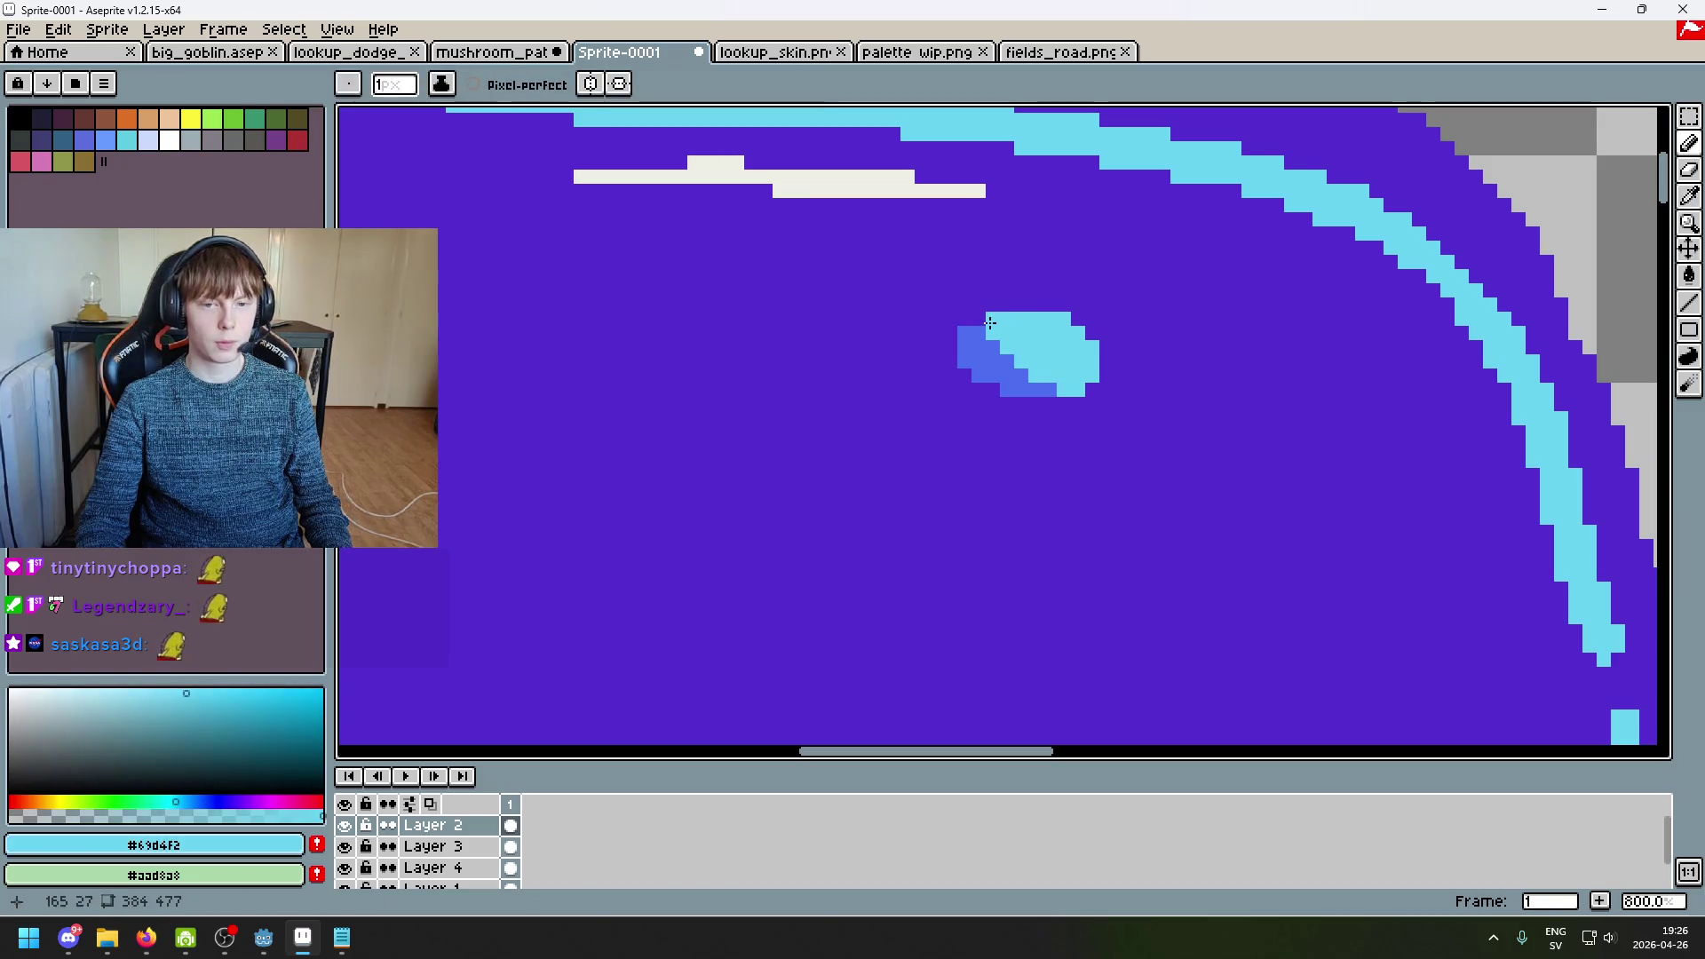
{"action": "scroll", "coordinate": [1027, 372], "scroll_direction": "down", "scroll_amount": 3}
{"action": "scroll", "coordinate": [1027, 372], "scroll_direction": "up", "scroll_amount": 3}
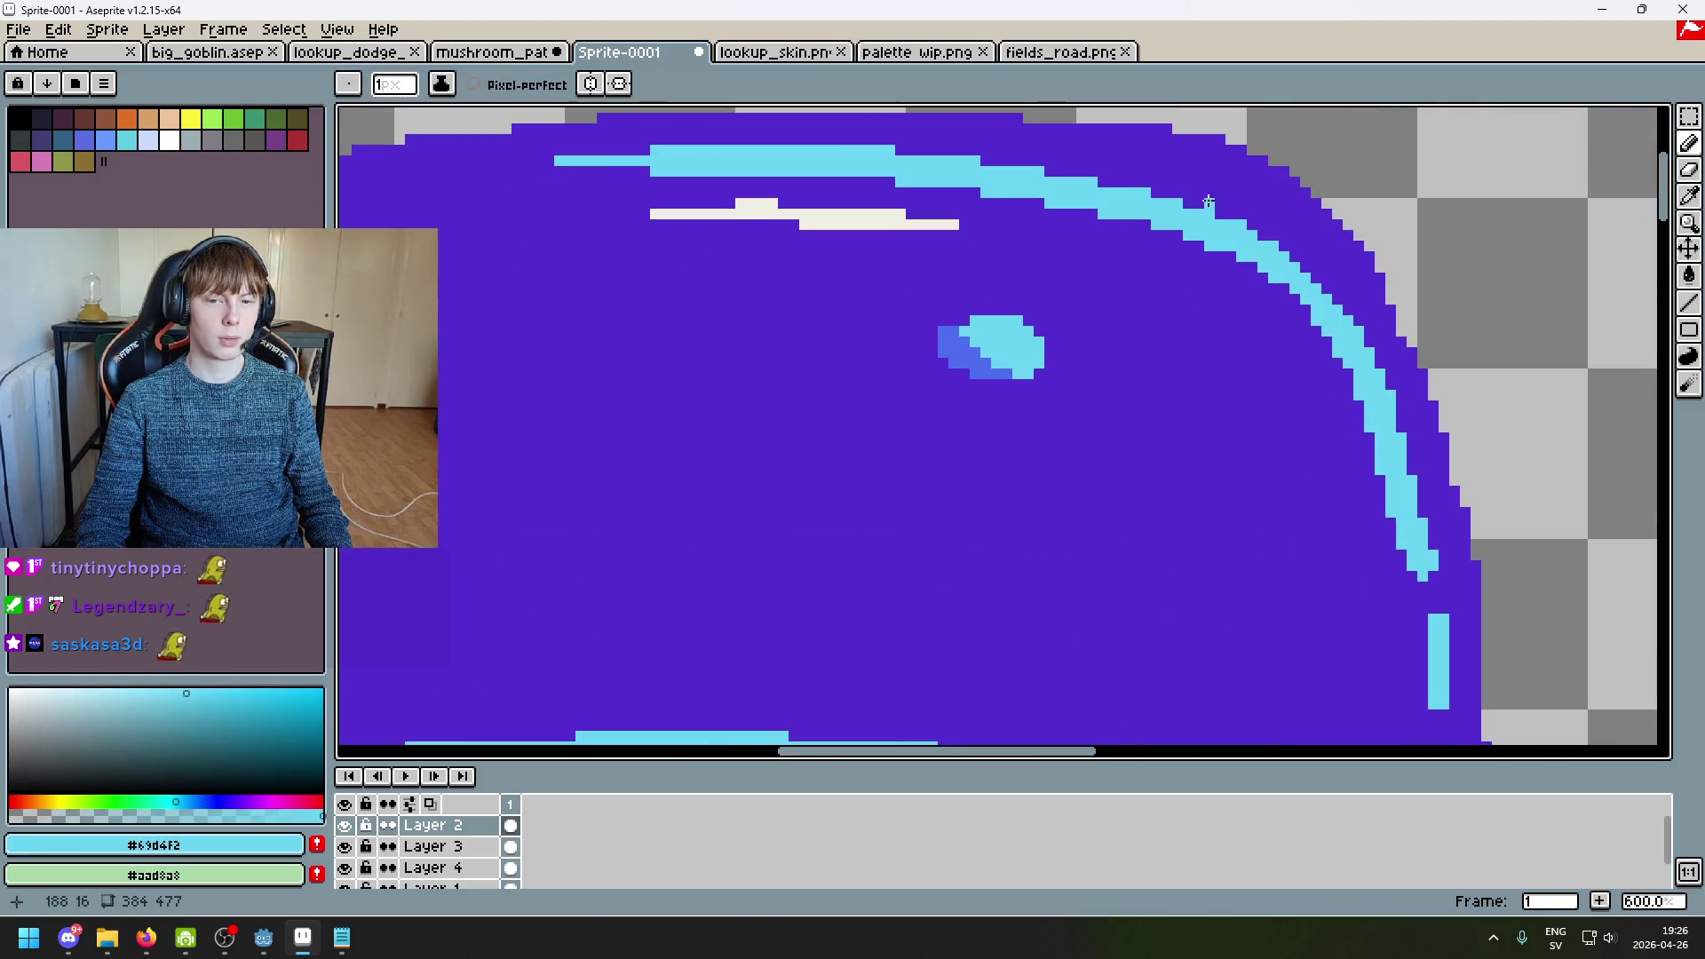
{"action": "scroll", "coordinate": [1020, 358], "scroll_direction": "down", "scroll_amount": 1}
{"action": "scroll", "coordinate": [909, 409], "scroll_direction": "up", "scroll_amount": 5}
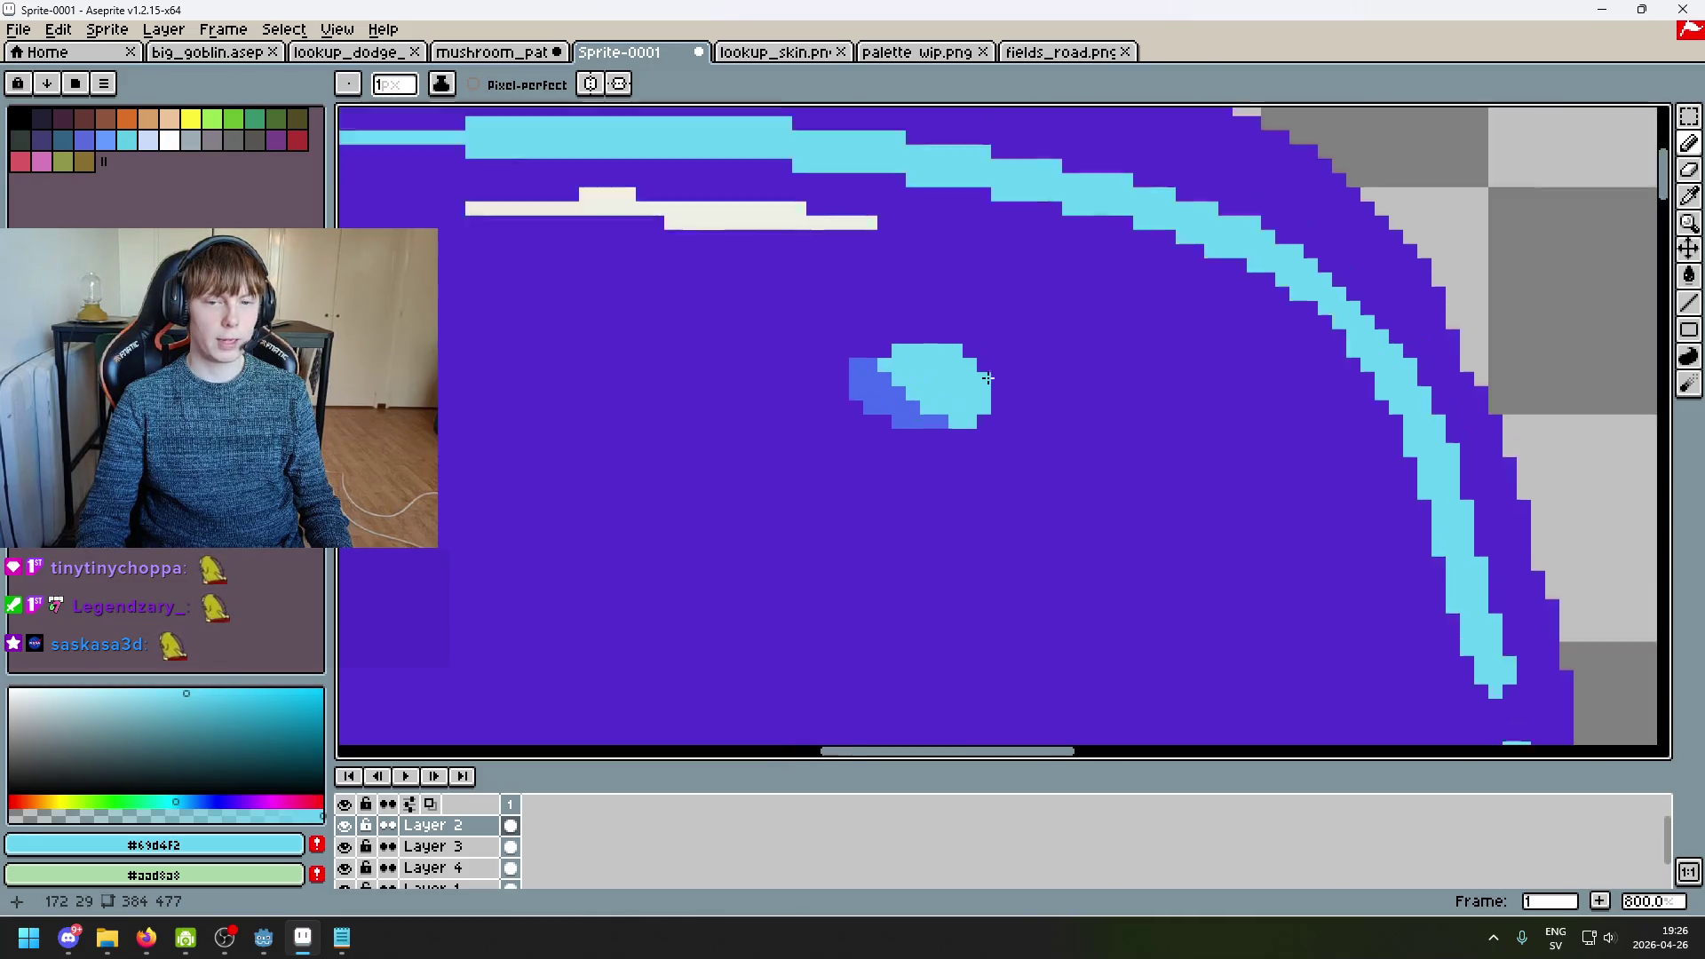
{"action": "scroll", "coordinate": [945, 399], "scroll_direction": "down", "scroll_amount": 5}
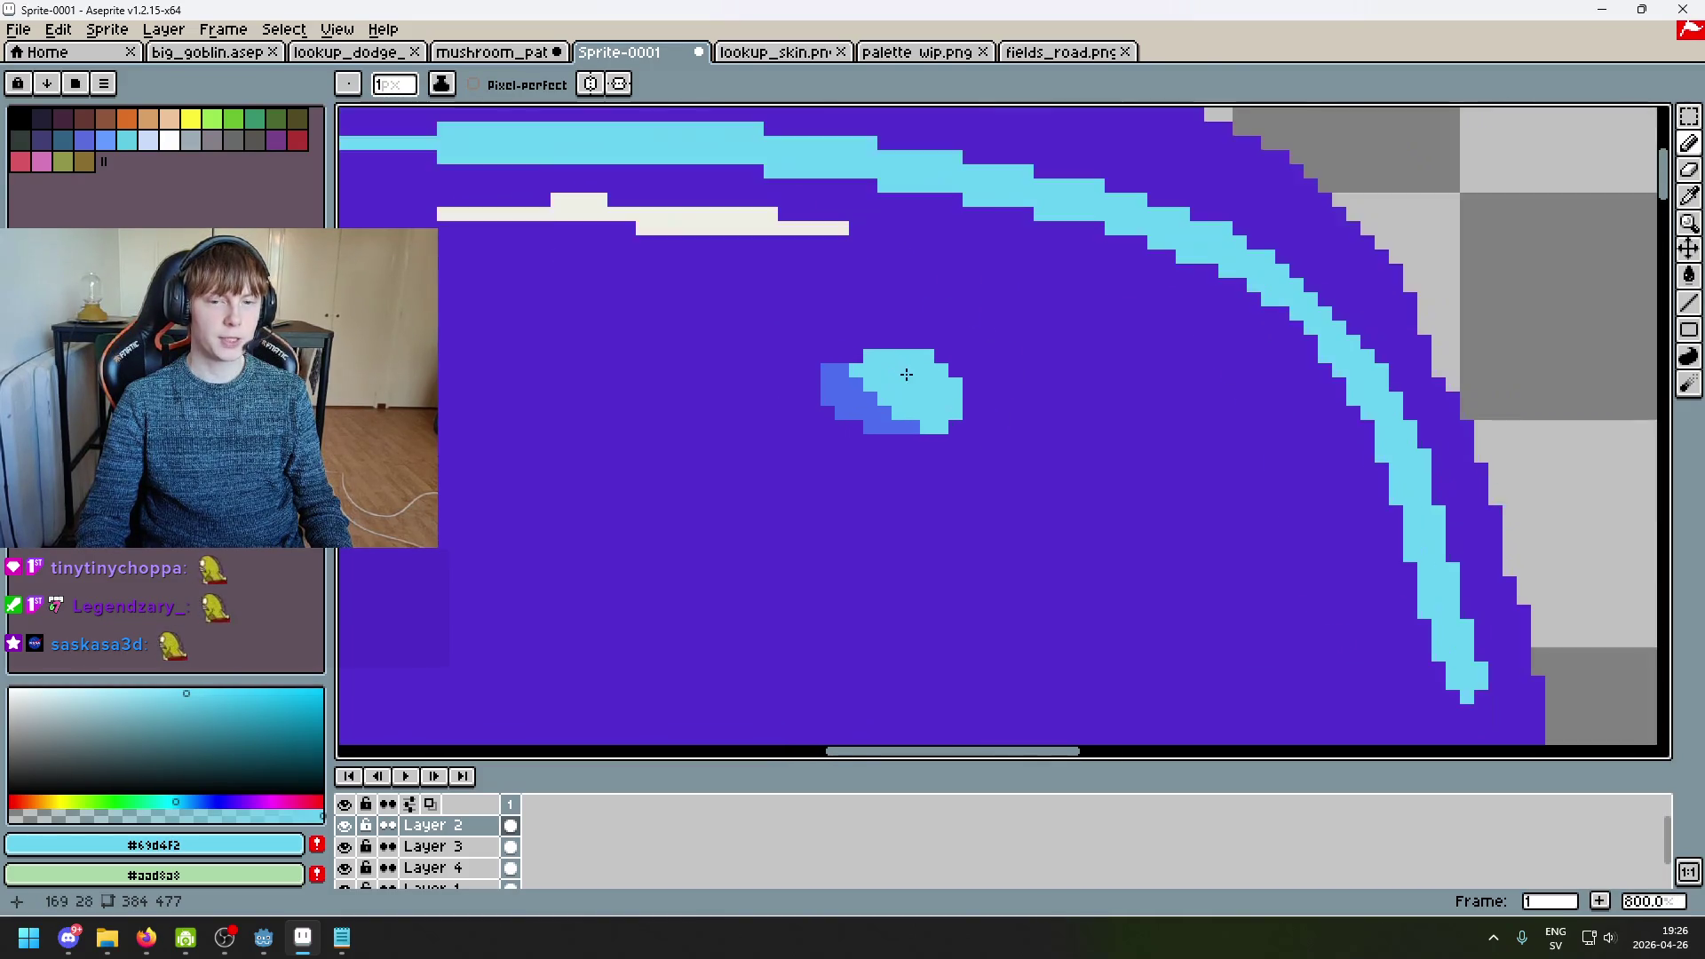
{"action": "left_click_drag", "start_coordinate": [1151, 367], "coordinate": [1079, 424]}
{"action": "left_click_drag", "start_coordinate": [1140, 333], "coordinate": [1101, 395]}
{"action": "left_click_drag", "start_coordinate": [1110, 408], "coordinate": [1184, 441]}
{"action": "key", "text": "ctrl+z"}
{"action": "key", "text": "ctrl+z"}
{"action": "key", "text": "ctrl+z"}
{"action": "scroll", "coordinate": [803, 413], "scroll_direction": "up", "scroll_amount": 2}
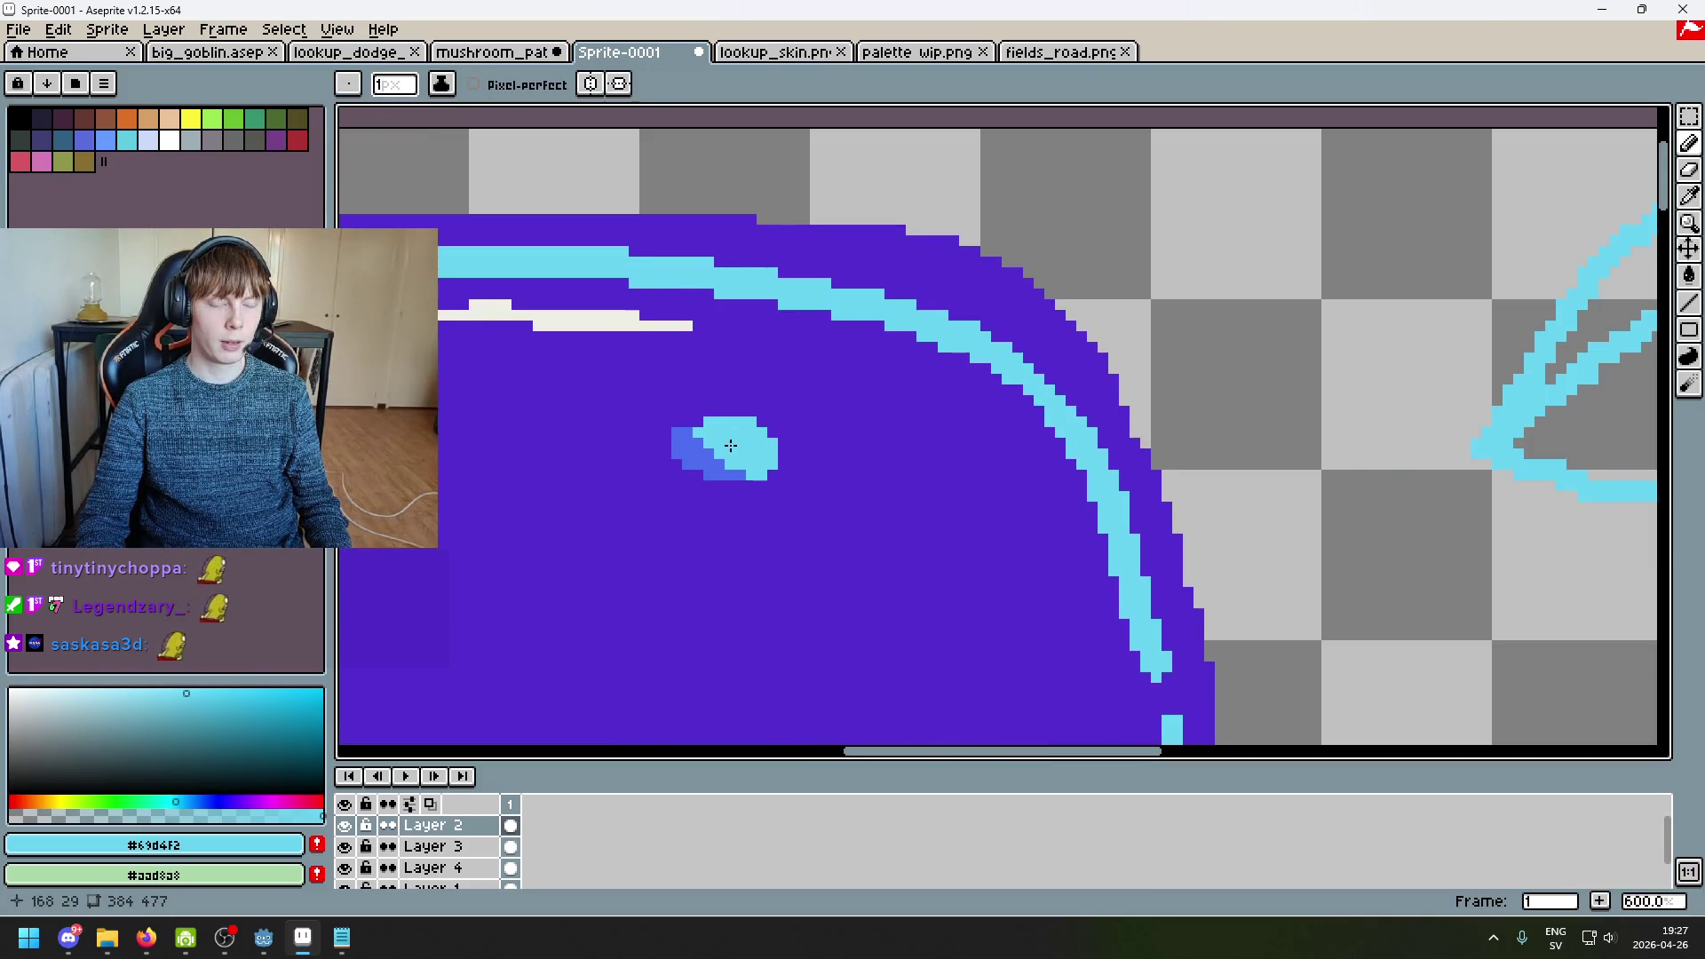
Step: Centre the cap spot, glance at the mushroom_path scene, and return to the mushroom sprite
{"action": "left_click_drag", "start_coordinate": [730, 445], "coordinate": [963, 360]}
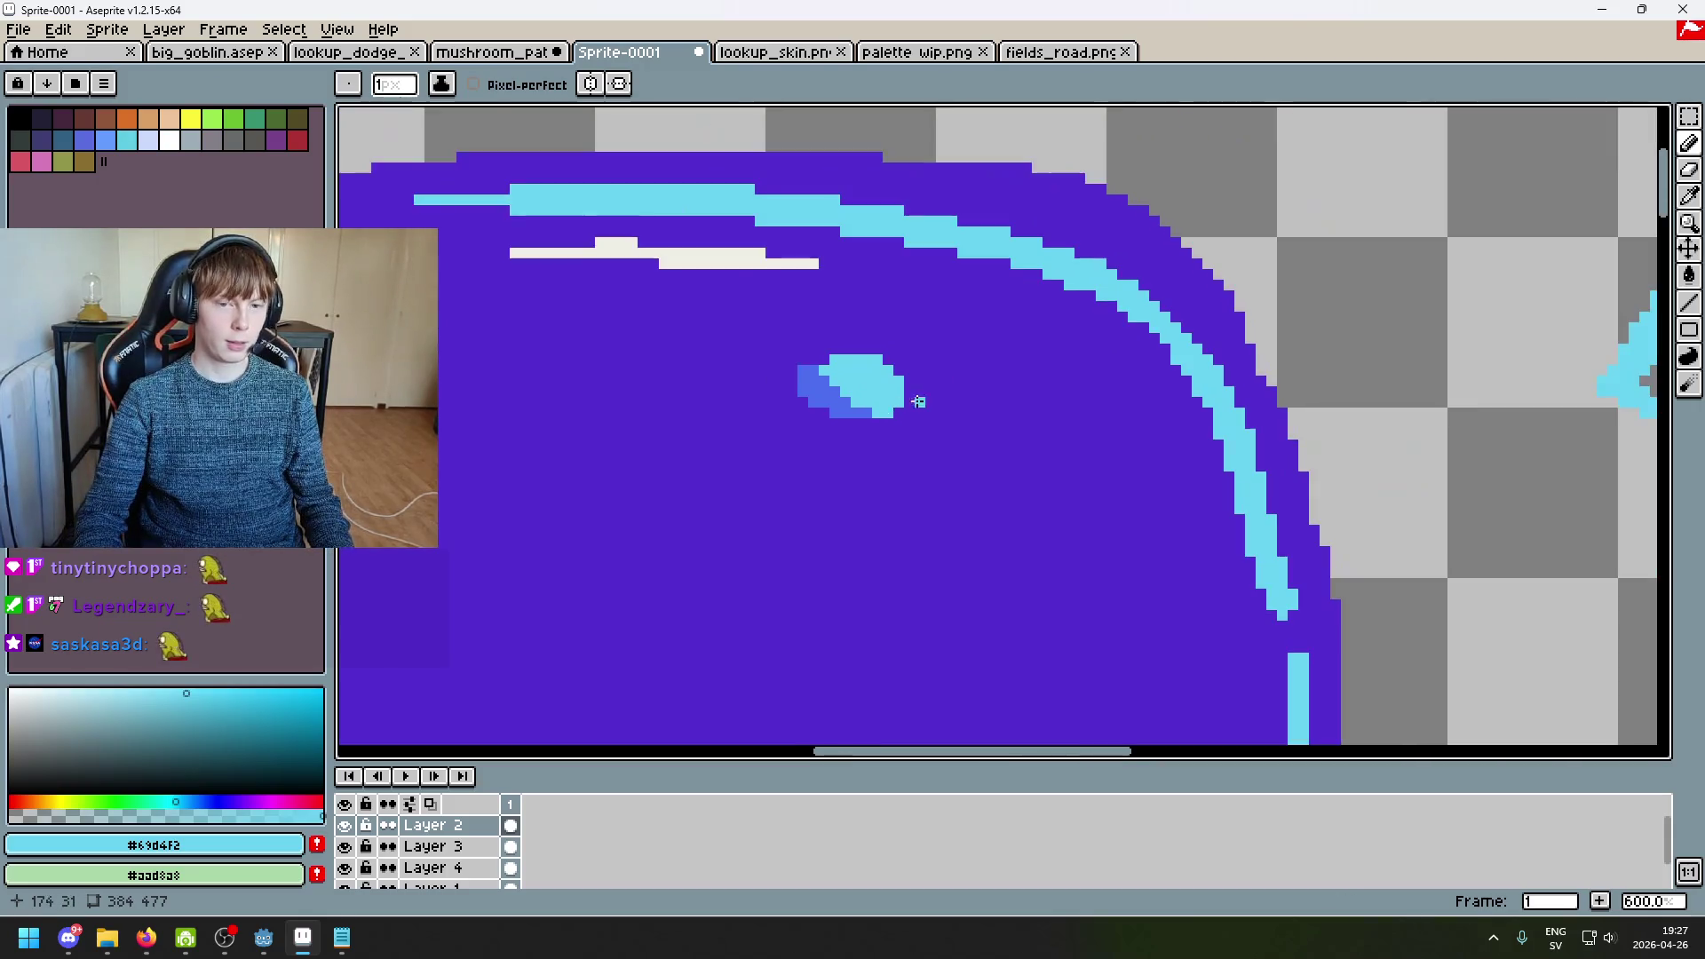
{"action": "scroll", "coordinate": [1068, 355], "scroll_direction": "down", "scroll_amount": 1}
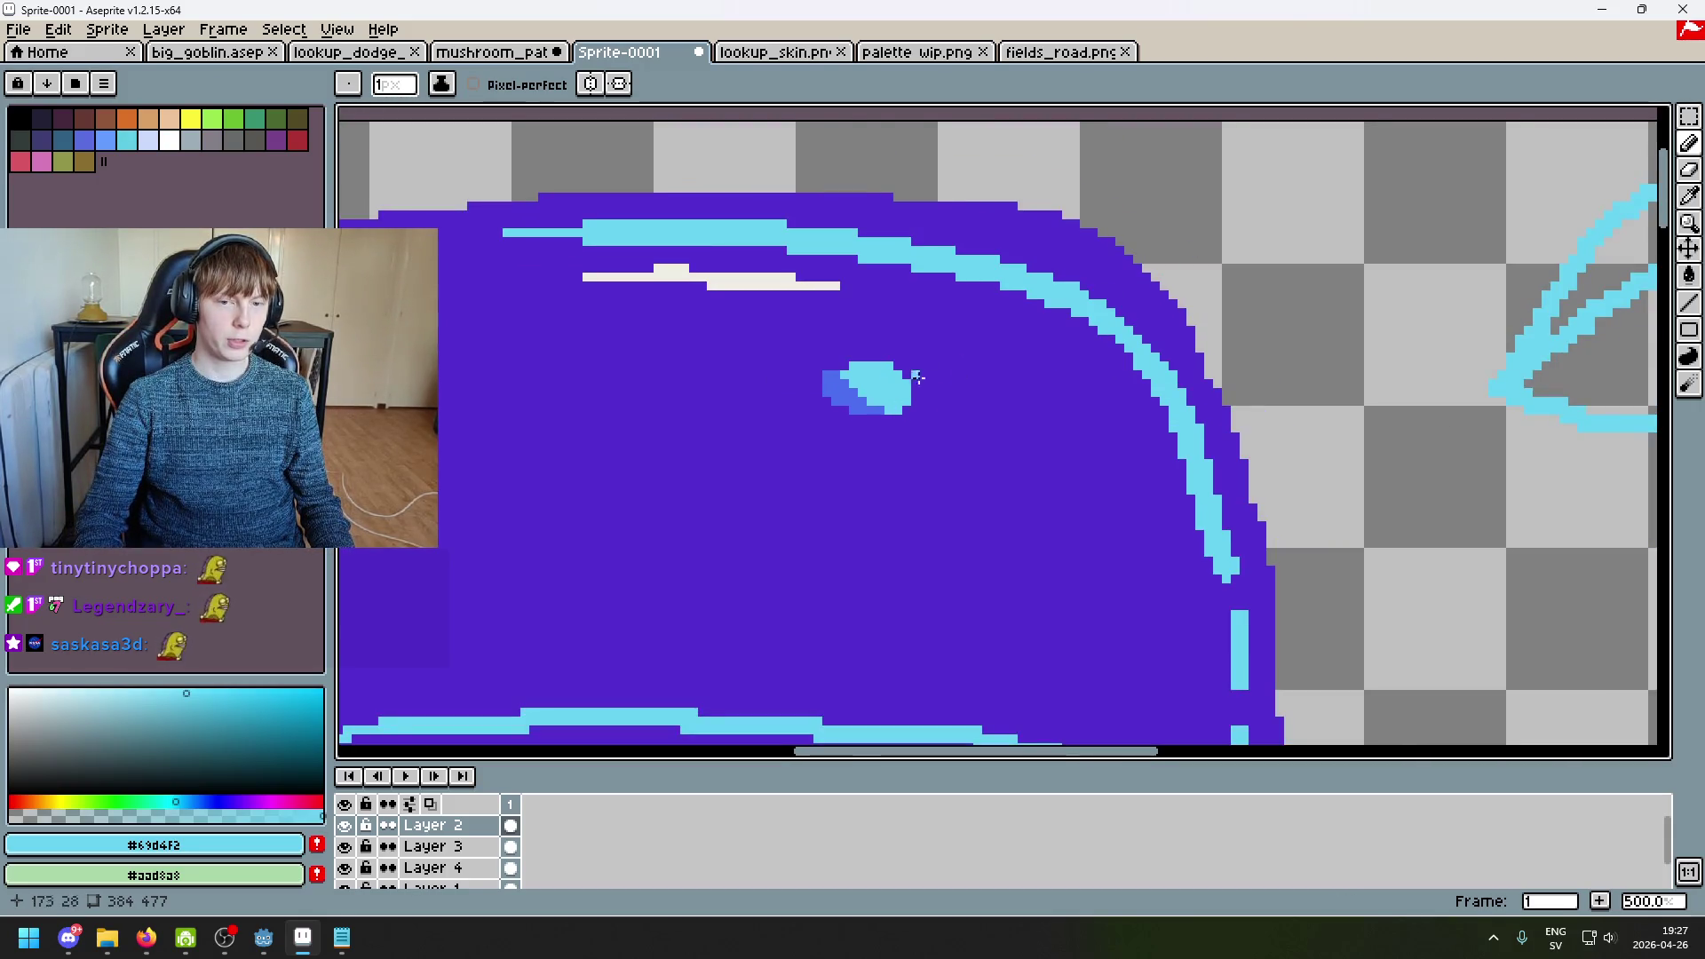
{"action": "scroll", "coordinate": [1098, 323], "scroll_direction": "right", "scroll_amount": 2}
{"action": "scroll", "coordinate": [1238, 345], "scroll_direction": "up", "scroll_amount": 2}
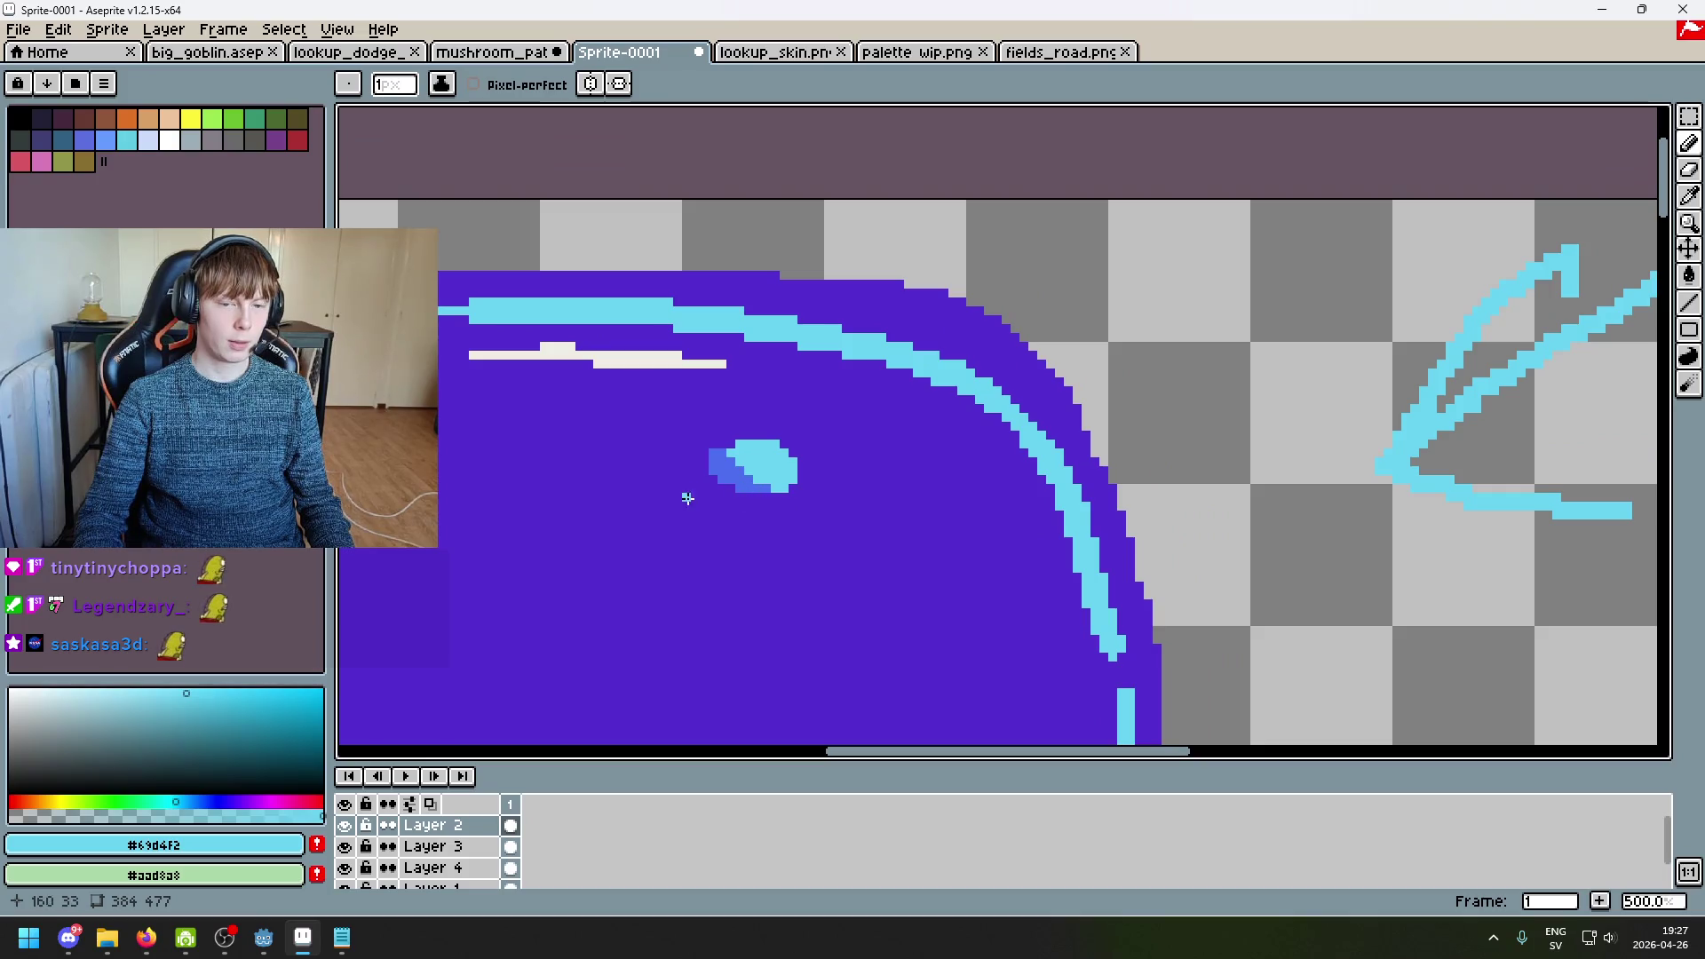
{"action": "scroll", "coordinate": [721, 478], "scroll_direction": "up", "scroll_amount": 1}
{"action": "scroll", "coordinate": [722, 480], "scroll_direction": "left", "scroll_amount": 2}
{"action": "scroll", "coordinate": [826, 533], "scroll_direction": "down", "scroll_amount": 1}
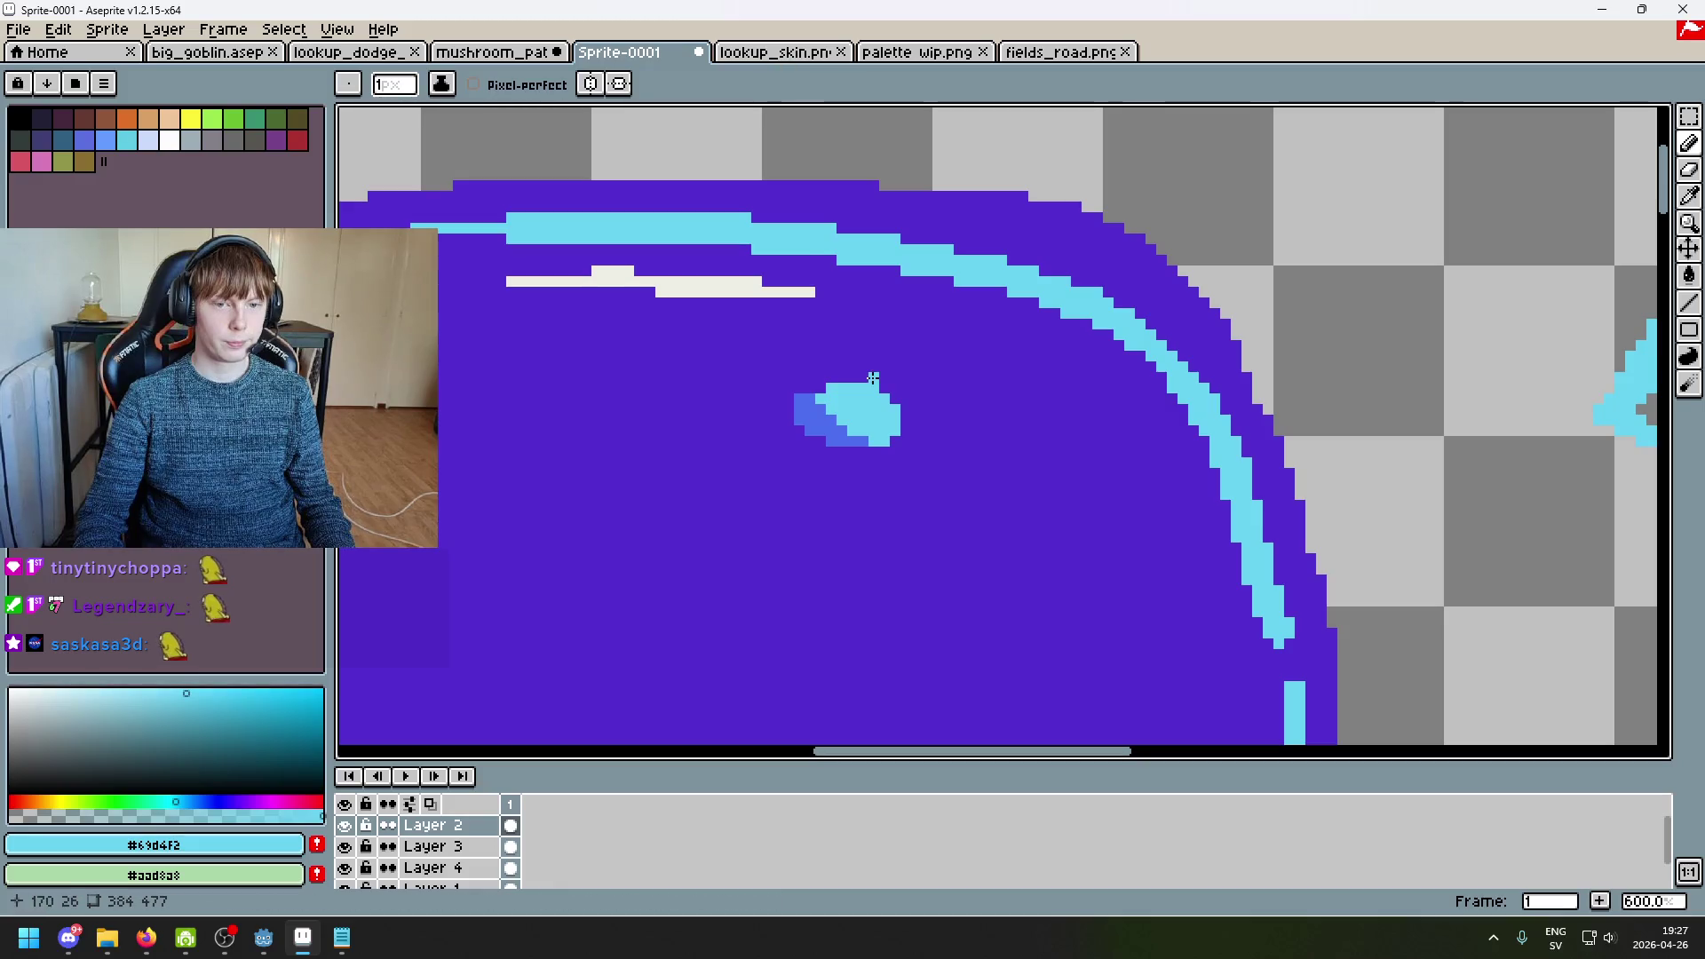
{"action": "left_click", "coordinate": [493, 51]}
{"action": "scroll", "coordinate": [551, 142], "scroll_direction": "up", "scroll_amount": 1}
{"action": "left_click", "coordinate": [664, 52]}
{"action": "scroll", "coordinate": [852, 435], "scroll_direction": "down", "scroll_amount": 1}
{"action": "scroll", "coordinate": [853, 435], "scroll_direction": "up", "scroll_amount": 1}
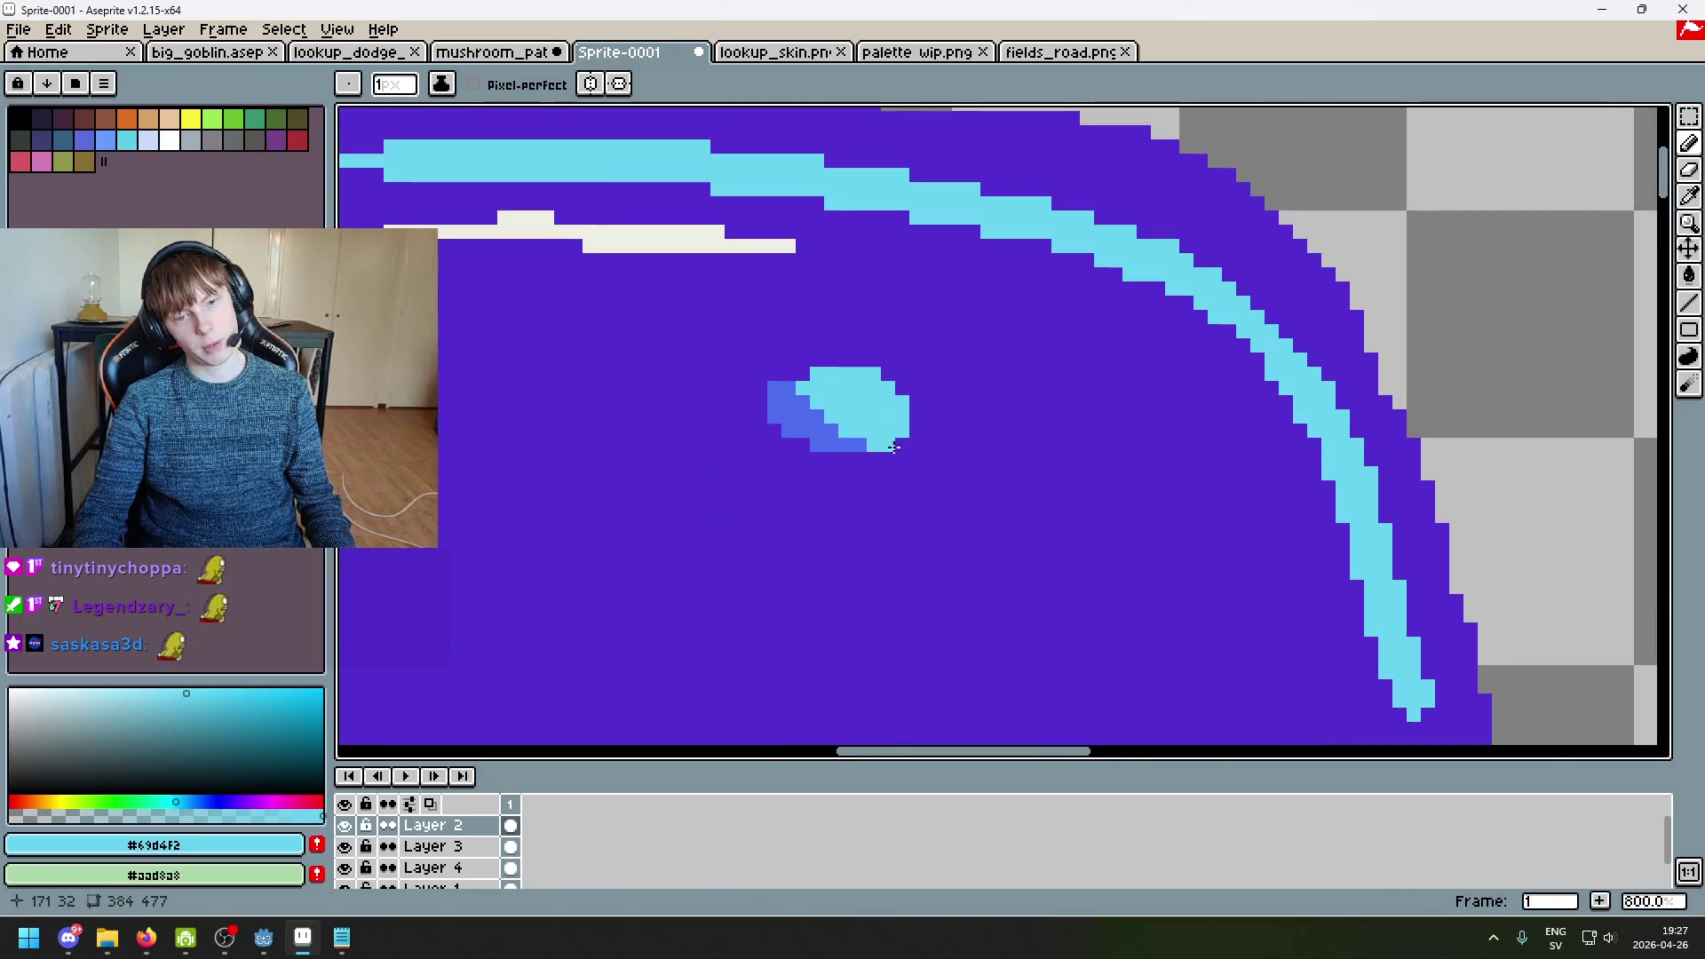
{"action": "scroll", "coordinate": [820, 436], "scroll_direction": "down", "scroll_amount": 4}
{"action": "scroll", "coordinate": [820, 436], "scroll_direction": "up", "scroll_amount": 6}
Step: Try painting cap purple over the spot's lower pixels, then undo it
{"action": "key", "text": "e"}
{"action": "left_click", "coordinate": [1172, 369], "text": "alt"}
{"action": "key", "text": "b"}
{"action": "mouse_move", "coordinate": [1107, 320]}
{"action": "left_mouse_down"}
{"action": "mouse_move", "coordinate": [1163, 324]}
{"action": "mouse_move", "coordinate": [1150, 309]}
{"action": "left_mouse_up"}
{"action": "key", "text": "ctrl+z"}
{"action": "key", "text": "ctrl+z"}
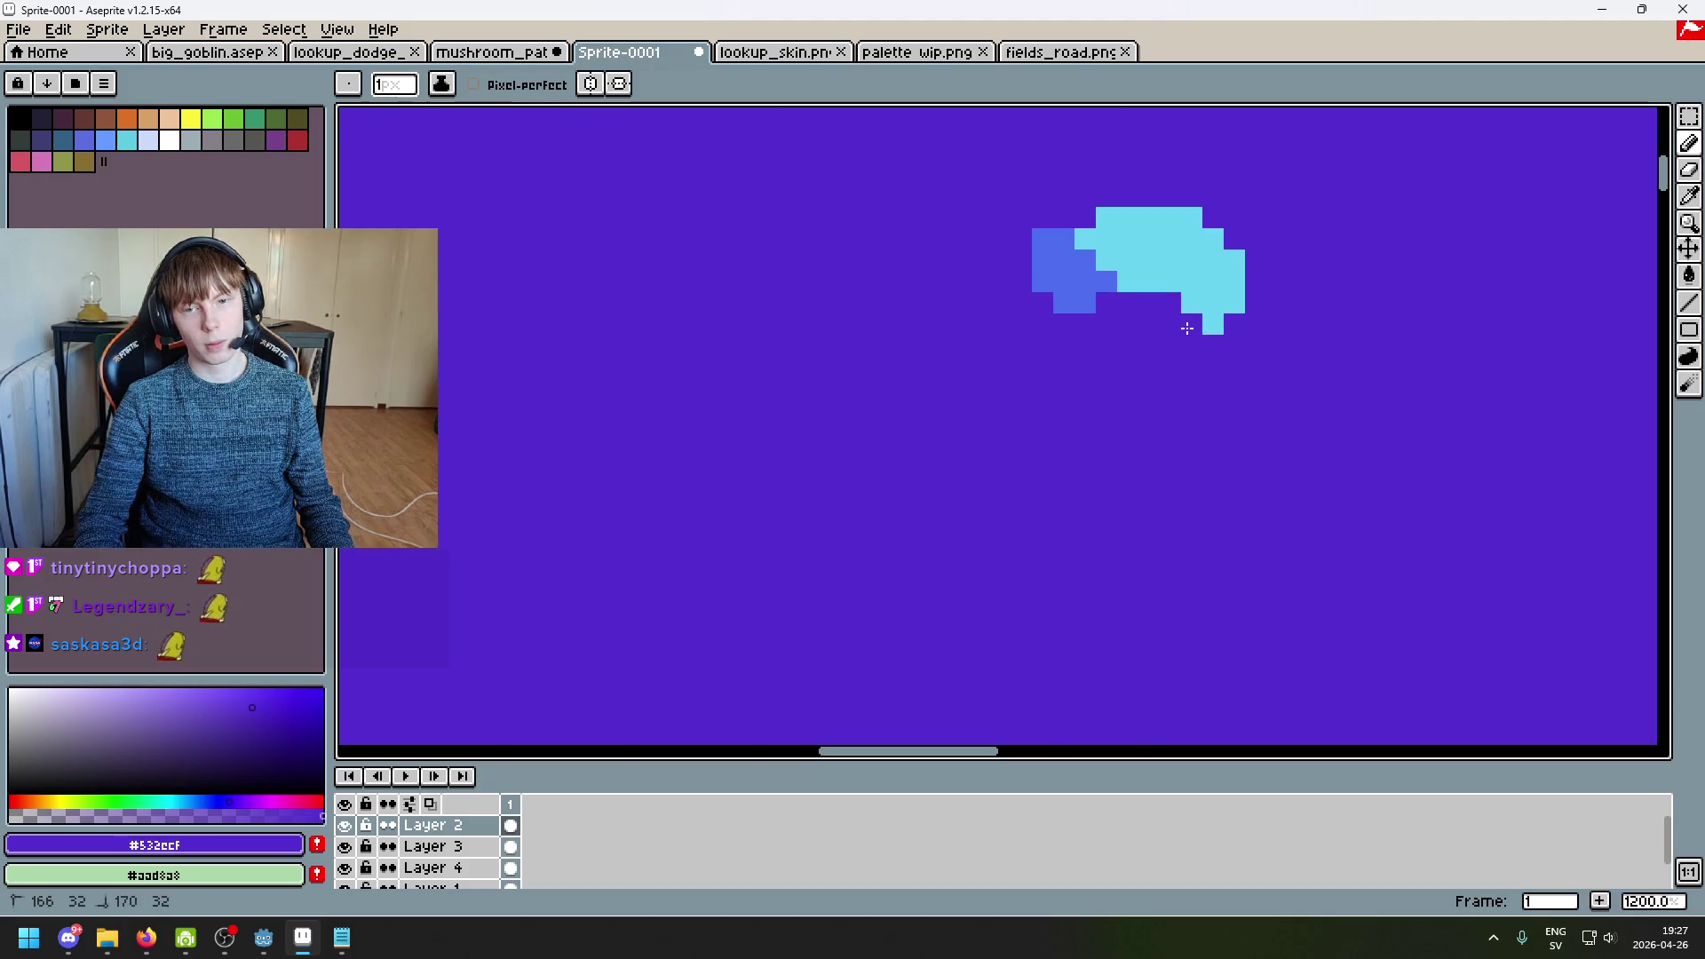
Step: Experiment with cyan strokes and single pixels below the spot, undoing each one
{"action": "scroll", "coordinate": [1187, 328], "scroll_direction": "down", "scroll_amount": 5}
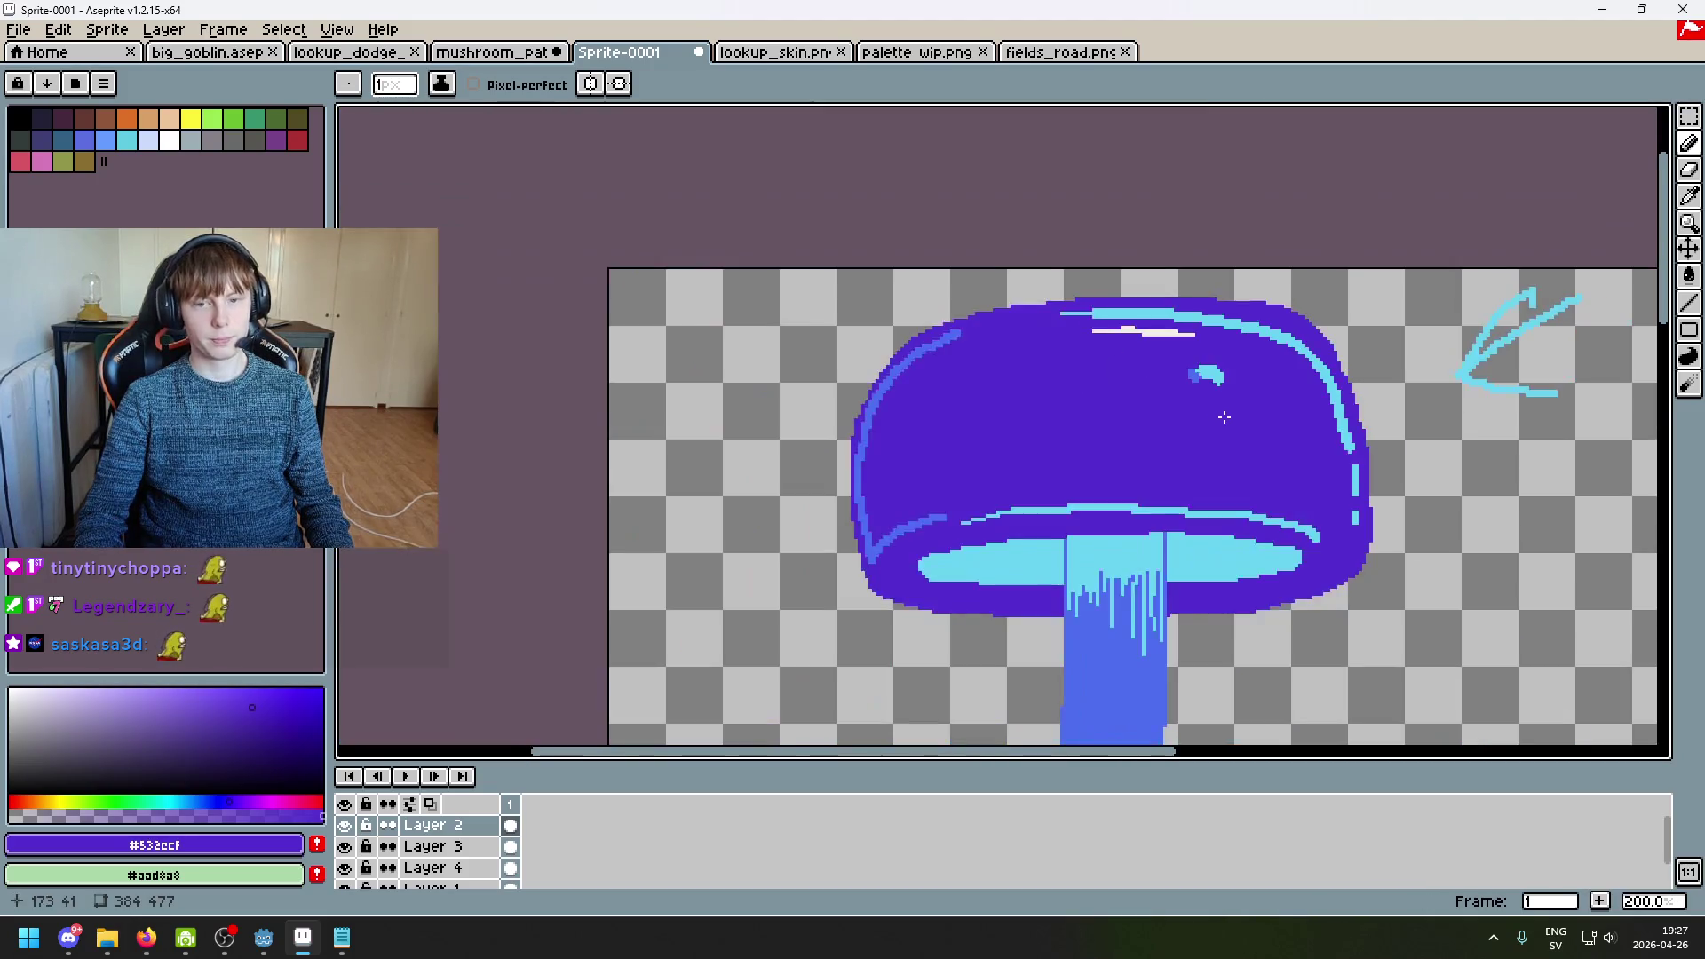
{"action": "scroll", "coordinate": [1225, 417], "scroll_direction": "down", "scroll_amount": 1}
{"action": "scroll", "coordinate": [1224, 417], "scroll_direction": "up", "scroll_amount": 6}
{"action": "left_click", "coordinate": [1174, 484], "text": "alt"}
{"action": "mouse_move", "coordinate": [1141, 499]}
{"action": "left_mouse_down"}
{"action": "mouse_move", "coordinate": [1172, 499]}
{"action": "mouse_move", "coordinate": [1176, 524]}
{"action": "left_mouse_up"}
{"action": "key", "text": "ctrl+z"}
{"action": "left_click", "coordinate": [1142, 519]}
{"action": "left_click", "coordinate": [1196, 515], "text": "shift"}
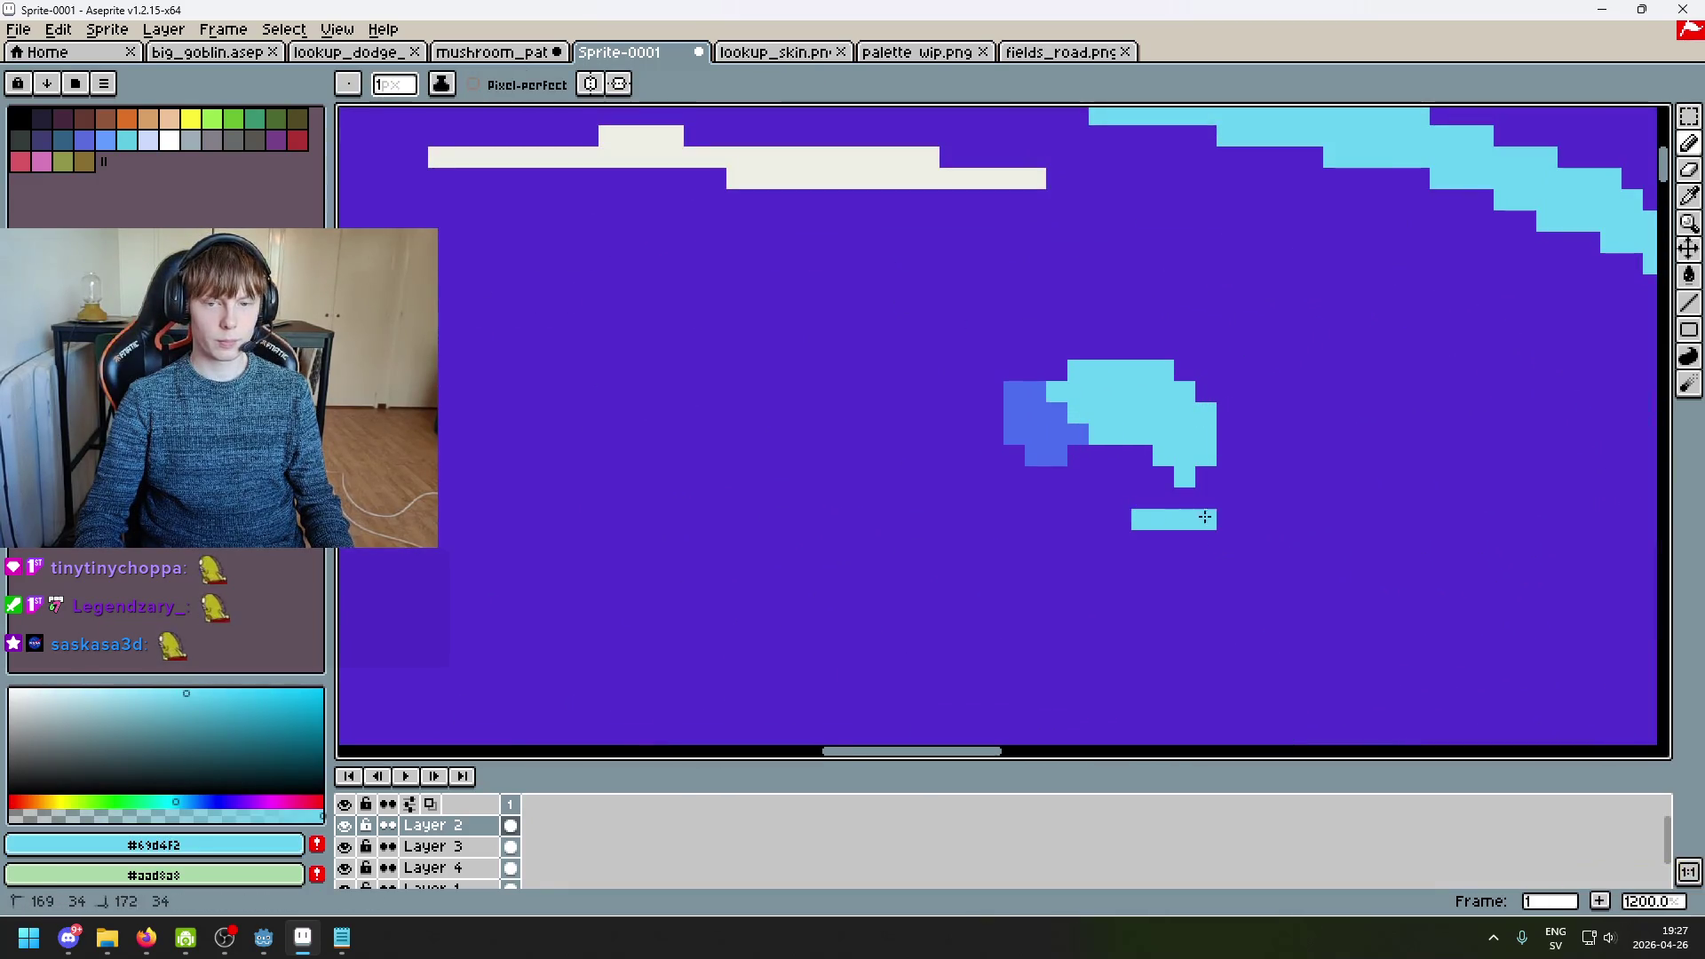
{"action": "key", "text": "ctrl+z"}
{"action": "key", "text": "ctrl+z"}
{"action": "left_click", "coordinate": [1058, 453]}
{"action": "key", "text": "ctrl+z"}
{"action": "key", "text": "alt"}
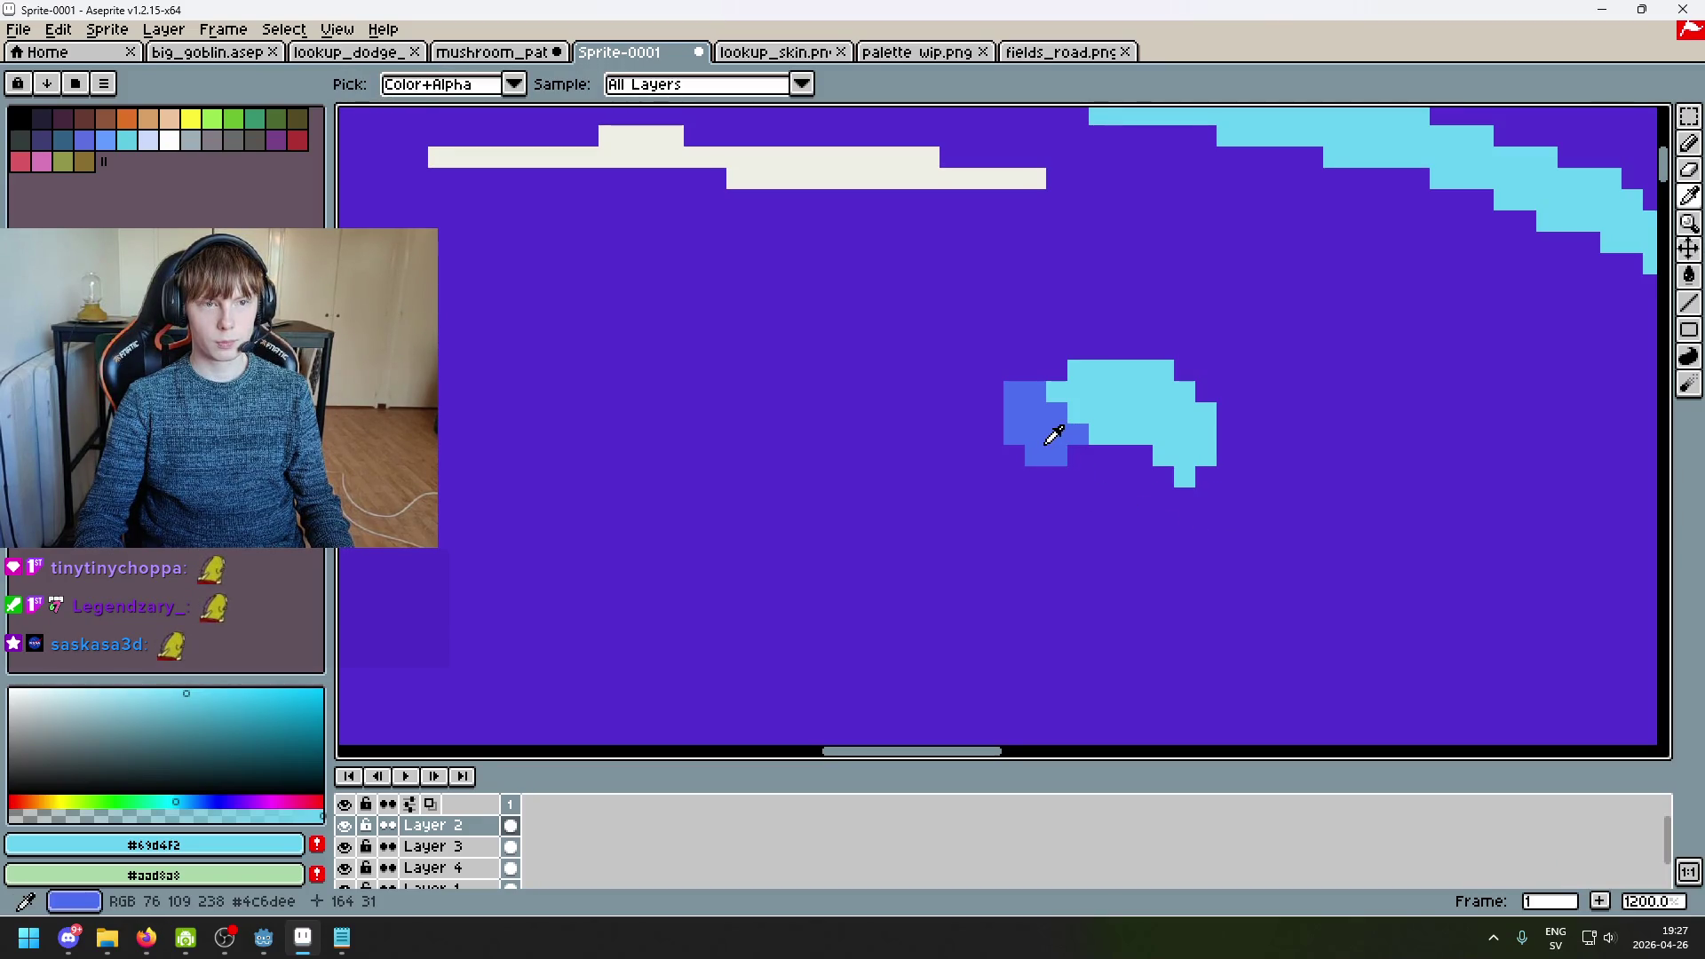
Step: Paint a blue block below-right of the spot and extend it right and down
{"action": "left_click", "coordinate": [1054, 434], "text": "alt"}
{"action": "mouse_move", "coordinate": [1225, 479]}
{"action": "left_mouse_down"}
{"action": "mouse_move", "coordinate": [1190, 497]}
{"action": "mouse_move", "coordinate": [1227, 497]}
{"action": "mouse_move", "coordinate": [1194, 516]}
{"action": "mouse_move", "coordinate": [1106, 476]}
{"action": "left_mouse_up"}
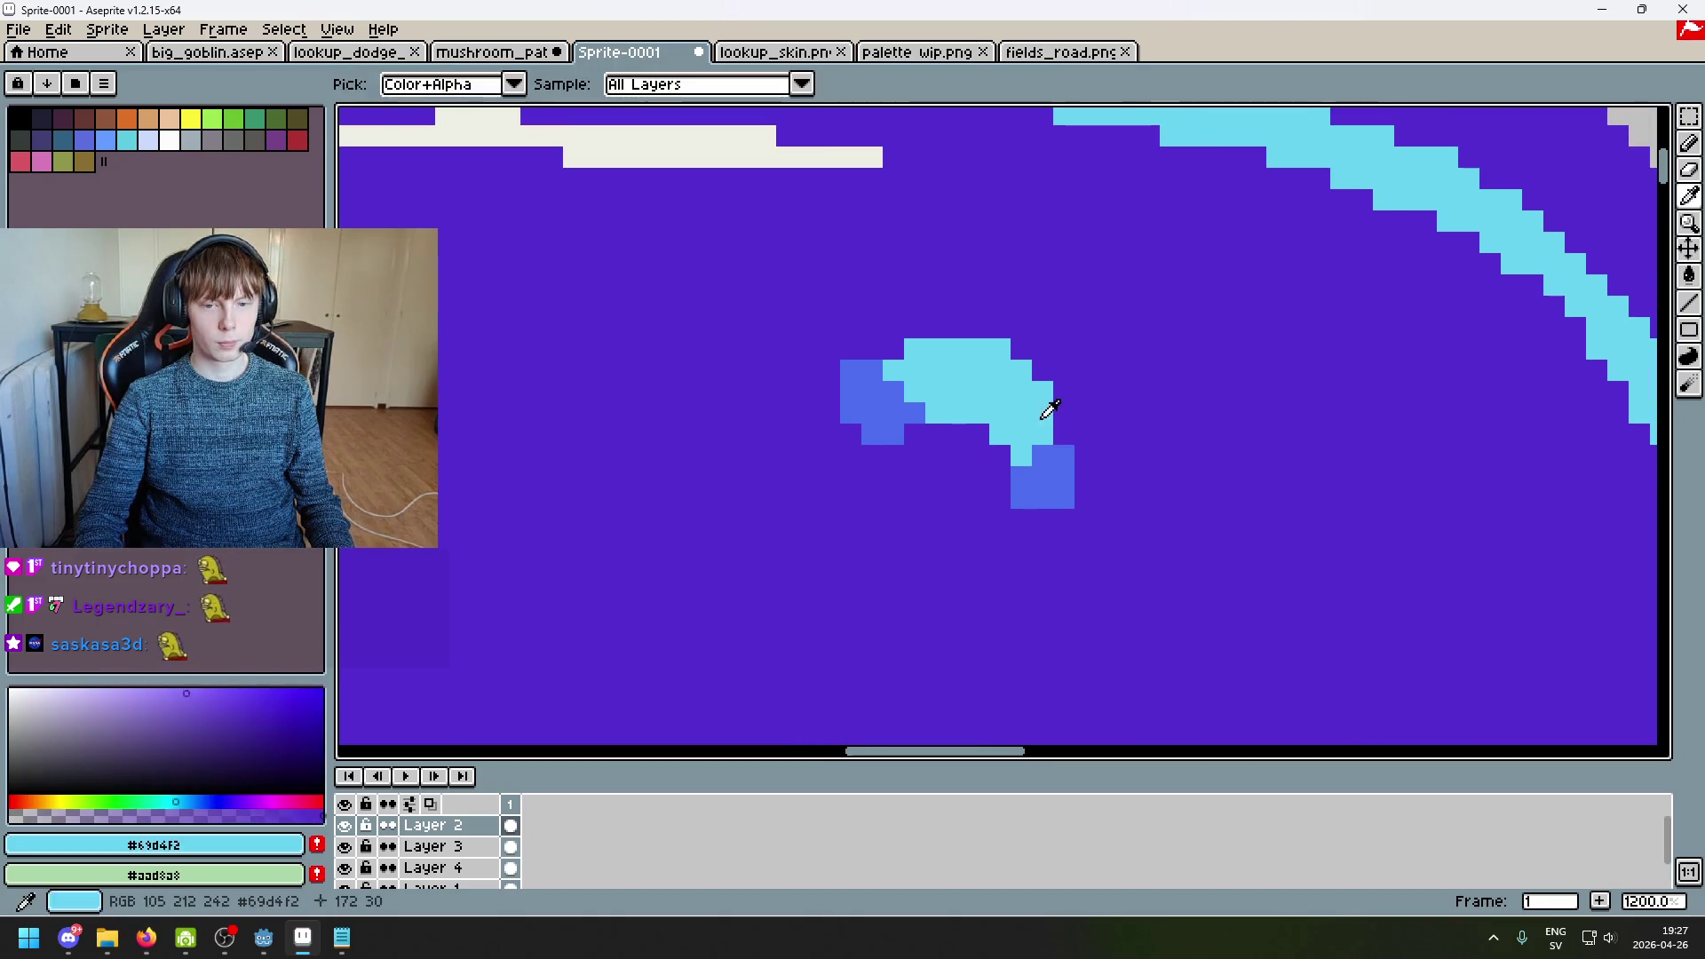
{"action": "left_click", "coordinate": [1047, 411], "text": "alt"}
{"action": "left_click", "coordinate": [1085, 456]}
{"action": "key", "text": "ctrl+z"}
{"action": "left_click", "coordinate": [1069, 476], "text": "alt"}
{"action": "mouse_move", "coordinate": [1085, 519]}
{"action": "left_mouse_down"}
{"action": "mouse_move", "coordinate": [1103, 476]}
{"action": "mouse_move", "coordinate": [1109, 498]}
{"action": "left_mouse_up"}
{"action": "left_click", "coordinate": [1105, 463], "text": "alt"}
Step: Paint a cyan blob onto the blue block to form the second spot
{"action": "key", "text": "alt"}
{"action": "left_click", "coordinate": [1027, 429], "text": "alt"}
{"action": "mouse_move", "coordinate": [1105, 492]}
{"action": "left_mouse_down"}
{"action": "mouse_move", "coordinate": [1088, 464]}
{"action": "mouse_move", "coordinate": [1126, 460]}
{"action": "mouse_move", "coordinate": [1108, 435]}
{"action": "mouse_move", "coordinate": [1149, 457]}
{"action": "mouse_move", "coordinate": [1153, 503]}
{"action": "mouse_move", "coordinate": [1171, 479]}
{"action": "mouse_move", "coordinate": [1136, 520]}
{"action": "mouse_move", "coordinate": [1105, 519]}
{"action": "left_mouse_up"}
{"action": "scroll", "coordinate": [1195, 536], "scroll_direction": "down", "scroll_amount": 6}
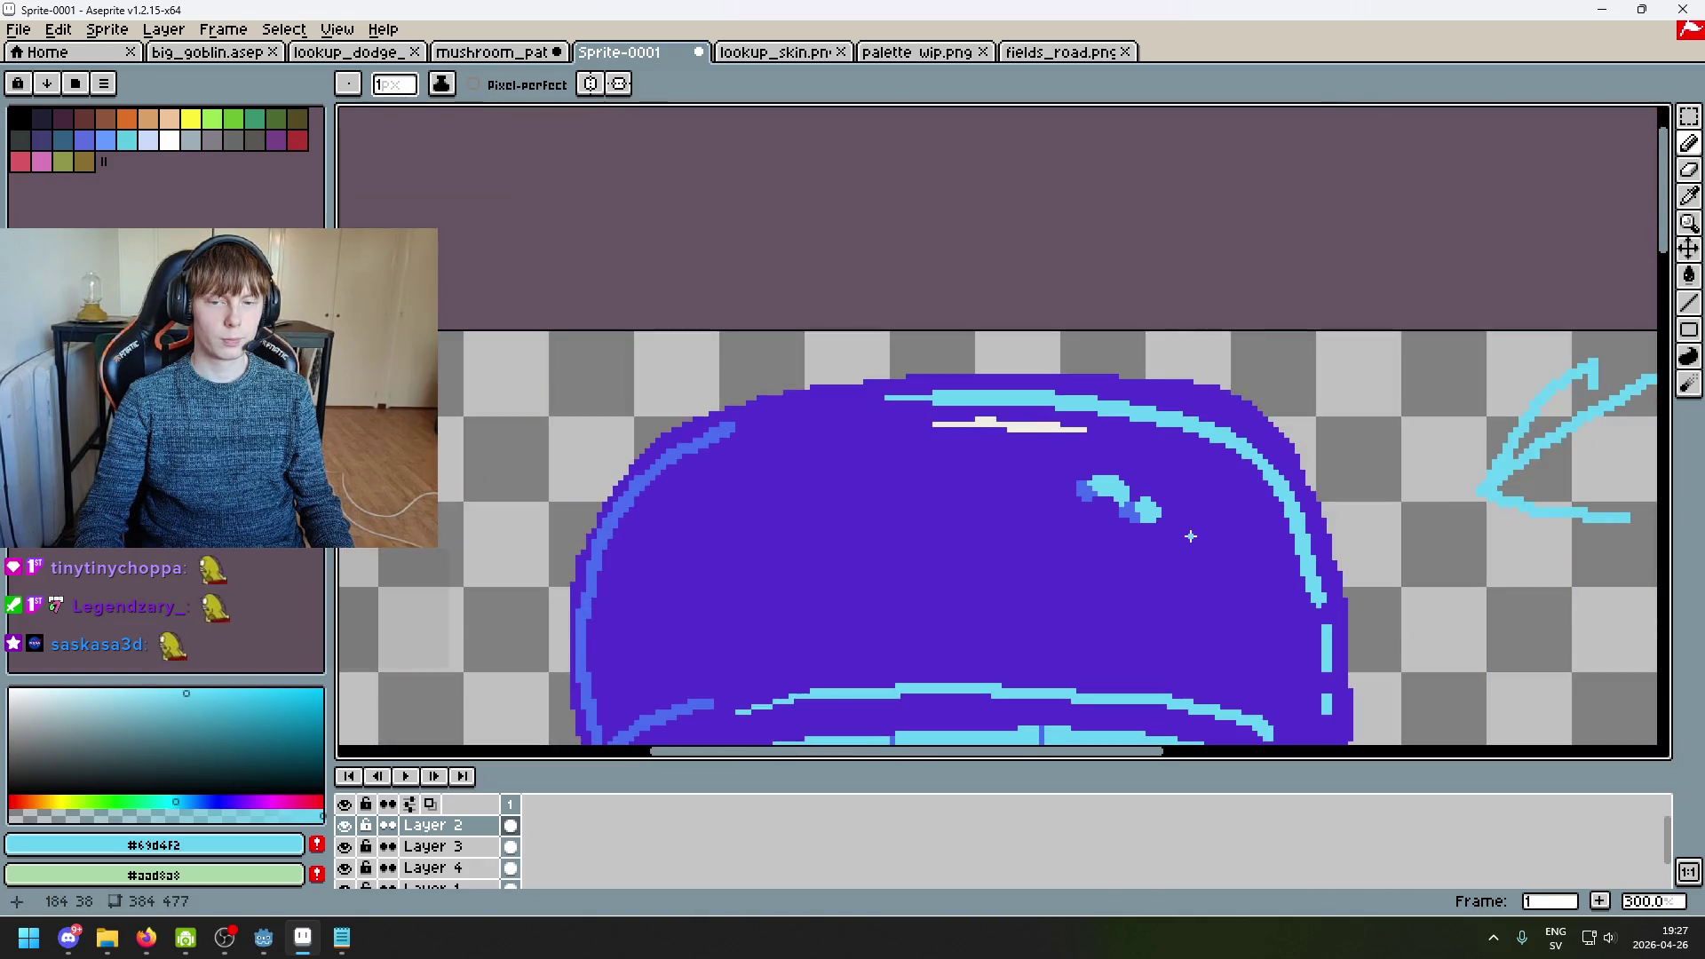
Step: Add cyan pixels and a small triangle above the second spot, filling gaps in its diagonal
{"action": "scroll", "coordinate": [1192, 536], "scroll_direction": "up", "scroll_amount": 7}
{"action": "key", "text": "alt"}
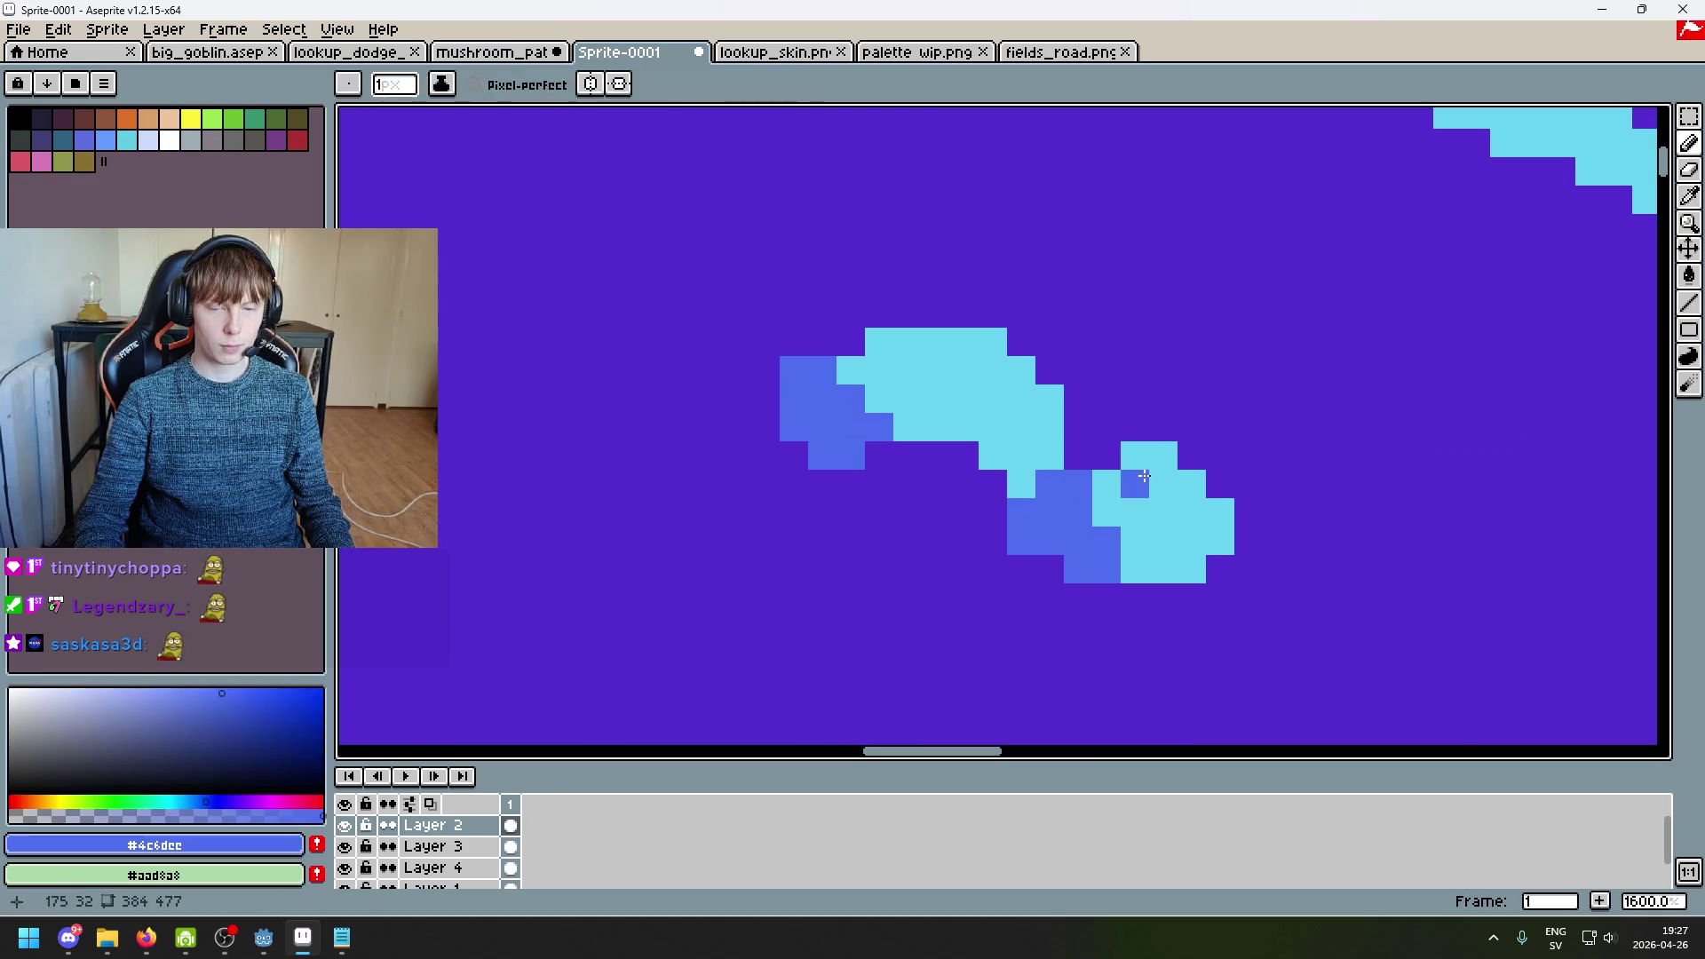
{"action": "scroll", "coordinate": [1177, 469], "scroll_direction": "down", "scroll_amount": 1}
{"action": "left_click", "coordinate": [1167, 395]}
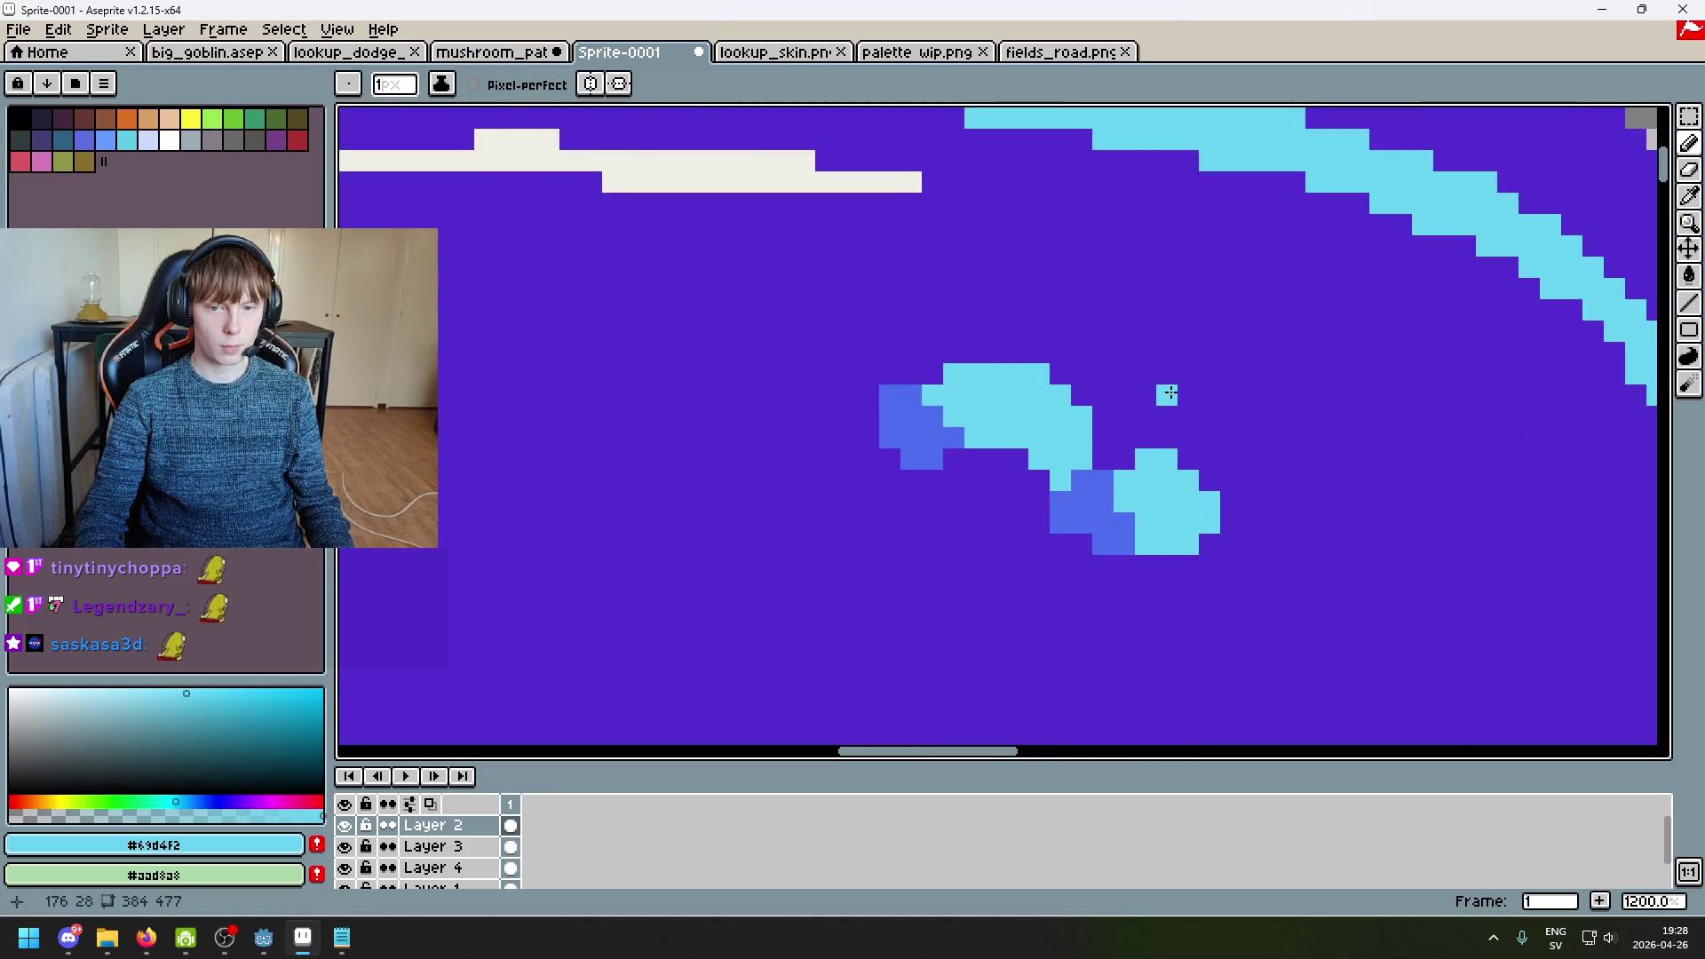
{"action": "left_click", "coordinate": [1205, 441]}
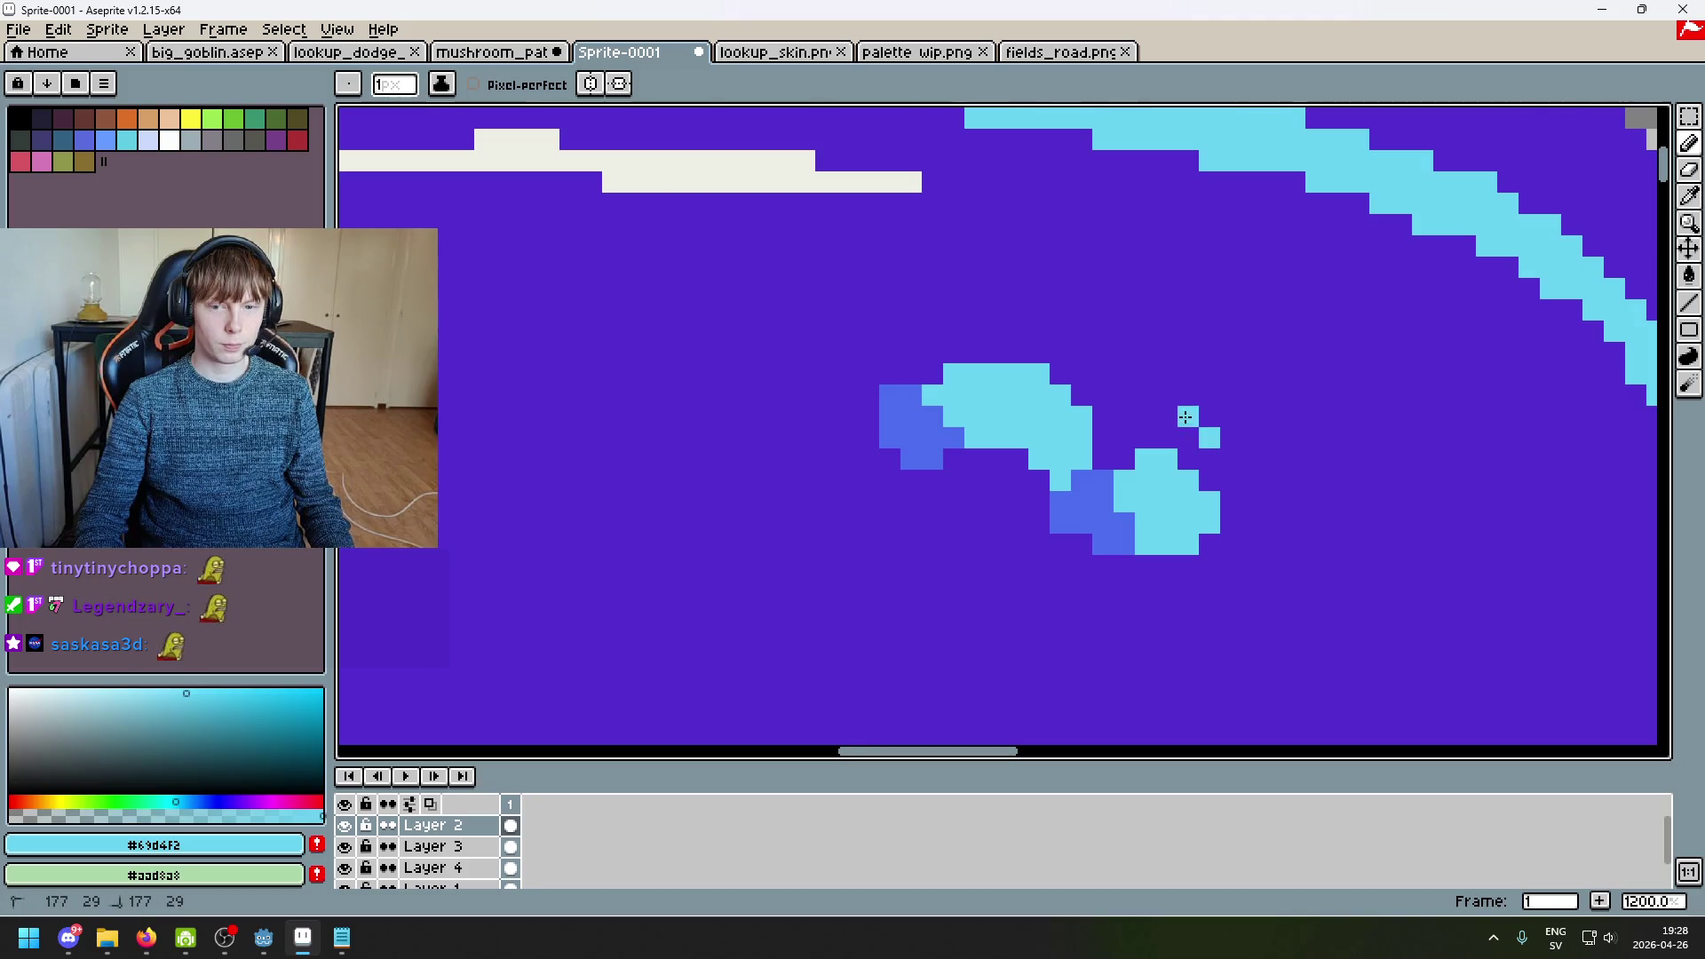
{"action": "mouse_move", "coordinate": [1159, 371]}
{"action": "left_mouse_down"}
{"action": "mouse_move", "coordinate": [1208, 418]}
{"action": "mouse_move", "coordinate": [1201, 375]}
{"action": "left_mouse_up"}
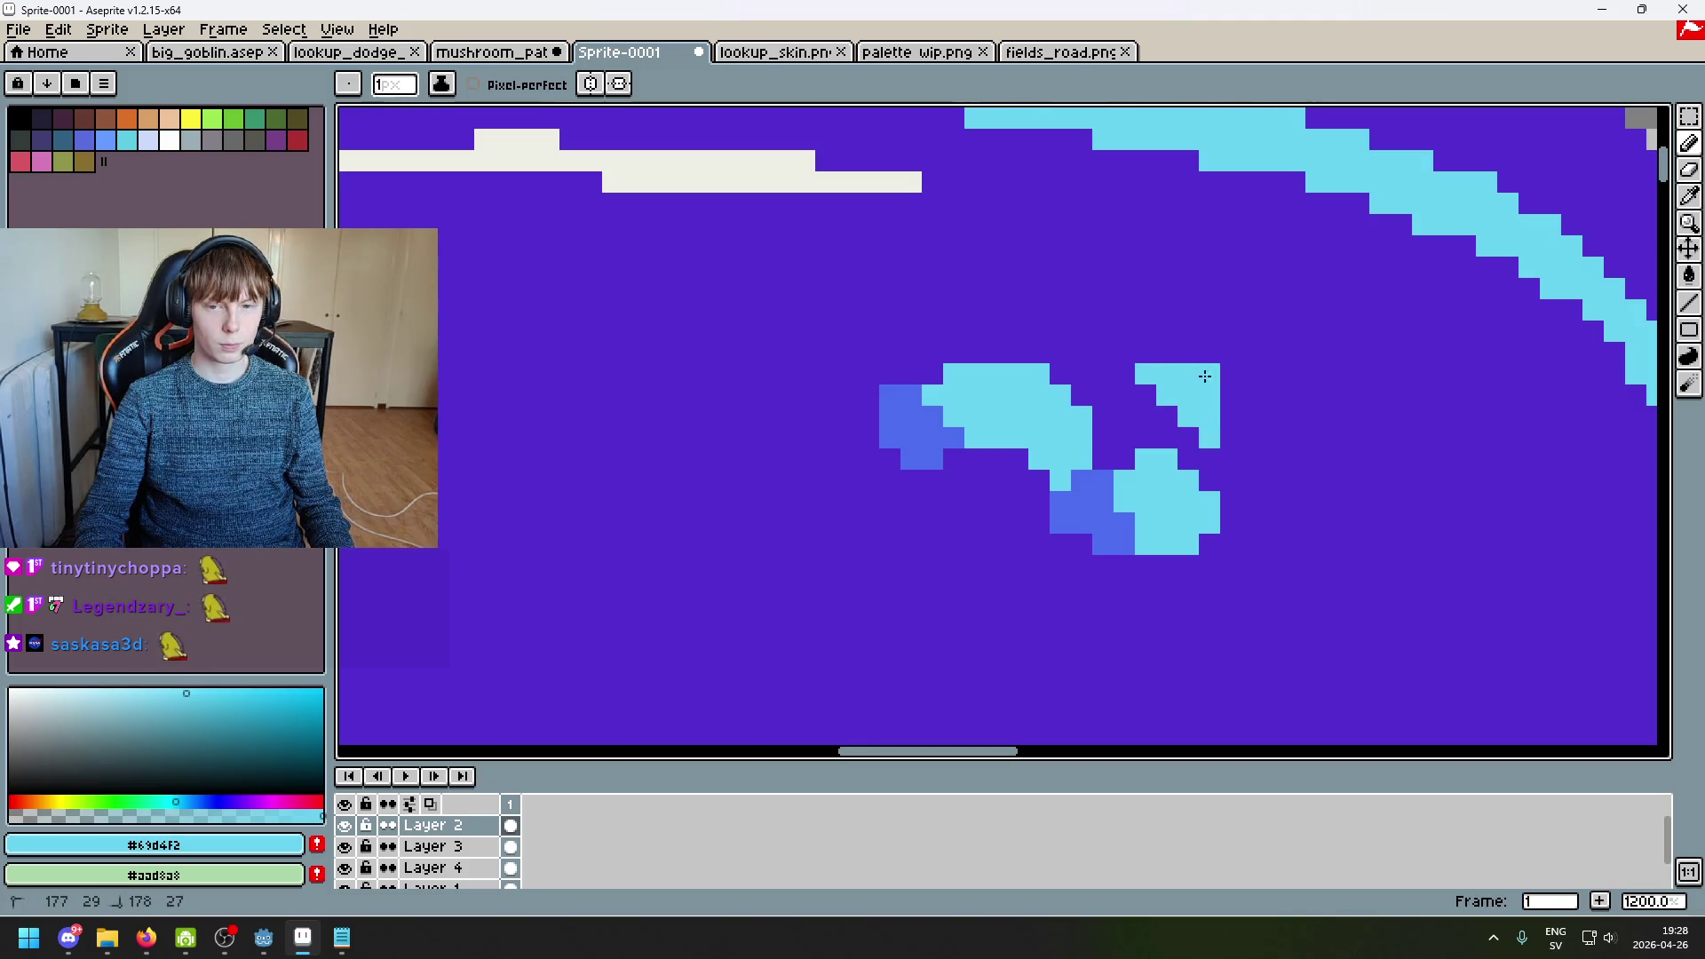
{"action": "left_click", "coordinate": [1124, 374]}
{"action": "left_click", "coordinate": [1145, 395]}
{"action": "left_click", "coordinate": [1167, 416]}
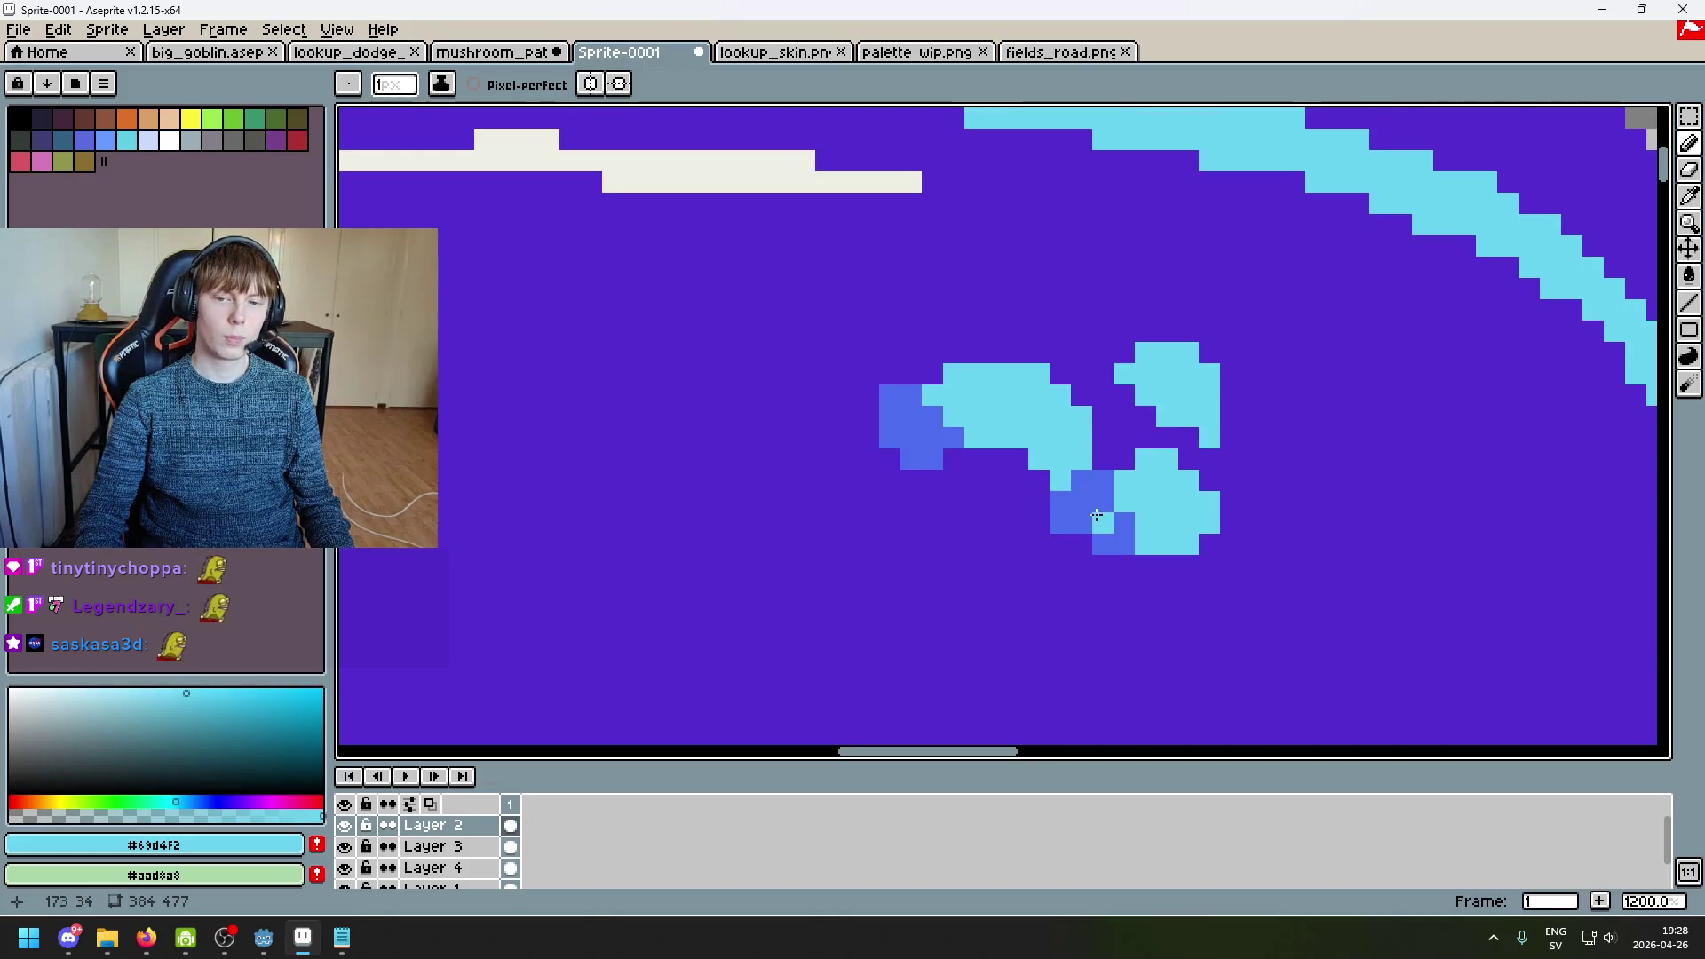
Step: Fill the gaps in the spot cluster with the #4c6dec blue
{"action": "scroll", "coordinate": [1148, 438], "scroll_direction": "up", "scroll_amount": 1}
{"action": "left_click", "coordinate": [1065, 497], "text": "alt"}
{"action": "left_click_drag", "start_coordinate": [1122, 377], "coordinate": [1103, 384]}
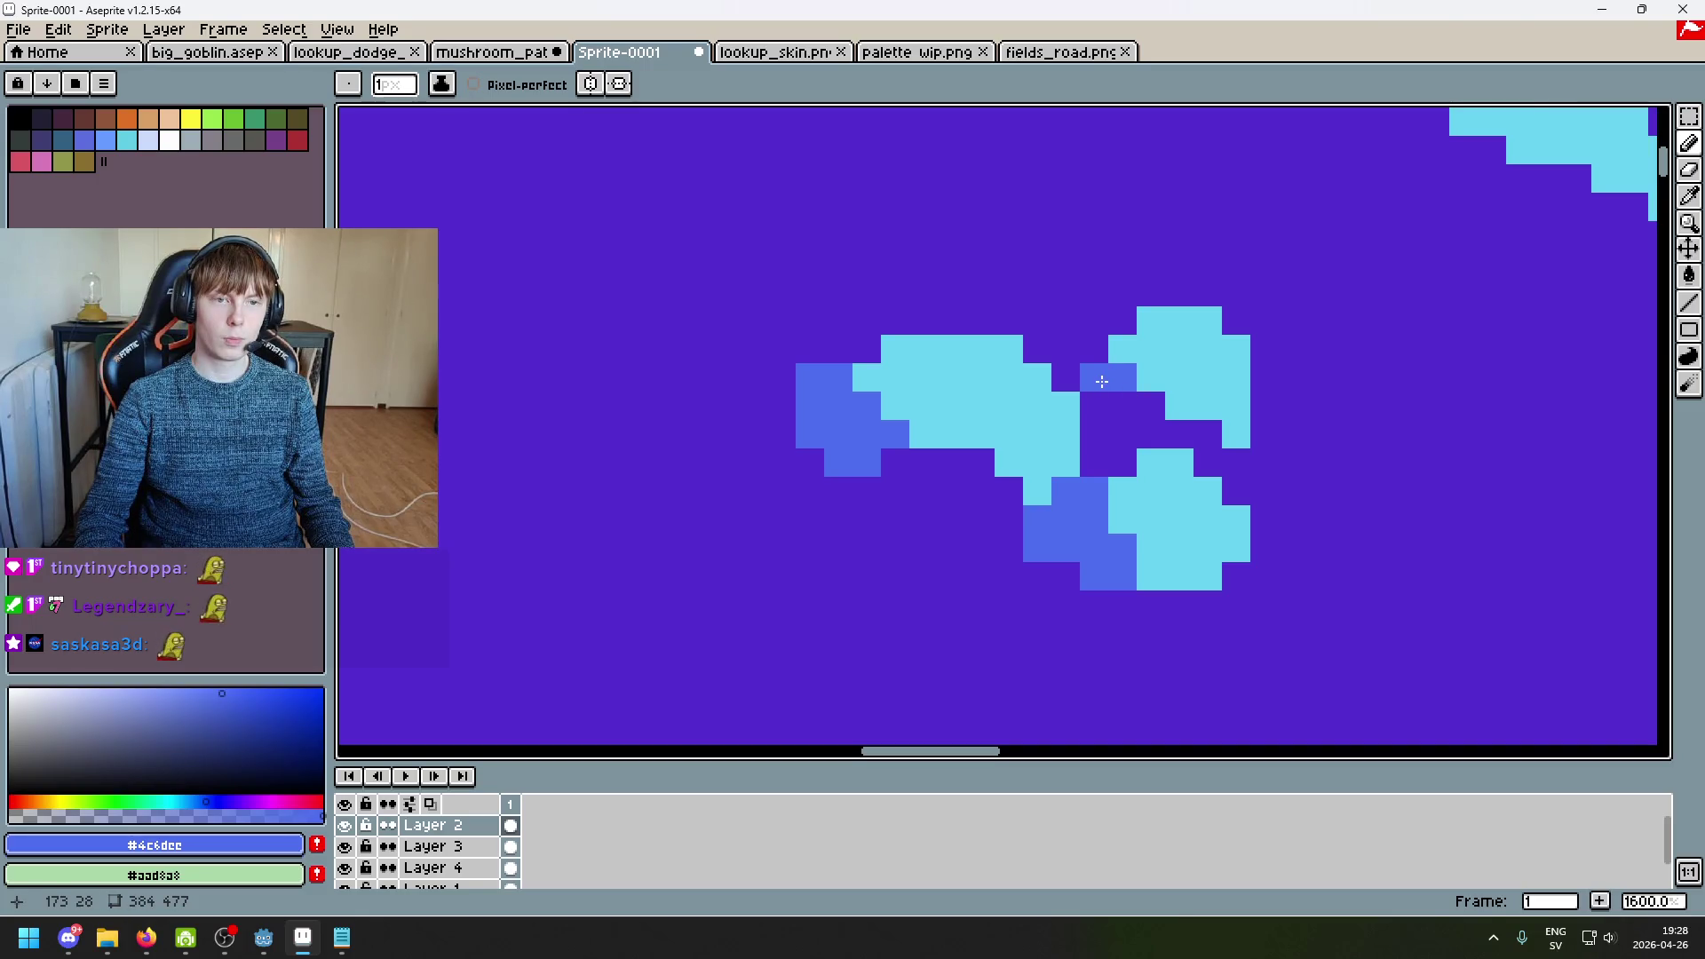
{"action": "left_click", "coordinate": [1094, 348]}
{"action": "left_click", "coordinate": [1065, 320]}
{"action": "left_click", "coordinate": [1106, 319]}
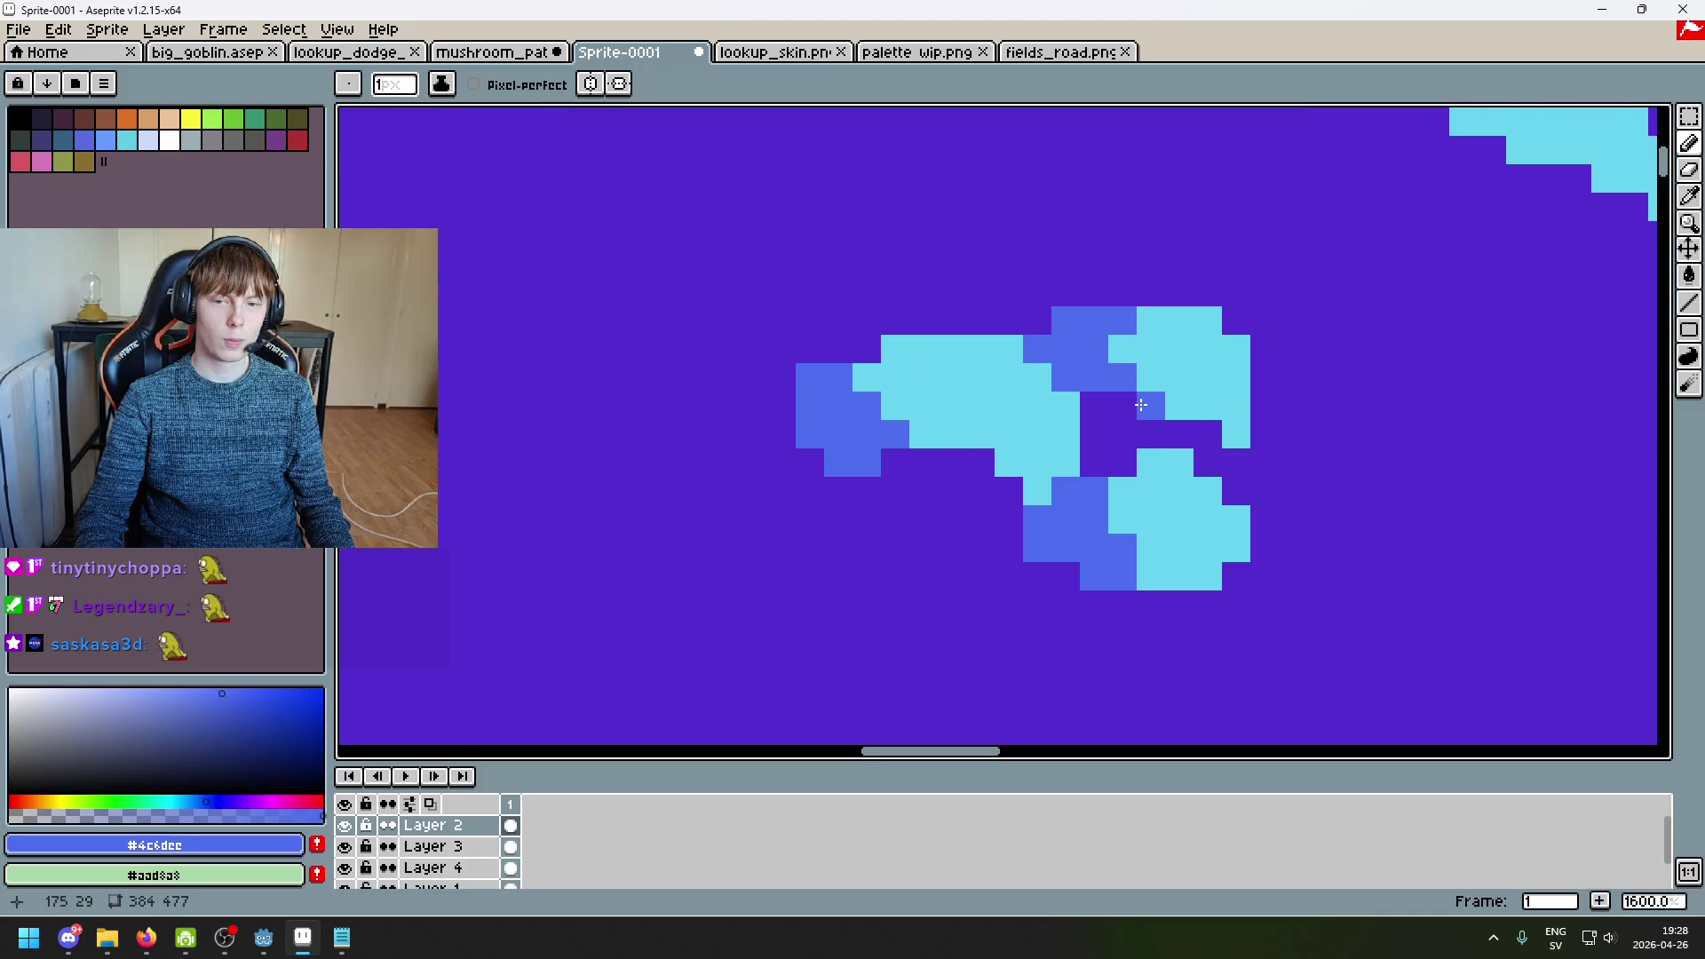
{"action": "scroll", "coordinate": [1154, 461], "scroll_direction": "down", "scroll_amount": 3}
{"action": "scroll", "coordinate": [1181, 472], "scroll_direction": "up", "scroll_amount": 3}
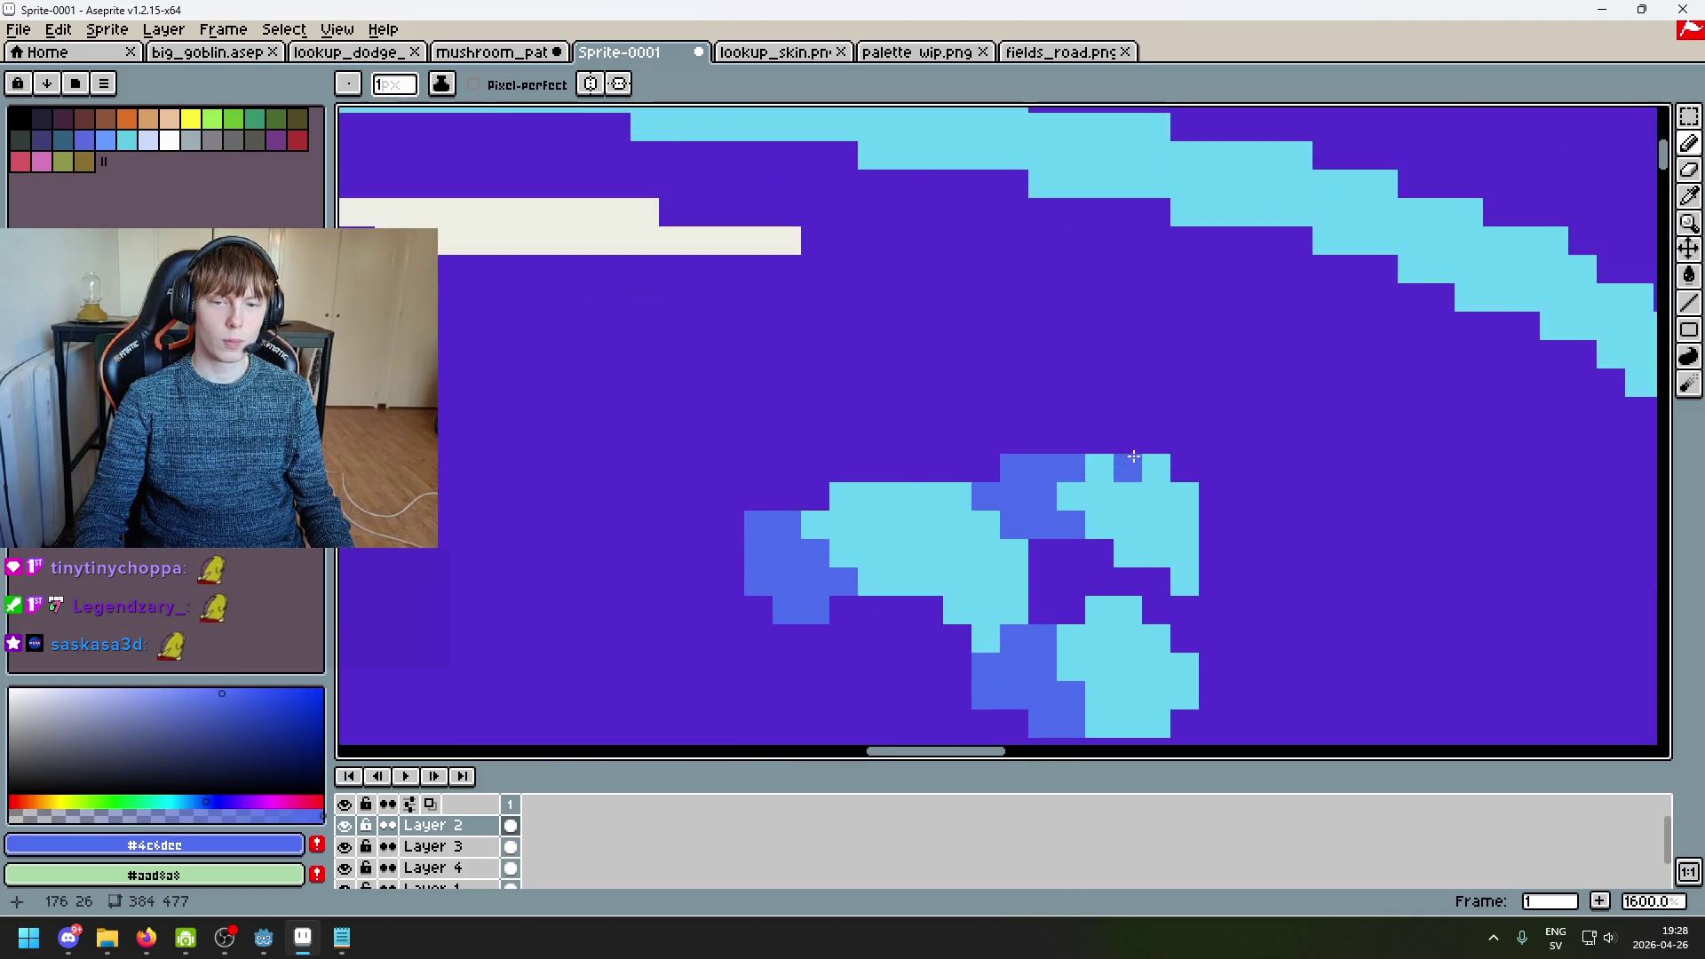
Step: Draw a row of four blue pixels above the spot, discarding a stray cyan pixel
{"action": "left_click", "coordinate": [1101, 470], "text": "alt"}
{"action": "left_click", "coordinate": [1085, 440]}
{"action": "key", "text": "ctrl+z"}
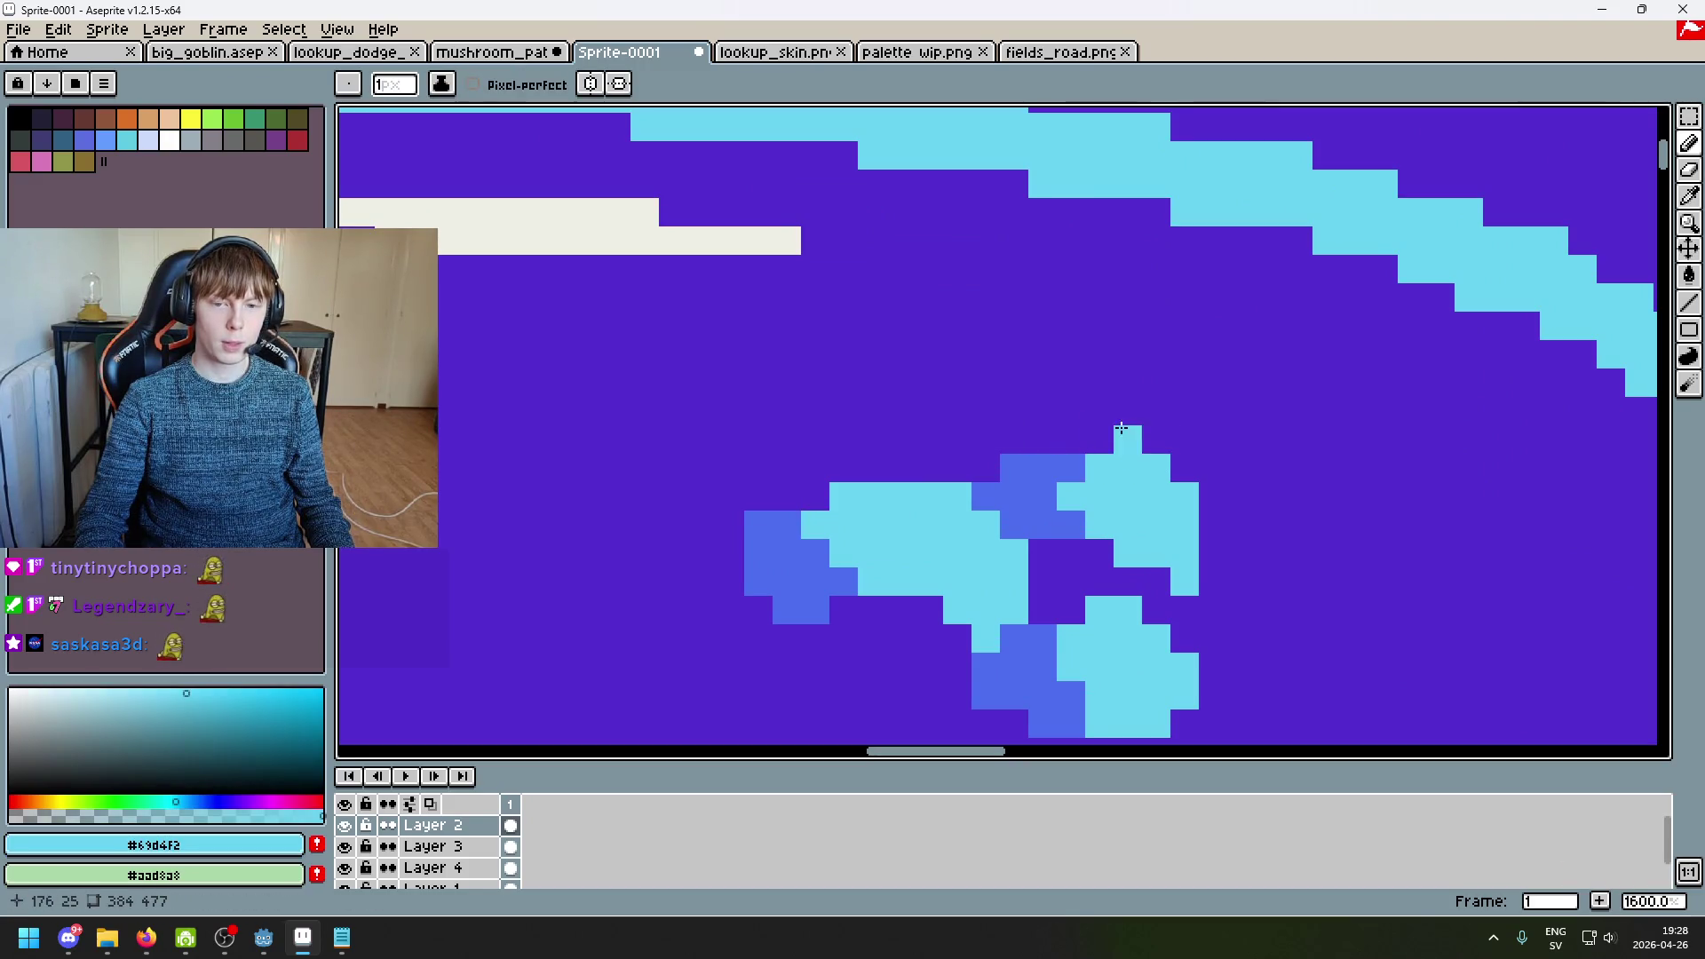
{"action": "scroll", "coordinate": [1078, 432], "scroll_direction": "down", "scroll_amount": 4}
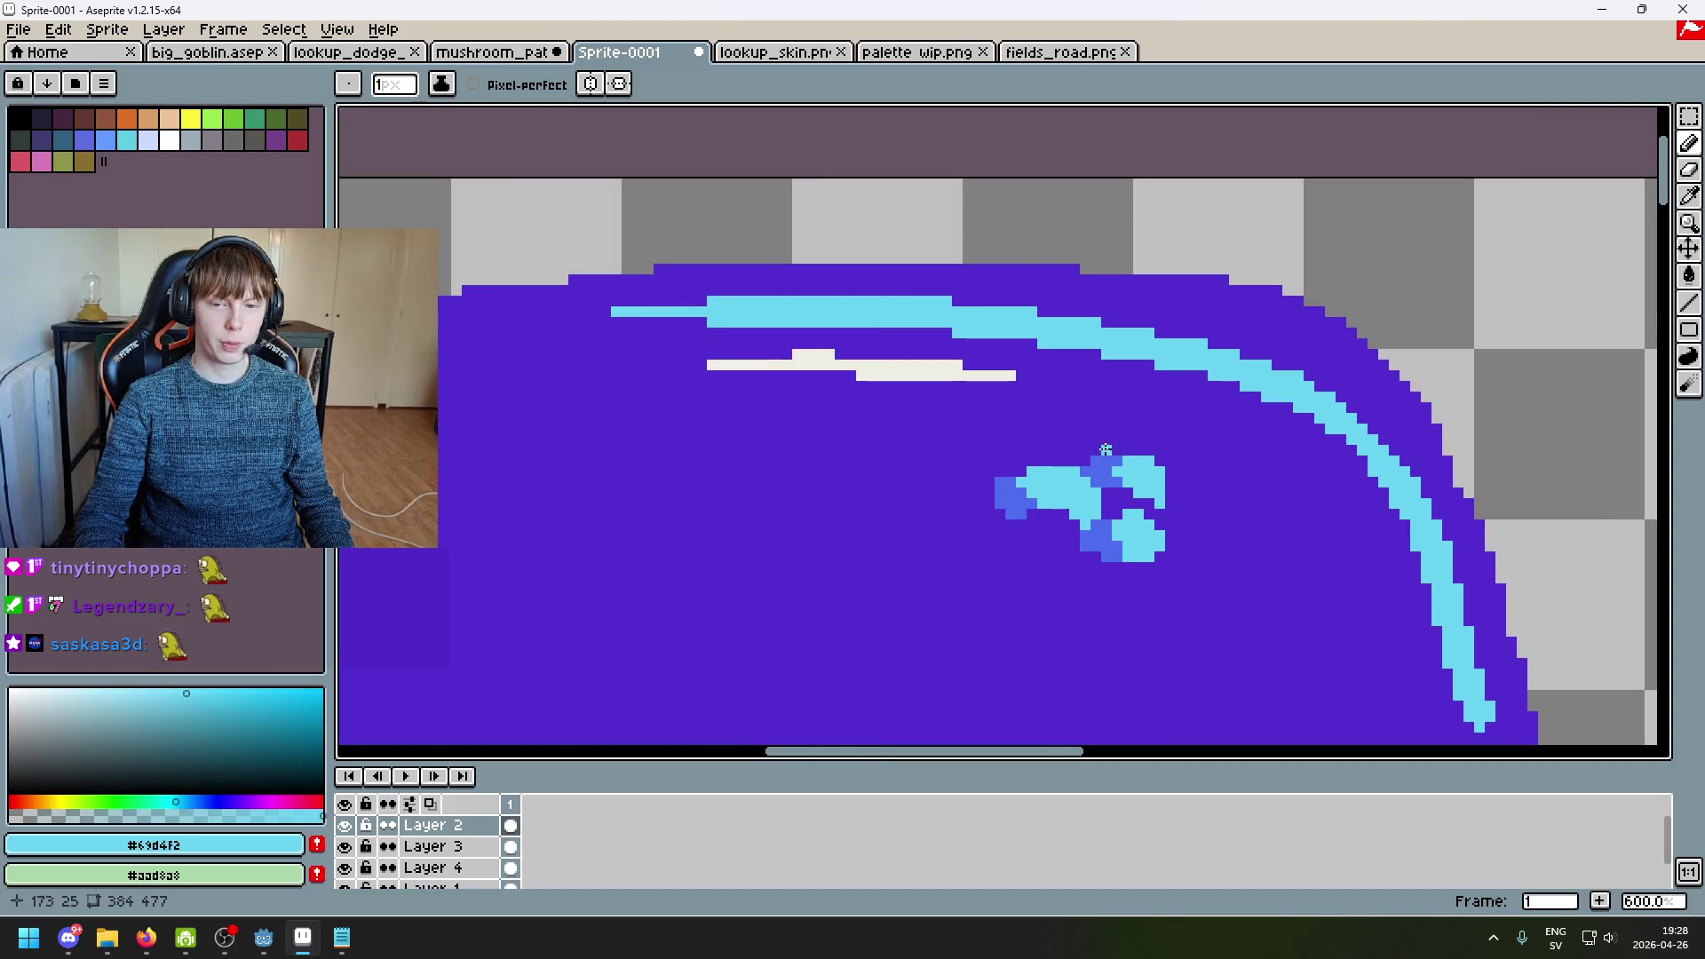
{"action": "scroll", "coordinate": [1189, 459], "scroll_direction": "up", "scroll_amount": 1}
{"action": "scroll", "coordinate": [1185, 455], "scroll_direction": "down", "scroll_amount": 1}
{"action": "scroll", "coordinate": [1181, 449], "scroll_direction": "up", "scroll_amount": 1}
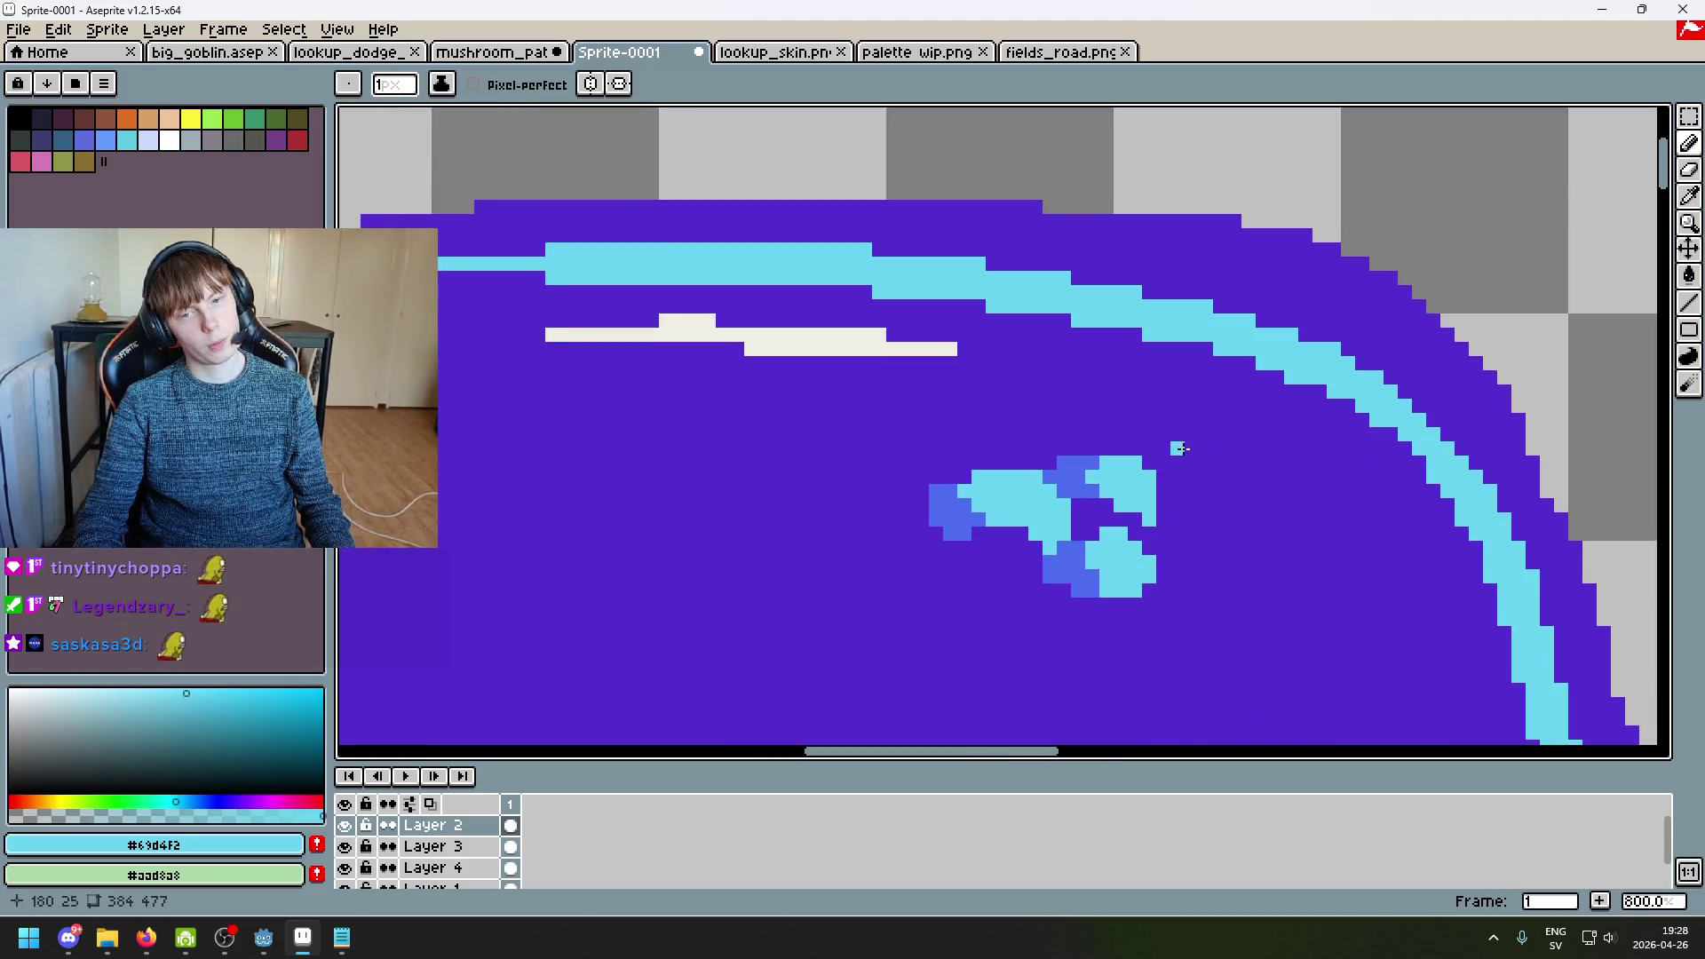
{"action": "scroll", "coordinate": [1181, 448], "scroll_direction": "up", "scroll_amount": 2}
{"action": "left_click", "coordinate": [1026, 474], "text": "alt"}
{"action": "left_click_drag", "start_coordinate": [1021, 448], "coordinate": [1078, 450]}
Step: Repaint a pixel near the spot with the cap purple #532ecf
{"action": "scroll", "coordinate": [1147, 469], "scroll_direction": "down", "scroll_amount": 6}
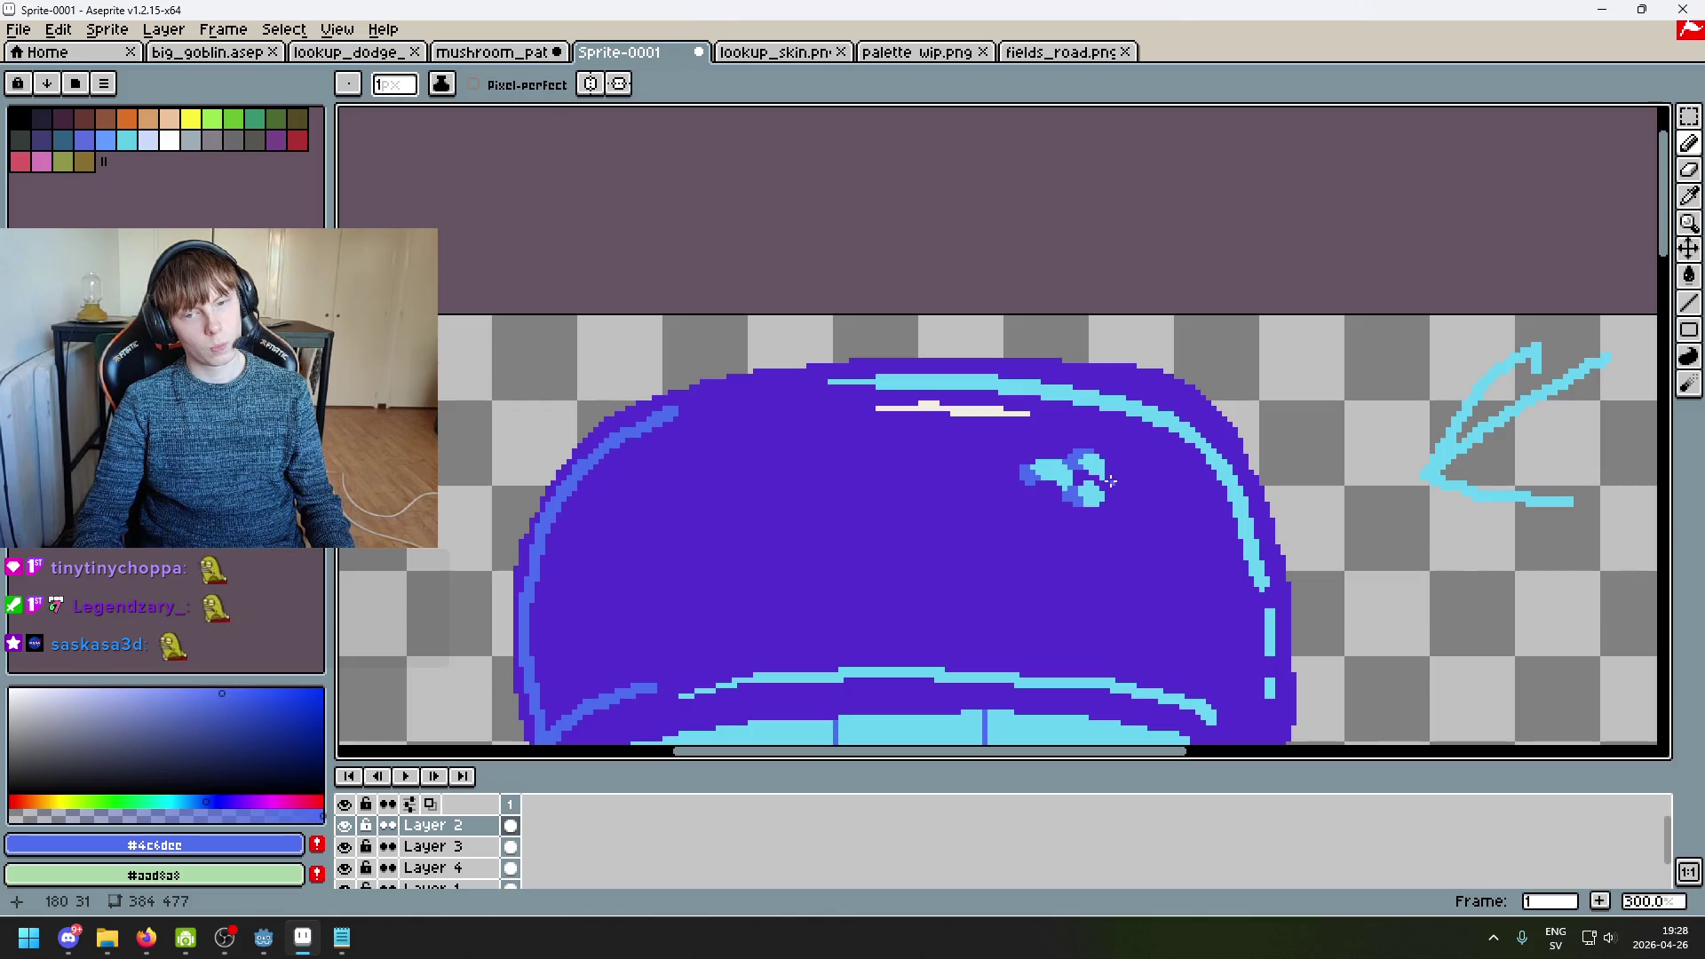
{"action": "scroll", "coordinate": [1110, 480], "scroll_direction": "up", "scroll_amount": 4}
{"action": "left_click", "coordinate": [1076, 460], "text": "alt"}
{"action": "left_click", "coordinate": [1052, 424]}
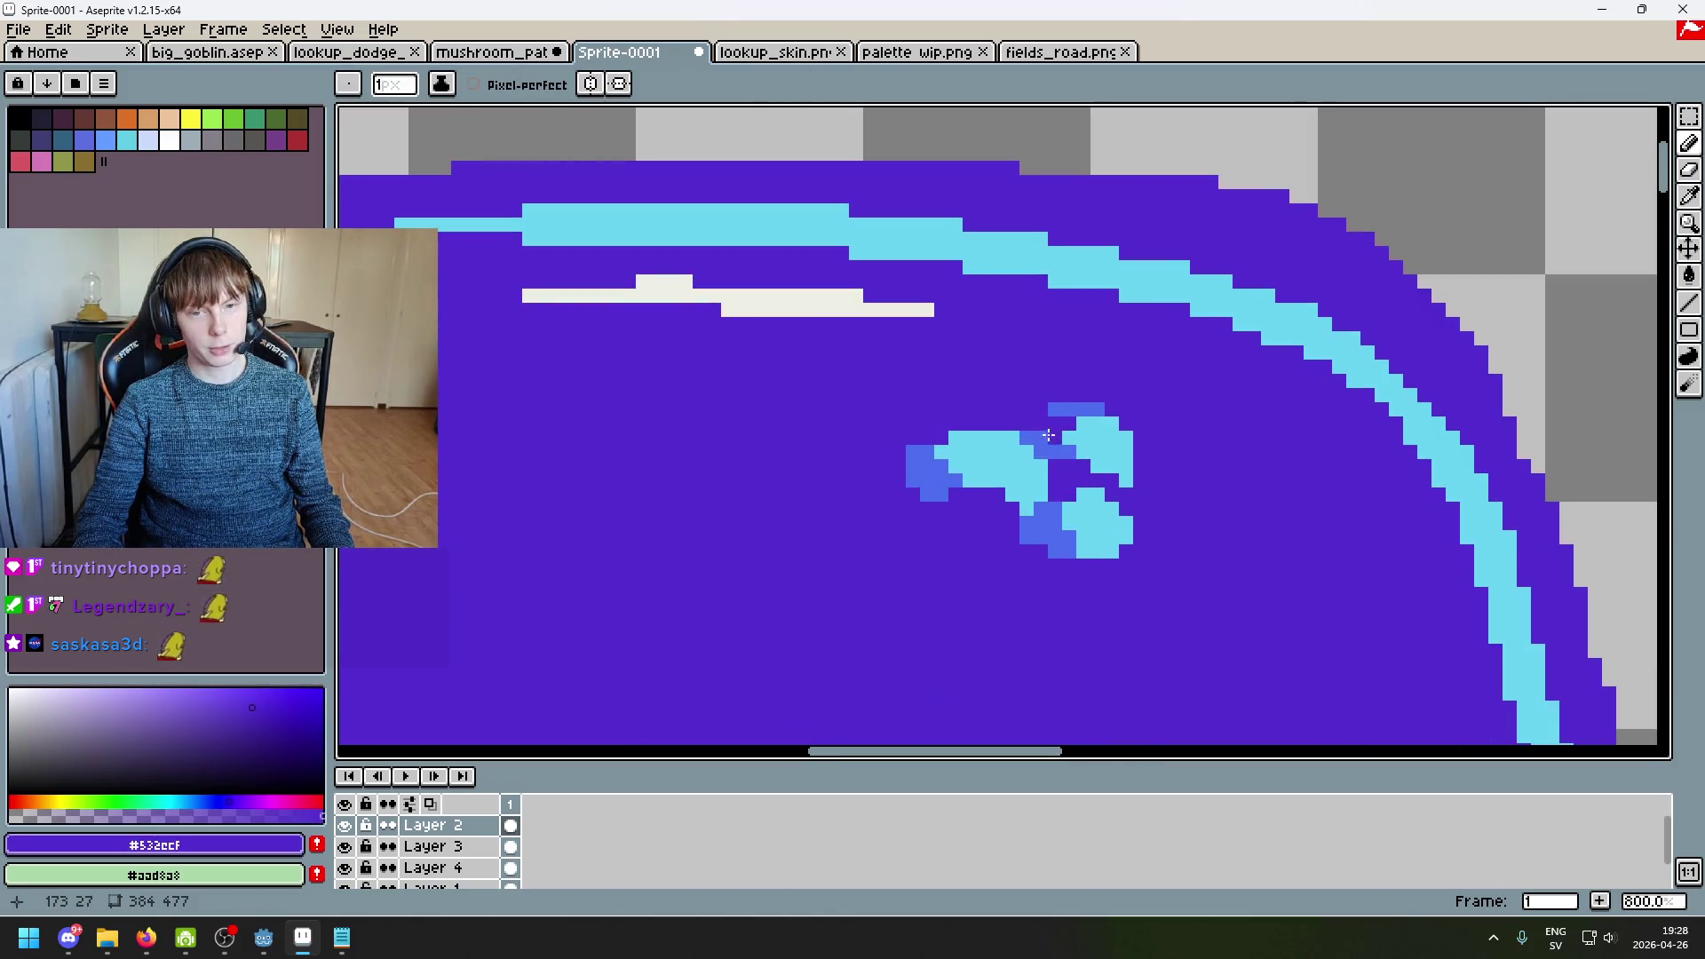
{"action": "scroll", "coordinate": [1050, 429], "scroll_direction": "down", "scroll_amount": 4}
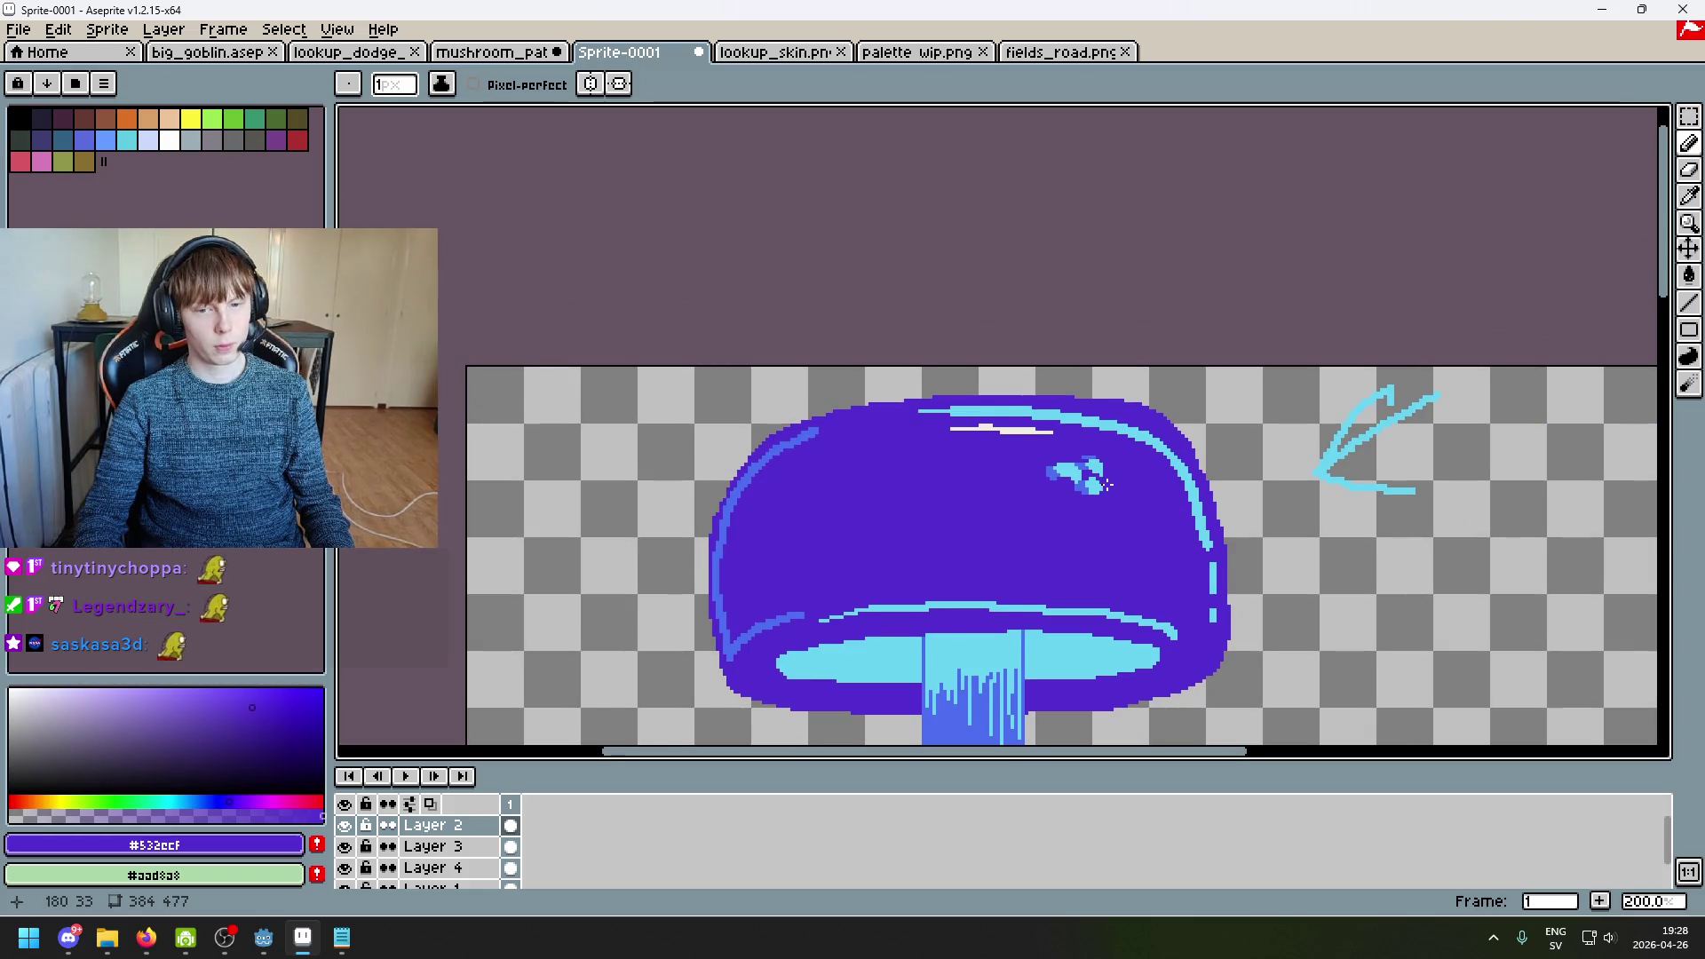
{"action": "scroll", "coordinate": [1108, 480], "scroll_direction": "up", "scroll_amount": 2}
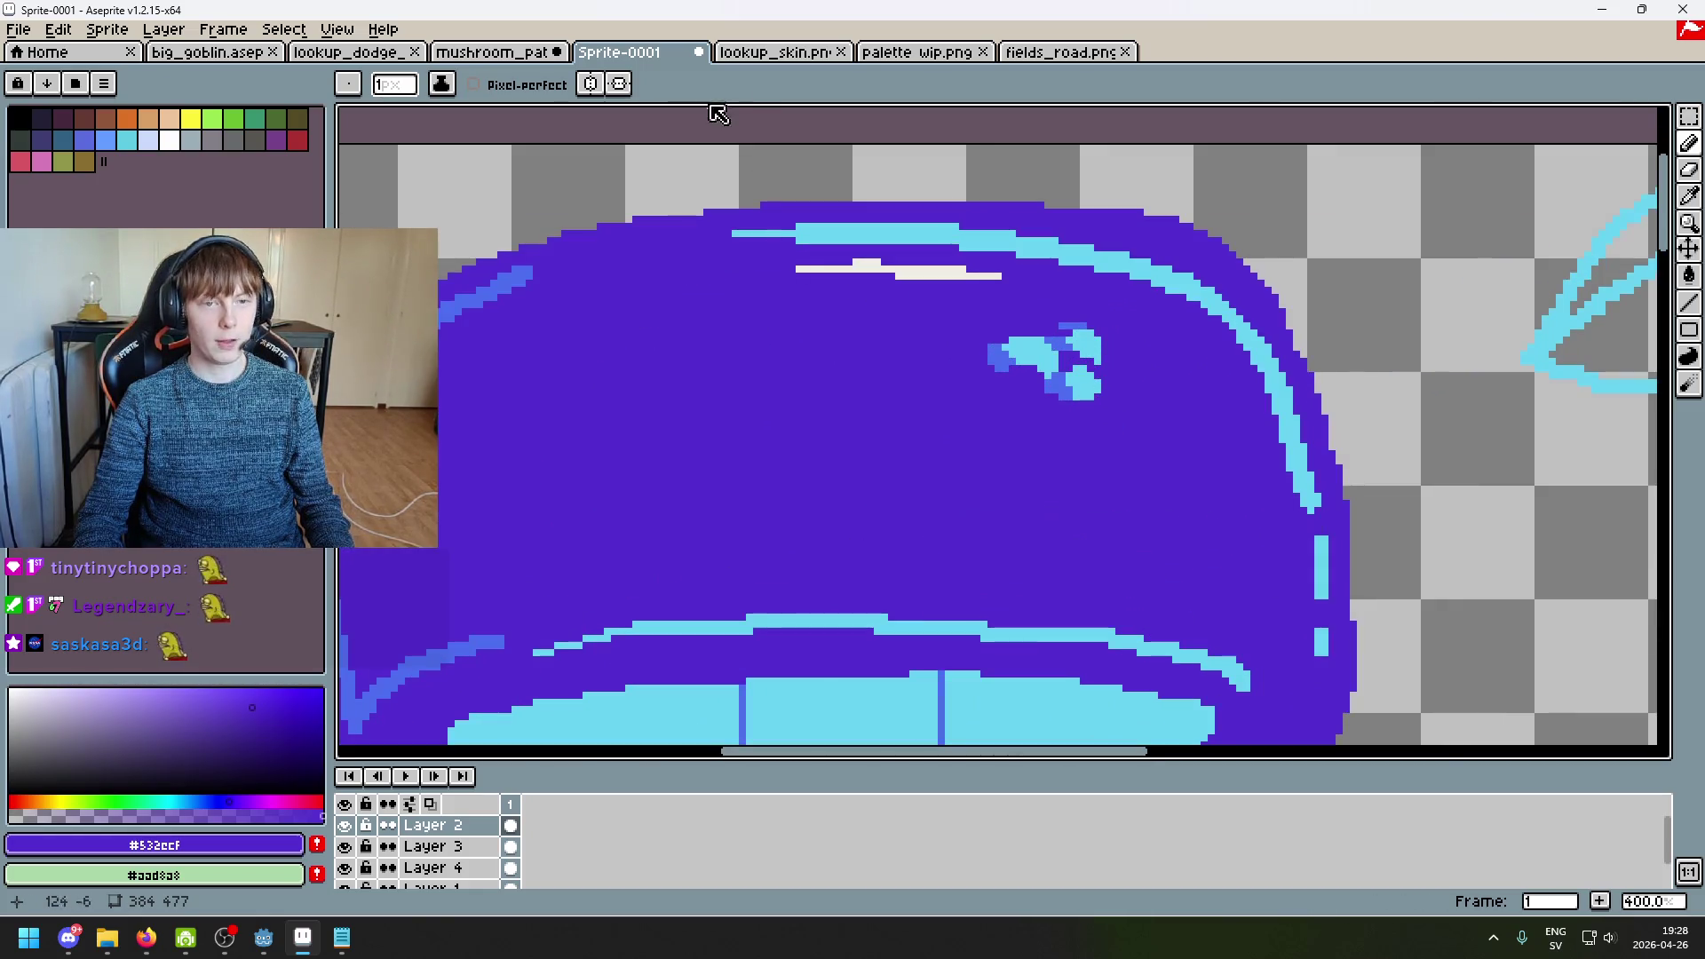
Step: Browse the palette_wip, fields_road.png and mushroom_path tabs, then return to Sprite-0001
{"action": "key", "text": "ctrl+Tab"}
{"action": "left_click", "coordinate": [932, 53]}
{"action": "left_click", "coordinate": [1048, 53]}
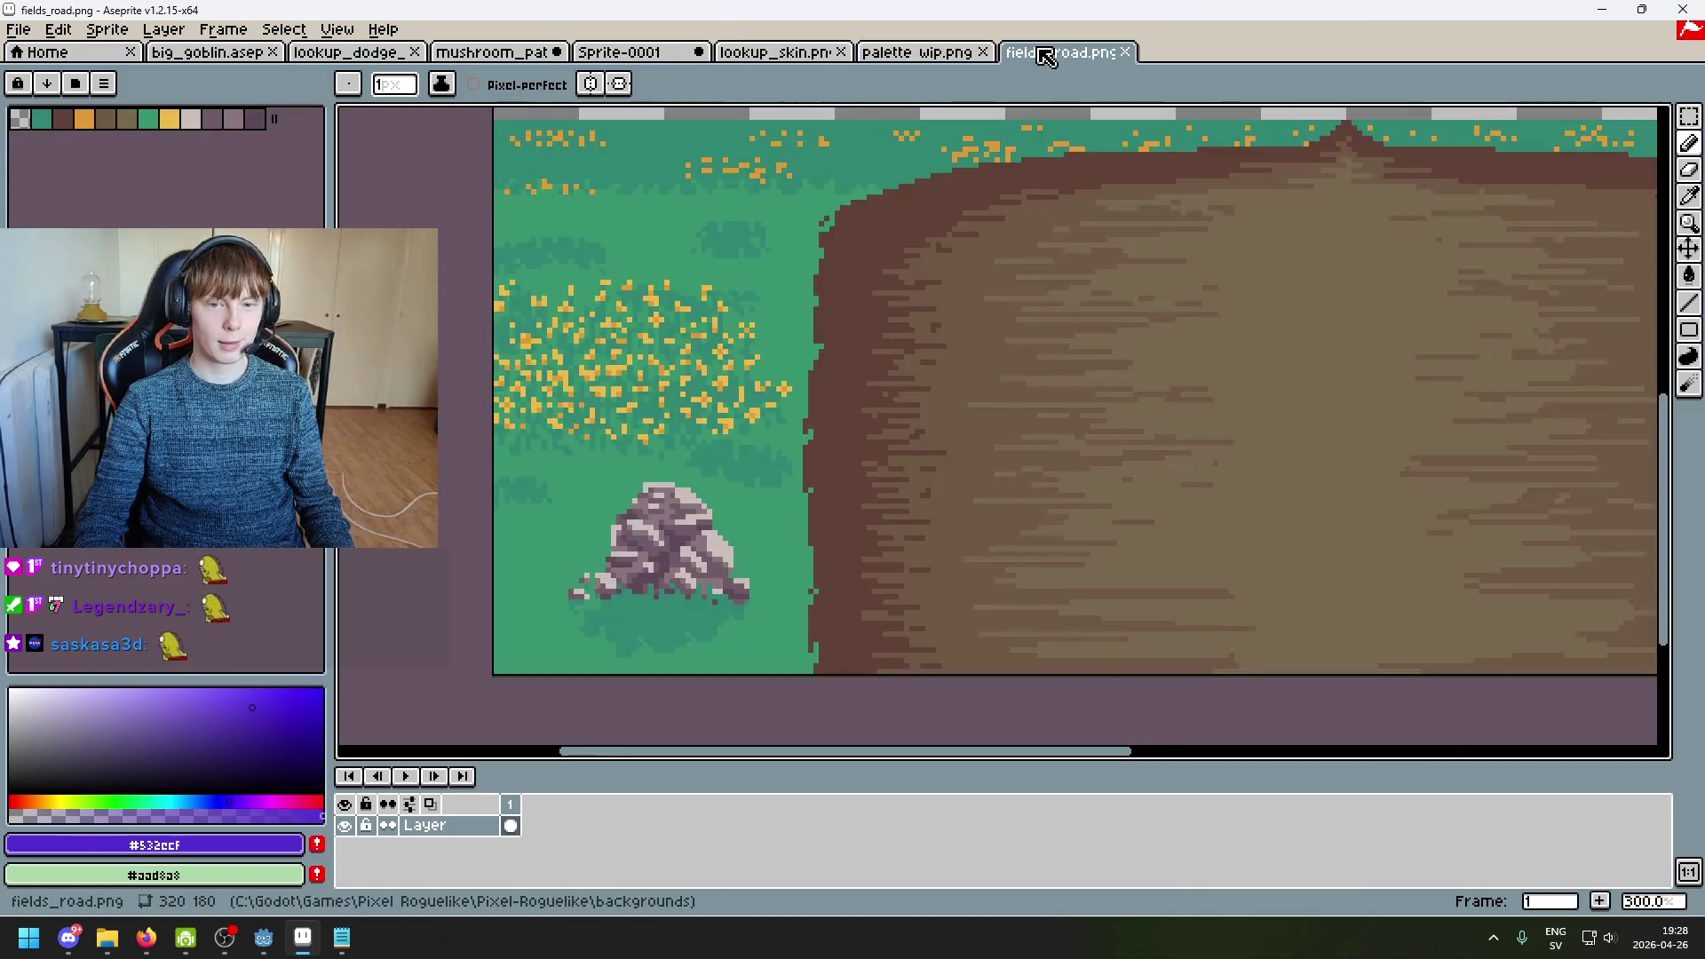
{"action": "left_click", "coordinate": [497, 53]}
{"action": "scroll", "coordinate": [895, 237], "scroll_direction": "up", "scroll_amount": 2}
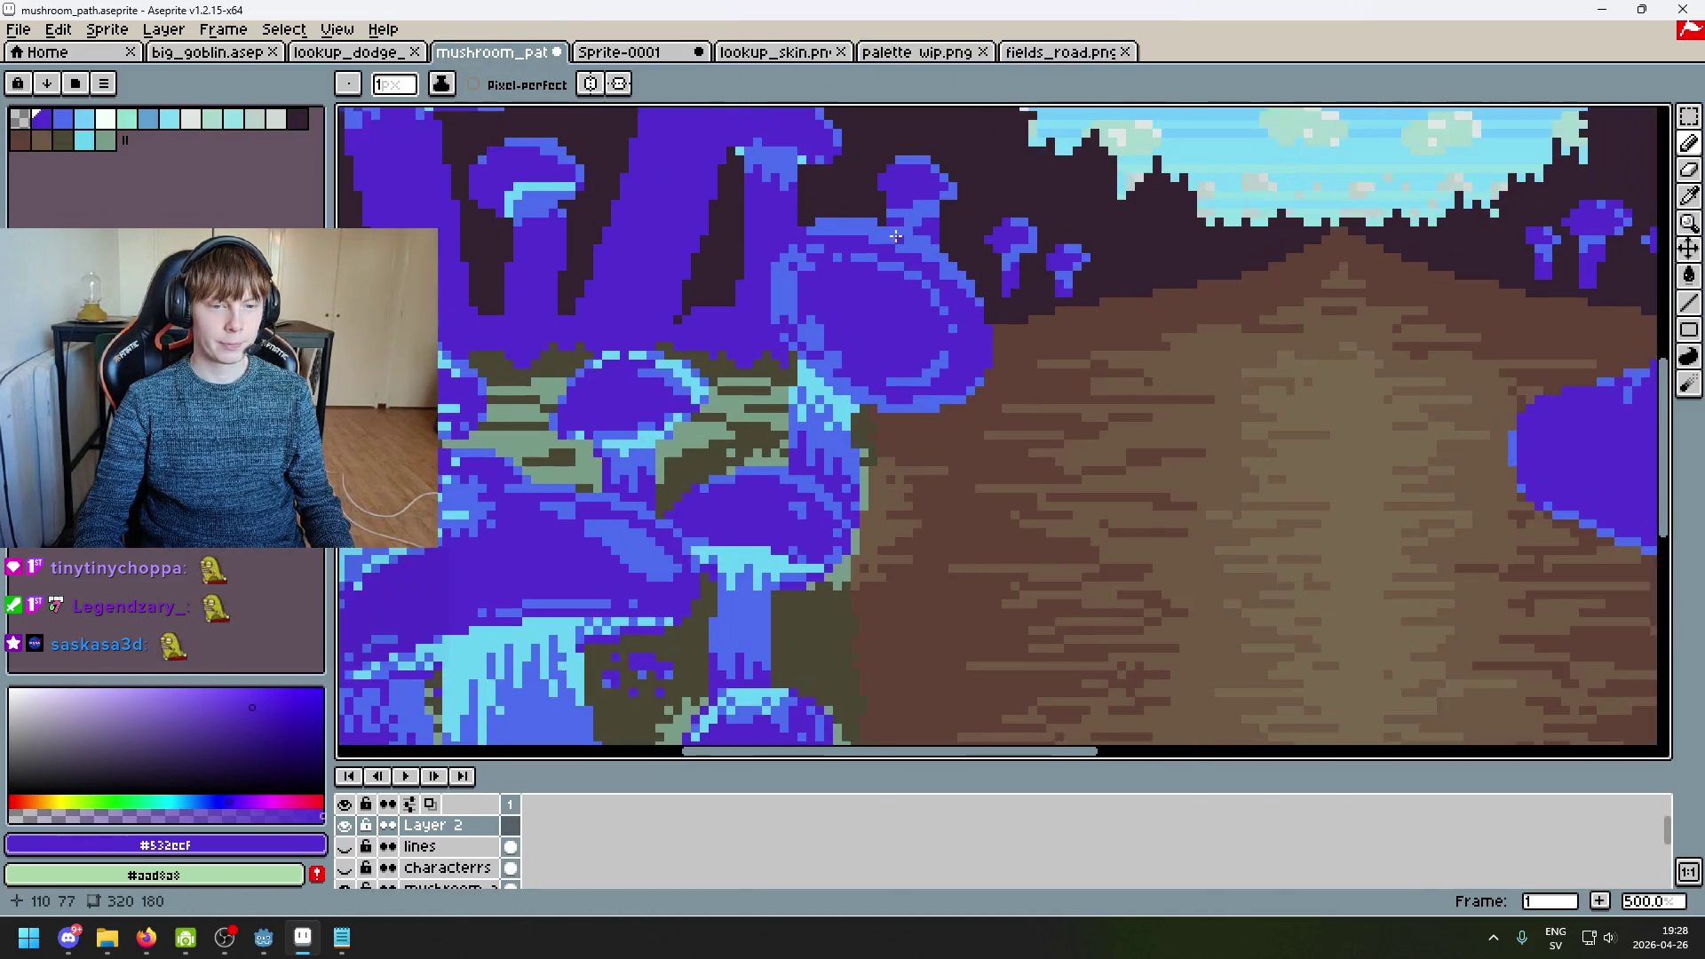
{"action": "scroll", "coordinate": [1077, 335], "scroll_direction": "down", "scroll_amount": 3}
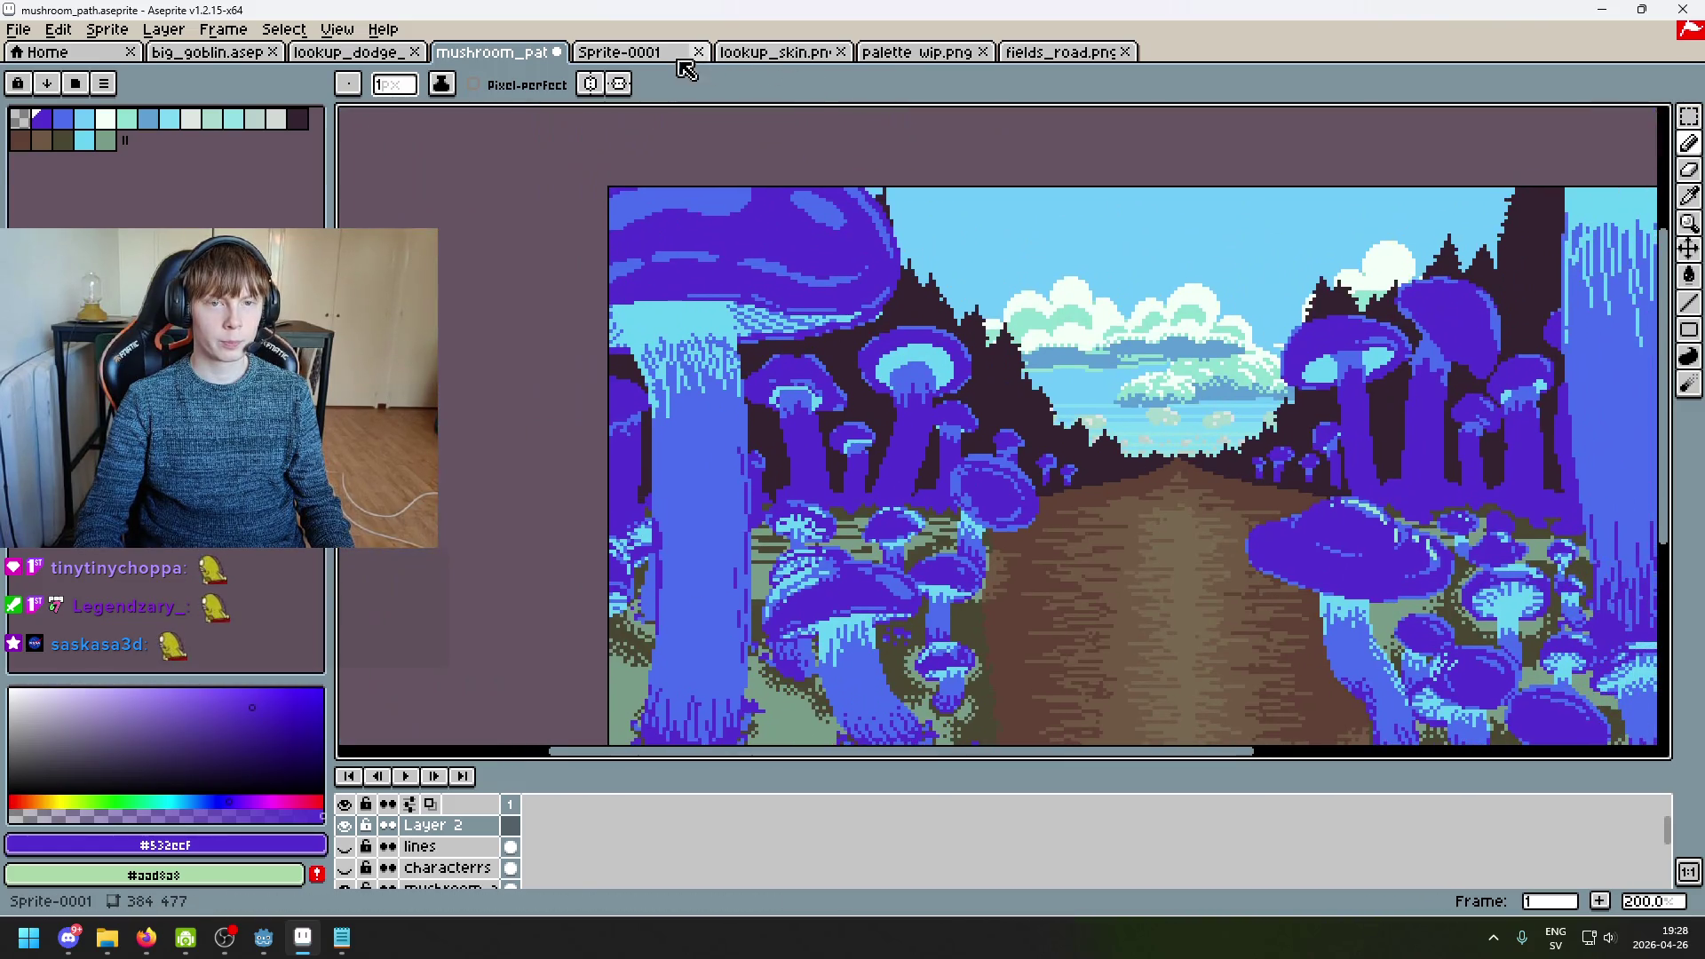
{"action": "left_click", "coordinate": [679, 58]}
{"action": "scroll", "coordinate": [1057, 317], "scroll_direction": "up", "scroll_amount": 2}
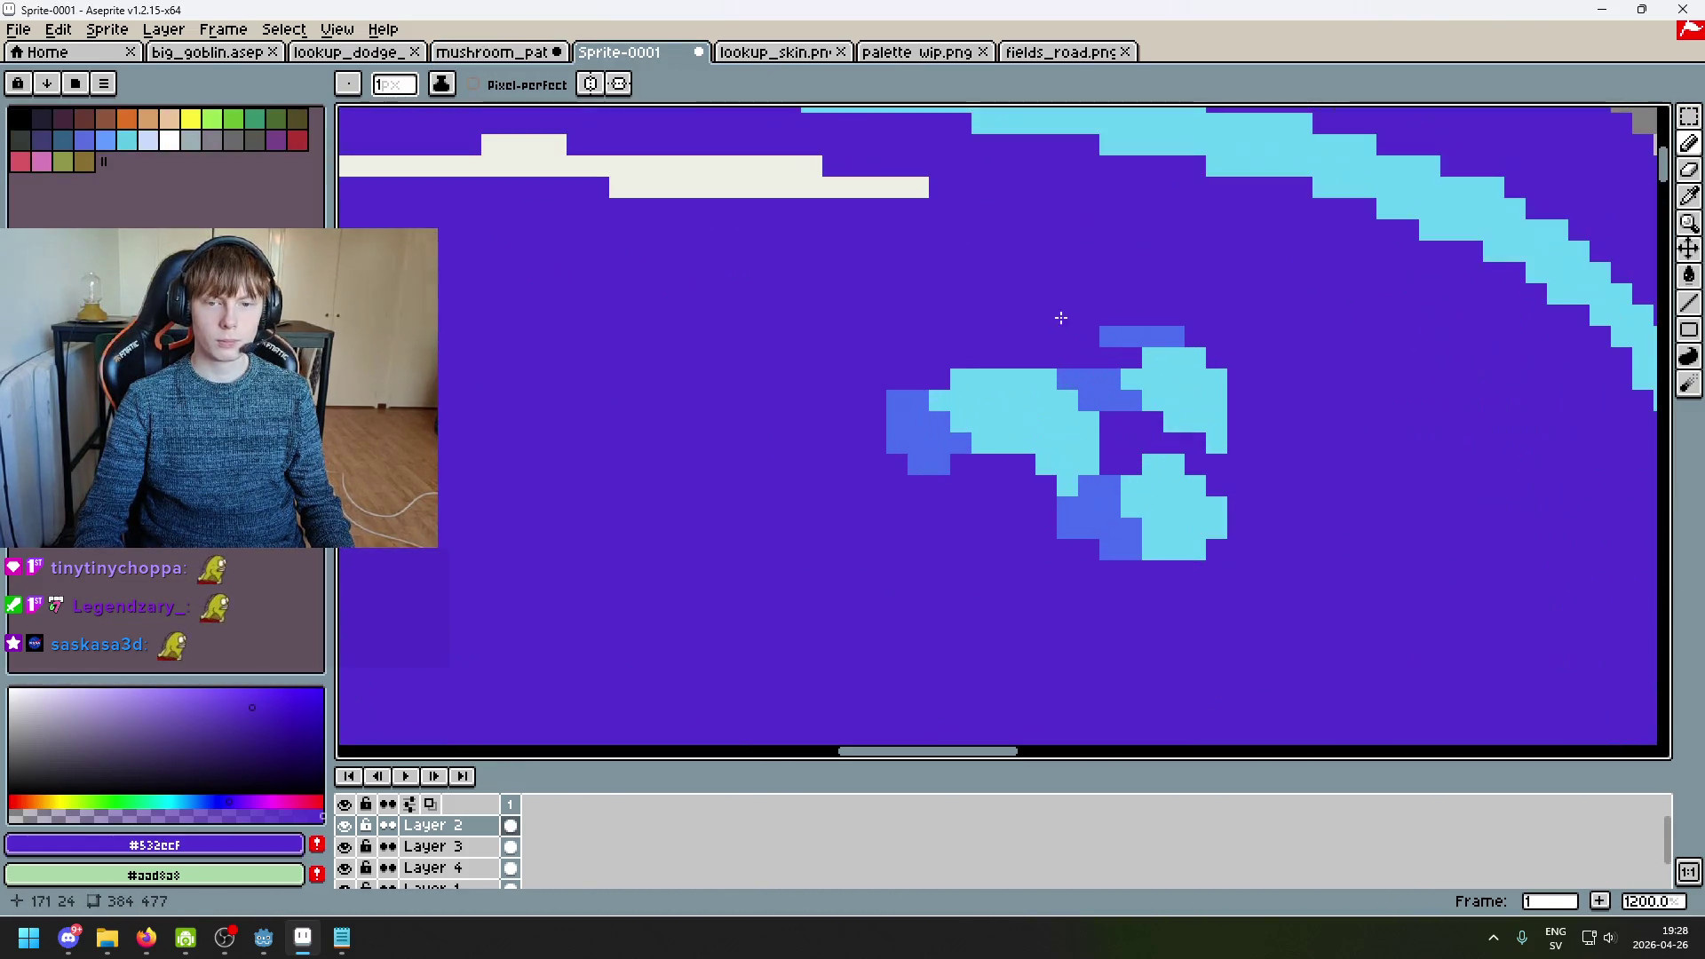
Step: Sample the cyan and medium blue from the spots and bring the cap's spot cluster into view
{"action": "key", "text": "i"}
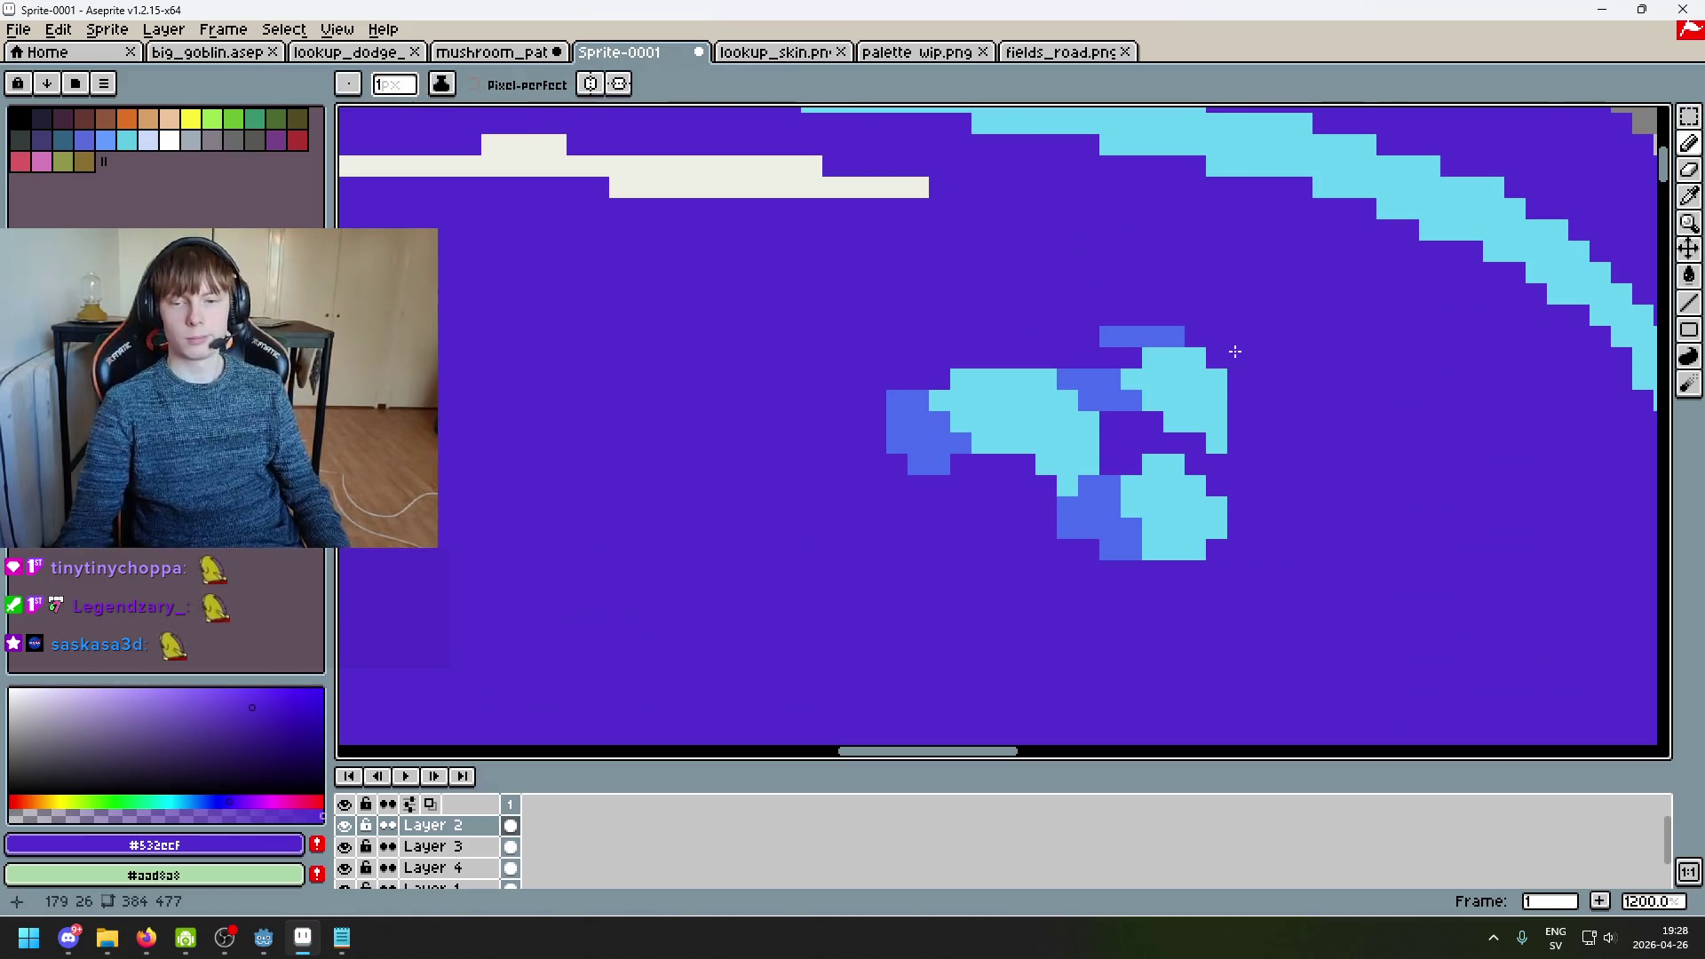
{"action": "left_click", "coordinate": [1198, 379]}
{"action": "left_click", "coordinate": [932, 418]}
{"action": "key", "text": "b"}
{"action": "left_click_drag", "start_coordinate": [1224, 356], "coordinate": [926, 352]}
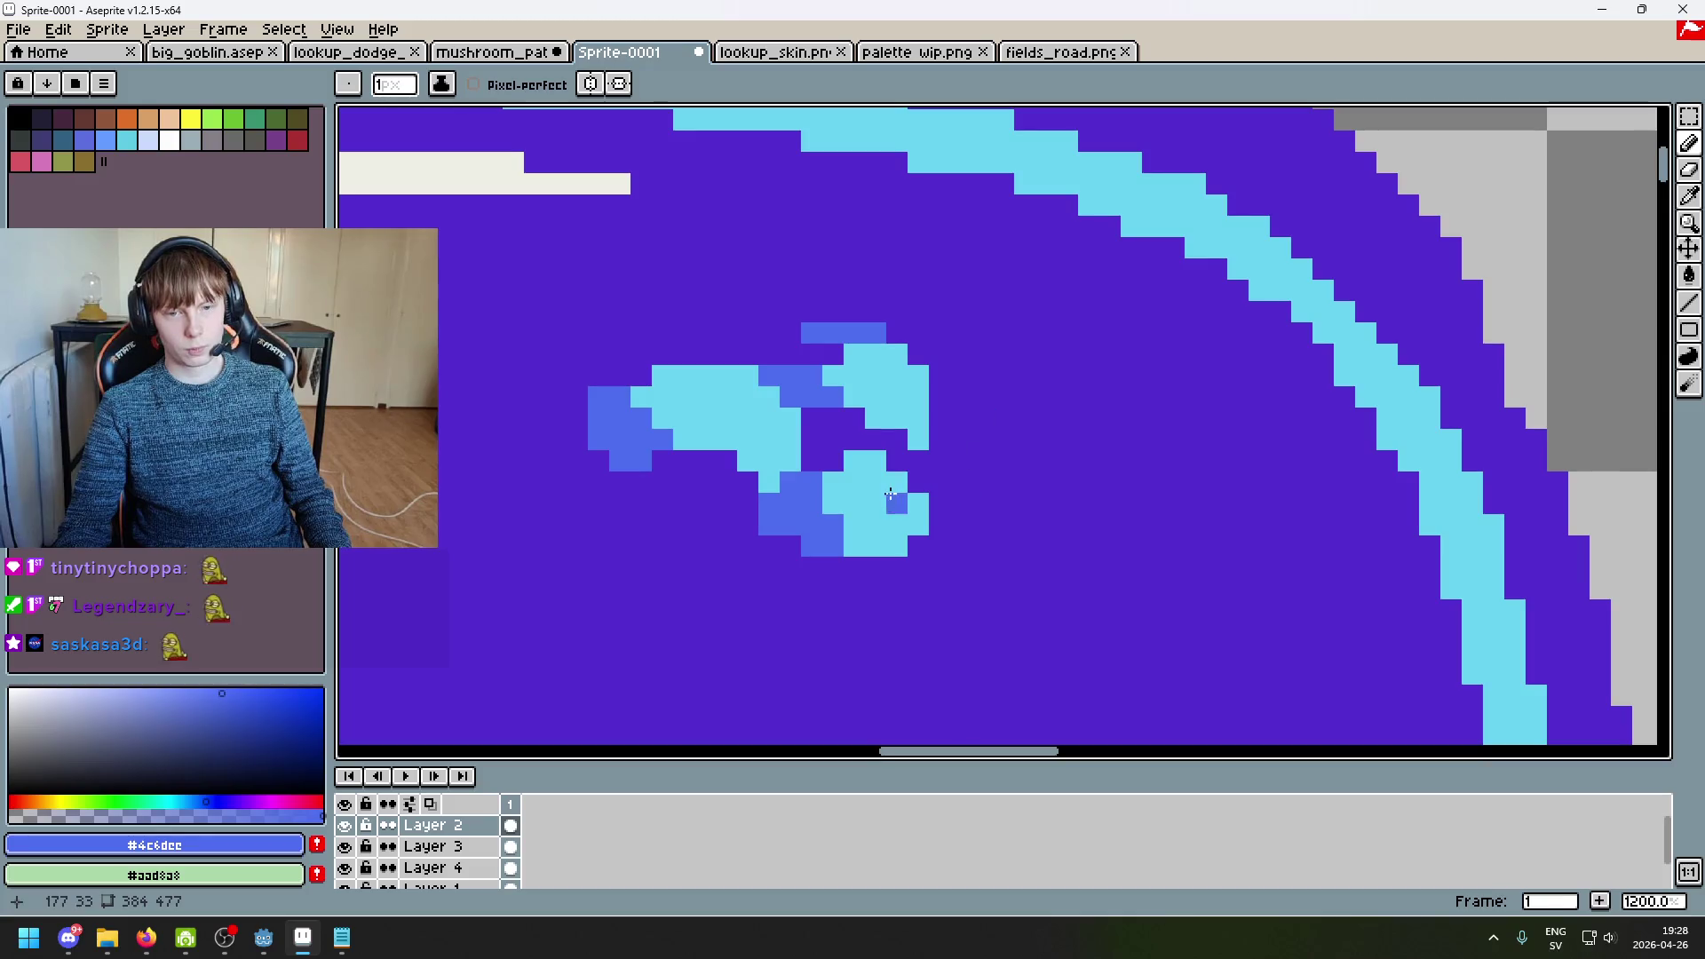
{"action": "scroll", "coordinate": [925, 352], "scroll_direction": "down", "scroll_amount": 5}
{"action": "left_click_drag", "start_coordinate": [923, 501], "coordinate": [1012, 191]}
{"action": "scroll", "coordinate": [1012, 191], "scroll_direction": "up", "scroll_amount": 4}
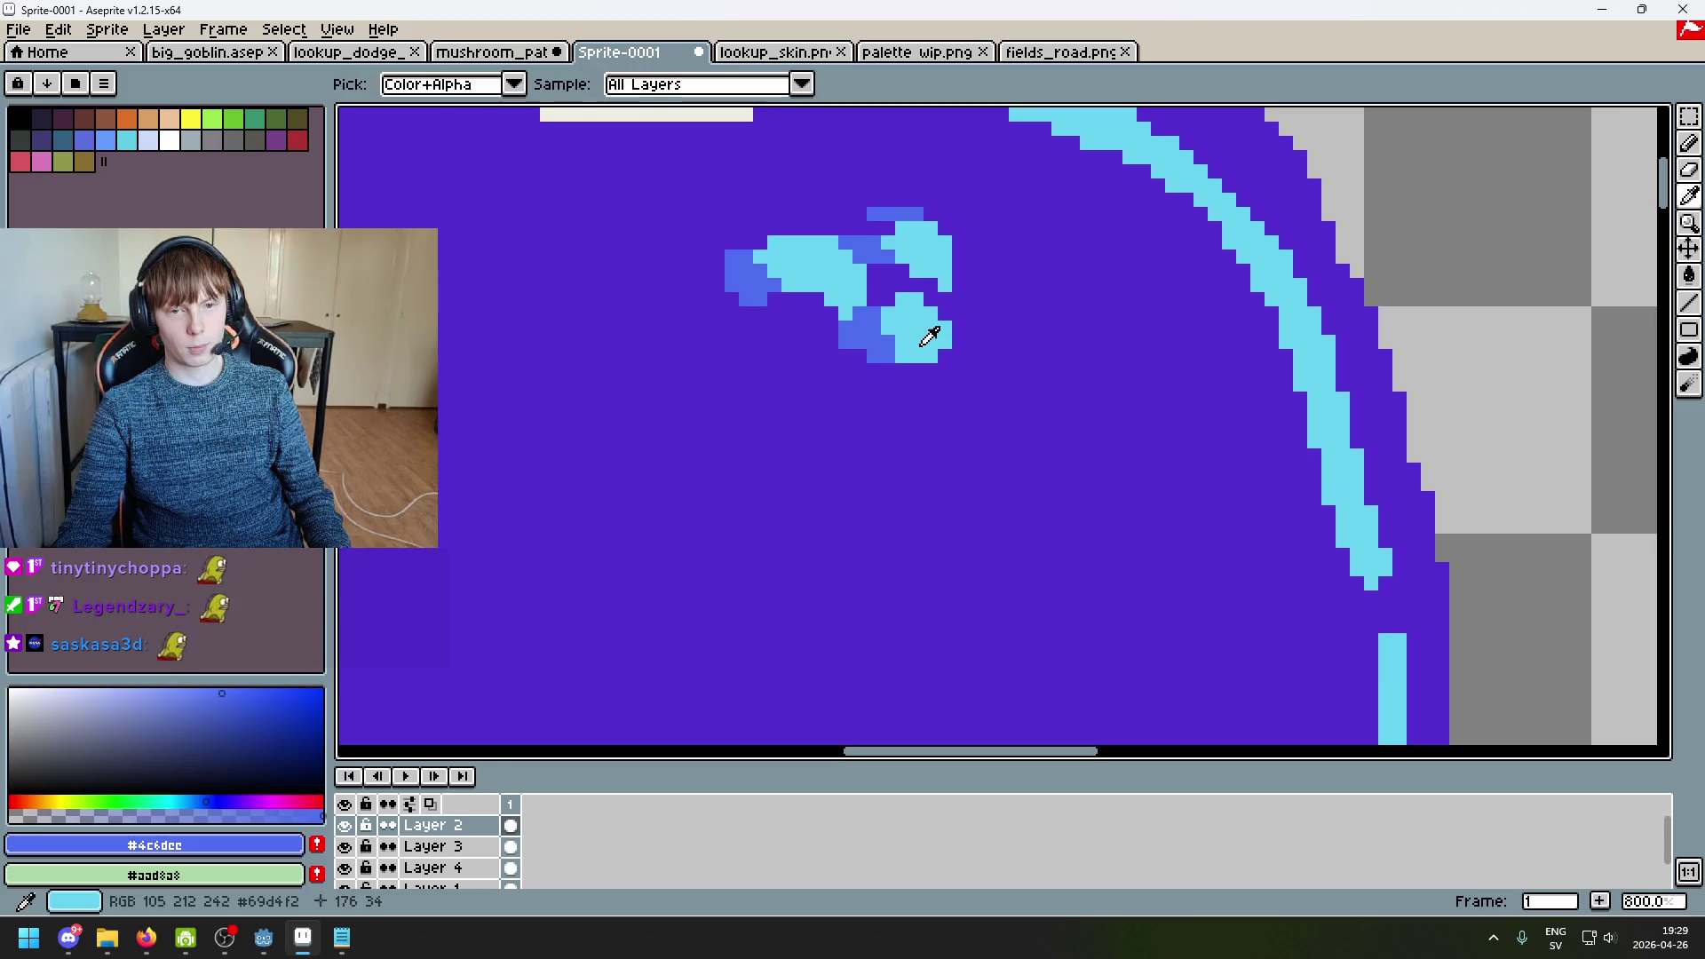
Step: Extend the cyan spot's lower edge by two pixels and draw a diagonal cyan tail below it
{"action": "left_click", "coordinate": [928, 336], "text": "alt"}
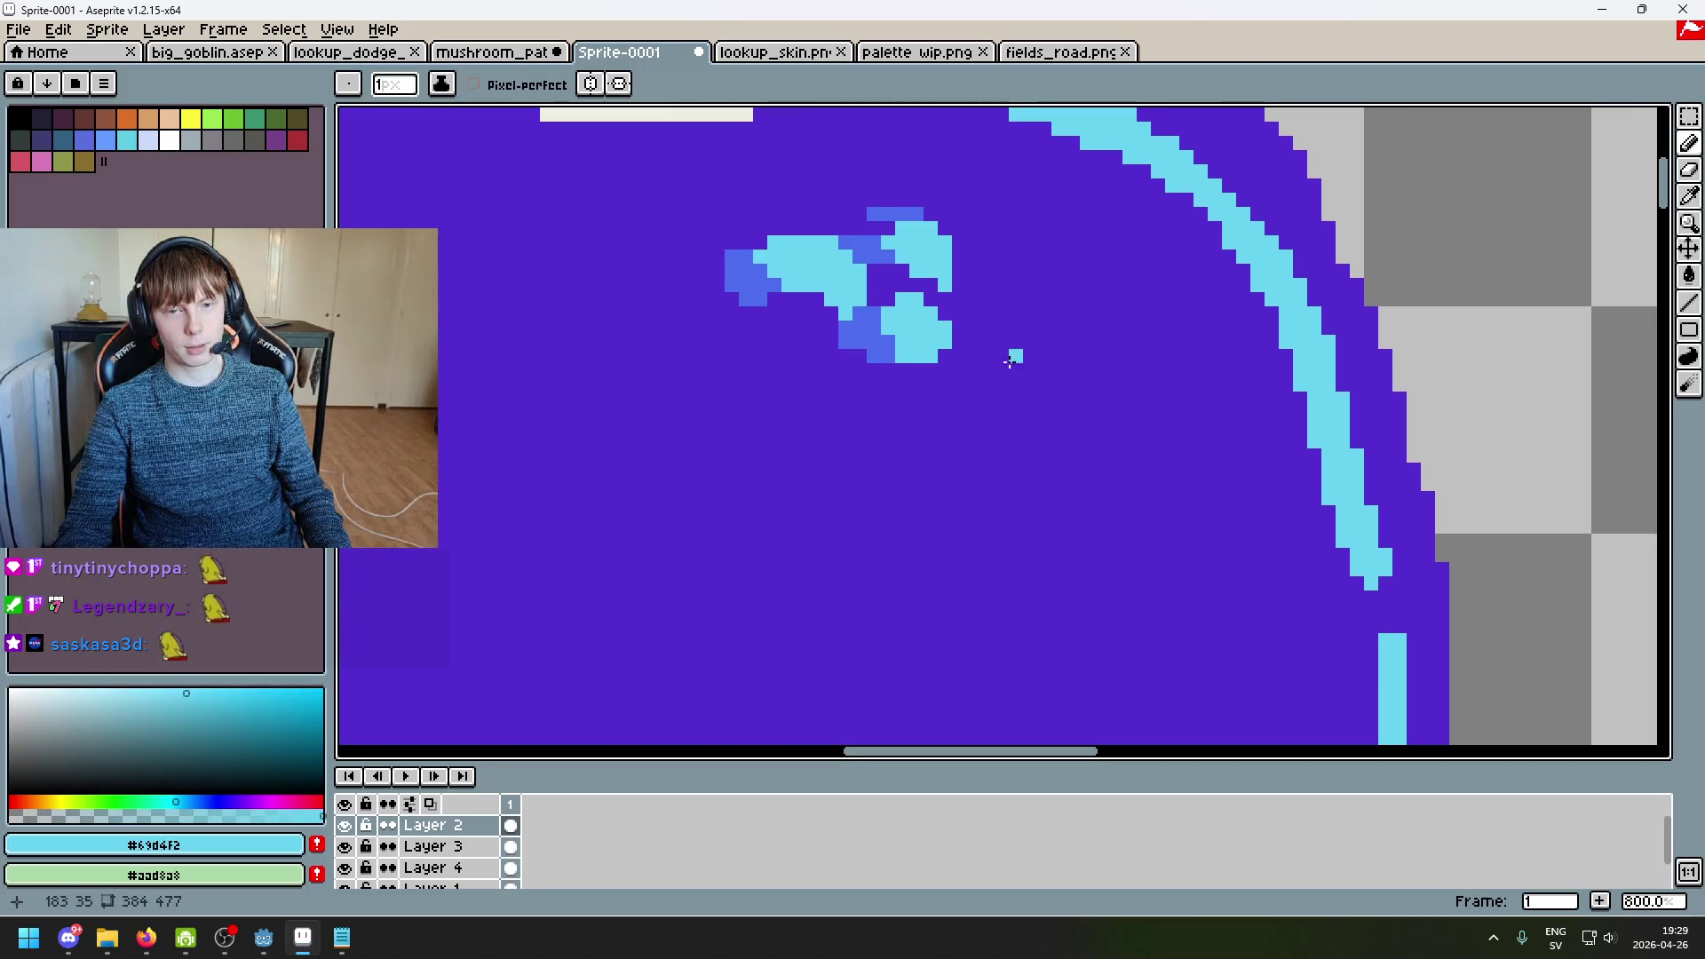
{"action": "scroll", "coordinate": [833, 358], "scroll_direction": "up", "scroll_amount": 1}
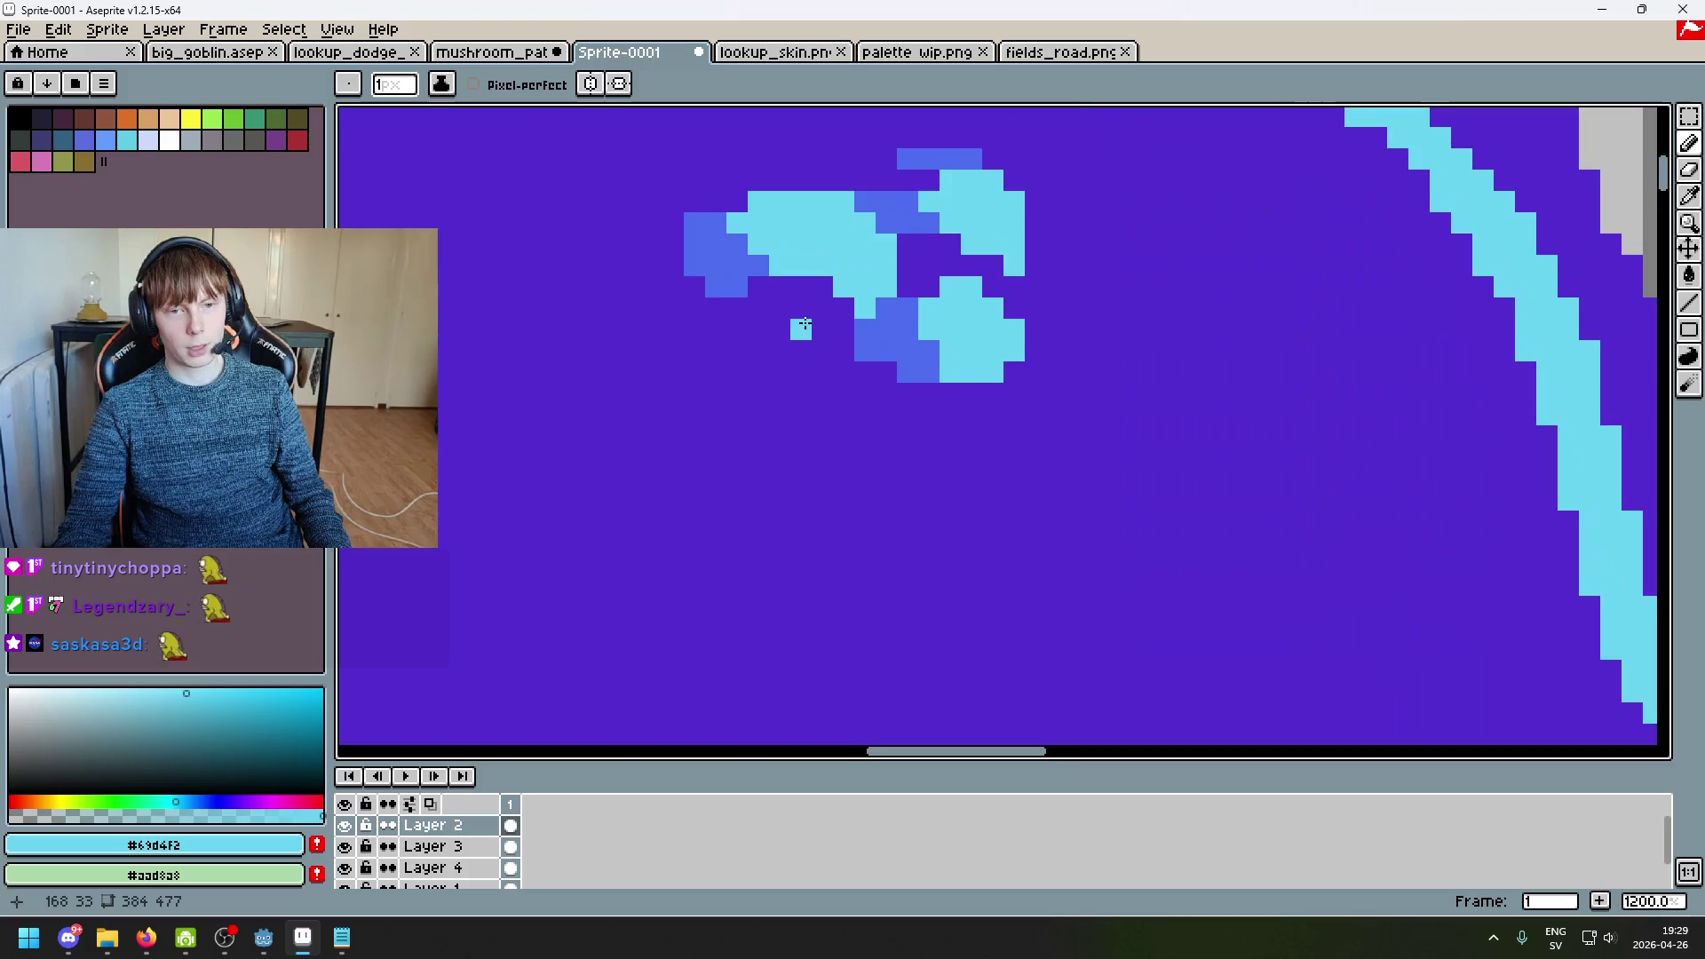
{"action": "scroll", "coordinate": [822, 354], "scroll_direction": "up", "scroll_amount": 1}
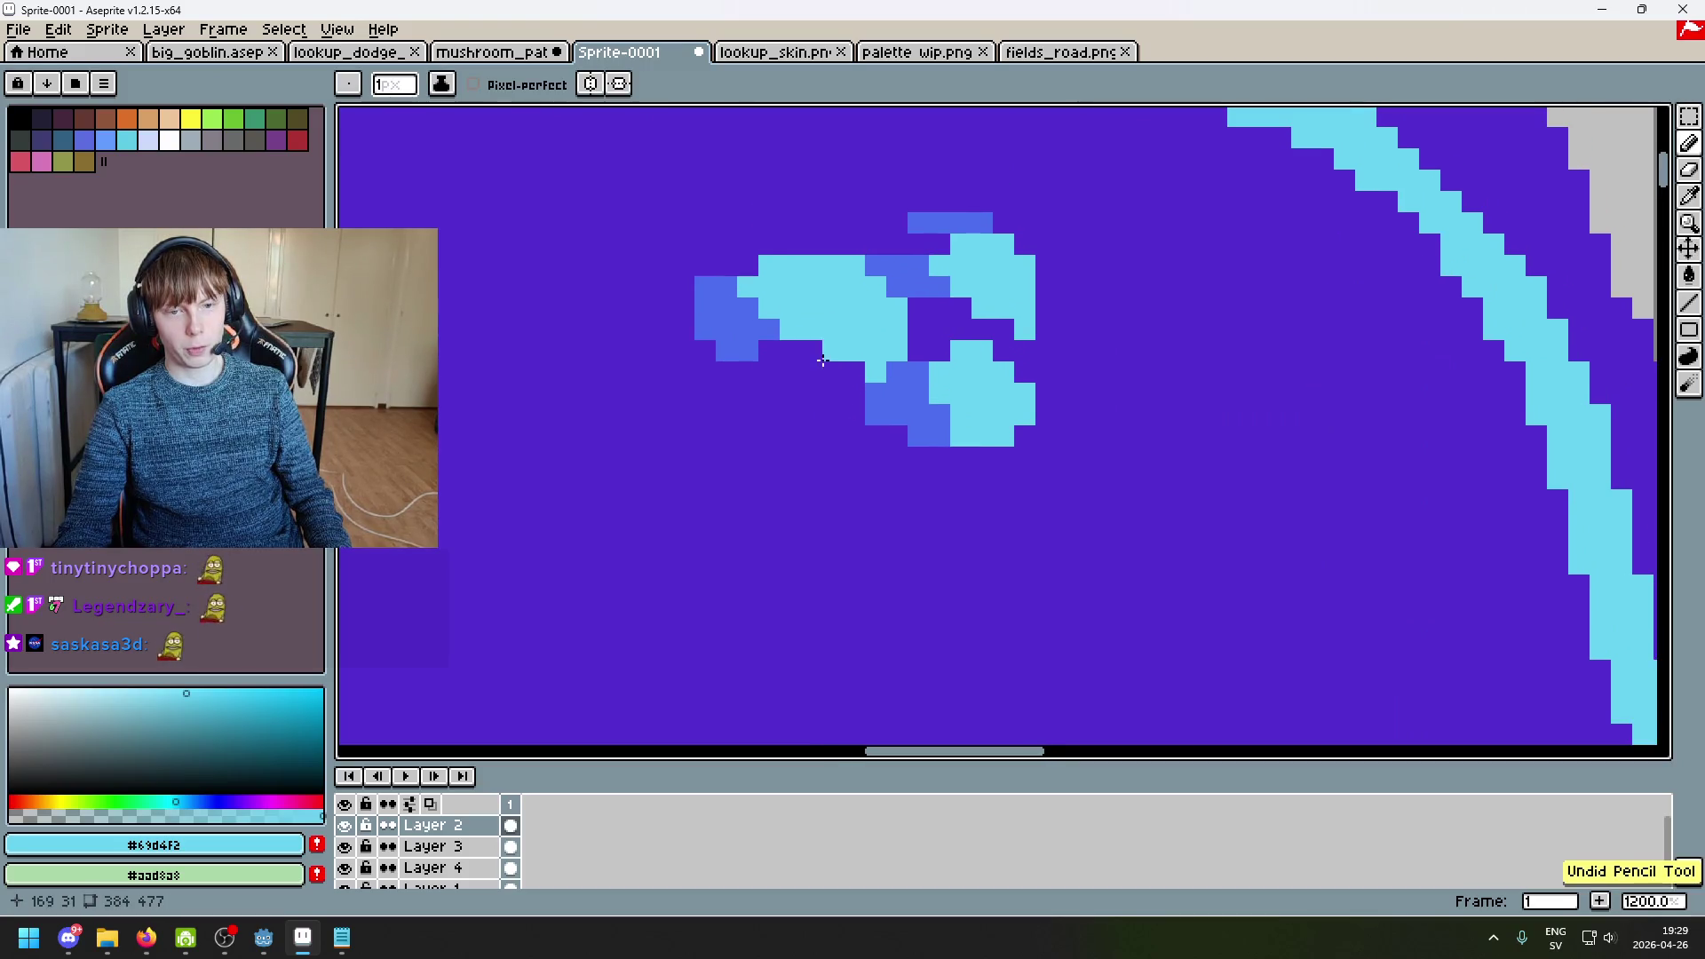
{"action": "left_click_drag", "start_coordinate": [803, 351], "coordinate": [844, 354]}
{"action": "scroll", "coordinate": [844, 354], "scroll_direction": "down", "scroll_amount": 2}
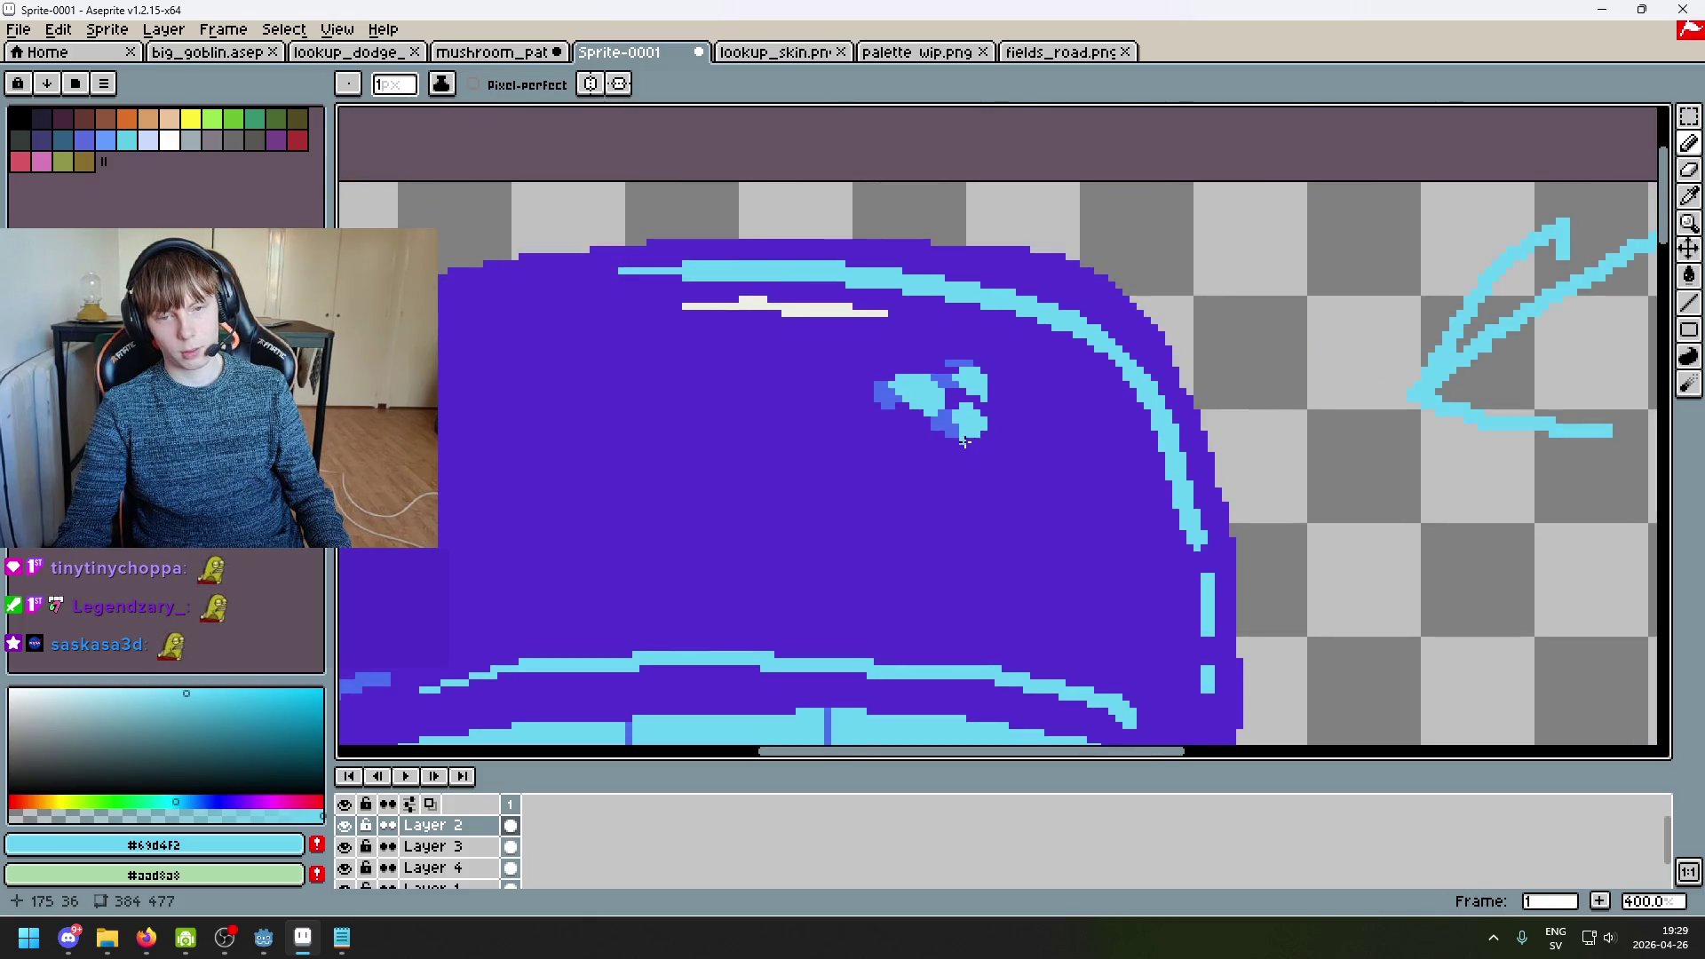
{"action": "scroll", "coordinate": [949, 439], "scroll_direction": "up", "scroll_amount": 3}
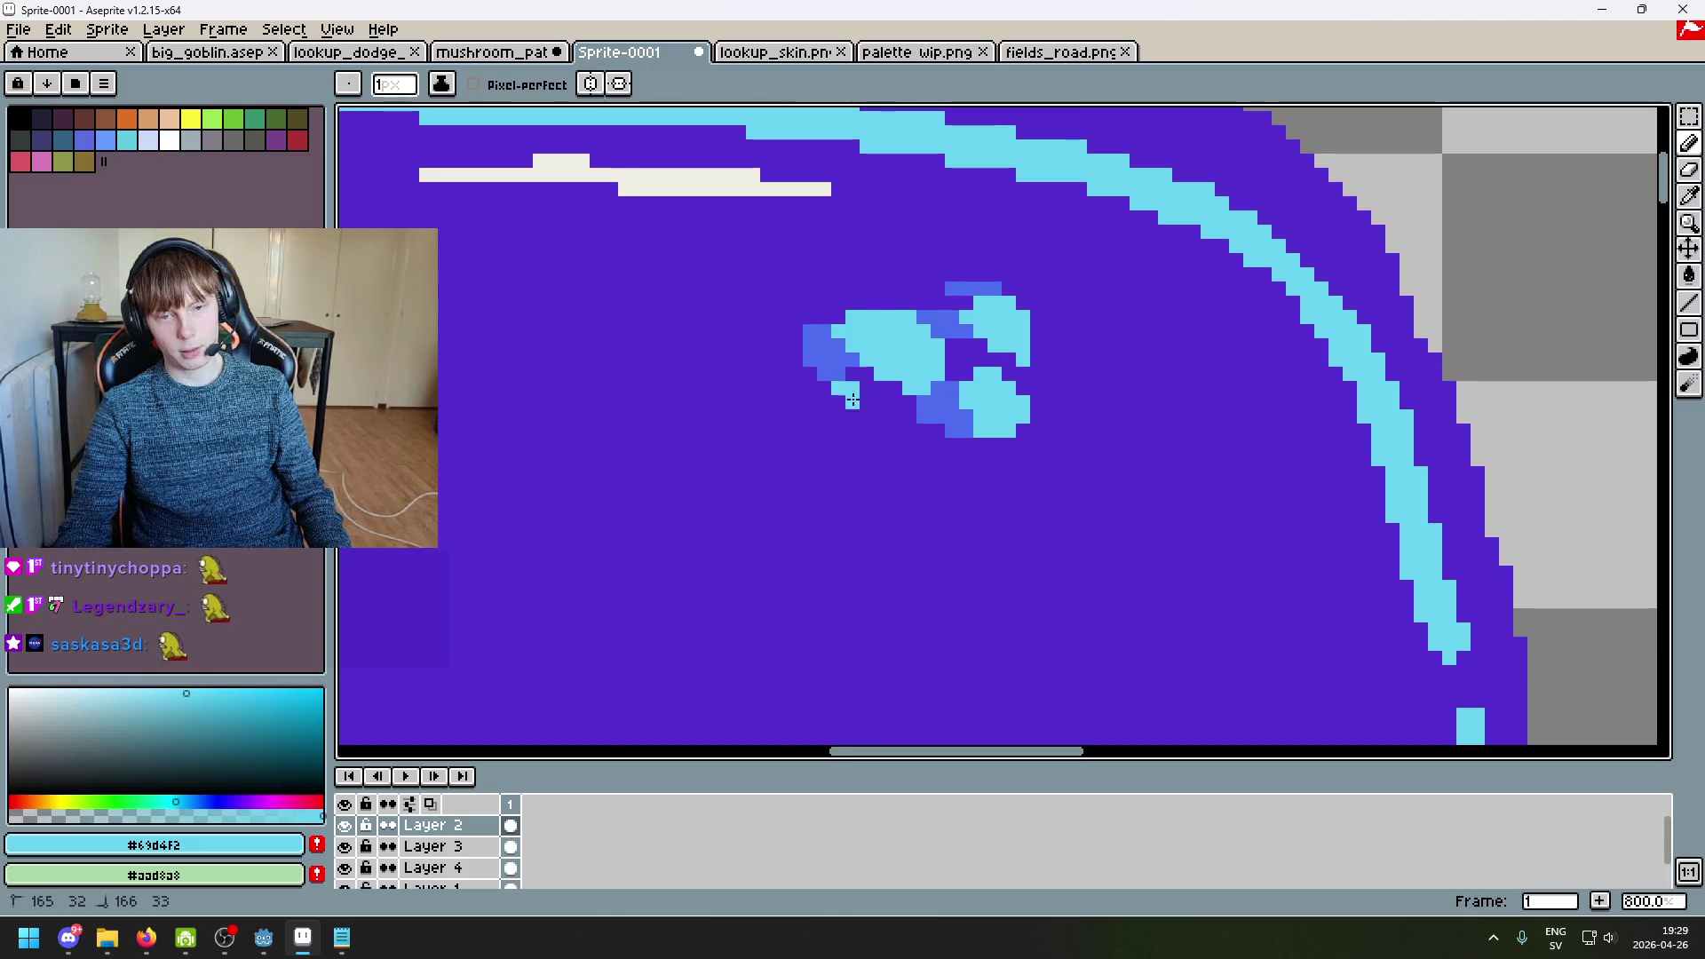
{"action": "mouse_move", "coordinate": [837, 388]}
{"action": "left_mouse_down"}
{"action": "mouse_move", "coordinate": [881, 439]}
{"action": "mouse_move", "coordinate": [824, 394]}
{"action": "mouse_move", "coordinate": [894, 445]}
{"action": "left_mouse_up"}
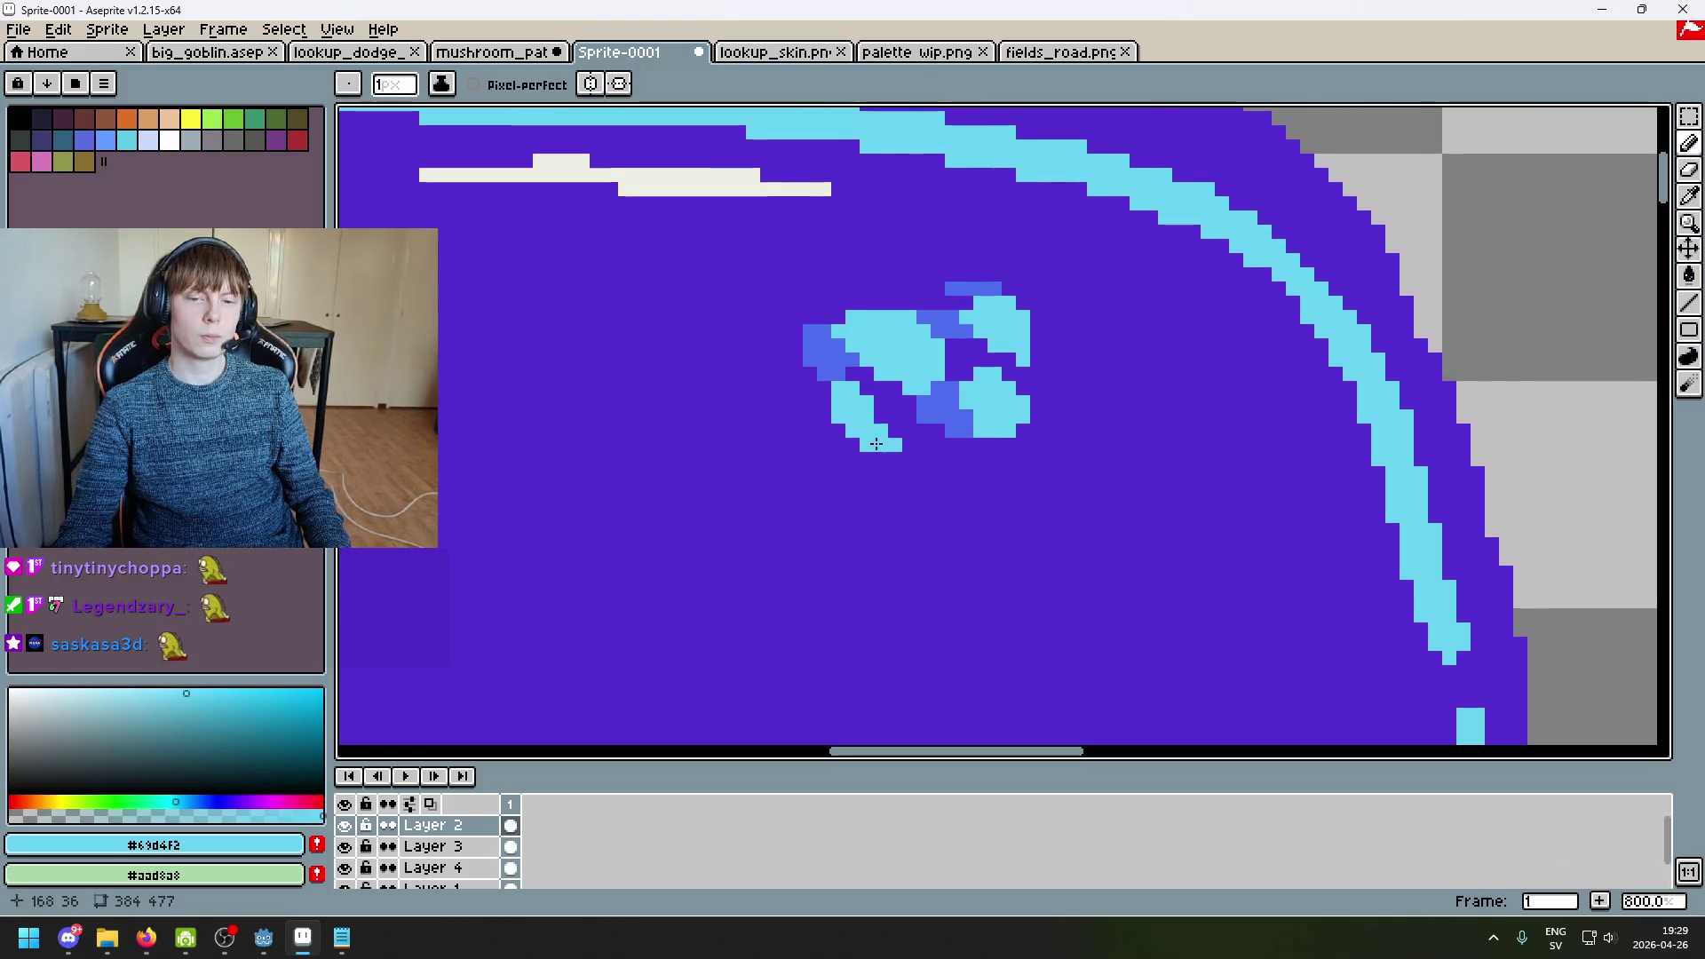
Step: Shade the cyan spot's left edge with medium blue pixels
{"action": "left_click", "coordinate": [848, 366], "text": "alt"}
{"action": "left_click", "coordinate": [826, 371], "text": "alt"}
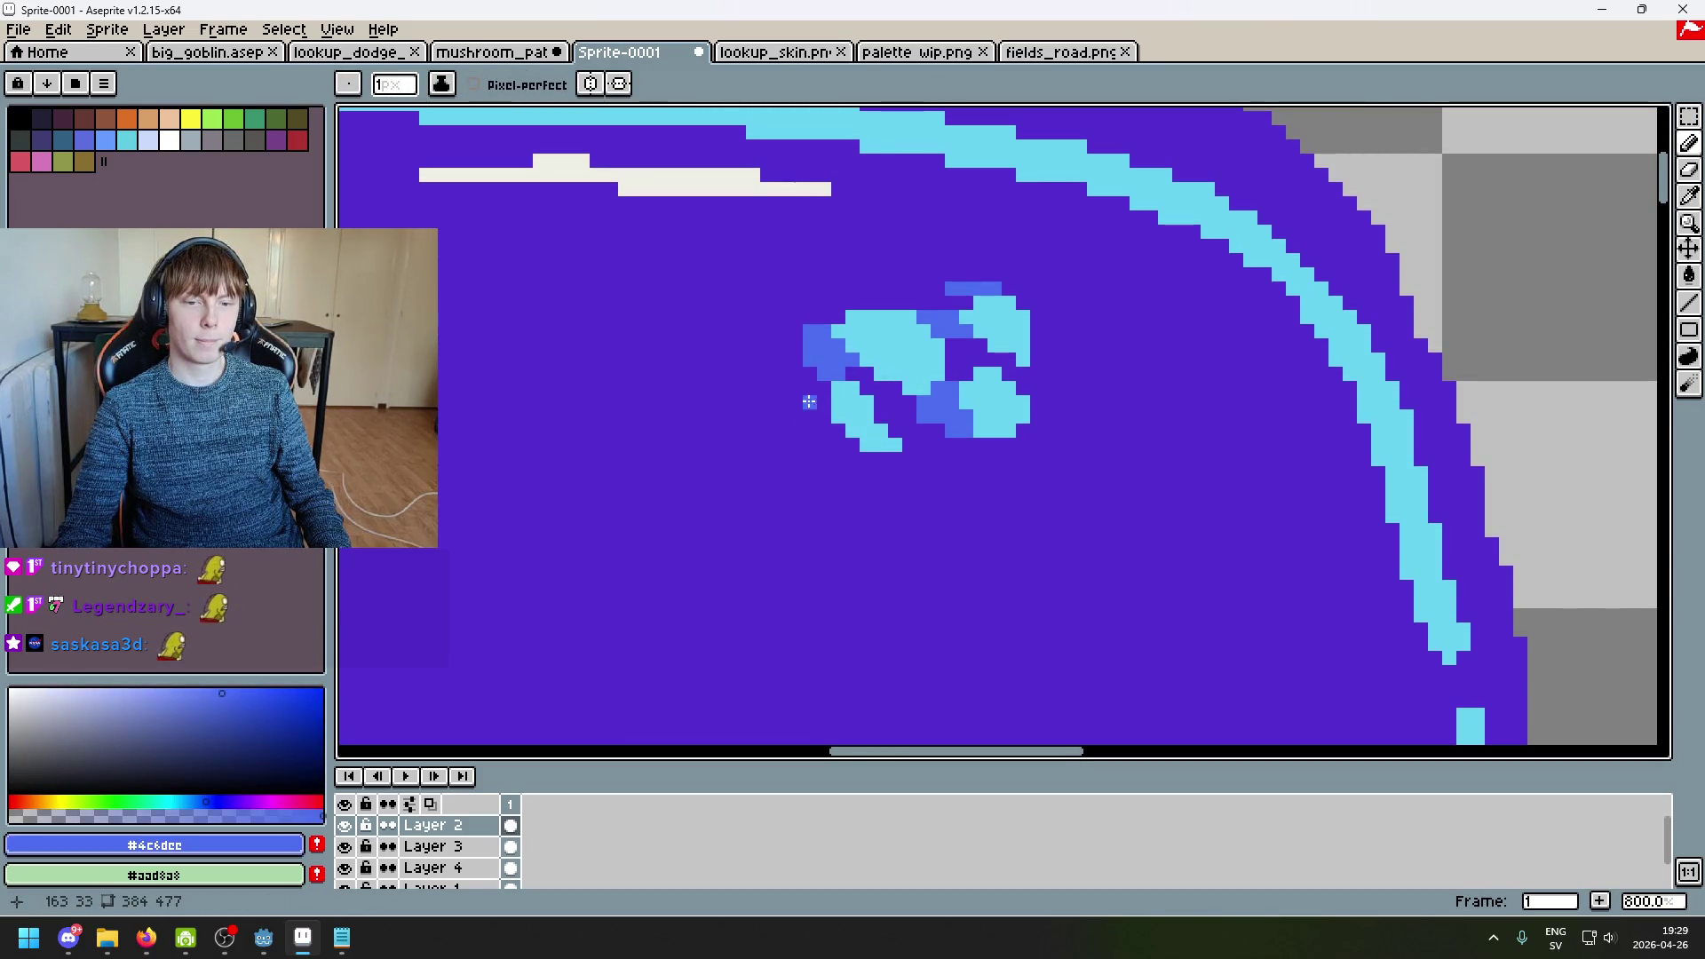
{"action": "mouse_move", "coordinate": [811, 390]}
{"action": "left_mouse_down"}
{"action": "mouse_move", "coordinate": [810, 433]}
{"action": "mouse_move", "coordinate": [819, 397]}
{"action": "left_mouse_up"}
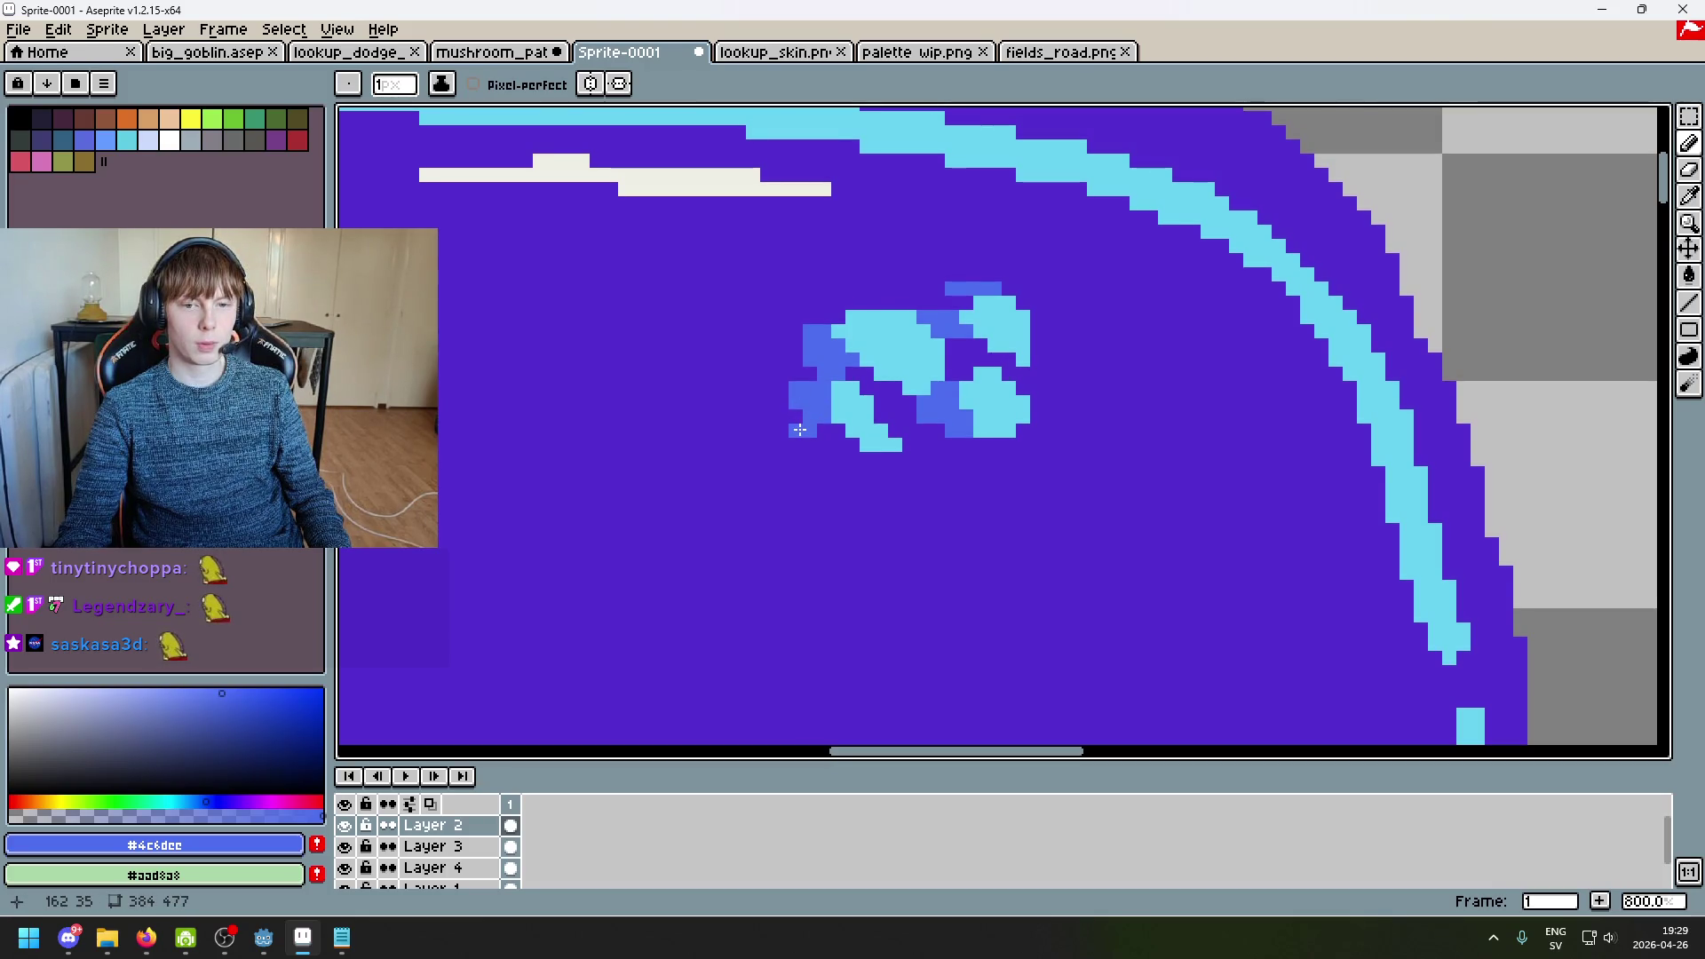
{"action": "scroll", "coordinate": [804, 426], "scroll_direction": "down", "scroll_amount": 3}
{"action": "scroll", "coordinate": [868, 409], "scroll_direction": "up", "scroll_amount": 3}
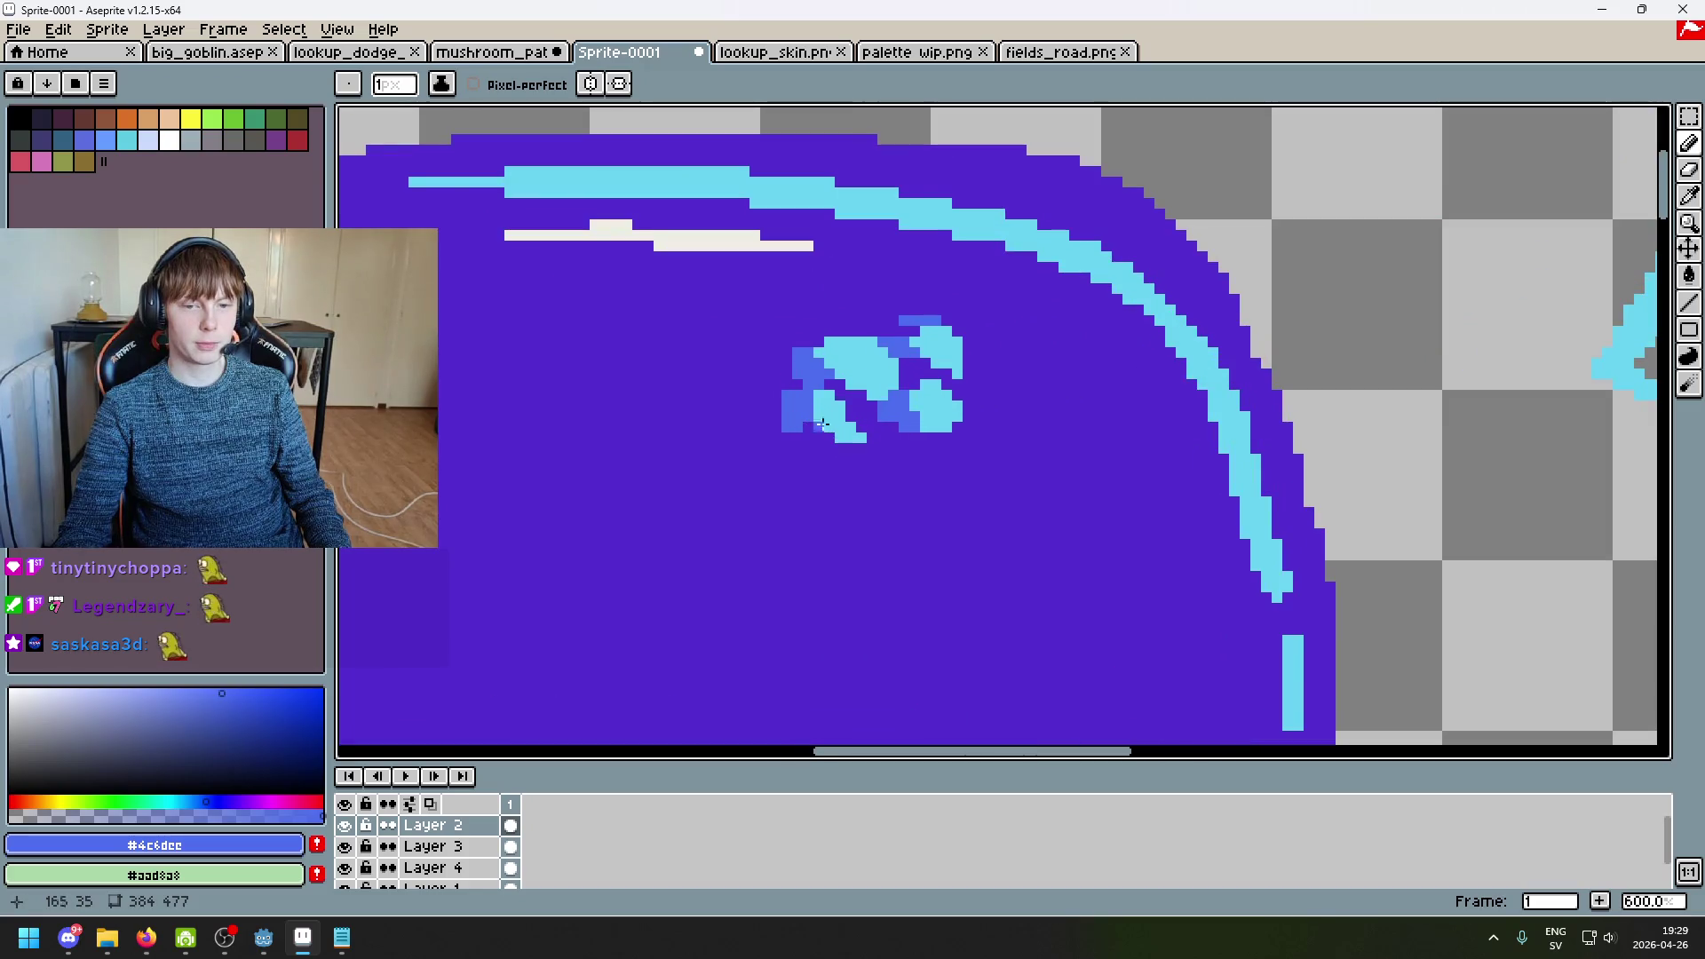
{"action": "scroll", "coordinate": [892, 404], "scroll_direction": "down", "scroll_amount": 5}
{"action": "scroll", "coordinate": [912, 437], "scroll_direction": "up", "scroll_amount": 2}
{"action": "scroll", "coordinate": [912, 438], "scroll_direction": "up", "scroll_amount": 3}
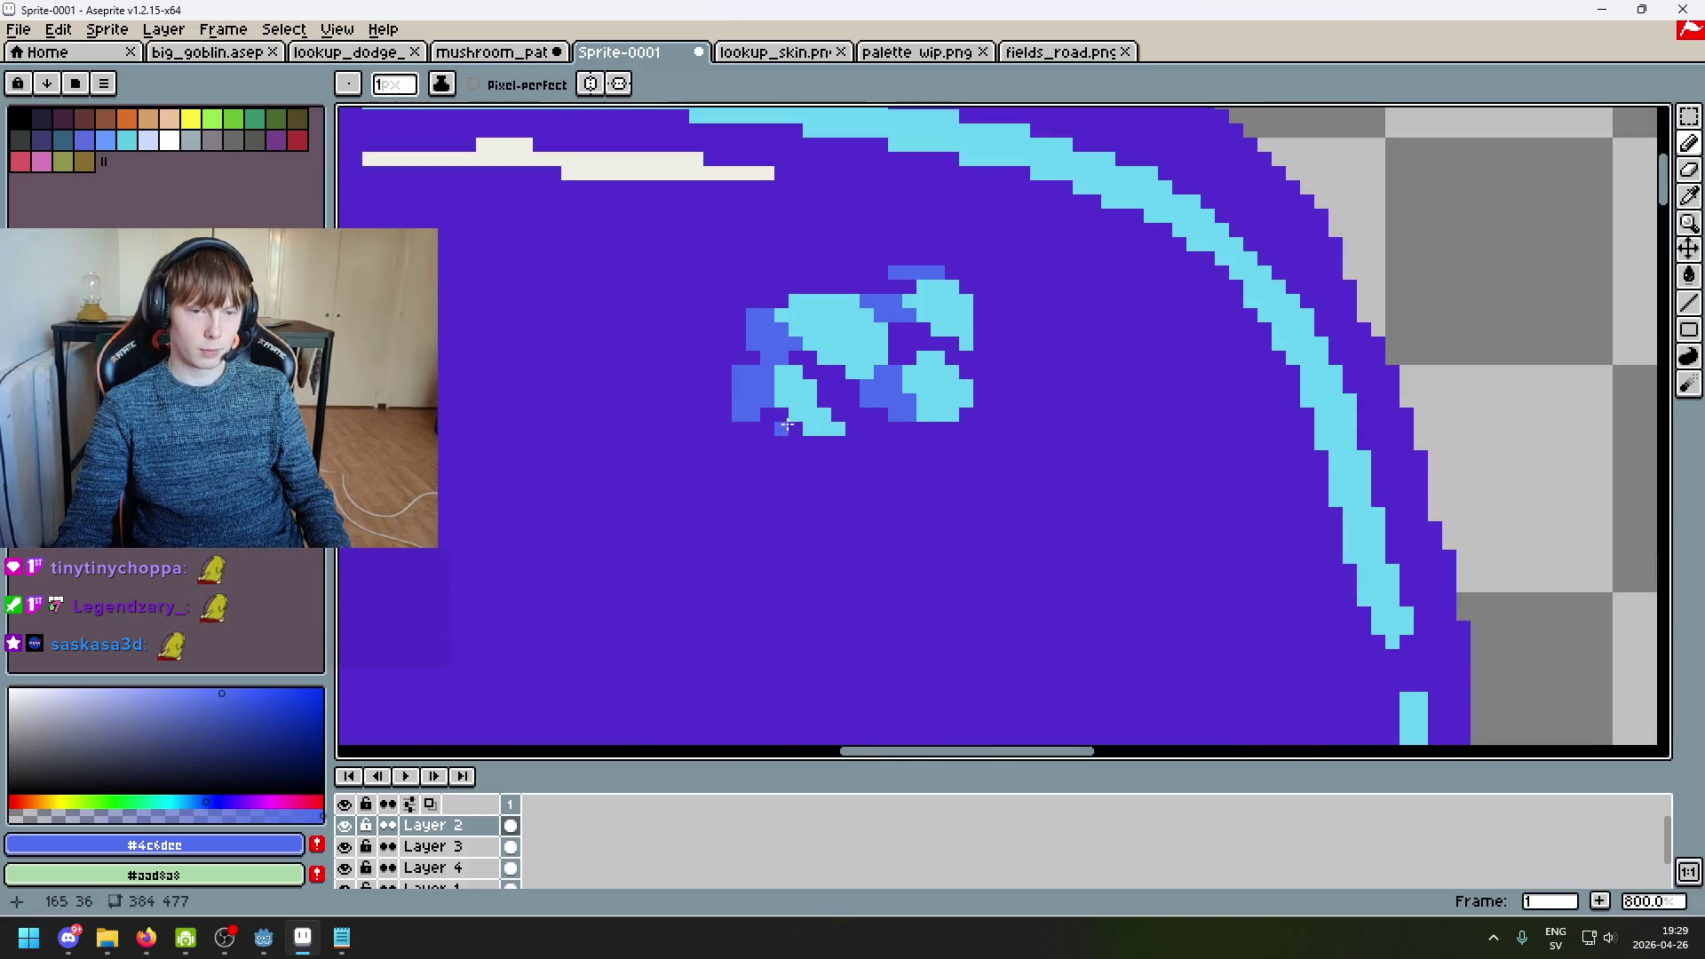
Step: Restore the tail end to purple and undo a trial cyan diagonal below the blue shape
{"action": "left_click", "coordinate": [824, 406], "text": "alt"}
{"action": "left_click", "coordinate": [825, 443]}
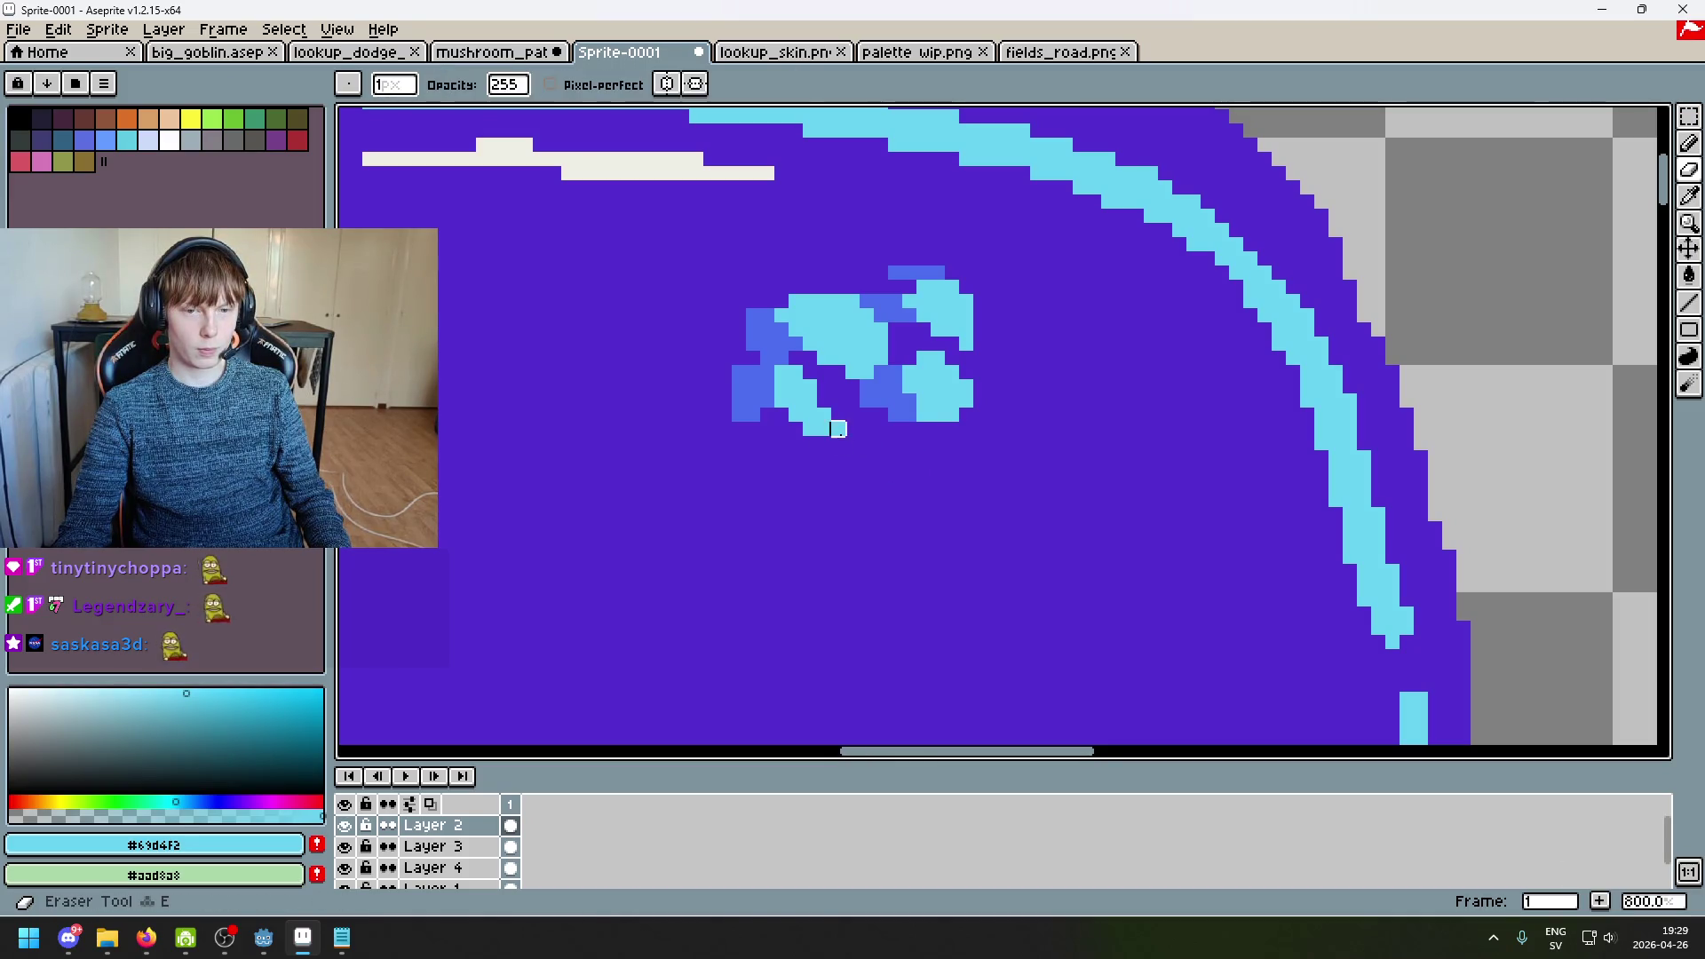
{"action": "left_click", "coordinate": [874, 457], "text": "alt"}
{"action": "left_click", "coordinate": [825, 443]}
{"action": "left_click", "coordinate": [838, 429]}
{"action": "left_click", "coordinate": [814, 412], "text": "alt"}
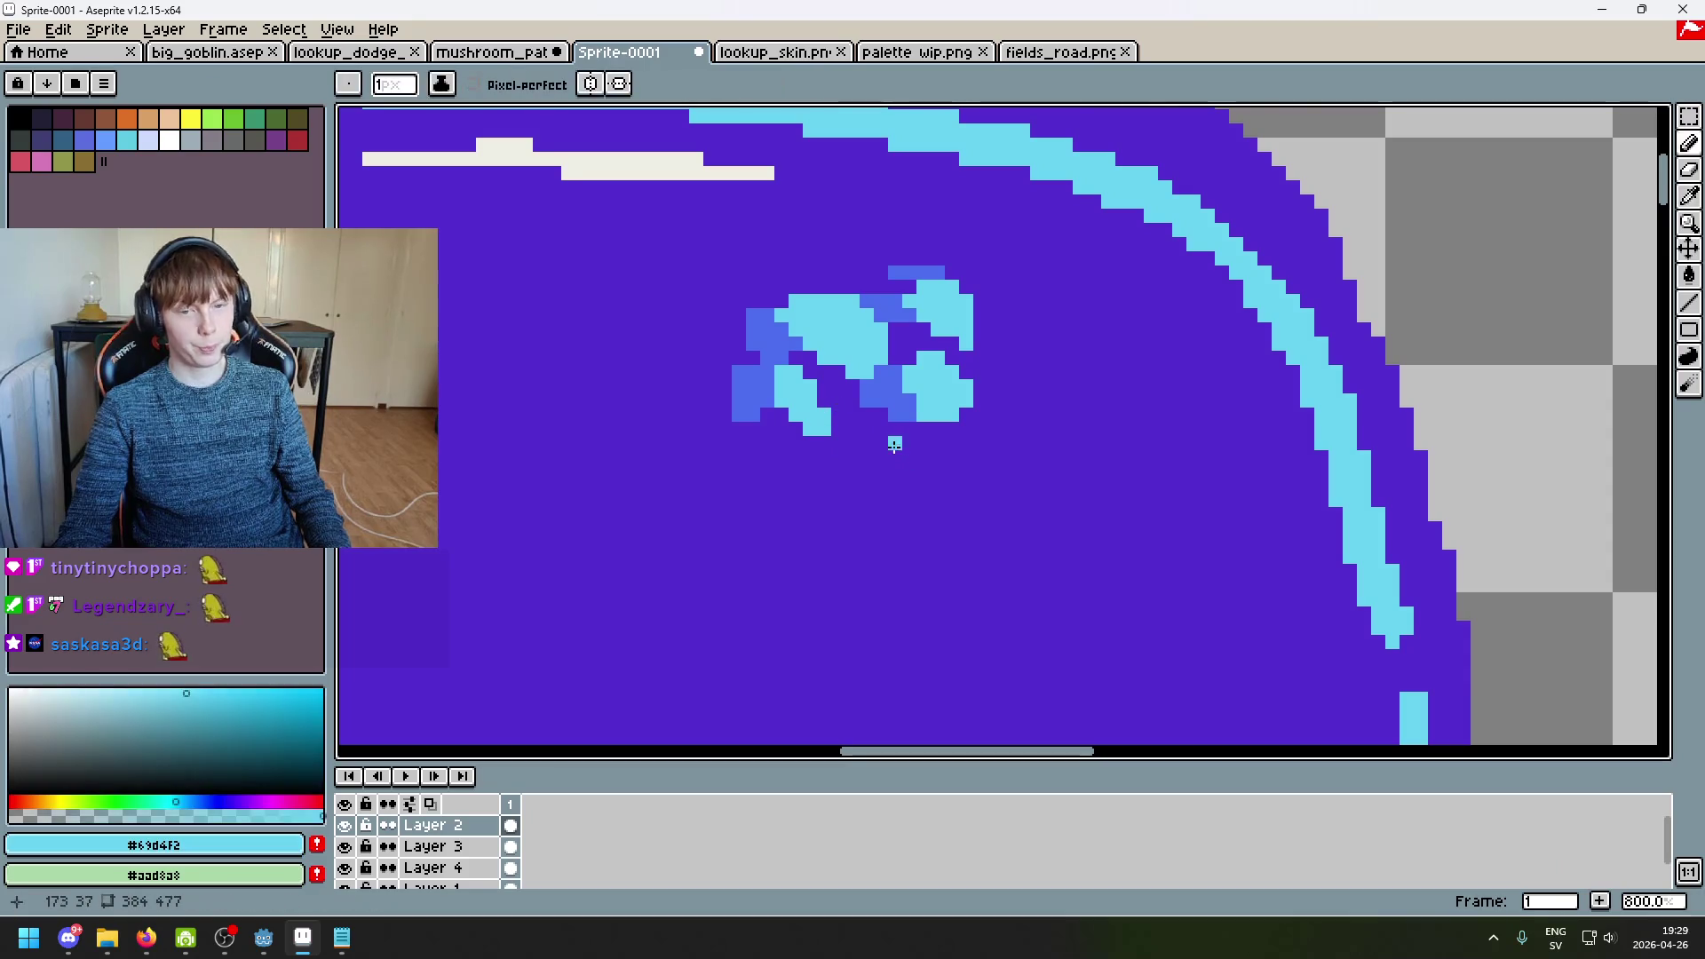
{"action": "left_click_drag", "start_coordinate": [880, 420], "coordinate": [897, 429]}
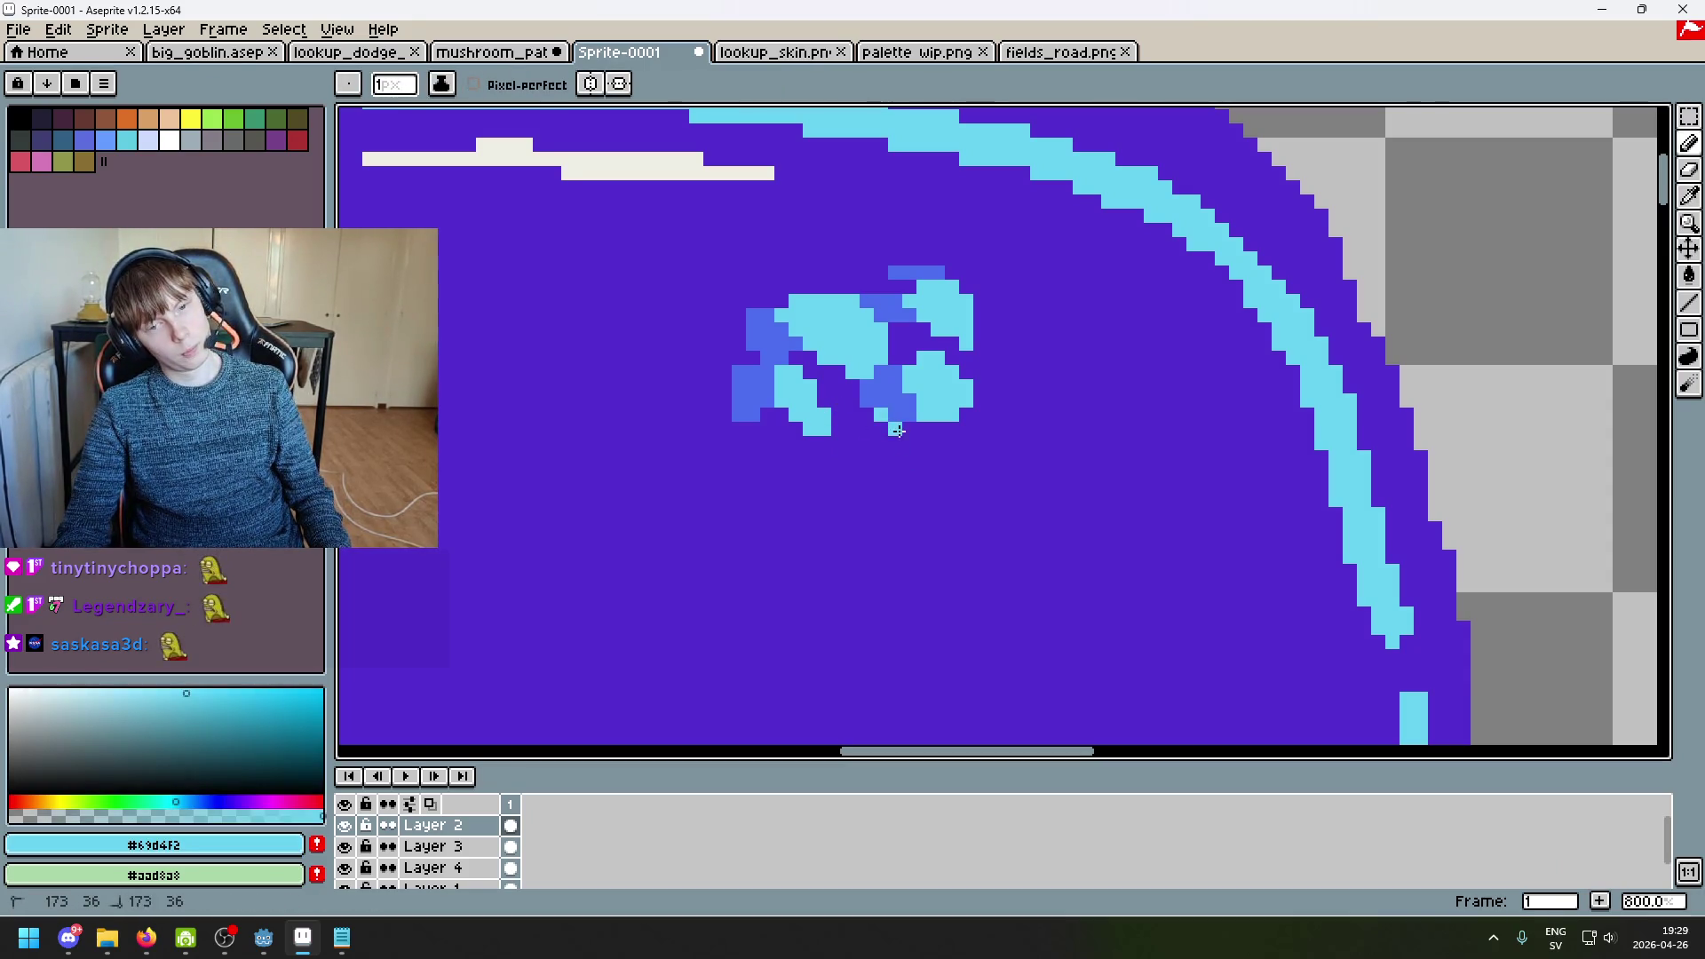
{"action": "key", "text": "ctrl+z"}
Step: Add a medium blue pixel below the spot's lower part
{"action": "left_click", "coordinate": [888, 414], "text": "alt"}
{"action": "left_click", "coordinate": [874, 428]}
{"action": "key", "text": "ctrl+z"}
{"action": "left_click", "coordinate": [868, 431]}
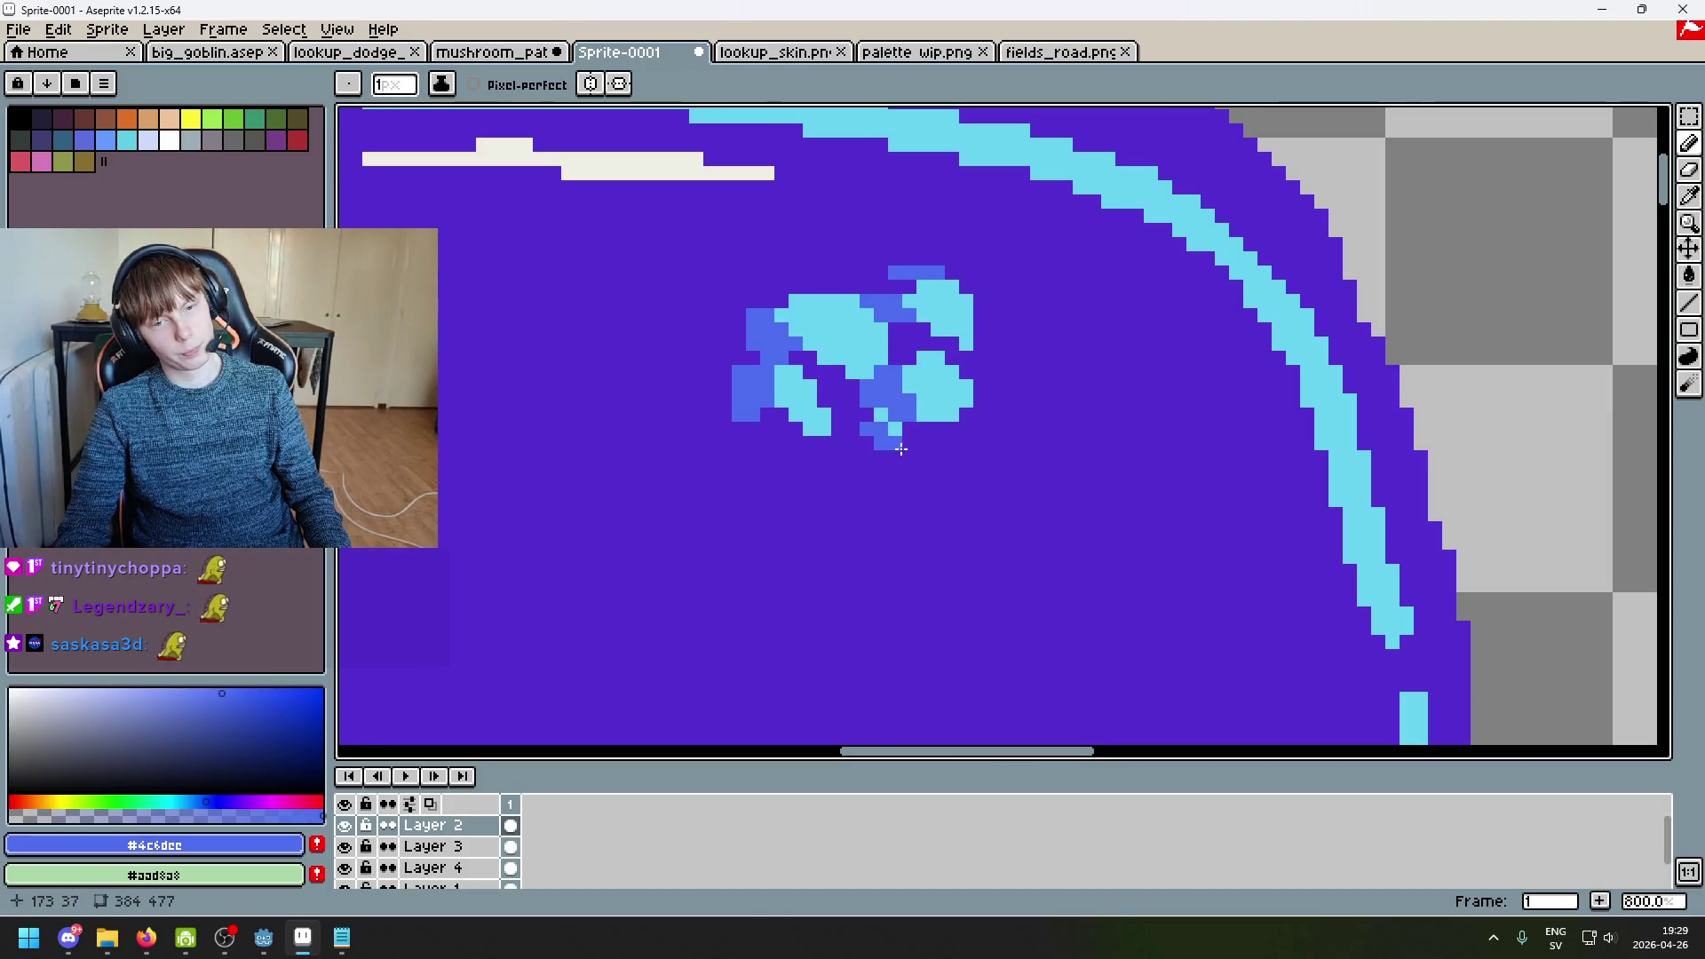
{"action": "left_click", "coordinate": [888, 428], "text": "alt"}
{"action": "scroll", "coordinate": [938, 454], "scroll_direction": "up", "scroll_amount": 2}
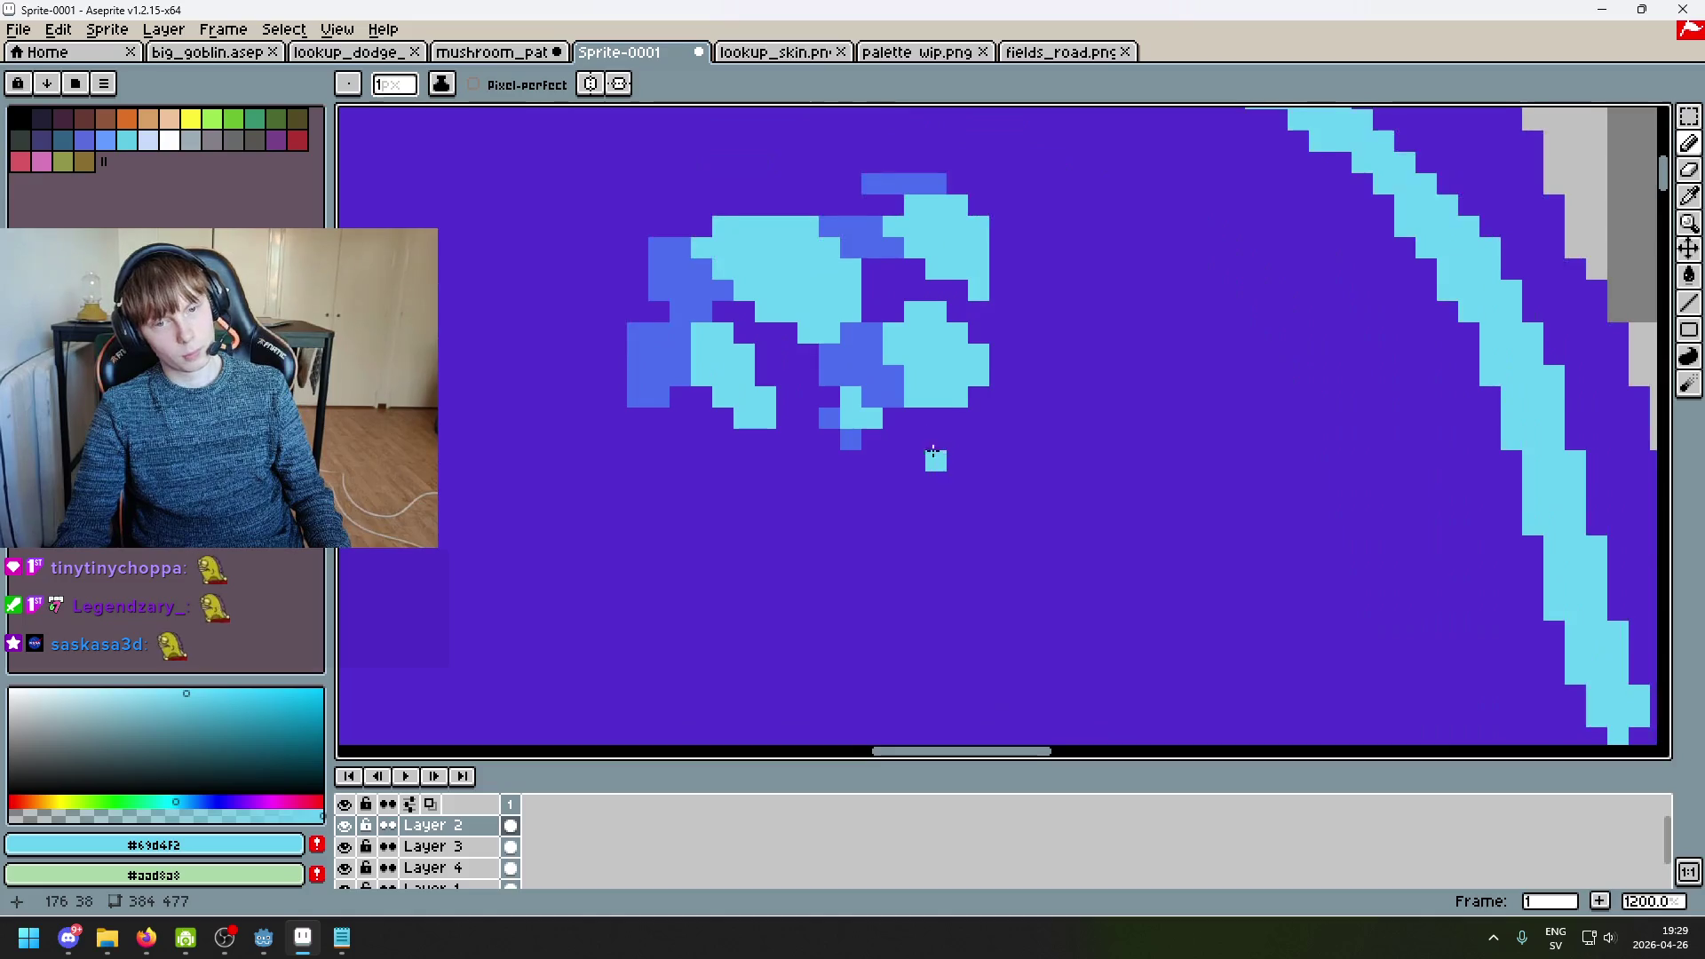
{"action": "left_click", "coordinate": [826, 364], "text": "alt"}
{"action": "scroll", "coordinate": [831, 362], "scroll_direction": "down", "scroll_amount": 3}
{"action": "scroll", "coordinate": [831, 363], "scroll_direction": "down", "scroll_amount": 5}
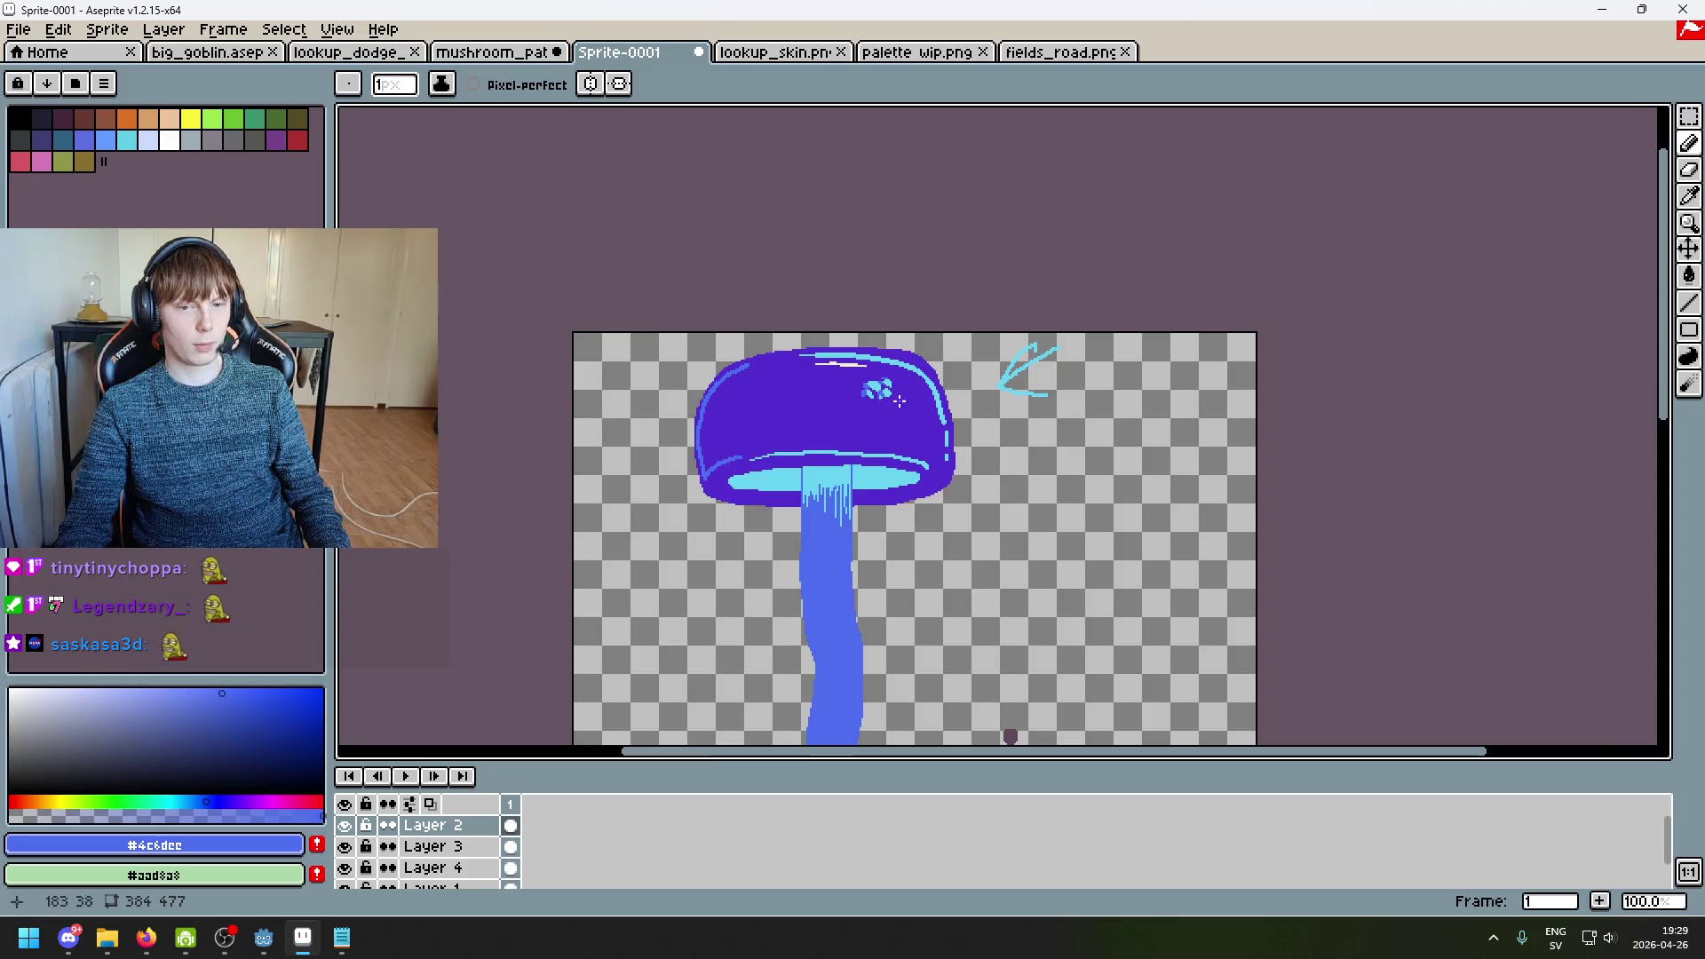
{"action": "scroll", "coordinate": [913, 412], "scroll_direction": "up", "scroll_amount": 1}
Step: Reposition and zoom out to see the whole mushroom, sampling the cap purple and spot cyan
{"action": "left_click_drag", "start_coordinate": [914, 412], "coordinate": [998, 314]}
{"action": "scroll", "coordinate": [999, 314], "scroll_direction": "down", "scroll_amount": 1}
{"action": "scroll", "coordinate": [999, 314], "scroll_direction": "up", "scroll_amount": 1}
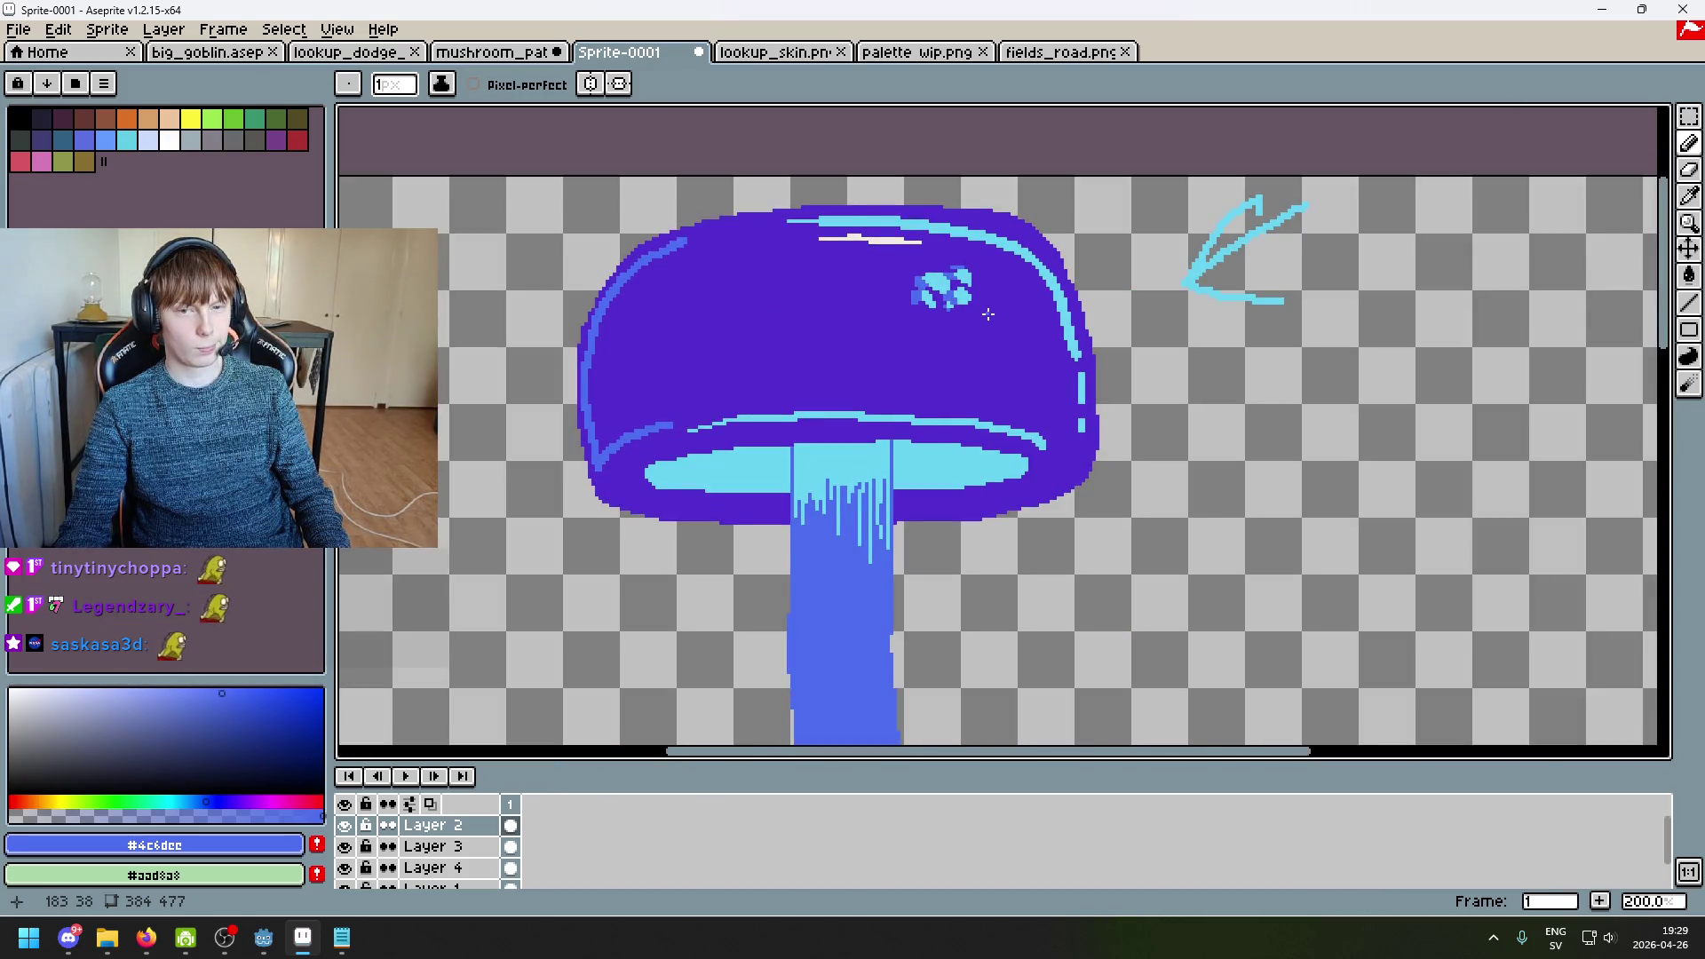
{"action": "scroll", "coordinate": [914, 293], "scroll_direction": "up", "scroll_amount": 3}
{"action": "left_click", "coordinate": [913, 293], "text": "alt"}
{"action": "scroll", "coordinate": [1020, 353], "scroll_direction": "down", "scroll_amount": 5}
{"action": "scroll", "coordinate": [1020, 353], "scroll_direction": "up", "scroll_amount": 1}
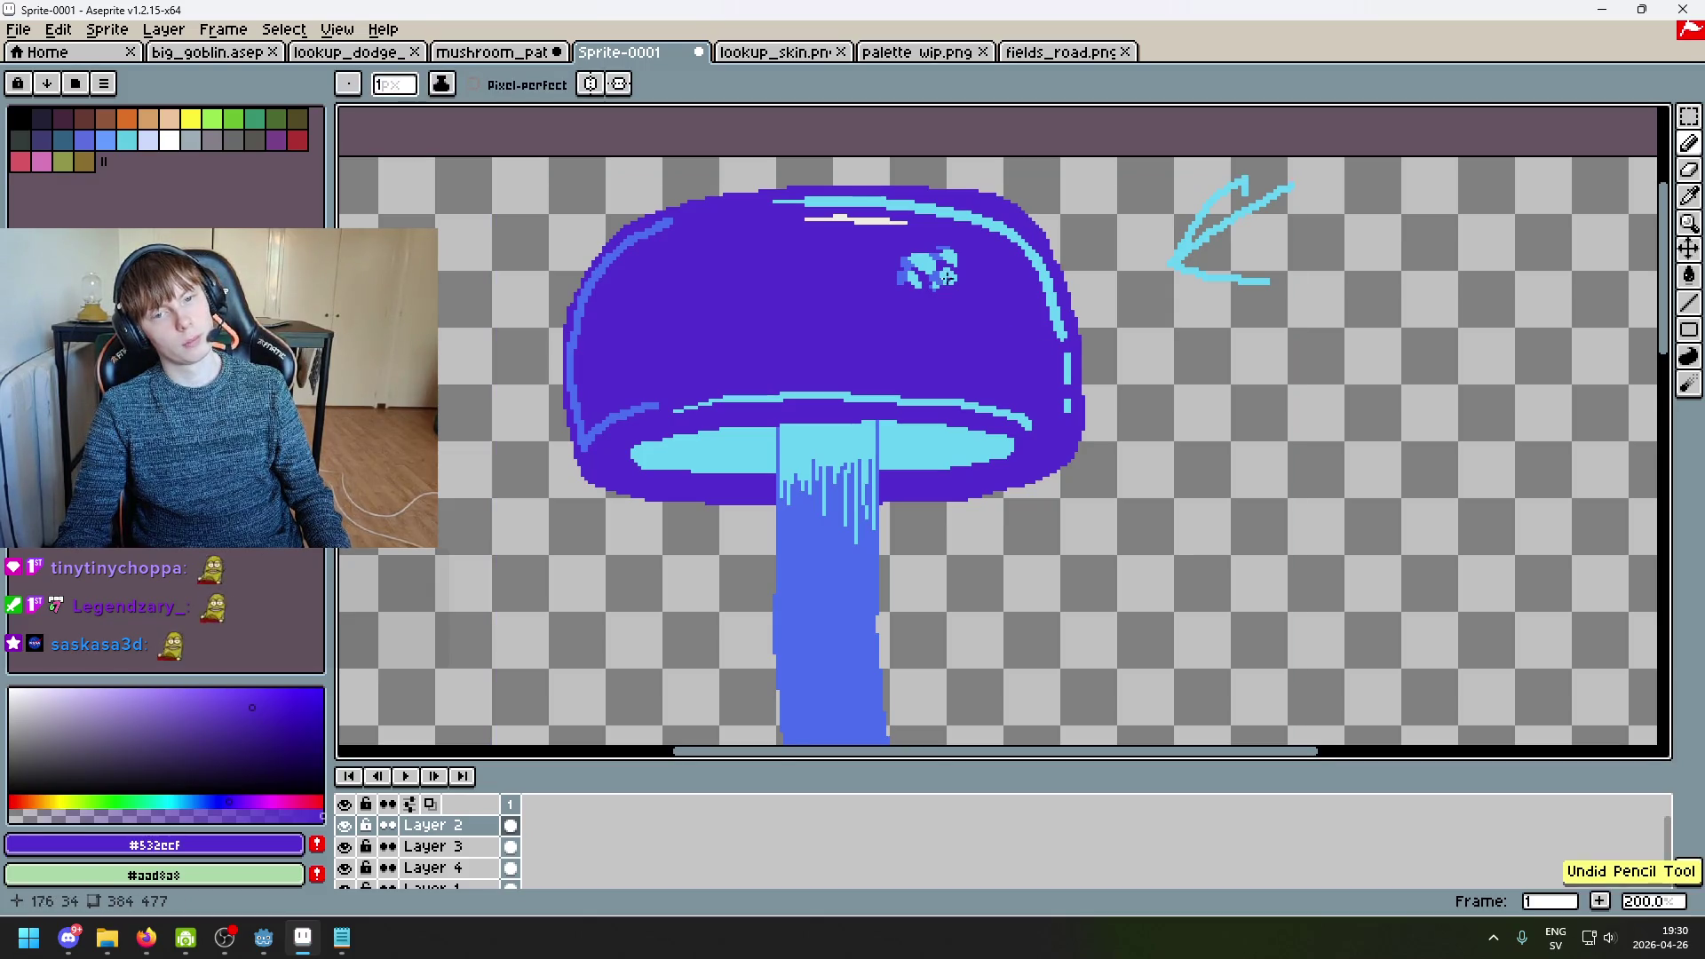
{"action": "scroll", "coordinate": [941, 270], "scroll_direction": "up", "scroll_amount": 4}
{"action": "scroll", "coordinate": [868, 269], "scroll_direction": "up", "scroll_amount": 1}
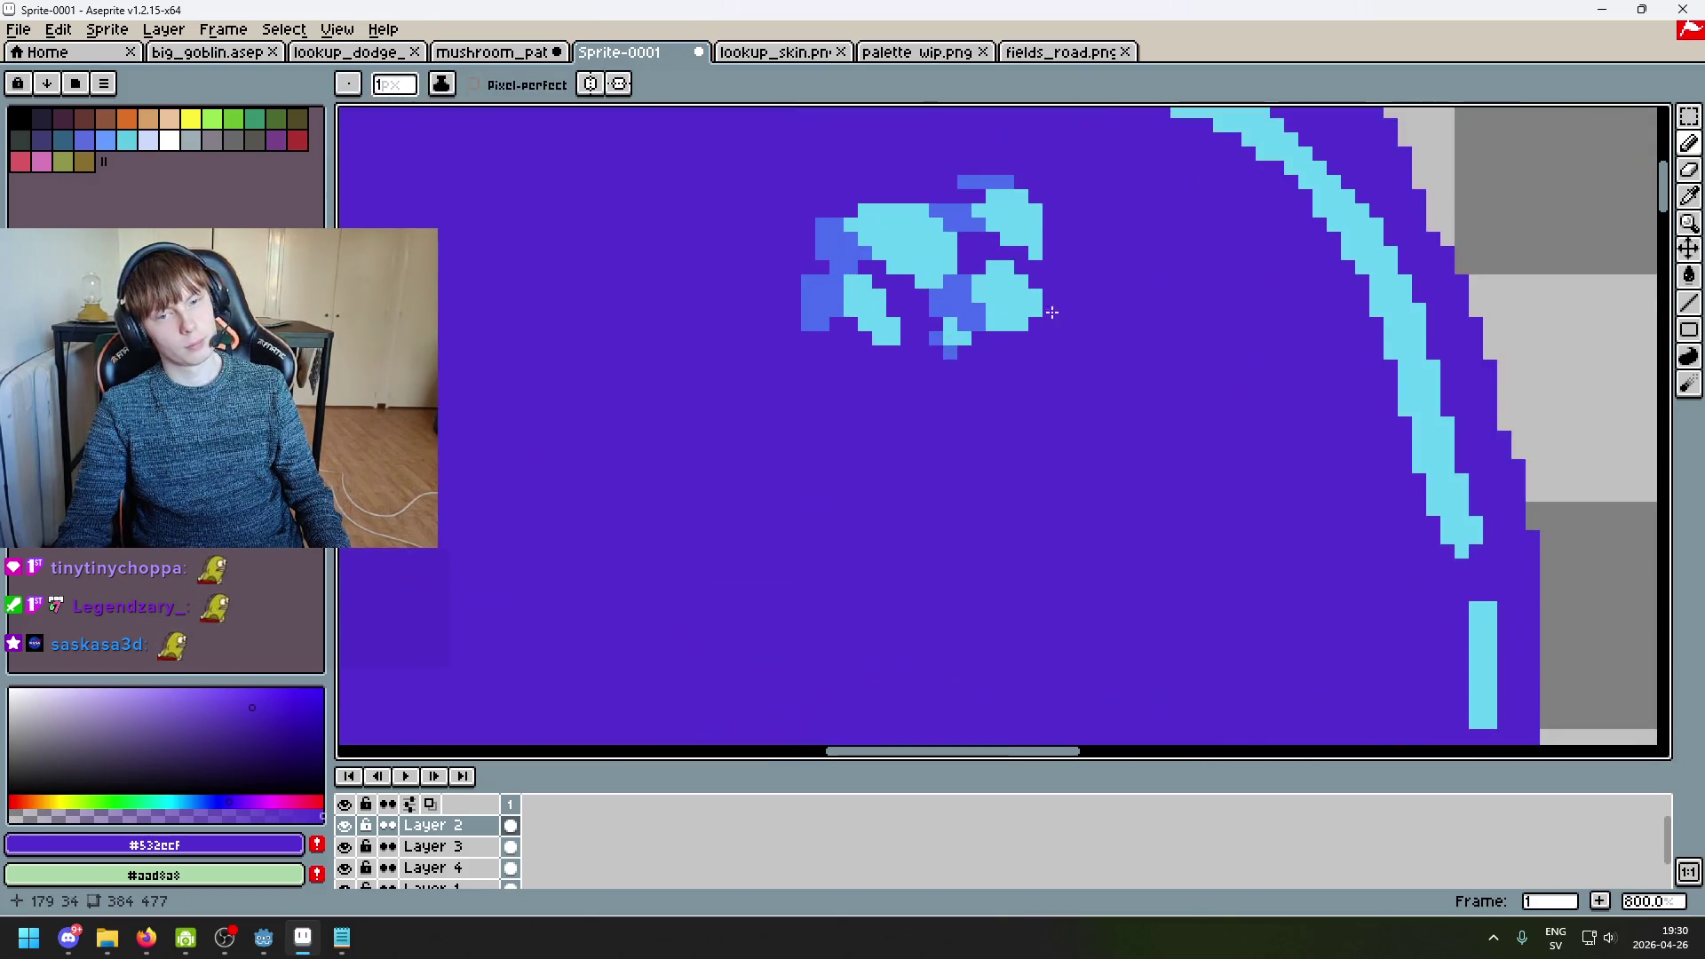
{"action": "left_click", "coordinate": [924, 237], "text": "alt"}
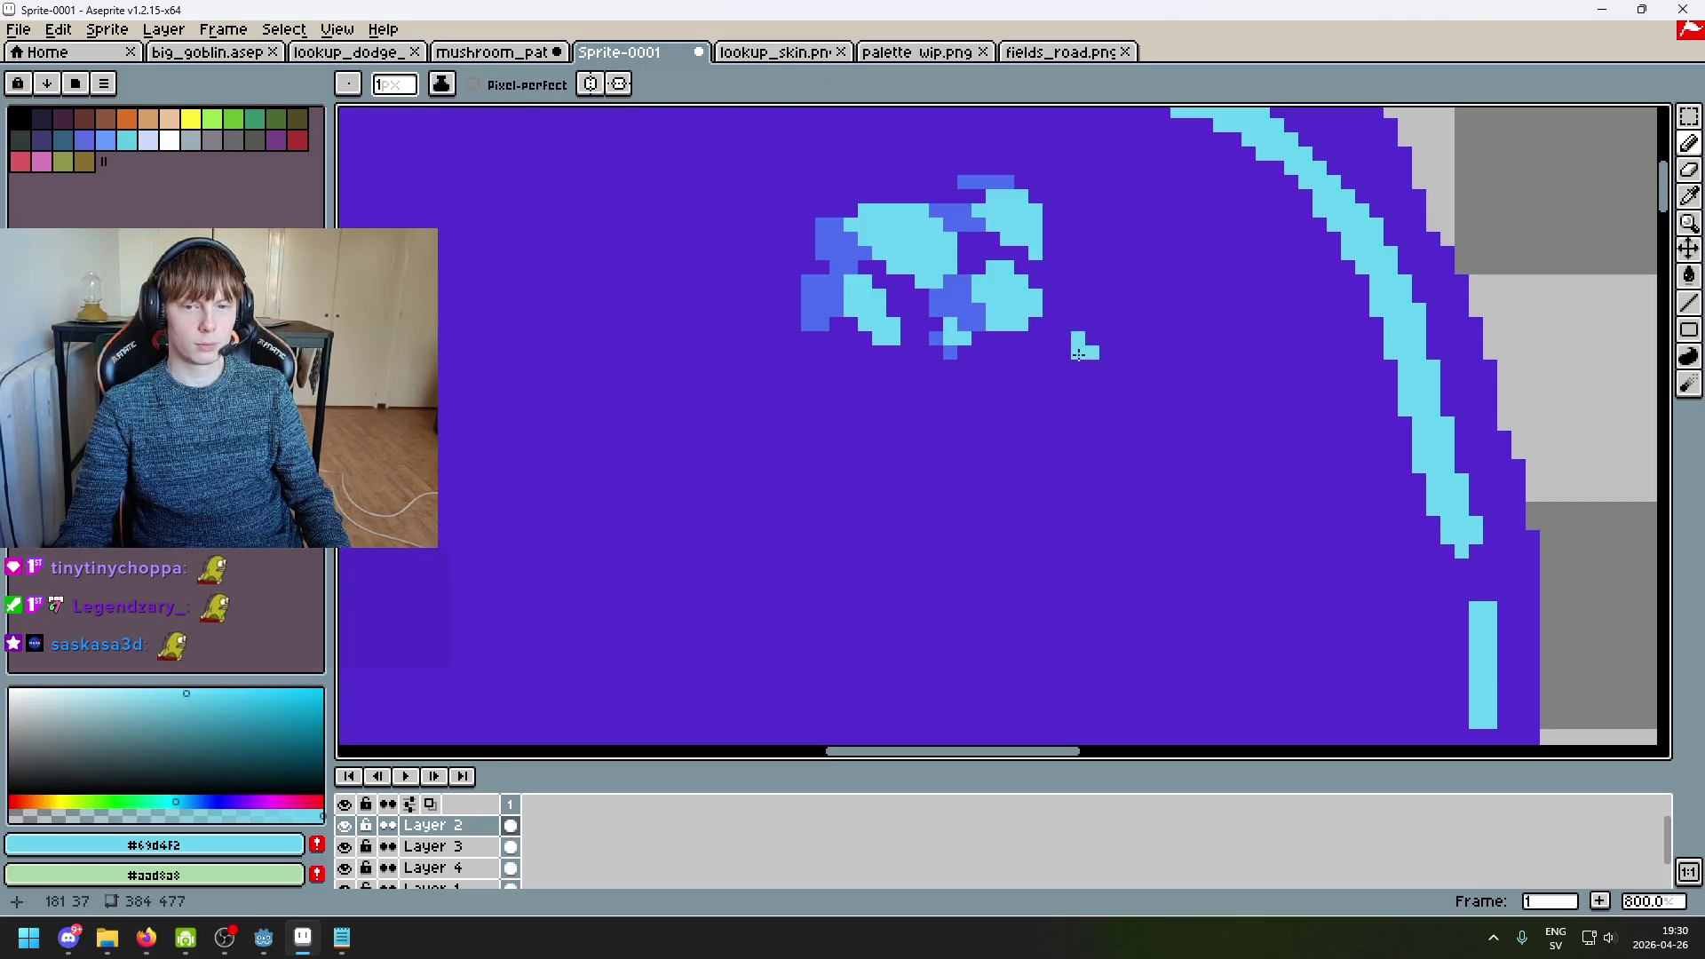
{"action": "key", "text": "1"}
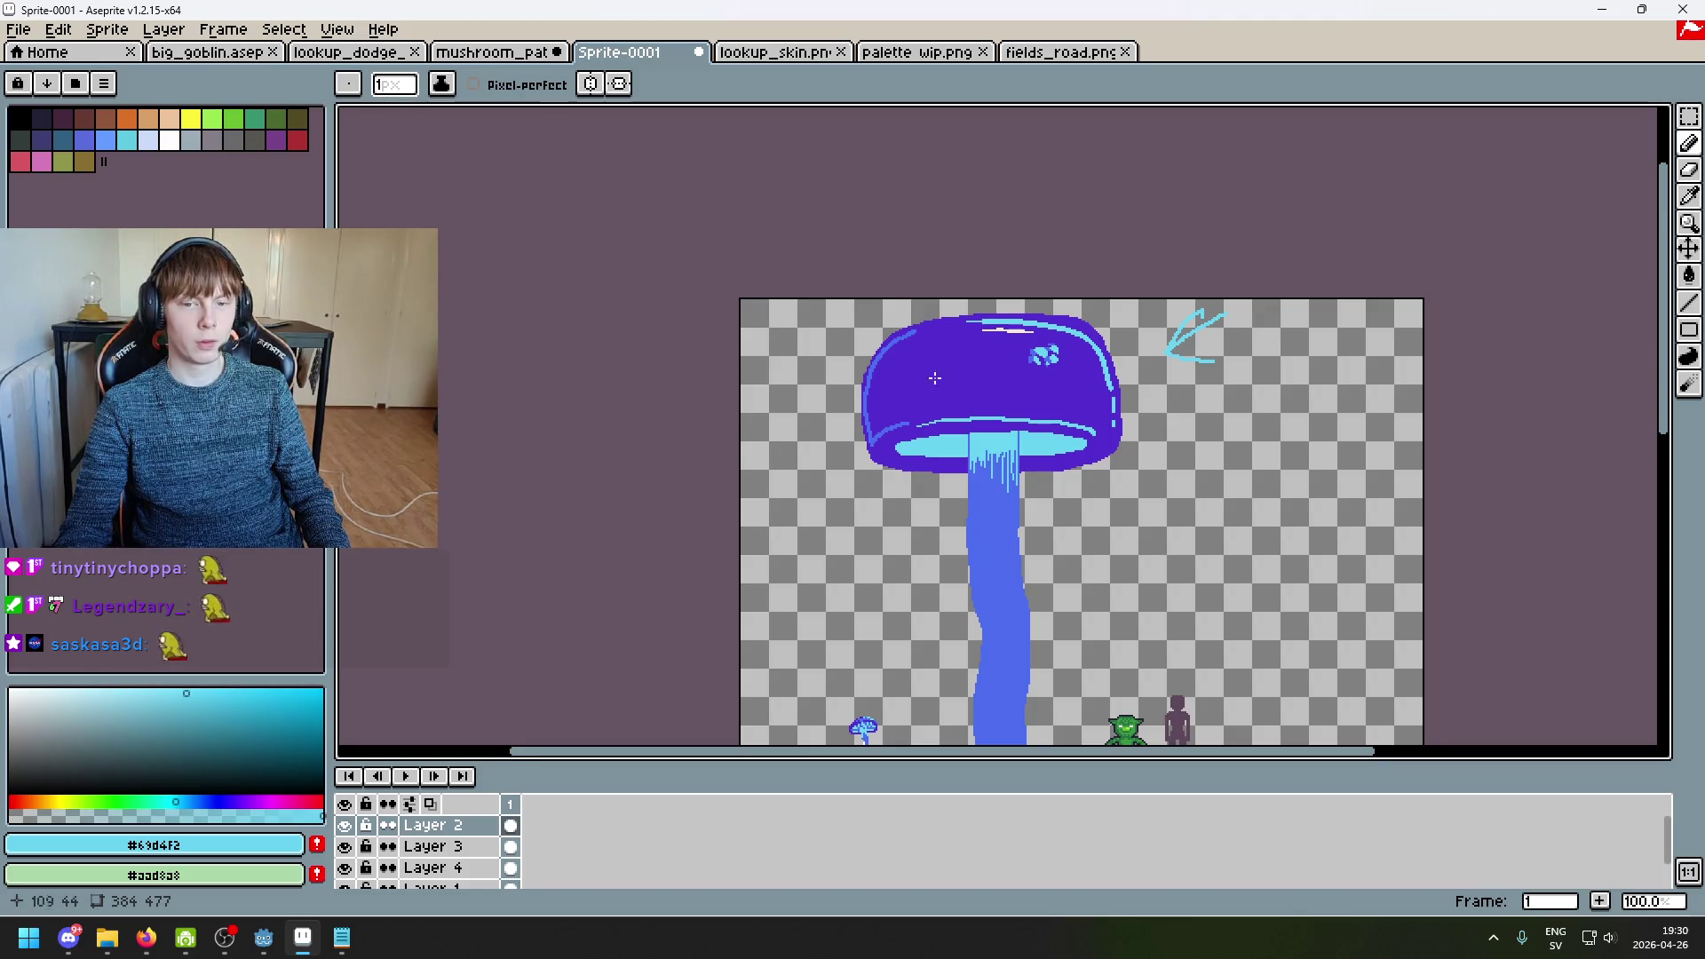
{"action": "scroll", "coordinate": [1068, 347], "scroll_direction": "up", "scroll_amount": 3}
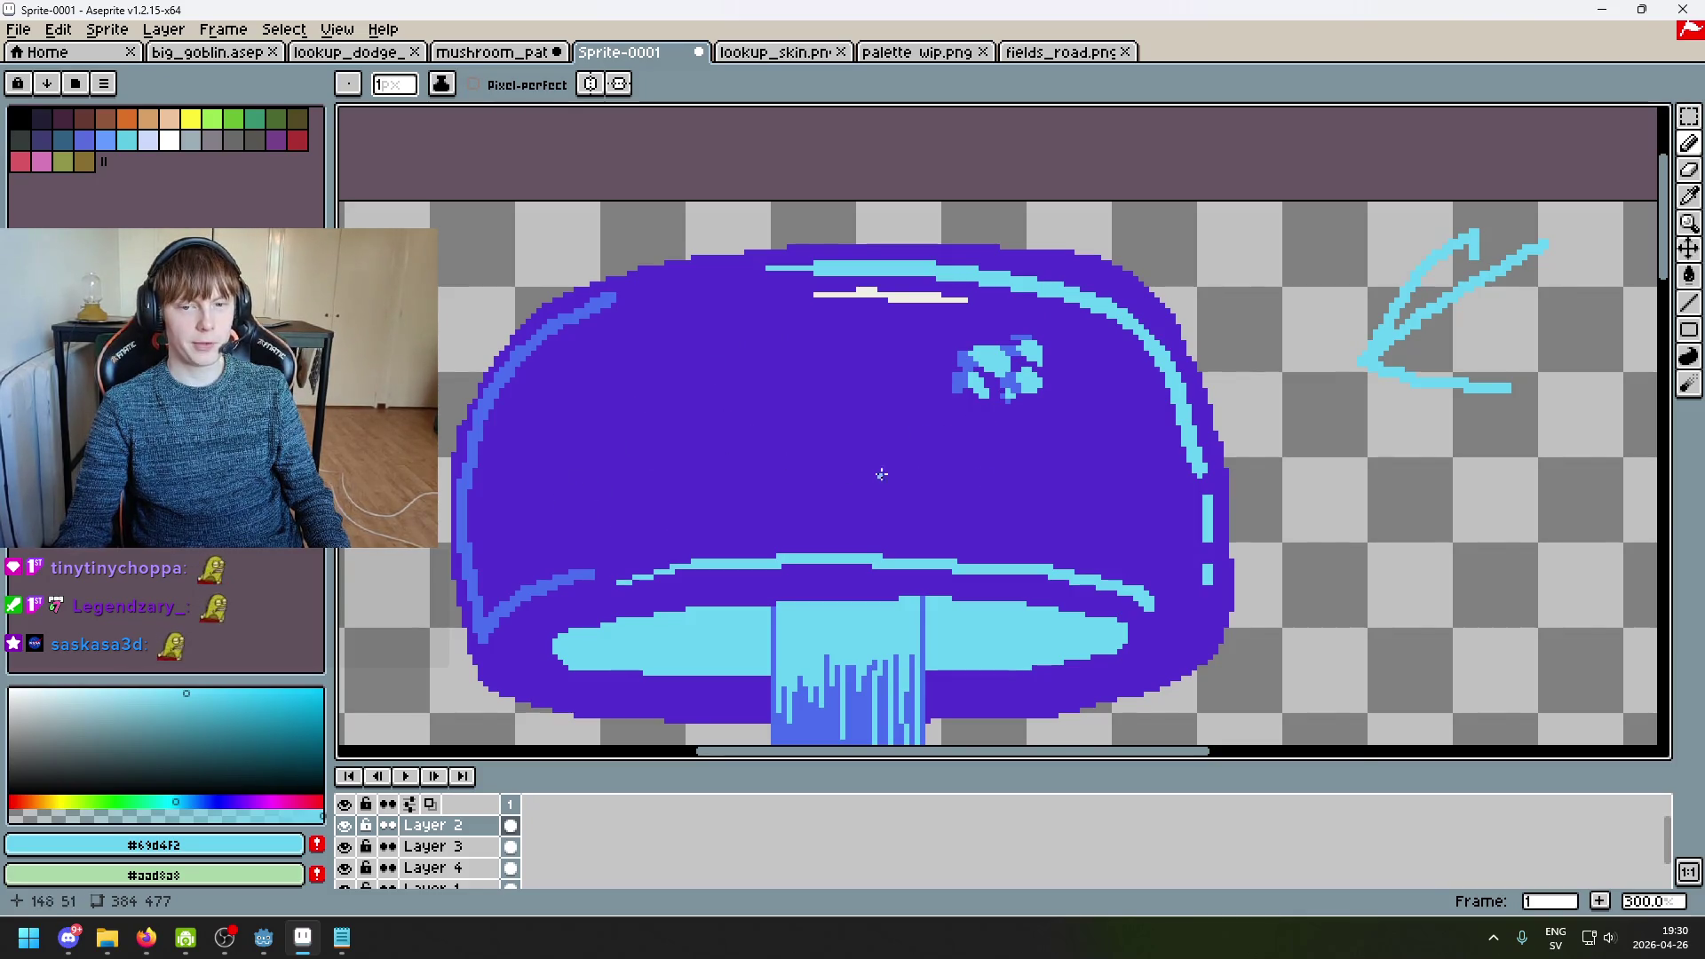
{"action": "scroll", "coordinate": [845, 464], "scroll_direction": "down", "scroll_amount": 4}
{"action": "scroll", "coordinate": [1043, 415], "scroll_direction": "up", "scroll_amount": 6}
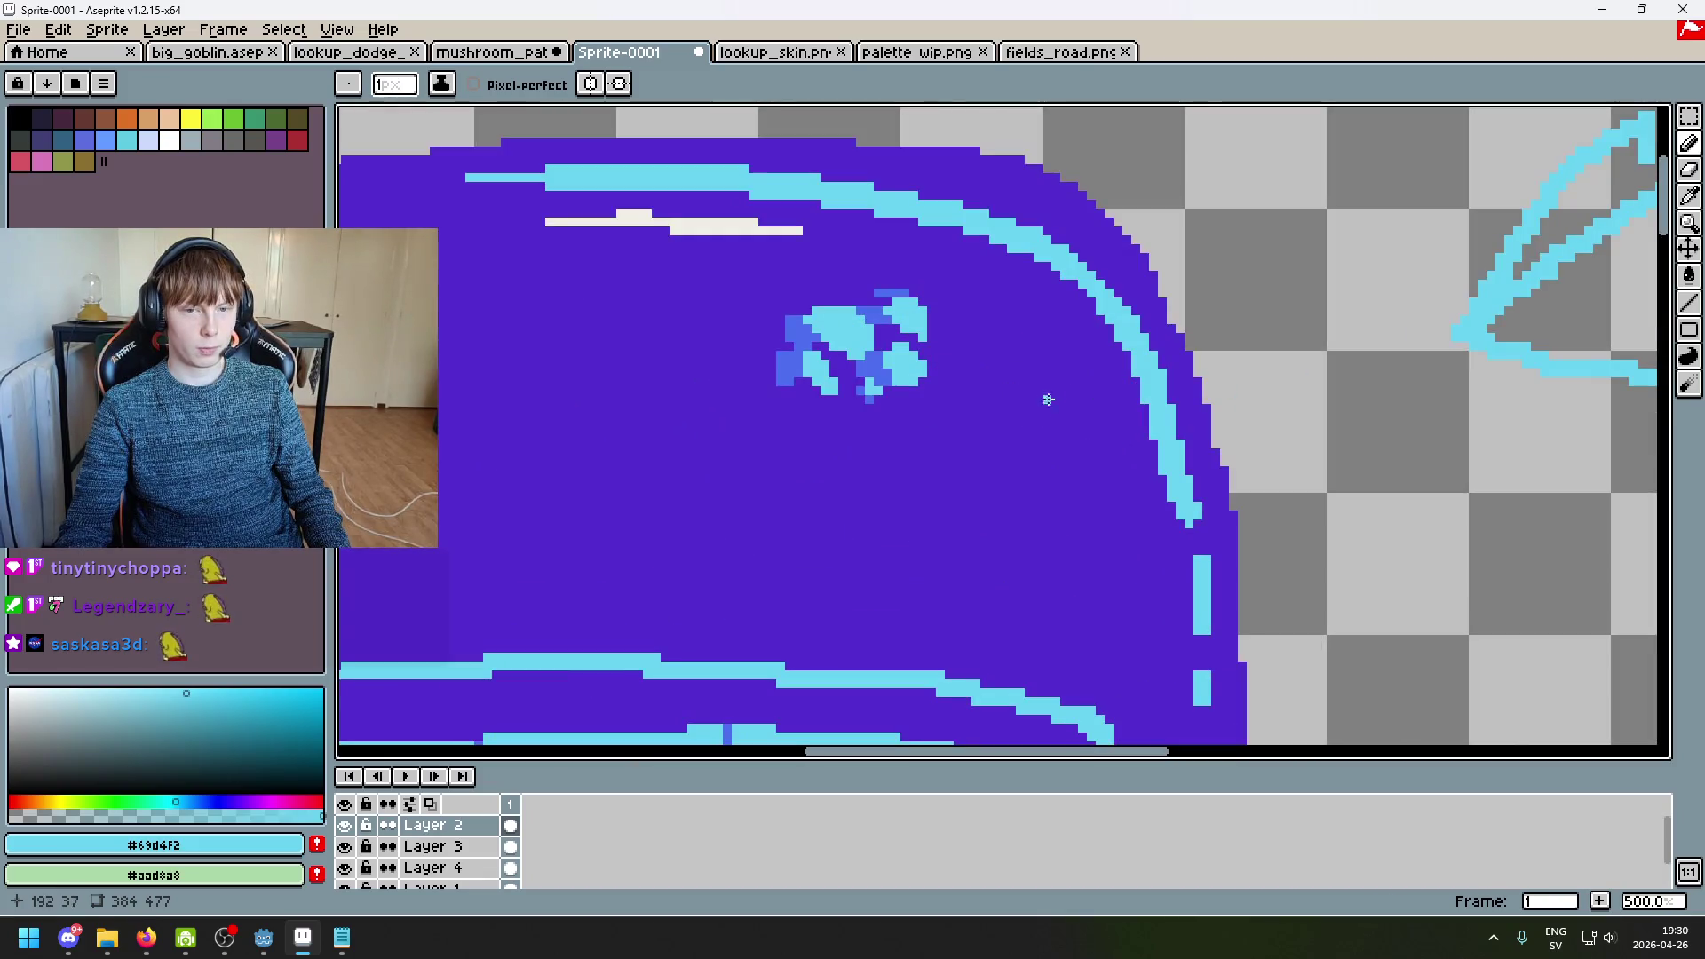
Step: Try an 8-pixel purple stroke over the cyan rim, undo it, and return to a 1-pixel brush
{"action": "left_click", "coordinate": [1057, 428], "text": "alt"}
{"action": "key", "text": "plus"}
{"action": "key", "text": "plus"}
{"action": "key", "text": "plus"}
{"action": "left_click_drag", "start_coordinate": [1173, 473], "coordinate": [1164, 495]}
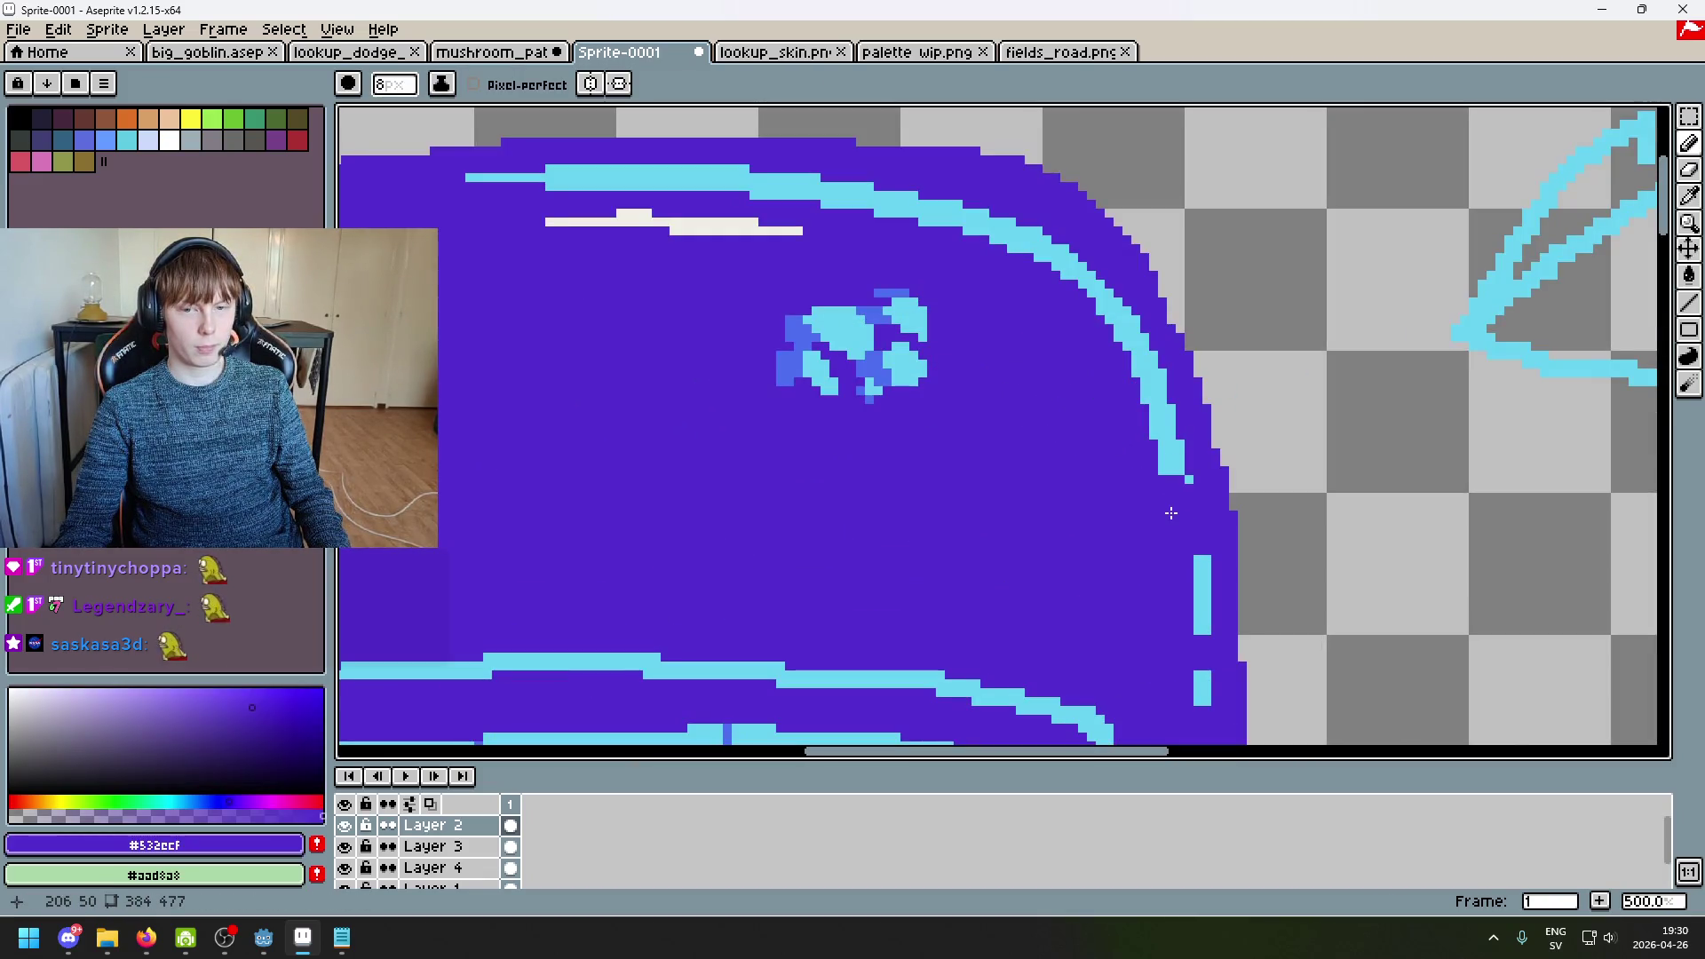
{"action": "key", "text": "ctrl+z"}
{"action": "key", "text": "minus"}
{"action": "key", "text": "minus"}
{"action": "key", "text": "minus"}
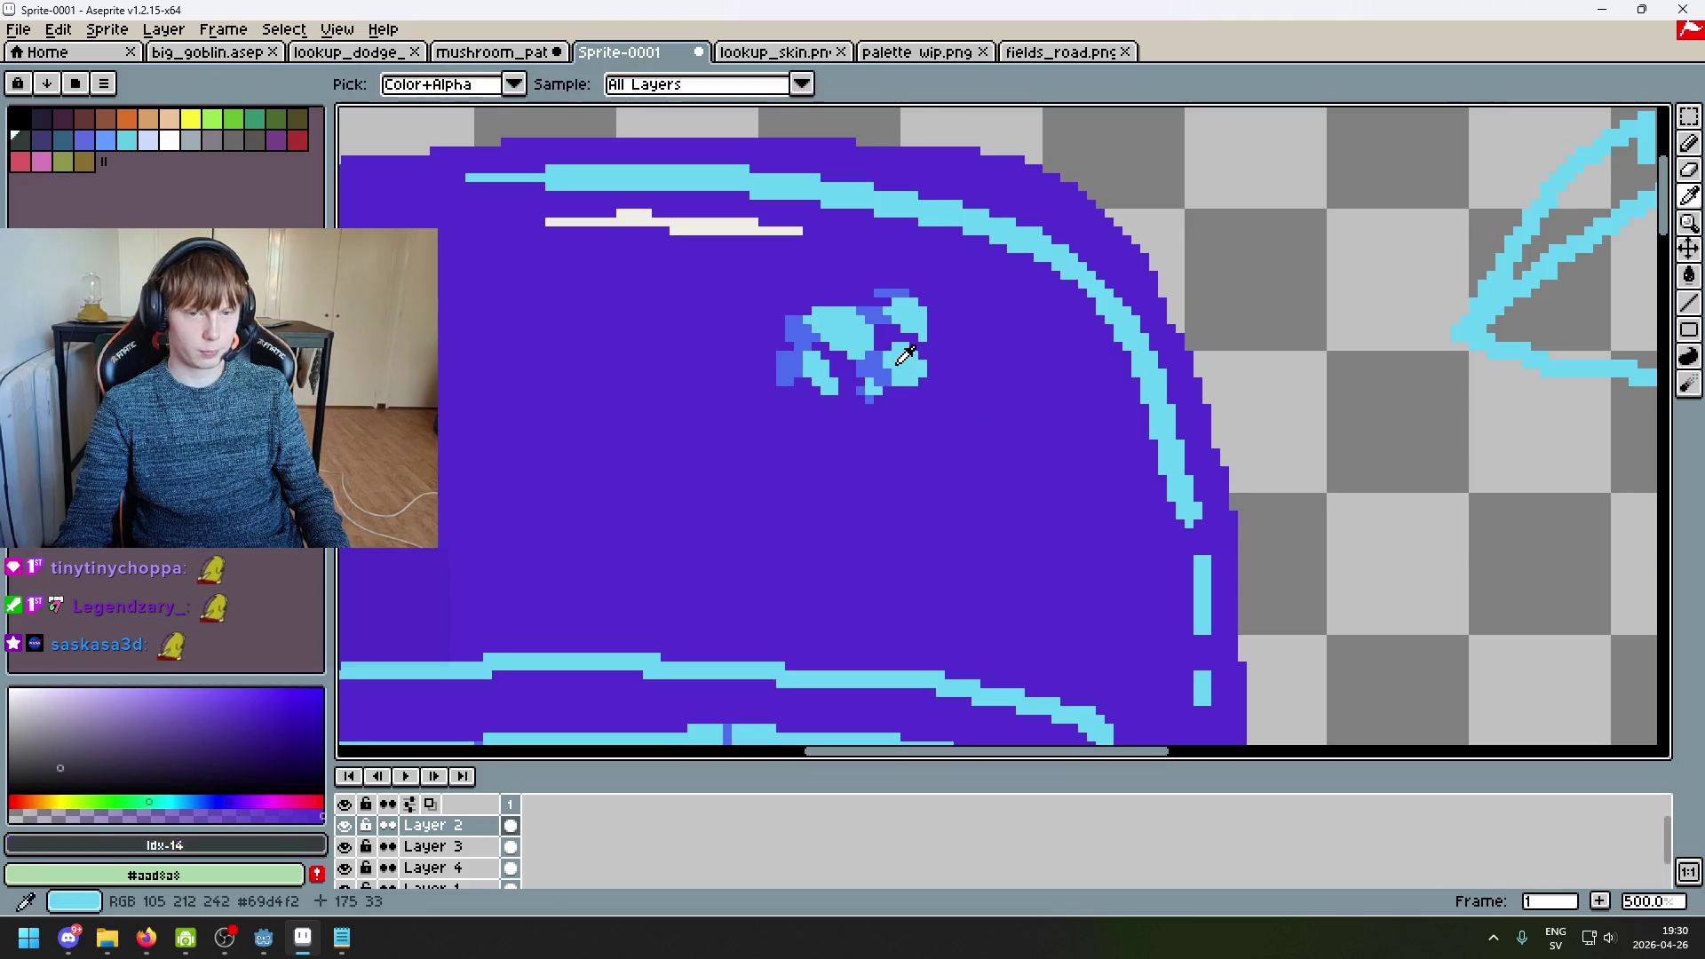
Step: Undo the earlier cyan pixel and place one cyan pixel just right of the spot cluster
{"action": "left_click", "coordinate": [977, 406], "text": "alt"}
{"action": "scroll", "coordinate": [959, 392], "scroll_direction": "up", "scroll_amount": 4}
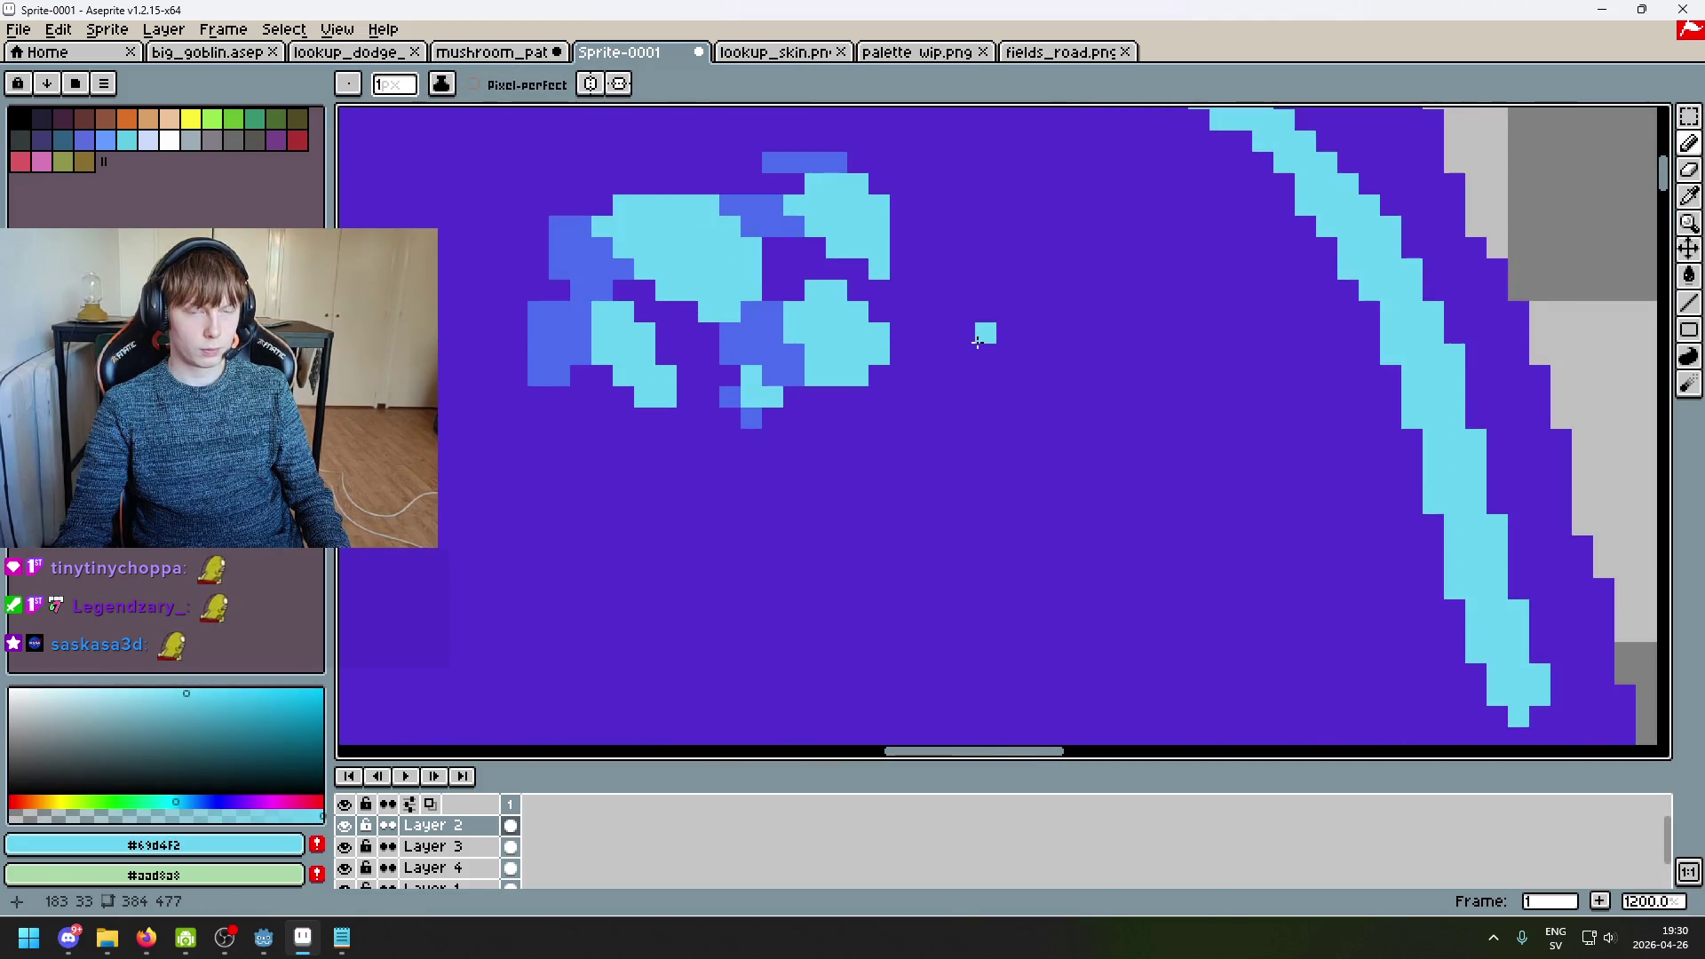
{"action": "scroll", "coordinate": [984, 311], "scroll_direction": "down", "scroll_amount": 3}
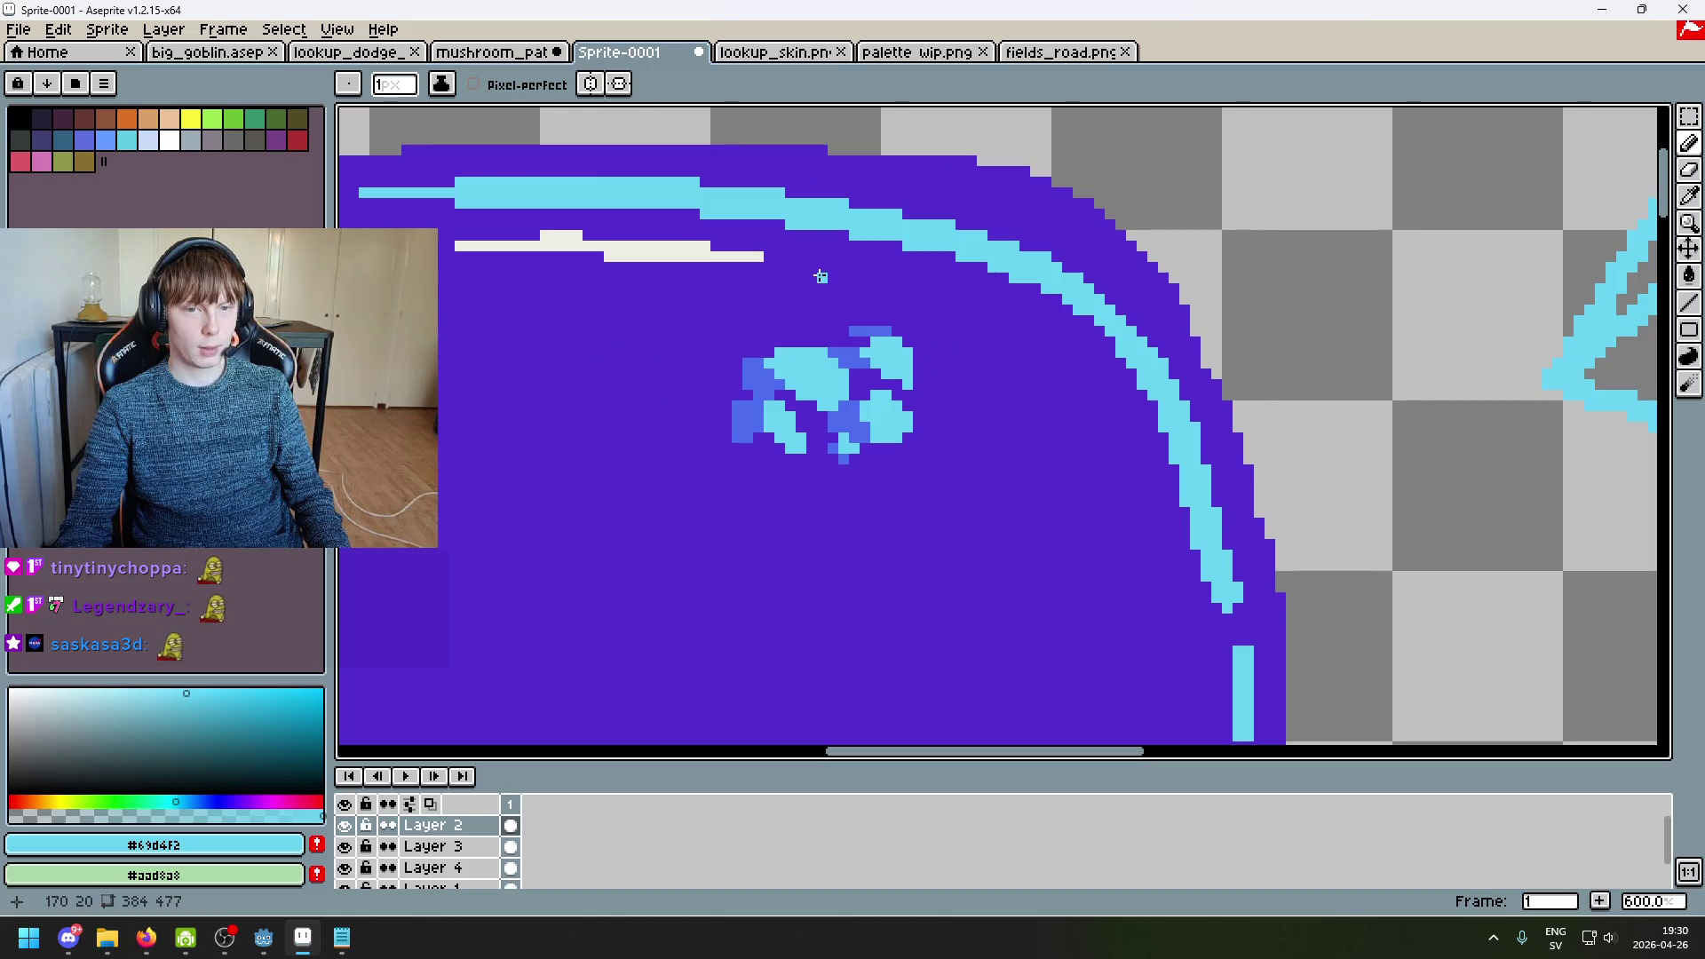
{"action": "scroll", "coordinate": [851, 287], "scroll_direction": "down", "scroll_amount": 4}
{"action": "scroll", "coordinate": [870, 311], "scroll_direction": "up", "scroll_amount": 7}
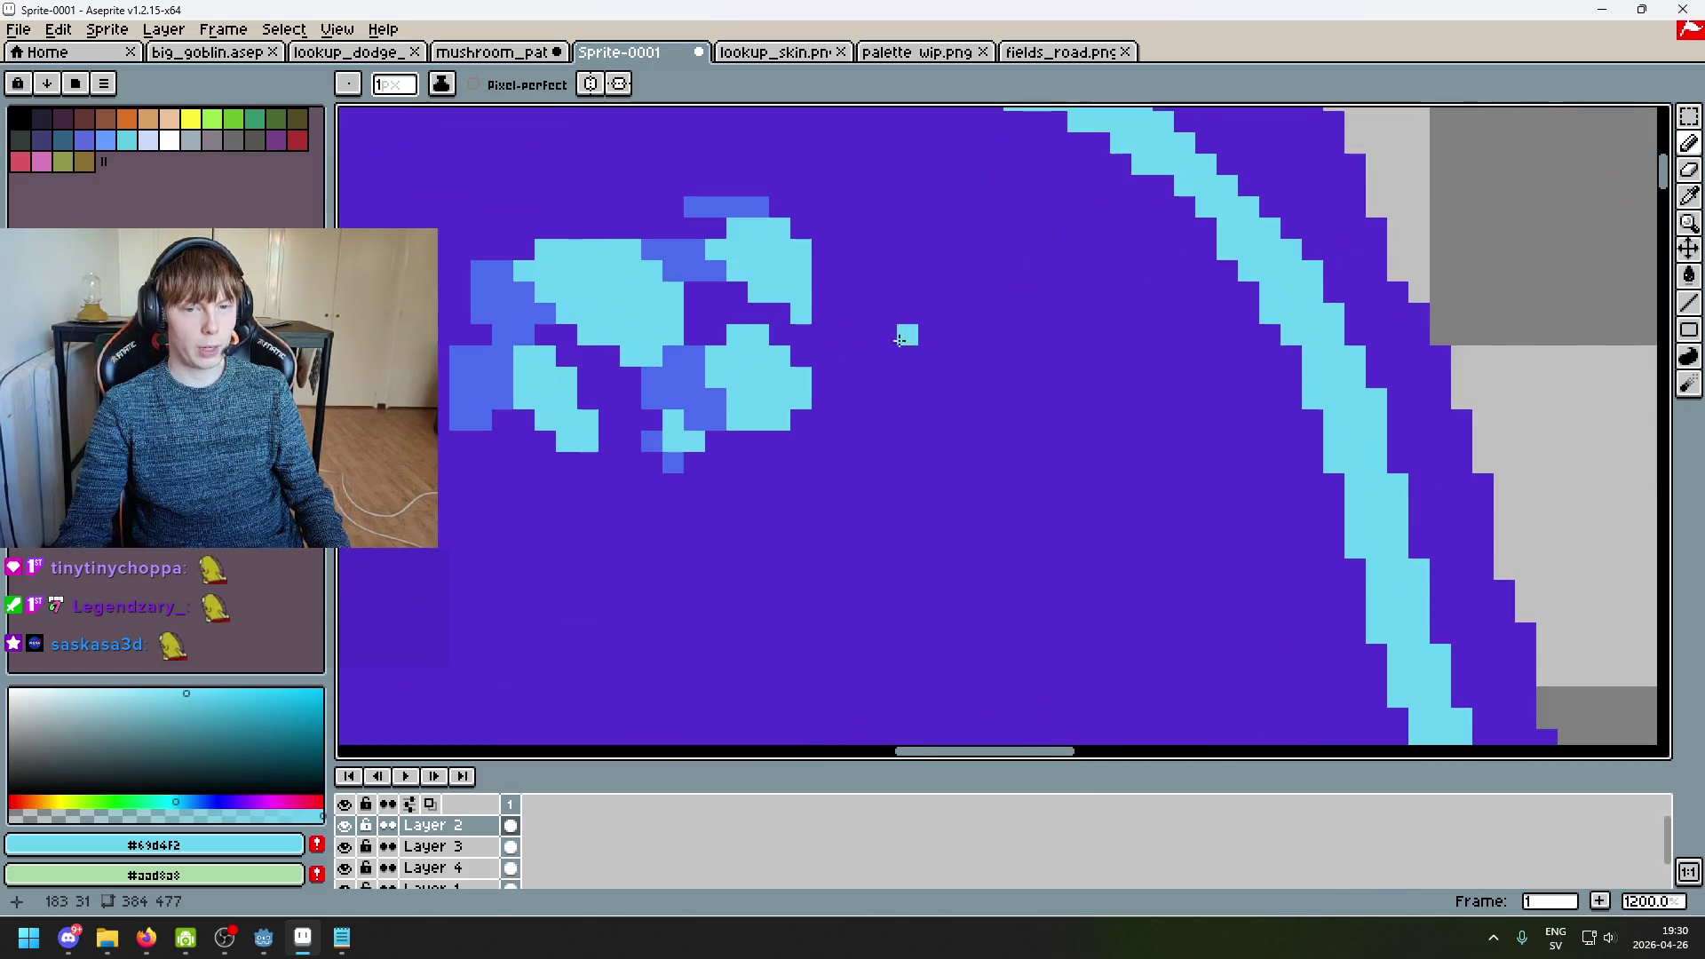
{"action": "key", "text": "ctrl+z"}
{"action": "mouse_move", "coordinate": [886, 312]}
{"action": "left_mouse_down"}
{"action": "mouse_move", "coordinate": [929, 334]}
{"action": "mouse_move", "coordinate": [928, 292]}
{"action": "mouse_move", "coordinate": [948, 313]}
{"action": "mouse_move", "coordinate": [886, 335]}
{"action": "mouse_move", "coordinate": [886, 356]}
{"action": "mouse_move", "coordinate": [928, 356]}
{"action": "left_mouse_up"}
Step: Widen the new spot with cyan pixels and paint purple over its blue bottom row
{"action": "left_click", "coordinate": [884, 293]}
{"action": "left_click", "coordinate": [706, 257], "text": "alt"}
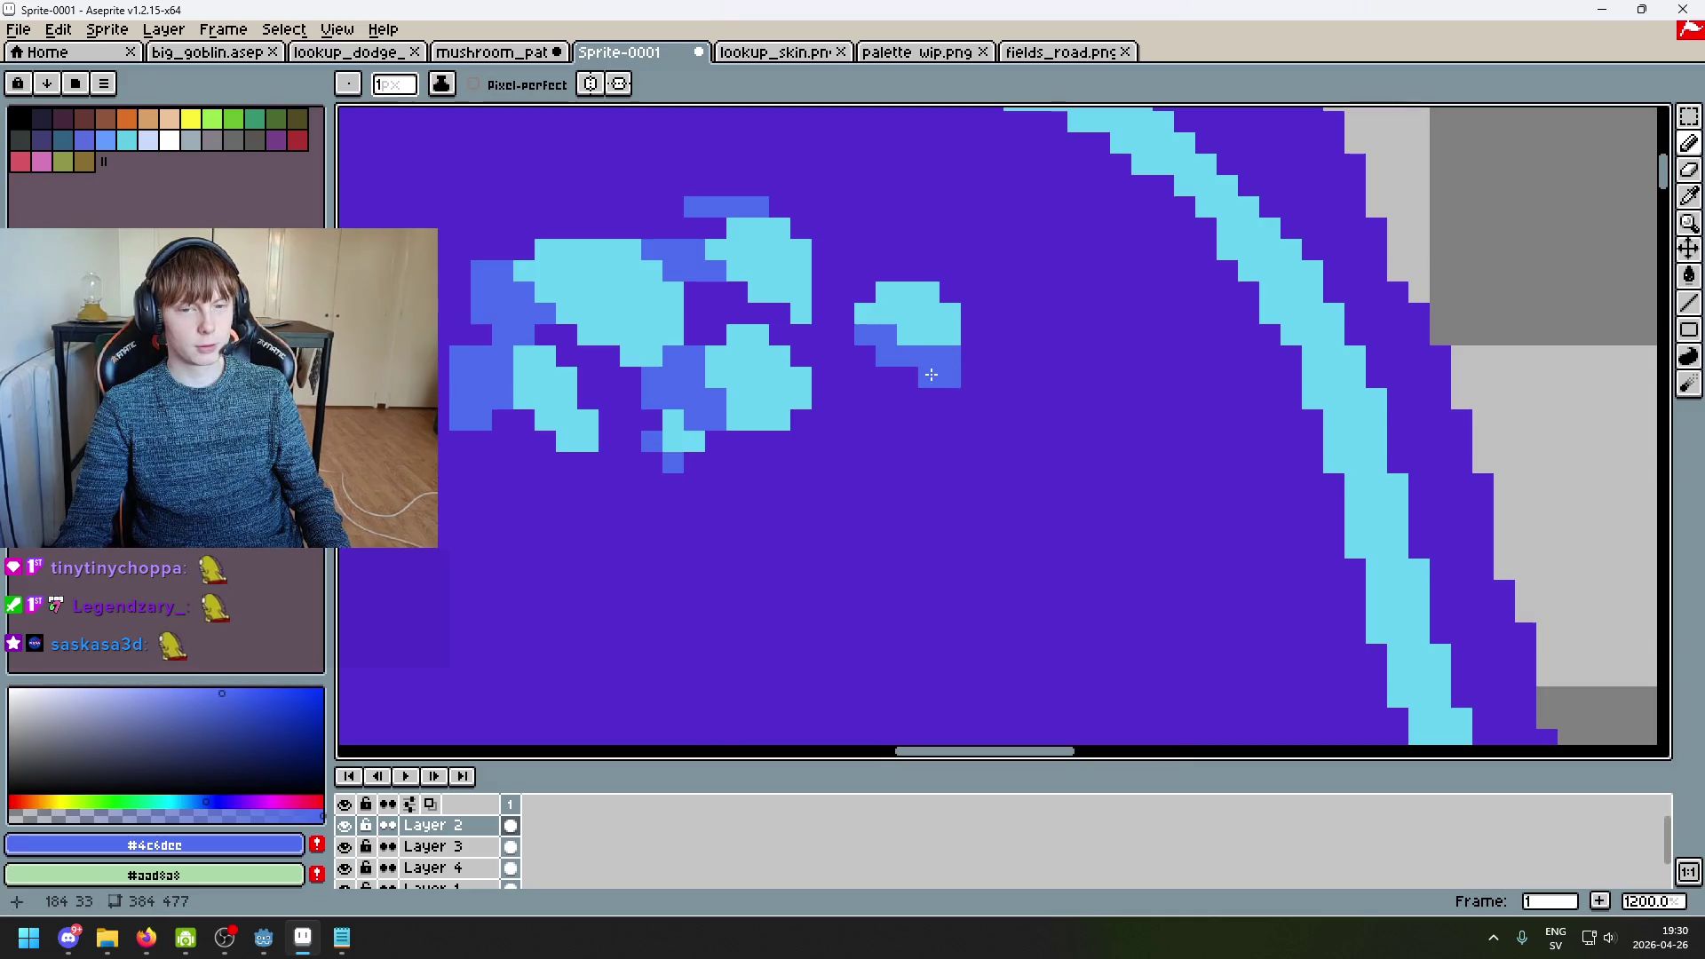
{"action": "scroll", "coordinate": [937, 369], "scroll_direction": "down", "scroll_amount": 4}
{"action": "scroll", "coordinate": [935, 375], "scroll_direction": "down", "scroll_amount": 3}
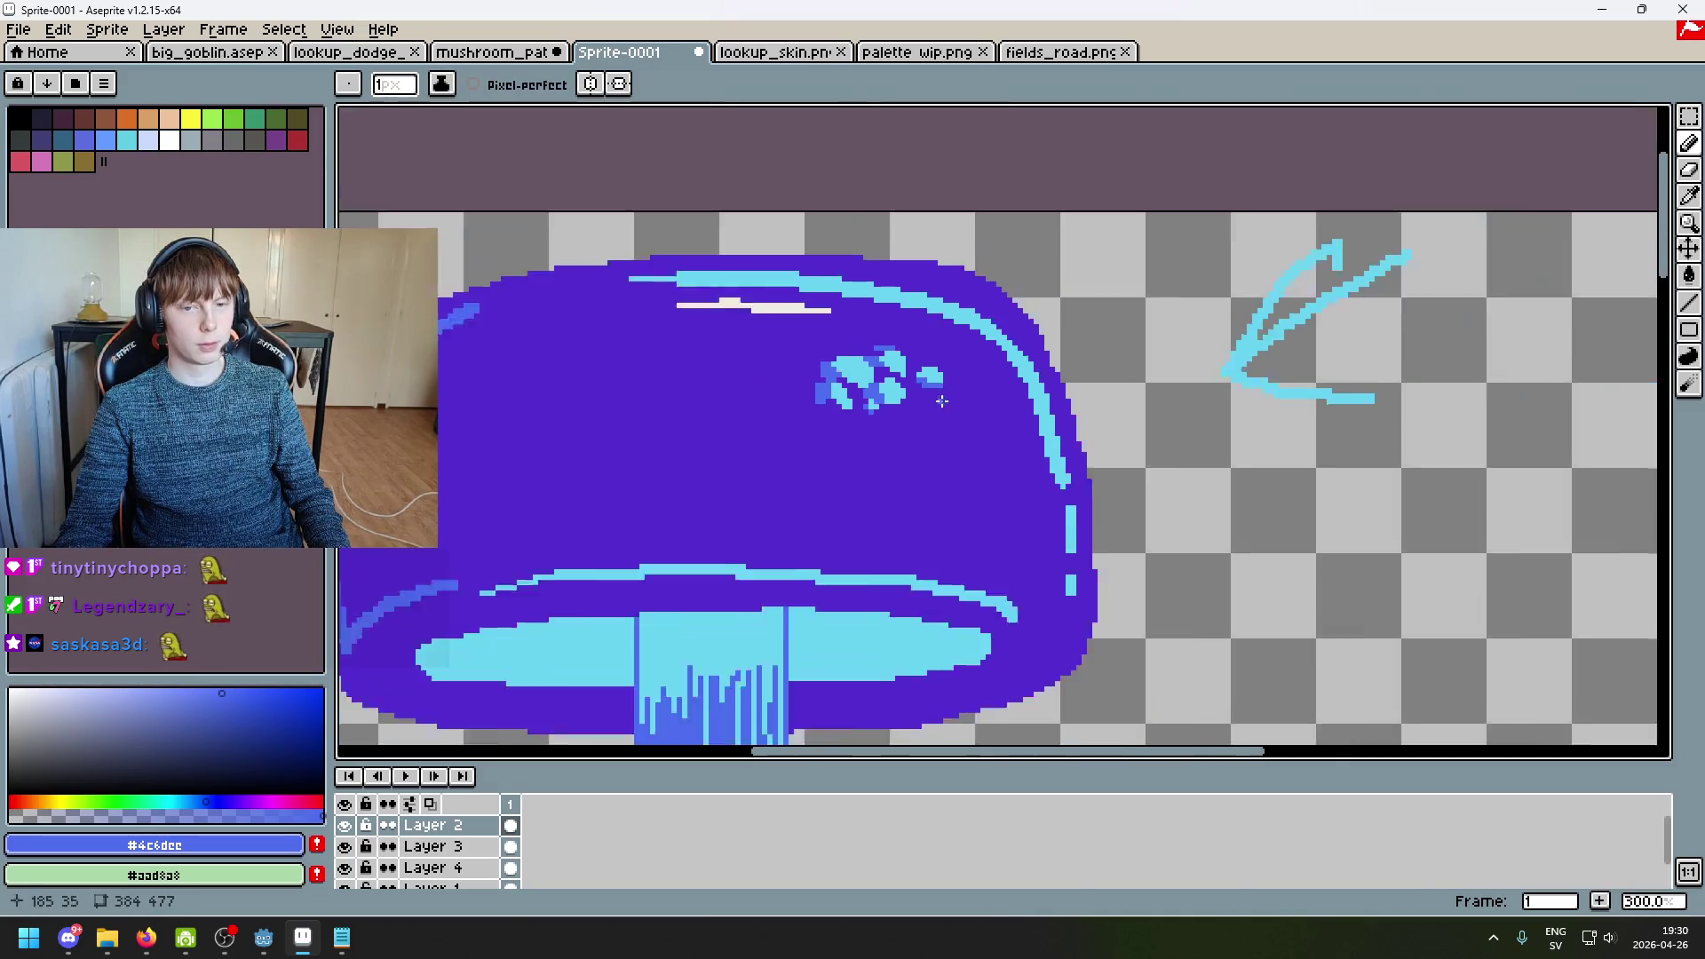
{"action": "scroll", "coordinate": [1020, 400], "scroll_direction": "up", "scroll_amount": 3}
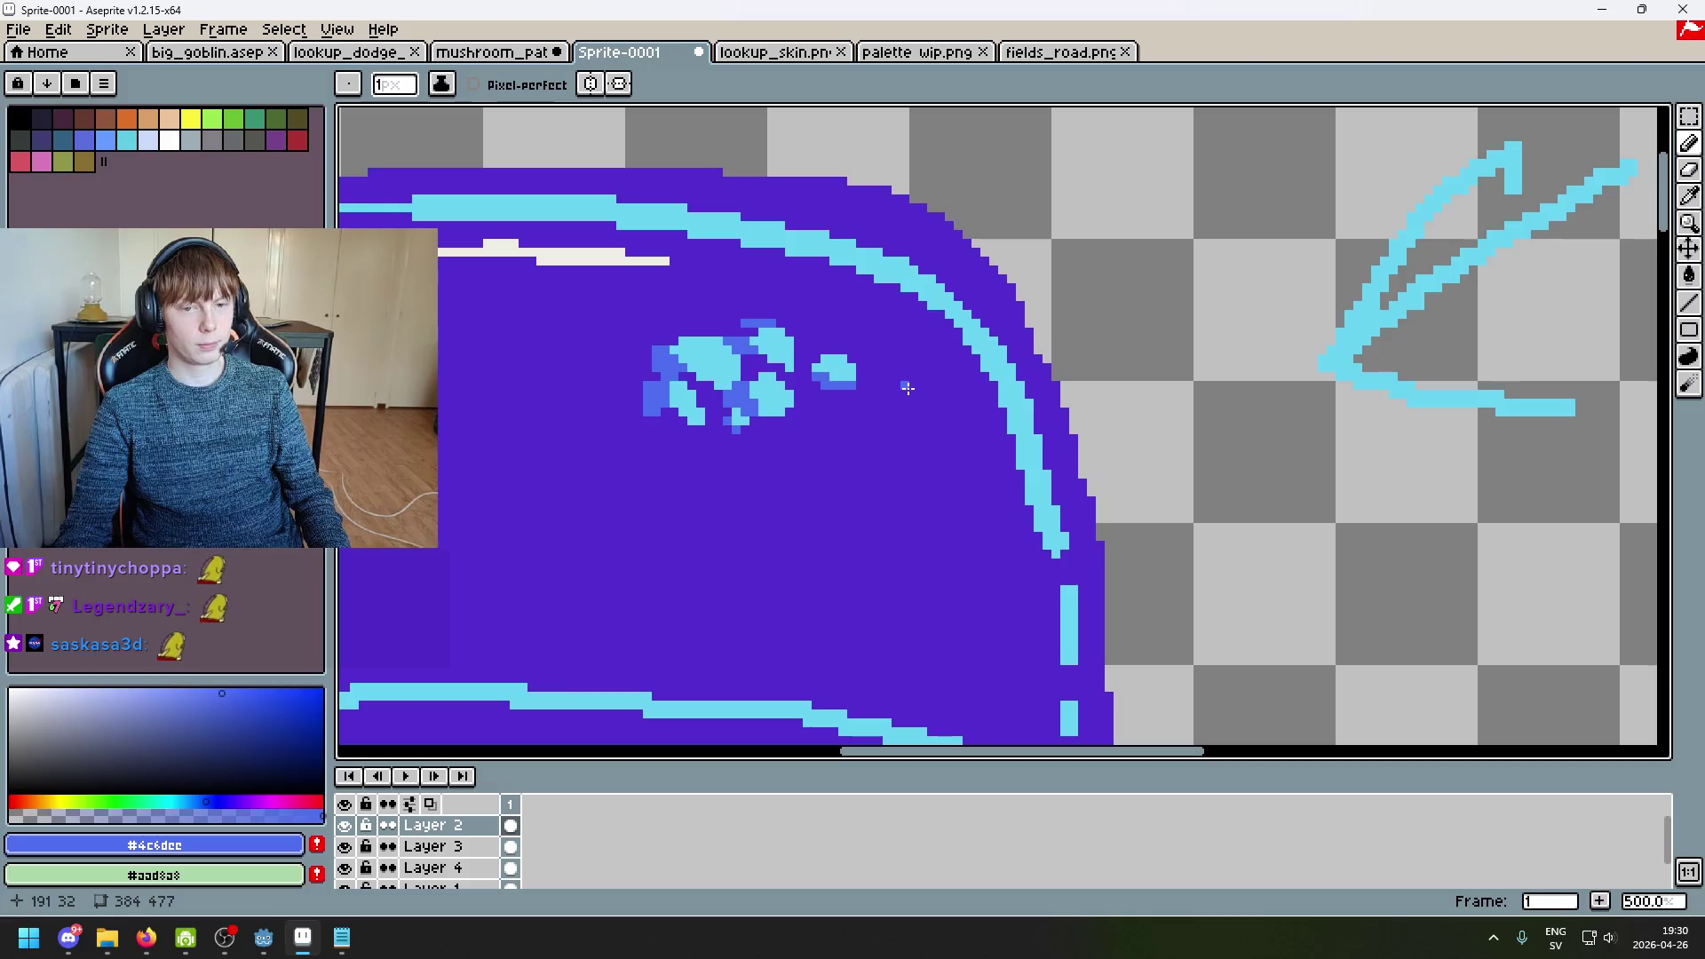
{"action": "left_click", "coordinate": [850, 408], "text": "alt"}
{"action": "scroll", "coordinate": [850, 409], "scroll_direction": "up", "scroll_amount": 5}
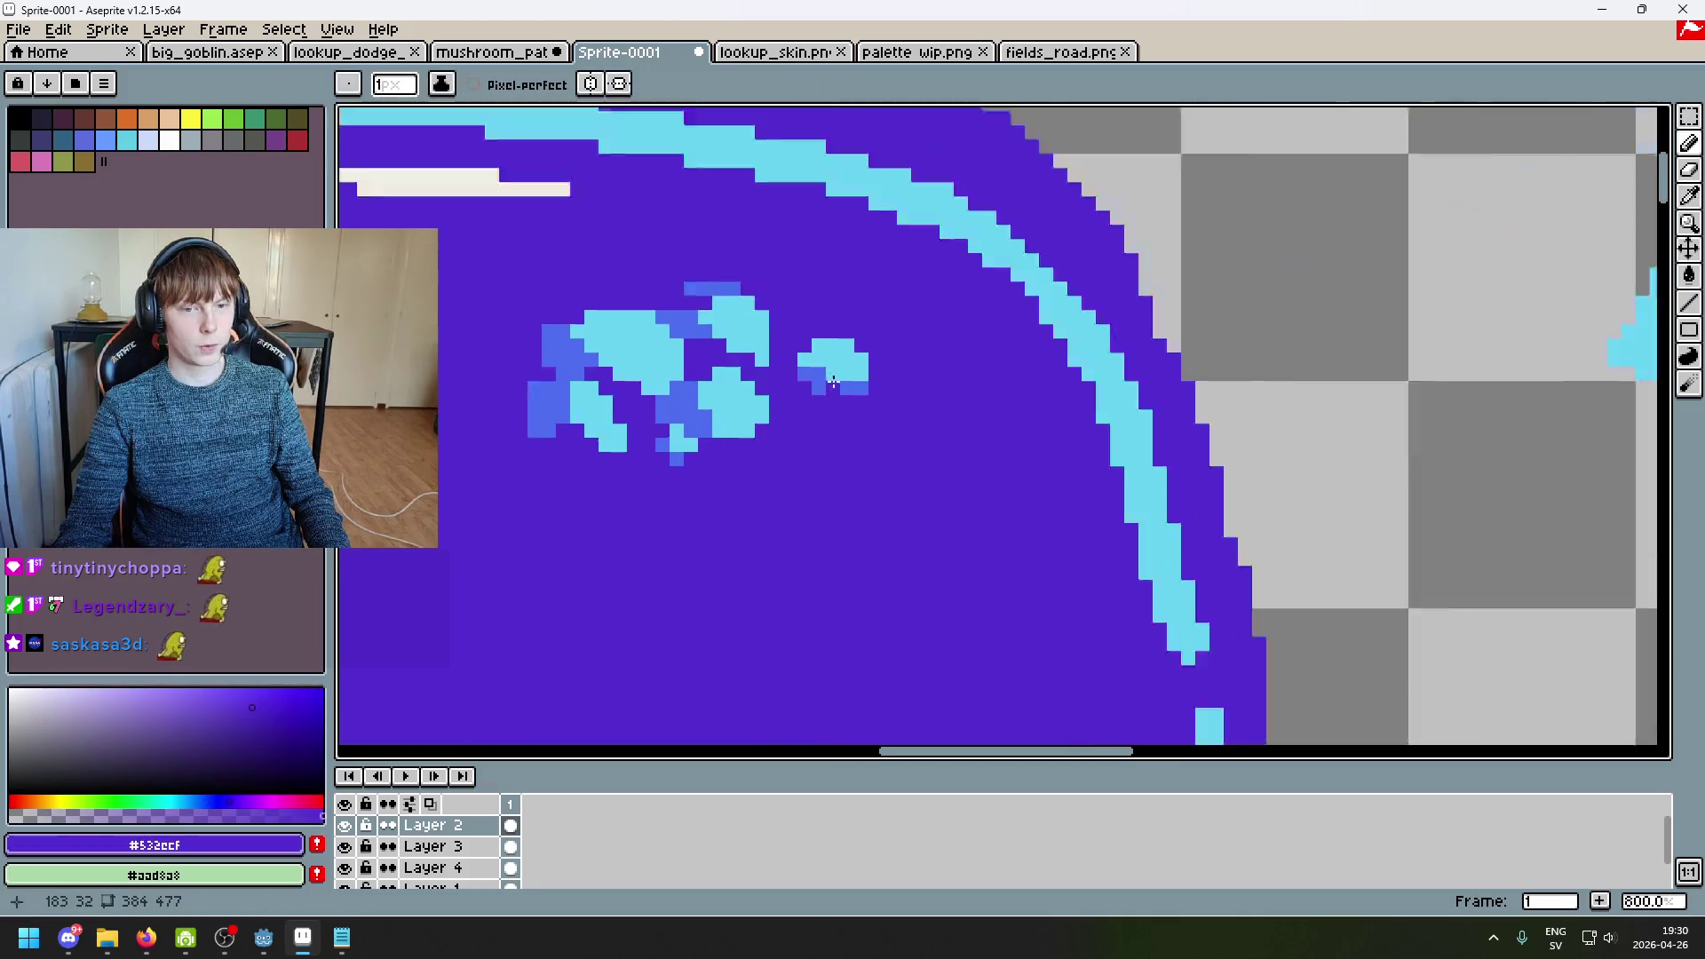
{"action": "left_click_drag", "start_coordinate": [773, 366], "coordinate": [880, 402]}
Step: Add blue pixels along the new spot's top-left and left side to join it to the cluster
{"action": "key", "text": "alt"}
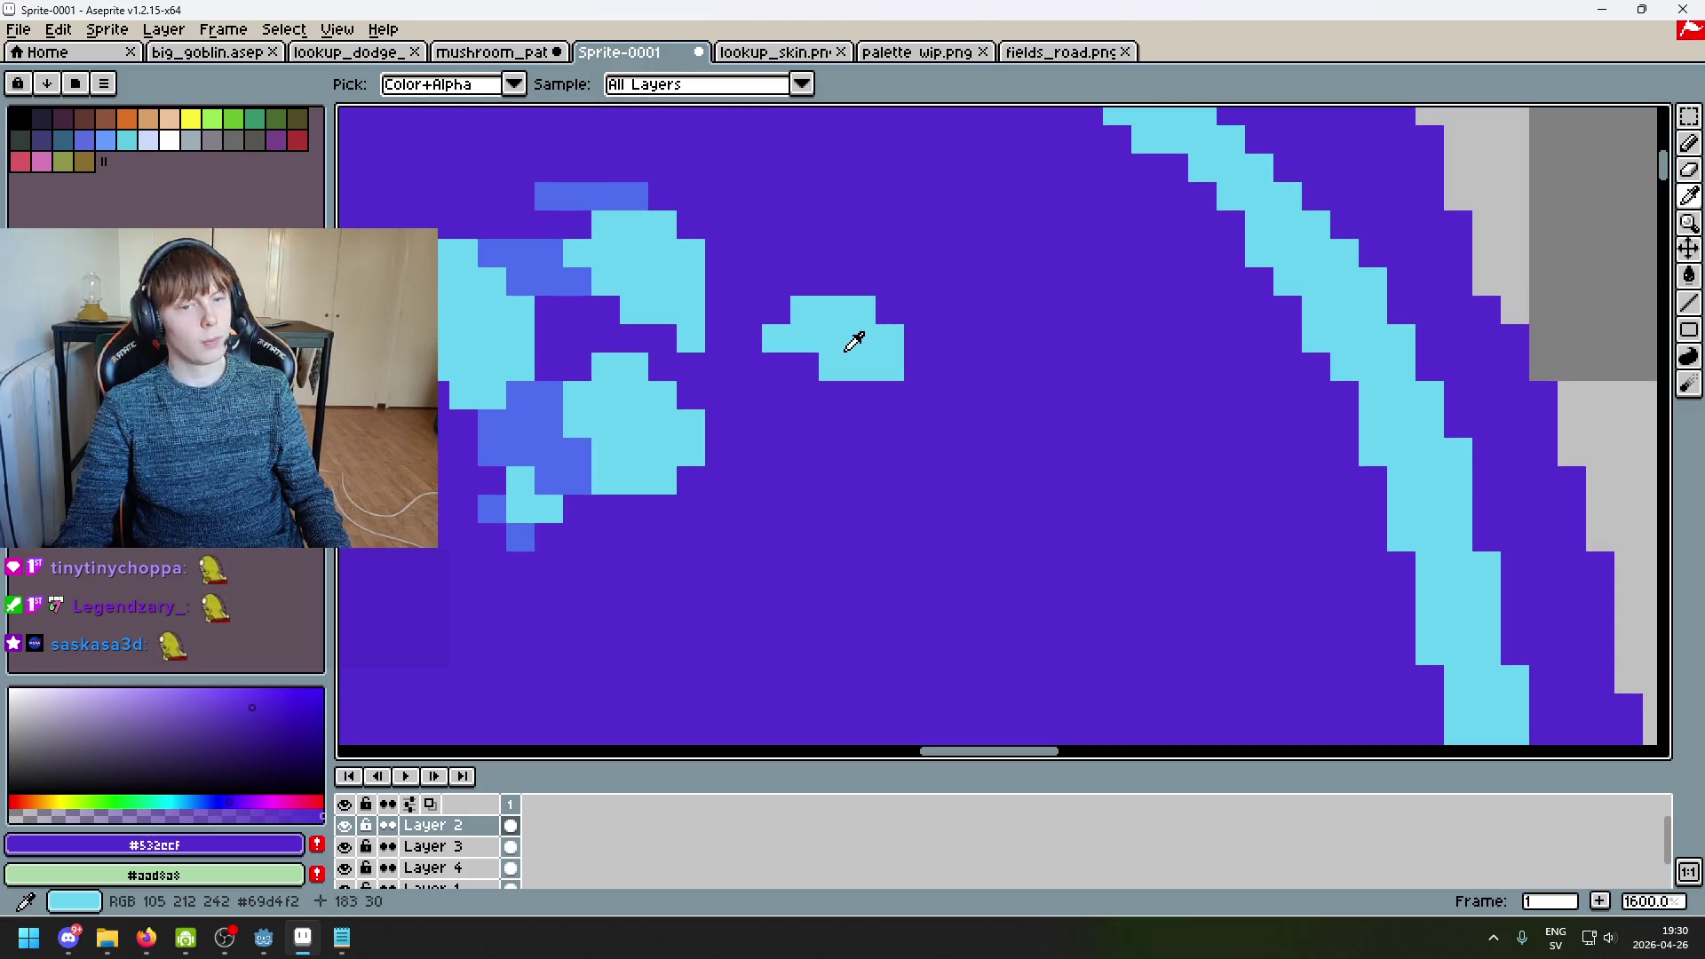
{"action": "left_click", "coordinate": [586, 280], "text": "alt"}
{"action": "left_click", "coordinate": [776, 310]}
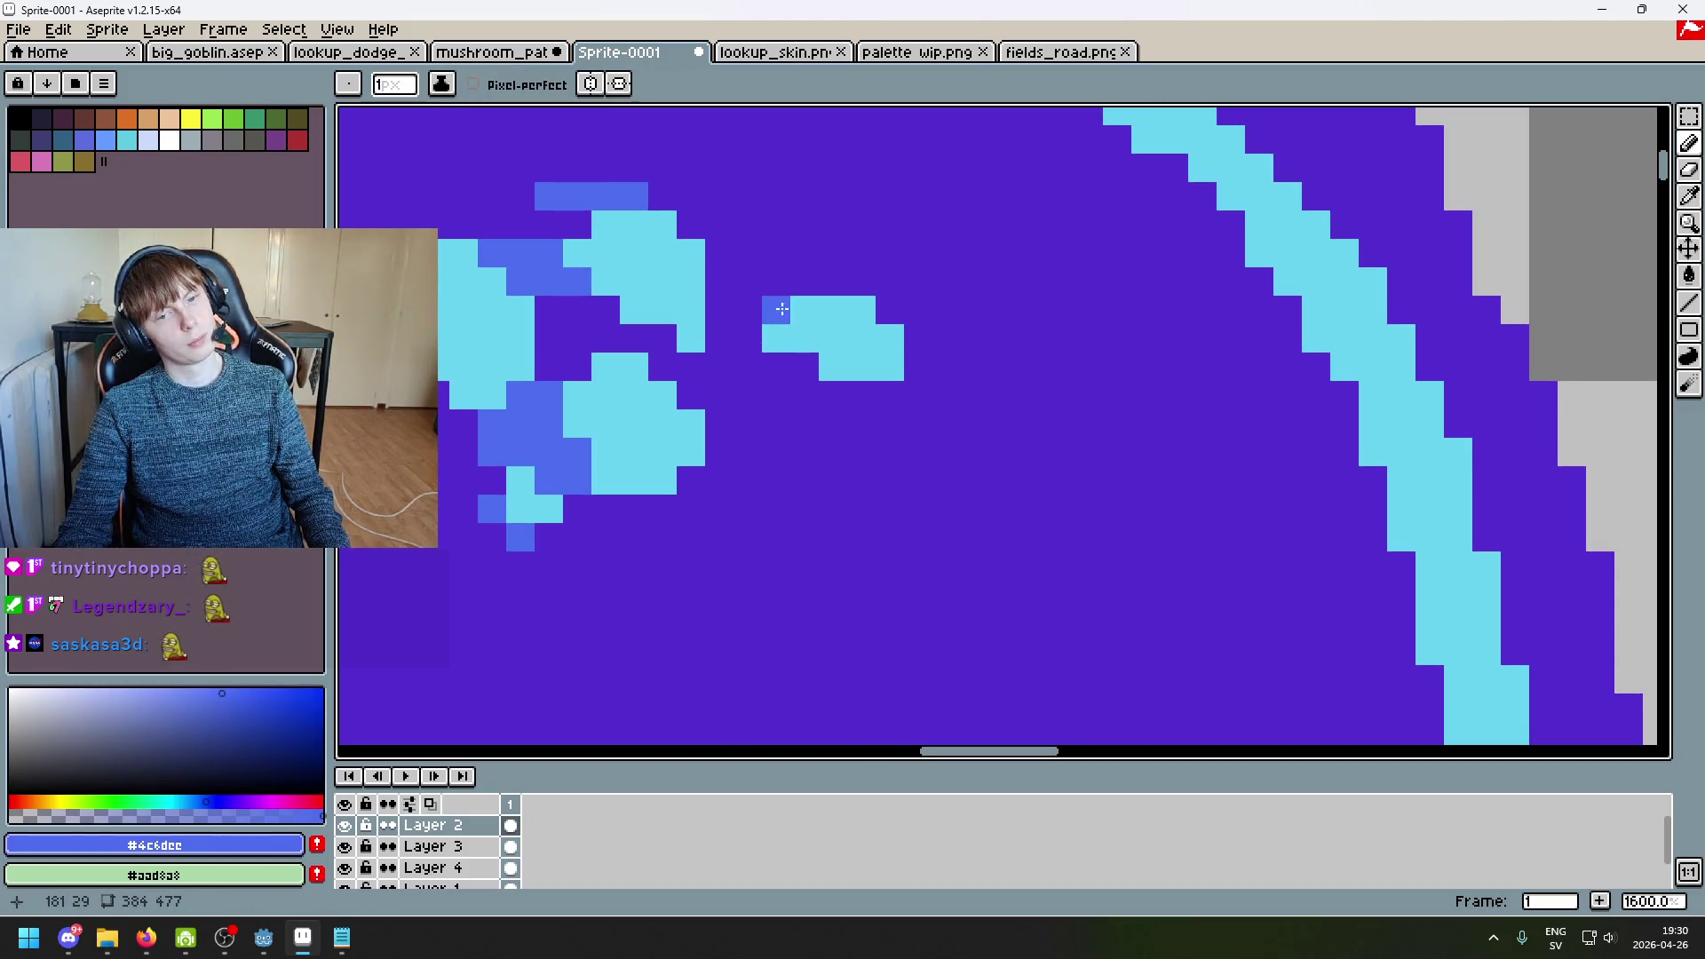
{"action": "left_click", "coordinate": [746, 337]}
{"action": "left_click", "coordinate": [747, 310]}
{"action": "scroll", "coordinate": [773, 342], "scroll_direction": "down", "scroll_amount": 4}
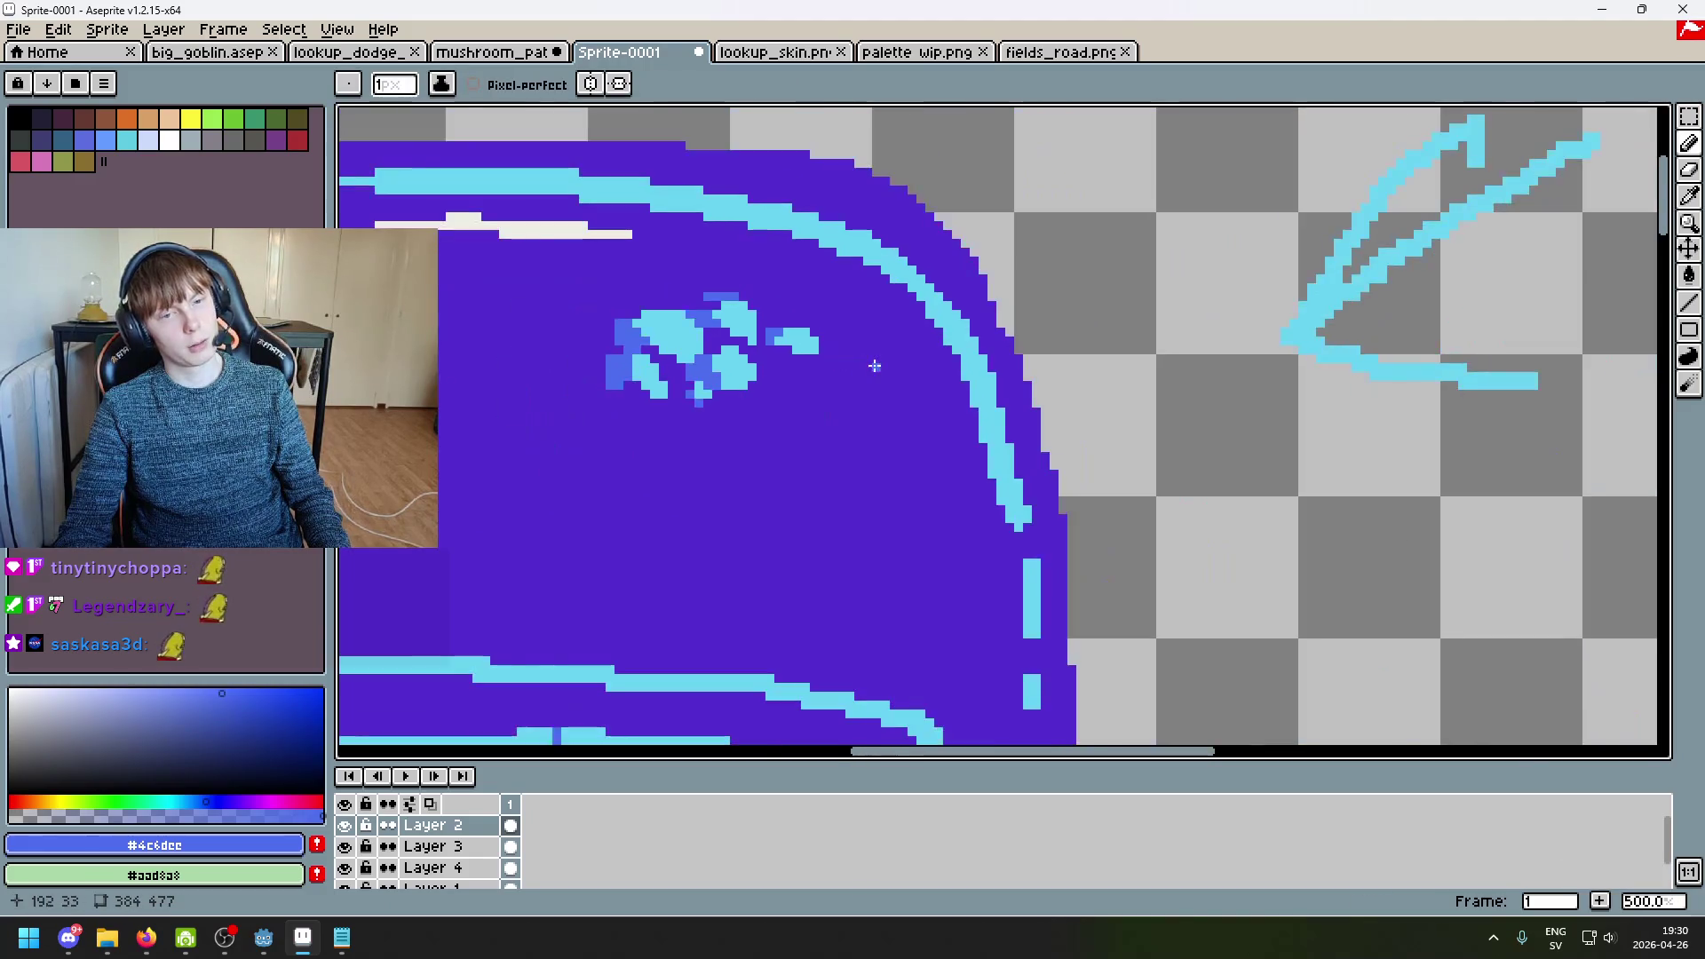
{"action": "scroll", "coordinate": [815, 363], "scroll_direction": "up", "scroll_amount": 4}
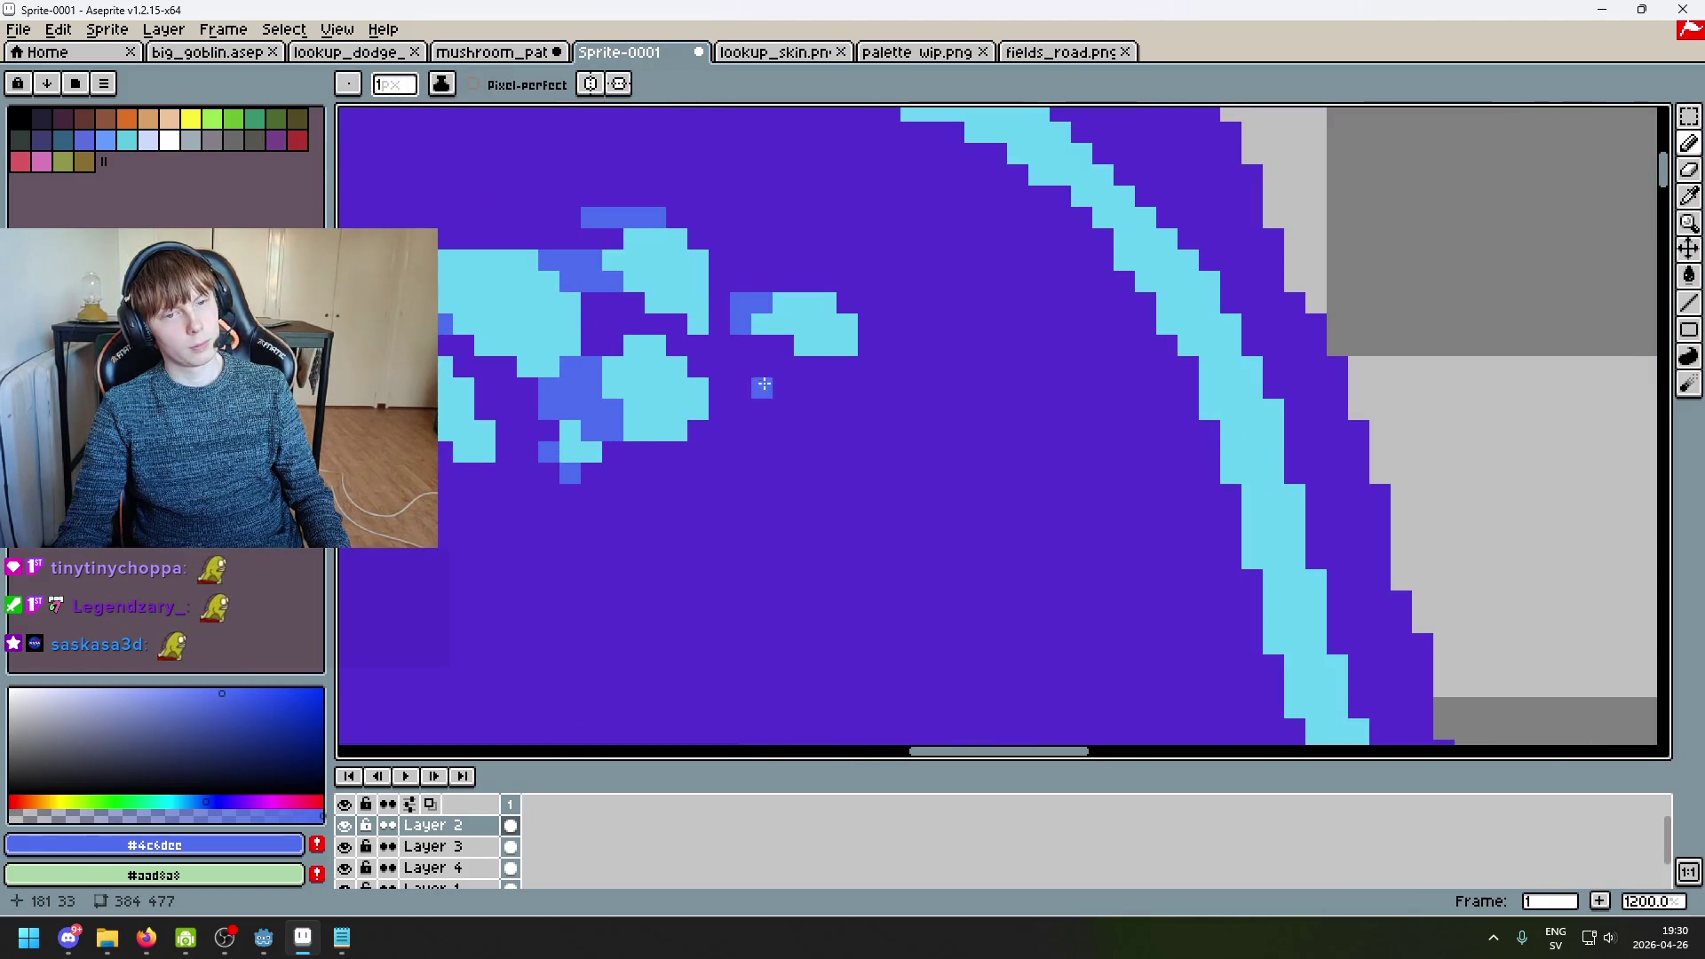
{"action": "left_click", "coordinate": [719, 303]}
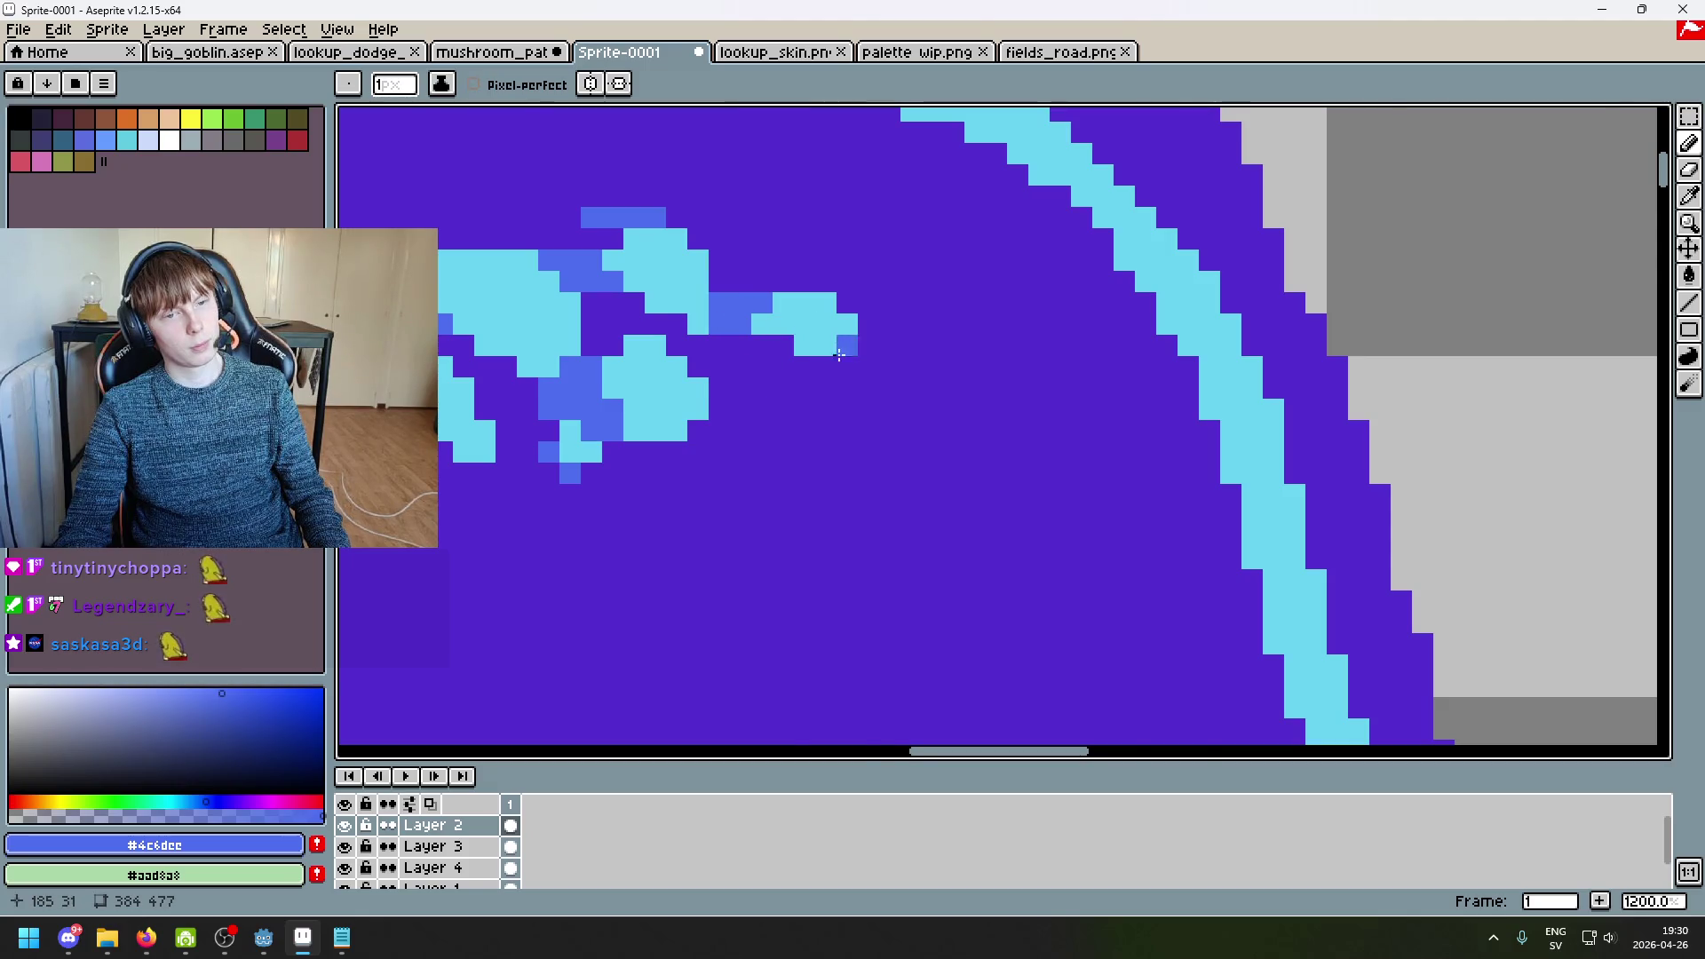
Step: Re-sample cyan and blue from the spot pixels to continue the cluster
{"action": "scroll", "coordinate": [799, 324], "scroll_direction": "down", "scroll_amount": 3}
{"action": "scroll", "coordinate": [854, 336], "scroll_direction": "up", "scroll_amount": 3}
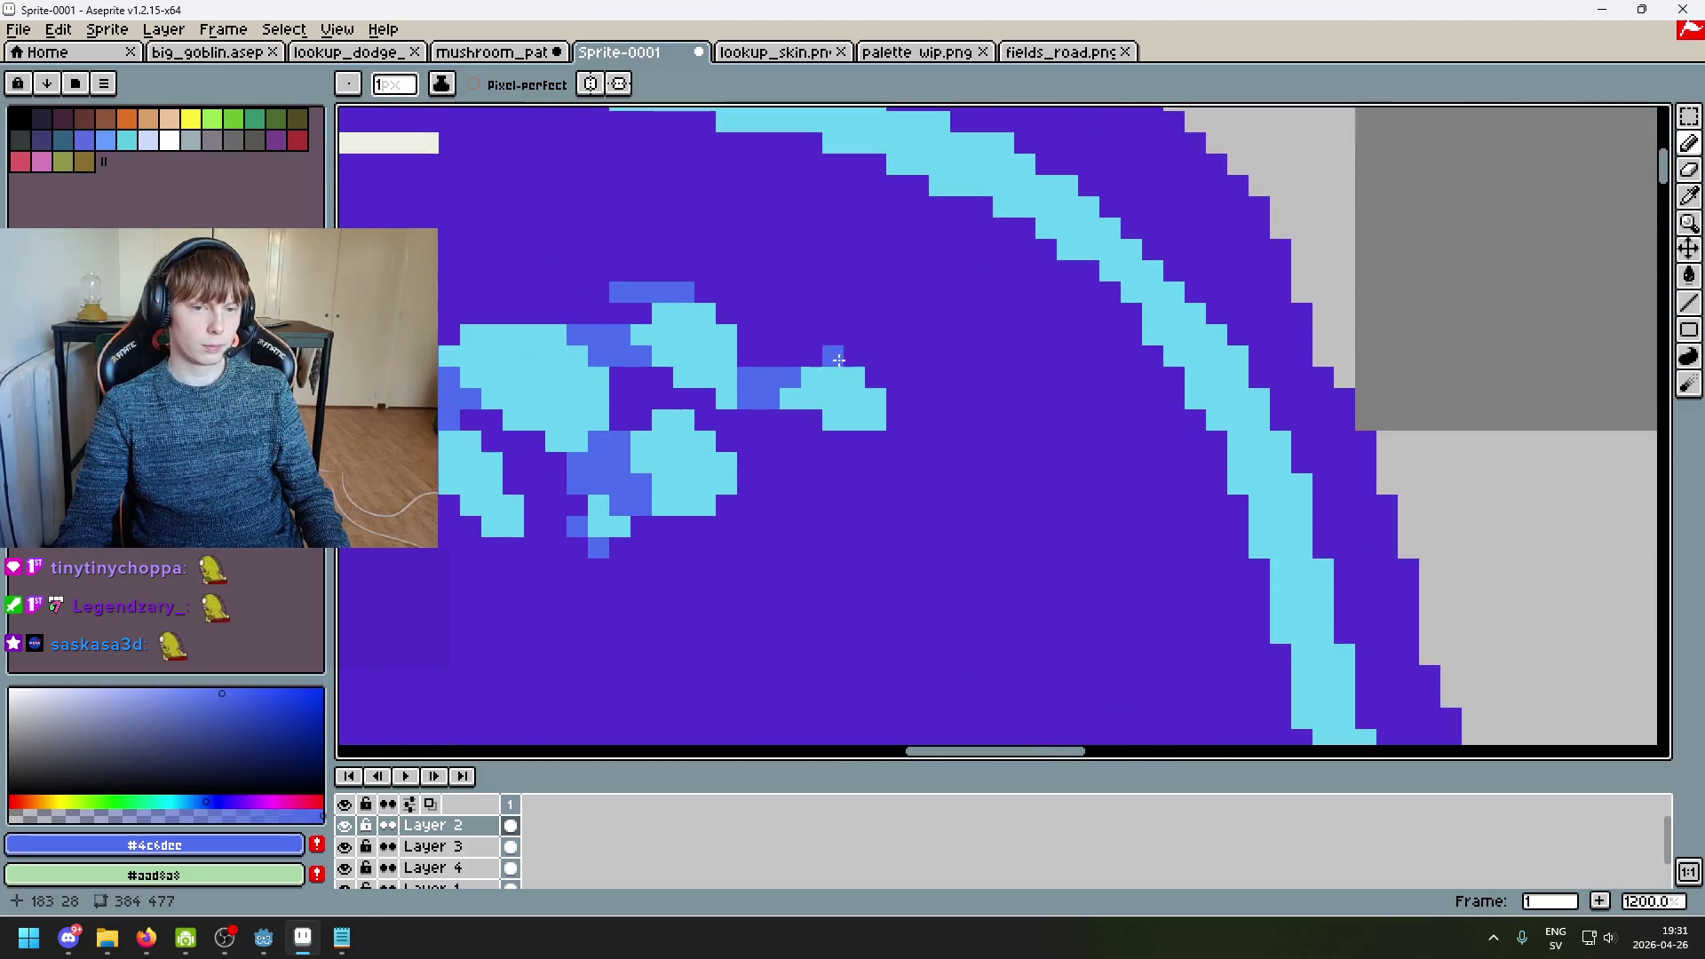
{"action": "left_click", "coordinate": [728, 400], "text": "alt"}
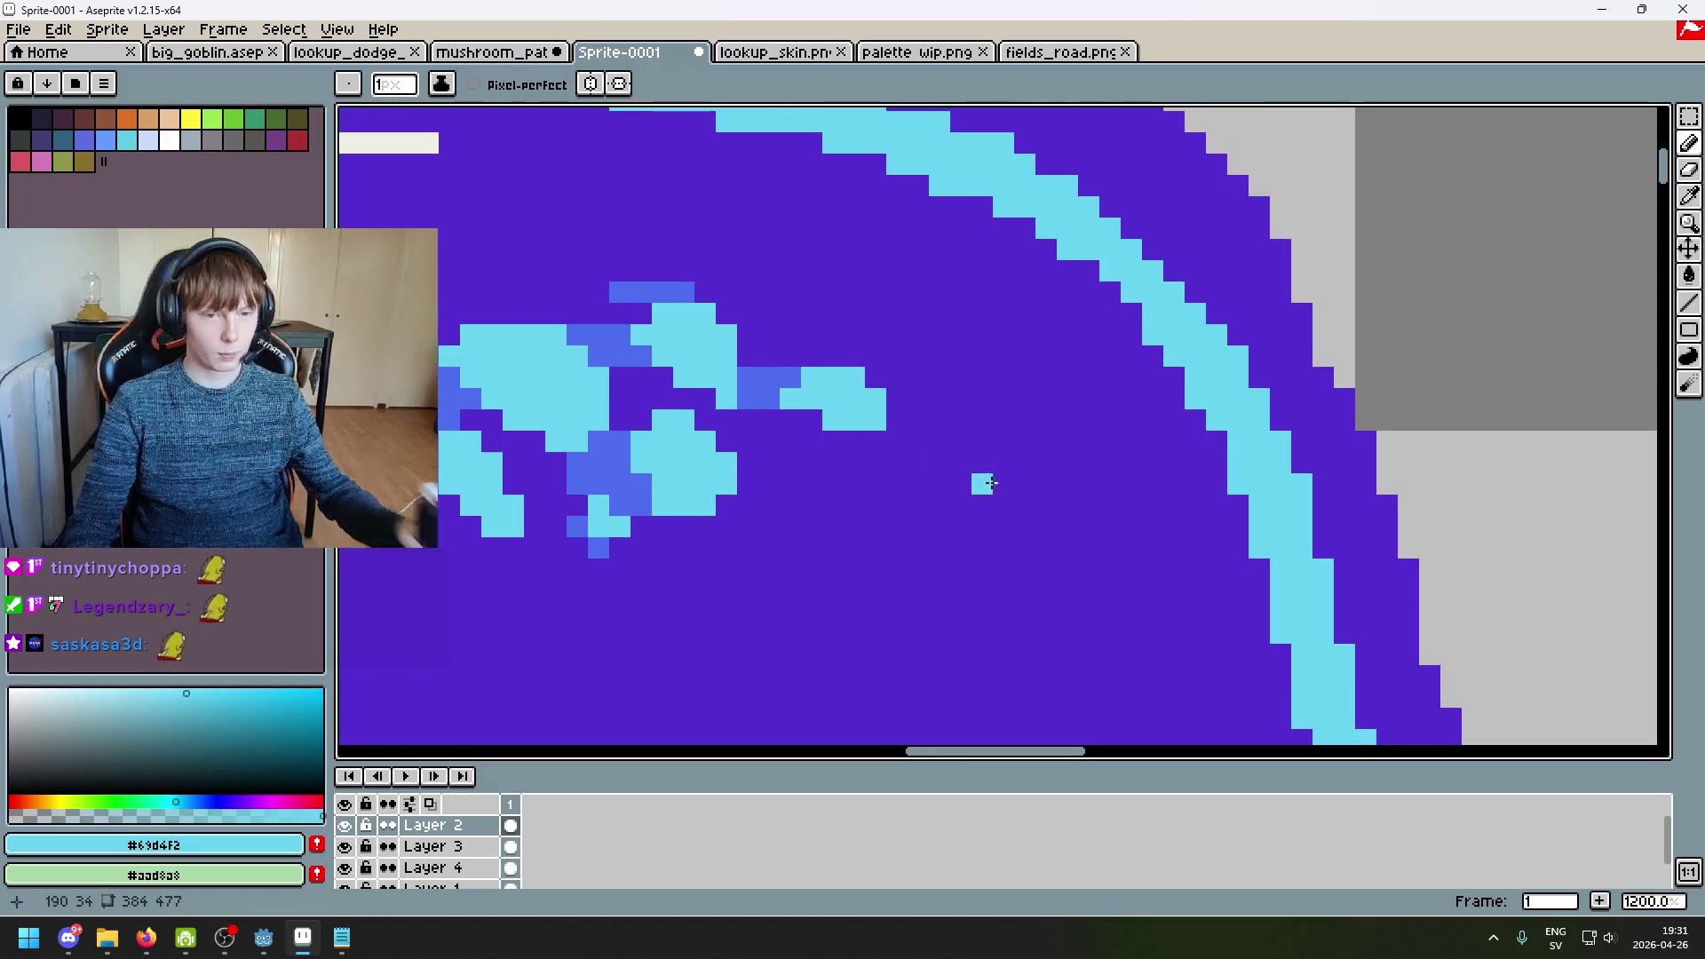
{"action": "scroll", "coordinate": [963, 482], "scroll_direction": "down", "scroll_amount": 5}
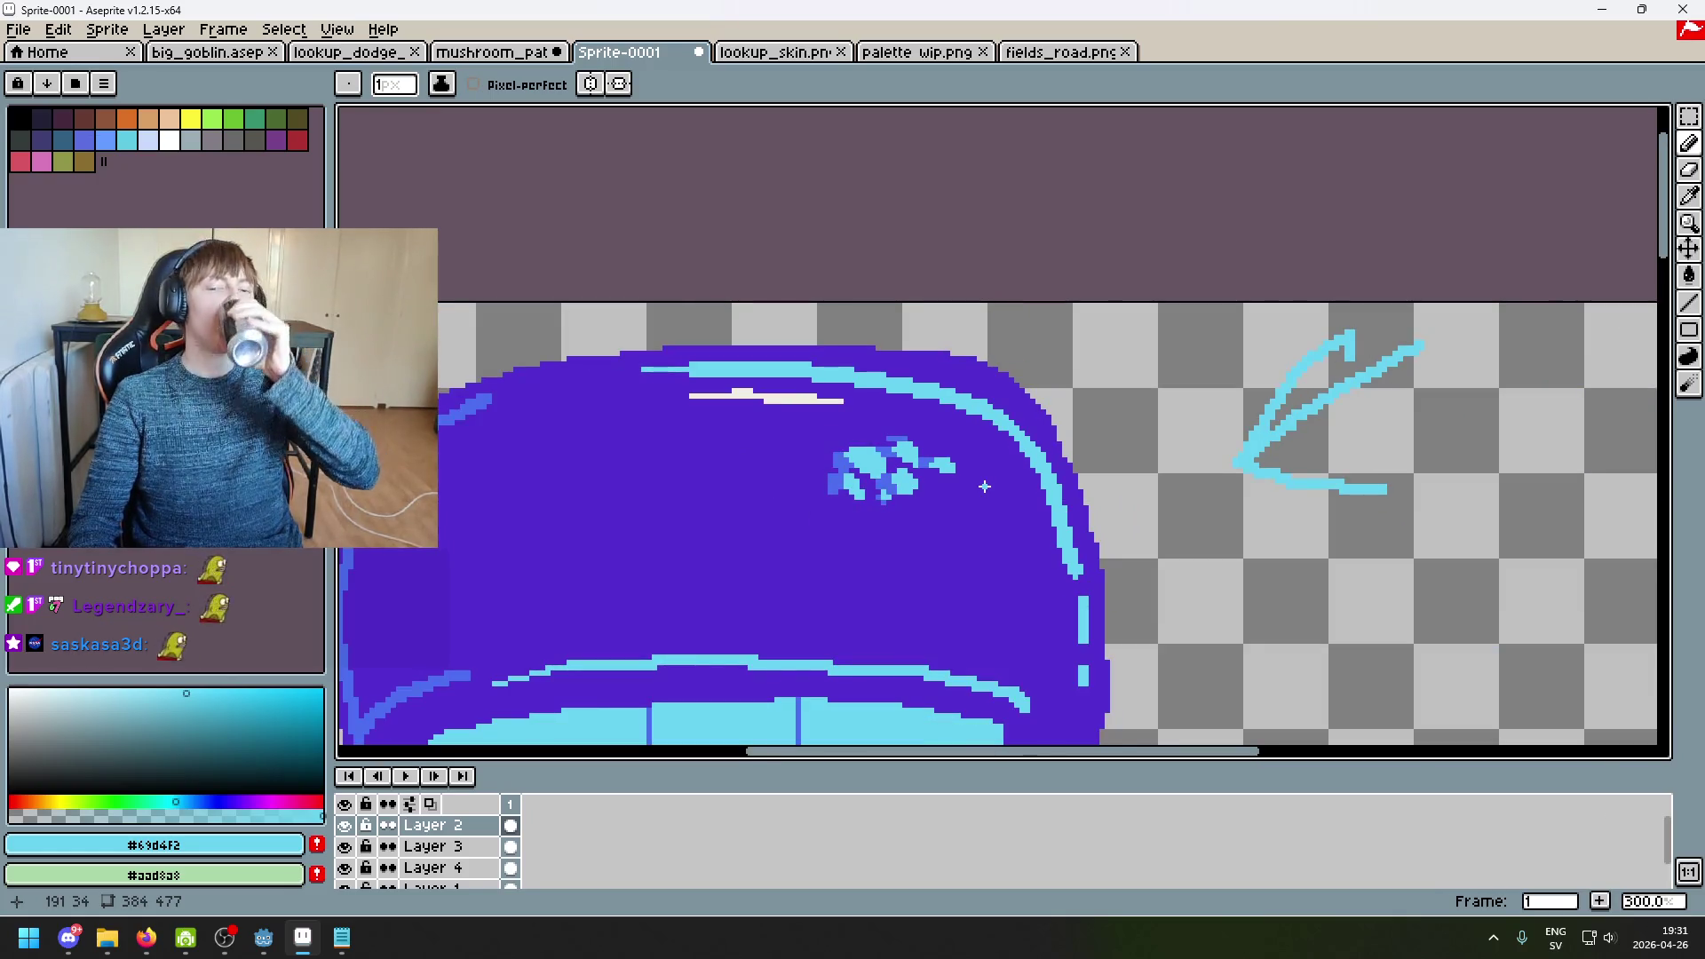
{"action": "scroll", "coordinate": [977, 486], "scroll_direction": "up", "scroll_amount": 1}
{"action": "scroll", "coordinate": [977, 486], "scroll_direction": "up", "scroll_amount": 4}
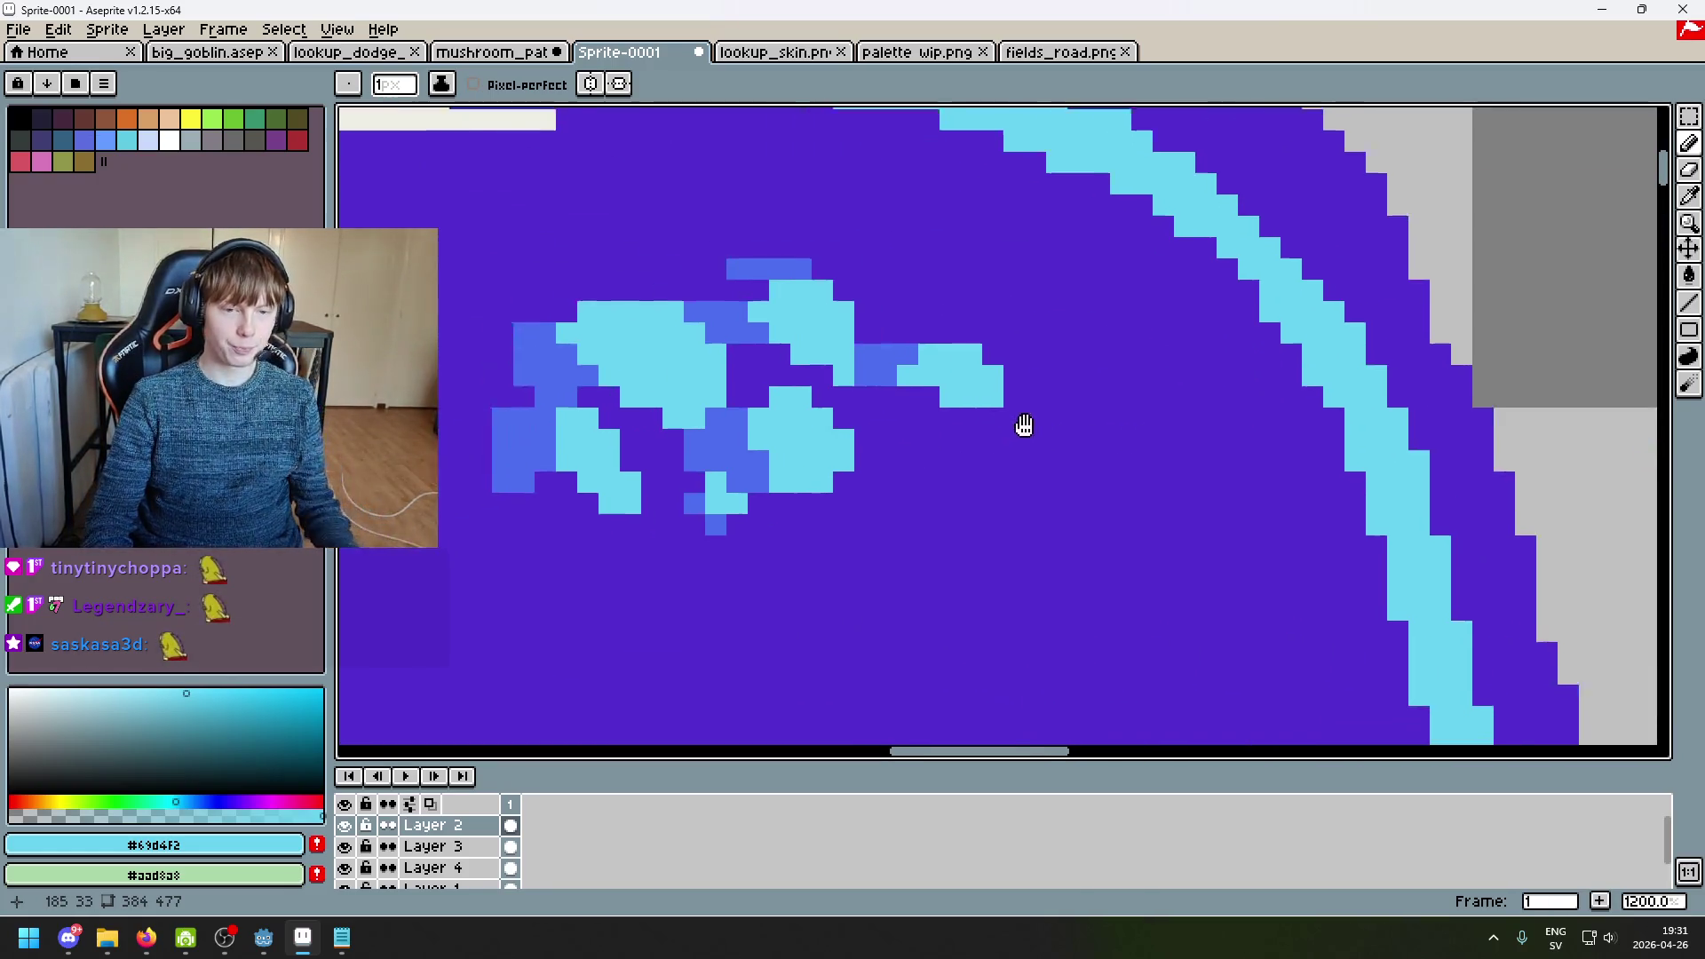
{"action": "left_click", "coordinate": [930, 423], "text": "alt"}
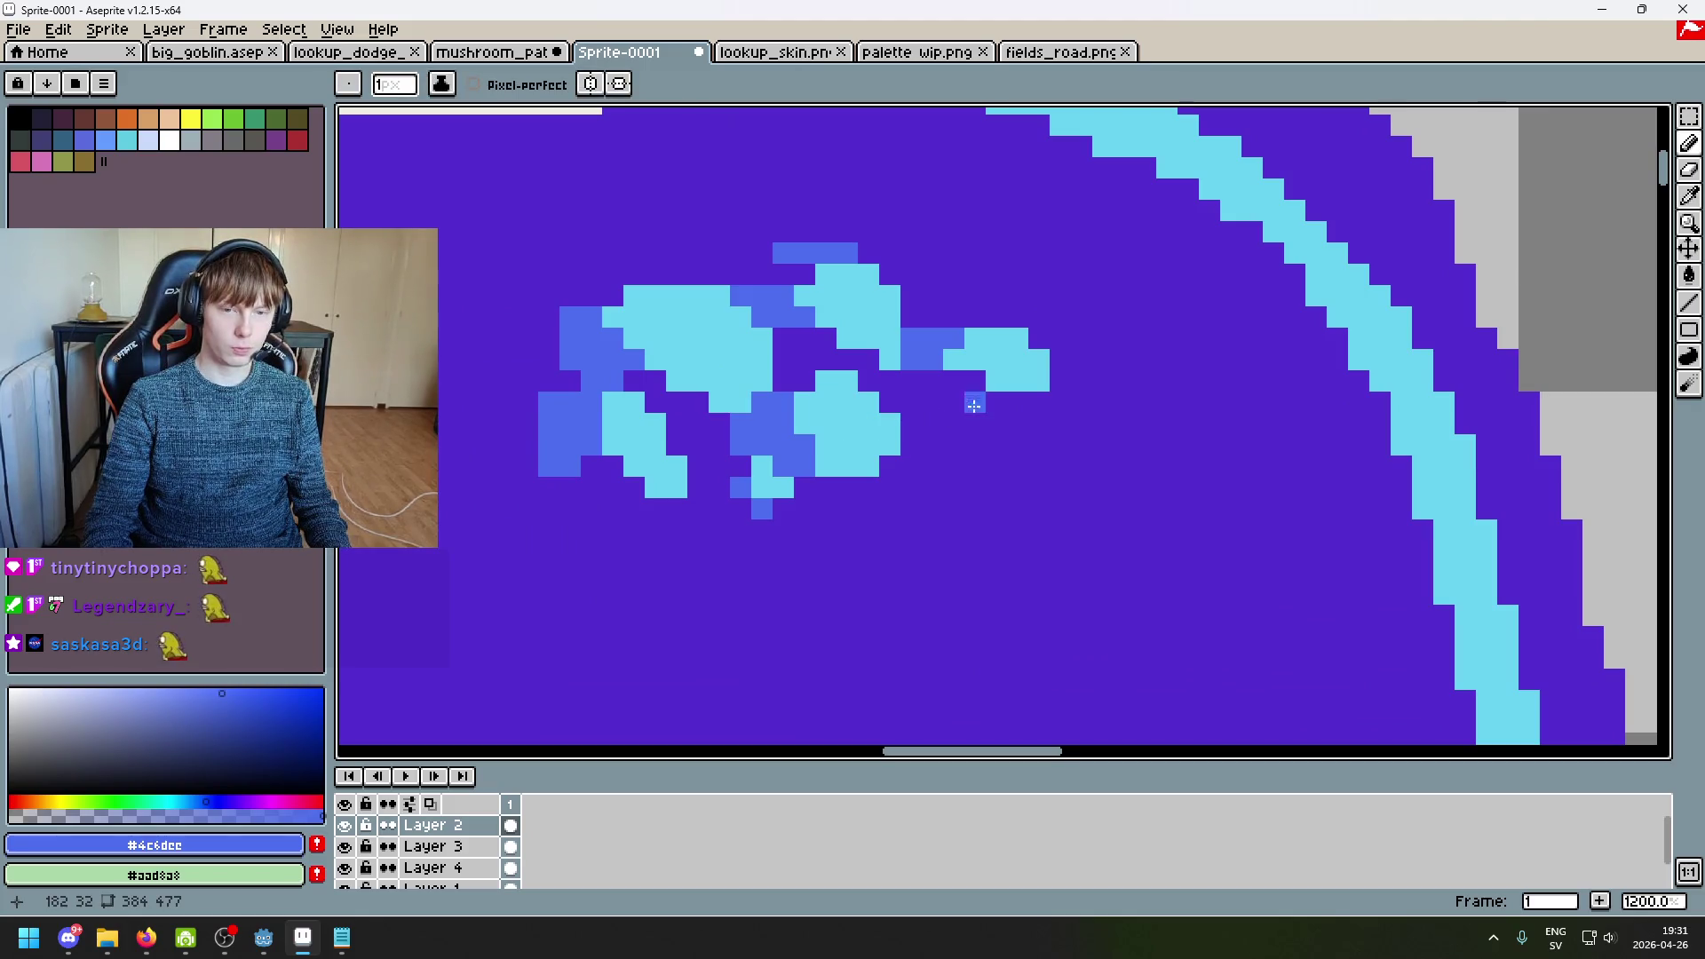
{"action": "scroll", "coordinate": [986, 442], "scroll_direction": "down", "scroll_amount": 4}
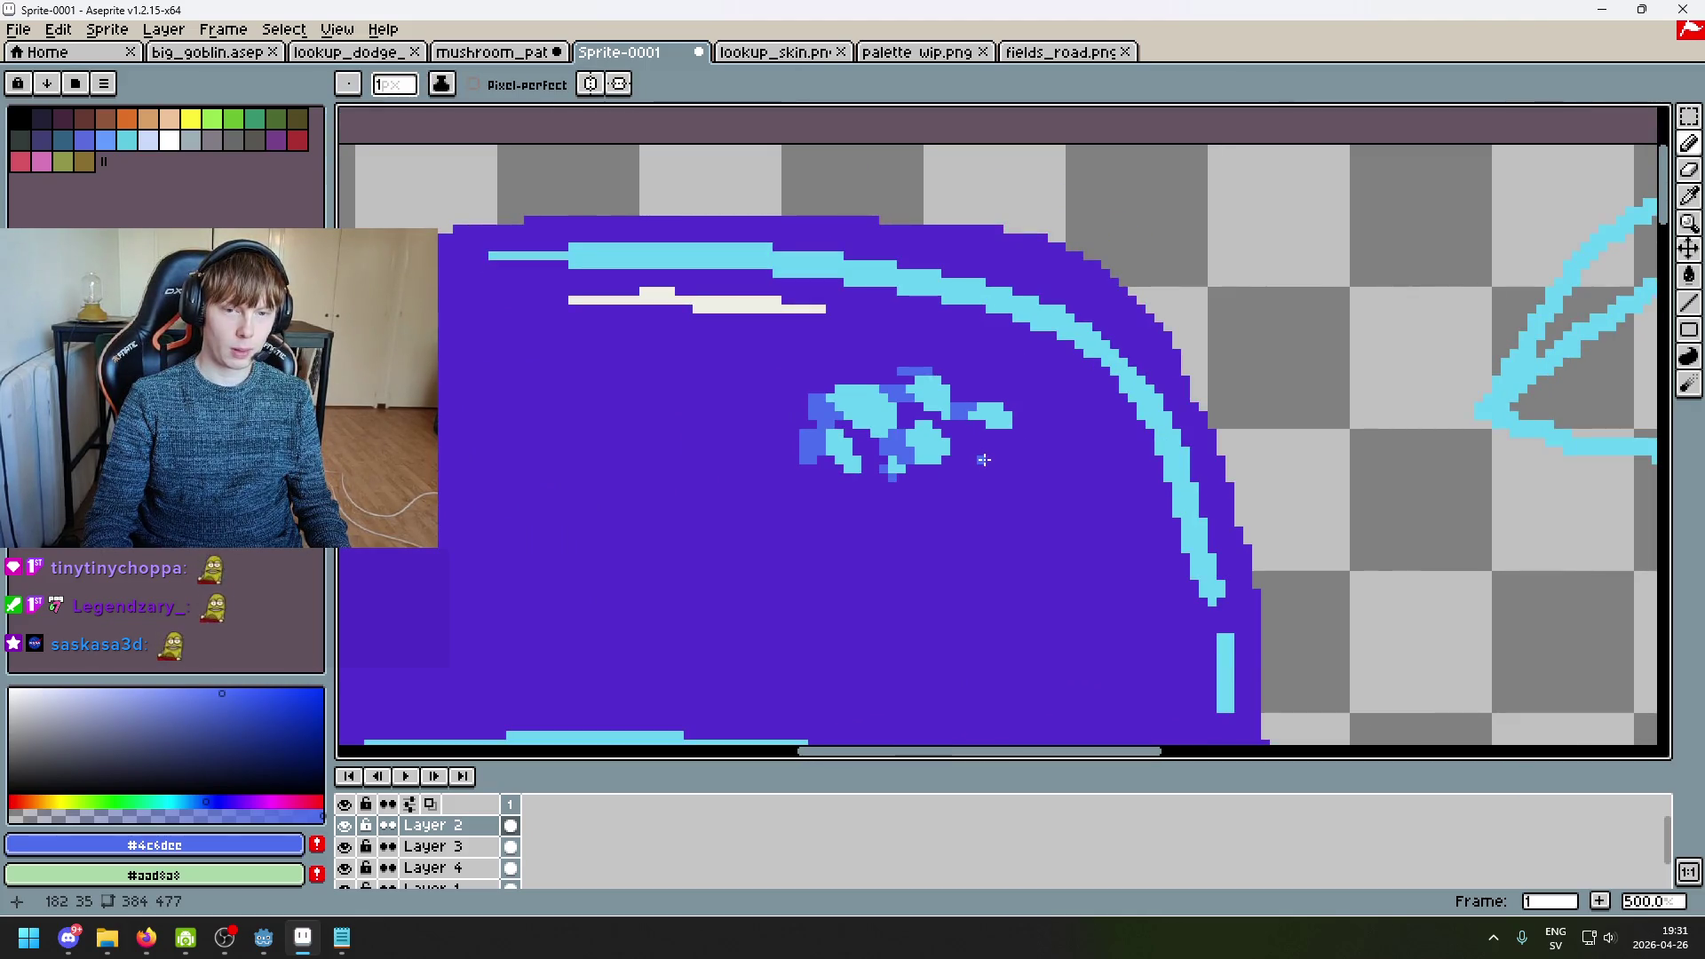
{"action": "scroll", "coordinate": [984, 459], "scroll_direction": "up", "scroll_amount": 5}
{"action": "left_click", "coordinate": [1019, 335], "text": "alt"}
Step: Paint cyan pixels into the new spot on the mushroom cap
{"action": "left_click_drag", "start_coordinate": [921, 386], "coordinate": [977, 406]}
{"action": "key", "text": "ctrl+z"}
{"action": "key", "text": "ctrl+y"}
{"action": "scroll", "coordinate": [1058, 429], "scroll_direction": "down", "scroll_amount": 6}
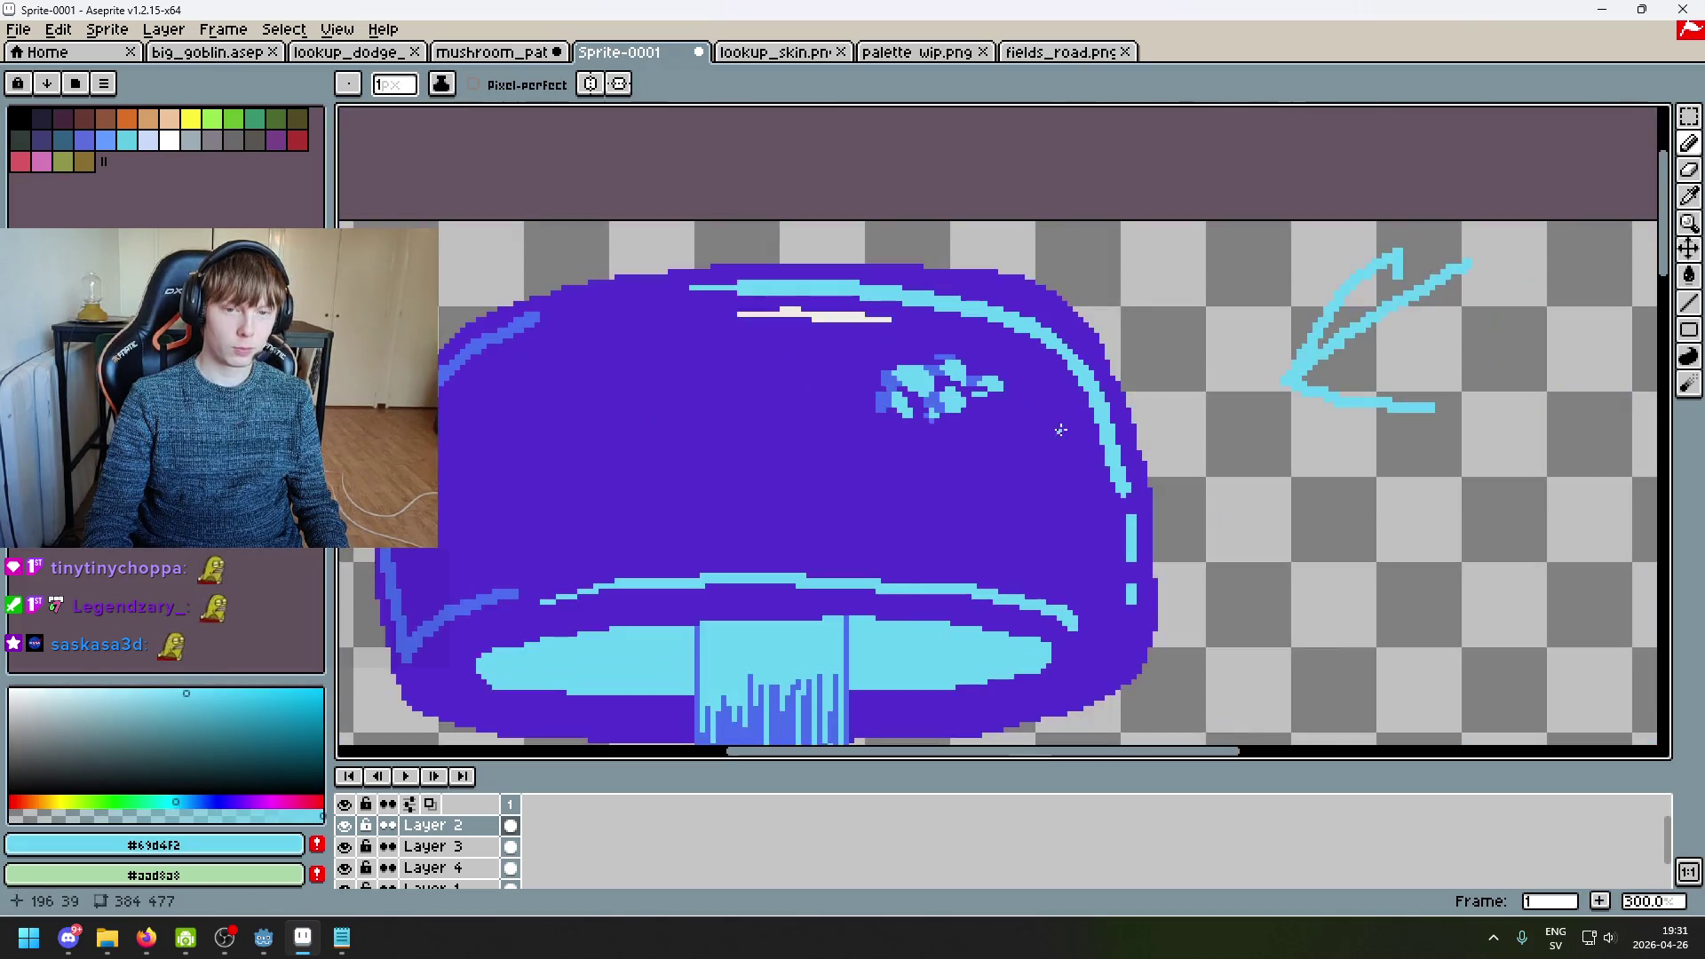
{"action": "scroll", "coordinate": [1015, 414], "scroll_direction": "up", "scroll_amount": 6}
{"action": "mouse_move", "coordinate": [887, 342]}
{"action": "left_mouse_down"}
{"action": "mouse_move", "coordinate": [910, 369]}
{"action": "mouse_move", "coordinate": [843, 347]}
{"action": "left_mouse_up"}
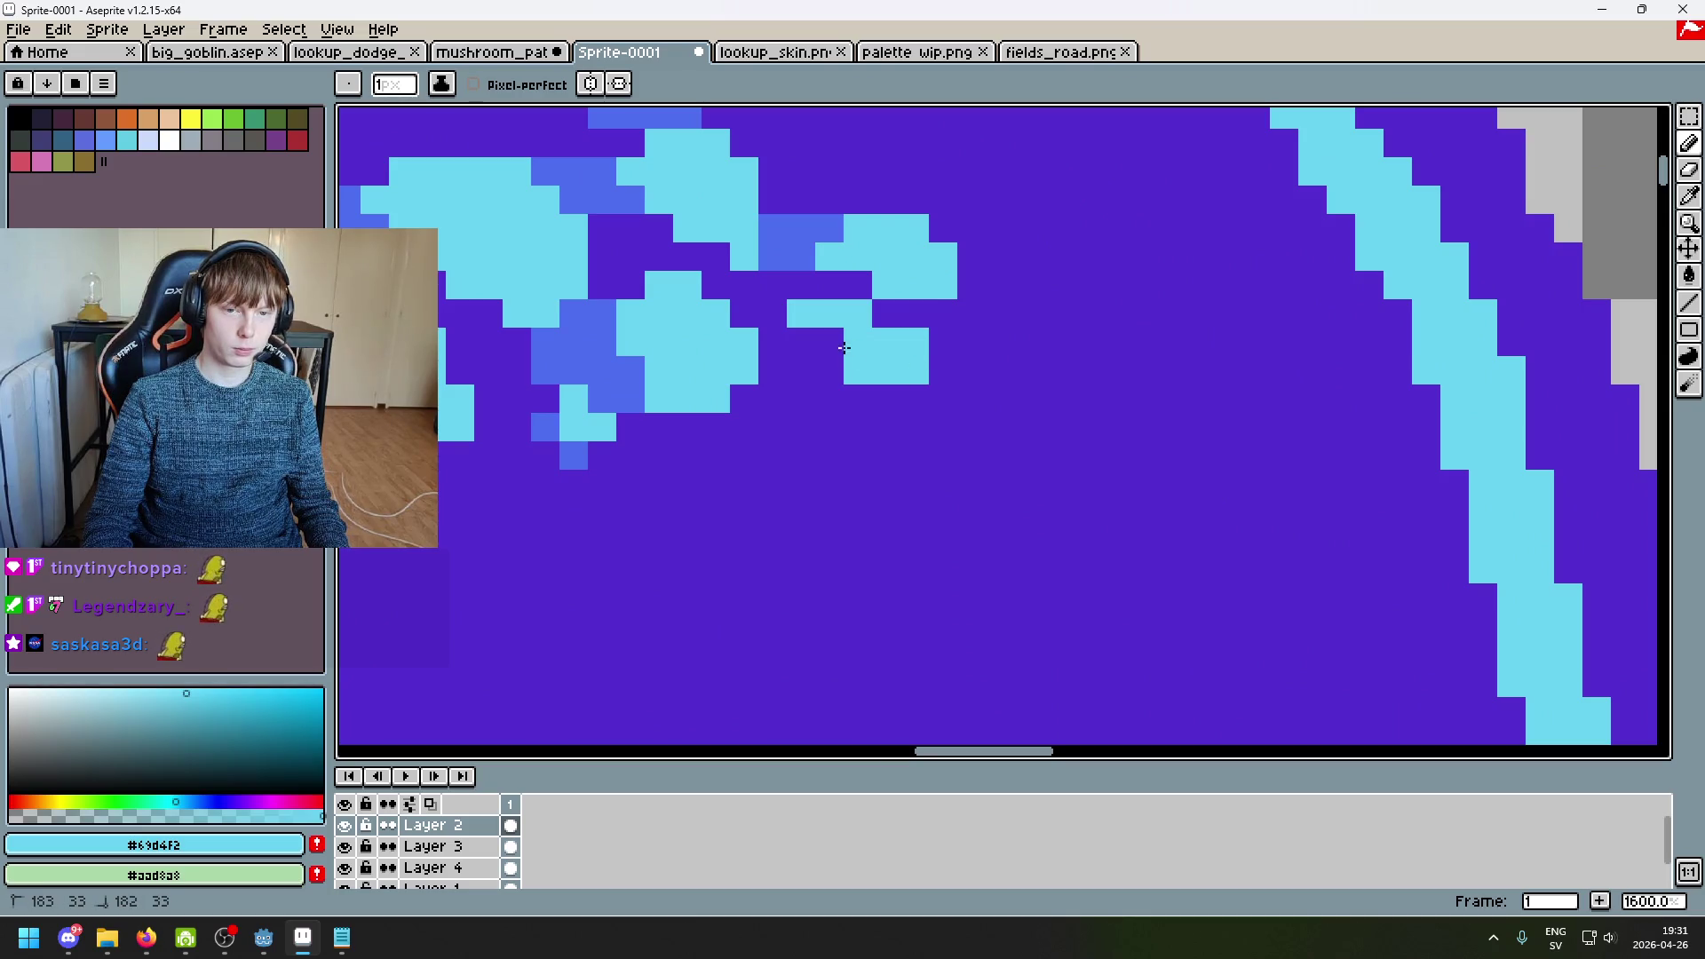
Step: Add medium-blue shading pixels beside, along and above the spot's edge
{"action": "left_click", "coordinate": [941, 368], "text": "alt"}
{"action": "scroll", "coordinate": [943, 391], "scroll_direction": "down", "scroll_amount": 4}
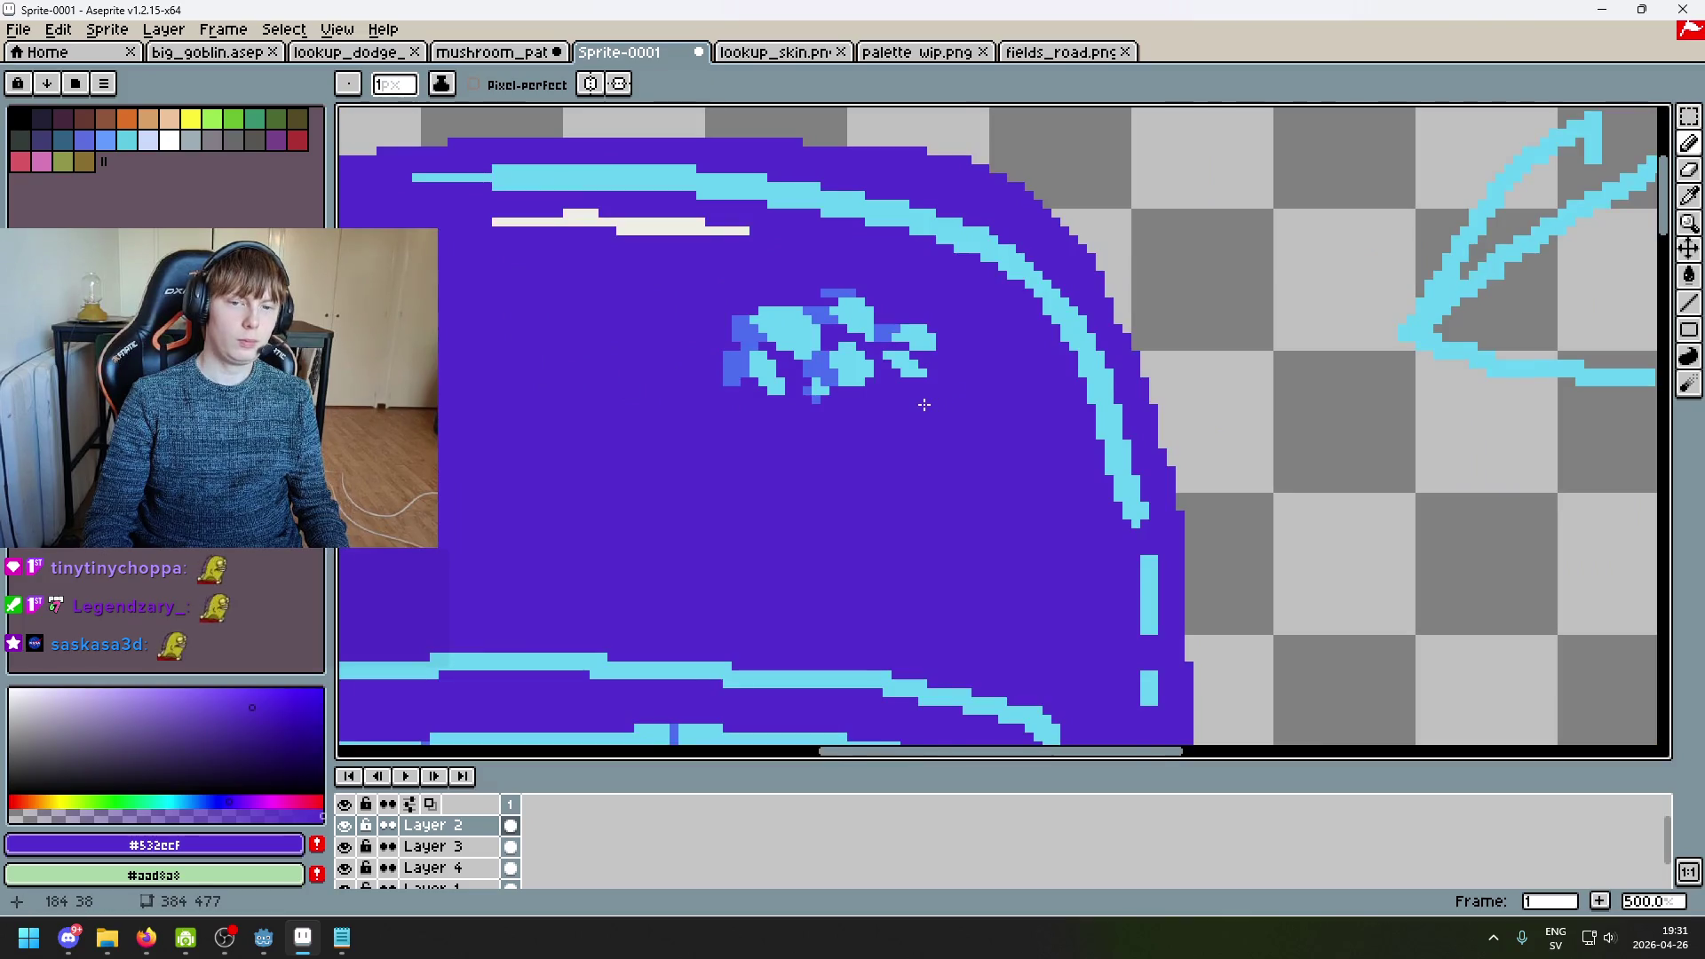
{"action": "scroll", "coordinate": [924, 405], "scroll_direction": "up", "scroll_amount": 10}
{"action": "left_click", "coordinate": [662, 241], "text": "alt"}
{"action": "scroll", "coordinate": [942, 451], "scroll_direction": "down", "scroll_amount": 3}
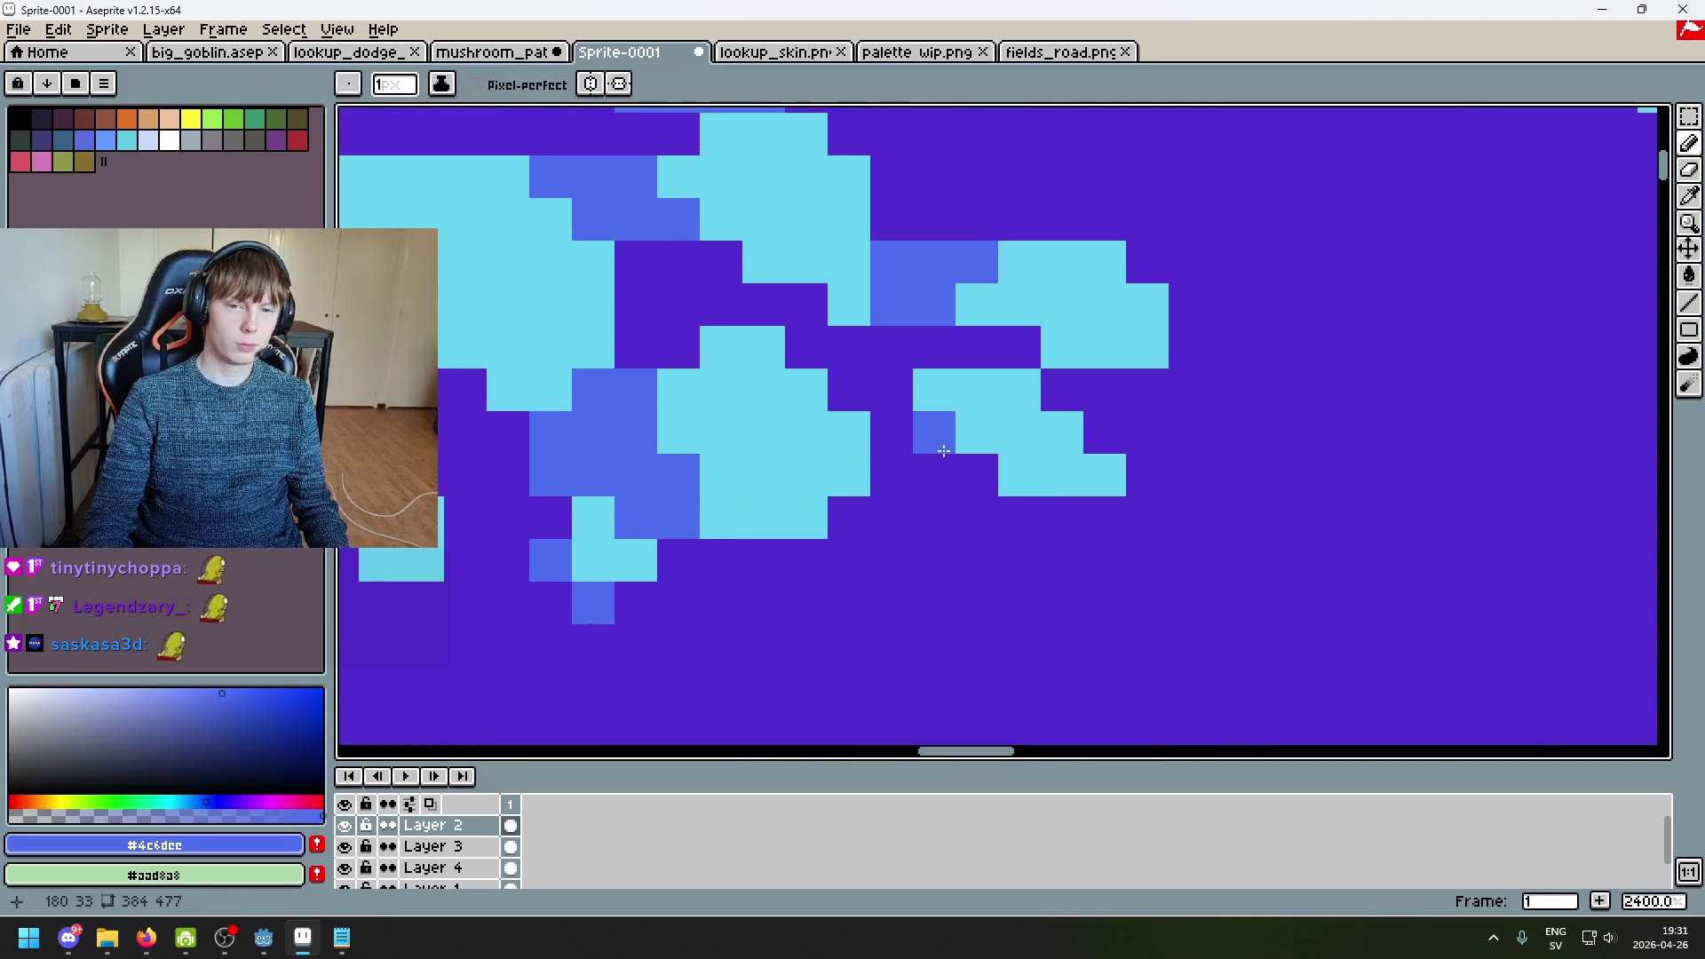
{"action": "left_click", "coordinate": [977, 474]}
{"action": "left_click", "coordinate": [891, 432]}
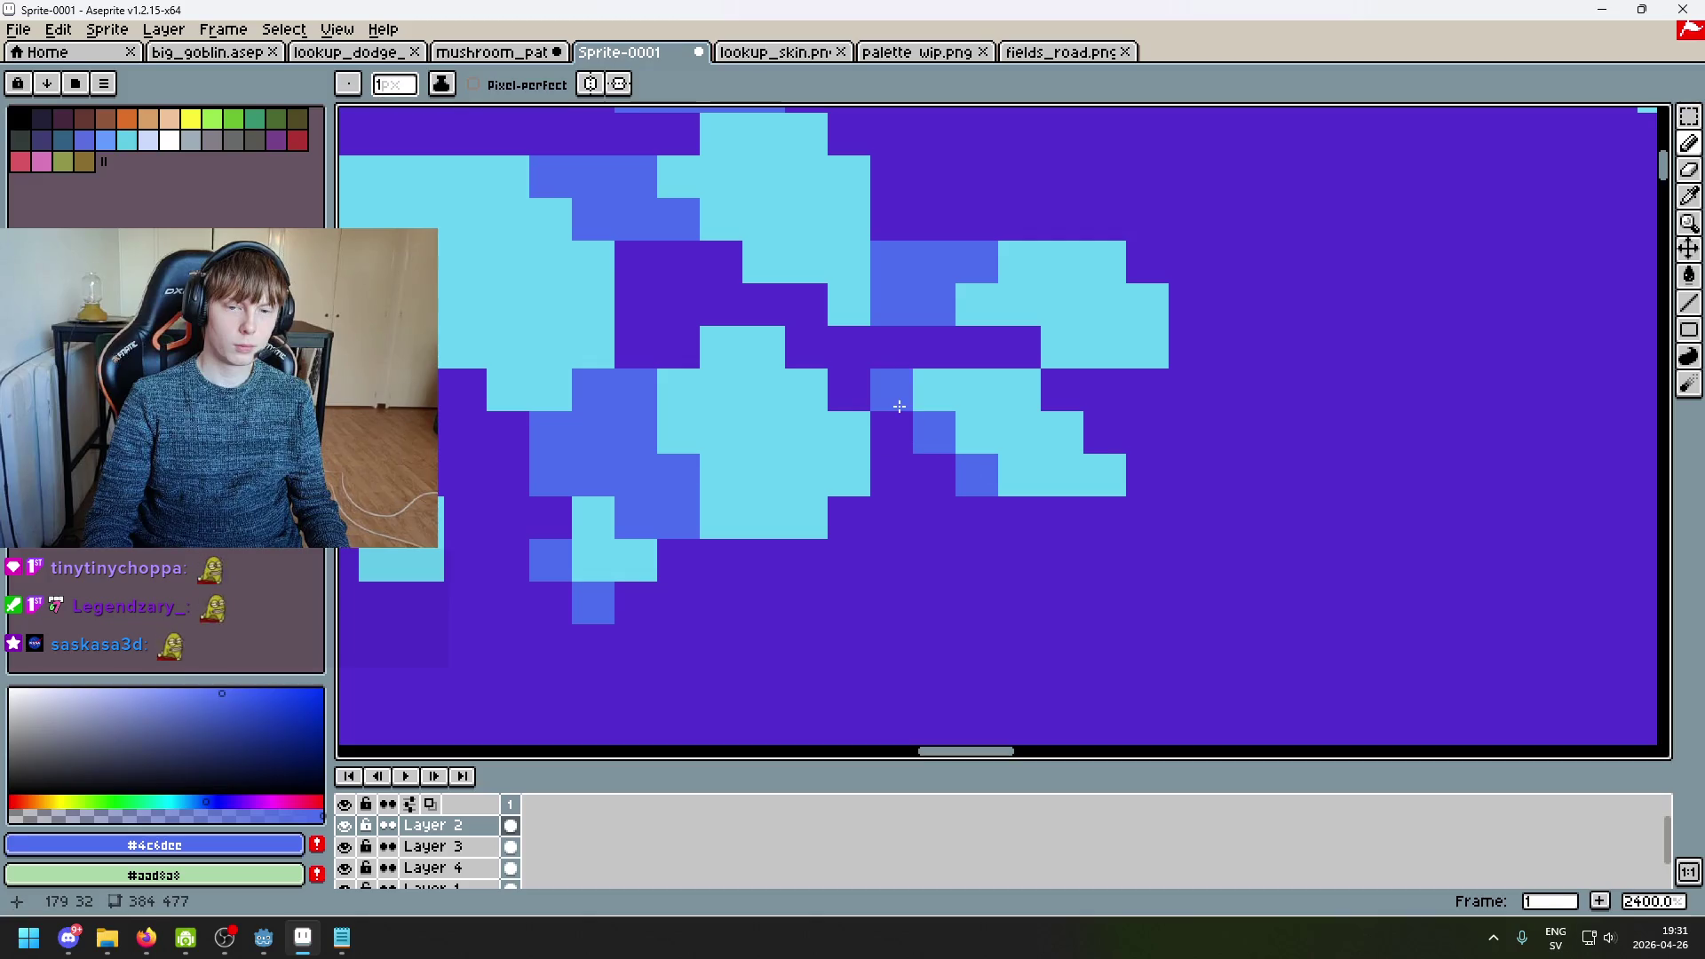
{"action": "left_click", "coordinate": [893, 407]}
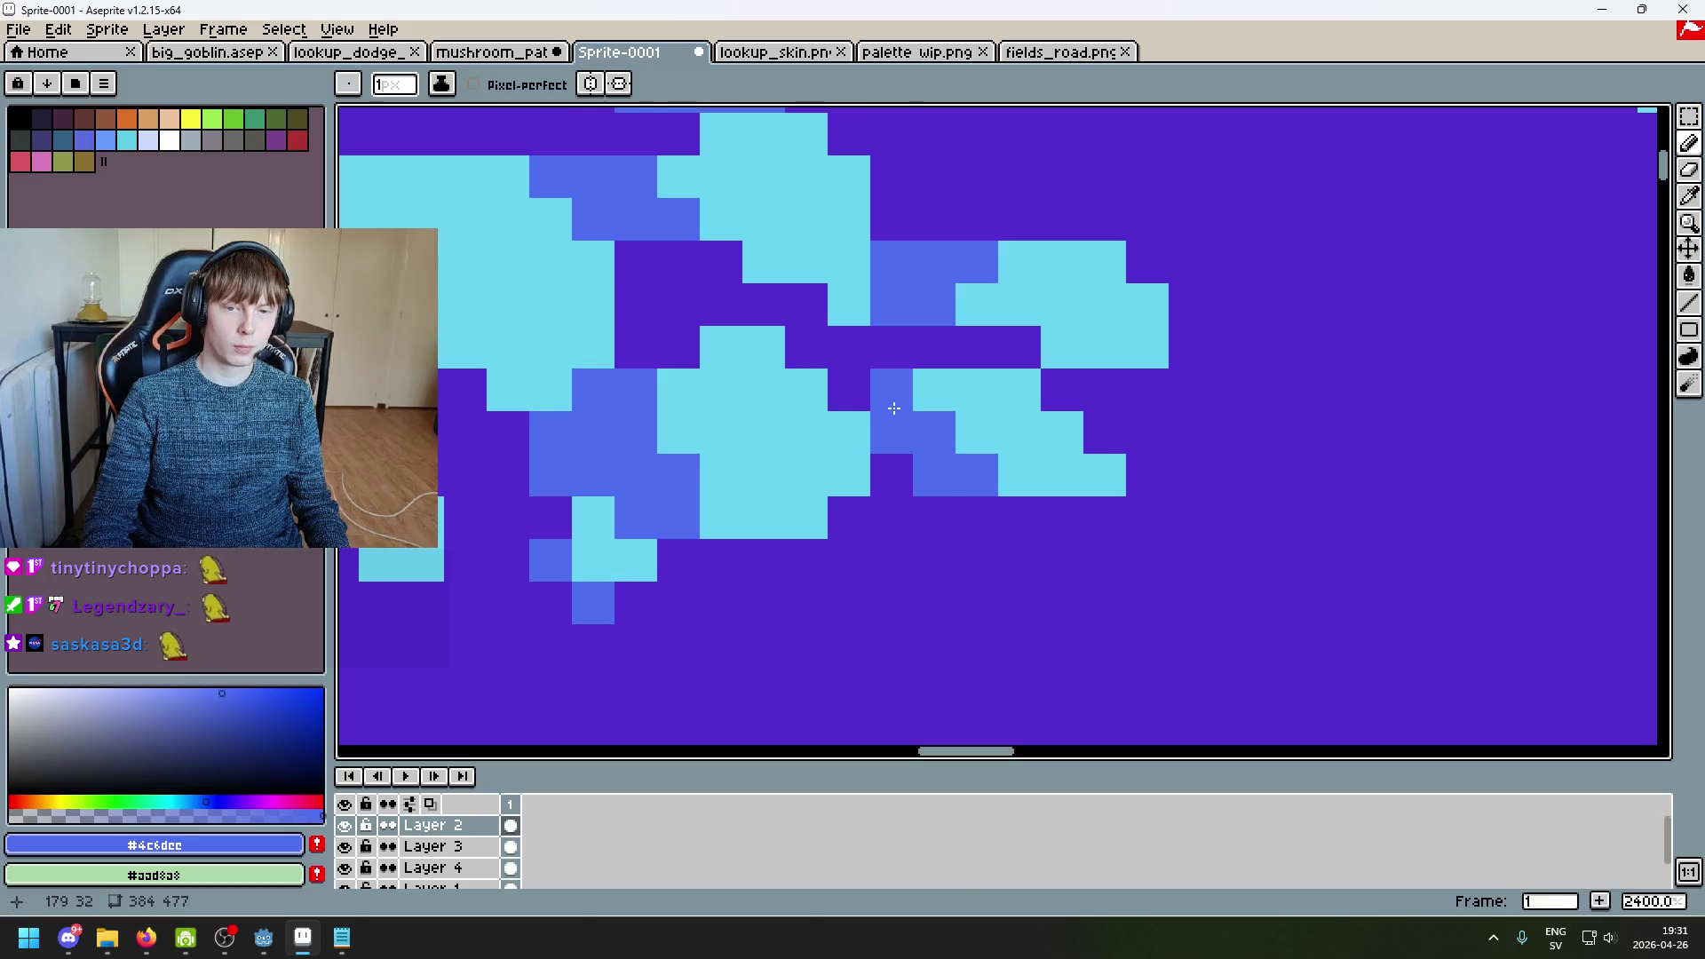
Step: Paint further blue shading pixels on the spot and right of the blue block
{"action": "scroll", "coordinate": [893, 407], "scroll_direction": "down", "scroll_amount": 5}
{"action": "scroll", "coordinate": [870, 426], "scroll_direction": "up", "scroll_amount": 5}
{"action": "left_click", "coordinate": [844, 439]}
{"action": "left_click", "coordinate": [874, 439]}
{"action": "scroll", "coordinate": [997, 483], "scroll_direction": "down", "scroll_amount": 8}
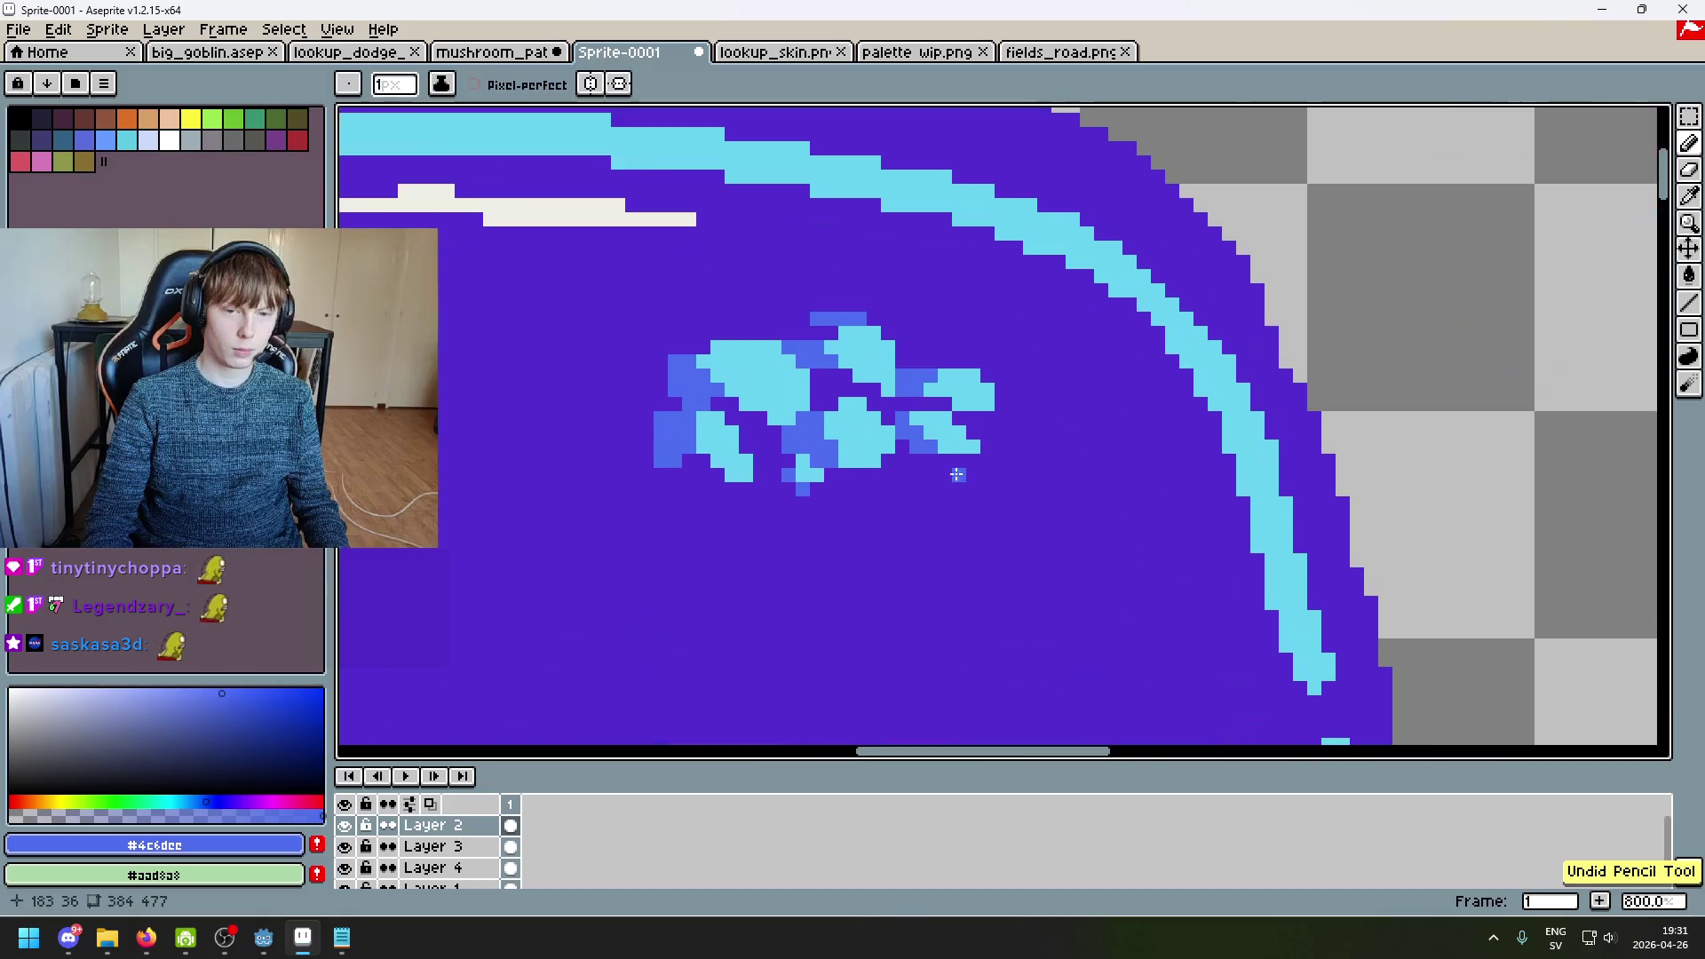
{"action": "scroll", "coordinate": [1005, 487], "scroll_direction": "up", "scroll_amount": 7}
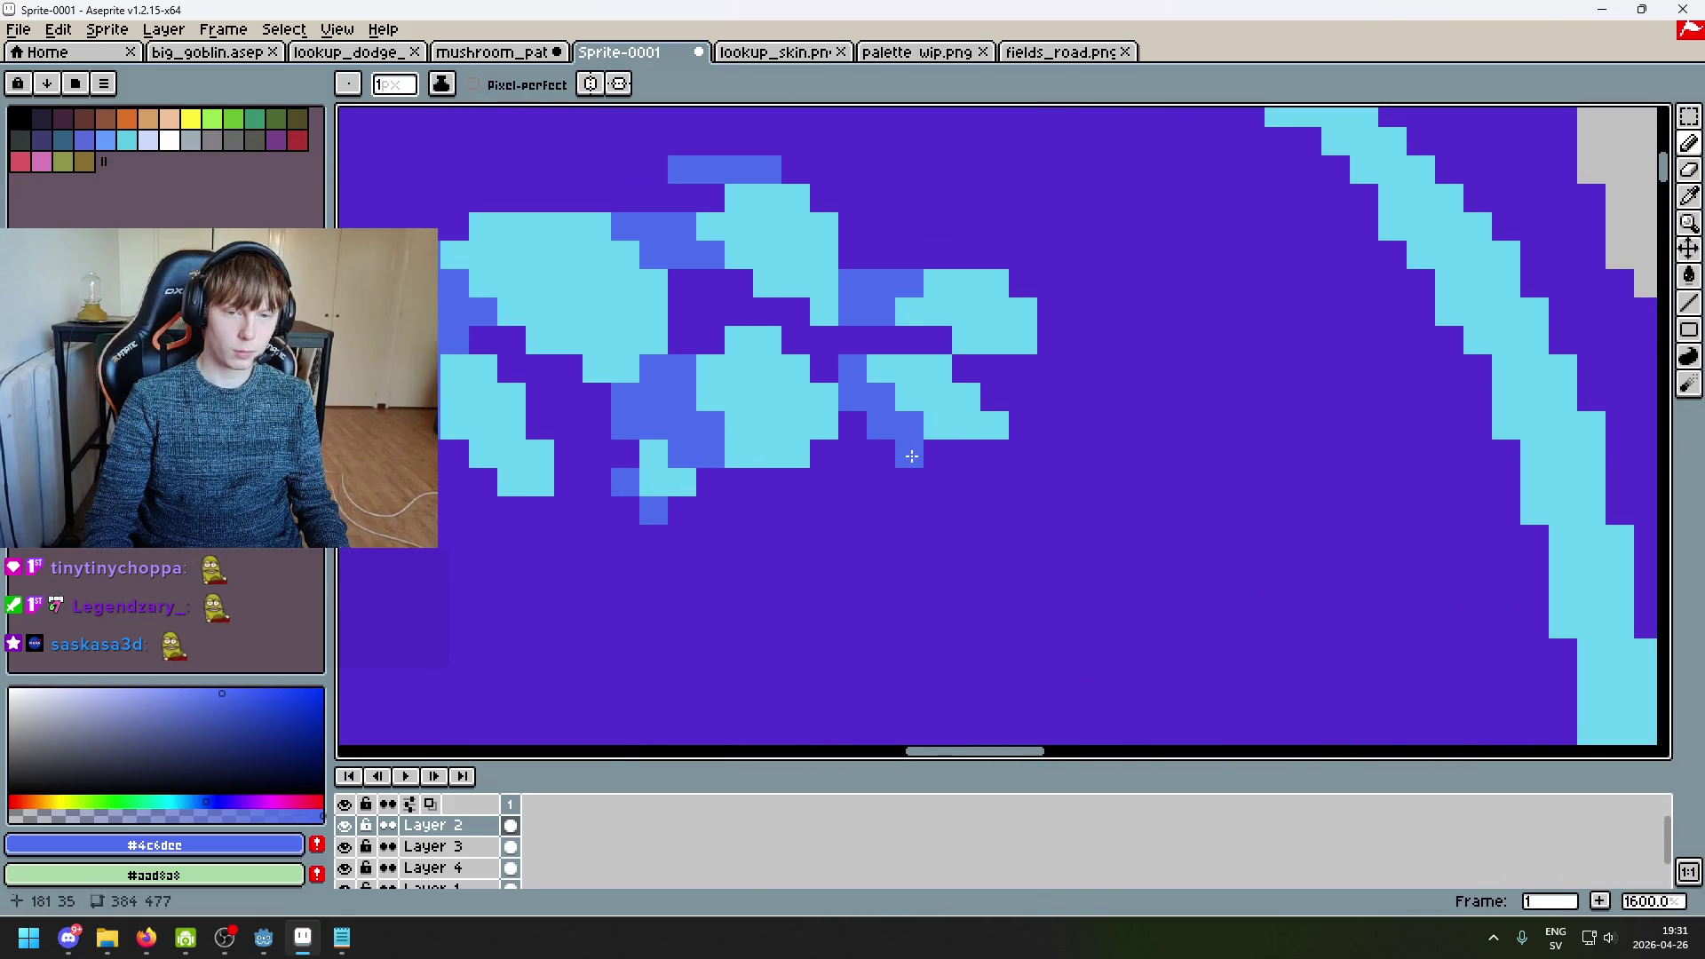
Step: Try a stray cyan pixel beside the cluster, undo it, and add a blue pixel below
{"action": "left_click", "coordinate": [932, 431], "text": "alt"}
{"action": "scroll", "coordinate": [985, 490], "scroll_direction": "down", "scroll_amount": 6}
{"action": "scroll", "coordinate": [993, 495], "scroll_direction": "up", "scroll_amount": 2}
{"action": "left_click", "coordinate": [963, 463]}
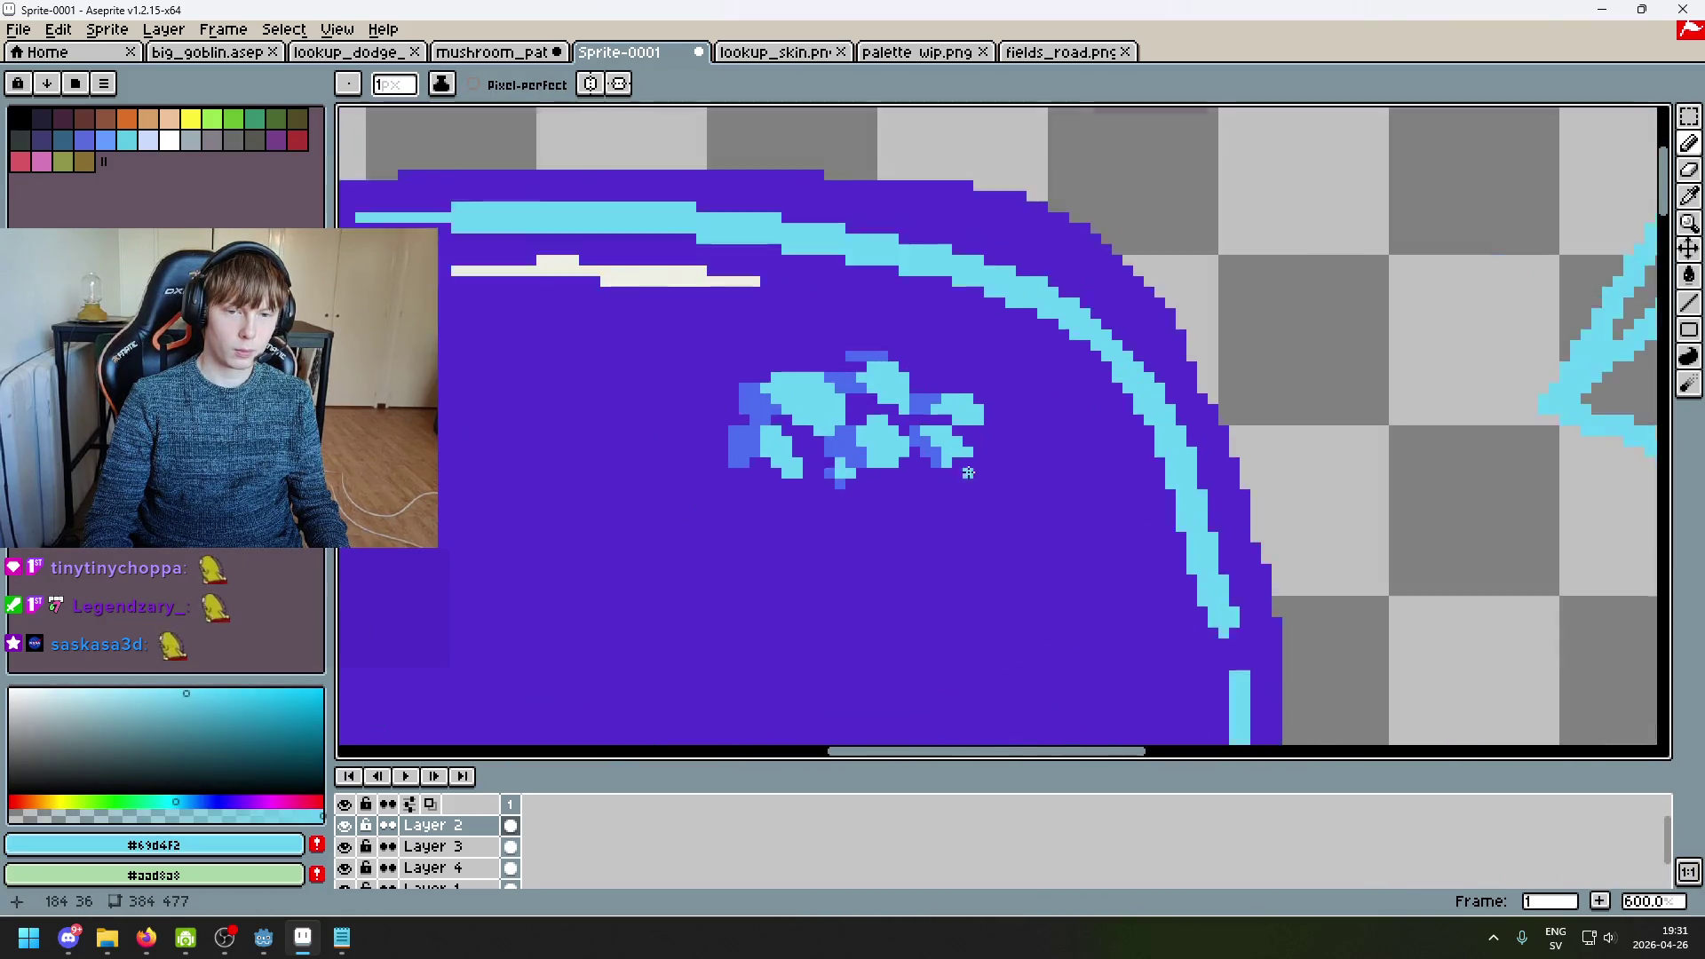
{"action": "scroll", "coordinate": [946, 479], "scroll_direction": "up", "scroll_amount": 4}
{"action": "key", "text": "ctrl+z"}
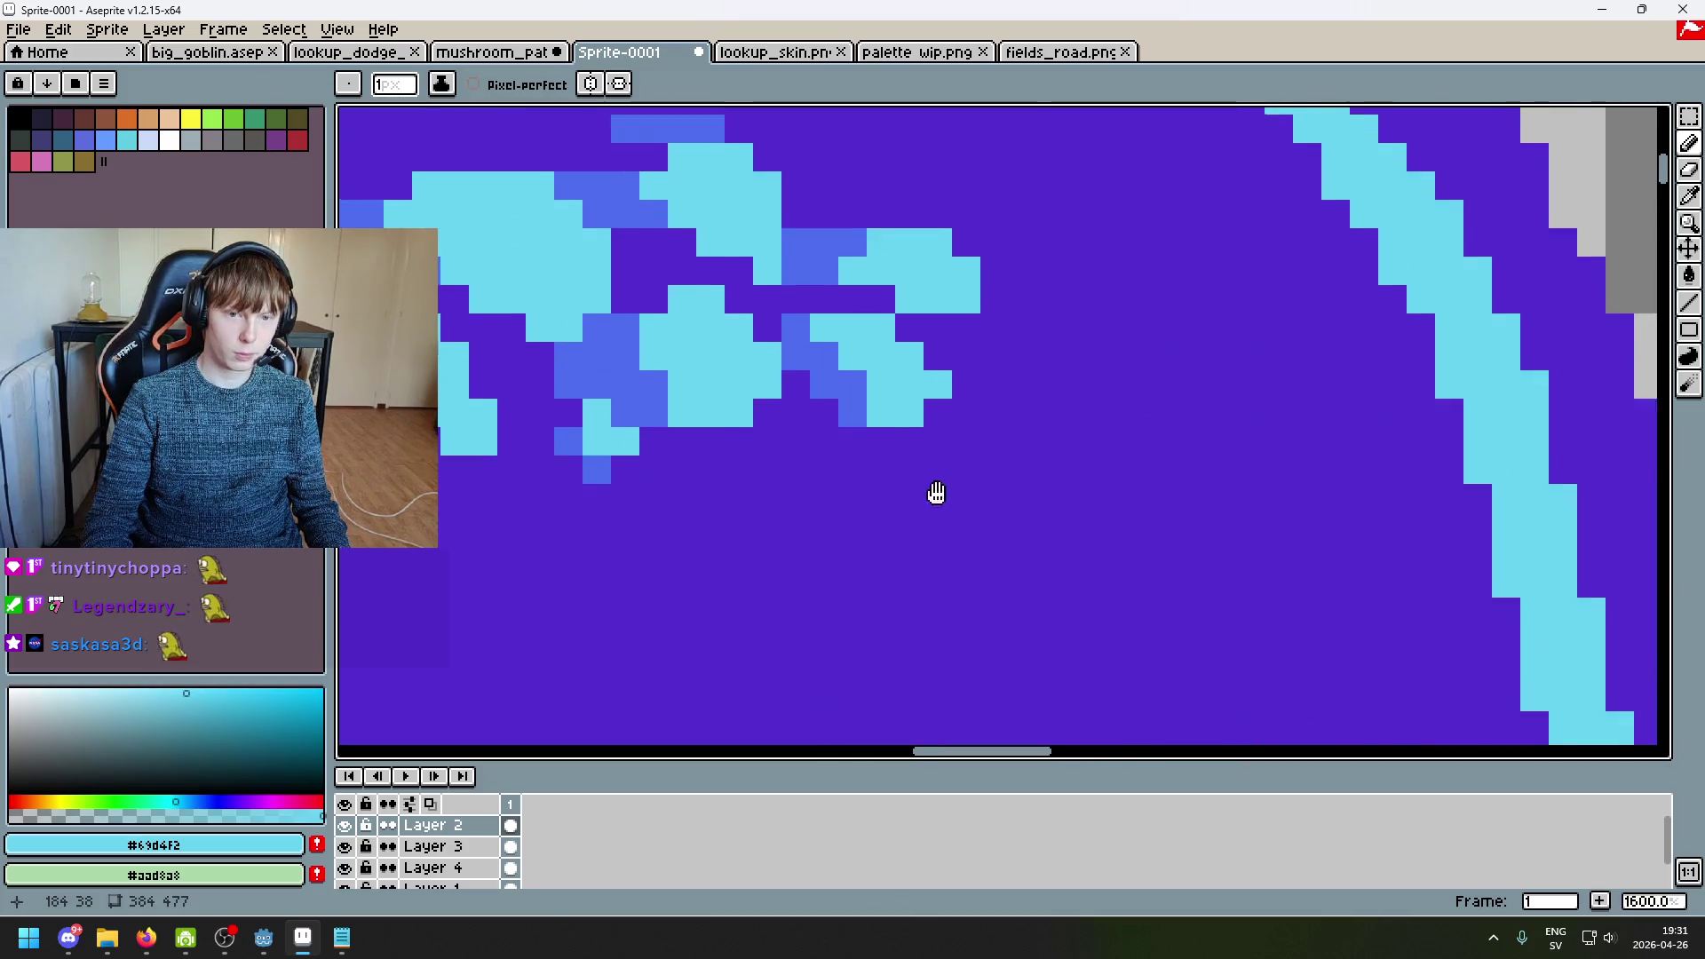
{"action": "left_click", "coordinate": [861, 412], "text": "alt"}
{"action": "left_click", "coordinate": [782, 439]}
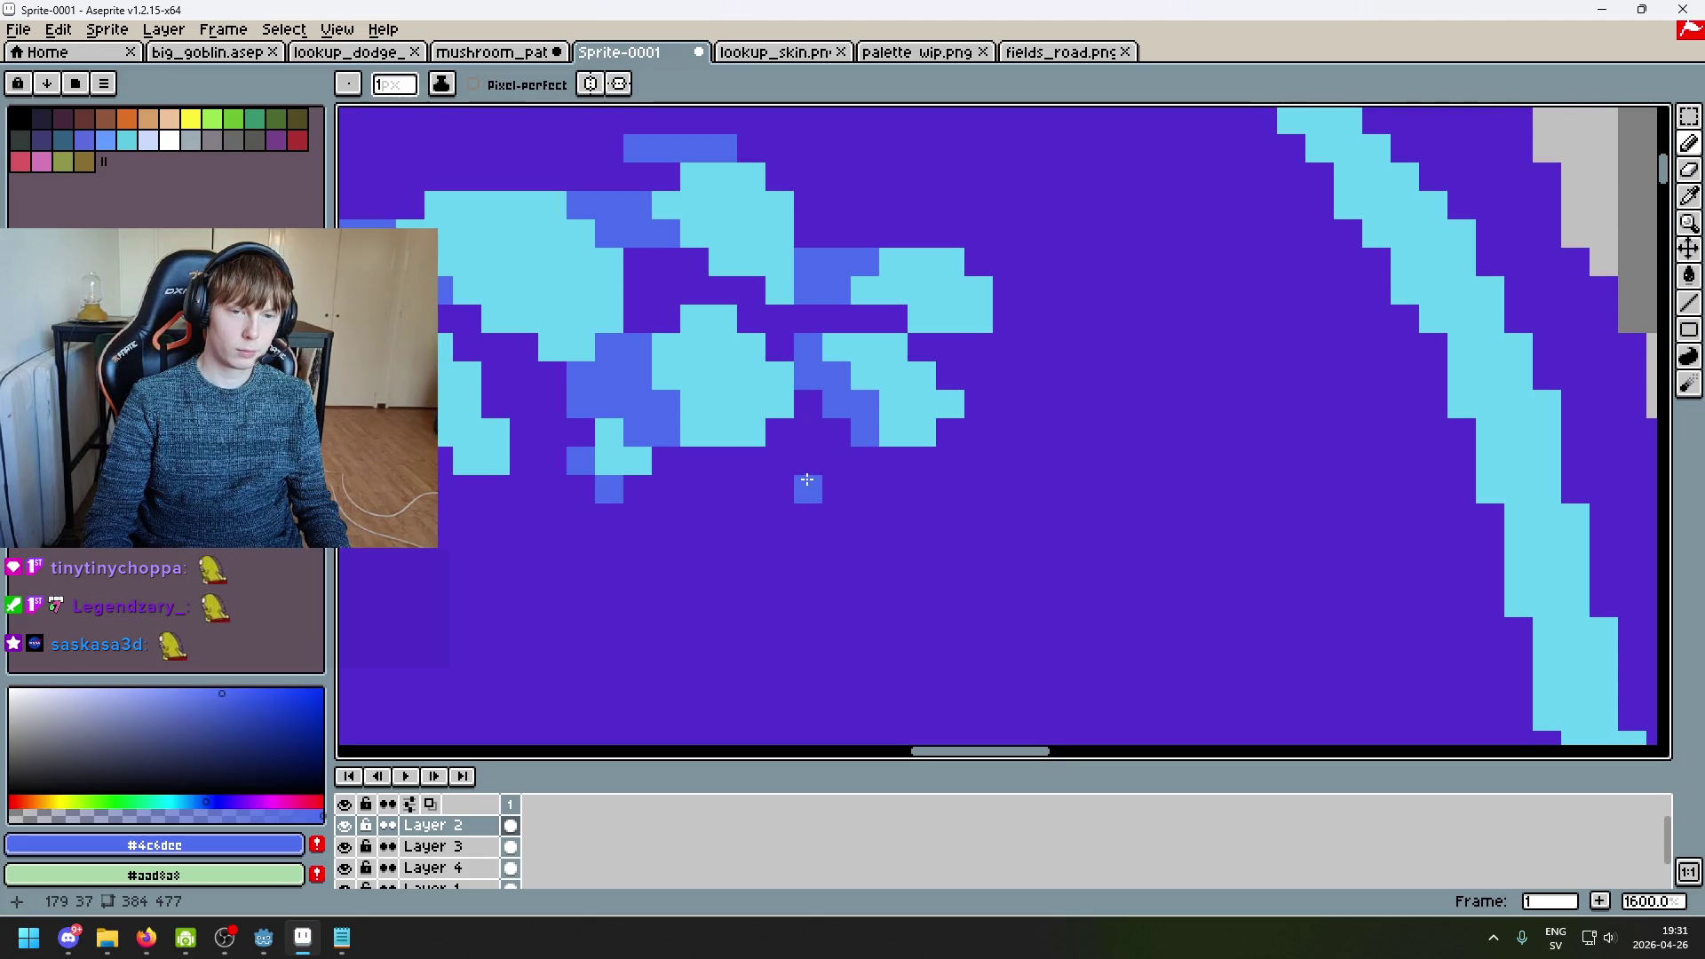
Step: Undo the last stroke and paint a small new cyan spot below the cluster
{"action": "left_click", "coordinate": [790, 391], "text": "alt"}
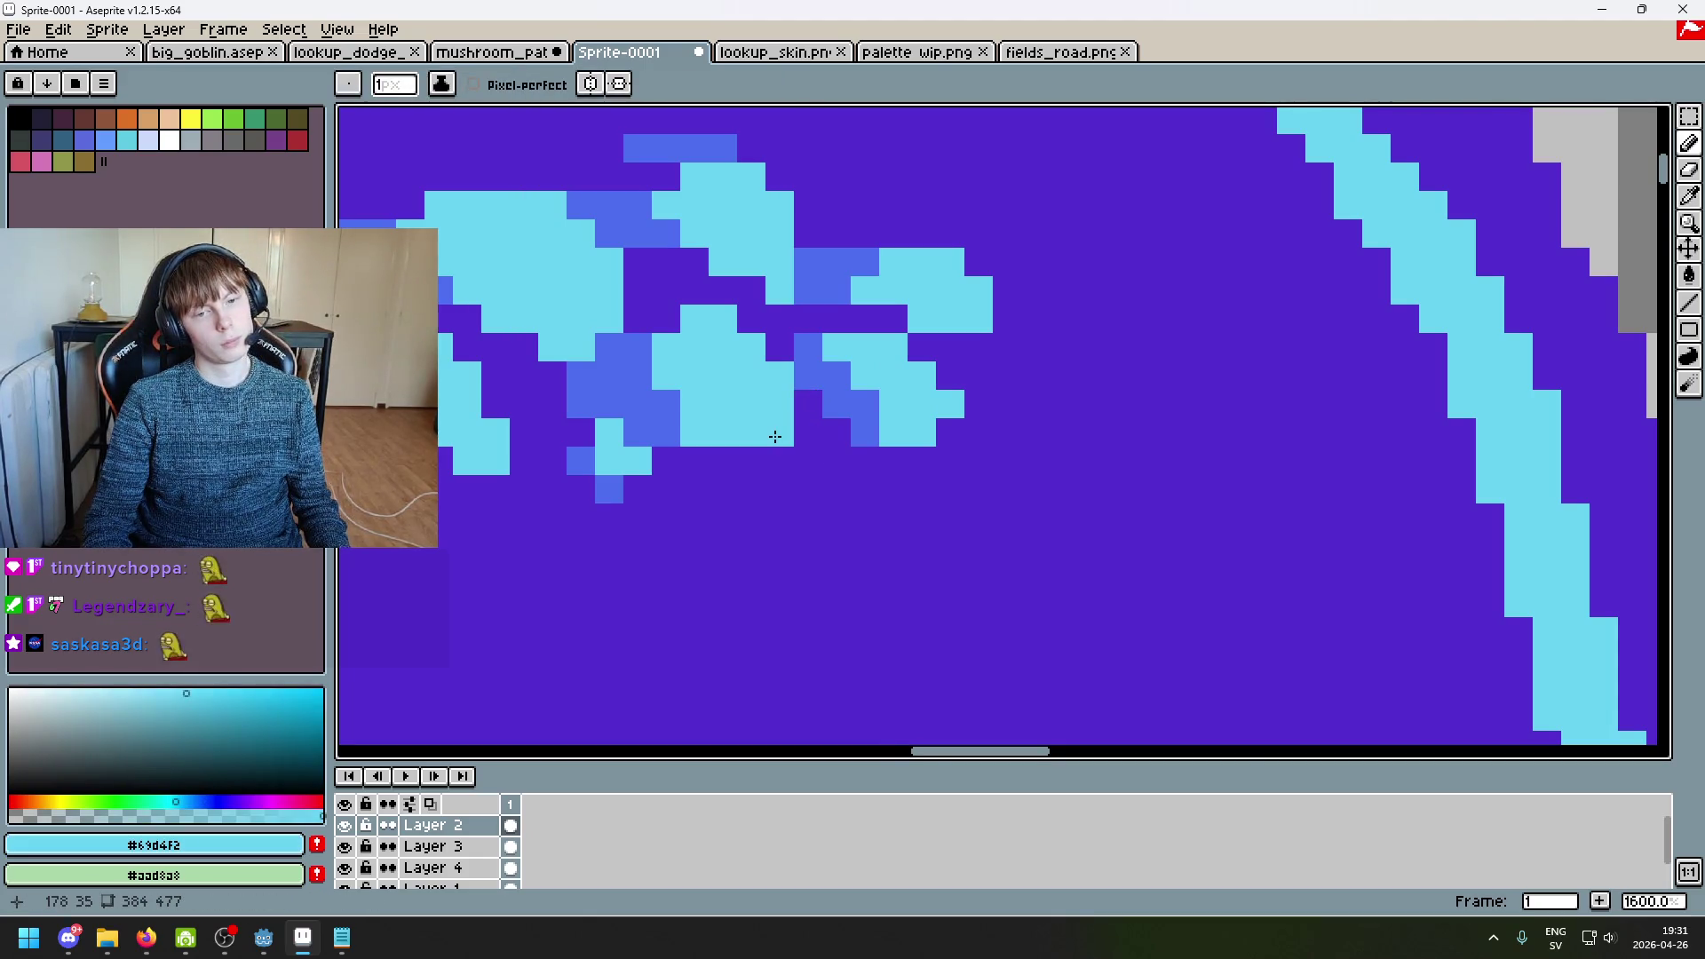
{"action": "scroll", "coordinate": [781, 444], "scroll_direction": "down", "scroll_amount": 8}
{"action": "scroll", "coordinate": [844, 479], "scroll_direction": "up", "scroll_amount": 2}
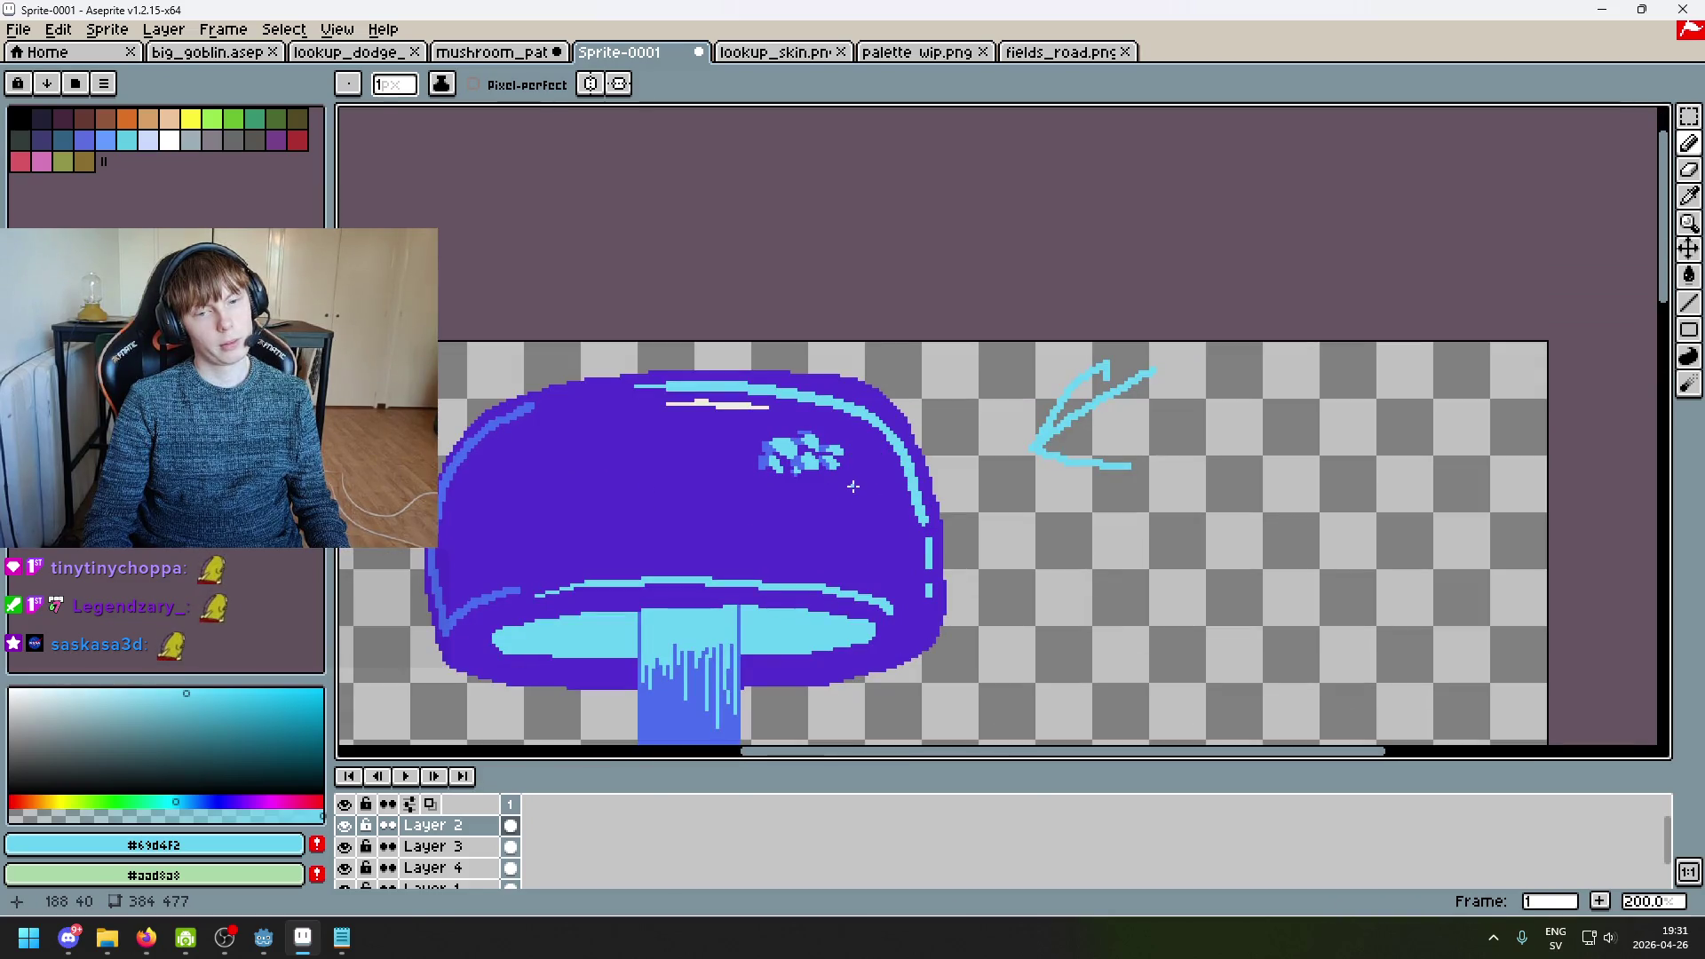
{"action": "key", "text": "ctrl+z"}
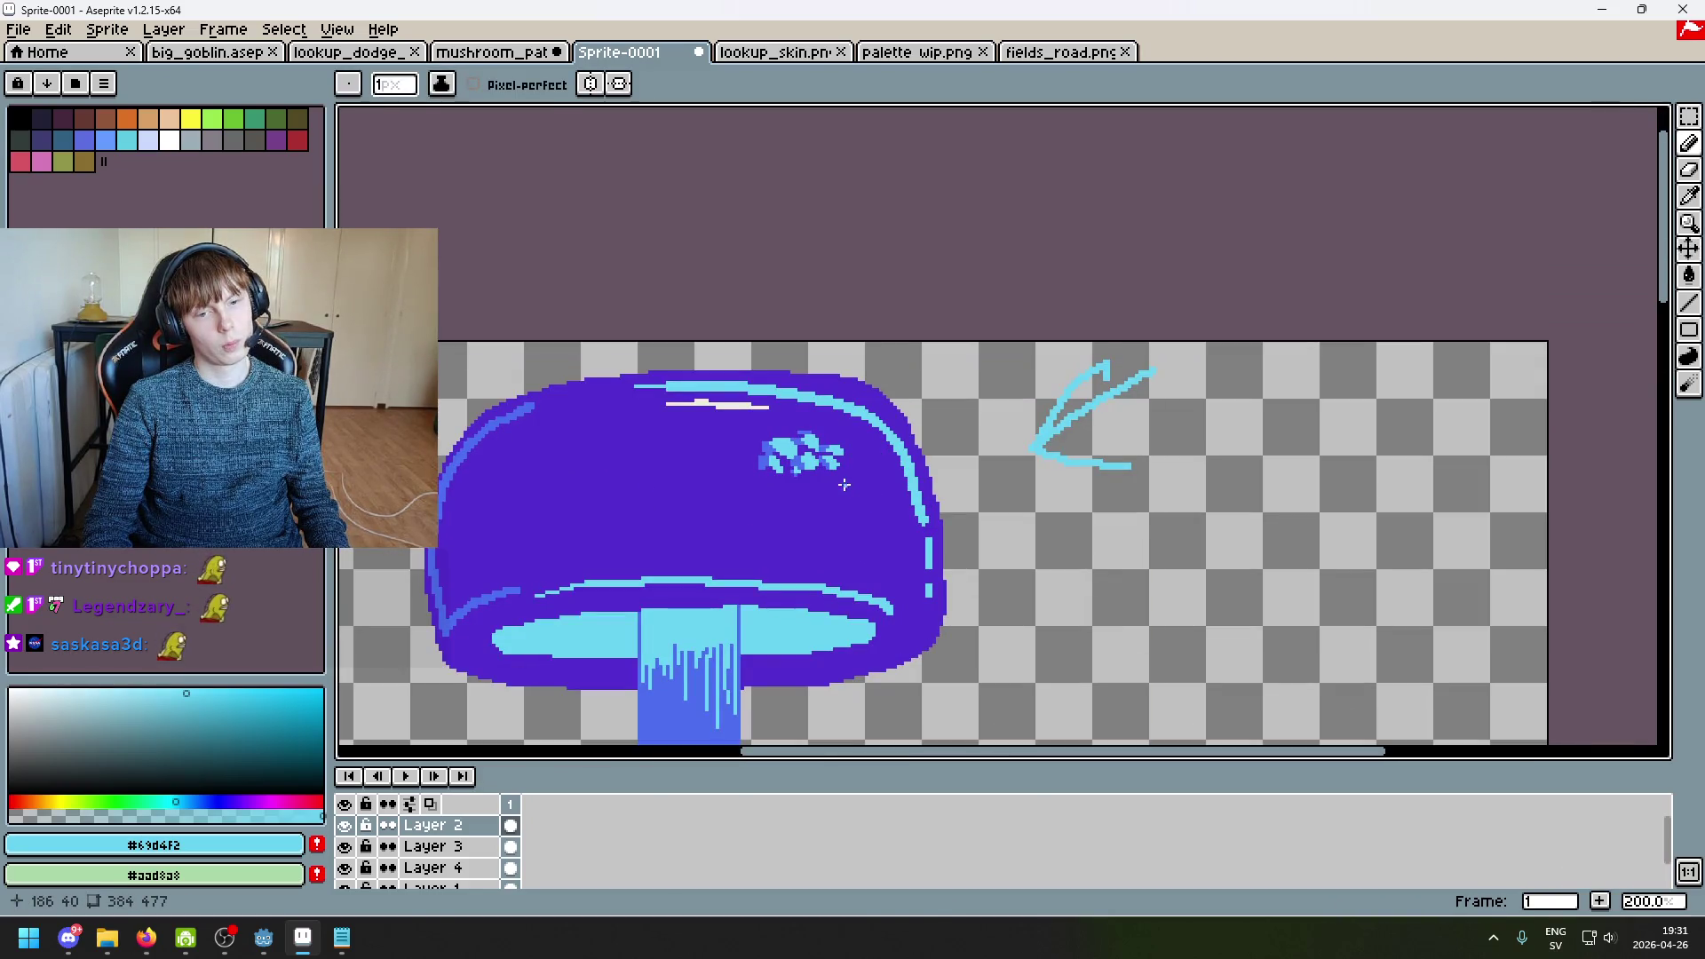
{"action": "scroll", "coordinate": [856, 471], "scroll_direction": "up", "scroll_amount": 10}
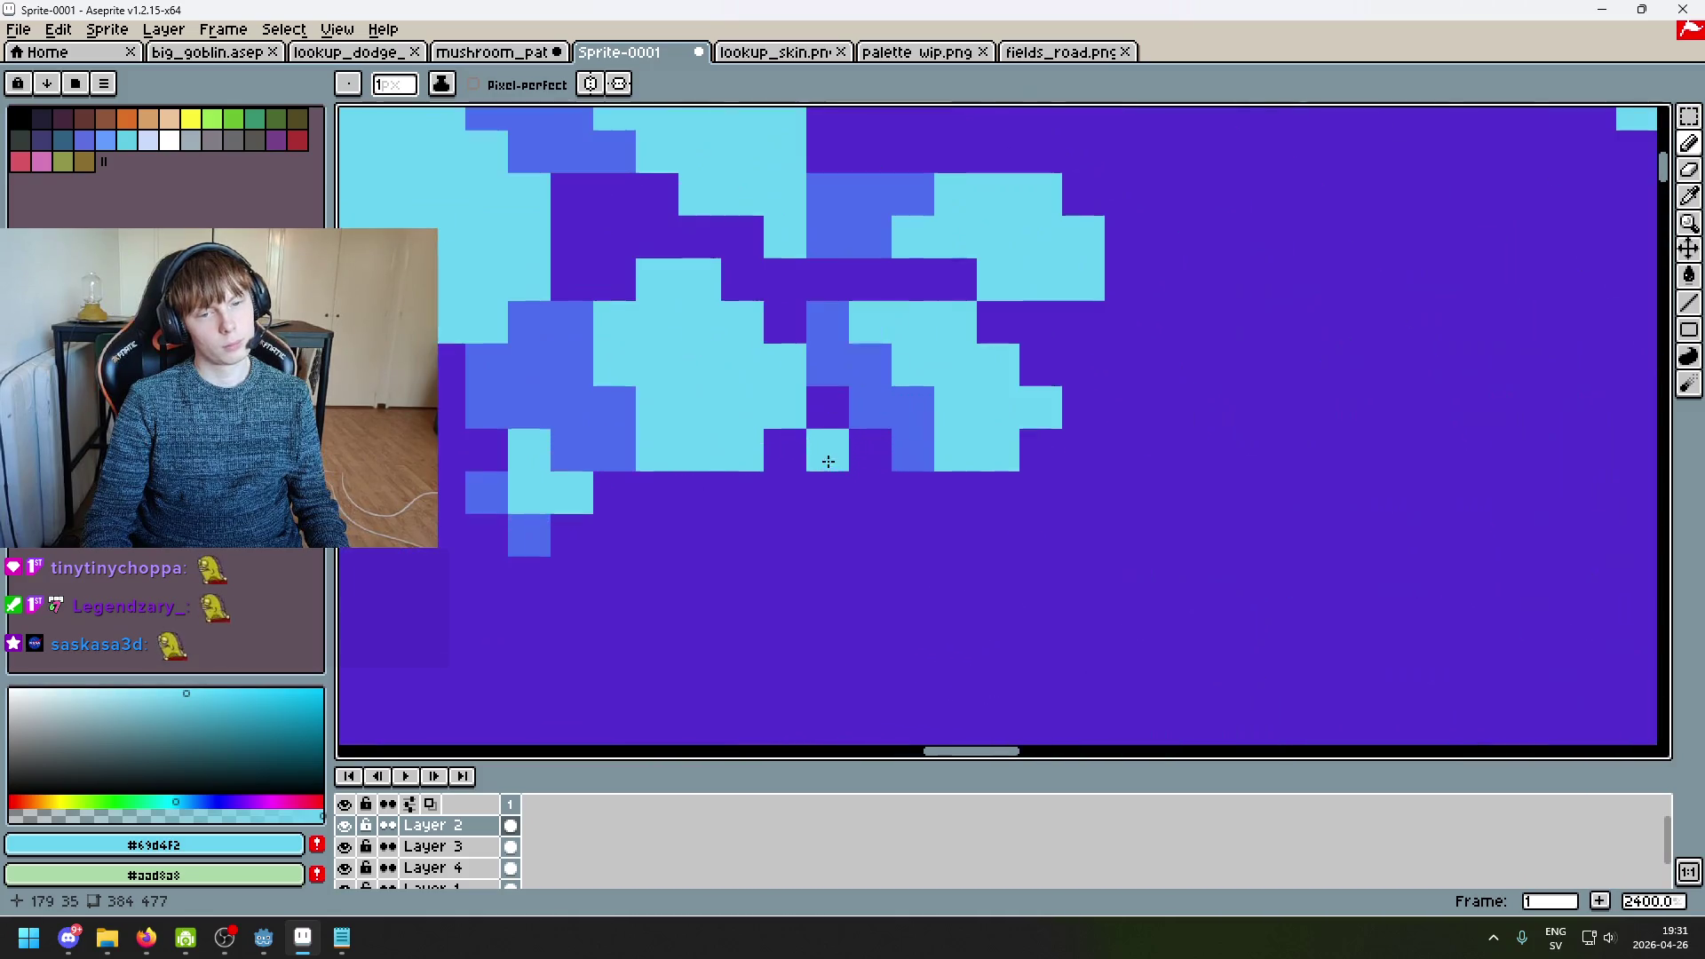
{"action": "left_click", "coordinate": [680, 489], "text": "alt"}
{"action": "left_click", "coordinate": [735, 429], "text": "alt"}
{"action": "scroll", "coordinate": [734, 429], "scroll_direction": "down", "scroll_amount": 8}
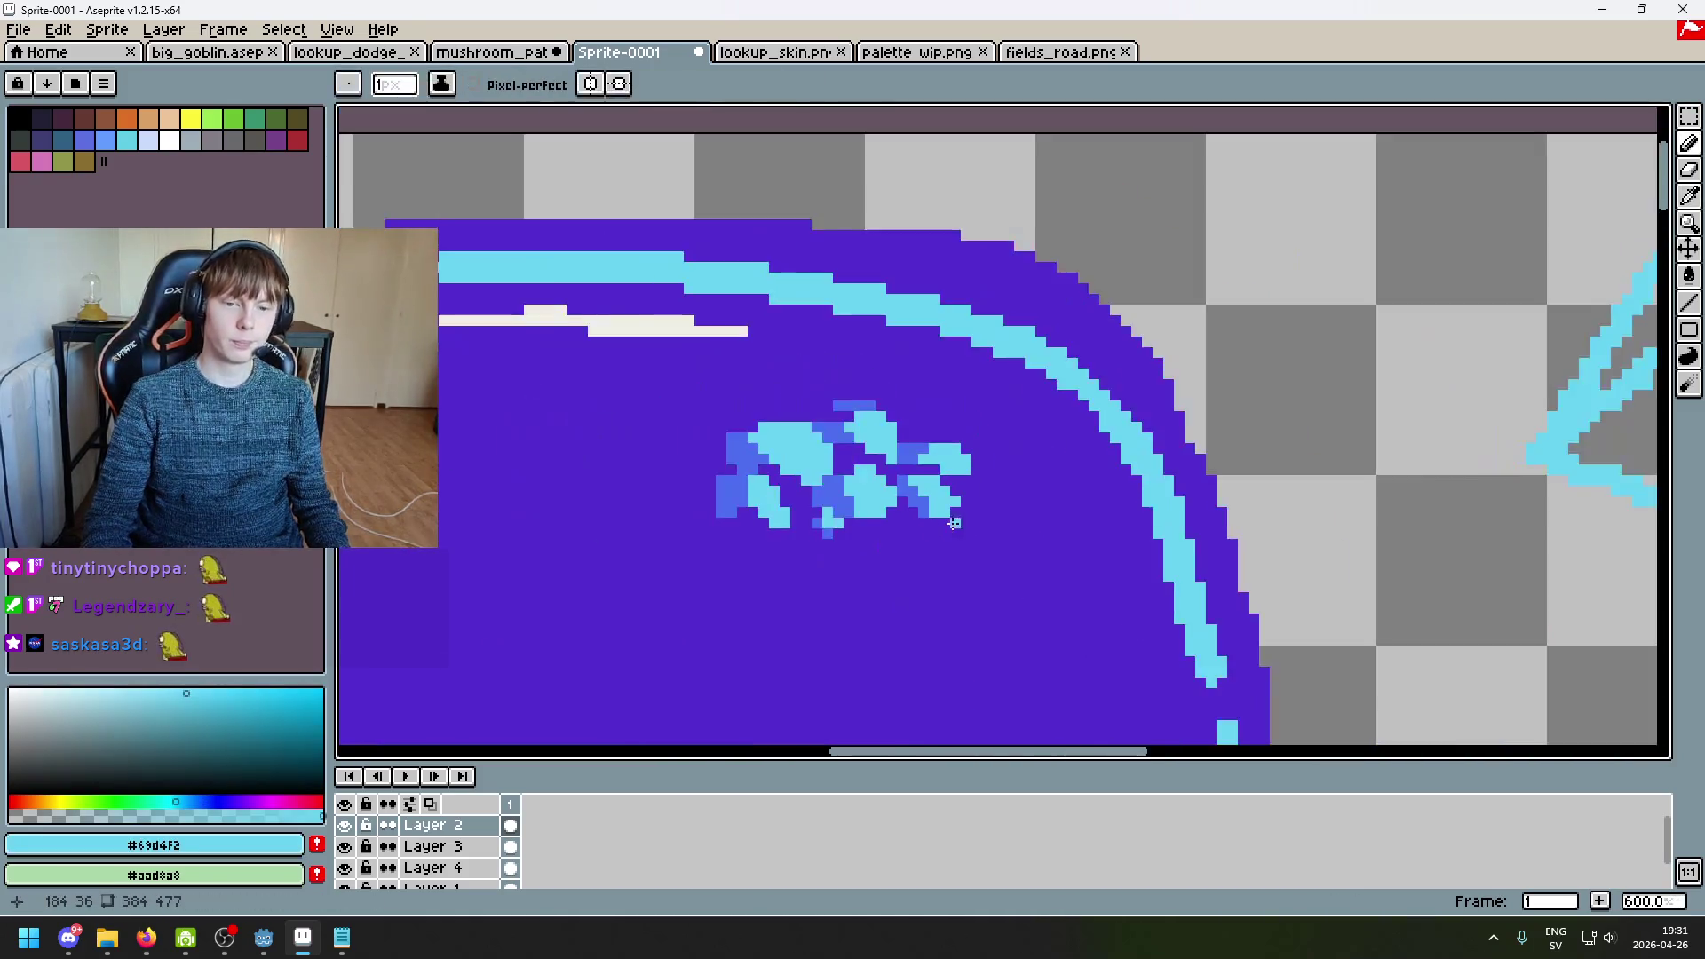
{"action": "scroll", "coordinate": [977, 488], "scroll_direction": "up", "scroll_amount": 6}
{"action": "left_click", "coordinate": [1070, 414]}
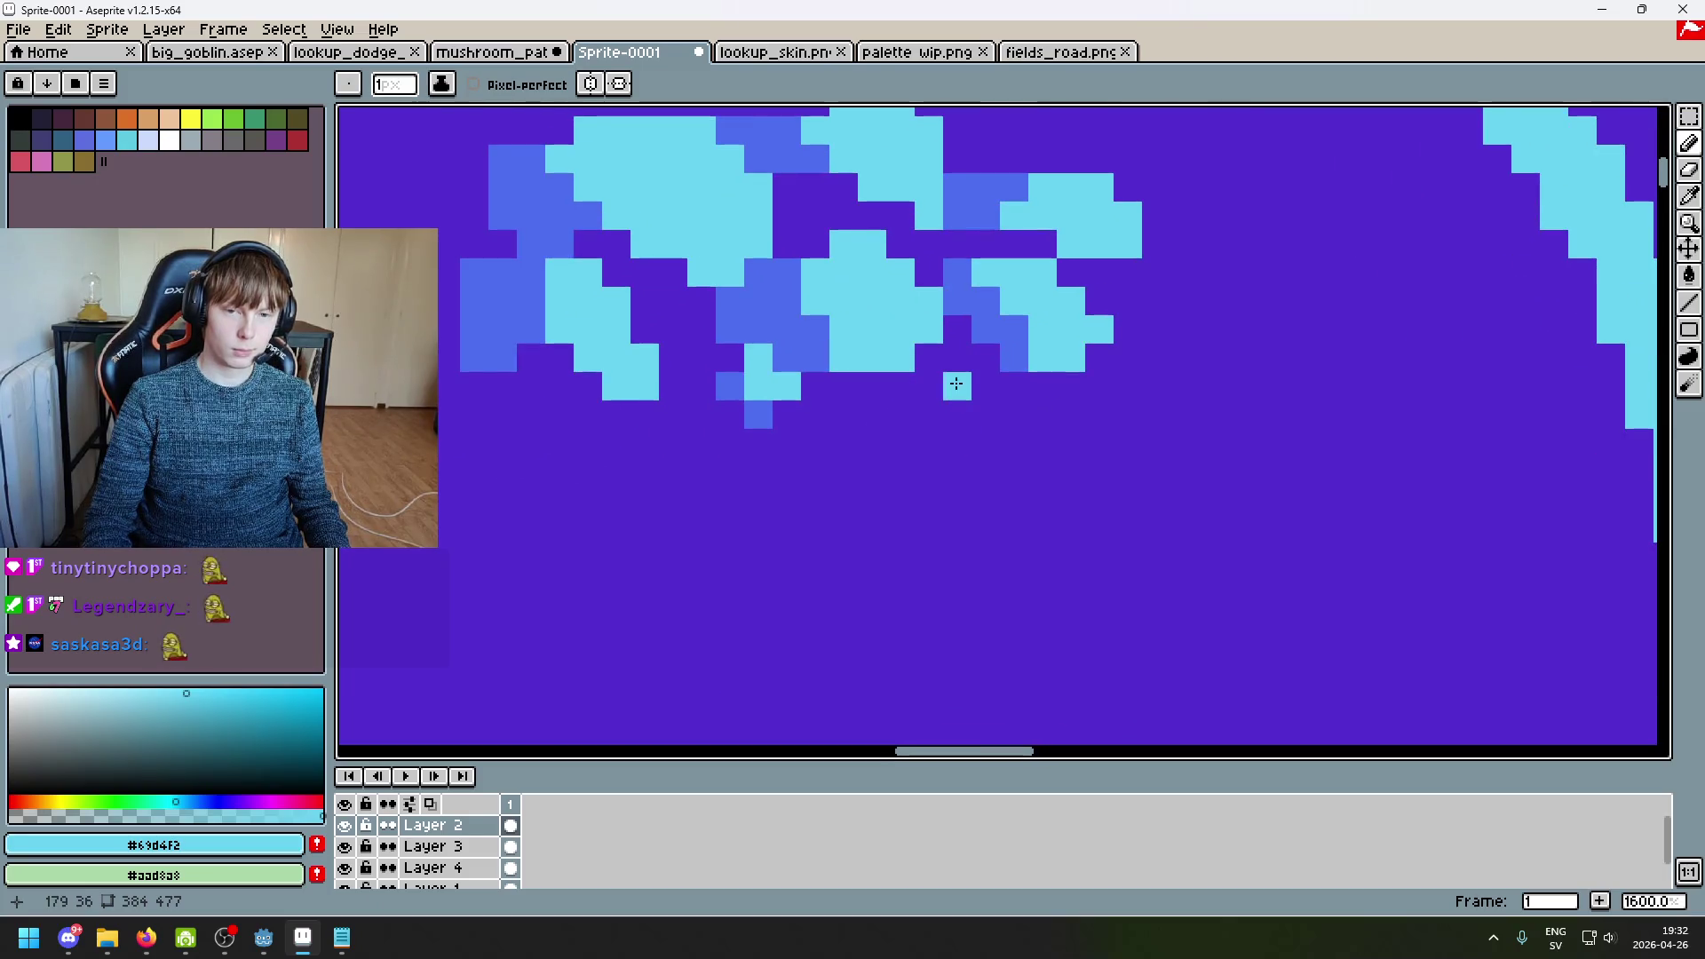
{"action": "mouse_move", "coordinate": [952, 377]}
{"action": "left_mouse_down"}
{"action": "mouse_move", "coordinate": [1008, 413]}
{"action": "mouse_move", "coordinate": [966, 404]}
{"action": "mouse_move", "coordinate": [1043, 444]}
{"action": "mouse_move", "coordinate": [924, 413]}
{"action": "mouse_move", "coordinate": [1017, 480]}
{"action": "left_mouse_up"}
Step: Shade the left side of the new spot with medium blue sampled from the canvas
{"action": "scroll", "coordinate": [917, 505], "scroll_direction": "down", "scroll_amount": 4}
{"action": "scroll", "coordinate": [923, 443], "scroll_direction": "up", "scroll_amount": 4}
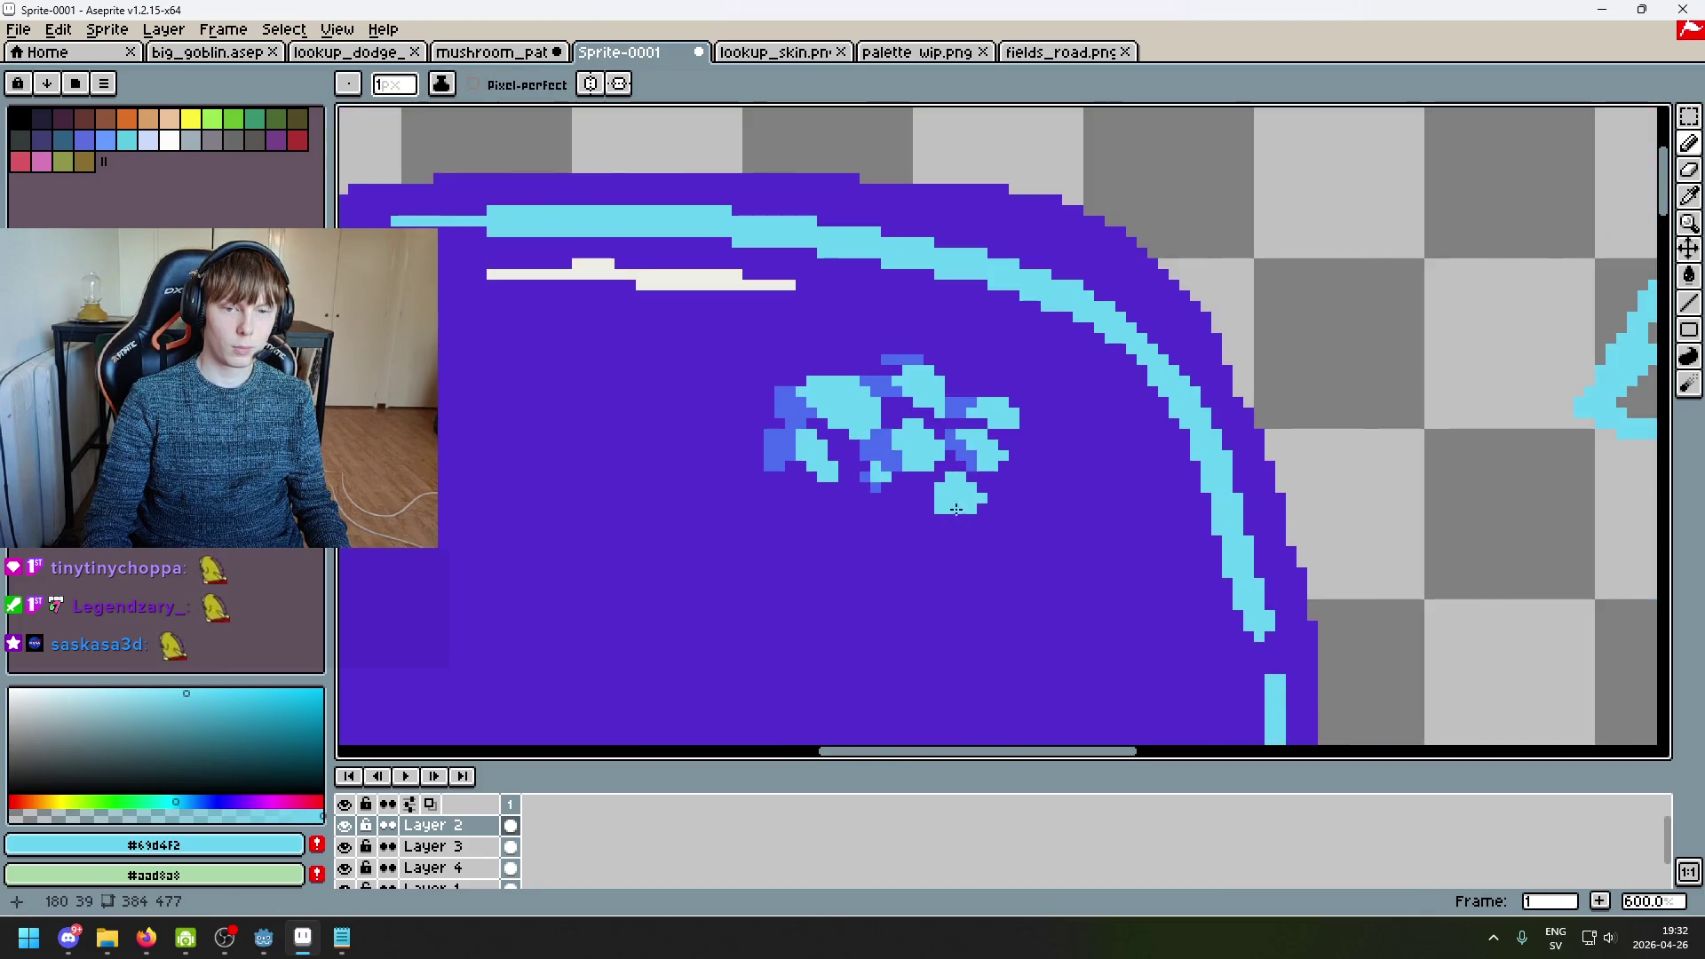
{"action": "key", "text": "alt"}
{"action": "left_click", "coordinate": [803, 393]}
{"action": "mouse_move", "coordinate": [894, 479]}
{"action": "left_mouse_down"}
{"action": "mouse_move", "coordinate": [1026, 352]}
{"action": "mouse_move", "coordinate": [998, 391]}
{"action": "mouse_move", "coordinate": [976, 373]}
{"action": "left_mouse_up"}
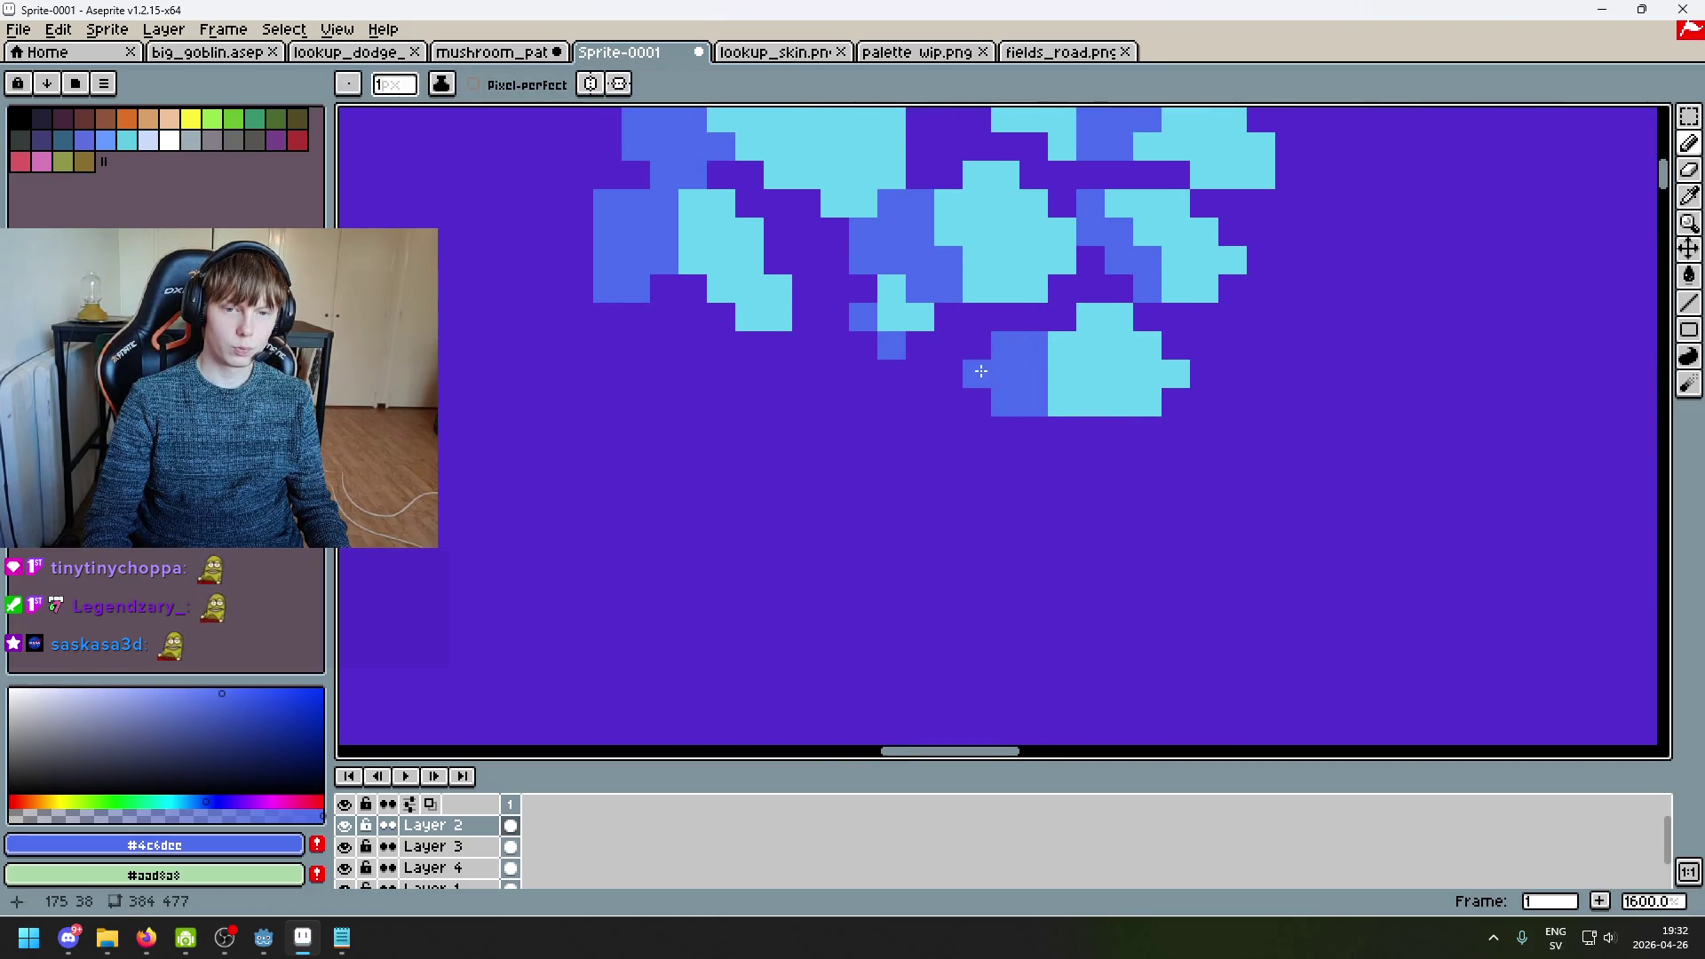
{"action": "scroll", "coordinate": [1039, 414], "scroll_direction": "down", "scroll_amount": 4}
{"action": "scroll", "coordinate": [1112, 389], "scroll_direction": "up", "scroll_amount": 4}
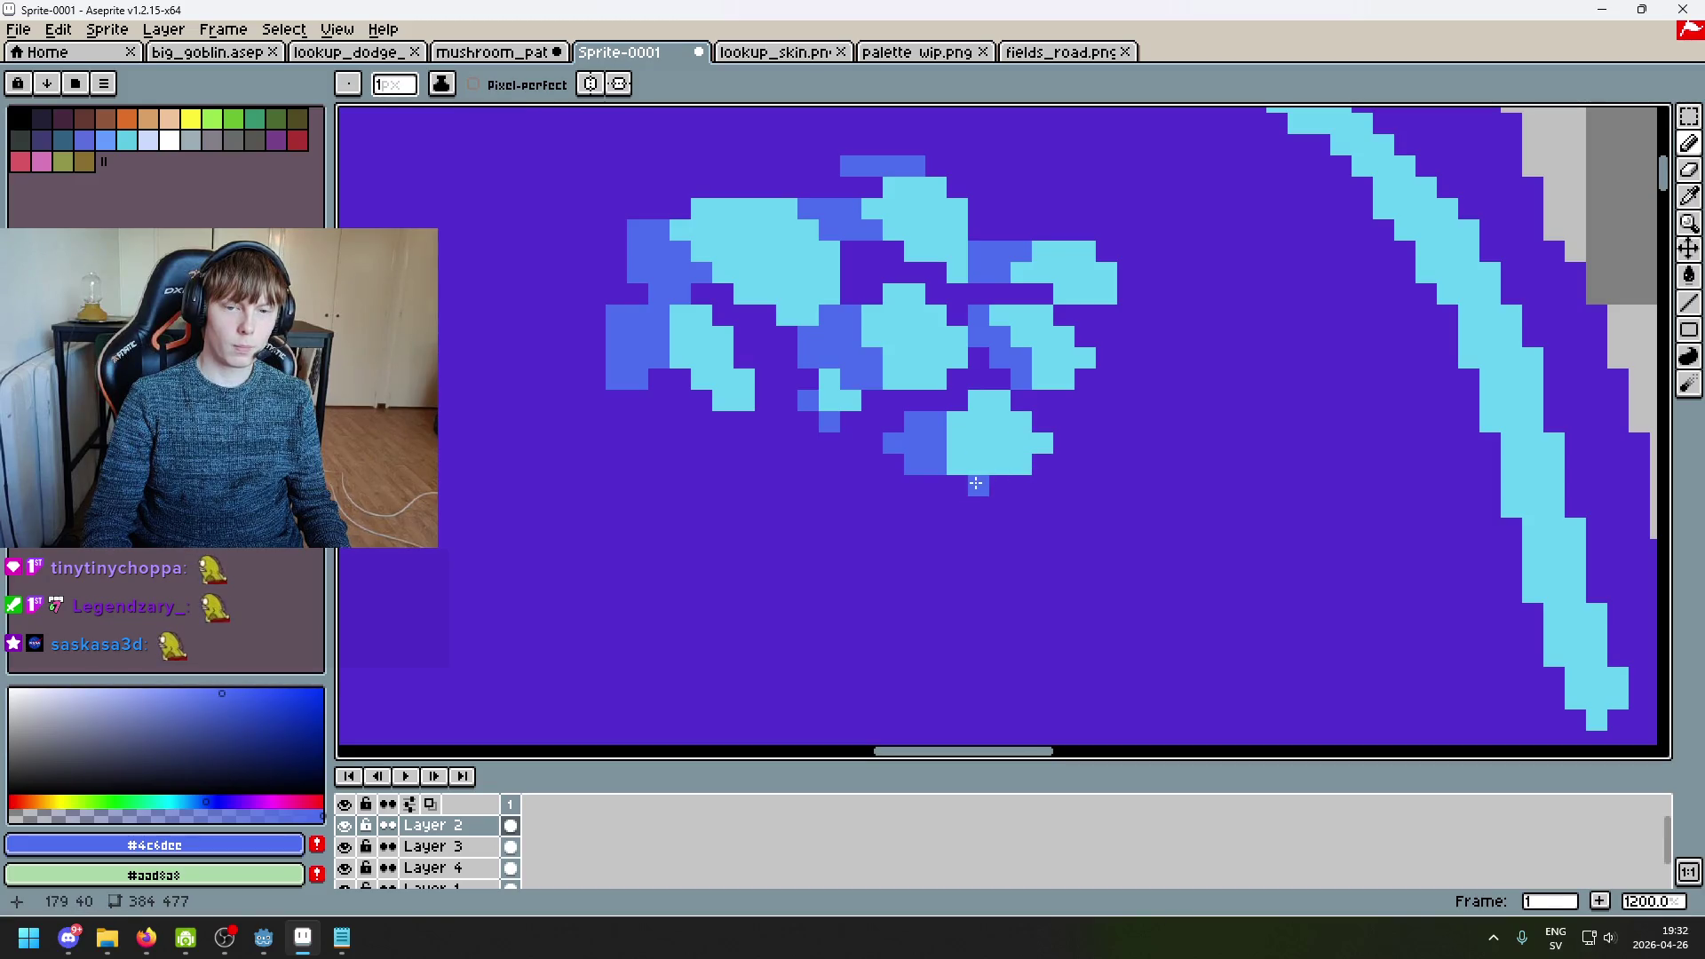
Step: Try a cyan-and-blue line under the spot cluster, then undo it
{"action": "left_click", "coordinate": [1013, 437], "text": "alt"}
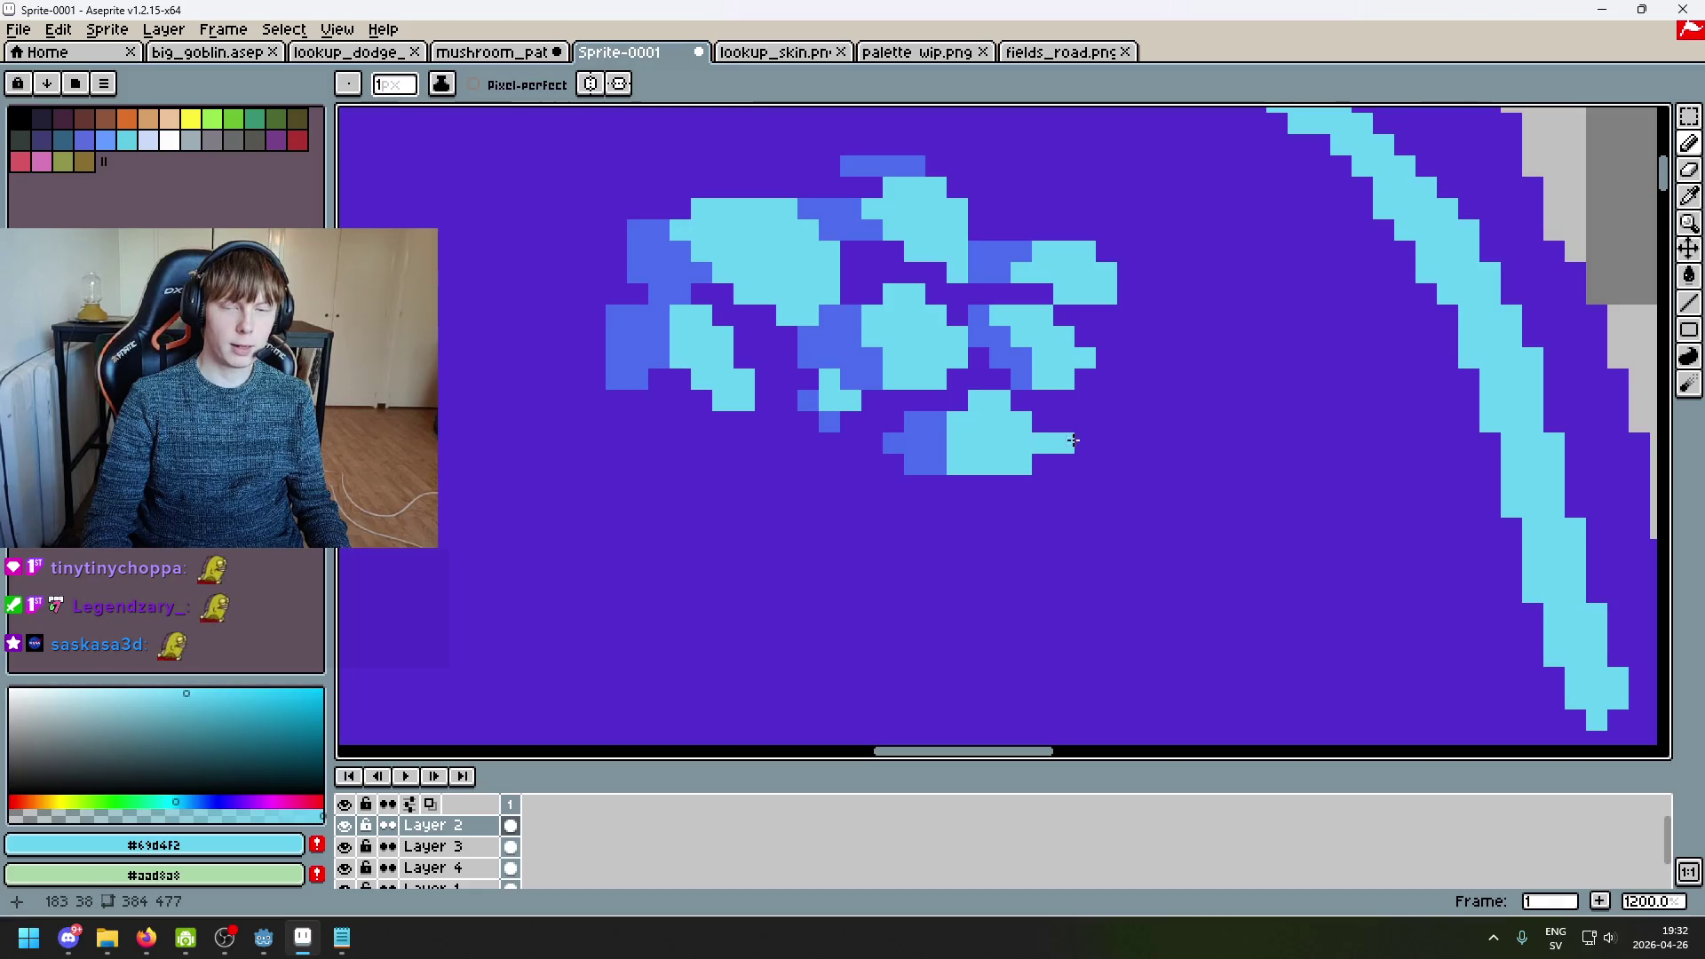
{"action": "scroll", "coordinate": [1077, 441], "scroll_direction": "down", "scroll_amount": 5}
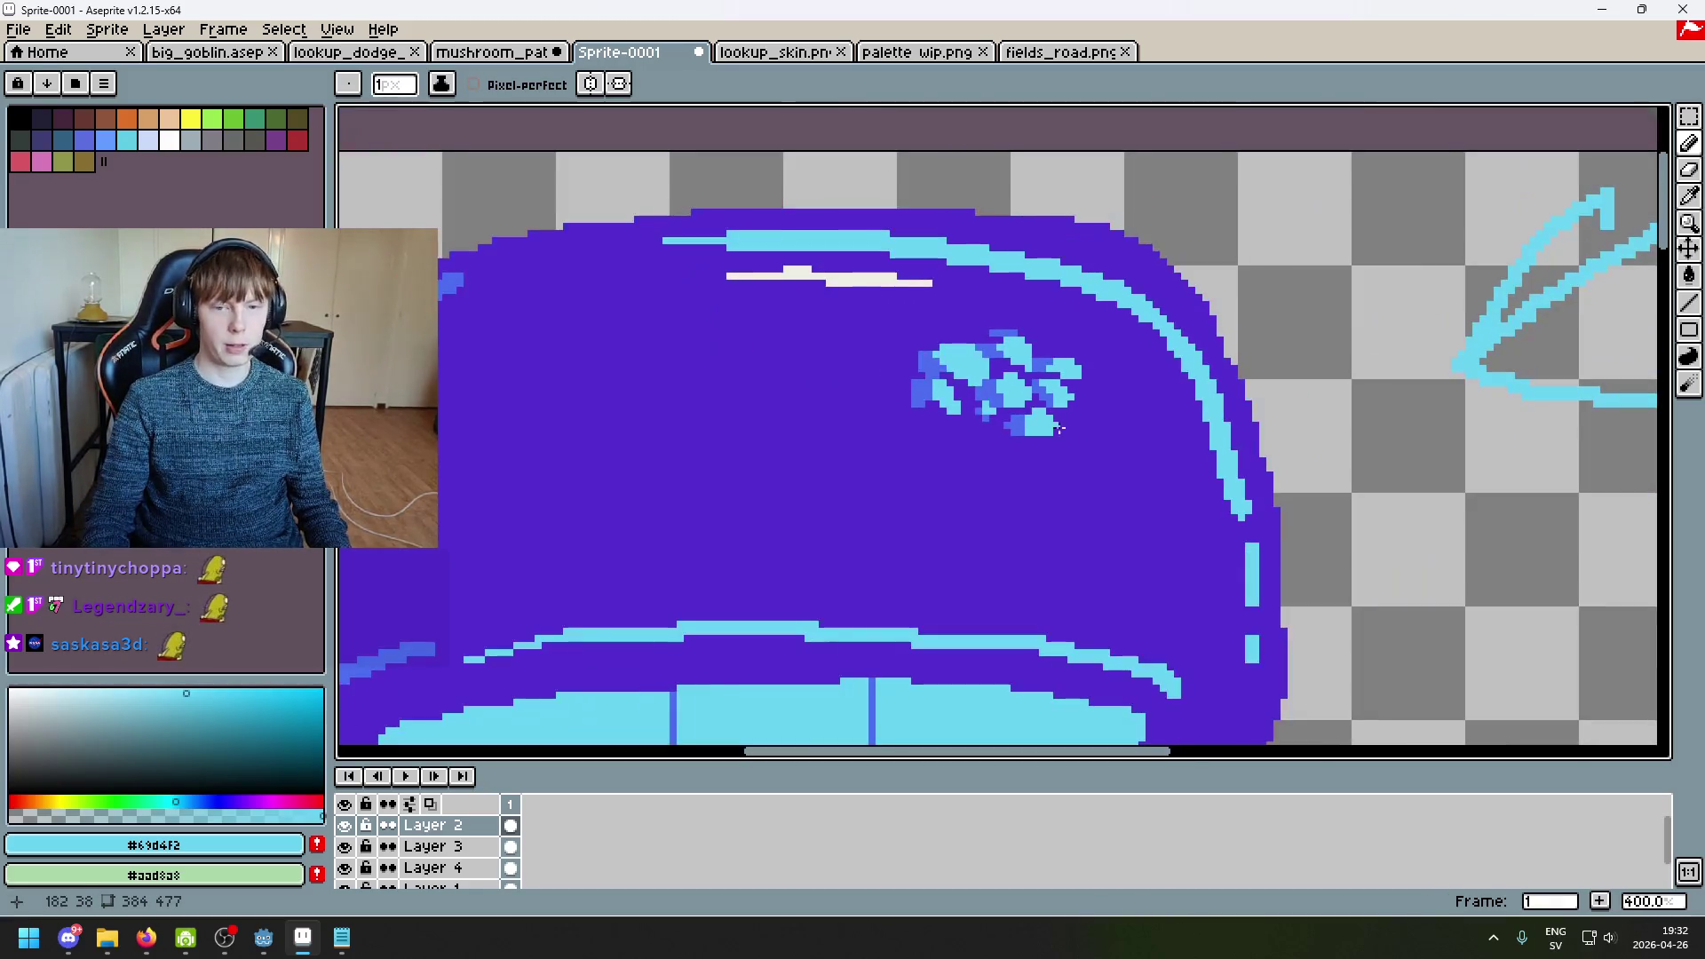
{"action": "scroll", "coordinate": [1040, 440], "scroll_direction": "up", "scroll_amount": 5}
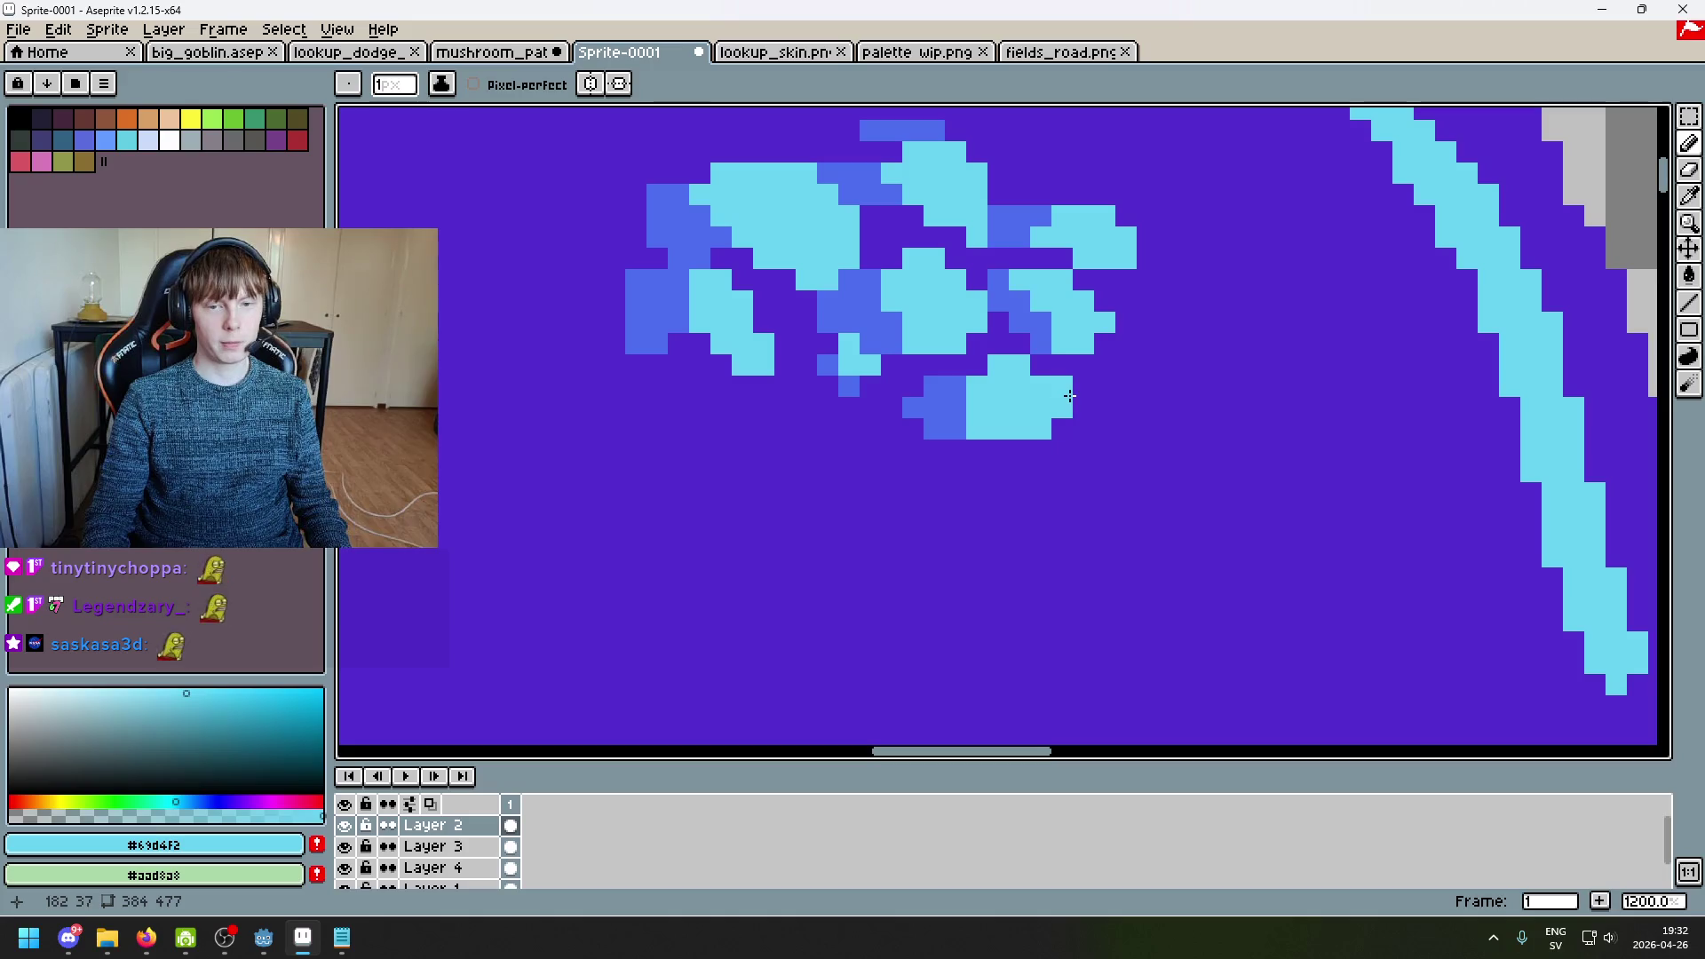
{"action": "left_click_drag", "start_coordinate": [986, 435], "coordinate": [1096, 435]}
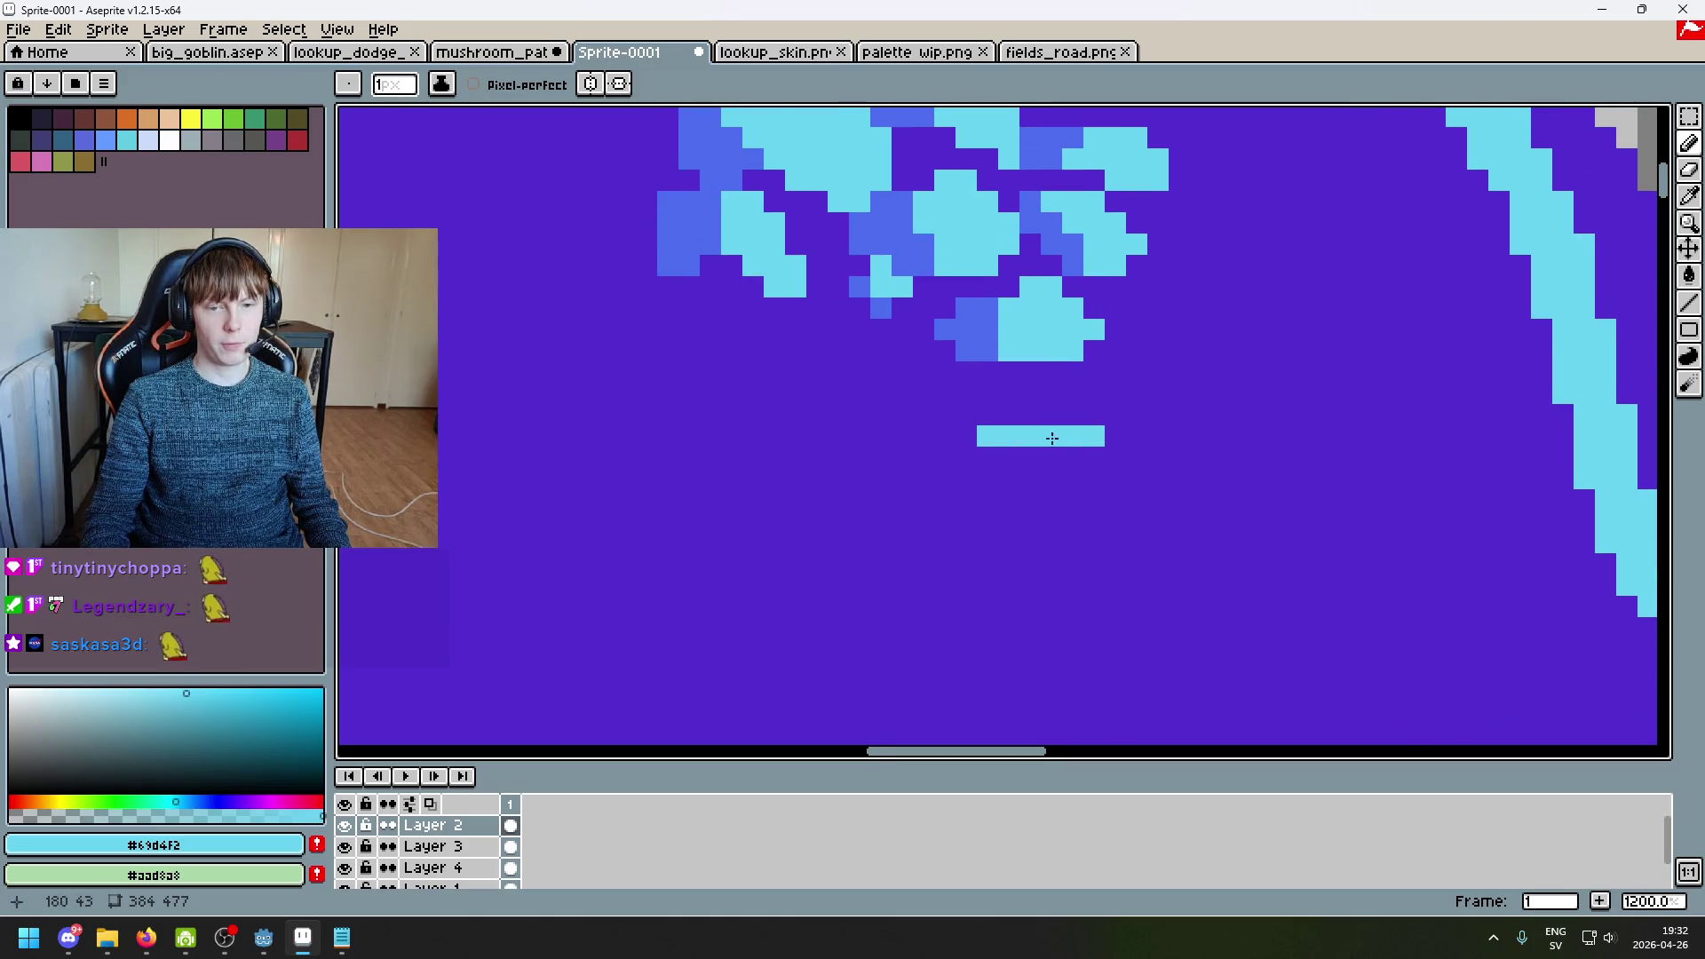
{"action": "left_click", "coordinate": [989, 334], "text": "alt"}
{"action": "left_click_drag", "start_coordinate": [971, 435], "coordinate": [849, 435]}
{"action": "scroll", "coordinate": [1036, 507], "scroll_direction": "down", "scroll_amount": 3}
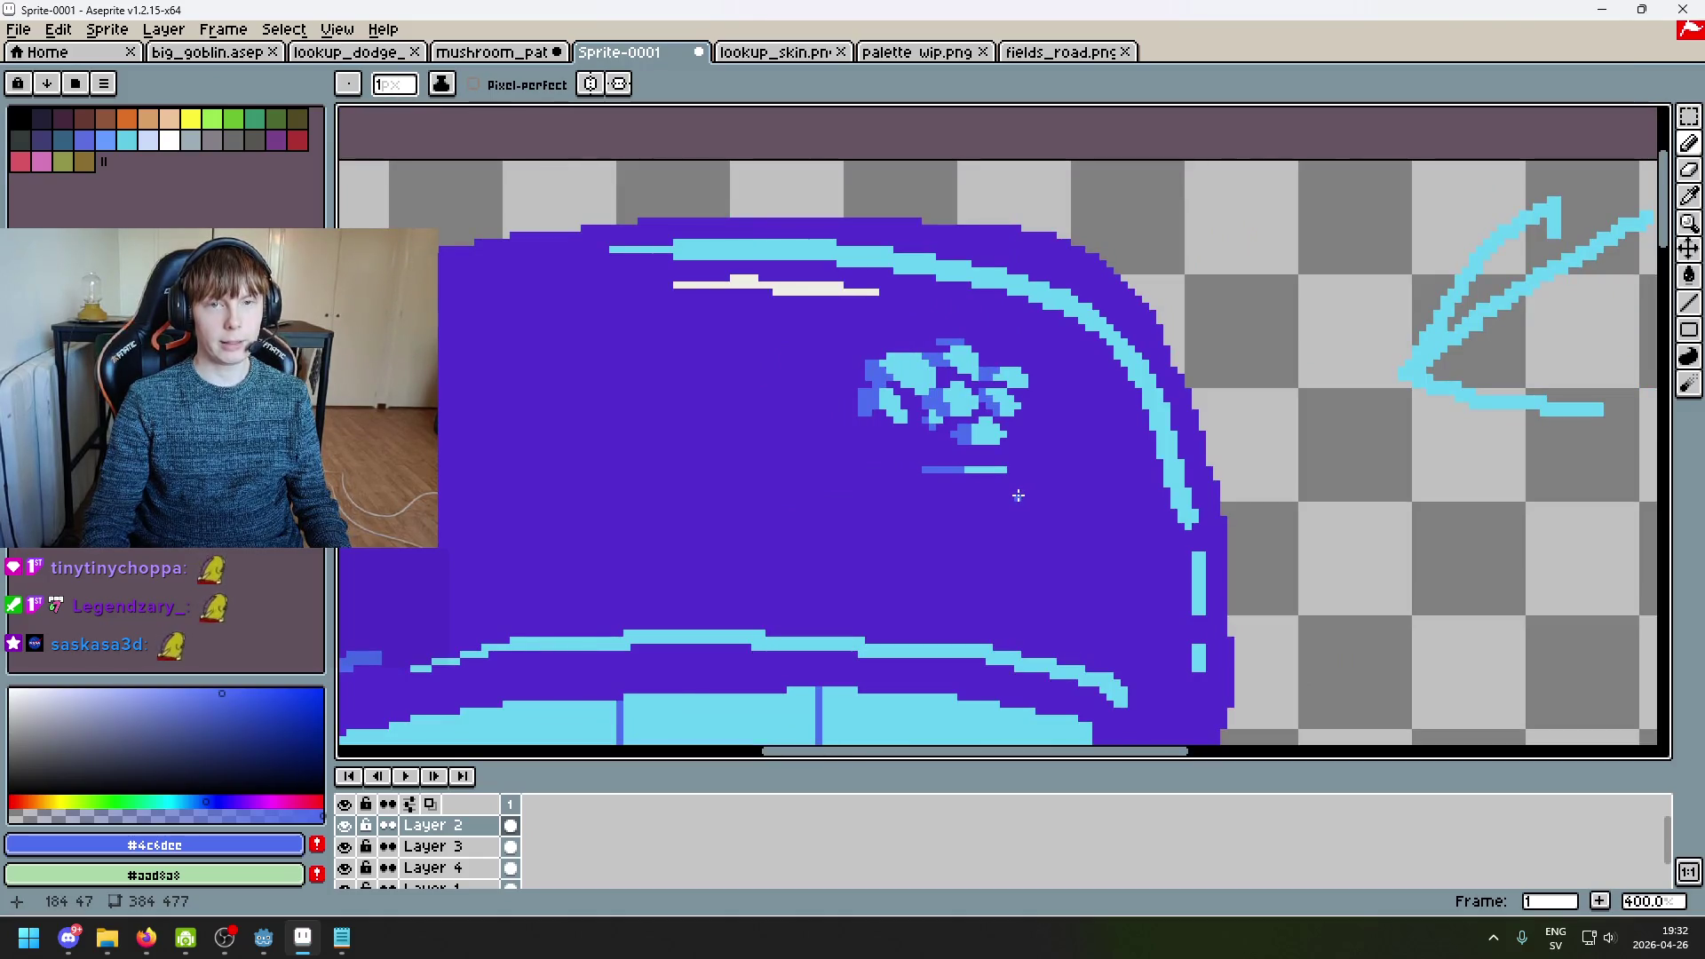
{"action": "scroll", "coordinate": [1018, 495], "scroll_direction": "down", "scroll_amount": 2}
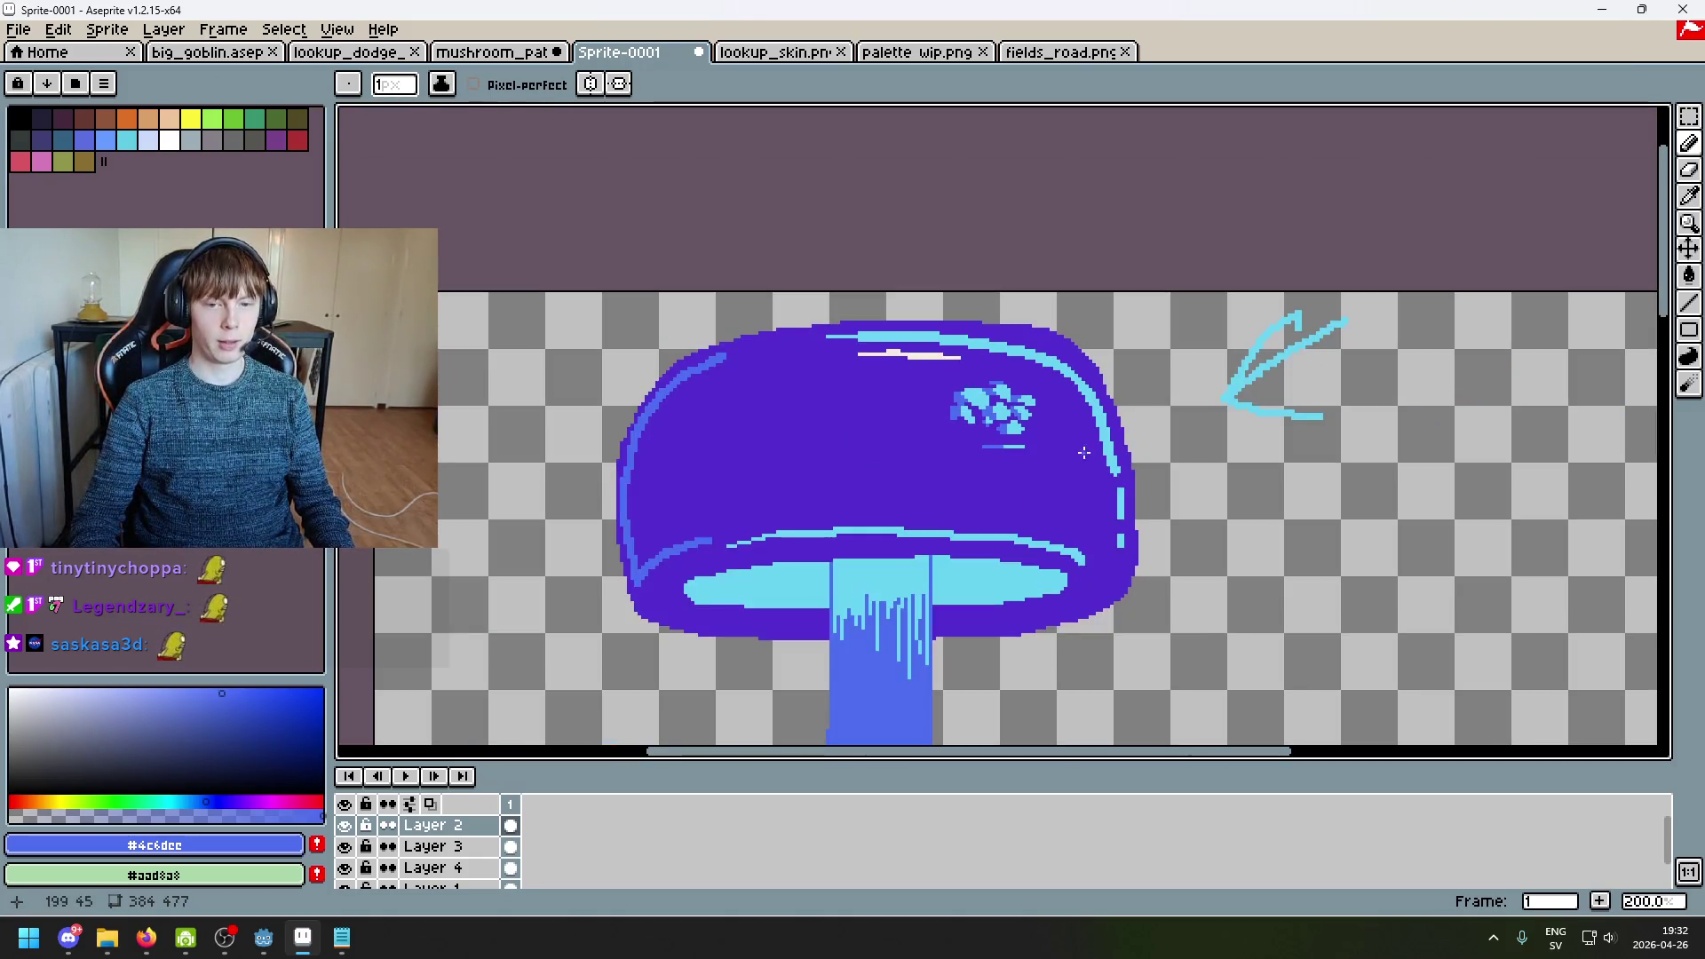
{"action": "scroll", "coordinate": [1107, 508], "scroll_direction": "up", "scroll_amount": 3}
{"action": "key", "text": "ctrl+z"}
{"action": "key", "text": "ctrl+z"}
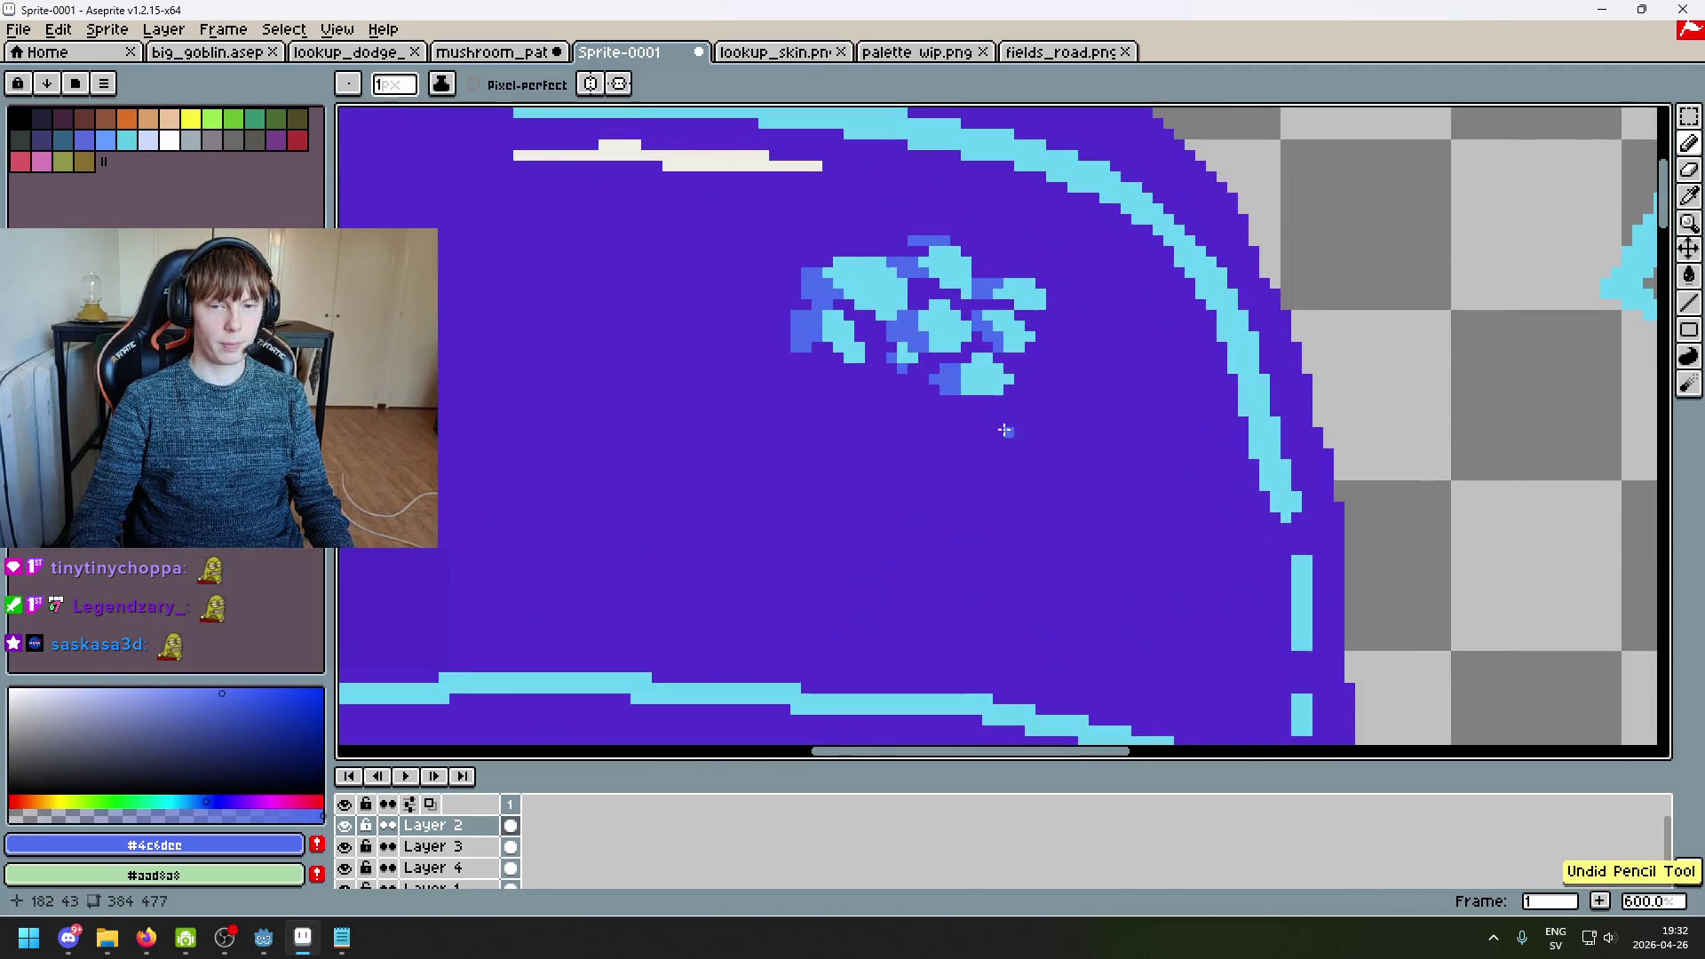
{"action": "scroll", "coordinate": [1001, 430], "scroll_direction": "up", "scroll_amount": 3}
Step: Paint a cyan pixel under the lower spot
{"action": "left_click", "coordinate": [946, 362], "text": "alt"}
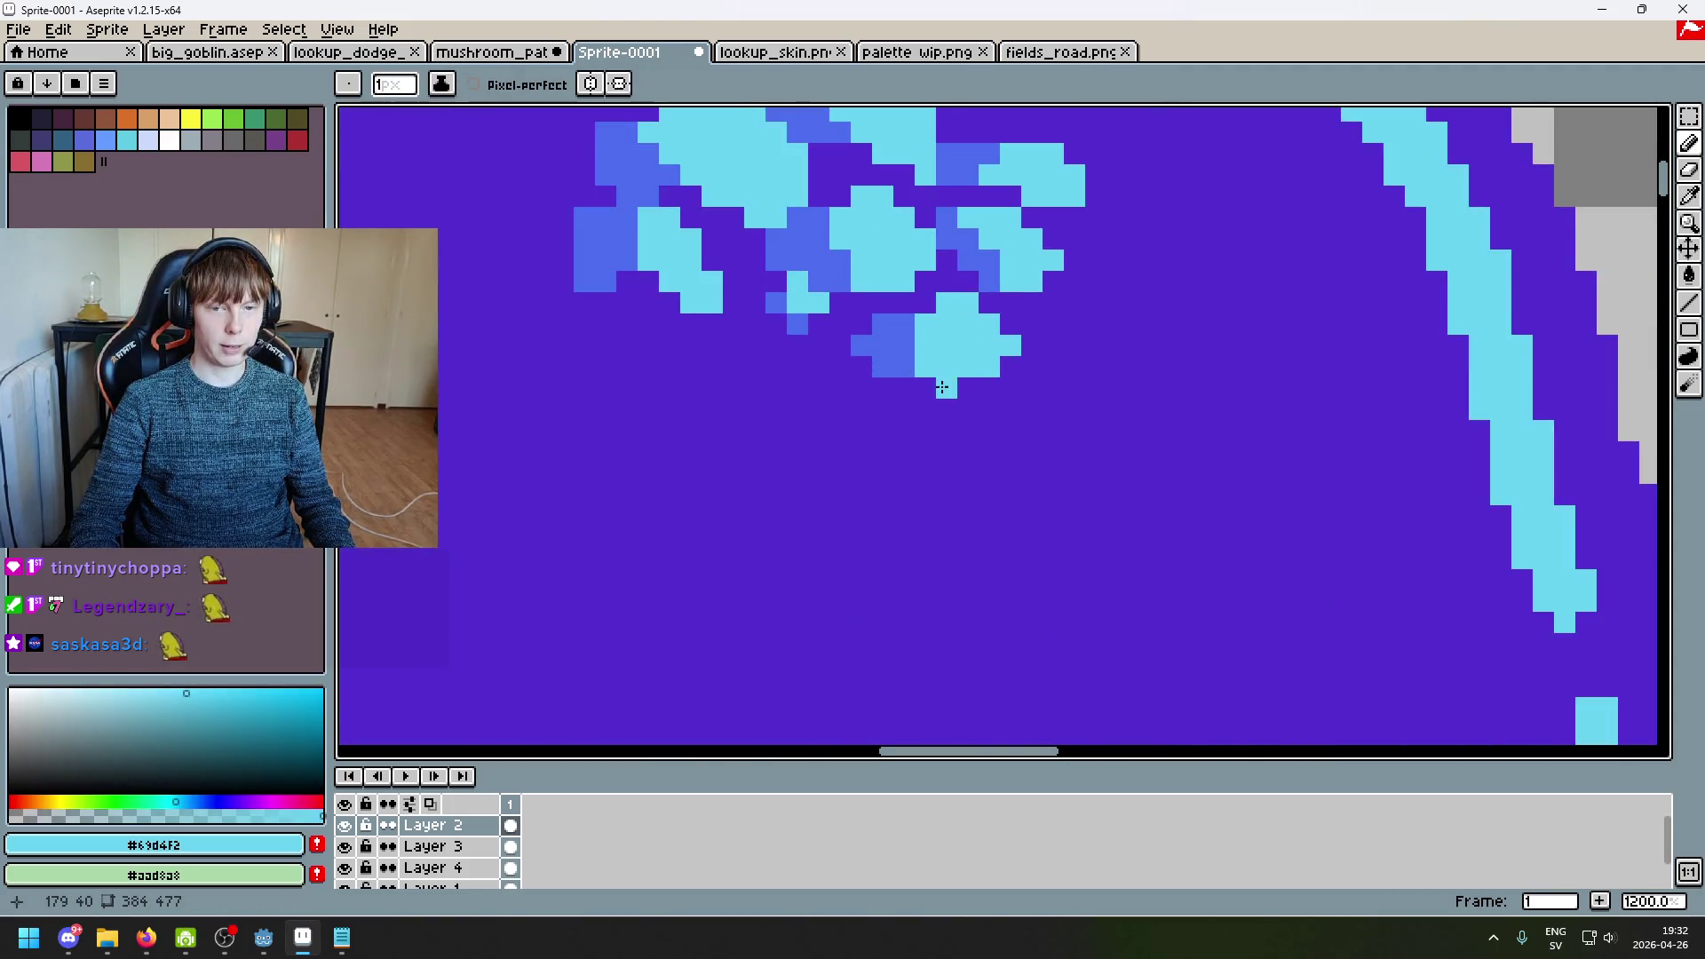
{"action": "scroll", "coordinate": [957, 399], "scroll_direction": "down", "scroll_amount": 3}
{"action": "scroll", "coordinate": [1001, 422], "scroll_direction": "up", "scroll_amount": 4}
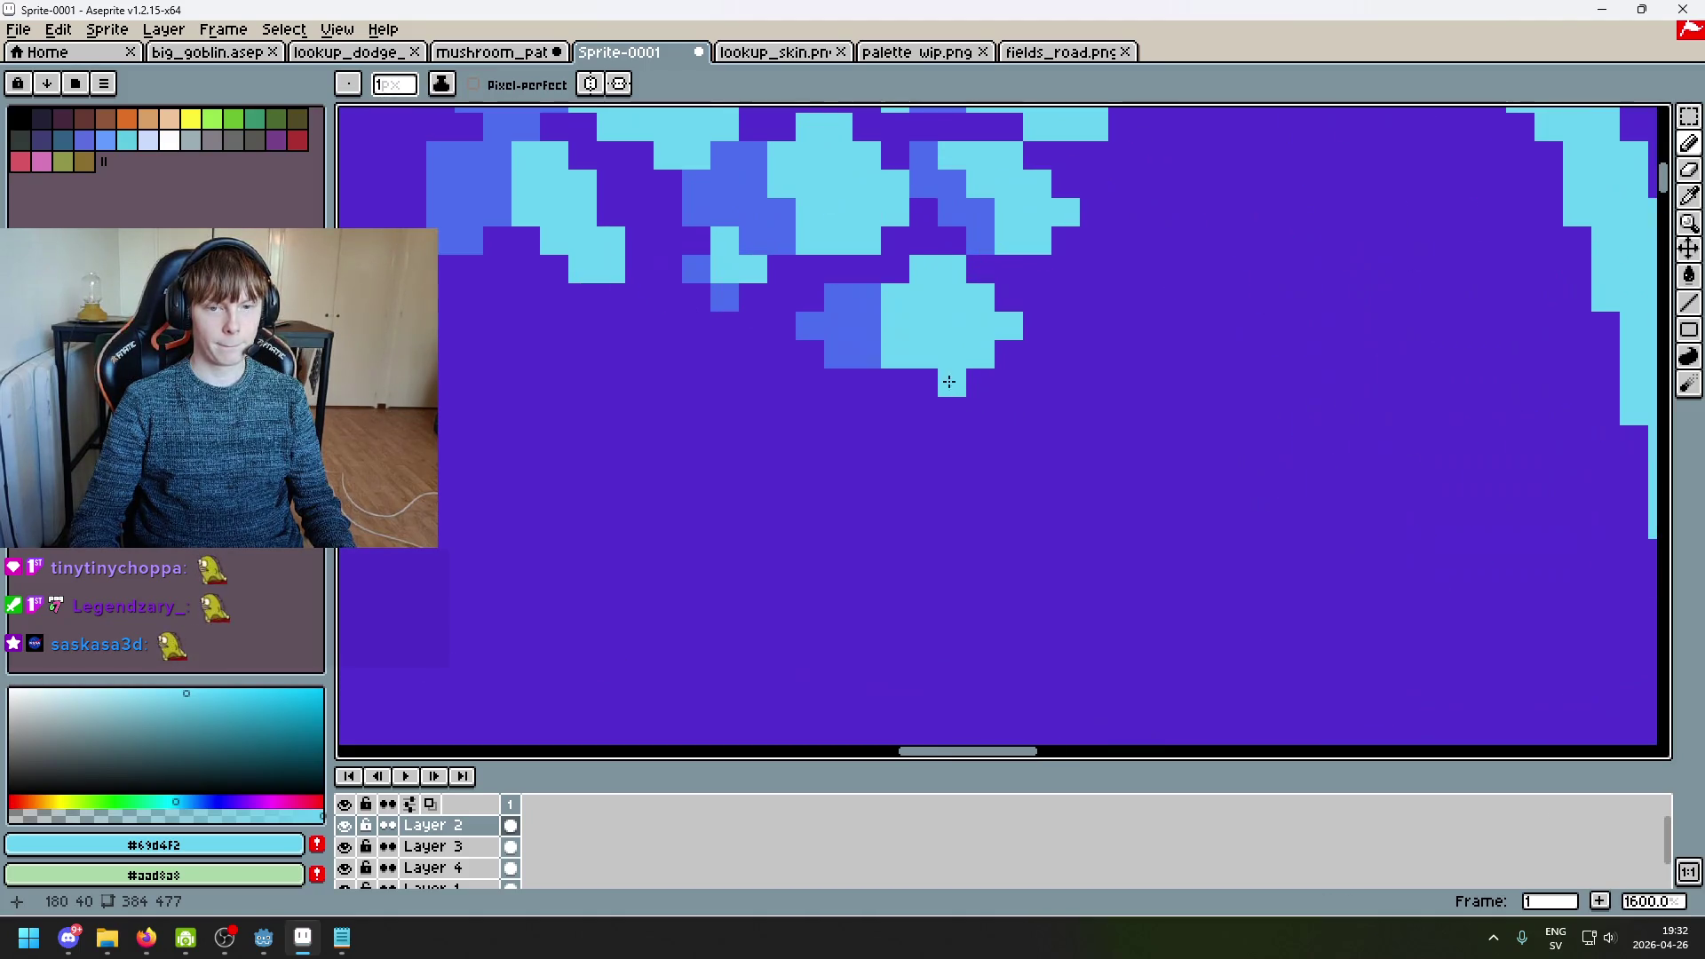
{"action": "left_click", "coordinate": [894, 382]}
{"action": "left_click", "coordinate": [866, 356], "text": "alt"}
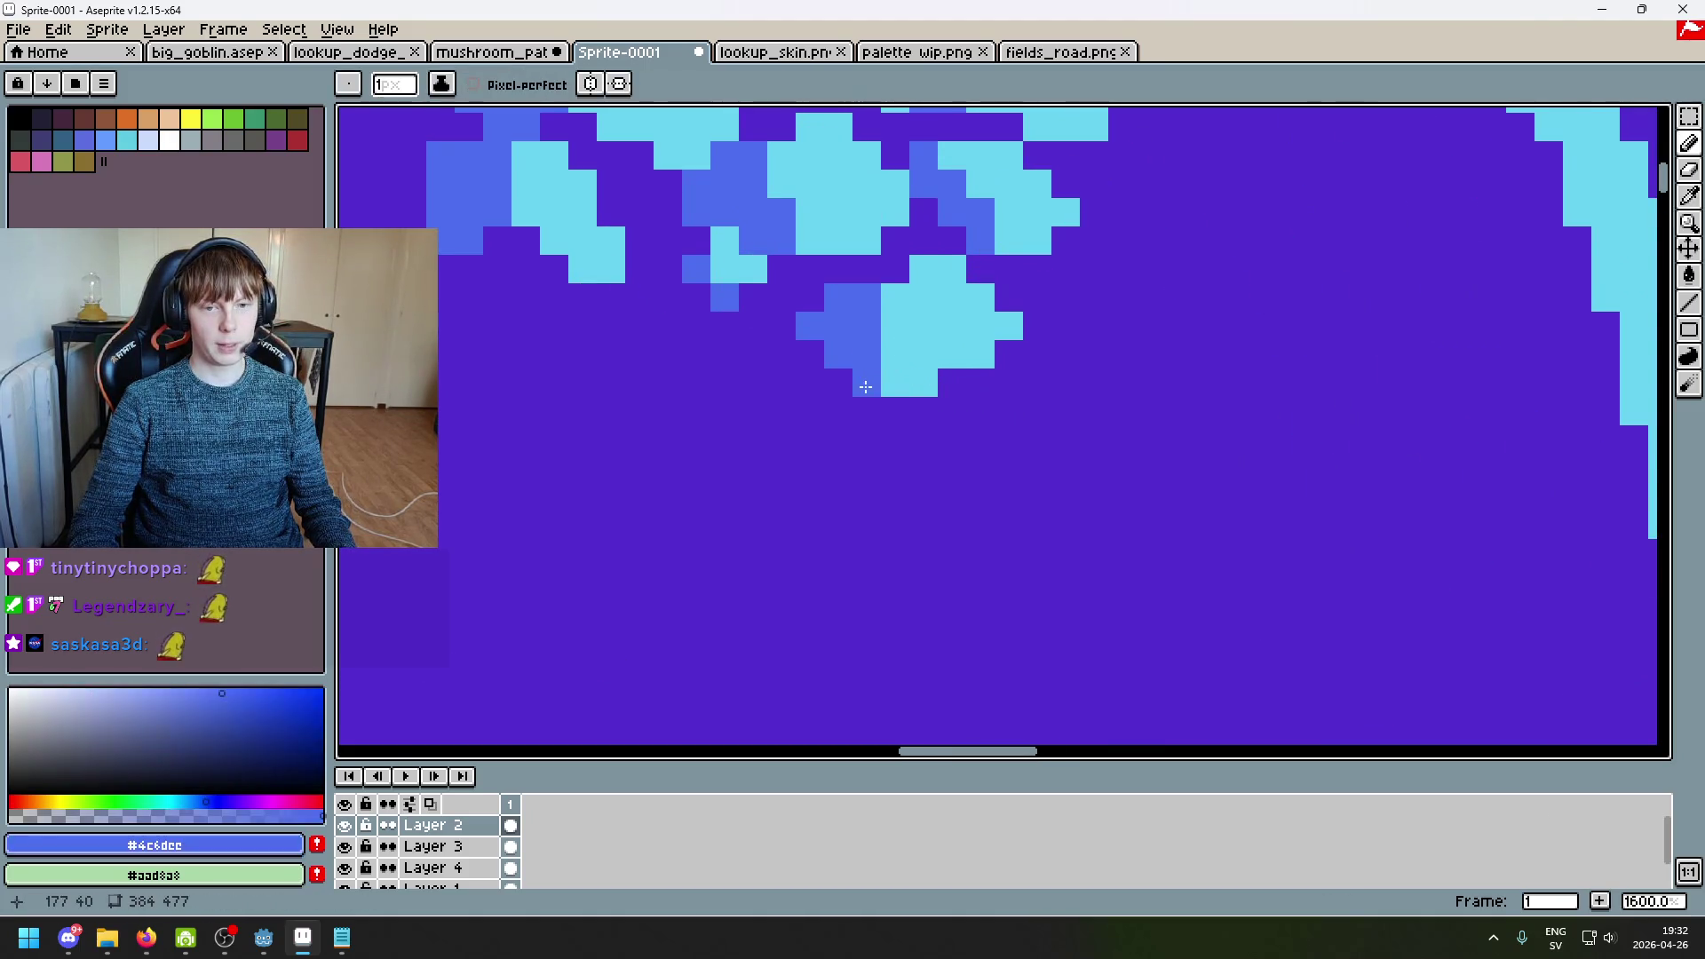
{"action": "scroll", "coordinate": [834, 377], "scroll_direction": "down", "scroll_amount": 5}
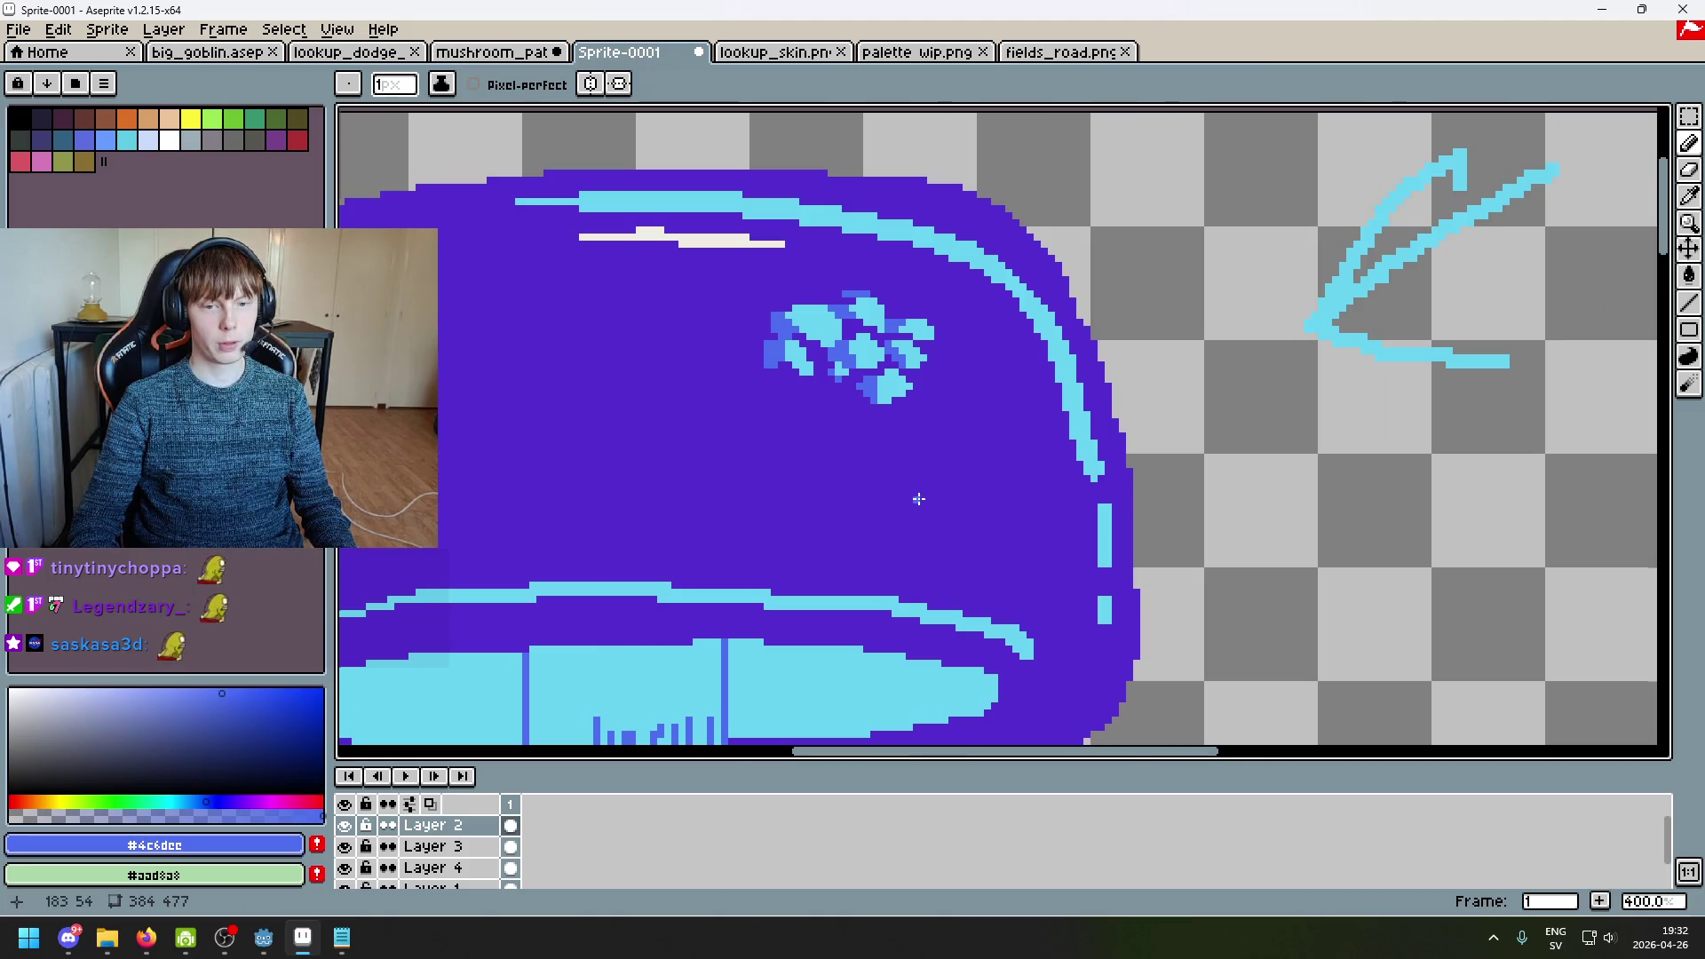
{"action": "scroll", "coordinate": [918, 499], "scroll_direction": "down", "scroll_amount": 2}
{"action": "scroll", "coordinate": [918, 497], "scroll_direction": "up", "scroll_amount": 5}
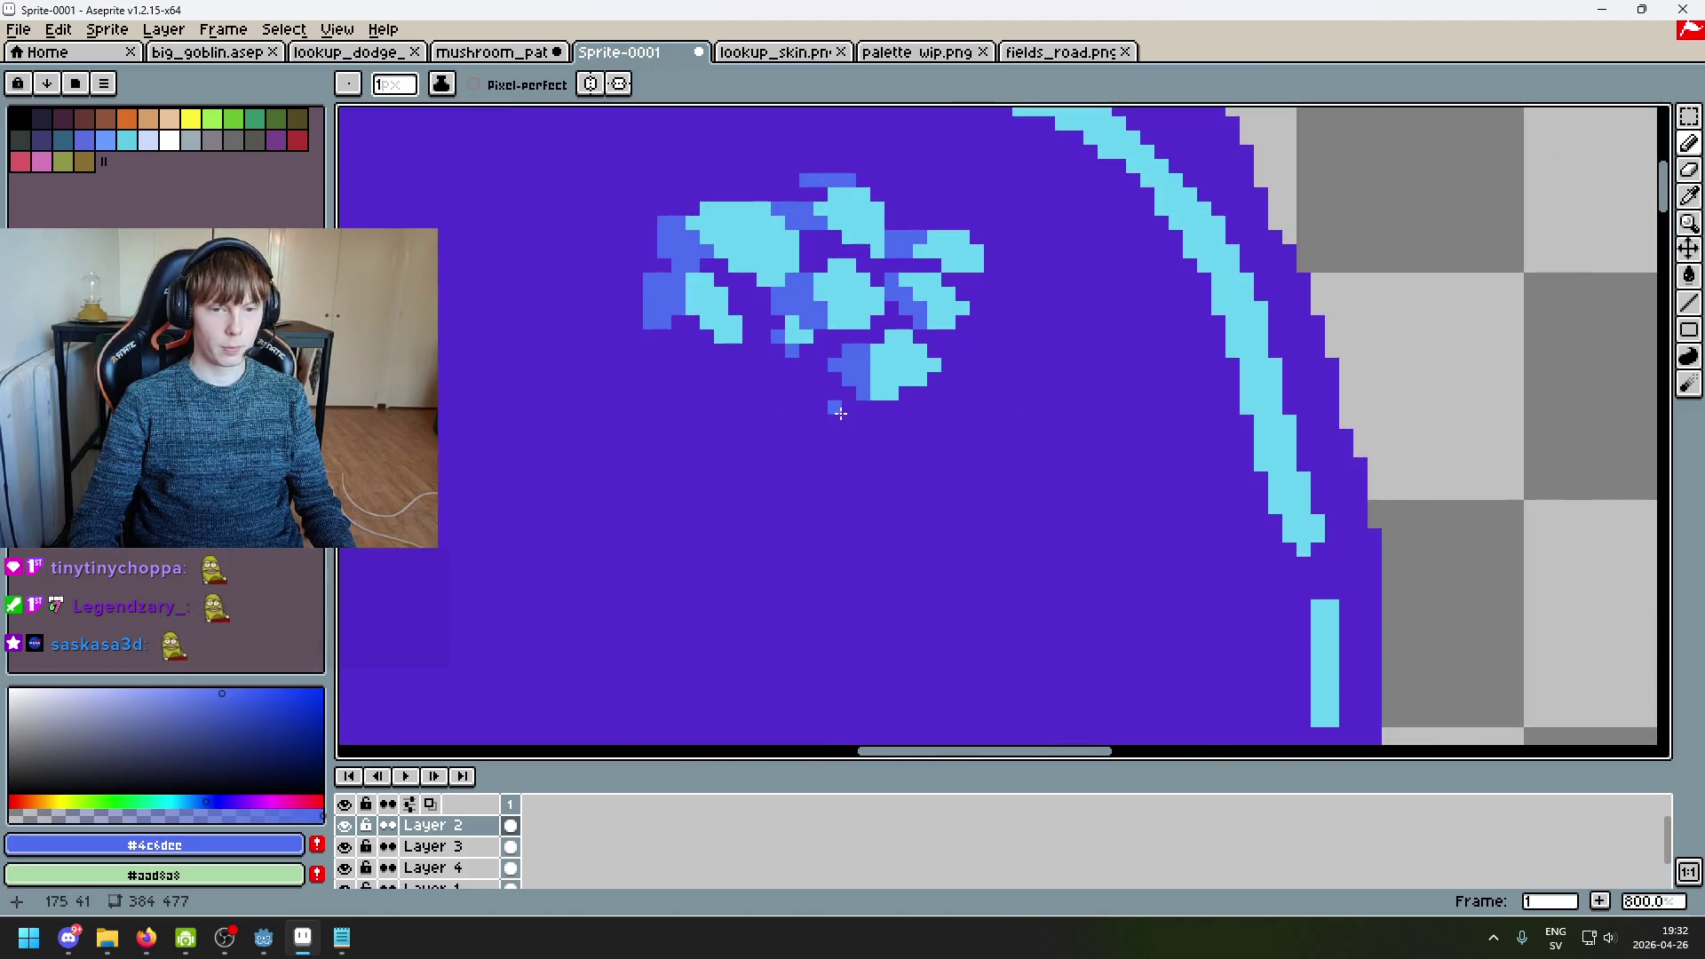
{"action": "scroll", "coordinate": [840, 413], "scroll_direction": "up", "scroll_amount": 5}
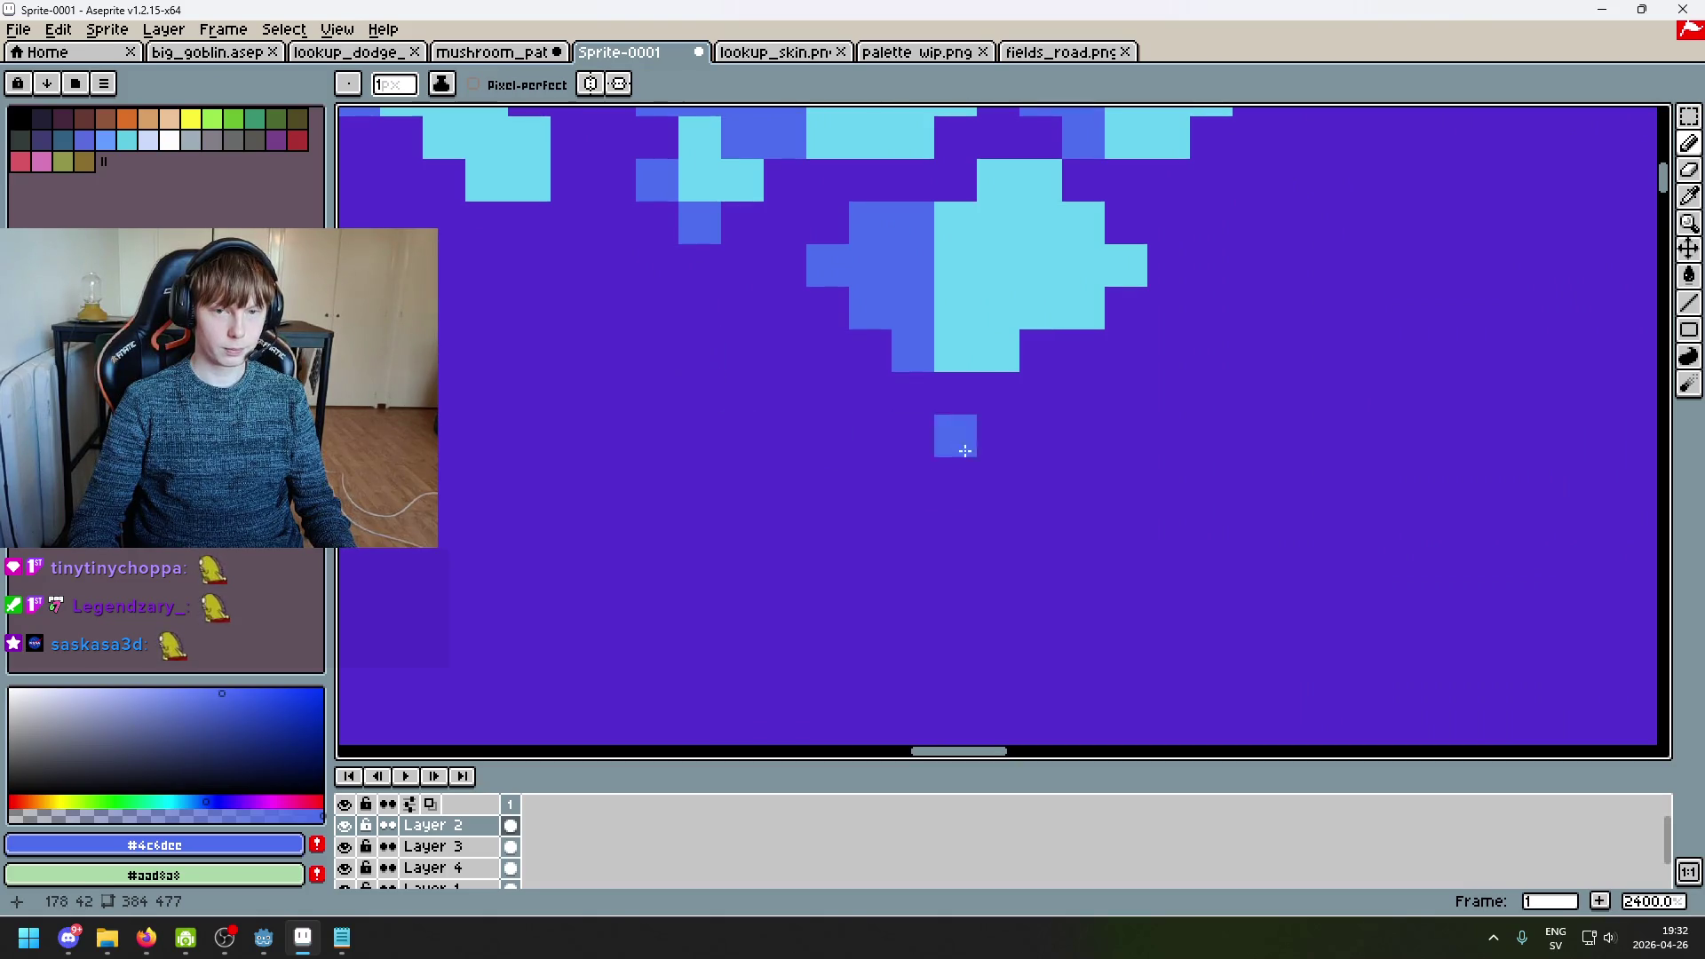
Step: Fill the dark gap pixels between the spots with medium blue, then resample cyan
{"action": "left_click", "coordinate": [1021, 355], "text": "alt"}
{"action": "scroll", "coordinate": [1156, 423], "scroll_direction": "down", "scroll_amount": 3}
{"action": "scroll", "coordinate": [1285, 356], "scroll_direction": "up", "scroll_amount": 3}
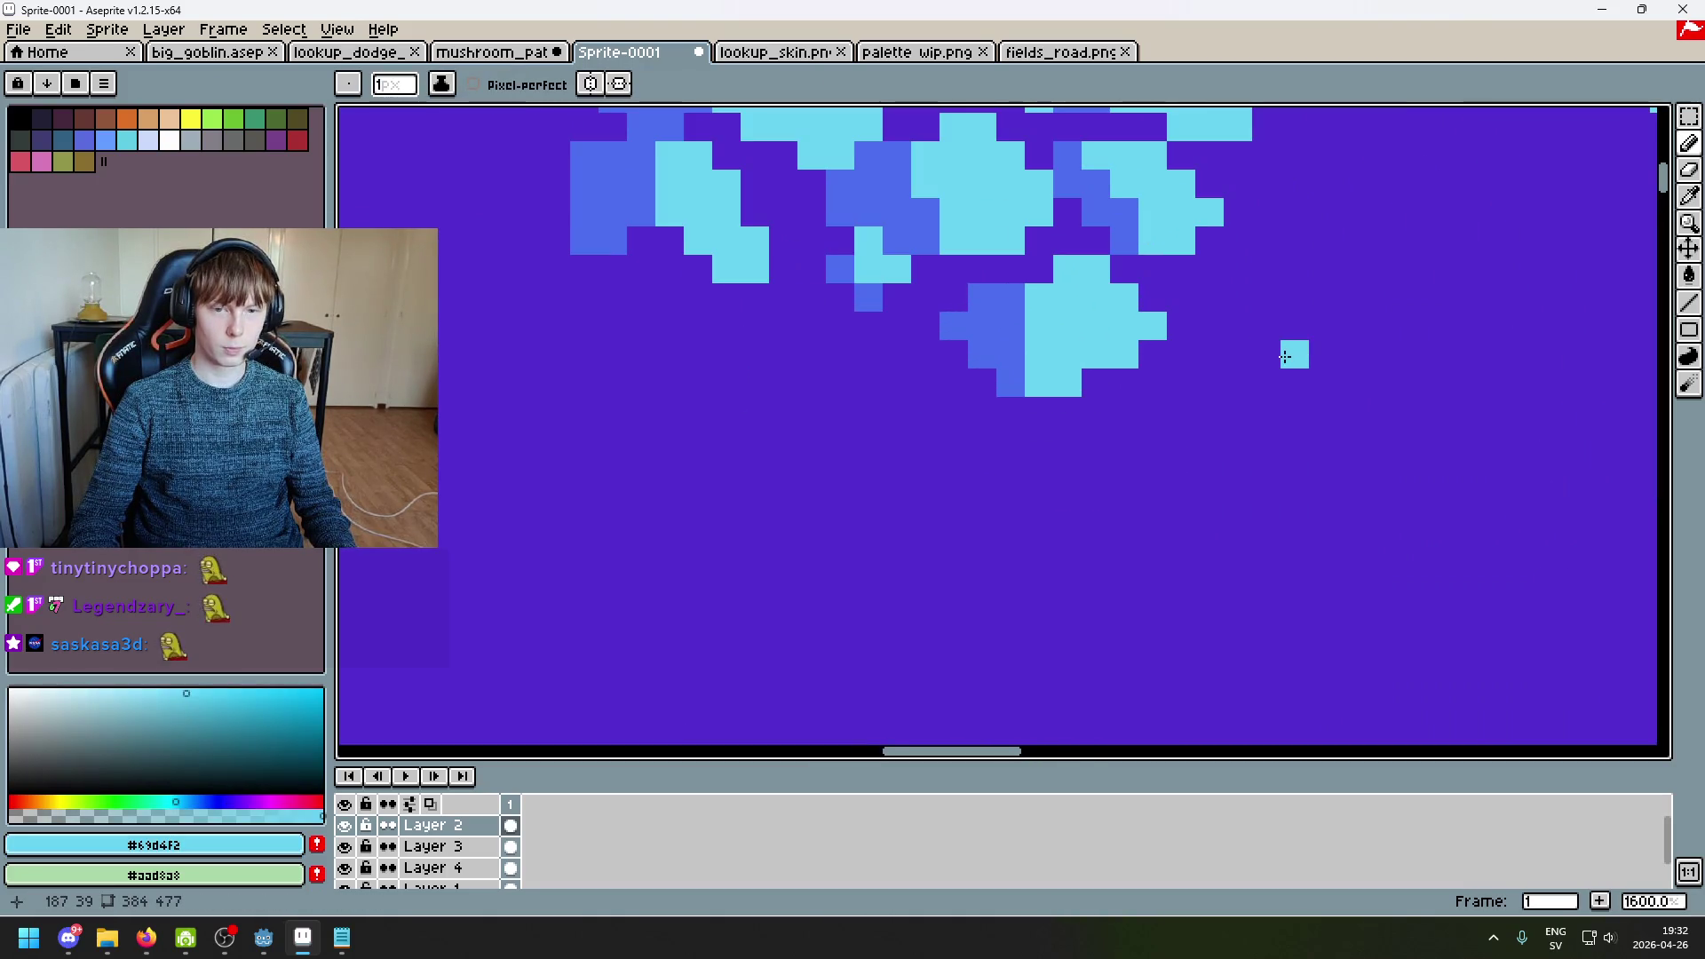
{"action": "scroll", "coordinate": [1077, 278], "scroll_direction": "up", "scroll_amount": 2}
{"action": "key", "text": "alt"}
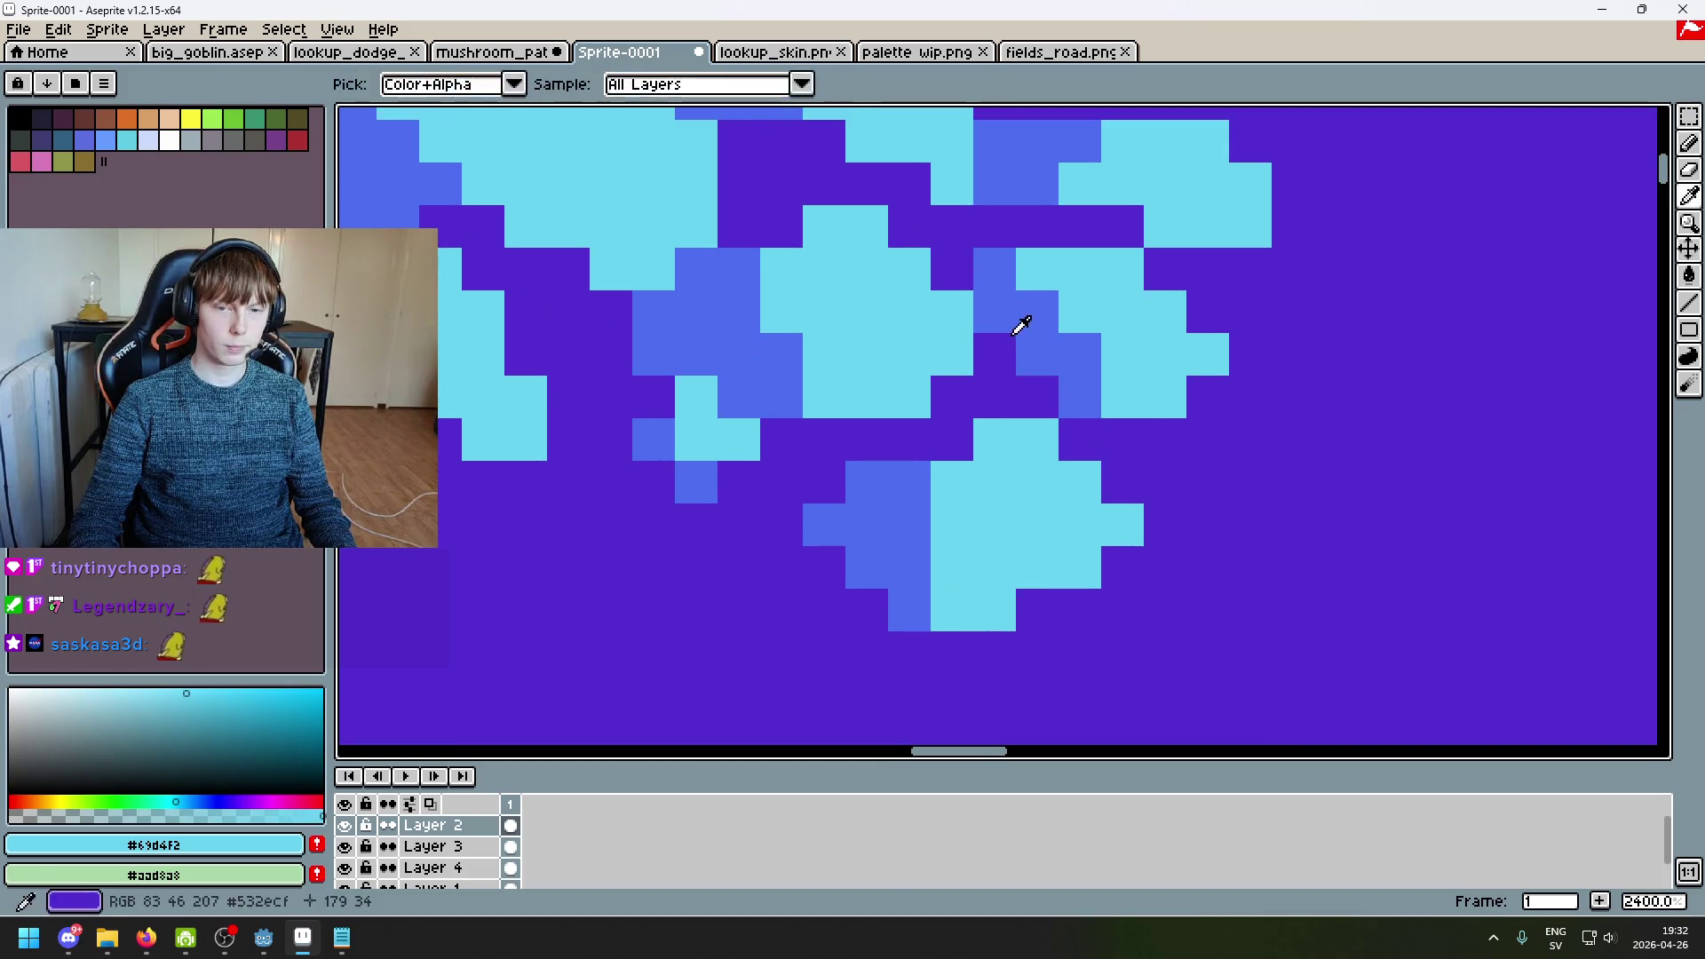
{"action": "left_click", "coordinate": [1015, 332], "text": "alt"}
{"action": "left_click", "coordinate": [1010, 348]}
{"action": "left_click", "coordinate": [994, 397]}
{"action": "left_click_drag", "start_coordinate": [952, 397], "coordinate": [1030, 399]}
{"action": "scroll", "coordinate": [1110, 443], "scroll_direction": "down", "scroll_amount": 7}
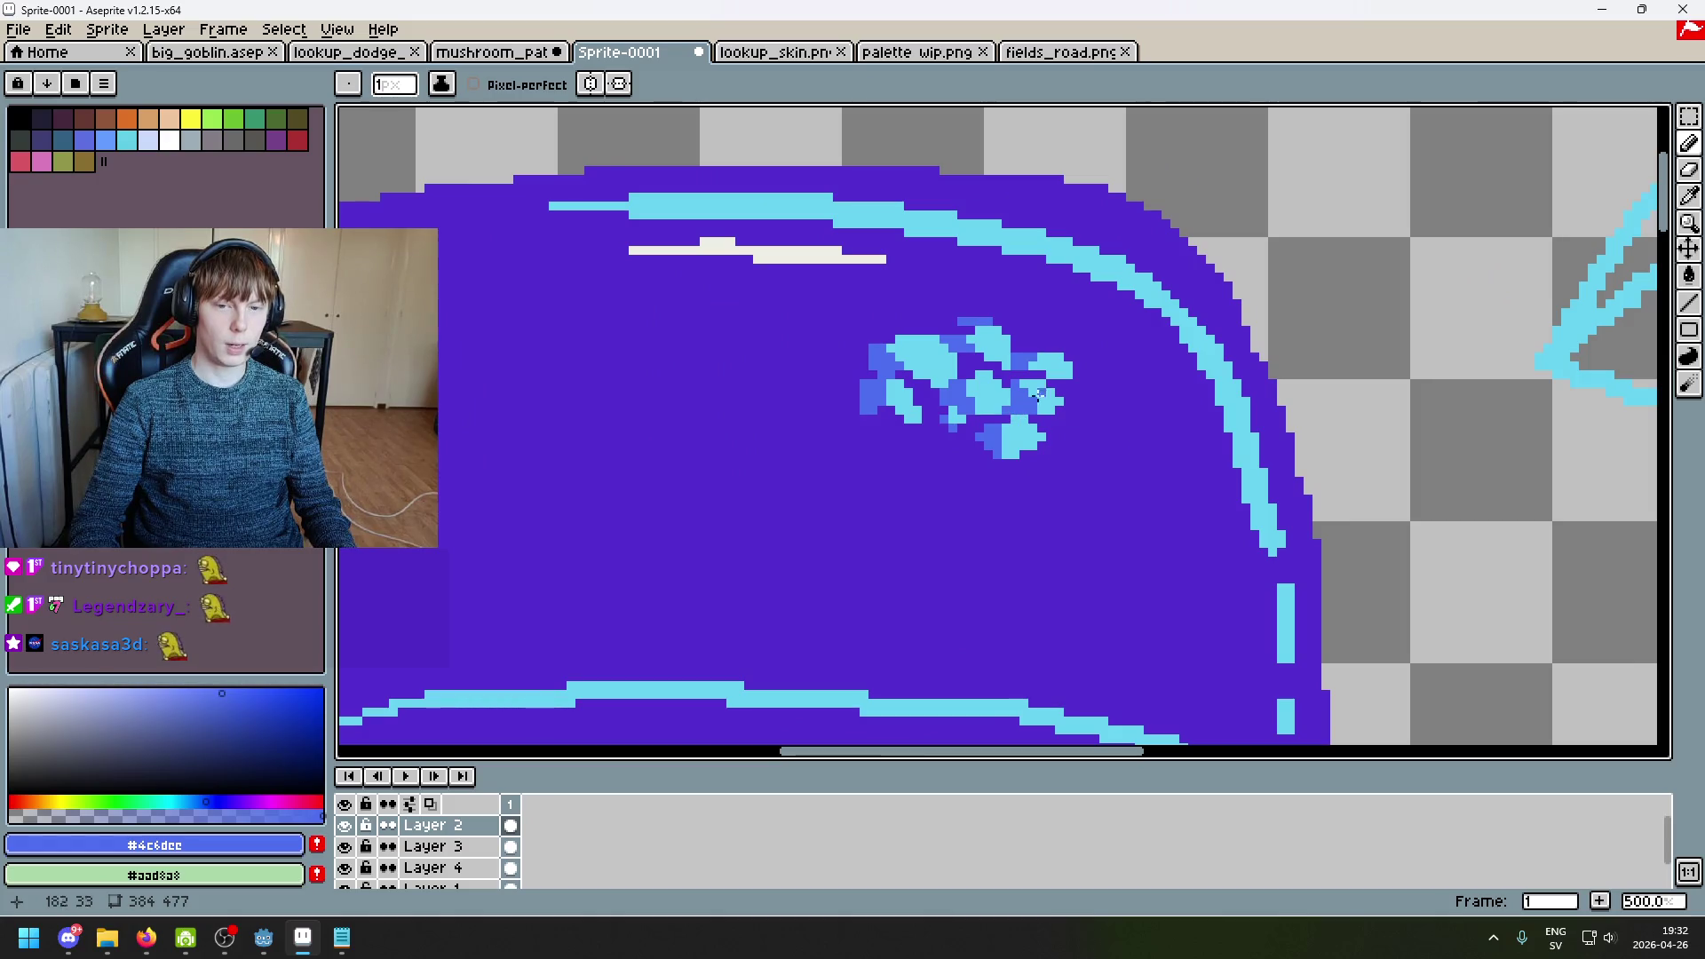
{"action": "scroll", "coordinate": [1014, 381], "scroll_direction": "up", "scroll_amount": 4}
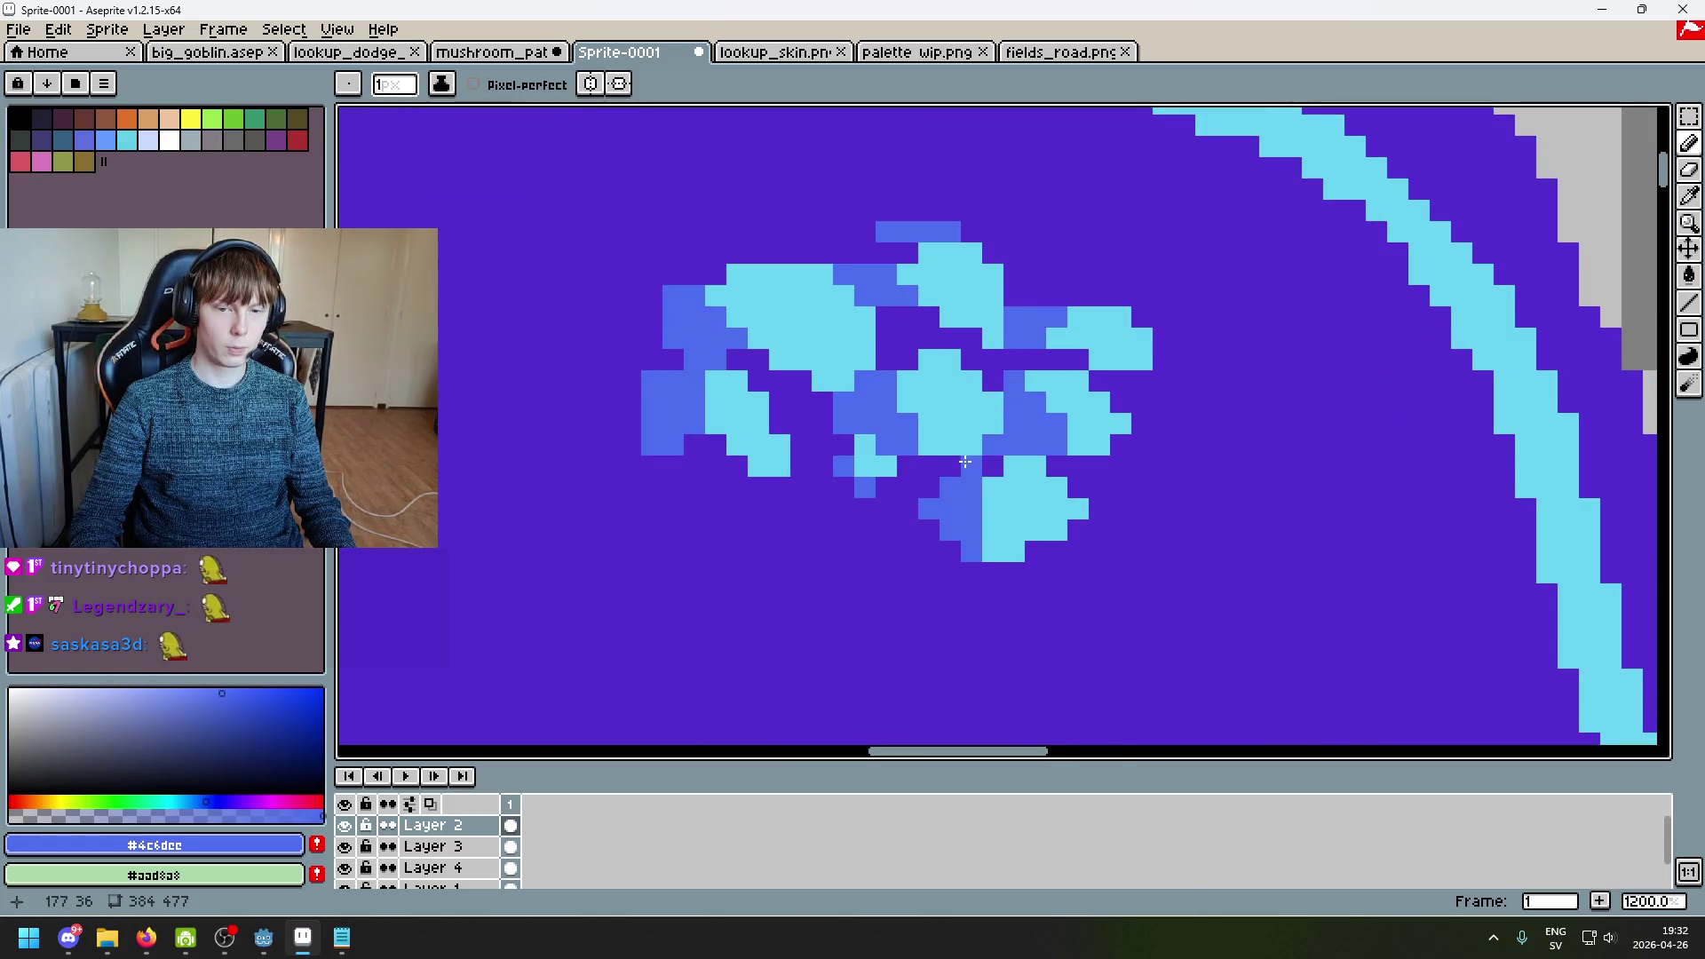
{"action": "left_click", "coordinate": [1019, 464], "text": "alt"}
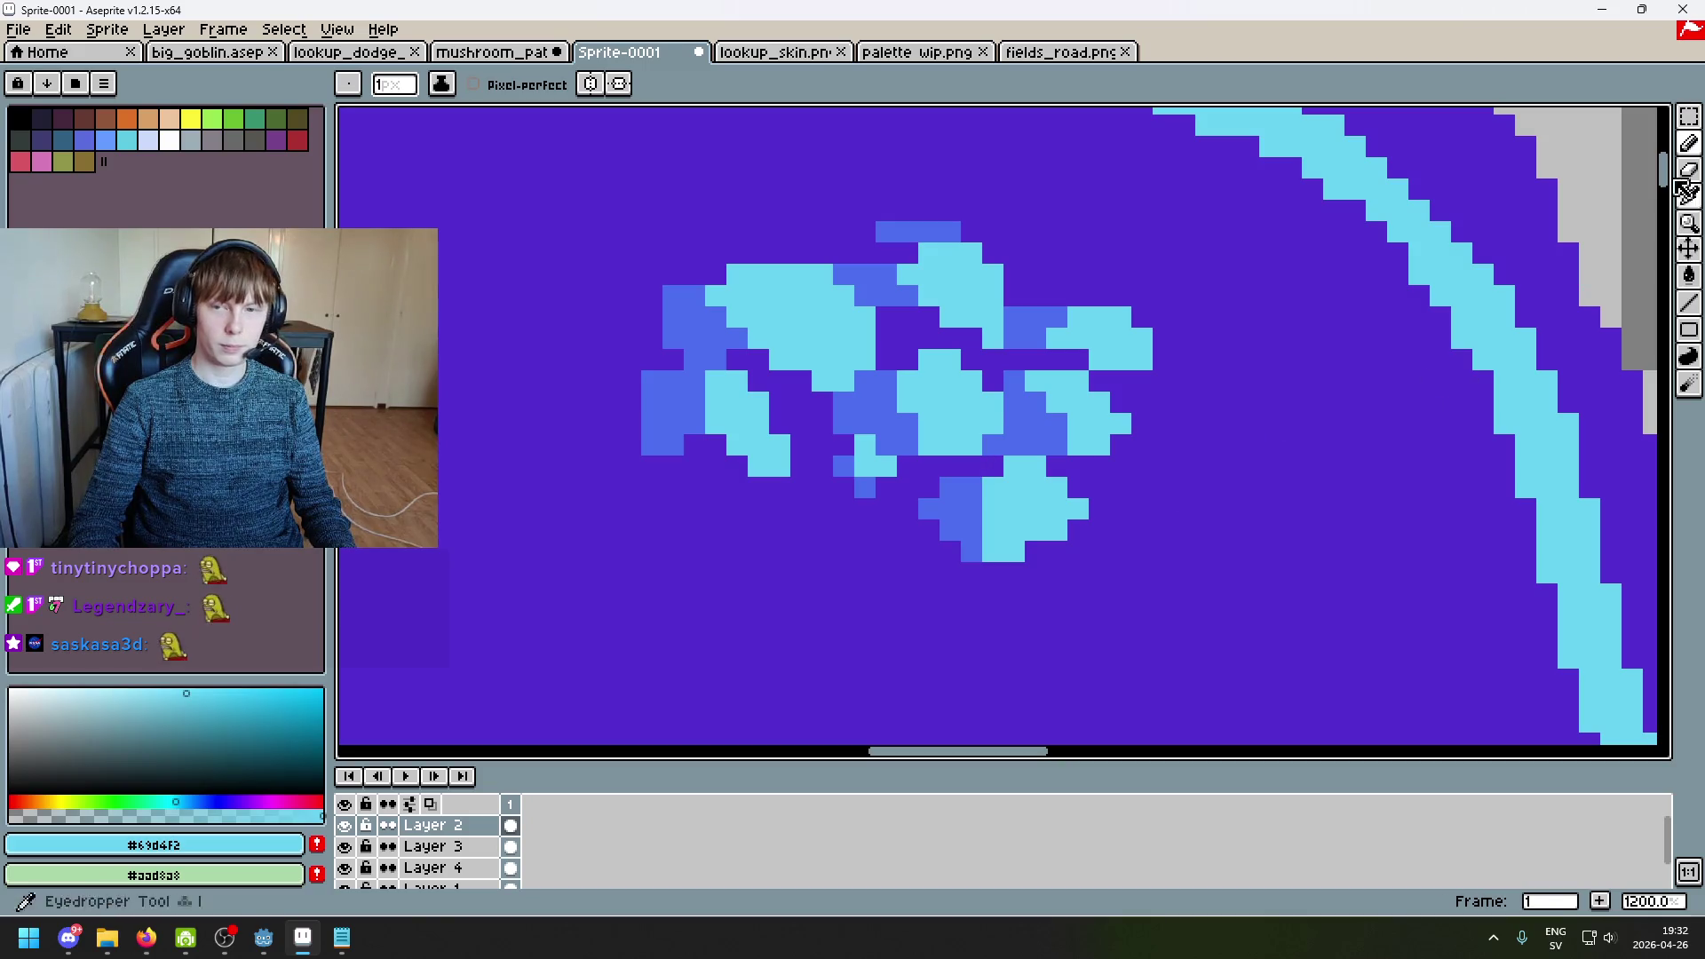
Step: Marquee-select the lower spot and shift it 2 pixels left
{"action": "key", "text": "m"}
{"action": "mouse_move", "coordinate": [1108, 603]}
{"action": "left_mouse_down"}
{"action": "mouse_move", "coordinate": [905, 484]}
{"action": "mouse_move", "coordinate": [932, 449]}
{"action": "left_mouse_up"}
{"action": "left_click", "coordinate": [1202, 609]}
{"action": "mouse_move", "coordinate": [1130, 603]}
{"action": "left_mouse_down"}
{"action": "mouse_move", "coordinate": [924, 476]}
{"action": "mouse_move", "coordinate": [923, 458]}
{"action": "left_mouse_up"}
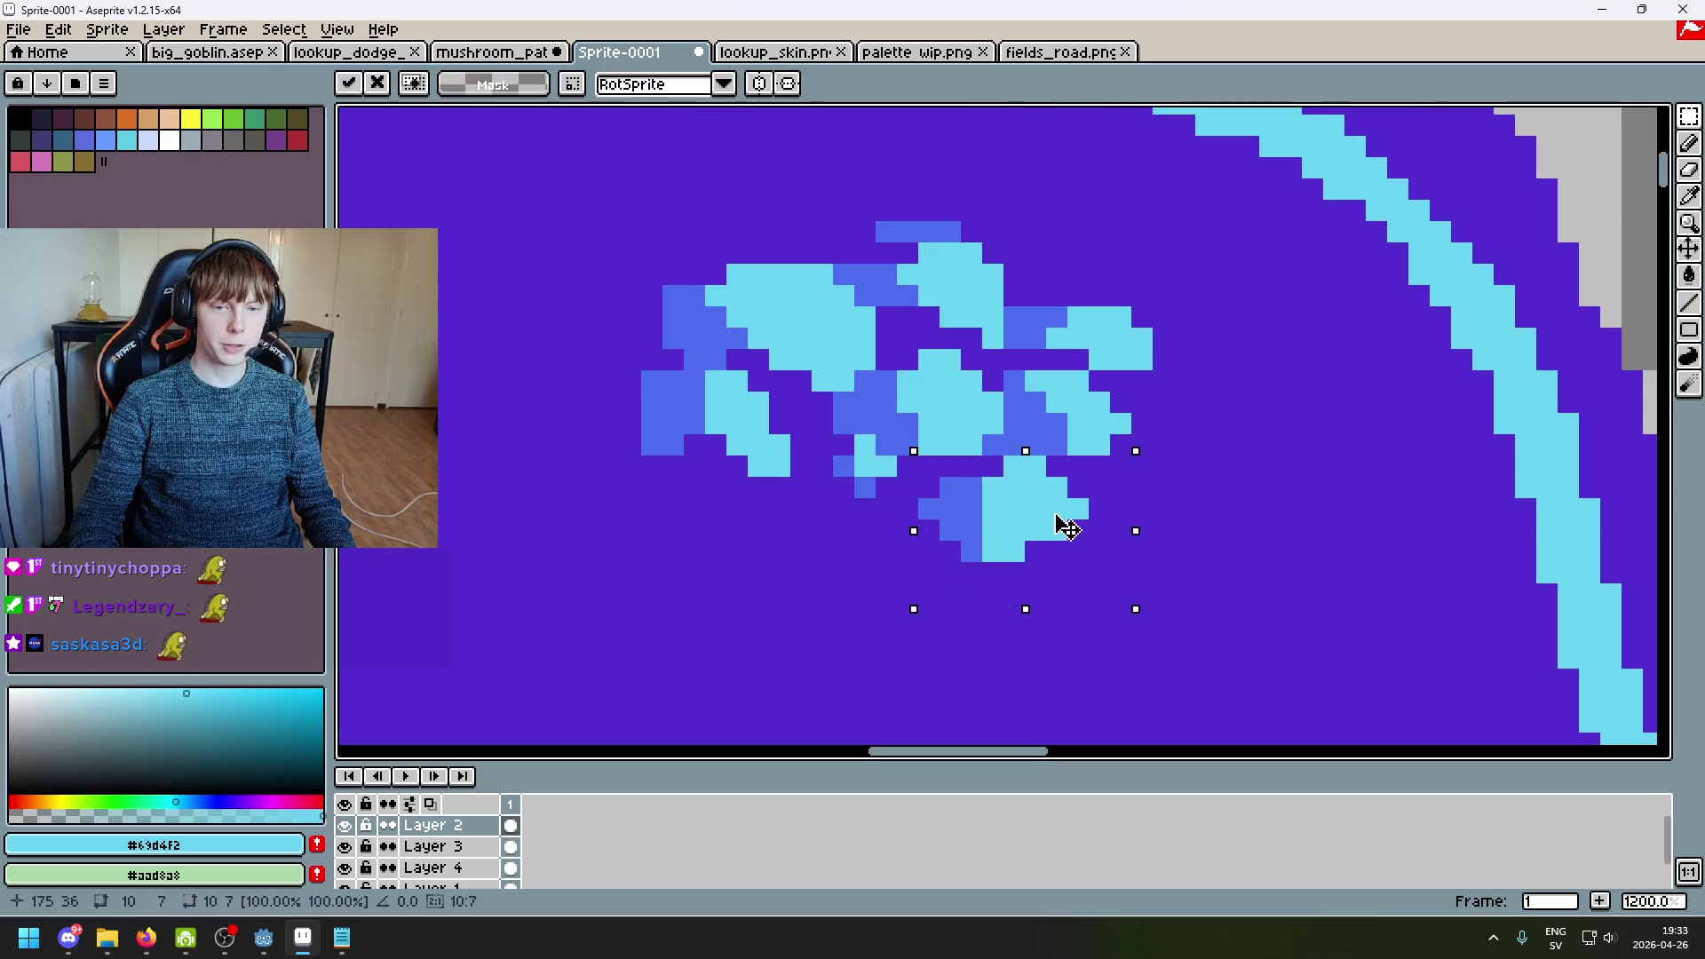
{"action": "left_click_drag", "start_coordinate": [1066, 525], "coordinate": [1046, 525]}
{"action": "left_click", "coordinate": [1248, 524]}
Step: Paint over the leftover grey bar with the cap purple
{"action": "left_click", "coordinate": [1098, 467], "text": "alt"}
{"action": "key", "text": "b"}
{"action": "left_click_drag", "start_coordinate": [1121, 464], "coordinate": [1120, 604]}
{"action": "scroll", "coordinate": [1083, 583], "scroll_direction": "down", "scroll_amount": 3}
{"action": "scroll", "coordinate": [1044, 503], "scroll_direction": "up", "scroll_amount": 3}
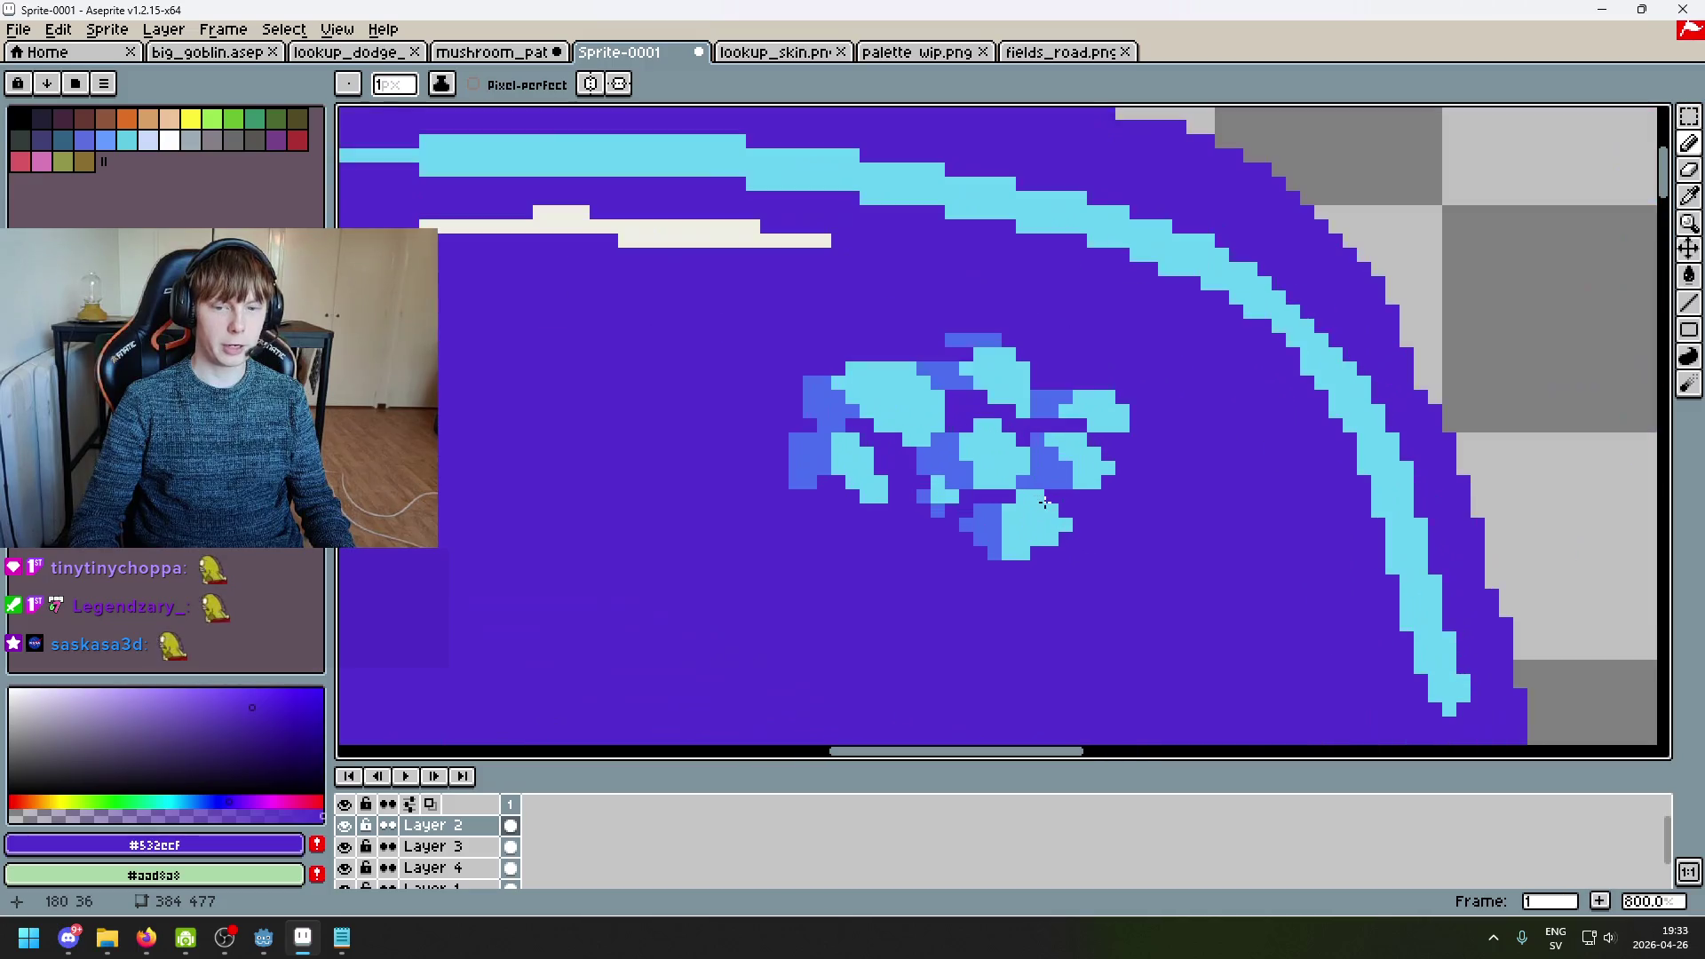
{"action": "scroll", "coordinate": [990, 487], "scroll_direction": "up", "scroll_amount": 3}
Step: Add one medium-blue pixel beside the spots, undo an extra one, and resample cyan
{"action": "left_click", "coordinate": [1070, 474], "text": "alt"}
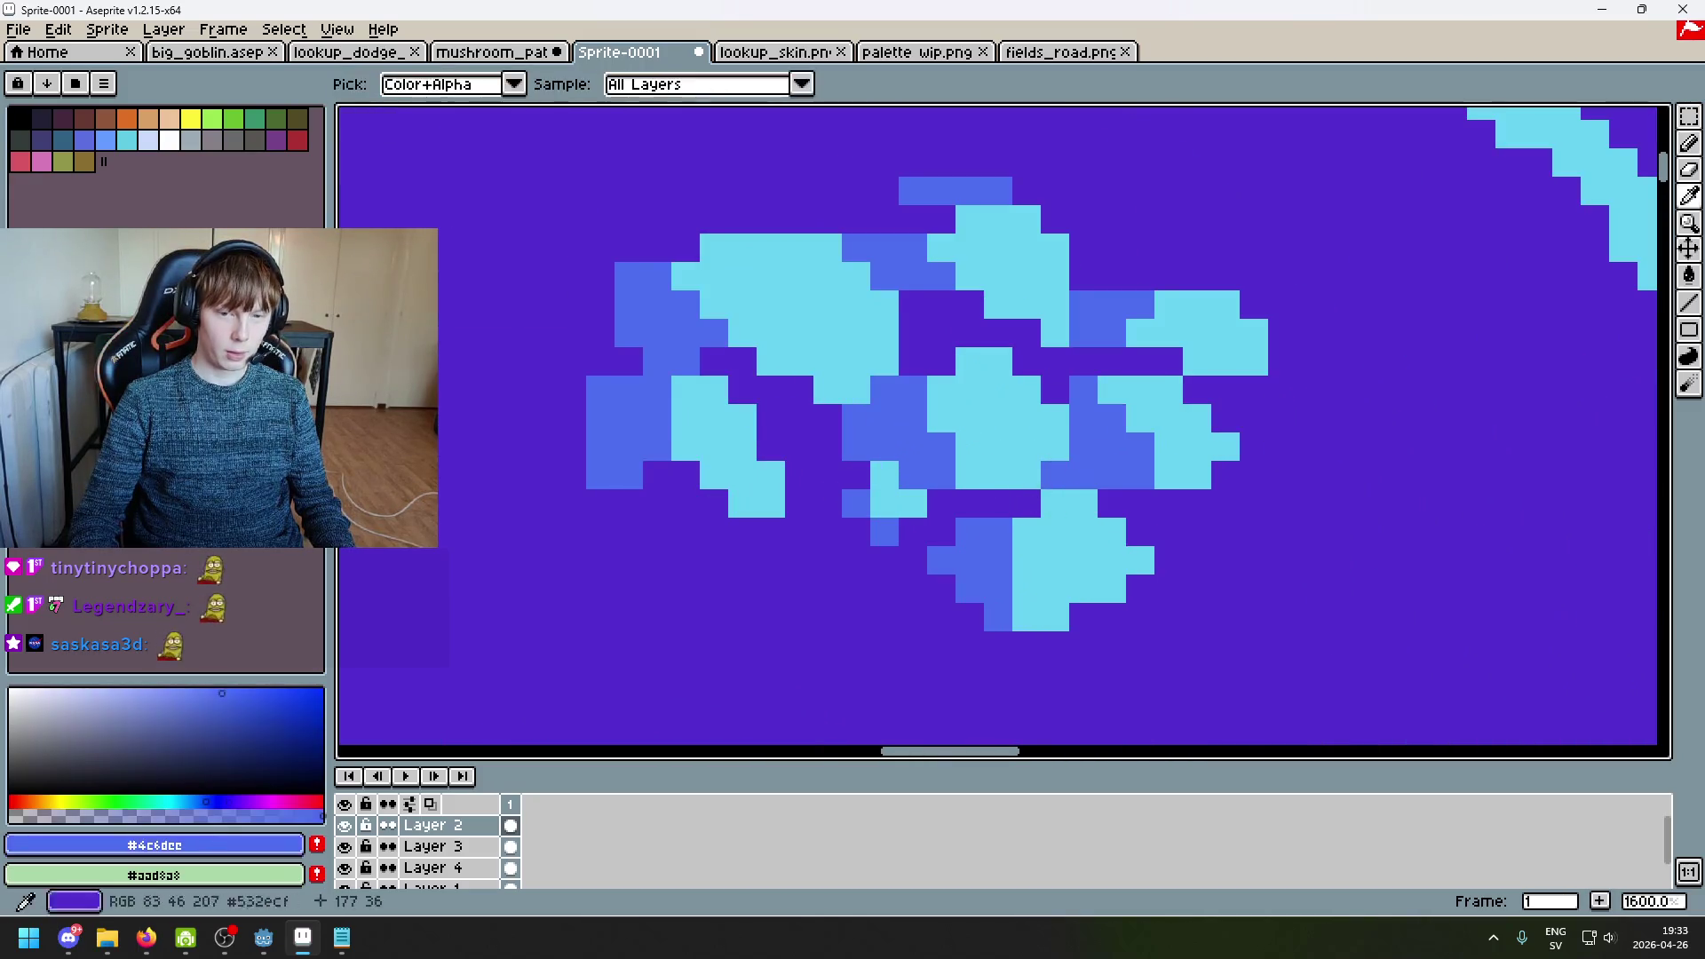
{"action": "left_click", "coordinate": [997, 502]}
{"action": "scroll", "coordinate": [1029, 529], "scroll_direction": "down", "scroll_amount": 4}
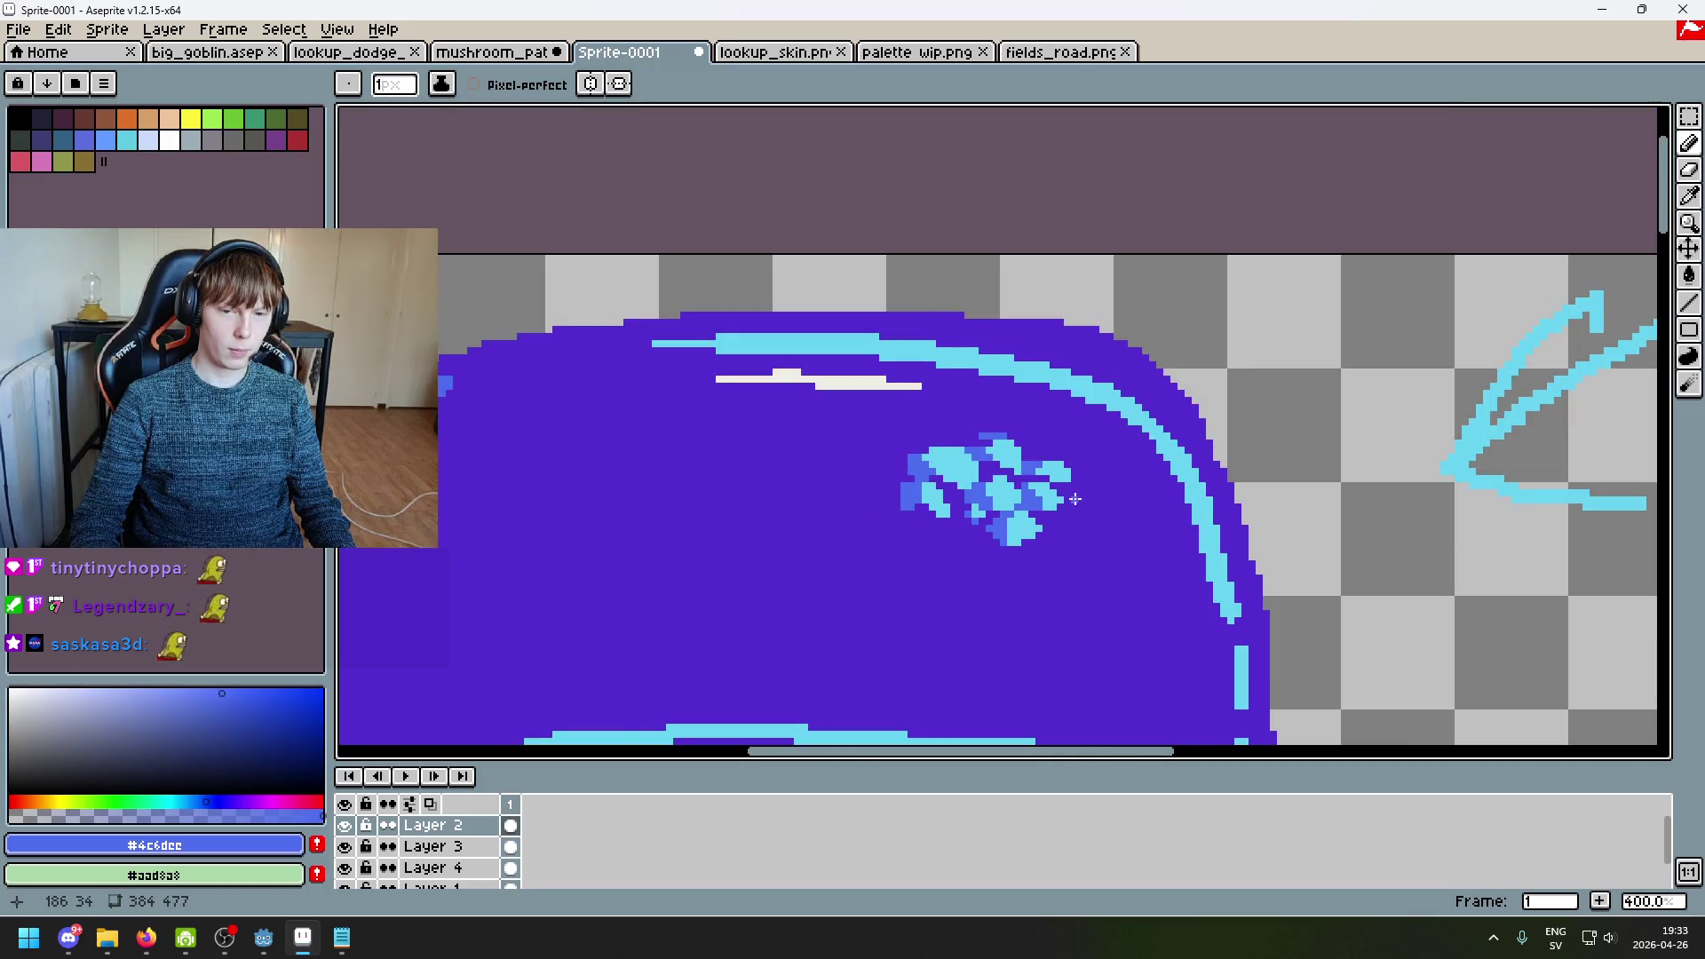
{"action": "scroll", "coordinate": [1076, 499], "scroll_direction": "up", "scroll_amount": 3}
{"action": "scroll", "coordinate": [1057, 510], "scroll_direction": "up", "scroll_amount": 3}
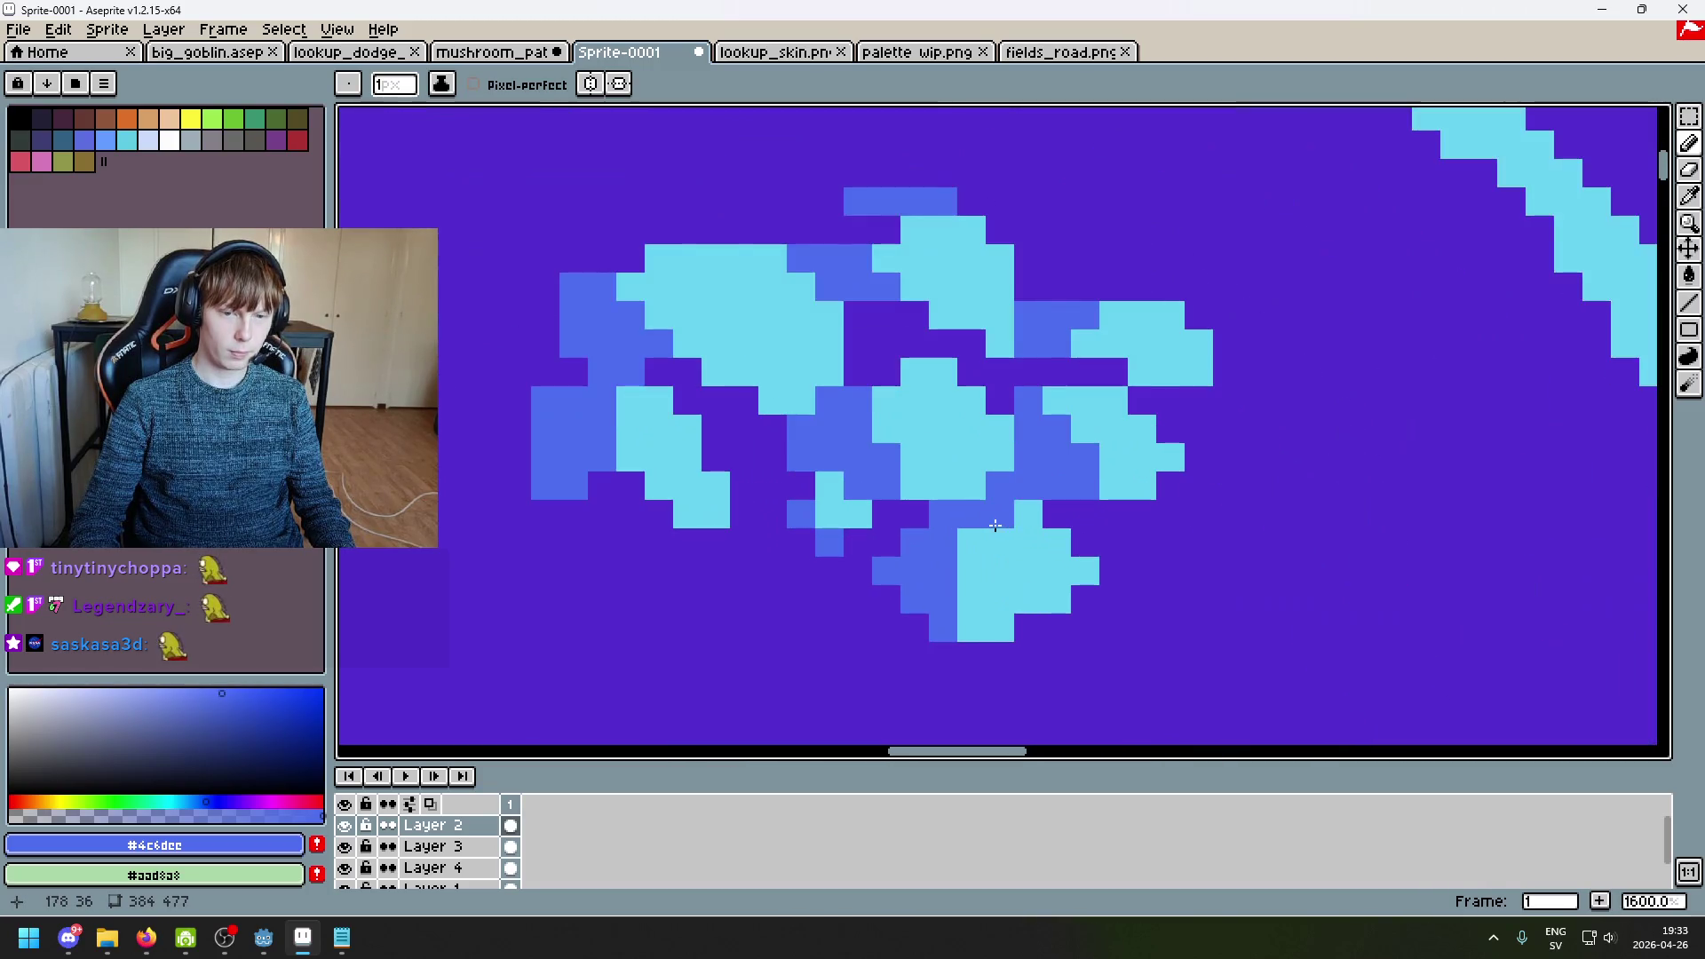
{"action": "left_click", "coordinate": [906, 513]}
{"action": "scroll", "coordinate": [977, 541], "scroll_direction": "down", "scroll_amount": 6}
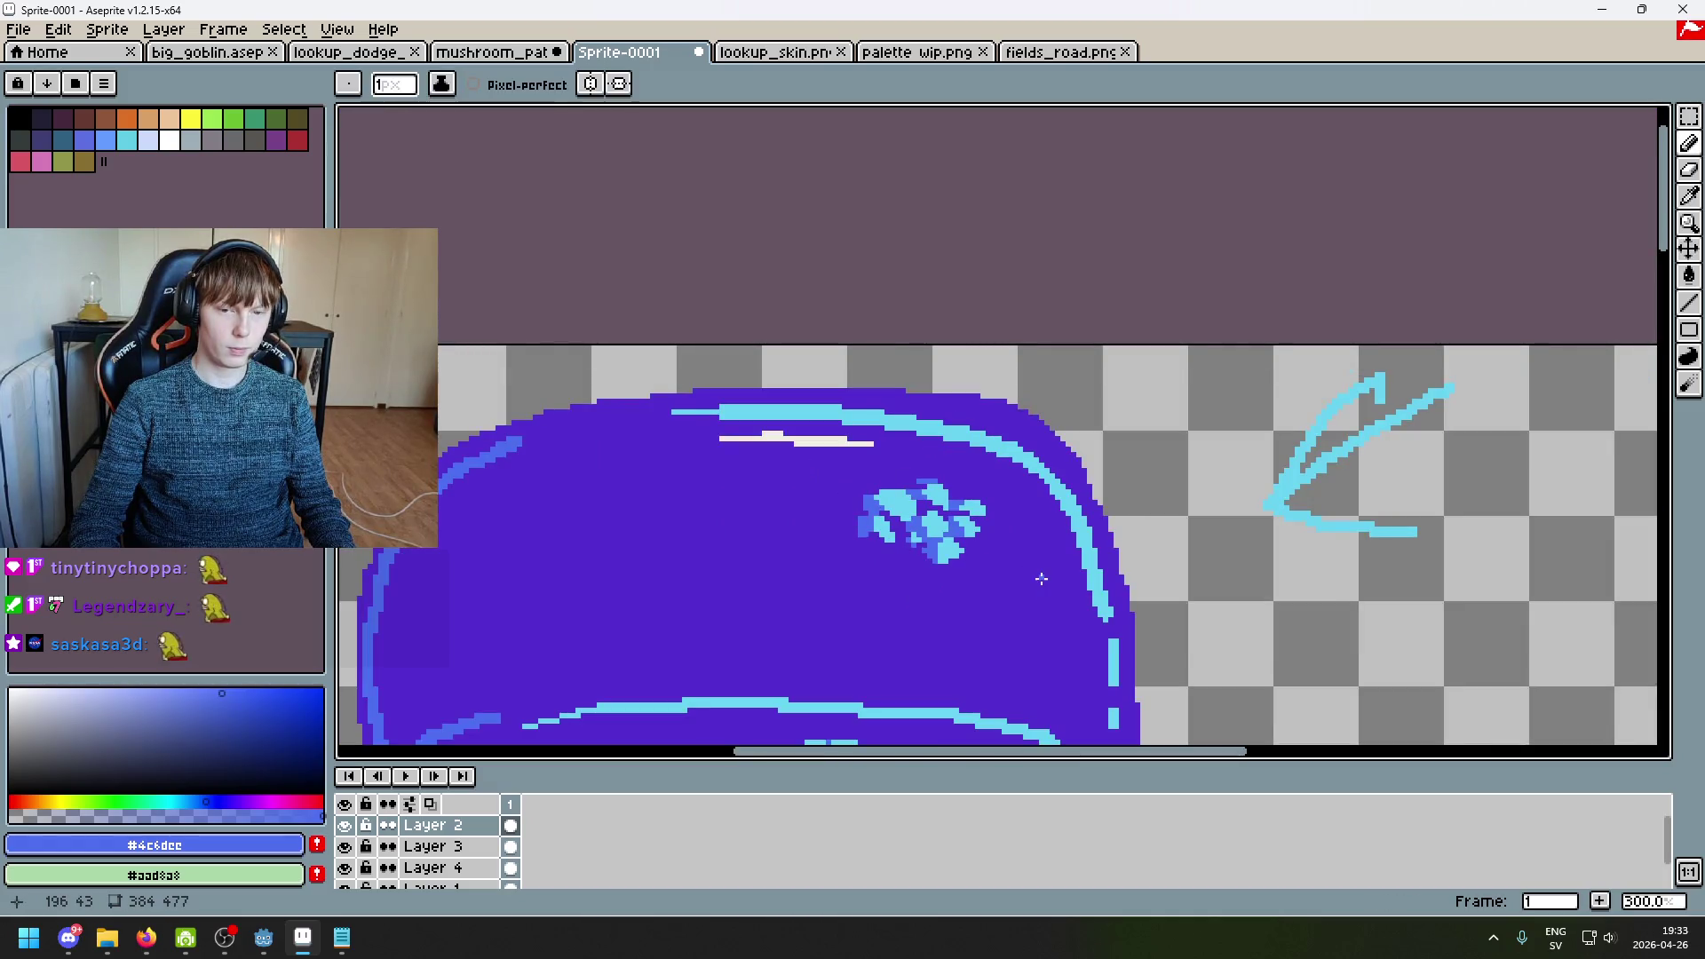
{"action": "key", "text": "ctrl+z"}
{"action": "scroll", "coordinate": [979, 538], "scroll_direction": "up", "scroll_amount": 4}
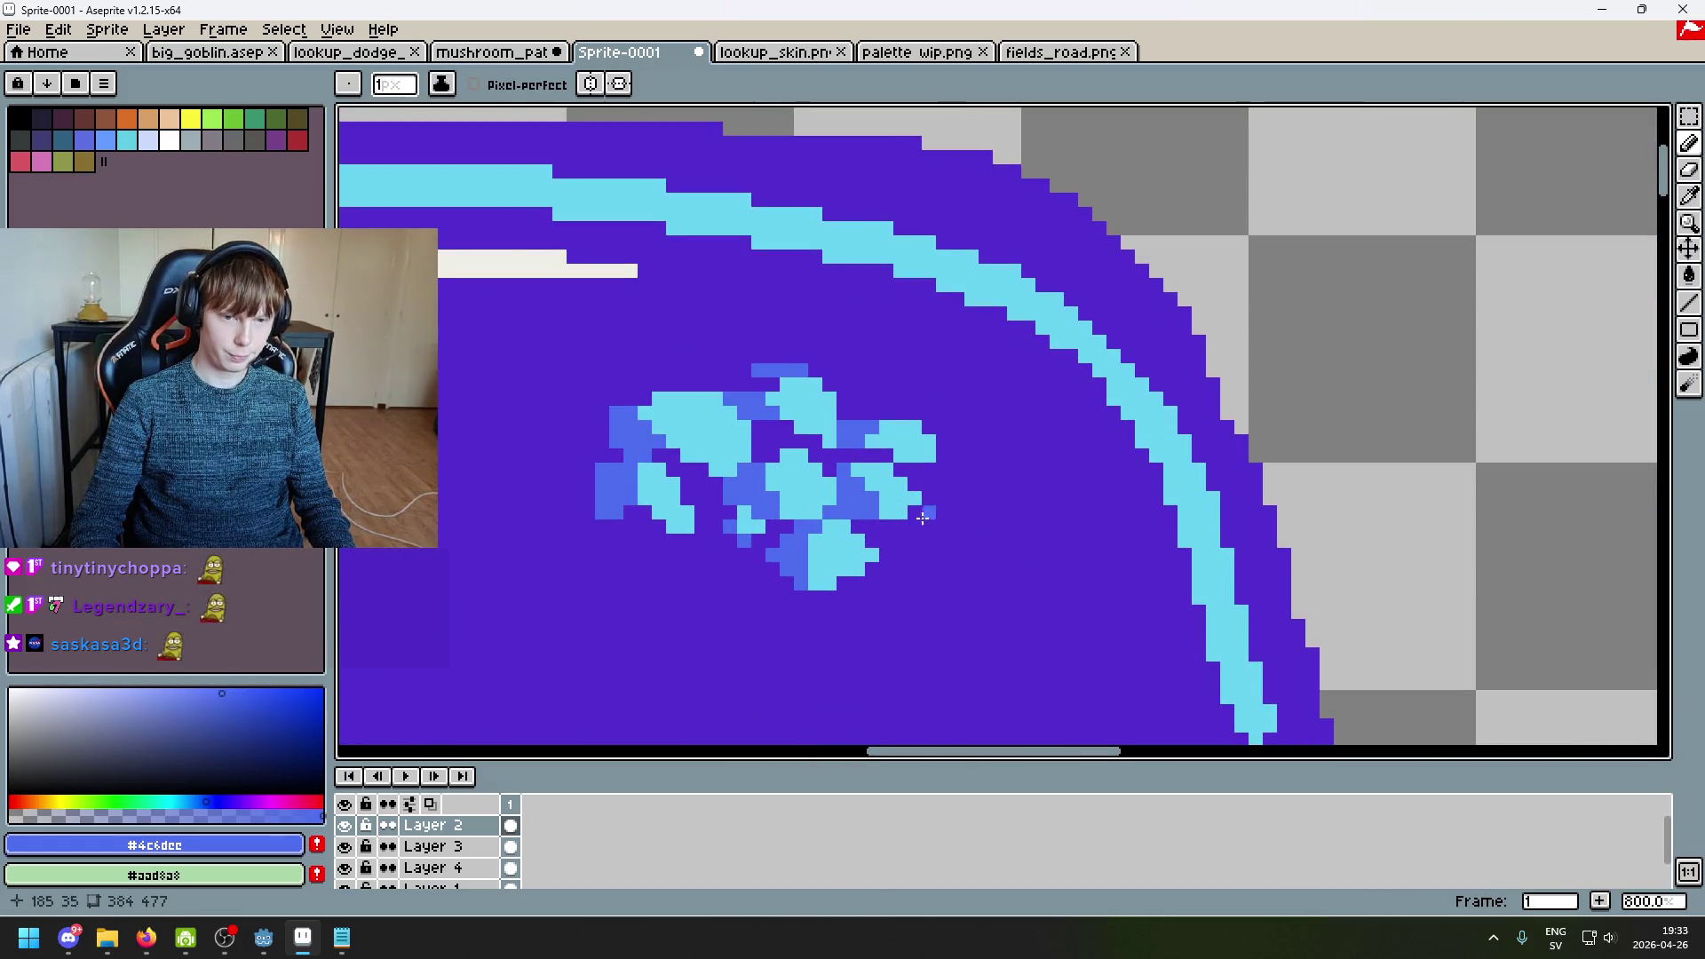
{"action": "left_click", "coordinate": [919, 511], "text": "alt"}
{"action": "scroll", "coordinate": [926, 513], "scroll_direction": "up", "scroll_amount": 5}
Step: Extend a cap spot with a small cyan block and a medium-blue pixel beside it
{"action": "mouse_move", "coordinate": [928, 497]}
{"action": "left_mouse_down"}
{"action": "mouse_move", "coordinate": [912, 474]}
{"action": "mouse_move", "coordinate": [976, 464]}
{"action": "left_mouse_up"}
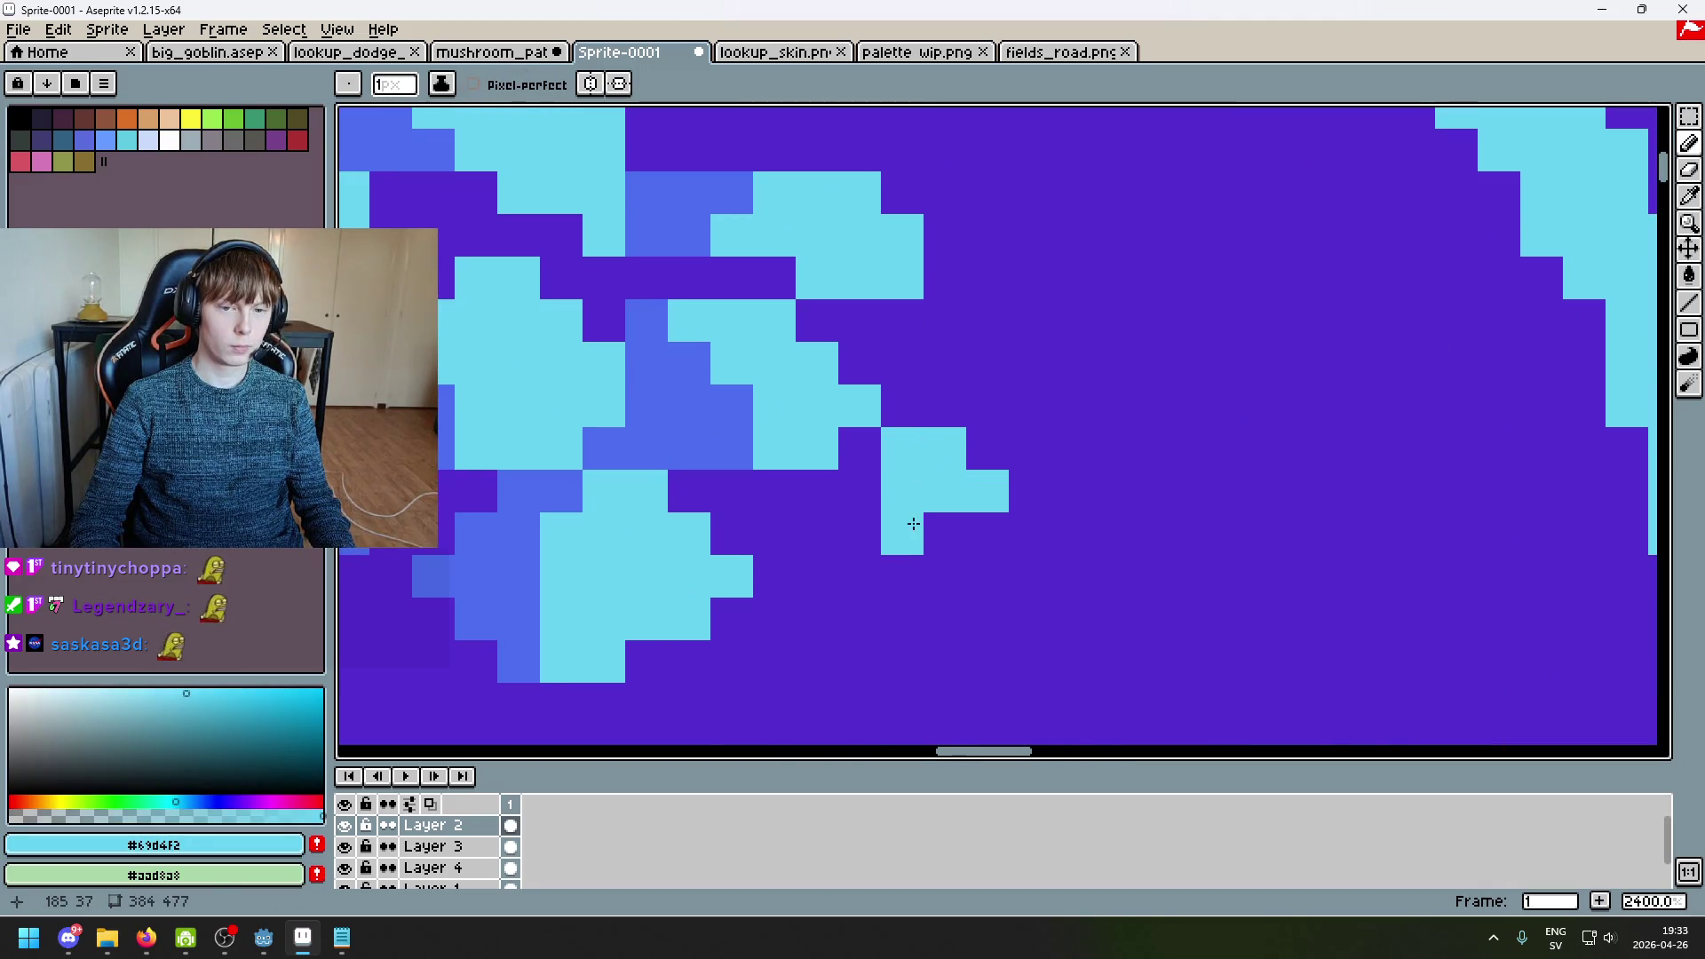
{"action": "scroll", "coordinate": [884, 484], "scroll_direction": "up", "scroll_amount": 1}
{"action": "left_click", "coordinate": [689, 461], "text": "alt"}
{"action": "left_click", "coordinate": [907, 494]}
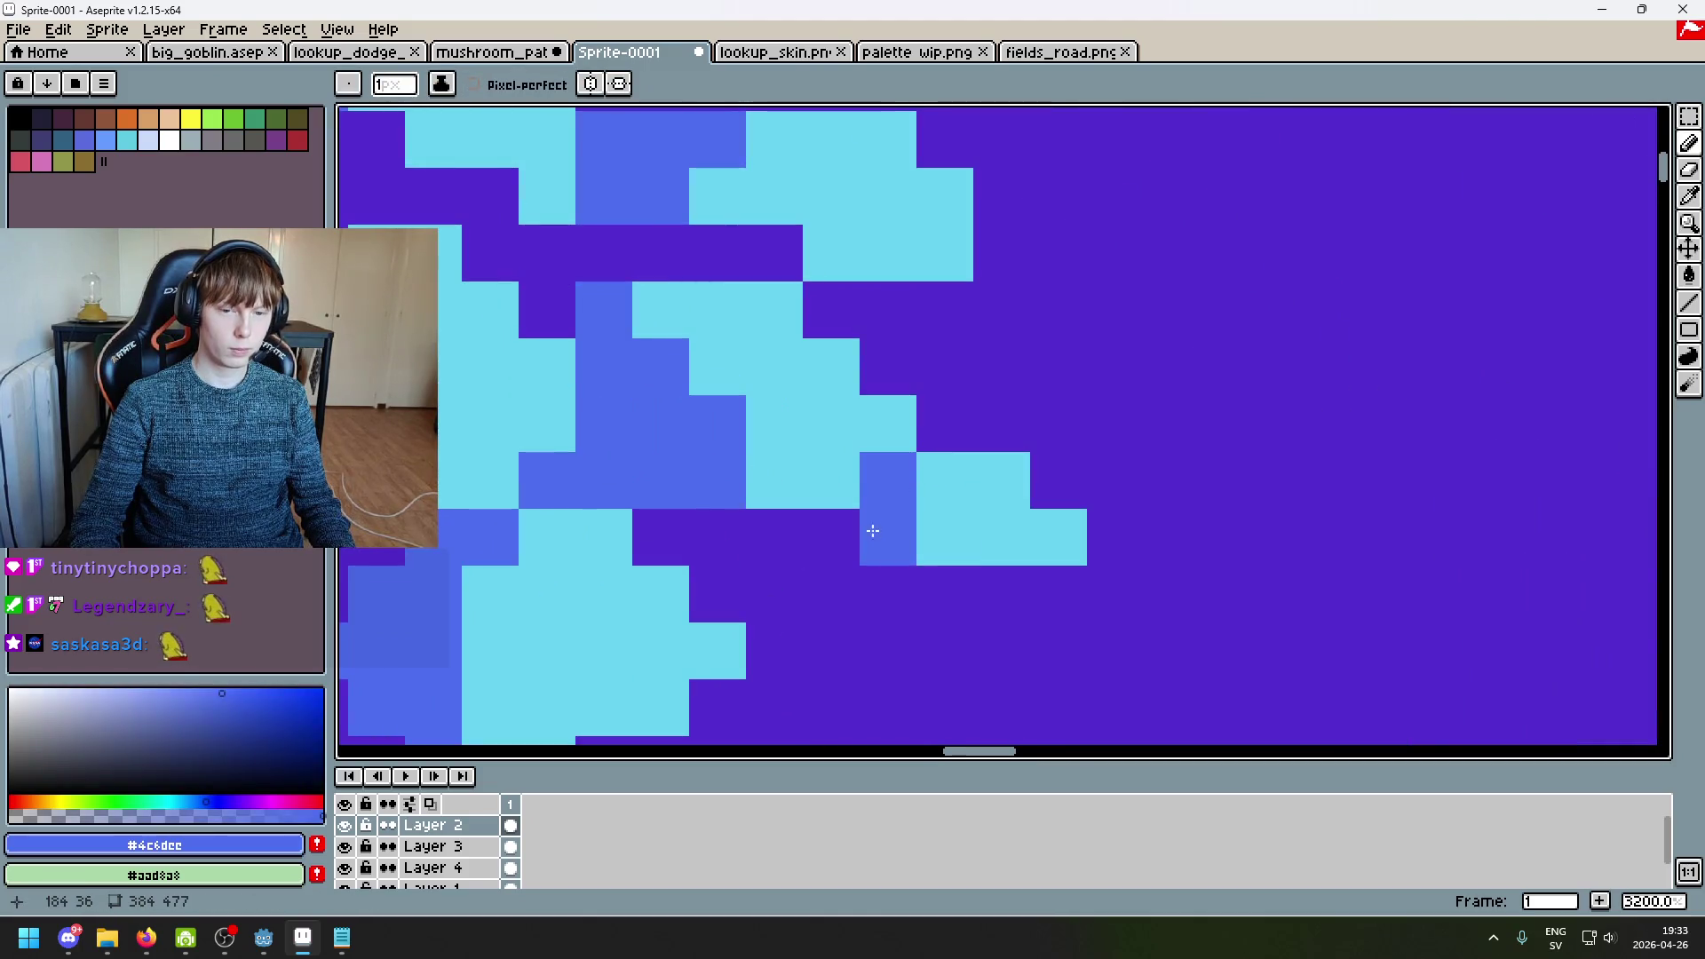
Step: Sample the cyan and medium-blue spot colours from the cap with the eyedropper
{"action": "scroll", "coordinate": [879, 525], "scroll_direction": "down", "scroll_amount": 4}
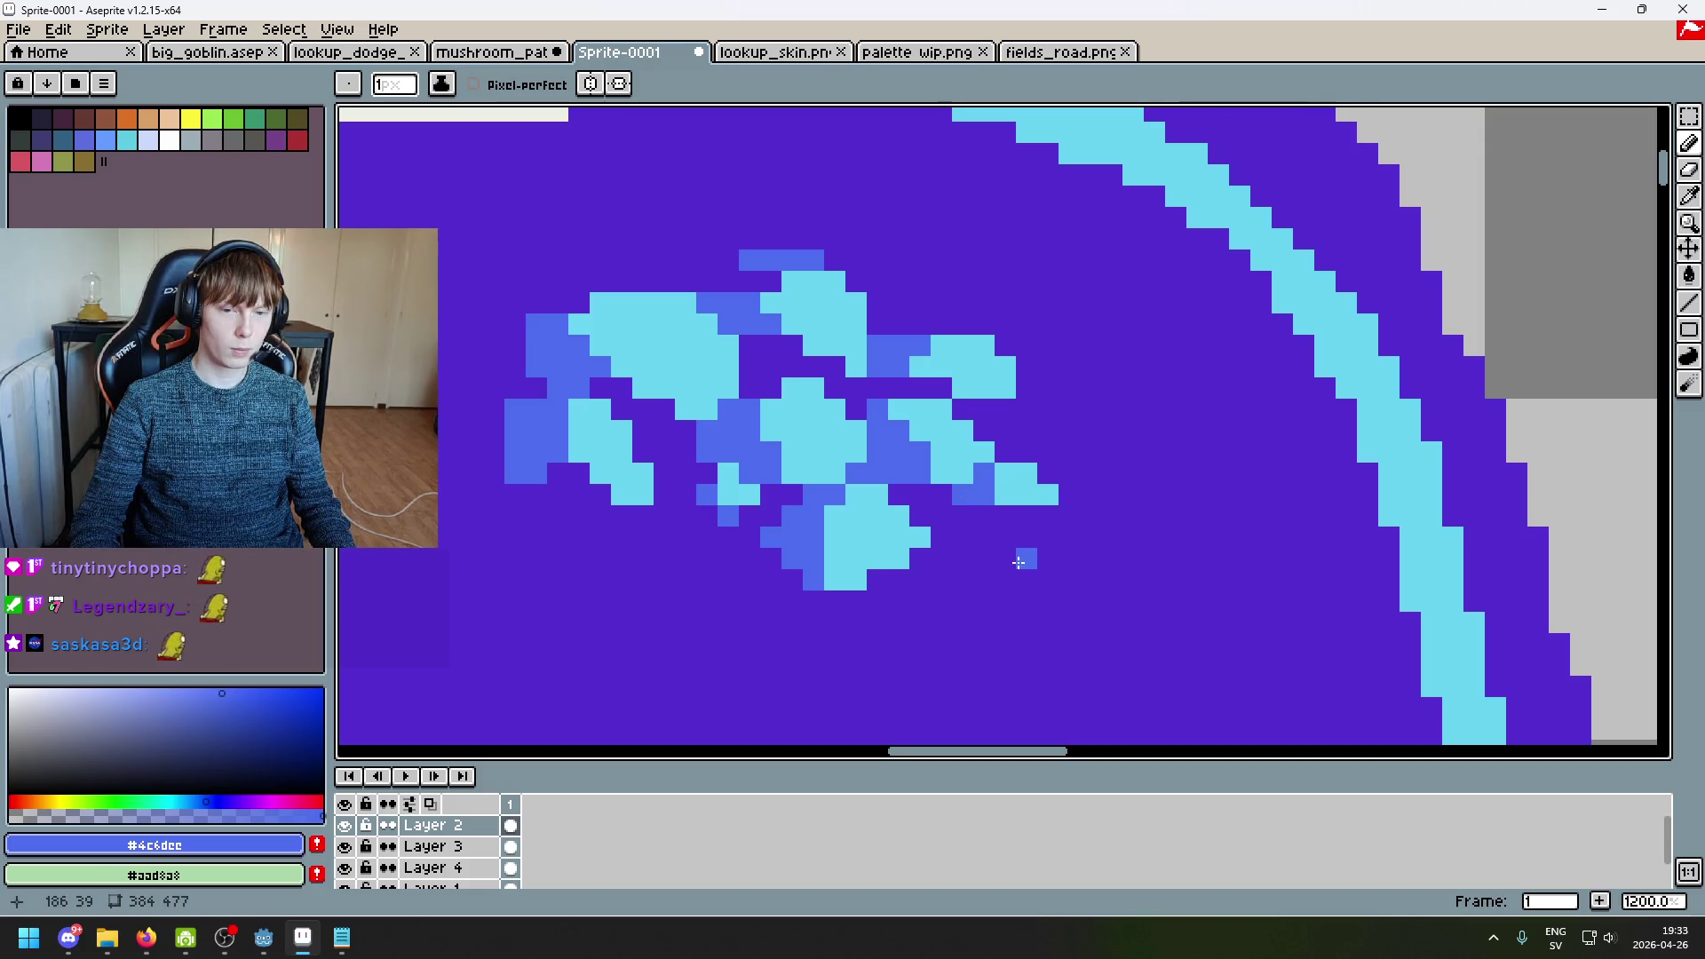
{"action": "scroll", "coordinate": [1019, 562], "scroll_direction": "down", "scroll_amount": 3}
{"action": "scroll", "coordinate": [1003, 532], "scroll_direction": "up", "scroll_amount": 3}
{"action": "scroll", "coordinate": [876, 441], "scroll_direction": "up", "scroll_amount": 3}
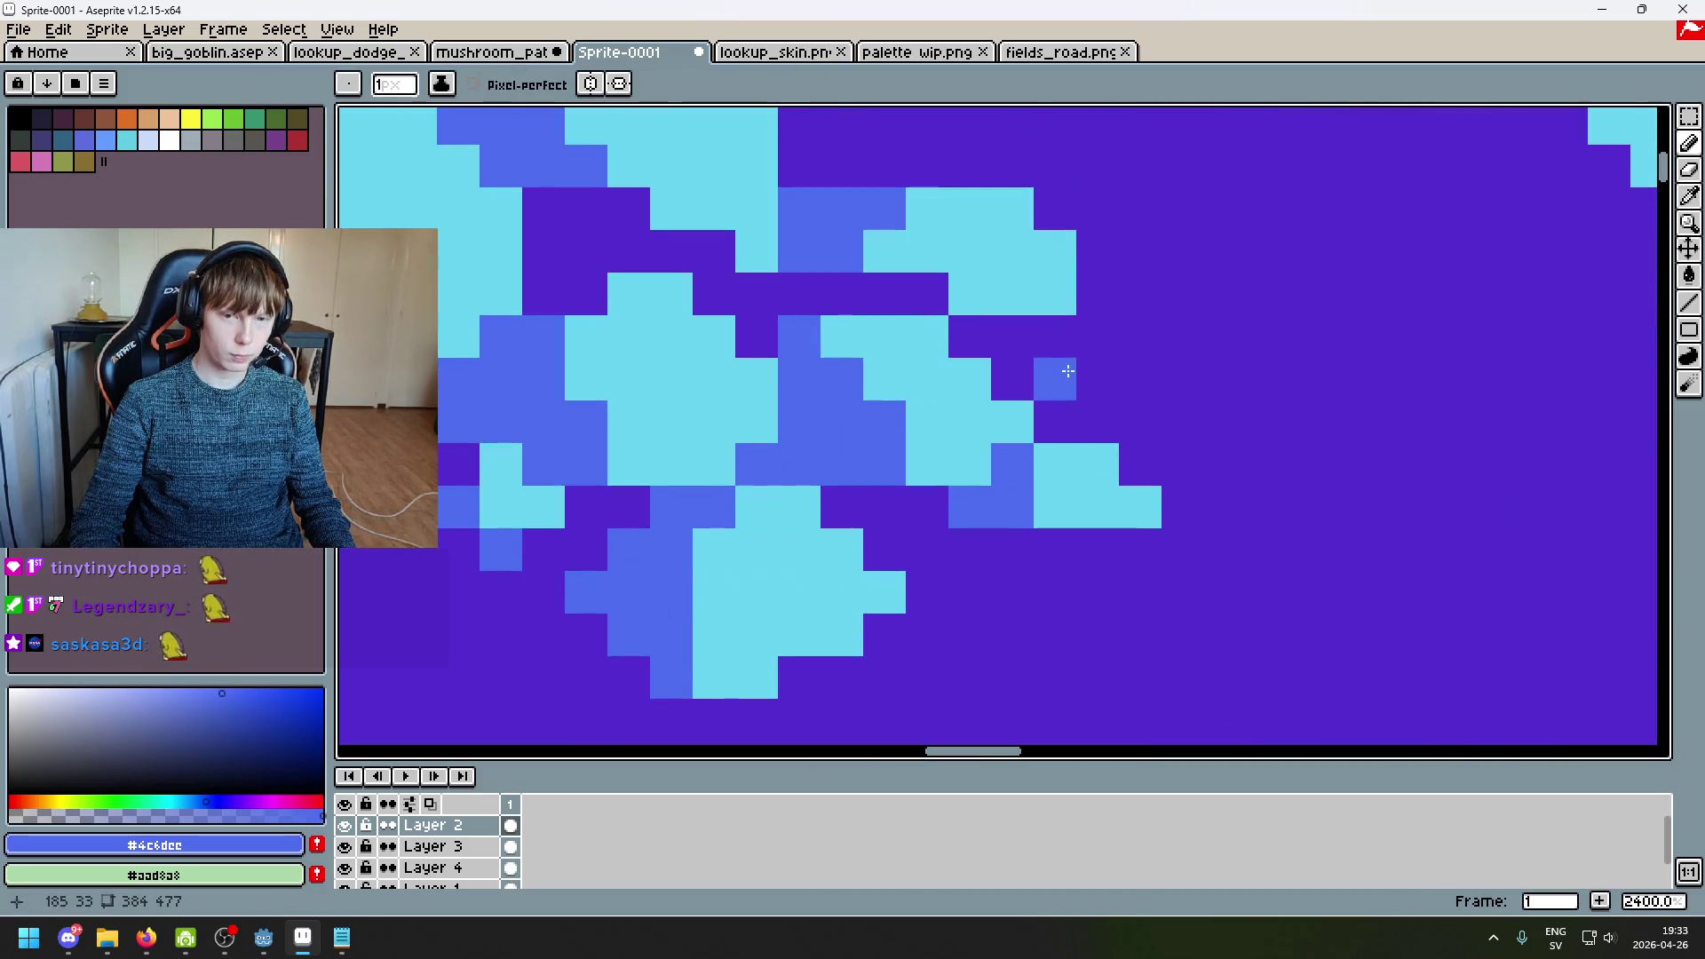
{"action": "scroll", "coordinate": [1100, 430], "scroll_direction": "down", "scroll_amount": 3}
{"action": "scroll", "coordinate": [1100, 431], "scroll_direction": "up", "scroll_amount": 3}
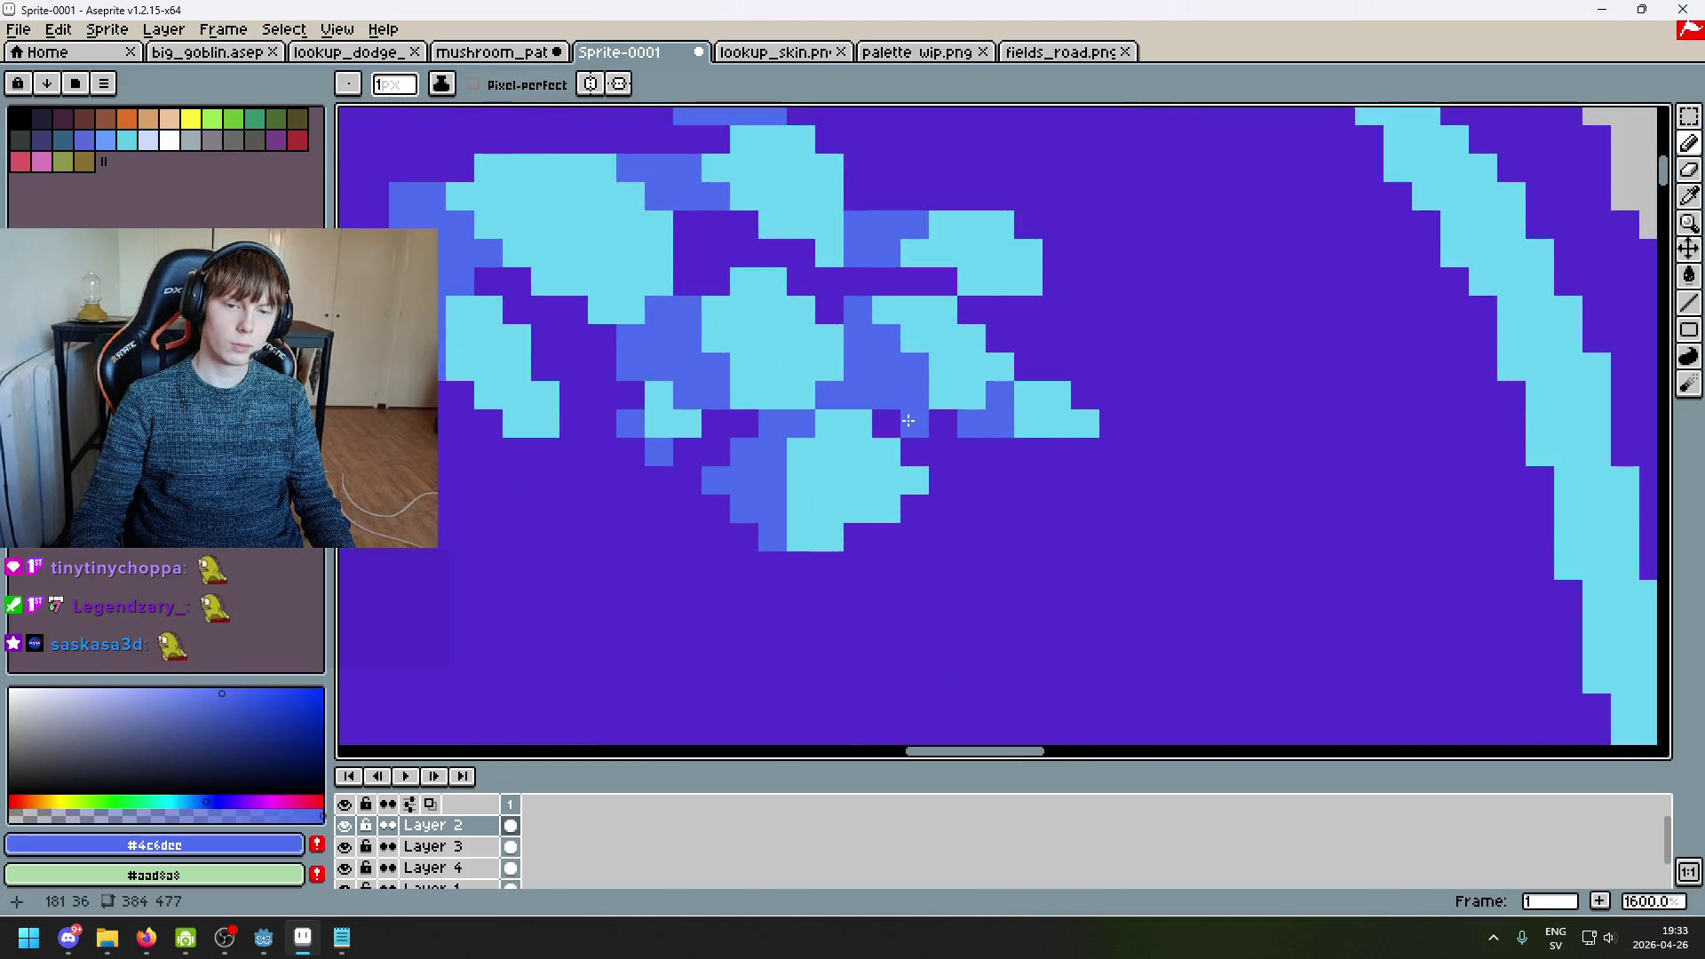
{"action": "key", "text": "i"}
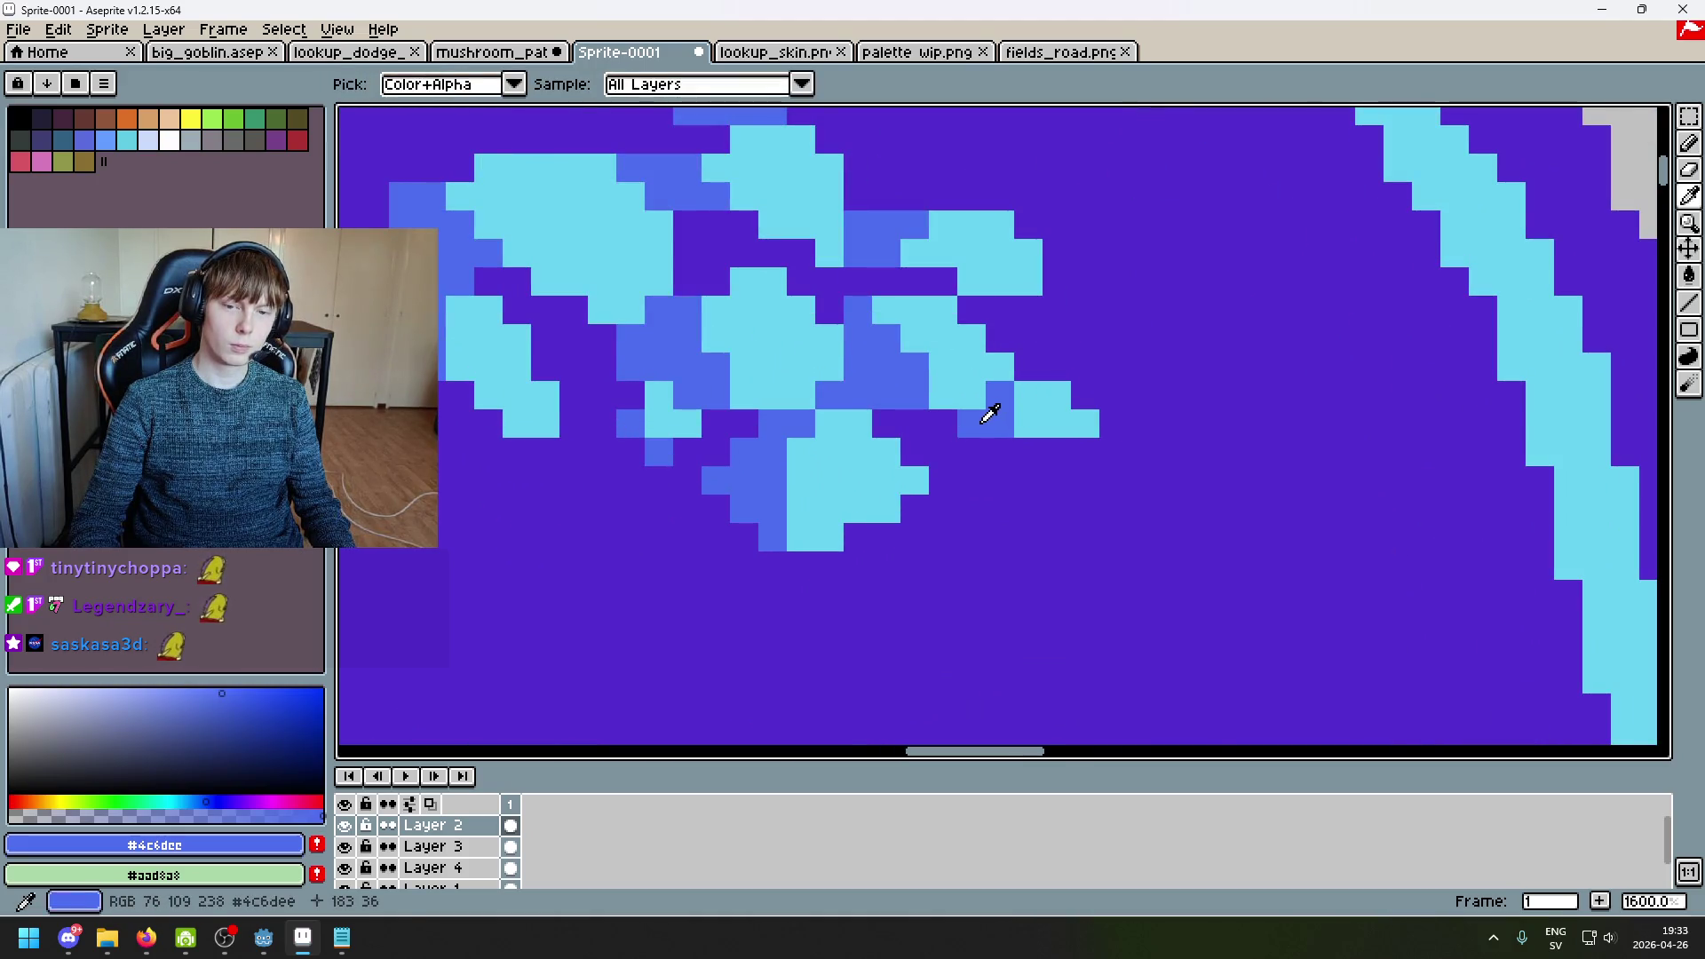
{"action": "key", "text": "b"}
{"action": "scroll", "coordinate": [989, 476], "scroll_direction": "down", "scroll_amount": 3}
{"action": "left_click", "coordinate": [977, 435], "text": "alt"}
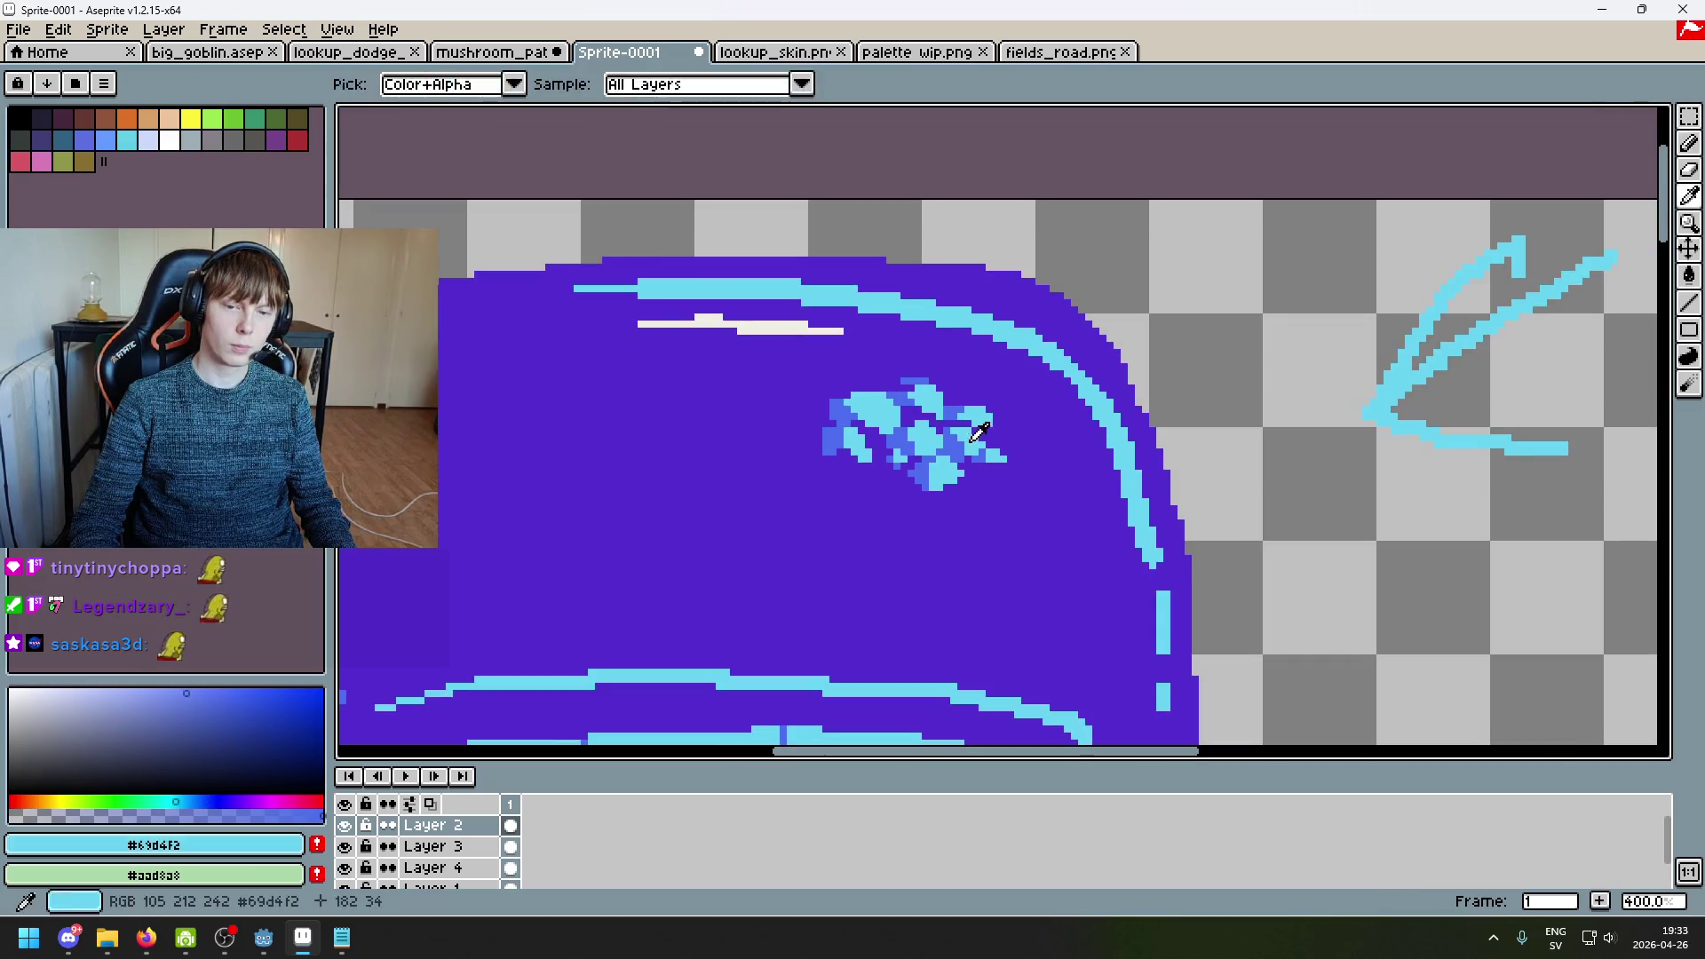
{"action": "scroll", "coordinate": [970, 458], "scroll_direction": "down", "scroll_amount": 2}
{"action": "scroll", "coordinate": [994, 484], "scroll_direction": "up", "scroll_amount": 2}
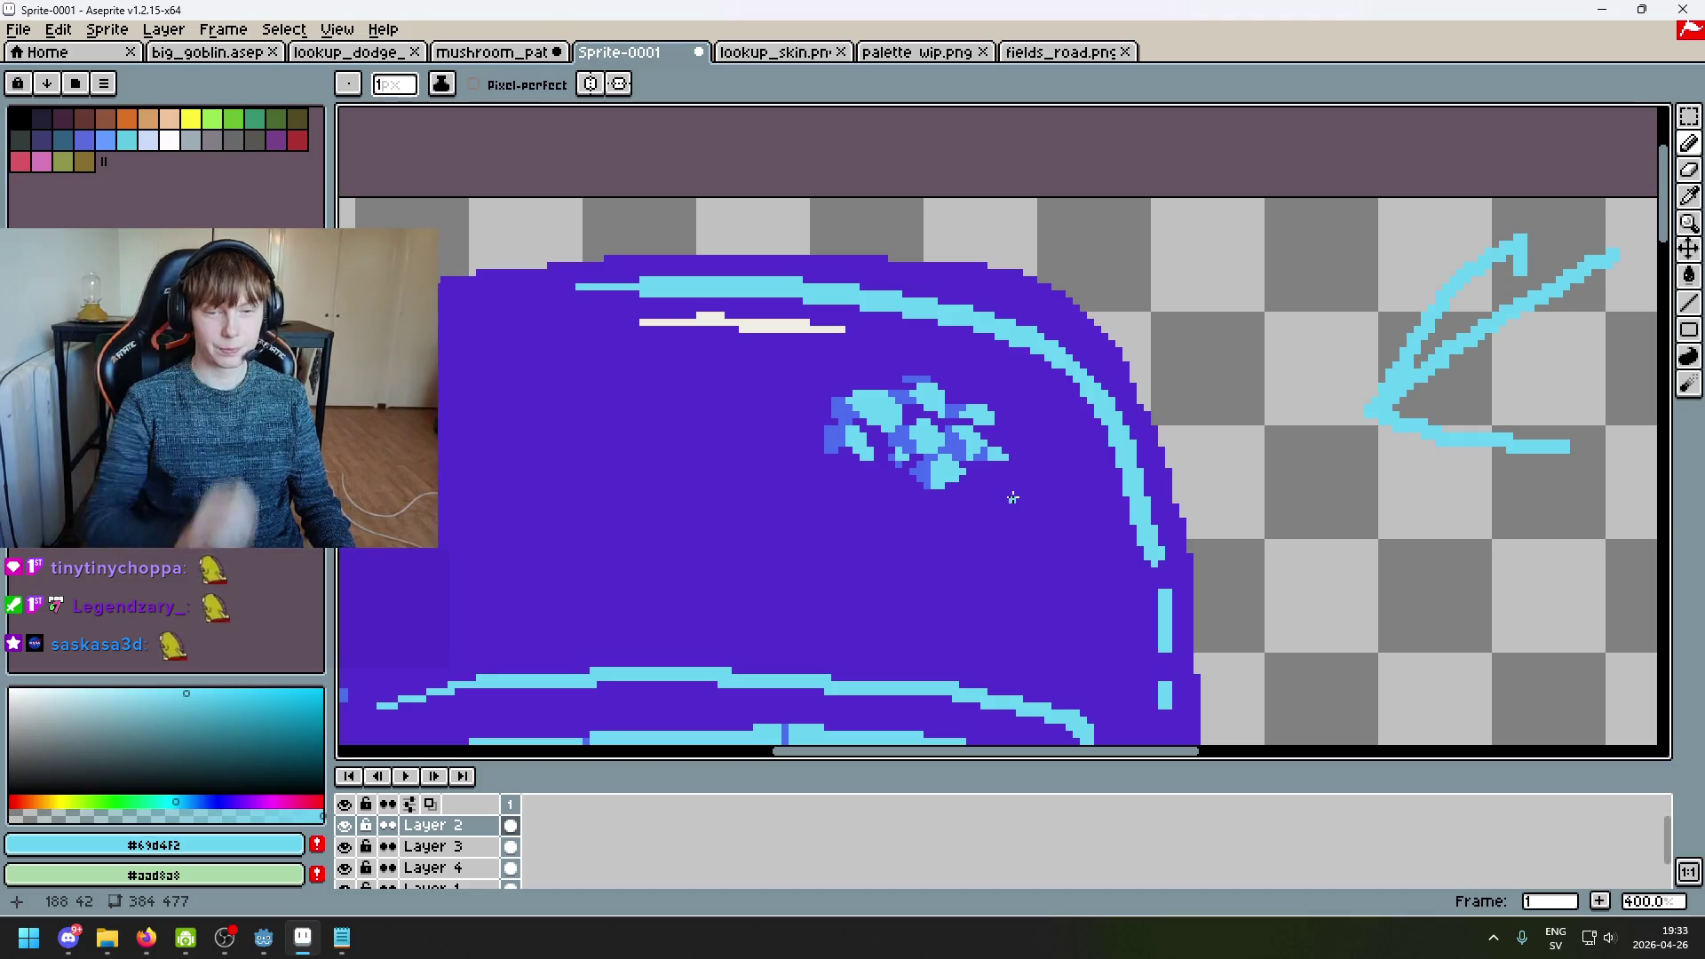
{"action": "scroll", "coordinate": [1054, 465], "scroll_direction": "up", "scroll_amount": 2}
{"action": "scroll", "coordinate": [1021, 465], "scroll_direction": "up", "scroll_amount": 4}
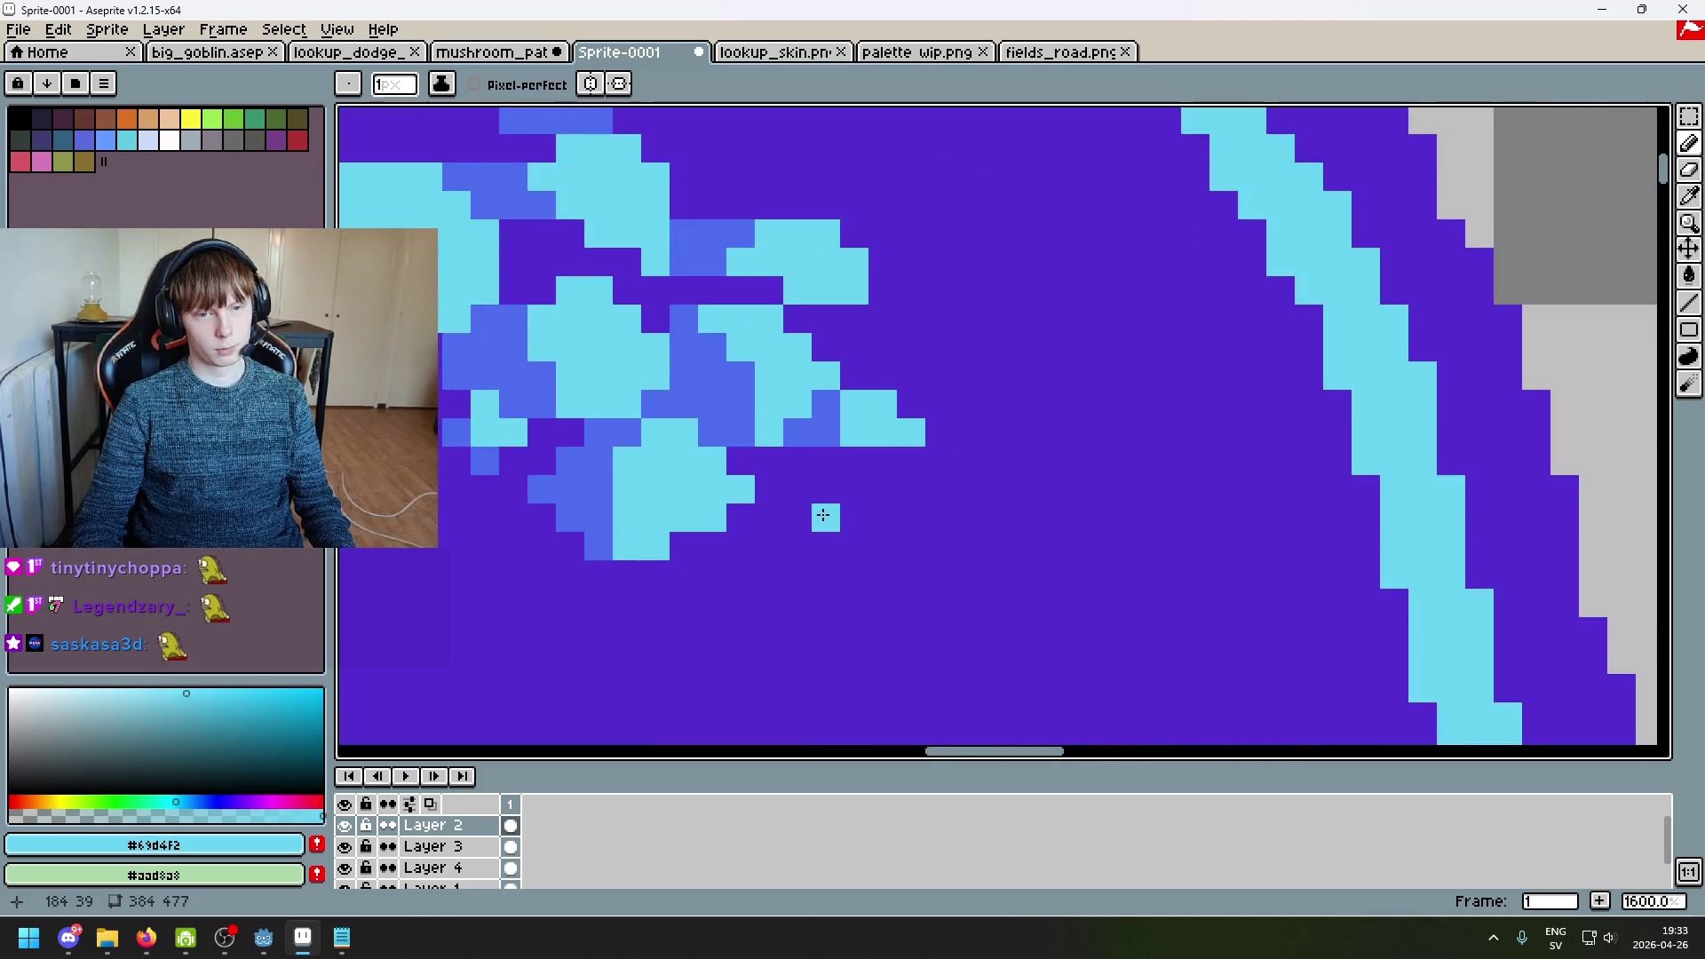
{"action": "left_click", "coordinate": [826, 435], "text": "alt"}
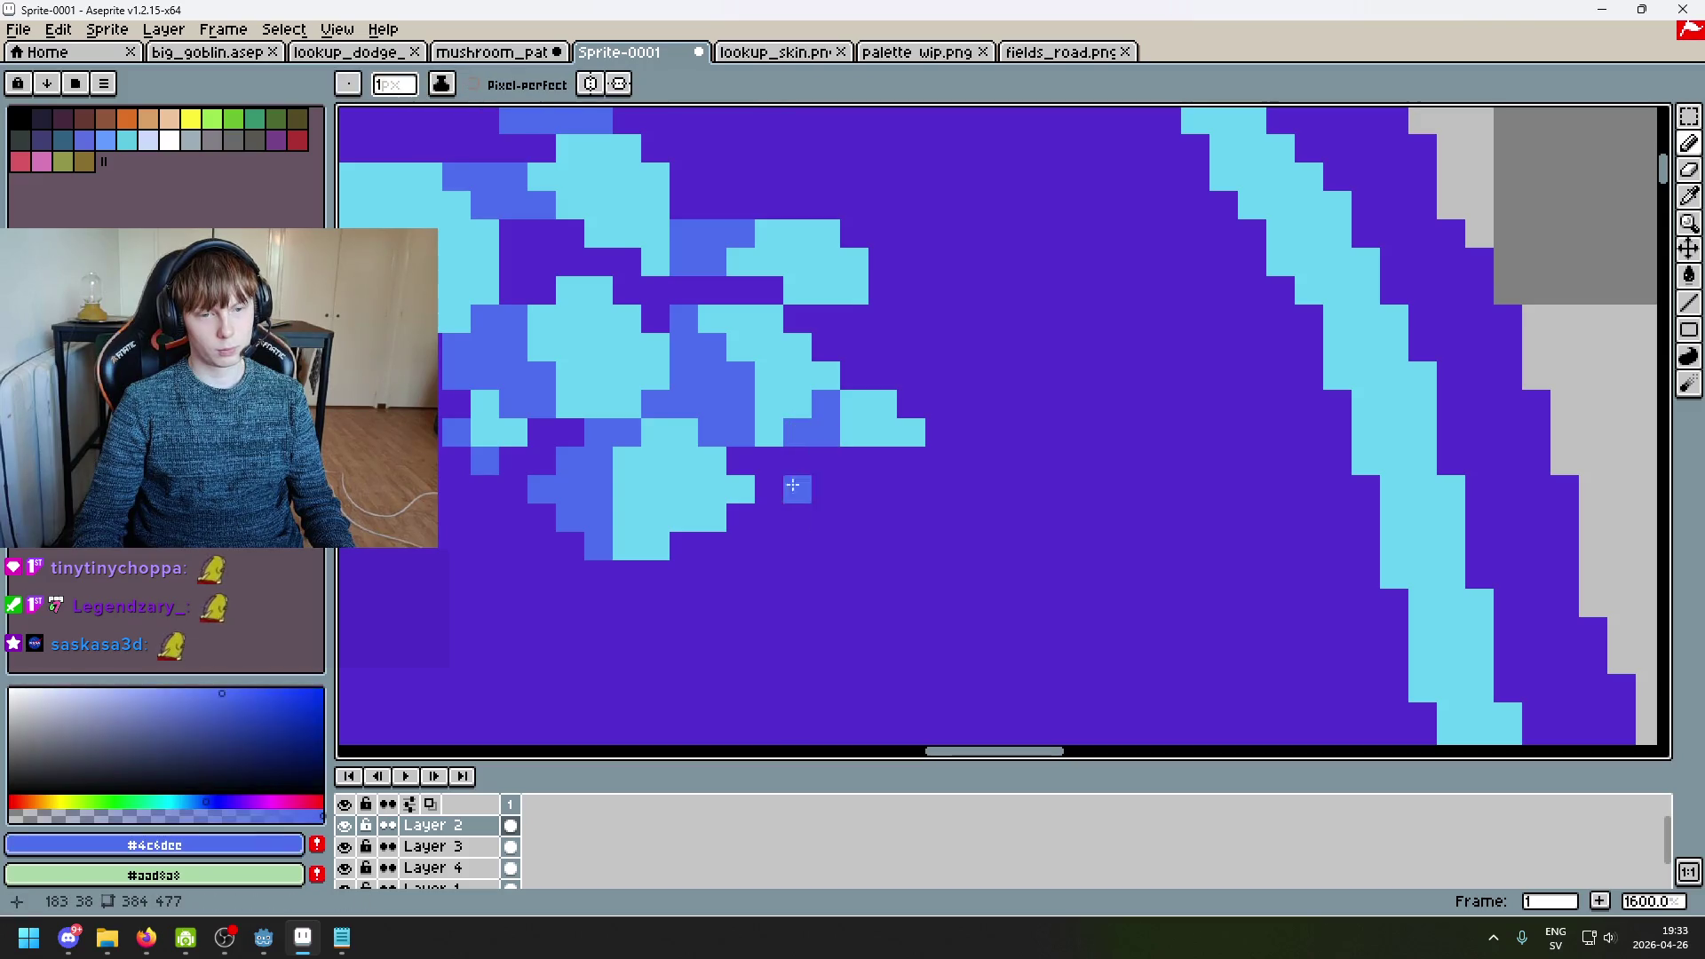
{"action": "scroll", "coordinate": [902, 491], "scroll_direction": "down", "scroll_amount": 6}
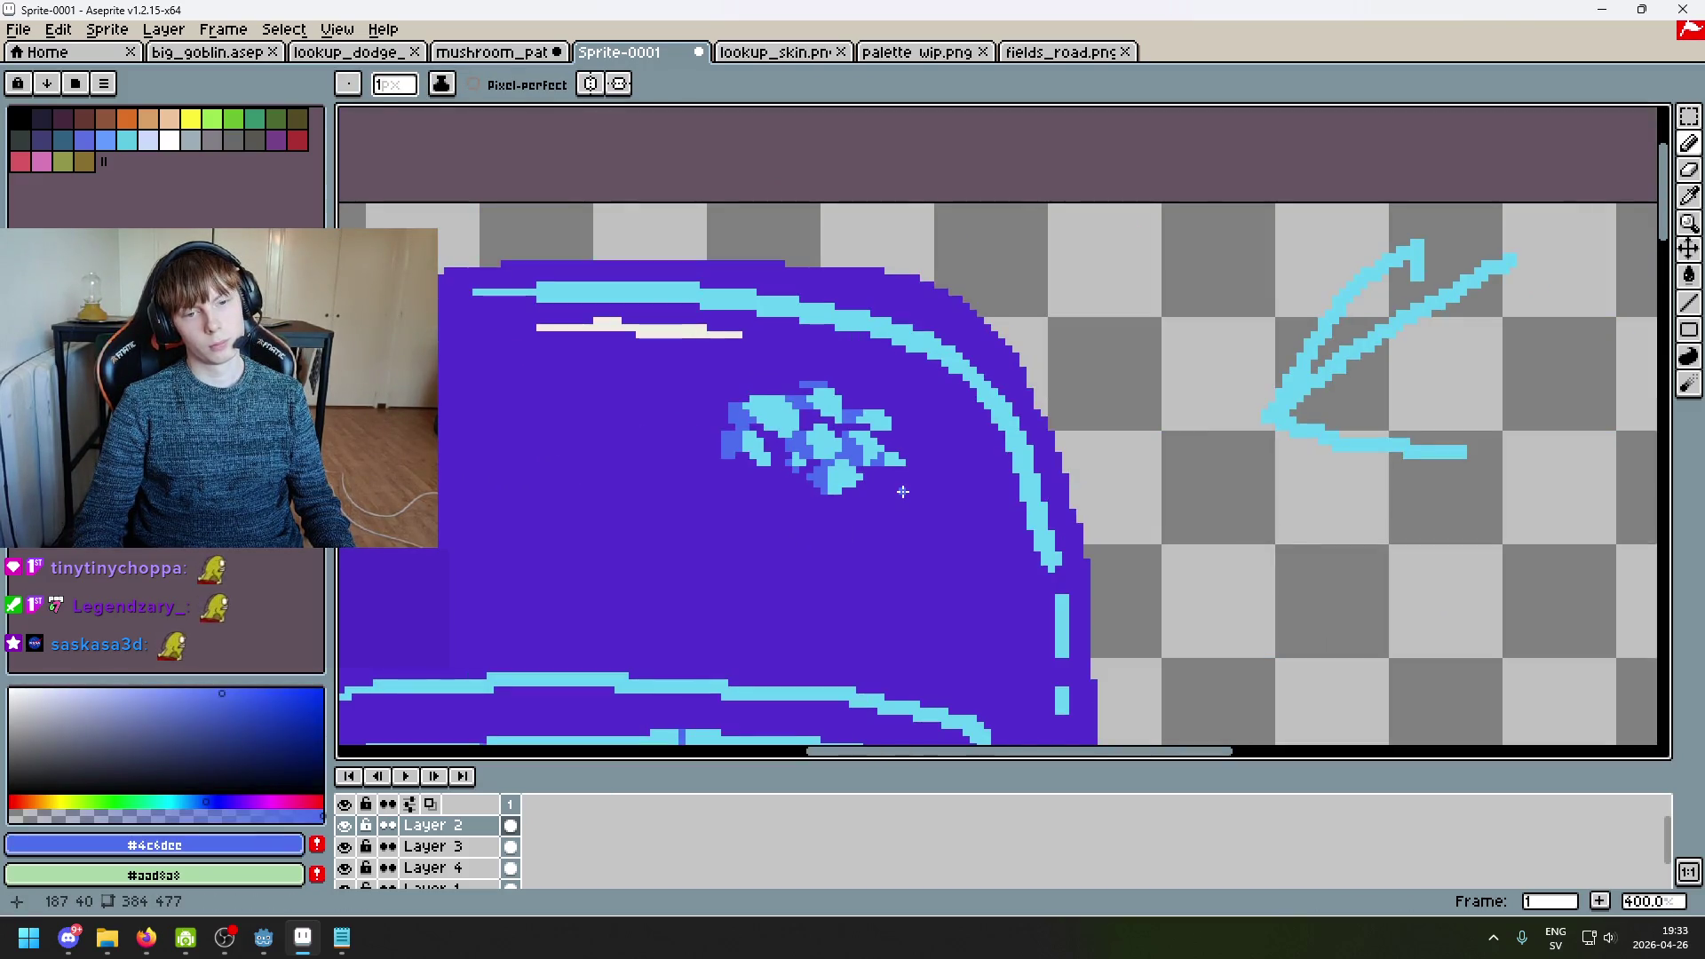
{"action": "scroll", "coordinate": [902, 491], "scroll_direction": "up", "scroll_amount": 6}
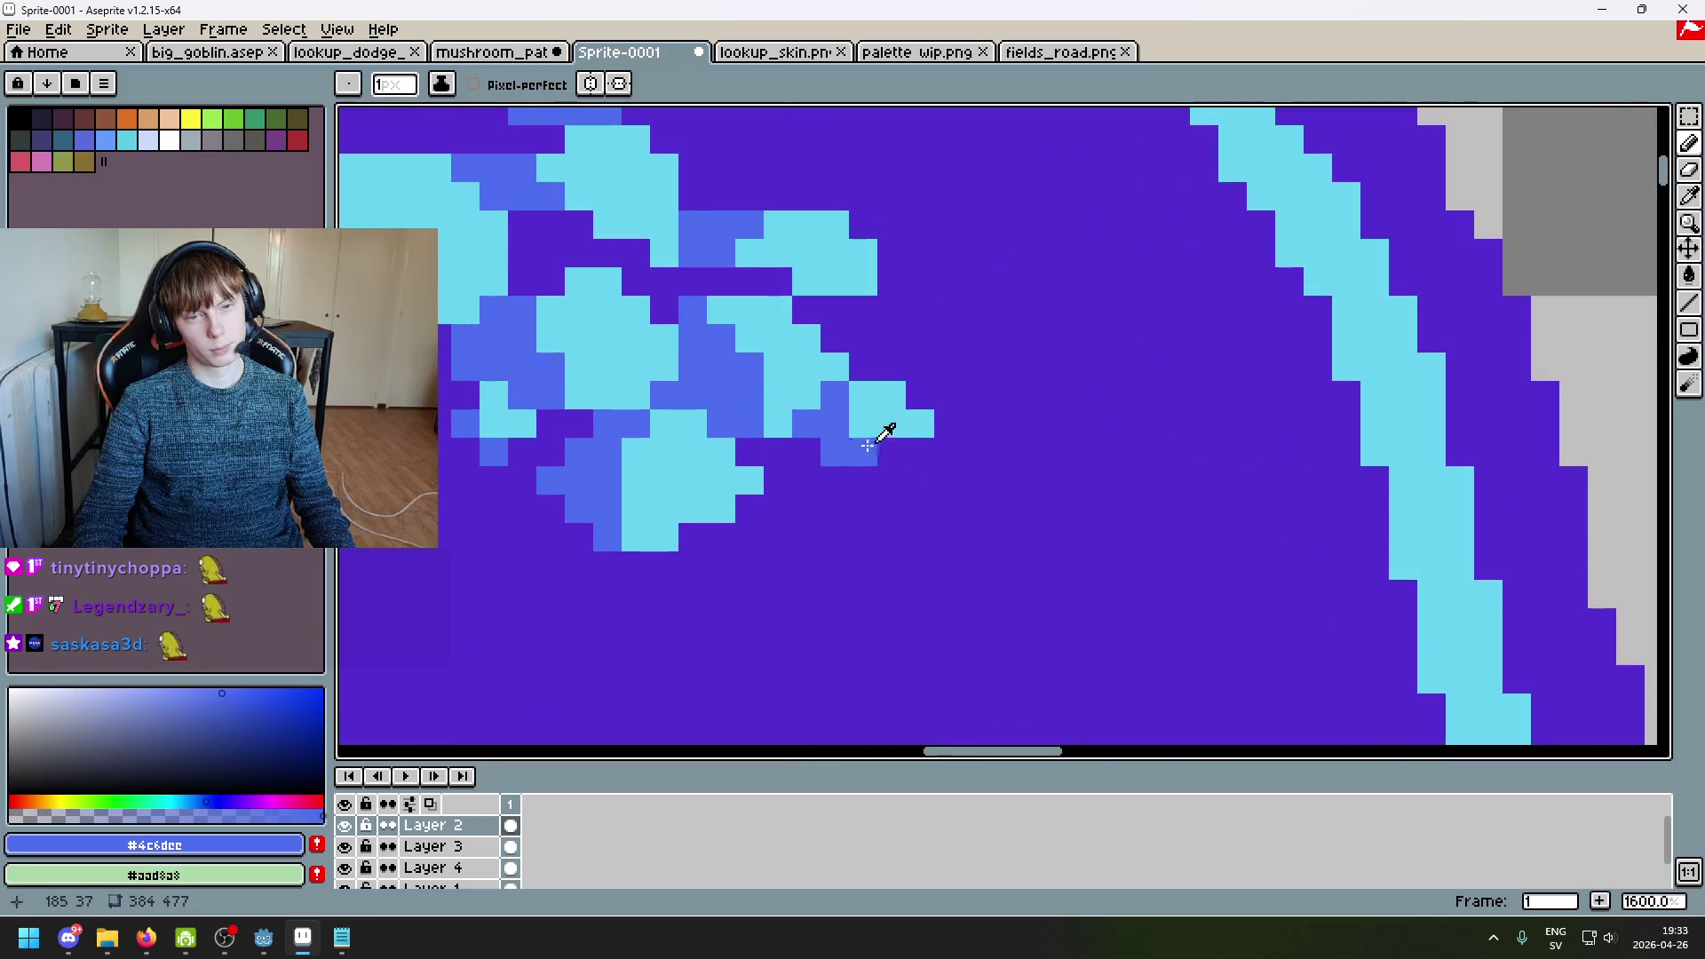
{"action": "left_click", "coordinate": [871, 431], "text": "alt"}
Step: Paint over the stray light-blue block on the cap in the cap's purple
{"action": "scroll", "coordinate": [915, 492], "scroll_direction": "down", "scroll_amount": 3}
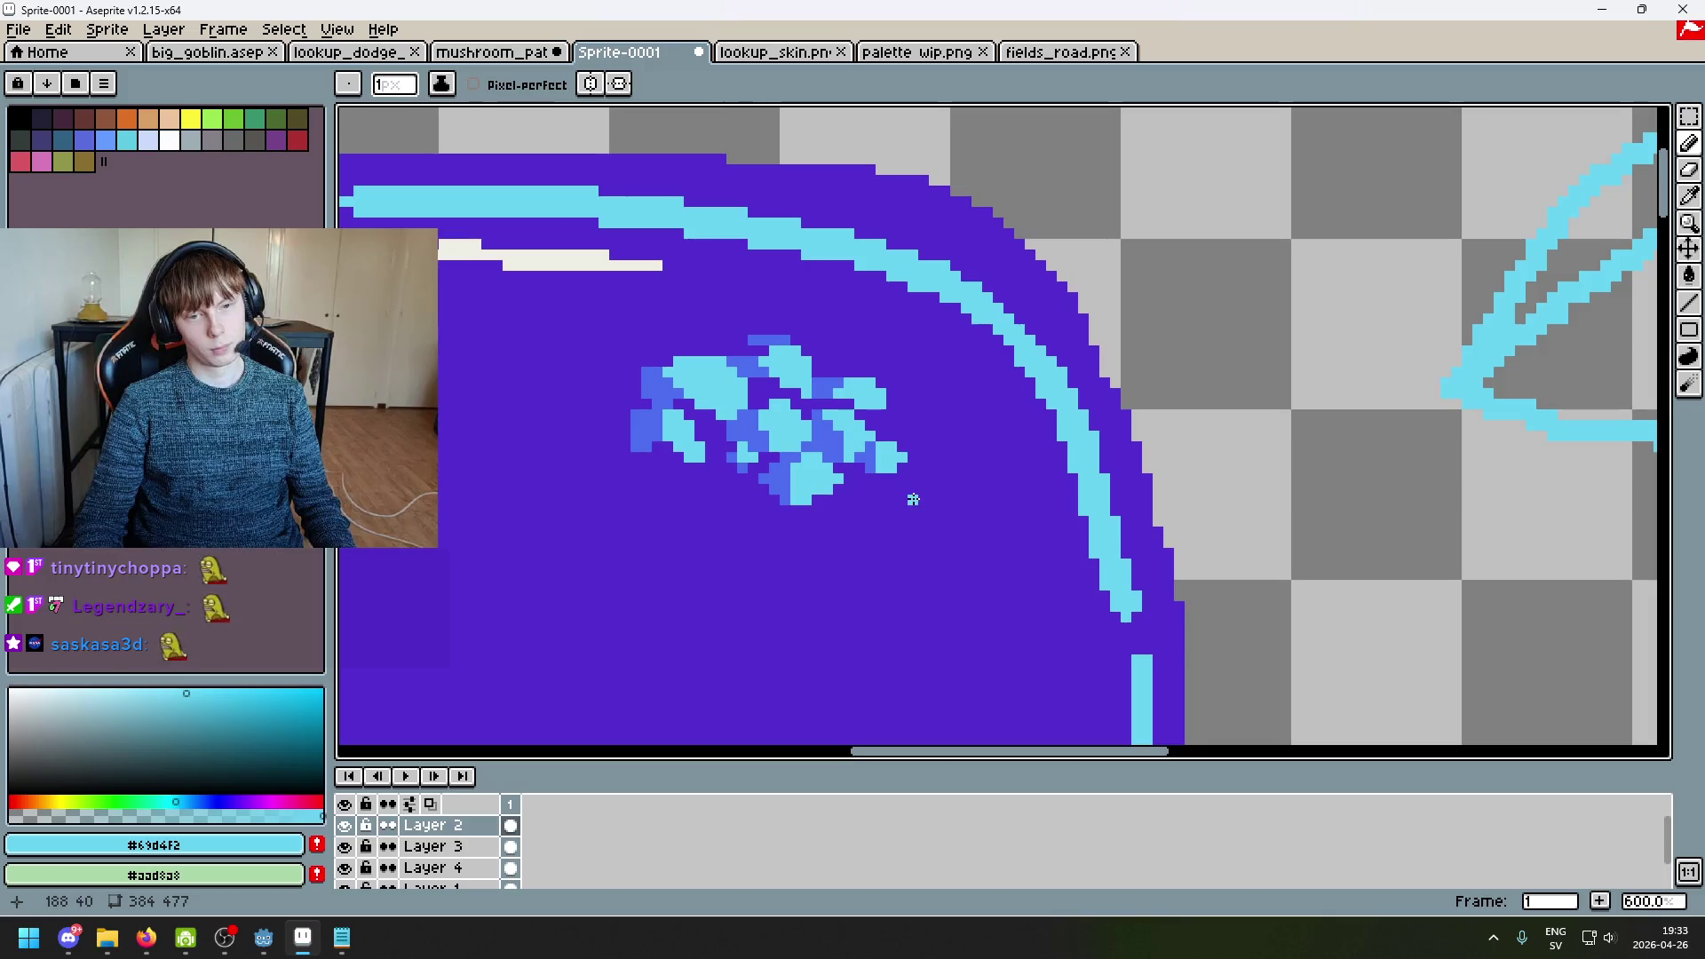
{"action": "scroll", "coordinate": [915, 498], "scroll_direction": "down", "scroll_amount": 3}
{"action": "scroll", "coordinate": [916, 498], "scroll_direction": "down", "scroll_amount": 1}
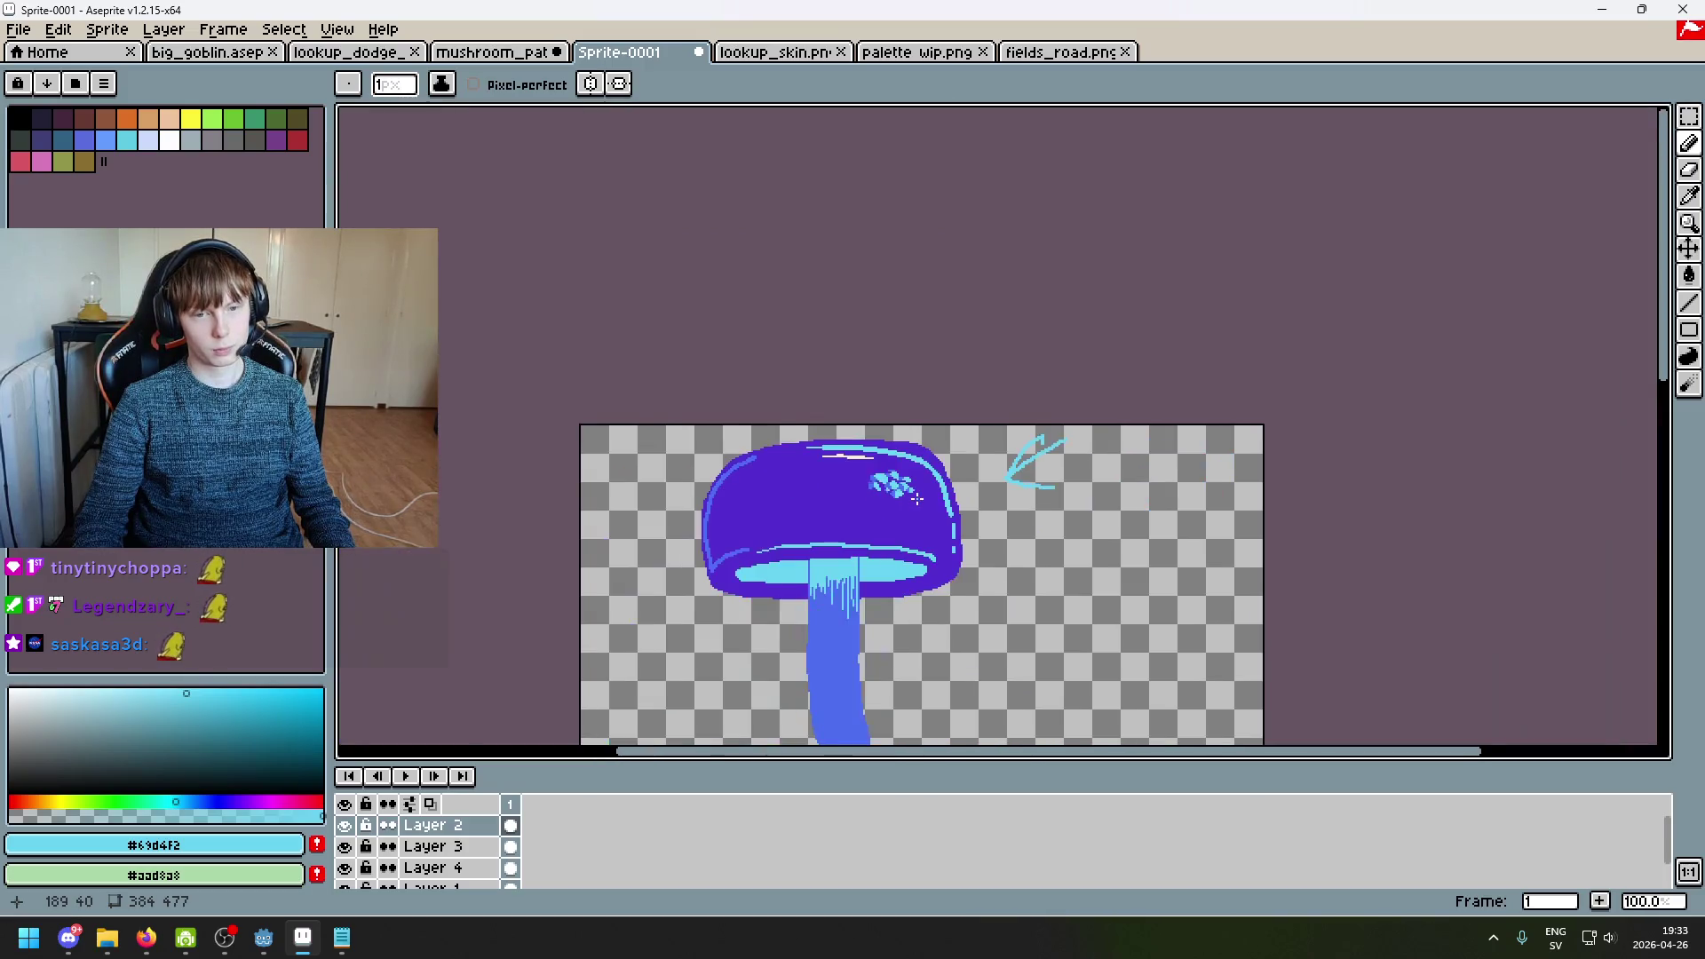
{"action": "scroll", "coordinate": [862, 438], "scroll_direction": "up", "scroll_amount": 8}
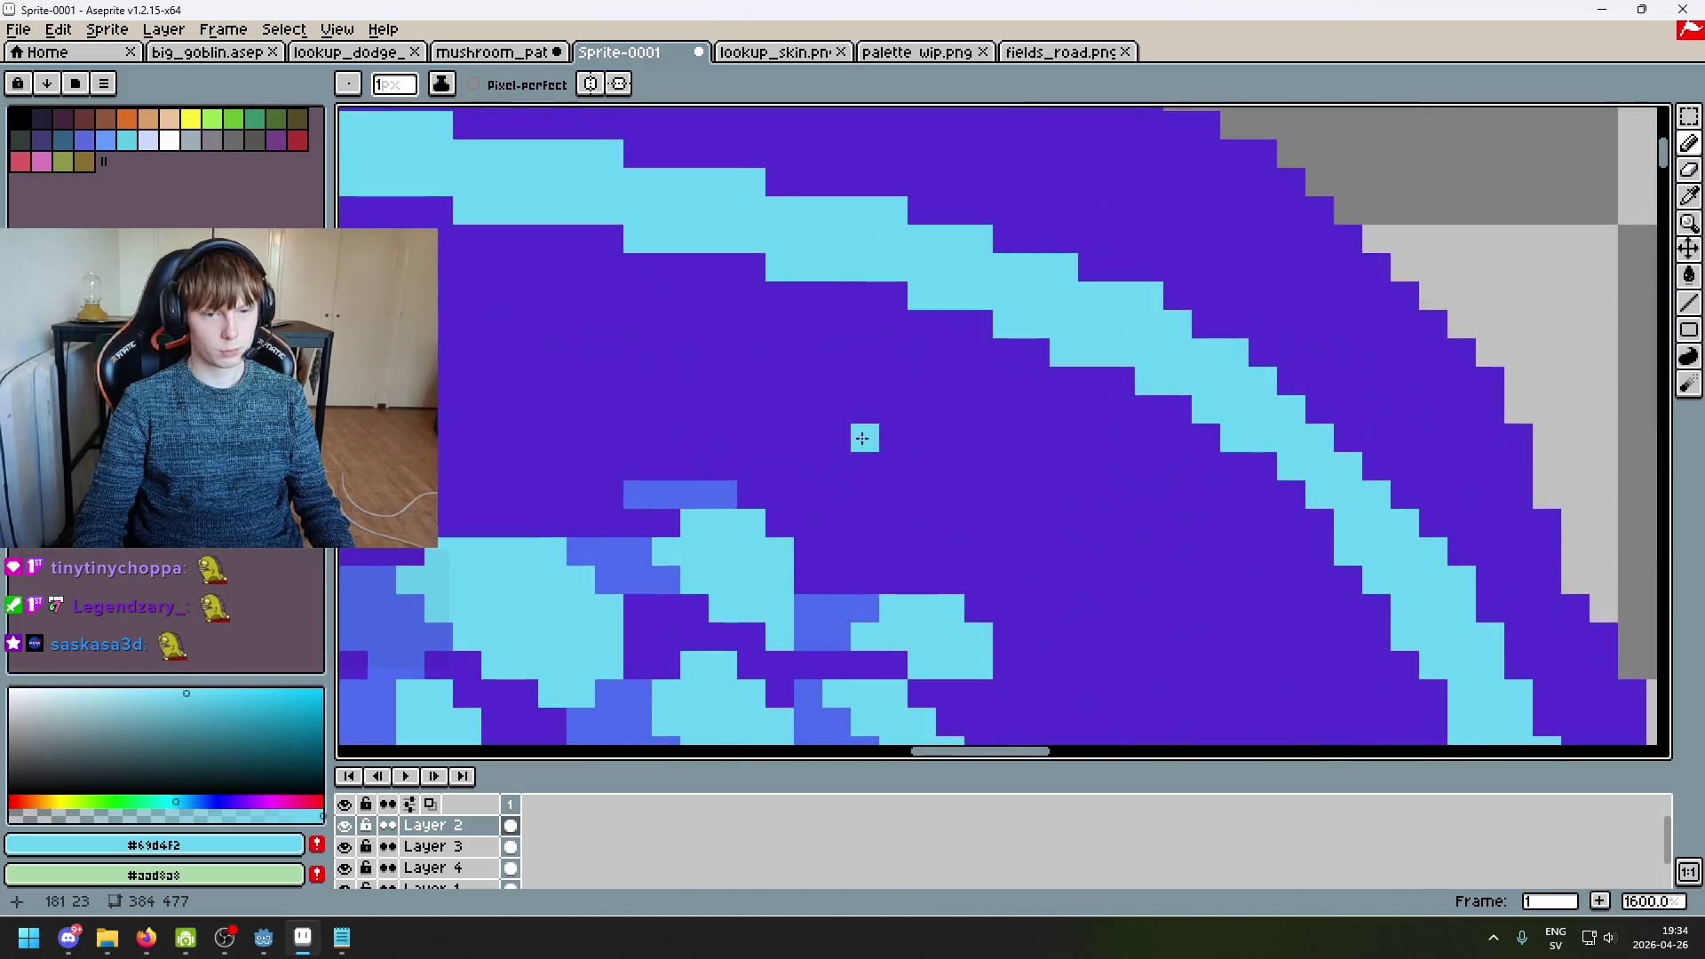
{"action": "left_click", "coordinate": [675, 472], "text": "alt"}
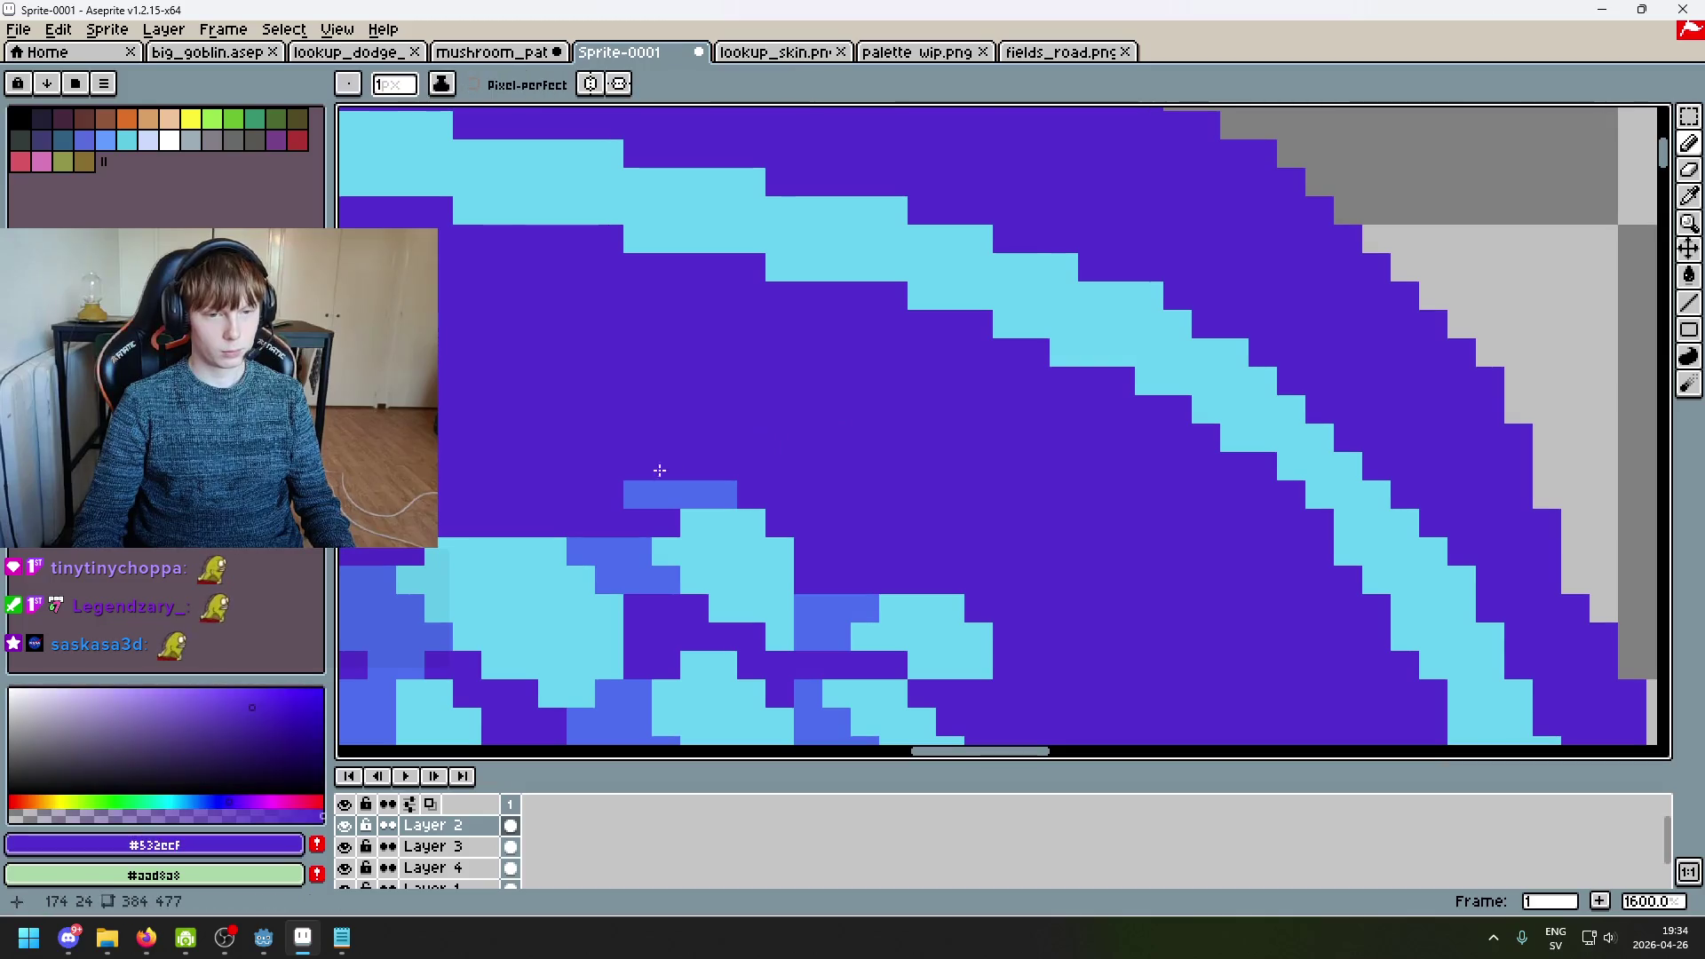
{"action": "left_click_drag", "start_coordinate": [728, 494], "coordinate": [613, 494]}
Step: Sample the light cyan and medium blue from the cap's spots
{"action": "scroll", "coordinate": [613, 484], "scroll_direction": "down", "scroll_amount": 4}
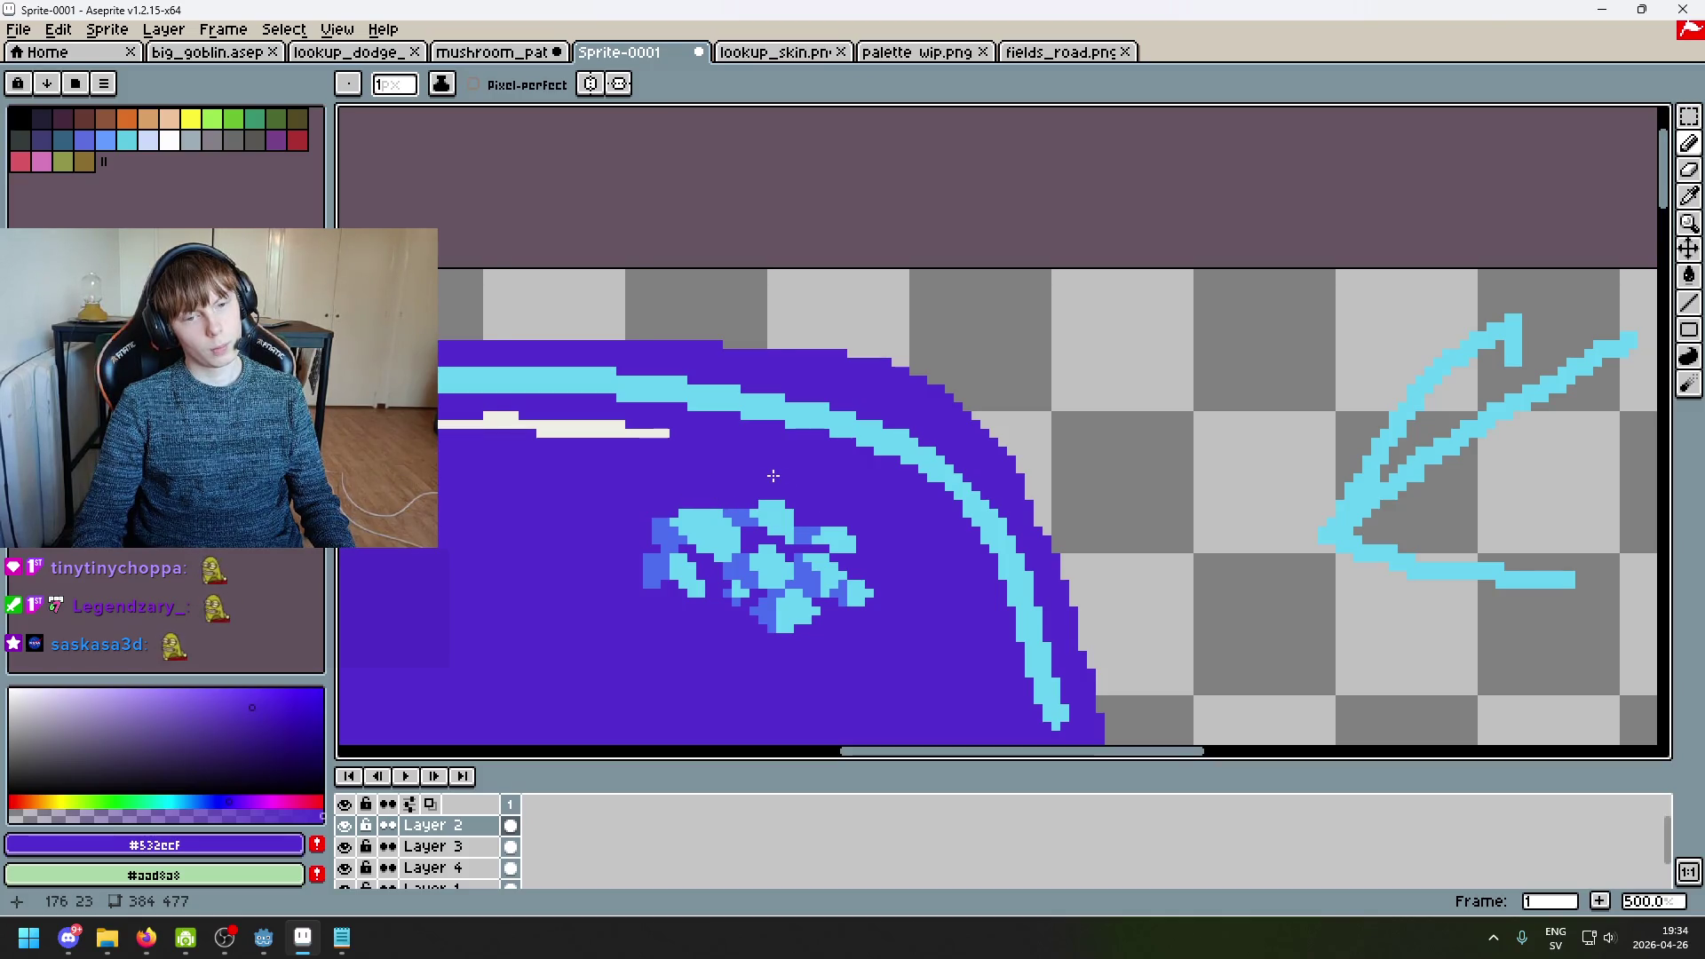
{"action": "scroll", "coordinate": [782, 479], "scroll_direction": "down", "scroll_amount": 4}
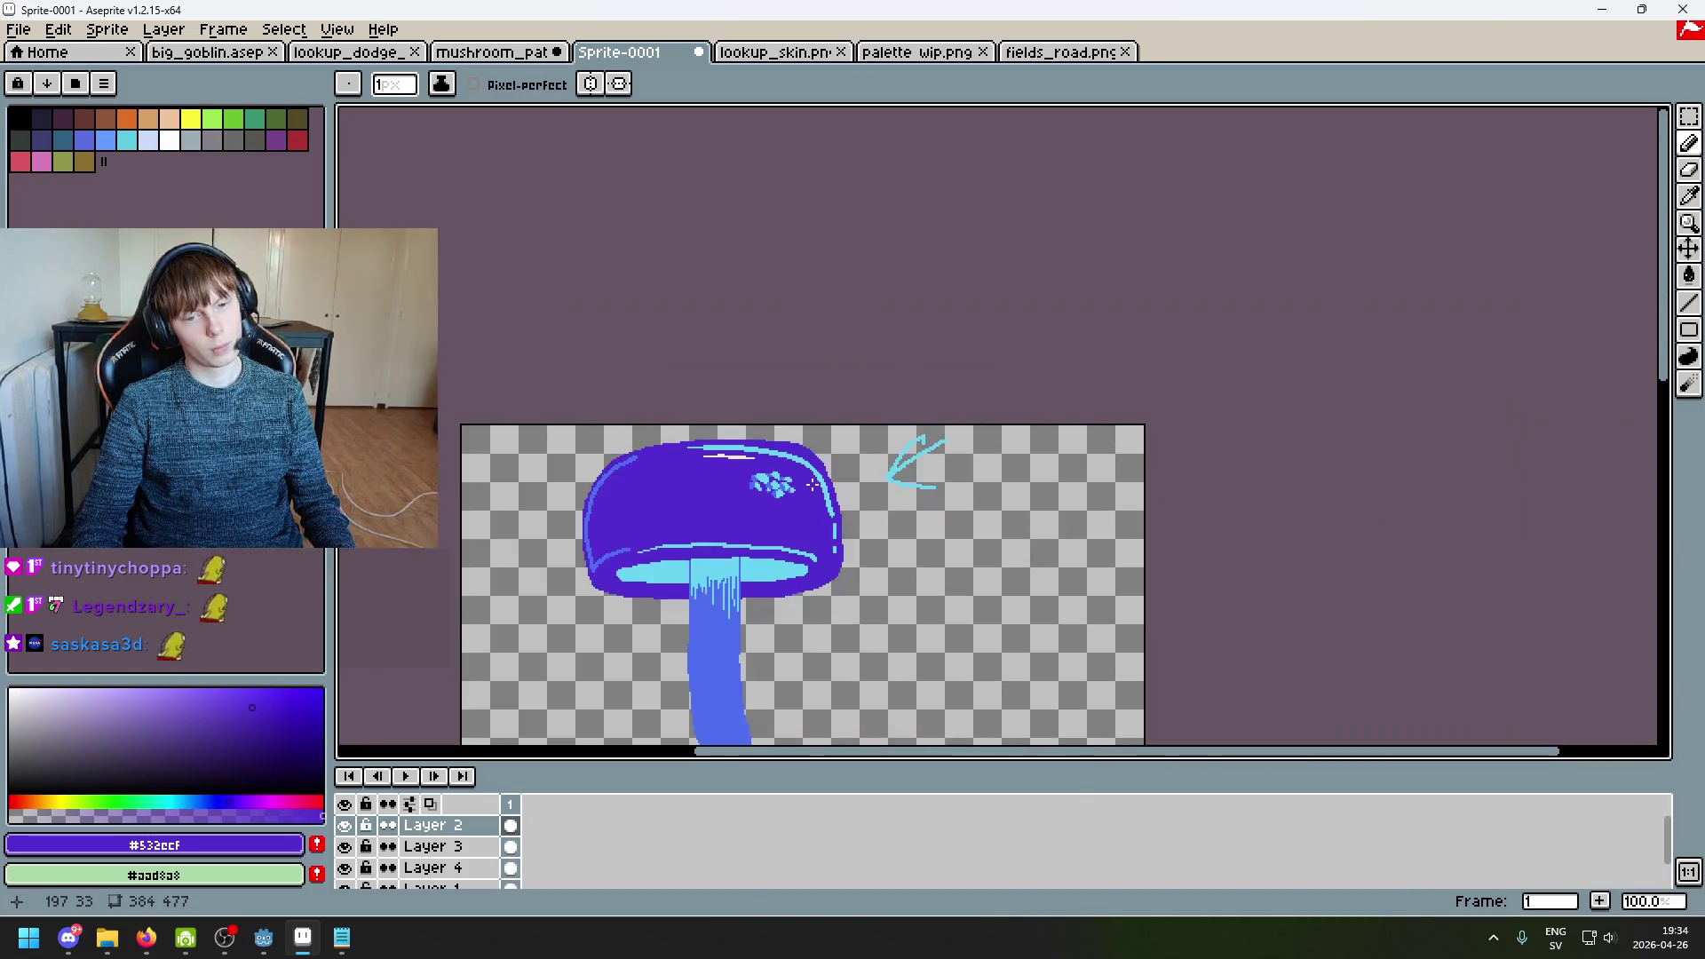
{"action": "scroll", "coordinate": [813, 484], "scroll_direction": "up", "scroll_amount": 1}
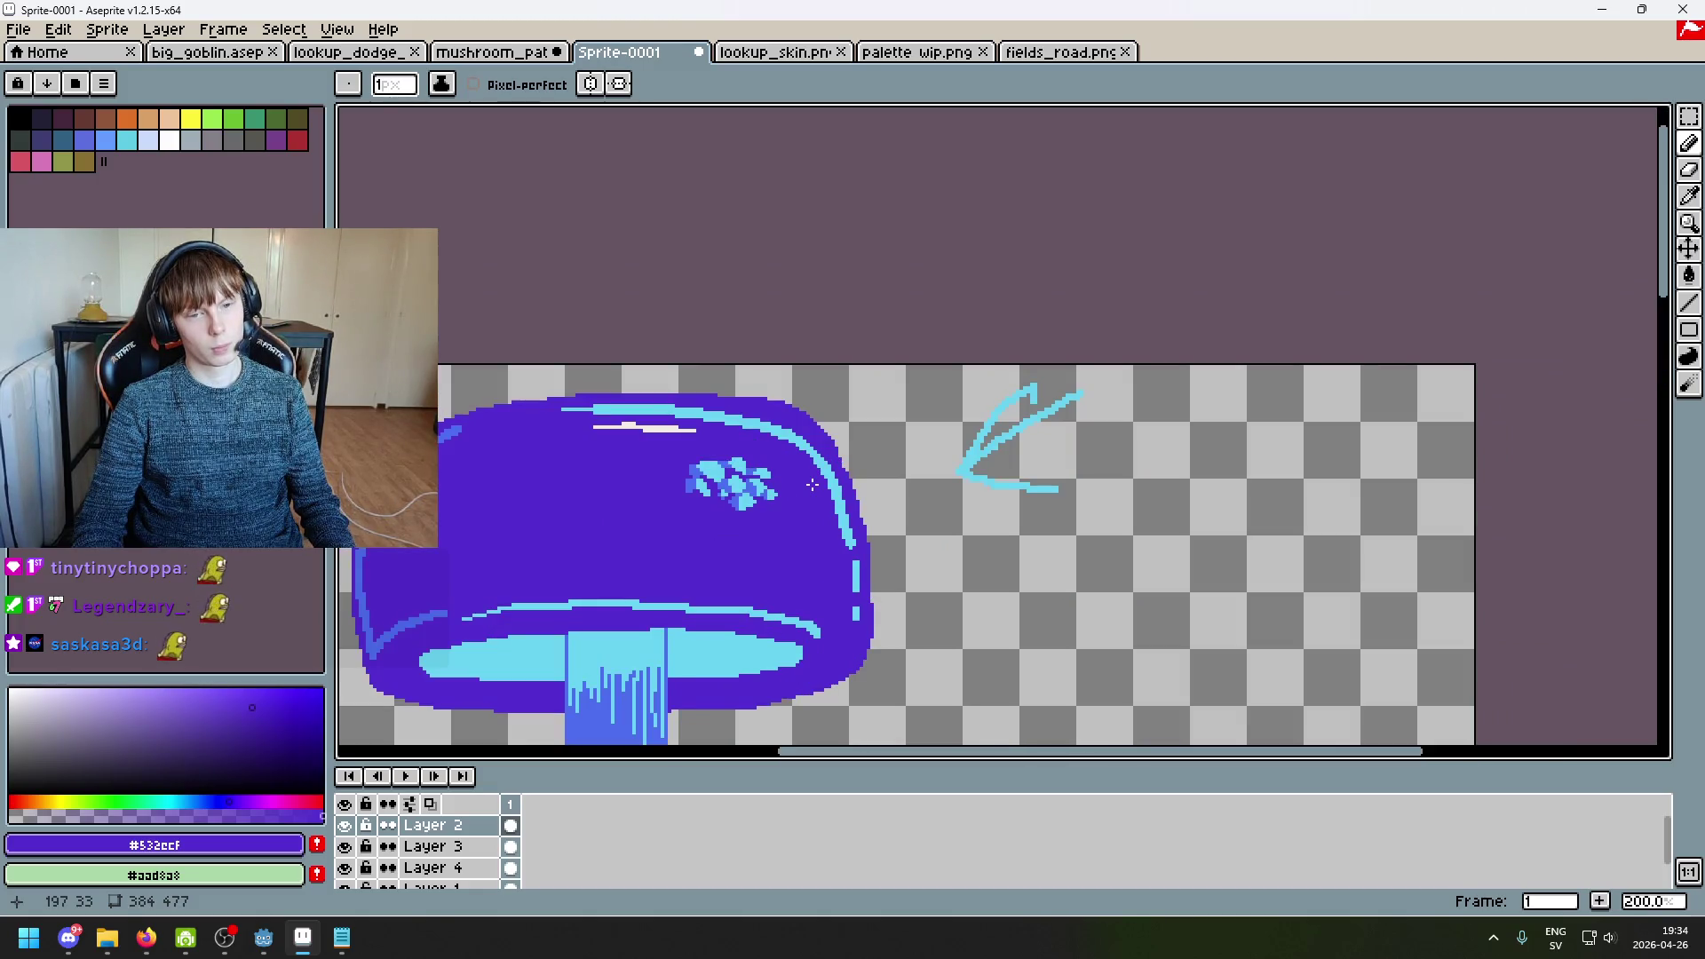
{"action": "scroll", "coordinate": [789, 486], "scroll_direction": "up", "scroll_amount": 3}
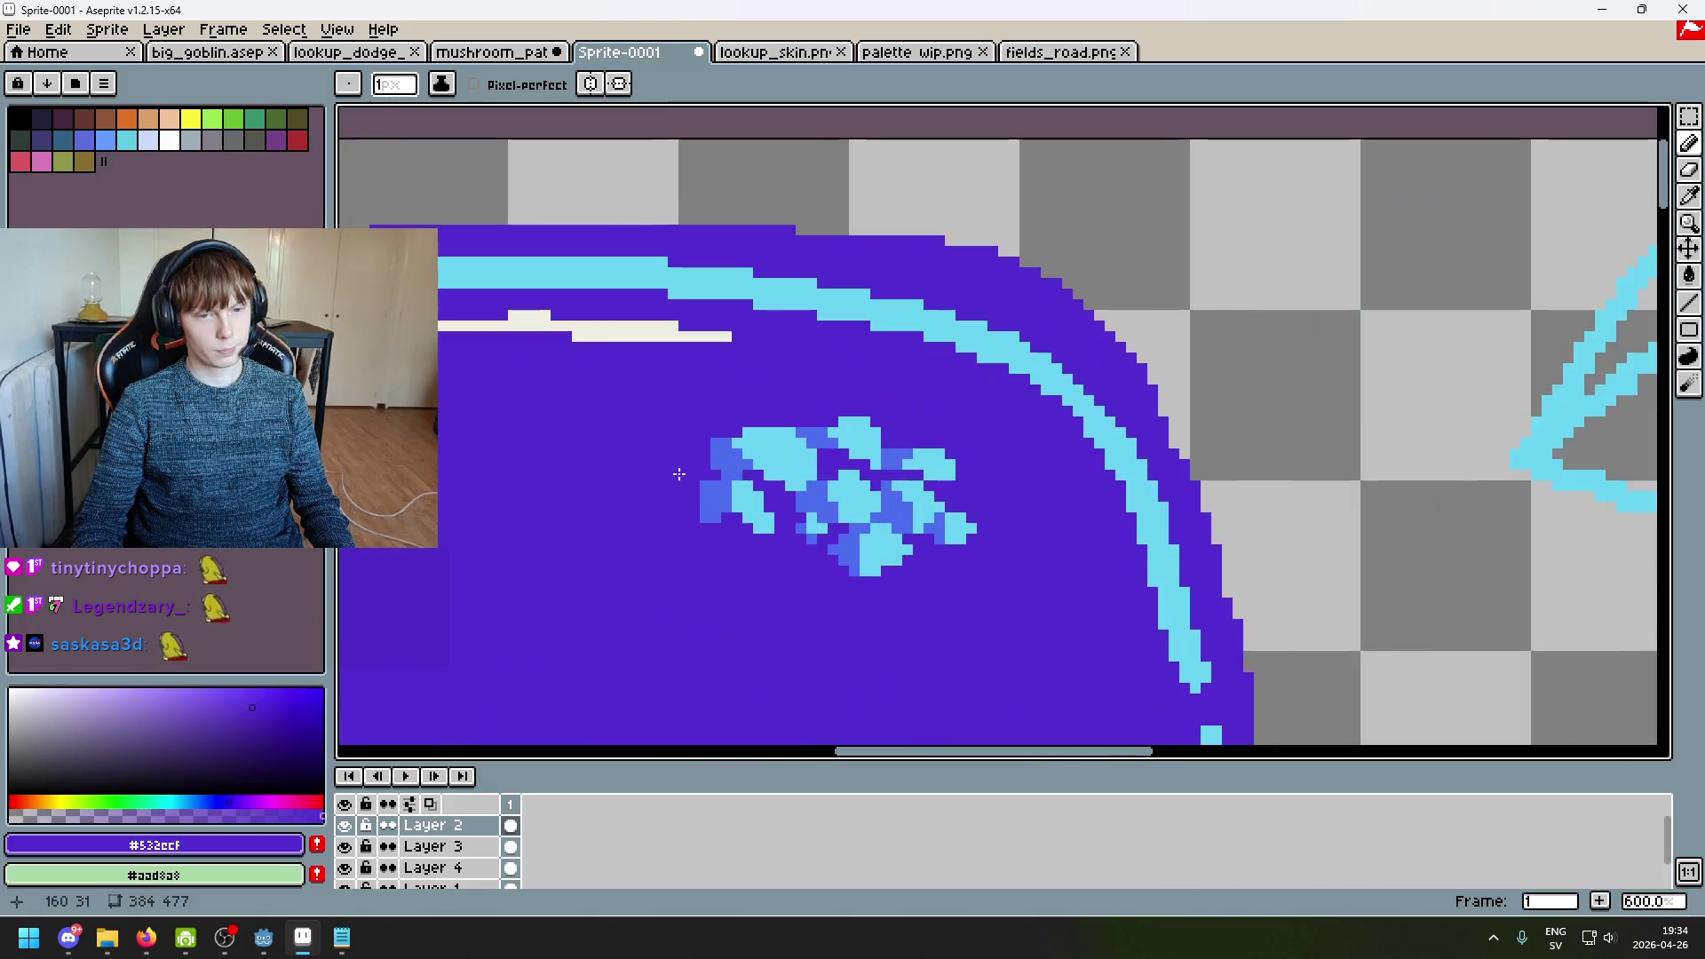
{"action": "scroll", "coordinate": [823, 384], "scroll_direction": "up", "scroll_amount": 5}
{"action": "left_click", "coordinate": [849, 364], "text": "alt"}
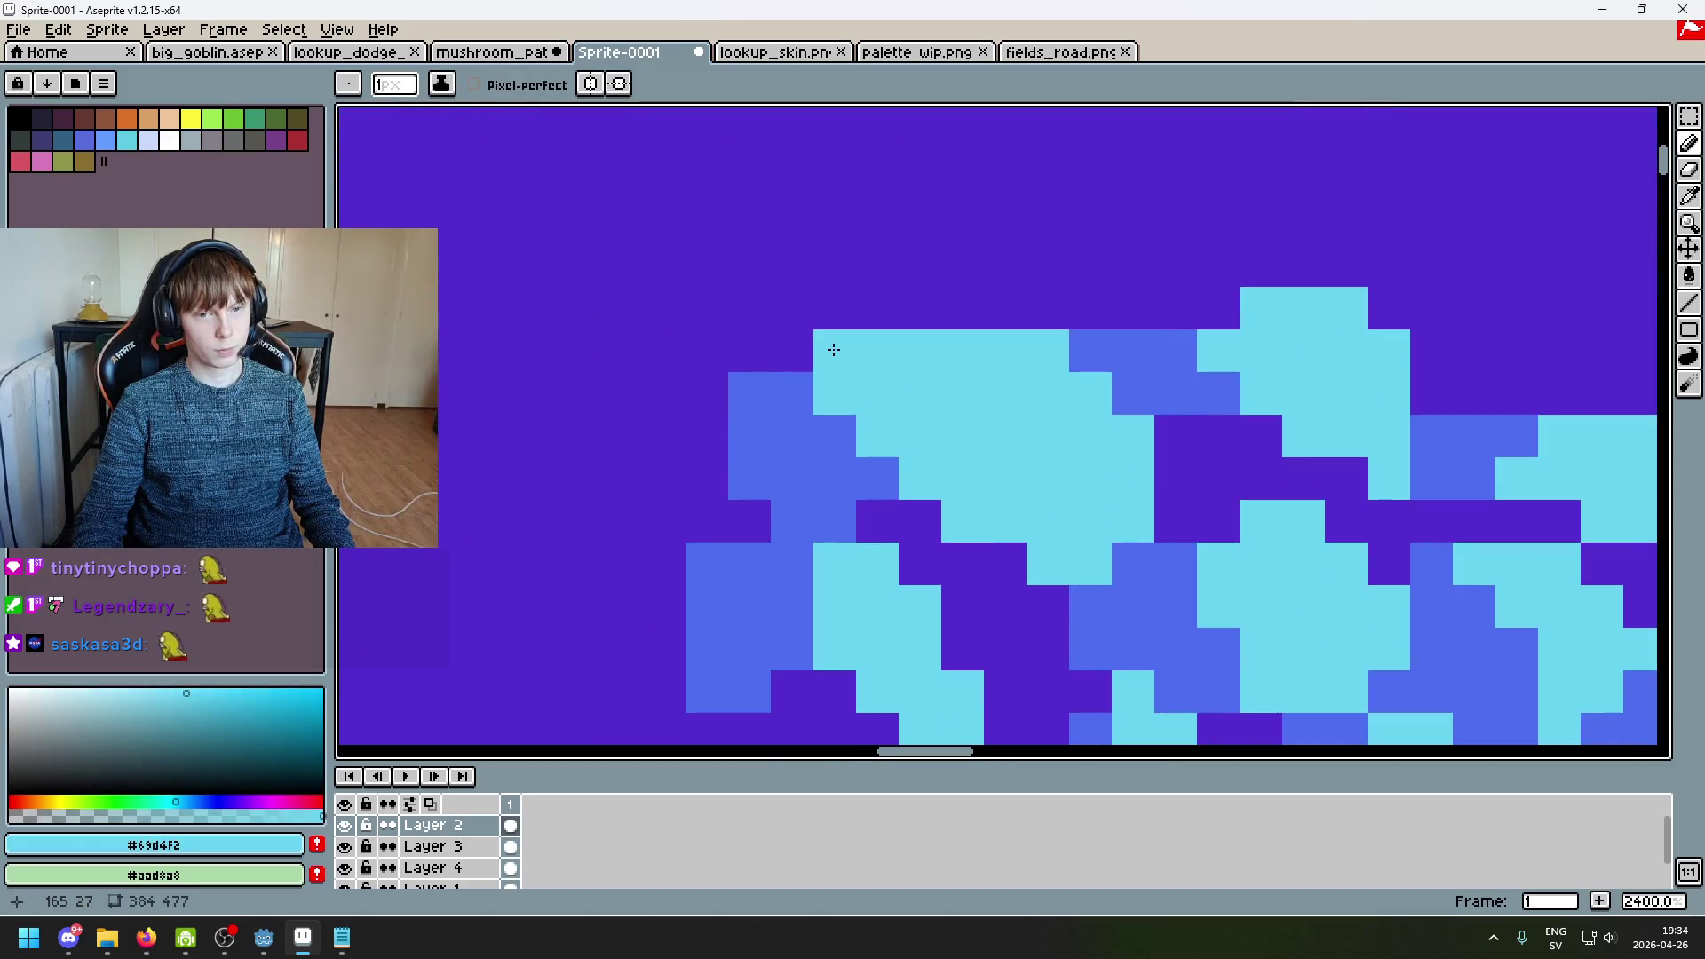
{"action": "left_click", "coordinate": [790, 391], "text": "alt"}
{"action": "scroll", "coordinate": [904, 471], "scroll_direction": "down", "scroll_amount": 6}
{"action": "scroll", "coordinate": [946, 473], "scroll_direction": "up", "scroll_amount": 4}
{"action": "left_click", "coordinate": [788, 388], "text": "alt"}
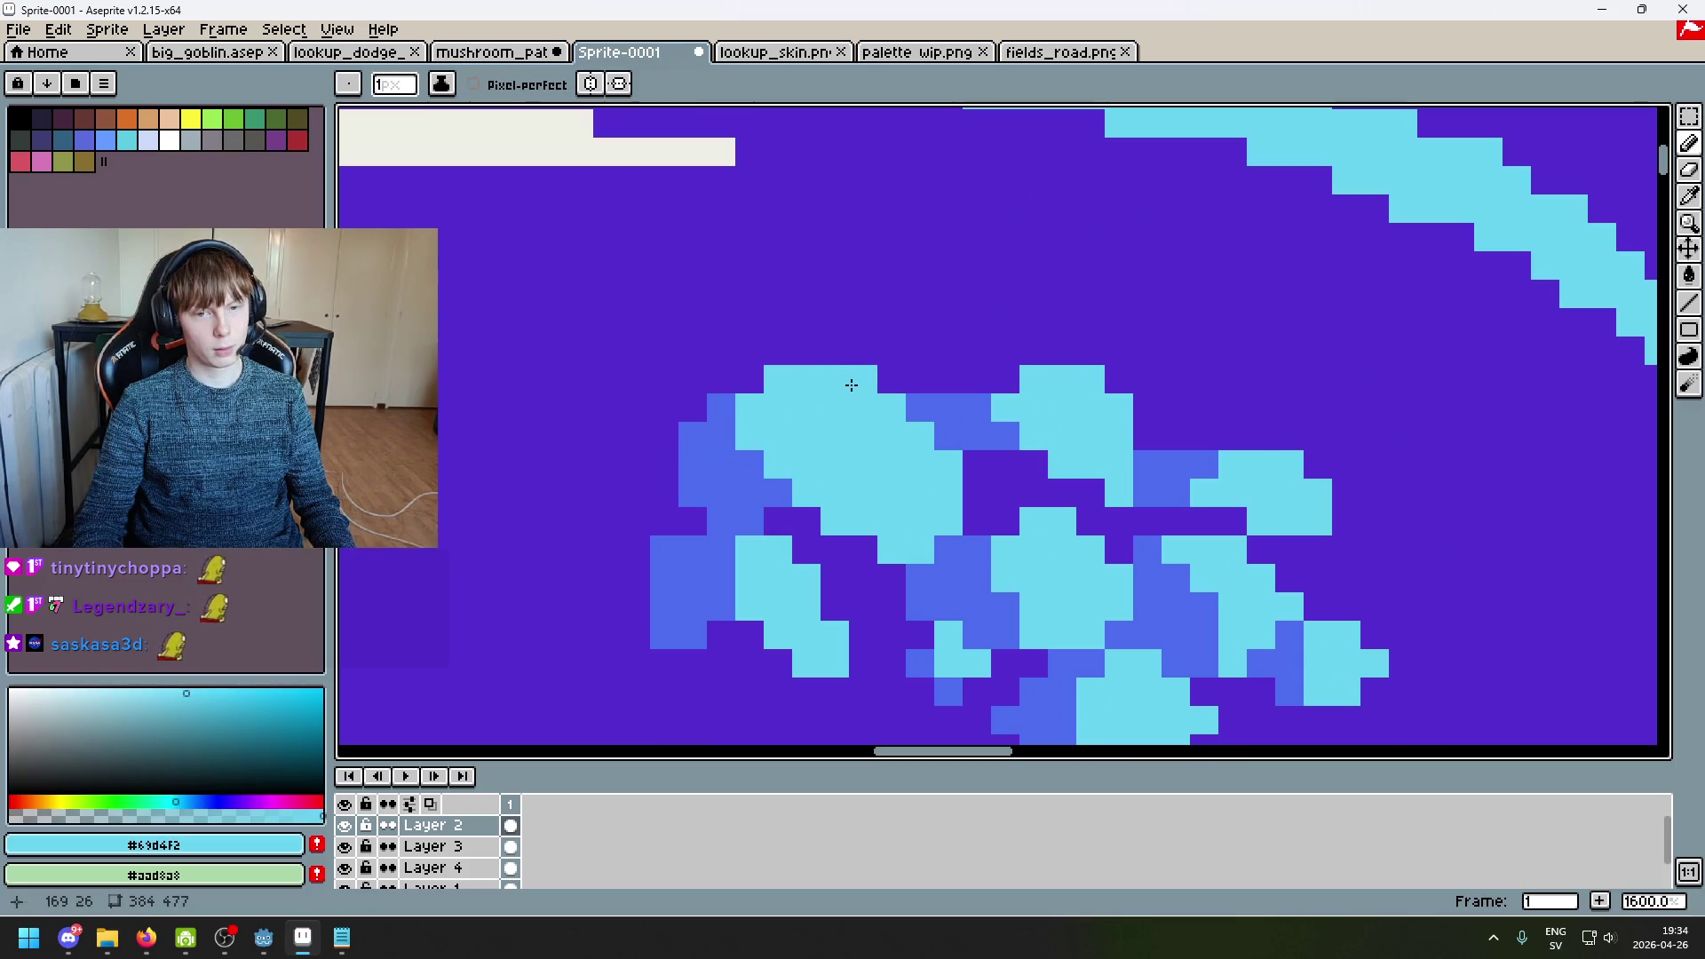
Step: Frame the cap and stem, then sample the cap's purple #532ecf as drawing colour
{"action": "scroll", "coordinate": [957, 455], "scroll_direction": "down", "scroll_amount": 6}
{"action": "scroll", "coordinate": [961, 449], "scroll_direction": "down", "scroll_amount": 2}
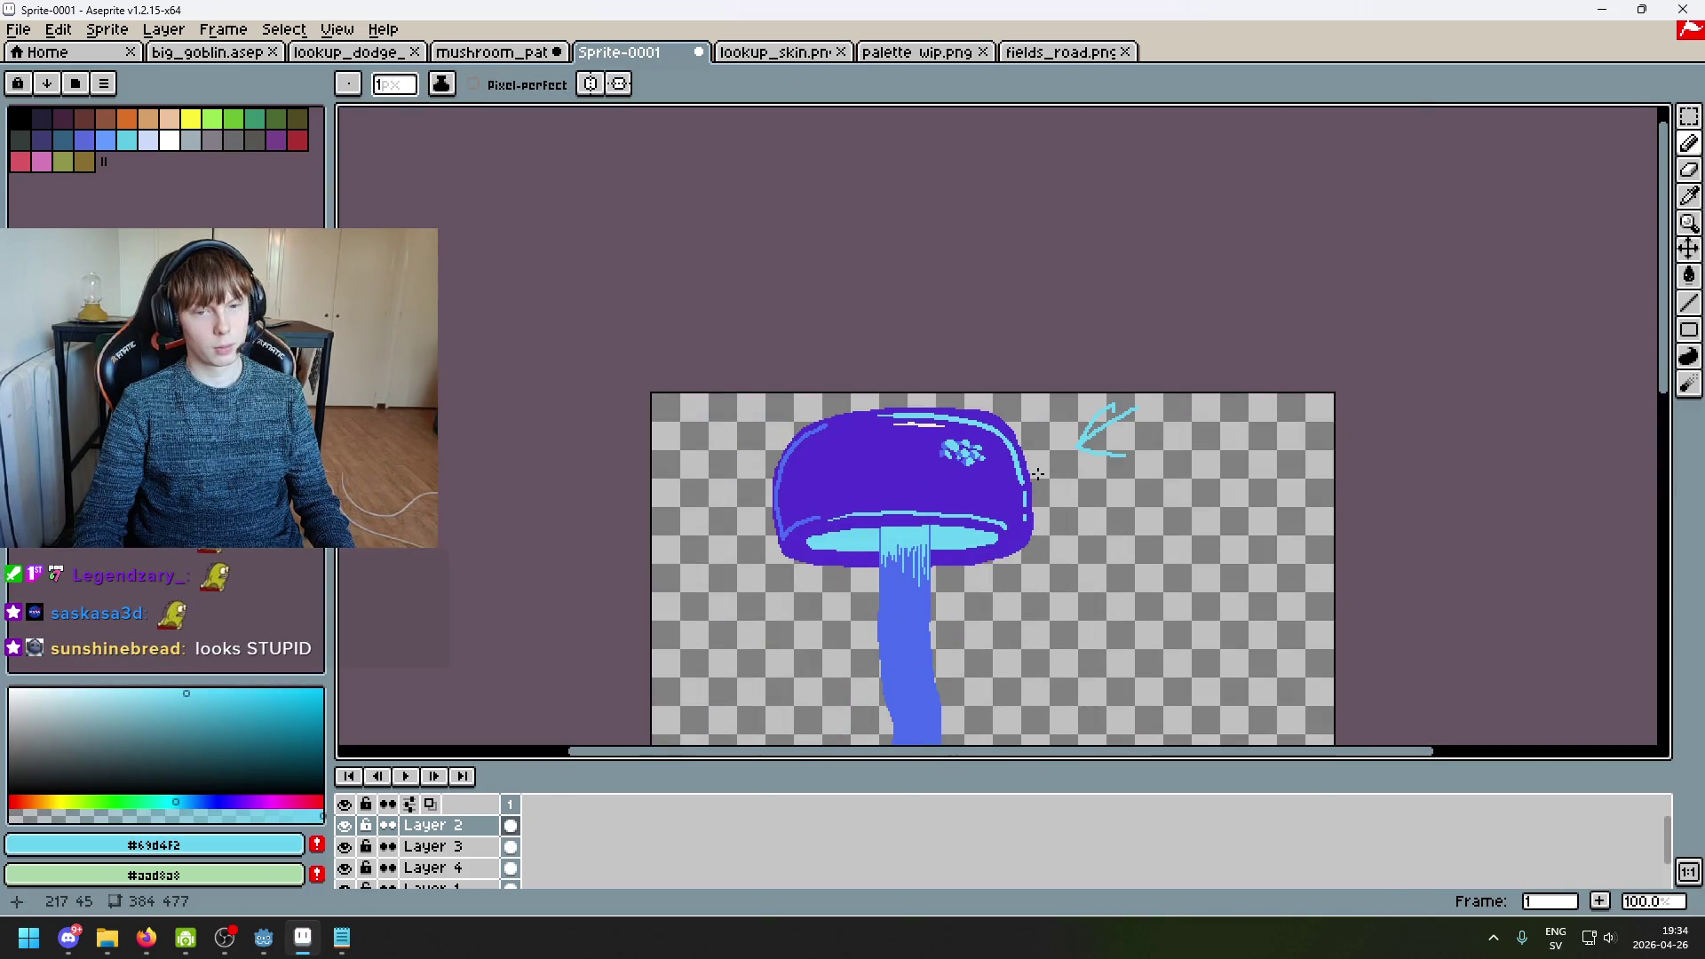
{"action": "scroll", "coordinate": [1037, 473], "scroll_direction": "up", "scroll_amount": 1}
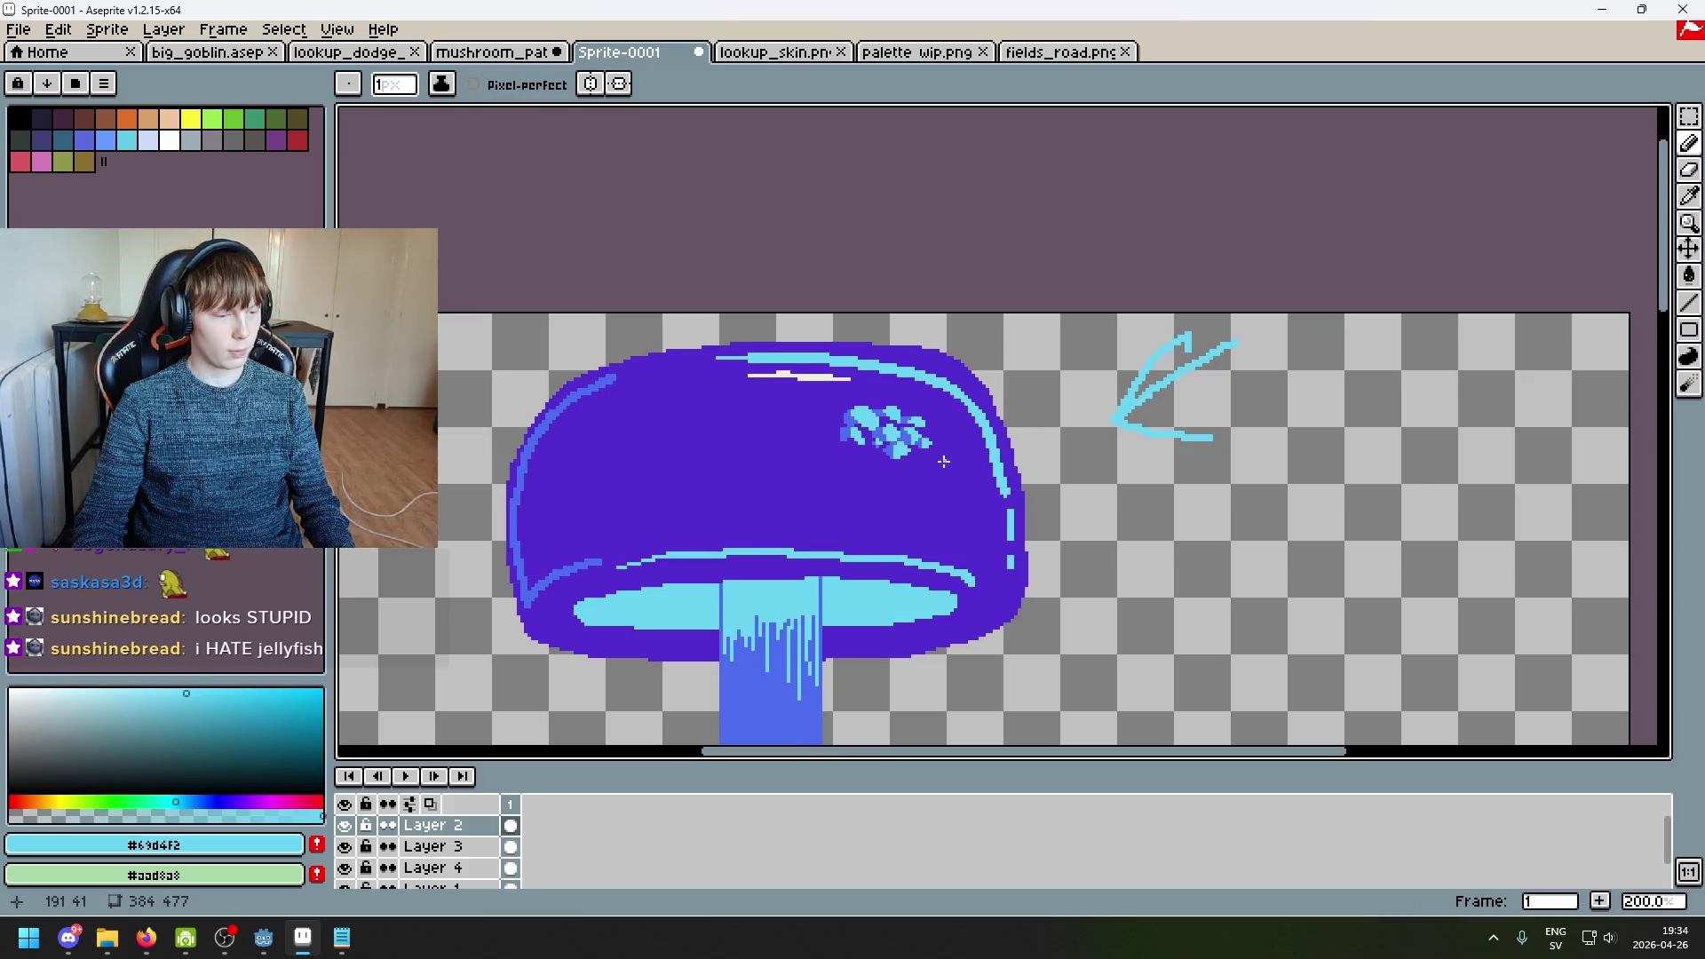
{"action": "scroll", "coordinate": [938, 461], "scroll_direction": "down", "scroll_amount": 3}
{"action": "scroll", "coordinate": [941, 449], "scroll_direction": "up", "scroll_amount": 4}
{"action": "scroll", "coordinate": [945, 435], "scroll_direction": "down", "scroll_amount": 1}
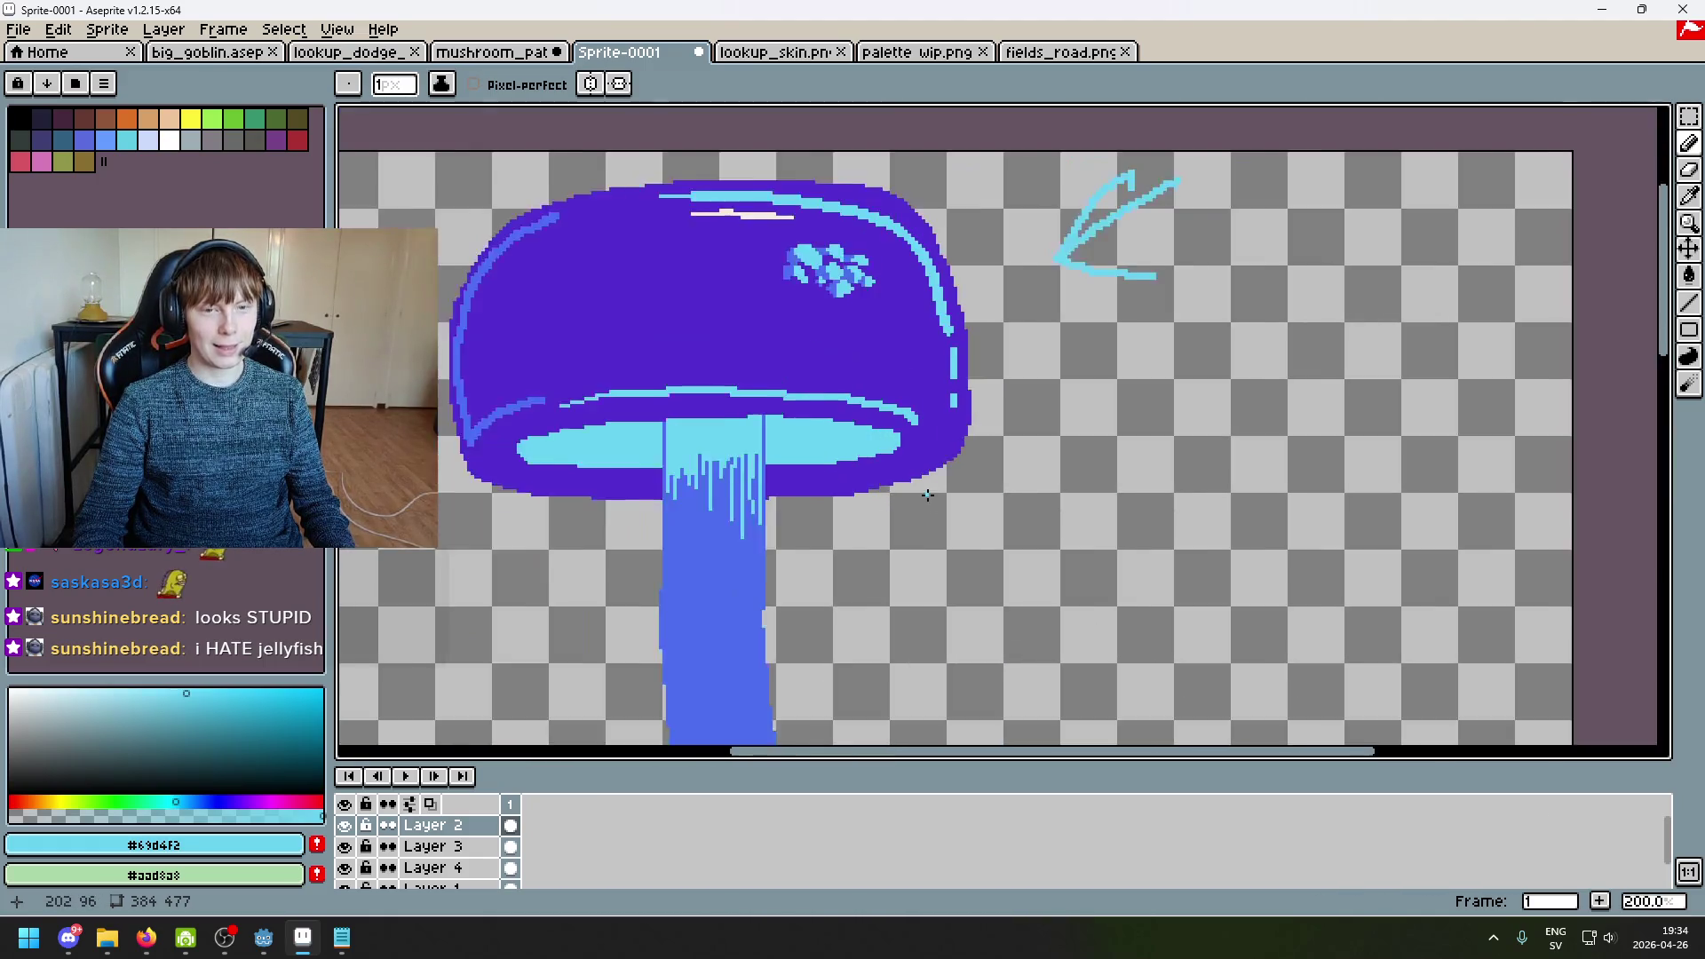
{"action": "scroll", "coordinate": [936, 417], "scroll_direction": "up", "scroll_amount": 1}
{"action": "left_click_drag", "start_coordinate": [930, 408], "coordinate": [1003, 502]}
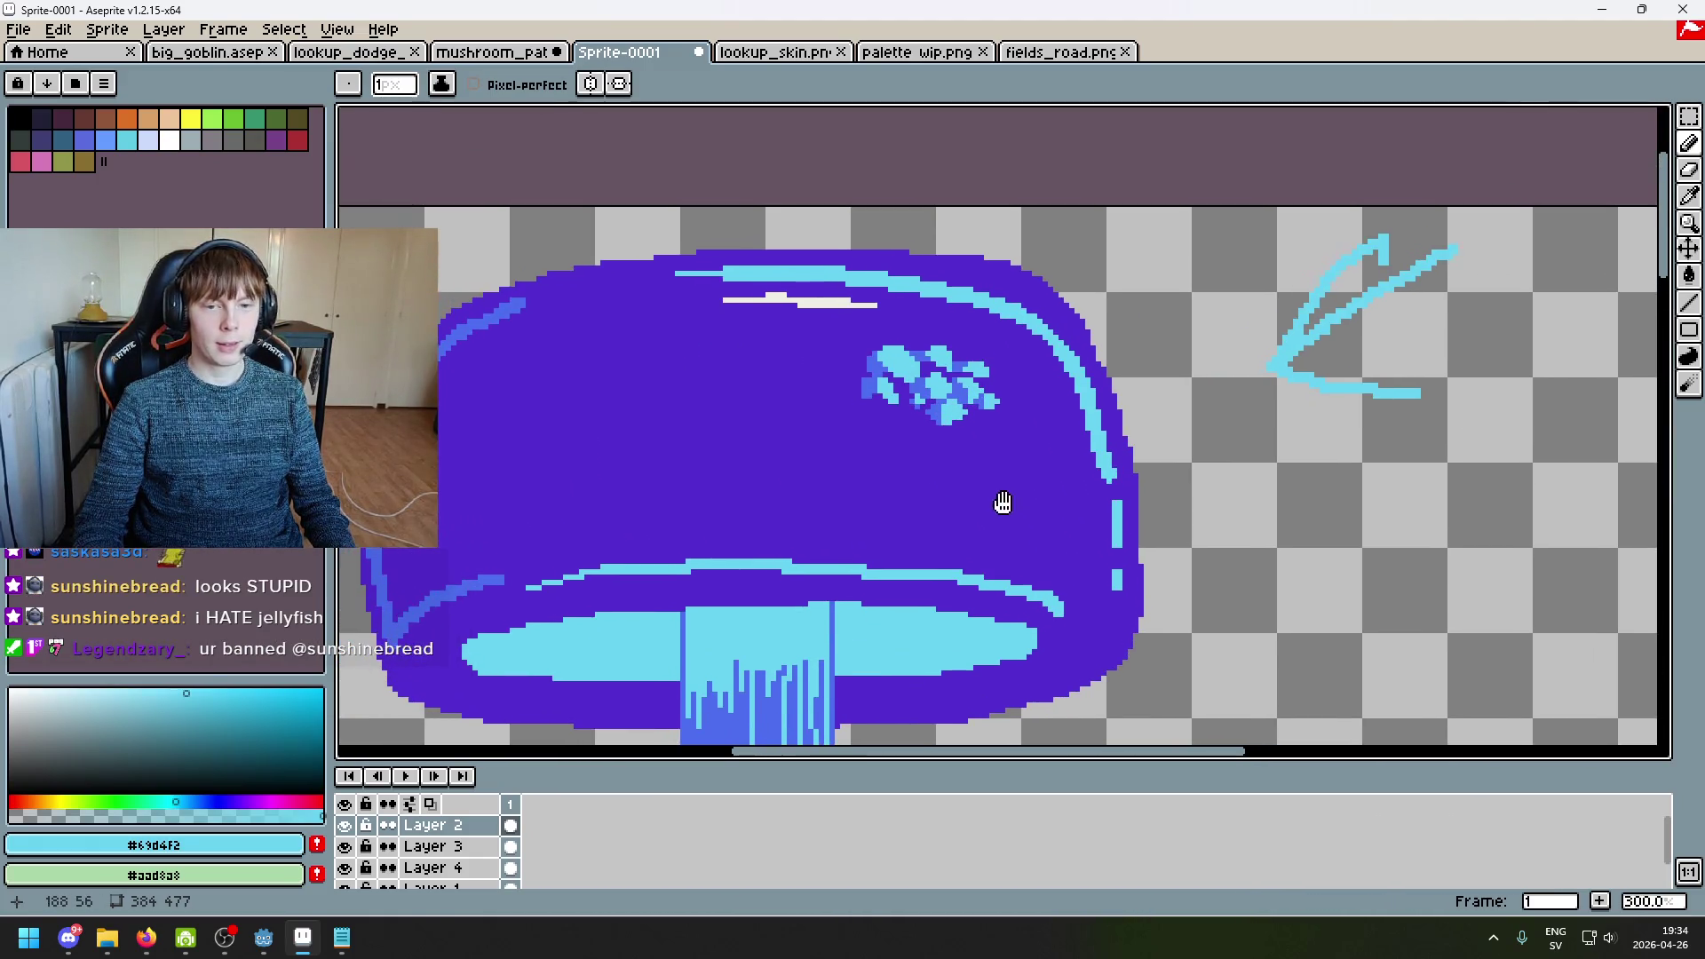
{"action": "scroll", "coordinate": [1043, 371], "scroll_direction": "down", "scroll_amount": 2}
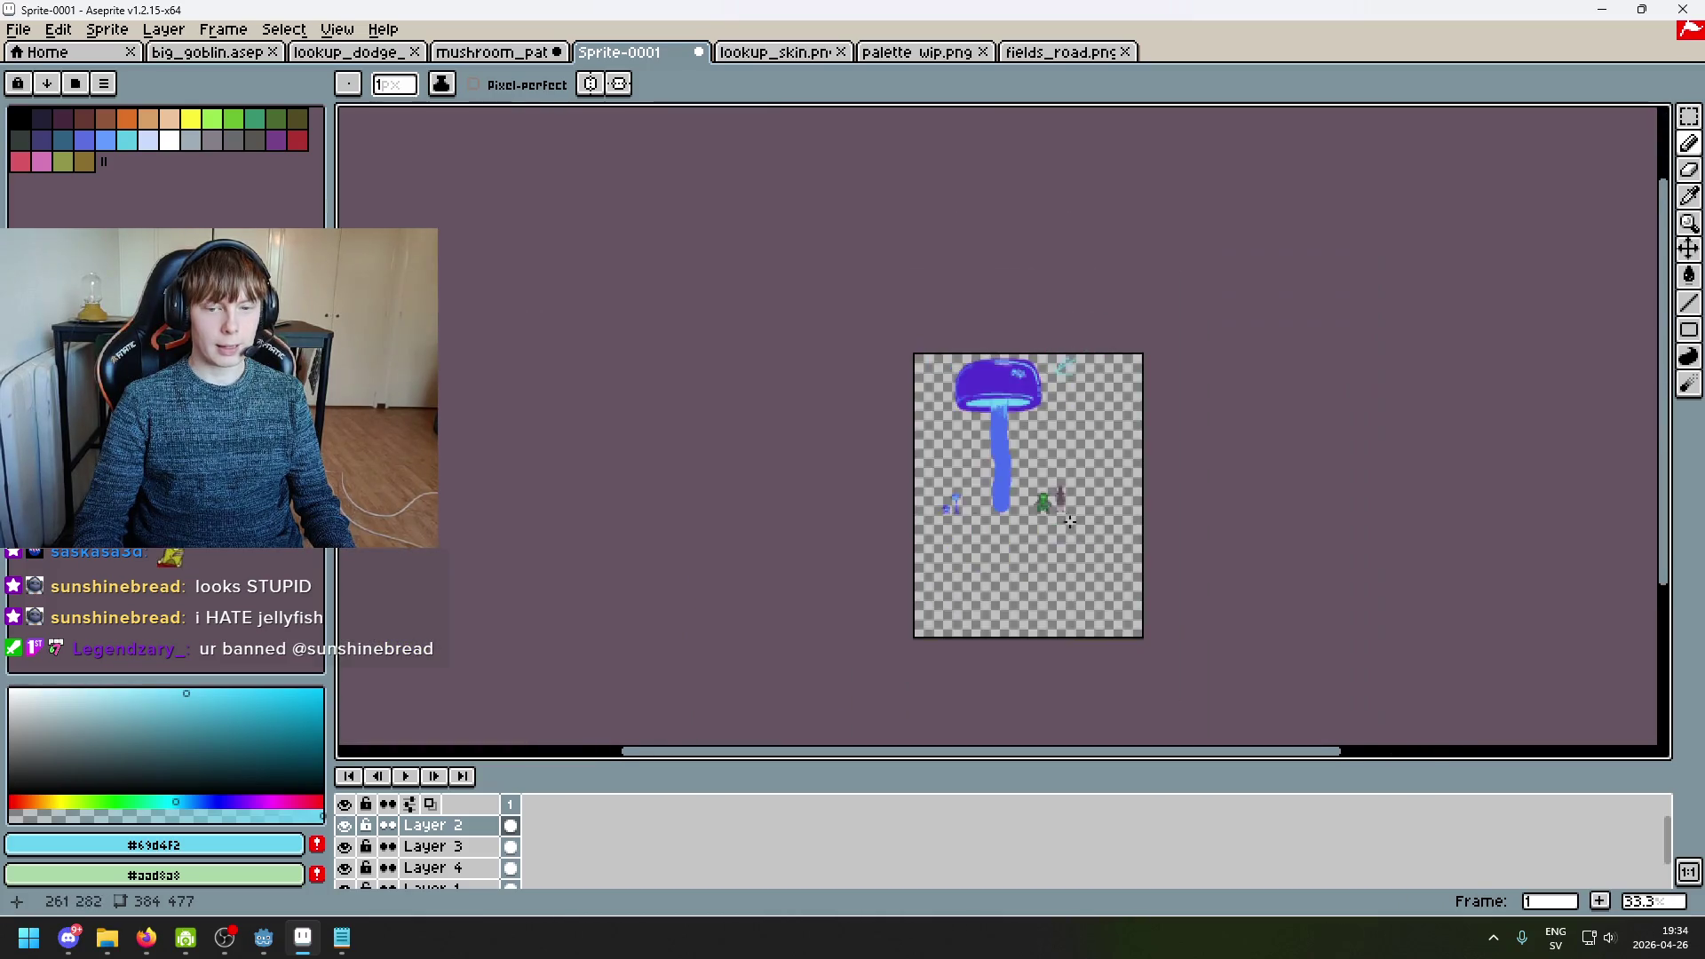
{"action": "scroll", "coordinate": [971, 430], "scroll_direction": "up", "scroll_amount": 2}
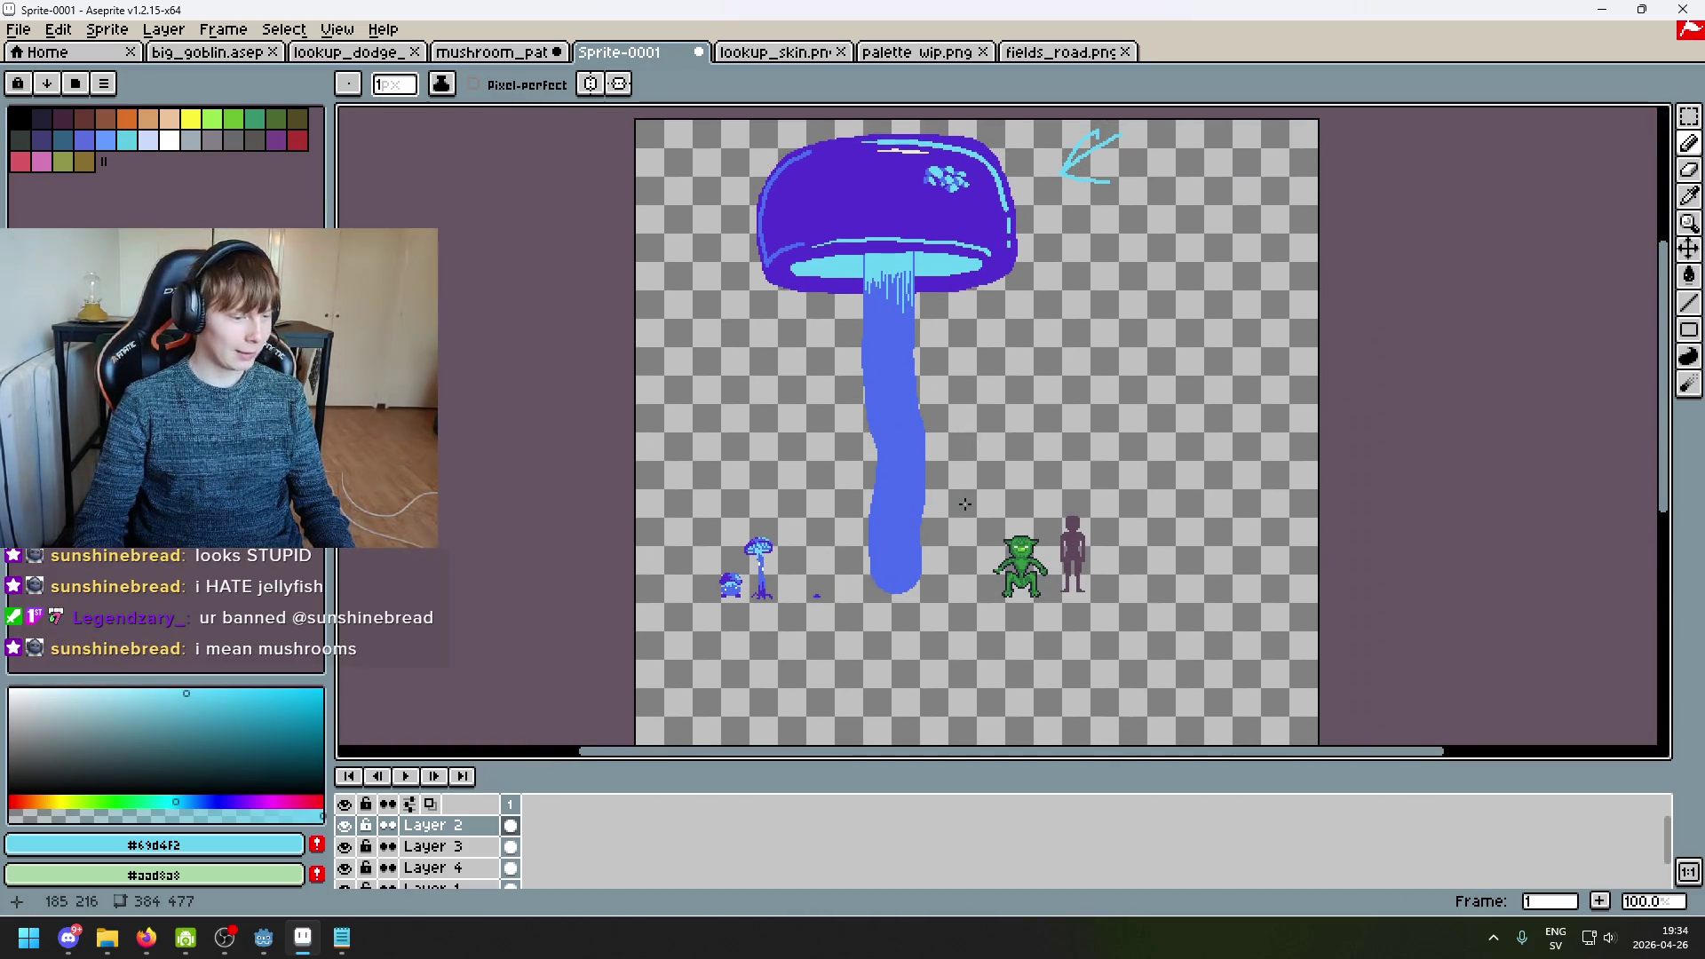
{"action": "scroll", "coordinate": [960, 483], "scroll_direction": "up", "scroll_amount": 4}
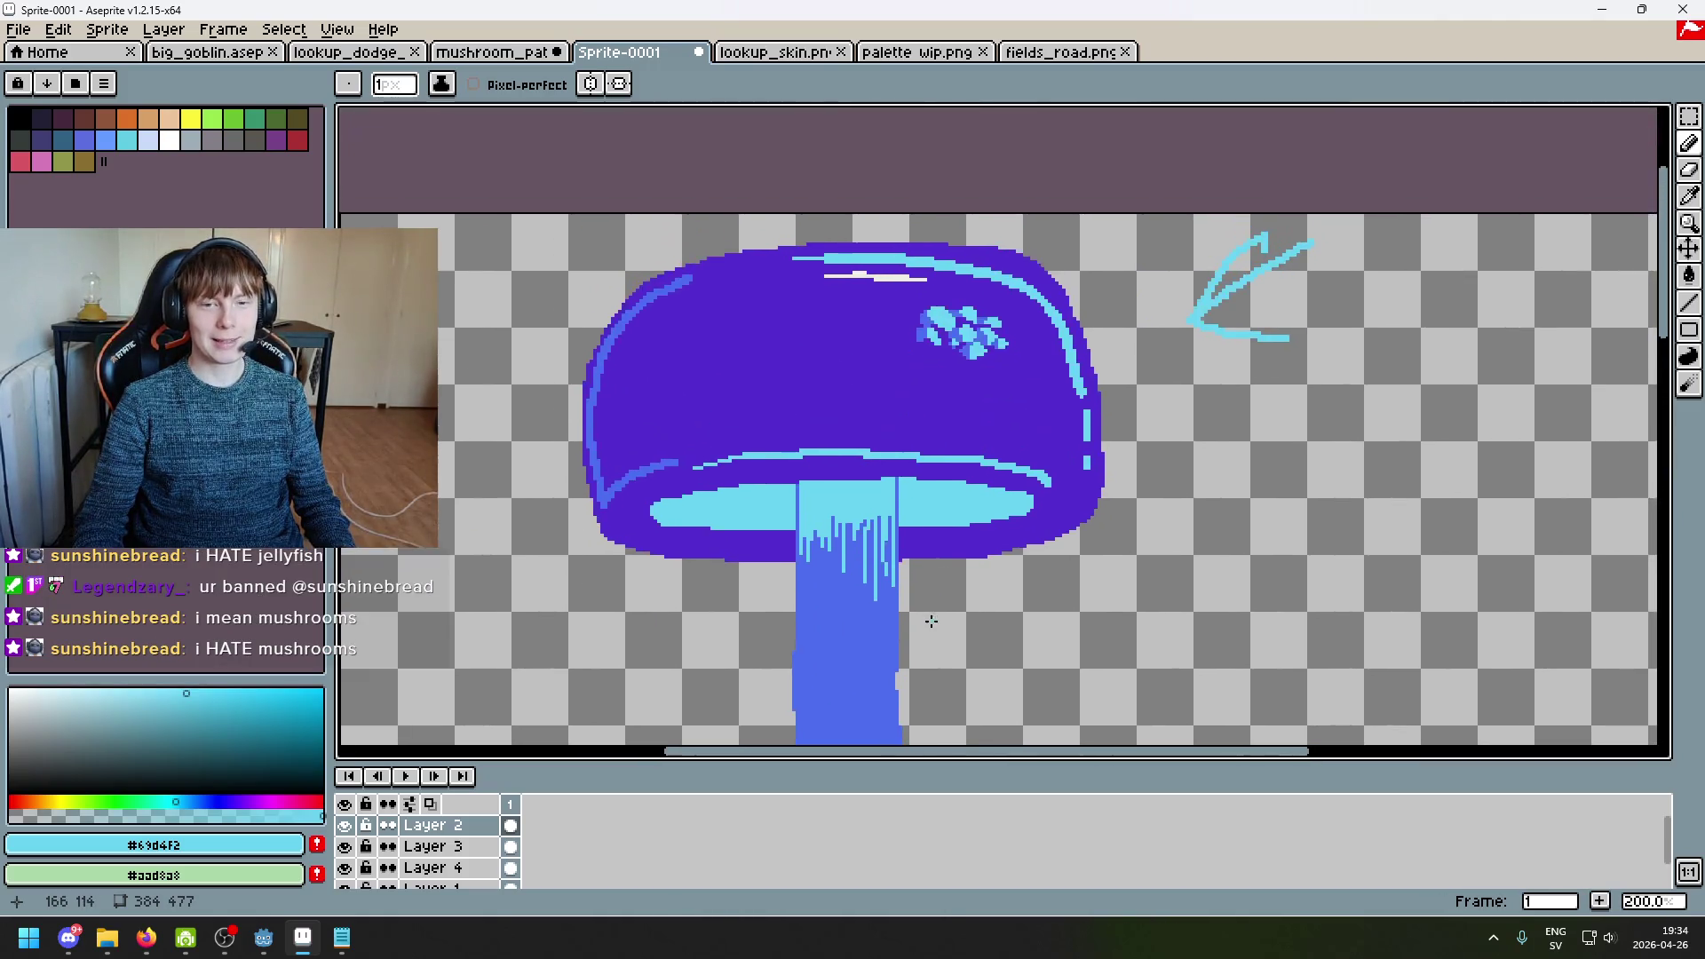
{"action": "scroll", "coordinate": [961, 341], "scroll_direction": "down", "scroll_amount": 2}
{"action": "scroll", "coordinate": [936, 439], "scroll_direction": "up", "scroll_amount": 3}
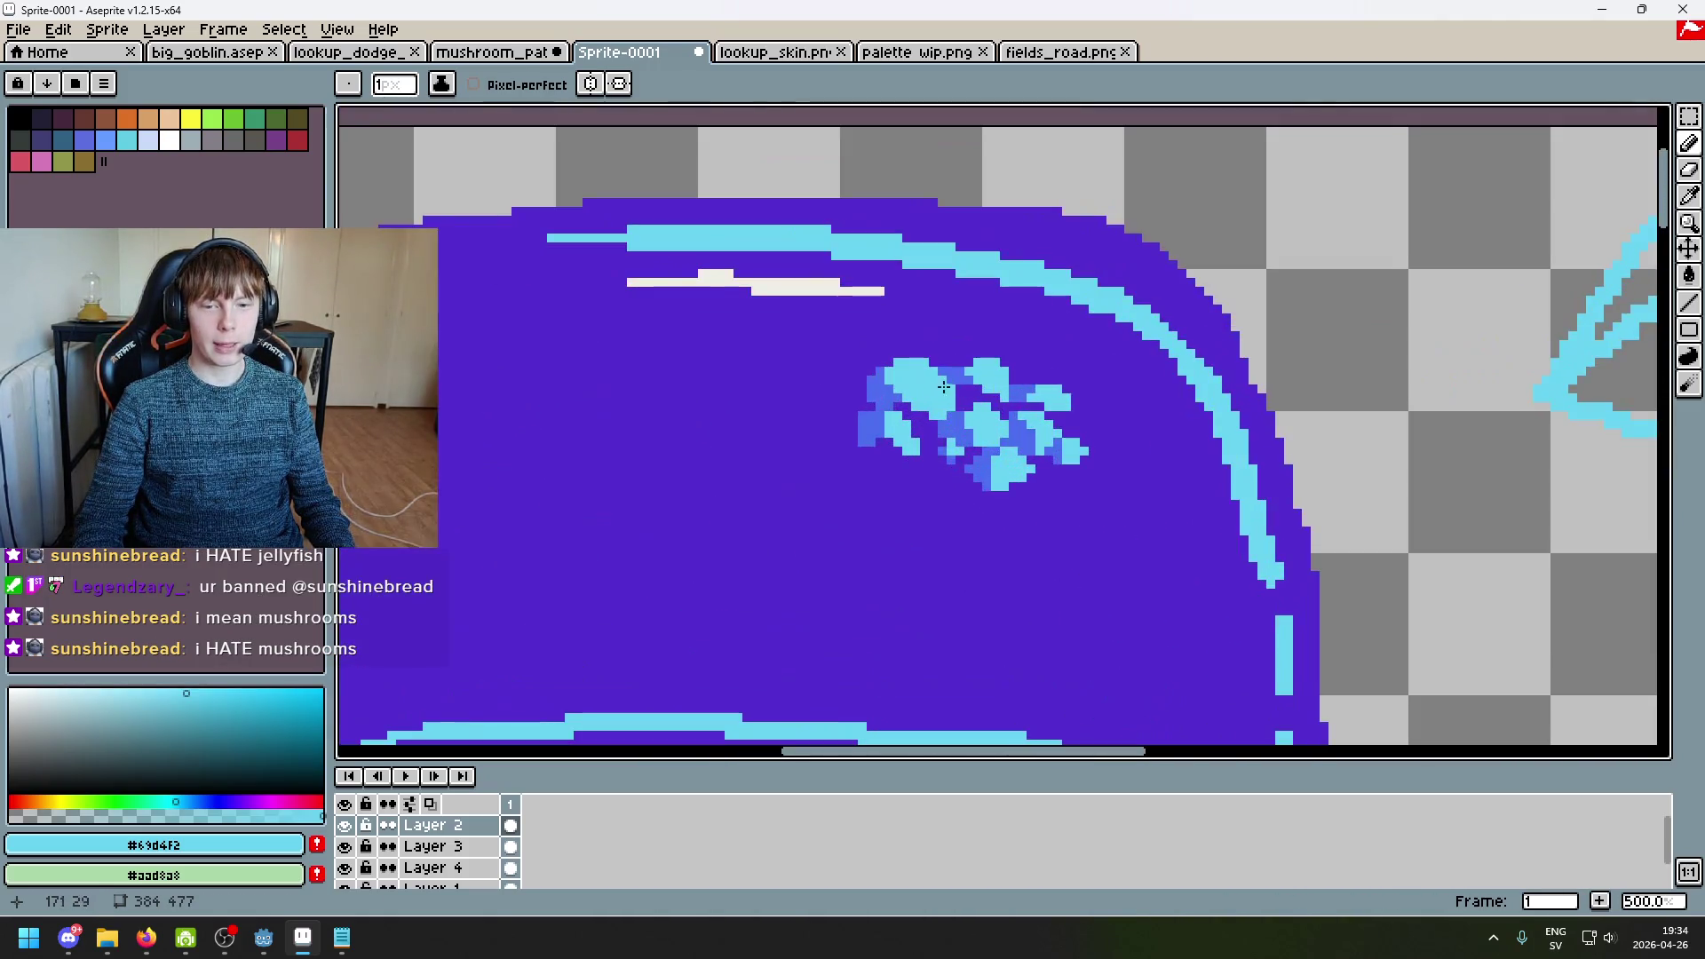
{"action": "scroll", "coordinate": [935, 438], "scroll_direction": "down", "scroll_amount": 6}
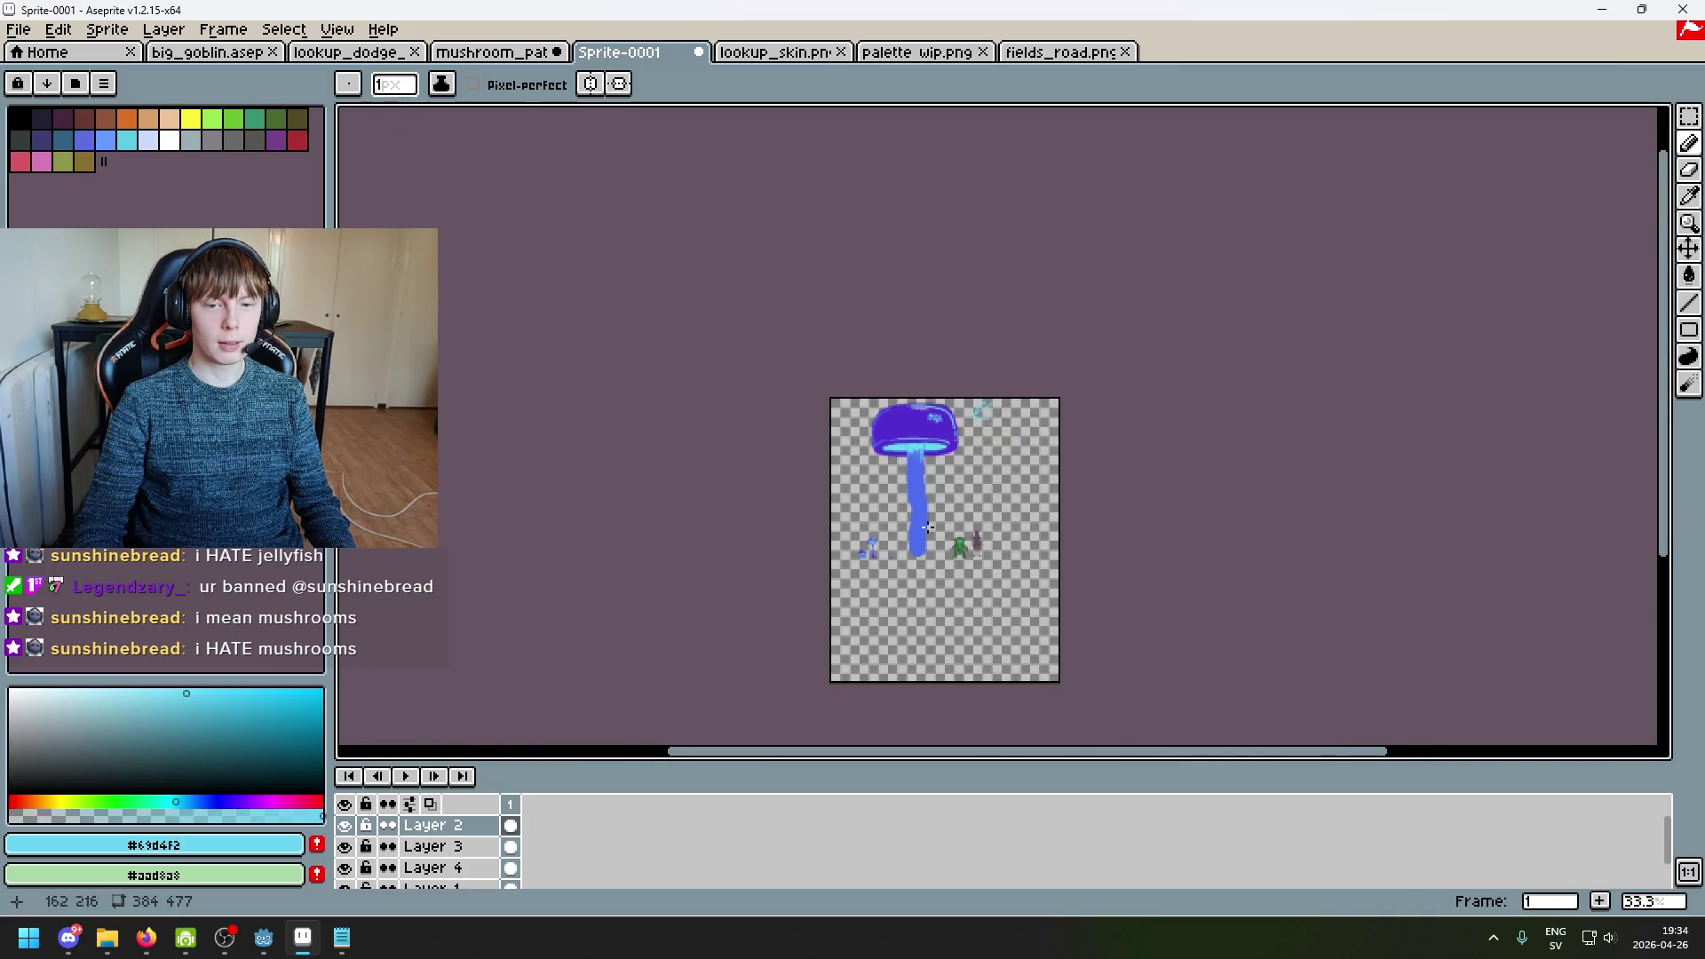
{"action": "scroll", "coordinate": [996, 428], "scroll_direction": "up", "scroll_amount": 2}
{"action": "scroll", "coordinate": [996, 428], "scroll_direction": "up", "scroll_amount": 5}
{"action": "left_click", "coordinate": [1110, 350], "text": "alt"}
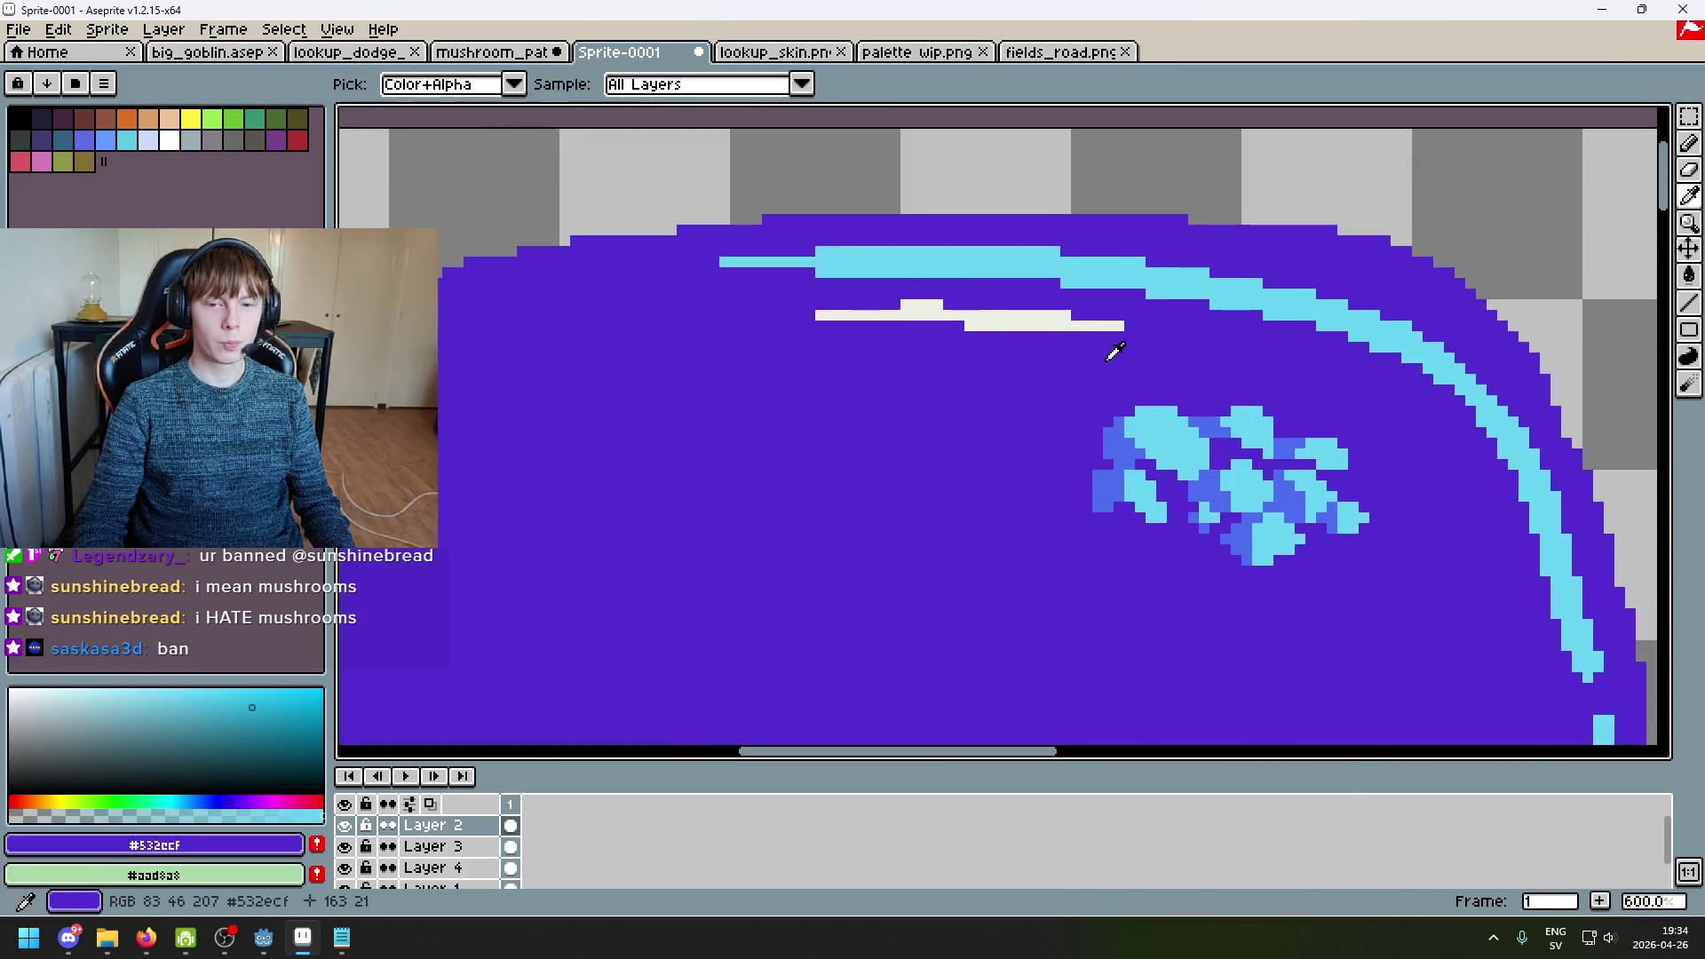
Step: Undo the last cap-highlight stroke and return to the Pencil with cyan picked
{"action": "key", "text": "ctrl+z"}
{"action": "scroll", "coordinate": [1066, 413], "scroll_direction": "down", "scroll_amount": 3}
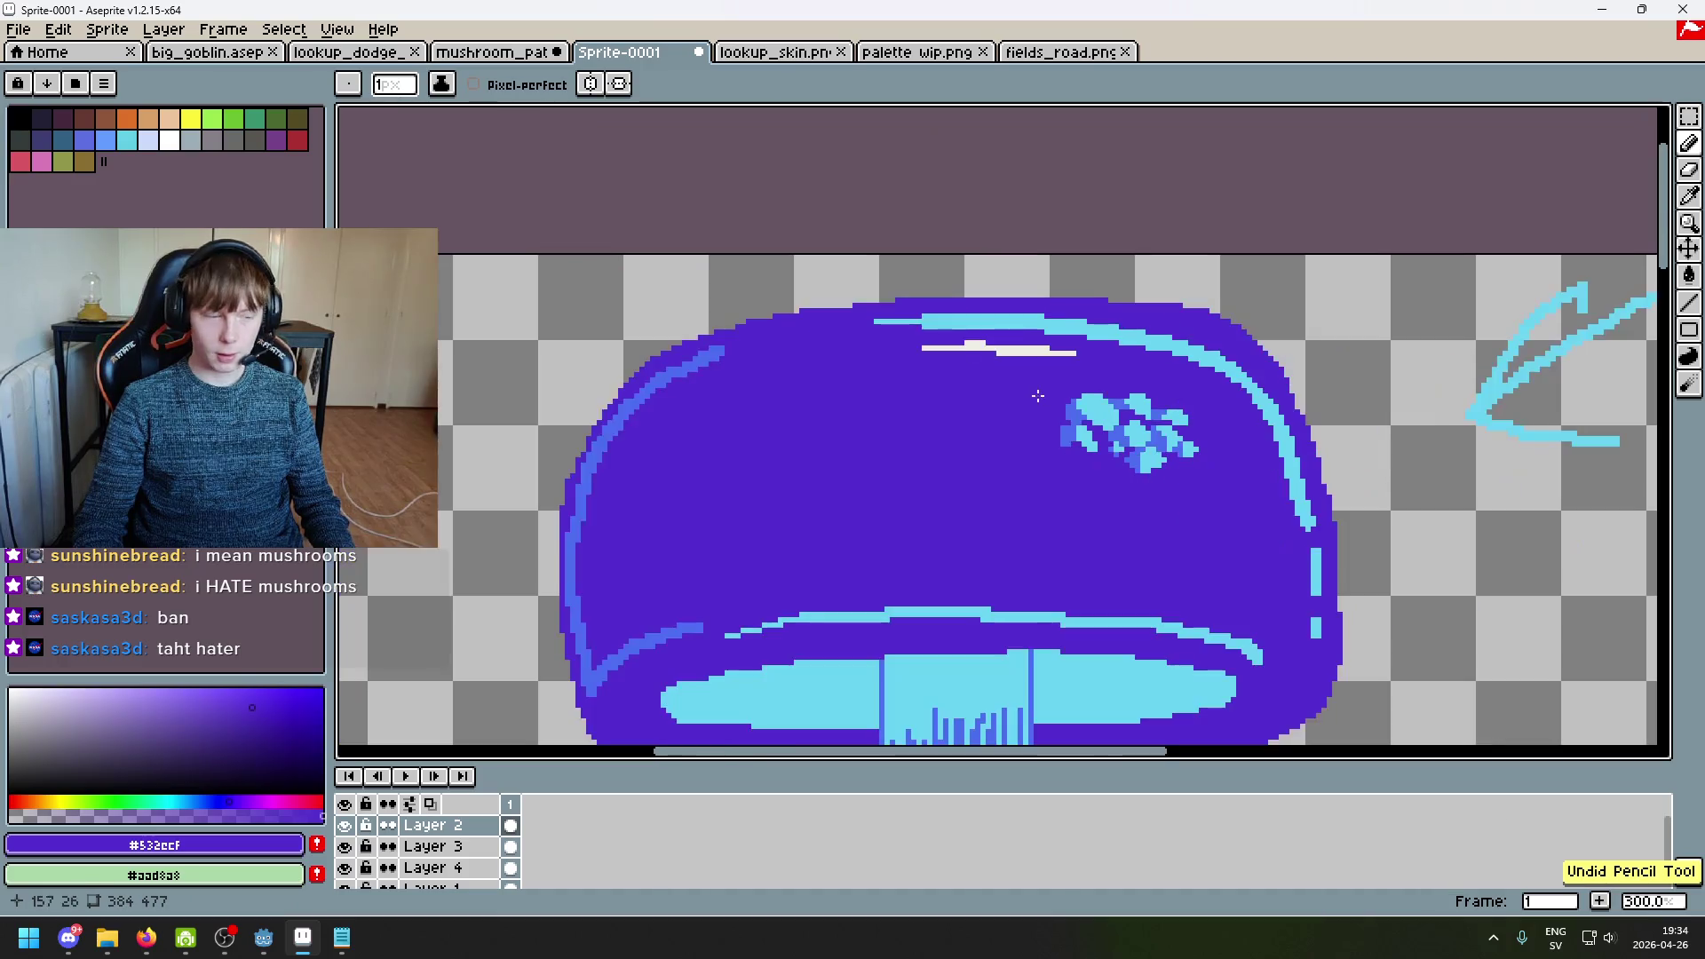
{"action": "key", "text": "b"}
{"action": "scroll", "coordinate": [1057, 410], "scroll_direction": "up", "scroll_amount": 3}
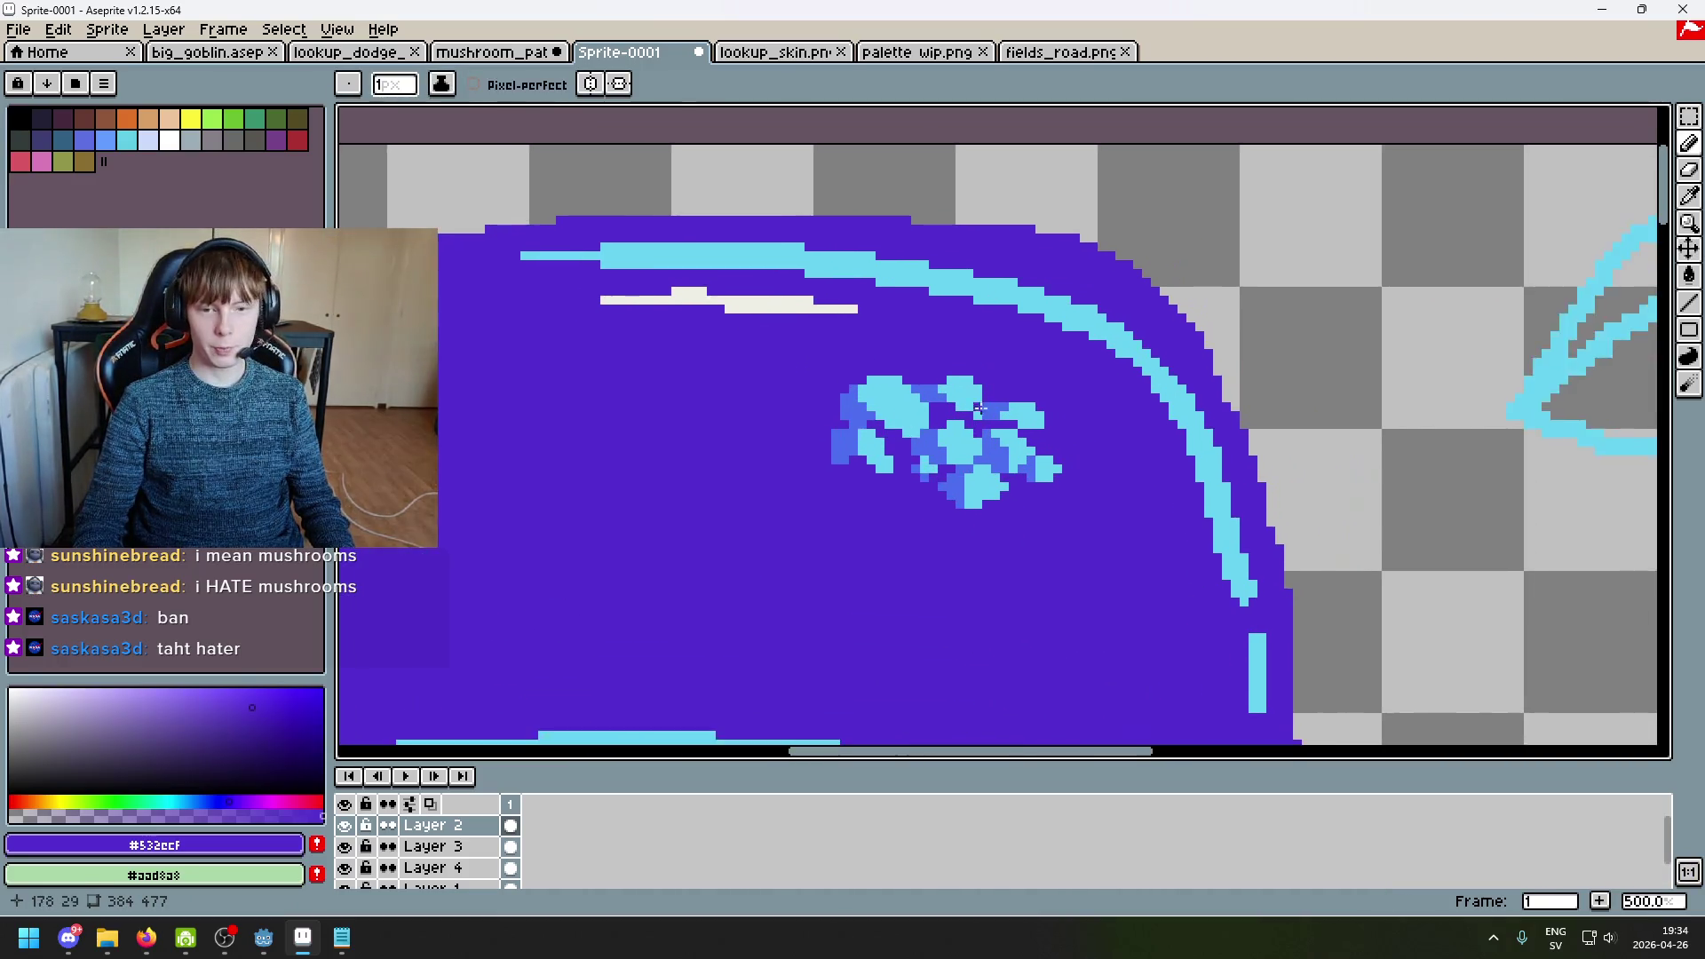
{"action": "left_click", "coordinate": [974, 466], "text": "alt"}
{"action": "scroll", "coordinate": [974, 465], "scroll_direction": "up", "scroll_amount": 4}
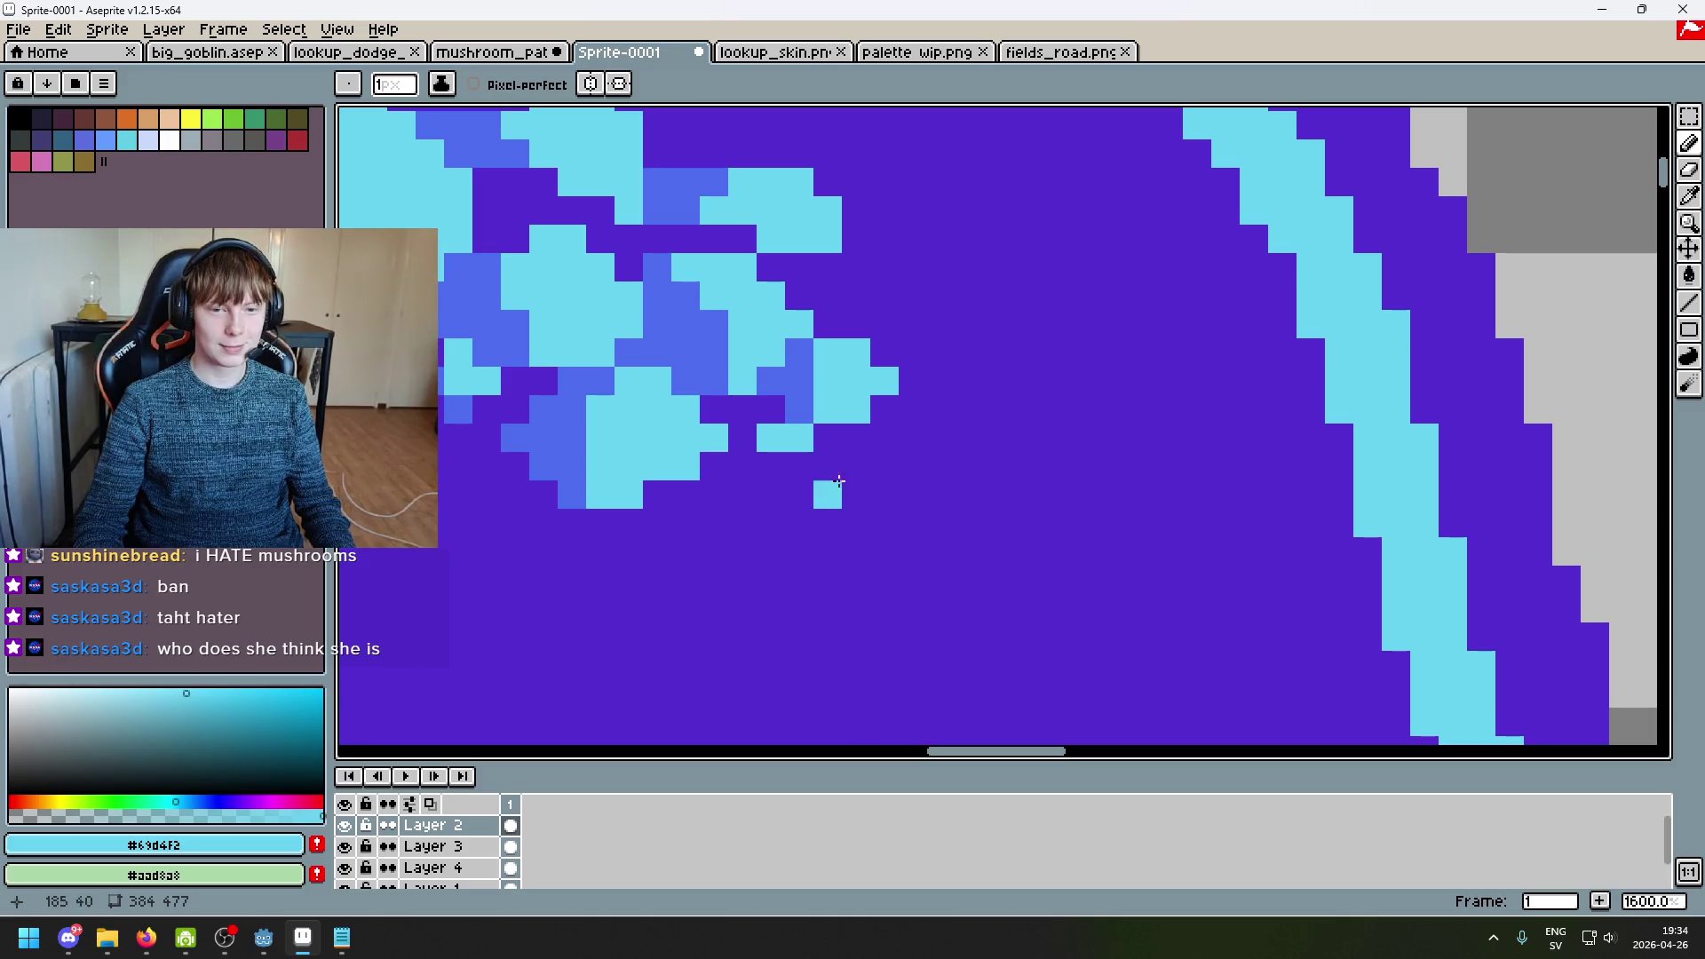
Step: Add a single blue pixel below the spot cluster
{"action": "left_click", "coordinate": [755, 405], "text": "alt"}
{"action": "left_click_drag", "start_coordinate": [747, 463], "coordinate": [759, 474]}
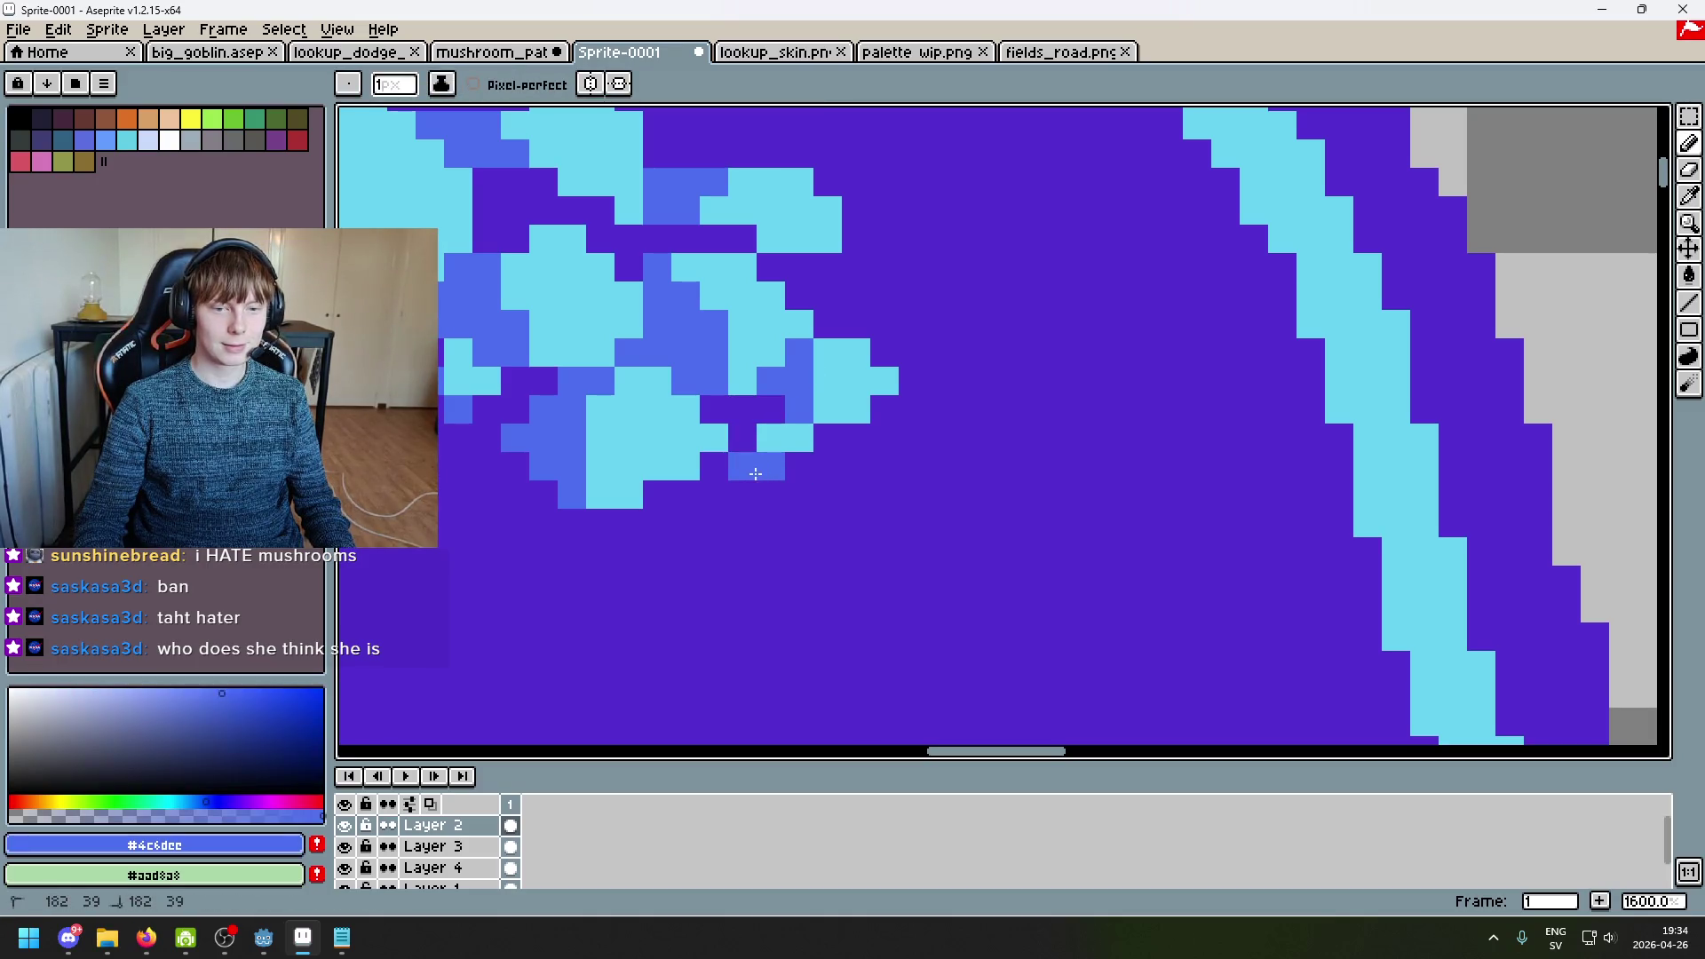
{"action": "key", "text": "ctrl+z"}
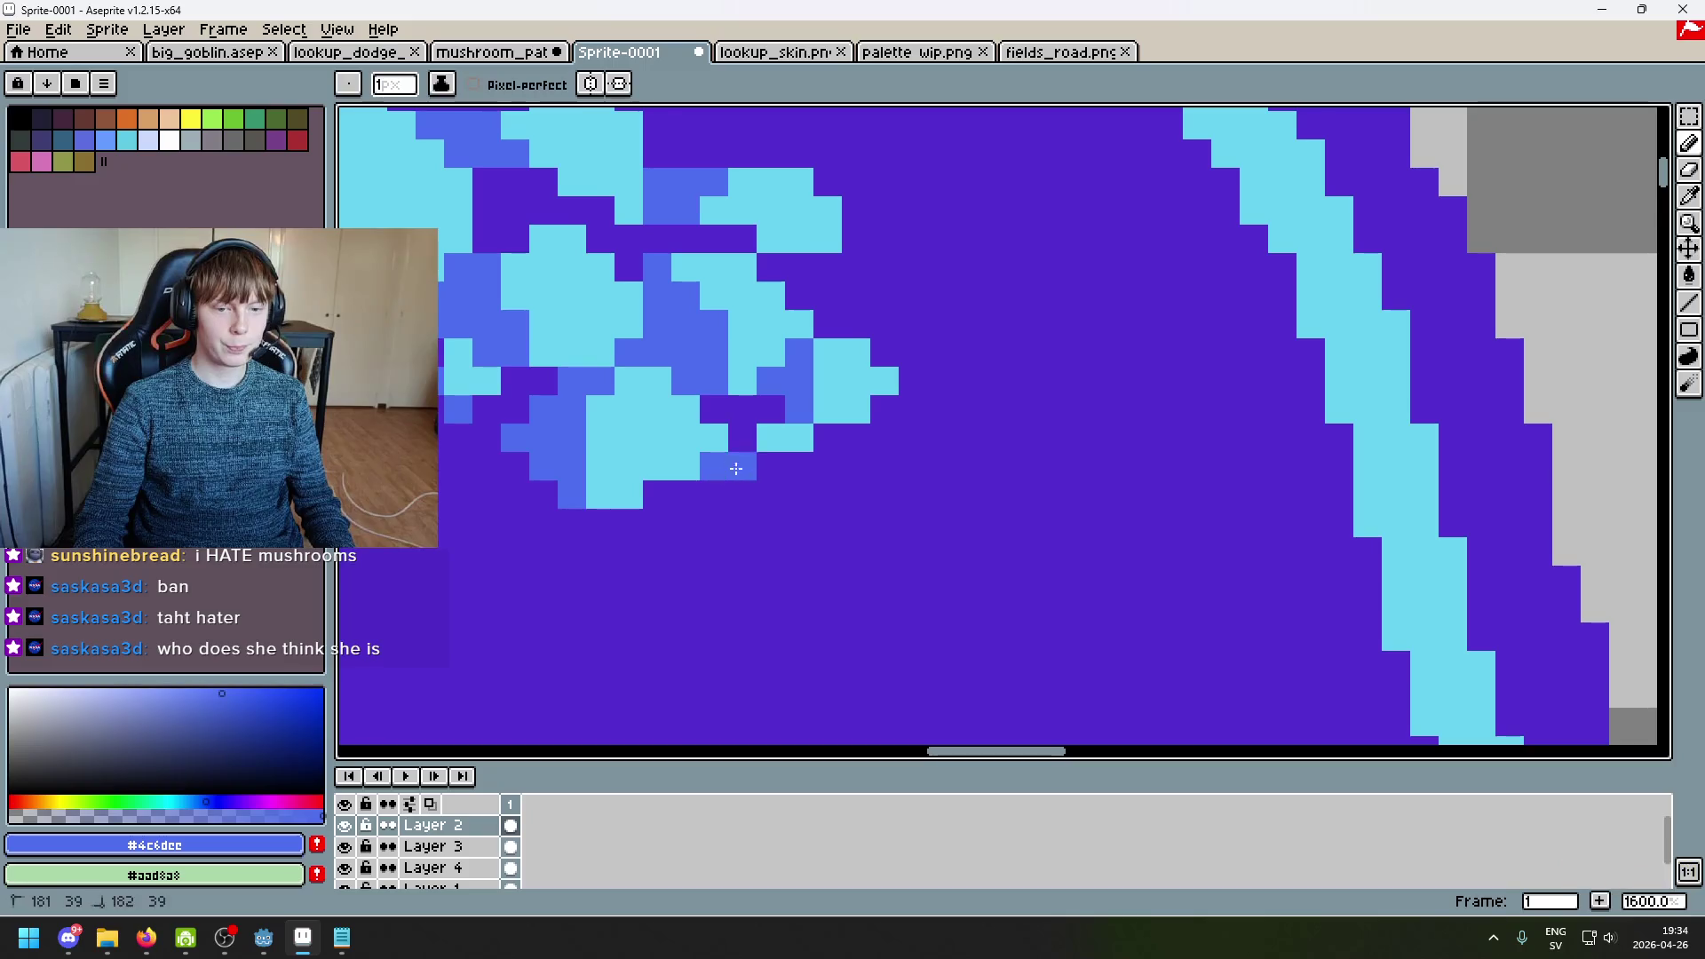
Step: Add a cyan pixel beside the spots and a lone cyan speck right of the cluster
{"action": "scroll", "coordinate": [764, 475], "scroll_direction": "down", "scroll_amount": 3}
{"action": "left_click", "coordinate": [754, 464], "text": "alt"}
{"action": "scroll", "coordinate": [772, 479], "scroll_direction": "up", "scroll_amount": 3}
{"action": "left_click", "coordinate": [799, 491]}
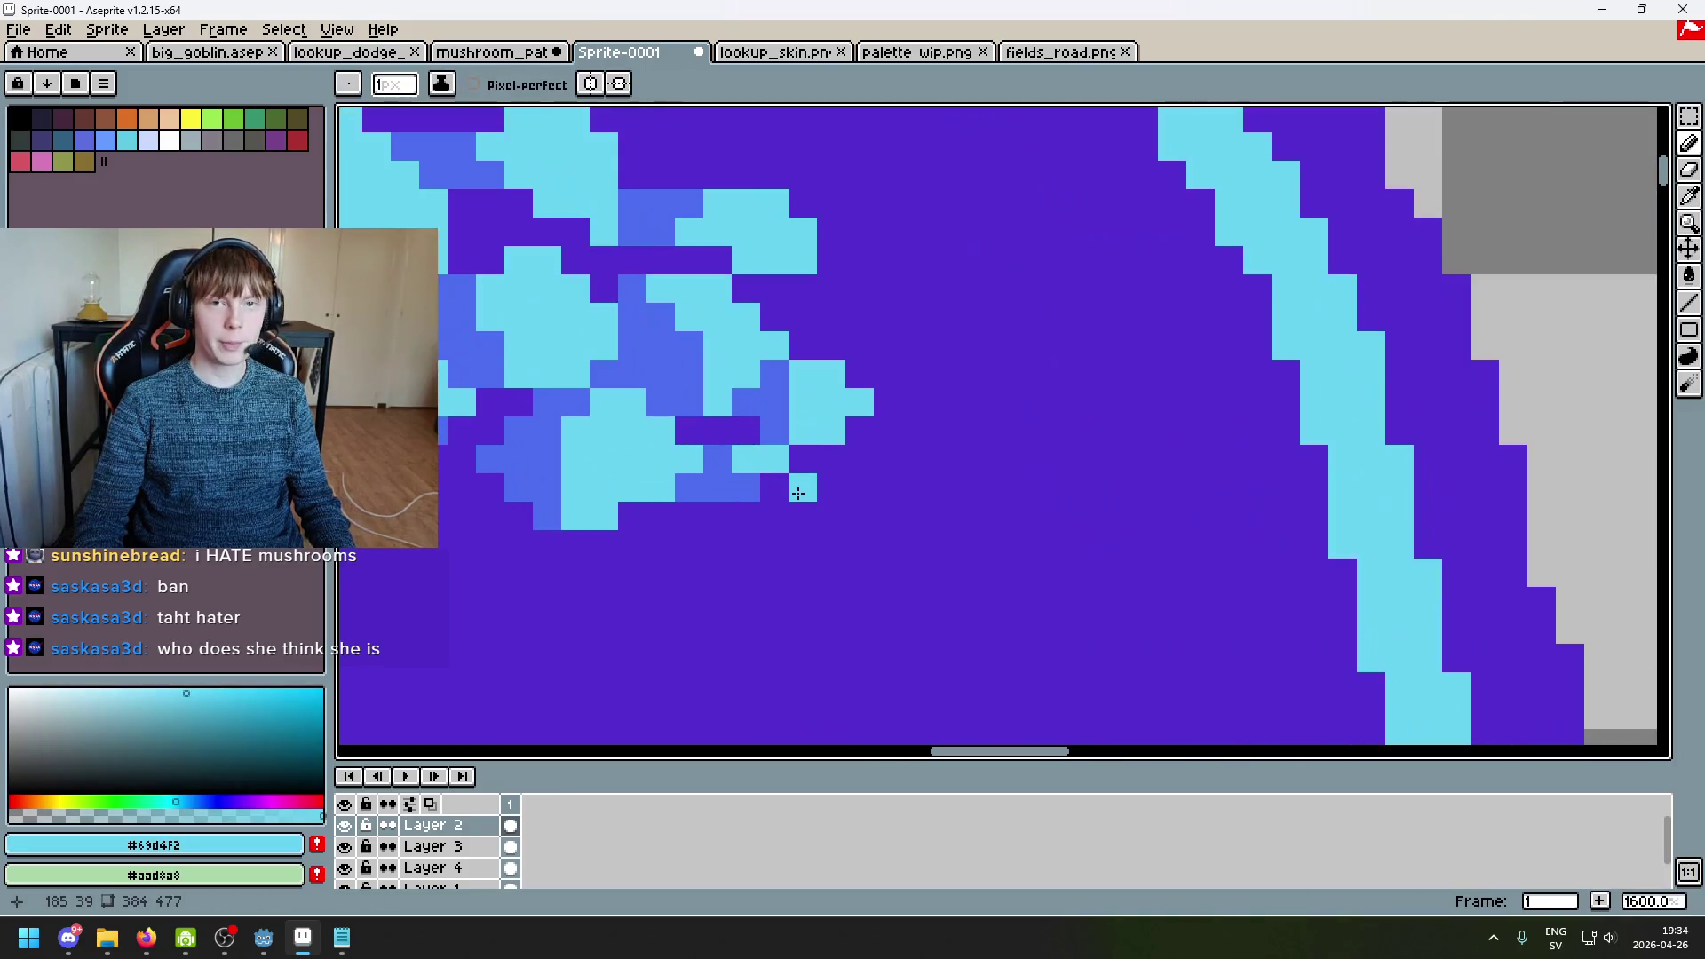
{"action": "scroll", "coordinate": [784, 491], "scroll_direction": "down", "scroll_amount": 3}
{"action": "scroll", "coordinate": [835, 533], "scroll_direction": "up", "scroll_amount": 2}
{"action": "left_click", "coordinate": [882, 488]}
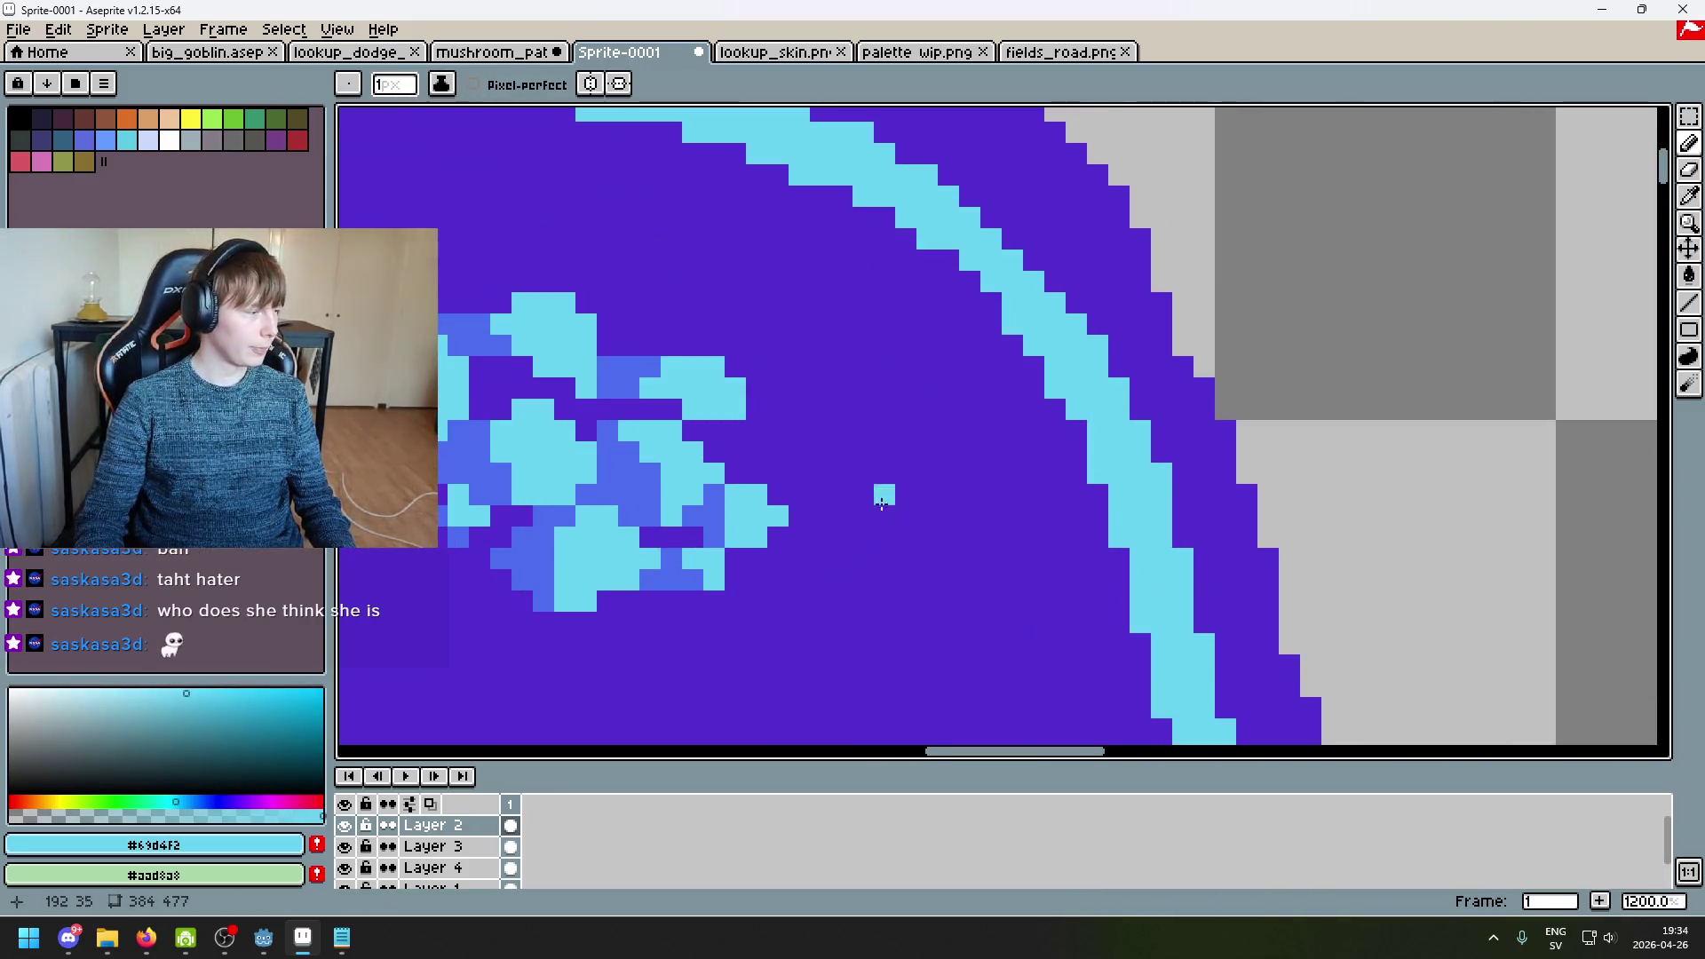
{"action": "scroll", "coordinate": [770, 449], "scroll_direction": "up", "scroll_amount": 3}
{"action": "scroll", "coordinate": [771, 450], "scroll_direction": "down", "scroll_amount": 3}
{"action": "scroll", "coordinate": [933, 467], "scroll_direction": "up", "scroll_amount": 3}
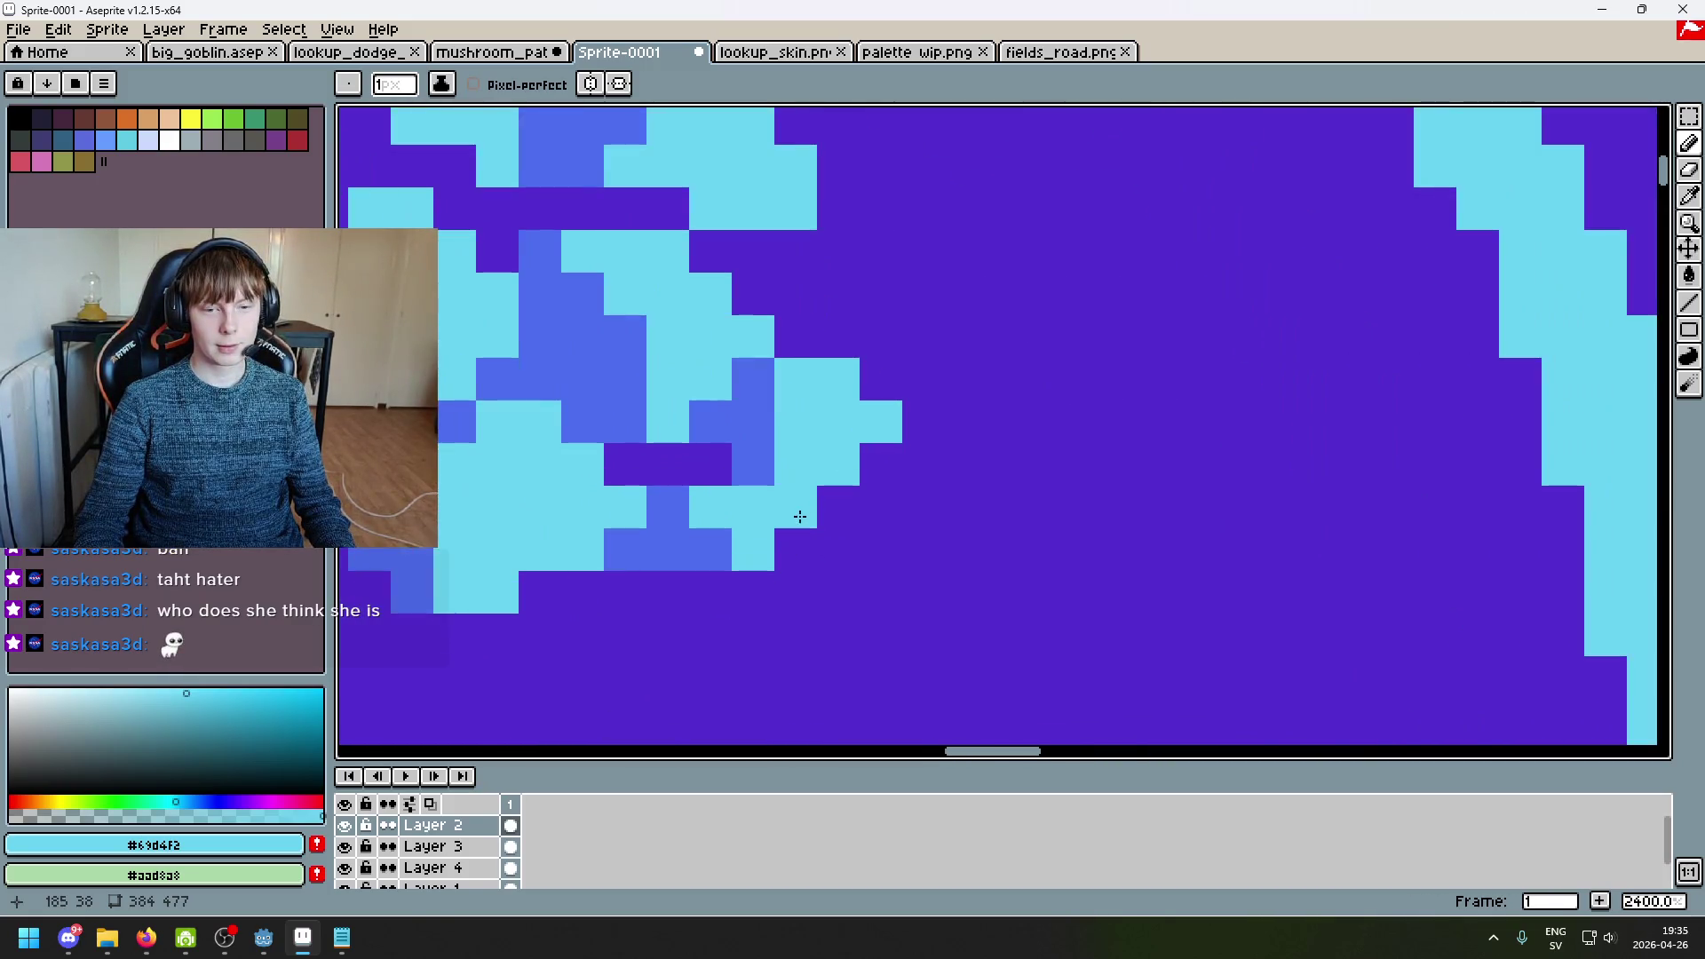
{"action": "scroll", "coordinate": [940, 498], "scroll_direction": "down", "scroll_amount": 2}
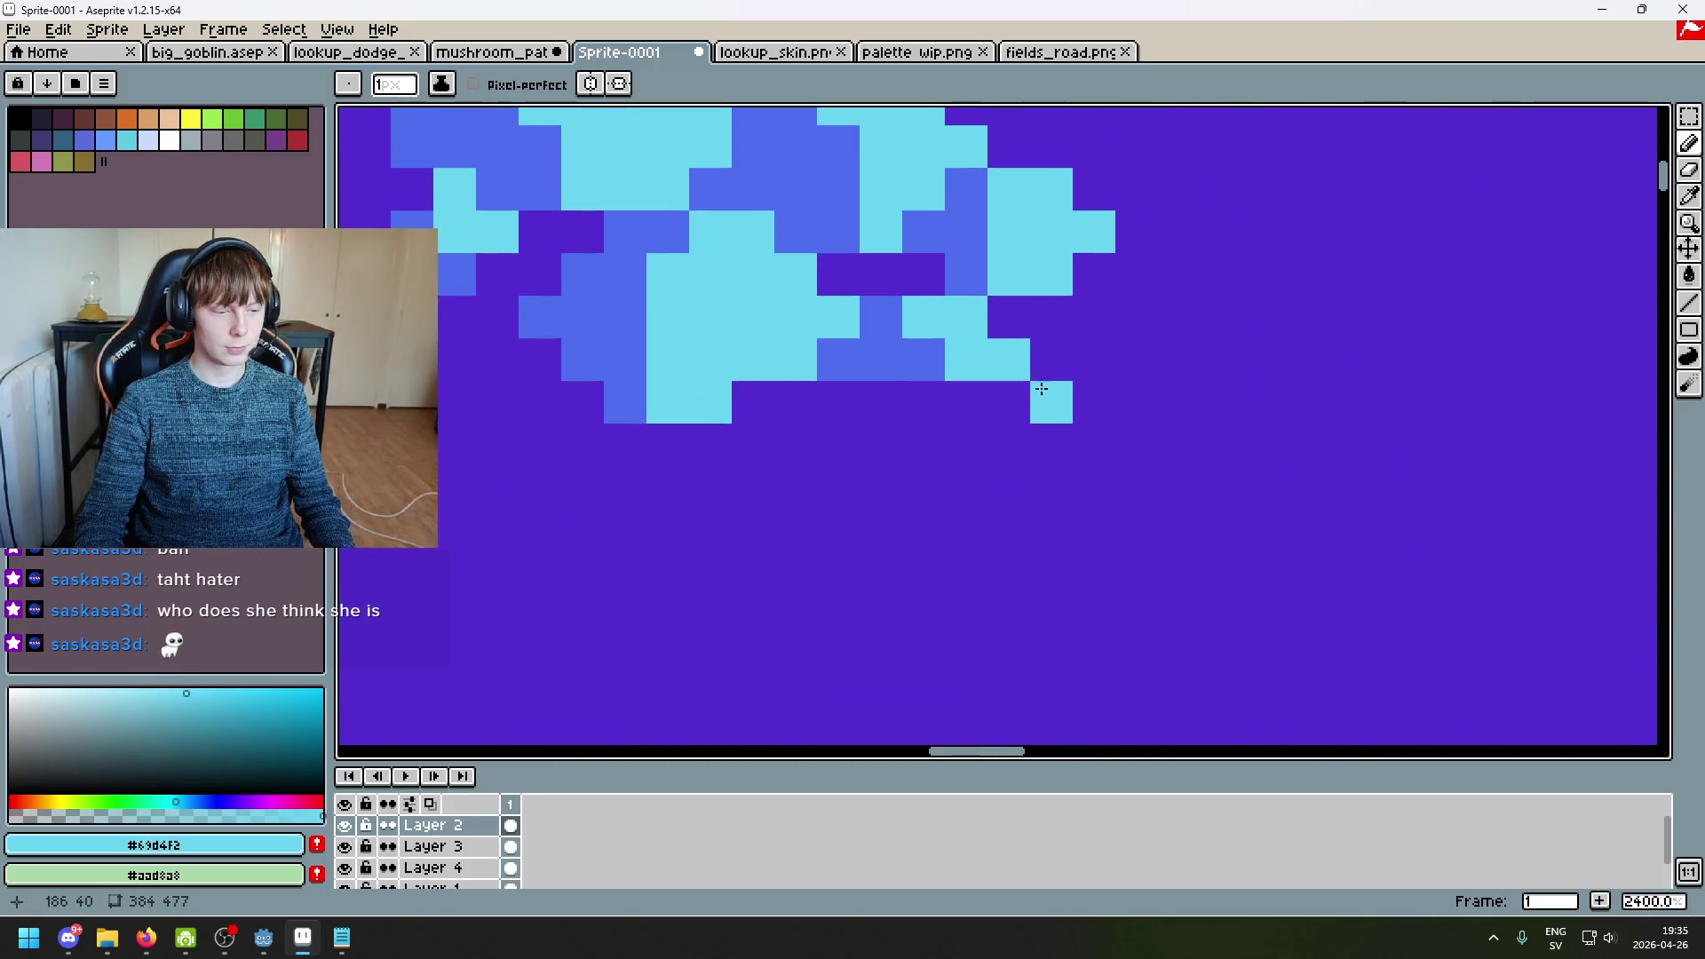
{"action": "scroll", "coordinate": [986, 417], "scroll_direction": "up", "scroll_amount": 3}
Step: Resample cyan #69d4f2 and add a small cyan zigzag to the spot cluster
{"action": "key", "text": "alt"}
{"action": "left_click", "coordinate": [834, 404]}
{"action": "scroll", "coordinate": [838, 429], "scroll_direction": "down", "scroll_amount": 5}
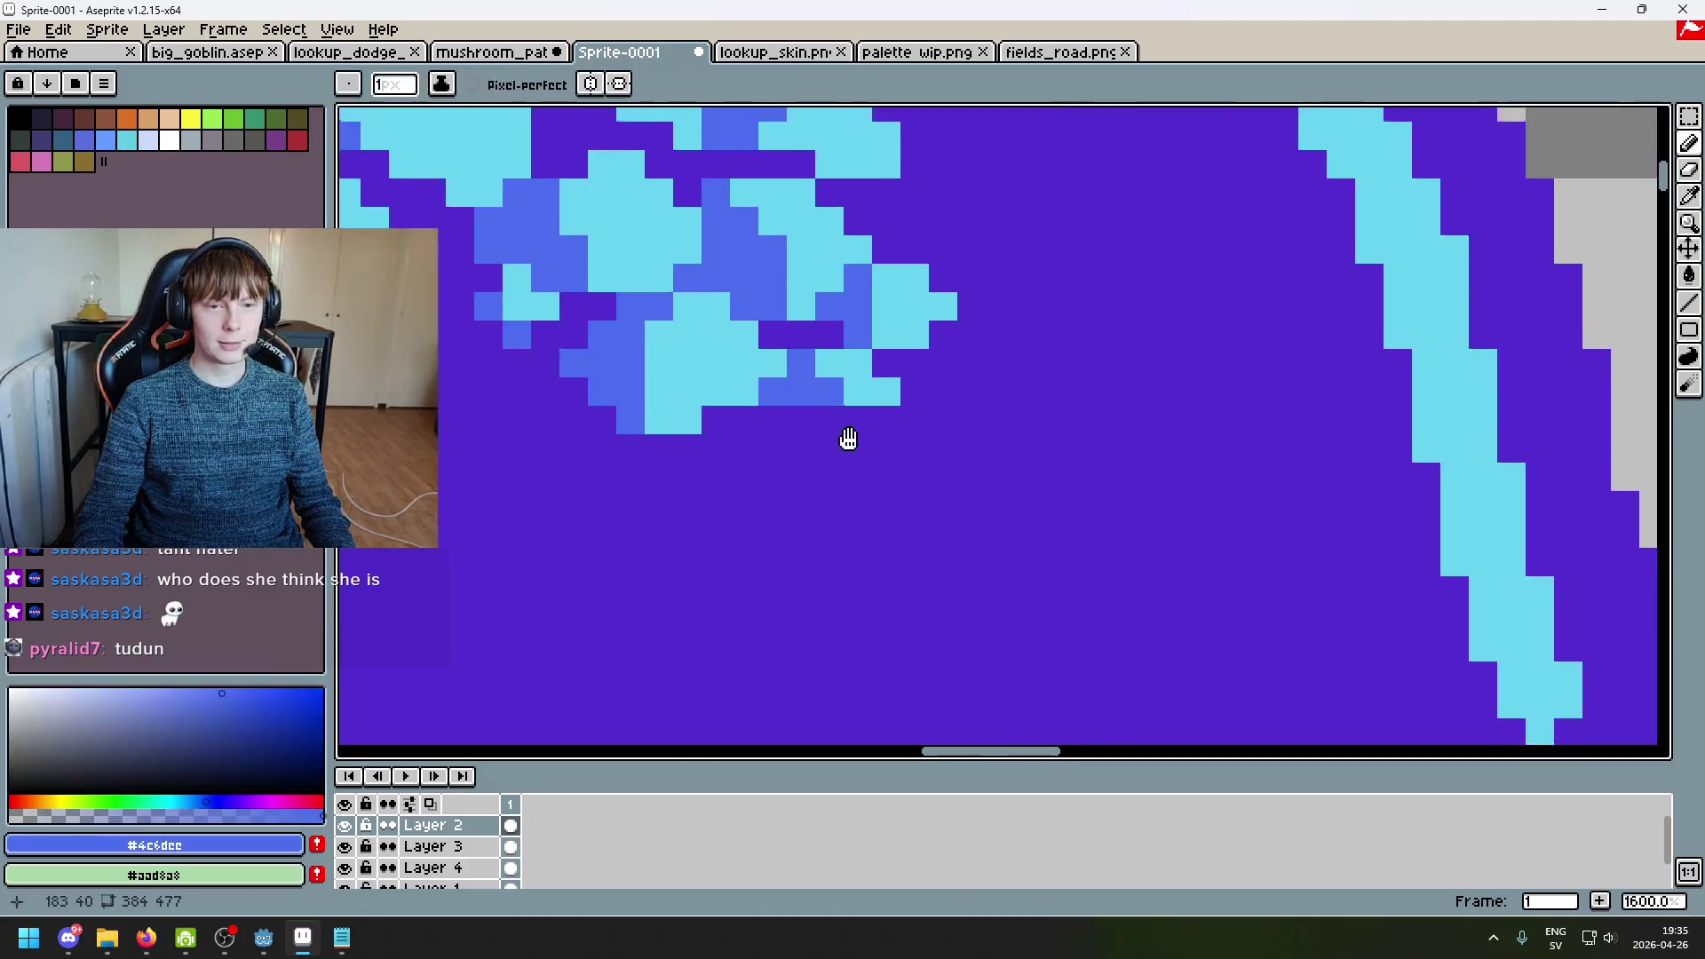
{"action": "scroll", "coordinate": [848, 456], "scroll_direction": "down", "scroll_amount": 2}
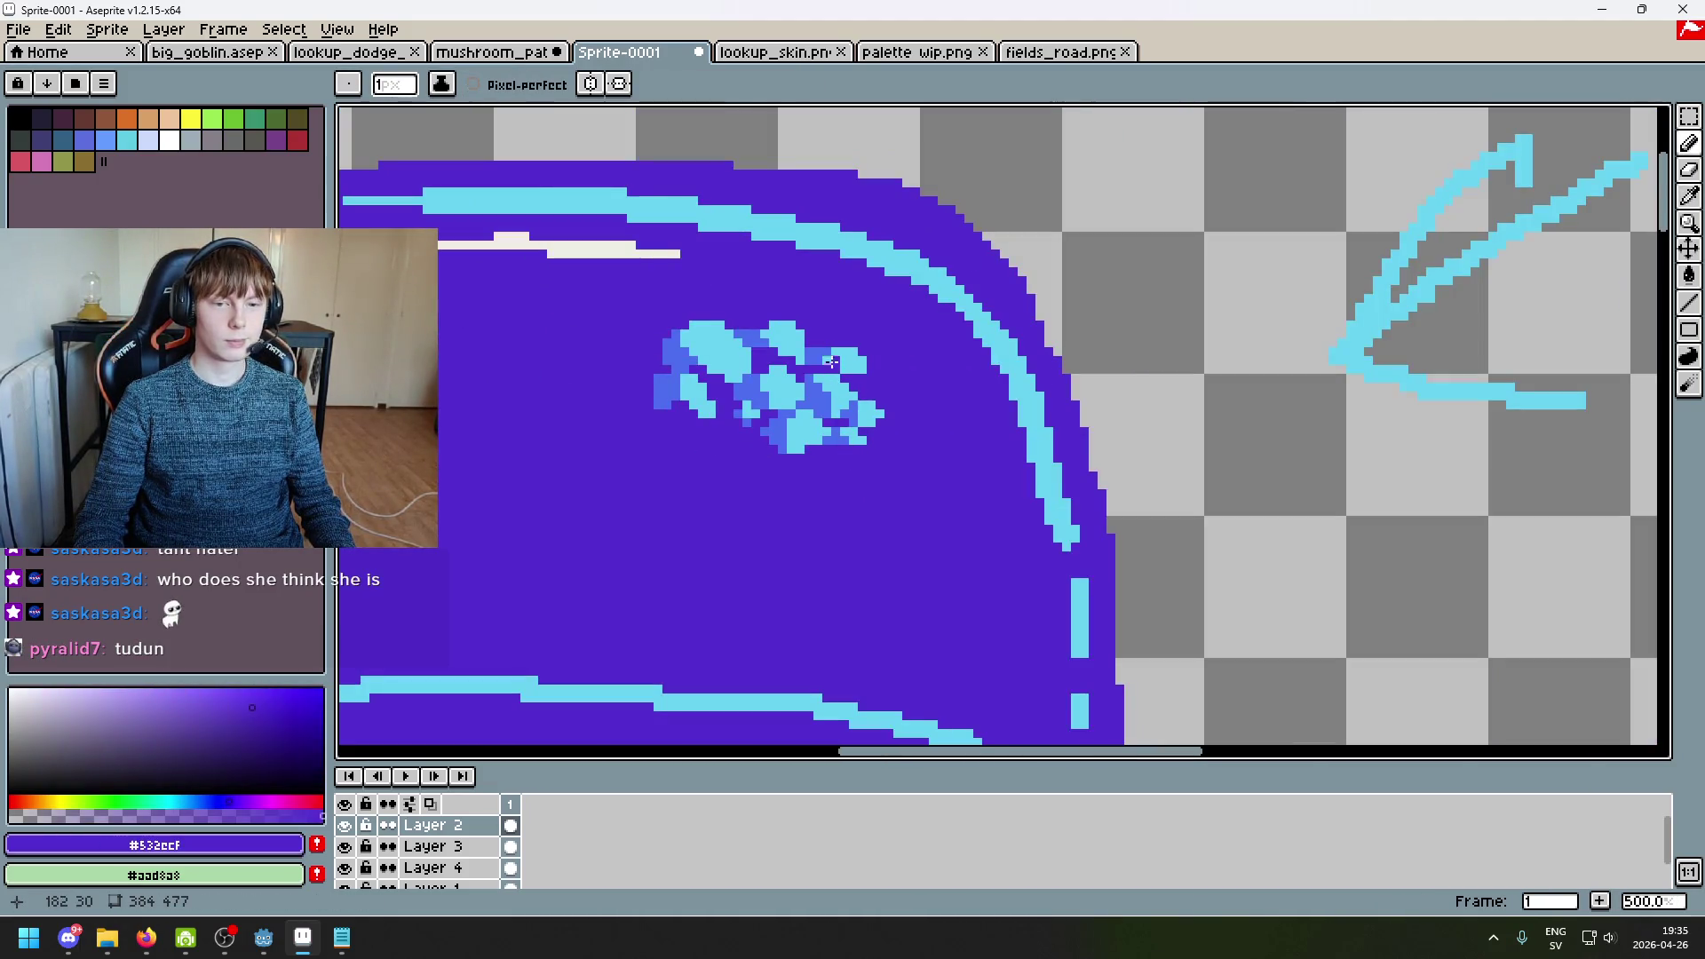
{"action": "scroll", "coordinate": [831, 364], "scroll_direction": "up", "scroll_amount": 6}
{"action": "scroll", "coordinate": [711, 365], "scroll_direction": "down", "scroll_amount": 3}
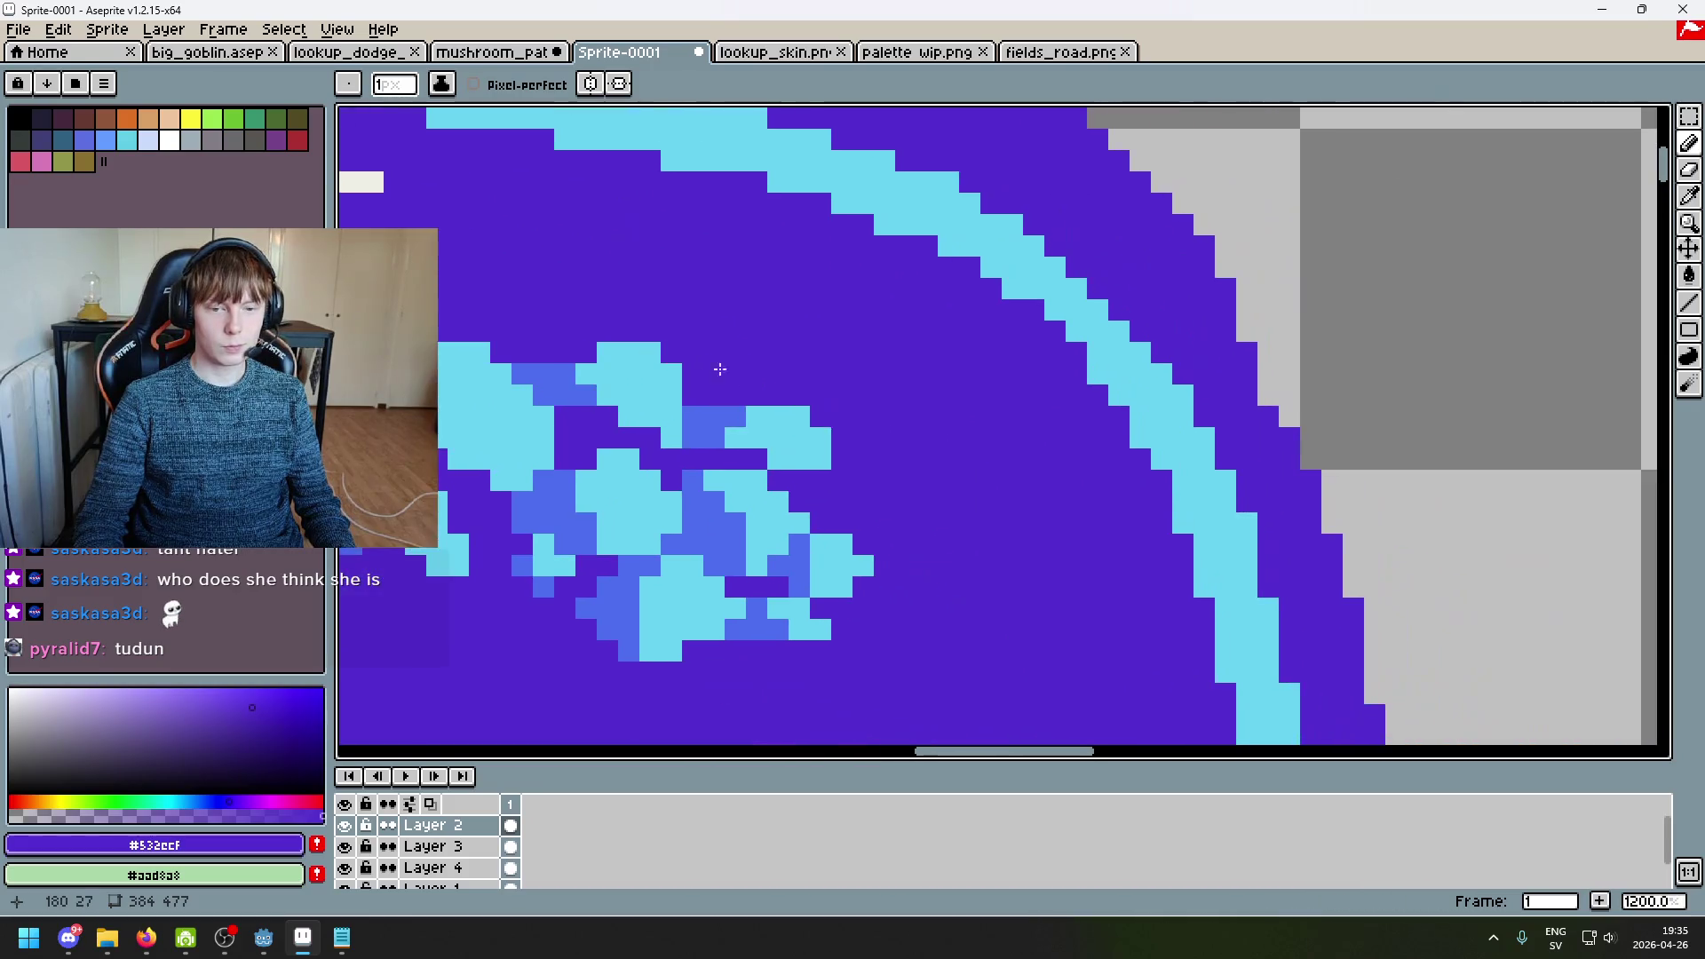
{"action": "left_click", "coordinate": [862, 481], "text": "alt"}
{"action": "mouse_move", "coordinate": [868, 482]}
{"action": "left_mouse_down"}
{"action": "mouse_move", "coordinate": [884, 502]}
{"action": "mouse_move", "coordinate": [910, 482]}
{"action": "left_mouse_up"}
{"action": "scroll", "coordinate": [890, 471], "scroll_direction": "down", "scroll_amount": 8}
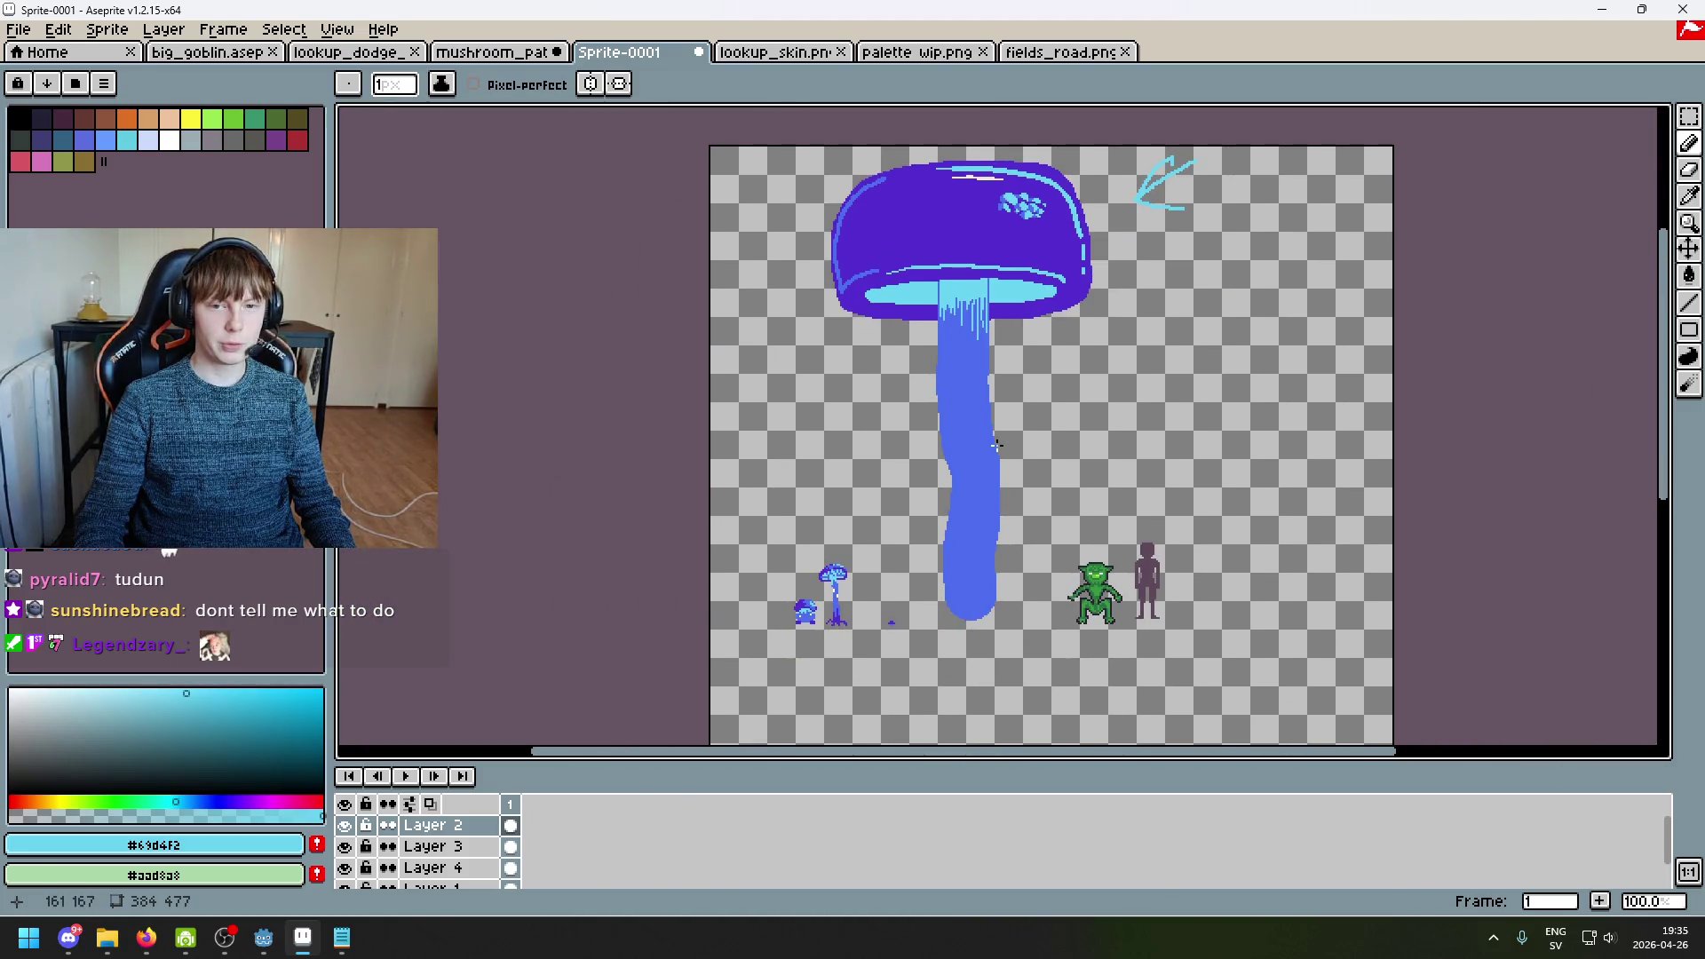
{"action": "scroll", "coordinate": [1012, 386], "scroll_direction": "up", "scroll_amount": 1}
{"action": "scroll", "coordinate": [1003, 383], "scroll_direction": "down", "scroll_amount": 1}
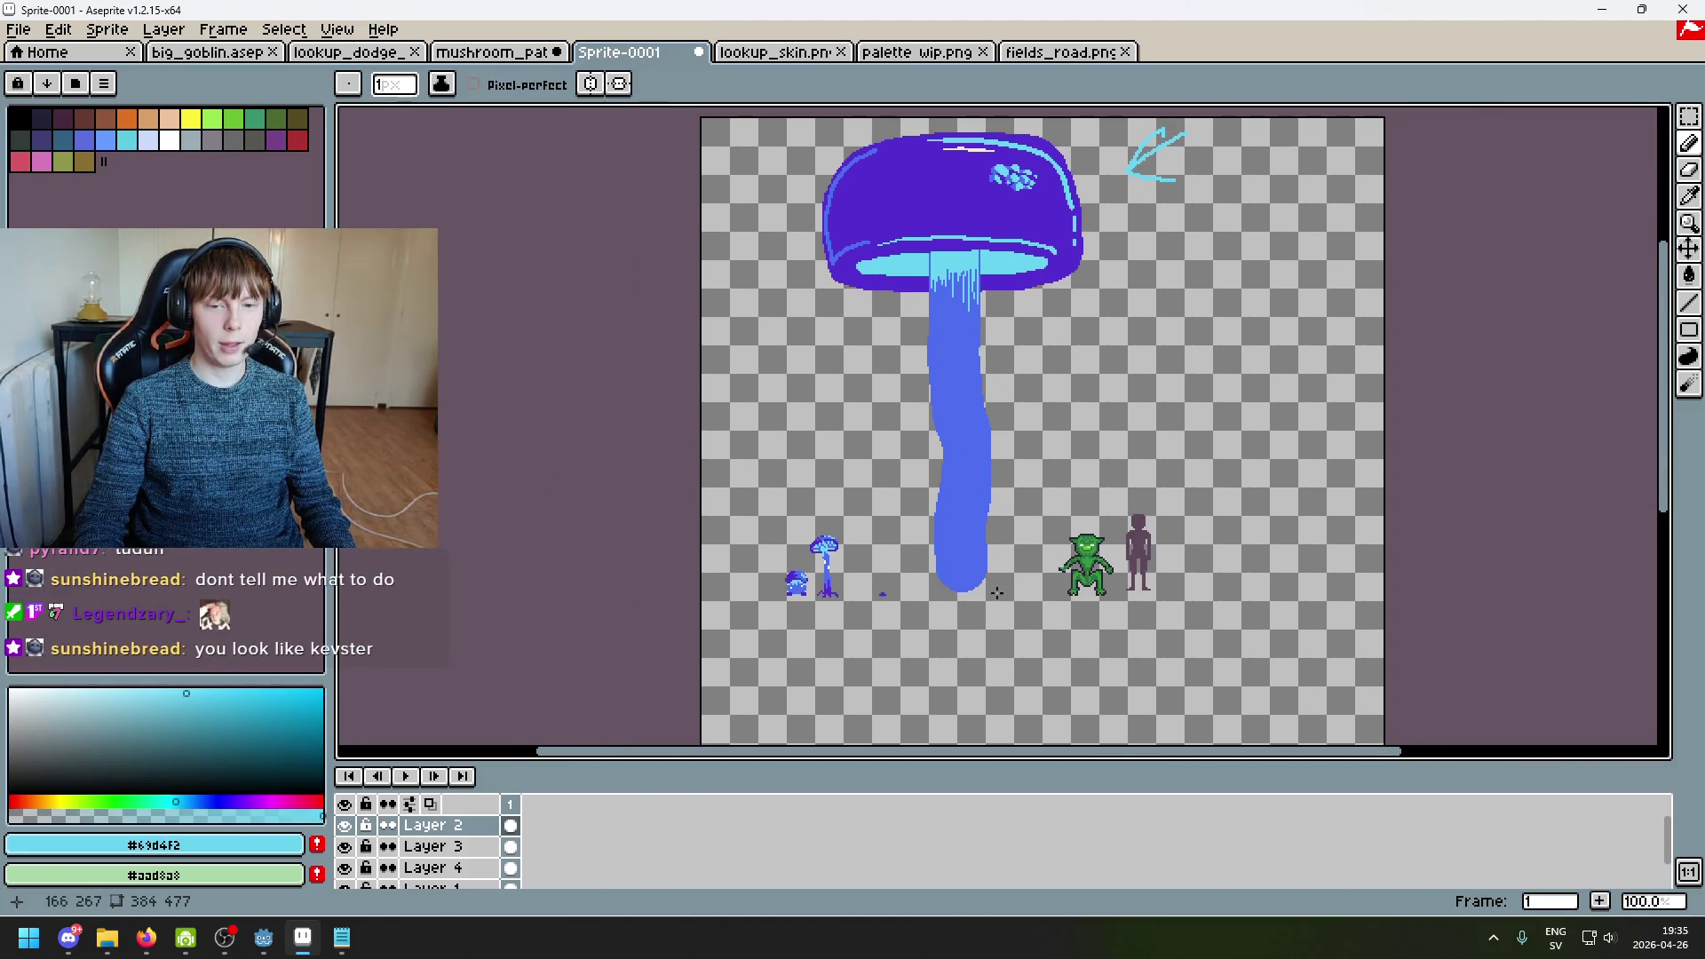
{"action": "left_click", "coordinate": [494, 53]}
{"action": "scroll", "coordinate": [917, 370], "scroll_direction": "down", "scroll_amount": 1}
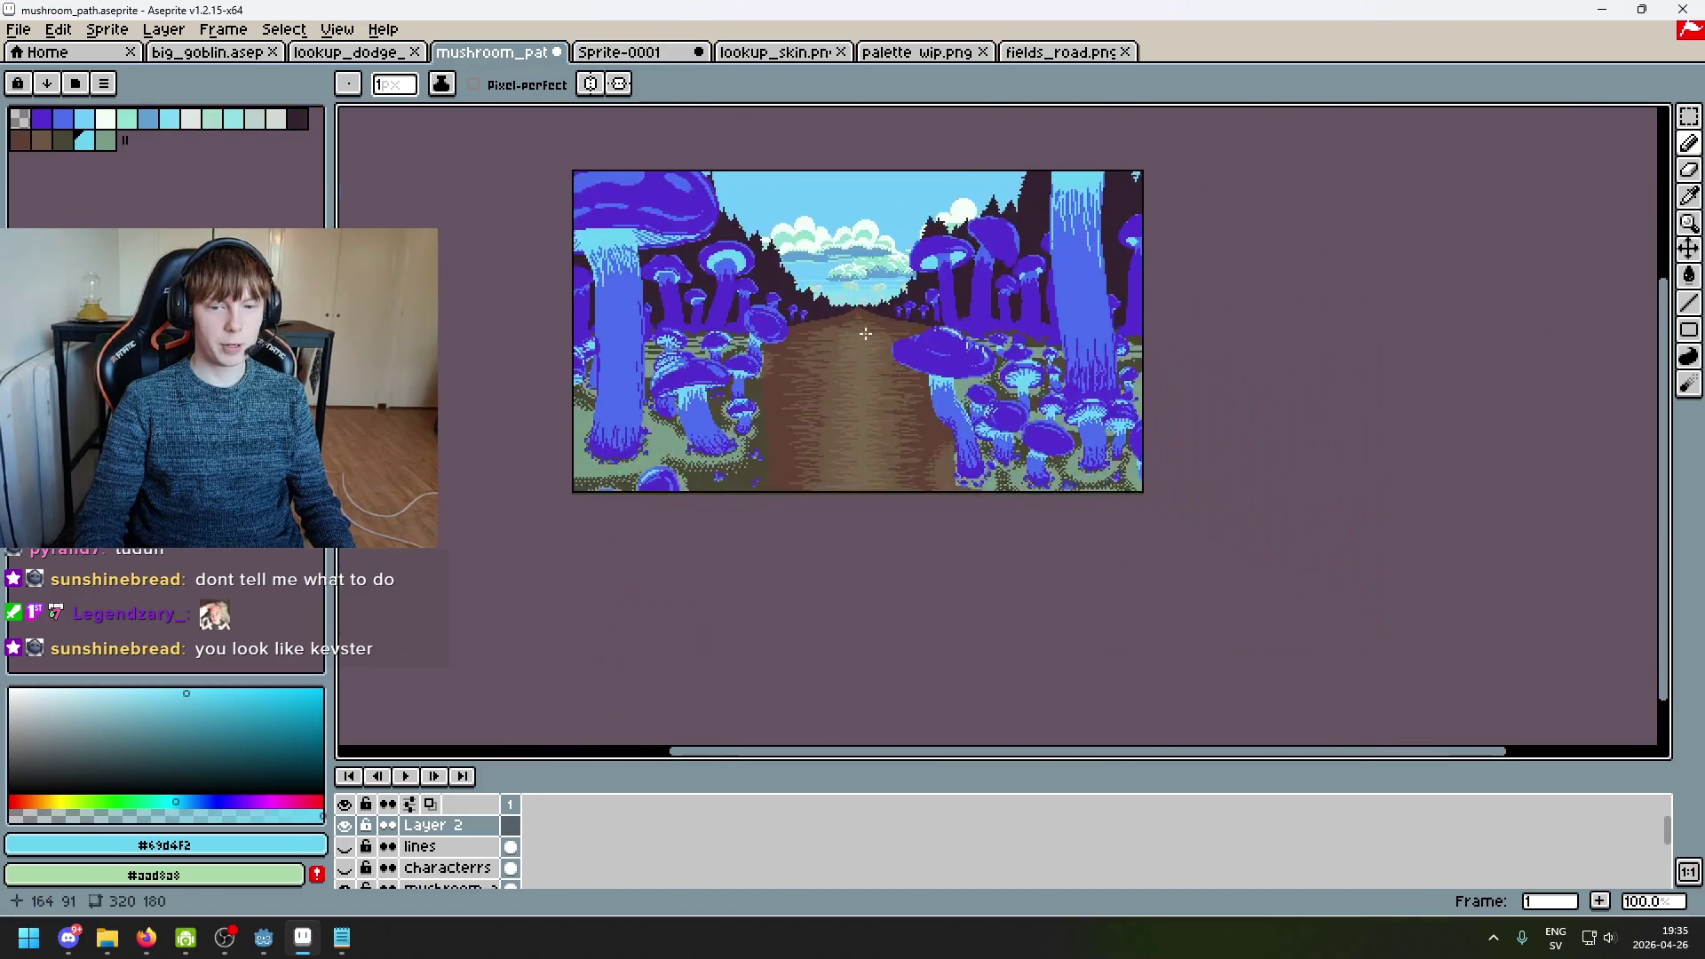
{"action": "scroll", "coordinate": [917, 370], "scroll_direction": "up", "scroll_amount": 1}
{"action": "left_click_drag", "start_coordinate": [917, 370], "coordinate": [947, 411]}
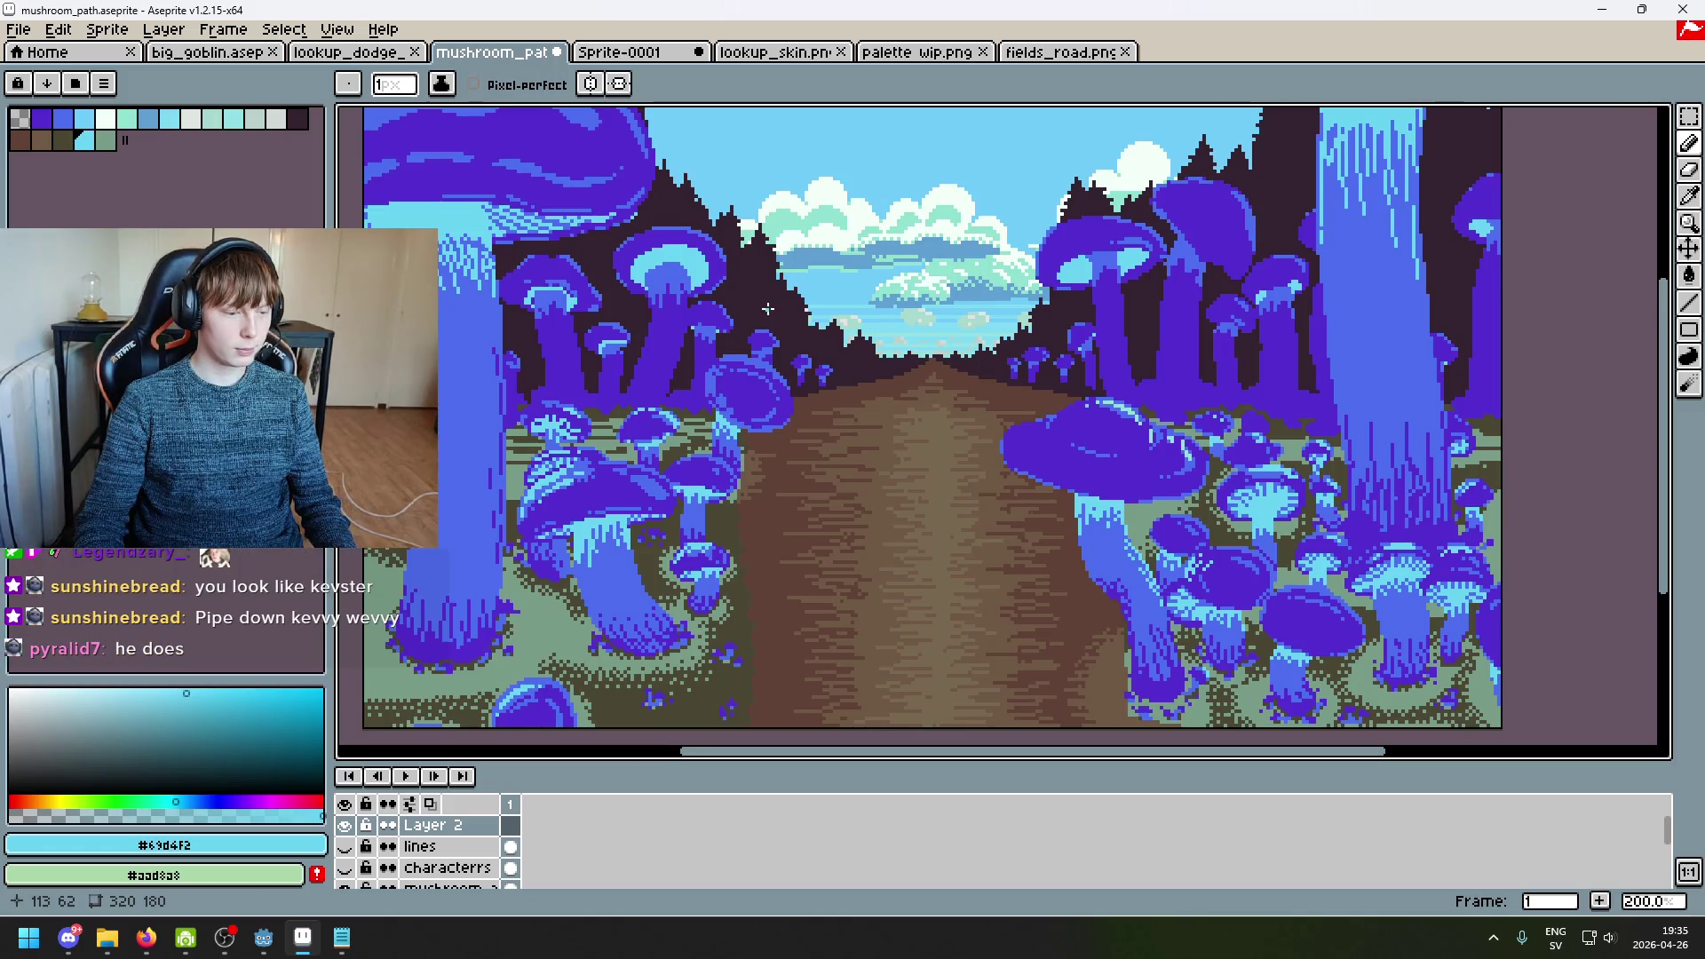
{"action": "left_click", "coordinate": [654, 54]}
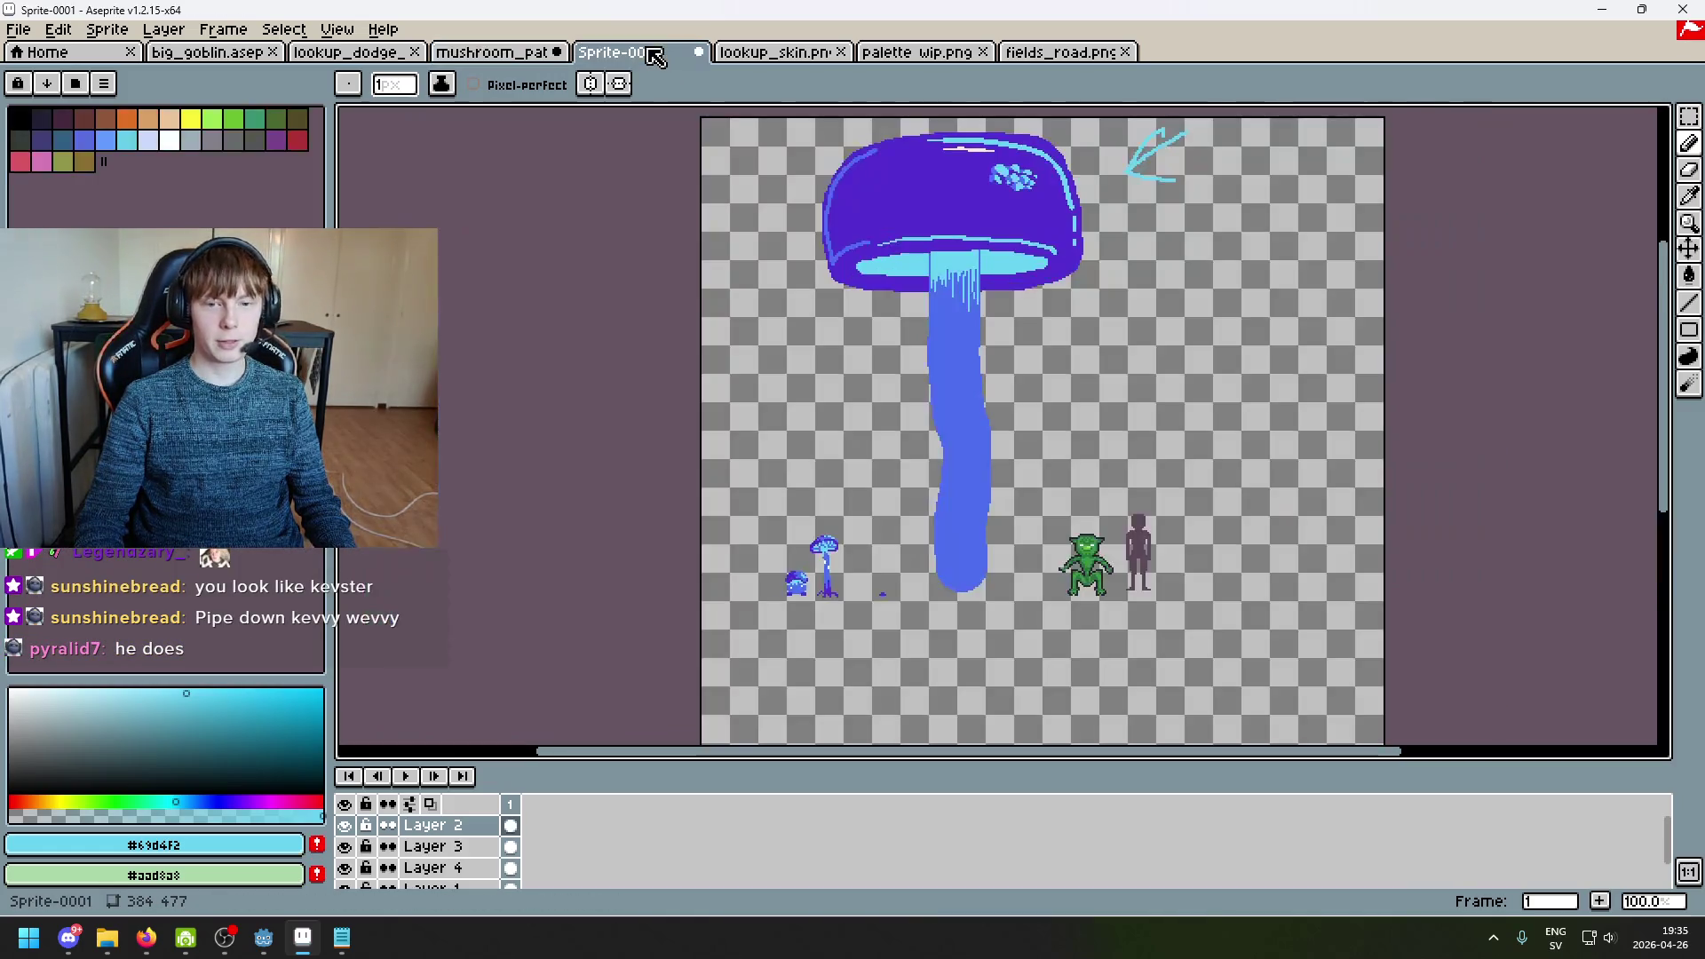
{"action": "left_click_drag", "start_coordinate": [859, 193], "coordinate": [948, 280]}
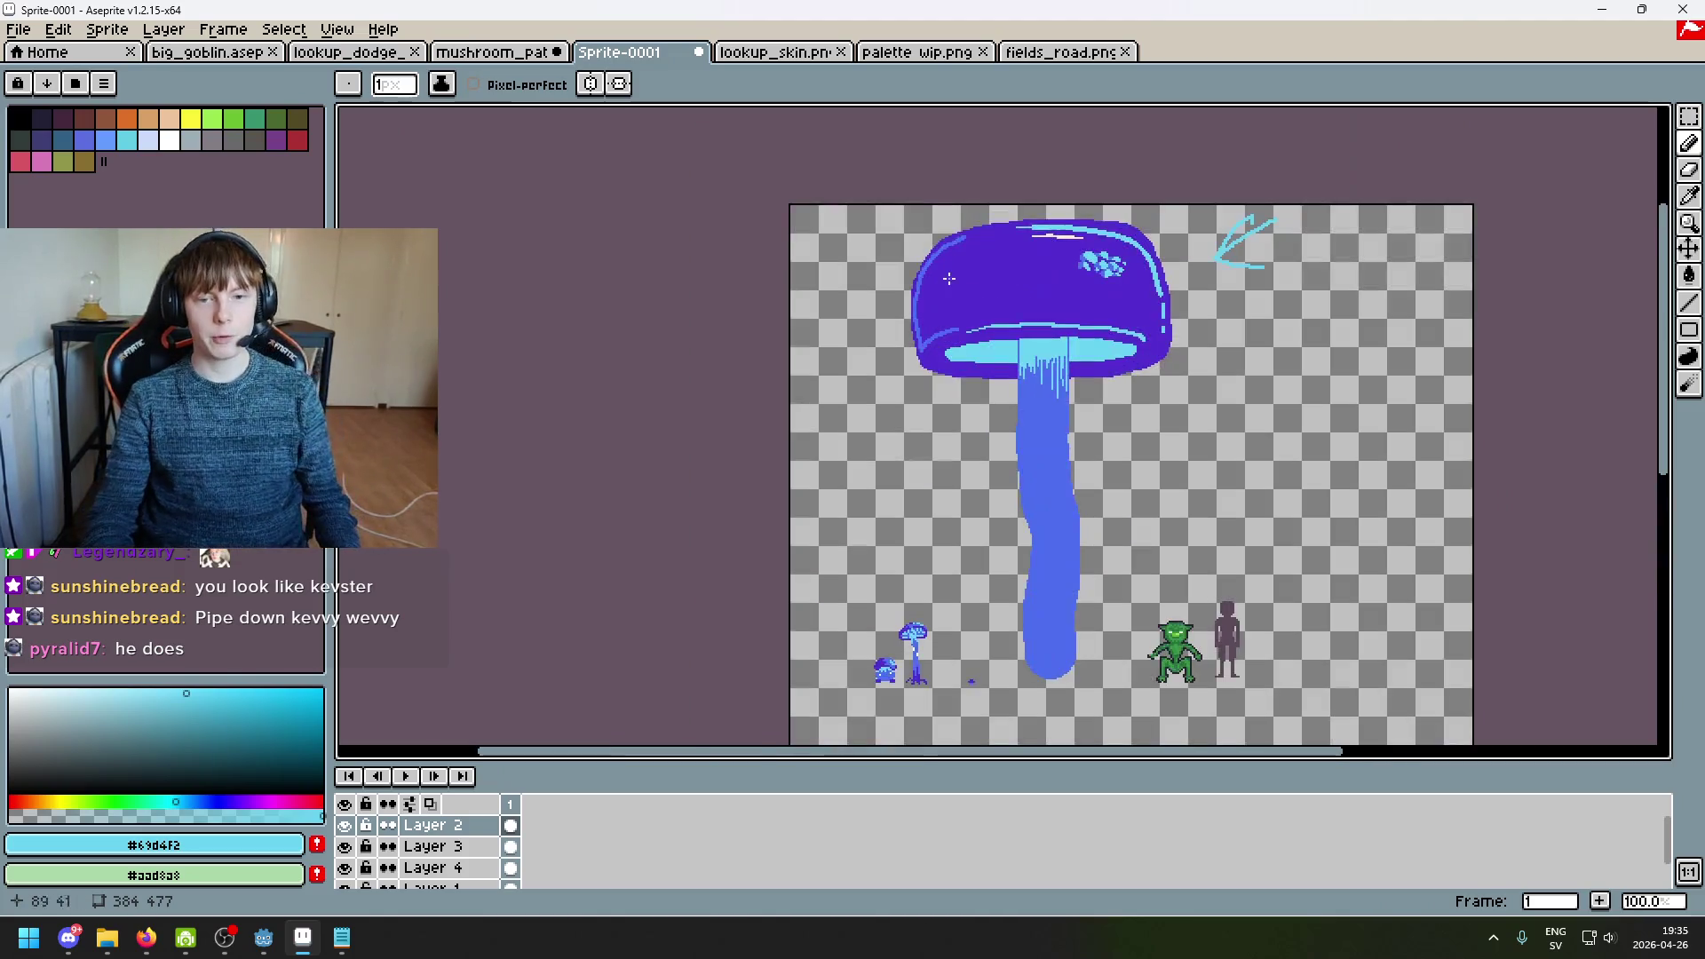
{"action": "scroll", "coordinate": [1016, 277], "scroll_direction": "up", "scroll_amount": 3}
{"action": "scroll", "coordinate": [1104, 281], "scroll_direction": "down", "scroll_amount": 4}
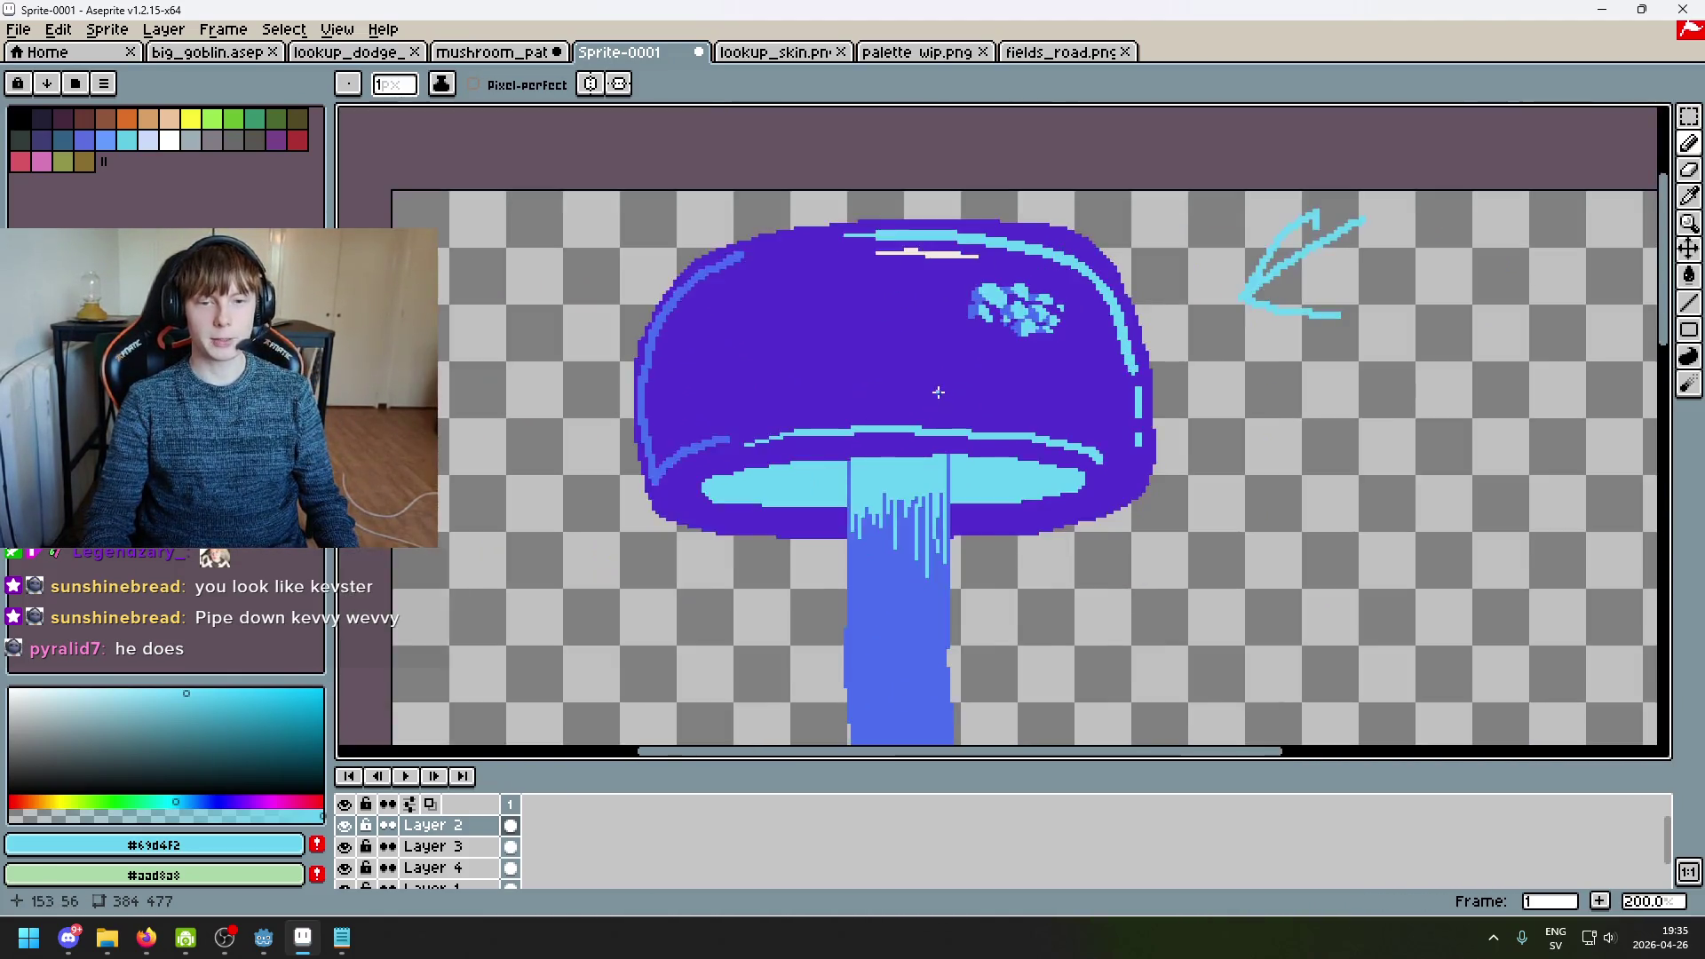
{"action": "scroll", "coordinate": [909, 249], "scroll_direction": "up", "scroll_amount": 7}
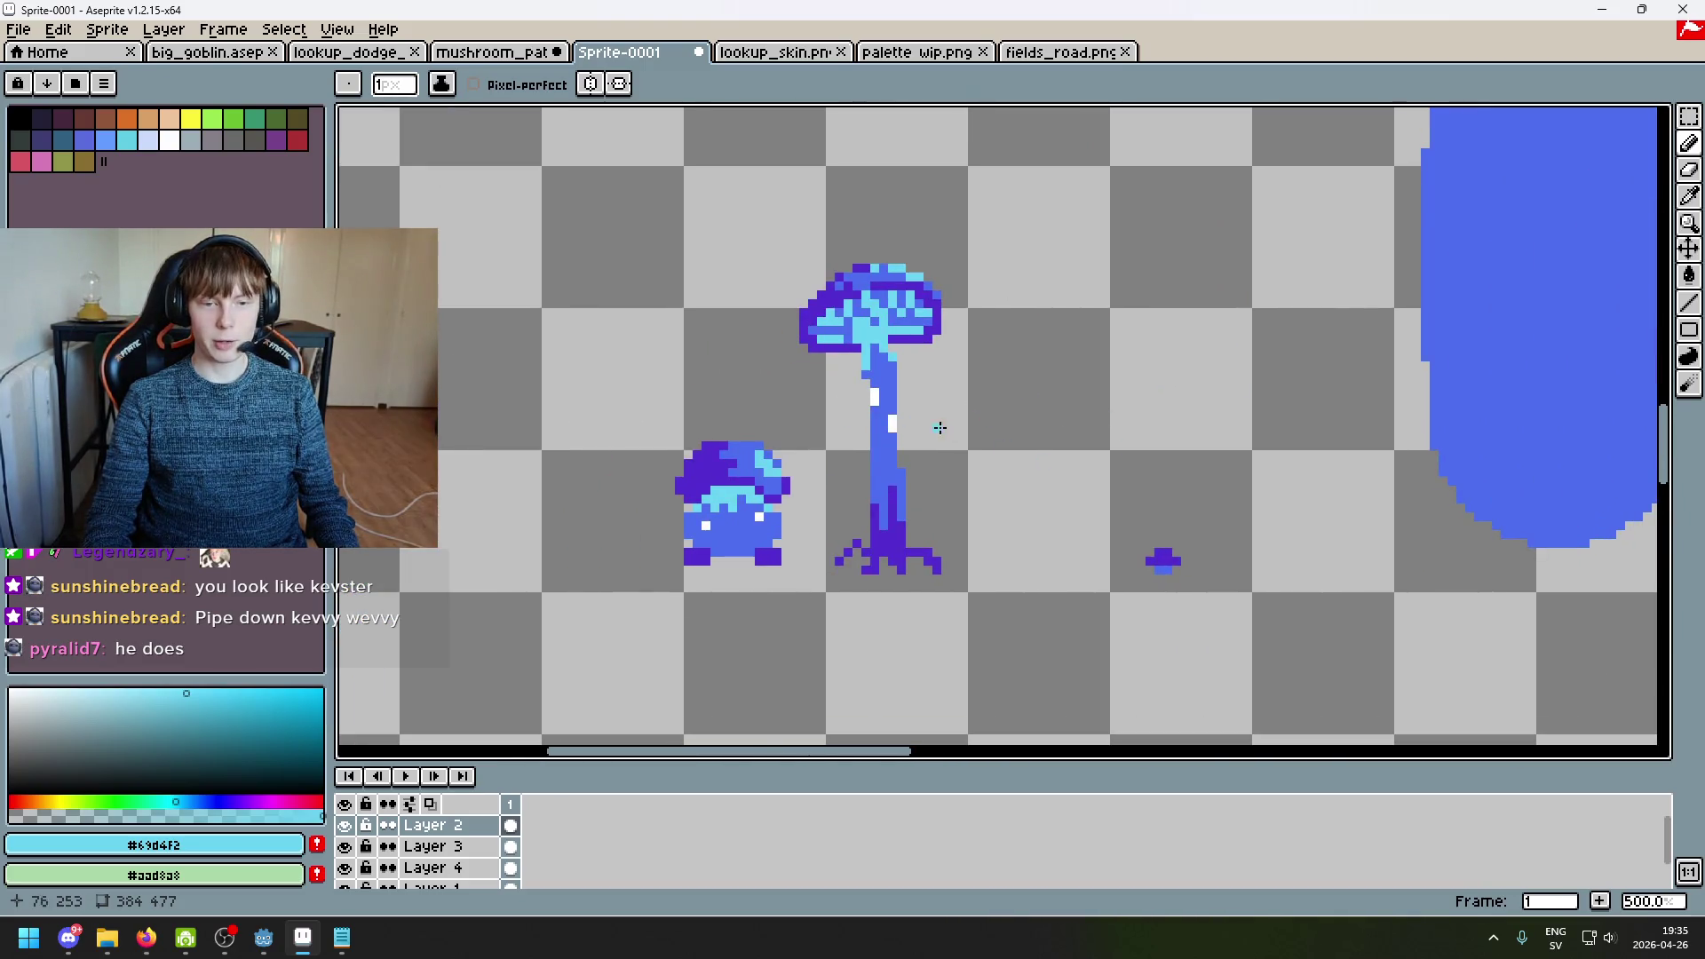
{"action": "scroll", "coordinate": [941, 427], "scroll_direction": "up", "scroll_amount": 1}
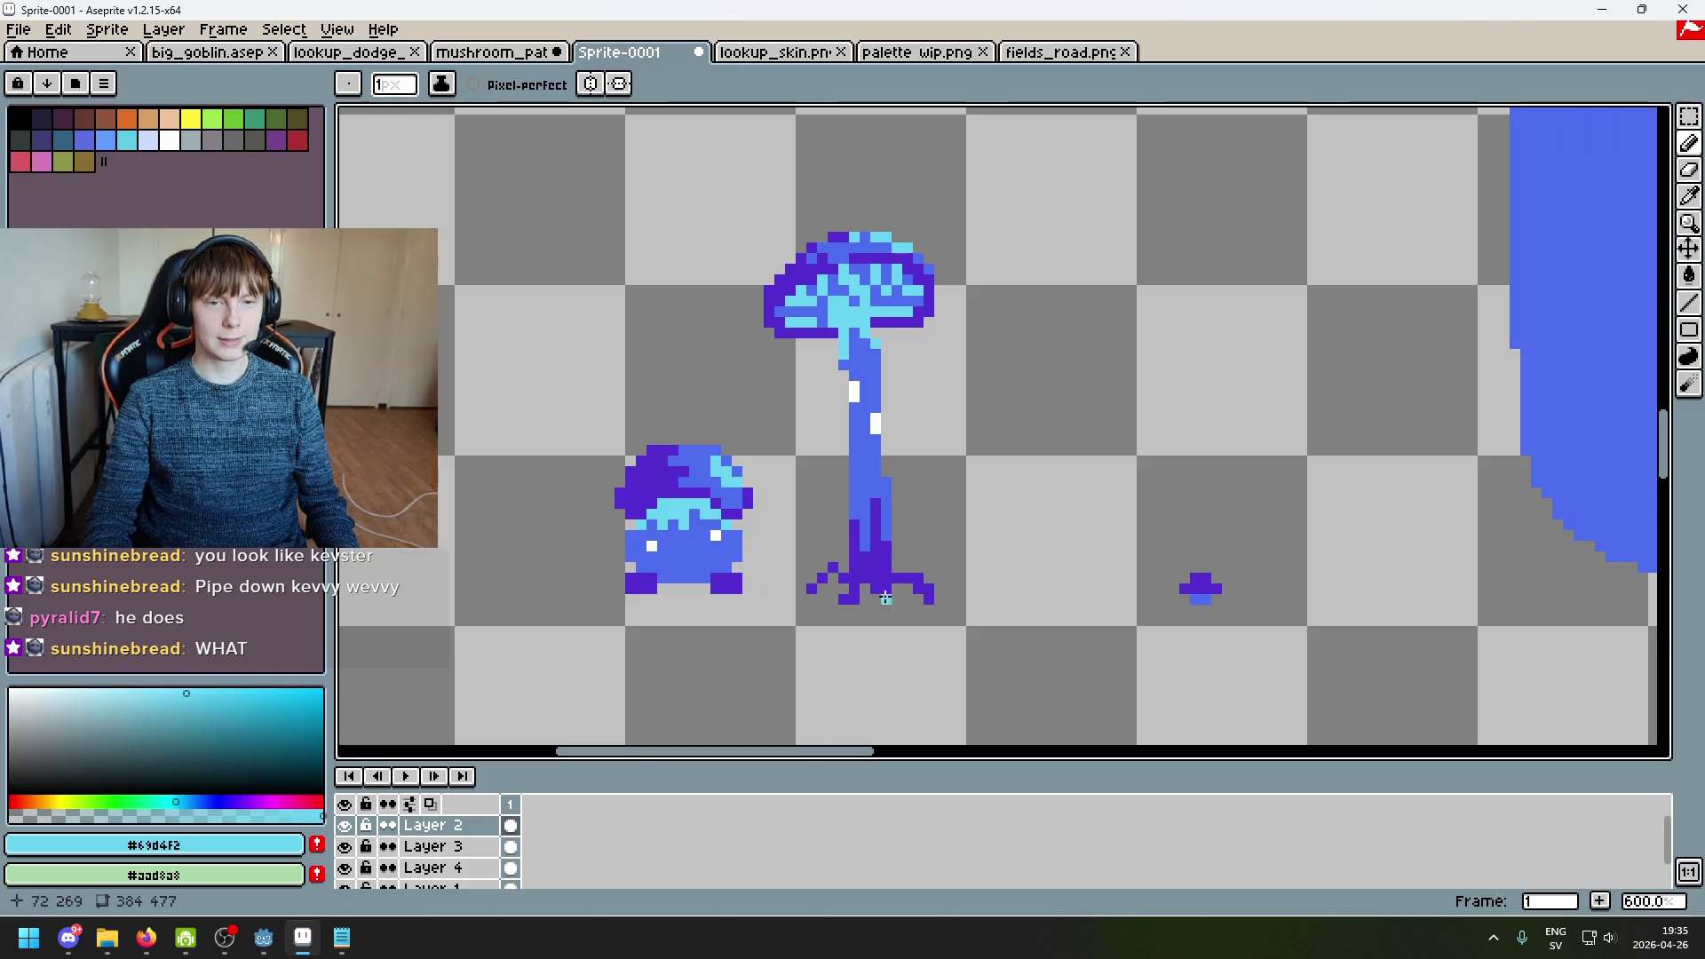
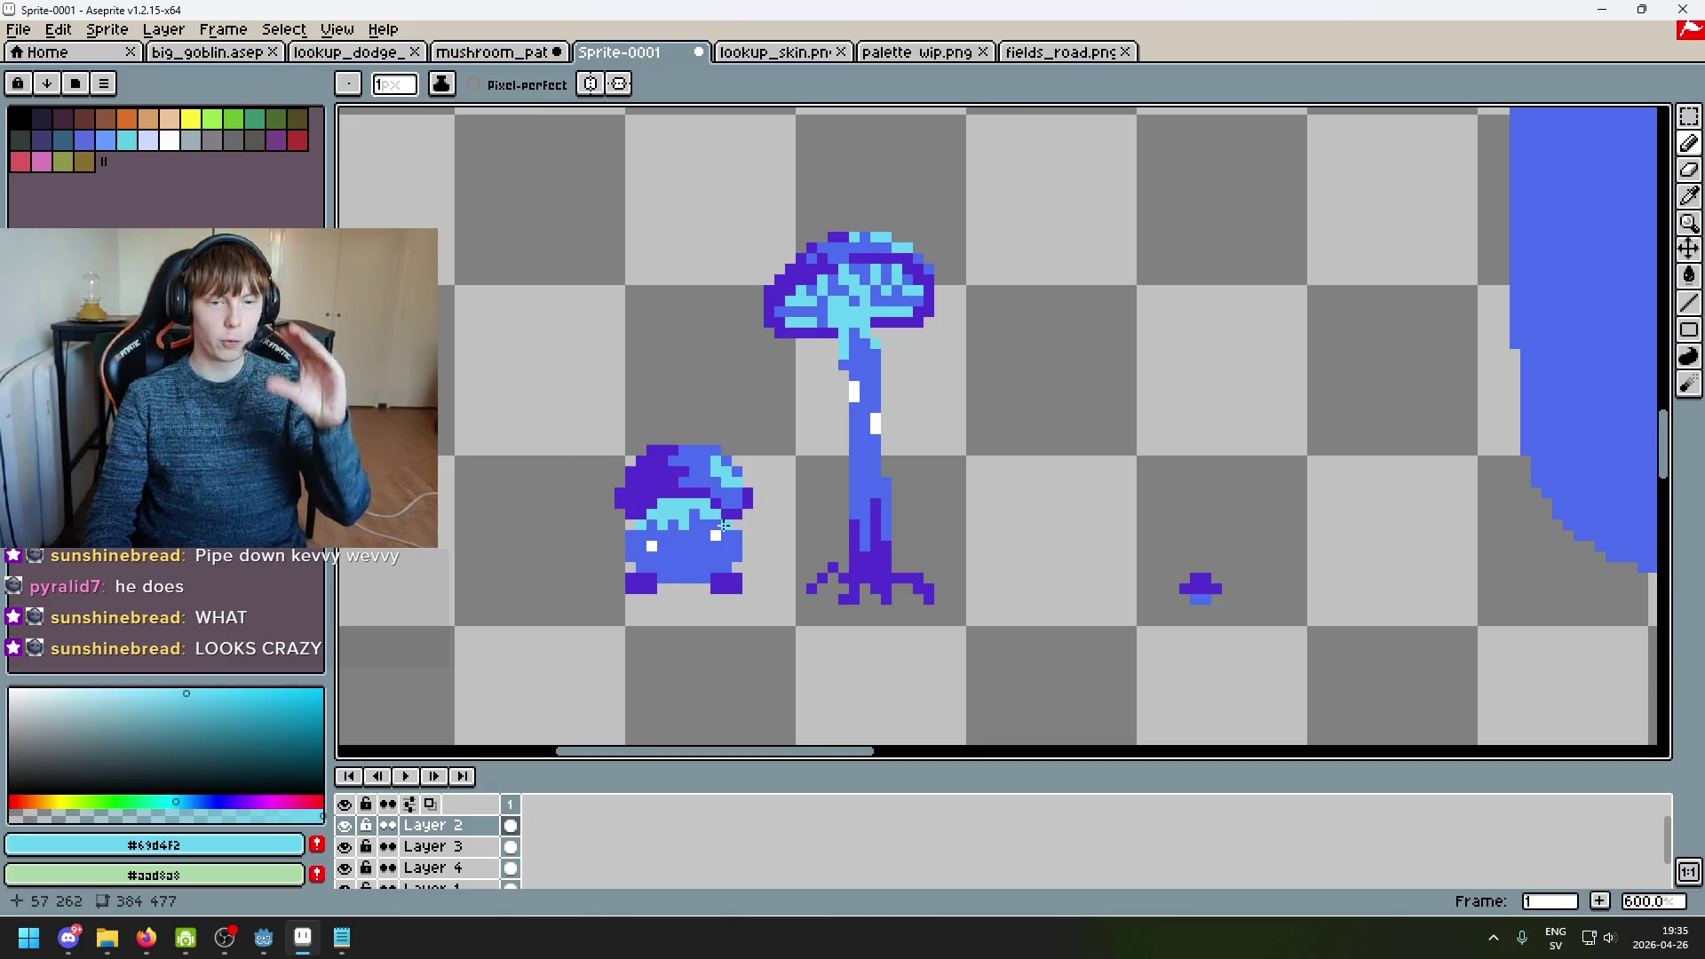
Step: Marquee-select the small blue mushroom and then the tall mushroom, deselecting each
{"action": "left_click", "coordinate": [1689, 116]}
{"action": "mouse_move", "coordinate": [779, 619]}
{"action": "left_mouse_down"}
{"action": "mouse_move", "coordinate": [695, 484]}
{"action": "mouse_move", "coordinate": [557, 376]}
{"action": "left_mouse_up"}
{"action": "key", "text": "ctrl+d"}
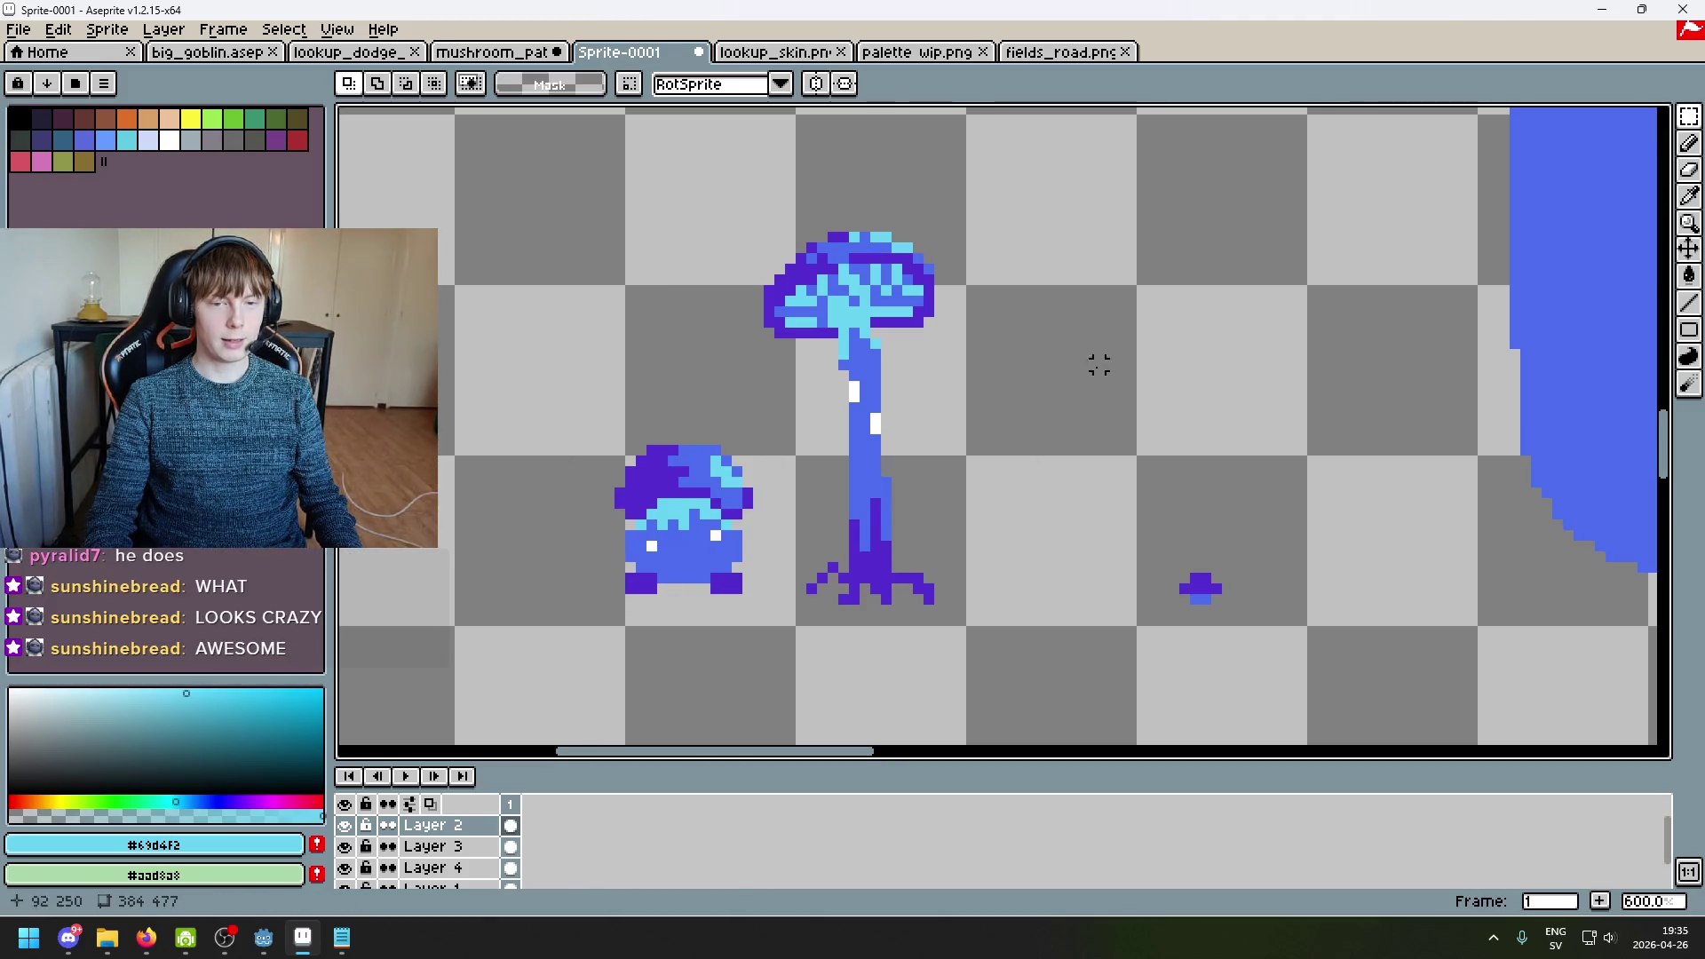
{"action": "left_click_drag", "start_coordinate": [1021, 191], "coordinate": [768, 647]}
{"action": "key", "text": "ctrl+d"}
Step: Pan and zoom around the sheet to inspect the small sprites and the large mushroom's stem
{"action": "scroll", "coordinate": [926, 561], "scroll_direction": "up", "scroll_amount": 1}
{"action": "mouse_move", "coordinate": [926, 561]}
{"action": "left_mouse_down"}
{"action": "mouse_move", "coordinate": [1043, 475]}
{"action": "mouse_move", "coordinate": [971, 623]}
{"action": "left_mouse_up"}
{"action": "scroll", "coordinate": [901, 435], "scroll_direction": "down", "scroll_amount": 2}
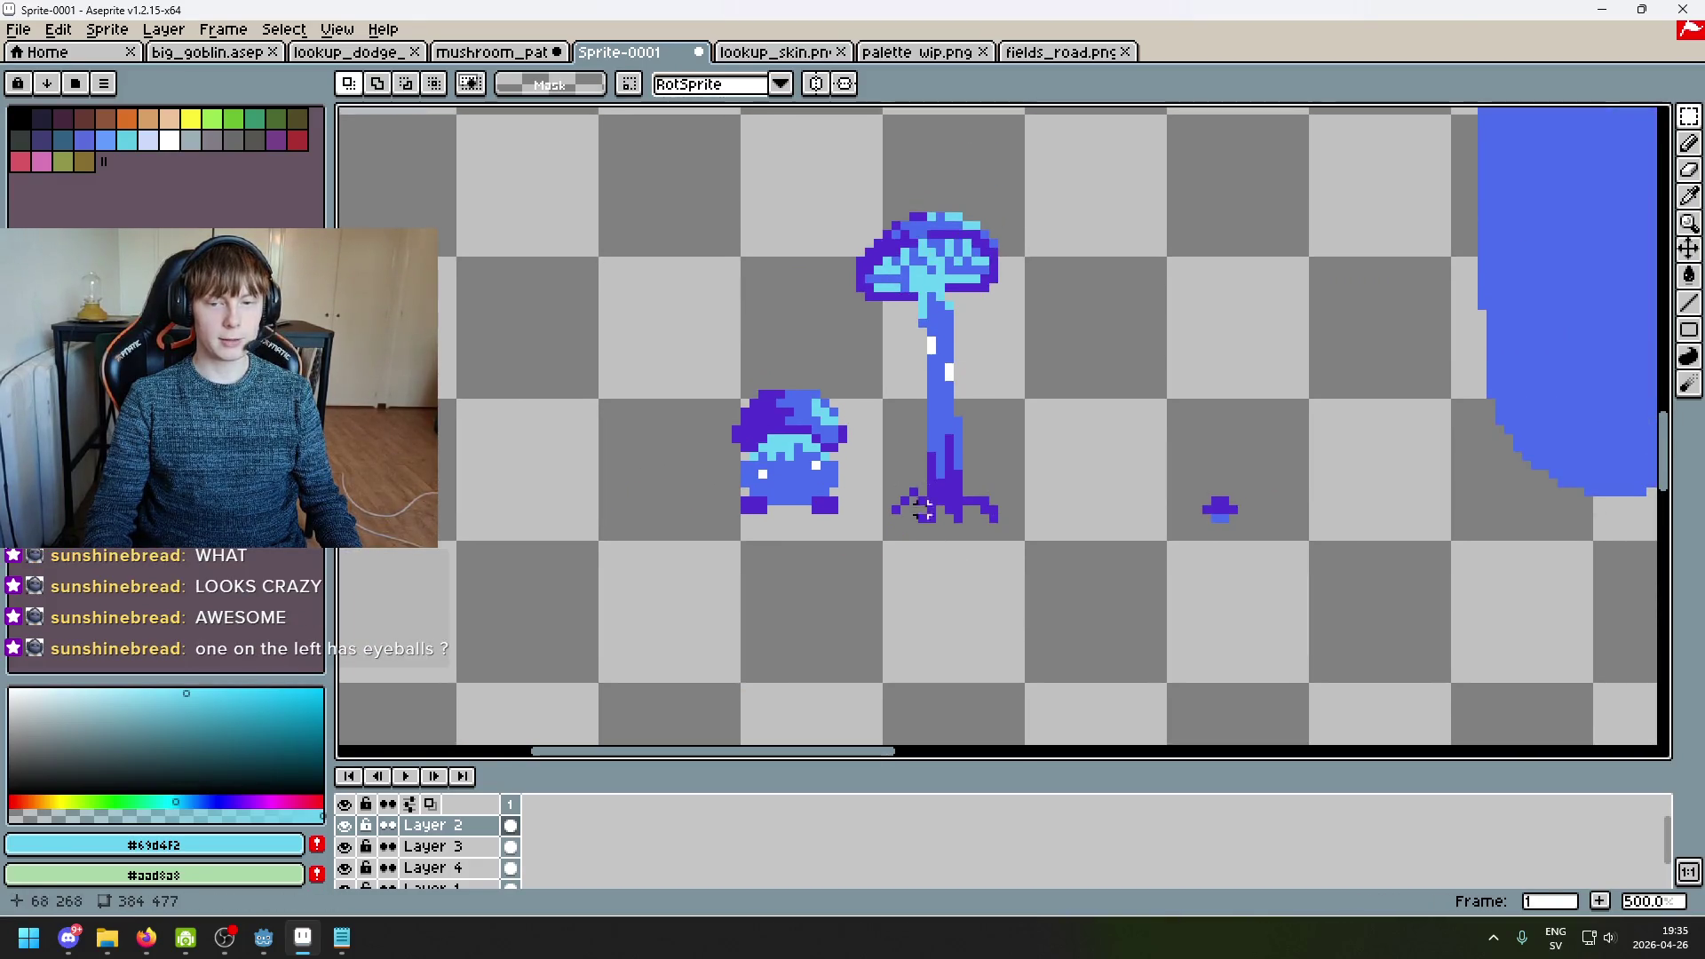
{"action": "scroll", "coordinate": [1084, 521], "scroll_direction": "up", "scroll_amount": 1}
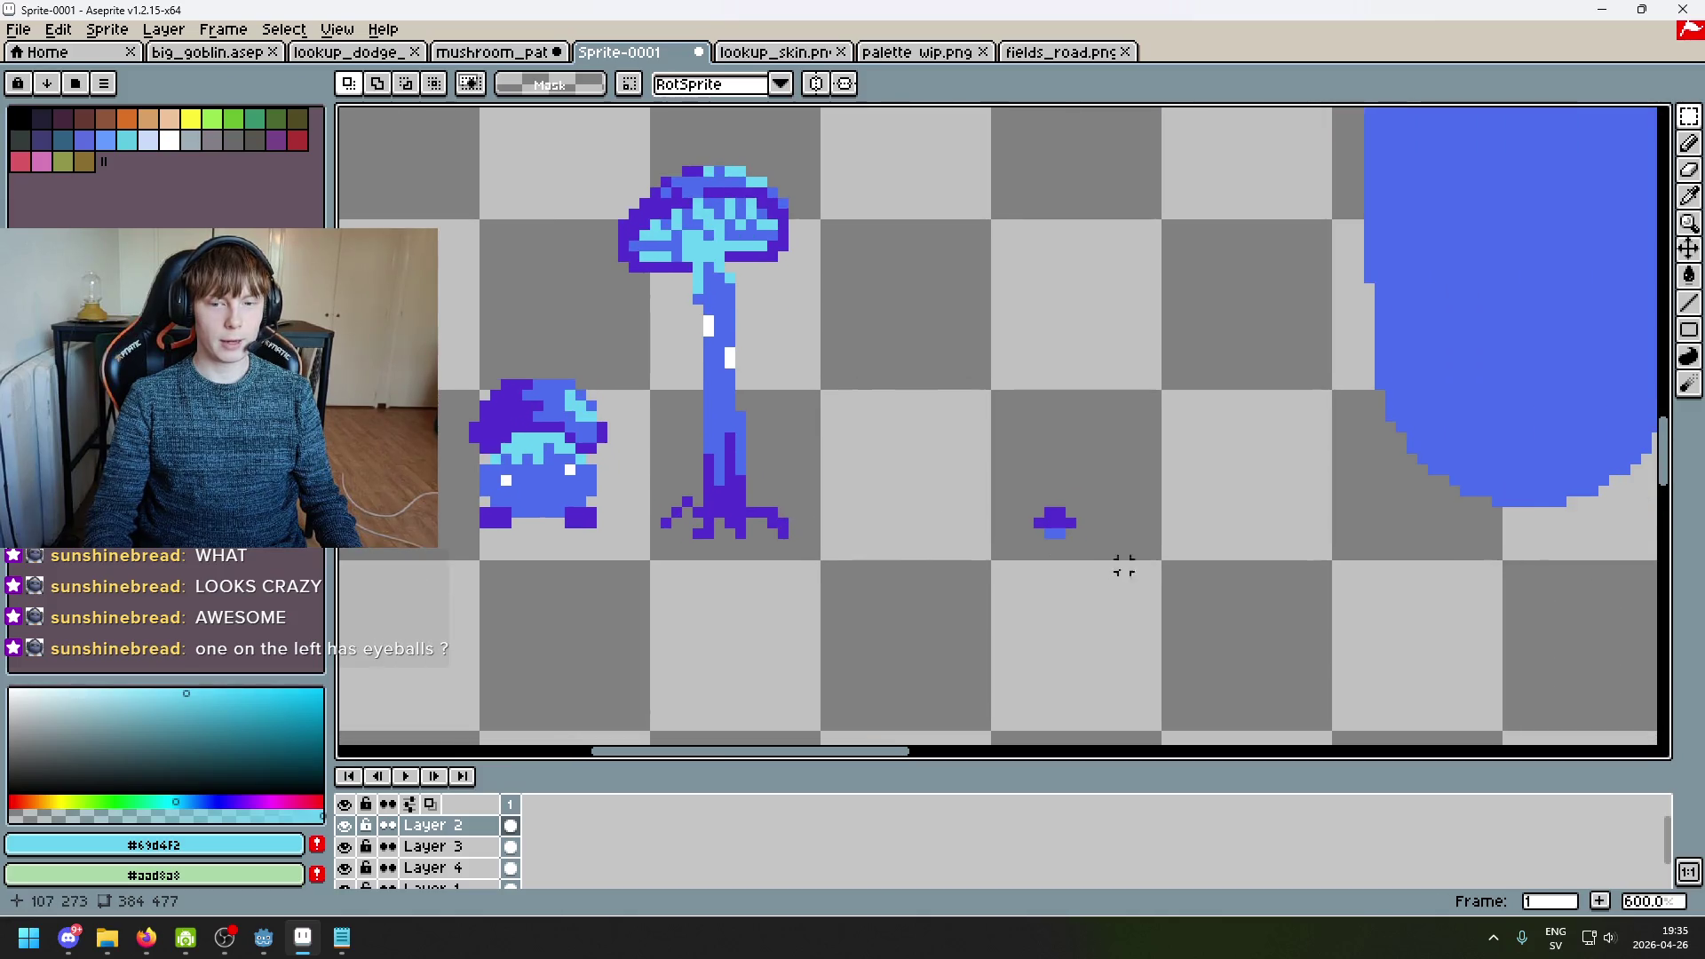
{"action": "scroll", "coordinate": [1122, 563], "scroll_direction": "down", "scroll_amount": 4}
{"action": "left_click_drag", "start_coordinate": [1228, 407], "coordinate": [914, 634]}
{"action": "scroll", "coordinate": [988, 203], "scroll_direction": "up", "scroll_amount": 1}
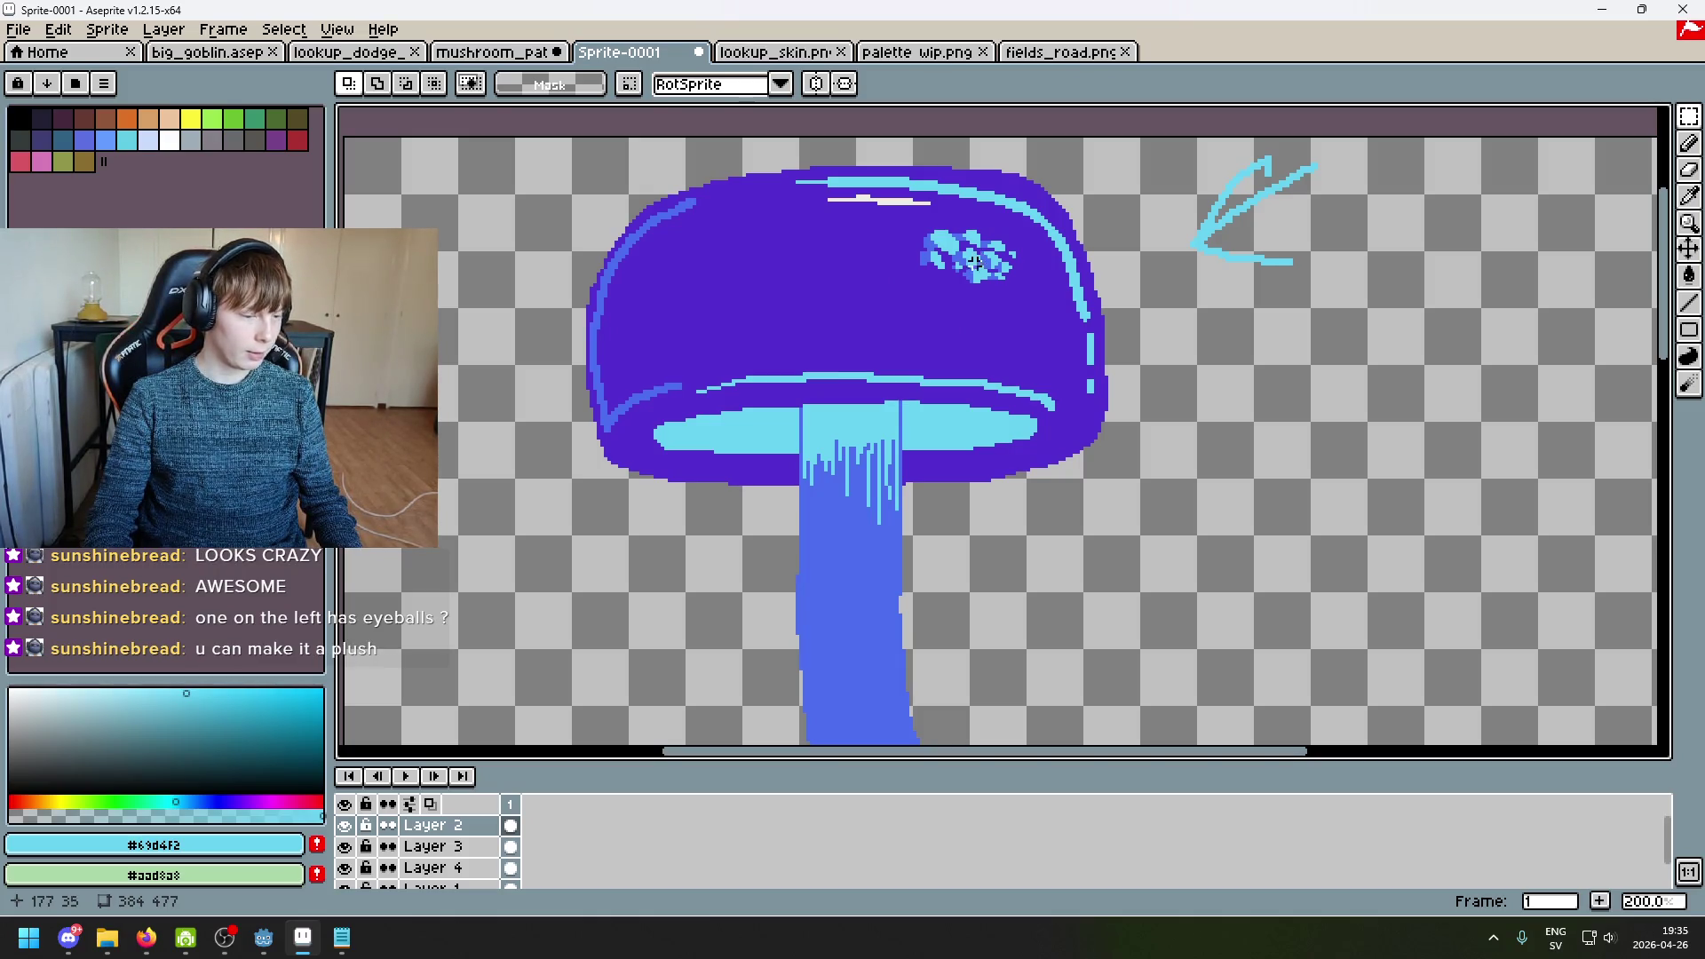
{"action": "left_click_drag", "start_coordinate": [935, 554], "coordinate": [1114, 322]}
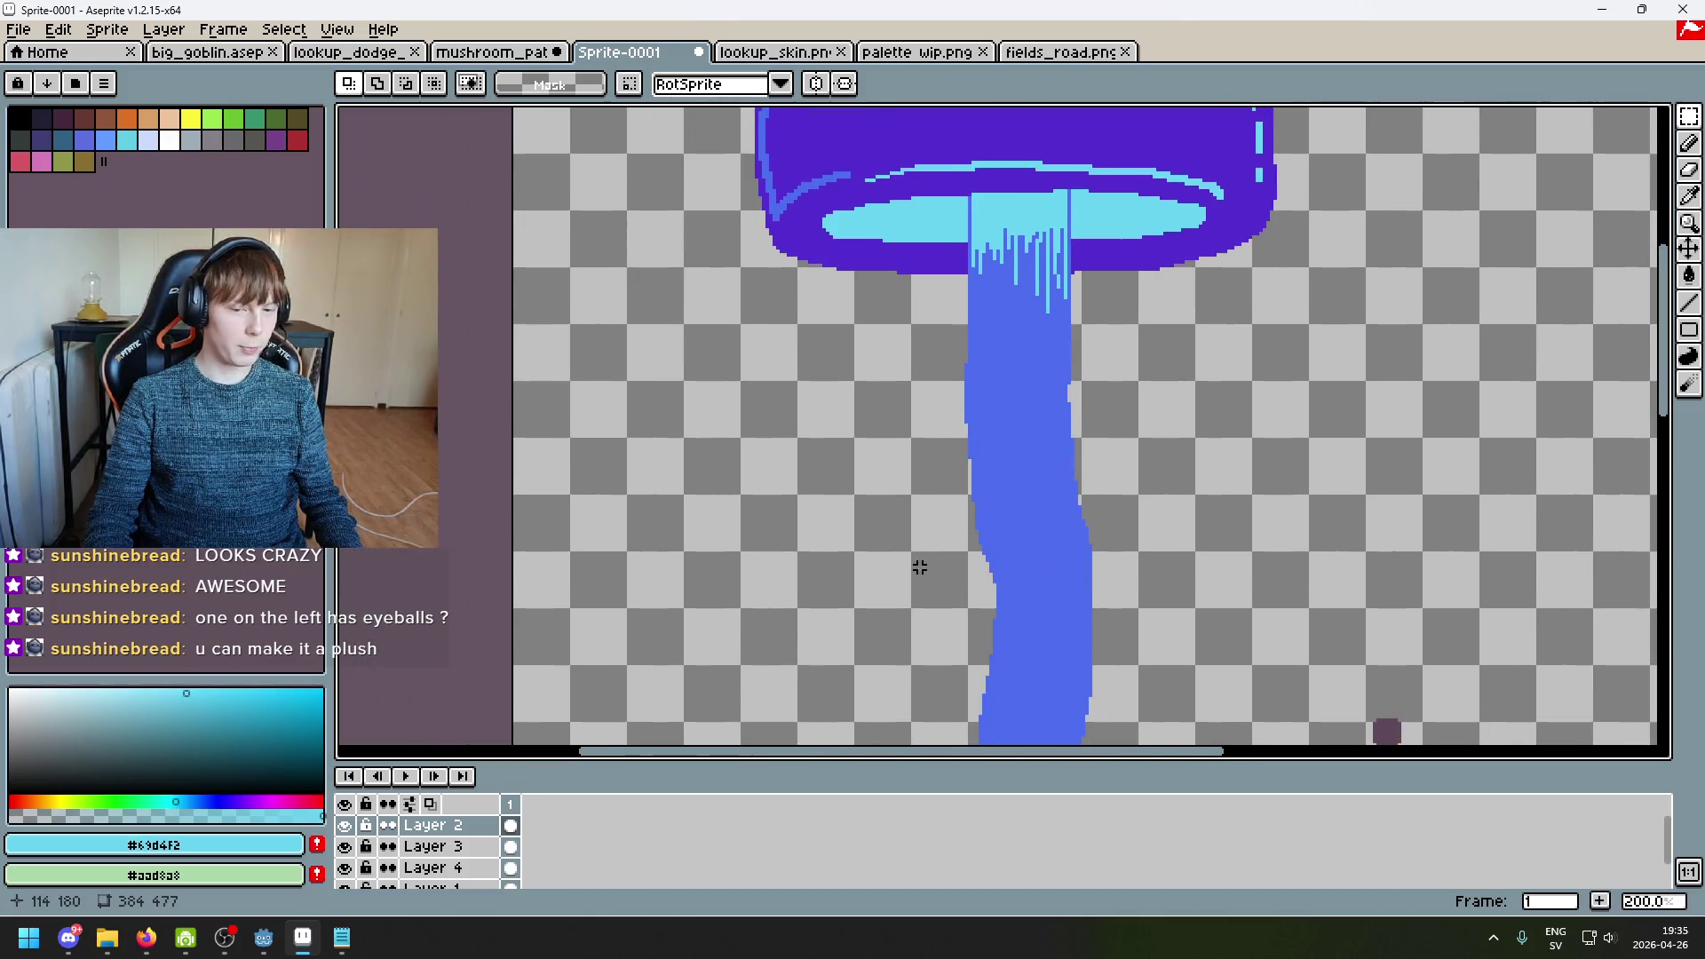
{"action": "left_click_drag", "start_coordinate": [919, 567], "coordinate": [1146, 435]}
{"action": "scroll", "coordinate": [1057, 438], "scroll_direction": "up", "scroll_amount": 6}
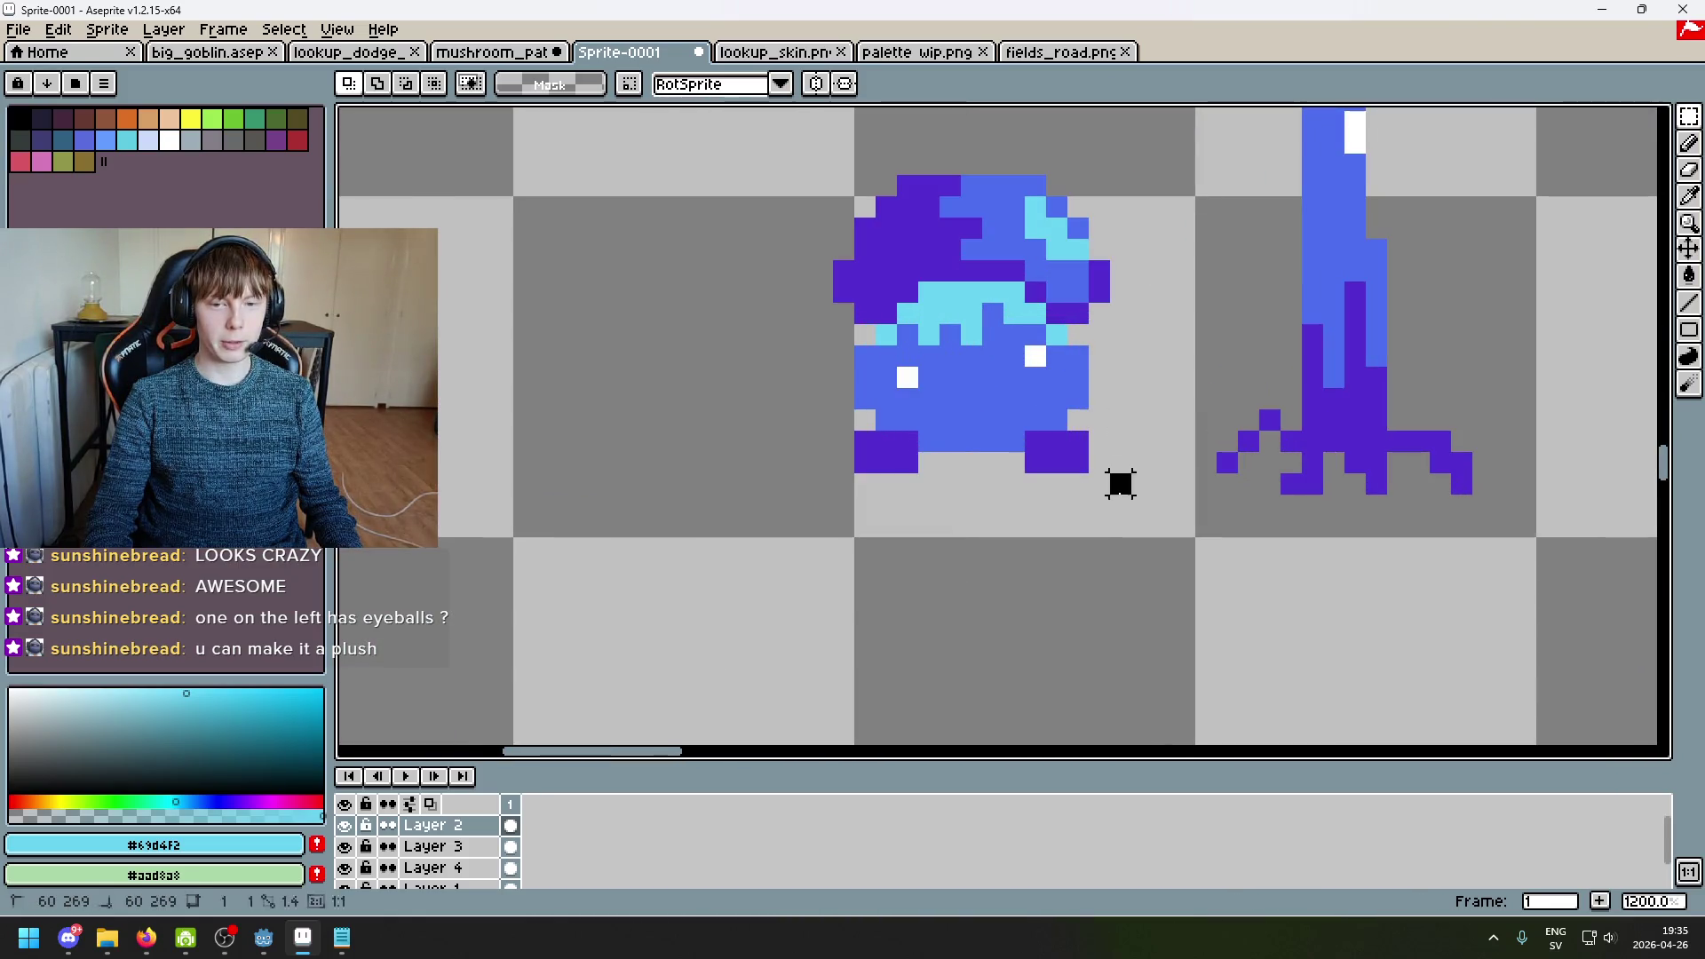
{"action": "scroll", "coordinate": [1160, 335], "scroll_direction": "down", "scroll_amount": 6}
{"action": "left_click_drag", "start_coordinate": [1161, 334], "coordinate": [1110, 413]}
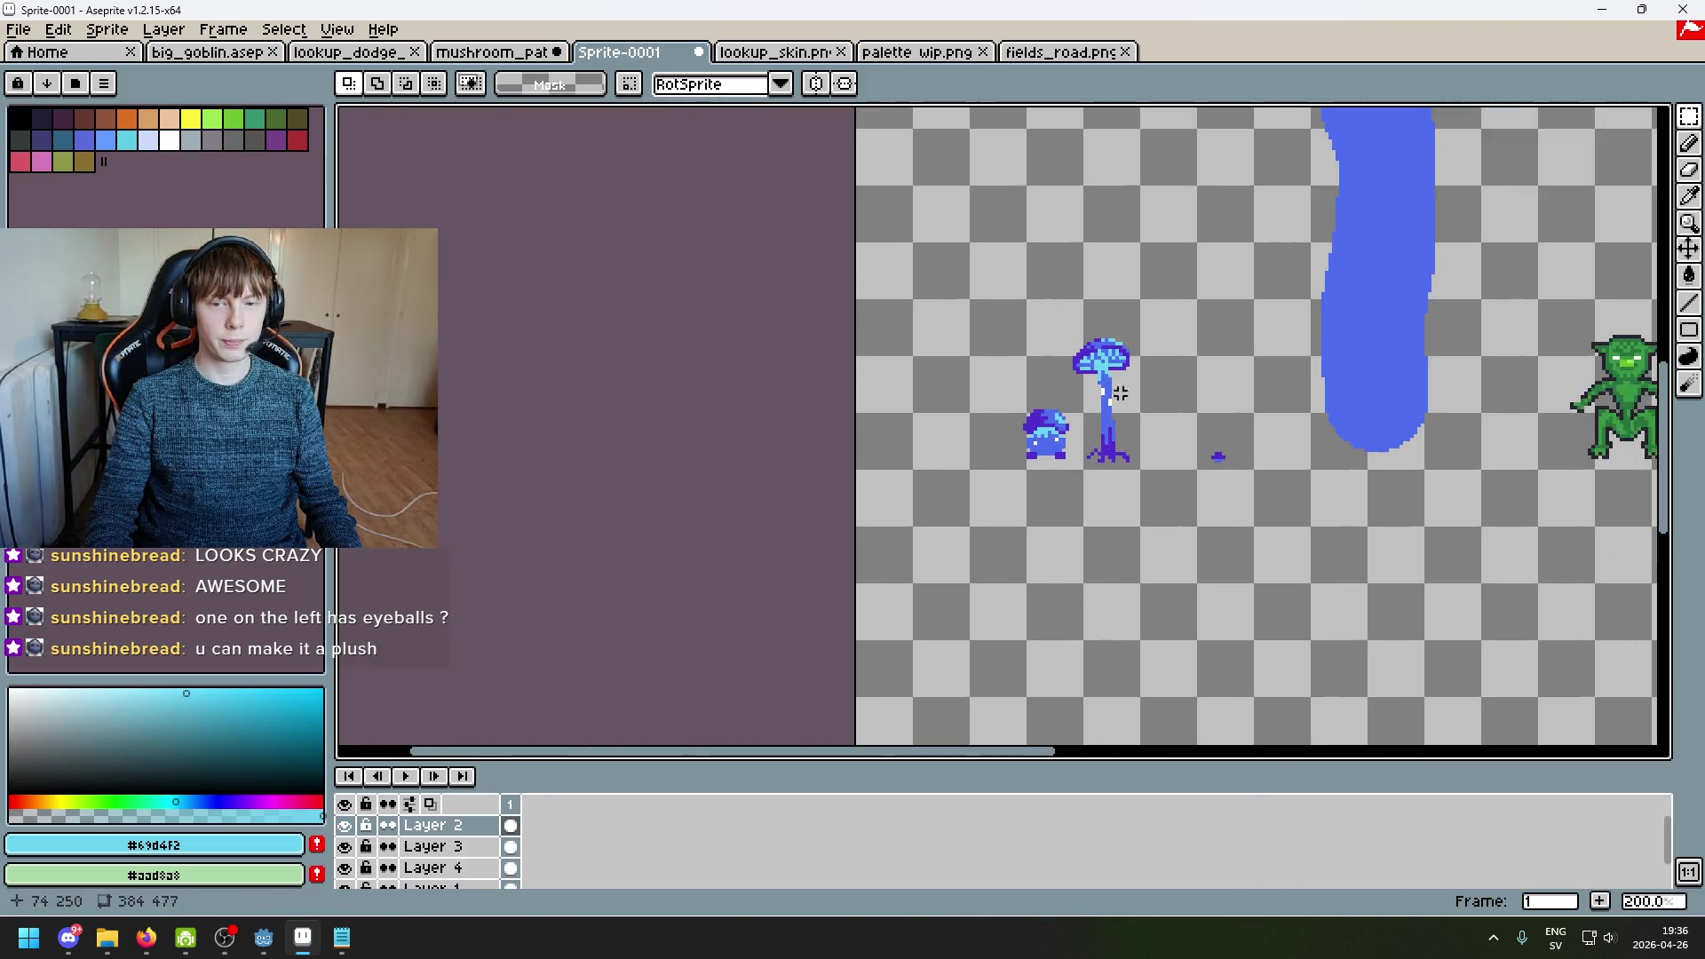
{"action": "scroll", "coordinate": [1109, 414], "scroll_direction": "up", "scroll_amount": 10}
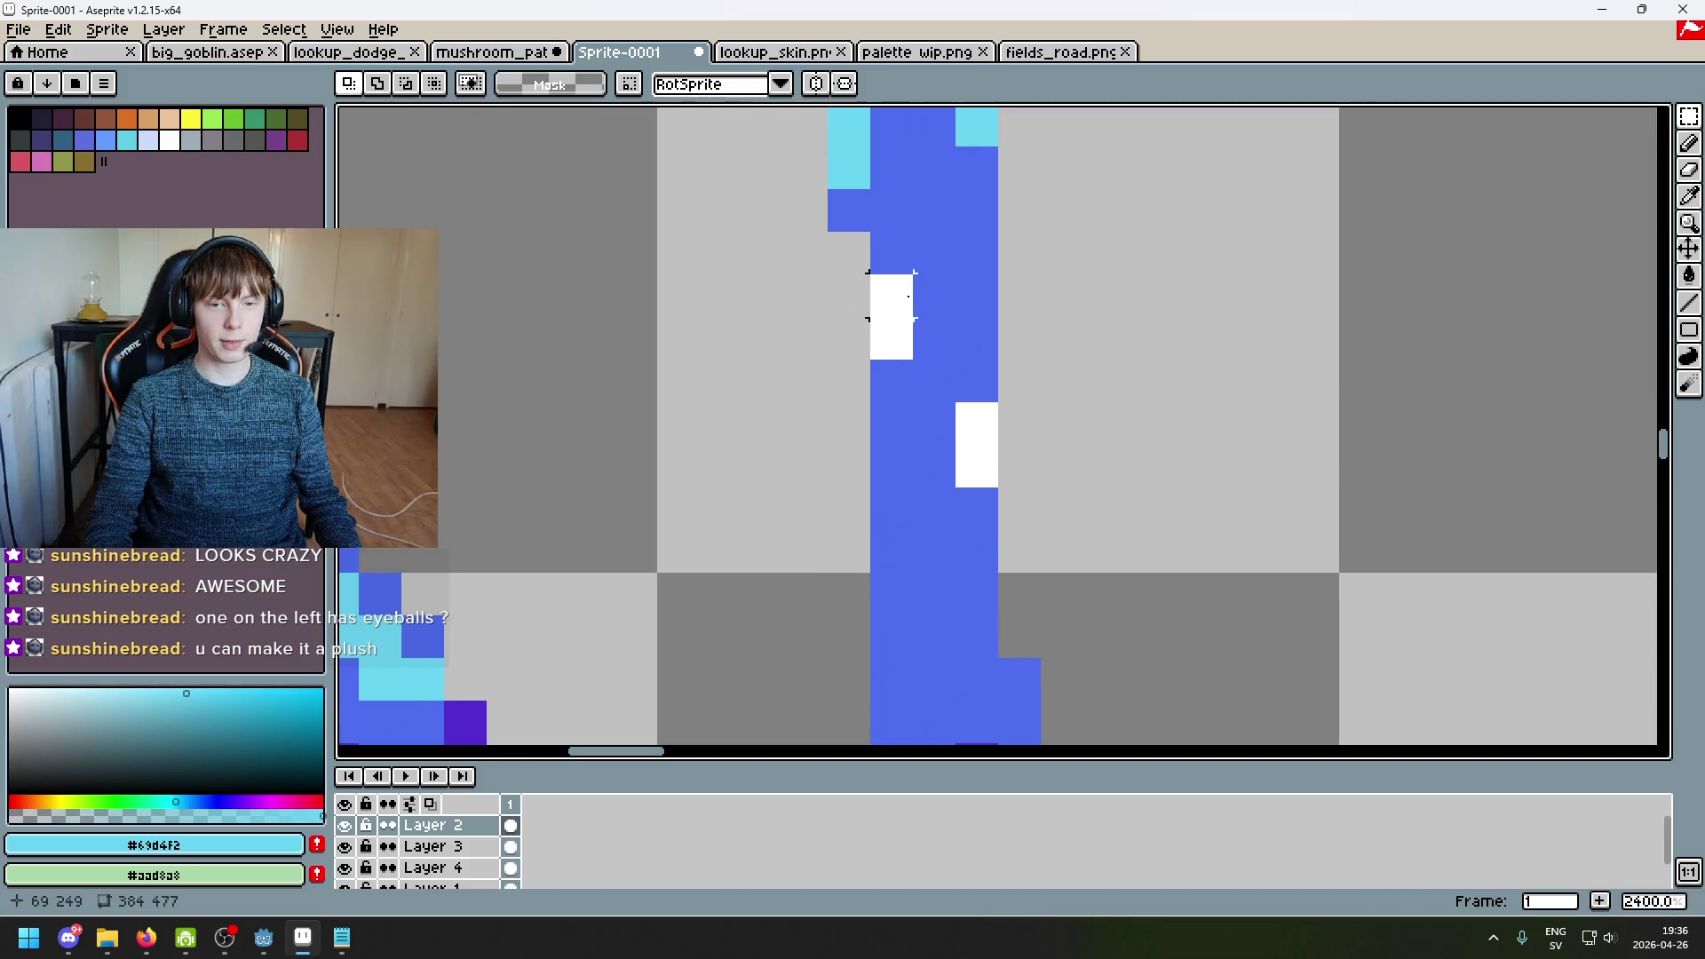
{"action": "scroll", "coordinate": [877, 306], "scroll_direction": "down", "scroll_amount": 2}
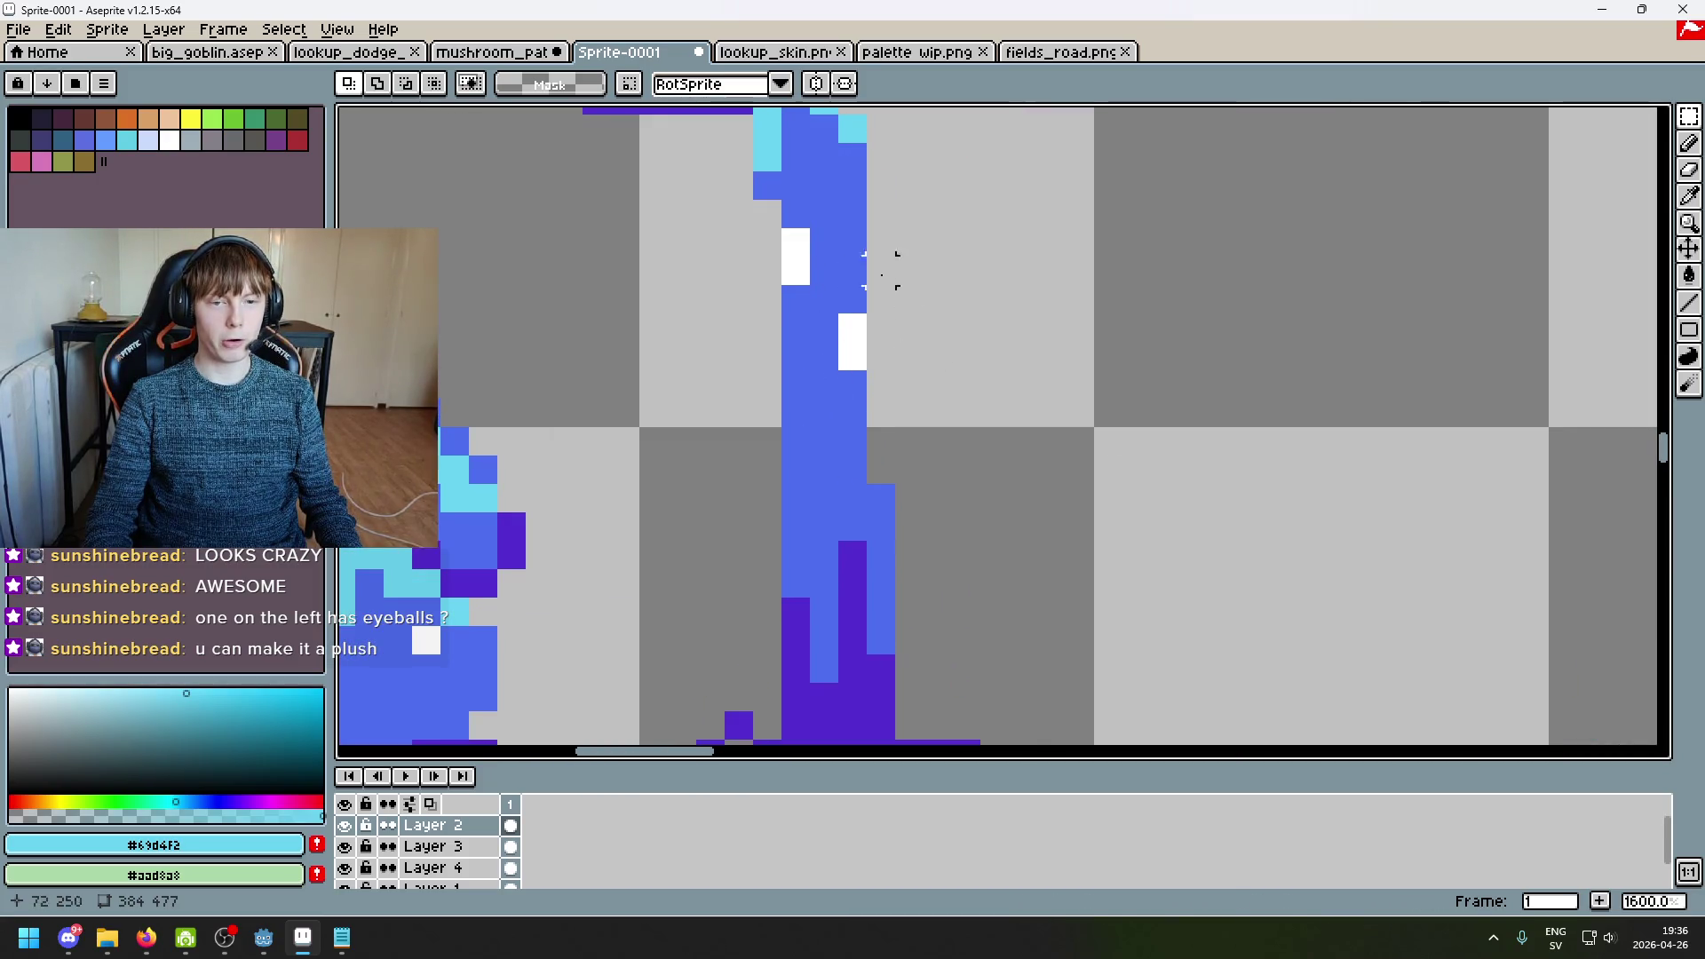
{"action": "scroll", "coordinate": [850, 241], "scroll_direction": "up", "scroll_amount": 2}
{"action": "scroll", "coordinate": [851, 241], "scroll_direction": "down", "scroll_amount": 3}
{"action": "scroll", "coordinate": [850, 242], "scroll_direction": "up", "scroll_amount": 1}
Step: Select part of the tall mushroom's stem, deselect it, and centre the big mushroom cap
{"action": "left_click_drag", "start_coordinate": [690, 189], "coordinate": [897, 424]}
{"action": "left_click", "coordinate": [1050, 320]}
{"action": "scroll", "coordinate": [1191, 346], "scroll_direction": "down", "scroll_amount": 8}
{"action": "left_click_drag", "start_coordinate": [1213, 327], "coordinate": [902, 465]}
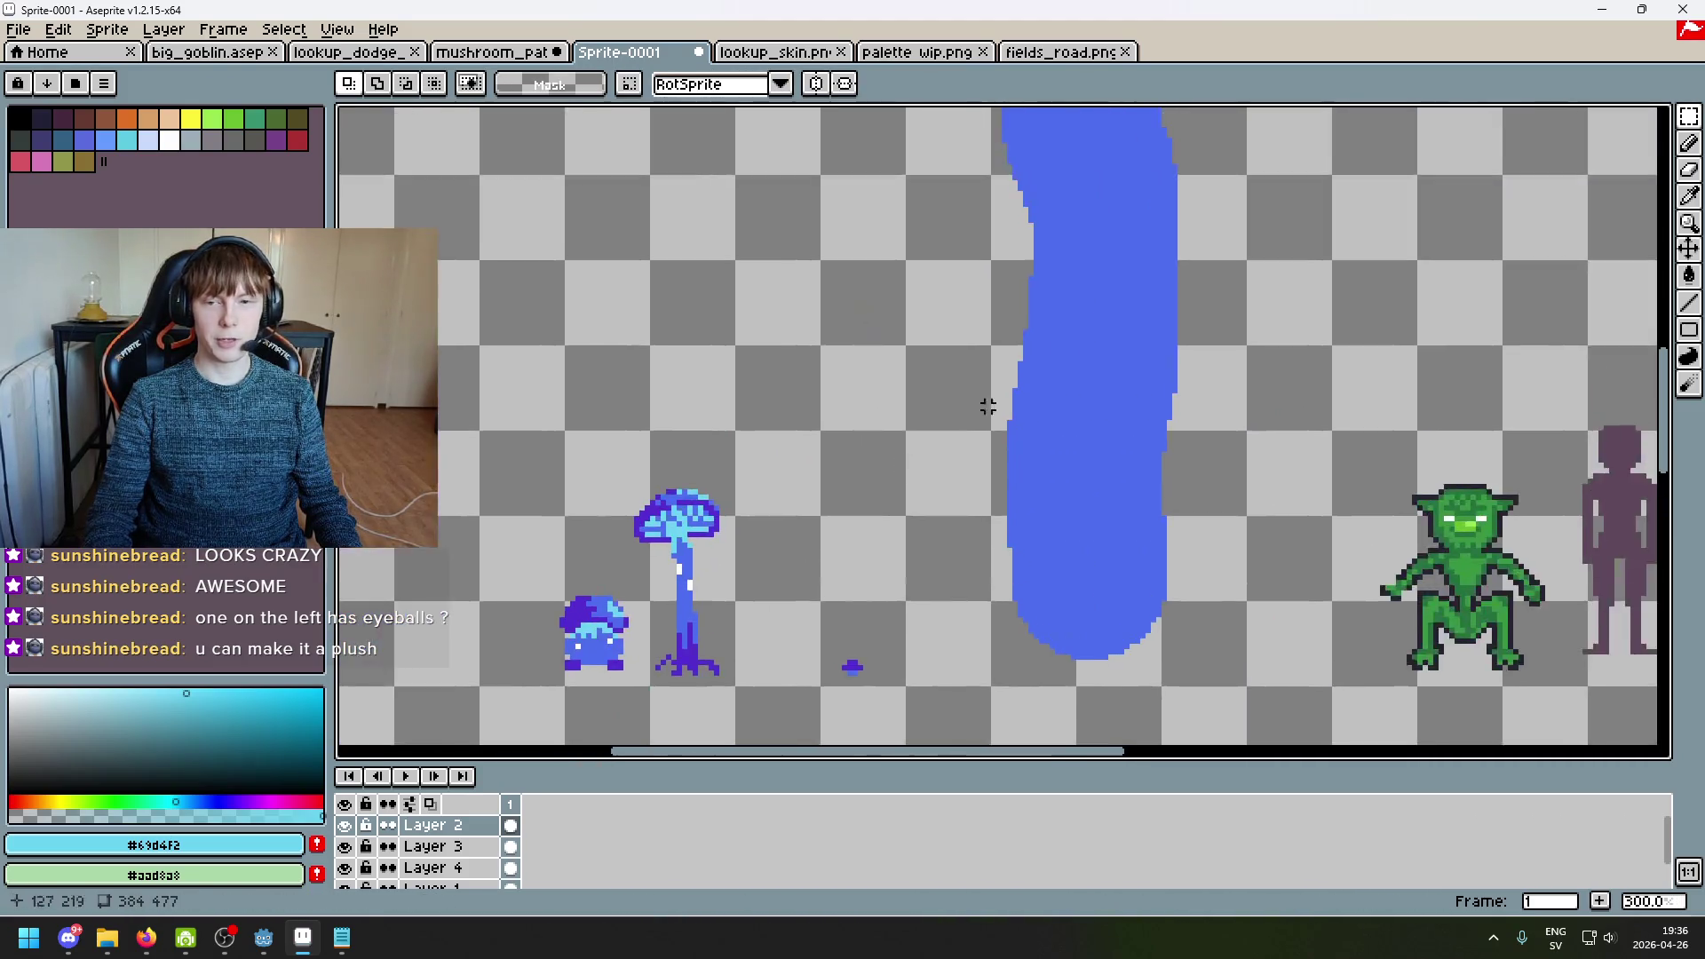
{"action": "left_click_drag", "start_coordinate": [1000, 354], "coordinate": [915, 569]}
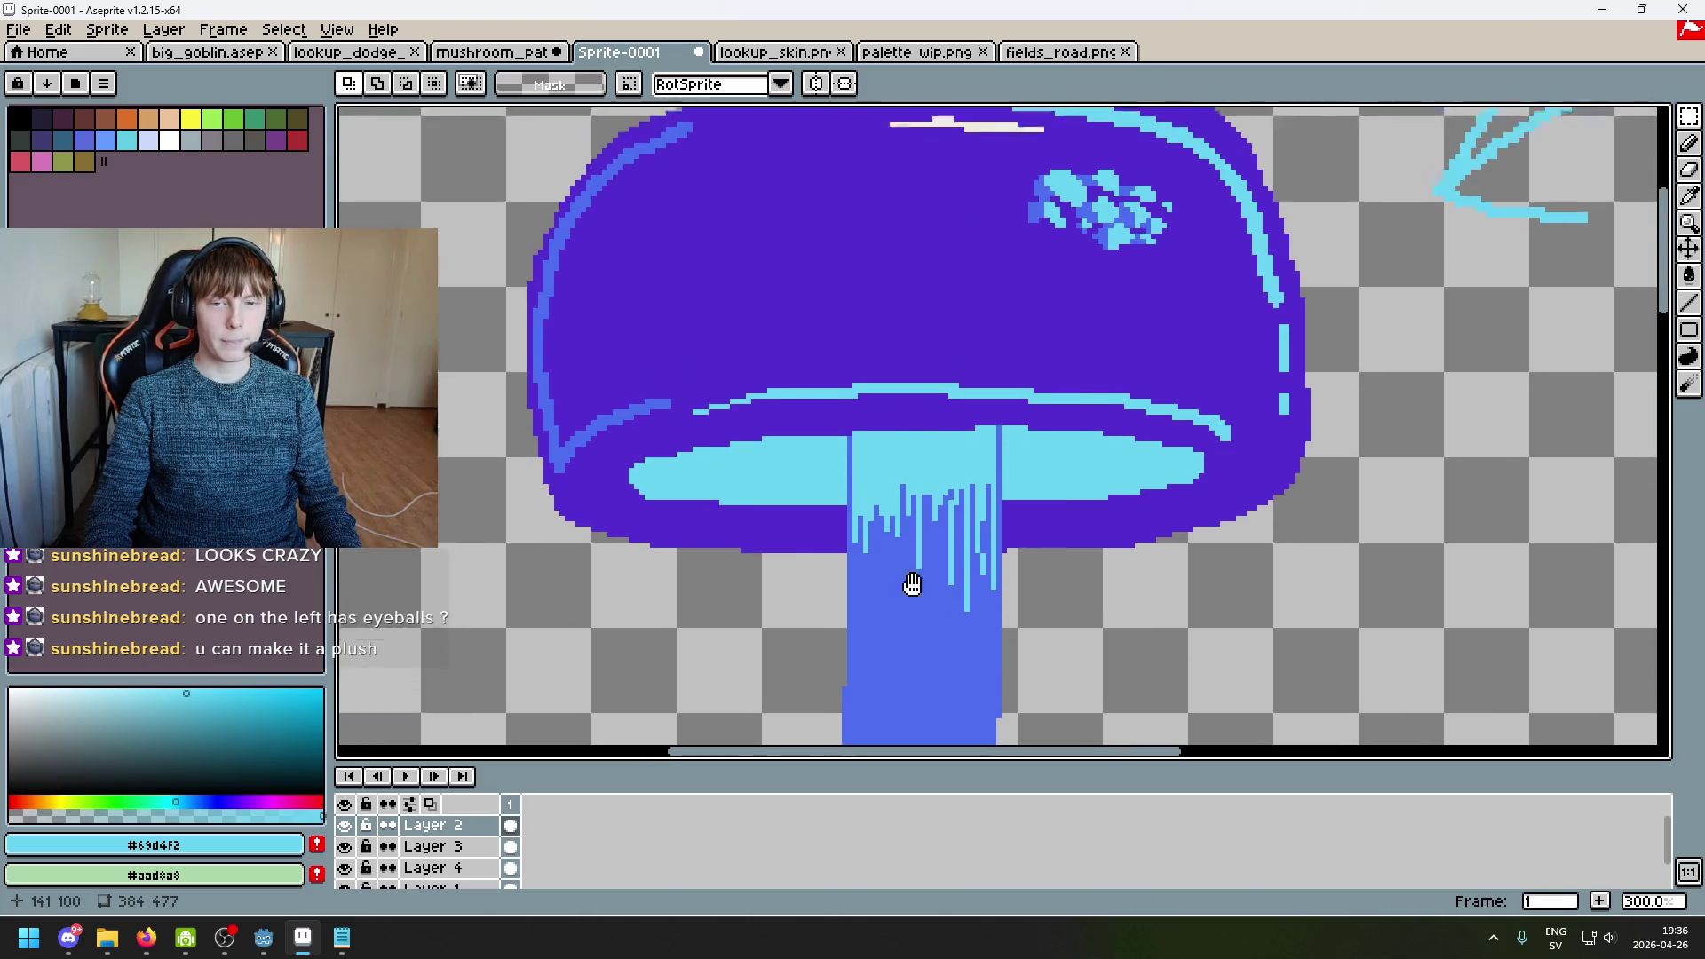
{"action": "scroll", "coordinate": [1036, 514], "scroll_direction": "up", "scroll_amount": 3}
{"action": "scroll", "coordinate": [1043, 454], "scroll_direction": "up", "scroll_amount": 3}
Step: Switch to the Pencil and sample the mid-blue from the cap spots
{"action": "key", "text": "b"}
{"action": "left_click", "coordinate": [1008, 373], "text": "alt"}
{"action": "scroll", "coordinate": [1021, 449], "scroll_direction": "down", "scroll_amount": 6}
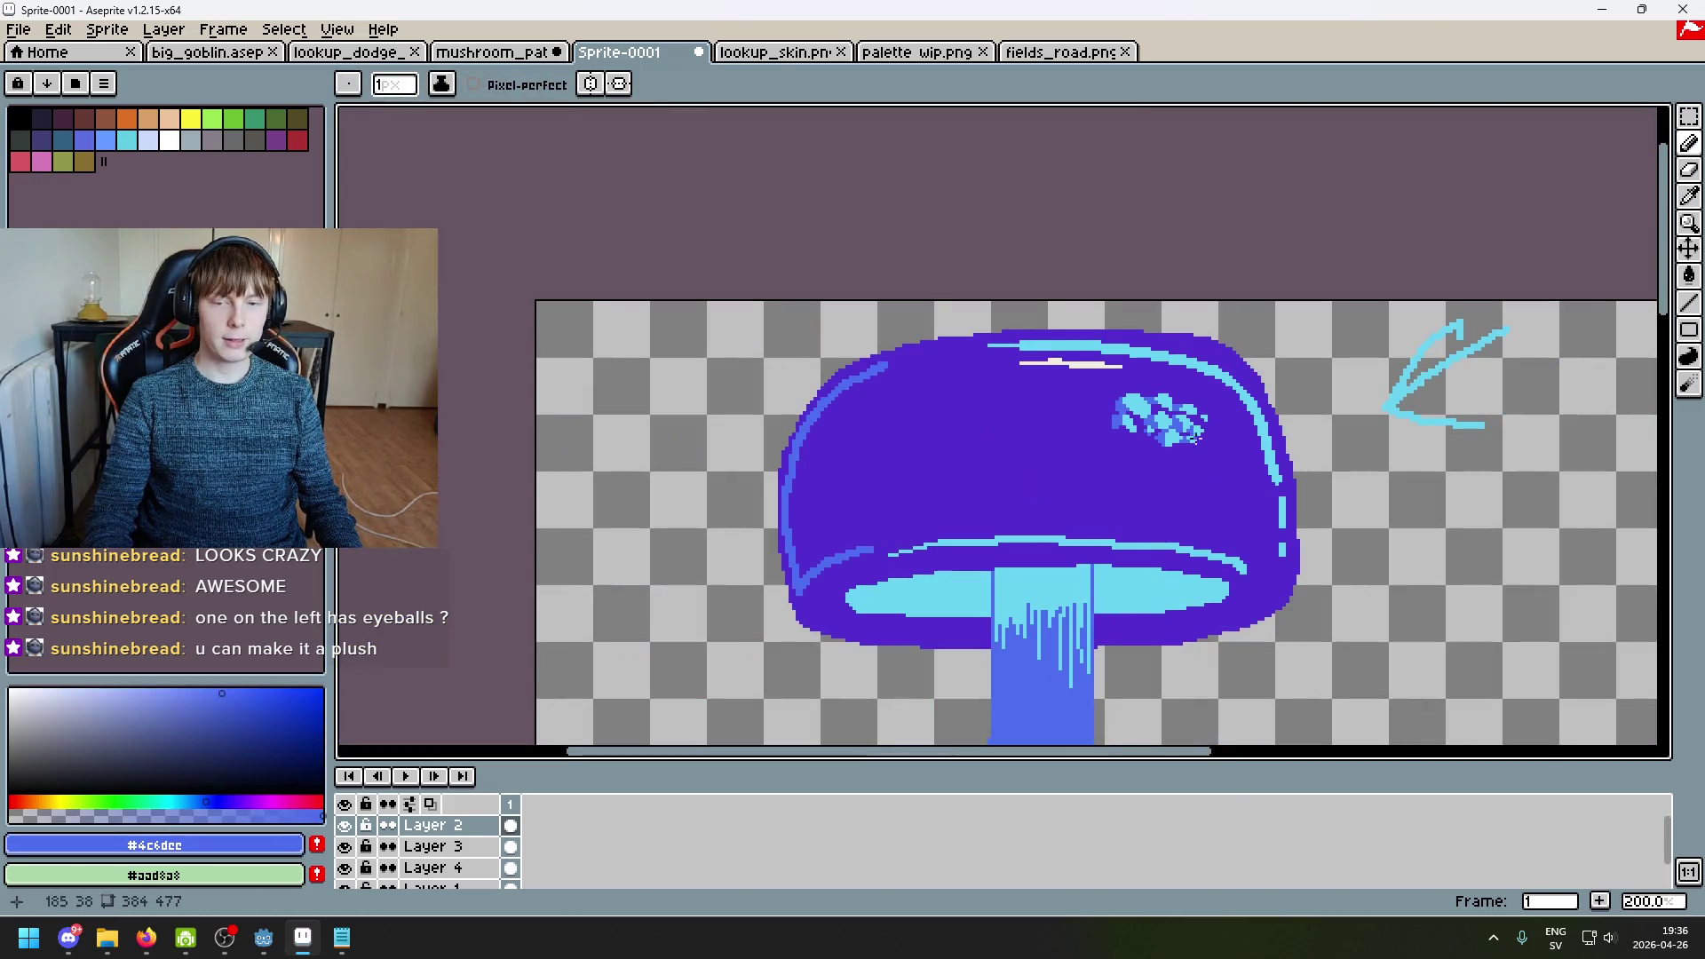
{"action": "left_click_drag", "start_coordinate": [1138, 424], "coordinate": [1031, 421]}
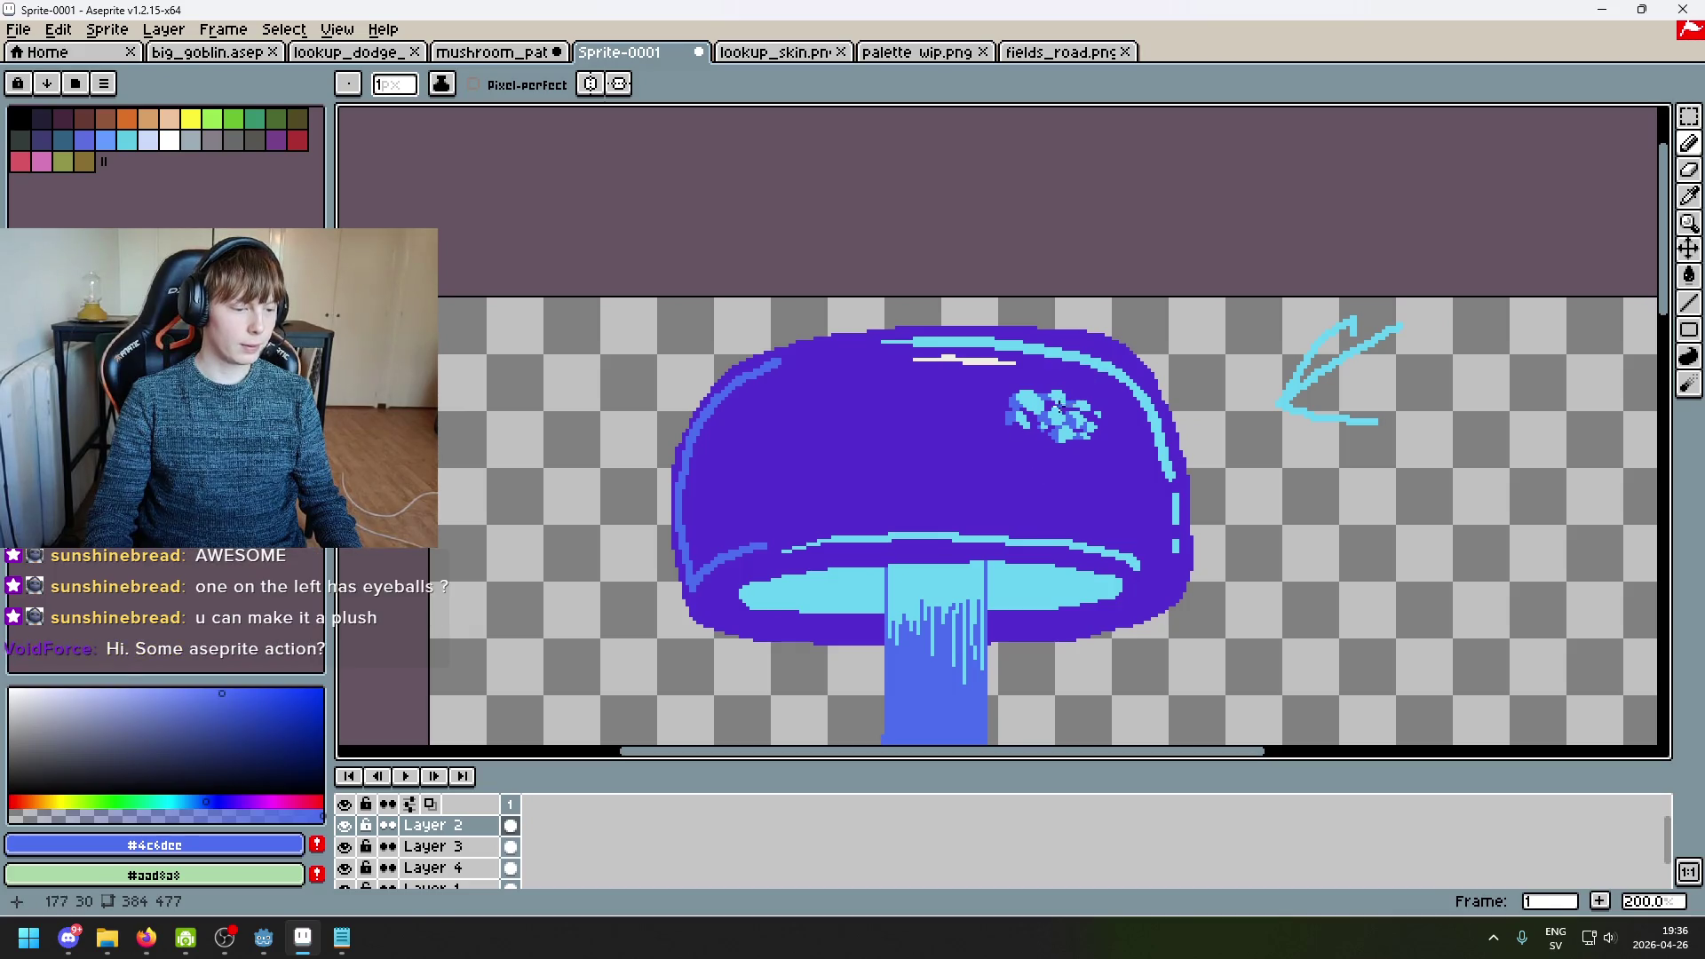
{"action": "scroll", "coordinate": [1055, 406], "scroll_direction": "up", "scroll_amount": 2}
{"action": "scroll", "coordinate": [1065, 426], "scroll_direction": "down", "scroll_amount": 3}
{"action": "scroll", "coordinate": [1074, 444], "scroll_direction": "up", "scroll_amount": 2}
{"action": "scroll", "coordinate": [1077, 448], "scroll_direction": "down", "scroll_amount": 2}
{"action": "scroll", "coordinate": [1077, 449], "scroll_direction": "up", "scroll_amount": 2}
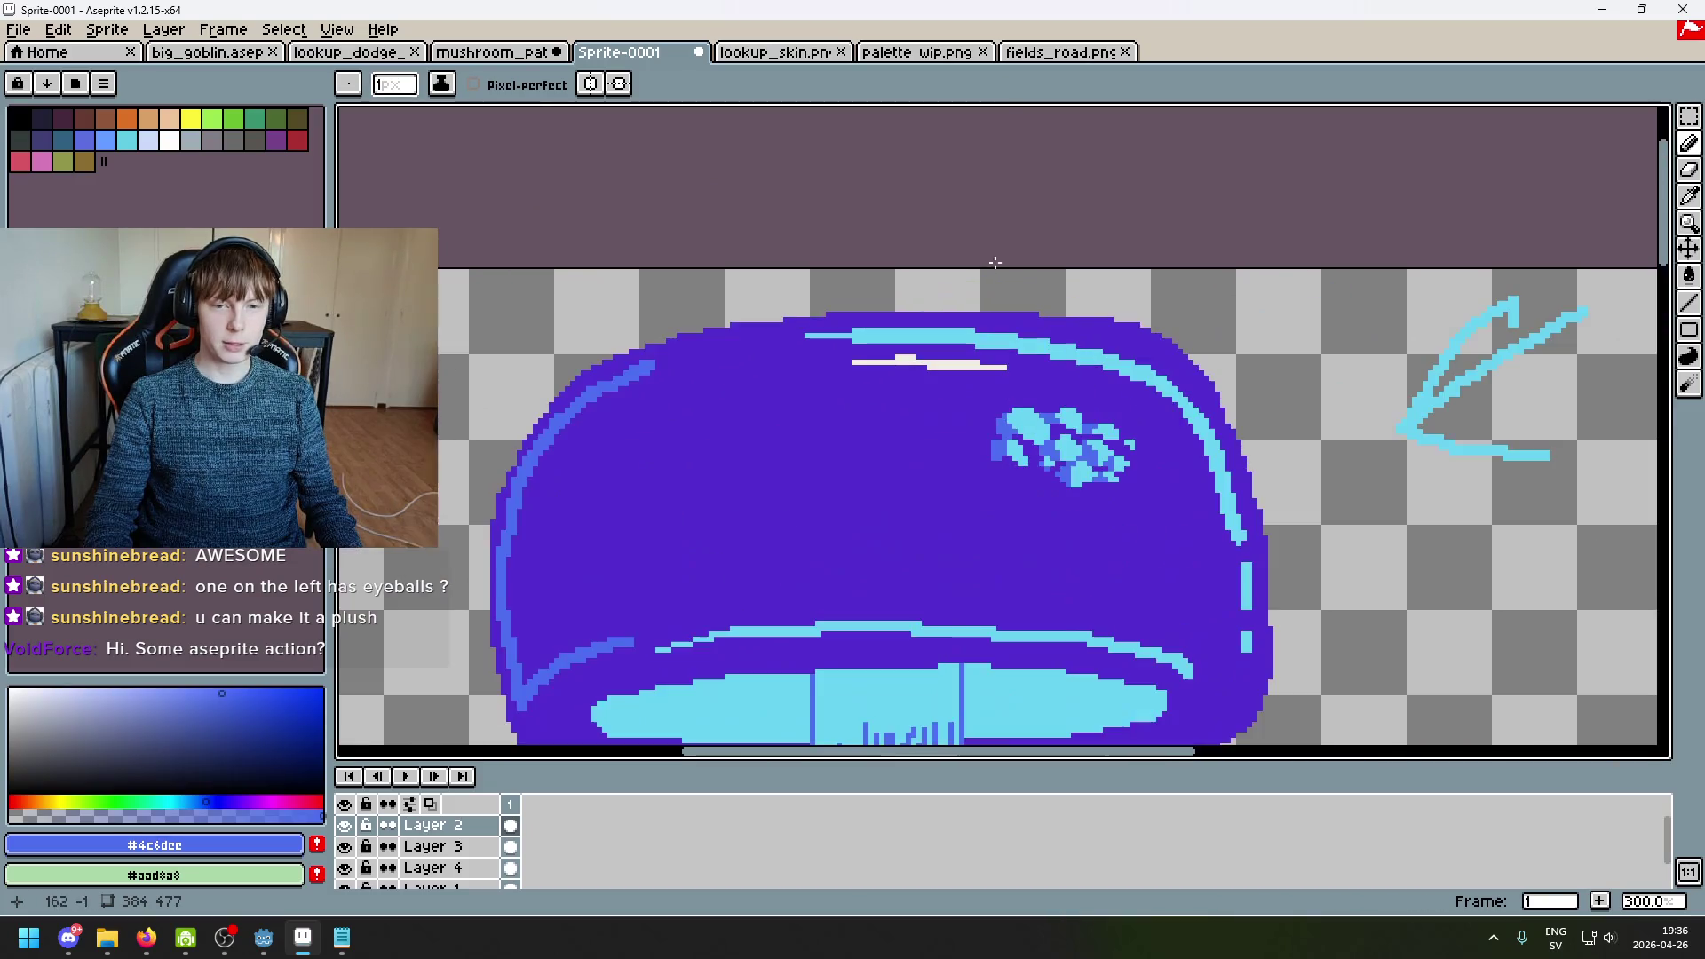
{"action": "scroll", "coordinate": [976, 408], "scroll_direction": "down", "scroll_amount": 1}
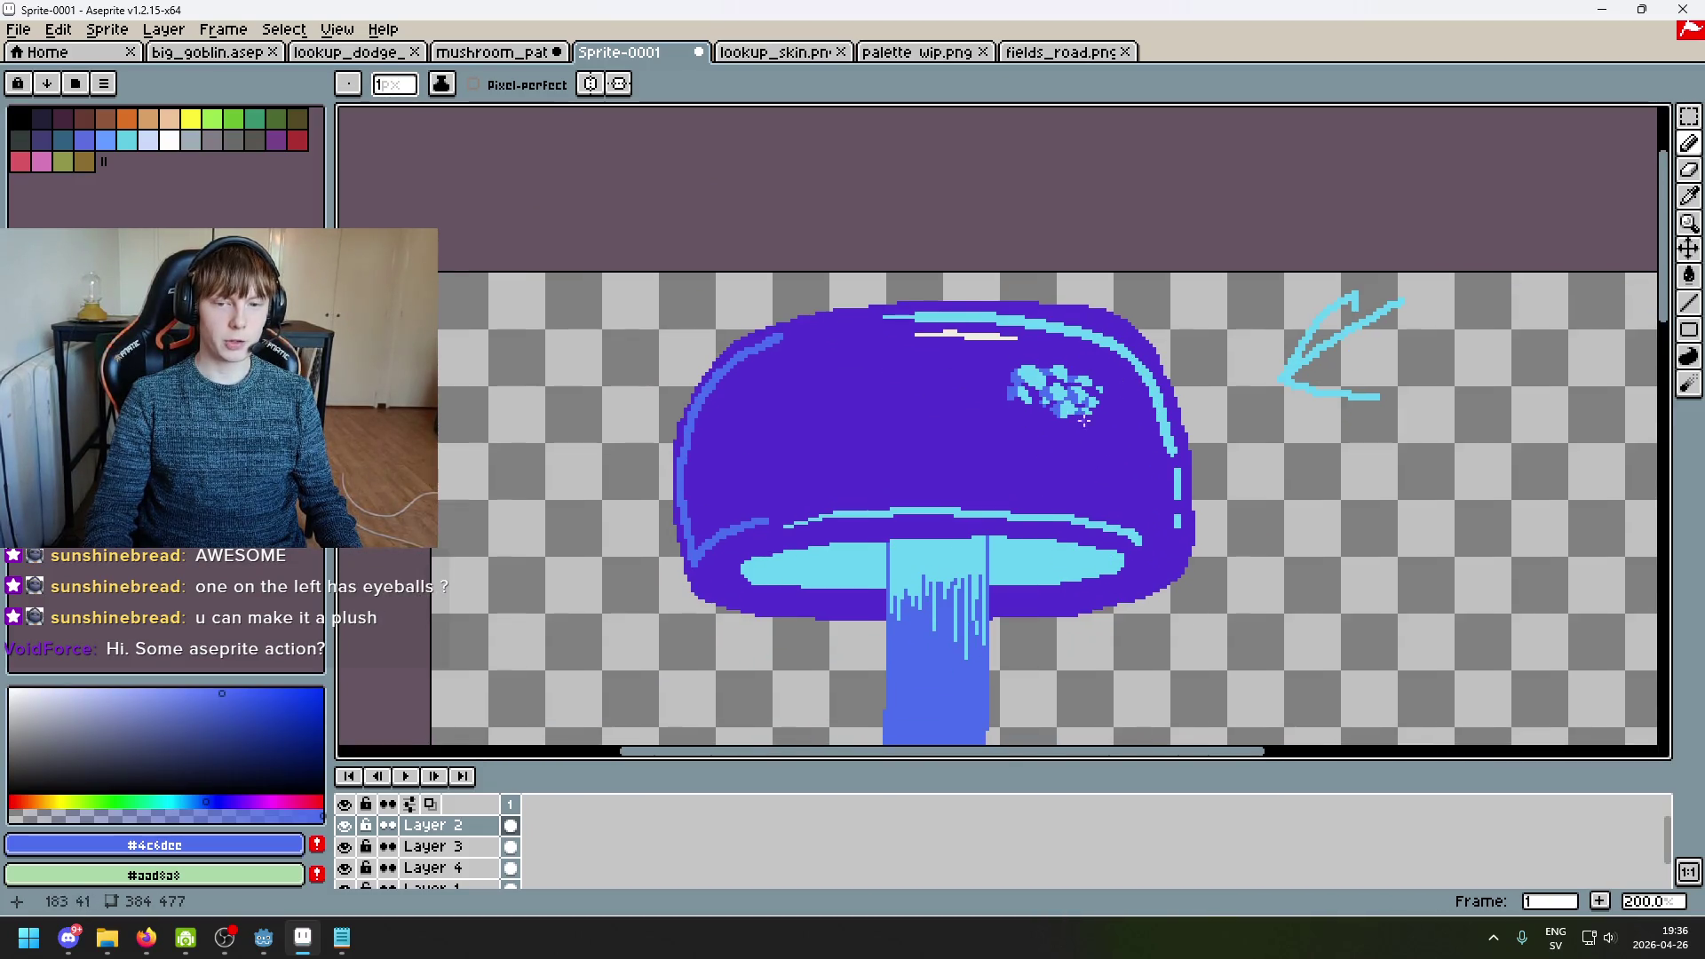
{"action": "scroll", "coordinate": [1103, 423], "scroll_direction": "up", "scroll_amount": 3}
{"action": "scroll", "coordinate": [1005, 395], "scroll_direction": "up", "scroll_amount": 1}
Step: Sample light cyan and repaint the cyan spot with a top bump, undoing stray marks
{"action": "left_click", "coordinate": [995, 393], "text": "alt"}
{"action": "scroll", "coordinate": [990, 390], "scroll_direction": "up", "scroll_amount": 4}
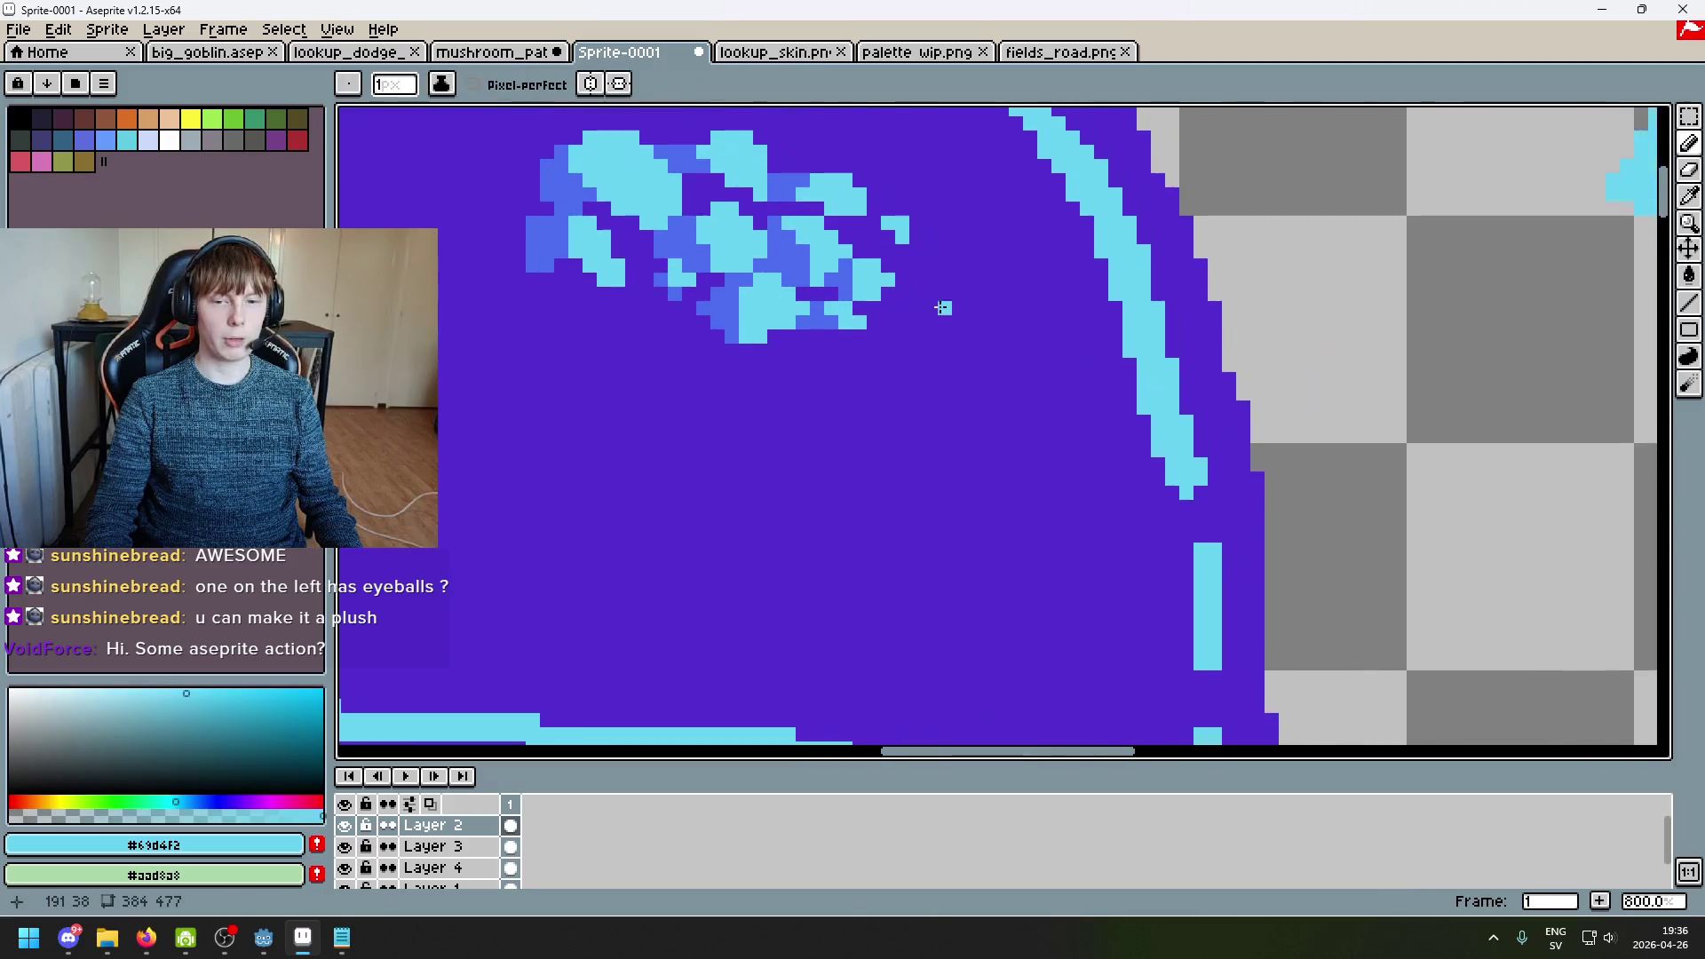
{"action": "mouse_move", "coordinate": [951, 321]}
{"action": "left_mouse_down"}
{"action": "mouse_move", "coordinate": [991, 353]}
{"action": "mouse_move", "coordinate": [833, 333]}
{"action": "mouse_move", "coordinate": [982, 323]}
{"action": "left_mouse_up"}
{"action": "key", "text": "ctrl+z"}
{"action": "scroll", "coordinate": [958, 319], "scroll_direction": "up", "scroll_amount": 1}
{"action": "scroll", "coordinate": [940, 326], "scroll_direction": "up", "scroll_amount": 2}
{"action": "key", "text": "ctrl+z"}
{"action": "mouse_move", "coordinate": [879, 290]}
{"action": "left_mouse_down"}
{"action": "mouse_move", "coordinate": [897, 275]}
{"action": "mouse_move", "coordinate": [801, 314]}
{"action": "mouse_move", "coordinate": [789, 378]}
{"action": "mouse_move", "coordinate": [867, 418]}
{"action": "left_mouse_up"}
Step: Sample the mid-blue, shrink the brush to one pixel, then sample the cap's purple
{"action": "left_click", "coordinate": [781, 360], "text": "alt"}
{"action": "key", "text": "minus"}
{"action": "key", "text": "minus"}
{"action": "scroll", "coordinate": [868, 418], "scroll_direction": "down", "scroll_amount": 3}
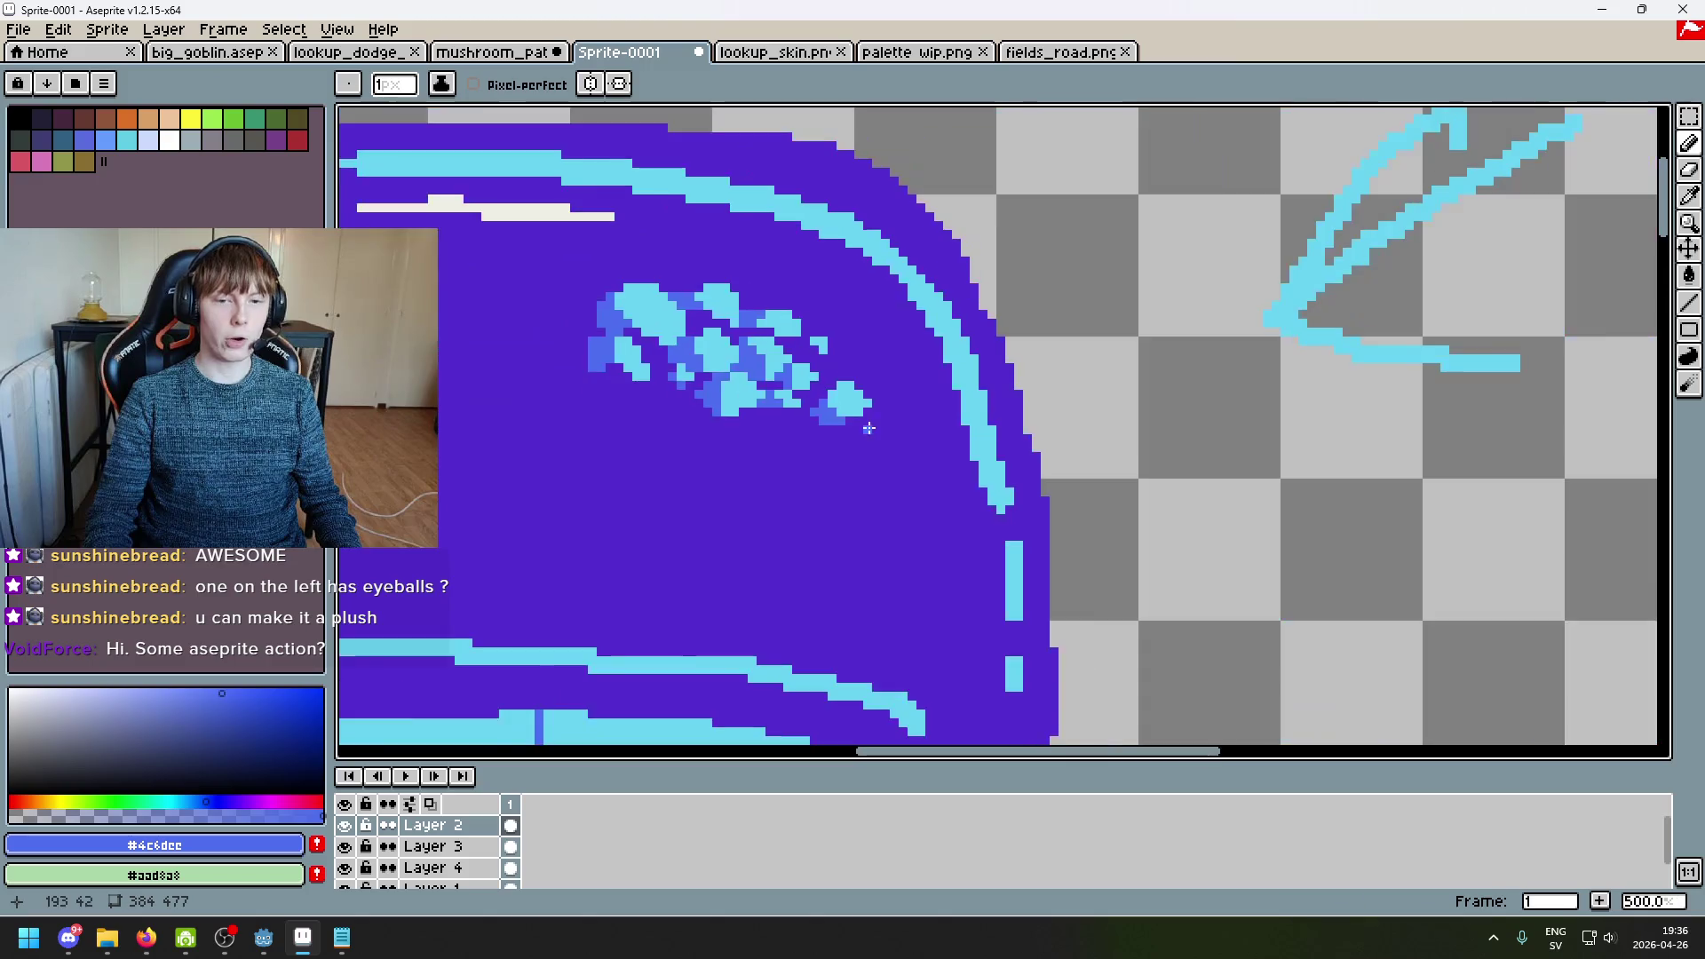
{"action": "scroll", "coordinate": [1048, 400], "scroll_direction": "up", "scroll_amount": 2}
{"action": "key", "text": "alt"}
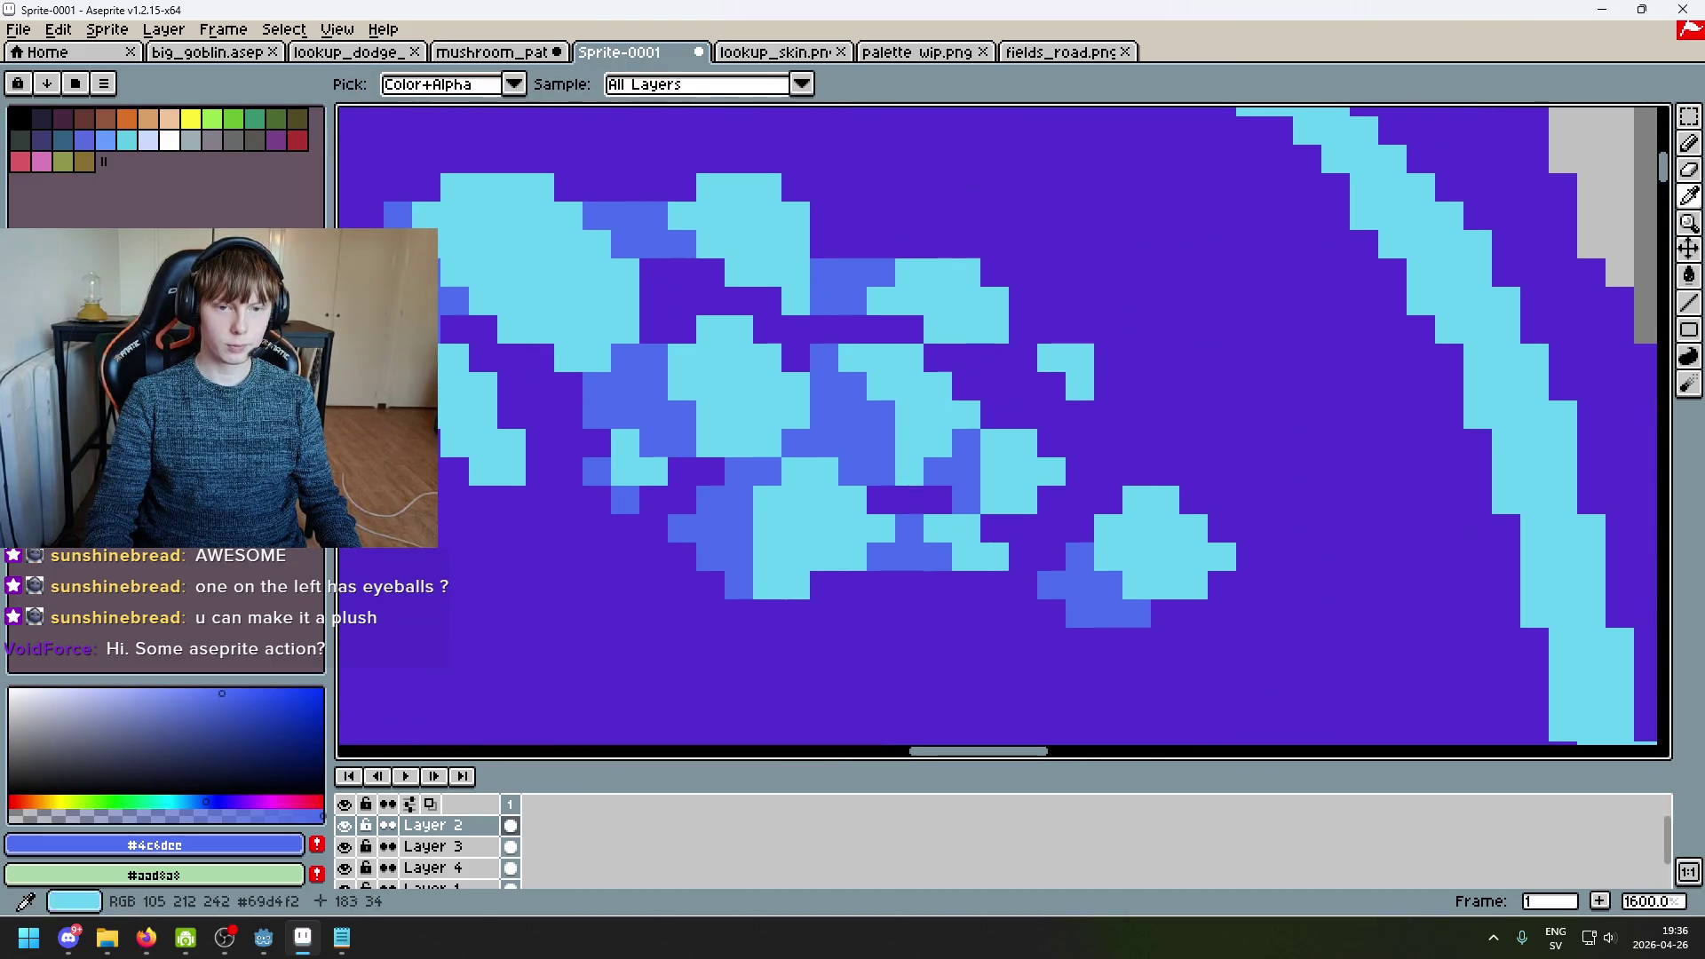
{"action": "scroll", "coordinate": [1088, 414], "scroll_direction": "down", "scroll_amount": 3}
{"action": "scroll", "coordinate": [1091, 449], "scroll_direction": "down", "scroll_amount": 1}
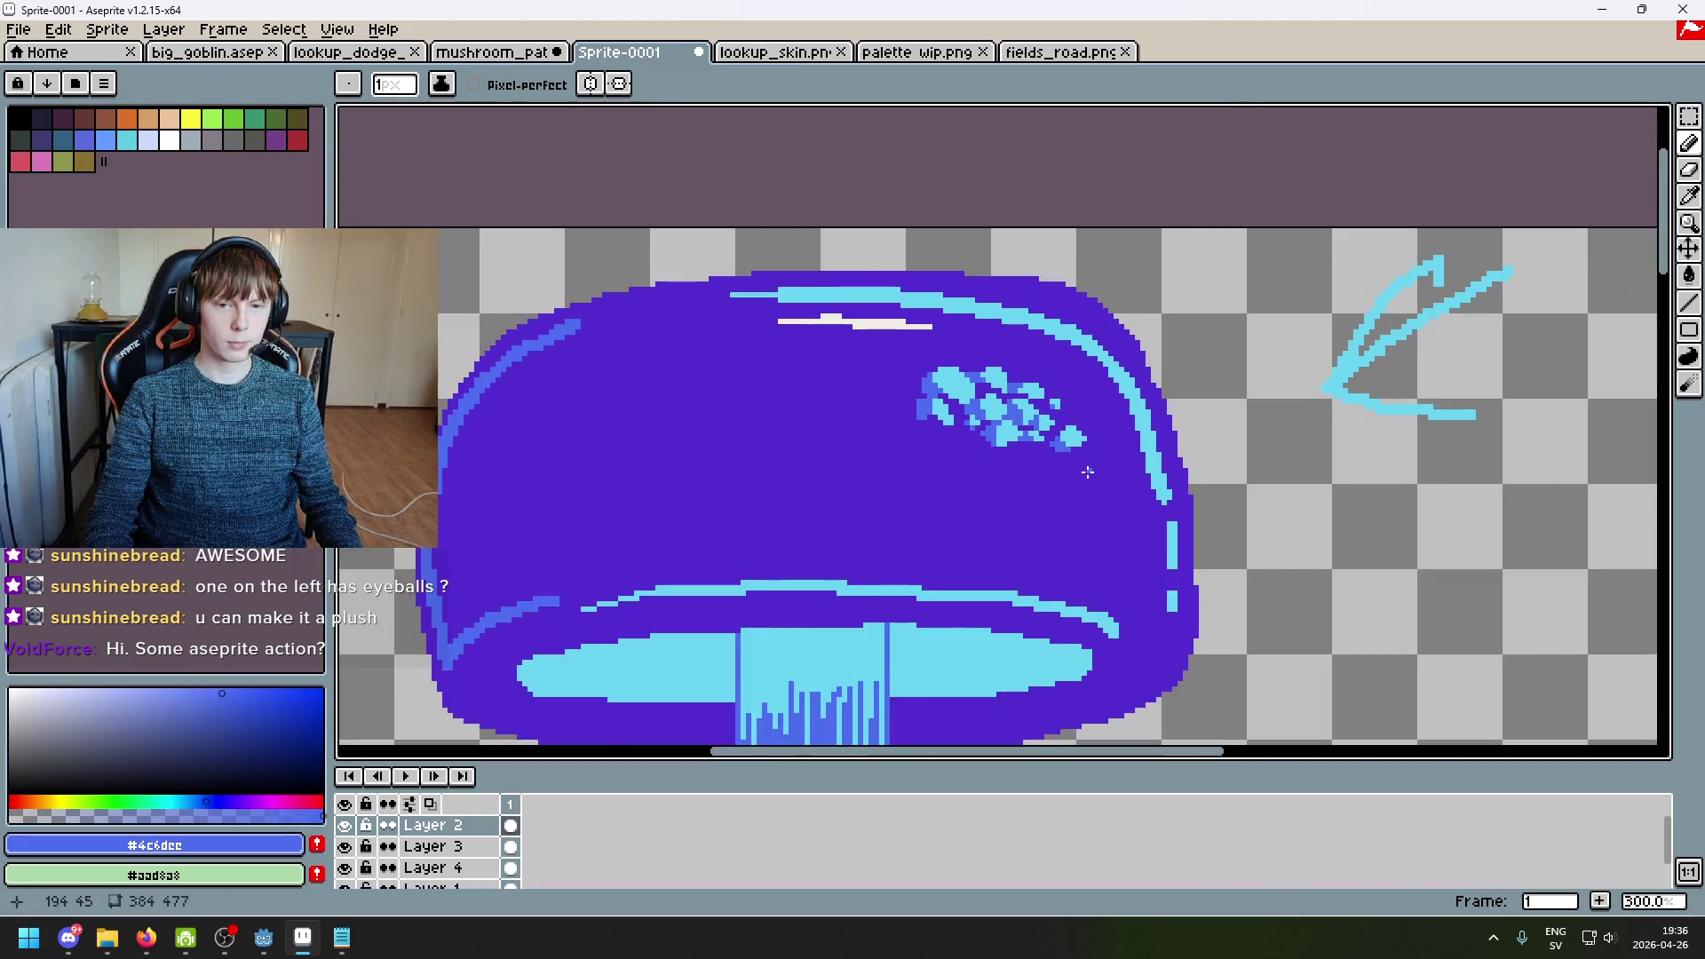
{"action": "scroll", "coordinate": [1088, 471], "scroll_direction": "down", "scroll_amount": 2}
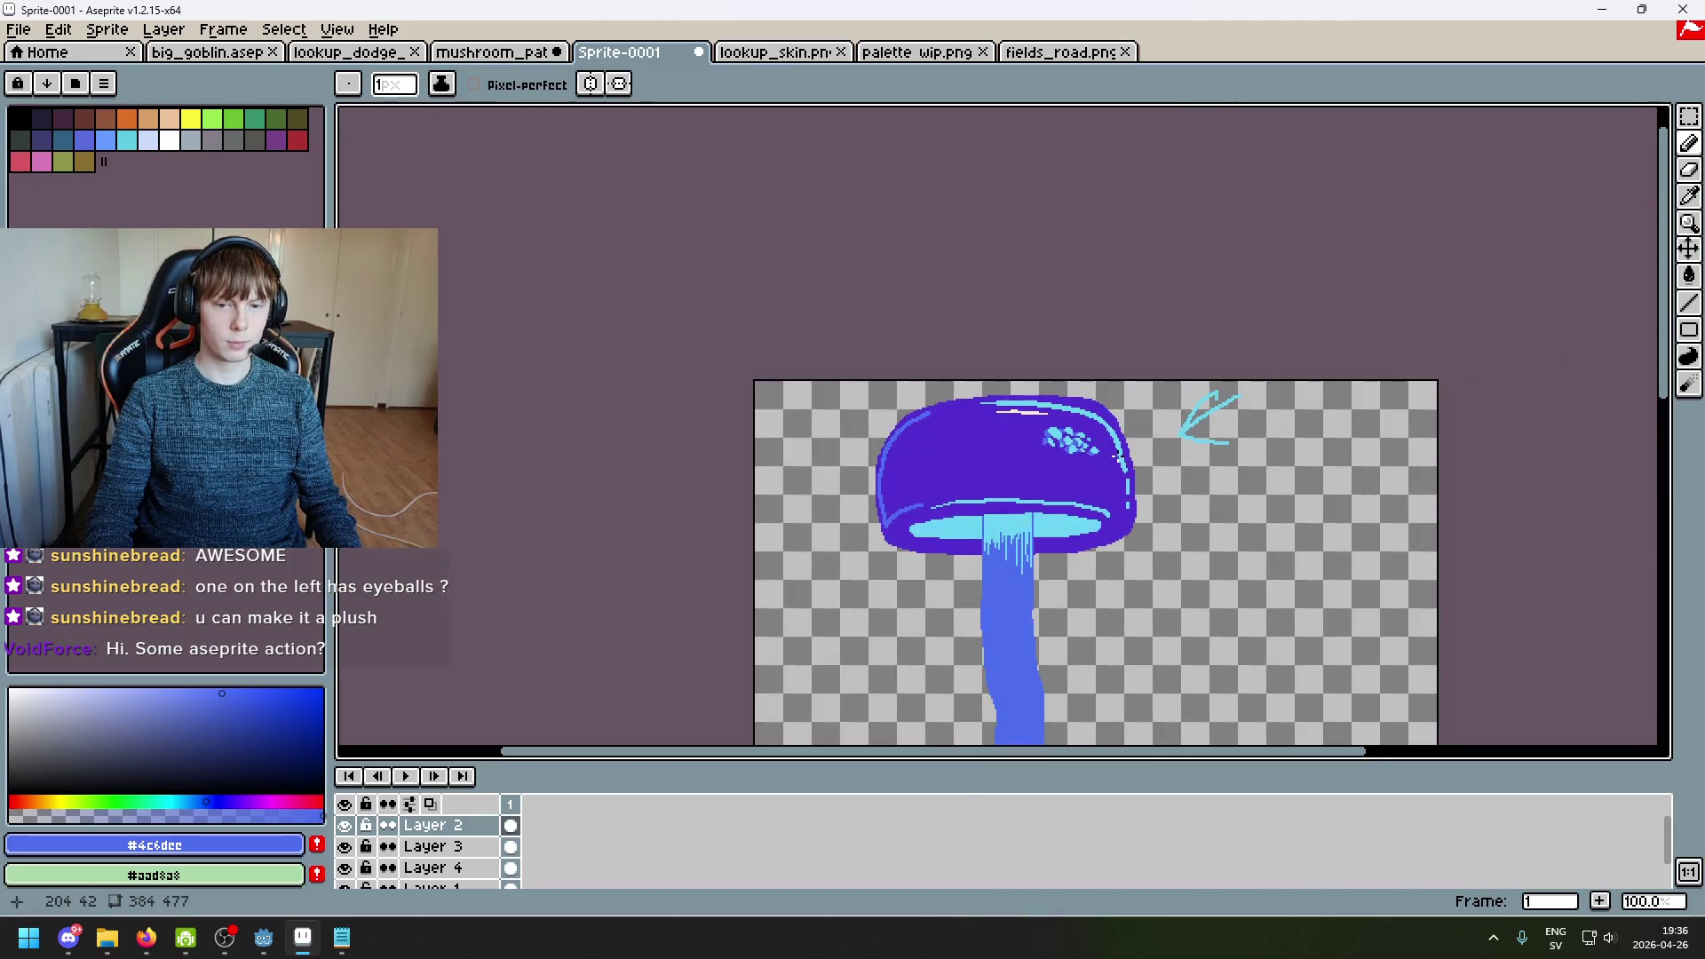
{"action": "scroll", "coordinate": [1120, 464], "scroll_direction": "up", "scroll_amount": 4}
{"action": "left_click", "coordinate": [1134, 543], "text": "alt"}
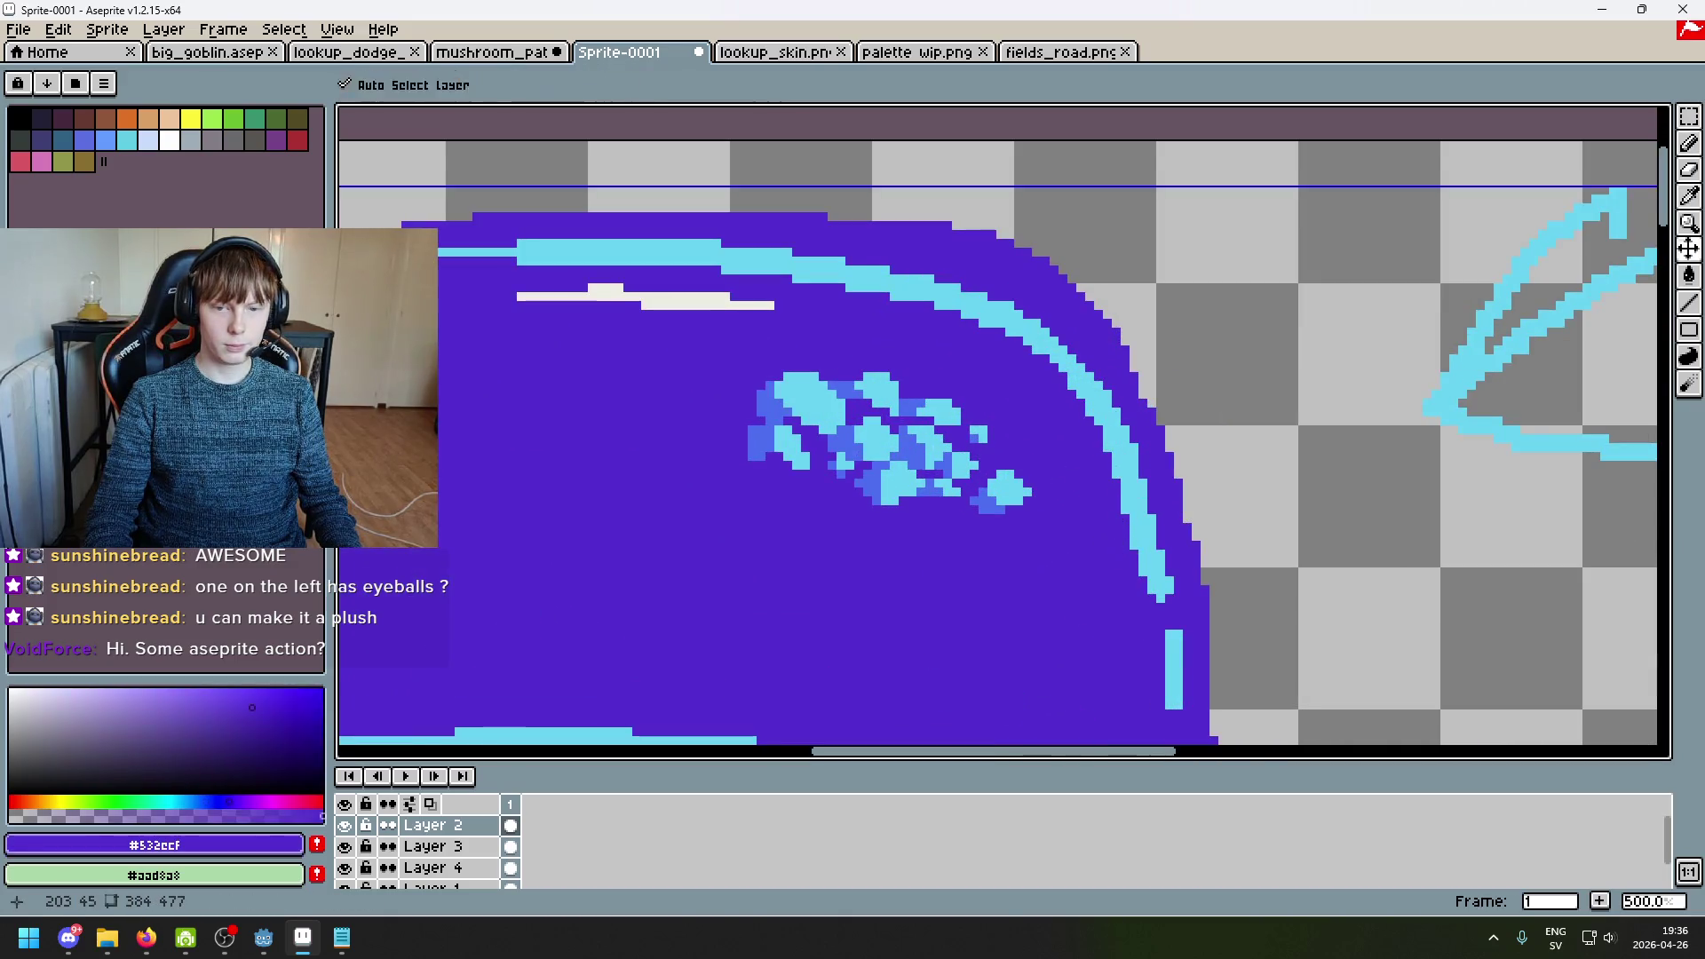
Step: Paint purple over the cyan arc highlight, undo it, and sample light cyan again
{"action": "mouse_move", "coordinate": [1137, 480]}
{"action": "left_mouse_down"}
{"action": "mouse_move", "coordinate": [995, 337]}
{"action": "mouse_move", "coordinate": [764, 262]}
{"action": "mouse_move", "coordinate": [1019, 316]}
{"action": "mouse_move", "coordinate": [661, 289]}
{"action": "left_mouse_up"}
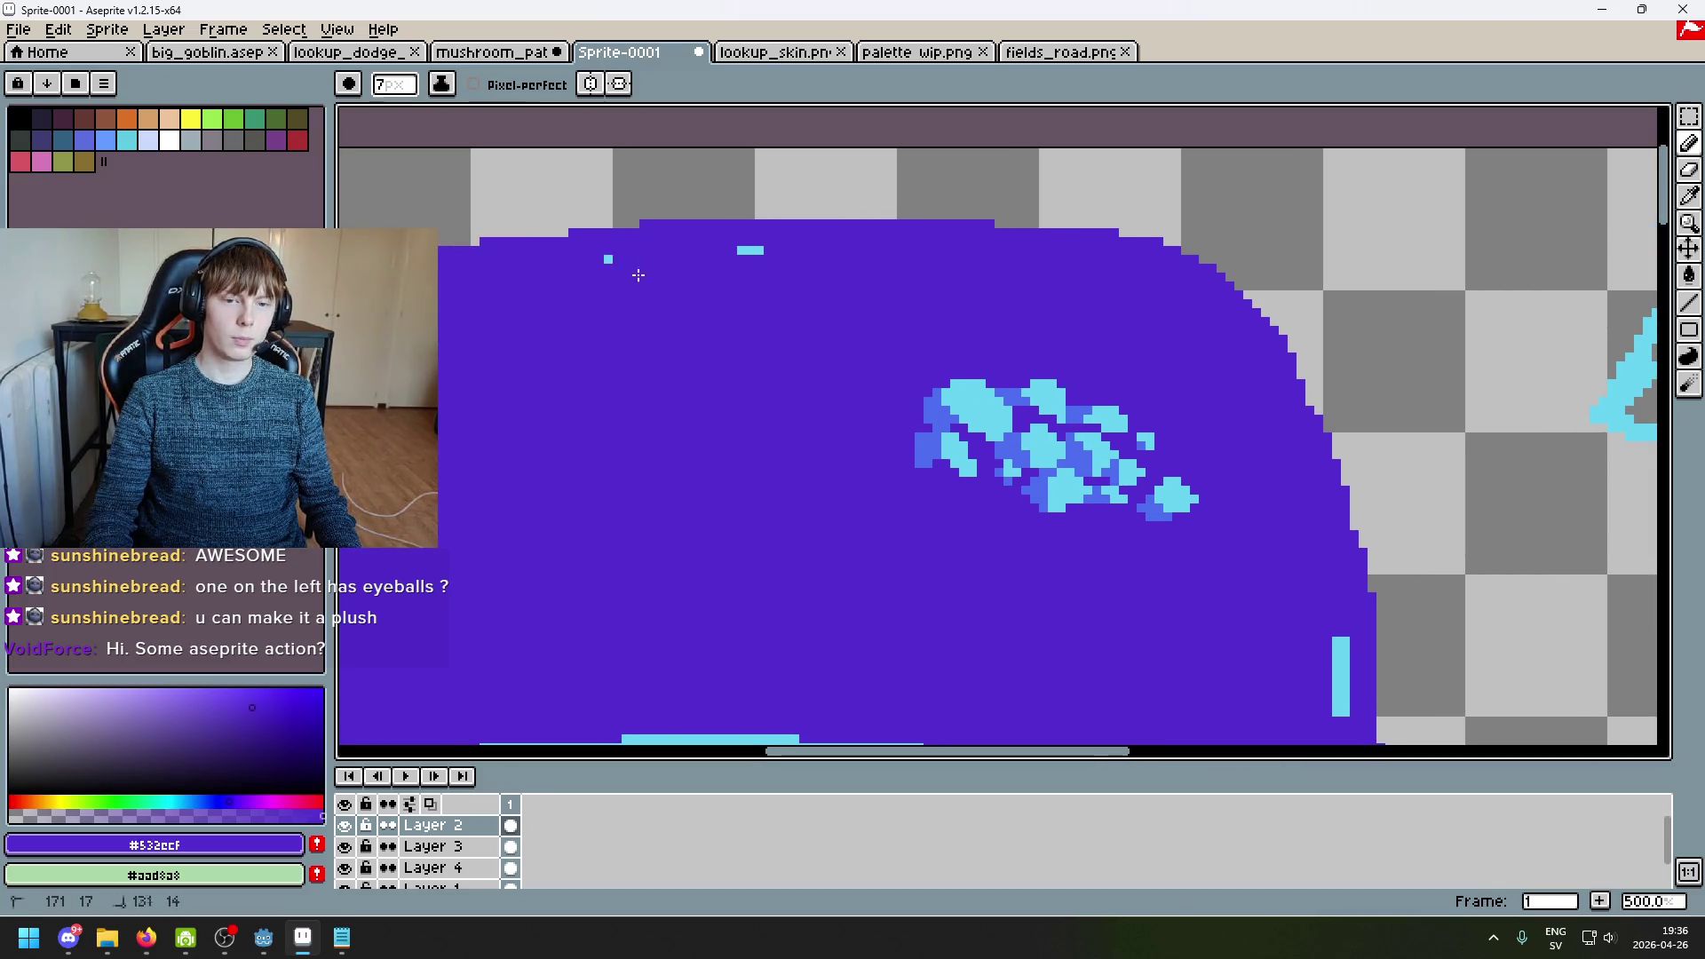
{"action": "scroll", "coordinate": [793, 273], "scroll_direction": "down", "scroll_amount": 4}
{"action": "key", "text": "ctrl"}
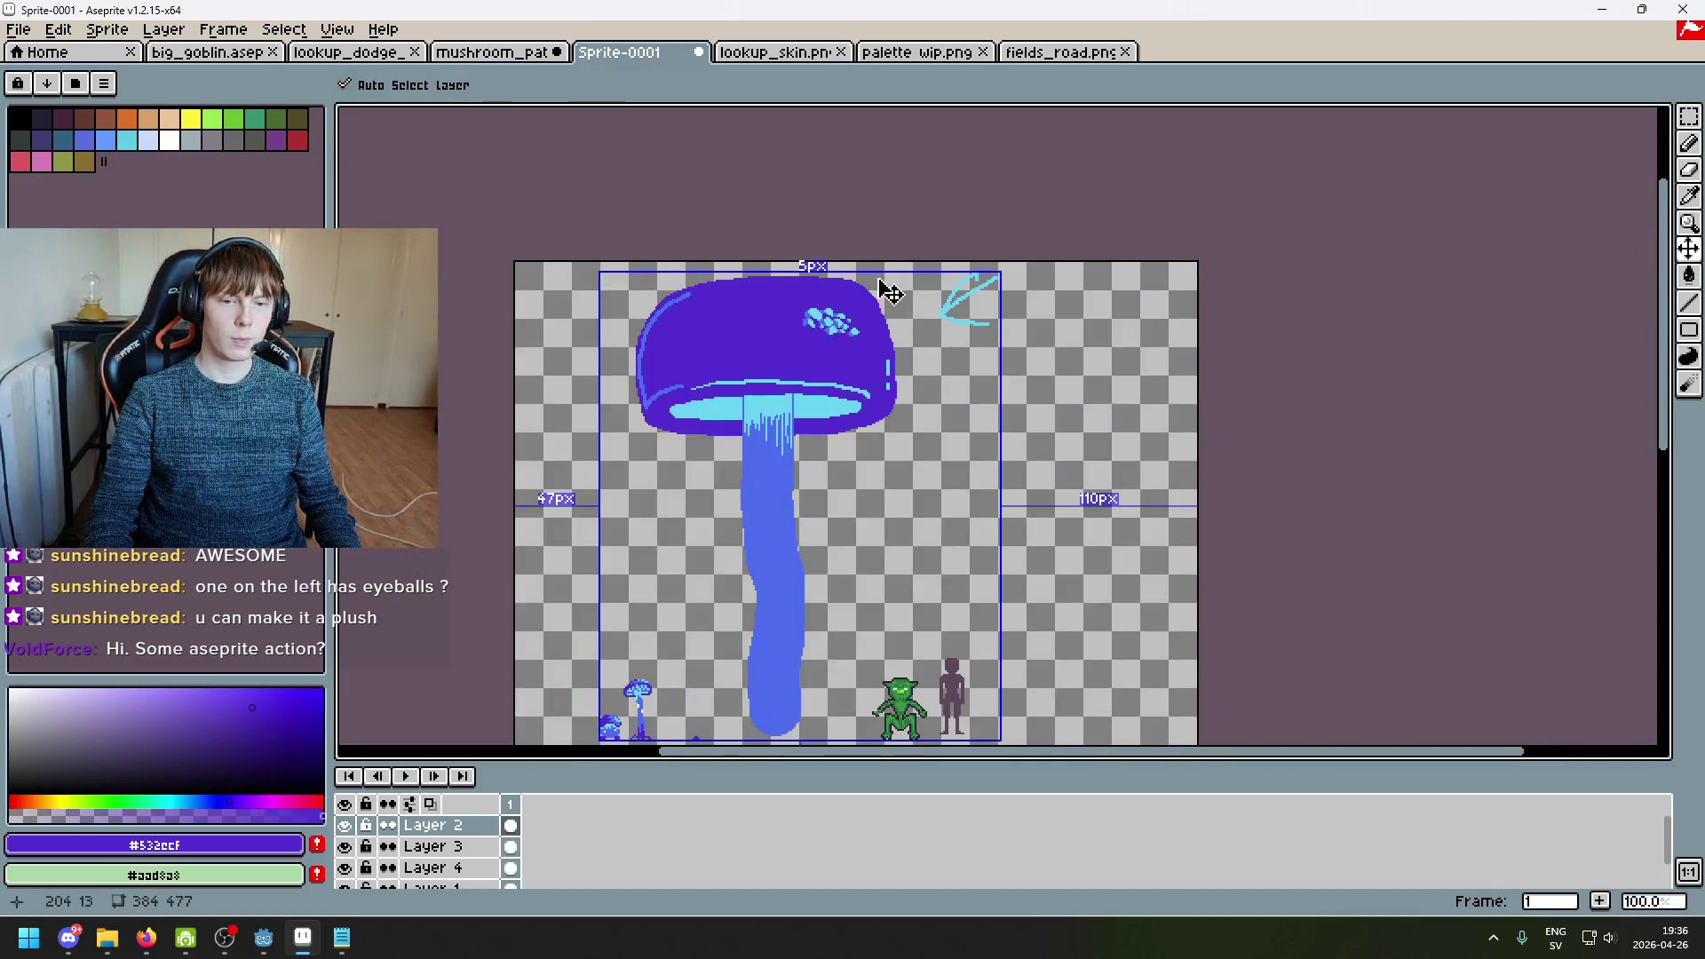
{"action": "key", "text": "ctrl+z"}
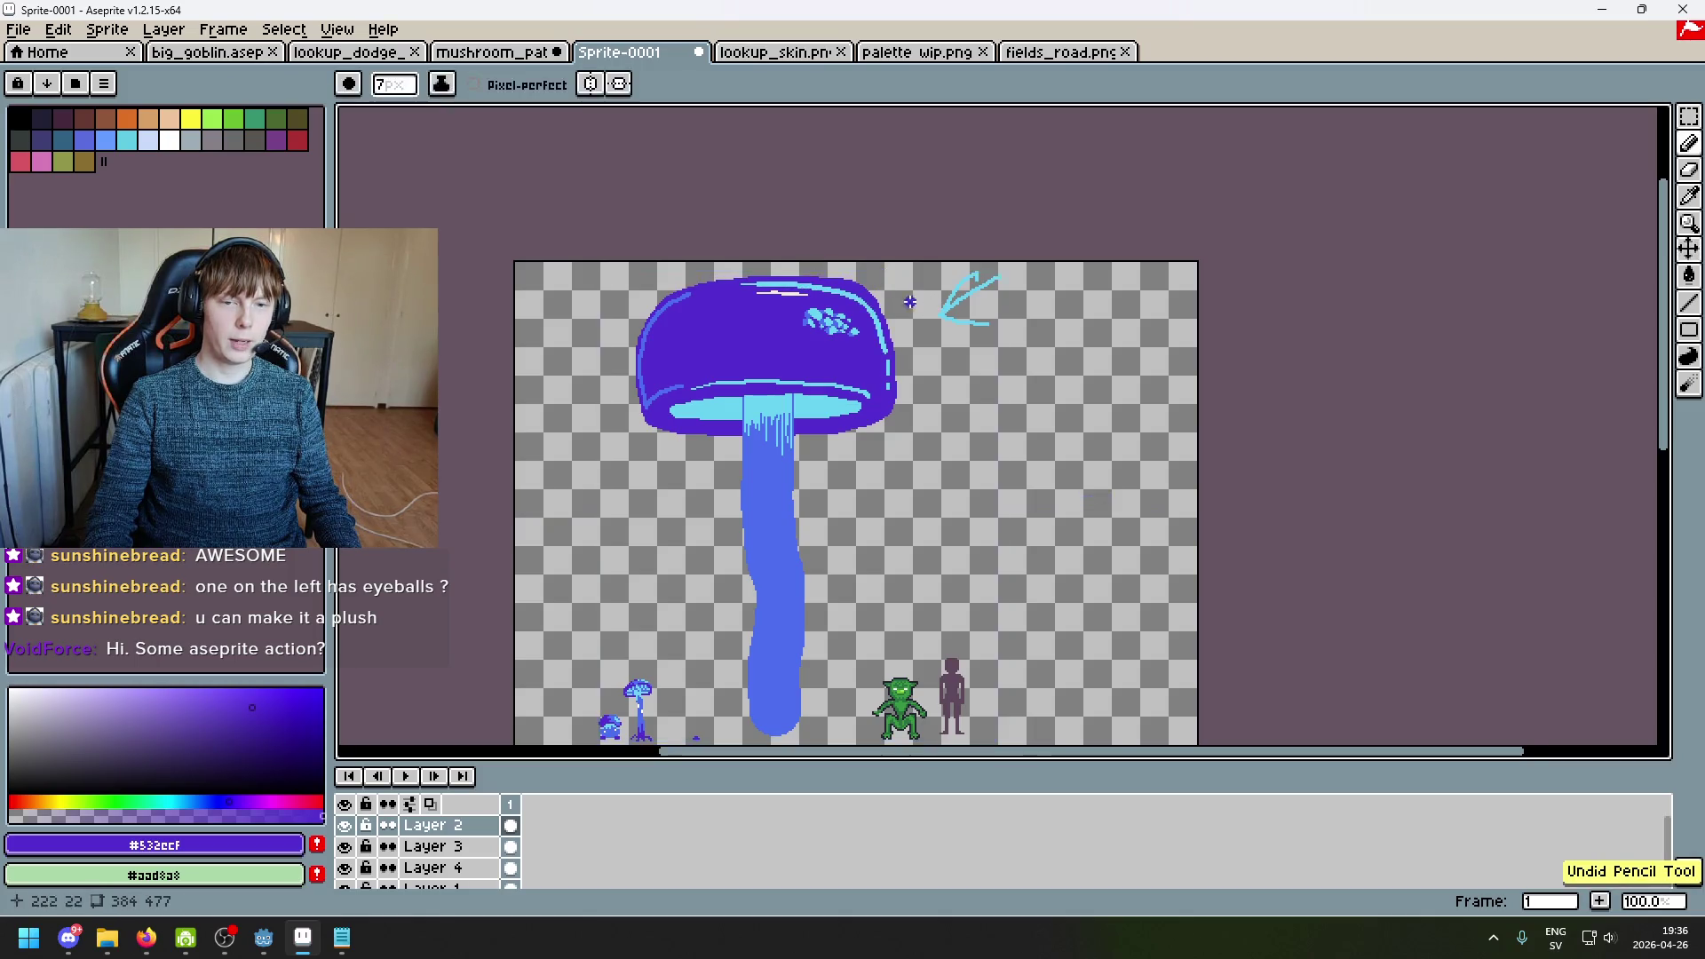
{"action": "scroll", "coordinate": [897, 315], "scroll_direction": "up", "scroll_amount": 1}
{"action": "left_click_drag", "start_coordinate": [829, 407], "coordinate": [966, 418]}
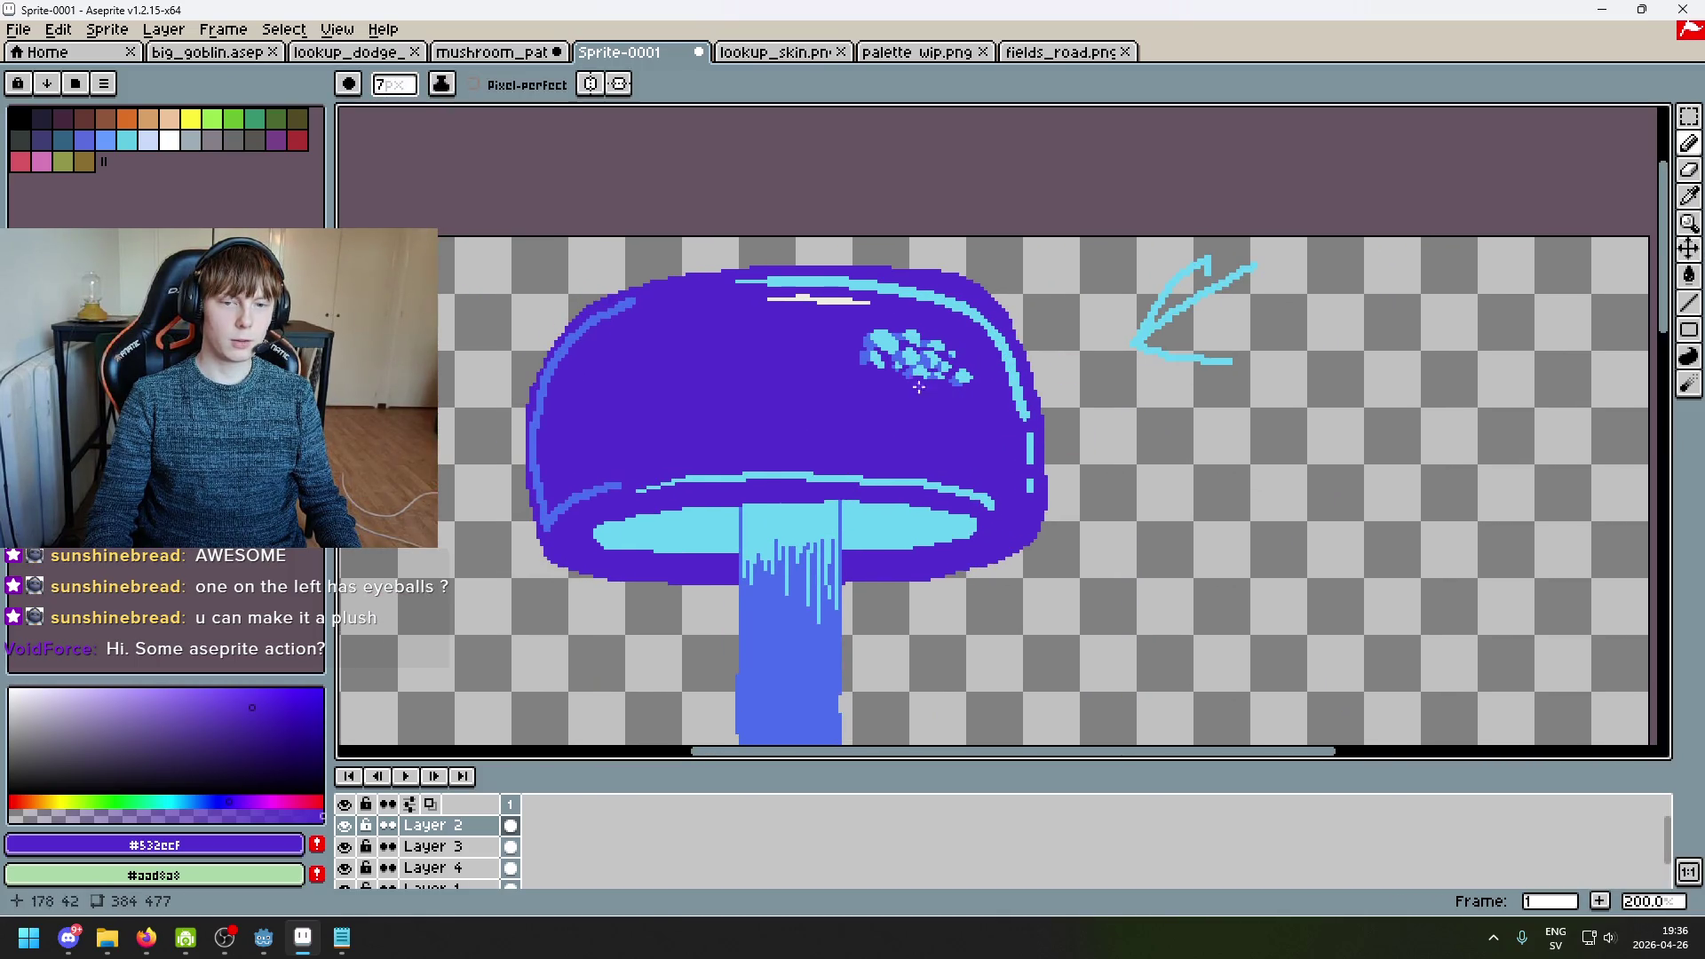
{"action": "scroll", "coordinate": [948, 411], "scroll_direction": "up", "scroll_amount": 3}
{"action": "left_click", "coordinate": [803, 456], "text": "alt"}
Step: With a 2-pixel brush at the cap's right edge, add mid-blue pixels on the rim
{"action": "scroll", "coordinate": [803, 456], "scroll_direction": "up", "scroll_amount": 5}
{"action": "key", "text": "minus"}
{"action": "key", "text": "minus"}
{"action": "key", "text": "minus"}
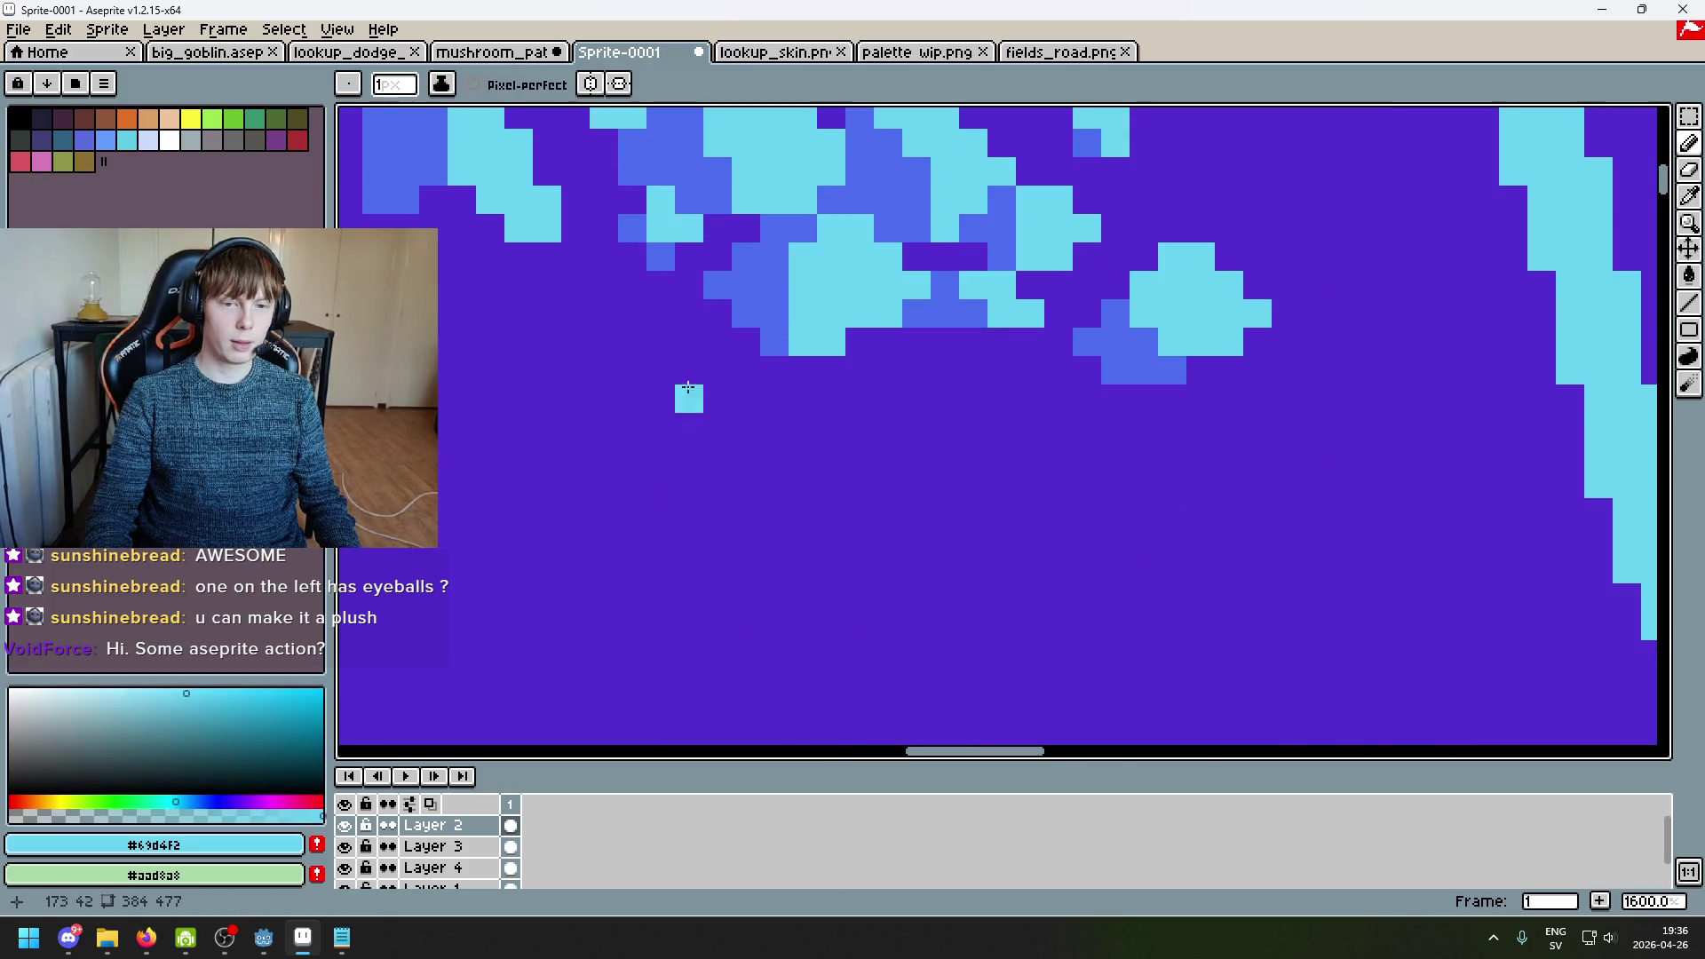
{"action": "scroll", "coordinate": [859, 388], "scroll_direction": "down", "scroll_amount": 7}
{"action": "scroll", "coordinate": [859, 388], "scroll_direction": "up", "scroll_amount": 2}
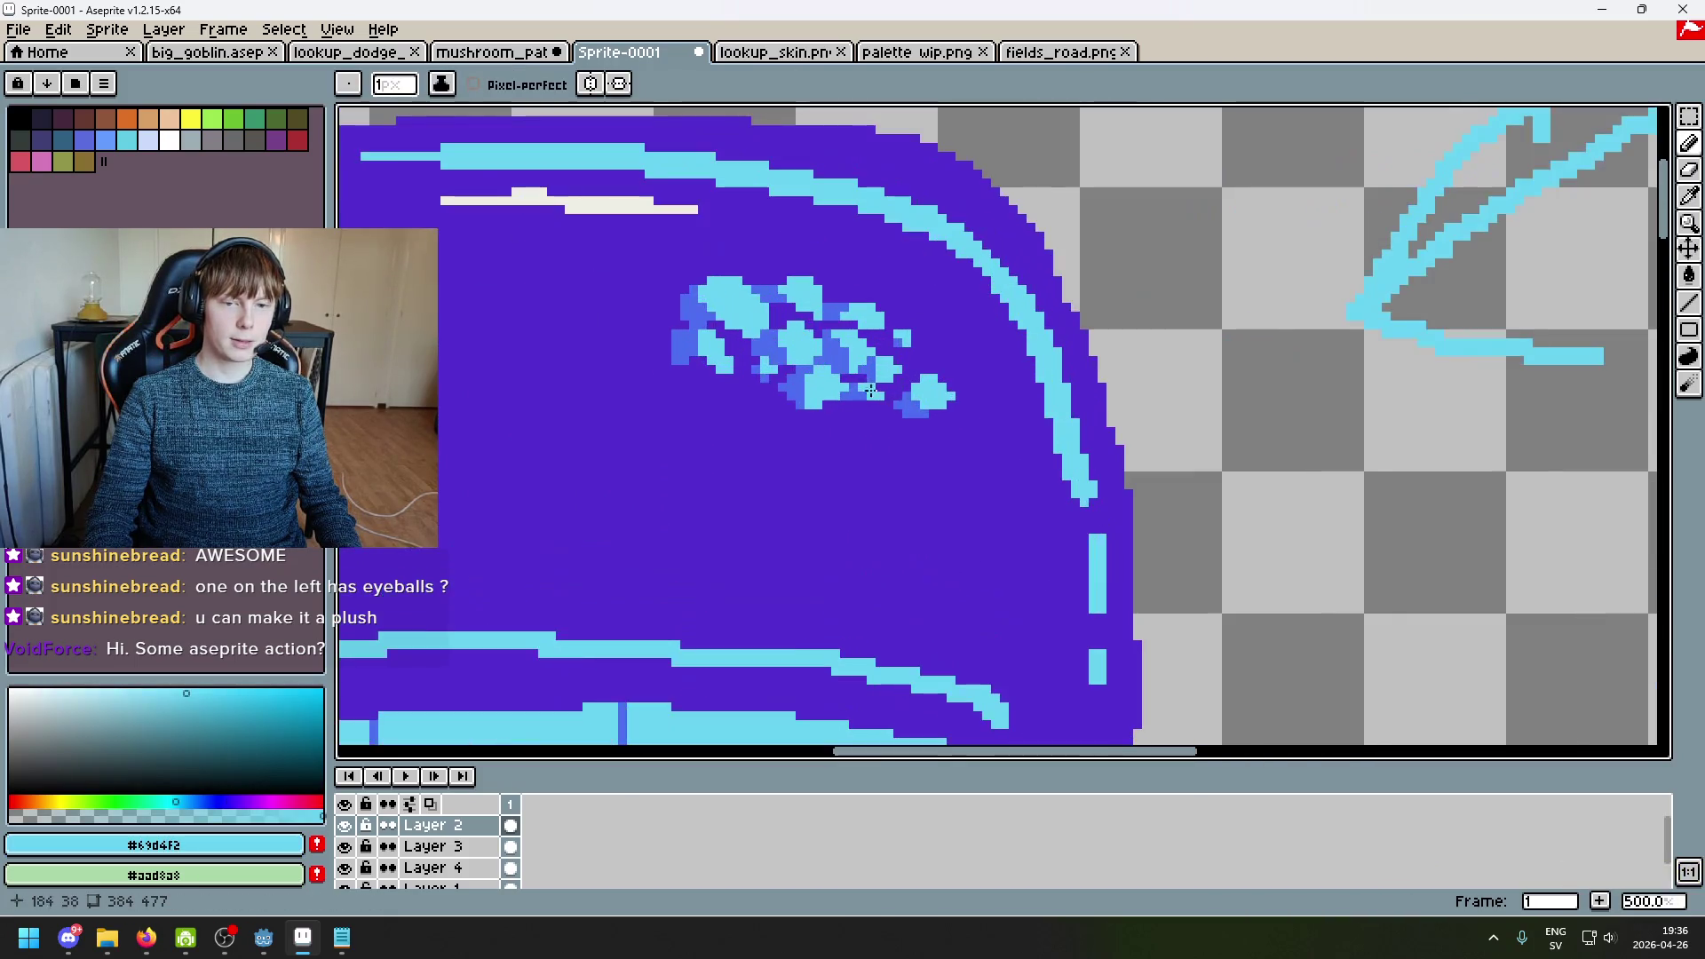
{"action": "left_click_drag", "start_coordinate": [743, 320], "coordinate": [783, 480]}
{"action": "left_click_drag", "start_coordinate": [842, 402], "coordinate": [888, 346]}
{"action": "left_click", "coordinate": [1092, 538], "text": "alt"}
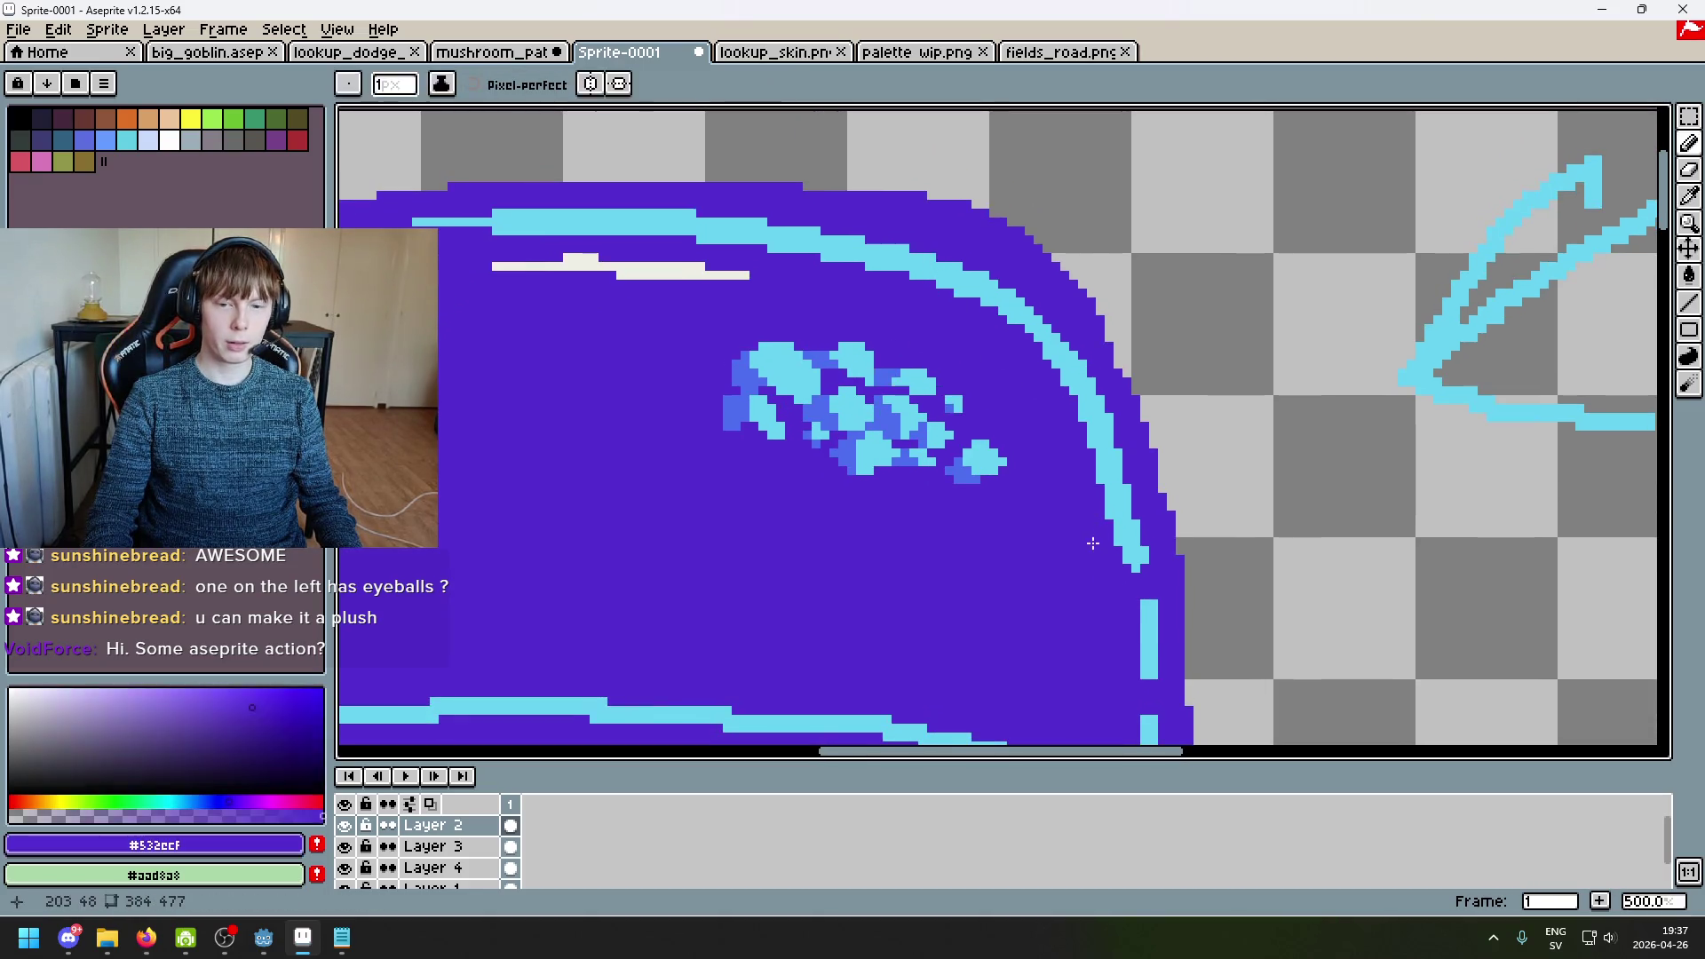
{"action": "key", "text": "minus"}
{"action": "key", "text": "minus"}
{"action": "key", "text": "minus"}
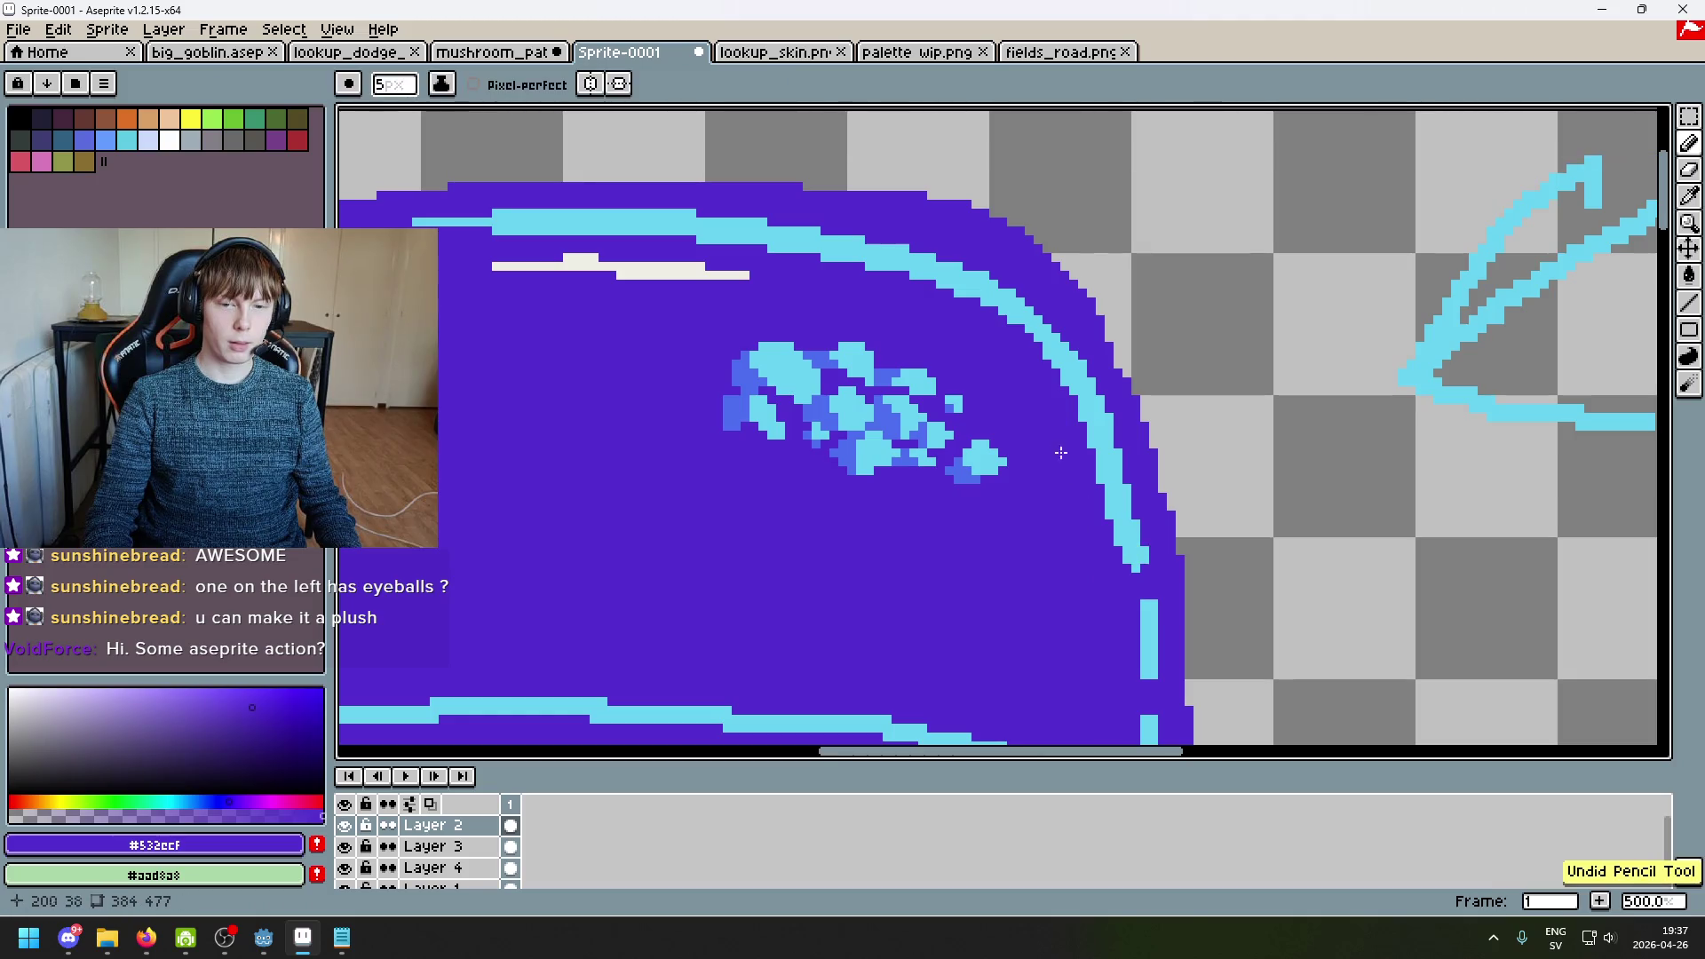
{"action": "left_click", "coordinate": [839, 368], "text": "alt"}
{"action": "scroll", "coordinate": [941, 271], "scroll_direction": "up", "scroll_amount": 2}
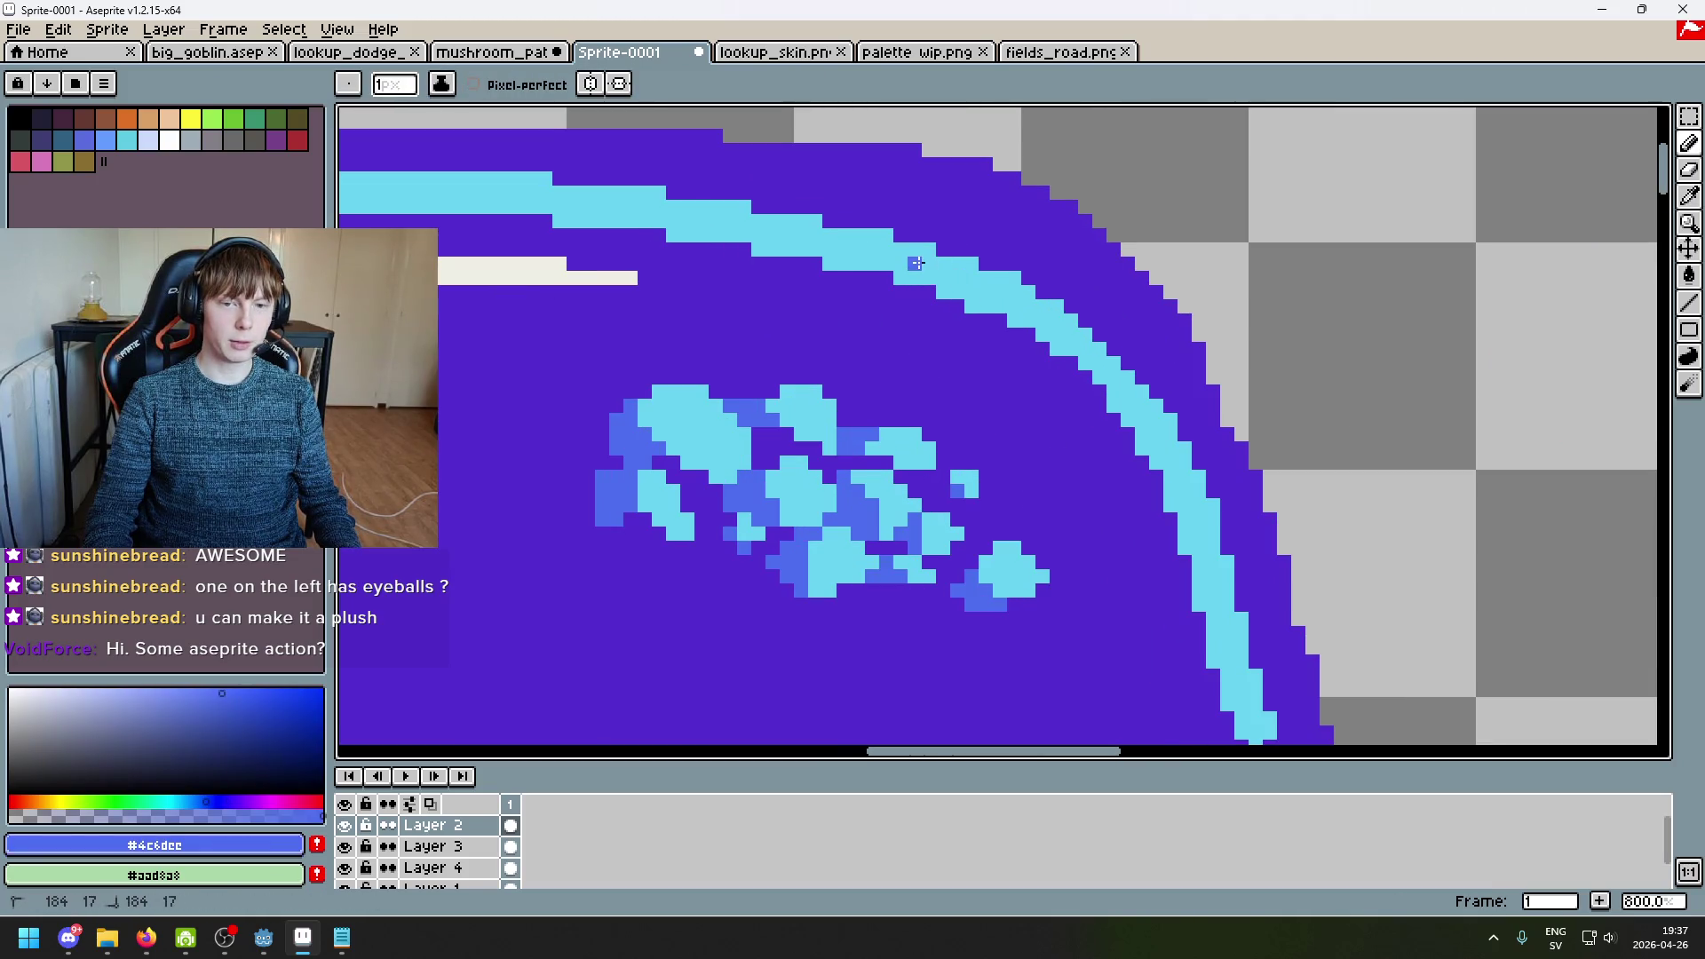
{"action": "left_click", "coordinate": [905, 259]}
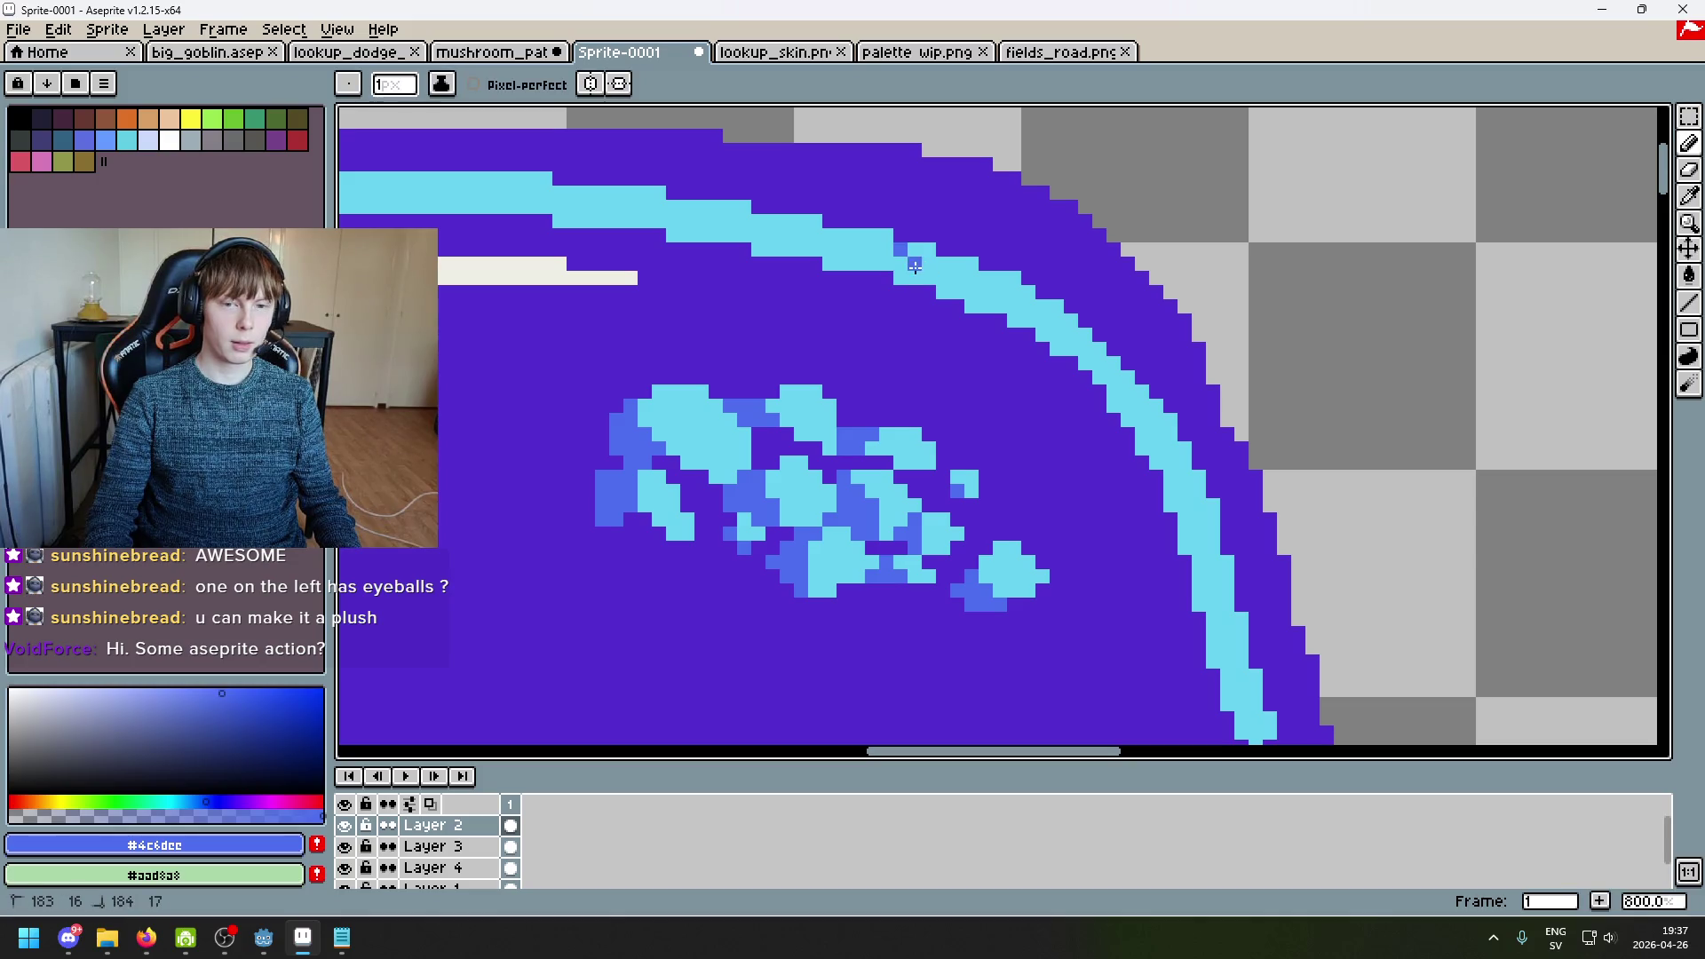
Step: Extend the cyan rim highlight by three pixels
{"action": "scroll", "coordinate": [908, 273], "scroll_direction": "down", "scroll_amount": 4}
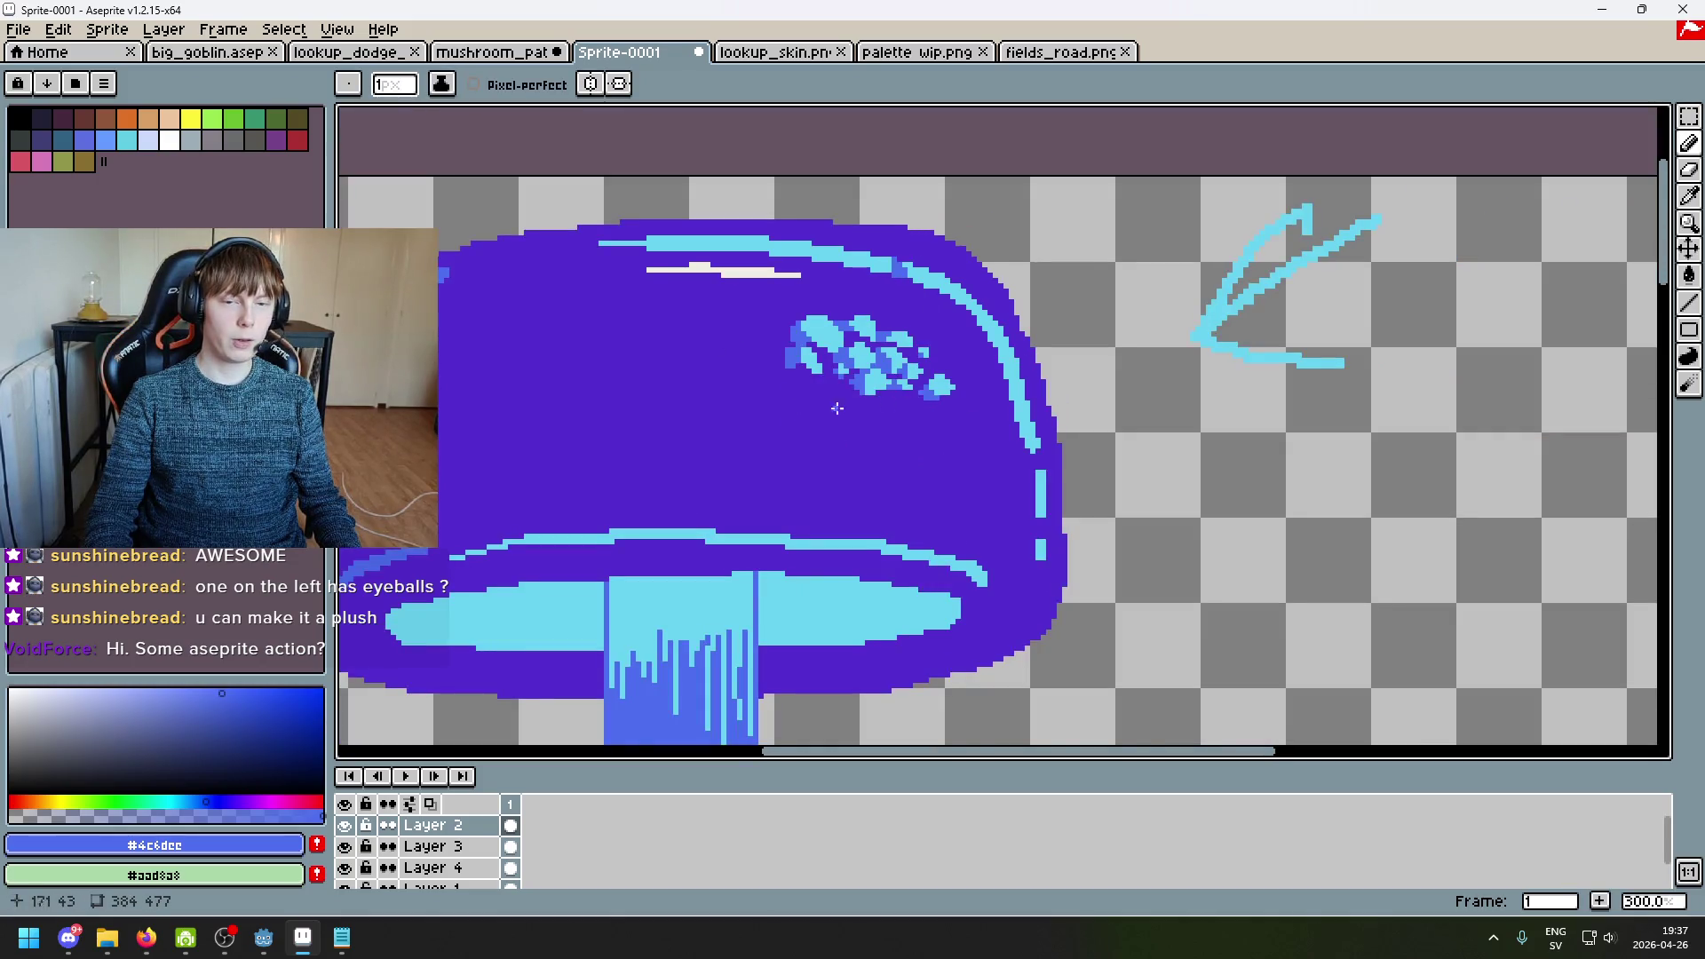
{"action": "scroll", "coordinate": [905, 265], "scroll_direction": "left", "scroll_amount": 5}
{"action": "scroll", "coordinate": [1108, 475], "scroll_direction": "up", "scroll_amount": 4}
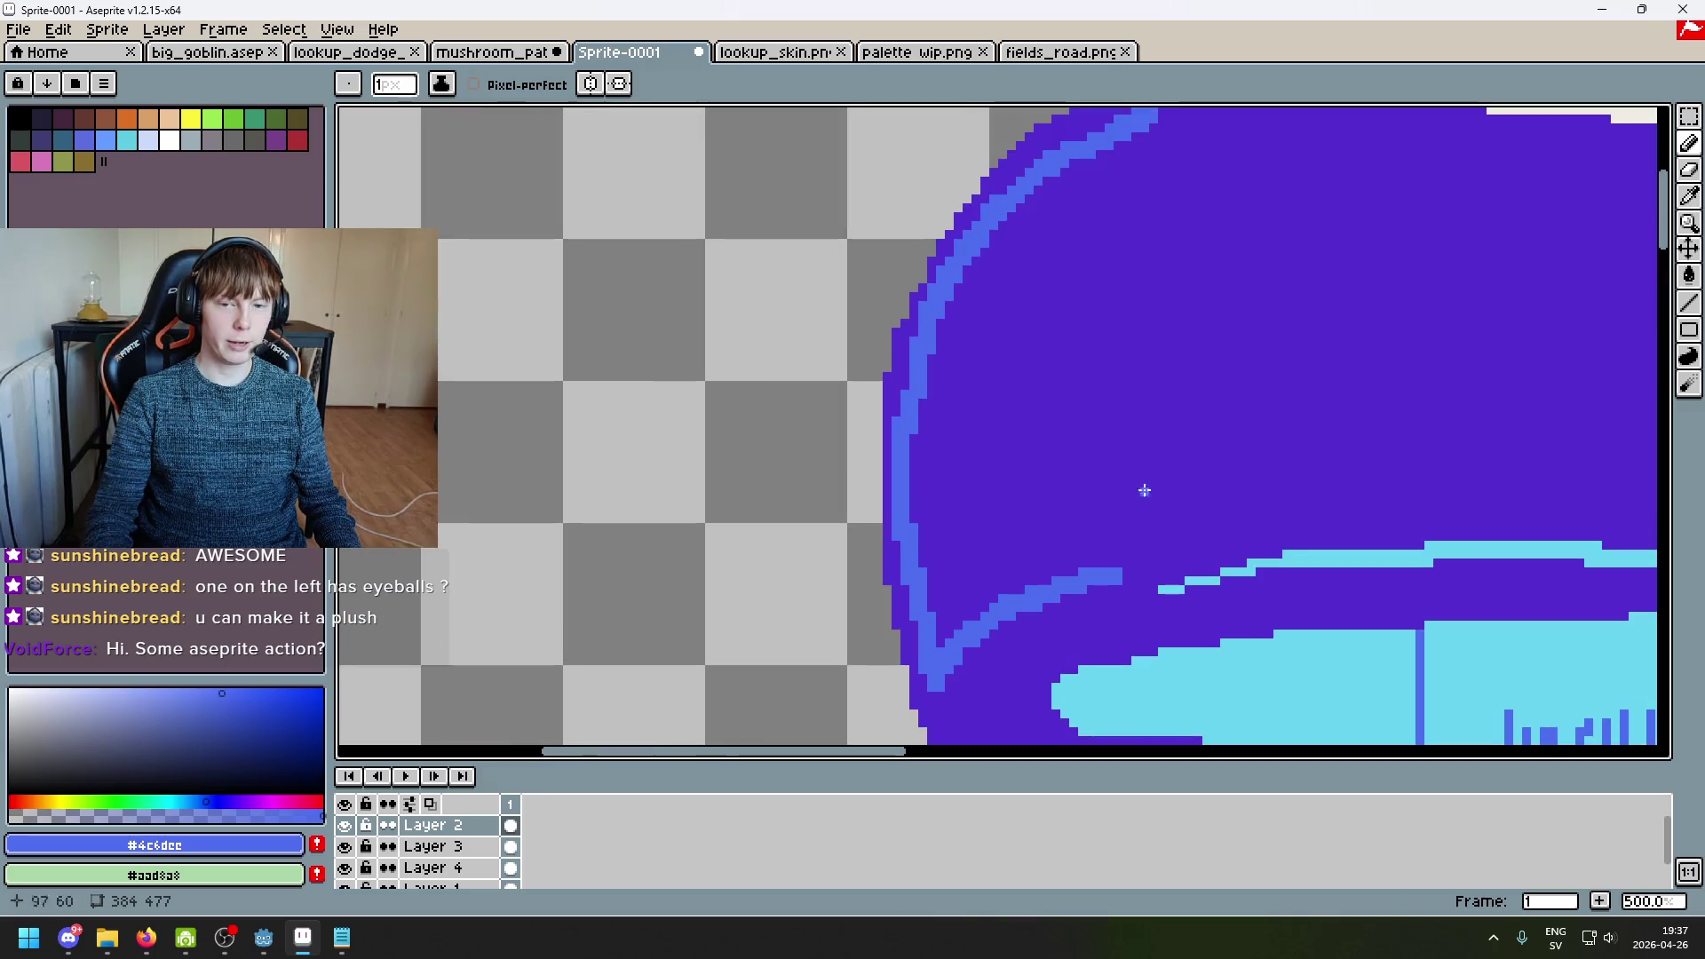
{"action": "scroll", "coordinate": [1093, 430], "scroll_direction": "down", "scroll_amount": 5}
{"action": "scroll", "coordinate": [1023, 394], "scroll_direction": "up", "scroll_amount": 5}
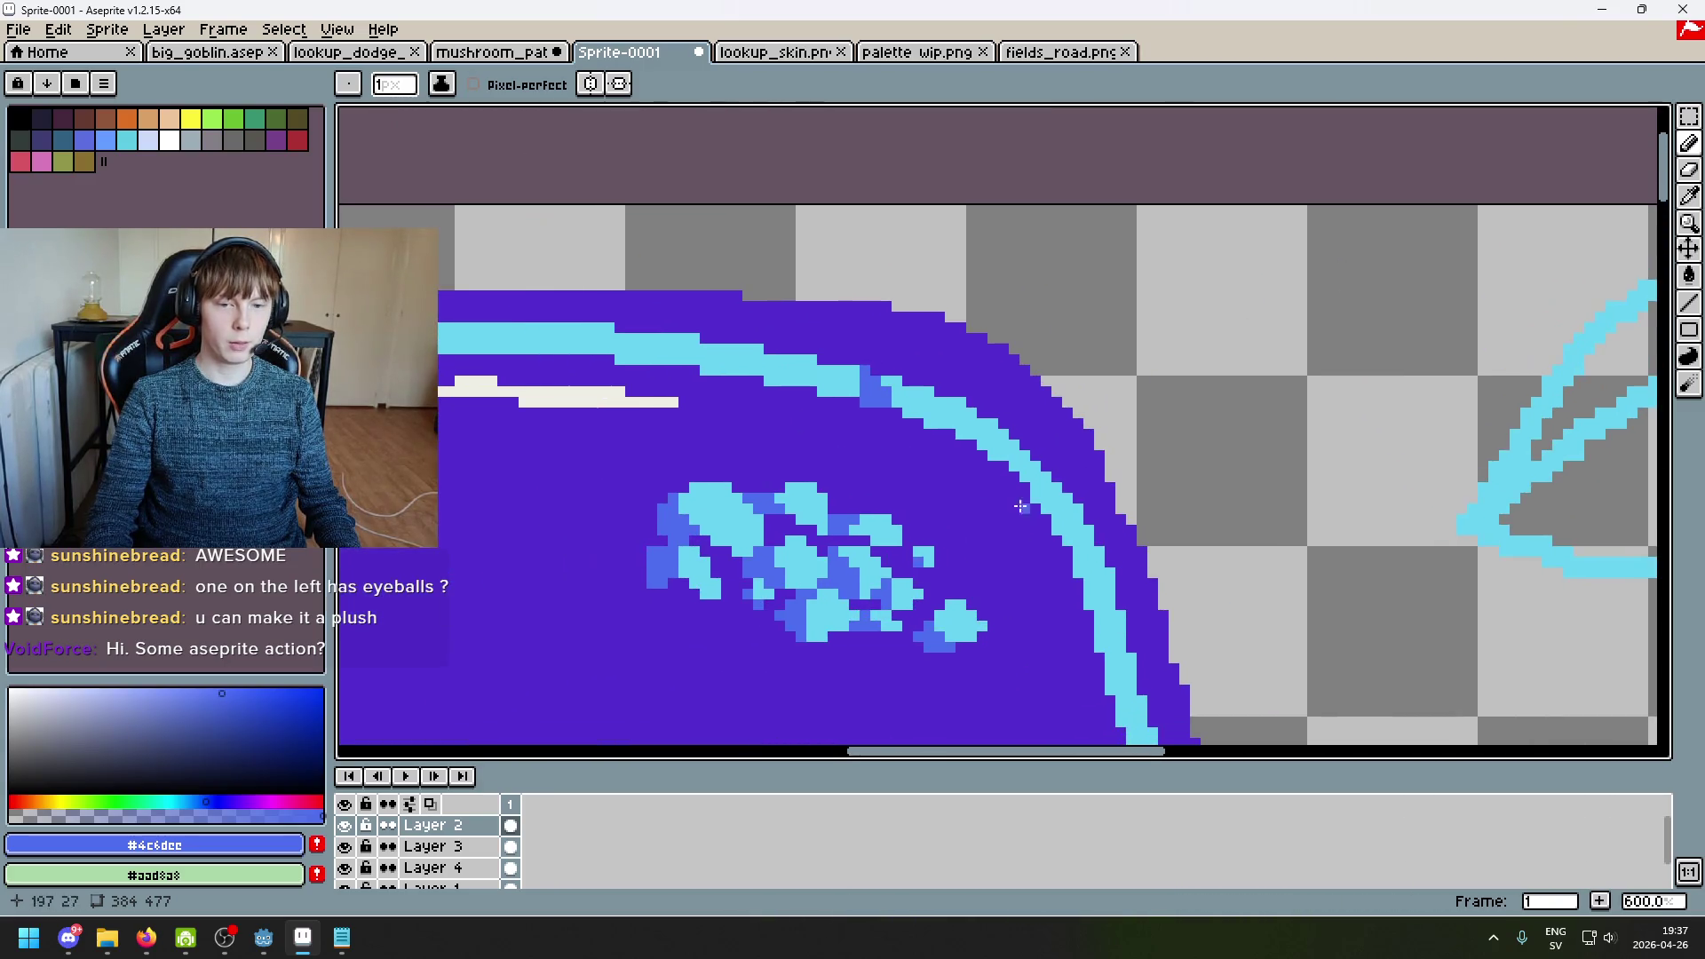
{"action": "scroll", "coordinate": [1149, 489], "scroll_direction": "down", "scroll_amount": 4}
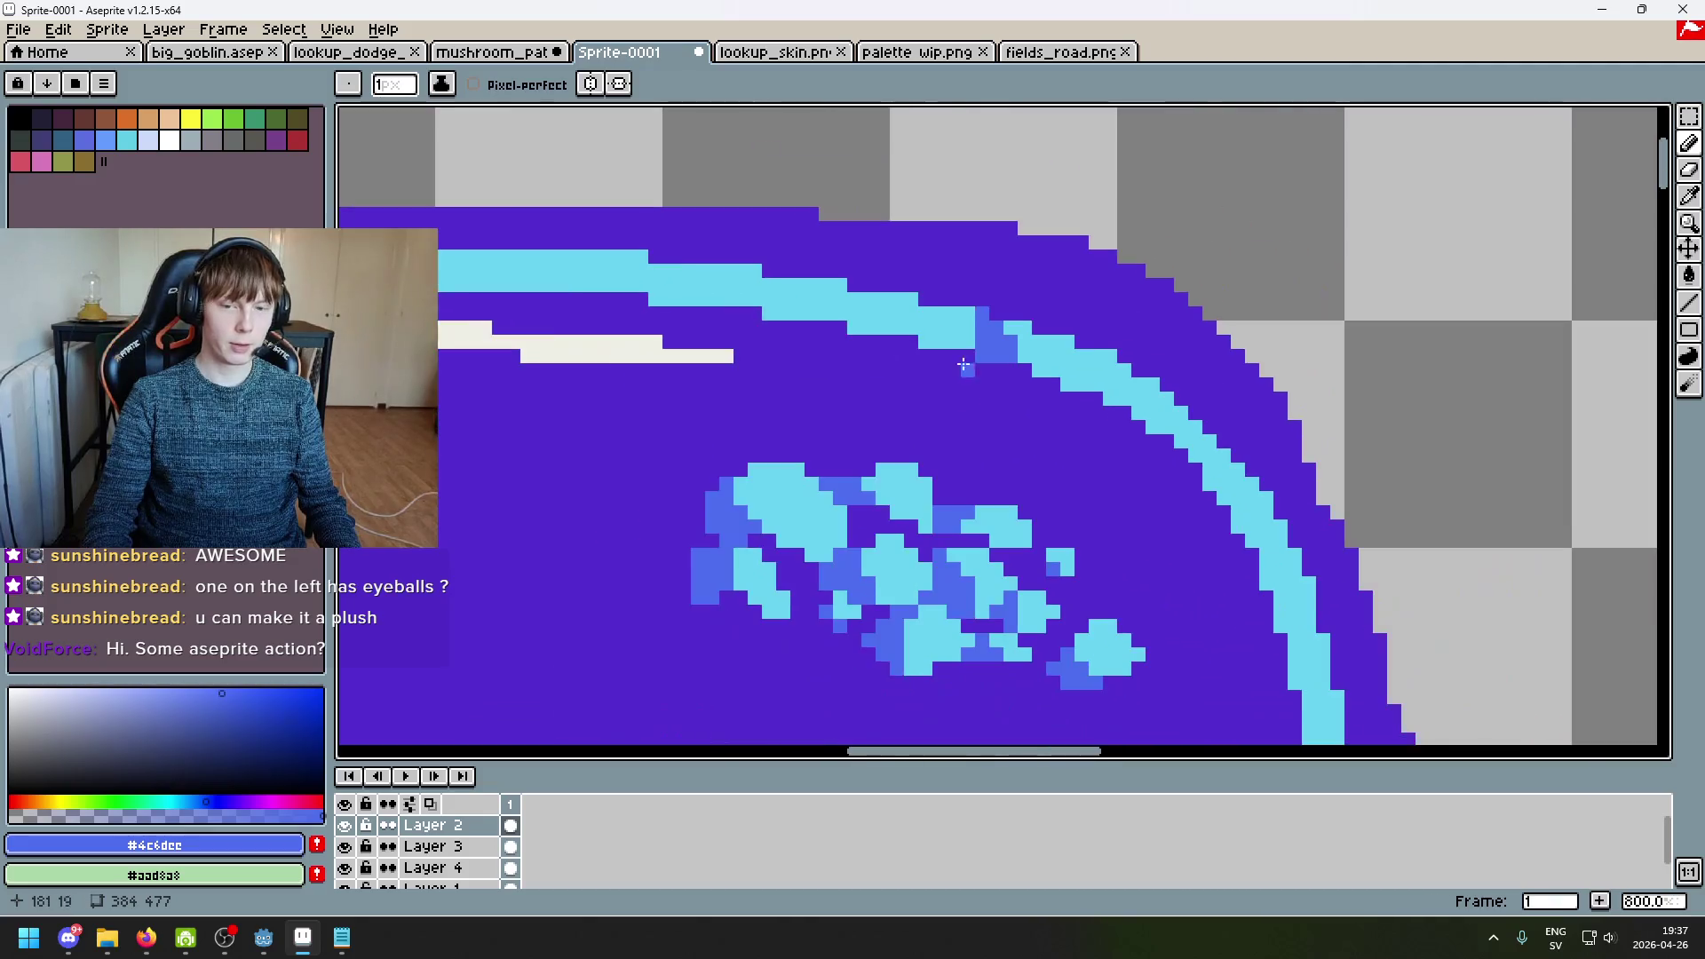
{"action": "left_click", "coordinate": [891, 476], "text": "alt"}
{"action": "scroll", "coordinate": [989, 338], "scroll_direction": "up", "scroll_amount": 6}
{"action": "scroll", "coordinate": [988, 339], "scroll_direction": "down", "scroll_amount": 3}
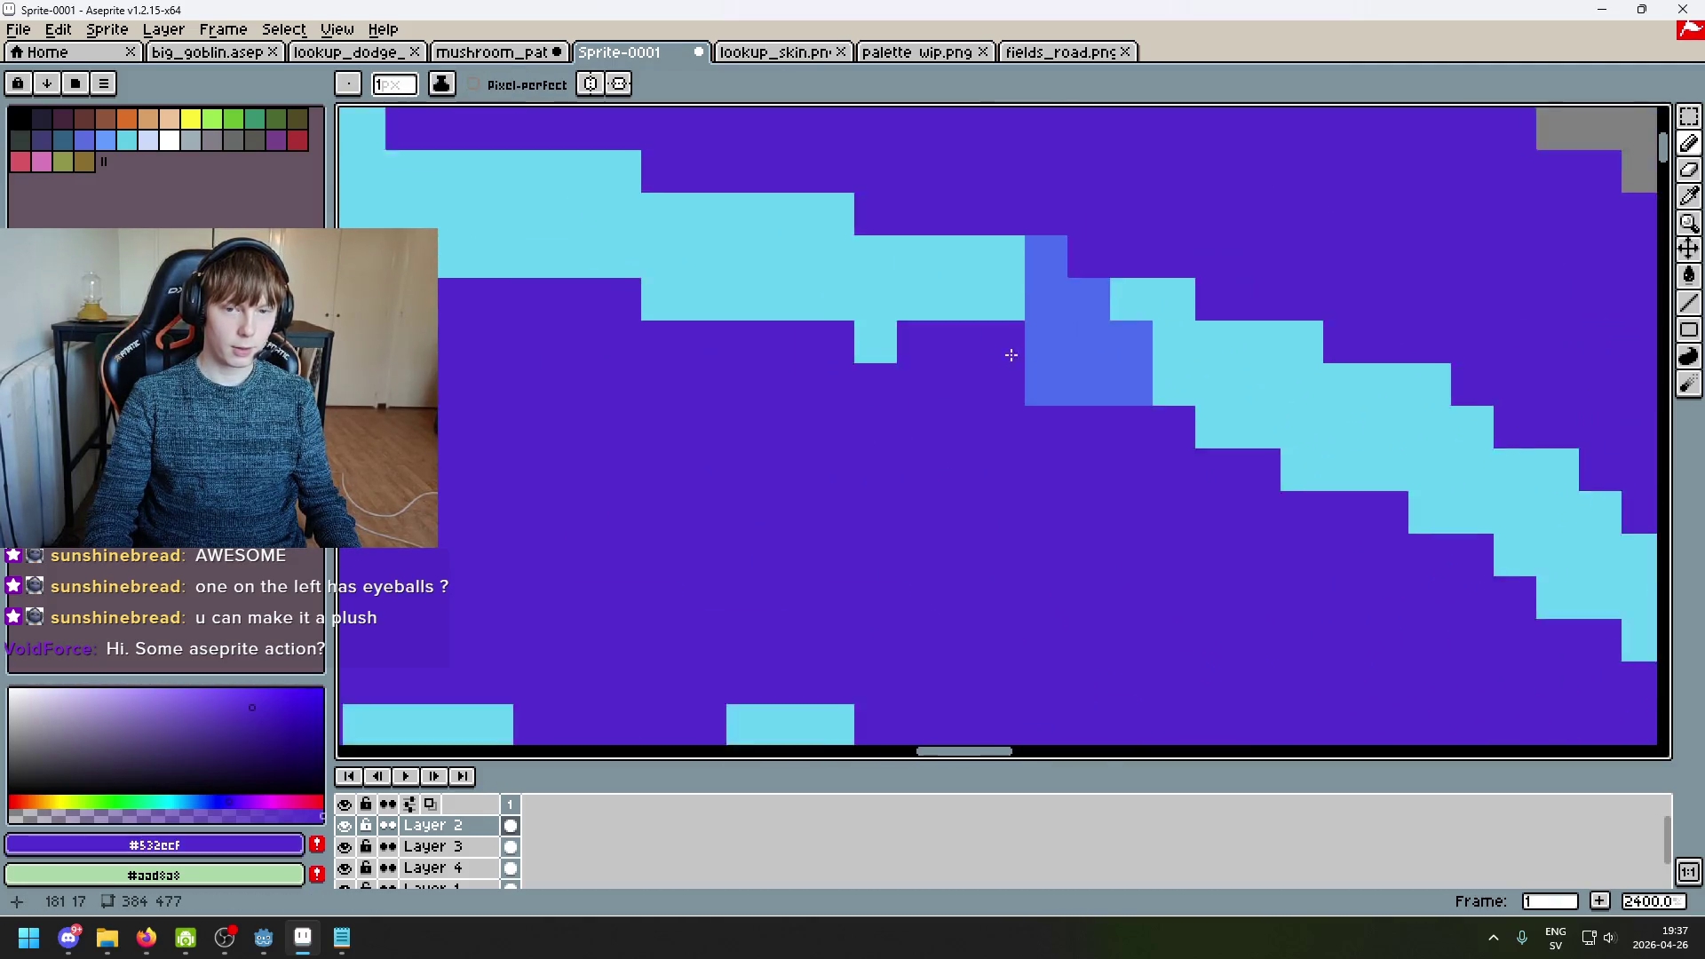
{"action": "left_click", "coordinate": [1021, 399], "text": "alt"}
{"action": "left_click_drag", "start_coordinate": [994, 393], "coordinate": [1052, 393]}
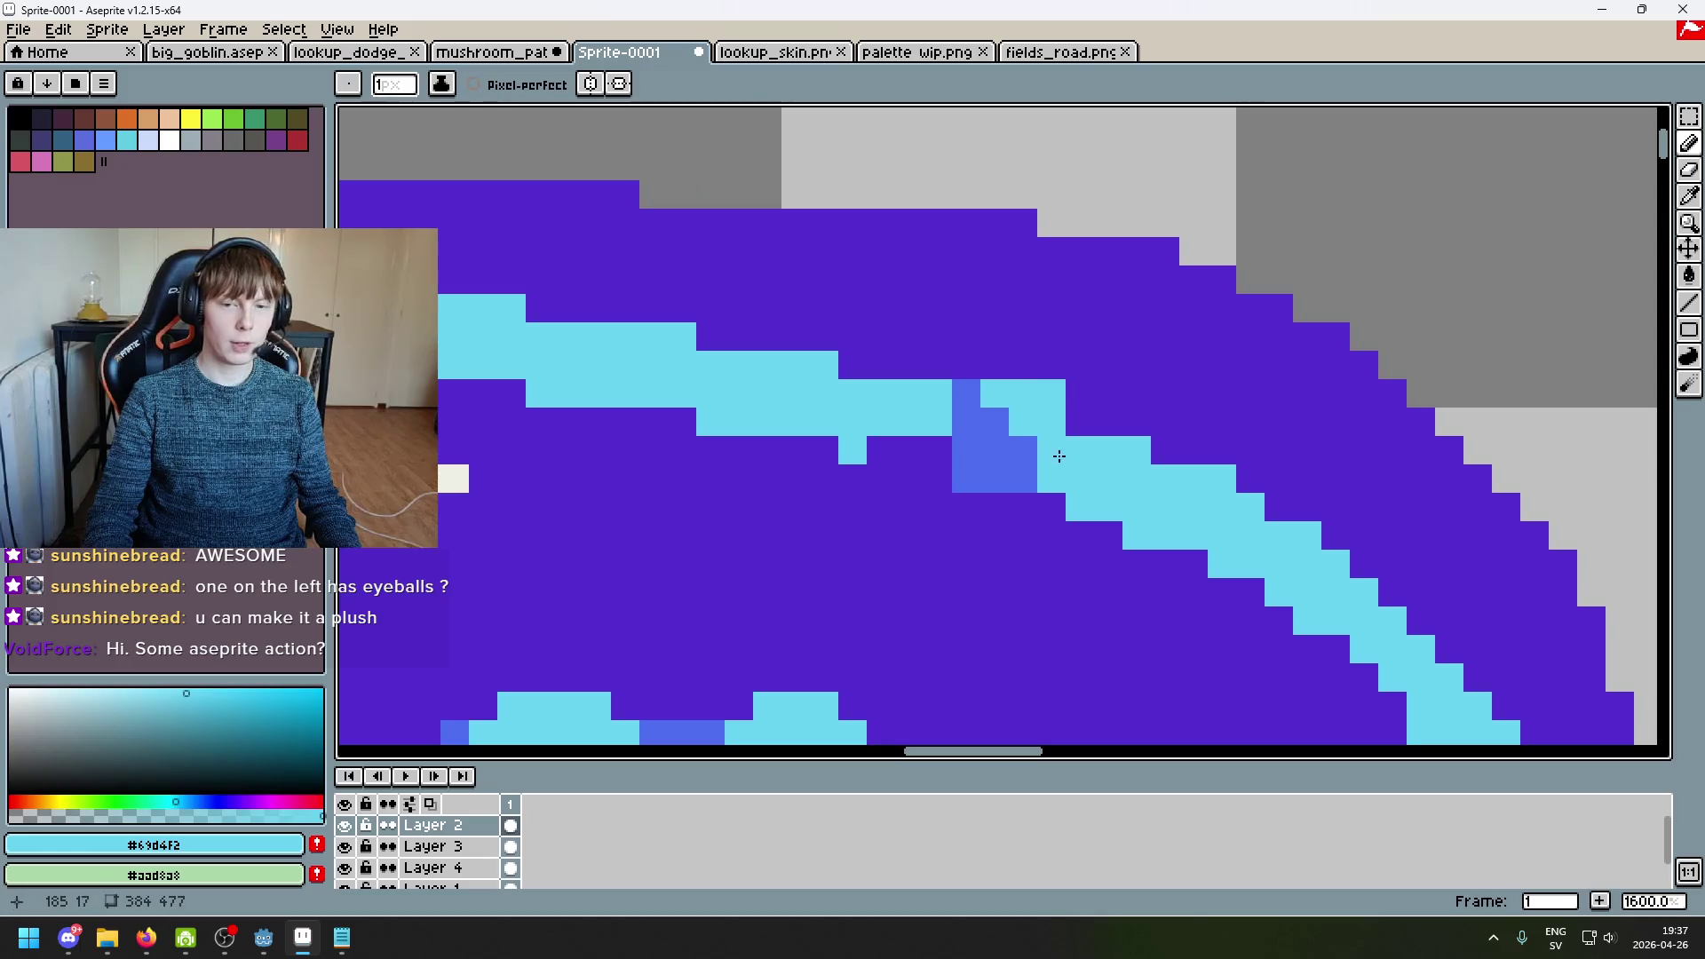
Step: Turn one highlight pixel purple, fill a purple gap with cyan, and add a cyan pixel above
{"action": "left_click", "coordinate": [1061, 532], "text": "alt"}
{"action": "left_click", "coordinate": [1050, 491]}
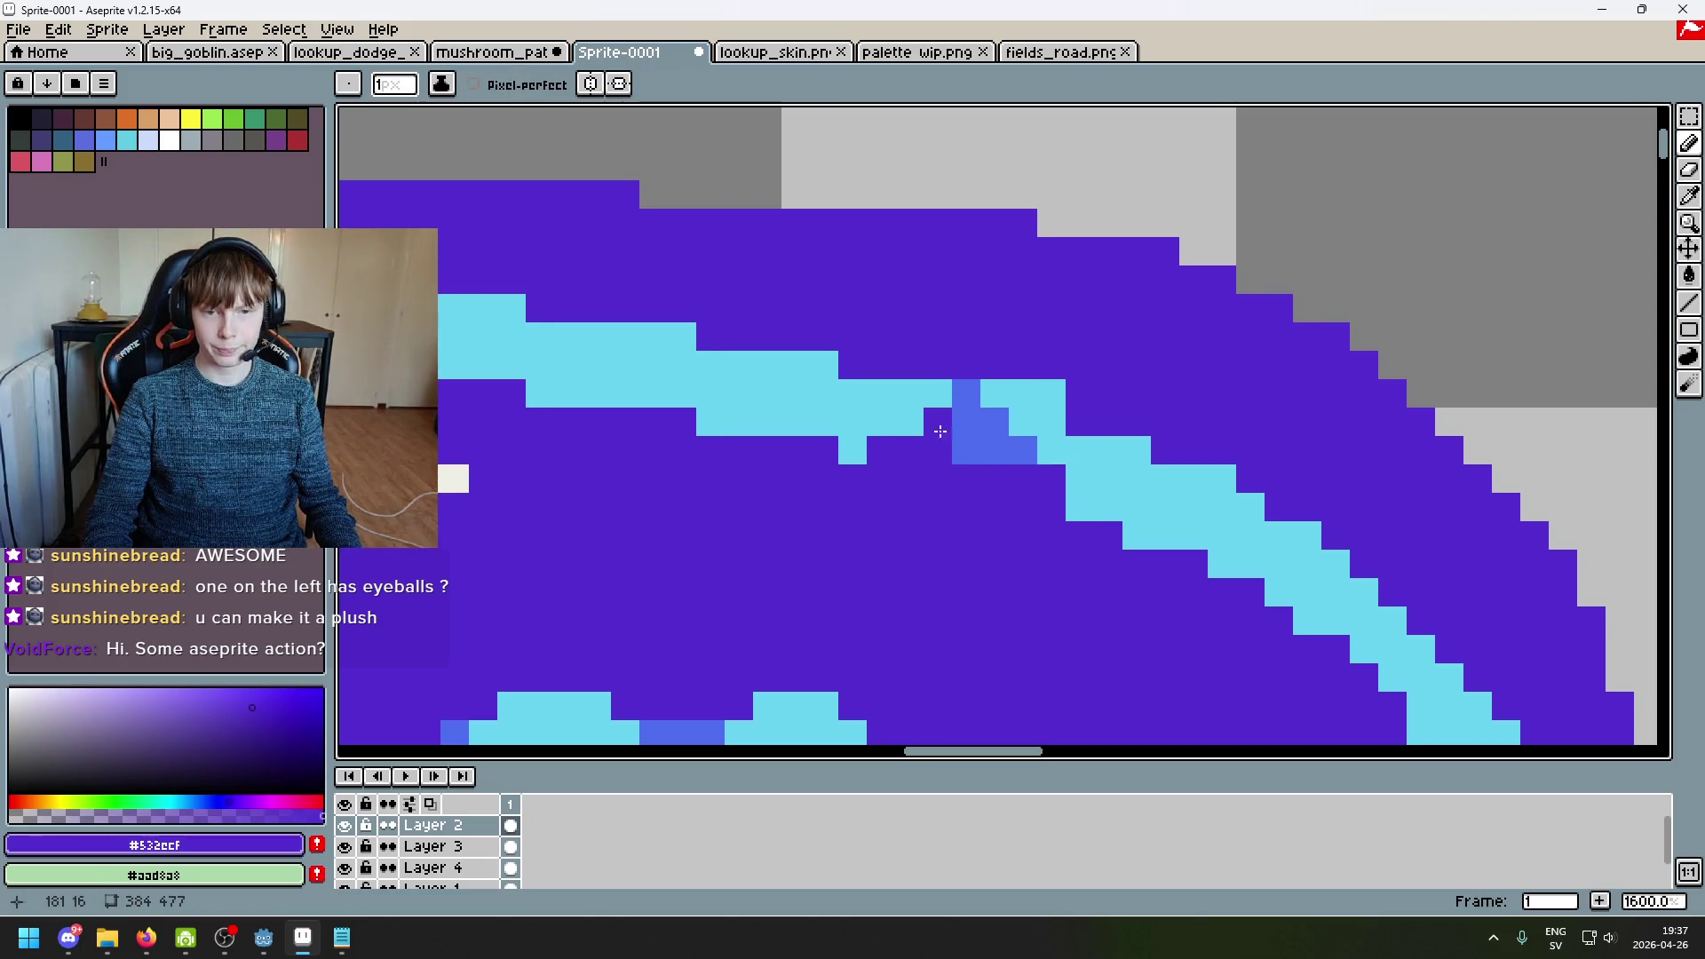
{"action": "left_click", "coordinate": [932, 391], "text": "alt"}
{"action": "left_click", "coordinate": [938, 422]}
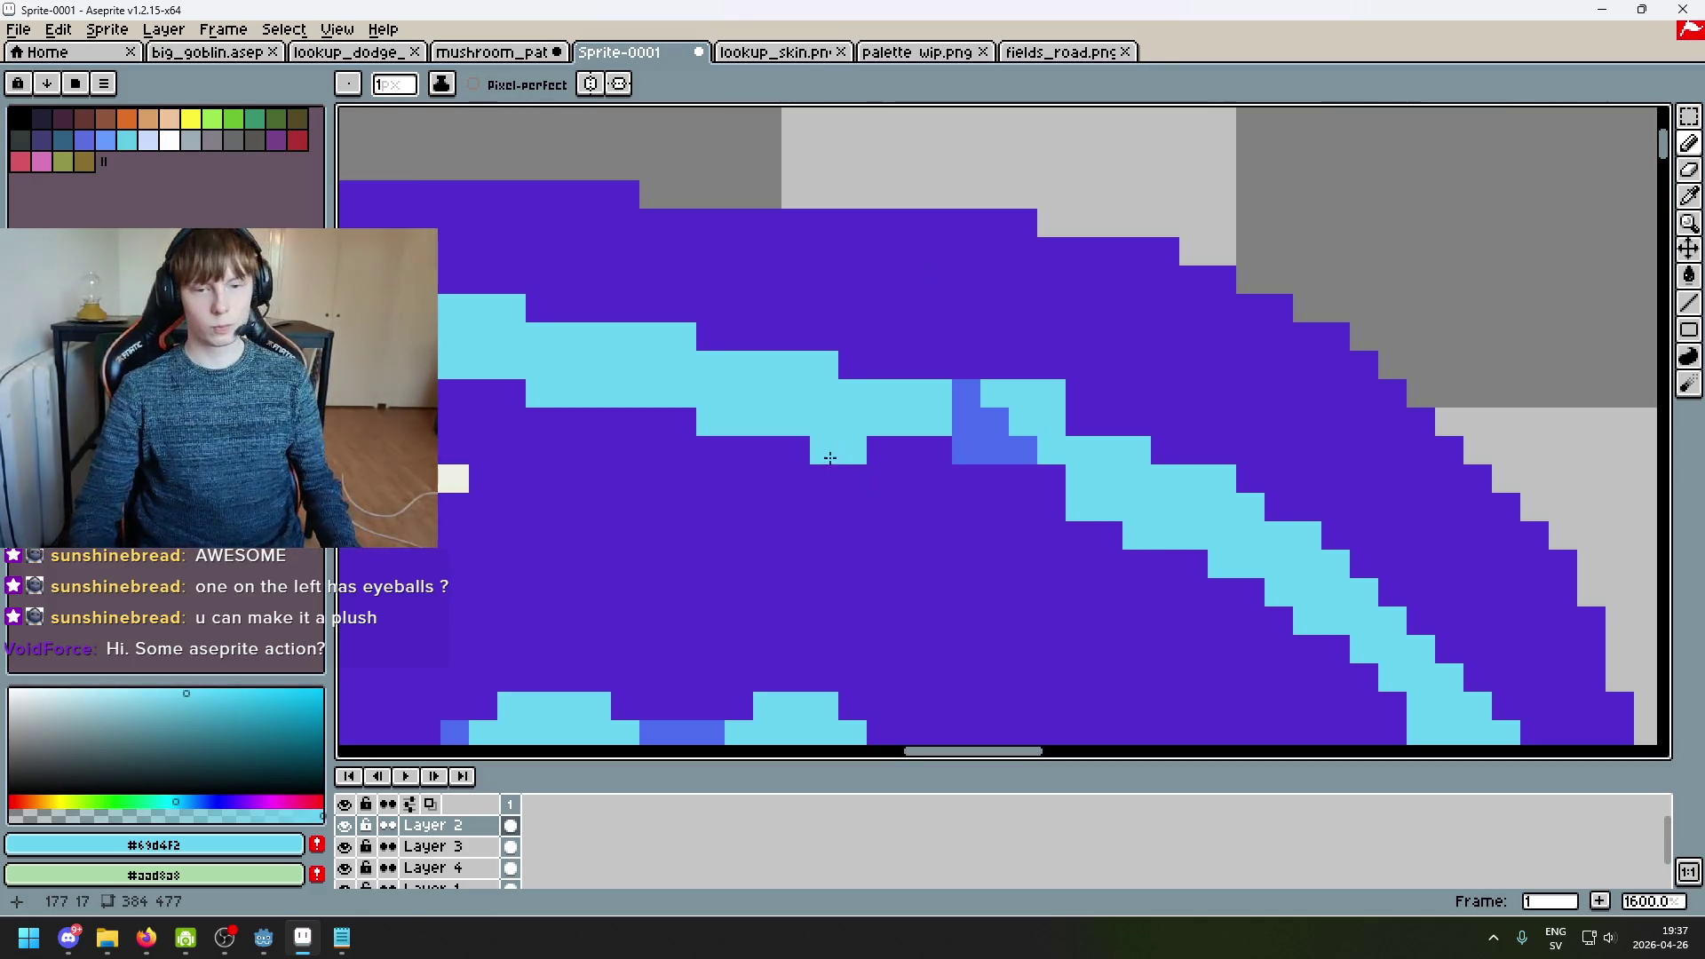
{"action": "scroll", "coordinate": [1076, 384], "scroll_direction": "down", "scroll_amount": 4}
{"action": "scroll", "coordinate": [1054, 404], "scroll_direction": "up", "scroll_amount": 3}
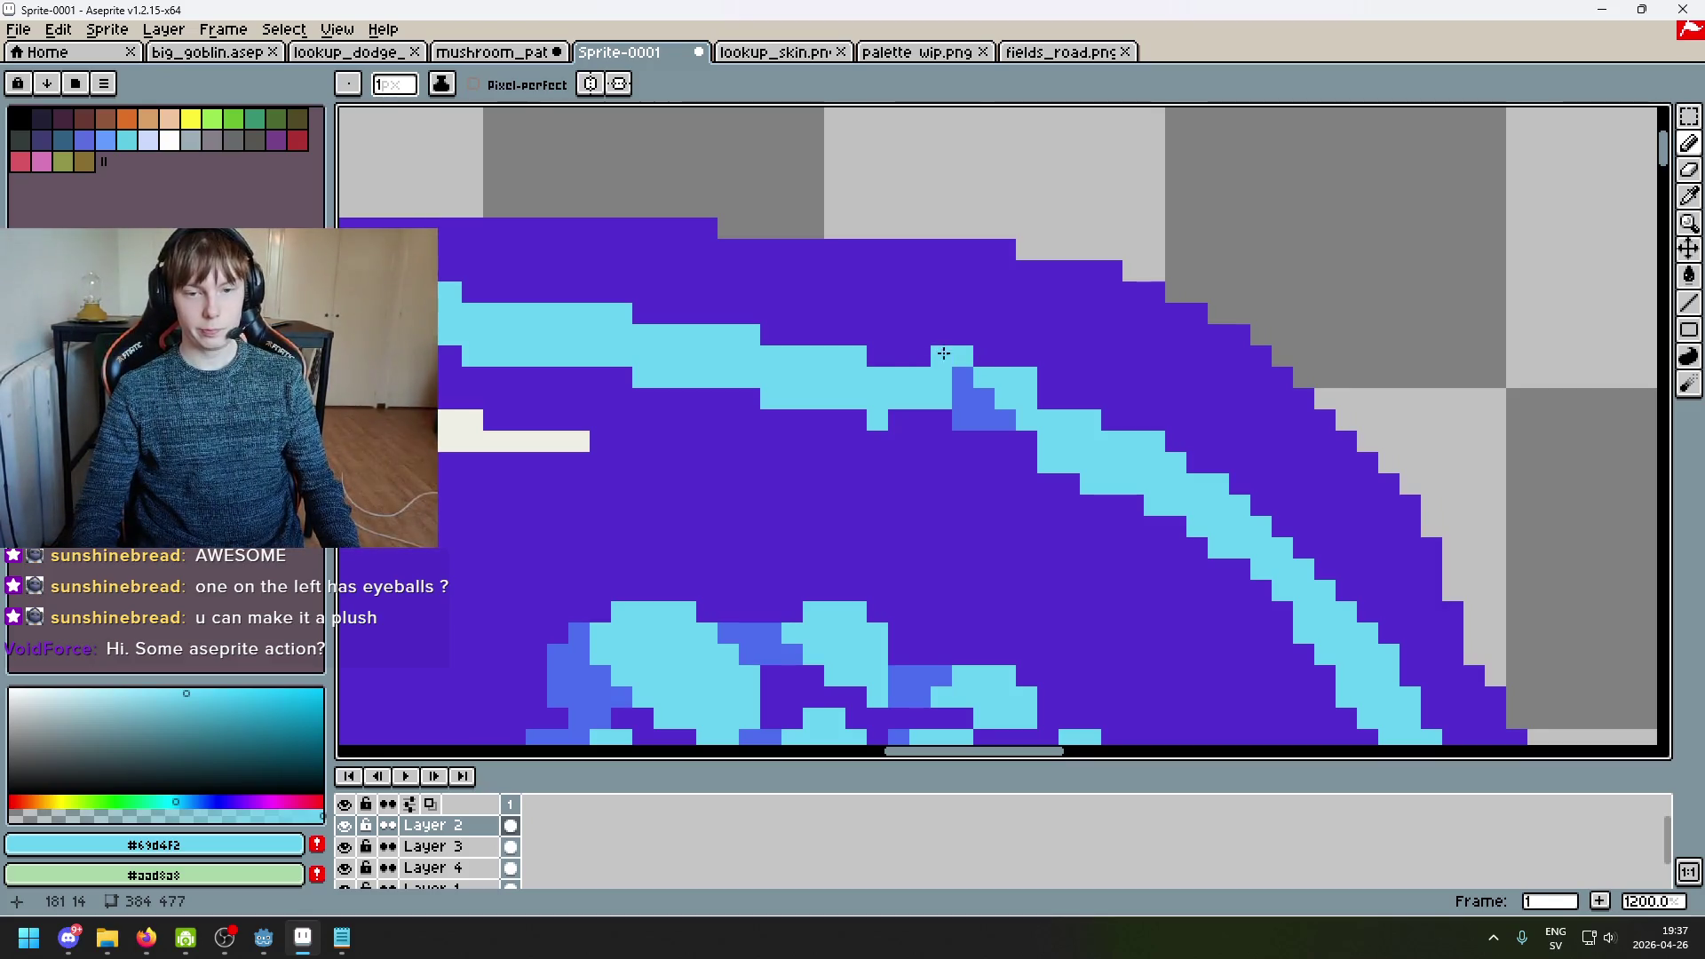
{"action": "left_click", "coordinate": [997, 350]}
Step: Undo the extra cyan strokes and cover part of the cyan band with purple
{"action": "scroll", "coordinate": [991, 353], "scroll_direction": "up", "scroll_amount": 3}
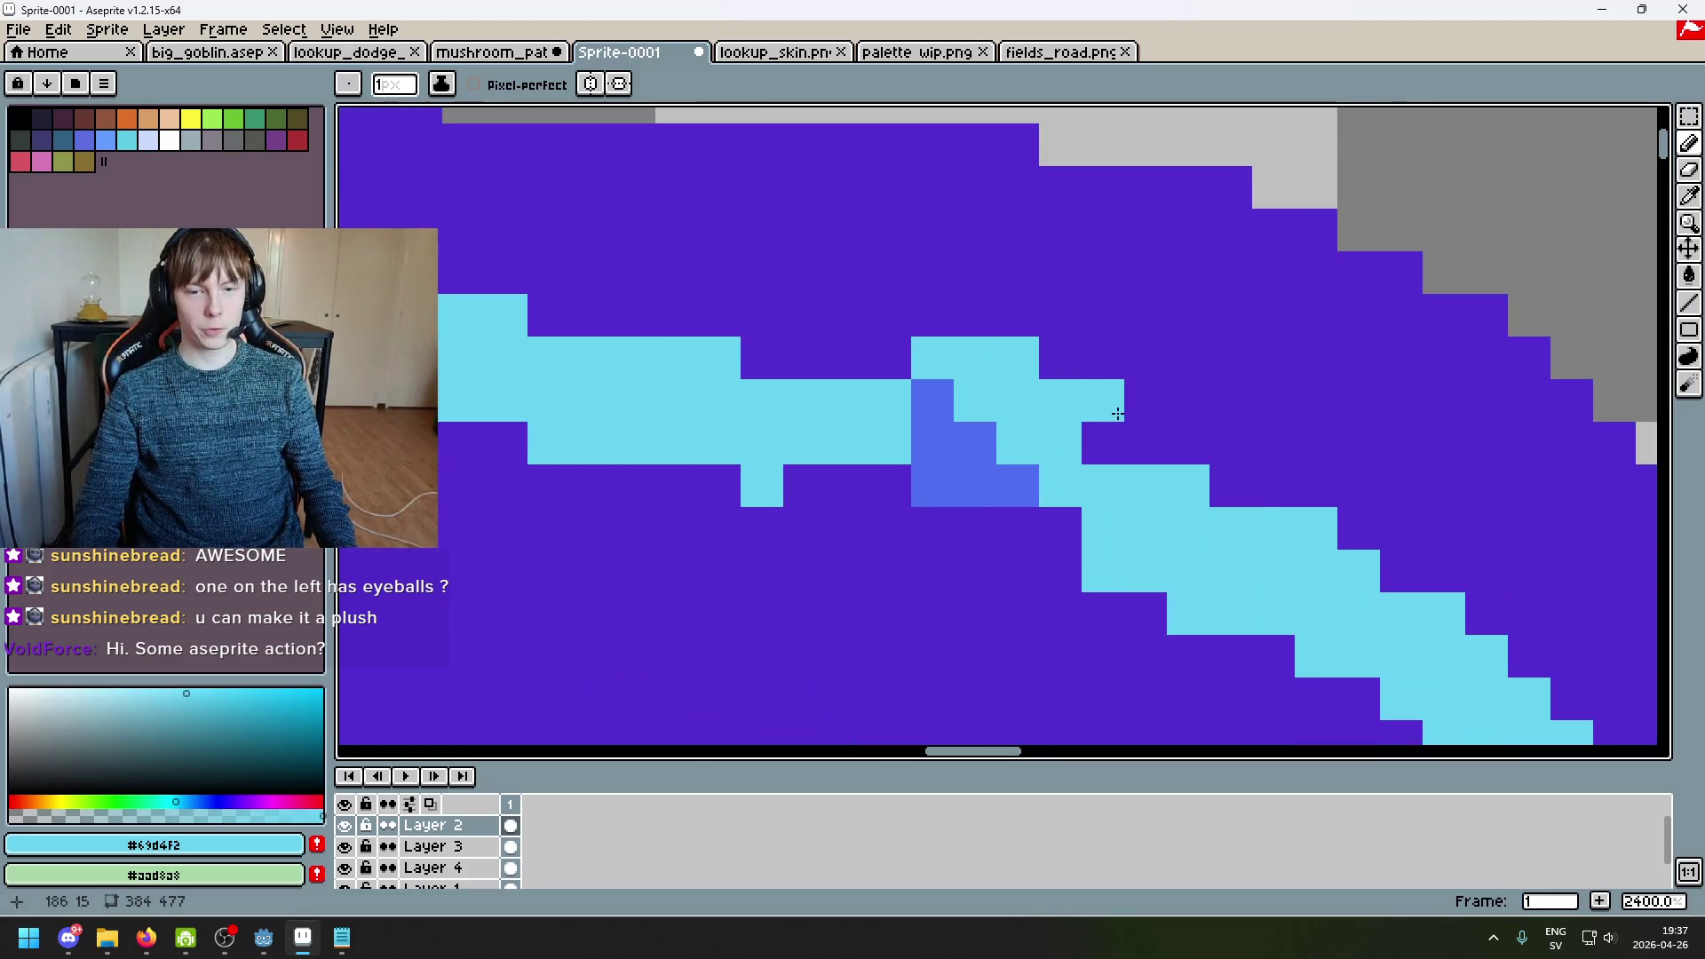
{"action": "scroll", "coordinate": [1080, 432], "scroll_direction": "down", "scroll_amount": 3}
{"action": "scroll", "coordinate": [1050, 441], "scroll_direction": "down", "scroll_amount": 3}
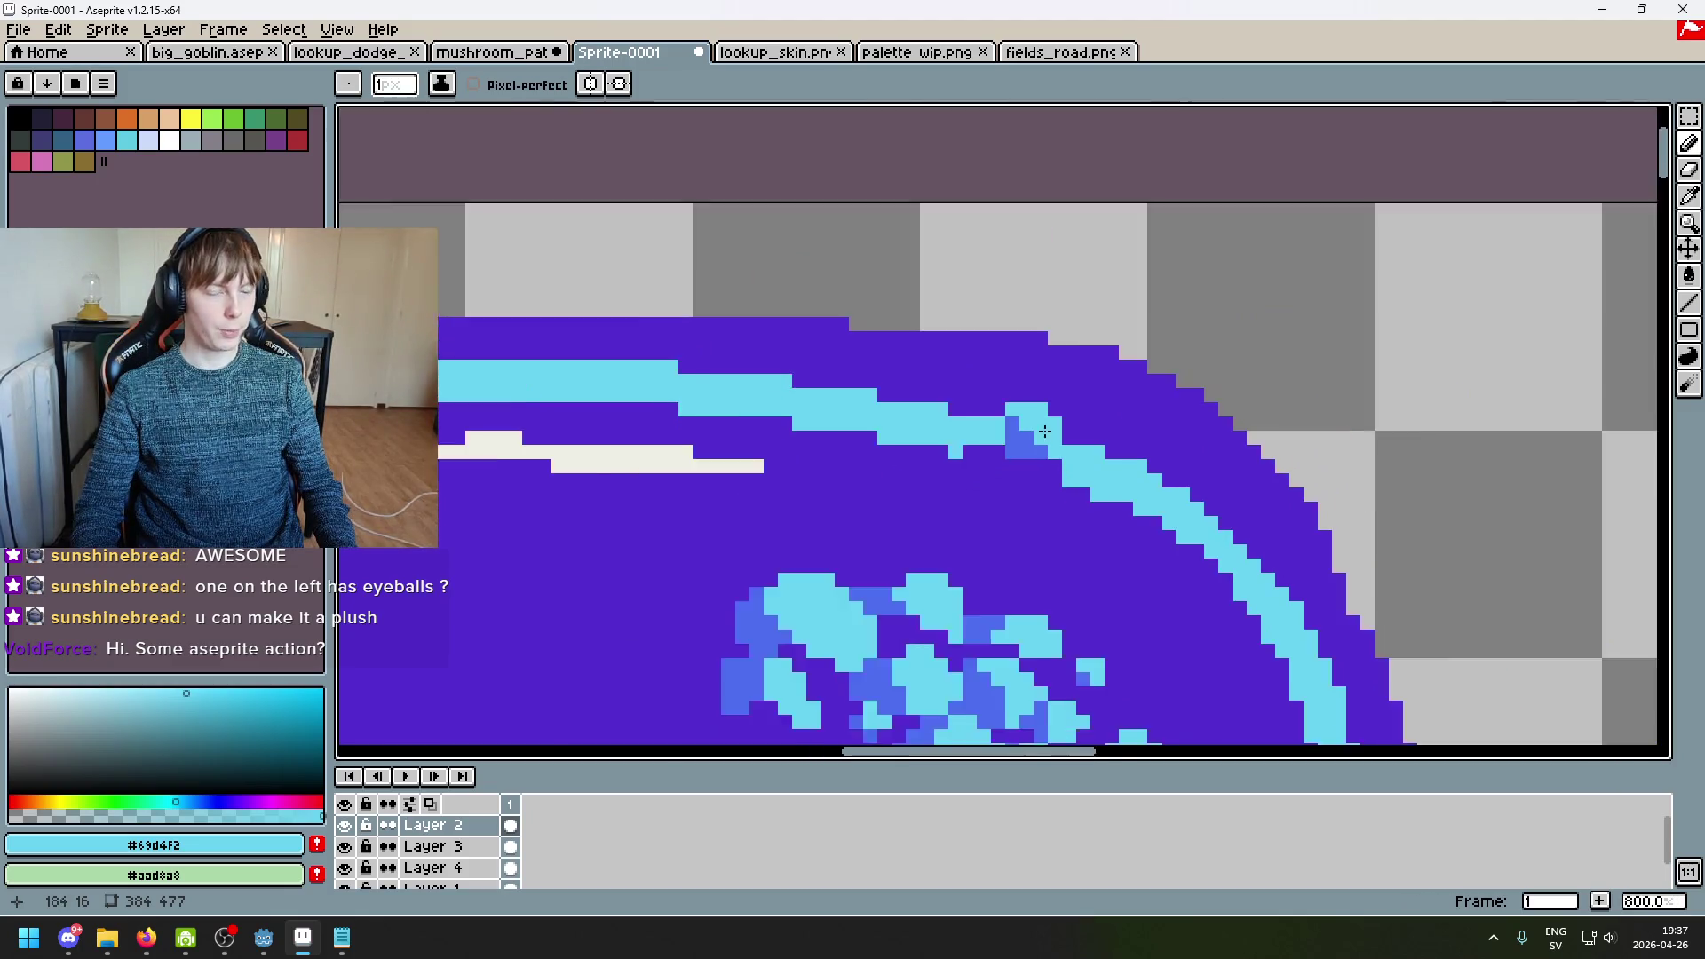
{"action": "scroll", "coordinate": [1021, 426], "scroll_direction": "up", "scroll_amount": 6}
{"action": "left_click_drag", "start_coordinate": [905, 617], "coordinate": [876, 346]}
{"action": "key", "text": "ctrl+z"}
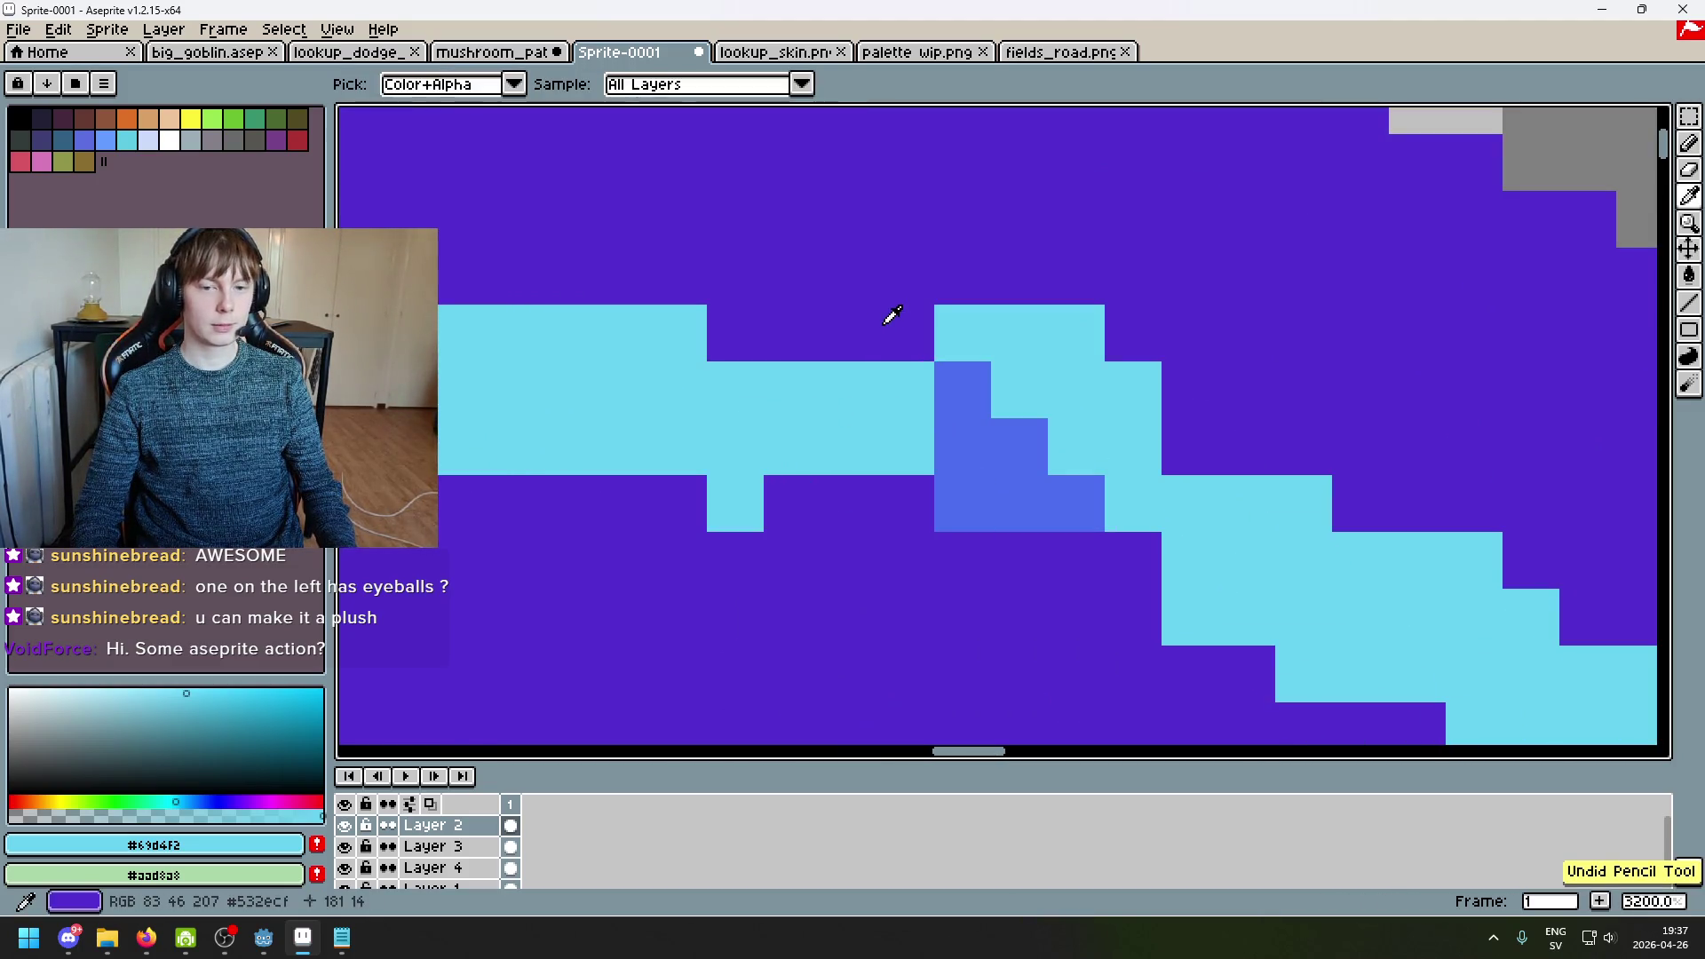
{"action": "left_click", "coordinate": [887, 319], "text": "alt"}
{"action": "key", "text": "ctrl+z"}
{"action": "left_click", "coordinate": [842, 374]}
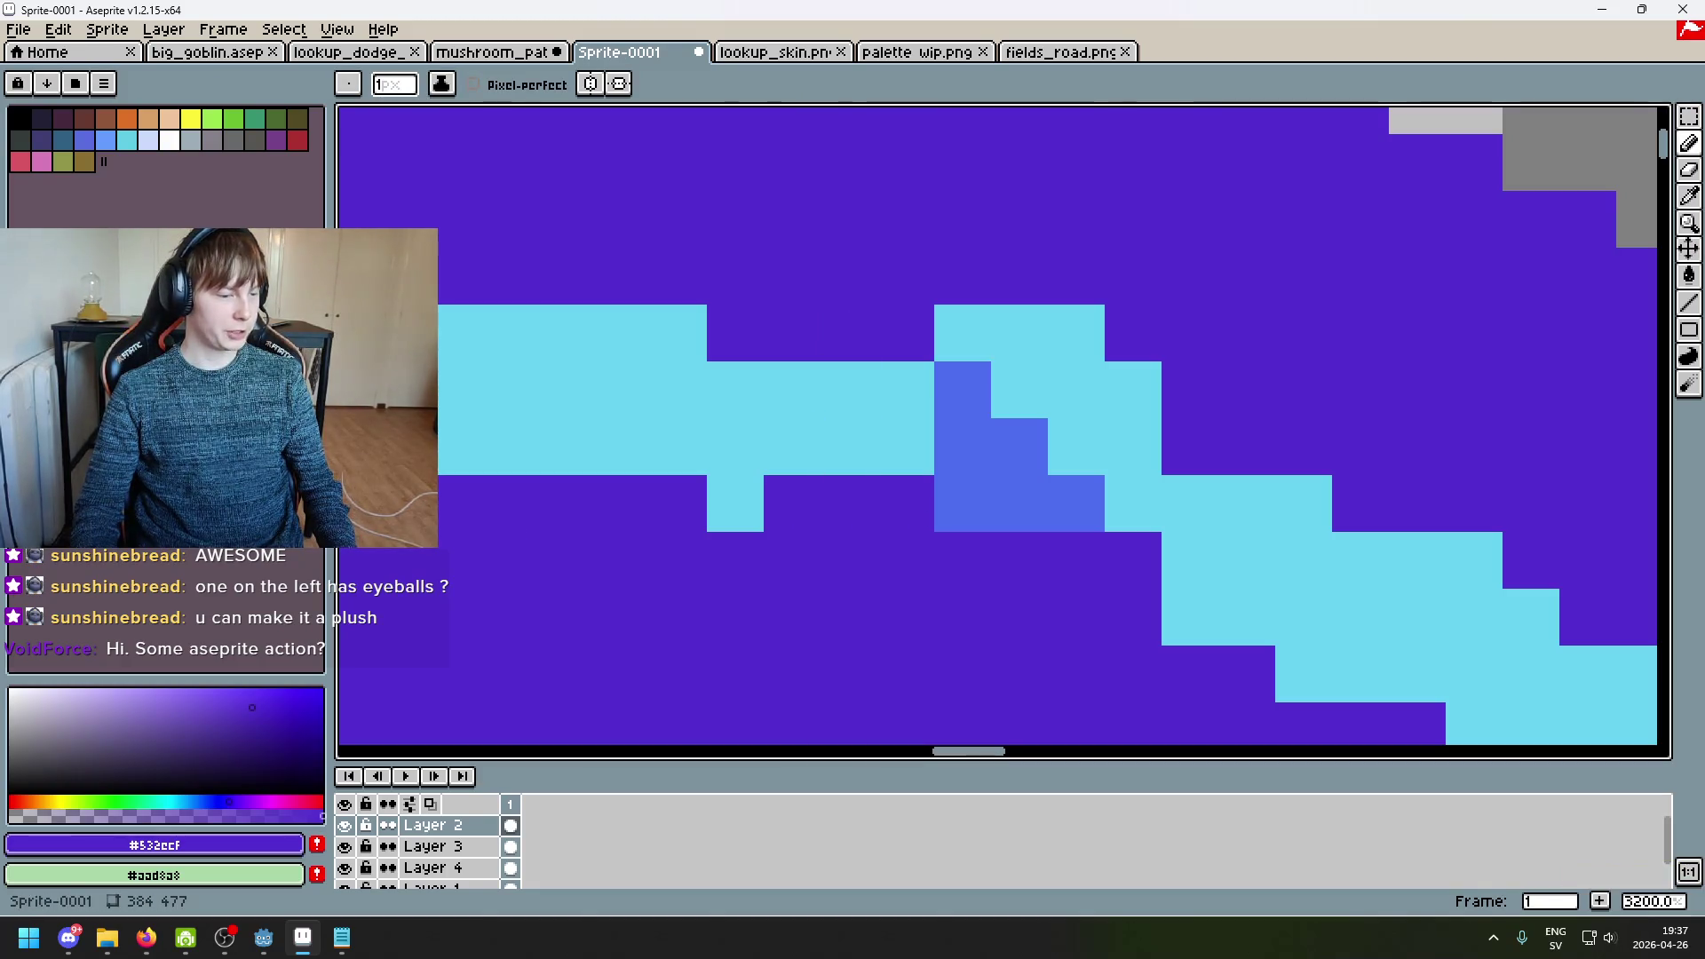
{"action": "mouse_move", "coordinate": [811, 350]}
{"action": "left_mouse_down"}
{"action": "mouse_move", "coordinate": [807, 441]}
{"action": "mouse_move", "coordinate": [780, 419]}
{"action": "left_mouse_up"}
Step: Turn two cyan pixels beside the blue patch purple and trim the lower-right stripe's upper end
{"action": "scroll", "coordinate": [924, 539], "scroll_direction": "down", "scroll_amount": 3}
{"action": "scroll", "coordinate": [934, 510], "scroll_direction": "up", "scroll_amount": 1}
{"action": "left_click_drag", "start_coordinate": [1066, 502], "coordinate": [1039, 510]}
{"action": "mouse_move", "coordinate": [1108, 565]}
{"action": "left_mouse_down"}
{"action": "mouse_move", "coordinate": [1118, 595]}
{"action": "mouse_move", "coordinate": [1127, 579]}
{"action": "left_mouse_up"}
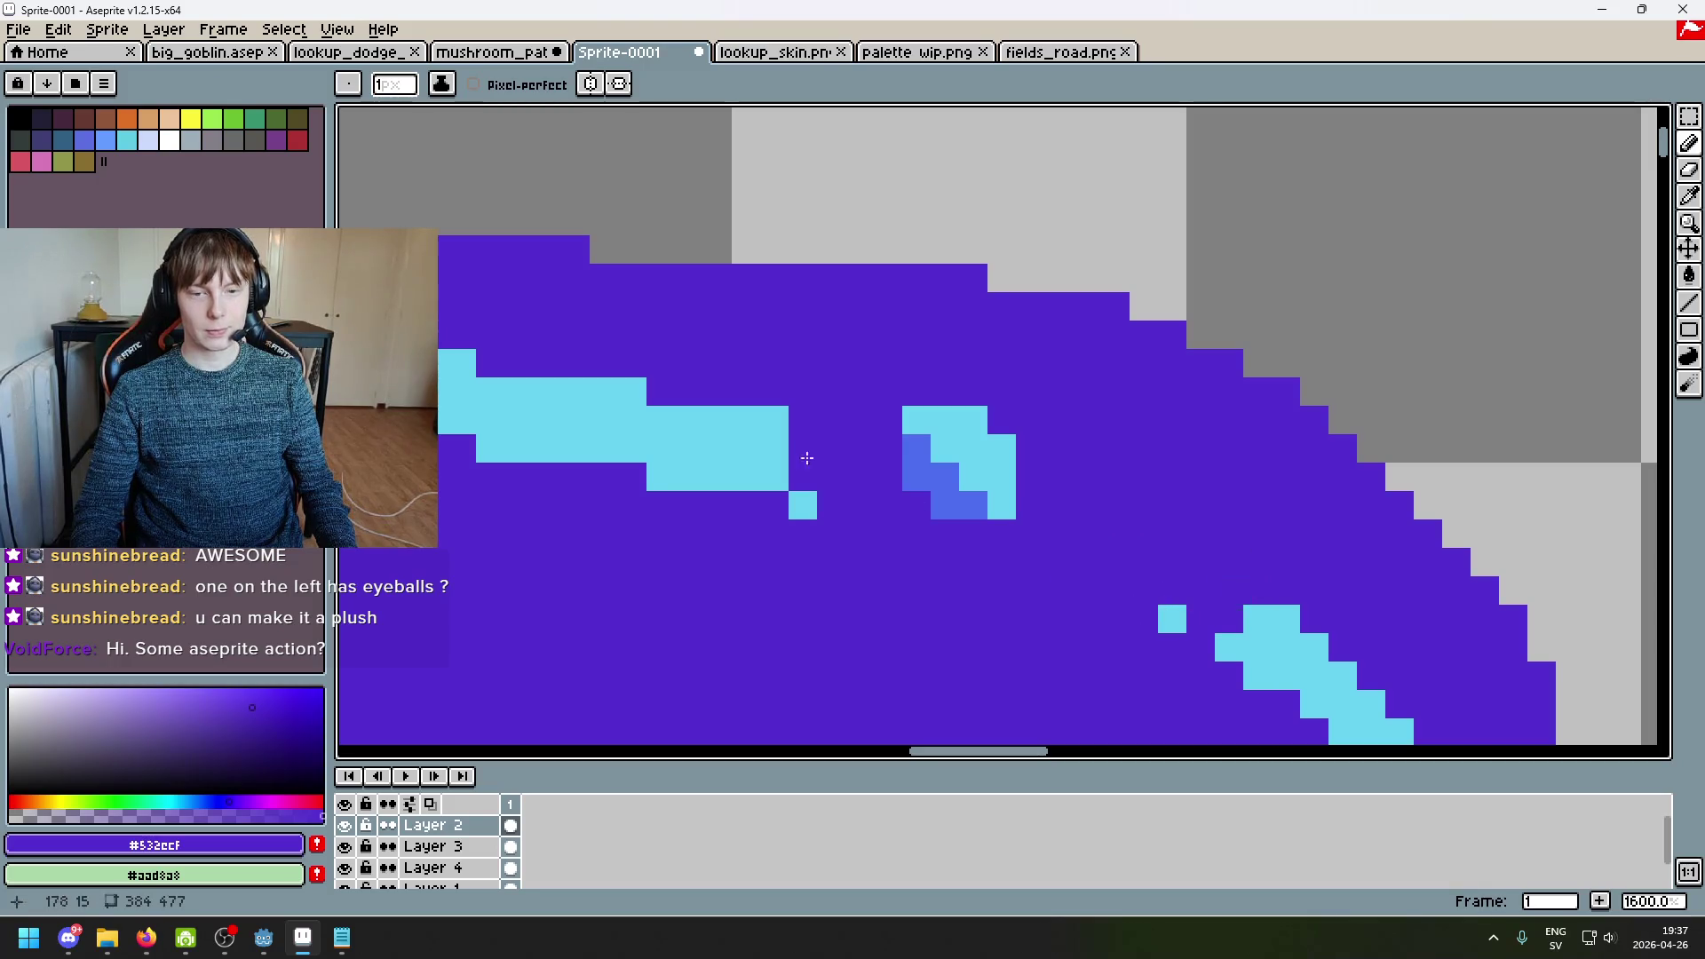
Step: On the cap's right side, draw three cyan pixels stepping down-right plus one more highlight pixel
{"action": "left_click", "coordinate": [803, 505], "text": "alt"}
{"action": "mouse_move", "coordinate": [858, 428]}
{"action": "left_mouse_down"}
{"action": "mouse_move", "coordinate": [1087, 417]}
{"action": "mouse_move", "coordinate": [1081, 431]}
{"action": "left_mouse_up"}
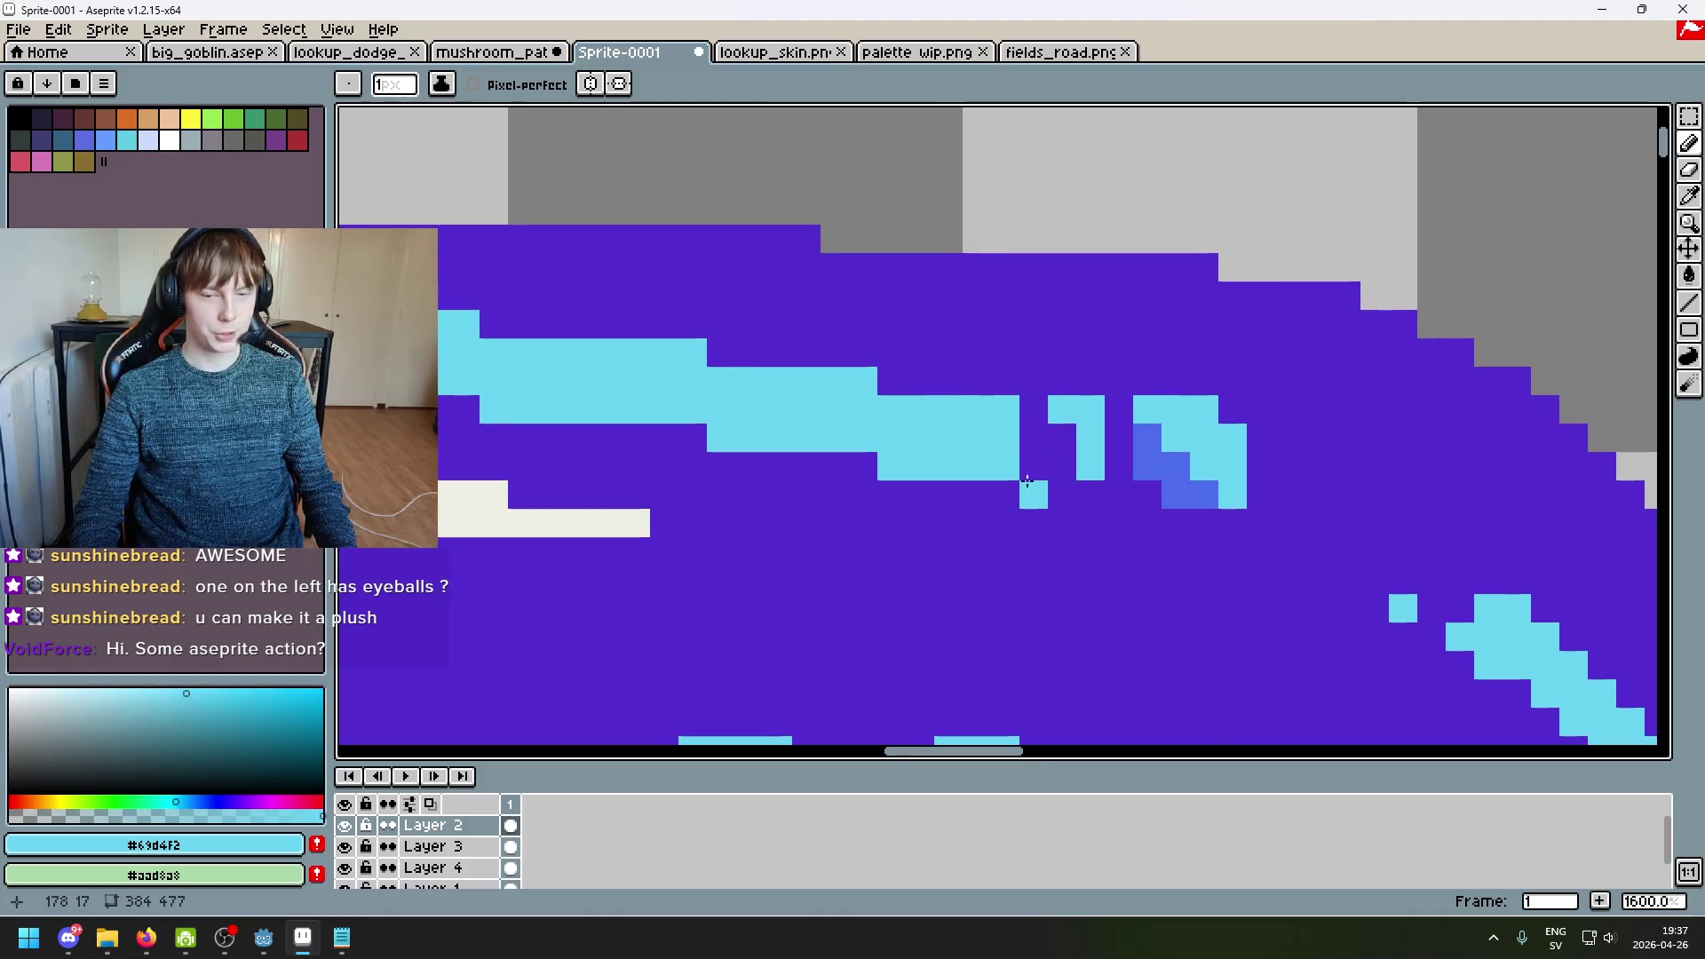
{"action": "scroll", "coordinate": [1205, 516], "scroll_direction": "down", "scroll_amount": 5}
{"action": "scroll", "coordinate": [1205, 516], "scroll_direction": "up", "scroll_amount": 6}
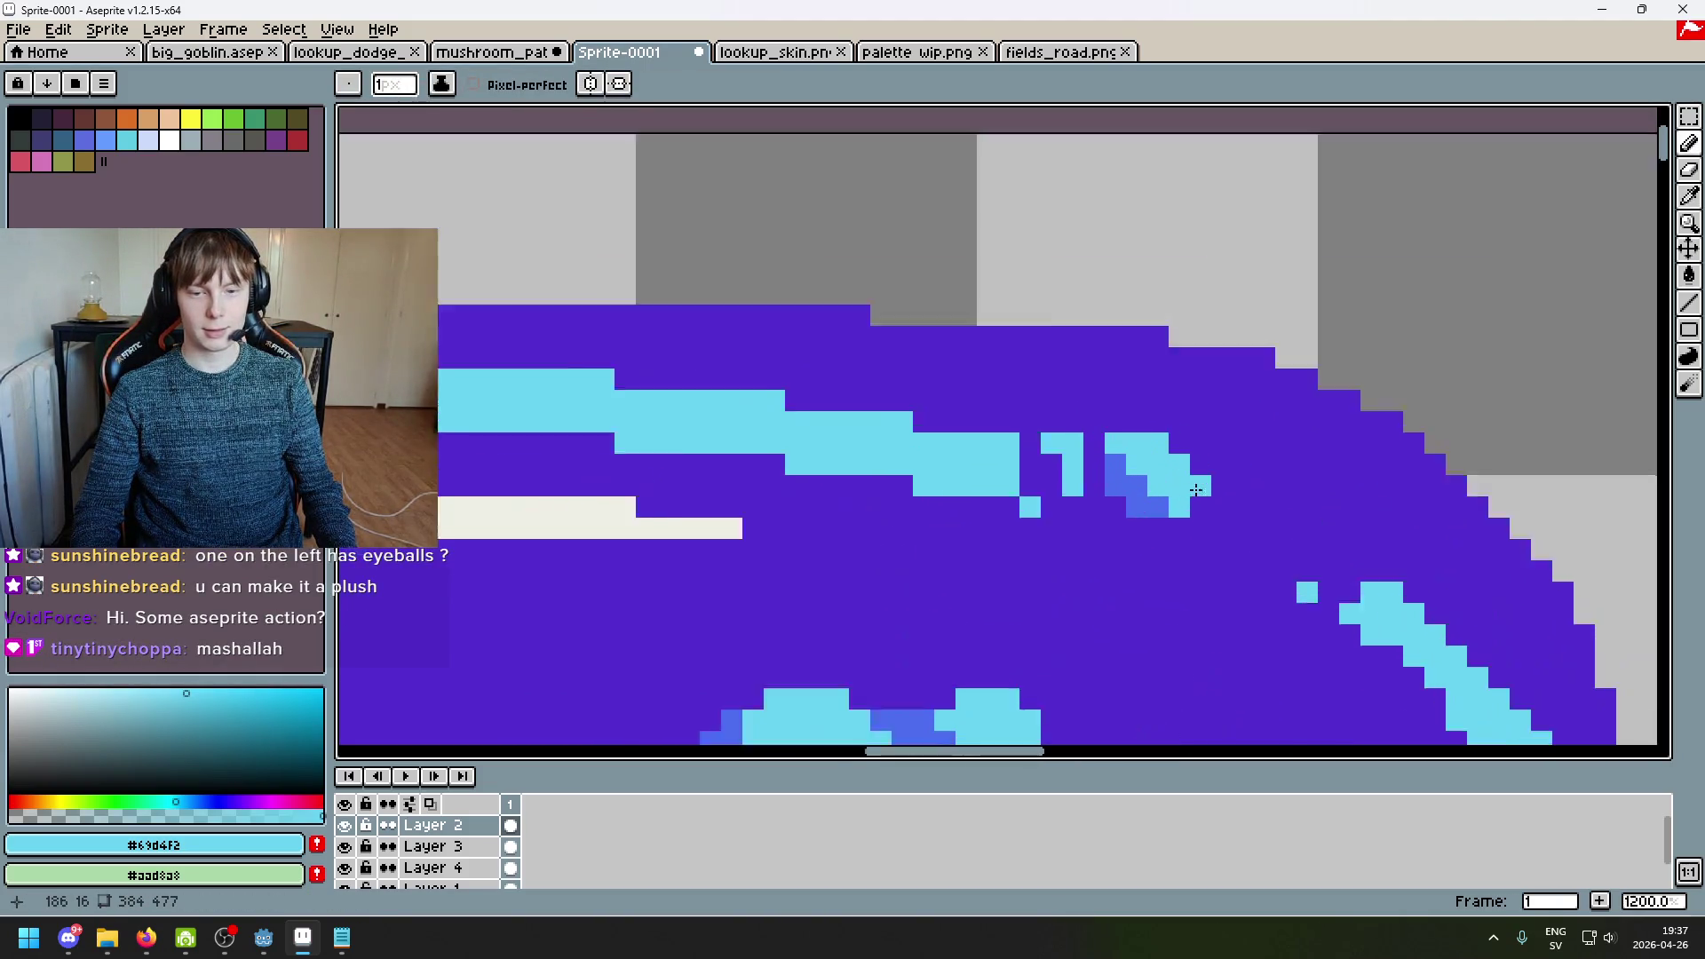
{"action": "key", "text": "ctrl+z"}
{"action": "left_click_drag", "start_coordinate": [952, 405], "coordinate": [977, 464]}
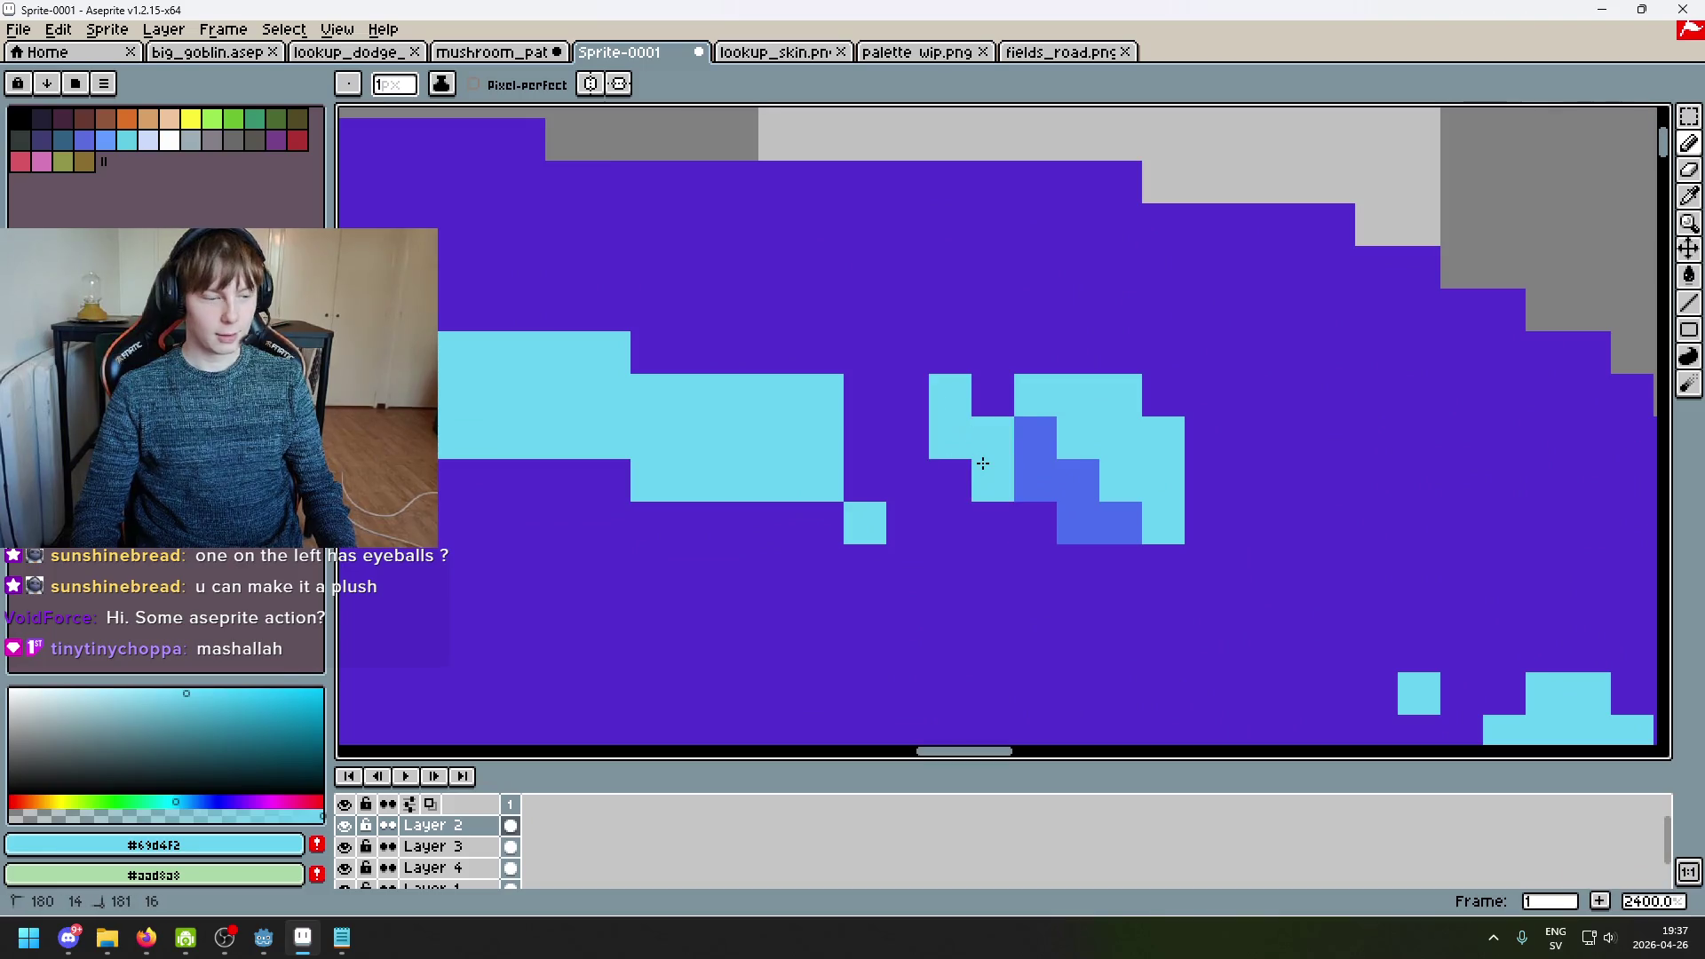
{"action": "left_click", "coordinate": [917, 387]}
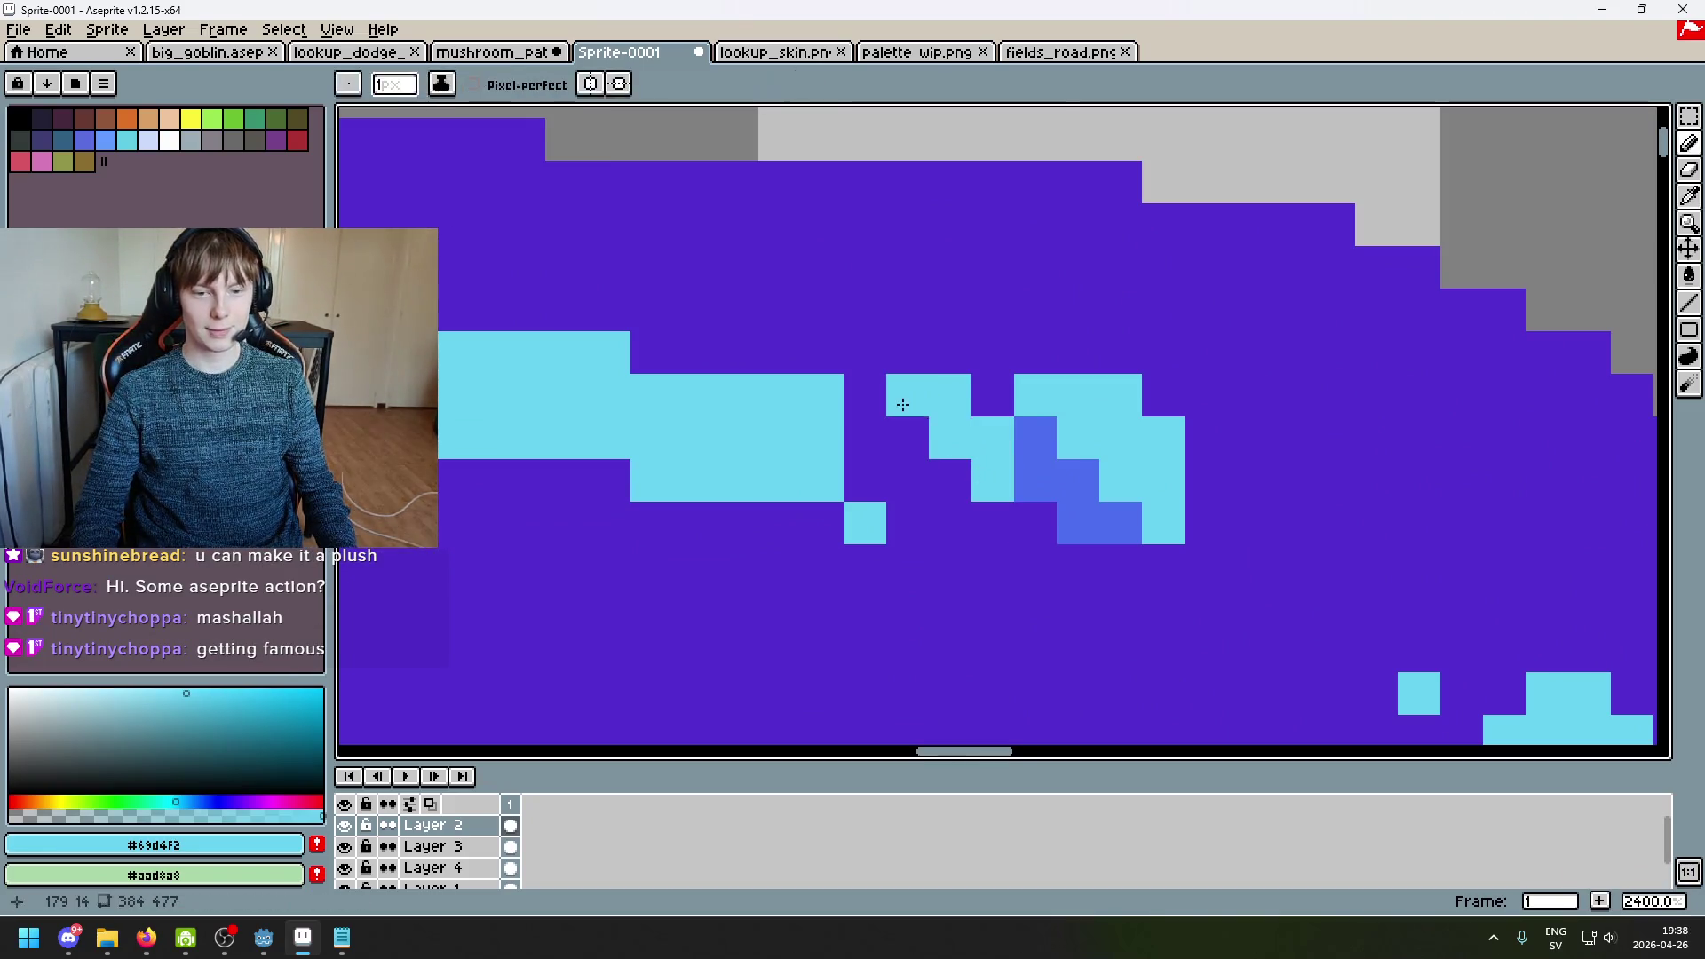
Step: Shade two pixels purple beside the highlight piece and place blue pixels above the band
{"action": "left_click", "coordinate": [945, 499], "text": "alt"}
{"action": "left_click_drag", "start_coordinate": [907, 479], "coordinate": [945, 480]}
{"action": "scroll", "coordinate": [933, 511], "scroll_direction": "down", "scroll_amount": 3}
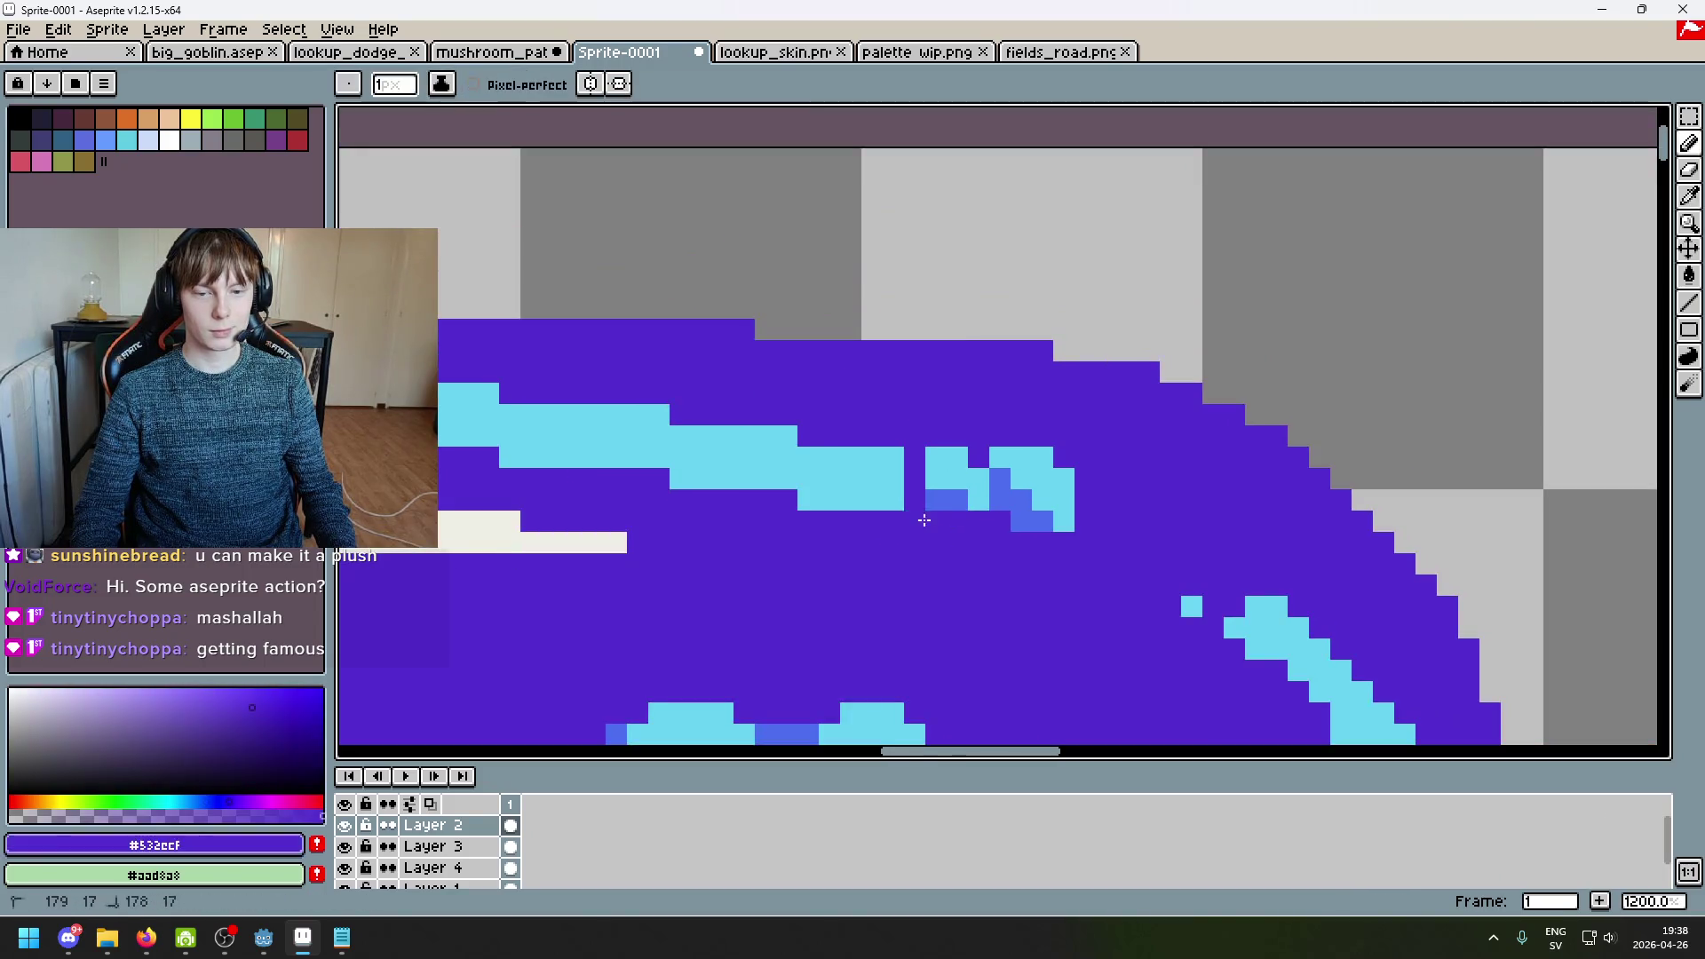
{"action": "scroll", "coordinate": [891, 513], "scroll_direction": "down", "scroll_amount": 4}
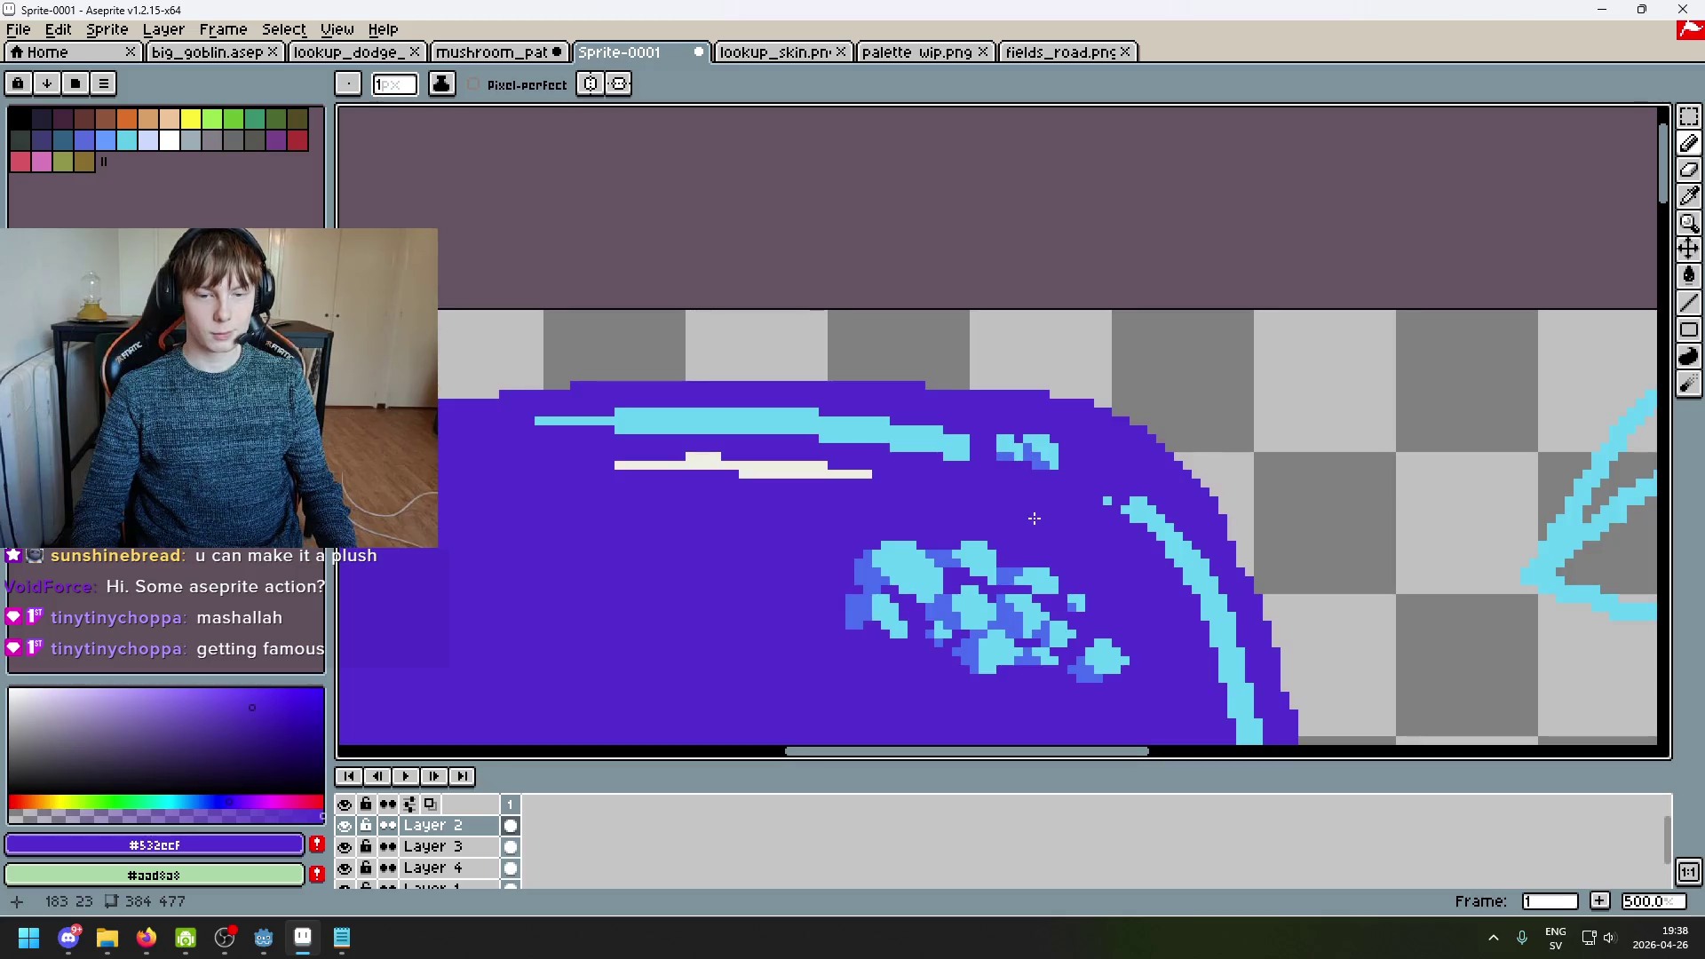
{"action": "scroll", "coordinate": [989, 457], "scroll_direction": "up", "scroll_amount": 4}
{"action": "scroll", "coordinate": [990, 456], "scroll_direction": "up", "scroll_amount": 1}
{"action": "left_click", "coordinate": [1075, 428], "text": "alt"}
{"action": "left_click", "coordinate": [1045, 458]}
{"action": "left_click", "coordinate": [1018, 457], "text": "alt"}
{"action": "left_click", "coordinate": [981, 421]}
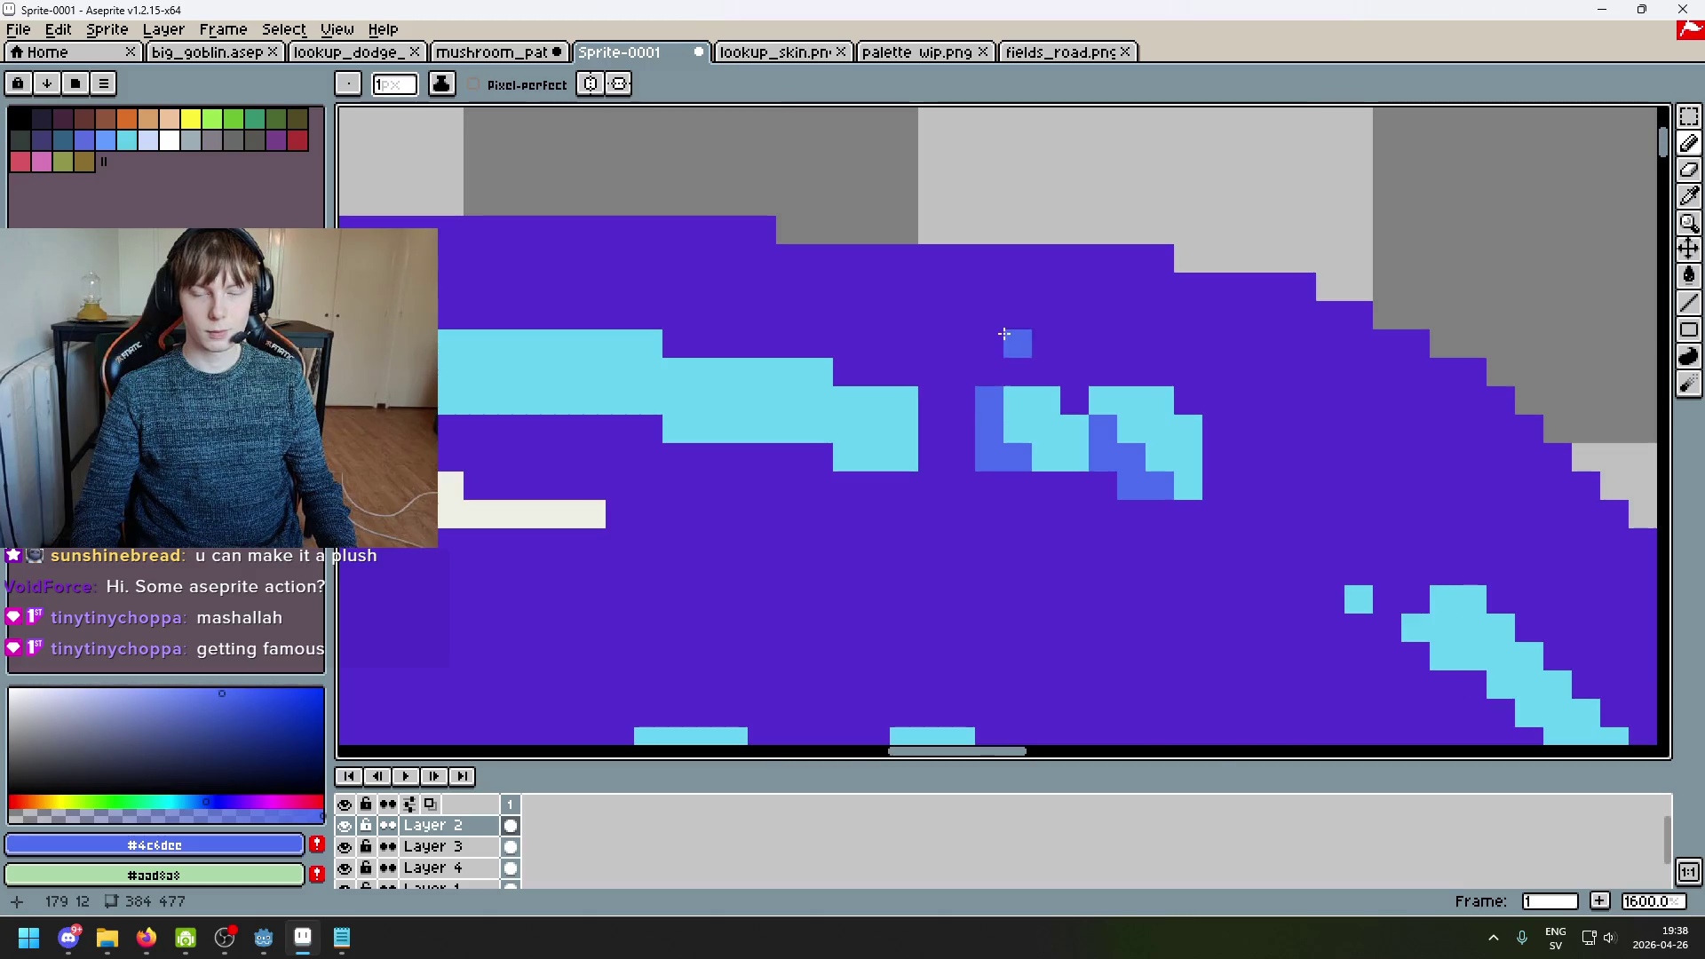
Step: Paint cyan pixels stepping off the highlight and one below it, removing stray cyan and blue pixels
{"action": "scroll", "coordinate": [1004, 334], "scroll_direction": "down", "scroll_amount": 7}
{"action": "scroll", "coordinate": [1063, 385], "scroll_direction": "up", "scroll_amount": 7}
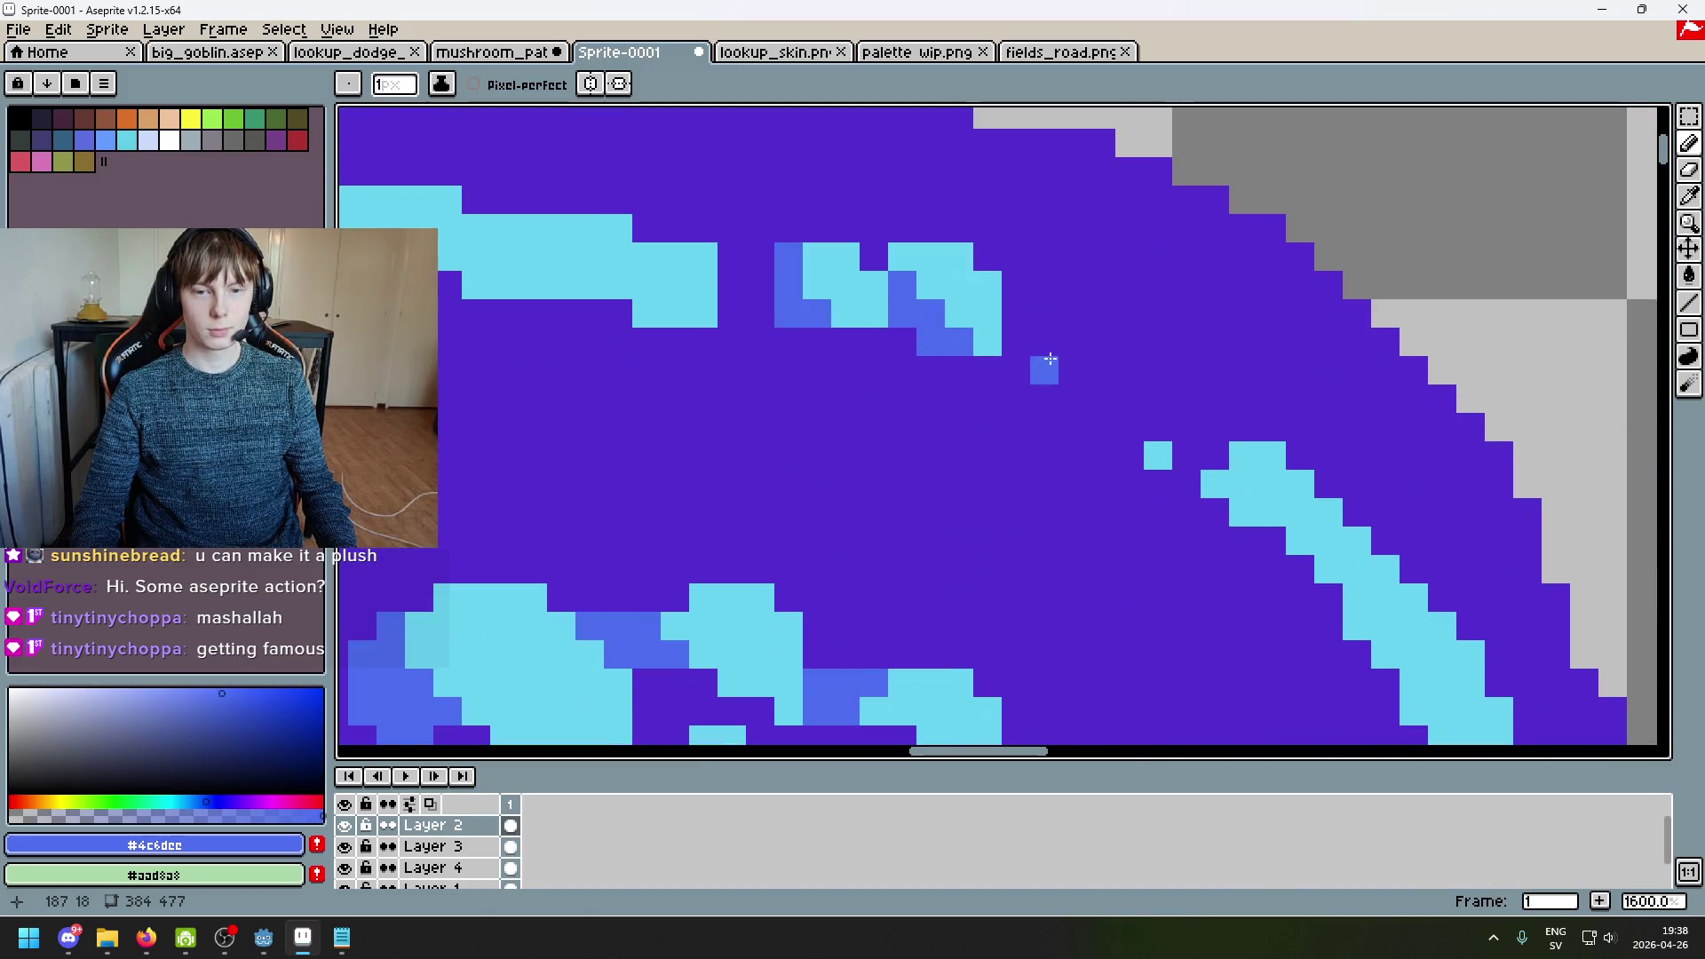
{"action": "left_click", "coordinate": [1225, 642], "text": "alt"}
{"action": "scroll", "coordinate": [1140, 557], "scroll_direction": "up", "scroll_amount": 2}
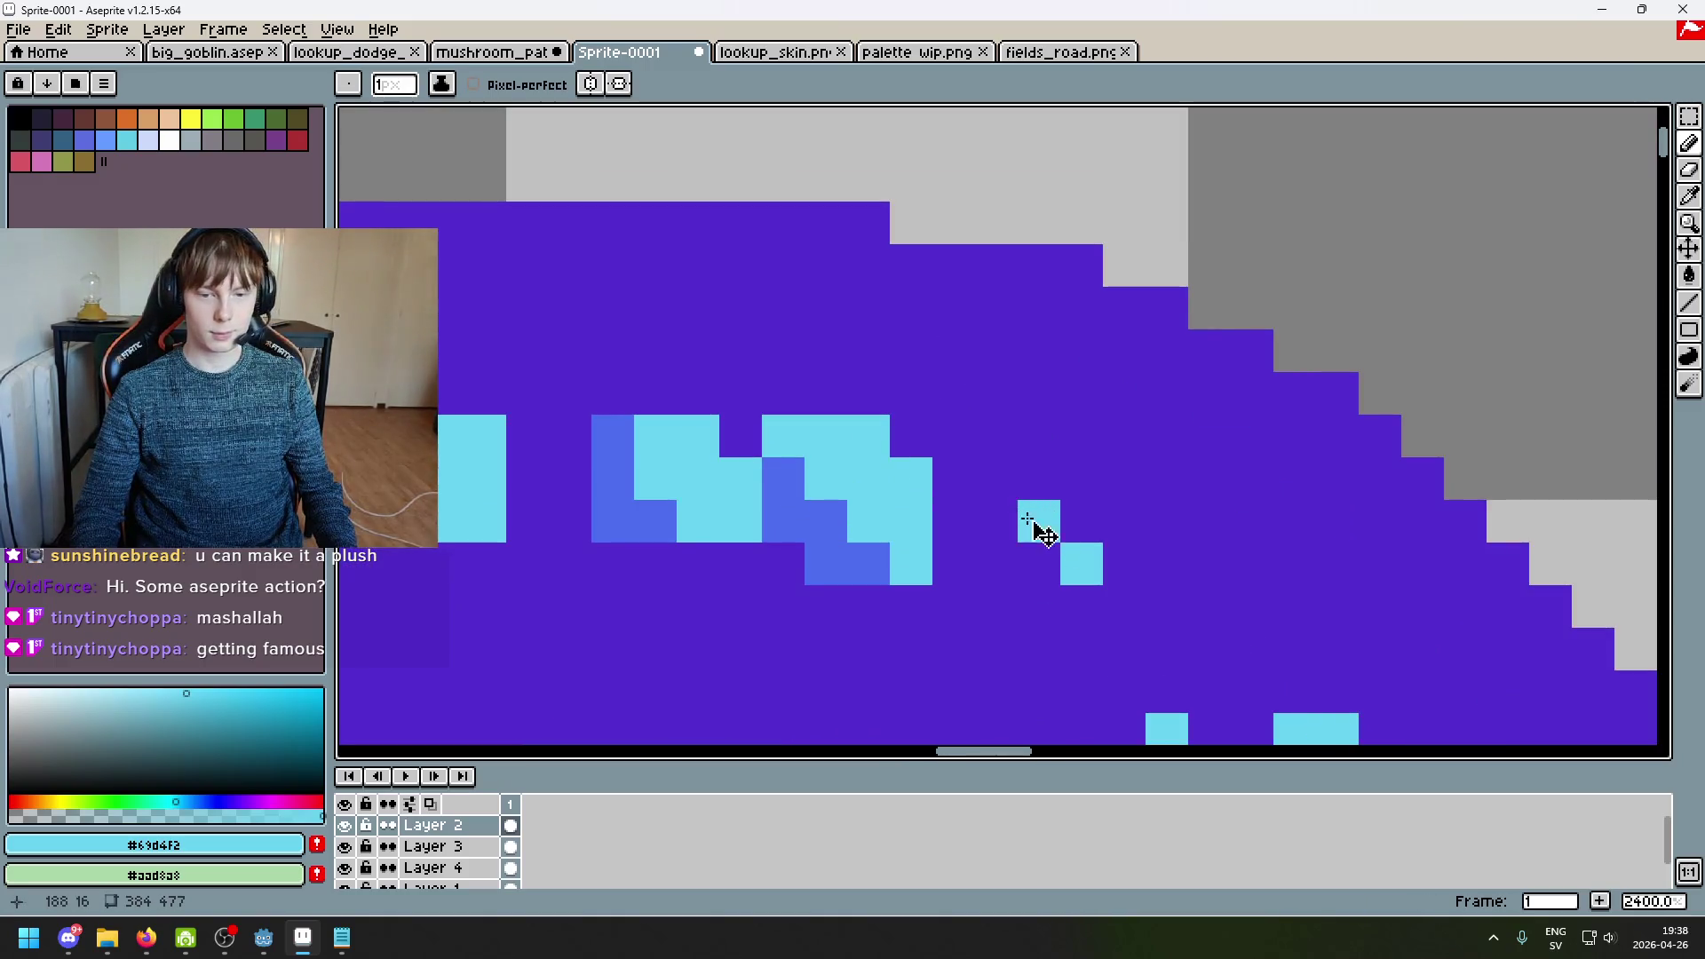
{"action": "key", "text": "ctrl+z"}
{"action": "left_click_drag", "start_coordinate": [996, 521], "coordinate": [1055, 548]}
{"action": "scroll", "coordinate": [997, 539], "scroll_direction": "down", "scroll_amount": 4}
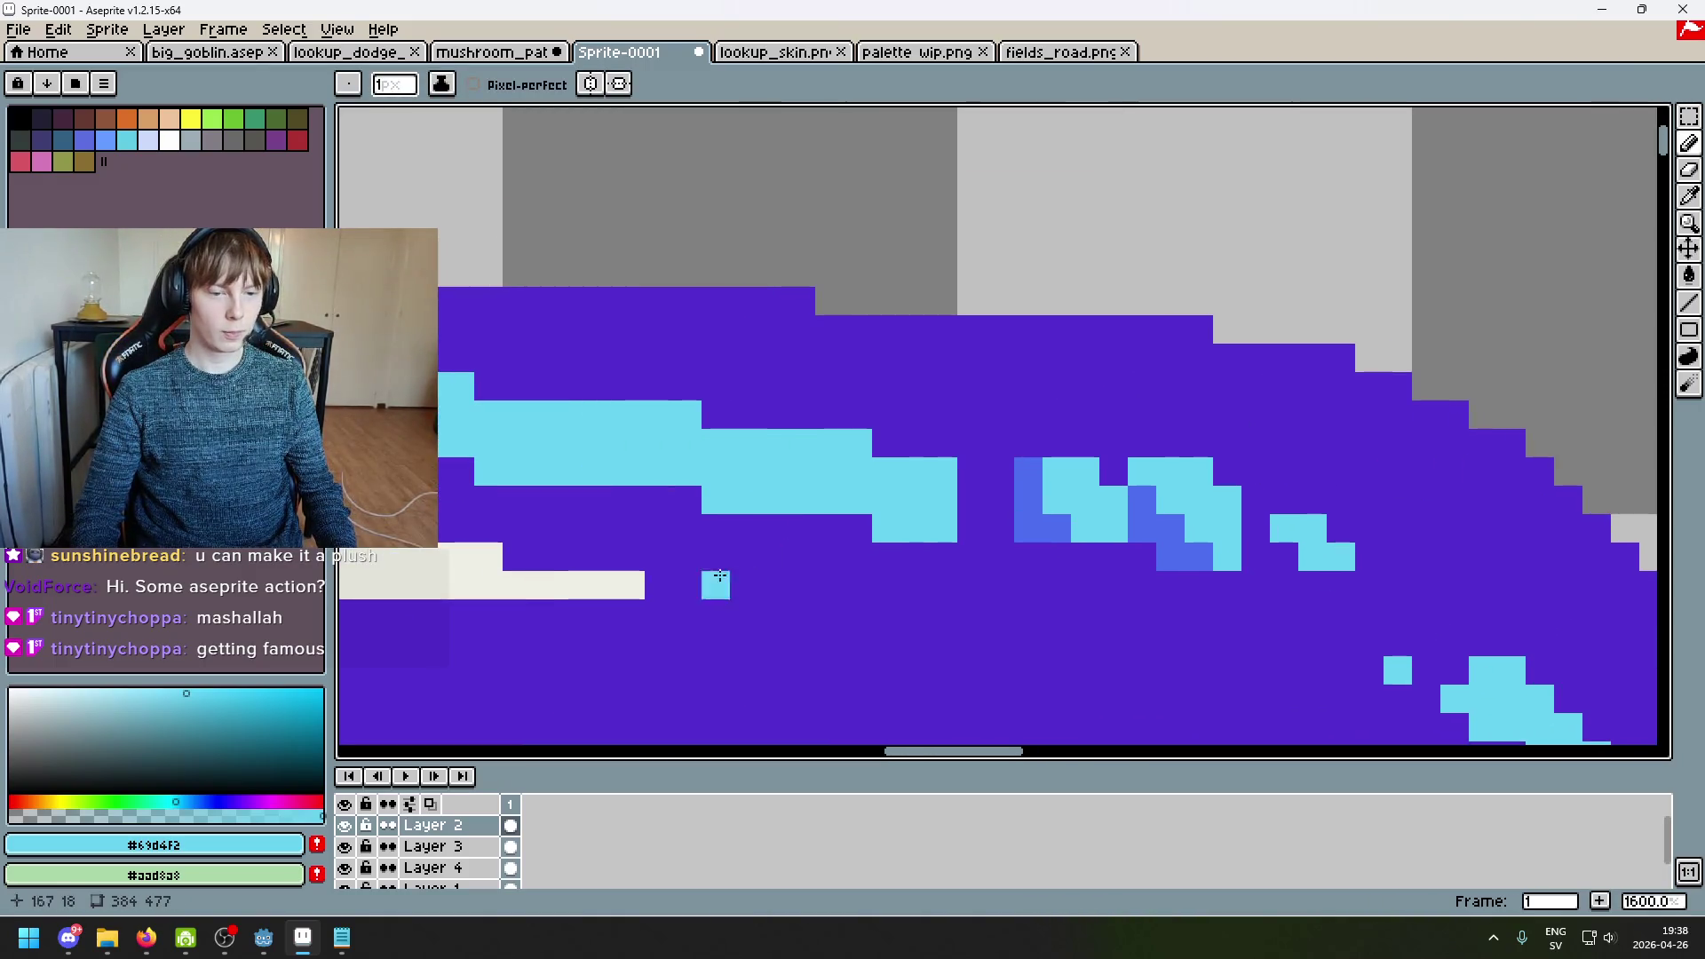
{"action": "scroll", "coordinate": [1070, 453], "scroll_direction": "up", "scroll_amount": 3}
{"action": "left_click", "coordinate": [1070, 453]}
{"action": "scroll", "coordinate": [1070, 453], "scroll_direction": "up", "scroll_amount": 3}
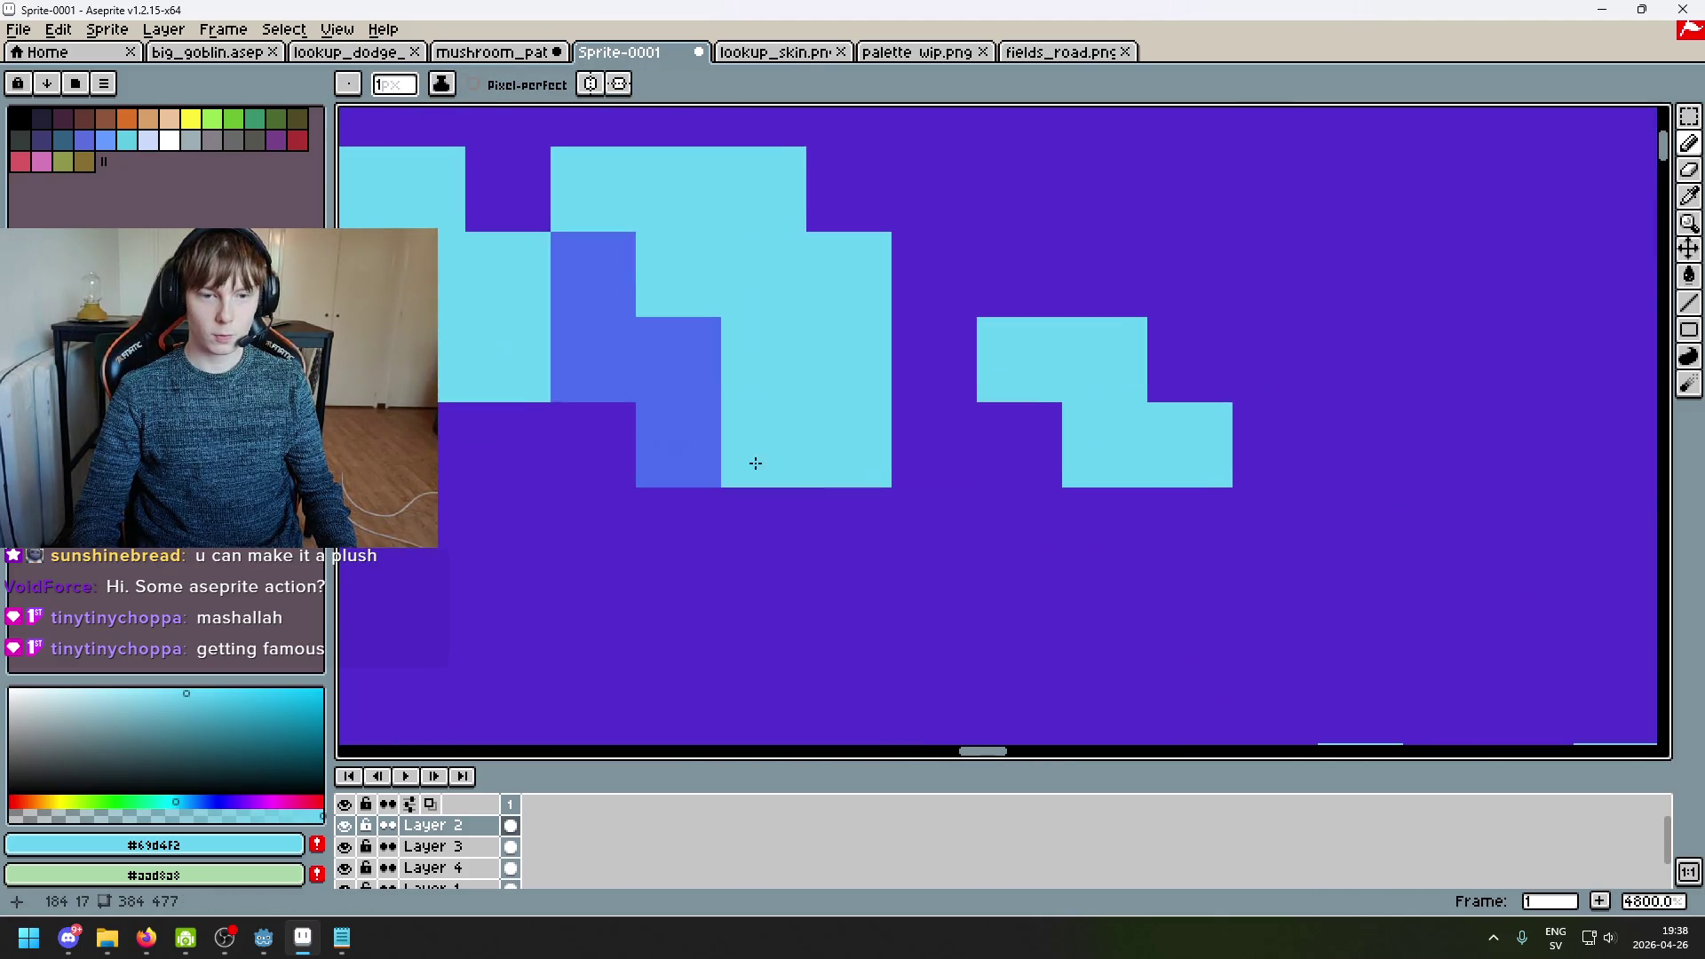
{"action": "left_click", "coordinate": [723, 434], "text": "alt"}
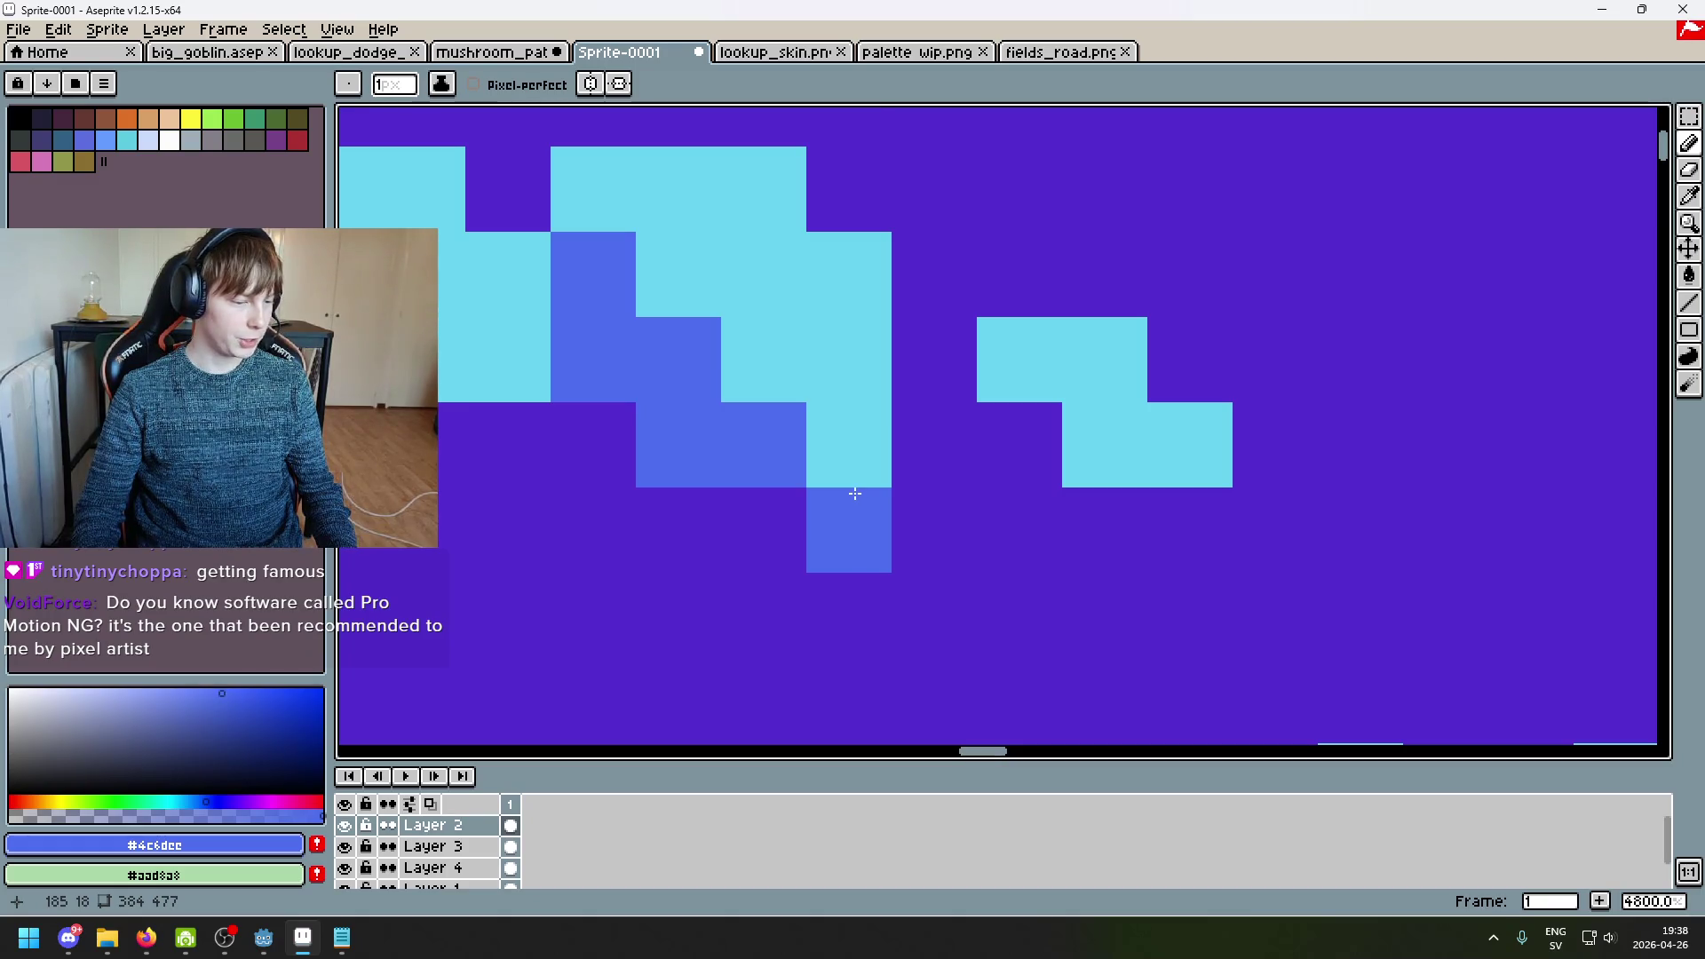
{"action": "key", "text": "ctrl+z"}
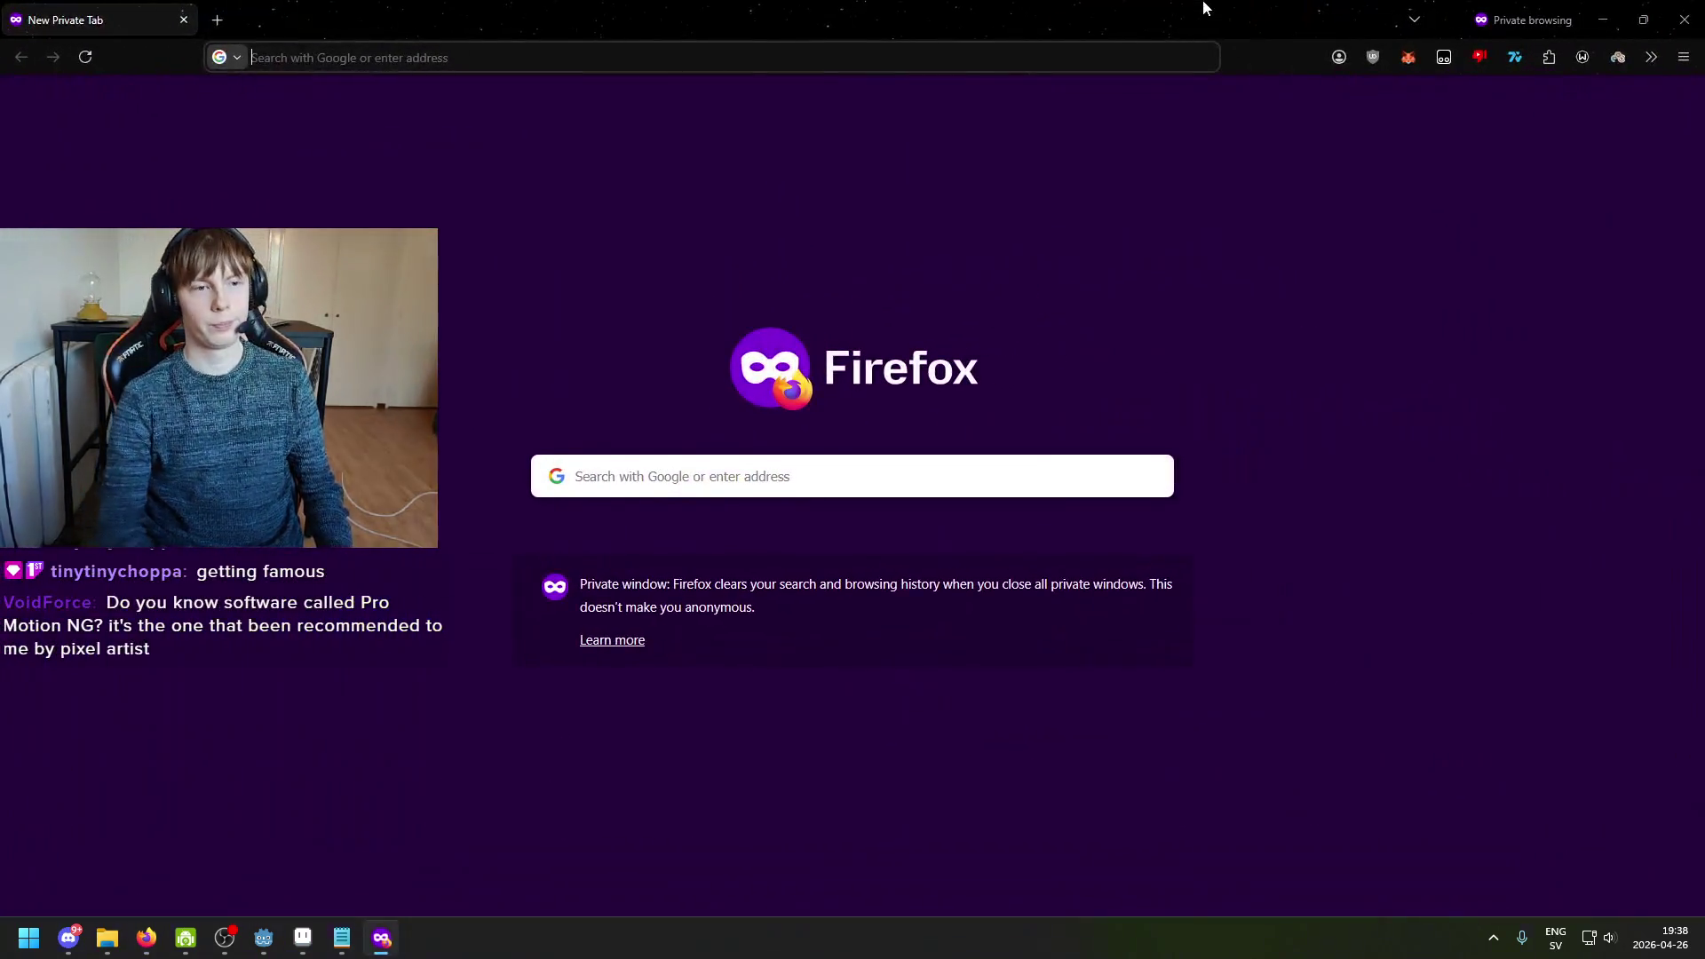
Step: Search the web for 'pro motion ng' and show the image results
{"action": "type", "text": "pro motion ng"}
{"action": "key", "text": "Return"}
{"action": "left_click", "coordinate": [956, 742]}
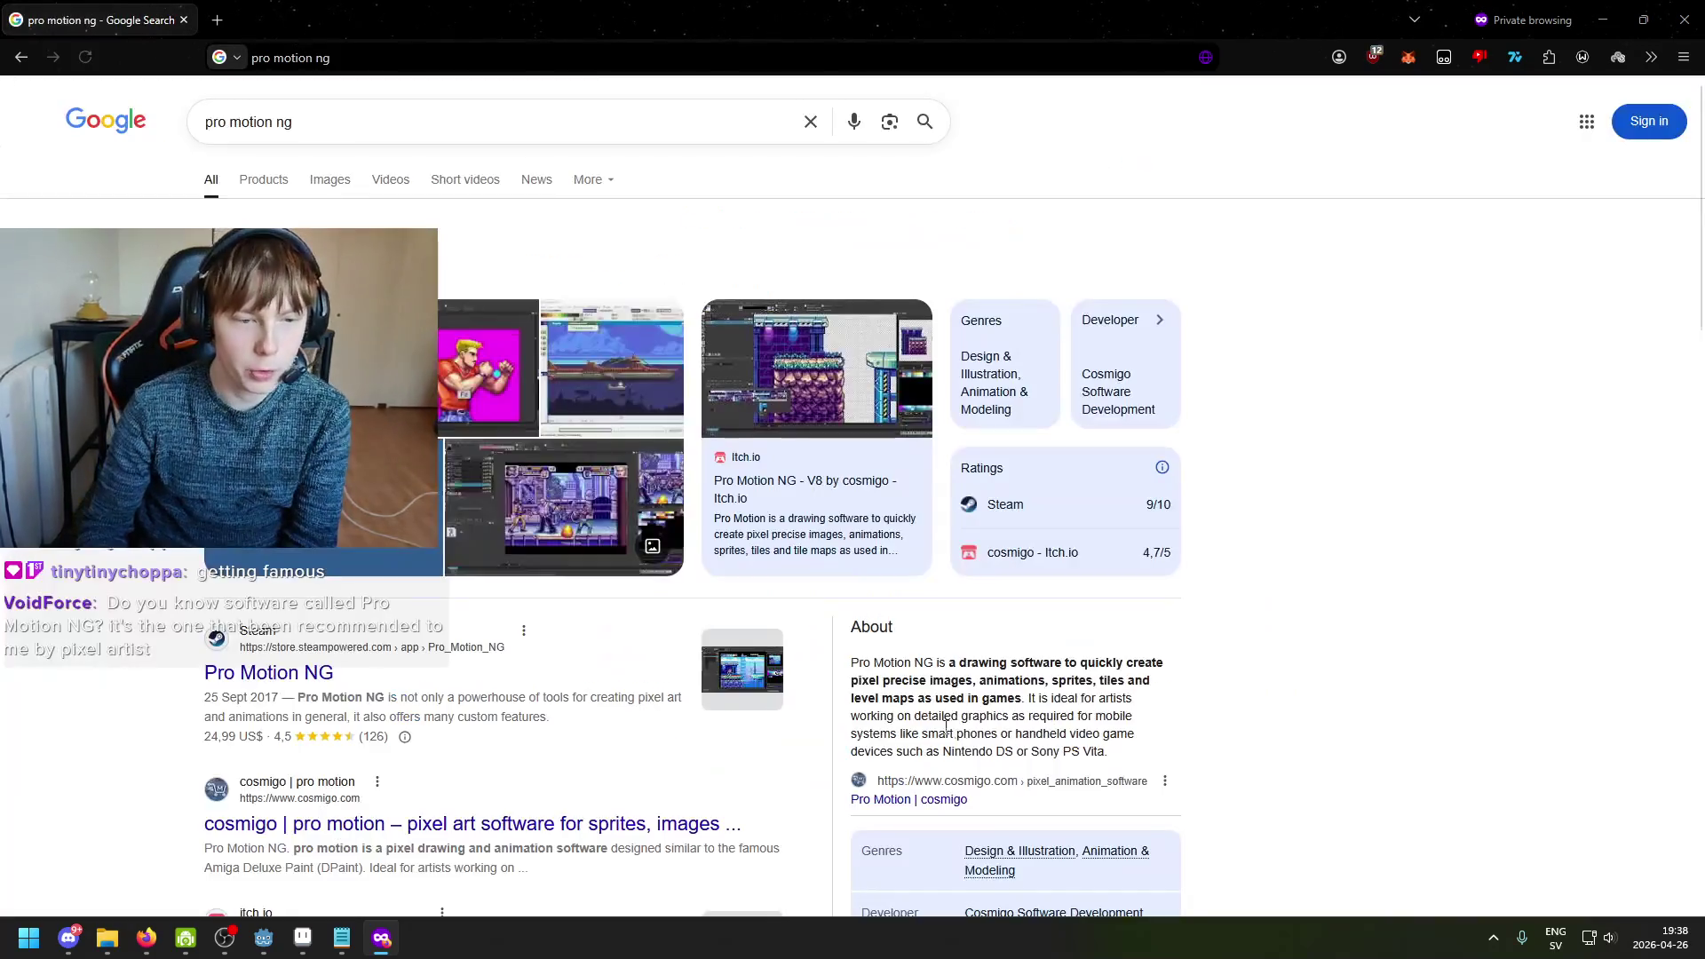
{"action": "left_click", "coordinate": [318, 184]}
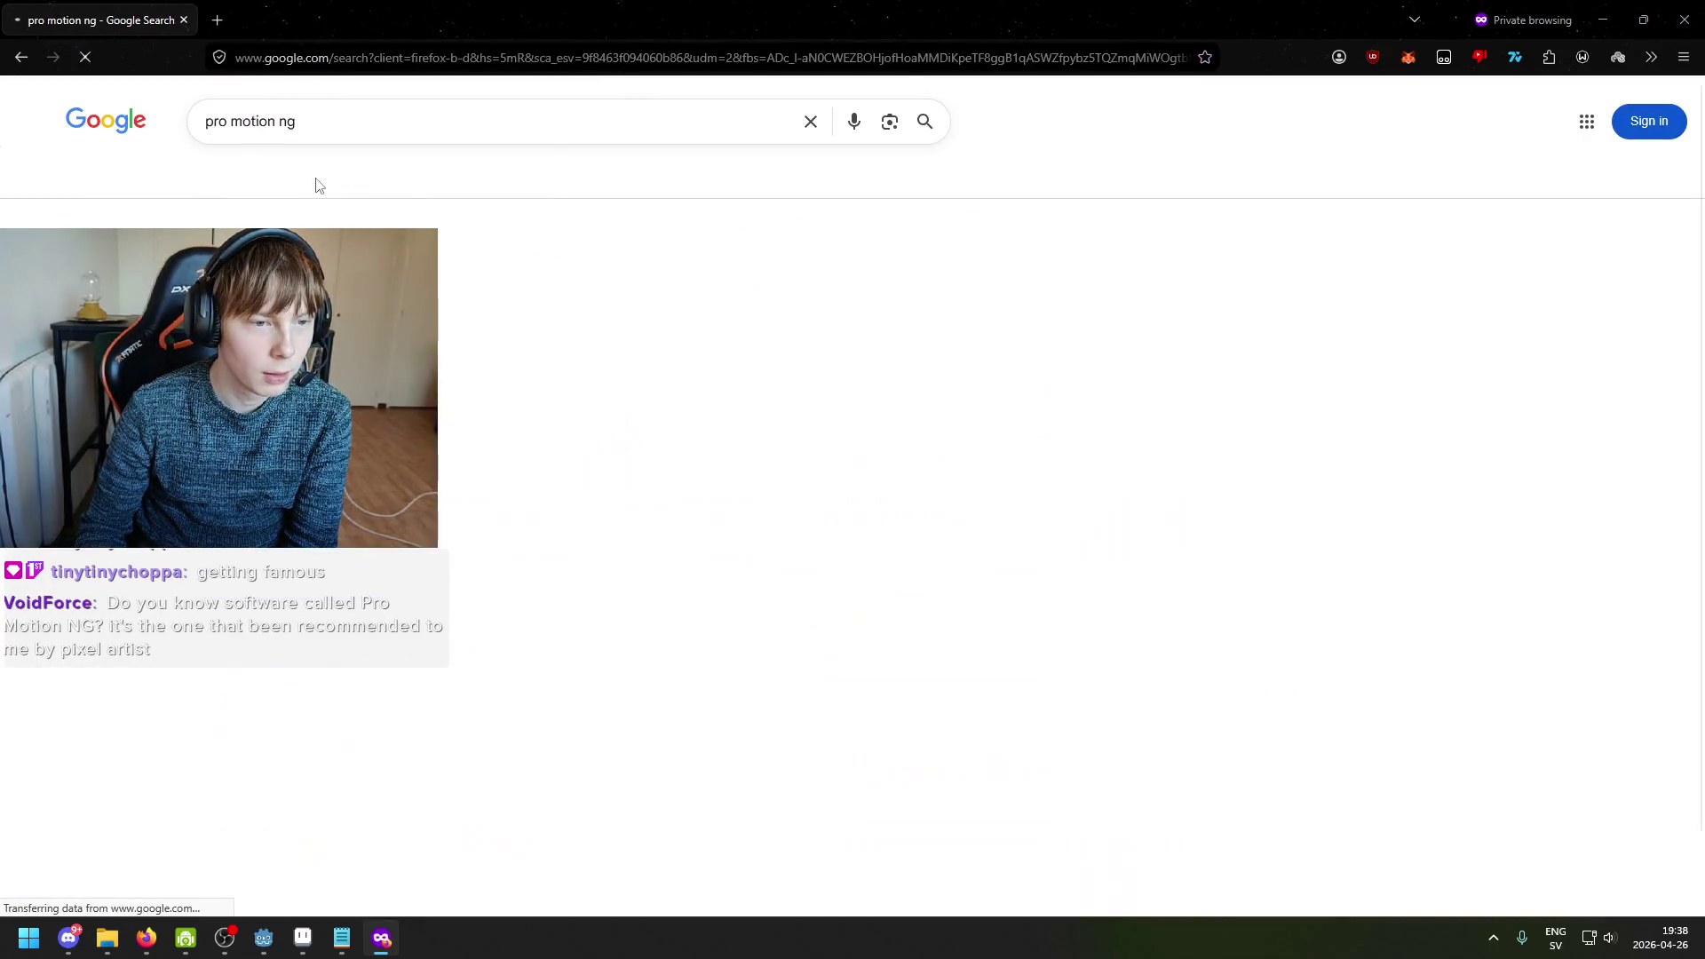
Step: Open the cosmigo itch.io page for Pro Motion NG from the image results
{"action": "left_click", "coordinate": [639, 356]}
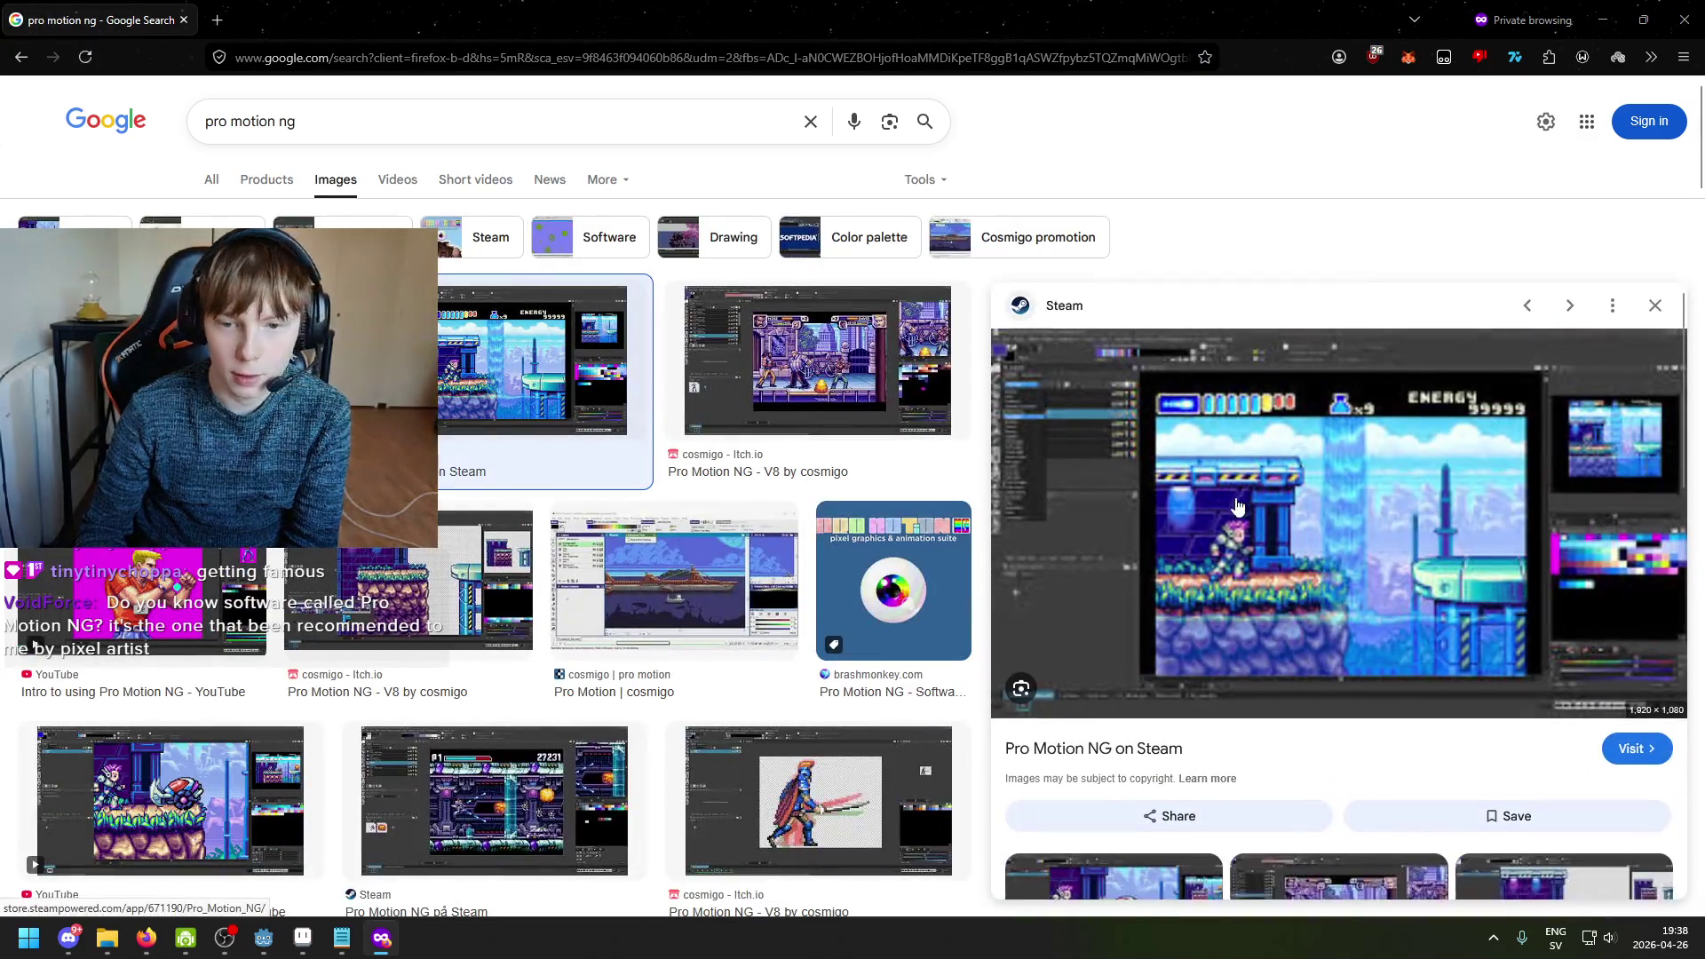
{"action": "scroll", "coordinate": [1249, 493], "scroll_direction": "down", "scroll_amount": 1}
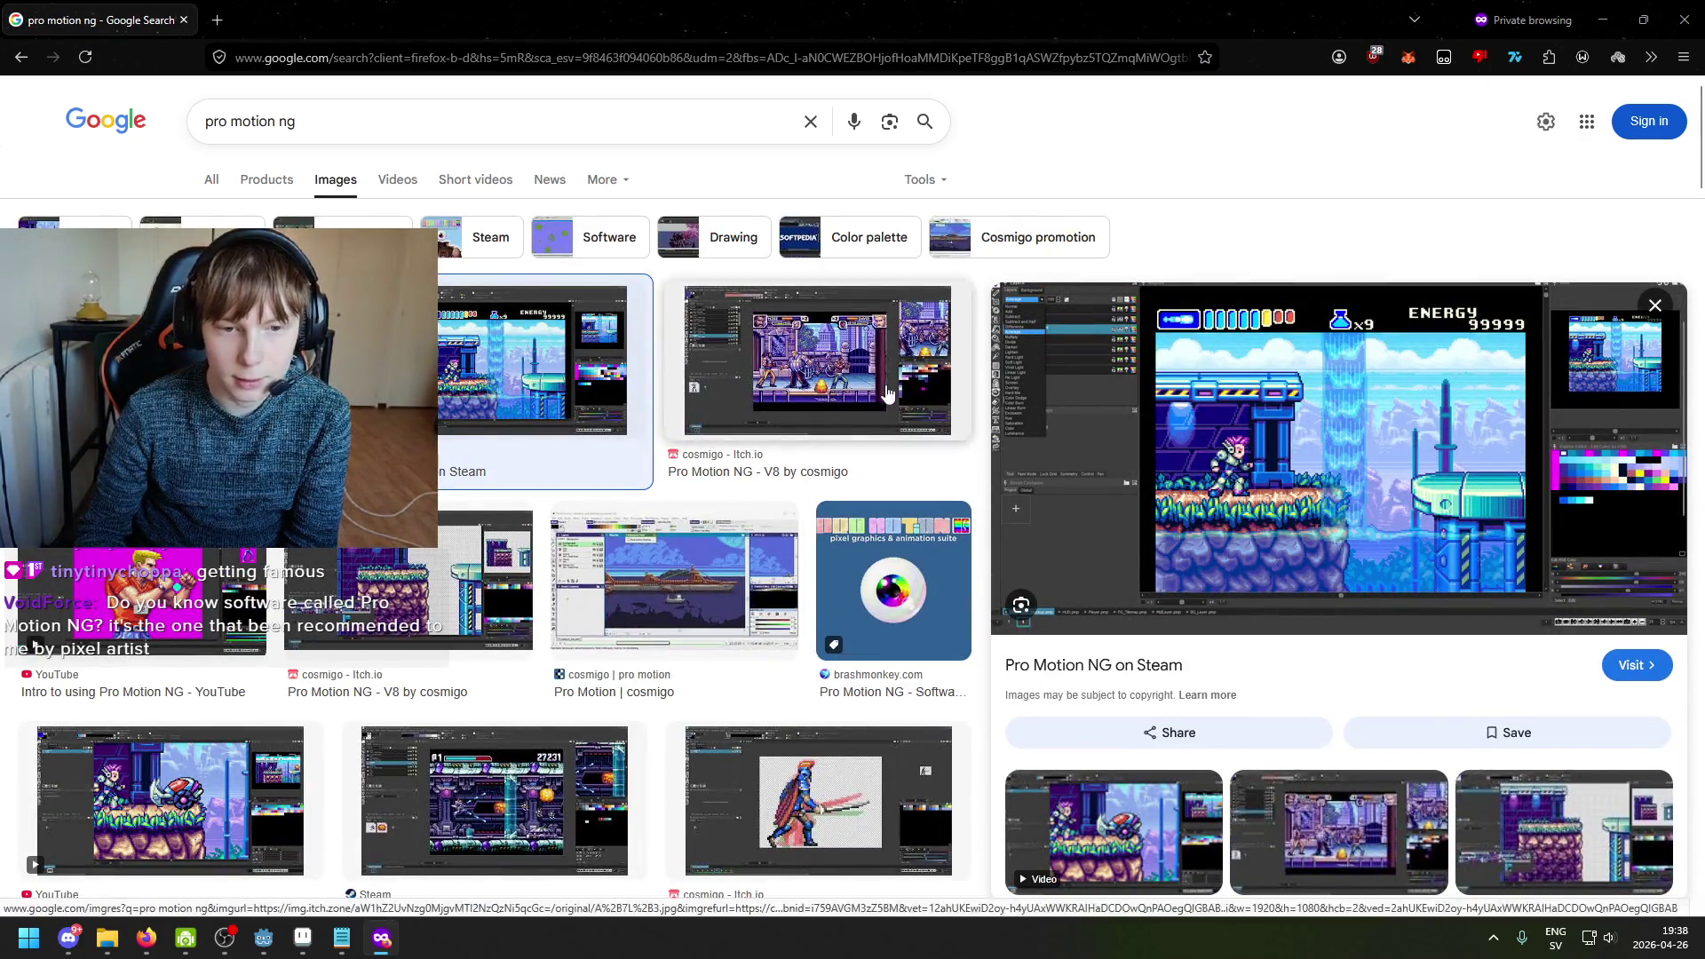
{"action": "left_click", "coordinate": [817, 360]}
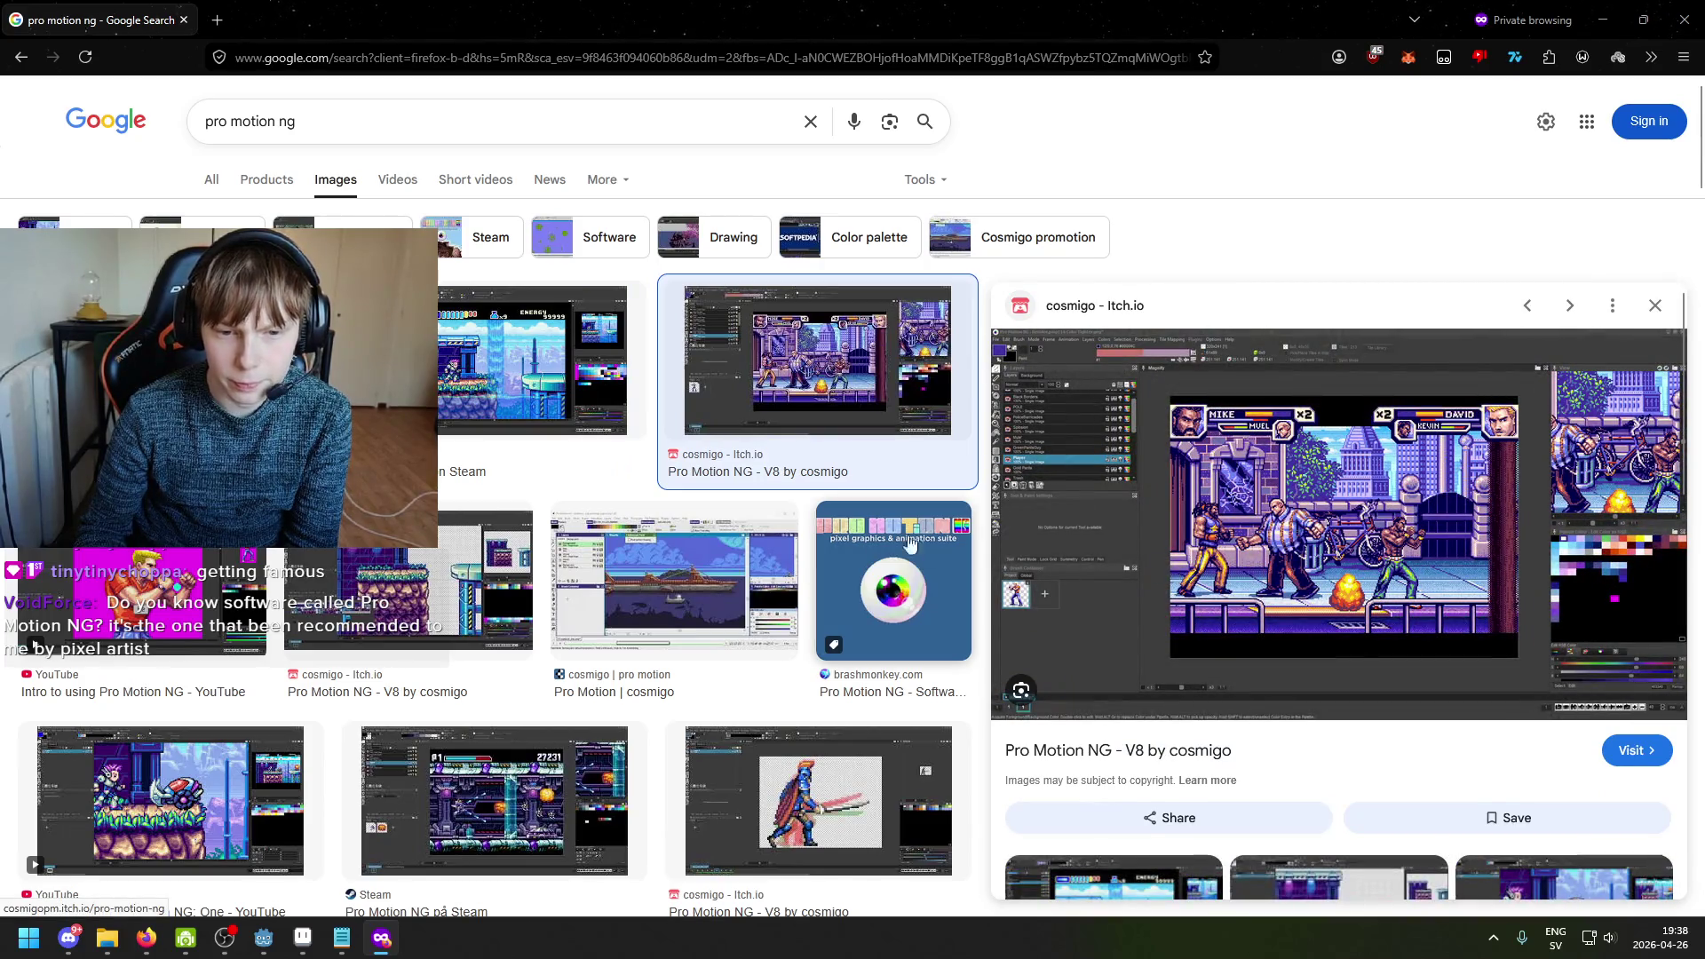
{"action": "left_click", "coordinate": [1136, 756]}
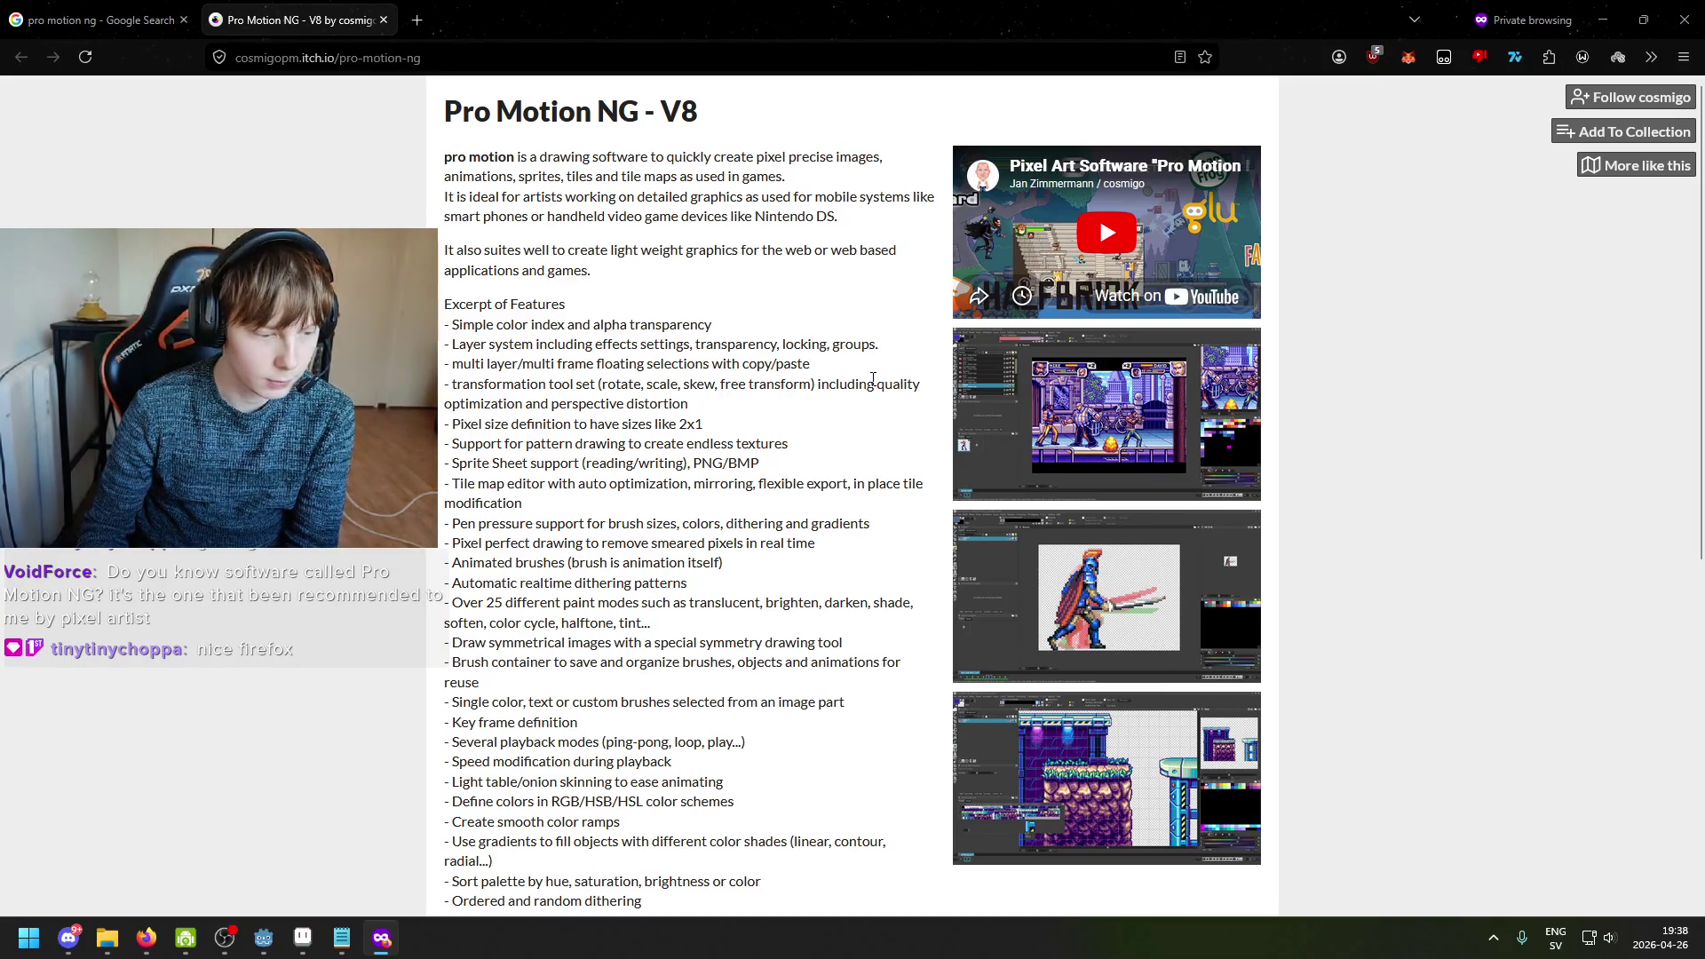
Step: Browse the Pro Motion NG screenshots in the enlarged viewer
{"action": "scroll", "coordinate": [873, 378], "scroll_direction": "down", "scroll_amount": 3}
{"action": "left_click", "coordinate": [1023, 480]}
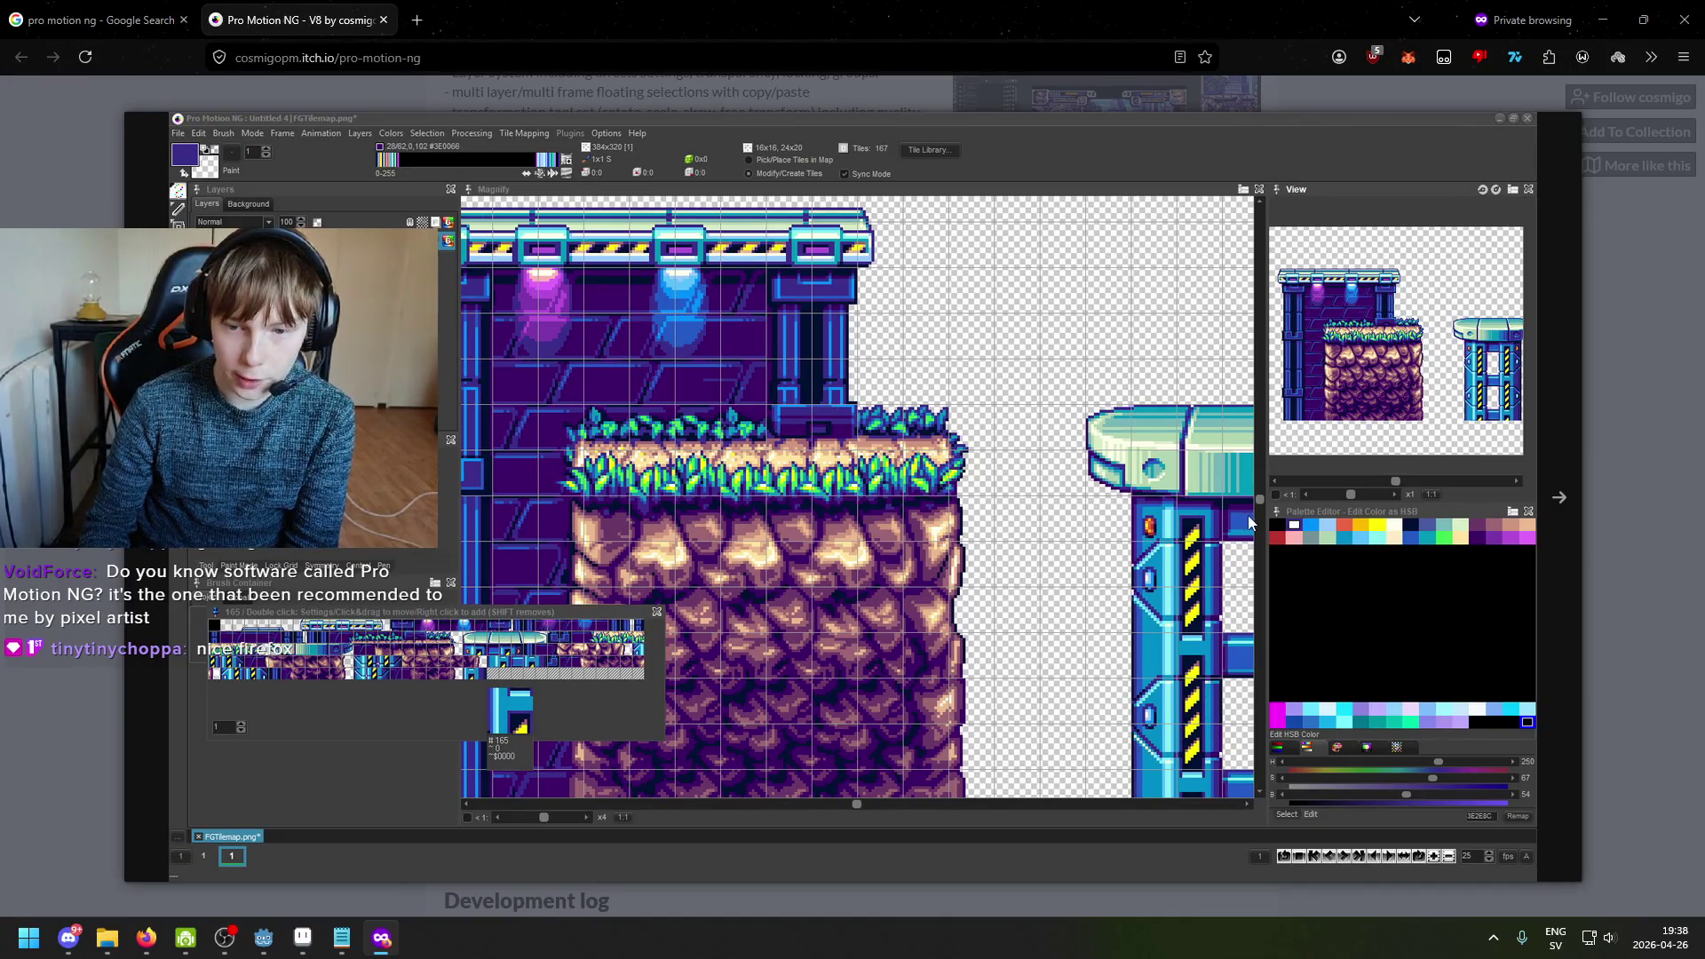
{"action": "left_click", "coordinate": [1557, 500]}
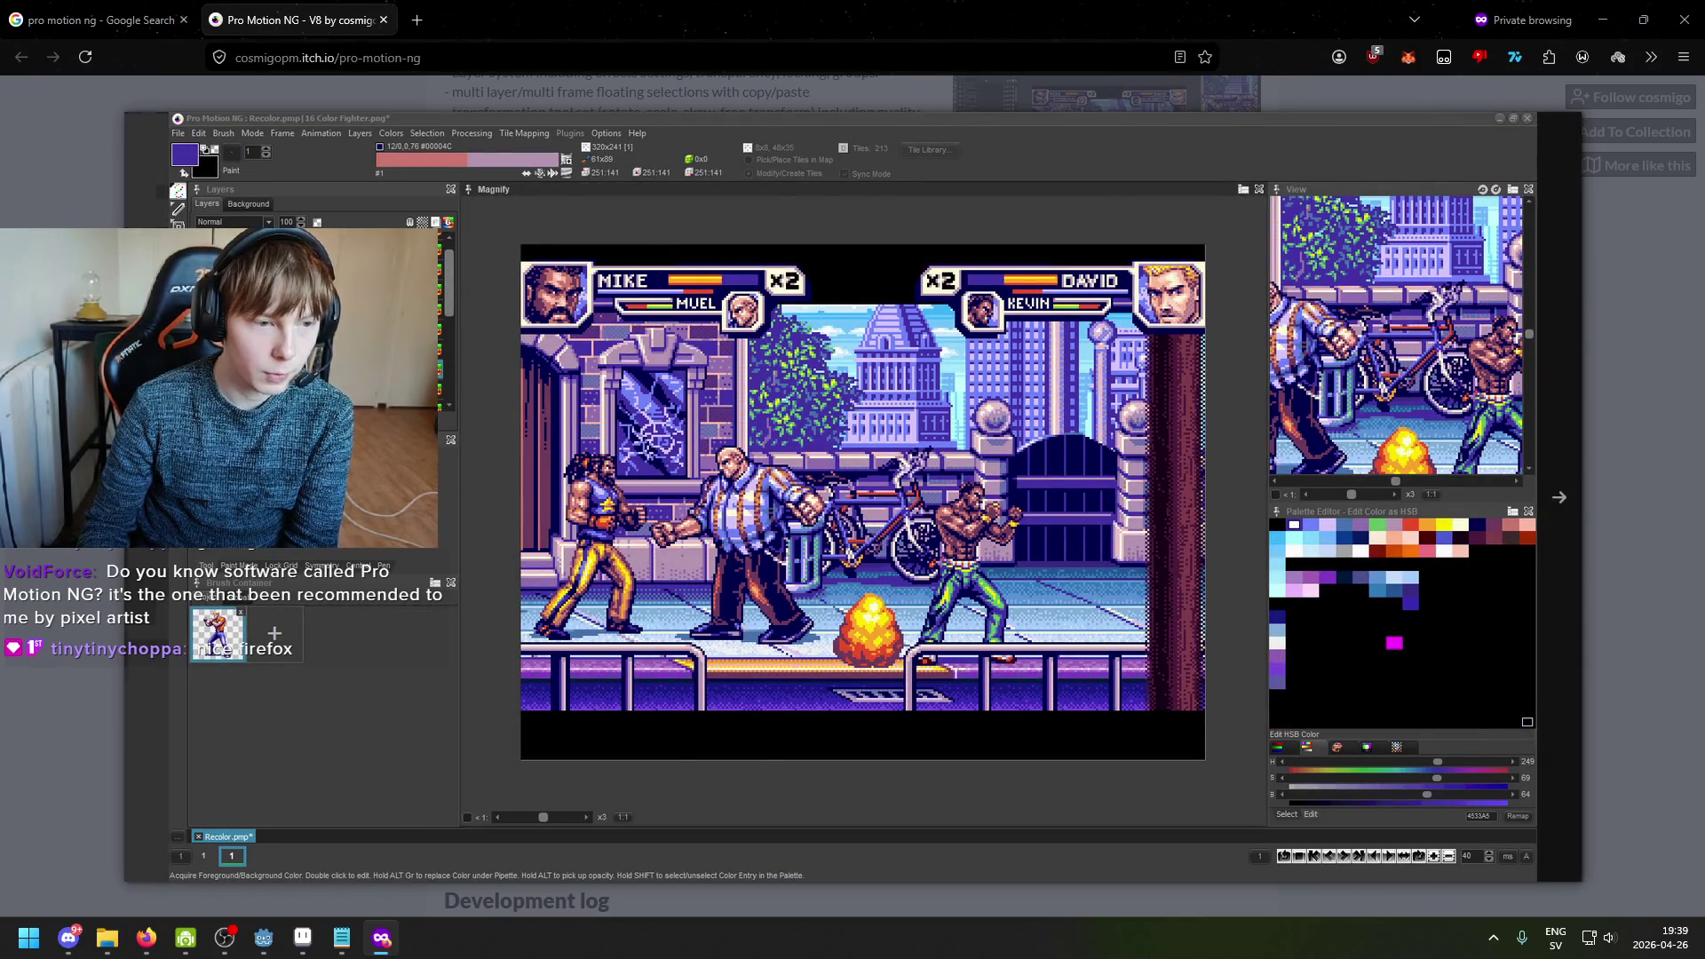
{"action": "key", "text": "Right"}
{"action": "key", "text": "Left"}
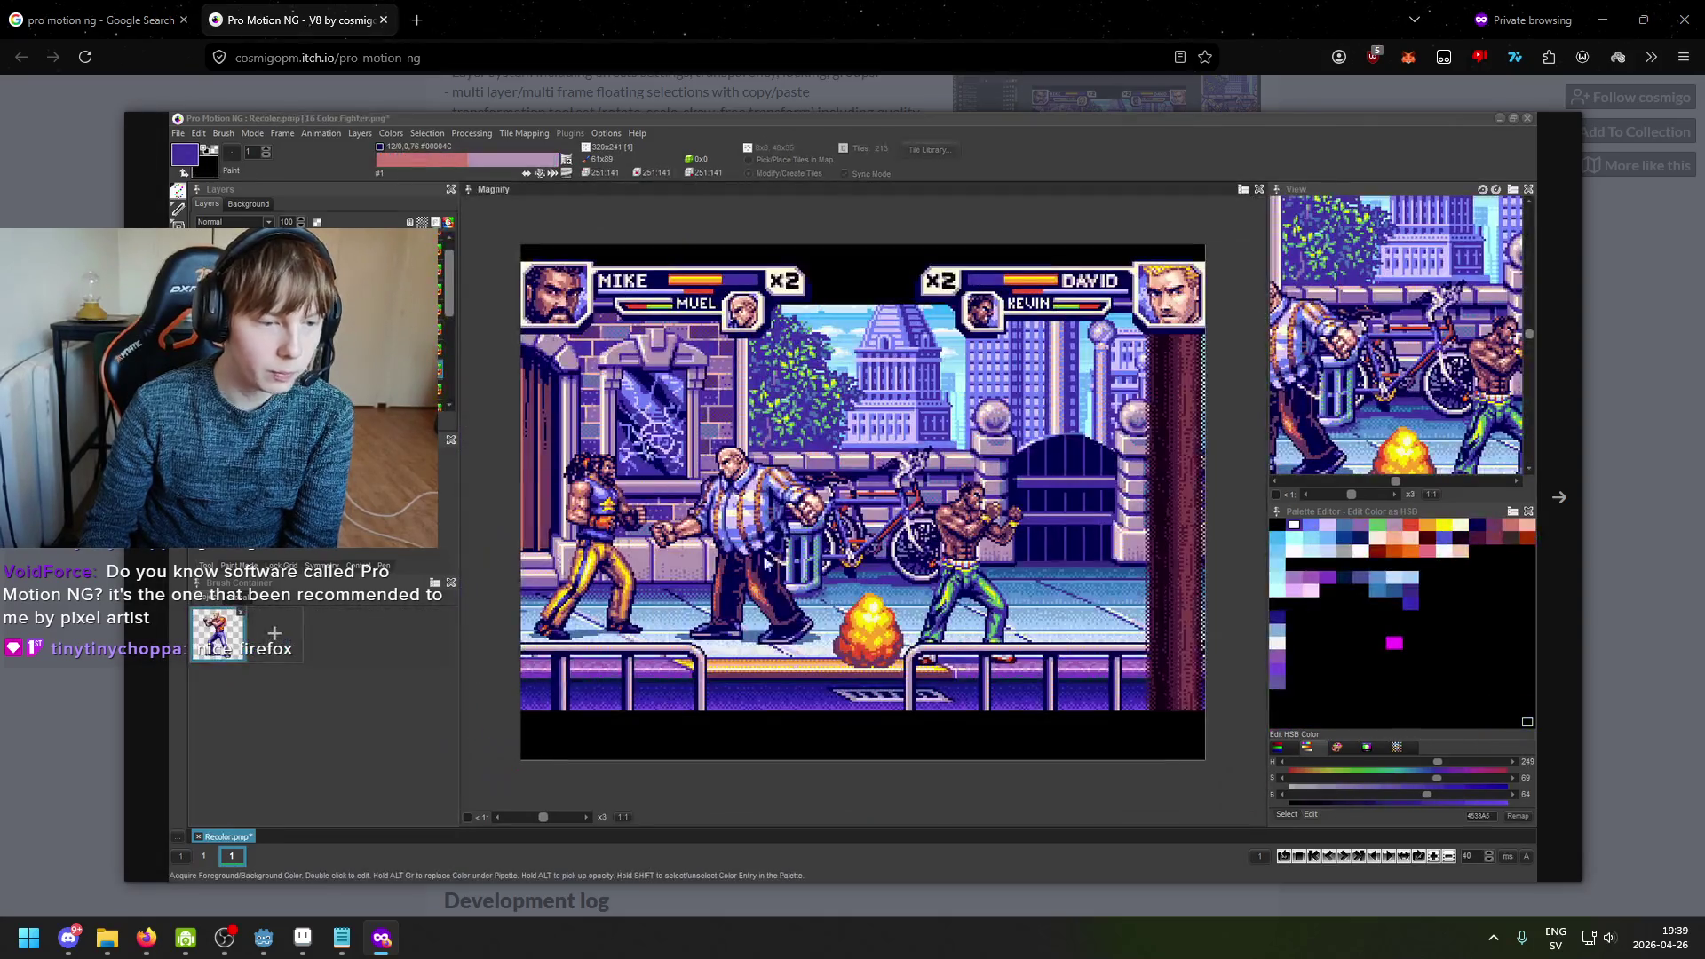
{"action": "key", "text": "Left"}
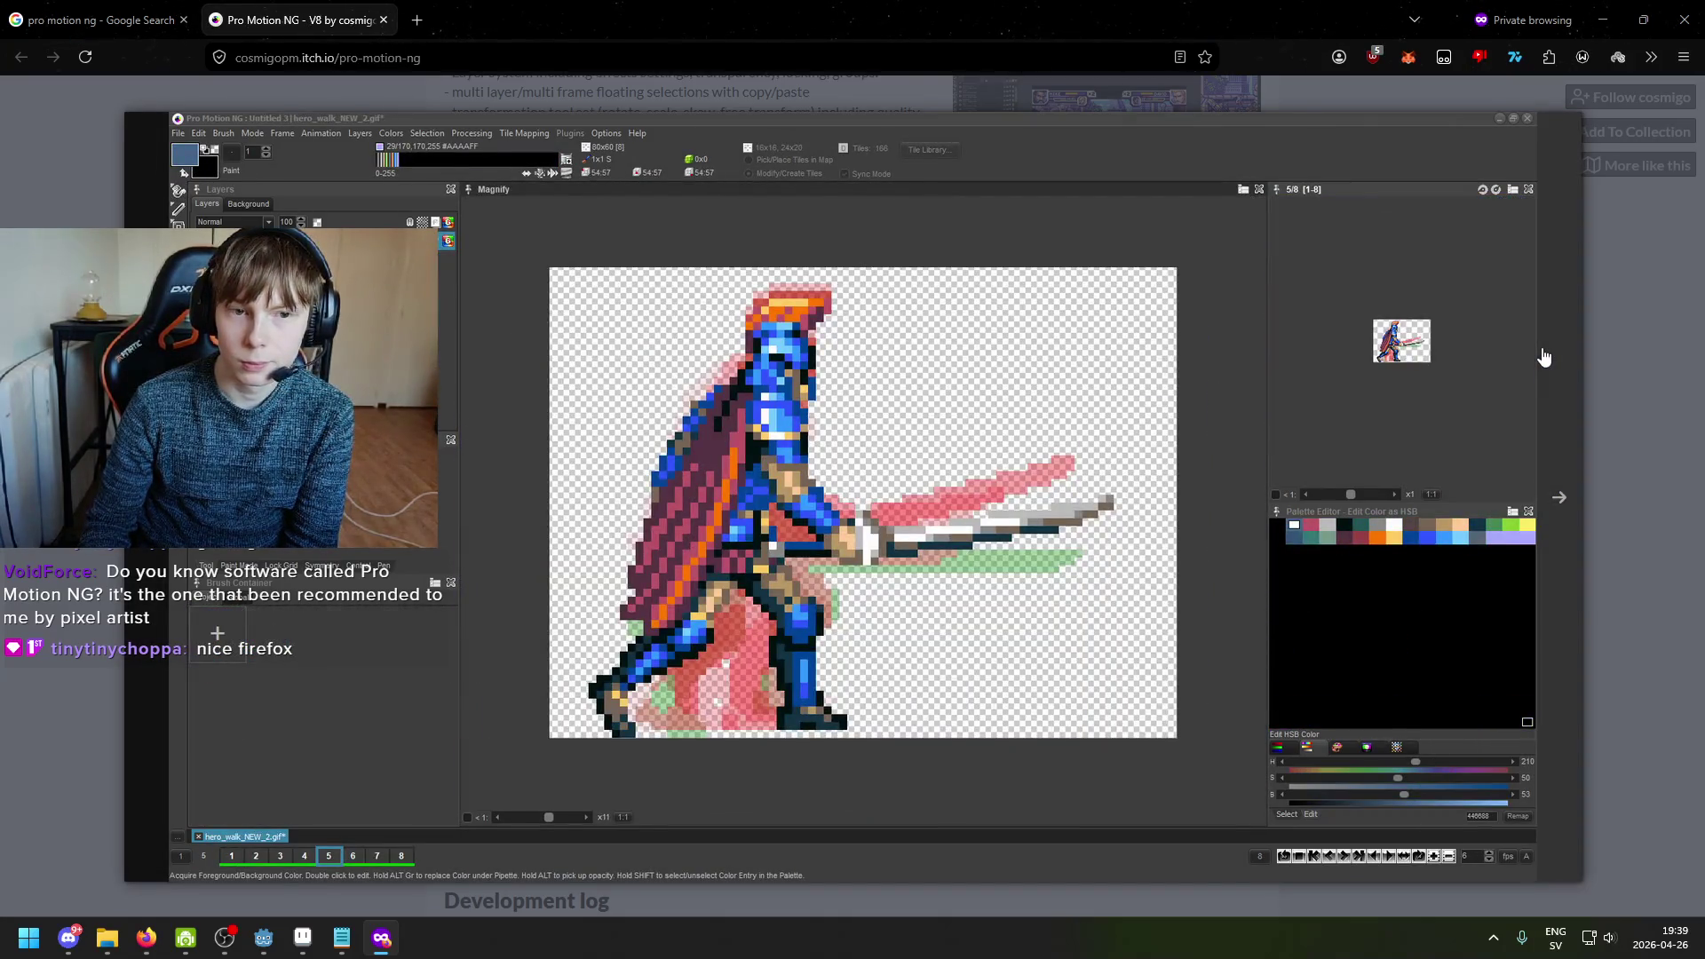
{"action": "key", "text": "Left"}
{"action": "key", "text": "Left"}
Step: Close the screenshot viewer and return to Aseprite
{"action": "left_click", "coordinate": [1608, 147]}
{"action": "scroll", "coordinate": [794, 457], "scroll_direction": "up", "scroll_amount": 3}
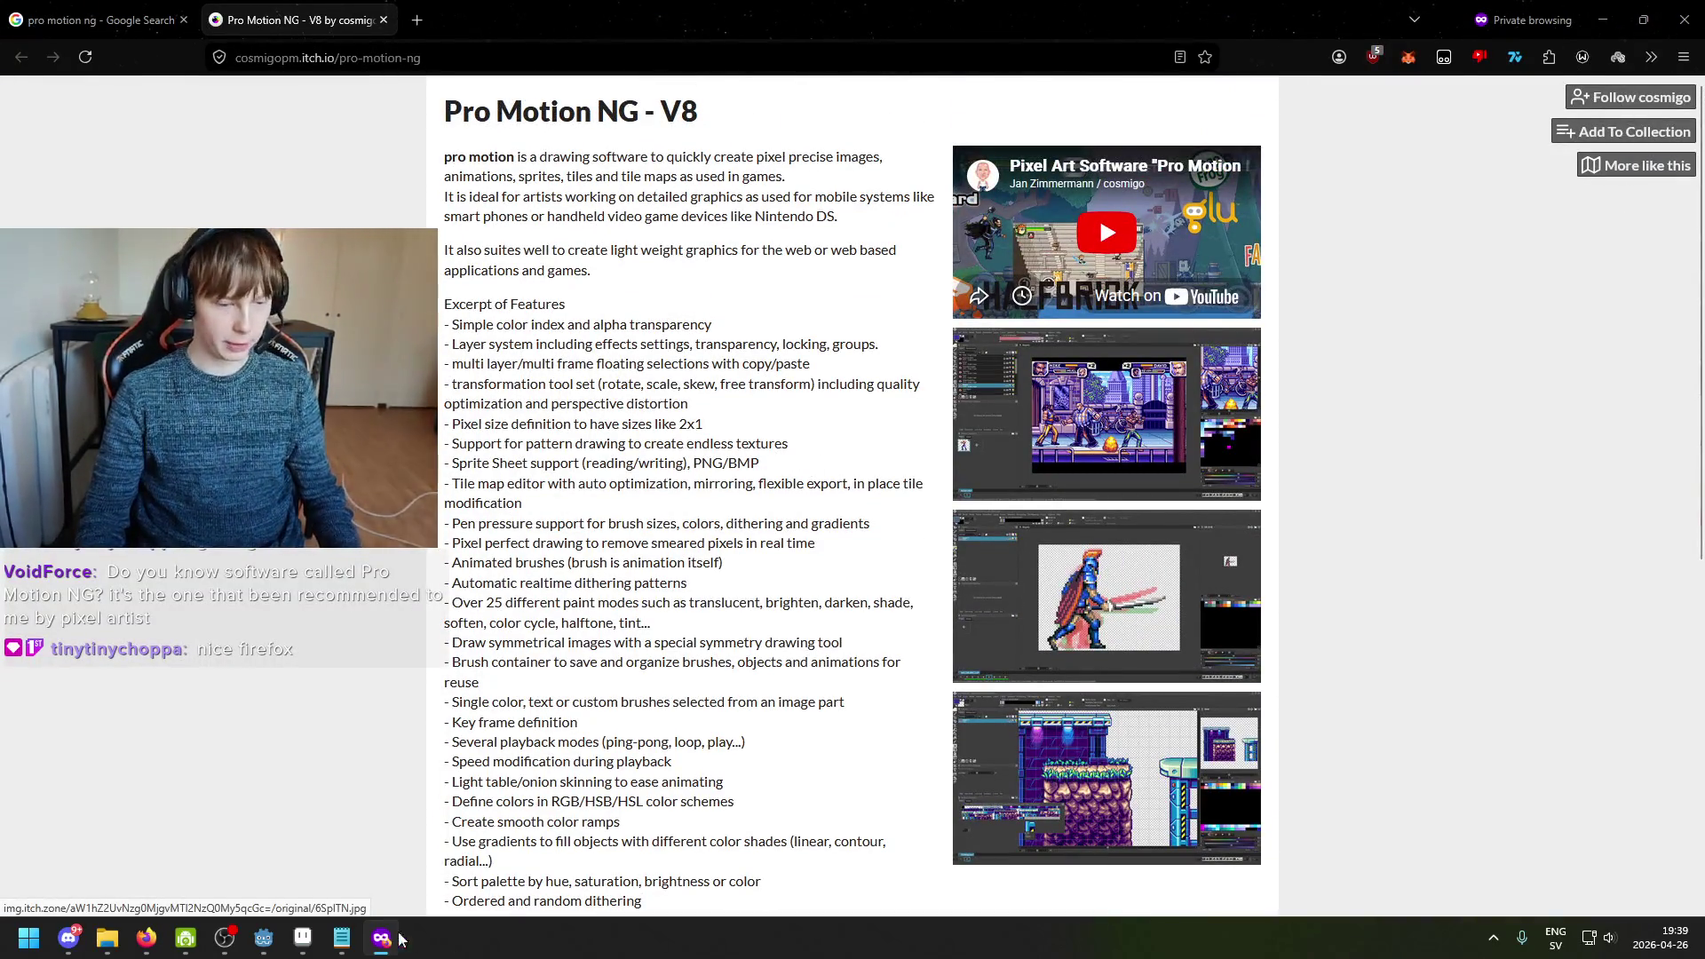
{"action": "key", "text": "alt+Tab"}
{"action": "left_click", "coordinate": [655, 631]}
Step: Zoom around the cap and sample the cyan and darker blue from the spots
{"action": "scroll", "coordinate": [655, 631], "scroll_direction": "down", "scroll_amount": 3}
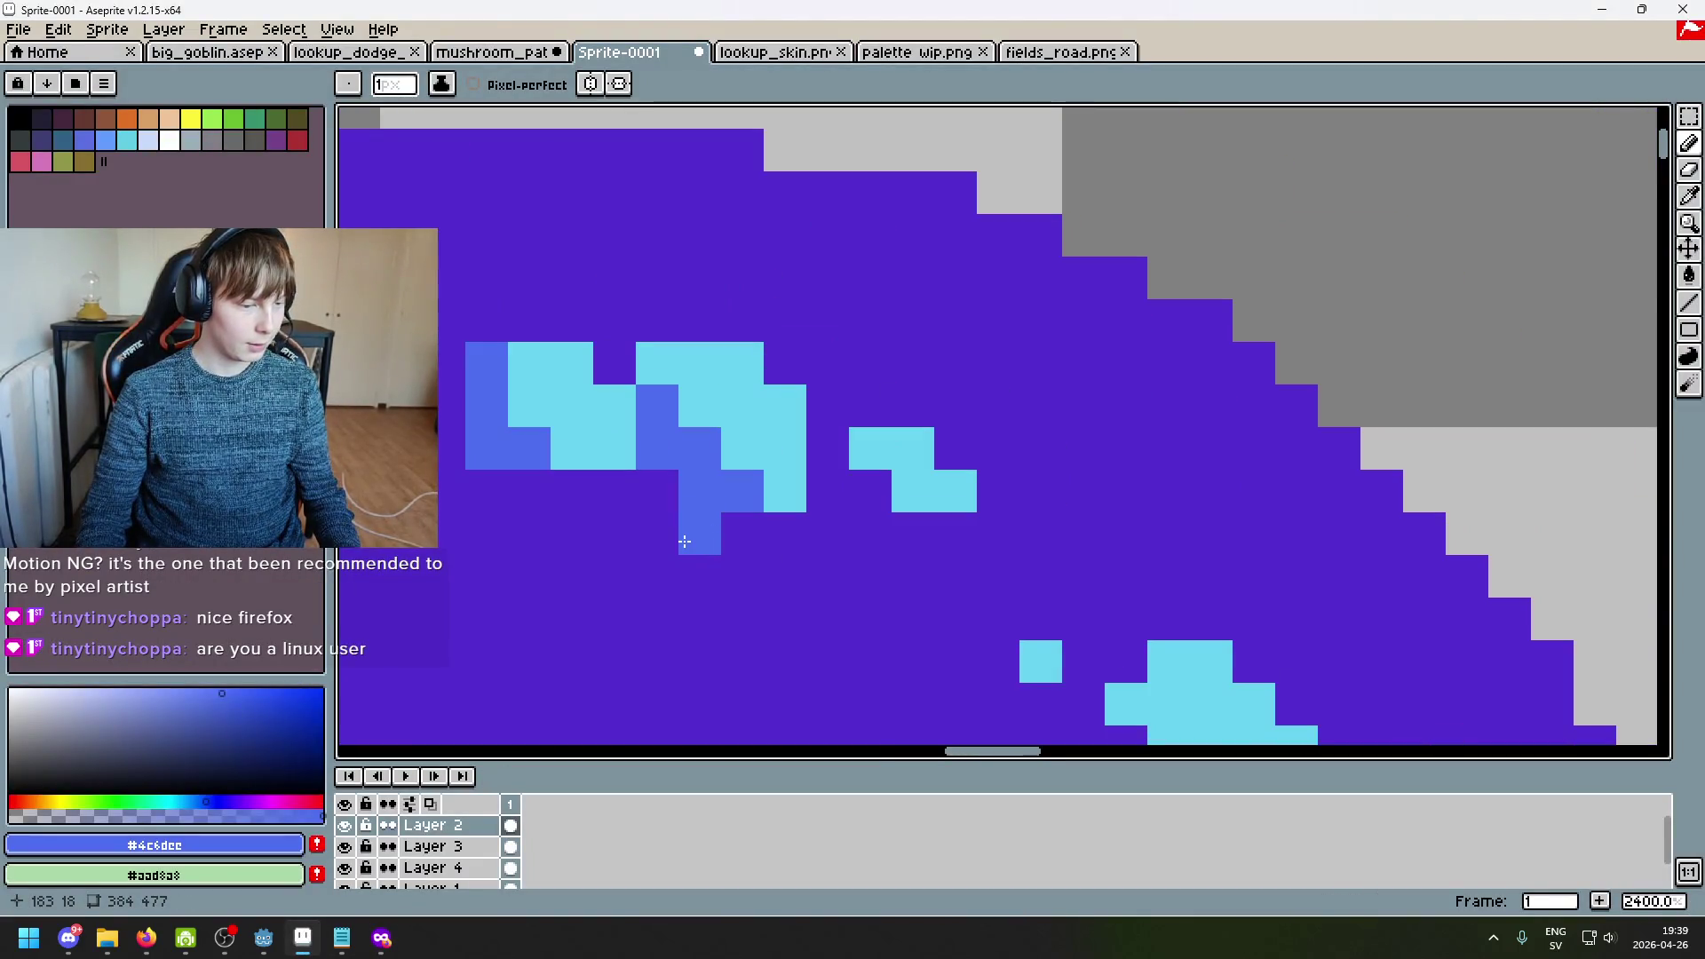
{"action": "scroll", "coordinate": [933, 484], "scroll_direction": "up", "scroll_amount": 1}
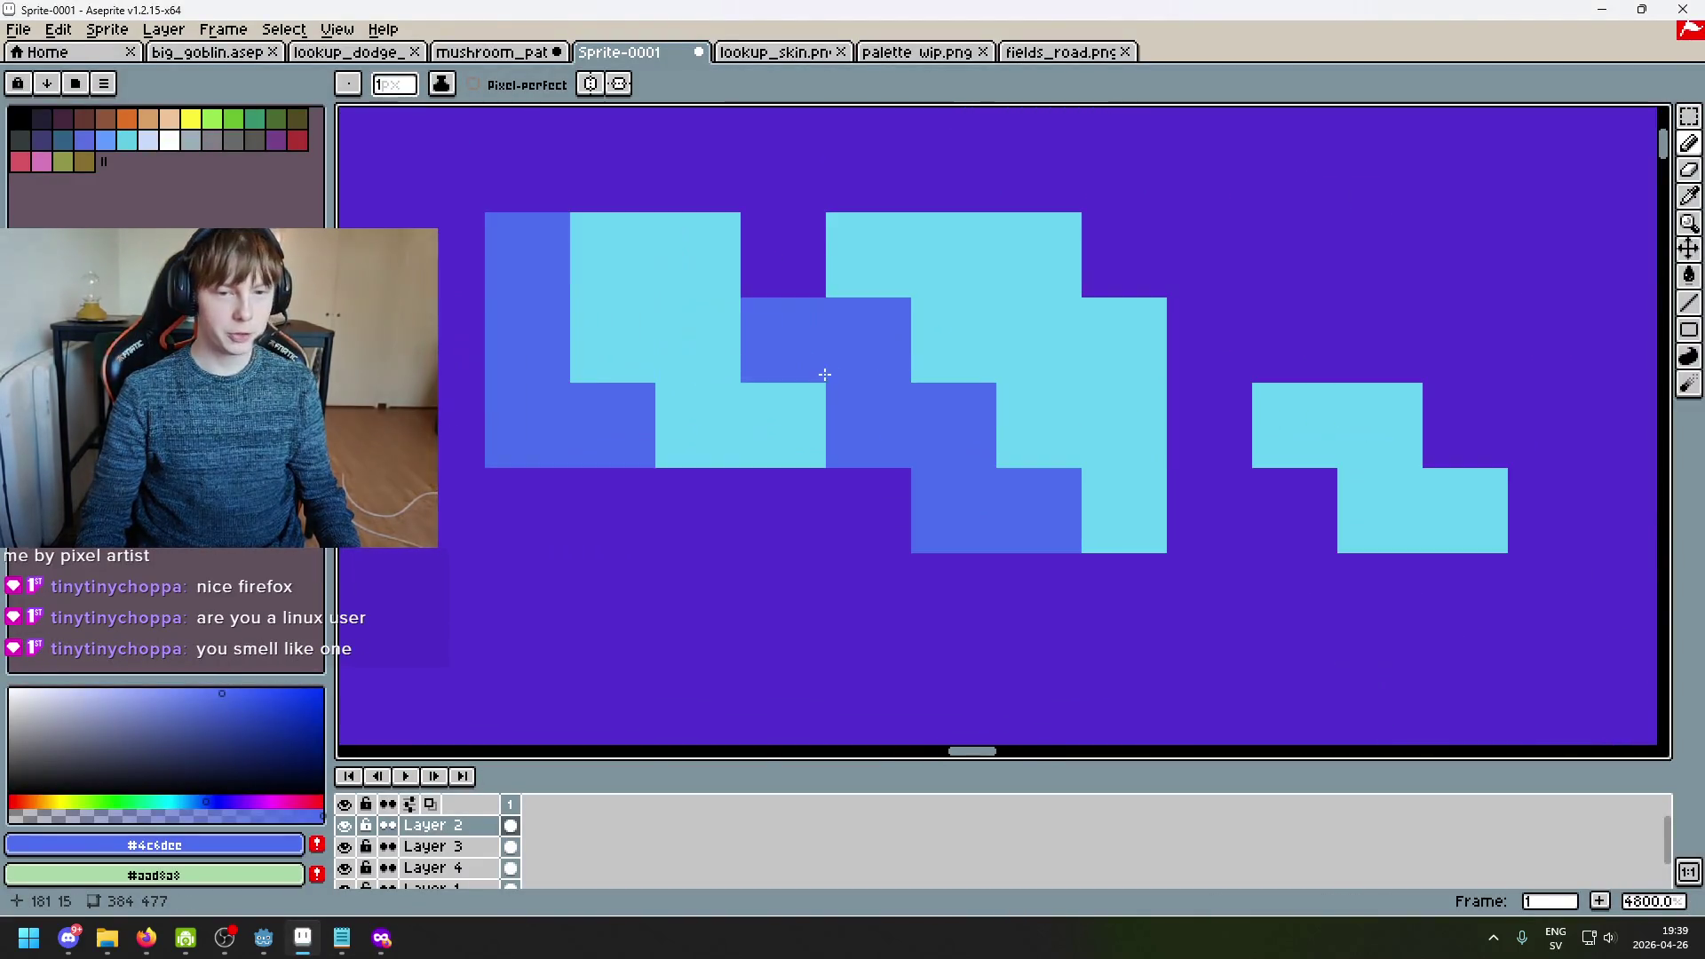
{"action": "scroll", "coordinate": [1076, 503], "scroll_direction": "down", "scroll_amount": 1}
{"action": "scroll", "coordinate": [1122, 406], "scroll_direction": "down", "scroll_amount": 2}
{"action": "scroll", "coordinate": [1045, 296], "scroll_direction": "up", "scroll_amount": 3}
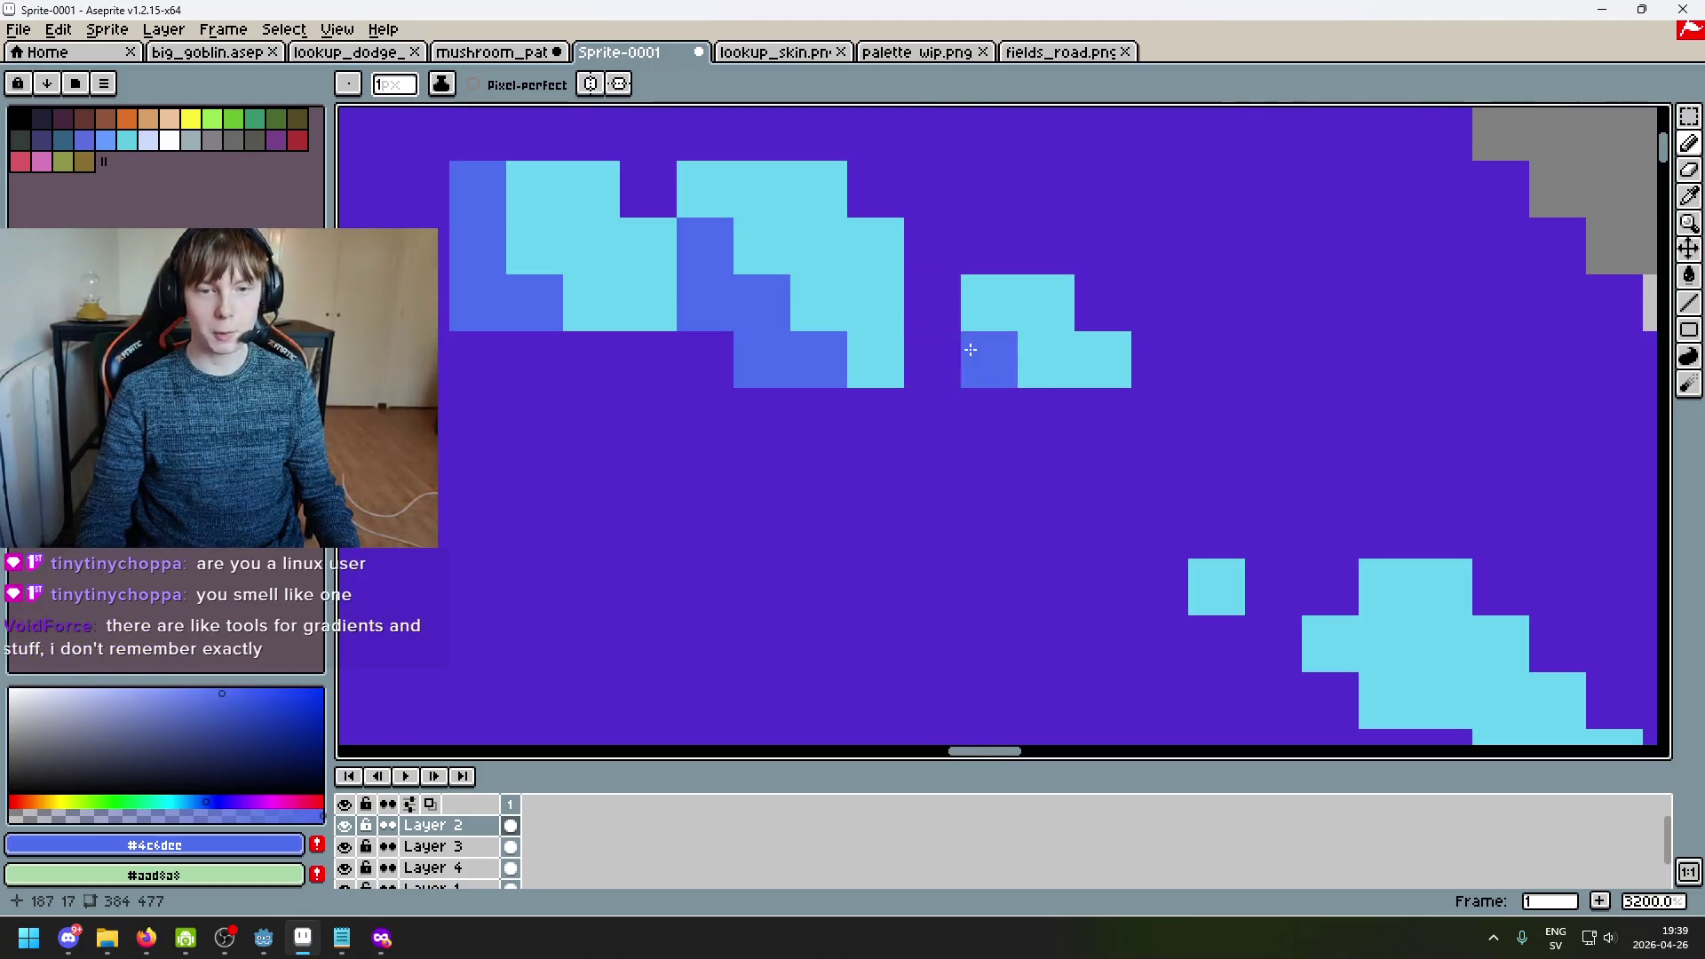
{"action": "scroll", "coordinate": [977, 355], "scroll_direction": "down", "scroll_amount": 1}
{"action": "scroll", "coordinate": [1038, 547], "scroll_direction": "down", "scroll_amount": 1}
{"action": "left_click", "coordinate": [1027, 476], "text": "alt"}
{"action": "scroll", "coordinate": [1030, 484], "scroll_direction": "up", "scroll_amount": 2}
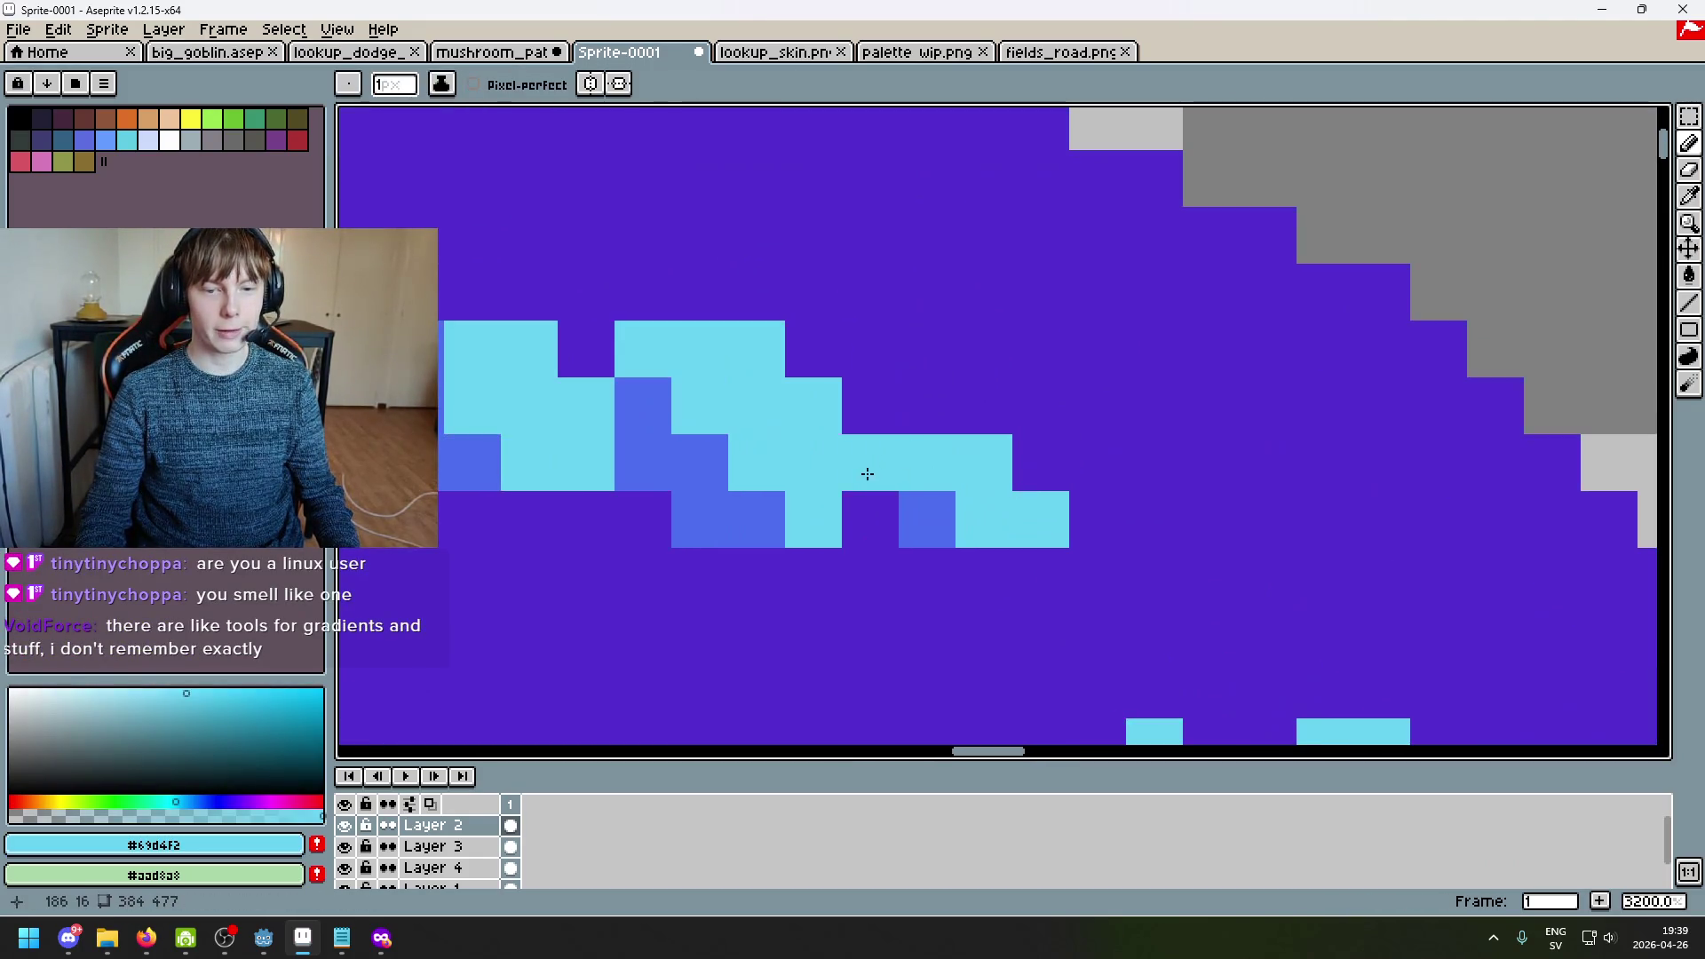
{"action": "left_click", "coordinate": [899, 533], "text": "alt"}
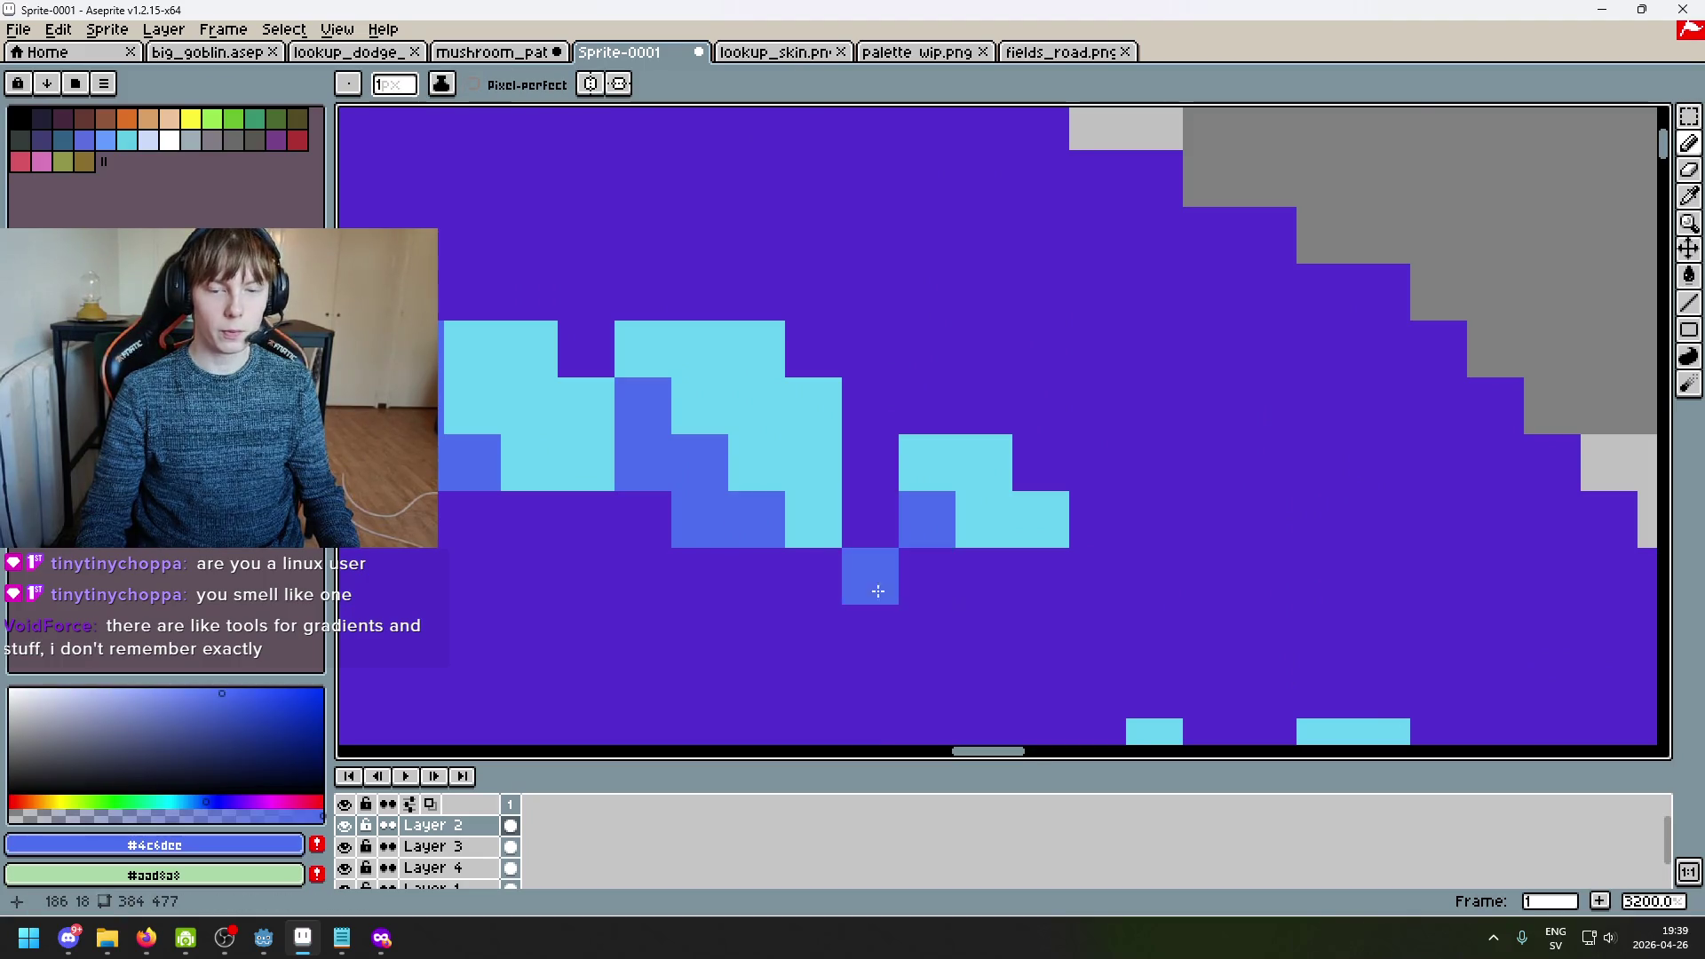
{"action": "scroll", "coordinate": [924, 577], "scroll_direction": "down", "scroll_amount": 1}
Step: Extend the small light-blue spot with more cyan pixels
{"action": "key", "text": "super"}
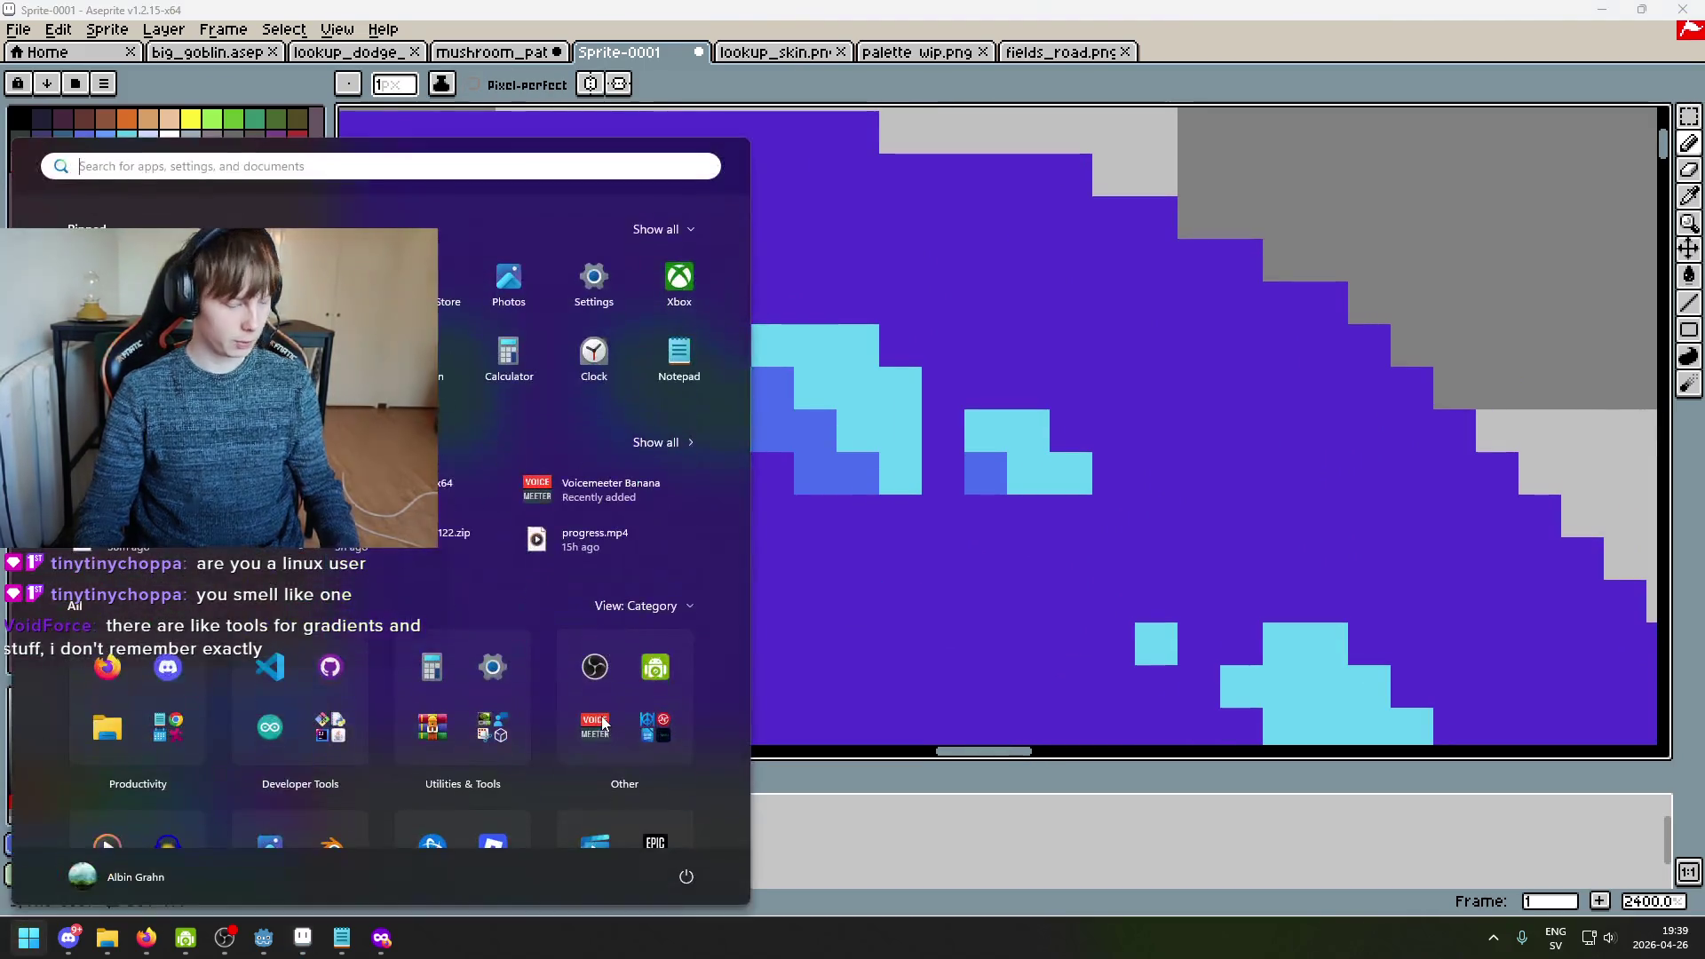
{"action": "key", "text": "super"}
{"action": "scroll", "coordinate": [956, 378], "scroll_direction": "up", "scroll_amount": 2}
{"action": "left_click", "coordinate": [1003, 390], "text": "alt"}
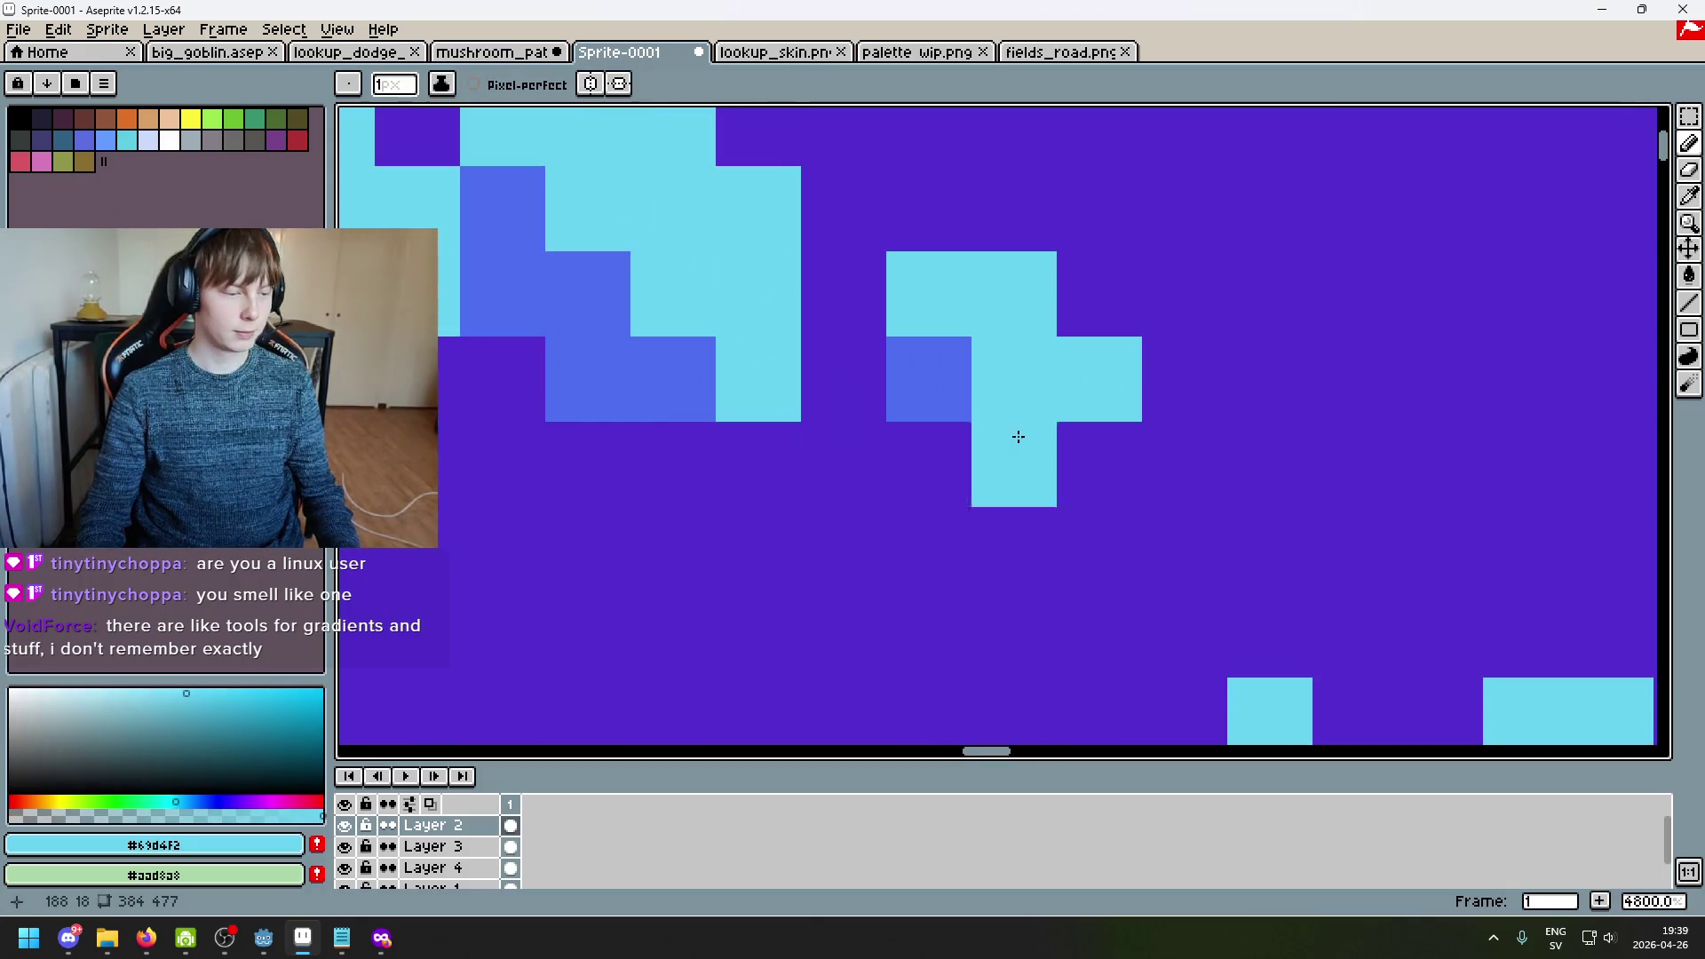
{"action": "scroll", "coordinate": [1016, 430], "scroll_direction": "down", "scroll_amount": 3}
{"action": "scroll", "coordinate": [1013, 350], "scroll_direction": "up", "scroll_amount": 3}
{"action": "scroll", "coordinate": [1089, 406], "scroll_direction": "down", "scroll_amount": 2}
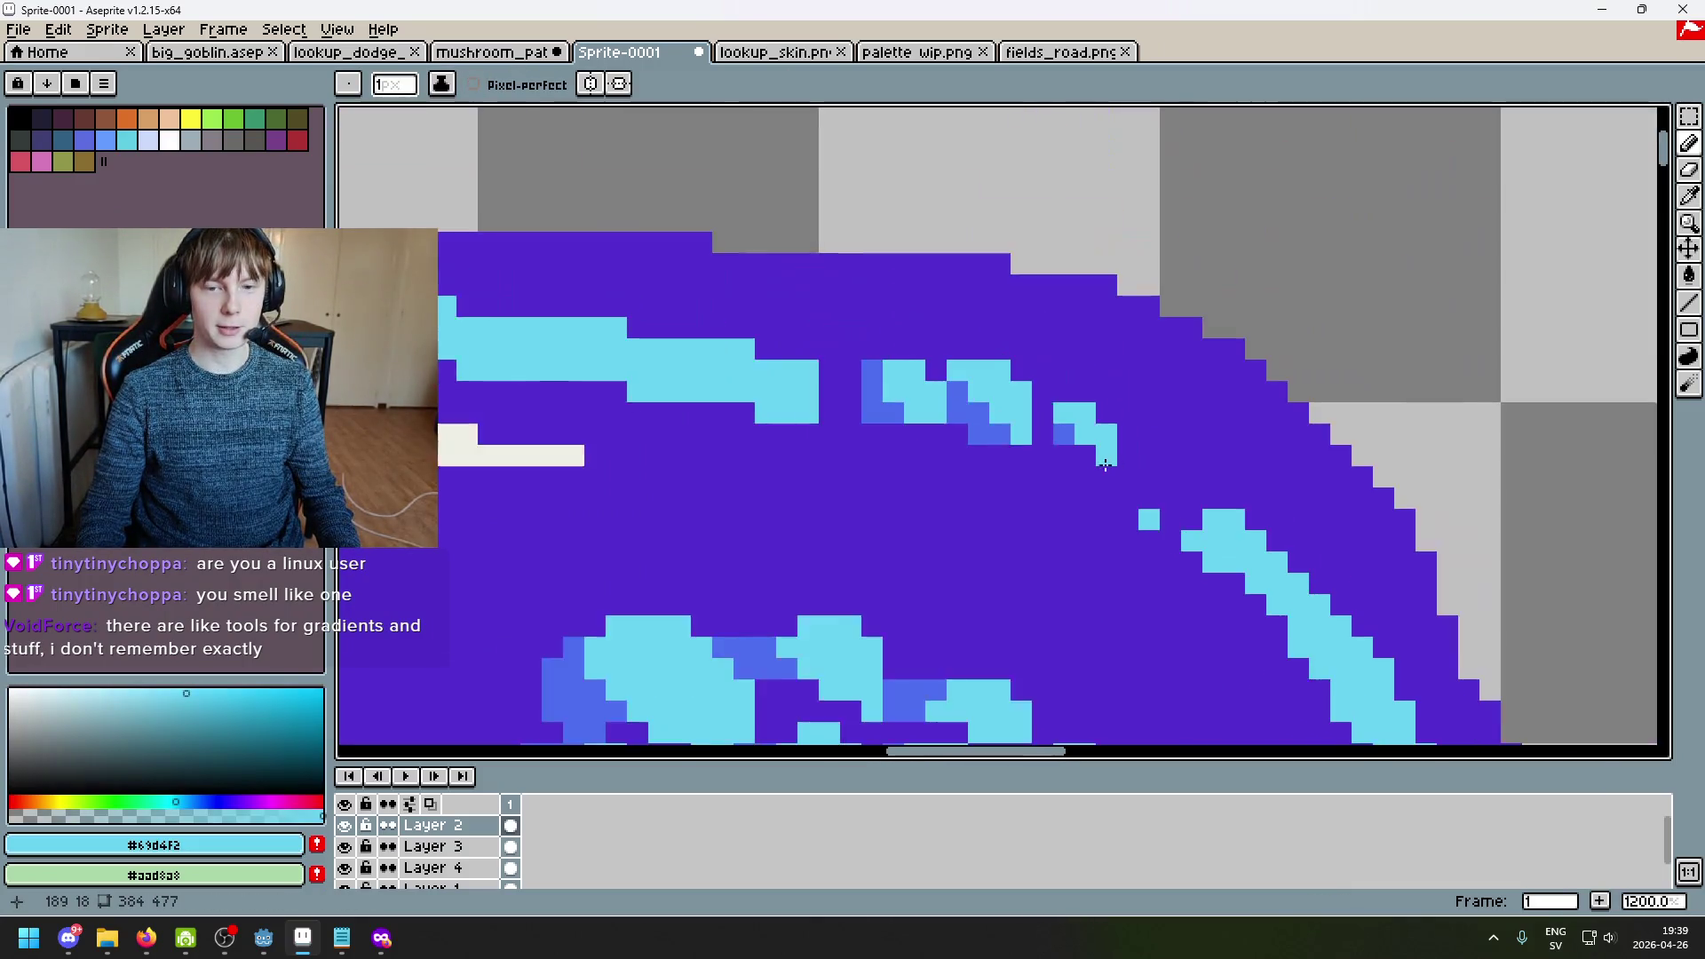
{"action": "scroll", "coordinate": [852, 406], "scroll_direction": "up", "scroll_amount": 2}
{"action": "left_click", "coordinate": [1049, 398]}
{"action": "left_click_drag", "start_coordinate": [1050, 397], "coordinate": [1111, 487]}
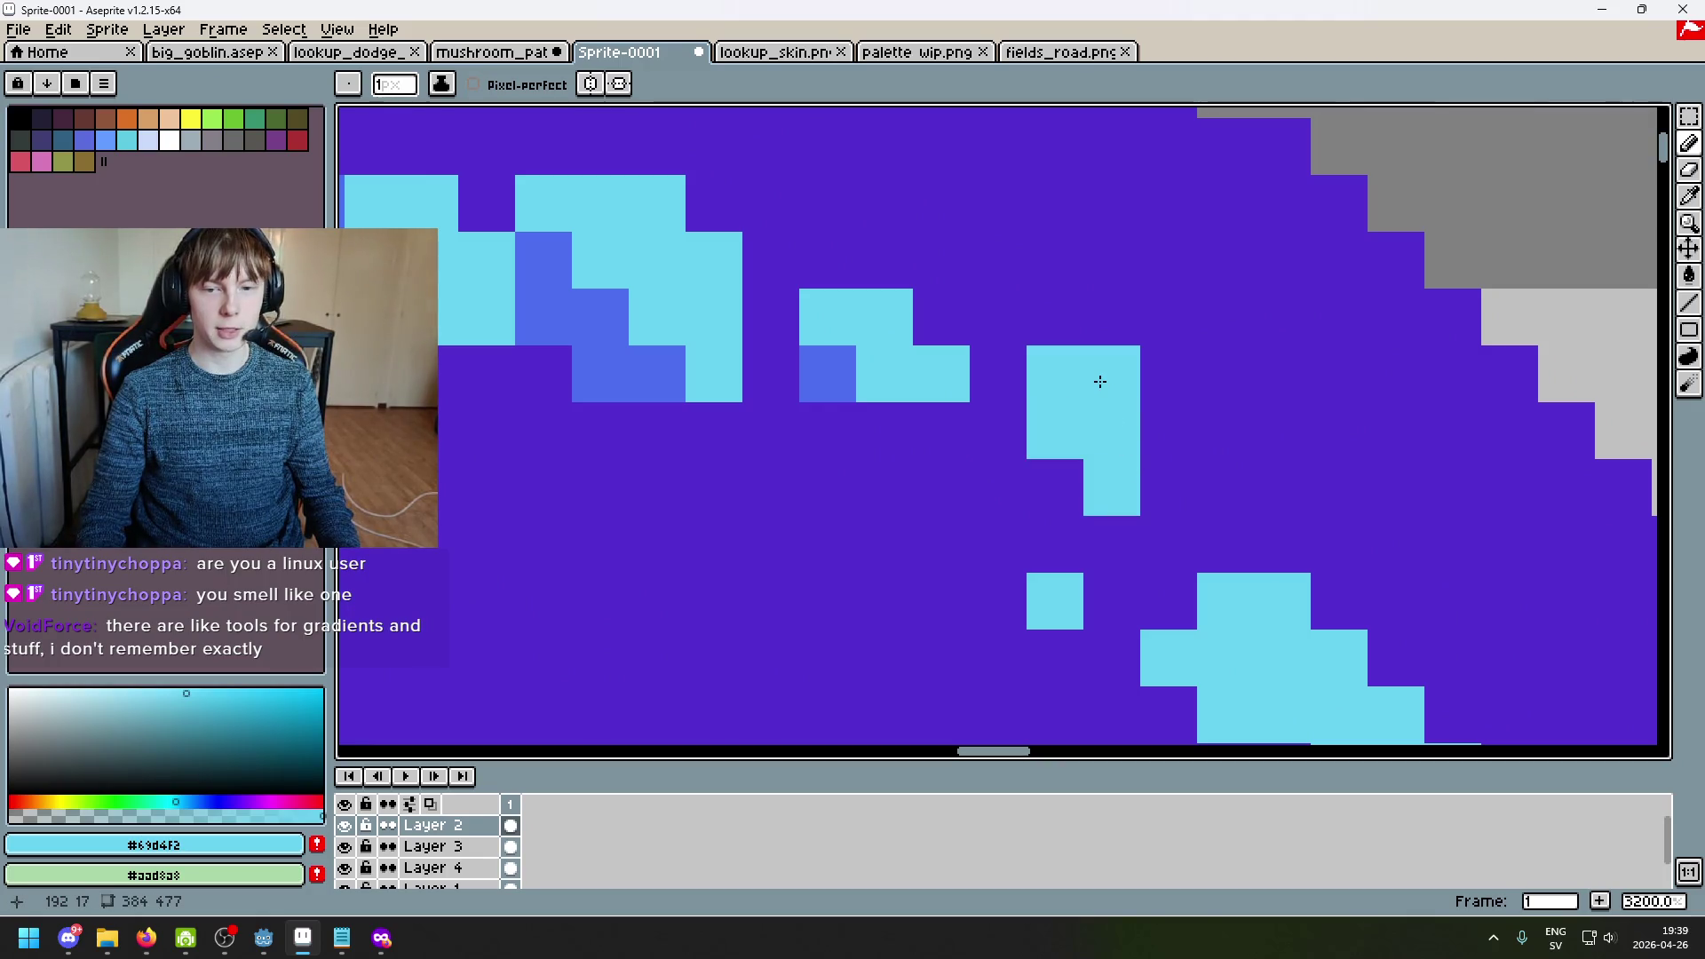
Step: Add darker blue shade pixels around the spot
{"action": "scroll", "coordinate": [1169, 484], "scroll_direction": "down", "scroll_amount": 1}
{"action": "left_click", "coordinate": [995, 422], "text": "alt"}
{"action": "scroll", "coordinate": [1089, 476], "scroll_direction": "up", "scroll_amount": 1}
{"action": "left_click", "coordinate": [1090, 475]}
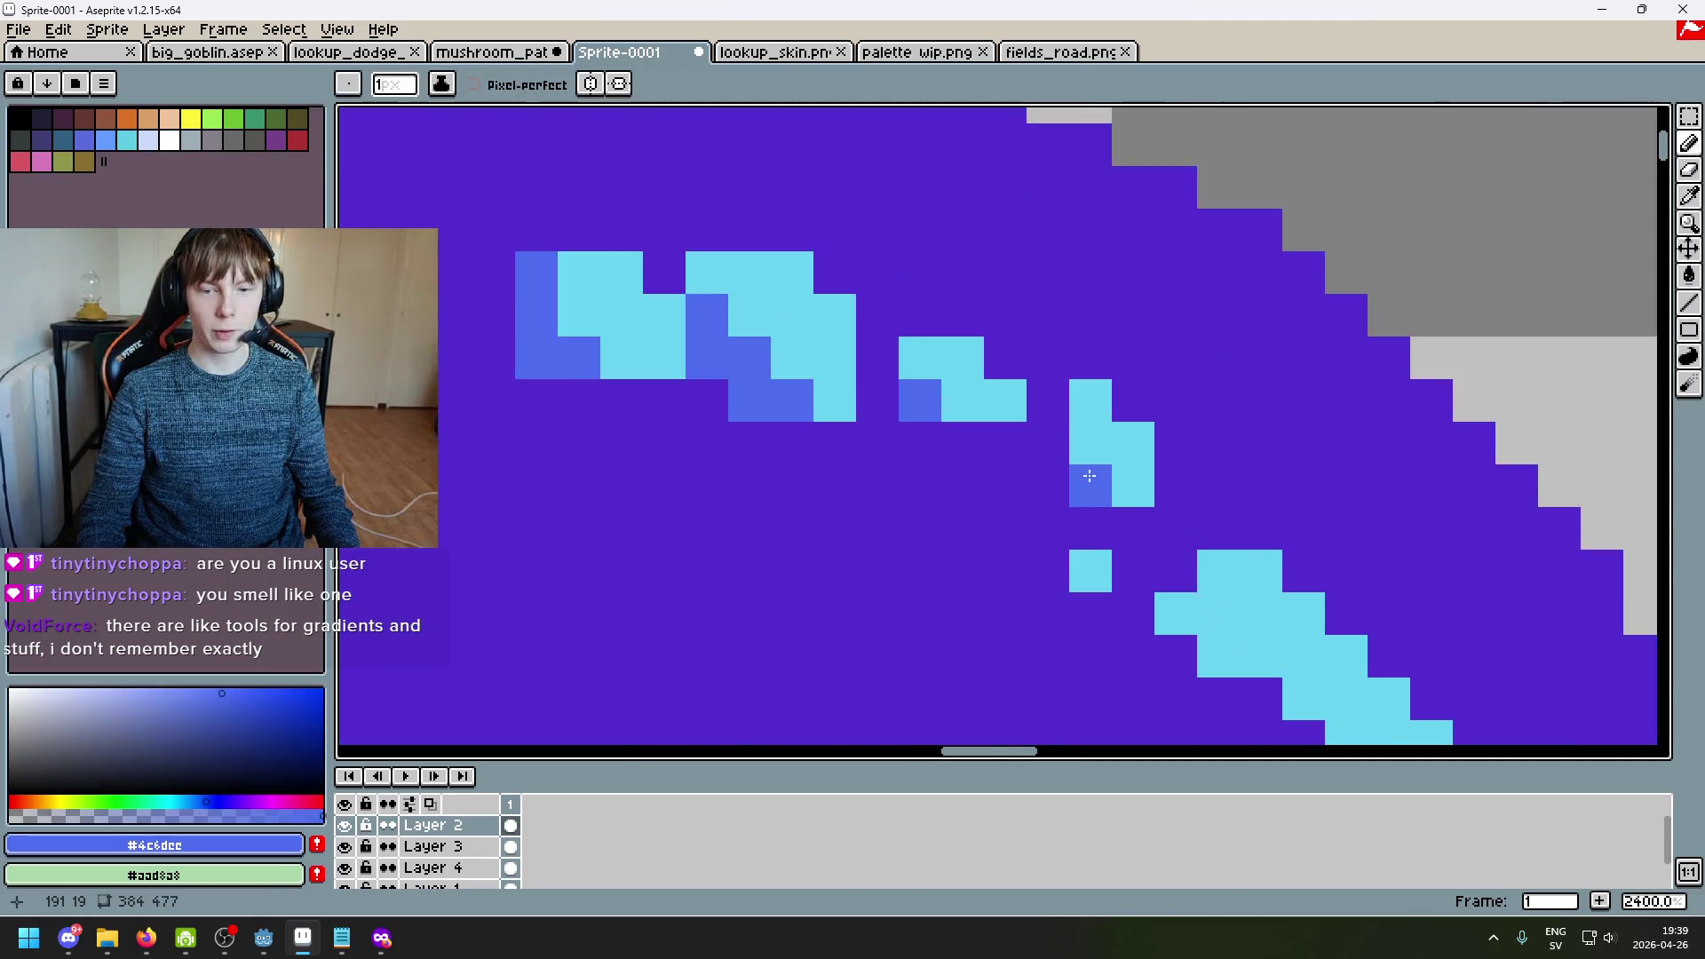
{"action": "left_click", "coordinate": [1067, 476]}
{"action": "scroll", "coordinate": [1067, 477], "scroll_direction": "down", "scroll_amount": 3}
{"action": "left_click", "coordinate": [927, 487]}
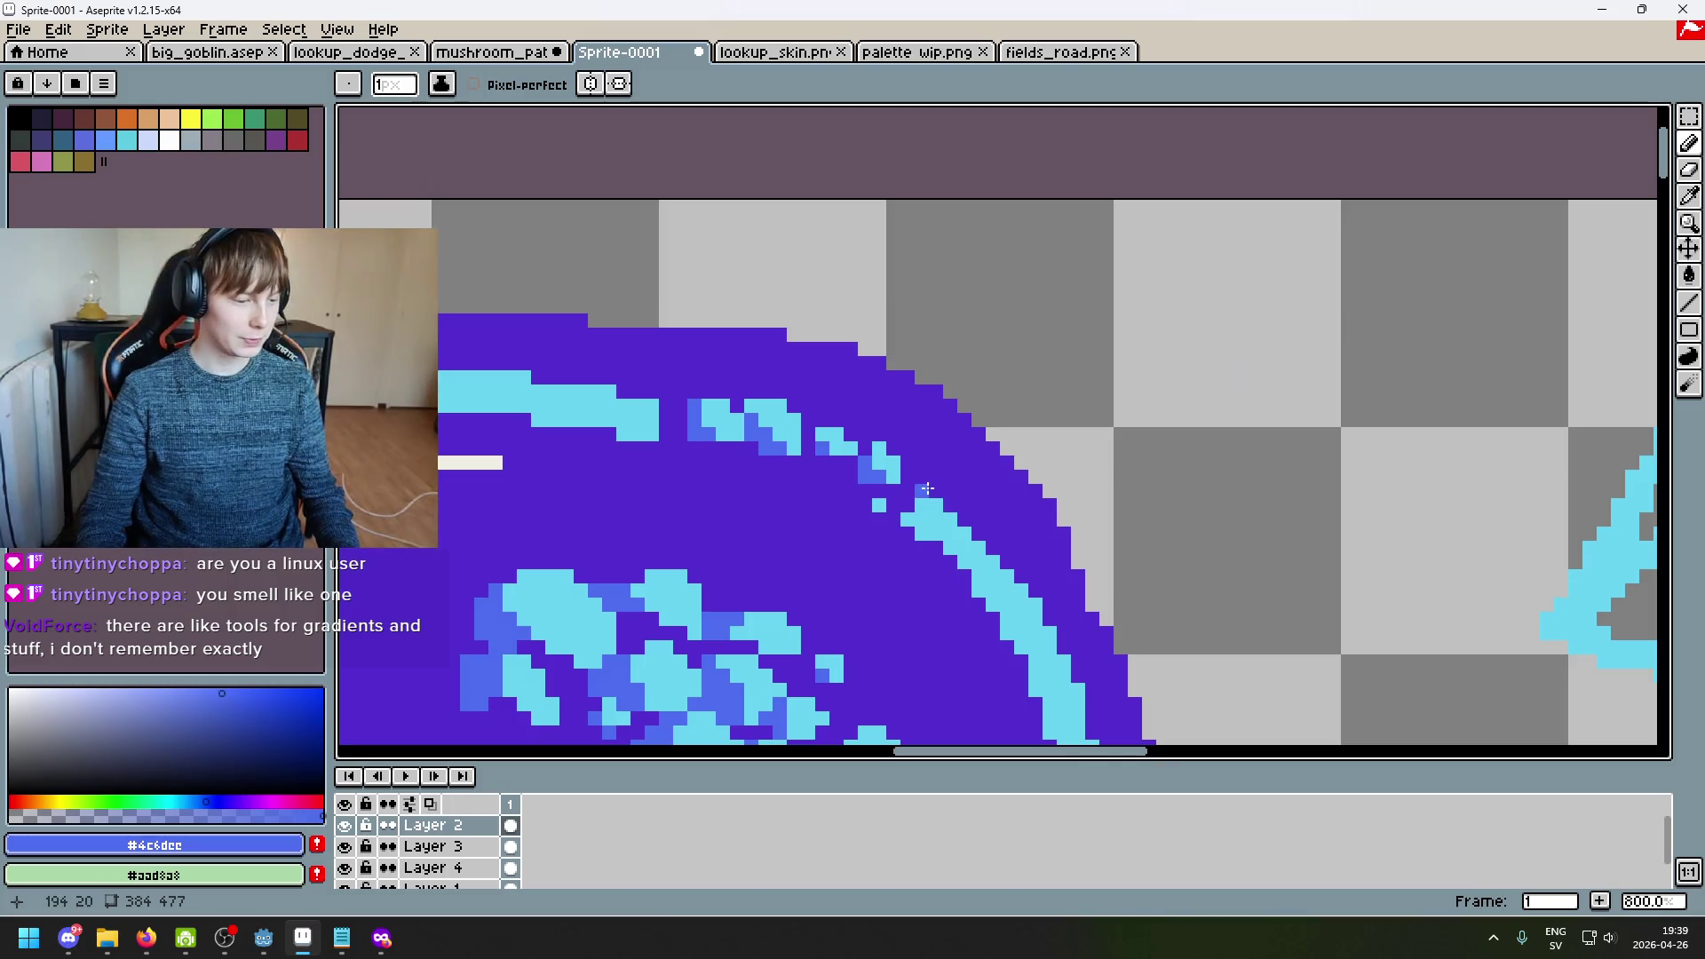
{"action": "scroll", "coordinate": [846, 351], "scroll_direction": "up", "scroll_amount": 1}
Step: Cover the stray blue pixel with the cap's purple base colour and enlarge the brush
{"action": "mouse_move", "coordinate": [875, 397]}
{"action": "left_mouse_down"}
{"action": "mouse_move", "coordinate": [859, 389]}
{"action": "mouse_move", "coordinate": [910, 424]}
{"action": "left_mouse_up"}
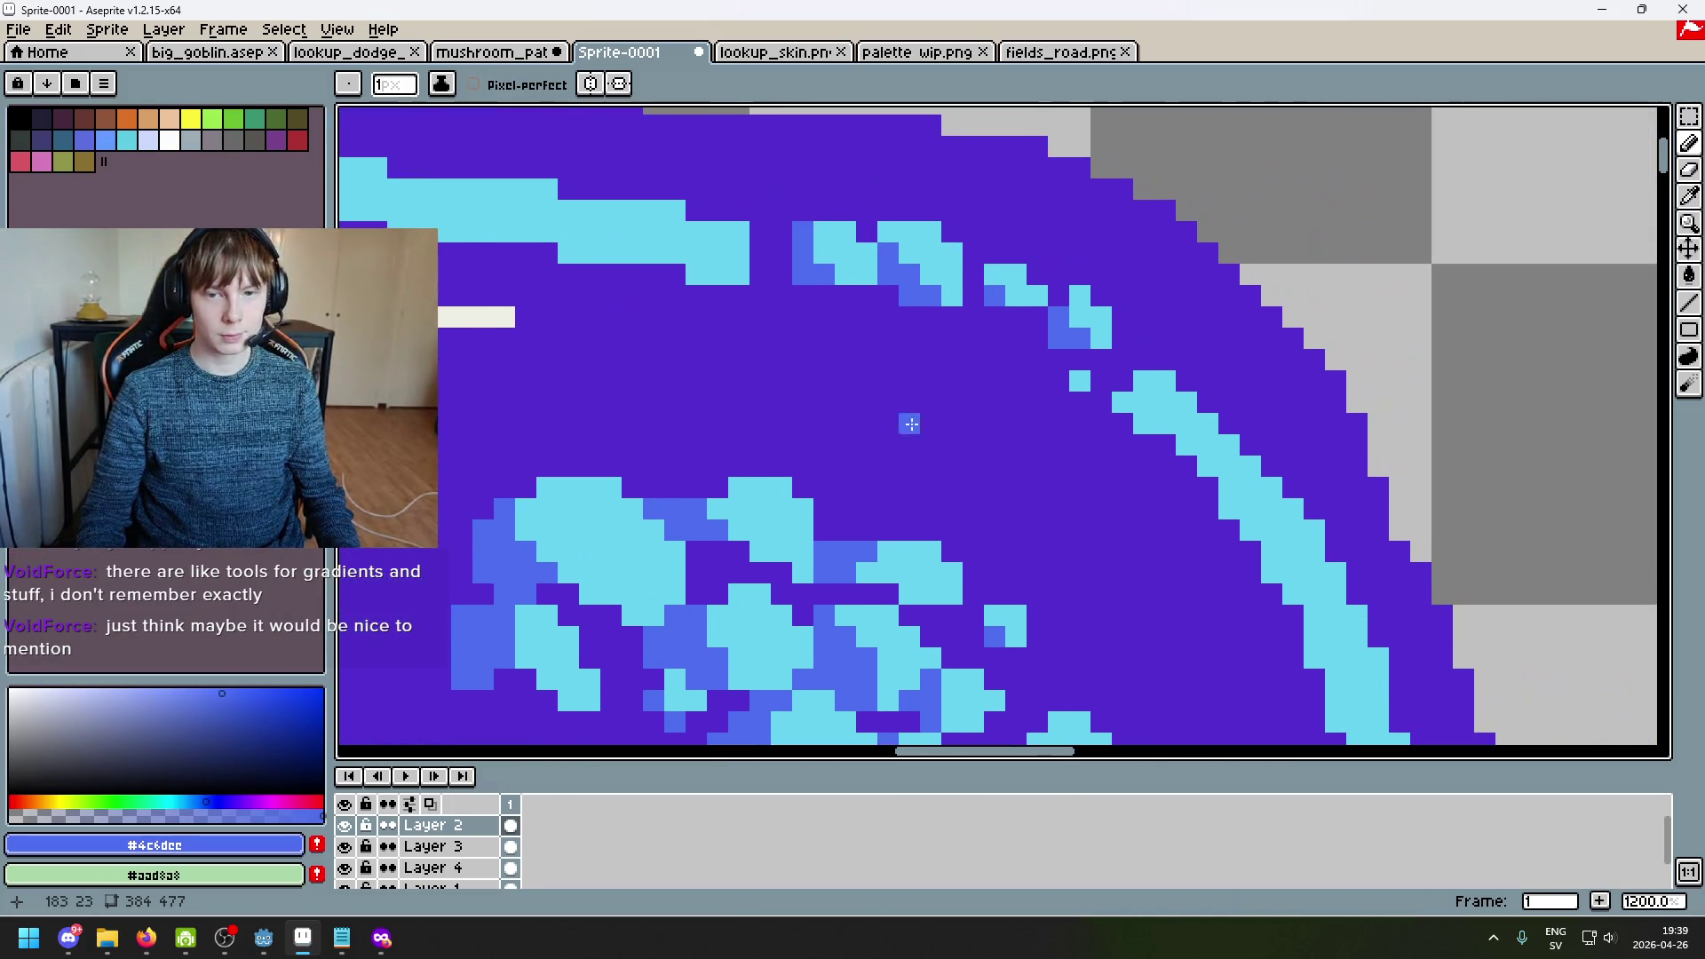
{"action": "left_click", "coordinate": [1154, 342], "text": "alt"}
{"action": "left_click", "coordinate": [1163, 359]}
{"action": "scroll", "coordinate": [1096, 411], "scroll_direction": "down", "scroll_amount": 3}
{"action": "key", "text": "plus"}
{"action": "key", "text": "plus"}
{"action": "scroll", "coordinate": [1097, 411], "scroll_direction": "up", "scroll_amount": 4}
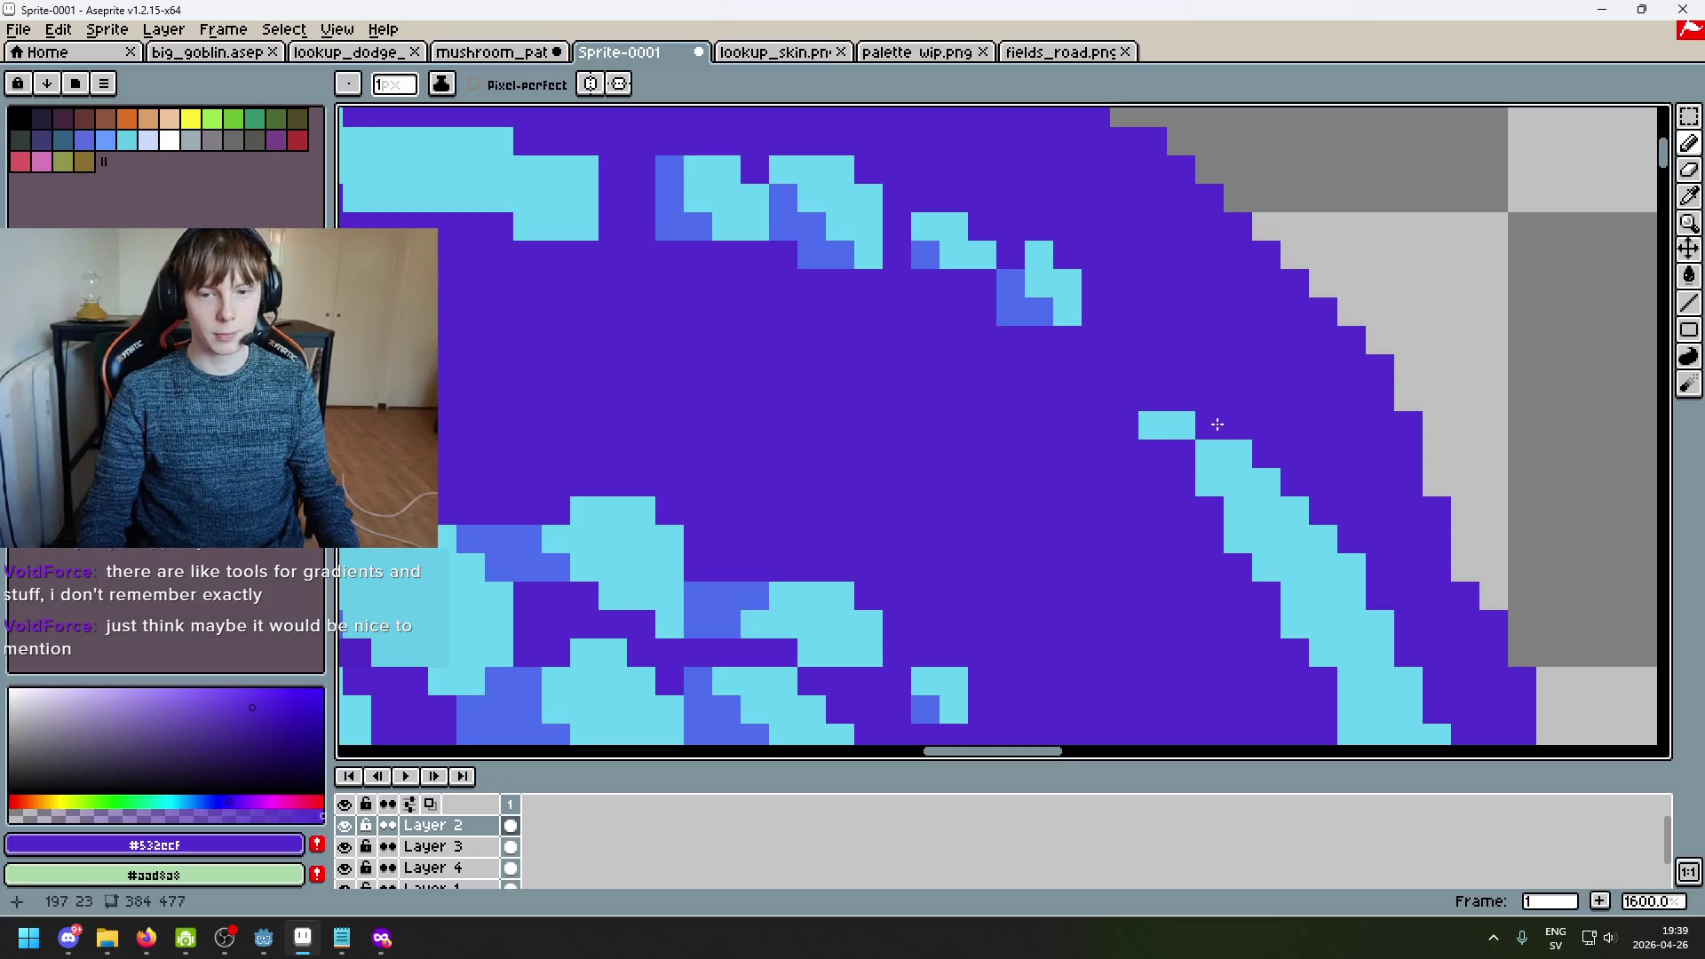
Step: Redraw the cyan rim highlight as a clean stepped line
{"action": "left_click", "coordinate": [1163, 424], "text": "alt"}
{"action": "key", "text": "ctrl+z"}
{"action": "left_click_drag", "start_coordinate": [1123, 373], "coordinate": [1123, 310]}
{"action": "scroll", "coordinate": [1030, 419], "scroll_direction": "down", "scroll_amount": 2}
{"action": "scroll", "coordinate": [1030, 419], "scroll_direction": "up", "scroll_amount": 3}
{"action": "scroll", "coordinate": [1030, 419], "scroll_direction": "up", "scroll_amount": 1}
{"action": "left_click", "coordinate": [902, 430]}
{"action": "key", "text": "ctrl+z"}
{"action": "key", "text": "ctrl+z"}
{"action": "mouse_move", "coordinate": [1019, 359]}
{"action": "left_mouse_down"}
{"action": "mouse_move", "coordinate": [1048, 457]}
{"action": "mouse_move", "coordinate": [1076, 480]}
{"action": "left_mouse_up"}
Step: Enlarge the cyan spot with extra pixels extending to the right
{"action": "left_click", "coordinate": [843, 360], "text": "alt"}
{"action": "left_click_drag", "start_coordinate": [1019, 417], "coordinate": [962, 417]}
{"action": "key", "text": "ctrl+z"}
{"action": "left_click", "coordinate": [1019, 418]}
{"action": "left_click", "coordinate": [1019, 475]}
{"action": "mouse_move", "coordinate": [1076, 359]}
{"action": "left_mouse_down"}
{"action": "mouse_move", "coordinate": [1132, 417]}
{"action": "mouse_move", "coordinate": [1132, 475]}
{"action": "left_mouse_up"}
Step: Try mid-blue shade pixels left of and below the spot, then undo them
{"action": "left_click", "coordinate": [1019, 418], "text": "alt"}
{"action": "left_click", "coordinate": [962, 418]}
{"action": "left_click", "coordinate": [972, 451]}
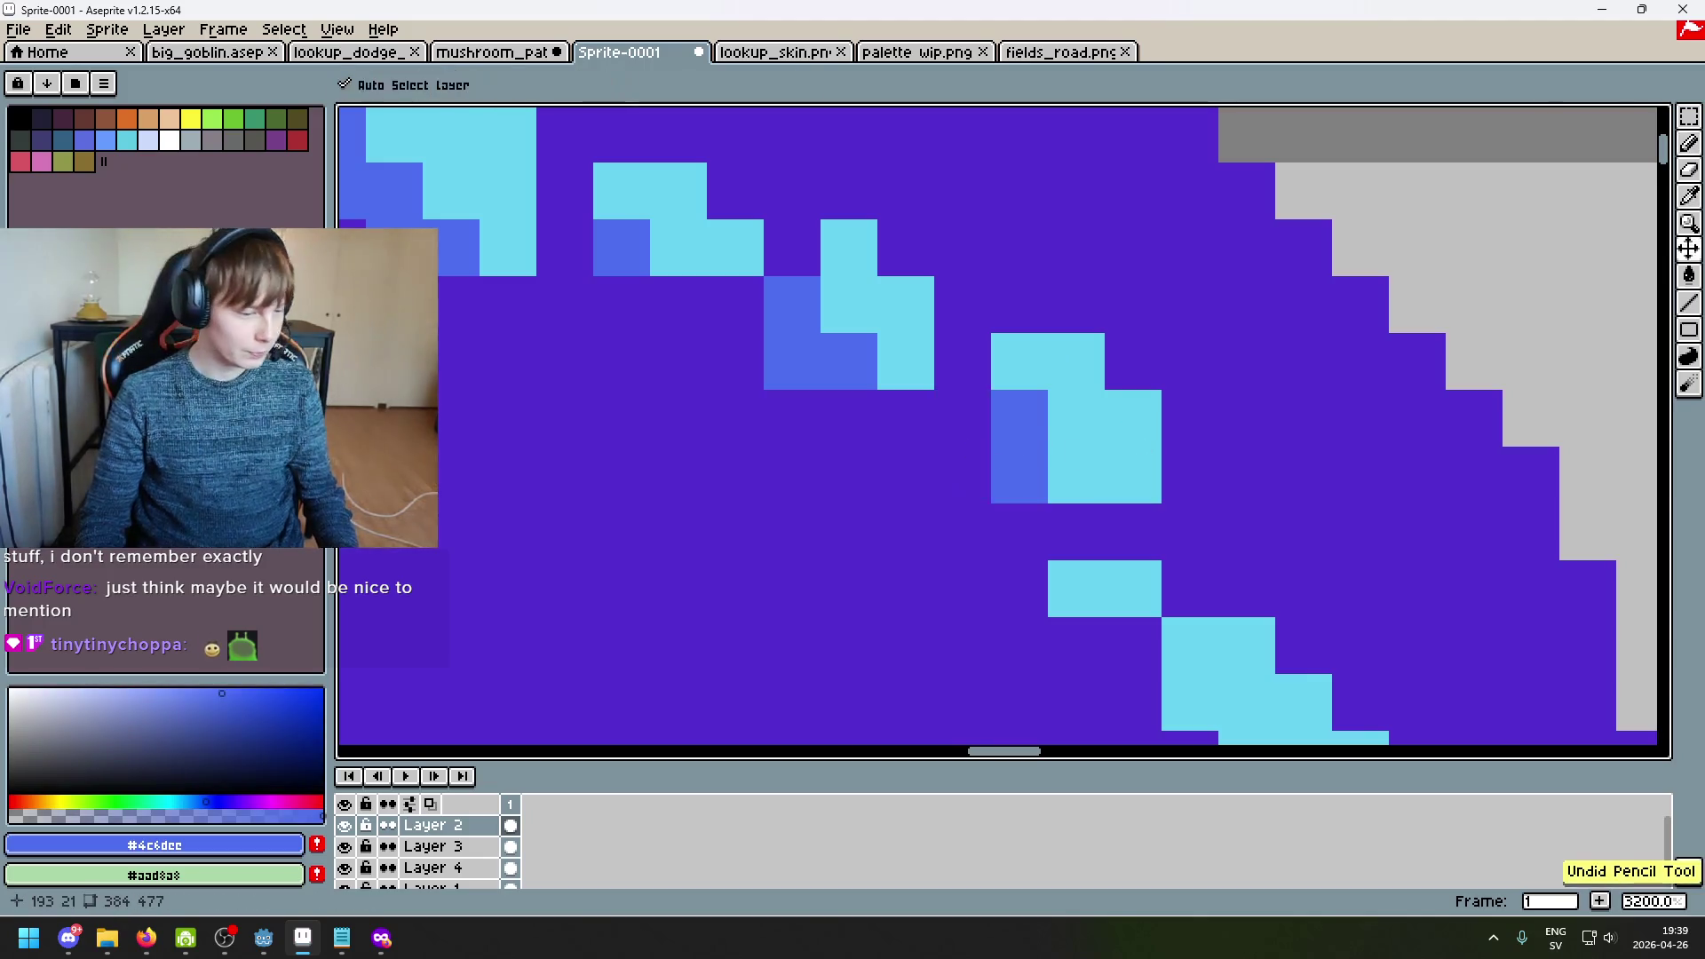
{"action": "key", "text": "ctrl+z"}
{"action": "key", "text": "ctrl+z"}
{"action": "left_click", "coordinate": [1001, 525]}
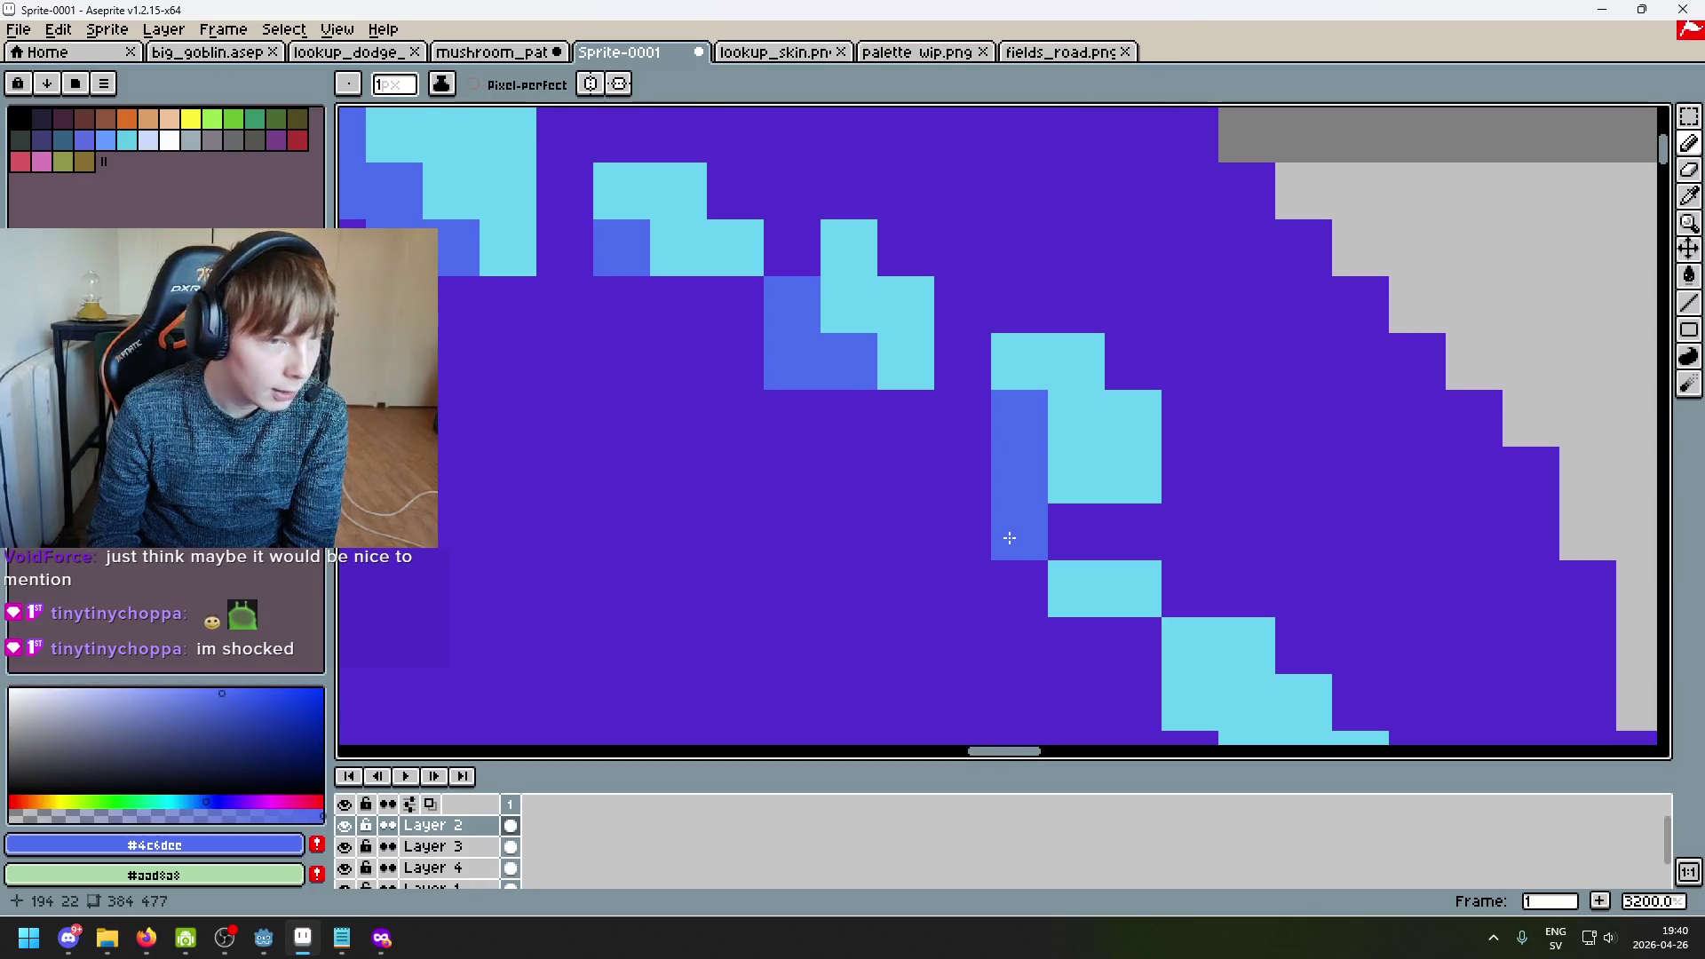
{"action": "key", "text": "ctrl+z"}
{"action": "scroll", "coordinate": [1009, 537], "scroll_direction": "down", "scroll_amount": 4}
{"action": "scroll", "coordinate": [672, 391], "scroll_direction": "up", "scroll_amount": 2}
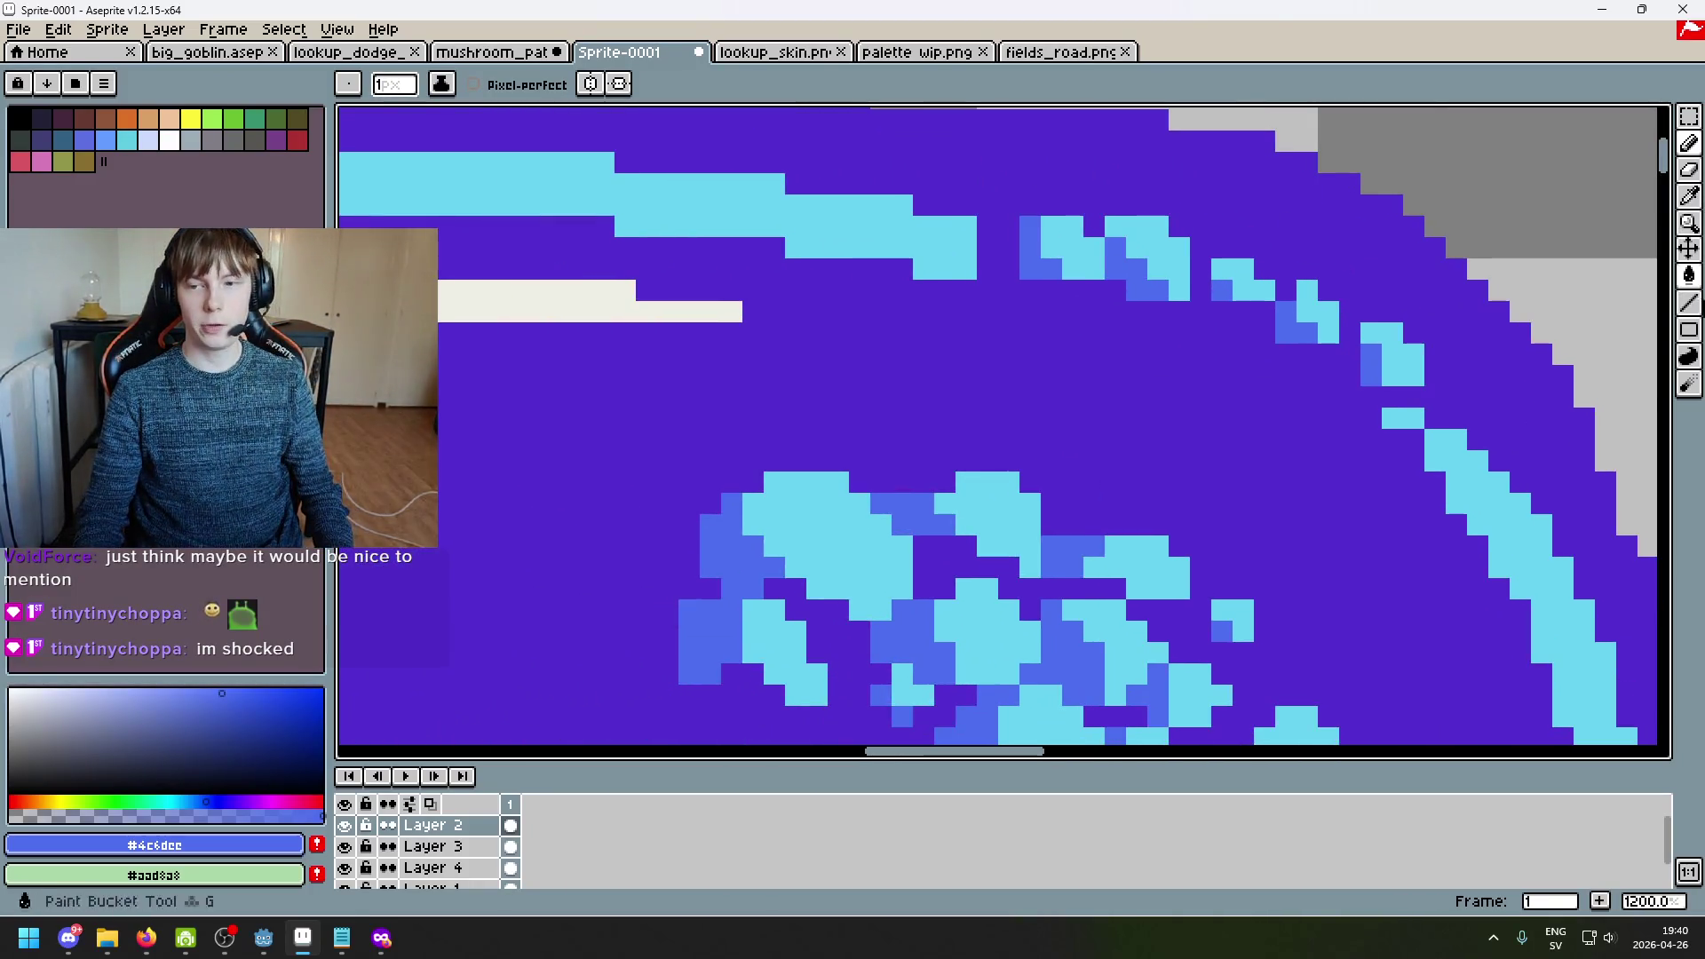
{"action": "left_click", "coordinate": [1690, 276]}
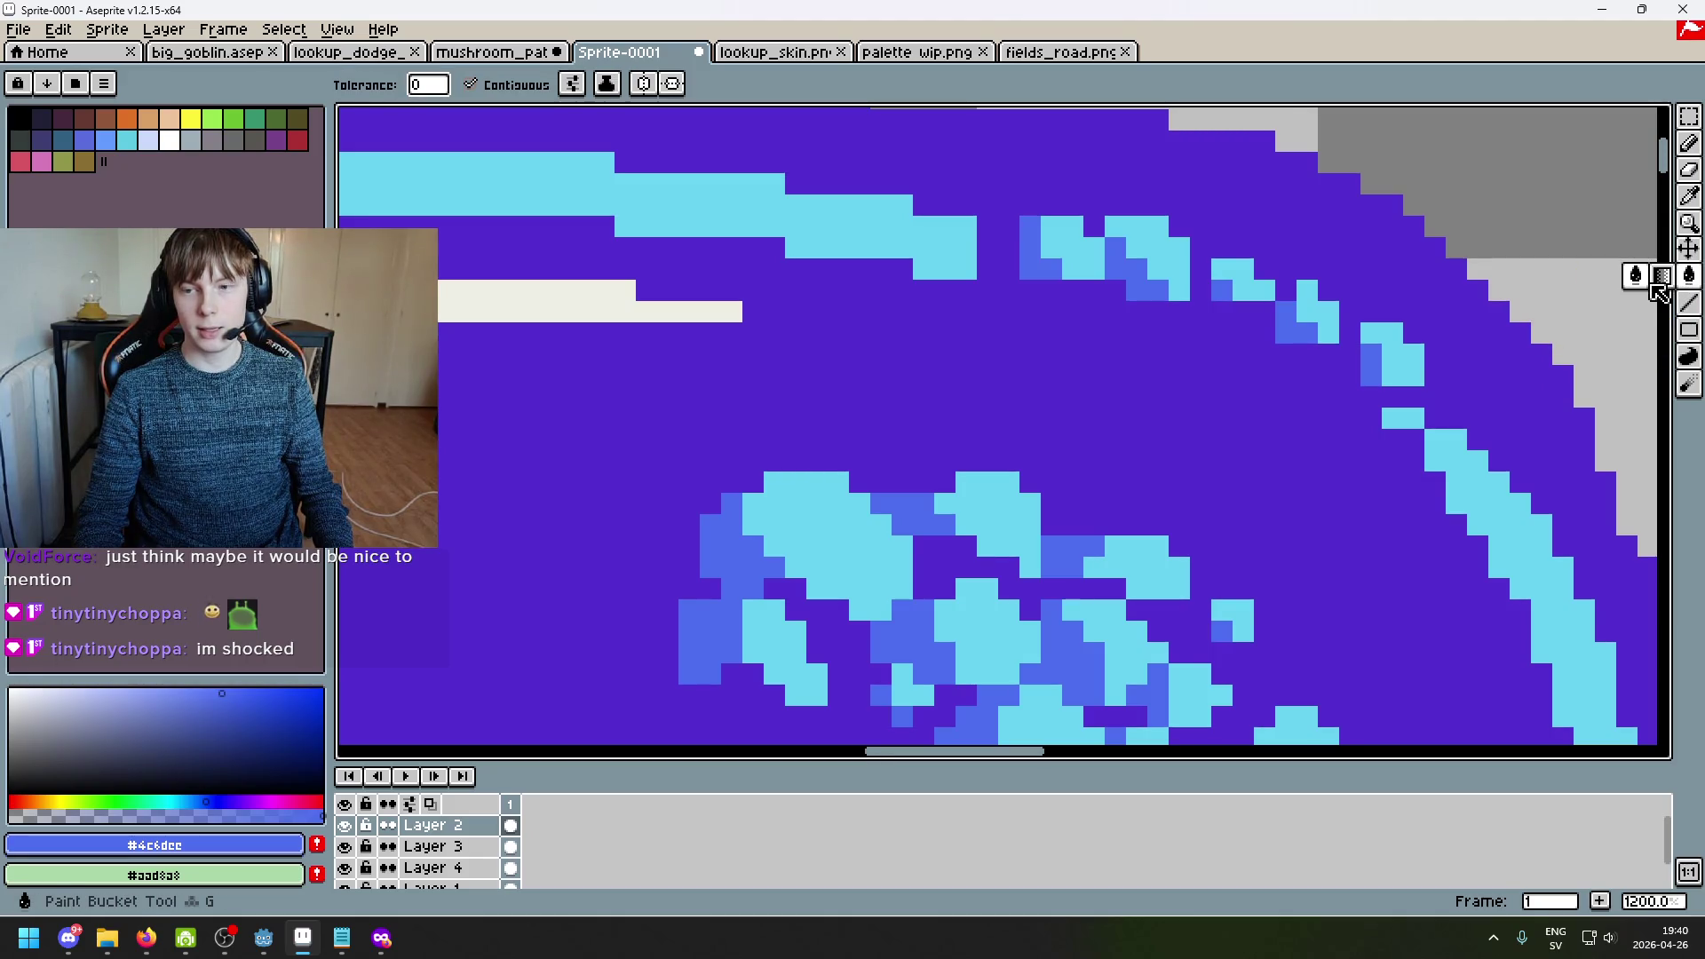
{"action": "left_click", "coordinate": [1661, 275]}
{"action": "left_click_drag", "start_coordinate": [720, 396], "coordinate": [966, 396]}
{"action": "scroll", "coordinate": [1069, 447], "scroll_direction": "down", "scroll_amount": 5}
{"action": "key", "text": "ctrl+z"}
{"action": "mouse_move", "coordinate": [641, 467]}
{"action": "left_mouse_down"}
{"action": "mouse_move", "coordinate": [761, 533]}
{"action": "mouse_move", "coordinate": [735, 494]}
{"action": "mouse_move", "coordinate": [862, 368]}
{"action": "mouse_move", "coordinate": [689, 521]}
{"action": "mouse_move", "coordinate": [578, 408]}
{"action": "mouse_move", "coordinate": [648, 373]}
{"action": "left_mouse_up"}
{"action": "key", "text": "ctrl+z"}
{"action": "key", "text": "ctrl+y"}
{"action": "left_click", "coordinate": [878, 84]}
{"action": "left_click", "coordinate": [777, 191]}
{"action": "left_click", "coordinate": [878, 84]}
{"action": "left_click", "coordinate": [764, 207]}
{"action": "key", "text": "v"}
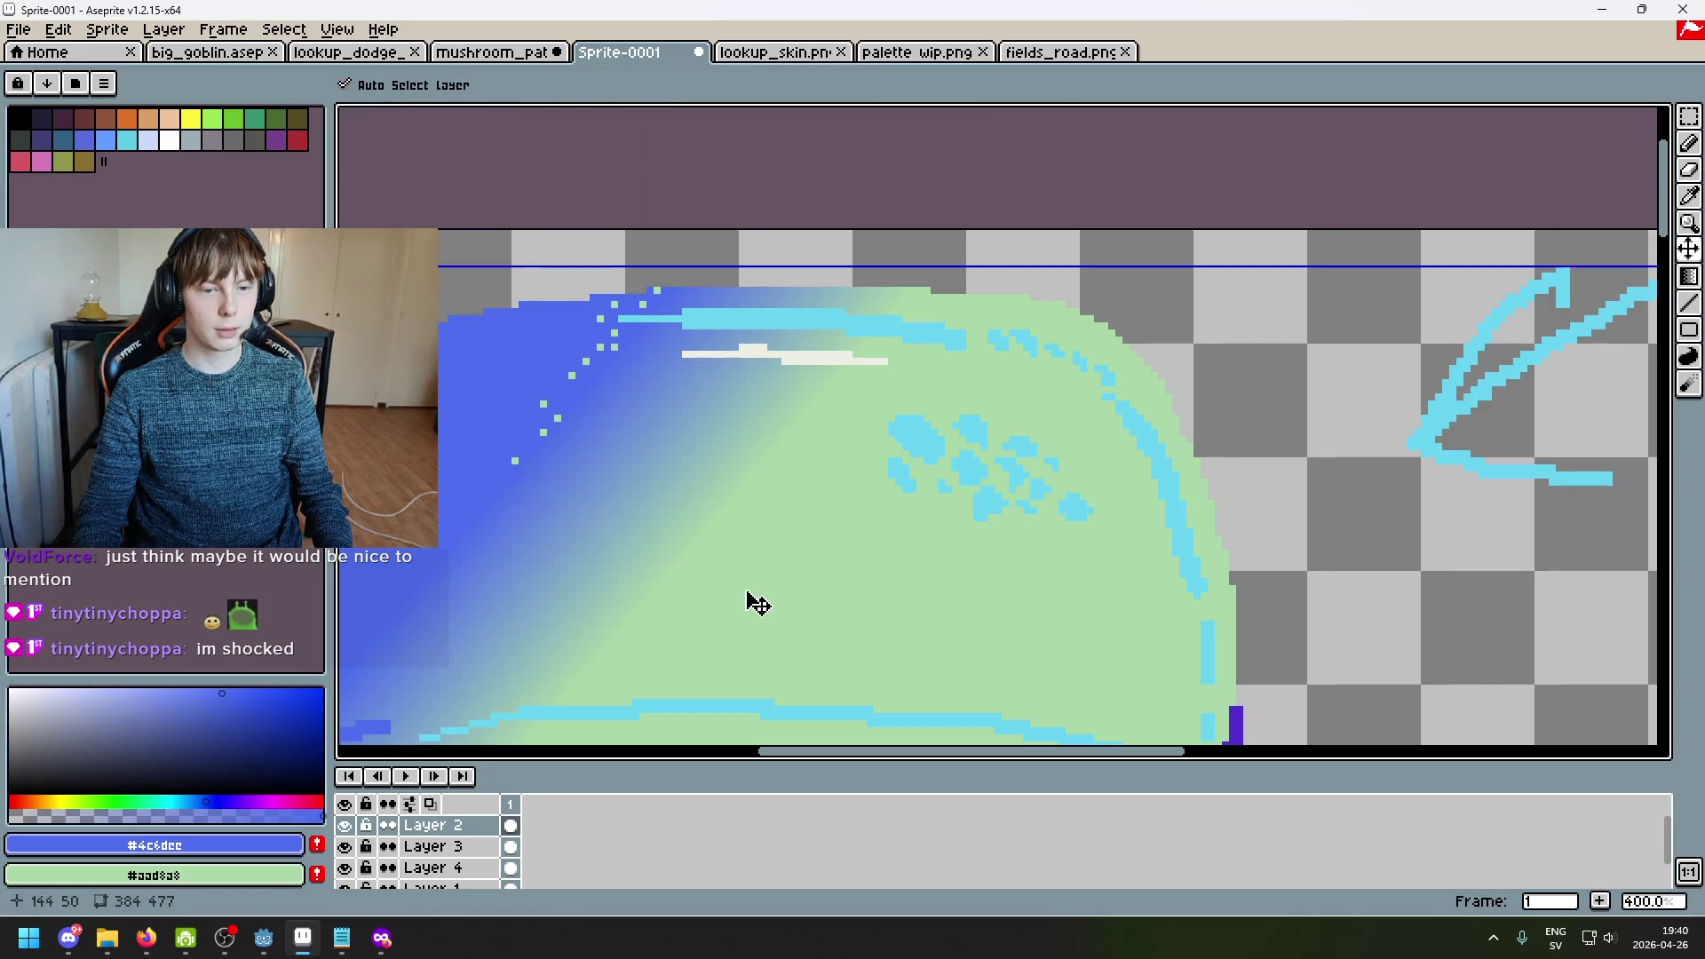
{"action": "key", "text": "ctrl+z"}
{"action": "key", "text": "ctrl+z"}
{"action": "key", "text": "shift+g"}
{"action": "scroll", "coordinate": [825, 620], "scroll_direction": "down", "scroll_amount": 1}
{"action": "left_click_drag", "start_coordinate": [826, 577], "coordinate": [589, 456]}
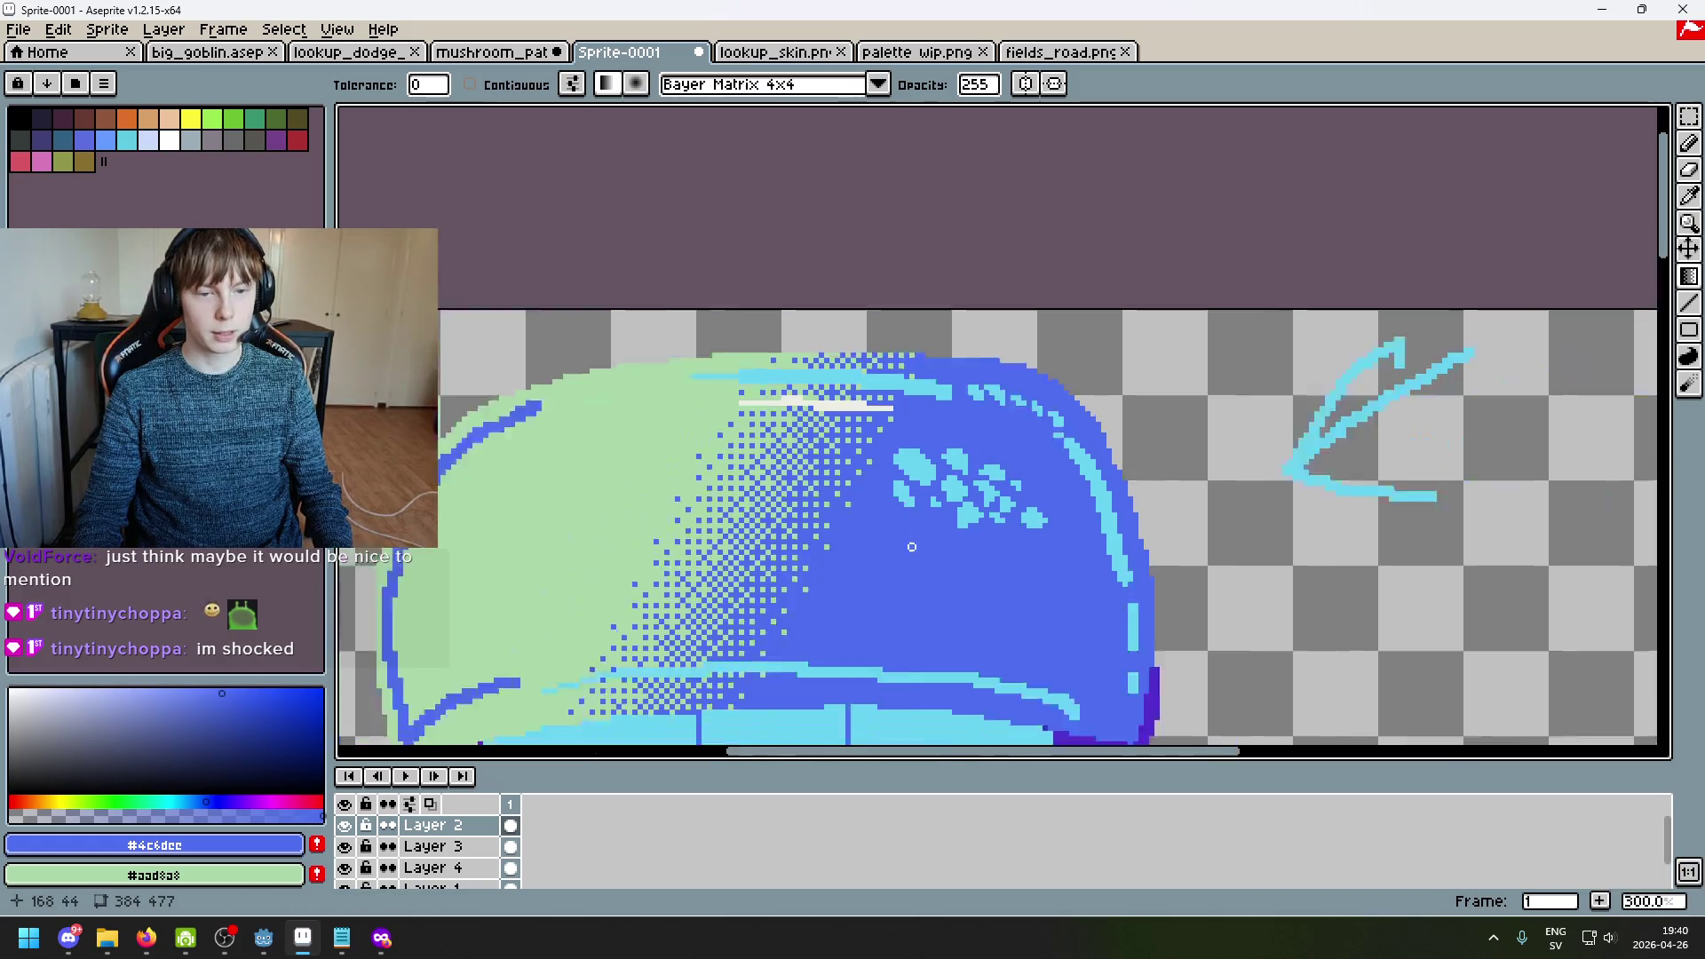
{"action": "scroll", "coordinate": [912, 547], "scroll_direction": "down", "scroll_amount": 2}
{"action": "key", "text": "ctrl+z"}
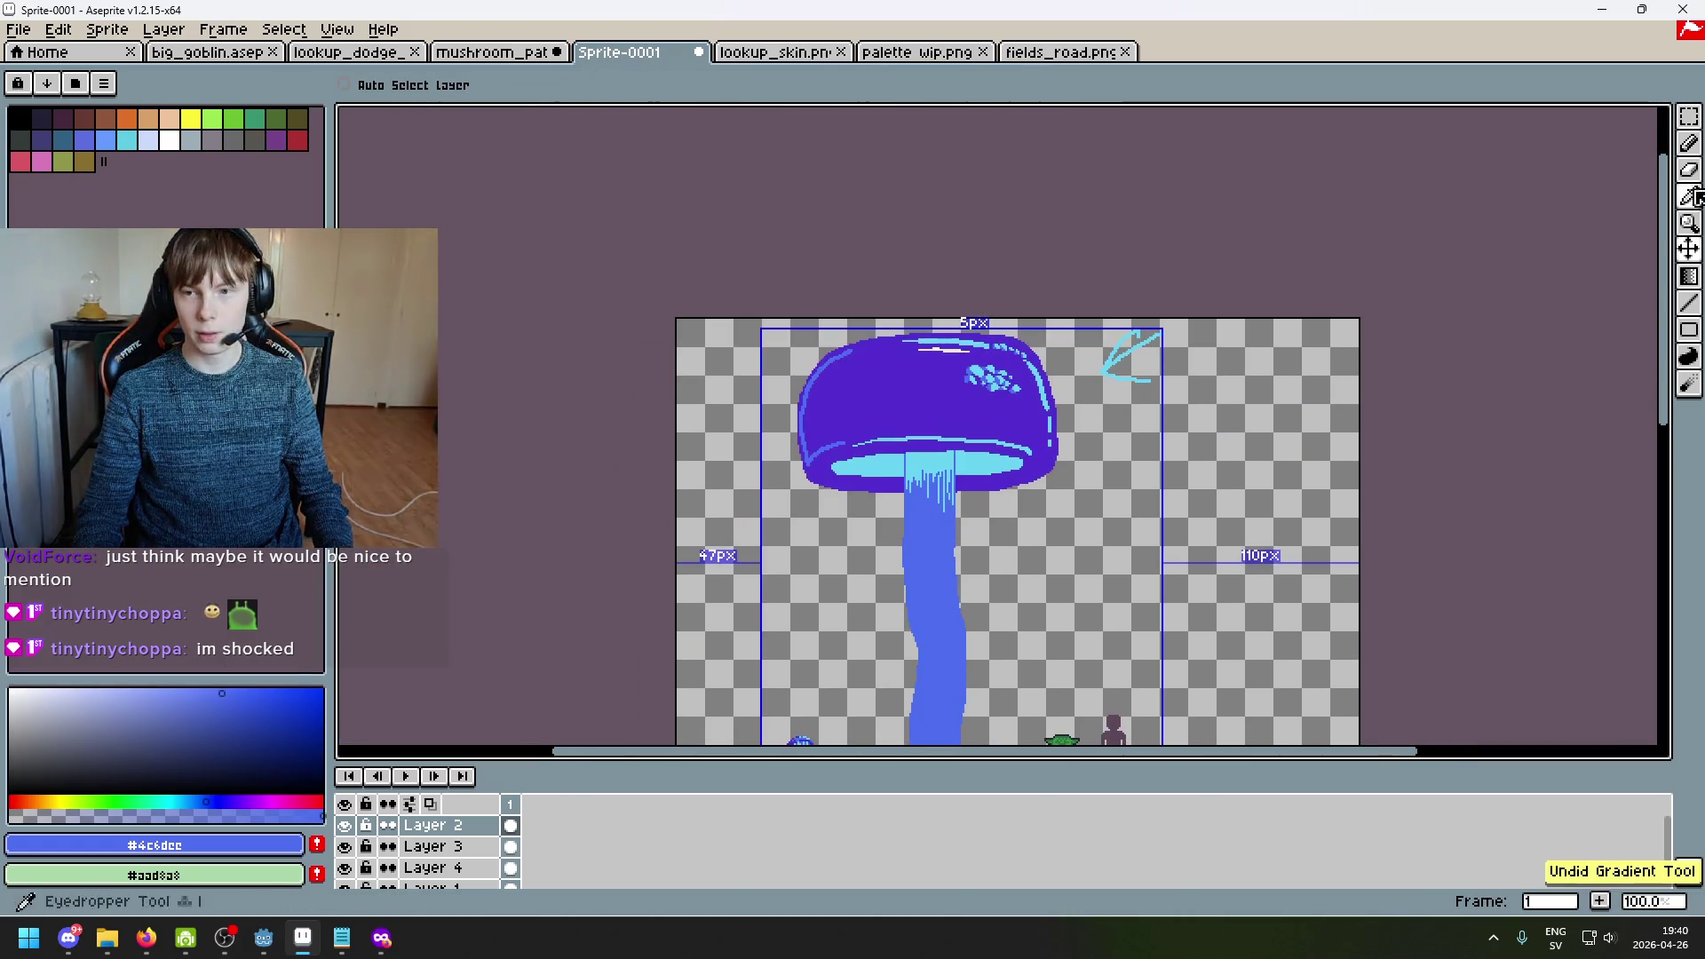
{"action": "scroll", "coordinate": [994, 388], "scroll_direction": "up", "scroll_amount": 6}
{"action": "left_click", "coordinate": [963, 460]}
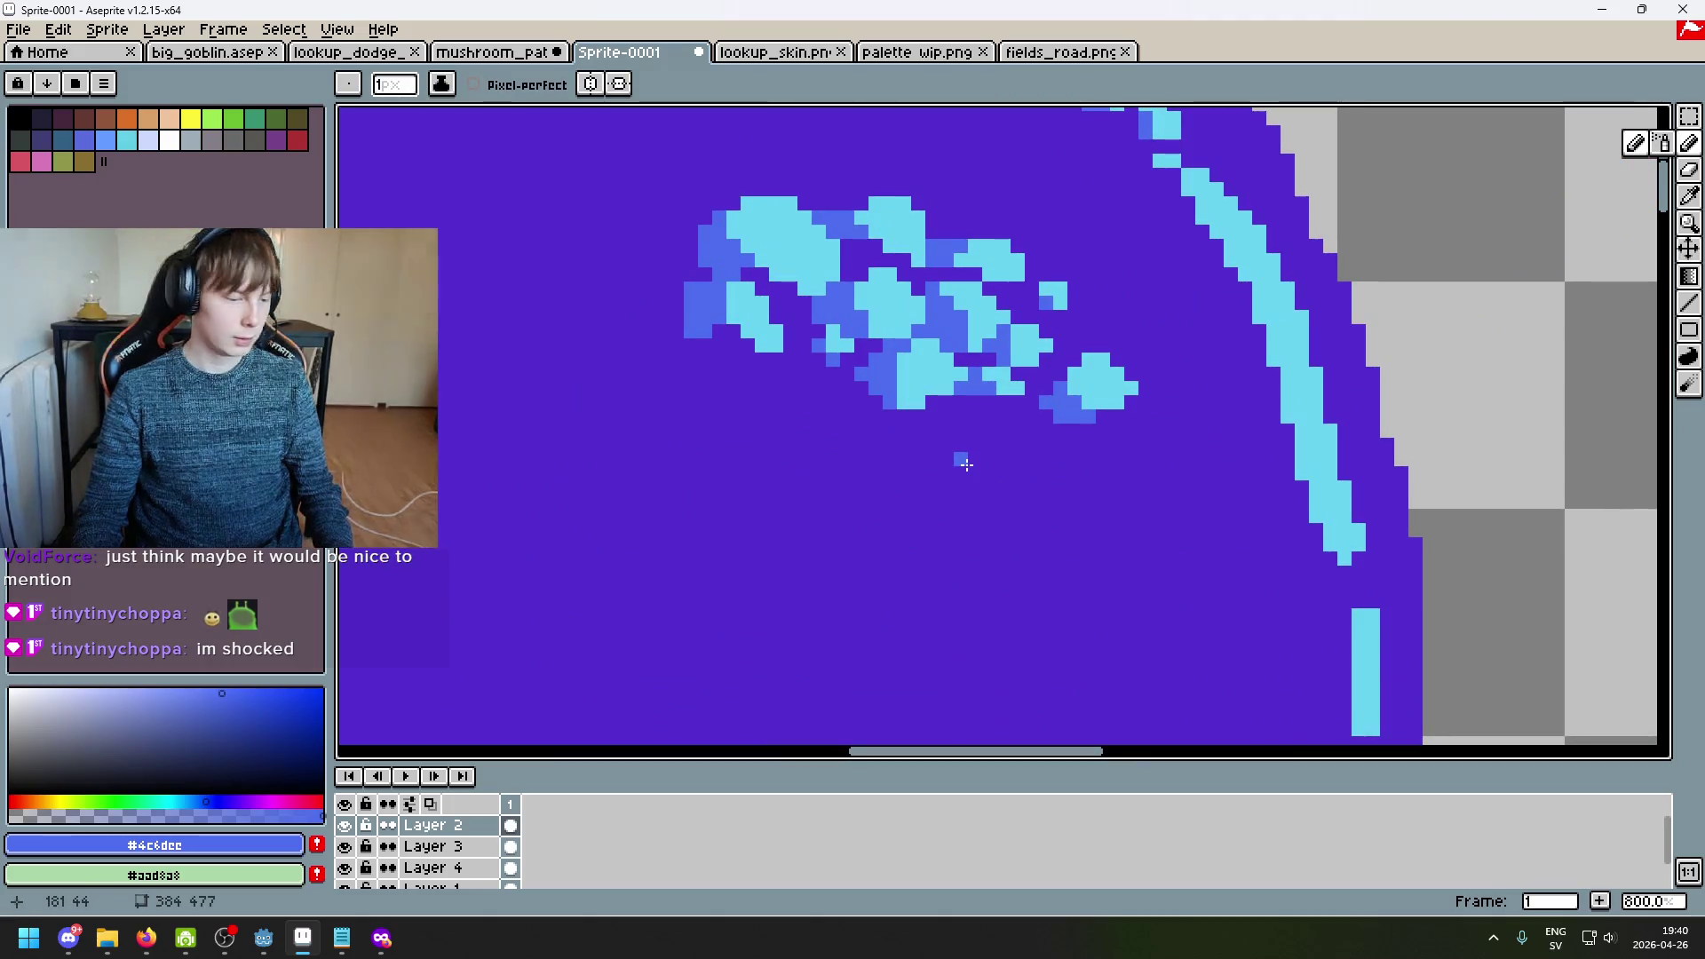
{"action": "key", "text": "ctrl+z"}
{"action": "left_click_drag", "start_coordinate": [981, 444], "coordinate": [970, 582]}
{"action": "scroll", "coordinate": [970, 582], "scroll_direction": "up", "scroll_amount": 2}
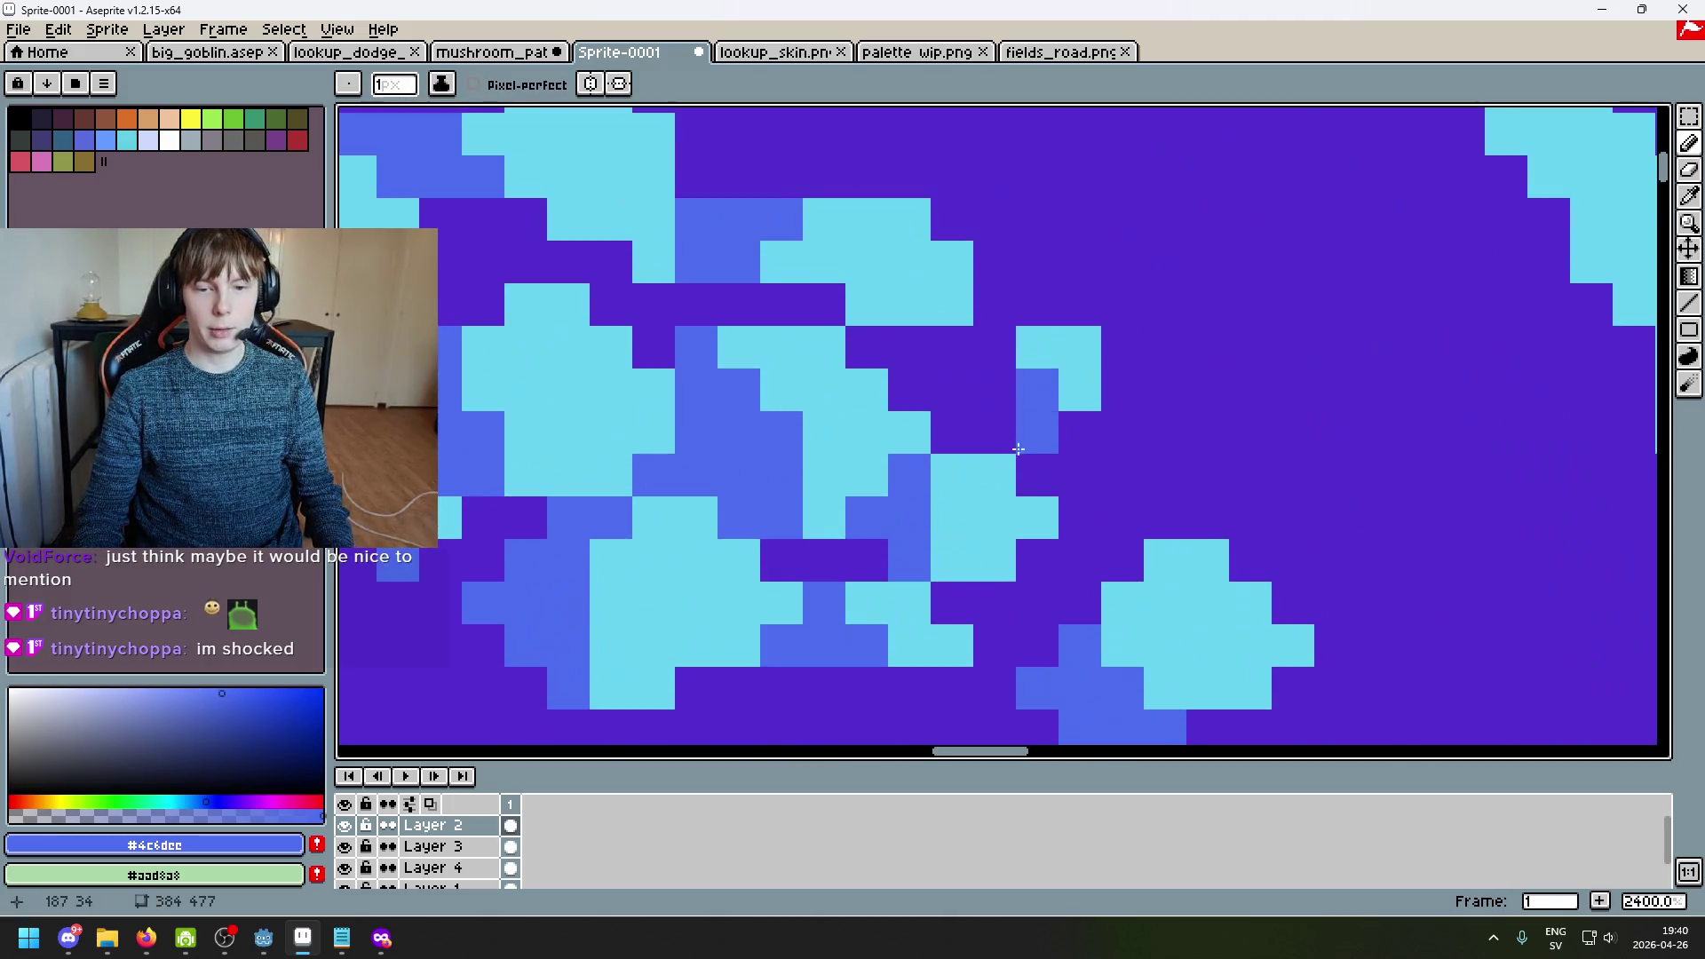
Step: Bring the cap's top-right into view and add a light-blue pixel to the highlight trail
{"action": "scroll", "coordinate": [1012, 504], "scroll_direction": "down", "scroll_amount": 2}
{"action": "scroll", "coordinate": [1012, 504], "scroll_direction": "down", "scroll_amount": 3}
{"action": "scroll", "coordinate": [1036, 471], "scroll_direction": "up", "scroll_amount": 3}
{"action": "scroll", "coordinate": [1035, 472], "scroll_direction": "down", "scroll_amount": 4}
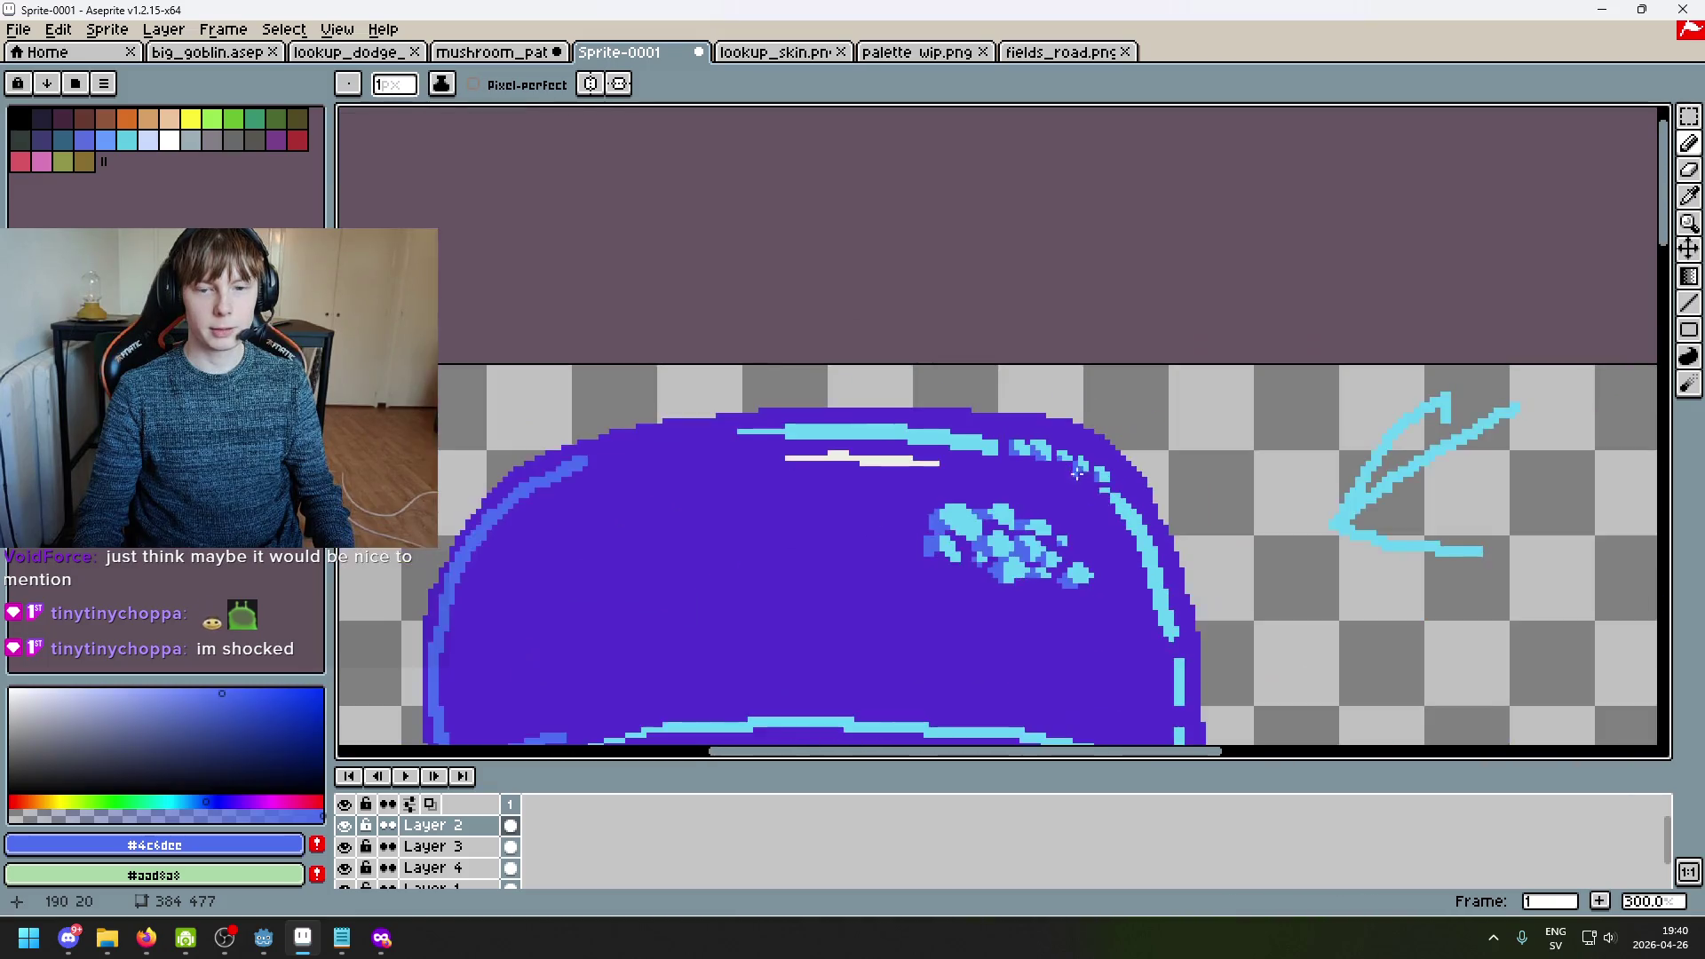
{"action": "left_click_drag", "start_coordinate": [1128, 489], "coordinate": [927, 254]}
{"action": "scroll", "coordinate": [896, 247], "scroll_direction": "up", "scroll_amount": 7}
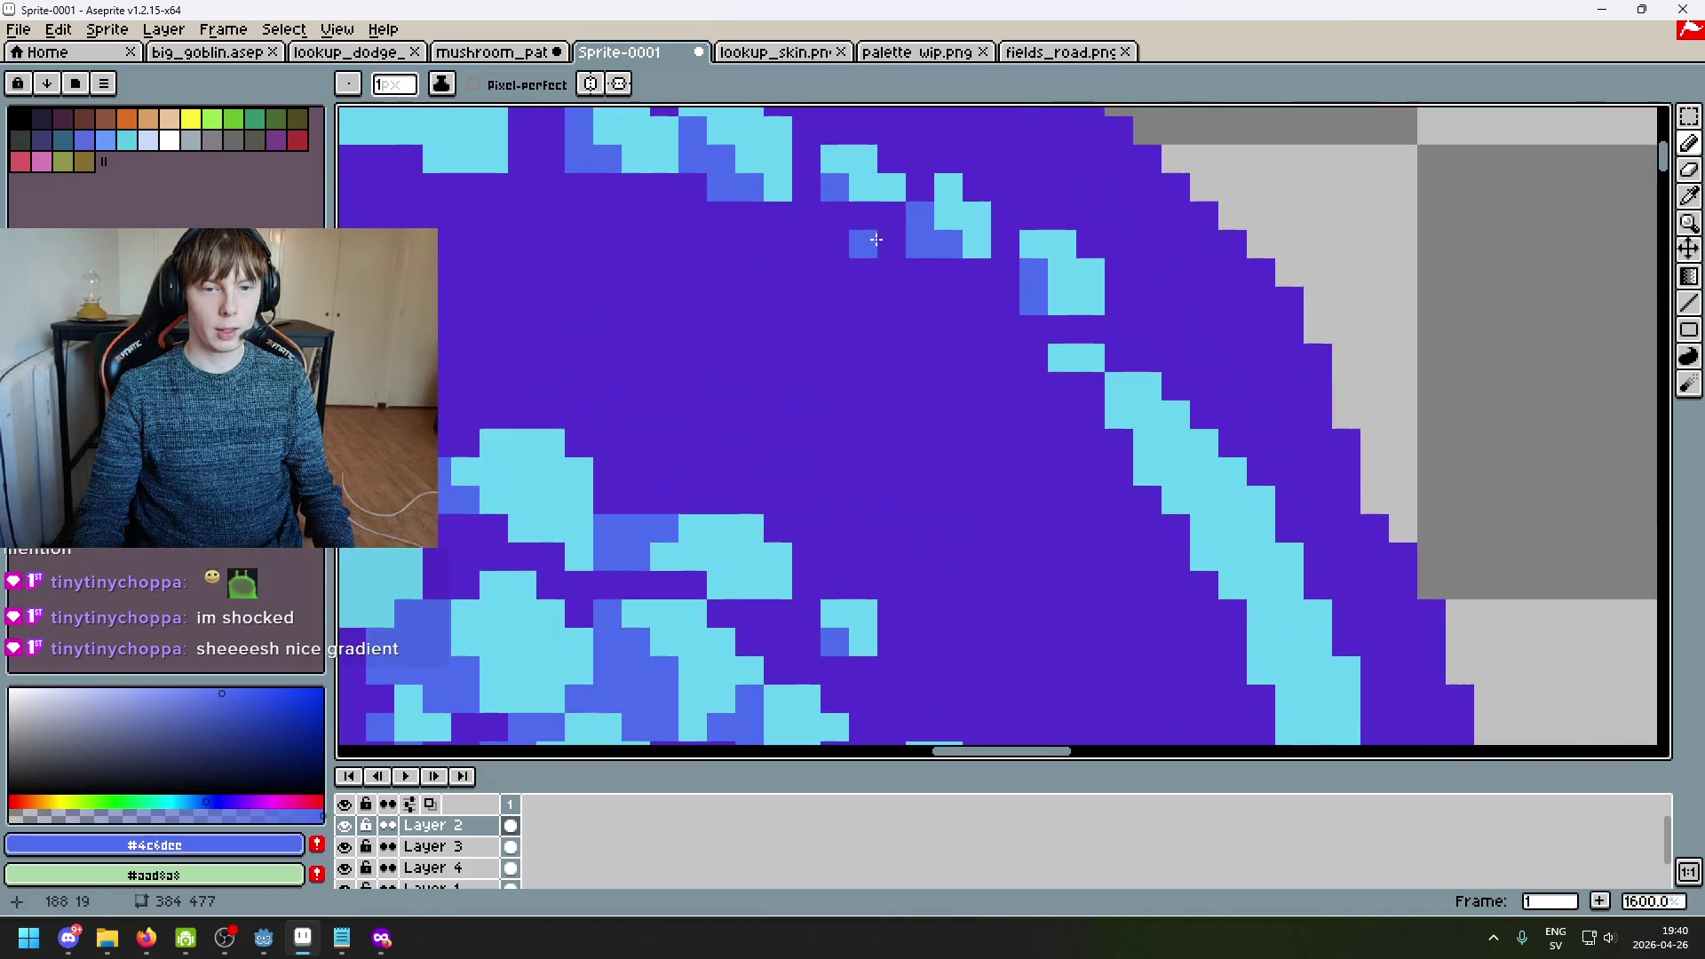
{"action": "left_click", "coordinate": [835, 217], "text": "alt"}
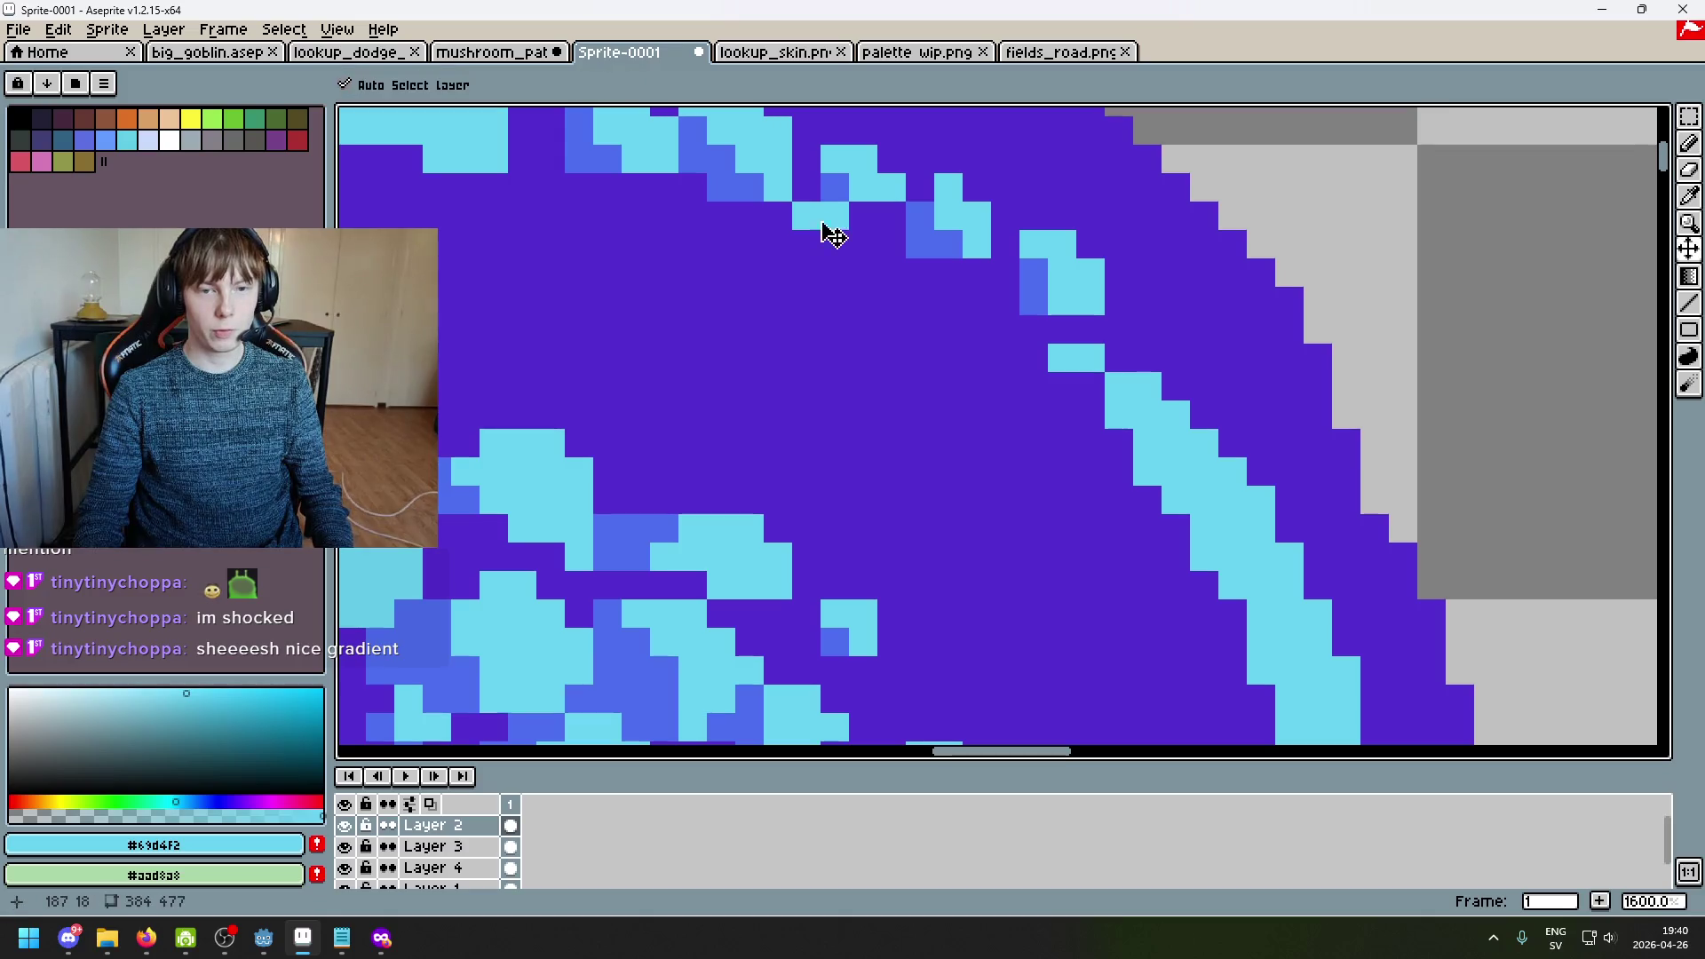
{"action": "left_click", "coordinate": [859, 242]}
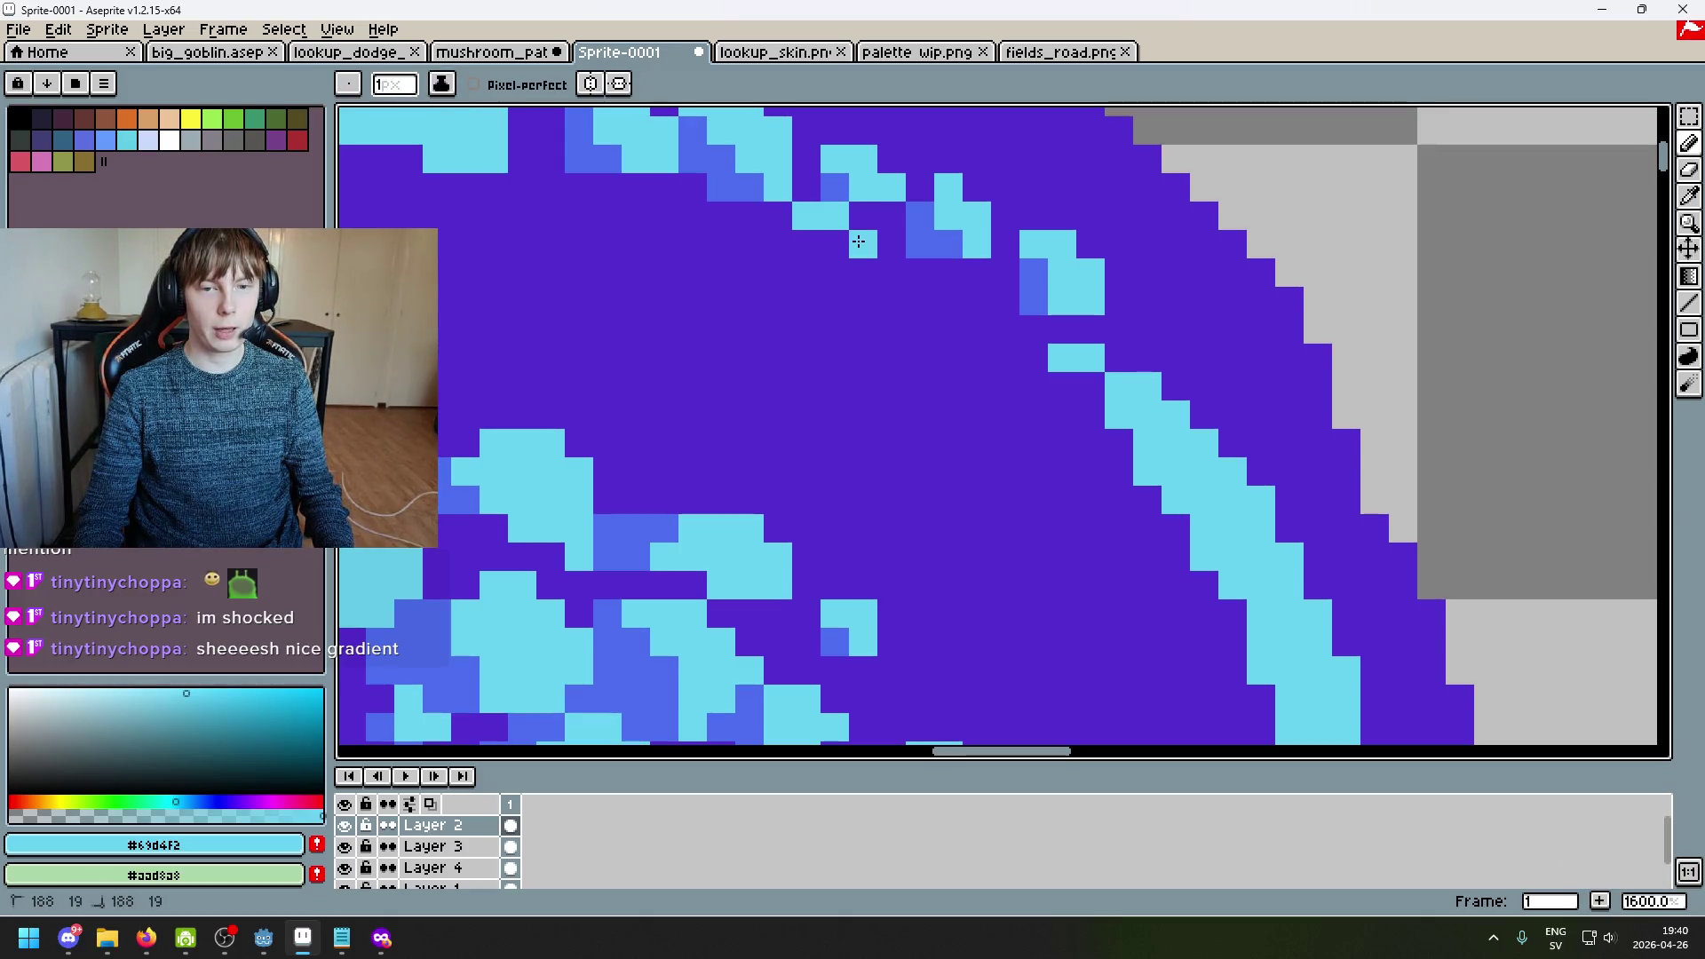
Step: Add medium-blue pixels along the trail, undo the last one, and resample light blue
{"action": "left_click", "coordinate": [835, 188], "text": "alt"}
{"action": "left_click", "coordinate": [770, 205]}
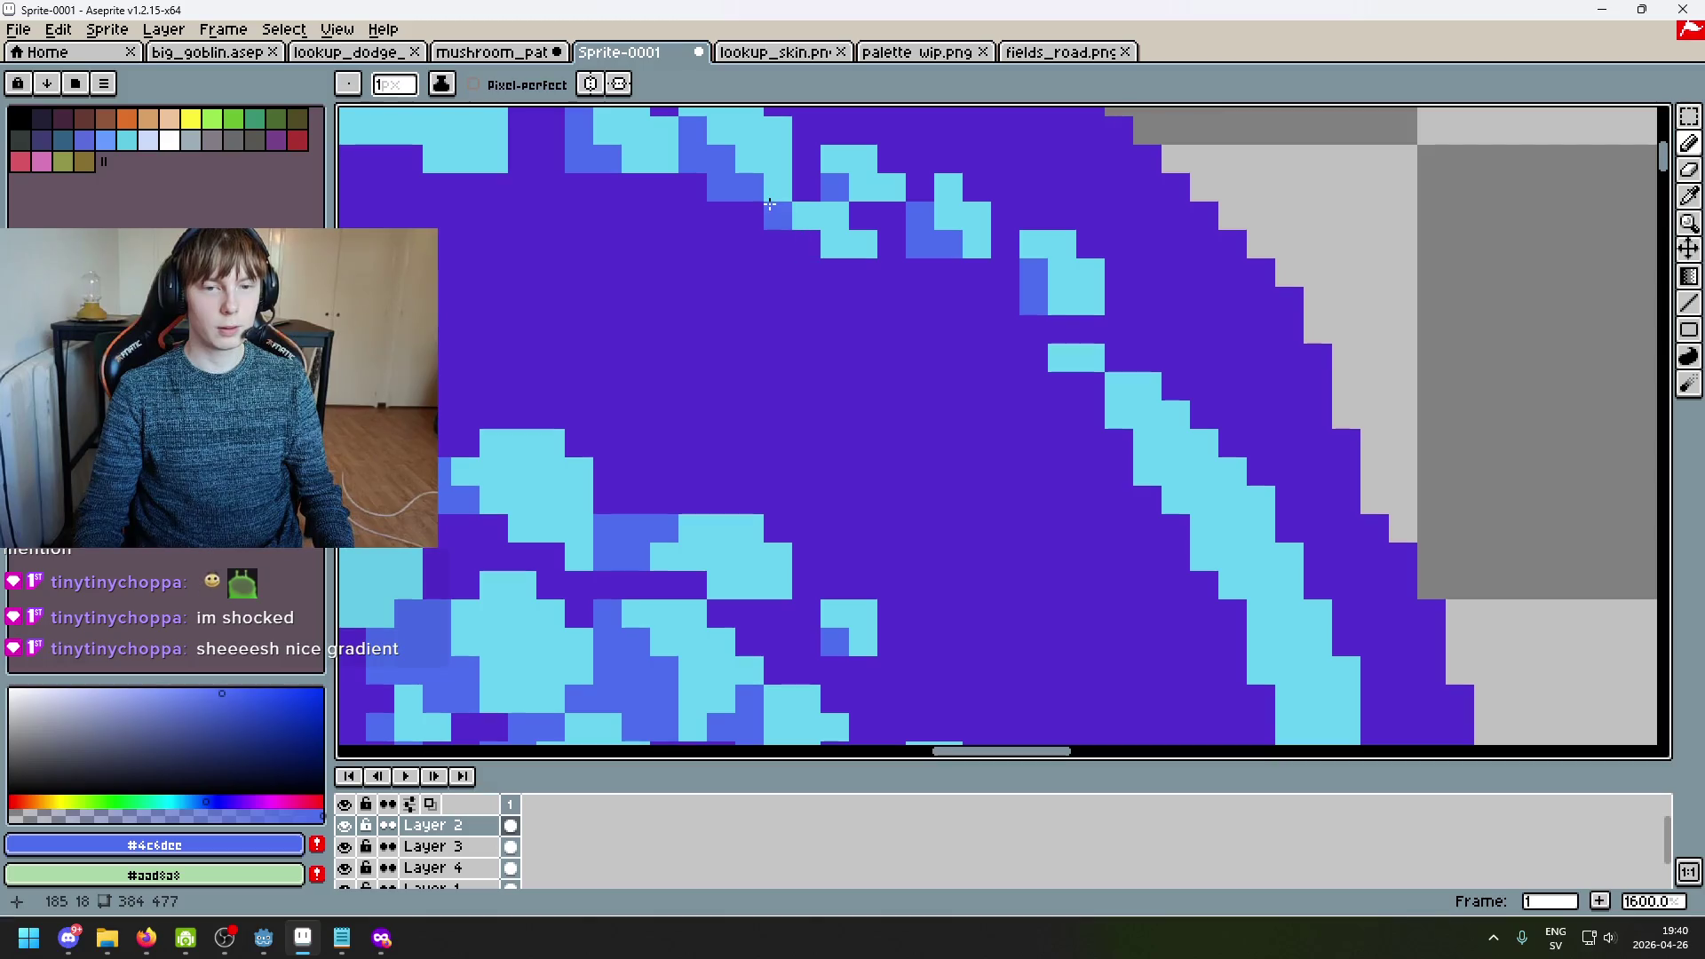
{"action": "left_click", "coordinate": [833, 271]}
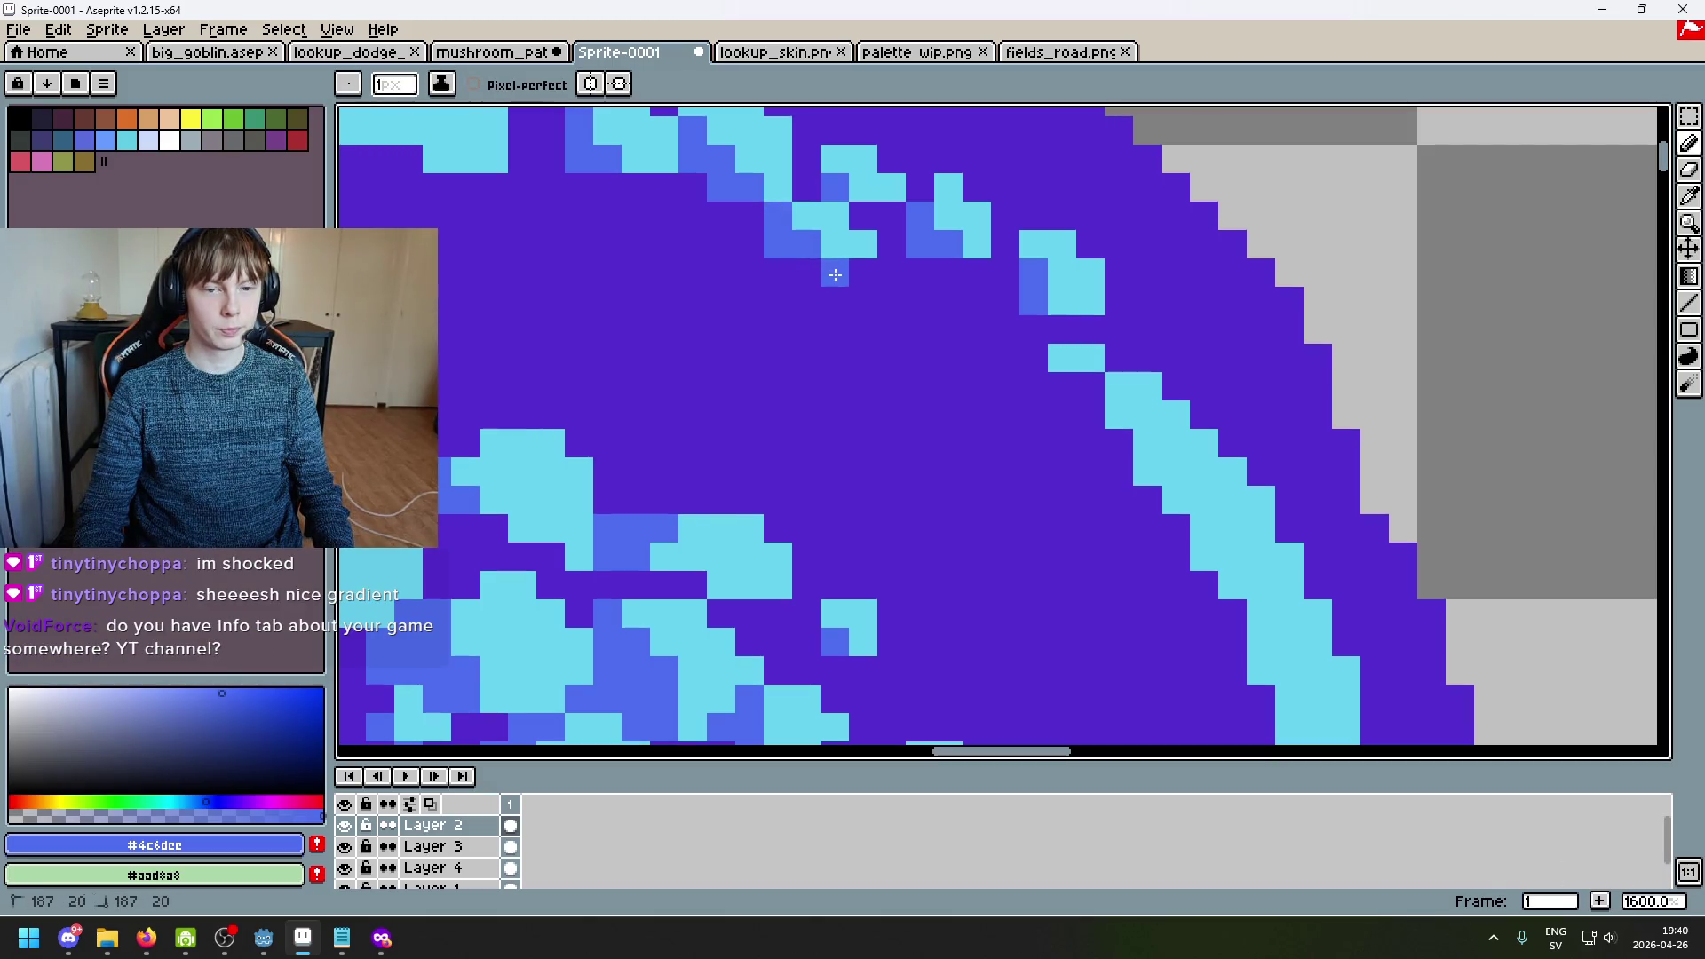
{"action": "scroll", "coordinate": [814, 274], "scroll_direction": "down", "scroll_amount": 3}
{"action": "scroll", "coordinate": [834, 267], "scroll_direction": "up", "scroll_amount": 4}
{"action": "key", "text": "ctrl+z"}
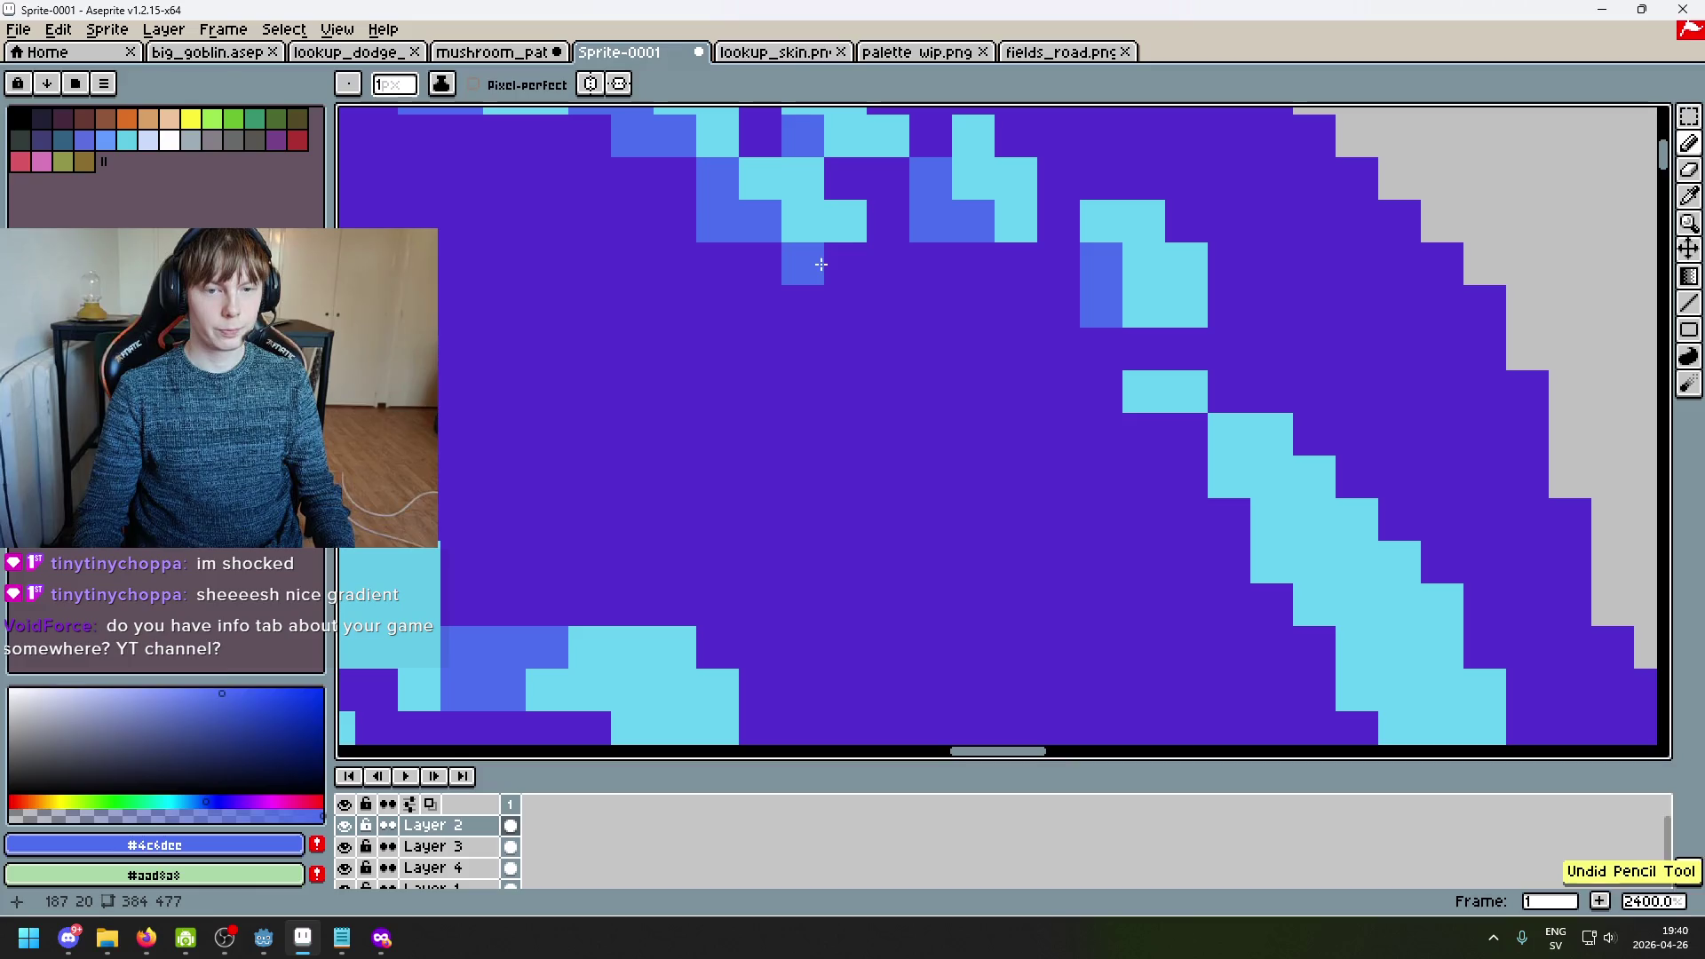
{"action": "left_click", "coordinate": [814, 260], "text": "alt"}
{"action": "scroll", "coordinate": [853, 308], "scroll_direction": "down", "scroll_amount": 4}
{"action": "scroll", "coordinate": [842, 298], "scroll_direction": "up", "scroll_amount": 3}
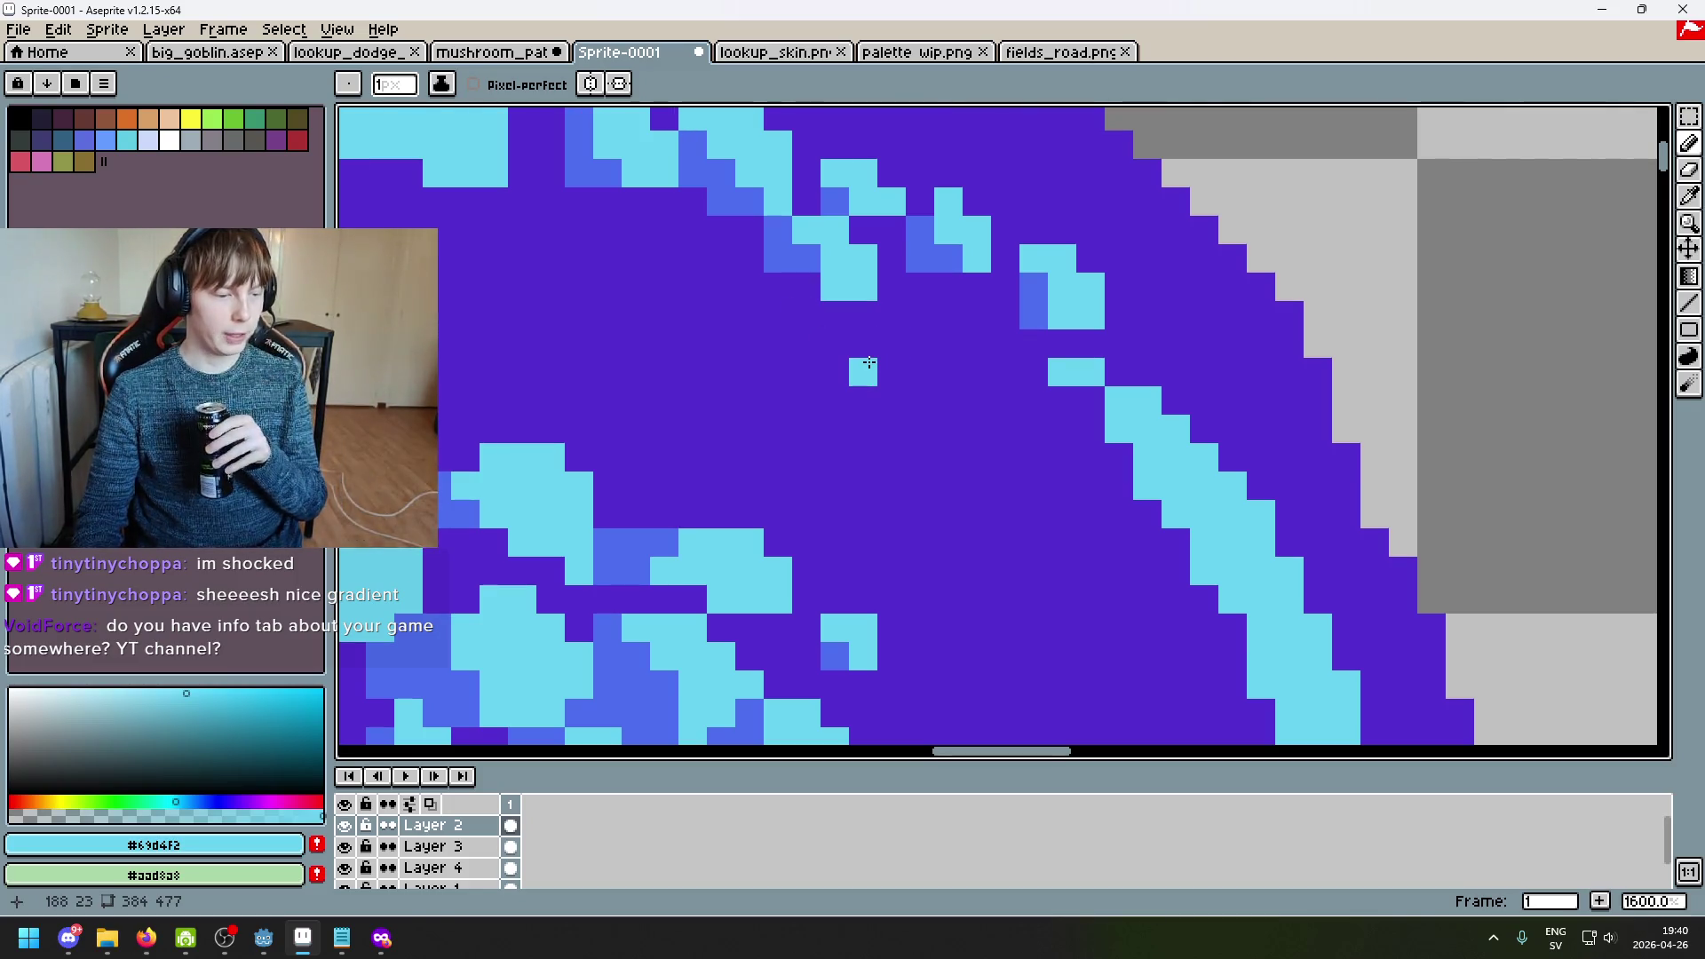
Step: Recentre the whole mushroom in the view and sample the cap's purple
{"action": "scroll", "coordinate": [868, 362], "scroll_direction": "down", "scroll_amount": 1}
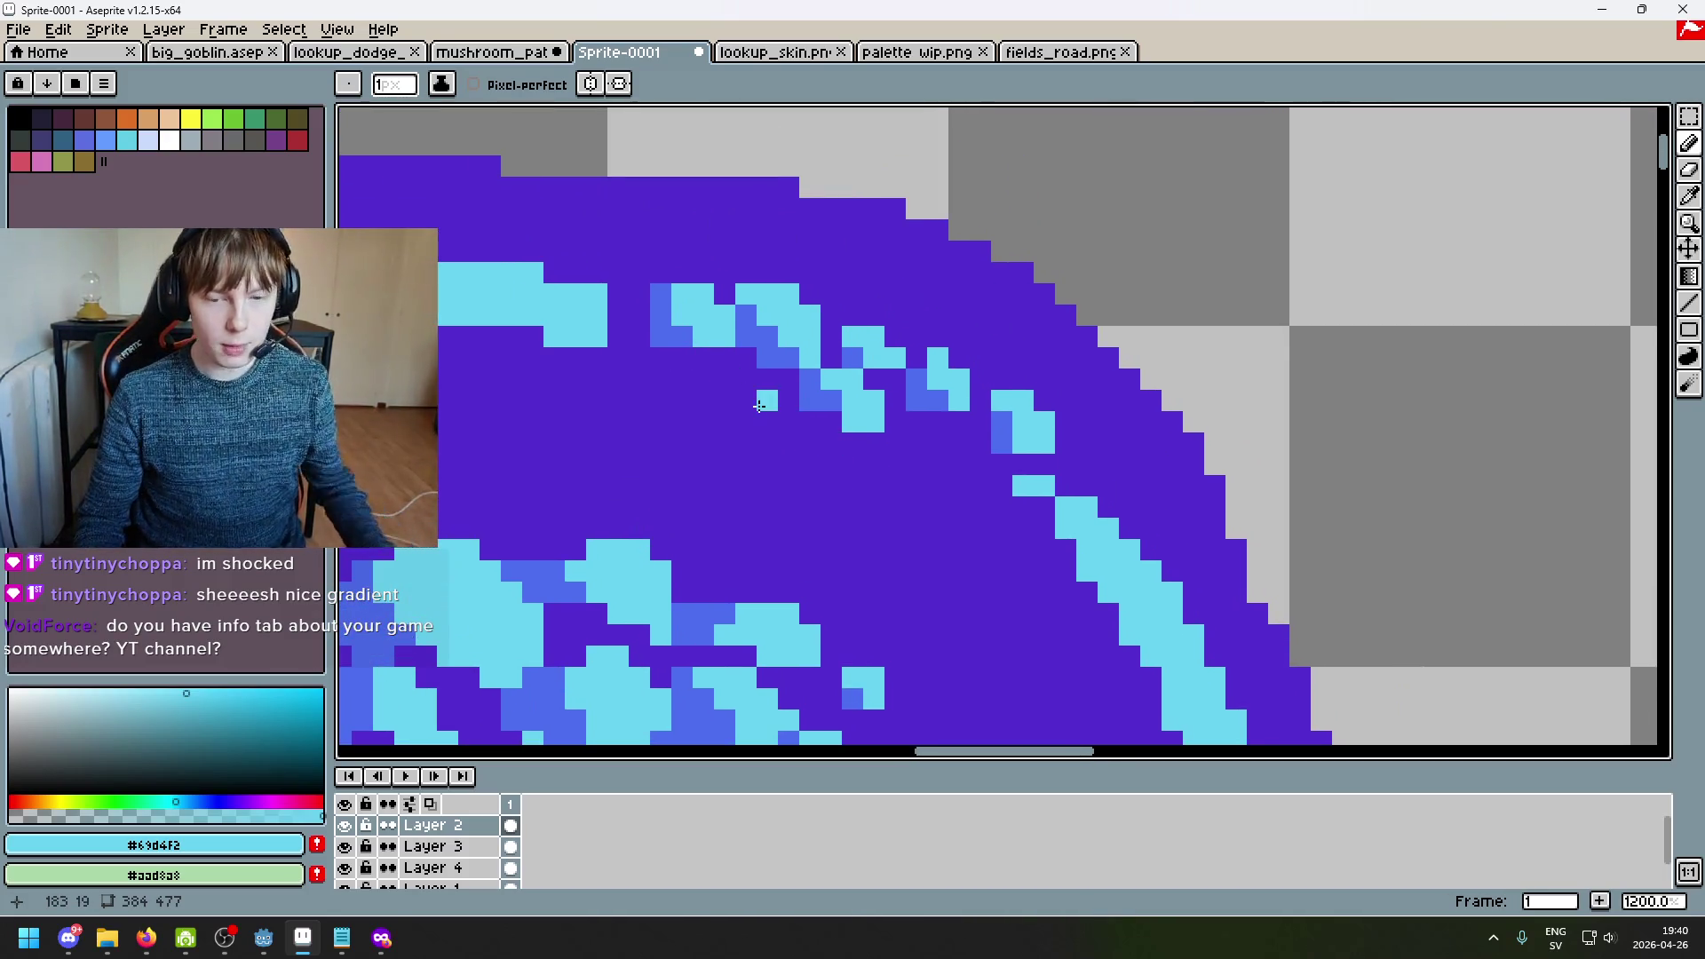
{"action": "scroll", "coordinate": [888, 407], "scroll_direction": "left", "scroll_amount": 2}
{"action": "scroll", "coordinate": [889, 442], "scroll_direction": "down", "scroll_amount": 4}
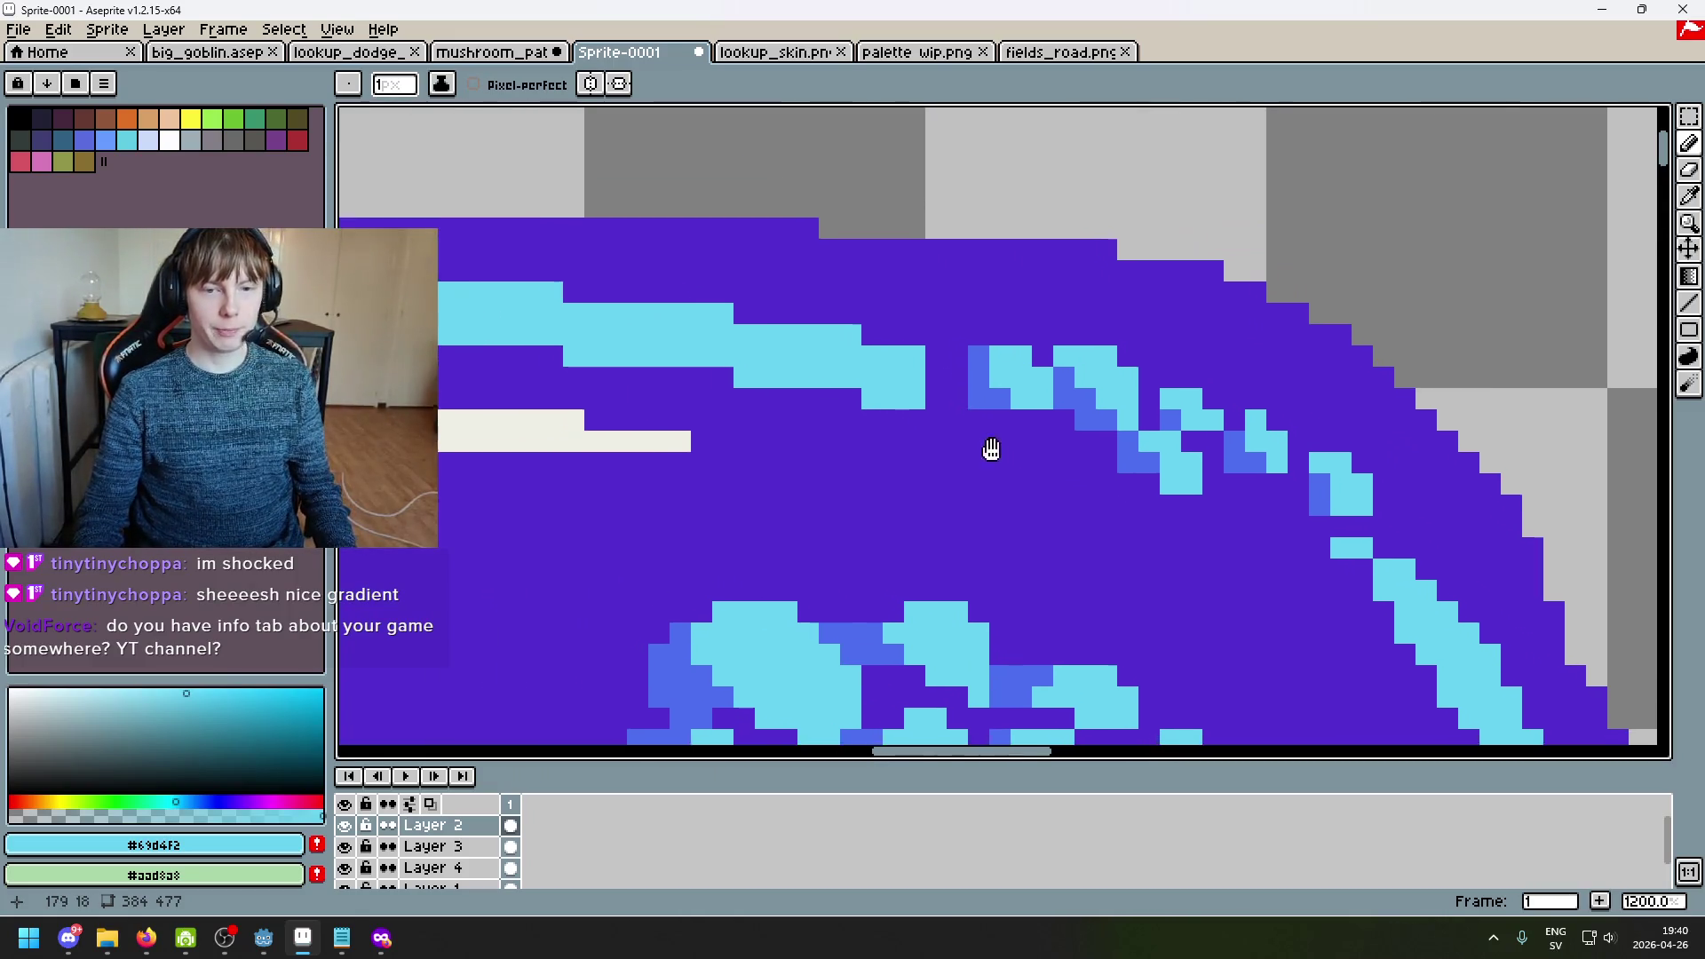
{"action": "scroll", "coordinate": [1008, 459], "scroll_direction": "down", "scroll_amount": 5}
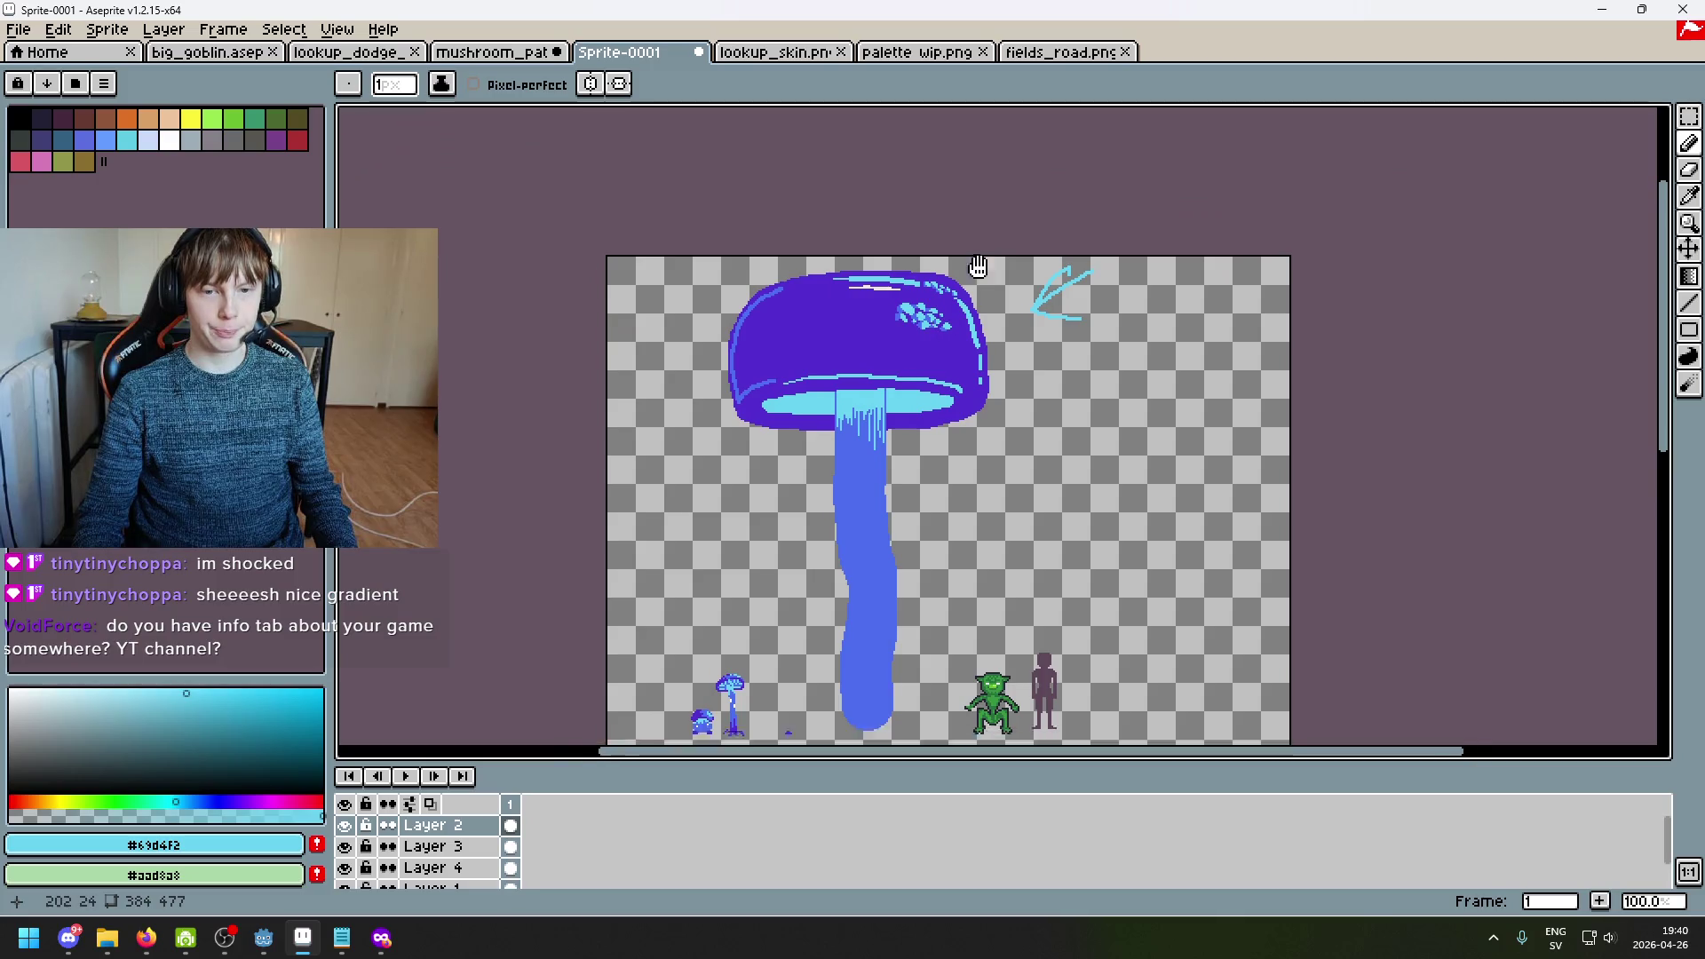
{"action": "left_click_drag", "start_coordinate": [978, 267], "coordinate": [1034, 159]}
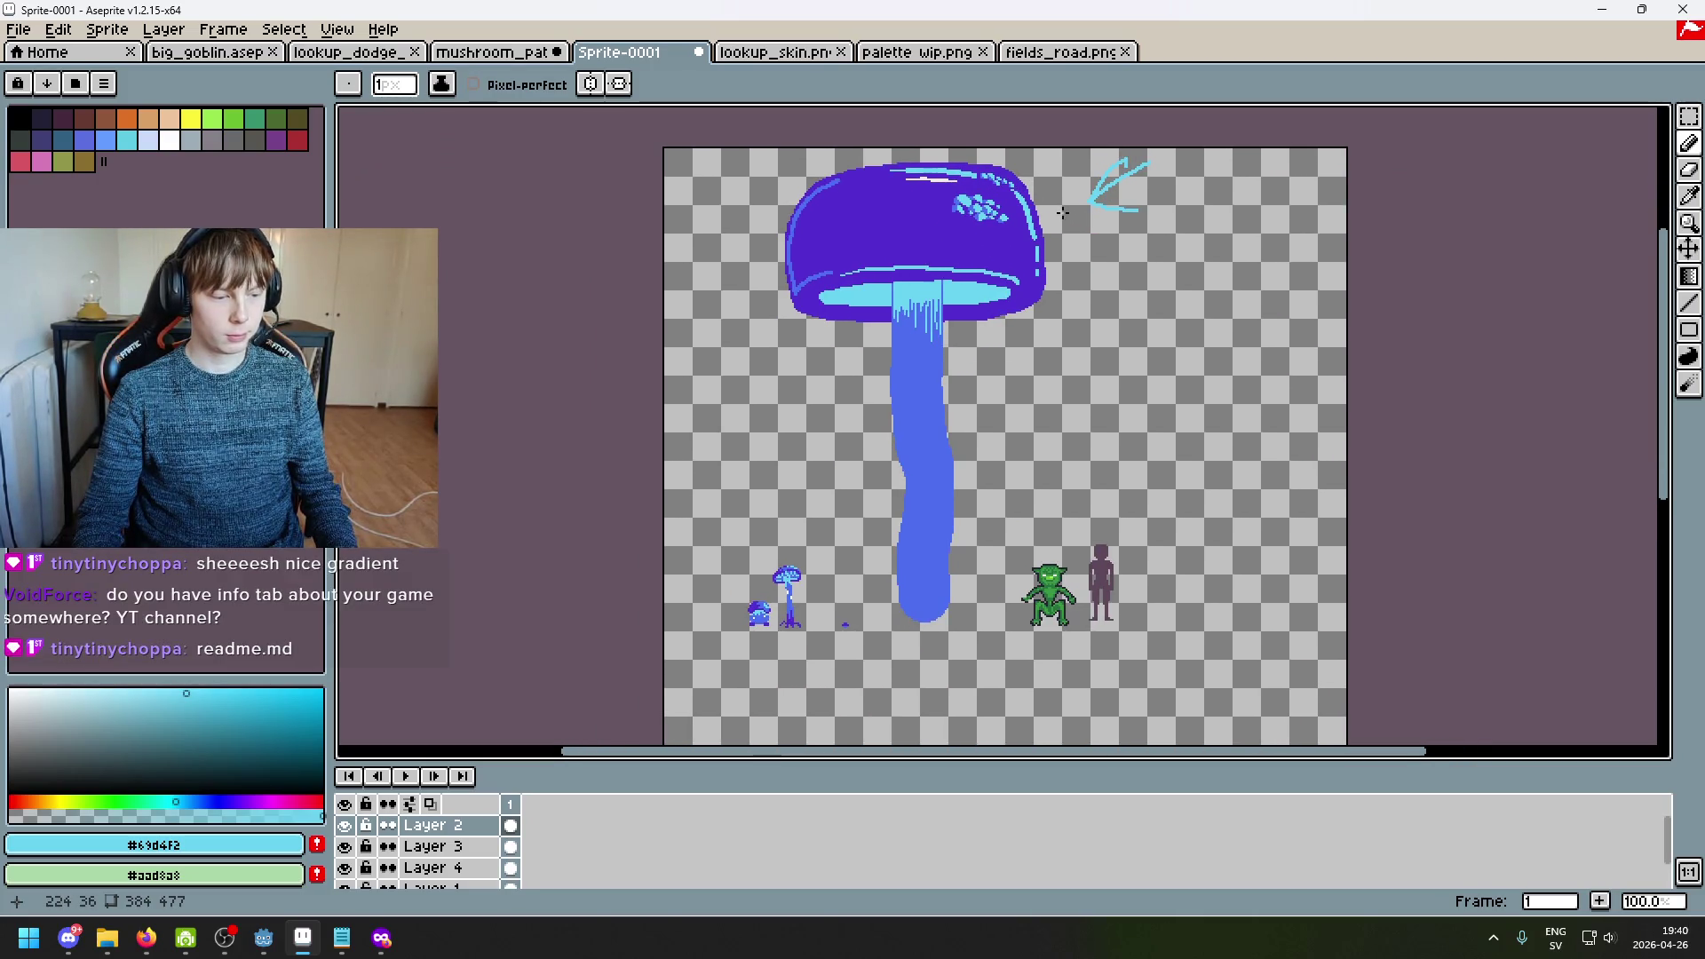
{"action": "scroll", "coordinate": [1004, 187], "scroll_direction": "up", "scroll_amount": 5}
{"action": "scroll", "coordinate": [792, 300], "scroll_direction": "up", "scroll_amount": 1}
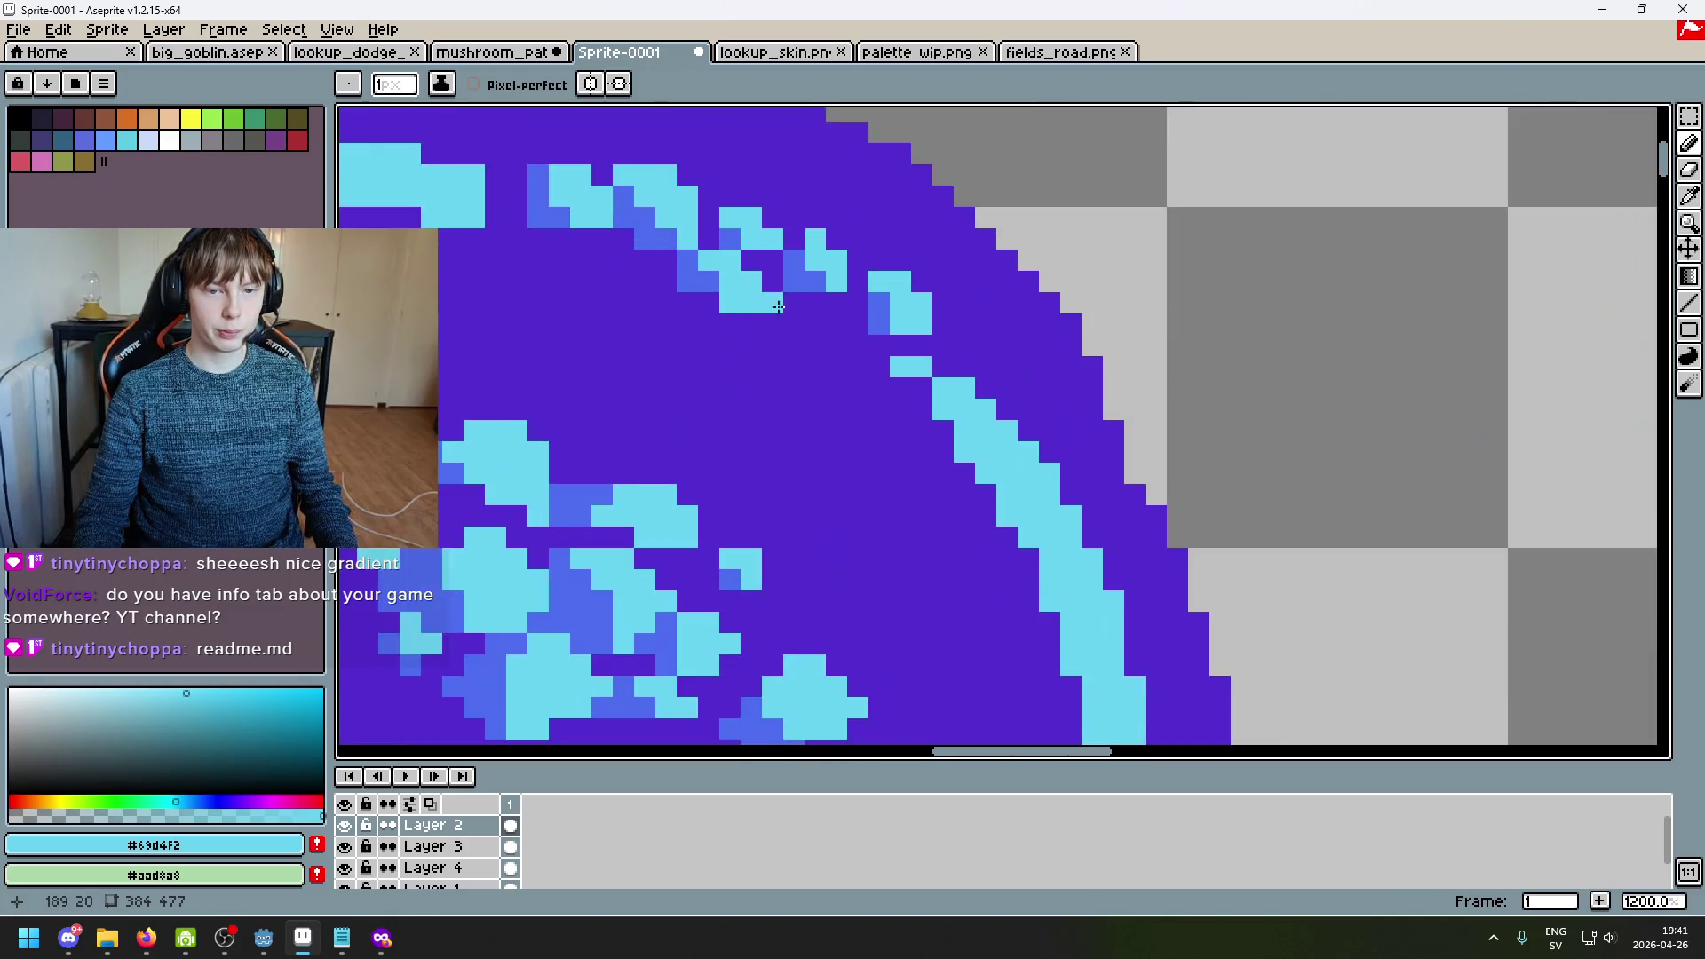
{"action": "scroll", "coordinate": [776, 302], "scroll_direction": "down", "scroll_amount": 3}
{"action": "scroll", "coordinate": [906, 448], "scroll_direction": "down", "scroll_amount": 3}
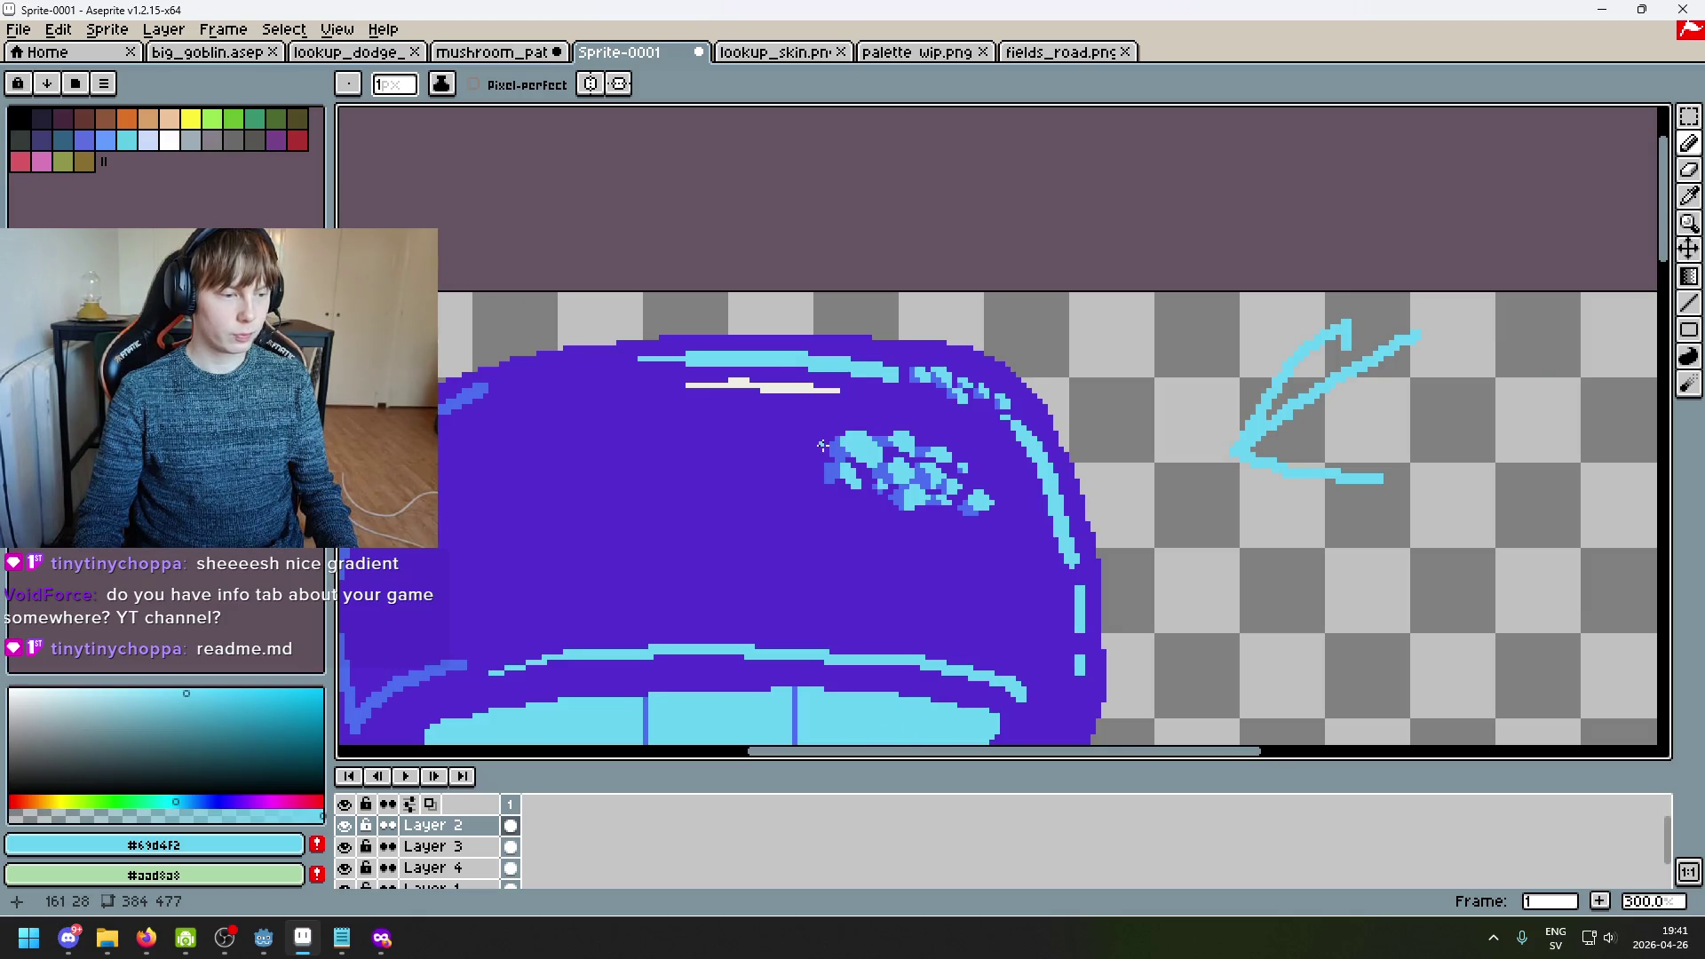
{"action": "scroll", "coordinate": [823, 445], "scroll_direction": "up", "scroll_amount": 3}
{"action": "left_click", "coordinate": [1170, 425], "text": "alt"}
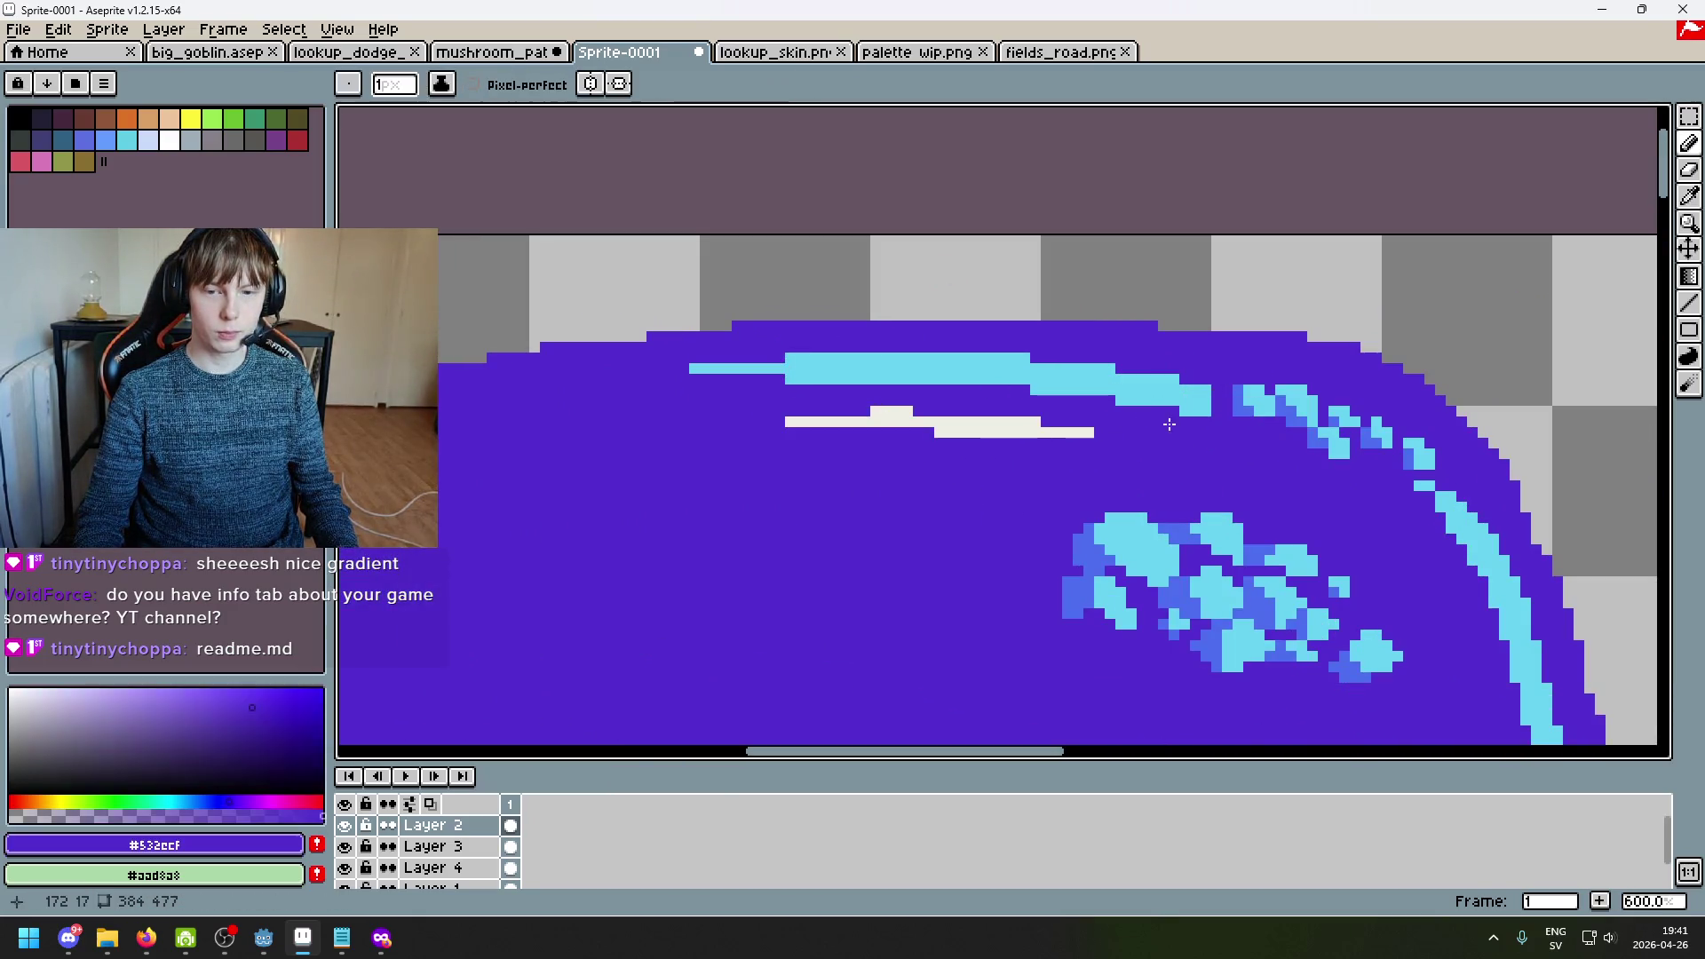
Step: Cover stray light-blue cap pixels with purple and extend the light-blue highlight trail
{"action": "scroll", "coordinate": [1193, 397], "scroll_direction": "up", "scroll_amount": 5}
{"action": "mouse_move", "coordinate": [1150, 460]}
{"action": "left_mouse_down"}
{"action": "mouse_move", "coordinate": [1260, 399]}
{"action": "mouse_move", "coordinate": [1062, 358]}
{"action": "left_mouse_up"}
{"action": "left_click", "coordinate": [1234, 378]}
{"action": "left_click_drag", "start_coordinate": [1108, 375], "coordinate": [868, 364]}
{"action": "left_click", "coordinate": [1142, 361], "text": "alt"}
{"action": "mouse_move", "coordinate": [1062, 410]}
{"action": "left_mouse_down"}
{"action": "mouse_move", "coordinate": [977, 367]}
{"action": "mouse_move", "coordinate": [1019, 325]}
{"action": "left_mouse_up"}
Step: Add medium-blue pixels at the trail's start, lighten one, and cover a stray blue pixel purple
{"action": "left_click", "coordinate": [1126, 391], "text": "alt"}
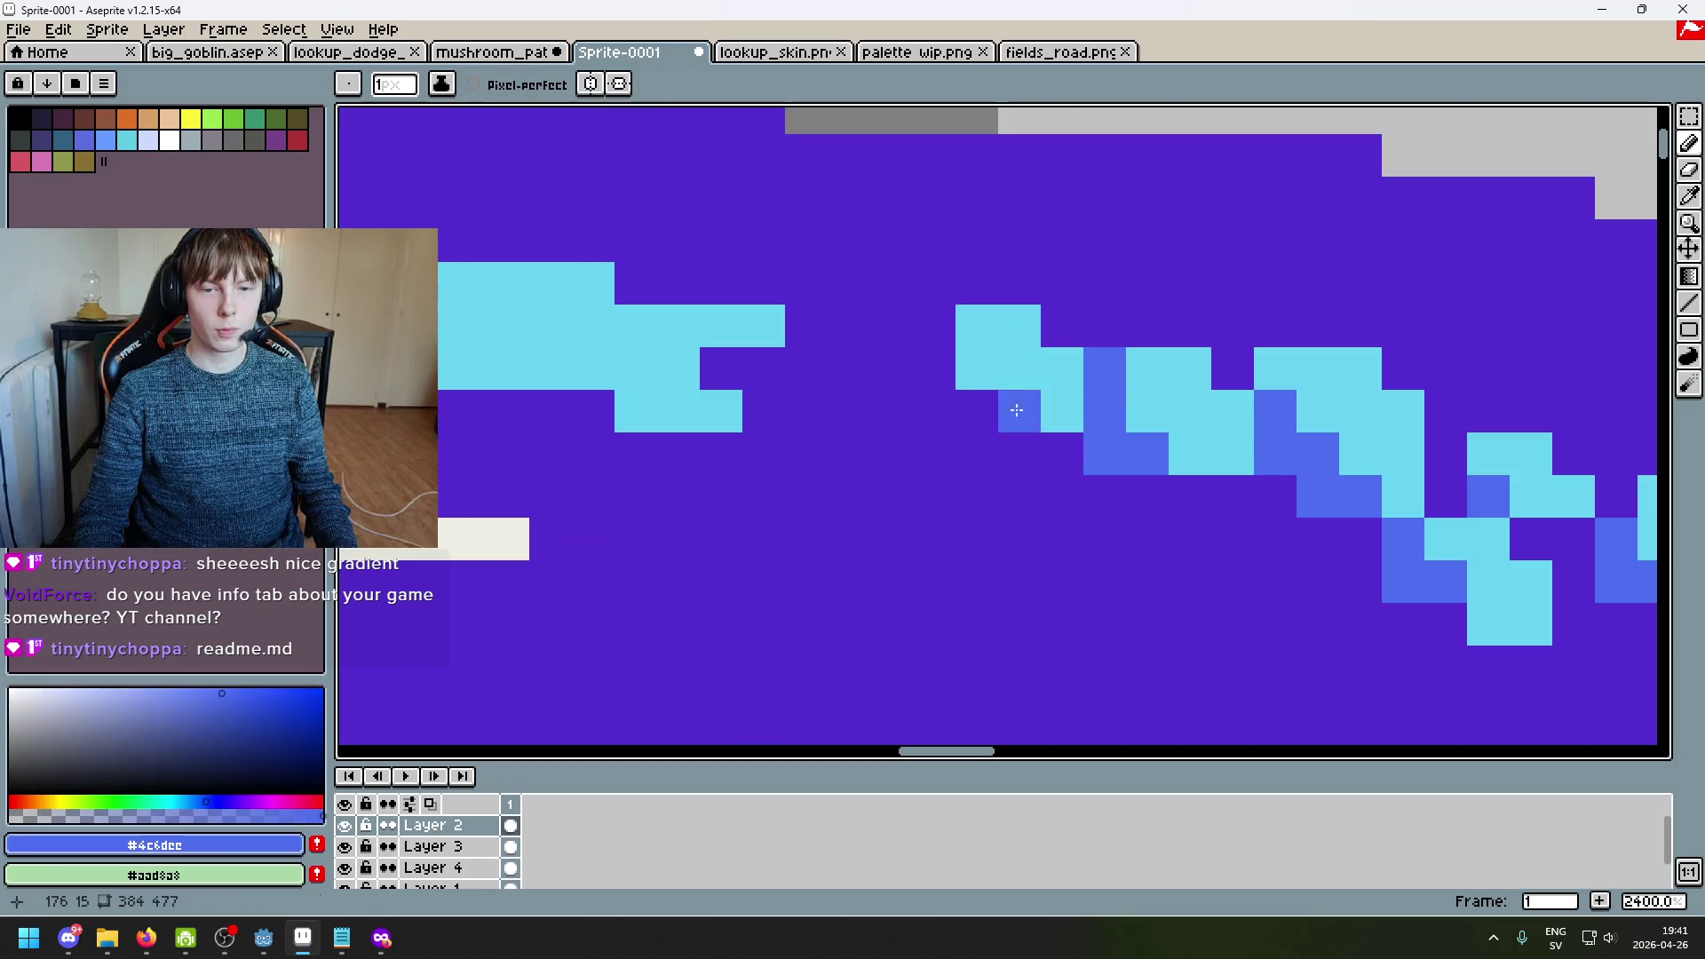
{"action": "left_click", "coordinate": [932, 326]}
{"action": "left_click", "coordinate": [922, 350]}
{"action": "left_click", "coordinate": [891, 368]}
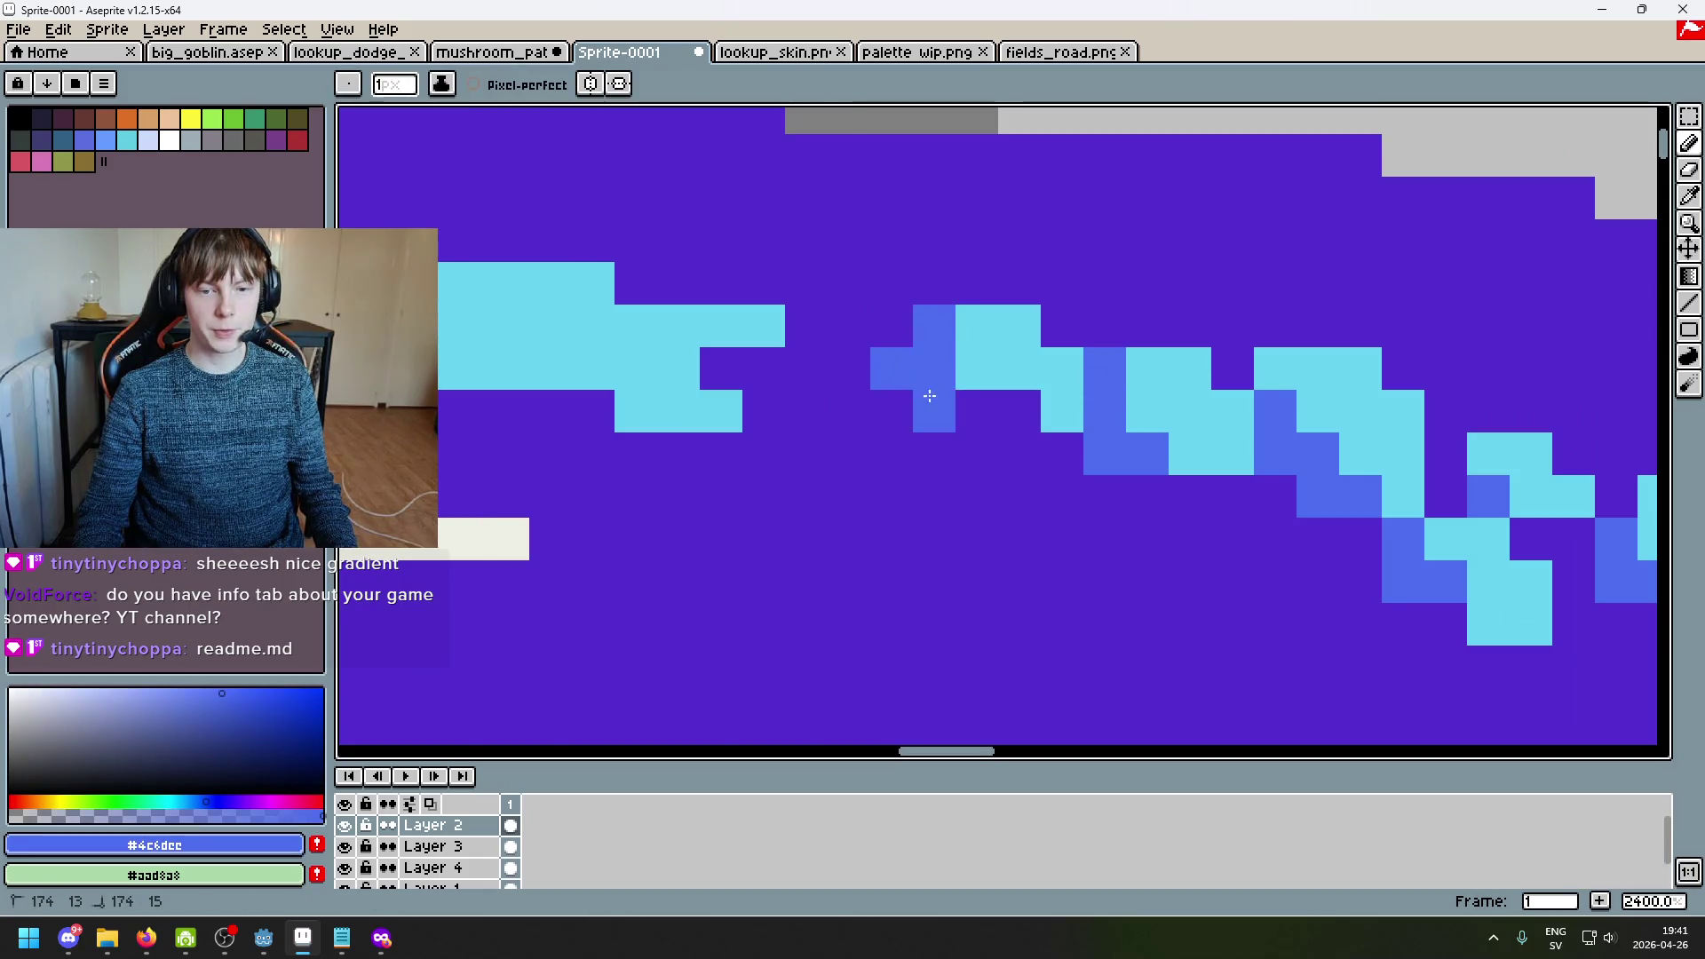
{"action": "left_click", "coordinate": [963, 425], "text": "alt"}
{"action": "left_click", "coordinate": [965, 367], "text": "alt"}
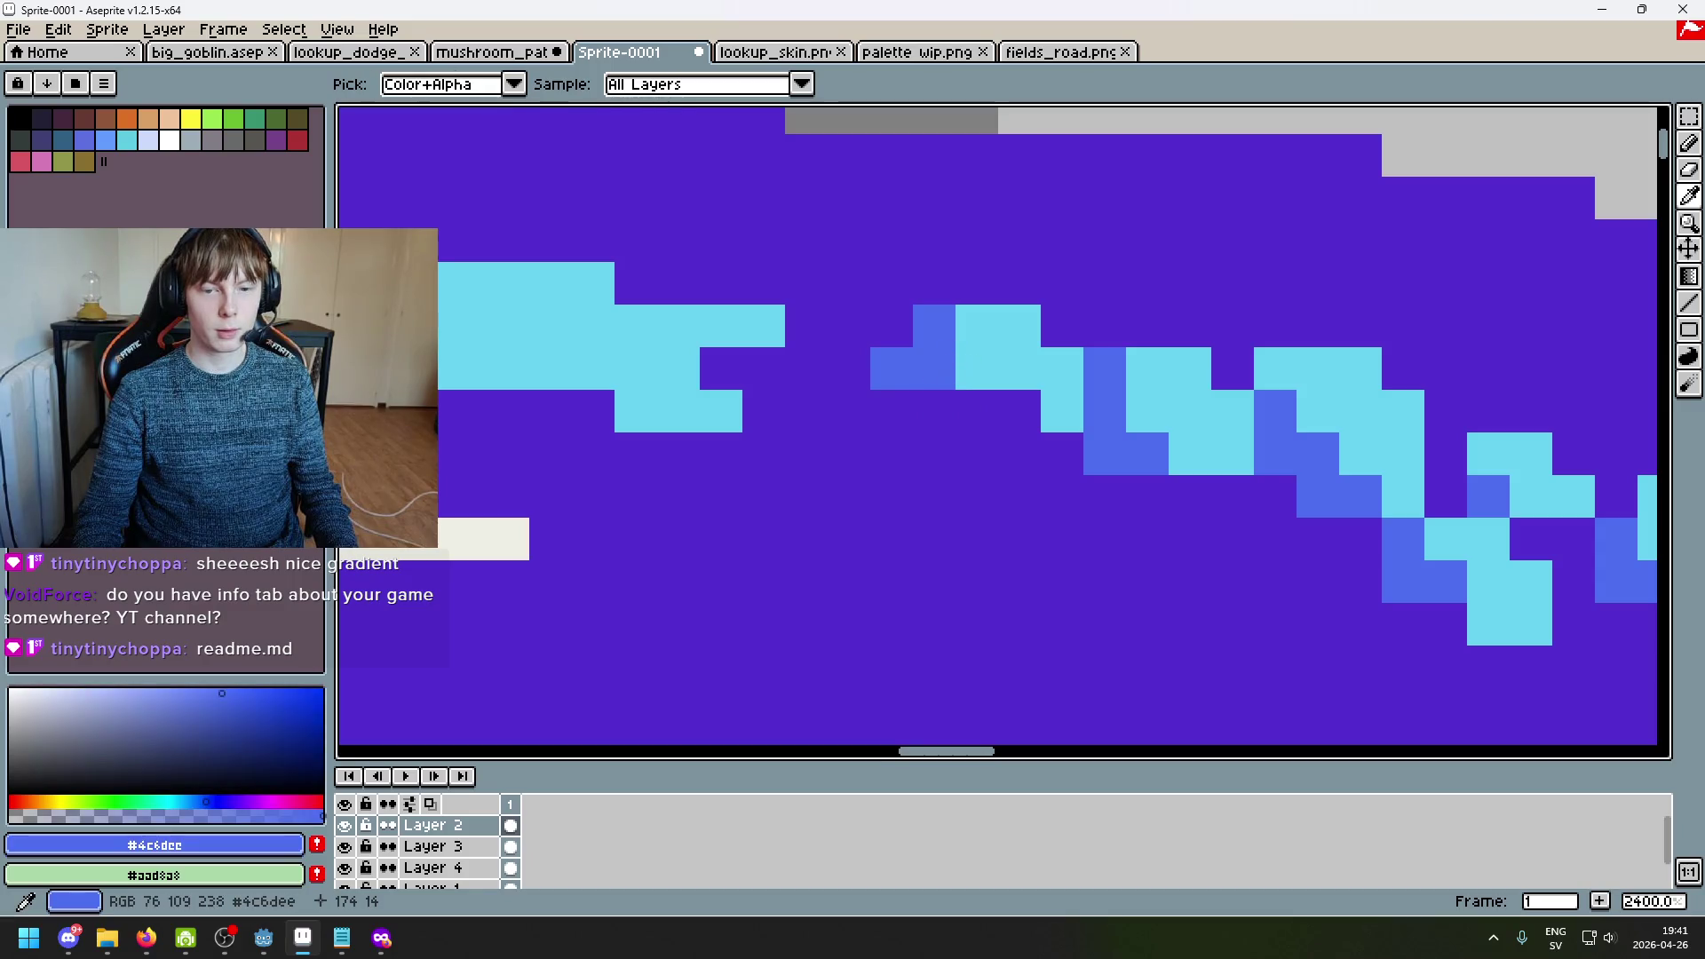
{"action": "left_click", "coordinate": [936, 381]}
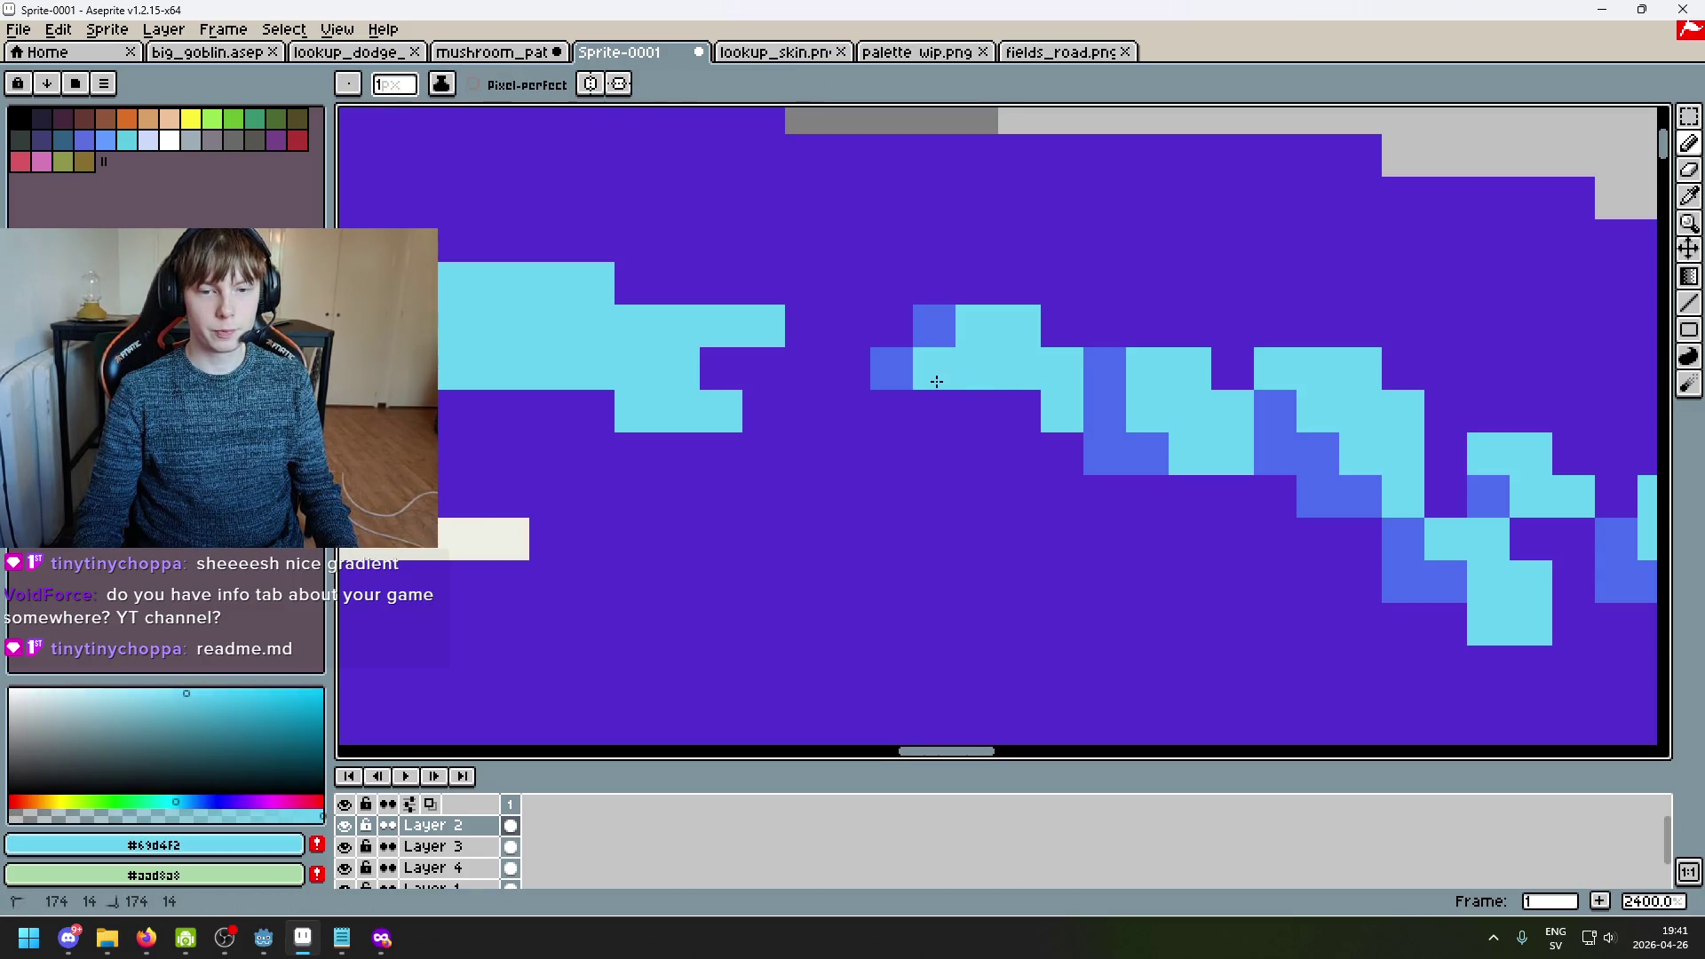
{"action": "left_click", "coordinate": [977, 435], "text": "alt"}
{"action": "left_click", "coordinate": [934, 369]}
Step: Add light-blue pixels to the trail with medium-blue pixels beside them
{"action": "scroll", "coordinate": [981, 408], "scroll_direction": "down", "scroll_amount": 7}
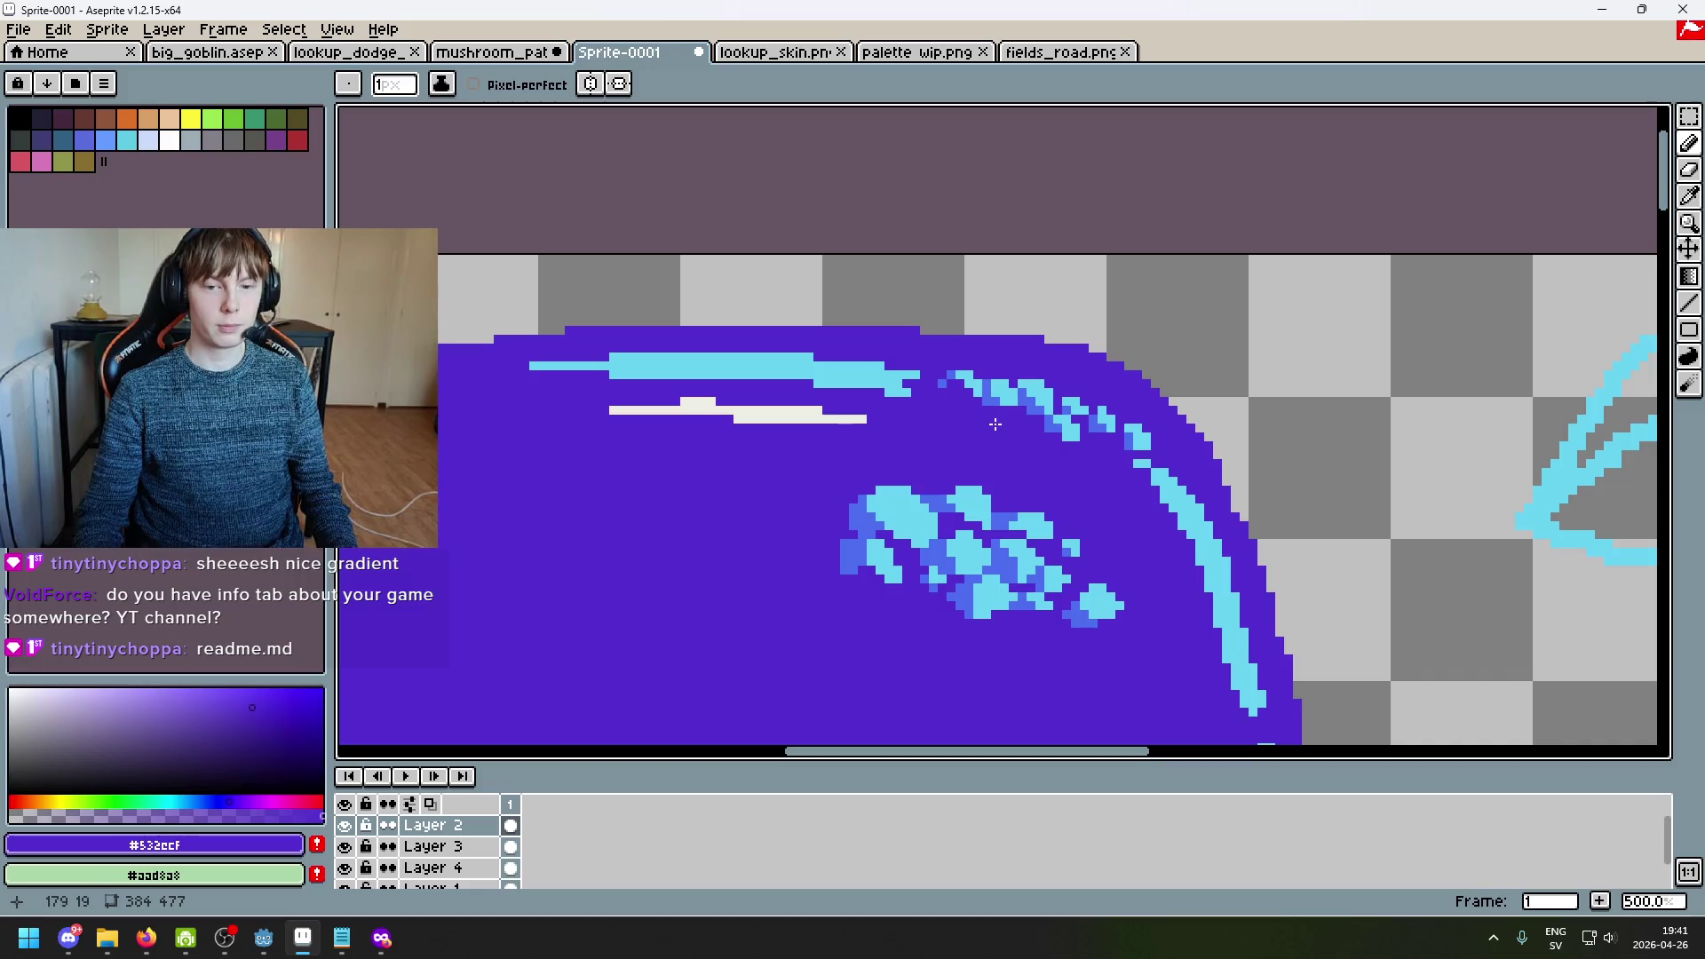
{"action": "scroll", "coordinate": [969, 401], "scroll_direction": "up", "scroll_amount": 7}
{"action": "left_click", "coordinate": [977, 319], "text": "alt"}
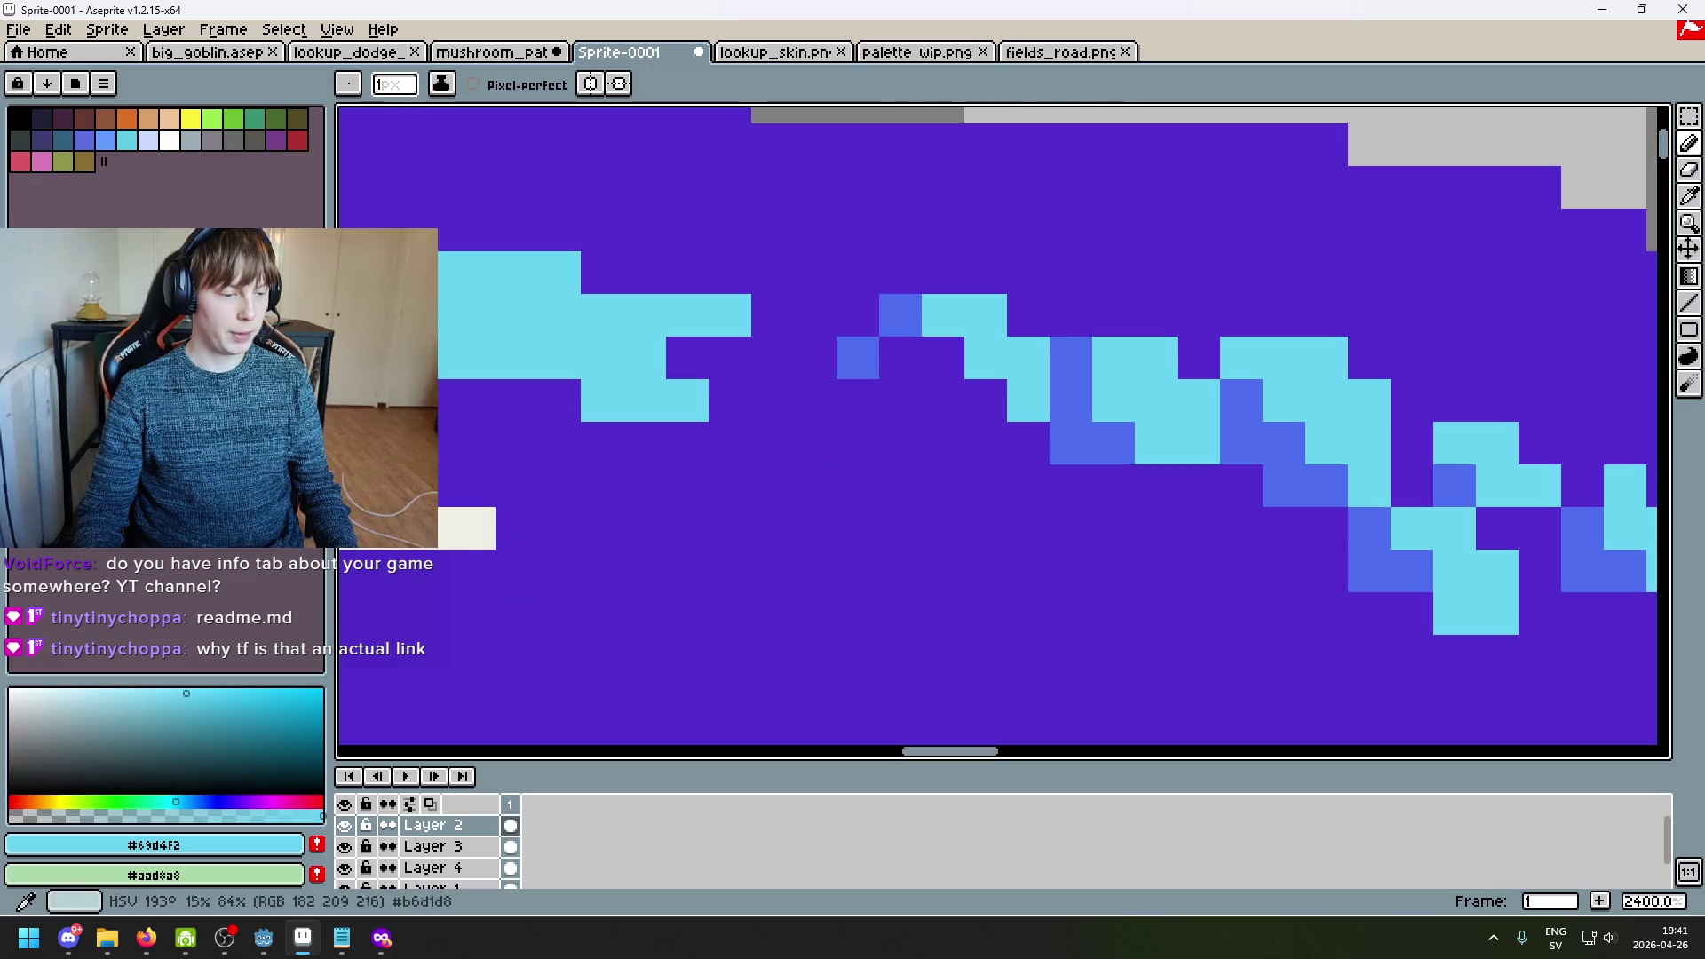
{"action": "mouse_move", "coordinate": [944, 370]}
{"action": "left_mouse_down"}
{"action": "mouse_move", "coordinate": [873, 609]}
{"action": "mouse_move", "coordinate": [1031, 503]}
{"action": "left_mouse_up"}
{"action": "left_click", "coordinate": [985, 431]}
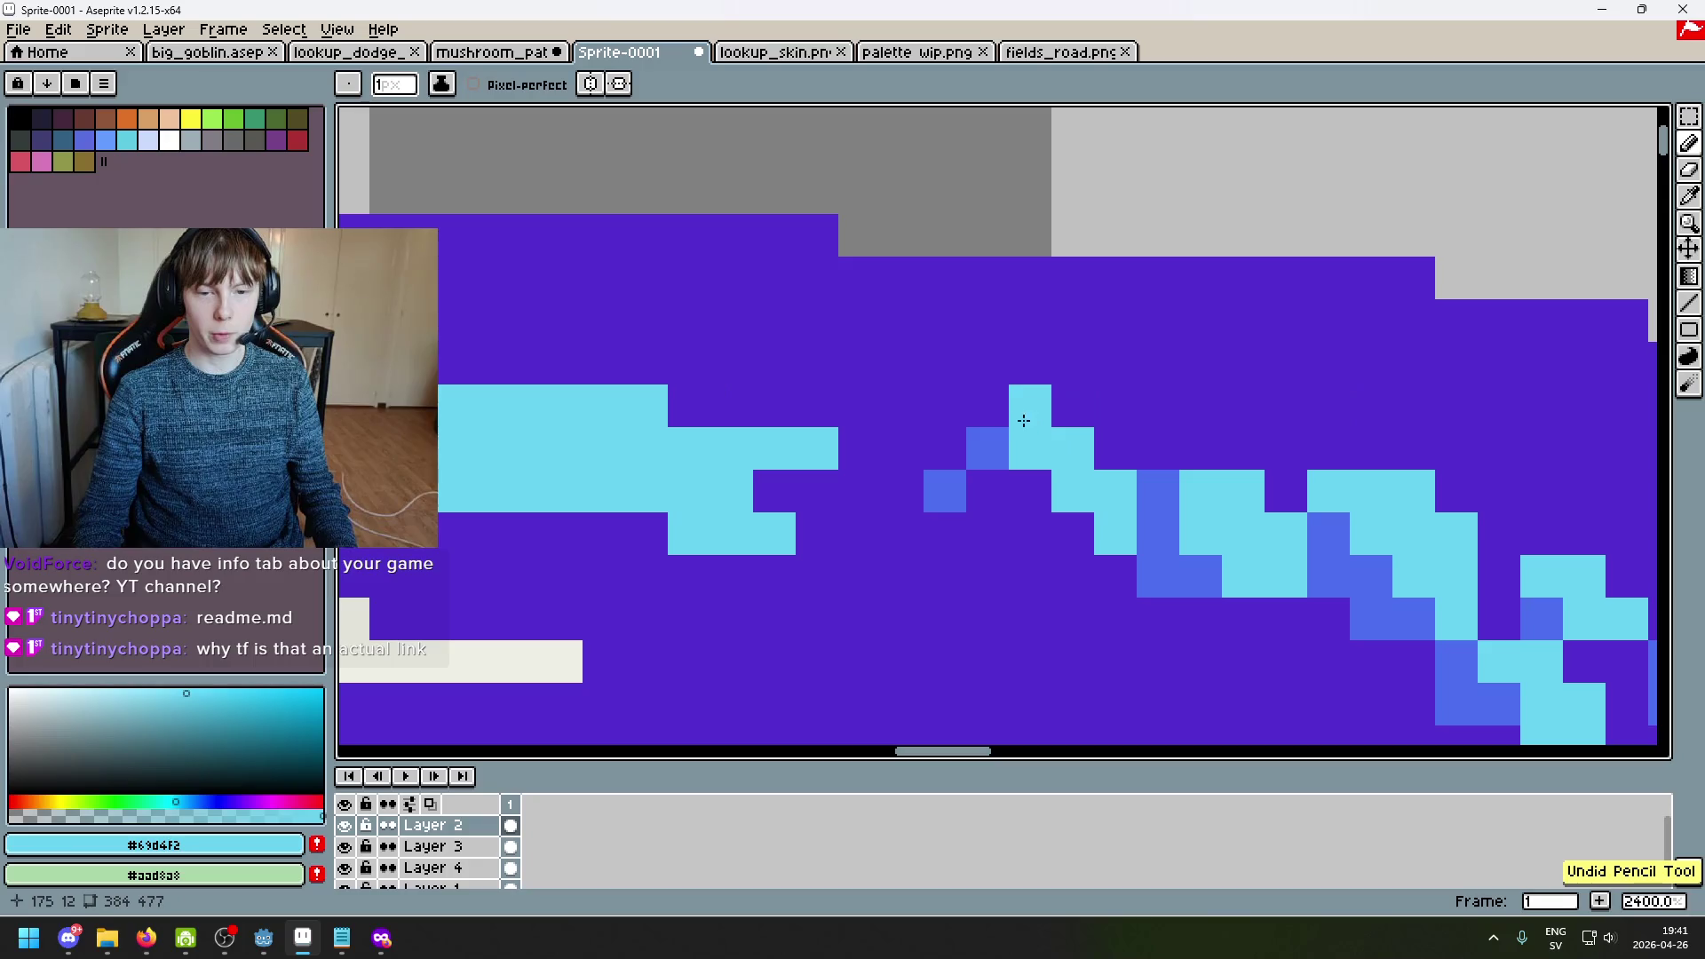
{"action": "left_click", "coordinate": [945, 491], "text": "alt"}
{"action": "mouse_move", "coordinate": [987, 447]}
{"action": "left_mouse_down"}
{"action": "mouse_move", "coordinate": [965, 415]}
{"action": "mouse_move", "coordinate": [1021, 404]}
{"action": "left_mouse_up"}
{"action": "left_click", "coordinate": [1030, 435], "text": "alt"}
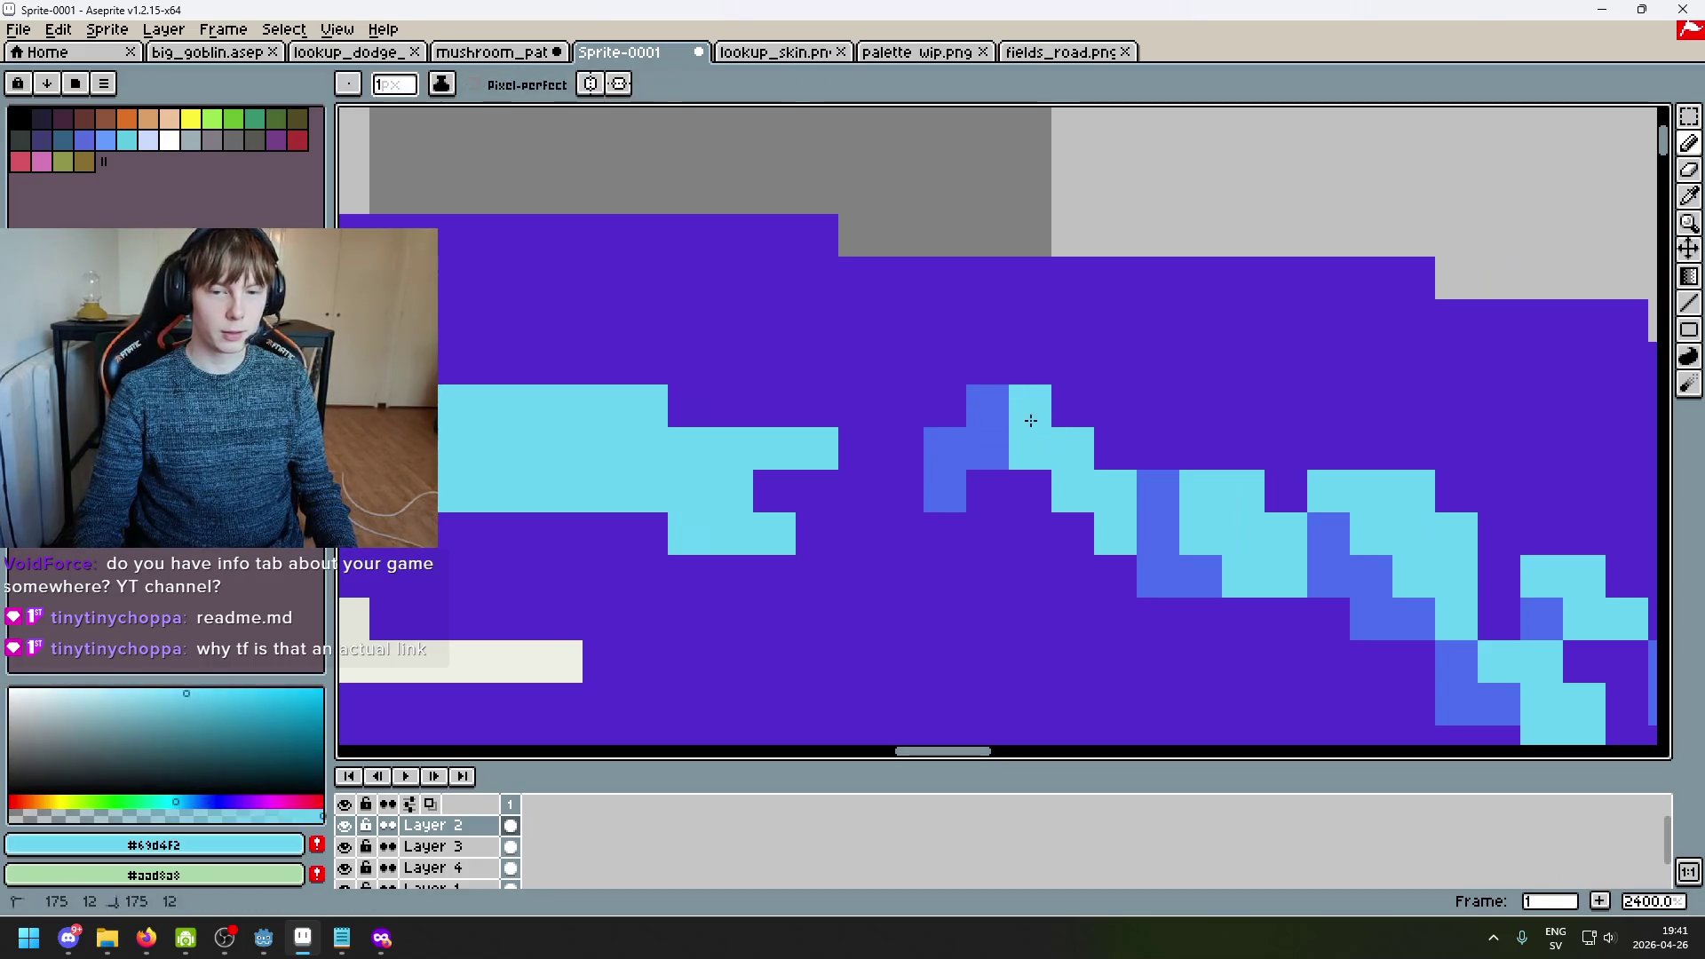
Step: Paint over a run of light-blue pixels with the cap's purple
{"action": "scroll", "coordinate": [1078, 468], "scroll_direction": "down", "scroll_amount": 6}
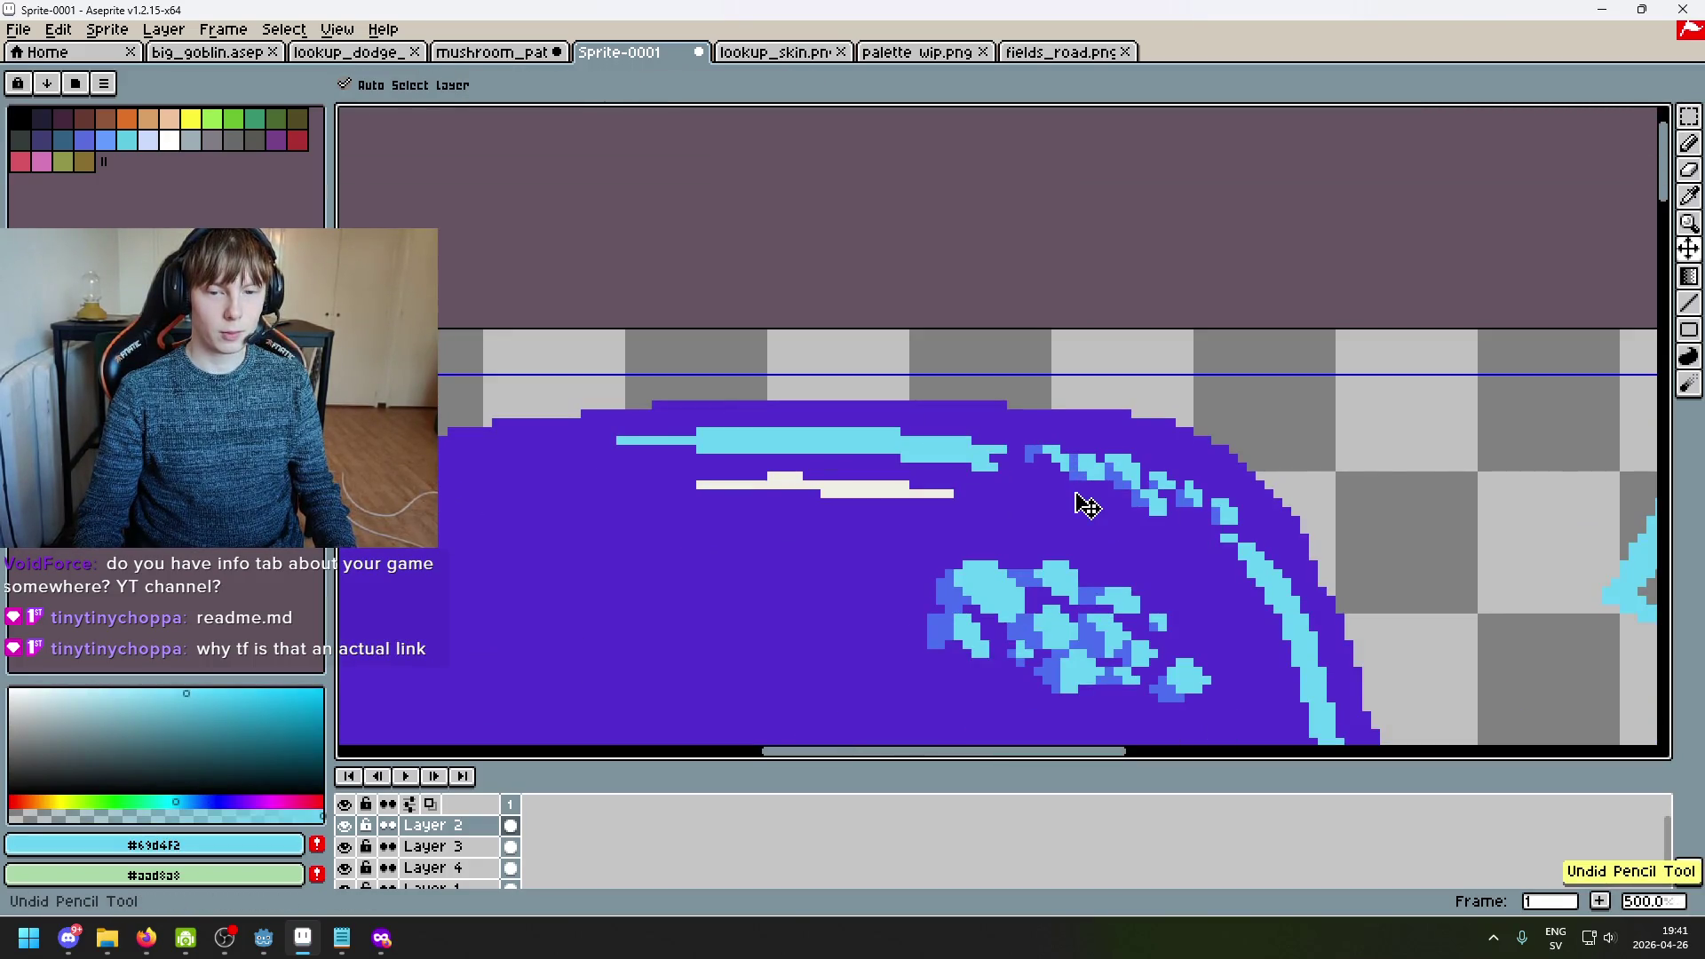
{"action": "scroll", "coordinate": [1075, 493], "scroll_direction": "up", "scroll_amount": 4}
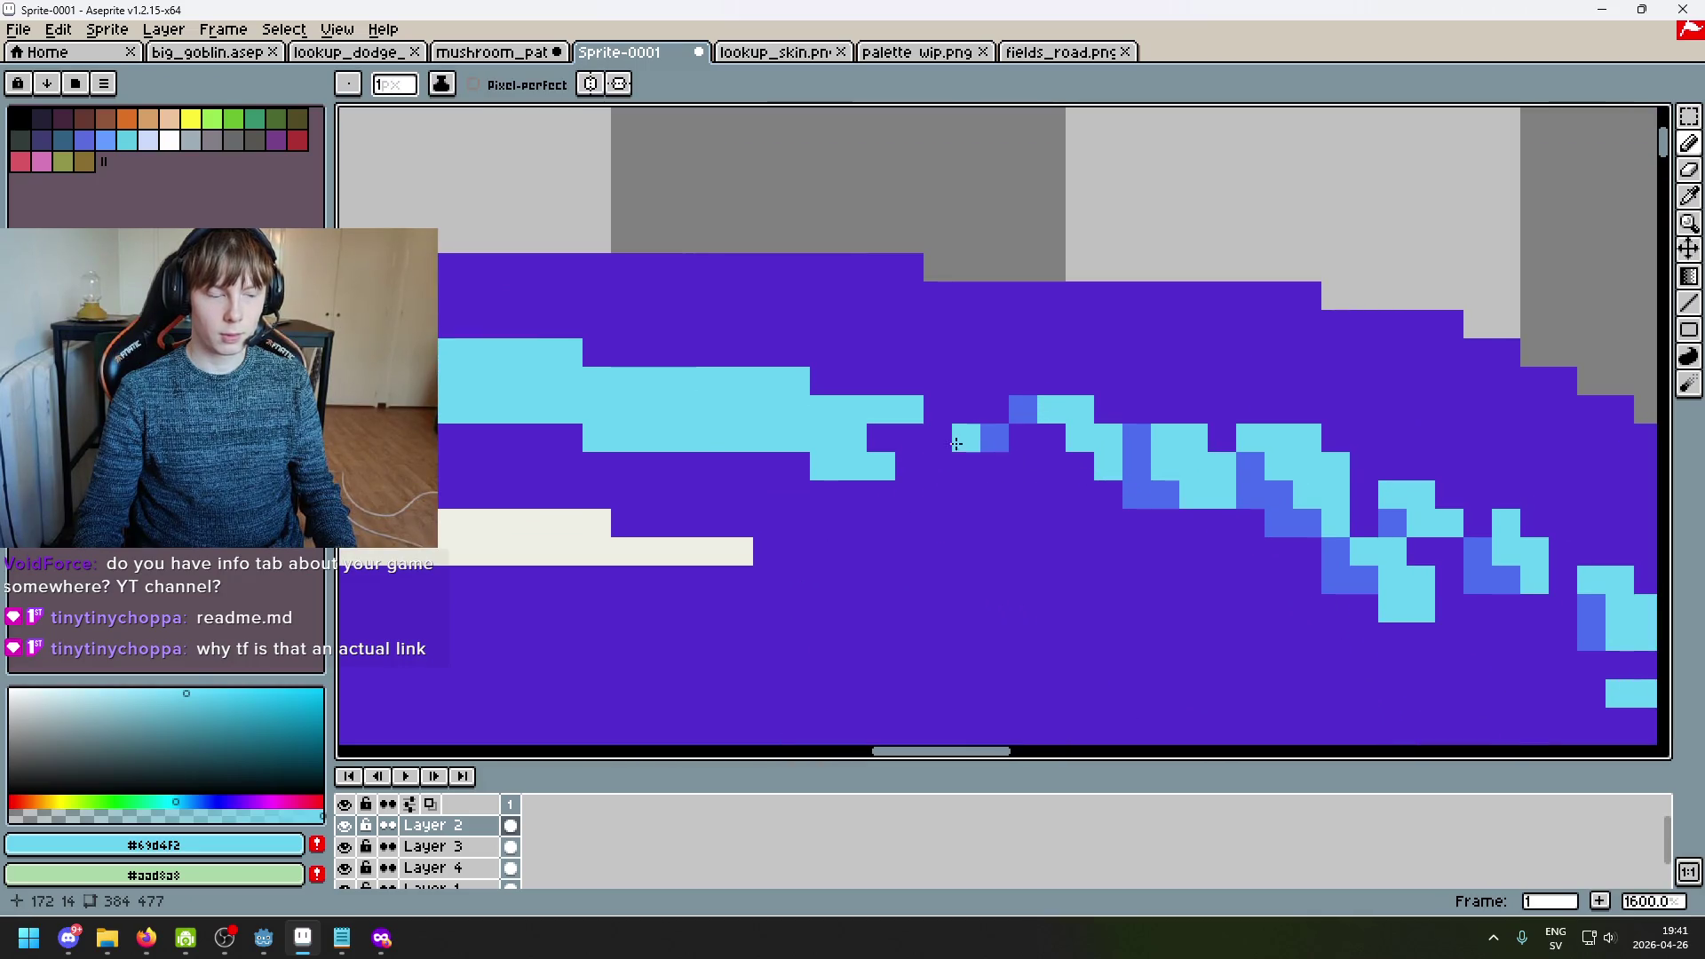
{"action": "scroll", "coordinate": [932, 443], "scroll_direction": "up", "scroll_amount": 3}
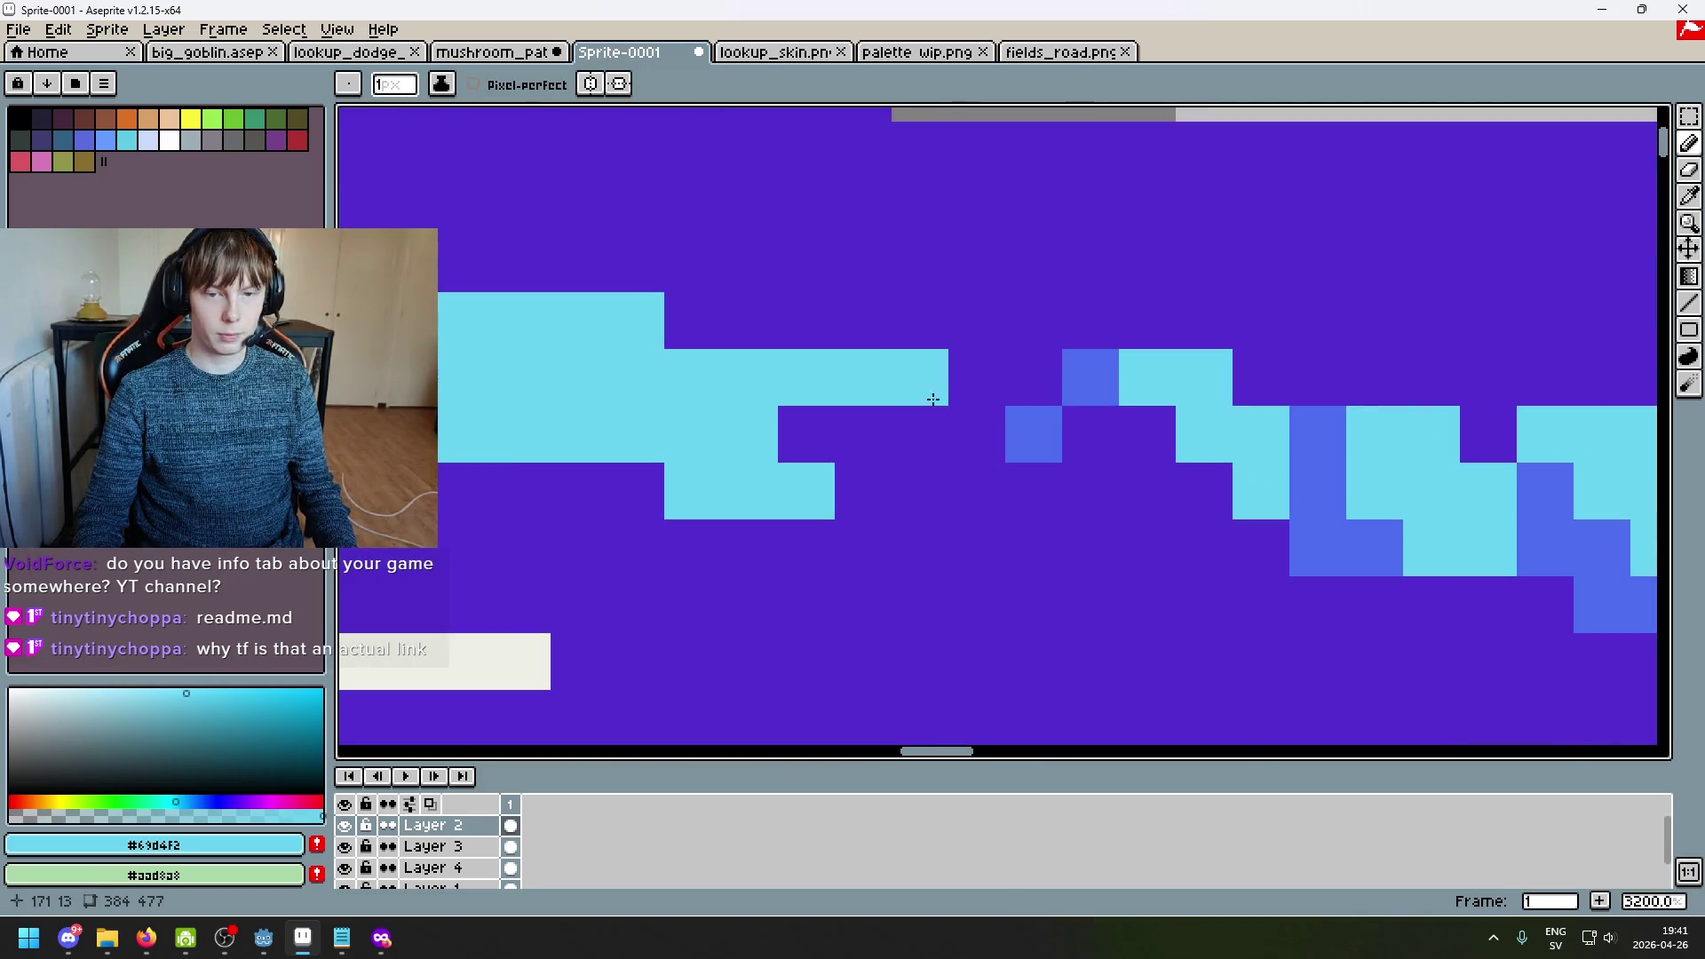
{"action": "left_click", "coordinate": [945, 426], "text": "alt"}
{"action": "mouse_move", "coordinate": [860, 386]}
{"action": "left_mouse_down"}
{"action": "mouse_move", "coordinate": [749, 476]}
{"action": "mouse_move", "coordinate": [761, 434]}
{"action": "mouse_move", "coordinate": [684, 369]}
{"action": "mouse_move", "coordinate": [636, 434]}
{"action": "left_mouse_up"}
Step: Try placing light-blue pixels below the trail, undoing the misplaced attempts
{"action": "scroll", "coordinate": [825, 467], "scroll_direction": "down", "scroll_amount": 5}
{"action": "scroll", "coordinate": [825, 466], "scroll_direction": "up", "scroll_amount": 6}
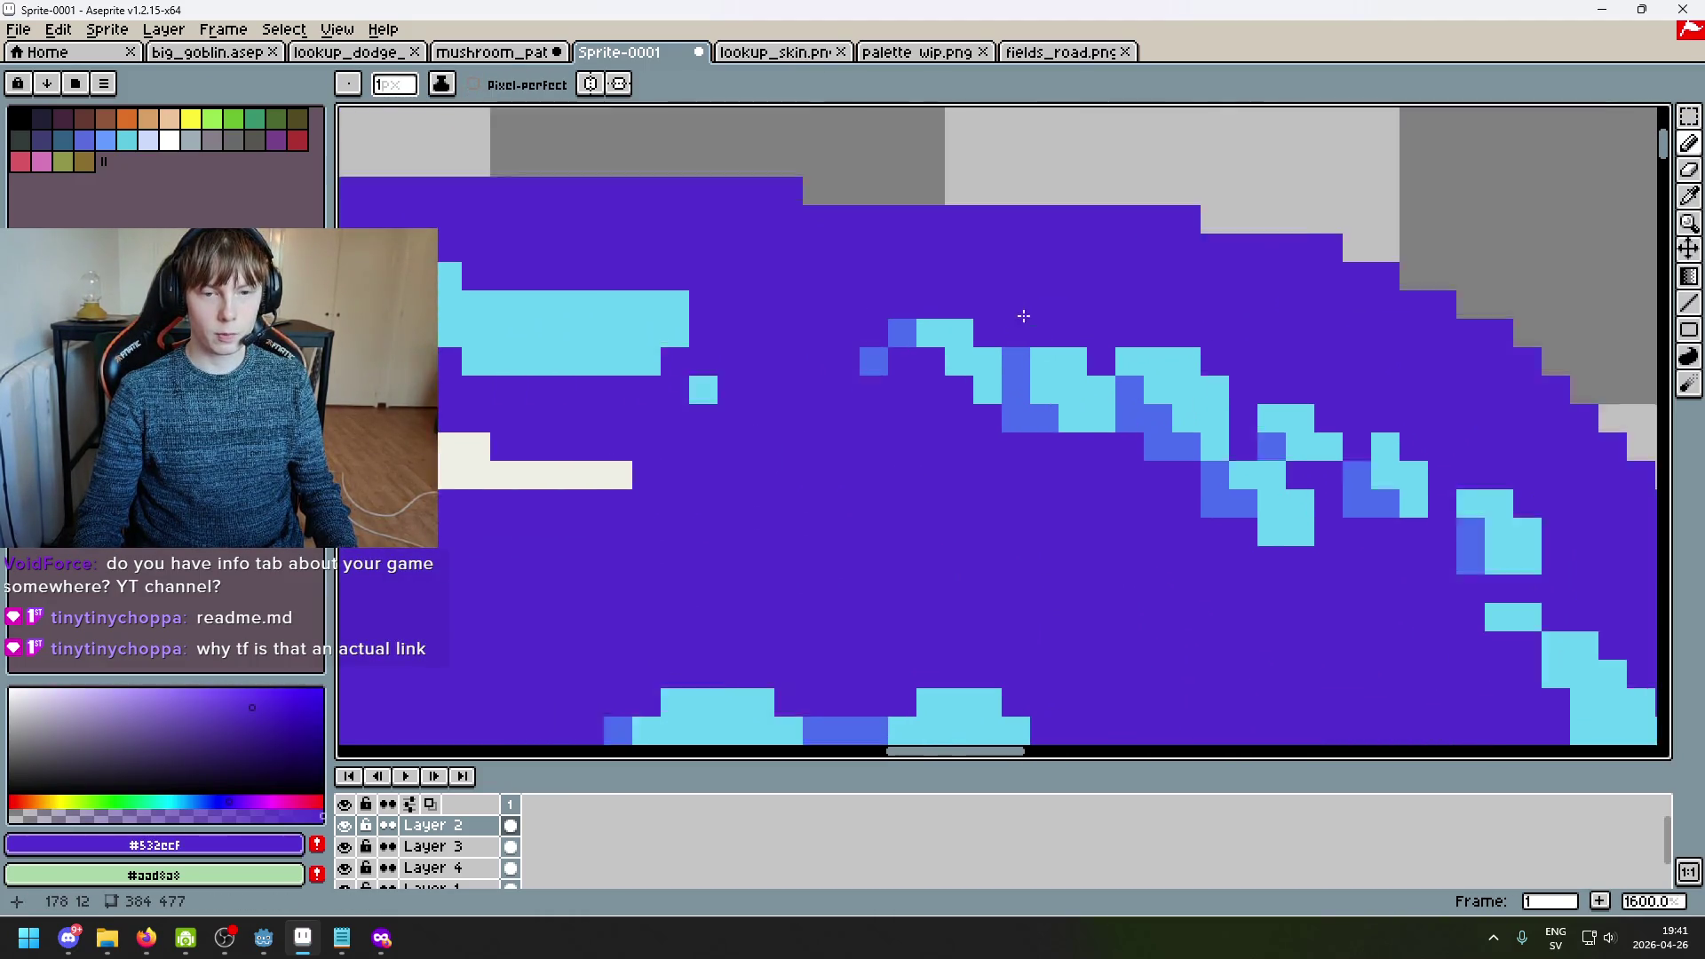
{"action": "left_click", "coordinate": [966, 380], "text": "alt"}
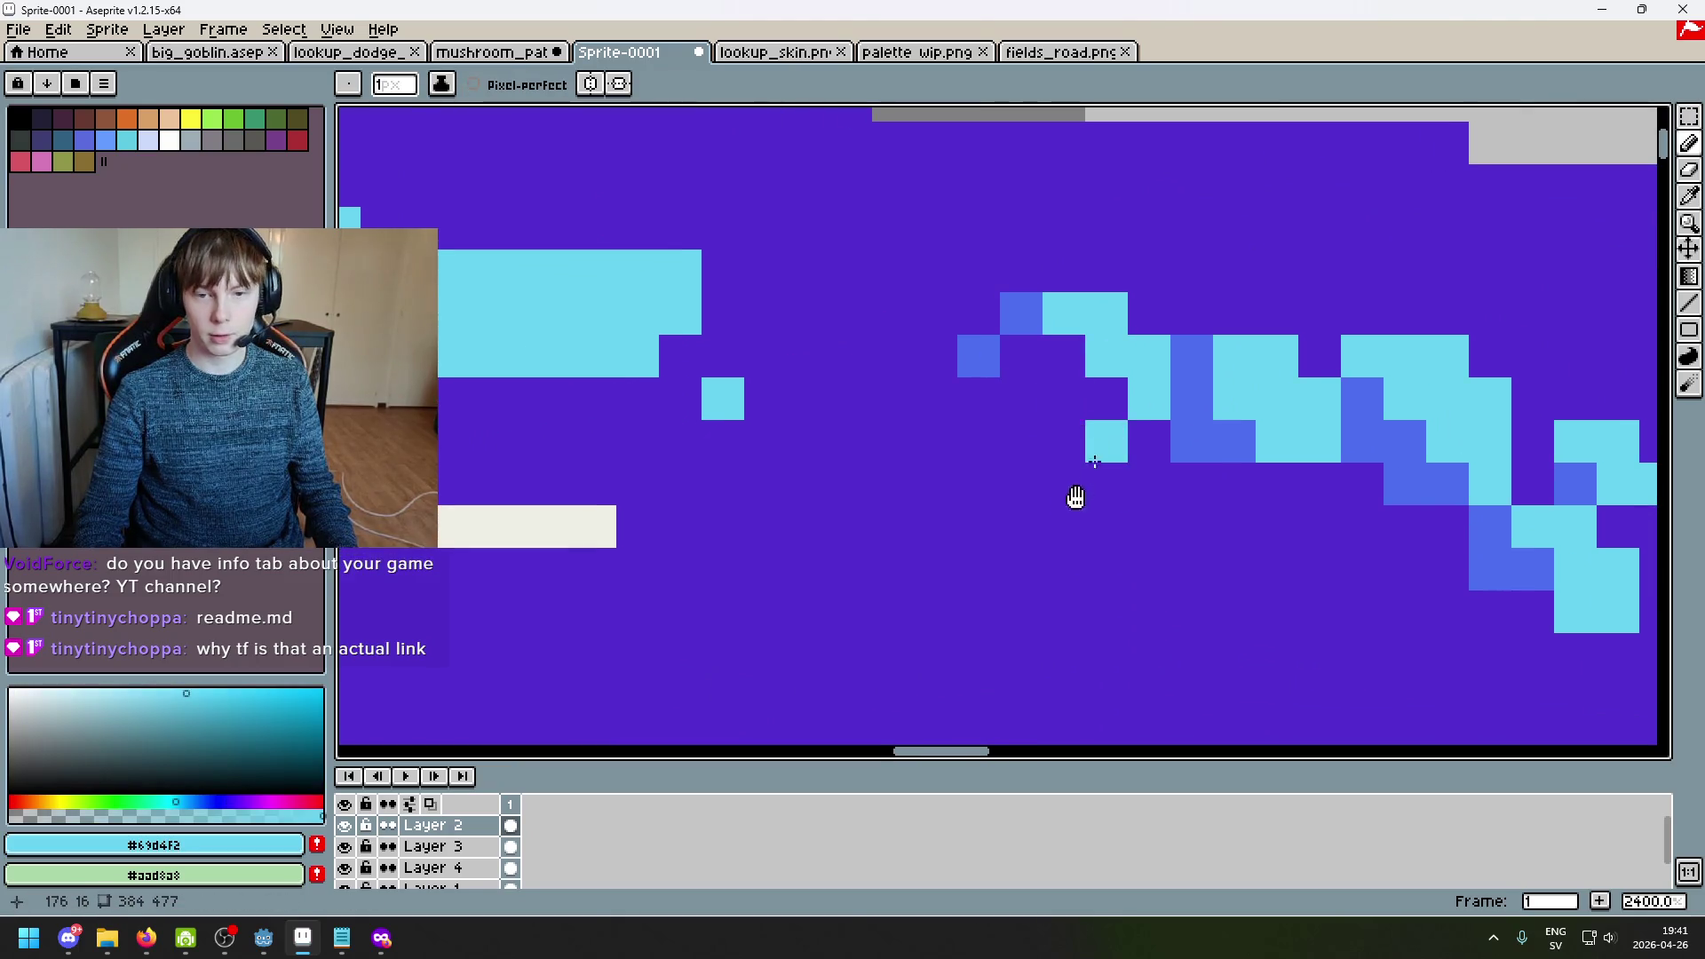
{"action": "left_click", "coordinate": [909, 457]}
{"action": "left_click_drag", "start_coordinate": [914, 468], "coordinate": [1081, 548]}
{"action": "key", "text": "ctrl+z"}
{"action": "left_click", "coordinate": [946, 480]}
{"action": "left_click_drag", "start_coordinate": [946, 479], "coordinate": [957, 515]}
{"action": "key", "text": "ctrl+z"}
{"action": "key", "text": "ctrl+z"}
{"action": "left_click", "coordinate": [949, 439]}
{"action": "key", "text": "ctrl+z"}
{"action": "left_click_drag", "start_coordinate": [949, 438], "coordinate": [977, 468]}
Step: Redraw light-blue pixels below the trail and add medium-blue pixels along its edge
{"action": "scroll", "coordinate": [986, 484], "scroll_direction": "down", "scroll_amount": 5}
{"action": "scroll", "coordinate": [993, 501], "scroll_direction": "up", "scroll_amount": 6}
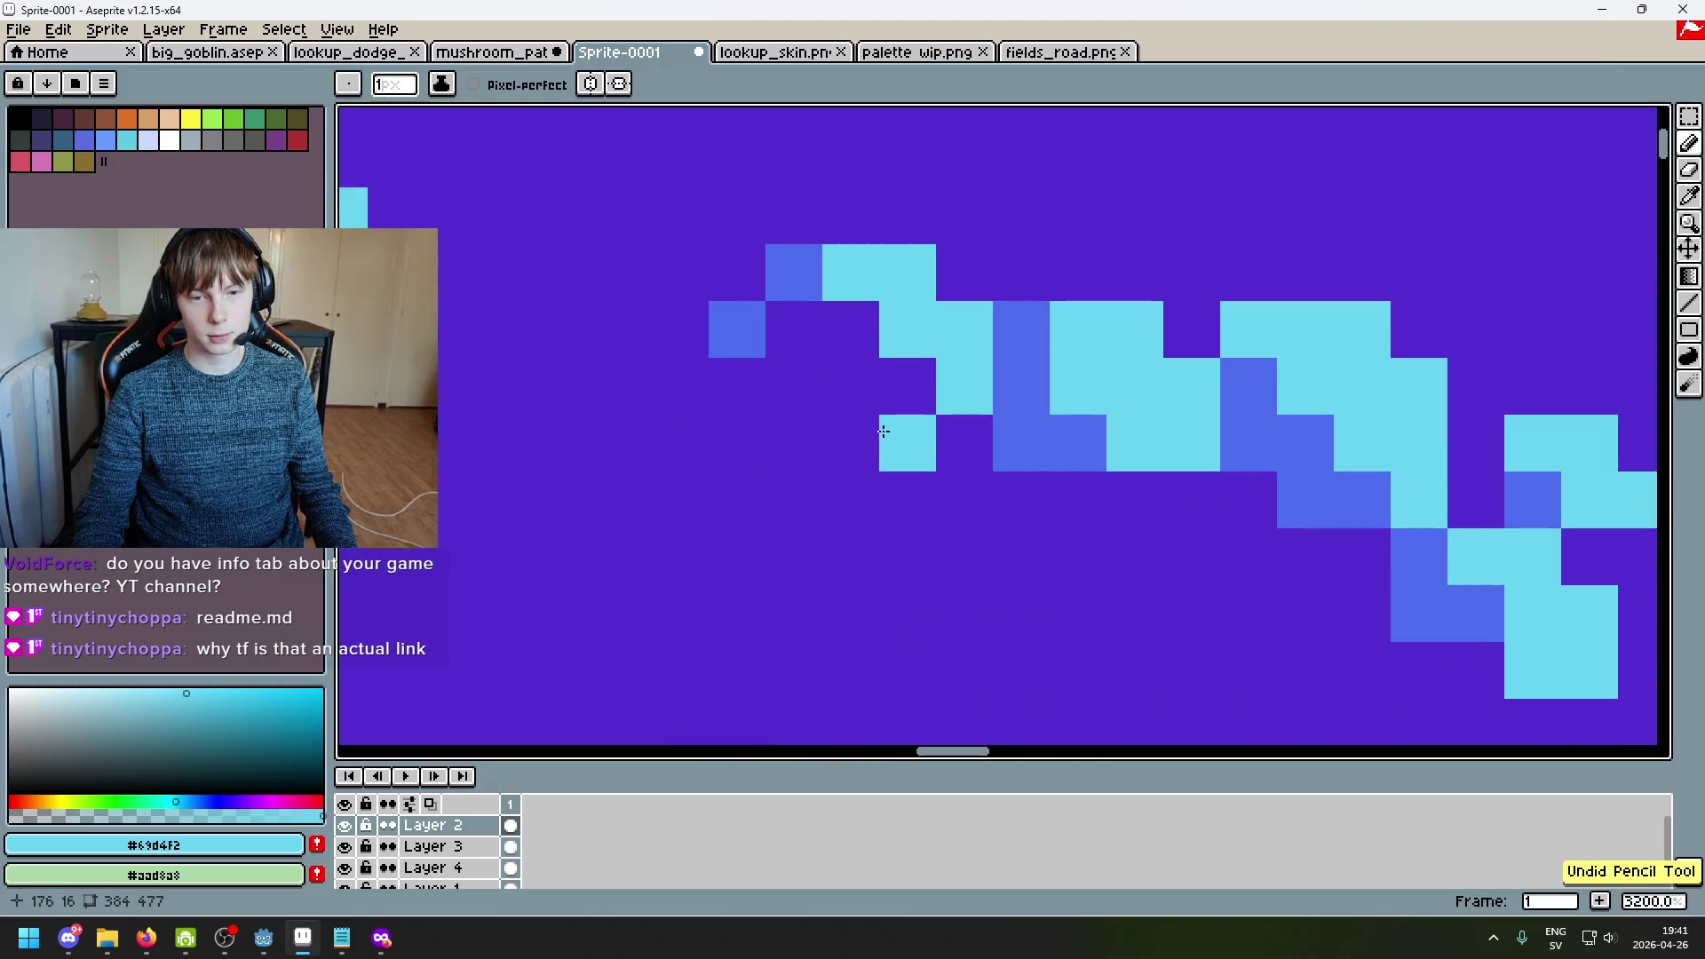
{"action": "key", "text": "ctrl+z"}
{"action": "left_click", "coordinate": [883, 426]}
{"action": "mouse_move", "coordinate": [852, 390]}
{"action": "left_mouse_down"}
{"action": "mouse_move", "coordinate": [852, 444]}
{"action": "mouse_move", "coordinate": [776, 430]}
{"action": "left_mouse_up"}
{"action": "left_click", "coordinate": [899, 480]}
{"action": "left_click", "coordinate": [1012, 408], "text": "alt"}
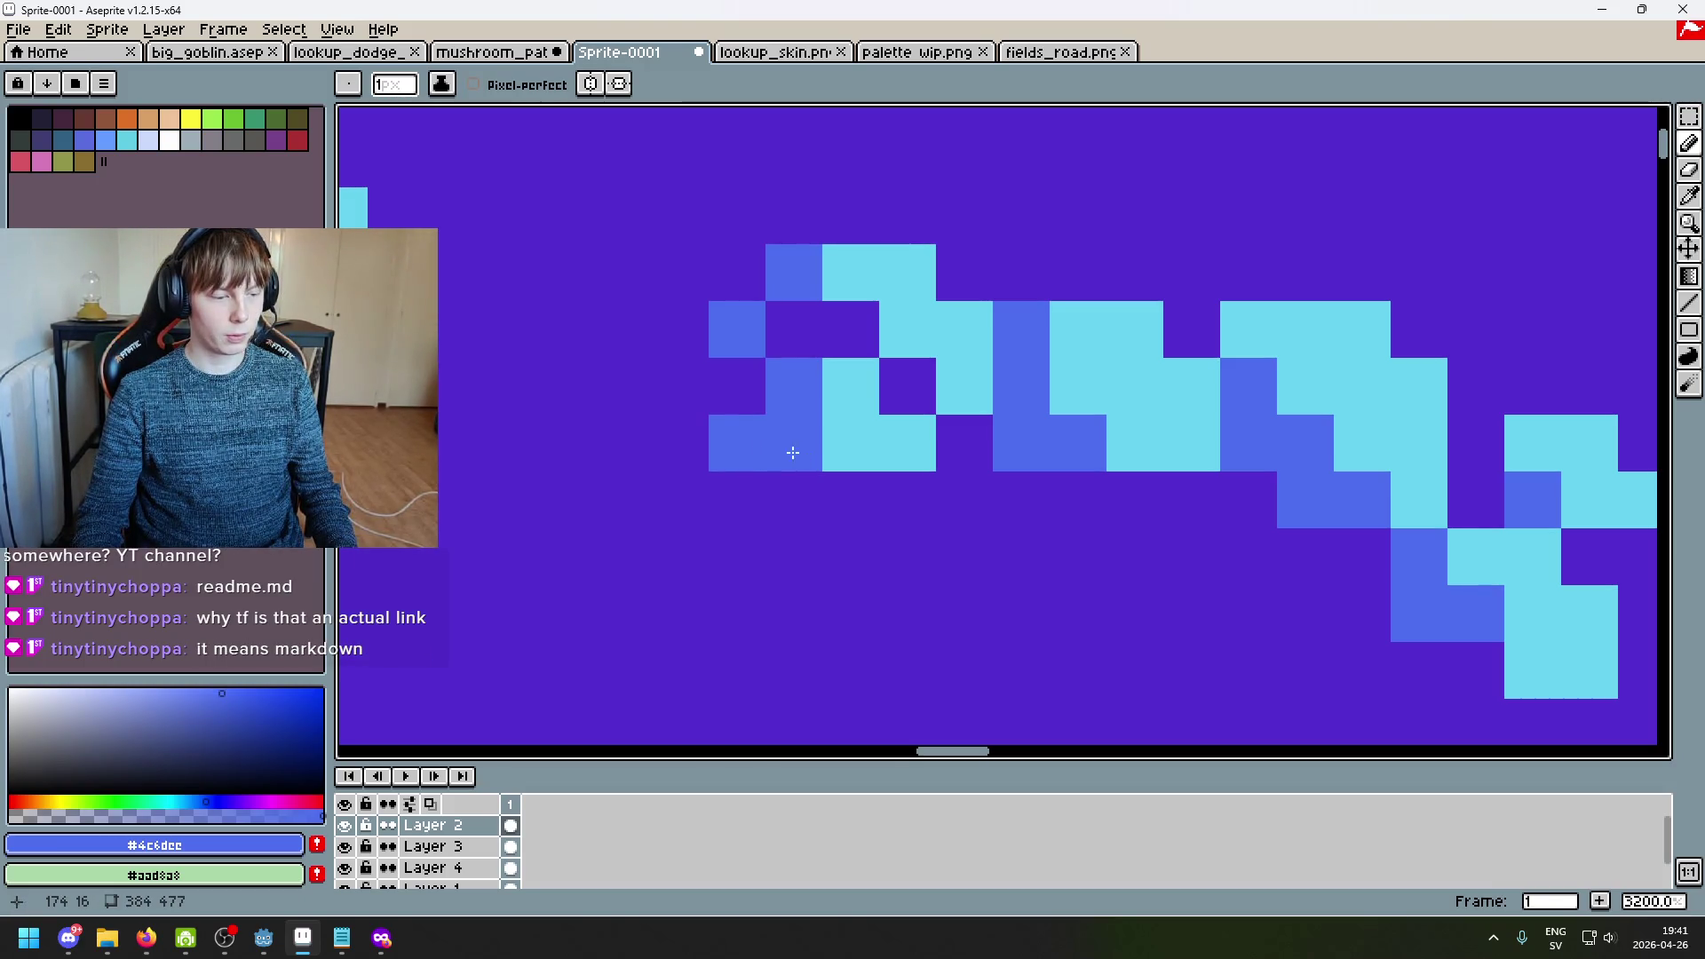
Step: Sample the cap's purple and undo the last pencil stroke
{"action": "scroll", "coordinate": [744, 515], "scroll_direction": "down", "scroll_amount": 3}
{"action": "scroll", "coordinate": [744, 515], "scroll_direction": "down", "scroll_amount": 2}
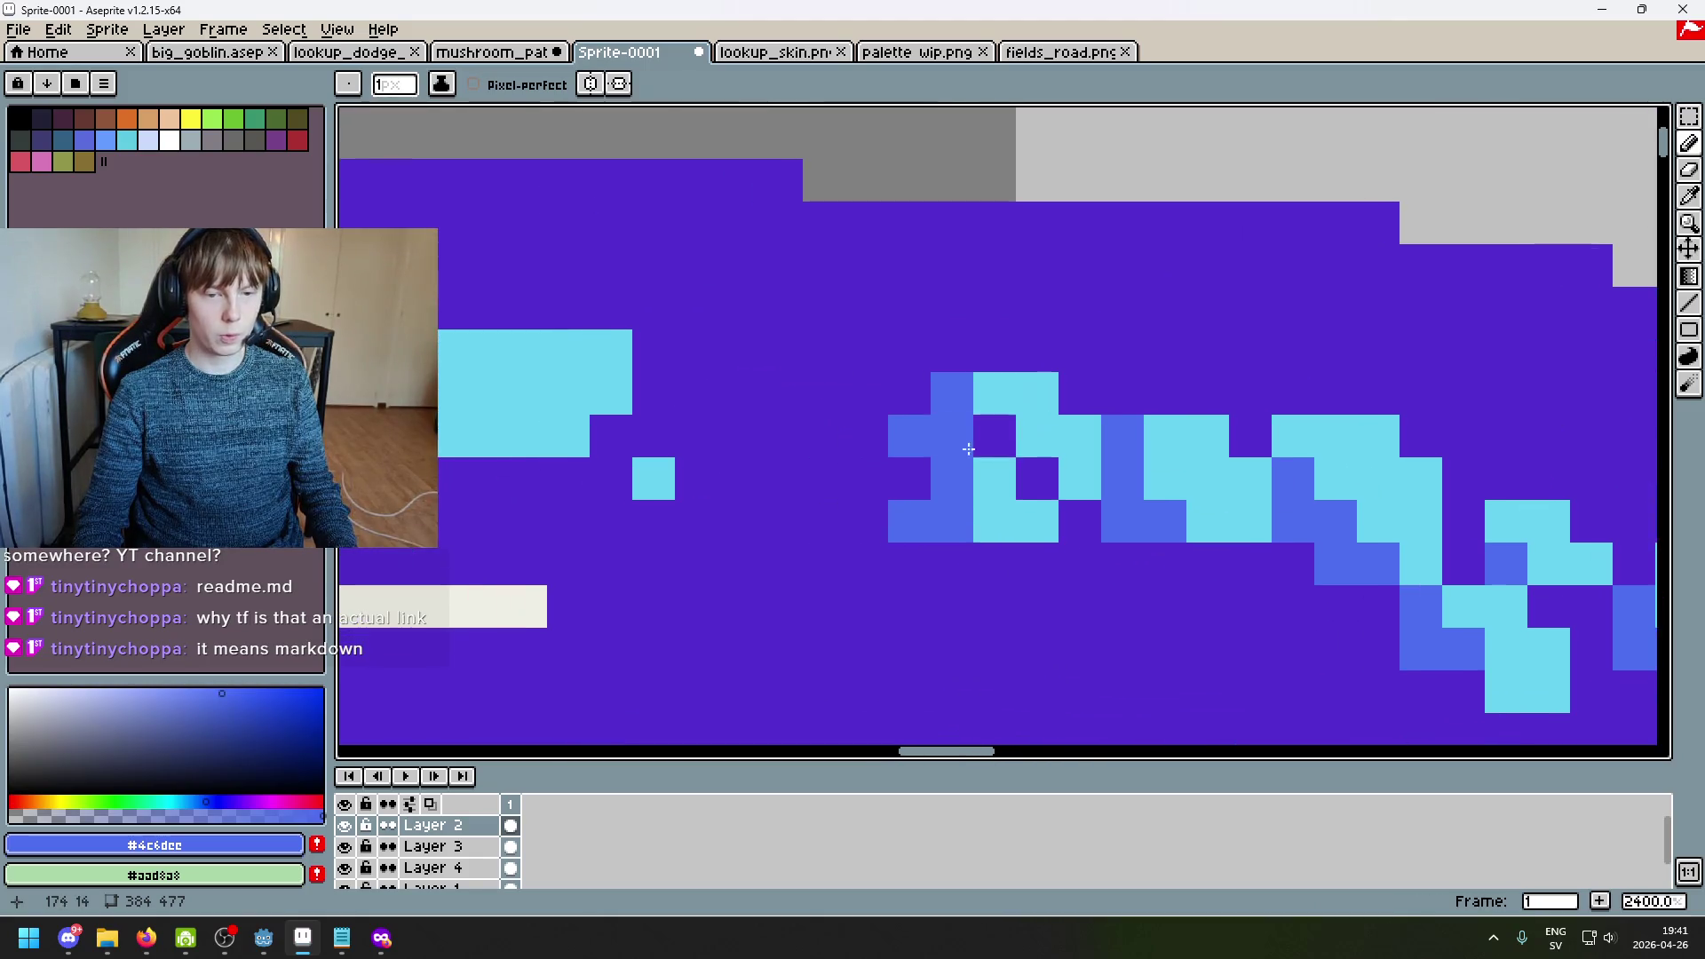
{"action": "left_click", "coordinate": [890, 426], "text": "alt"}
{"action": "scroll", "coordinate": [891, 426], "scroll_direction": "down", "scroll_amount": 2}
{"action": "key", "text": "ctrl+z"}
{"action": "scroll", "coordinate": [906, 470], "scroll_direction": "up", "scroll_amount": 5}
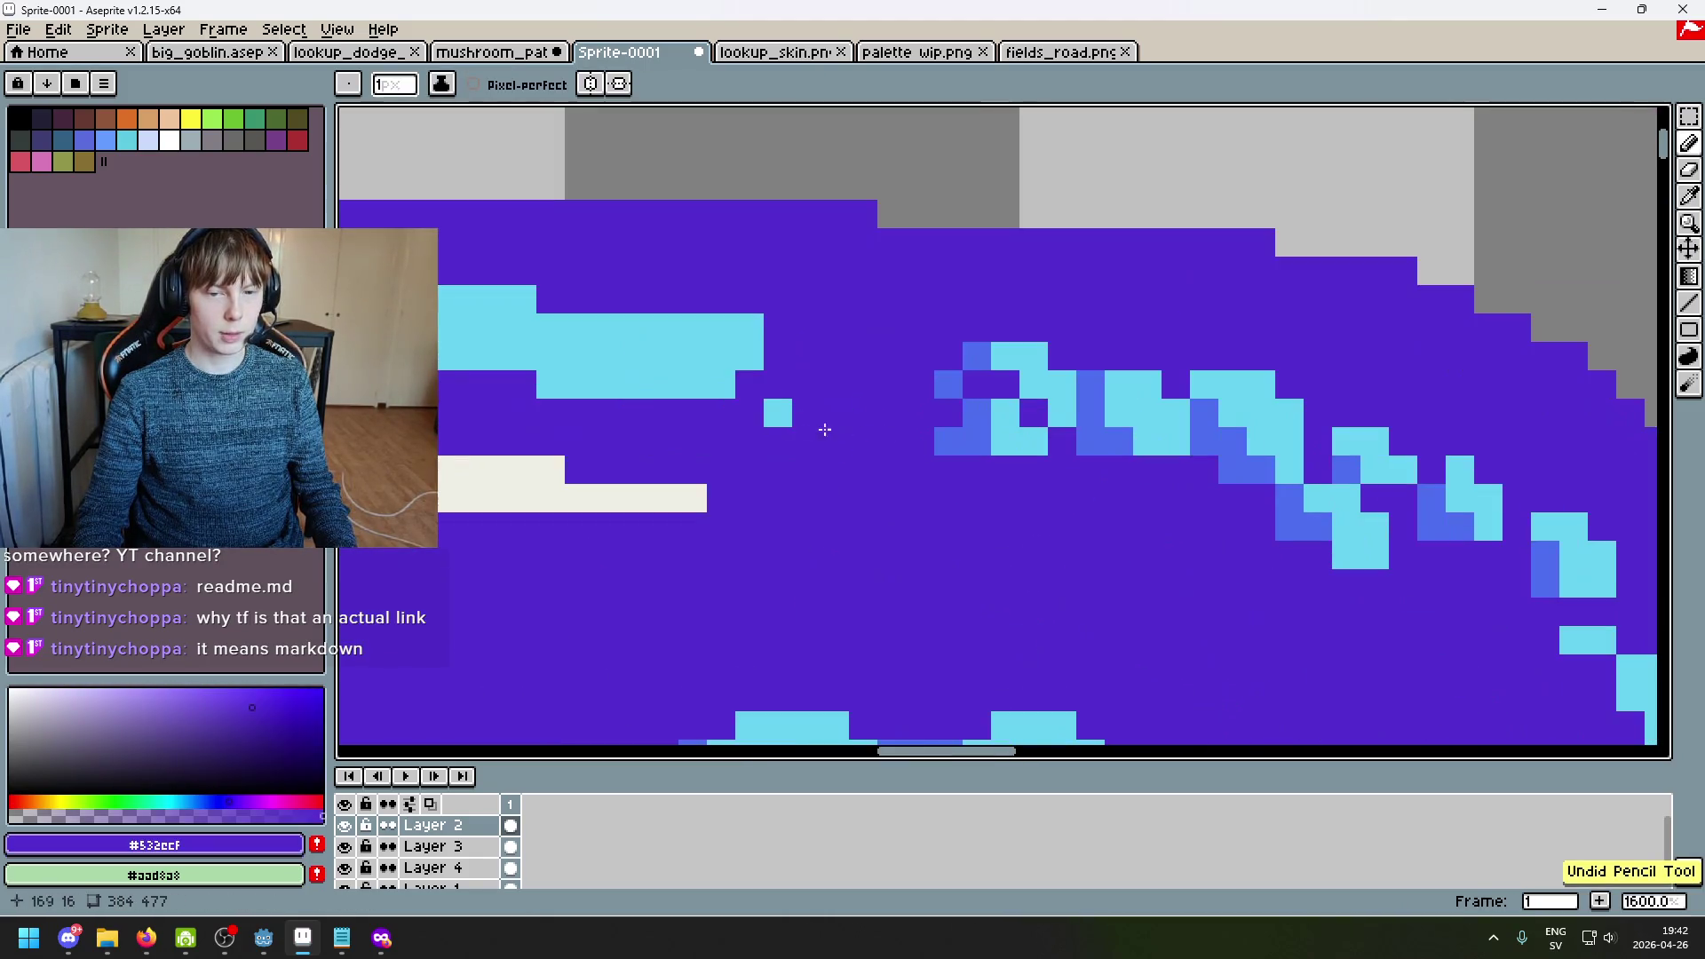
Step: With a 1px brush, test painting the stray cyan pixel purple, undo it, and switch to Firefox
{"action": "key", "text": "ctrl+z"}
{"action": "key", "text": "minus"}
{"action": "left_click_drag", "start_coordinate": [829, 456], "coordinate": [935, 398]}
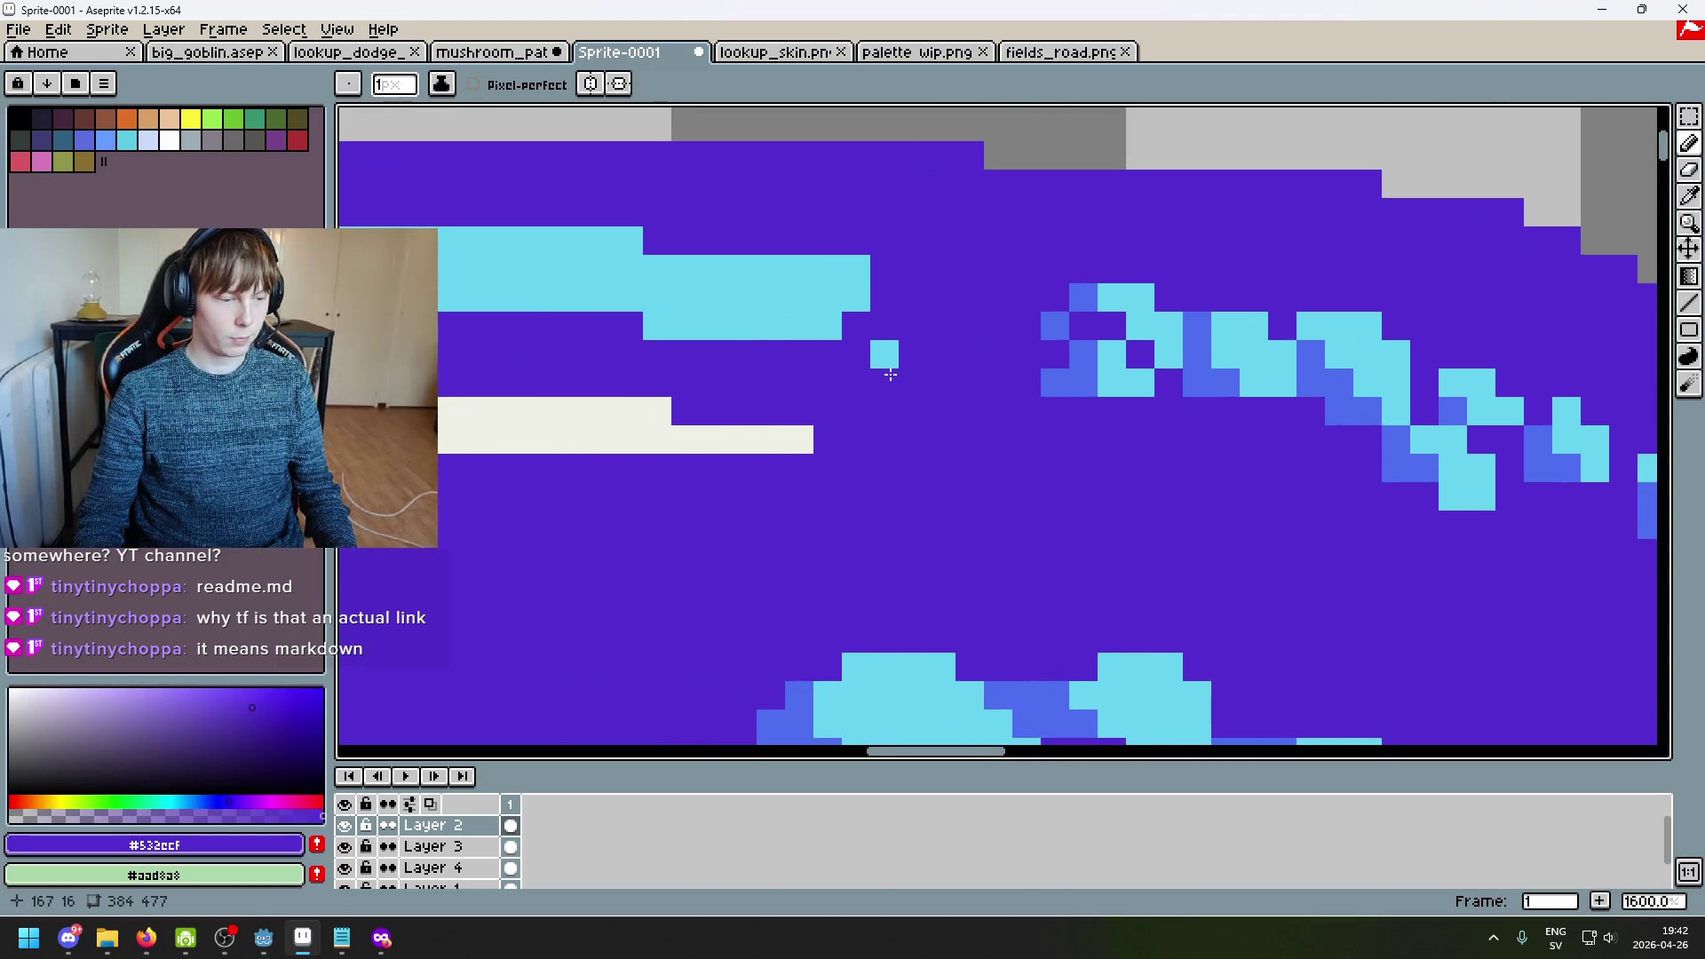
{"action": "left_click", "coordinate": [889, 365]}
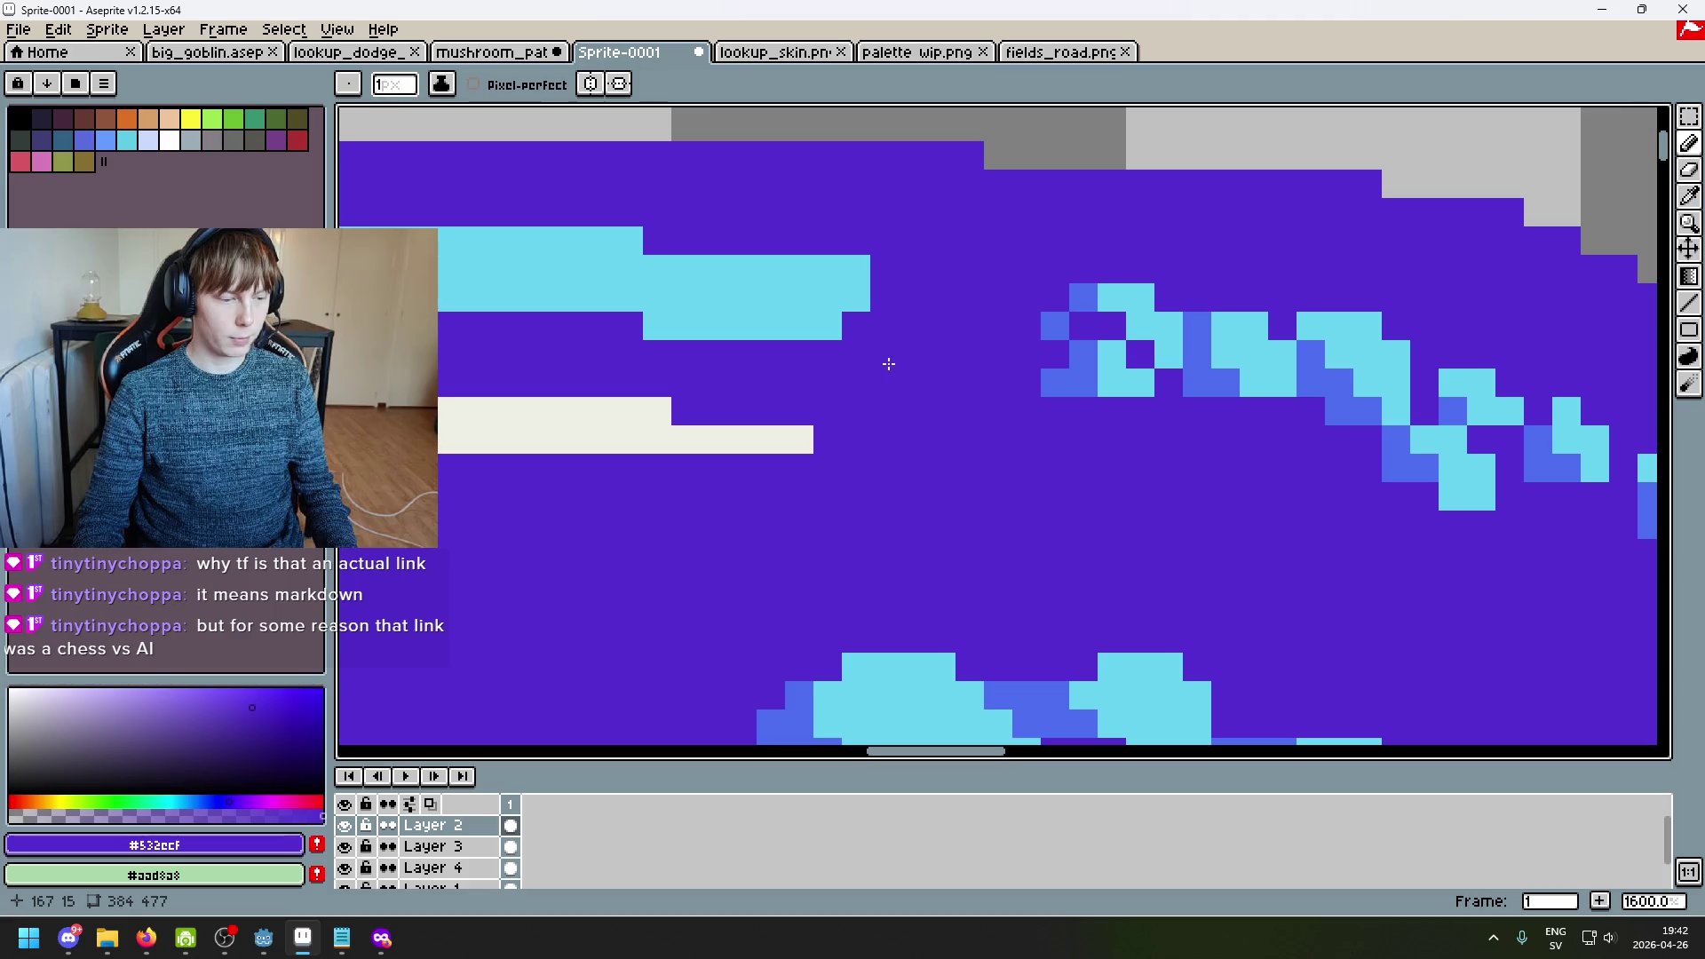
{"action": "key", "text": "ctrl+z"}
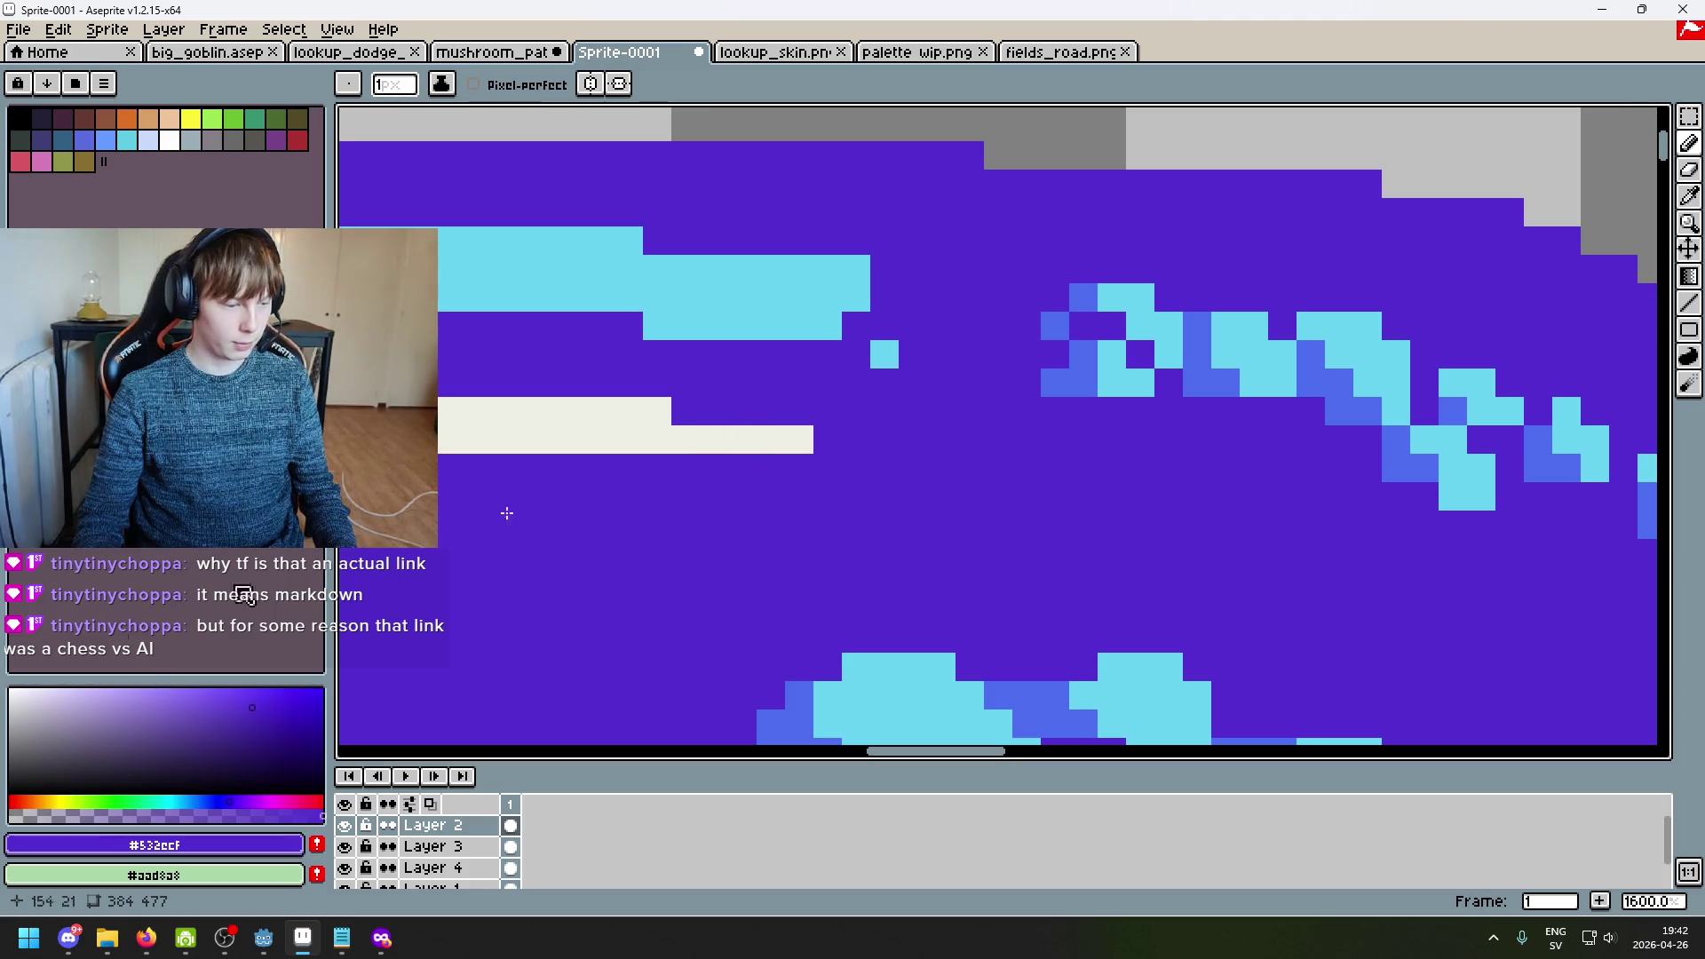
{"action": "key", "text": "alt+Tab"}
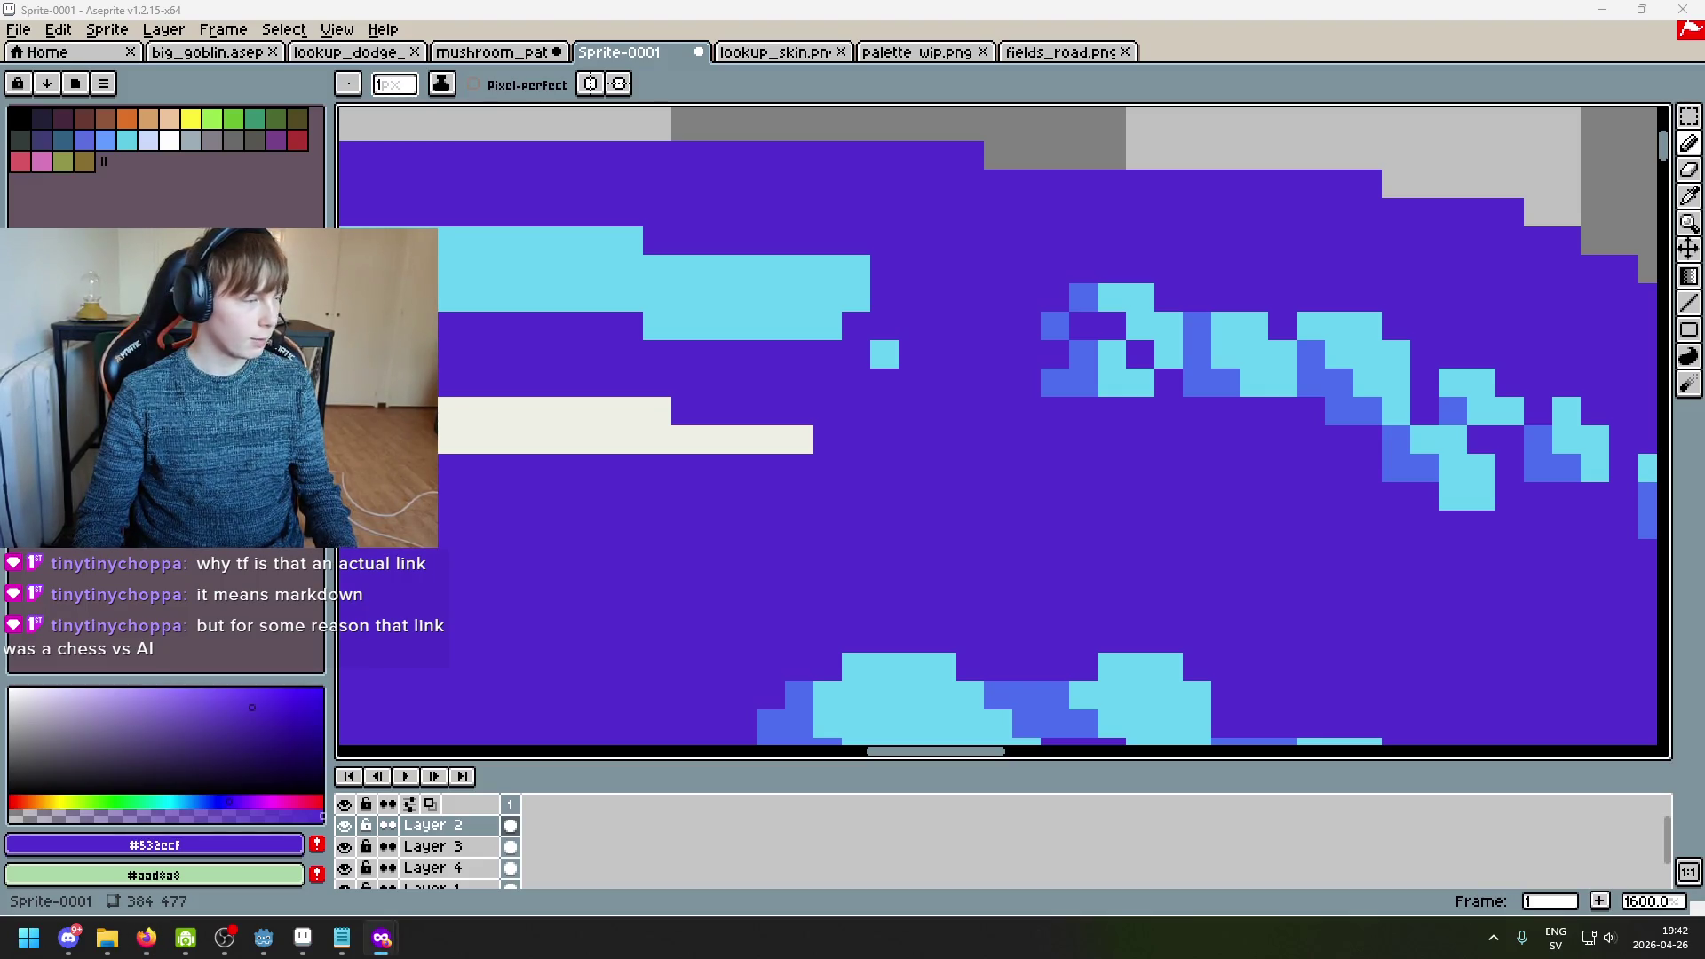
{"action": "key", "text": "alt+Tab"}
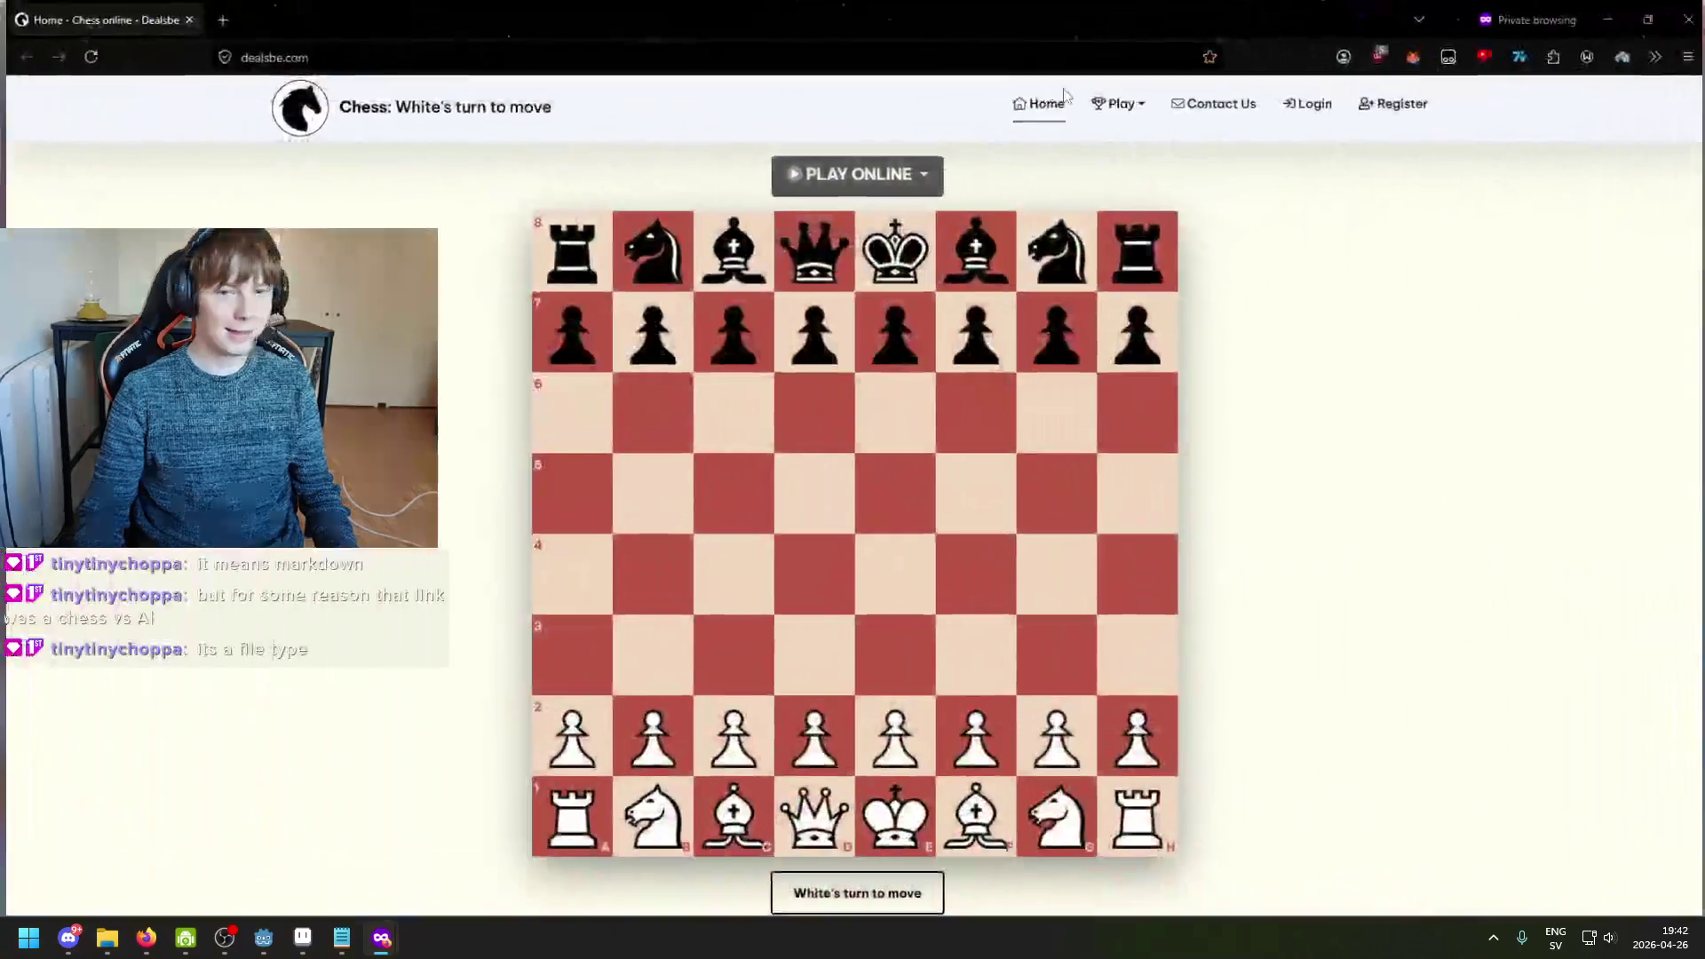
Step: Start a Play Online game and play White's d4 and Nc3
{"action": "left_click", "coordinate": [832, 189]}
{"action": "left_click_drag", "start_coordinate": [809, 737], "coordinate": [808, 575]}
{"action": "left_click_drag", "start_coordinate": [683, 821], "coordinate": [728, 661]}
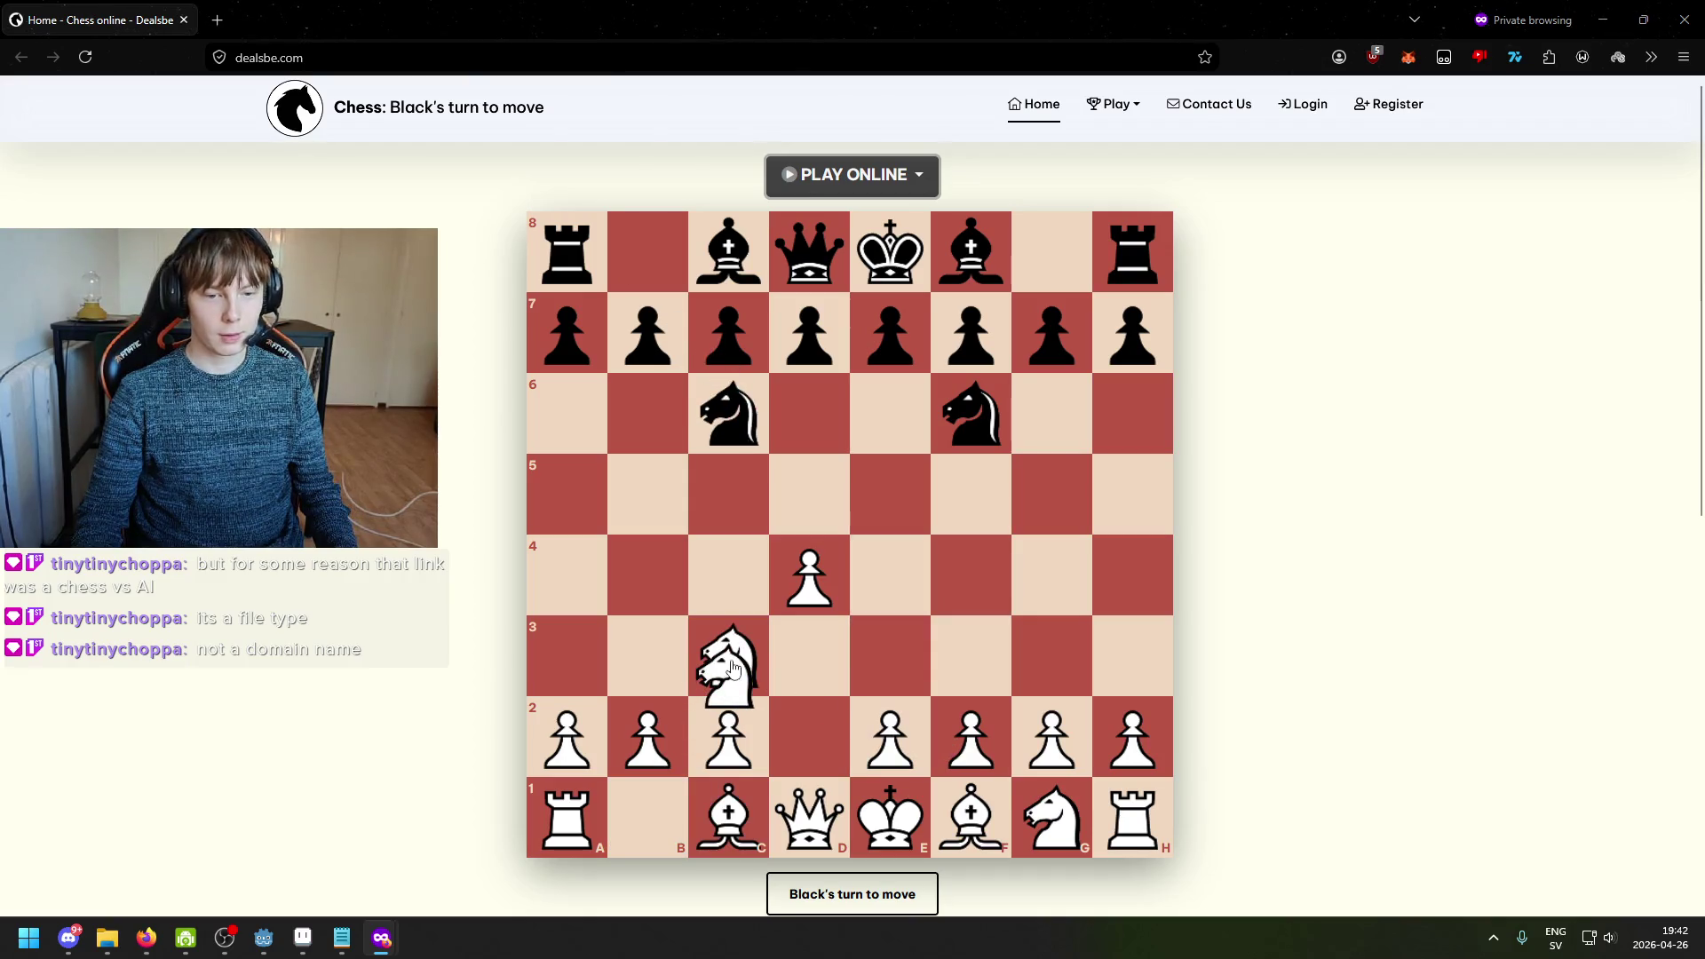
Step: Push the pawn to d5, capture on d5 with the c3 knight, then return to Aseprite
{"action": "left_click", "coordinate": [808, 575]}
{"action": "left_click", "coordinate": [809, 494]}
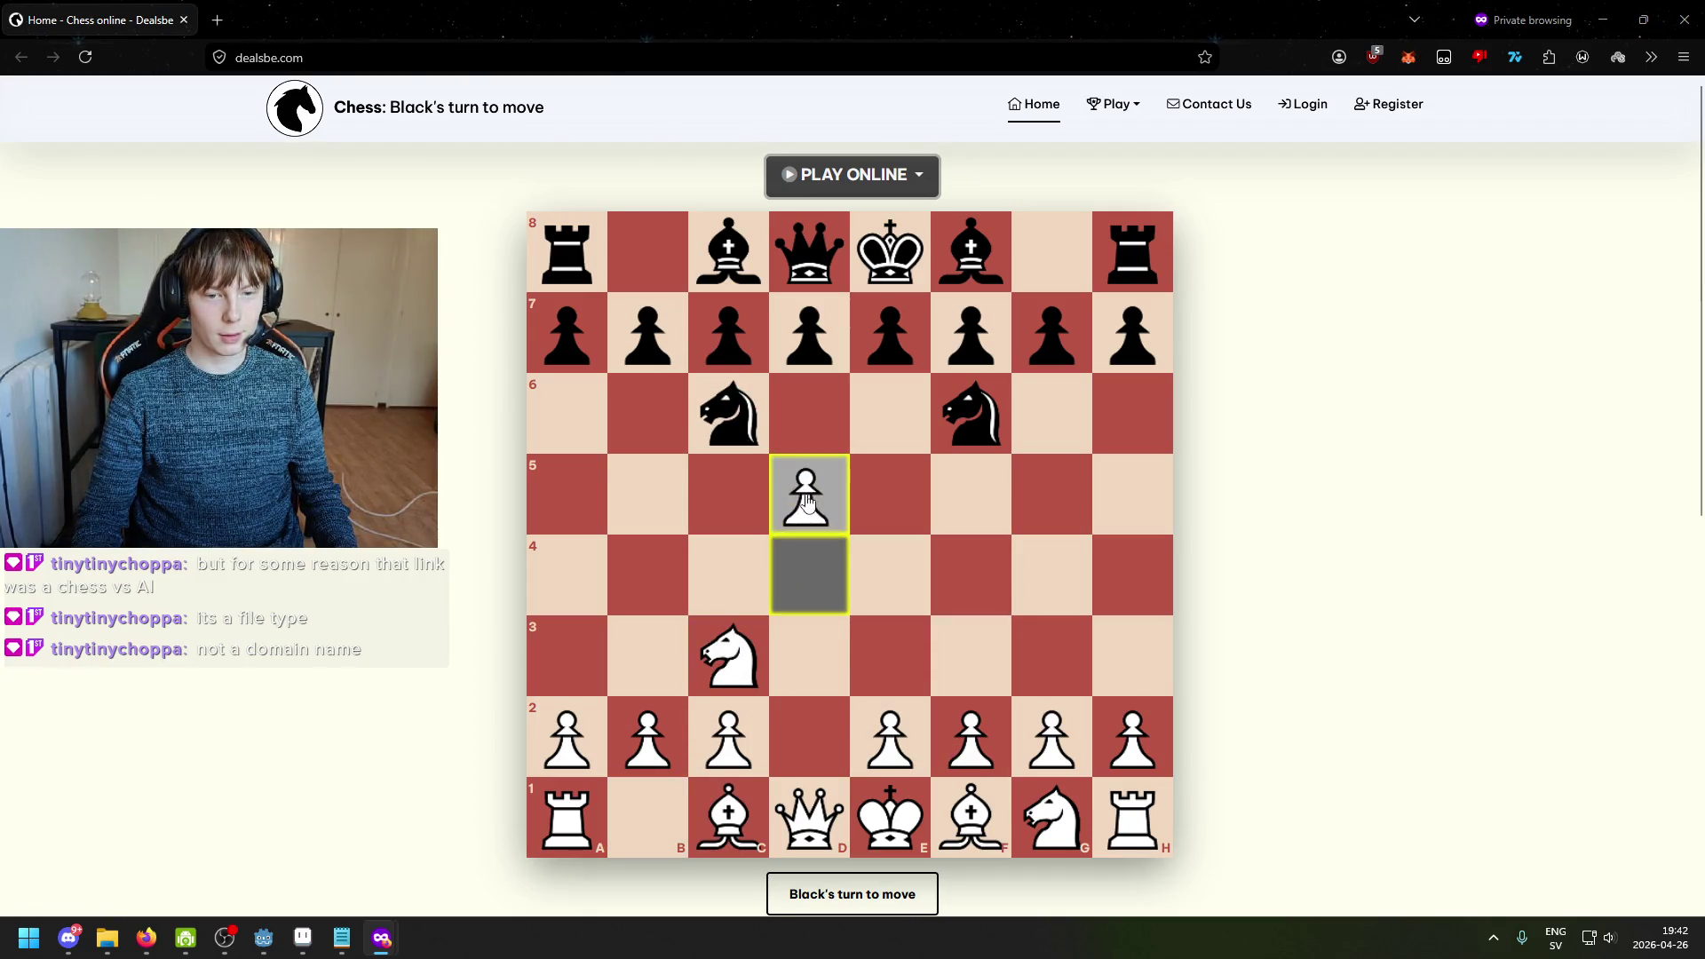
{"action": "left_click", "coordinate": [728, 657]}
{"action": "left_click", "coordinate": [809, 493]}
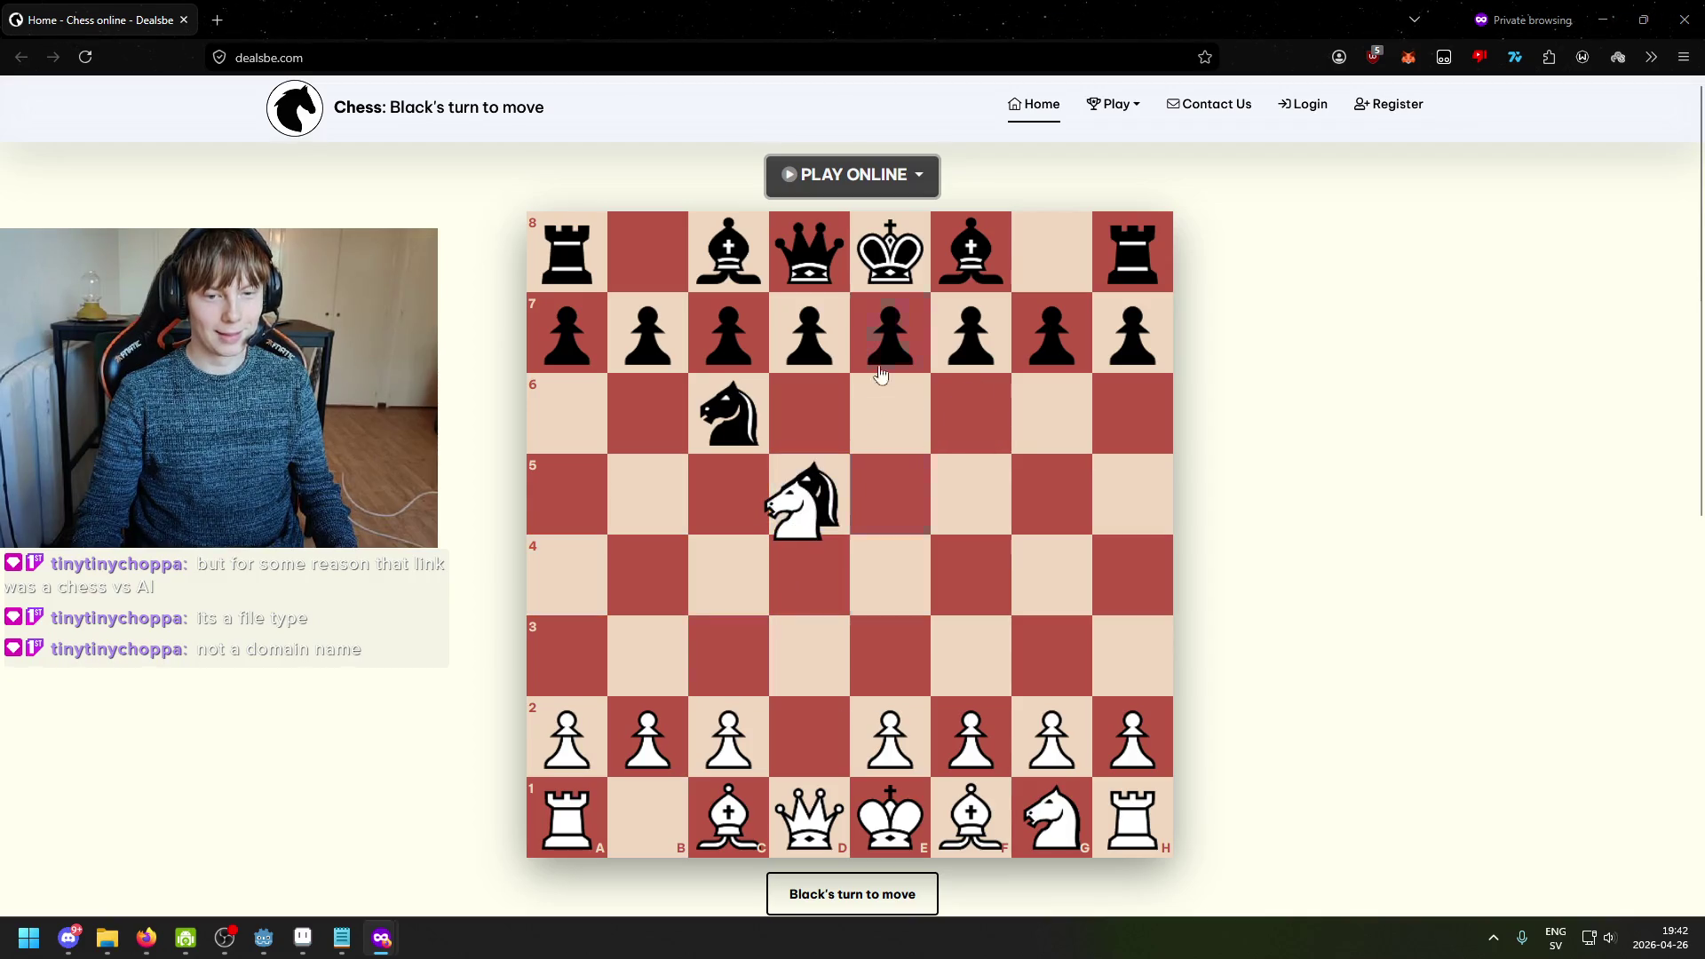
{"action": "key", "text": "alt+Tab"}
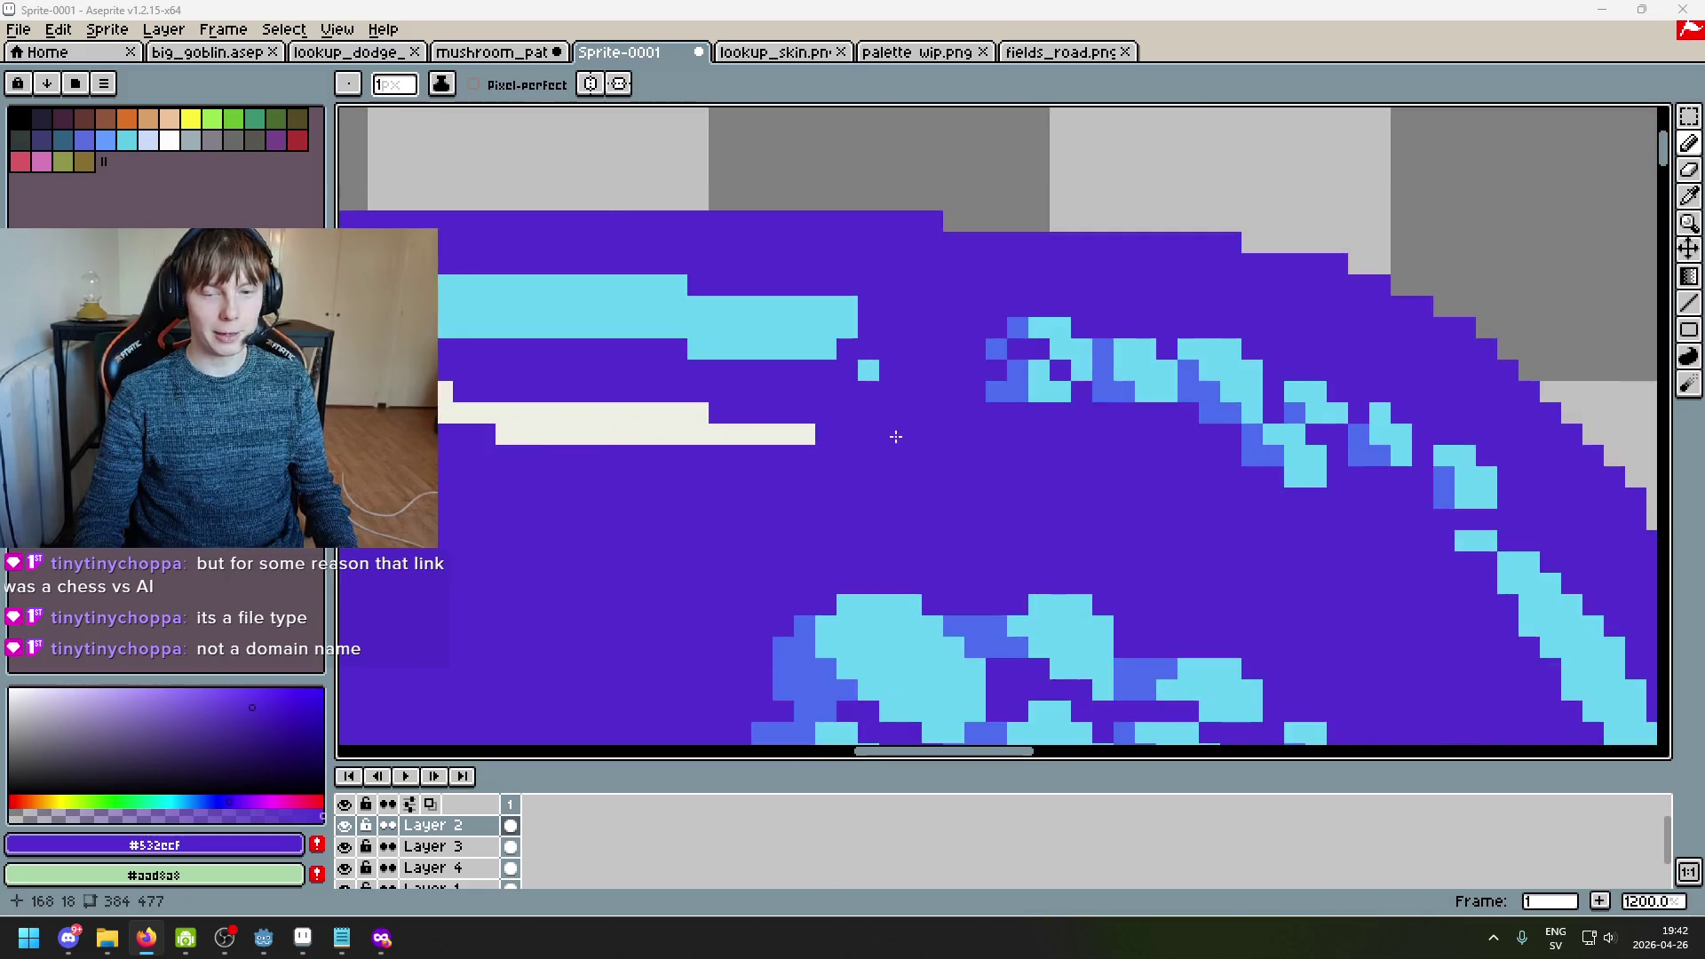
Step: Try recolouring the lone cyan pixel blue and a nearby pixel purple, undoing both
{"action": "scroll", "coordinate": [897, 433], "scroll_direction": "up", "scroll_amount": 3}
{"action": "left_click", "coordinate": [915, 444], "text": "alt"}
{"action": "left_click", "coordinate": [626, 391]}
{"action": "key", "text": "ctrl+z"}
{"action": "left_click", "coordinate": [745, 498], "text": "alt"}
{"action": "left_click", "coordinate": [714, 524]}
{"action": "key", "text": "ctrl+z"}
{"action": "scroll", "coordinate": [786, 500], "scroll_direction": "down", "scroll_amount": 1}
{"action": "scroll", "coordinate": [891, 459], "scroll_direction": "up", "scroll_amount": 1}
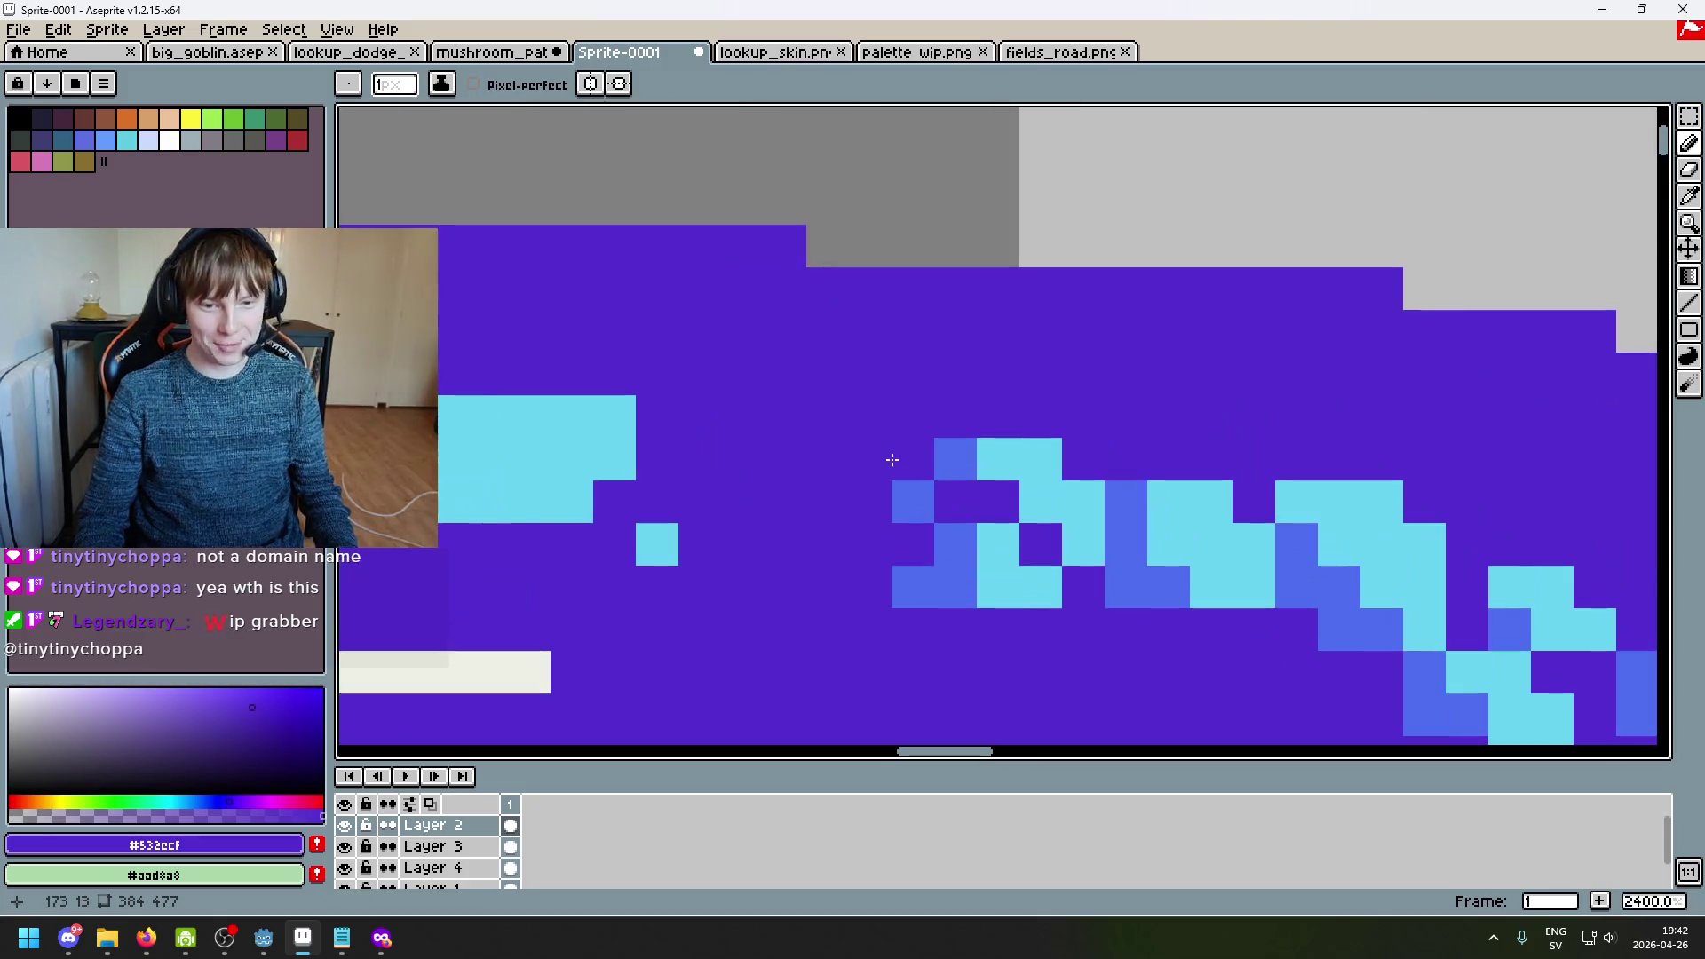
Step: Add new blue and cyan pixels extending the cap's spot pattern
{"action": "left_click", "coordinate": [915, 497], "text": "alt"}
{"action": "mouse_move", "coordinate": [826, 416]}
{"action": "left_mouse_down"}
{"action": "mouse_move", "coordinate": [783, 417]}
{"action": "mouse_move", "coordinate": [870, 458]}
{"action": "mouse_move", "coordinate": [746, 456]}
{"action": "left_mouse_up"}
{"action": "key", "text": "ctrl+z"}
{"action": "left_click", "coordinate": [851, 469]}
{"action": "key", "text": "ctrl+z"}
{"action": "left_click", "coordinate": [1019, 458], "text": "alt"}
{"action": "left_click", "coordinate": [928, 487], "text": "alt"}
{"action": "left_click", "coordinate": [789, 441]}
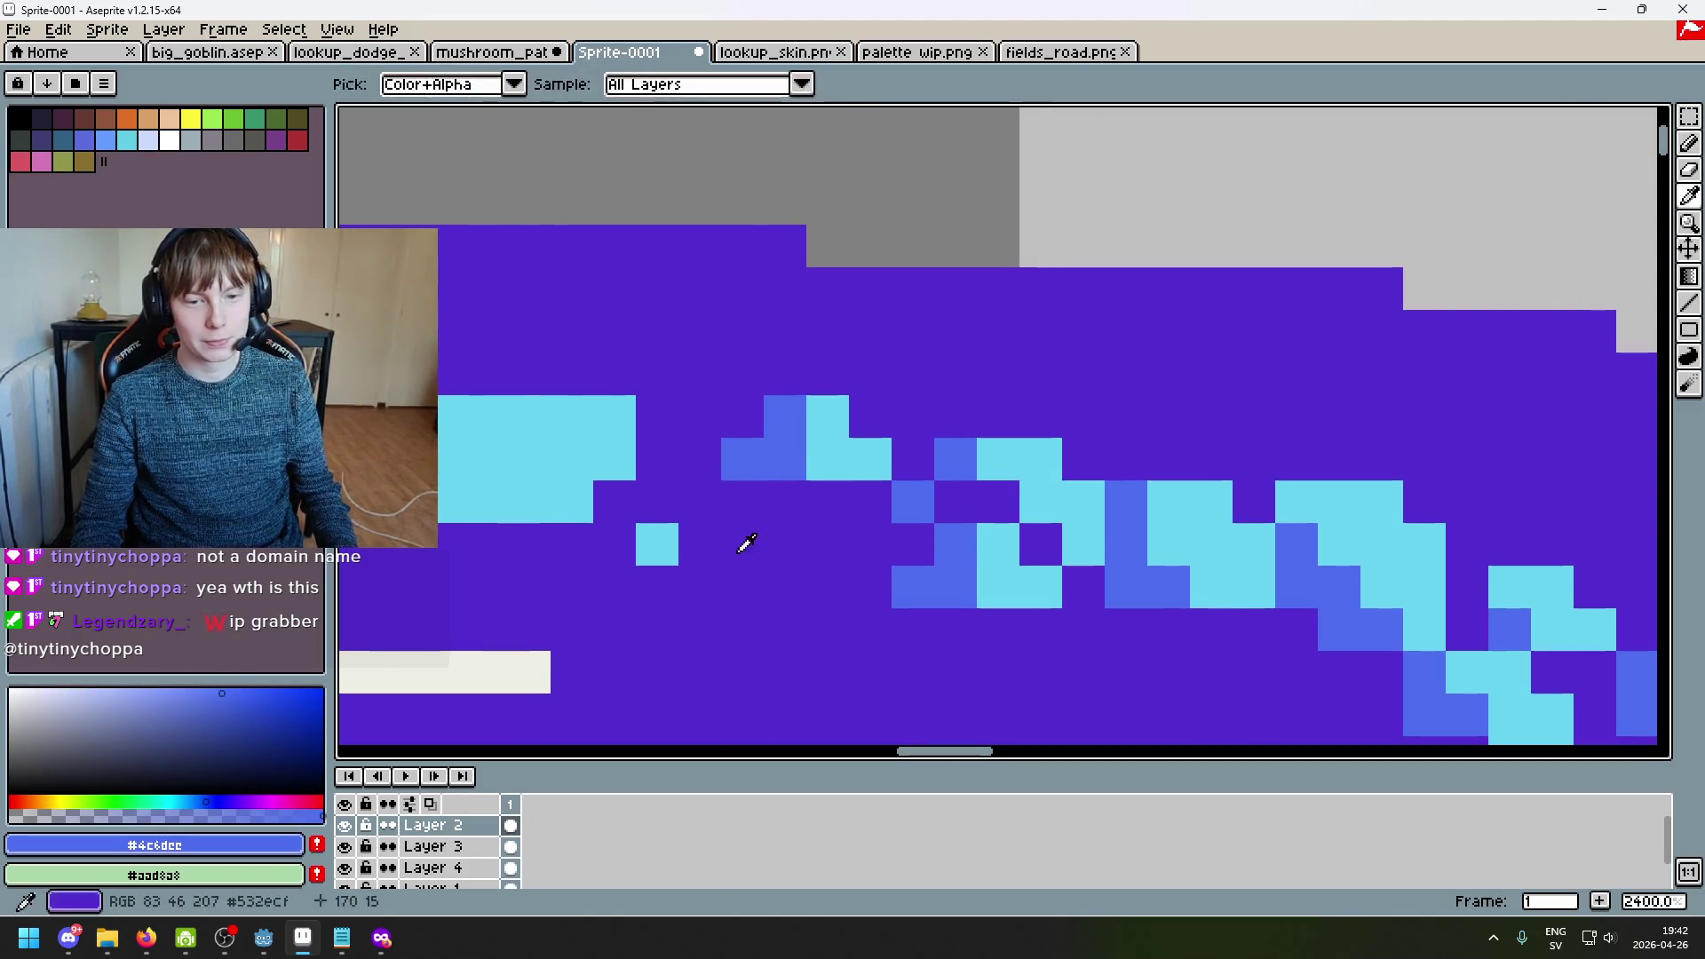
Step: Shift the small cyan rim chunk one pixel down-left and fill the vacated gap purple
{"action": "scroll", "coordinate": [898, 444], "scroll_direction": "down", "scroll_amount": 6}
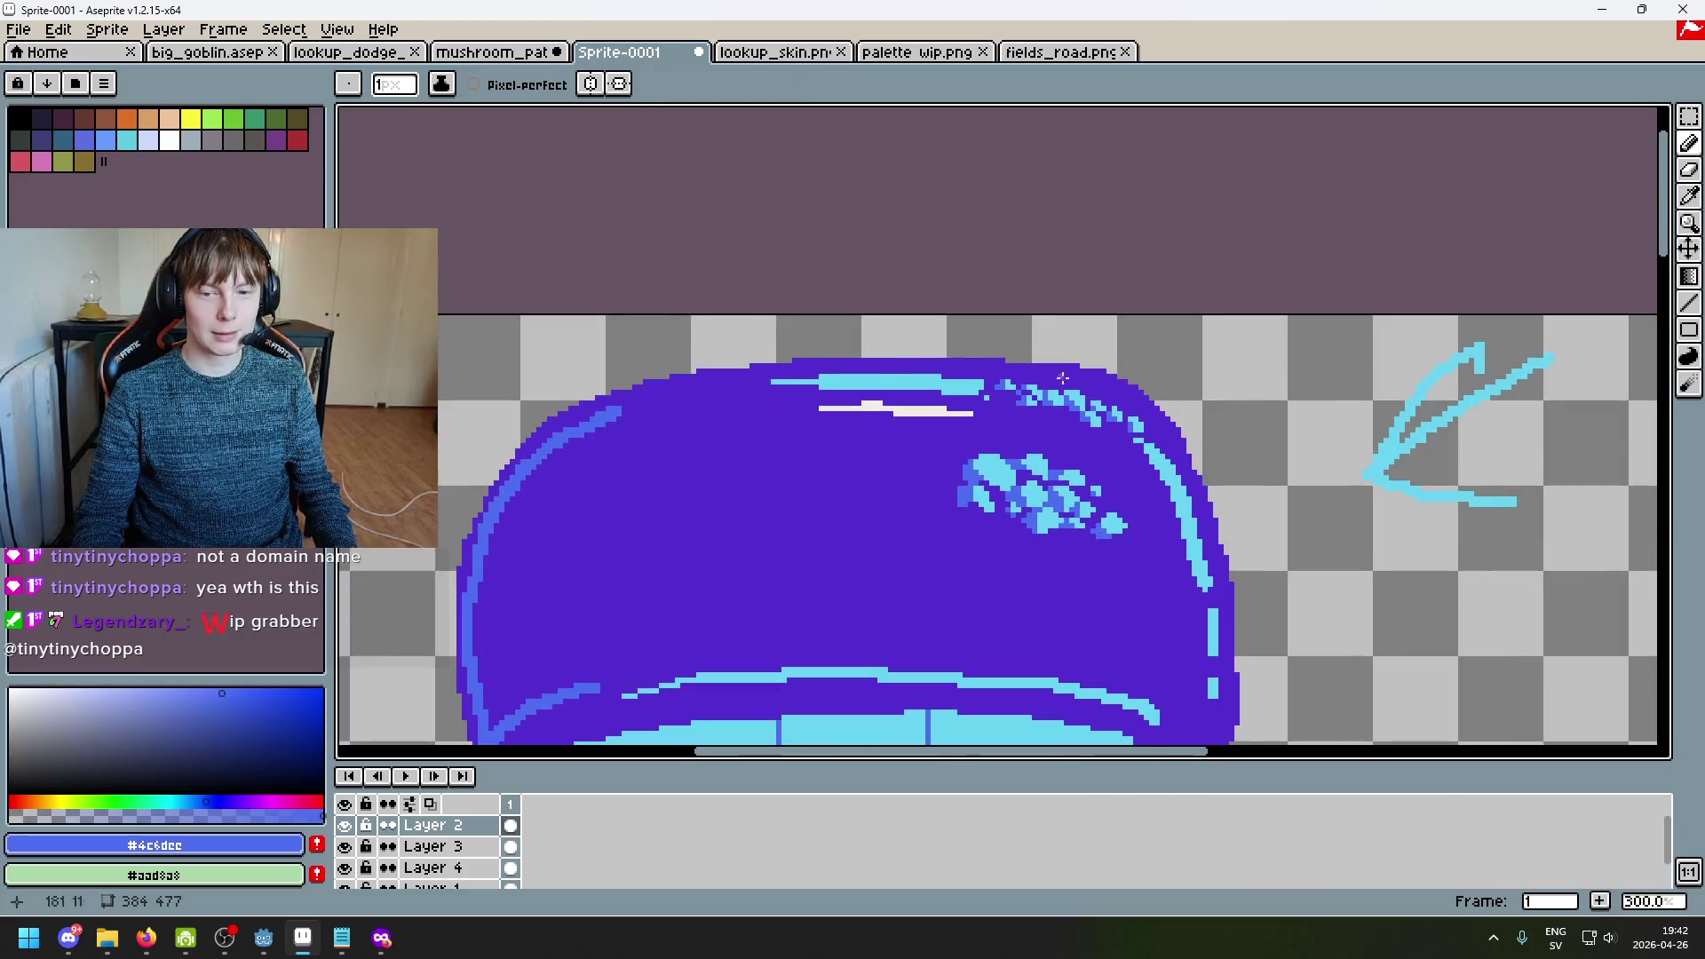
{"action": "scroll", "coordinate": [1061, 393], "scroll_direction": "up", "scroll_amount": 2}
{"action": "left_click_drag", "start_coordinate": [1021, 340], "coordinate": [1020, 391]}
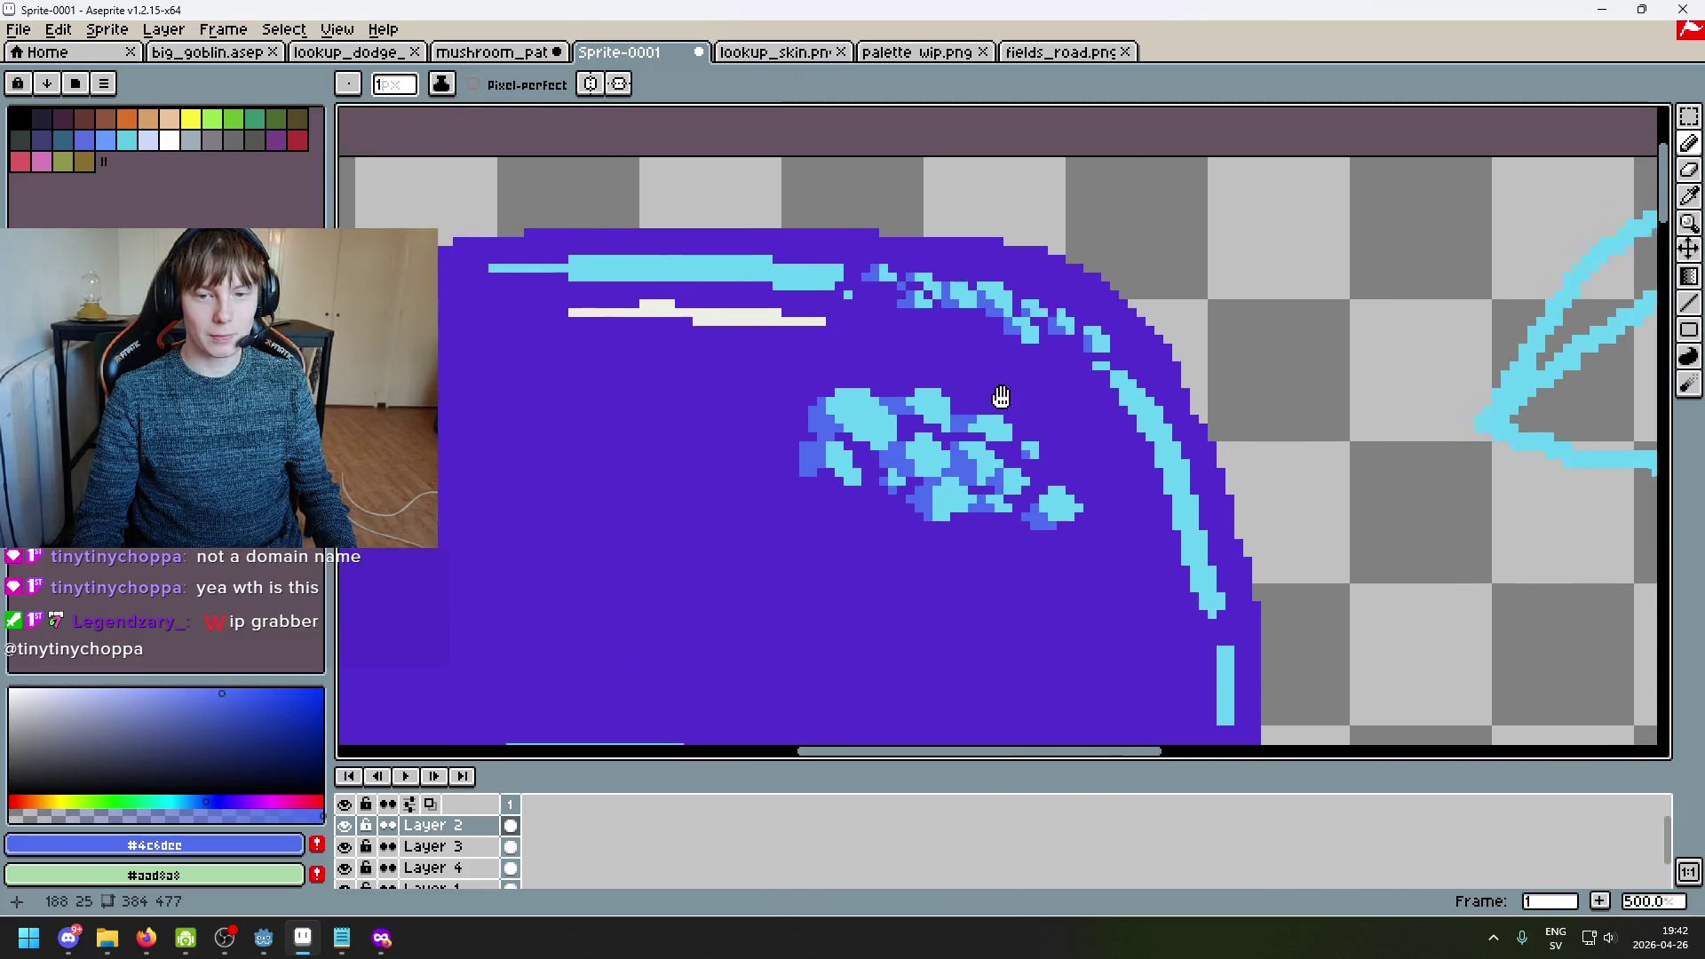
{"action": "scroll", "coordinate": [1019, 391], "scroll_direction": "up", "scroll_amount": 4}
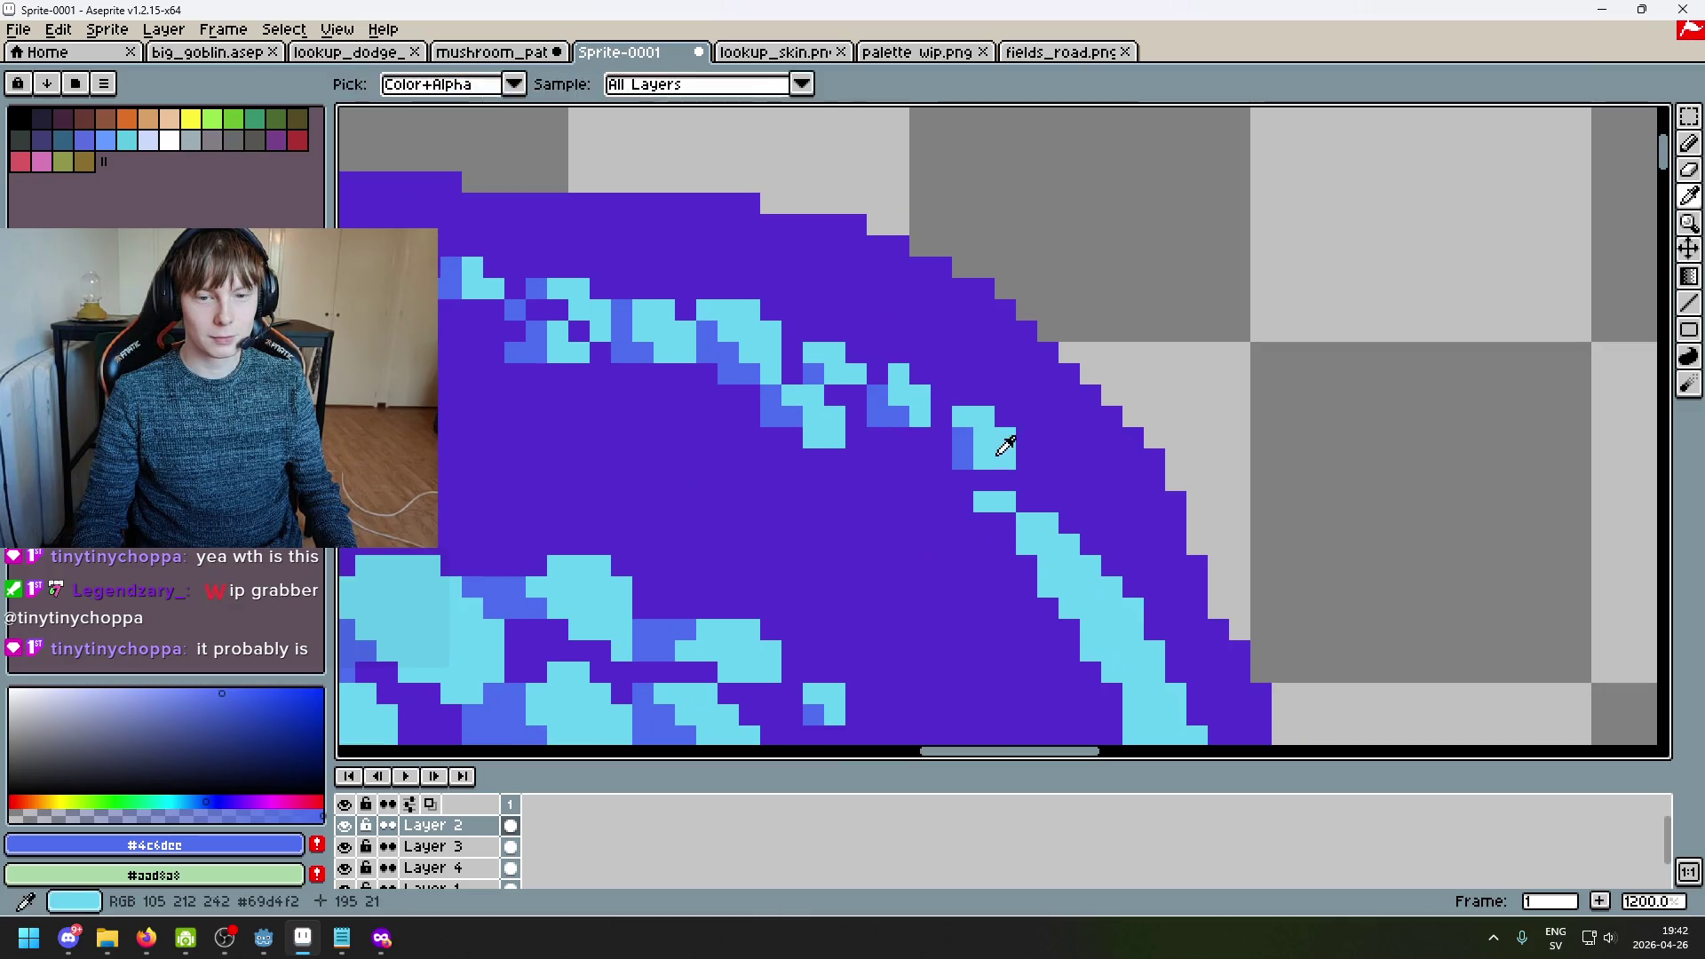
{"action": "key", "text": "m"}
{"action": "mouse_move", "coordinate": [952, 406]}
{"action": "left_mouse_down"}
{"action": "mouse_move", "coordinate": [1057, 490]}
{"action": "mouse_move", "coordinate": [977, 476]}
{"action": "left_mouse_up"}
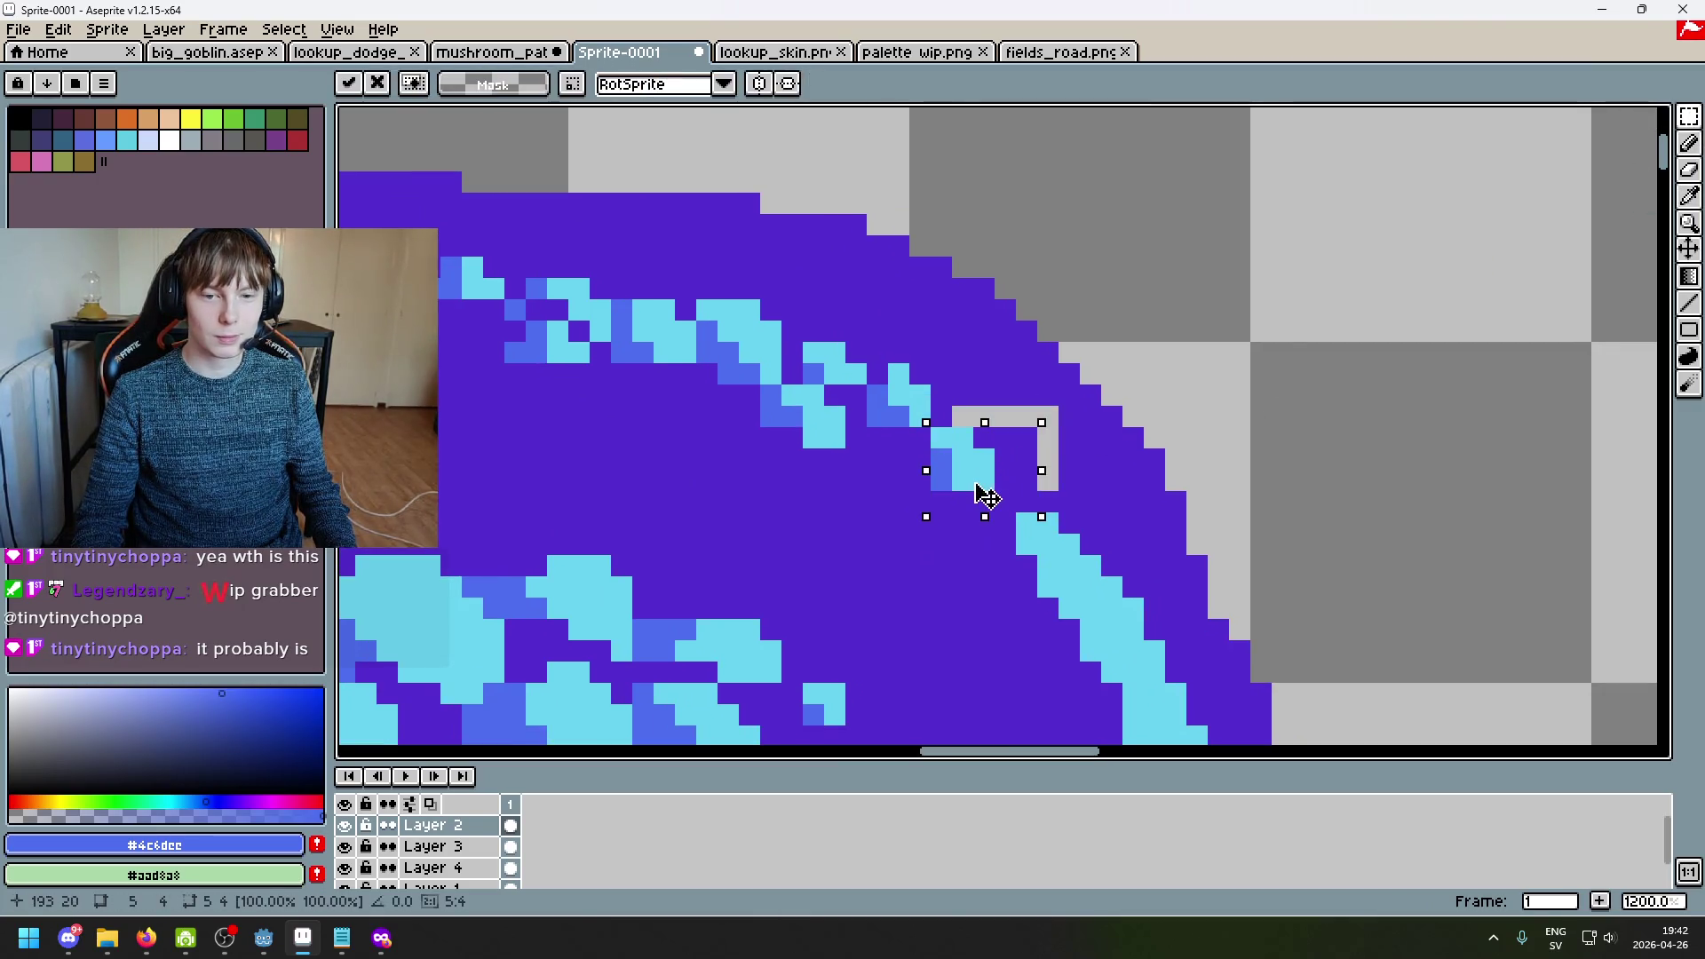
{"action": "key", "text": "ctrl+d"}
{"action": "left_click", "coordinate": [952, 373], "text": "alt"}
{"action": "key", "text": "b"}
{"action": "mouse_move", "coordinate": [963, 414]}
{"action": "left_mouse_down"}
{"action": "mouse_move", "coordinate": [1048, 422]}
{"action": "mouse_move", "coordinate": [1048, 524]}
{"action": "mouse_move", "coordinate": [1147, 393]}
{"action": "left_mouse_up"}
{"action": "scroll", "coordinate": [1066, 515], "scroll_direction": "down", "scroll_amount": 7}
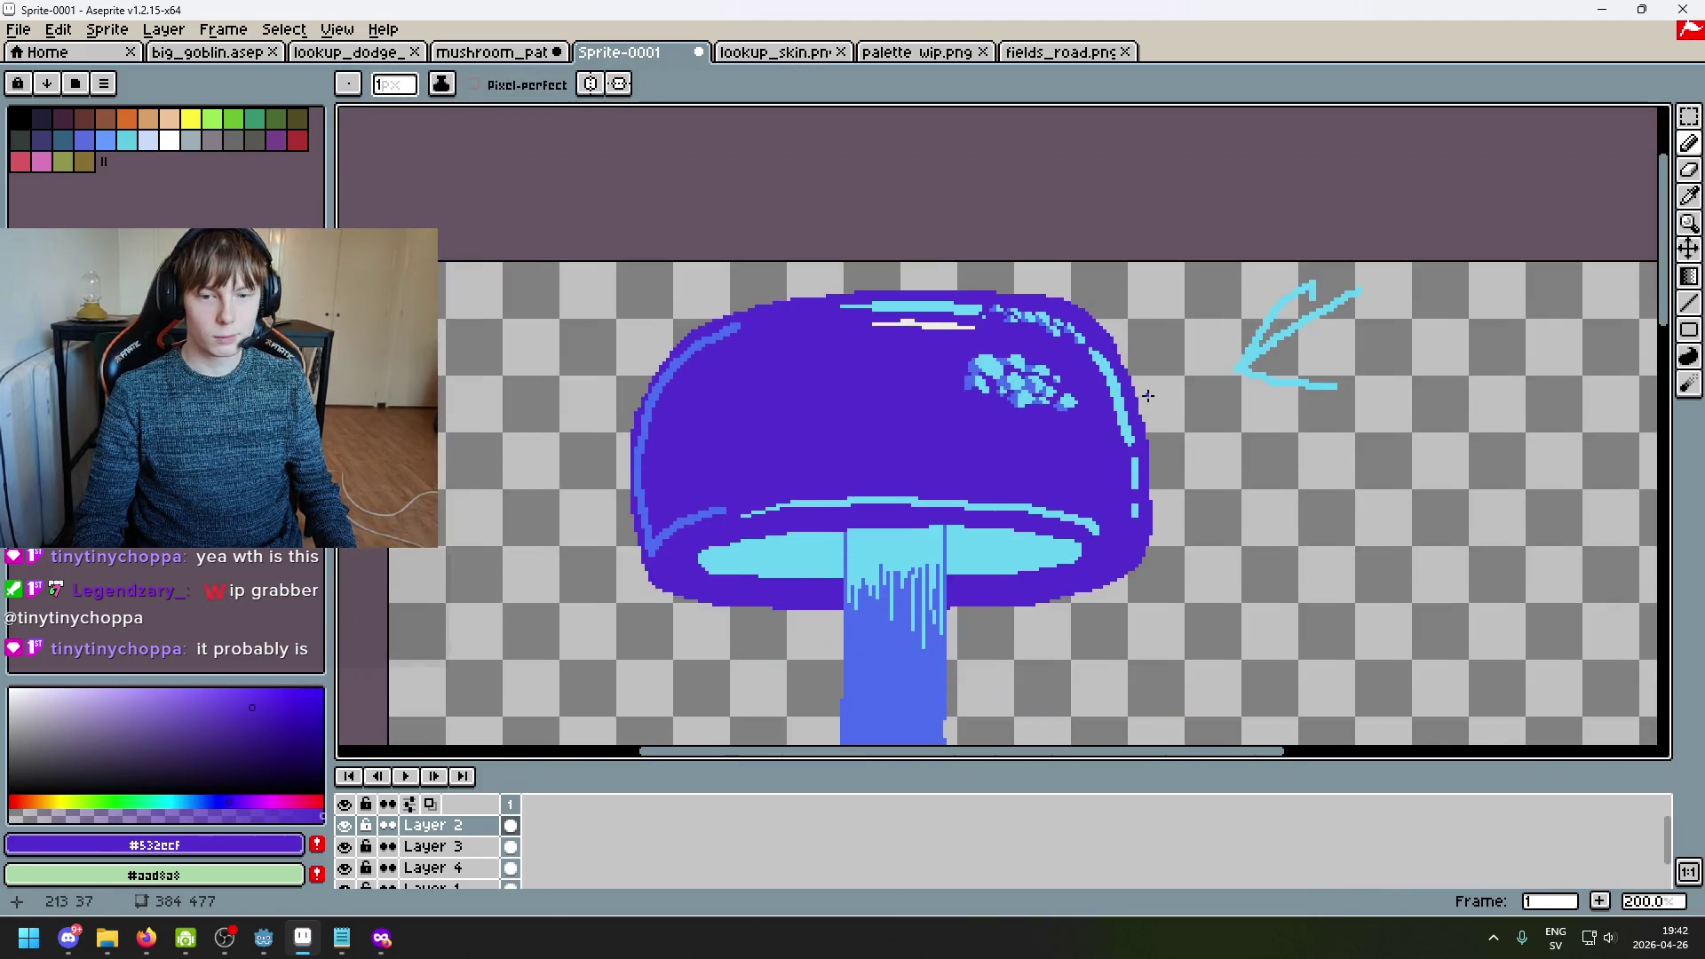
{"action": "scroll", "coordinate": [1116, 422], "scroll_direction": "up", "scroll_amount": 1}
{"action": "scroll", "coordinate": [1154, 409], "scroll_direction": "down", "scroll_amount": 2}
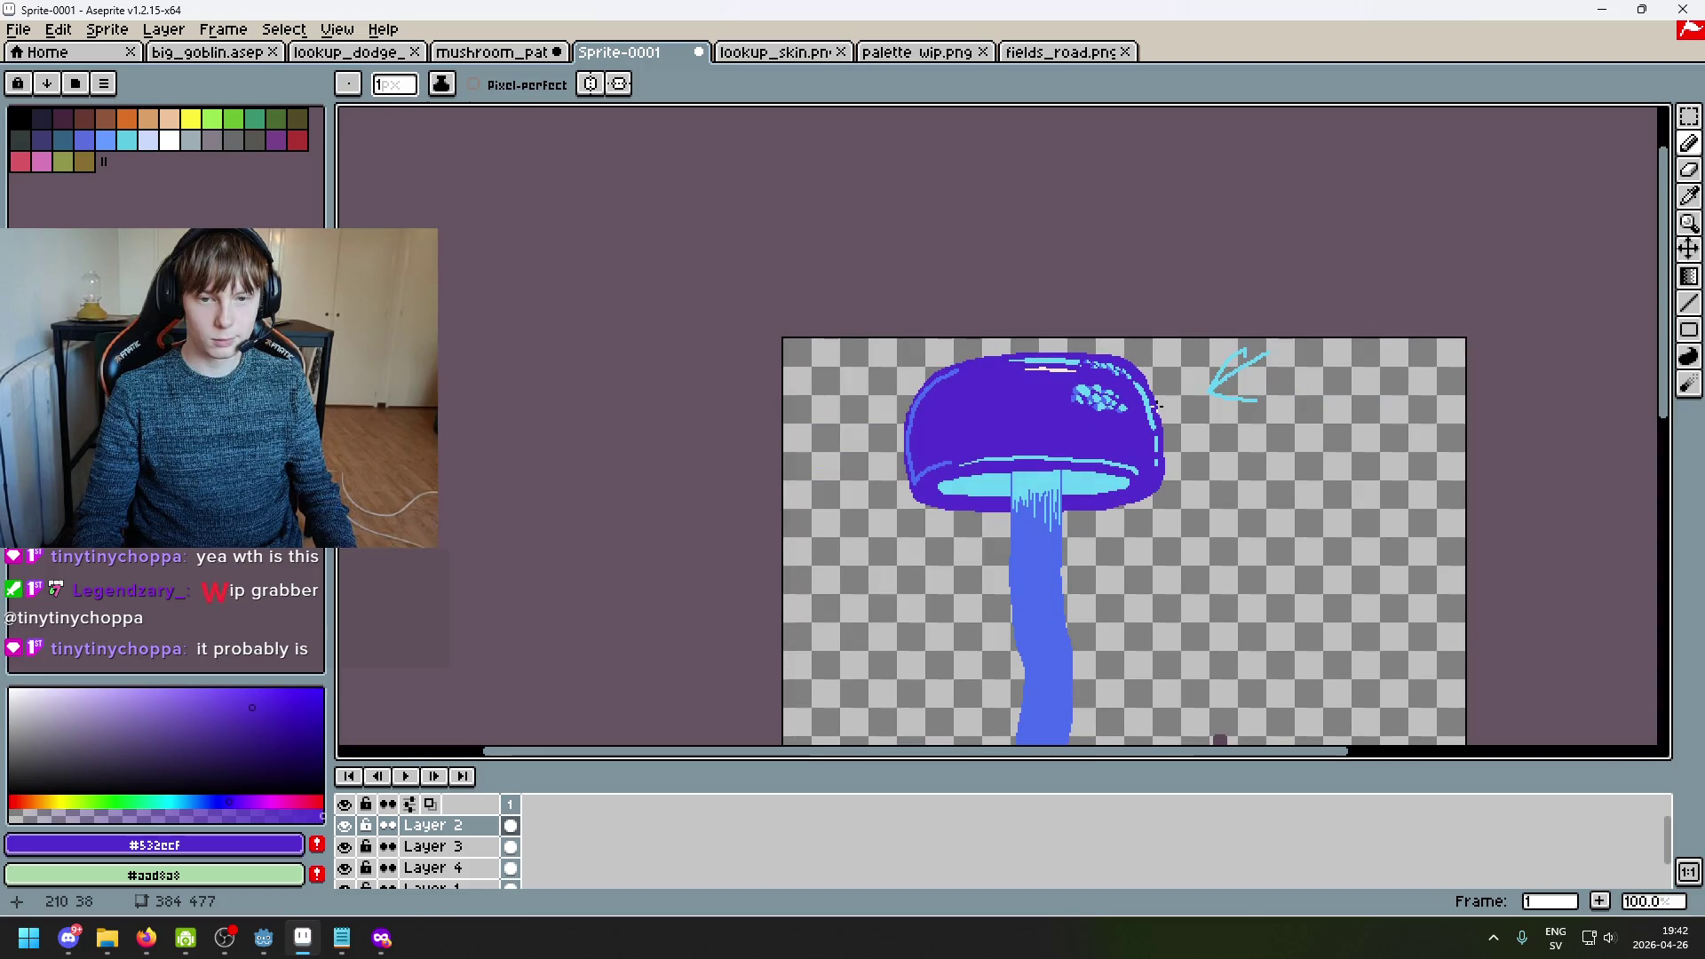
{"action": "scroll", "coordinate": [1158, 413], "scroll_direction": "up", "scroll_amount": 1}
{"action": "scroll", "coordinate": [1155, 415], "scroll_direction": "down", "scroll_amount": 1}
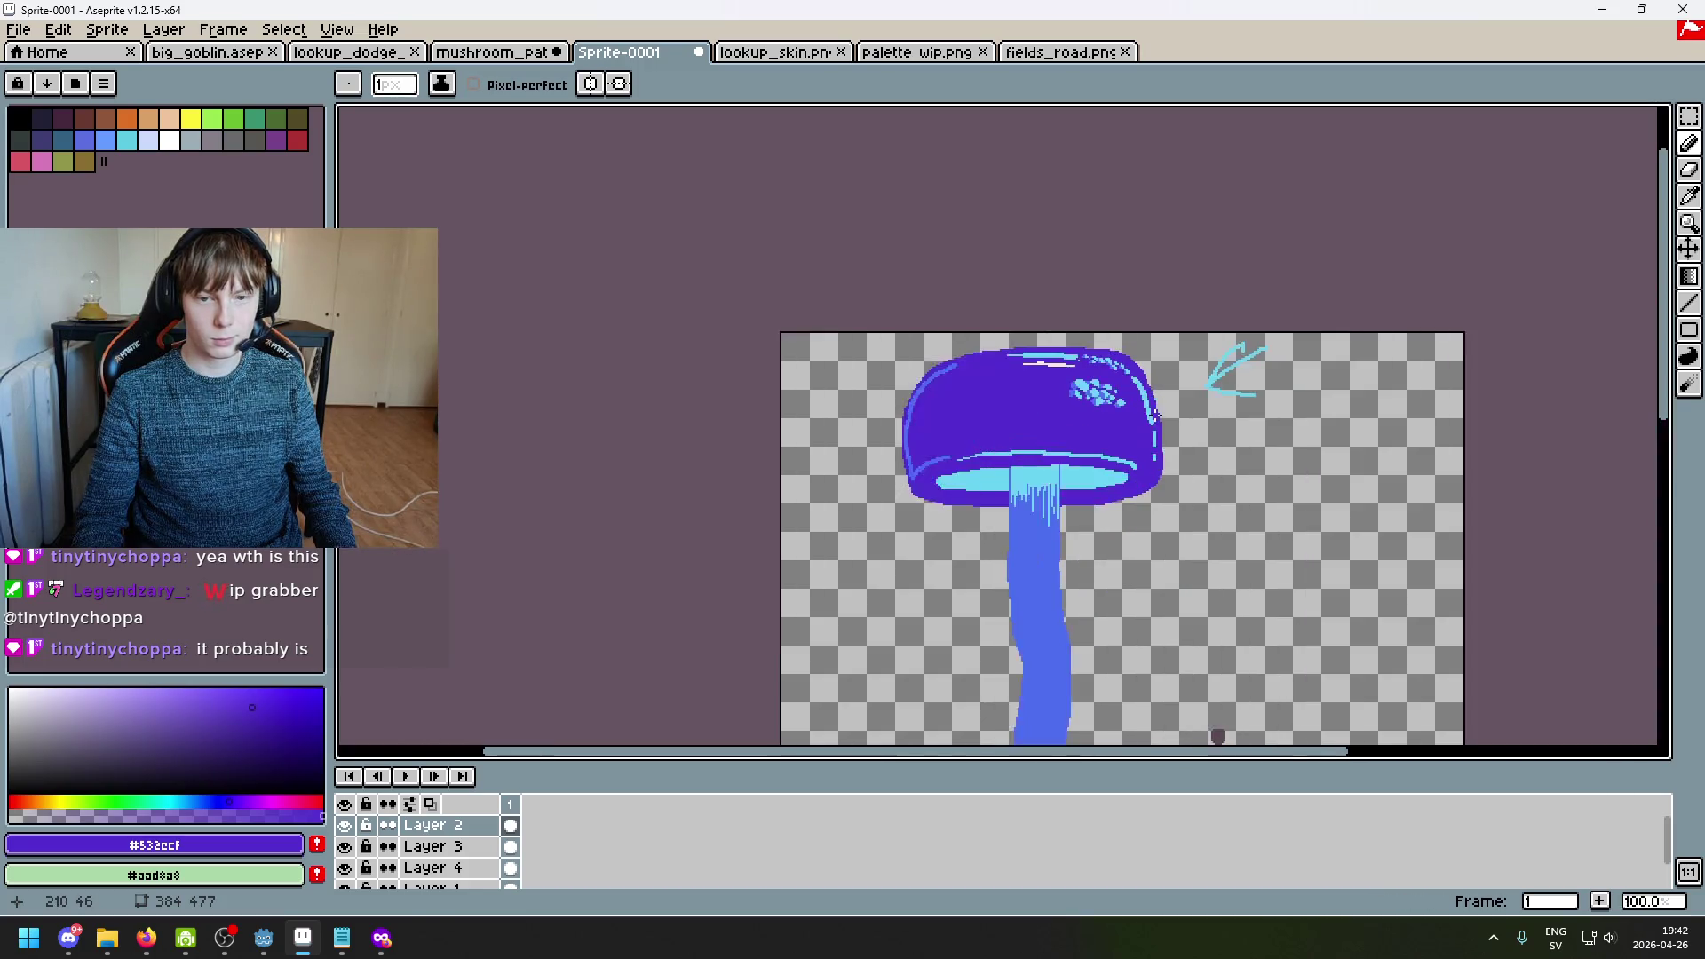
{"action": "scroll", "coordinate": [1135, 388], "scroll_direction": "up", "scroll_amount": 2}
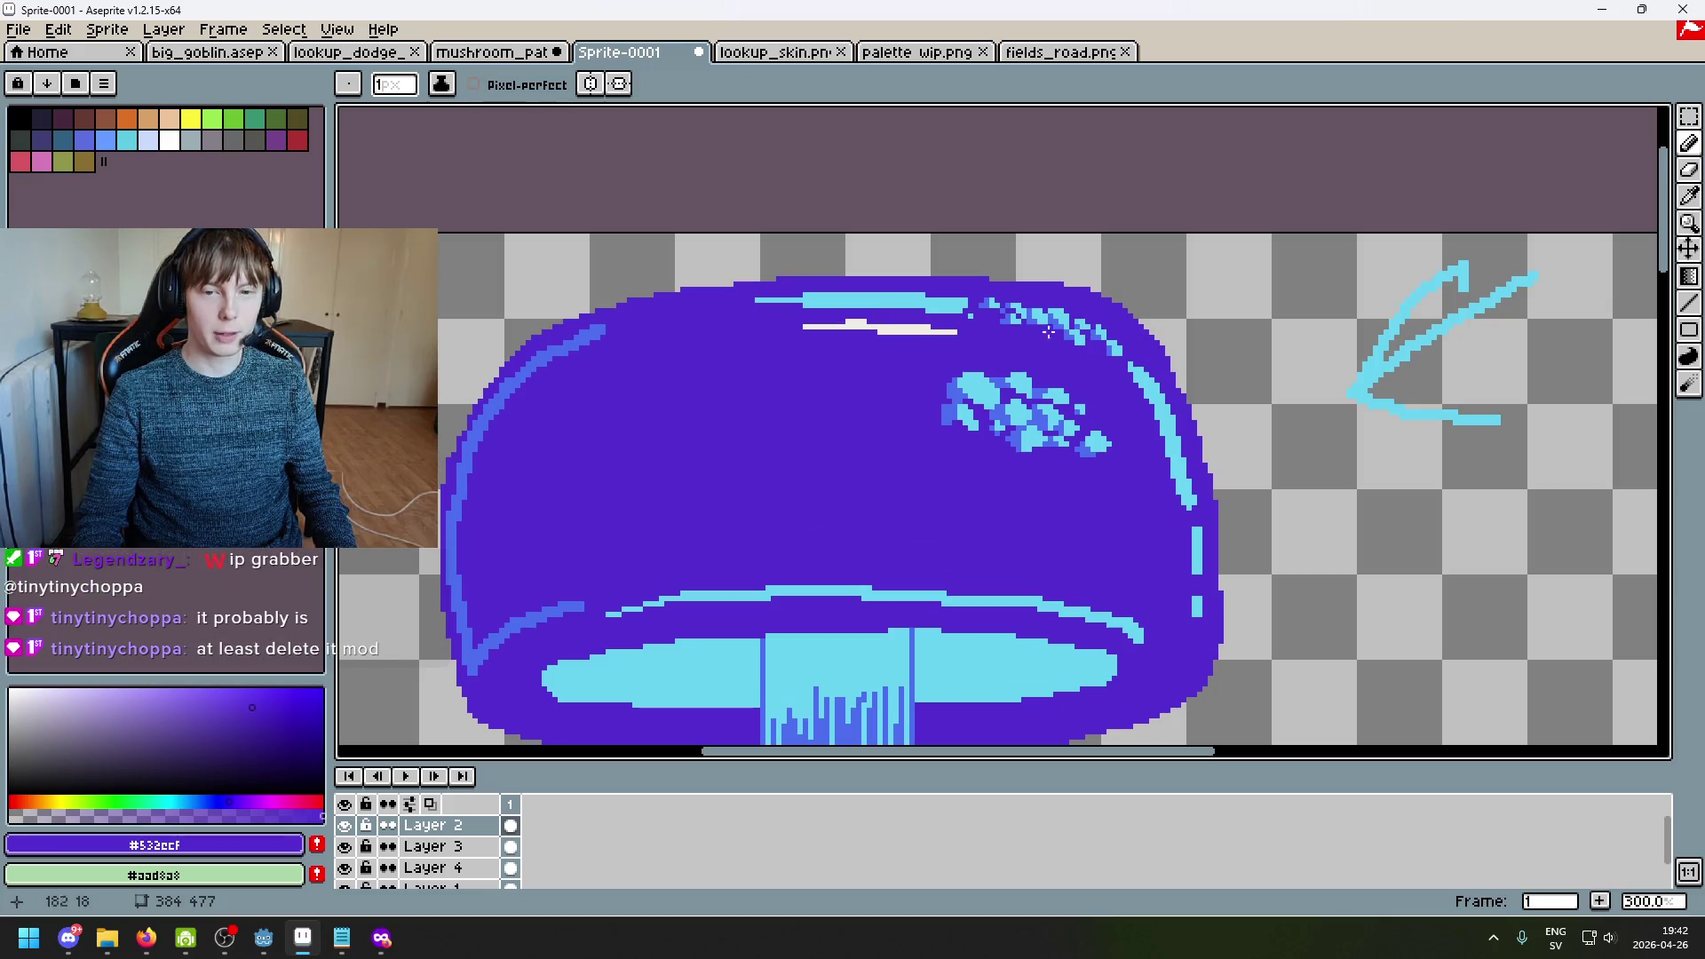
{"action": "scroll", "coordinate": [986, 357], "scroll_direction": "down", "scroll_amount": 2}
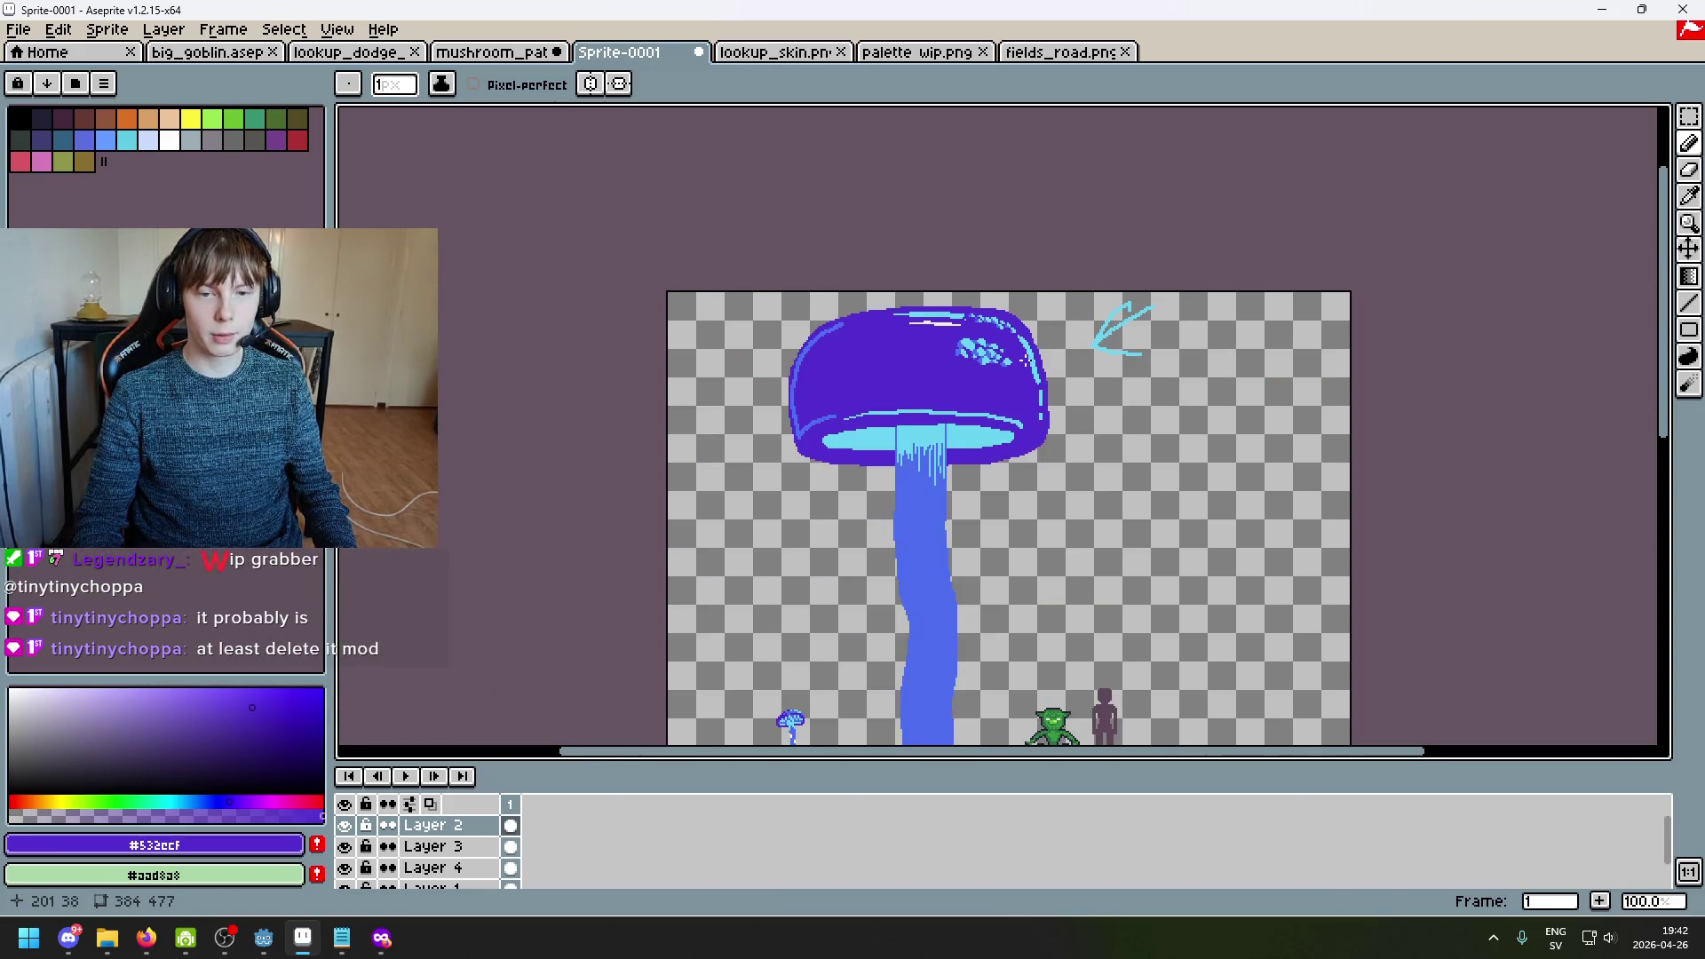
{"action": "scroll", "coordinate": [1025, 360], "scroll_direction": "down", "scroll_amount": 1}
{"action": "scroll", "coordinate": [1025, 355], "scroll_direction": "up", "scroll_amount": 1}
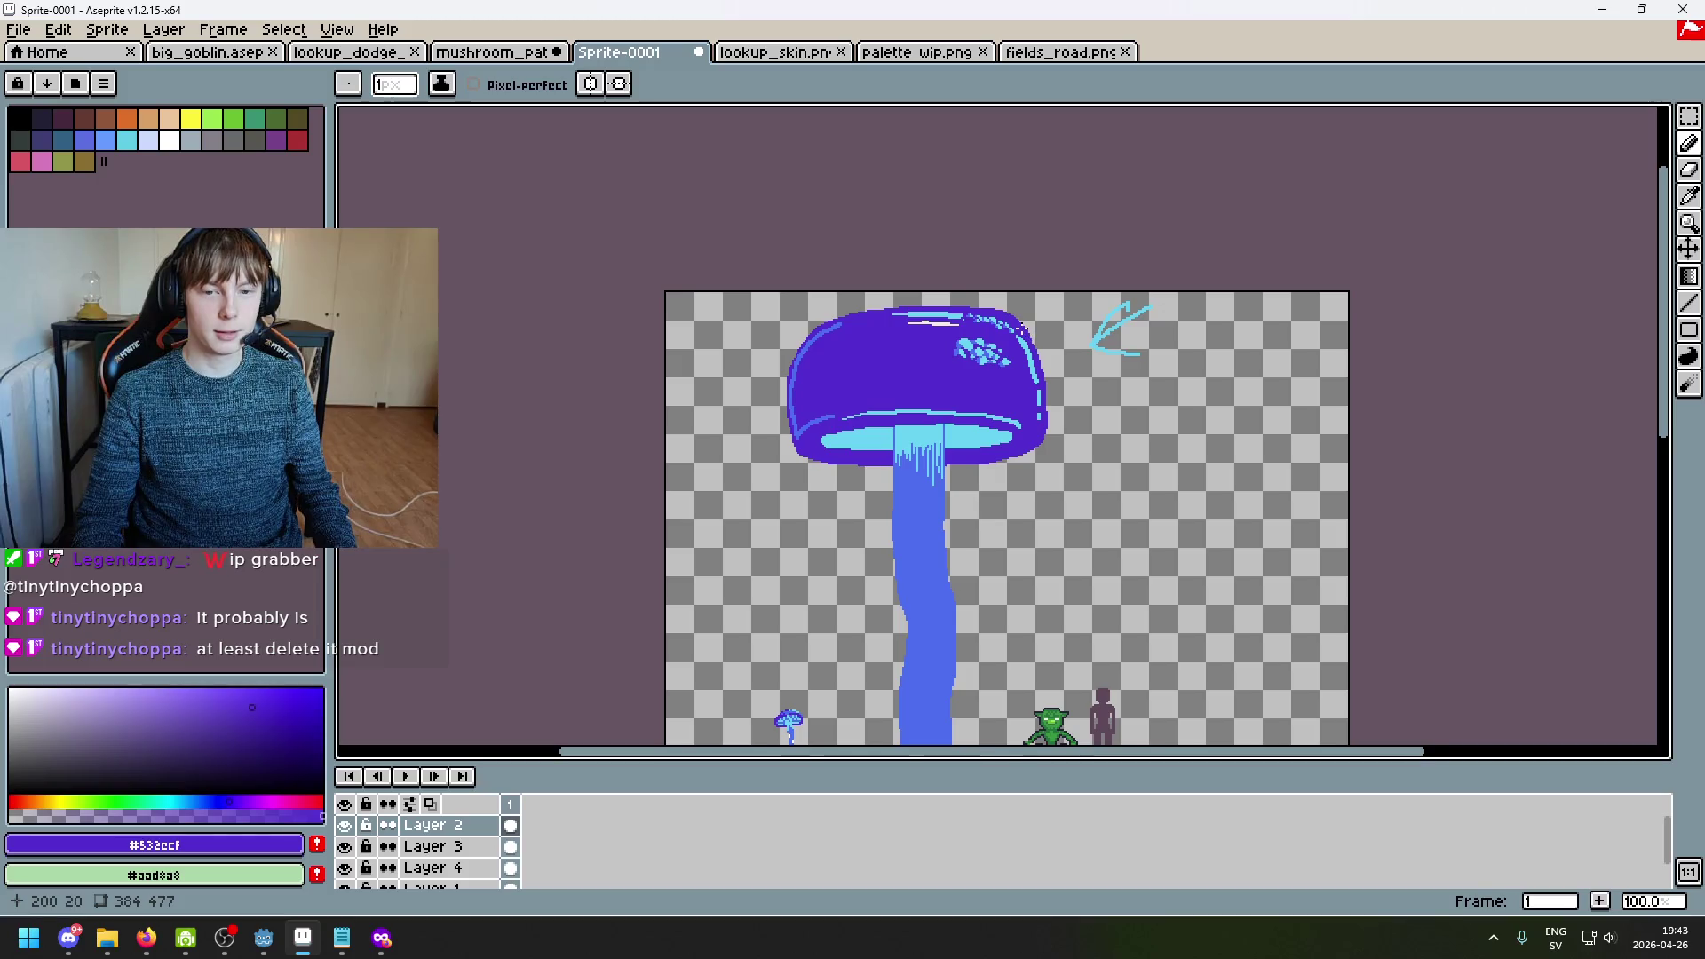
{"action": "scroll", "coordinate": [1023, 330], "scroll_direction": "up", "scroll_amount": 1}
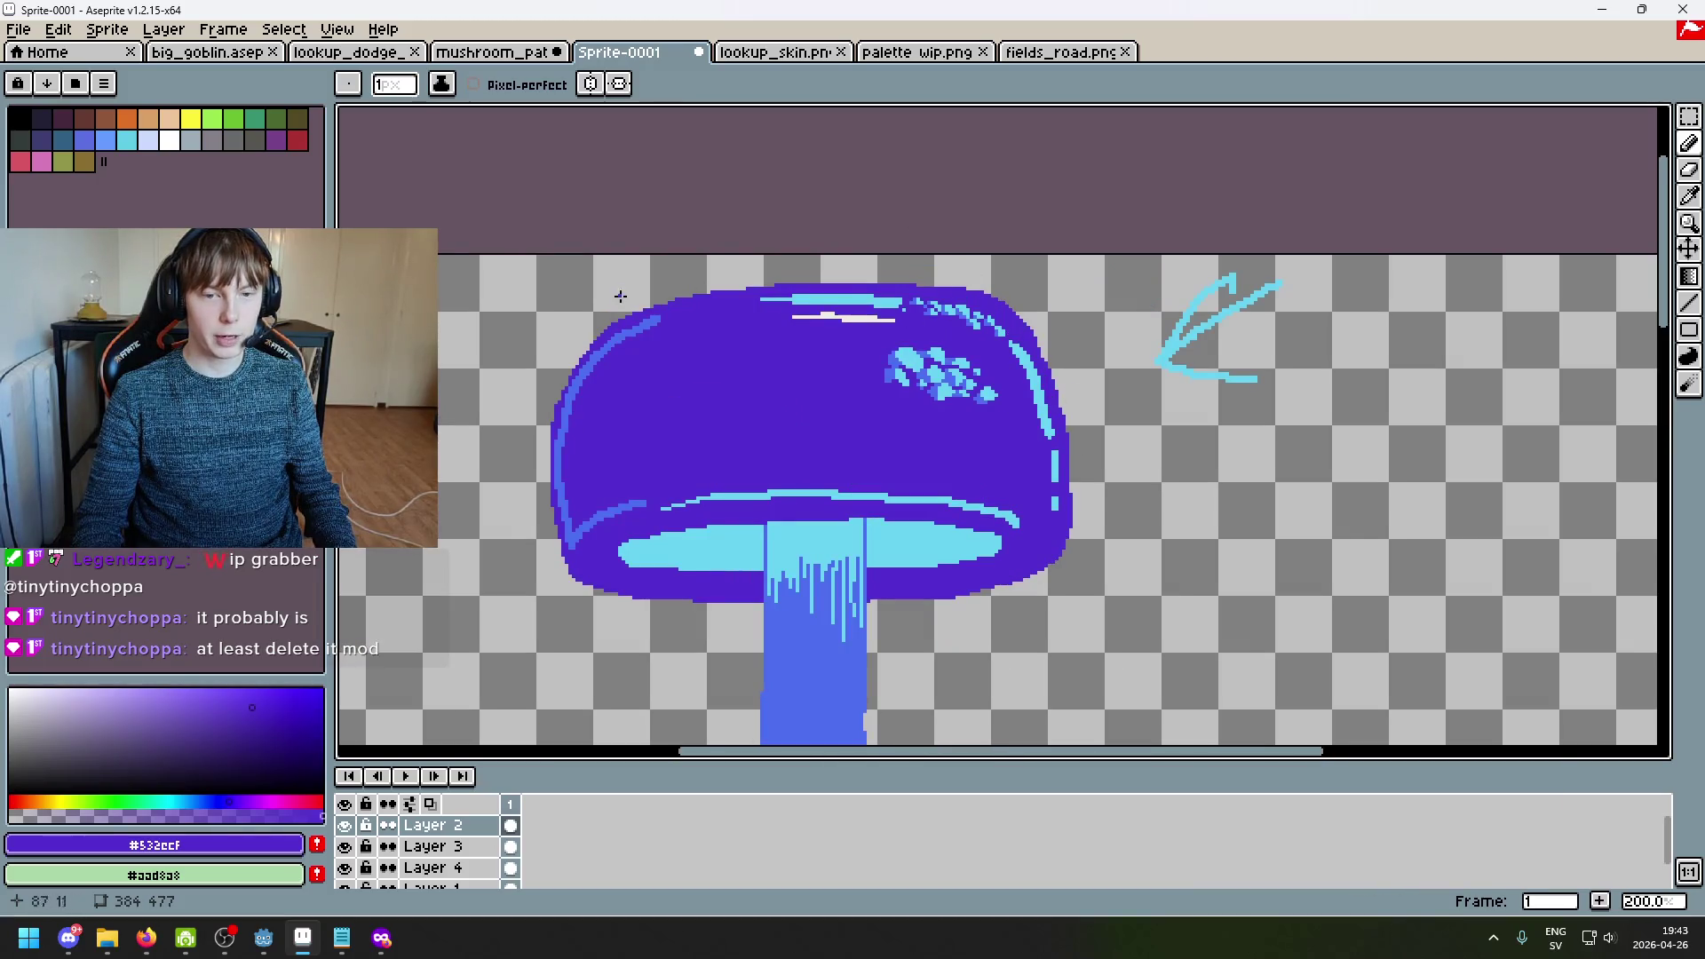
{"action": "scroll", "coordinate": [1093, 327], "scroll_direction": "down", "scroll_amount": 4}
{"action": "scroll", "coordinate": [1093, 327], "scroll_direction": "up", "scroll_amount": 1}
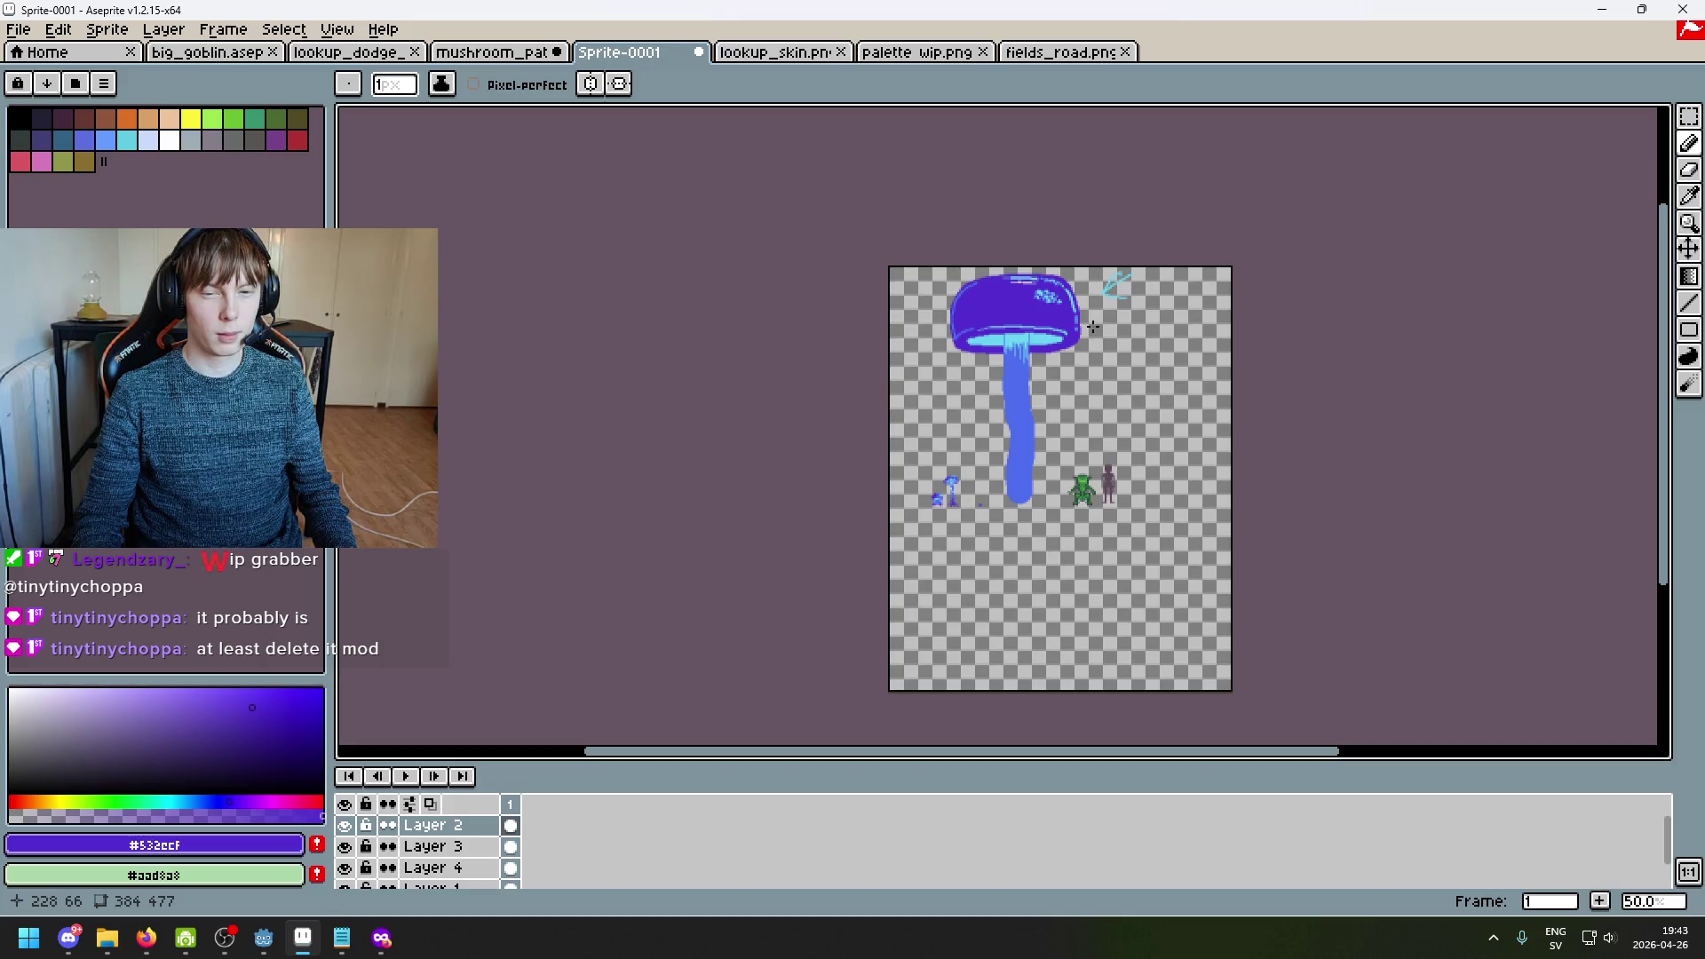
{"action": "scroll", "coordinate": [1027, 422], "scroll_direction": "up", "scroll_amount": 2}
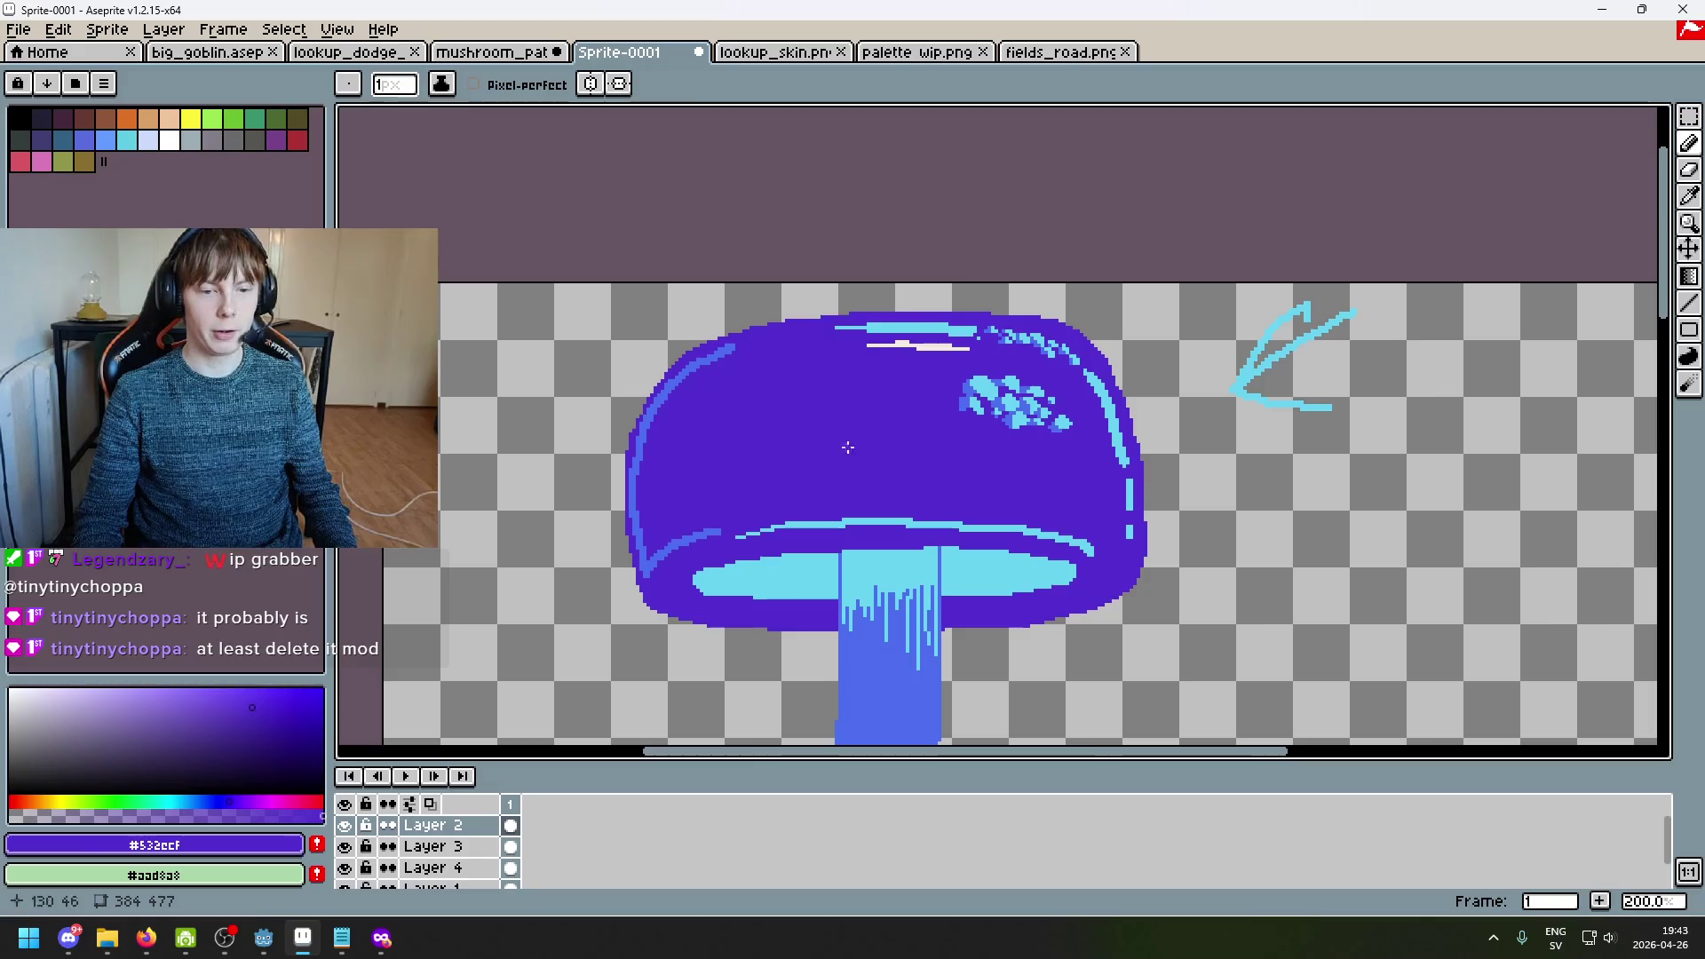
{"action": "scroll", "coordinate": [807, 470], "scroll_direction": "up", "scroll_amount": 2}
{"action": "scroll", "coordinate": [806, 471], "scroll_direction": "up", "scroll_amount": 3}
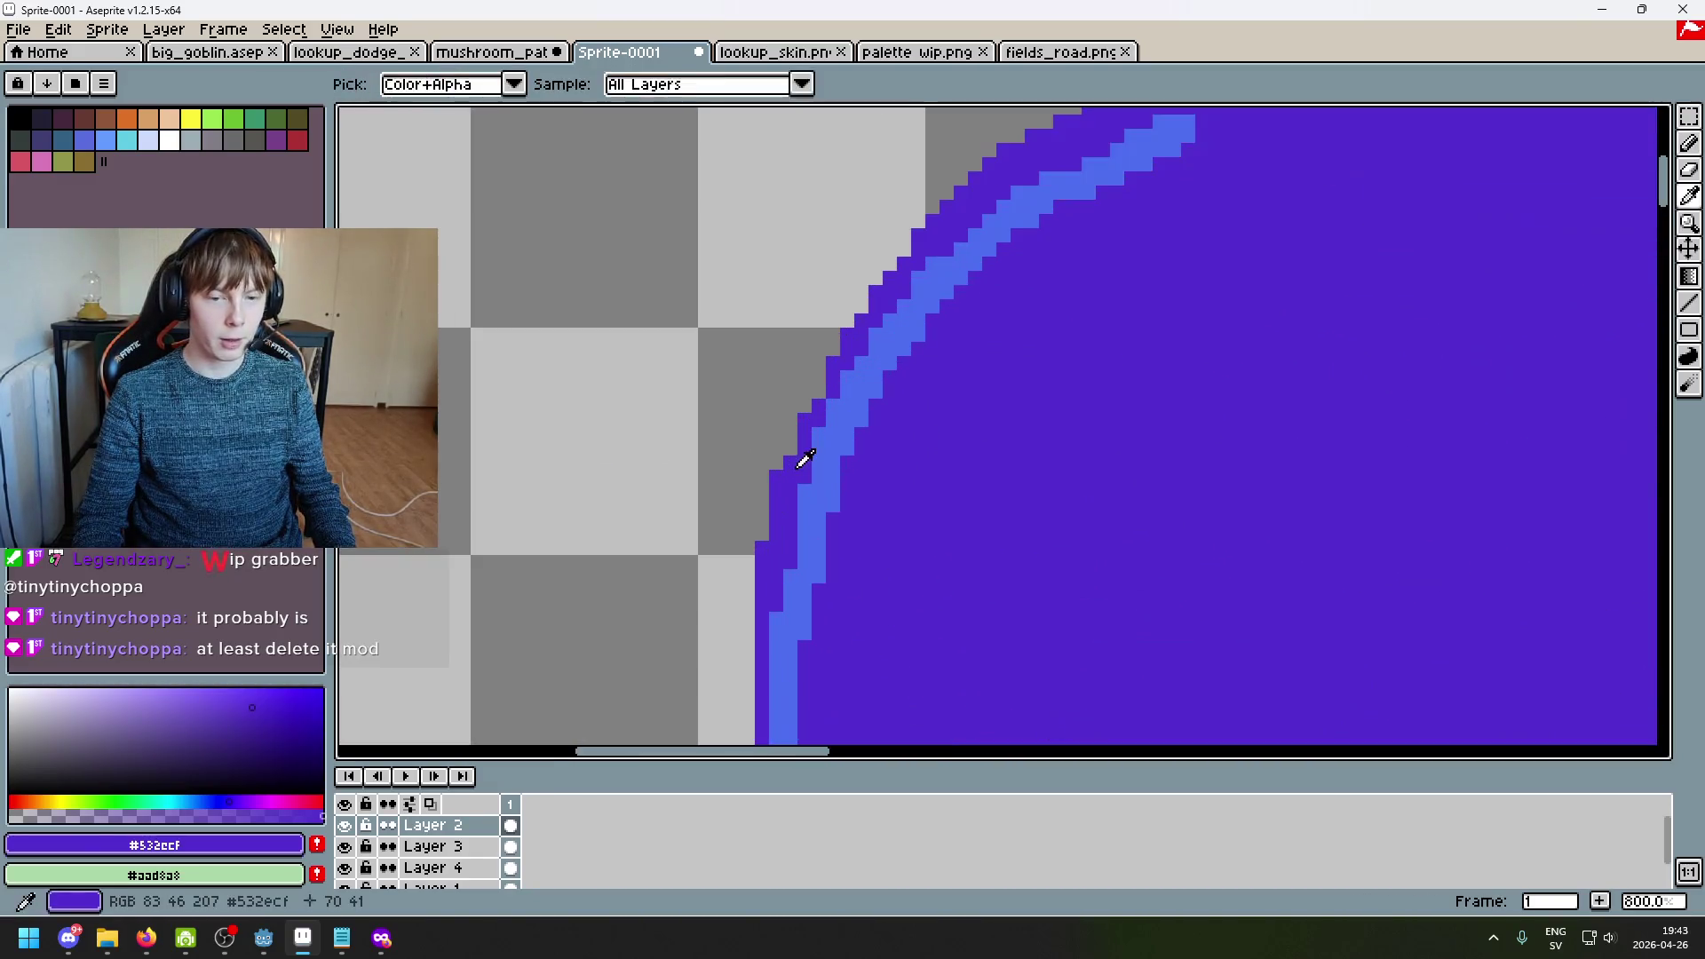
Step: View the mushroom at actual size and toggle Layer 2 off and on to compare
{"action": "key", "text": "1"}
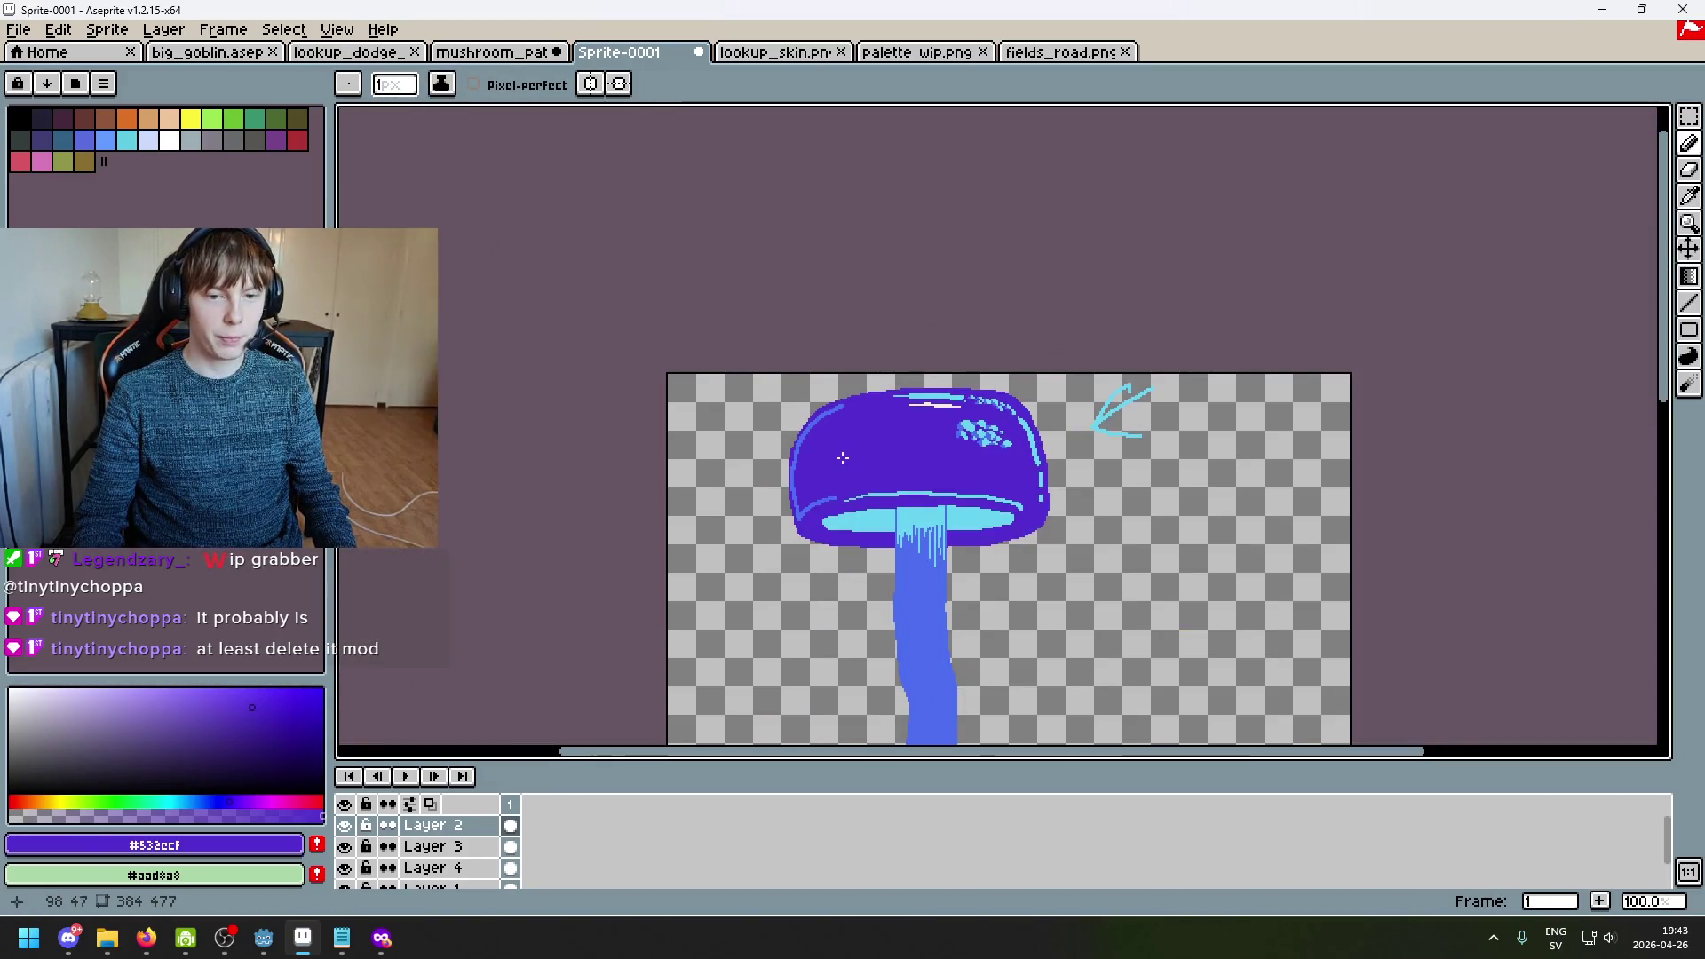
{"action": "left_click", "coordinate": [345, 825]}
{"action": "left_click", "coordinate": [345, 825]}
{"action": "scroll", "coordinate": [863, 555], "scroll_direction": "up", "scroll_amount": 4}
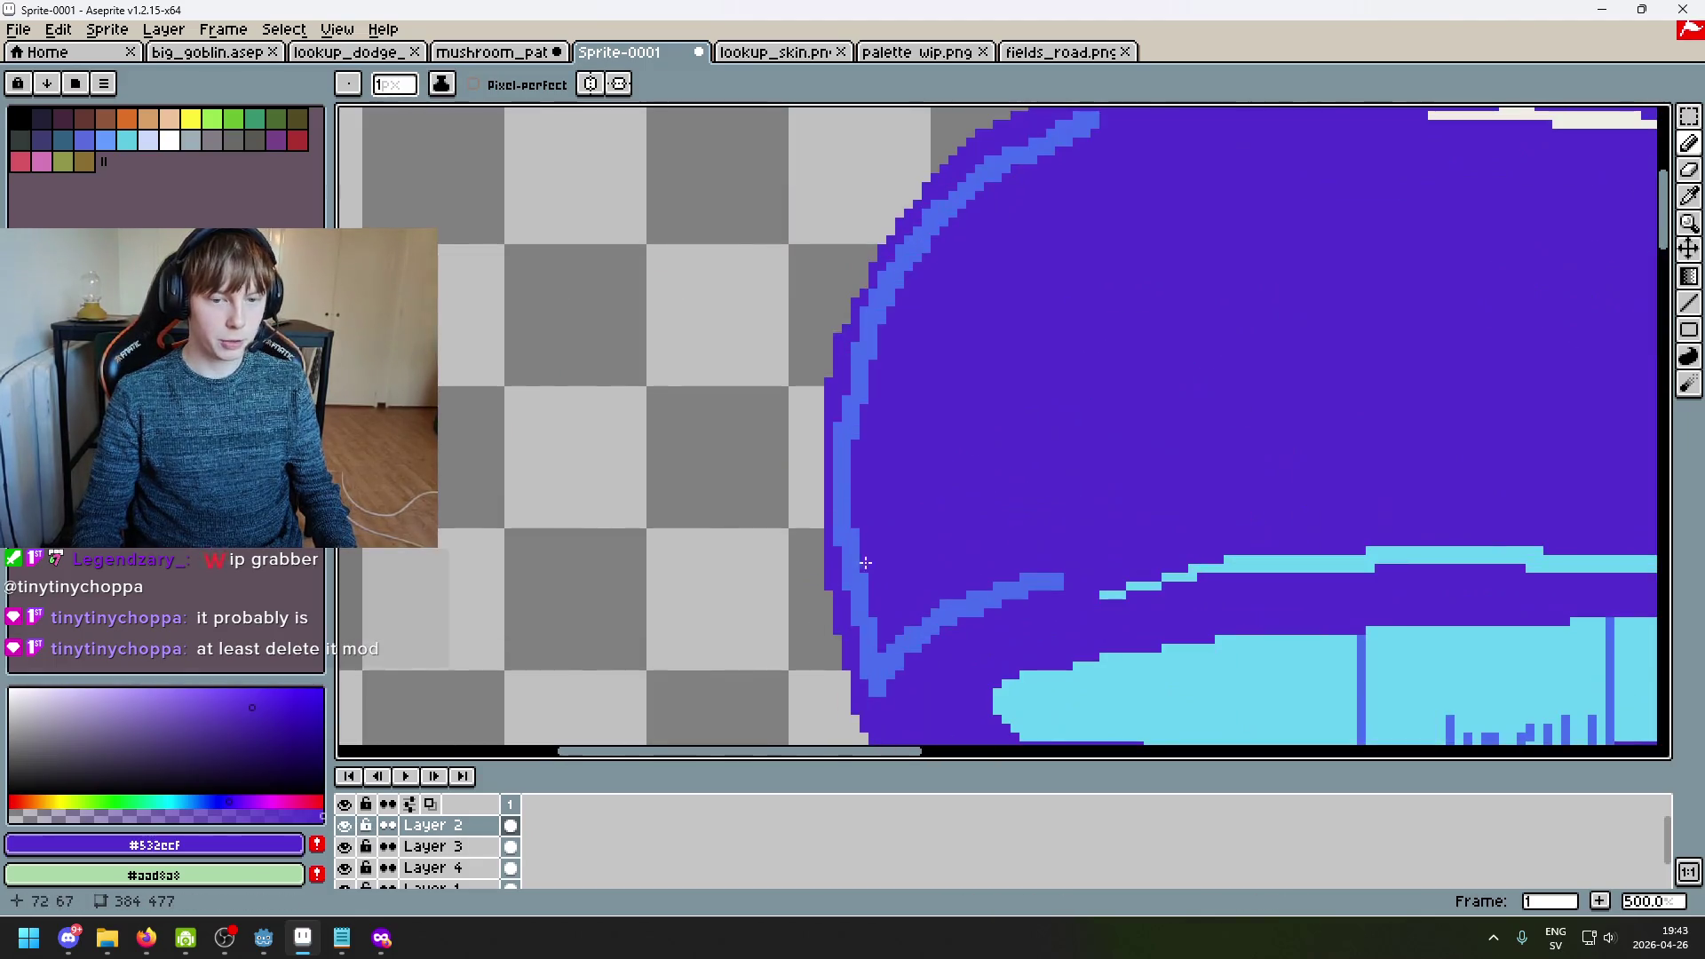
{"action": "scroll", "coordinate": [864, 330], "scroll_direction": "up", "scroll_amount": 4}
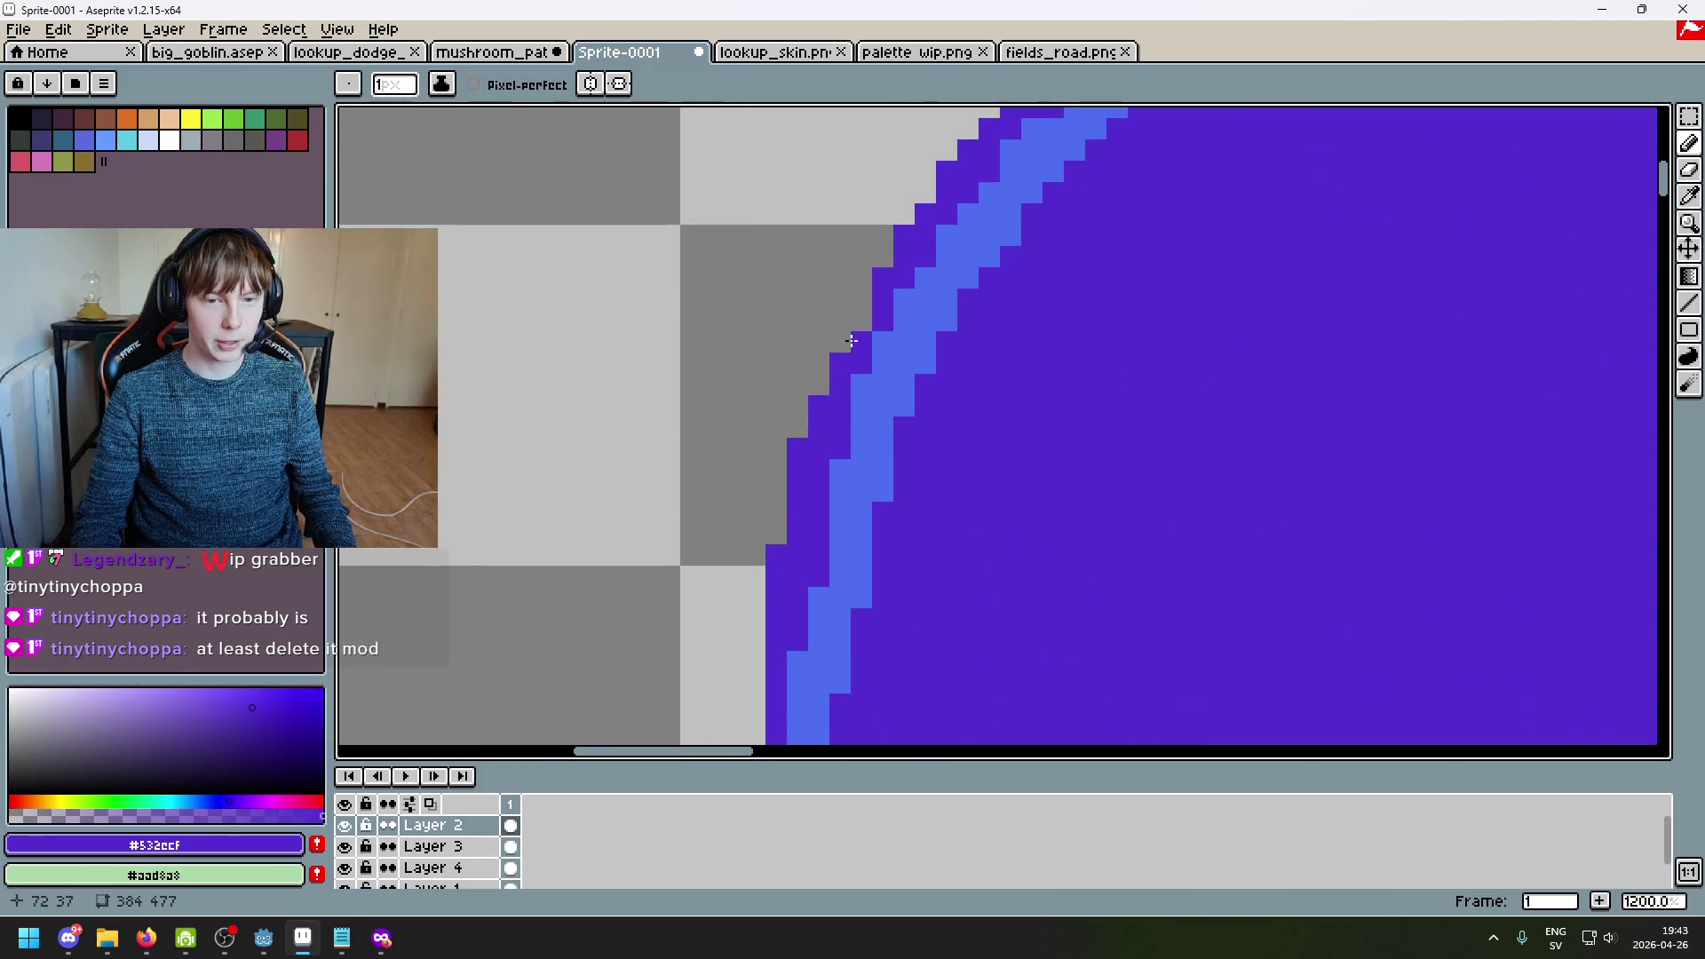
{"action": "scroll", "coordinate": [861, 311], "scroll_direction": "down", "scroll_amount": 2}
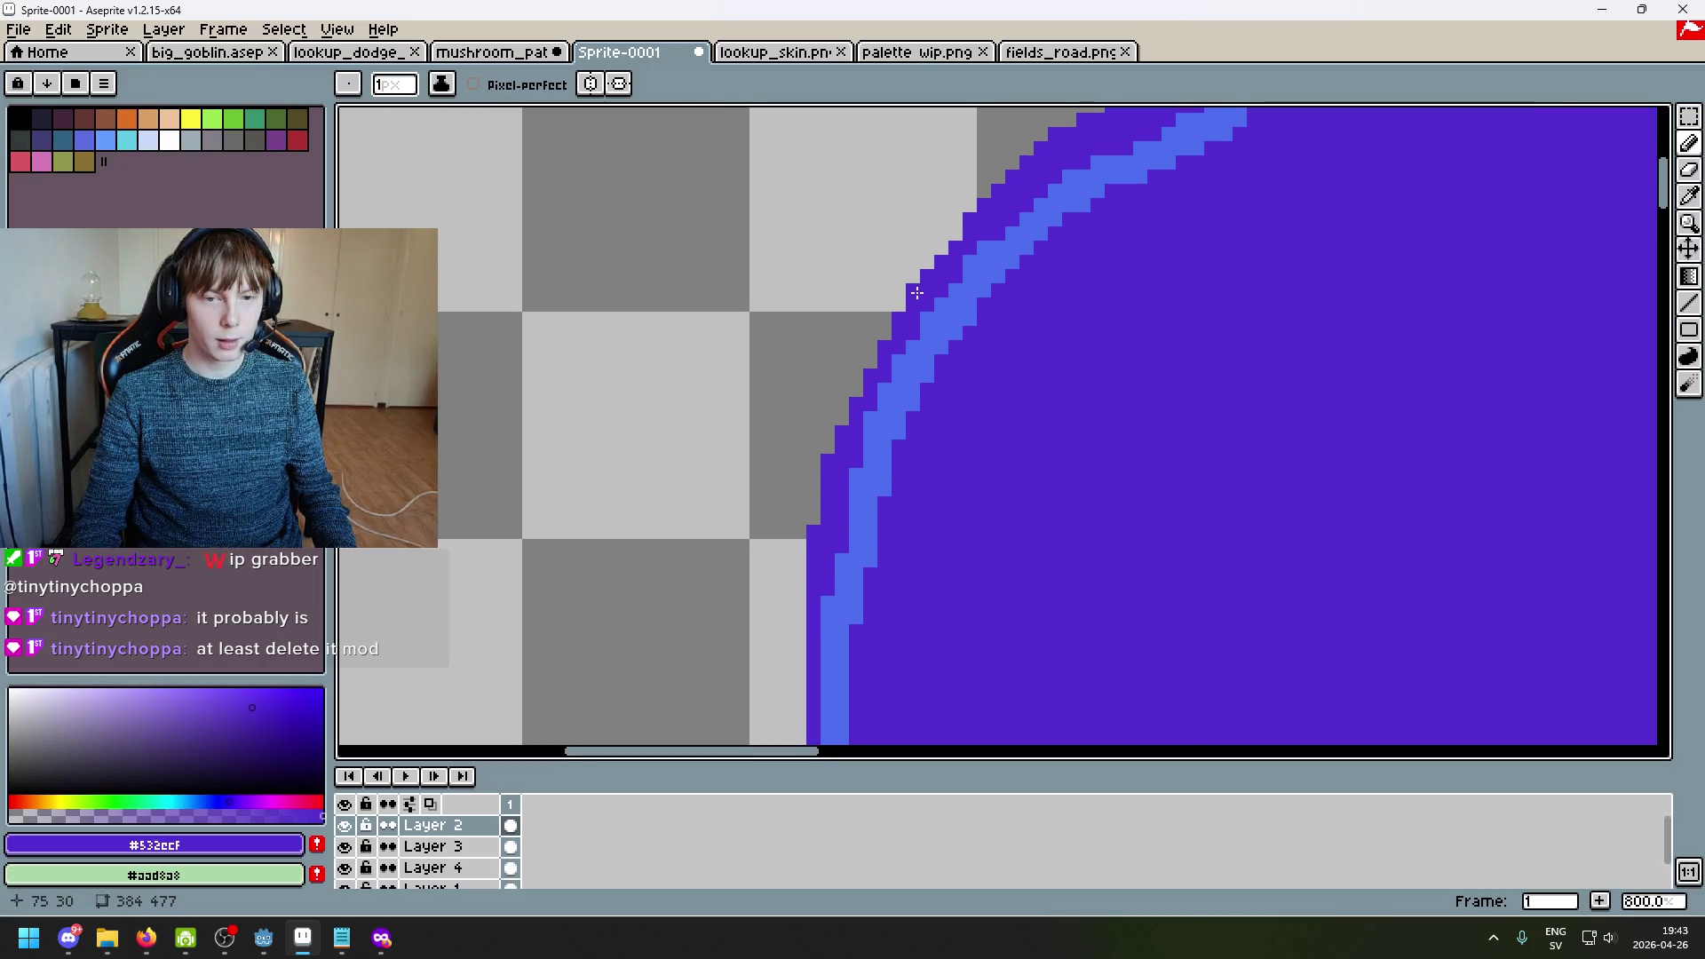
{"action": "scroll", "coordinate": [917, 294], "scroll_direction": "up", "scroll_amount": 2}
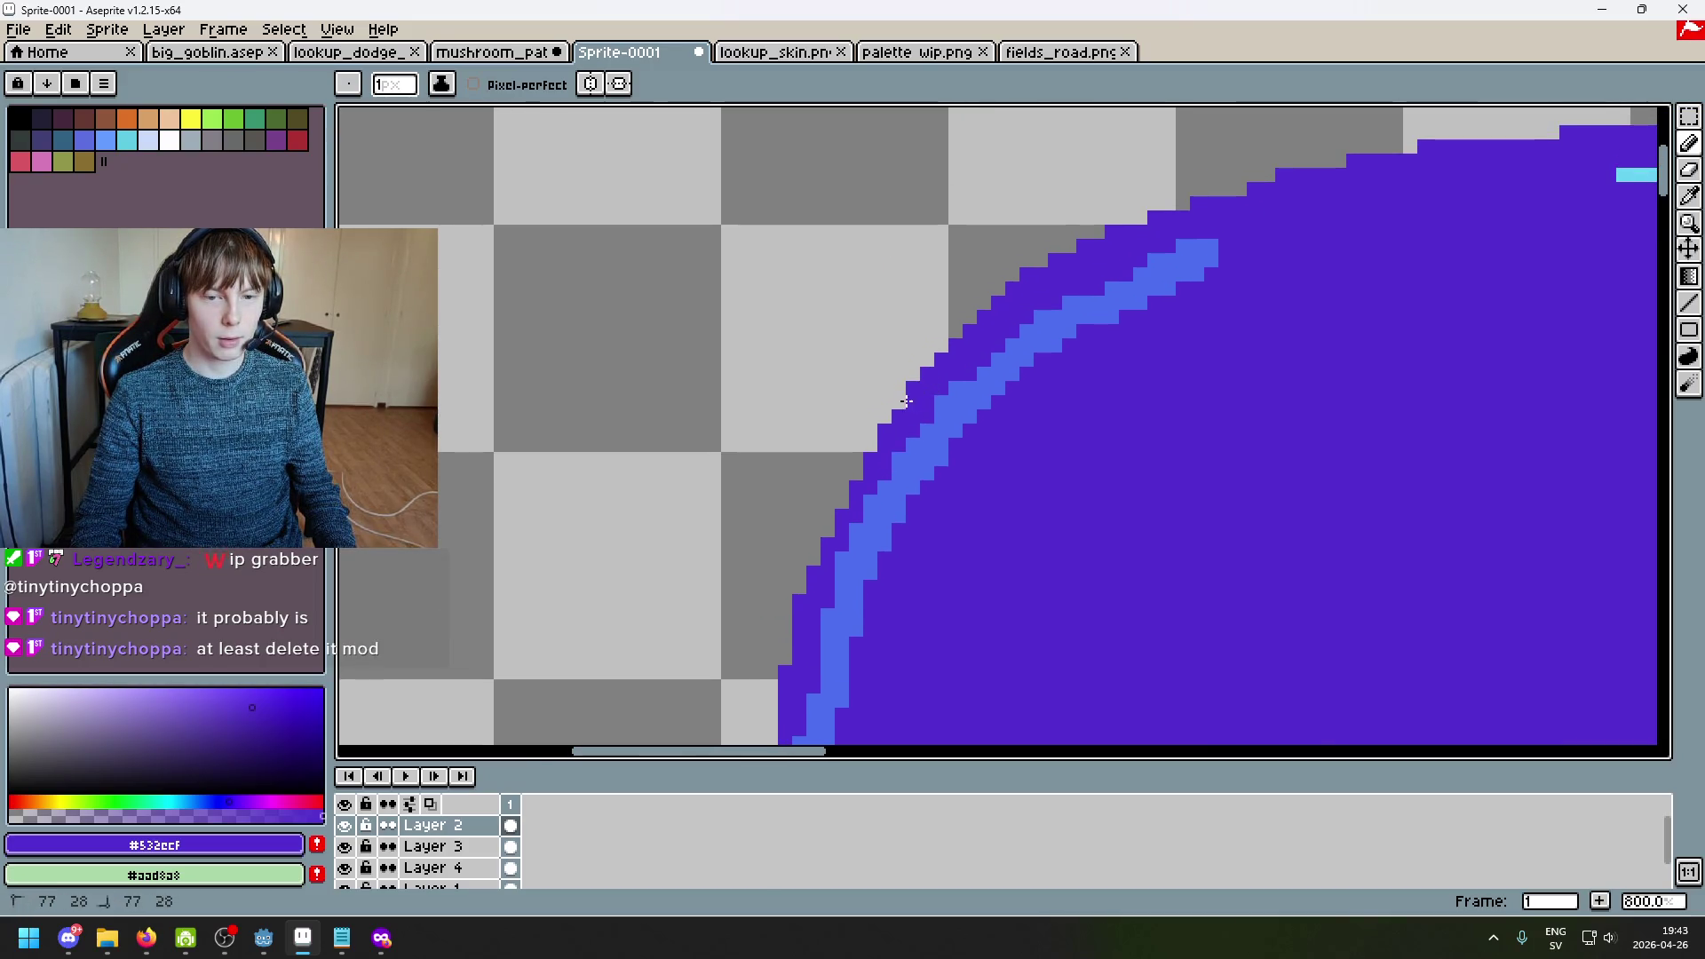
{"action": "scroll", "coordinate": [955, 404], "scroll_direction": "up", "scroll_amount": 1}
Step: Undo the last cap-edge pencil stroke, try the Eraser, undo it, and return to the Pencil
{"action": "key", "text": "ctrl+z"}
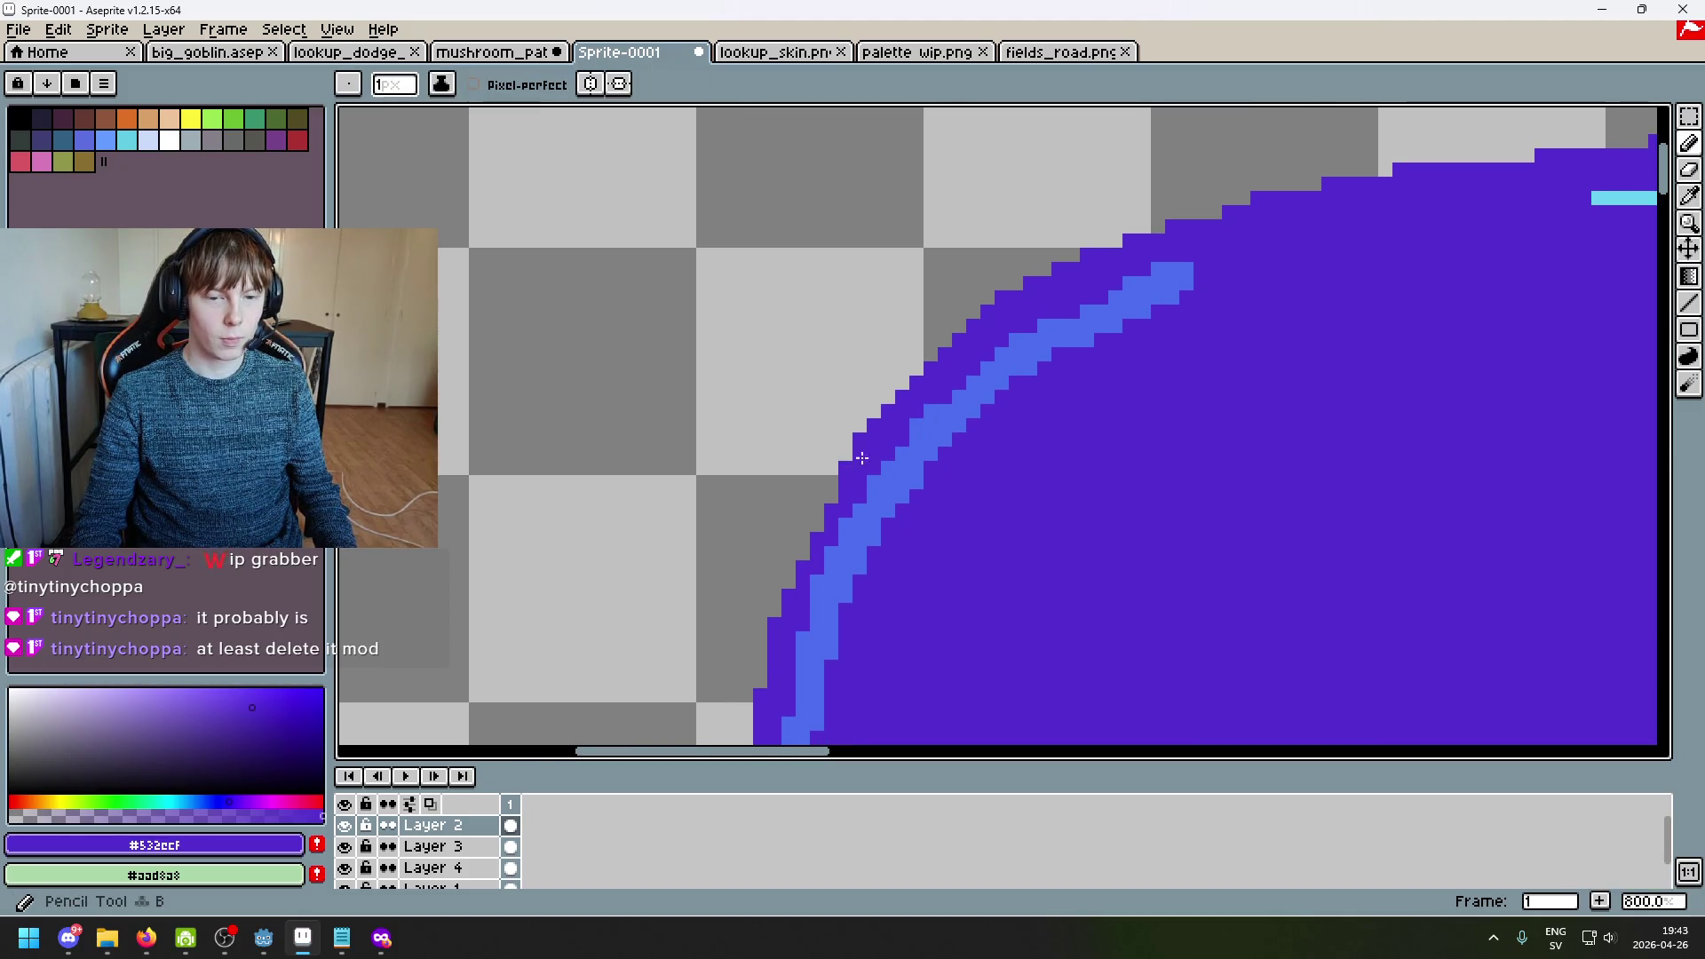
{"action": "scroll", "coordinate": [861, 537], "scroll_direction": "up", "scroll_amount": 2}
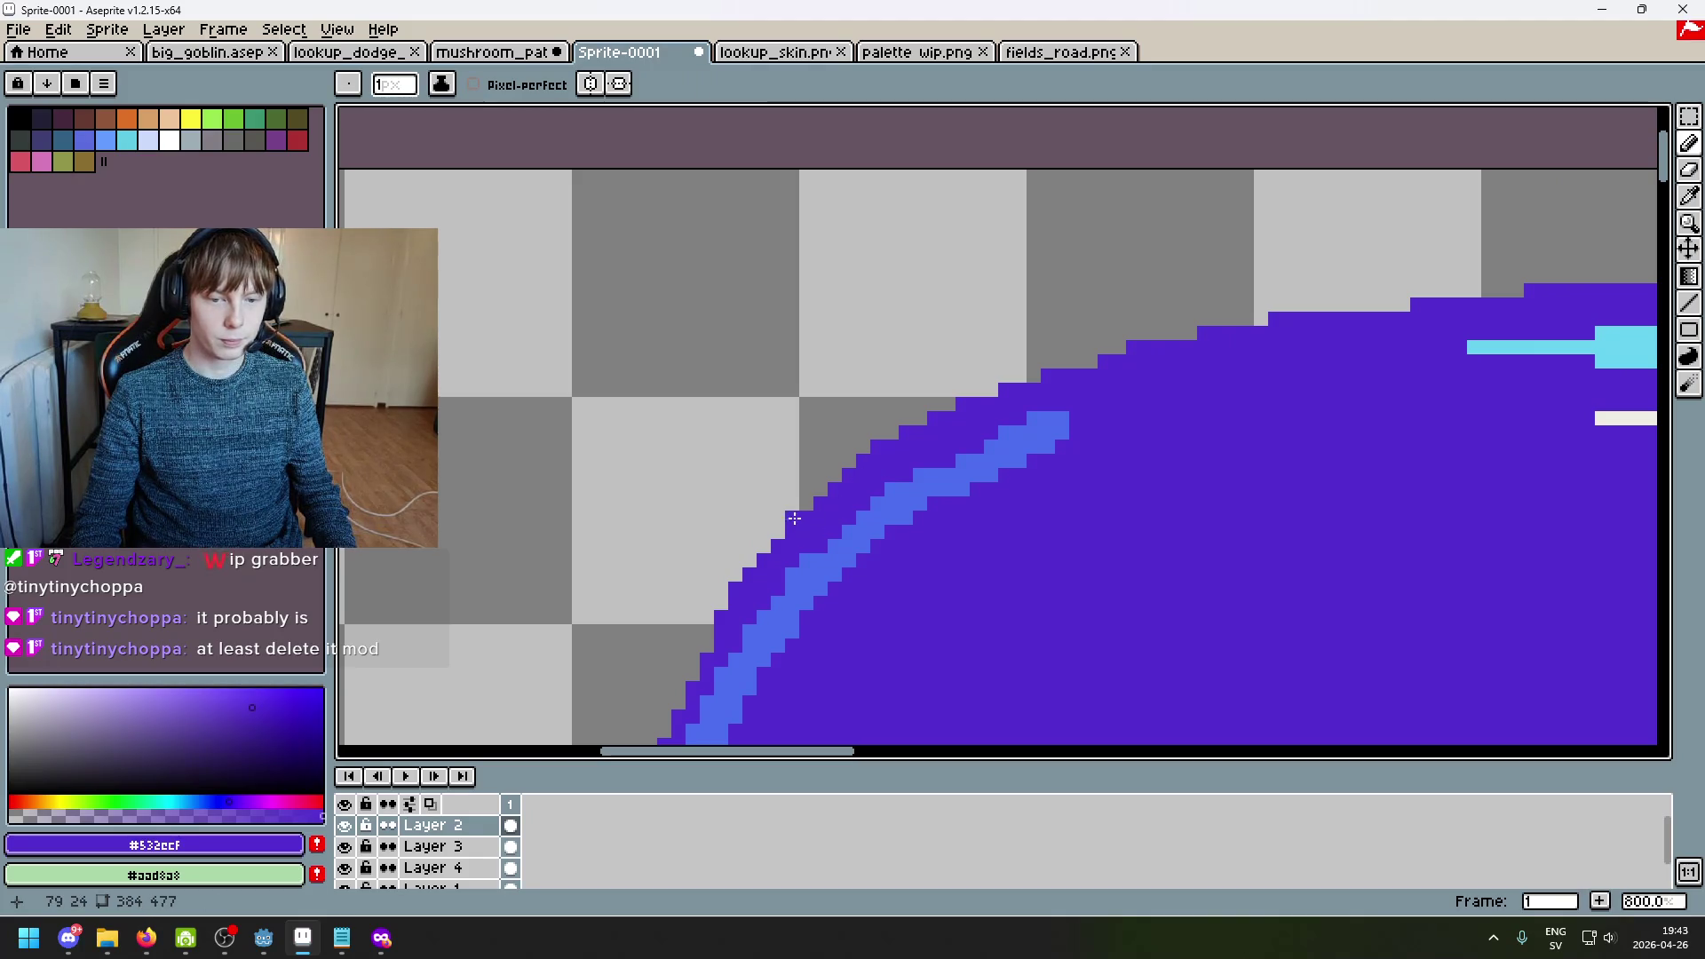
{"action": "key", "text": "e"}
{"action": "scroll", "coordinate": [1084, 461], "scroll_direction": "down", "scroll_amount": 1}
{"action": "key", "text": "ctrl+z"}
{"action": "scroll", "coordinate": [924, 491], "scroll_direction": "up", "scroll_amount": 5}
{"action": "key", "text": "b"}
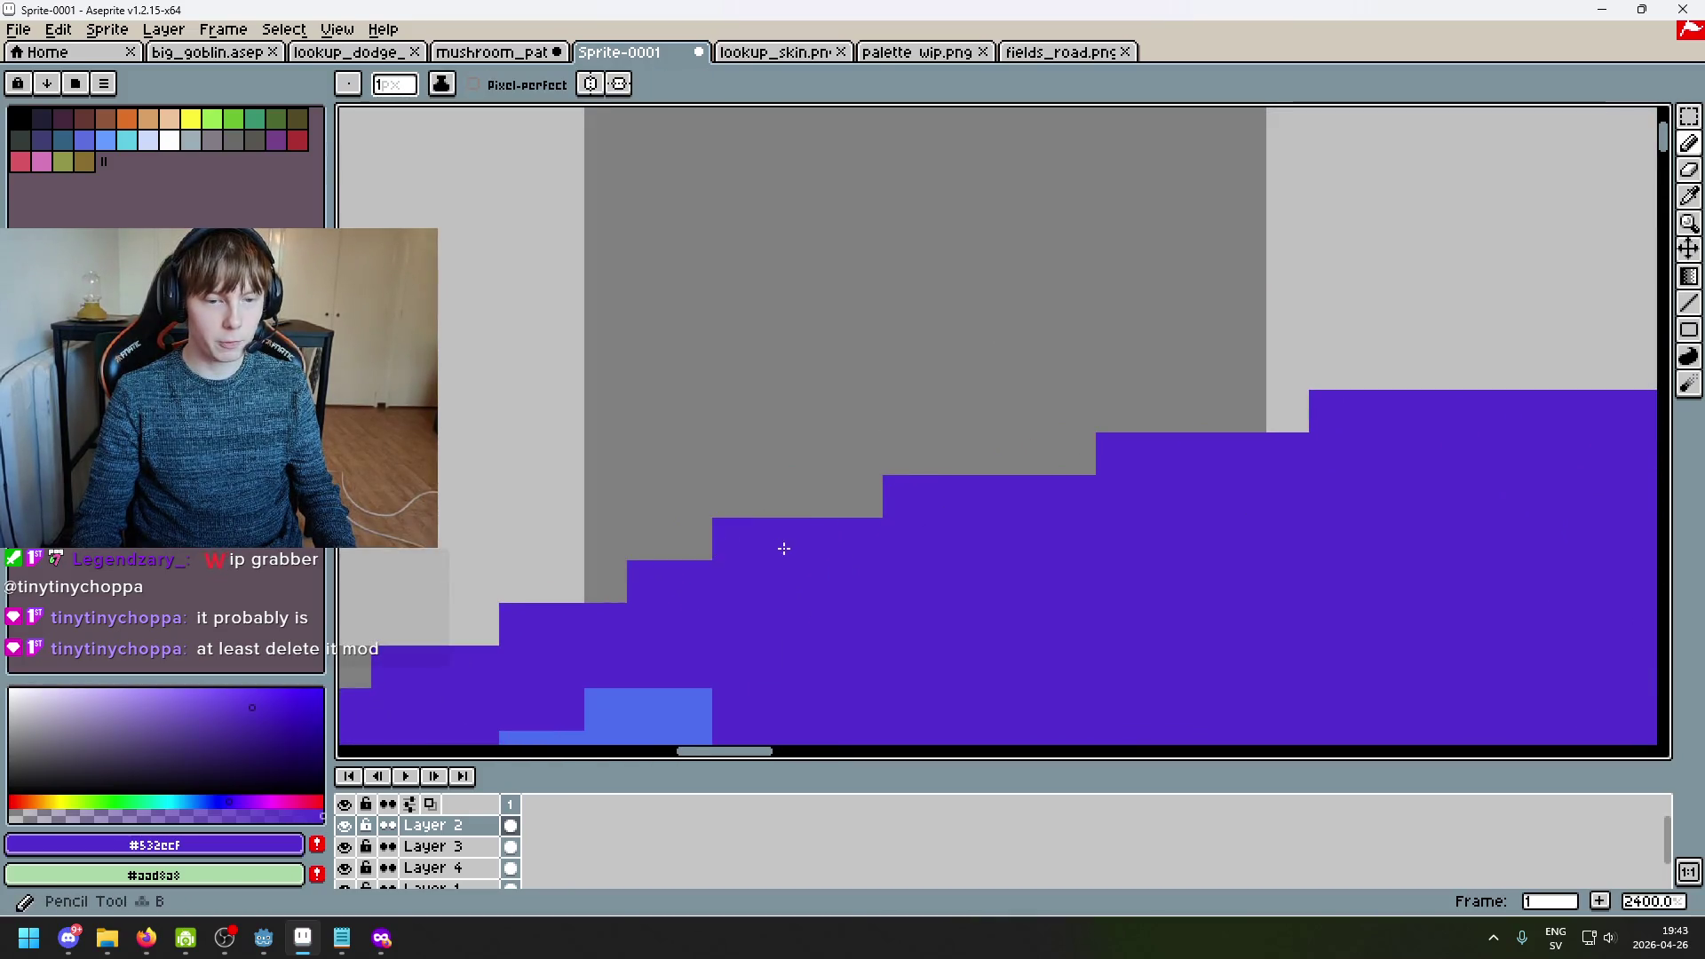
{"action": "scroll", "coordinate": [780, 551], "scroll_direction": "down", "scroll_amount": 9}
{"action": "scroll", "coordinate": [1113, 468], "scroll_direction": "up", "scroll_amount": 2}
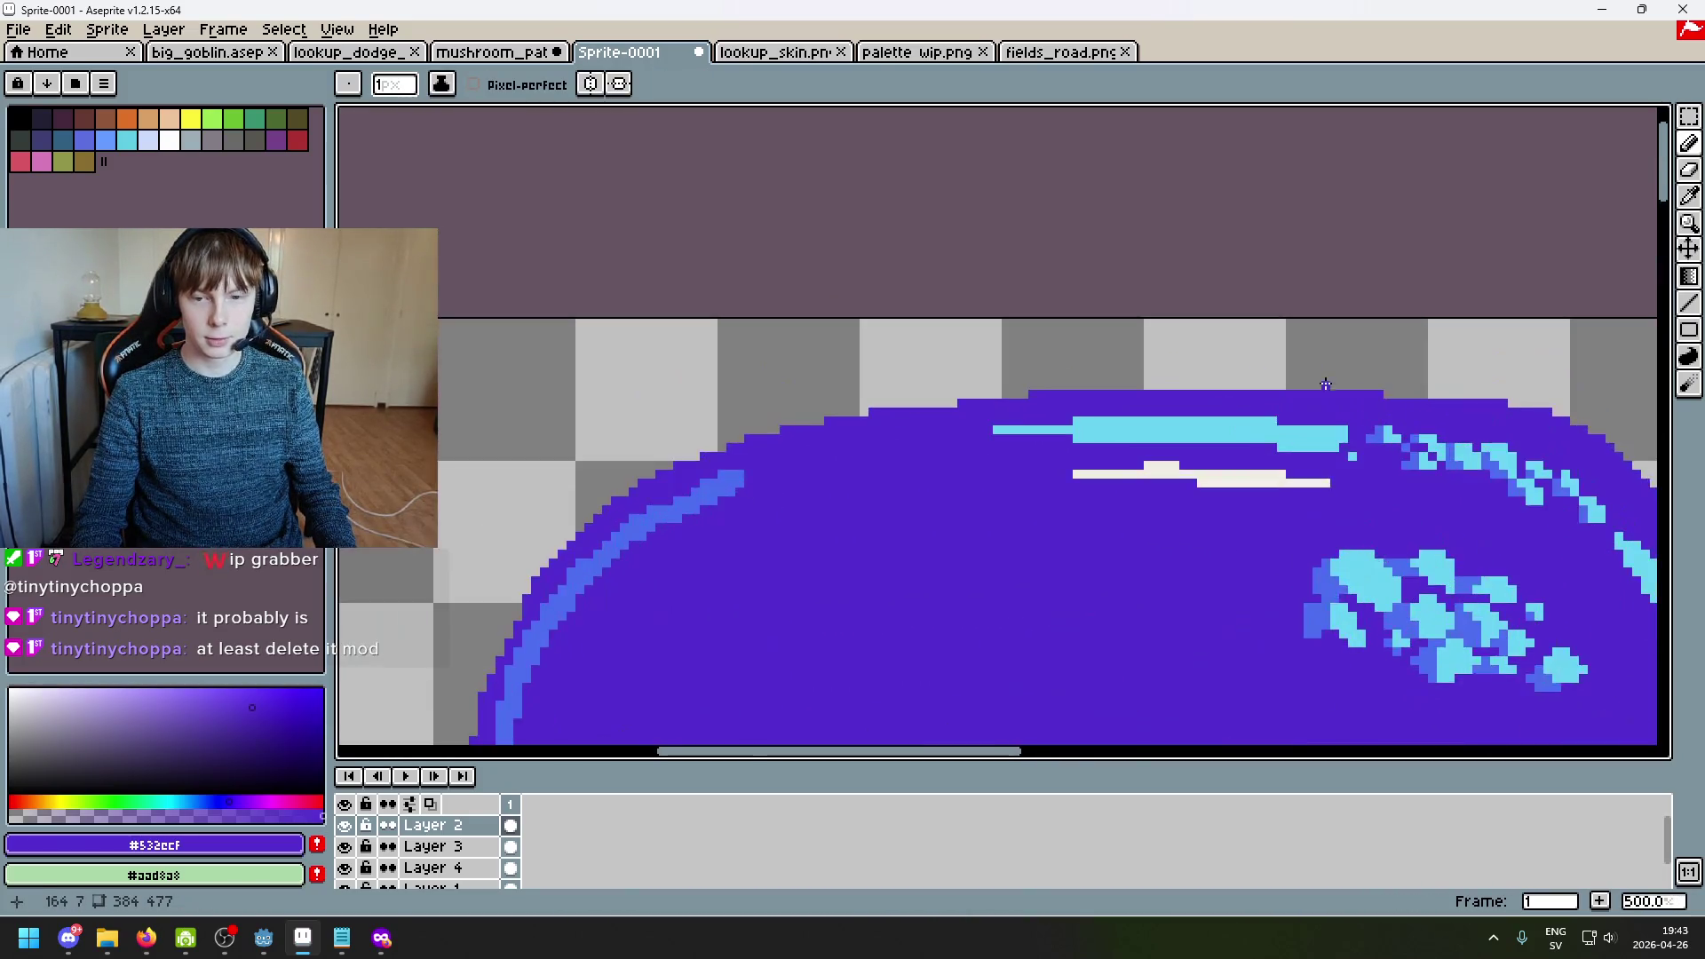
{"action": "scroll", "coordinate": [1021, 426], "scroll_direction": "down", "scroll_amount": 3}
{"action": "scroll", "coordinate": [822, 307], "scroll_direction": "up", "scroll_amount": 4}
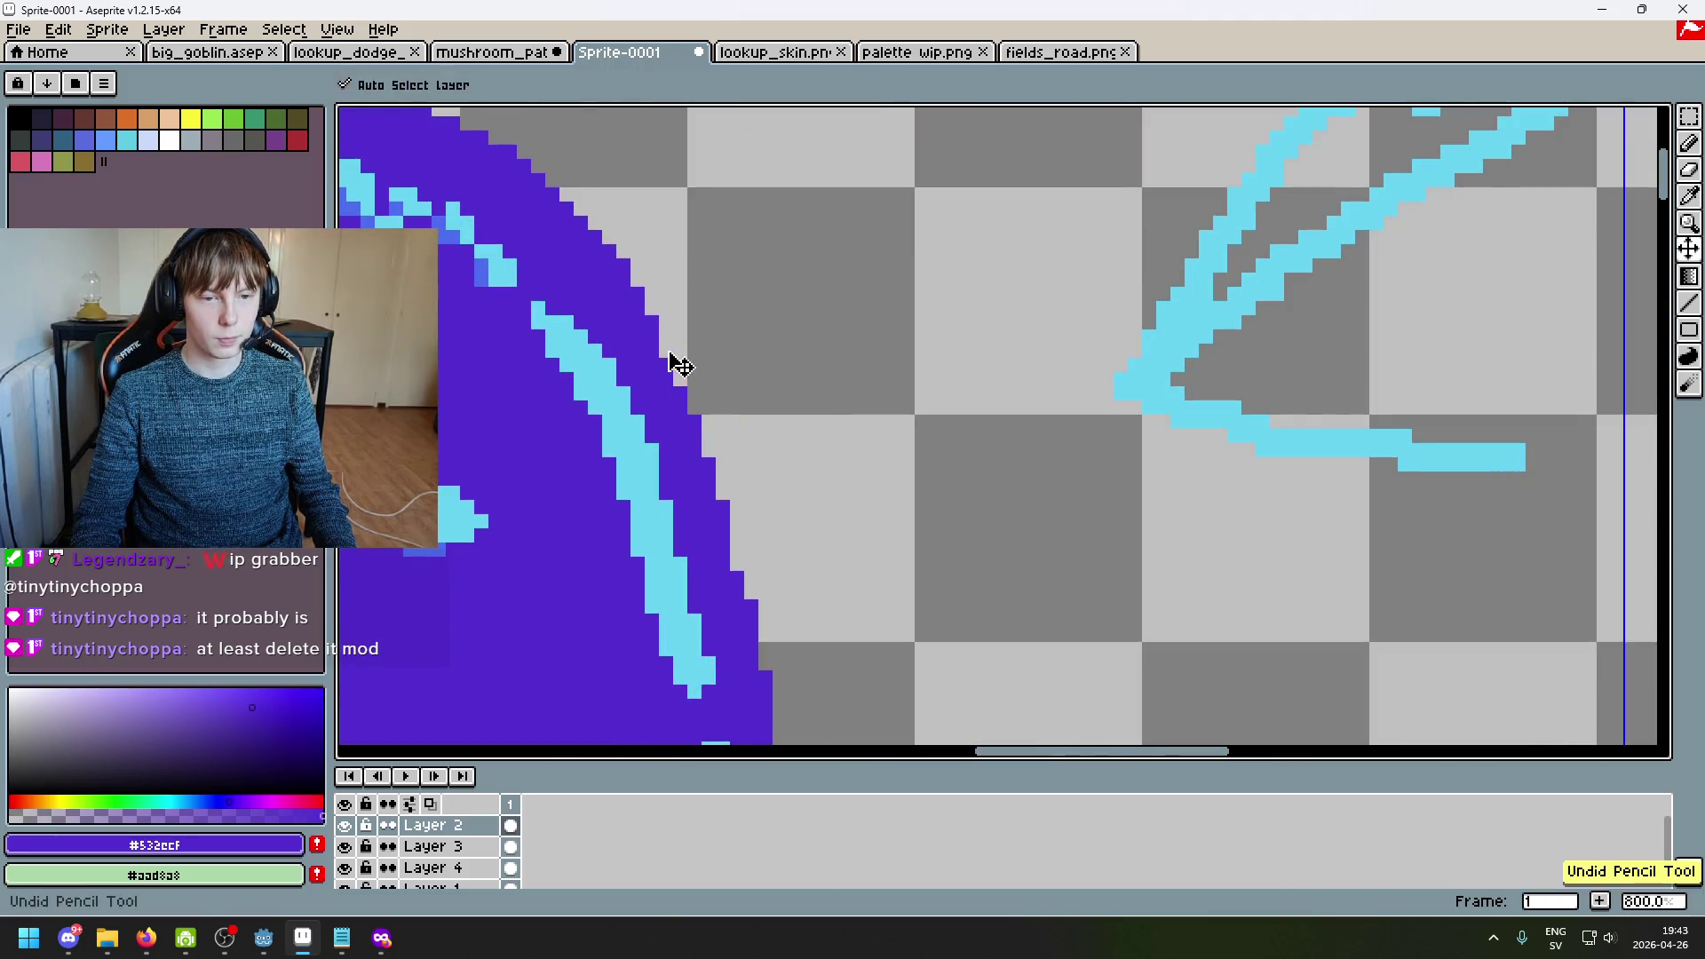
{"action": "scroll", "coordinate": [746, 391], "scroll_direction": "down", "scroll_amount": 3}
Step: Centre the mushroom along the cap's right edge and undo another pencil stroke
{"action": "left_click_drag", "start_coordinate": [768, 410], "coordinate": [1068, 289]}
{"action": "scroll", "coordinate": [929, 306], "scroll_direction": "up", "scroll_amount": 3}
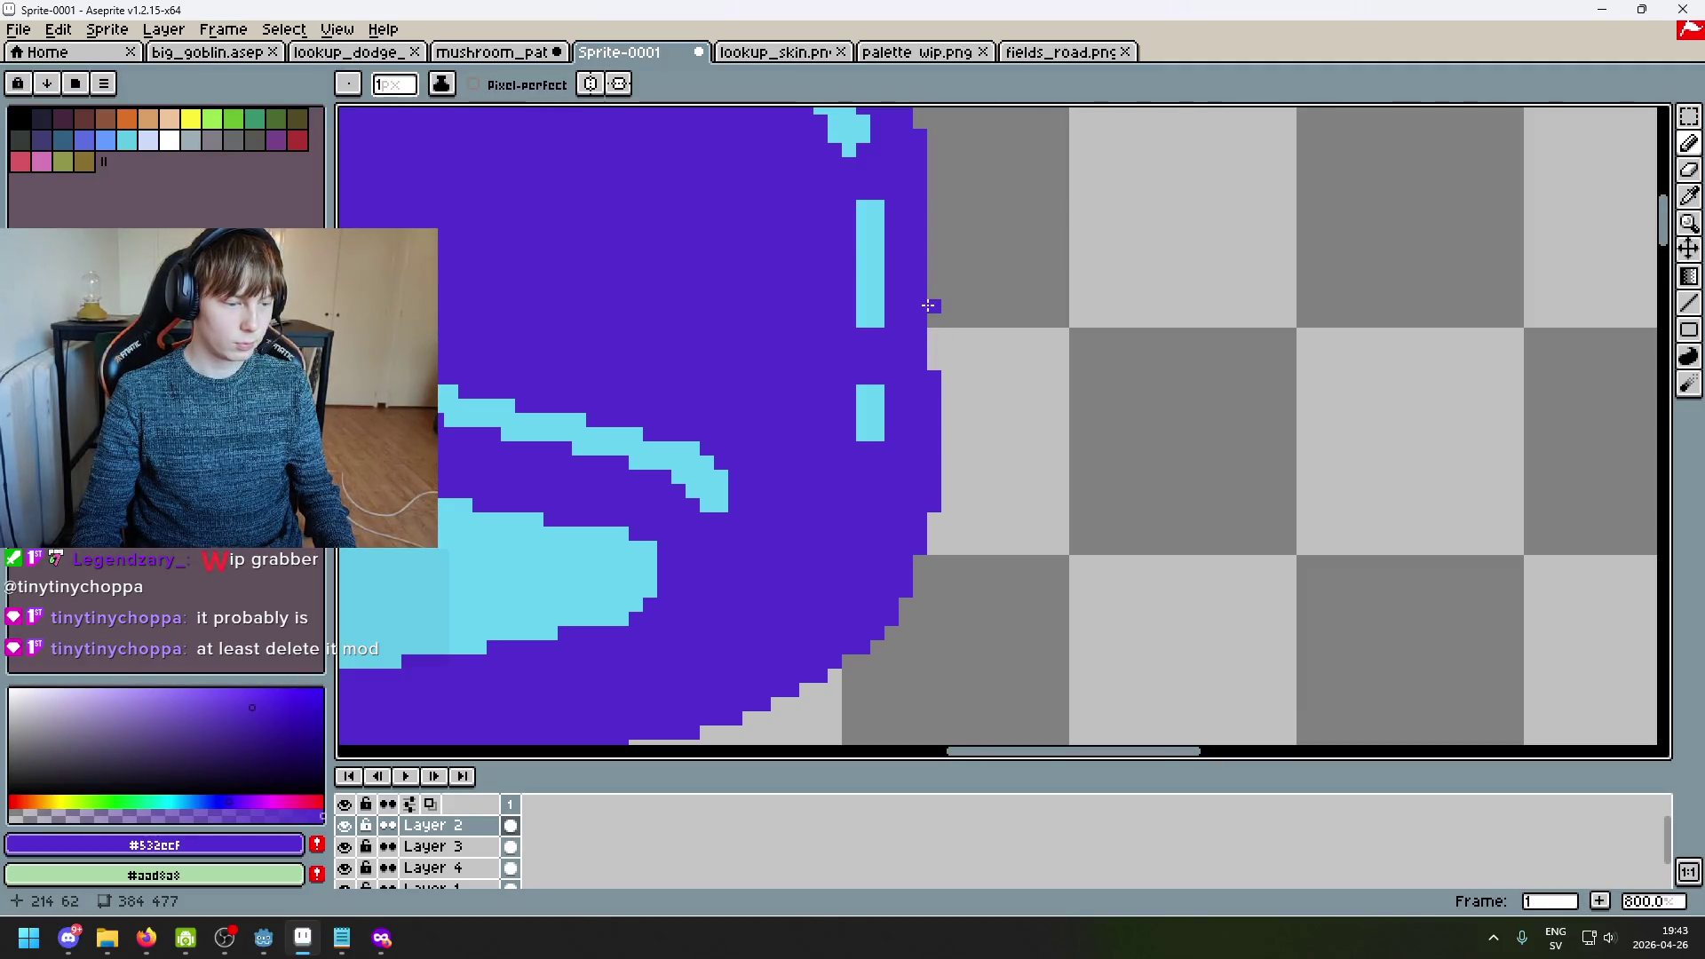
{"action": "left_click_drag", "start_coordinate": [967, 314], "coordinate": [963, 418]}
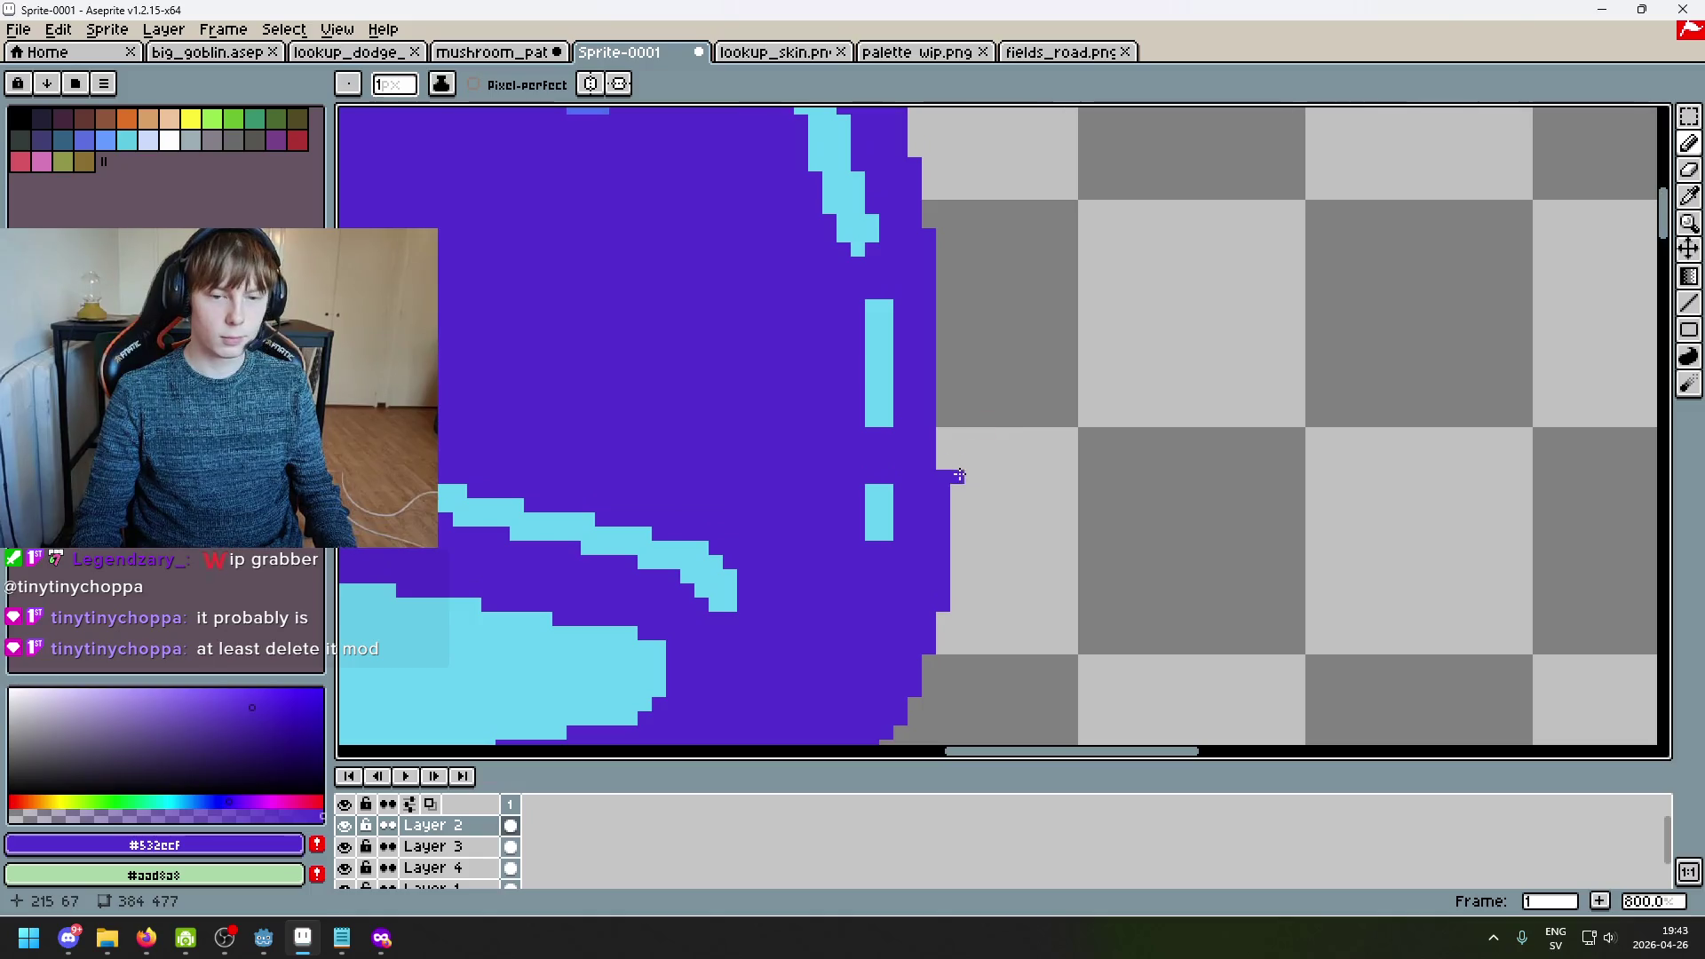
{"action": "scroll", "coordinate": [996, 396], "scroll_direction": "down", "scroll_amount": 5}
{"action": "key", "text": "ctrl+z"}
{"action": "scroll", "coordinate": [1010, 407], "scroll_direction": "up", "scroll_amount": 3}
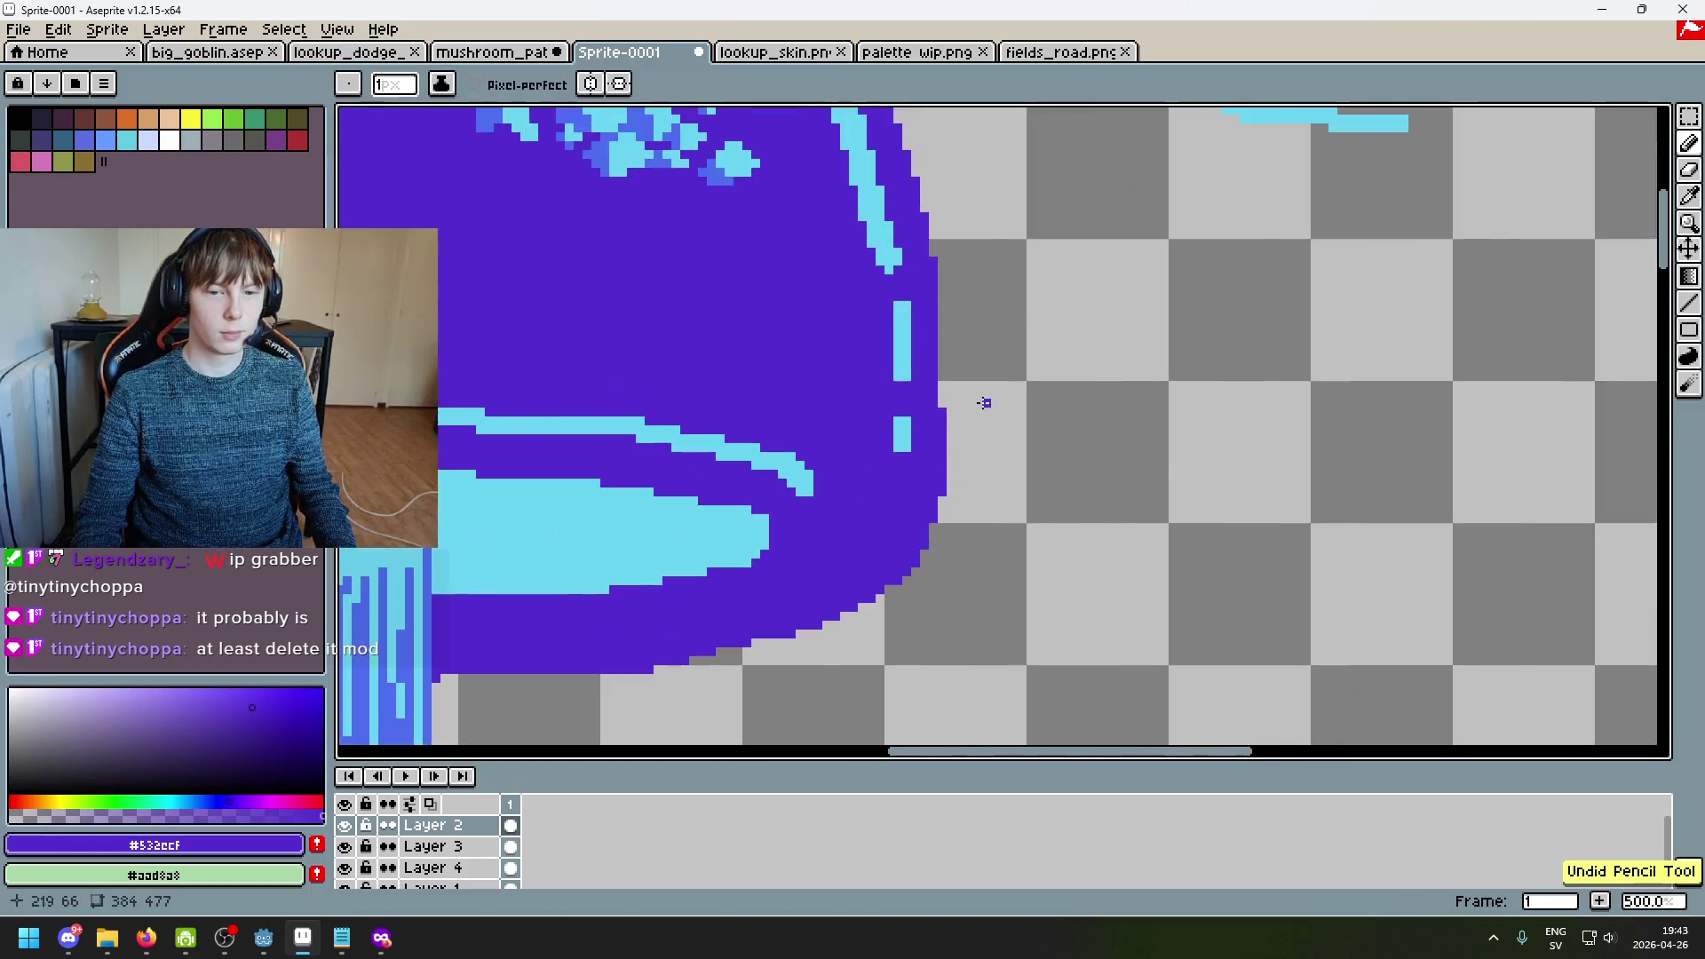
Step: Inspect the cap edge up close and switch to the Eraser tool
{"action": "scroll", "coordinate": [949, 367], "scroll_direction": "down", "scroll_amount": 6}
{"action": "scroll", "coordinate": [860, 431], "scroll_direction": "up", "scroll_amount": 3}
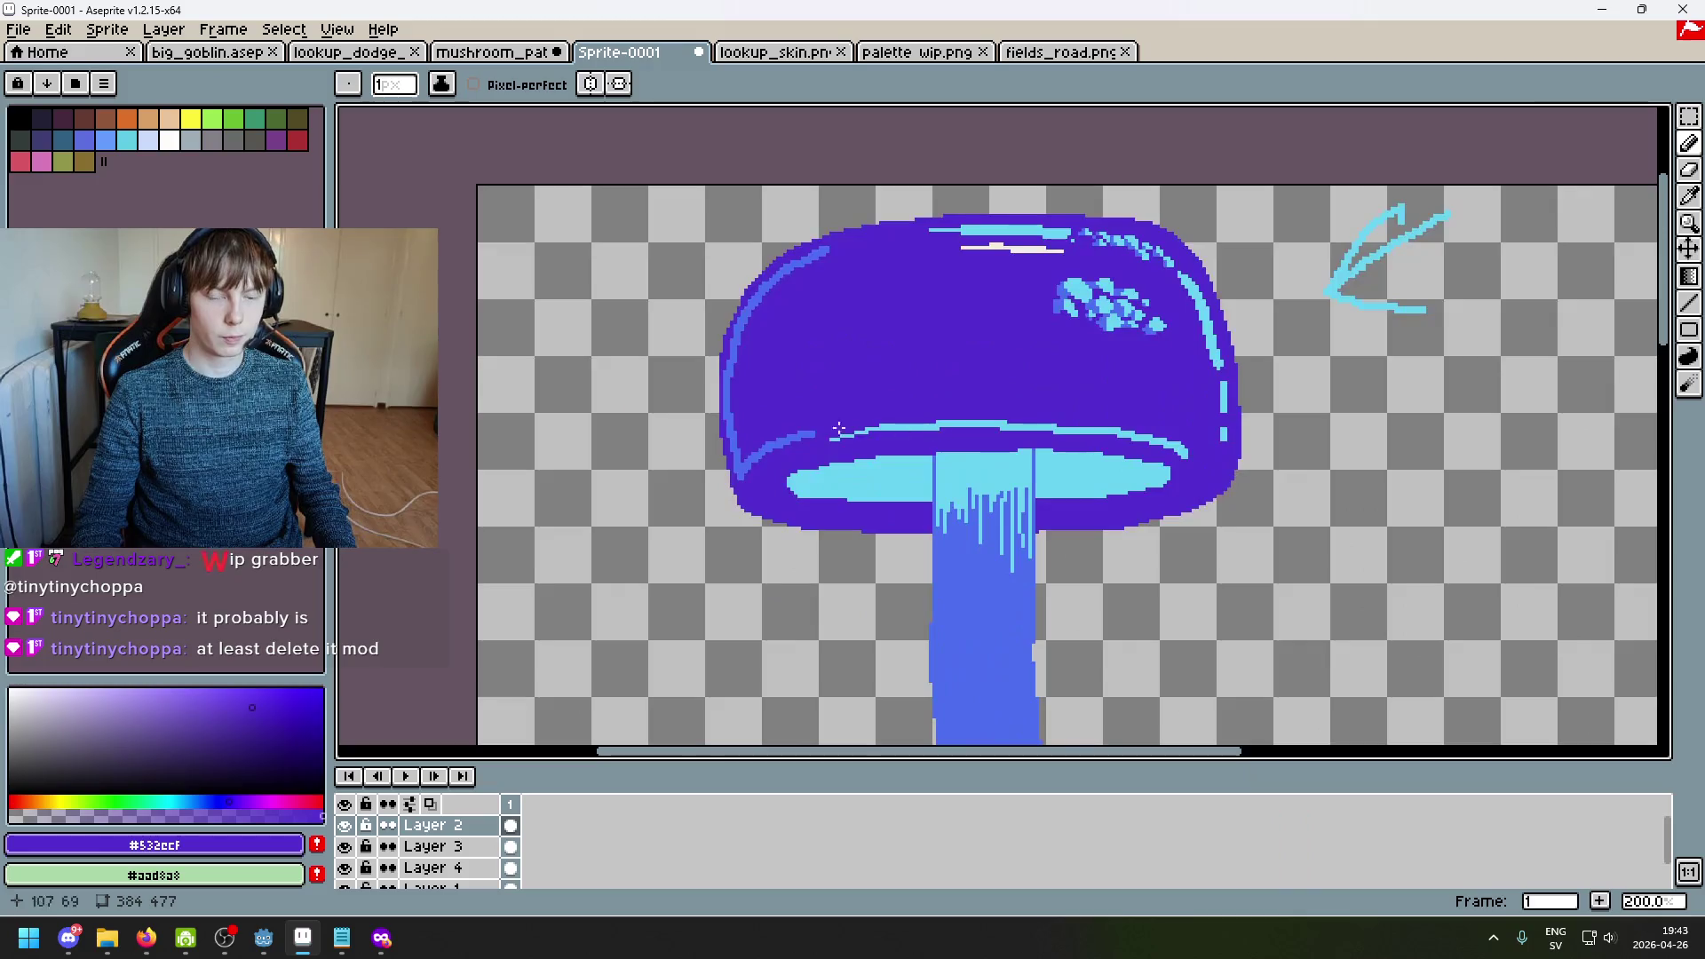
{"action": "scroll", "coordinate": [681, 402], "scroll_direction": "up", "scroll_amount": 2}
{"action": "scroll", "coordinate": [799, 417], "scroll_direction": "down", "scroll_amount": 1}
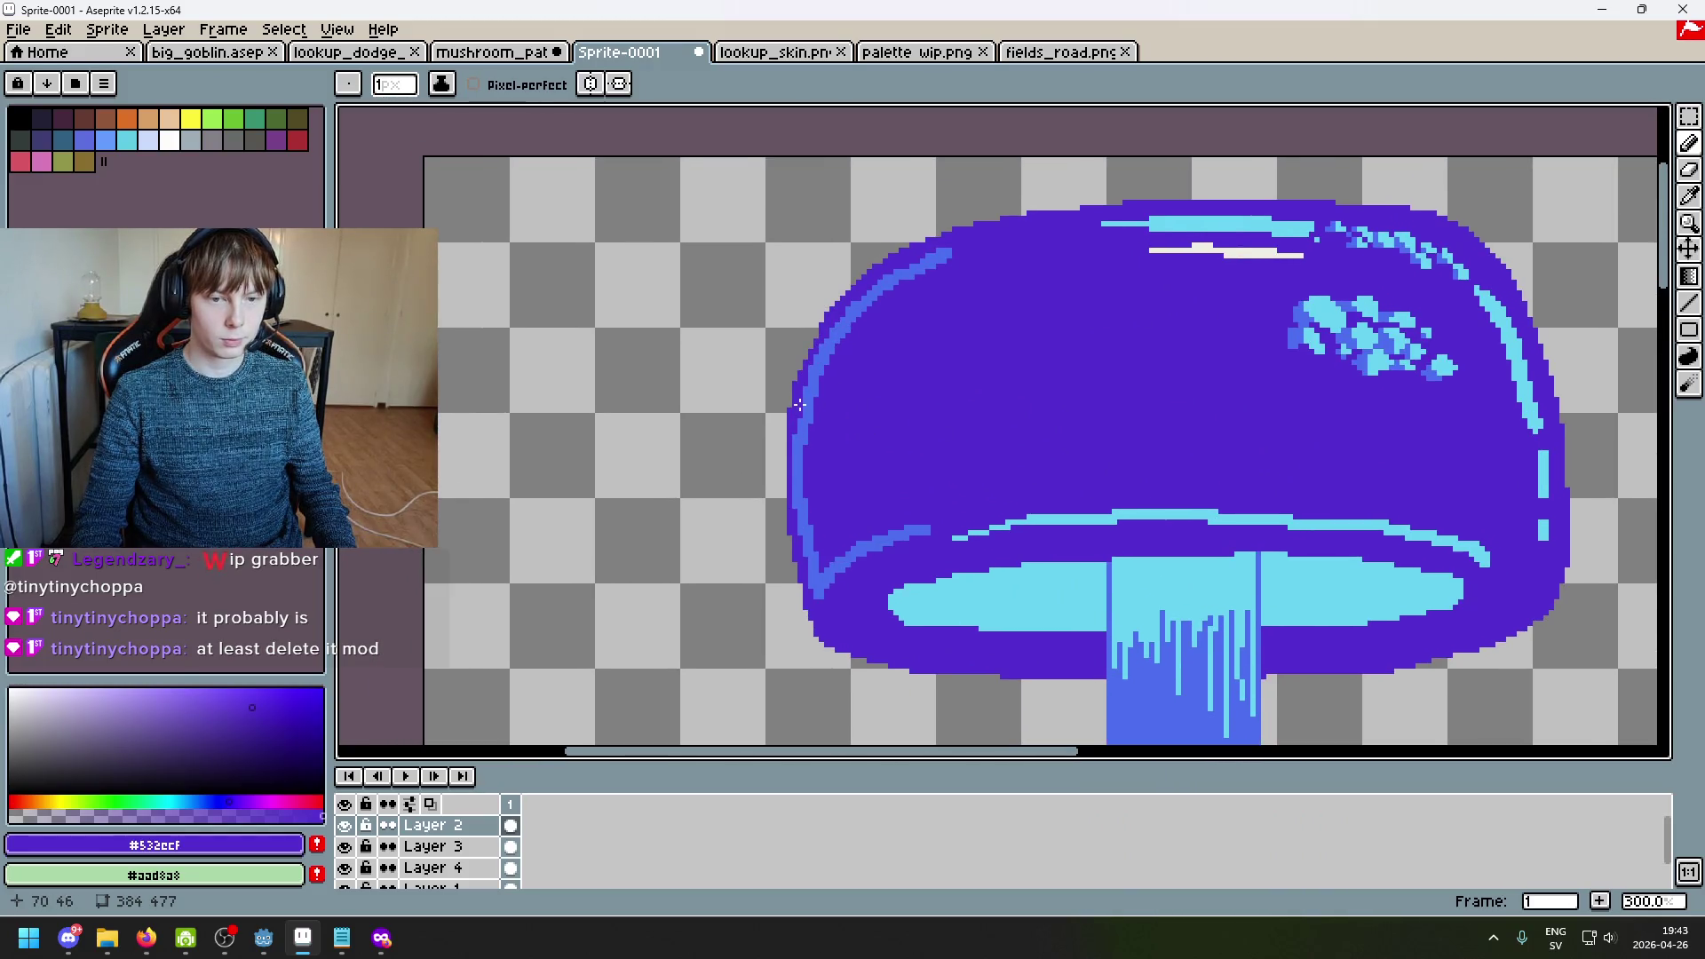
{"action": "scroll", "coordinate": [836, 429], "scroll_direction": "up", "scroll_amount": 2}
{"action": "scroll", "coordinate": [836, 429], "scroll_direction": "down", "scroll_amount": 2}
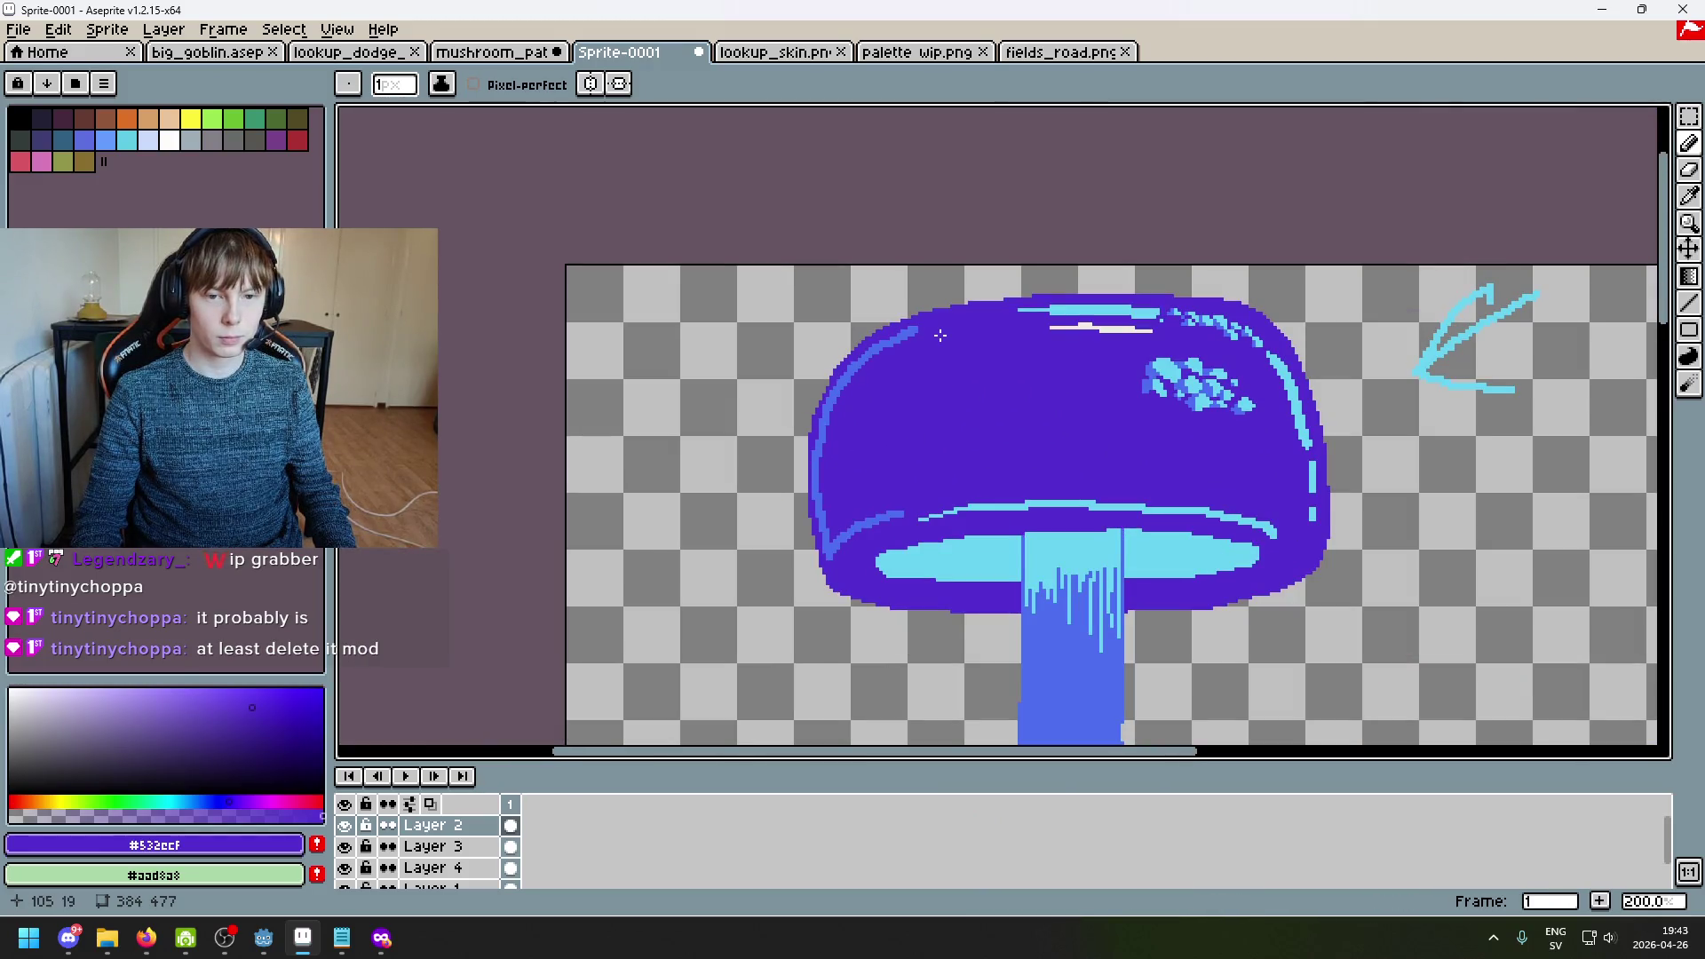
{"action": "scroll", "coordinate": [836, 346], "scroll_direction": "up", "scroll_amount": 3}
{"action": "key", "text": "e"}
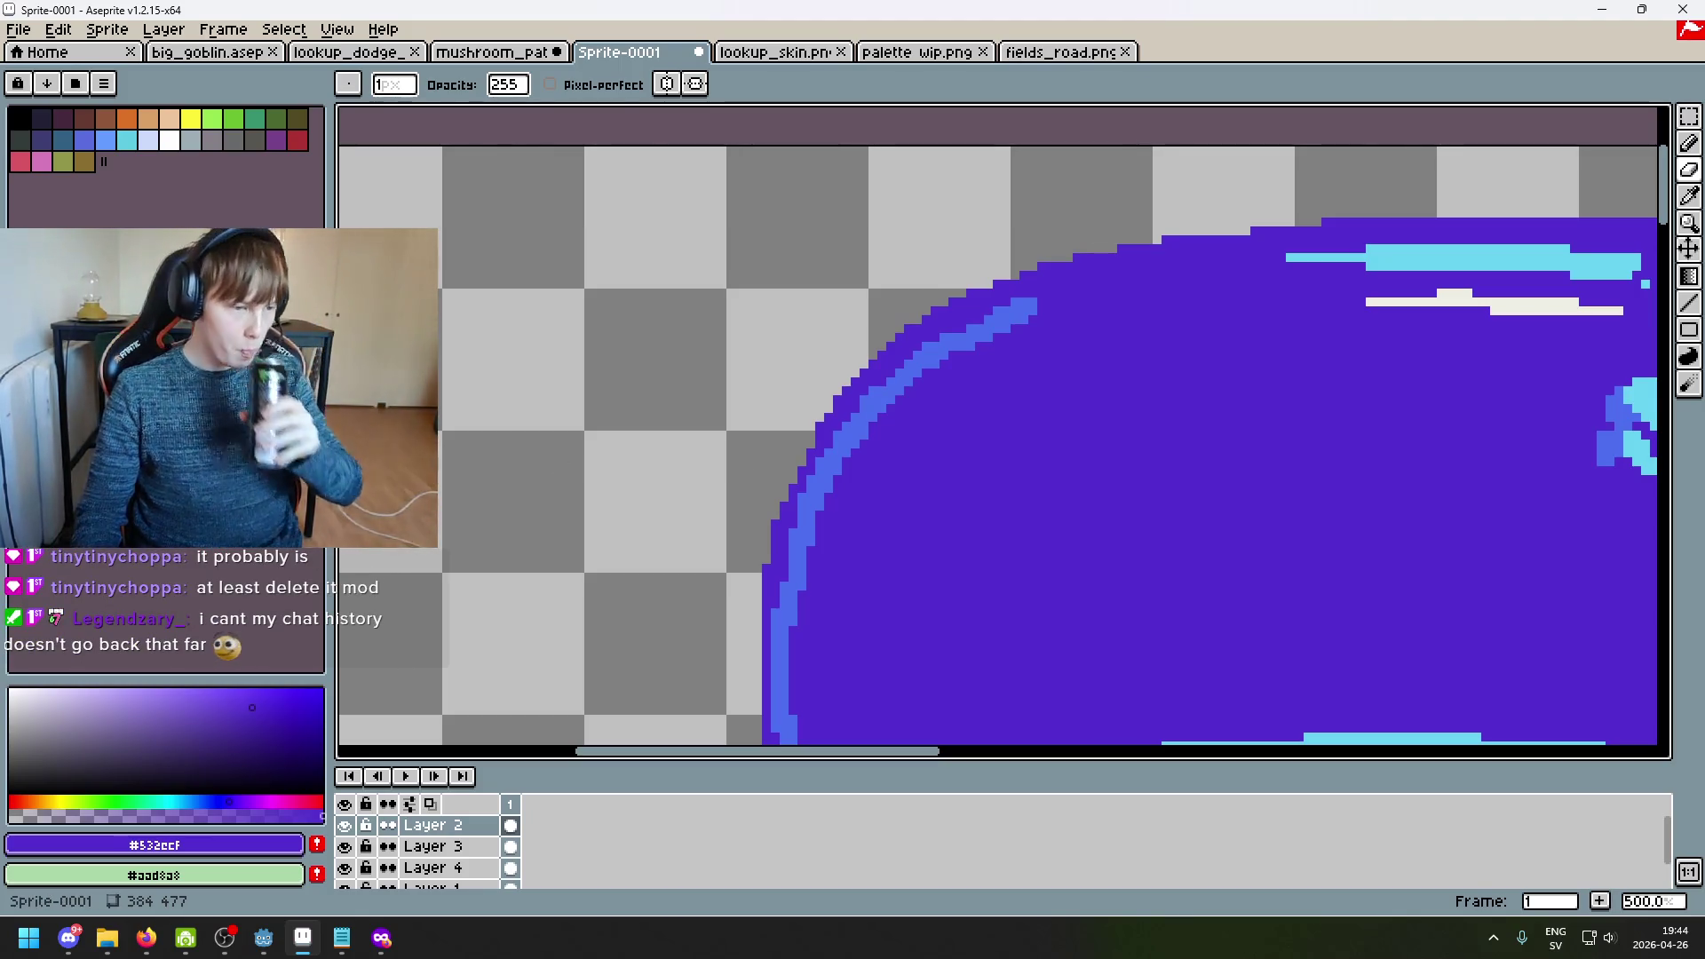
{"action": "key", "text": "alt+Tab"}
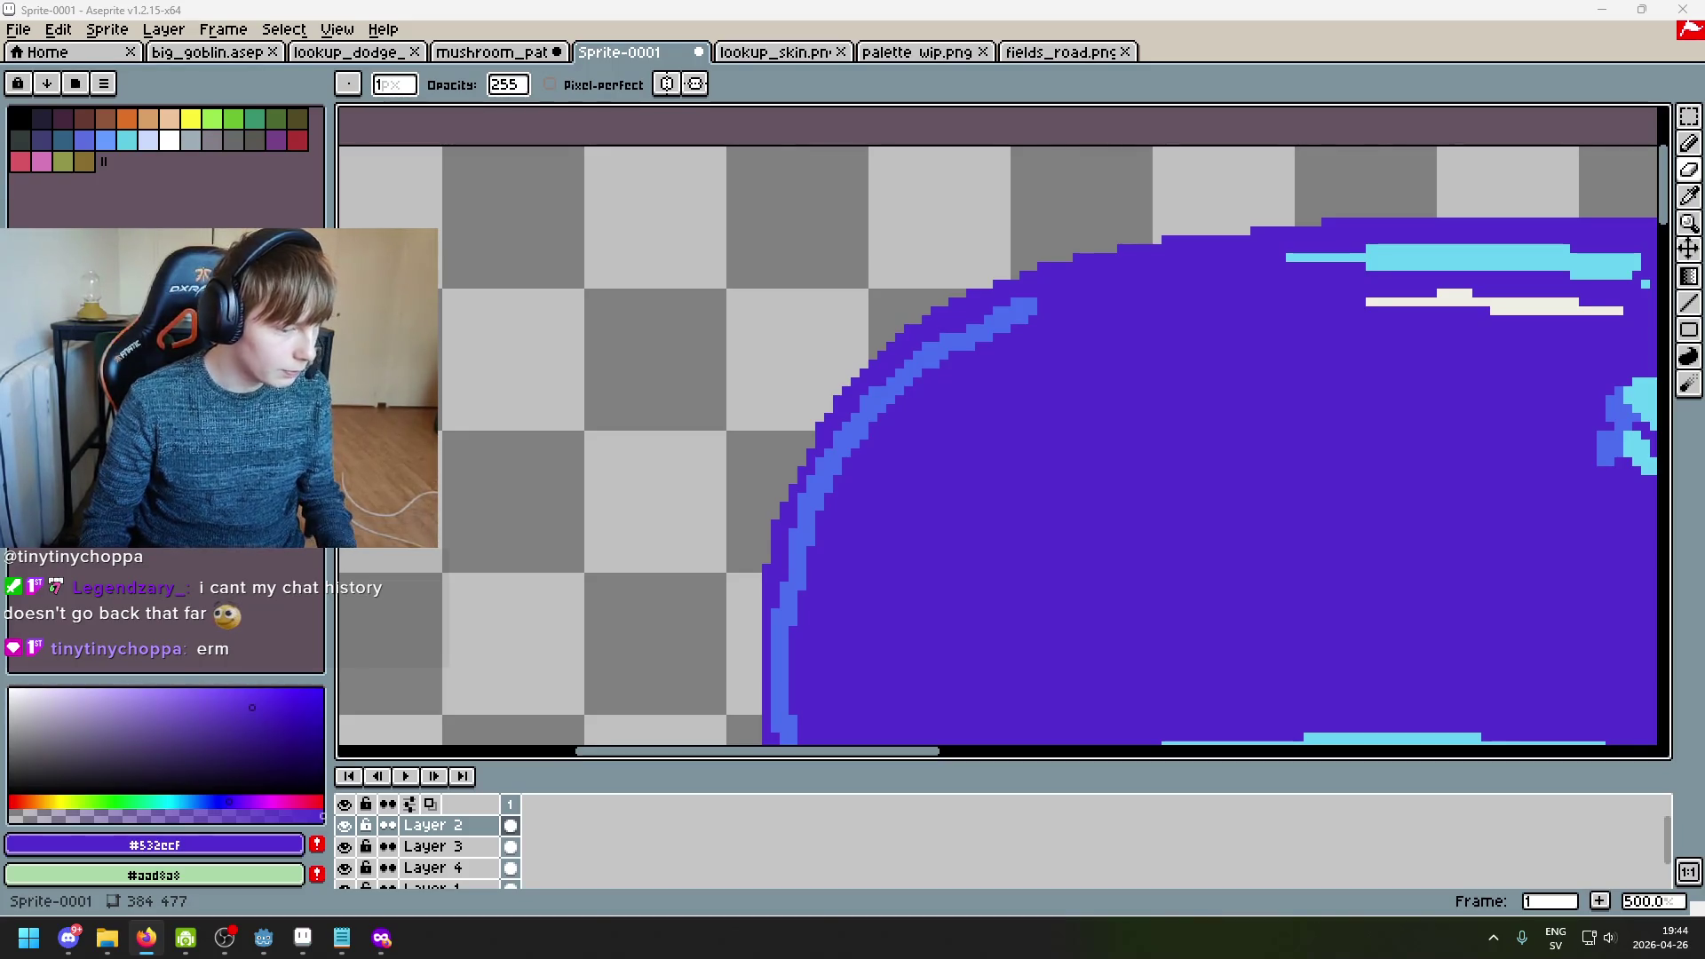
{"action": "scroll", "coordinate": [1122, 616], "scroll_direction": "down", "scroll_amount": 3}
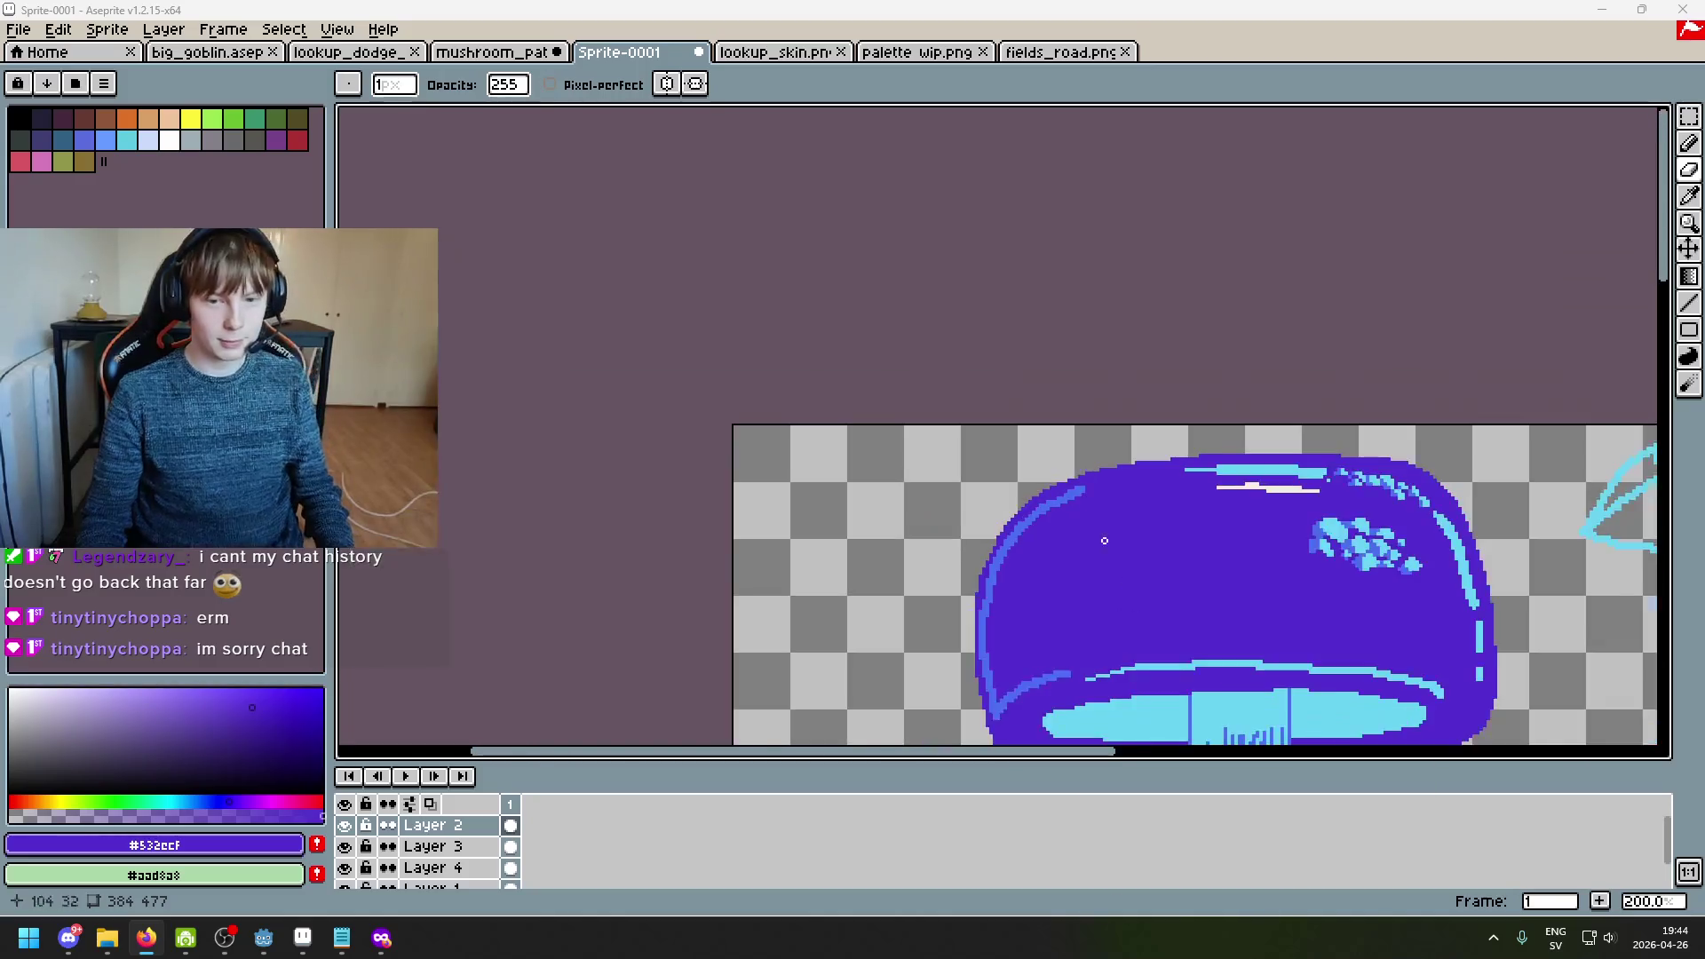
Step: Zoom around the cap's upper-left edge, testing an eraser edit and undoing it
{"action": "scroll", "coordinate": [935, 515], "scroll_direction": "up", "scroll_amount": 5}
{"action": "key", "text": "b"}
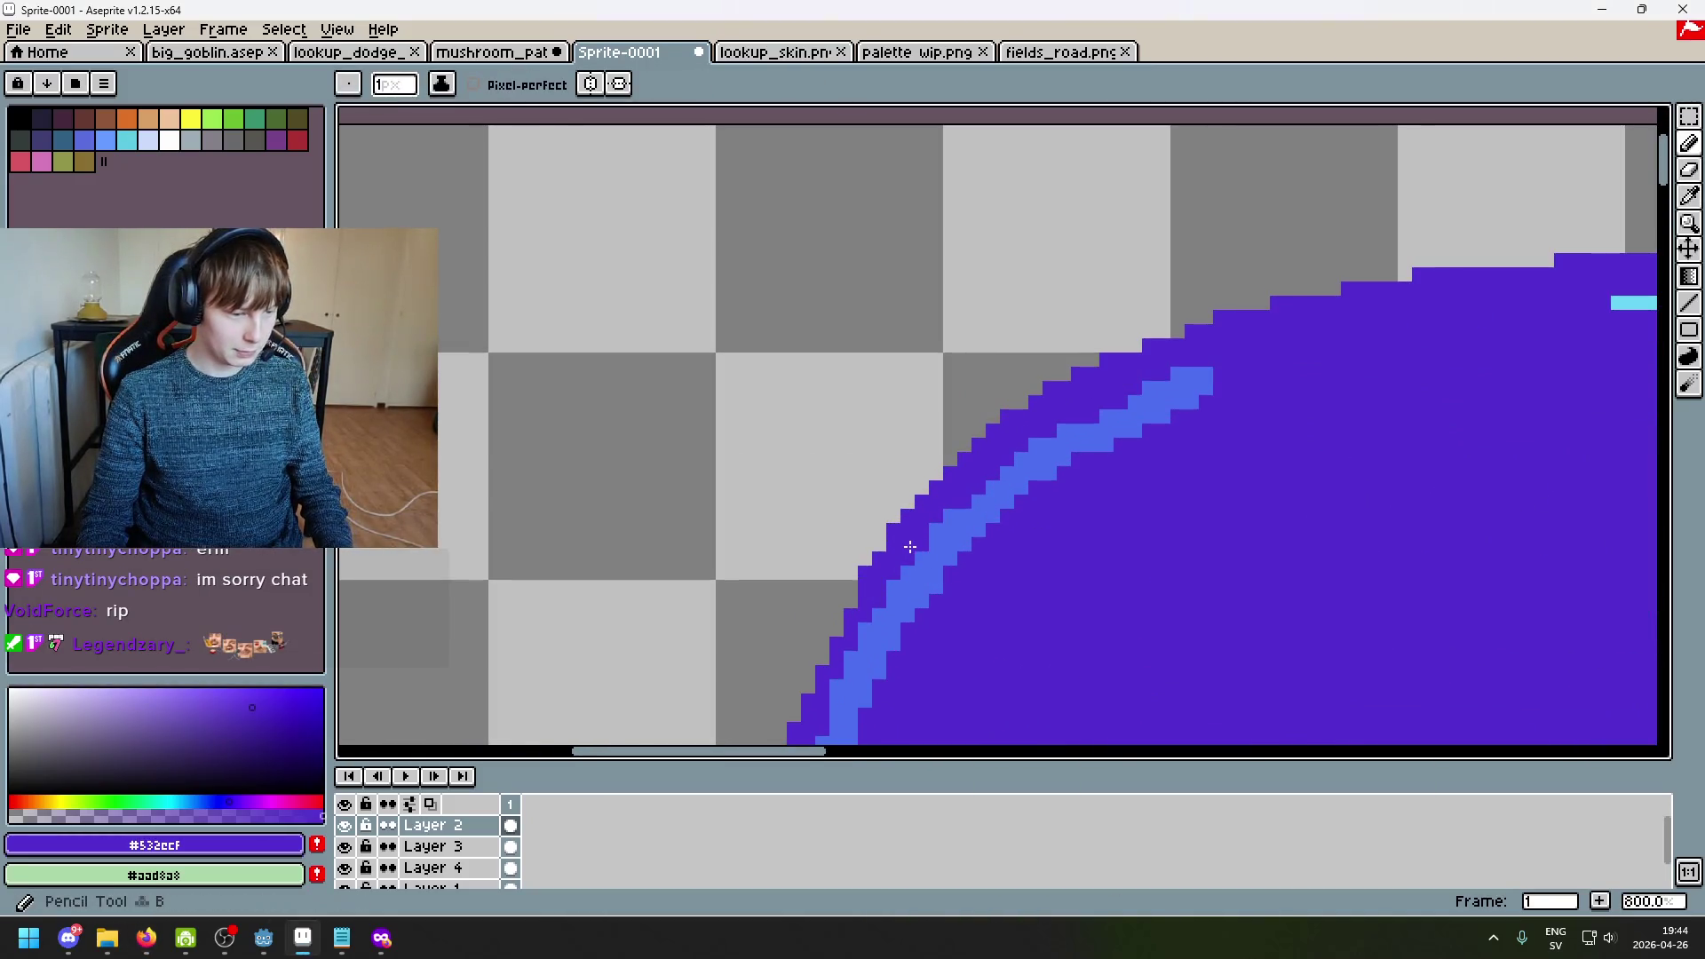
{"action": "scroll", "coordinate": [888, 537], "scroll_direction": "up", "scroll_amount": 2}
{"action": "scroll", "coordinate": [787, 536], "scroll_direction": "down", "scroll_amount": 4}
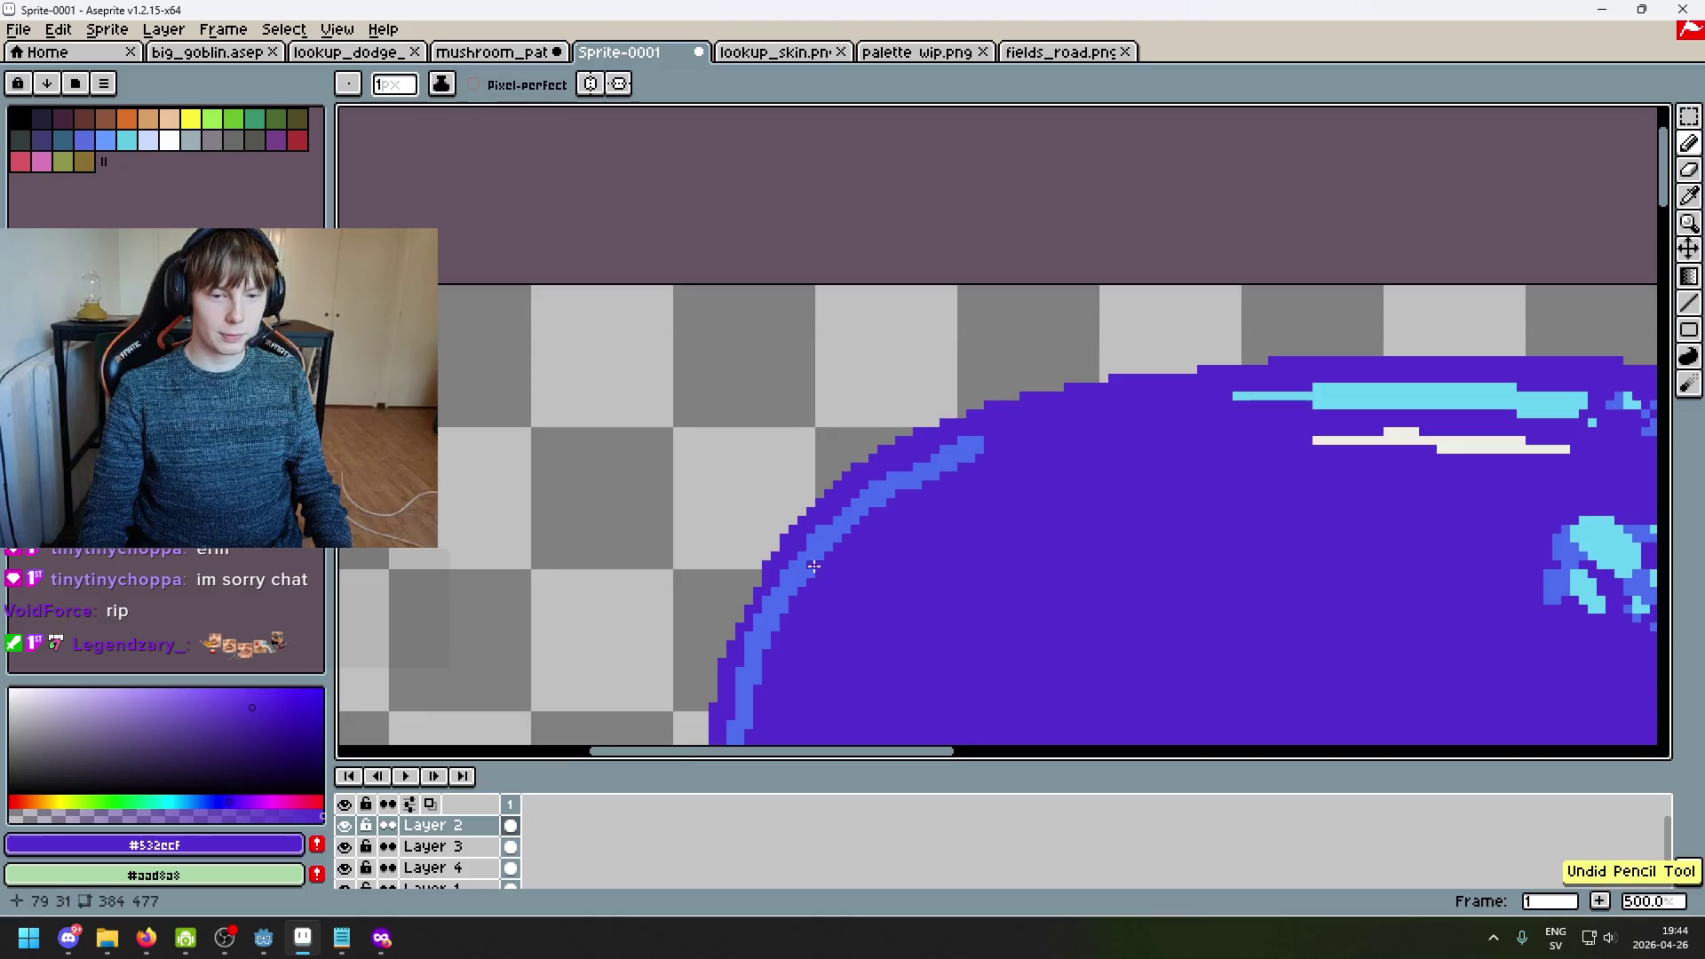
{"action": "scroll", "coordinate": [813, 565], "scroll_direction": "up", "scroll_amount": 4}
{"action": "scroll", "coordinate": [962, 427], "scroll_direction": "down", "scroll_amount": 3}
{"action": "scroll", "coordinate": [967, 414], "scroll_direction": "up", "scroll_amount": 4}
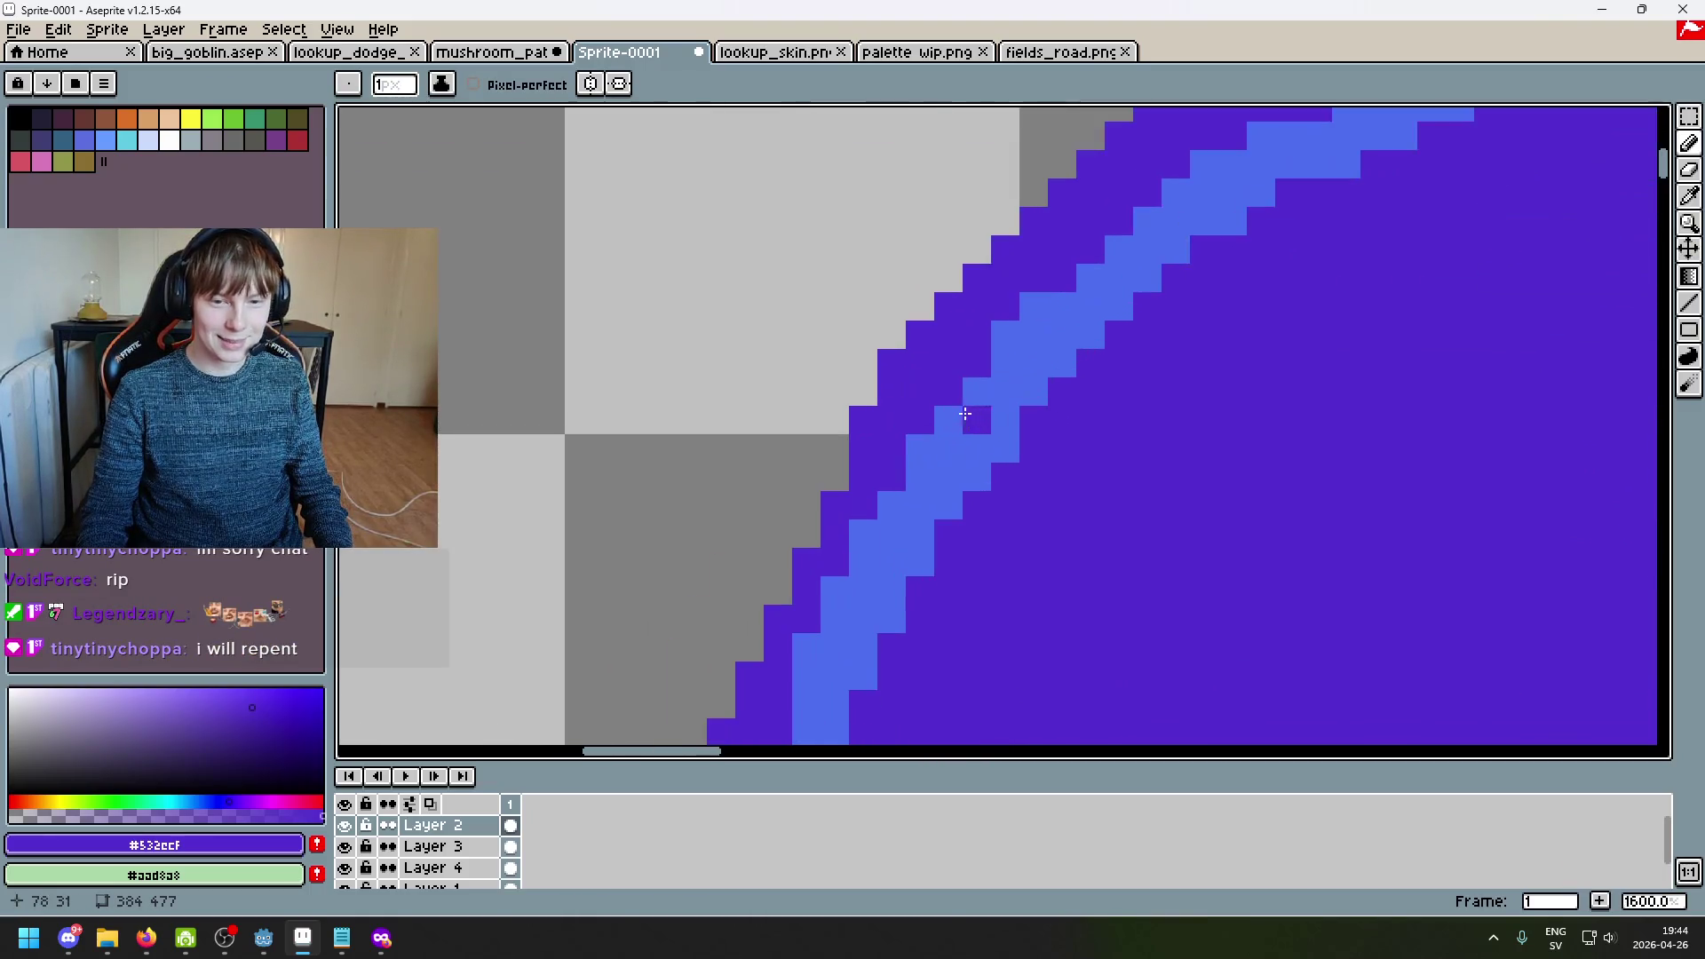
{"action": "scroll", "coordinate": [854, 383], "scroll_direction": "down", "scroll_amount": 4}
{"action": "scroll", "coordinate": [975, 387], "scroll_direction": "down", "scroll_amount": 1}
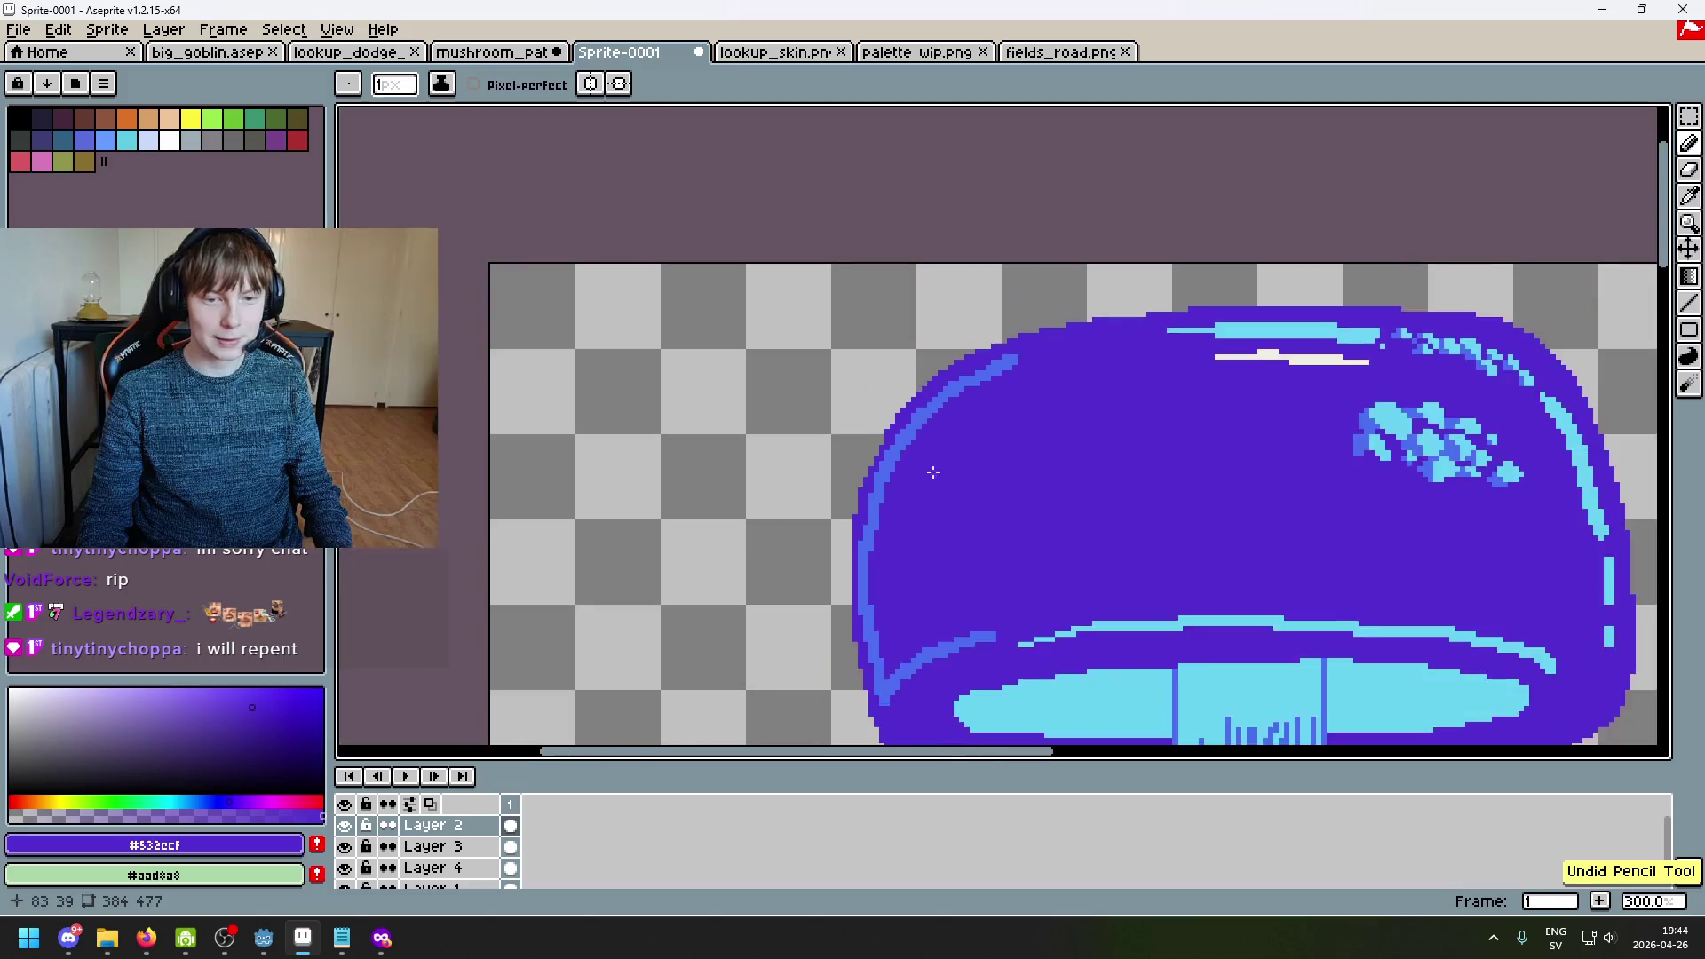
{"action": "scroll", "coordinate": [975, 387], "scroll_direction": "up", "scroll_amount": 2}
{"action": "scroll", "coordinate": [959, 364], "scroll_direction": "up", "scroll_amount": 2}
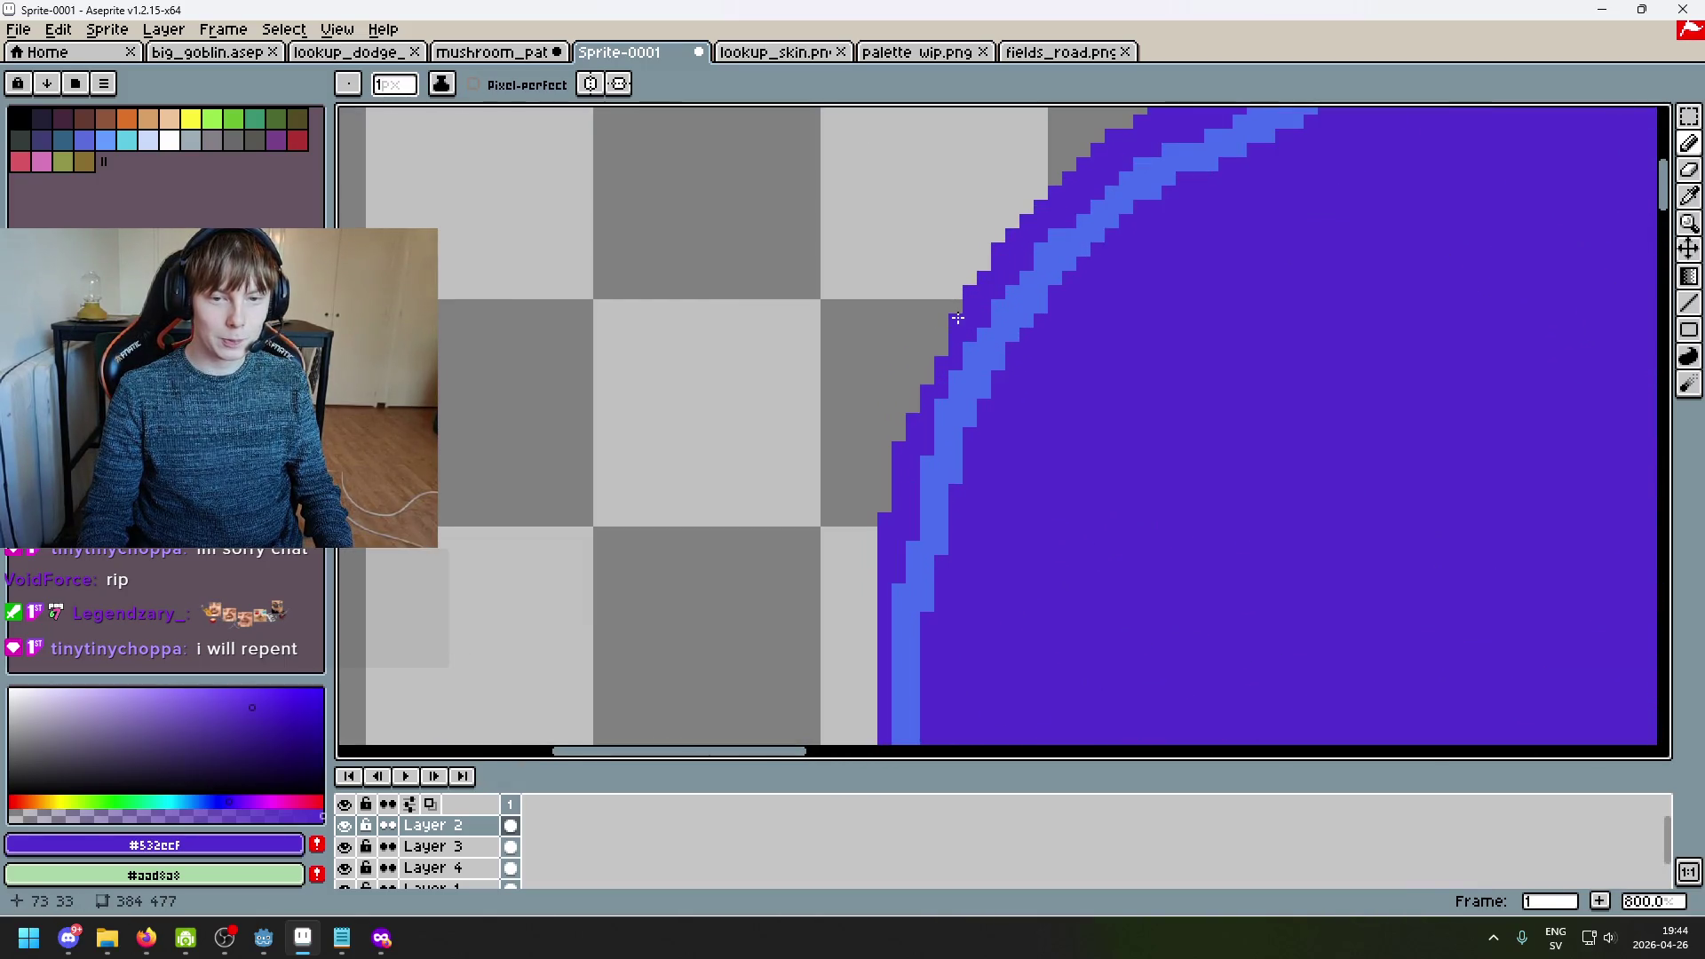
{"action": "scroll", "coordinate": [986, 284], "scroll_direction": "down", "scroll_amount": 3}
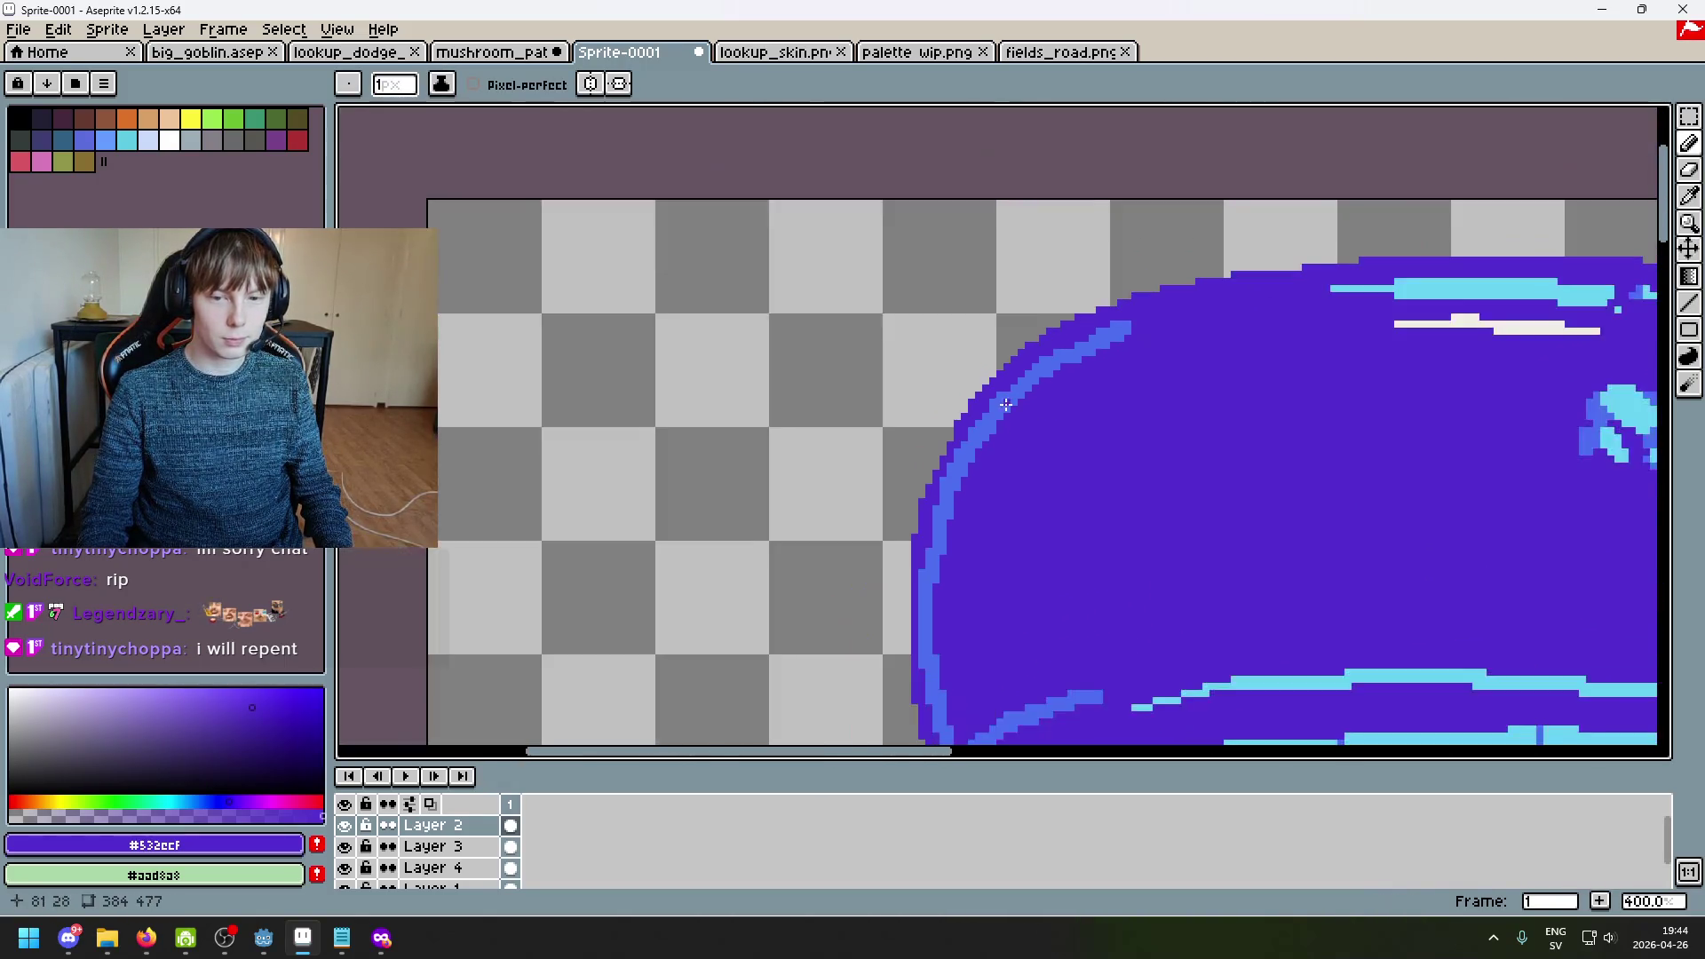
{"action": "scroll", "coordinate": [731, 335], "scroll_direction": "up", "scroll_amount": 5}
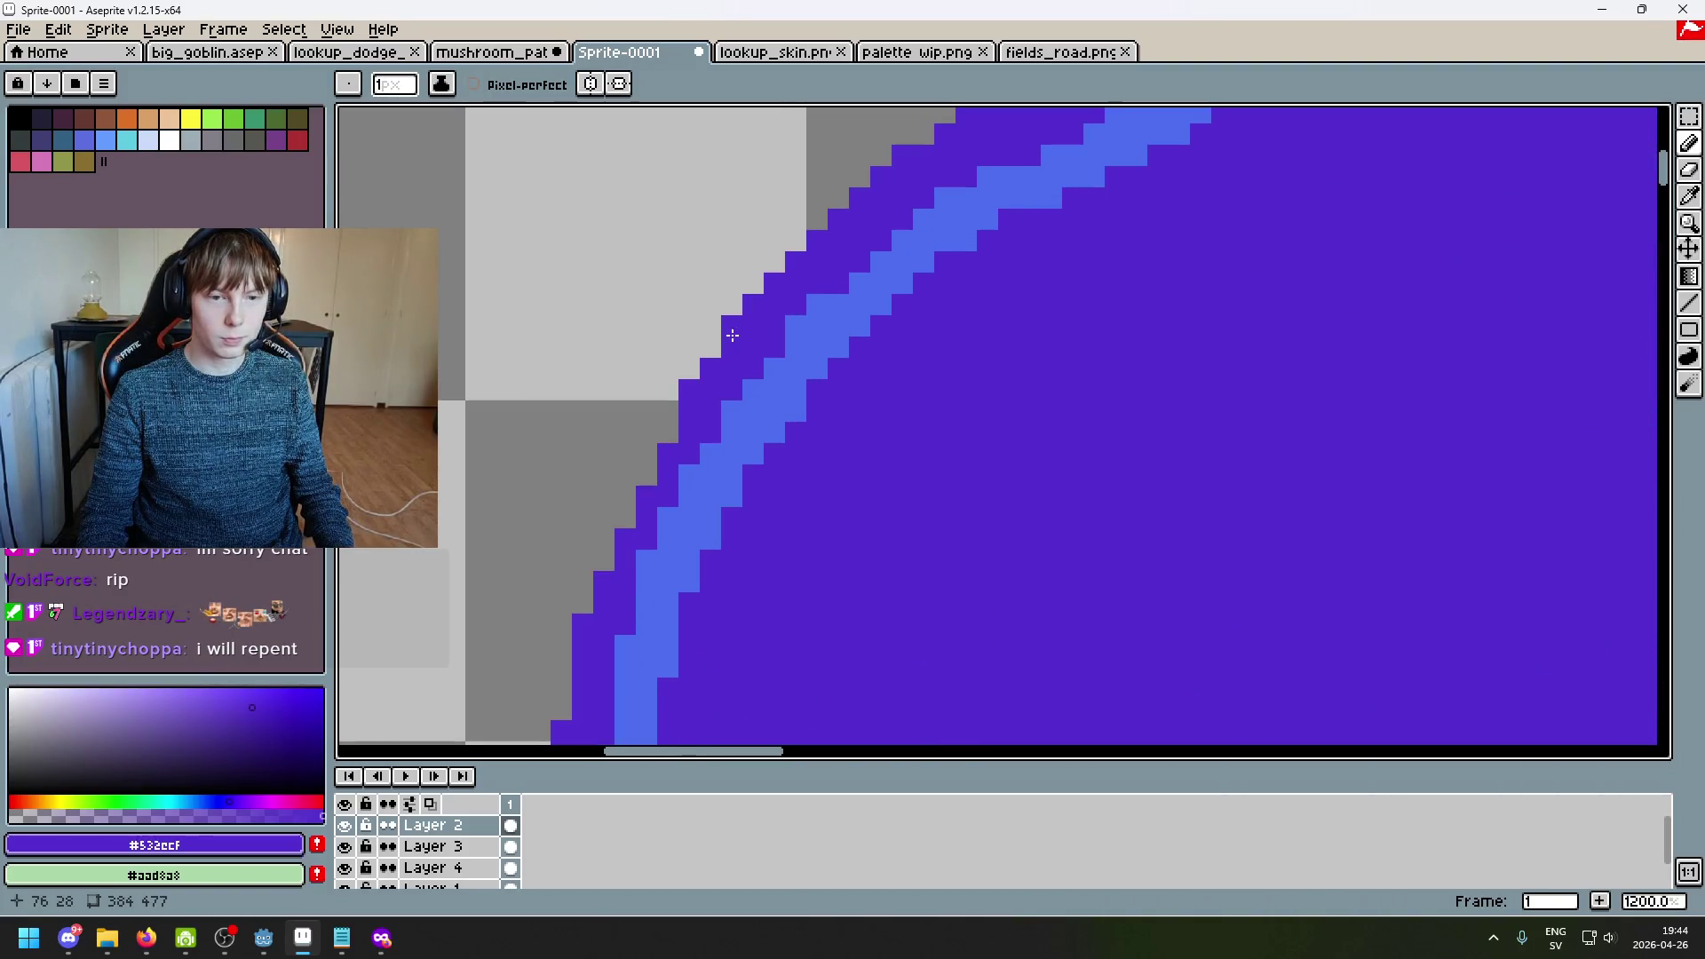
{"action": "scroll", "coordinate": [674, 418], "scroll_direction": "down", "scroll_amount": 2}
{"action": "scroll", "coordinate": [681, 468], "scroll_direction": "up", "scroll_amount": 2}
{"action": "scroll", "coordinate": [661, 507], "scroll_direction": "down", "scroll_amount": 4}
{"action": "scroll", "coordinate": [977, 350], "scroll_direction": "up", "scroll_amount": 4}
{"action": "scroll", "coordinate": [913, 334], "scroll_direction": "down", "scroll_amount": 4}
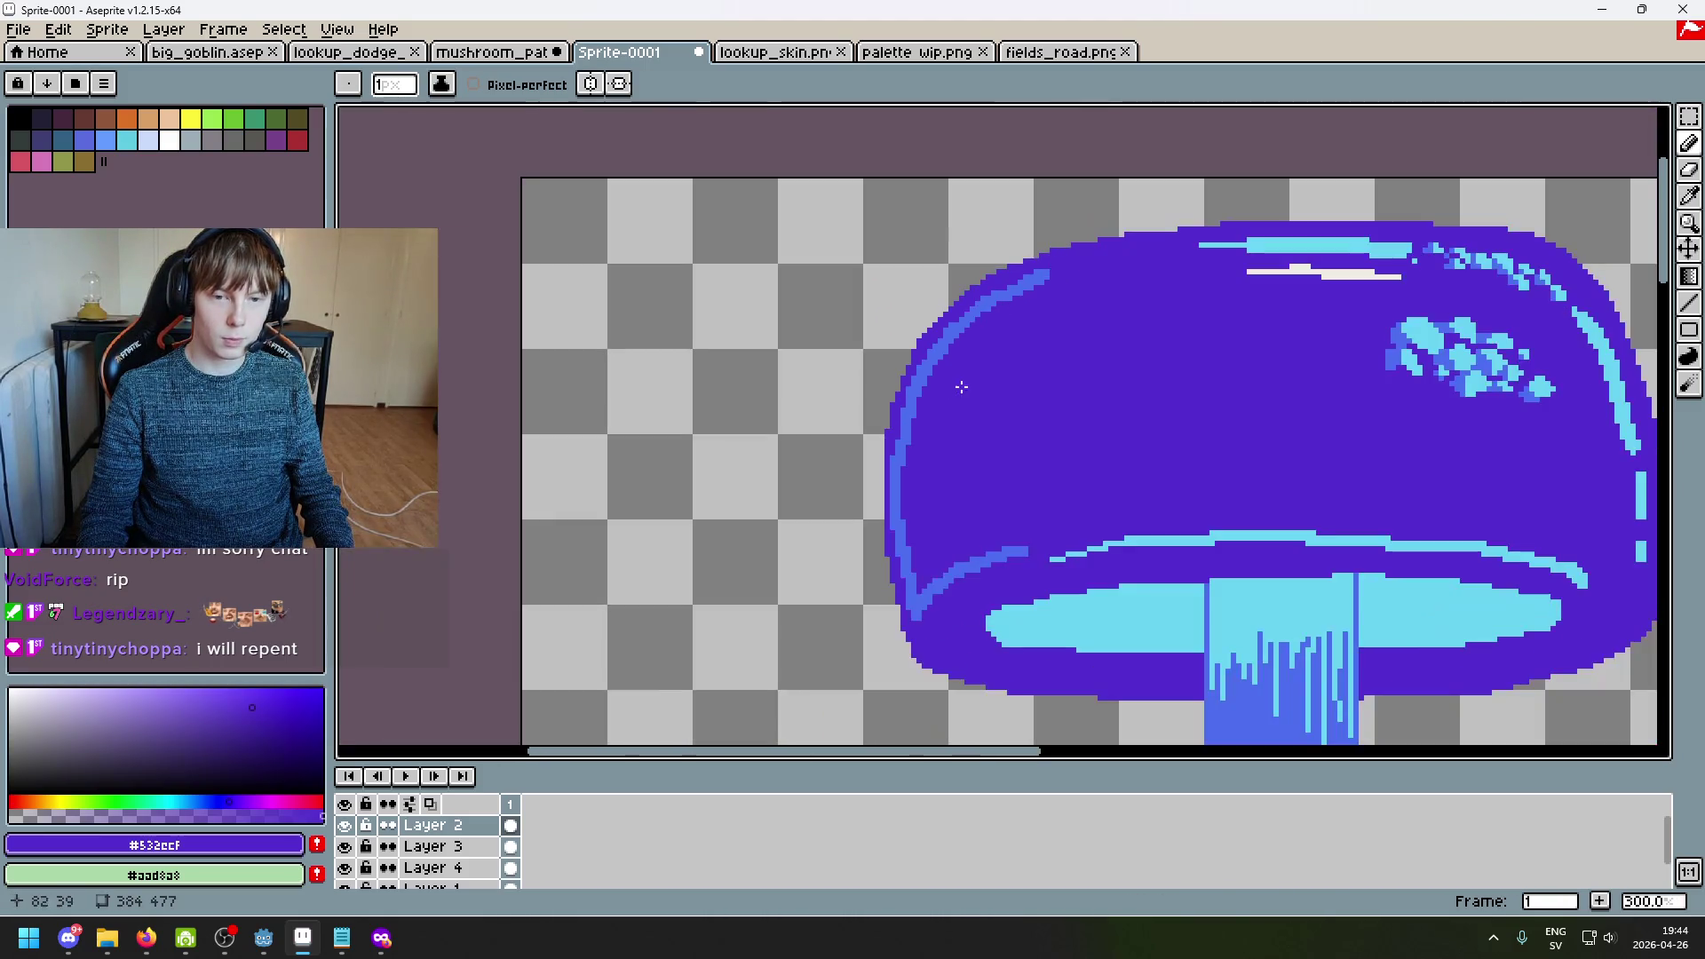
{"action": "scroll", "coordinate": [888, 355], "scroll_direction": "up", "scroll_amount": 4}
{"action": "key", "text": "e"}
{"action": "scroll", "coordinate": [891, 381], "scroll_direction": "down", "scroll_amount": 4}
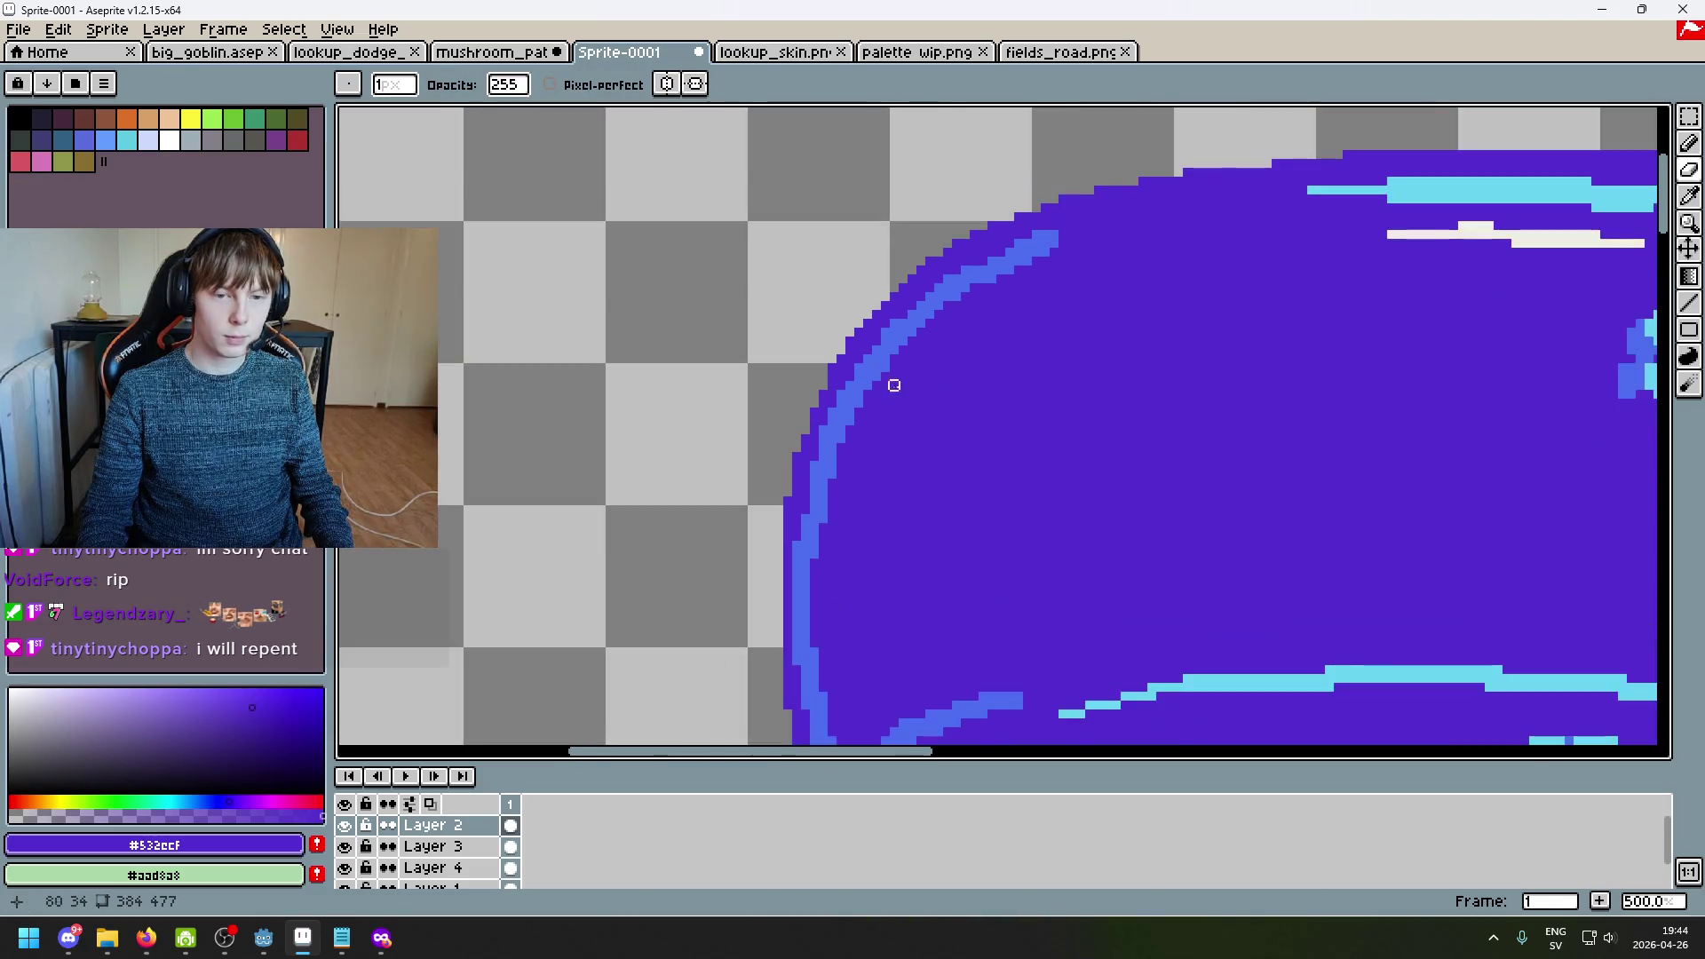
{"action": "key", "text": "ctrl+z"}
{"action": "scroll", "coordinate": [935, 240], "scroll_direction": "up", "scroll_amount": 5}
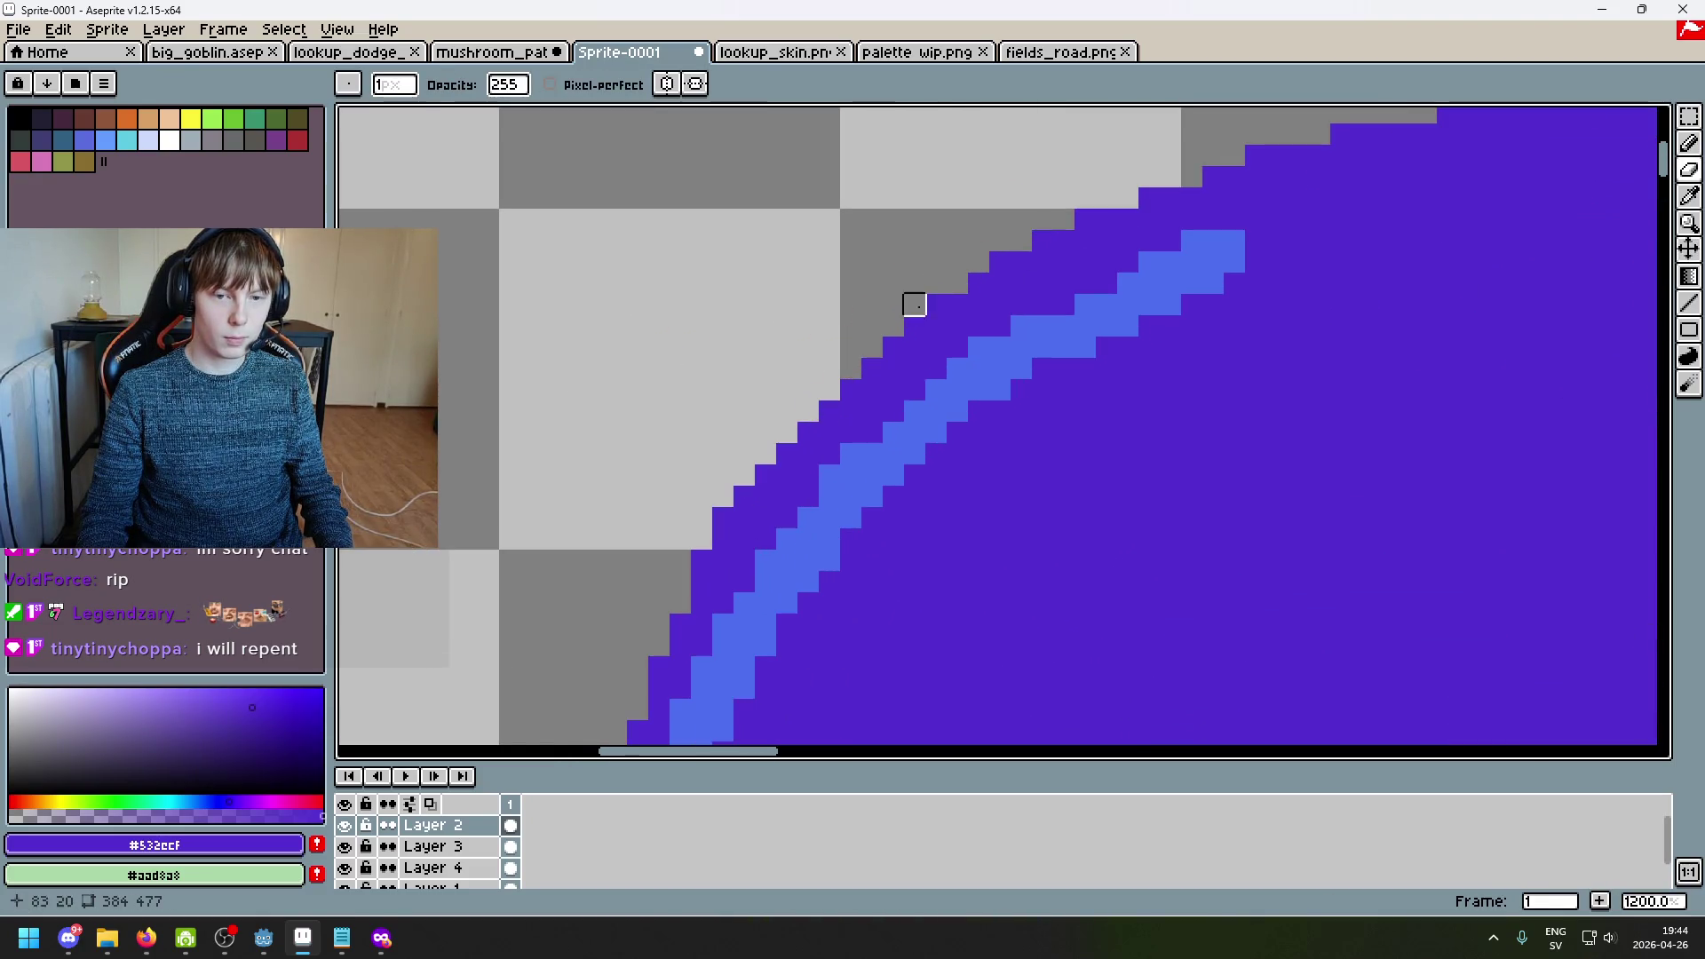
Step: With the Pencil, place purple guide pixels above the cap's upper-left outline, redoing a misplaced one
{"action": "key", "text": "b"}
{"action": "left_click", "coordinate": [824, 391]}
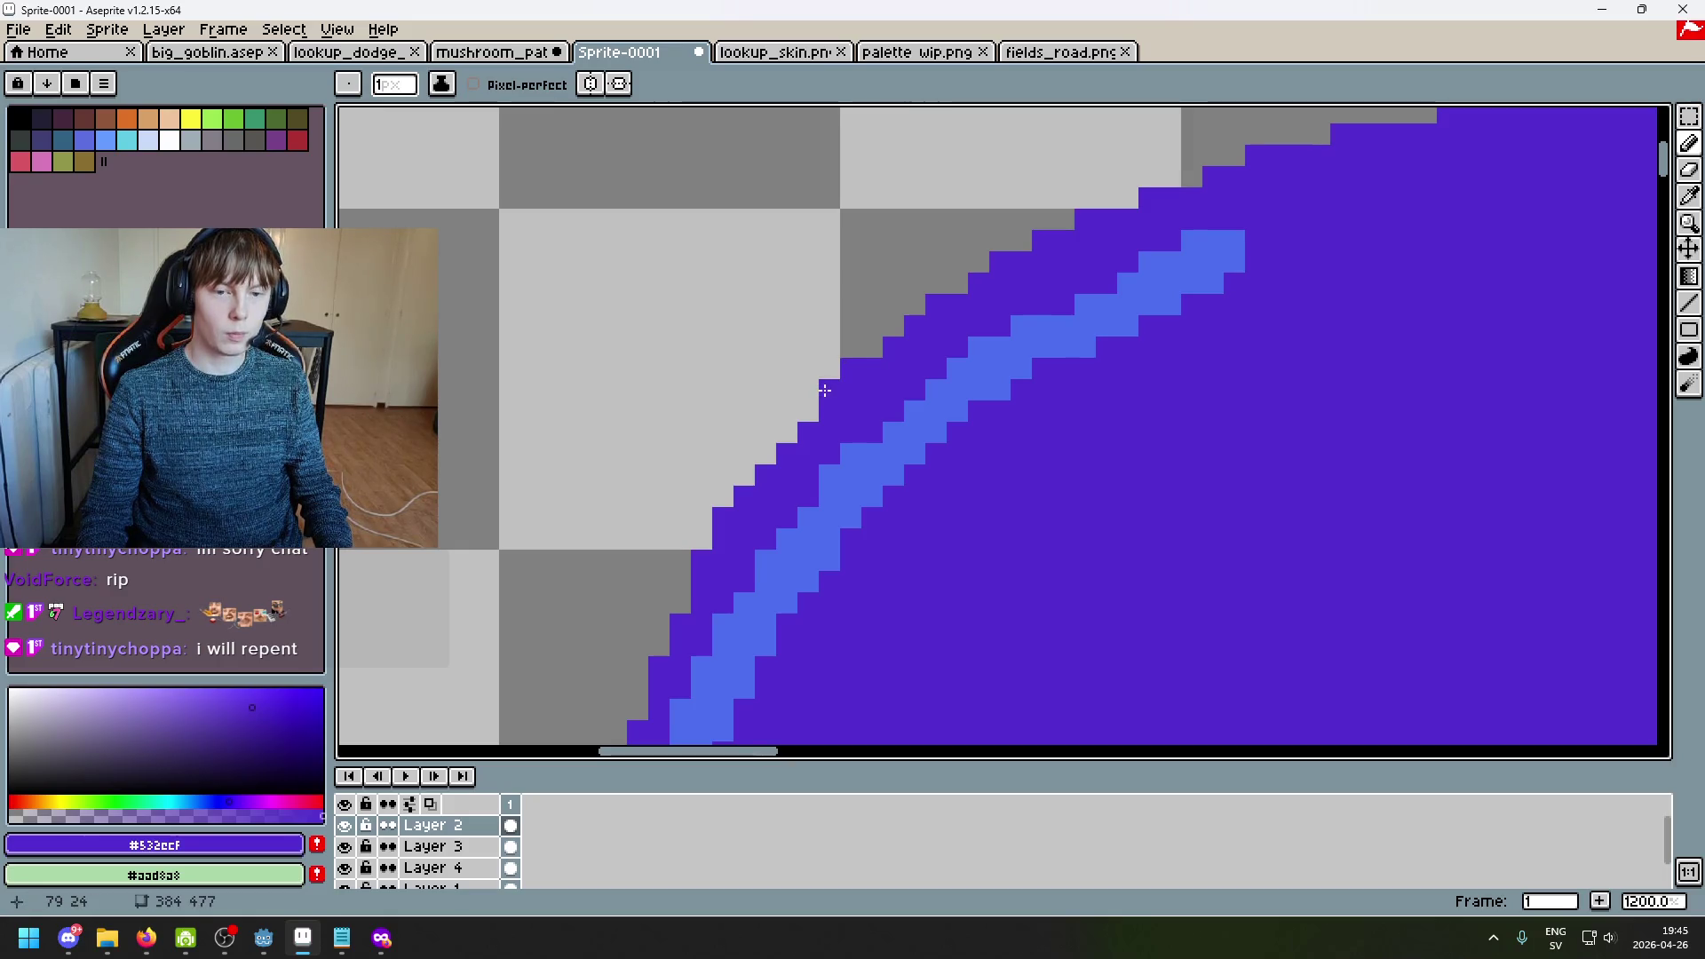
{"action": "key", "text": "ctrl+z"}
{"action": "scroll", "coordinate": [776, 464], "scroll_direction": "down", "scroll_amount": 5}
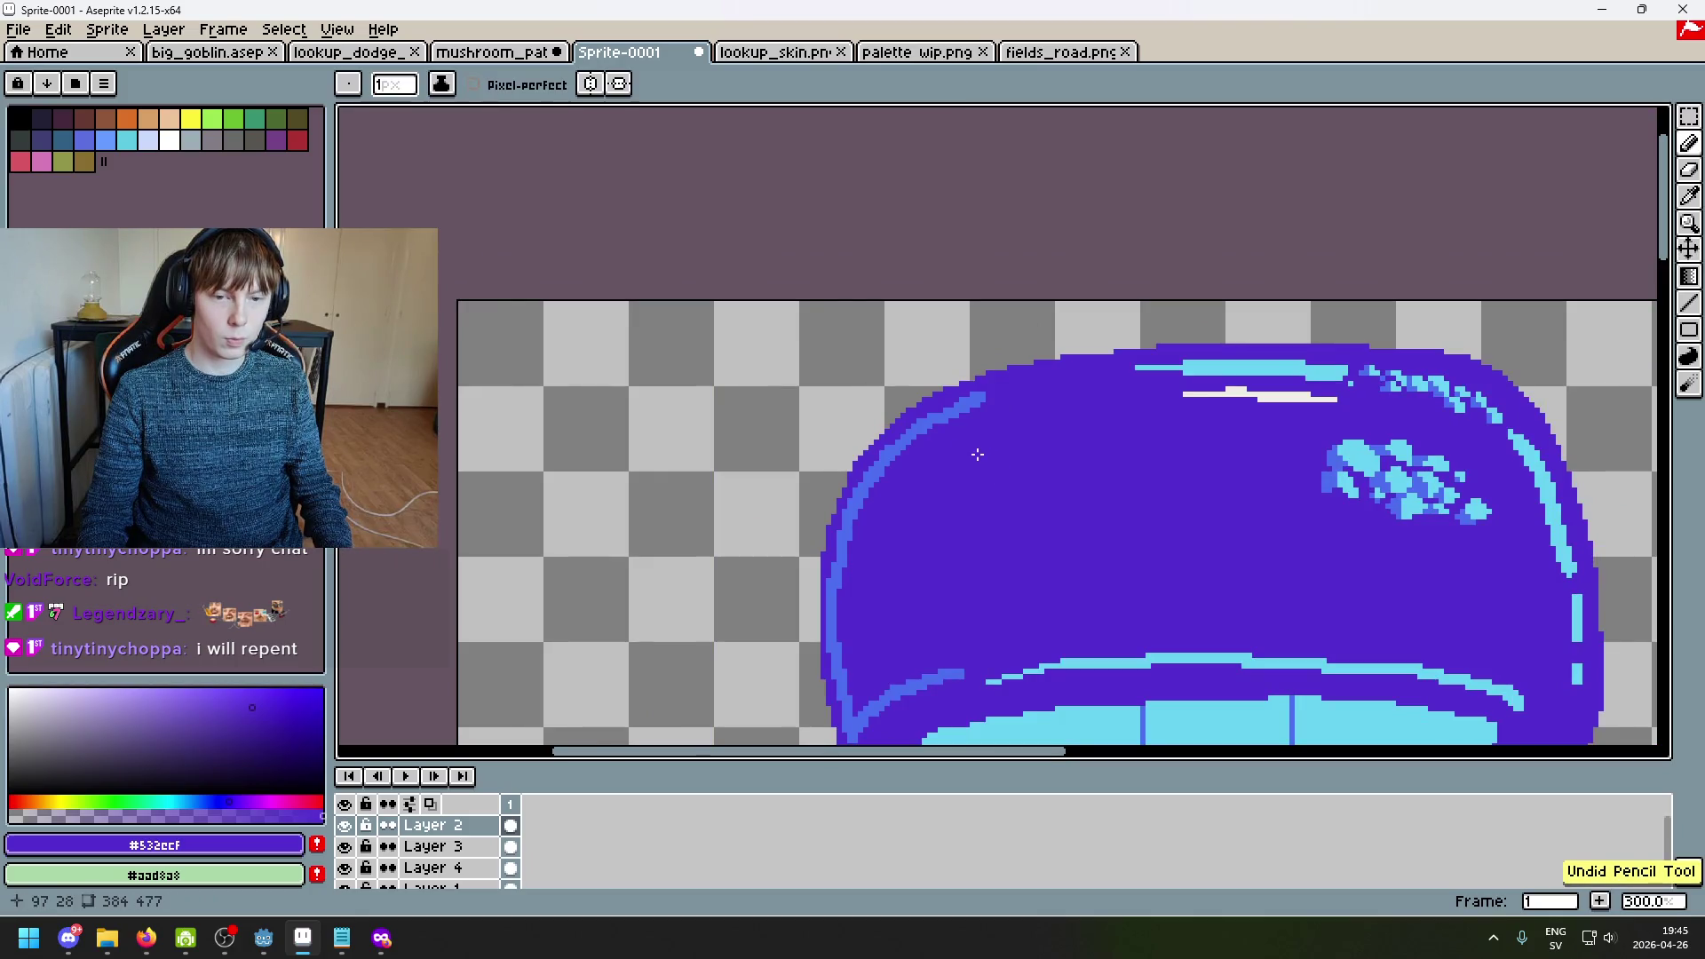
{"action": "scroll", "coordinate": [929, 421], "scroll_direction": "up", "scroll_amount": 7}
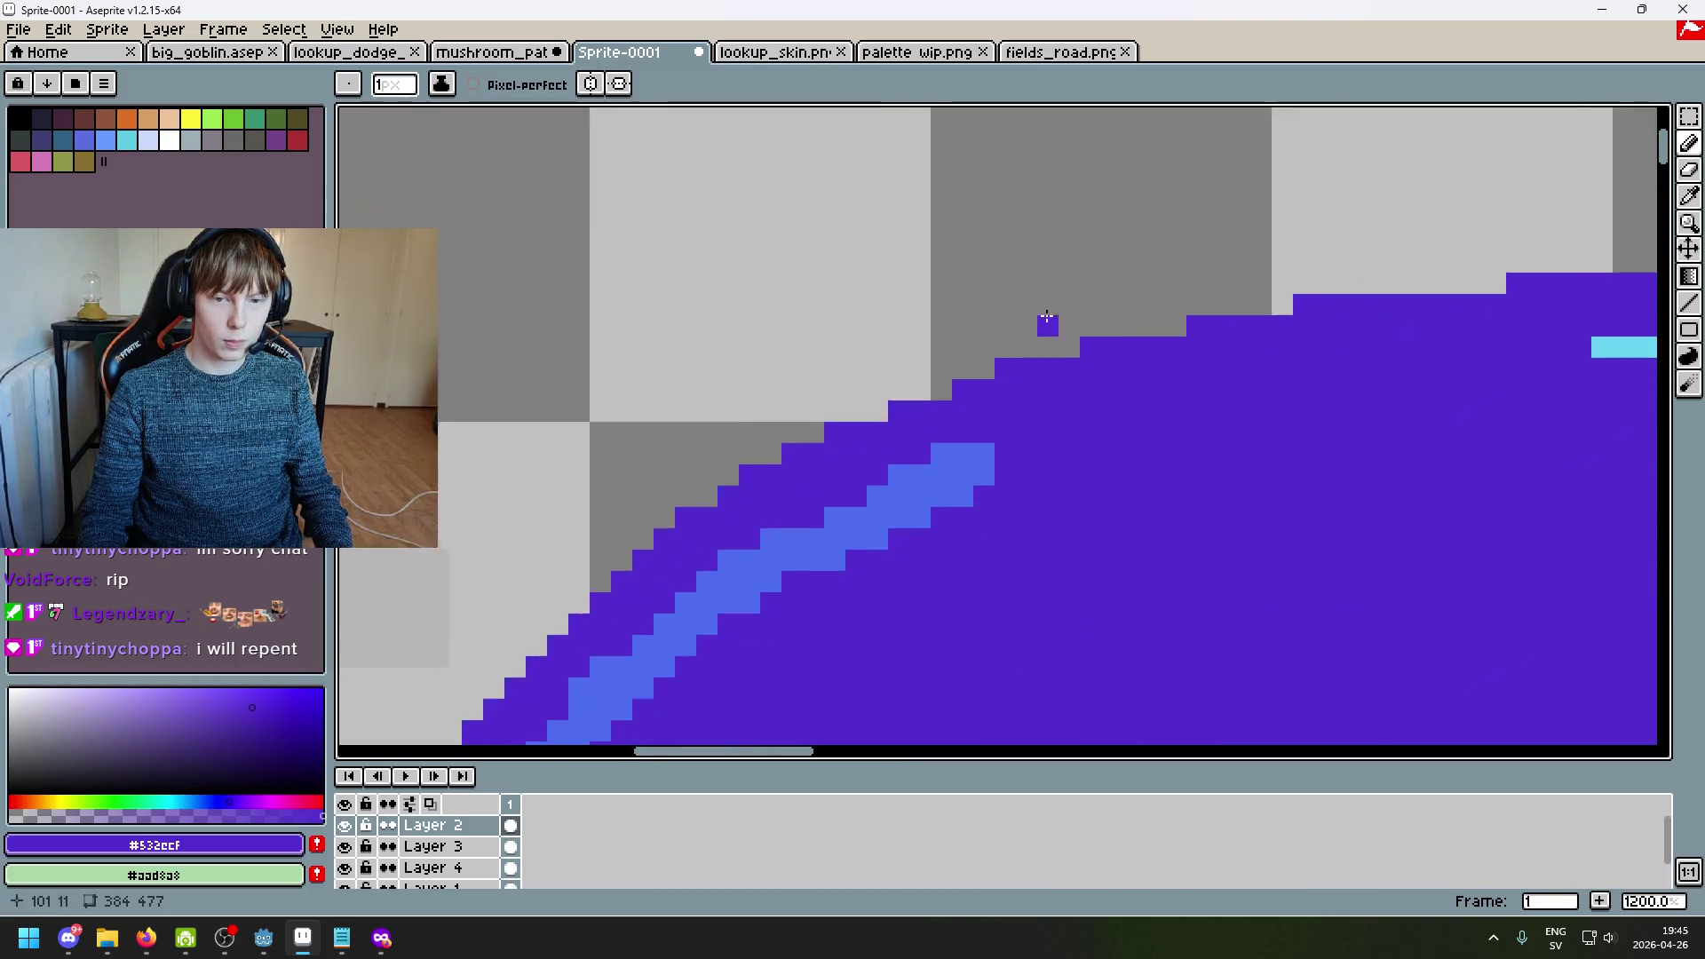
{"action": "scroll", "coordinate": [808, 451], "scroll_direction": "down", "scroll_amount": 3}
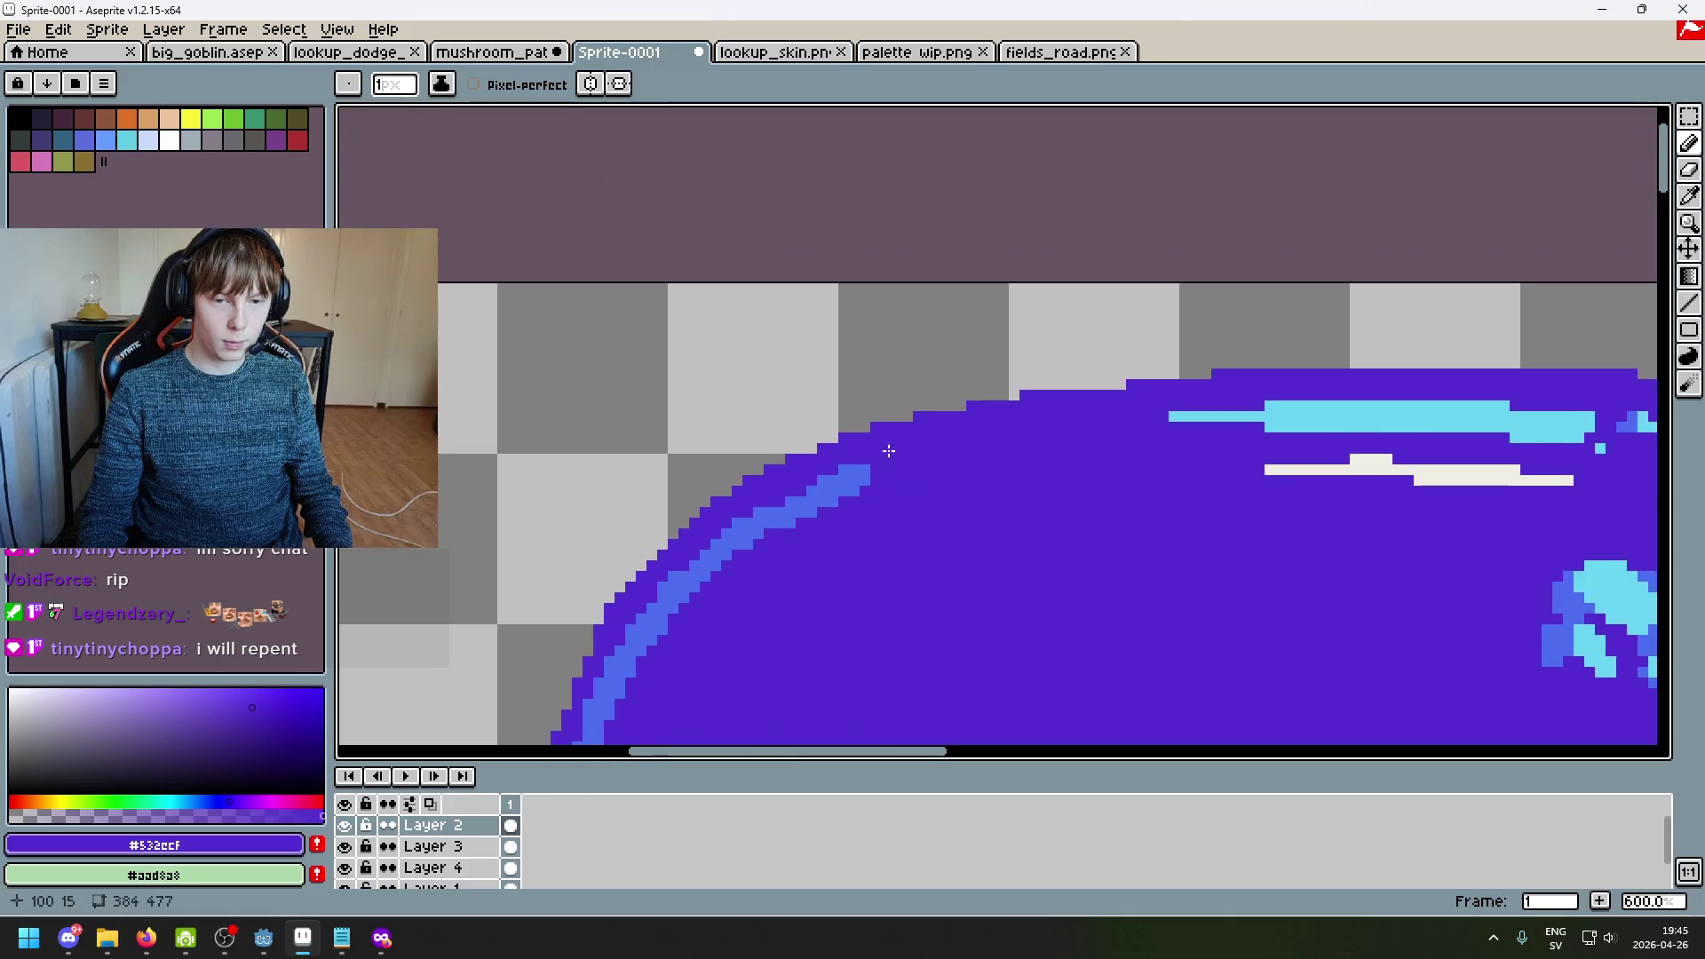
{"action": "scroll", "coordinate": [975, 416], "scroll_direction": "up", "scroll_amount": 2}
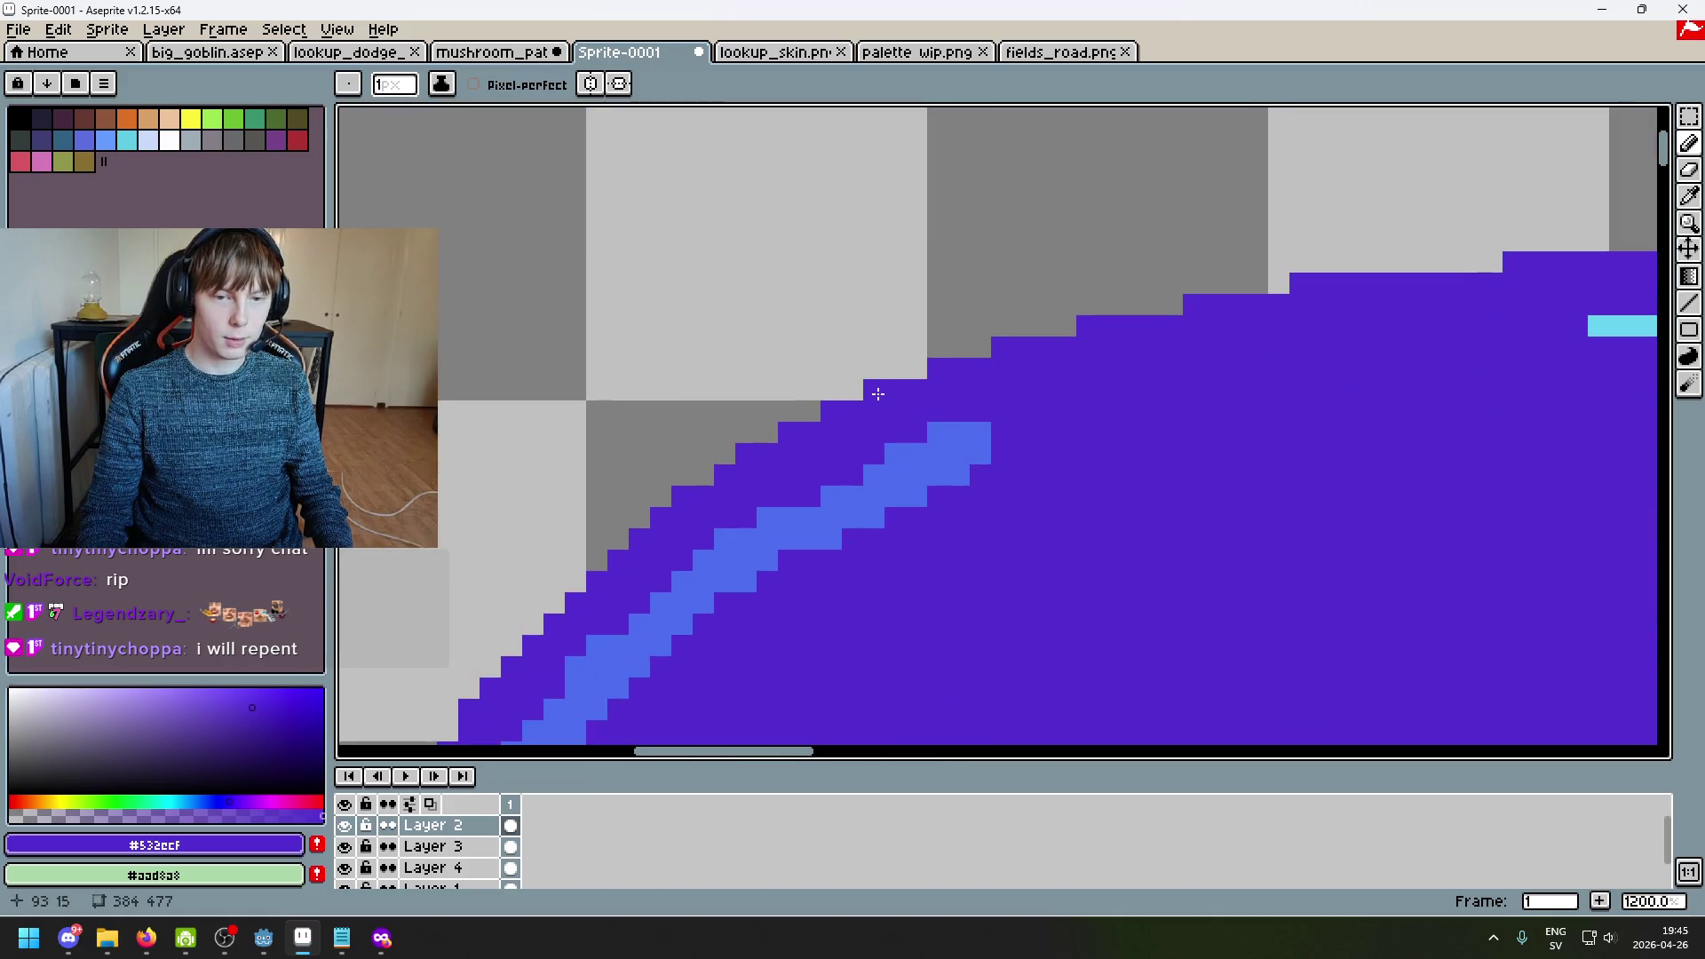
{"action": "scroll", "coordinate": [804, 415], "scroll_direction": "down", "scroll_amount": 1}
{"action": "scroll", "coordinate": [711, 390], "scroll_direction": "up", "scroll_amount": 1}
{"action": "left_click", "coordinate": [659, 389]}
{"action": "scroll", "coordinate": [964, 446], "scroll_direction": "up", "scroll_amount": 1}
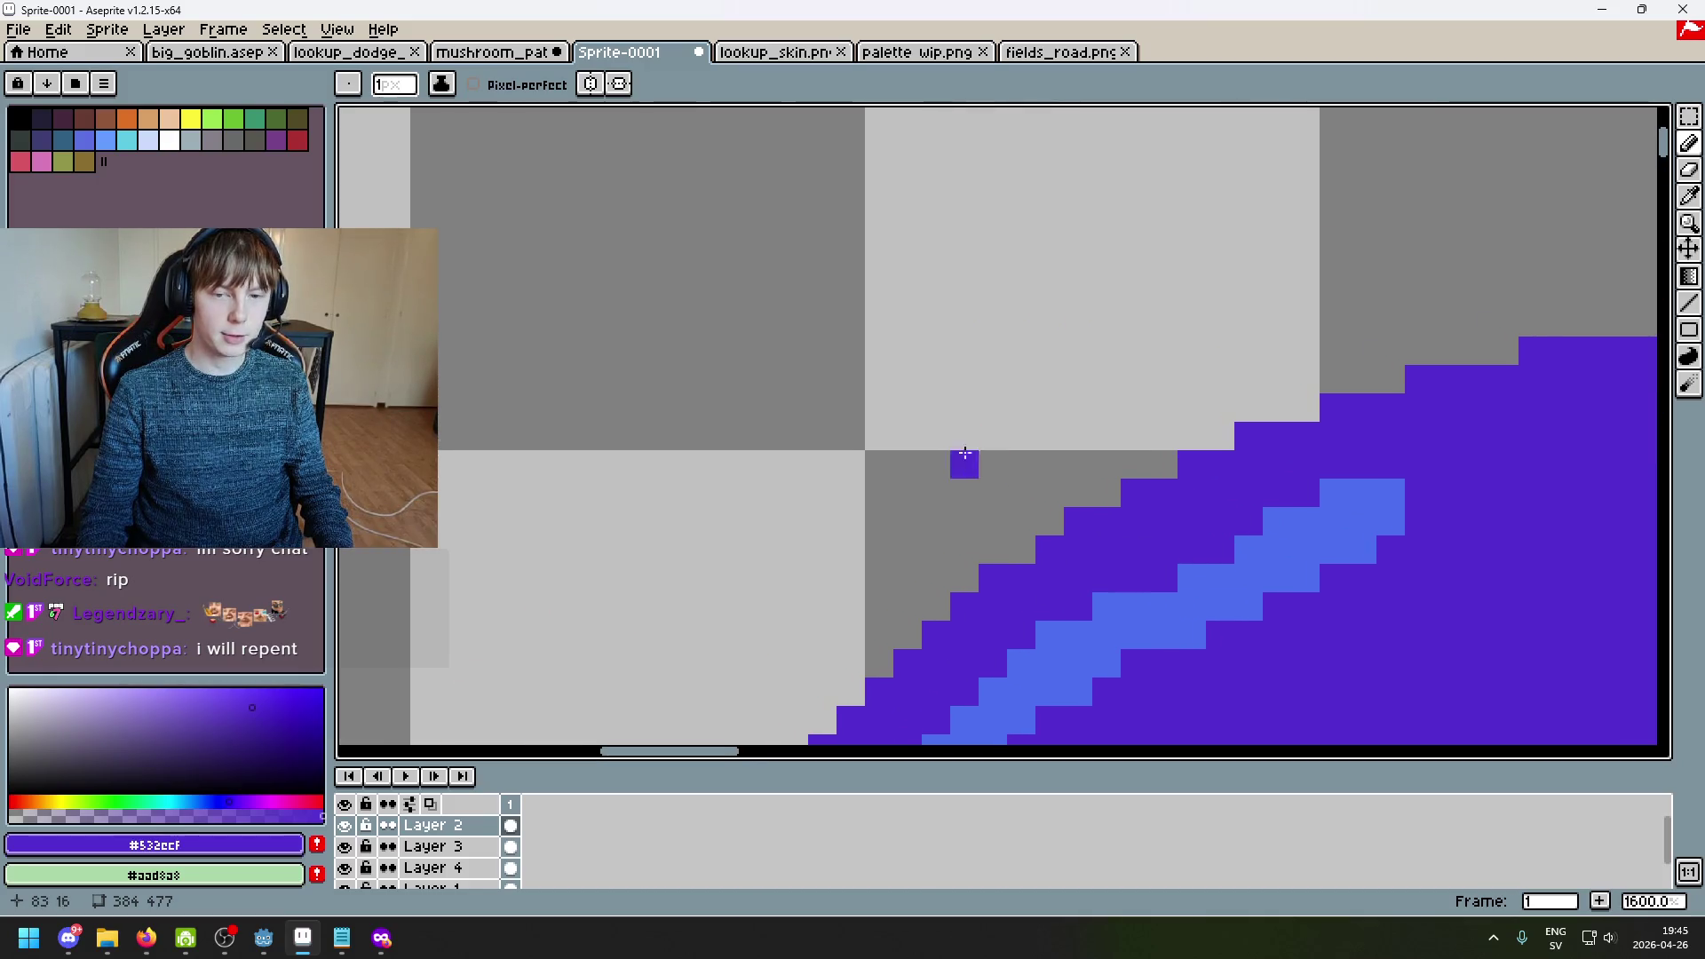
{"action": "scroll", "coordinate": [1215, 450], "scroll_direction": "down", "scroll_amount": 2}
{"action": "left_click", "coordinate": [988, 246]}
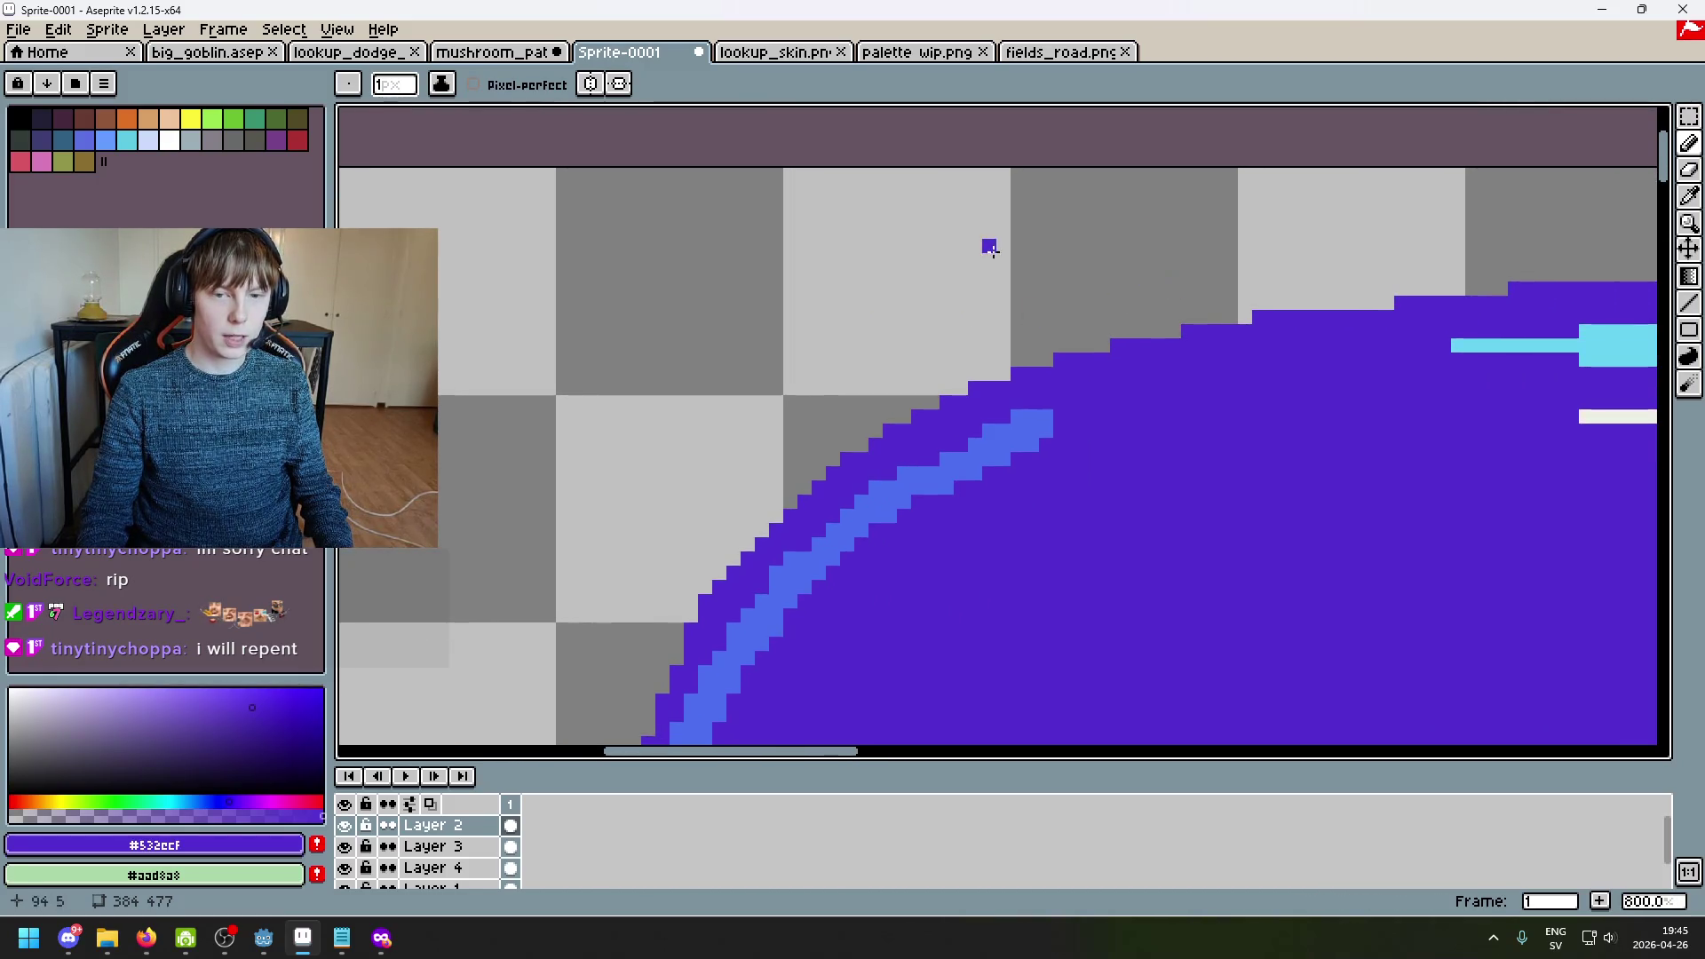
Step: Try short purple strokes left of the guide pixel, then undo them
{"action": "scroll", "coordinate": [1065, 333], "scroll_direction": "down", "scroll_amount": 1}
{"action": "scroll", "coordinate": [982, 373], "scroll_direction": "up", "scroll_amount": 1}
{"action": "scroll", "coordinate": [1100, 472], "scroll_direction": "up", "scroll_amount": 2}
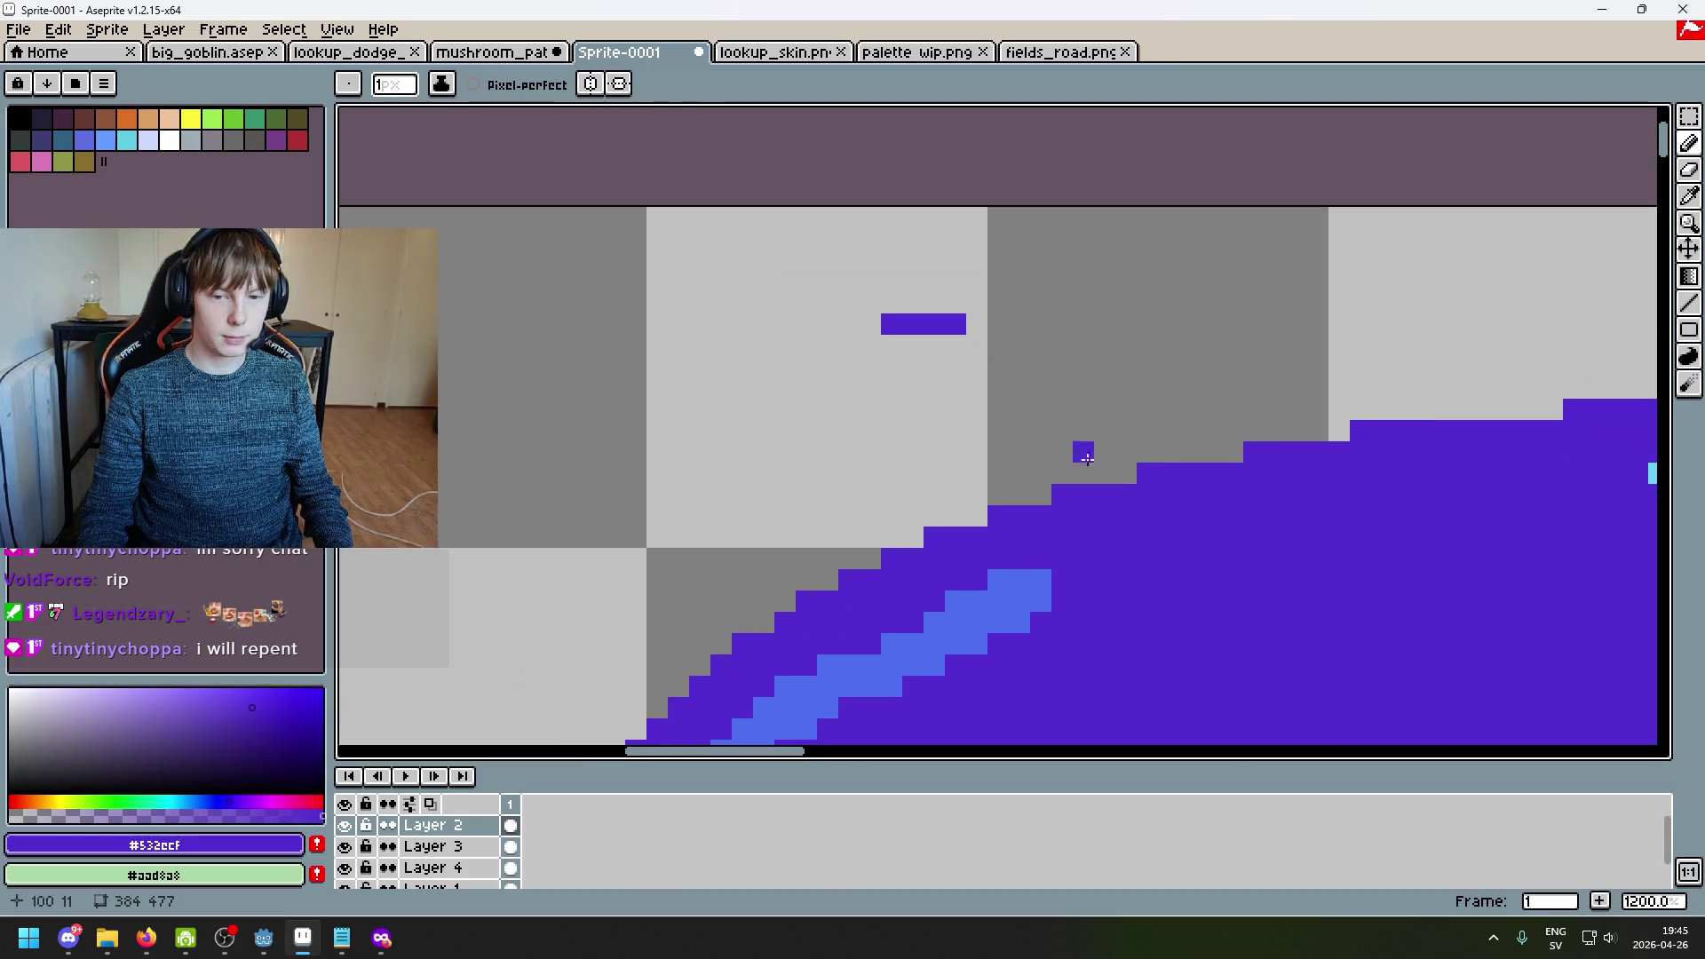
{"action": "scroll", "coordinate": [1052, 349], "scroll_direction": "up", "scroll_amount": 1}
{"action": "scroll", "coordinate": [1052, 349], "scroll_direction": "up", "scroll_amount": 1}
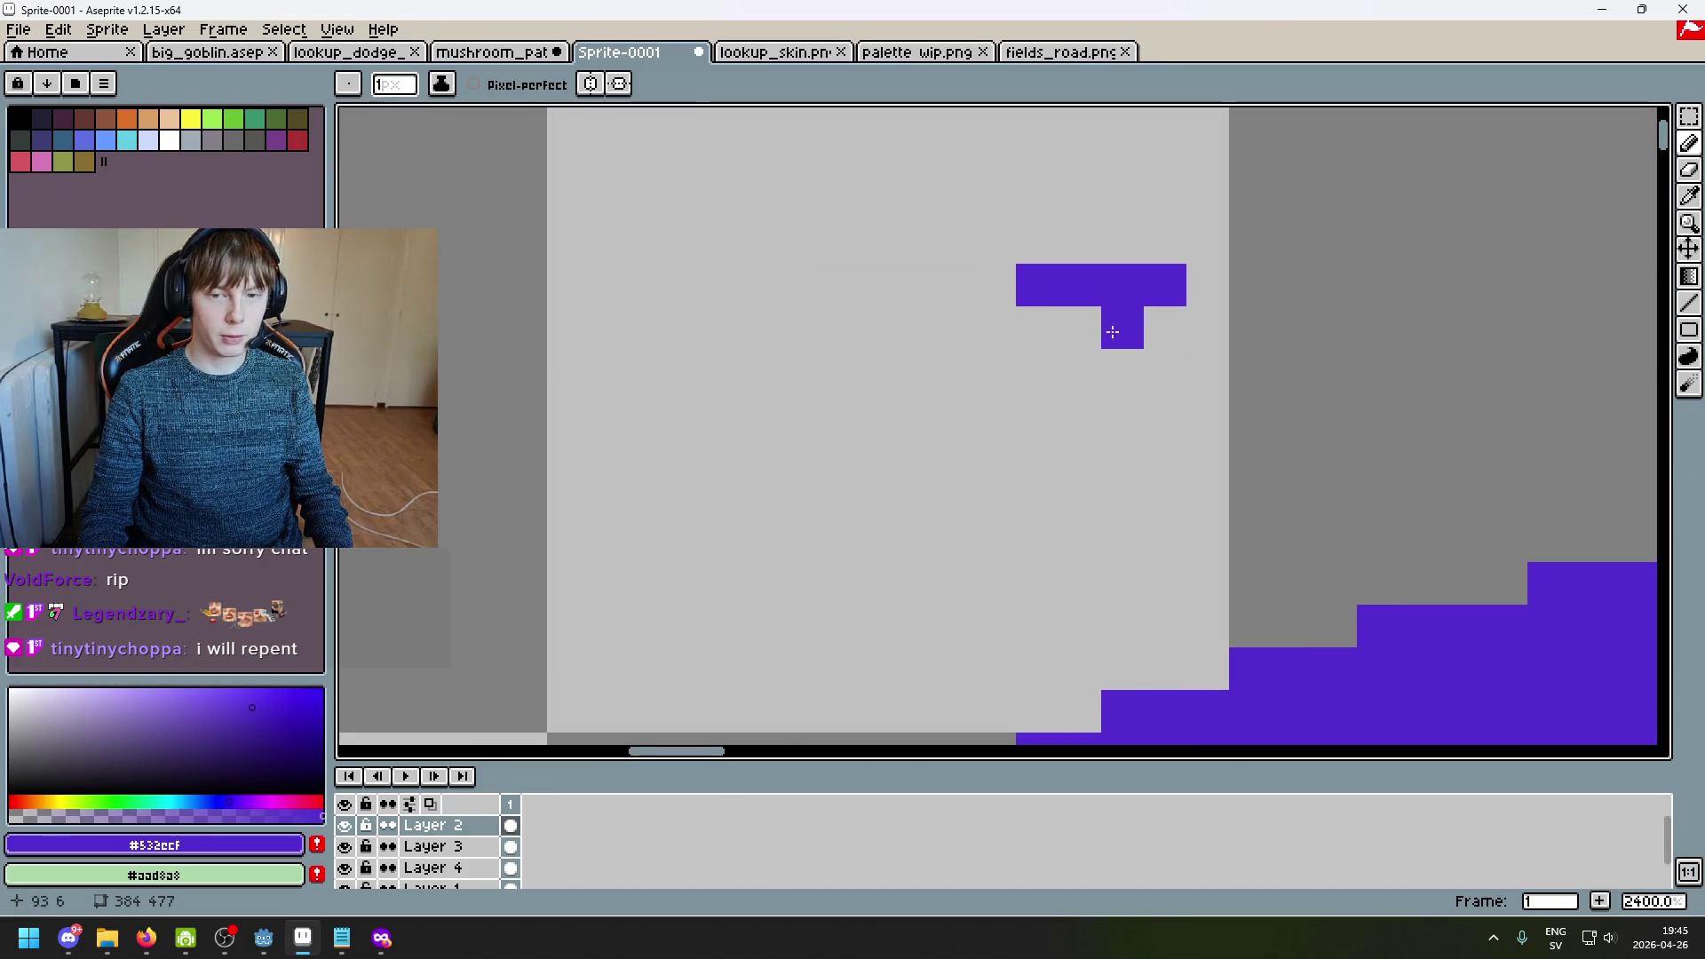
{"action": "scroll", "coordinate": [959, 325], "scroll_direction": "down", "scroll_amount": 1}
{"action": "scroll", "coordinate": [988, 331], "scroll_direction": "up", "scroll_amount": 1}
{"action": "scroll", "coordinate": [988, 330], "scroll_direction": "down", "scroll_amount": 2}
{"action": "scroll", "coordinate": [1012, 327], "scroll_direction": "up", "scroll_amount": 2}
{"action": "left_click_drag", "start_coordinate": [1016, 329], "coordinate": [879, 327]}
{"action": "key", "text": "ctrl+z"}
{"action": "left_click_drag", "start_coordinate": [1023, 338], "coordinate": [930, 326]}
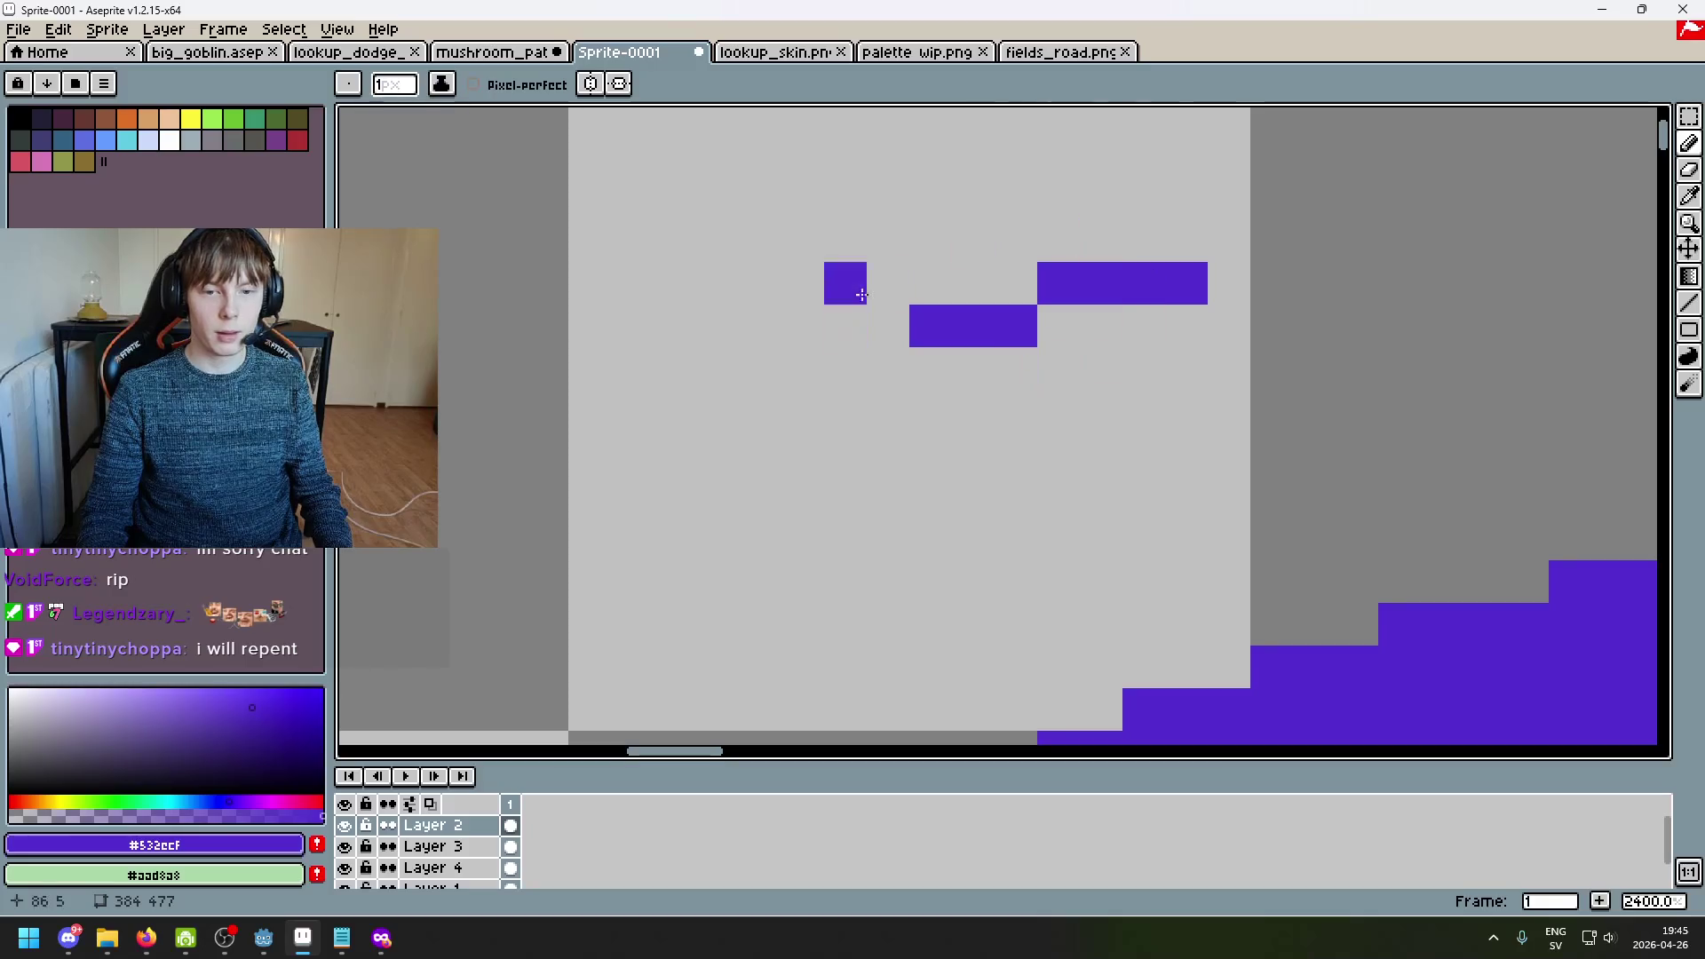
{"action": "scroll", "coordinate": [888, 368], "scroll_direction": "down", "scroll_amount": 1}
{"action": "scroll", "coordinate": [1152, 289], "scroll_direction": "up", "scroll_amount": 1}
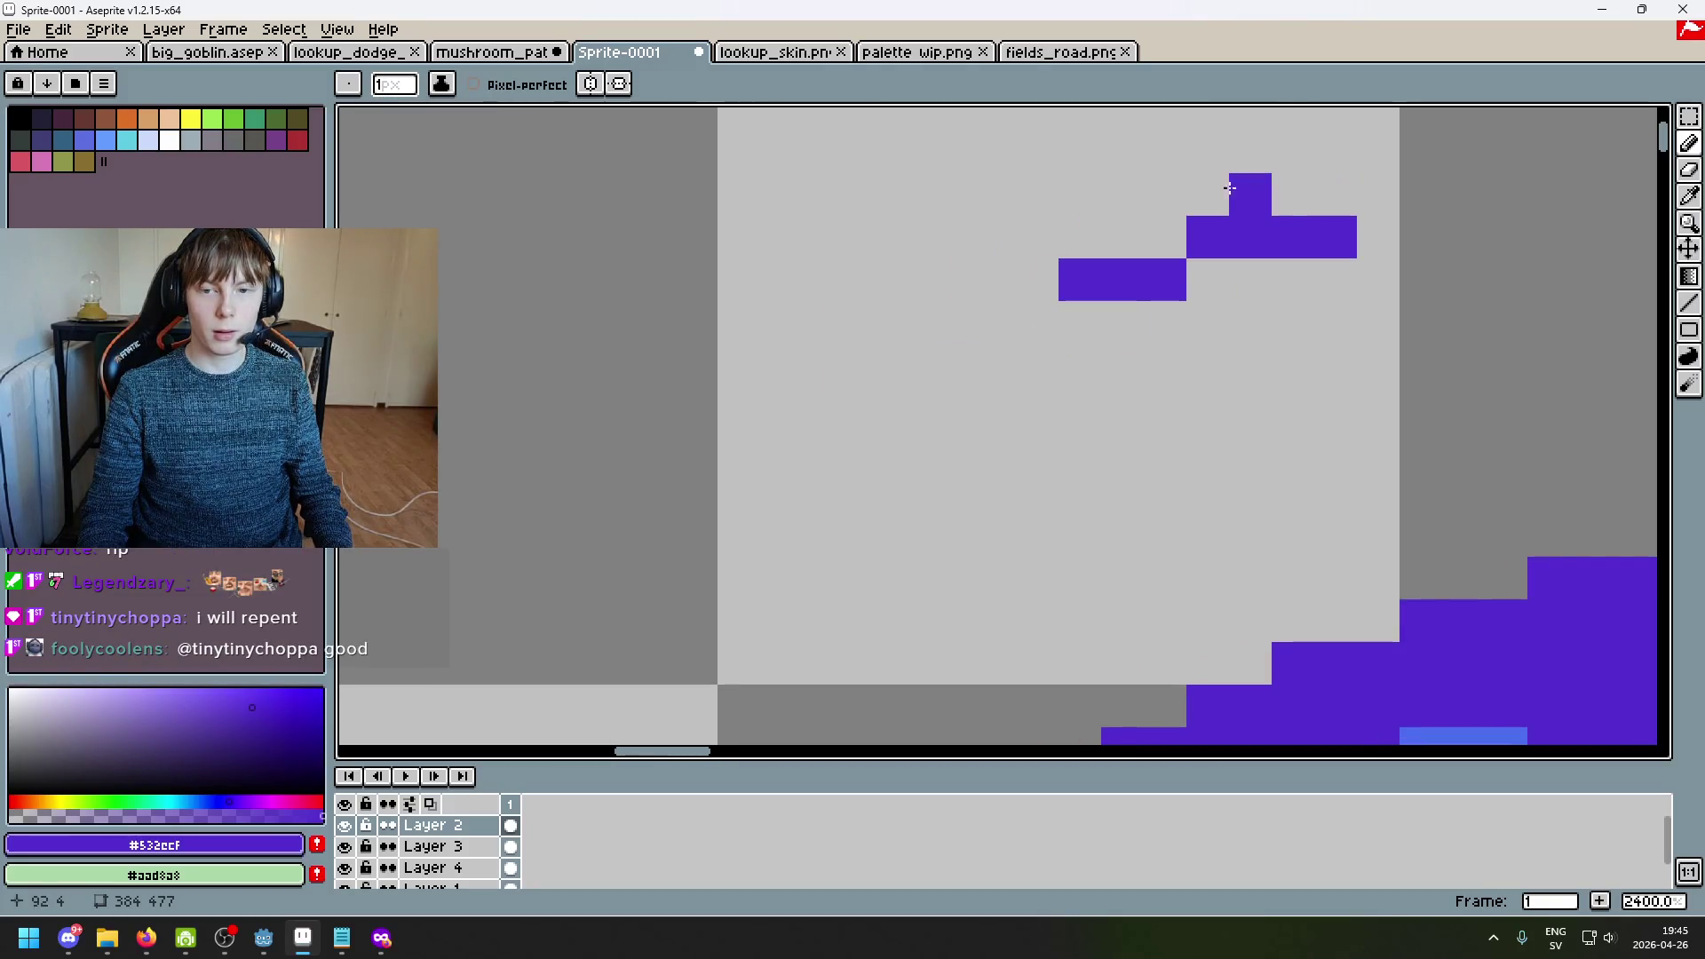
{"action": "key", "text": "ctrl+z"}
Step: Pencil a stepped purple staircase arc running down-left from the guide pixel
{"action": "left_click_drag", "start_coordinate": [1039, 275], "coordinate": [1037, 311]}
{"action": "key", "text": "ctrl+z"}
{"action": "left_click", "coordinate": [1174, 207]}
{"action": "key", "text": "ctrl+z"}
{"action": "left_click", "coordinate": [1122, 237]}
{"action": "key", "text": "ctrl+z"}
{"action": "left_click", "coordinate": [1047, 309]}
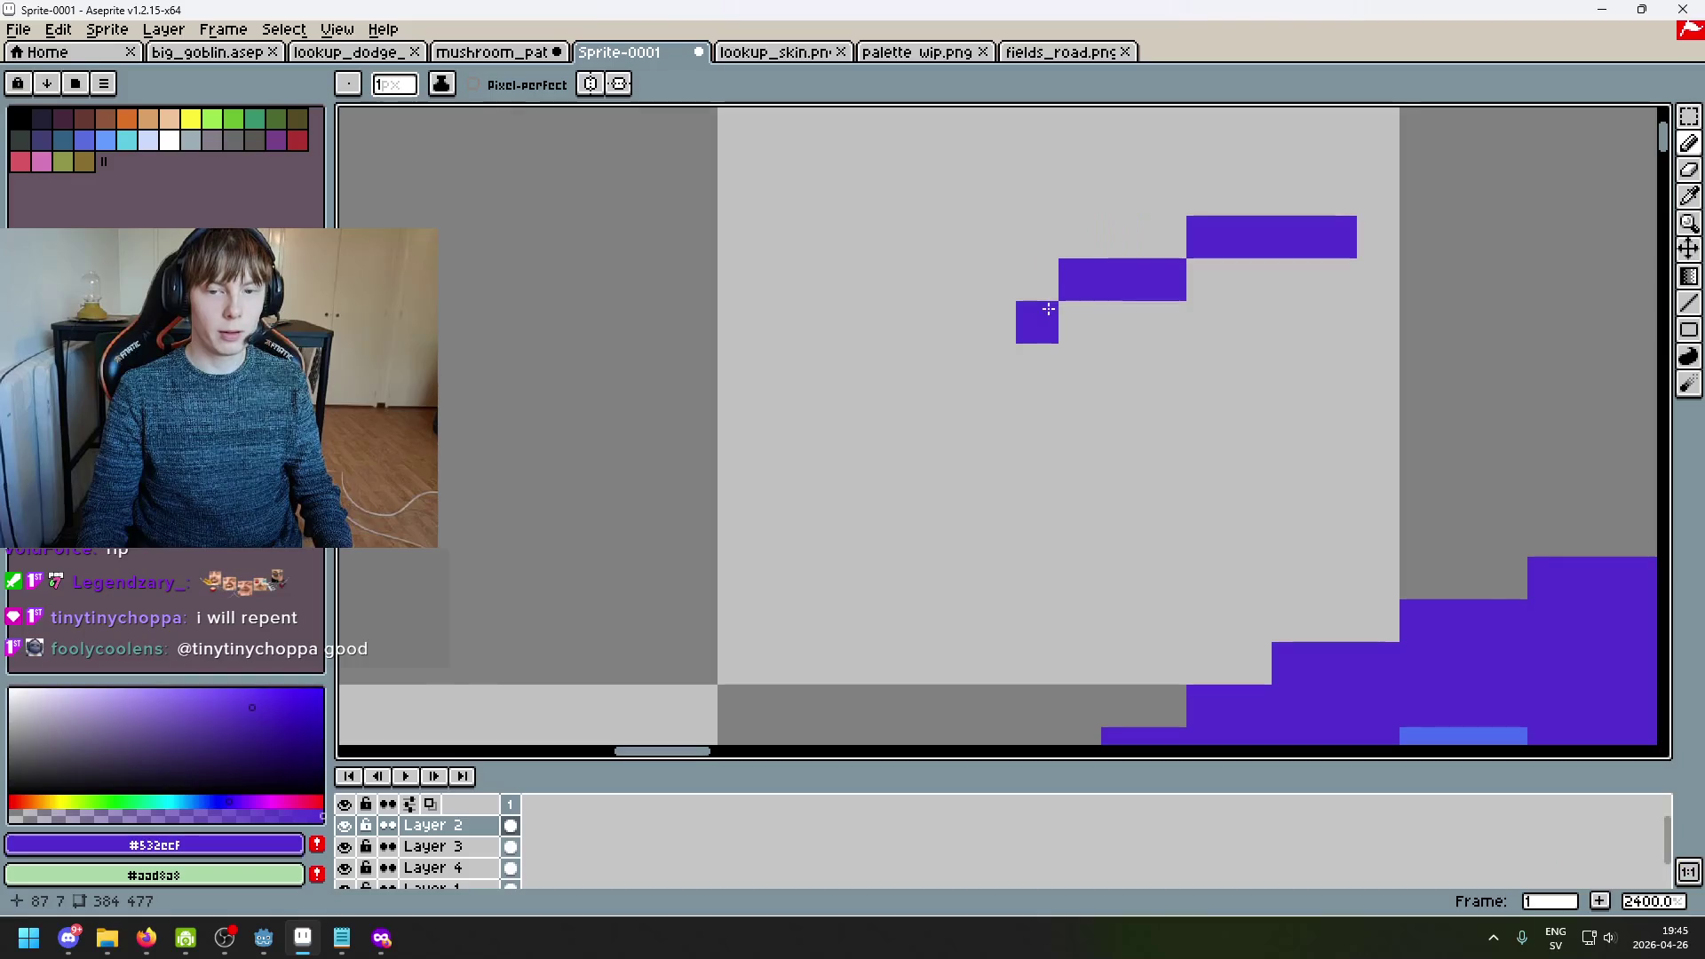
{"action": "left_click", "coordinate": [995, 322]}
{"action": "left_click", "coordinate": [951, 408]}
{"action": "key", "text": "ctrl+z"}
{"action": "left_click", "coordinate": [952, 365]}
{"action": "left_click", "coordinate": [1015, 427]}
{"action": "scroll", "coordinate": [1017, 427], "scroll_direction": "down", "scroll_amount": 4}
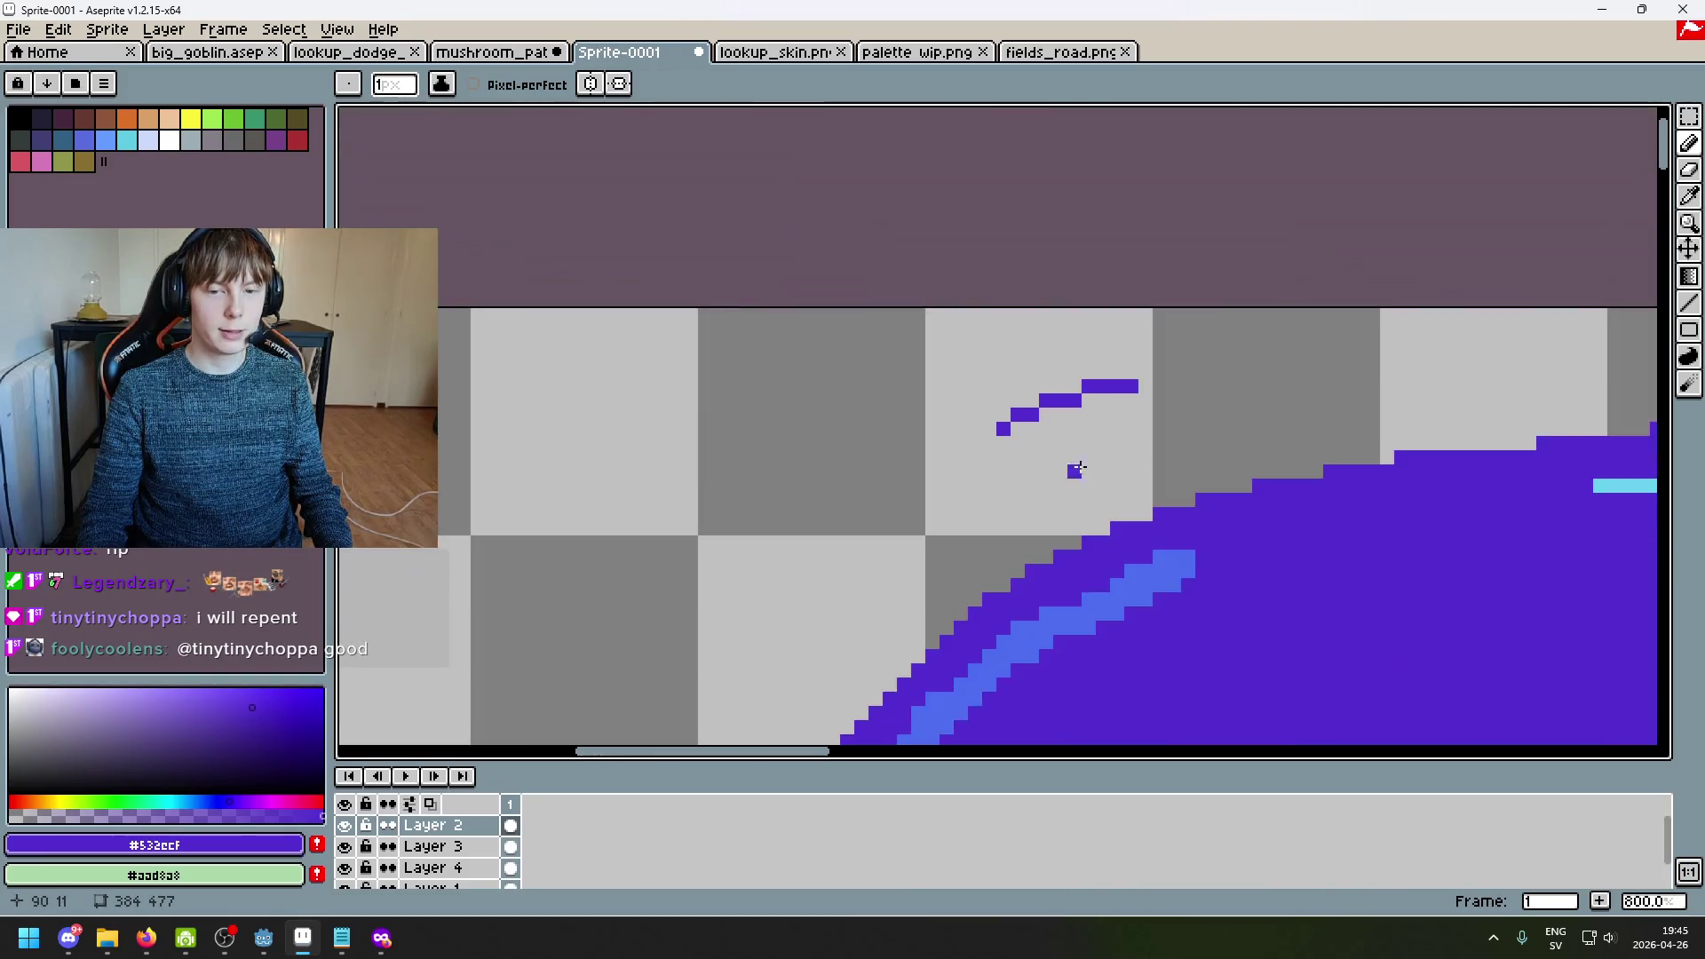
{"action": "scroll", "coordinate": [1016, 428], "scroll_direction": "up", "scroll_amount": 2}
{"action": "scroll", "coordinate": [1016, 428], "scroll_direction": "up", "scroll_amount": 2}
{"action": "left_click", "coordinate": [931, 467]}
{"action": "left_click_drag", "start_coordinate": [1020, 483], "coordinate": [1077, 290]}
{"action": "left_click", "coordinate": [982, 280]}
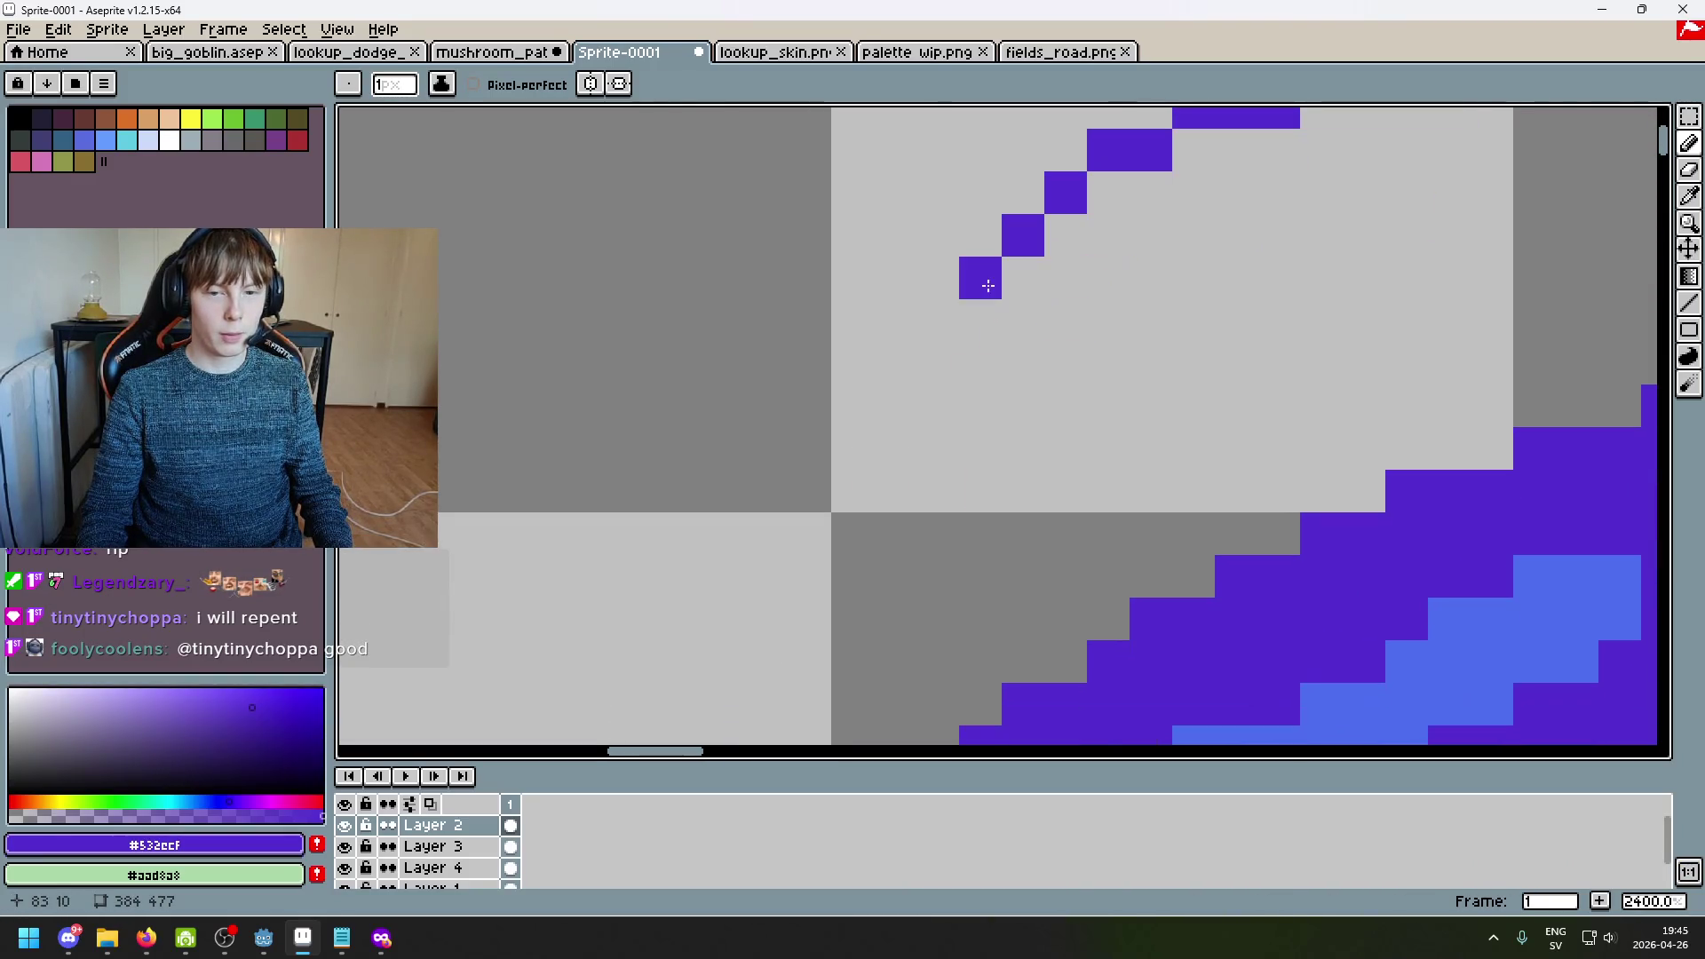
{"action": "left_click_drag", "start_coordinate": [990, 325], "coordinate": [933, 361]}
{"action": "left_click", "coordinate": [1008, 275]}
{"action": "left_click_drag", "start_coordinate": [1008, 307], "coordinate": [965, 534]}
{"action": "left_click", "coordinate": [955, 392]}
Step: Draw a second stepped purple arc, a short horizontal line stepping down-left
{"action": "scroll", "coordinate": [1008, 438], "scroll_direction": "down", "scroll_amount": 5}
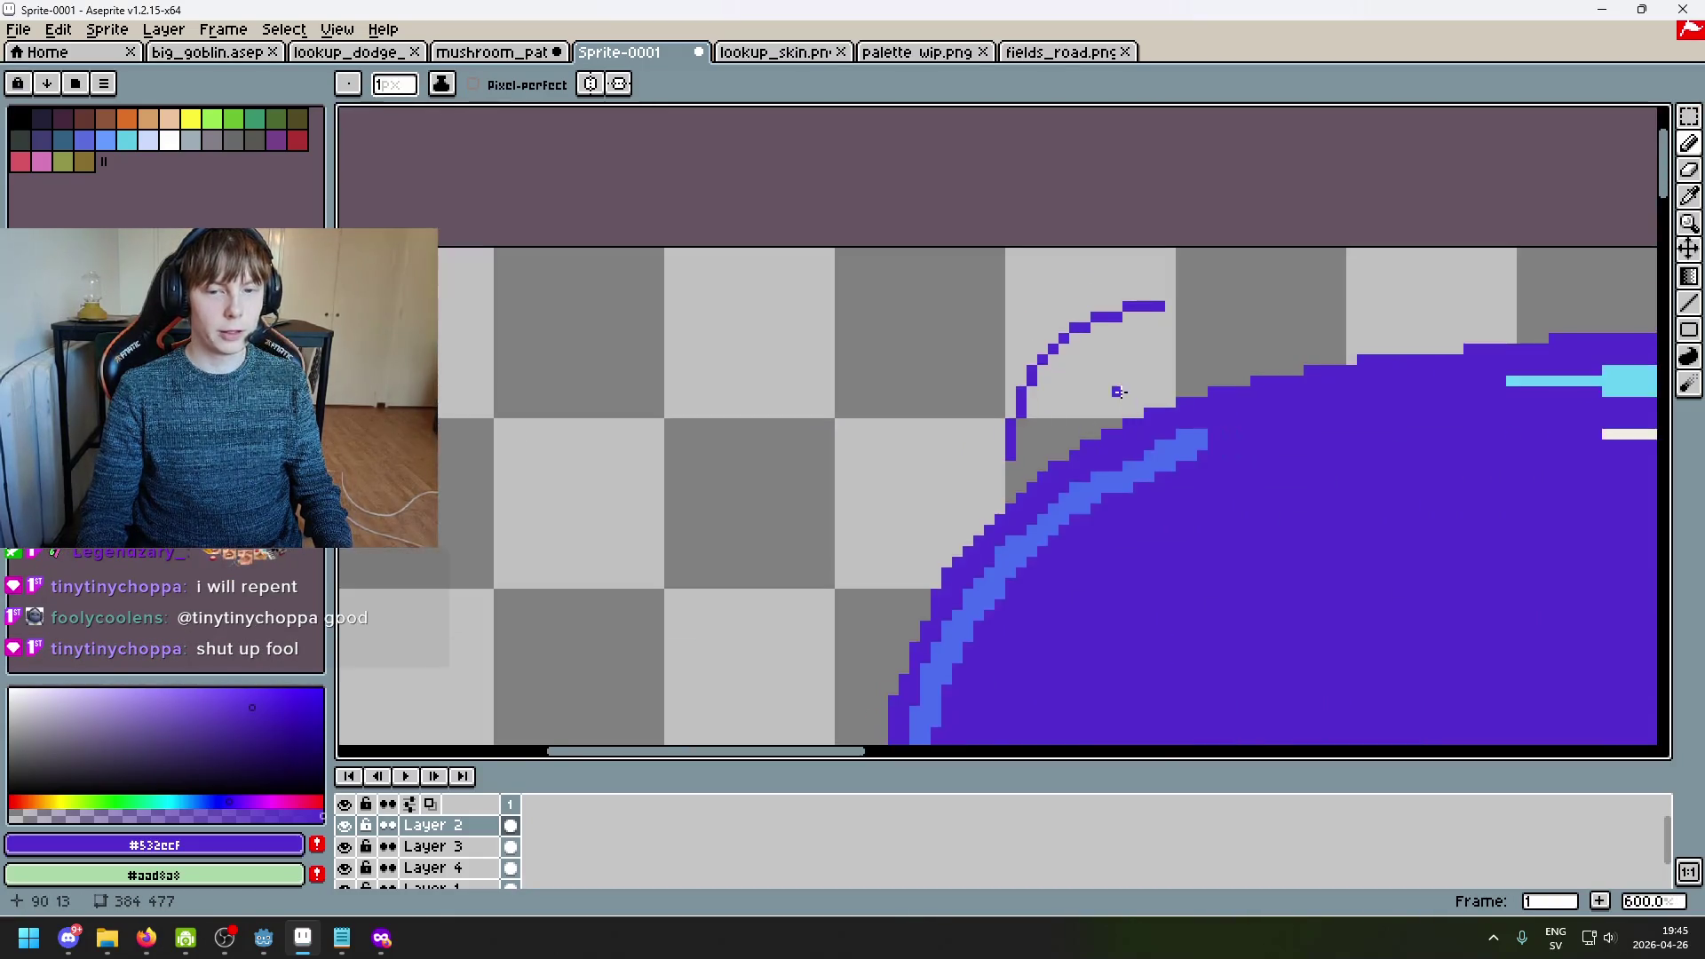
{"action": "scroll", "coordinate": [1051, 298], "scroll_direction": "up", "scroll_amount": 4}
{"action": "left_click_drag", "start_coordinate": [1008, 262], "coordinate": [906, 269]}
{"action": "scroll", "coordinate": [1054, 290], "scroll_direction": "up", "scroll_amount": 3}
{"action": "mouse_move", "coordinate": [1051, 276]}
{"action": "left_mouse_down"}
{"action": "mouse_move", "coordinate": [986, 266]}
{"action": "mouse_move", "coordinate": [933, 304]}
{"action": "mouse_move", "coordinate": [857, 302]}
{"action": "left_mouse_up"}
{"action": "key", "text": "ctrl+z"}
{"action": "left_click", "coordinate": [908, 302]}
{"action": "left_click", "coordinate": [865, 303]}
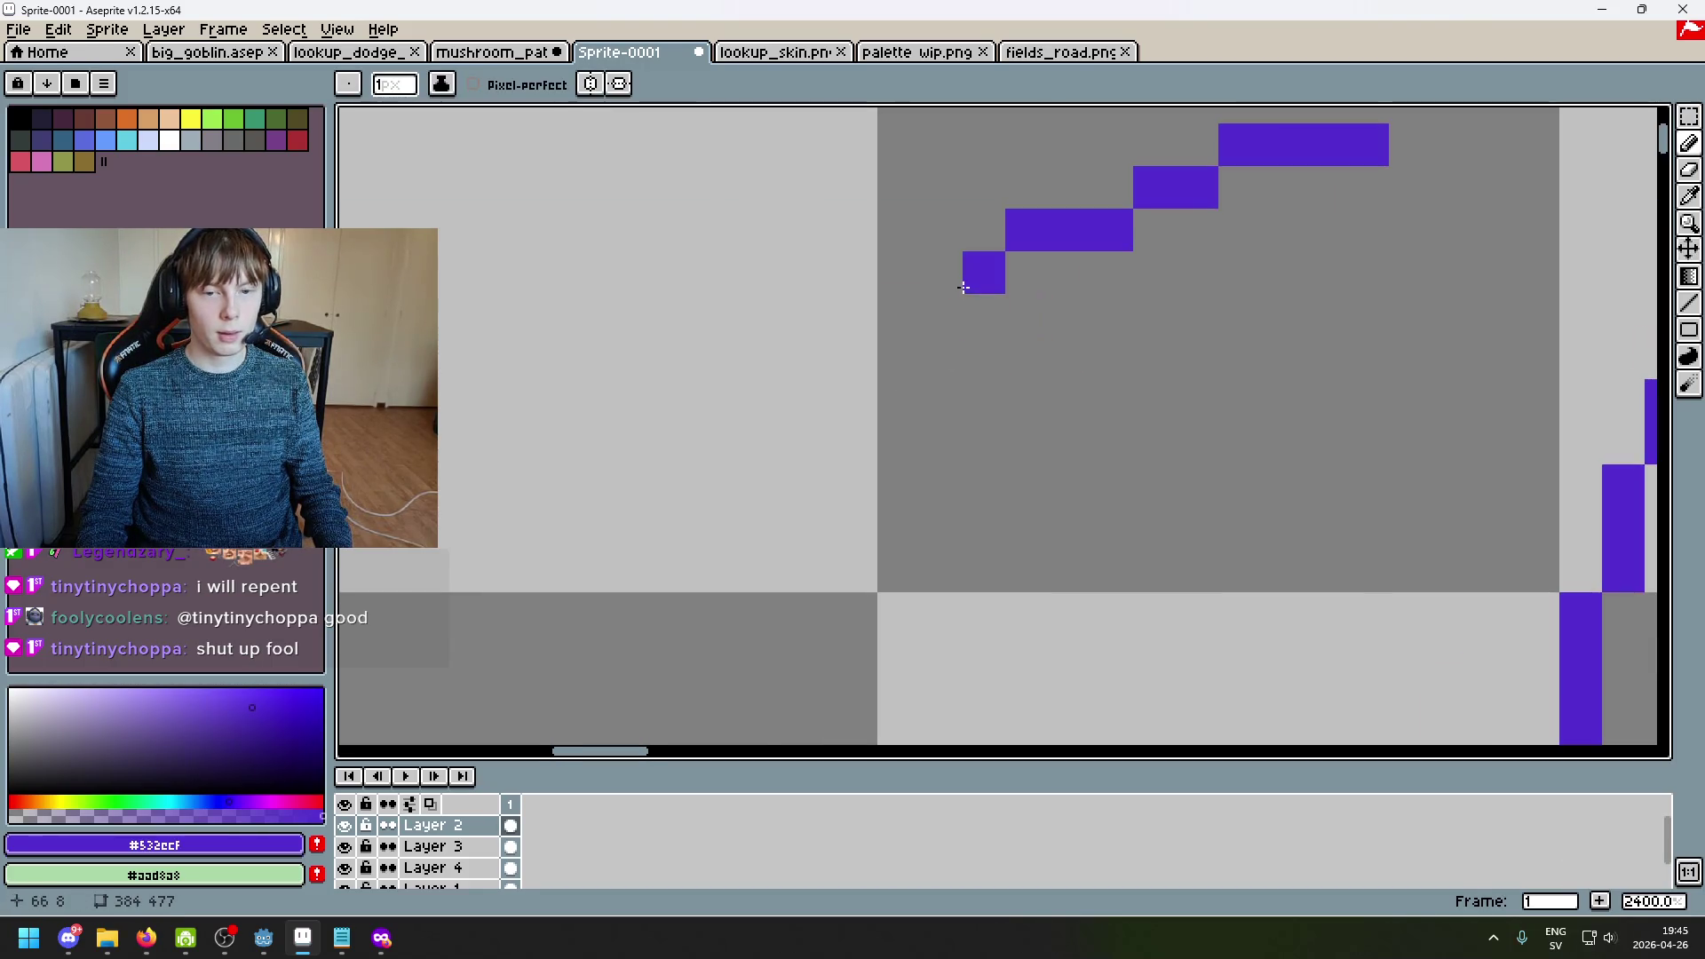
{"action": "left_click", "coordinate": [941, 273]}
{"action": "left_click", "coordinate": [898, 315]}
{"action": "left_click", "coordinate": [855, 358]}
{"action": "left_click", "coordinate": [855, 443]}
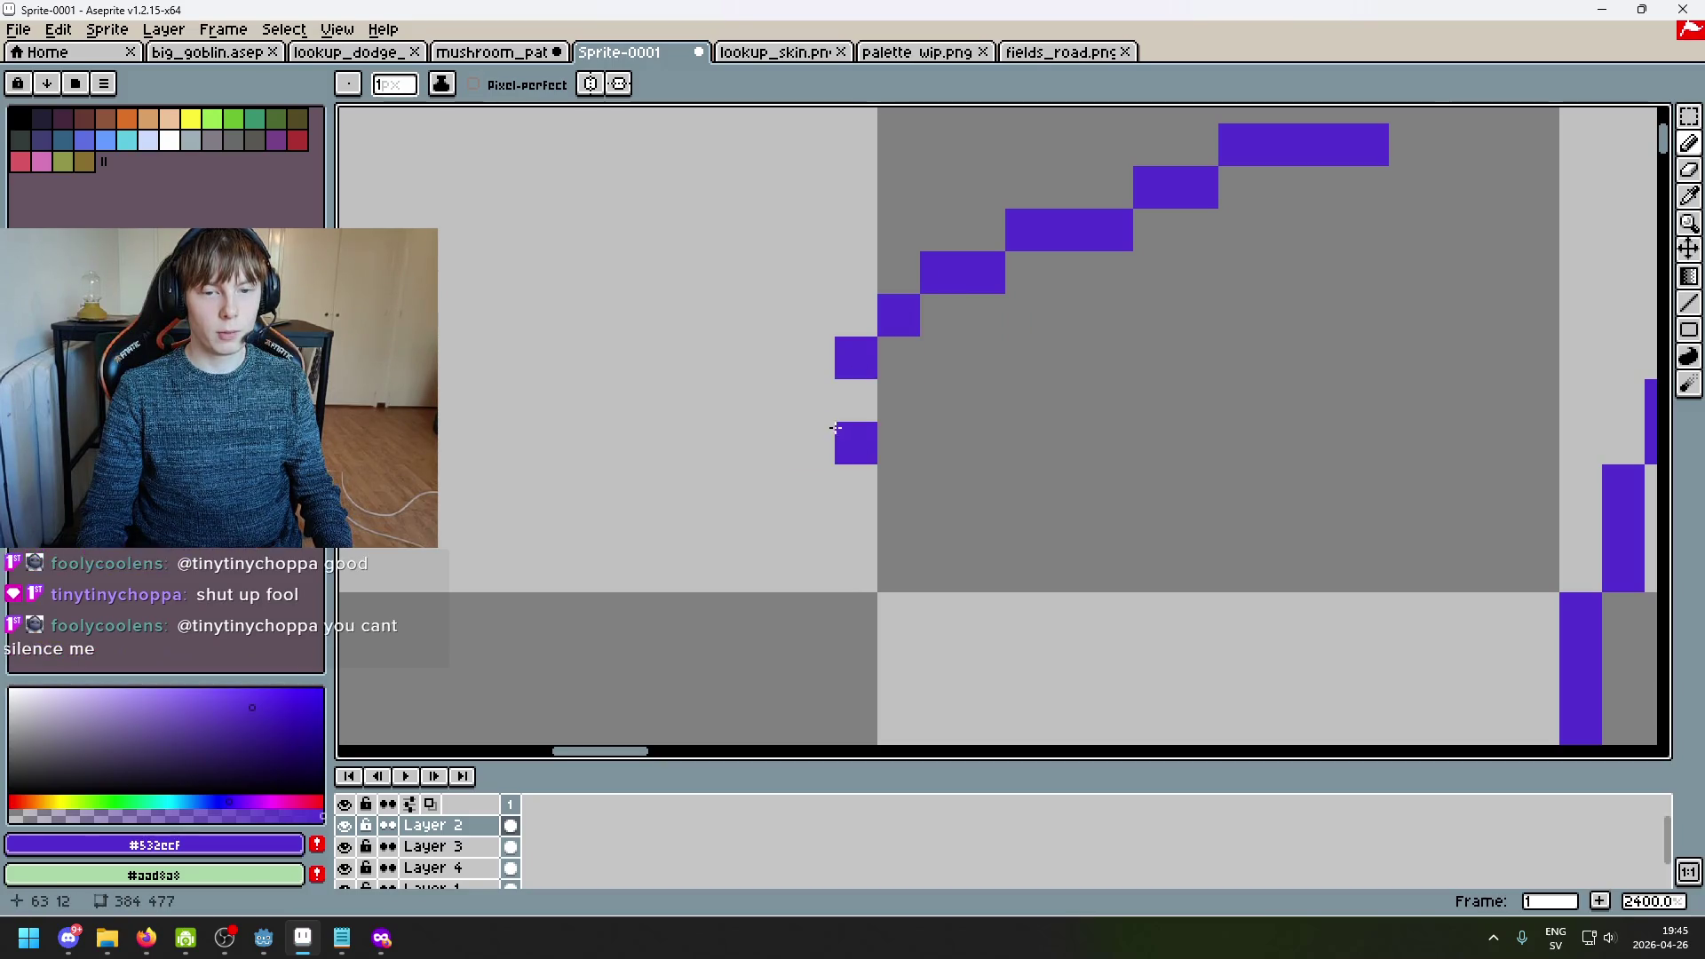
Step: Remove the trial arcs and place one purple pixel just above the cap edge
{"action": "scroll", "coordinate": [929, 440], "scroll_direction": "down", "scroll_amount": 5}
{"action": "scroll", "coordinate": [1033, 413], "scroll_direction": "down", "scroll_amount": 2}
{"action": "scroll", "coordinate": [1040, 372], "scroll_direction": "up", "scroll_amount": 4}
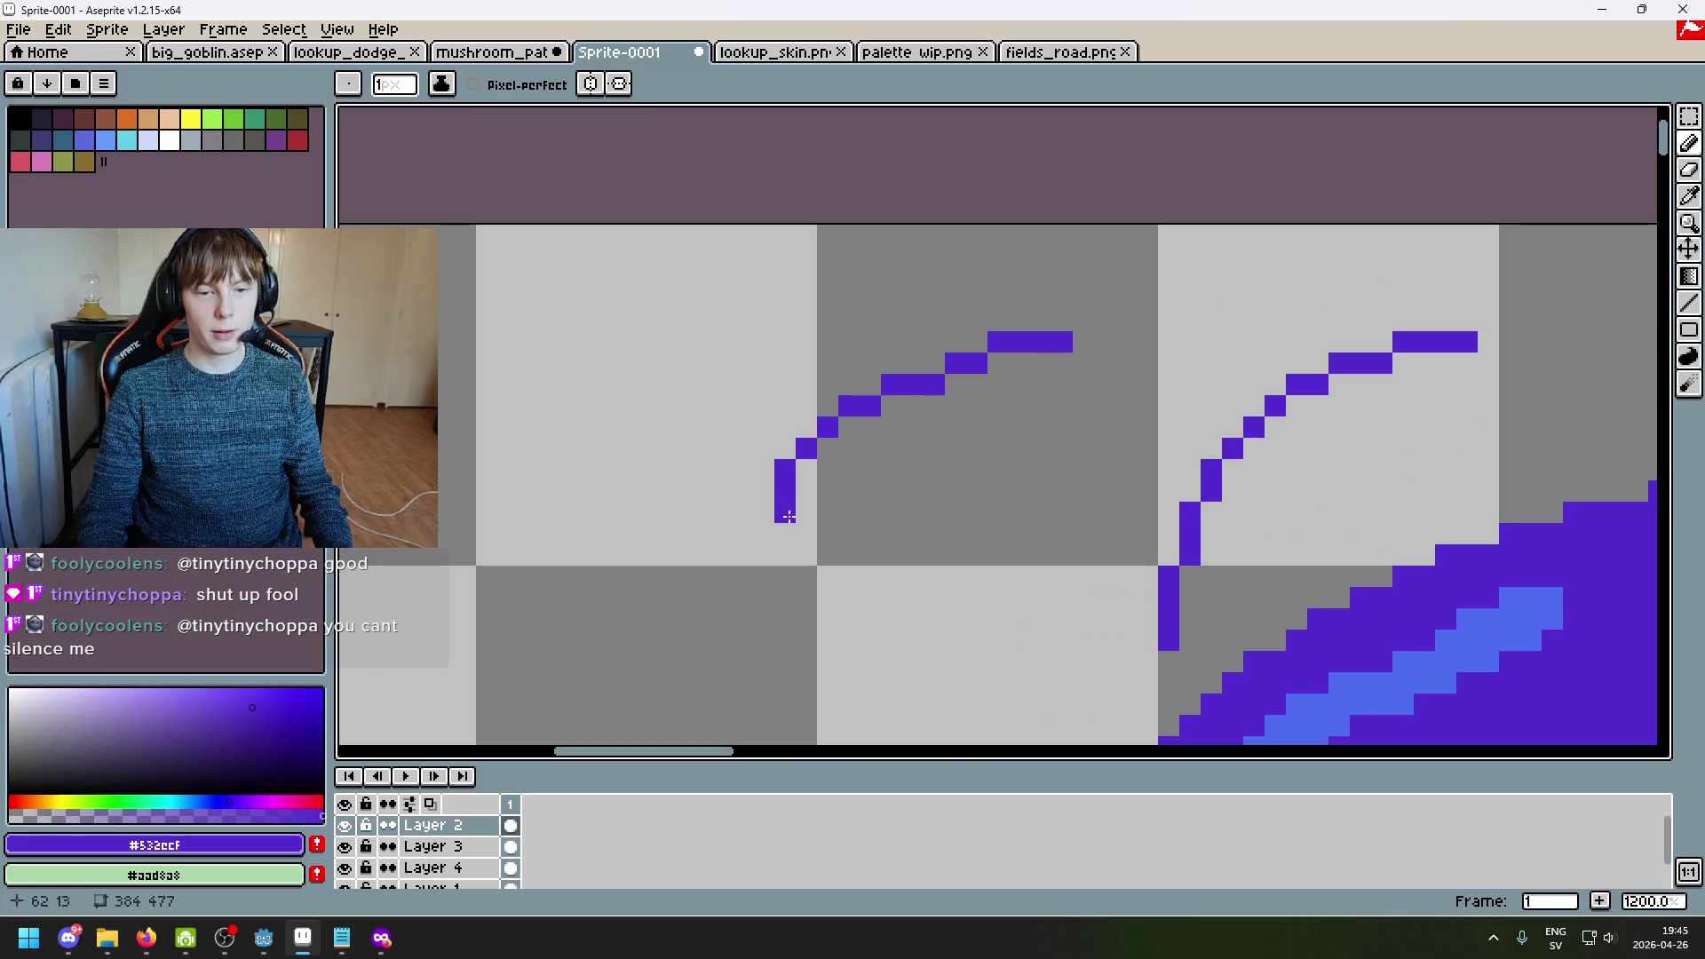
{"action": "scroll", "coordinate": [786, 519], "scroll_direction": "down", "scroll_amount": 4}
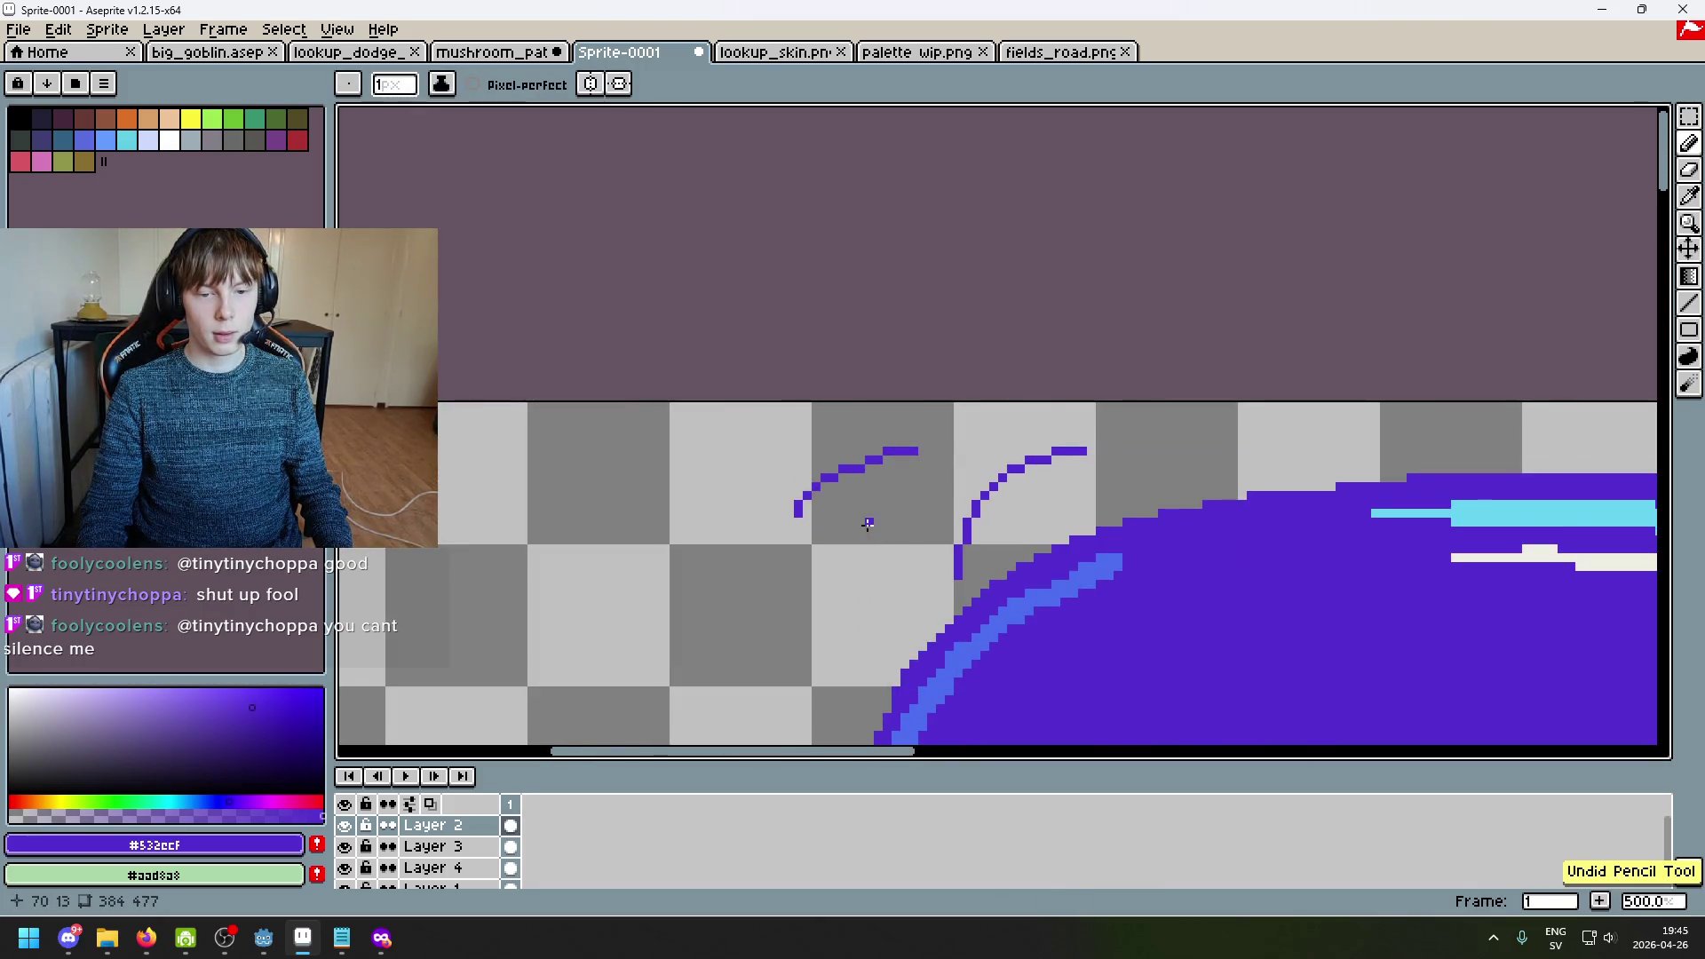
{"action": "scroll", "coordinate": [997, 442], "scroll_direction": "up", "scroll_amount": 4}
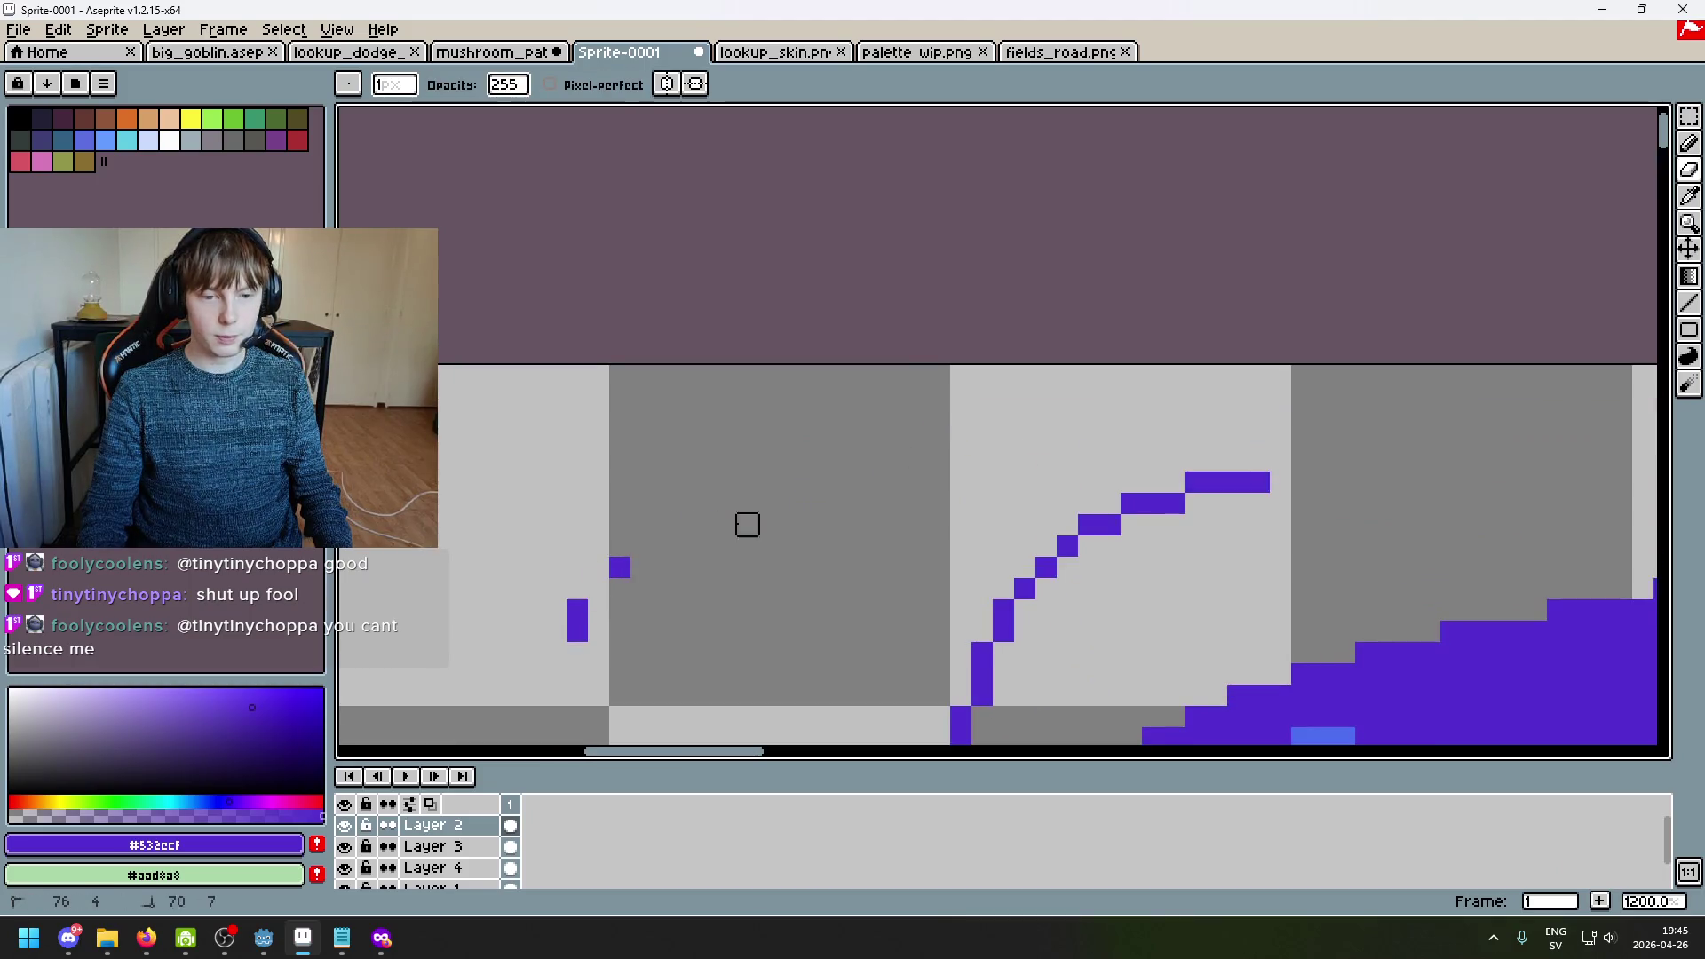
{"action": "scroll", "coordinate": [597, 587], "scroll_direction": "down", "scroll_amount": 4}
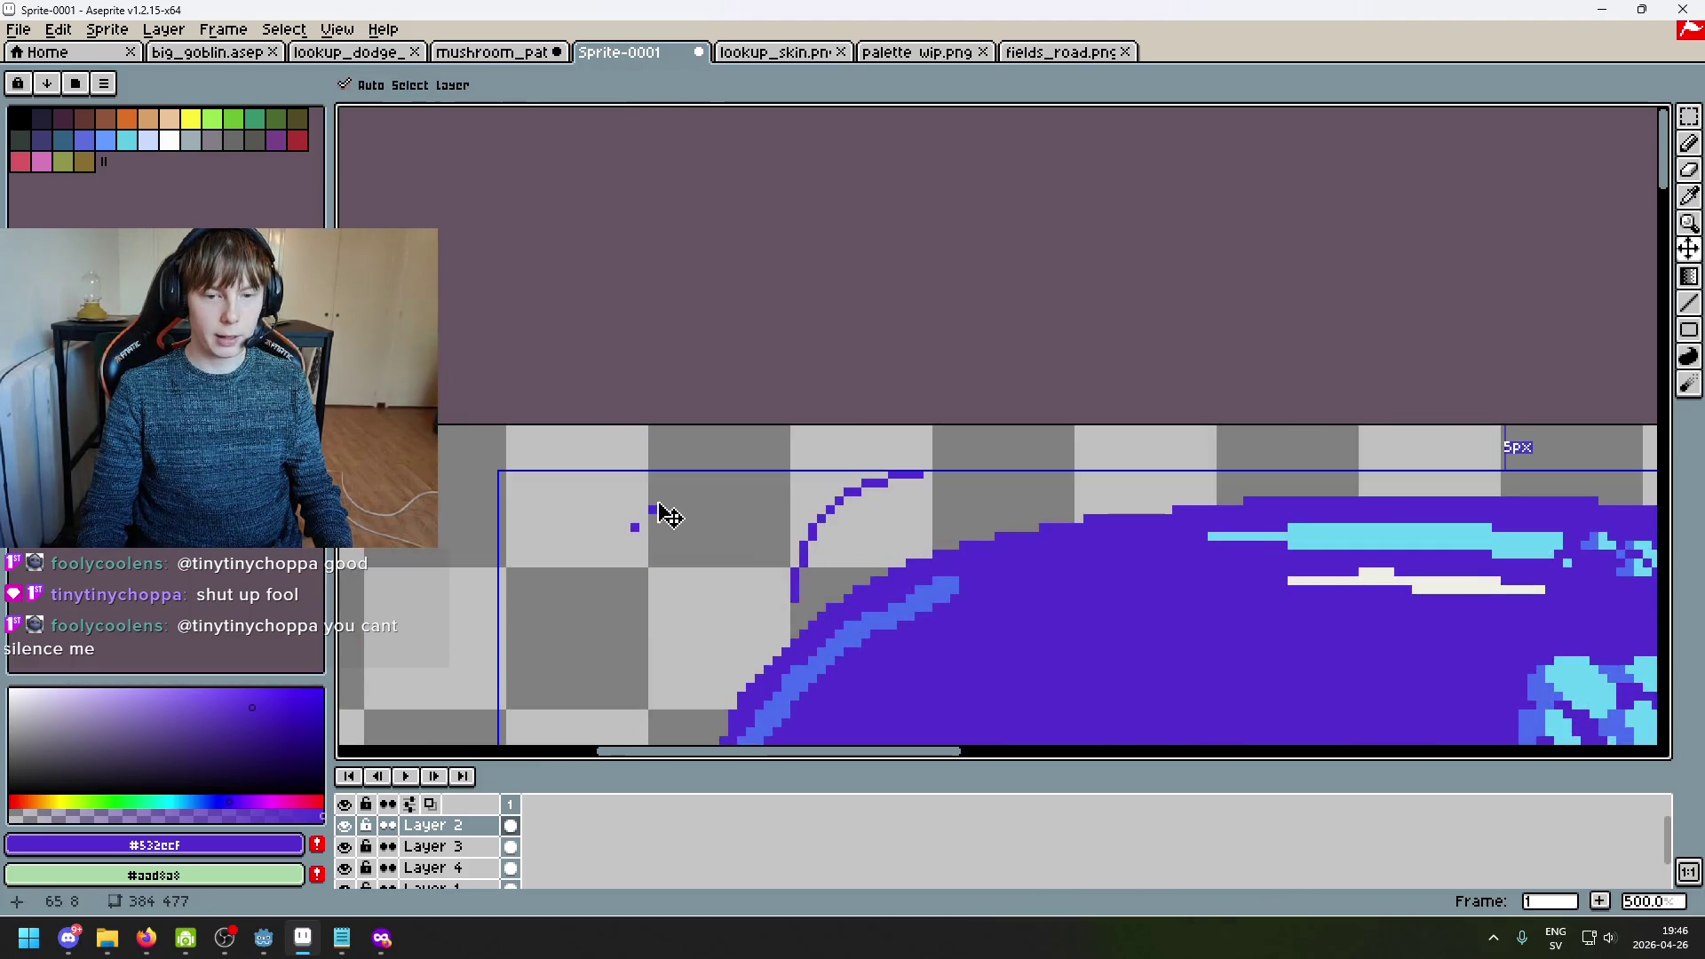
{"action": "key", "text": "ctrl+z"}
{"action": "key", "text": "ctrl+z"}
{"action": "key", "text": "ctrl+z"}
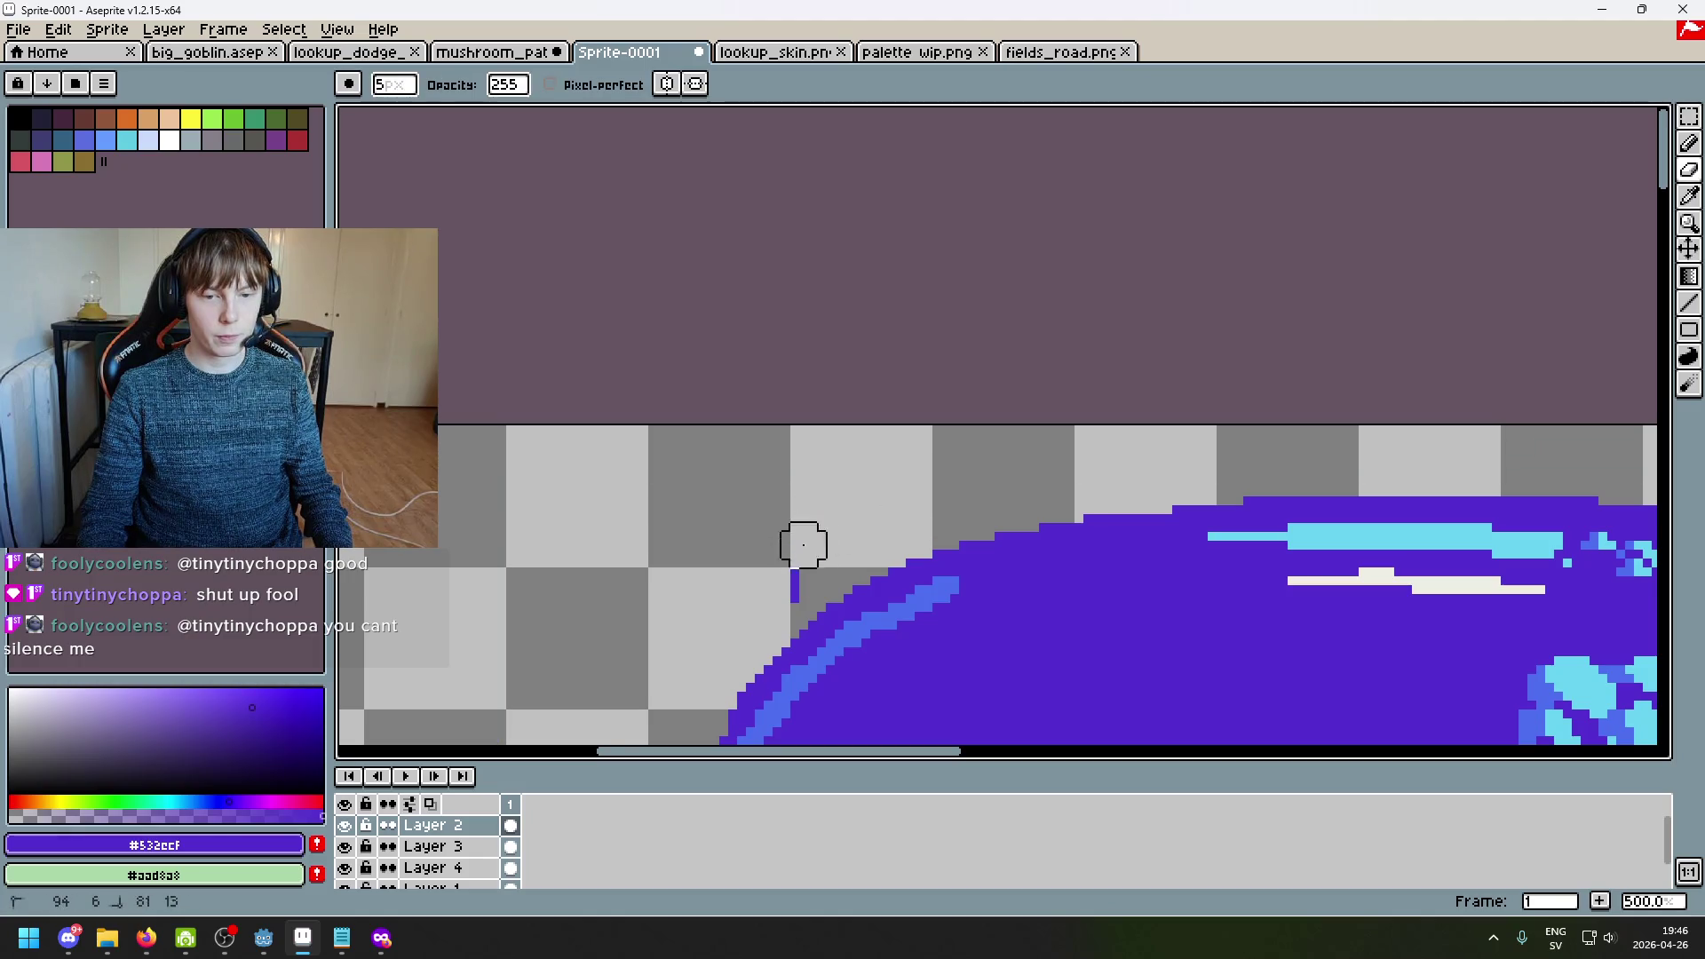
{"action": "left_click", "coordinate": [887, 566]}
{"action": "scroll", "coordinate": [906, 524], "scroll_direction": "up", "scroll_amount": 5}
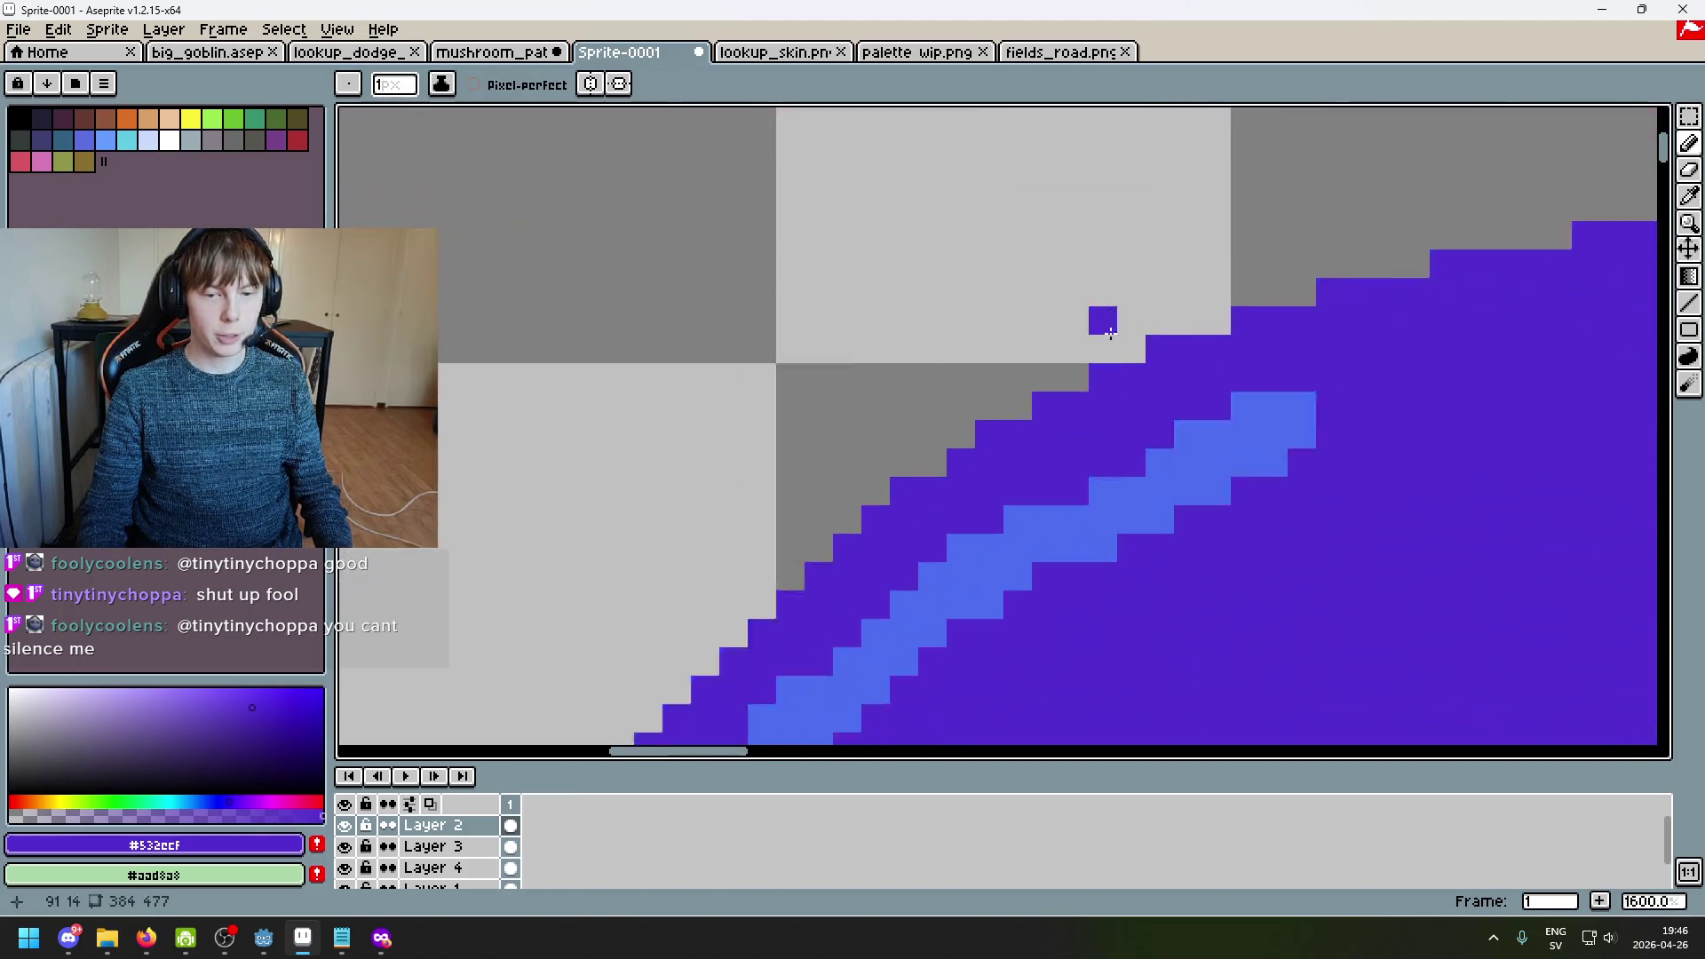
Step: Remove the lone pixel above the cap, paint purple over the rim, and extend the edge left
{"action": "key", "text": "ctrl+z"}
{"action": "left_click", "coordinate": [1063, 366]}
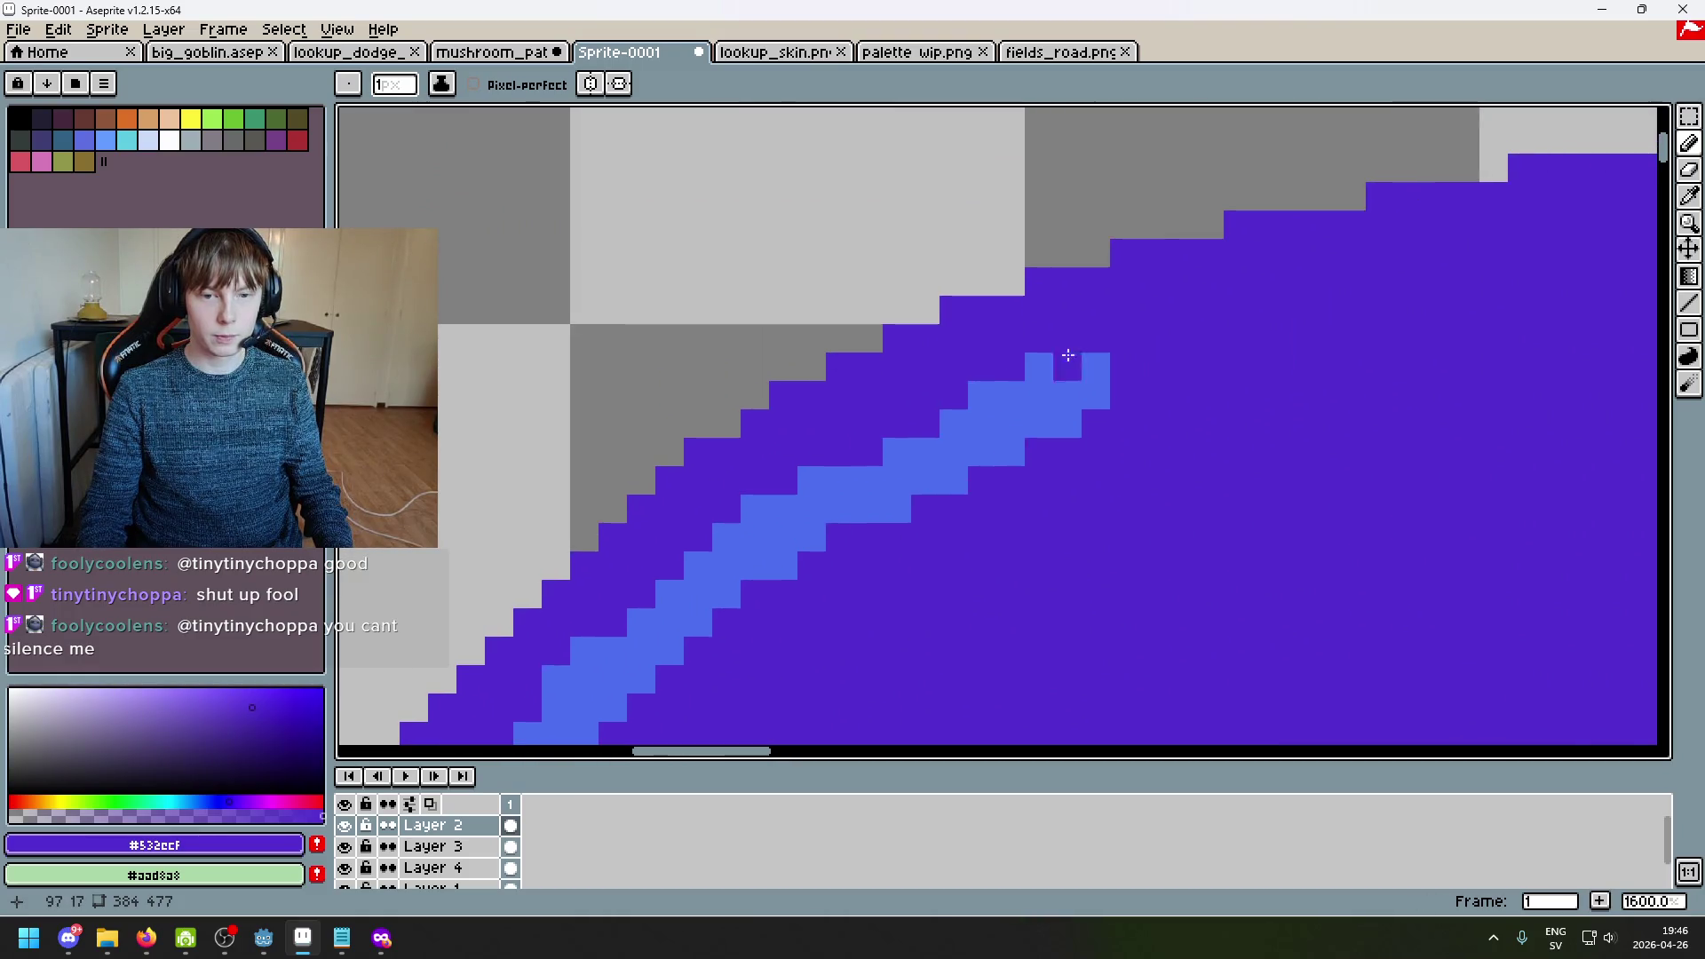
{"action": "left_click", "coordinate": [731, 430]}
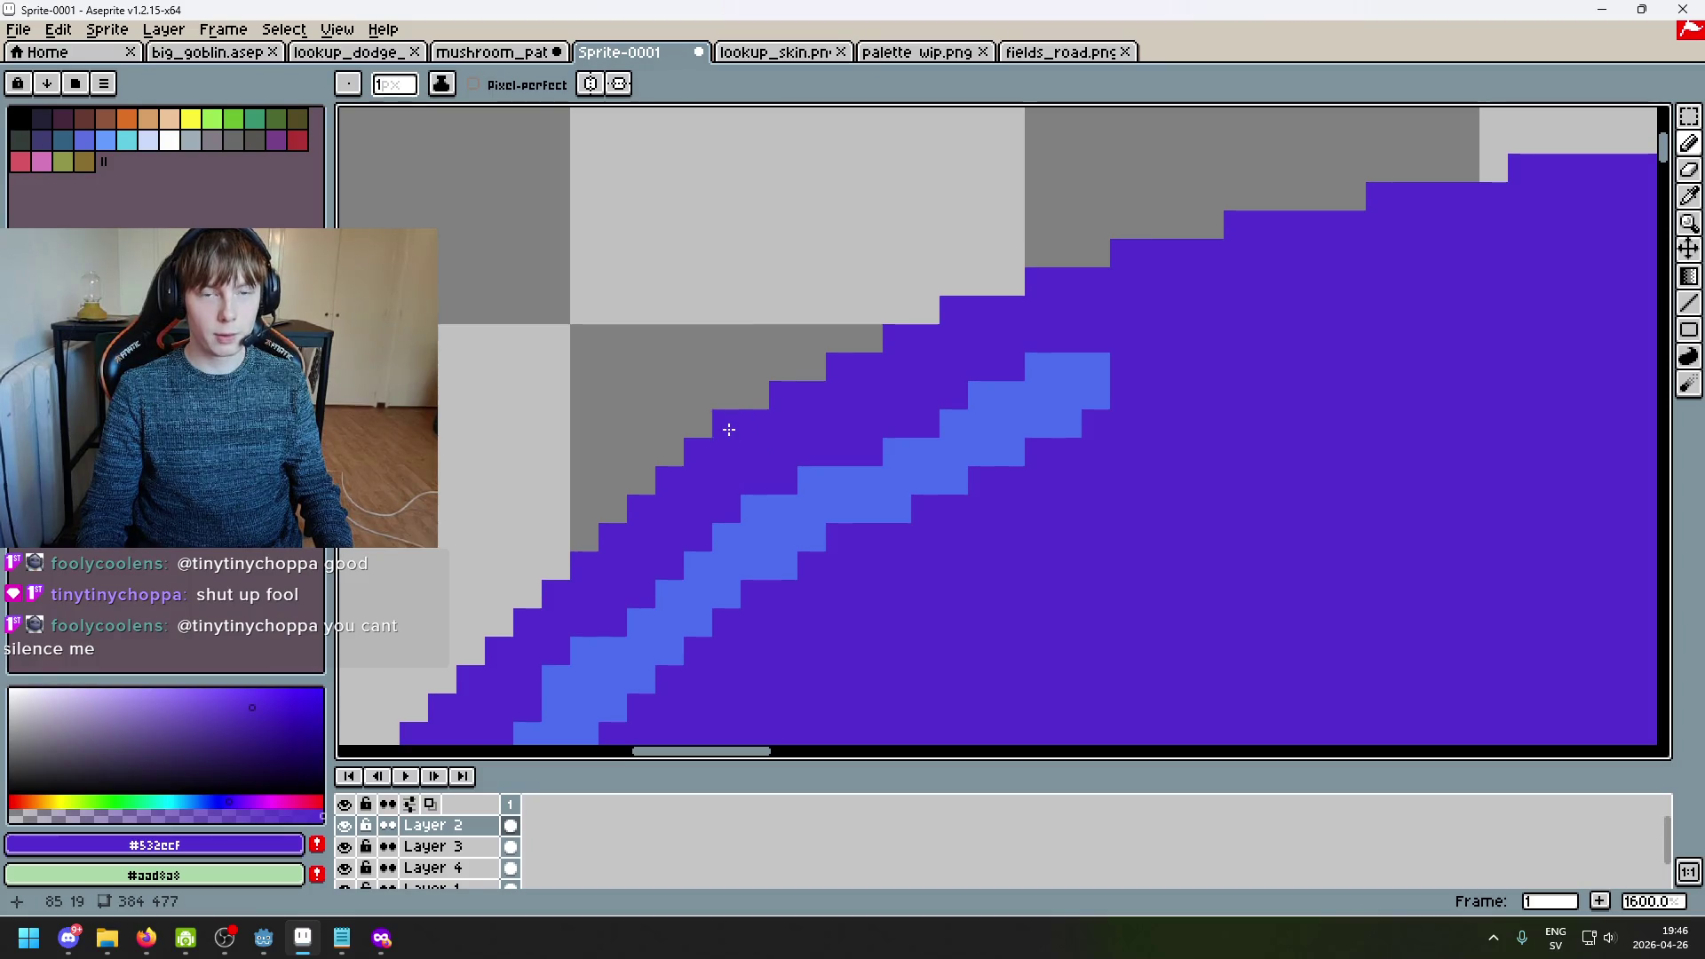
{"action": "mouse_move", "coordinate": [717, 422]}
{"action": "left_mouse_down"}
{"action": "mouse_move", "coordinate": [921, 228]}
{"action": "mouse_move", "coordinate": [825, 365]}
{"action": "mouse_move", "coordinate": [822, 343]}
{"action": "mouse_move", "coordinate": [926, 373]}
{"action": "left_mouse_up"}
{"action": "left_click_drag", "start_coordinate": [802, 453], "coordinate": [905, 418]}
{"action": "scroll", "coordinate": [905, 418], "scroll_direction": "down", "scroll_amount": 3}
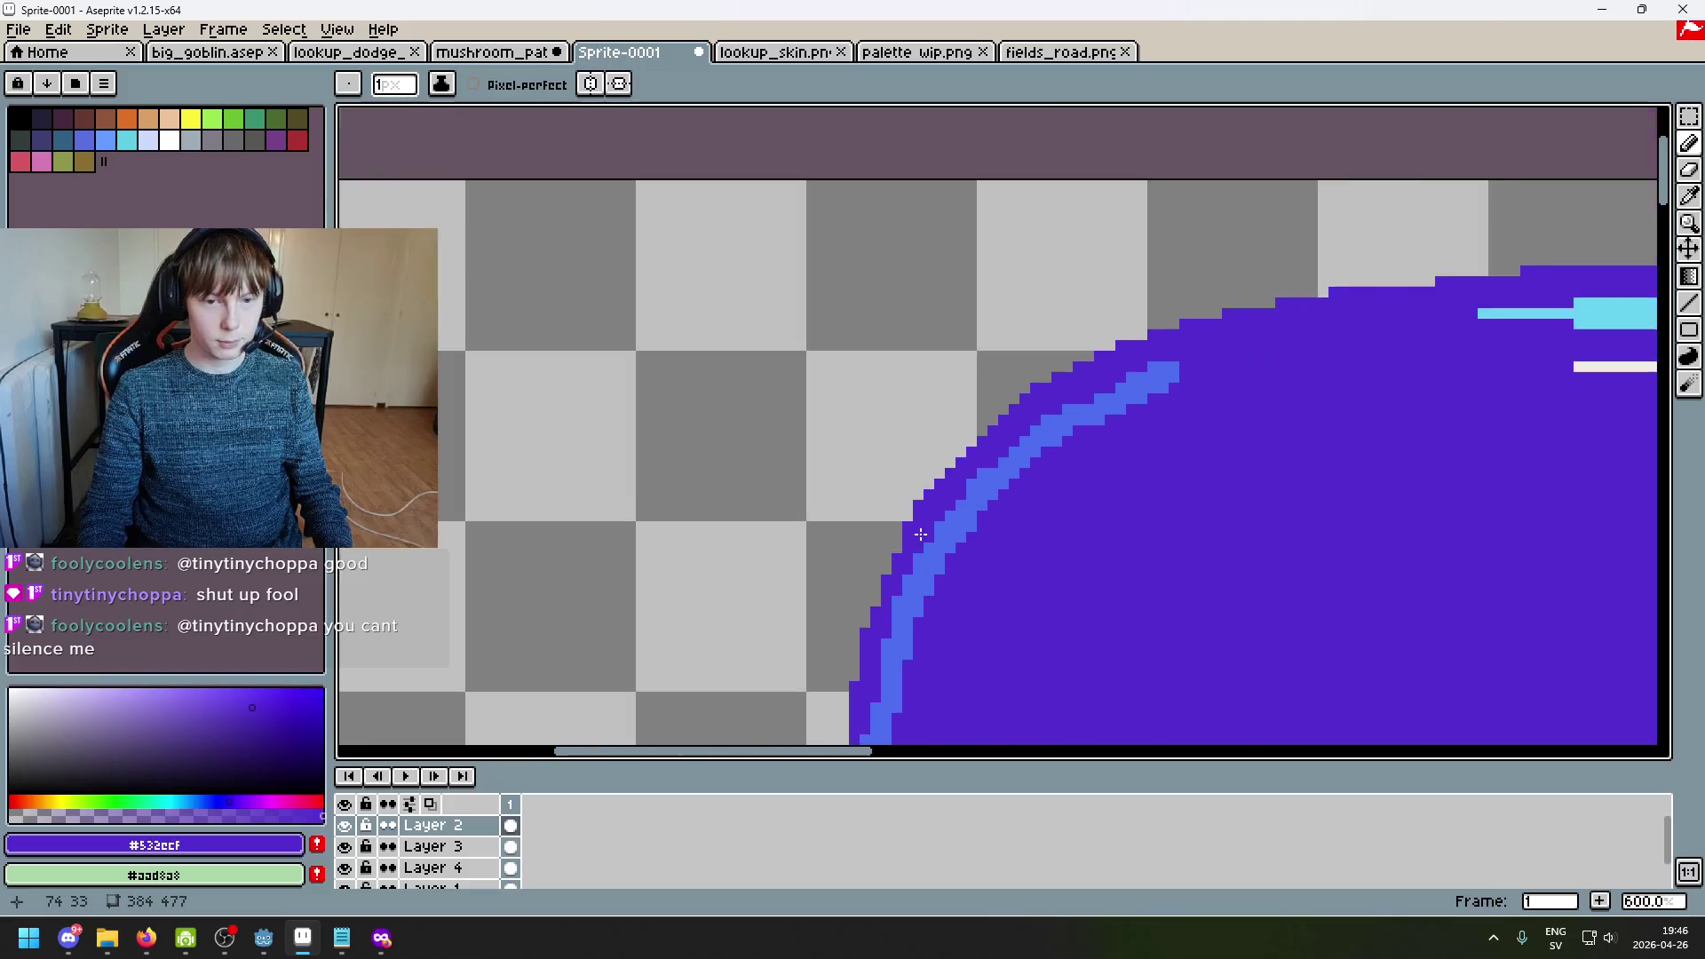
{"action": "scroll", "coordinate": [1001, 371], "scroll_direction": "up", "scroll_amount": 2}
{"action": "left_click_drag", "start_coordinate": [1119, 327], "coordinate": [1044, 477]}
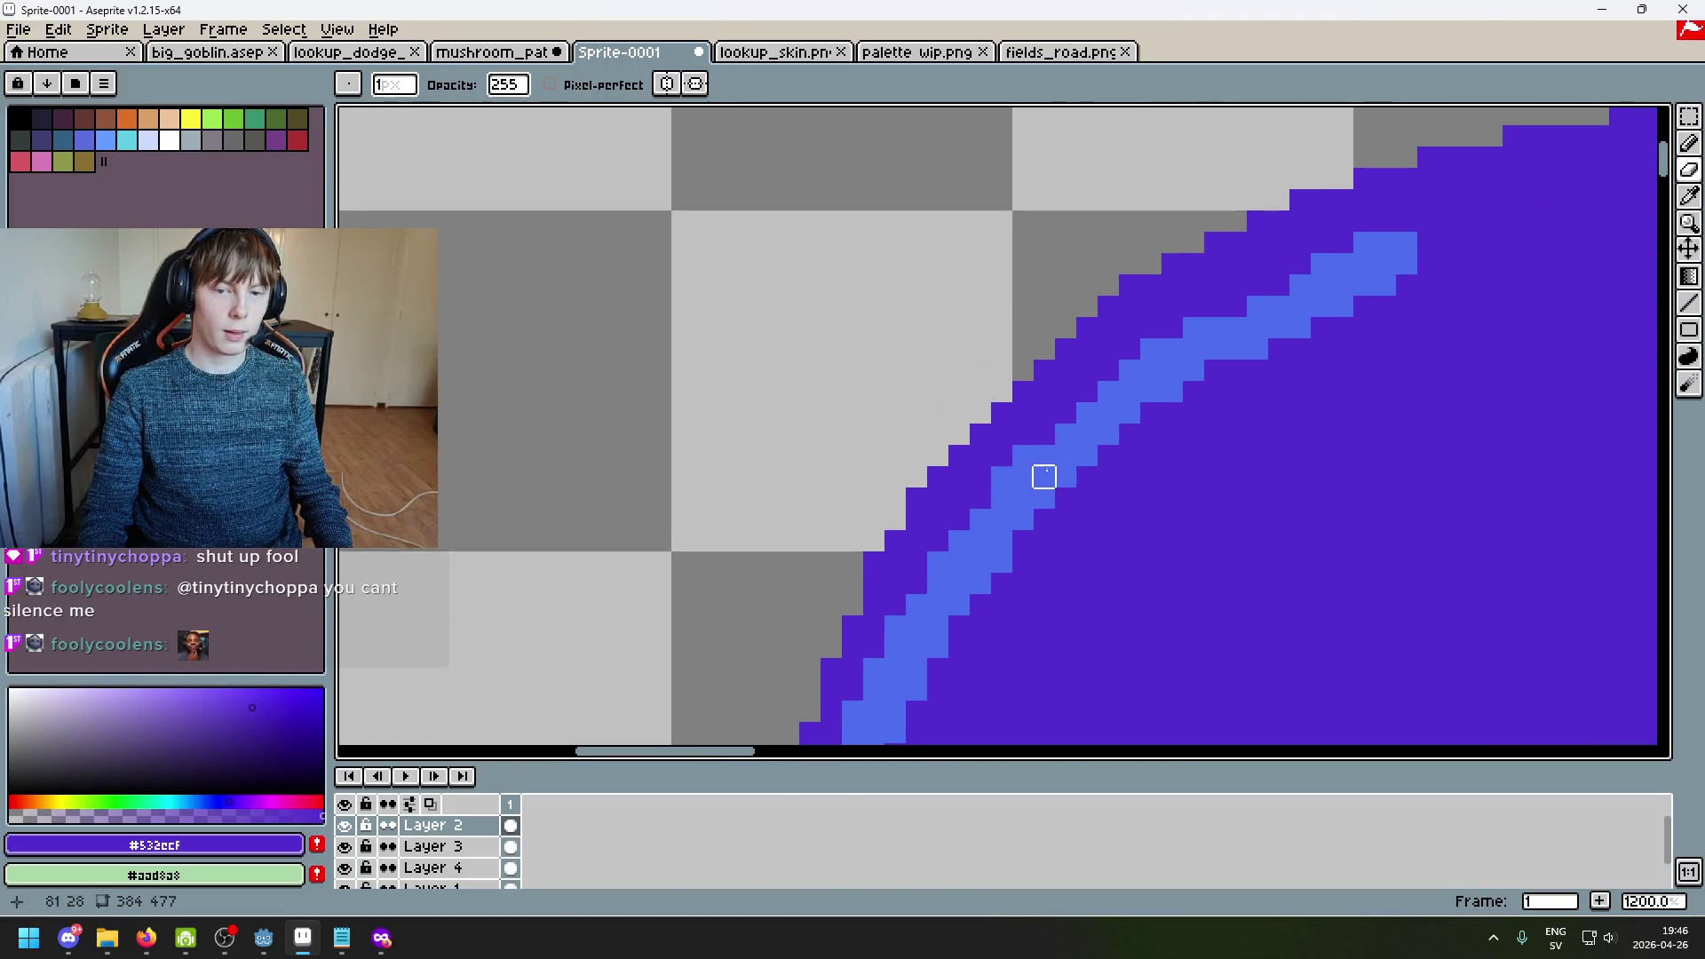
{"action": "scroll", "coordinate": [1000, 455], "scroll_direction": "down", "scroll_amount": 2}
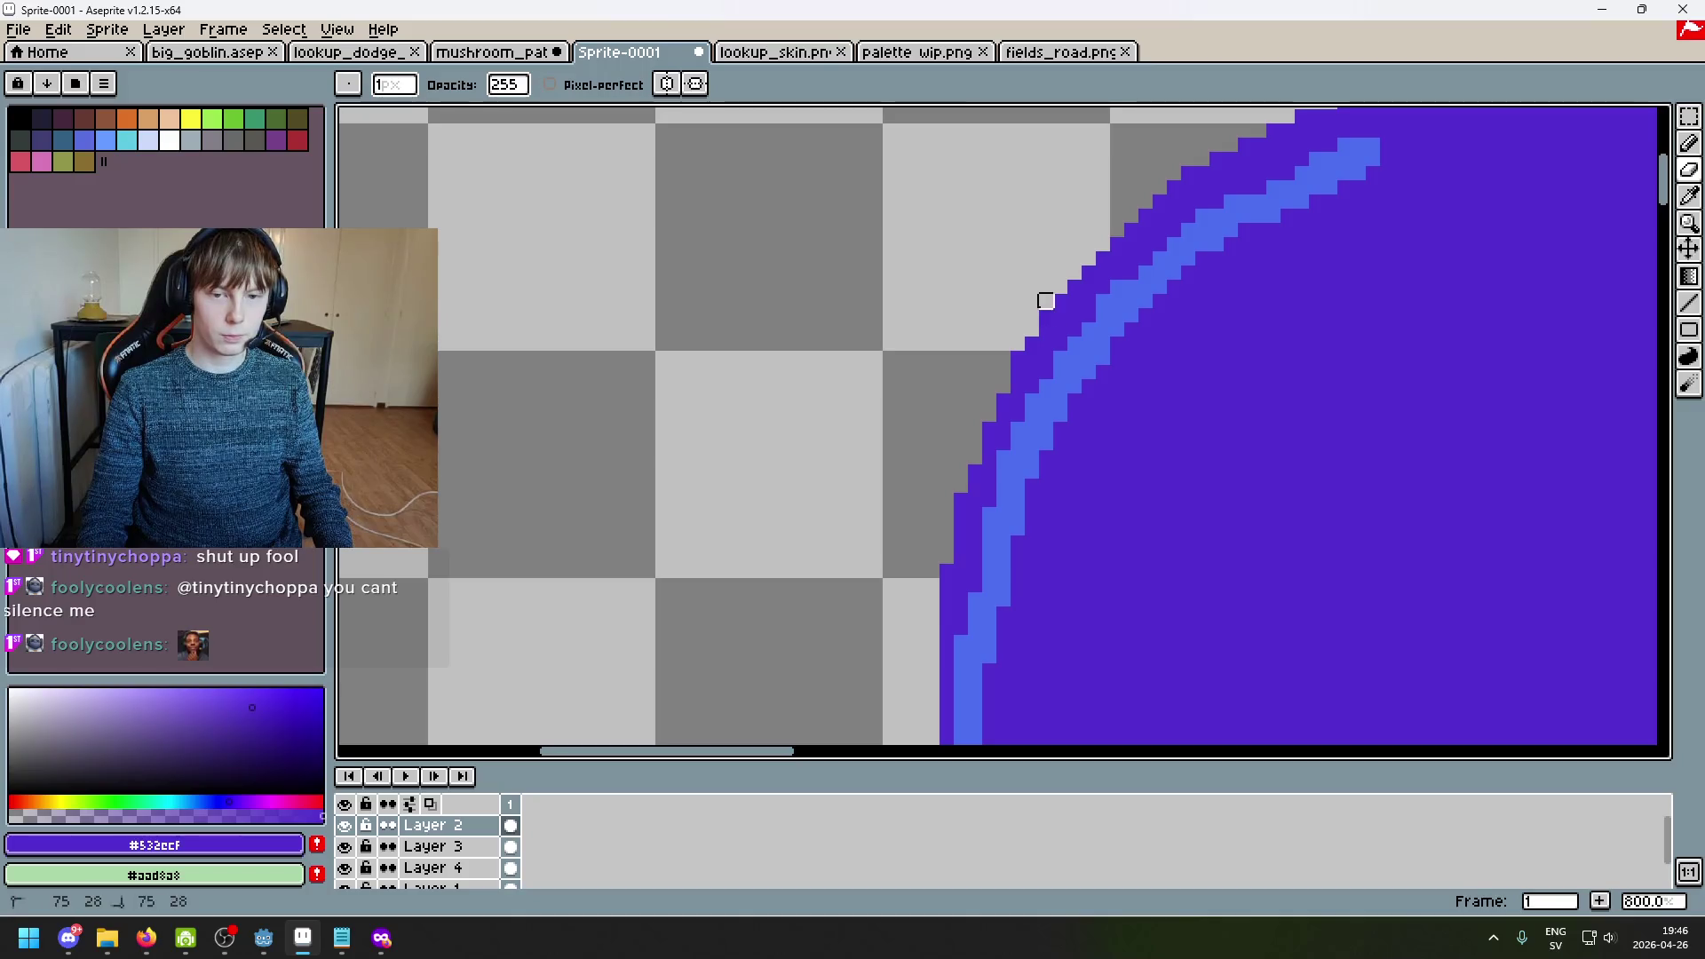
{"action": "scroll", "coordinate": [968, 412], "scroll_direction": "up", "scroll_amount": 3}
Step: Pencil a purple pixel against the cap's stepped edge, undoing an accidental shift of it
{"action": "key", "text": "b"}
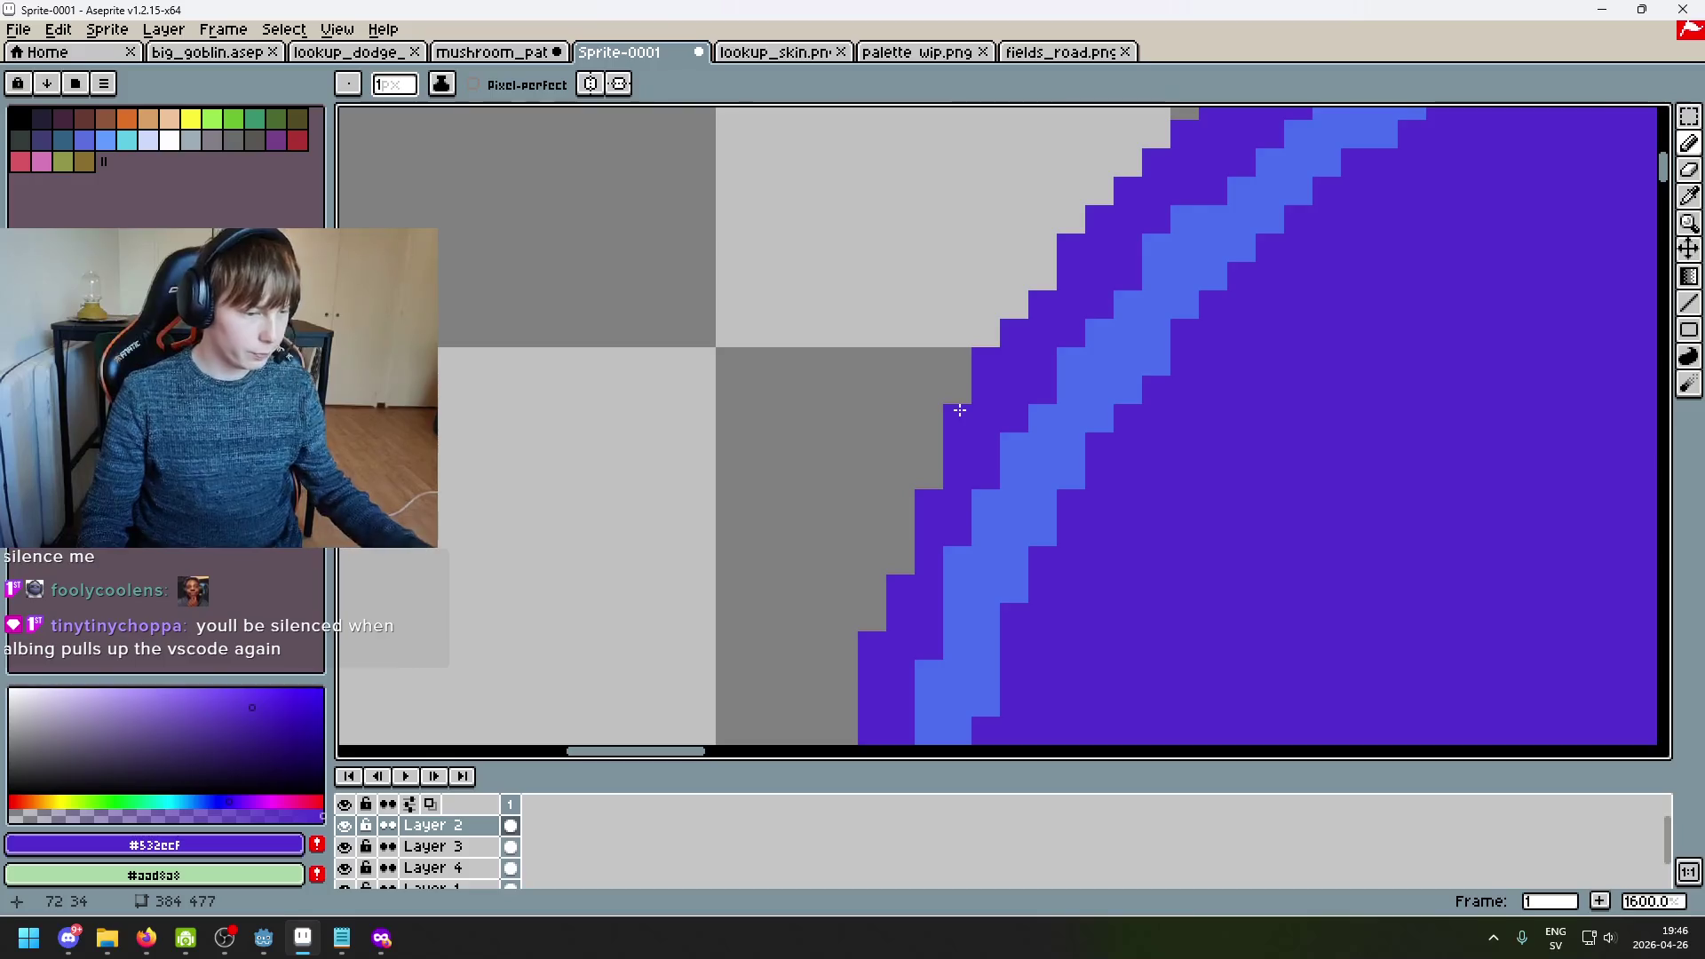
{"action": "scroll", "coordinate": [959, 411], "scroll_direction": "up", "scroll_amount": 2}
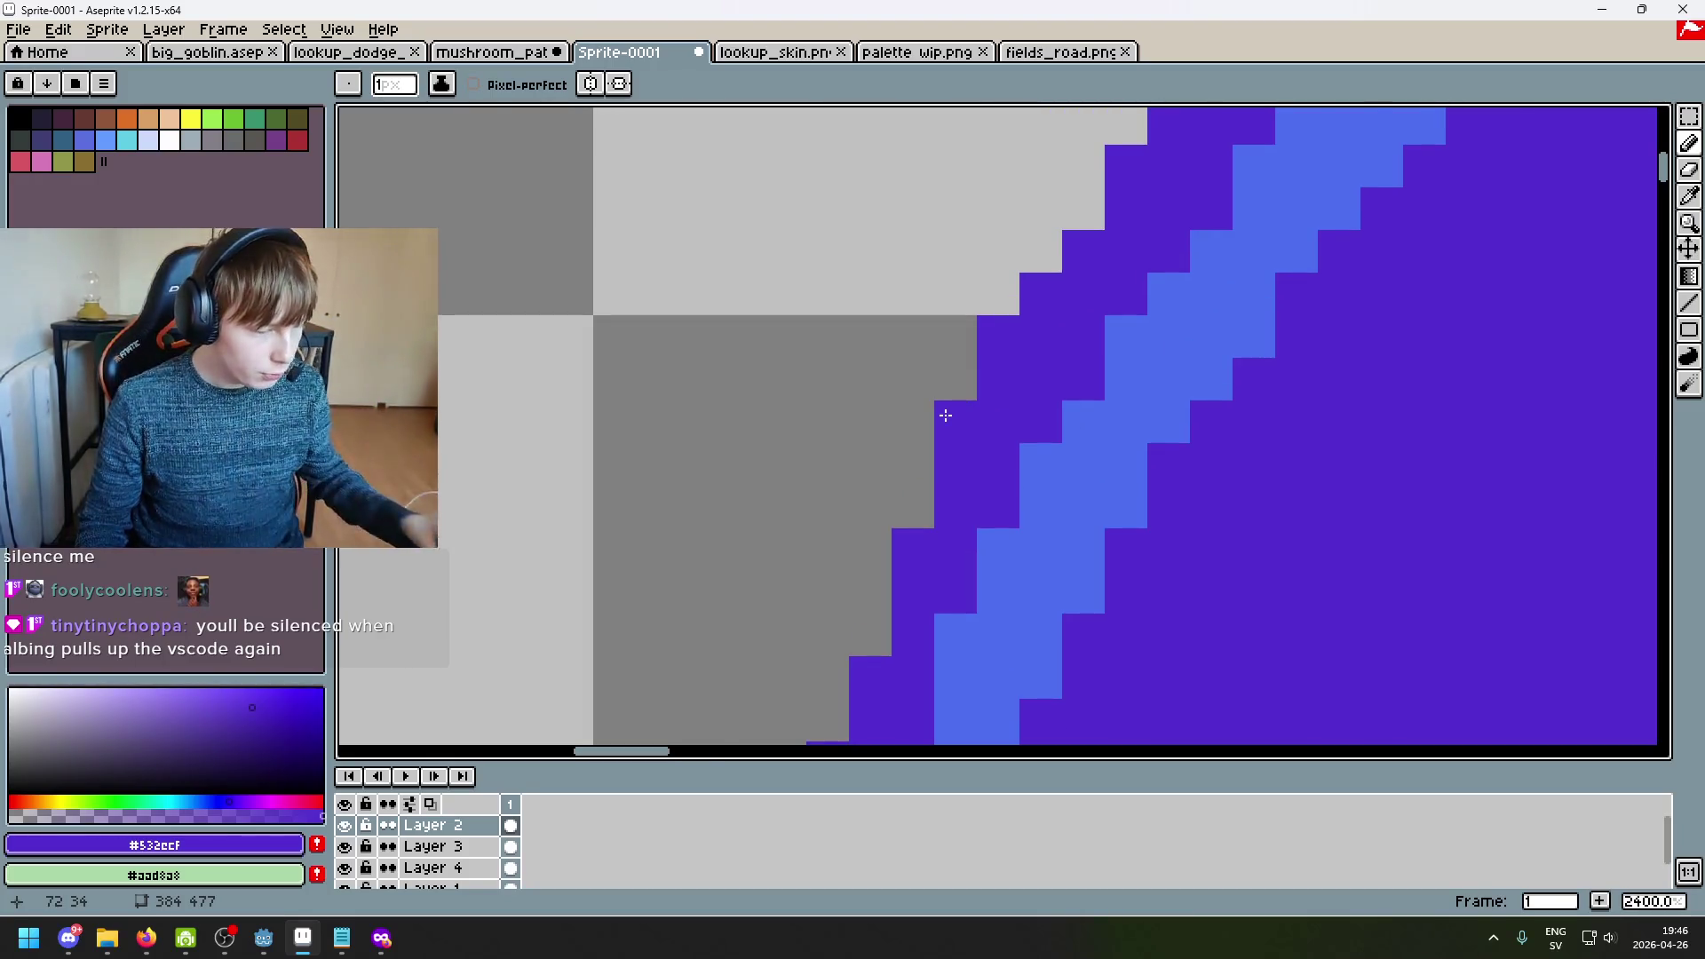
{"action": "left_click", "coordinate": [915, 417]}
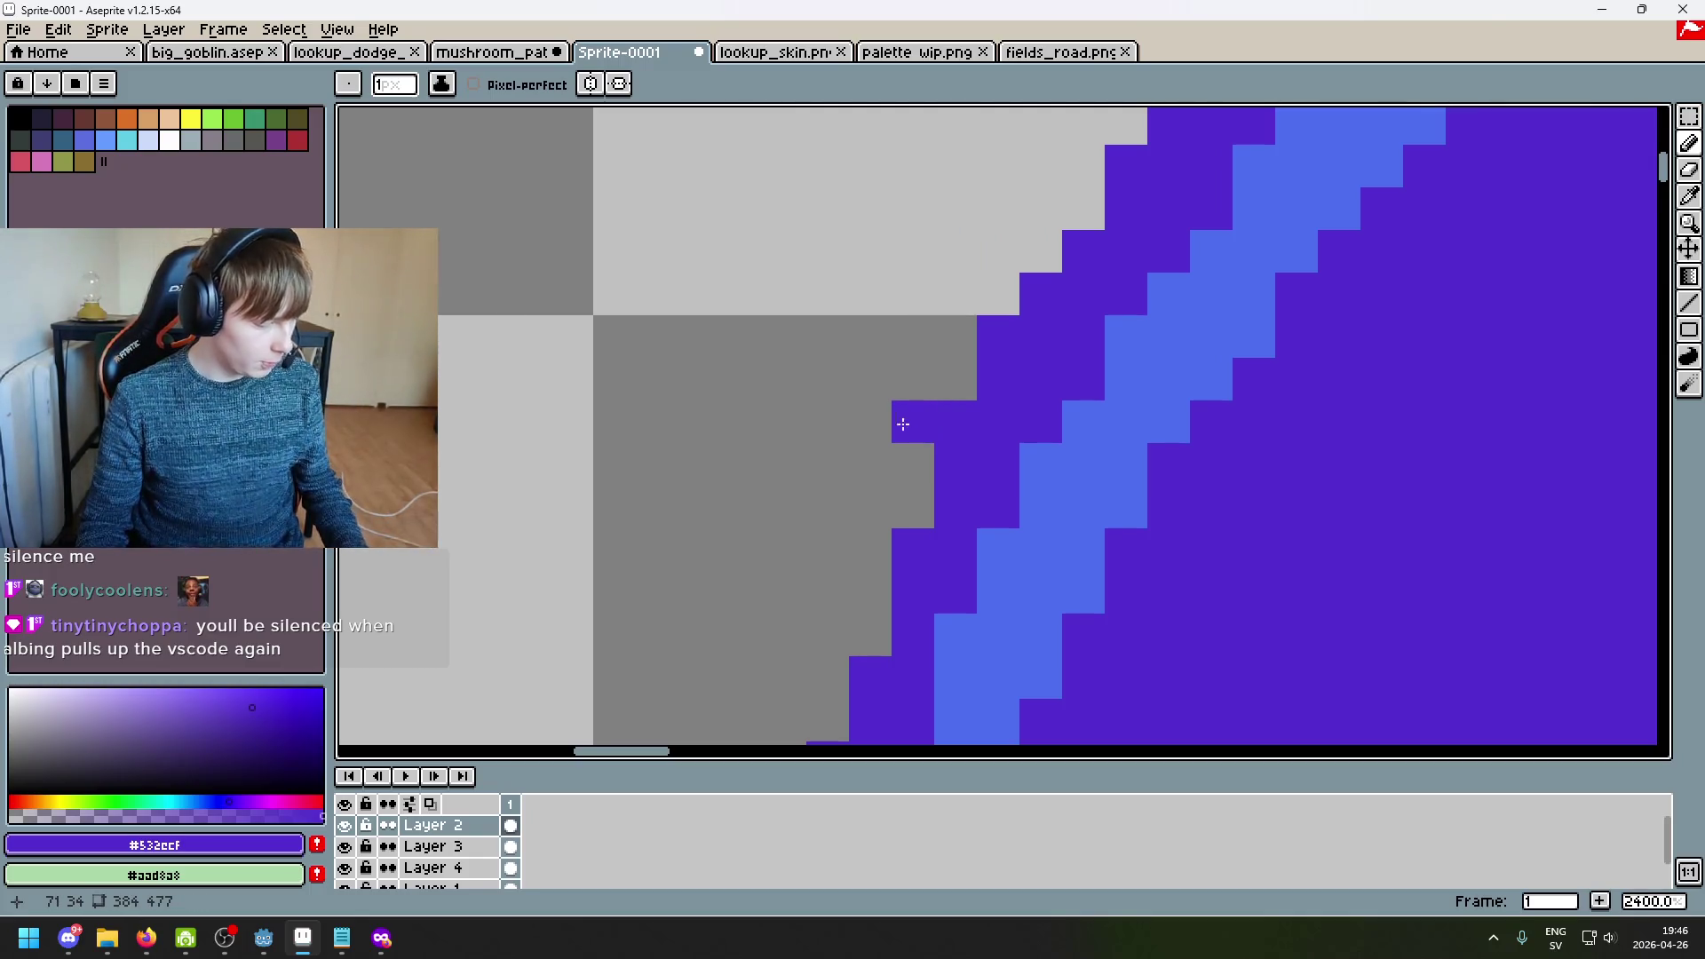
{"action": "left_click_drag", "start_coordinate": [904, 423], "coordinate": [801, 433]}
{"action": "key", "text": "ctrl+z"}
{"action": "scroll", "coordinate": [906, 435], "scroll_direction": "down", "scroll_amount": 3}
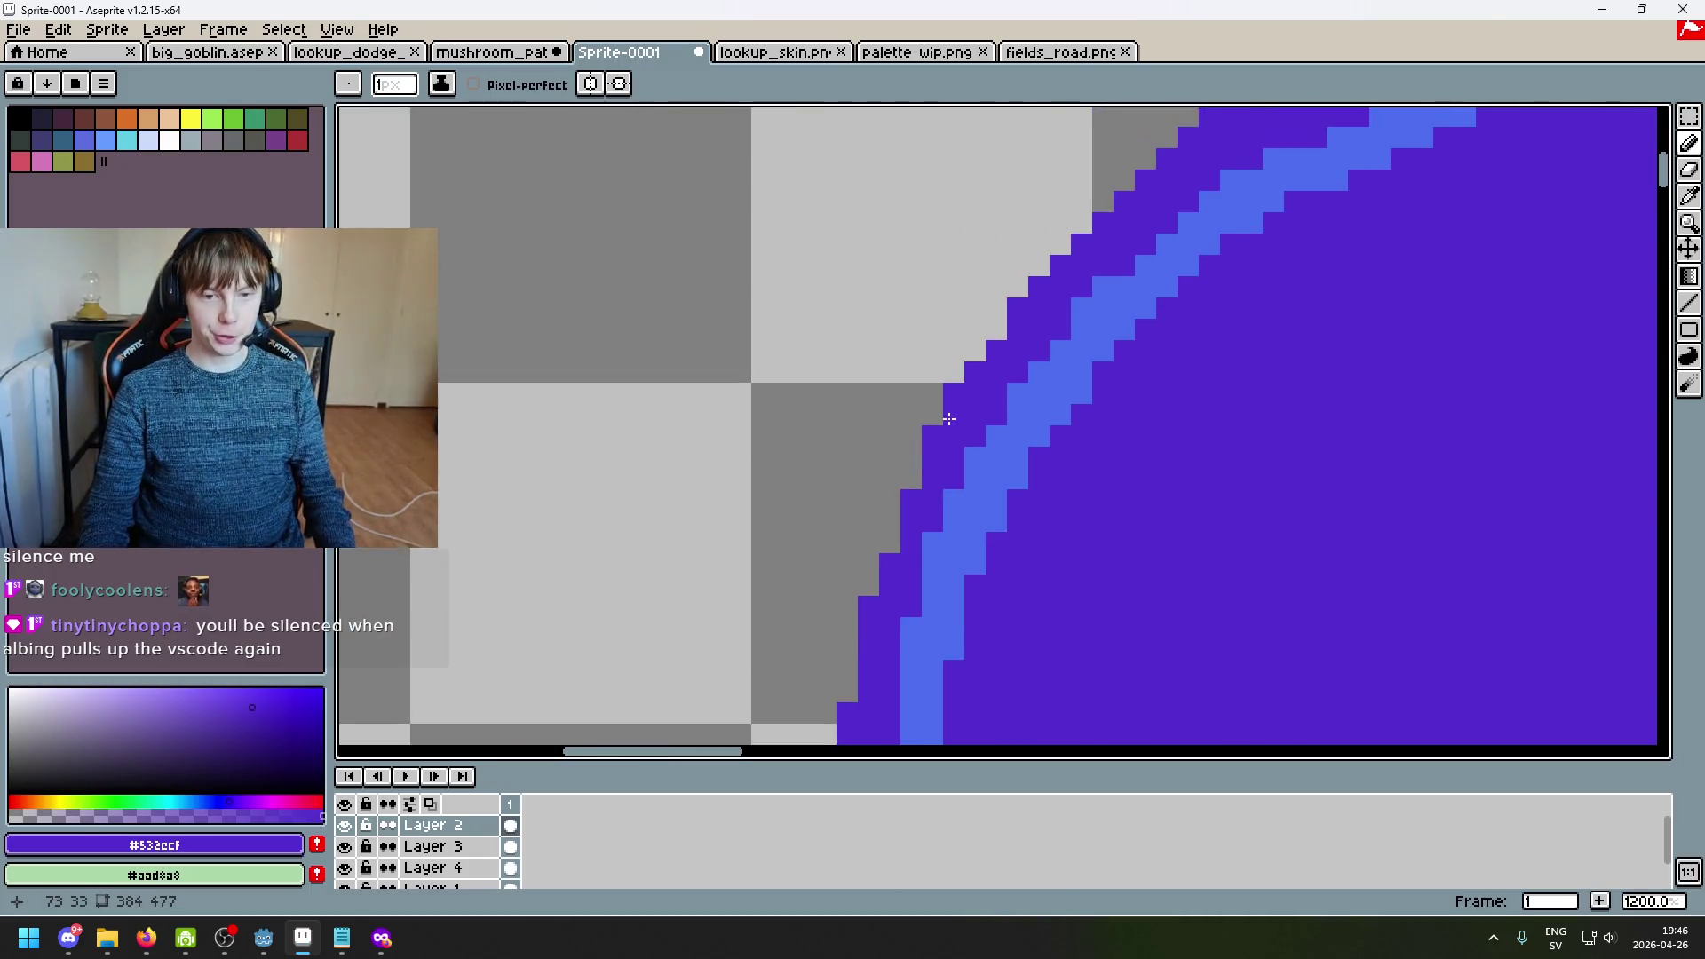
{"action": "scroll", "coordinate": [1021, 346], "scroll_direction": "down", "scroll_amount": 2}
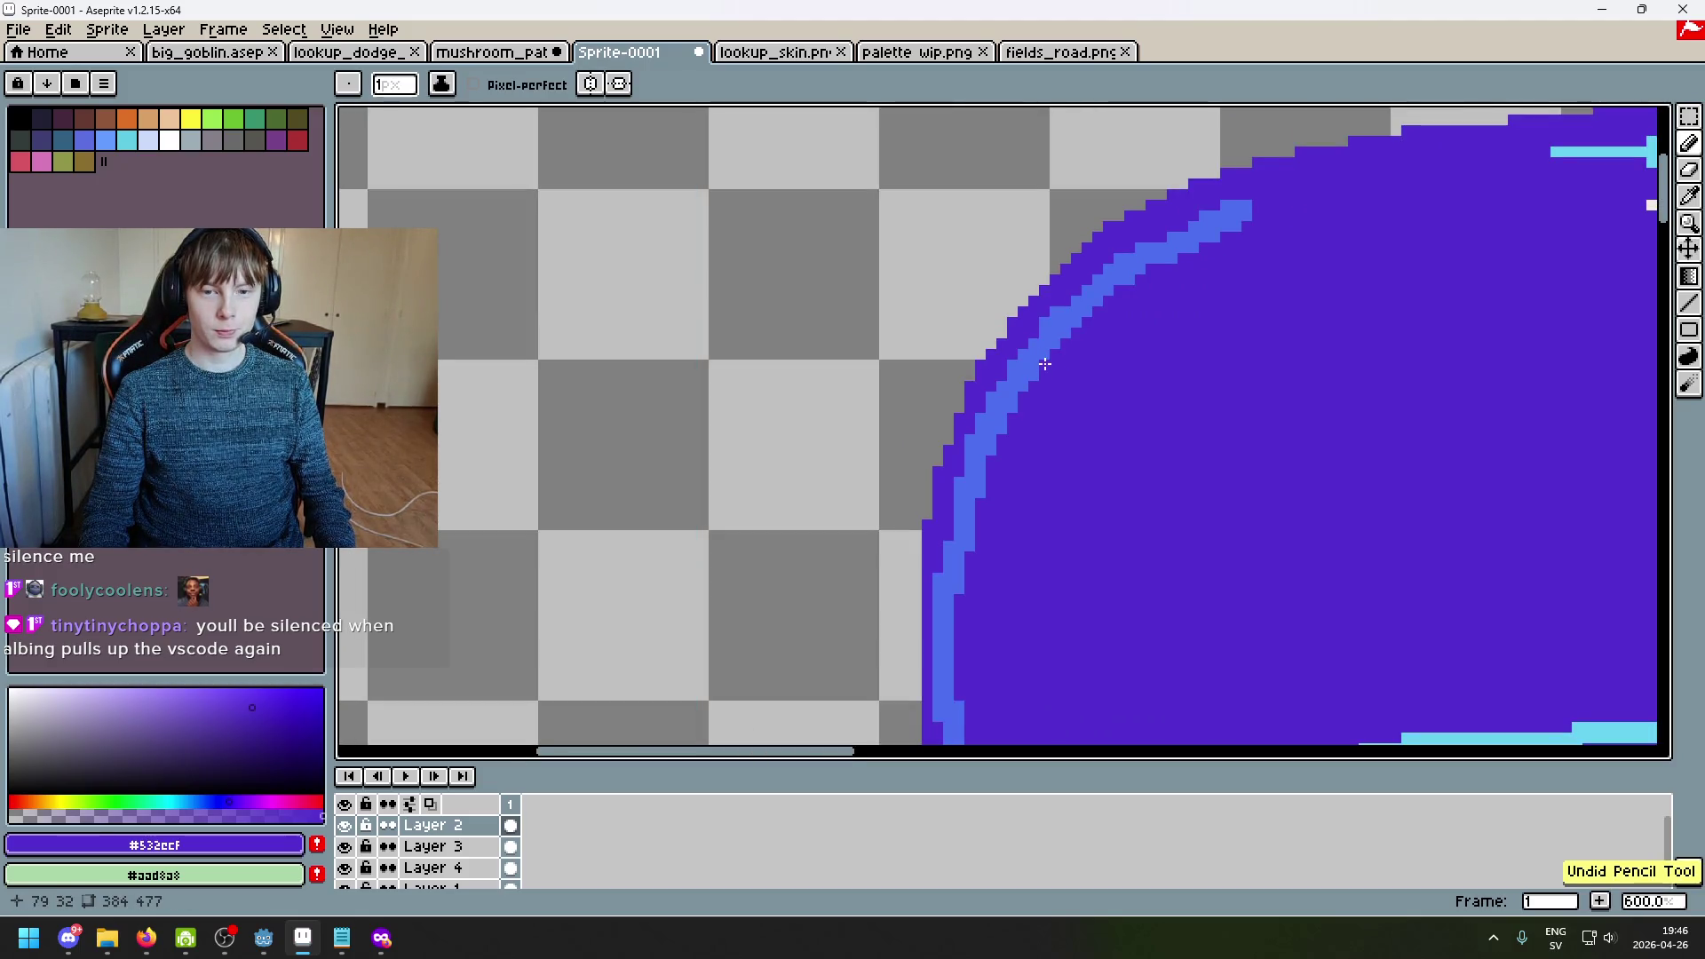
{"action": "scroll", "coordinate": [1034, 360], "scroll_direction": "up", "scroll_amount": 3}
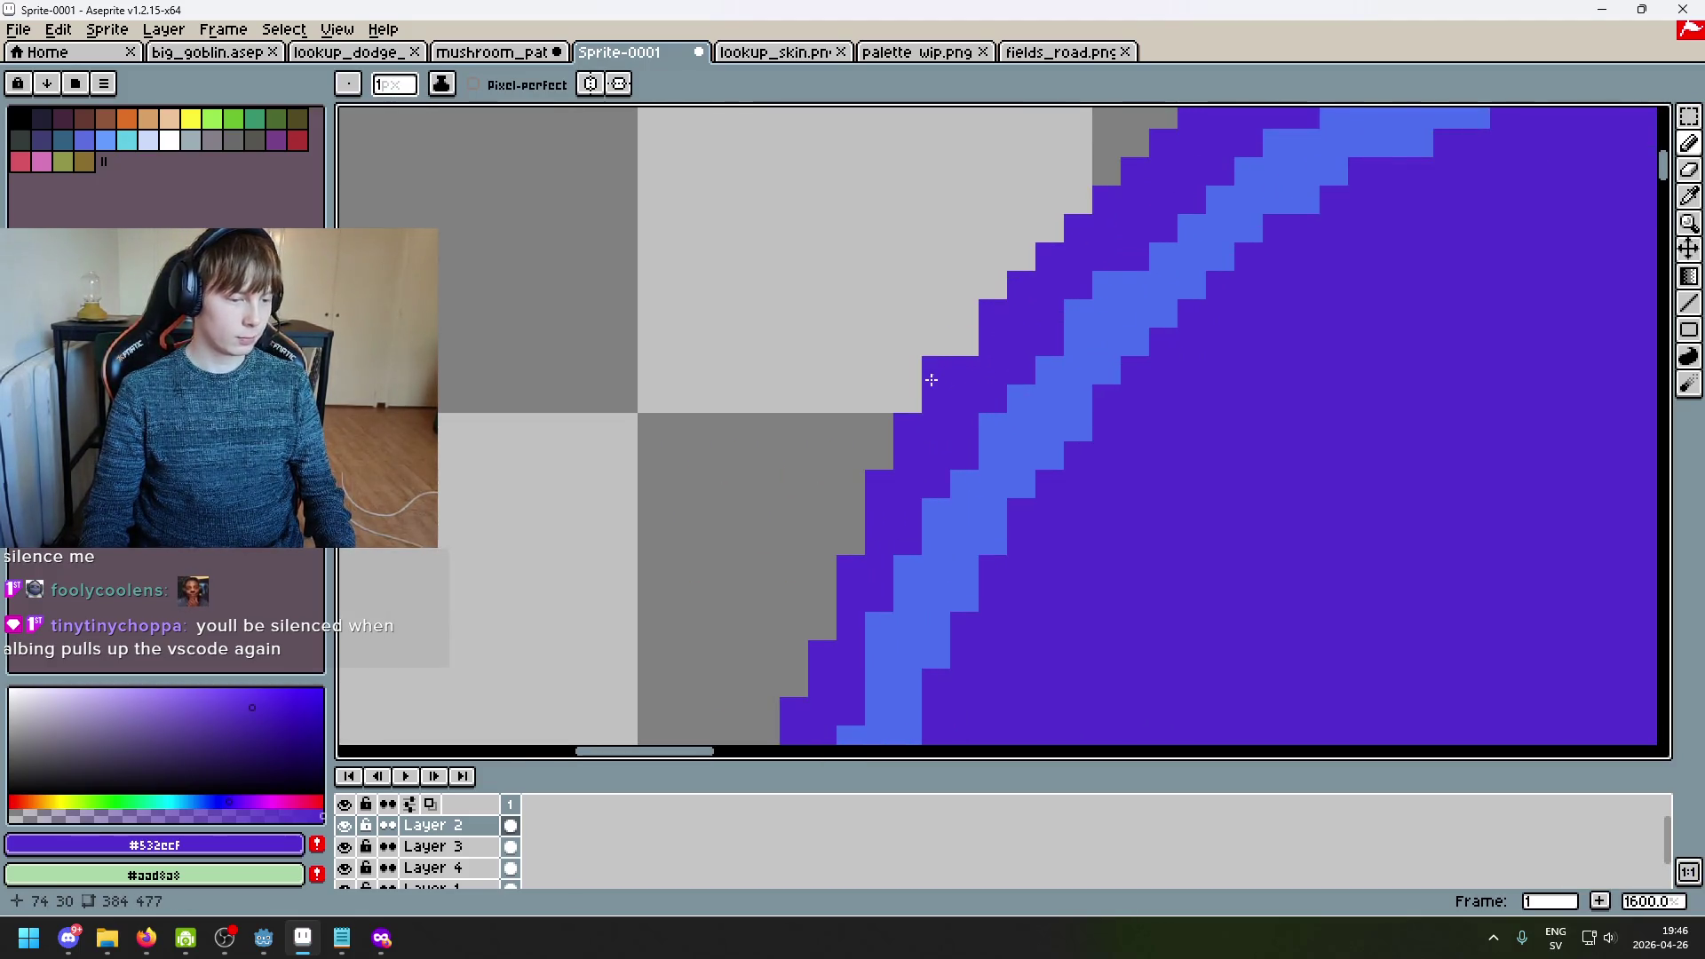
{"action": "scroll", "coordinate": [932, 374], "scroll_direction": "down", "scroll_amount": 1}
{"action": "scroll", "coordinate": [897, 395], "scroll_direction": "down", "scroll_amount": 1}
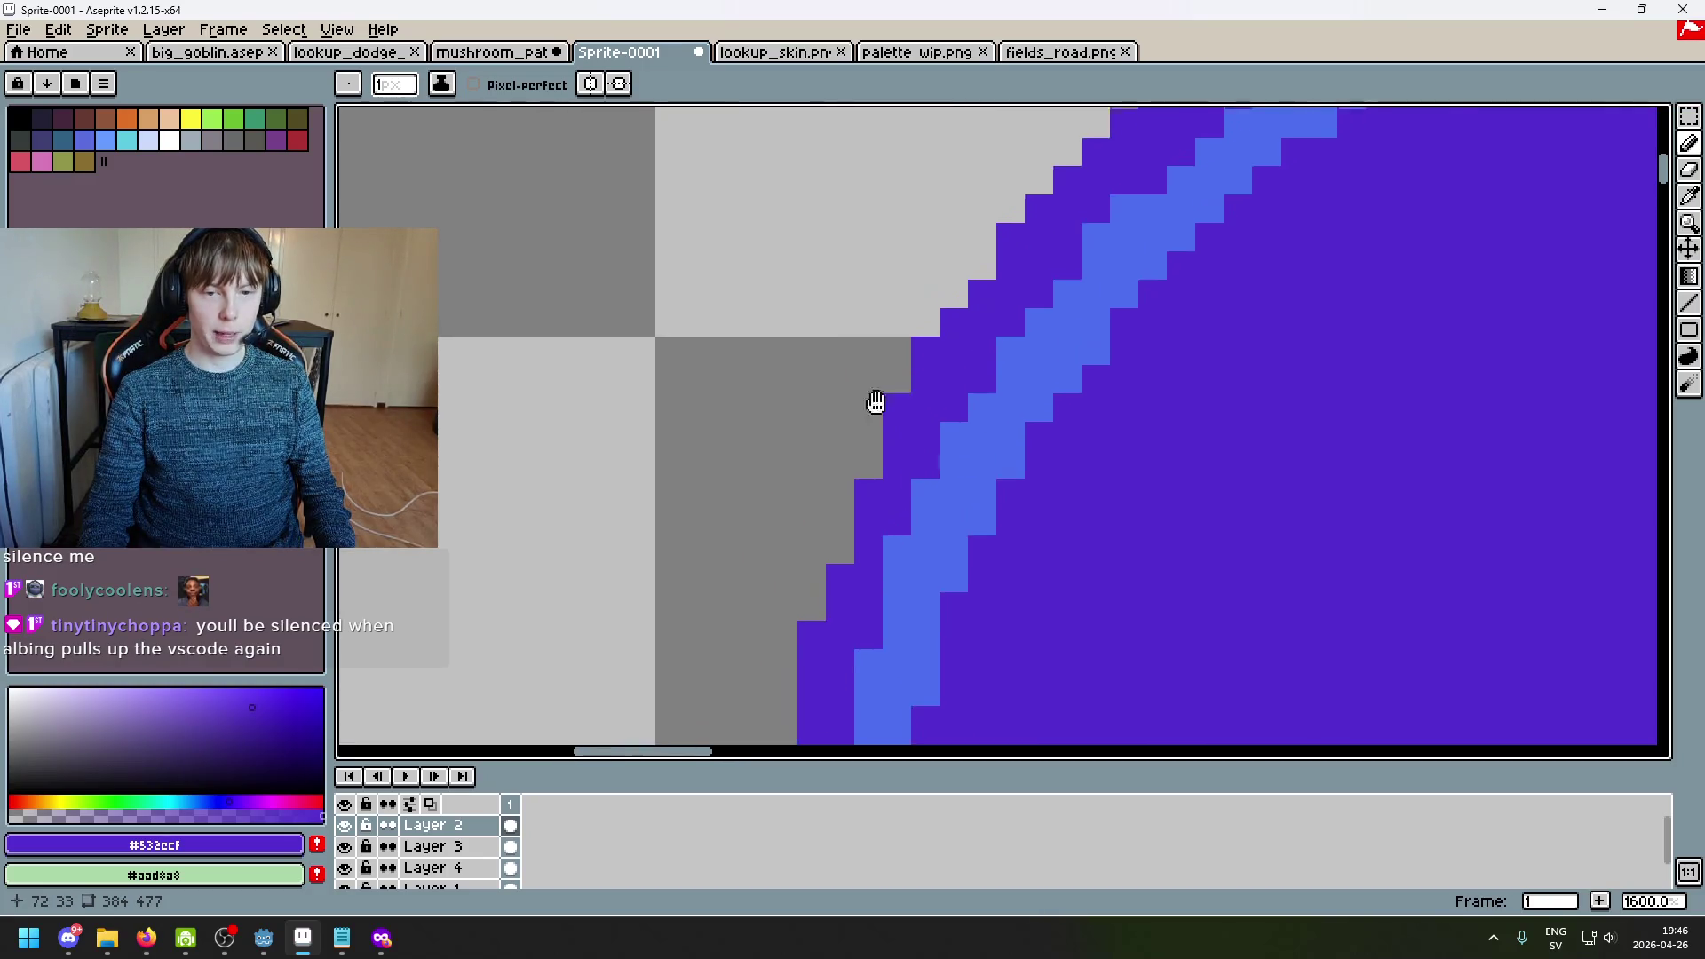
{"action": "scroll", "coordinate": [692, 429], "scroll_direction": "up", "scroll_amount": 1}
{"action": "scroll", "coordinate": [693, 427], "scroll_direction": "down", "scroll_amount": 2}
{"action": "scroll", "coordinate": [780, 413], "scroll_direction": "up", "scroll_amount": 4}
Step: Undo the last two erased pixels along the cap's left edge
{"action": "left_click_drag", "start_coordinate": [780, 413], "coordinate": [1027, 273]}
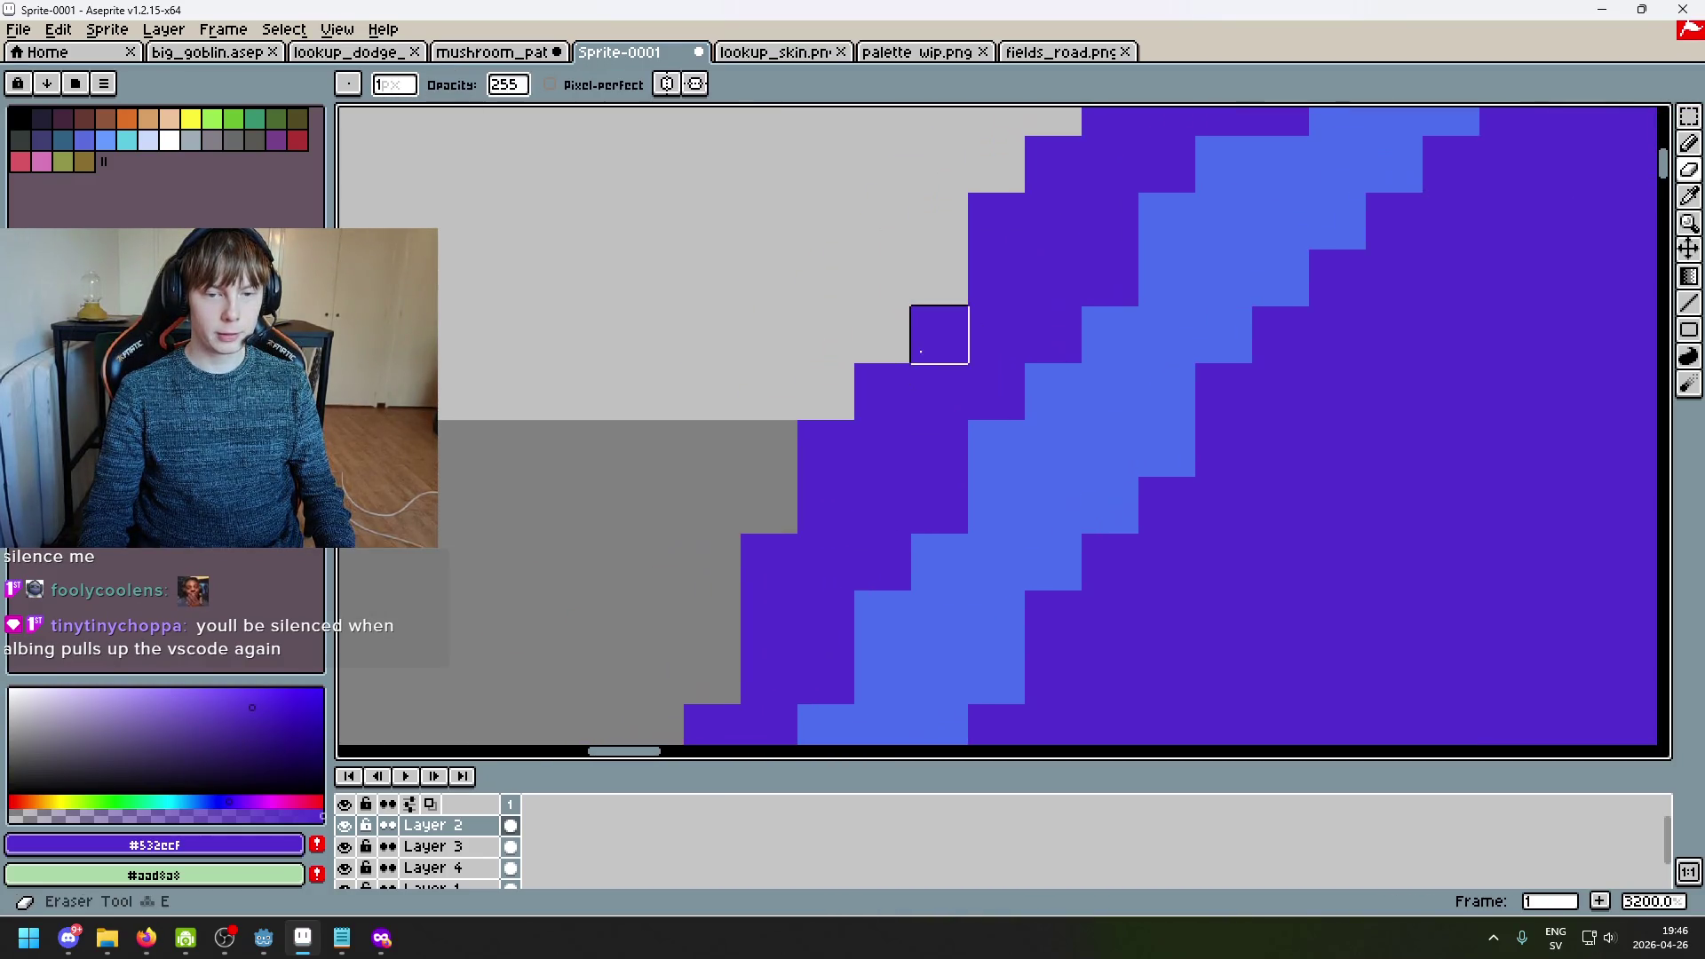
{"action": "key", "text": "ctrl+z"}
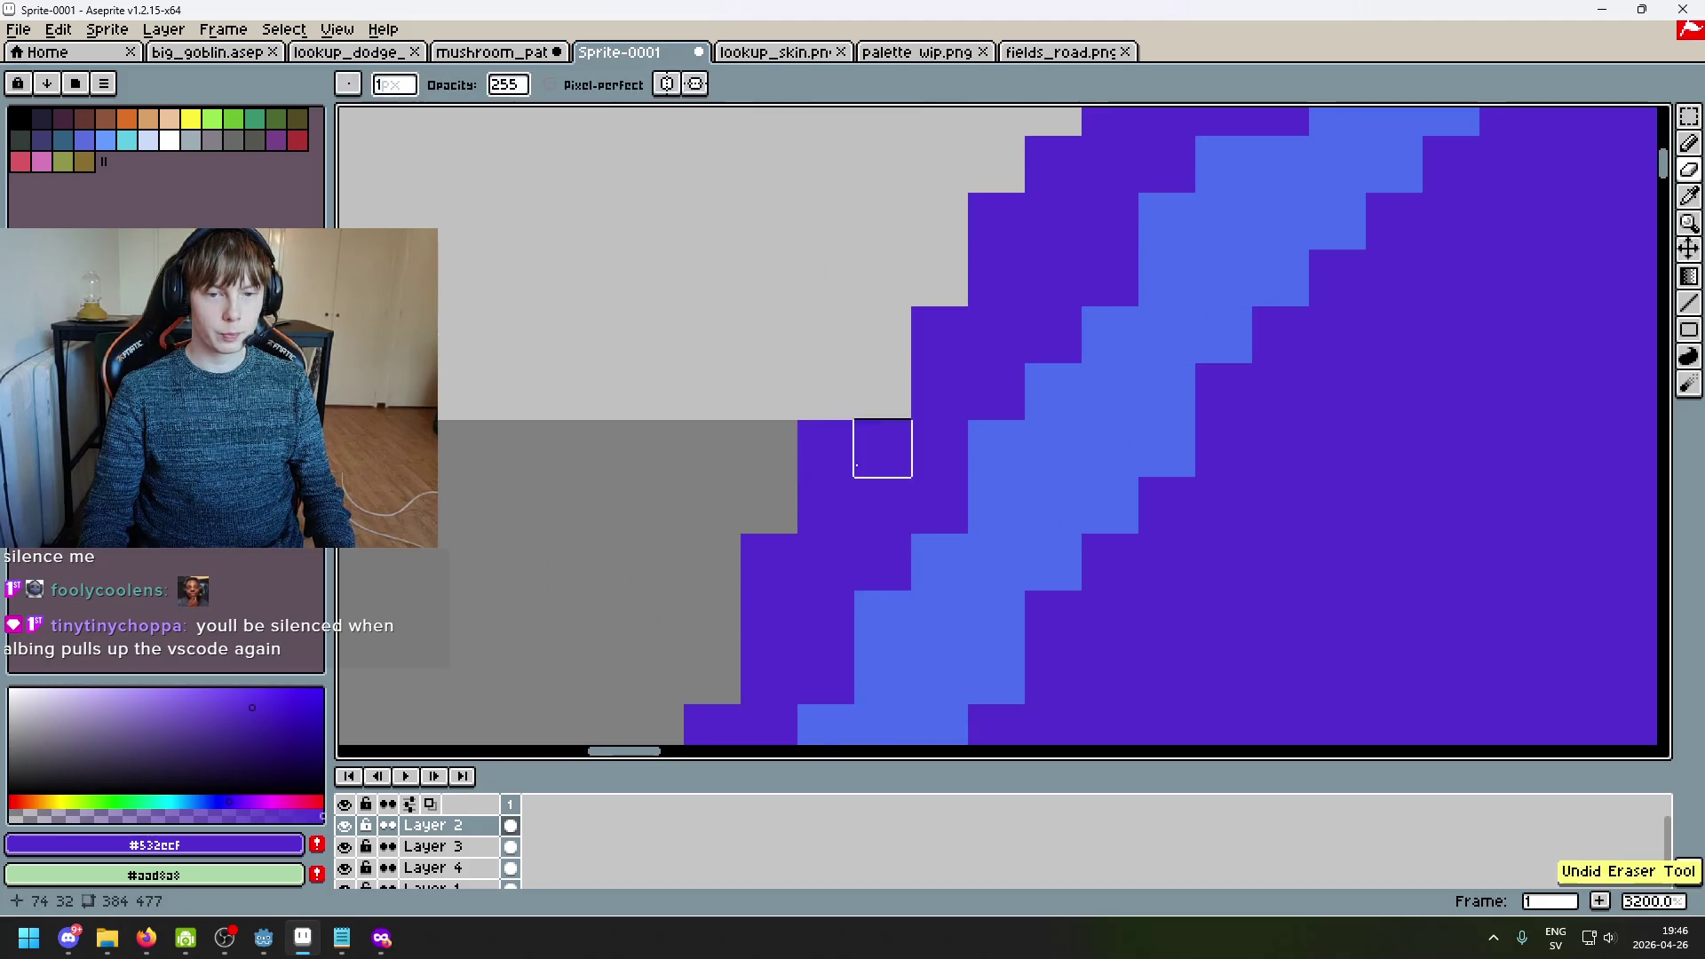
{"action": "scroll", "coordinate": [888, 462], "scroll_direction": "down", "scroll_amount": 5}
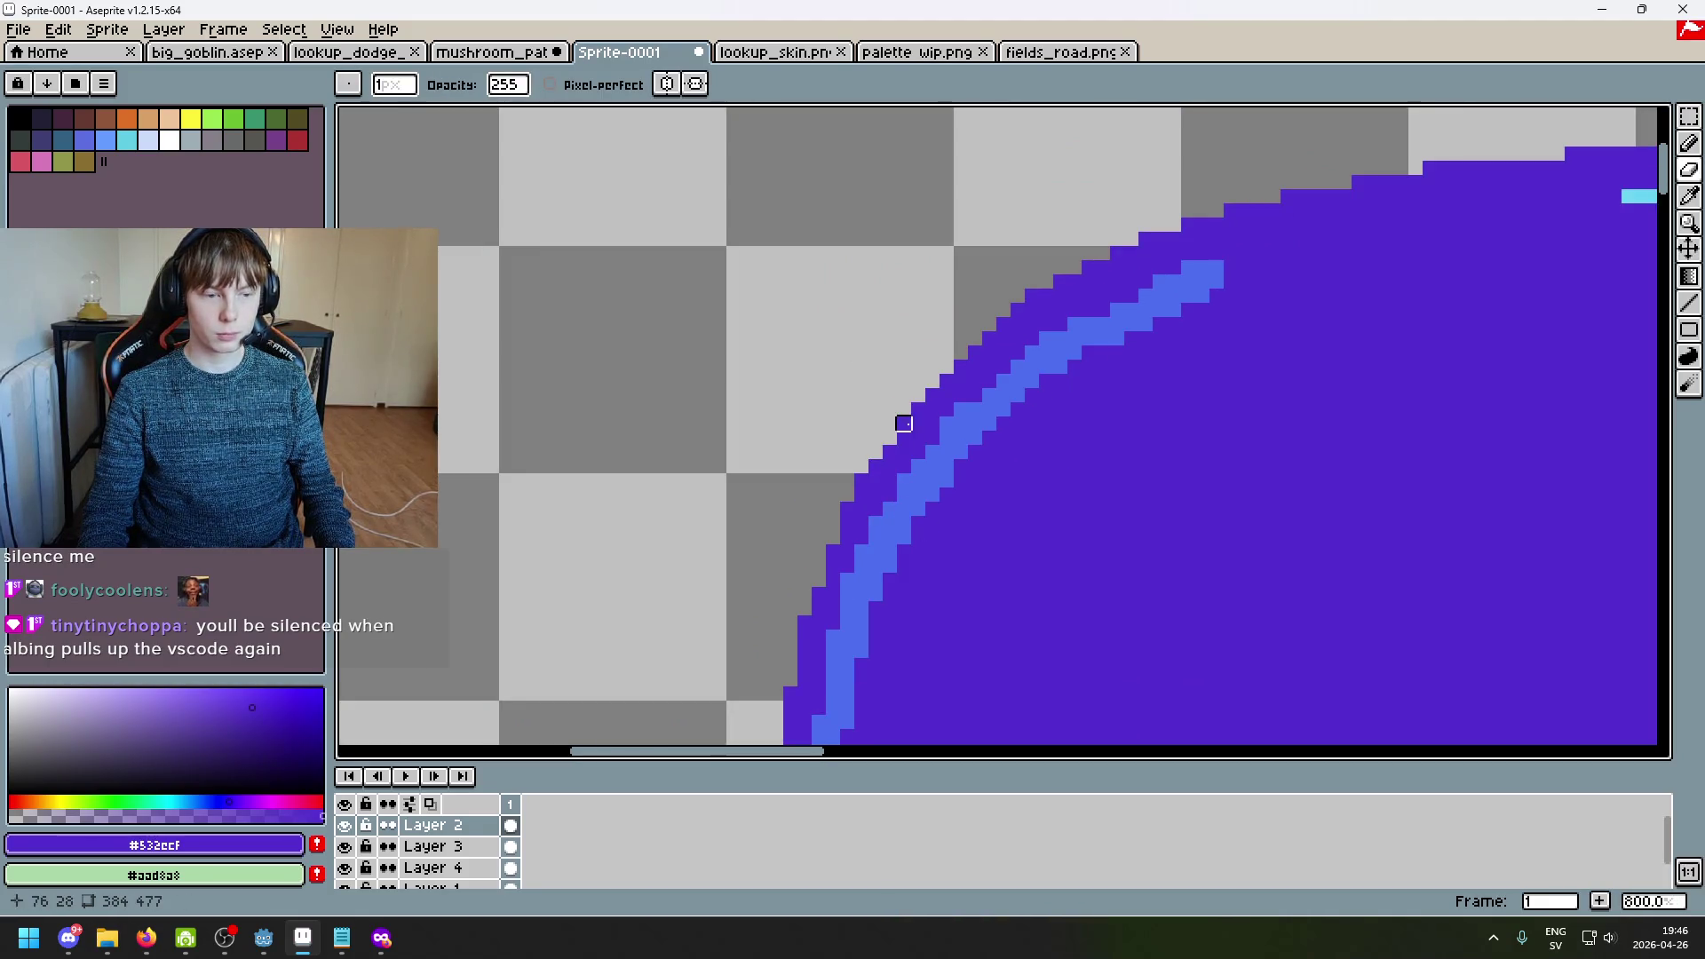
{"action": "scroll", "coordinate": [935, 318], "scroll_direction": "up", "scroll_amount": 3}
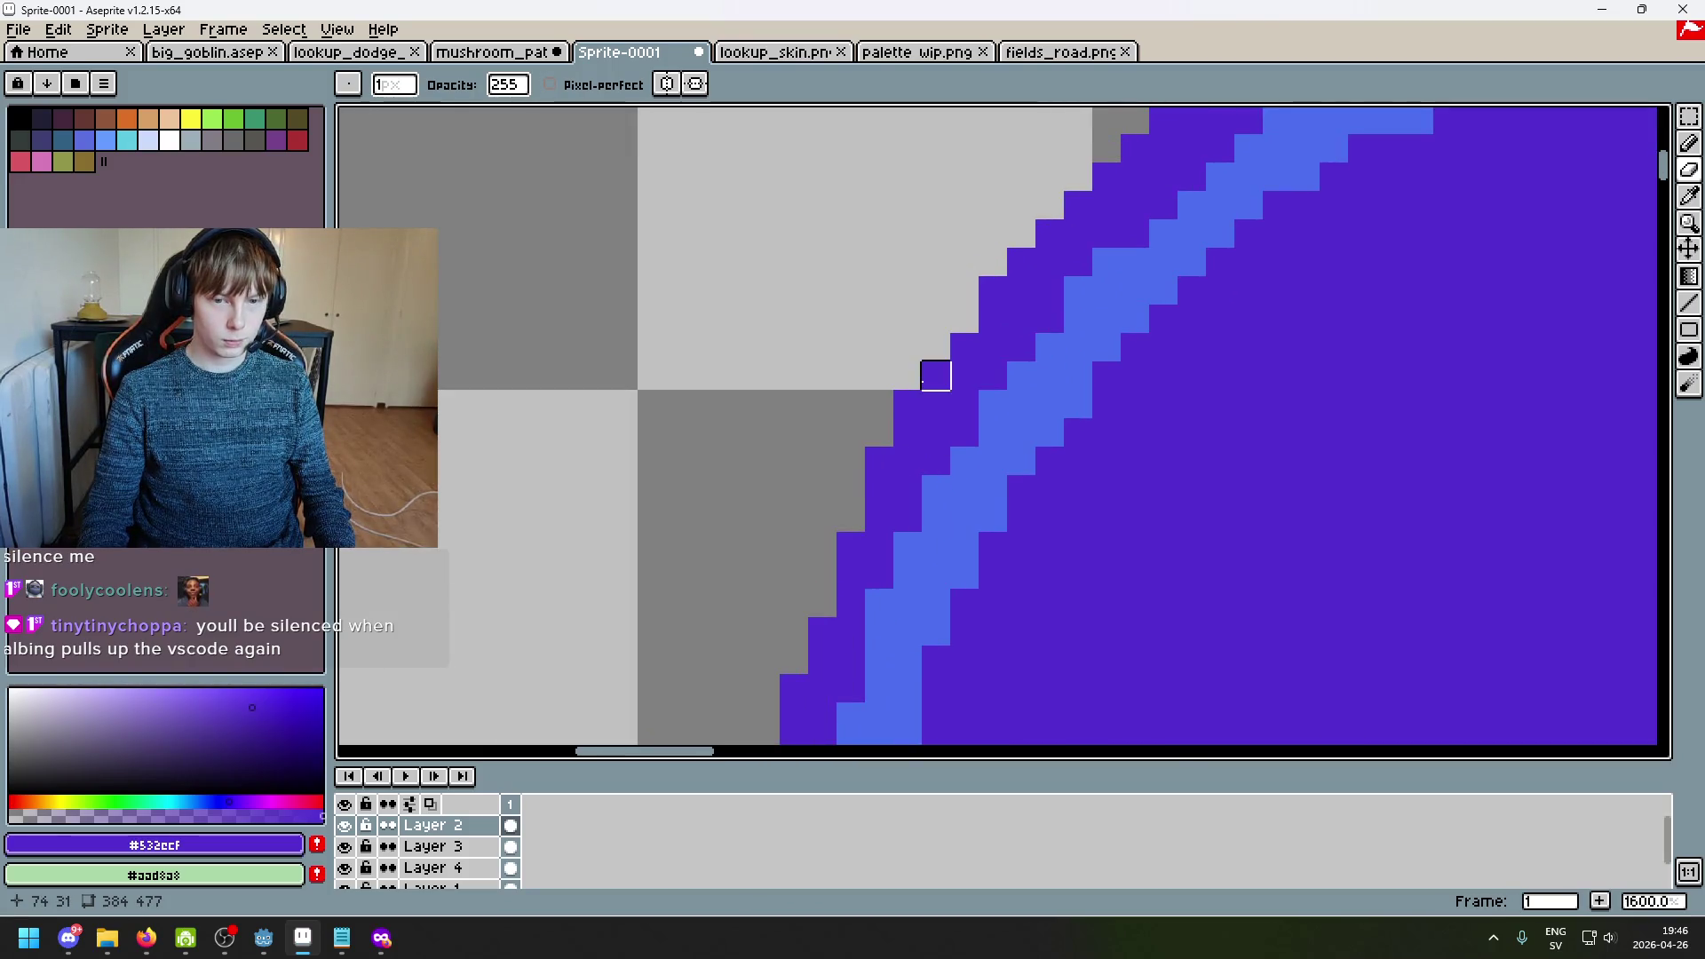
{"action": "scroll", "coordinate": [977, 400], "scroll_direction": "down", "scroll_amount": 1}
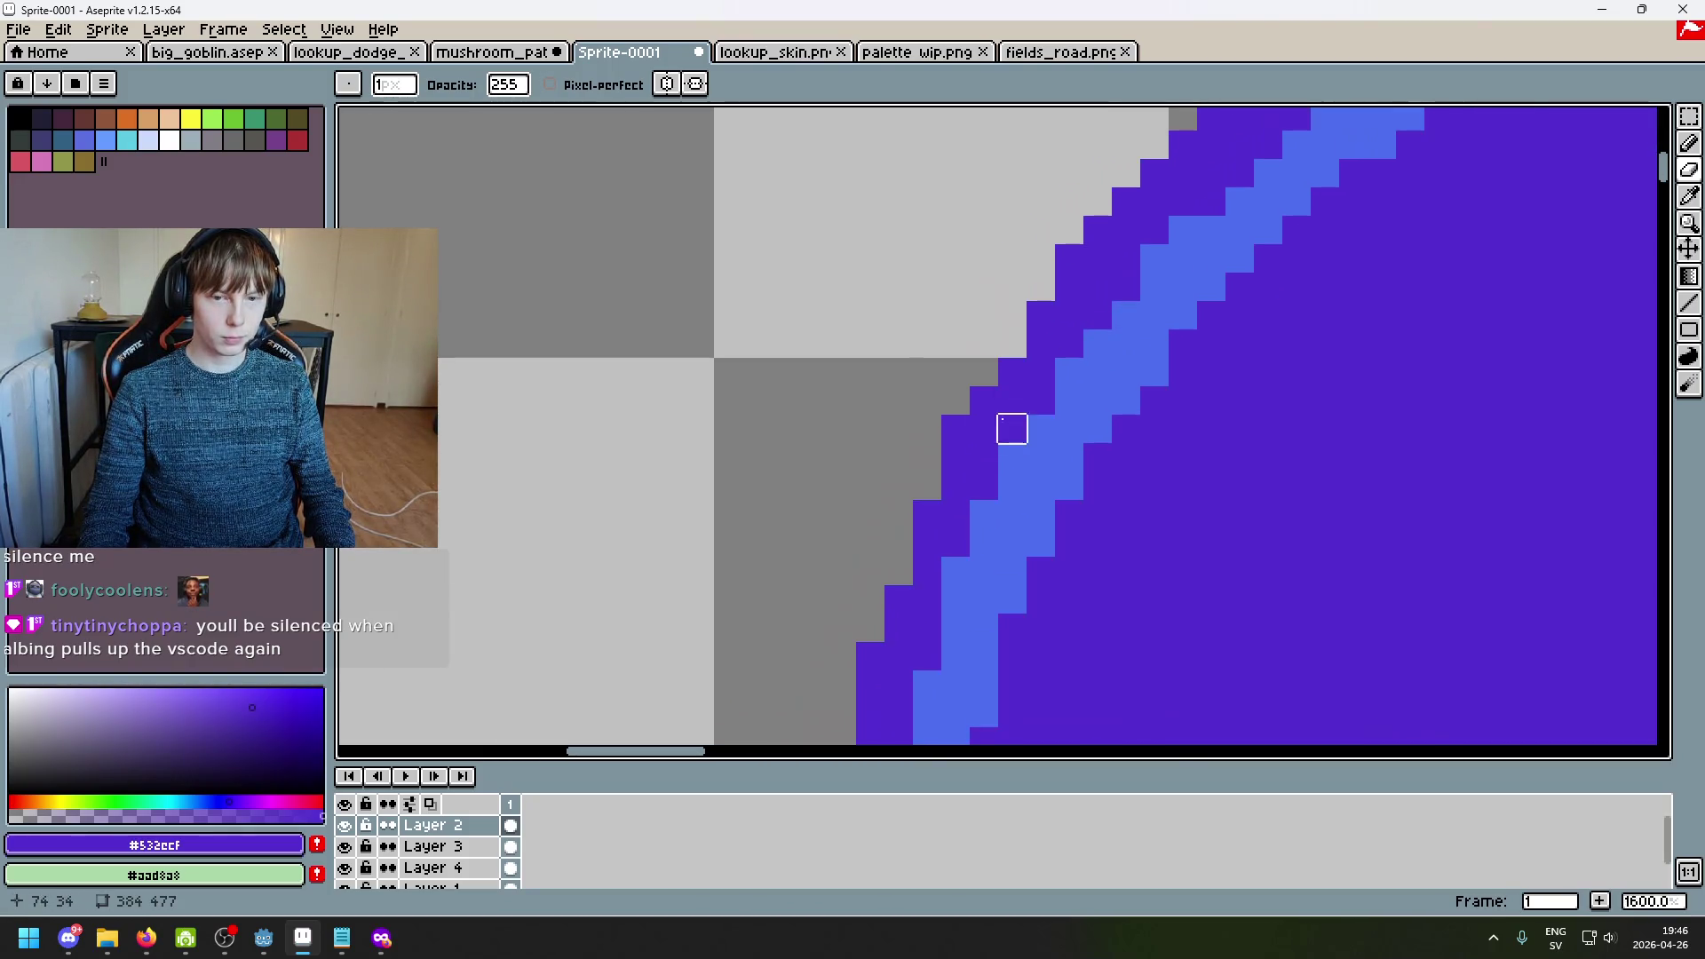
{"action": "scroll", "coordinate": [1077, 449], "scroll_direction": "down", "scroll_amount": 2}
{"action": "key", "text": "ctrl+z"}
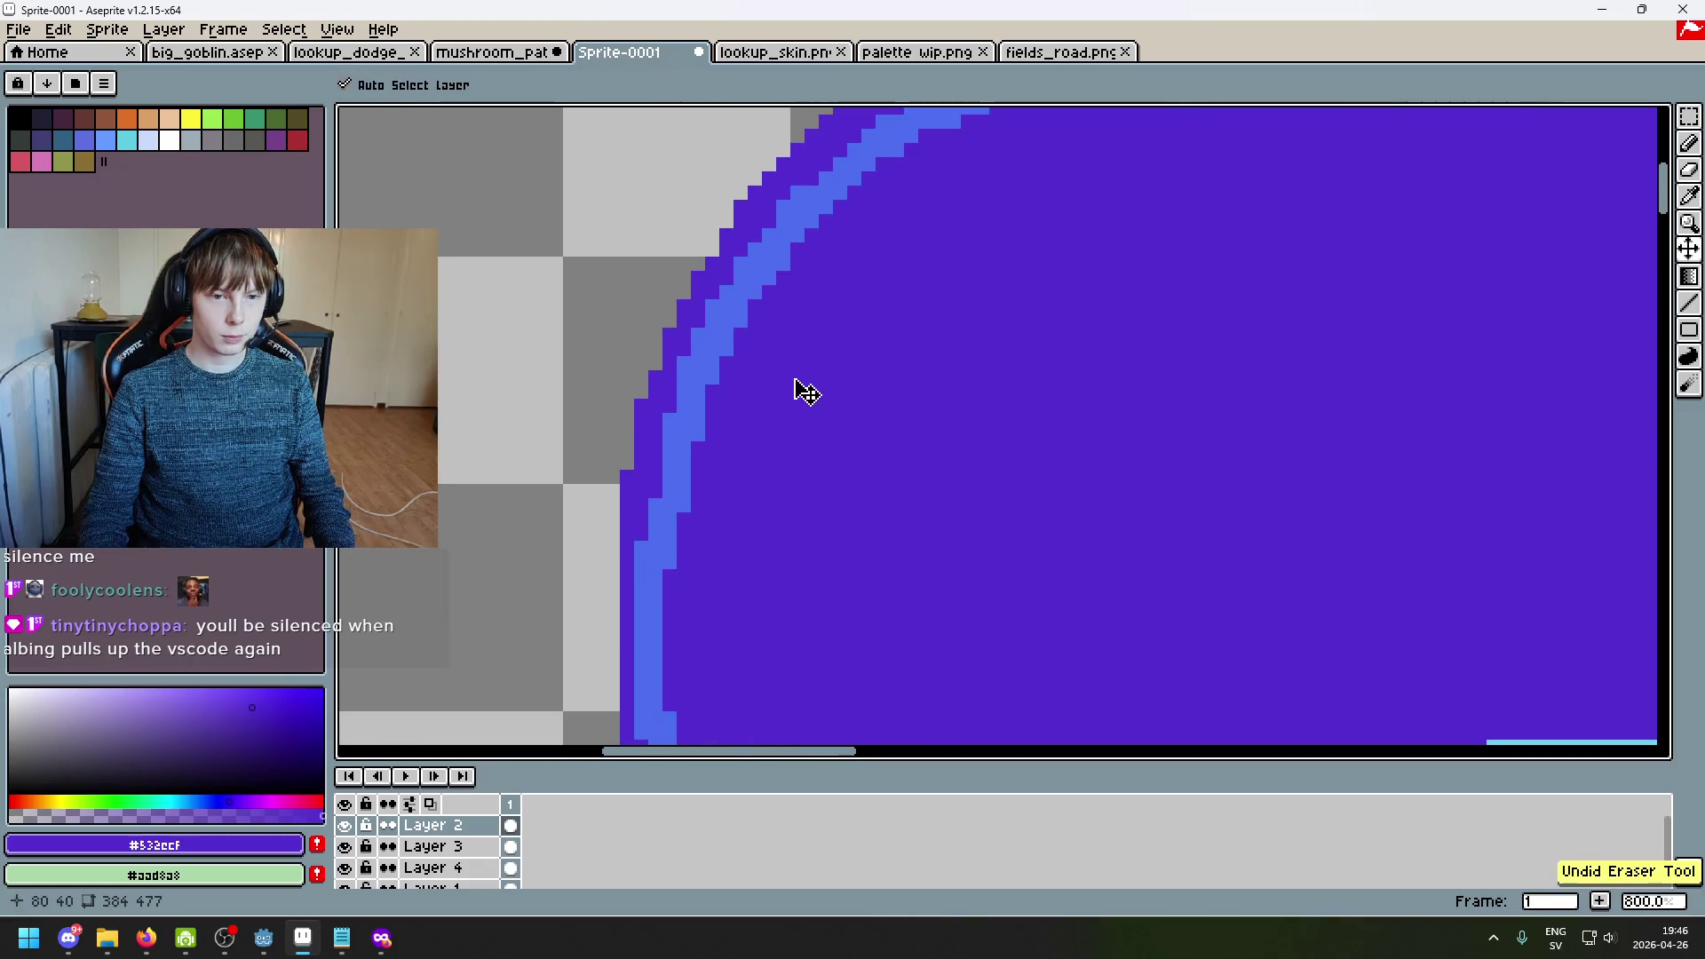
{"action": "scroll", "coordinate": [795, 373], "scroll_direction": "down", "scroll_amount": 3}
{"action": "left_click_drag", "start_coordinate": [854, 257], "coordinate": [850, 389]}
{"action": "scroll", "coordinate": [802, 262], "scroll_direction": "up", "scroll_amount": 3}
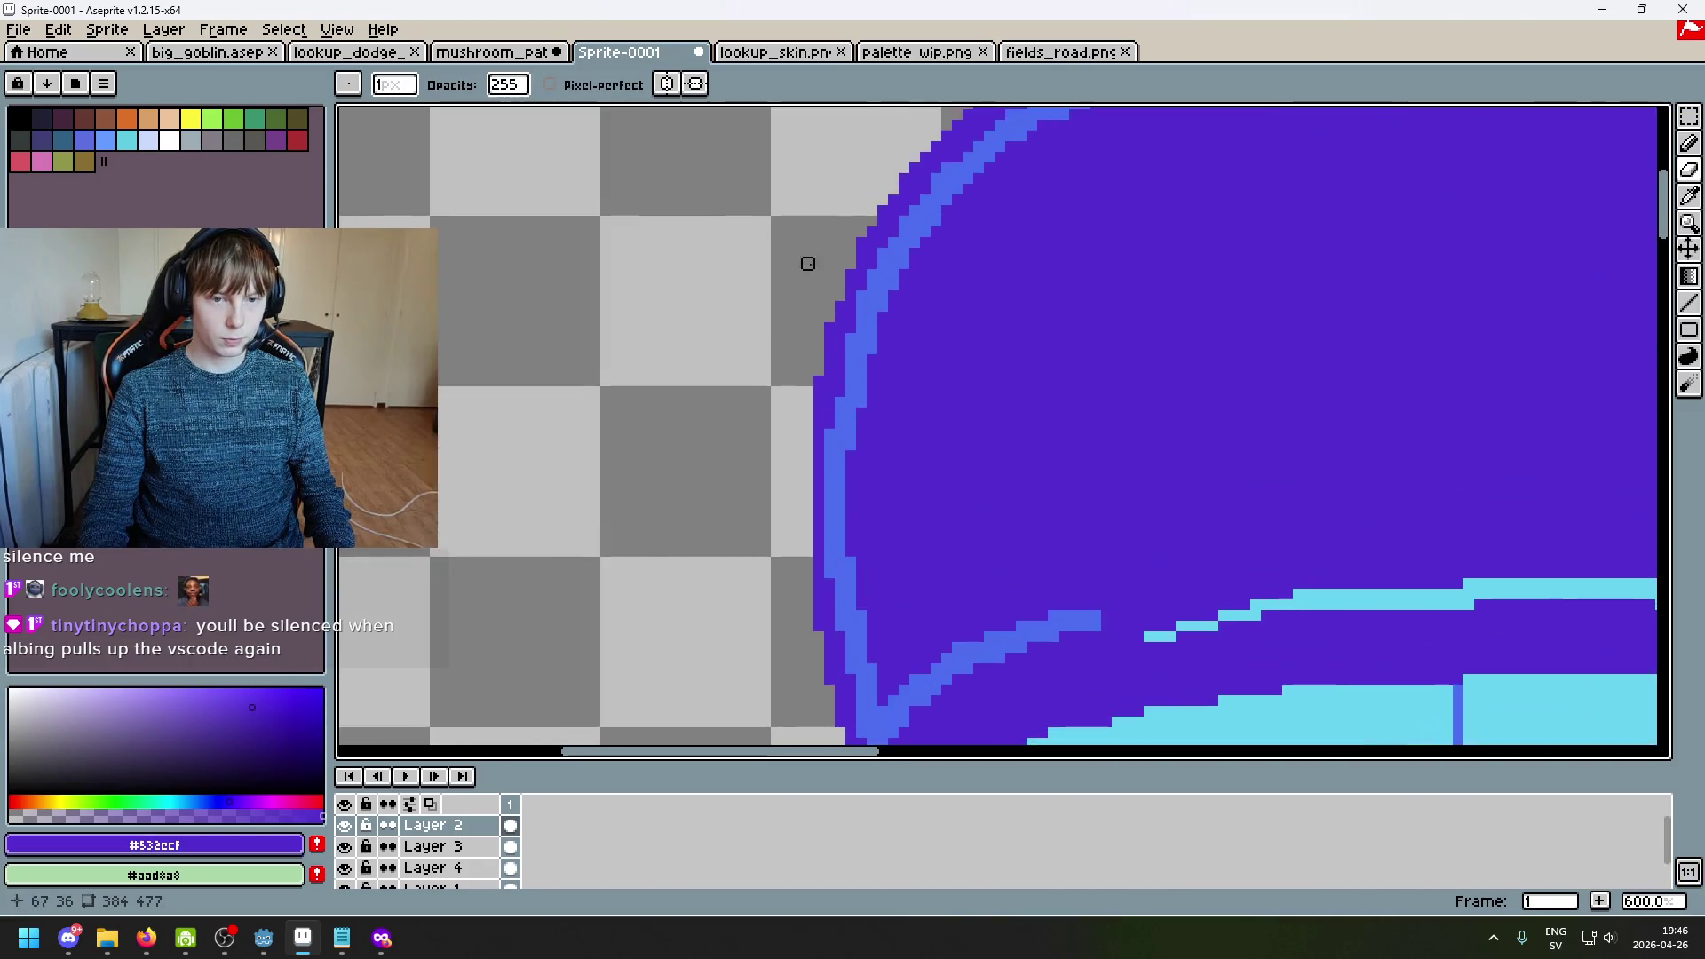
{"action": "scroll", "coordinate": [780, 403], "scroll_direction": "up", "scroll_amount": 2}
Step: Try a purple pixel in one edge step, then revert it
{"action": "key", "text": "b"}
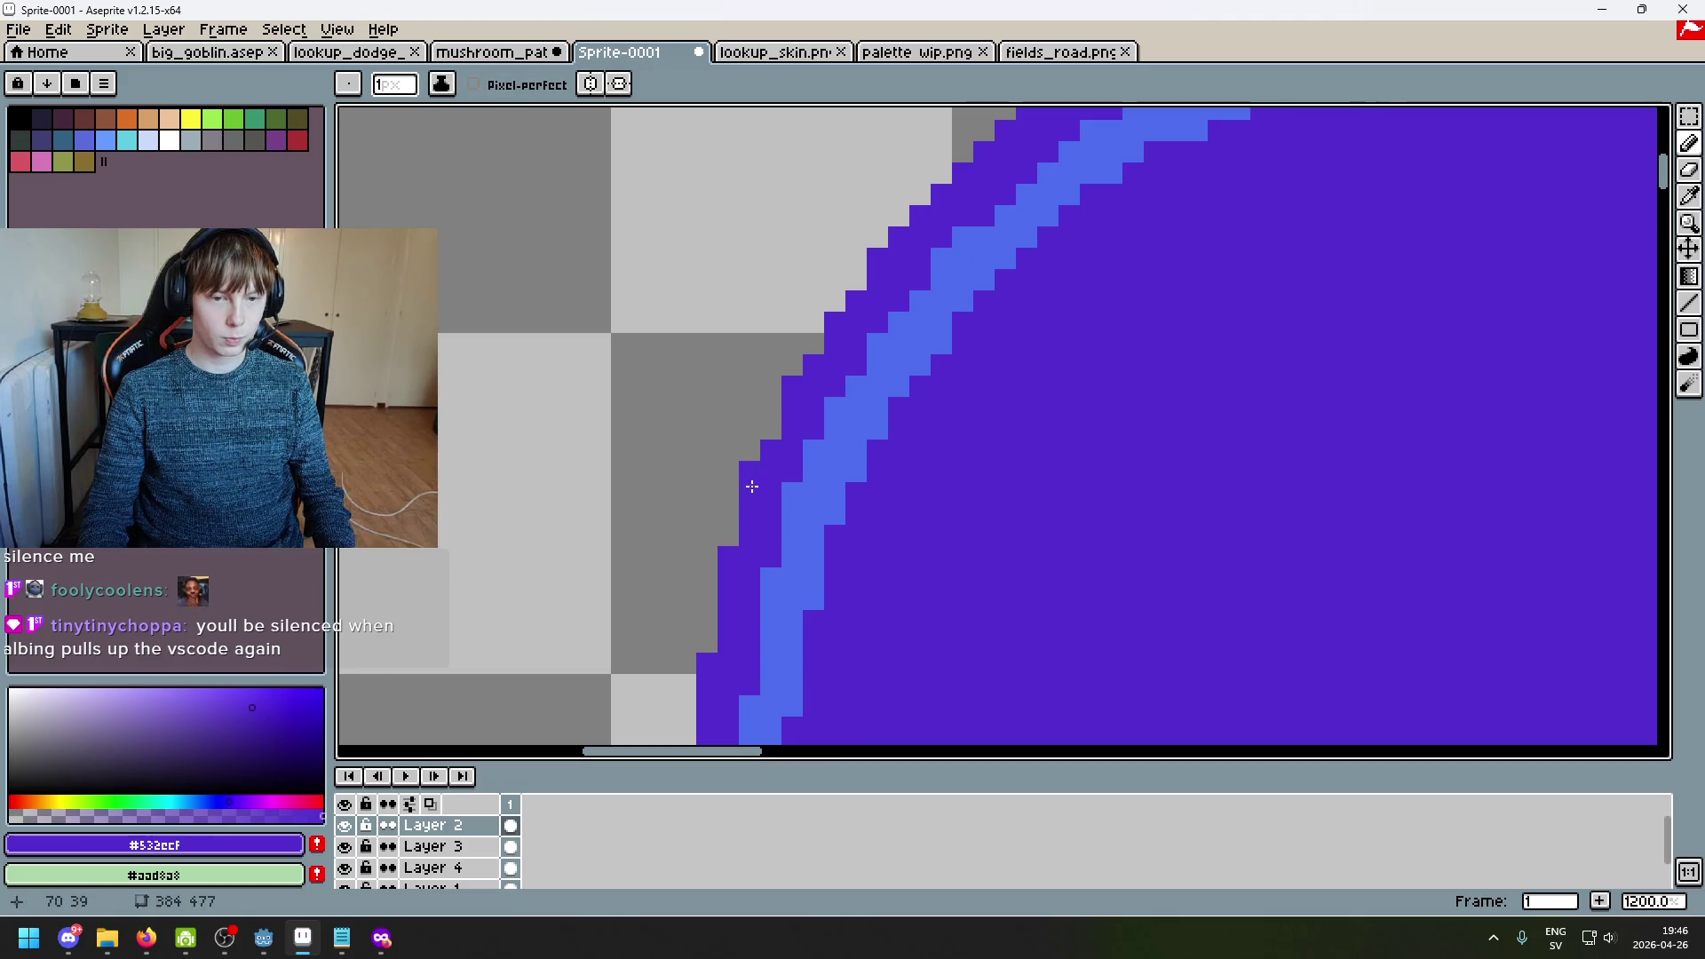
{"action": "scroll", "coordinate": [834, 448], "scroll_direction": "up", "scroll_amount": 1}
{"action": "key", "text": "e"}
{"action": "key", "text": "b"}
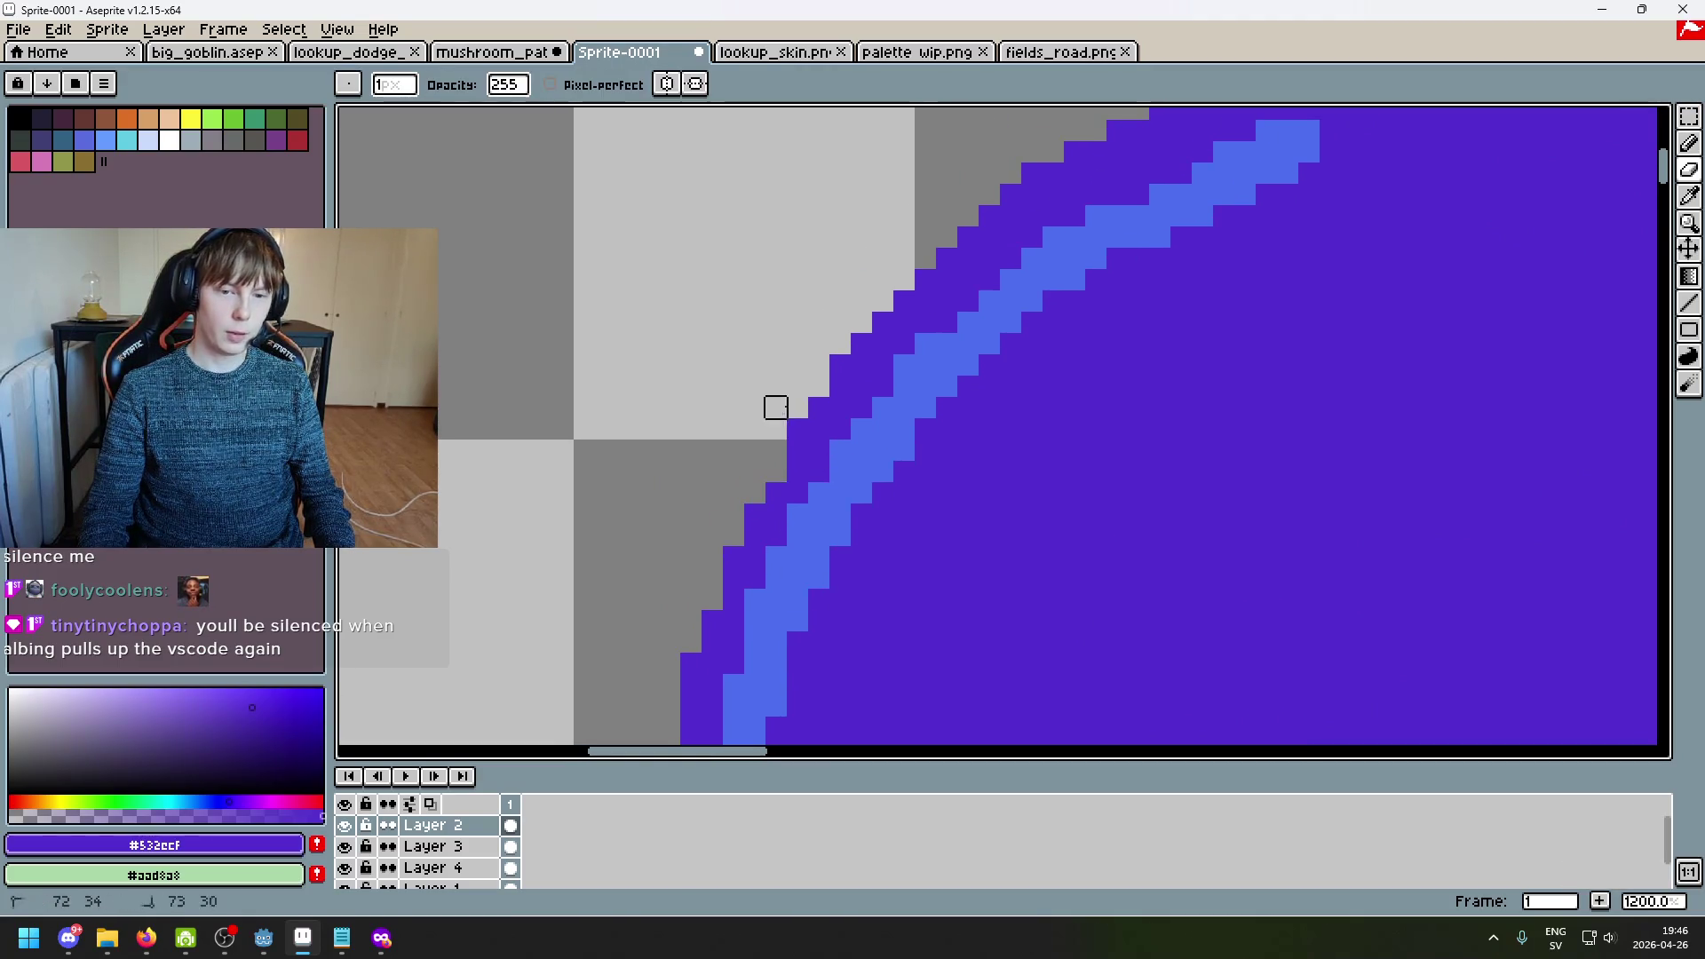
{"action": "left_click", "coordinate": [818, 387]}
{"action": "scroll", "coordinate": [803, 407], "scroll_direction": "down", "scroll_amount": 3}
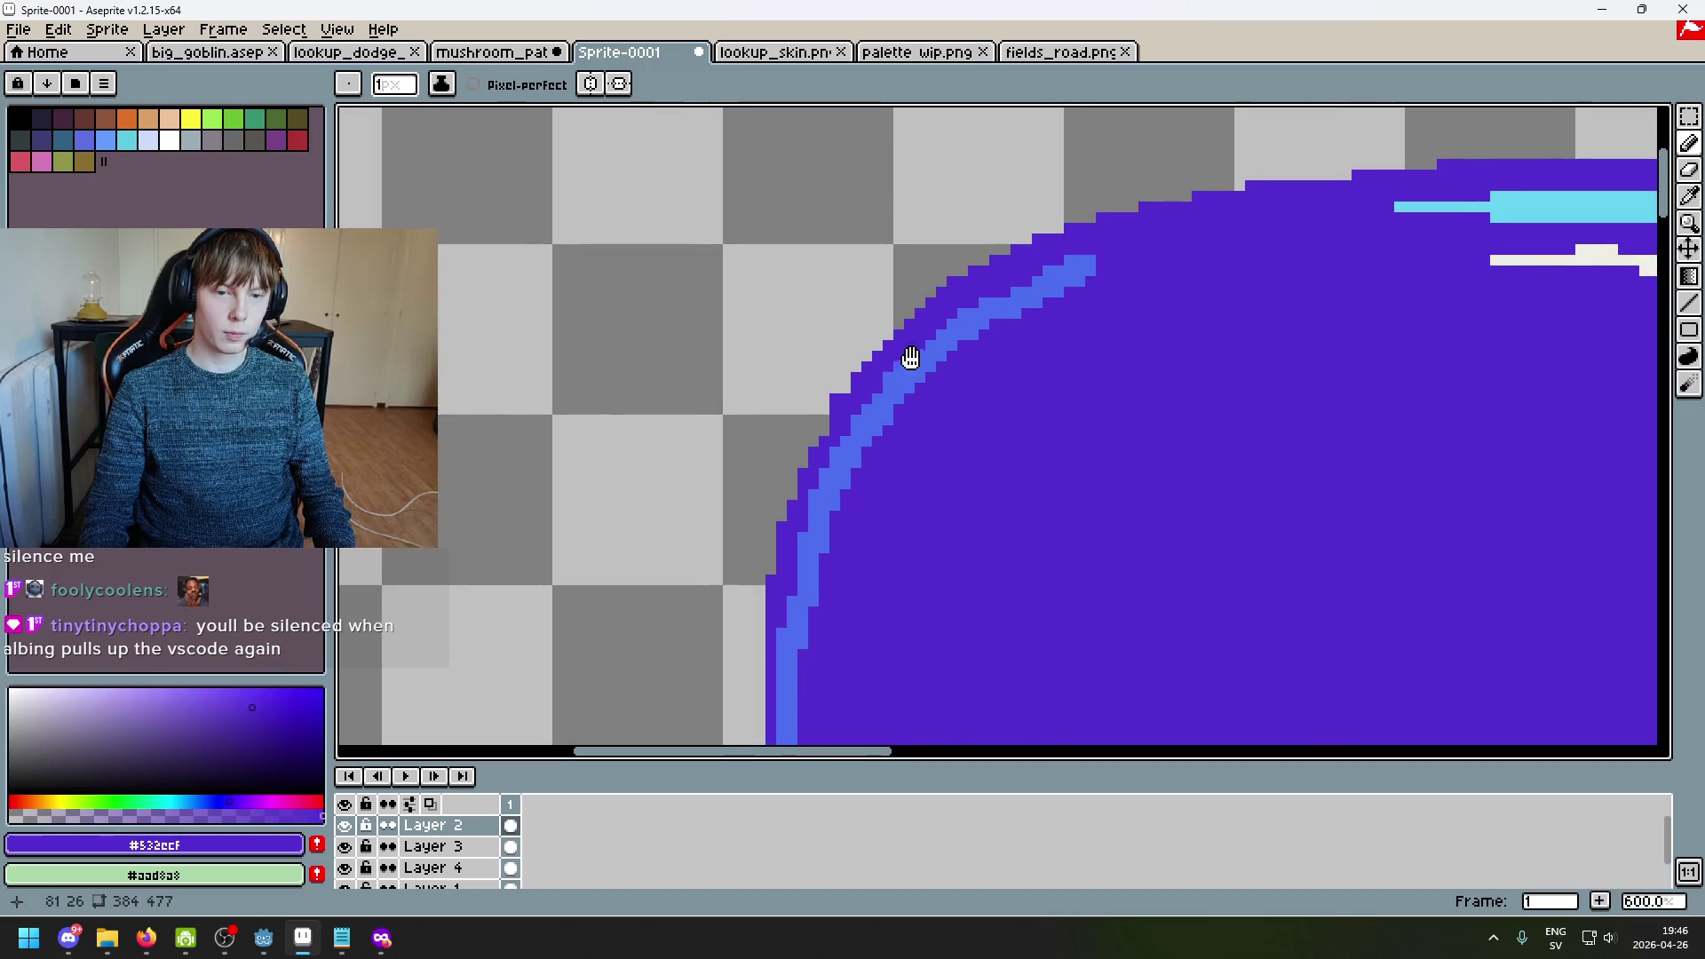
{"action": "key", "text": "ctrl+z"}
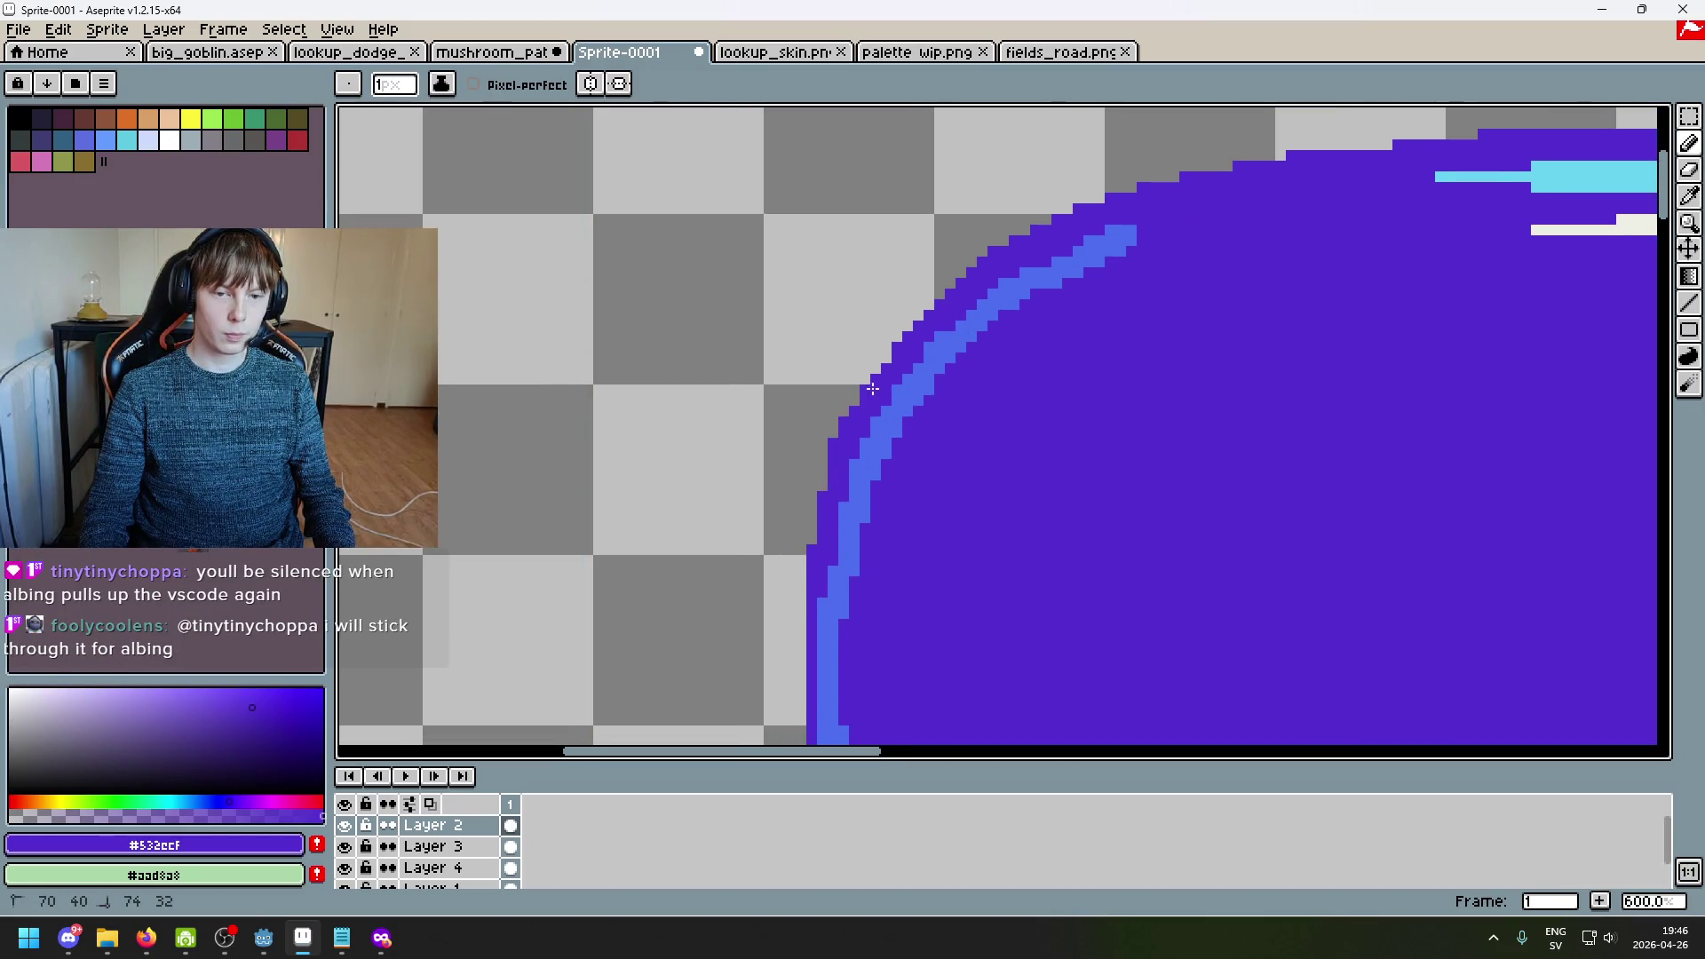
Step: Undo the last drawn pixel and the last erase on the cap's left edge
{"action": "scroll", "coordinate": [863, 453], "scroll_direction": "down", "scroll_amount": 2}
{"action": "scroll", "coordinate": [864, 454], "scroll_direction": "up", "scroll_amount": 8}
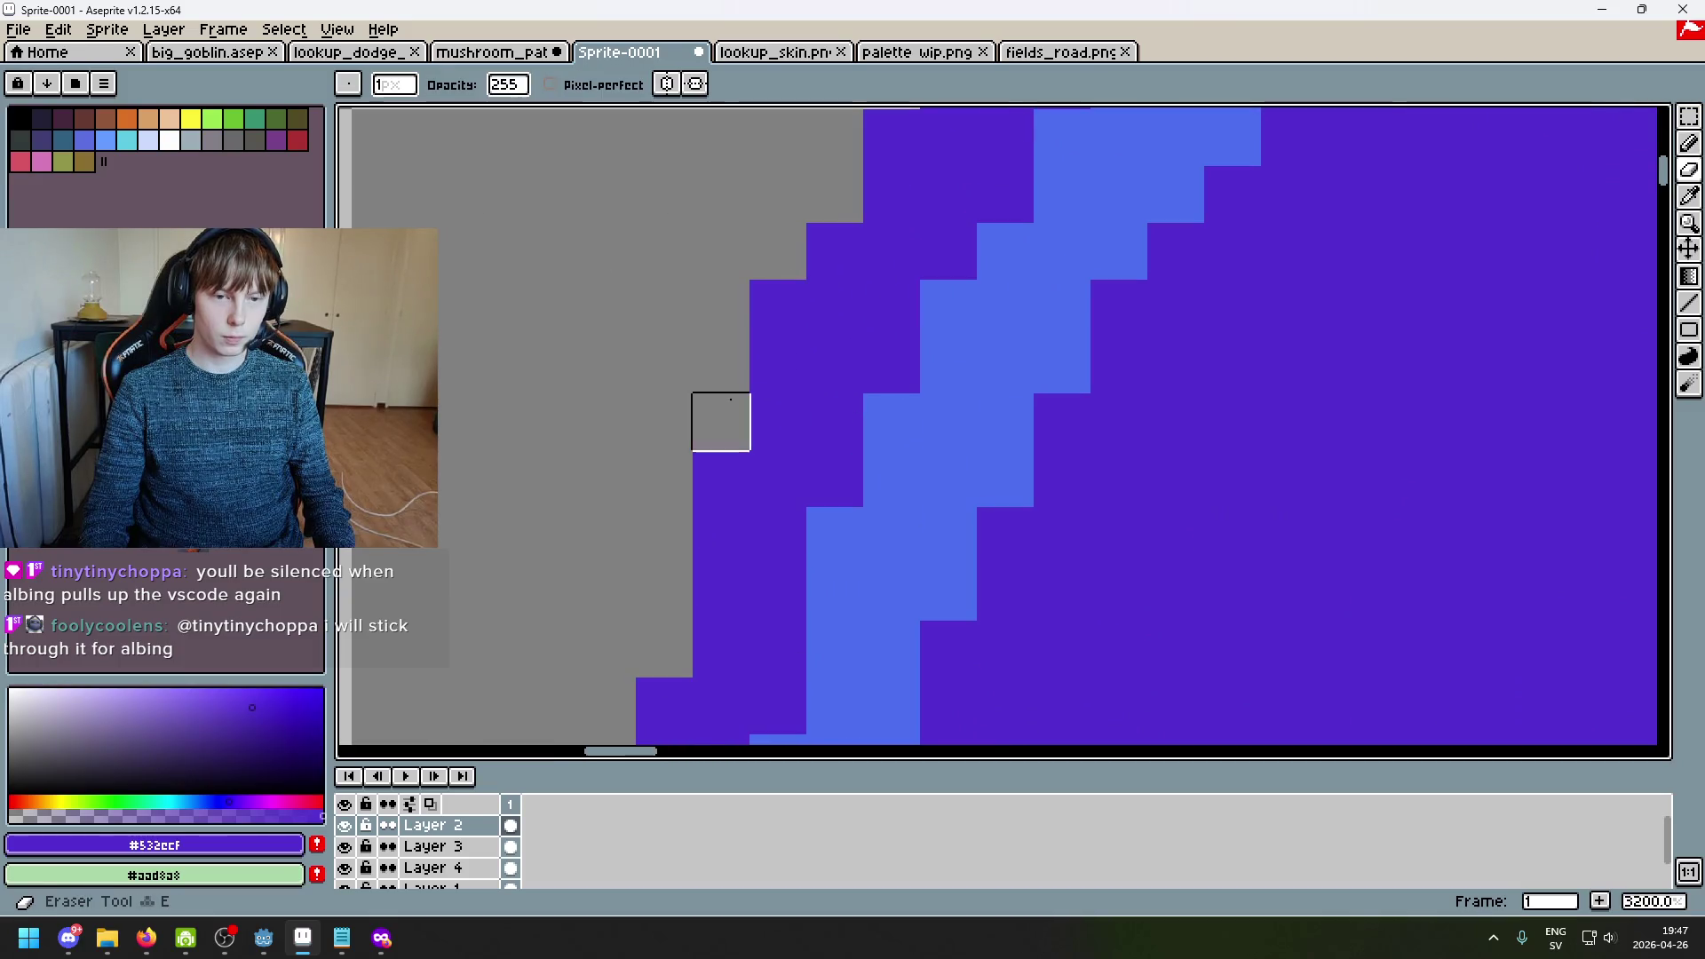
{"action": "scroll", "coordinate": [917, 323], "scroll_direction": "down", "scroll_amount": 5}
{"action": "scroll", "coordinate": [951, 437], "scroll_direction": "up", "scroll_amount": 2}
{"action": "scroll", "coordinate": [932, 381], "scroll_direction": "down", "scroll_amount": 2}
{"action": "scroll", "coordinate": [931, 431], "scroll_direction": "up", "scroll_amount": 3}
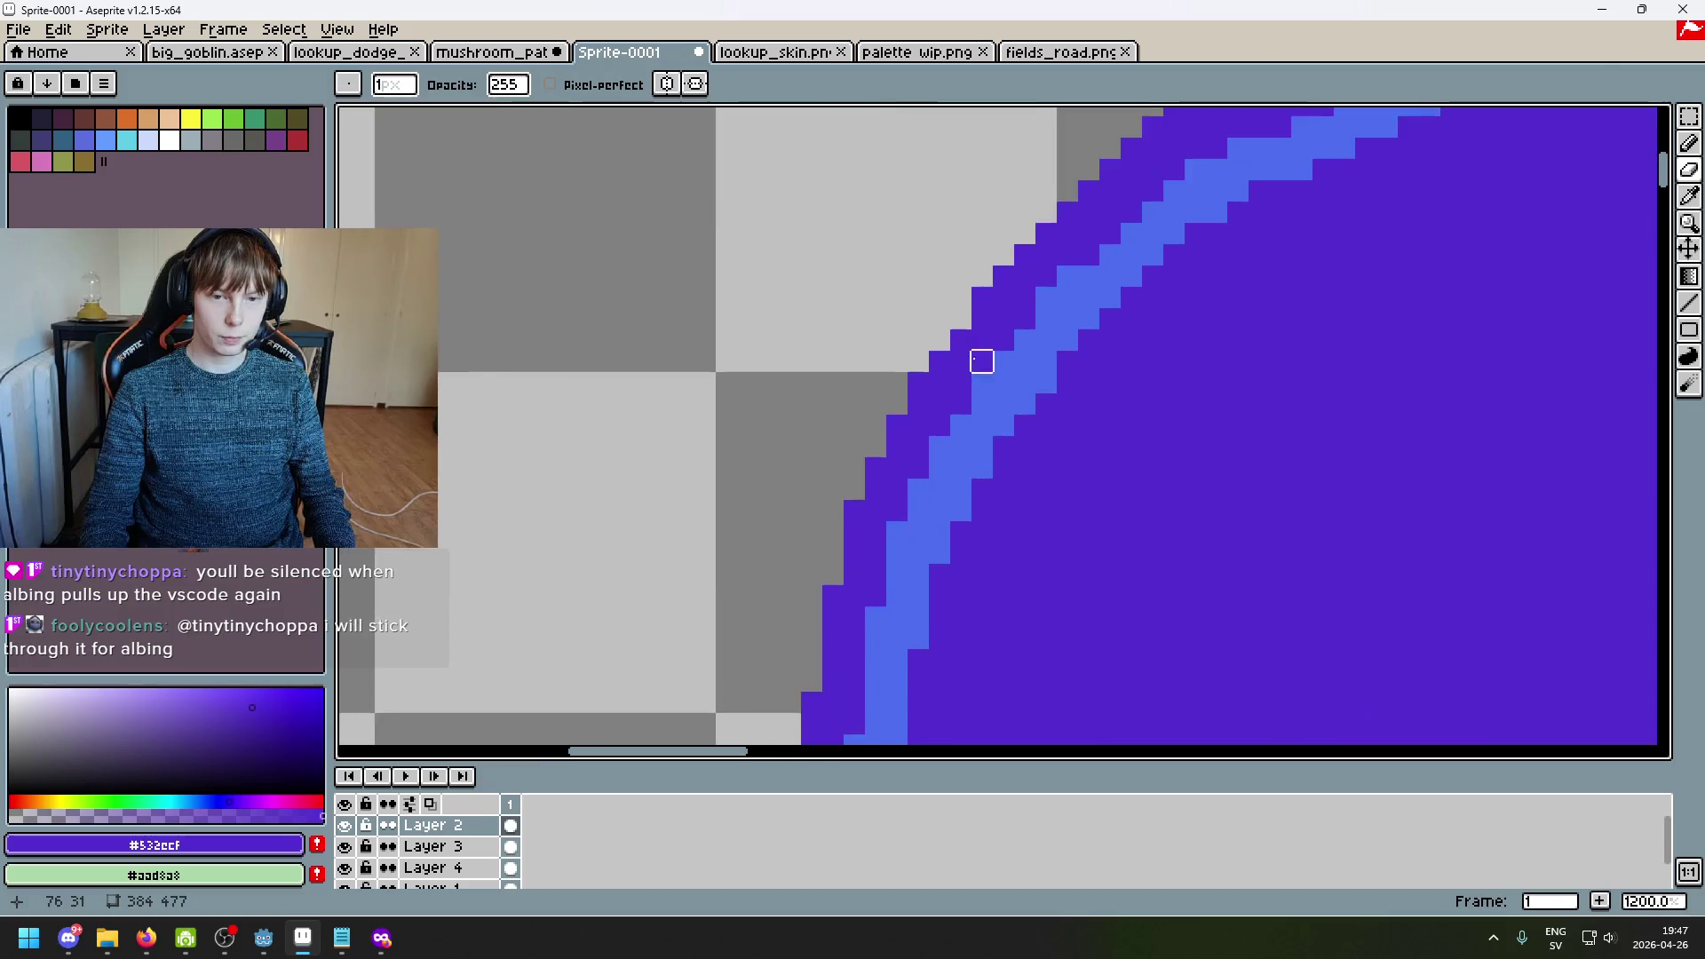
{"action": "key", "text": "b"}
{"action": "scroll", "coordinate": [932, 349], "scroll_direction": "down", "scroll_amount": 5}
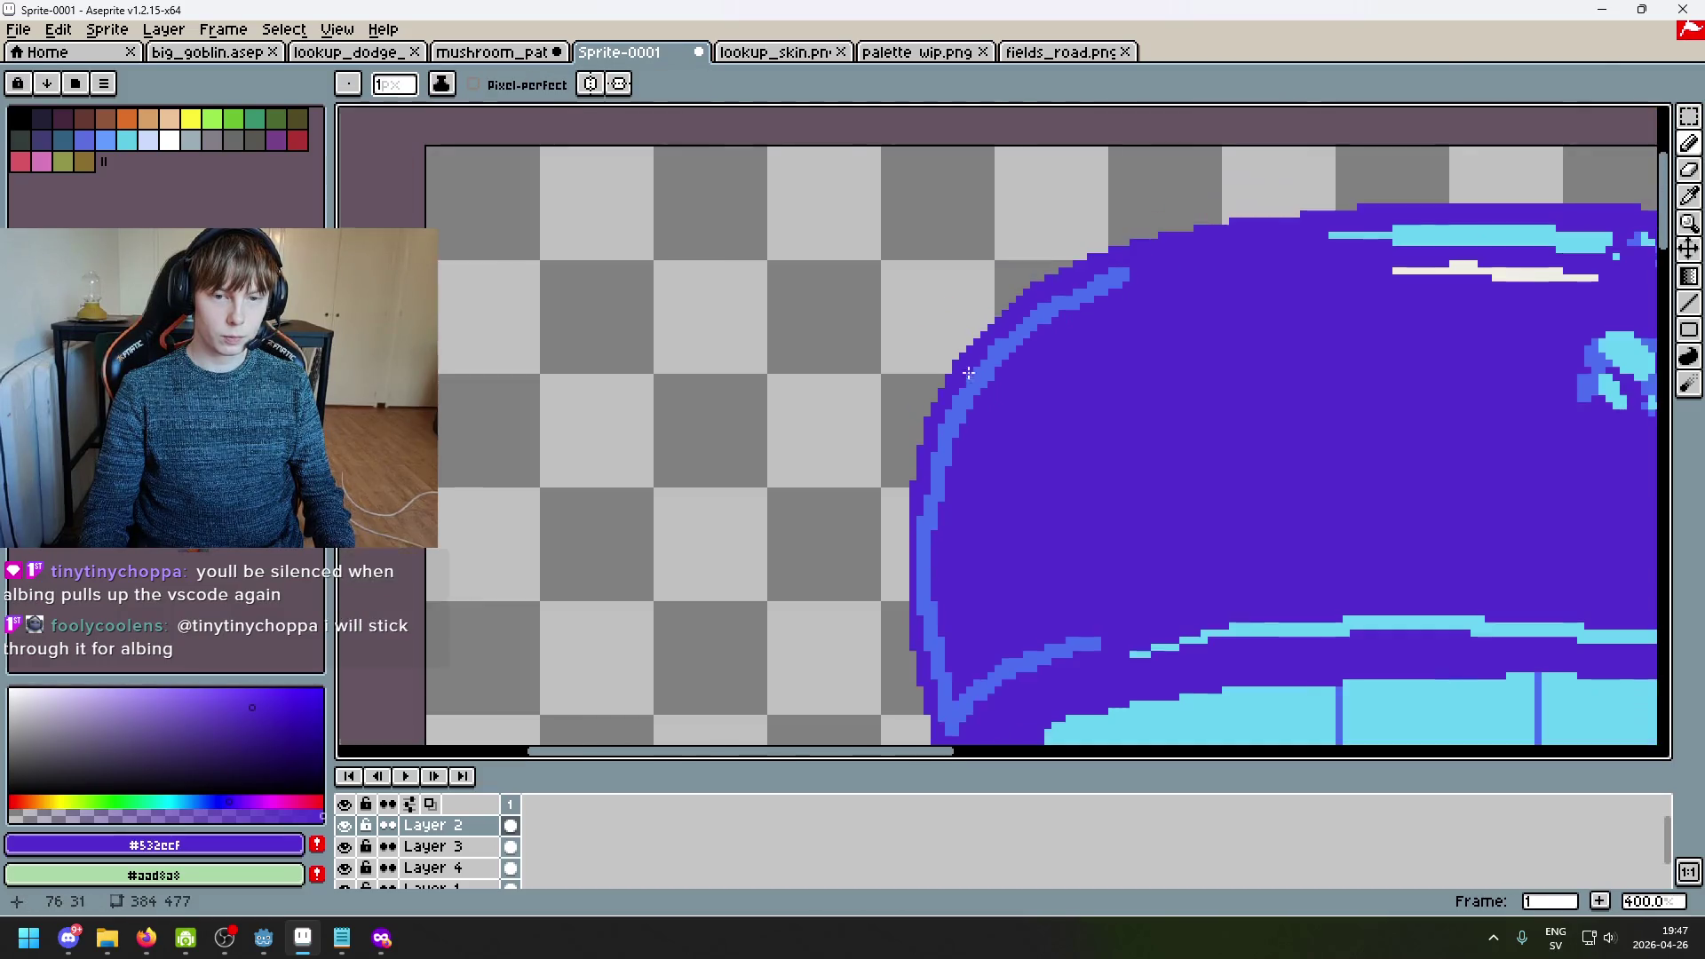
{"action": "key", "text": "ctrl+z"}
{"action": "scroll", "coordinate": [1053, 411], "scroll_direction": "down", "scroll_amount": 1}
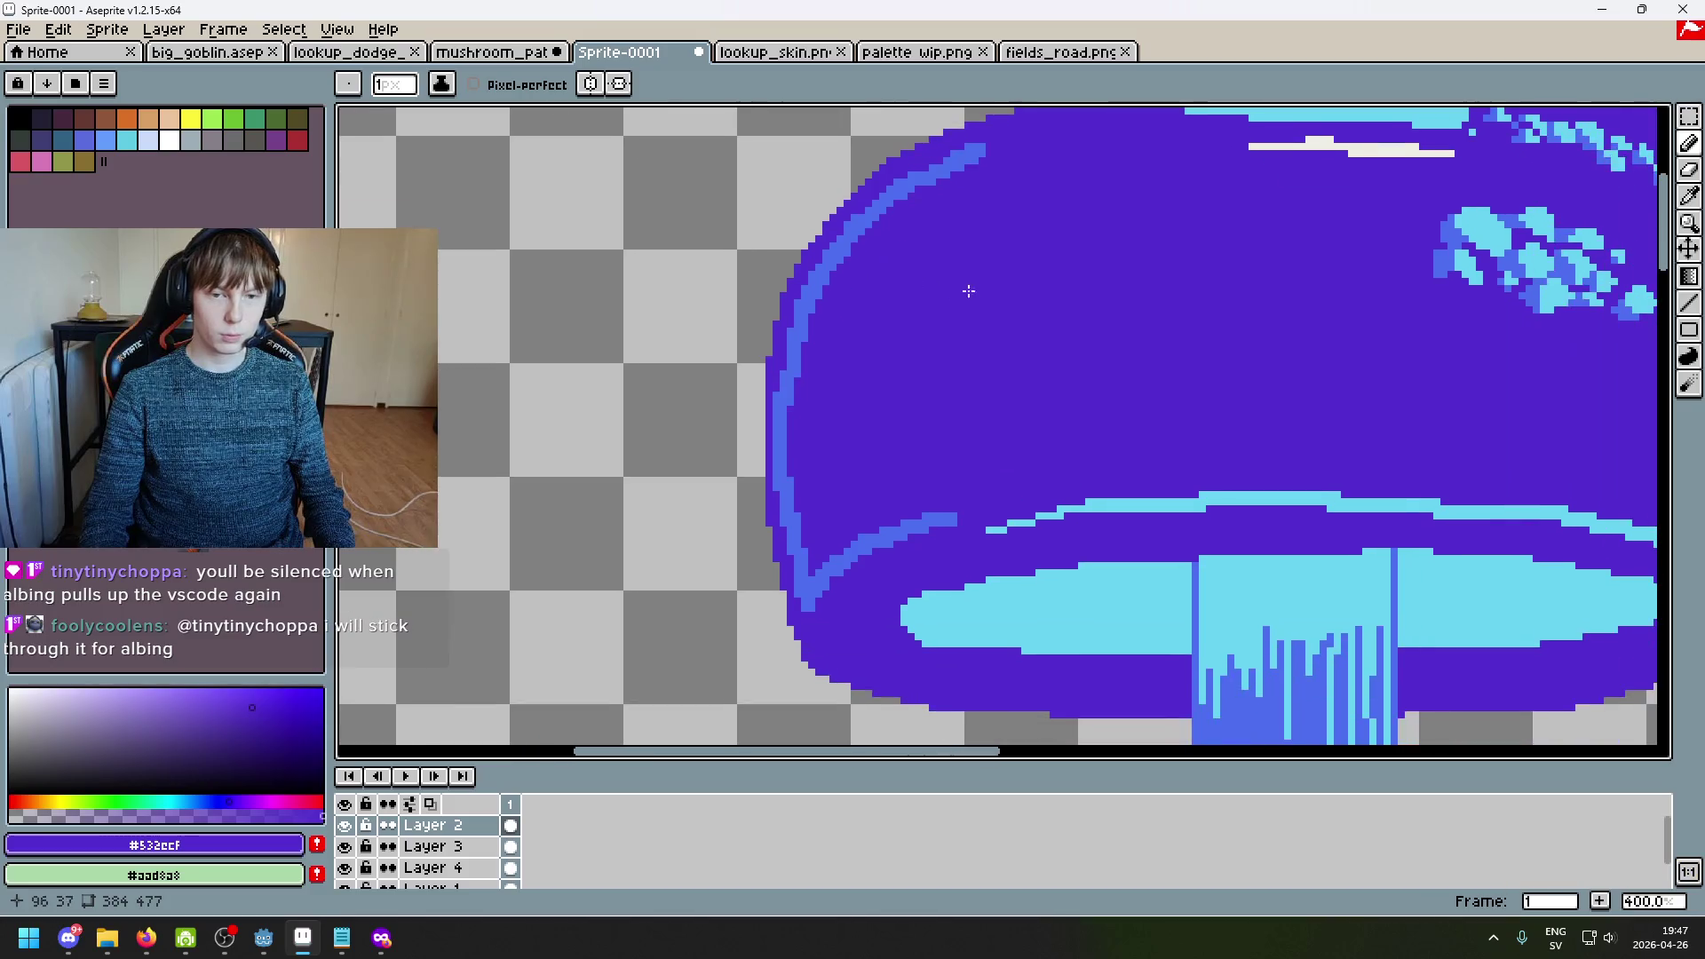
{"action": "scroll", "coordinate": [951, 285], "scroll_direction": "up", "scroll_amount": 3}
{"action": "key", "text": "e"}
{"action": "scroll", "coordinate": [827, 267], "scroll_direction": "down", "scroll_amount": 3}
{"action": "key", "text": "ctrl+z"}
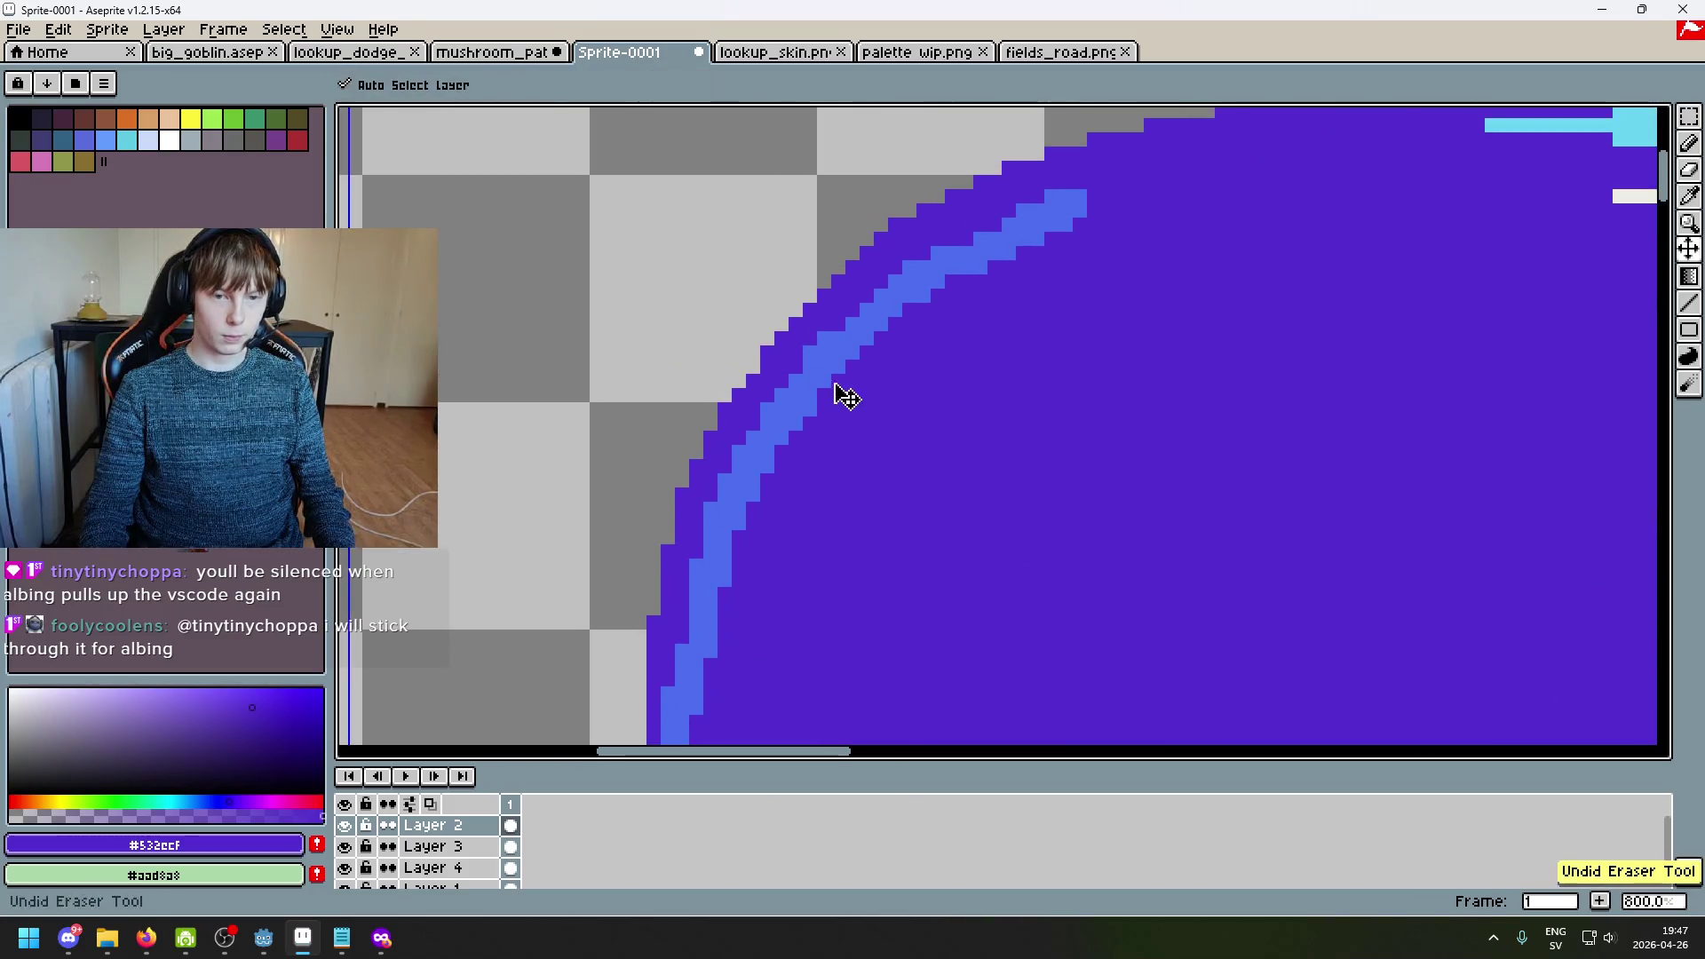
{"action": "scroll", "coordinate": [978, 269], "scroll_direction": "up", "scroll_amount": 6}
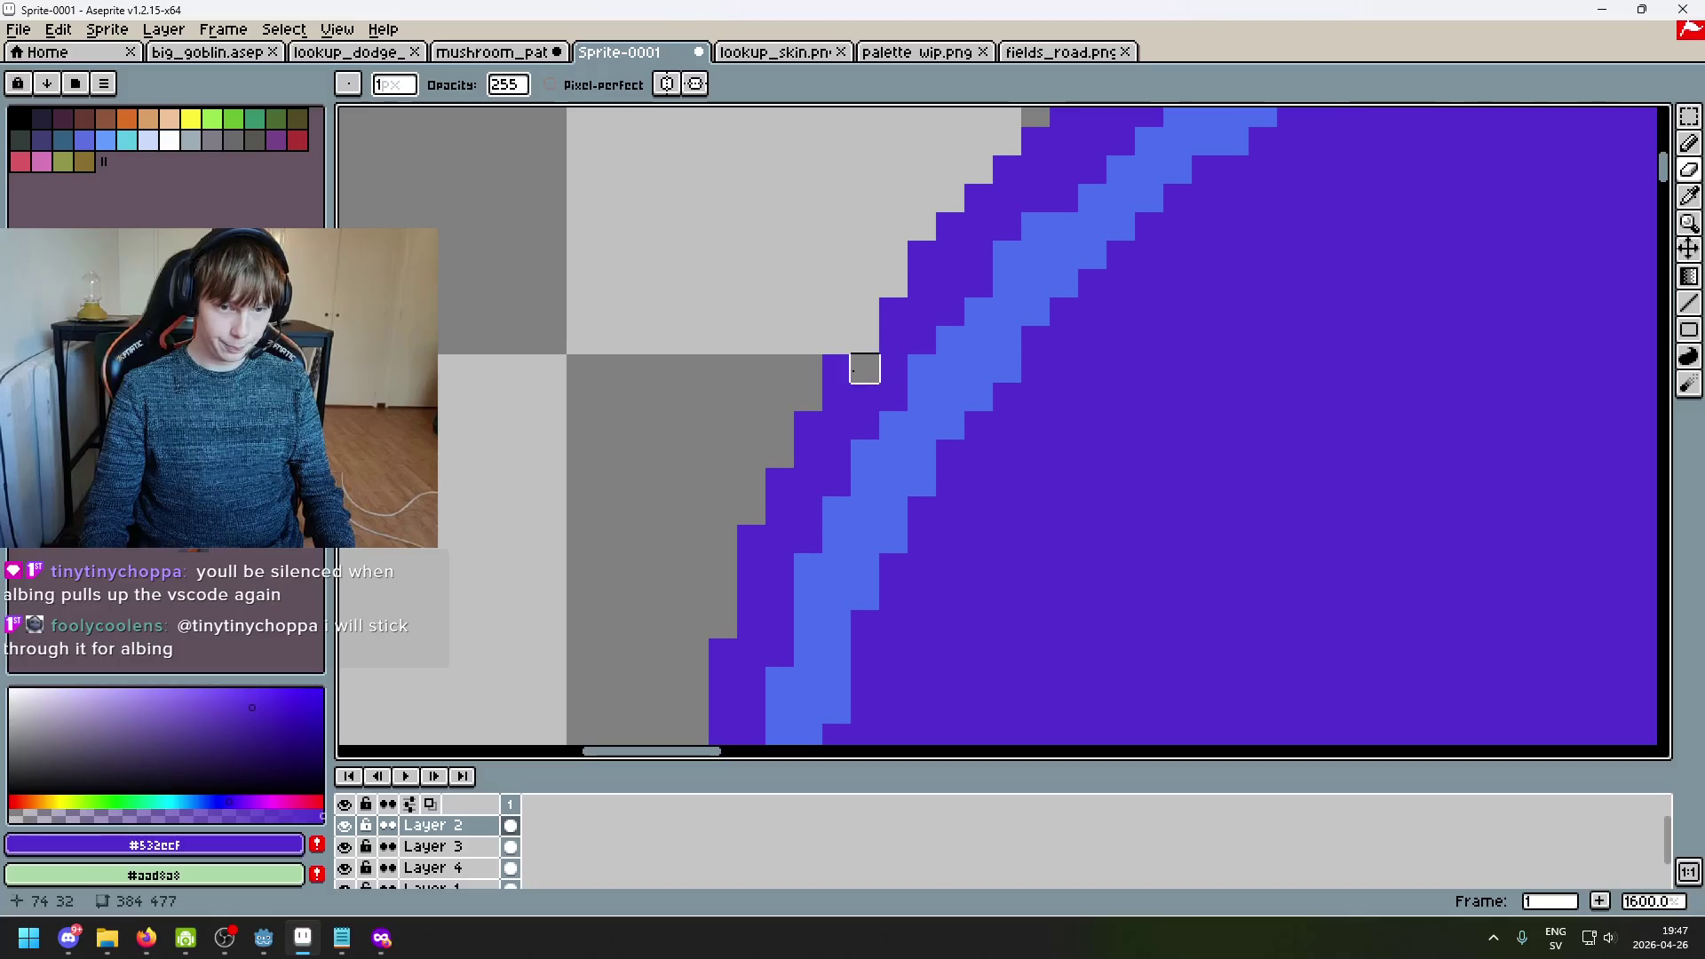
{"action": "scroll", "coordinate": [832, 365], "scroll_direction": "down", "scroll_amount": 1}
{"action": "scroll", "coordinate": [890, 358], "scroll_direction": "left", "scroll_amount": 1}
Step: Erase stray purple pixels off the cap's left edge, redoing one erase stroke
{"action": "left_click_drag", "start_coordinate": [863, 360], "coordinate": [864, 417]}
{"action": "scroll", "coordinate": [966, 365], "scroll_direction": "down", "scroll_amount": 1}
{"action": "scroll", "coordinate": [966, 365], "scroll_direction": "left", "scroll_amount": 1}
{"action": "key", "text": "ctrl+z"}
{"action": "left_click_drag", "start_coordinate": [947, 316], "coordinate": [890, 434]}
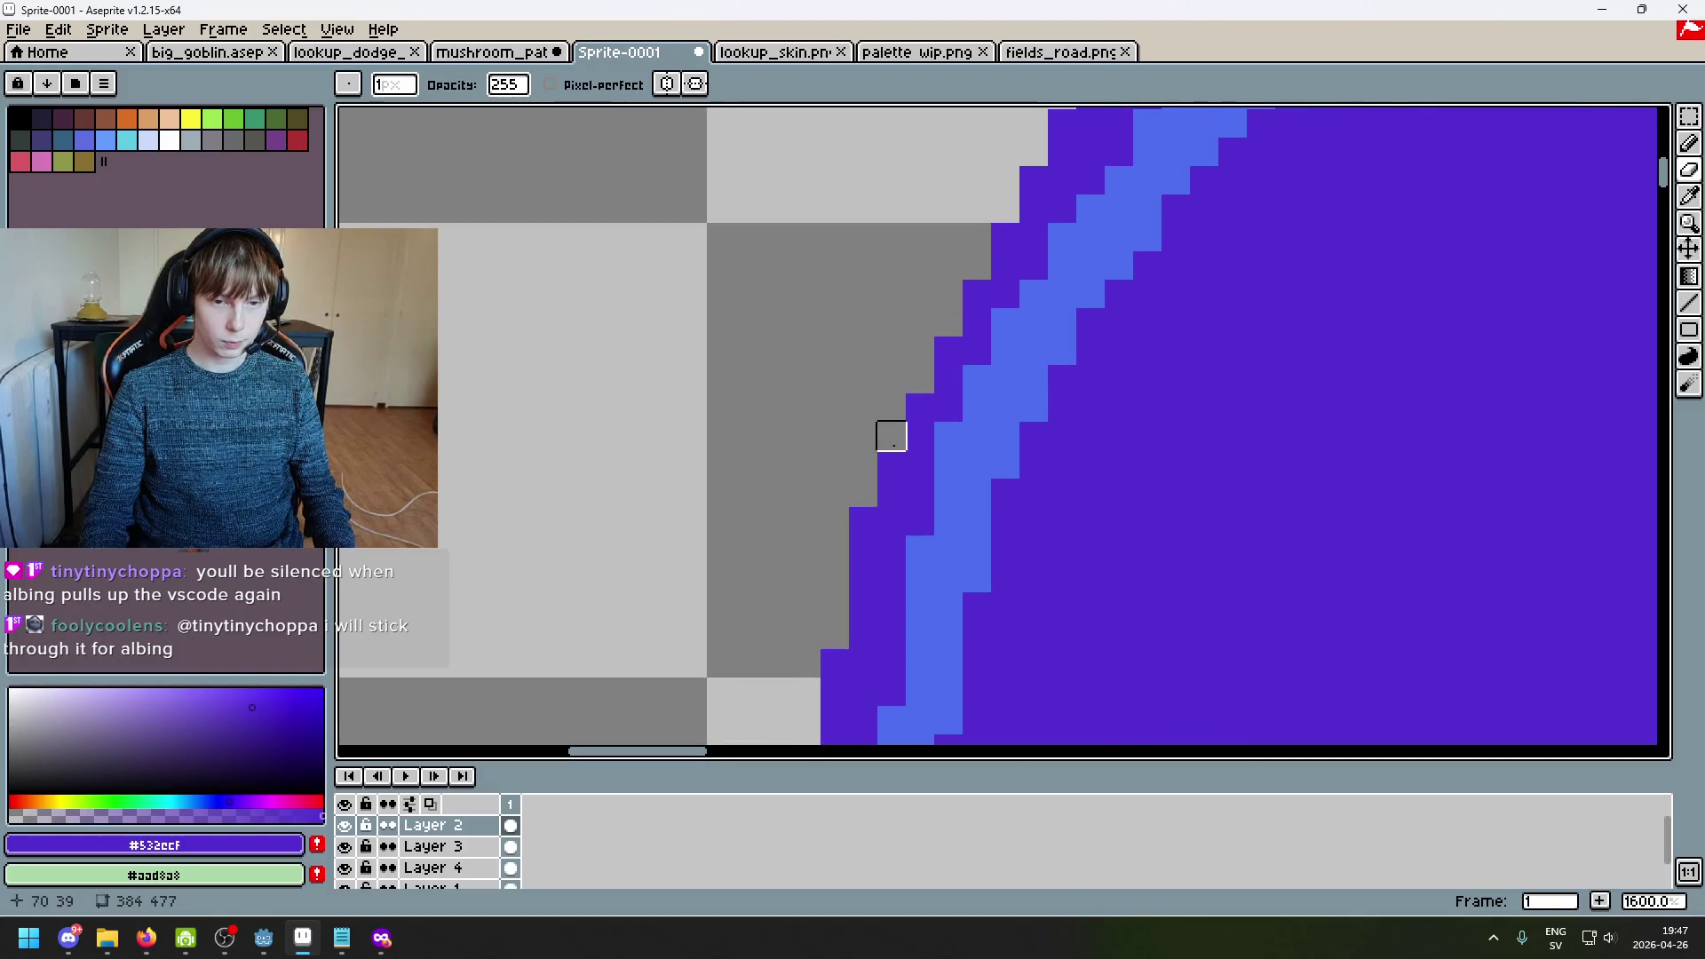
{"action": "scroll", "coordinate": [1006, 523], "scroll_direction": "down", "scroll_amount": 3}
{"action": "scroll", "coordinate": [995, 534], "scroll_direction": "right", "scroll_amount": 1}
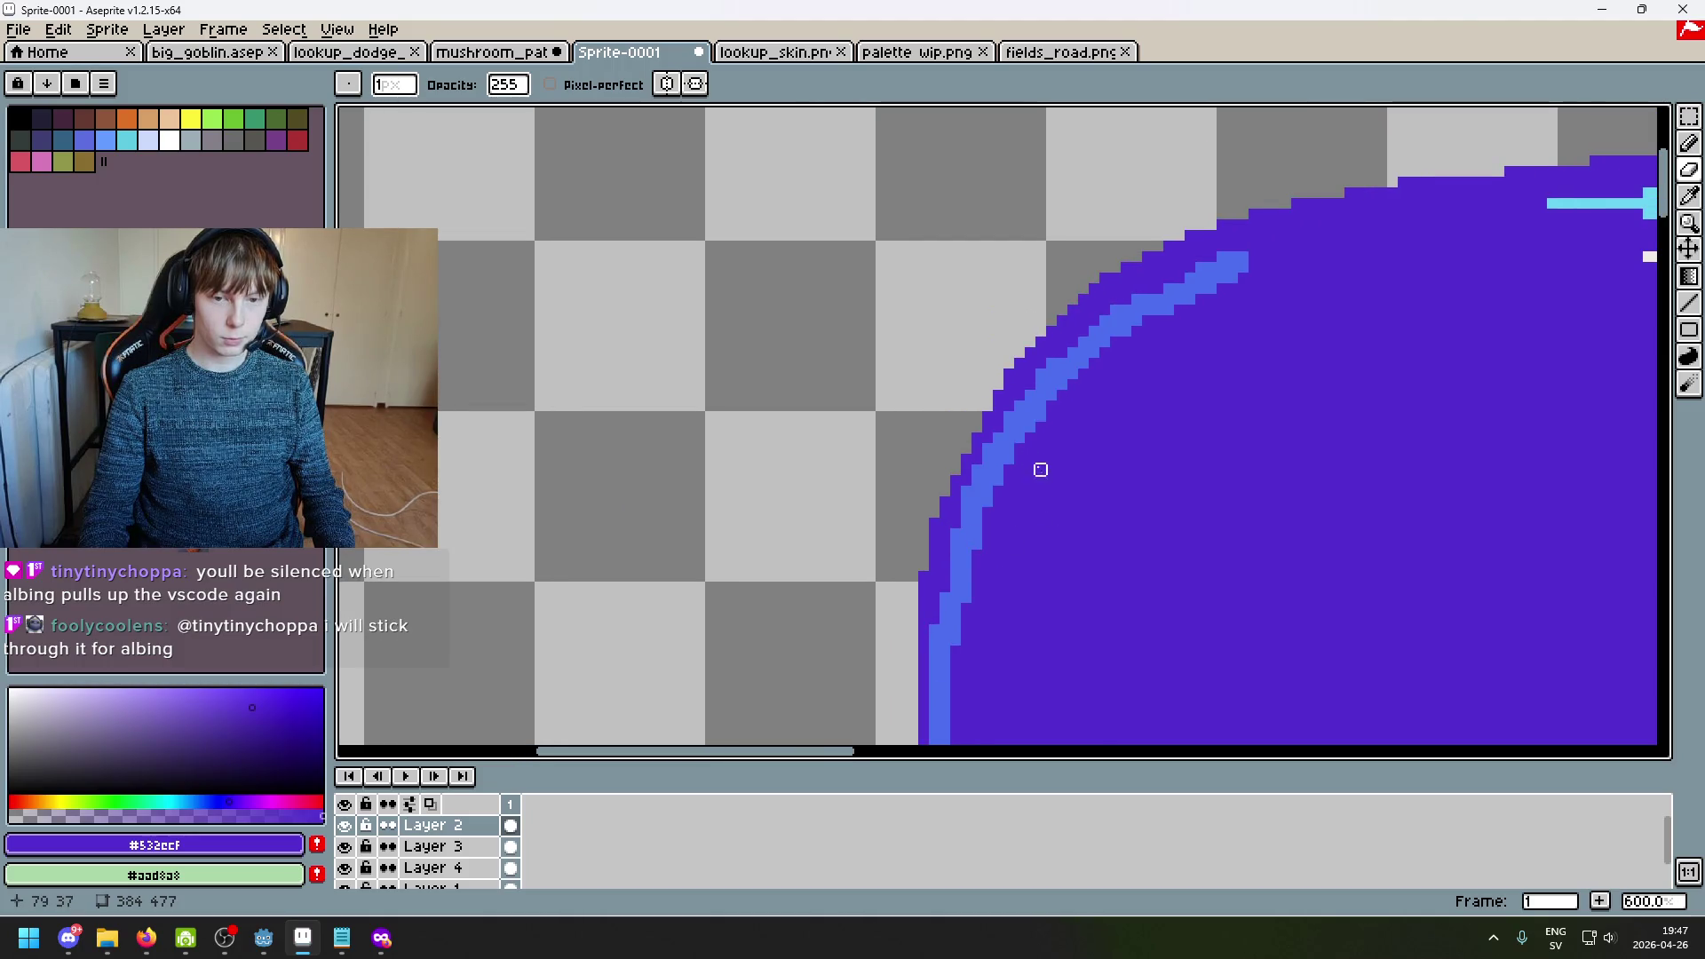
{"action": "scroll", "coordinate": [1019, 406], "scroll_direction": "up", "scroll_amount": 3}
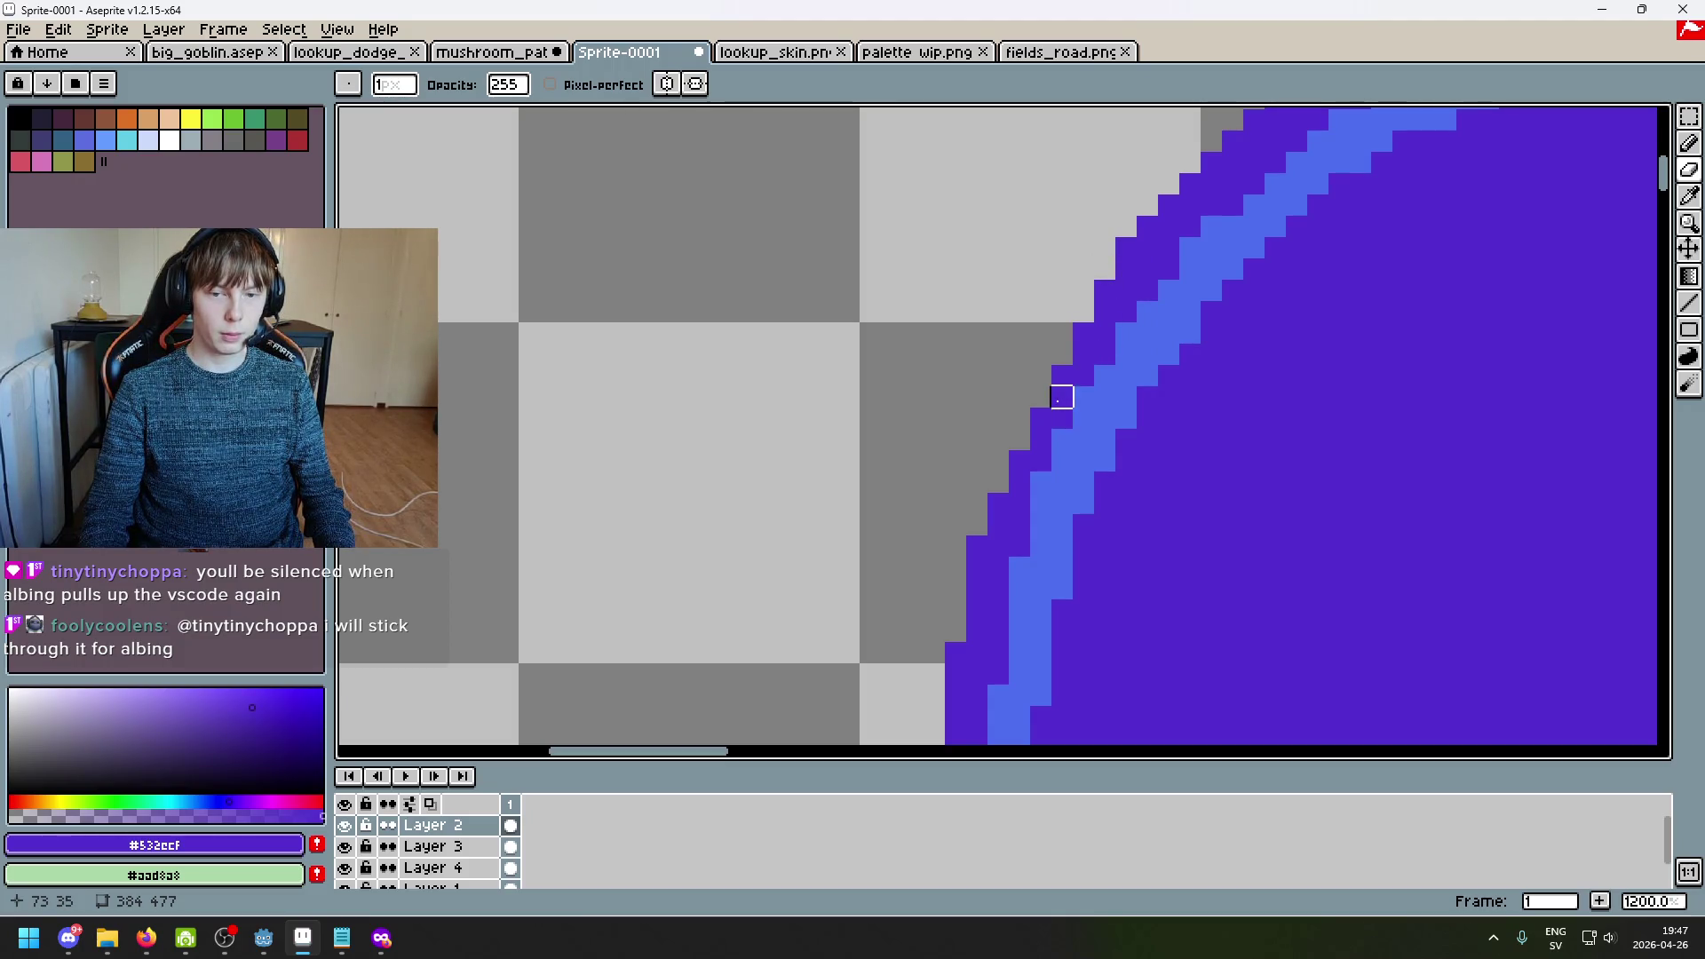
Step: Erase protruding purple pixels beside the light-blue rim, including two below the lone pixel
{"action": "left_click_drag", "start_coordinate": [1020, 461], "coordinate": [1019, 482]}
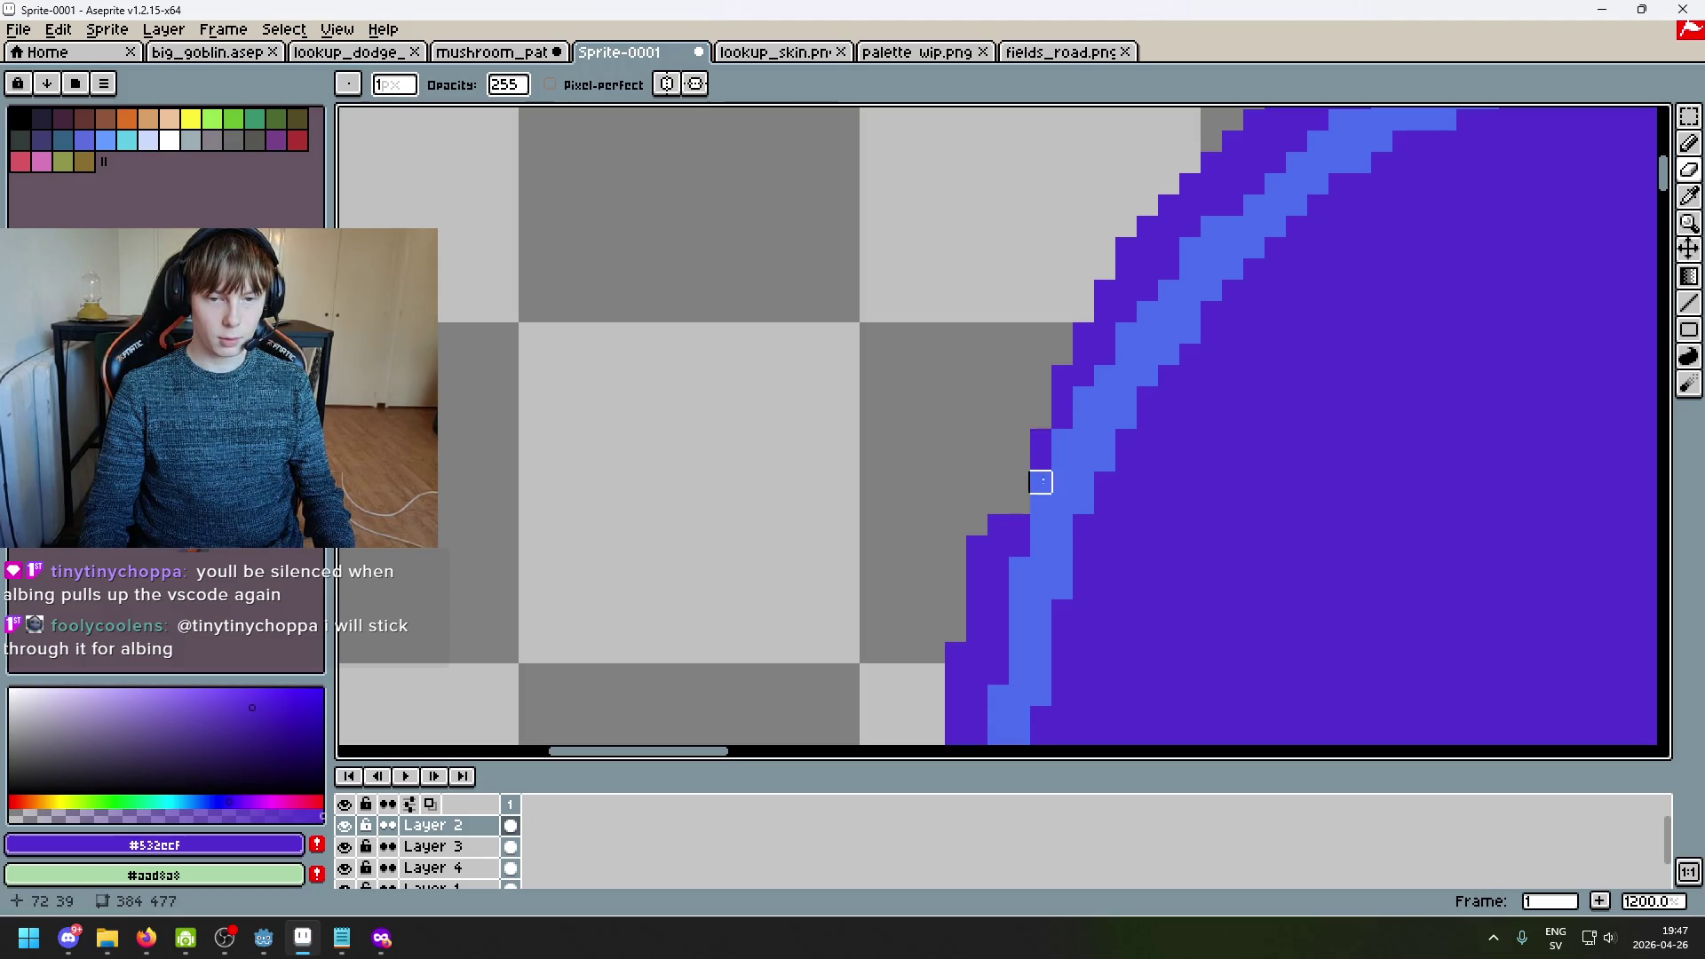
{"action": "left_click_drag", "start_coordinate": [1040, 504], "coordinate": [892, 337]}
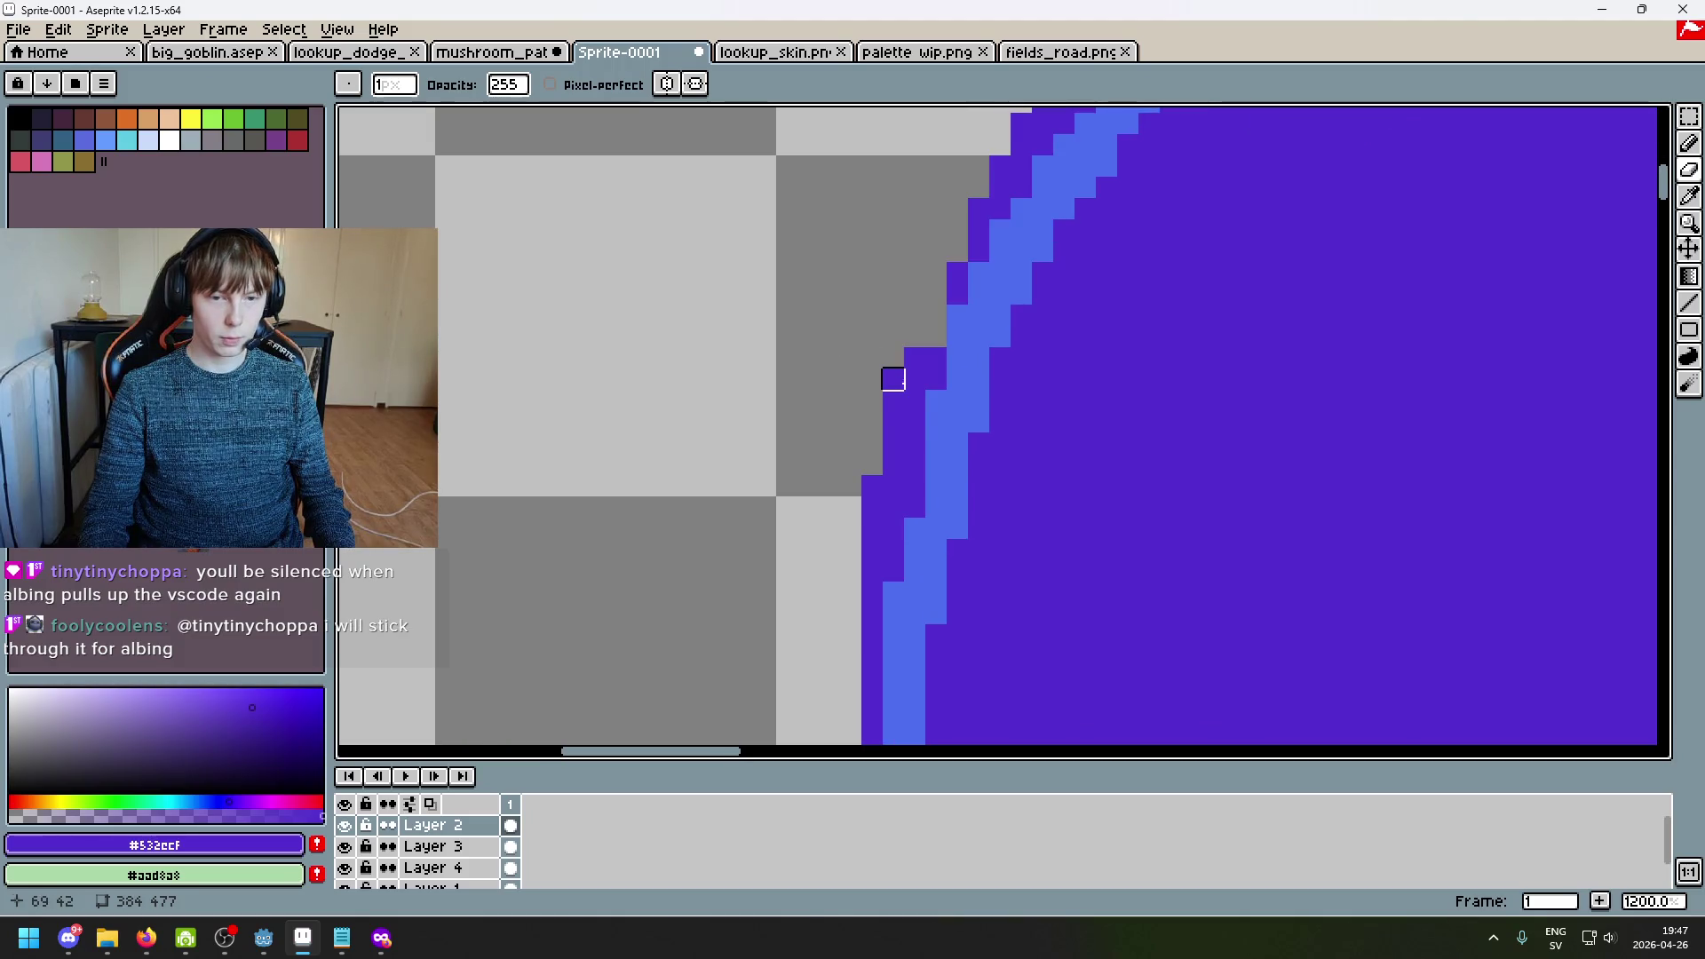
{"action": "scroll", "coordinate": [914, 358], "scroll_direction": "down", "scroll_amount": 1}
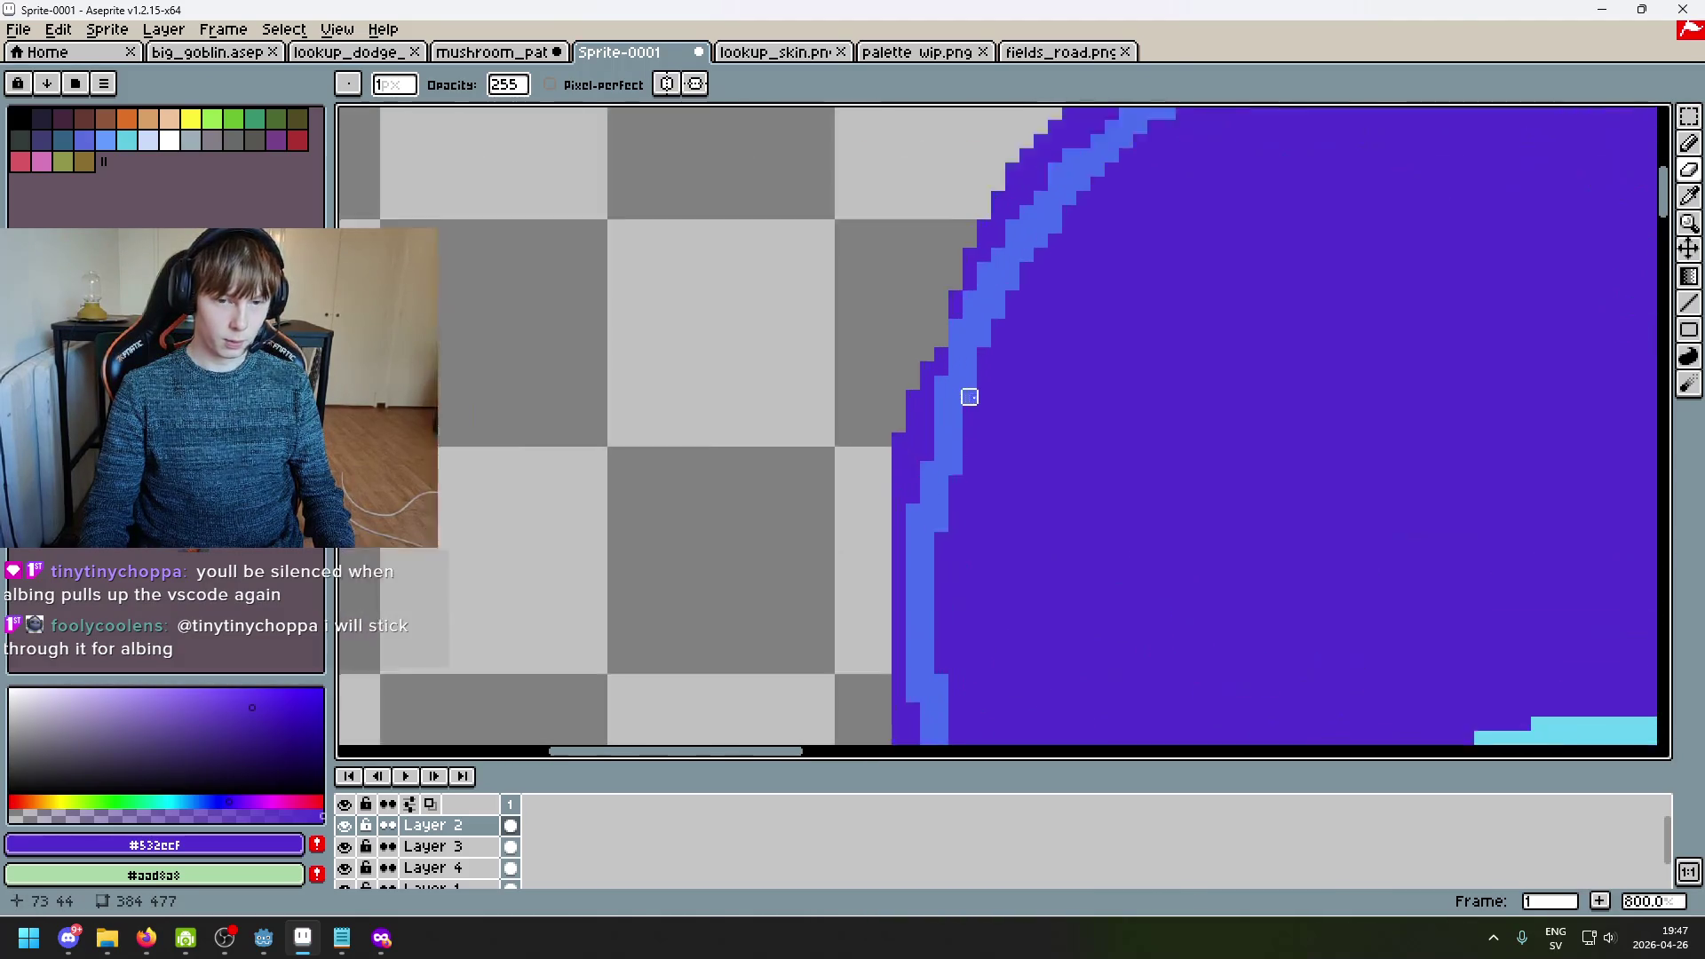
{"action": "scroll", "coordinate": [904, 376], "scroll_direction": "up", "scroll_amount": 1}
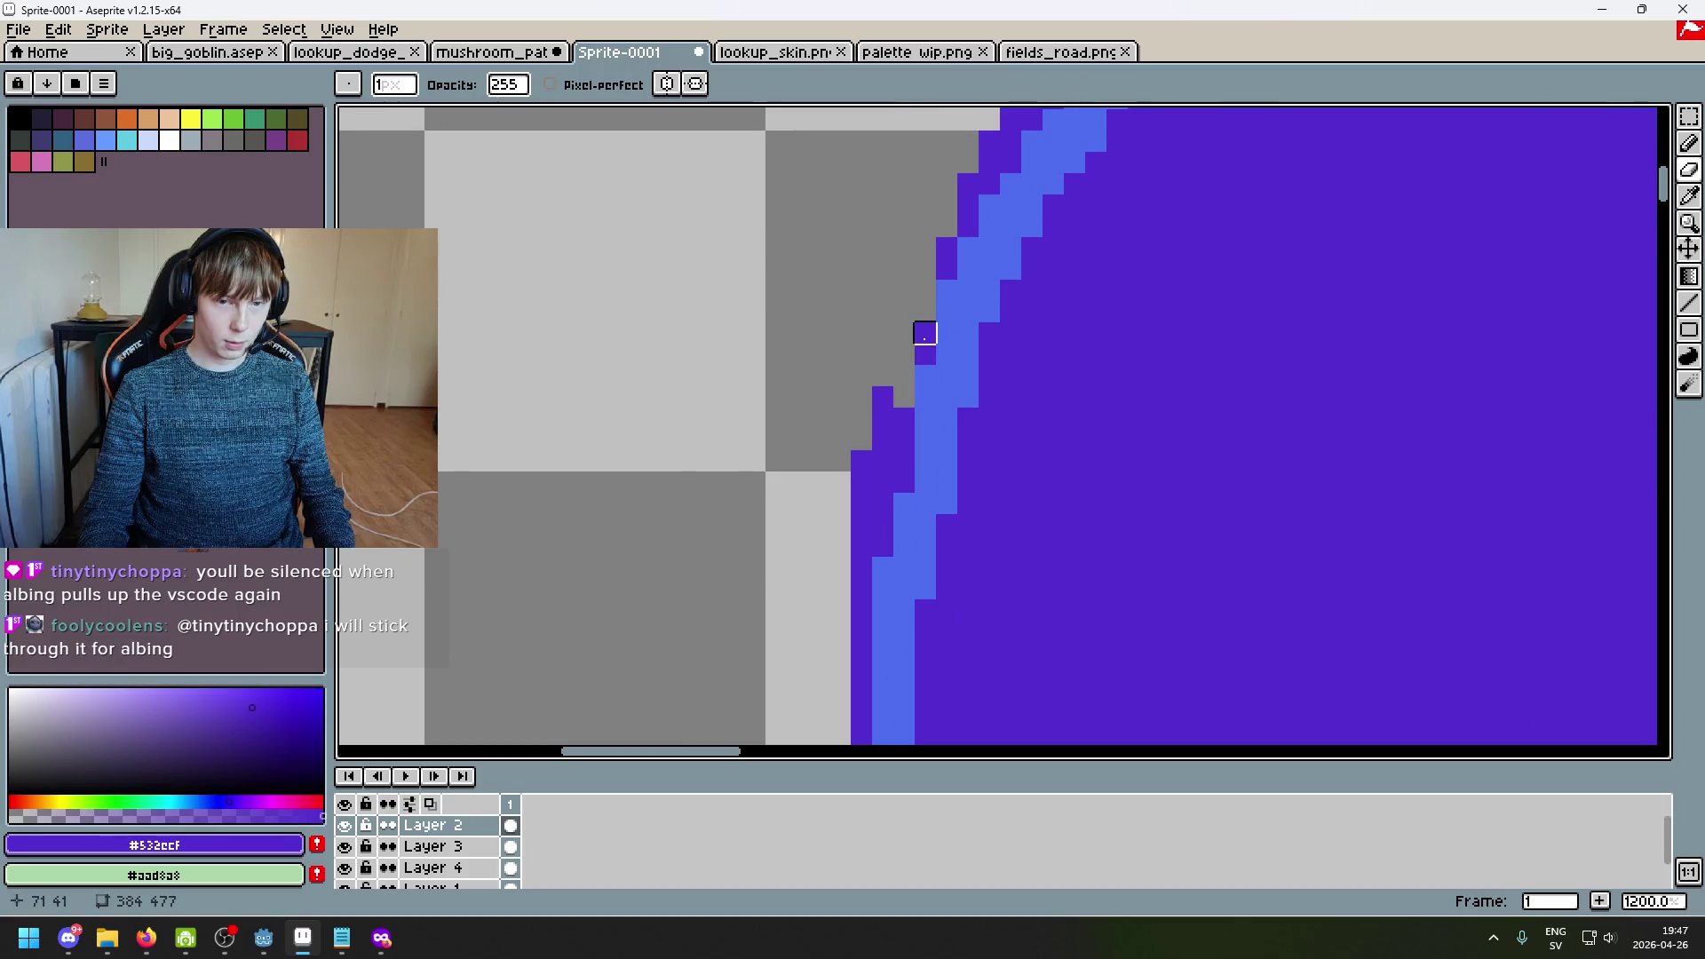
{"action": "key", "text": "ctrl+z"}
{"action": "left_click_drag", "start_coordinate": [882, 418], "coordinate": [882, 440]}
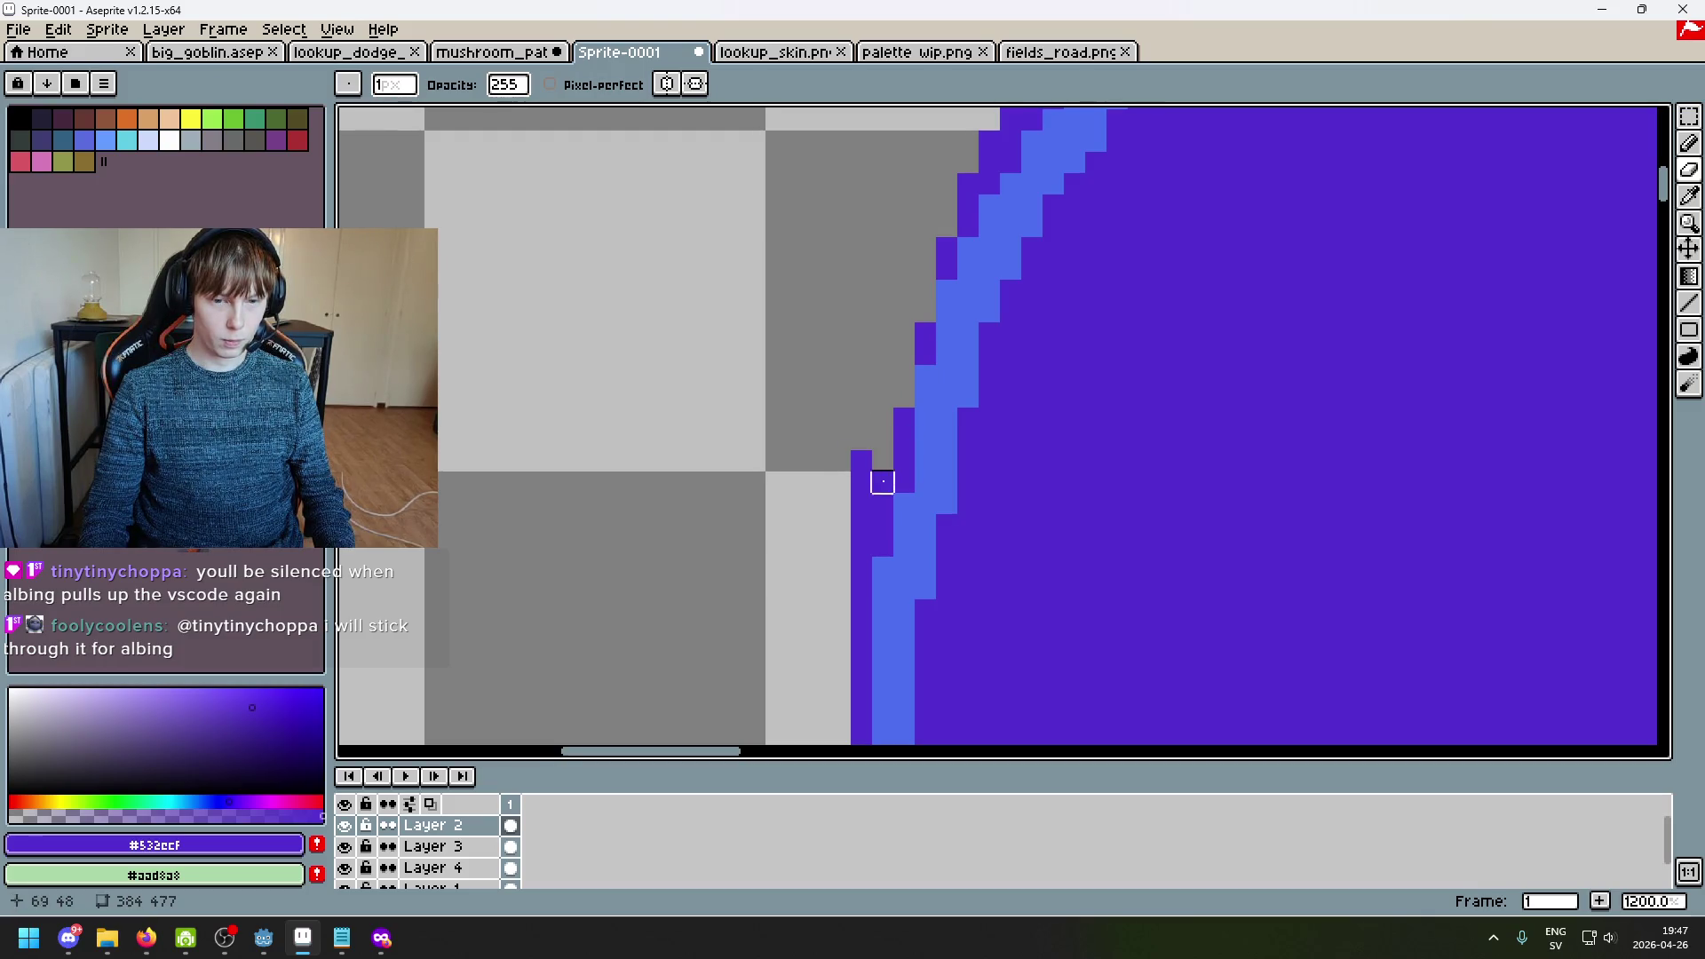
{"action": "scroll", "coordinate": [882, 525], "scroll_direction": "down", "scroll_amount": 6}
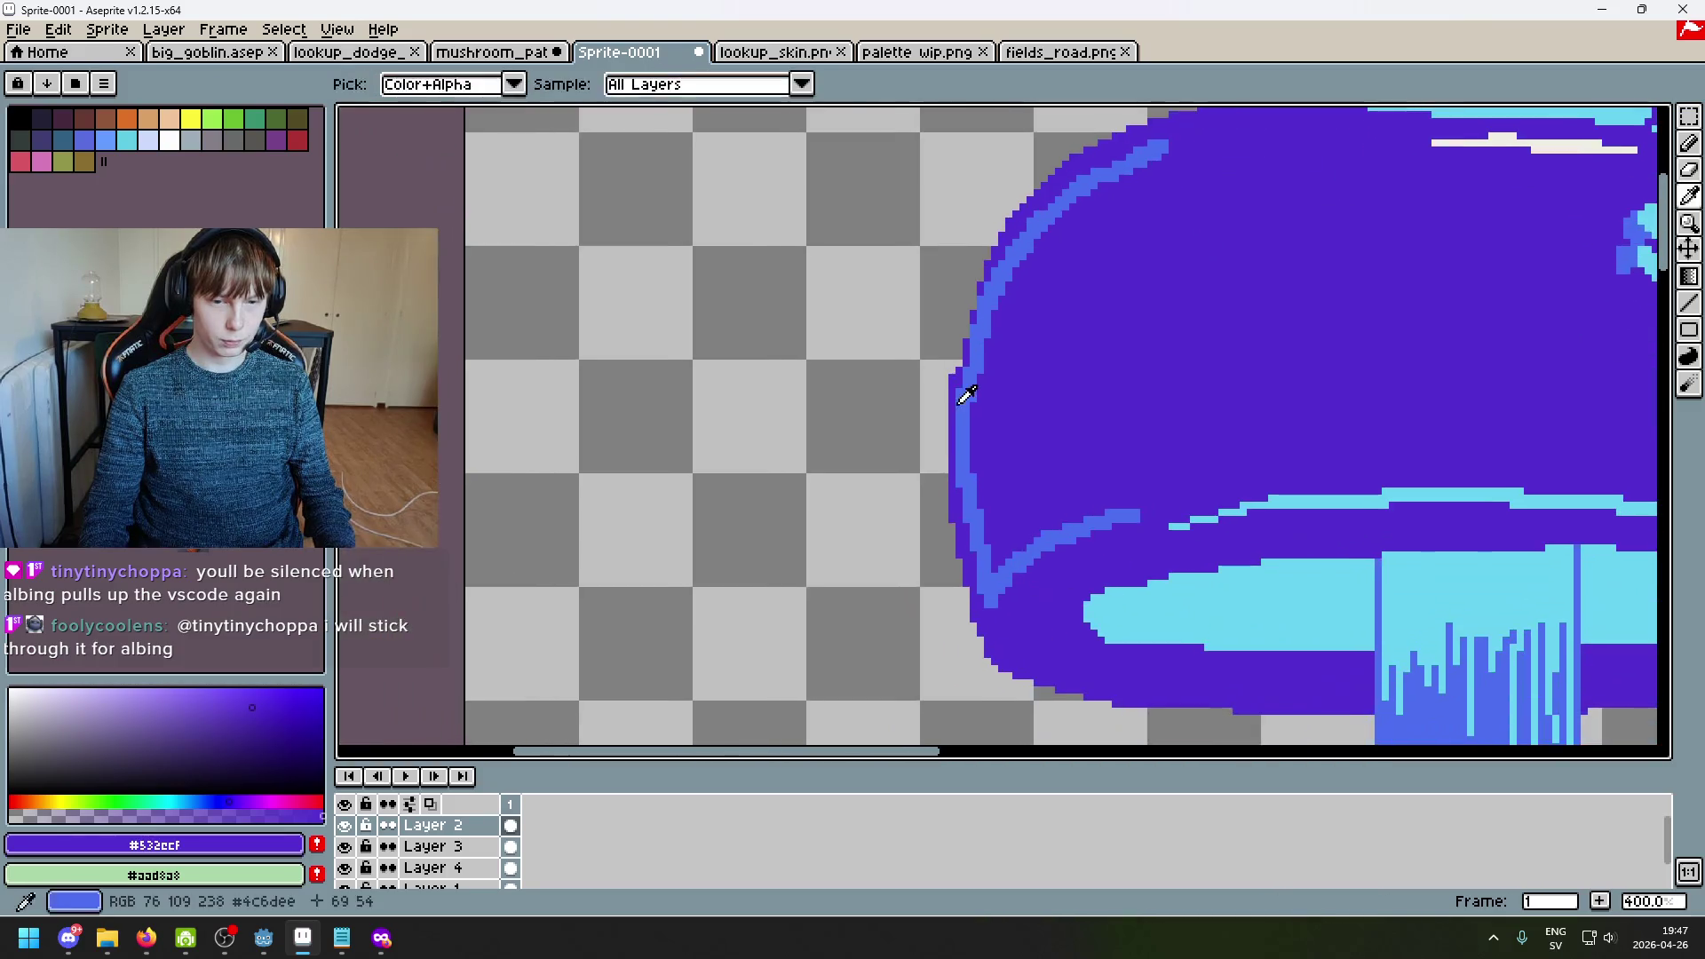
{"action": "left_click", "coordinate": [951, 391], "text": "alt"}
{"action": "scroll", "coordinate": [951, 391], "scroll_direction": "up", "scroll_amount": 7}
{"action": "left_click_drag", "start_coordinate": [934, 324], "coordinate": [928, 360]}
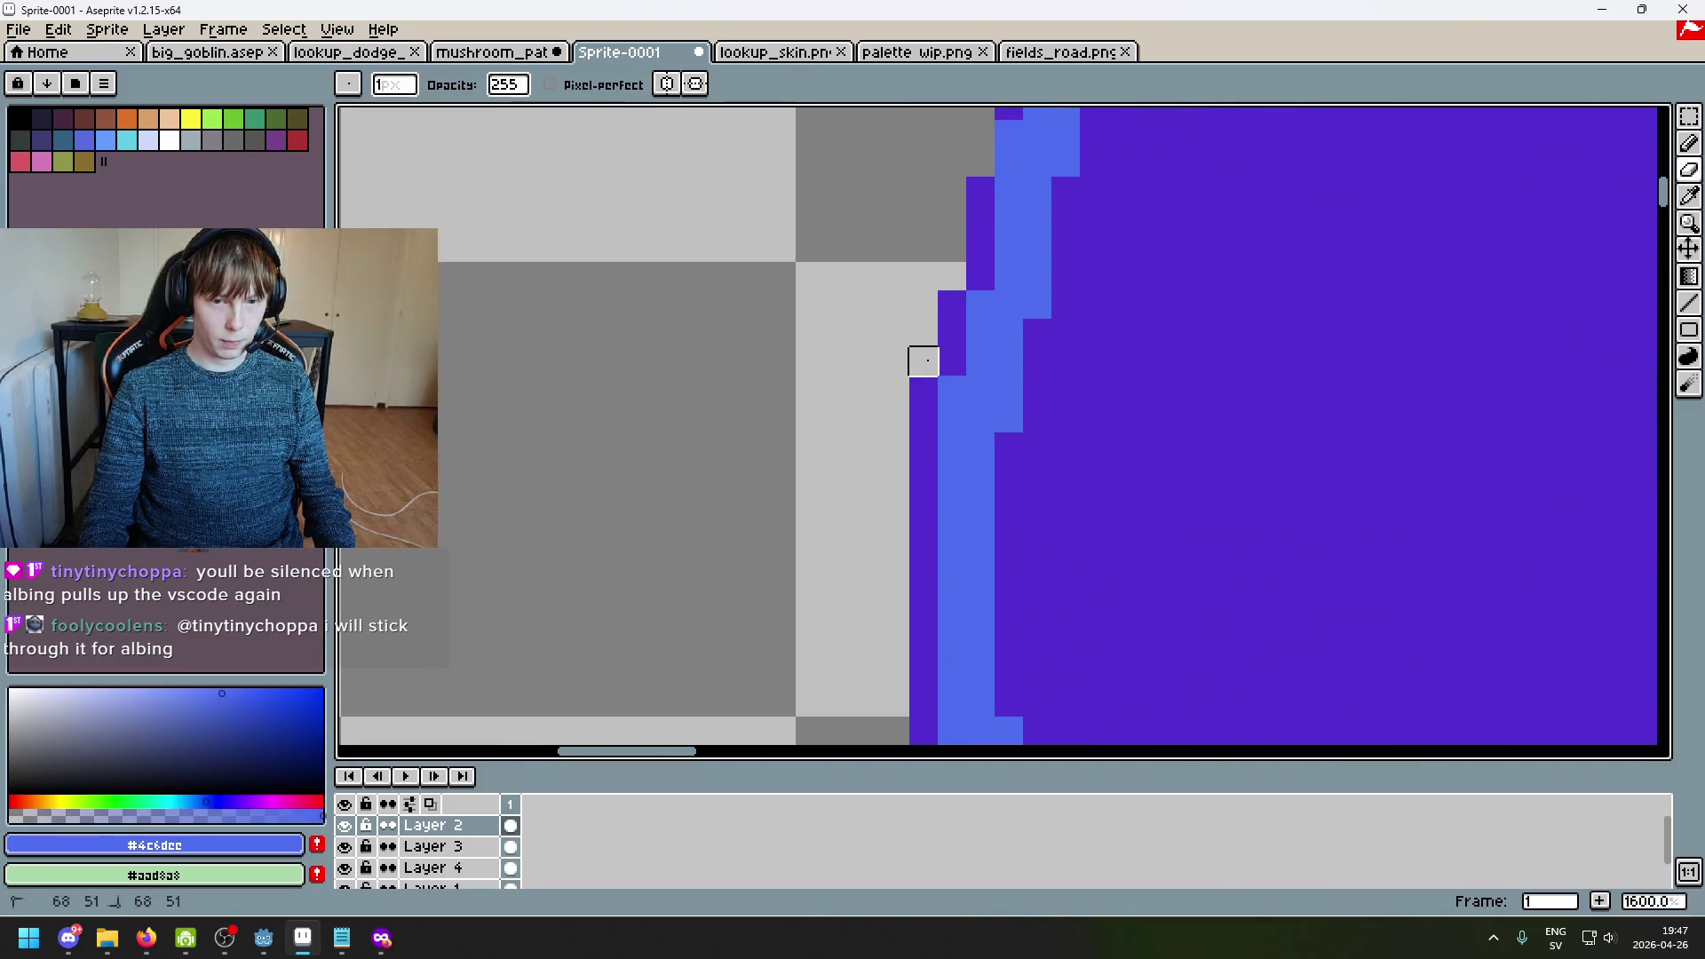
{"action": "scroll", "coordinate": [924, 391], "scroll_direction": "down", "scroll_amount": 7}
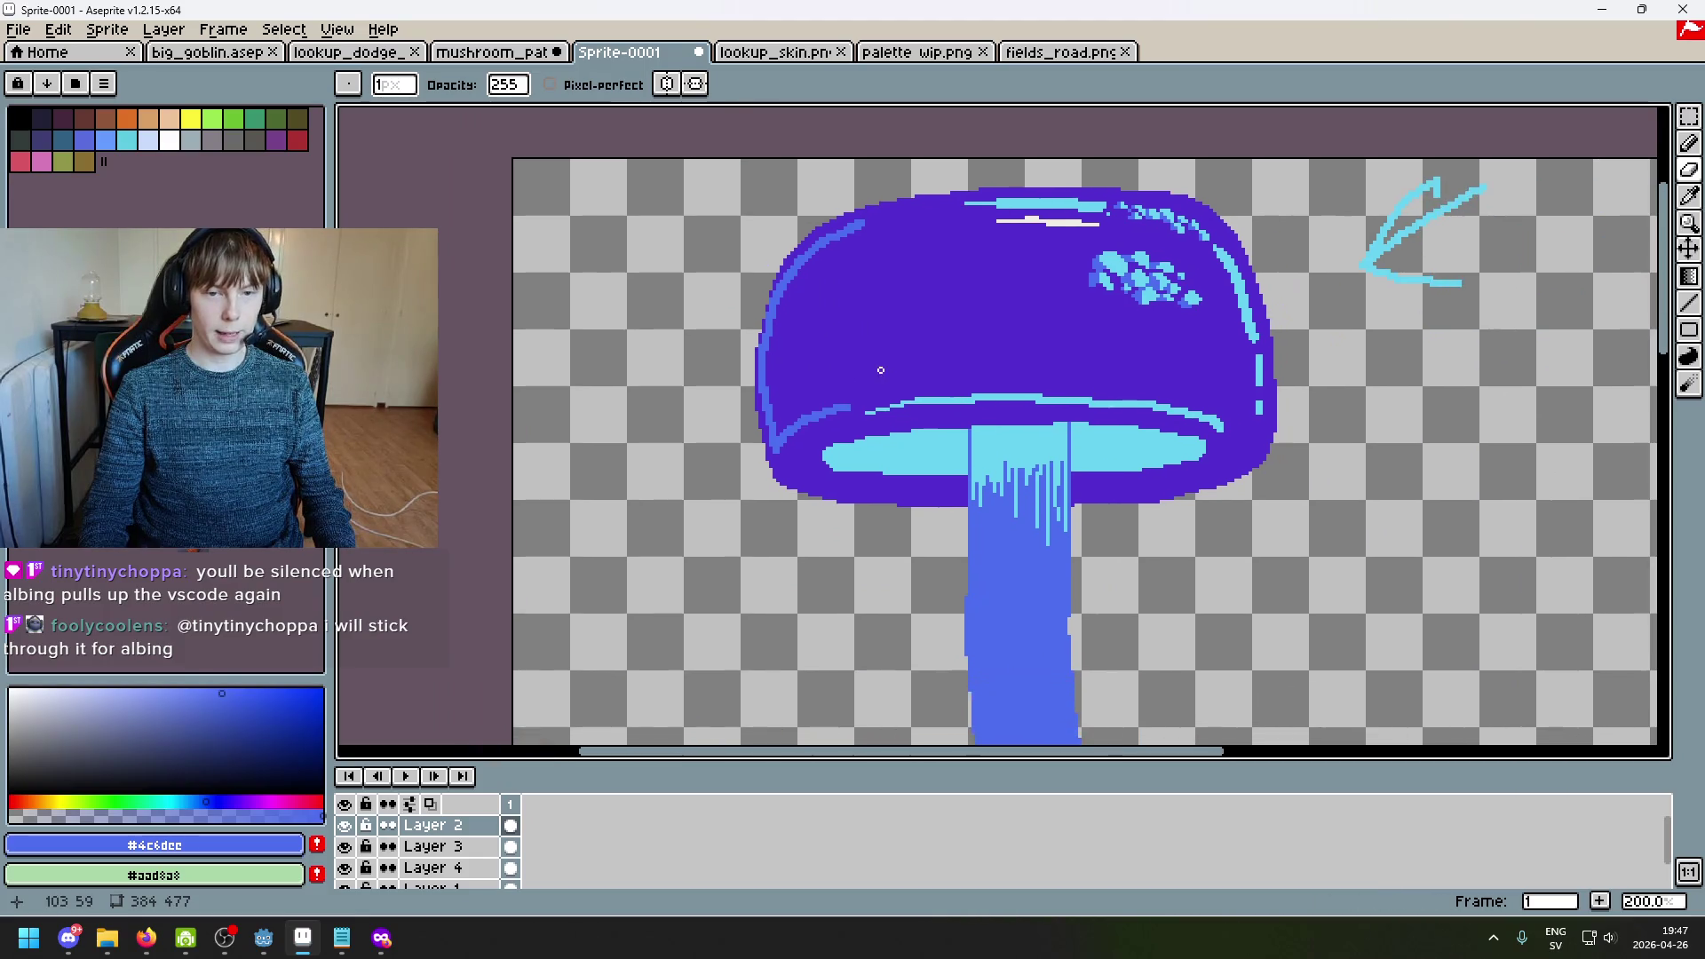
Step: Eyedrop the cap purple and bucket-fill the light-blue left outline with it
{"action": "left_click", "coordinate": [802, 335], "text": "alt"}
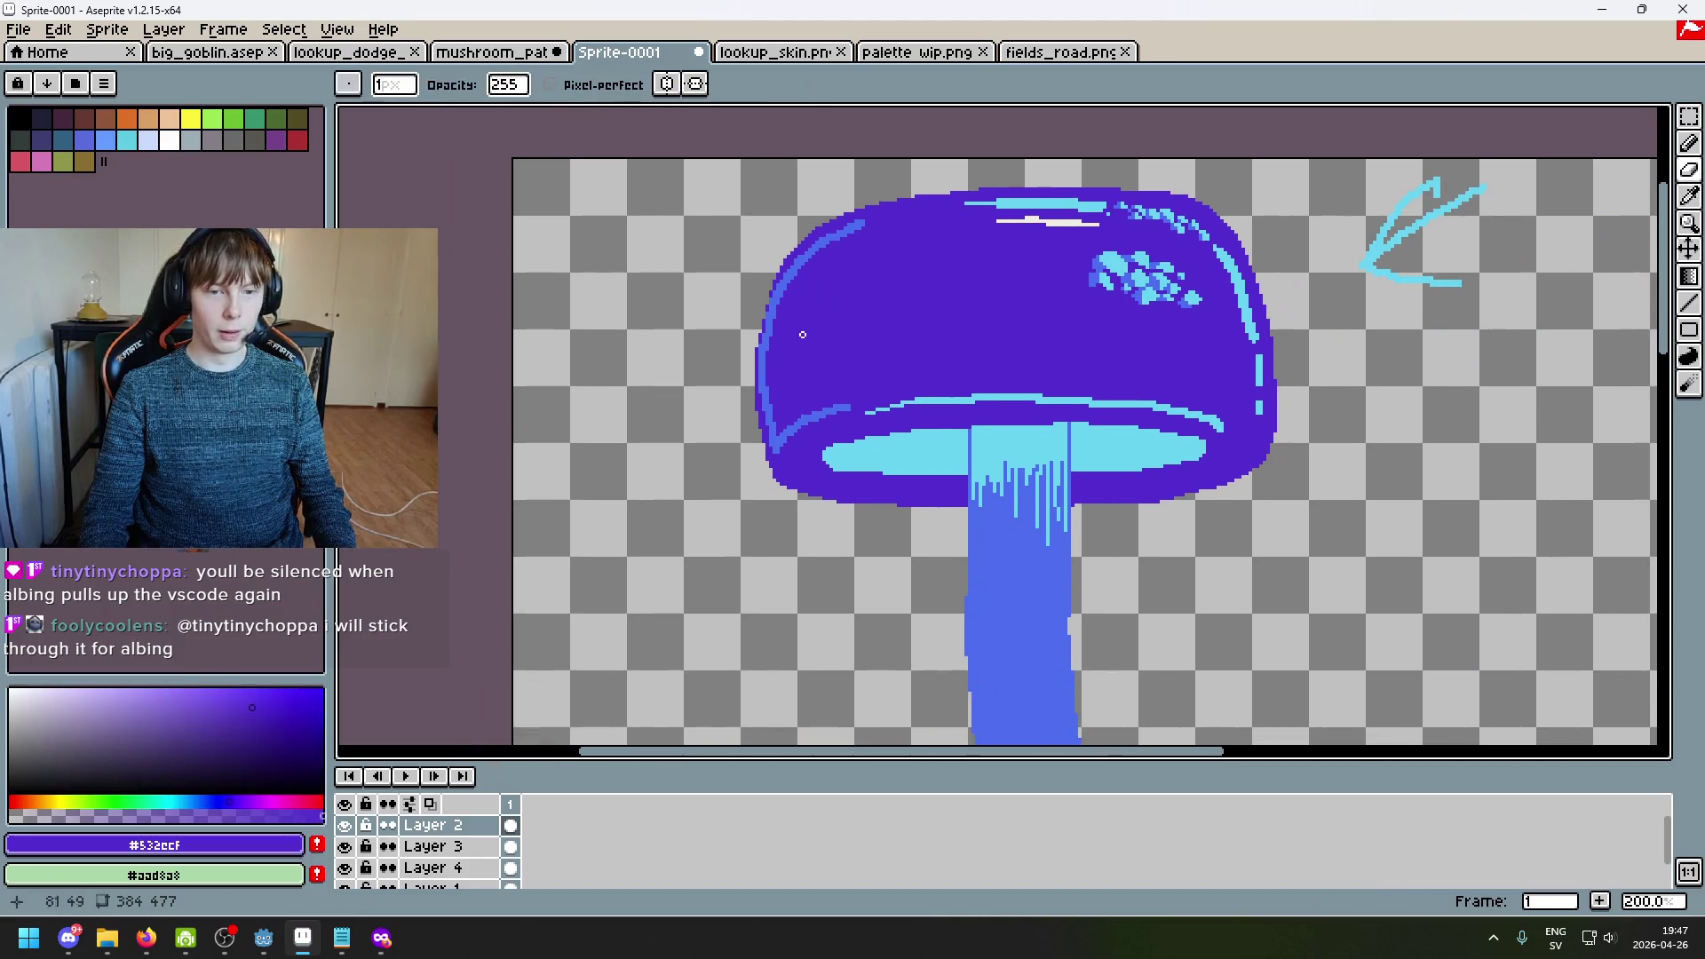
{"action": "key", "text": "g"}
{"action": "left_click", "coordinate": [804, 262]}
{"action": "scroll", "coordinate": [893, 373], "scroll_direction": "down", "scroll_amount": 2}
{"action": "scroll", "coordinate": [902, 370], "scroll_direction": "up", "scroll_amount": 2}
{"action": "scroll", "coordinate": [778, 270], "scroll_direction": "up", "scroll_amount": 8}
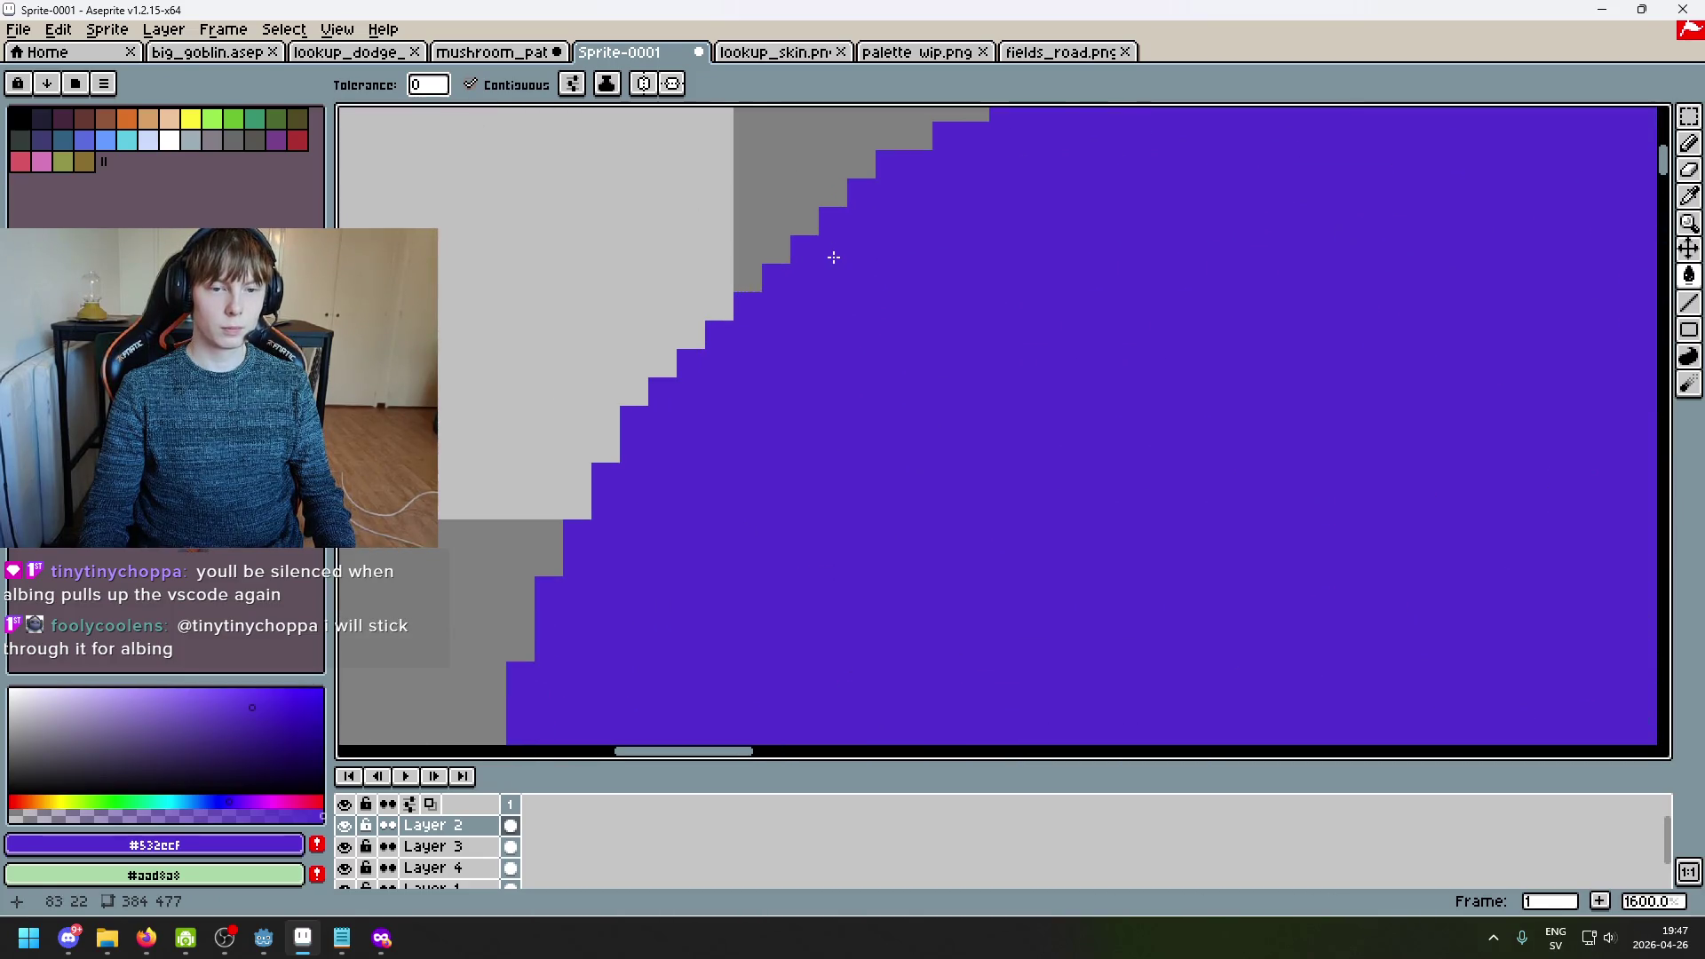
Step: Try painting a gray step pixel purple, then undo it and the last pencil stroke
{"action": "key", "text": "b"}
{"action": "left_click", "coordinate": [750, 277]}
{"action": "scroll", "coordinate": [773, 293], "scroll_direction": "down", "scroll_amount": 4}
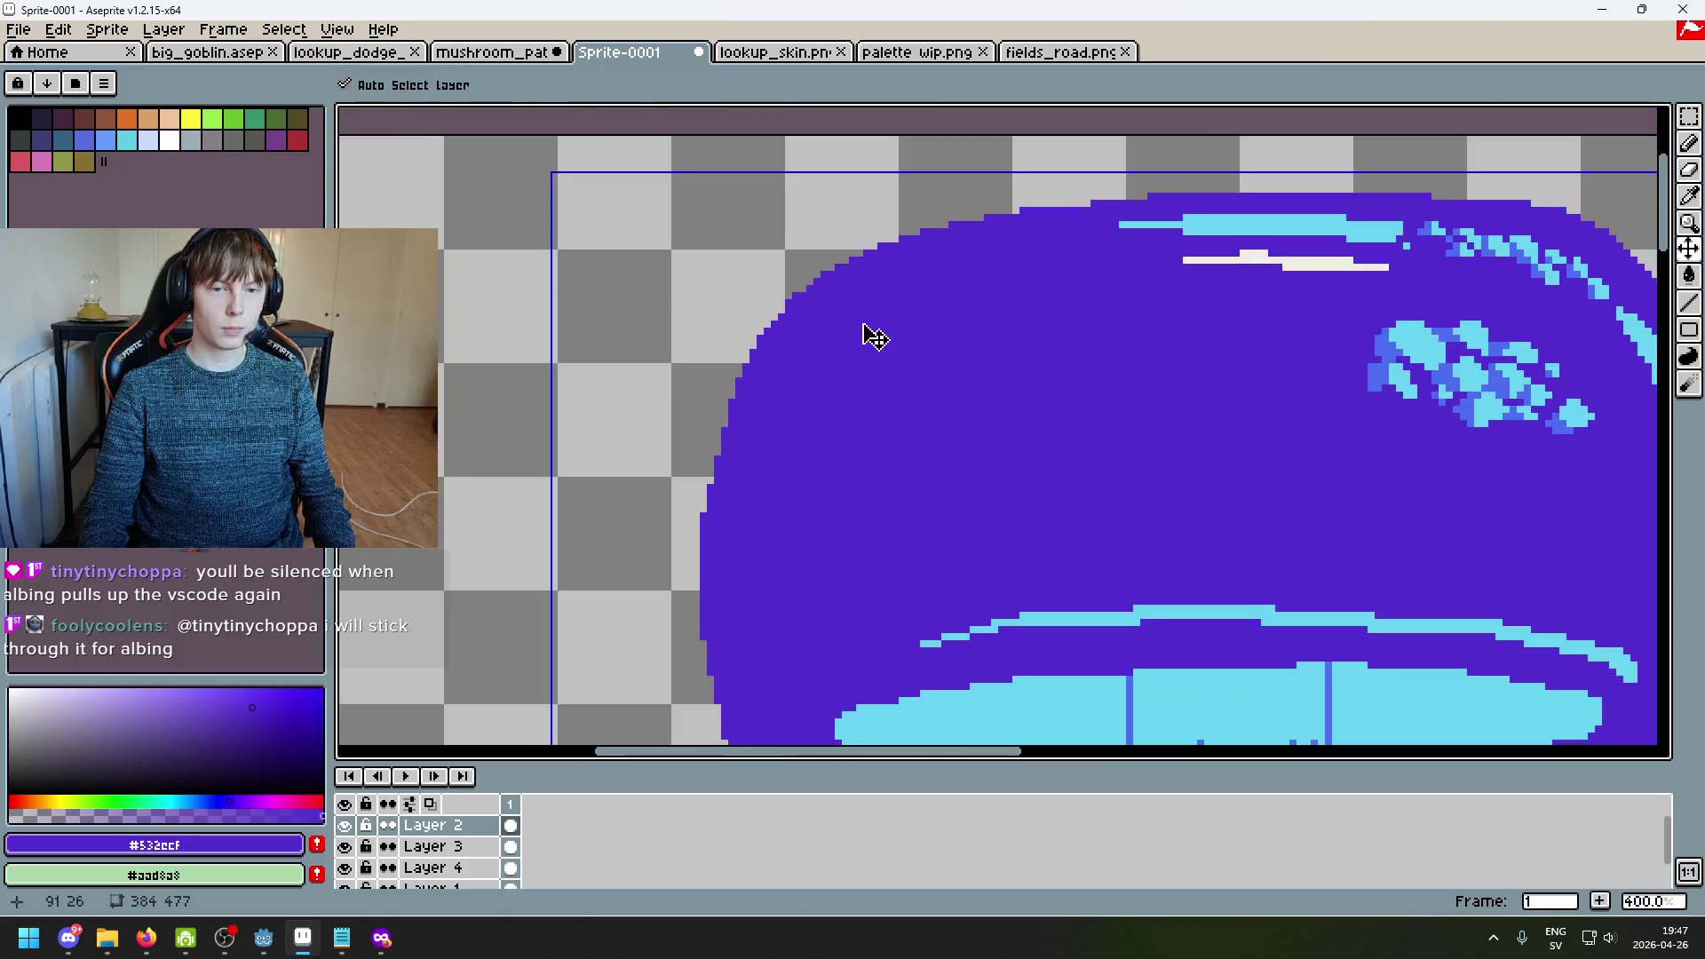
{"action": "key", "text": "ctrl+z"}
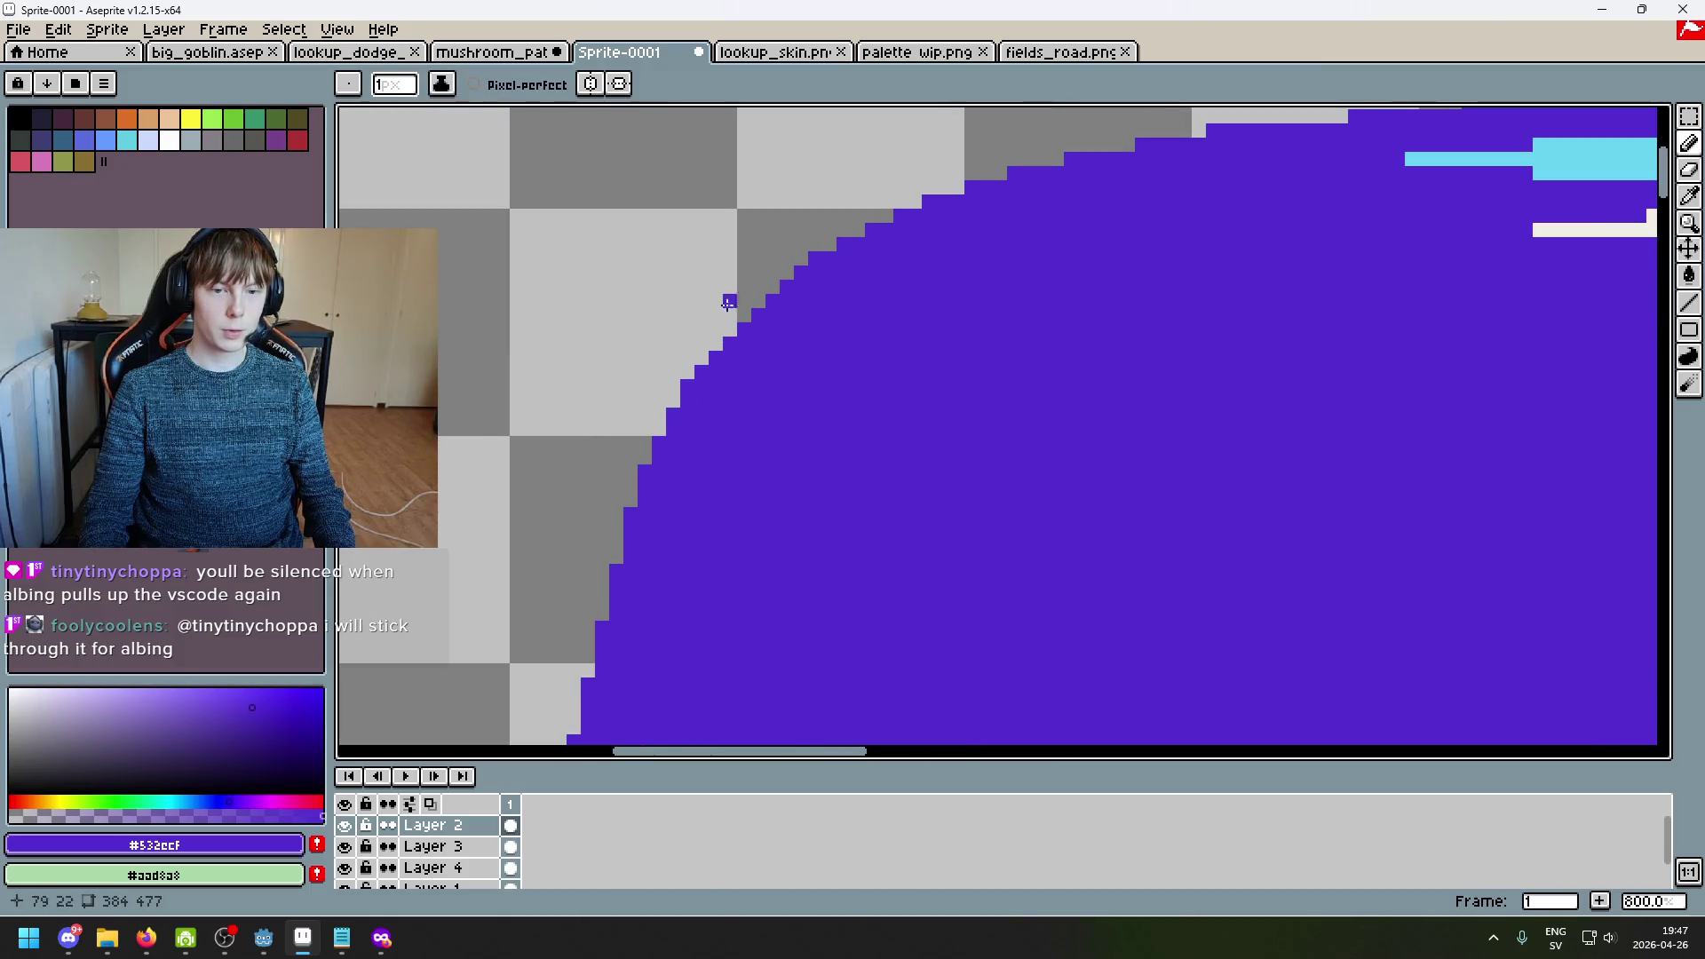
{"action": "scroll", "coordinate": [720, 311], "scroll_direction": "up", "scroll_amount": 2}
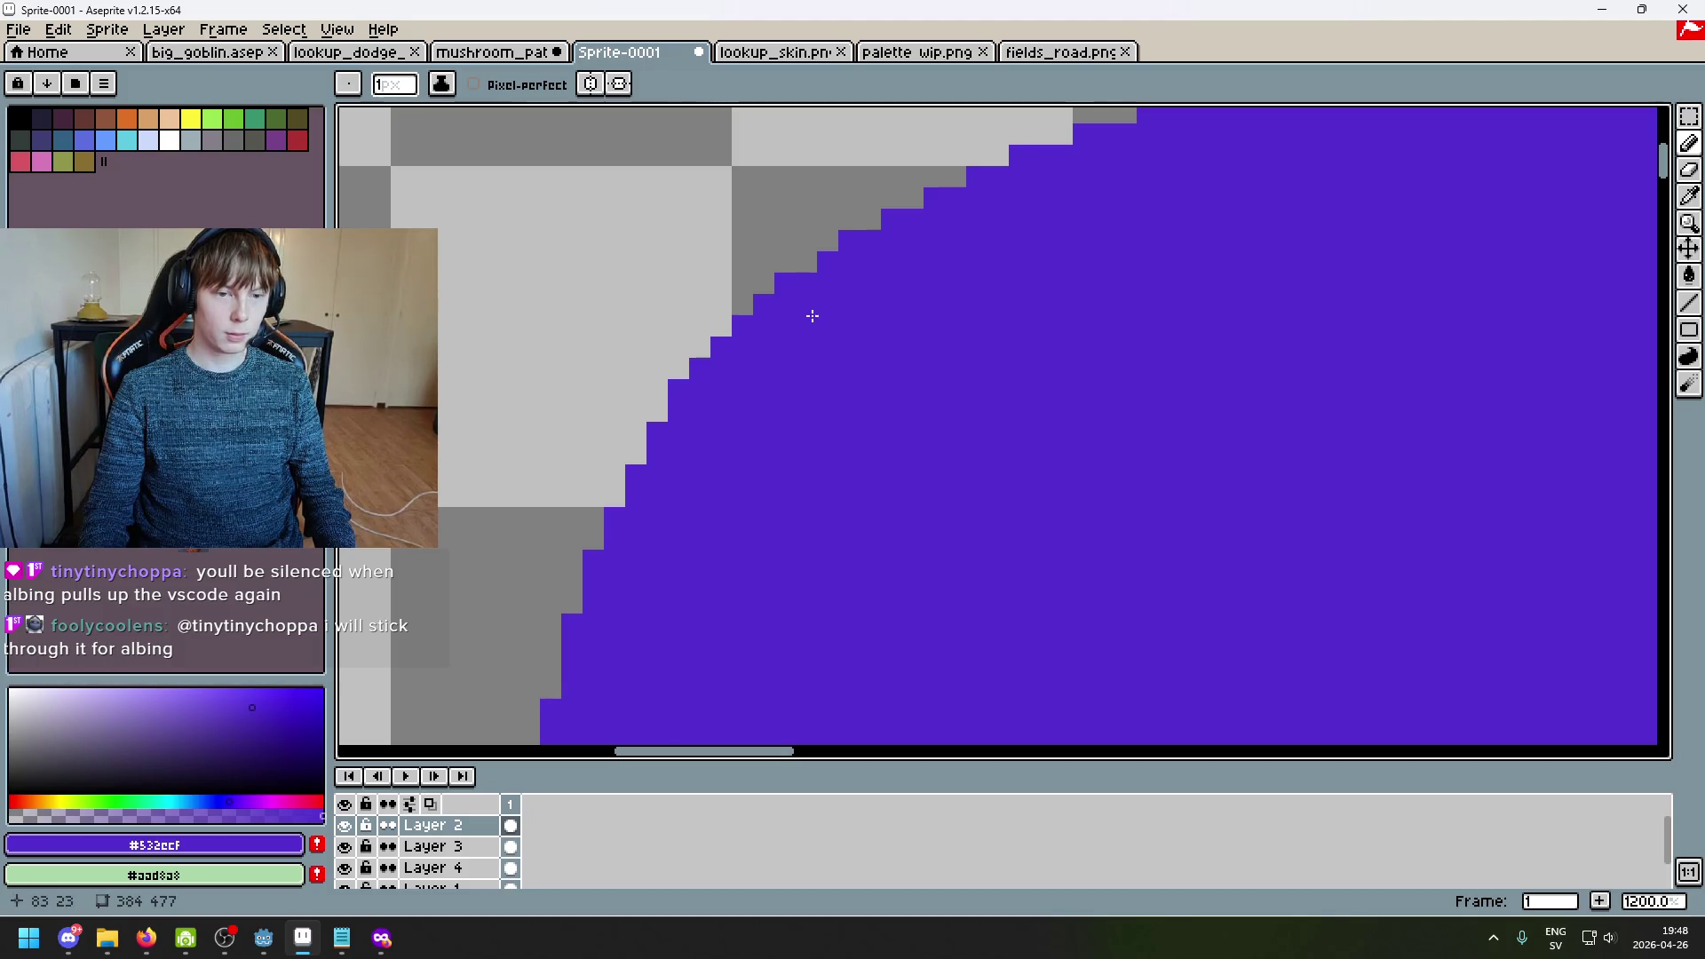
{"action": "scroll", "coordinate": [817, 252], "scroll_direction": "down", "scroll_amount": 7}
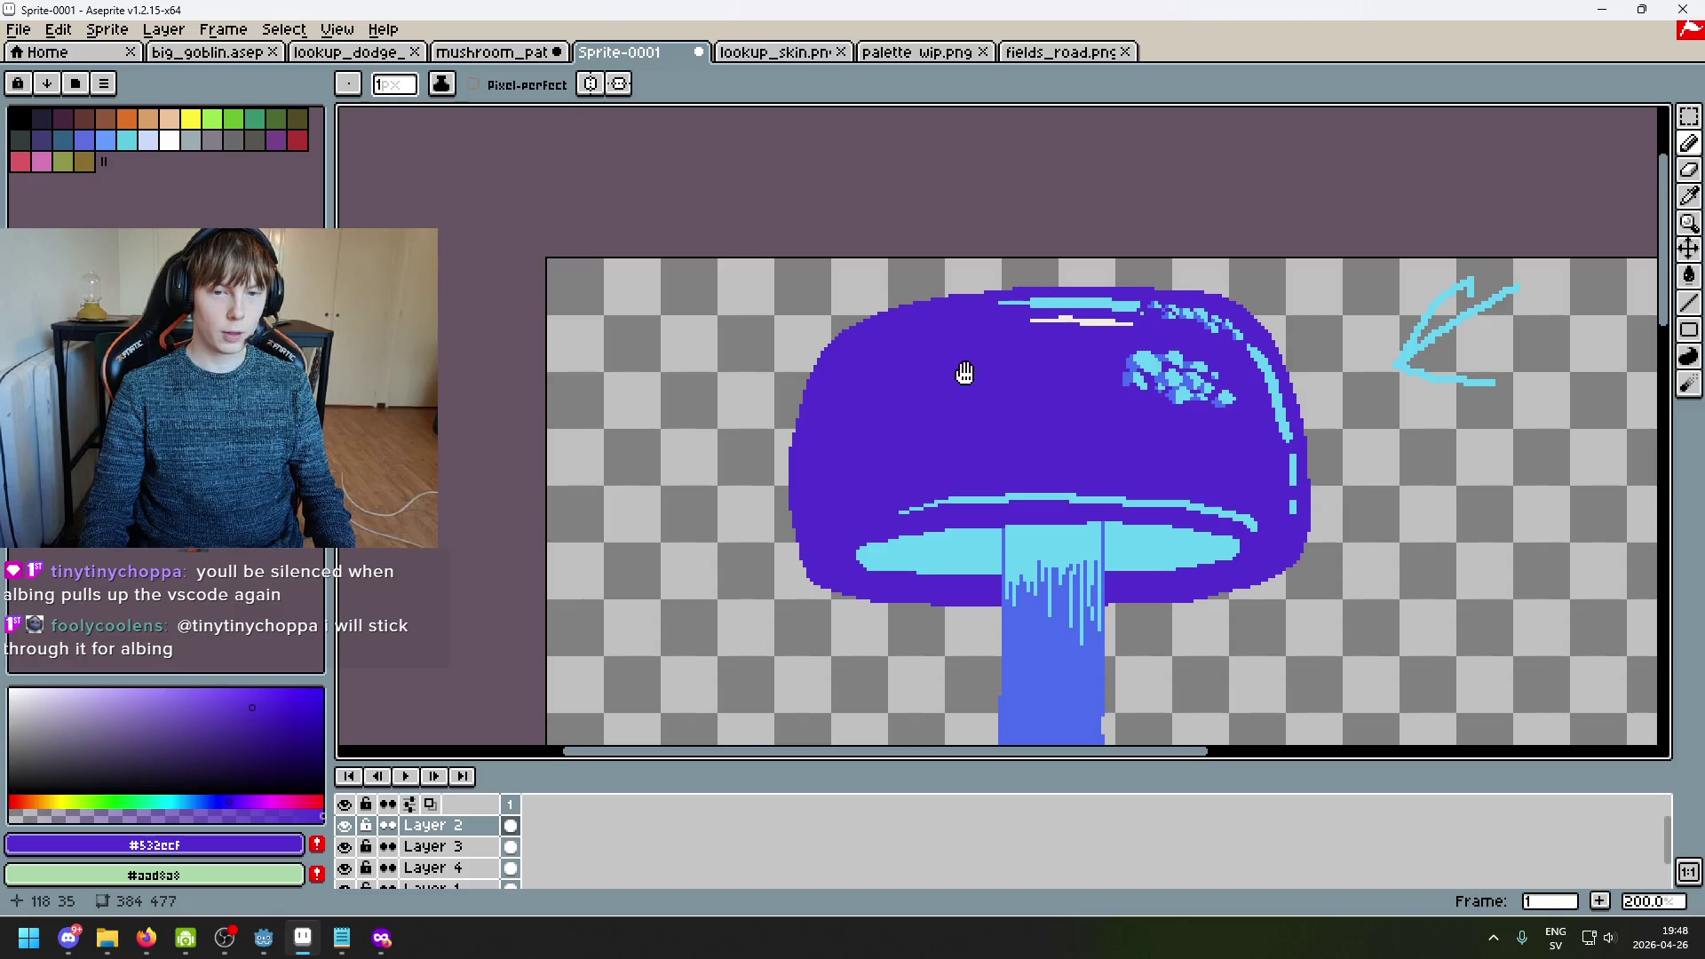
{"action": "left_click_drag", "start_coordinate": [965, 381], "coordinate": [860, 260]}
{"action": "scroll", "coordinate": [681, 424], "scroll_direction": "up", "scroll_amount": 4}
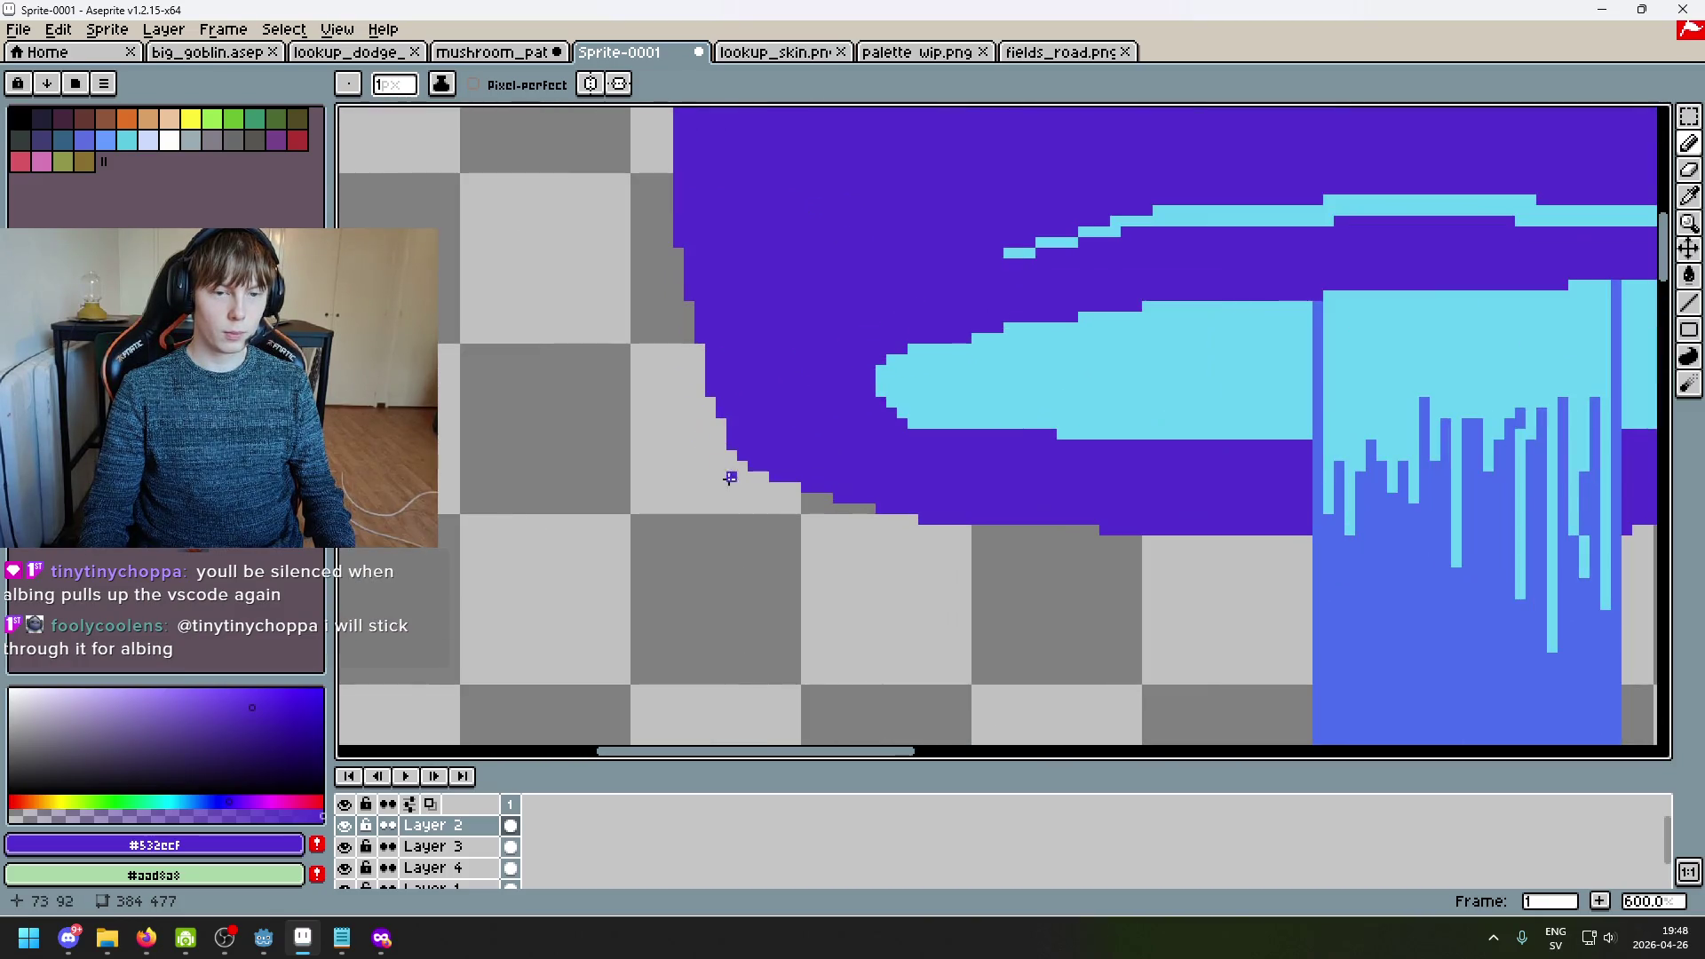
{"action": "scroll", "coordinate": [710, 462], "scroll_direction": "up", "scroll_amount": 1}
{"action": "scroll", "coordinate": [716, 382], "scroll_direction": "up", "scroll_amount": 1}
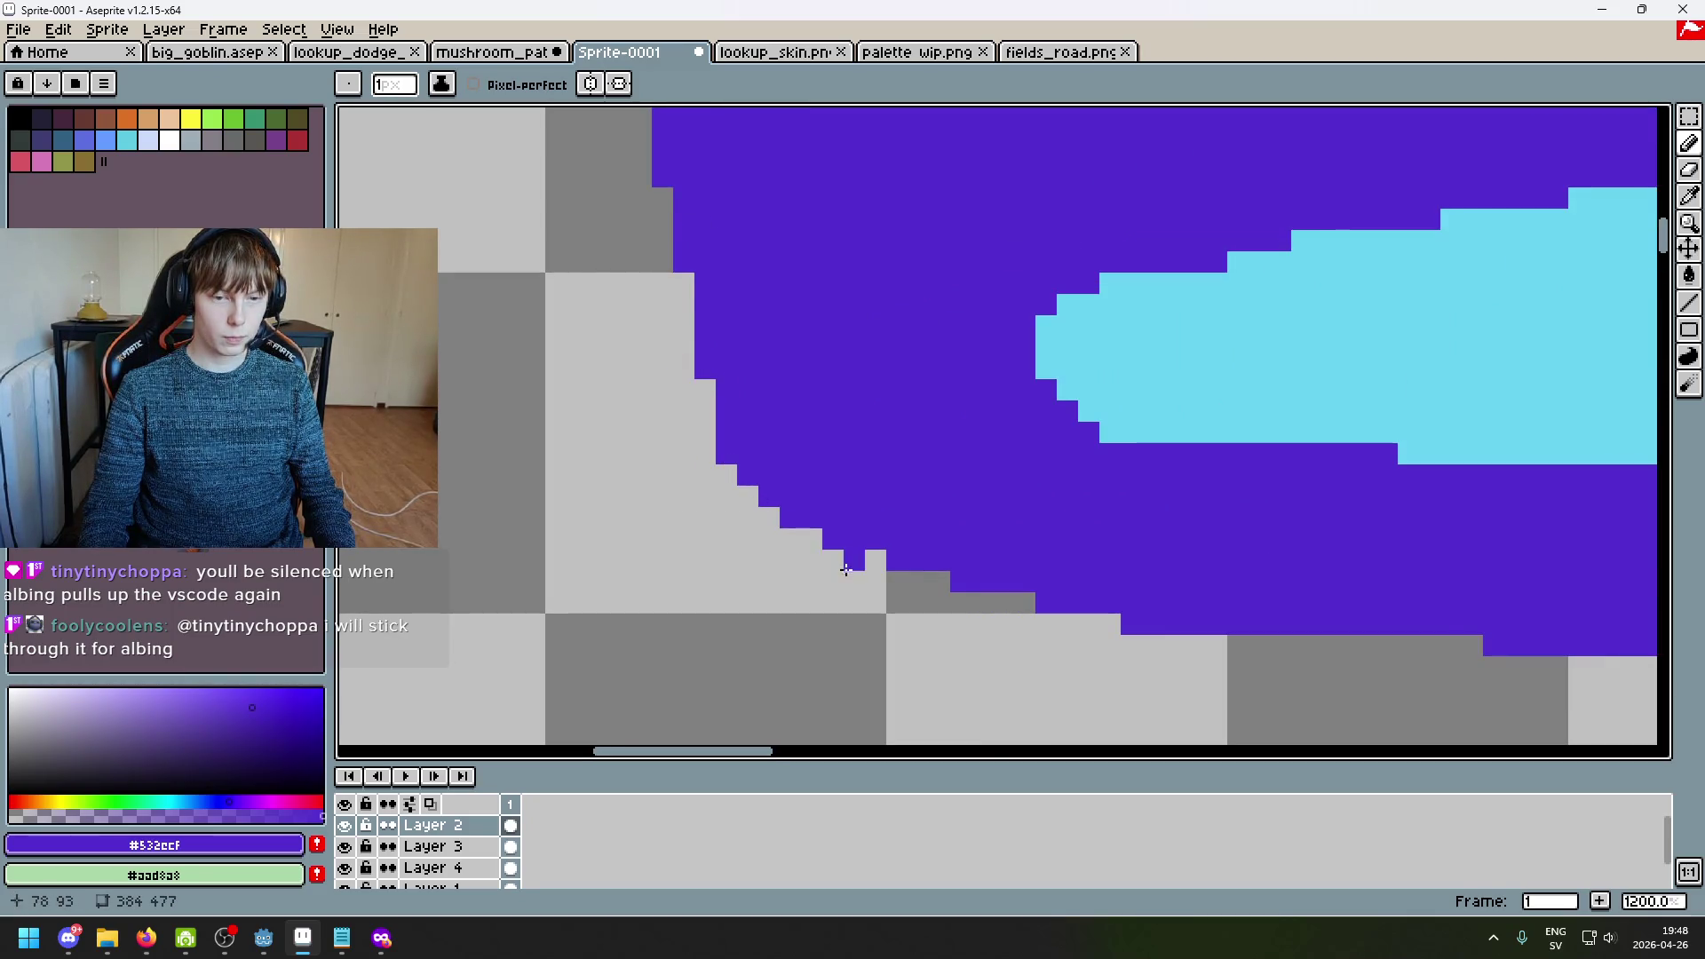
{"action": "scroll", "coordinate": [867, 578], "scroll_direction": "down", "scroll_amount": 6}
{"action": "key", "text": "ctrl+z"}
{"action": "scroll", "coordinate": [830, 575], "scroll_direction": "up", "scroll_amount": 6}
{"action": "scroll", "coordinate": [711, 501], "scroll_direction": "up", "scroll_amount": 2}
{"action": "scroll", "coordinate": [597, 374], "scroll_direction": "down", "scroll_amount": 3}
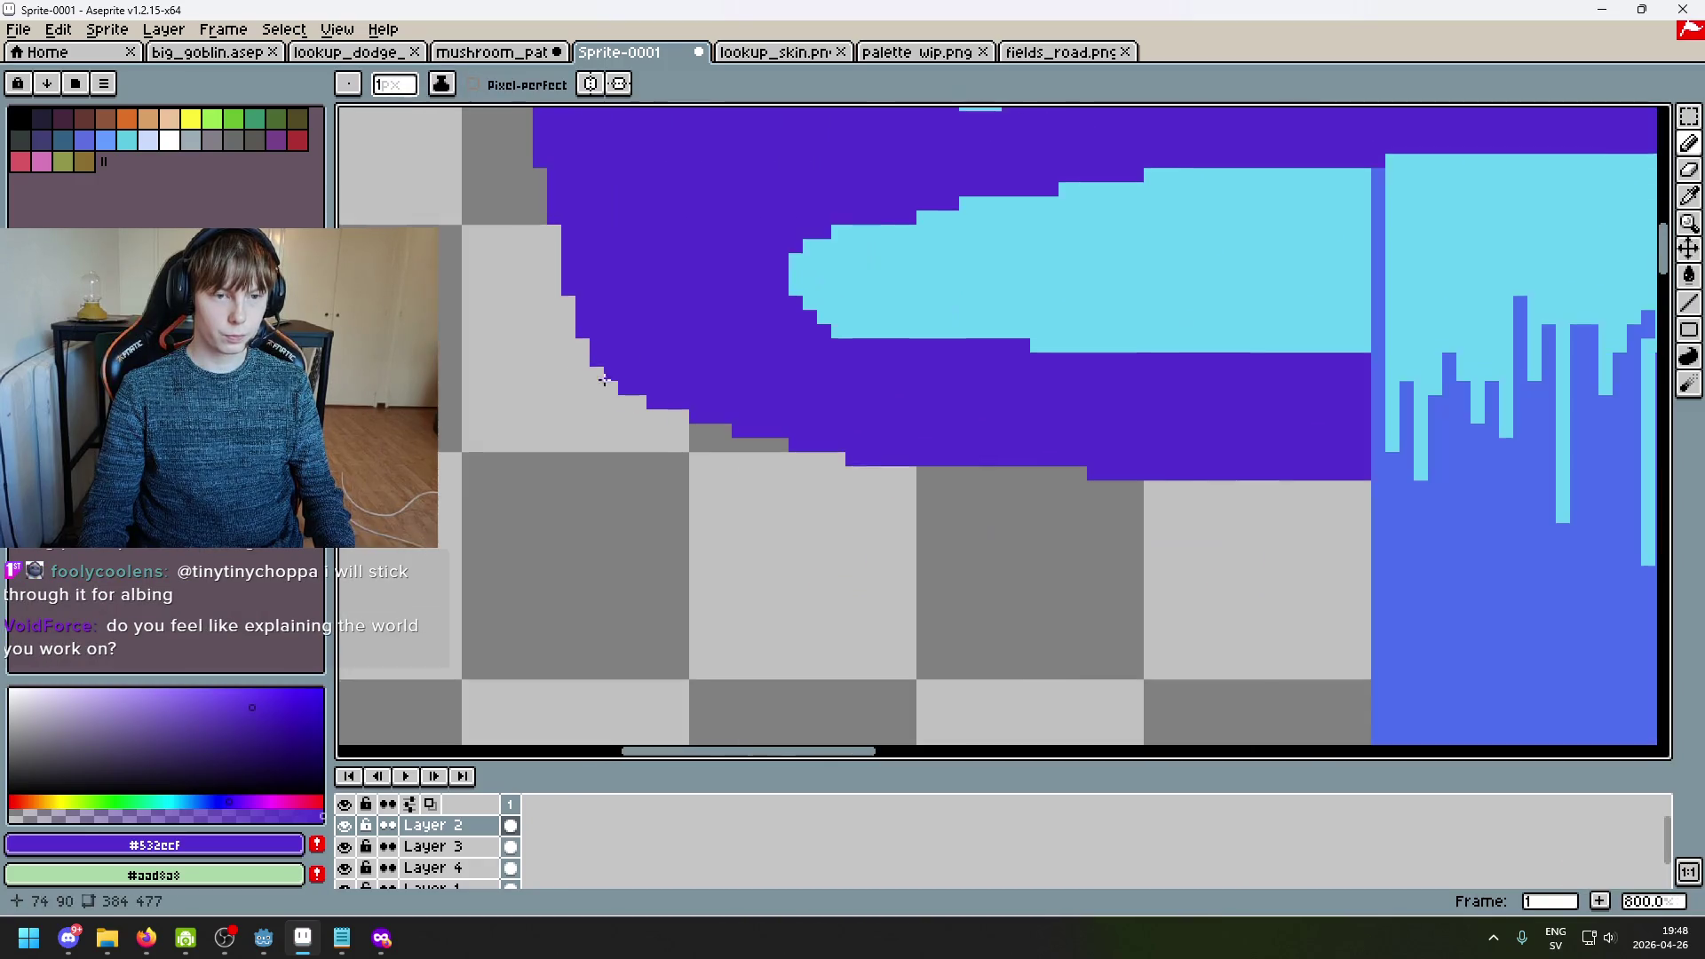
{"action": "scroll", "coordinate": [619, 411], "scroll_direction": "up", "scroll_amount": 3}
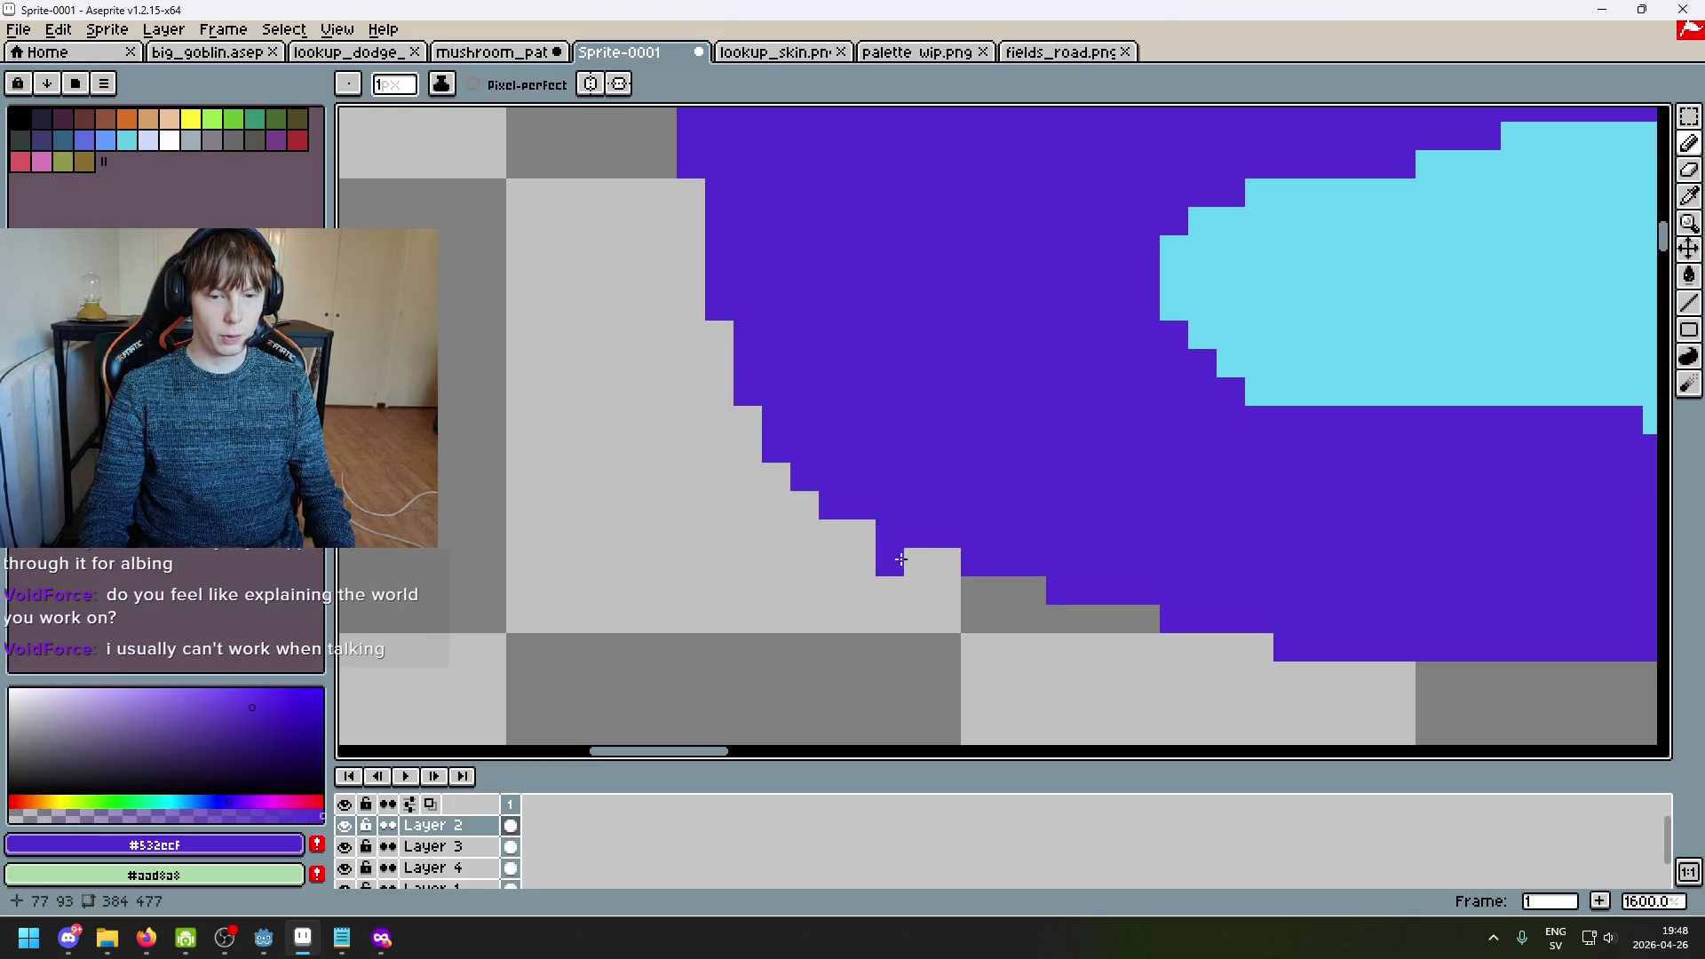
{"action": "scroll", "coordinate": [1076, 602], "scroll_direction": "down", "scroll_amount": 3}
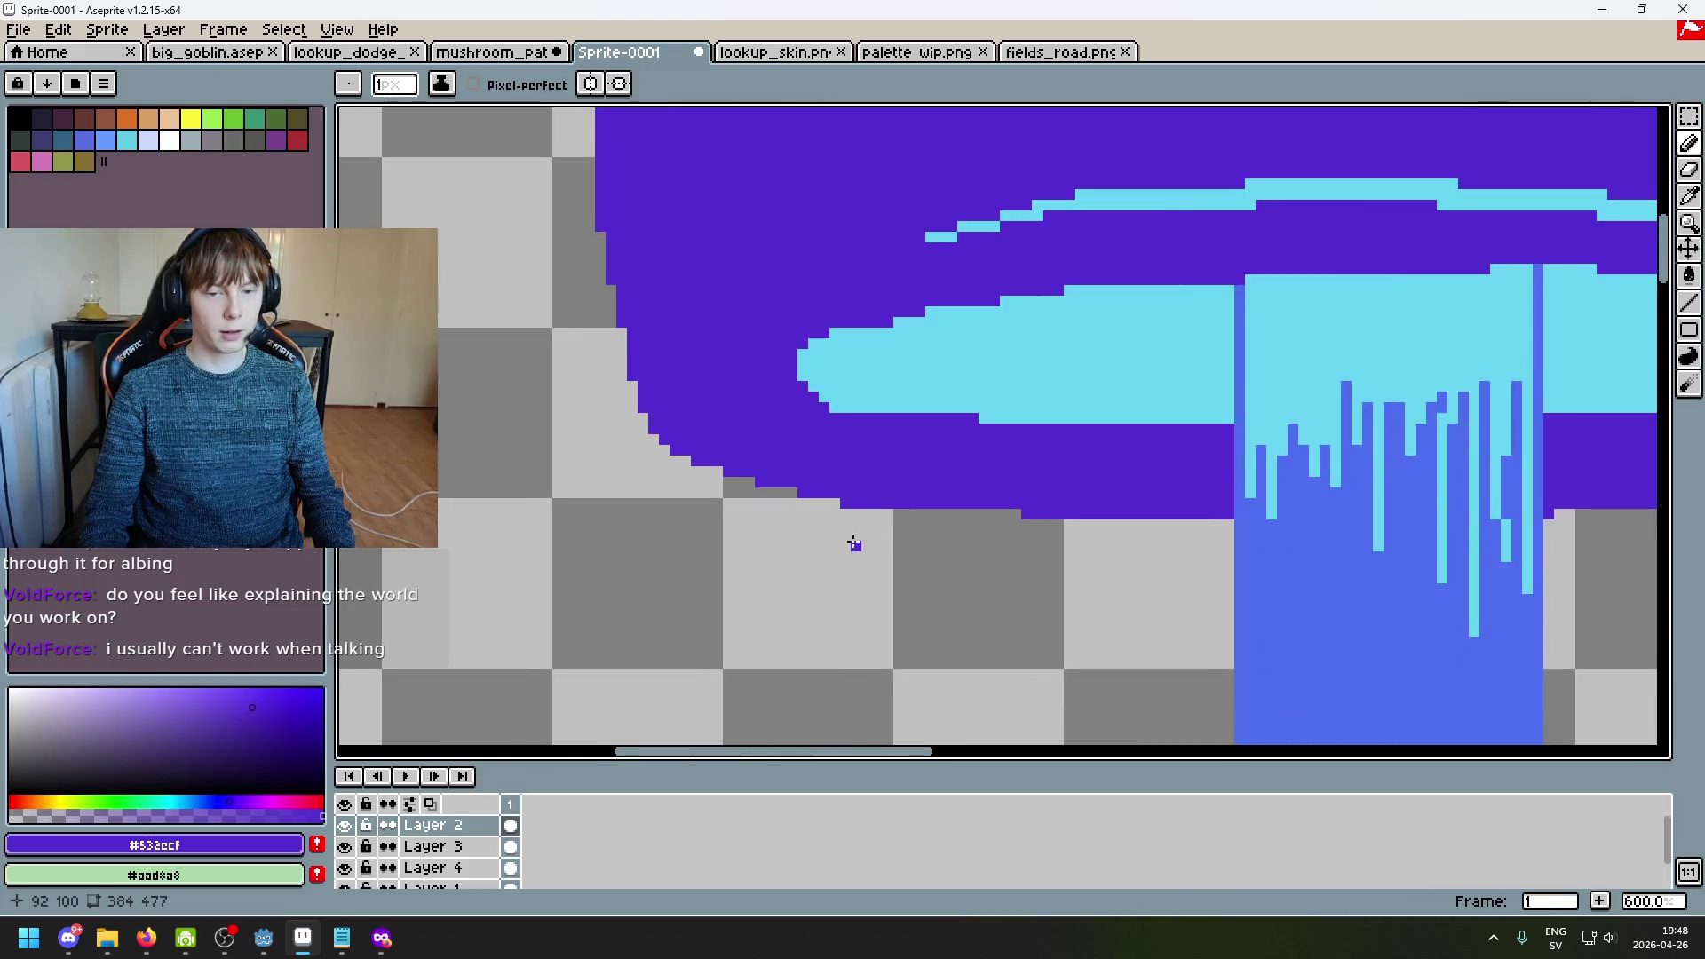
{"action": "scroll", "coordinate": [852, 544], "scroll_direction": "up", "scroll_amount": 3}
Step: Erase a stray stair-step pixel on the lower-left edge, undoing and redoing the erase
{"action": "key", "text": "e"}
{"action": "scroll", "coordinate": [862, 473], "scroll_direction": "down", "scroll_amount": 3}
{"action": "scroll", "coordinate": [897, 532], "scroll_direction": "down", "scroll_amount": 2}
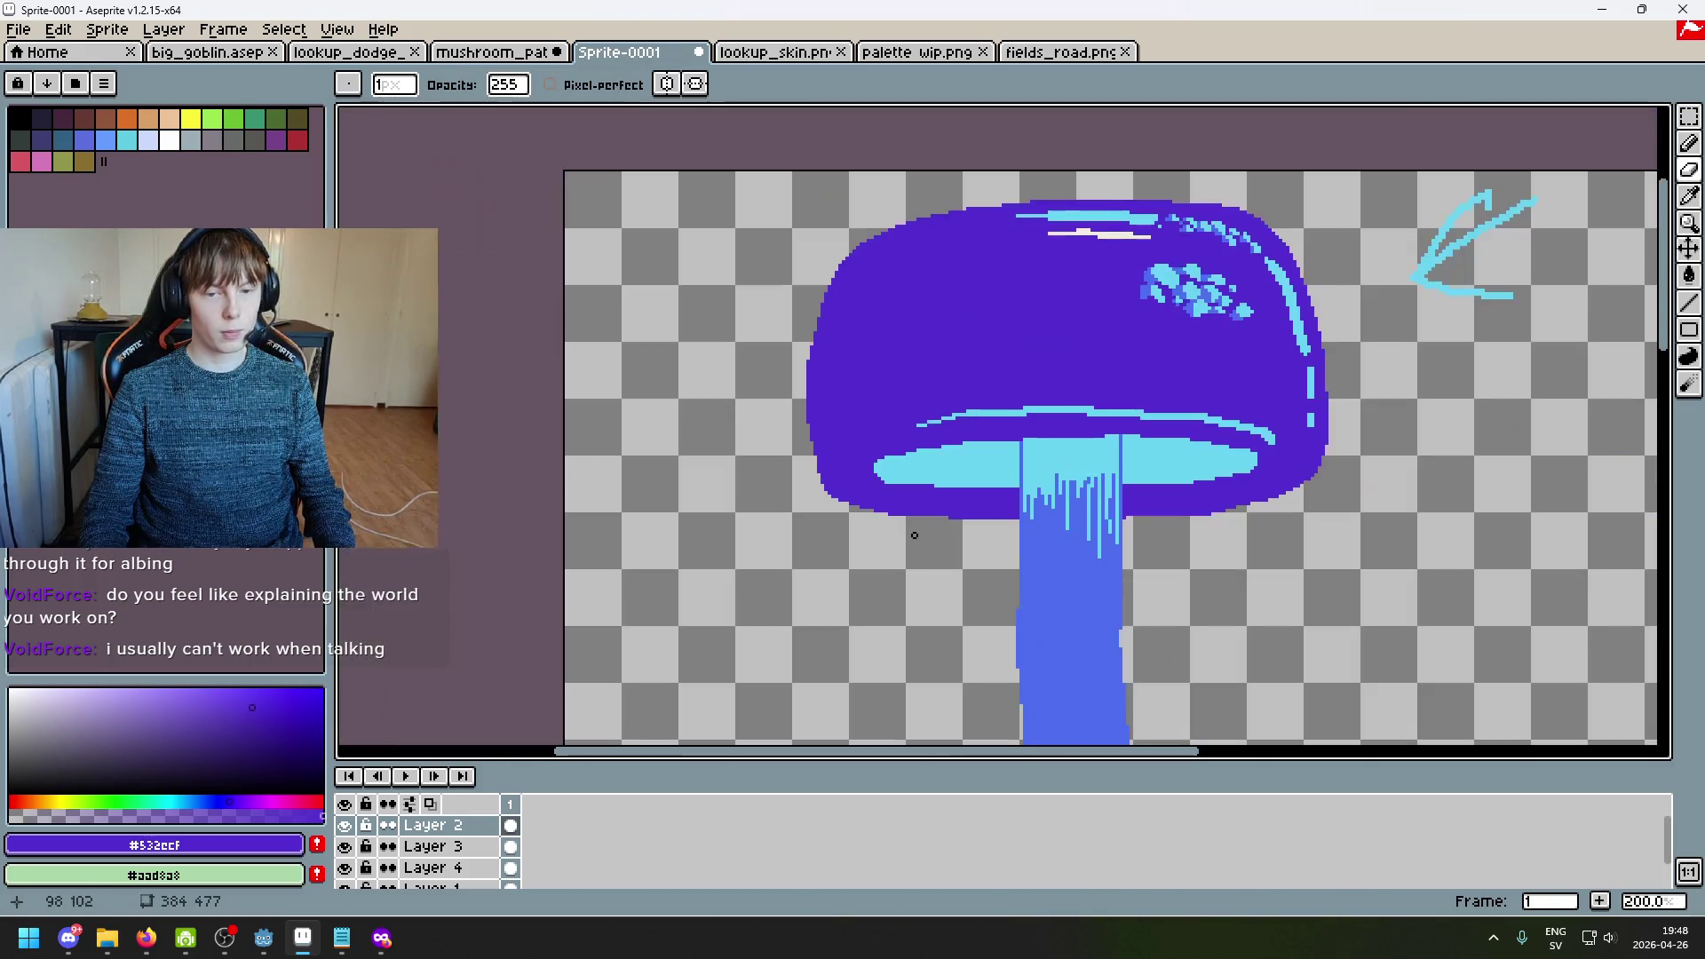
{"action": "key", "text": "ctrl+z"}
{"action": "scroll", "coordinate": [898, 528], "scroll_direction": "up", "scroll_amount": 1}
{"action": "scroll", "coordinate": [871, 487], "scroll_direction": "up", "scroll_amount": 1}
{"action": "scroll", "coordinate": [871, 488], "scroll_direction": "down", "scroll_amount": 2}
{"action": "key", "text": "ctrl+y"}
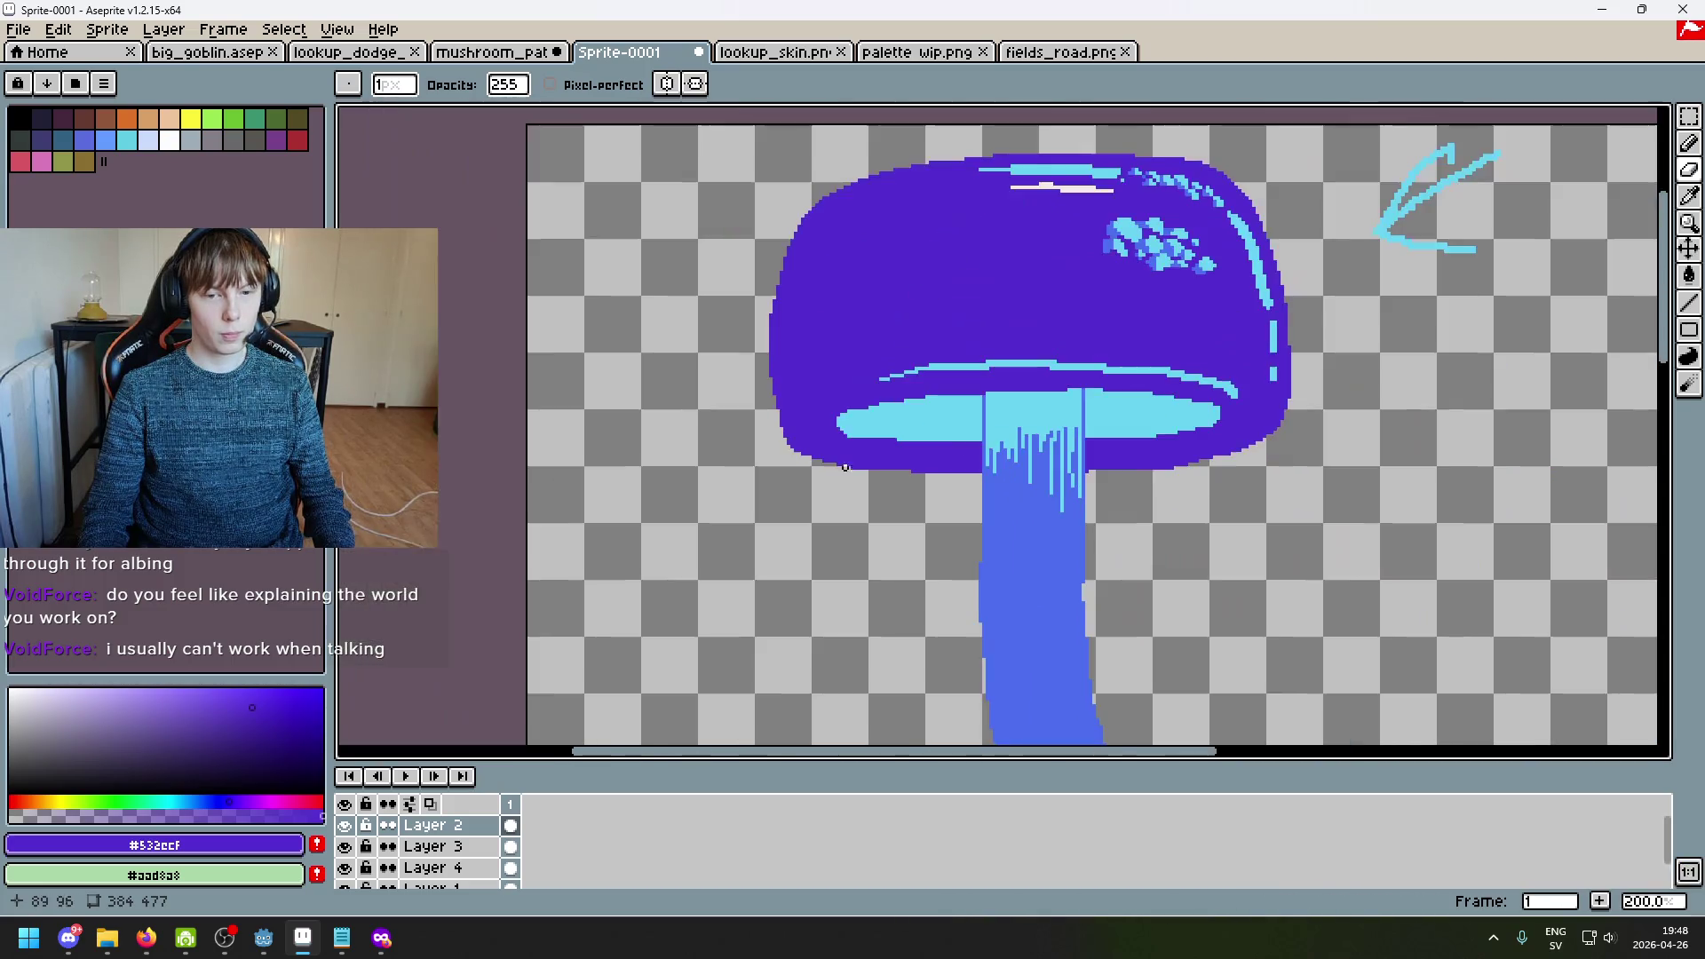
{"action": "scroll", "coordinate": [838, 464], "scroll_direction": "up", "scroll_amount": 5}
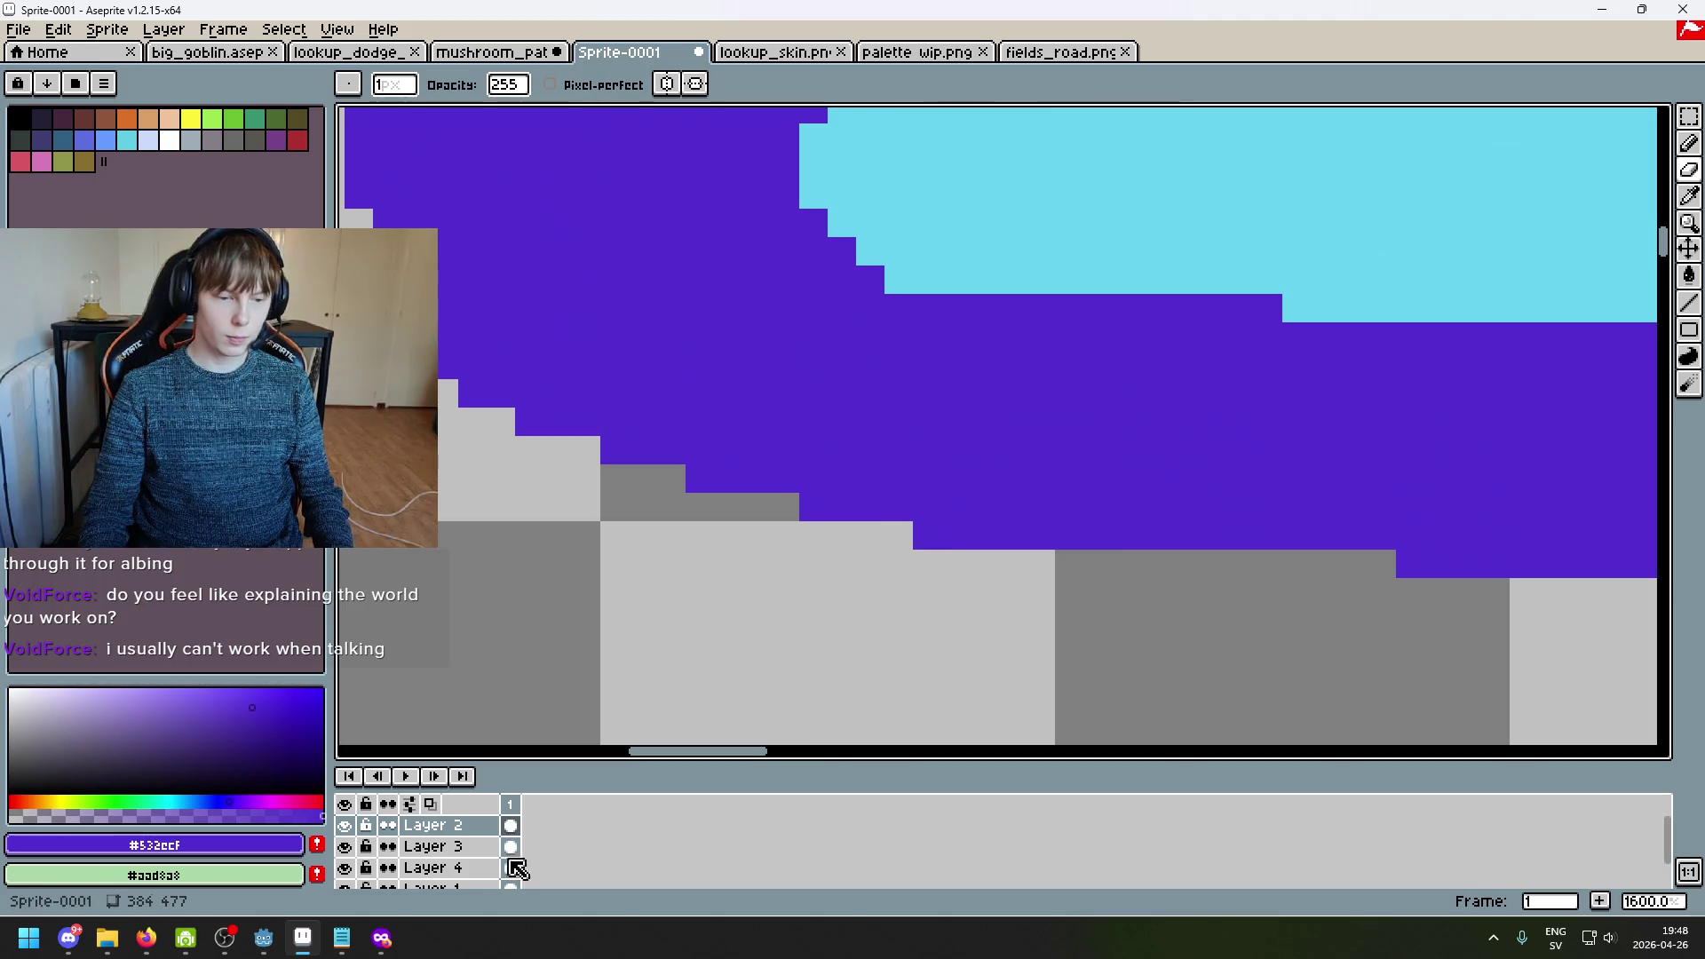
Step: Toggle a layer's visibility and switch to Layer 4, undoing and redoing the last erase
{"action": "left_click", "coordinate": [347, 847]}
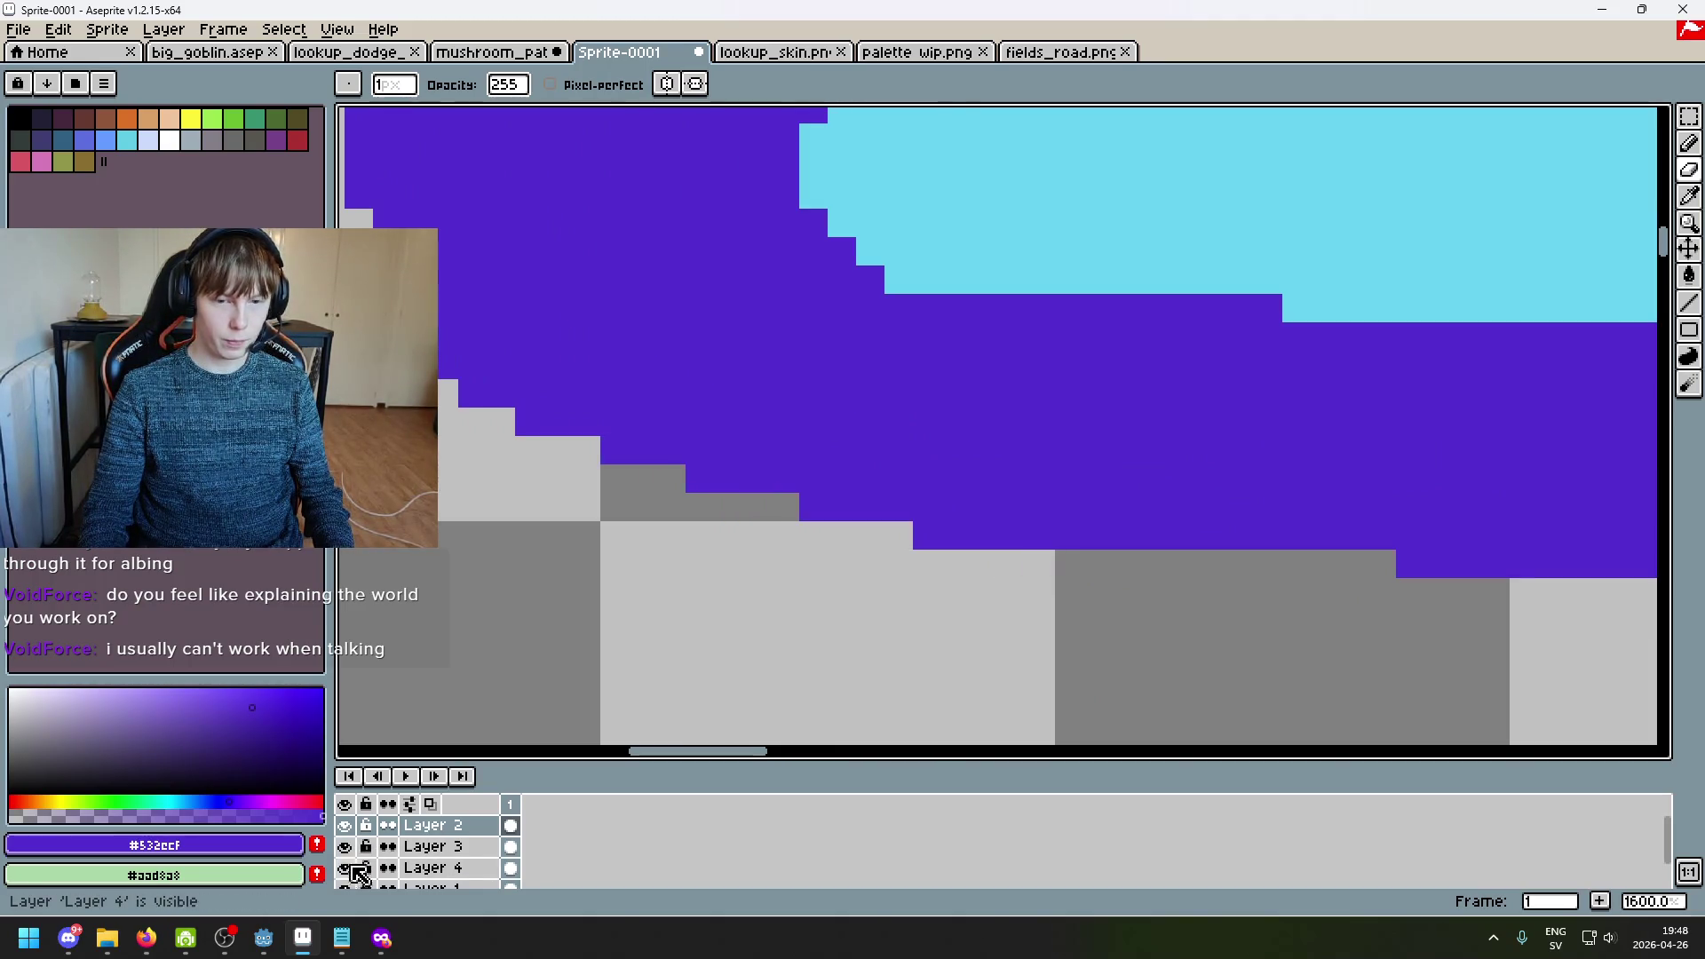
{"action": "left_click", "coordinate": [497, 867]}
{"action": "scroll", "coordinate": [999, 608], "scroll_direction": "down", "scroll_amount": 5}
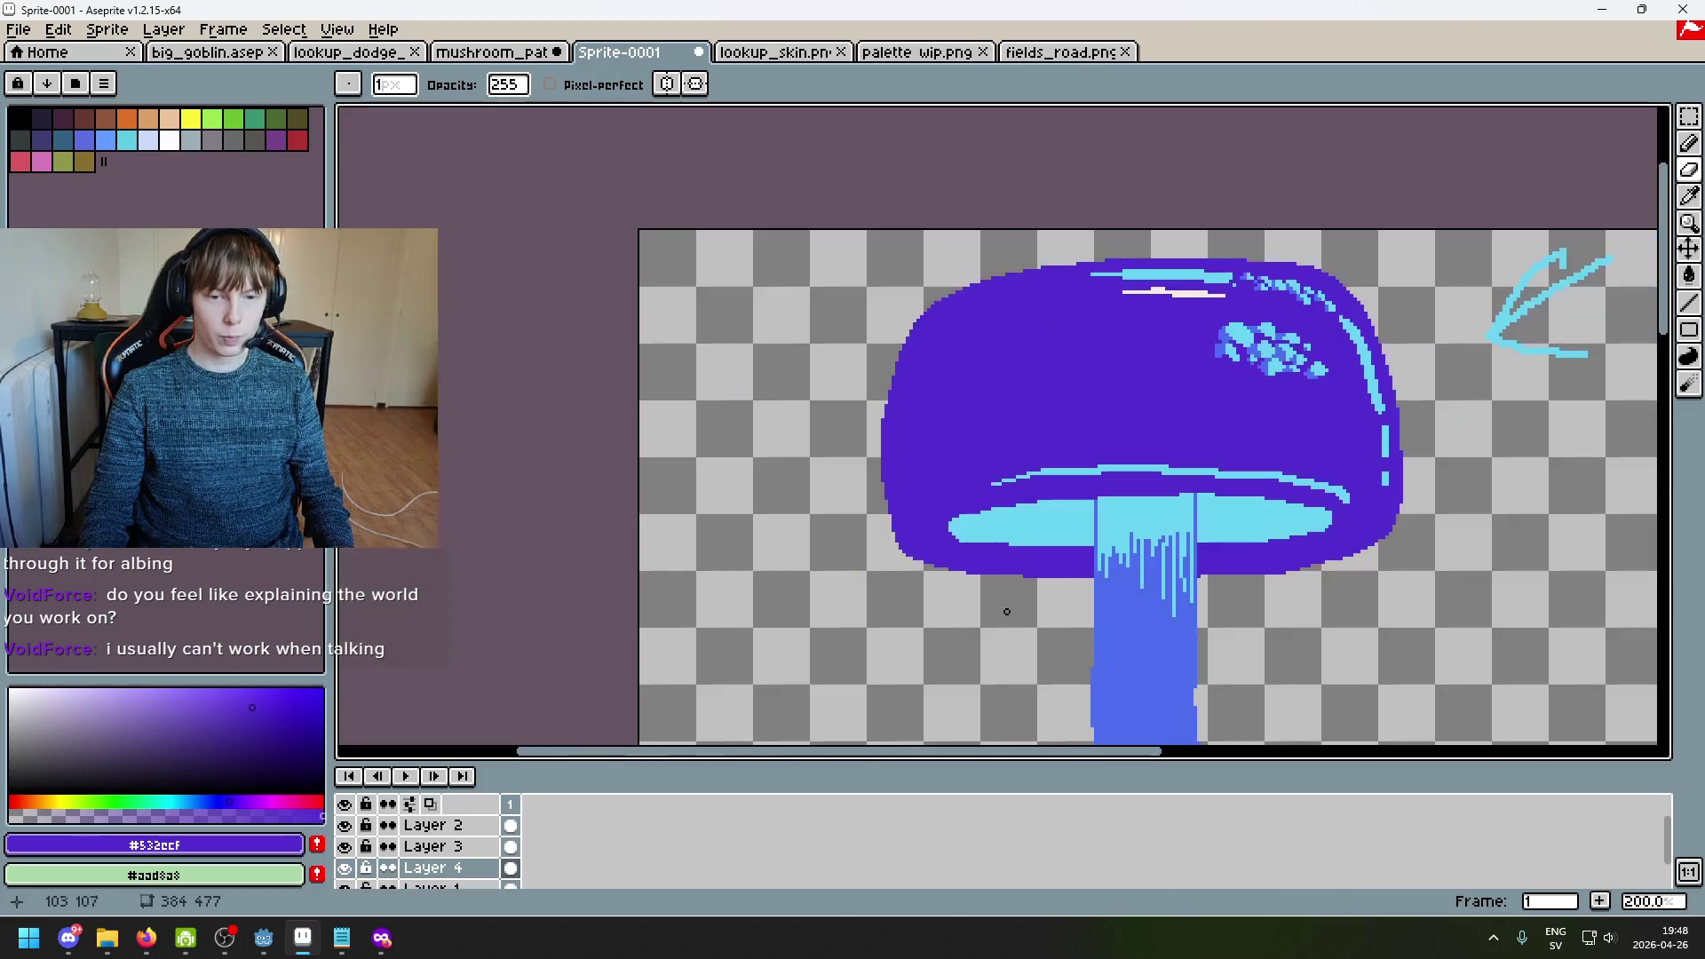
{"action": "key", "text": "ctrl+z"}
{"action": "key", "text": "ctrl+y"}
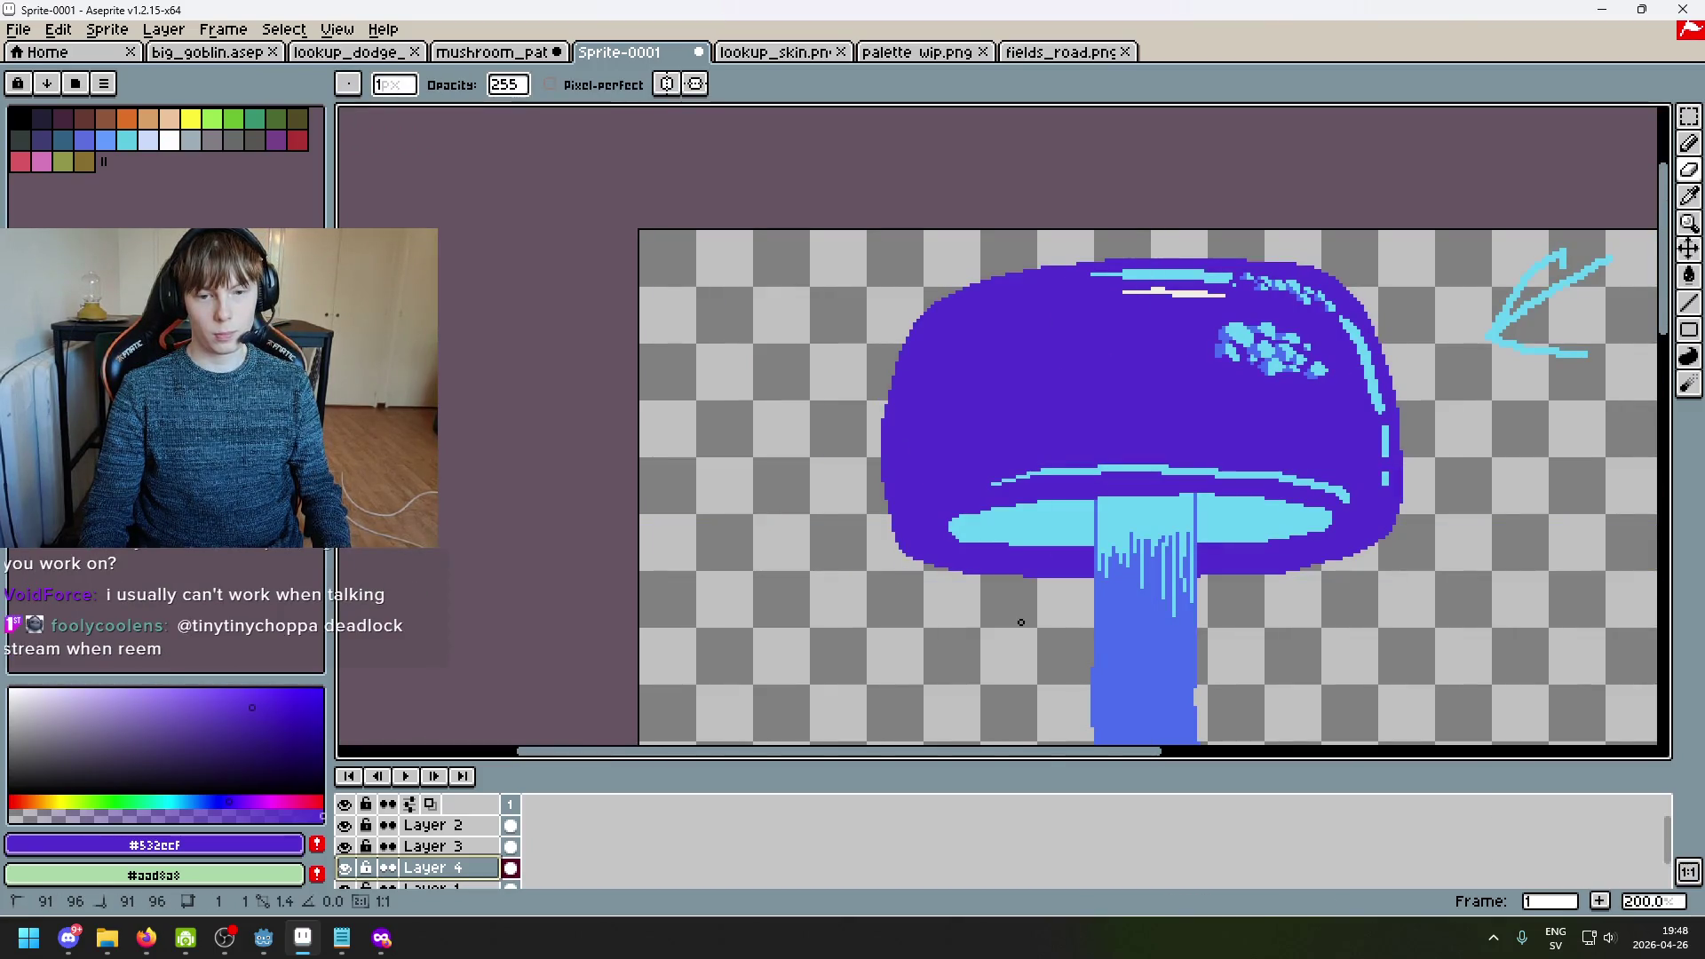
{"action": "scroll", "coordinate": [1188, 593], "scroll_direction": "up", "scroll_amount": 4}
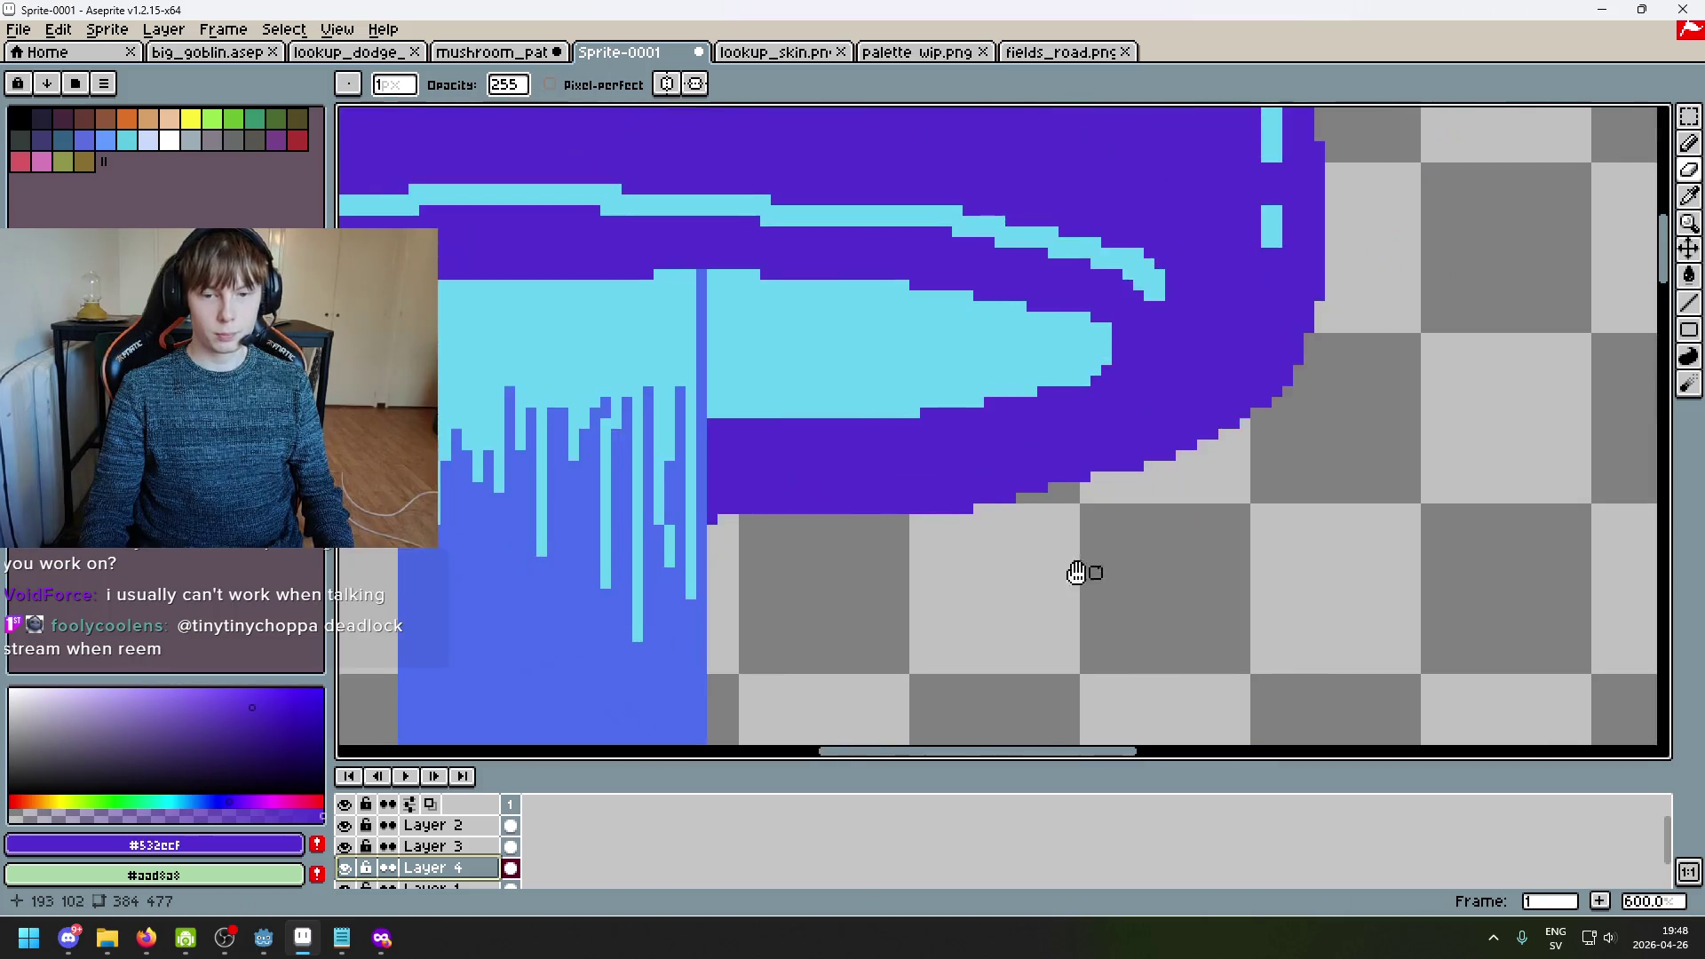
{"action": "scroll", "coordinate": [844, 611], "scroll_direction": "up", "scroll_amount": 1}
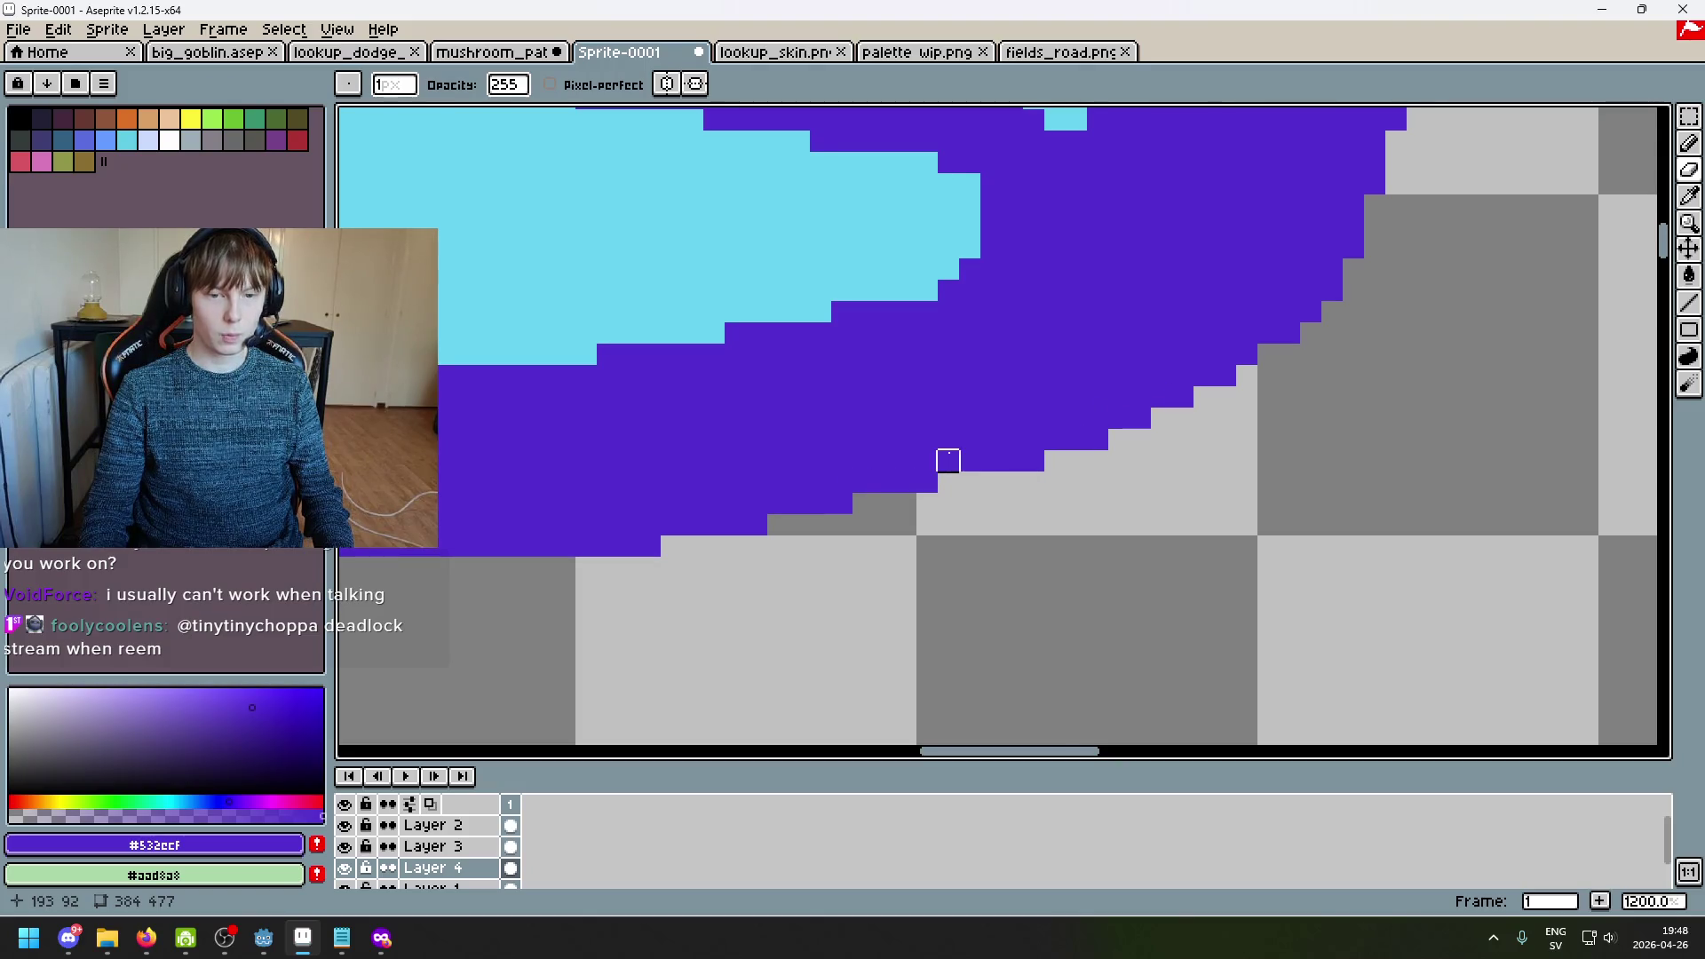
Step: Add a purple pixel filling a notch on the cap's lower-right edge
{"action": "mouse_move", "coordinate": [1054, 460]}
{"action": "left_mouse_down"}
{"action": "mouse_move", "coordinate": [1035, 555]}
{"action": "mouse_move", "coordinate": [1057, 544]}
{"action": "left_mouse_up"}
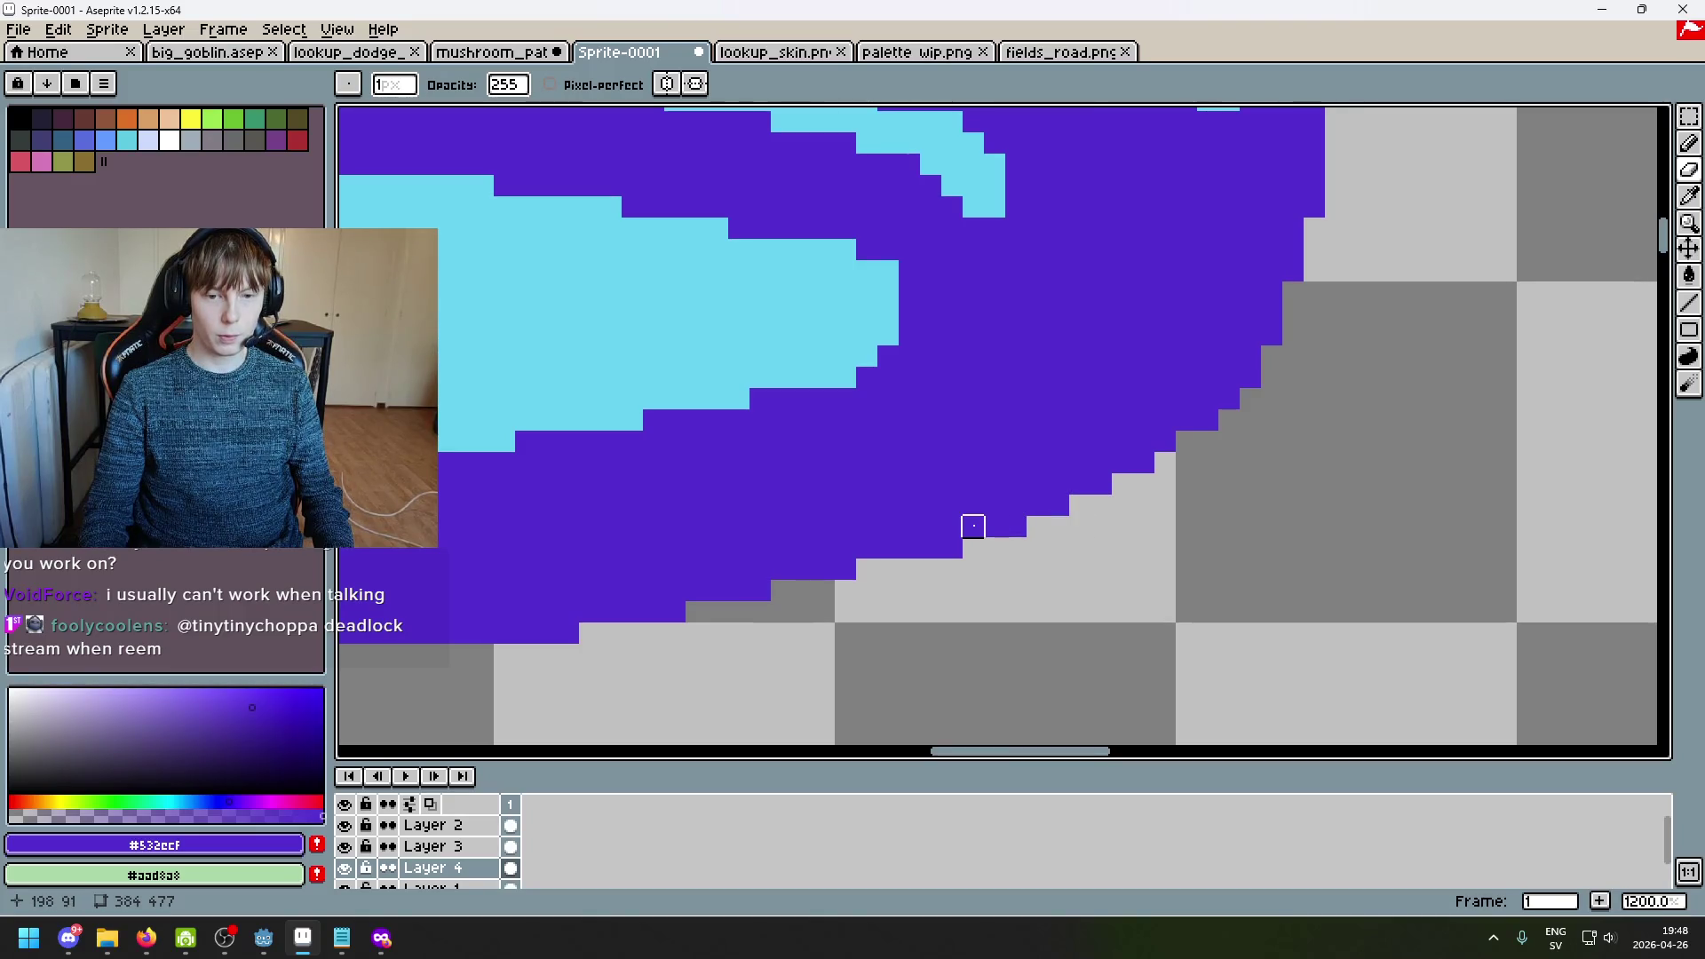
{"action": "key", "text": "b"}
{"action": "left_click", "coordinate": [886, 566]}
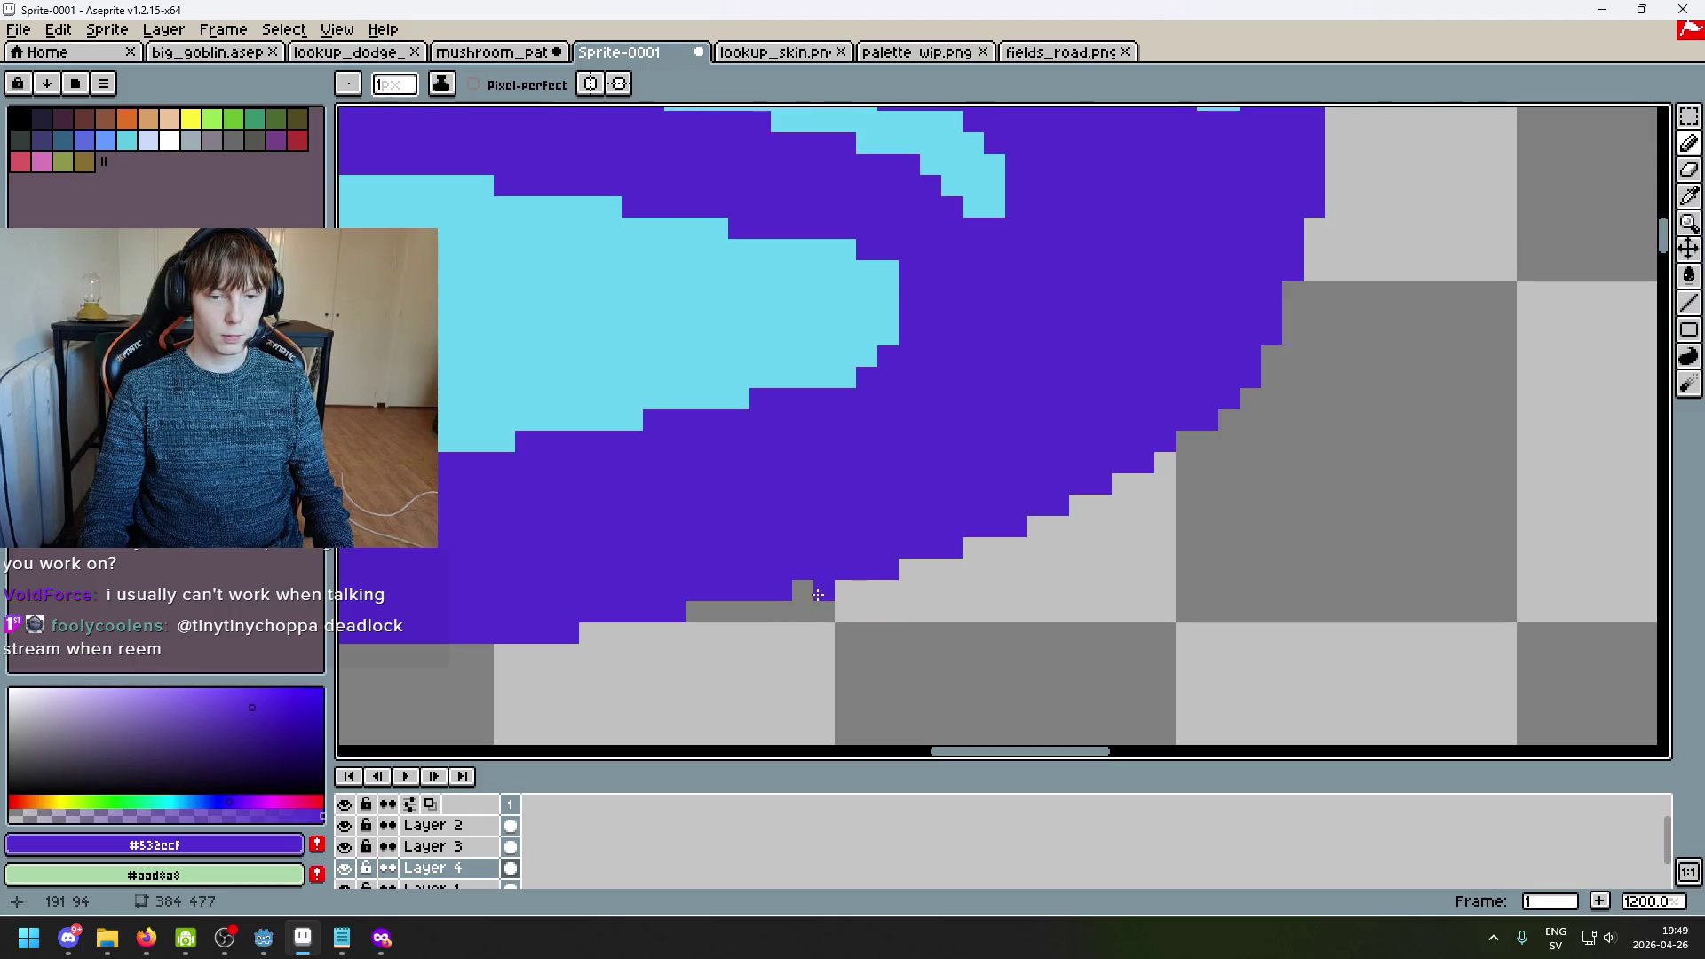
{"action": "left_click_drag", "start_coordinate": [762, 629], "coordinate": [941, 540]}
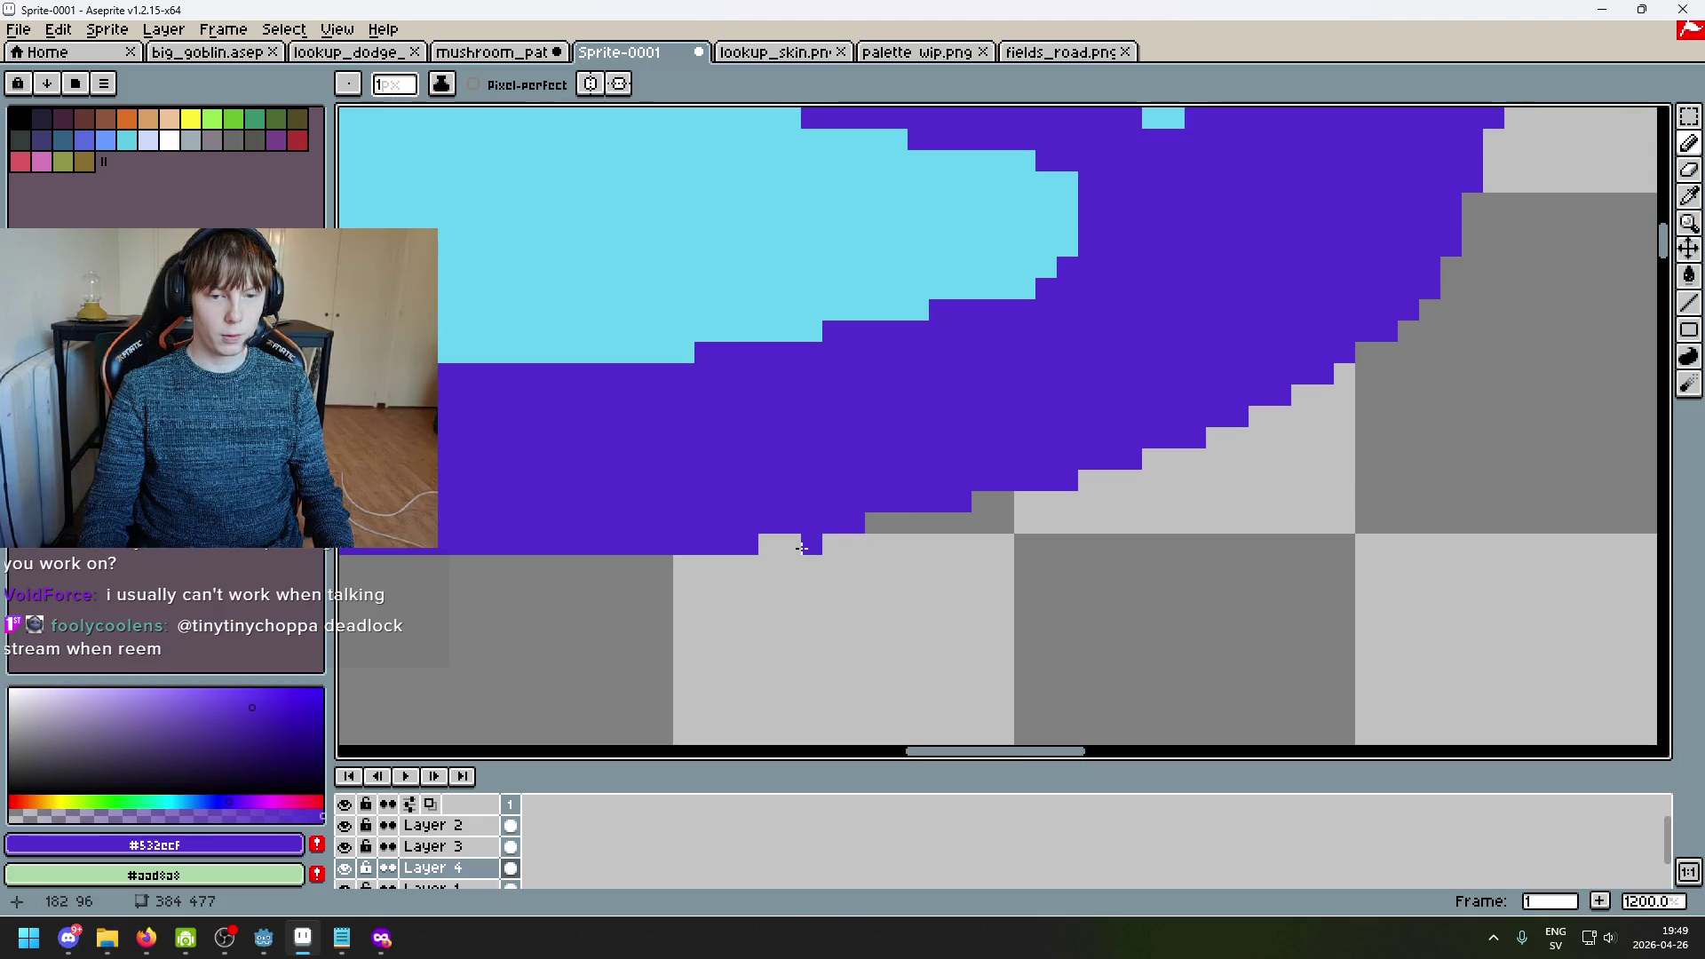
{"action": "scroll", "coordinate": [776, 549], "scroll_direction": "down", "scroll_amount": 7}
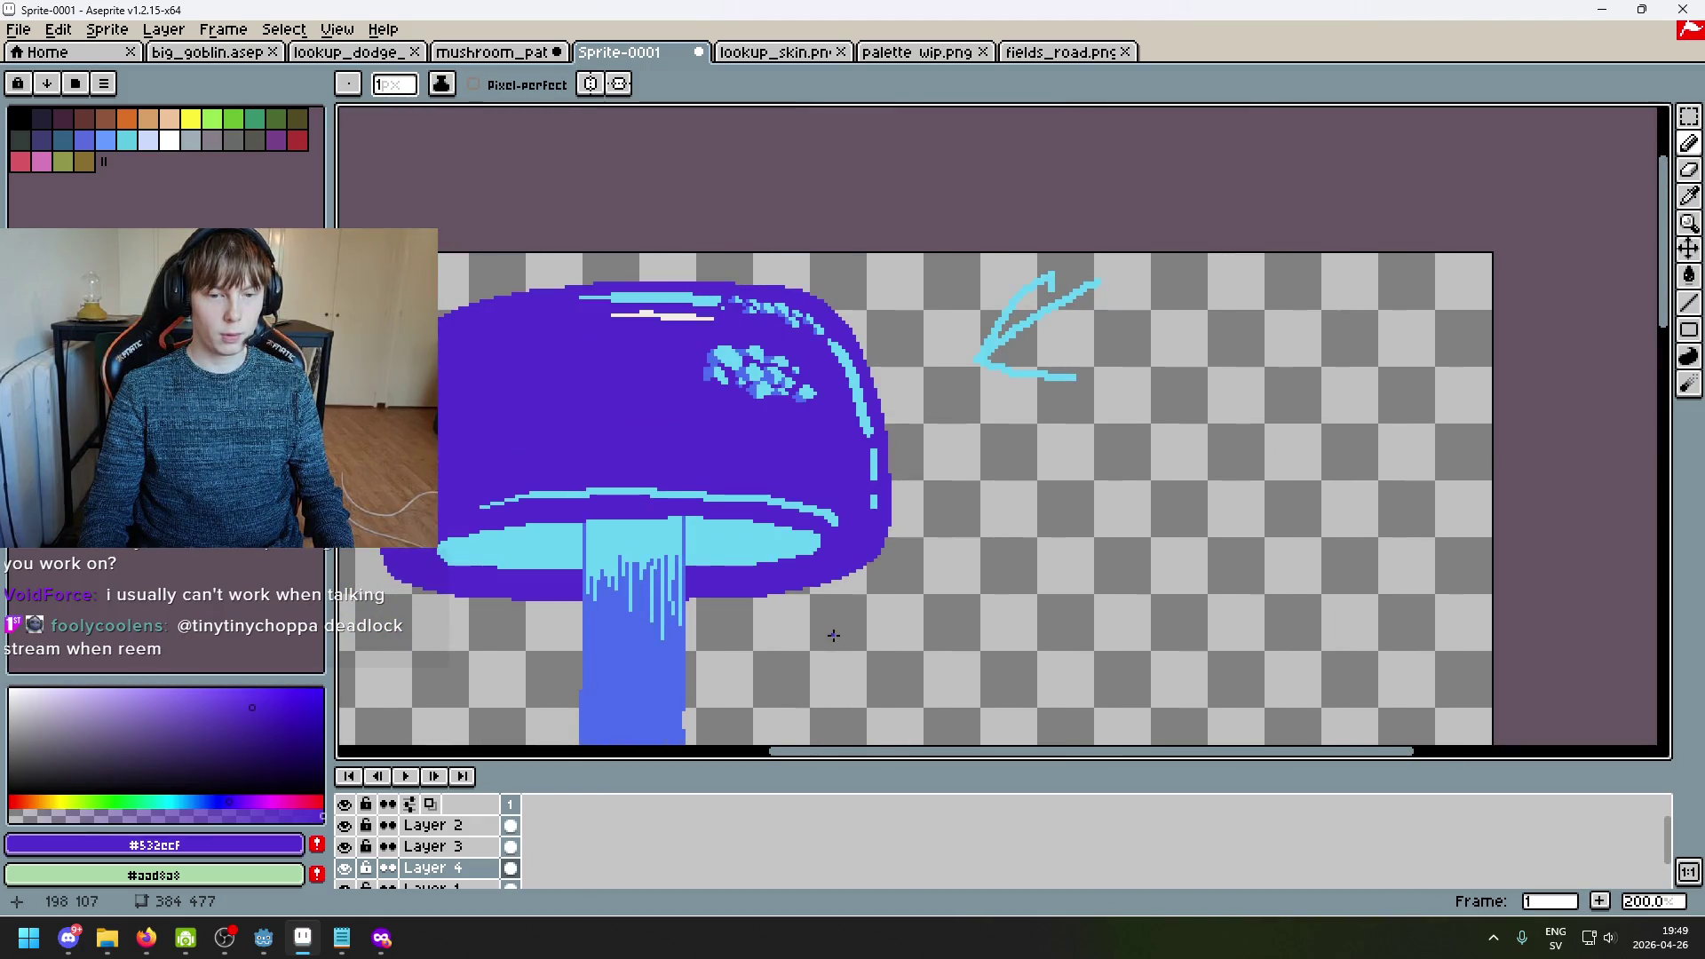
{"action": "scroll", "coordinate": [825, 635], "scroll_direction": "up", "scroll_amount": 3}
{"action": "left_click_drag", "start_coordinate": [976, 519], "coordinate": [967, 594]}
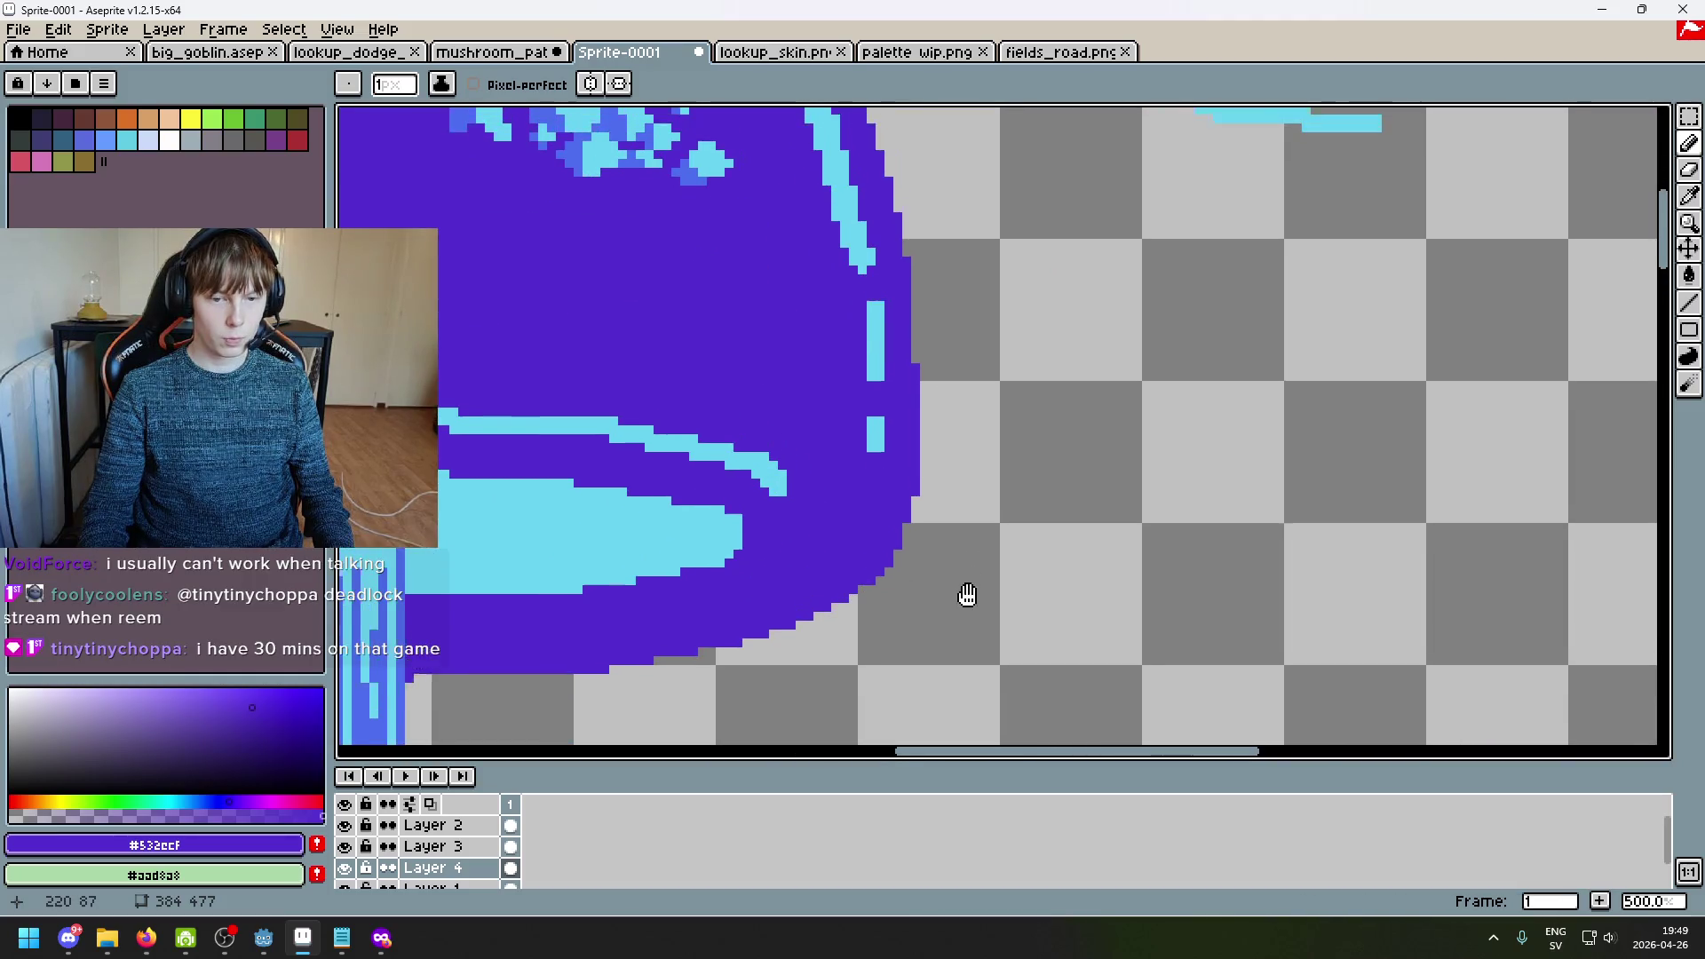
{"action": "scroll", "coordinate": [955, 544], "scroll_direction": "up", "scroll_amount": 1}
{"action": "mouse_move", "coordinate": [1001, 679]}
{"action": "left_mouse_down"}
{"action": "mouse_move", "coordinate": [962, 494]}
{"action": "mouse_move", "coordinate": [1027, 525]}
{"action": "mouse_move", "coordinate": [1059, 506]}
{"action": "left_mouse_up"}
{"action": "scroll", "coordinate": [1027, 439], "scroll_direction": "down", "scroll_amount": 4}
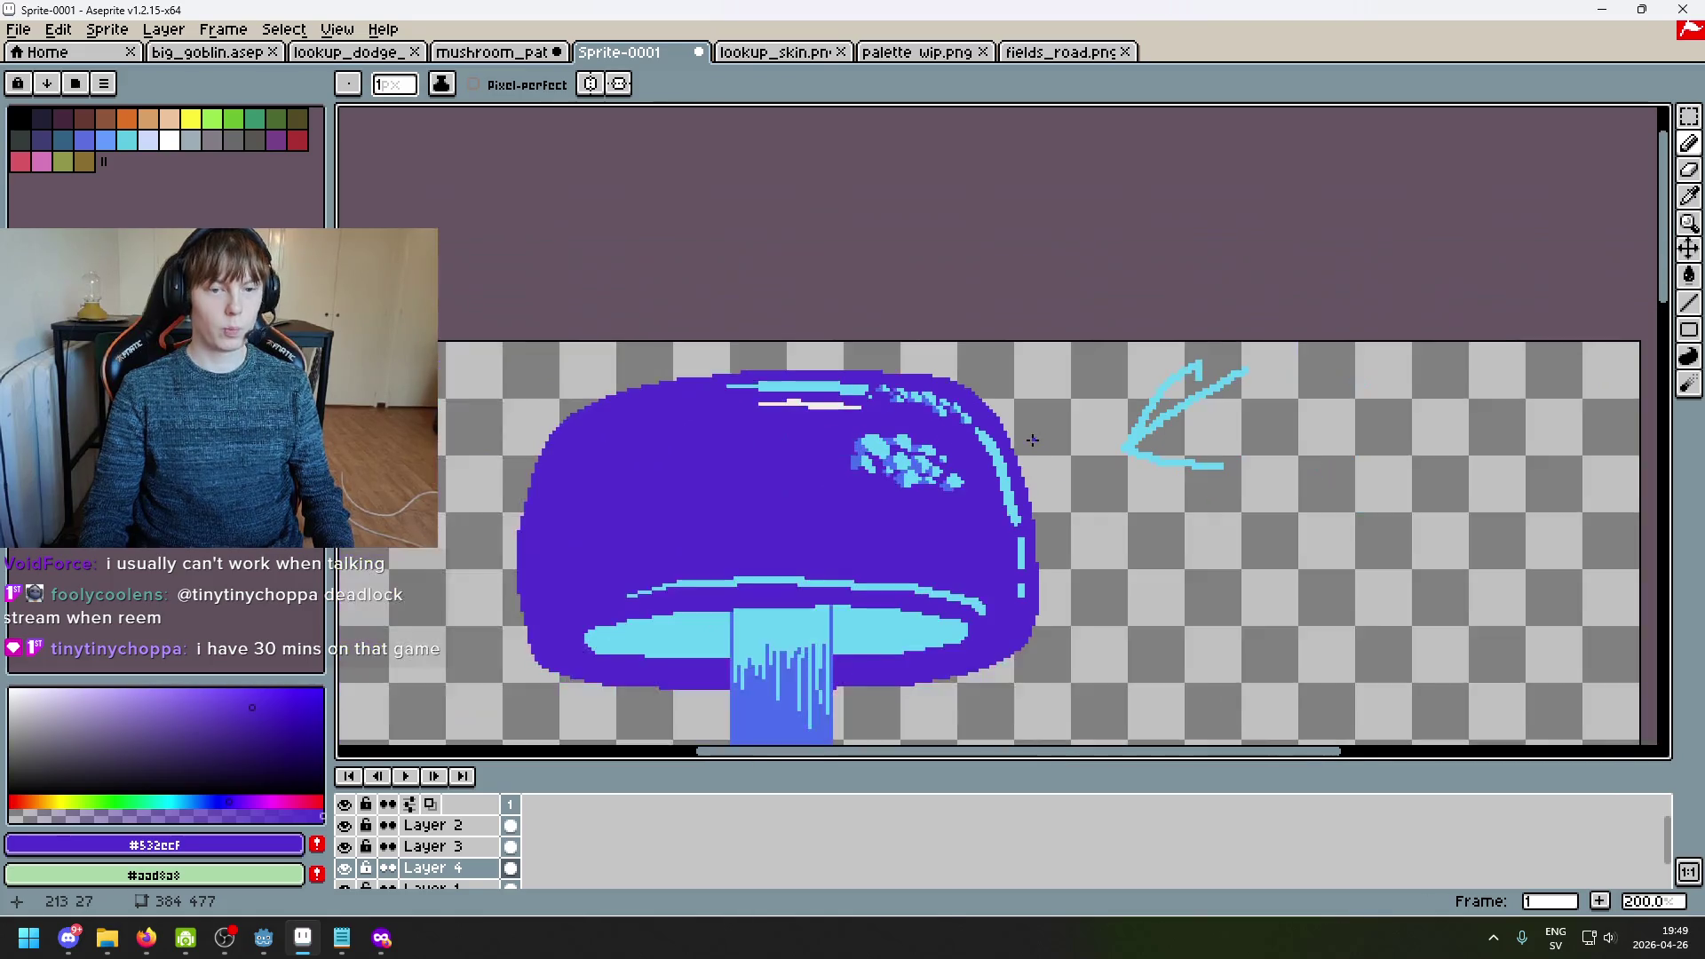
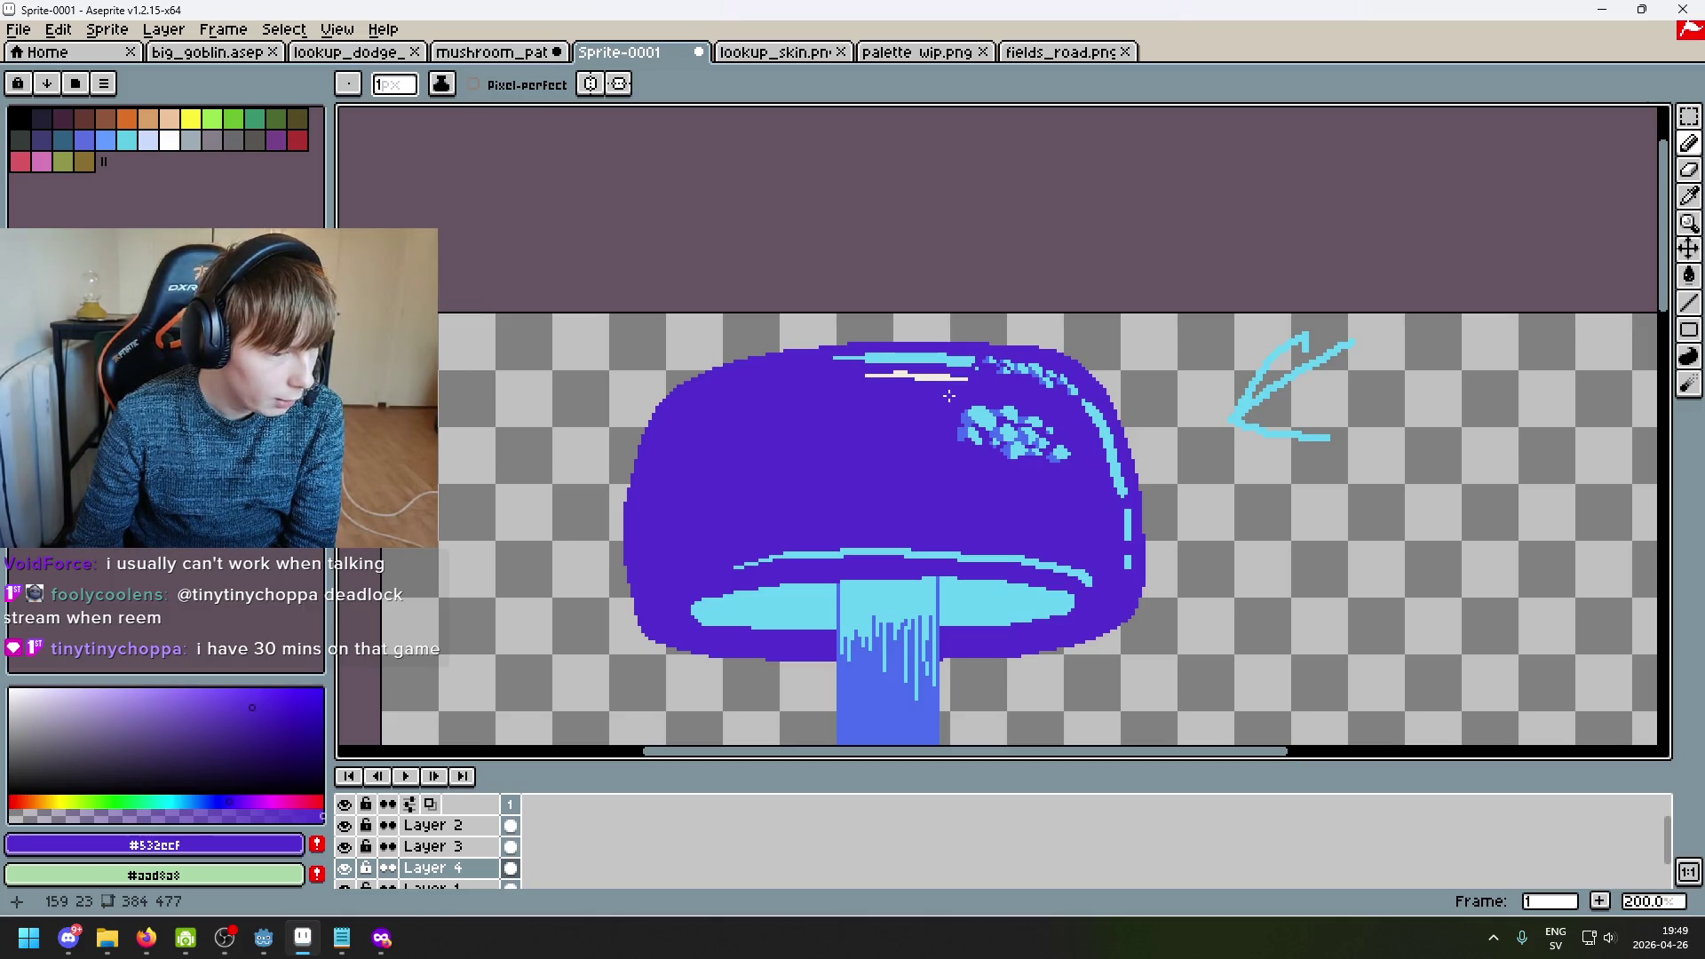
Step: Switch from the selection tool back to the Pencil and sample the cap's cyan highlight colour
{"action": "scroll", "coordinate": [986, 435], "scroll_direction": "down", "scroll_amount": 1}
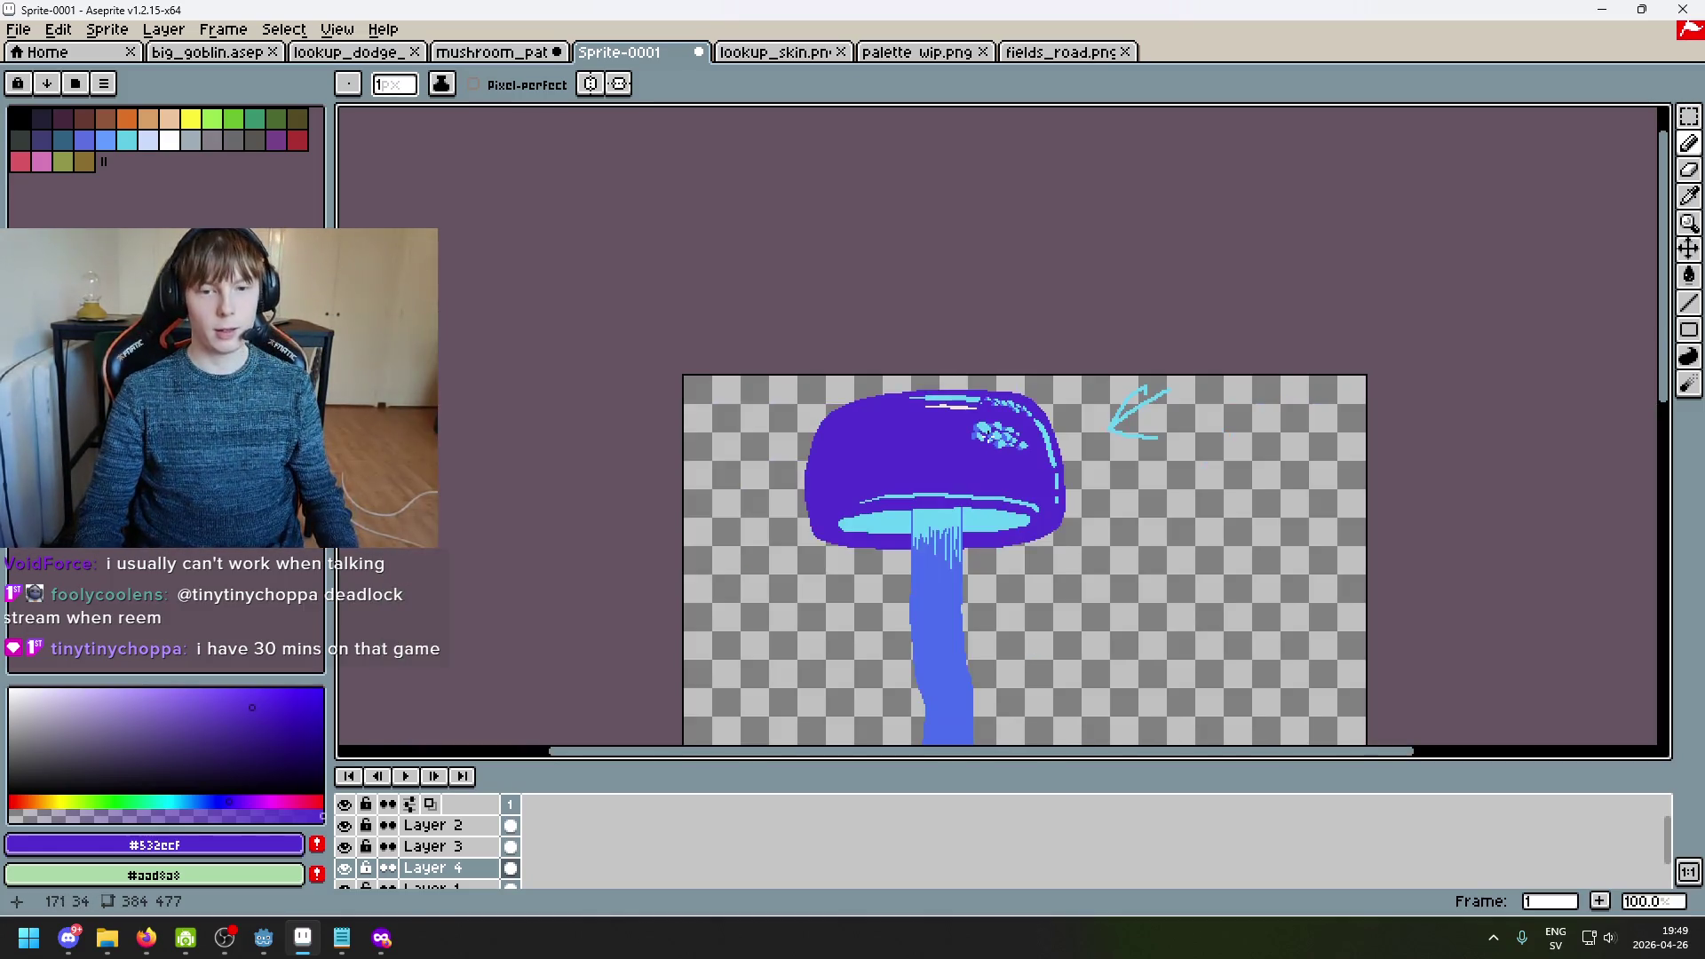
{"action": "scroll", "coordinate": [1077, 404], "scroll_direction": "up", "scroll_amount": 3}
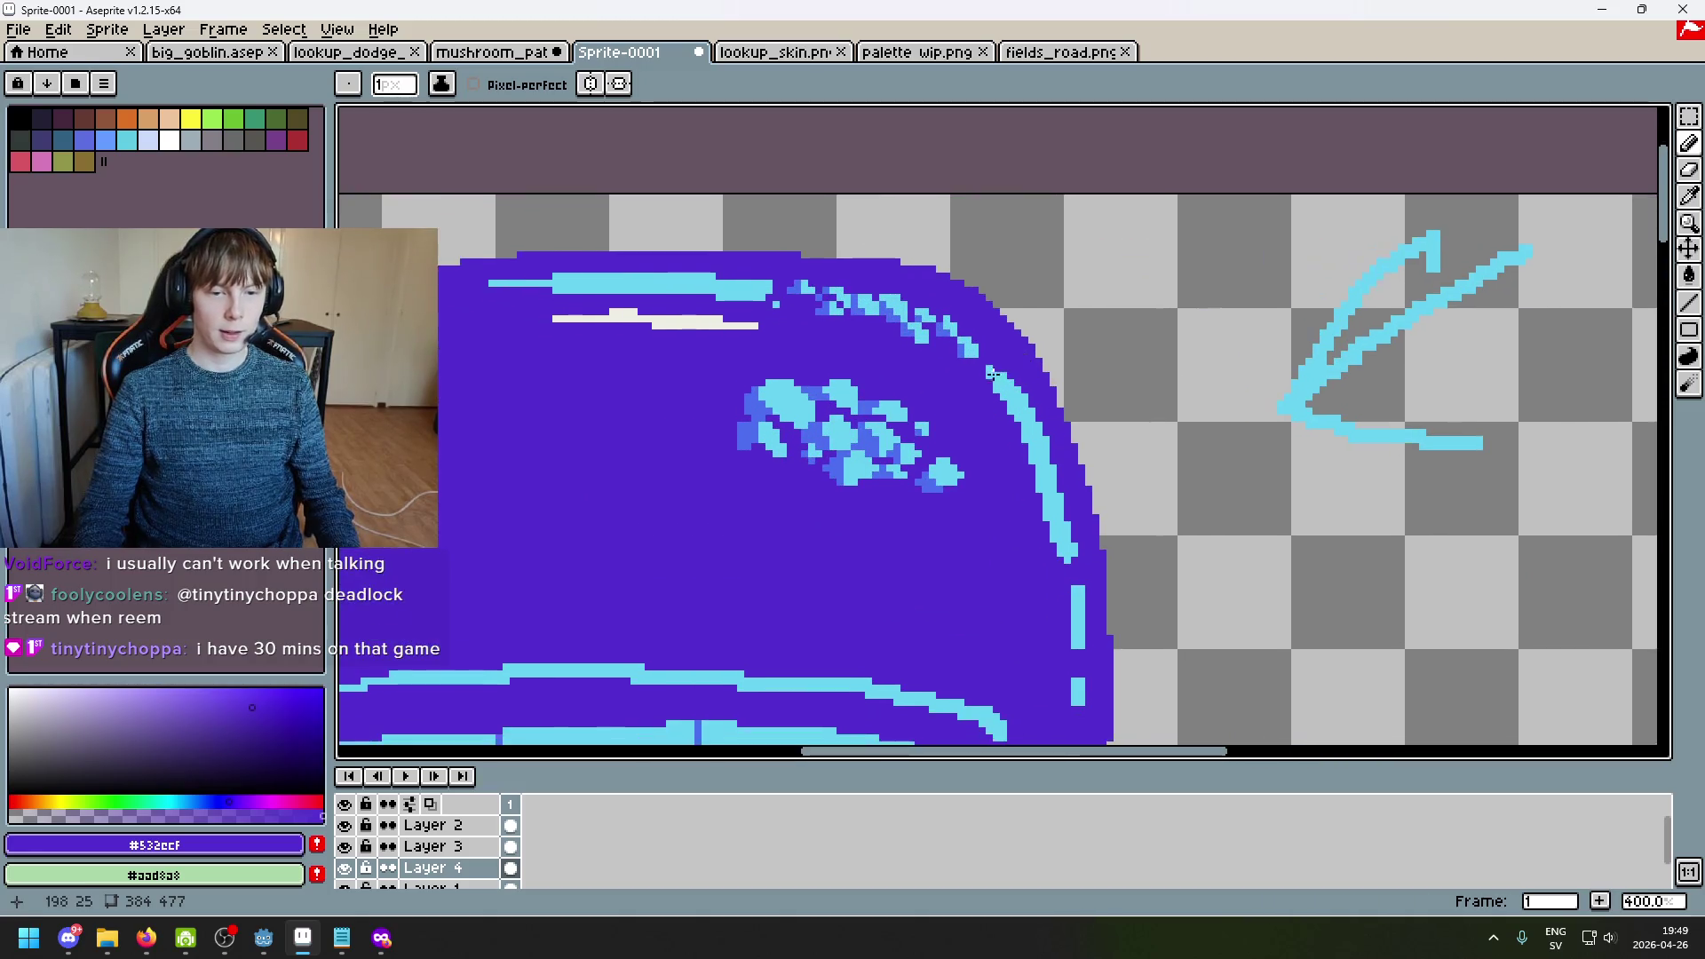
{"action": "scroll", "coordinate": [965, 392], "scroll_direction": "down", "scroll_amount": 3}
{"action": "scroll", "coordinate": [965, 392], "scroll_direction": "up", "scroll_amount": 3}
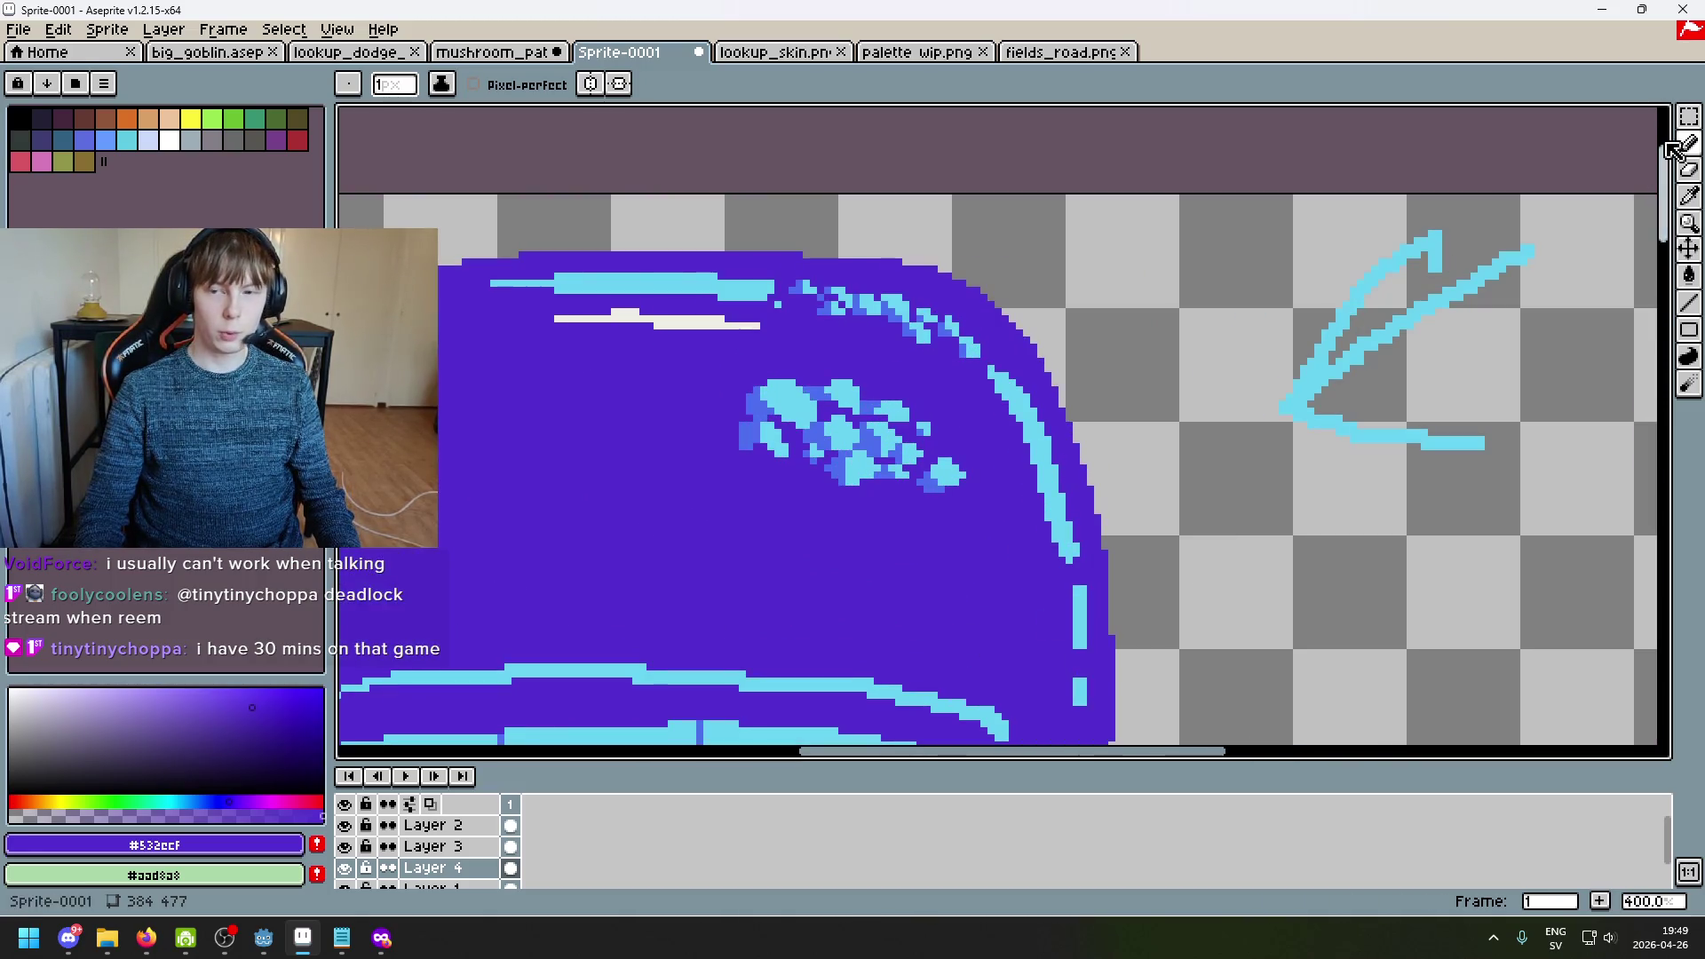
{"action": "left_click", "coordinate": [1688, 117]}
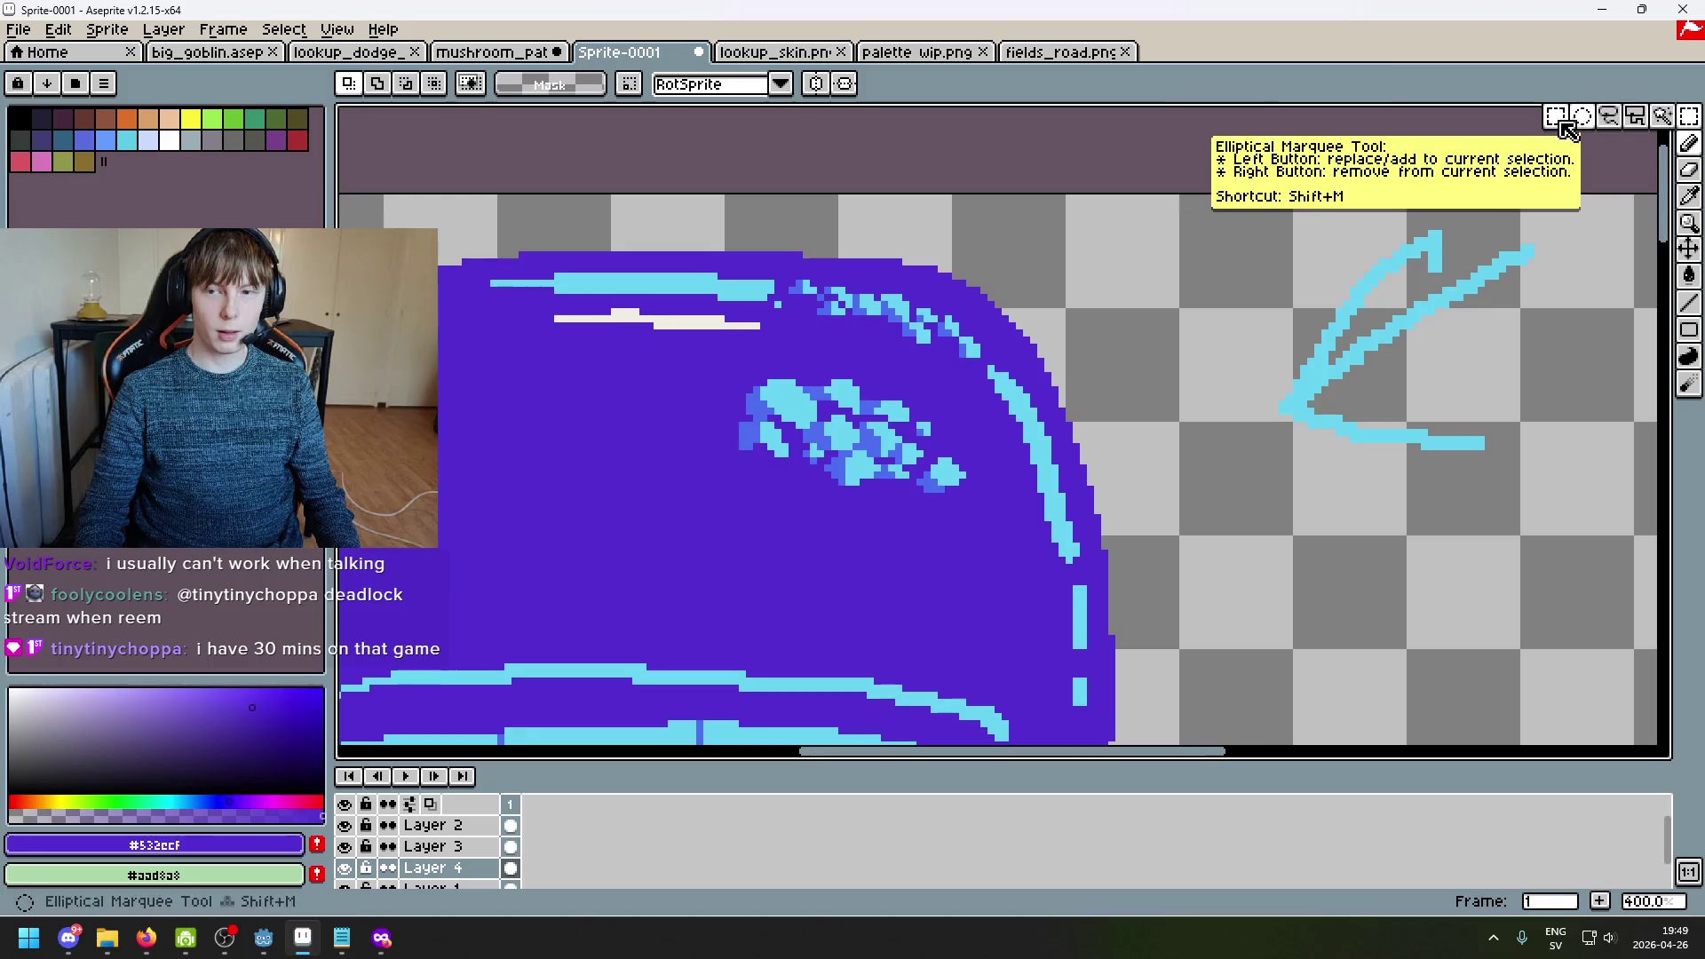
{"action": "key", "text": "b"}
{"action": "scroll", "coordinate": [908, 411], "scroll_direction": "up", "scroll_amount": 2}
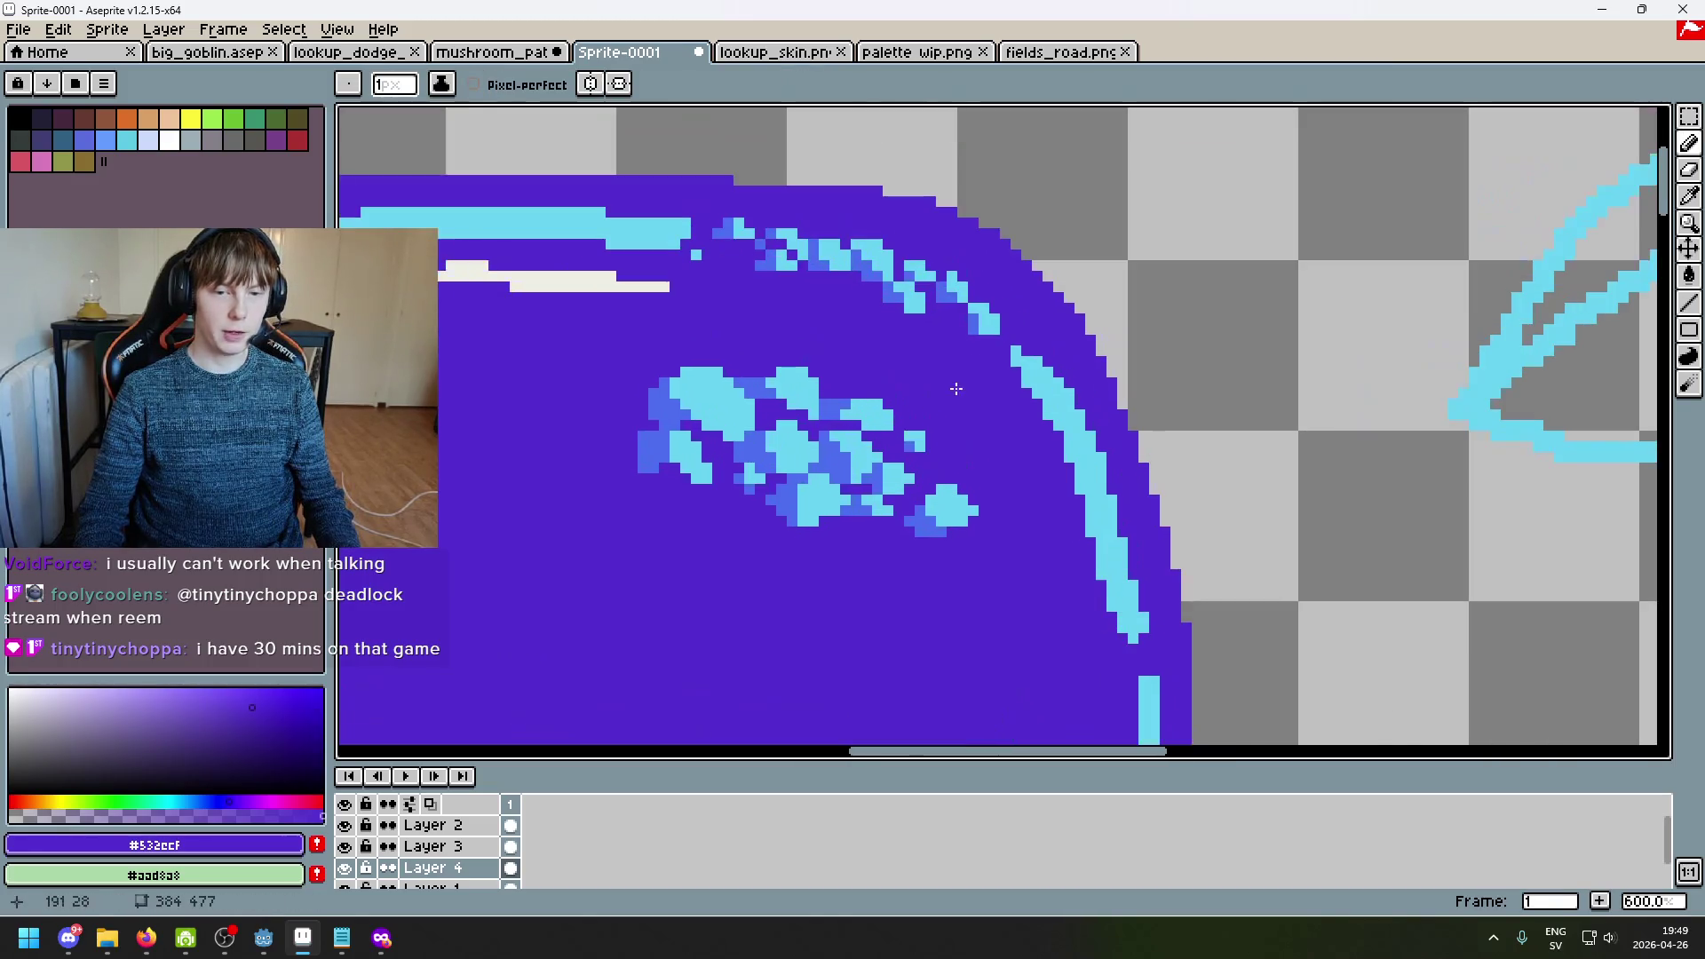
{"action": "left_click", "coordinate": [921, 286], "text": "alt"}
{"action": "scroll", "coordinate": [875, 292], "scroll_direction": "up", "scroll_amount": 5}
Step: Enlarge the brush to 4px on Layer 2, undoing an accidental erase of the highlight
{"action": "key", "text": "plus"}
{"action": "key", "text": "plus"}
{"action": "key", "text": "plus"}
{"action": "scroll", "coordinate": [855, 297], "scroll_direction": "up", "scroll_amount": 1}
{"action": "left_click", "coordinate": [433, 825]}
{"action": "mouse_move", "coordinate": [853, 302]}
{"action": "left_mouse_down"}
{"action": "mouse_move", "coordinate": [856, 315]}
{"action": "mouse_move", "coordinate": [896, 213]}
{"action": "mouse_move", "coordinate": [889, 294]}
{"action": "mouse_move", "coordinate": [598, 236]}
{"action": "mouse_move", "coordinate": [497, 177]}
{"action": "left_mouse_up"}
{"action": "key", "text": "ctrl+z"}
Step: With a 1px pencil in the cap's purple, paint over stray cyan pixels in the upper-right cluster
{"action": "key", "text": "b"}
{"action": "left_click", "coordinate": [1002, 454], "text": "alt"}
{"action": "left_click_drag", "start_coordinate": [749, 275], "coordinate": [936, 412]}
{"action": "left_click_drag", "start_coordinate": [661, 349], "coordinate": [440, 349]}
{"action": "left_click_drag", "start_coordinate": [568, 306], "coordinate": [438, 391]}
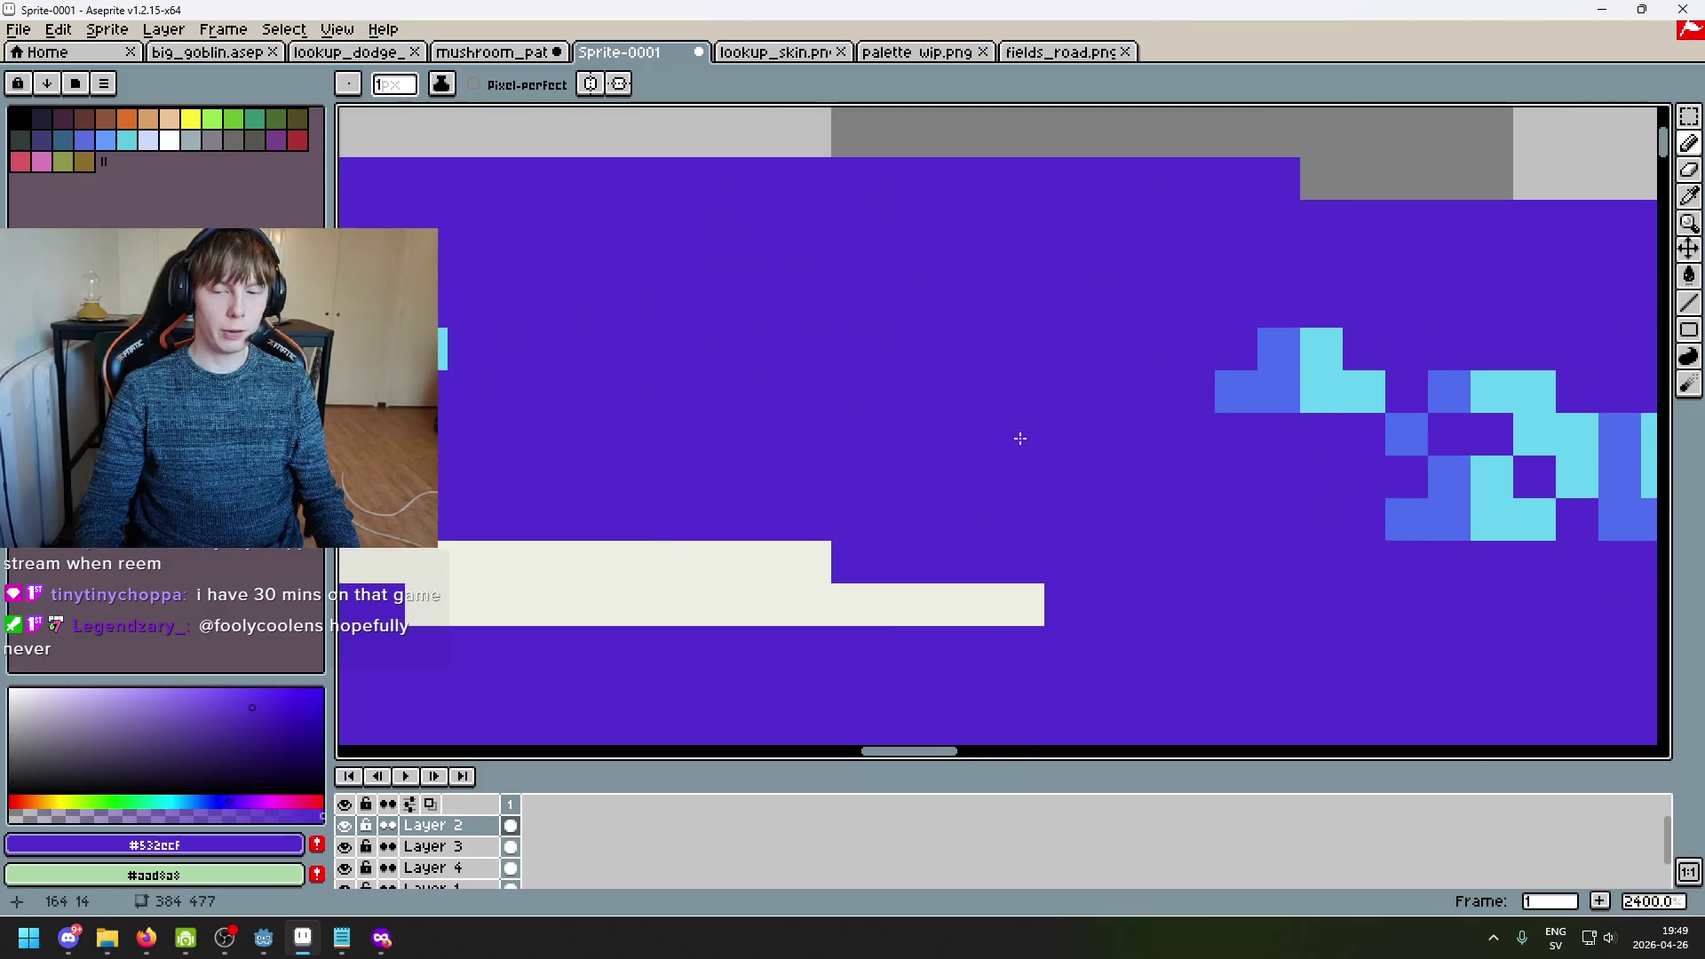
Step: Paint a cyan stroke into the sparkle cluster, then undo it
{"action": "scroll", "coordinate": [999, 436], "scroll_direction": "down", "scroll_amount": 3}
{"action": "left_click", "coordinate": [1226, 391], "text": "alt"}
{"action": "scroll", "coordinate": [1180, 376], "scroll_direction": "up", "scroll_amount": 5}
{"action": "mouse_move", "coordinate": [1180, 376]}
{"action": "left_mouse_down"}
{"action": "mouse_move", "coordinate": [1031, 462]}
{"action": "mouse_move", "coordinate": [1033, 360]}
{"action": "mouse_move", "coordinate": [1004, 328]}
{"action": "mouse_move", "coordinate": [902, 369]}
{"action": "mouse_move", "coordinate": [803, 308]}
{"action": "left_mouse_up"}
{"action": "key", "text": "ctrl+z"}
Step: Add a single cyan pixel just below the sparkle cluster
{"action": "left_click", "coordinate": [1263, 460], "text": "alt"}
{"action": "scroll", "coordinate": [808, 311], "scroll_direction": "down", "scroll_amount": 4}
{"action": "scroll", "coordinate": [985, 405], "scroll_direction": "up", "scroll_amount": 3}
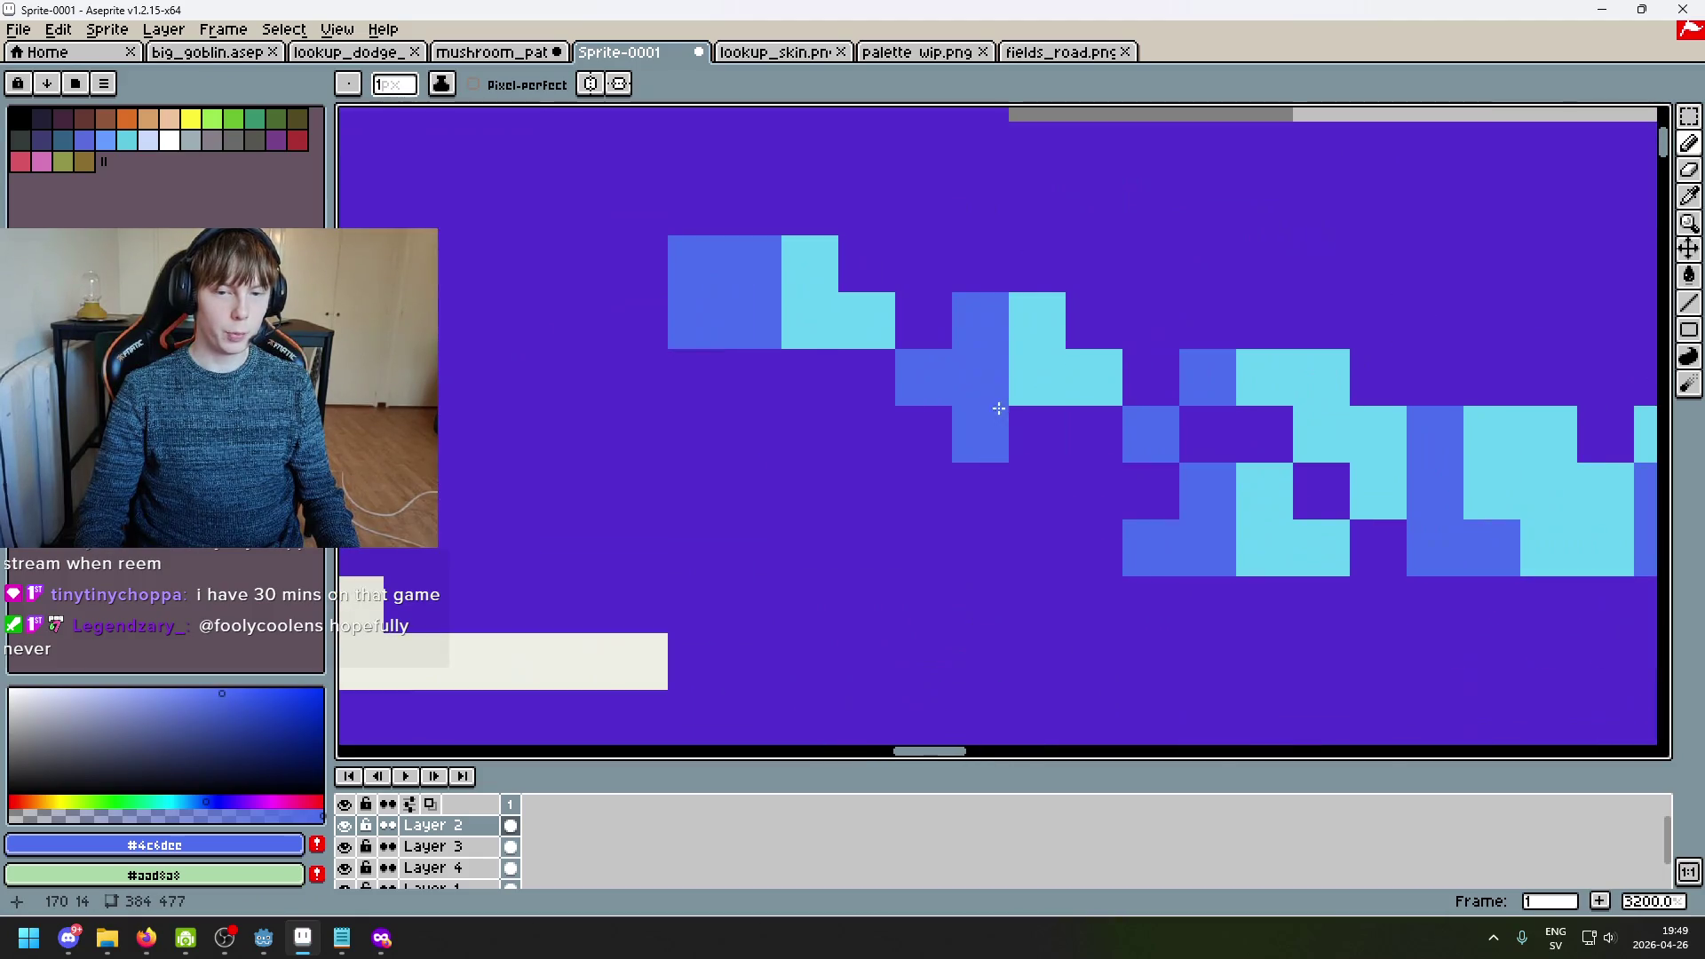
{"action": "left_click", "coordinate": [1255, 468], "text": "alt"}
{"action": "left_click", "coordinate": [810, 378]}
{"action": "scroll", "coordinate": [810, 379], "scroll_direction": "down", "scroll_amount": 3}
{"action": "scroll", "coordinate": [852, 394], "scroll_direction": "up", "scroll_amount": 2}
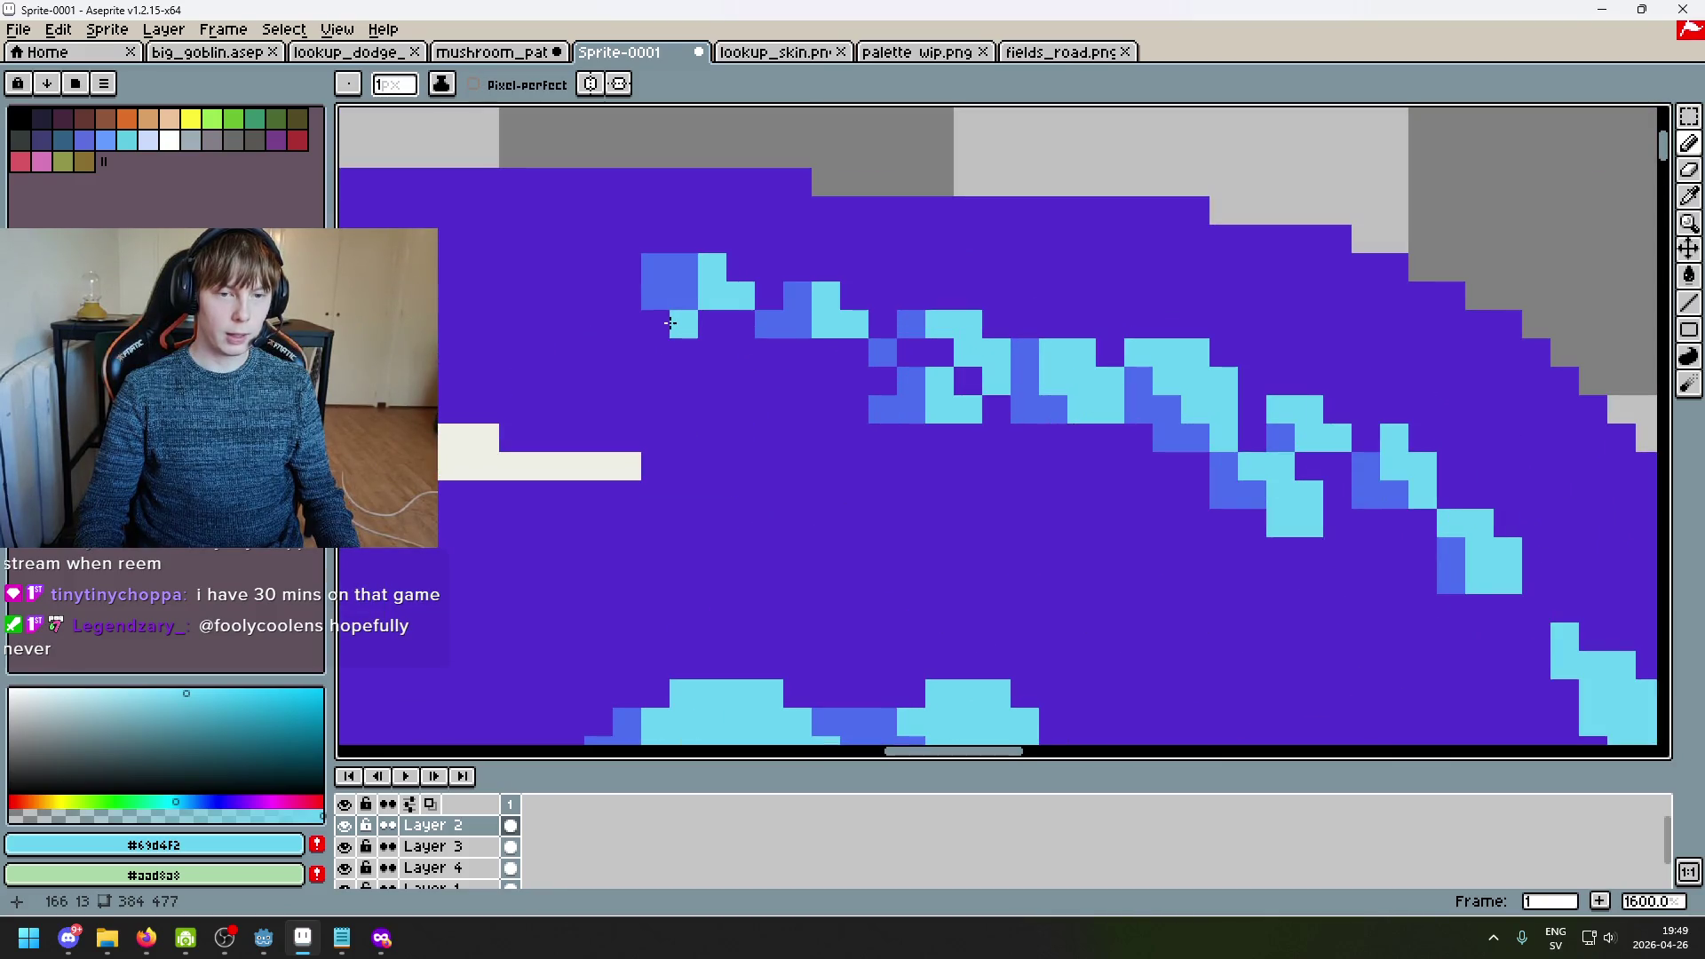
{"action": "scroll", "coordinate": [801, 369], "scroll_direction": "down", "scroll_amount": 4}
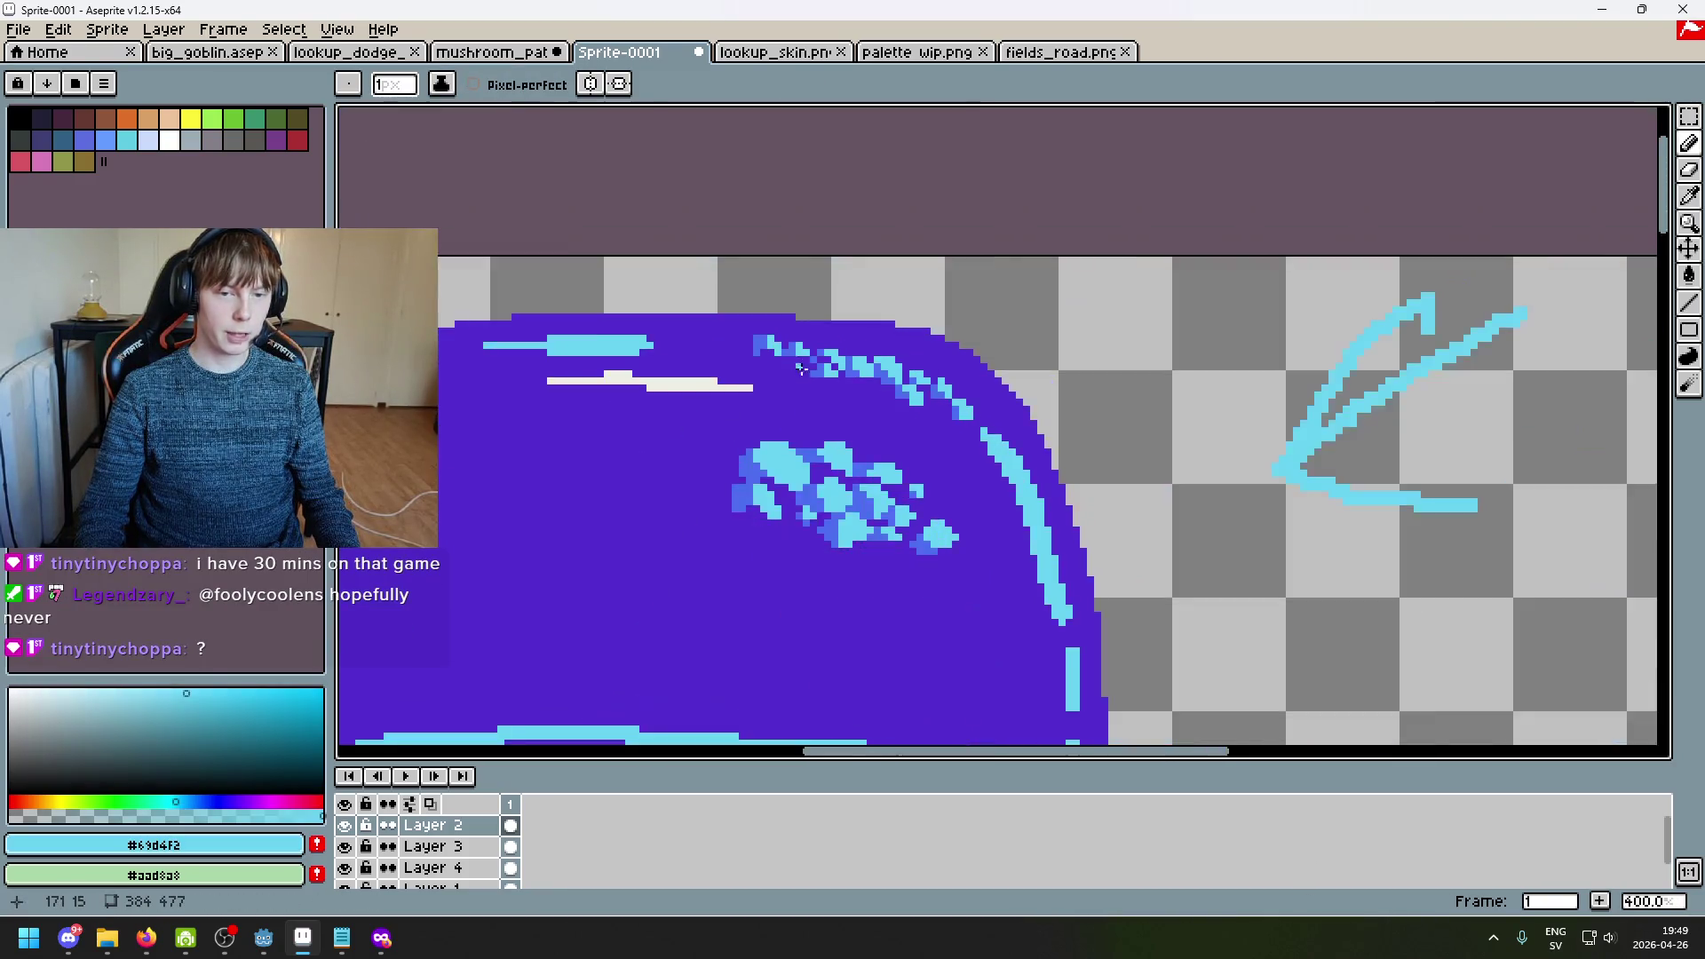
{"action": "scroll", "coordinate": [800, 369], "scroll_direction": "up", "scroll_amount": 3}
Step: Sample the cluster's blue and bring the cluster's left end into view
{"action": "left_click", "coordinate": [738, 331], "text": "alt"}
{"action": "scroll", "coordinate": [743, 345], "scroll_direction": "down", "scroll_amount": 3}
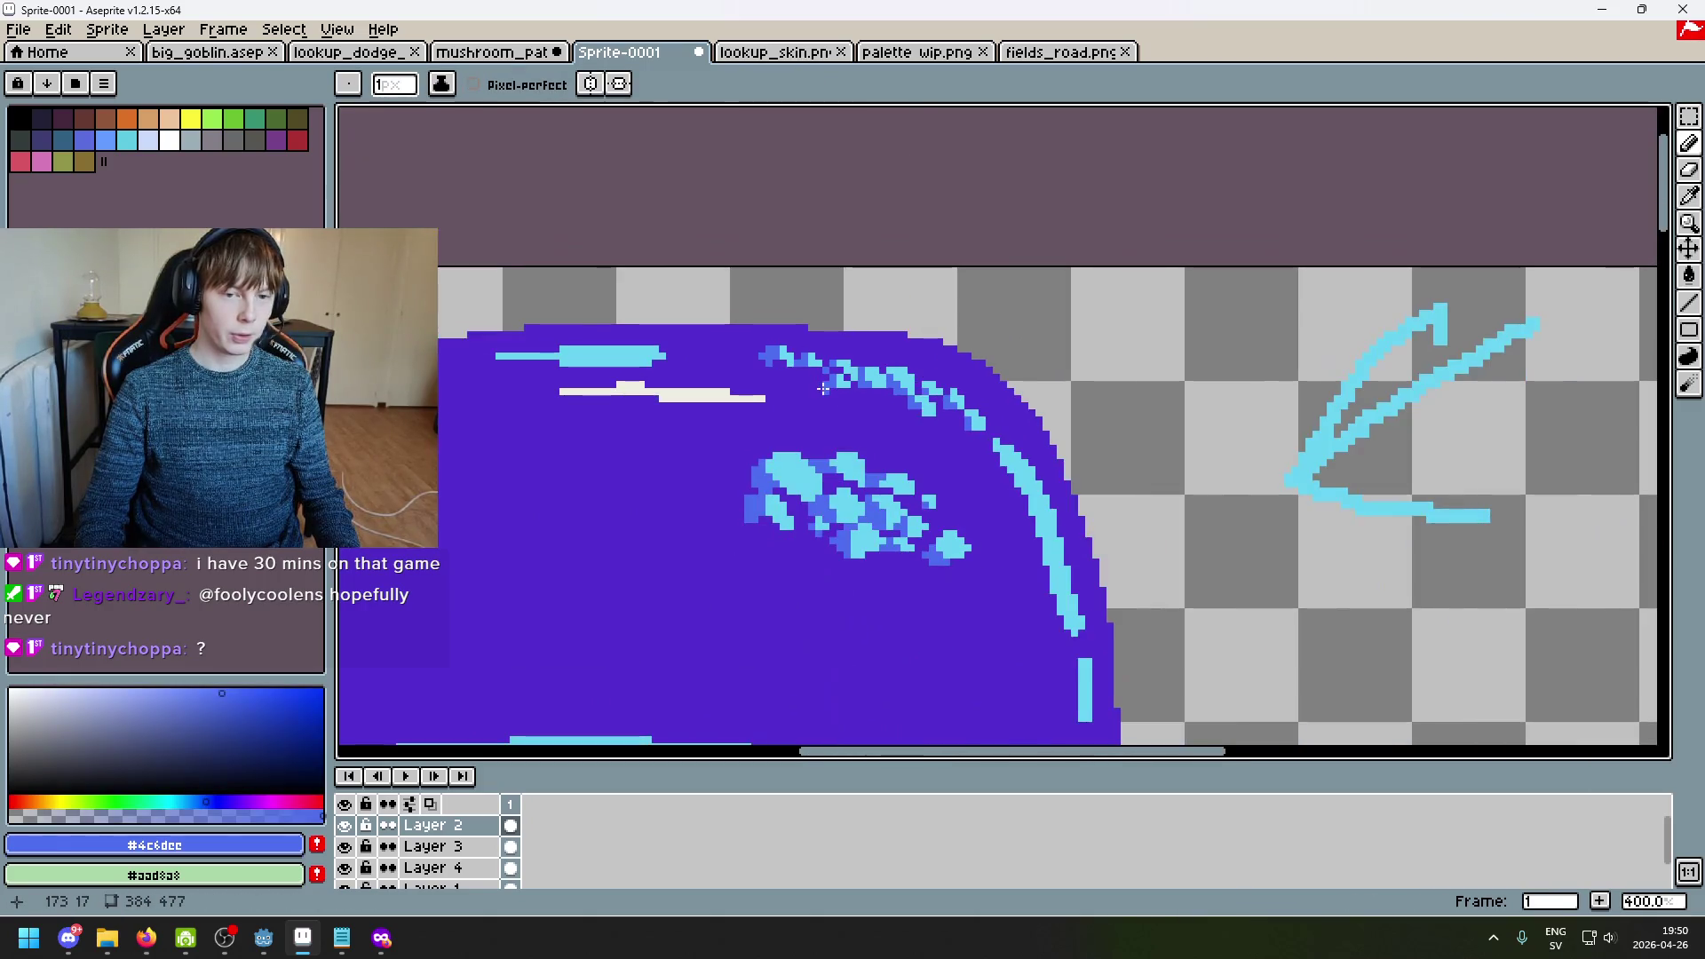
{"action": "scroll", "coordinate": [967, 480], "scroll_direction": "up", "scroll_amount": 2}
{"action": "scroll", "coordinate": [782, 345], "scroll_direction": "down", "scroll_amount": 2}
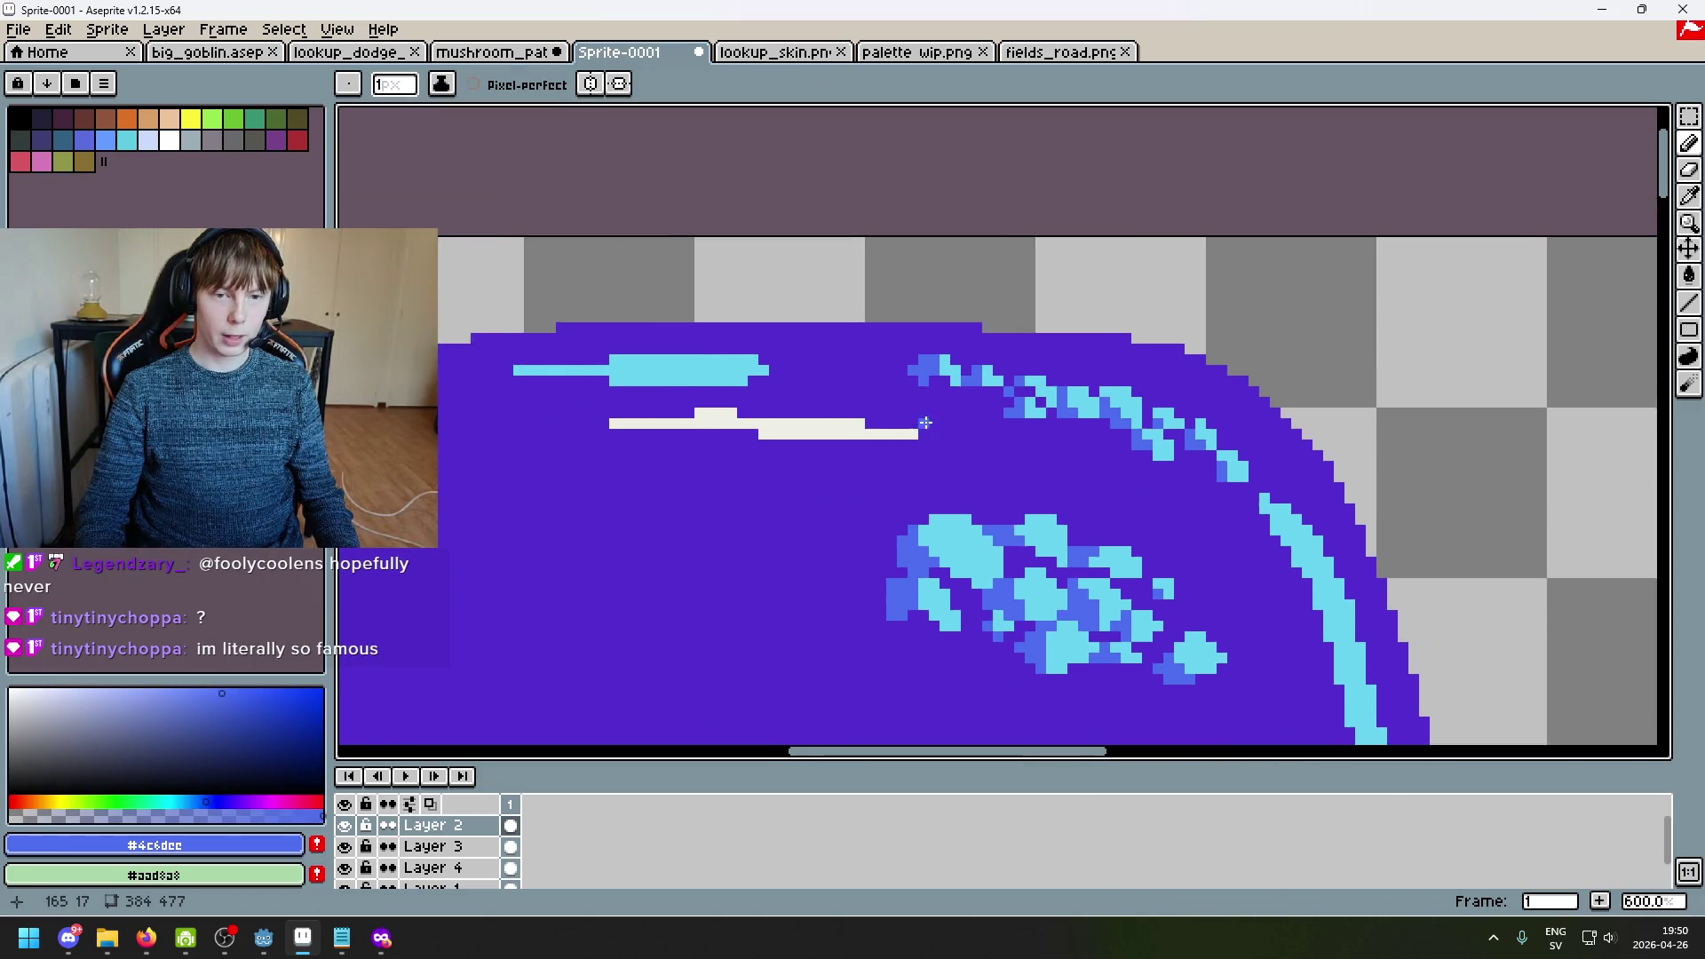
{"action": "scroll", "coordinate": [876, 383], "scroll_direction": "up", "scroll_amount": 6}
{"action": "scroll", "coordinate": [893, 378], "scroll_direction": "down", "scroll_amount": 3}
{"action": "scroll", "coordinate": [959, 346], "scroll_direction": "down", "scroll_amount": 2}
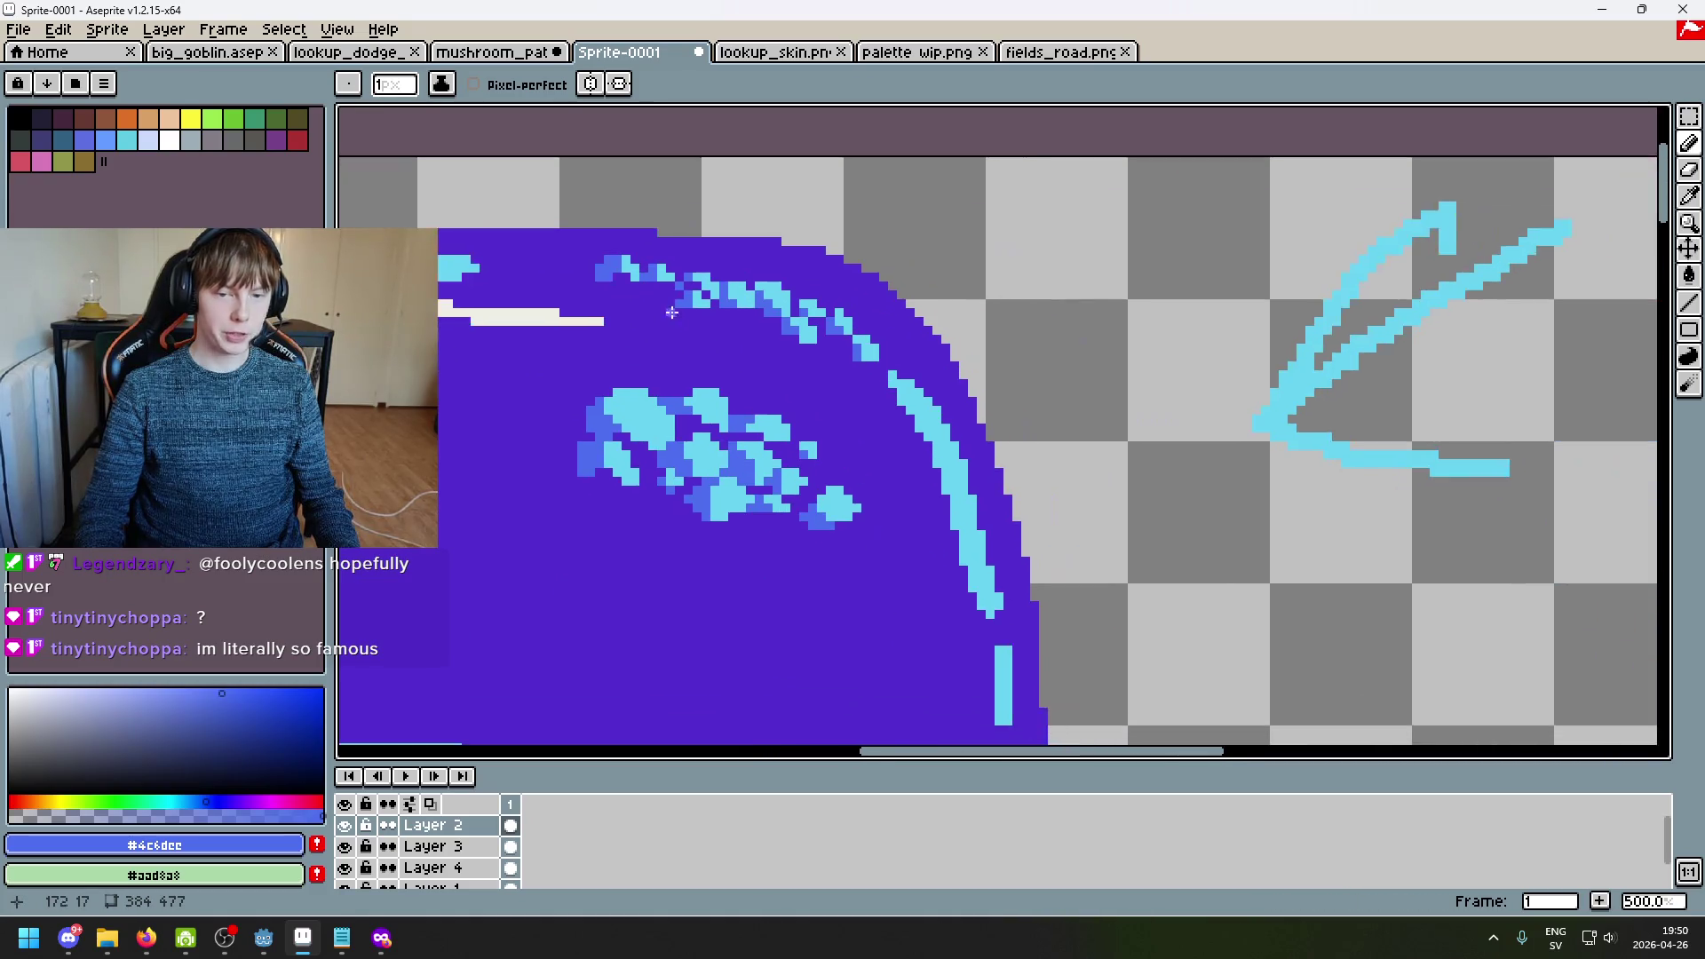
{"action": "scroll", "coordinate": [1017, 309], "scroll_direction": "up", "scroll_amount": 1}
{"action": "scroll", "coordinate": [1188, 381], "scroll_direction": "down", "scroll_amount": 2}
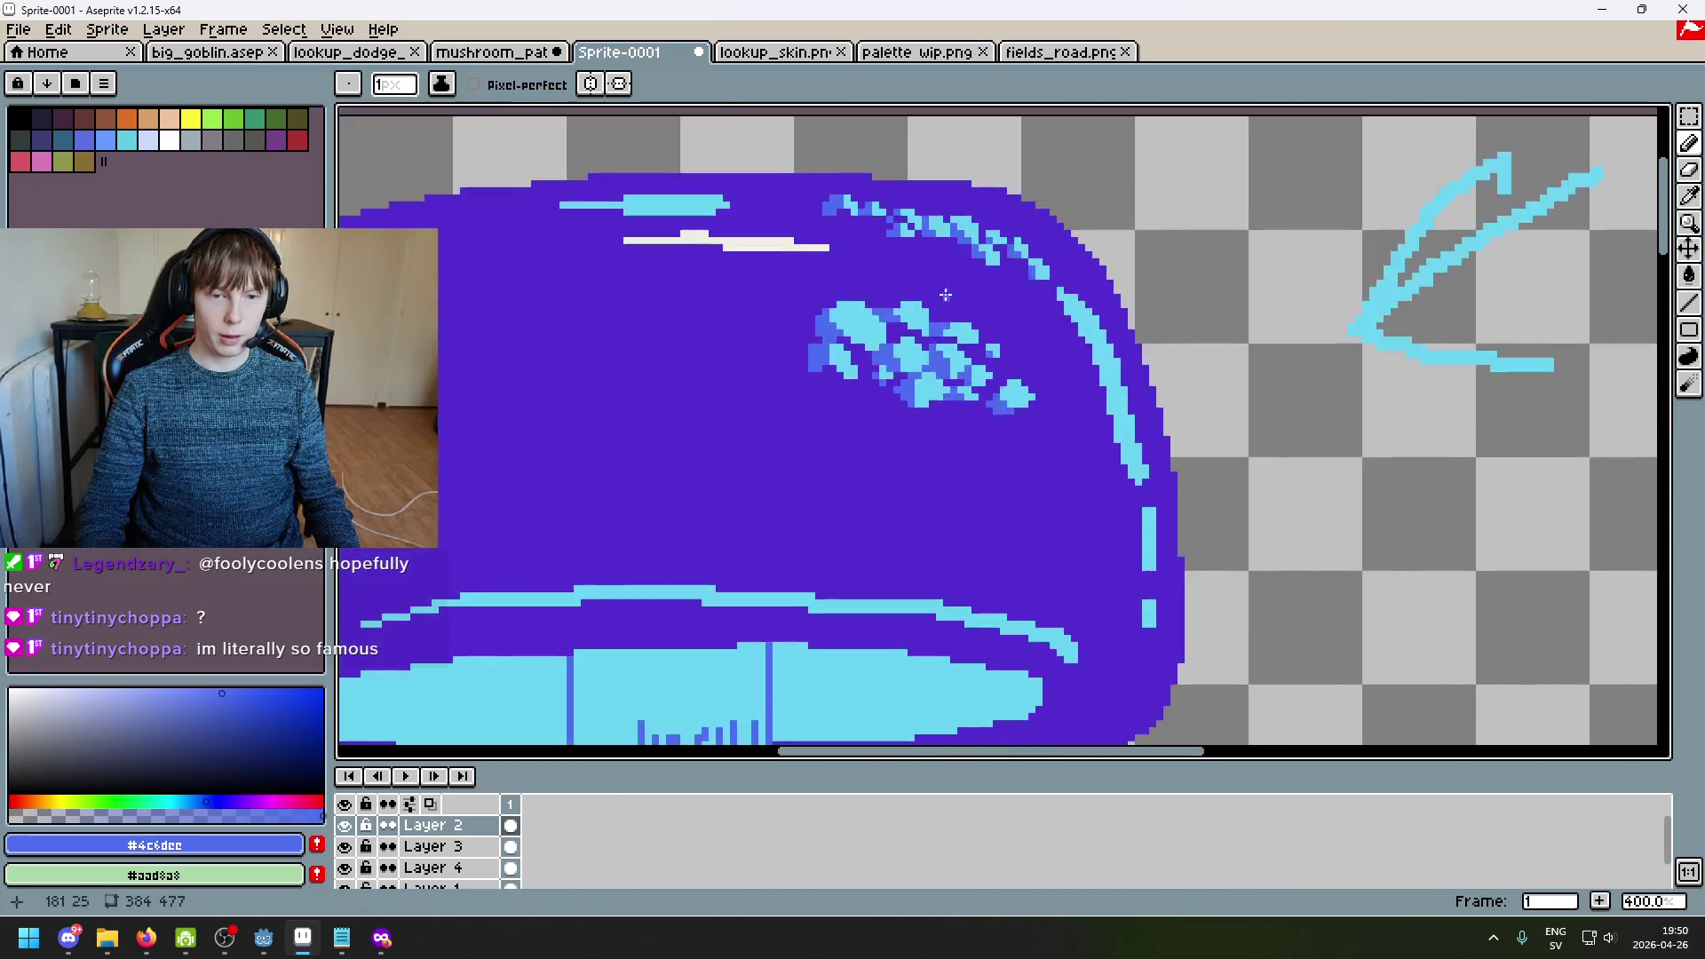
{"action": "scroll", "coordinate": [1008, 445], "scroll_direction": "up", "scroll_amount": 4}
{"action": "scroll", "coordinate": [945, 392], "scroll_direction": "up", "scroll_amount": 4}
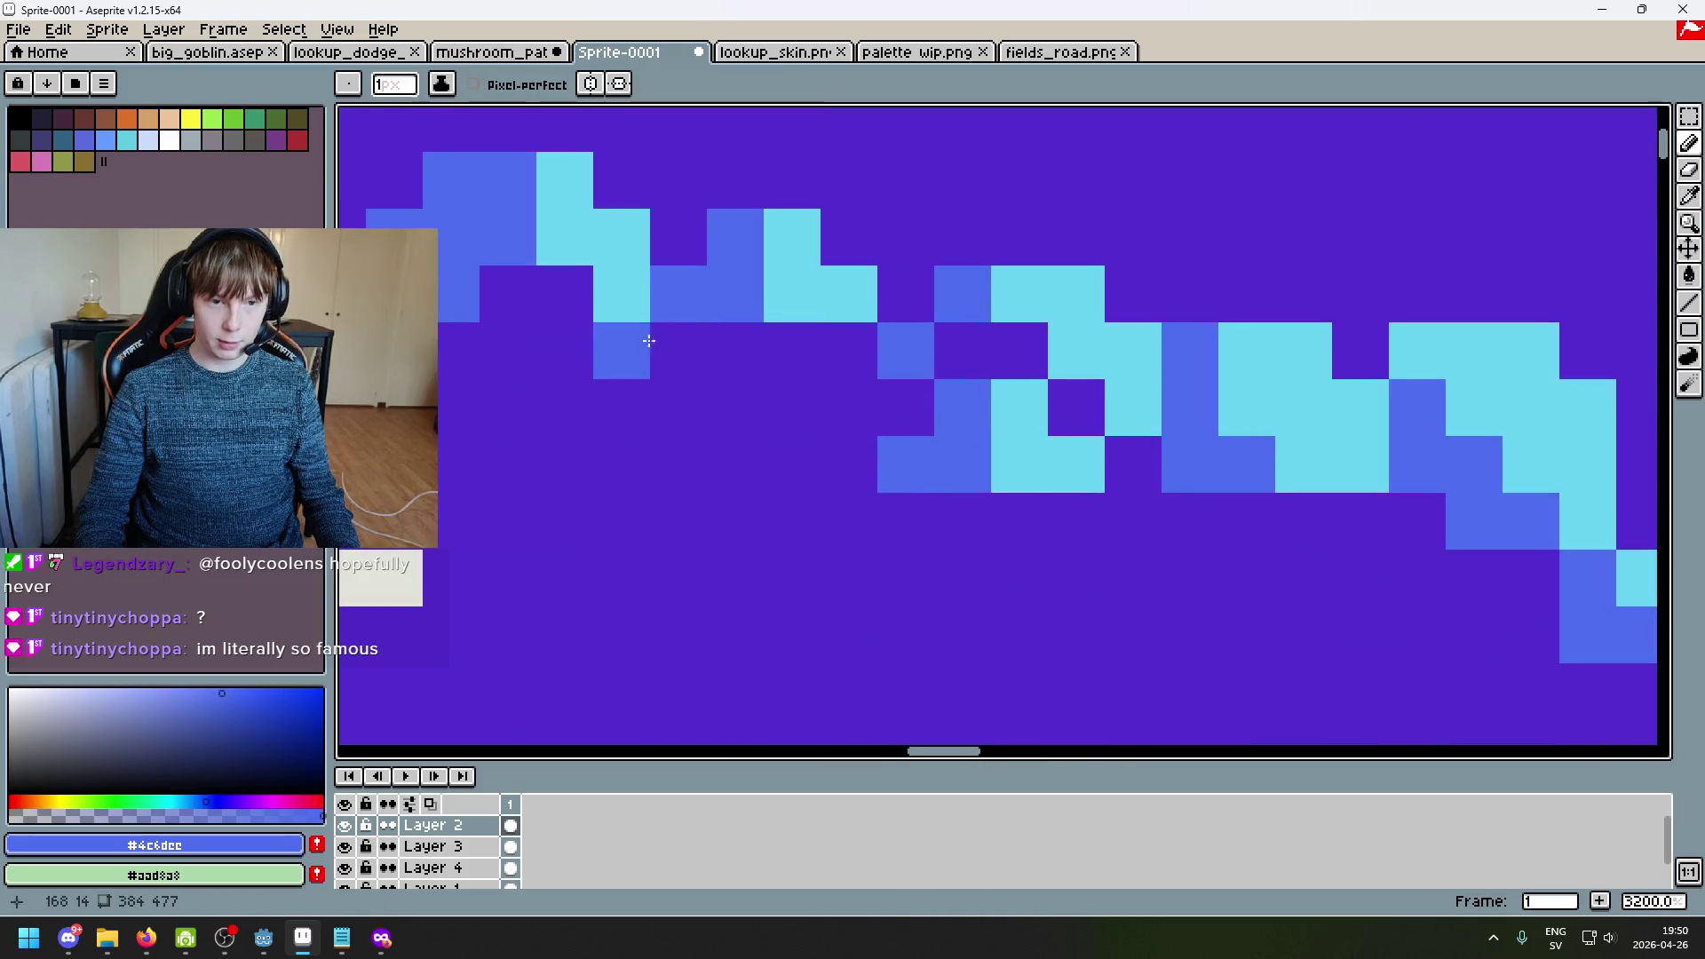
{"action": "left_click_drag", "start_coordinate": [563, 342], "coordinate": [915, 420]}
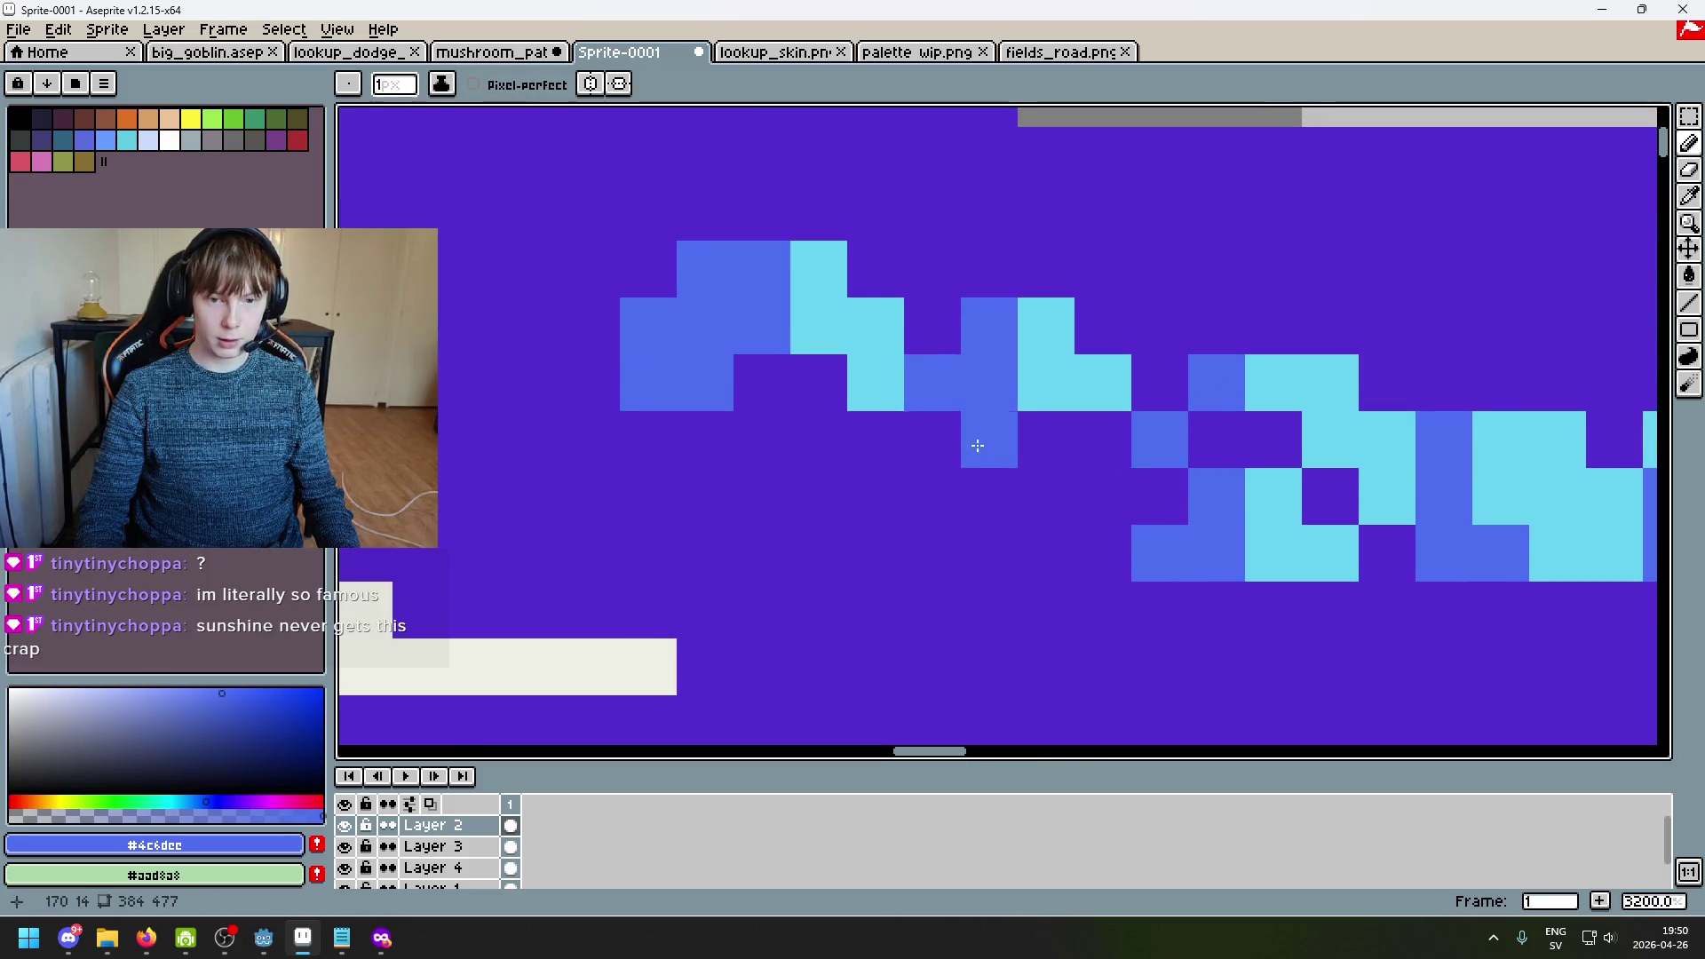
{"action": "scroll", "coordinate": [989, 441], "scroll_direction": "down", "scroll_amount": 2}
Step: Sample cyan from the cluster and undo the last pencil stroke
{"action": "left_click", "coordinate": [1113, 470], "text": "alt"}
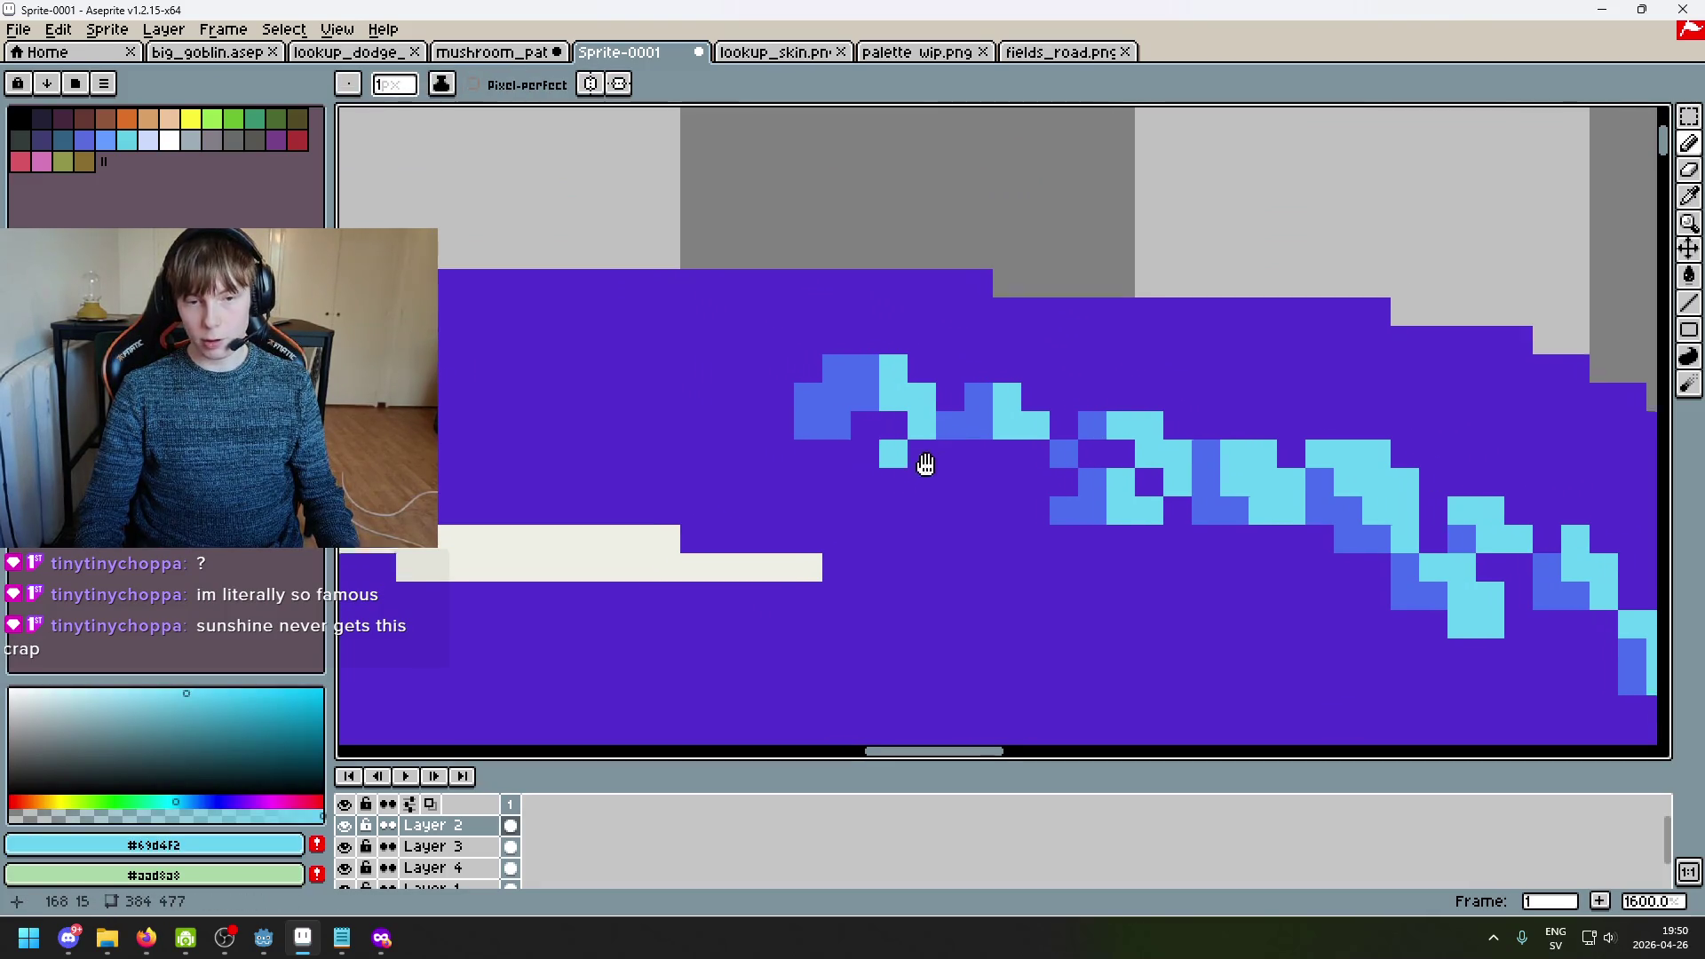
{"action": "scroll", "coordinate": [861, 461], "scroll_direction": "up", "scroll_amount": 2}
{"action": "key", "text": "ctrl+z"}
{"action": "scroll", "coordinate": [983, 488], "scroll_direction": "down", "scroll_amount": 2}
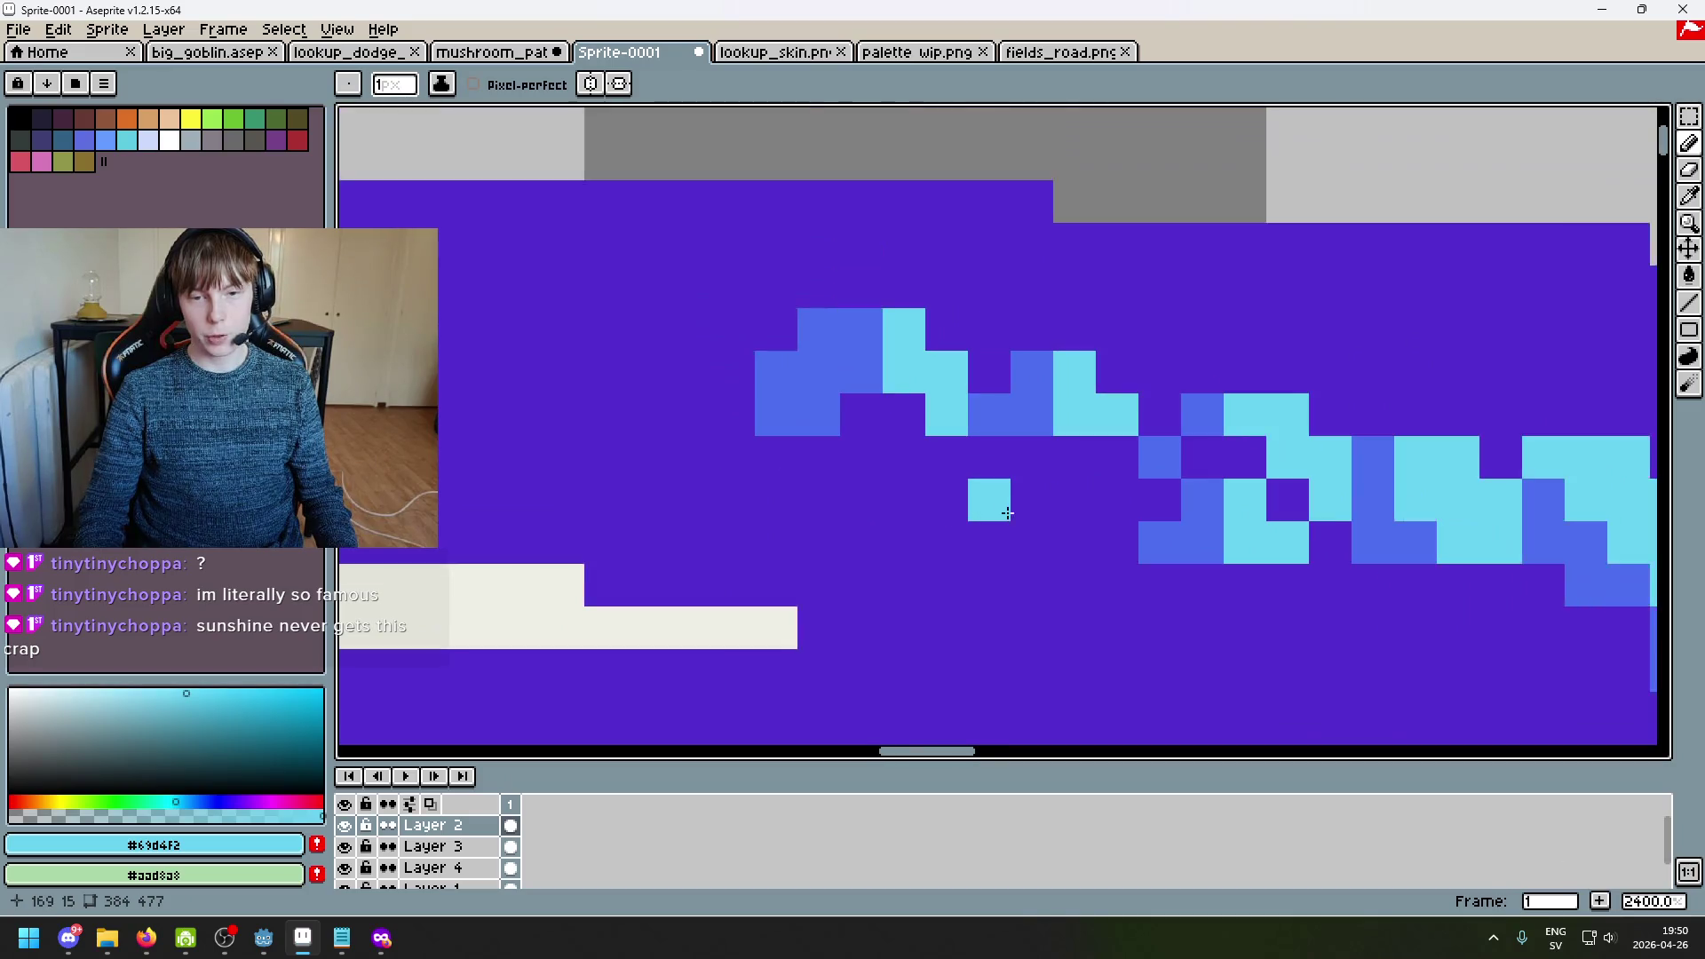
{"action": "scroll", "coordinate": [1145, 381], "scroll_direction": "up", "scroll_amount": 1}
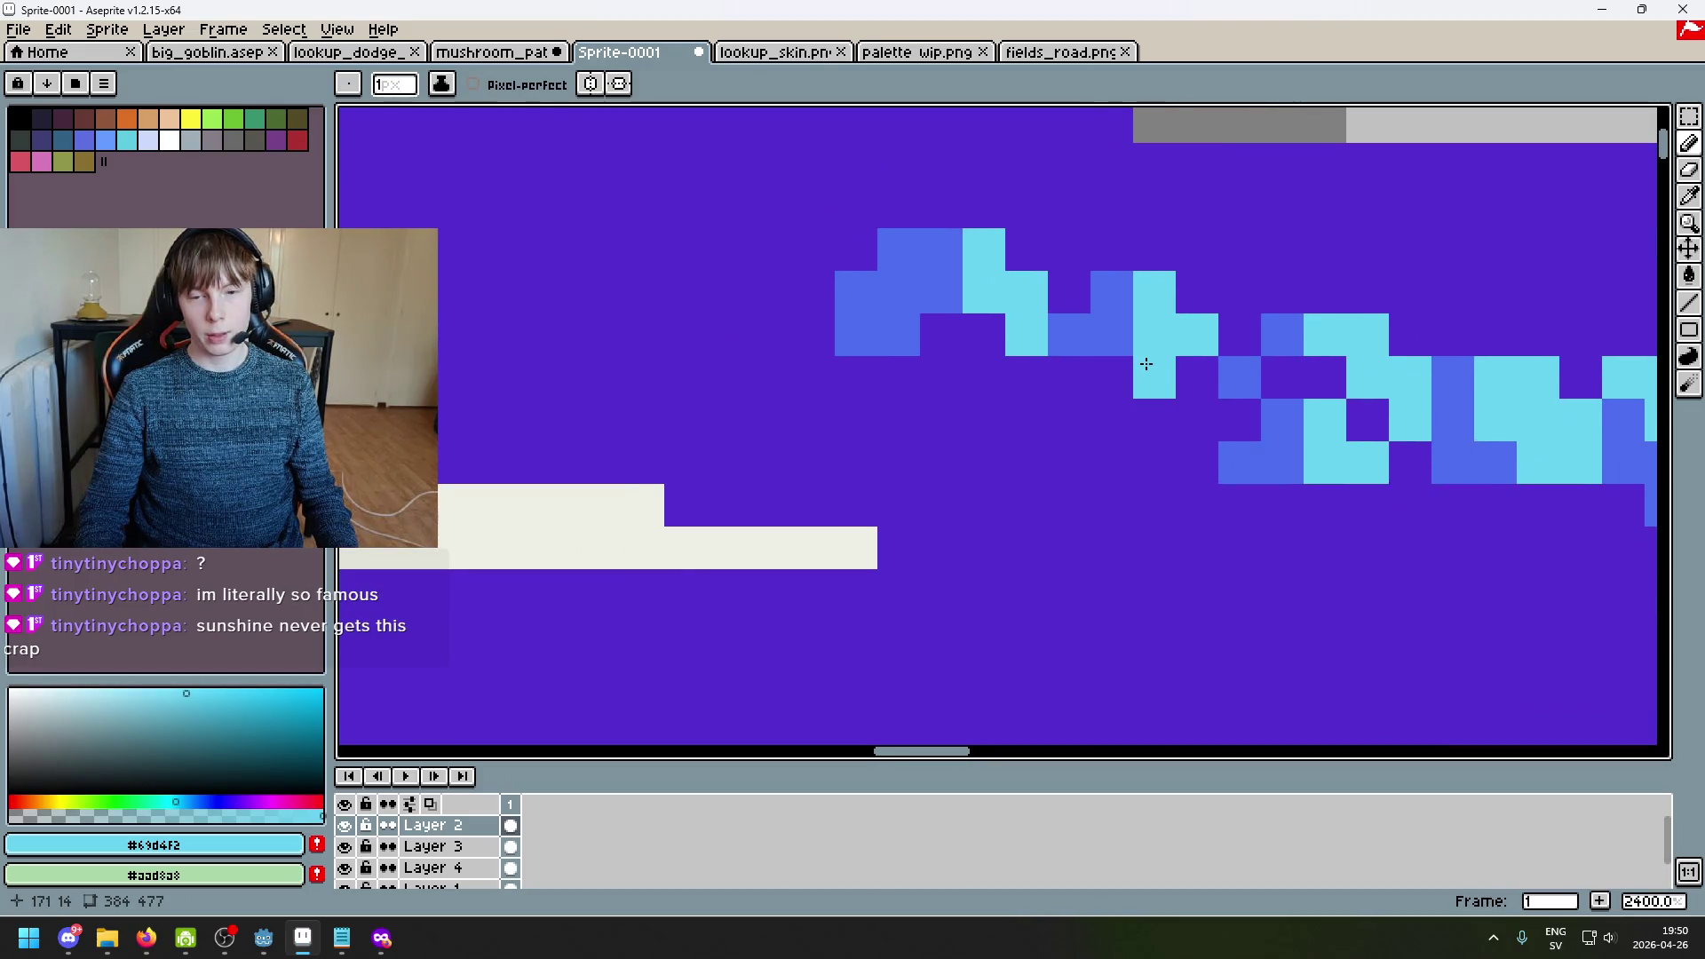
{"action": "scroll", "coordinate": [927, 366], "scroll_direction": "up", "scroll_amount": 3}
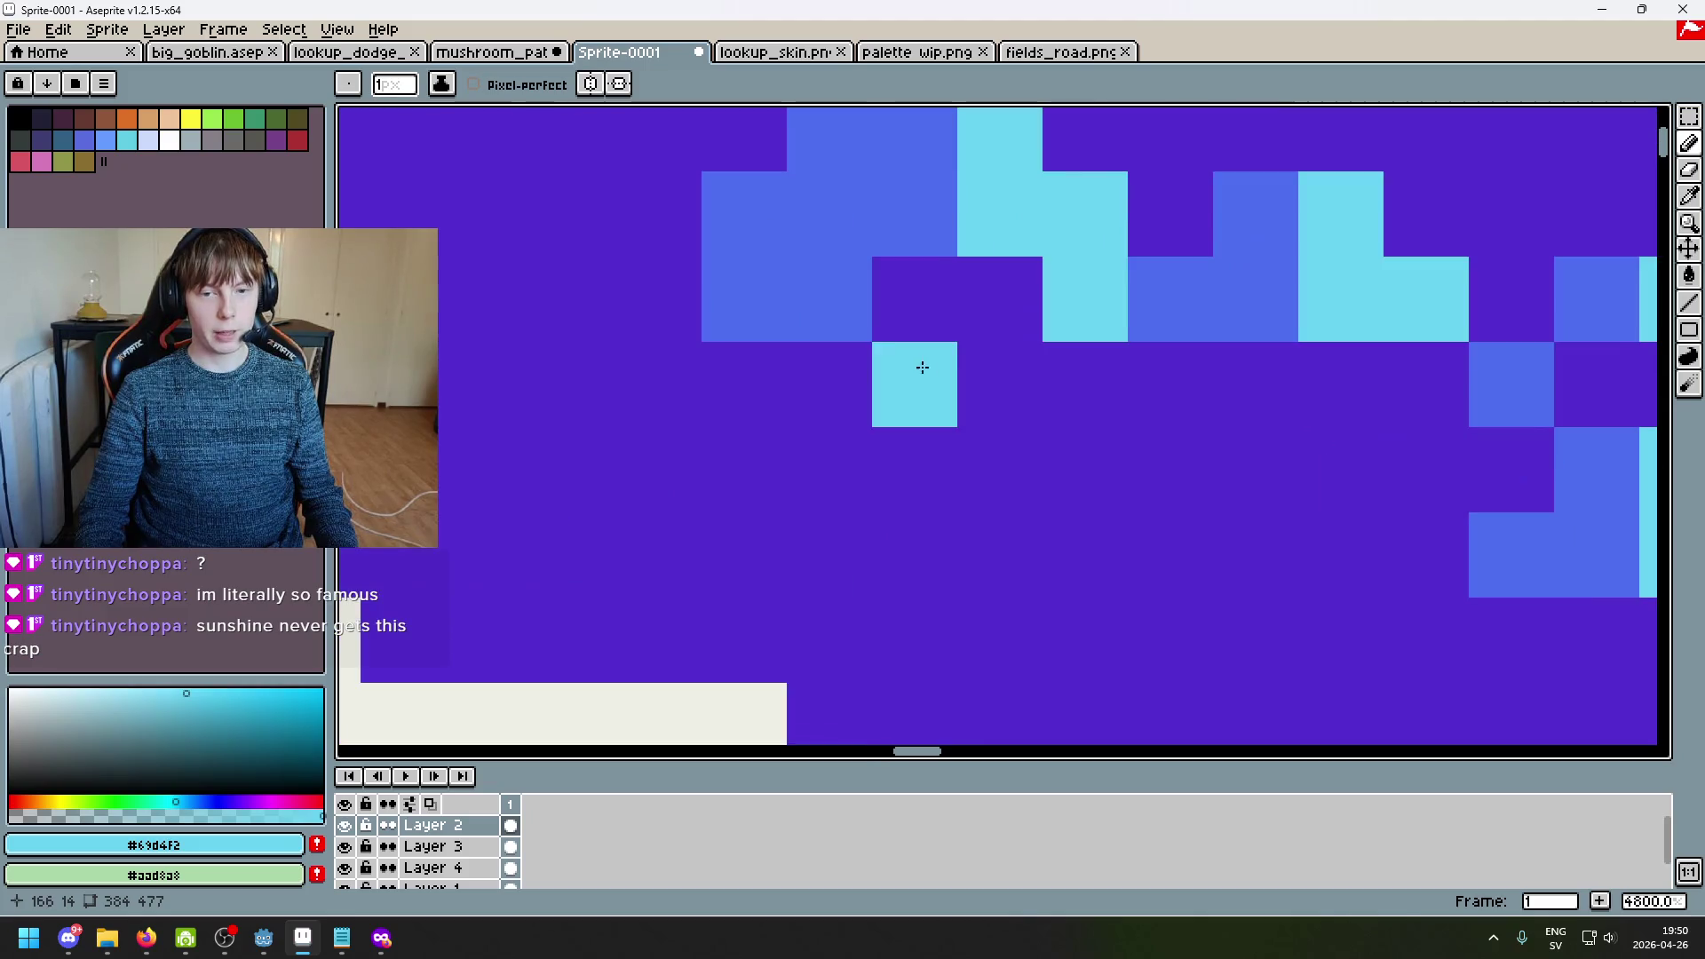
{"action": "scroll", "coordinate": [963, 450], "scroll_direction": "down", "scroll_amount": 3}
{"action": "scroll", "coordinate": [977, 373], "scroll_direction": "up", "scroll_amount": 2}
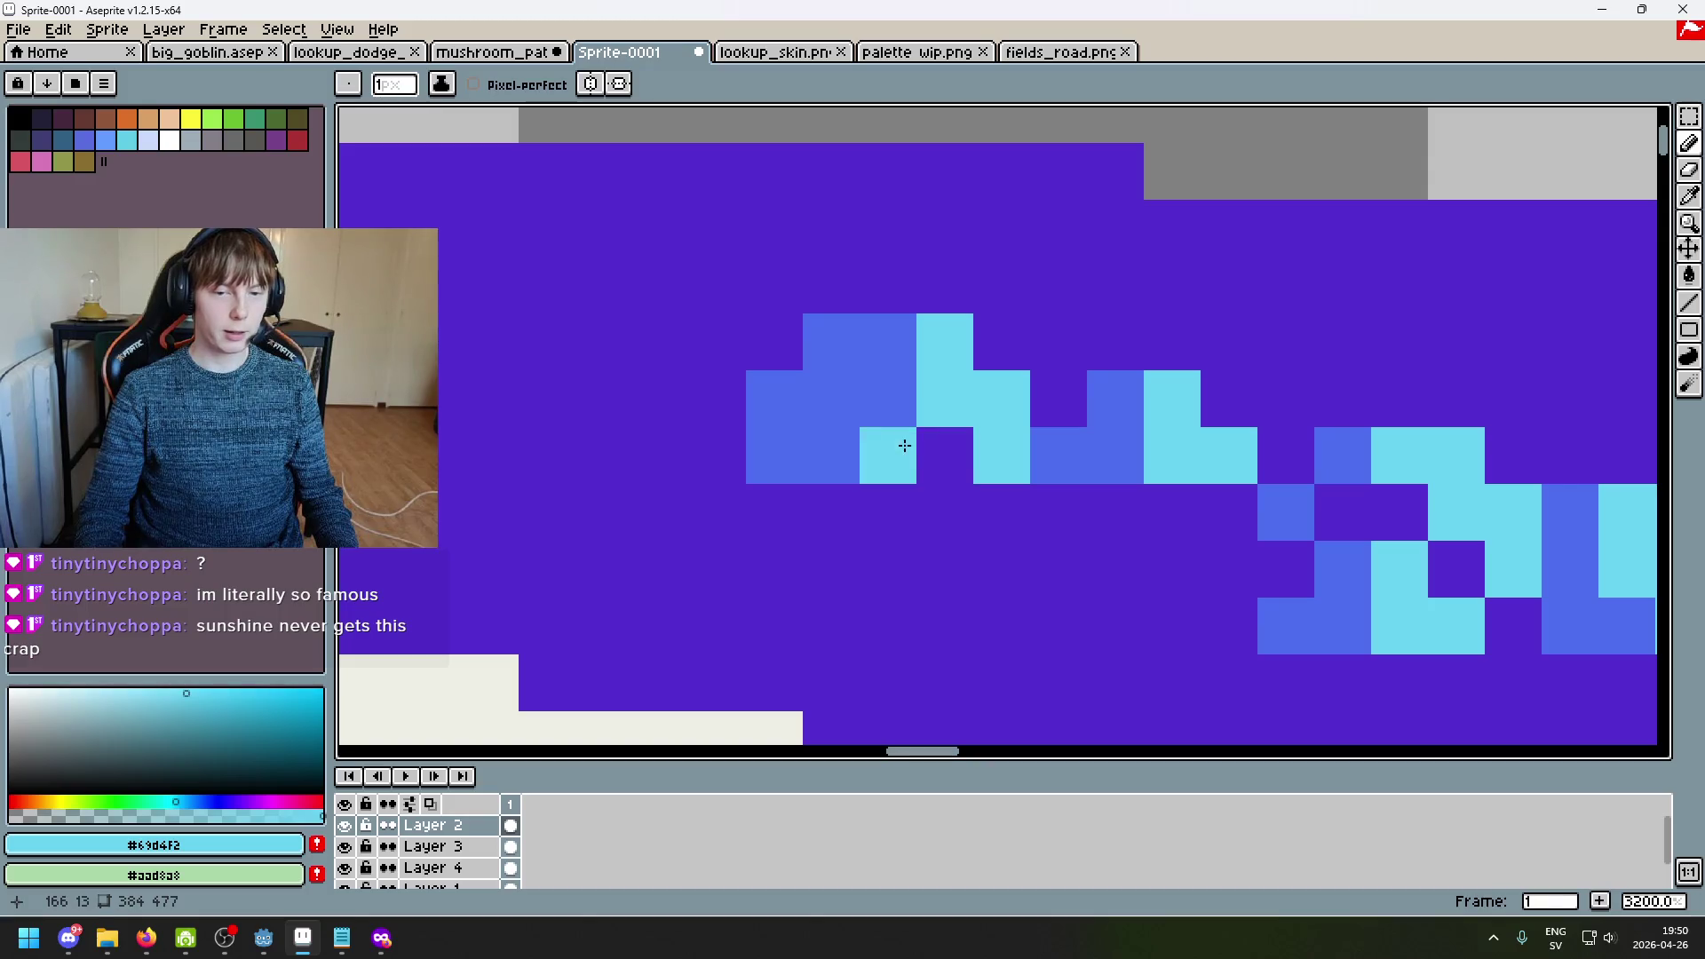
Step: Turn a stray cyan pixel at the cluster's left end blue
{"action": "left_click", "coordinate": [888, 399], "text": "alt"}
{"action": "left_click", "coordinate": [950, 463]}
{"action": "scroll", "coordinate": [967, 444], "scroll_direction": "down", "scroll_amount": 2}
{"action": "scroll", "coordinate": [1001, 409], "scroll_direction": "up", "scroll_amount": 1}
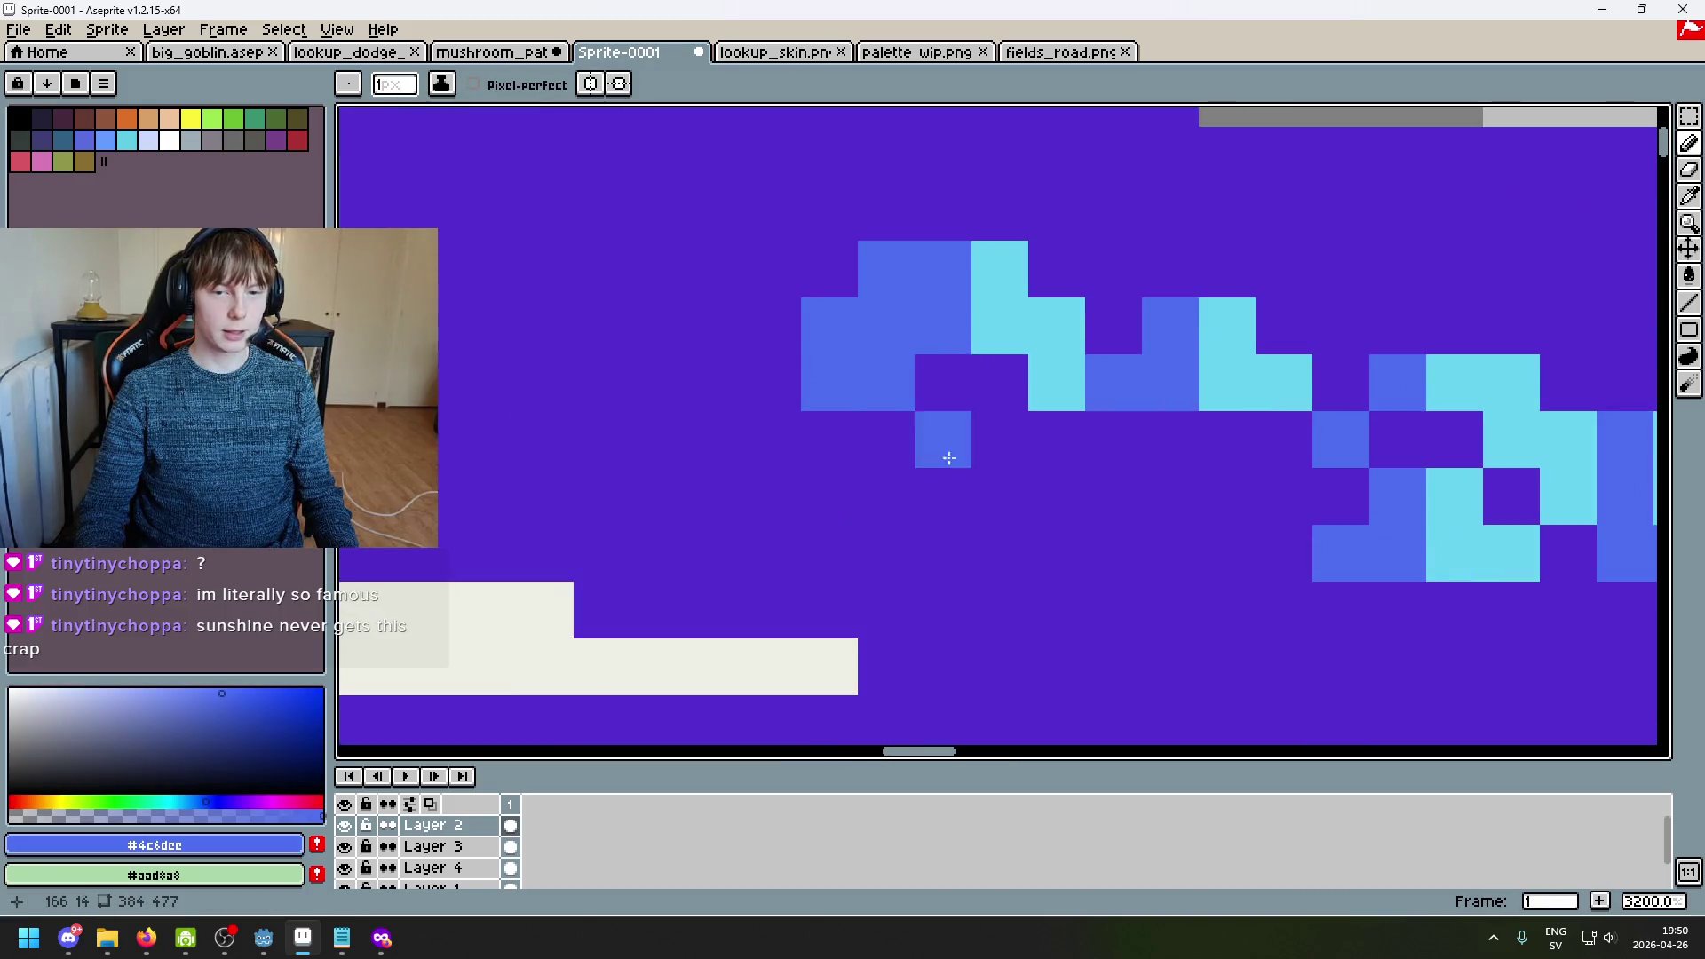
{"action": "scroll", "coordinate": [925, 444], "scroll_direction": "down", "scroll_amount": 3}
{"action": "scroll", "coordinate": [925, 446], "scroll_direction": "up", "scroll_amount": 3}
{"action": "scroll", "coordinate": [926, 447], "scroll_direction": "down", "scroll_amount": 3}
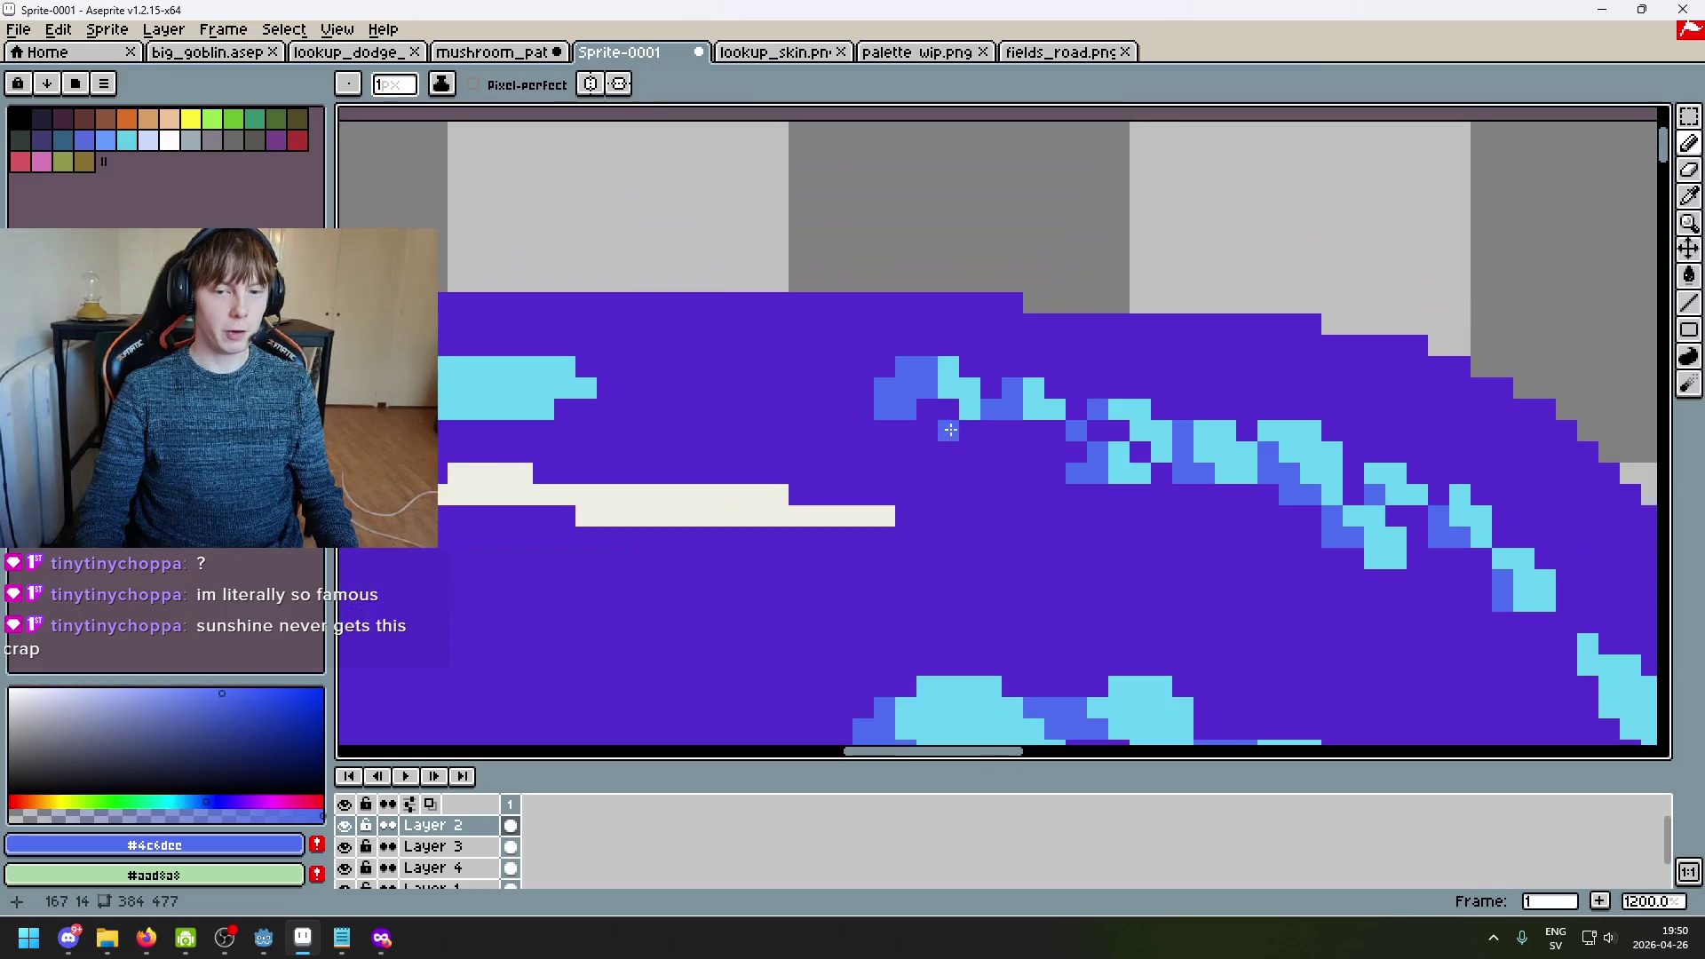
{"action": "scroll", "coordinate": [1047, 350], "scroll_direction": "up", "scroll_amount": 4}
Step: Place stepped cyan pixels at the cluster's left end with blue pixels beside them
{"action": "left_click", "coordinate": [1195, 298], "text": "alt"}
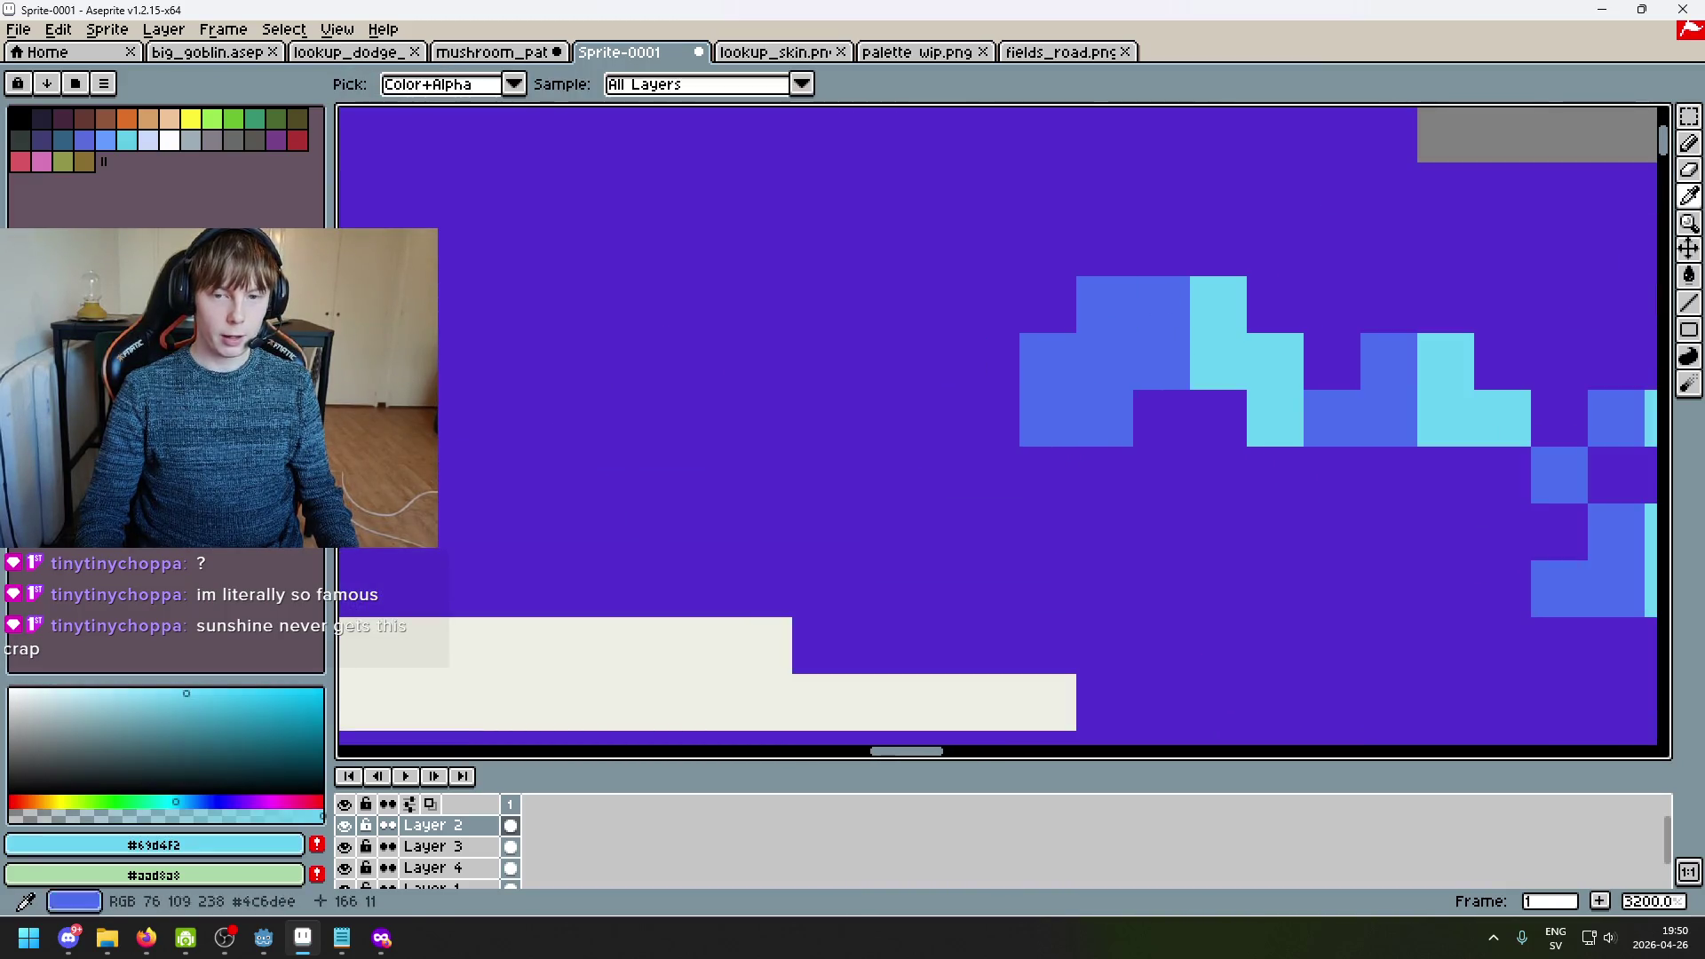
{"action": "key", "text": "ctrl+z"}
{"action": "left_click", "coordinate": [977, 297], "text": "shift"}
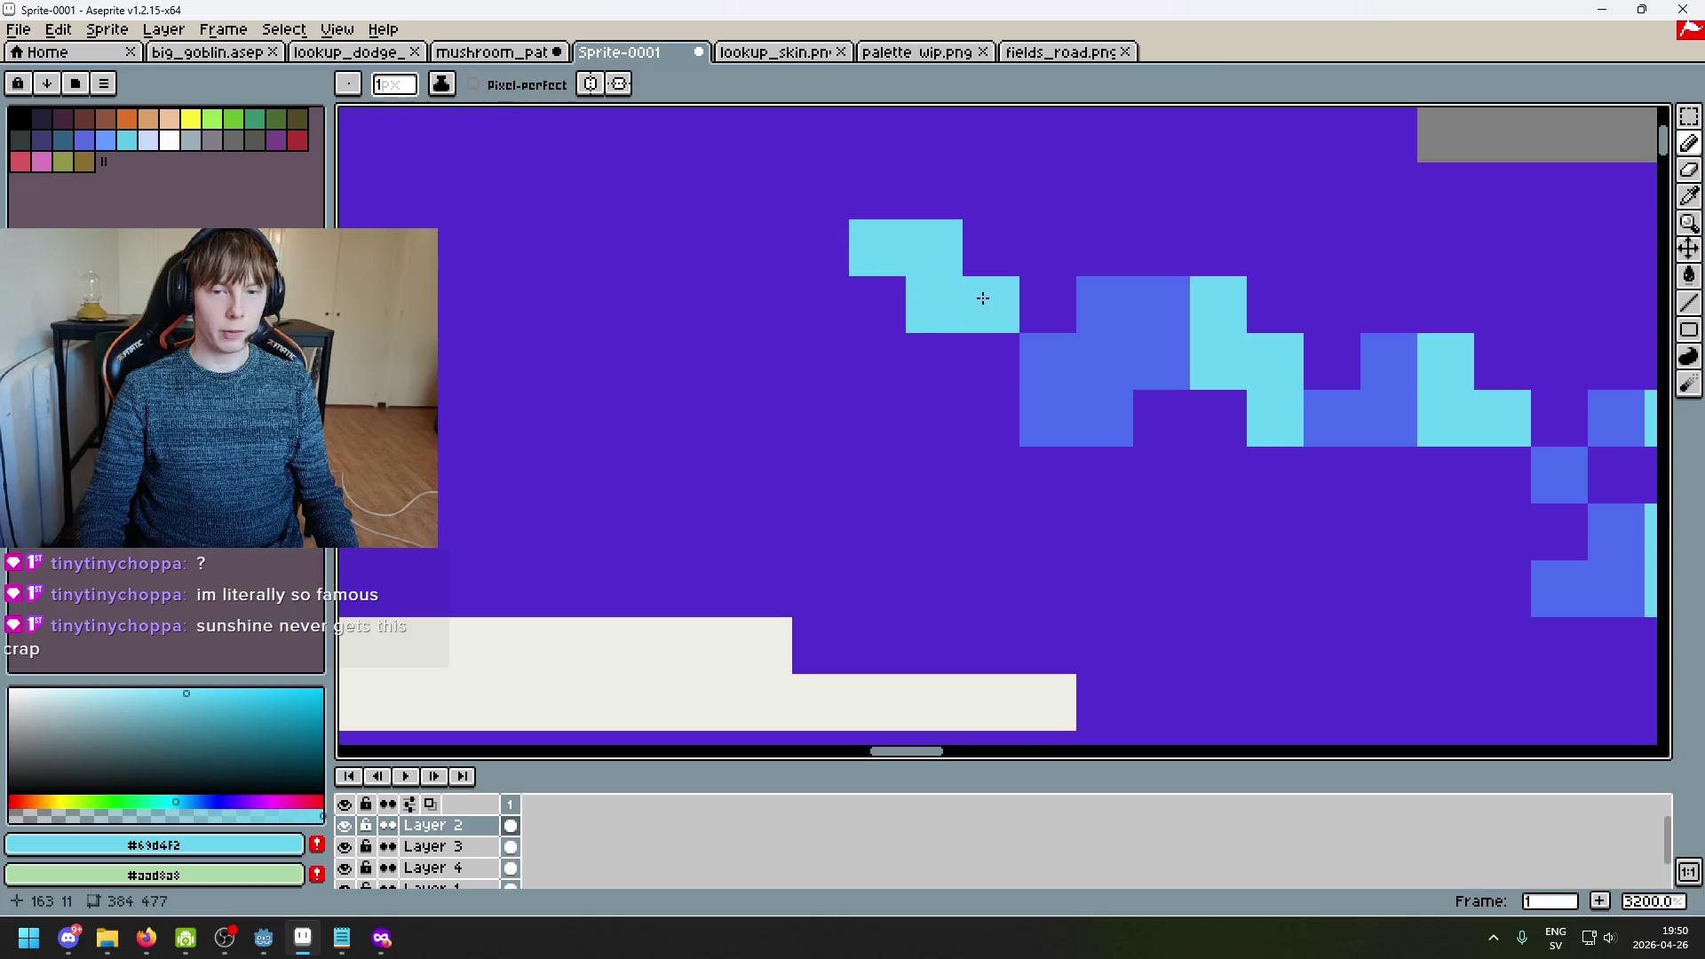
{"action": "scroll", "coordinate": [982, 297], "scroll_direction": "down", "scroll_amount": 3}
{"action": "scroll", "coordinate": [1073, 305], "scroll_direction": "up", "scroll_amount": 4}
{"action": "left_click", "coordinate": [1073, 304], "text": "alt"}
{"action": "mouse_move", "coordinate": [987, 264]}
{"action": "left_mouse_down"}
{"action": "mouse_move", "coordinate": [867, 293]}
{"action": "mouse_move", "coordinate": [1042, 312]}
{"action": "left_mouse_up"}
Step: Shrink the brush to 1px, erase one stray pixel and repaint another purple
{"action": "left_click", "coordinate": [981, 445], "text": "alt"}
{"action": "key", "text": "e"}
{"action": "key", "text": "ctrl+z"}
{"action": "key", "text": "minus"}
{"action": "key", "text": "minus"}
{"action": "key", "text": "minus"}
{"action": "left_click", "coordinate": [1057, 313]}
{"action": "key", "text": "b"}
{"action": "left_click", "coordinate": [1047, 333]}
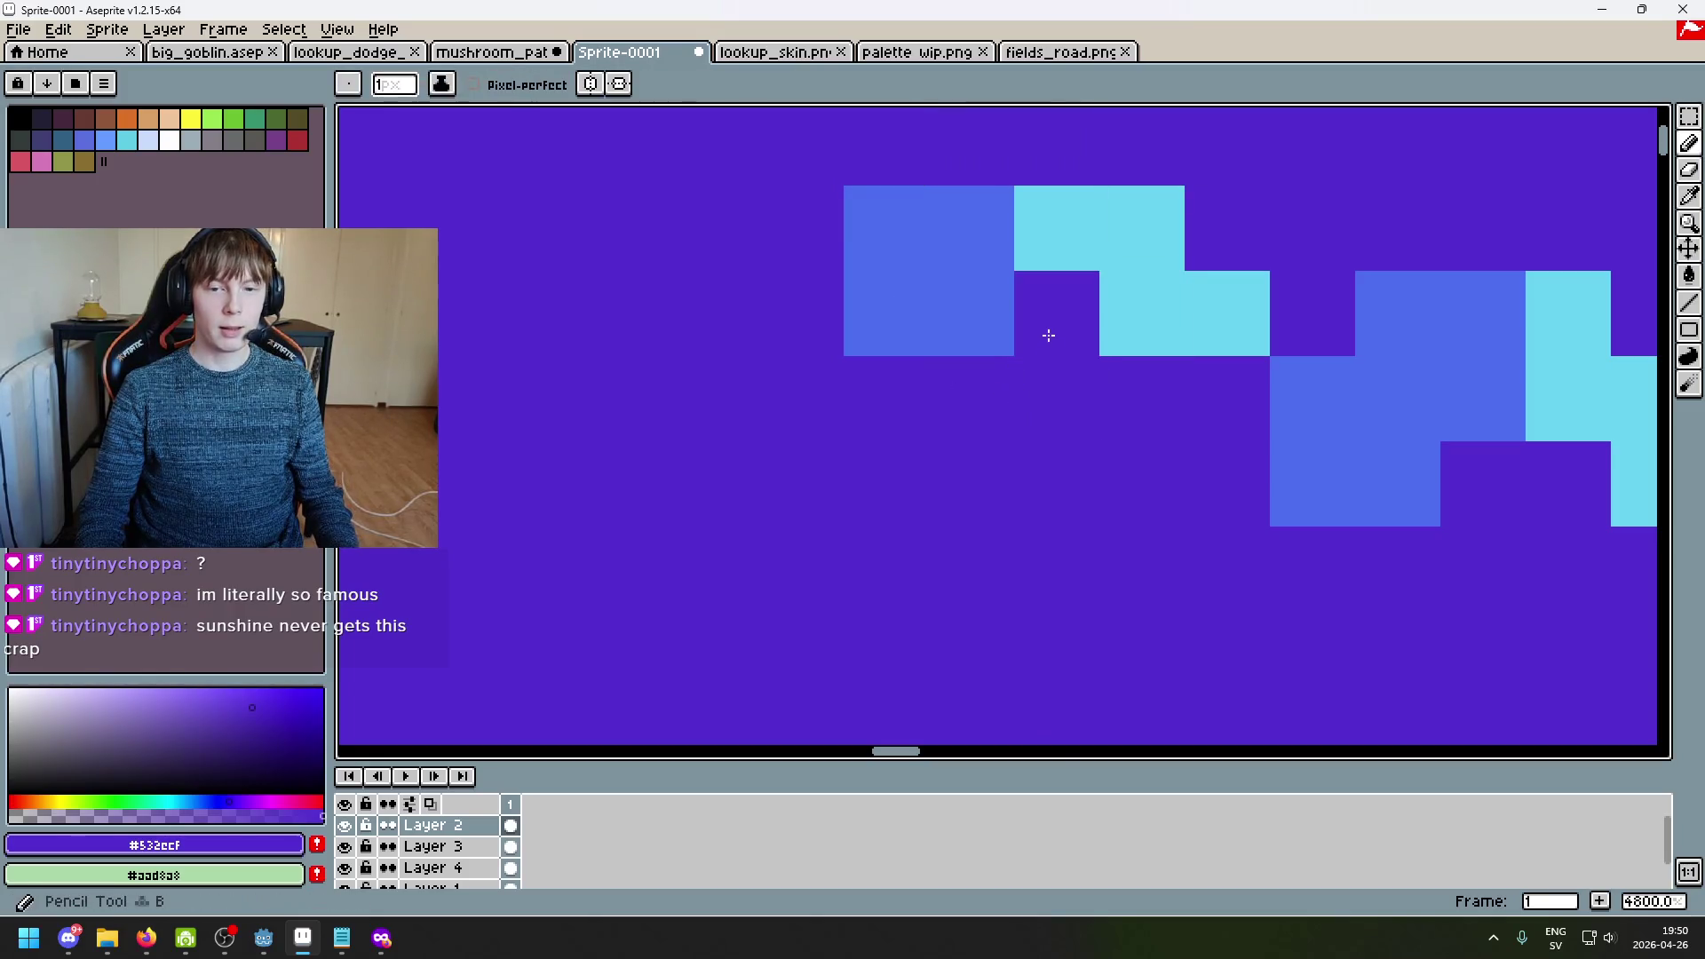
Step: Repaint two more stray pixels purple, then undo both repaints
{"action": "scroll", "coordinate": [1048, 336], "scroll_direction": "down", "scroll_amount": 3}
{"action": "scroll", "coordinate": [1029, 329], "scroll_direction": "up", "scroll_amount": 1}
{"action": "left_click", "coordinate": [1017, 342]}
{"action": "left_click", "coordinate": [1085, 355]}
{"action": "key", "text": "ctrl+z"}
{"action": "scroll", "coordinate": [1181, 391], "scroll_direction": "down", "scroll_amount": 2}
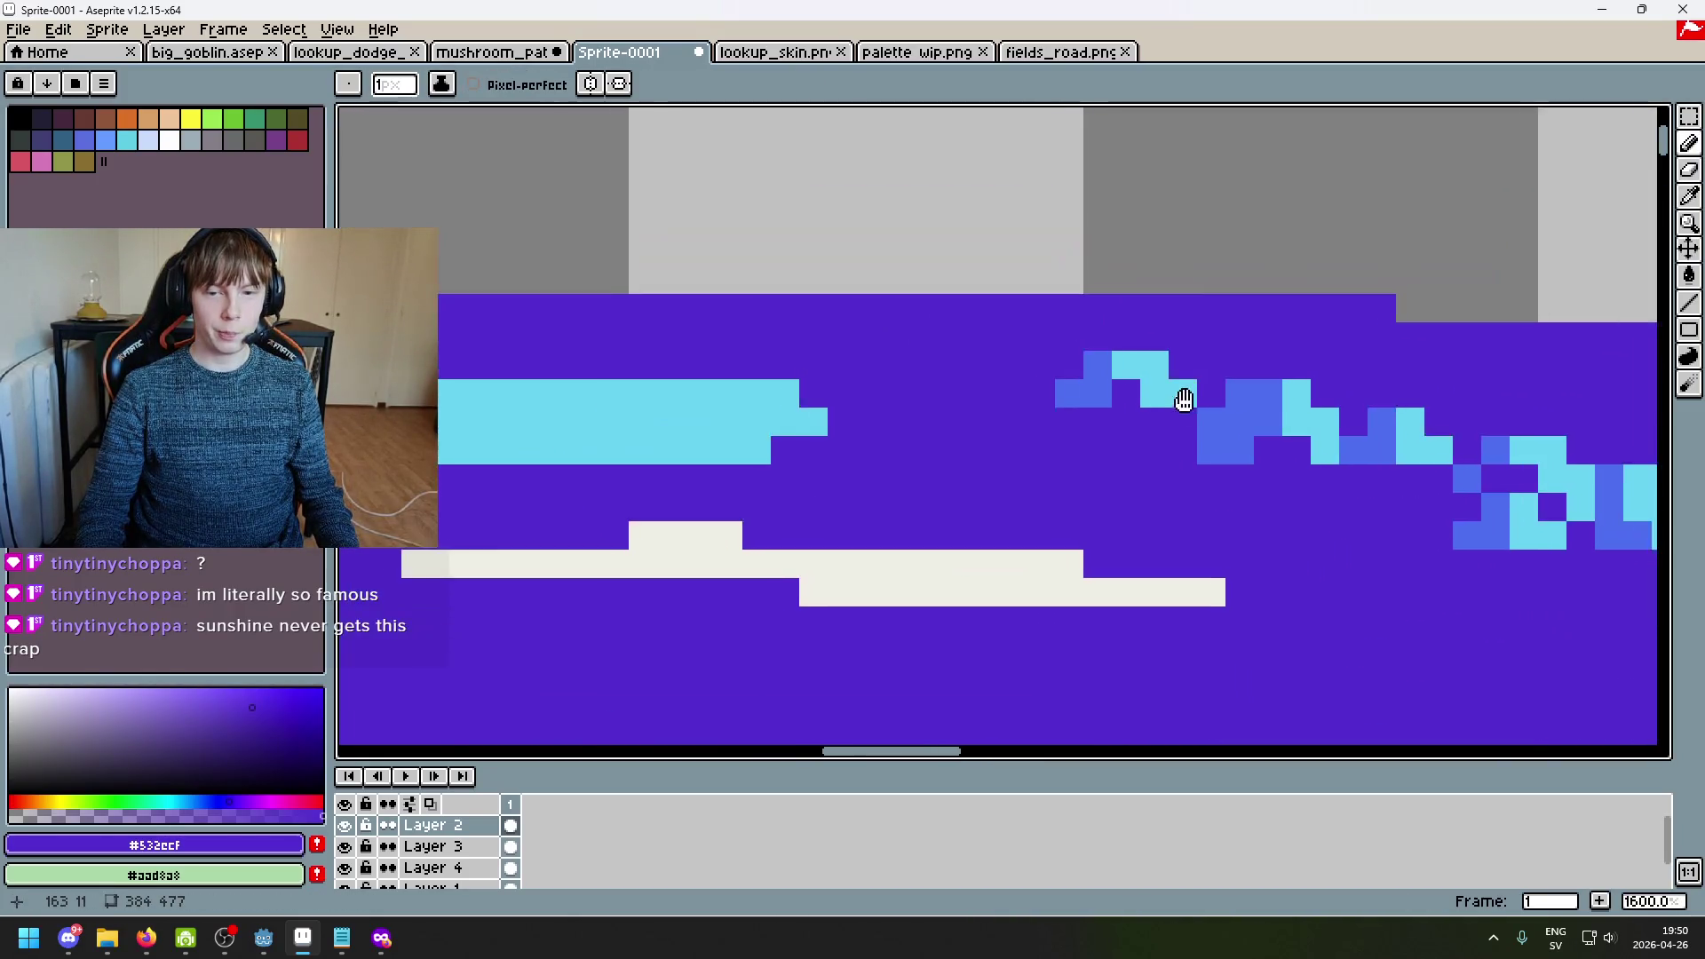
{"action": "key", "text": "ctrl+z"}
{"action": "scroll", "coordinate": [888, 373], "scroll_direction": "up", "scroll_amount": 3}
Step: Paint a short cyan diagonal below the highlight cluster
{"action": "left_click", "coordinate": [885, 373], "text": "alt"}
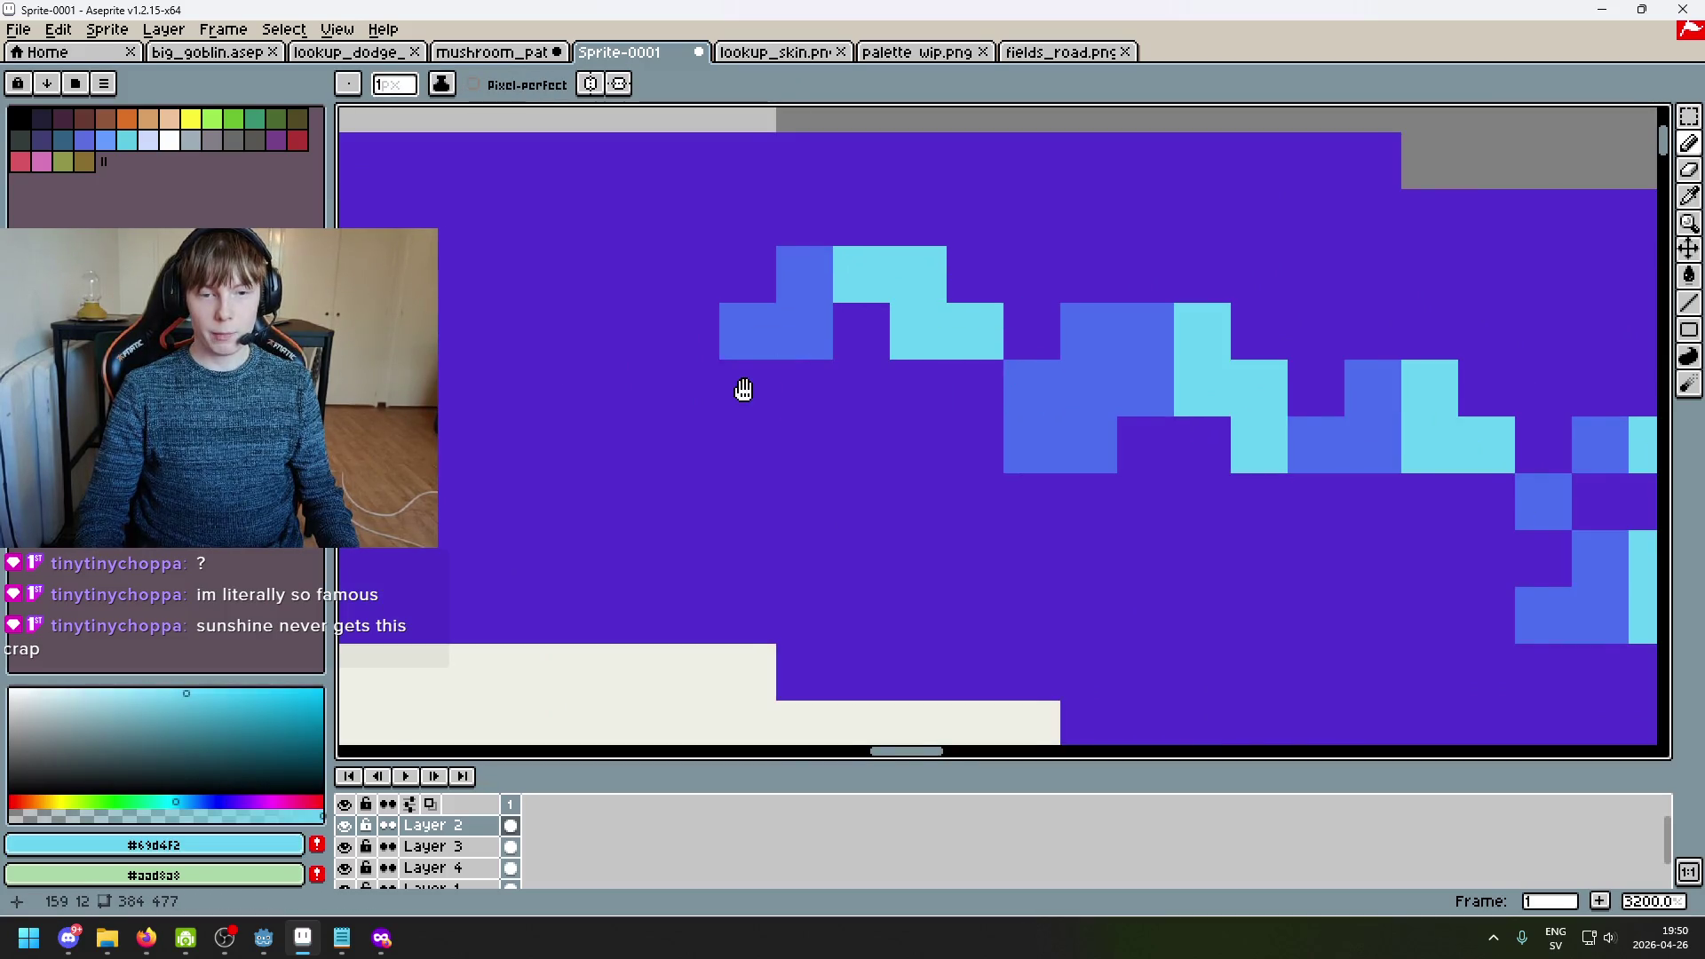
{"action": "left_click_drag", "start_coordinate": [746, 384], "coordinate": [985, 367]}
{"action": "left_click", "coordinate": [992, 319], "text": "alt"}
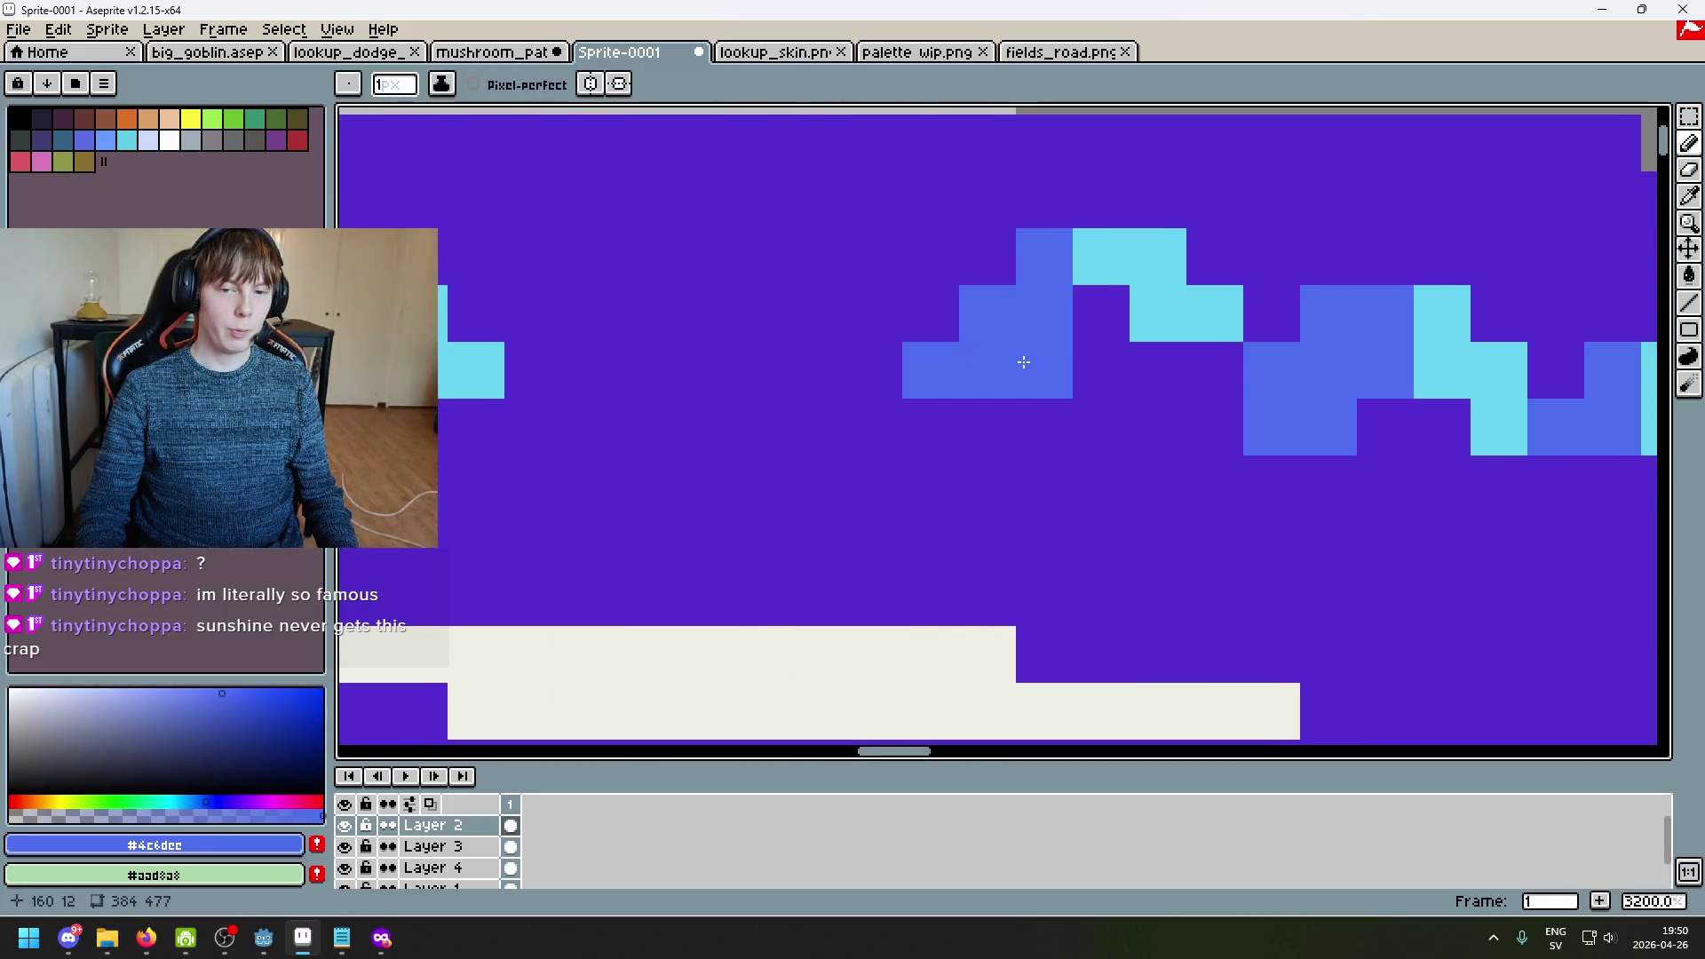
{"action": "mouse_move", "coordinate": [1123, 436]}
{"action": "left_mouse_down"}
{"action": "mouse_move", "coordinate": [1002, 445]}
{"action": "mouse_move", "coordinate": [1054, 422]}
{"action": "mouse_move", "coordinate": [1077, 483]}
{"action": "left_mouse_up"}
{"action": "left_click", "coordinate": [1040, 329], "text": "alt"}
{"action": "left_click_drag", "start_coordinate": [1094, 548], "coordinate": [1197, 395]}
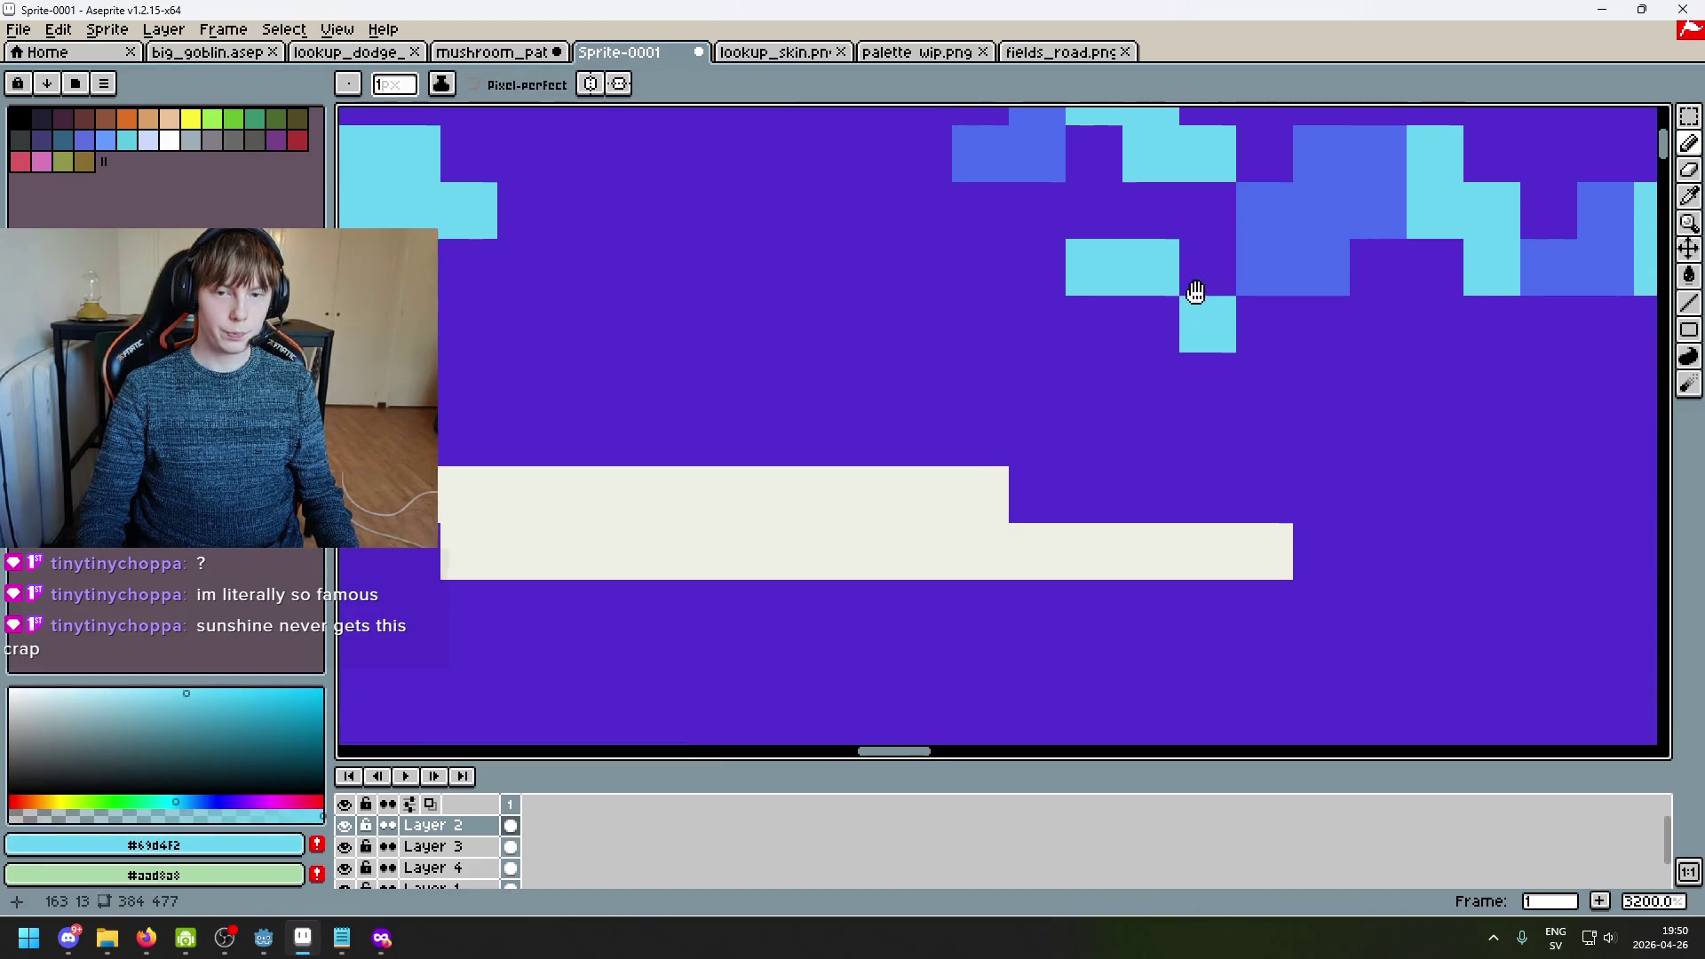
Step: Edge the cyan clump with blue pixels beside it, to its left and below
{"action": "left_click_drag", "start_coordinate": [1202, 278], "coordinate": [1106, 393]}
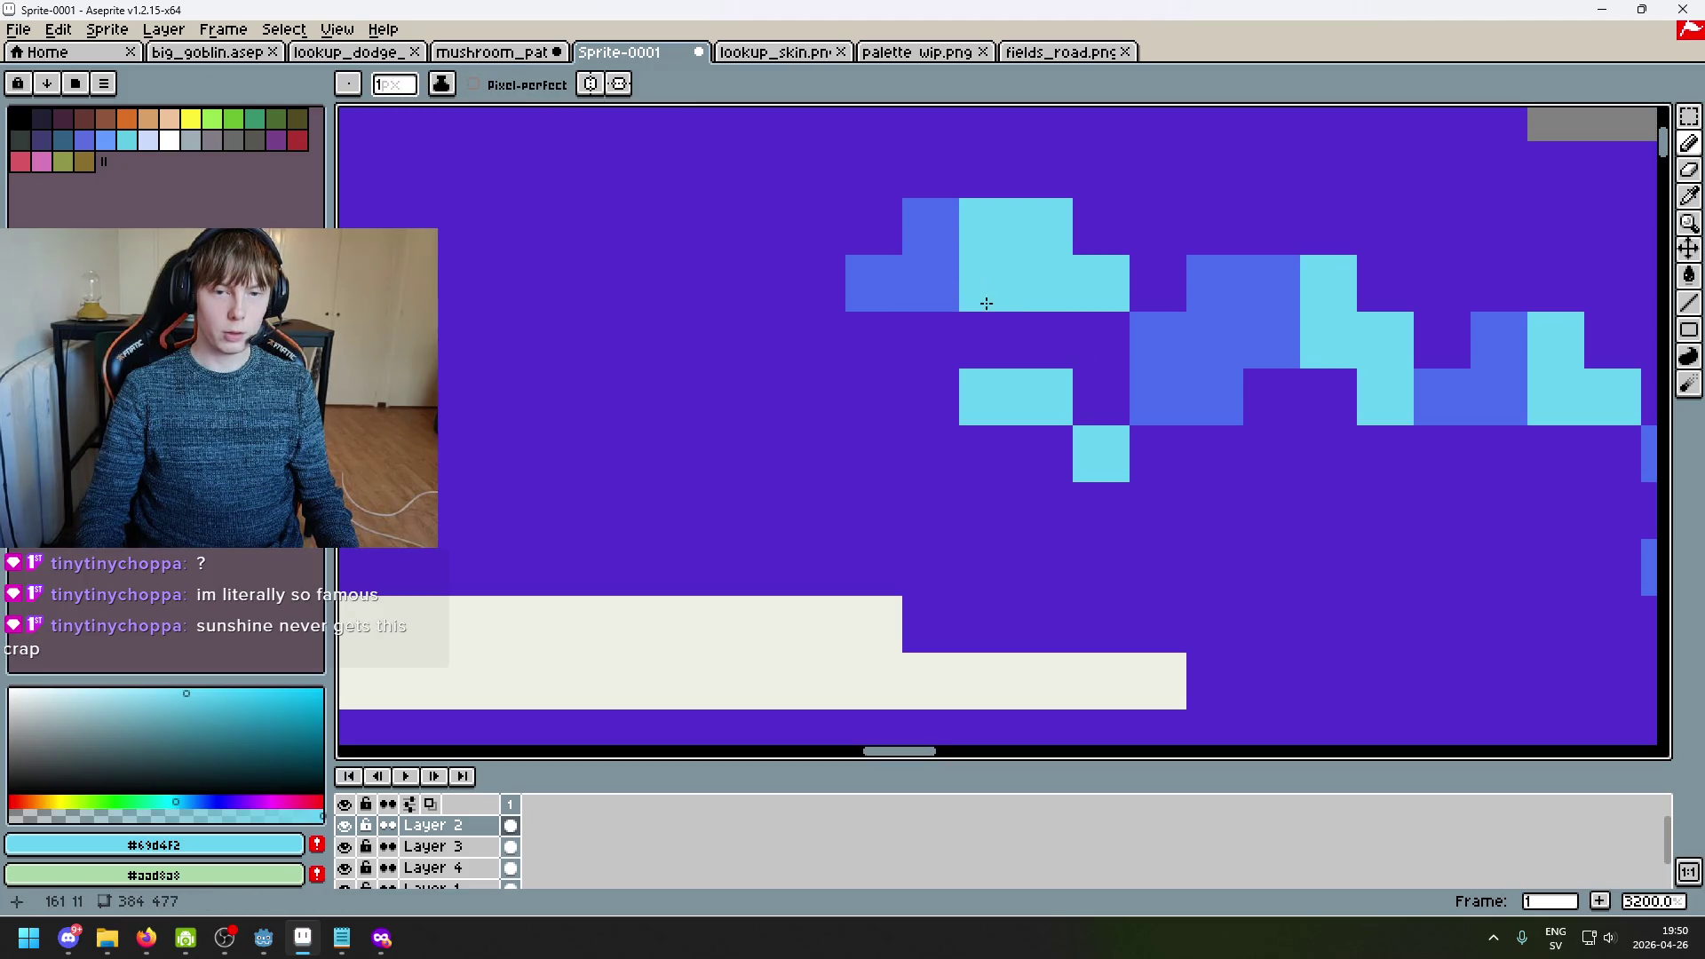
{"action": "scroll", "coordinate": [1030, 337], "scroll_direction": "down", "scroll_amount": 5}
{"action": "scroll", "coordinate": [1056, 342], "scroll_direction": "up", "scroll_amount": 3}
{"action": "left_click", "coordinate": [1072, 341], "text": "alt"}
{"action": "left_click", "coordinate": [1072, 338]}
{"action": "left_click", "coordinate": [1000, 328]}
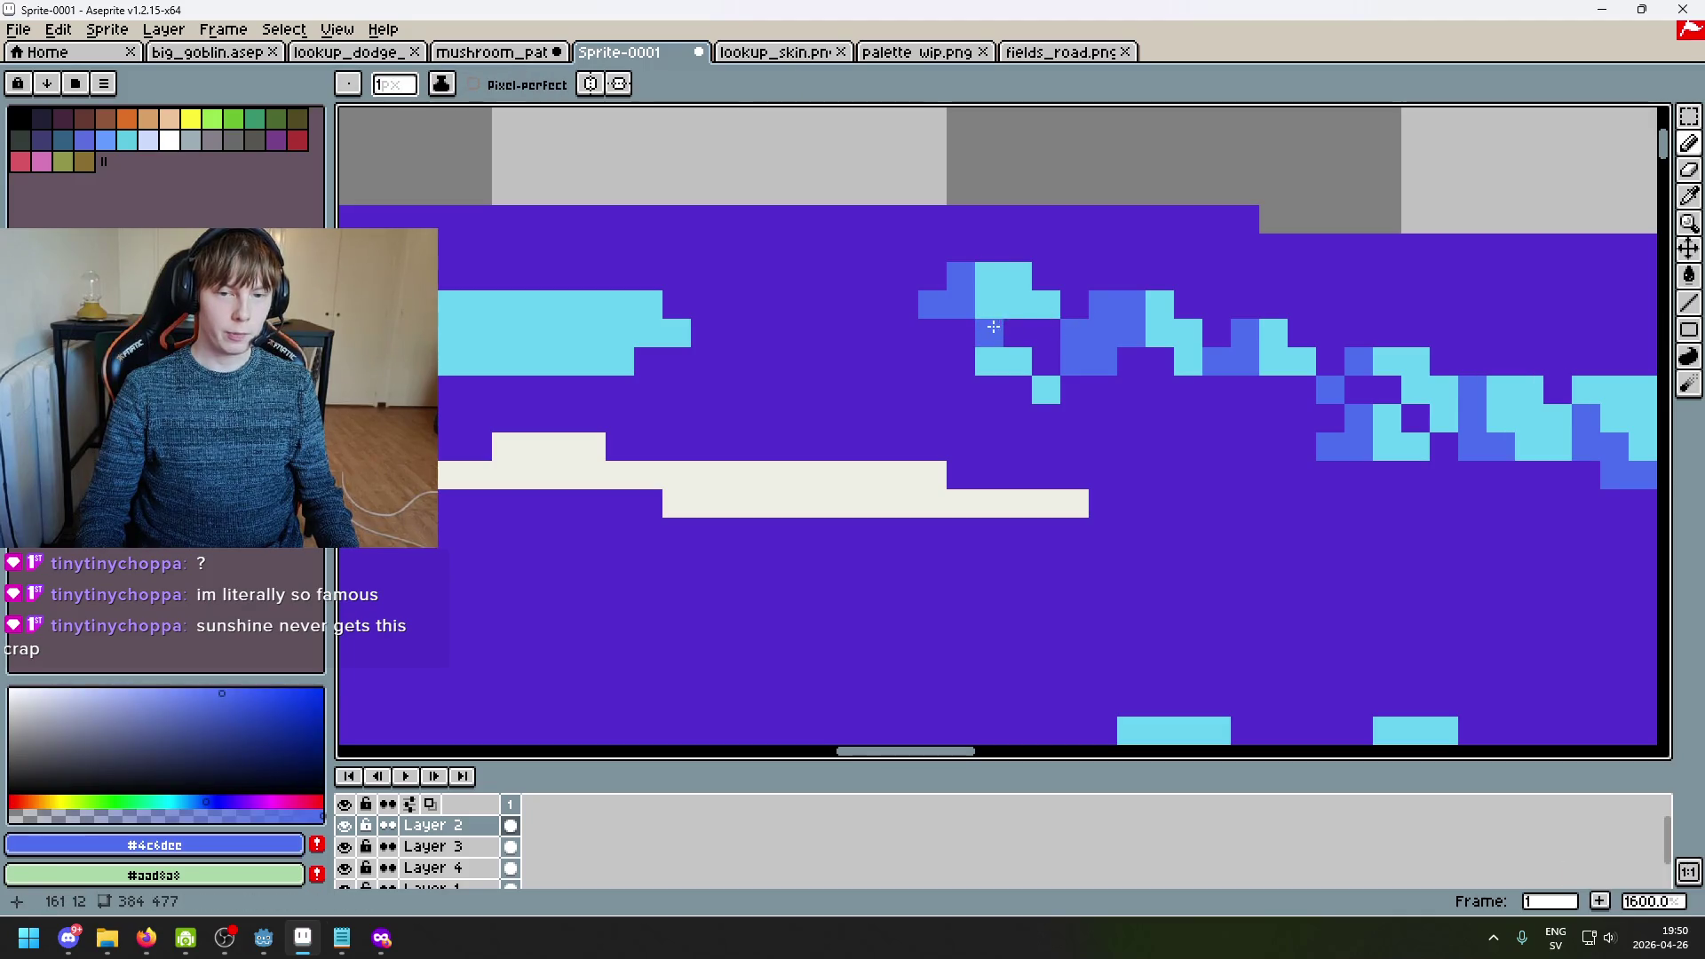
{"action": "scroll", "coordinate": [951, 364], "scroll_direction": "up", "scroll_amount": 2}
{"action": "left_click", "coordinate": [918, 359]}
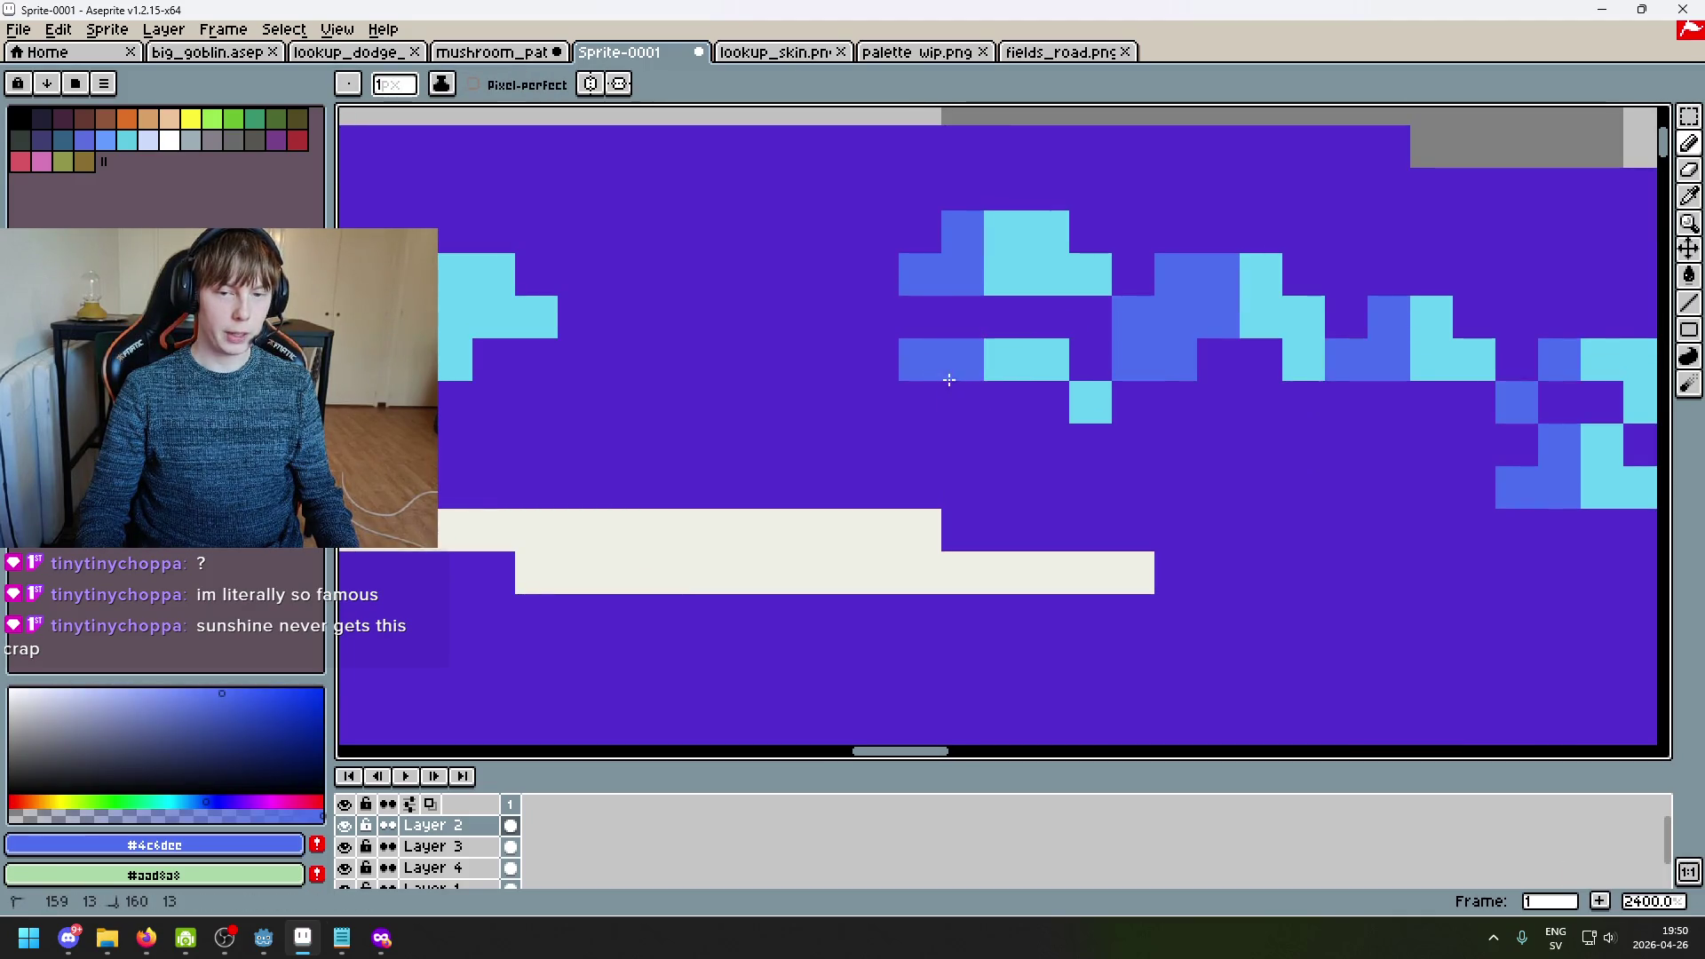
{"action": "left_click_drag", "start_coordinate": [919, 402], "coordinate": [961, 402]}
Step: Add two cyan pixels beneath the cyan row
{"action": "left_click", "coordinate": [1039, 354], "text": "alt"}
{"action": "left_click", "coordinate": [1056, 400]}
{"action": "scroll", "coordinate": [1056, 399], "scroll_direction": "down", "scroll_amount": 2}
{"action": "scroll", "coordinate": [1061, 398], "scroll_direction": "up", "scroll_amount": 2}
{"action": "left_click", "coordinate": [996, 404]}
Step: Paint three stray bottom-row pixels back to the cap's purple
{"action": "left_click", "coordinate": [1027, 449], "text": "alt"}
{"action": "left_click", "coordinate": [996, 404]}
{"action": "left_click", "coordinate": [953, 403]}
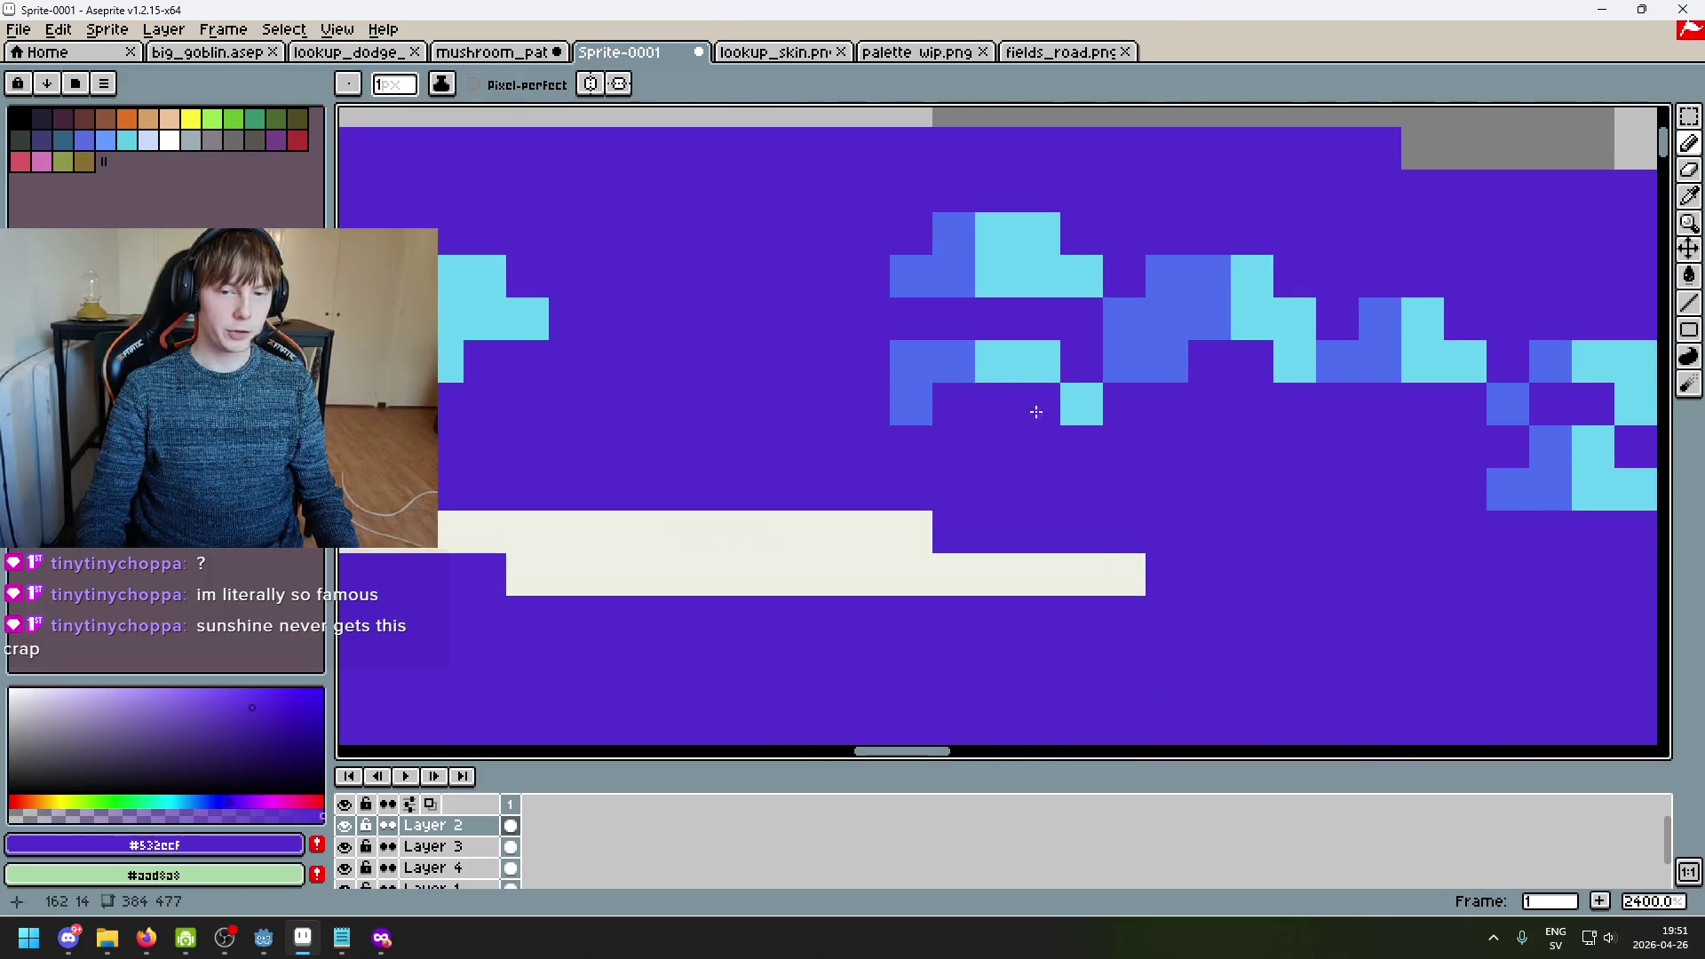
{"action": "left_click", "coordinate": [1081, 404]}
{"action": "scroll", "coordinate": [1040, 399], "scroll_direction": "down", "scroll_amount": 6}
{"action": "scroll", "coordinate": [1040, 400], "scroll_direction": "up", "scroll_amount": 4}
{"action": "scroll", "coordinate": [1040, 399], "scroll_direction": "up", "scroll_amount": 2}
{"action": "scroll", "coordinate": [970, 397], "scroll_direction": "down", "scroll_amount": 2}
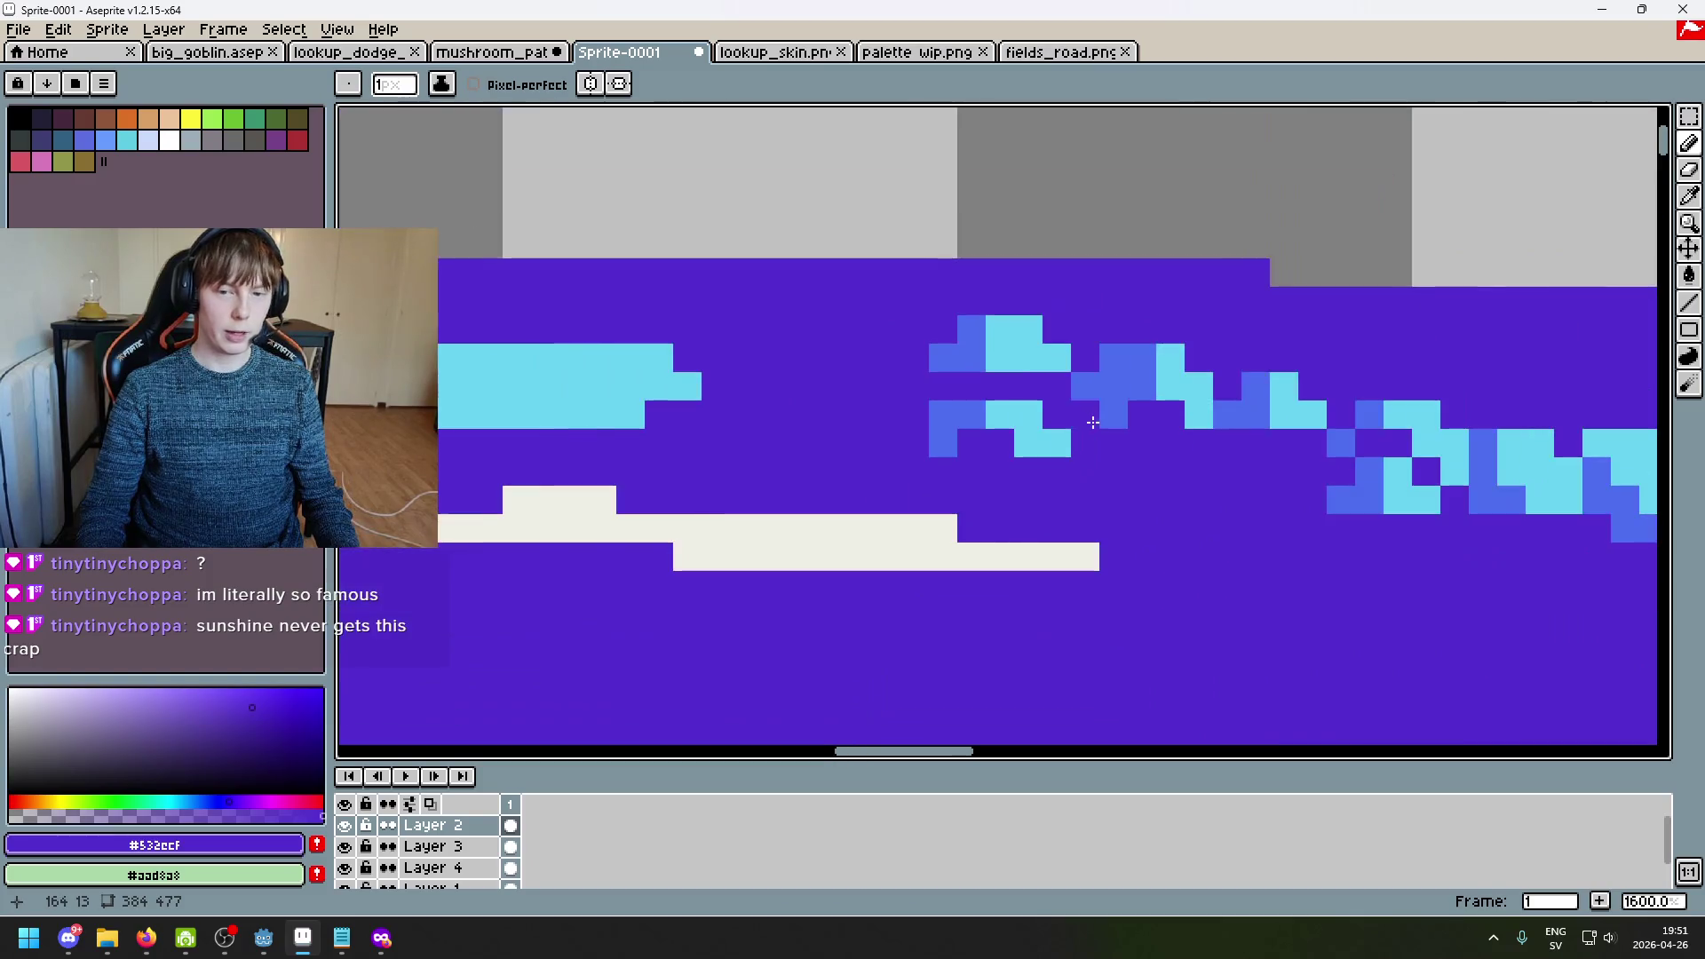
Step: Move the 6x2 highlight block left, commit it, and fill the leftover gap with purple
{"action": "left_click", "coordinate": [1689, 117]}
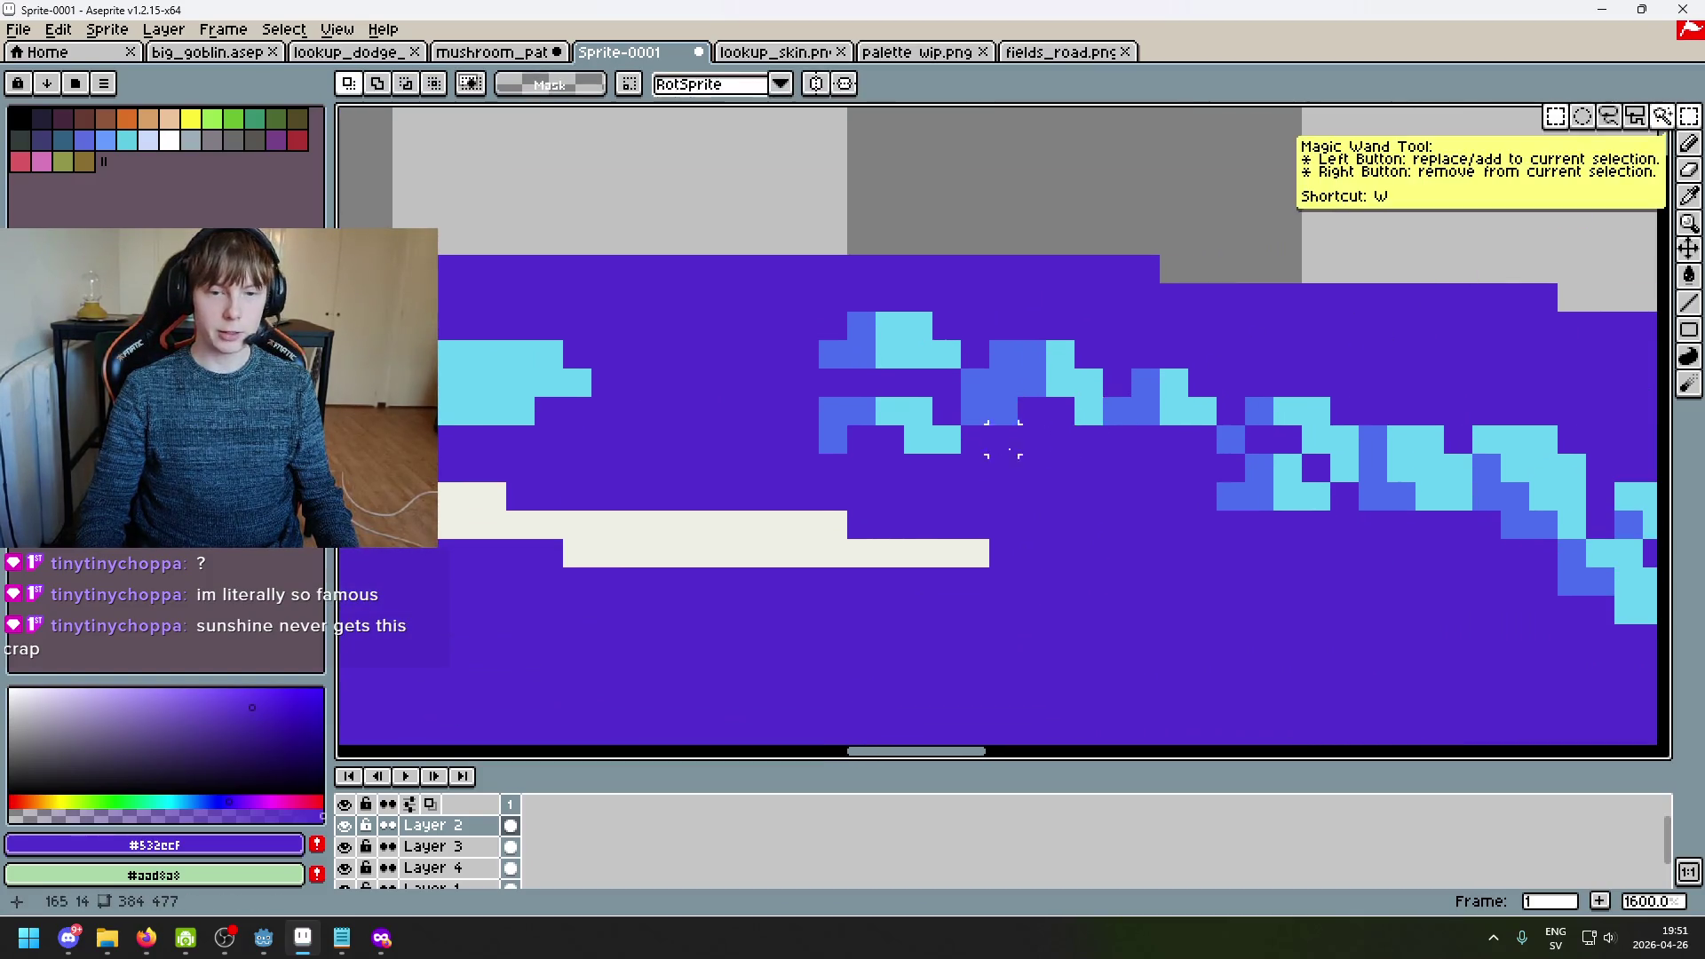
{"action": "mouse_move", "coordinate": [944, 437]}
{"action": "left_mouse_down"}
{"action": "mouse_move", "coordinate": [799, 404]}
{"action": "mouse_move", "coordinate": [895, 437]}
{"action": "left_mouse_up"}
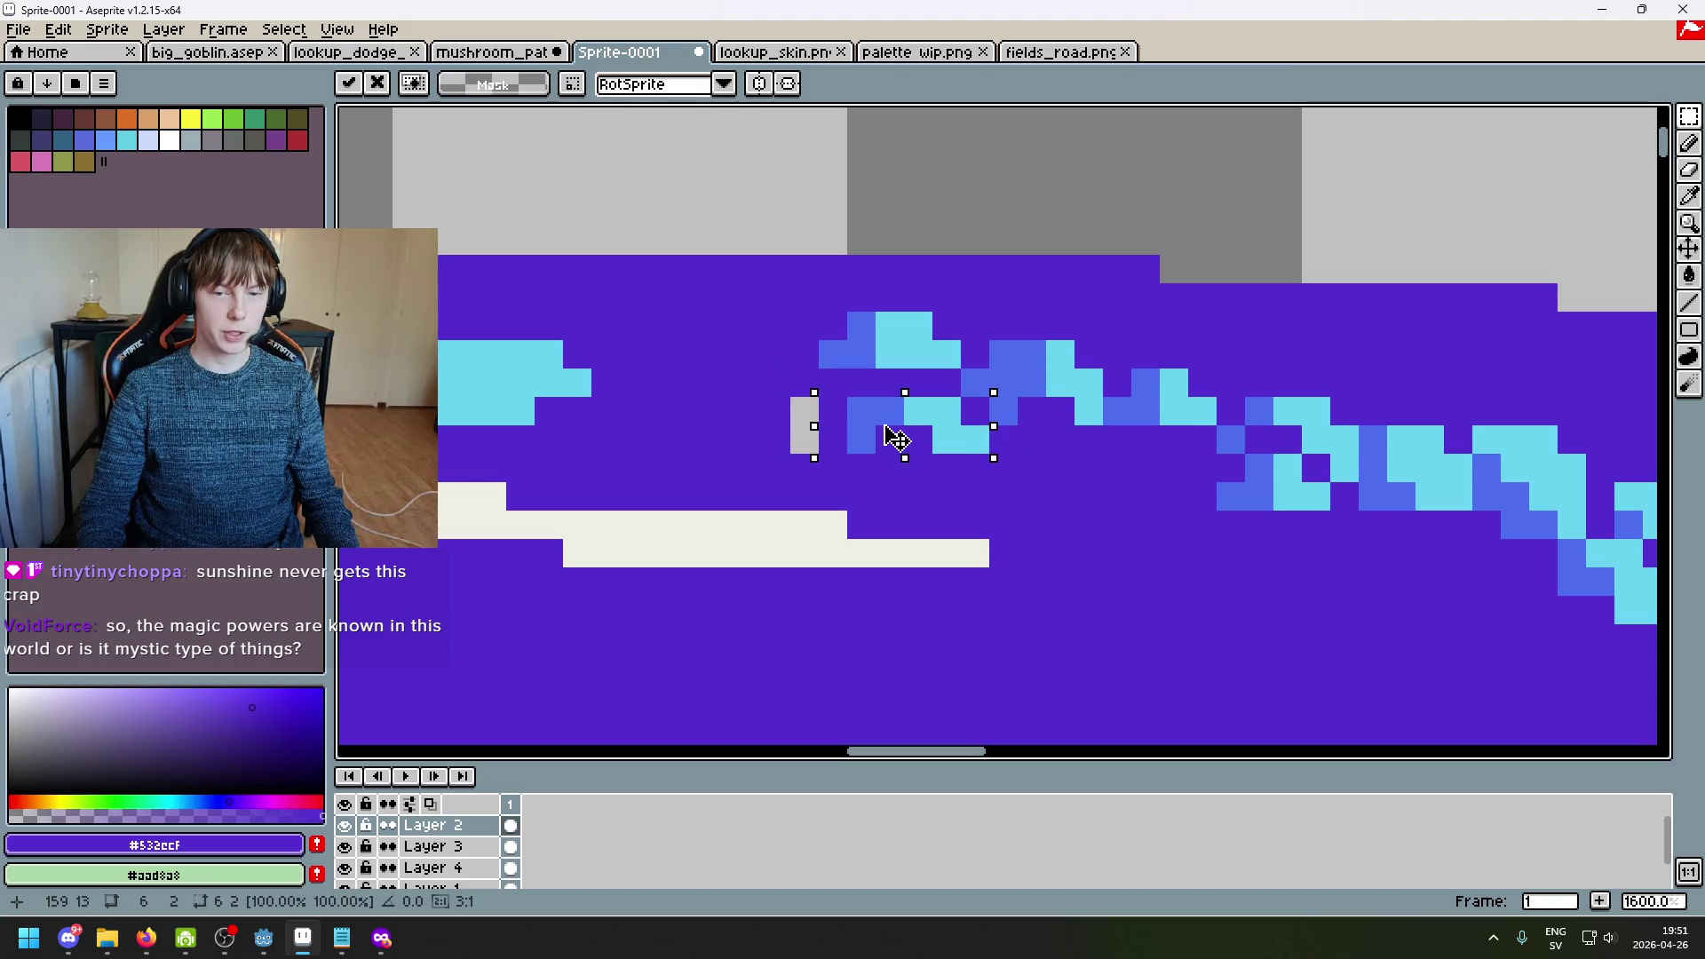
{"action": "key", "text": "b"}
{"action": "left_click_drag", "start_coordinate": [803, 409], "coordinate": [814, 435]}
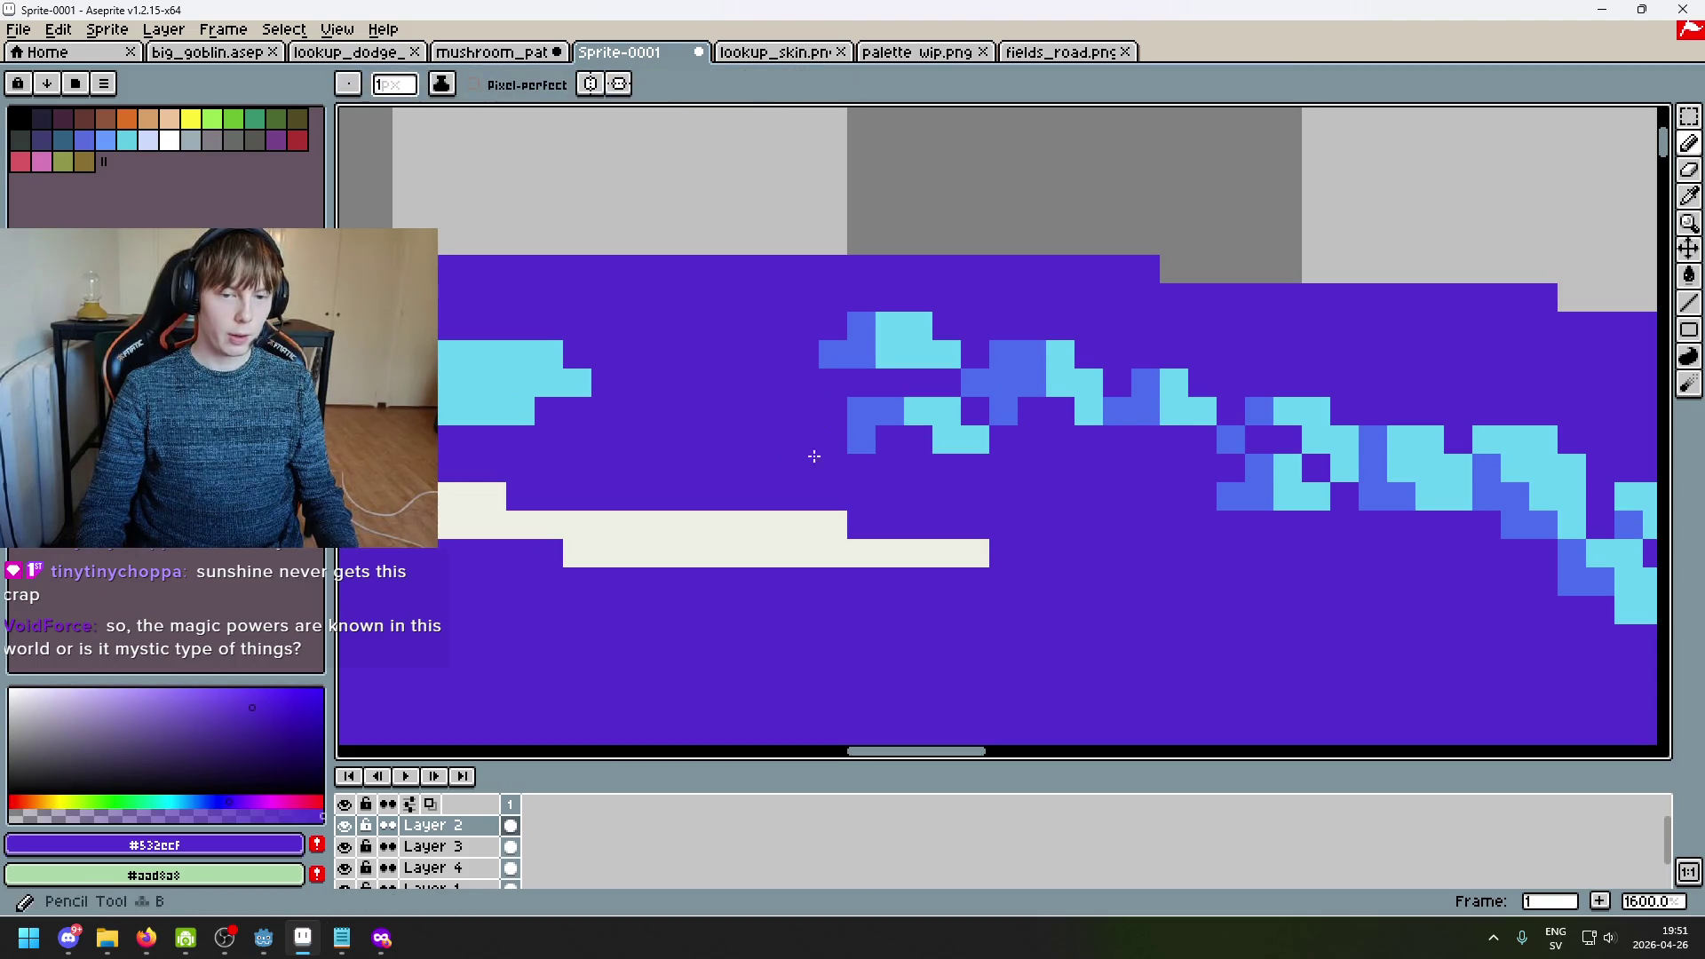
Step: Repaint three blue highlight pixels back to the cap's purple
{"action": "scroll", "coordinate": [974, 461], "scroll_direction": "left", "scroll_amount": 3}
{"action": "left_click", "coordinate": [968, 424], "text": "alt"}
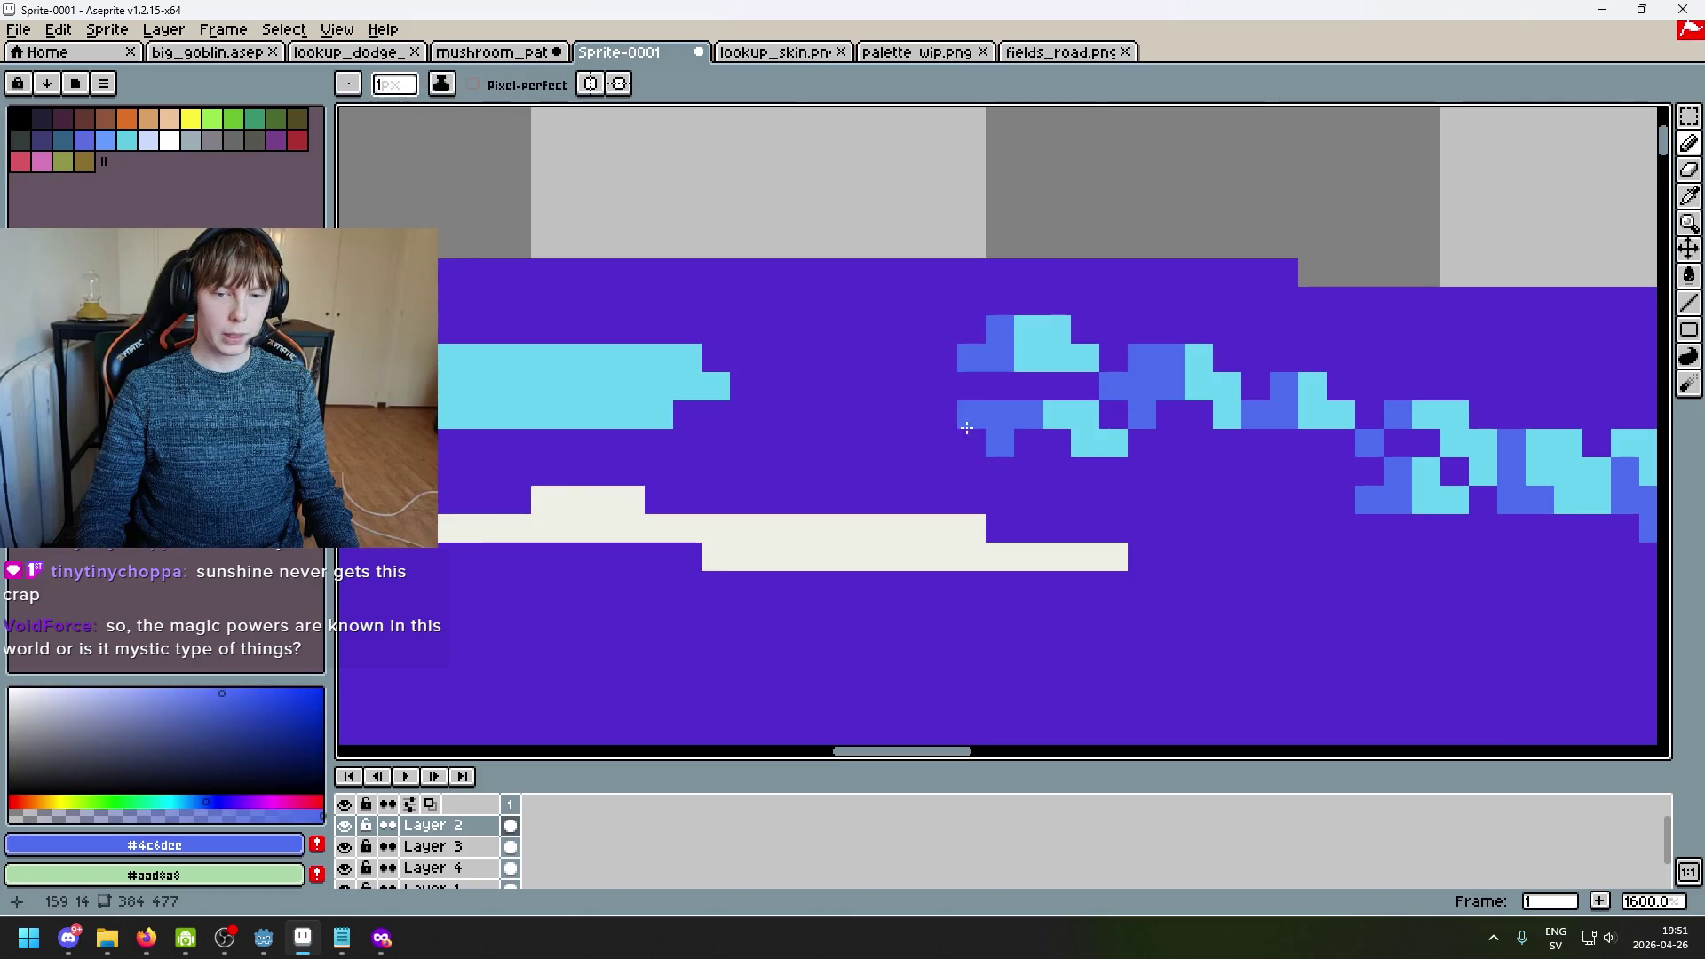
{"action": "left_click", "coordinate": [1047, 442], "text": "alt"}
{"action": "mouse_move", "coordinate": [970, 443]}
{"action": "left_mouse_down"}
{"action": "mouse_move", "coordinate": [970, 418]}
{"action": "mouse_move", "coordinate": [1008, 414]}
{"action": "left_mouse_up"}
{"action": "scroll", "coordinate": [1009, 415], "scroll_direction": "down", "scroll_amount": 2}
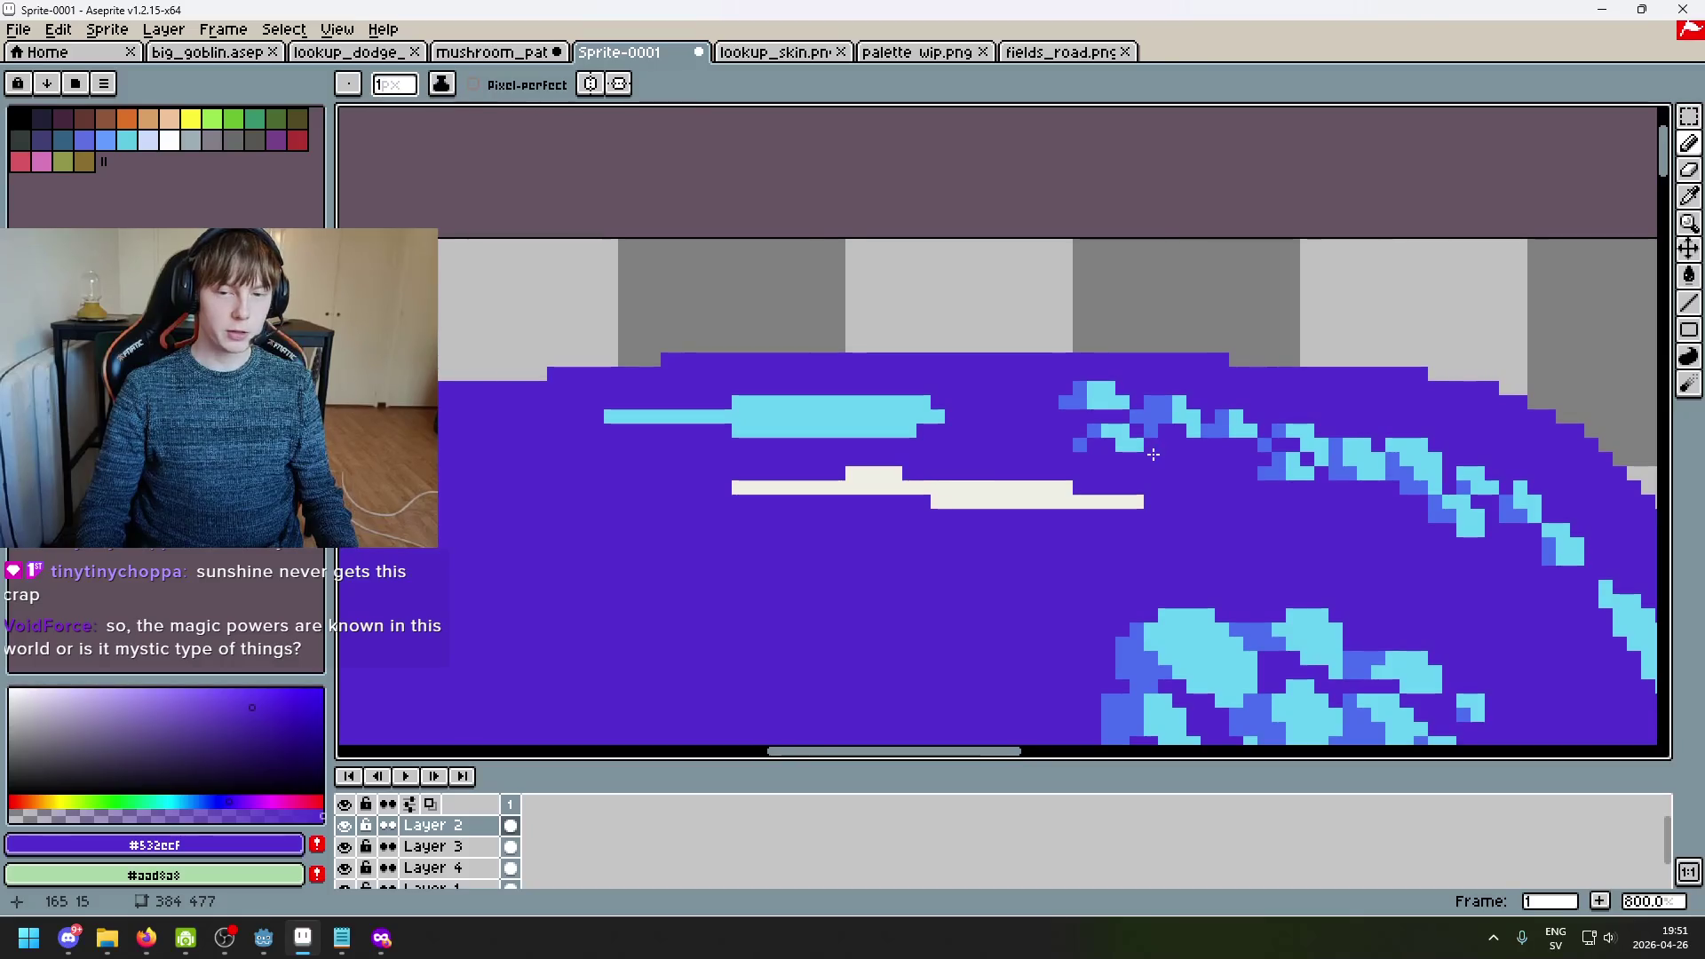
{"action": "scroll", "coordinate": [999, 413], "scroll_direction": "up", "scroll_amount": 2}
{"action": "scroll", "coordinate": [927, 426], "scroll_direction": "down", "scroll_amount": 1}
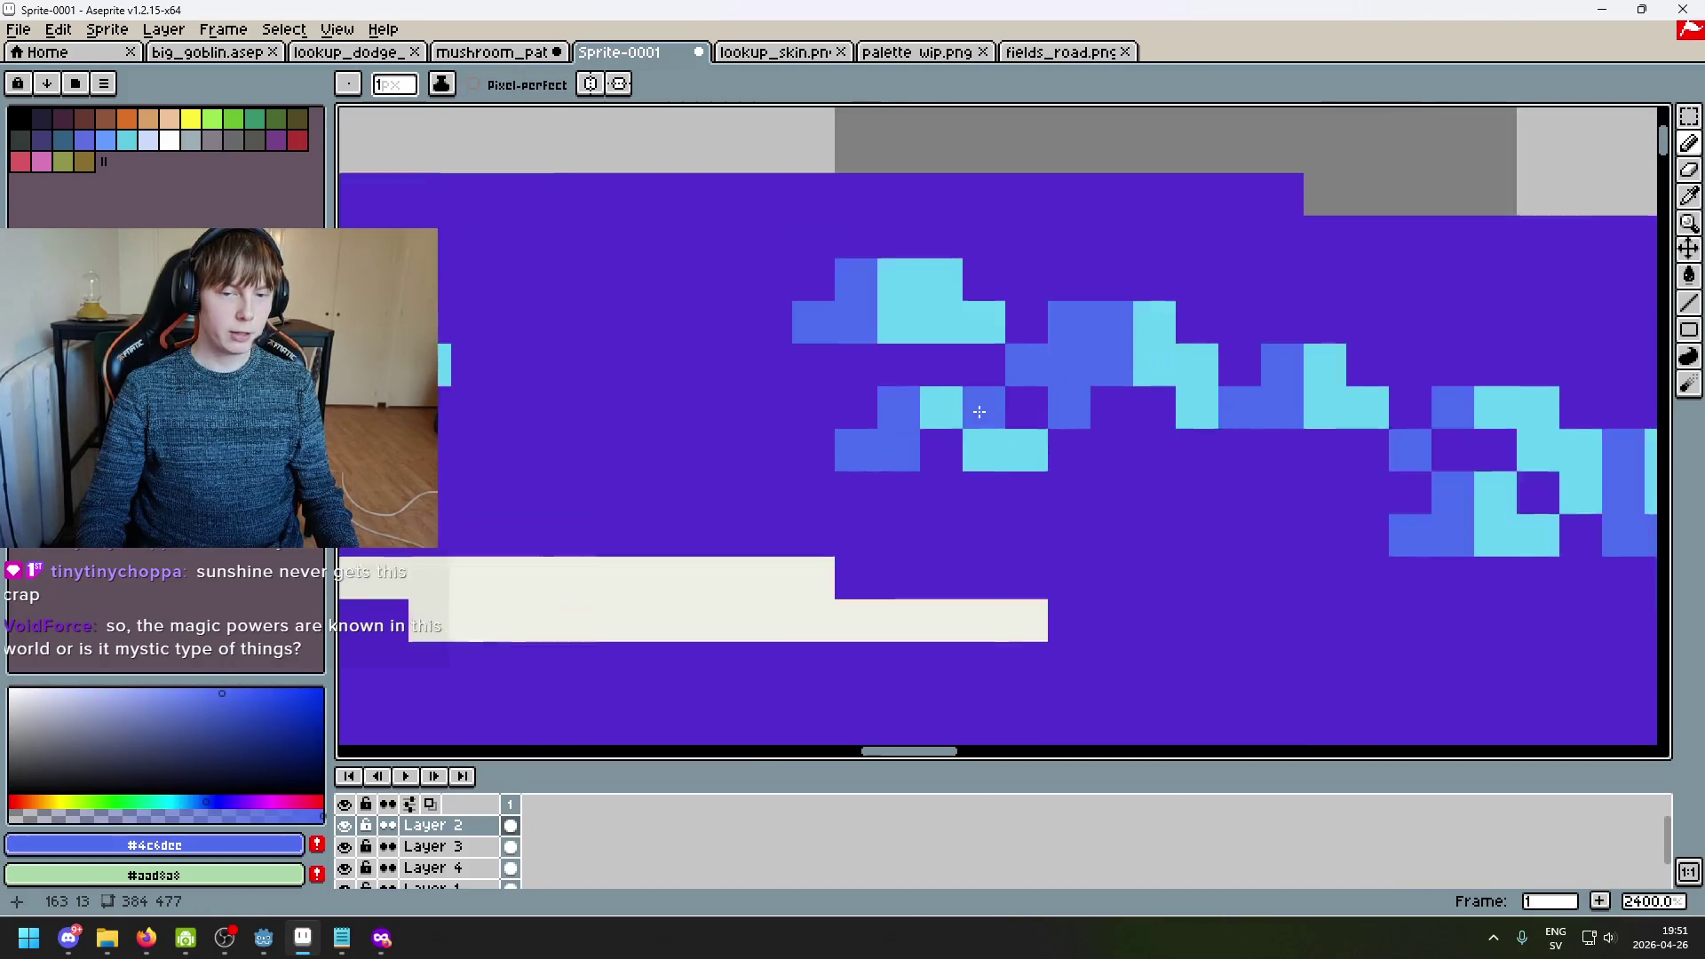
{"action": "scroll", "coordinate": [927, 426], "scroll_direction": "up", "scroll_amount": 3}
Step: Redraw the cyan stem pixel one step left, discarding a trial blue pixel beside it
{"action": "left_click", "coordinate": [925, 472], "text": "alt"}
{"action": "scroll", "coordinate": [967, 514], "scroll_direction": "down", "scroll_amount": 2}
{"action": "scroll", "coordinate": [1039, 391], "scroll_direction": "up", "scroll_amount": 3}
{"action": "left_click", "coordinate": [943, 380]}
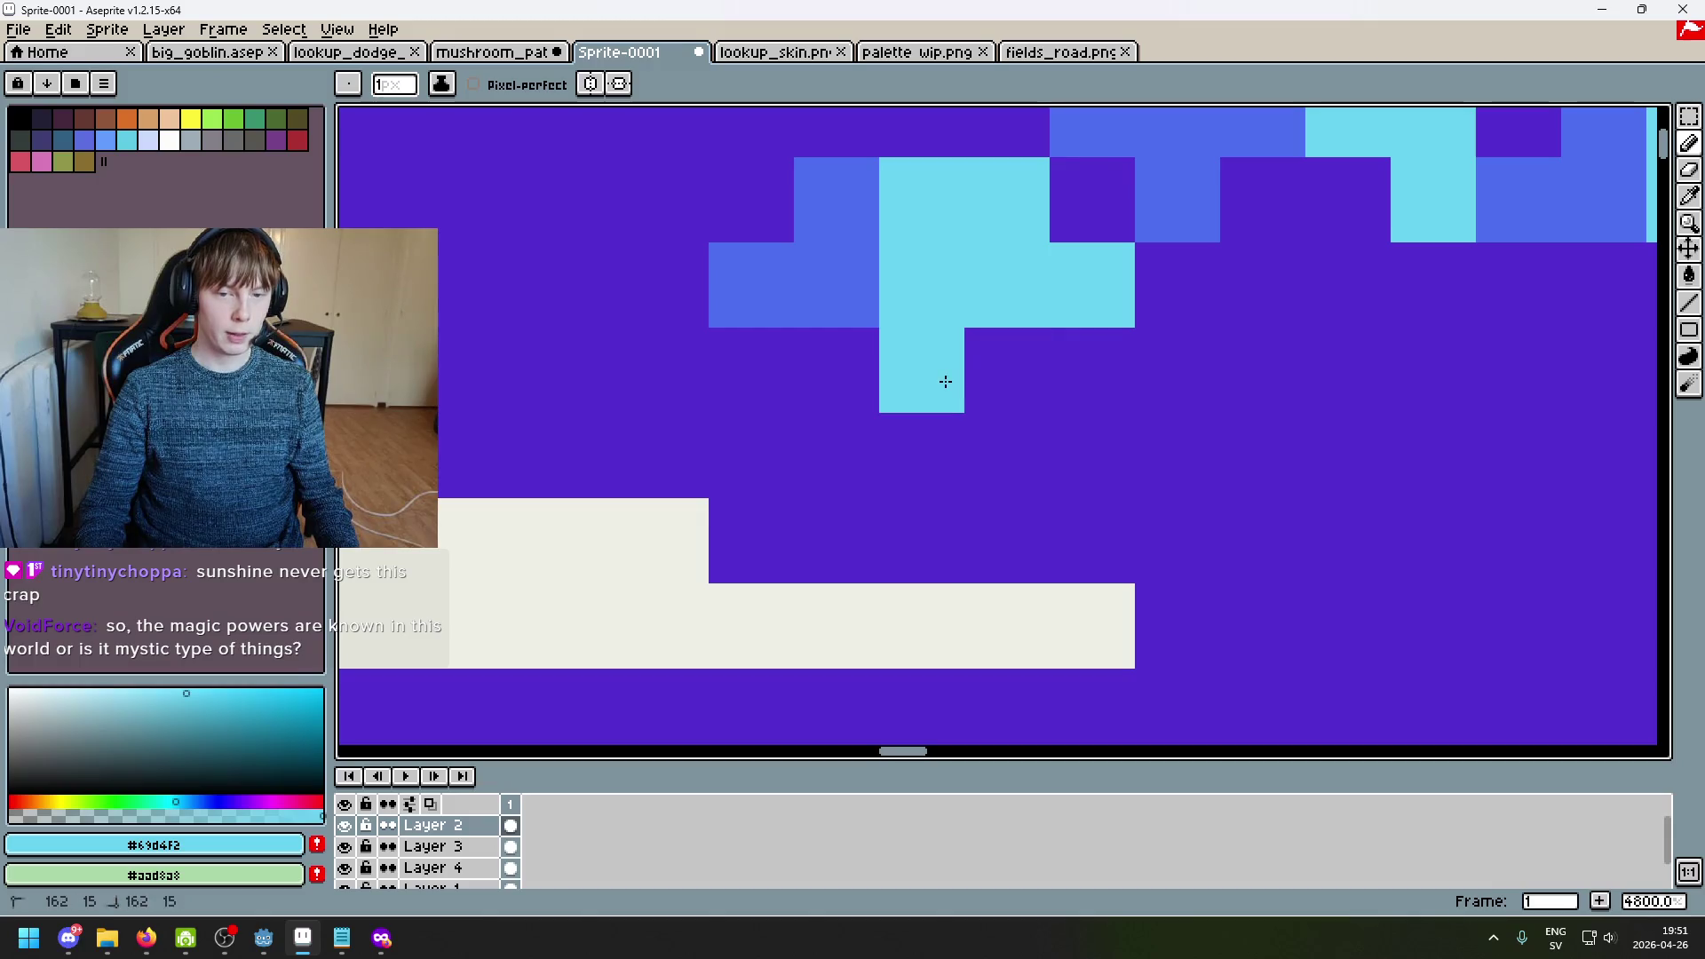
{"action": "left_click", "coordinate": [844, 293], "text": "alt"}
{"action": "left_click", "coordinate": [849, 364]}
{"action": "scroll", "coordinate": [888, 382], "scroll_direction": "down", "scroll_amount": 5}
{"action": "scroll", "coordinate": [961, 406], "scroll_direction": "up", "scroll_amount": 5}
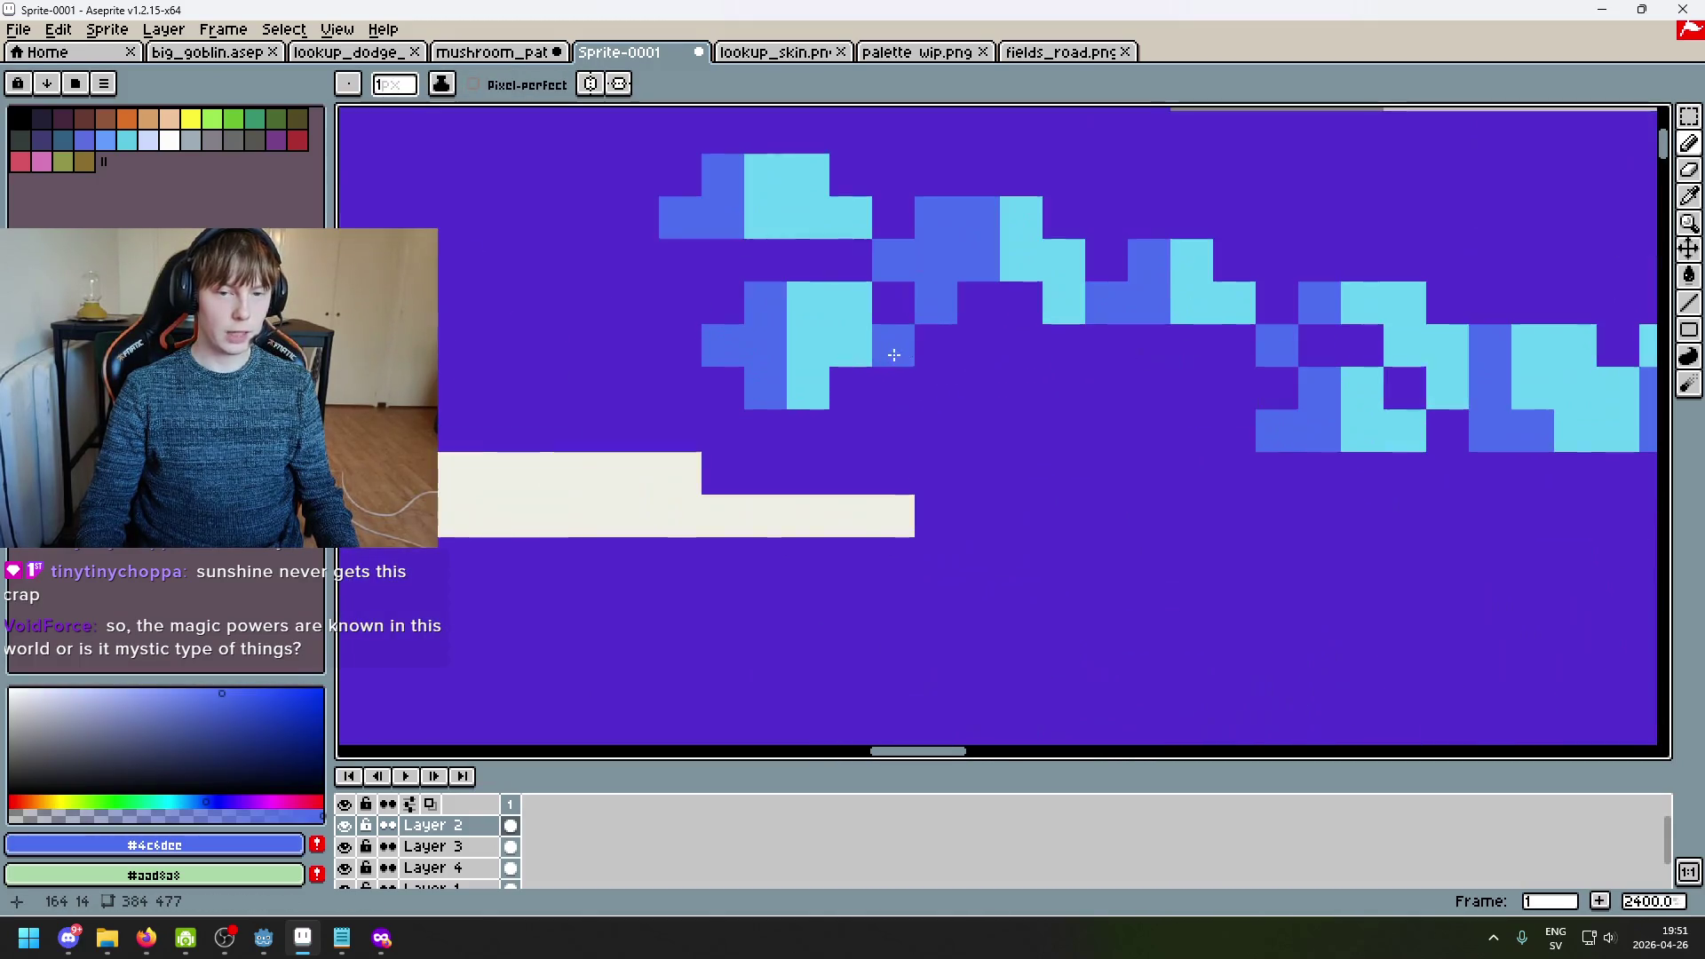
{"action": "key", "text": "ctrl+z"}
{"action": "scroll", "coordinate": [1021, 430], "scroll_direction": "left", "scroll_amount": 3}
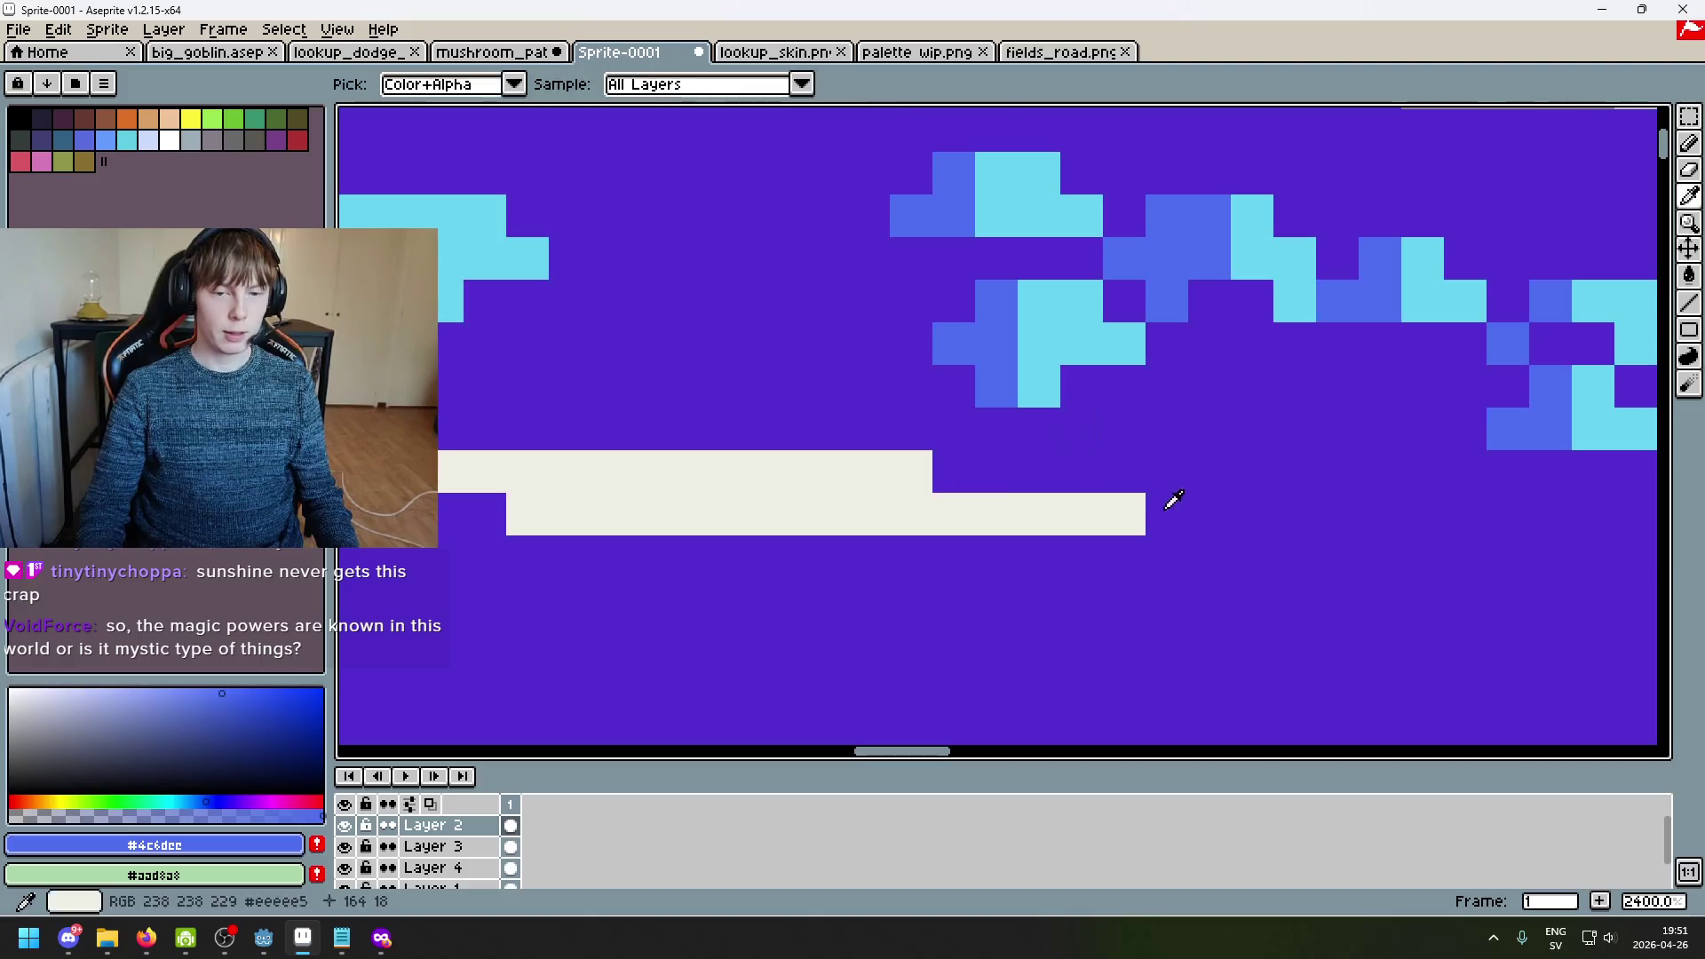
Step: Paint over the white bar with the purple cap colour, including its right end
{"action": "left_click", "coordinate": [1208, 510], "text": "alt"}
{"action": "left_click_drag", "start_coordinate": [1137, 515], "coordinate": [800, 470]}
{"action": "mouse_move", "coordinate": [984, 486]}
{"action": "left_mouse_down"}
{"action": "mouse_move", "coordinate": [568, 470]}
{"action": "mouse_move", "coordinate": [685, 491]}
{"action": "mouse_move", "coordinate": [559, 515]}
{"action": "left_mouse_up"}
{"action": "scroll", "coordinate": [806, 513], "scroll_direction": "down", "scroll_amount": 2}
{"action": "left_click_drag", "start_coordinate": [753, 533], "coordinate": [732, 512]}
{"action": "left_click", "coordinate": [667, 513]}
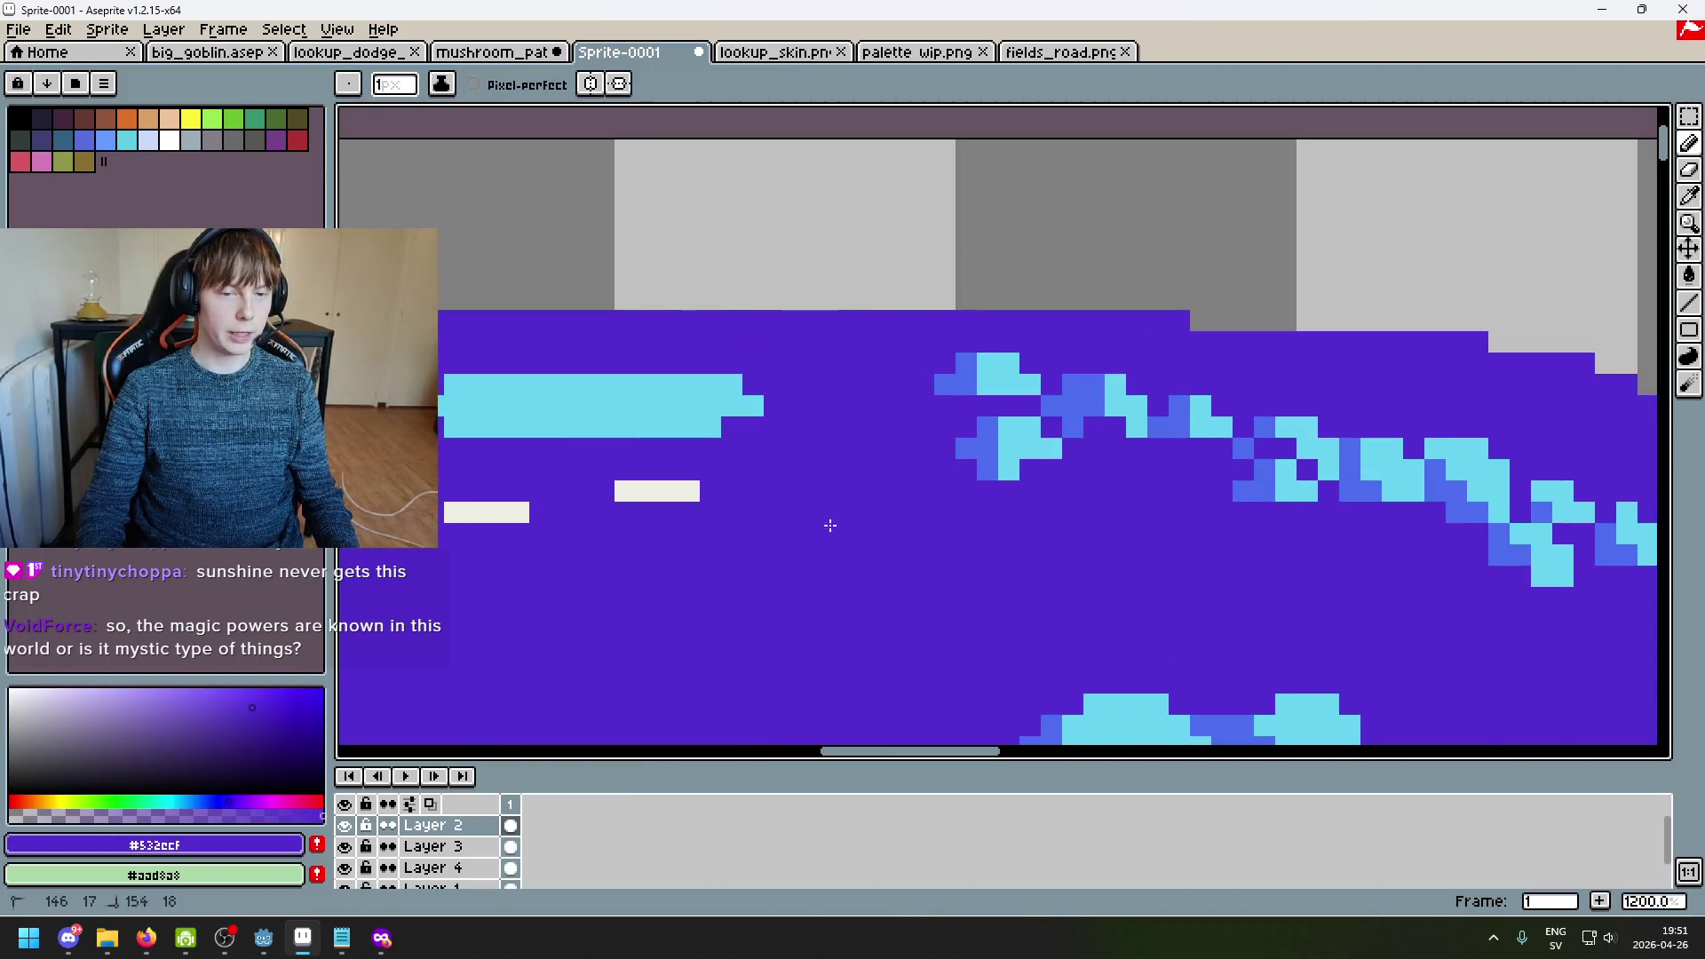
{"action": "scroll", "coordinate": [894, 514], "scroll_direction": "up", "scroll_amount": 1}
Step: Place a single cyan highlight pixel after undoing a trial cyan stroke
{"action": "left_click", "coordinate": [845, 464], "text": "alt"}
{"action": "scroll", "coordinate": [939, 517], "scroll_direction": "up", "scroll_amount": 3}
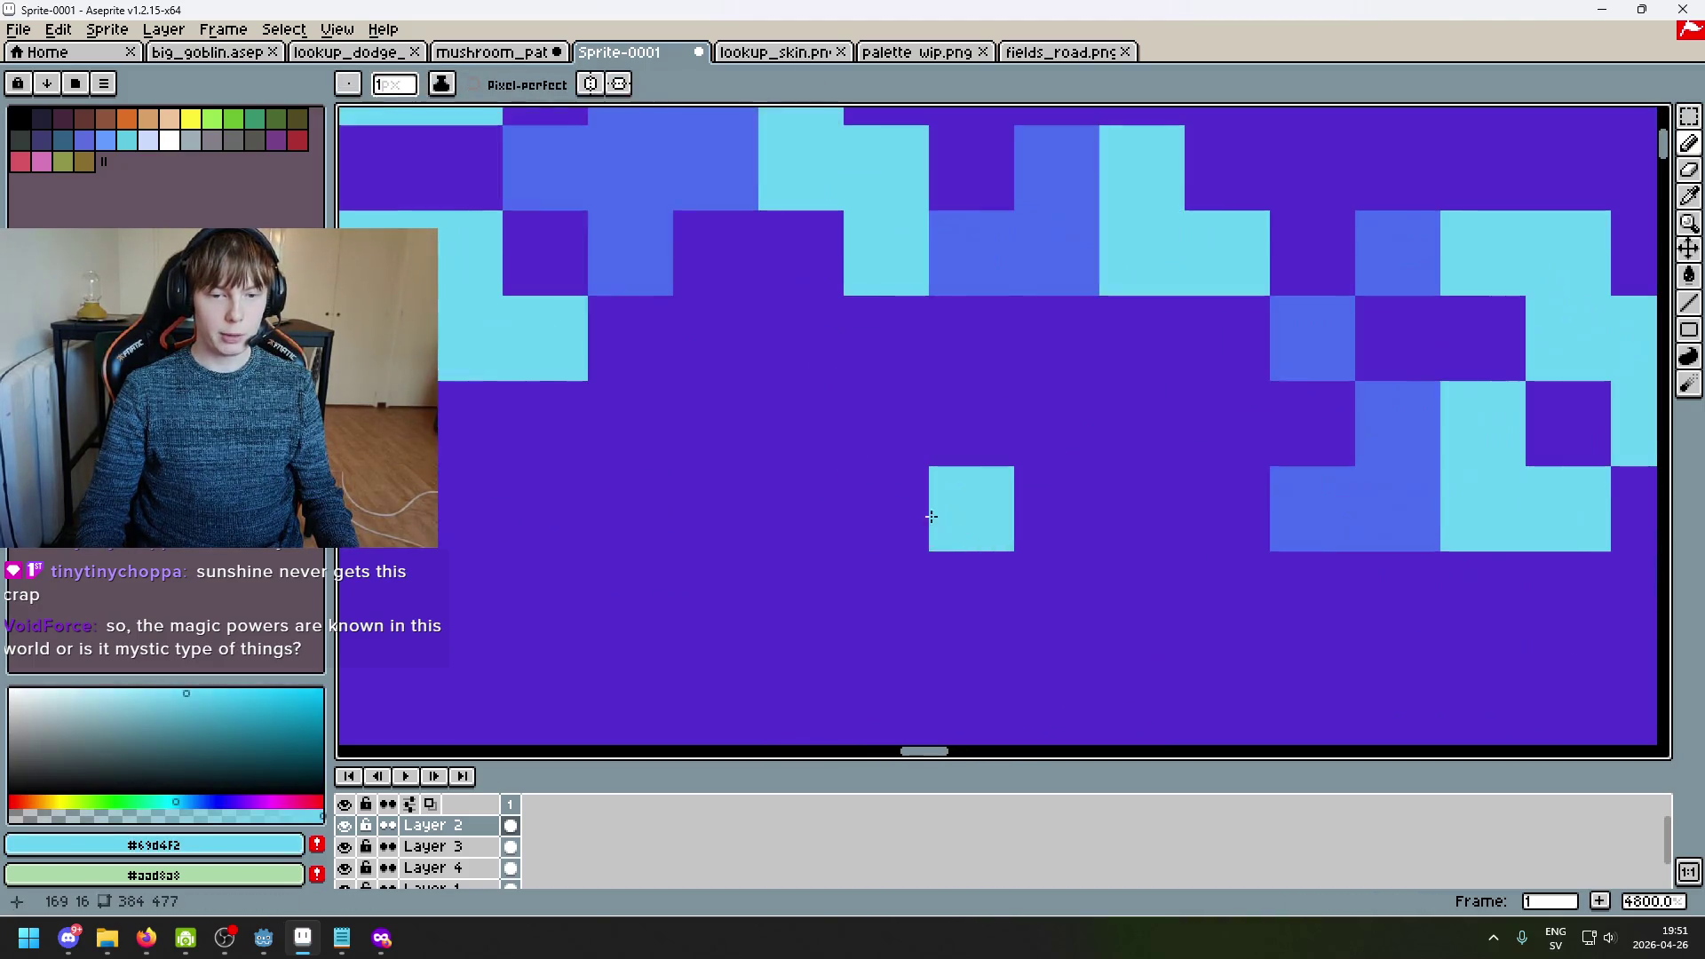
{"action": "left_click_drag", "start_coordinate": [777, 428], "coordinate": [970, 448]}
{"action": "key", "text": "ctrl+z"}
{"action": "left_click", "coordinate": [971, 448]}
{"action": "scroll", "coordinate": [944, 440], "scroll_direction": "down", "scroll_amount": 3}
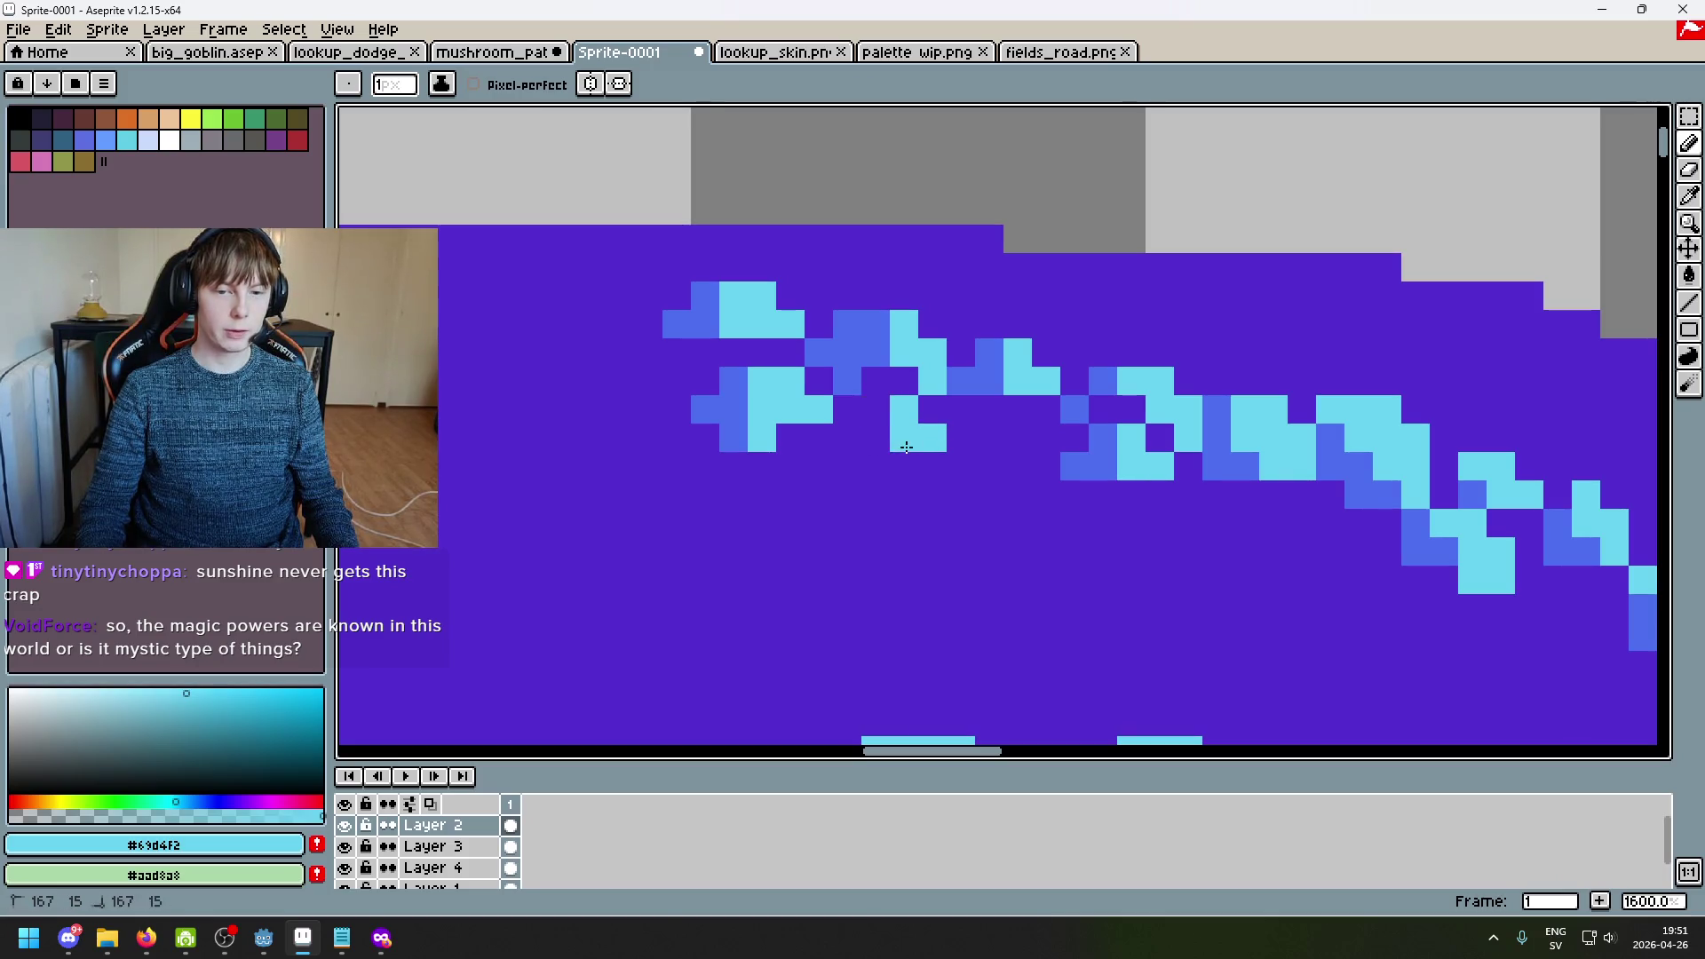
{"action": "scroll", "coordinate": [968, 448], "scroll_direction": "up", "scroll_amount": 2}
Step: Sample the blue, cyan and purple cap colours from the canvas
{"action": "left_click", "coordinate": [1015, 296], "text": "alt"}
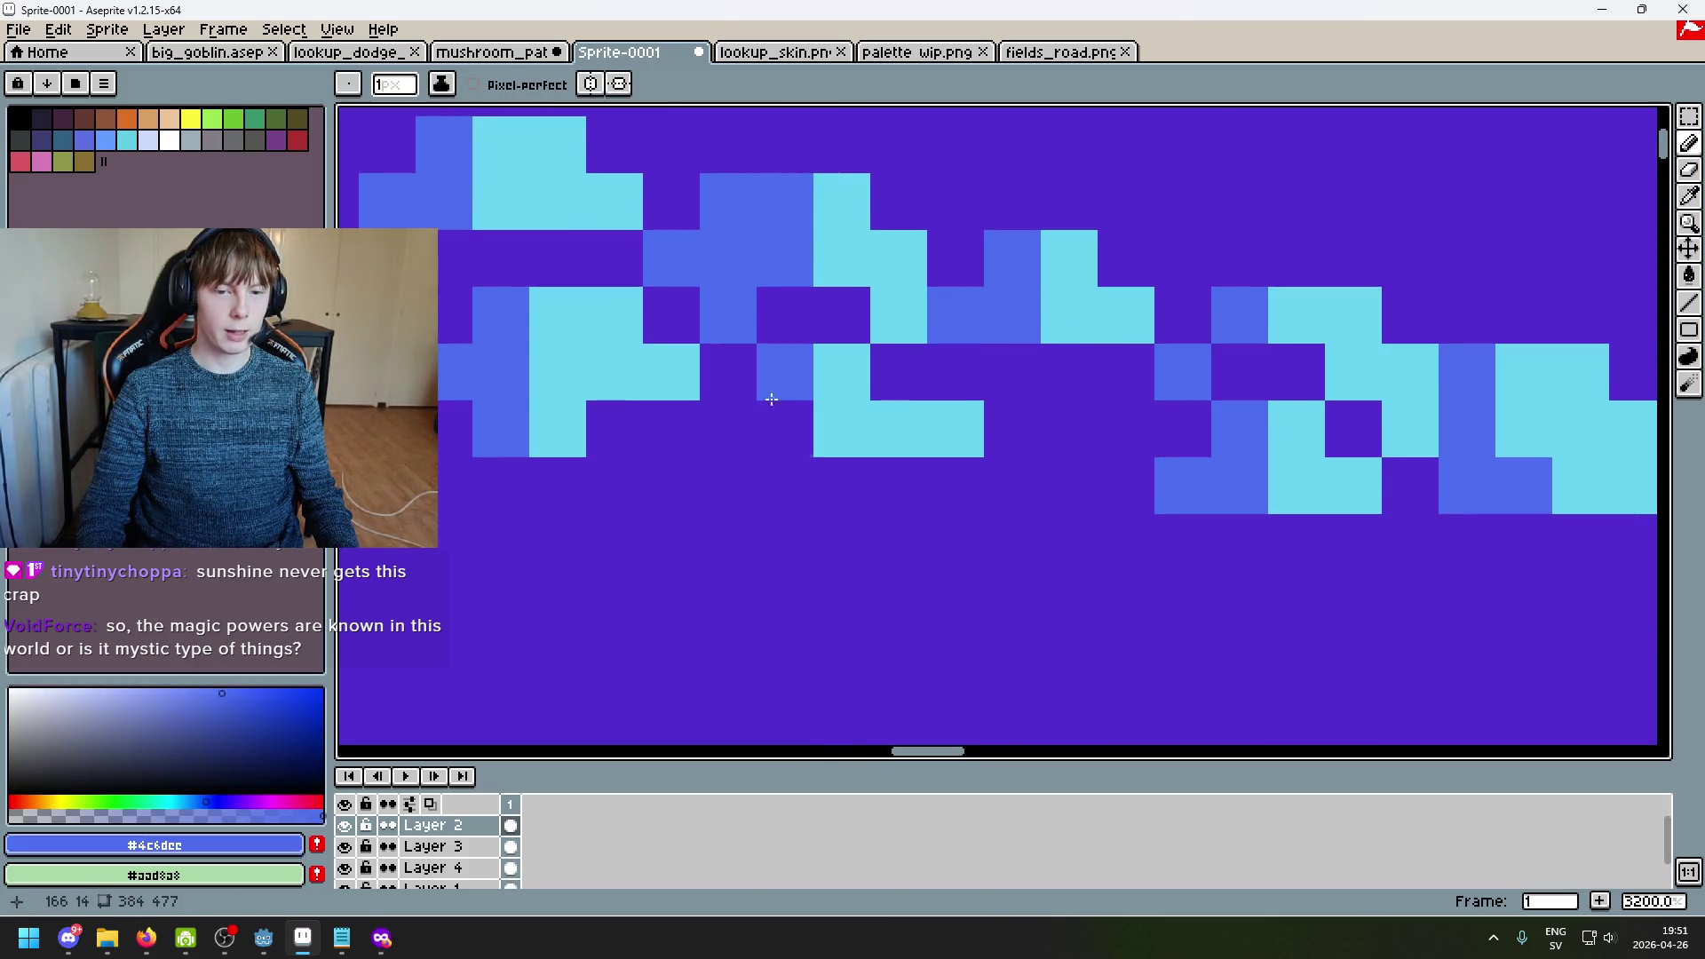
{"action": "left_click", "coordinate": [879, 423], "text": "alt"}
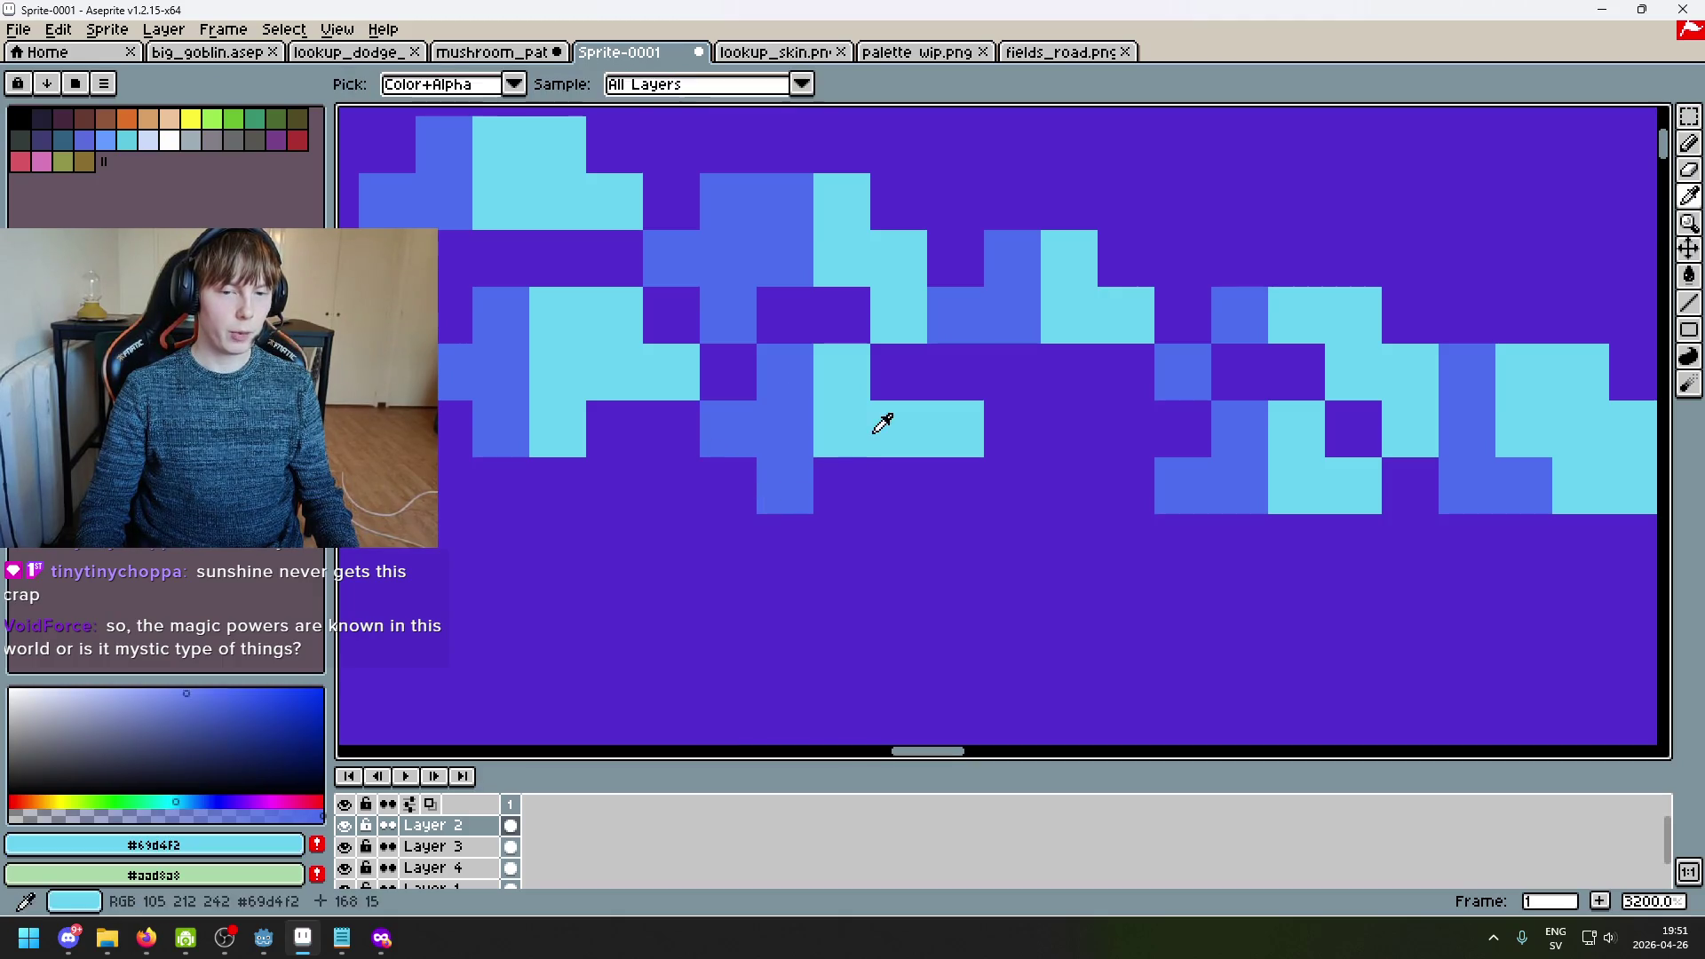
{"action": "scroll", "coordinate": [878, 494], "scroll_direction": "down", "scroll_amount": 3}
{"action": "scroll", "coordinate": [993, 525], "scroll_direction": "up", "scroll_amount": 3}
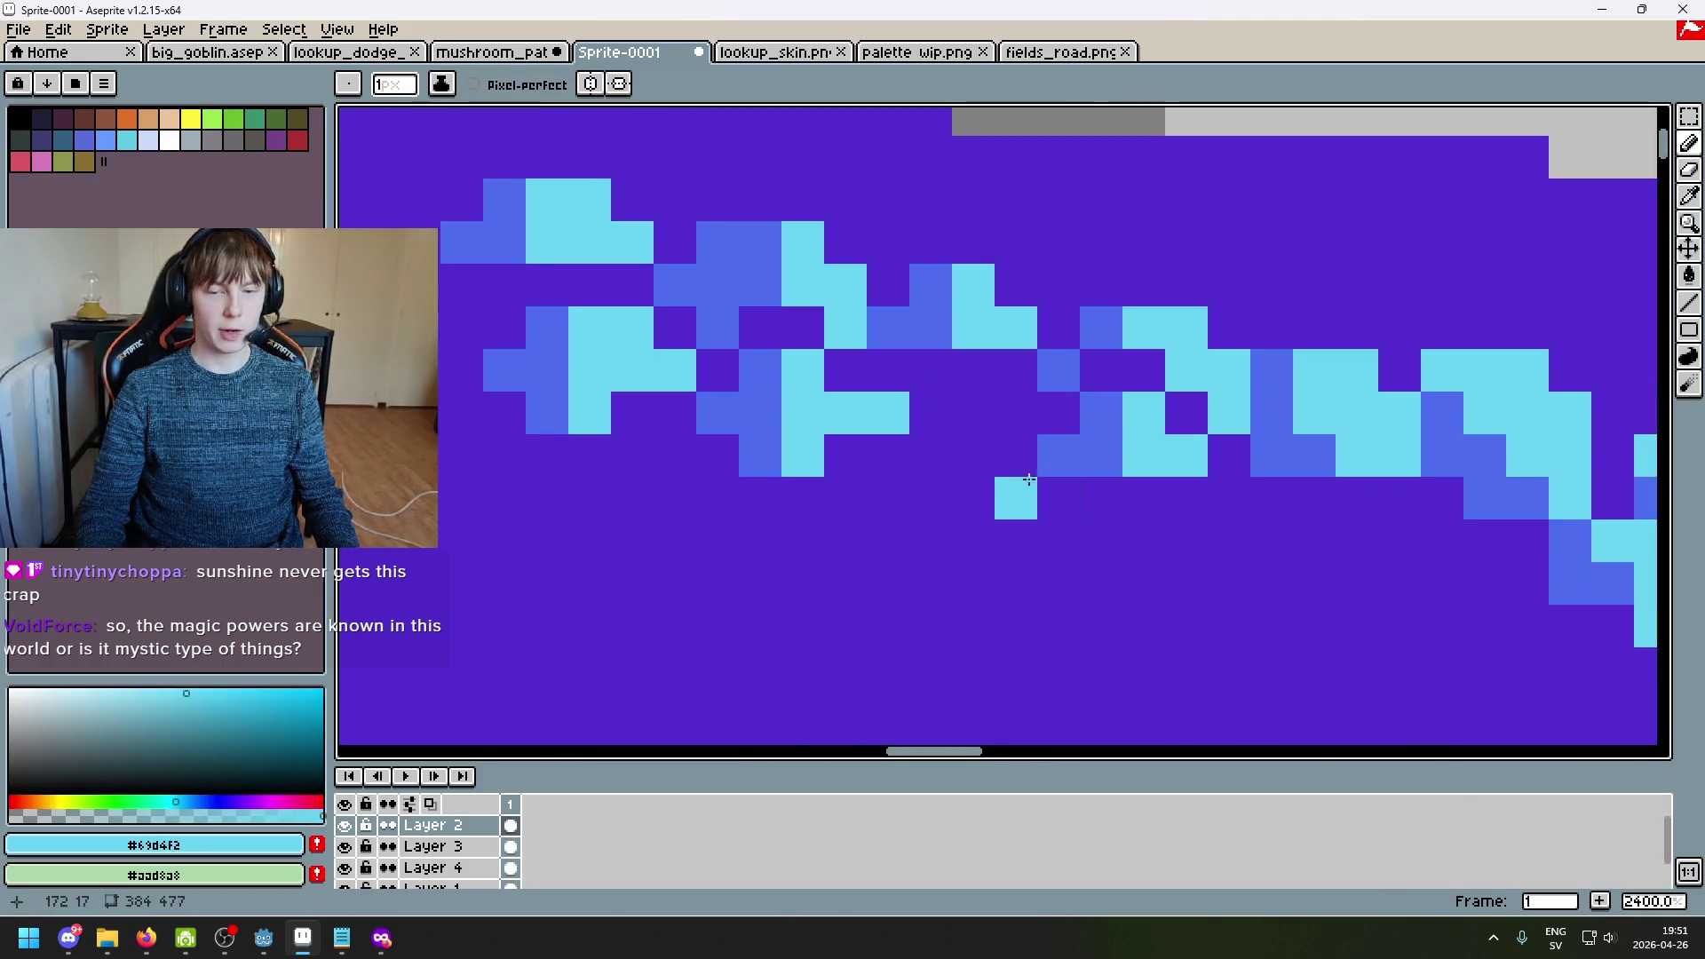
{"action": "left_click", "coordinate": [862, 363], "text": "alt"}
Step: Try a cyan pixel in the sparkle cluster, then undo it
{"action": "scroll", "coordinate": [967, 410], "scroll_direction": "left", "scroll_amount": 3}
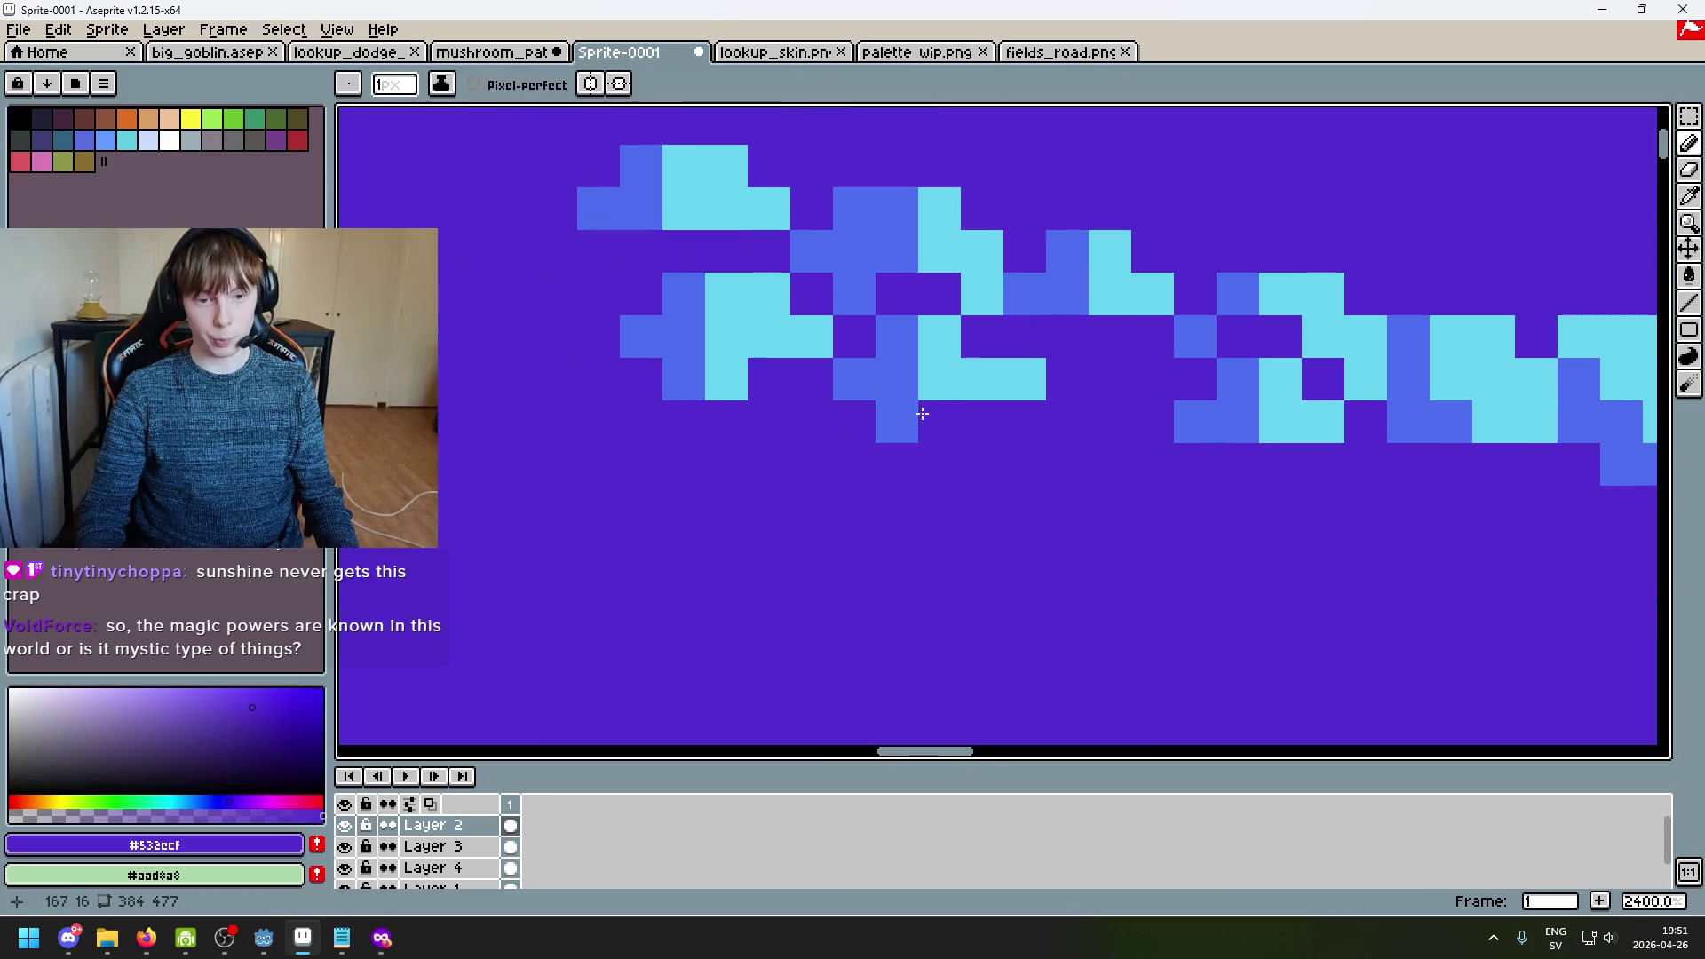
{"action": "scroll", "coordinate": [855, 414], "scroll_direction": "down", "scroll_amount": 2}
{"action": "scroll", "coordinate": [866, 403], "scroll_direction": "up", "scroll_amount": 2}
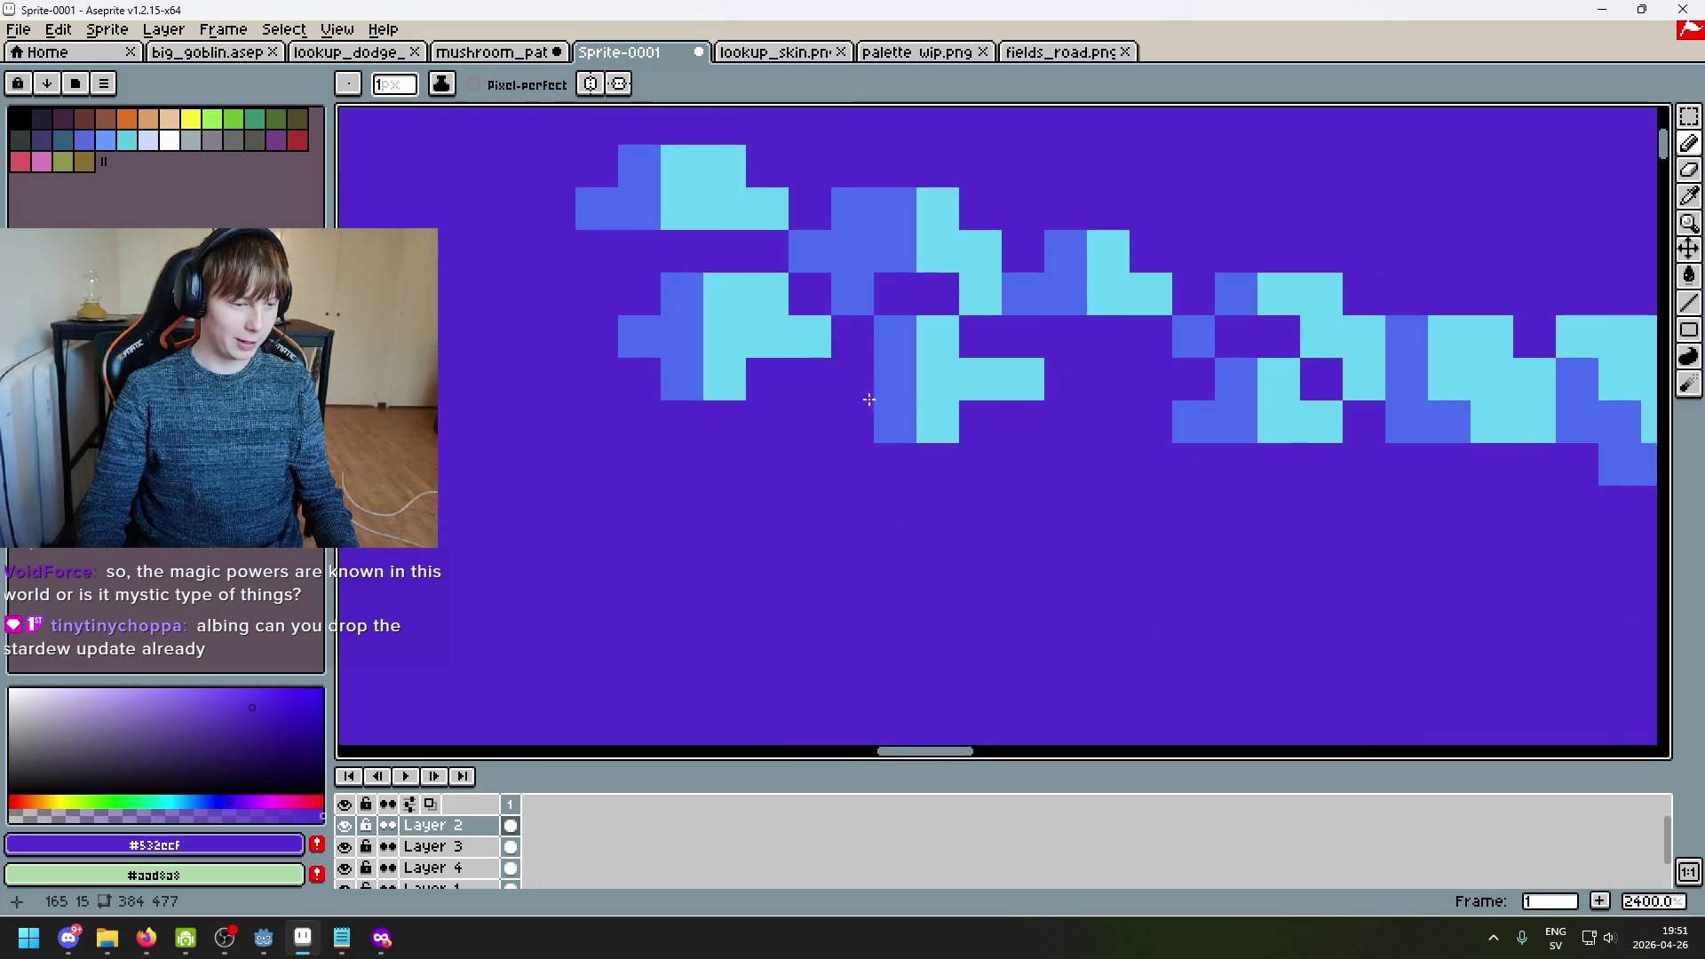
{"action": "scroll", "coordinate": [867, 402], "scroll_direction": "left", "scroll_amount": 3}
{"action": "scroll", "coordinate": [977, 399], "scroll_direction": "down", "scroll_amount": 1}
{"action": "scroll", "coordinate": [1119, 395], "scroll_direction": "up", "scroll_amount": 1}
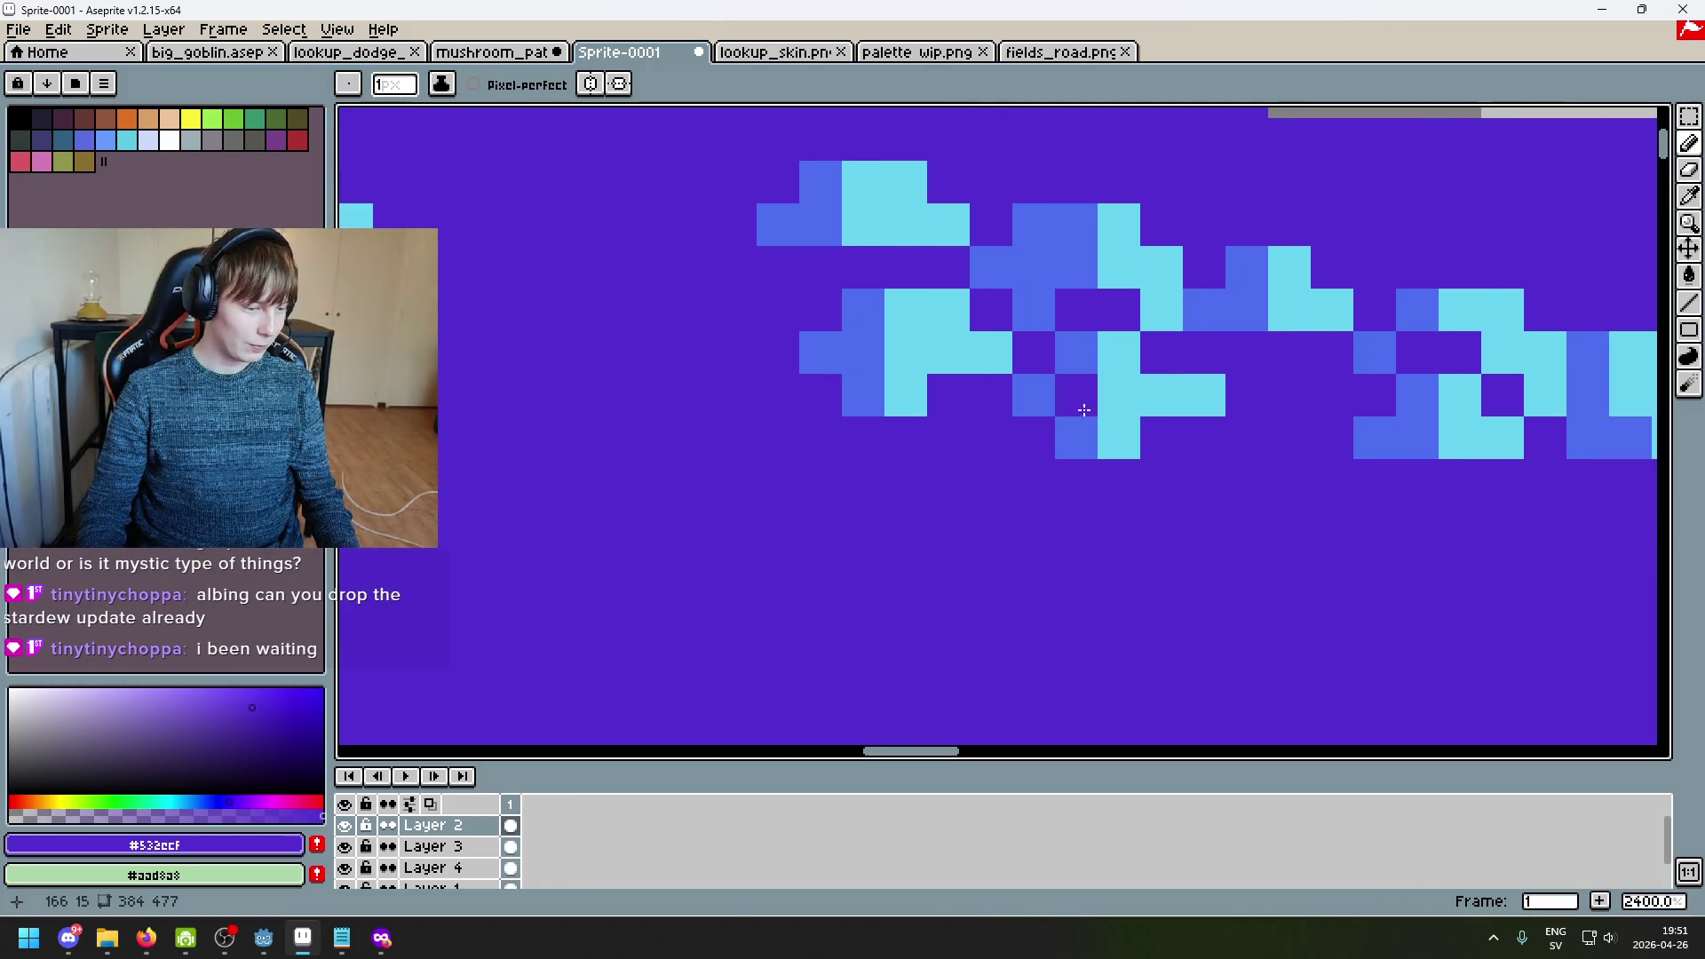
{"action": "scroll", "coordinate": [1066, 342], "scroll_direction": "up", "scroll_amount": 1}
{"action": "scroll", "coordinate": [951, 354], "scroll_direction": "down", "scroll_amount": 1}
{"action": "left_click", "coordinate": [888, 335], "text": "alt"}
{"action": "left_click", "coordinate": [1033, 349]}
{"action": "key", "text": "ctrl+z"}
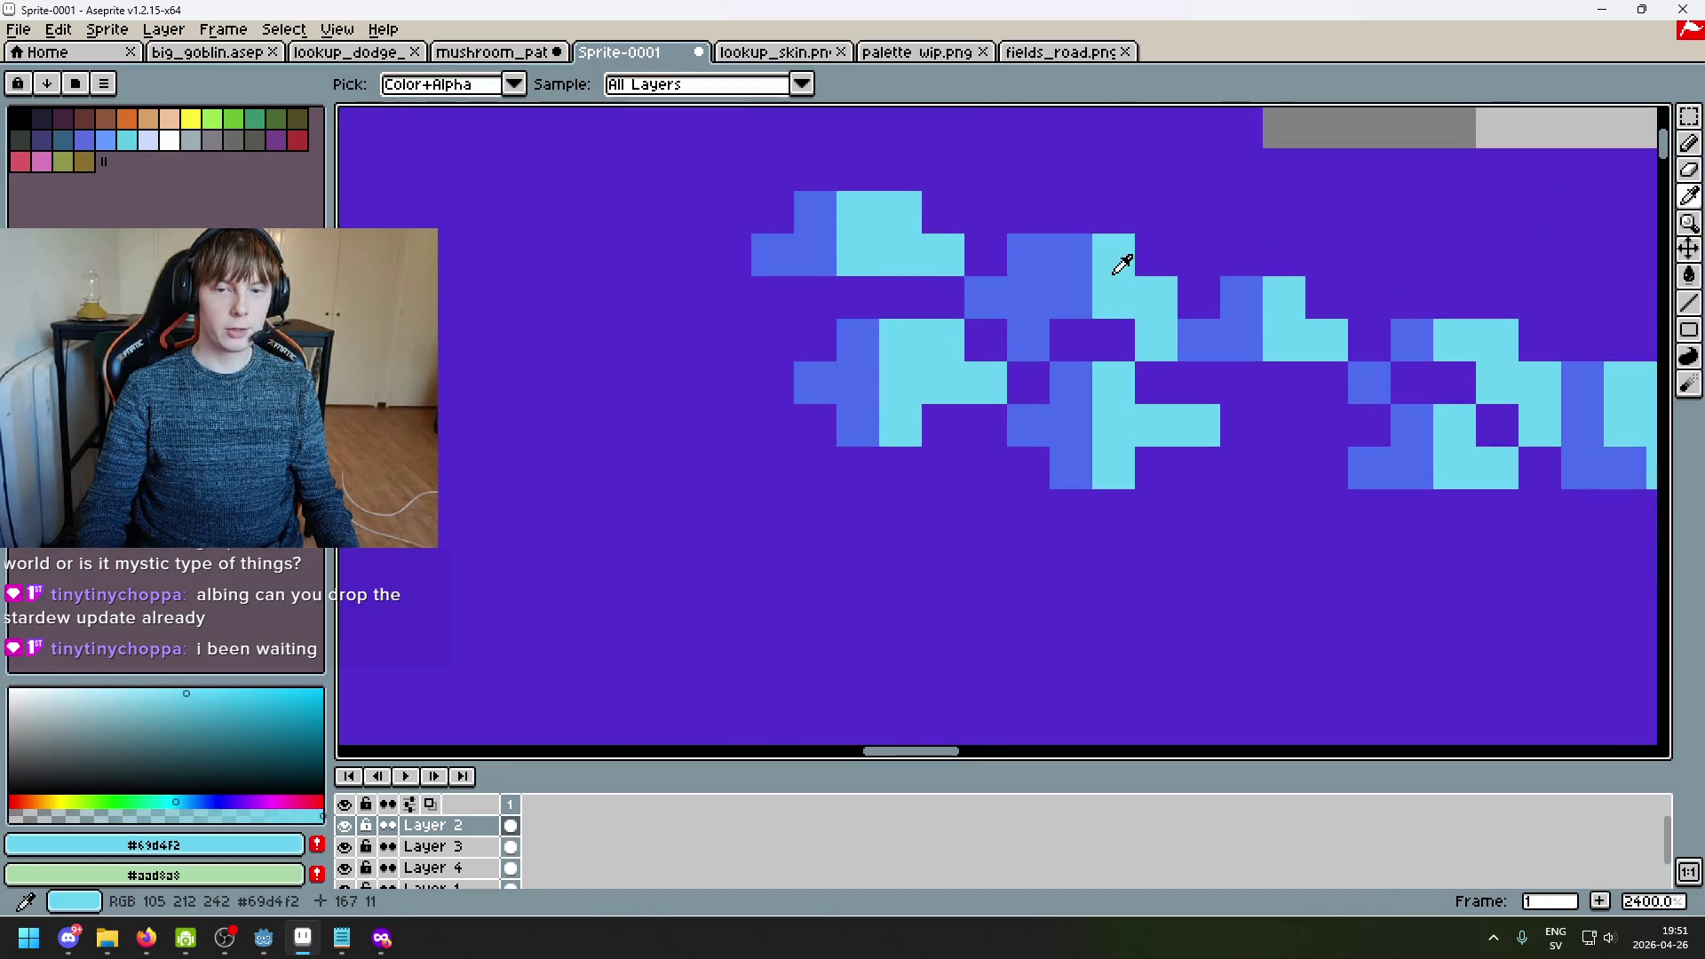
Step: Turn both end pixels of the highlight strip purple
{"action": "scroll", "coordinate": [1229, 332], "scroll_direction": "down", "scroll_amount": 1}
{"action": "scroll", "coordinate": [1154, 355], "scroll_direction": "right", "scroll_amount": 2}
{"action": "scroll", "coordinate": [1075, 374], "scroll_direction": "up", "scroll_amount": 1}
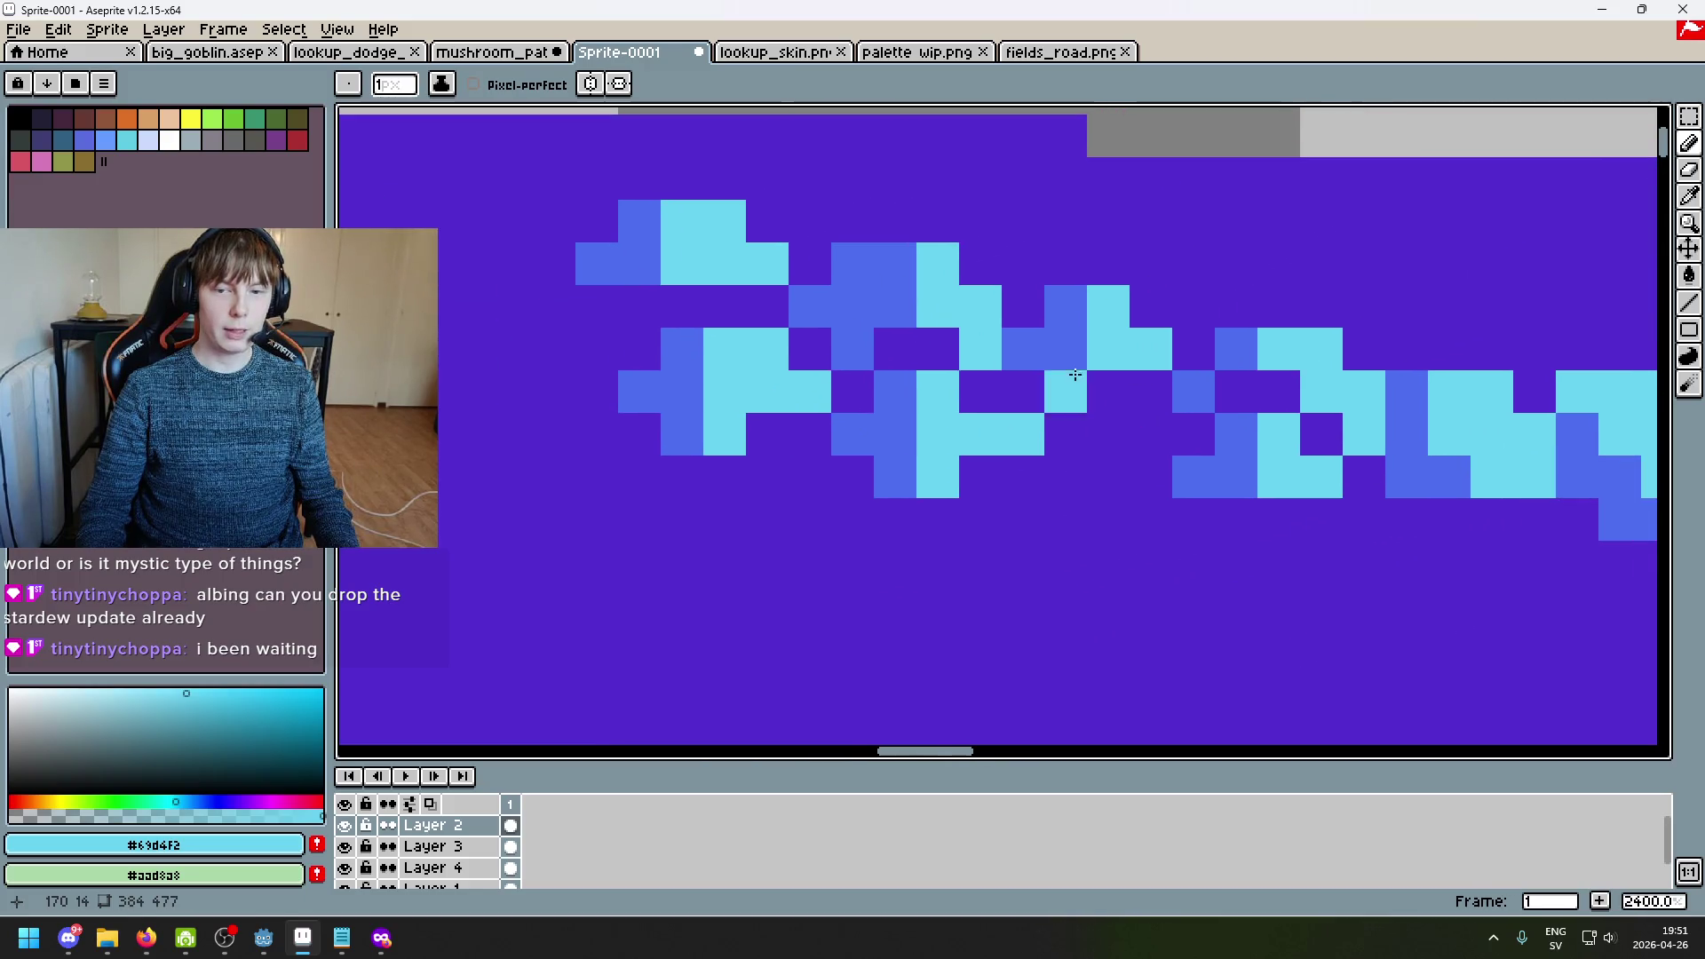
{"action": "left_click", "coordinate": [1043, 404], "text": "alt"}
{"action": "left_click", "coordinate": [1065, 435]}
{"action": "left_click", "coordinate": [1022, 430]}
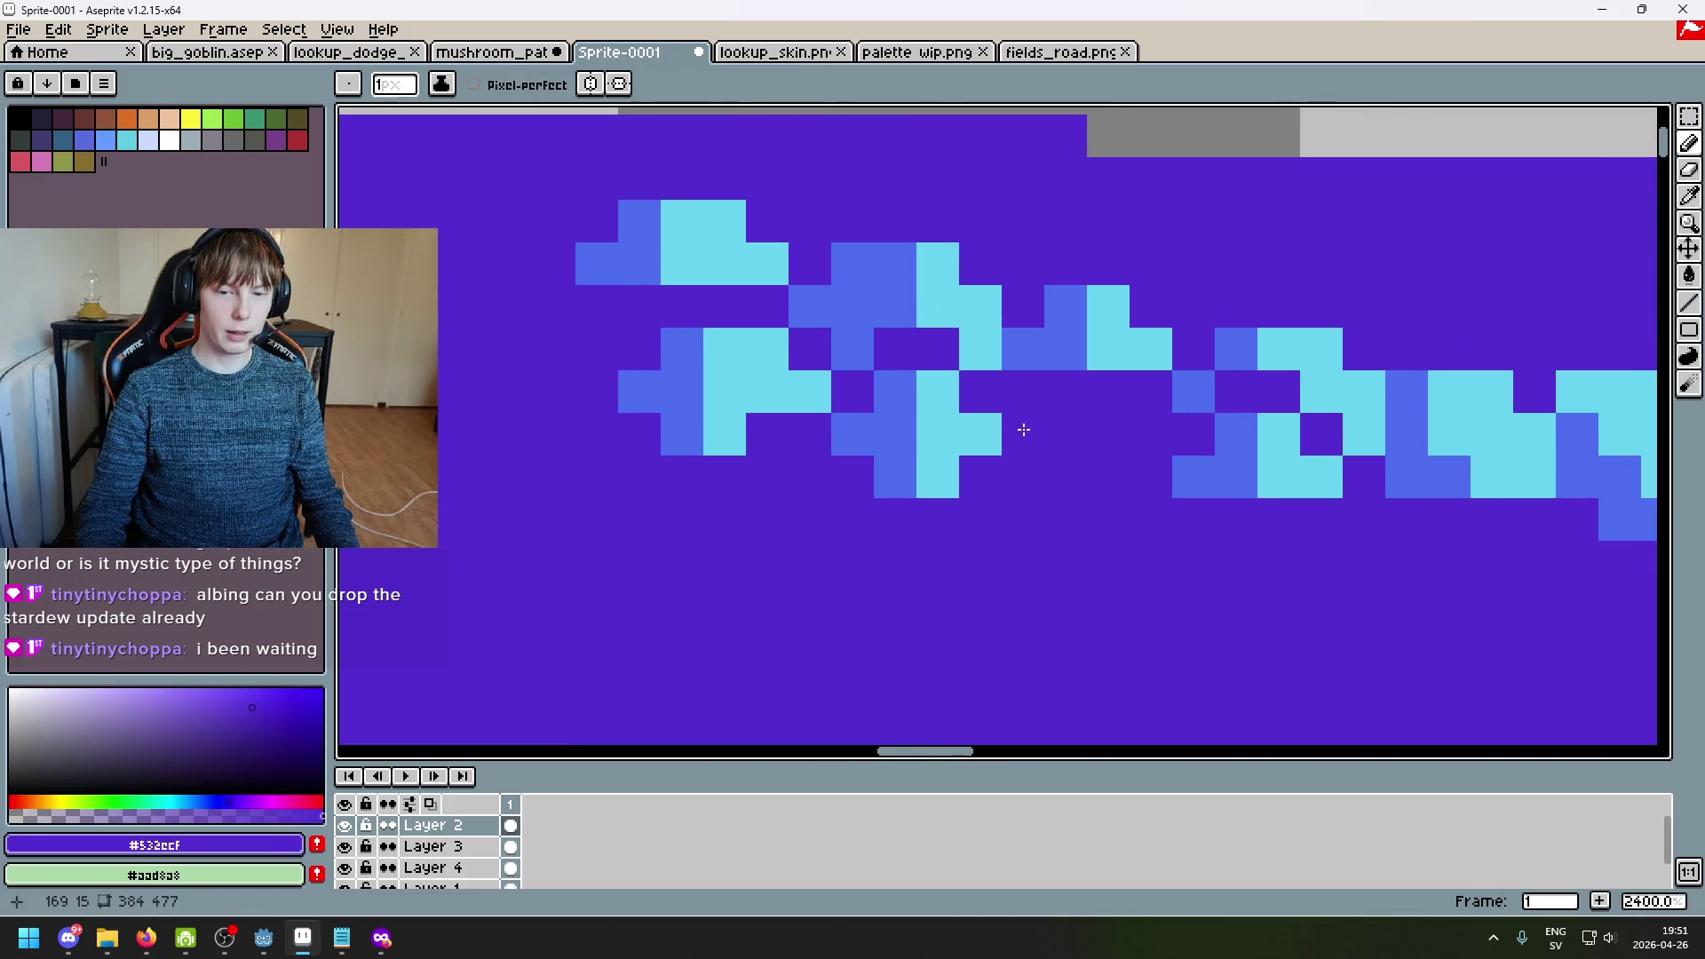
{"action": "scroll", "coordinate": [1024, 480], "scroll_direction": "down", "scroll_amount": 2}
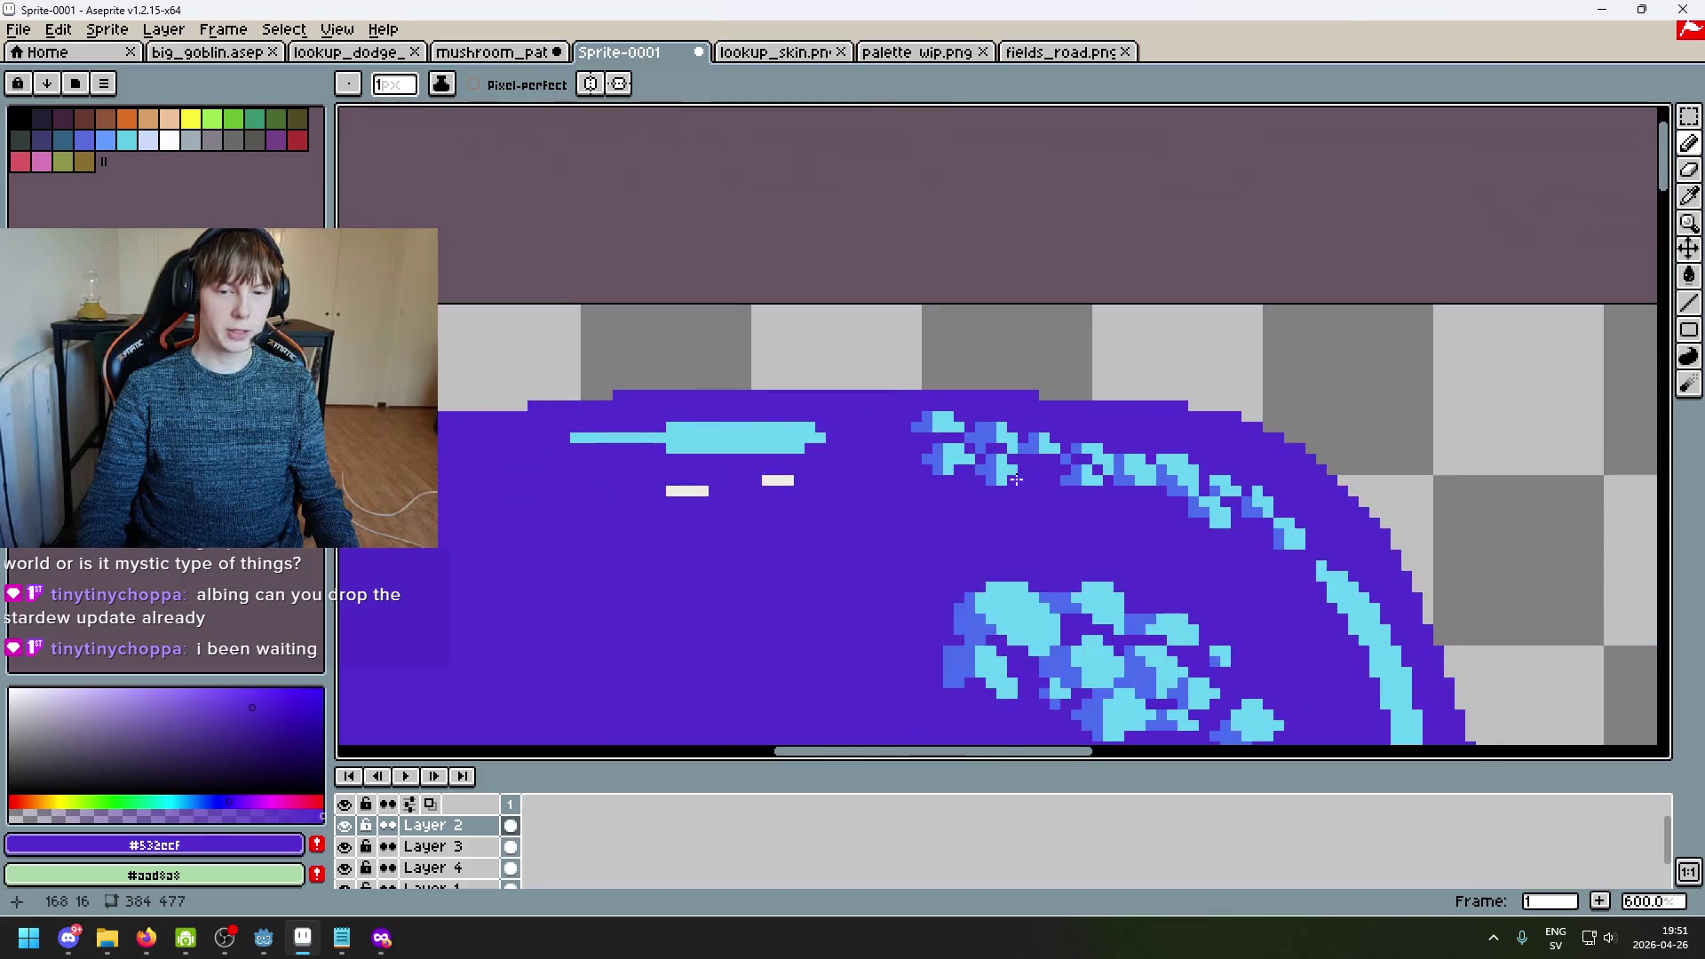
{"action": "scroll", "coordinate": [1023, 480], "scroll_direction": "up", "scroll_amount": 1}
Step: Add cyan pixels below the cluster and extend the cyan cells leftward
{"action": "left_click", "coordinate": [1030, 488], "text": "alt"}
{"action": "scroll", "coordinate": [1030, 493], "scroll_direction": "up", "scroll_amount": 1}
{"action": "left_click", "coordinate": [1038, 504]}
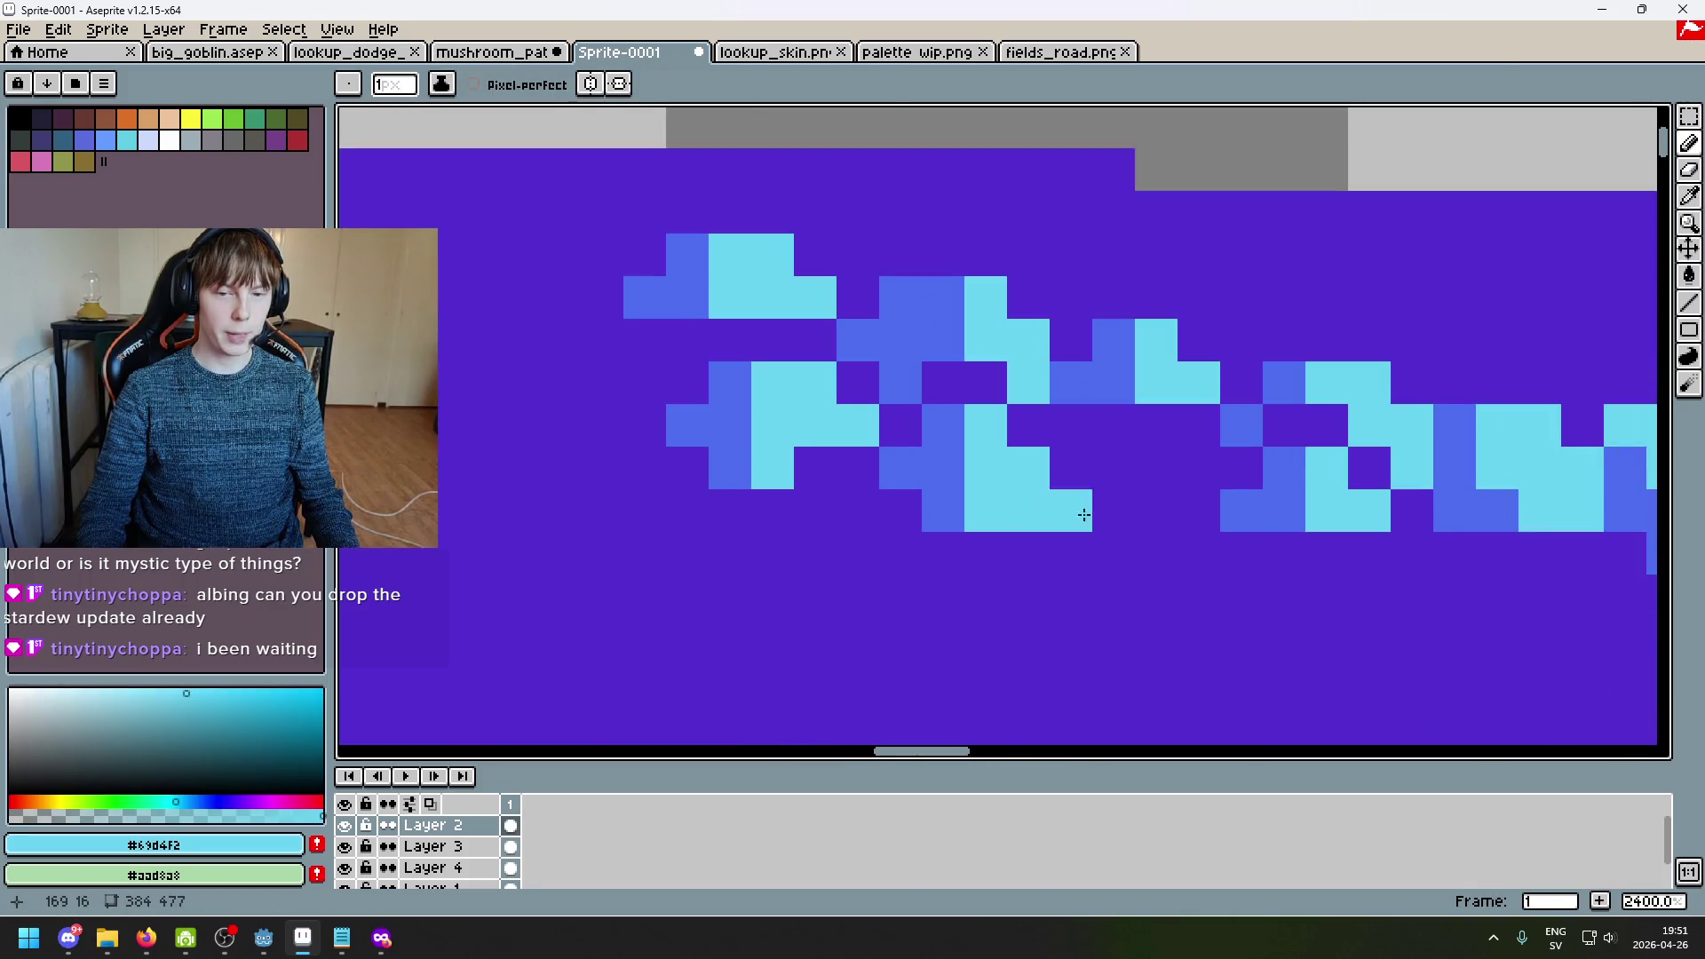
{"action": "scroll", "coordinate": [1077, 513], "scroll_direction": "down", "scroll_amount": 1}
{"action": "scroll", "coordinate": [1077, 408], "scroll_direction": "up", "scroll_amount": 2}
{"action": "mouse_move", "coordinate": [1106, 318]}
{"action": "left_mouse_down"}
{"action": "mouse_move", "coordinate": [1112, 351]}
{"action": "mouse_move", "coordinate": [1048, 301]}
{"action": "mouse_move", "coordinate": [968, 351]}
{"action": "left_mouse_up"}
{"action": "left_click", "coordinate": [1206, 286], "text": "alt"}
{"action": "left_click", "coordinate": [1130, 289]}
{"action": "left_click", "coordinate": [1075, 293], "text": "alt"}
Step: Add another cyan pixel below the cluster, undoing two stray blue pixels
{"action": "left_click", "coordinate": [1169, 334], "text": "alt"}
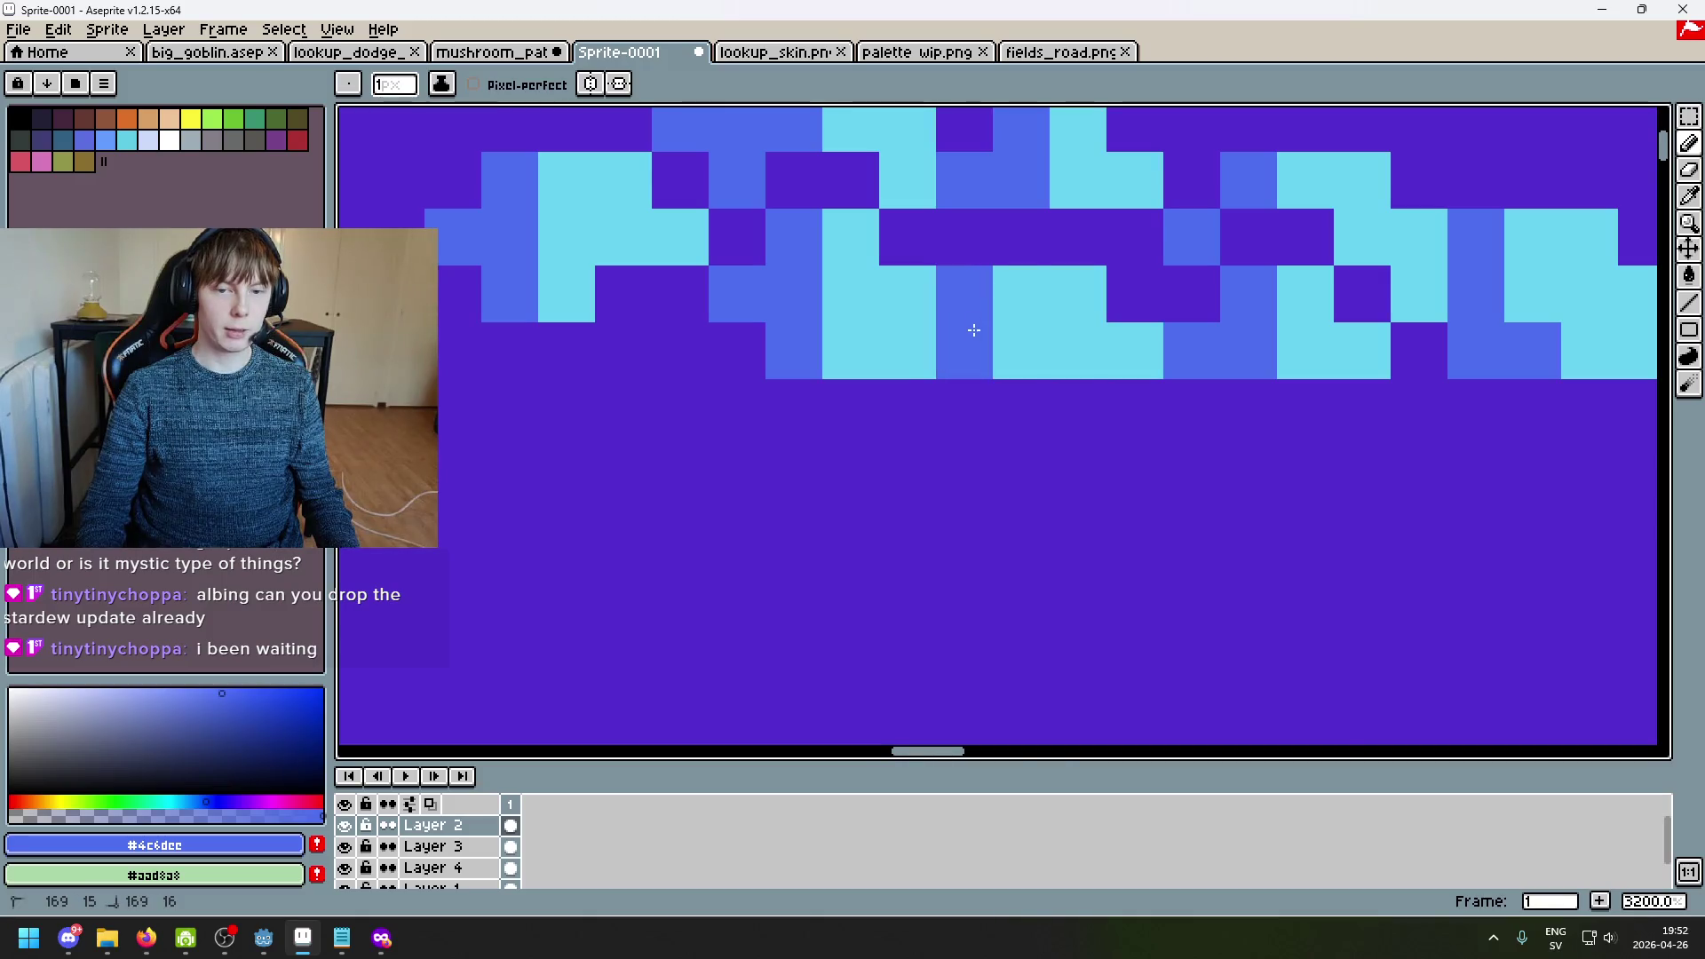
{"action": "scroll", "coordinate": [994, 346], "scroll_direction": "down", "scroll_amount": 4}
{"action": "left_click", "coordinate": [998, 345]}
{"action": "scroll", "coordinate": [998, 344], "scroll_direction": "up", "scroll_amount": 3}
{"action": "key", "text": "ctrl+z"}
{"action": "left_click", "coordinate": [978, 304], "text": "alt"}
{"action": "left_click", "coordinate": [977, 349]}
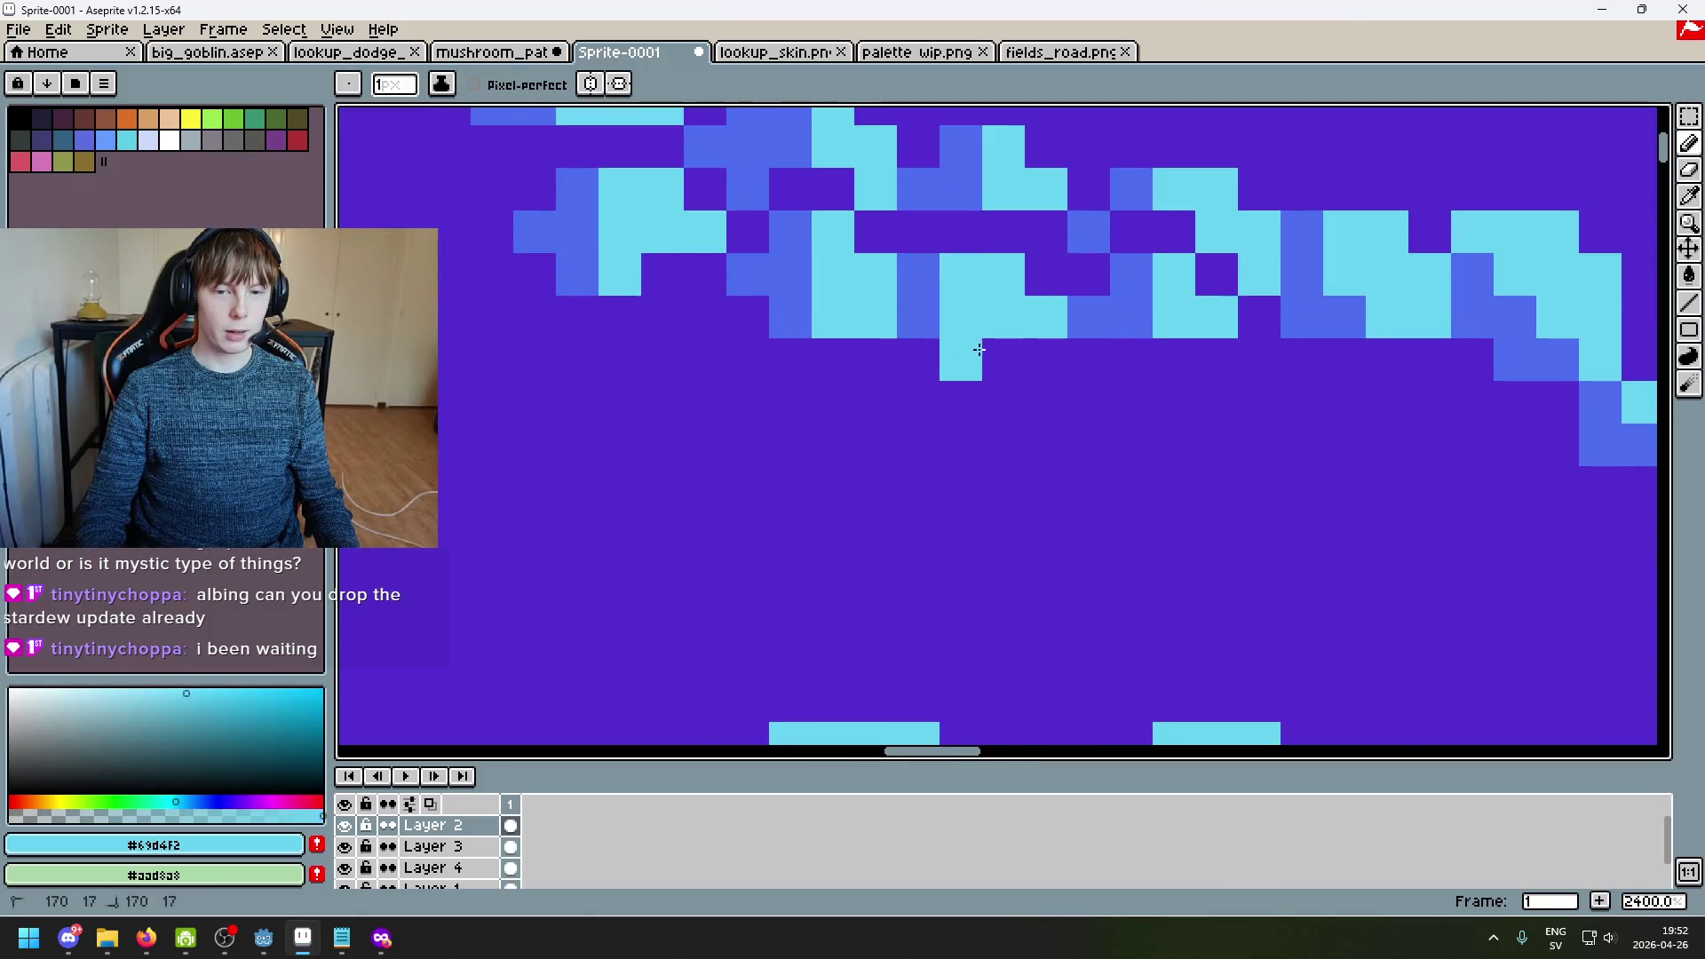
{"action": "left_click", "coordinate": [1106, 317], "text": "alt"}
{"action": "left_click", "coordinate": [932, 355]}
{"action": "key", "text": "ctrl+z"}
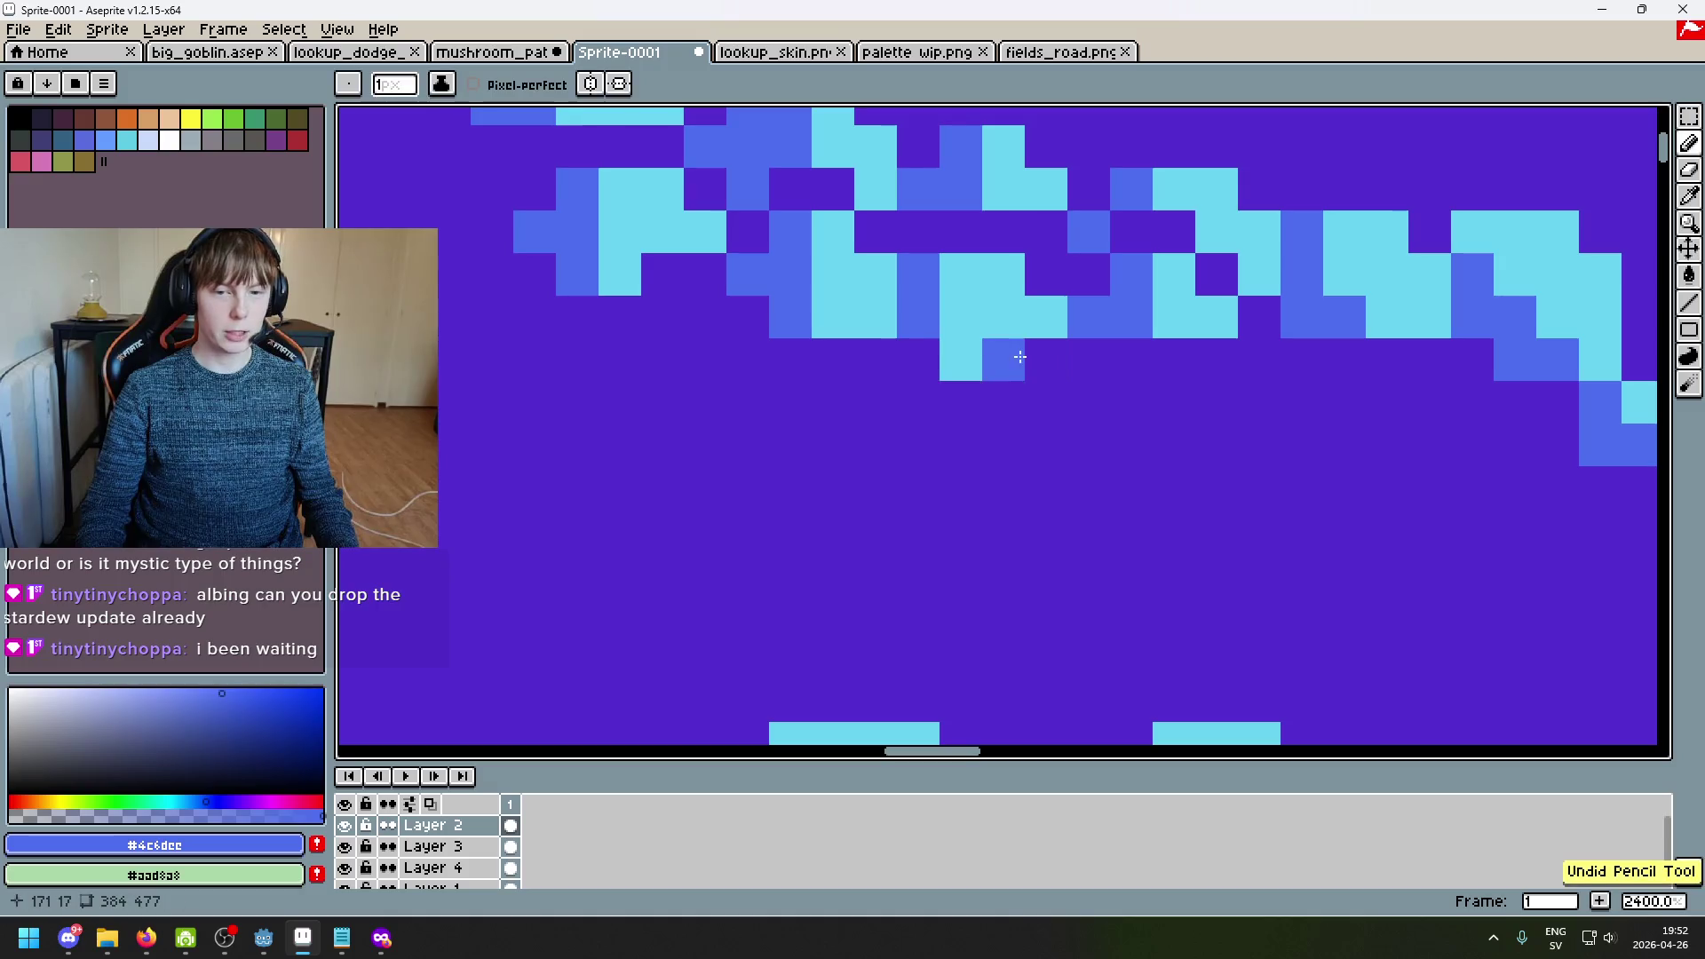
Step: Re-sample the cyan and blue highlight colours and move to another part of the band
{"action": "left_click", "coordinate": [993, 337], "text": "alt"}
{"action": "left_click", "coordinate": [910, 319], "text": "alt"}
{"action": "scroll", "coordinate": [924, 365], "scroll_direction": "down", "scroll_amount": 3}
{"action": "scroll", "coordinate": [925, 365], "scroll_direction": "up", "scroll_amount": 3}
{"action": "left_click_drag", "start_coordinate": [877, 467], "coordinate": [917, 507]}
{"action": "left_click", "coordinate": [883, 411], "text": "alt"}
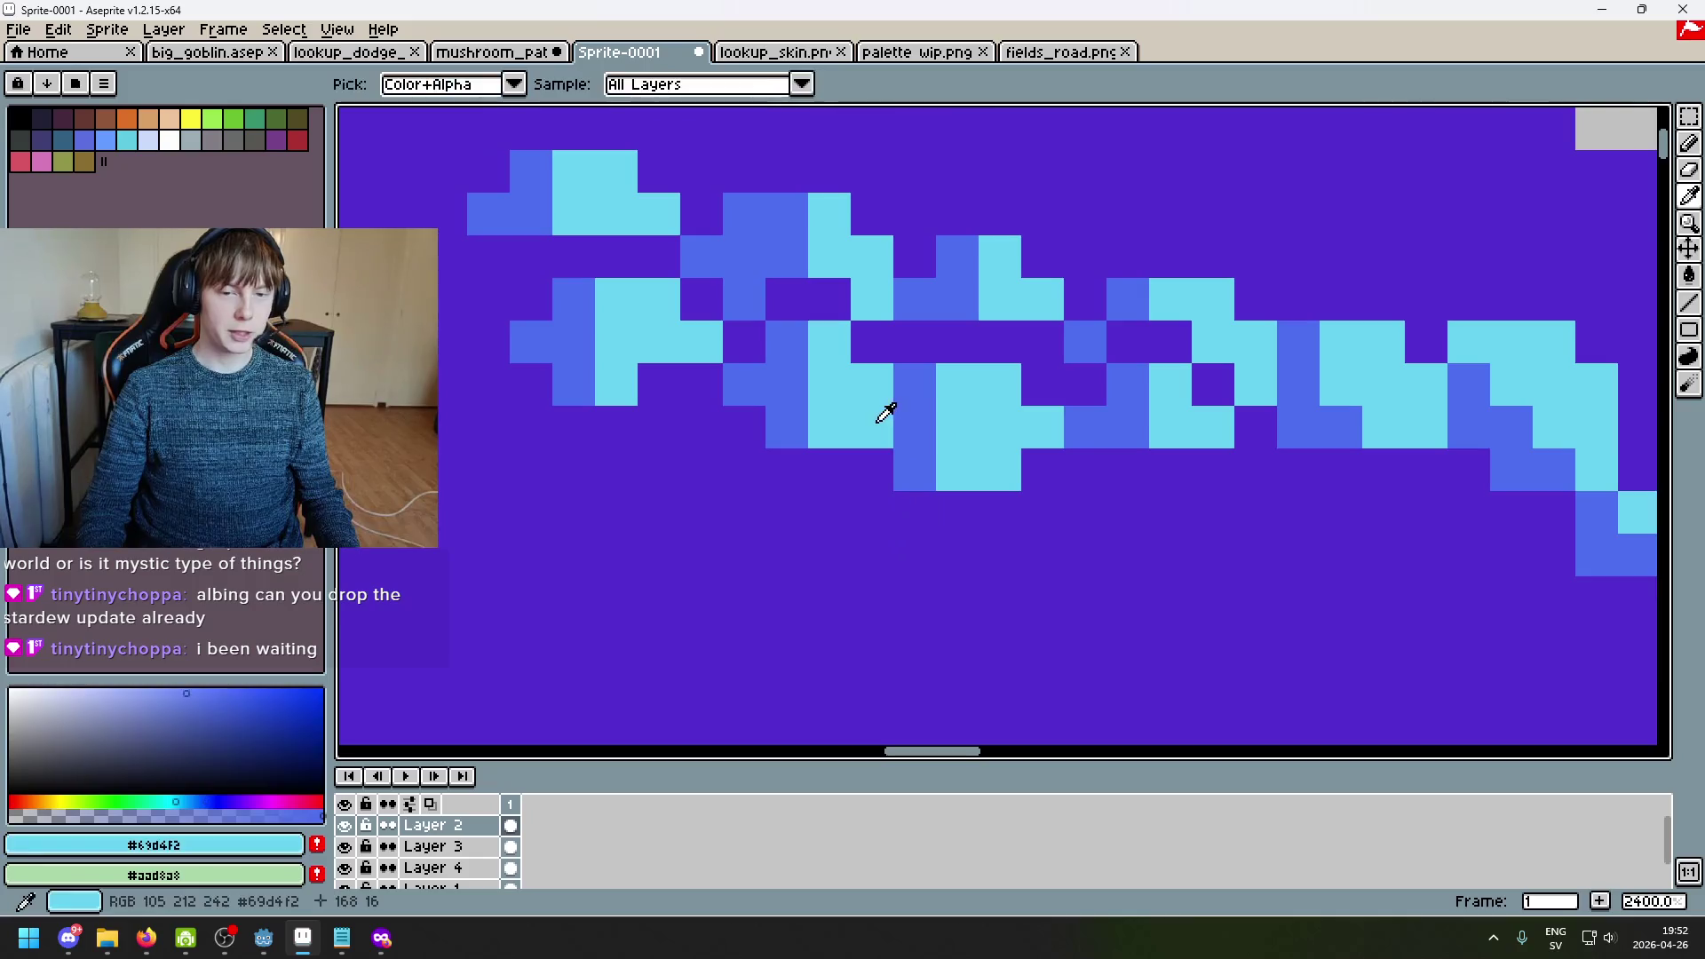
Step: Undo the last two pixel edits, then restore the blue highlight pixel
{"action": "scroll", "coordinate": [885, 465], "scroll_direction": "down", "scroll_amount": 3}
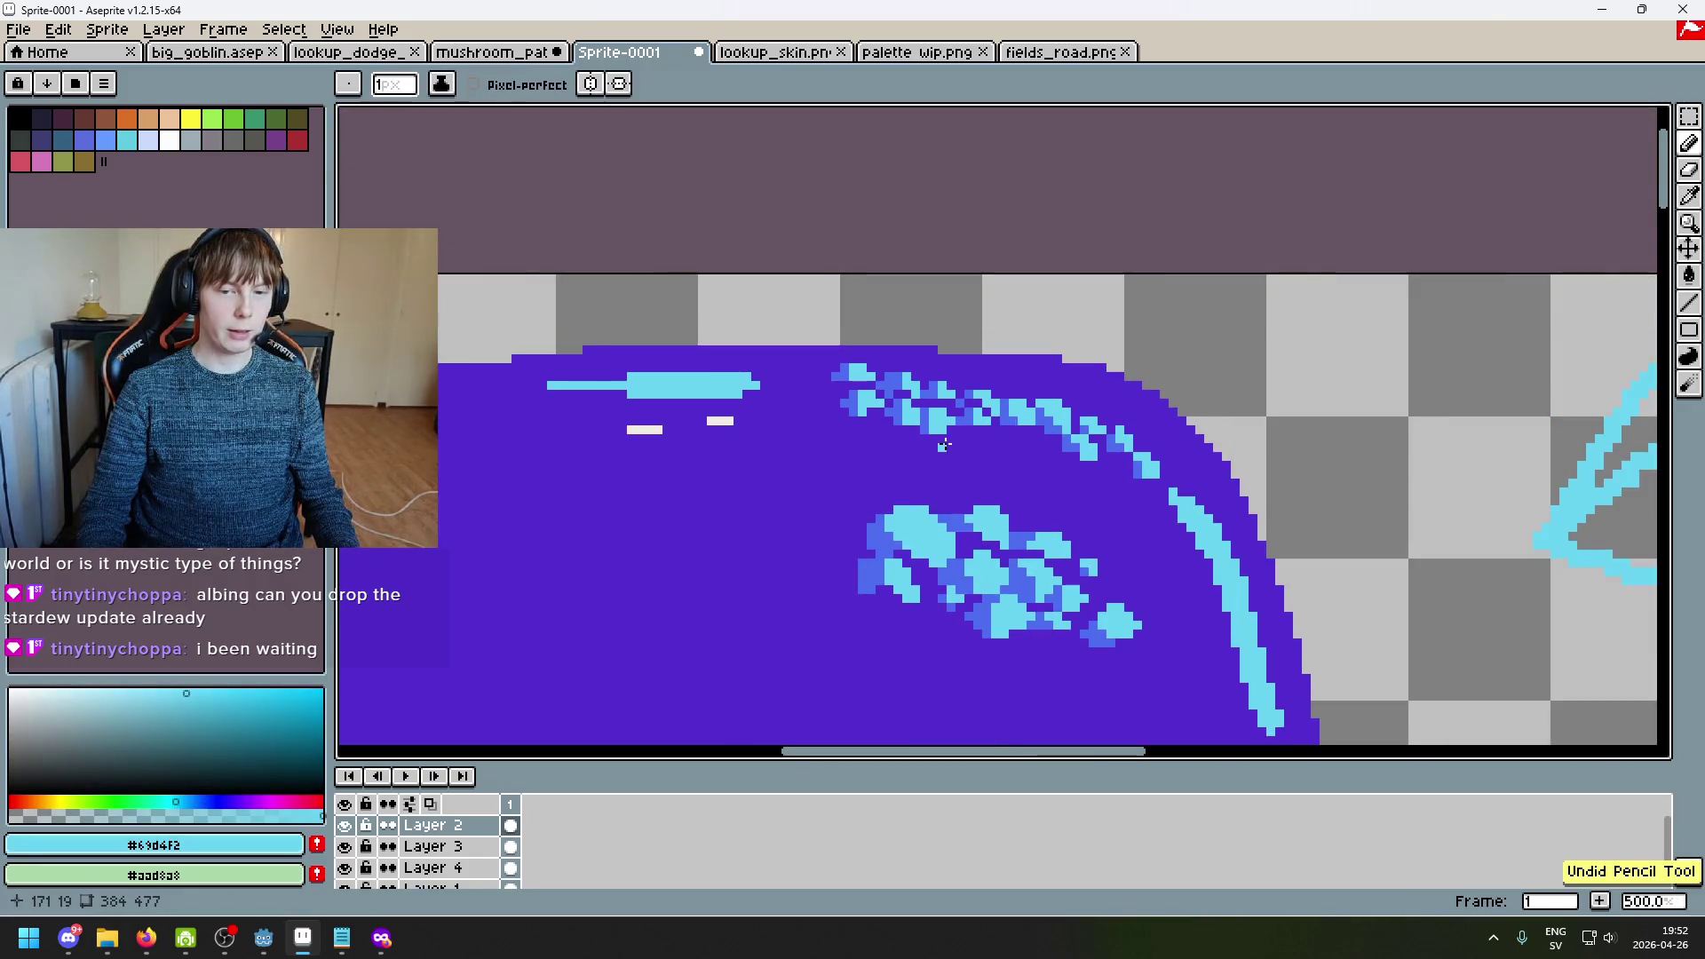
{"action": "scroll", "coordinate": [878, 370], "scroll_direction": "up", "scroll_amount": 3}
{"action": "scroll", "coordinate": [930, 417], "scroll_direction": "down", "scroll_amount": 3}
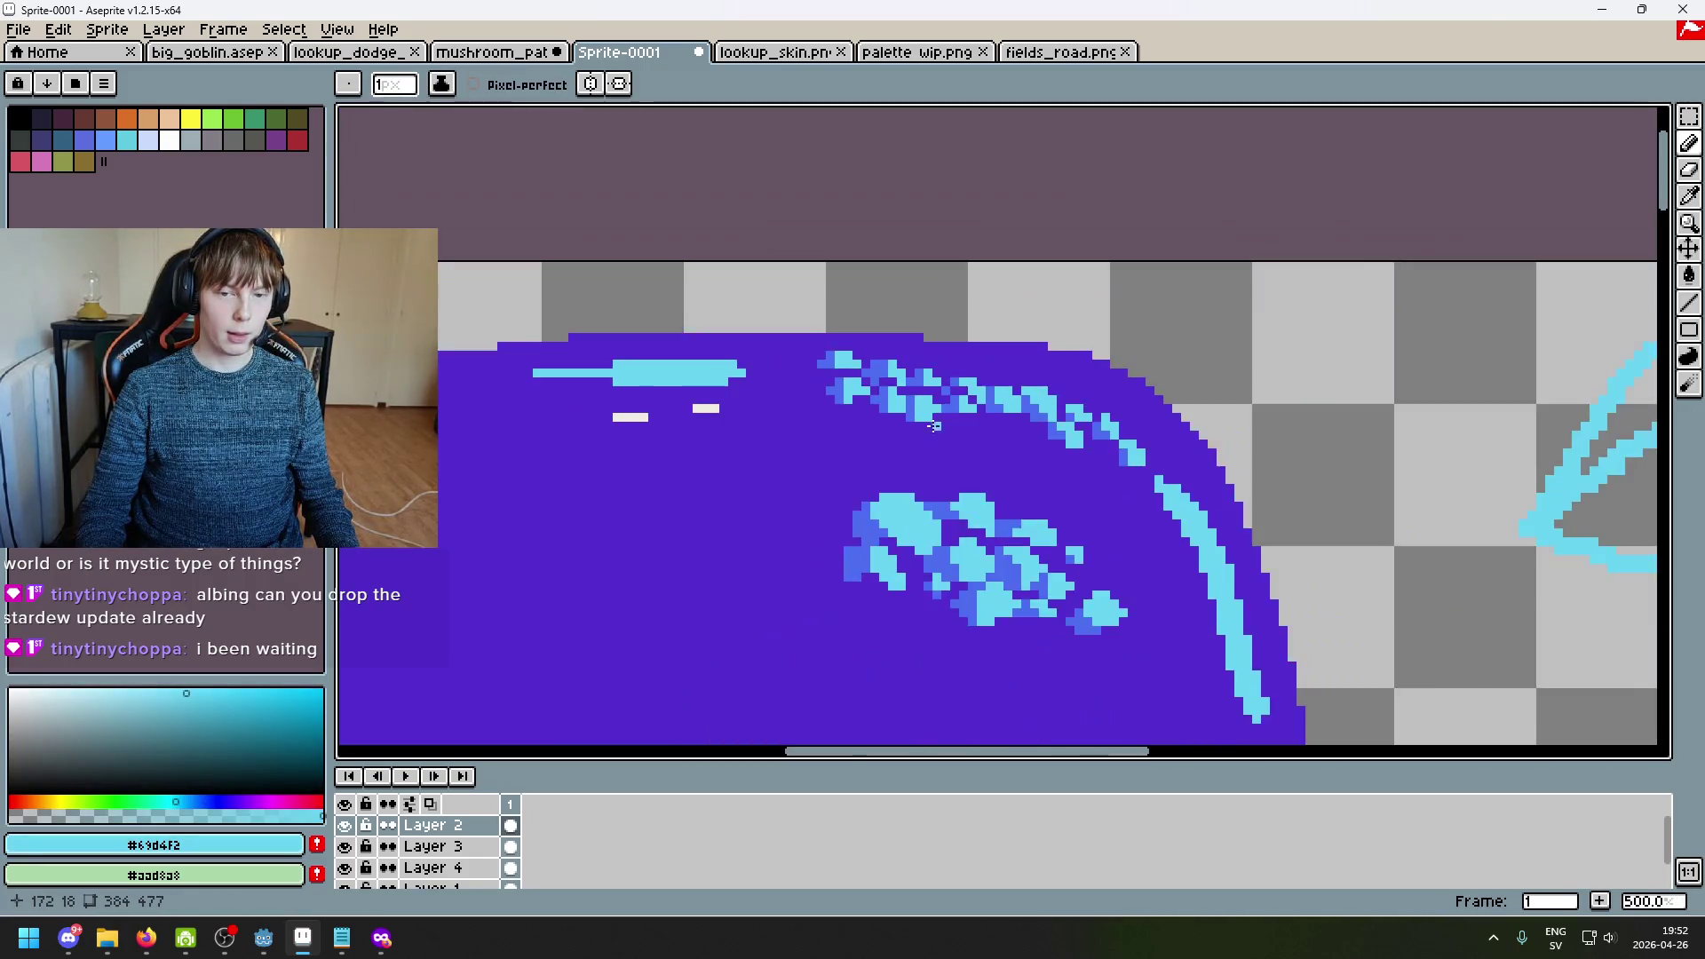
{"action": "scroll", "coordinate": [927, 435], "scroll_direction": "up", "scroll_amount": 4}
{"action": "left_click", "coordinate": [932, 457], "text": "alt"}
{"action": "key", "text": "ctrl+z"}
{"action": "key", "text": "ctrl+z"}
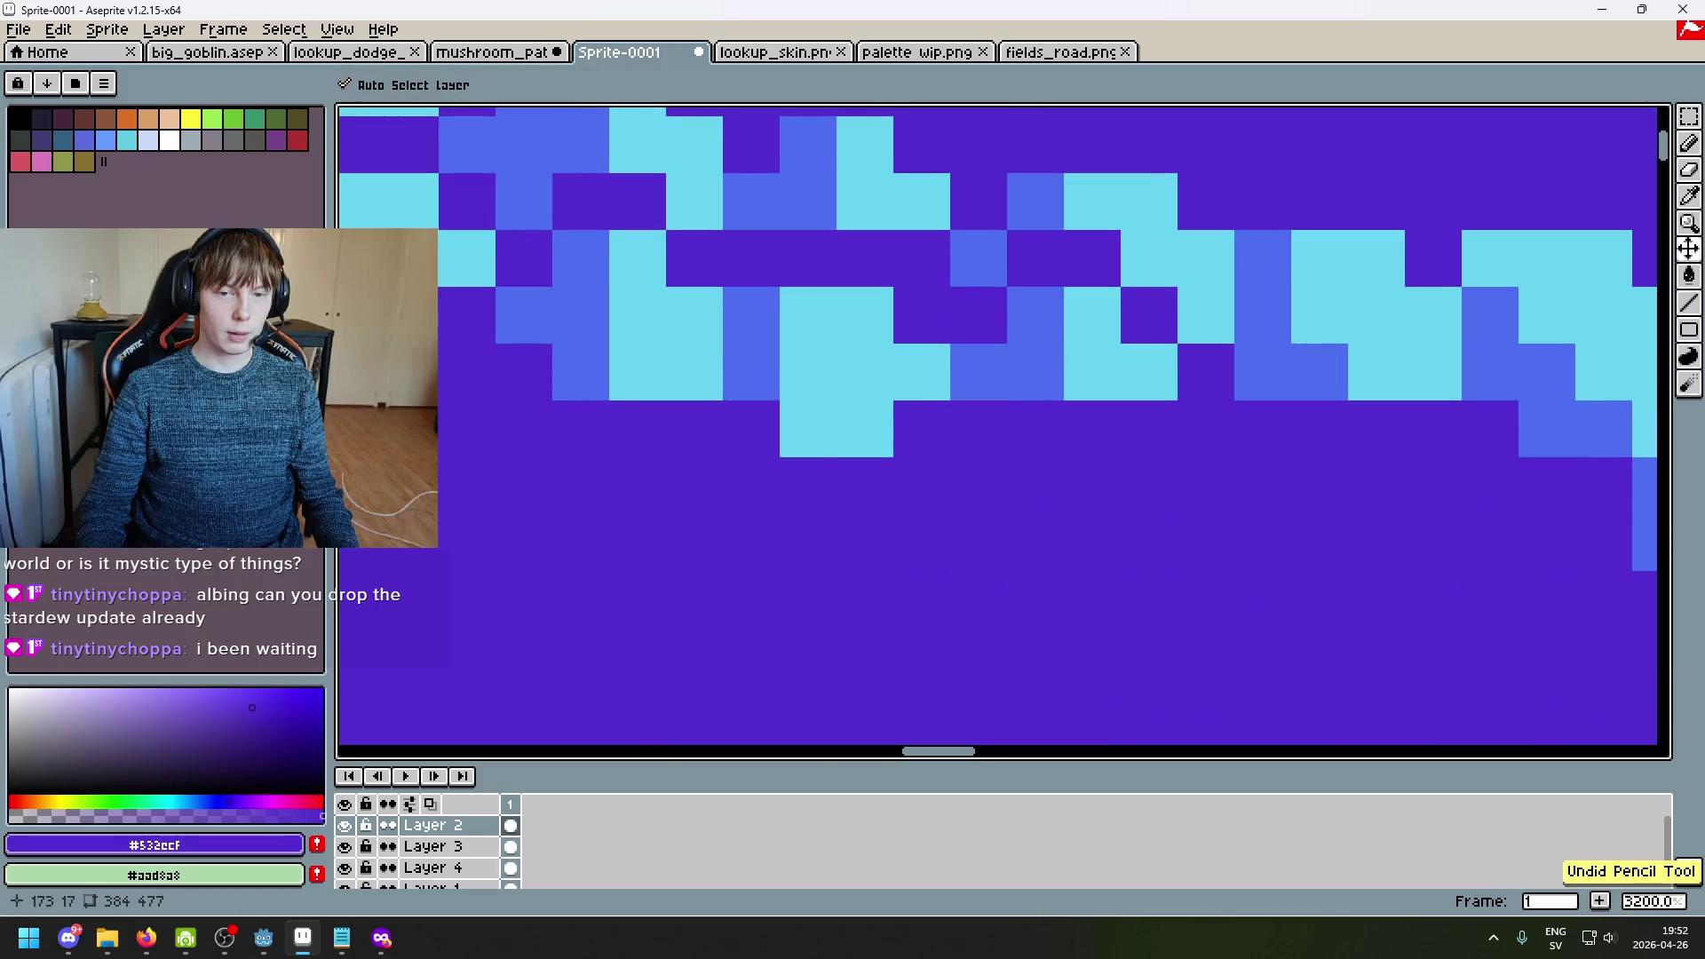
{"action": "key", "text": "ctrl+y"}
Step: Add a blue pixel and a cyan pixel beneath the highlight band
{"action": "left_click", "coordinate": [777, 382], "text": "alt"}
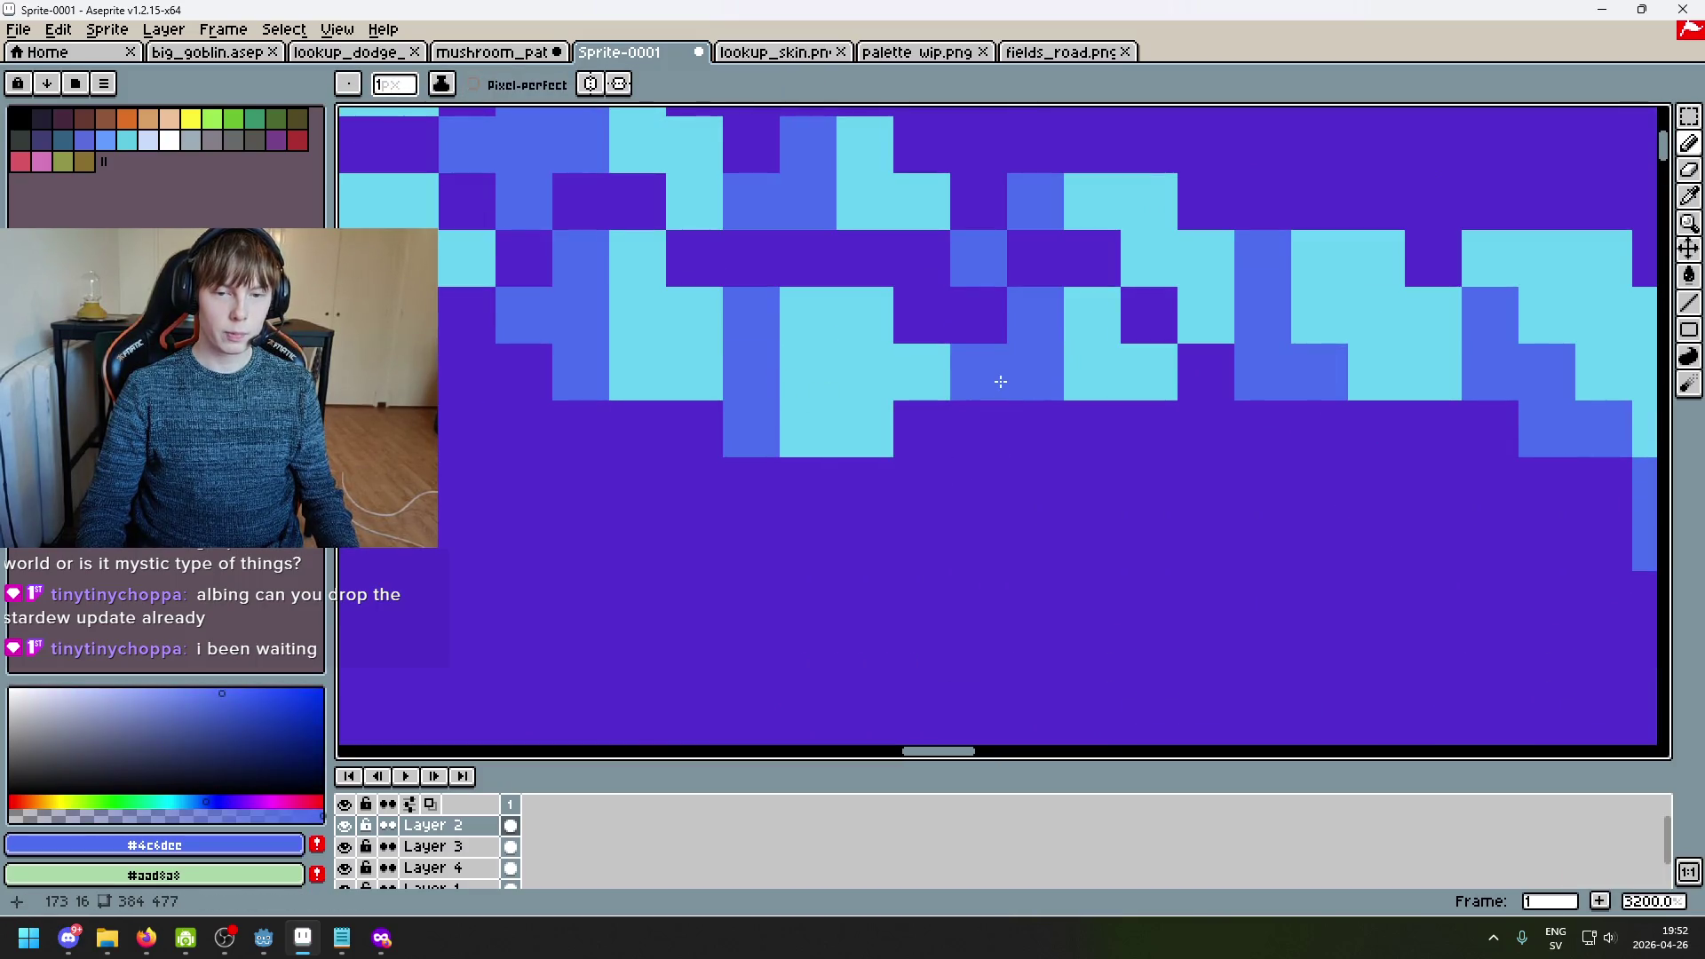
{"action": "scroll", "coordinate": [1027, 374], "scroll_direction": "down", "scroll_amount": 4}
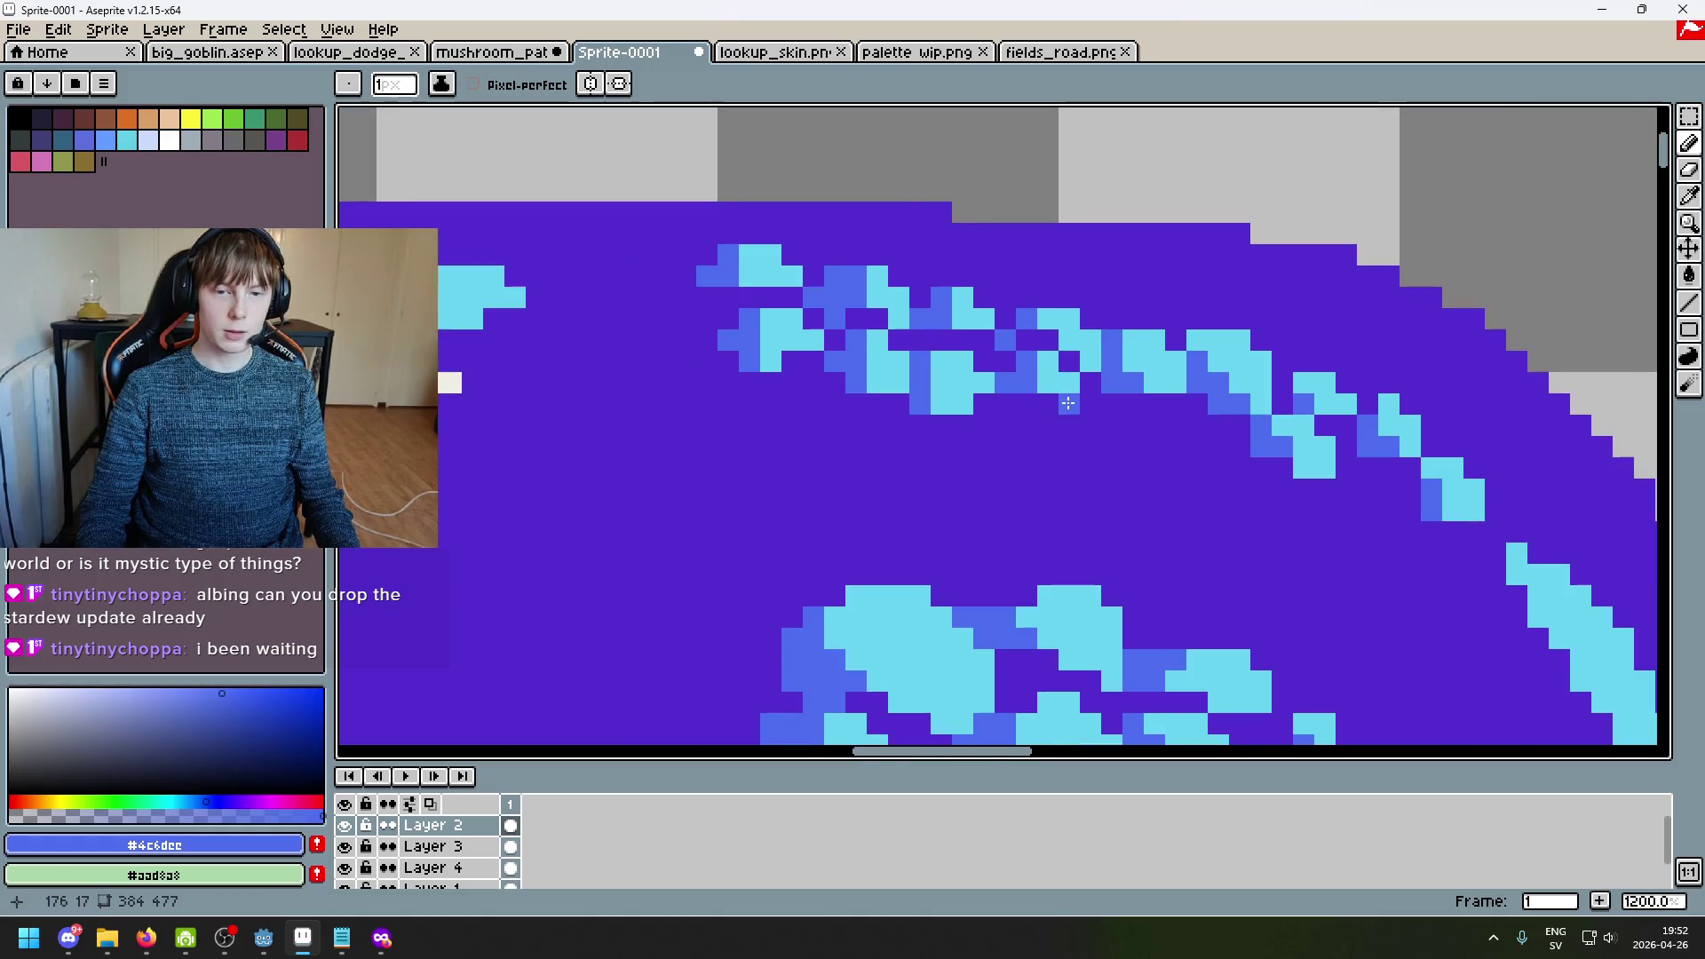
{"action": "scroll", "coordinate": [1101, 399], "scroll_direction": "up", "scroll_amount": 3}
{"action": "left_click", "coordinate": [1105, 405]}
{"action": "left_click_drag", "start_coordinate": [1179, 420], "coordinate": [1015, 417]}
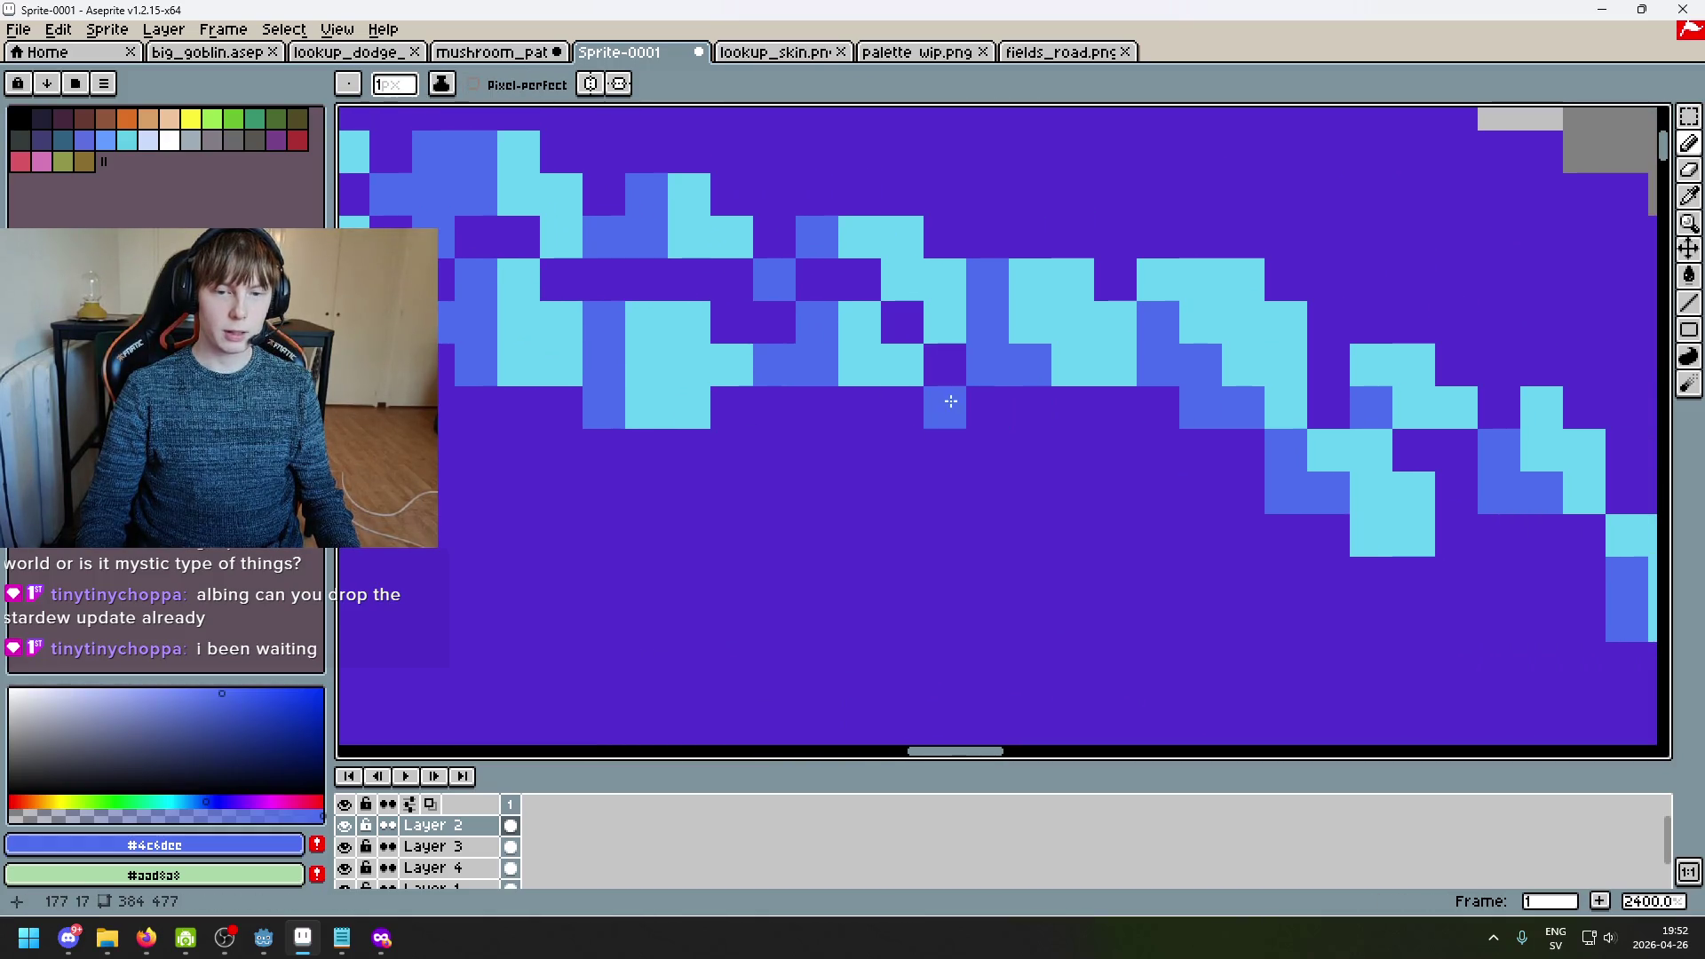
{"action": "left_click", "coordinate": [868, 357], "text": "alt"}
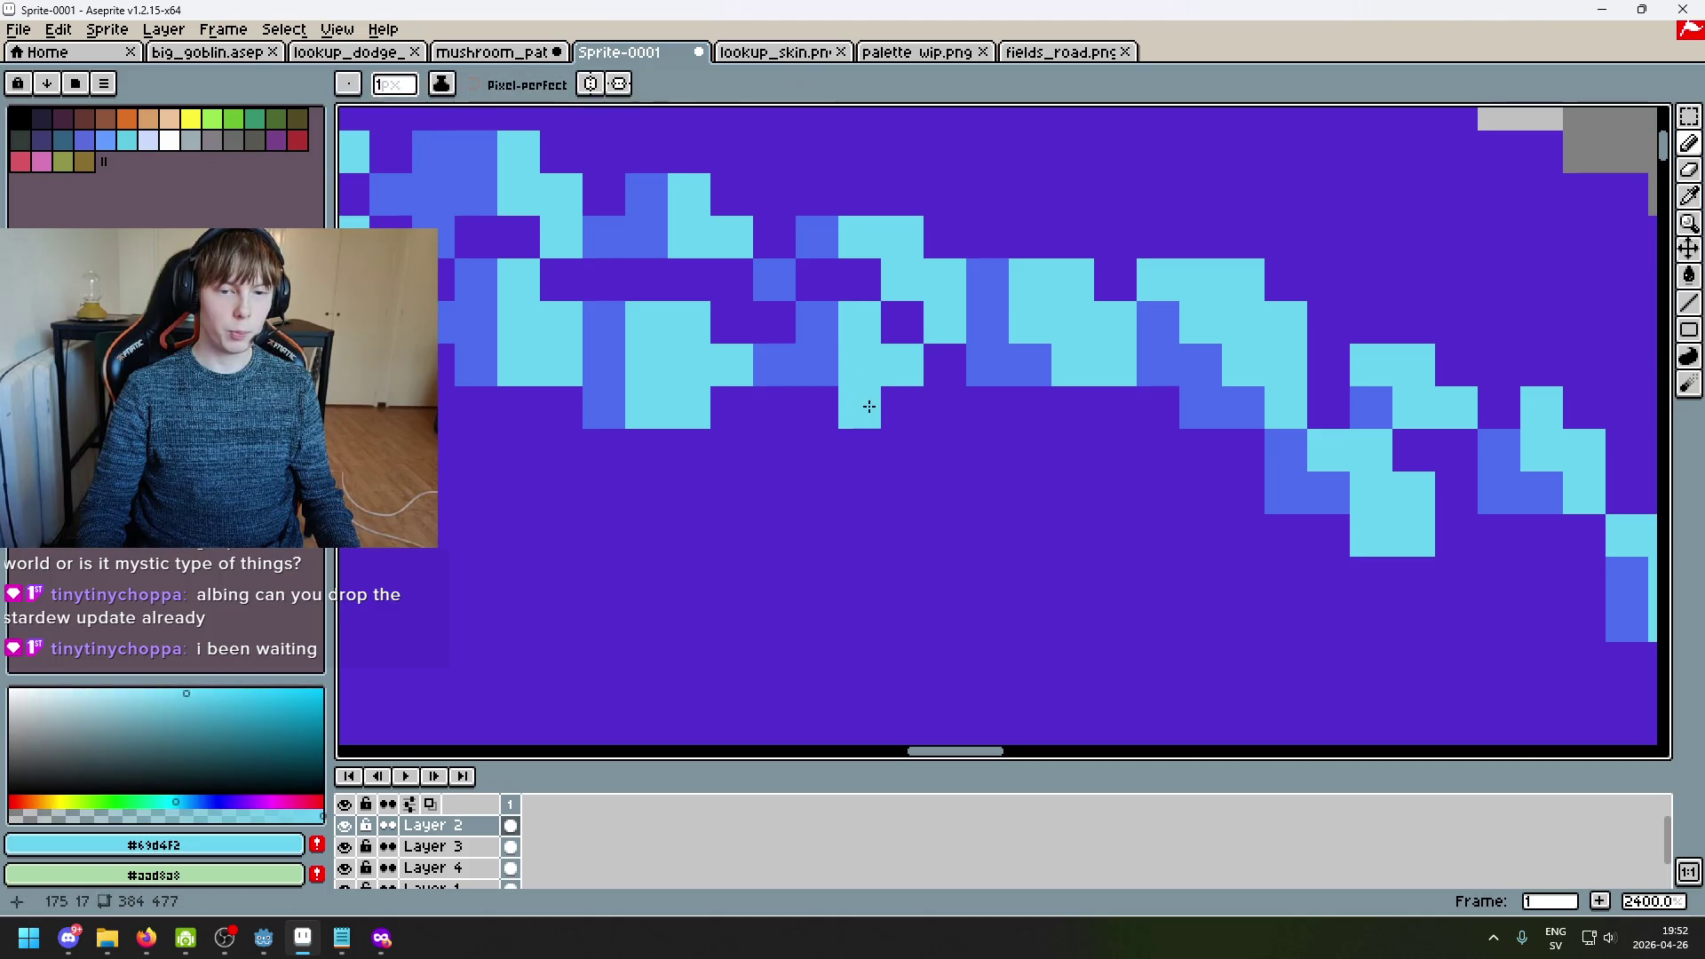
{"action": "left_click", "coordinate": [822, 365], "text": "alt"}
{"action": "left_click", "coordinate": [829, 400]}
Step: Paint a blue pixel along the lower edge of the highlight band
{"action": "scroll", "coordinate": [829, 399], "scroll_direction": "down", "scroll_amount": 6}
{"action": "scroll", "coordinate": [880, 416], "scroll_direction": "up", "scroll_amount": 3}
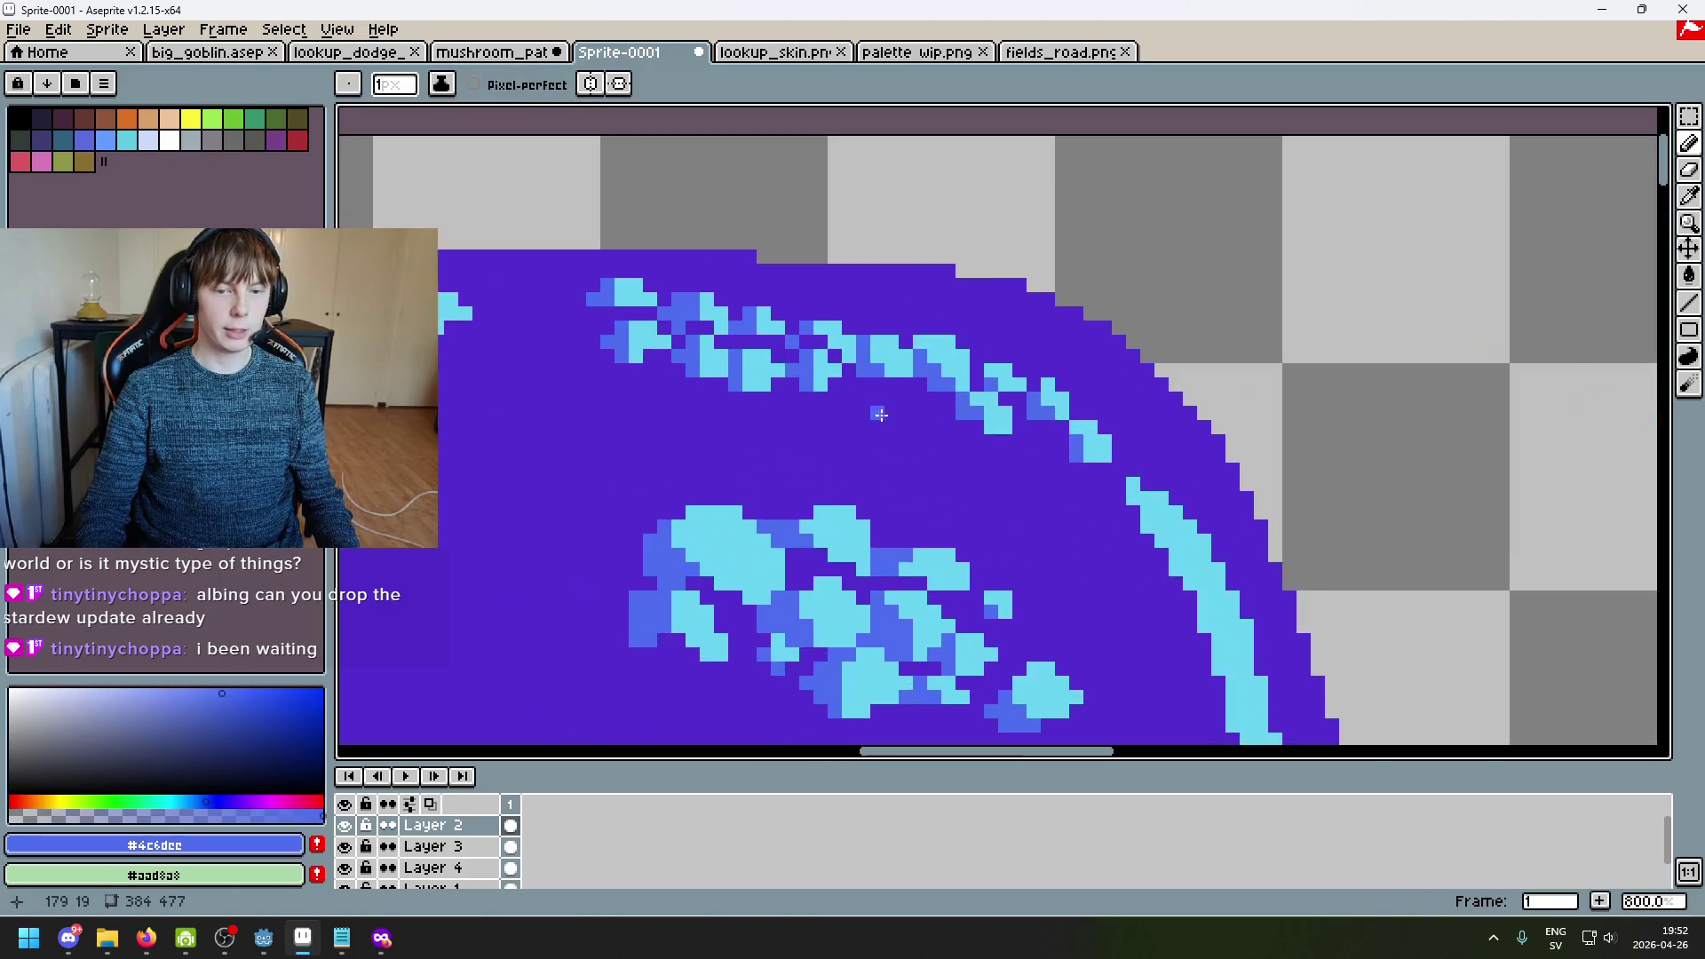
{"action": "scroll", "coordinate": [820, 397], "scroll_direction": "up", "scroll_amount": 3}
{"action": "left_click", "coordinate": [811, 366], "text": "alt"}
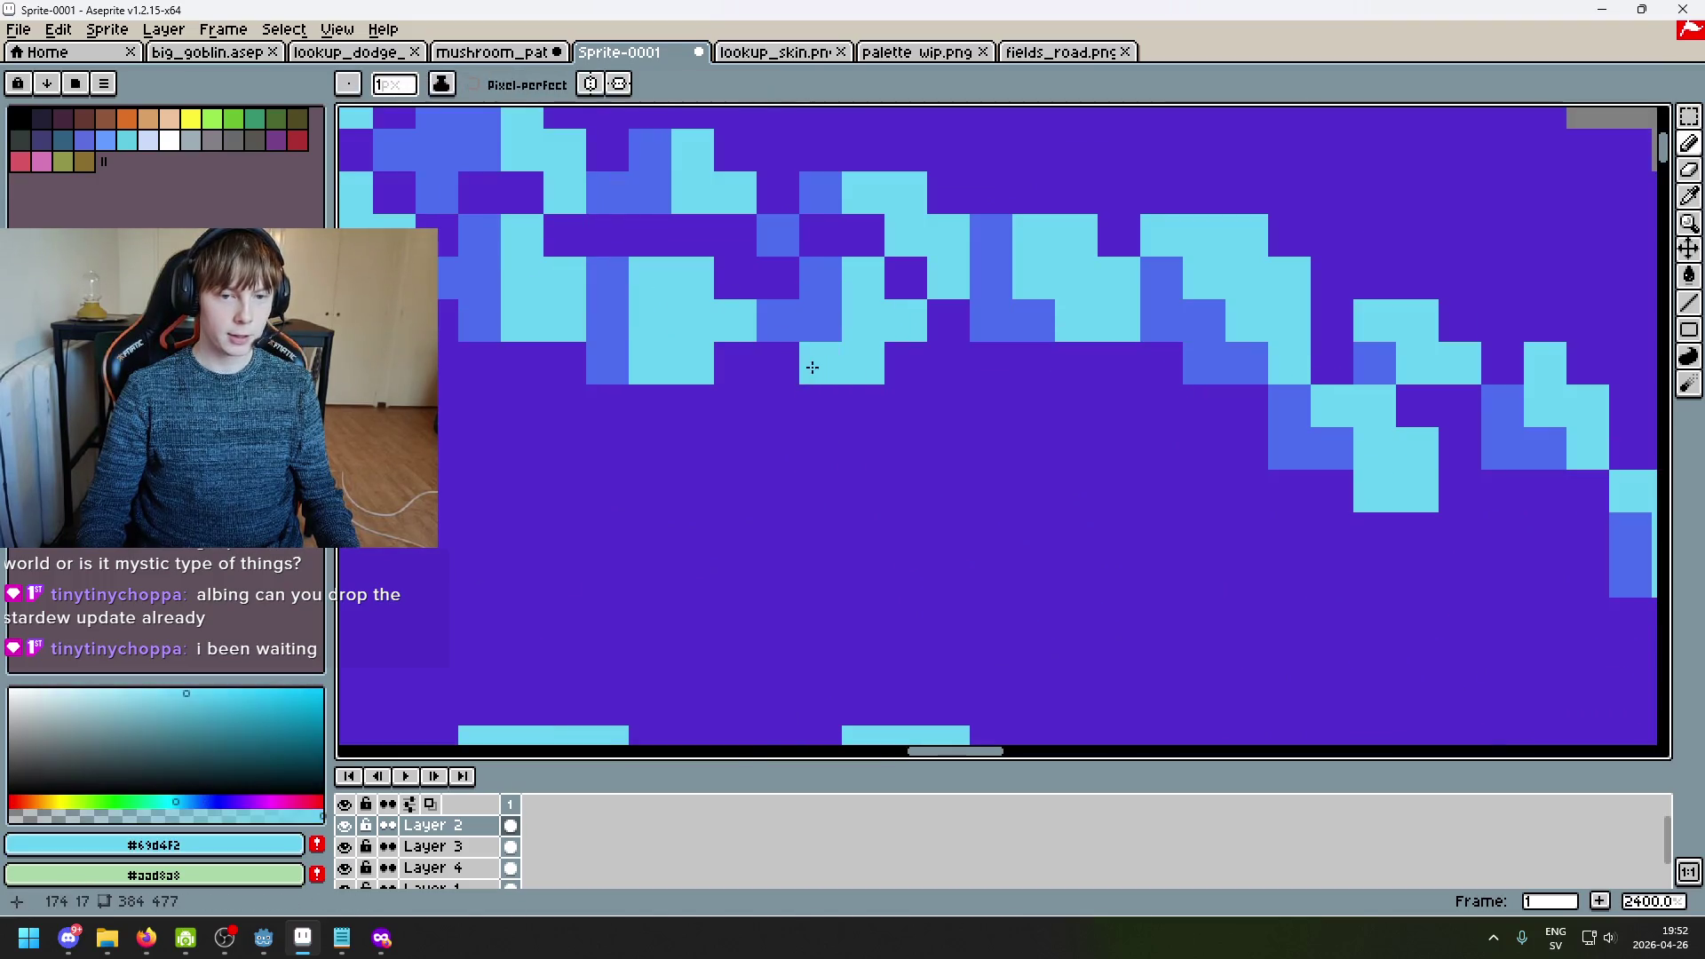
{"action": "left_click", "coordinate": [834, 293], "text": "alt"}
{"action": "left_click", "coordinate": [741, 373]}
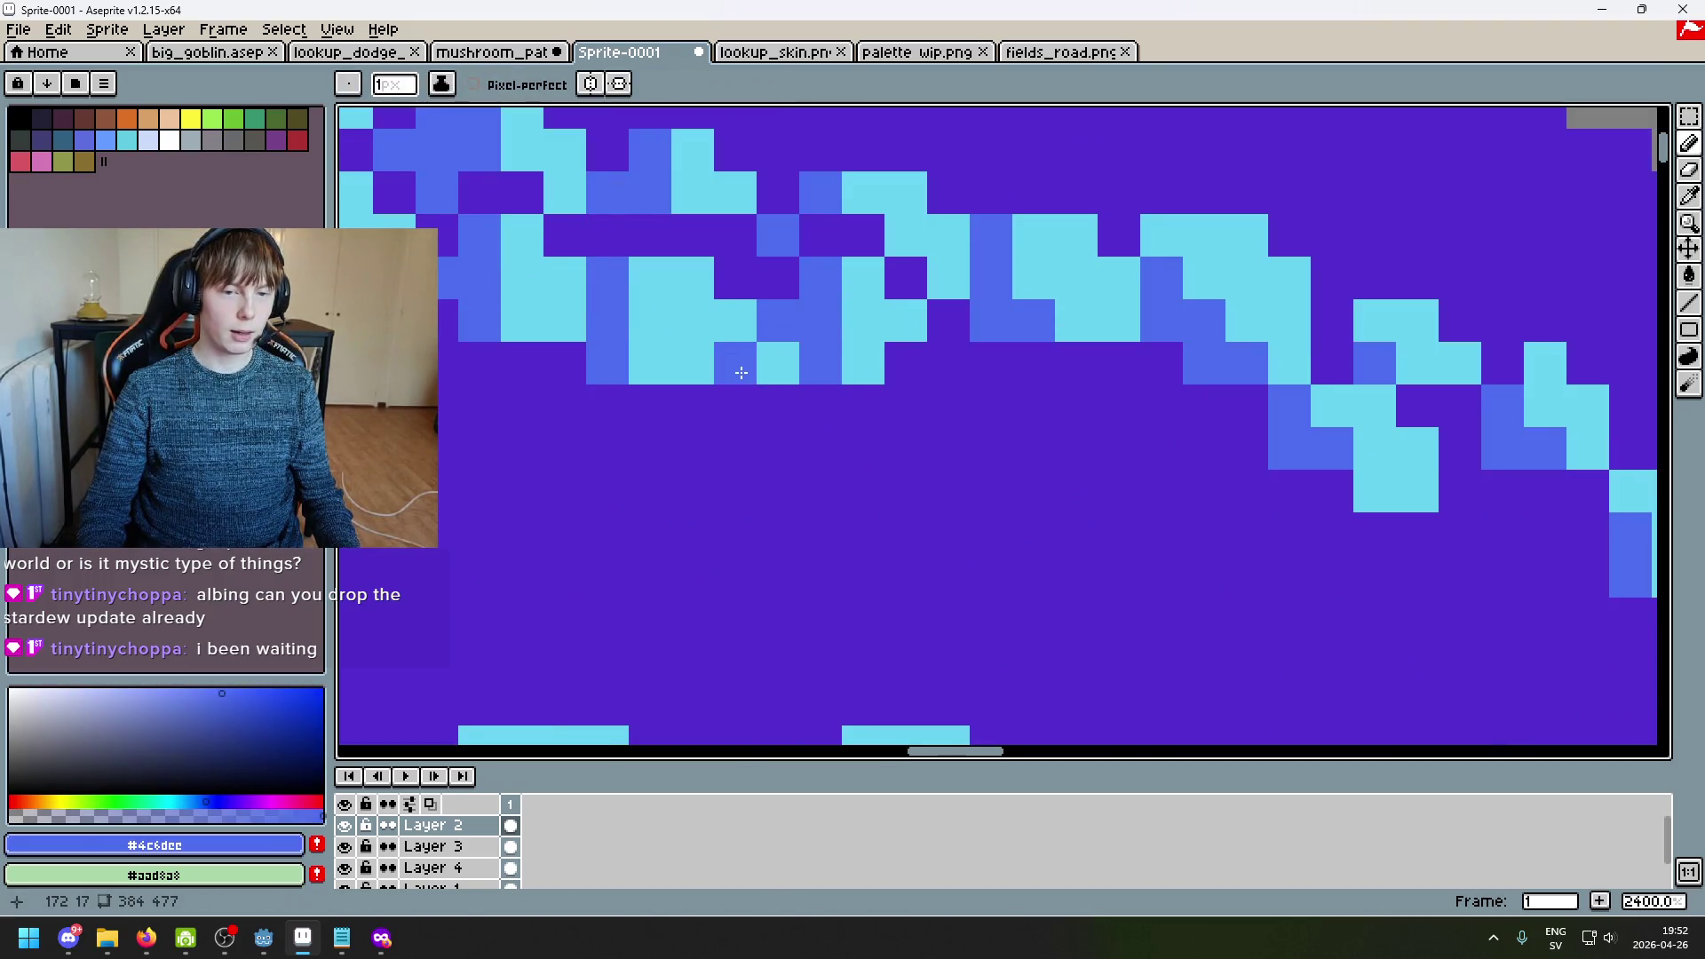
{"action": "scroll", "coordinate": [741, 372], "scroll_direction": "down", "scroll_amount": 5}
{"action": "scroll", "coordinate": [748, 383], "scroll_direction": "up", "scroll_amount": 3}
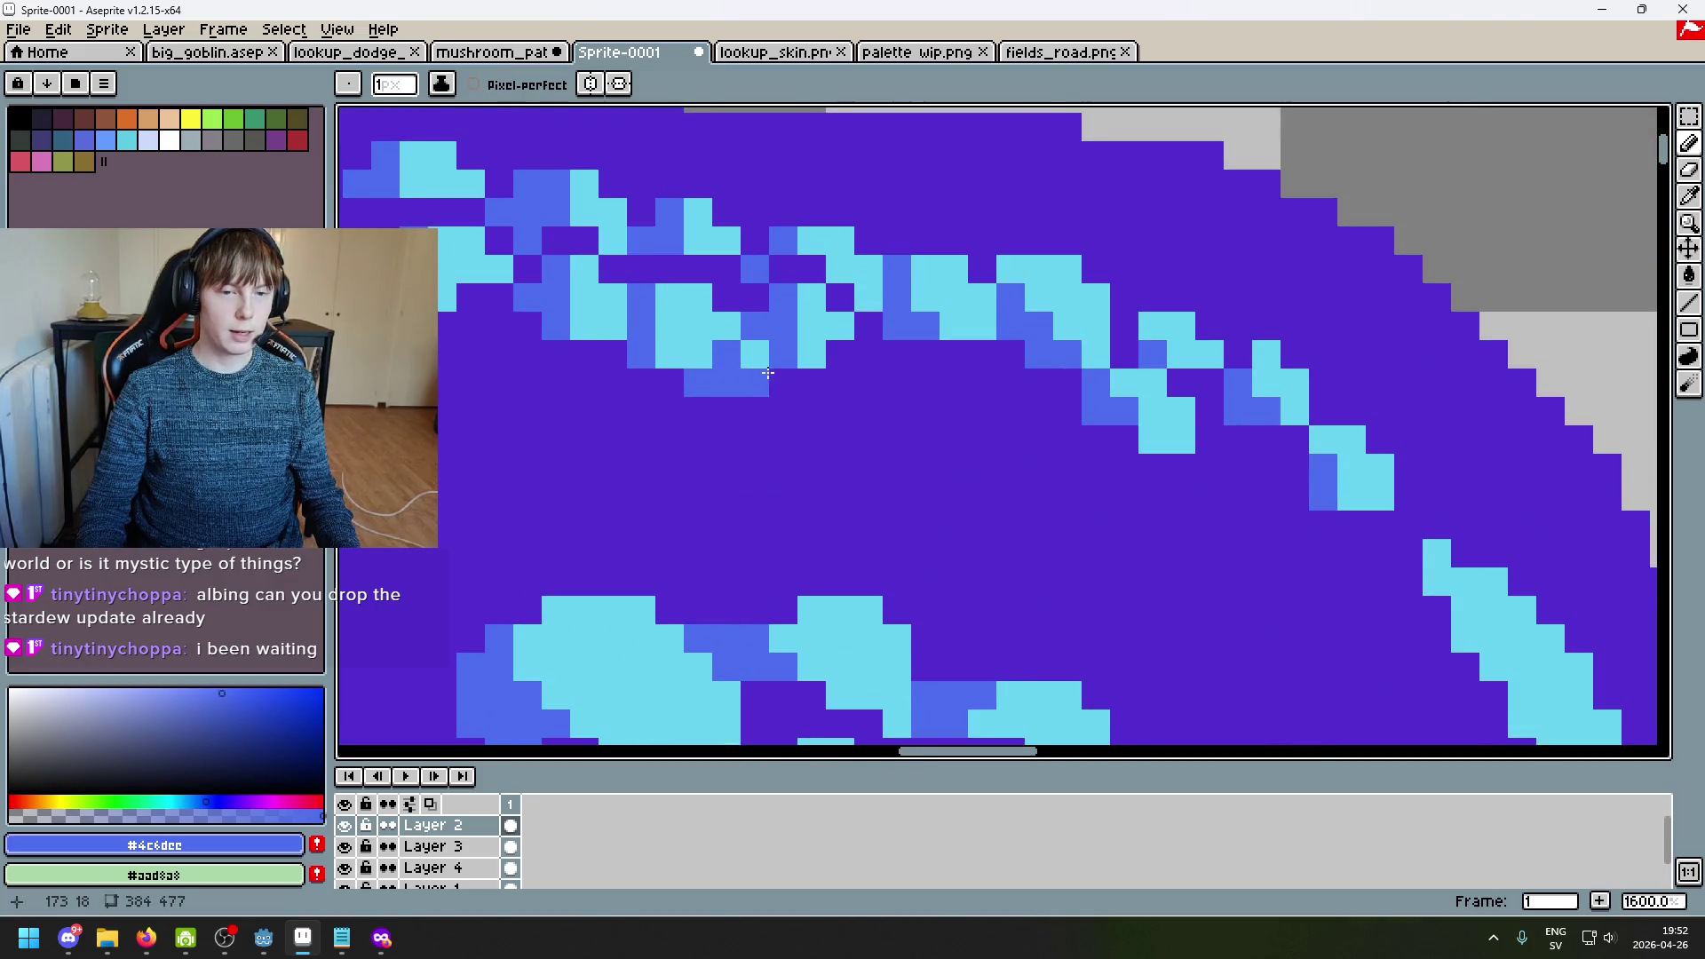
Step: Add a cyan pixel below the left part of the highlight band
{"action": "left_click", "coordinate": [779, 381], "text": "alt"}
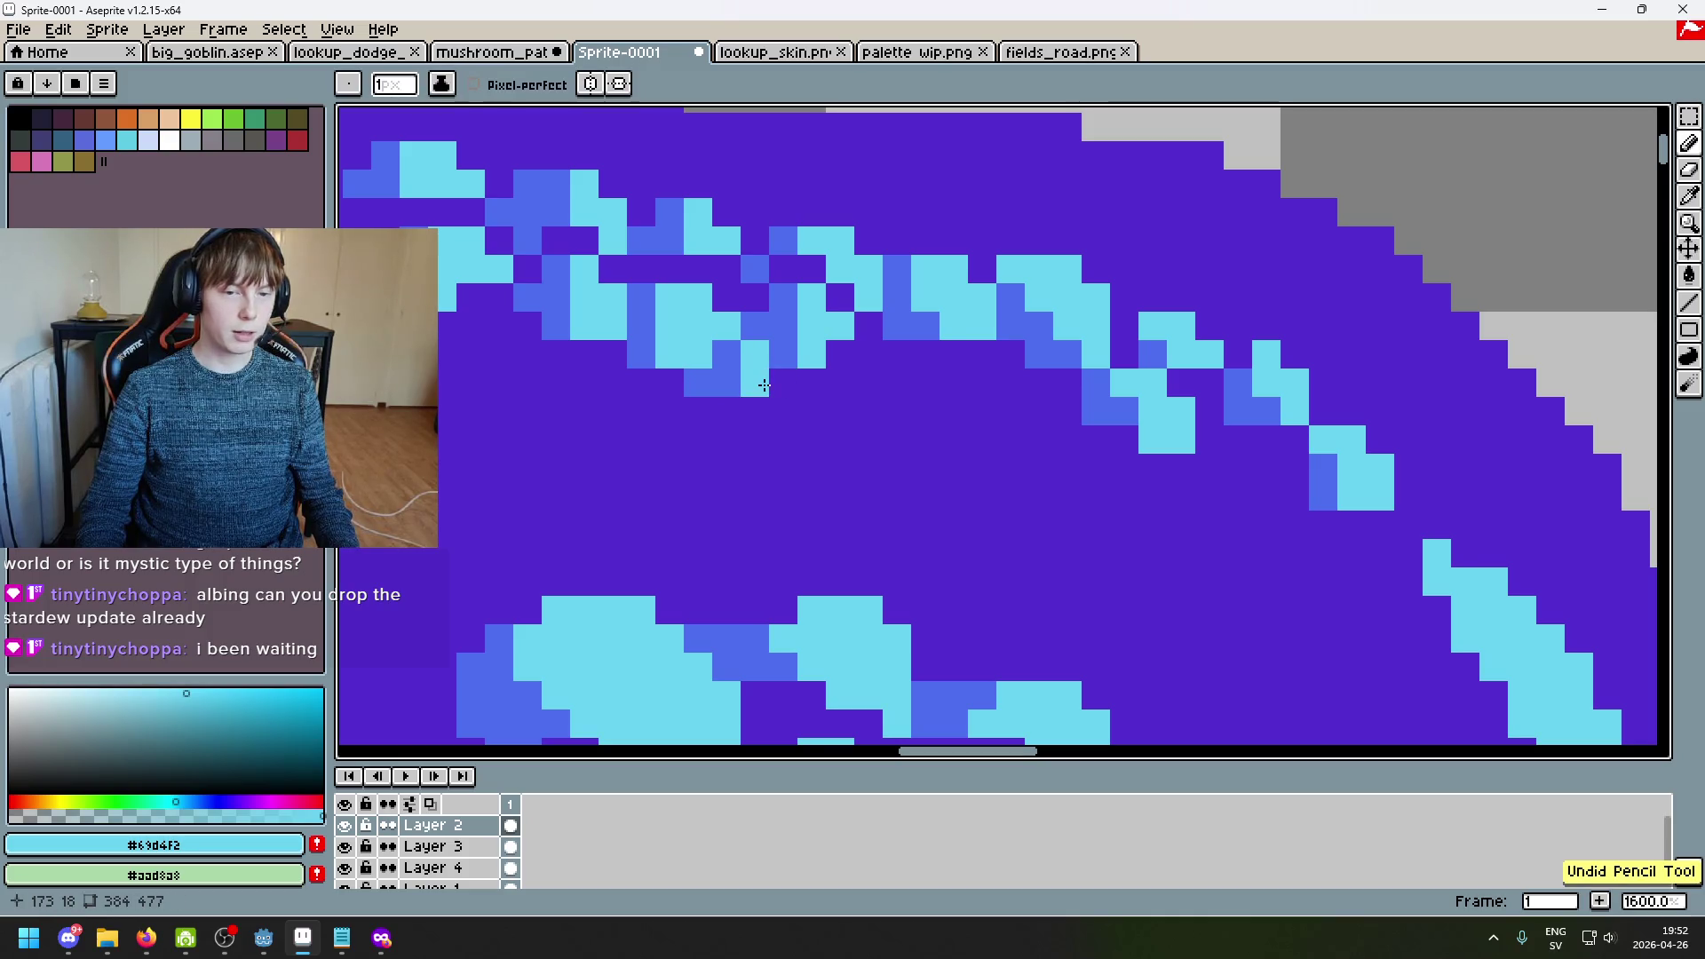
{"action": "left_click_drag", "start_coordinate": [758, 333], "coordinate": [907, 363]}
{"action": "left_click", "coordinate": [932, 413]}
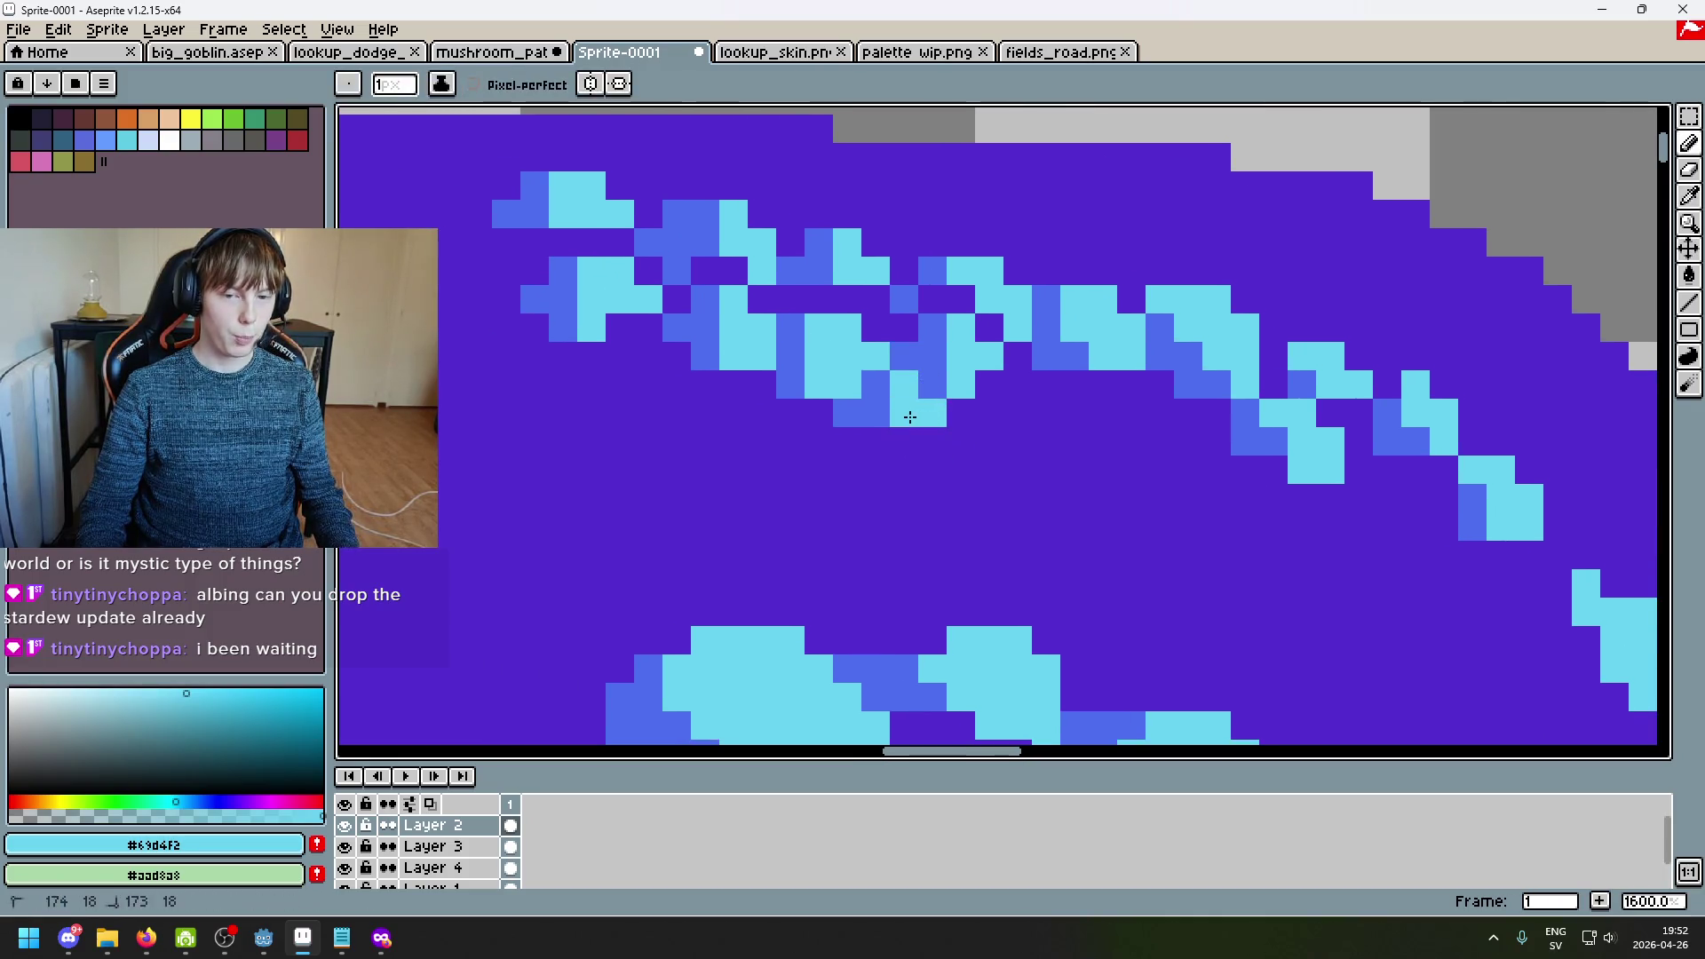
{"action": "scroll", "coordinate": [959, 330], "scroll_direction": "up", "scroll_amount": 2}
{"action": "left_click", "coordinate": [955, 337], "text": "alt"}
{"action": "scroll", "coordinate": [950, 342], "scroll_direction": "down", "scroll_amount": 3}
{"action": "scroll", "coordinate": [942, 360], "scroll_direction": "up", "scroll_amount": 4}
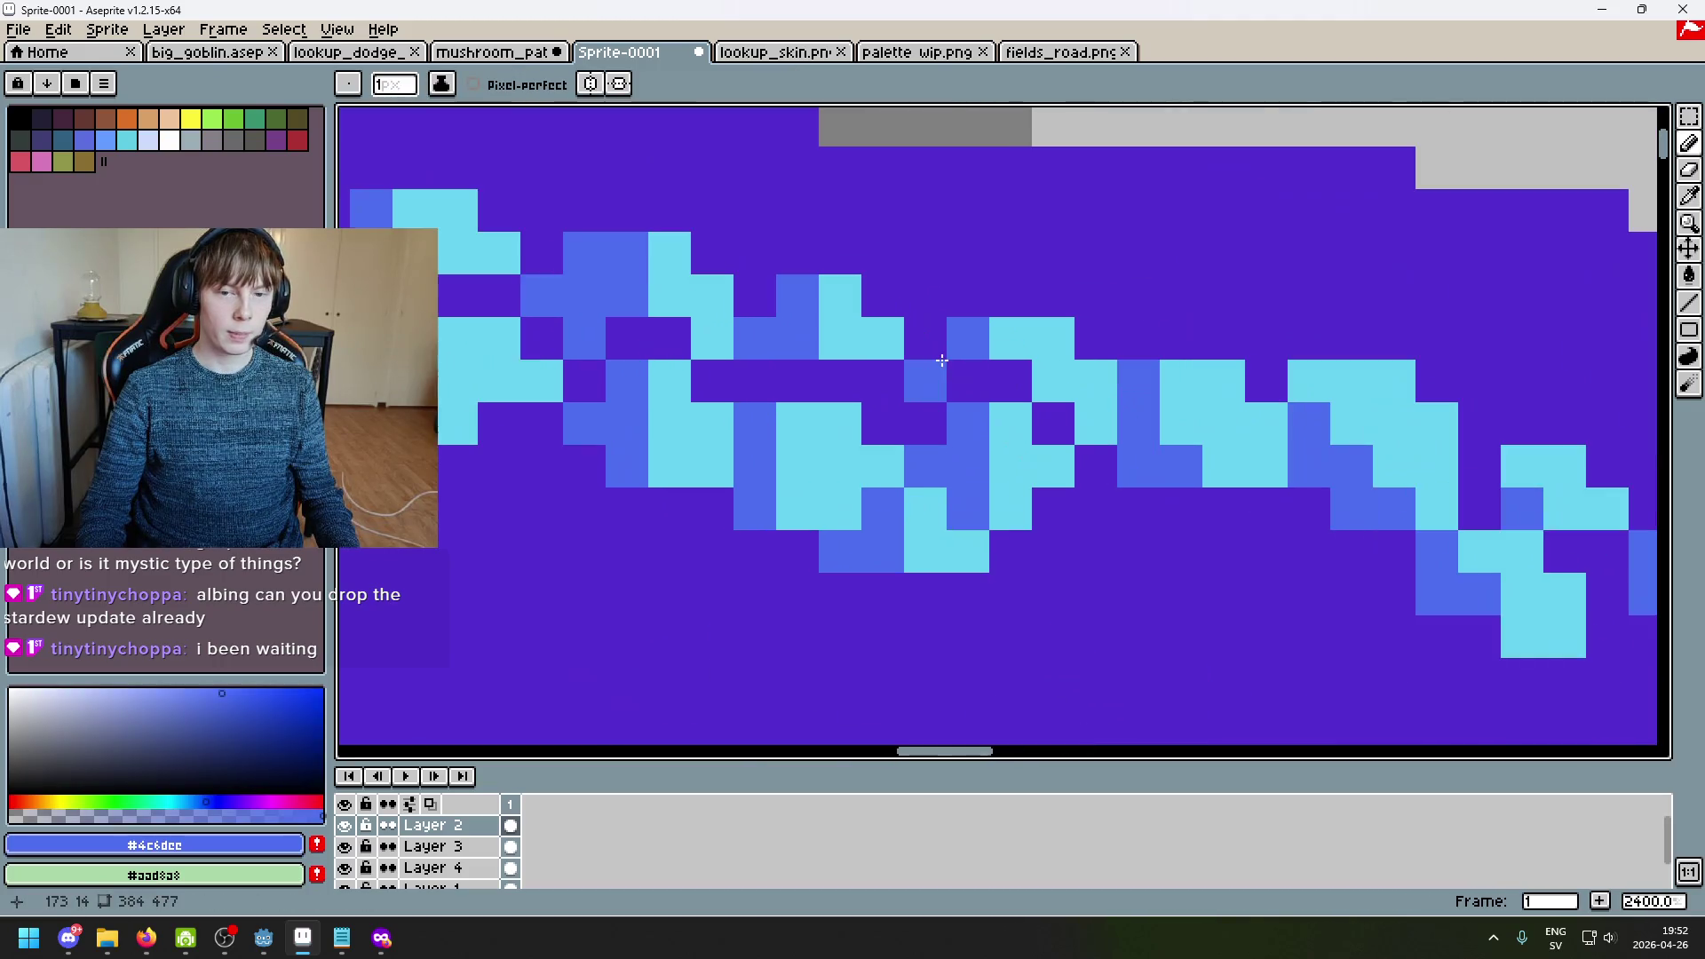
{"action": "scroll", "coordinate": [942, 360], "scroll_direction": "down", "scroll_amount": 1}
{"action": "scroll", "coordinate": [1075, 350], "scroll_direction": "up", "scroll_amount": 2}
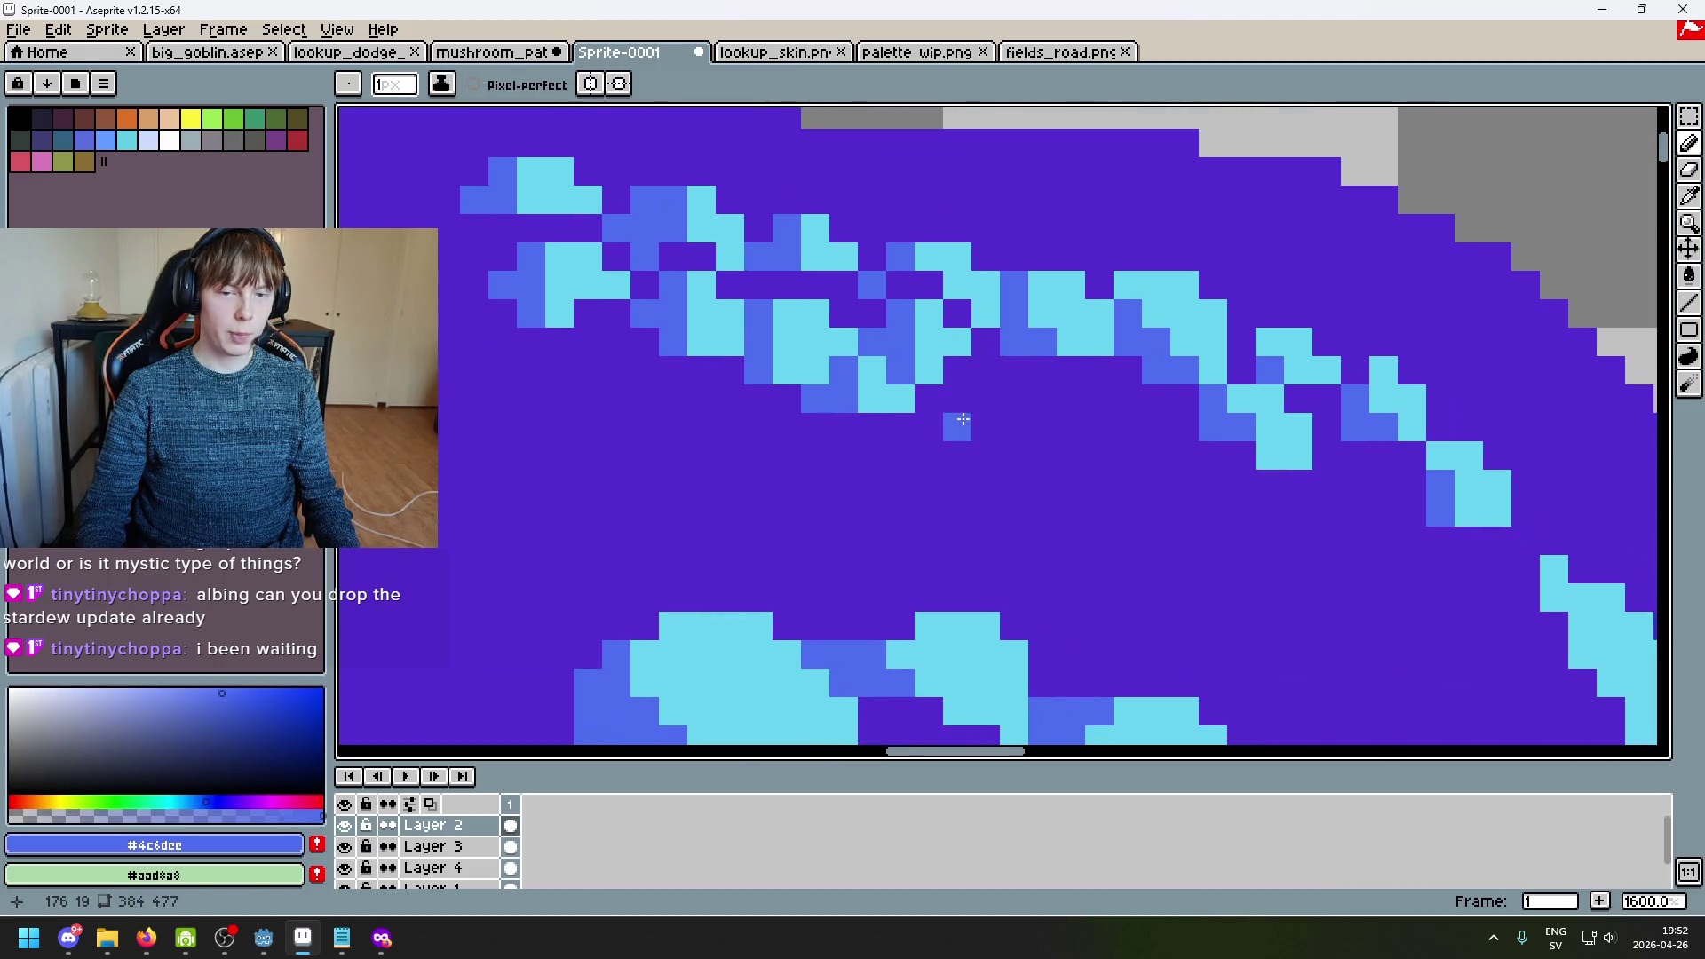
Step: Shift the view along the band and sample cyan and blue from the canvas
{"action": "left_click_drag", "start_coordinate": [1074, 350], "coordinate": [1016, 372]}
{"action": "scroll", "coordinate": [1020, 355], "scroll_direction": "right", "scroll_amount": 3}
{"action": "left_click", "coordinate": [977, 293], "text": "alt"}
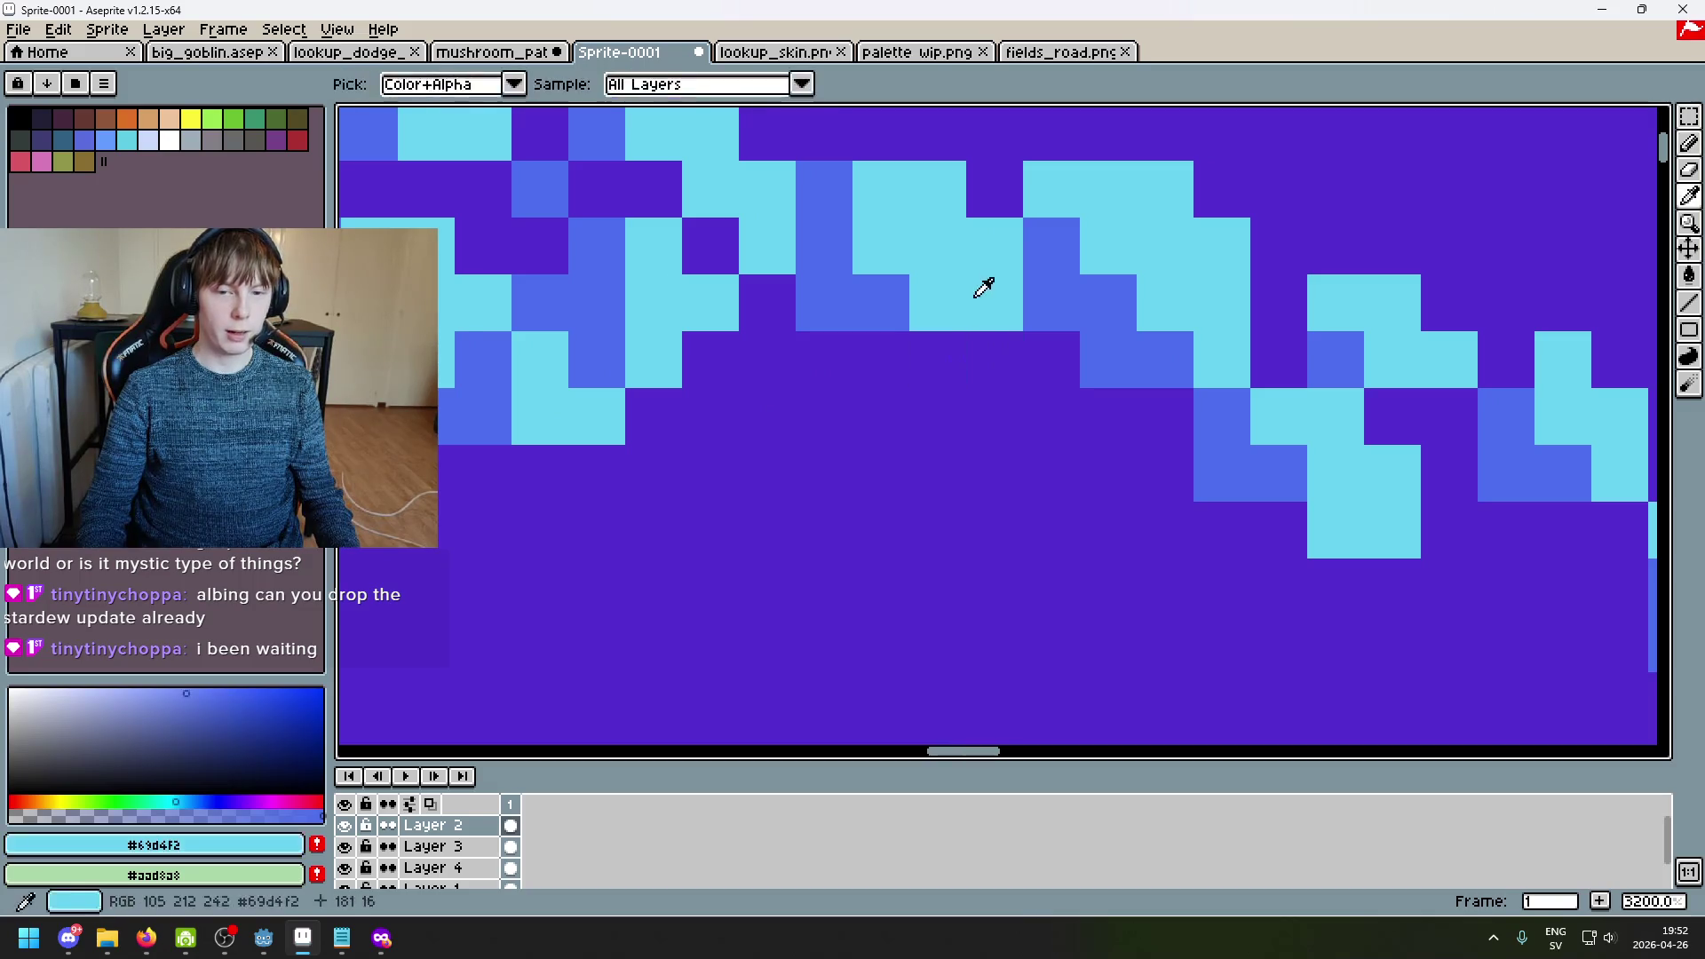
{"action": "left_click", "coordinate": [1100, 323], "text": "alt"}
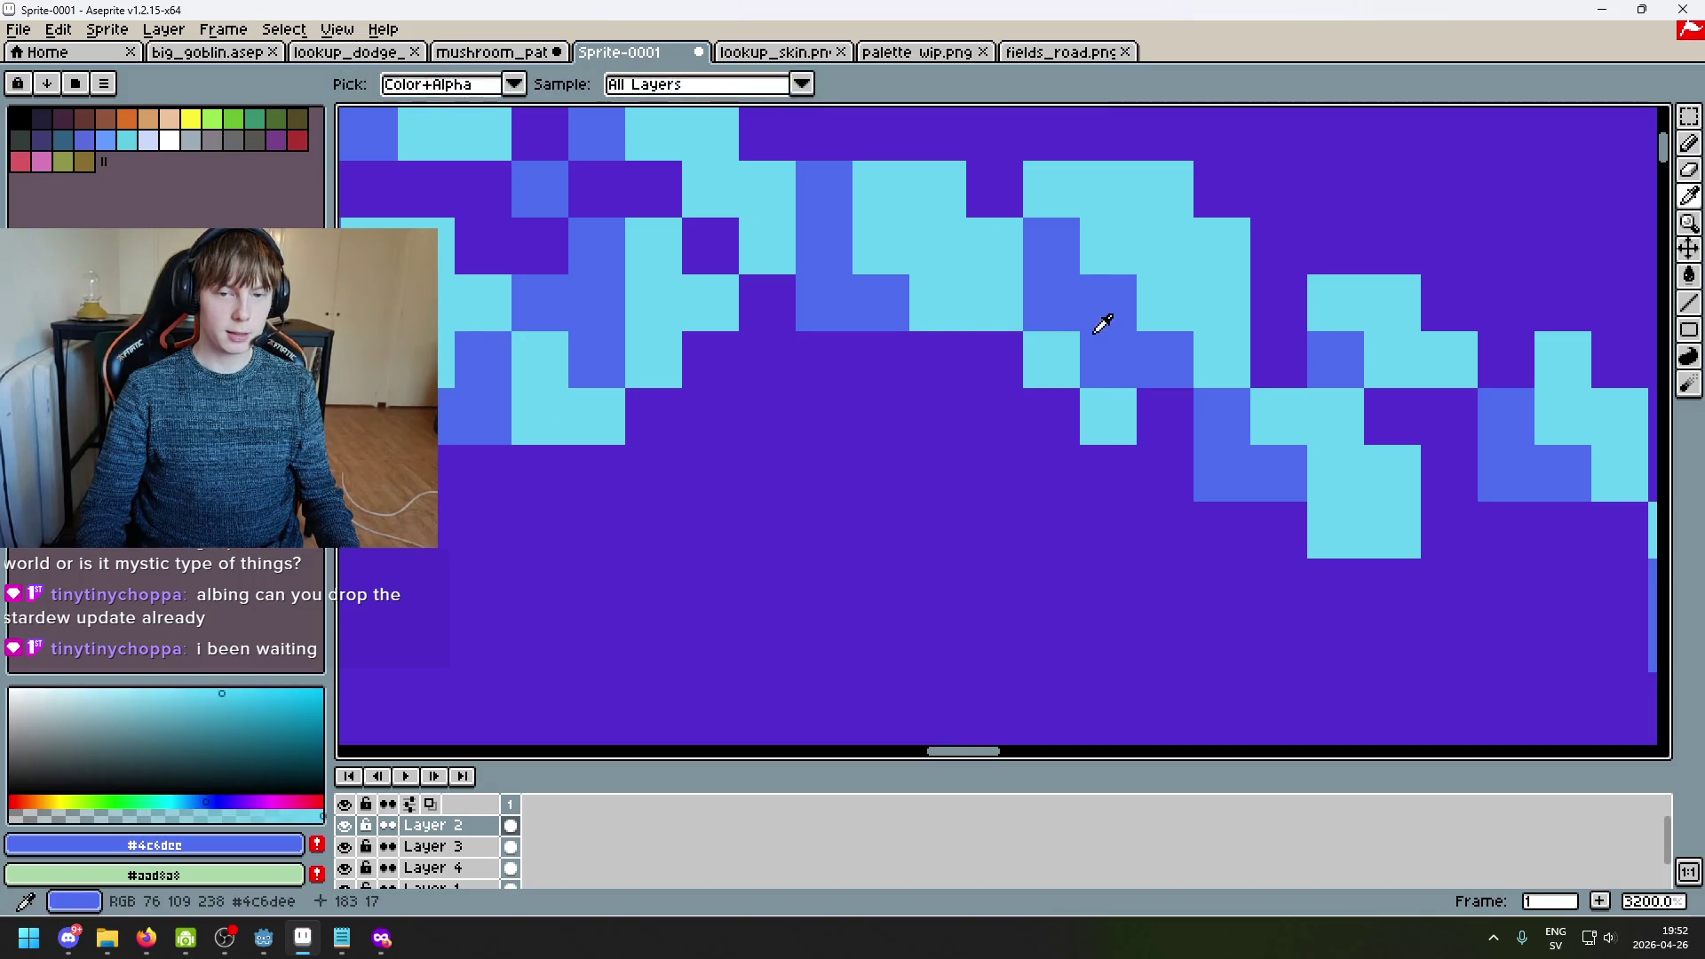
{"action": "scroll", "coordinate": [1047, 423], "scroll_direction": "down", "scroll_amount": 1}
{"action": "scroll", "coordinate": [1012, 390], "scroll_direction": "right", "scroll_amount": 3}
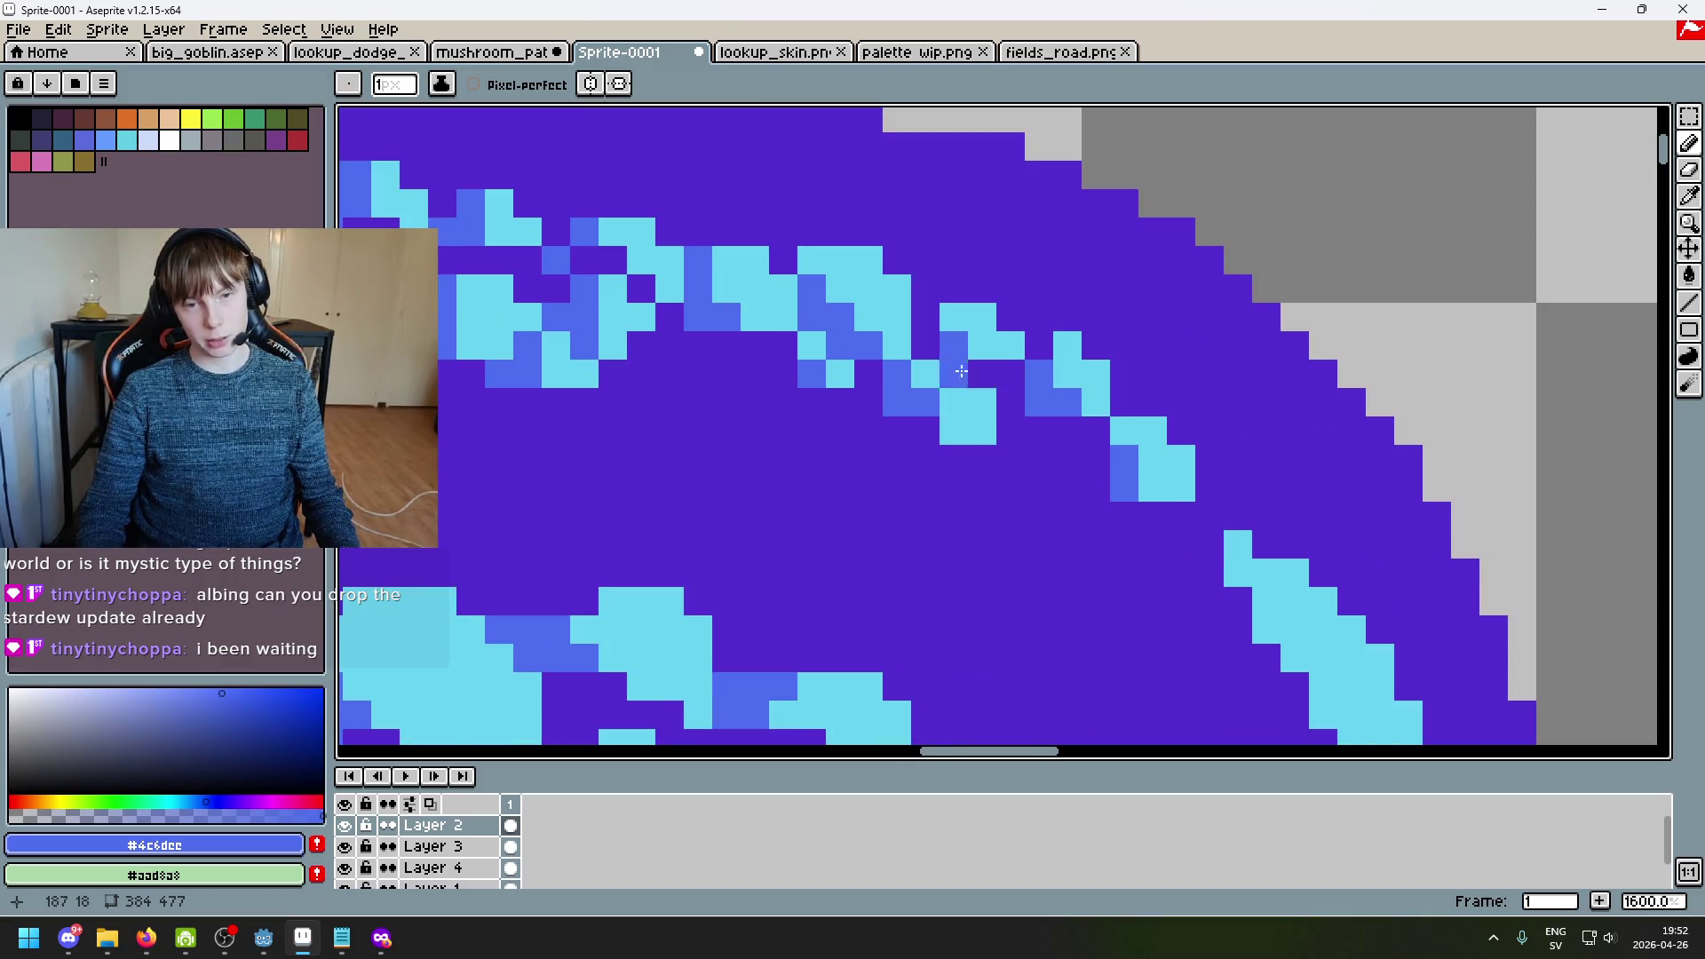
{"action": "scroll", "coordinate": [994, 373], "scroll_direction": "up", "scroll_amount": 1}
Step: Paint two adjacent blue pixels under the highlight band
{"action": "left_click", "coordinate": [758, 332], "text": "alt"}
{"action": "scroll", "coordinate": [781, 361], "scroll_direction": "down", "scroll_amount": 1}
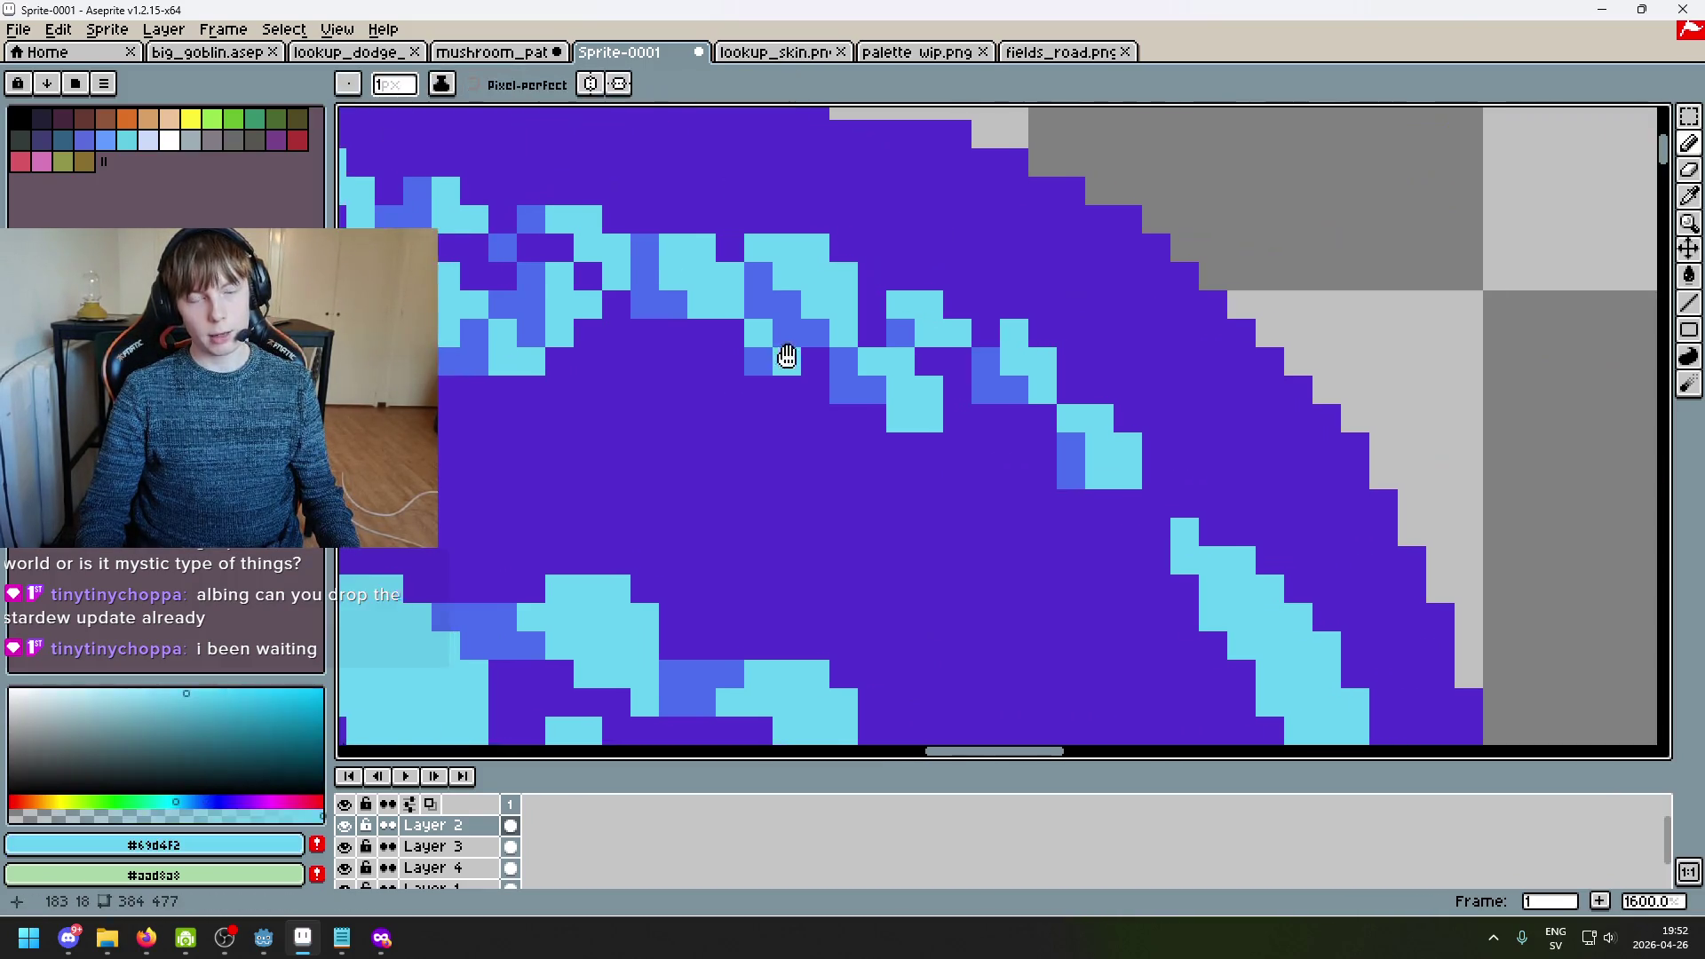
{"action": "scroll", "coordinate": [800, 336], "scroll_direction": "up", "scroll_amount": 1}
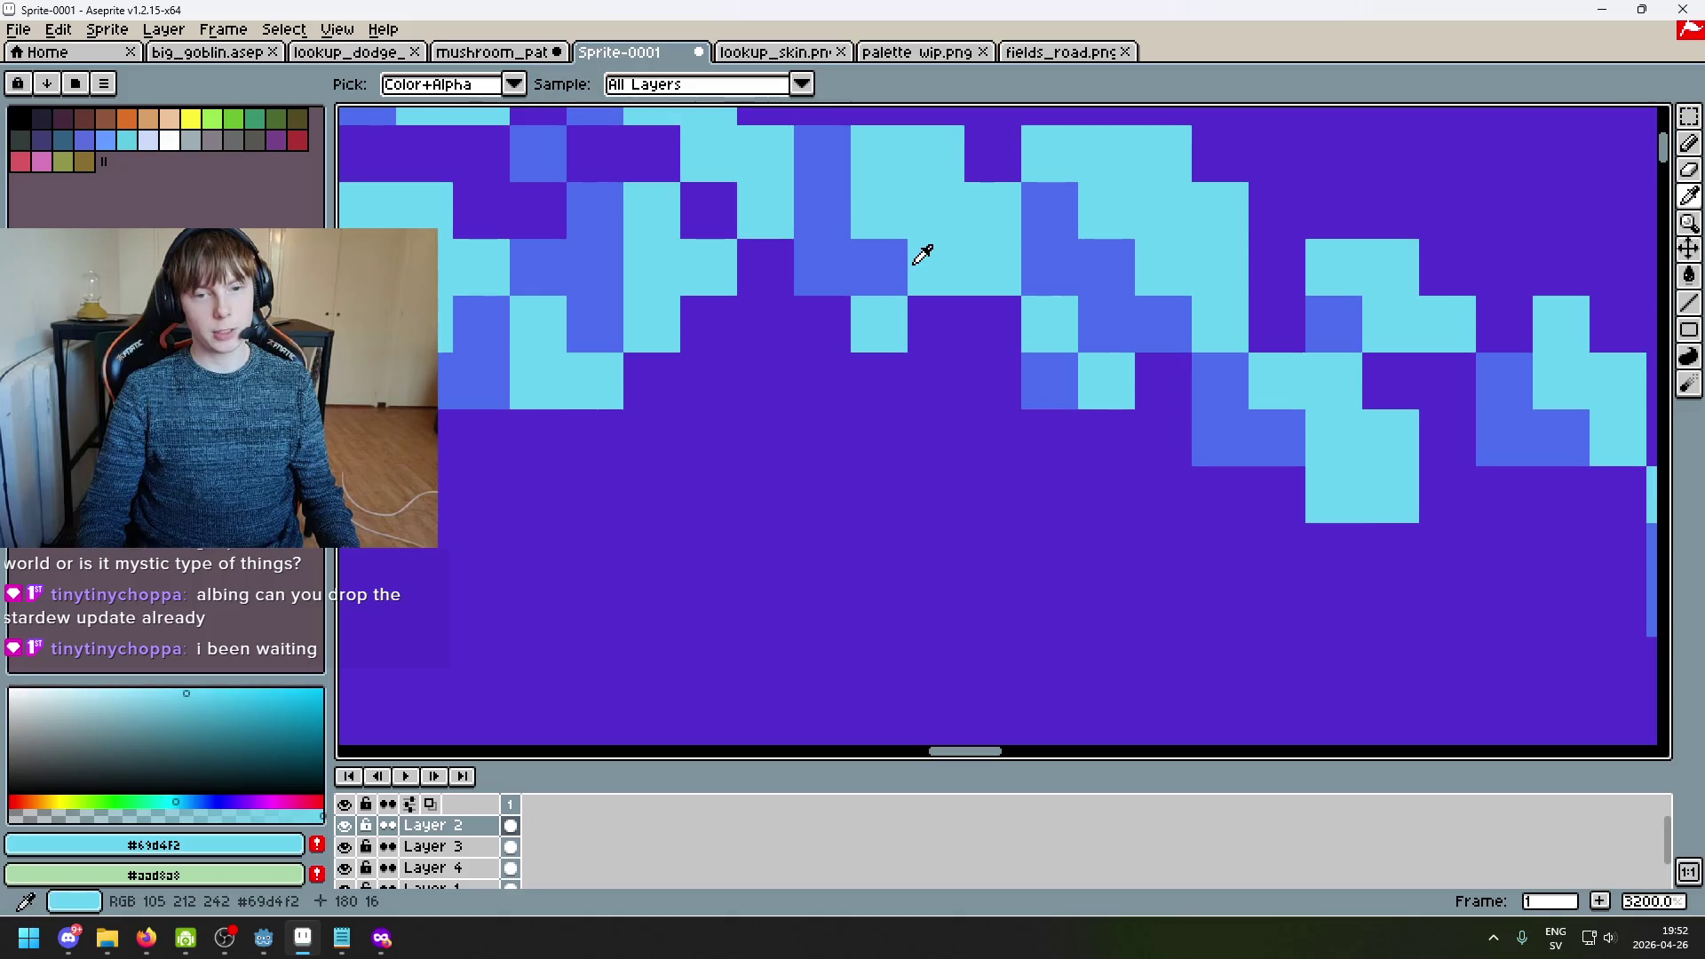
{"action": "left_click", "coordinate": [824, 339], "text": "alt"}
{"action": "left_click", "coordinate": [870, 384]}
{"action": "left_click", "coordinate": [822, 382]}
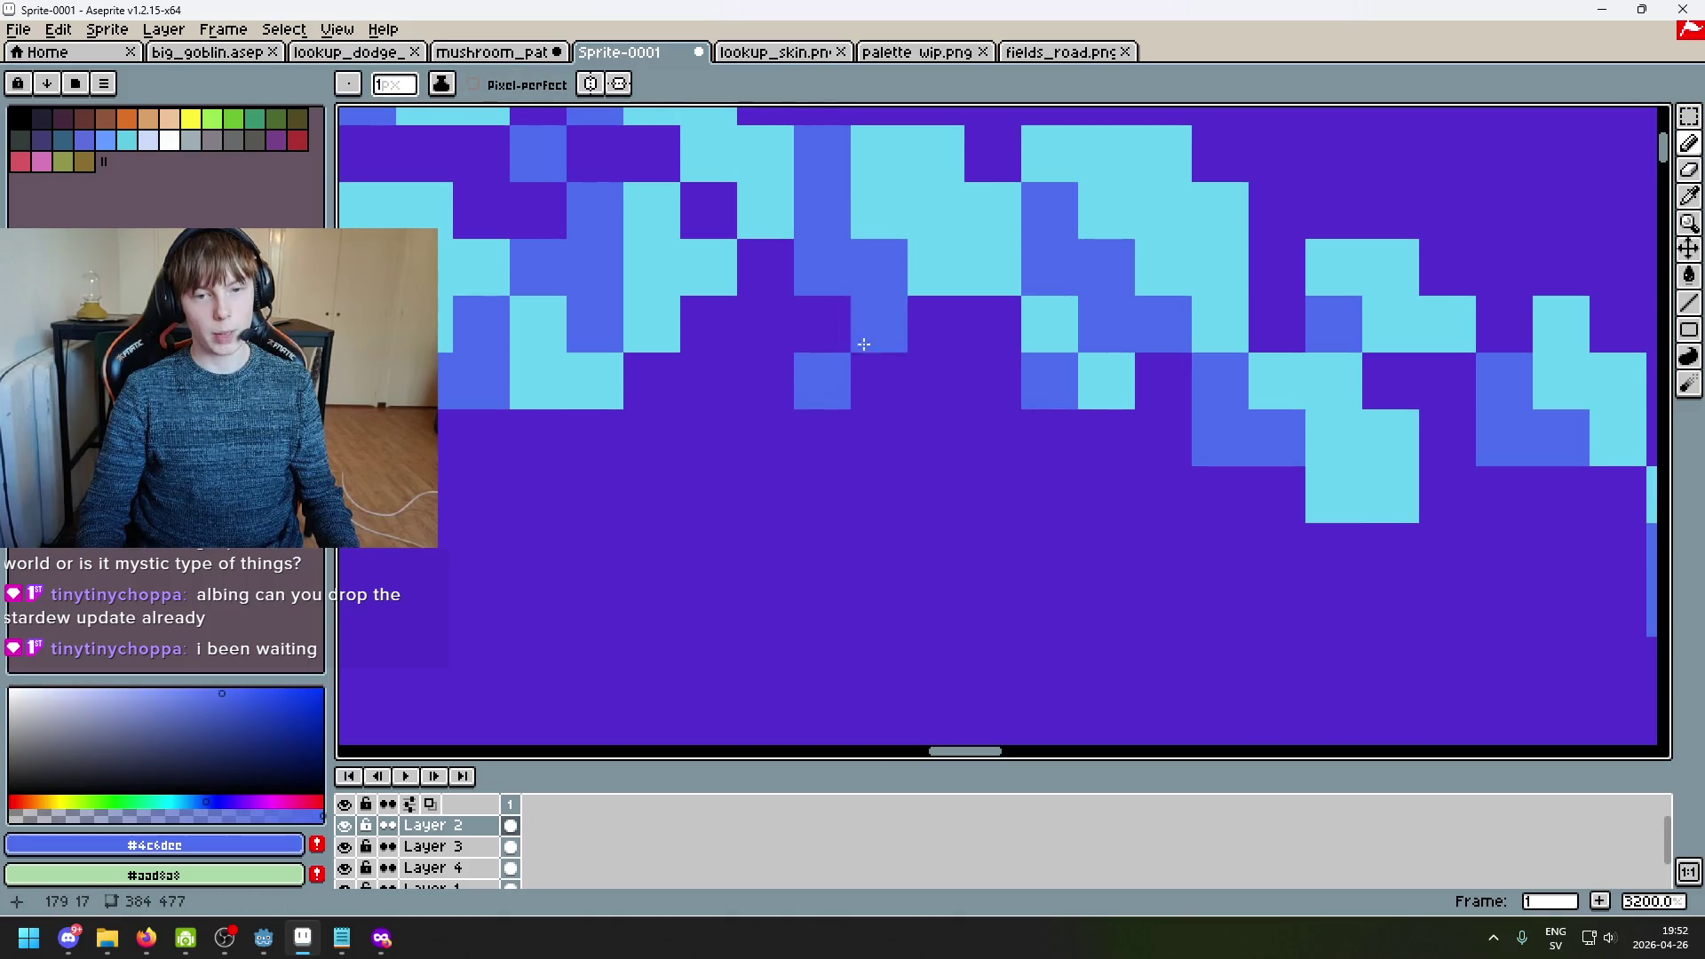
{"action": "scroll", "coordinate": [878, 358], "scroll_direction": "down", "scroll_amount": 3}
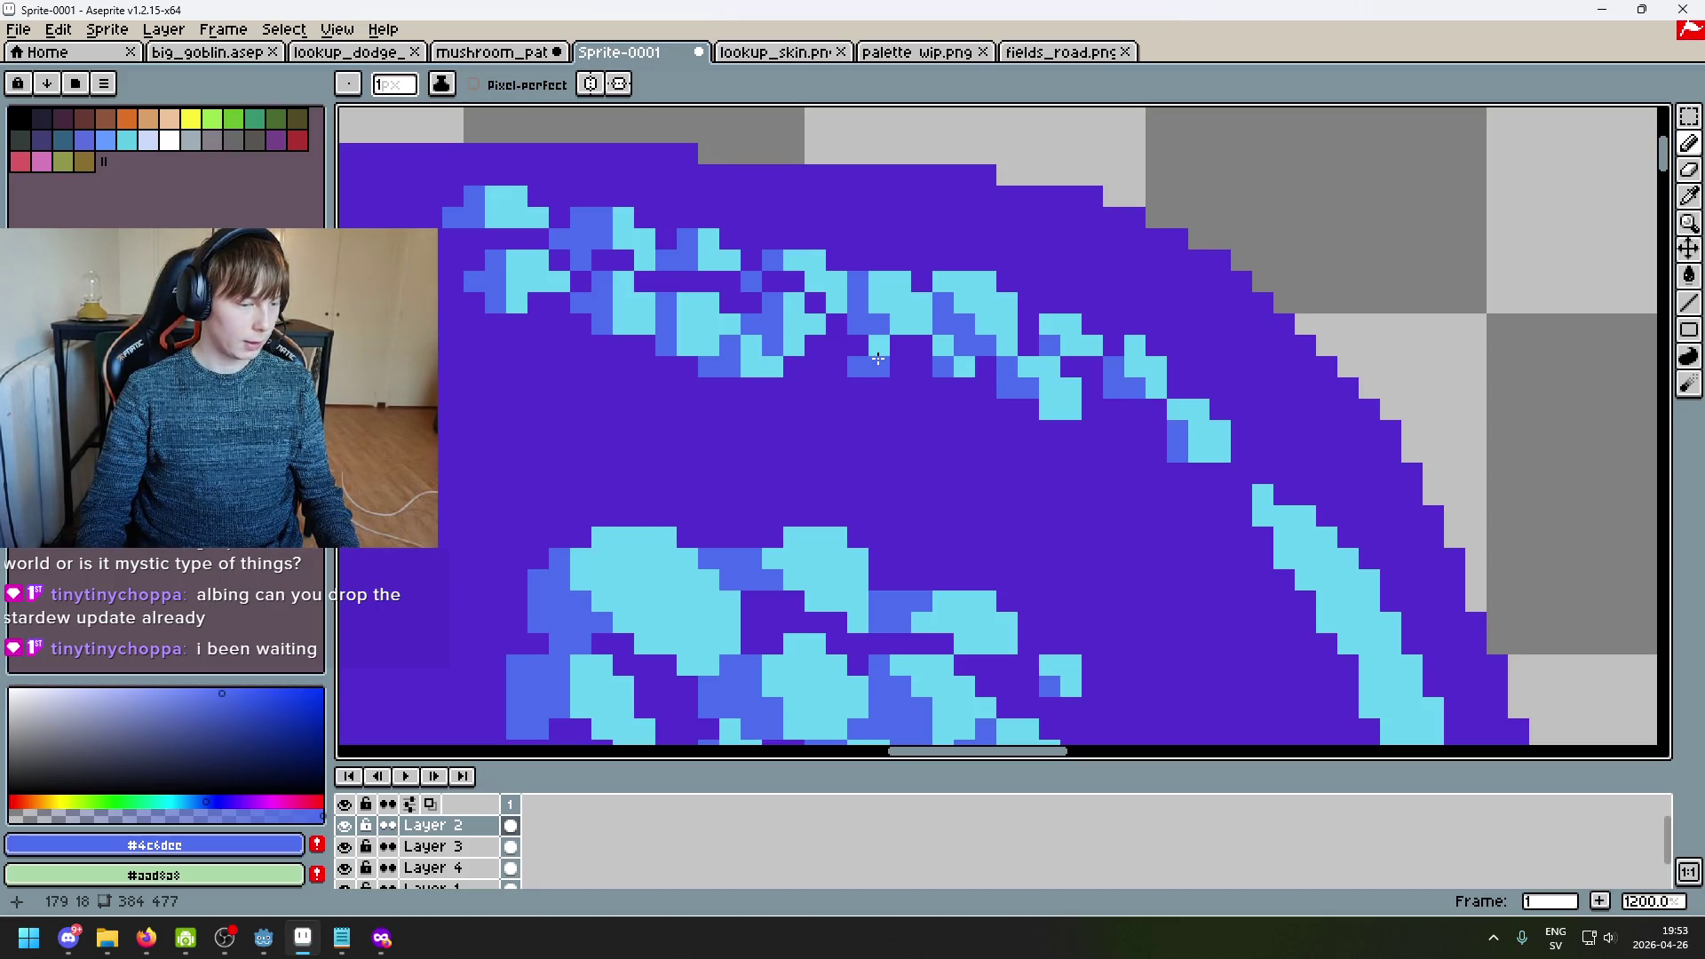
{"action": "scroll", "coordinate": [959, 382], "scroll_direction": "up", "scroll_amount": 5}
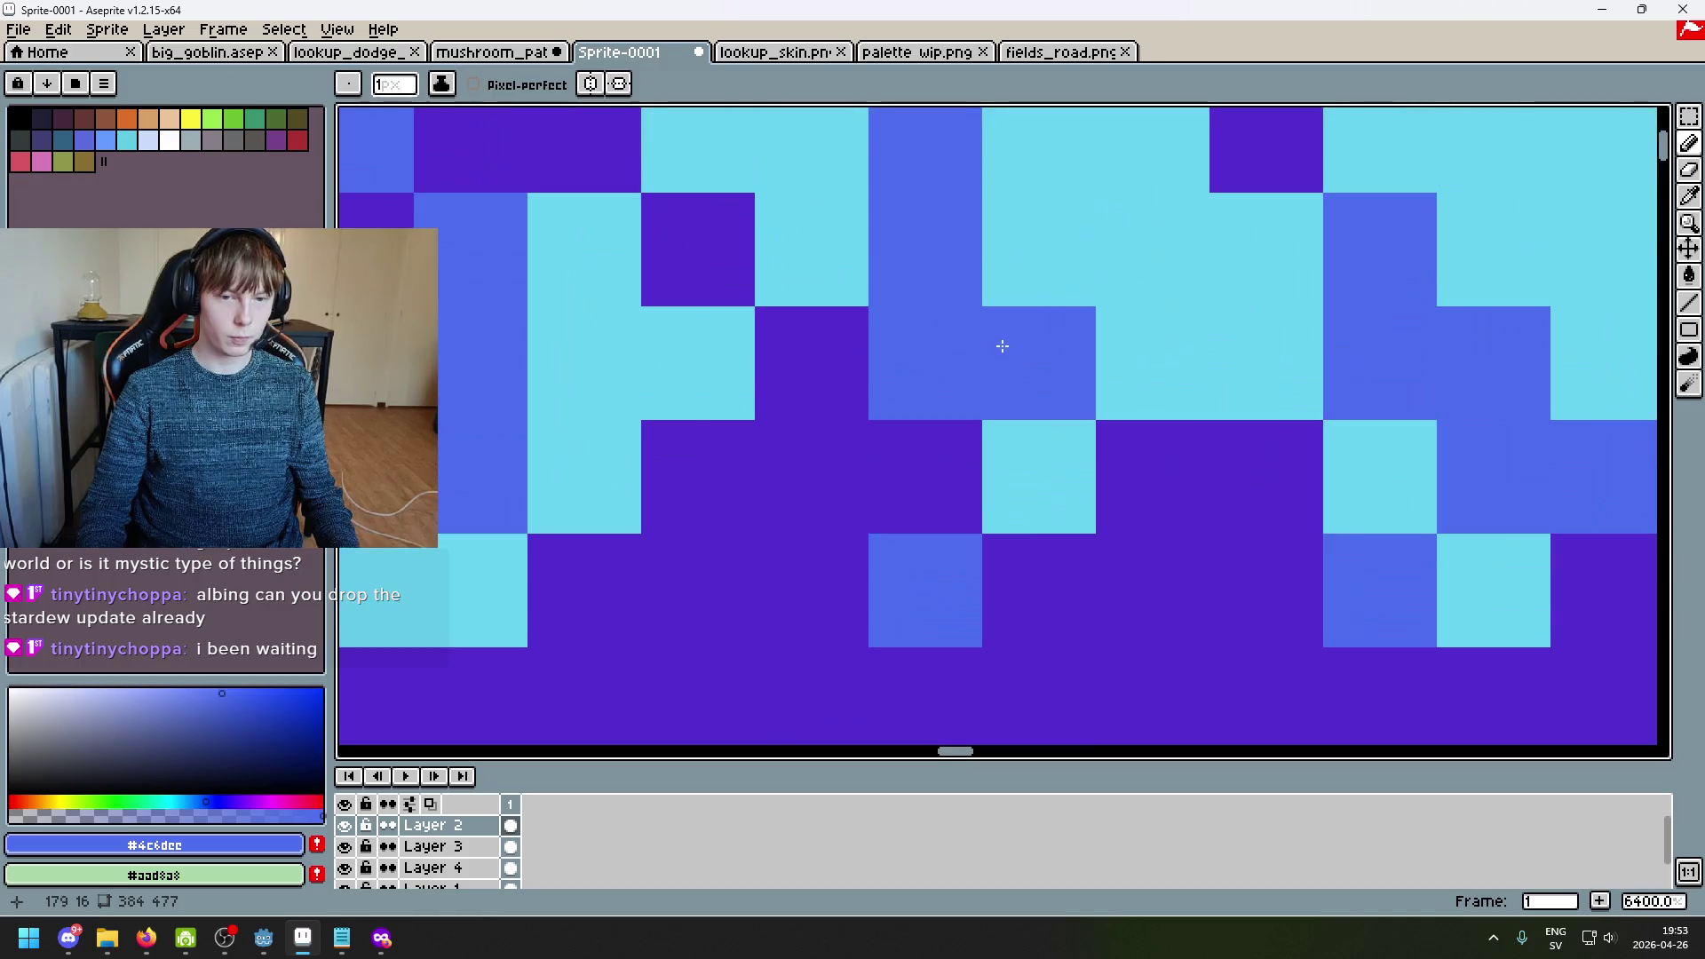
Step: Undo a misplaced cyan pixel and paint a cyan pixel inside the band
{"action": "left_click", "coordinate": [912, 434], "text": "alt"}
{"action": "key", "text": "ctrl+z"}
{"action": "left_click", "coordinate": [789, 457]}
{"action": "scroll", "coordinate": [823, 457], "scroll_direction": "down", "scroll_amount": 2}
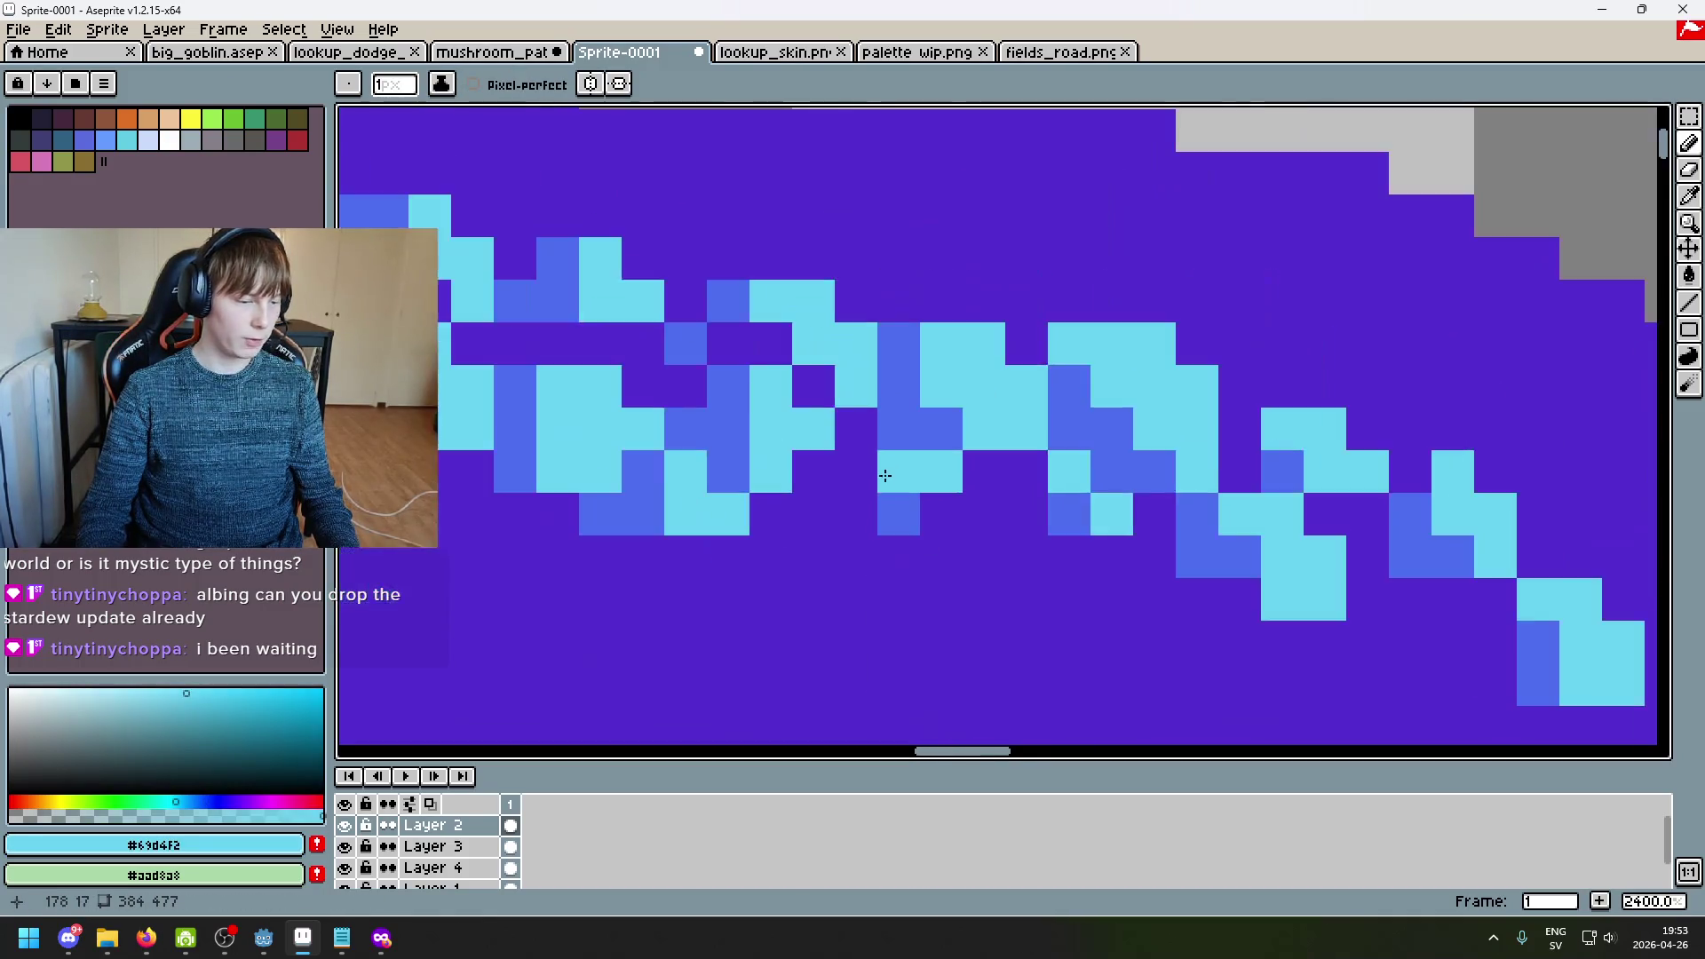
{"action": "scroll", "coordinate": [824, 457], "scroll_direction": "up", "scroll_amount": 2}
{"action": "scroll", "coordinate": [852, 461], "scroll_direction": "down", "scroll_amount": 2}
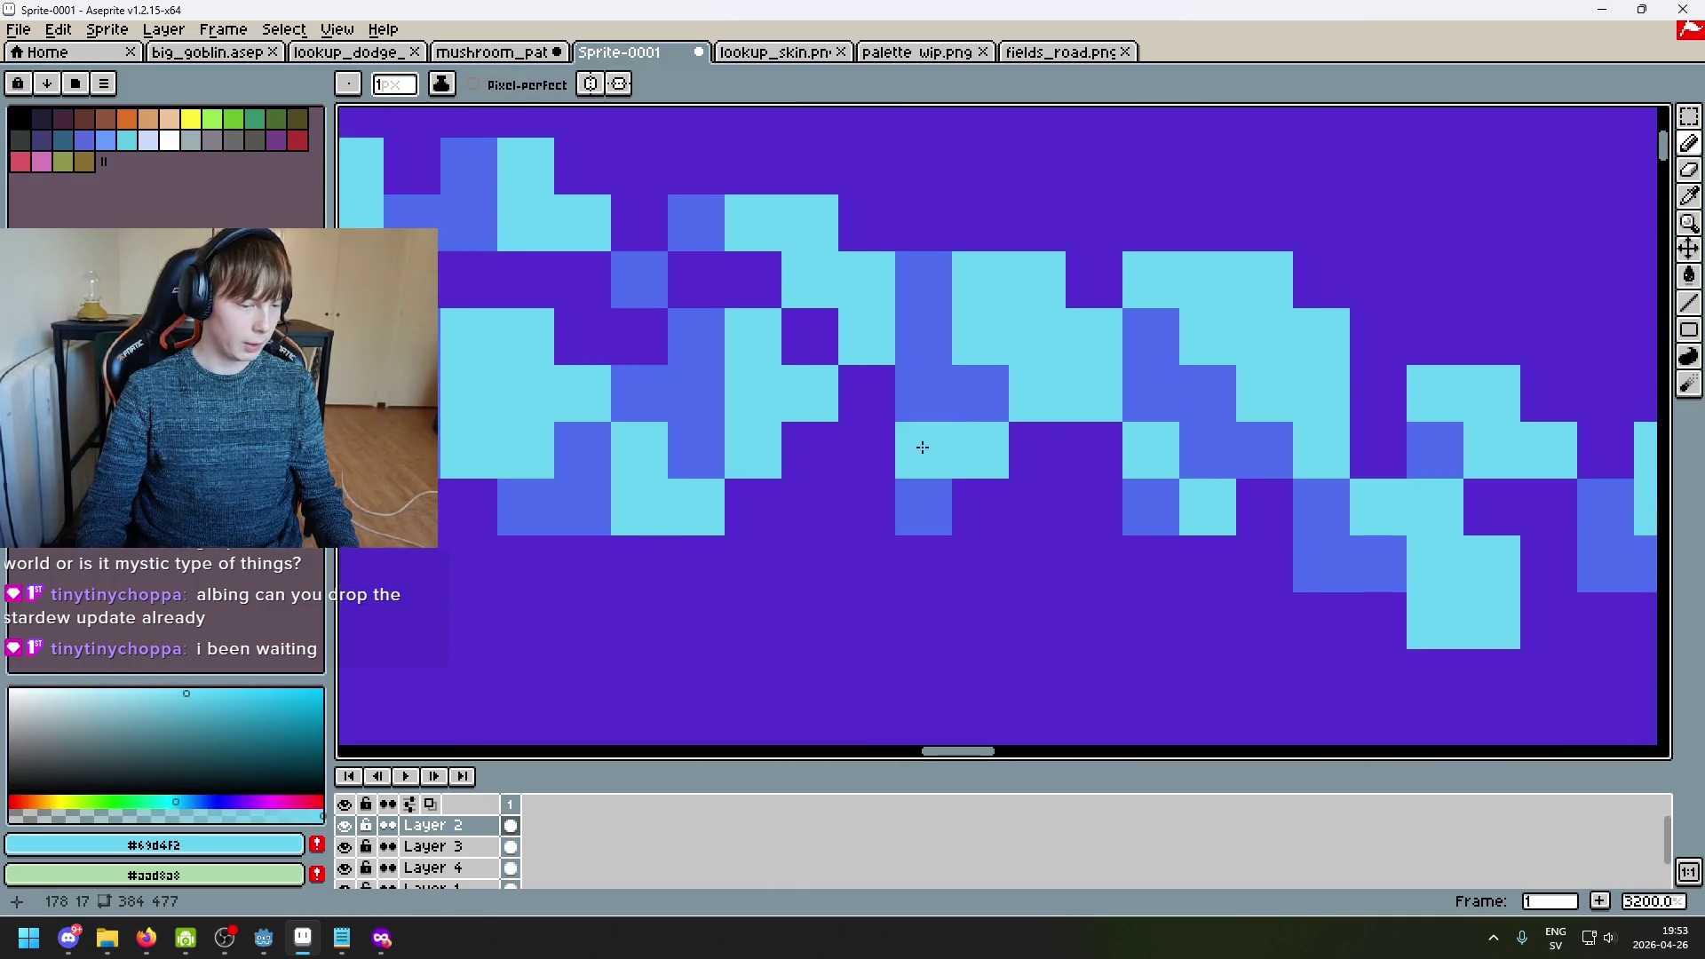
{"action": "key", "text": "alt+Tab"}
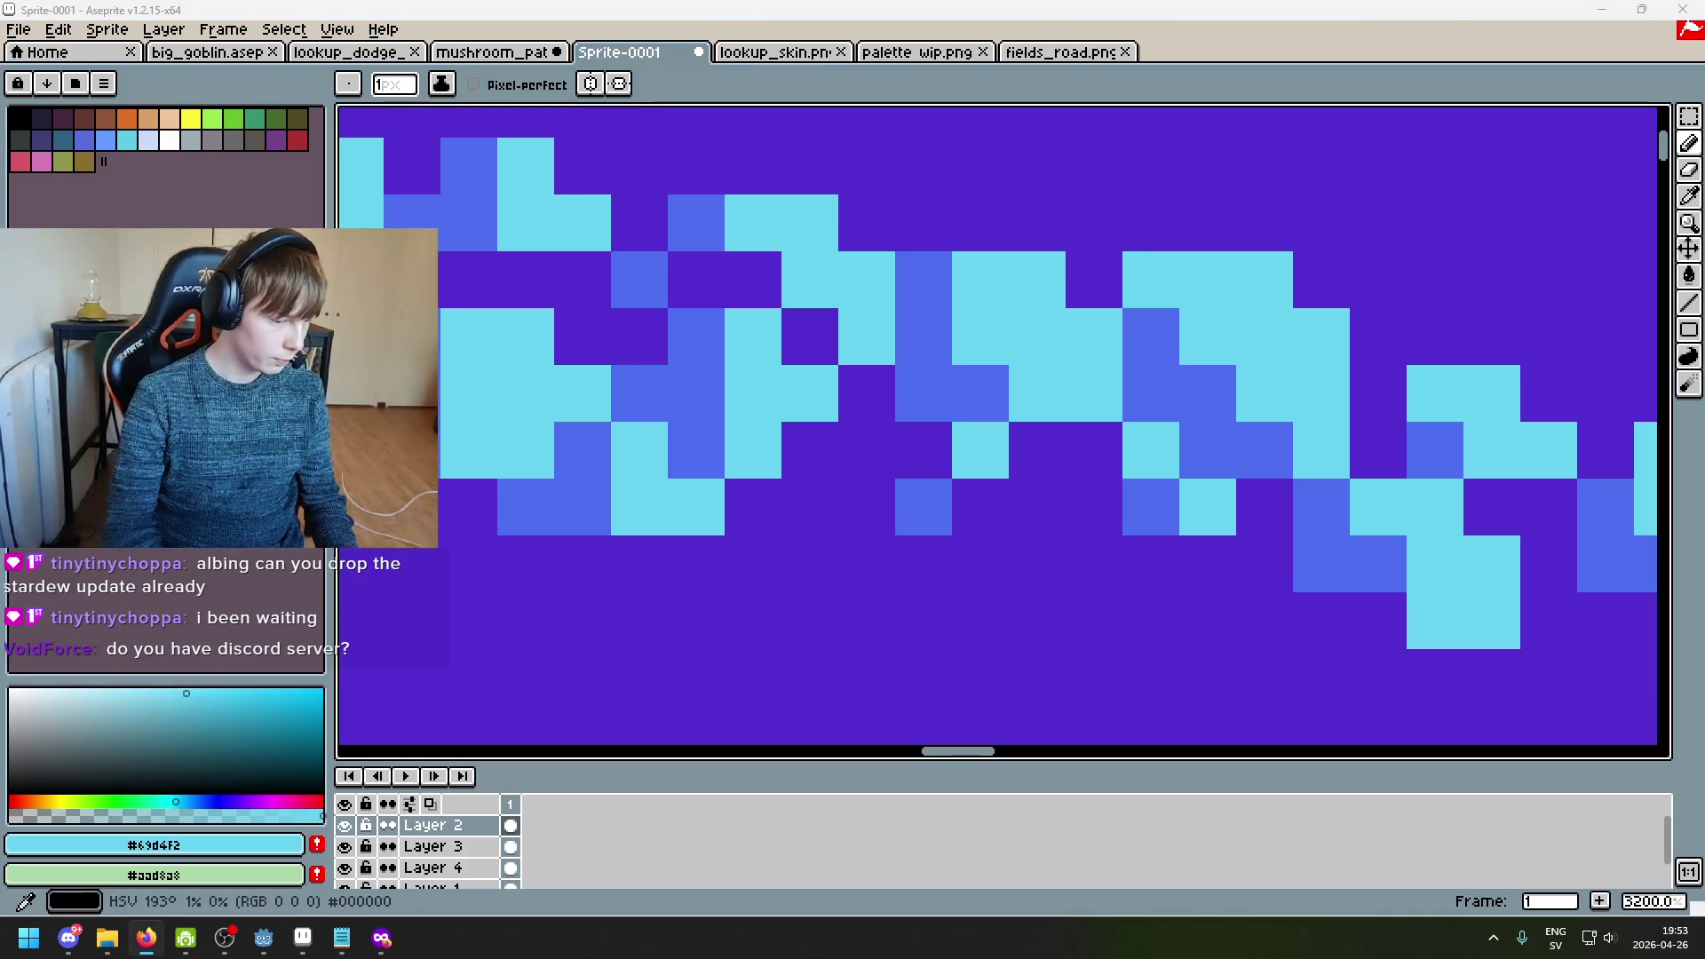
{"action": "scroll", "coordinate": [924, 564], "scroll_direction": "down", "scroll_amount": 2}
{"action": "scroll", "coordinate": [914, 533], "scroll_direction": "up", "scroll_amount": 2}
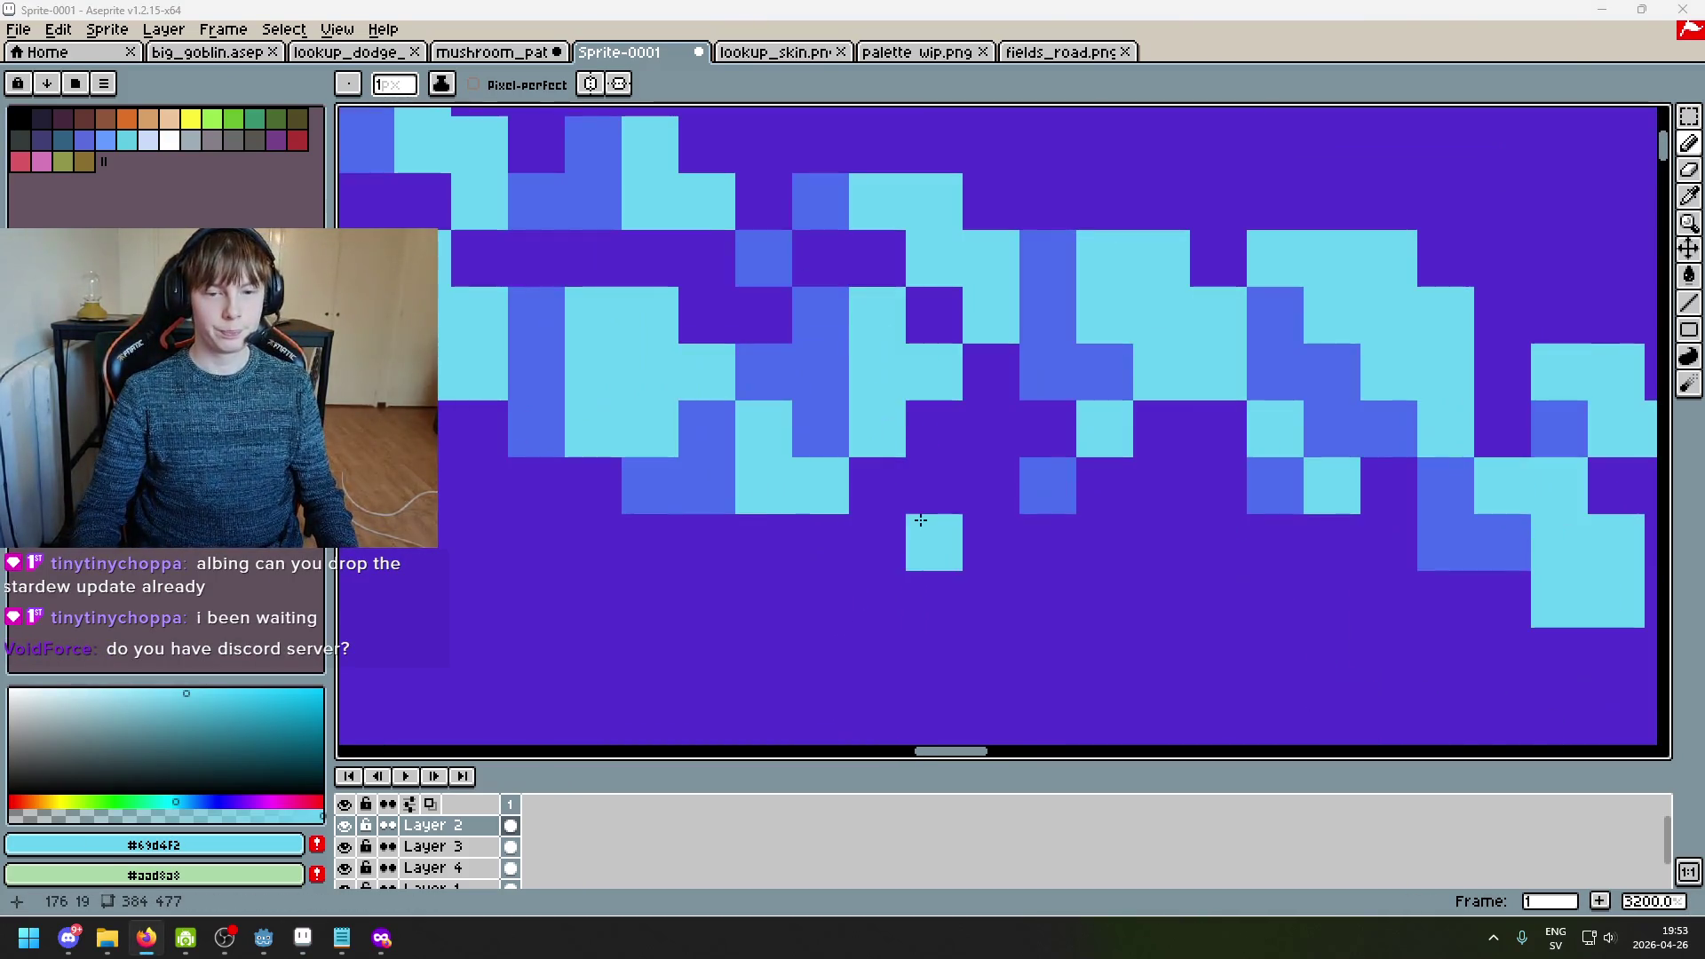
Step: Place a single cyan pixel on the cluster, undoing a stray two-pixel stroke
{"action": "left_click", "coordinate": [1047, 373], "text": "alt"}
{"action": "key", "text": "alt"}
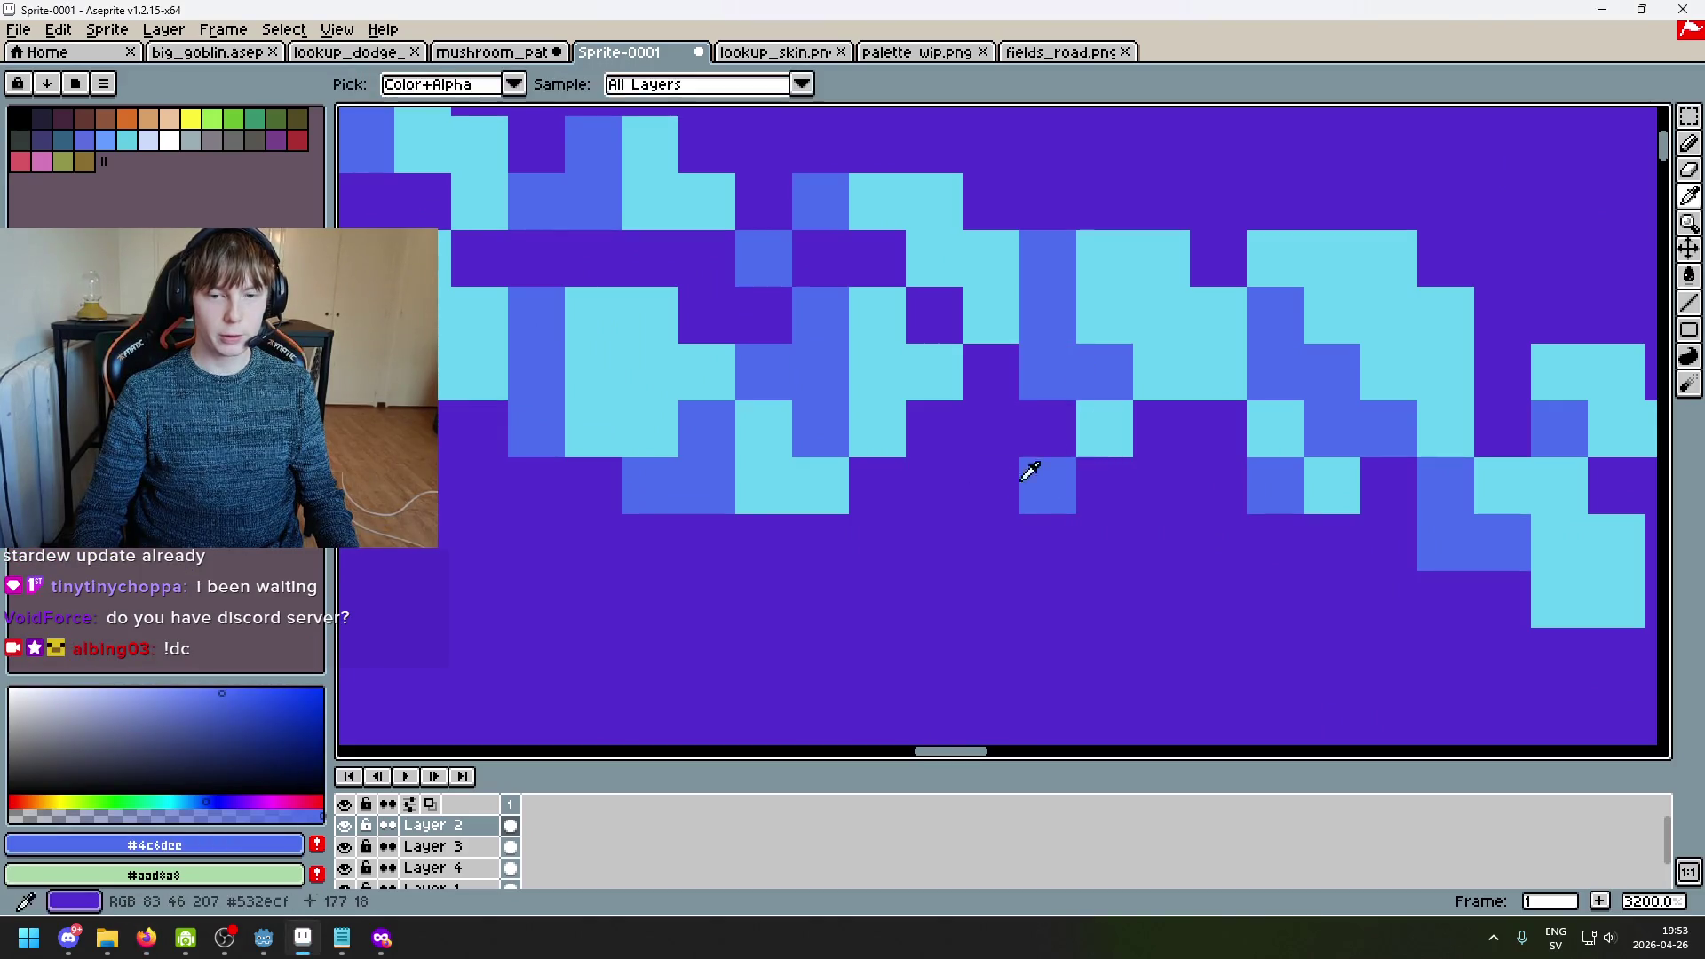
{"action": "left_click", "coordinate": [888, 389], "text": "alt"}
{"action": "left_click_drag", "start_coordinate": [1048, 428], "coordinate": [990, 429]}
{"action": "key", "text": "ctrl+z"}
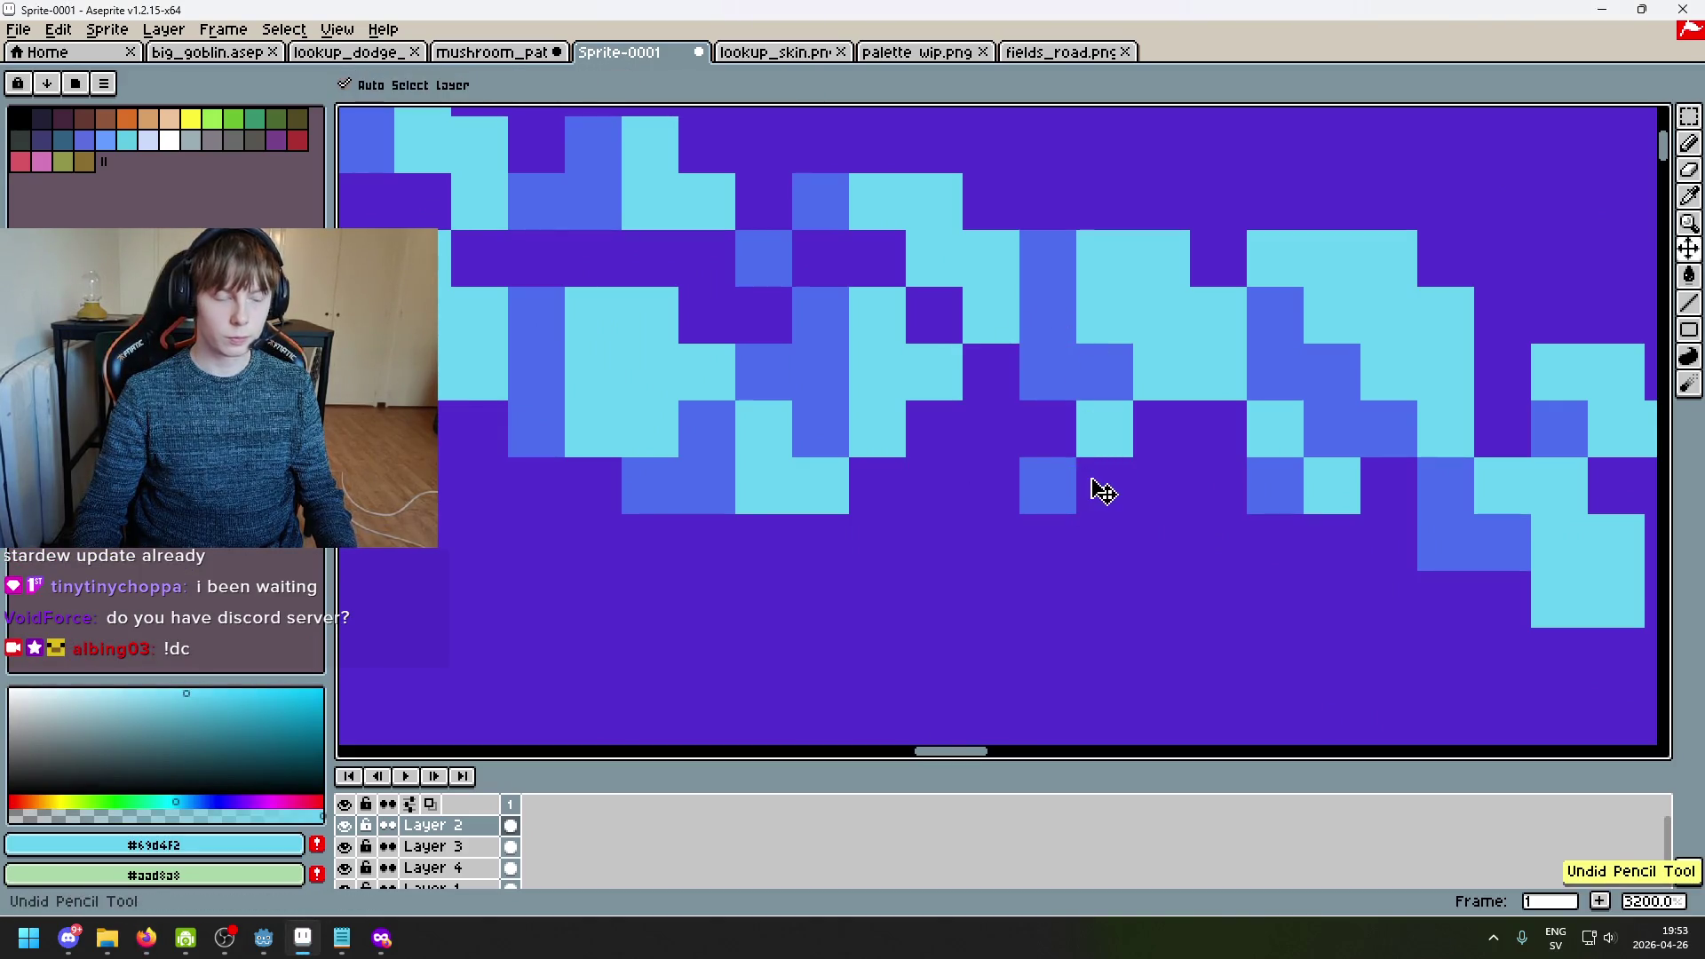
{"action": "left_click", "coordinate": [1086, 488]}
{"action": "scroll", "coordinate": [1086, 489], "scroll_direction": "up", "scroll_amount": 1}
{"action": "scroll", "coordinate": [856, 476], "scroll_direction": "down", "scroll_amount": 1}
Step: Turn the left cyan pixel blue and add a cyan pixel above it
{"action": "key", "text": "alt"}
{"action": "scroll", "coordinate": [888, 531], "scroll_direction": "up", "scroll_amount": 3}
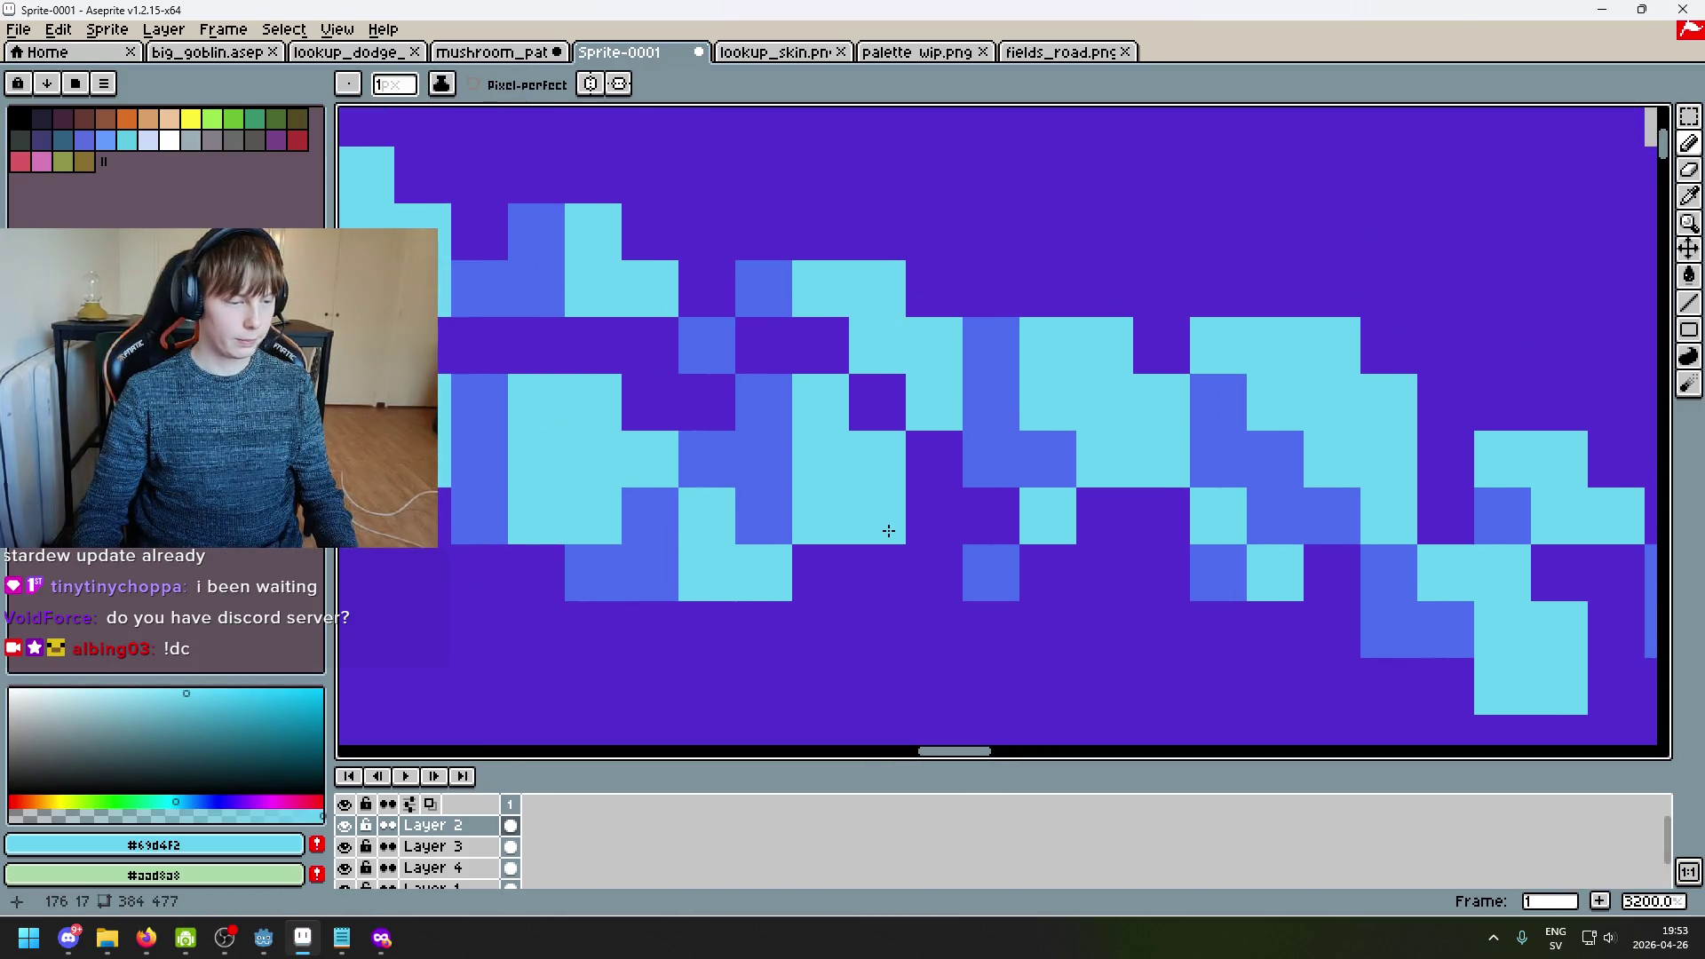
{"action": "scroll", "coordinate": [971, 514], "scroll_direction": "down", "scroll_amount": 2}
{"action": "scroll", "coordinate": [780, 403], "scroll_direction": "up", "scroll_amount": 1}
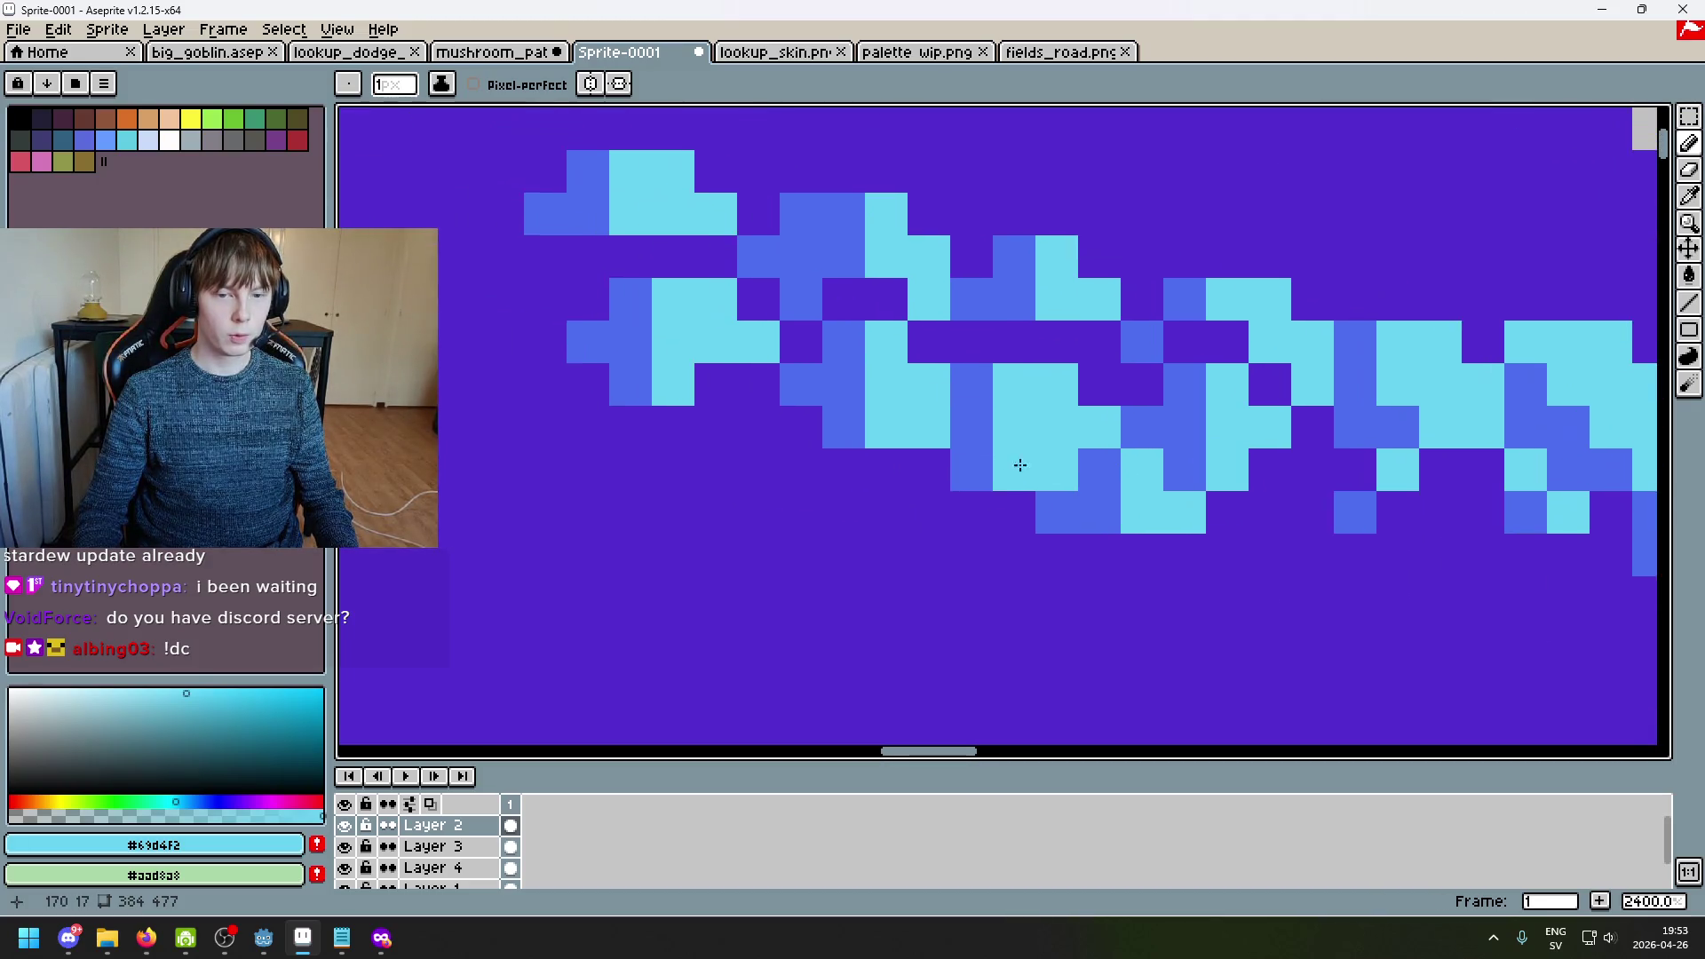
{"action": "scroll", "coordinate": [799, 342], "scroll_direction": "down", "scroll_amount": 2}
{"action": "scroll", "coordinate": [812, 395], "scroll_direction": "up", "scroll_amount": 3}
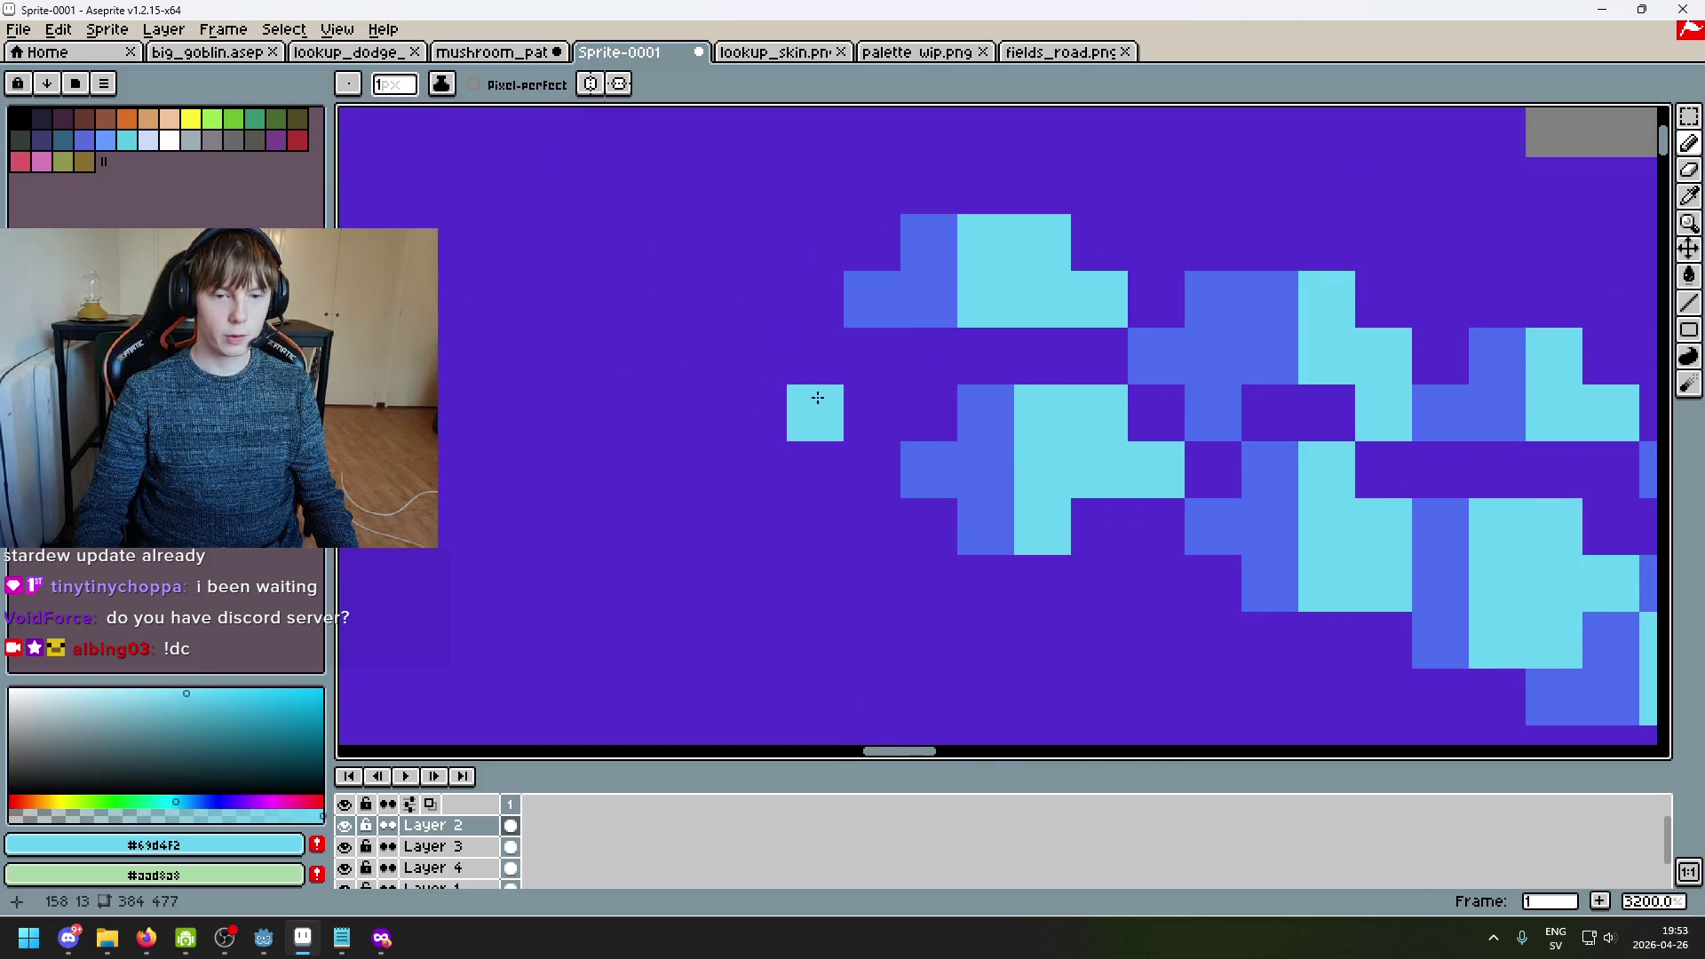
{"action": "left_click", "coordinate": [892, 448], "text": "alt"}
{"action": "left_click", "coordinate": [803, 411]}
{"action": "left_click", "coordinate": [883, 395], "text": "alt"}
{"action": "left_click", "coordinate": [832, 370]}
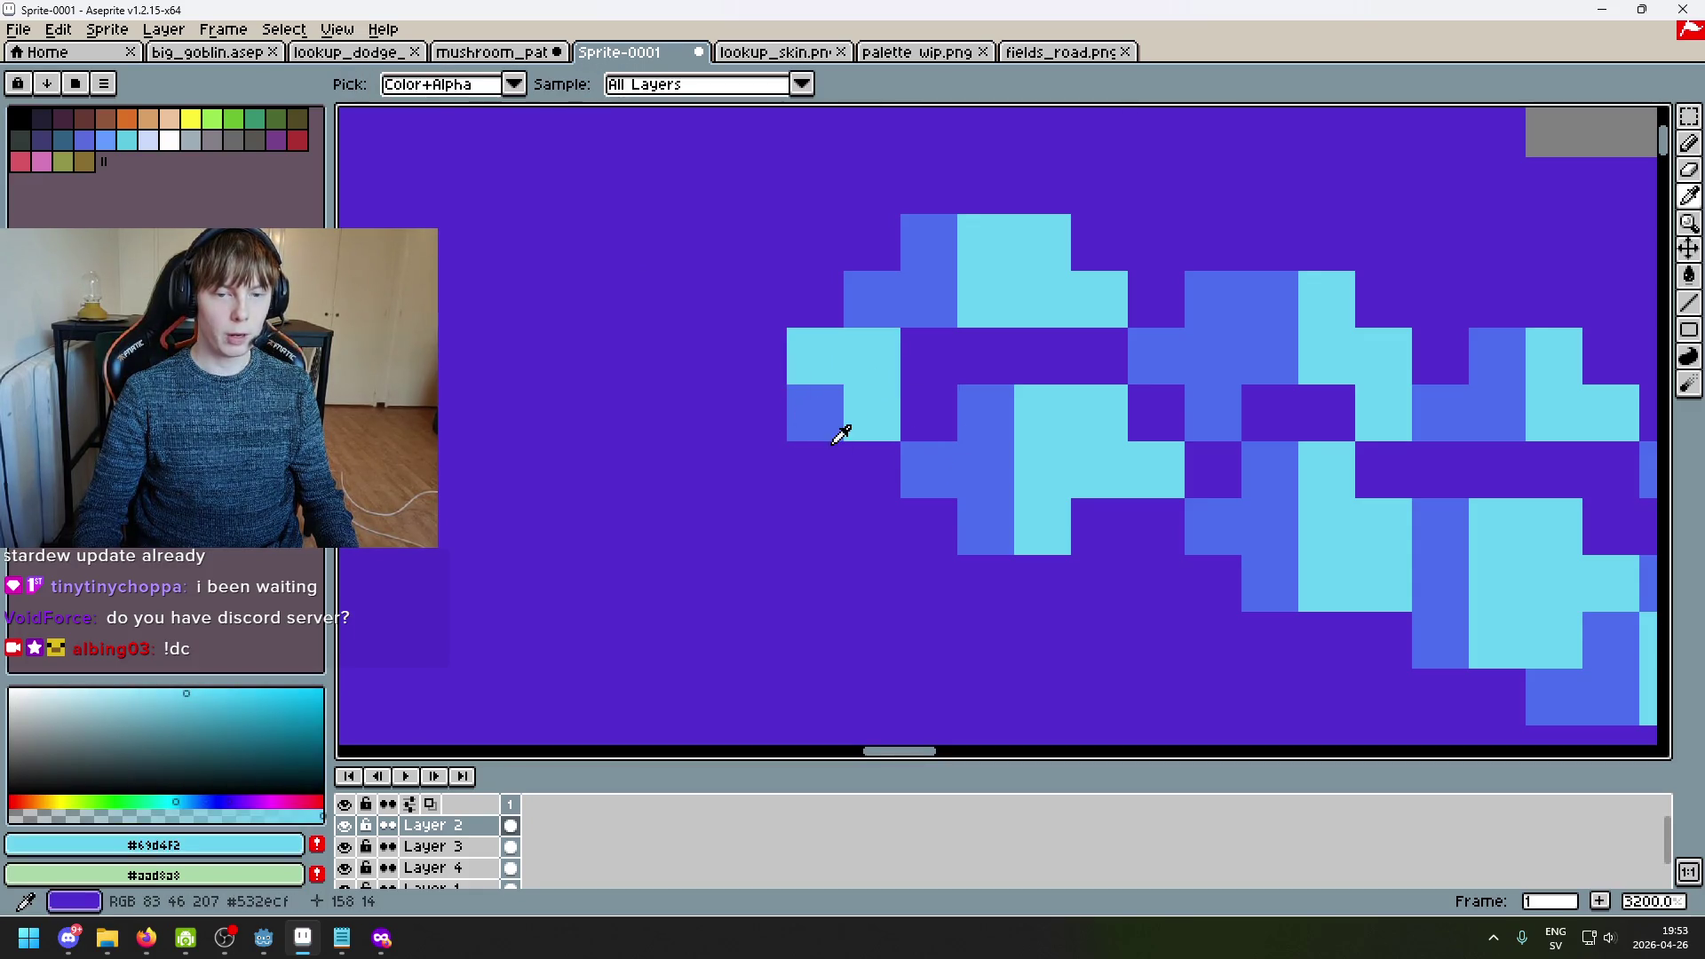
Step: Paint three blue pixels extending the blue edge left of the cluster
{"action": "left_click", "coordinate": [753, 384], "text": "alt"}
{"action": "left_click", "coordinate": [815, 413], "text": "alt"}
{"action": "left_click", "coordinate": [758, 356]}
{"action": "left_click", "coordinate": [764, 413]}
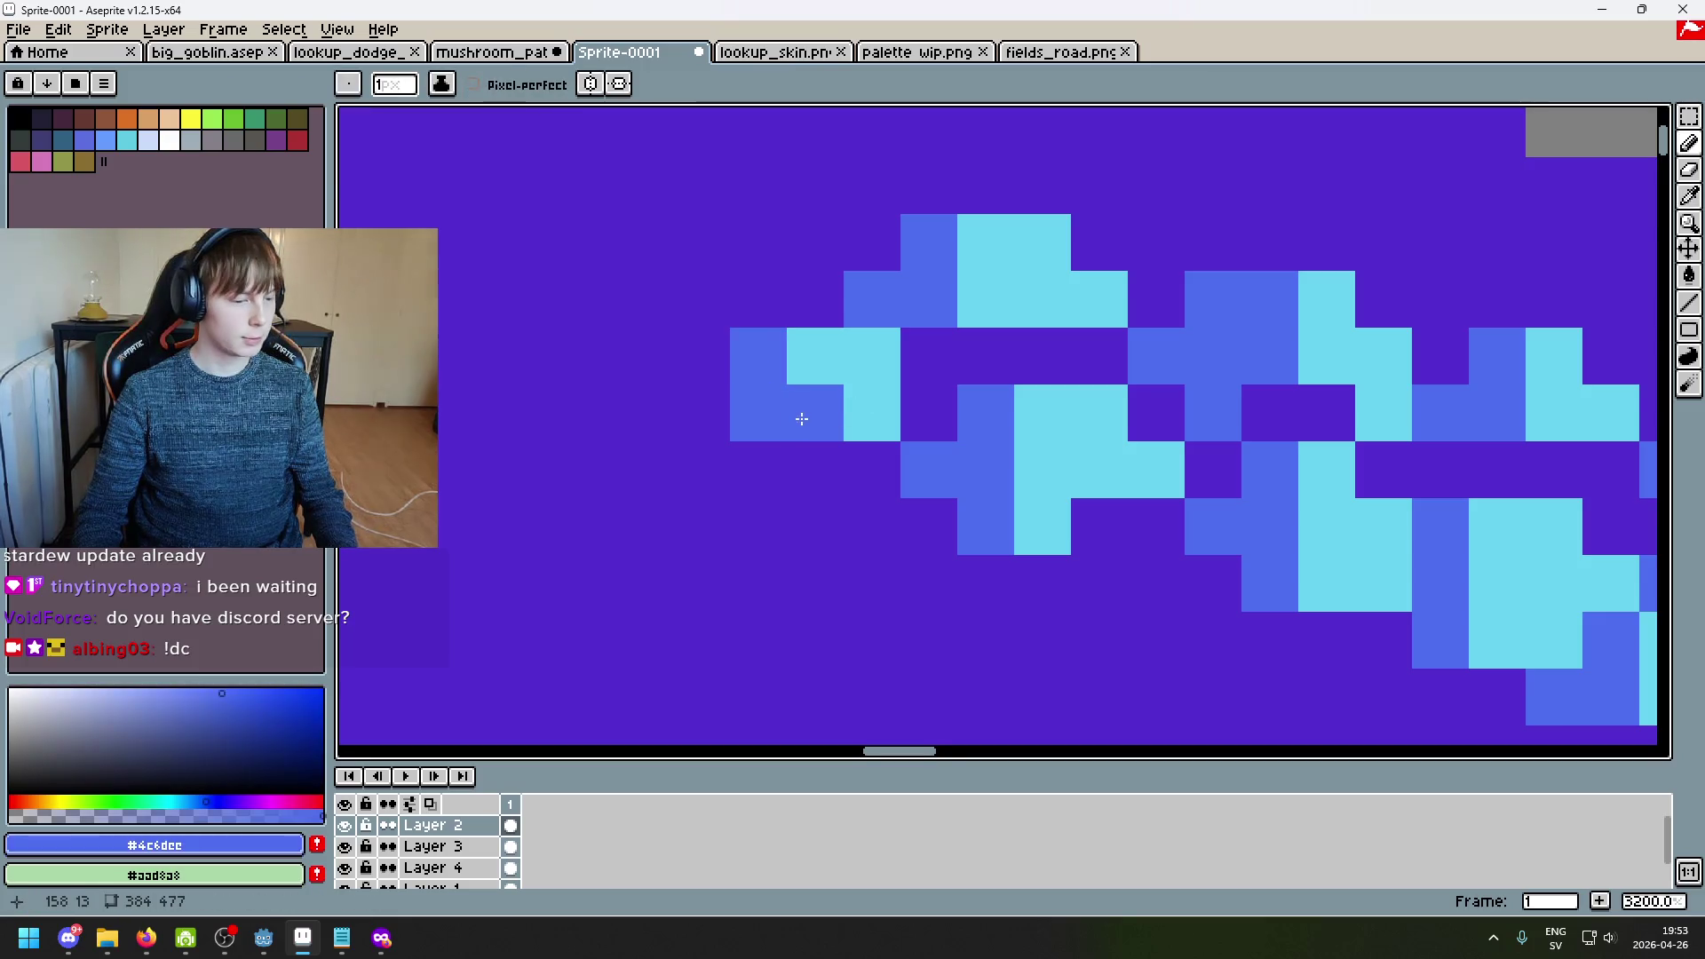
{"action": "scroll", "coordinate": [799, 418], "scroll_direction": "down", "scroll_amount": 1}
{"action": "scroll", "coordinate": [1096, 461], "scroll_direction": "up", "scroll_amount": 2}
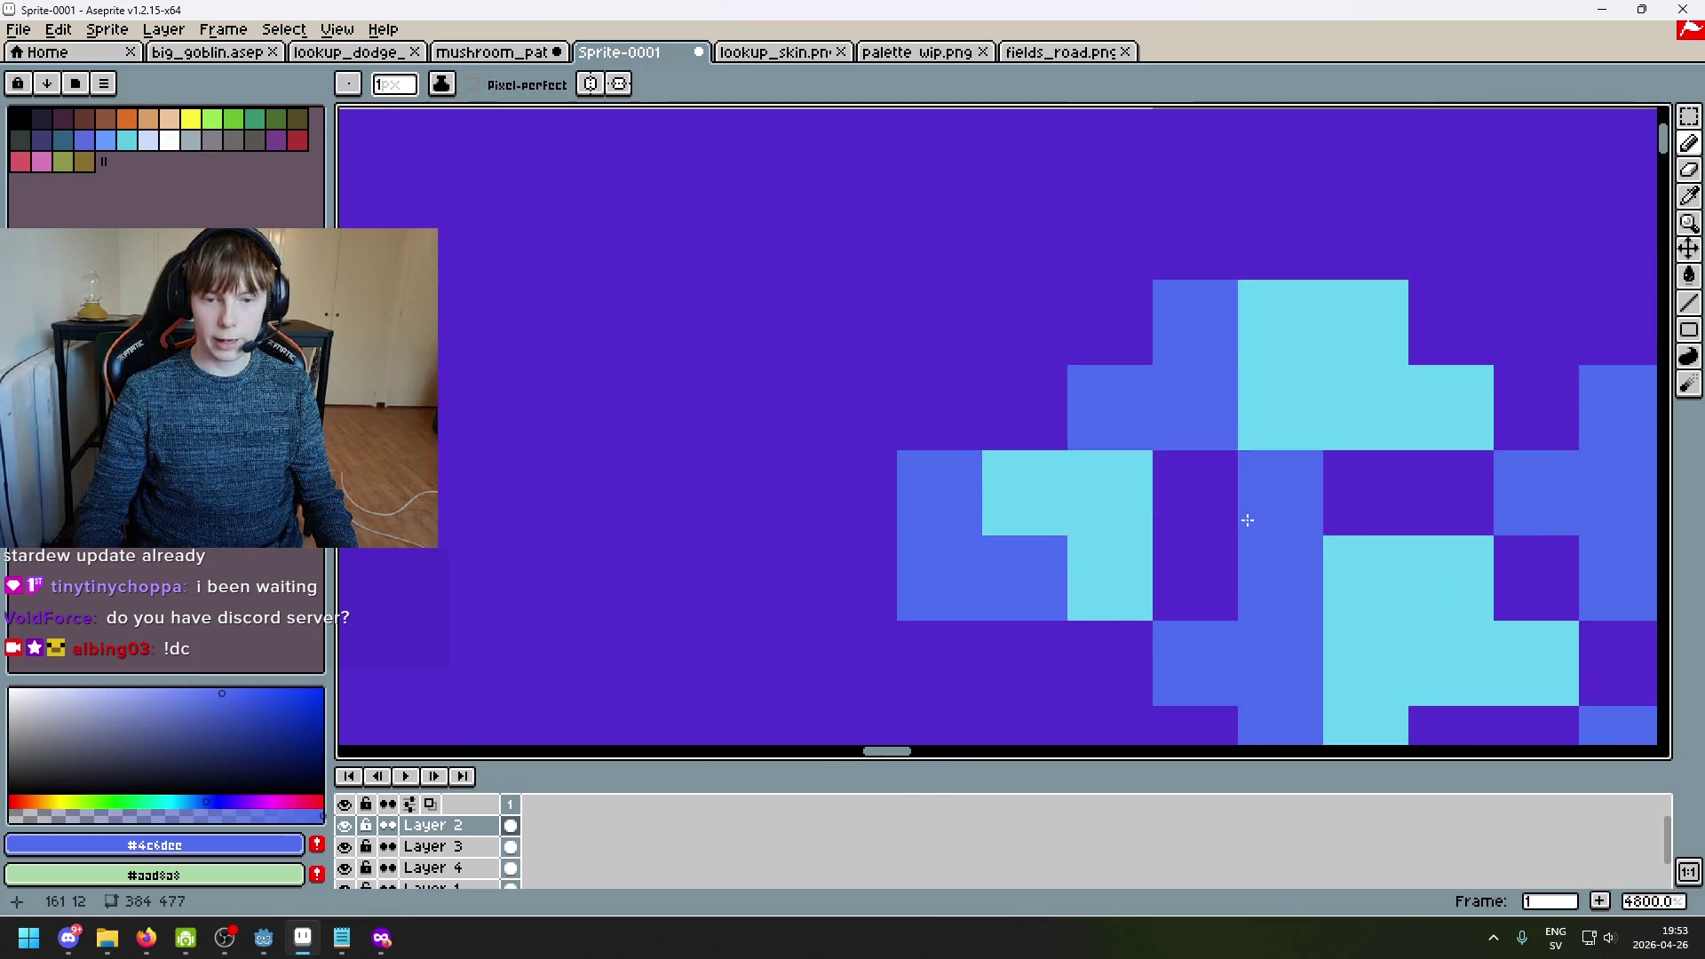
Step: Add three cyan pixels at the cluster's left end with two blue pixels beneath
{"action": "left_click", "coordinate": [994, 480], "text": "alt"}
{"action": "left_click", "coordinate": [929, 429]}
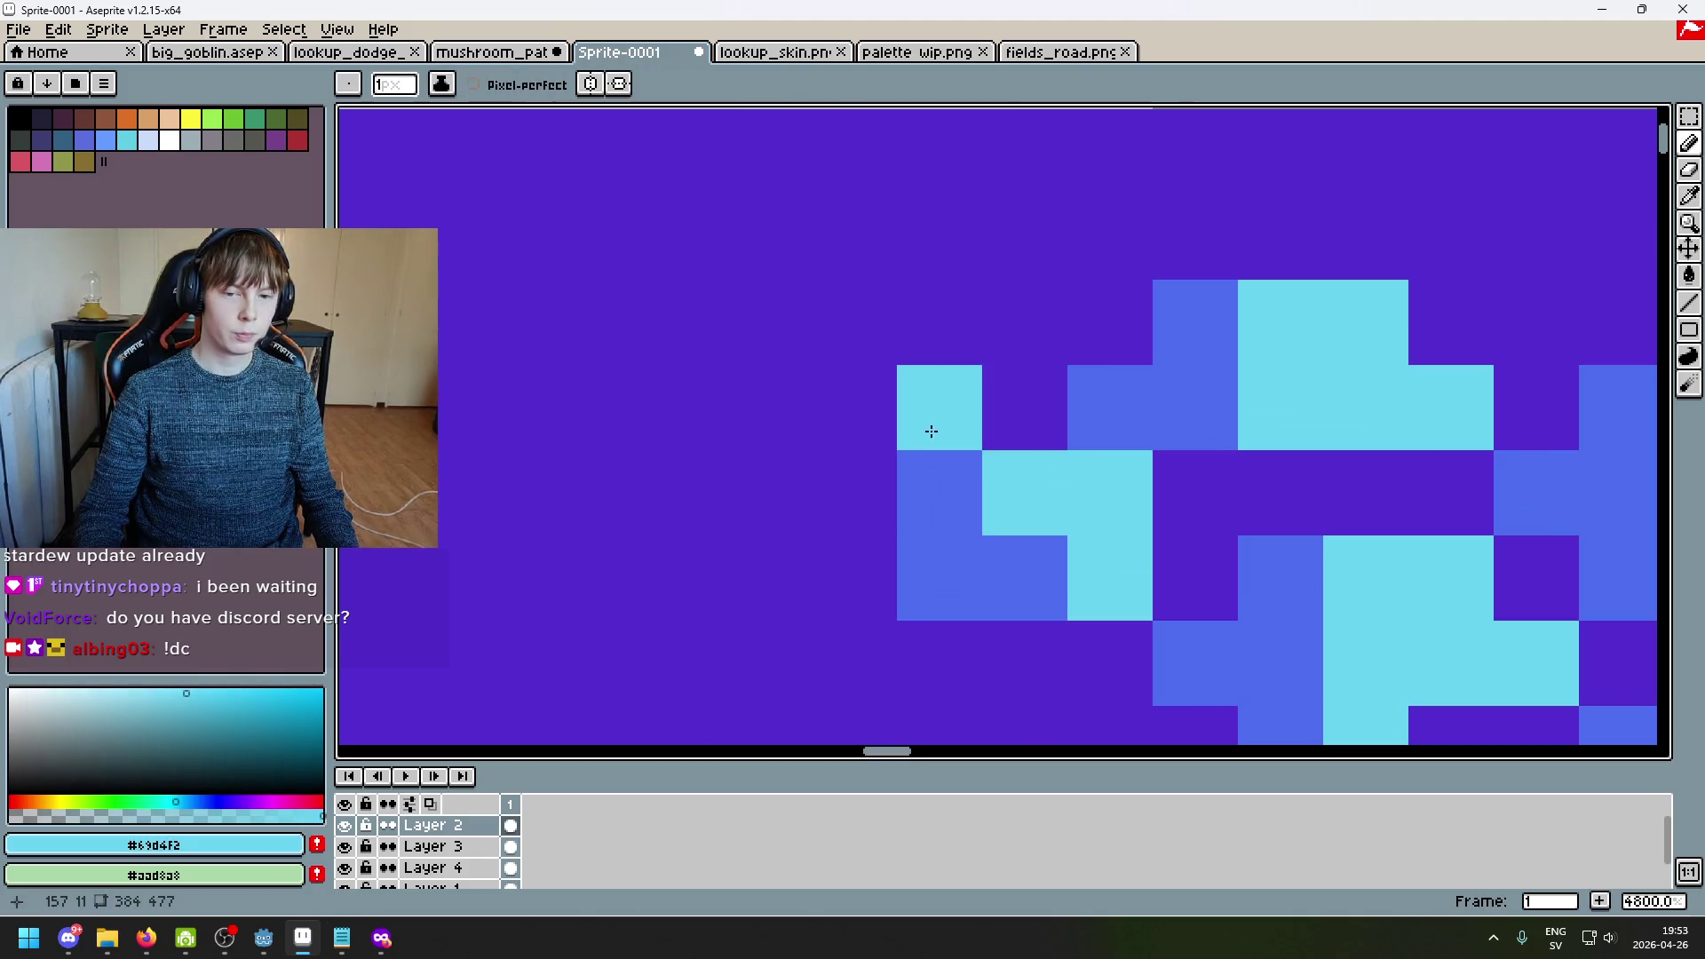
{"action": "left_click", "coordinate": [1021, 409]}
{"action": "left_click", "coordinate": [1021, 577]}
{"action": "scroll", "coordinate": [1081, 536], "scroll_direction": "down", "scroll_amount": 3}
{"action": "scroll", "coordinate": [1126, 432], "scroll_direction": "up", "scroll_amount": 1}
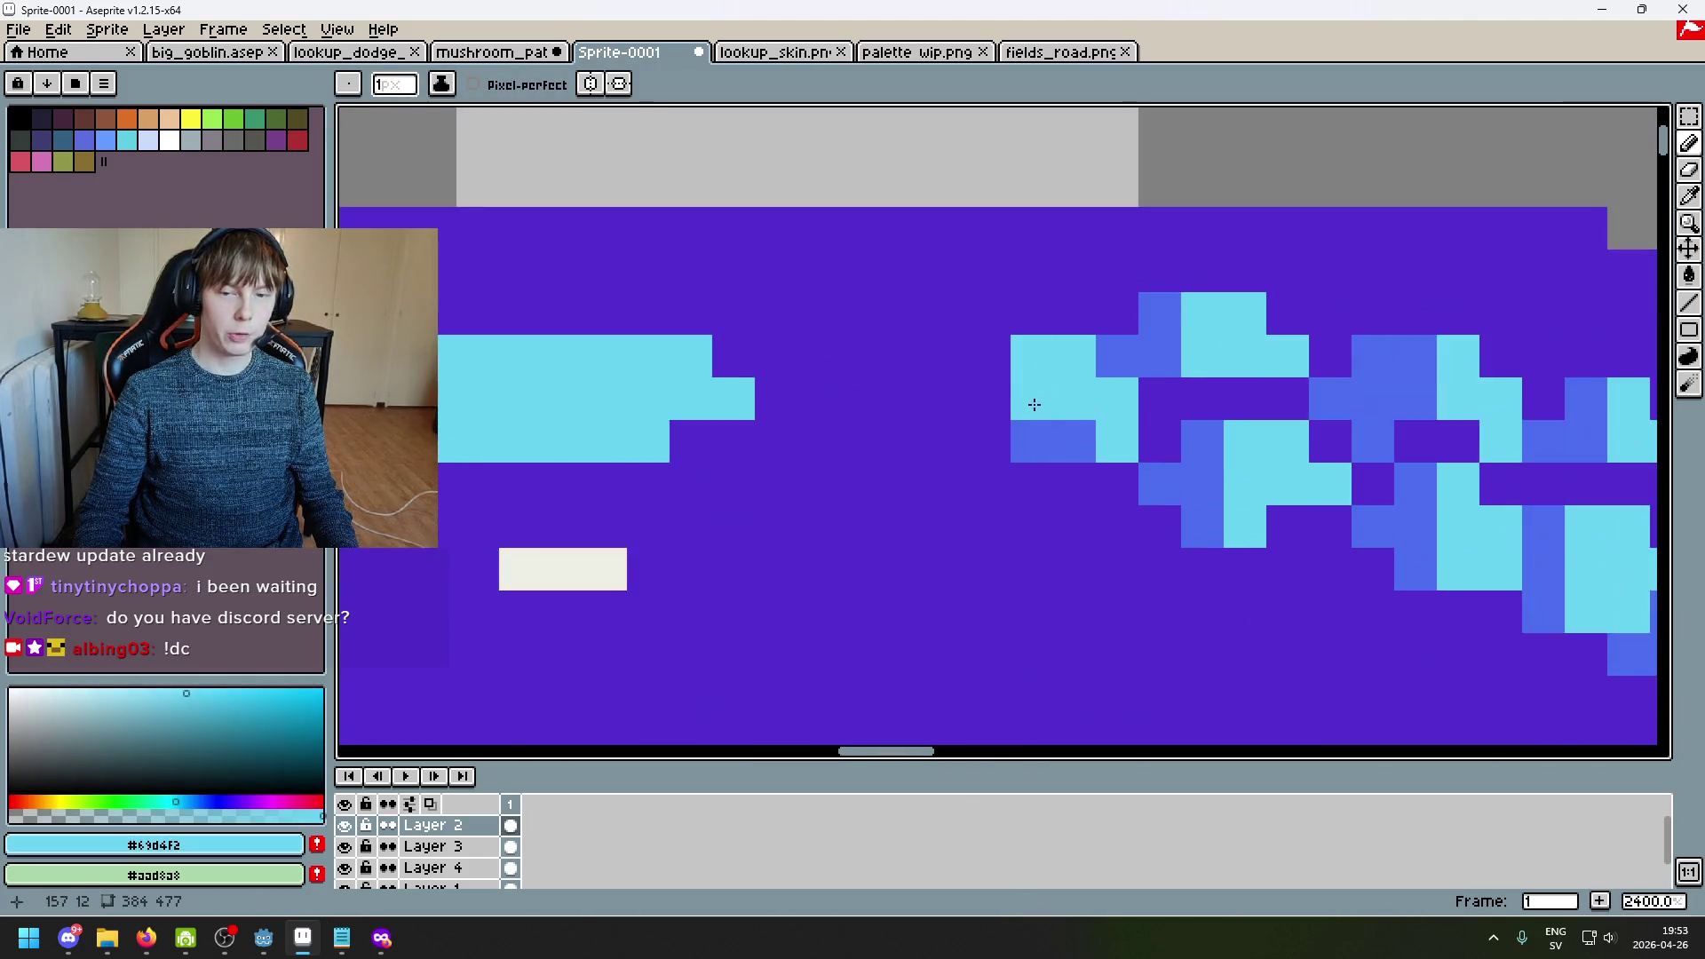
{"action": "left_click", "coordinate": [1001, 361], "text": "alt"}
{"action": "left_click", "coordinate": [1039, 392], "text": "alt"}
{"action": "left_click", "coordinate": [995, 360]}
{"action": "scroll", "coordinate": [1021, 417], "scroll_direction": "down", "scroll_amount": 5}
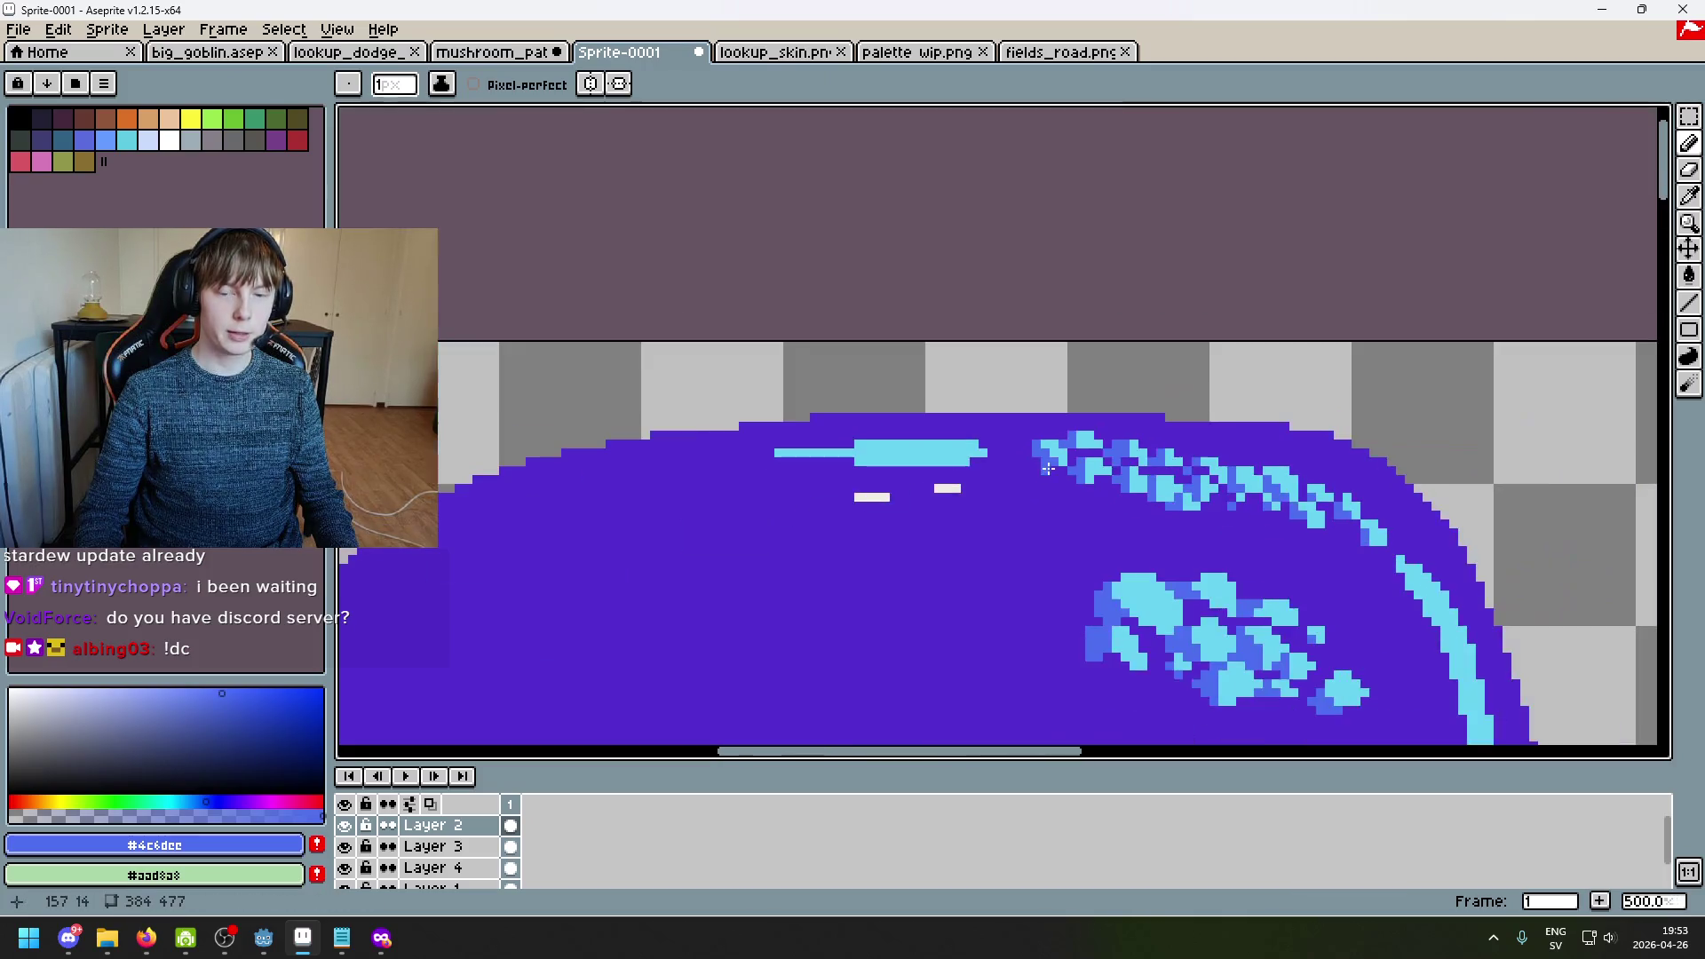
Step: Undo the last blue pixels, then add a cyan tip pixel and a two-pixel blue column to the cluster
{"action": "scroll", "coordinate": [1072, 464], "scroll_direction": "up", "scroll_amount": 1}
{"action": "left_click_drag", "start_coordinate": [1027, 462], "coordinate": [924, 253]}
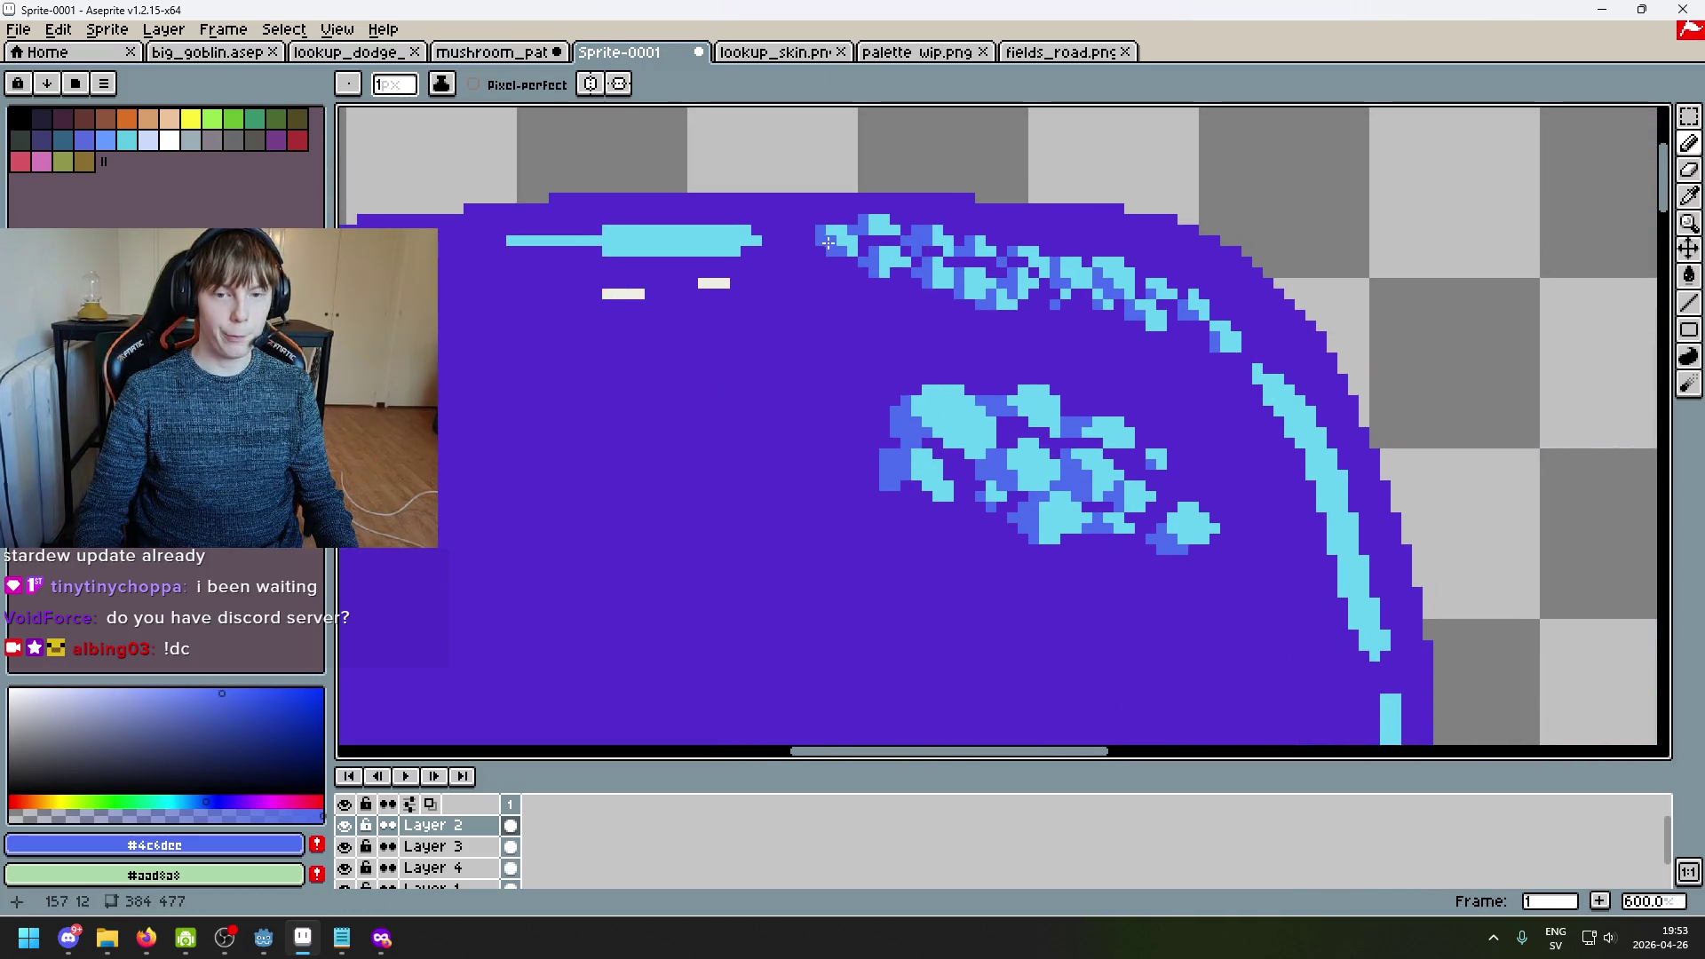
{"action": "scroll", "coordinate": [877, 252], "scroll_direction": "up", "scroll_amount": 2}
{"action": "scroll", "coordinate": [1028, 284], "scroll_direction": "up", "scroll_amount": 1}
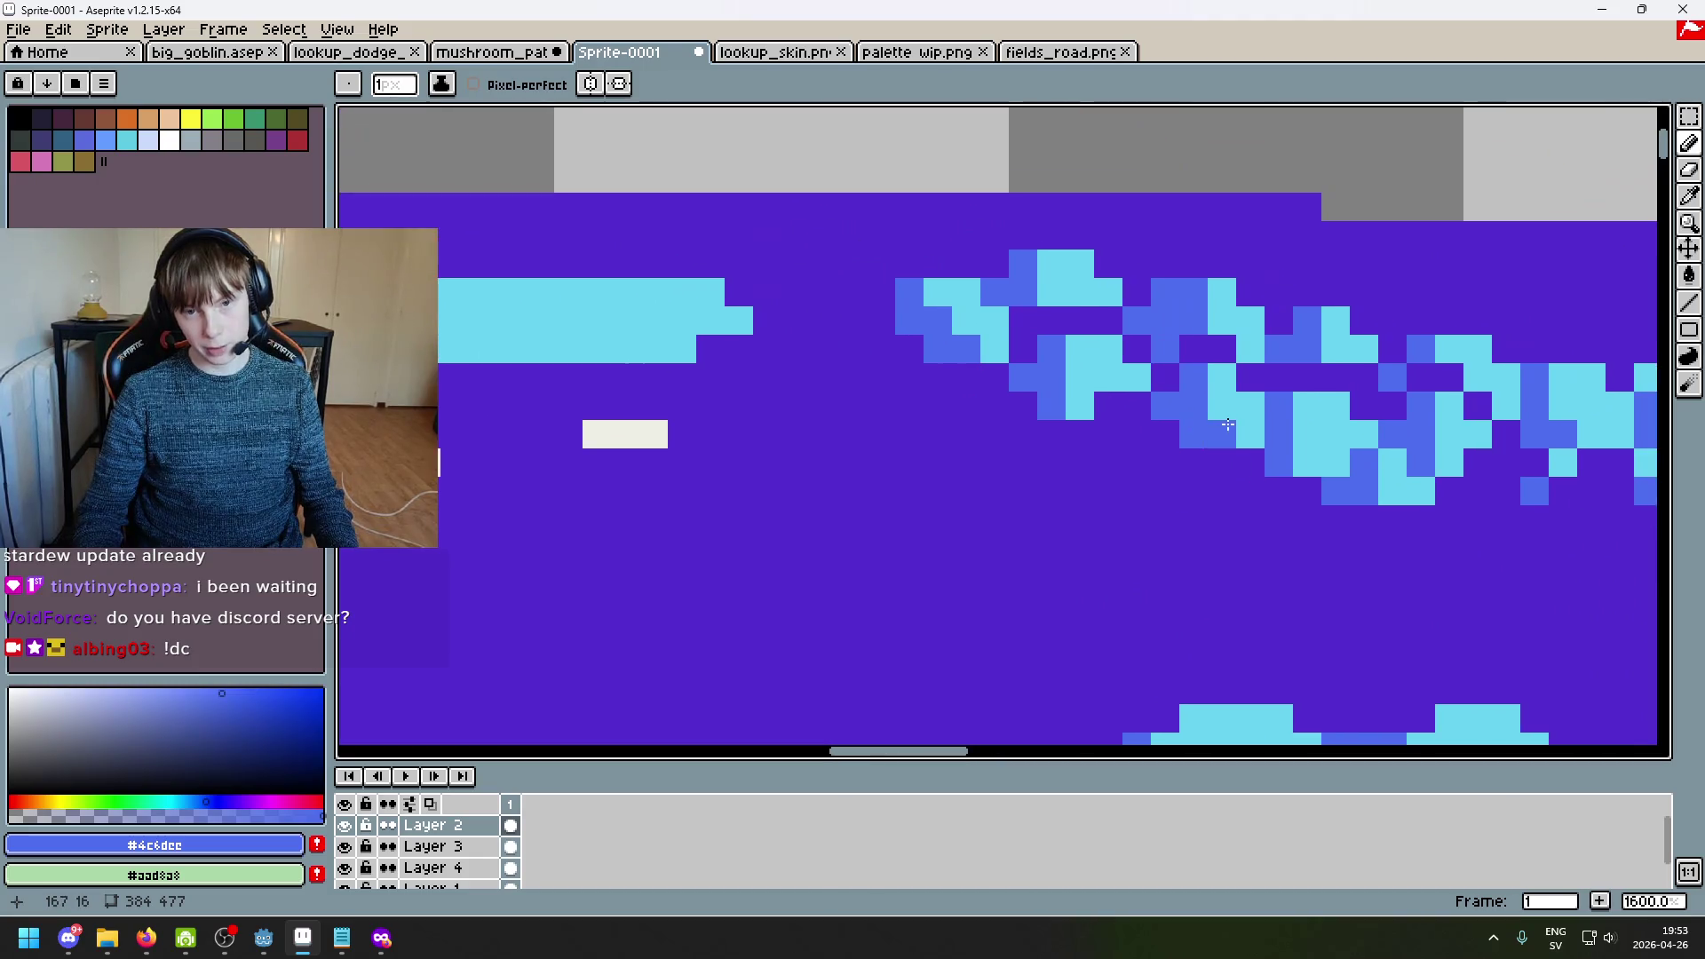
{"action": "scroll", "coordinate": [949, 328], "scroll_direction": "up", "scroll_amount": 2}
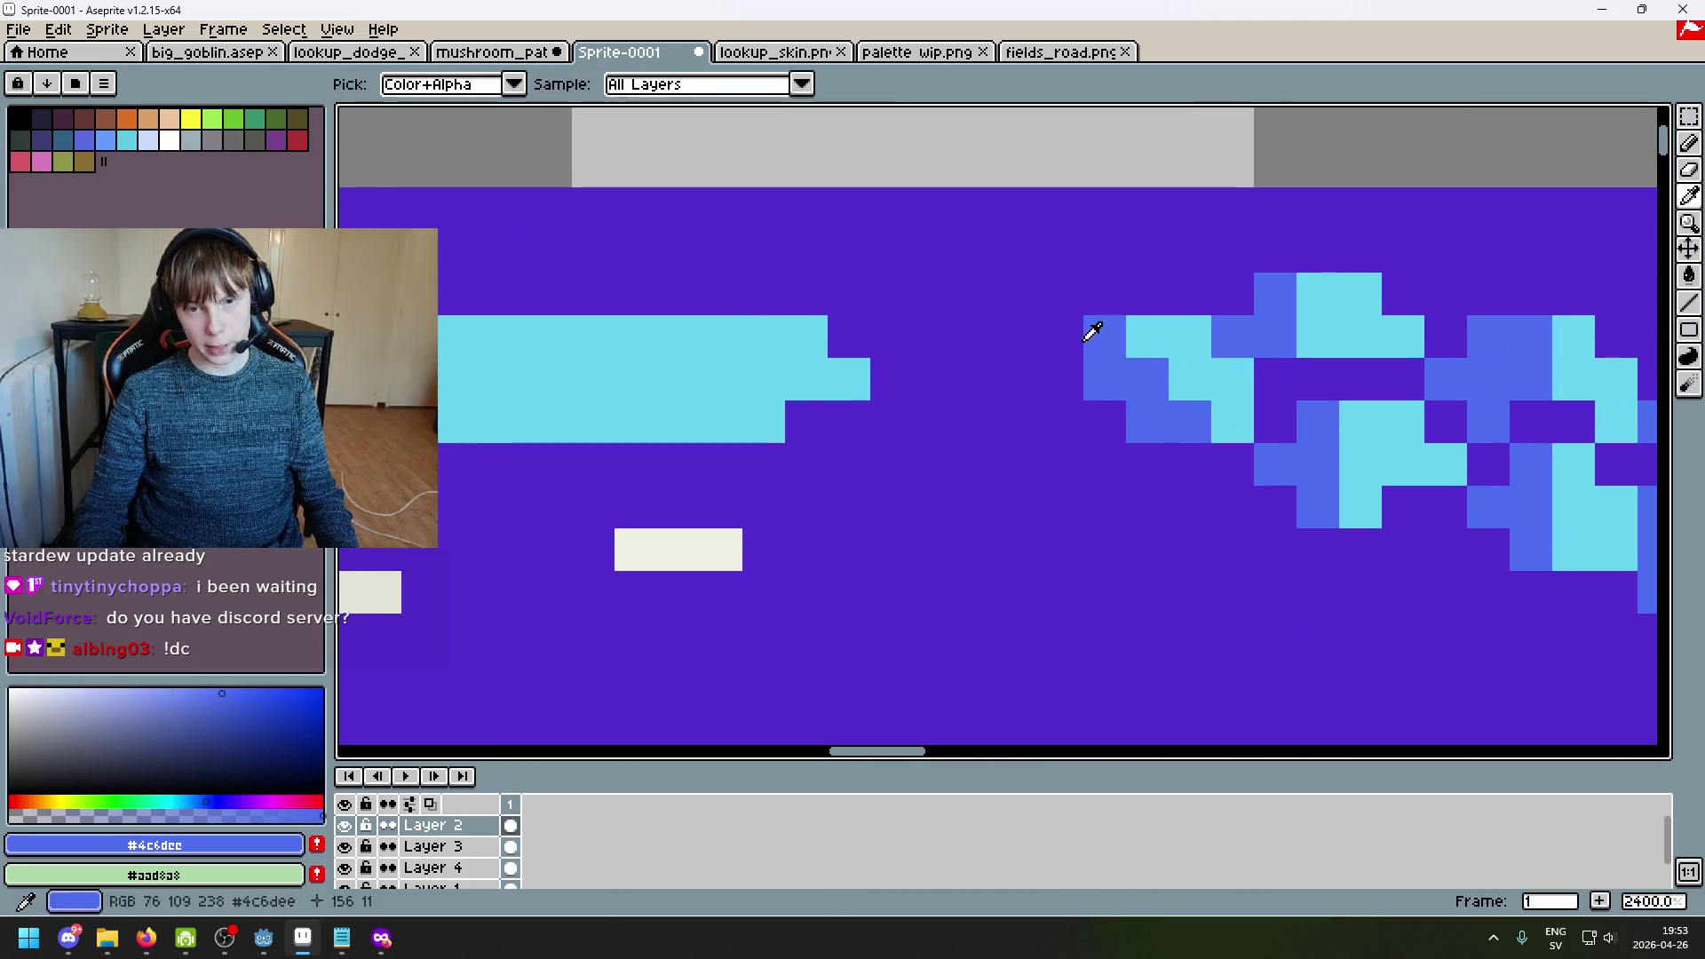
{"action": "key", "text": "ctrl+z"}
{"action": "left_click", "coordinate": [1141, 329], "text": "alt"}
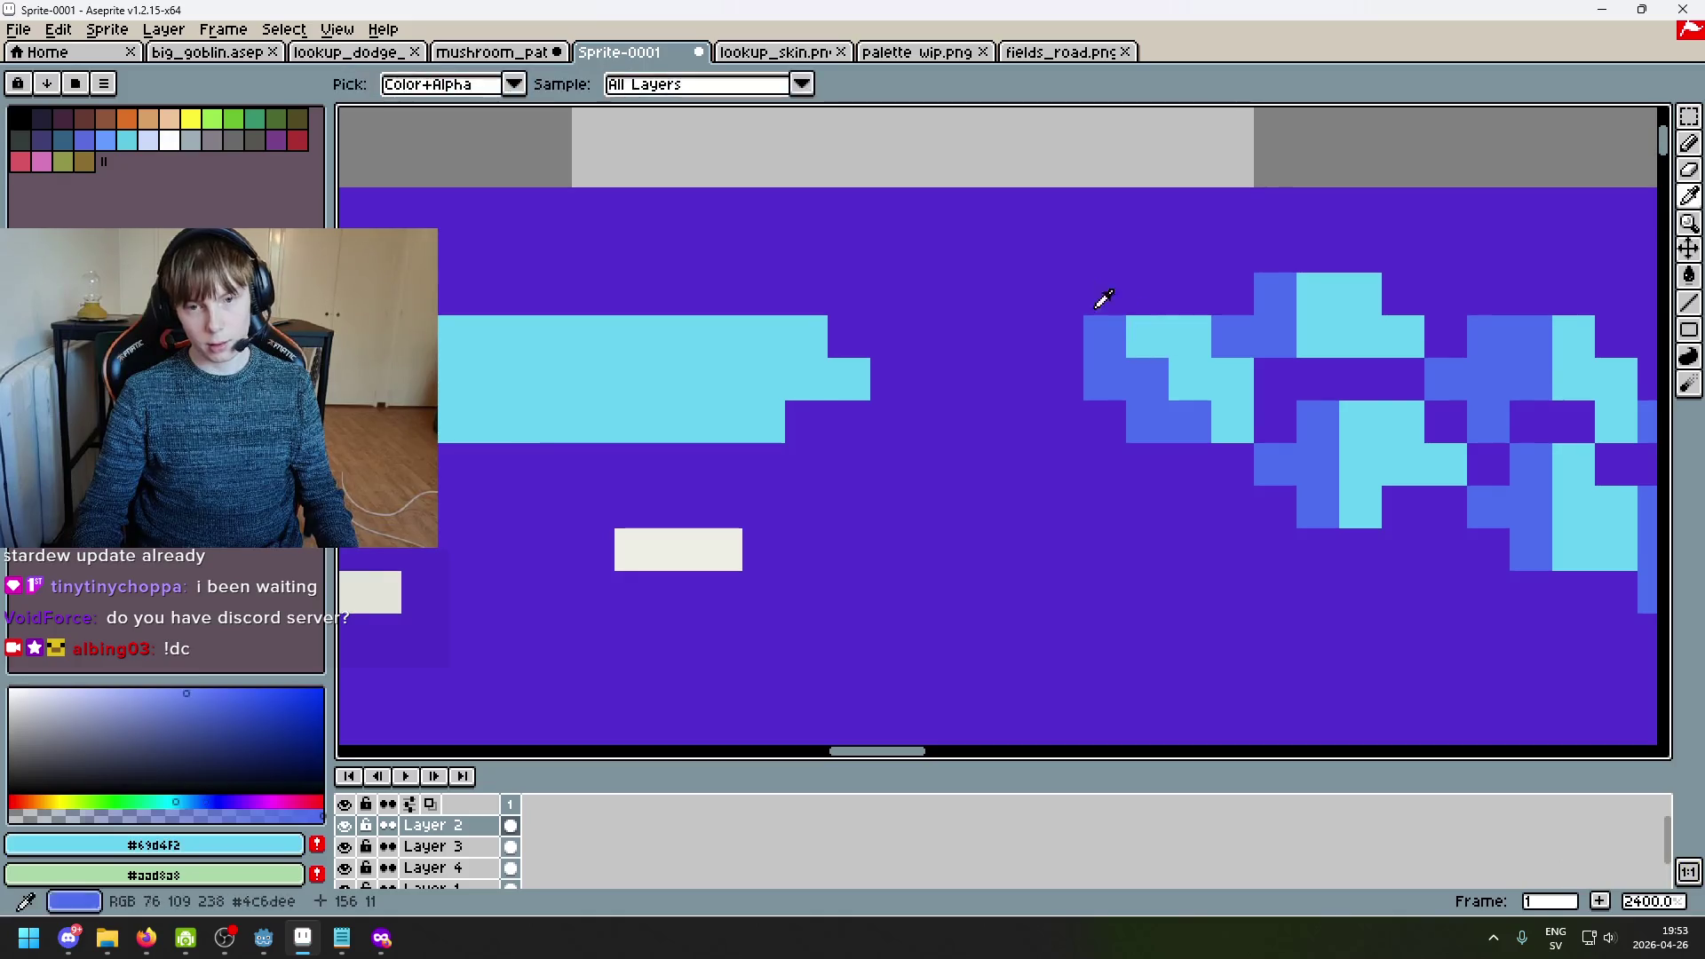
{"action": "left_click", "coordinate": [1049, 303]}
{"action": "left_click", "coordinate": [1106, 373], "text": "alt"}
{"action": "left_click_drag", "start_coordinate": [1105, 373], "coordinate": [1090, 302]}
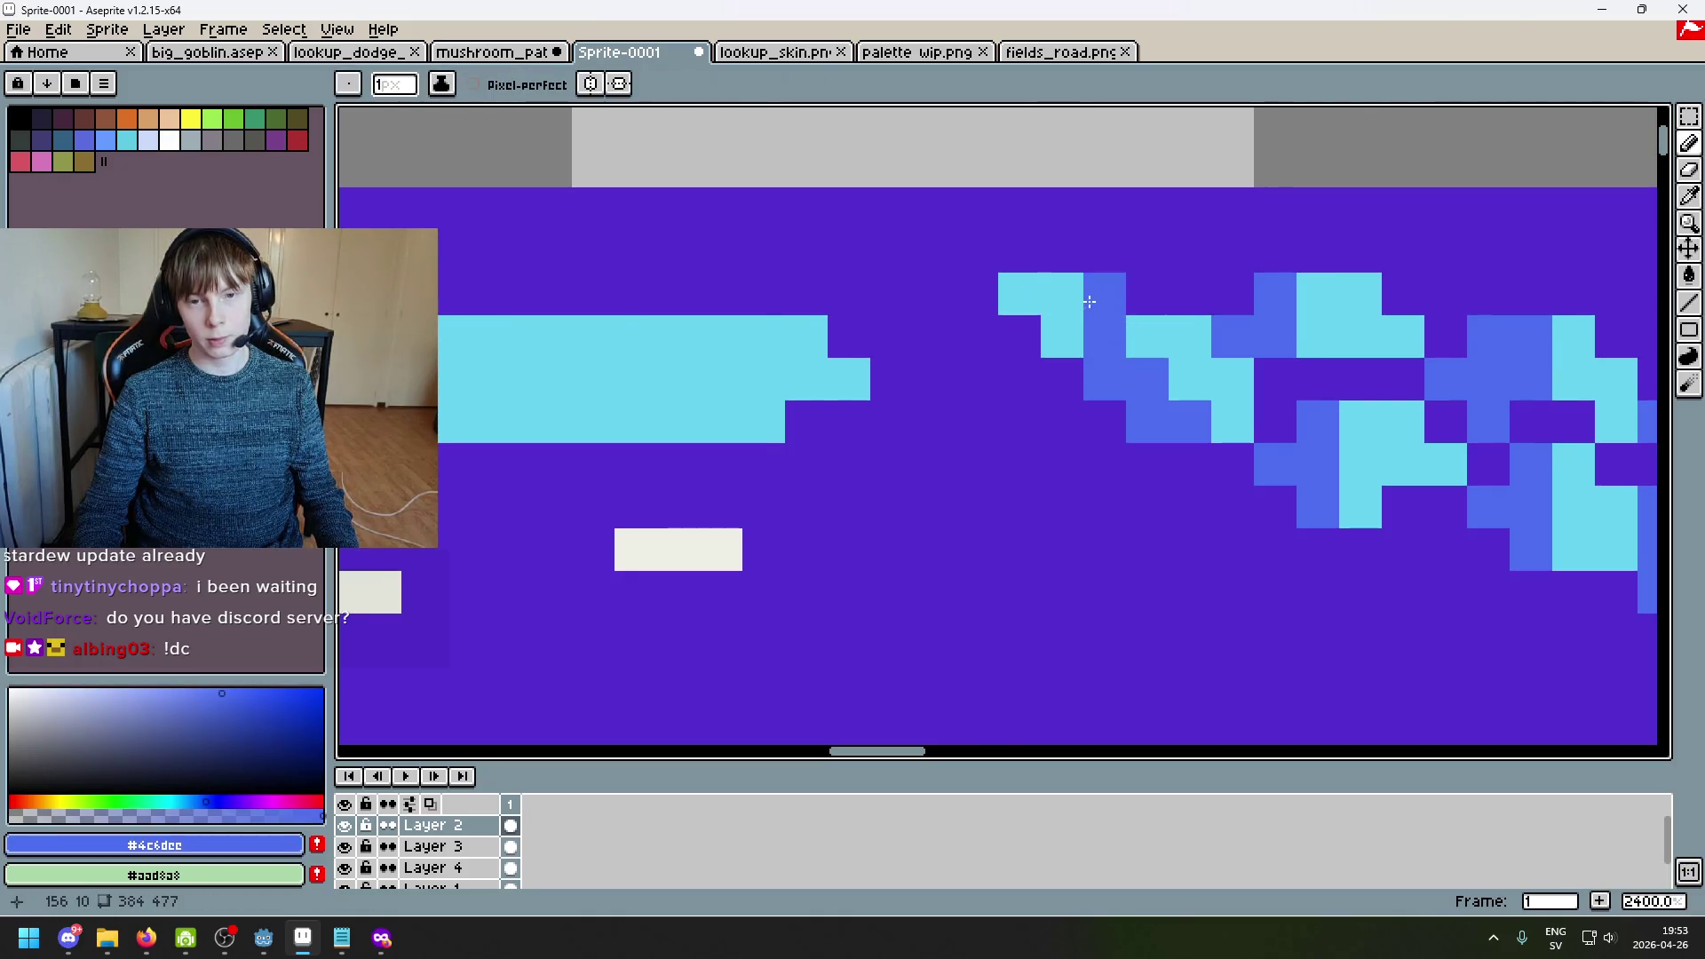
Step: Try a cyan pixel at the cluster tip, then undo it
{"action": "scroll", "coordinate": [1014, 338], "scroll_direction": "down", "scroll_amount": 3}
{"action": "scroll", "coordinate": [1066, 373], "scroll_direction": "up", "scroll_amount": 4}
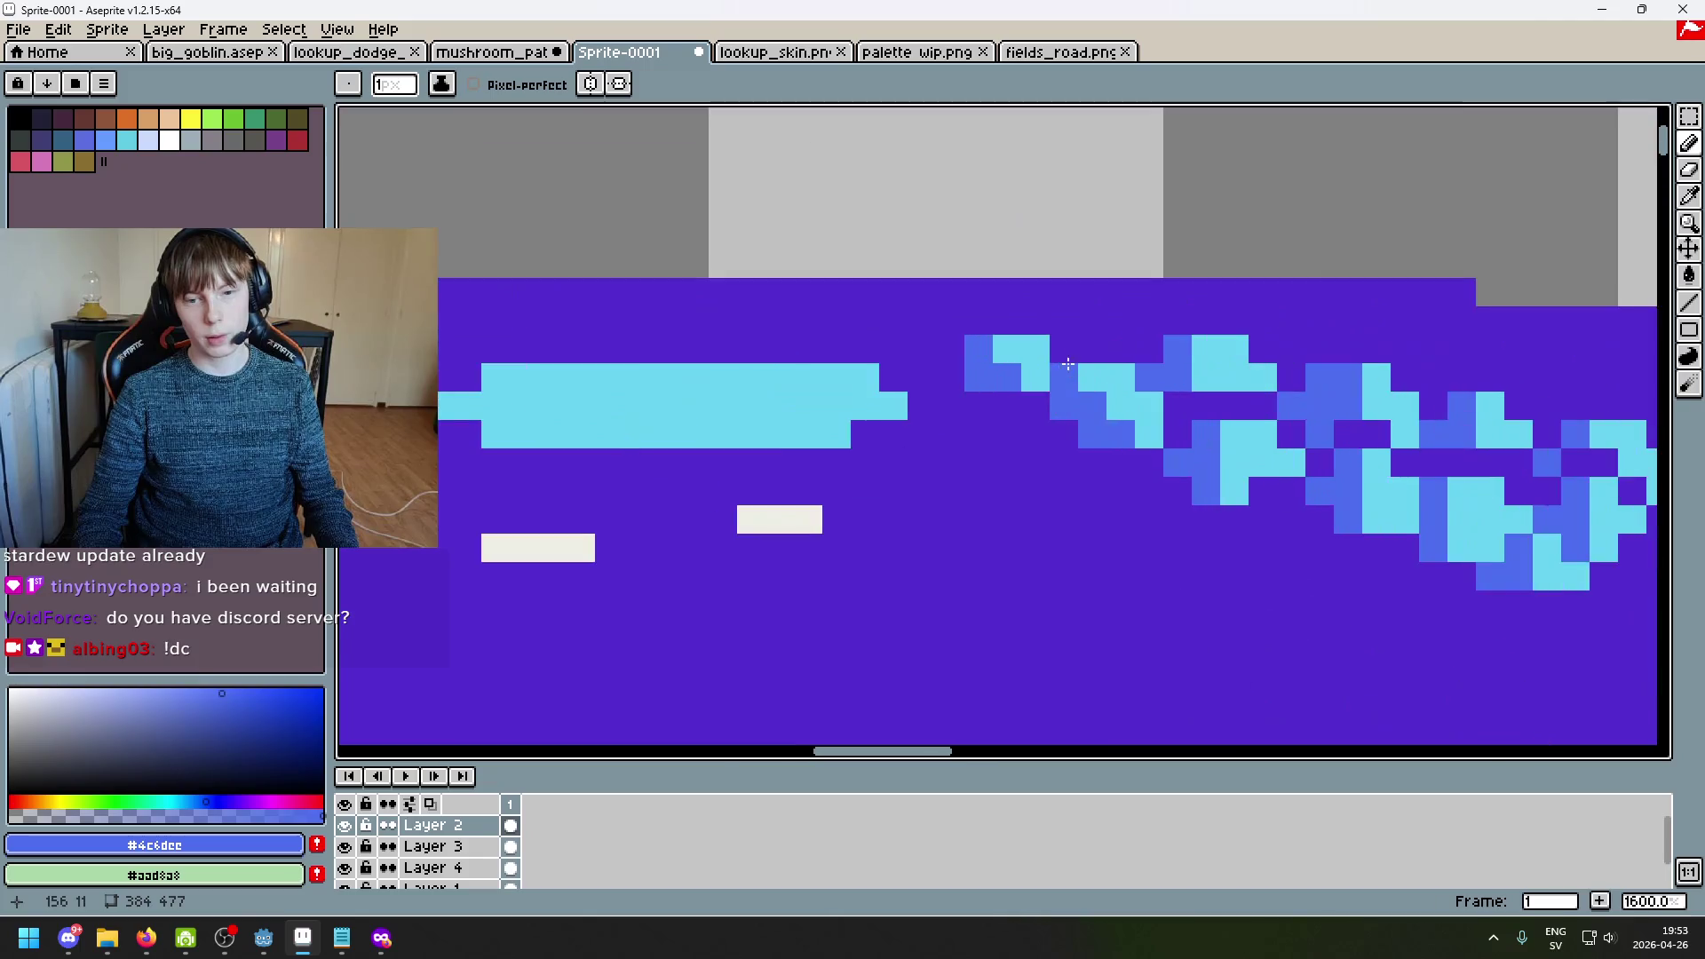
{"action": "left_click", "coordinate": [897, 320], "text": "alt"}
{"action": "left_click", "coordinate": [879, 280]}
{"action": "key", "text": "ctrl+z"}
{"action": "scroll", "coordinate": [888, 328], "scroll_direction": "down", "scroll_amount": 3}
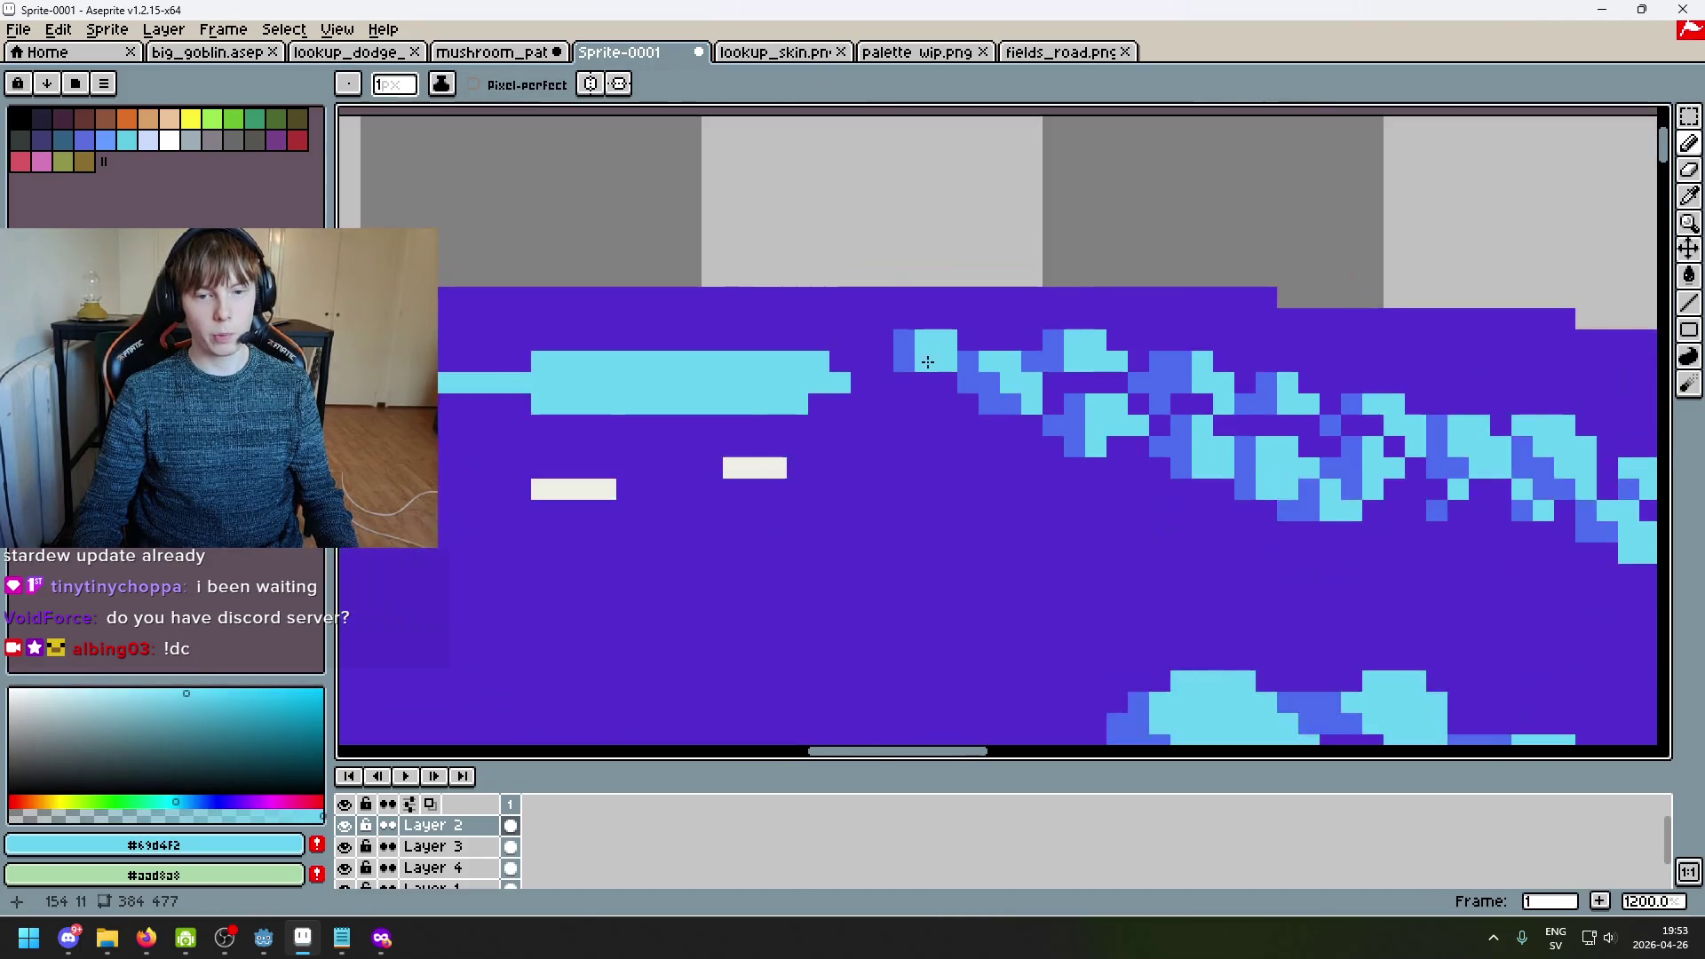
{"action": "left_click", "coordinate": [924, 346], "text": "alt"}
Step: Replace the previous cyan stroke with a short cyan line toward the cluster
{"action": "scroll", "coordinate": [943, 390], "scroll_direction": "up", "scroll_amount": 1}
{"action": "scroll", "coordinate": [943, 419], "scroll_direction": "down", "scroll_amount": 5}
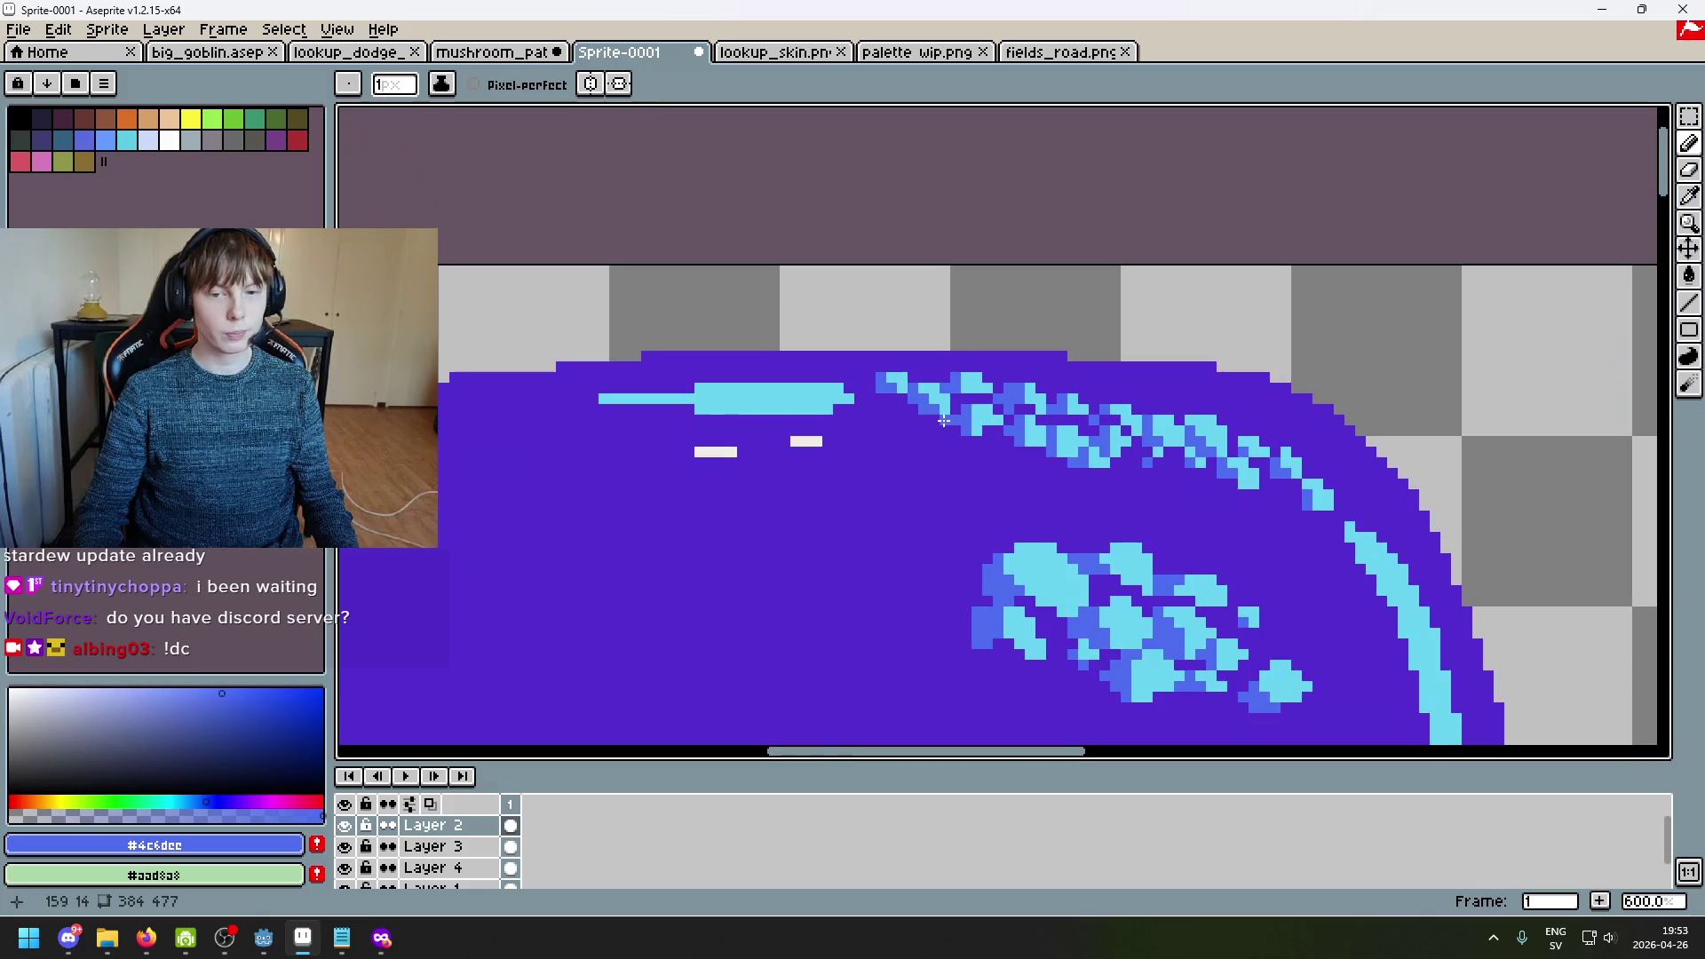
{"action": "scroll", "coordinate": [925, 420], "scroll_direction": "up", "scroll_amount": 3}
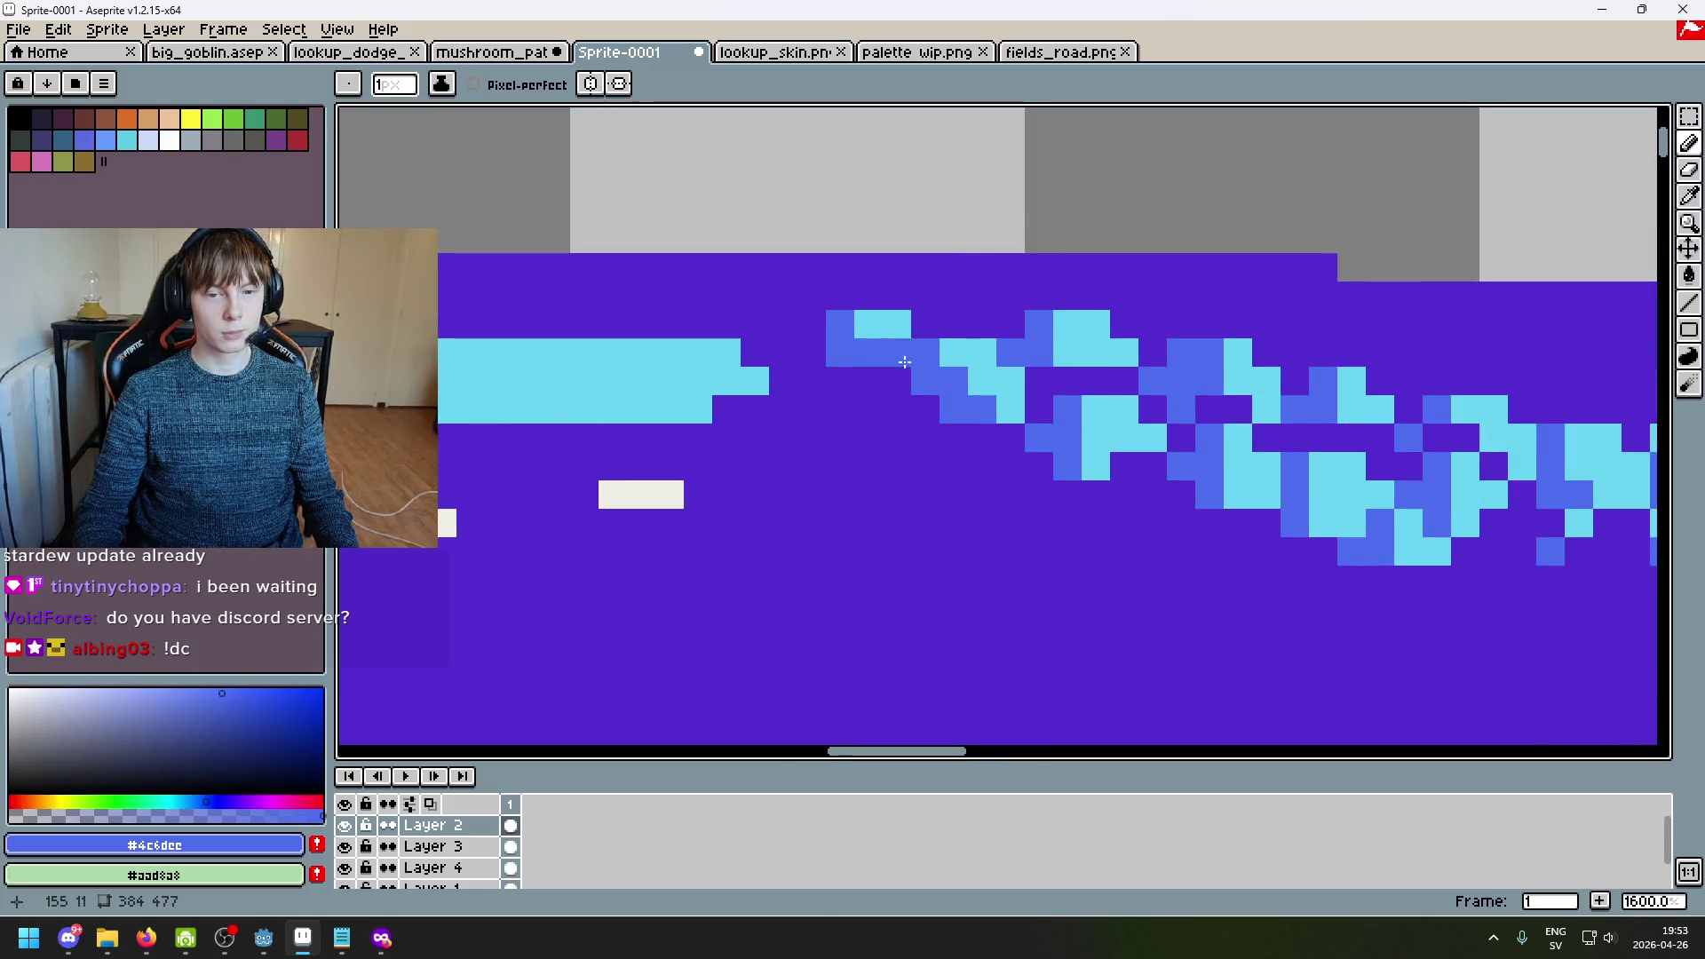
{"action": "scroll", "coordinate": [874, 411], "scroll_direction": "down", "scroll_amount": 1}
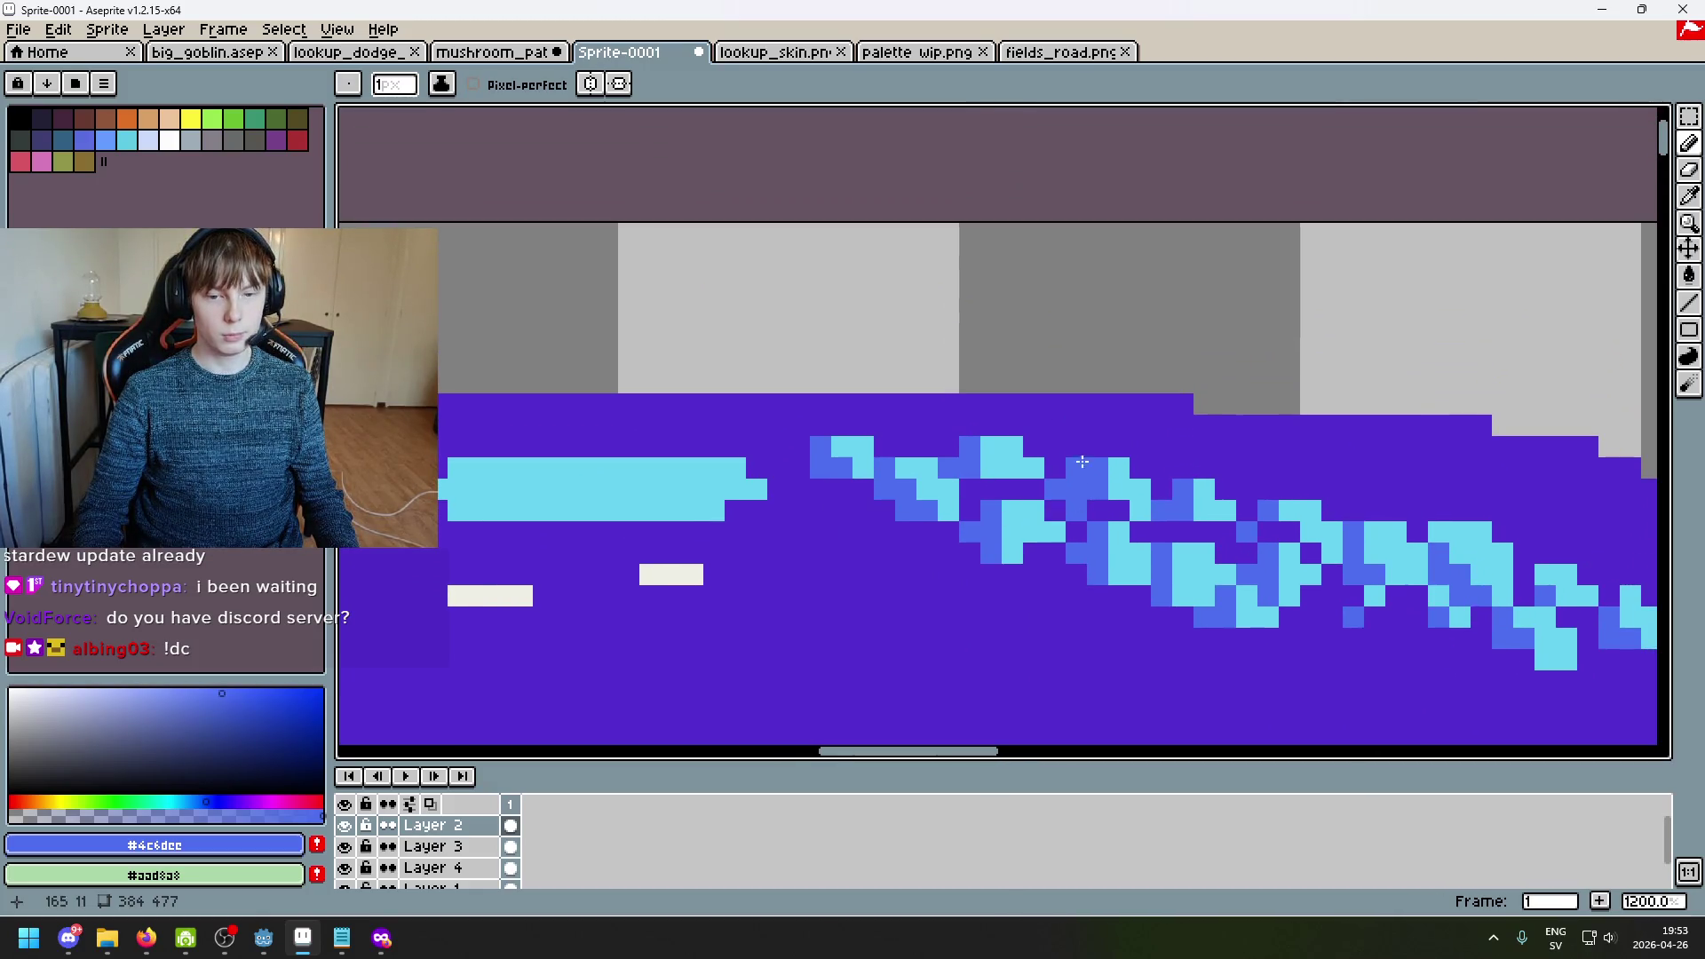
{"action": "scroll", "coordinate": [950, 573], "scroll_direction": "down", "scroll_amount": 3}
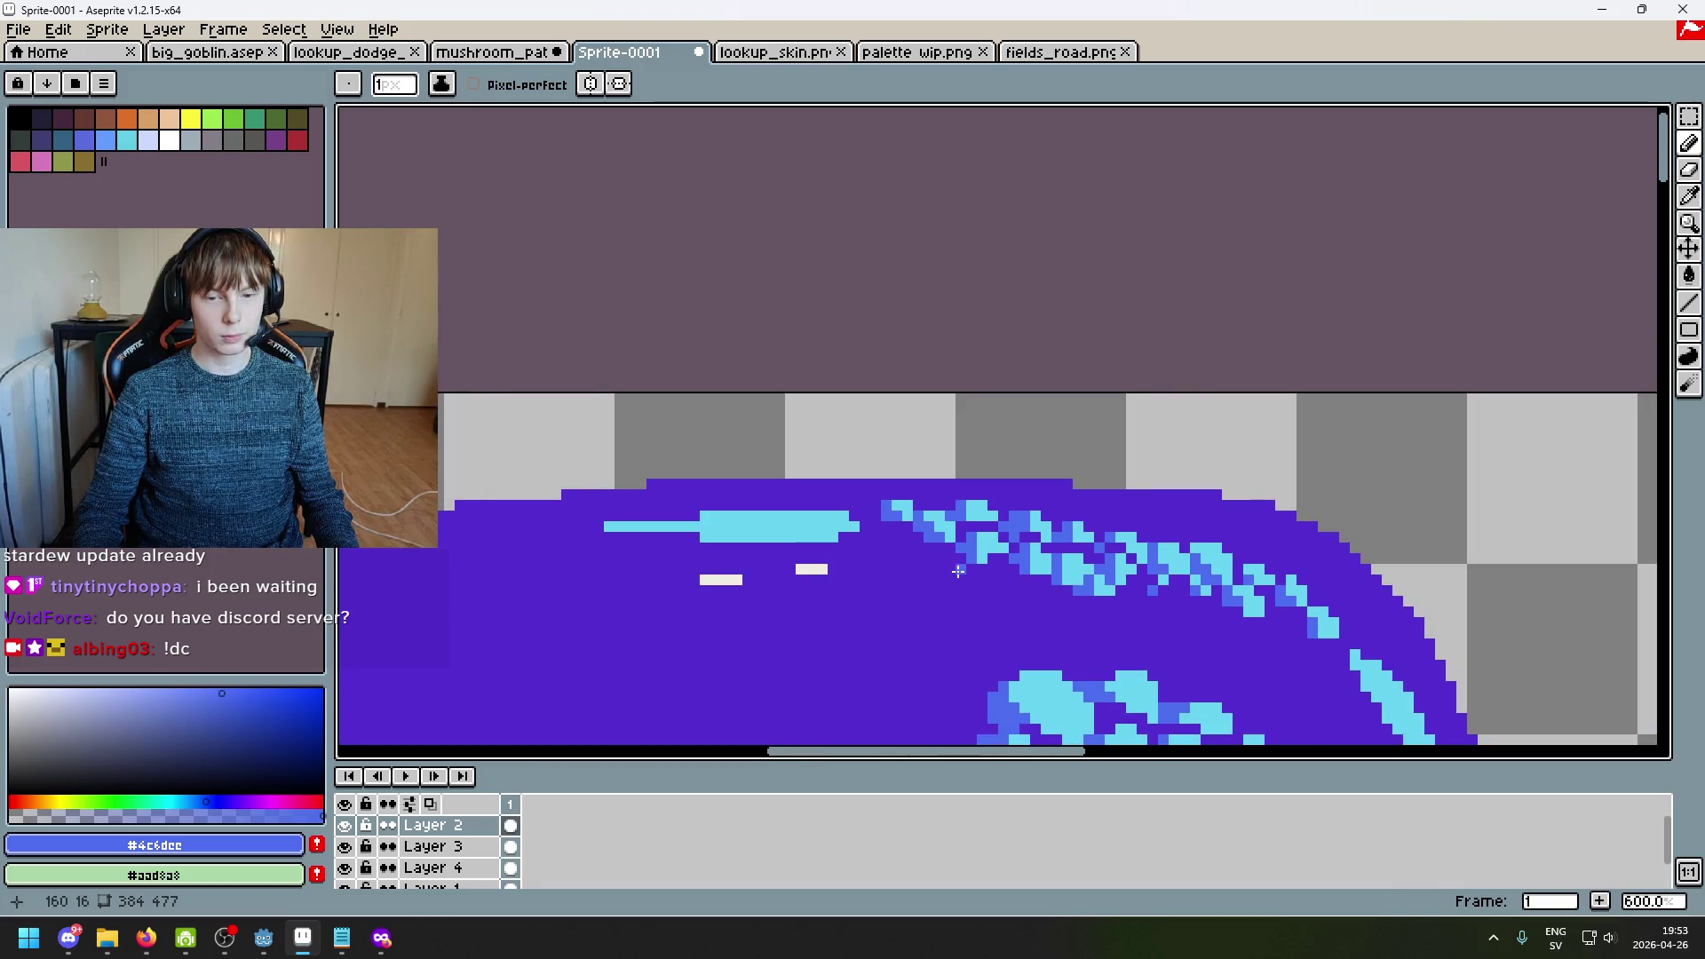
{"action": "scroll", "coordinate": [958, 571], "scroll_direction": "up", "scroll_amount": 3}
{"action": "left_click", "coordinate": [1027, 506], "text": "alt"}
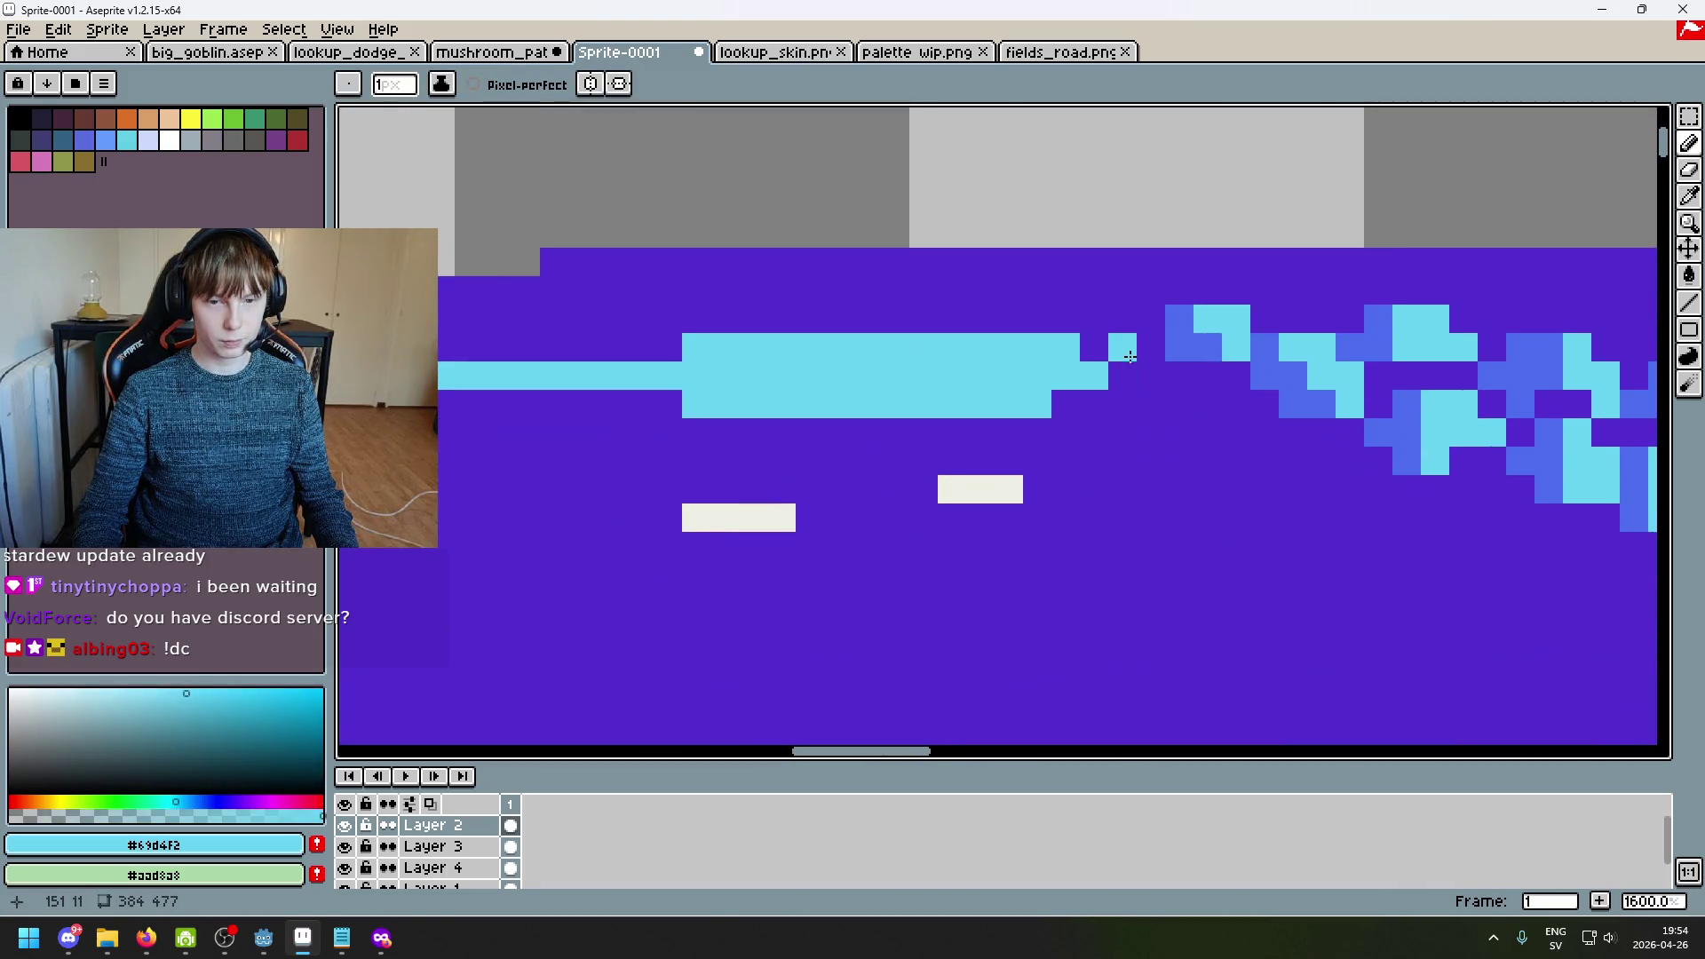
{"action": "key", "text": "ctrl+z"}
{"action": "left_click", "coordinate": [1177, 384], "text": "shift"}
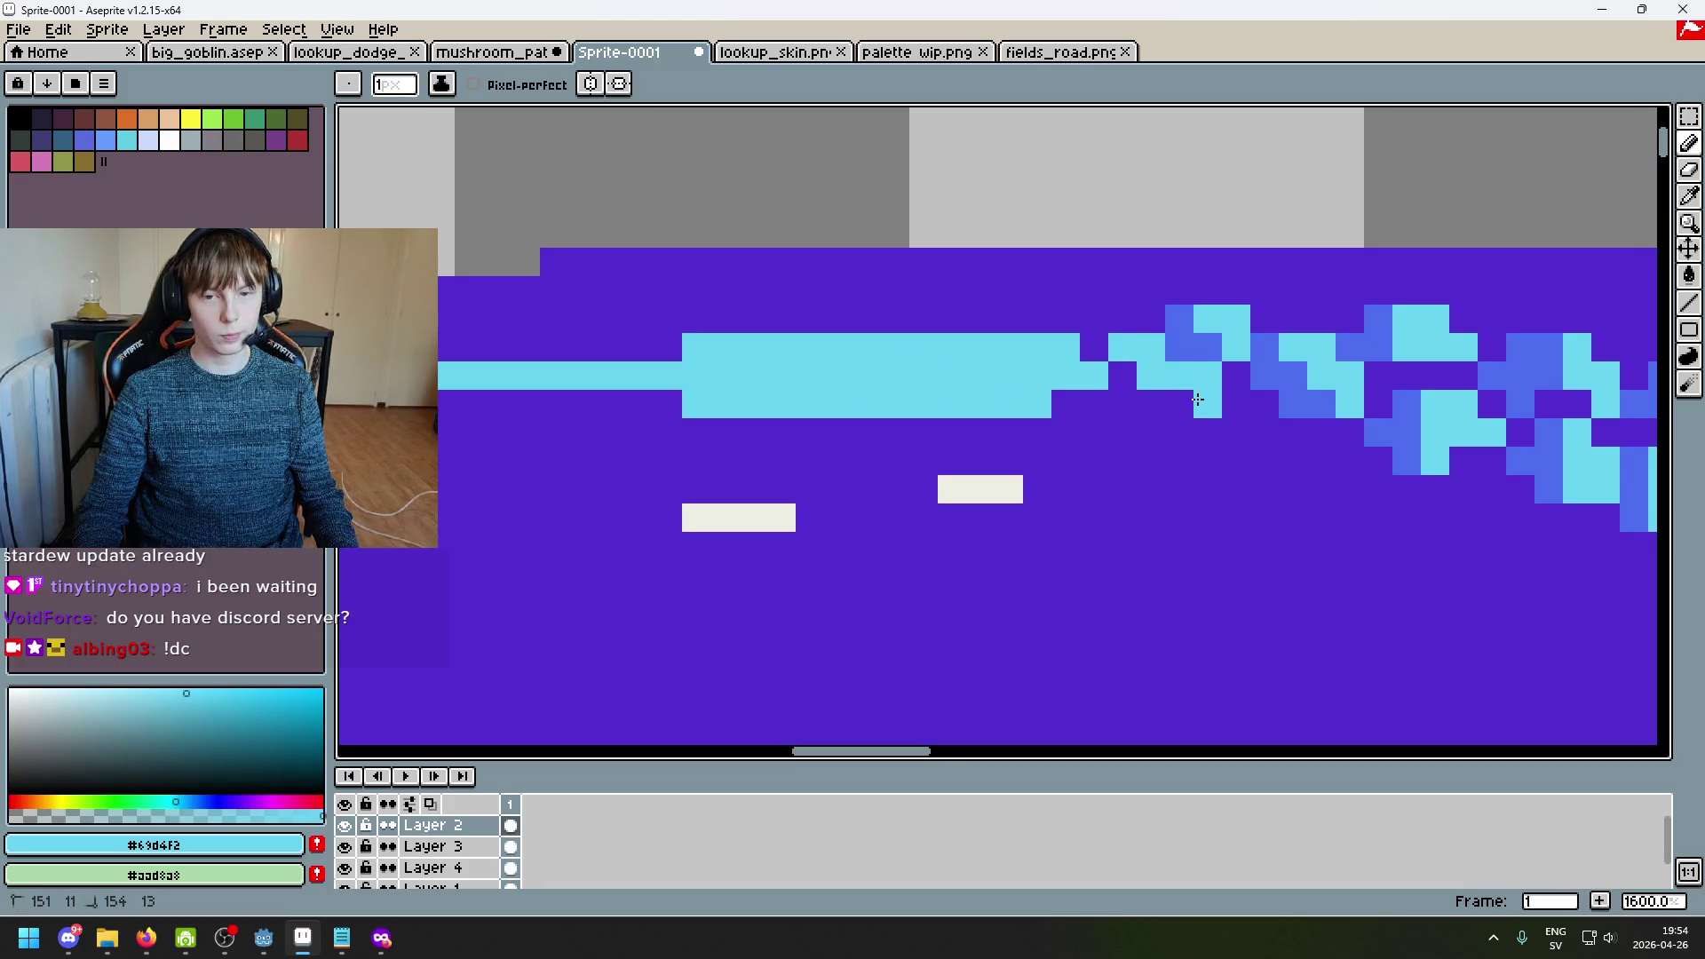
Step: Paint purple over a stray cyan pixel and trim the cyan bar shorter
{"action": "left_click", "coordinate": [1101, 350], "text": "alt"}
{"action": "left_click", "coordinate": [1106, 377]}
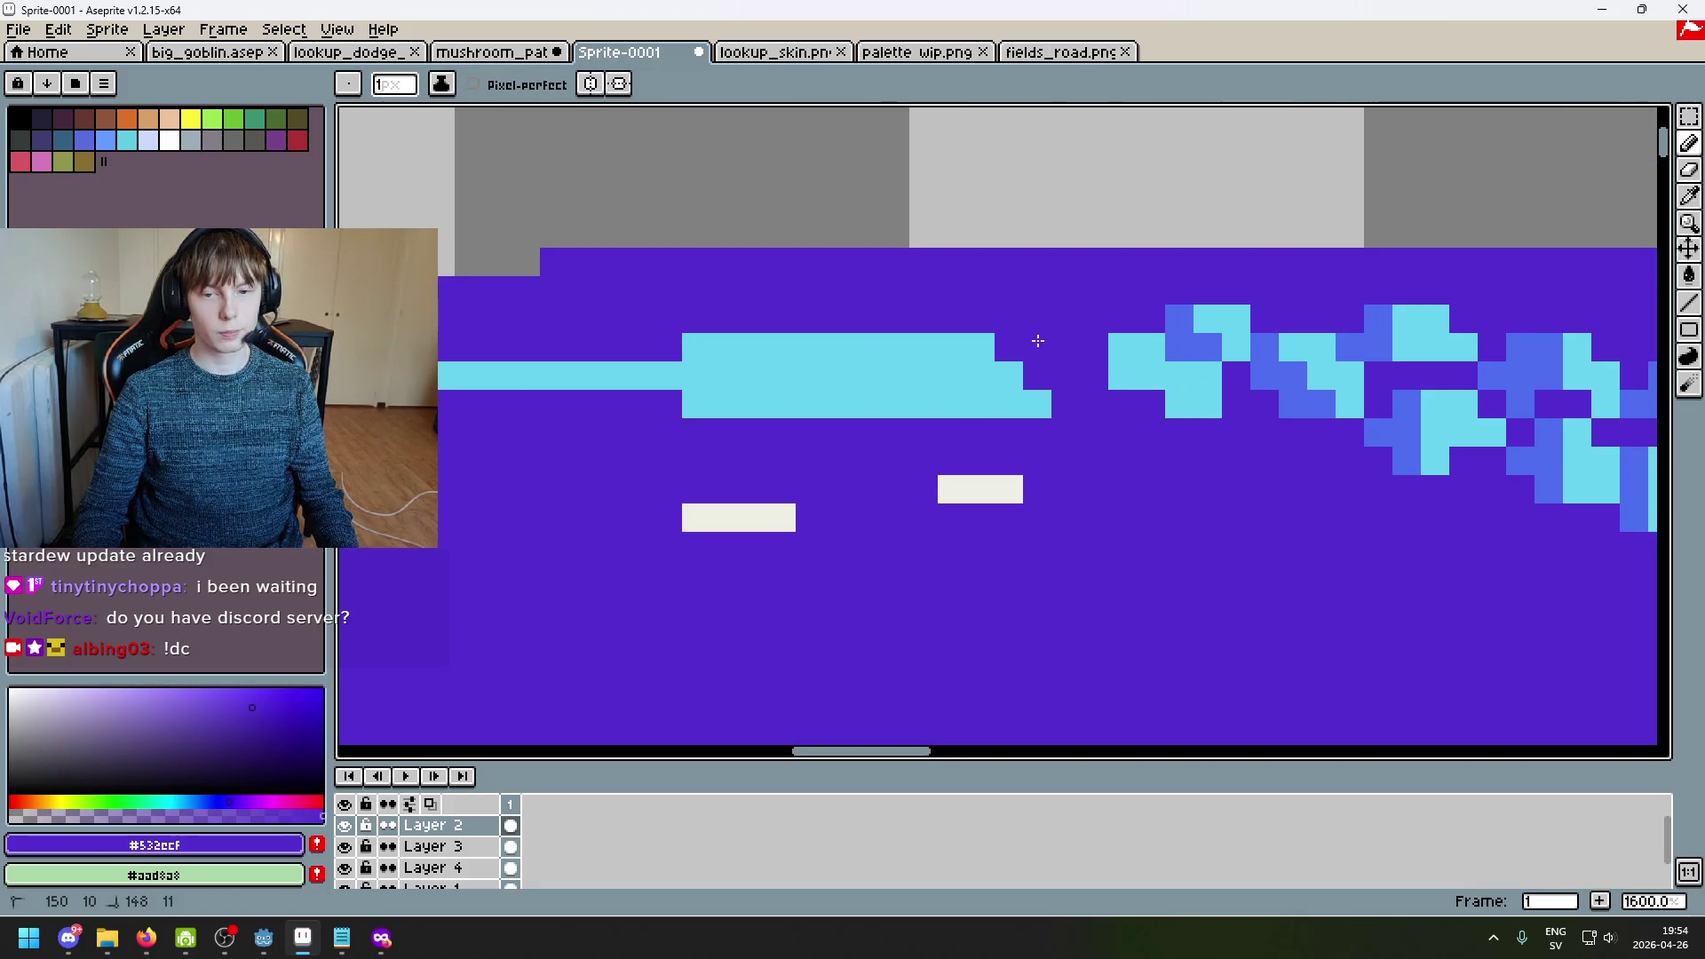
{"action": "left_click_drag", "start_coordinate": [1030, 337], "coordinate": [982, 312]}
{"action": "mouse_move", "coordinate": [954, 404]}
{"action": "left_mouse_down"}
{"action": "mouse_move", "coordinate": [939, 343]}
{"action": "mouse_move", "coordinate": [888, 373]}
{"action": "left_mouse_up"}
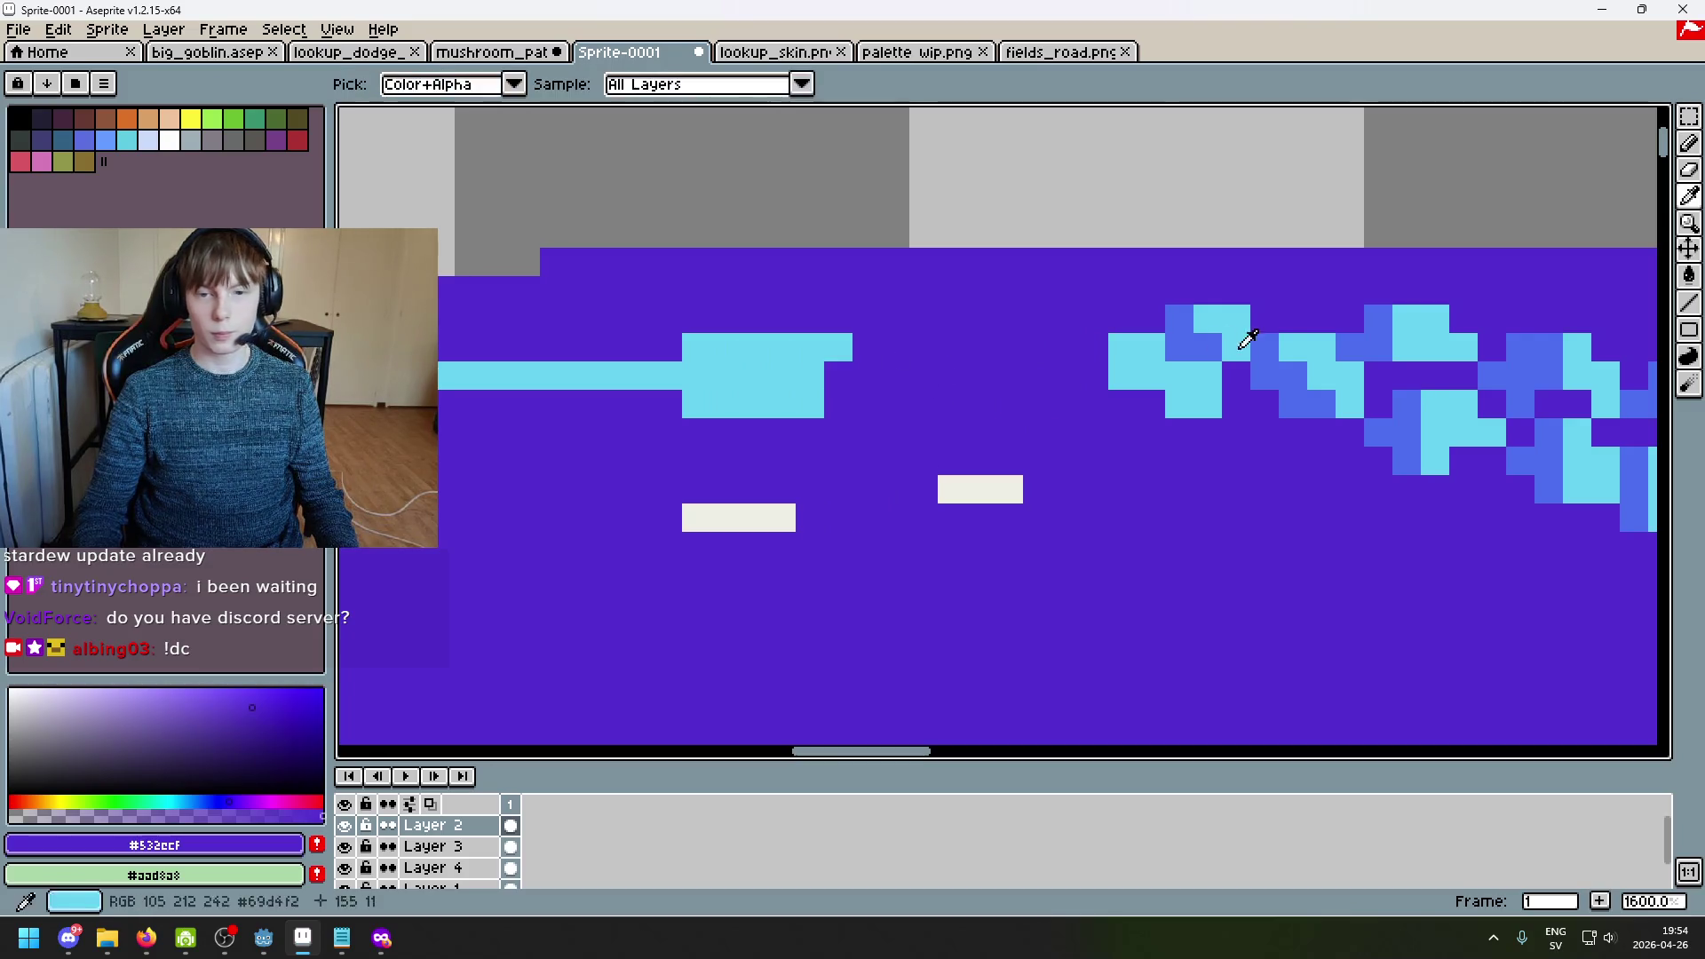
{"action": "left_click", "coordinate": [1148, 341], "text": "alt"}
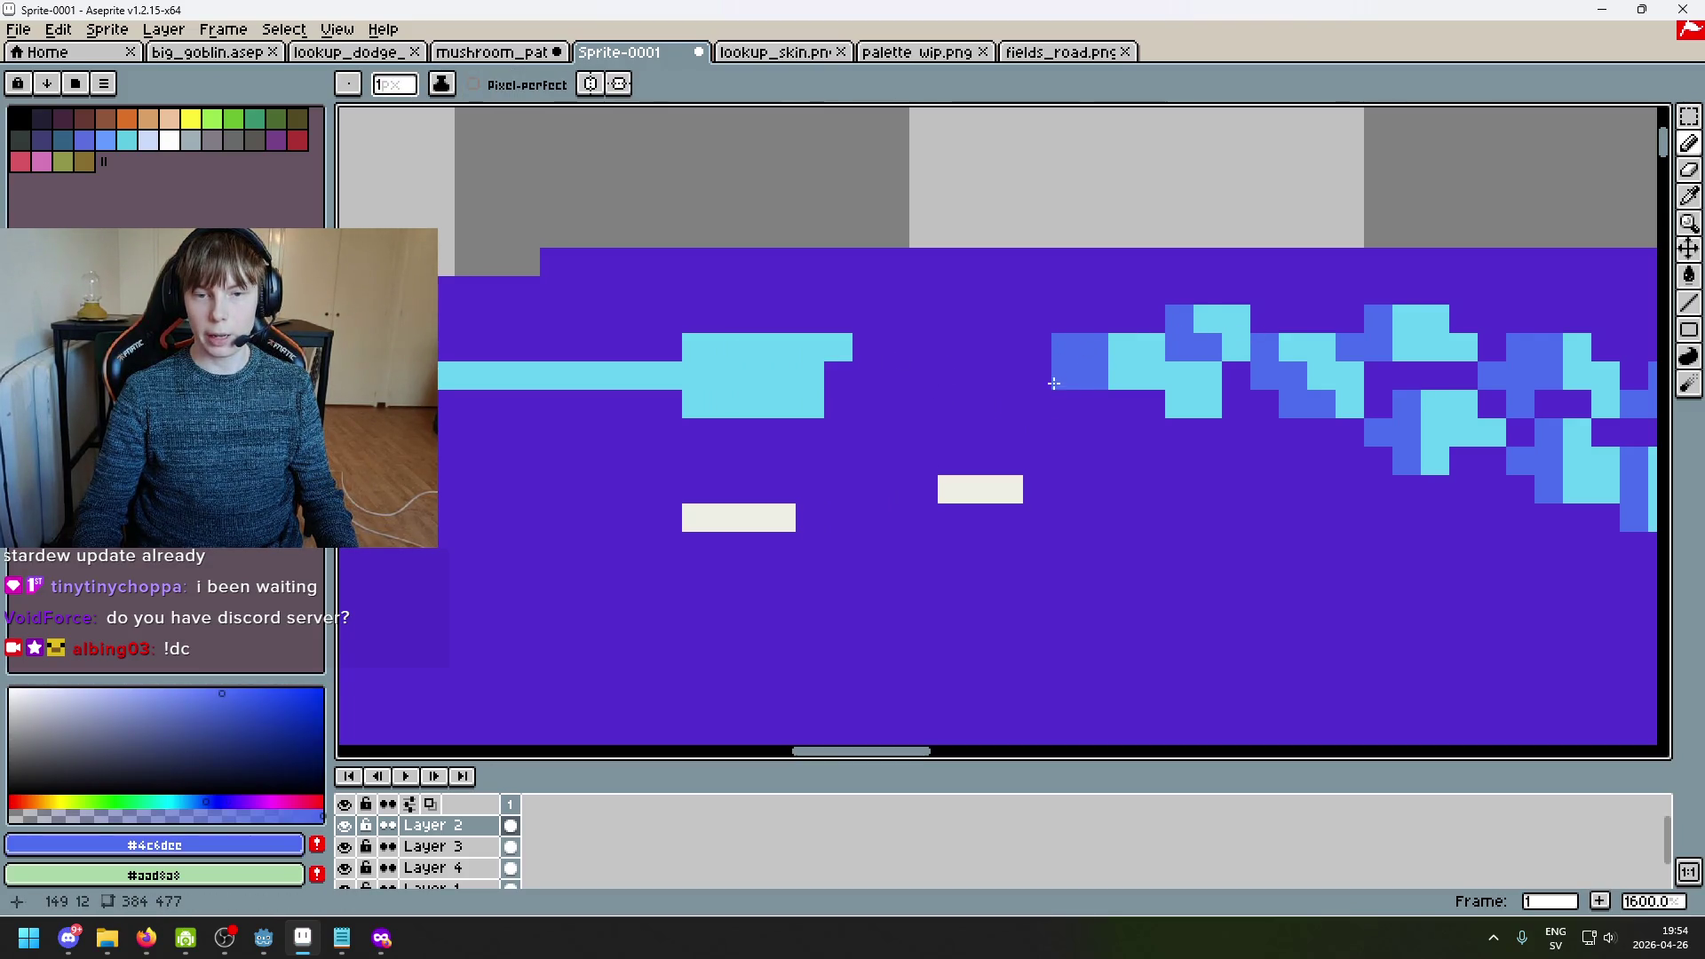
{"action": "scroll", "coordinate": [1156, 391], "scroll_direction": "down", "scroll_amount": 2}
{"action": "scroll", "coordinate": [1122, 460], "scroll_direction": "up", "scroll_amount": 2}
{"action": "left_click", "coordinate": [1114, 448], "text": "alt"}
{"action": "left_click", "coordinate": [1108, 413]}
{"action": "key", "text": "ctrl+z"}
Step: Add a cyan pixel left of the cluster and a cyan line leading to it, one row higher
{"action": "left_click", "coordinate": [1034, 377], "text": "alt"}
{"action": "left_click", "coordinate": [1010, 376]}
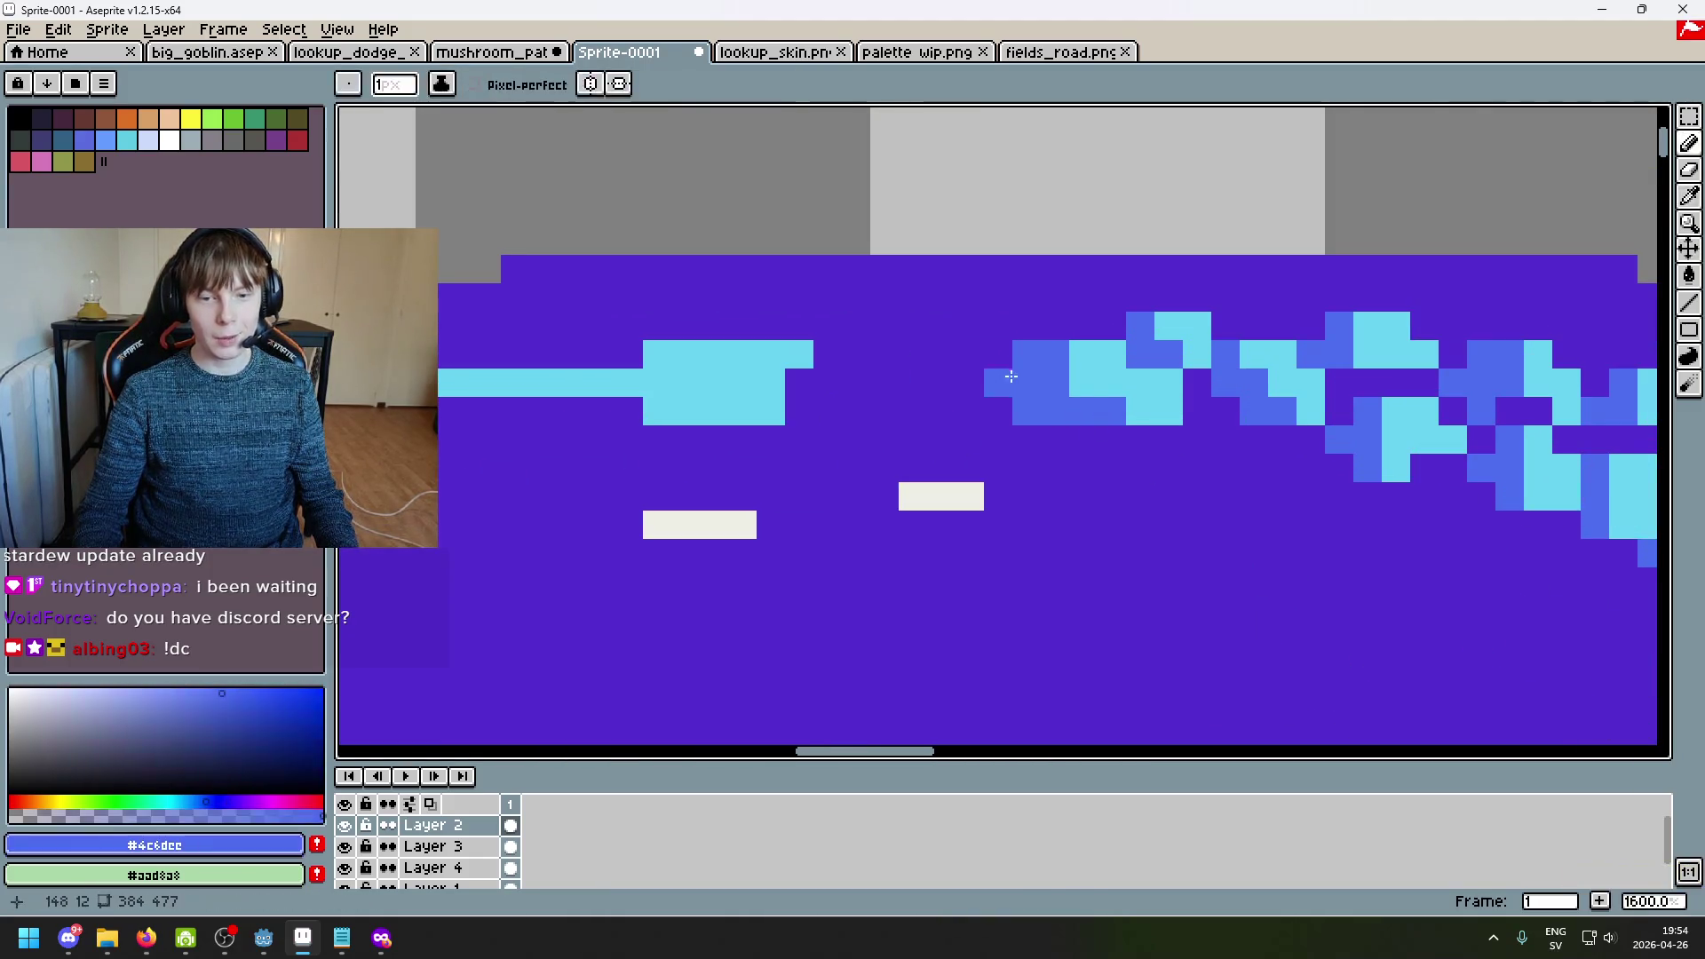
{"action": "key", "text": "ctrl+z"}
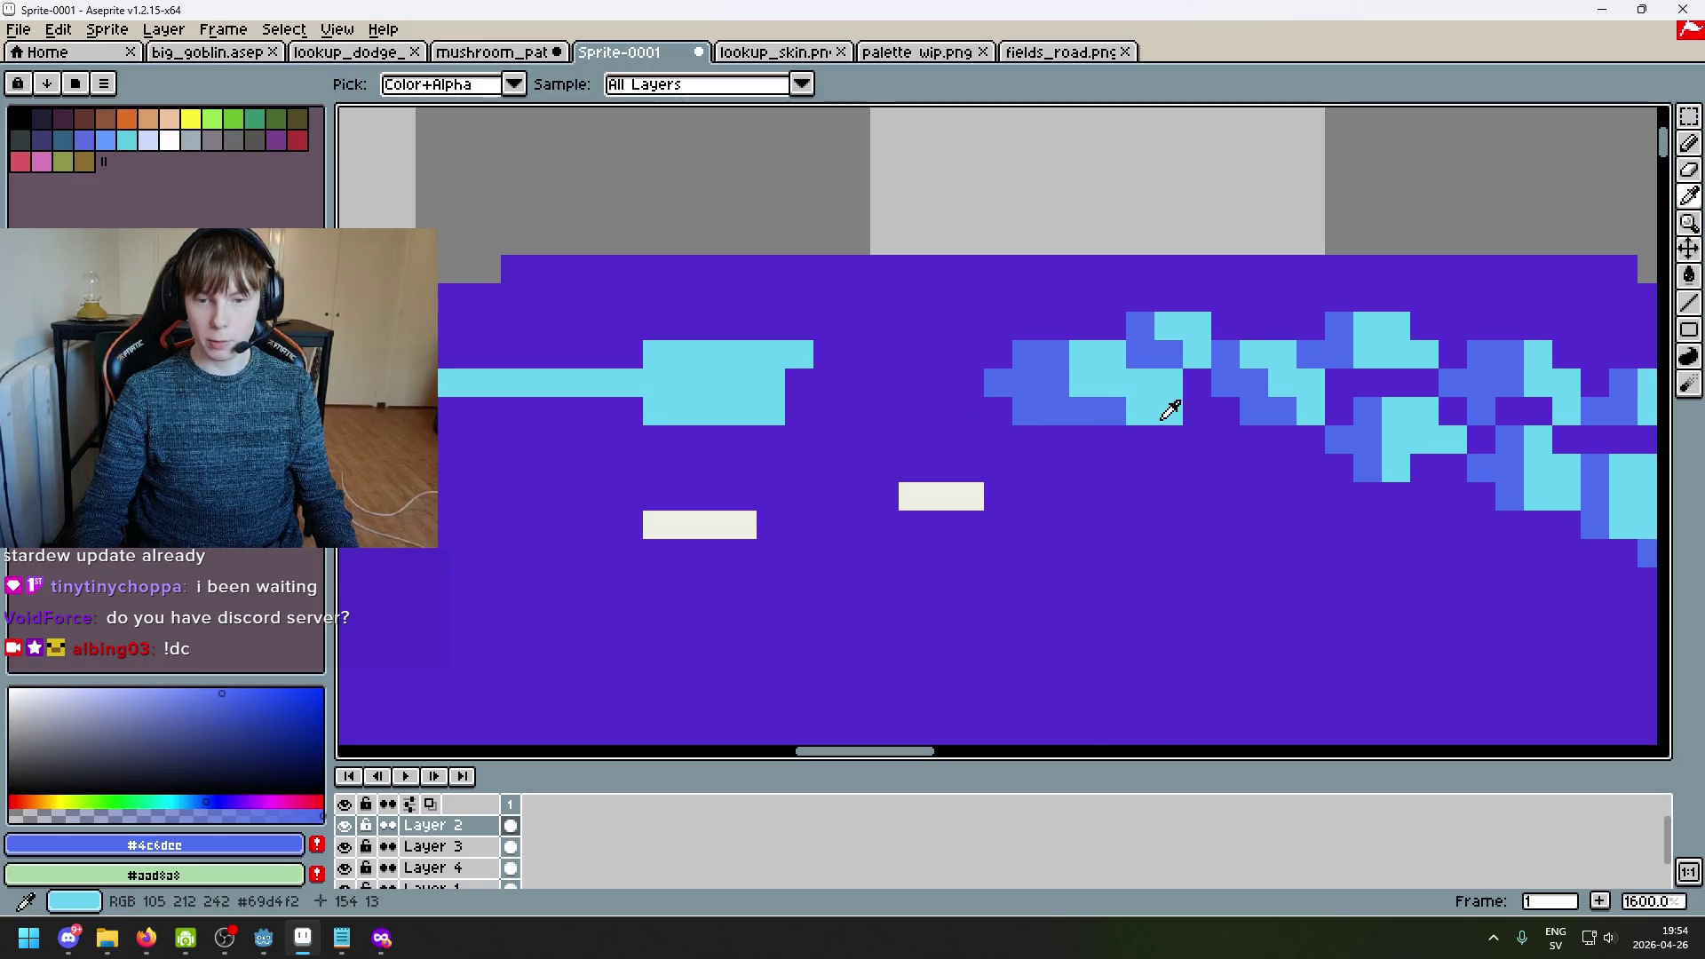
{"action": "left_click", "coordinate": [1170, 410], "text": "alt"}
{"action": "scroll", "coordinate": [1162, 433], "scroll_direction": "down", "scroll_amount": 3}
{"action": "scroll", "coordinate": [1053, 360], "scroll_direction": "up", "scroll_amount": 4}
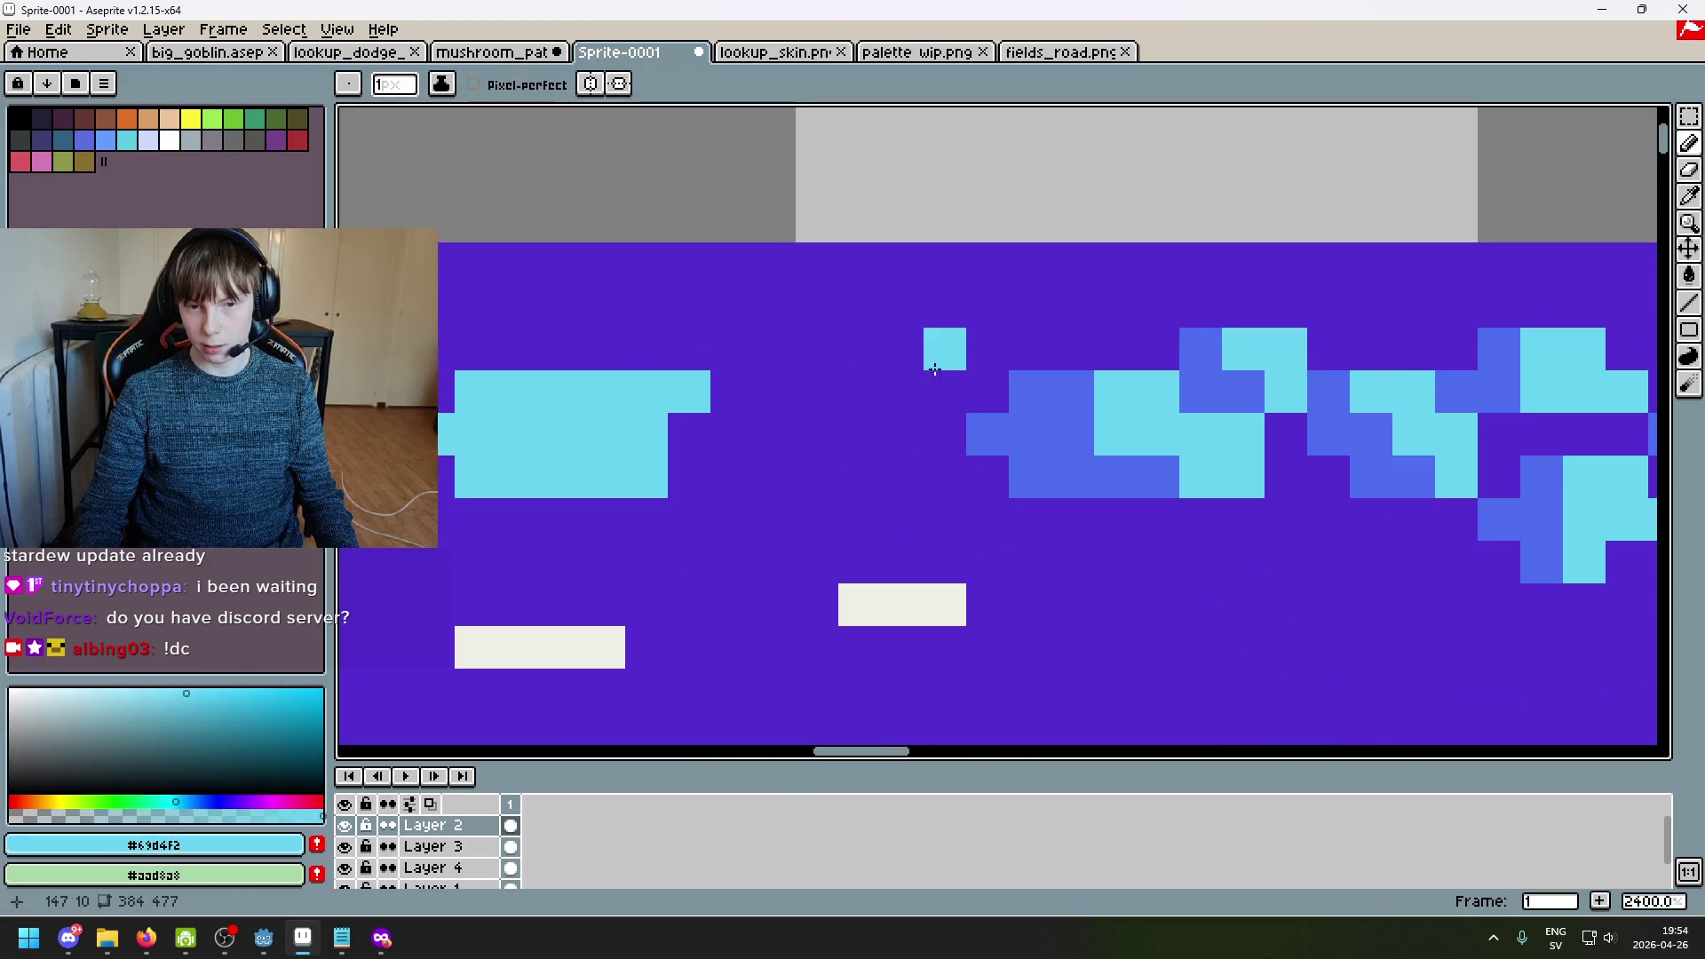
{"action": "key", "text": "ctrl+z"}
{"action": "left_click", "coordinate": [810, 335]}
{"action": "left_click", "coordinate": [935, 404], "text": "shift"}
{"action": "key", "text": "ctrl+z"}
{"action": "key", "text": "ctrl+z"}
{"action": "left_click_drag", "start_coordinate": [860, 349], "coordinate": [940, 366]}
Step: Paint several blue pixels and a short blue row beside the cyan line
{"action": "scroll", "coordinate": [1047, 435], "scroll_direction": "down", "scroll_amount": 2}
{"action": "left_click", "coordinate": [1034, 449], "text": "alt"}
{"action": "scroll", "coordinate": [1035, 448], "scroll_direction": "up", "scroll_amount": 5}
{"action": "left_click", "coordinate": [879, 306]}
{"action": "left_click", "coordinate": [964, 391]}
{"action": "left_click", "coordinate": [799, 392]}
{"action": "mouse_move", "coordinate": [850, 377]}
{"action": "left_mouse_down"}
{"action": "mouse_move", "coordinate": [856, 441]}
{"action": "mouse_move", "coordinate": [1092, 450]}
{"action": "left_mouse_up"}
{"action": "key", "text": "ctrl+z"}
{"action": "key", "text": "ctrl+y"}
{"action": "scroll", "coordinate": [852, 467], "scroll_direction": "down", "scroll_amount": 2}
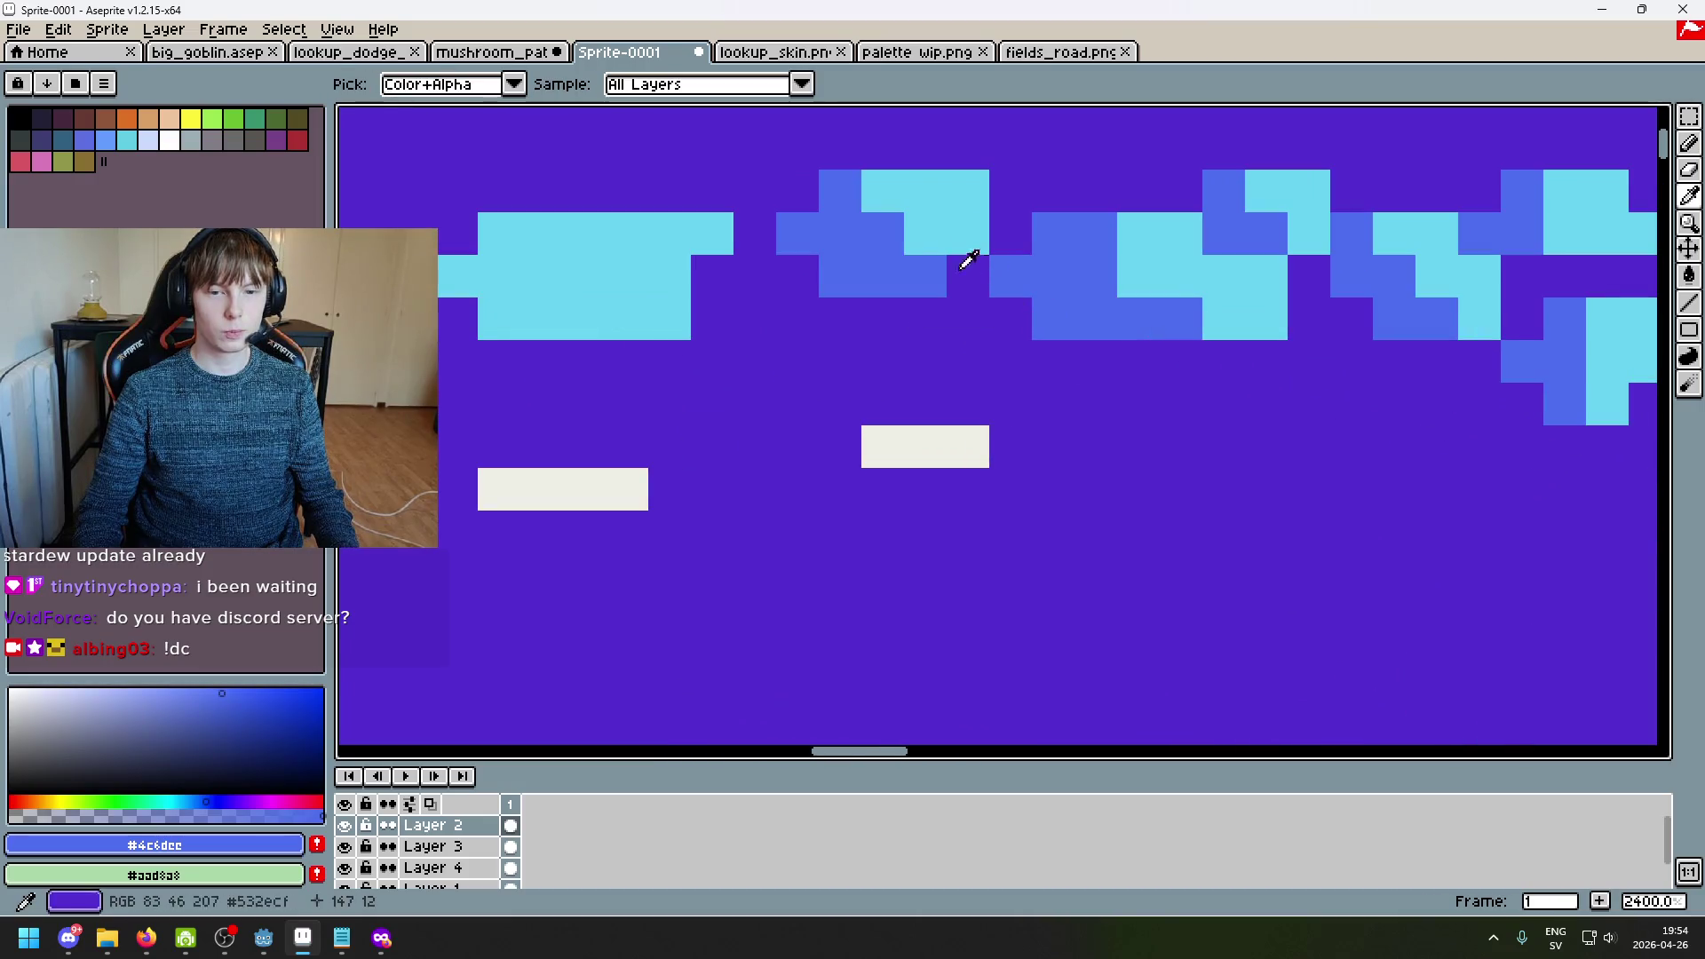
Step: Add cyan pixels to the cap highlight beside the blue block, undoing the last cyan line
{"action": "left_click", "coordinate": [972, 239], "text": "alt"}
{"action": "left_click", "coordinate": [958, 277]}
{"action": "left_click", "coordinate": [921, 285], "text": "alt"}
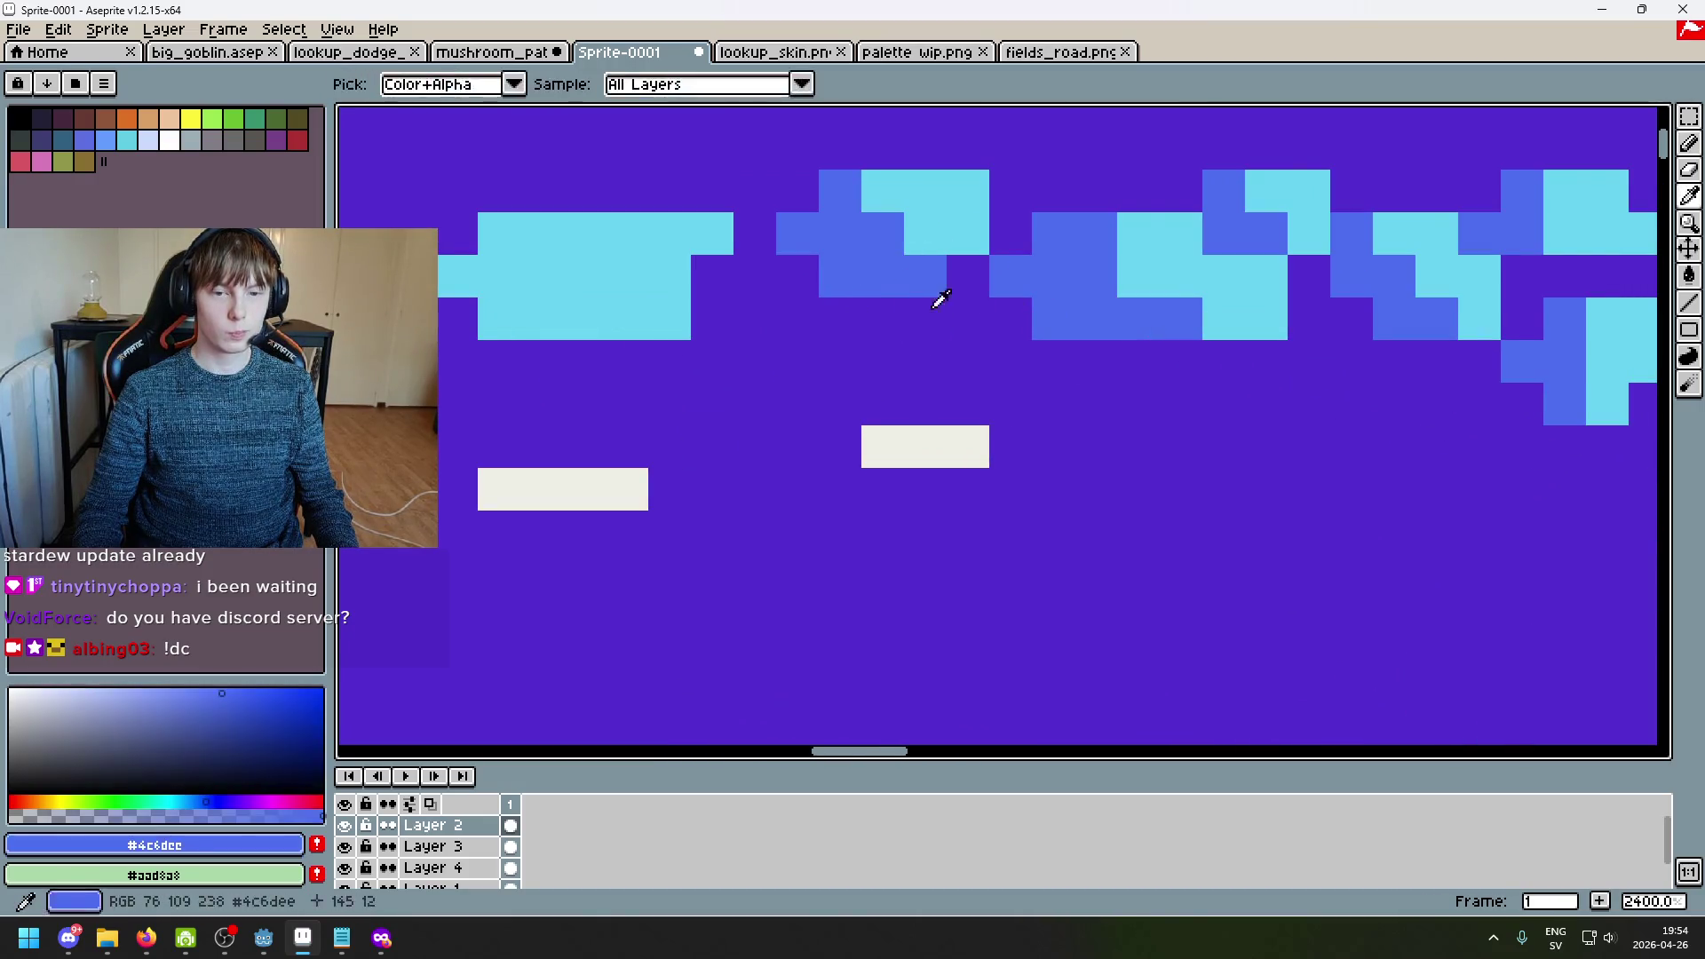
{"action": "left_click", "coordinate": [951, 202], "text": "alt"}
{"action": "left_click_drag", "start_coordinate": [882, 317], "coordinate": [999, 325]}
{"action": "key", "text": "ctrl+z"}
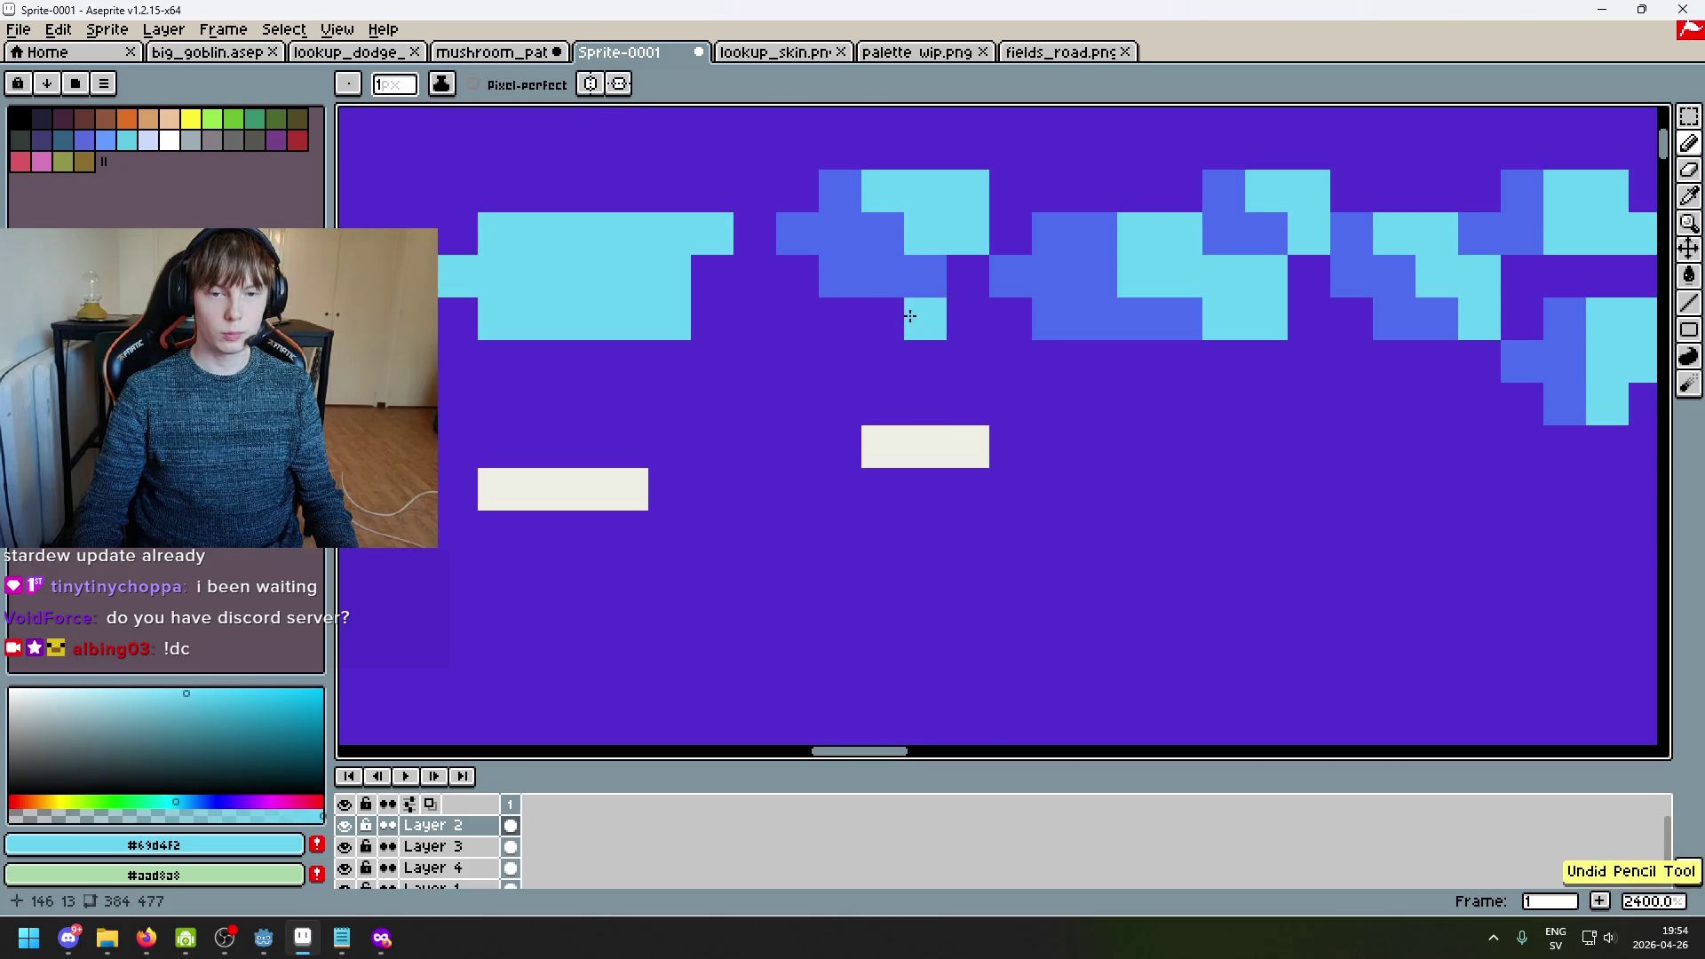
{"action": "scroll", "coordinate": [954, 277], "scroll_direction": "down", "scroll_amount": 4}
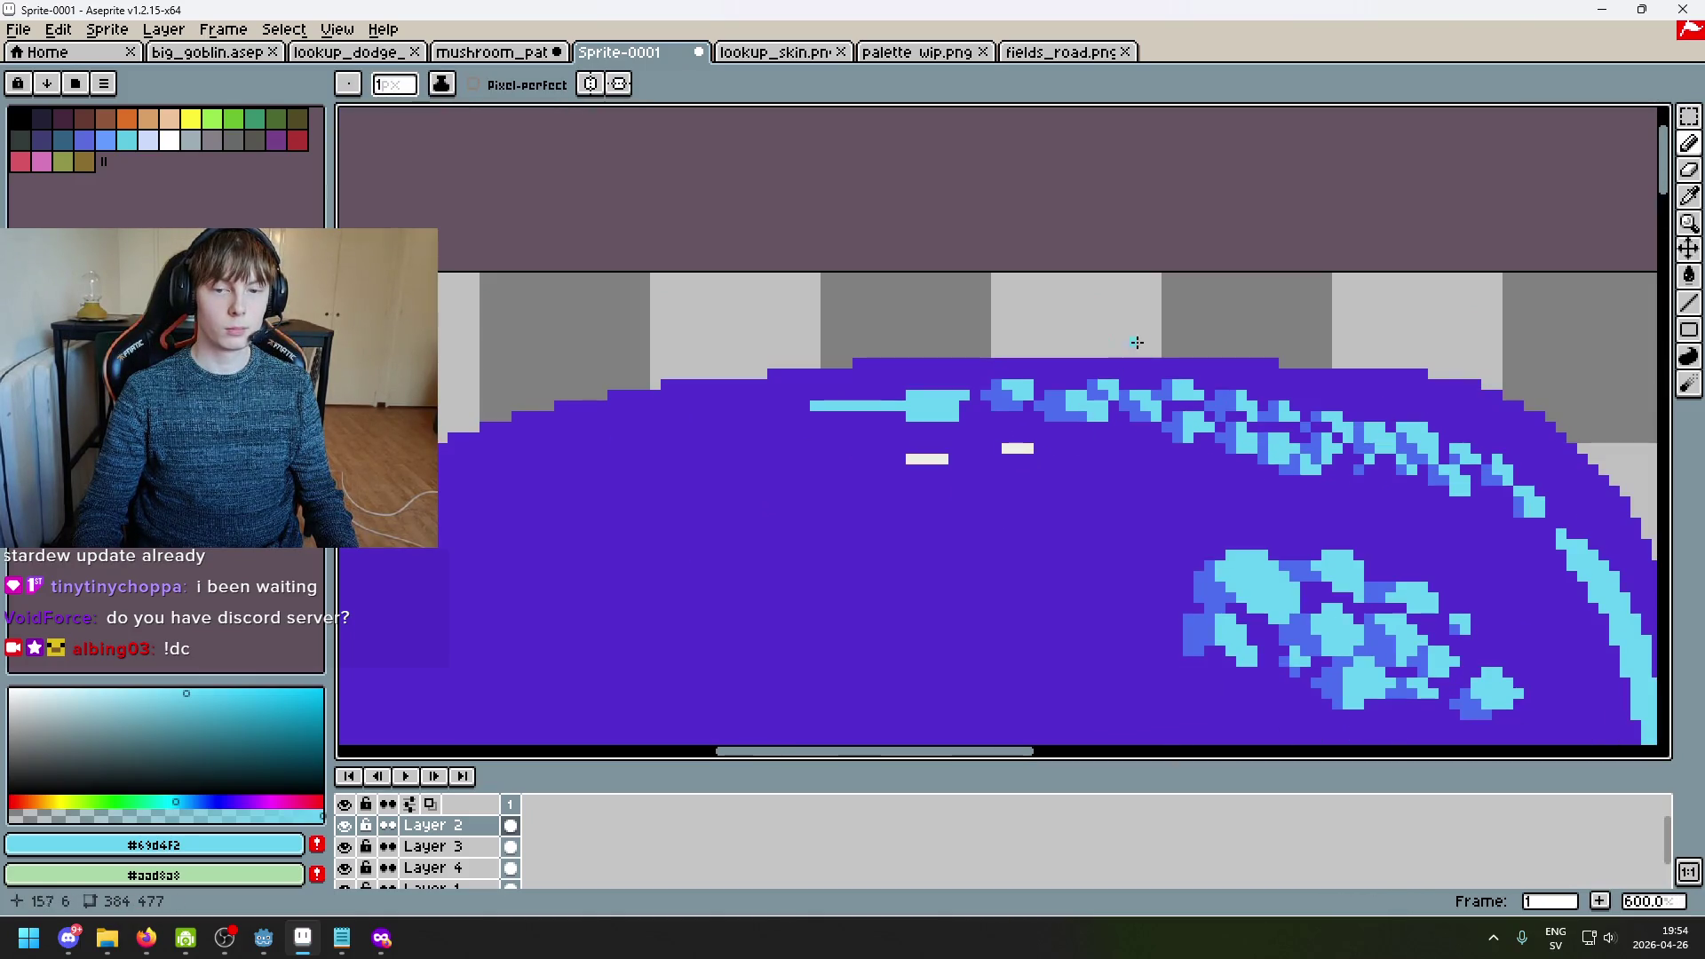
Step: Try blue pixels beside the cyan block at the highlight stripe's end, then undo them
{"action": "scroll", "coordinate": [1080, 312], "scroll_direction": "up", "scroll_amount": 2}
{"action": "left_click", "coordinate": [999, 527], "text": "alt"}
{"action": "scroll", "coordinate": [951, 600], "scroll_direction": "down", "scroll_amount": 3}
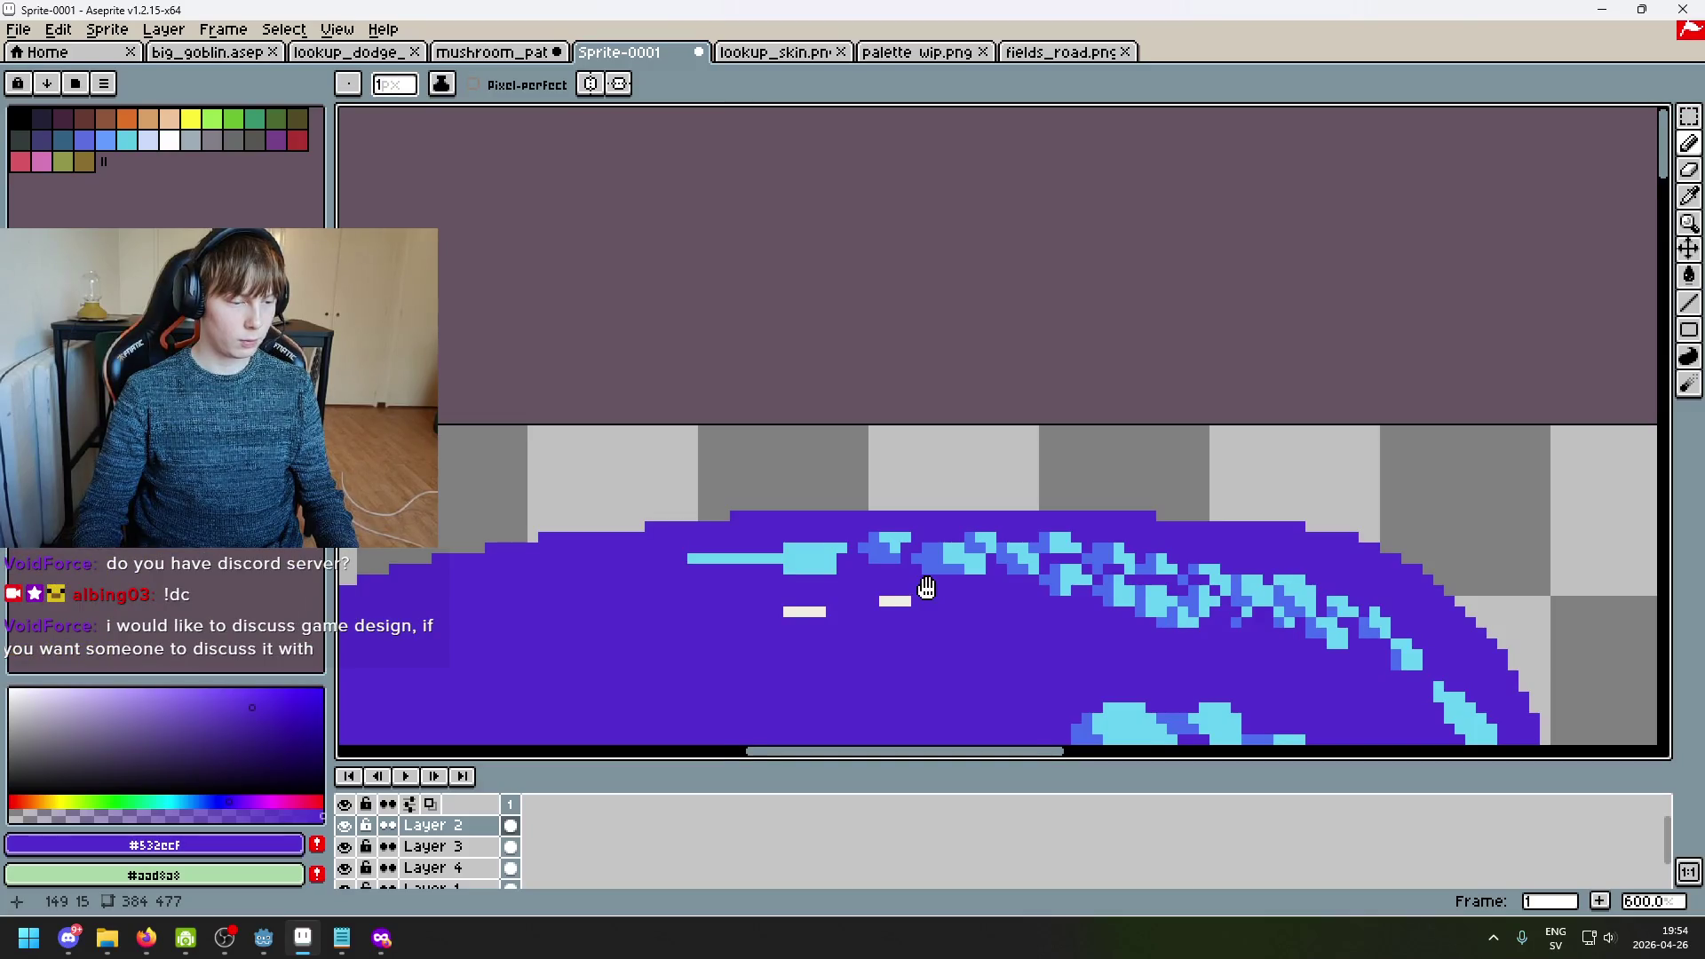
{"action": "left_click_drag", "start_coordinate": [926, 587], "coordinate": [1011, 497]}
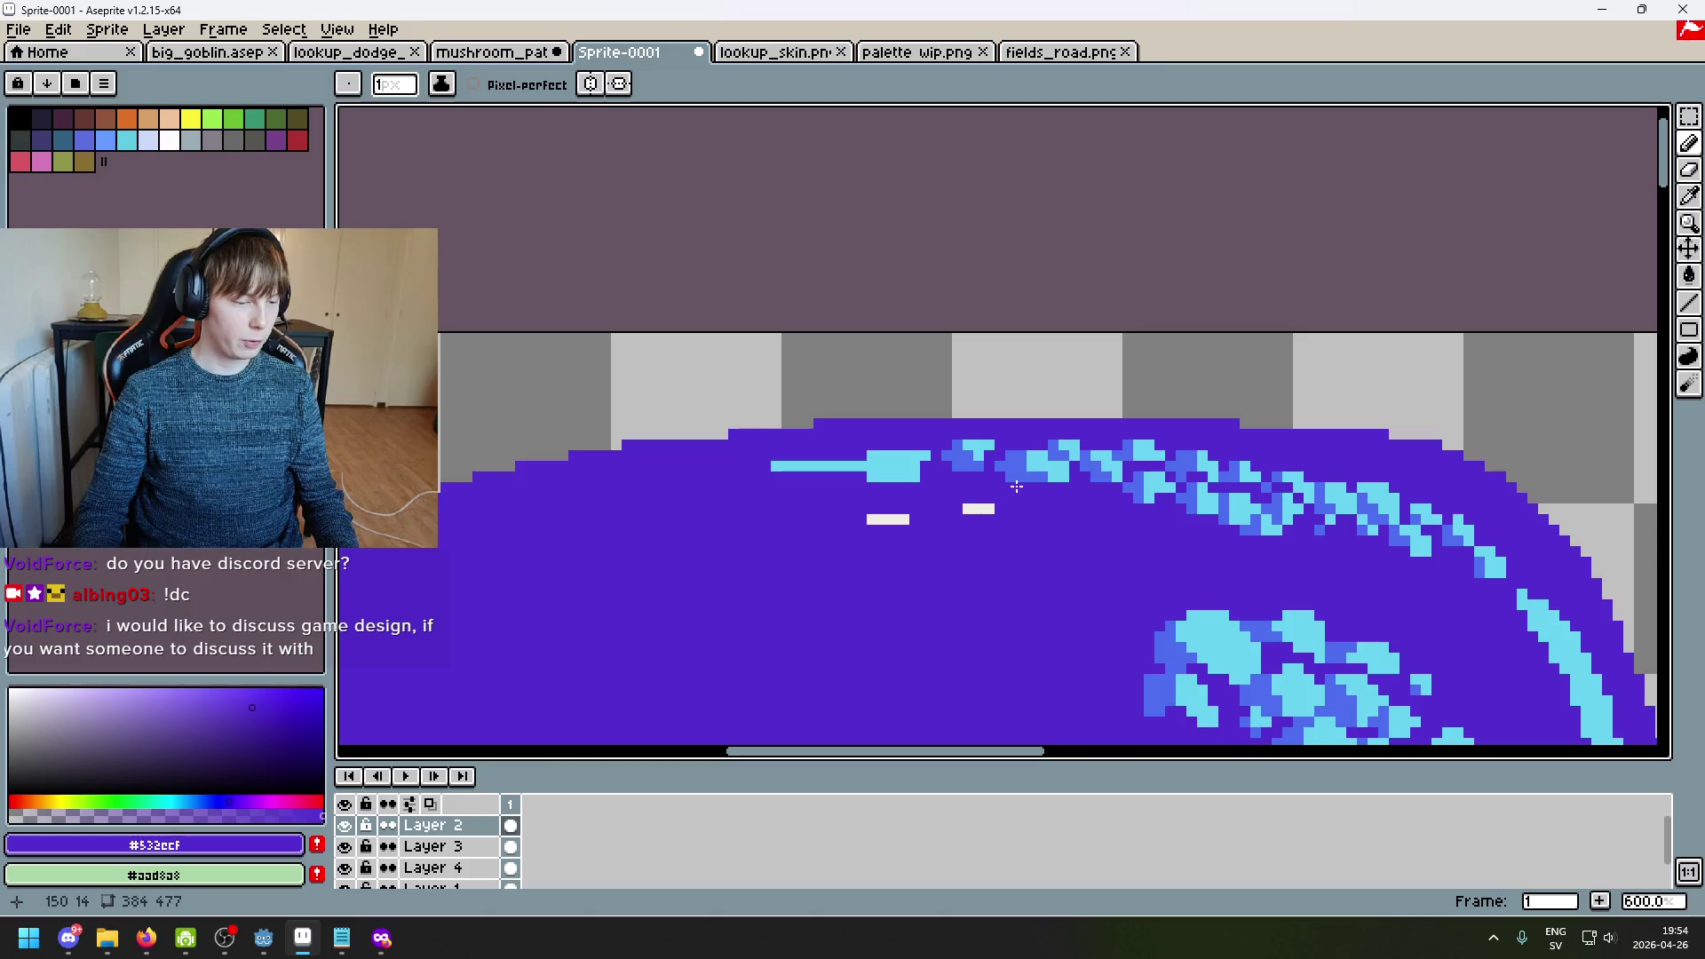
{"action": "scroll", "coordinate": [1016, 486], "scroll_direction": "up", "scroll_amount": 7}
{"action": "key", "text": "alt"}
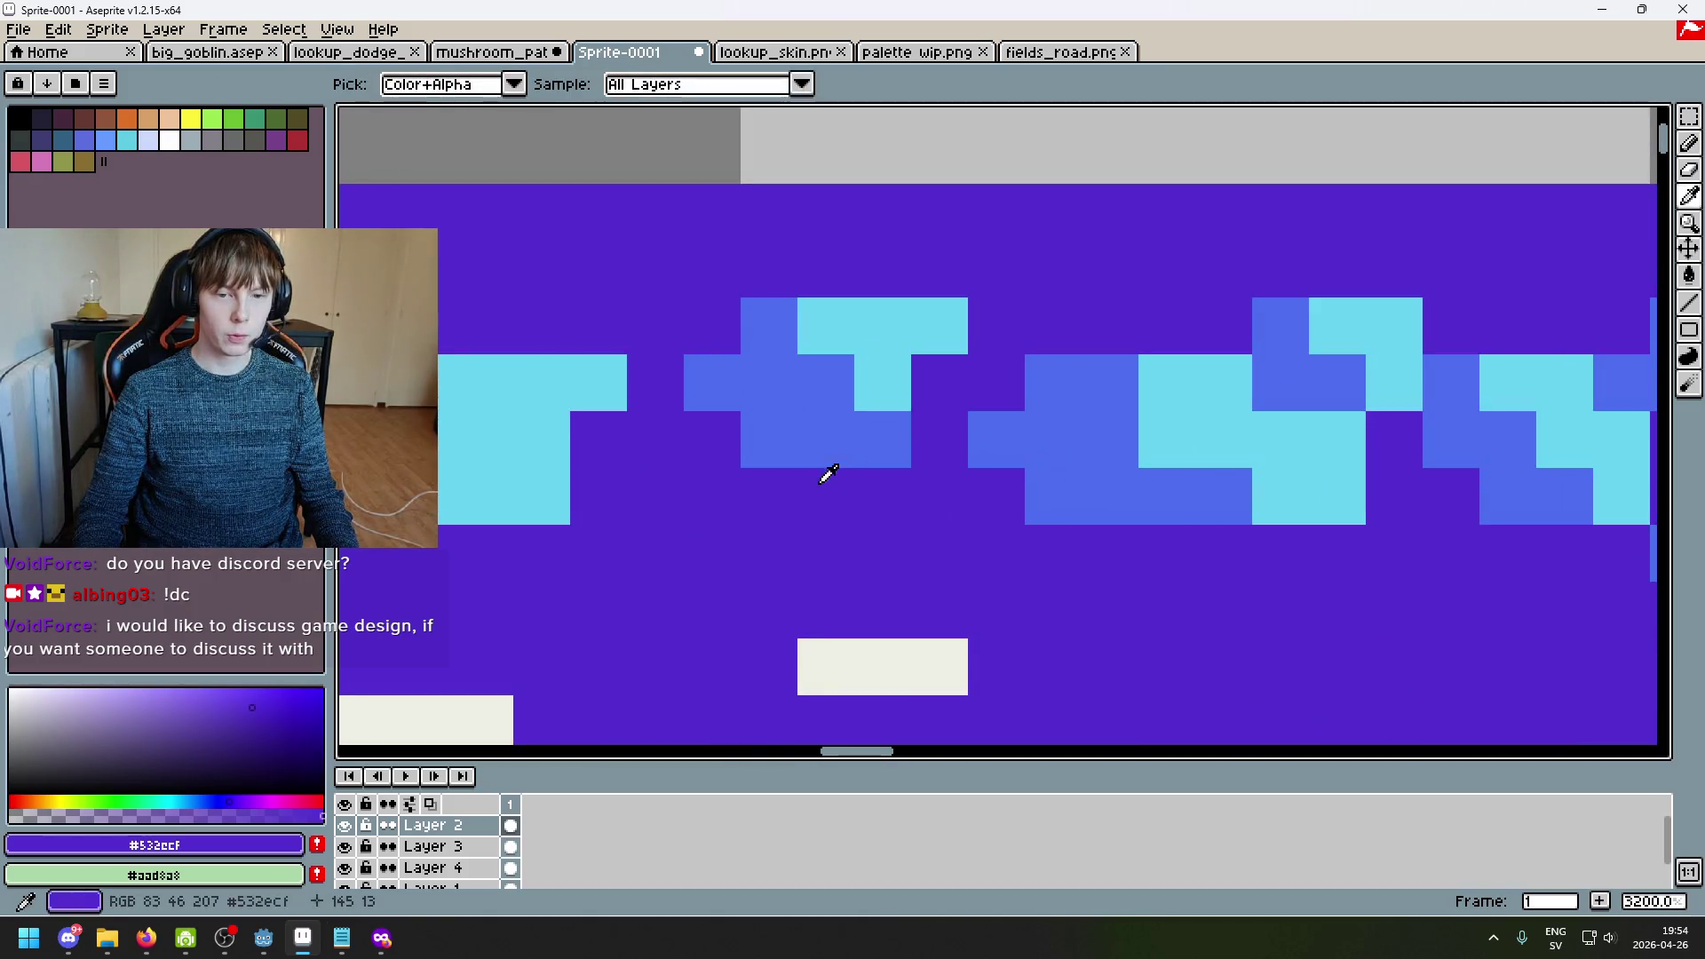
{"action": "scroll", "coordinate": [891, 373], "scroll_direction": "down", "scroll_amount": 4}
{"action": "left_click", "coordinate": [885, 380]}
{"action": "left_click", "coordinate": [829, 417]}
{"action": "key", "text": "ctrl+z"}
{"action": "left_click", "coordinate": [829, 395]}
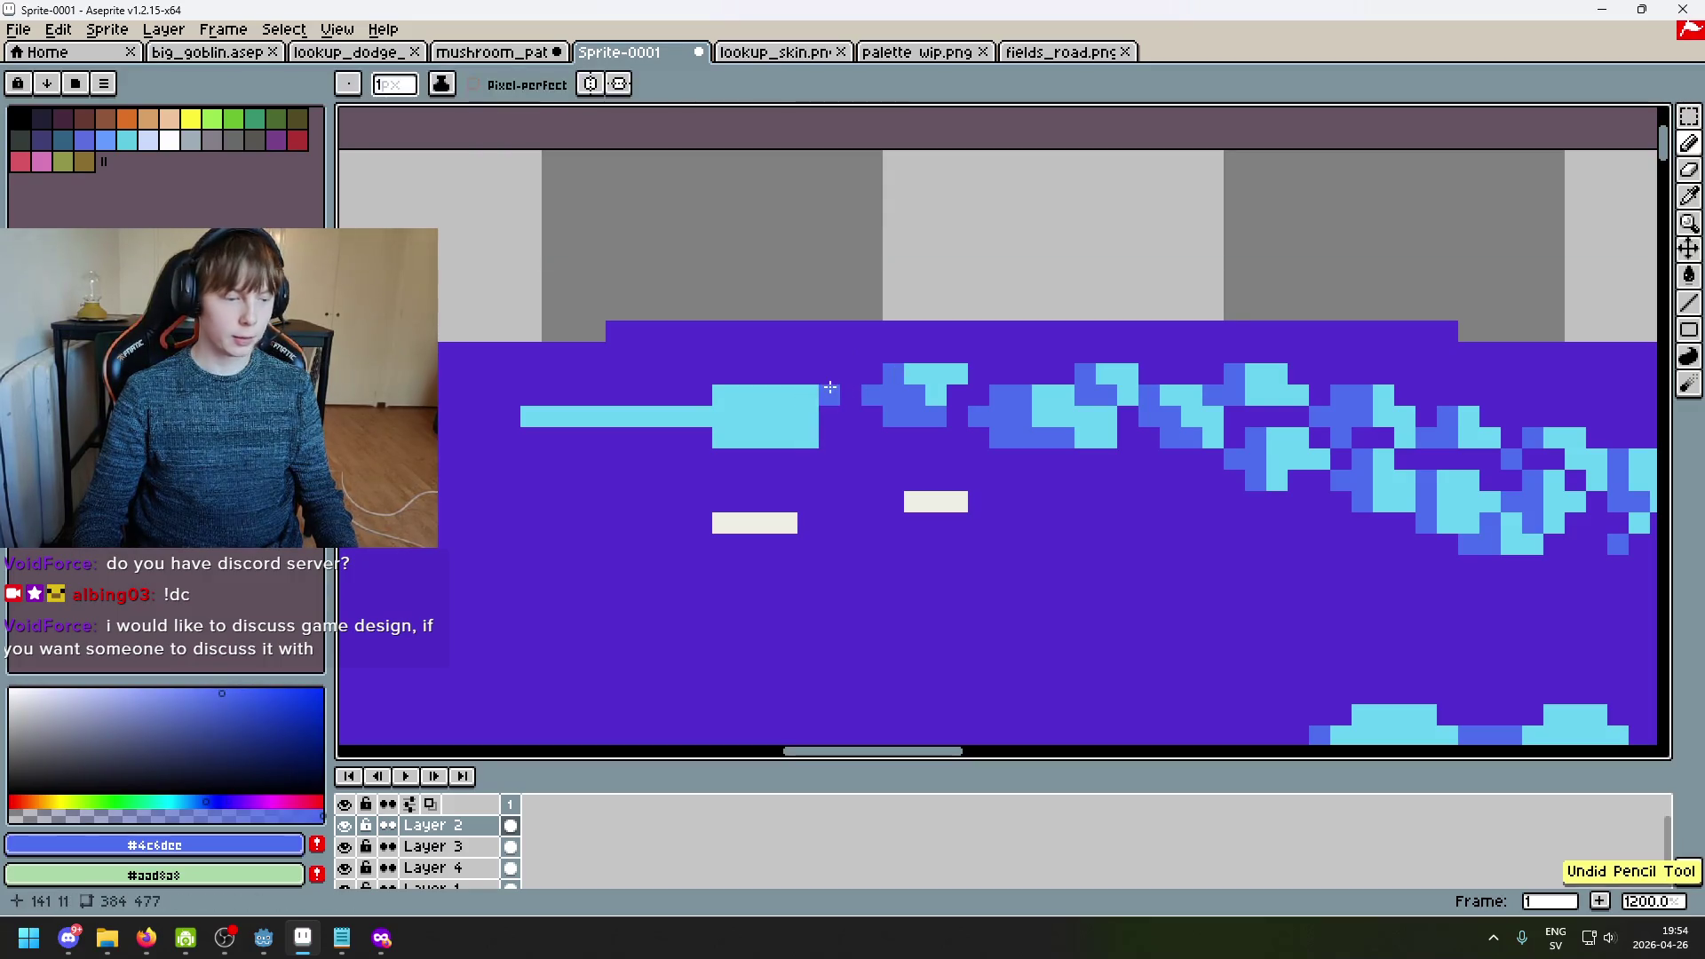
{"action": "scroll", "coordinate": [834, 393], "scroll_direction": "up", "scroll_amount": 3}
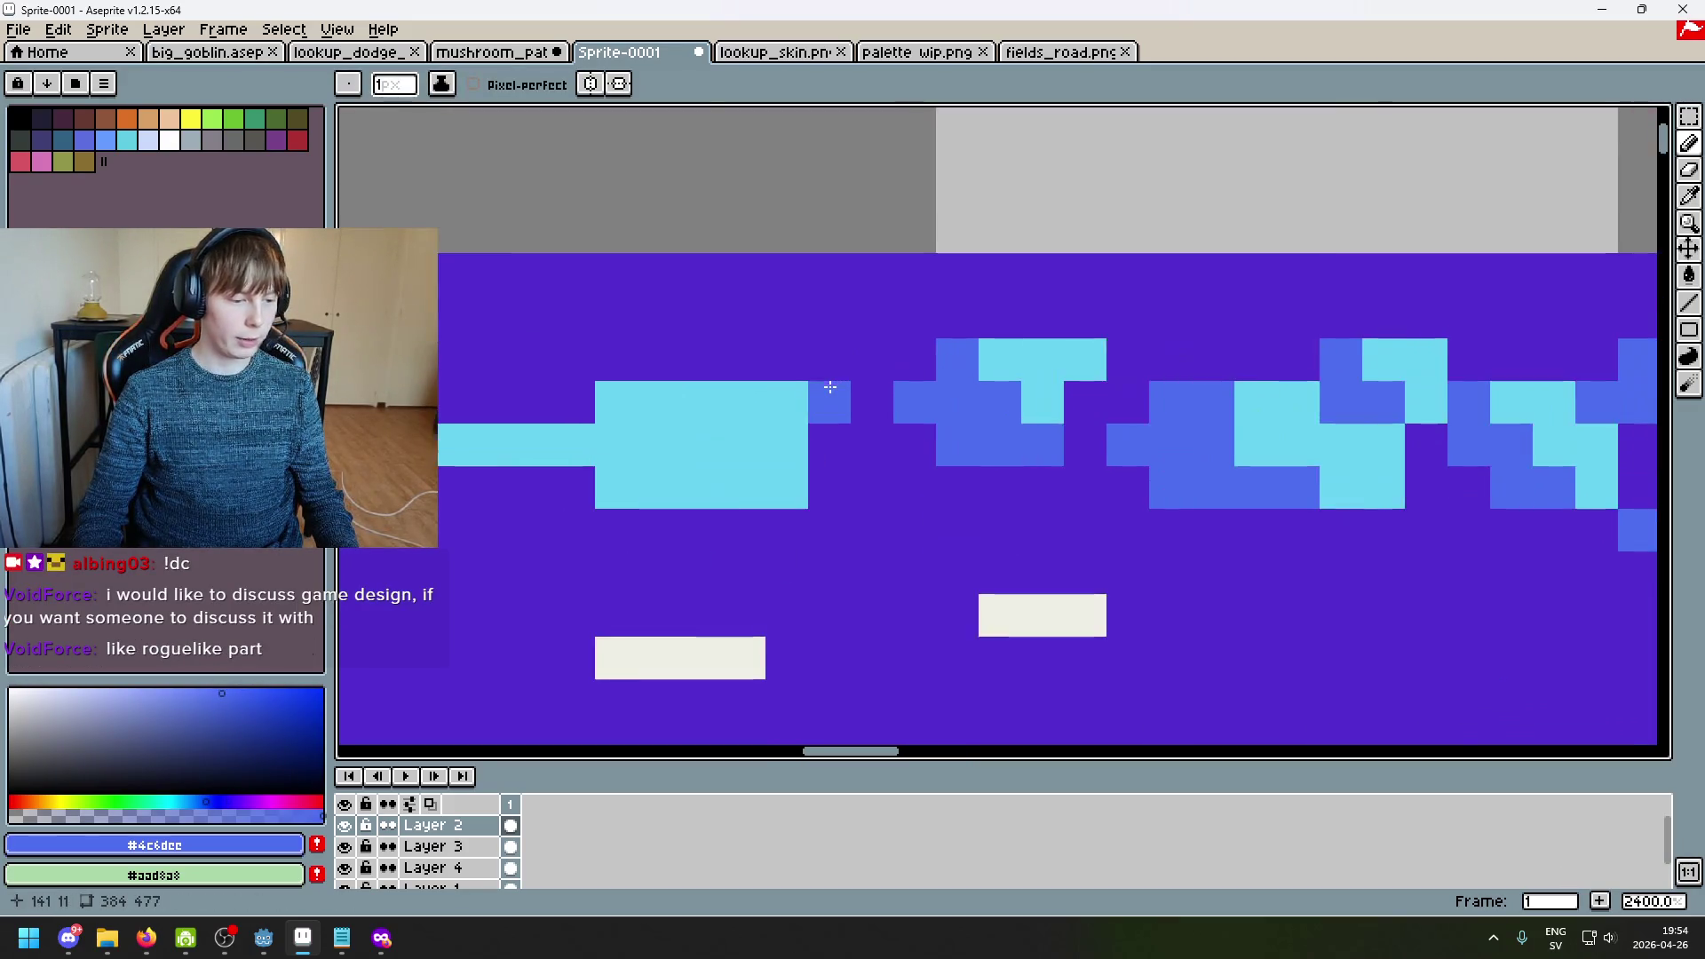
{"action": "scroll", "coordinate": [844, 401], "scroll_direction": "down", "scroll_amount": 3}
{"action": "key", "text": "ctrl+z"}
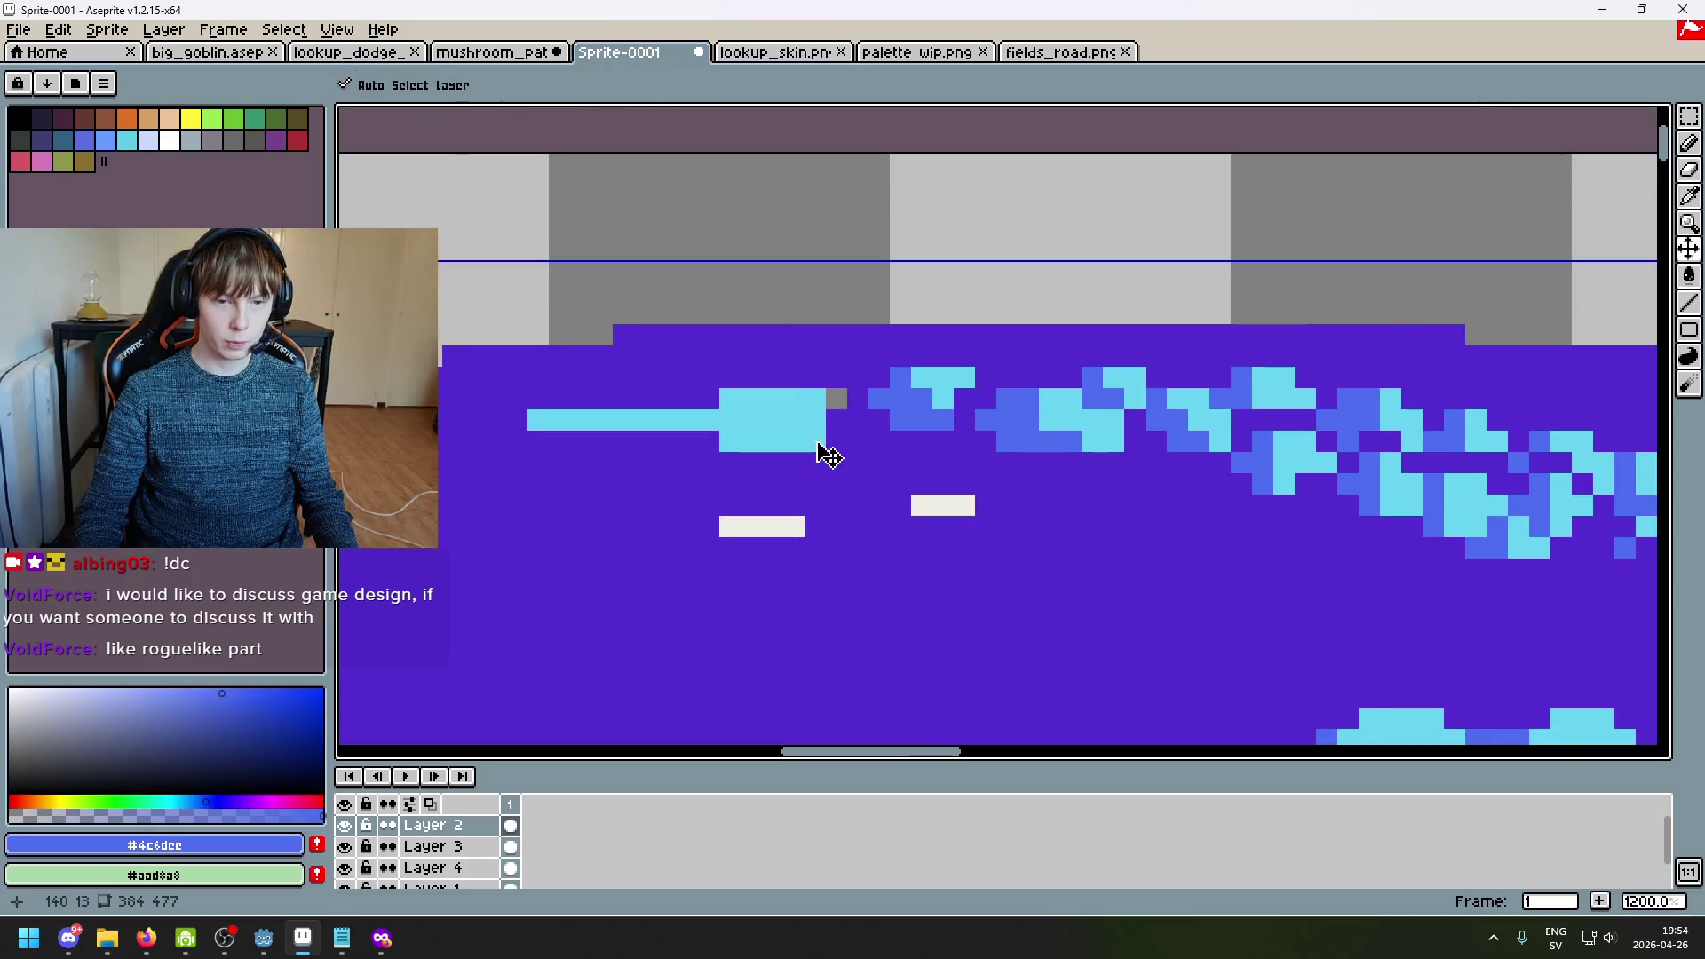
Step: Paint purple over the chunky cyan block, leaving only the thin cyan line
{"action": "left_click", "coordinate": [871, 461], "text": "alt"}
{"action": "left_click", "coordinate": [824, 425]}
{"action": "mouse_move", "coordinate": [824, 425]}
{"action": "left_mouse_down"}
{"action": "mouse_move", "coordinate": [728, 435]}
{"action": "mouse_move", "coordinate": [657, 410]}
{"action": "mouse_move", "coordinate": [688, 417]}
{"action": "left_mouse_up"}
{"action": "scroll", "coordinate": [730, 458], "scroll_direction": "down", "scroll_amount": 4}
{"action": "scroll", "coordinate": [861, 488], "scroll_direction": "down", "scroll_amount": 4}
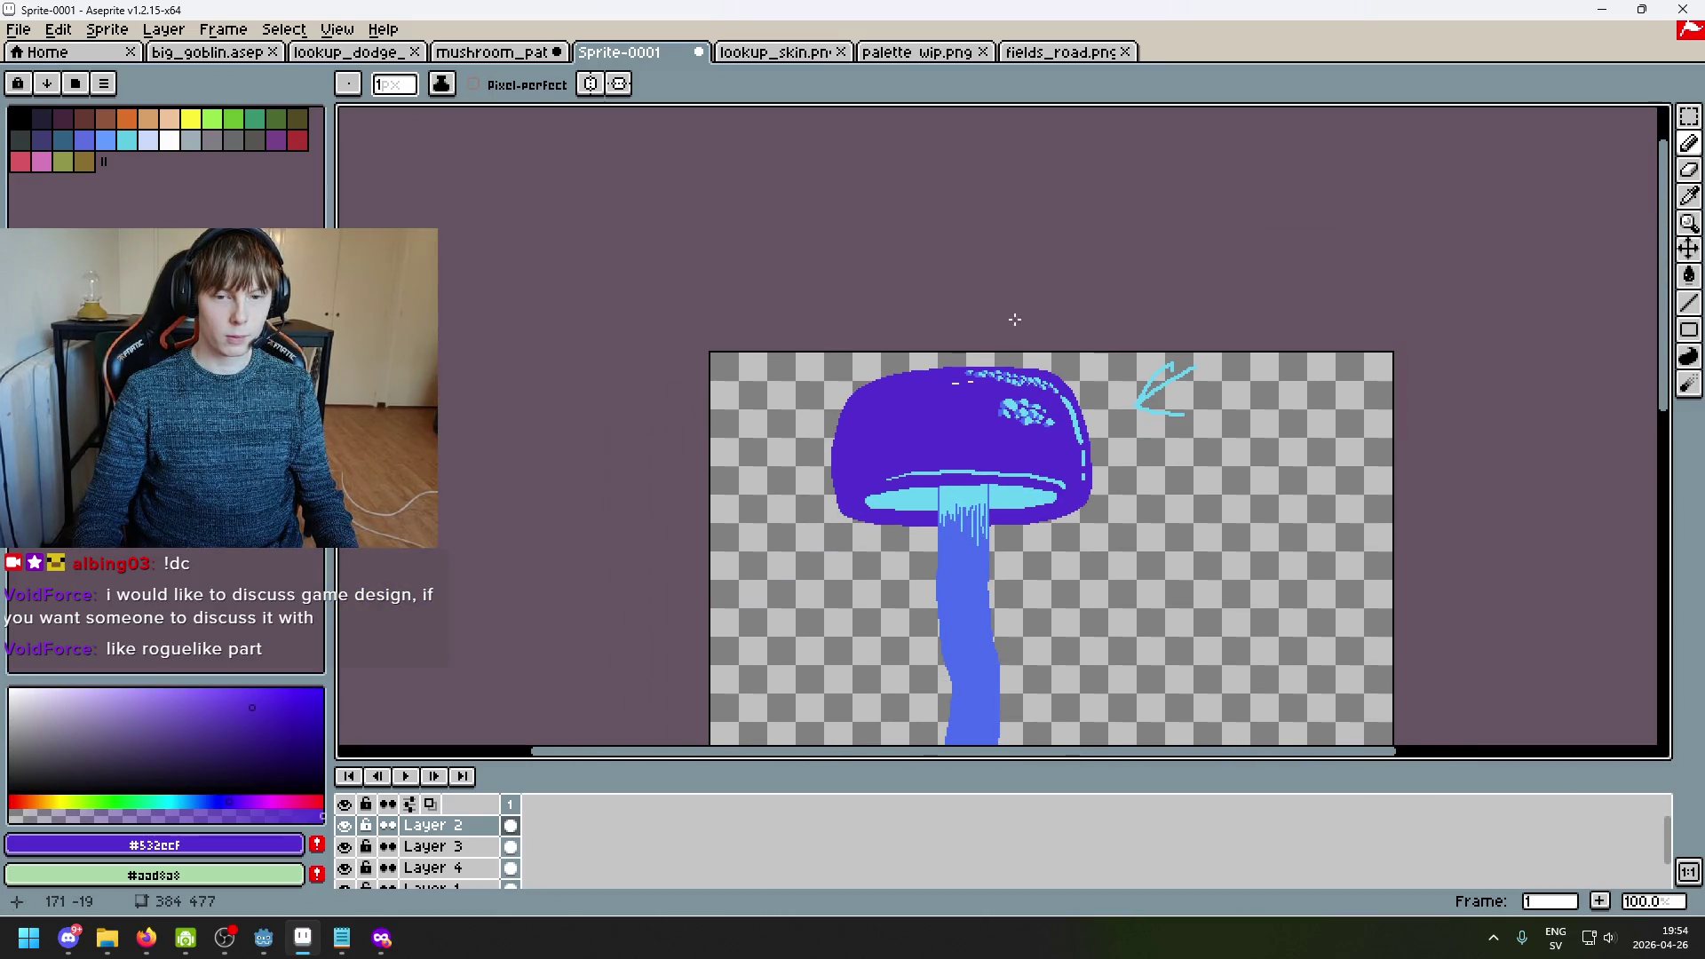
Step: Add a few cyan pixels to the highlight on the cap top
{"action": "scroll", "coordinate": [997, 328], "scroll_direction": "up", "scroll_amount": 4}
{"action": "scroll", "coordinate": [986, 443], "scroll_direction": "up", "scroll_amount": 3}
{"action": "left_click", "coordinate": [923, 460], "text": "alt"}
{"action": "left_click_drag", "start_coordinate": [921, 458], "coordinate": [899, 442]}
{"action": "left_click", "coordinate": [931, 442]}
{"action": "scroll", "coordinate": [932, 444], "scroll_direction": "up", "scroll_amount": 1}
{"action": "left_click", "coordinate": [1045, 416]}
{"action": "scroll", "coordinate": [1100, 382], "scroll_direction": "up", "scroll_amount": 2}
{"action": "scroll", "coordinate": [1096, 392], "scroll_direction": "down", "scroll_amount": 6}
Step: Place blue dither pixels in a checkered pattern below the highlight arc
{"action": "left_click", "coordinate": [1096, 392], "text": "alt"}
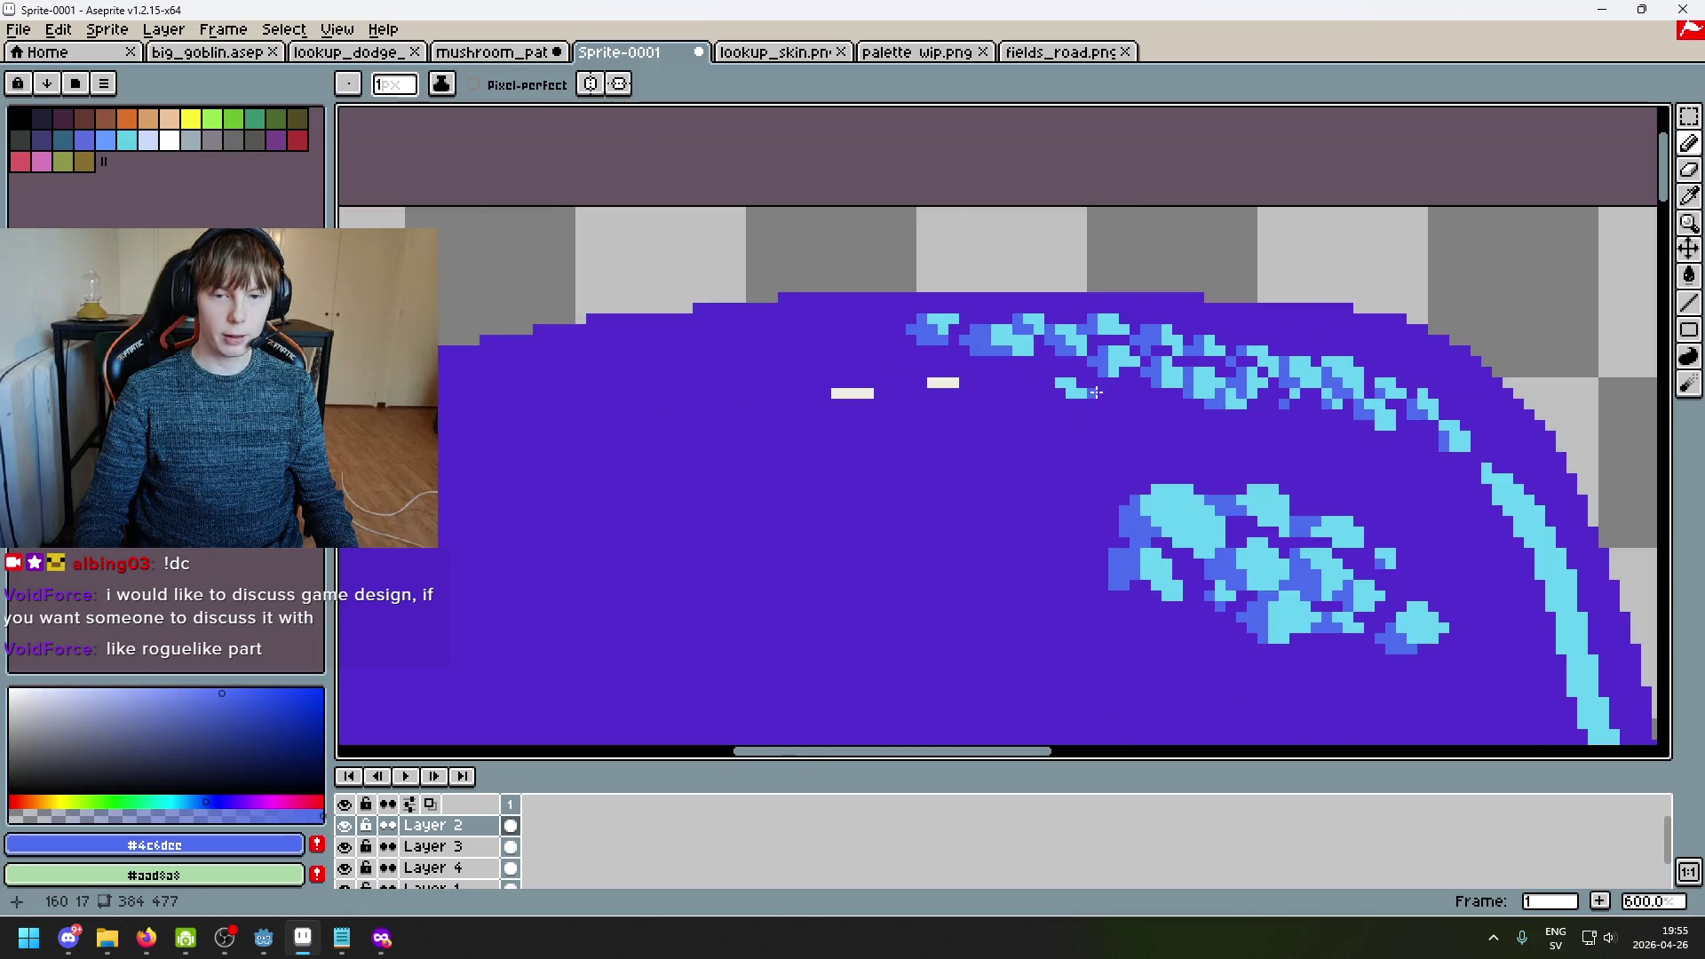
{"action": "scroll", "coordinate": [1030, 416], "scroll_direction": "down", "scroll_amount": 4}
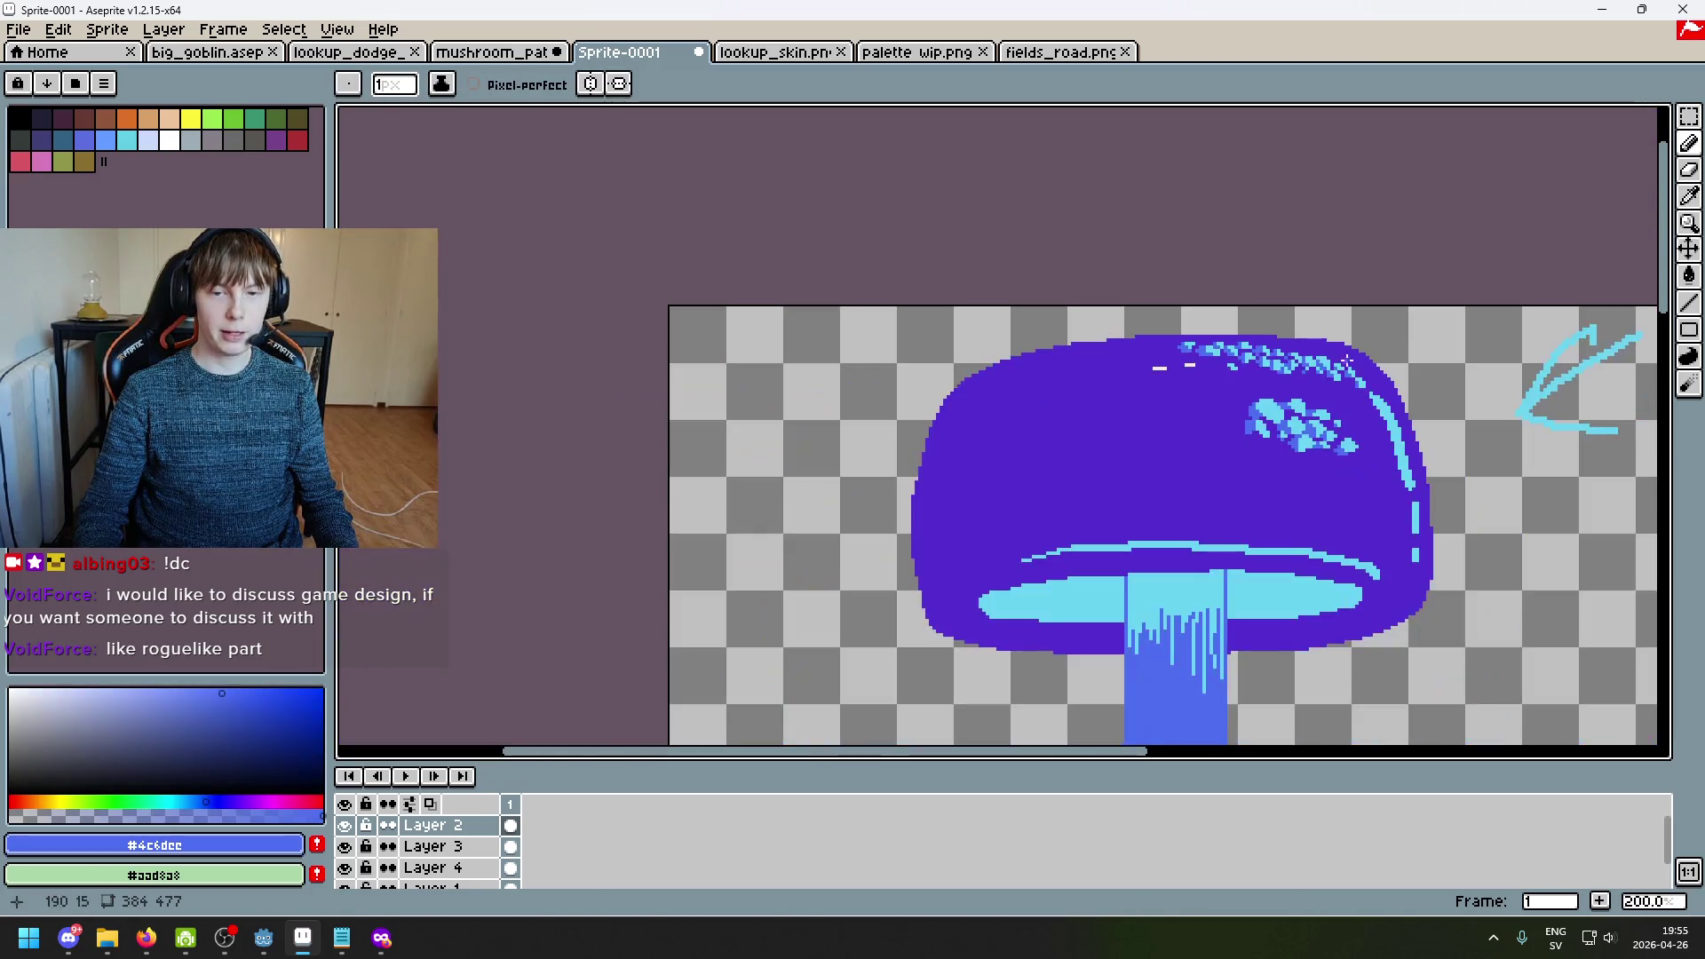
{"action": "scroll", "coordinate": [1259, 458], "scroll_direction": "up", "scroll_amount": 8}
{"action": "left_click", "coordinate": [1105, 262]}
{"action": "left_click", "coordinate": [1099, 315]}
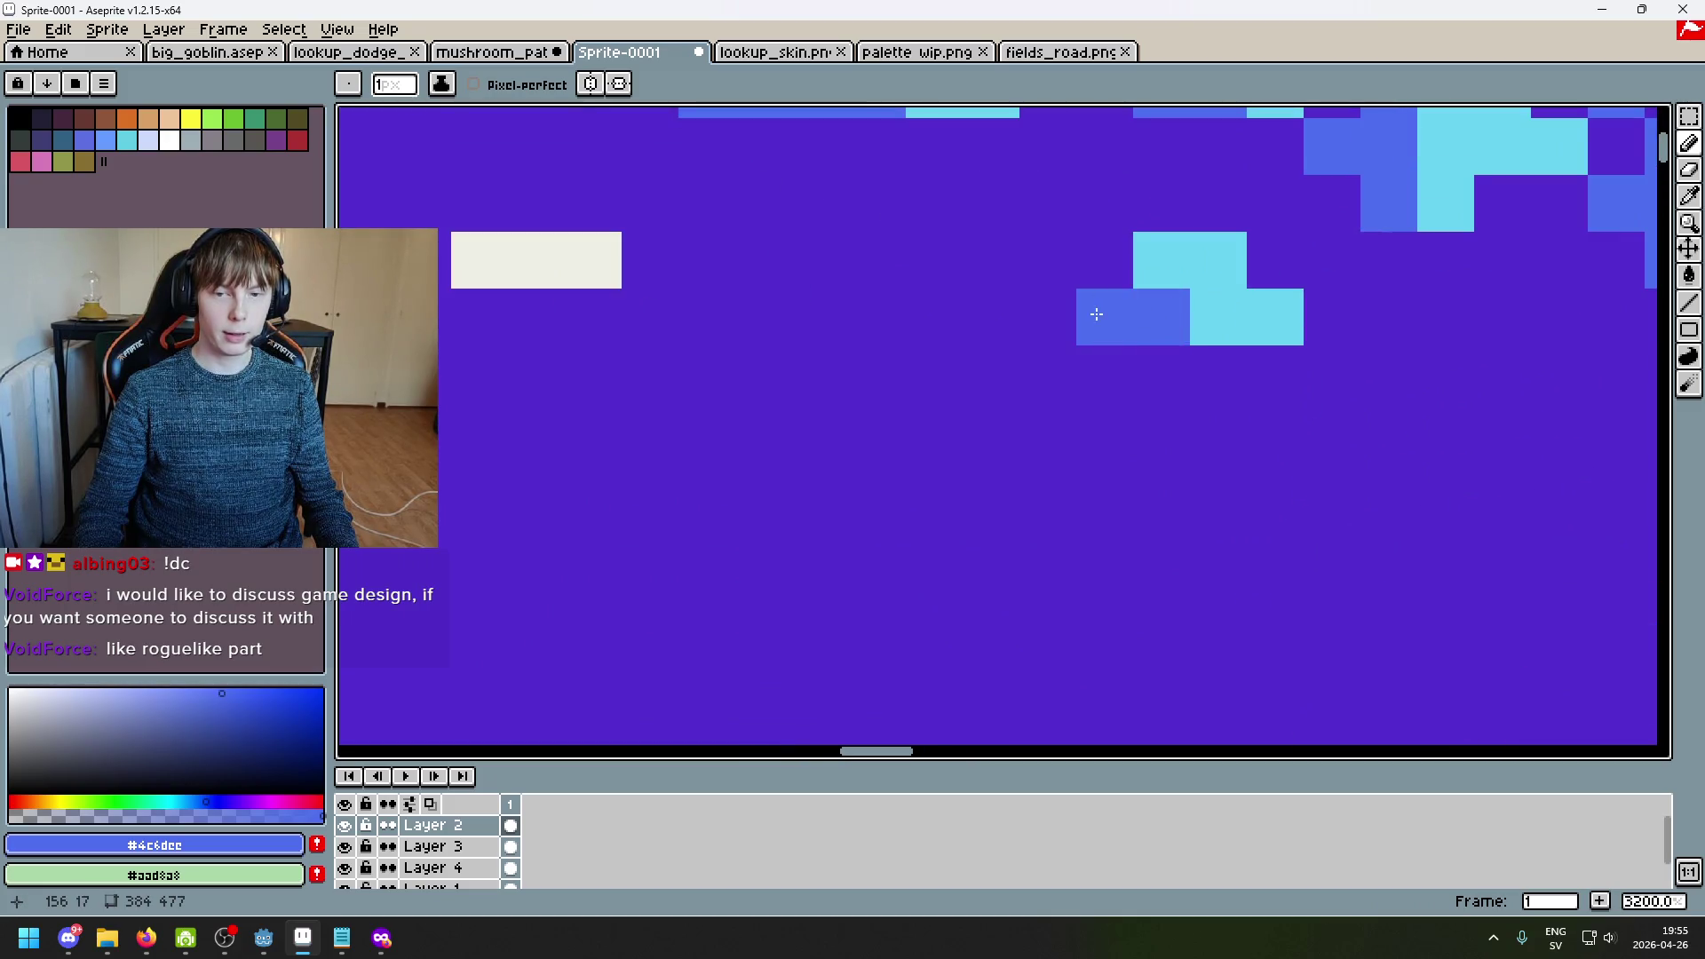
{"action": "scroll", "coordinate": [1109, 293], "scroll_direction": "down", "scroll_amount": 4}
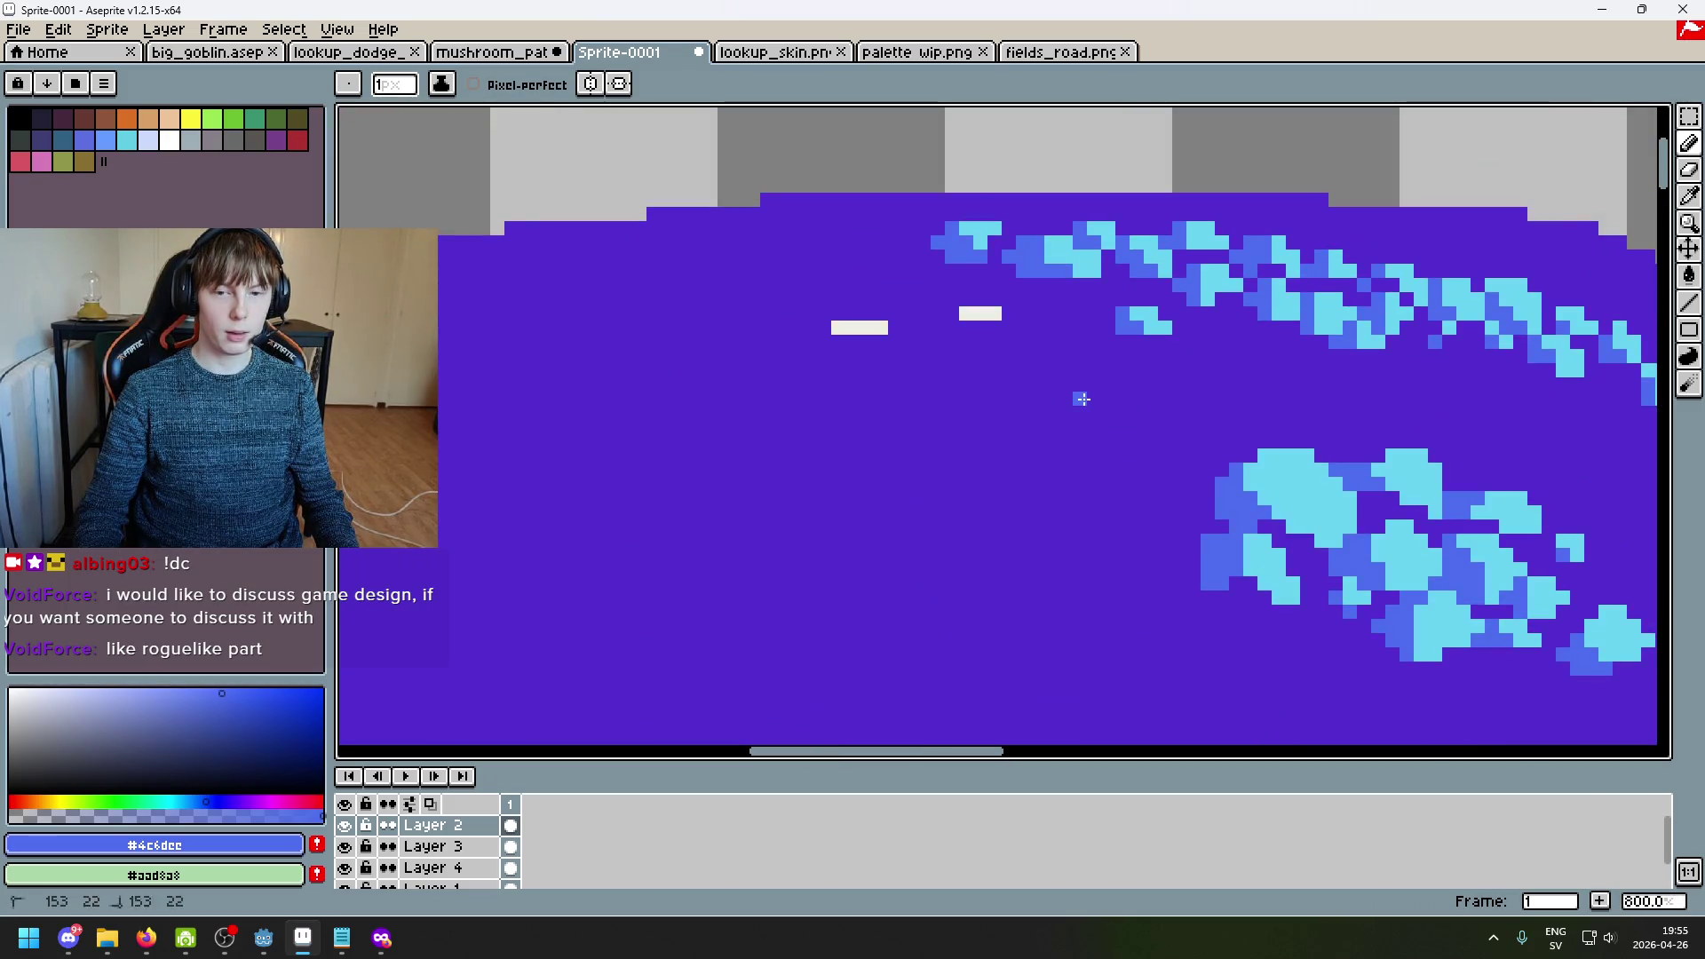
{"action": "left_click", "coordinate": [1050, 397]}
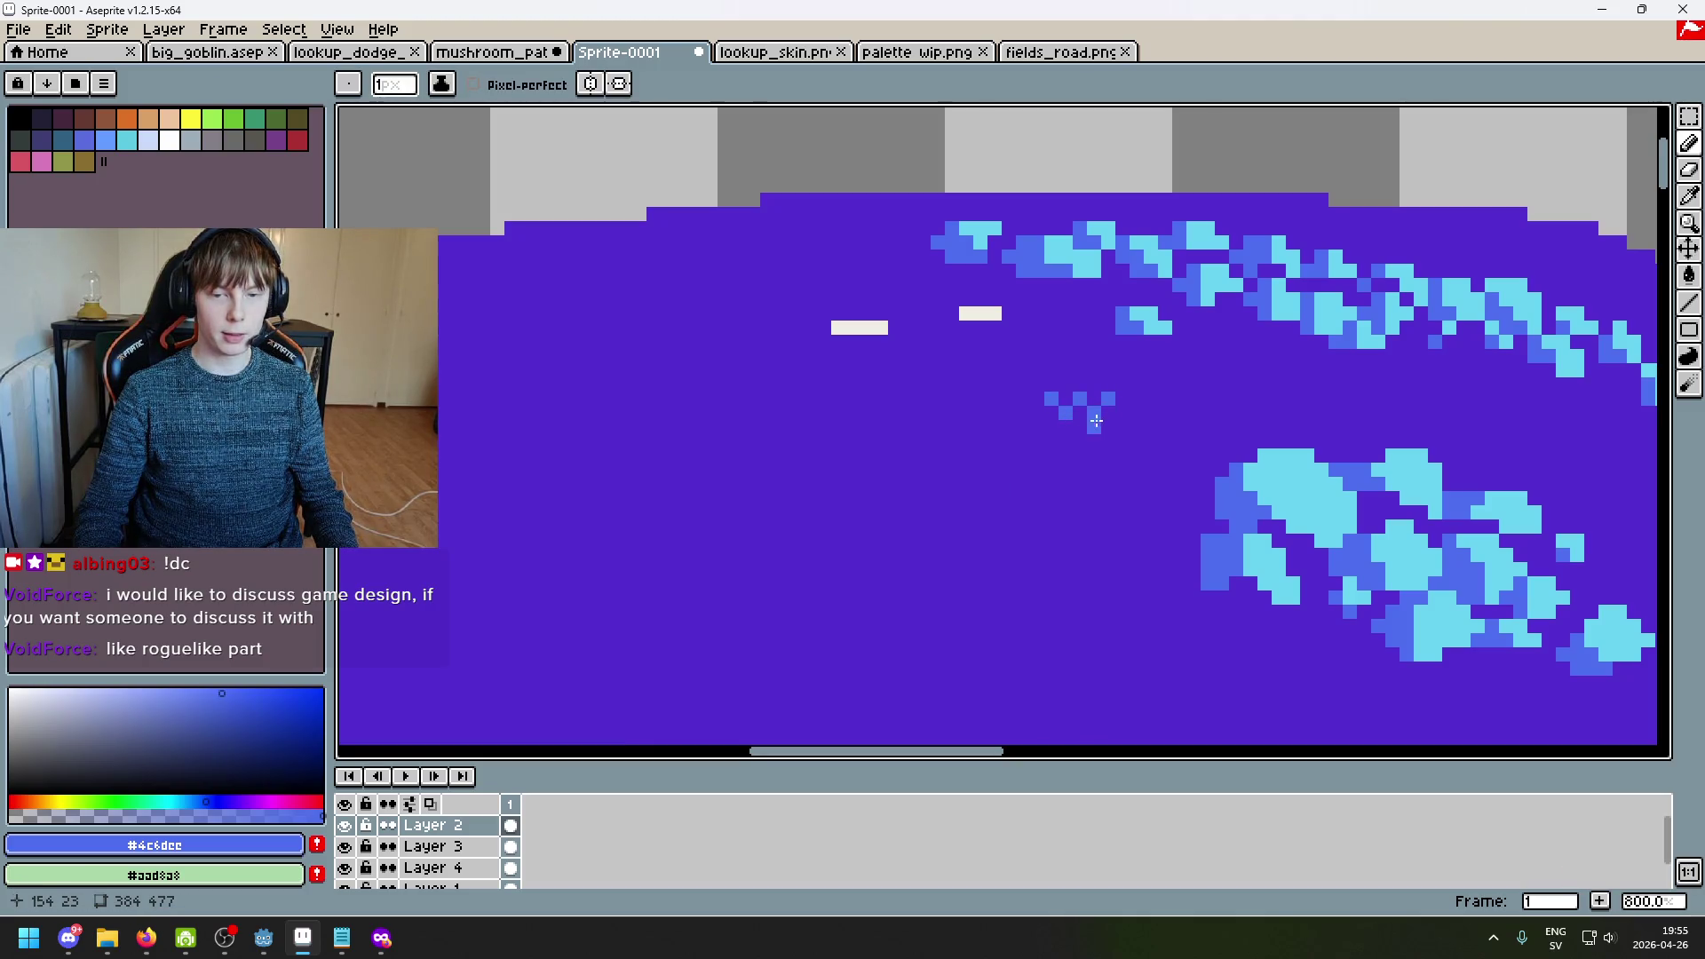
{"action": "key", "text": "ctrl+z"}
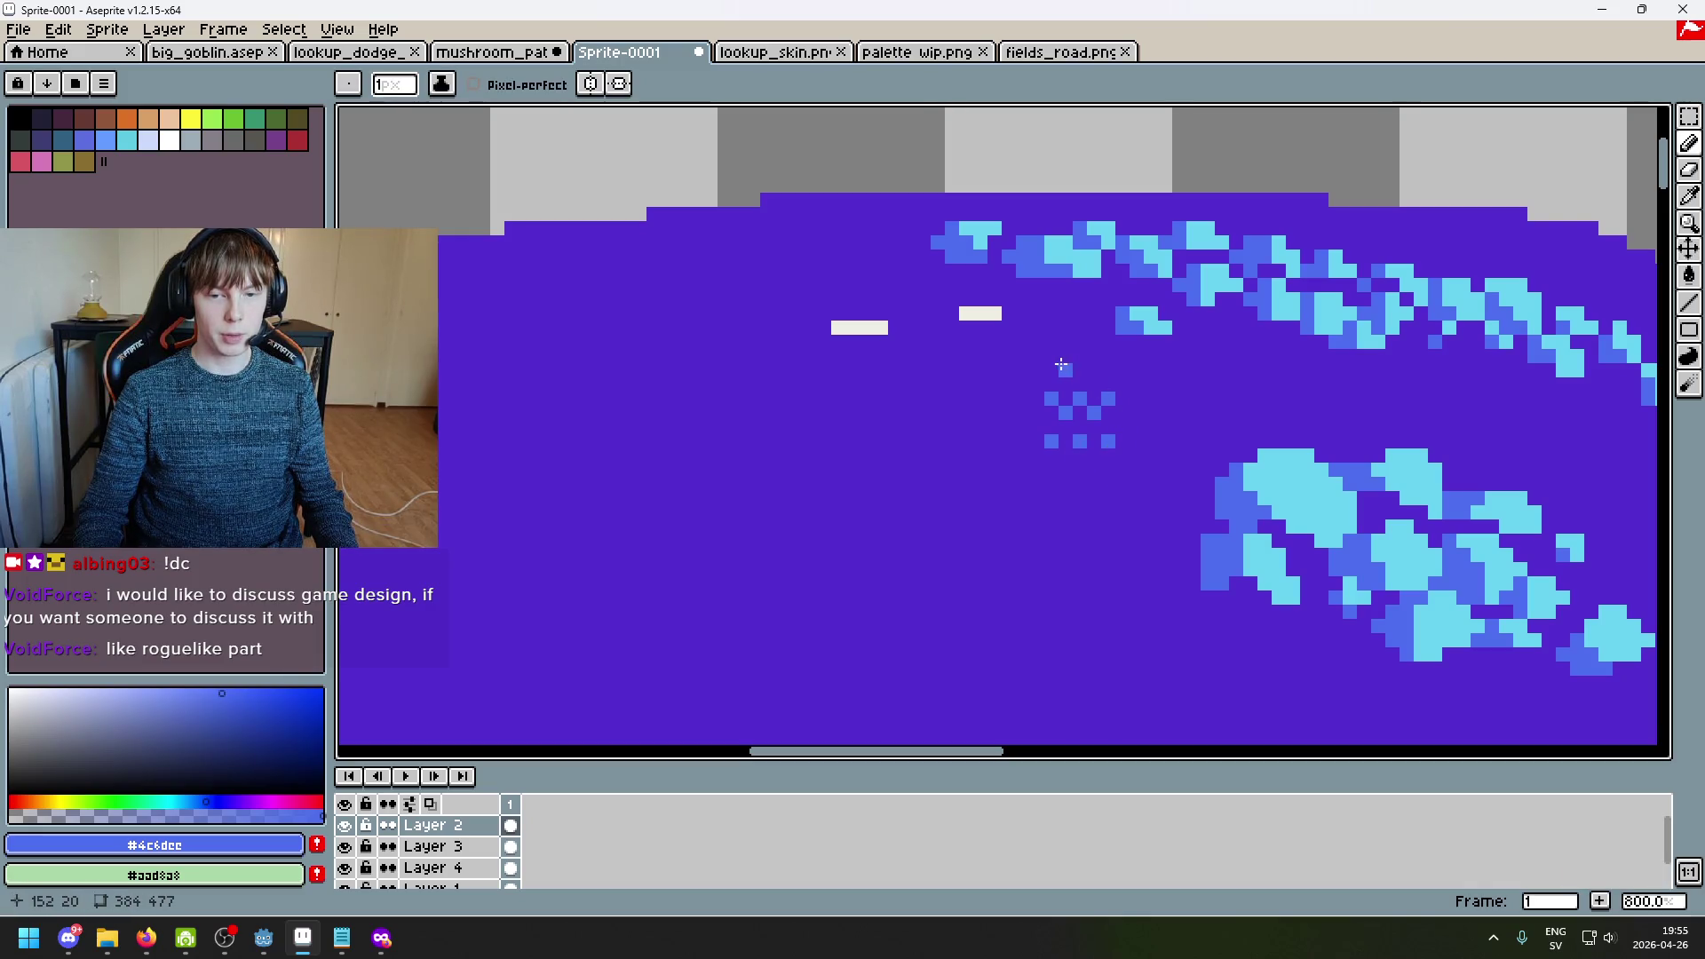
{"action": "left_click", "coordinate": [1116, 383]}
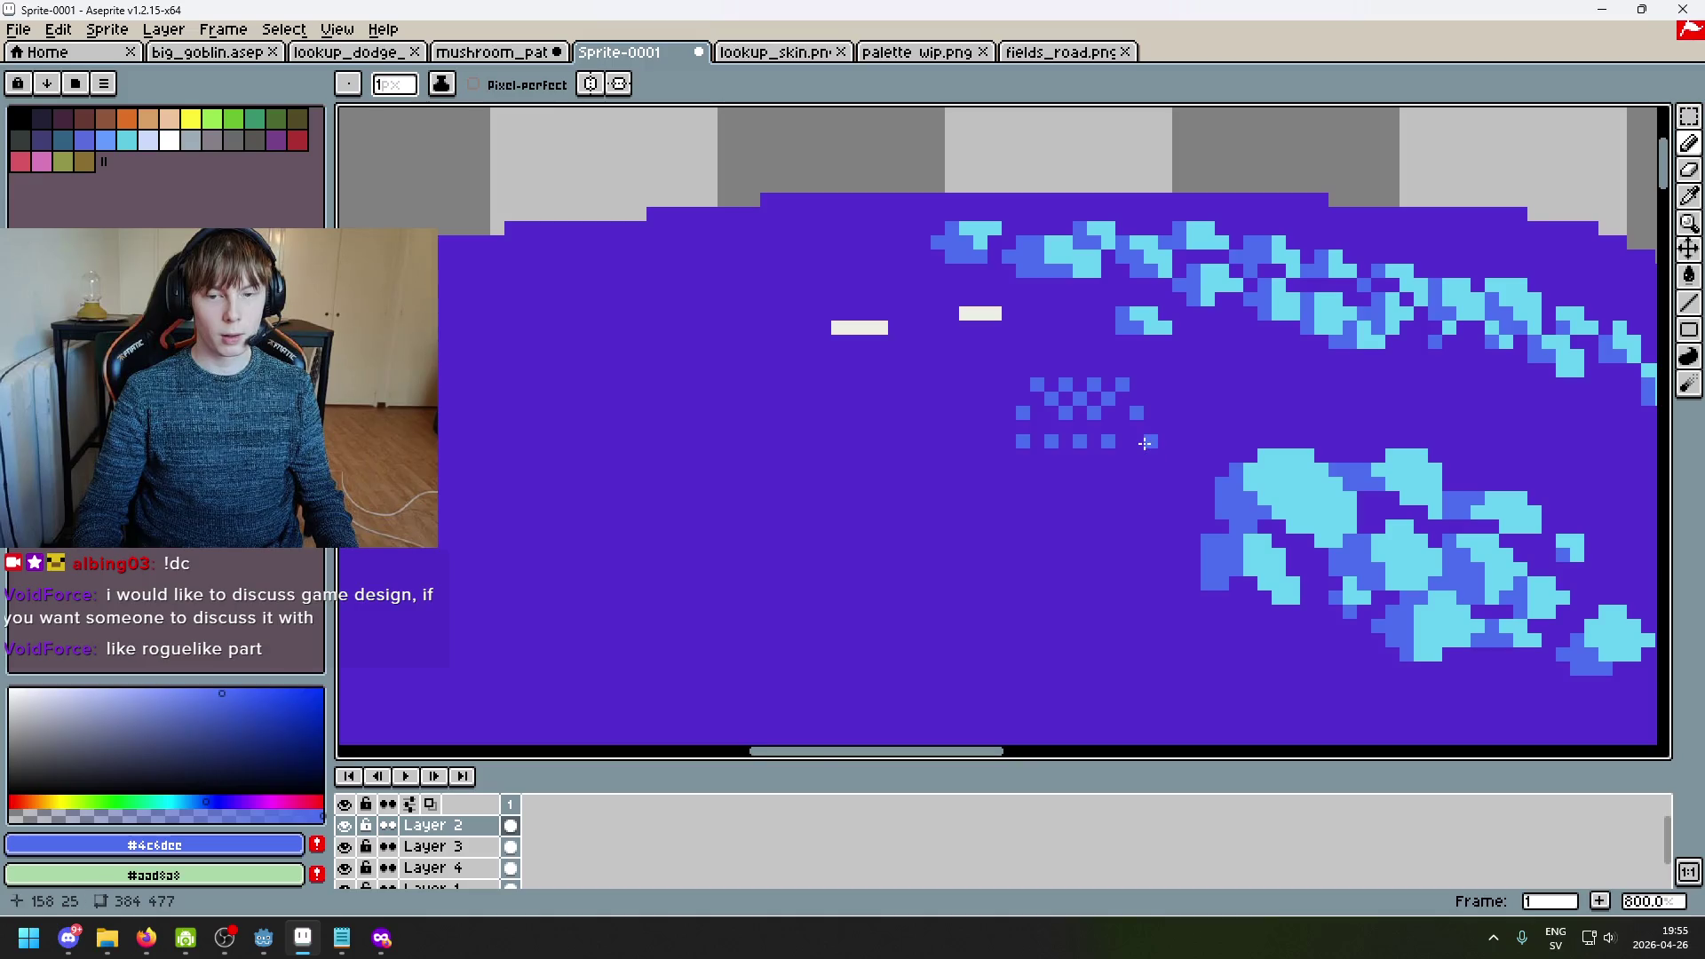
{"action": "scroll", "coordinate": [1151, 452], "scroll_direction": "down", "scroll_amount": 4}
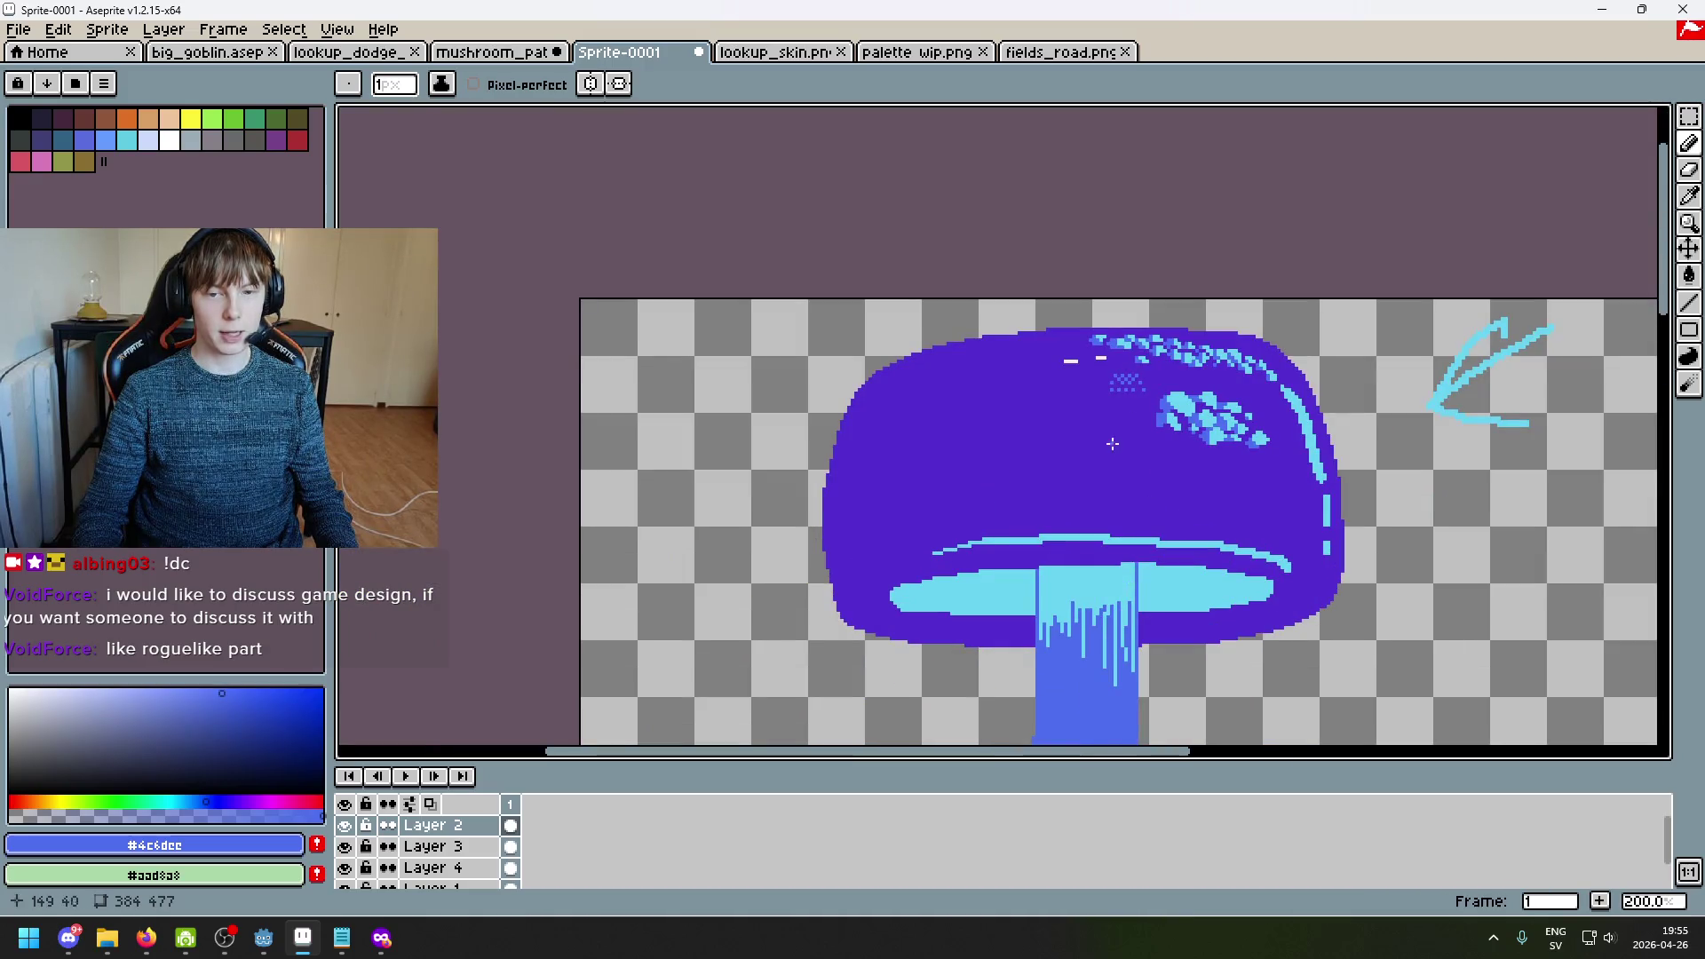
Step: Undo the blue dither patch on the cap
{"action": "scroll", "coordinate": [1131, 403], "scroll_direction": "up", "scroll_amount": 3}
{"action": "scroll", "coordinate": [1140, 413], "scroll_direction": "down", "scroll_amount": 3}
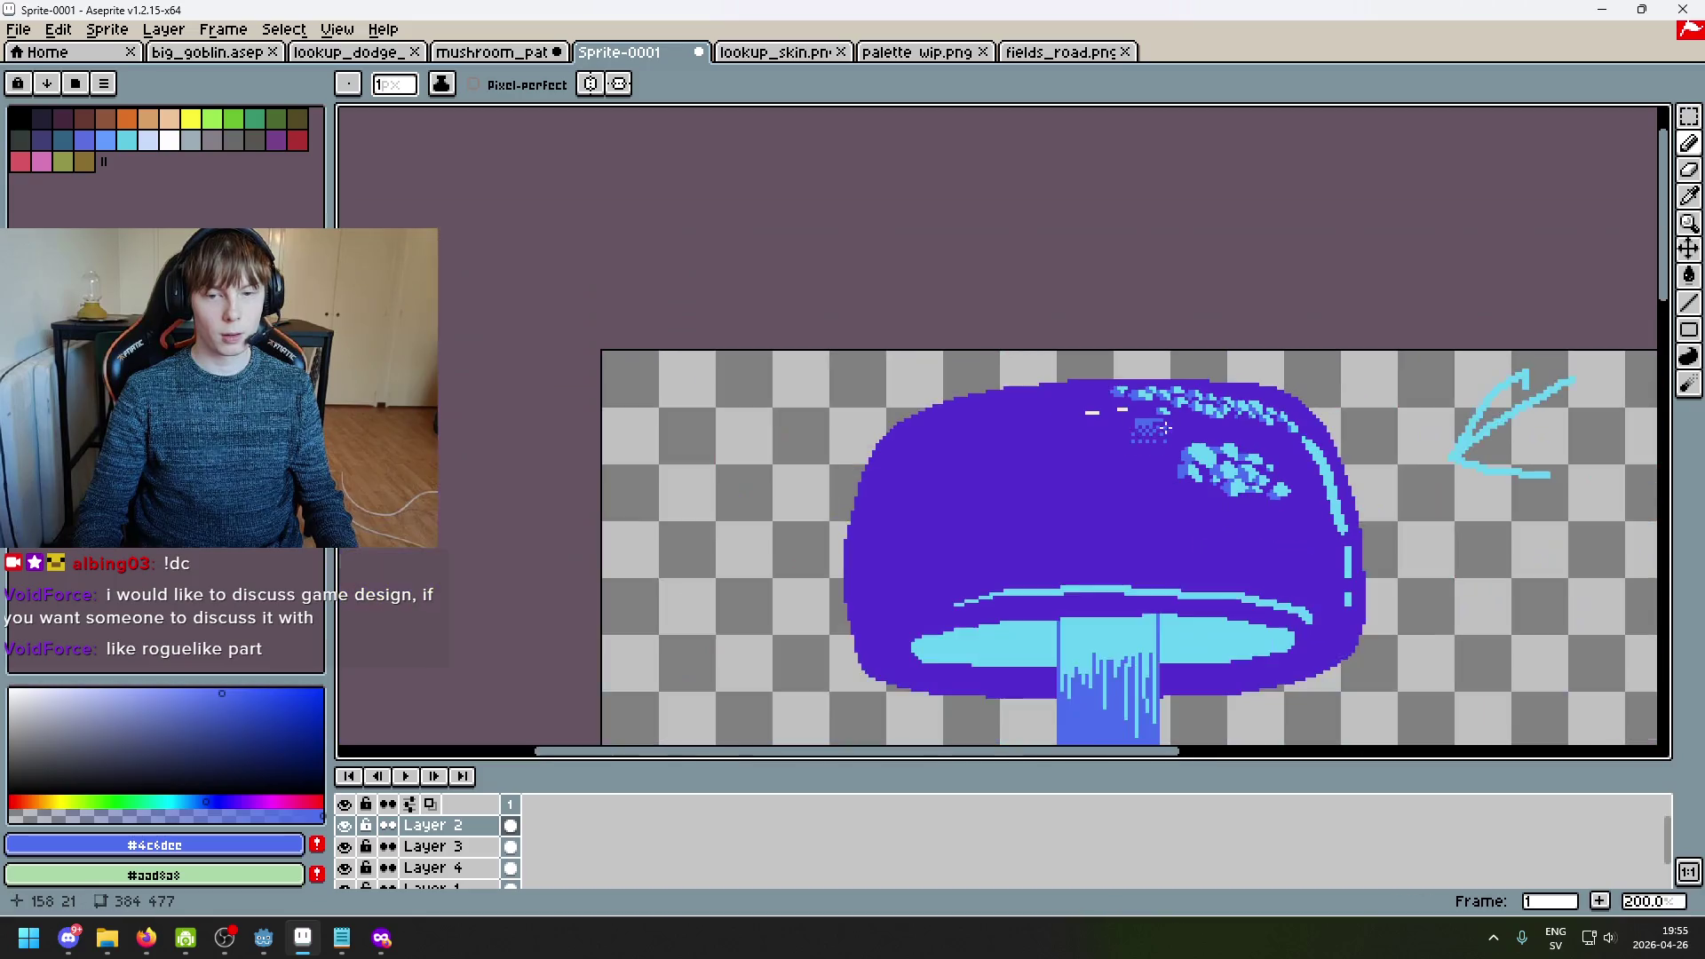
{"action": "key", "text": "ctrl+z"}
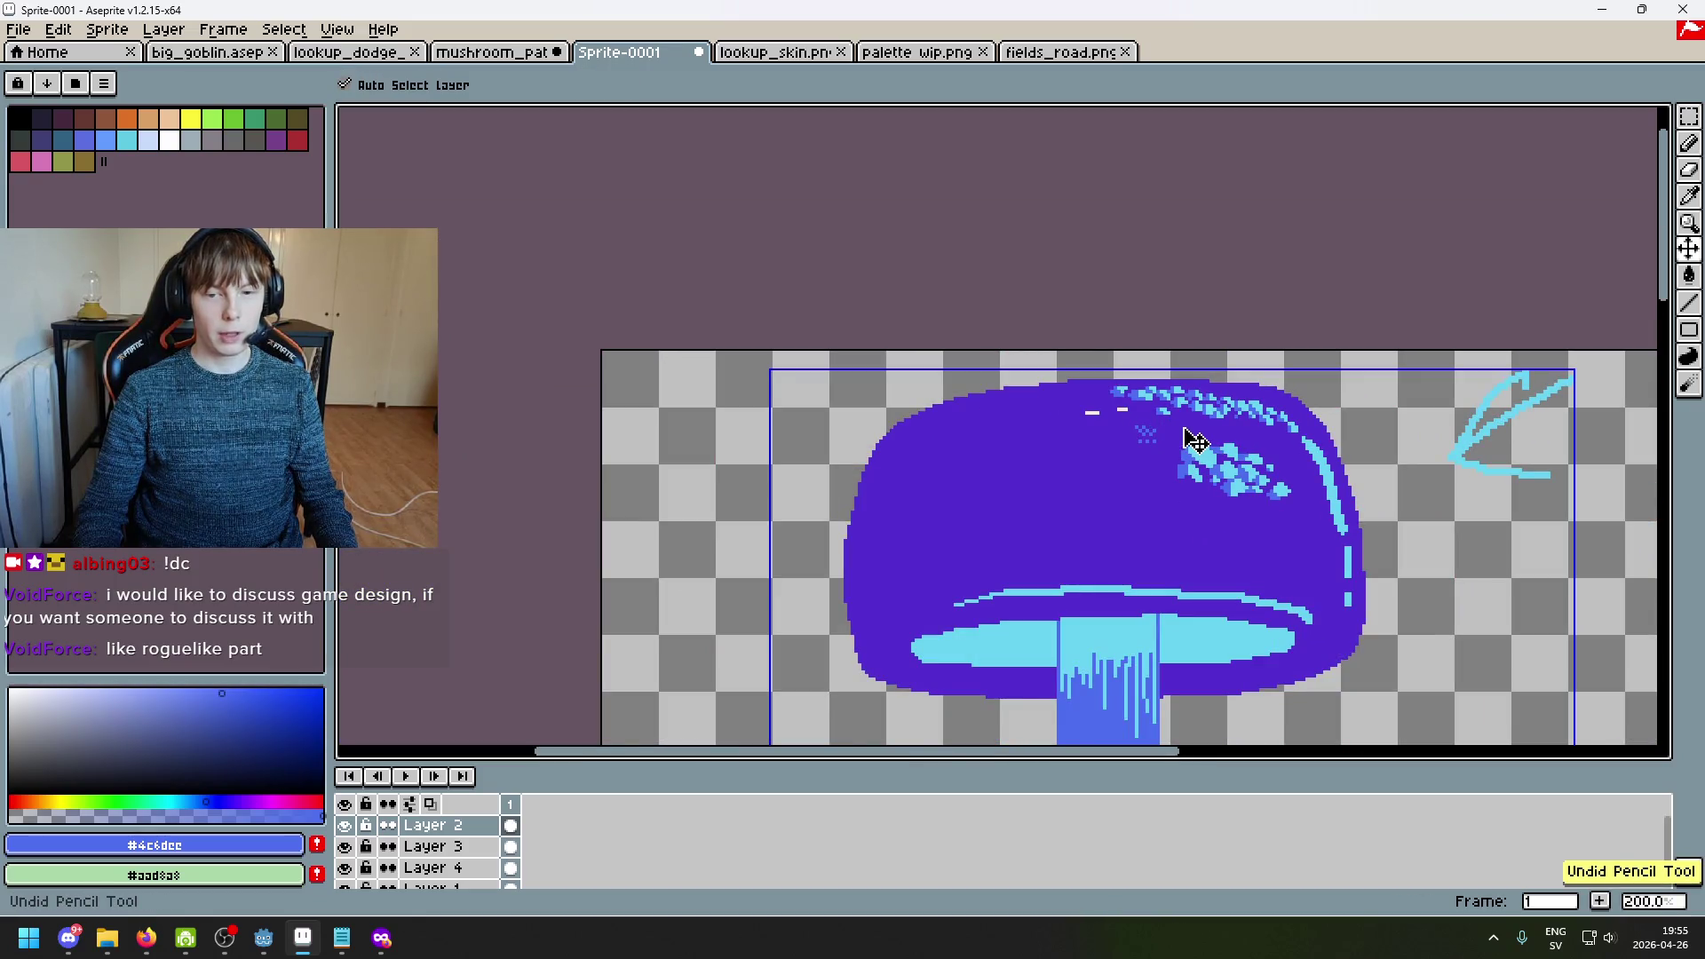
{"action": "key", "text": "ctrl+z"}
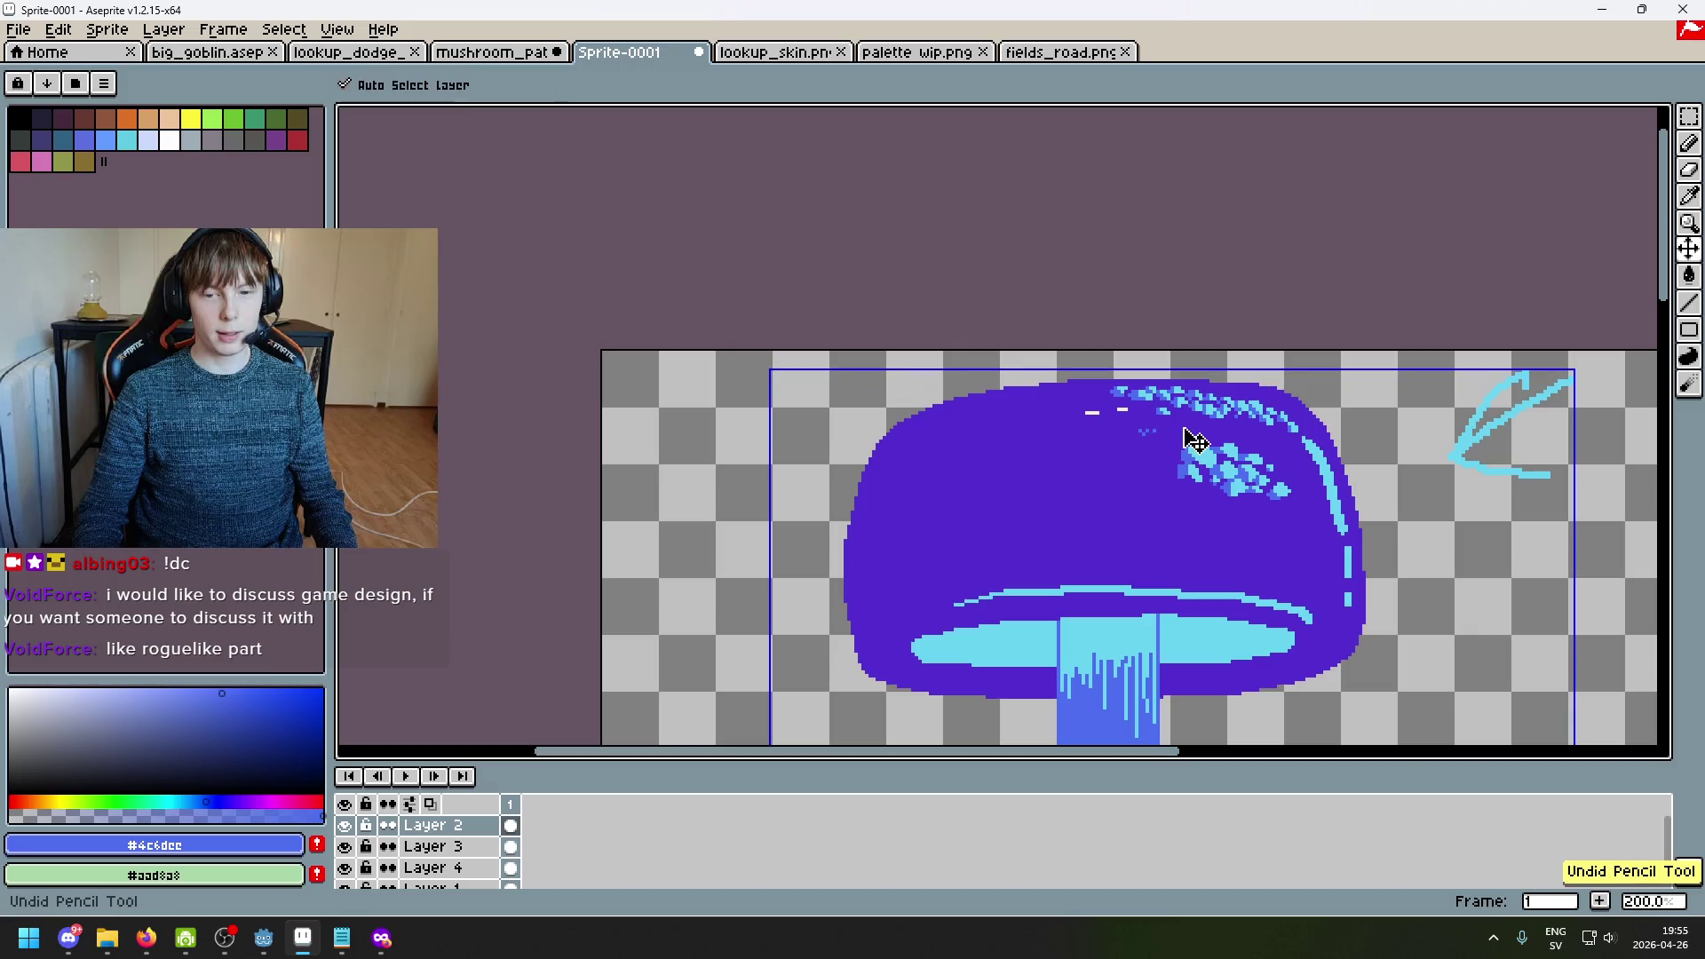
{"action": "scroll", "coordinate": [1194, 440], "scroll_direction": "up", "scroll_amount": 1}
{"action": "scroll", "coordinate": [1181, 426], "scroll_direction": "up", "scroll_amount": 3}
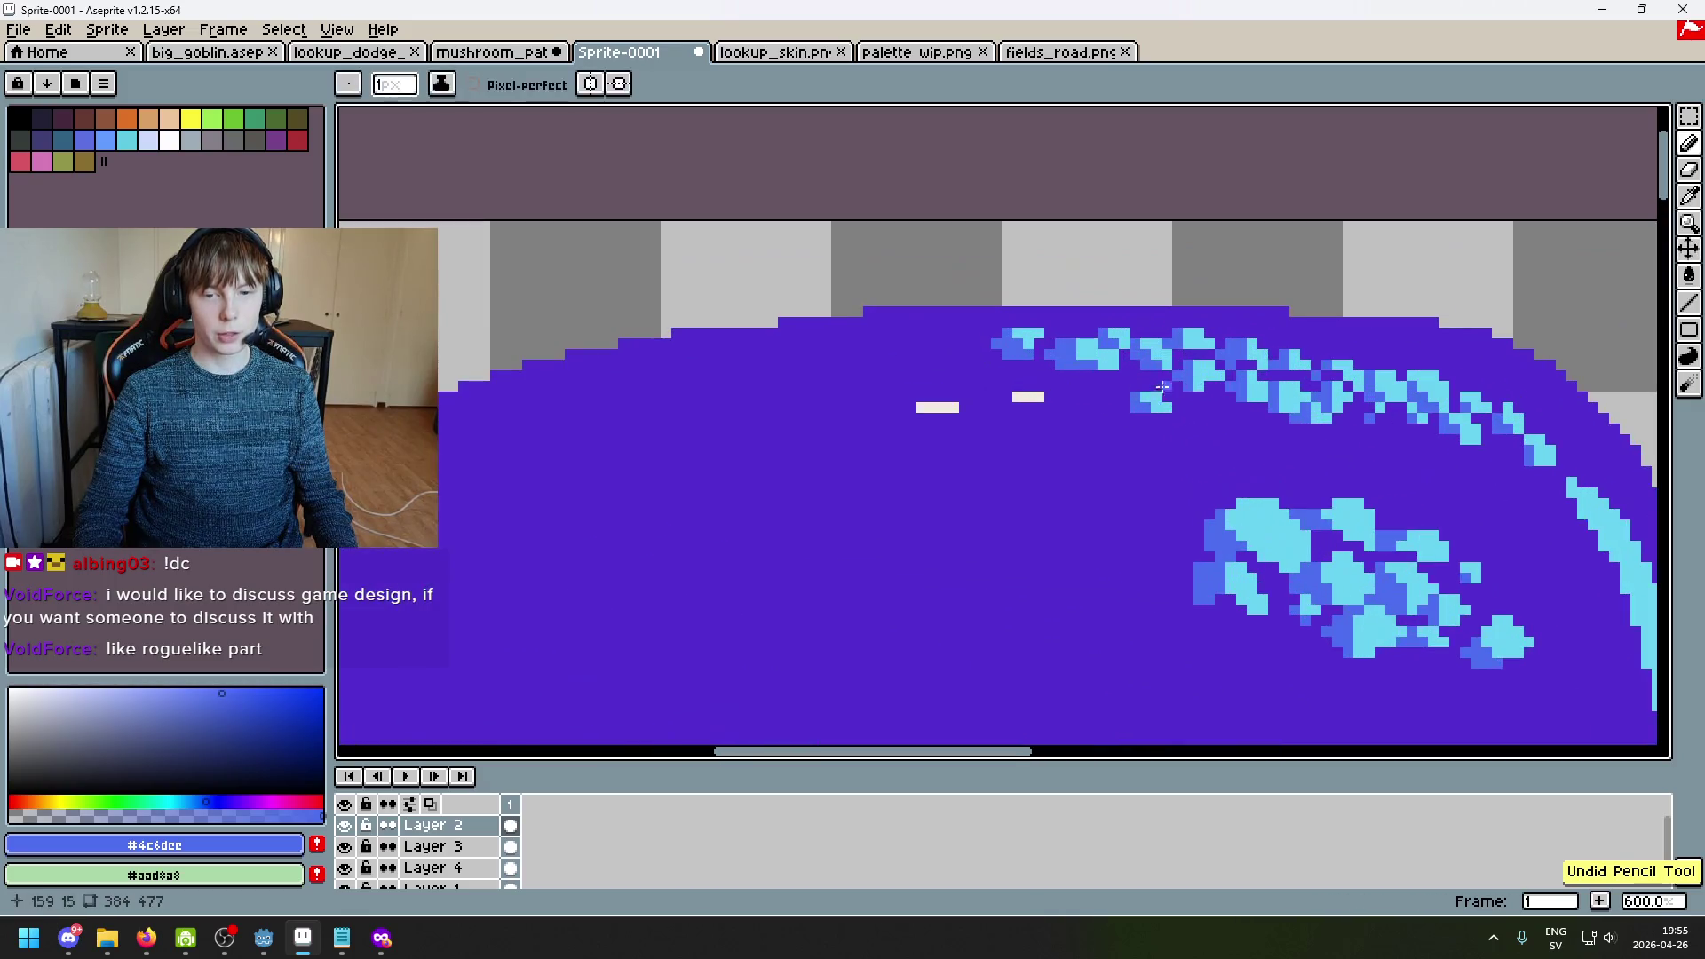
{"action": "scroll", "coordinate": [1179, 422], "scroll_direction": "up", "scroll_amount": 3}
Step: Paint a small cyan sparkle block near the white bars with a 1-pixel brush
{"action": "left_click", "coordinate": [1103, 332], "text": "alt"}
{"action": "mouse_move", "coordinate": [888, 392]}
{"action": "left_mouse_down"}
{"action": "mouse_move", "coordinate": [922, 426]}
{"action": "mouse_move", "coordinate": [905, 435]}
{"action": "mouse_move", "coordinate": [916, 423]}
{"action": "left_mouse_up"}
{"action": "key", "text": "ctrl+z"}
{"action": "key", "text": "ctrl+z"}
{"action": "key", "text": "minus"}
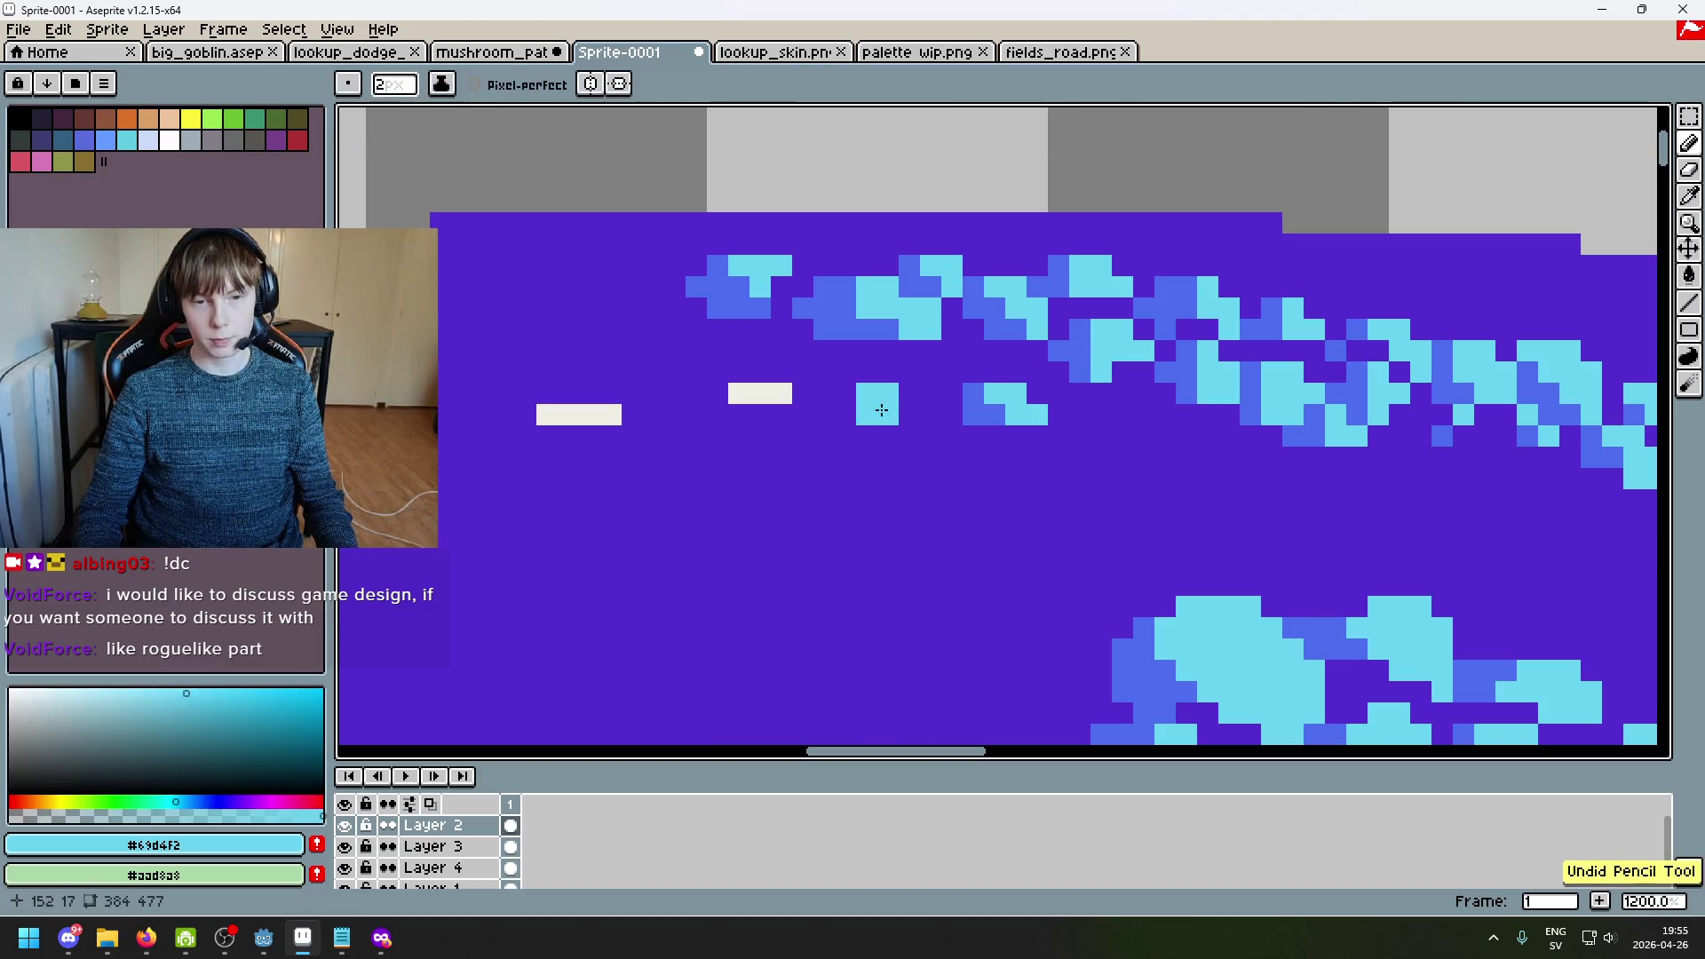
{"action": "key", "text": "ctrl+z"}
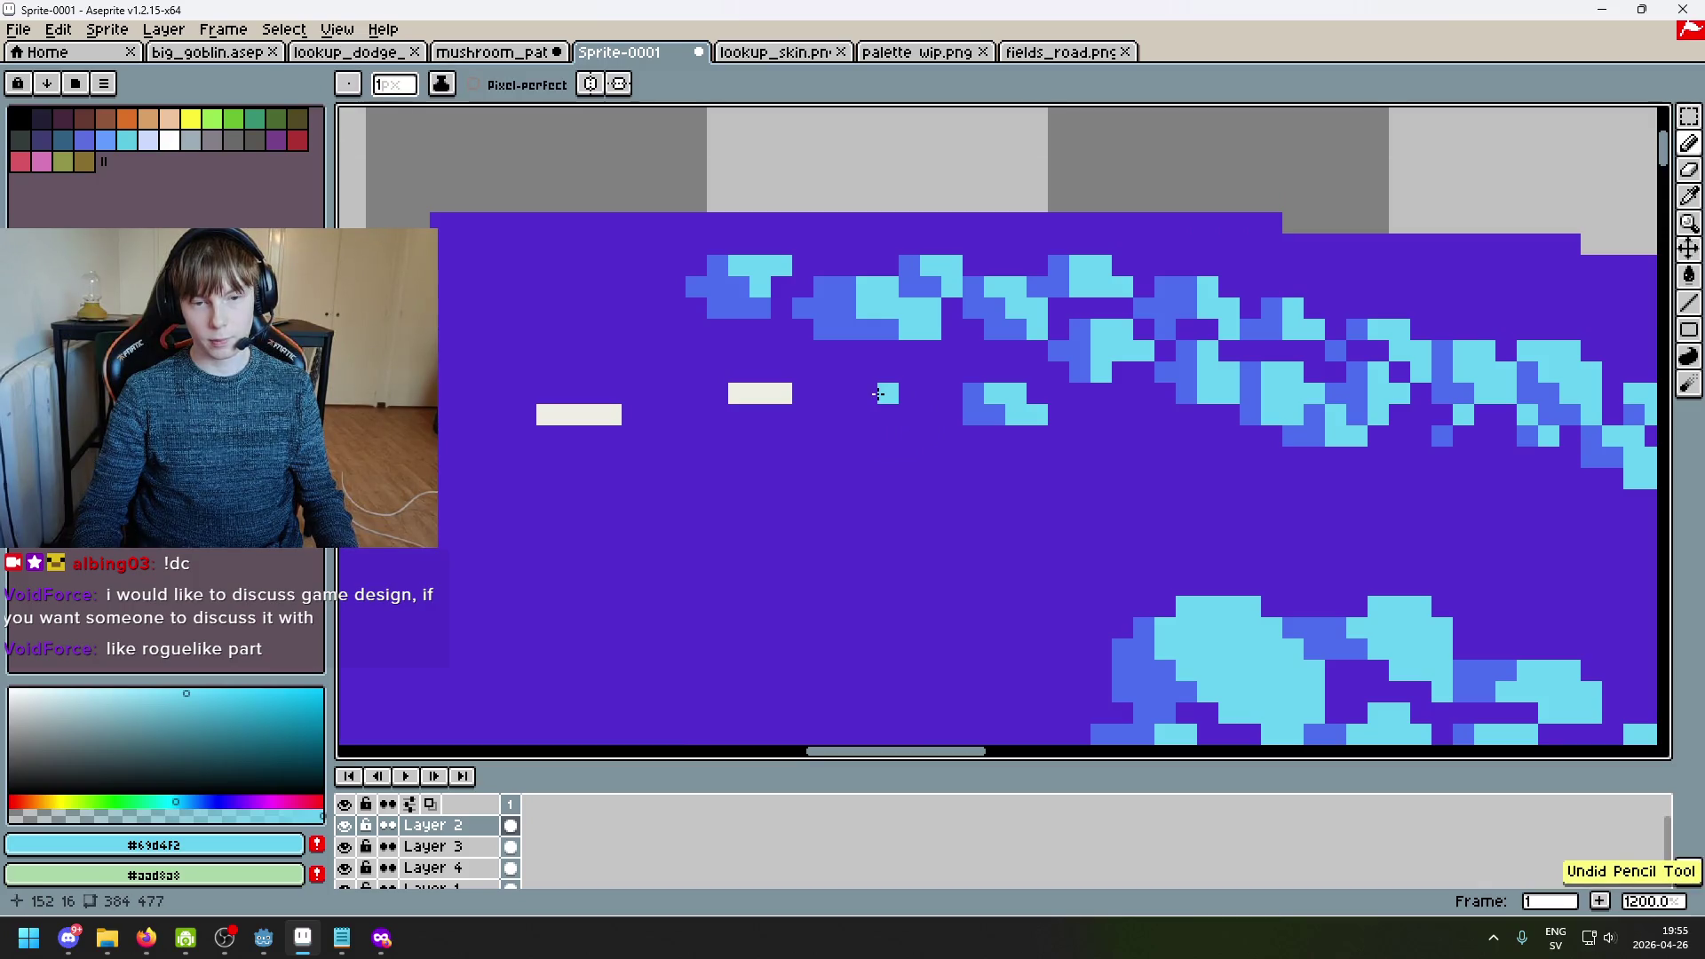
{"action": "left_click", "coordinate": [973, 416], "text": "alt"}
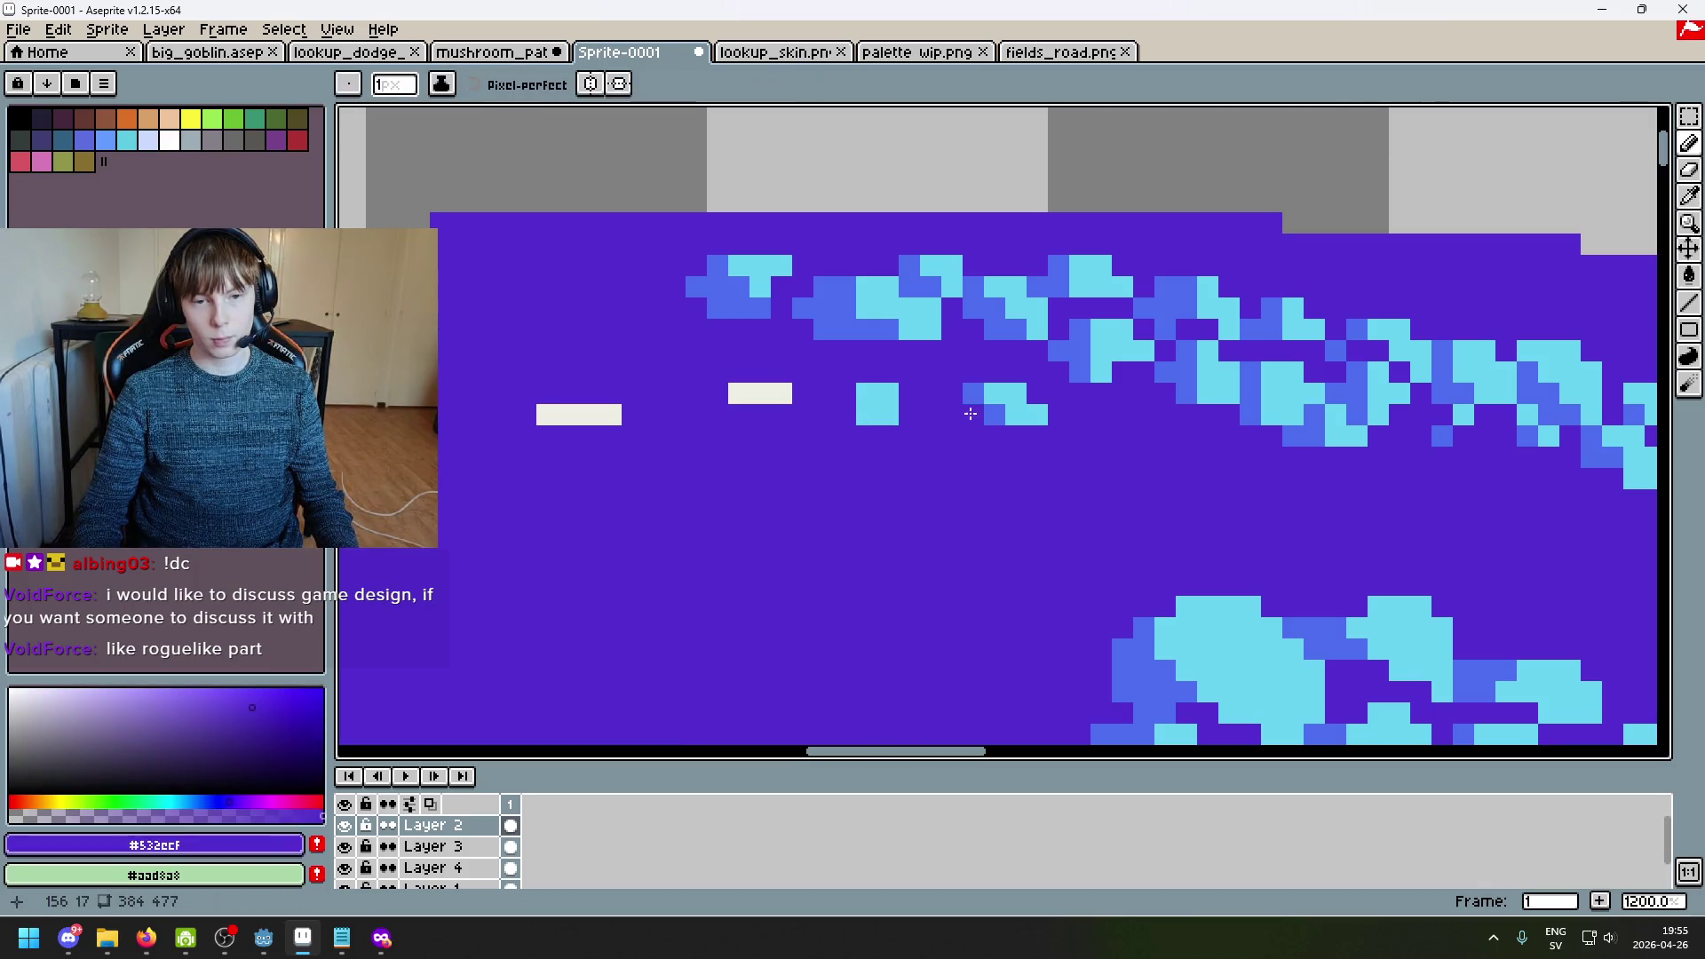
{"action": "scroll", "coordinate": [869, 416], "scroll_direction": "down", "scroll_amount": 7}
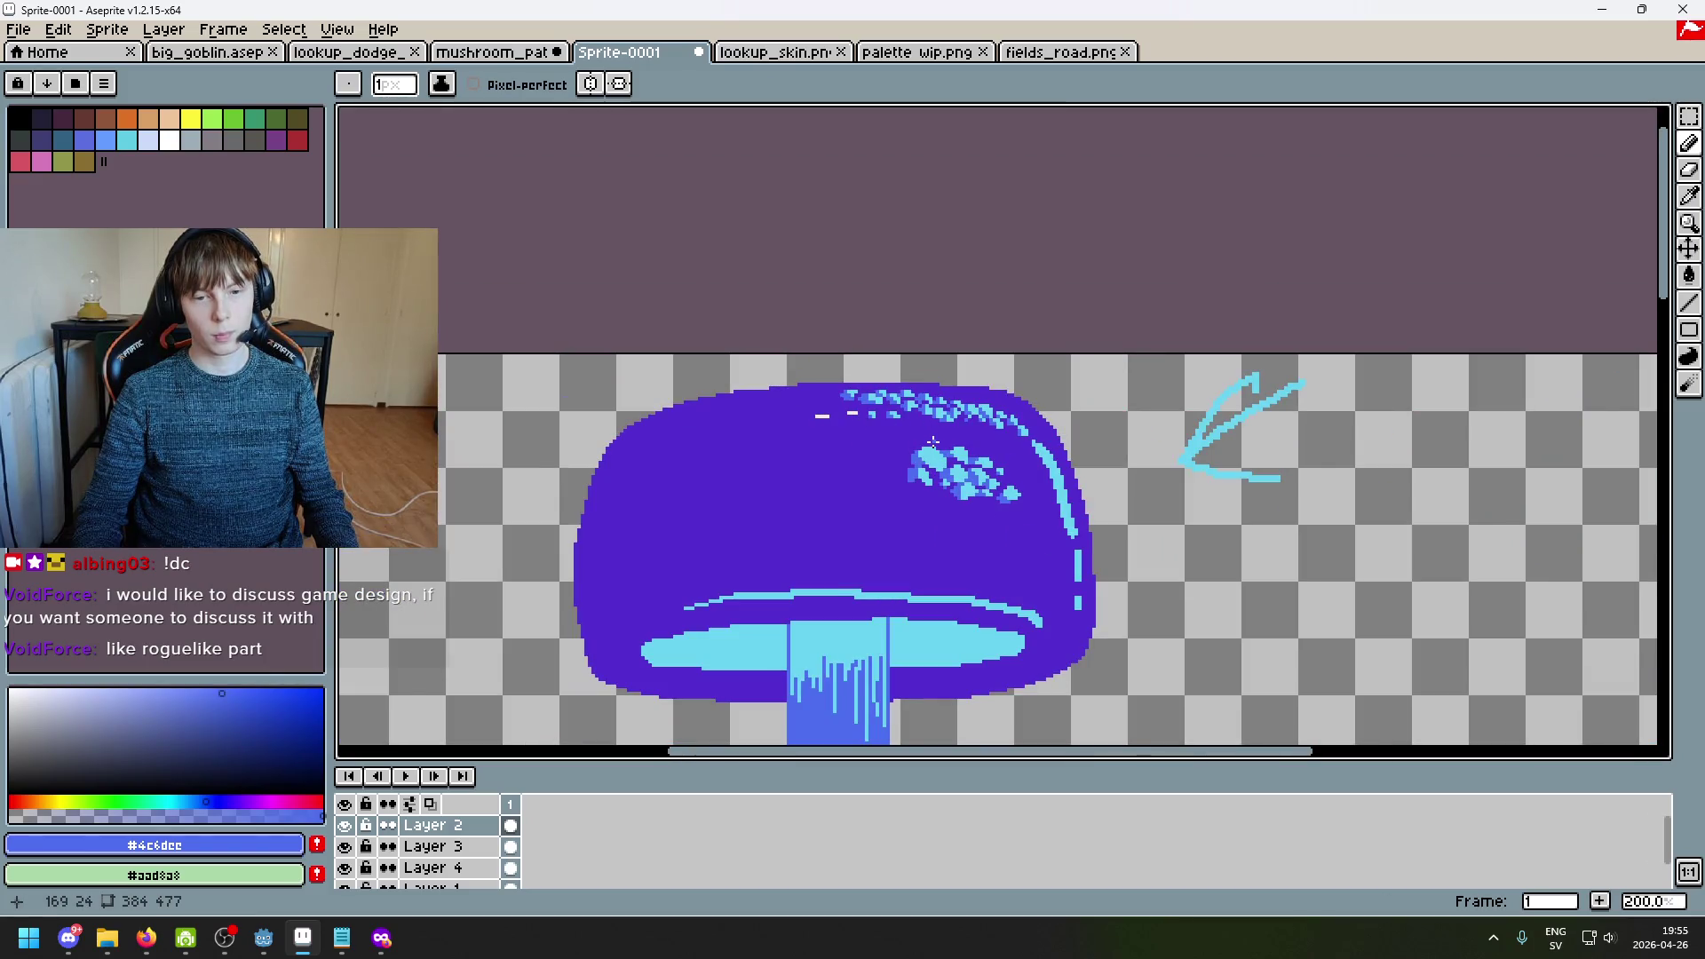
Step: Sample cyan and blue from the cap and paint blue into the L-shaped cyan cell, undoing a stray pixel
{"action": "scroll", "coordinate": [933, 441], "scroll_direction": "up", "scroll_amount": 7}
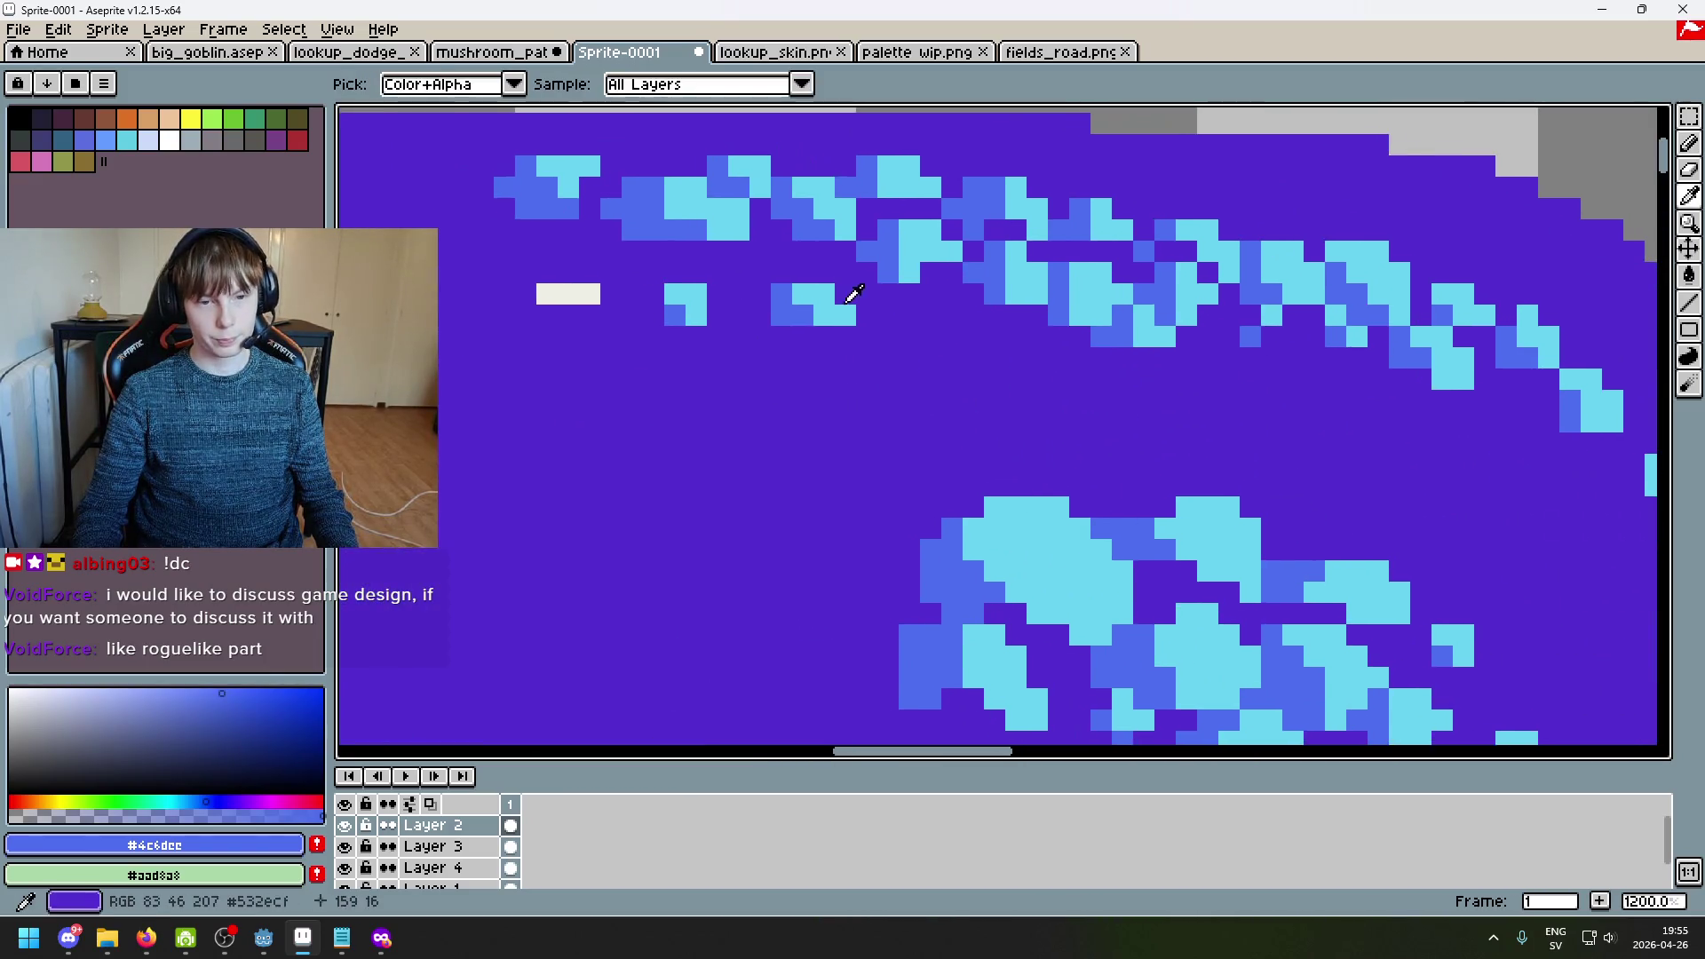
{"action": "left_click", "coordinate": [852, 293], "text": "alt"}
{"action": "left_click", "coordinate": [1019, 286], "text": "alt"}
{"action": "left_click", "coordinate": [957, 352]}
{"action": "key", "text": "ctrl+z"}
{"action": "left_click", "coordinate": [994, 271], "text": "alt"}
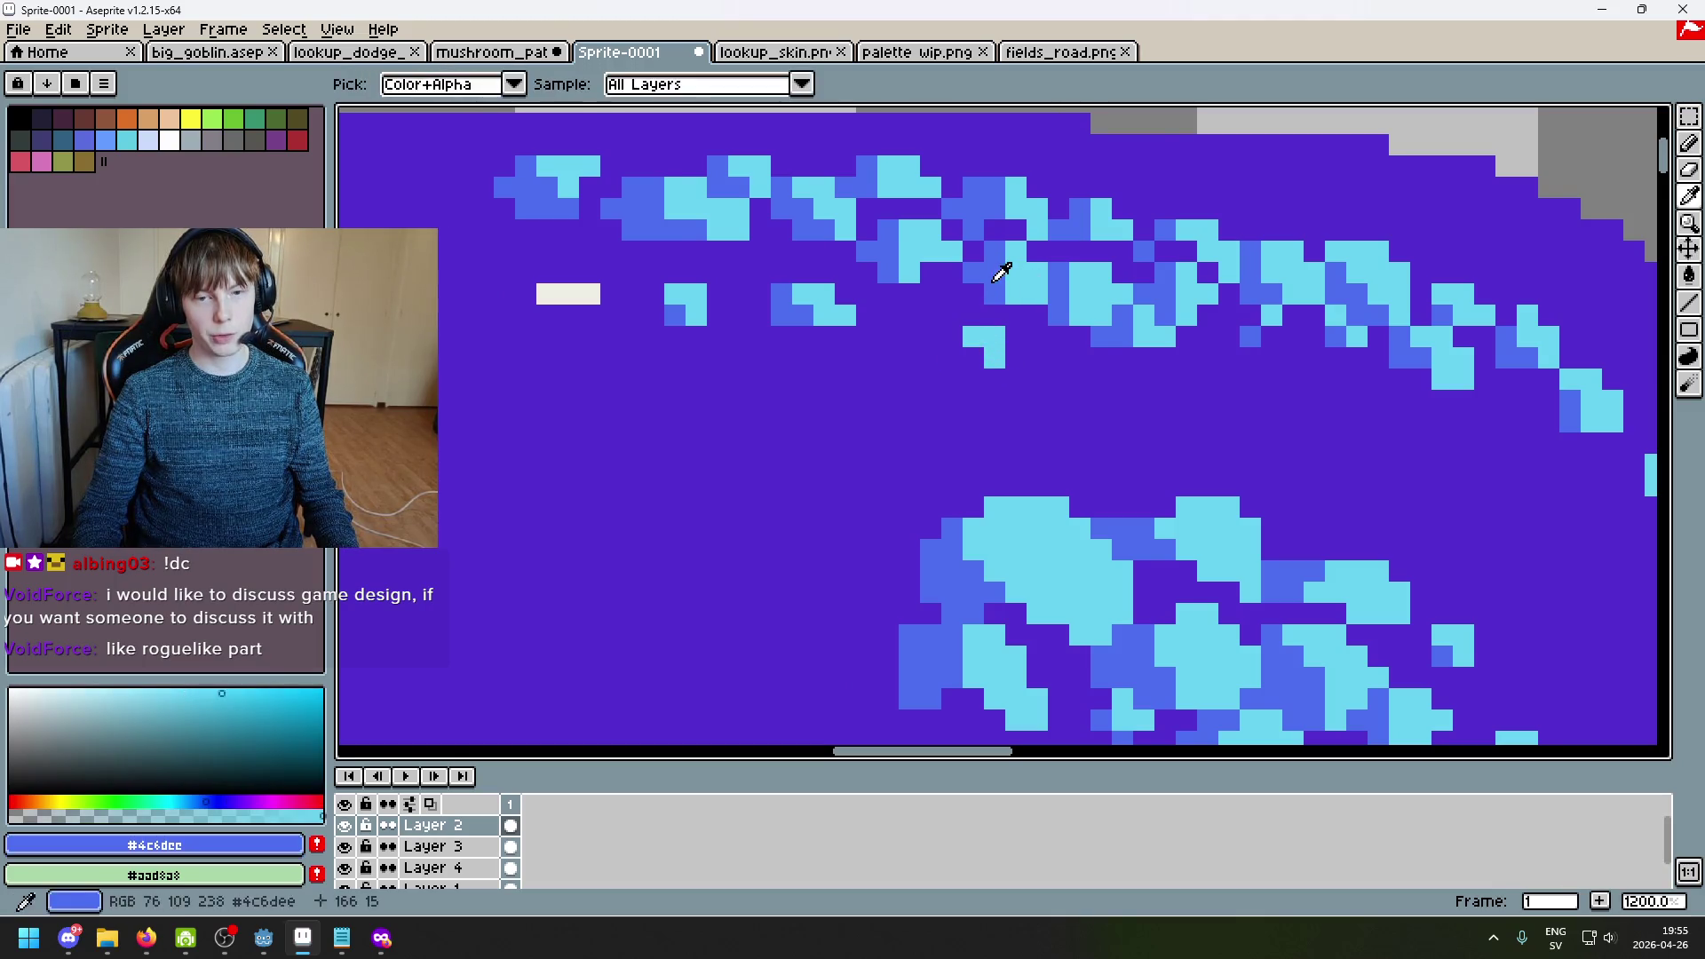
{"action": "left_click", "coordinate": [973, 357]}
{"action": "scroll", "coordinate": [1021, 355], "scroll_direction": "down", "scroll_amount": 4}
{"action": "scroll", "coordinate": [1044, 367], "scroll_direction": "up", "scroll_amount": 4}
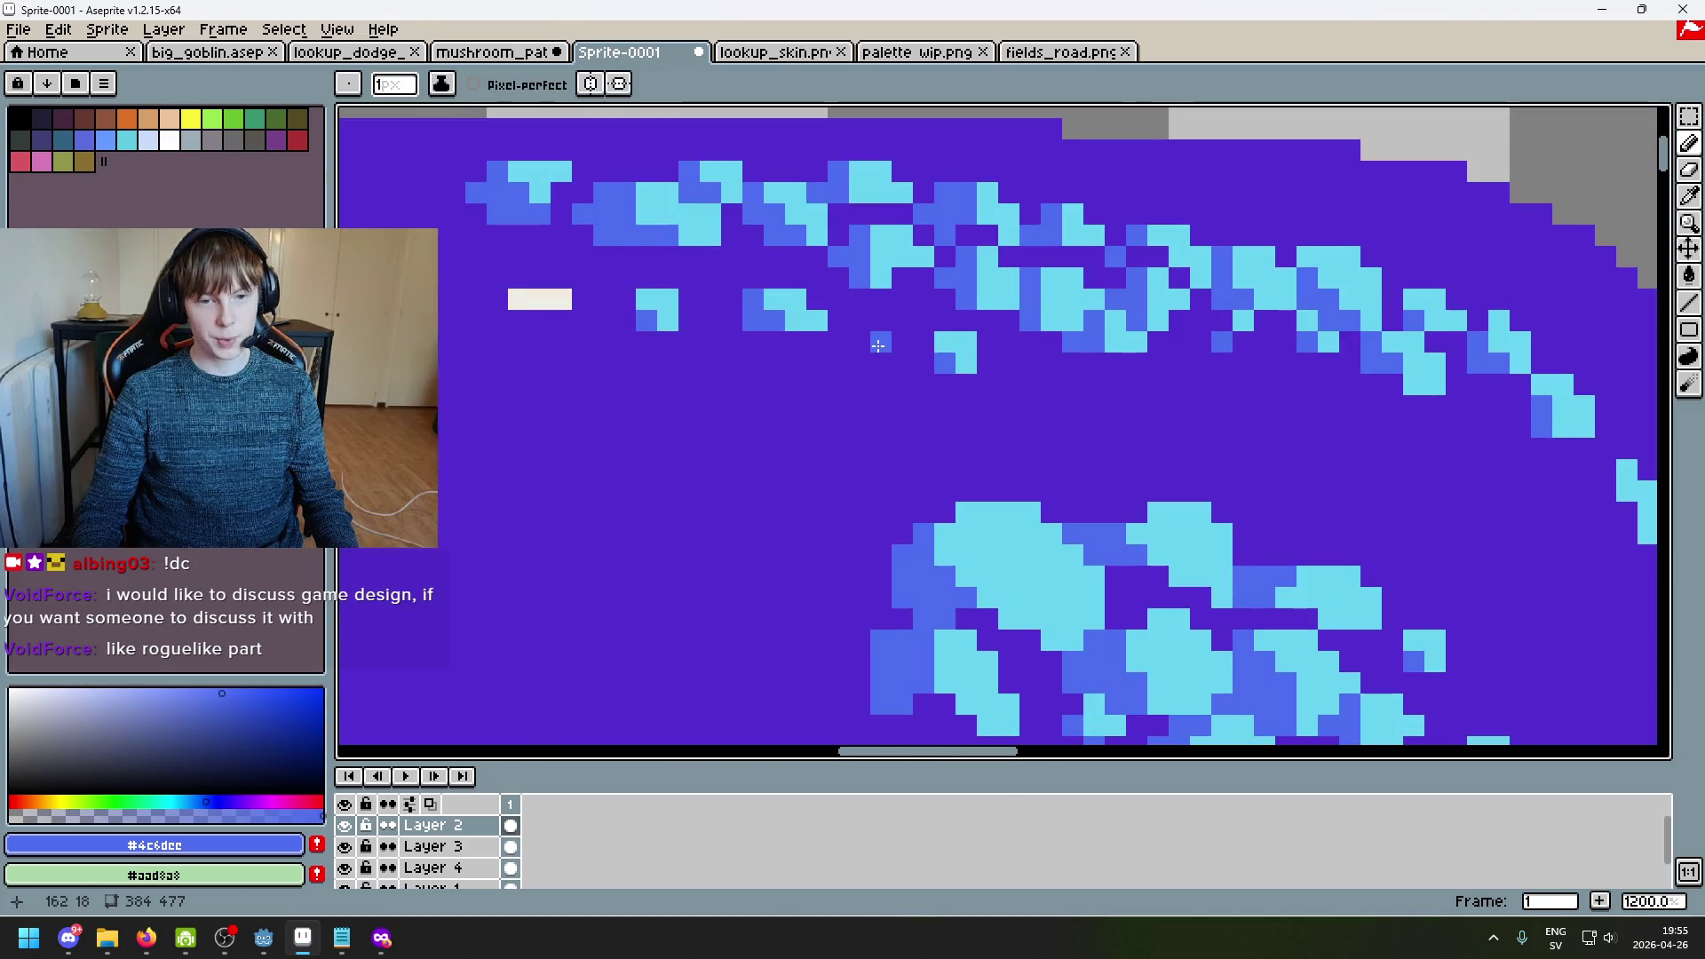
{"action": "scroll", "coordinate": [1044, 367], "scroll_direction": "down", "scroll_amount": 5}
{"action": "scroll", "coordinate": [1074, 388], "scroll_direction": "up", "scroll_amount": 5}
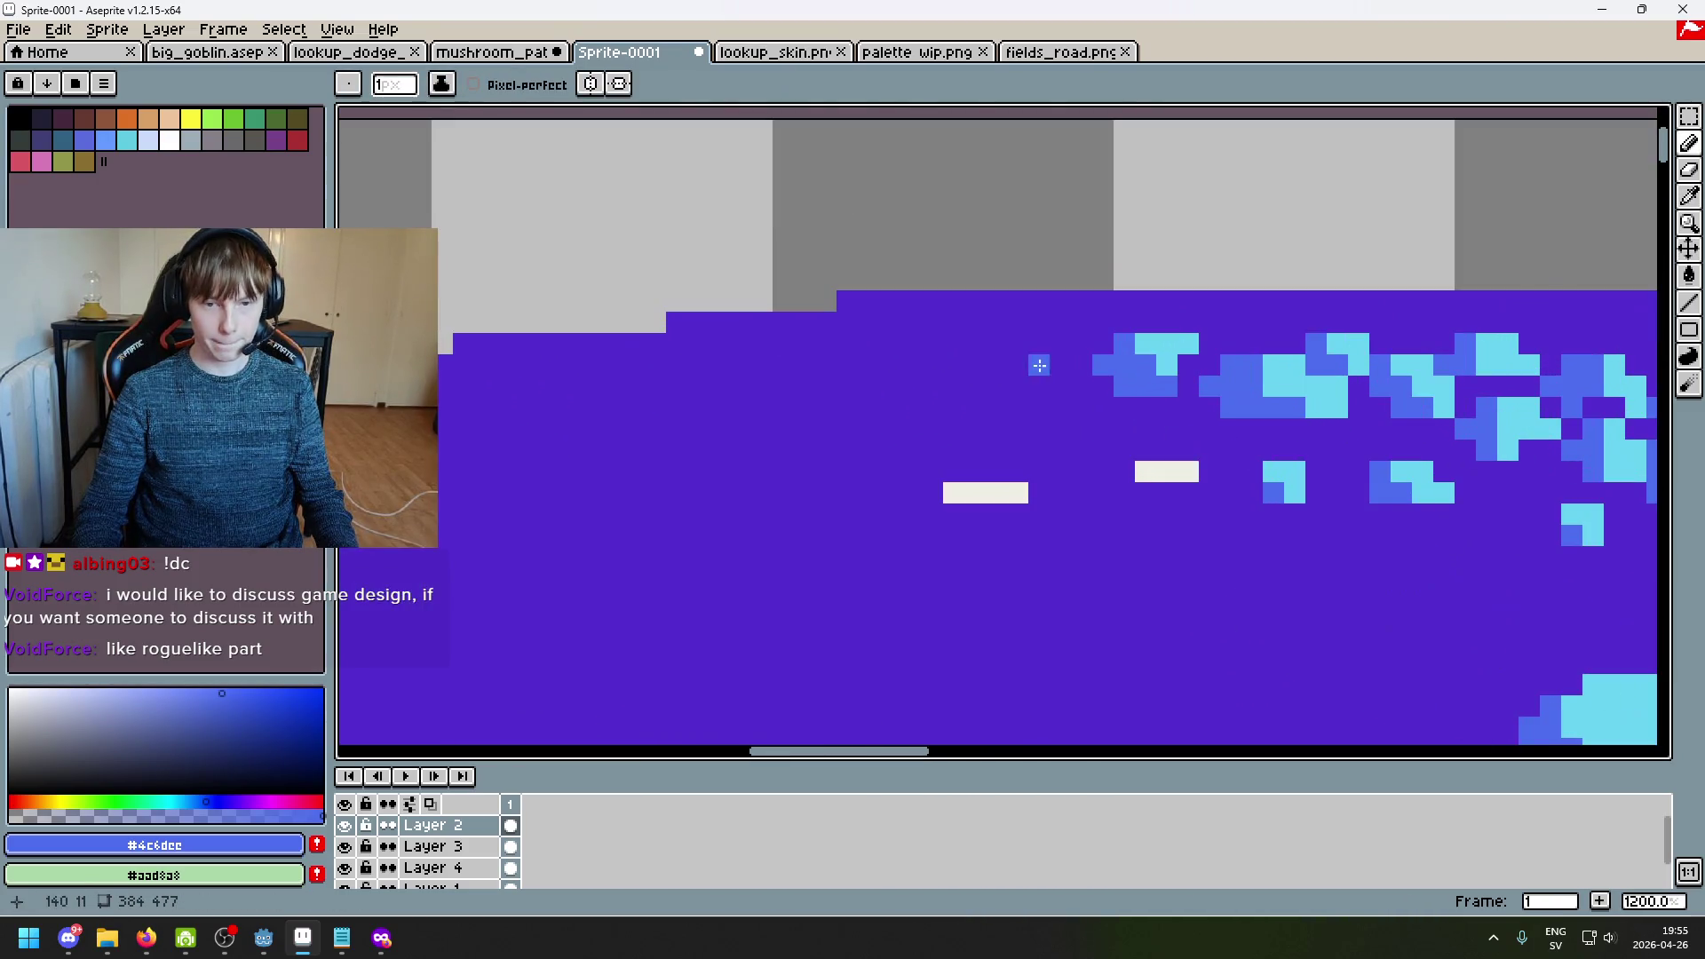
Step: Paint a small cyan block near the cap top with a blue pixel beside it and a cyan one below
{"action": "left_click", "coordinate": [1030, 343], "text": "alt"}
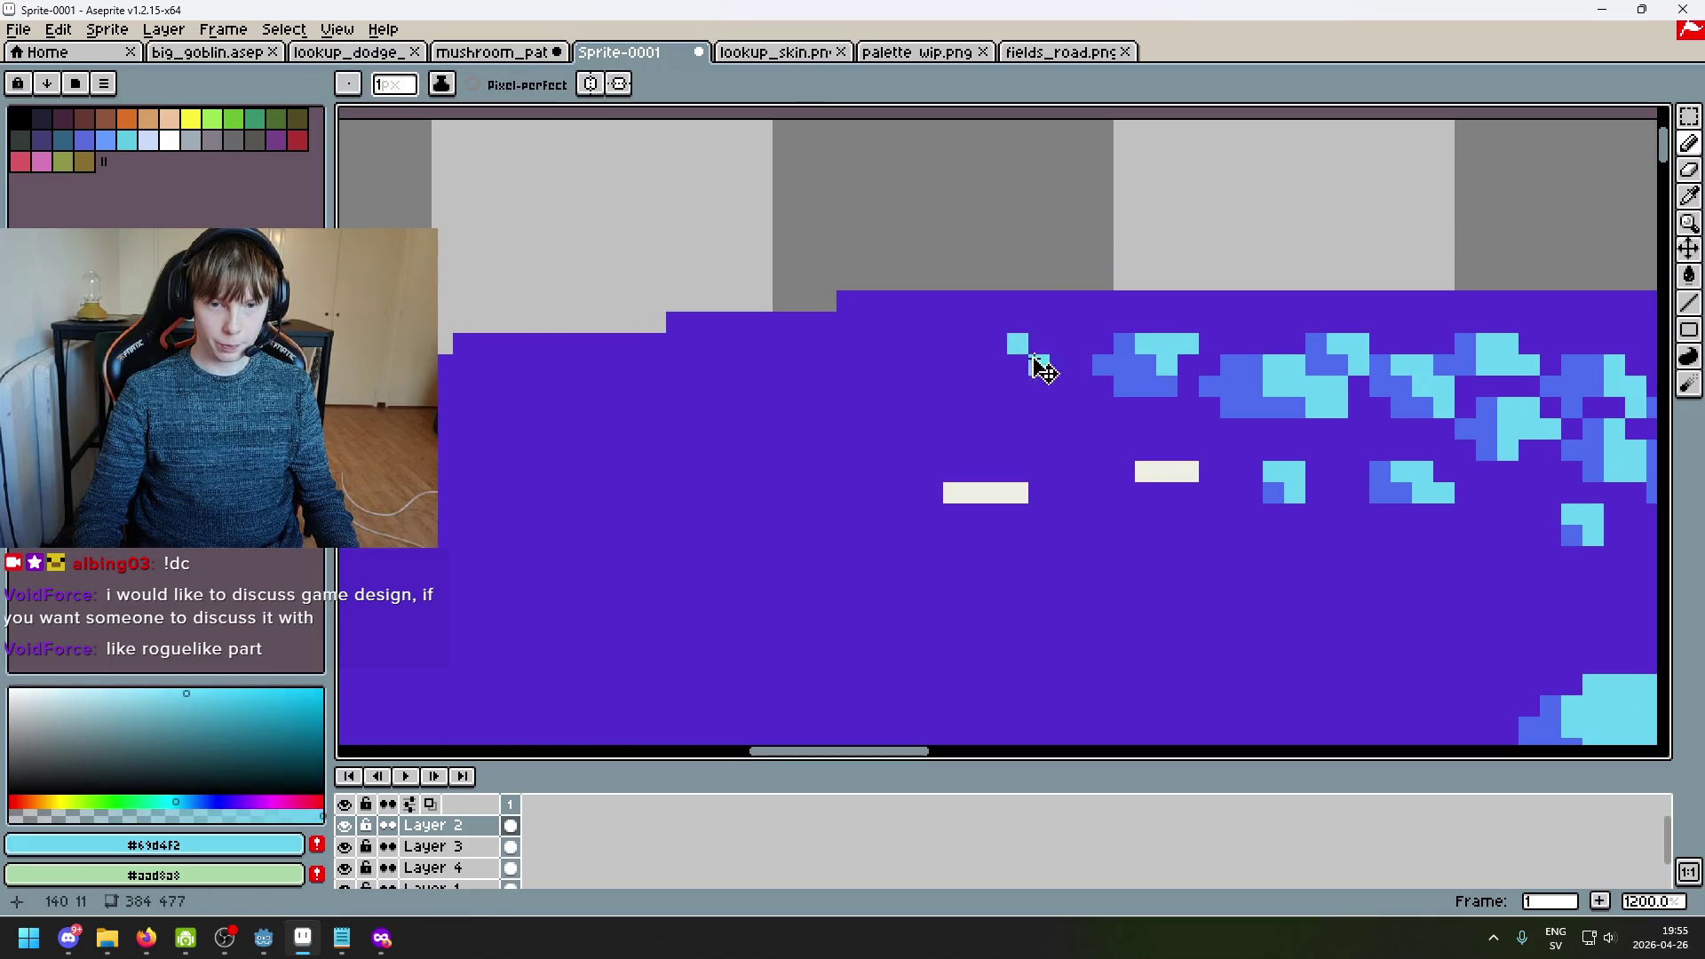
{"action": "left_click_drag", "start_coordinate": [996, 344], "coordinate": [1017, 365]}
{"action": "key", "text": "alt"}
{"action": "left_click", "coordinate": [1115, 355], "text": "alt"}
{"action": "left_click", "coordinate": [973, 357]}
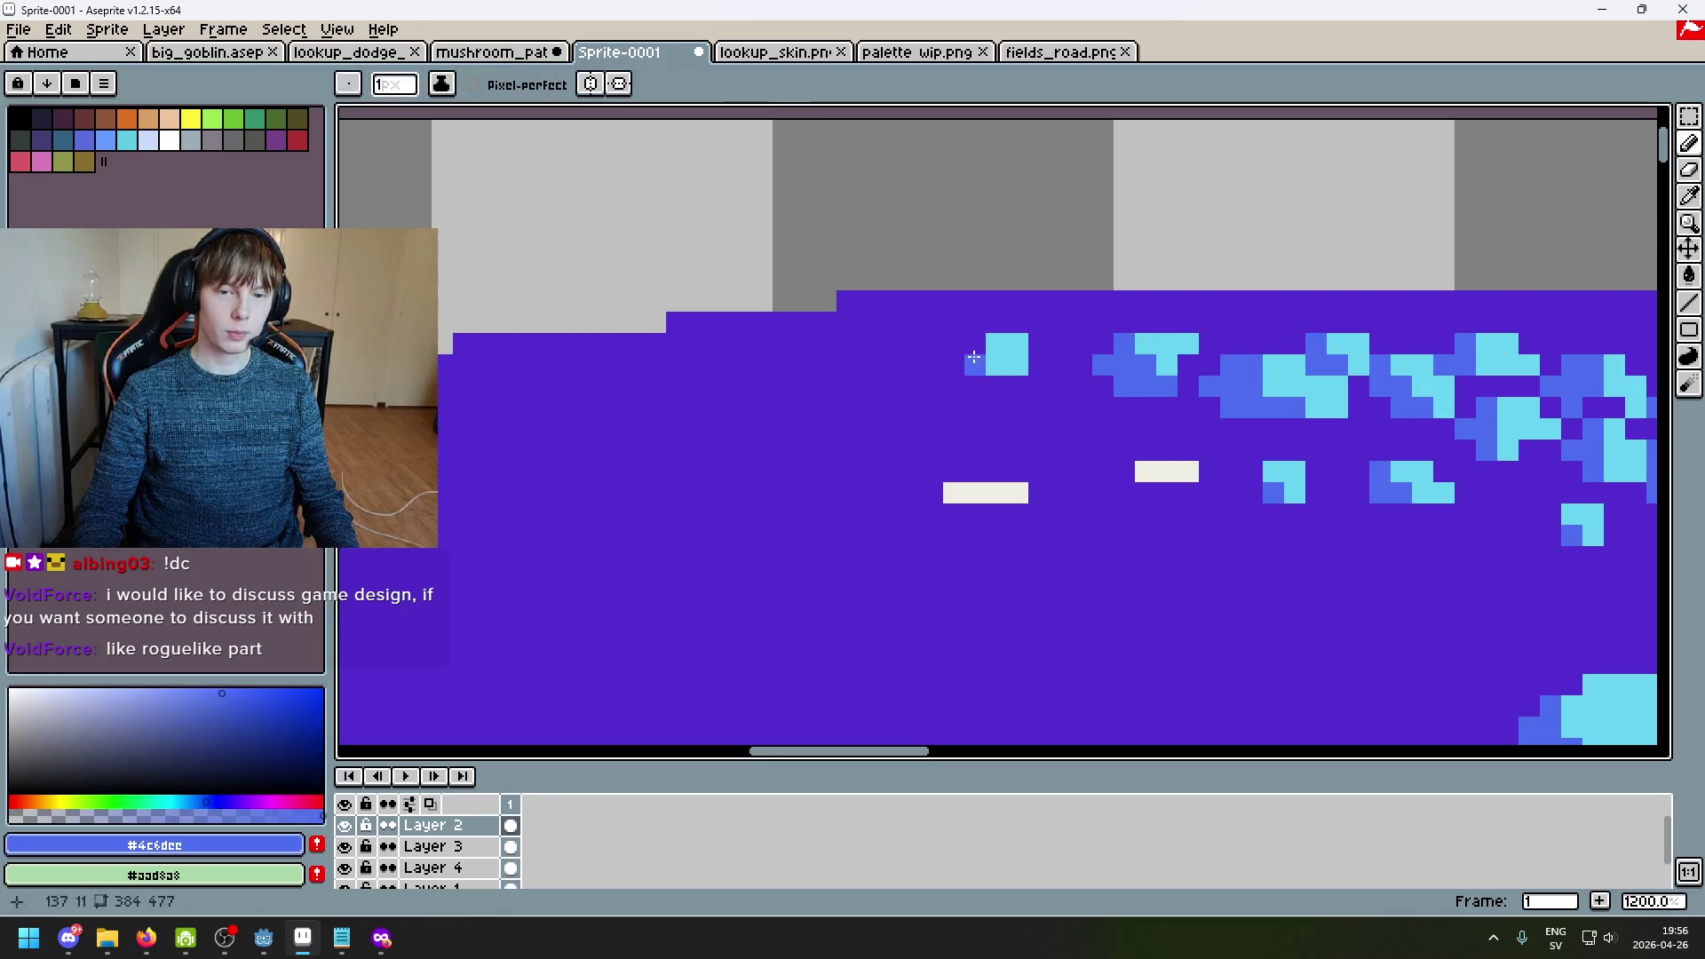
{"action": "left_click", "coordinate": [971, 327], "text": "alt"}
{"action": "left_click", "coordinate": [972, 337]}
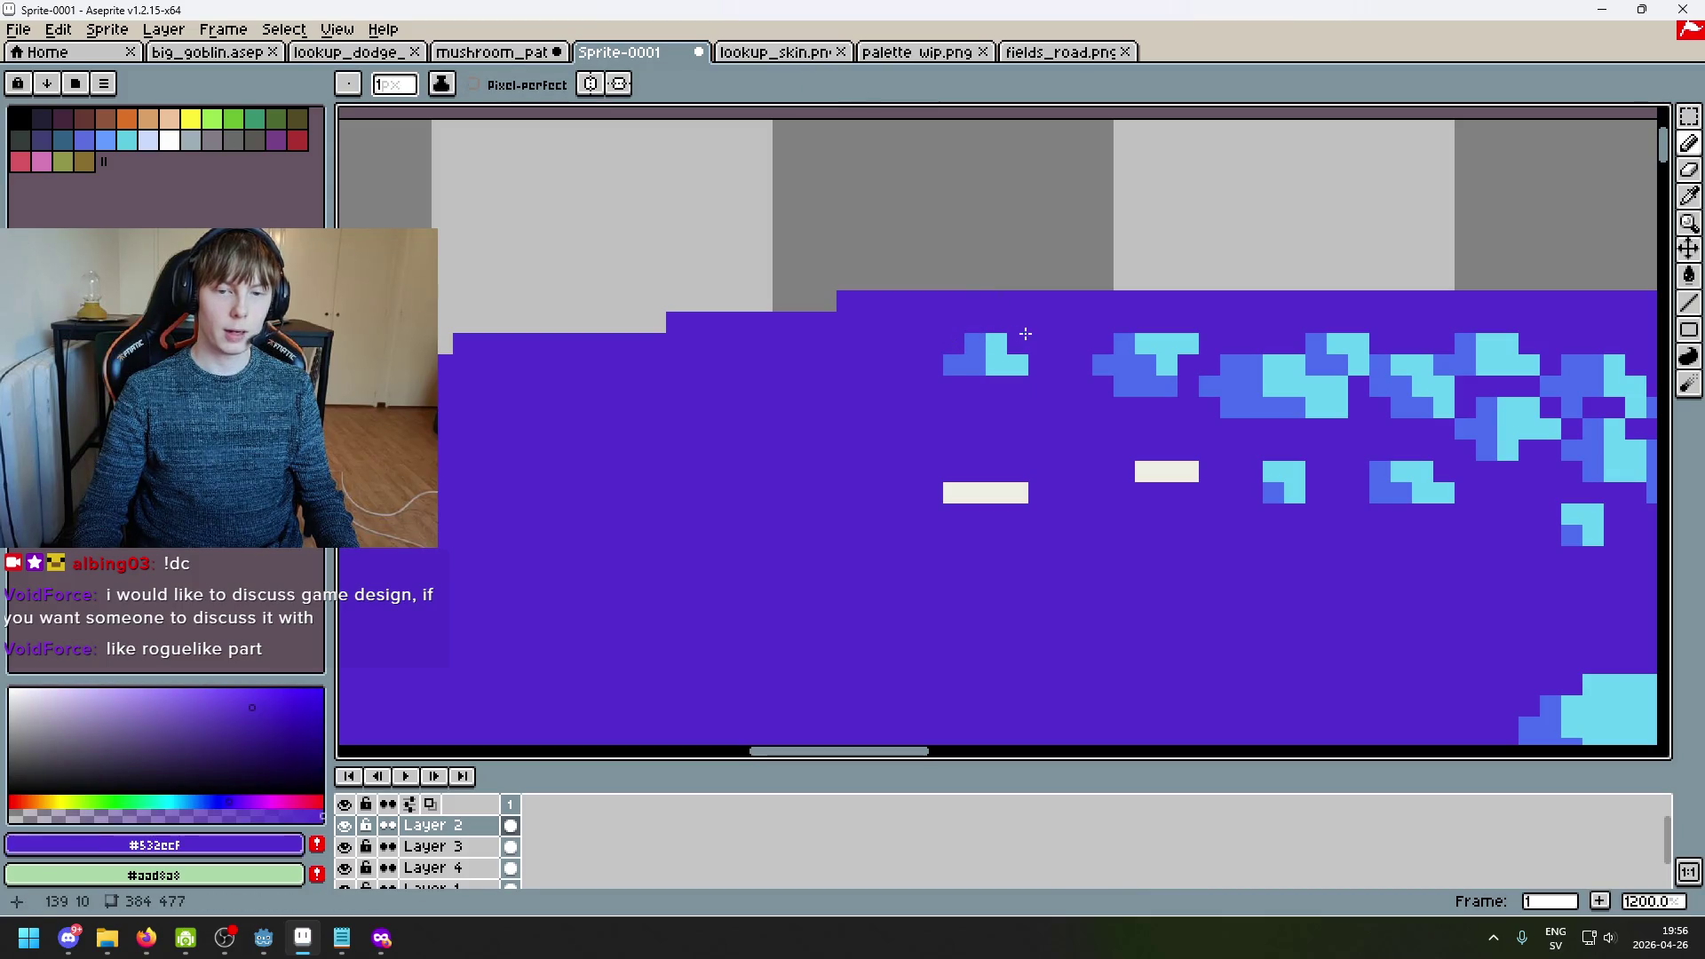
{"action": "left_click", "coordinate": [1012, 349], "text": "alt"}
{"action": "left_click", "coordinate": [996, 386]}
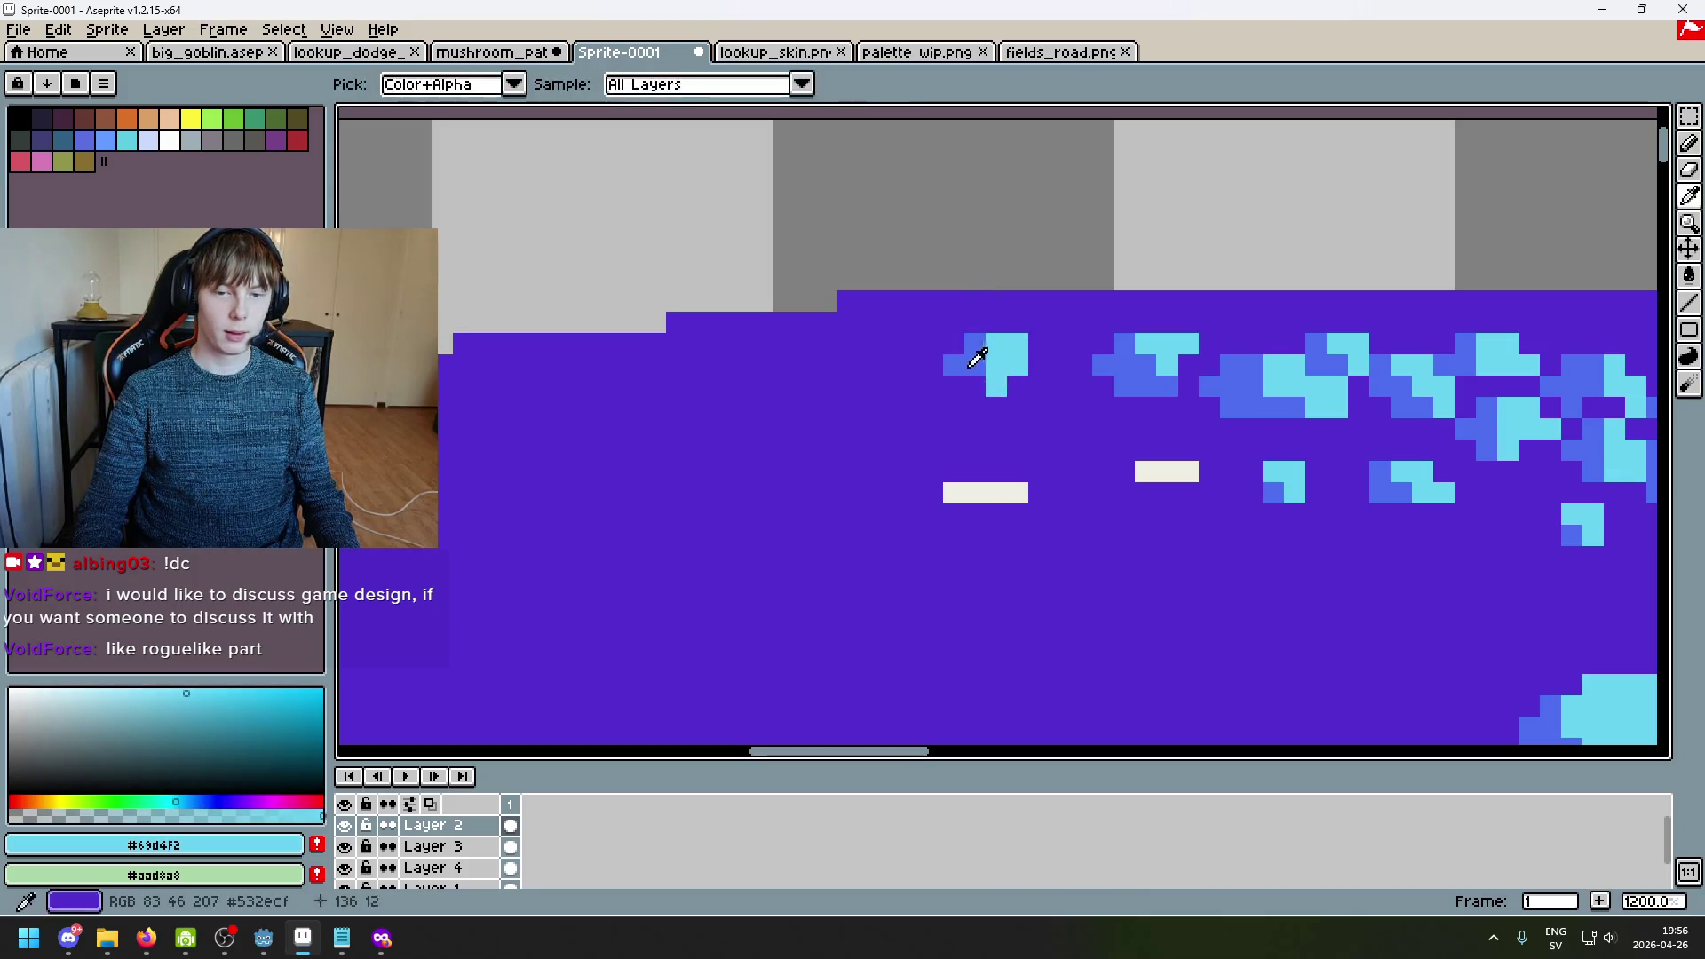
{"action": "left_click", "coordinate": [973, 366], "text": "alt"}
{"action": "scroll", "coordinate": [977, 382], "scroll_direction": "down", "scroll_amount": 6}
{"action": "scroll", "coordinate": [1030, 387], "scroll_direction": "up", "scroll_amount": 3}
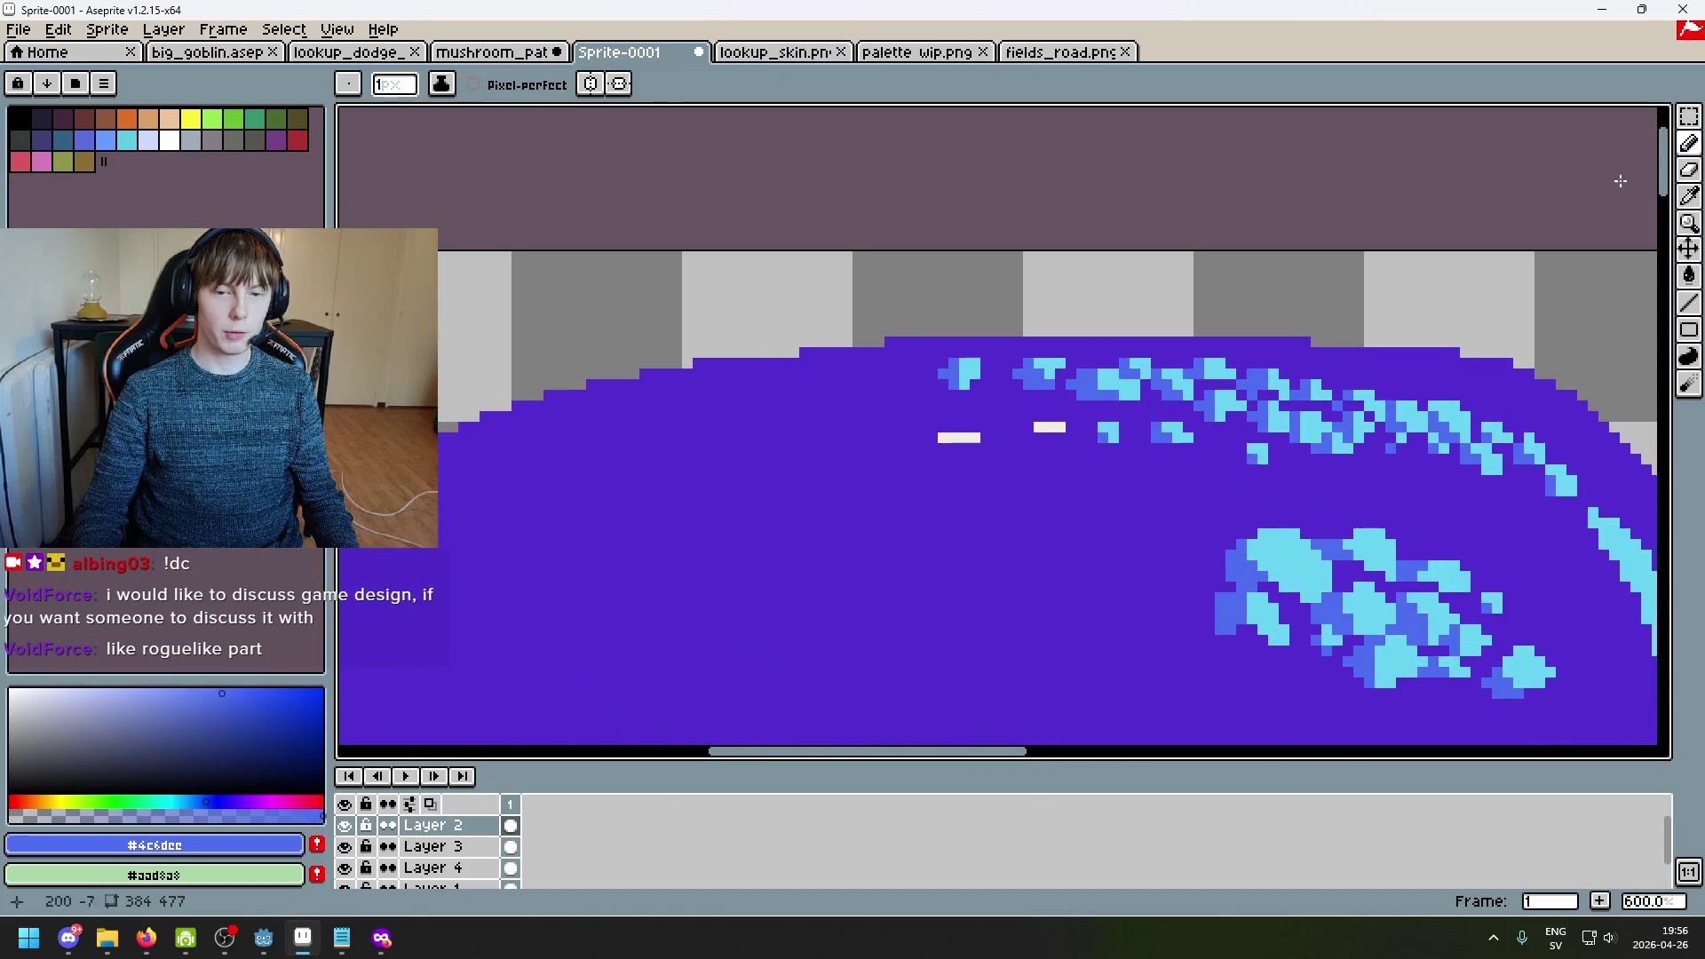
Step: Move the small pixel cluster near the cap top with a rectangular marquee selection
{"action": "left_click", "coordinate": [1688, 117]}
{"action": "left_click_drag", "start_coordinate": [919, 358], "coordinate": [975, 389]}
{"action": "left_click", "coordinate": [1039, 404]}
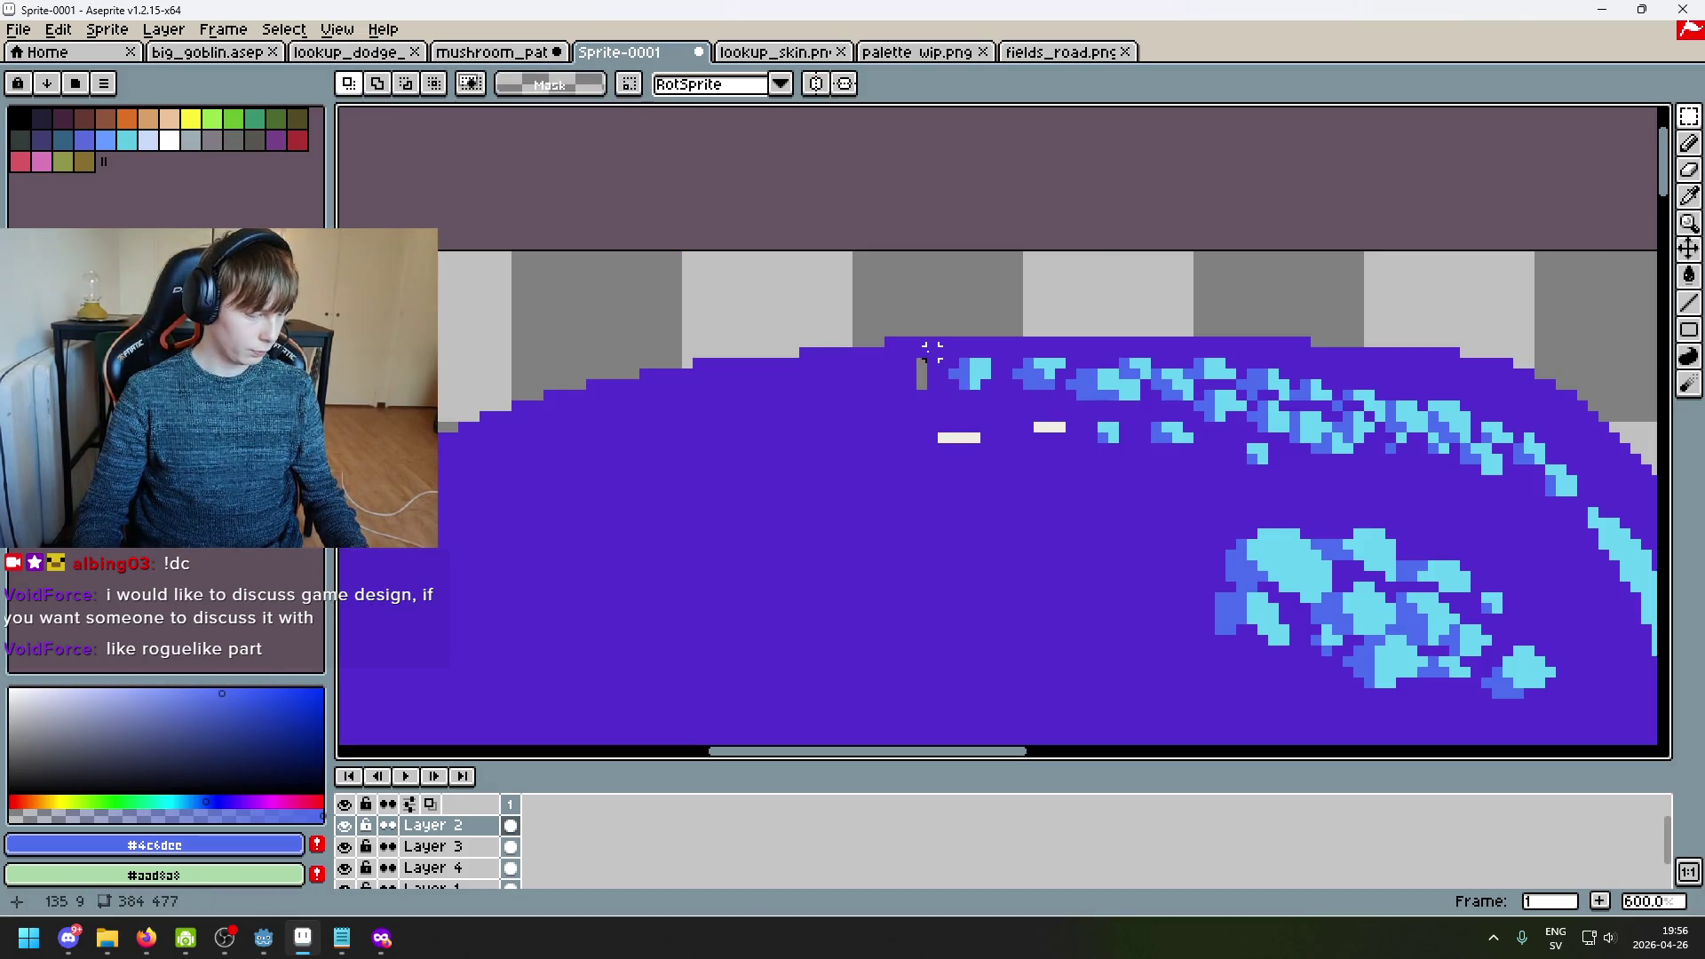
Step: Paint over the grey gap pixels and the two white marks on the cap in purple
{"action": "key", "text": "super"}
{"action": "key", "text": "Escape"}
{"action": "key", "text": "b"}
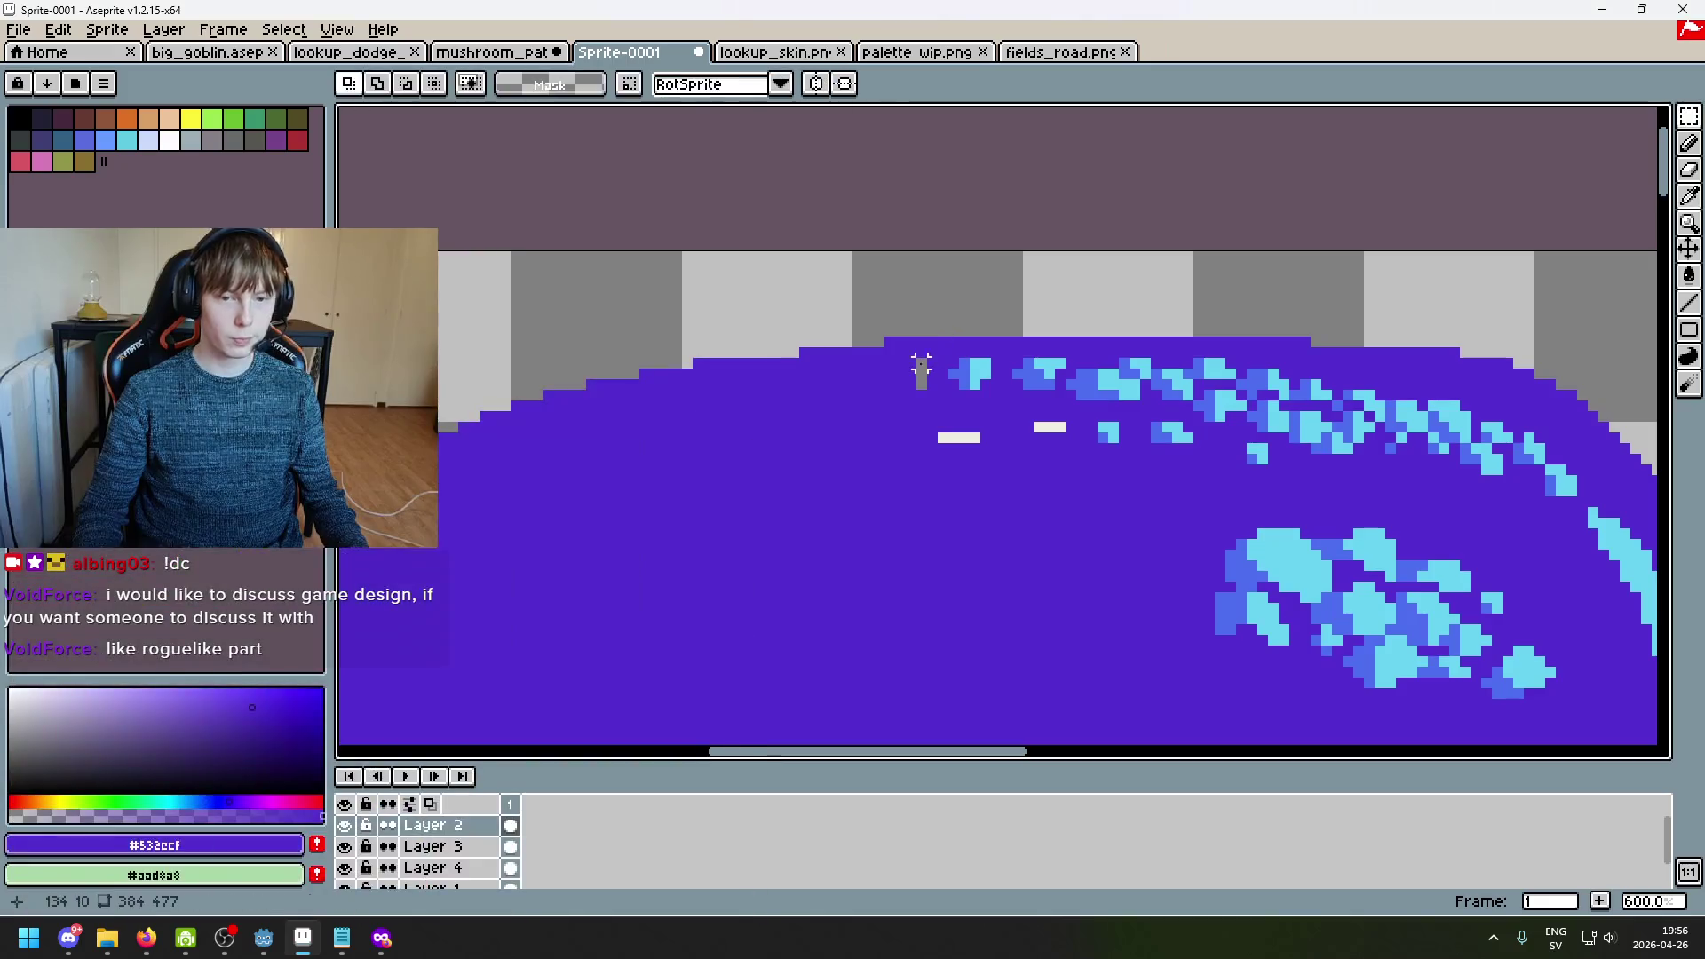
{"action": "left_click", "coordinate": [919, 365], "text": "alt"}
{"action": "left_click", "coordinate": [921, 377]}
{"action": "mouse_move", "coordinate": [1034, 427]}
{"action": "left_mouse_down"}
{"action": "mouse_move", "coordinate": [1064, 427]}
{"action": "mouse_move", "coordinate": [934, 434]}
{"action": "left_mouse_up"}
Step: Fill in the new cluster with cyan pixels and add a blue pixel below it
{"action": "left_click", "coordinate": [1051, 365], "text": "alt"}
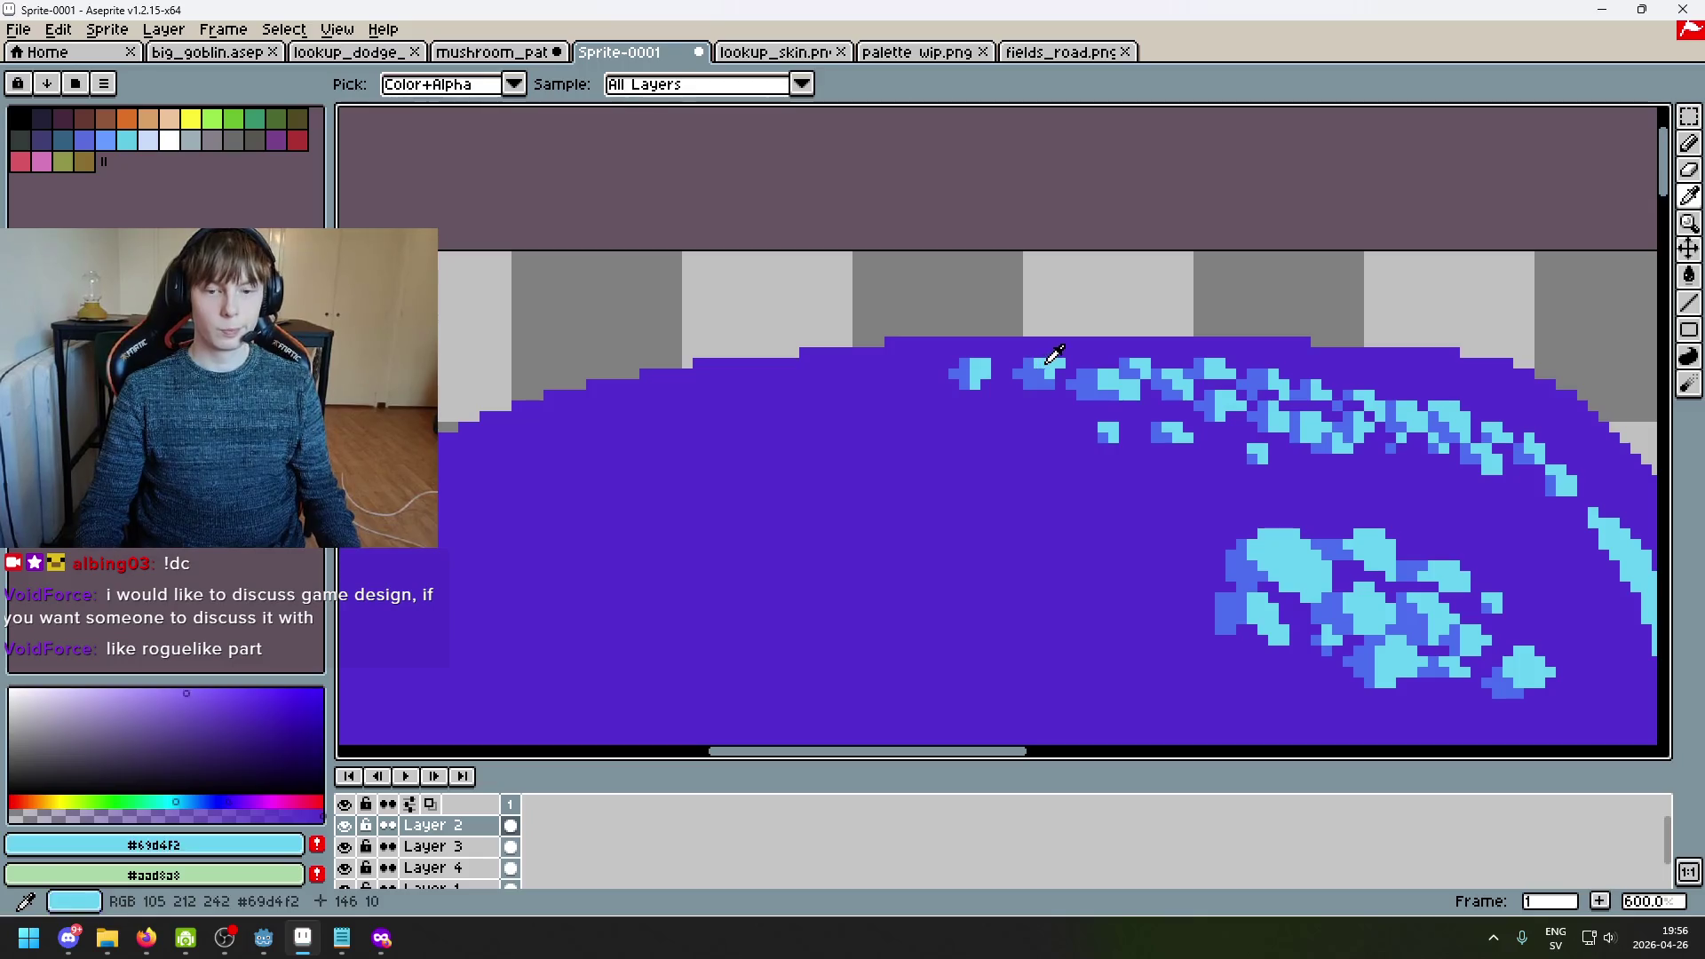
{"action": "scroll", "coordinate": [1017, 398], "scroll_direction": "up", "scroll_amount": 6}
{"action": "left_click", "coordinate": [1018, 398]}
{"action": "left_click", "coordinate": [964, 339]}
{"action": "left_click", "coordinate": [1048, 253], "text": "alt"}
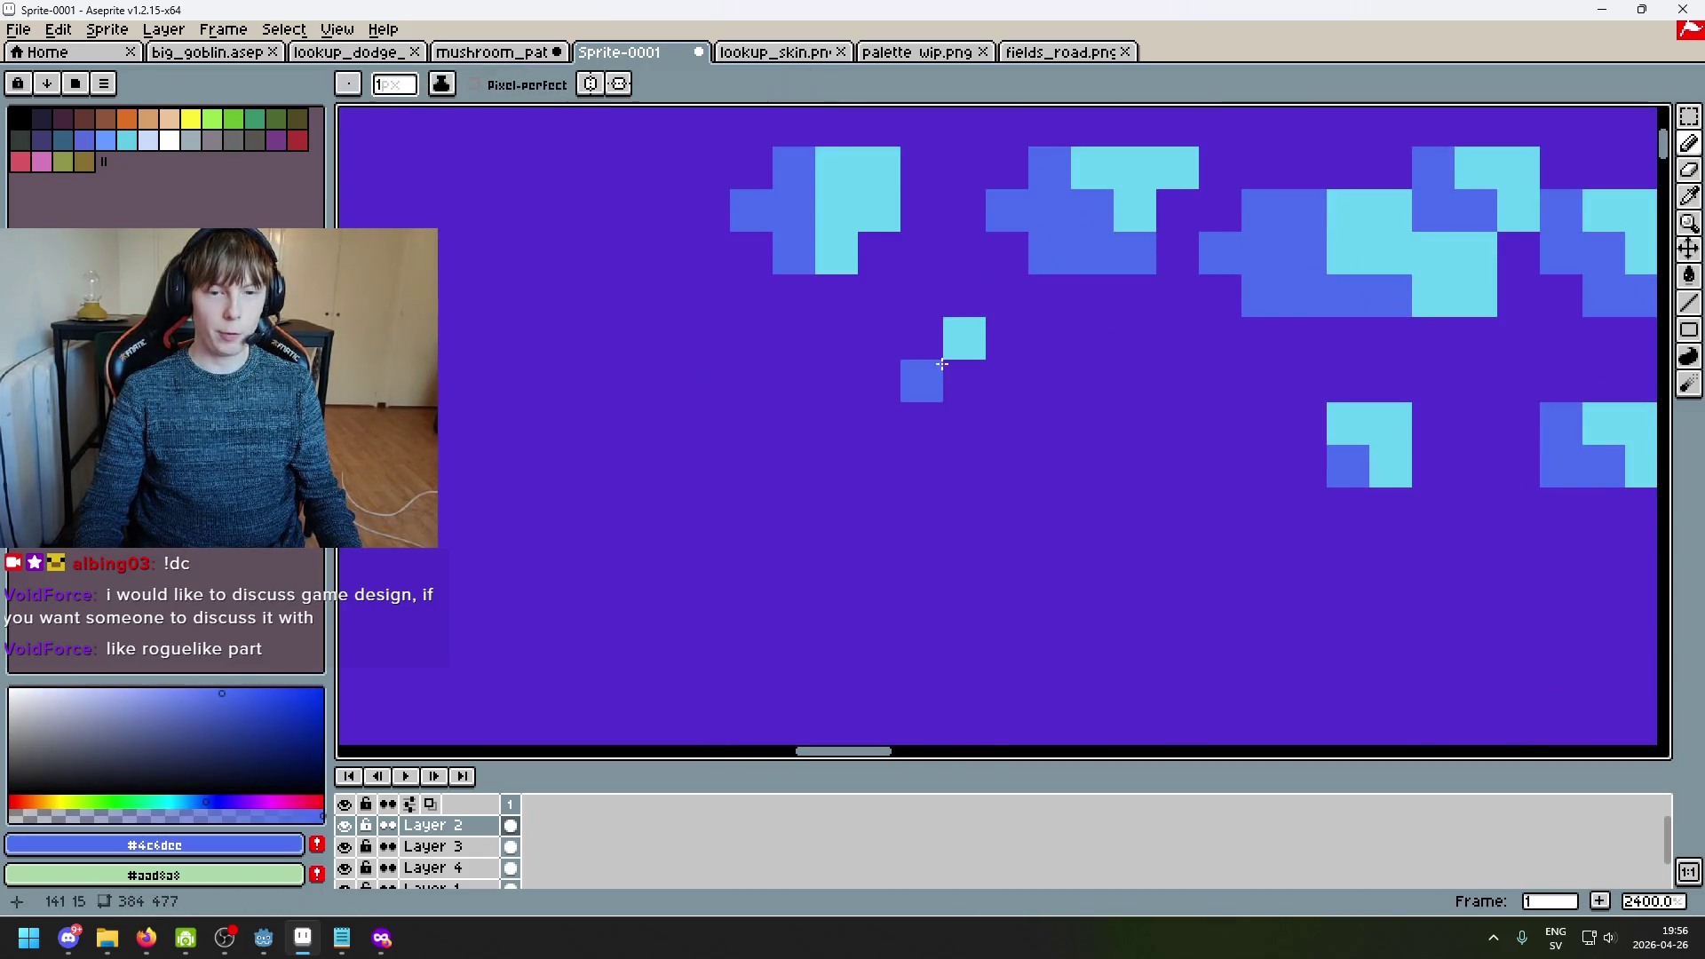
{"action": "left_click", "coordinate": [964, 338], "text": "alt"}
{"action": "left_click", "coordinate": [922, 338]}
{"action": "left_click", "coordinate": [965, 380]}
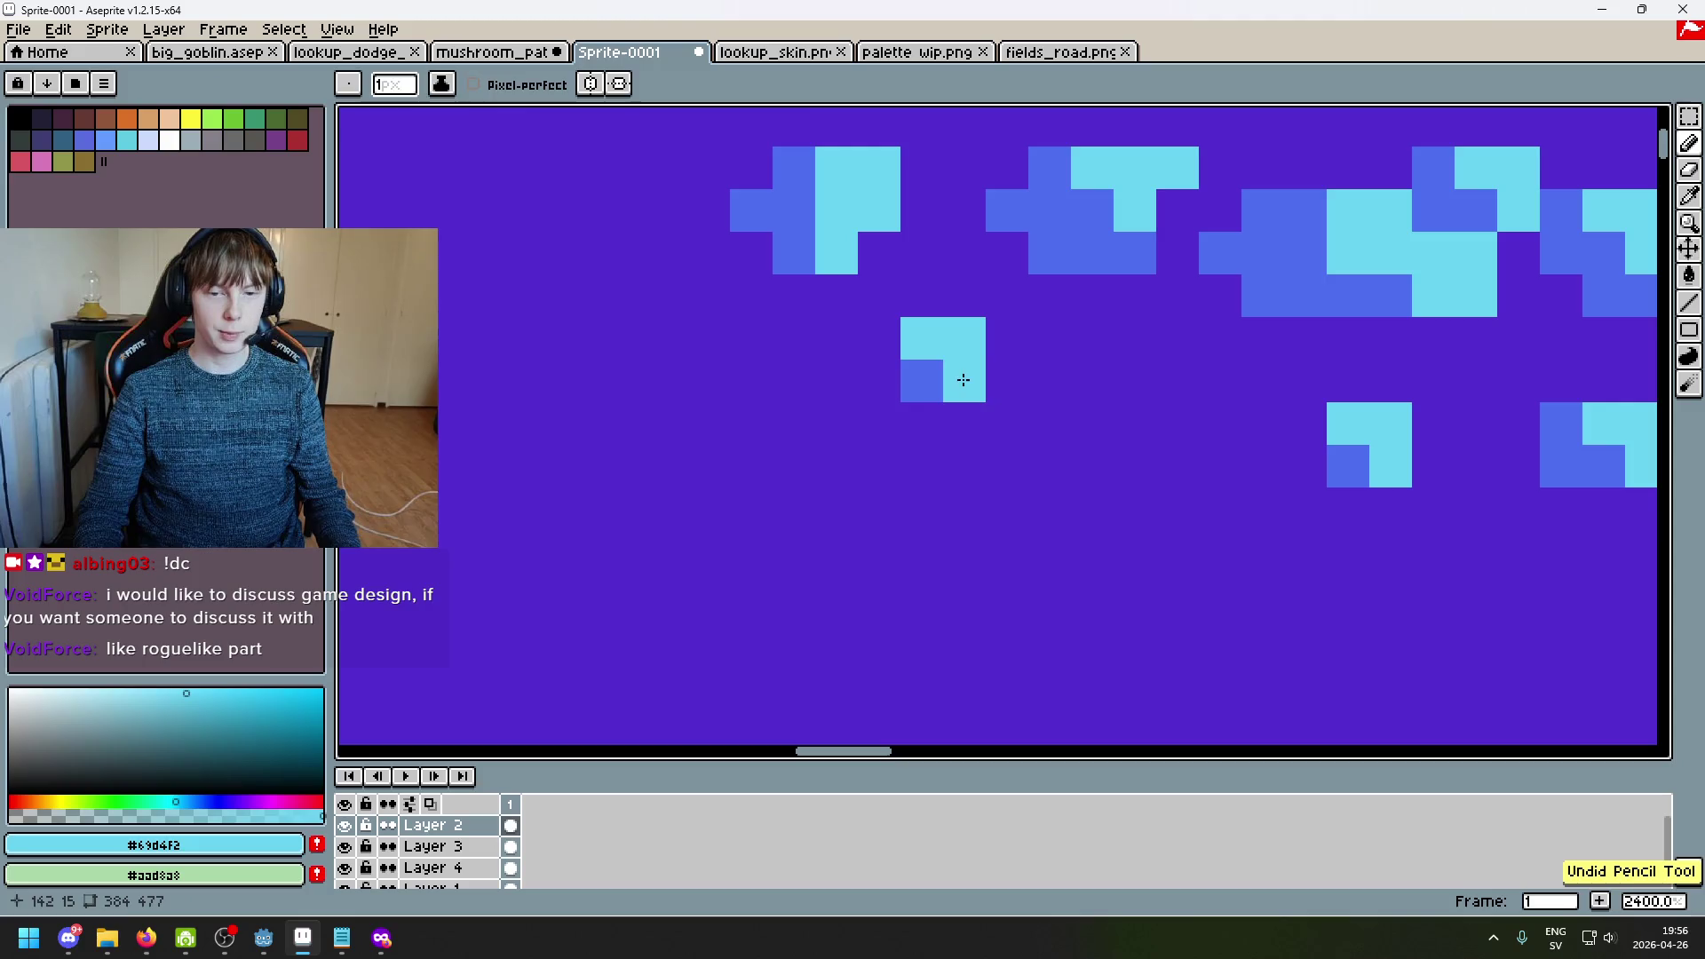
{"action": "left_click", "coordinate": [921, 380], "text": "alt"}
{"action": "left_click", "coordinate": [922, 424]}
{"action": "scroll", "coordinate": [979, 463], "scroll_direction": "down", "scroll_amount": 6}
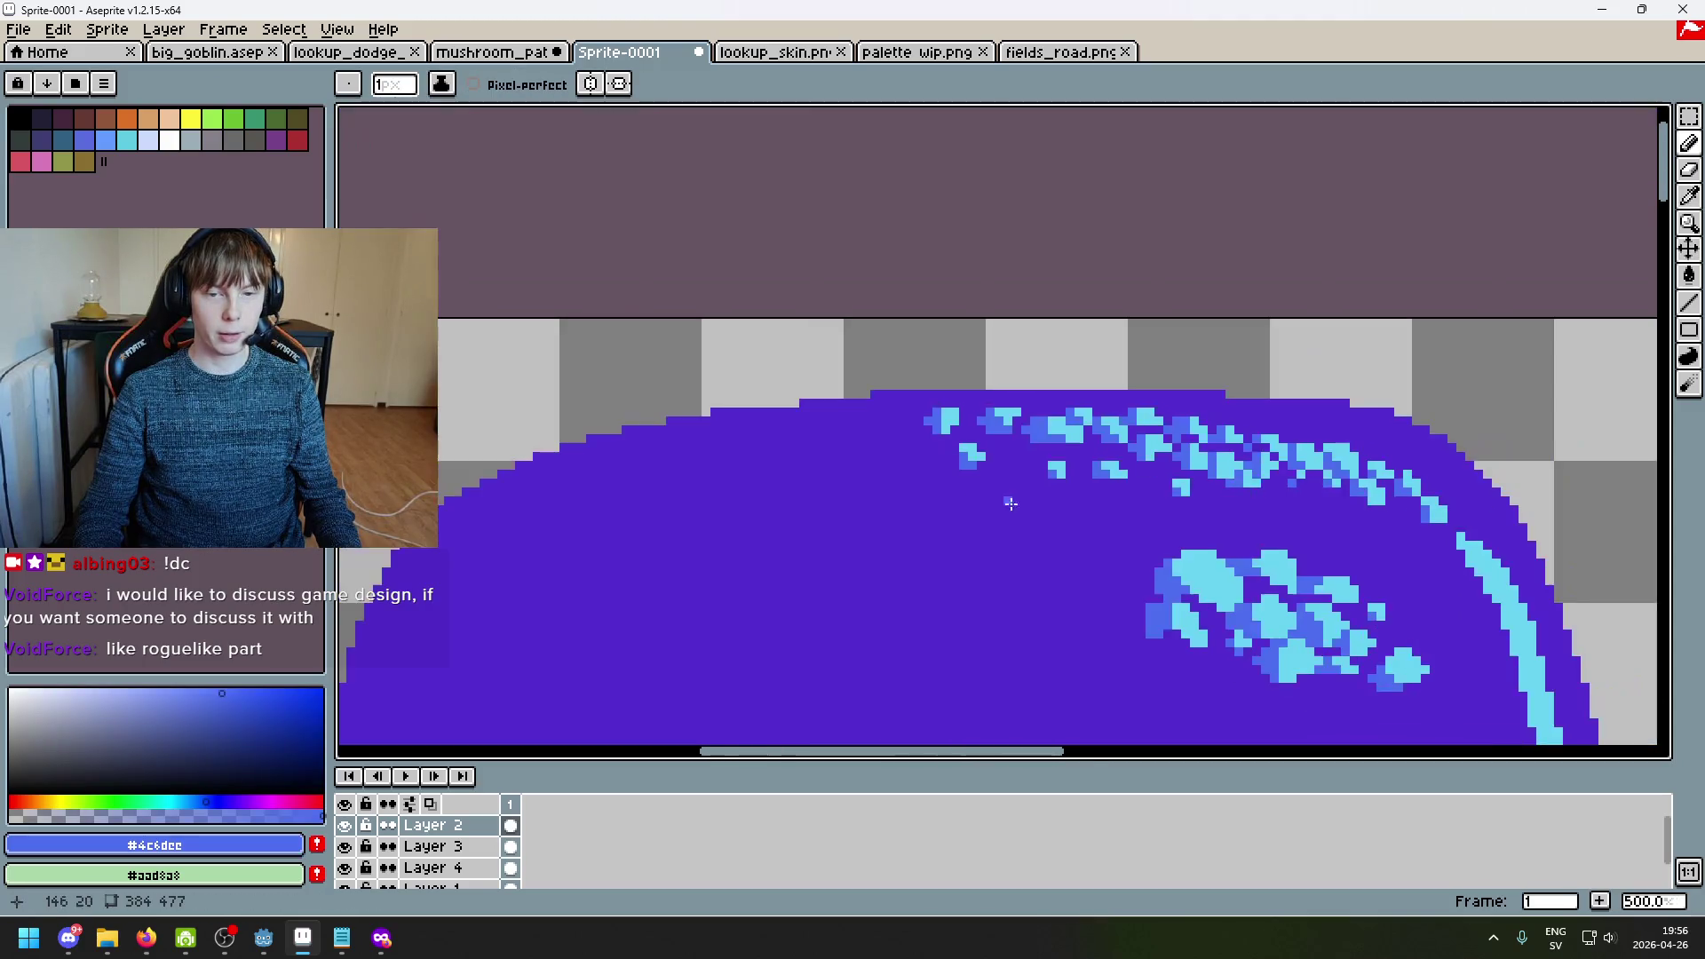
Step: Add a sparkle pixel at the left end of the cap's top highlight and recolour it from cyan to blue
{"action": "scroll", "coordinate": [977, 460], "scroll_direction": "up", "scroll_amount": 3}
{"action": "left_click", "coordinate": [918, 432], "text": "alt"}
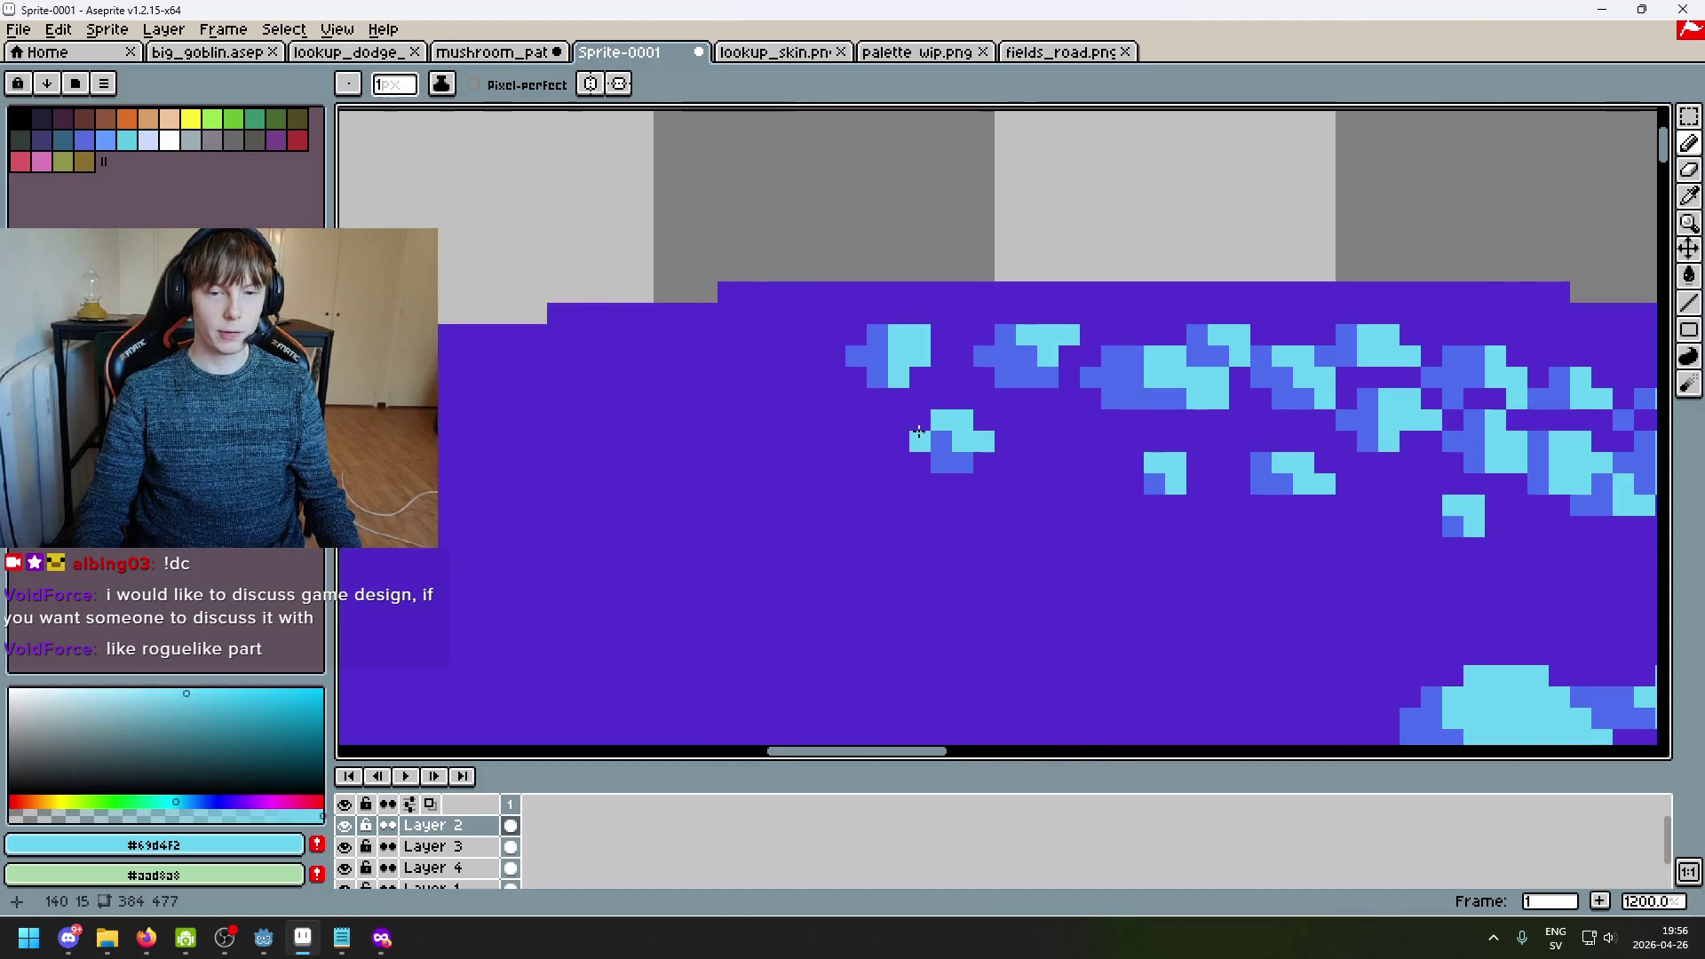
{"action": "left_click", "coordinate": [927, 419], "text": "alt"}
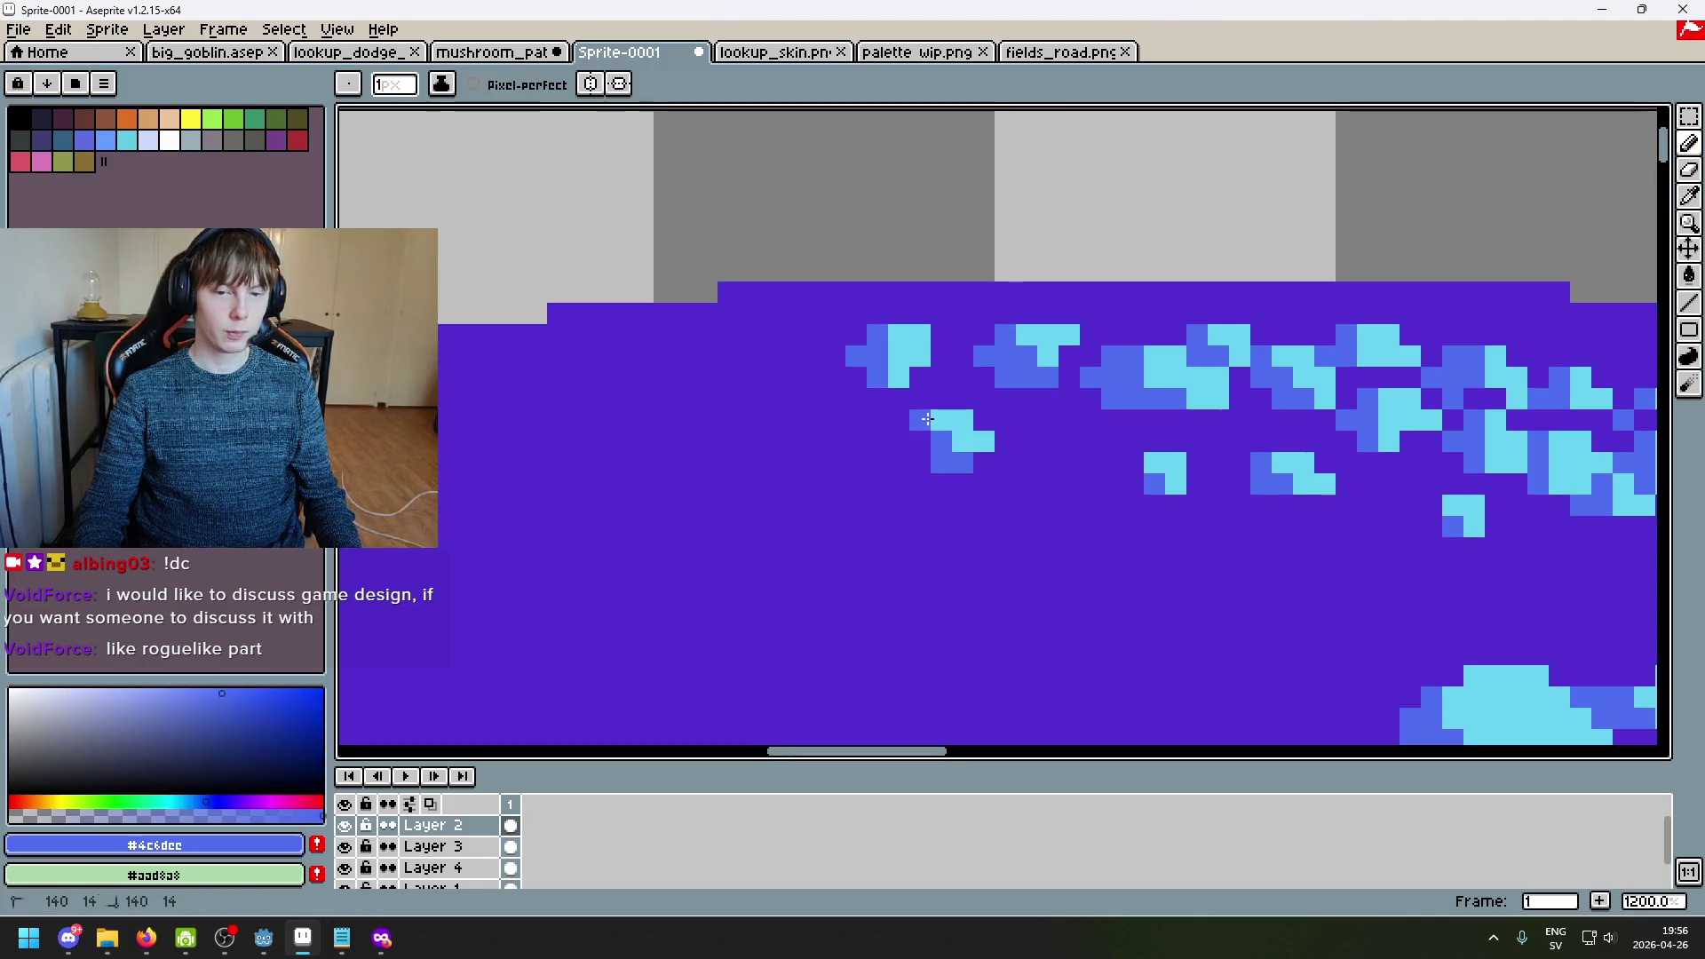
{"action": "scroll", "coordinate": [986, 446], "scroll_direction": "down", "scroll_amount": 5}
{"action": "scroll", "coordinate": [989, 449], "scroll_direction": "down", "scroll_amount": 3}
{"action": "scroll", "coordinate": [1109, 301], "scroll_direction": "up", "scroll_amount": 4}
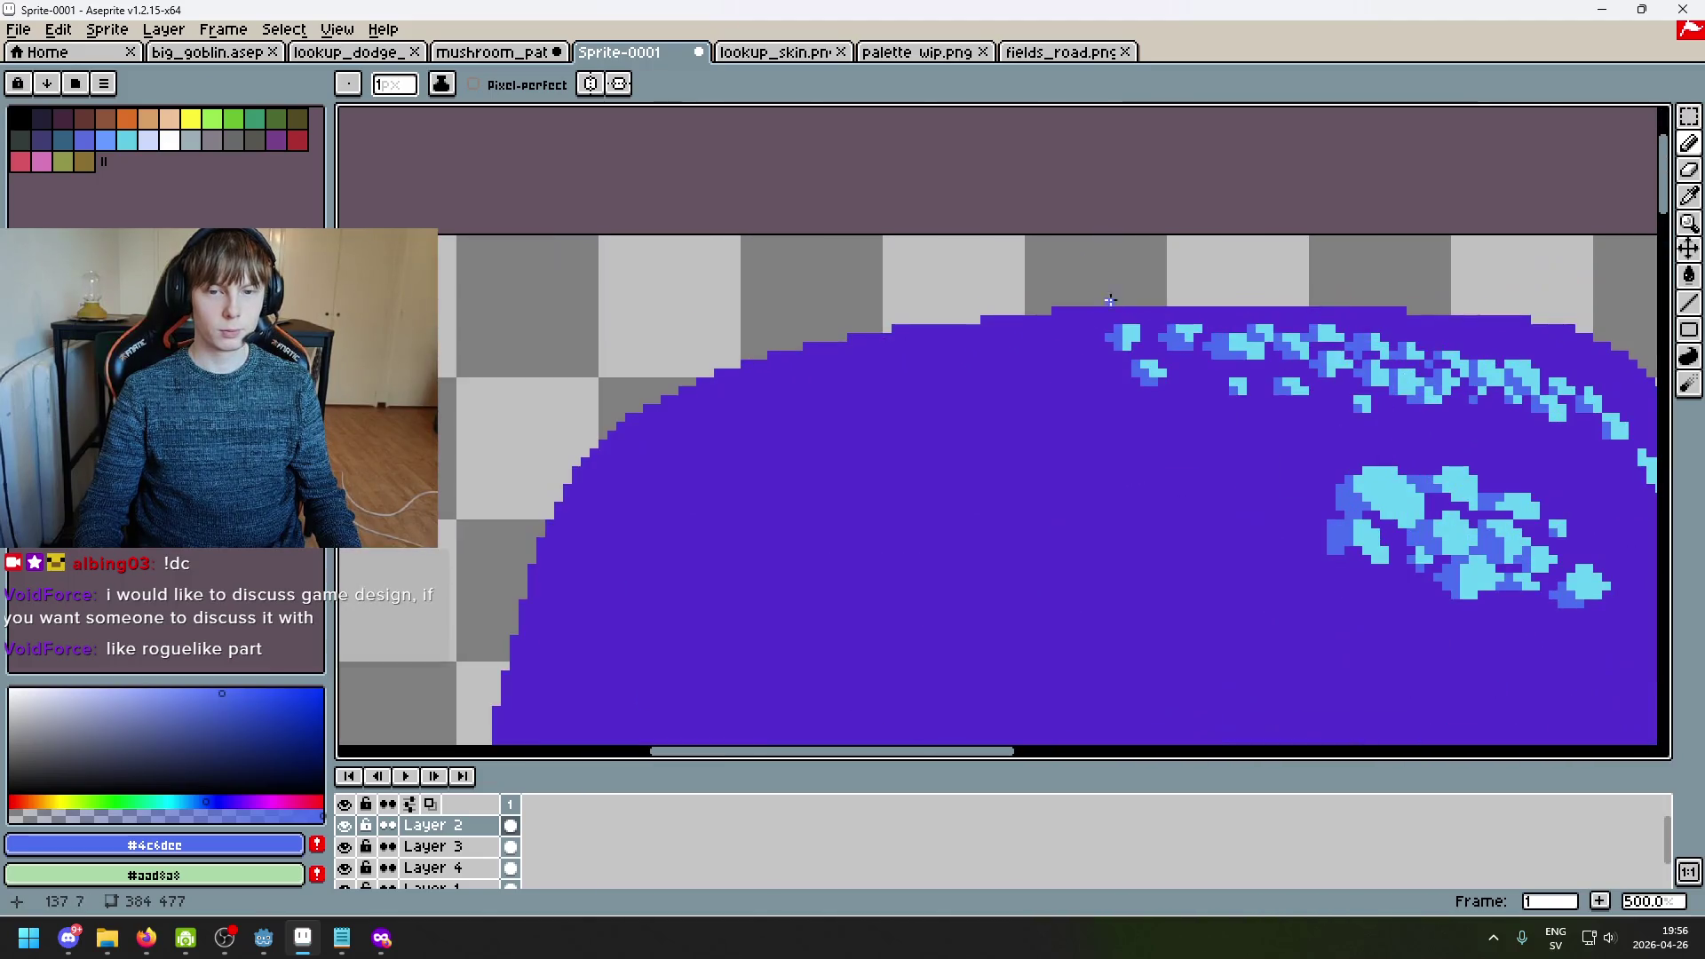
{"action": "left_click", "coordinate": [1127, 335], "text": "alt"}
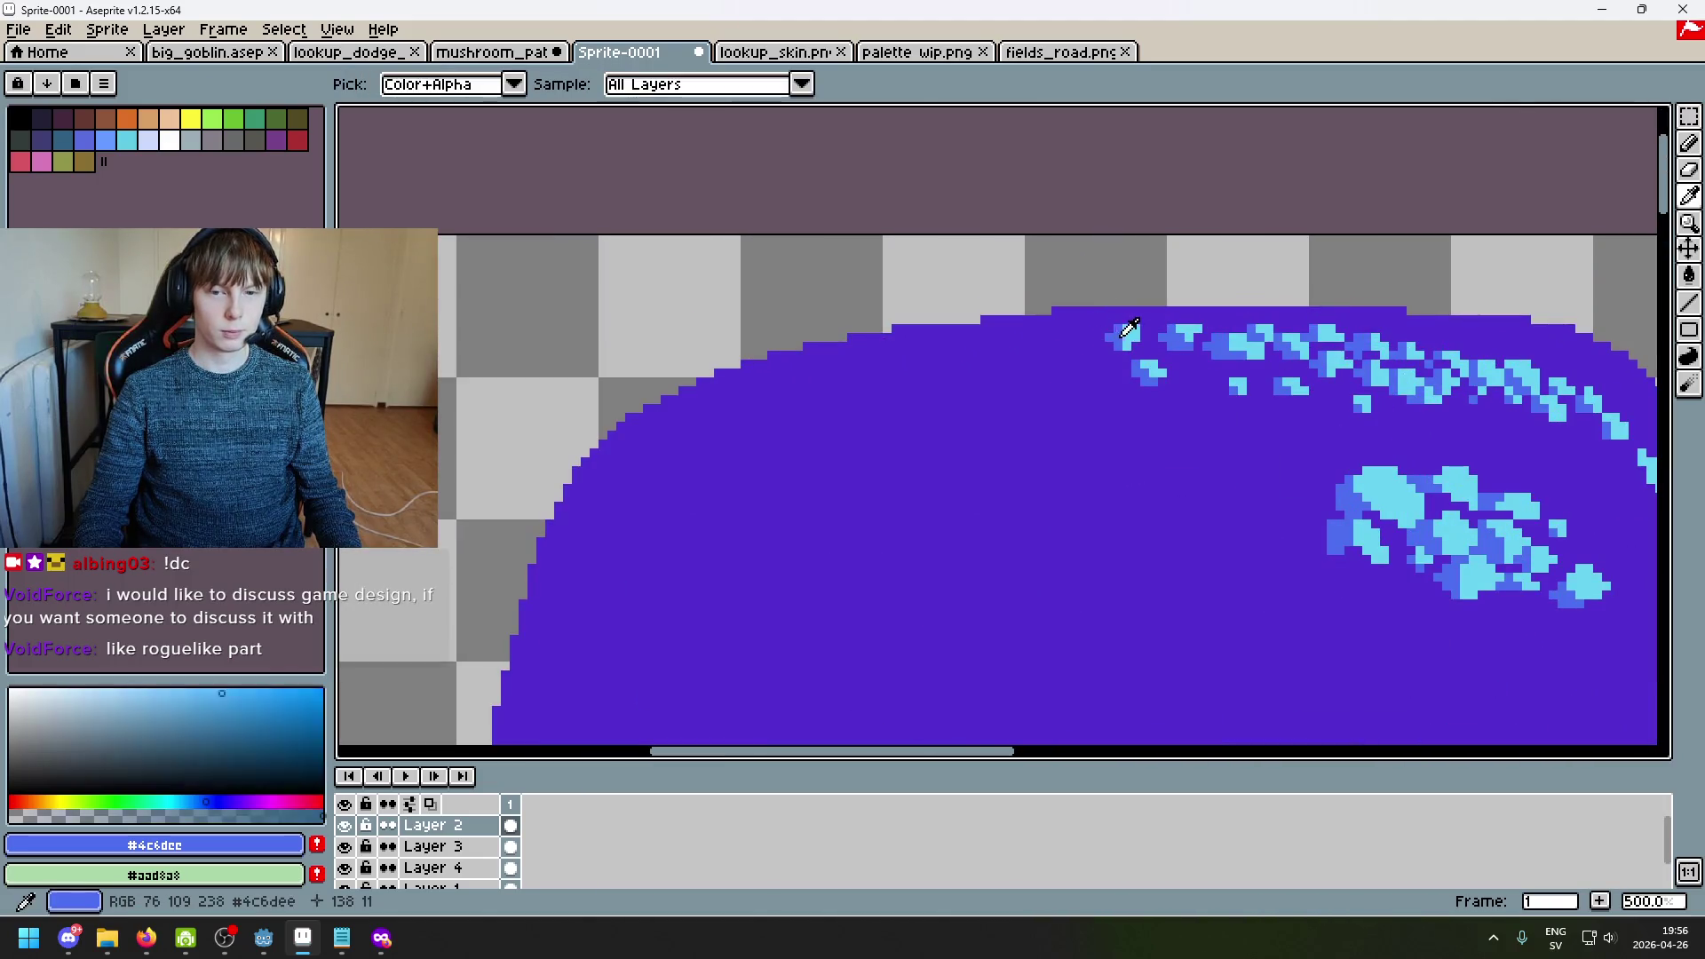
{"action": "scroll", "coordinate": [1084, 336], "scroll_direction": "up", "scroll_amount": 4}
{"action": "left_click", "coordinate": [1023, 340]}
{"action": "key", "text": "ctrl+z"}
{"action": "left_click", "coordinate": [1063, 348], "text": "alt"}
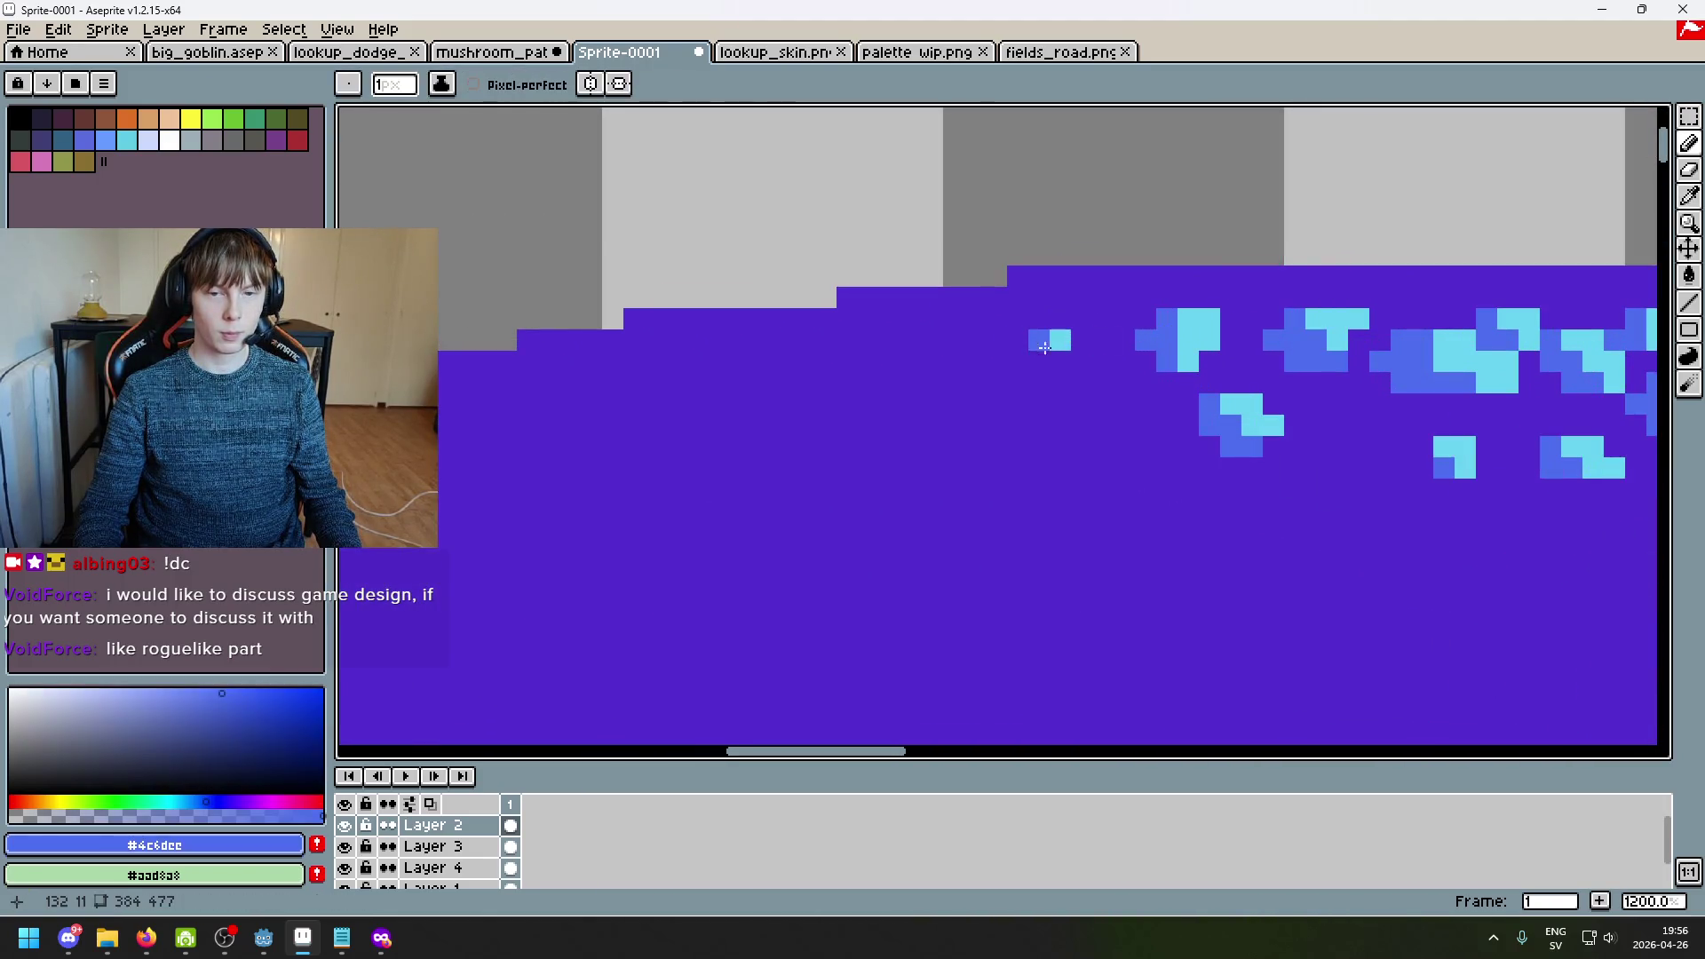
{"action": "scroll", "coordinate": [1055, 356], "scroll_direction": "down", "scroll_amount": 5}
{"action": "scroll", "coordinate": [1039, 369], "scroll_direction": "up", "scroll_amount": 3}
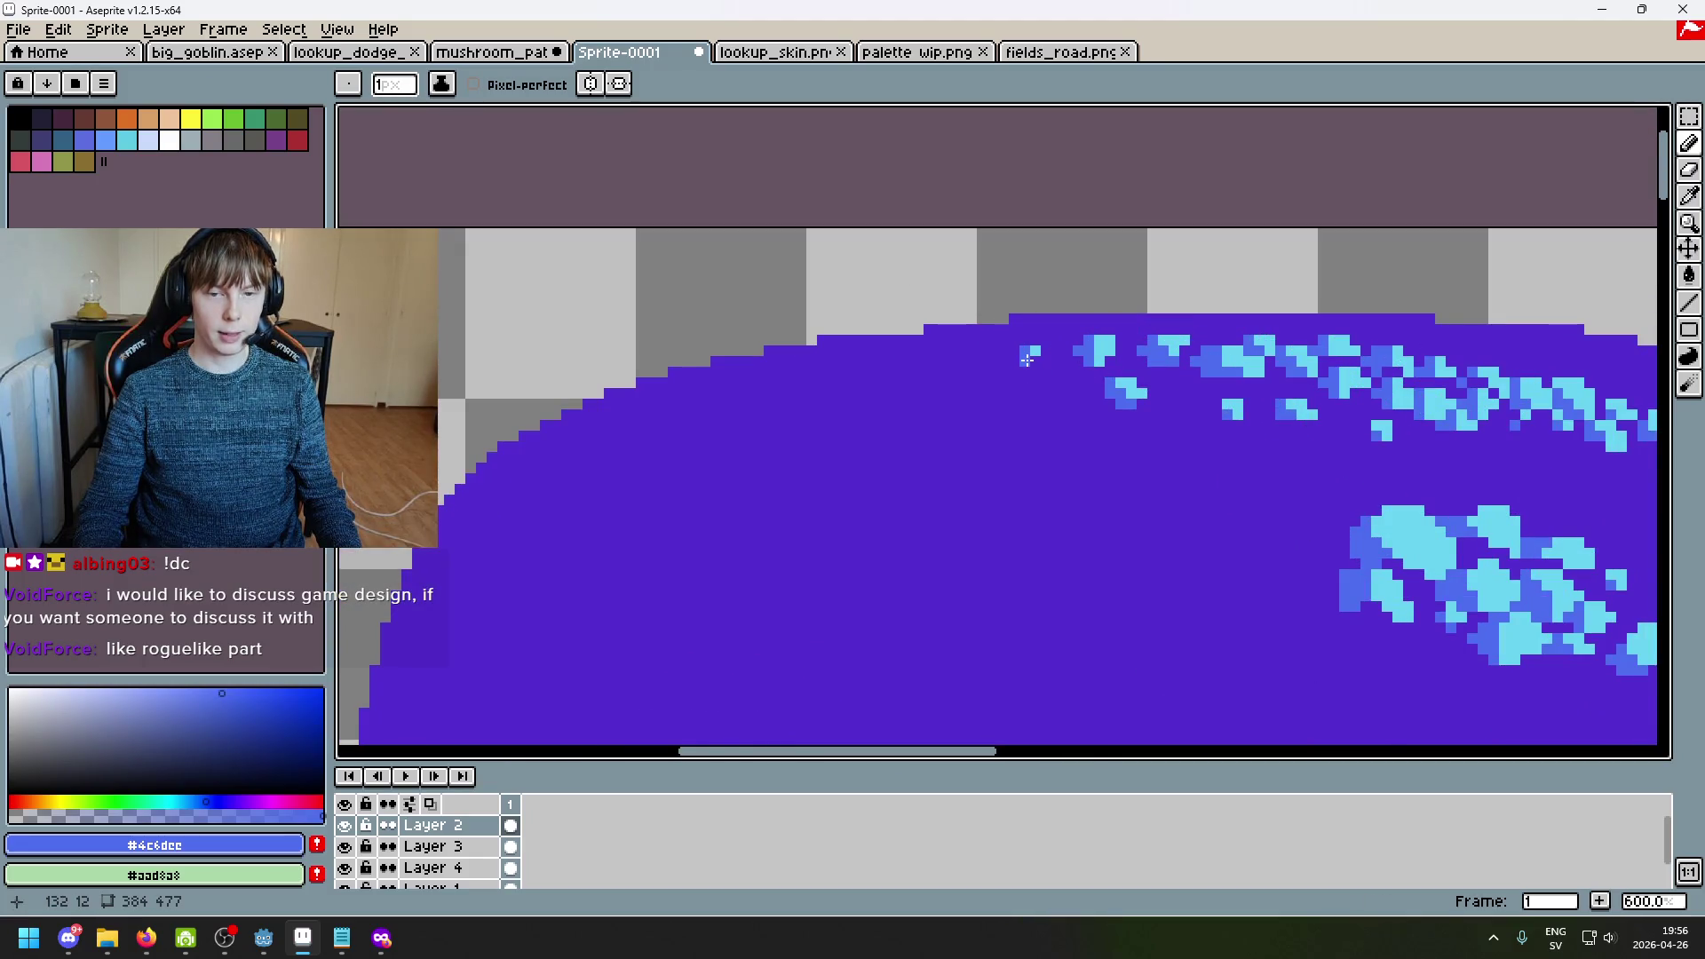
Step: Undo the last pencil stroke and re-sample cyan and blue from the cap
{"action": "scroll", "coordinate": [1026, 358], "scroll_direction": "down", "scroll_amount": 4}
{"action": "key", "text": "ctrl+z"}
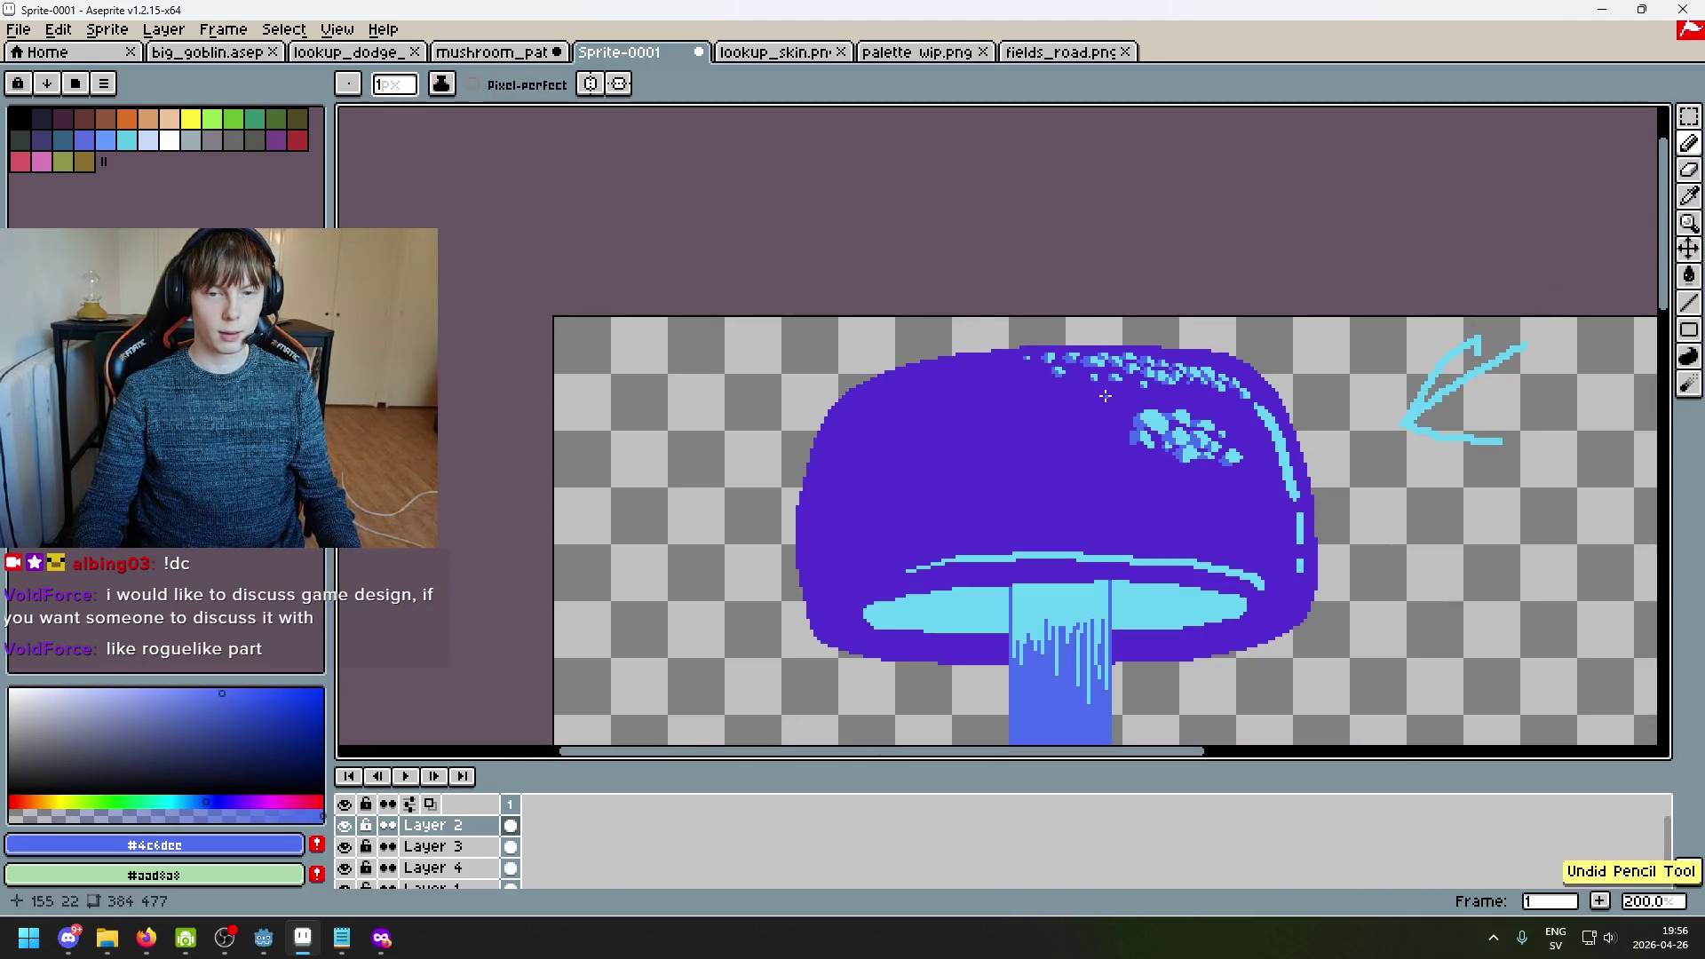
{"action": "scroll", "coordinate": [1036, 363], "scroll_direction": "up", "scroll_amount": 4}
{"action": "left_click", "coordinate": [1002, 330], "text": "alt"}
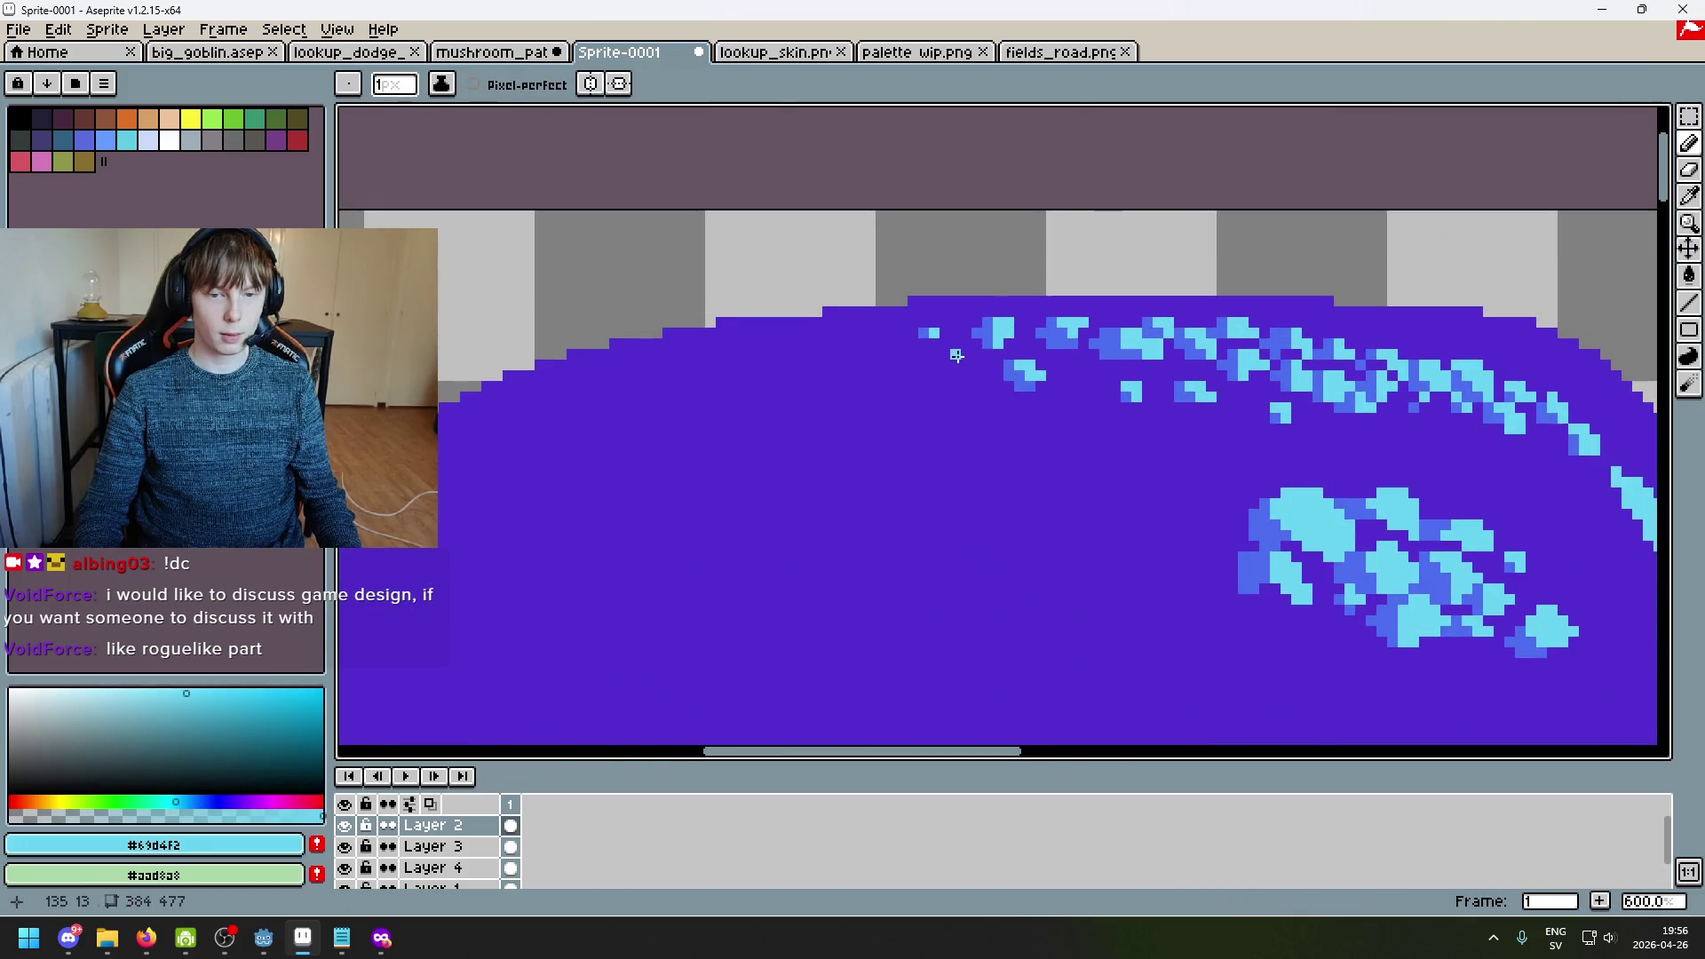
{"action": "left_click", "coordinate": [955, 355], "text": "alt"}
{"action": "scroll", "coordinate": [955, 355], "scroll_direction": "down", "scroll_amount": 5}
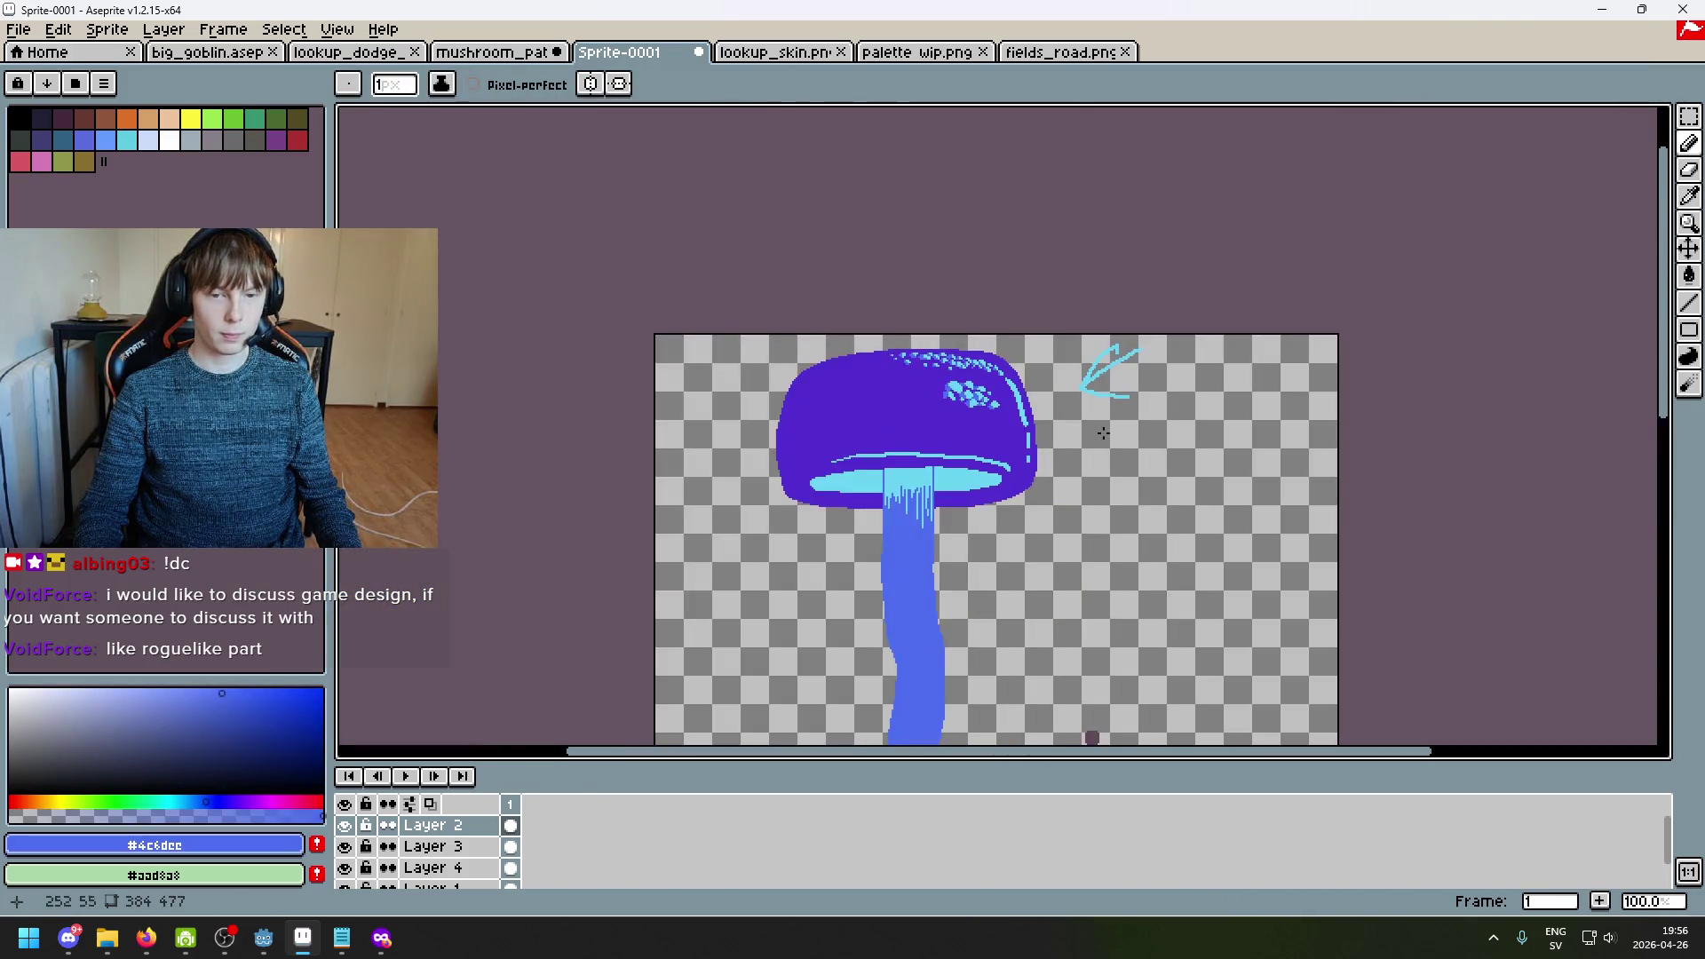
Step: Bring the cap top into view and switch the brush to Shading ink
{"action": "mouse_move", "coordinate": [1105, 439]}
{"action": "left_mouse_down"}
{"action": "mouse_move", "coordinate": [1190, 270]}
{"action": "mouse_move", "coordinate": [1157, 260]}
{"action": "left_mouse_up"}
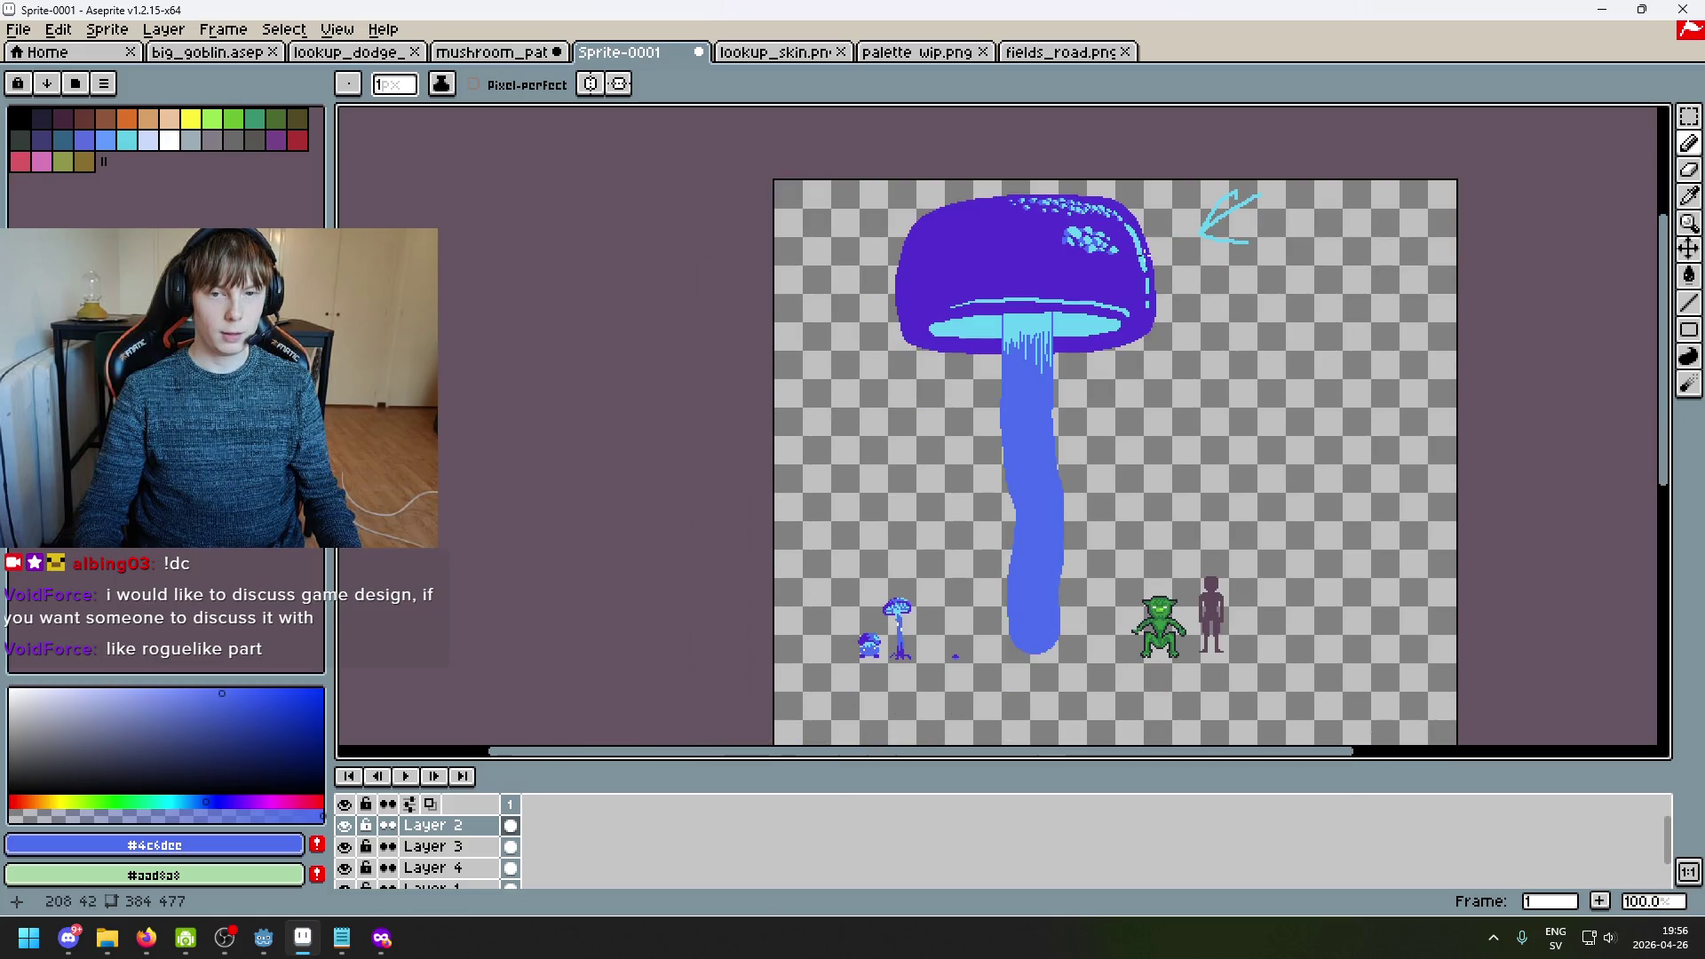
{"action": "scroll", "coordinate": [1112, 236], "scroll_direction": "up", "scroll_amount": 3}
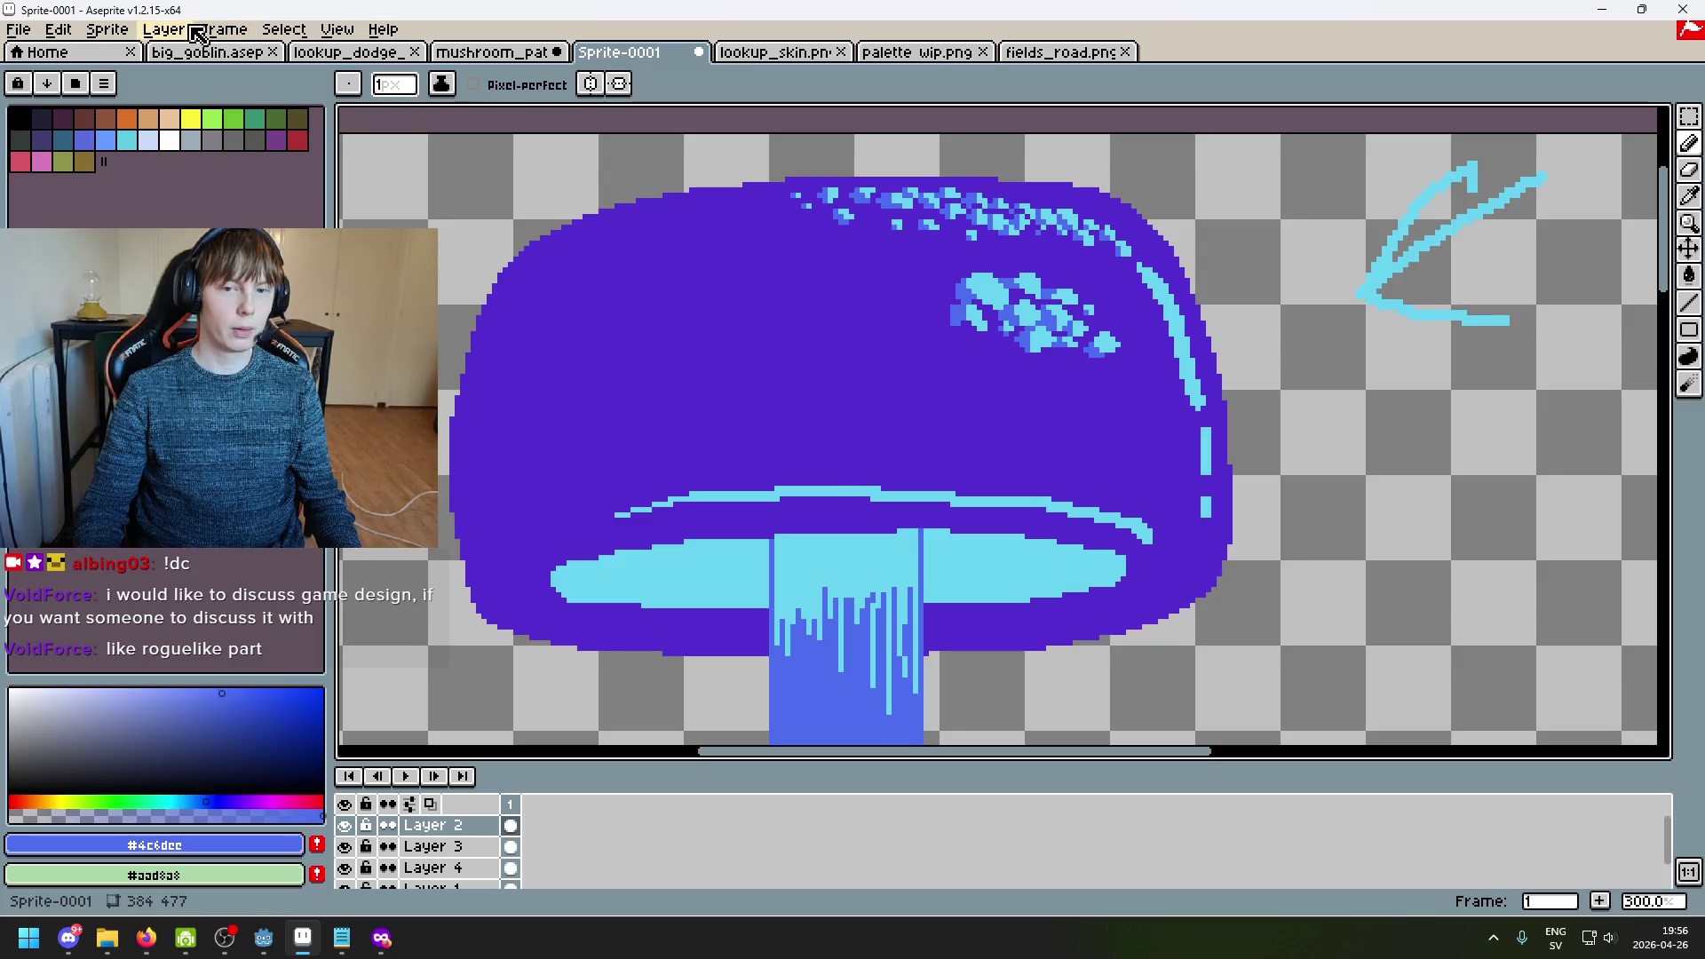
{"action": "scroll", "coordinate": [926, 215], "scroll_direction": "up", "scroll_amount": 3}
{"action": "scroll", "coordinate": [946, 290], "scroll_direction": "down", "scroll_amount": 4}
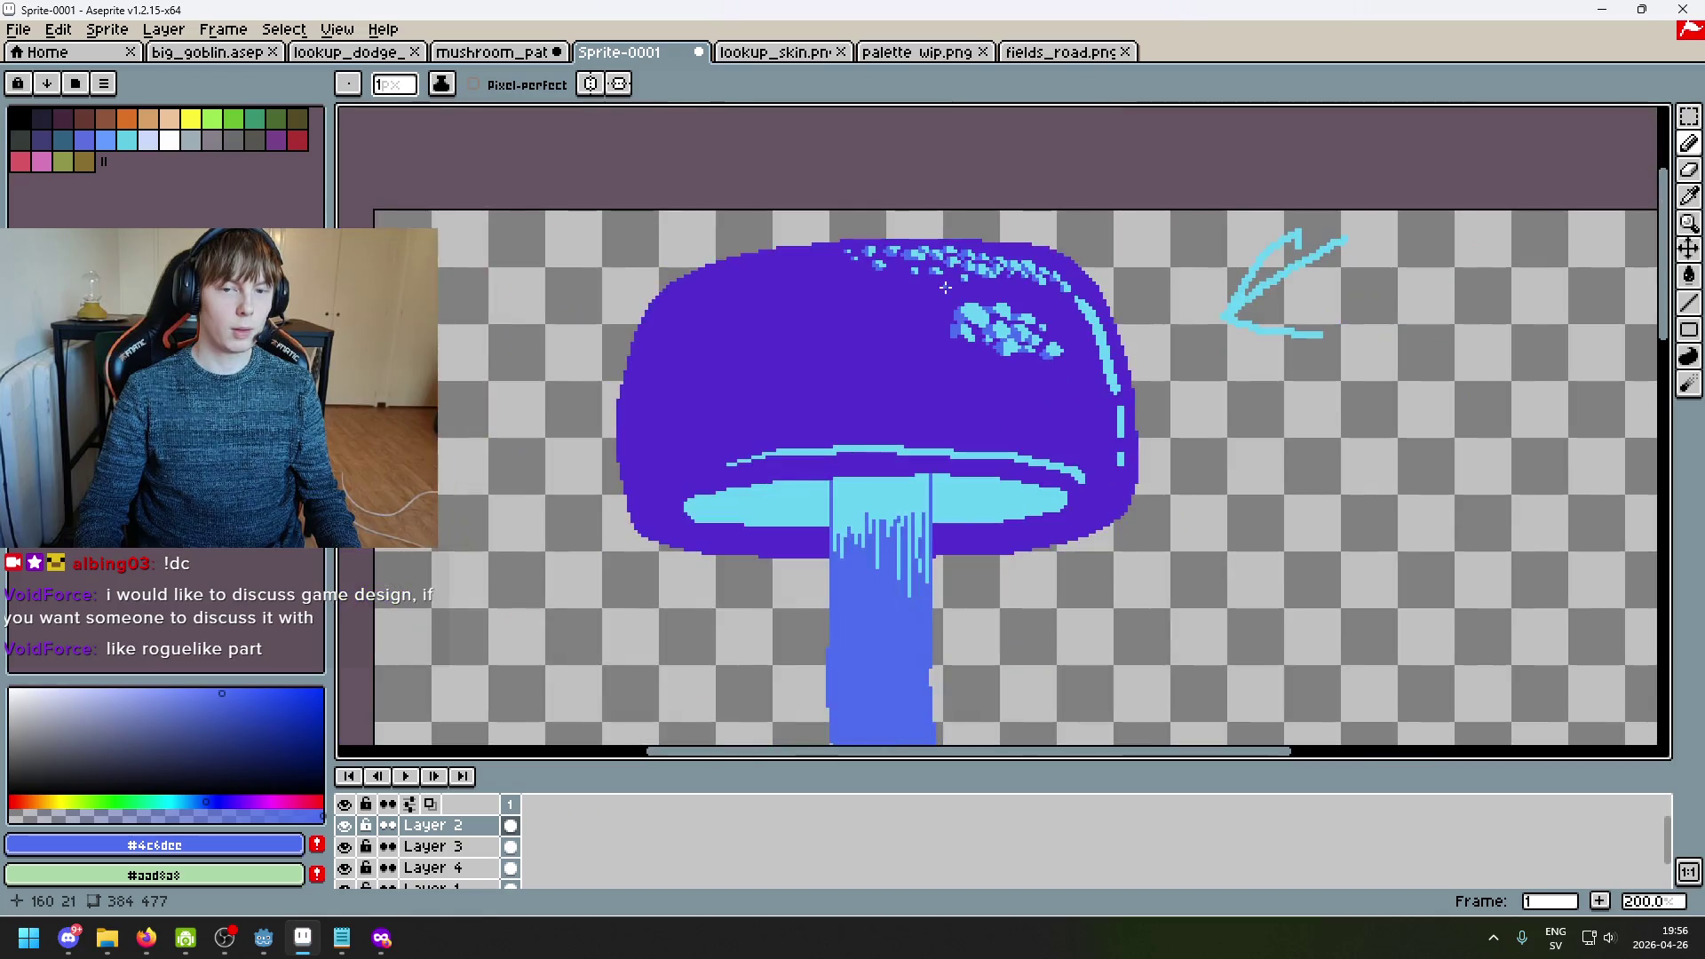
{"action": "scroll", "coordinate": [945, 287], "scroll_direction": "up", "scroll_amount": 3}
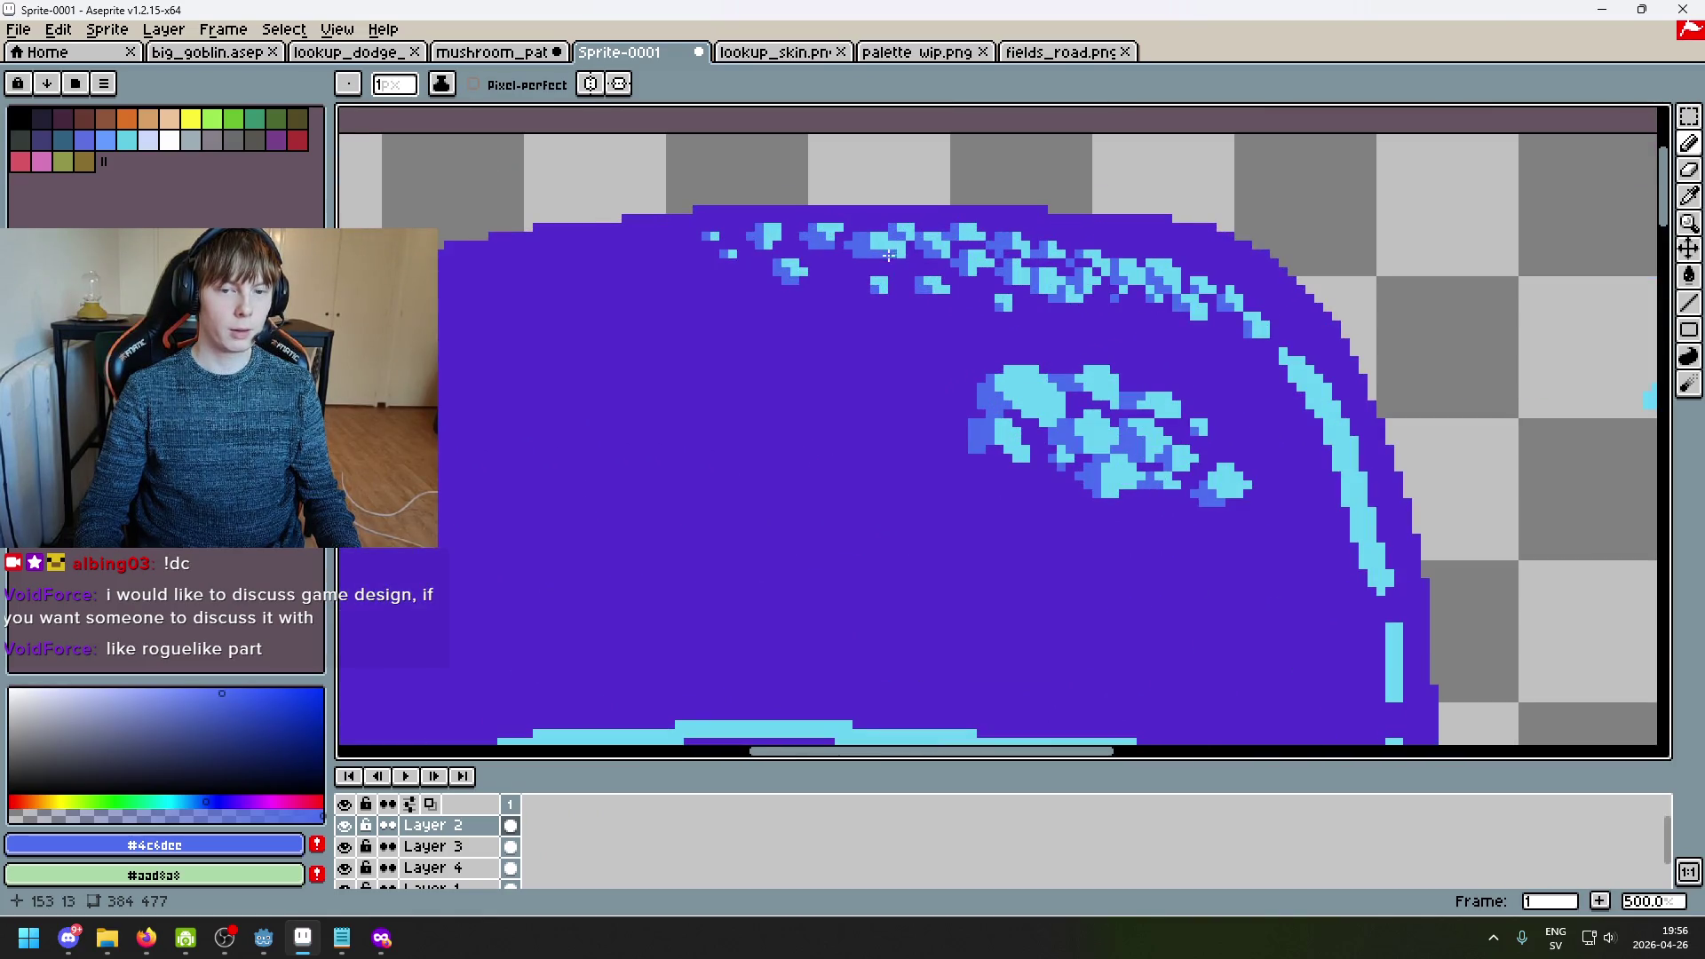
{"action": "scroll", "coordinate": [894, 267], "scroll_direction": "down", "scroll_amount": 4}
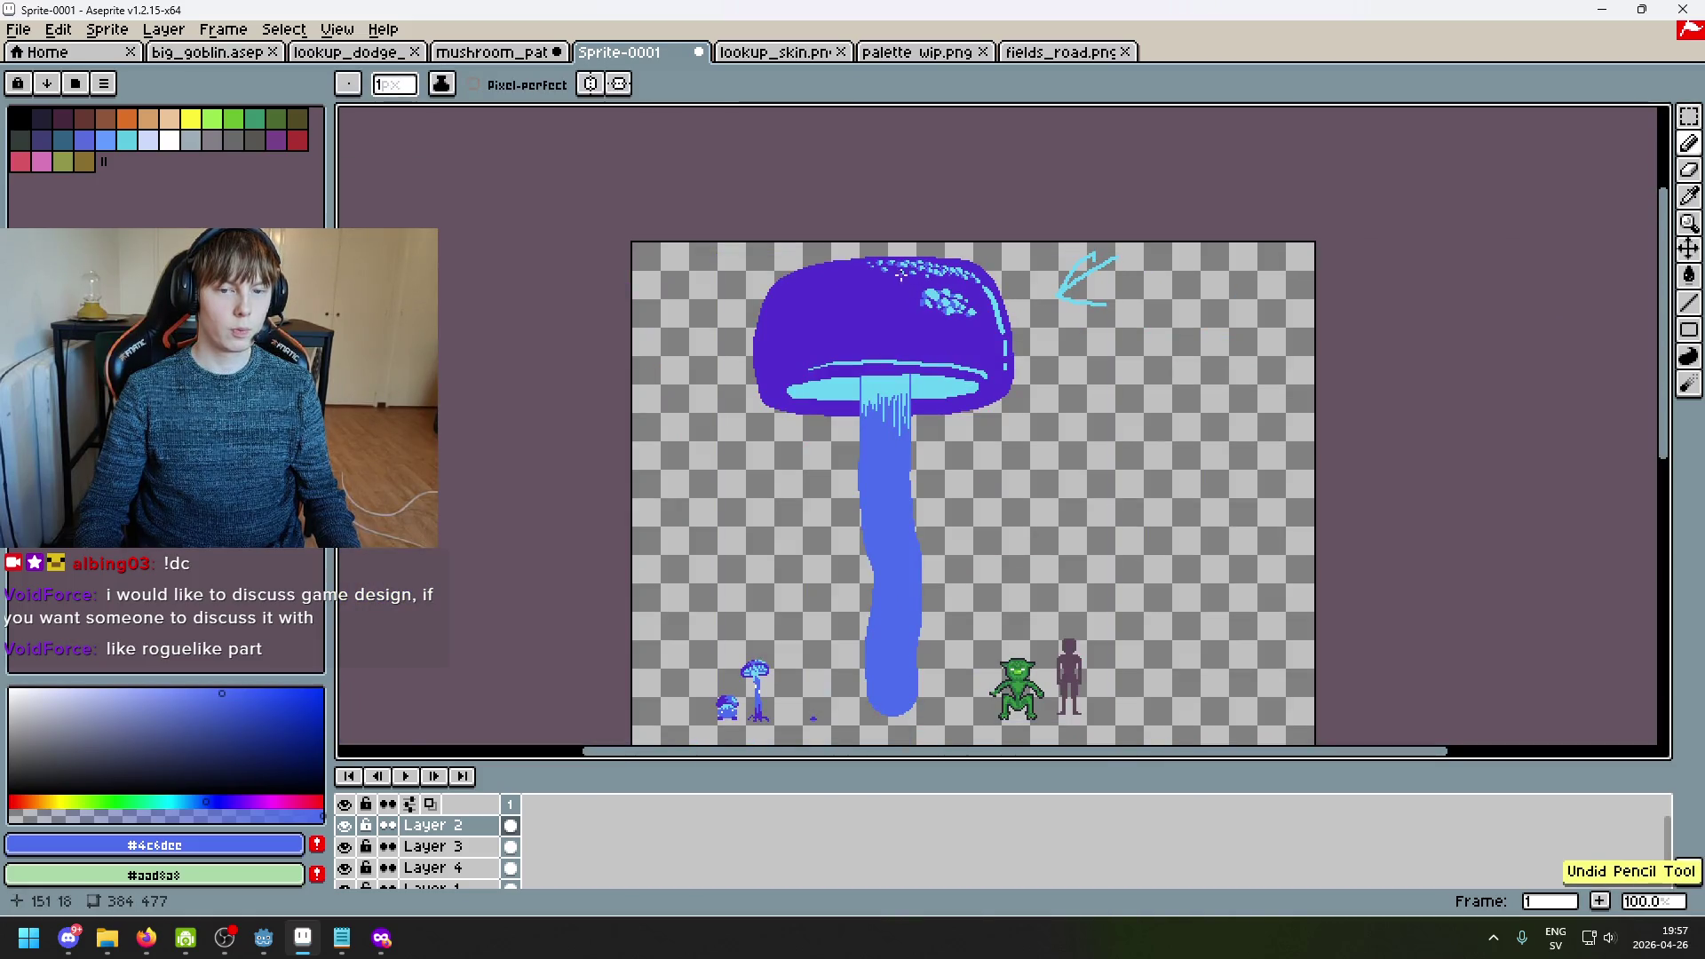
{"action": "scroll", "coordinate": [966, 233], "scroll_direction": "up", "scroll_amount": 3}
{"action": "left_click_drag", "start_coordinate": [966, 233], "coordinate": [1015, 221]}
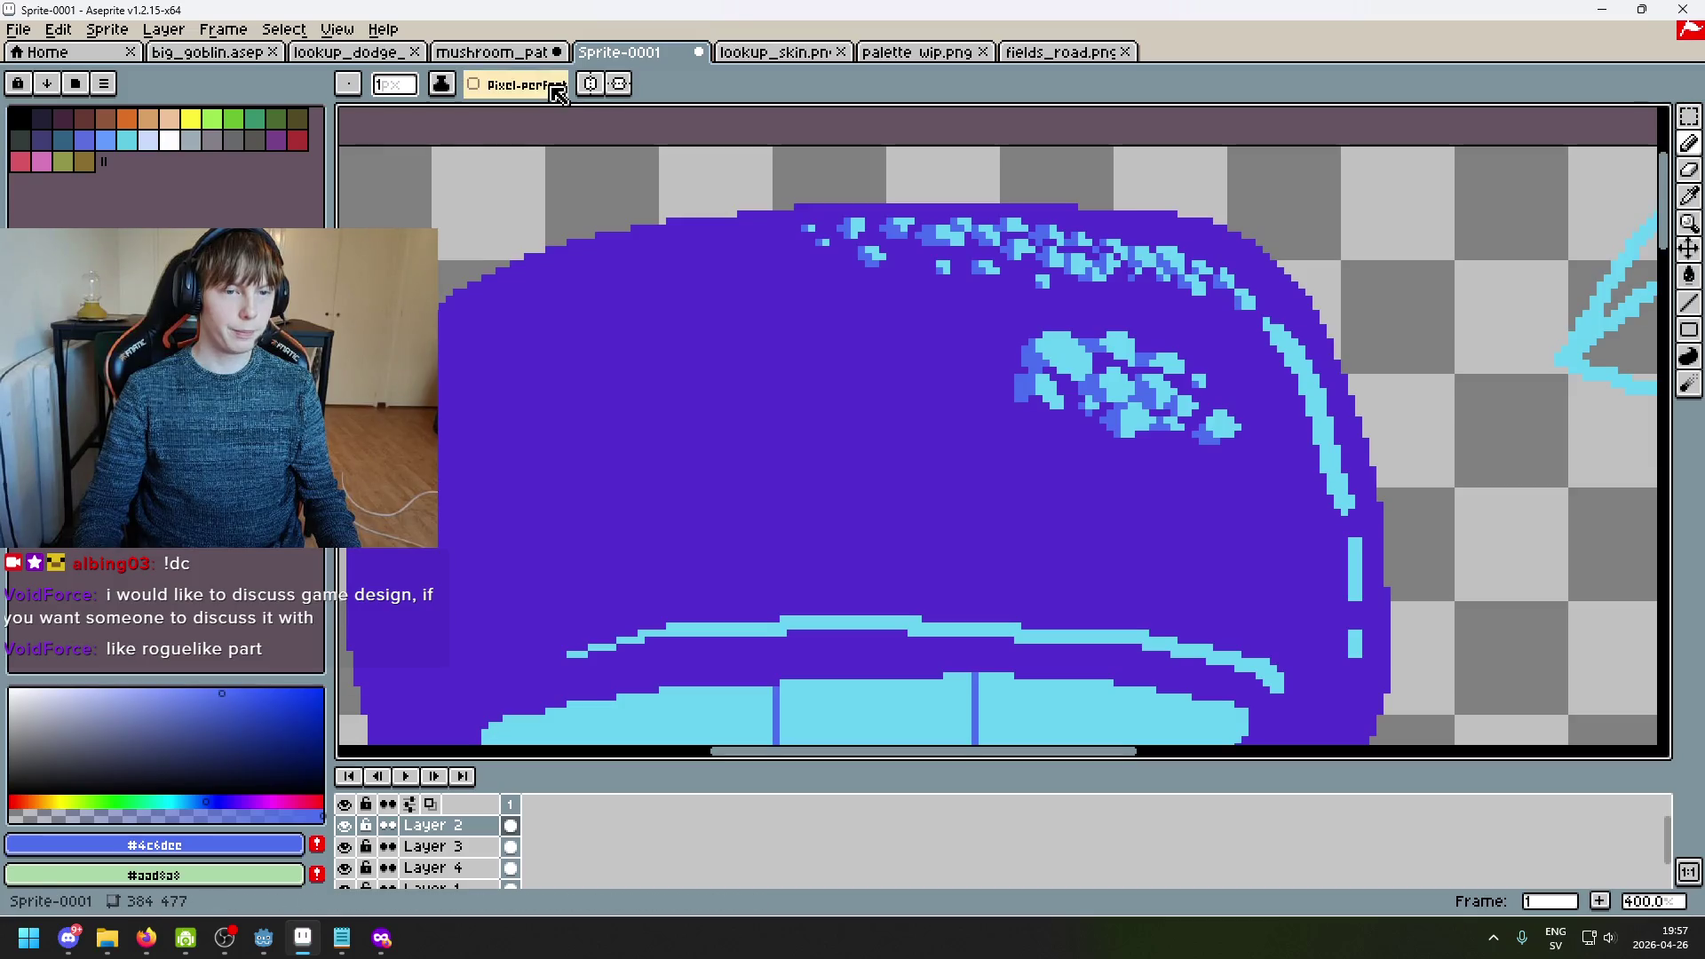
{"action": "left_click", "coordinate": [442, 84]}
{"action": "left_click", "coordinate": [524, 199]}
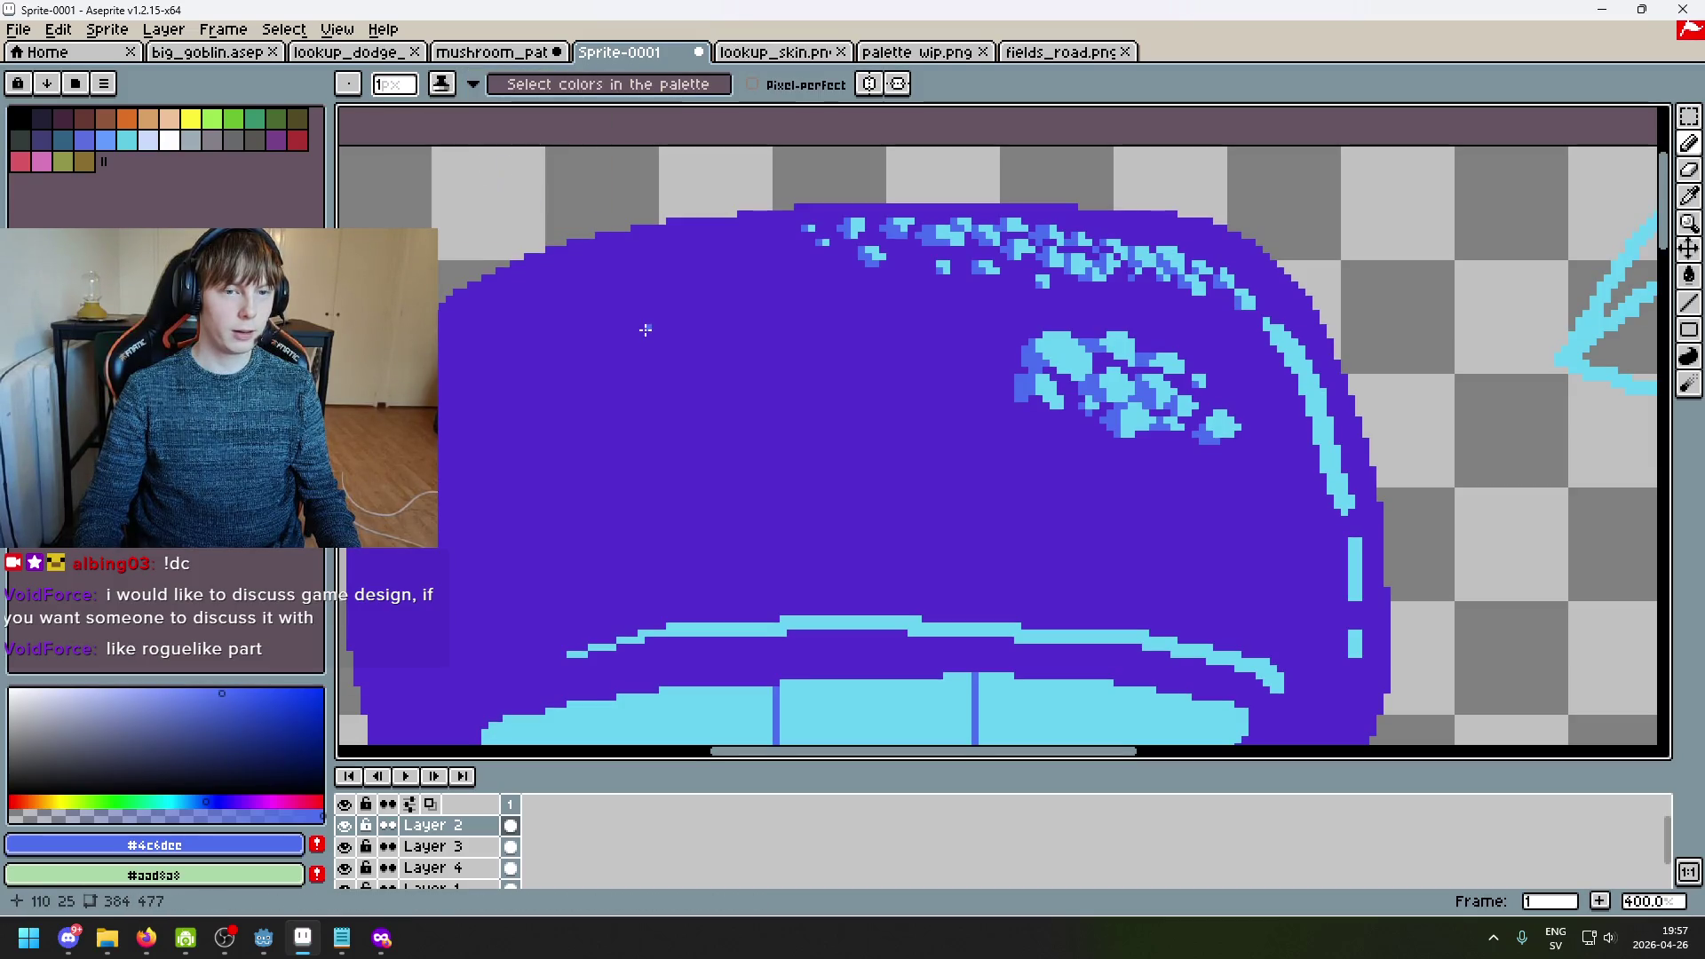
Step: Add the mushroom purple and medium blue to the palette as the shading range
{"action": "left_click", "coordinate": [597, 285], "text": "alt"}
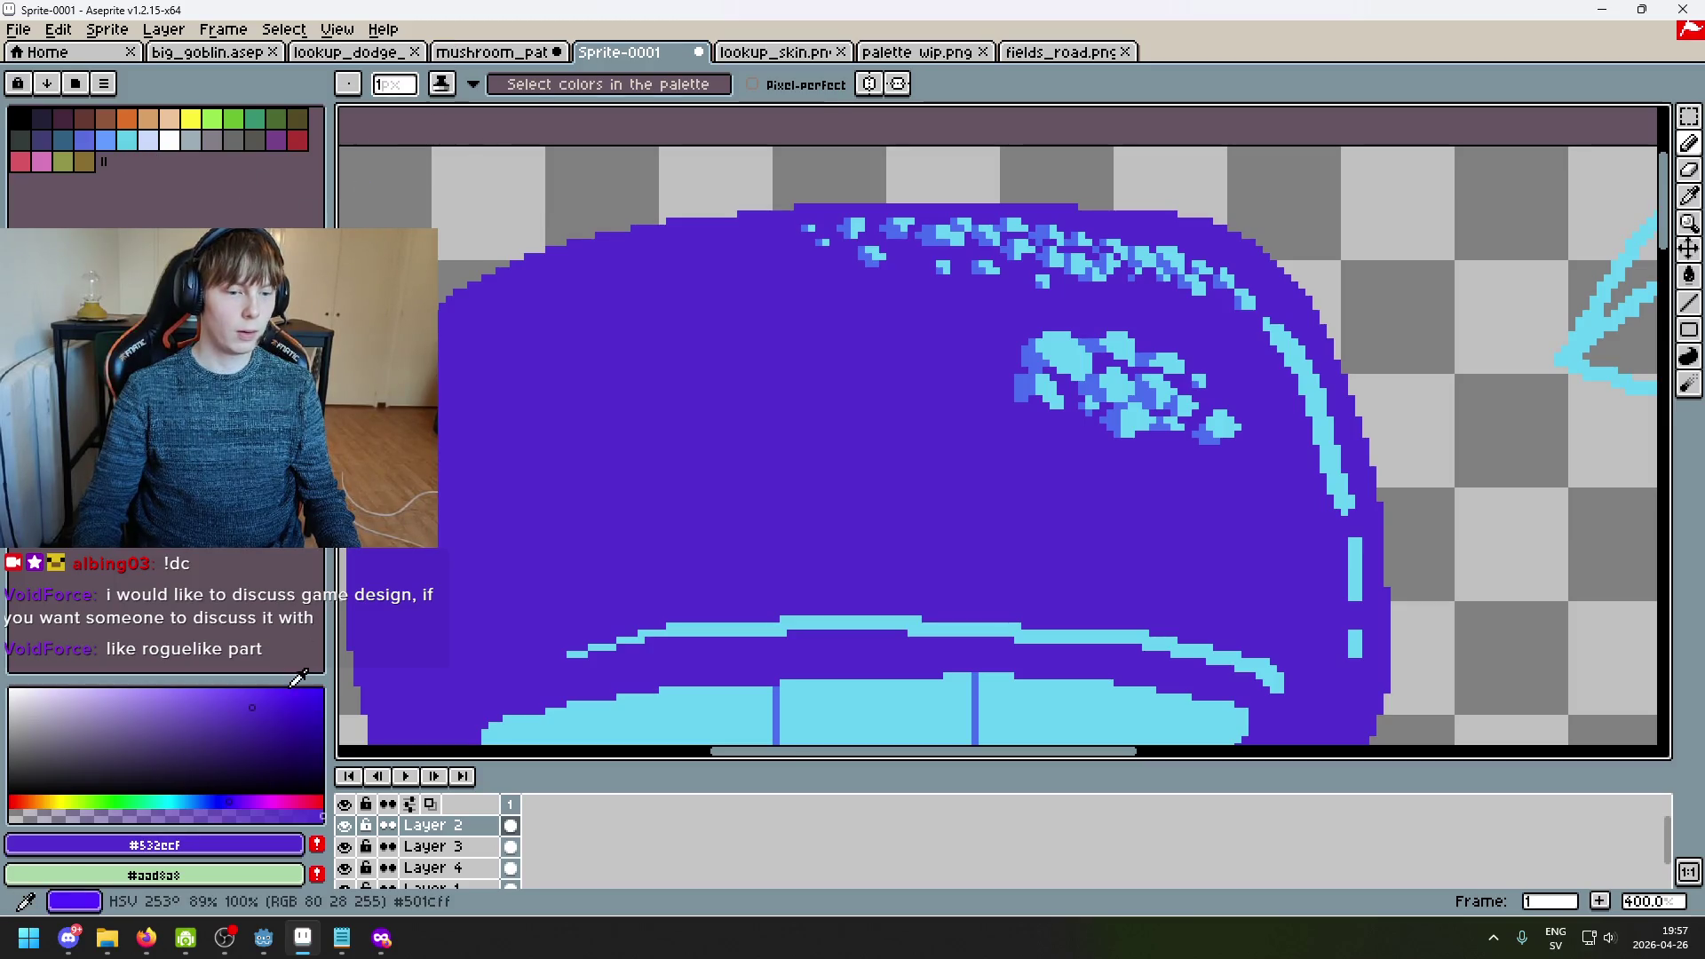
{"action": "left_click", "coordinate": [317, 844]}
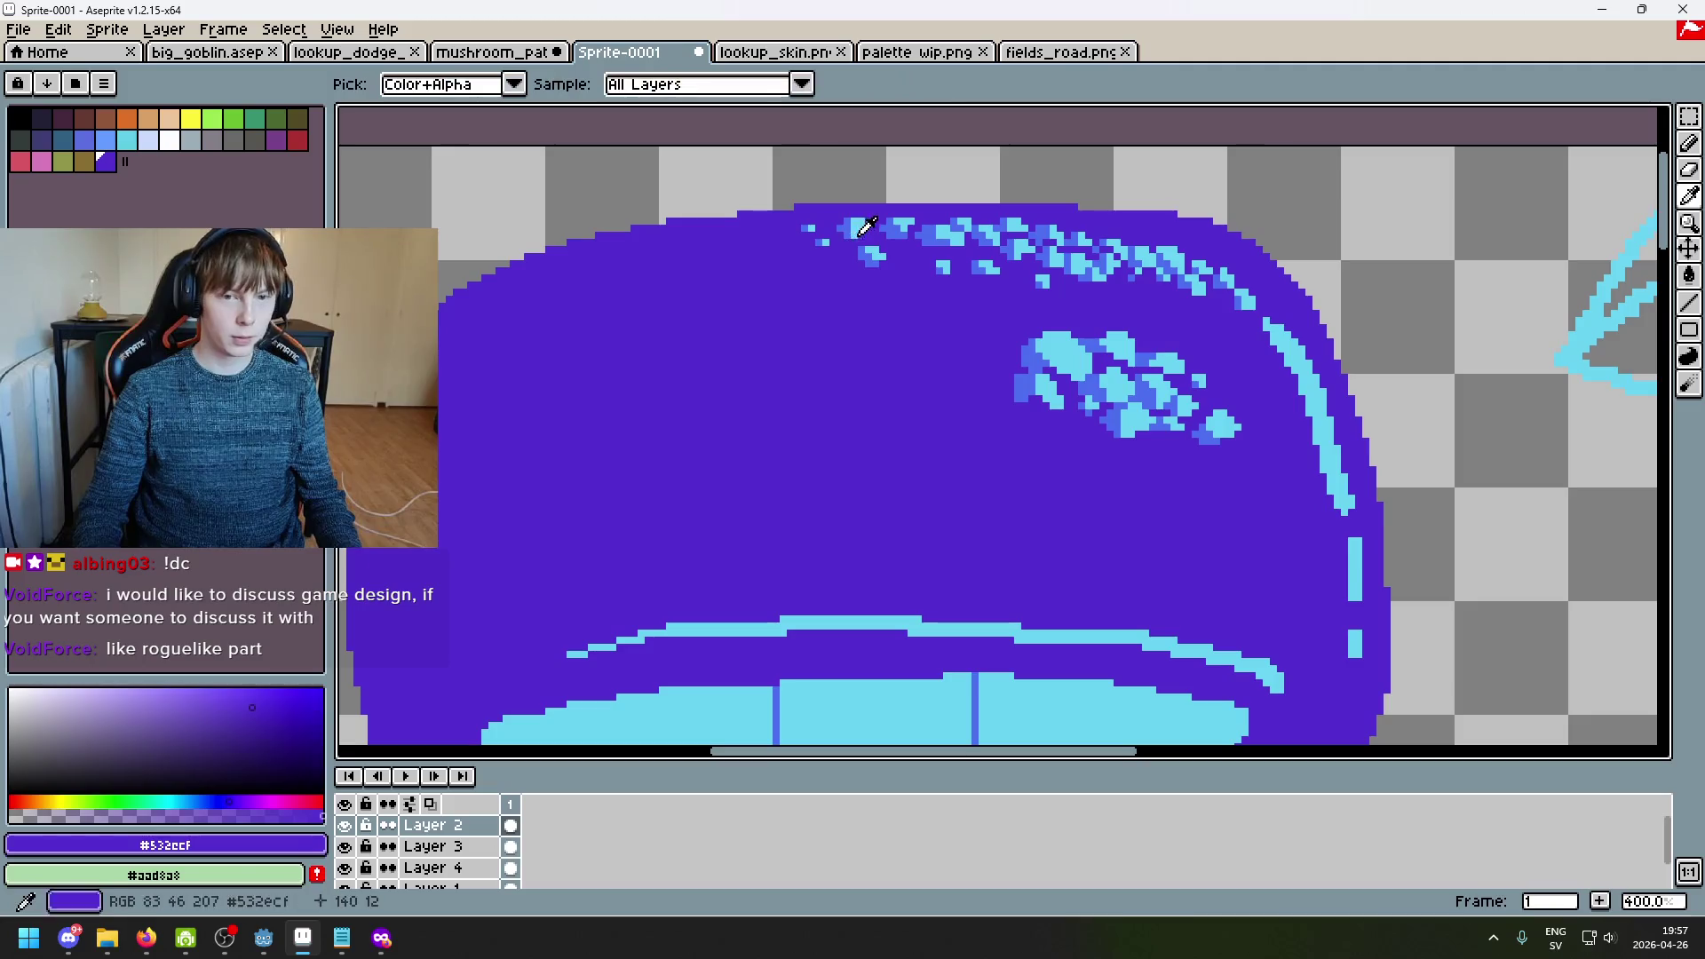
{"action": "left_click", "coordinate": [857, 226], "text": "alt"}
{"action": "left_click", "coordinate": [317, 844]}
{"action": "left_click_drag", "start_coordinate": [129, 161], "coordinate": [106, 161]}
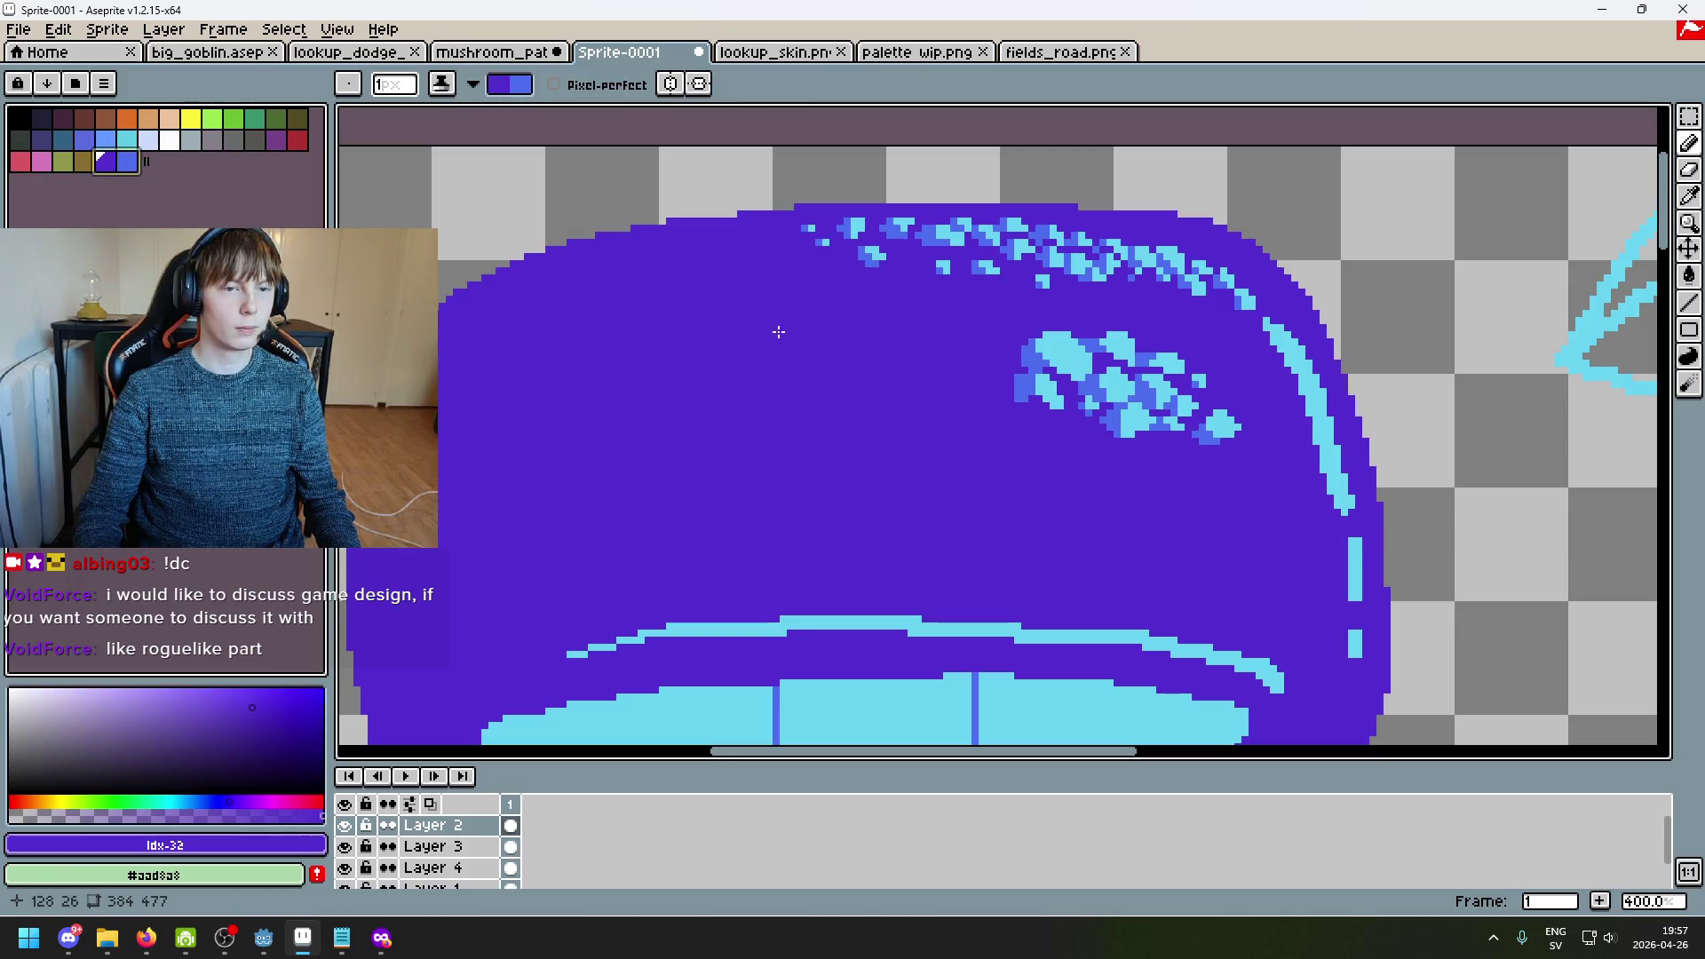
Step: Shade blue speckles over the purple along the cap's top highlight with a 3-pixel brush
{"action": "scroll", "coordinate": [844, 259], "scroll_direction": "up", "scroll_amount": 2}
{"action": "key", "text": "x"}
{"action": "mouse_move", "coordinate": [941, 266]}
{"action": "left_mouse_down"}
{"action": "mouse_move", "coordinate": [1110, 239]}
{"action": "mouse_move", "coordinate": [911, 225]}
{"action": "left_mouse_up"}
{"action": "scroll", "coordinate": [912, 226], "scroll_direction": "down", "scroll_amount": 6}
{"action": "scroll", "coordinate": [1262, 325], "scroll_direction": "up", "scroll_amount": 1}
{"action": "key", "text": "minus"}
{"action": "key", "text": "minus"}
{"action": "key", "text": "minus"}
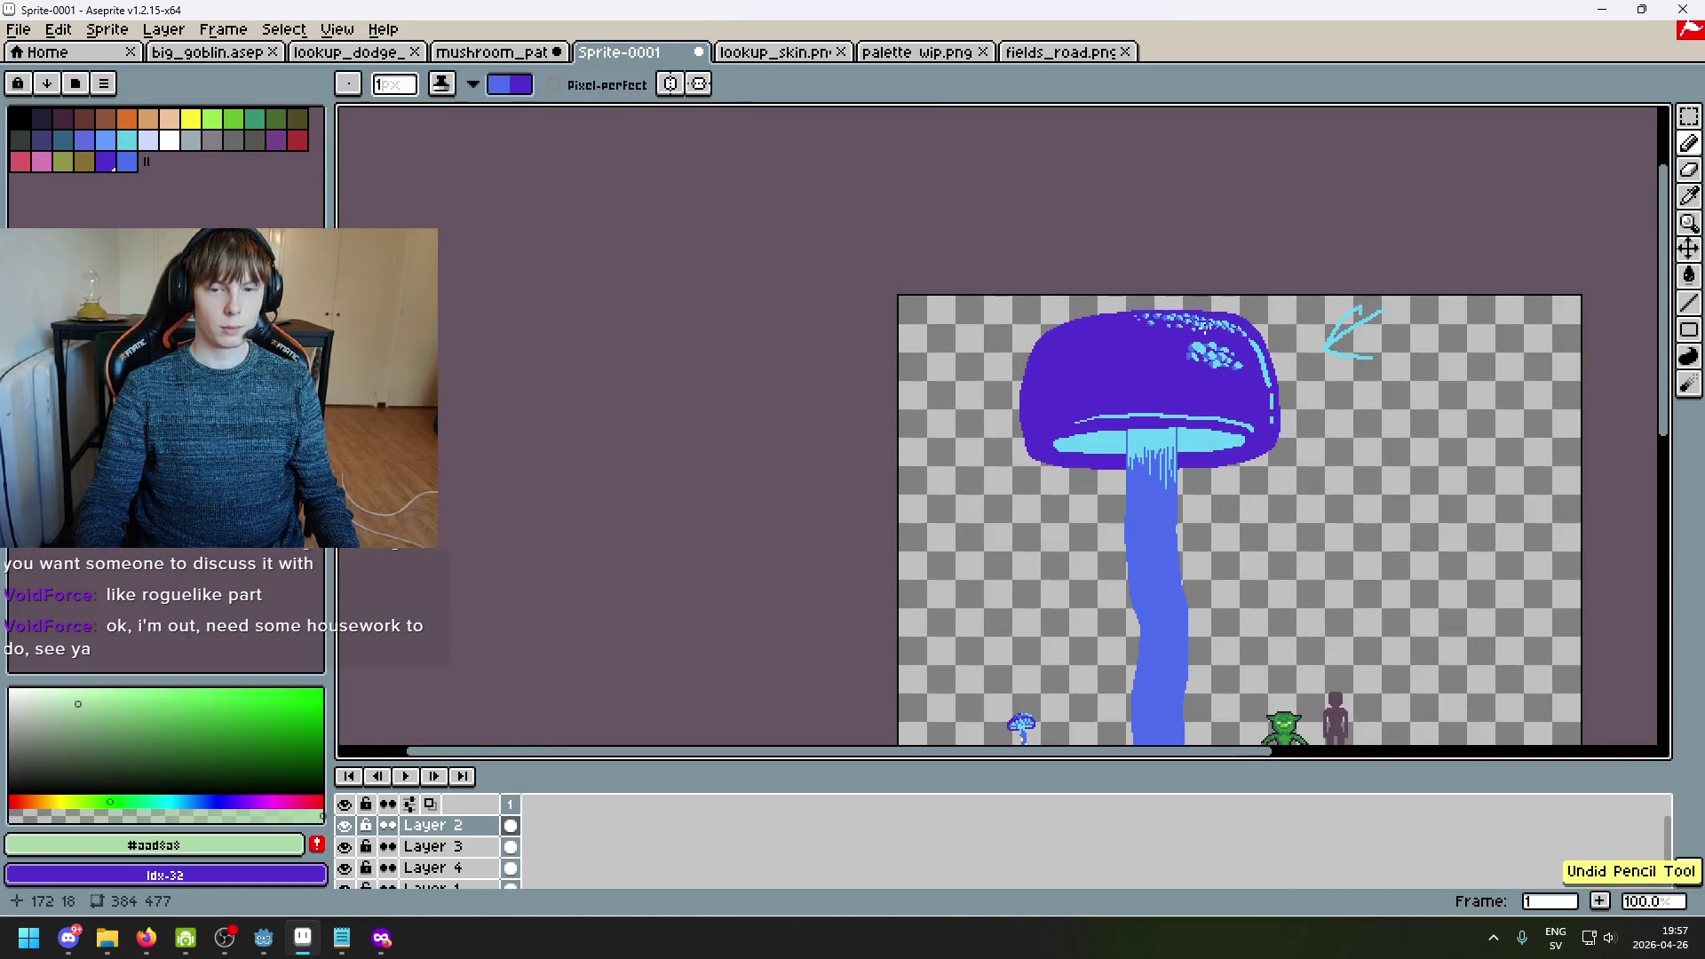
{"action": "scroll", "coordinate": [1278, 343], "scroll_direction": "up", "scroll_amount": 4}
{"action": "left_click_drag", "start_coordinate": [1220, 315], "coordinate": [1063, 311]}
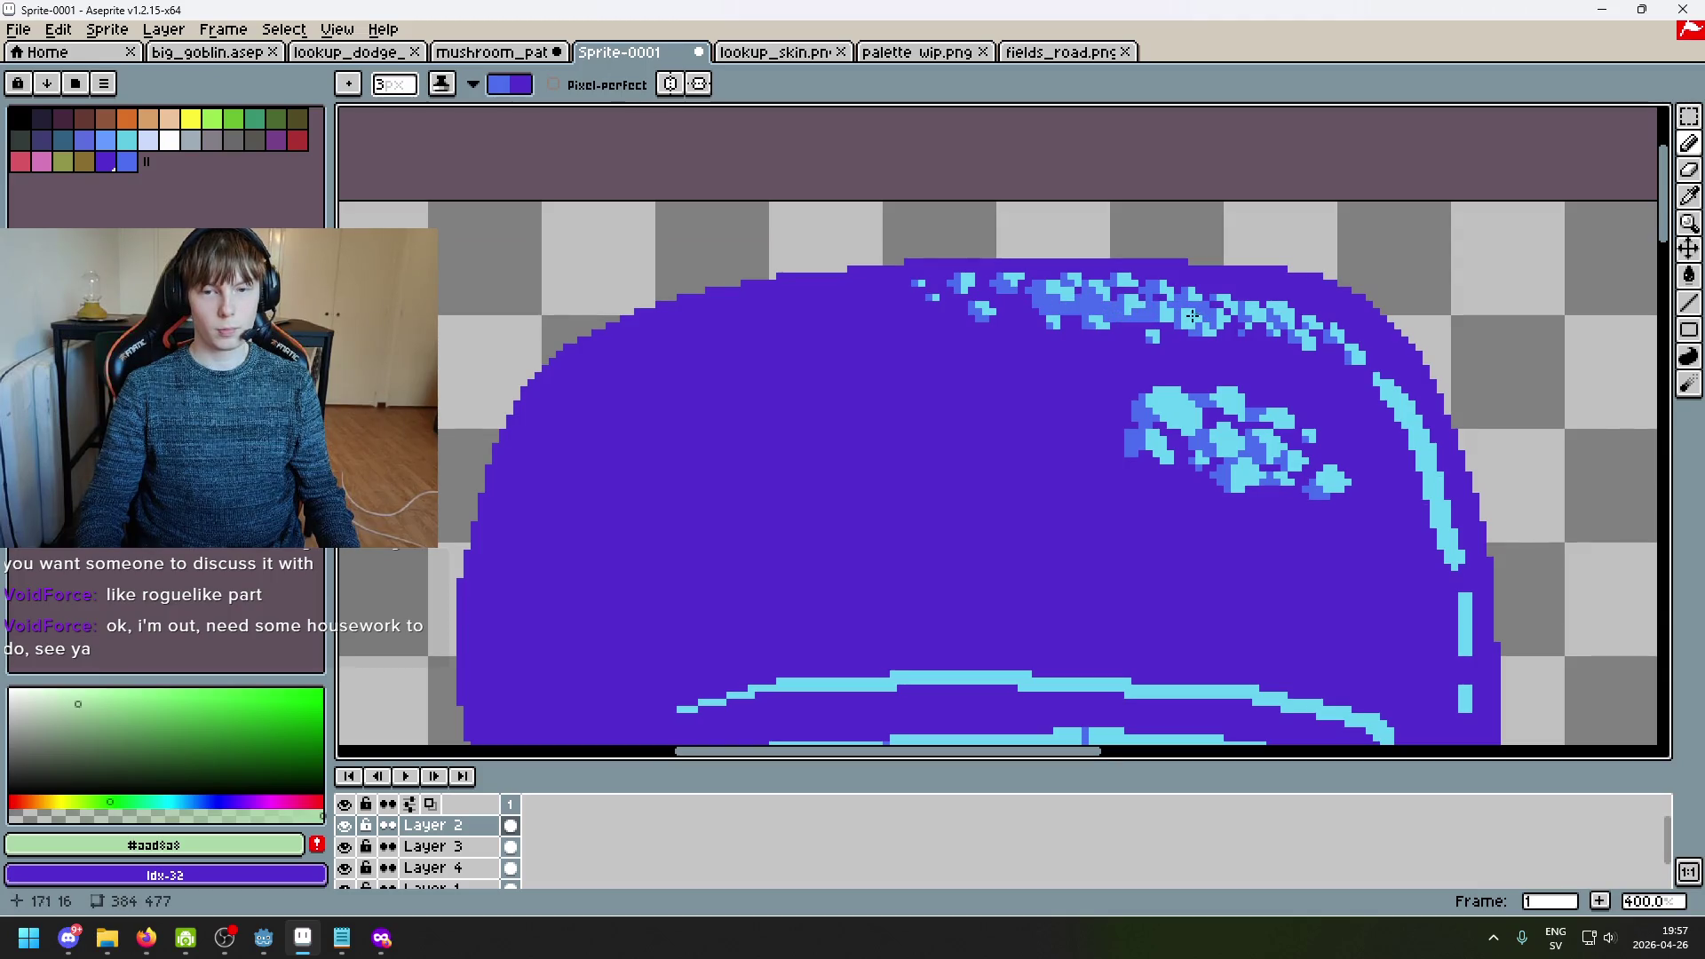
Step: Shrink the brush to 1 pixel and zoom in on the speckles along the cap's upper-right edge
{"action": "scroll", "coordinate": [1297, 332], "scroll_direction": "down", "scroll_amount": 2}
{"action": "scroll", "coordinate": [1278, 337], "scroll_direction": "up", "scroll_amount": 2}
{"action": "scroll", "coordinate": [1243, 342], "scroll_direction": "down", "scroll_amount": 1}
{"action": "left_click_drag", "start_coordinate": [1243, 342], "coordinate": [1172, 306]}
{"action": "scroll", "coordinate": [1172, 307], "scroll_direction": "up", "scroll_amount": 1}
{"action": "key", "text": "minus"}
{"action": "key", "text": "minus"}
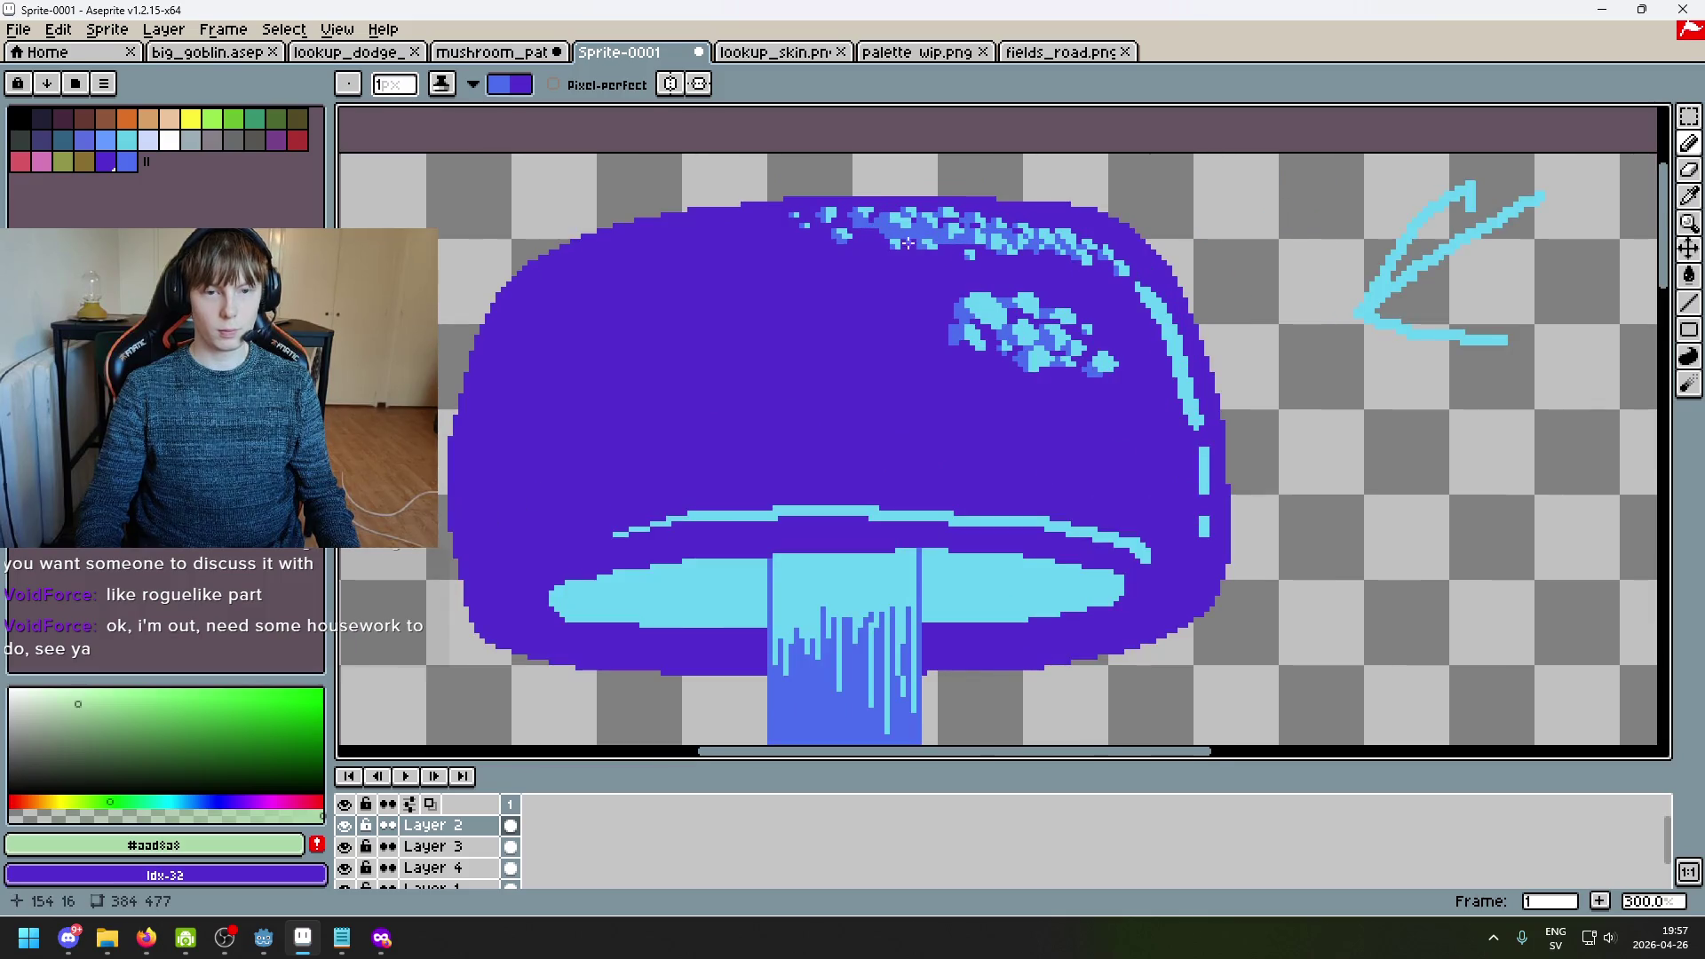
{"action": "scroll", "coordinate": [869, 233], "scroll_direction": "down", "scroll_amount": 3}
{"action": "scroll", "coordinate": [998, 289], "scroll_direction": "up", "scroll_amount": 1}
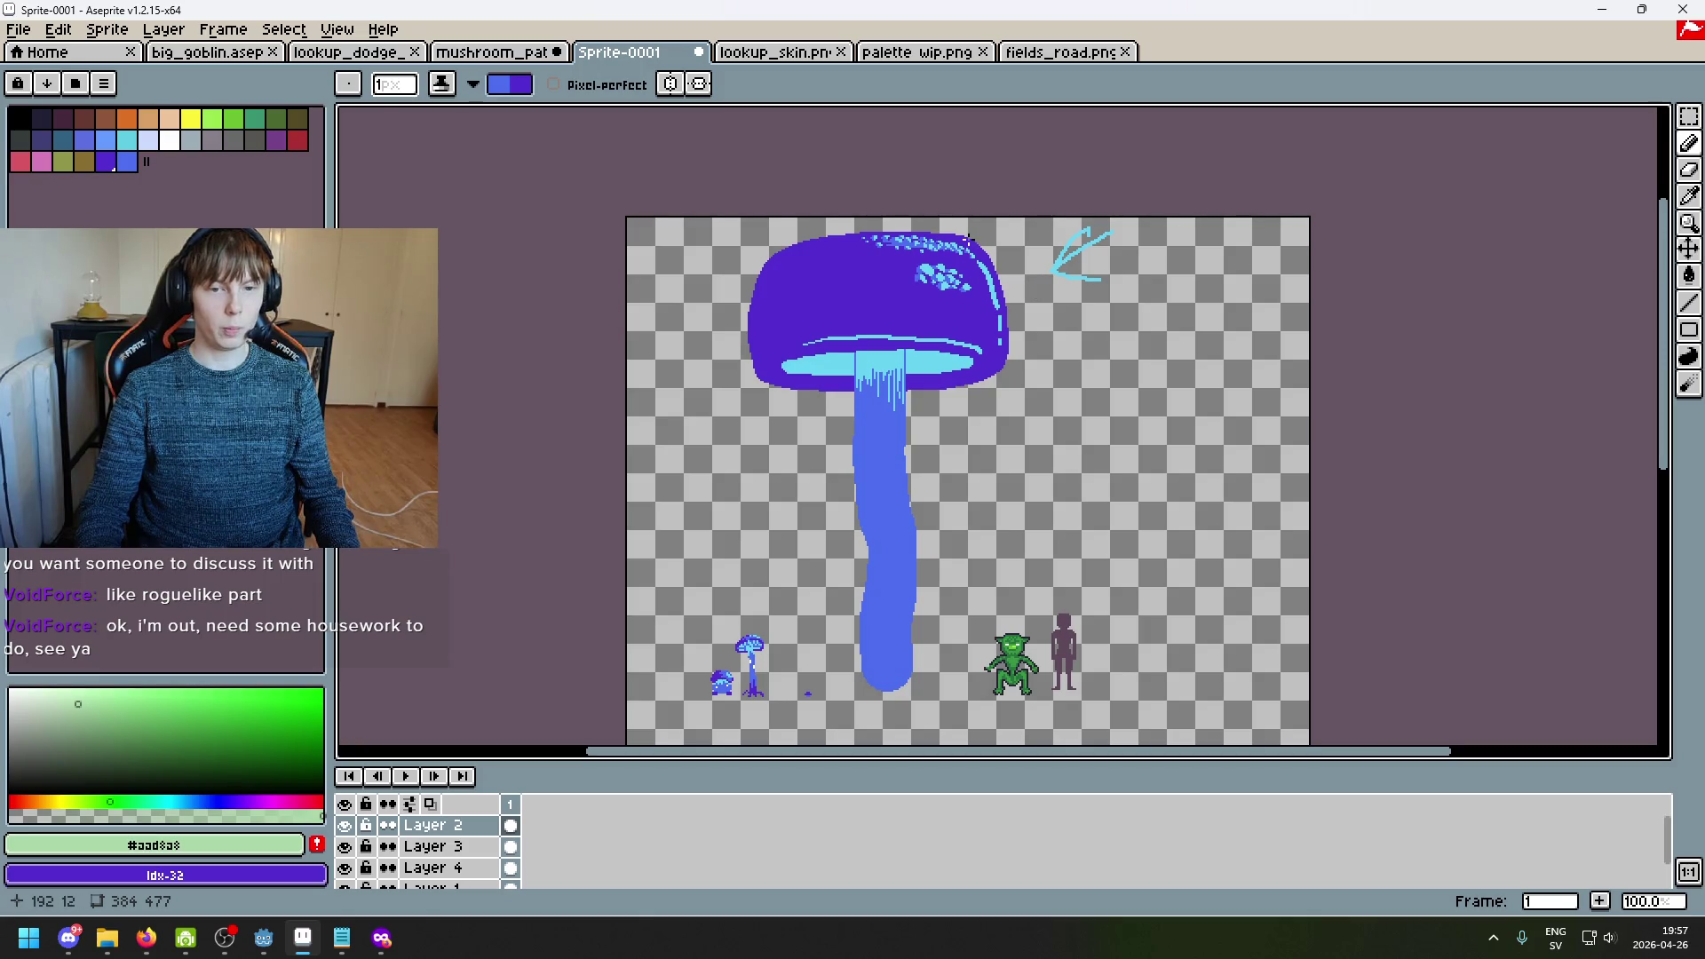
{"action": "scroll", "coordinate": [968, 238], "scroll_direction": "up", "scroll_amount": 3}
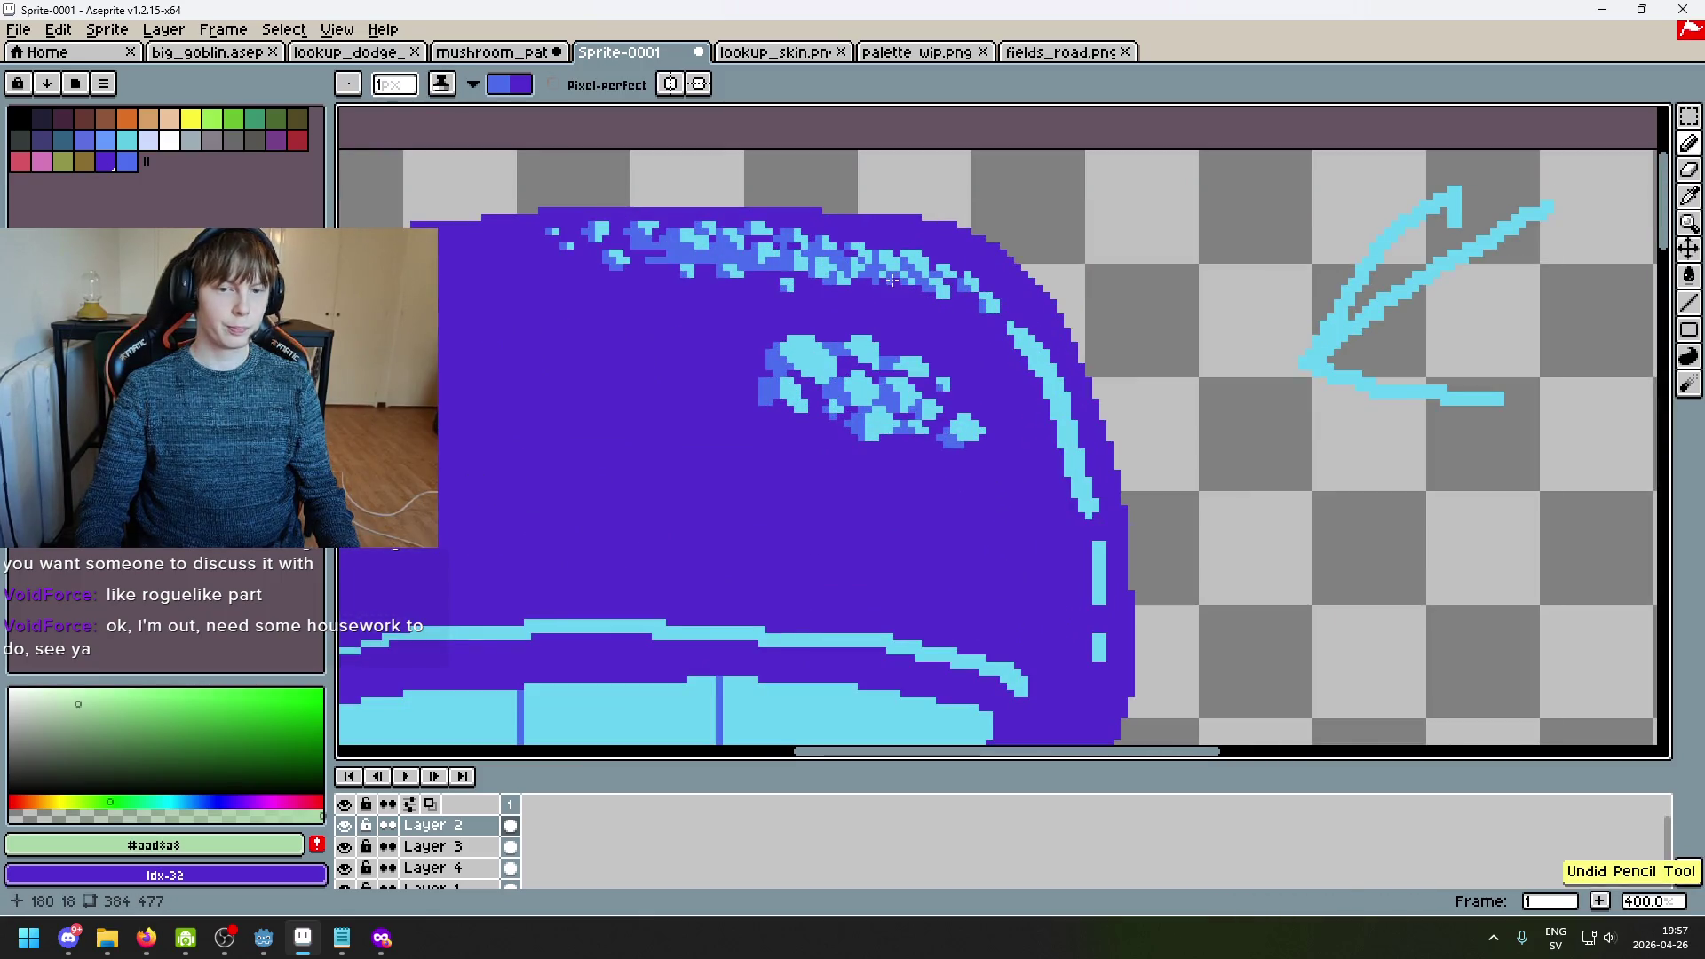
{"action": "scroll", "coordinate": [923, 308], "scroll_direction": "up", "scroll_amount": 3}
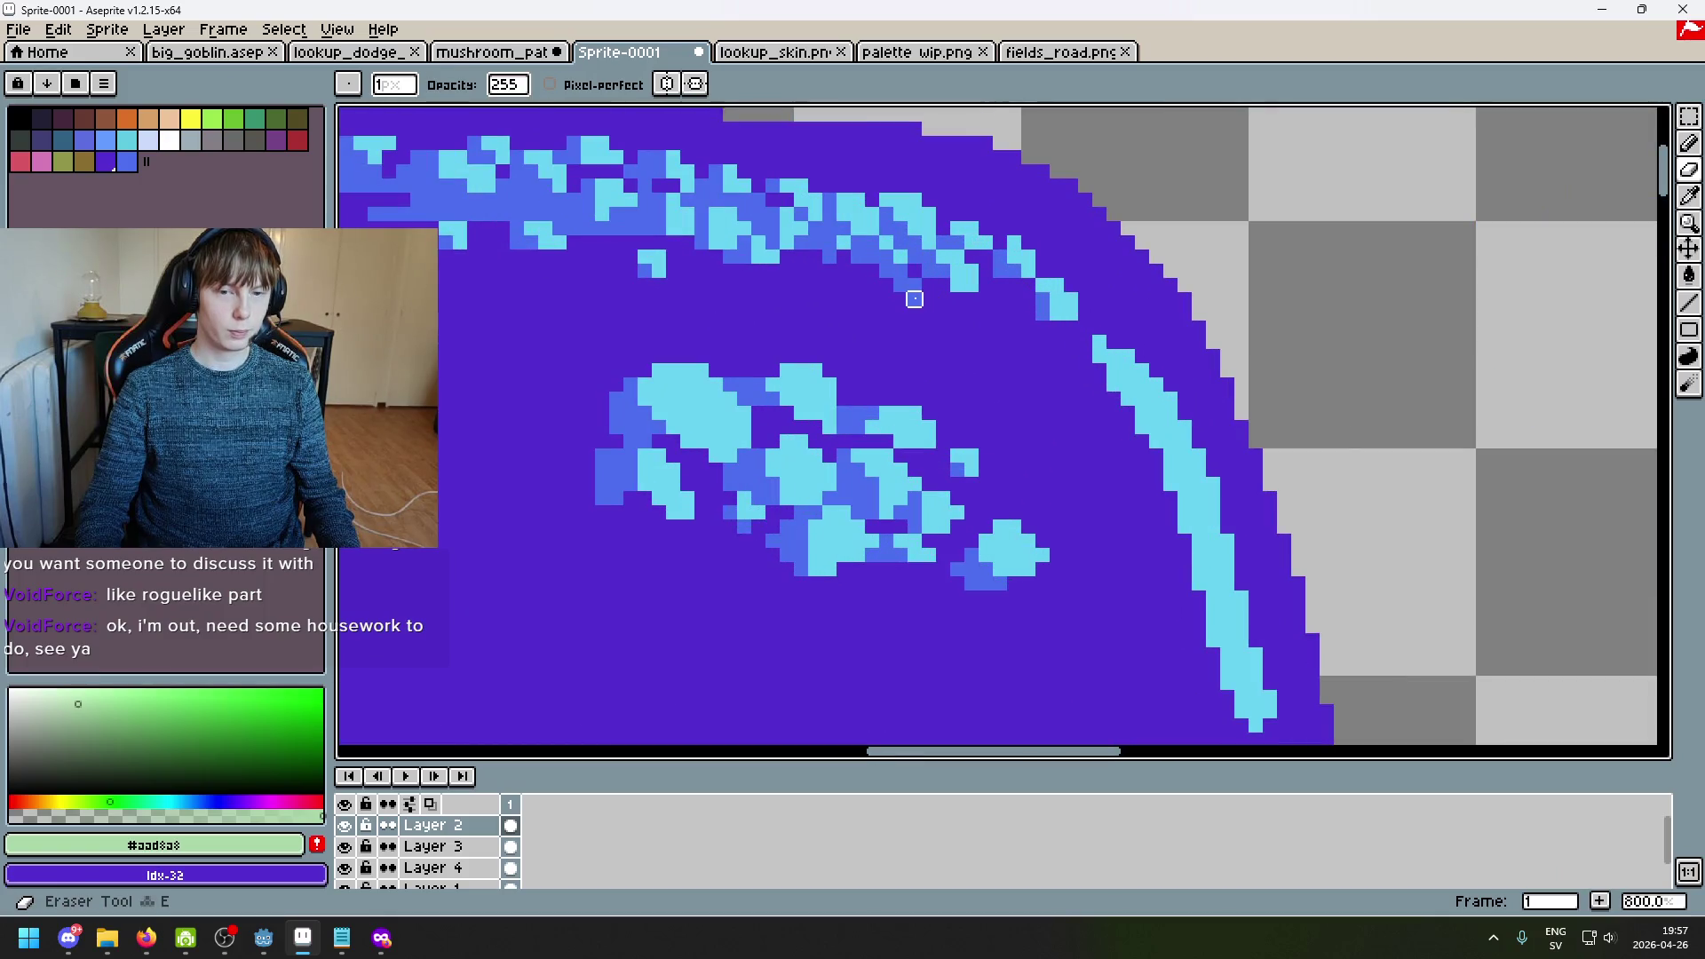
Step: Sample the medium blue from the cap speckles into the background colour
{"action": "key", "text": "x"}
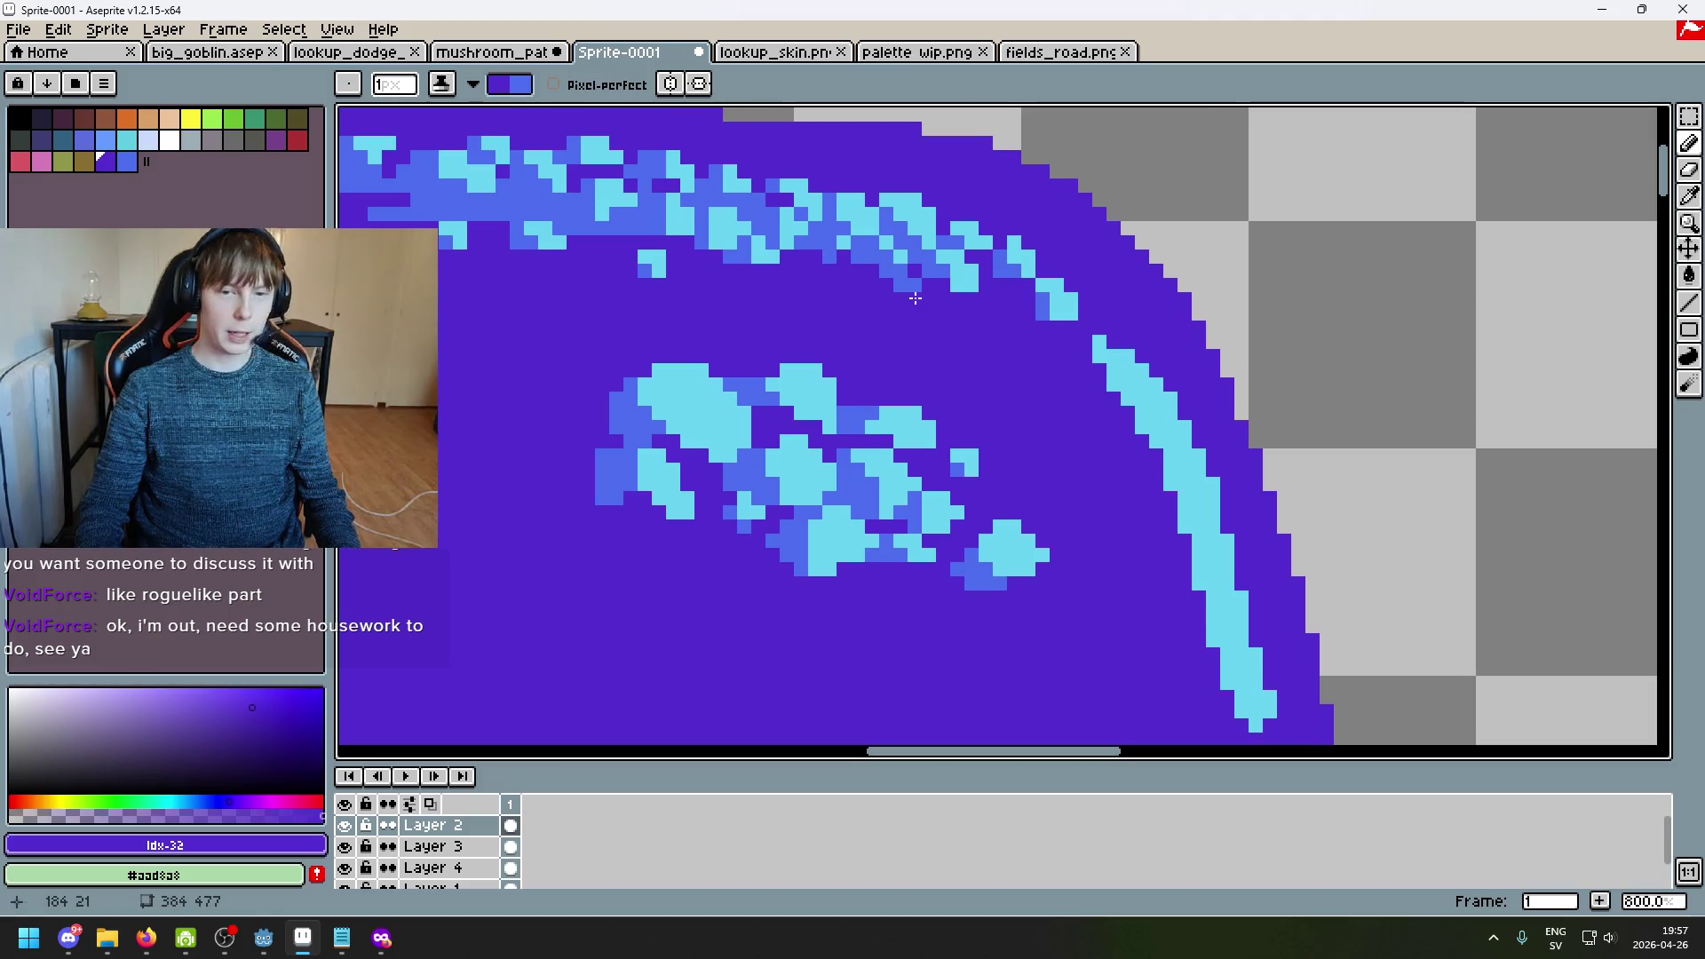
{"action": "left_click", "coordinate": [898, 270], "text": "alt"}
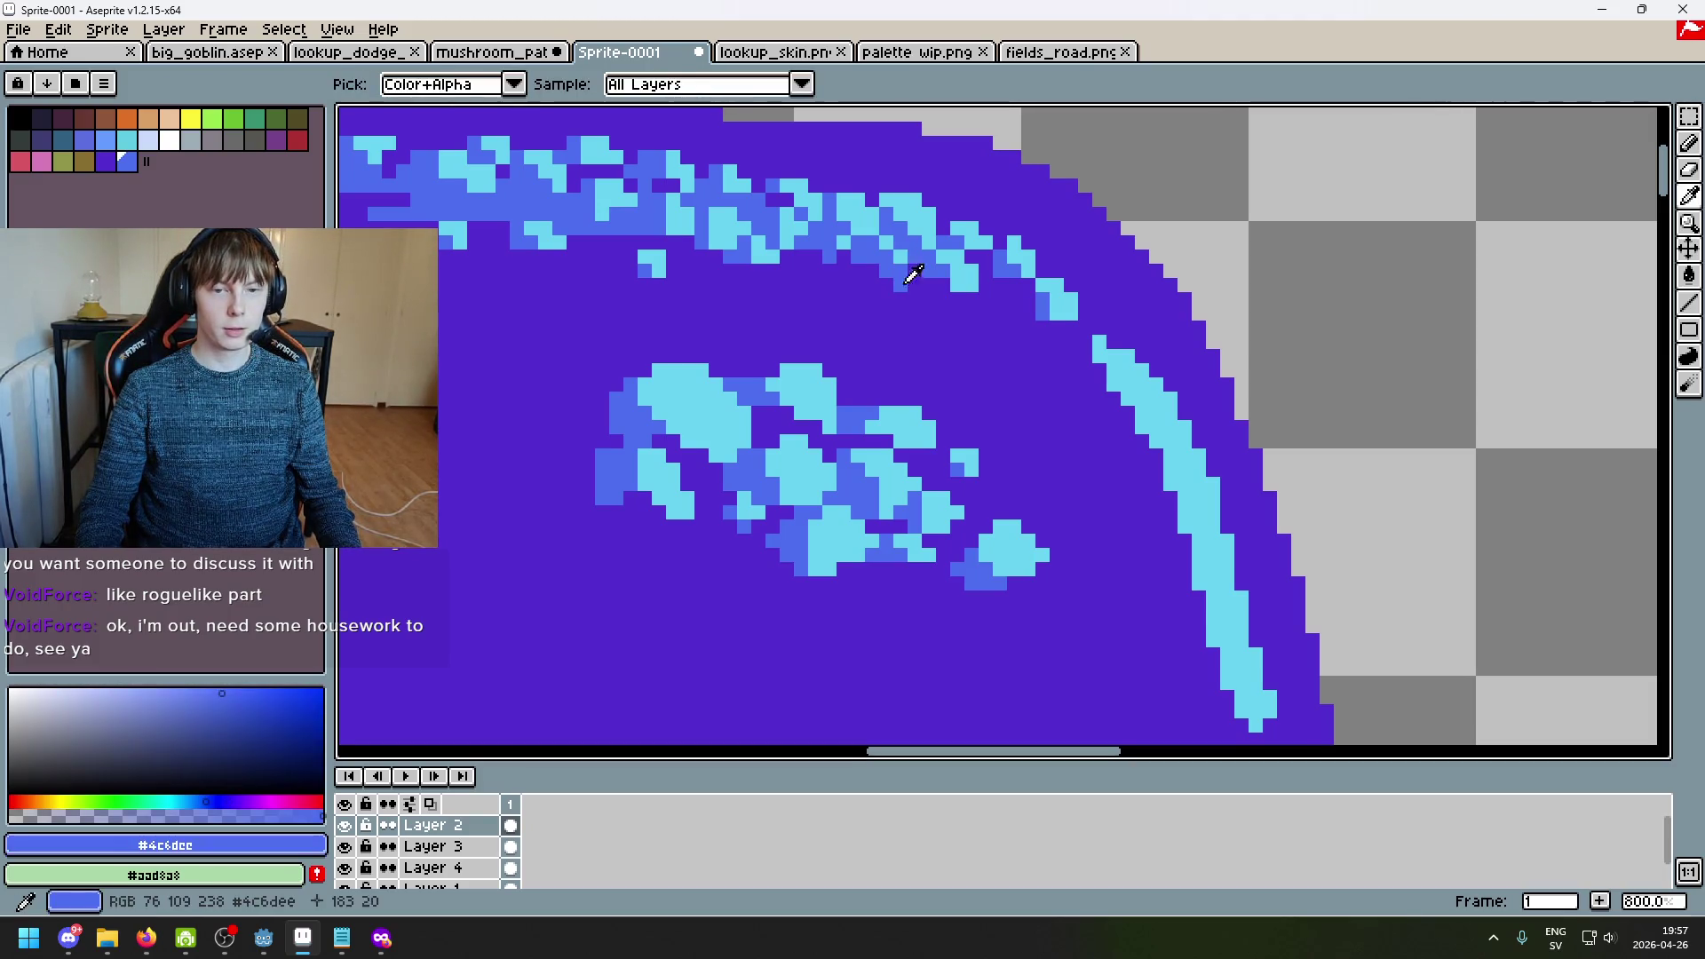
{"action": "key", "text": "x"}
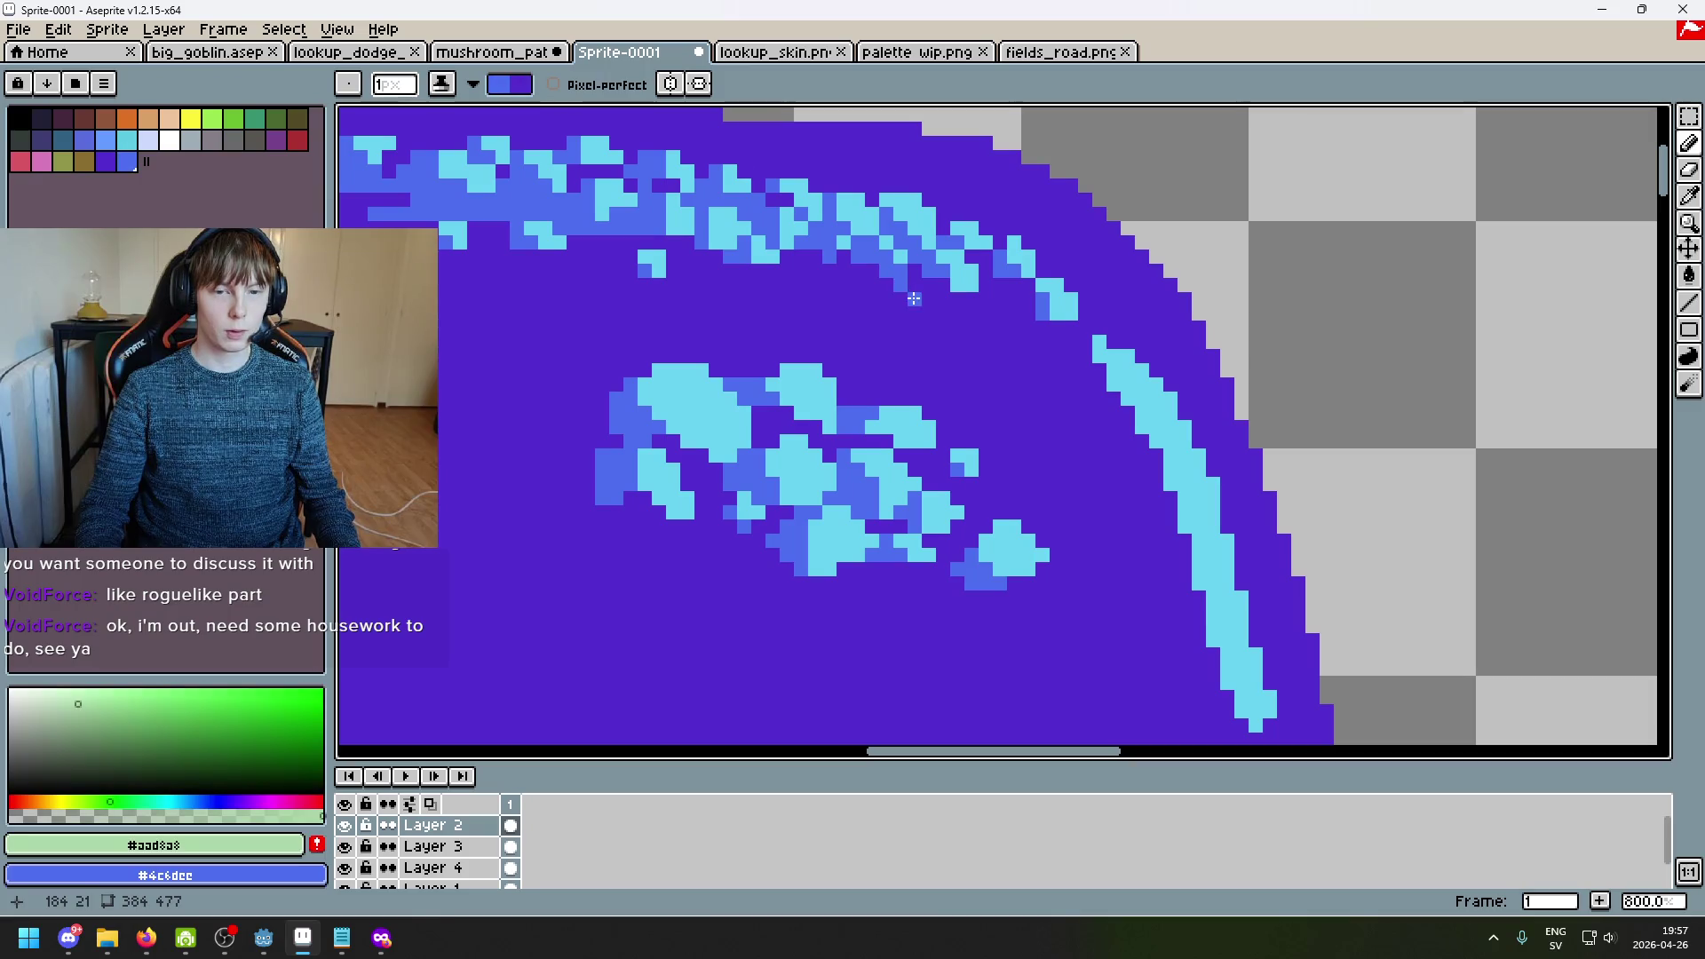
{"action": "scroll", "coordinate": [914, 298], "scroll_direction": "down", "scroll_amount": 4}
{"action": "scroll", "coordinate": [995, 379], "scroll_direction": "up", "scroll_amount": 2}
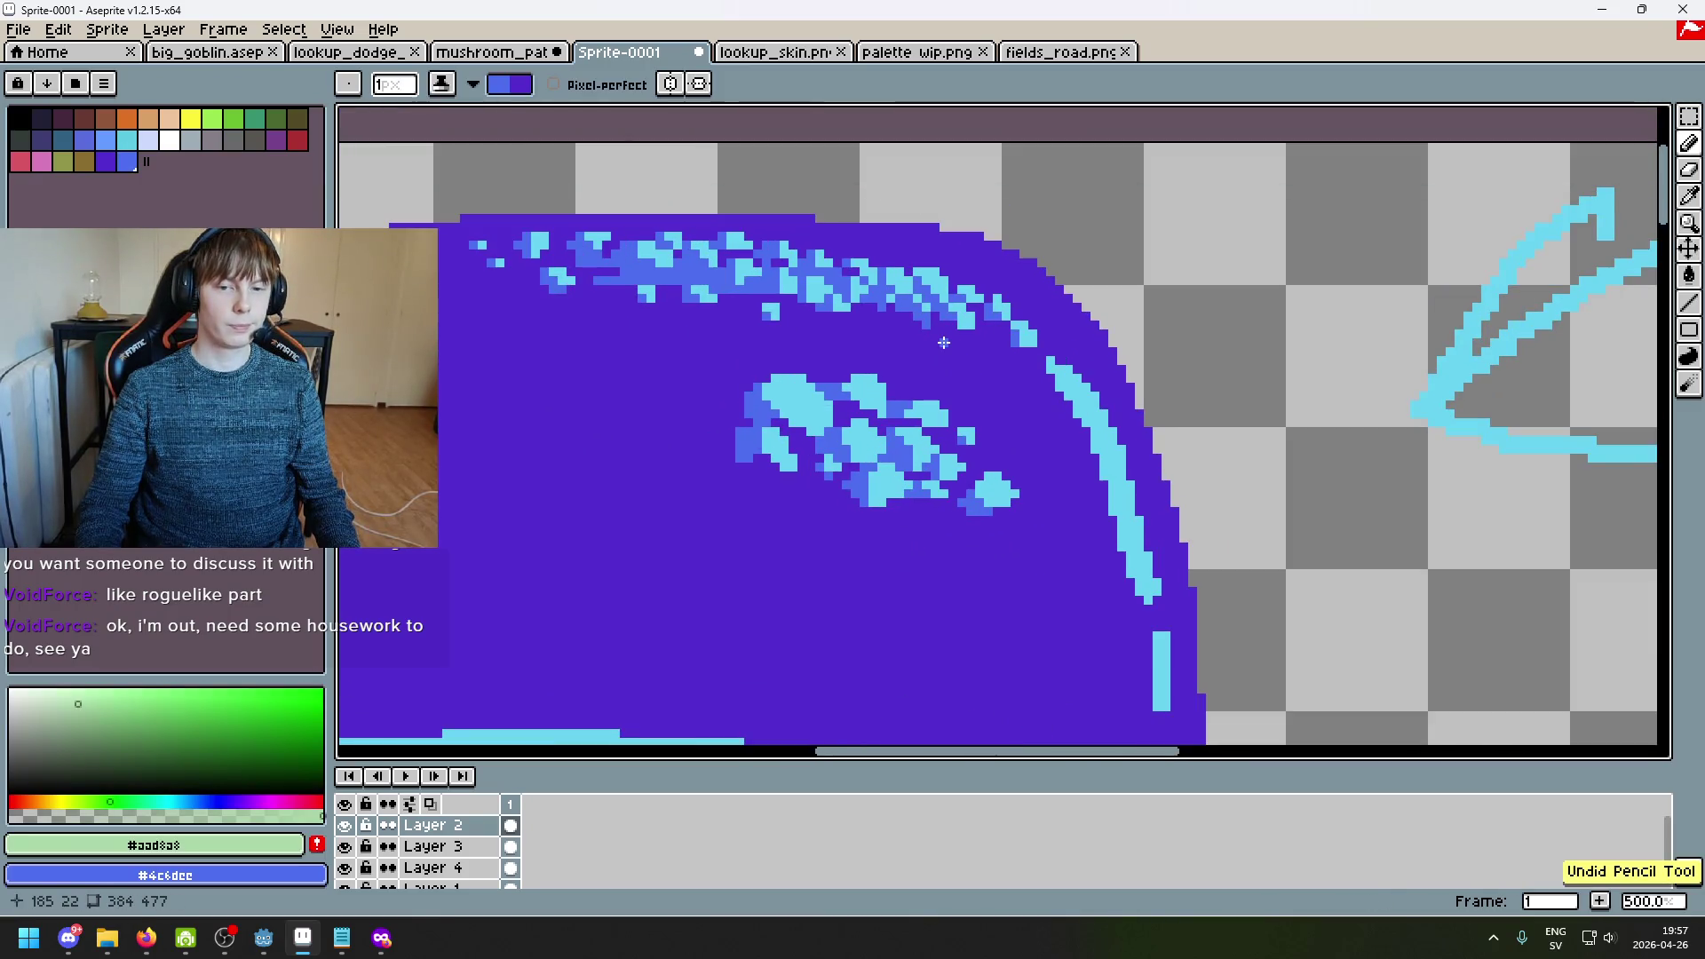
{"action": "scroll", "coordinate": [1025, 396], "scroll_direction": "down", "scroll_amount": 3}
{"action": "scroll", "coordinate": [963, 359], "scroll_direction": "up", "scroll_amount": 3}
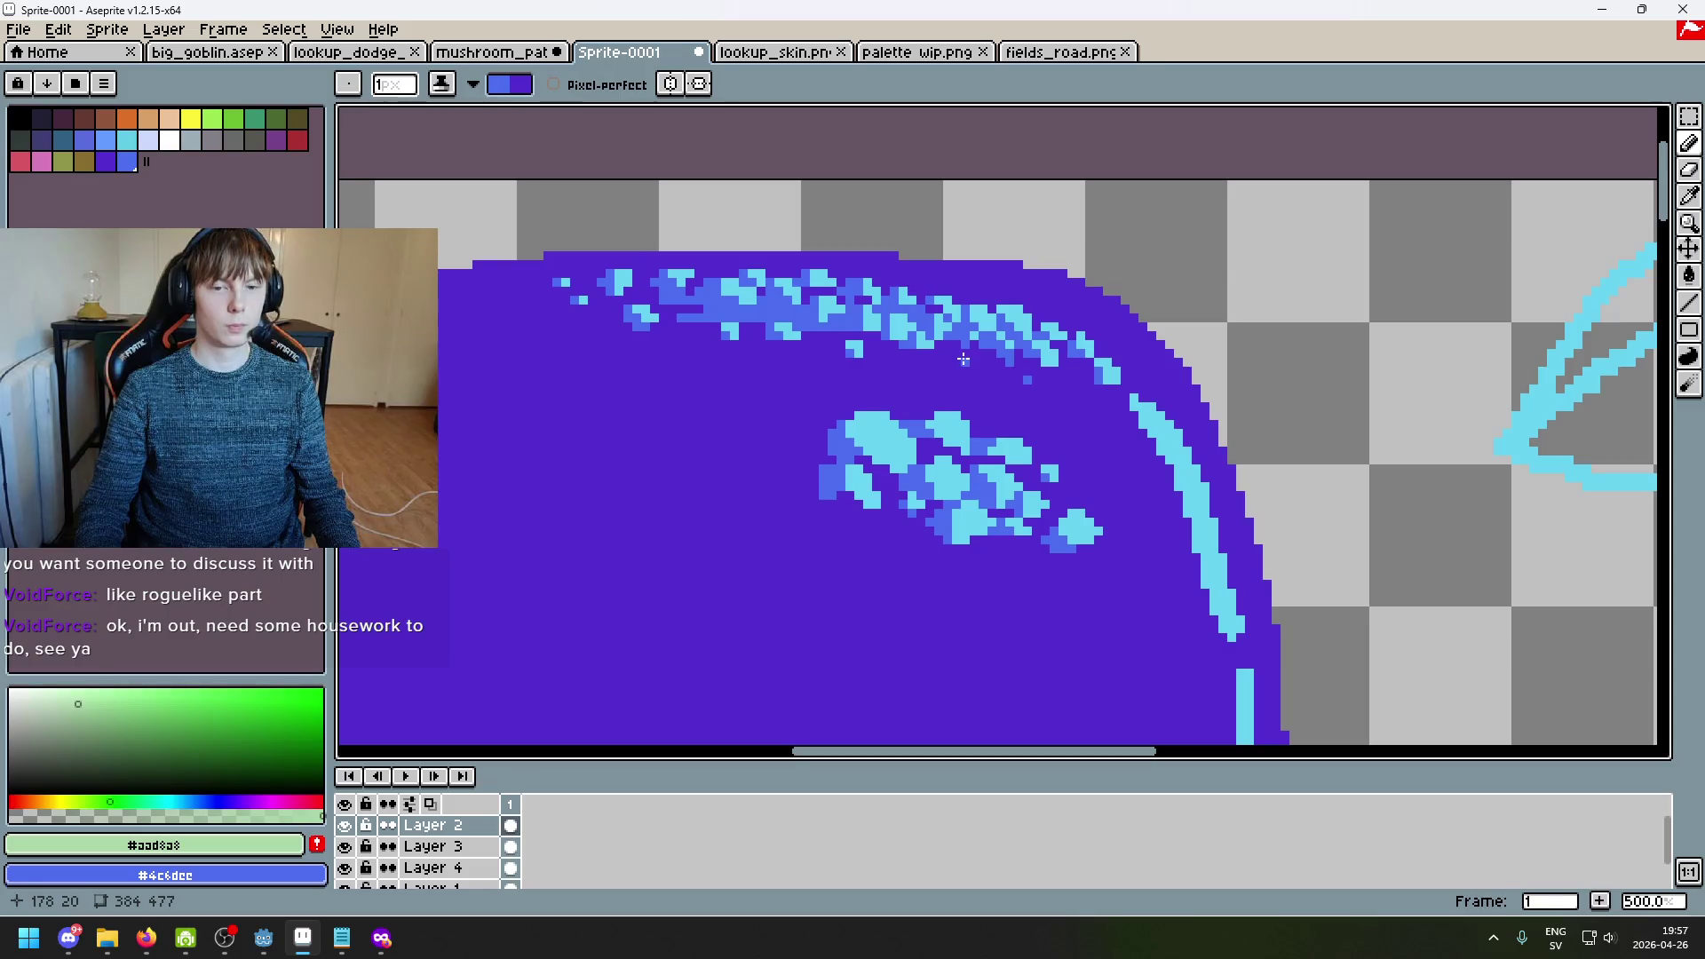
{"action": "scroll", "coordinate": [950, 400], "scroll_direction": "up", "scroll_amount": 2}
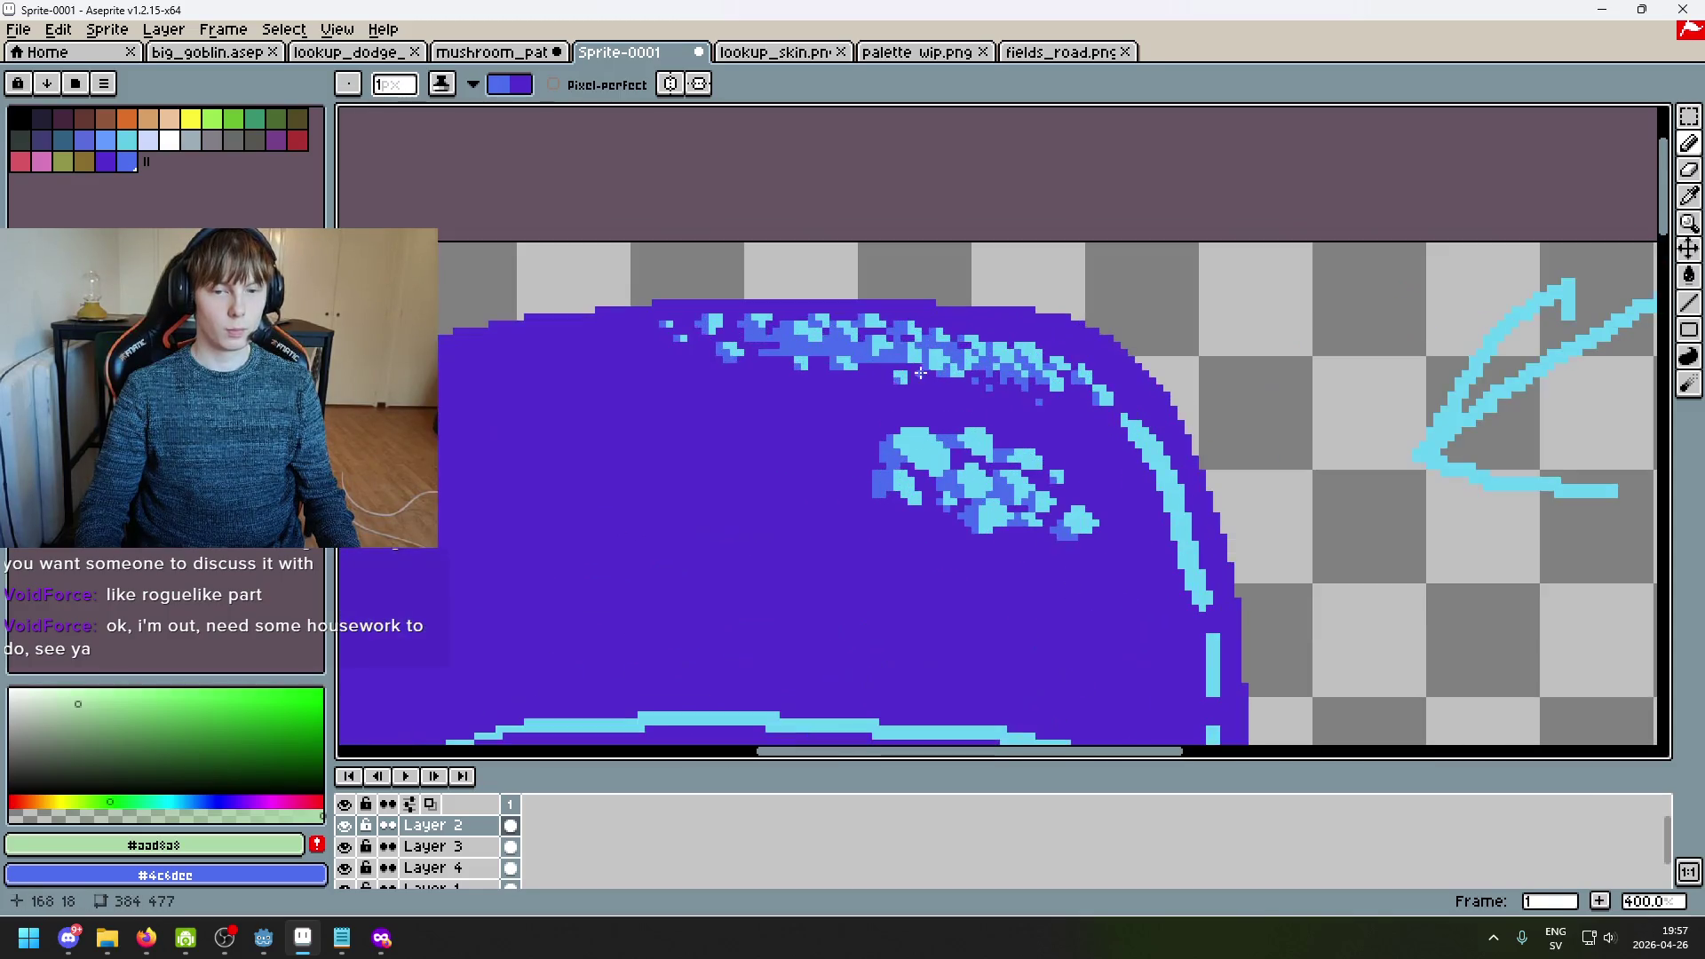
{"action": "scroll", "coordinate": [914, 372], "scroll_direction": "down", "scroll_amount": 3}
{"action": "scroll", "coordinate": [876, 391], "scroll_direction": "up", "scroll_amount": 4}
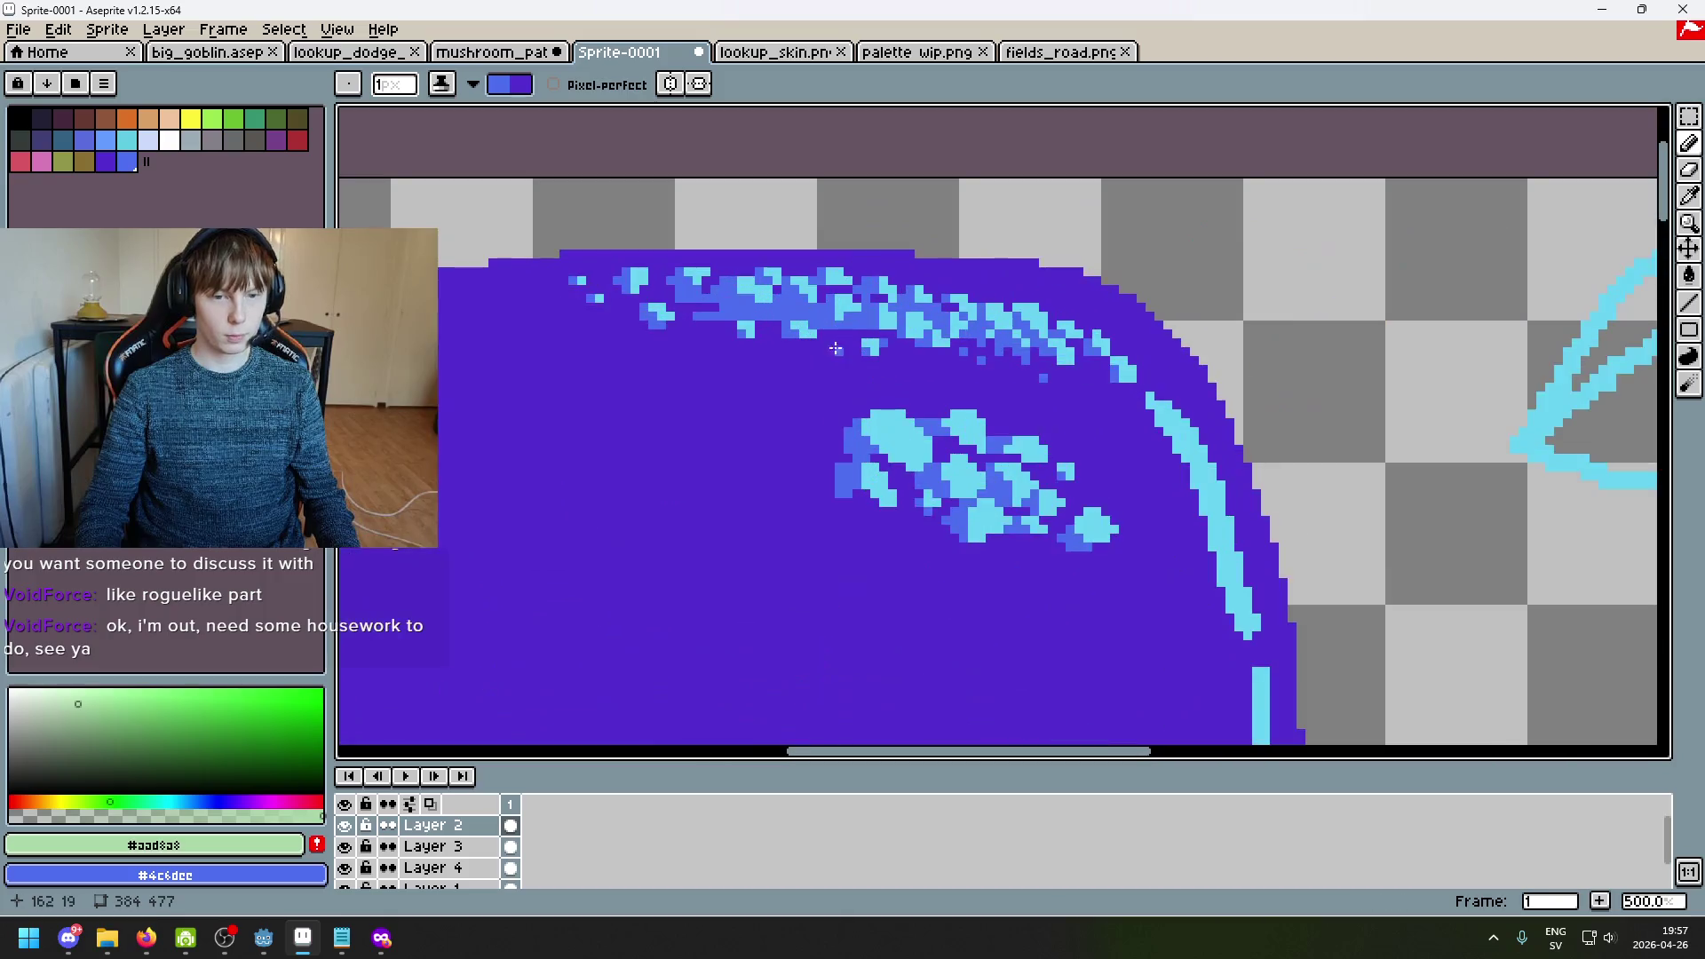
{"action": "scroll", "coordinate": [840, 342], "scroll_direction": "down", "scroll_amount": 4}
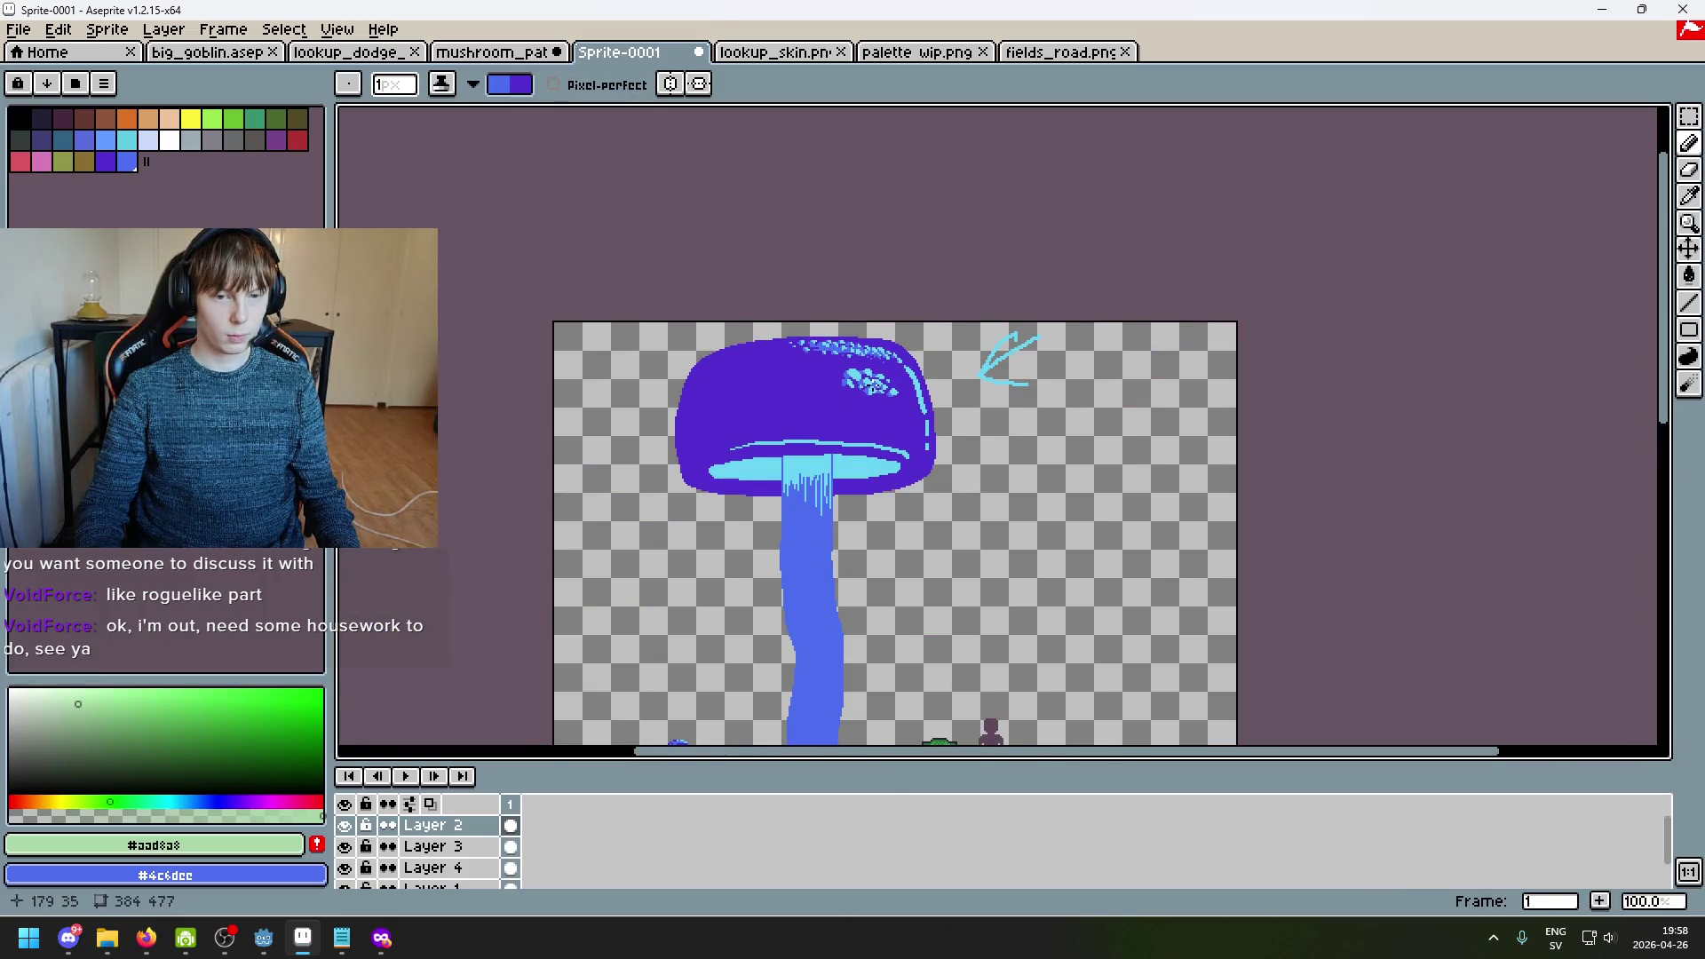
{"action": "scroll", "coordinate": [875, 385], "scroll_direction": "up", "scroll_amount": 4}
{"action": "scroll", "coordinate": [799, 355], "scroll_direction": "down", "scroll_amount": 3}
{"action": "scroll", "coordinate": [931, 388], "scroll_direction": "up", "scroll_amount": 1}
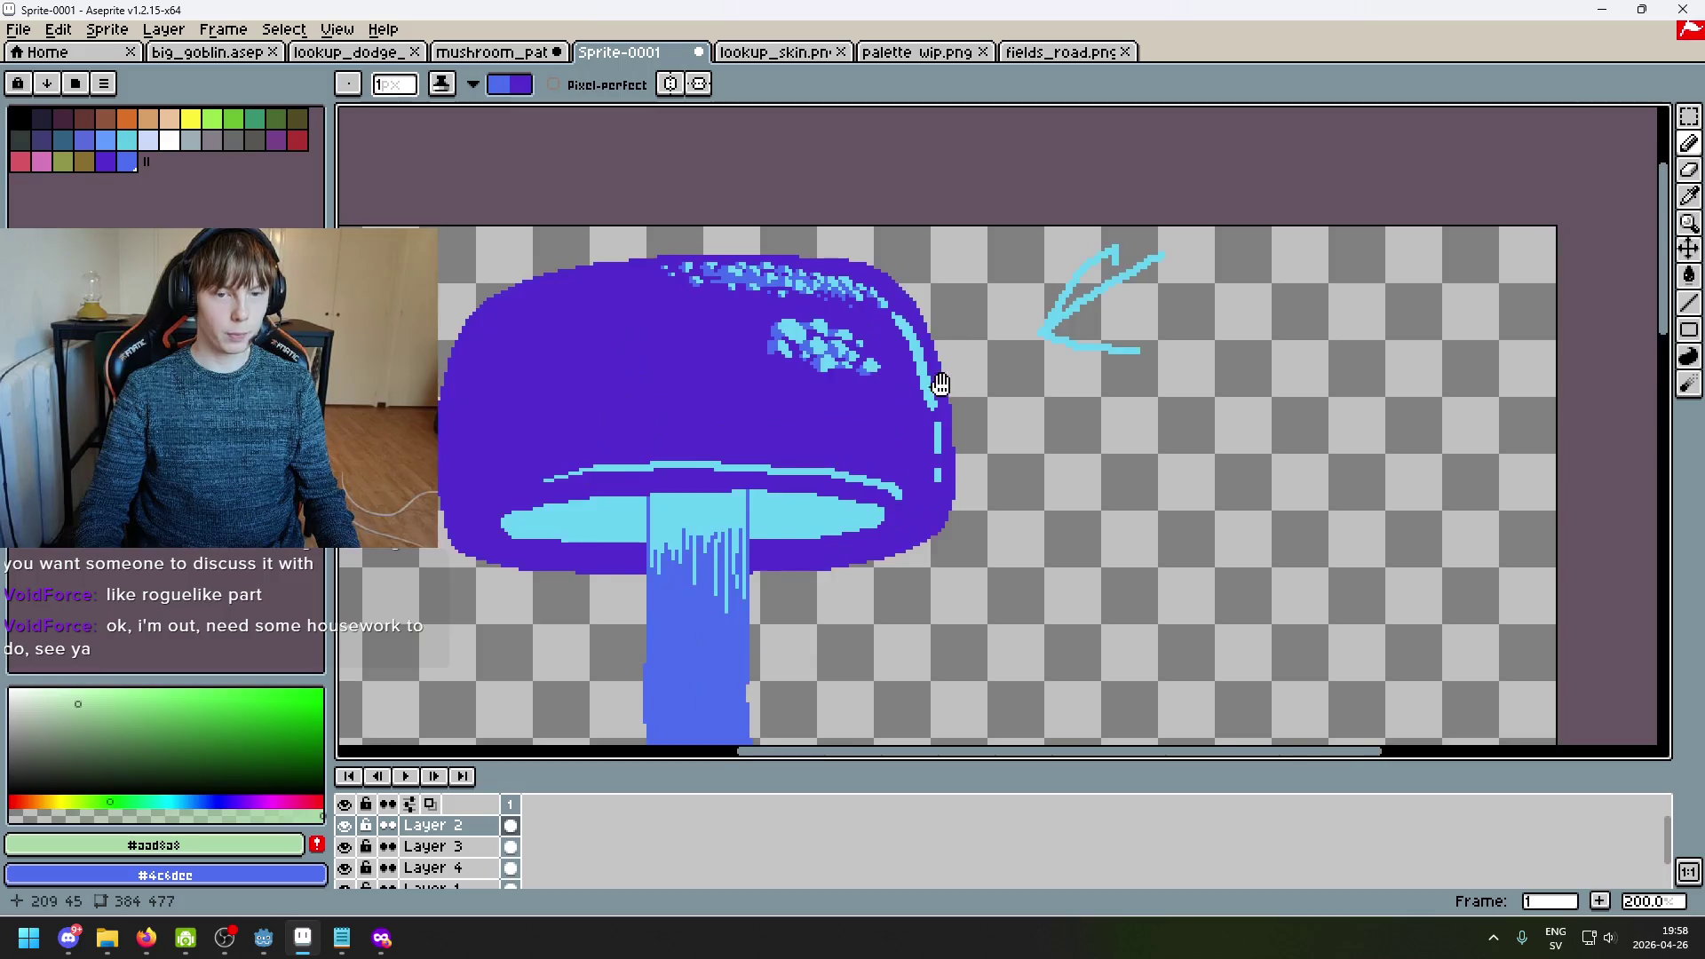
{"action": "scroll", "coordinate": [932, 381], "scroll_direction": "down", "scroll_amount": 1}
{"action": "scroll", "coordinate": [976, 337], "scroll_direction": "up", "scroll_amount": 1}
{"action": "scroll", "coordinate": [1063, 269], "scroll_direction": "up", "scroll_amount": 2}
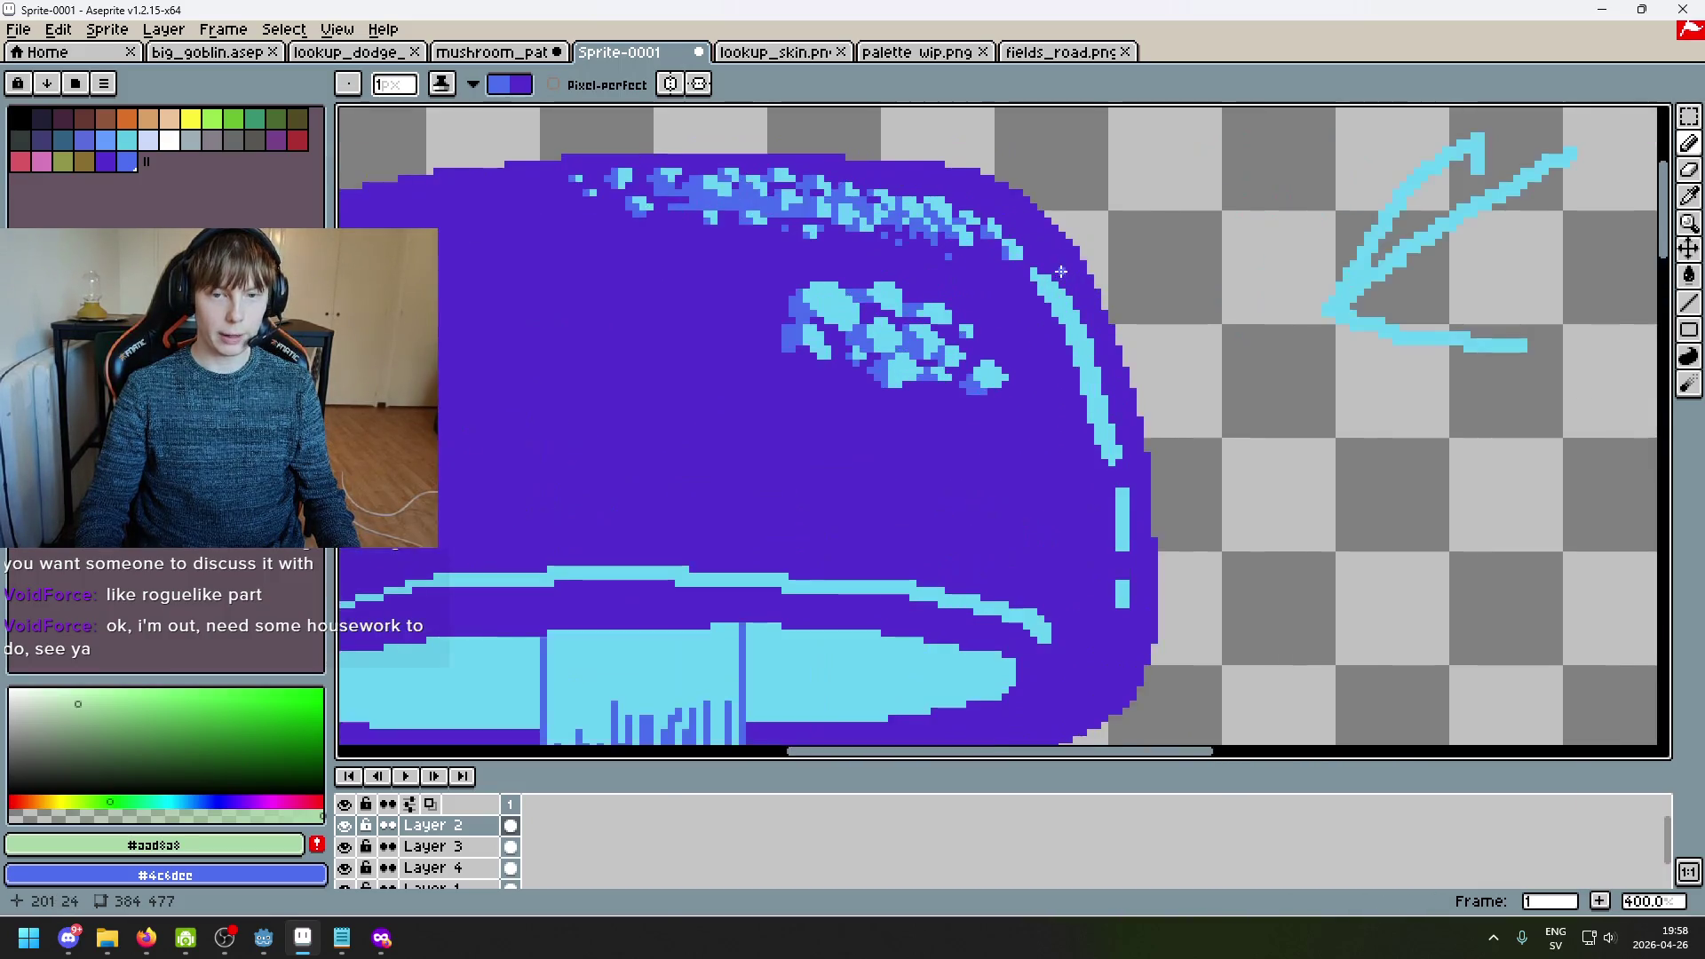
Step: Sample the rim's cyan and switch the ink from Shading back to Simple
{"action": "left_click", "coordinate": [1057, 275], "text": "alt"}
{"action": "scroll", "coordinate": [1030, 262], "scroll_direction": "up", "scroll_amount": 2}
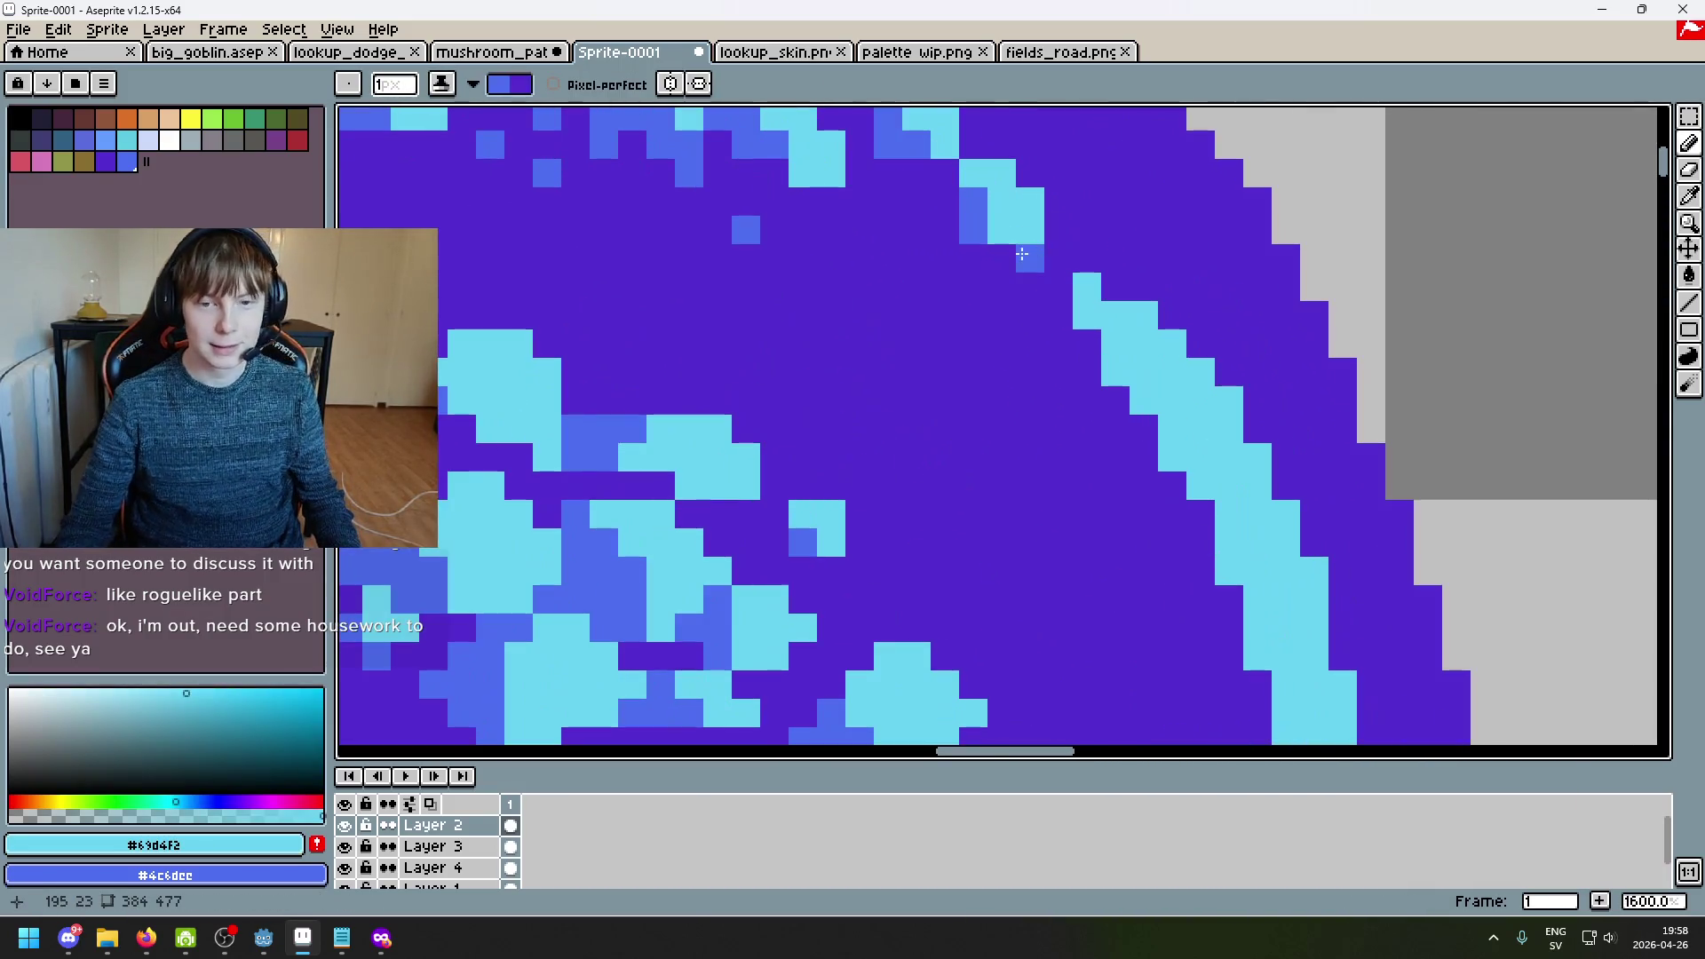
{"action": "scroll", "coordinate": [1026, 255], "scroll_direction": "down", "scroll_amount": 3}
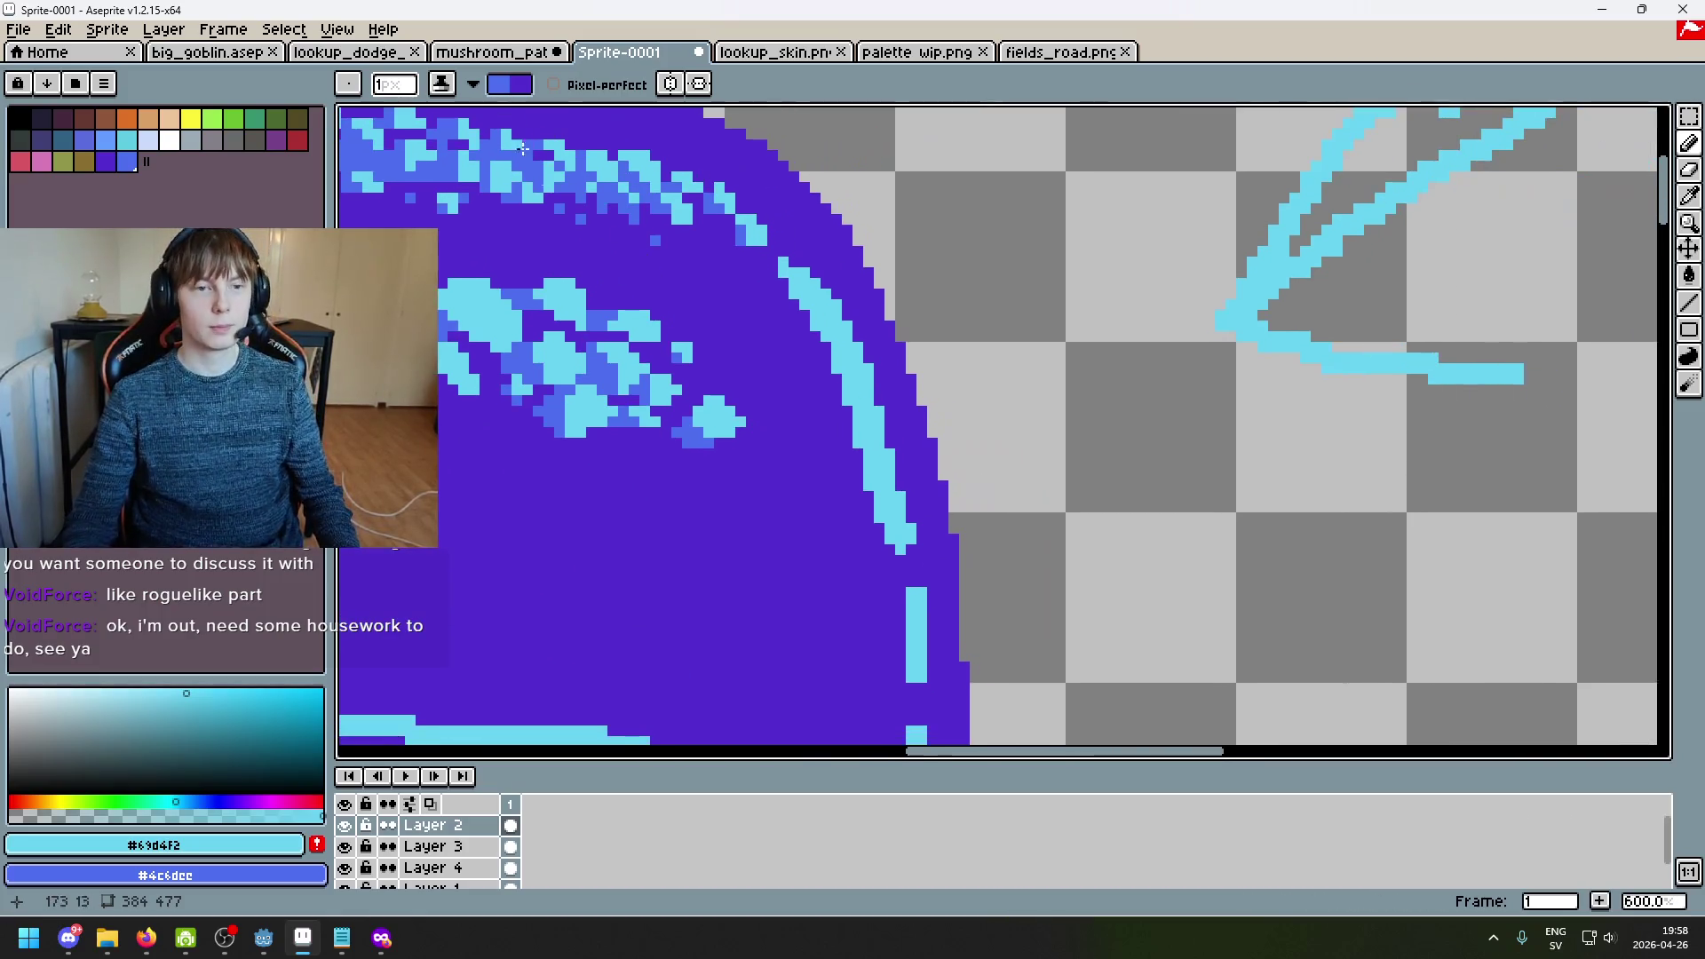
{"action": "left_click", "coordinate": [449, 86]}
{"action": "left_click", "coordinate": [497, 125]}
{"action": "scroll", "coordinate": [772, 282], "scroll_direction": "up", "scroll_amount": 3}
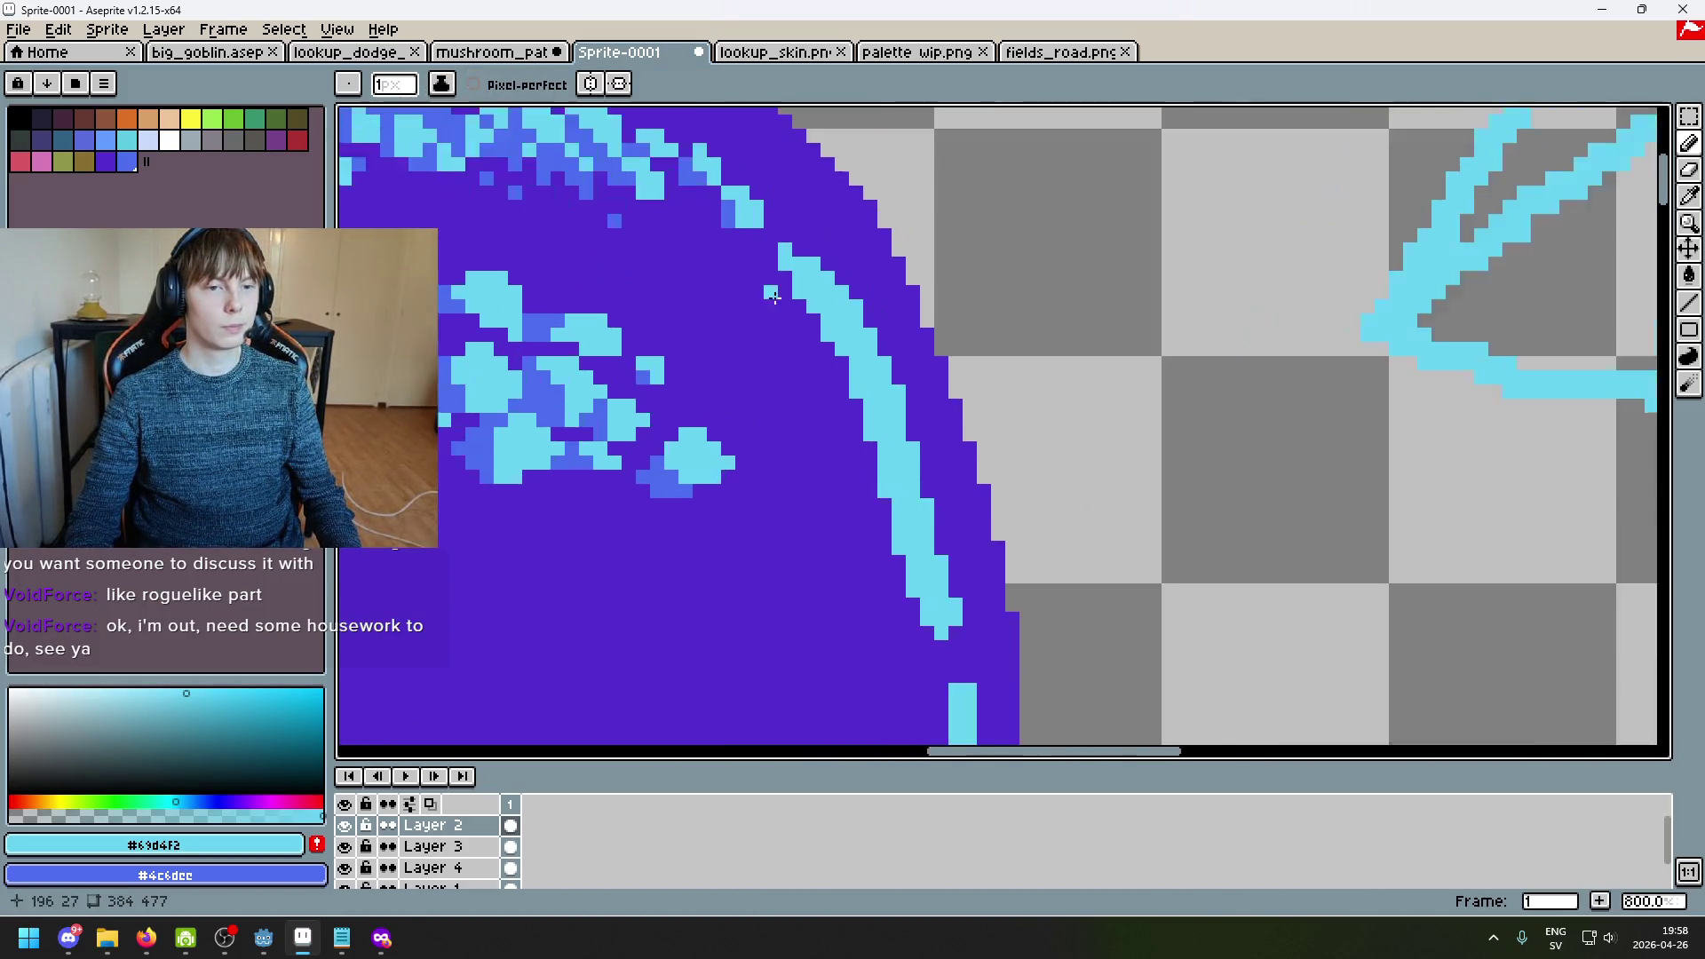
Step: Paint the top of the cyan rim line purple, toggling undo/redo to compare
{"action": "left_click", "coordinate": [764, 285], "text": "alt"}
{"action": "left_click", "coordinate": [810, 247]}
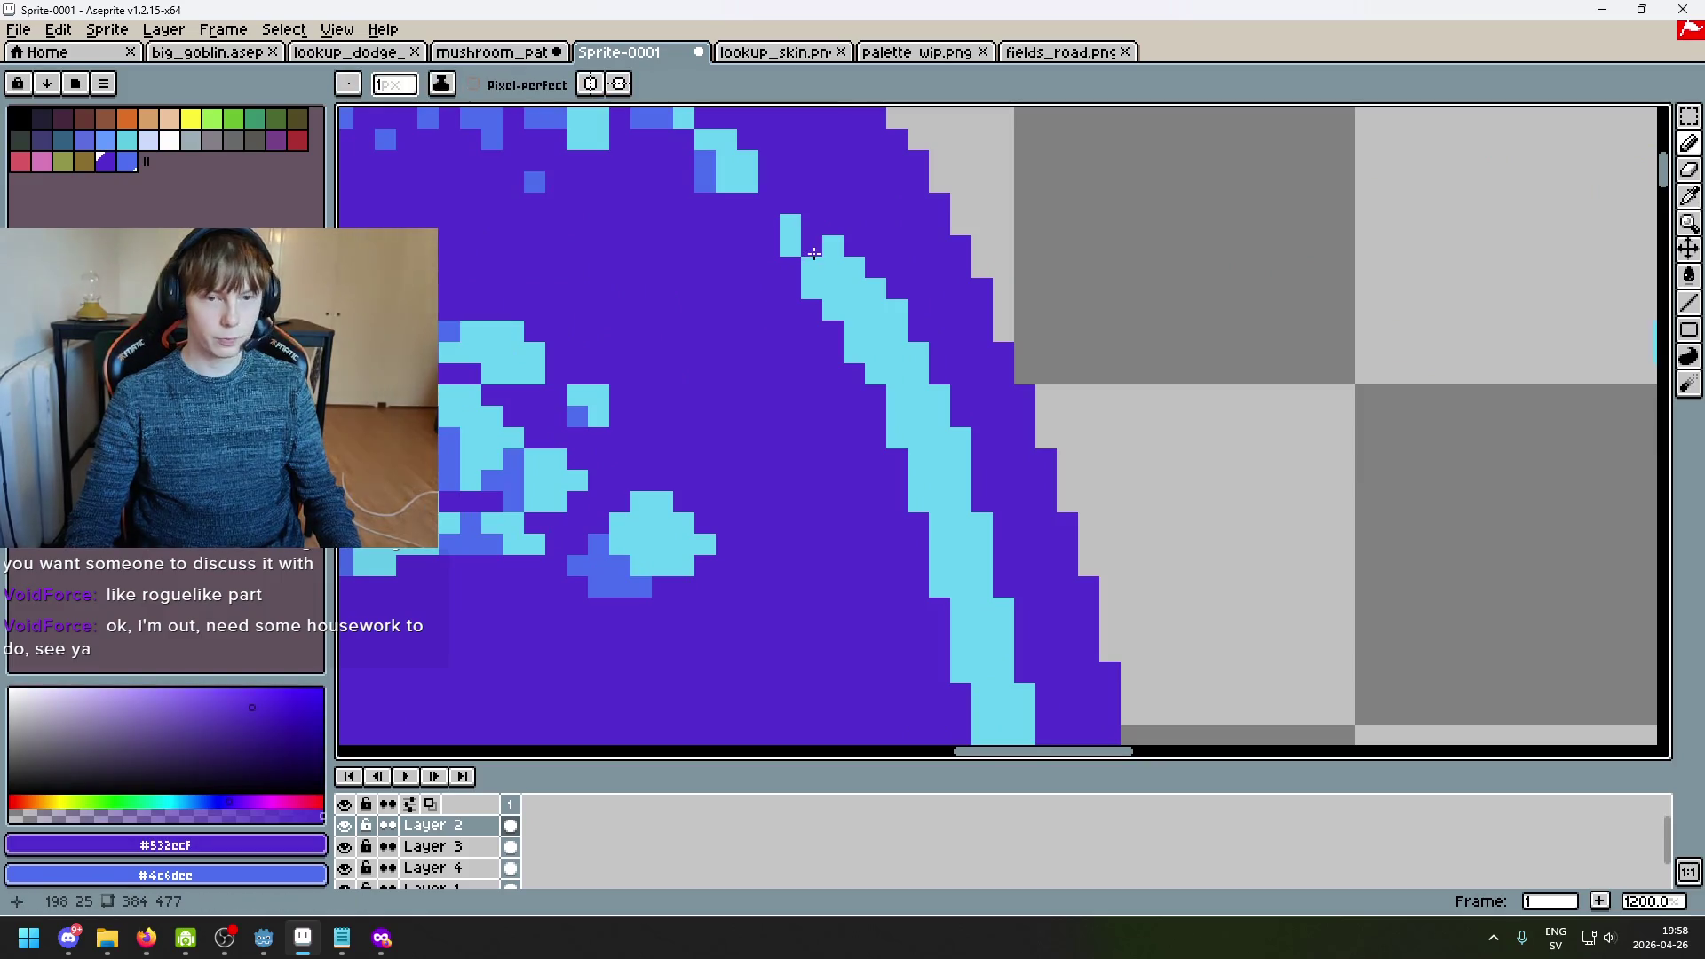
{"action": "left_click_drag", "start_coordinate": [854, 288], "coordinate": [819, 242]}
{"action": "key", "text": "ctrl+z"}
{"action": "key", "text": "ctrl+y"}
{"action": "scroll", "coordinate": [834, 284], "scroll_direction": "up", "scroll_amount": 1}
{"action": "key", "text": "ctrl+z"}
{"action": "key", "text": "ctrl+y"}
{"action": "scroll", "coordinate": [850, 336], "scroll_direction": "up", "scroll_amount": 3}
Step: Re-sample the rim cyan and shrink the brush to one pixel
{"action": "left_click", "coordinate": [852, 333], "text": "alt"}
{"action": "key", "text": "minus"}
{"action": "key", "text": "minus"}
{"action": "key", "text": "minus"}
{"action": "scroll", "coordinate": [716, 352], "scroll_direction": "down", "scroll_amount": 7}
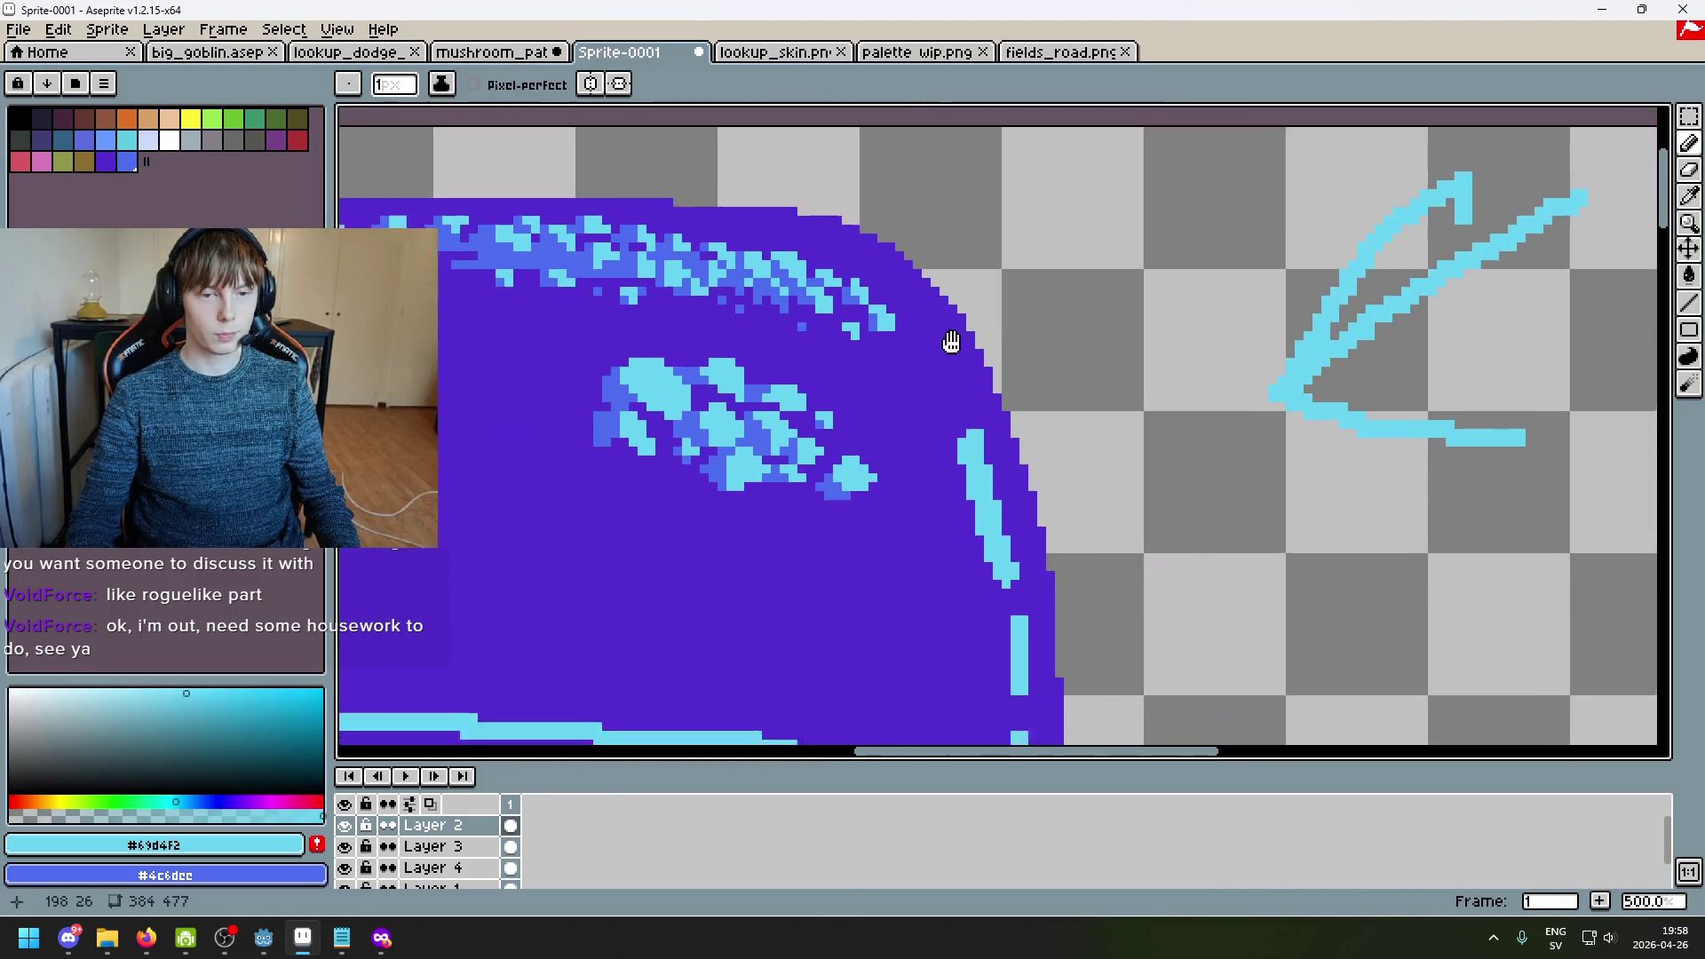
{"action": "scroll", "coordinate": [1019, 349], "scroll_direction": "up", "scroll_amount": 8}
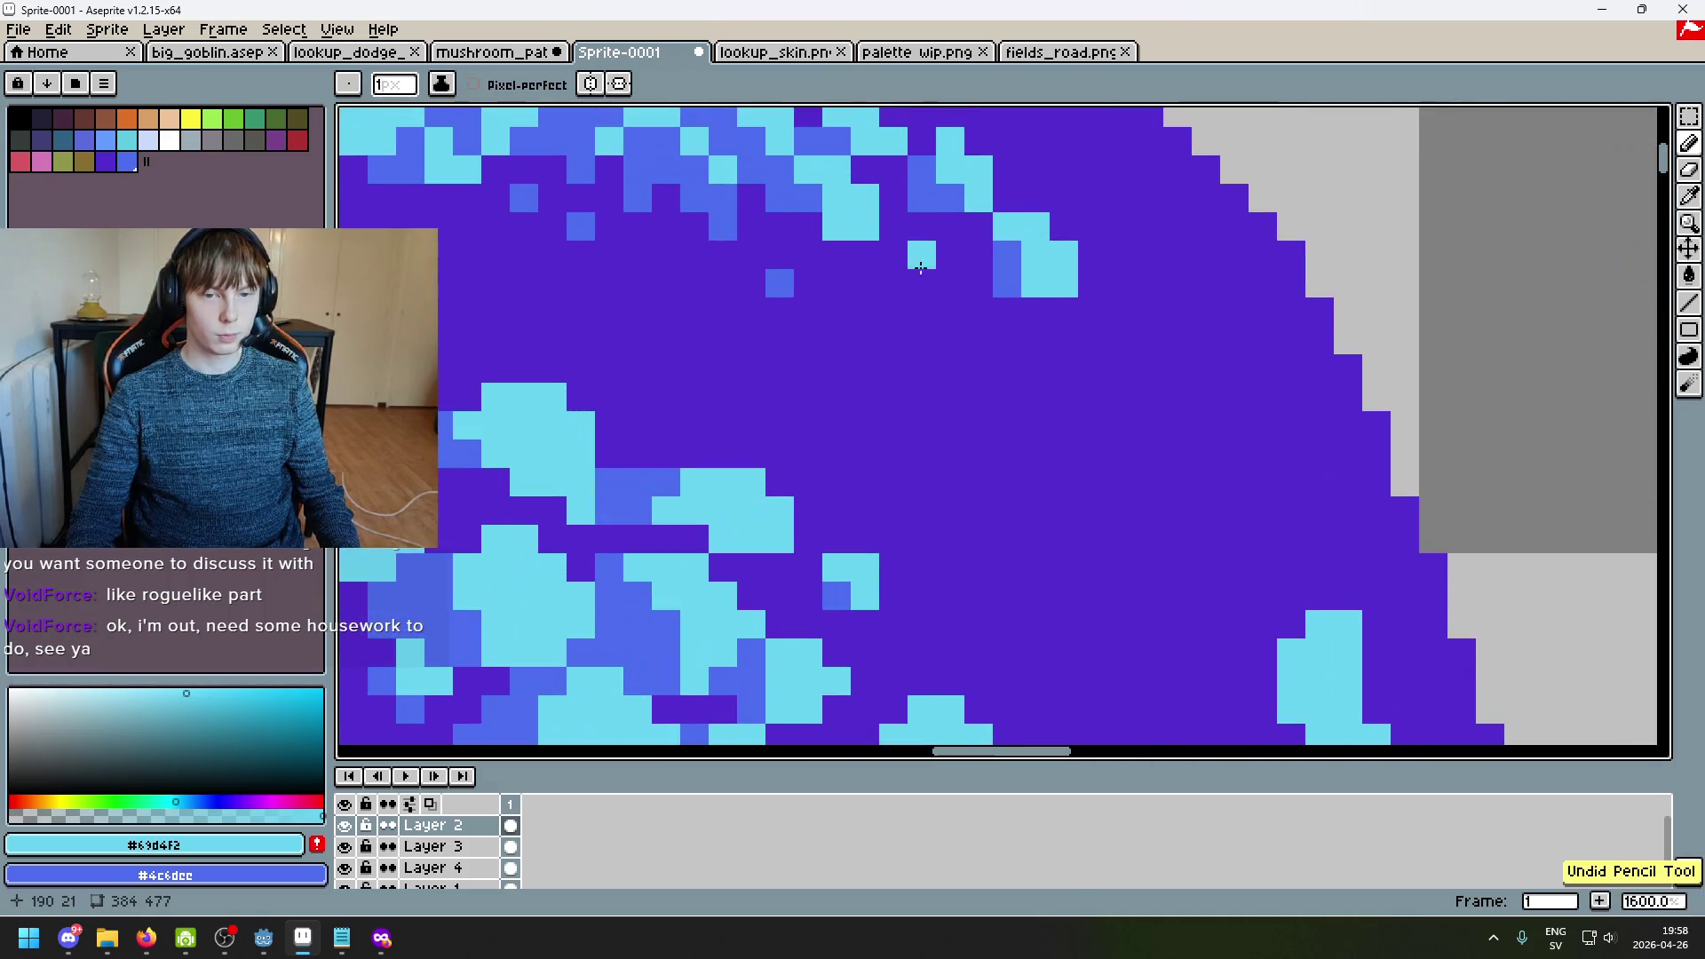
Step: Sample cyan from the highlights and paint a few cyan sparkle pixels below the speckles
{"action": "left_click", "coordinate": [902, 266], "text": "alt"}
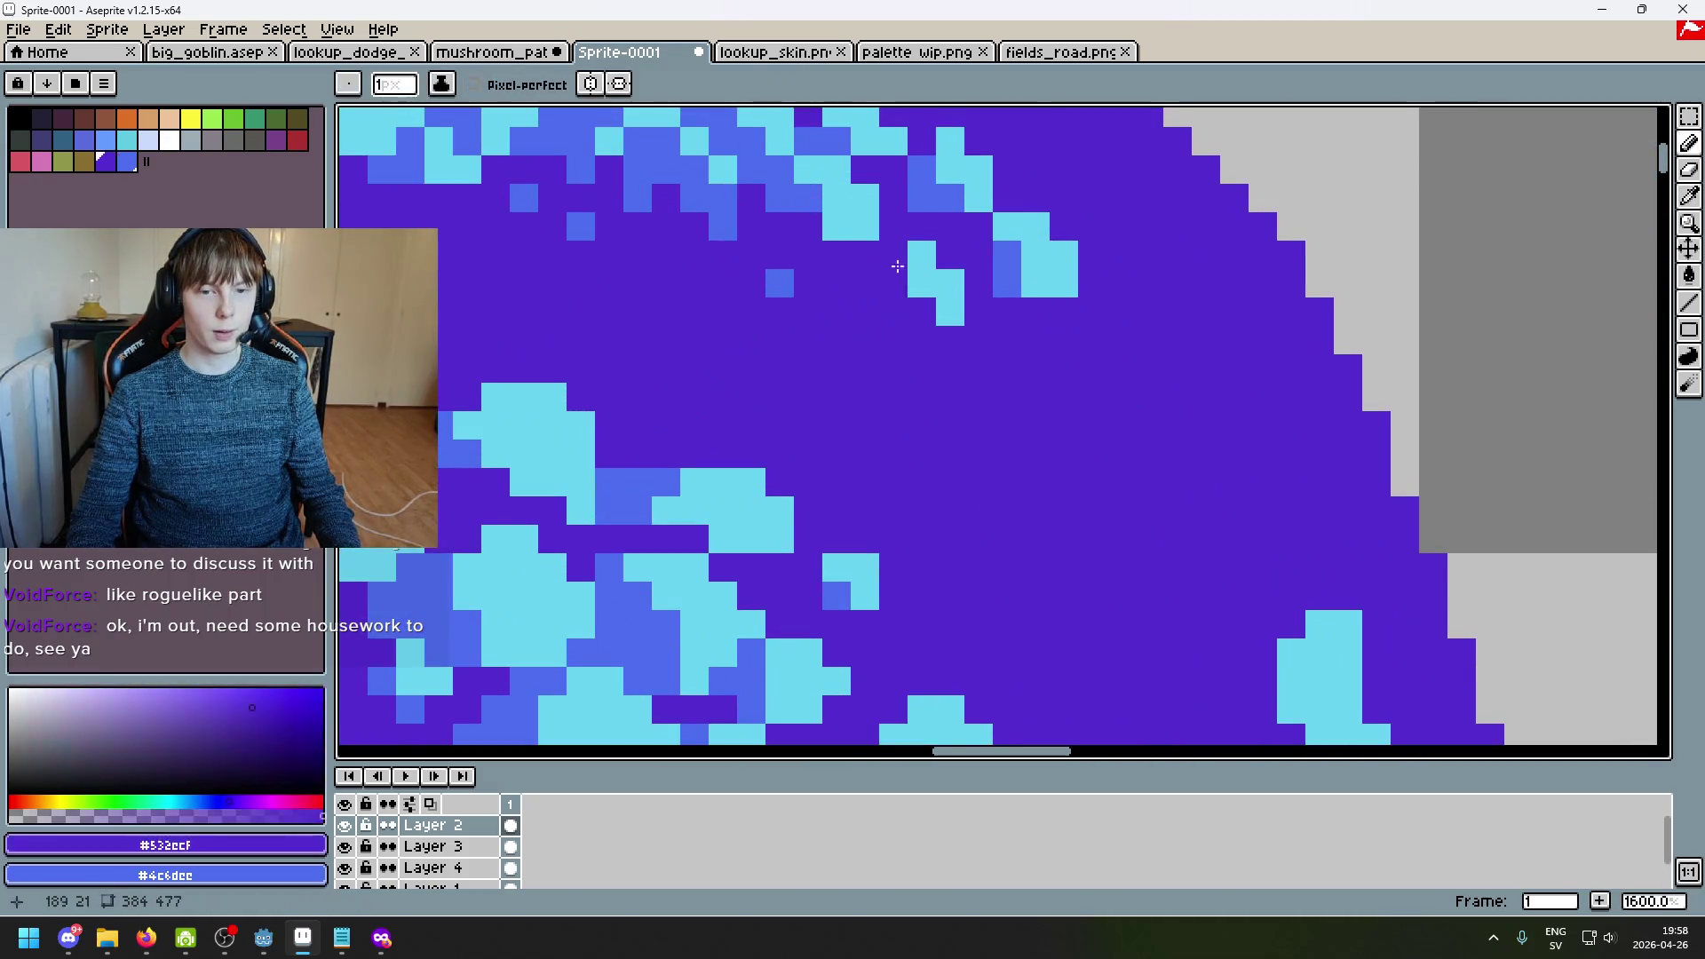
{"action": "key", "text": "x"}
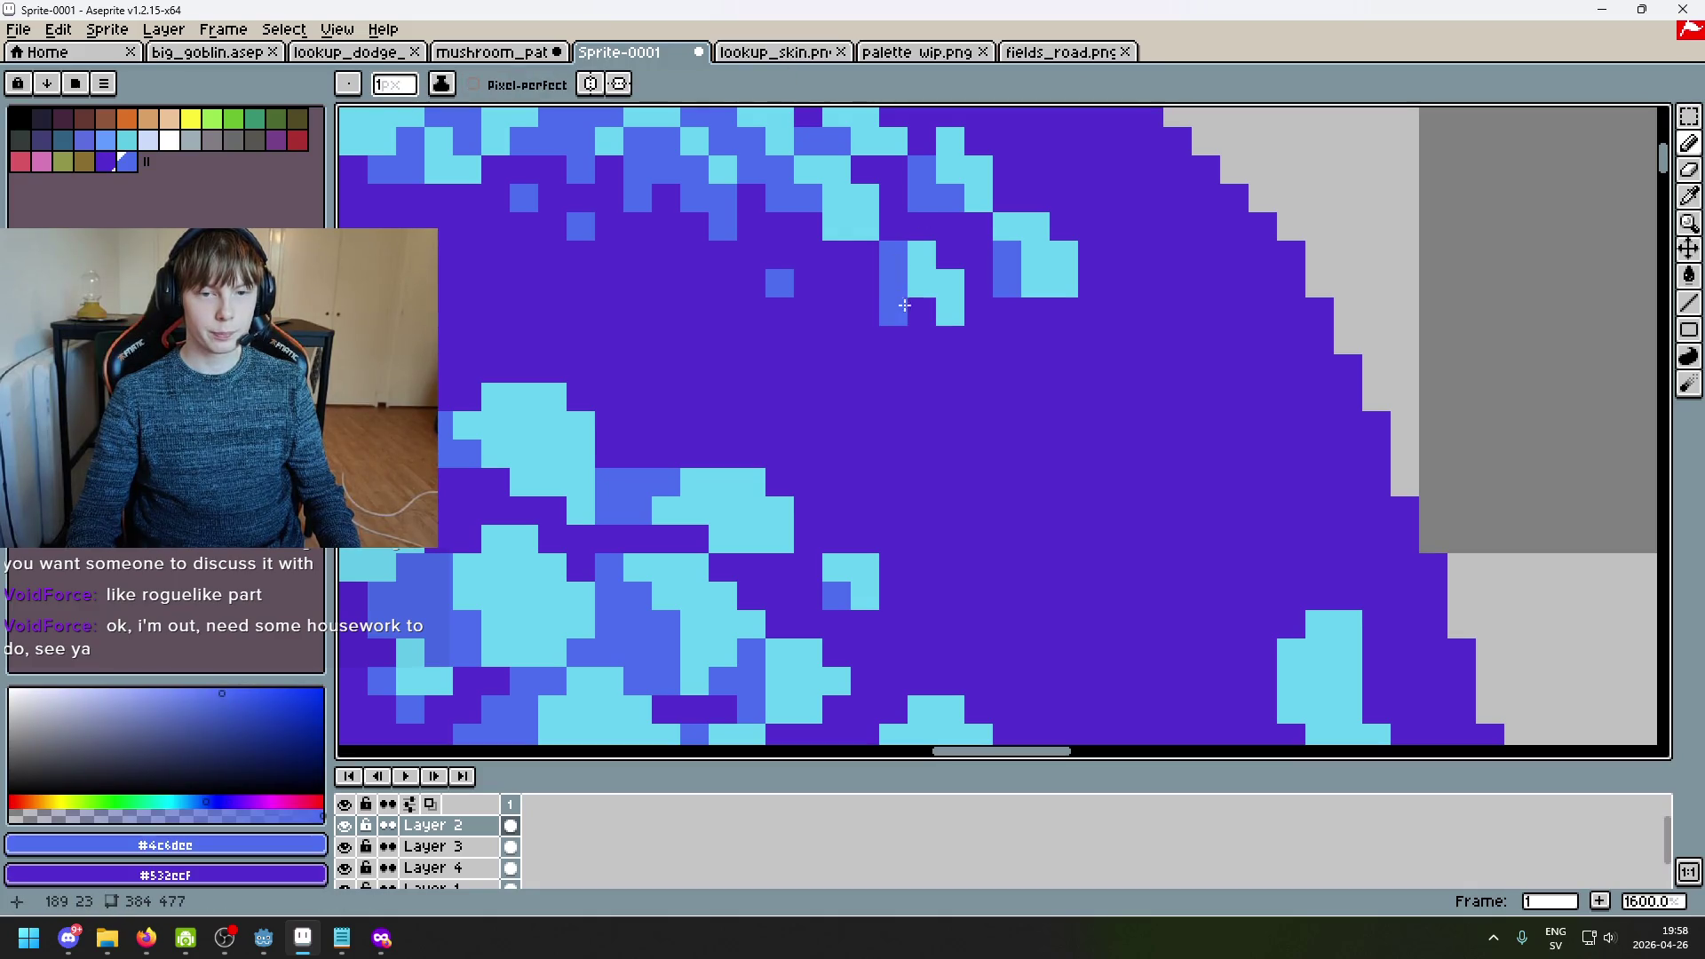
{"action": "scroll", "coordinate": [902, 315], "scroll_direction": "down", "scroll_amount": 4}
{"action": "scroll", "coordinate": [902, 315], "scroll_direction": "up", "scroll_amount": 4}
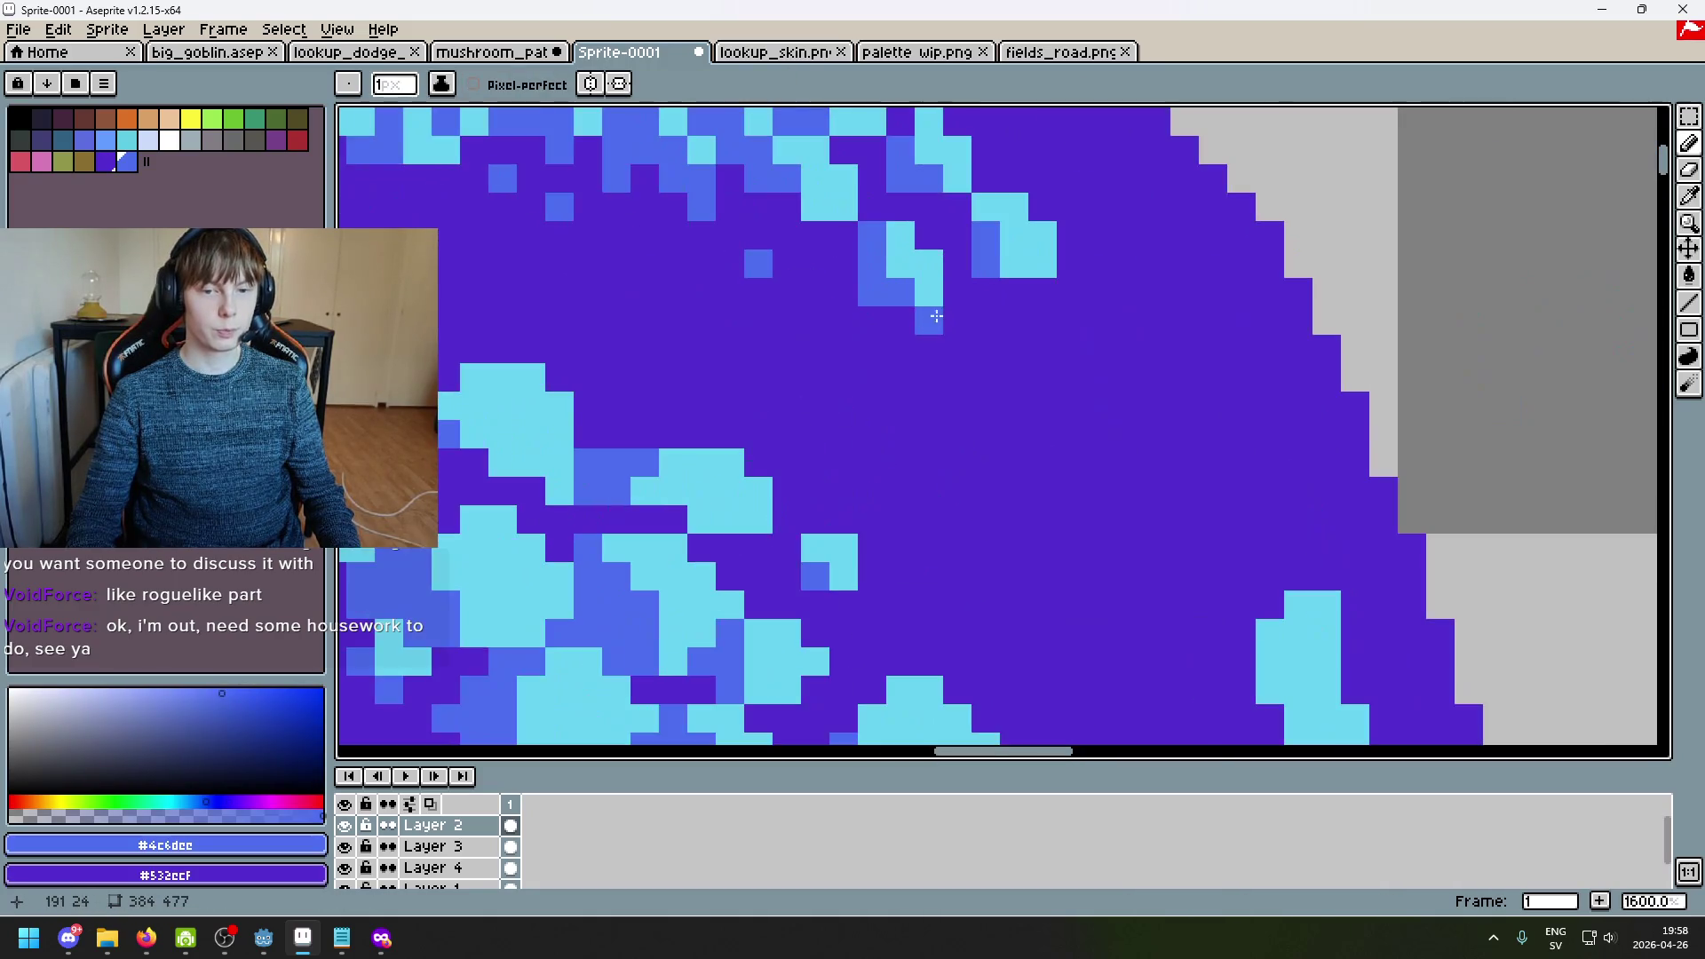
{"action": "left_click", "coordinate": [926, 256], "text": "alt"}
{"action": "scroll", "coordinate": [936, 304], "scroll_direction": "down", "scroll_amount": 4}
{"action": "scroll", "coordinate": [936, 304], "scroll_direction": "up", "scroll_amount": 7}
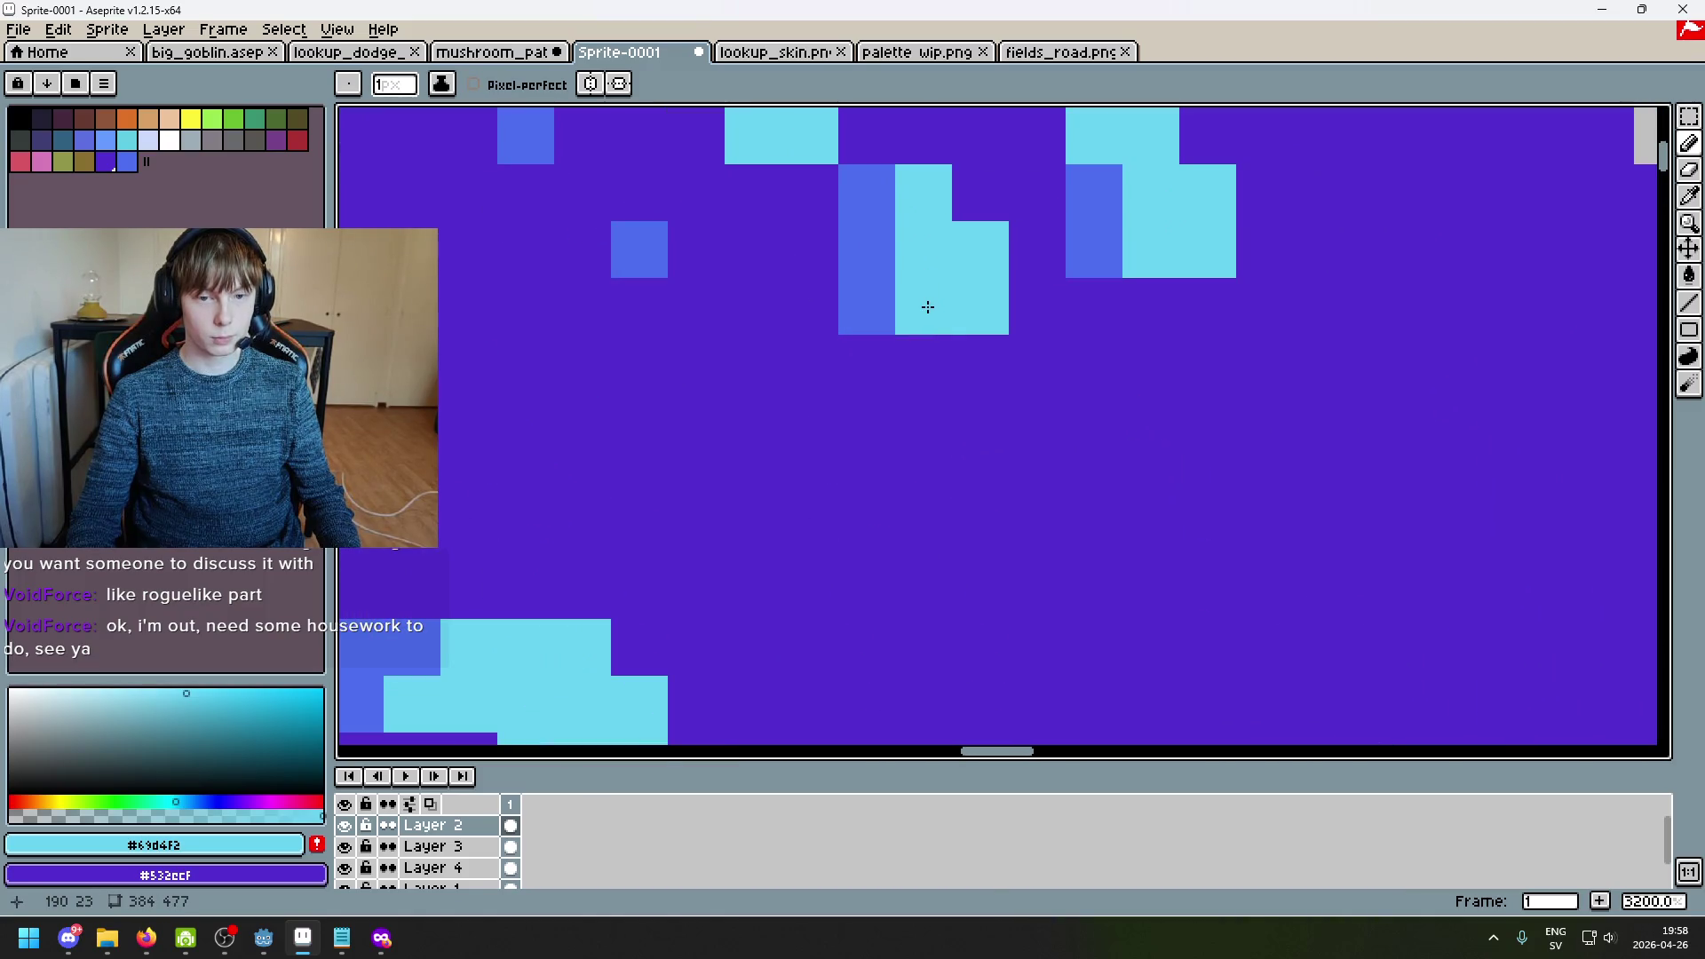
{"action": "left_click", "coordinate": [871, 305], "text": "alt"}
{"action": "scroll", "coordinate": [967, 373], "scroll_direction": "down", "scroll_amount": 7}
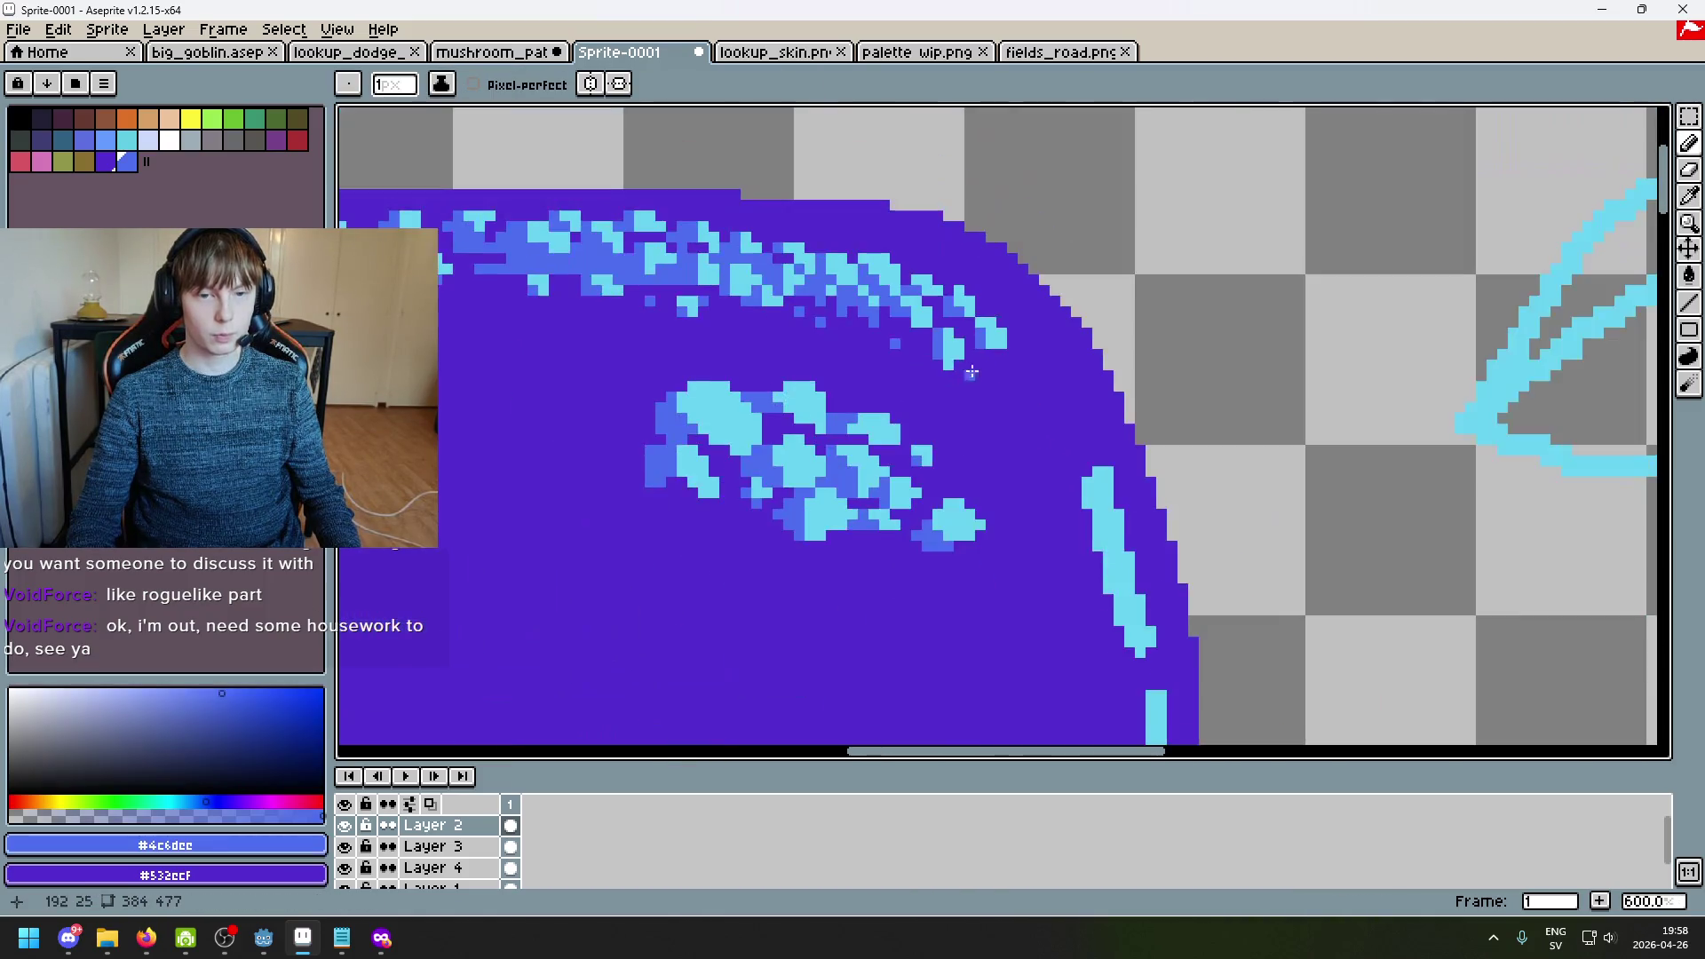
{"action": "scroll", "coordinate": [967, 373], "scroll_direction": "up", "scroll_amount": 4}
{"action": "scroll", "coordinate": [985, 433], "scroll_direction": "down", "scroll_amount": 5}
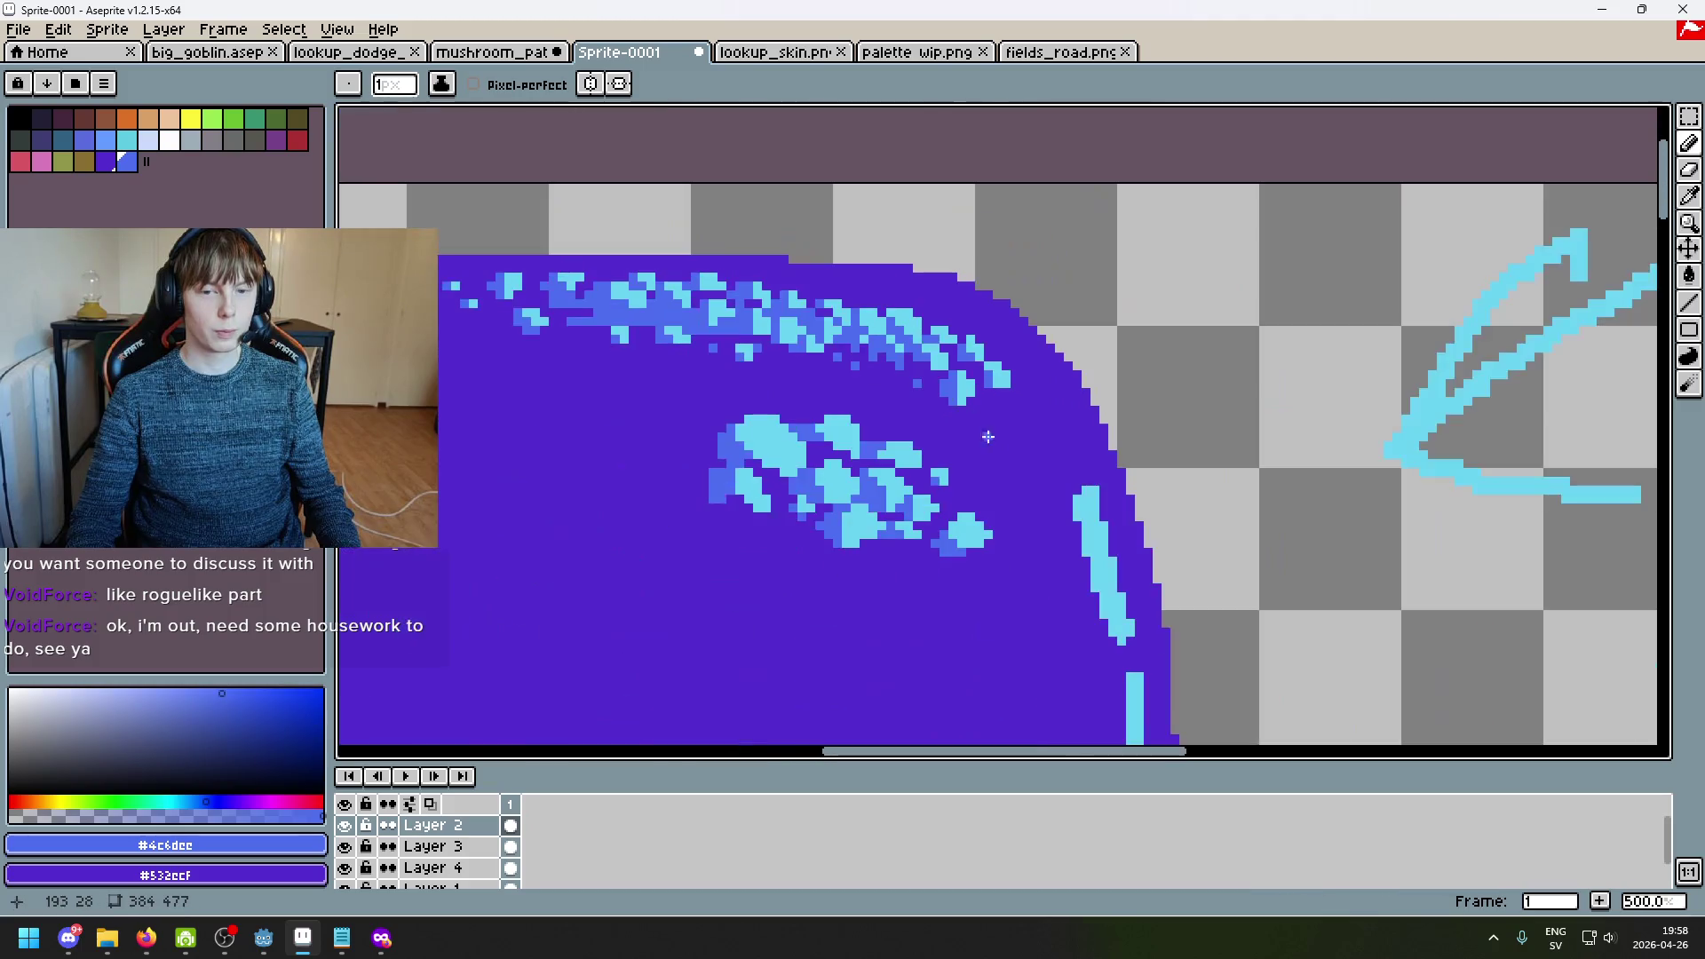
{"action": "scroll", "coordinate": [1000, 425], "scroll_direction": "up", "scroll_amount": 8}
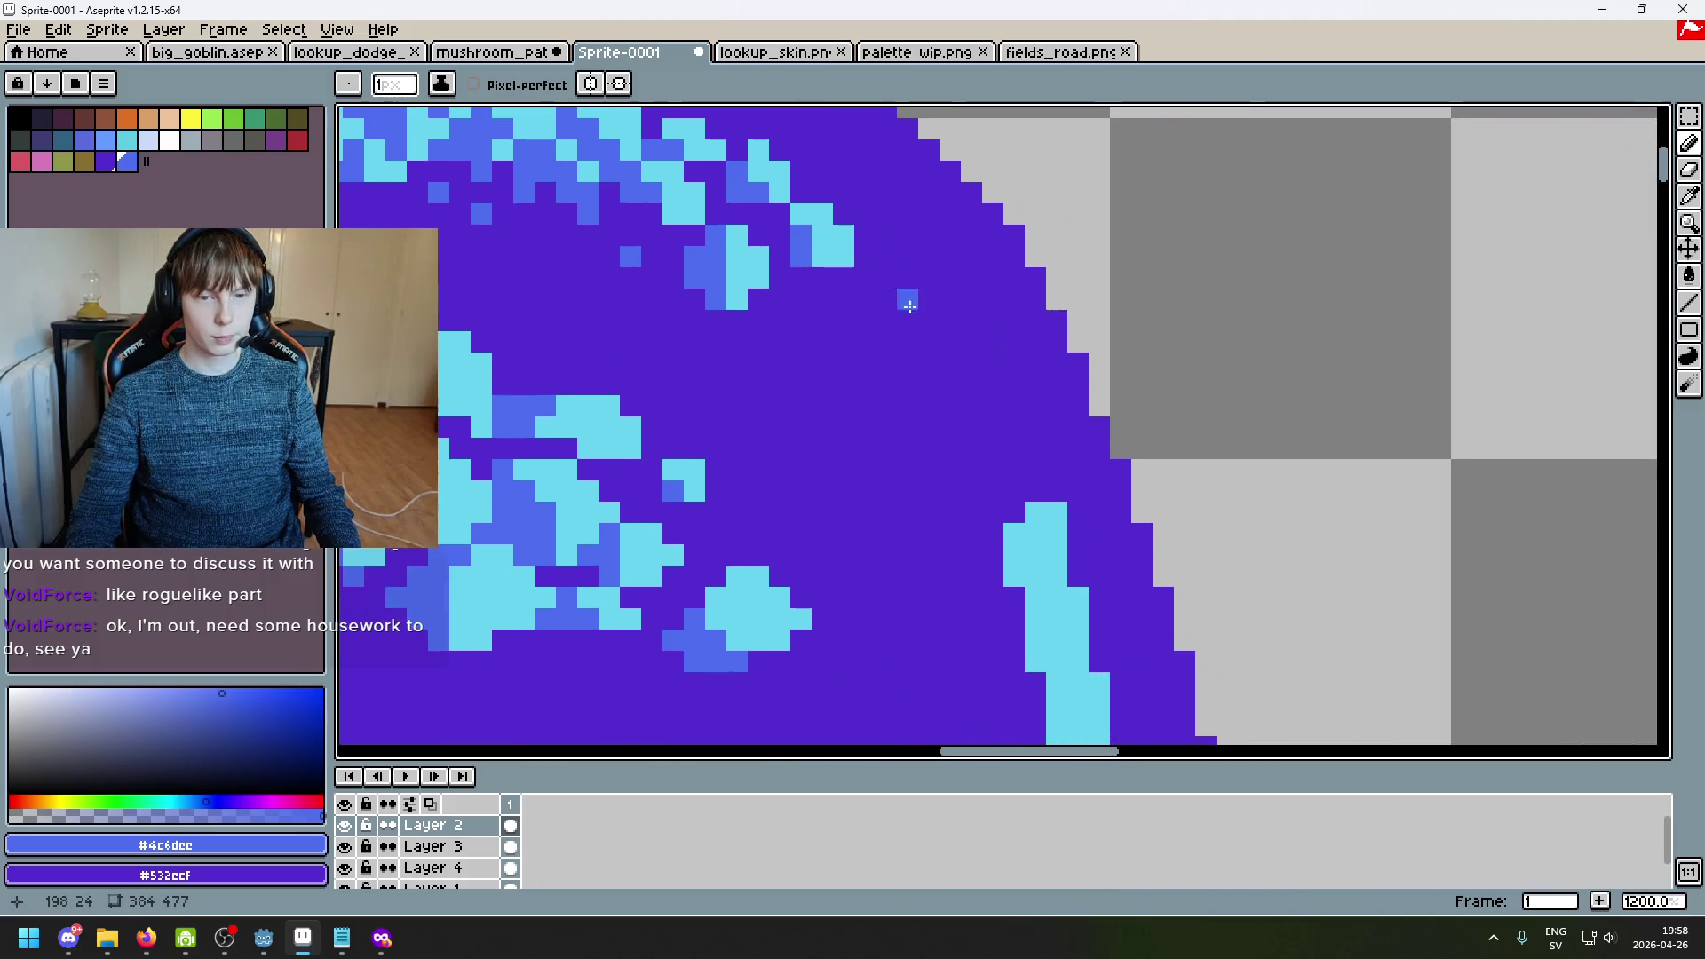
{"action": "left_click", "coordinate": [780, 127], "text": "alt"}
{"action": "left_click", "coordinate": [861, 224]}
{"action": "mouse_move", "coordinate": [861, 224]}
{"action": "left_mouse_down"}
{"action": "mouse_move", "coordinate": [939, 327]}
{"action": "mouse_move", "coordinate": [921, 325]}
{"action": "mouse_move", "coordinate": [977, 334]}
{"action": "mouse_move", "coordinate": [1000, 376]}
{"action": "left_mouse_up"}
Step: Add a medium-blue pixel beside the sparkle and more cyan pixels near the cap edge
{"action": "scroll", "coordinate": [913, 276], "scroll_direction": "down", "scroll_amount": 4}
{"action": "left_click", "coordinate": [856, 240], "text": "alt"}
{"action": "scroll", "coordinate": [896, 302], "scroll_direction": "up", "scroll_amount": 4}
{"action": "left_click", "coordinate": [897, 302]}
{"action": "scroll", "coordinate": [920, 325], "scroll_direction": "up", "scroll_amount": 1}
{"action": "scroll", "coordinate": [922, 281], "scroll_direction": "down", "scroll_amount": 4}
{"action": "left_click", "coordinate": [952, 304], "text": "alt"}
{"action": "scroll", "coordinate": [951, 304], "scroll_direction": "up", "scroll_amount": 3}
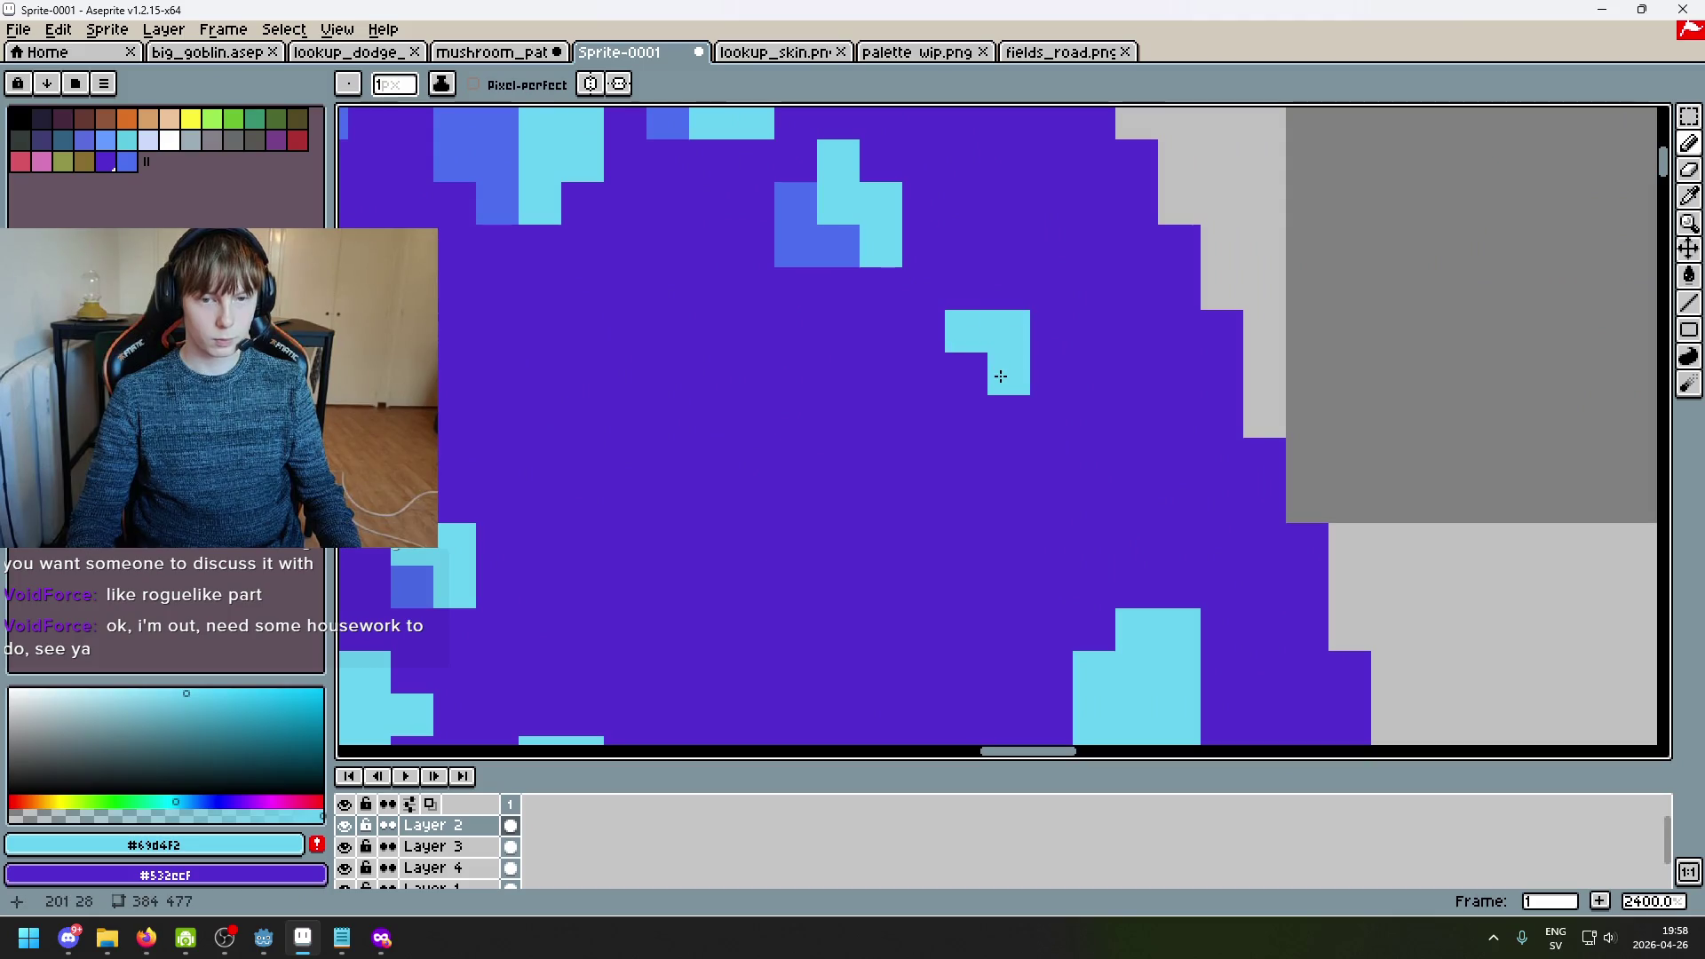
{"action": "left_click", "coordinate": [837, 221], "text": "alt"}
{"action": "scroll", "coordinate": [966, 374], "scroll_direction": "down", "scroll_amount": 4}
{"action": "scroll", "coordinate": [1045, 391], "scroll_direction": "up", "scroll_amount": 3}
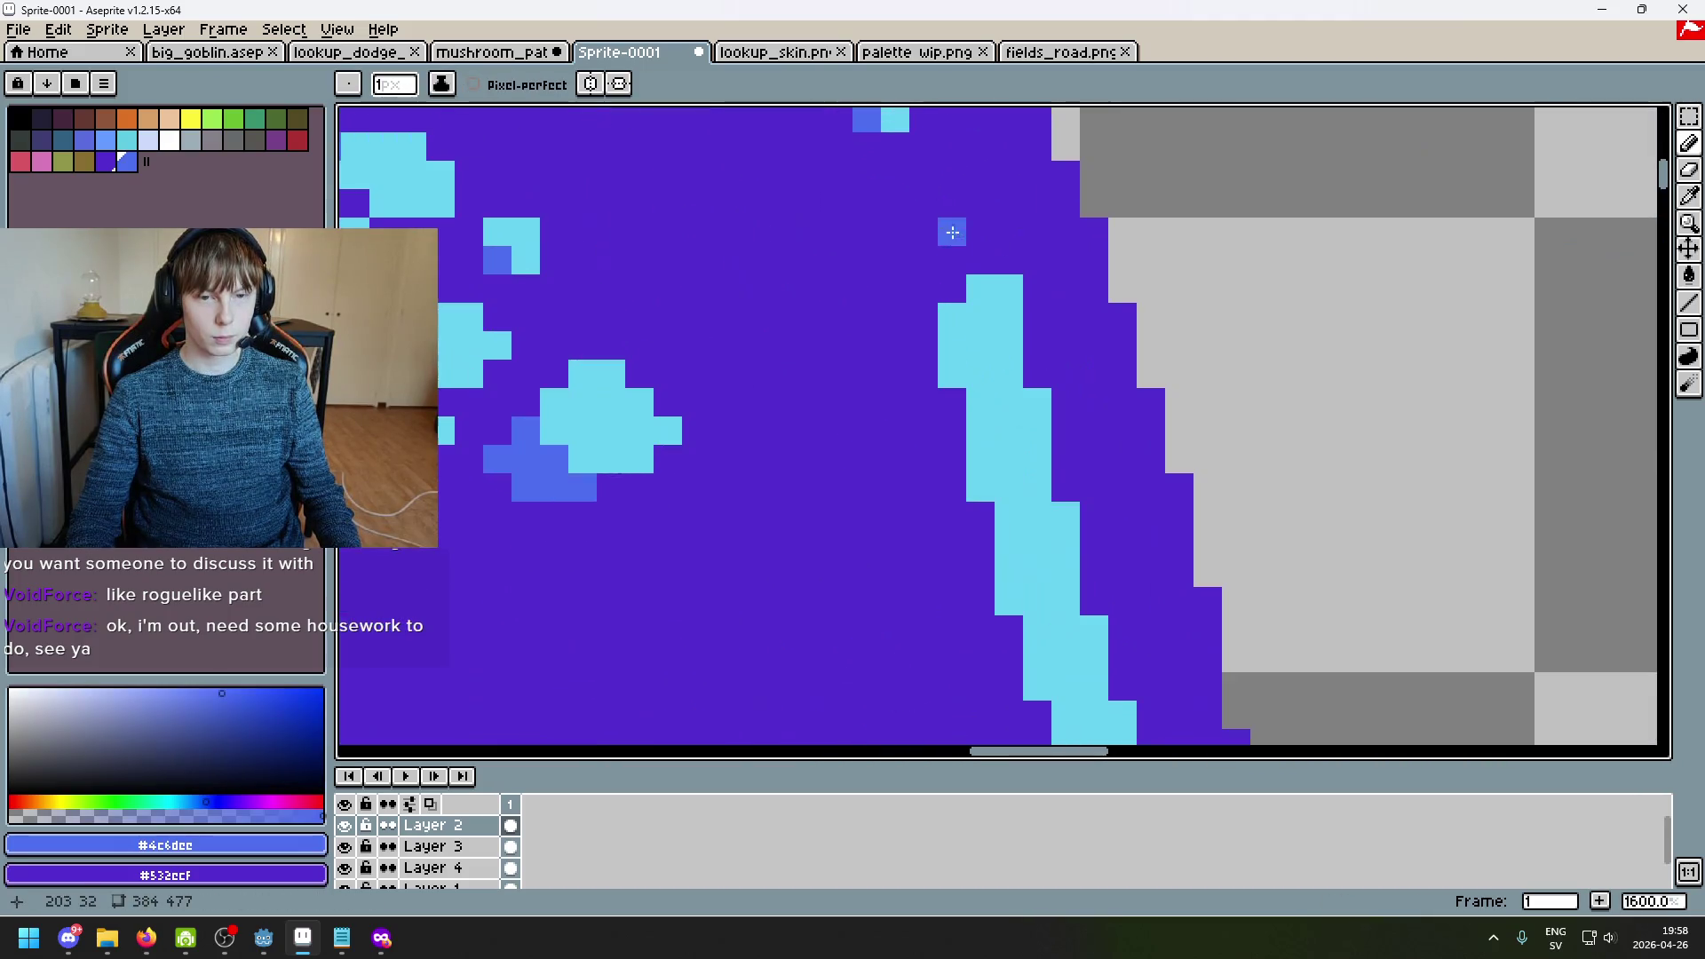
{"action": "scroll", "coordinate": [919, 193], "scroll_direction": "down", "scroll_amount": 3}
{"action": "scroll", "coordinate": [898, 150], "scroll_direction": "up", "scroll_amount": 3}
{"action": "left_click", "coordinate": [871, 195], "text": "alt"}
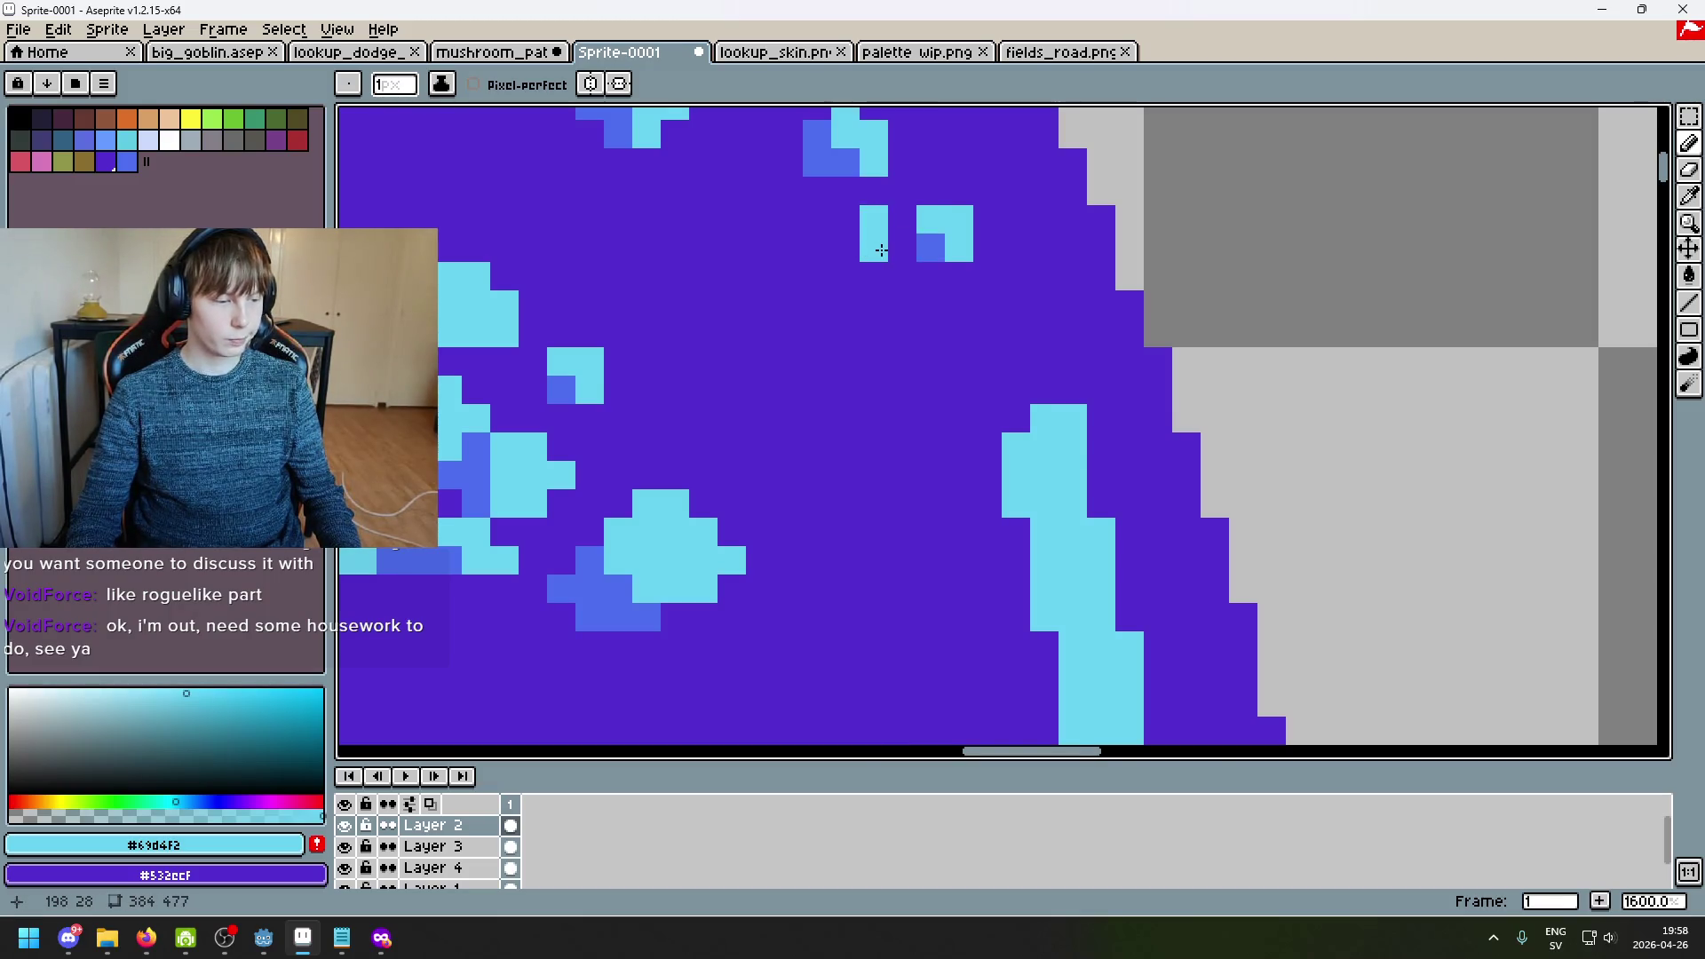
{"action": "scroll", "coordinate": [880, 248], "scroll_direction": "down", "scroll_amount": 7}
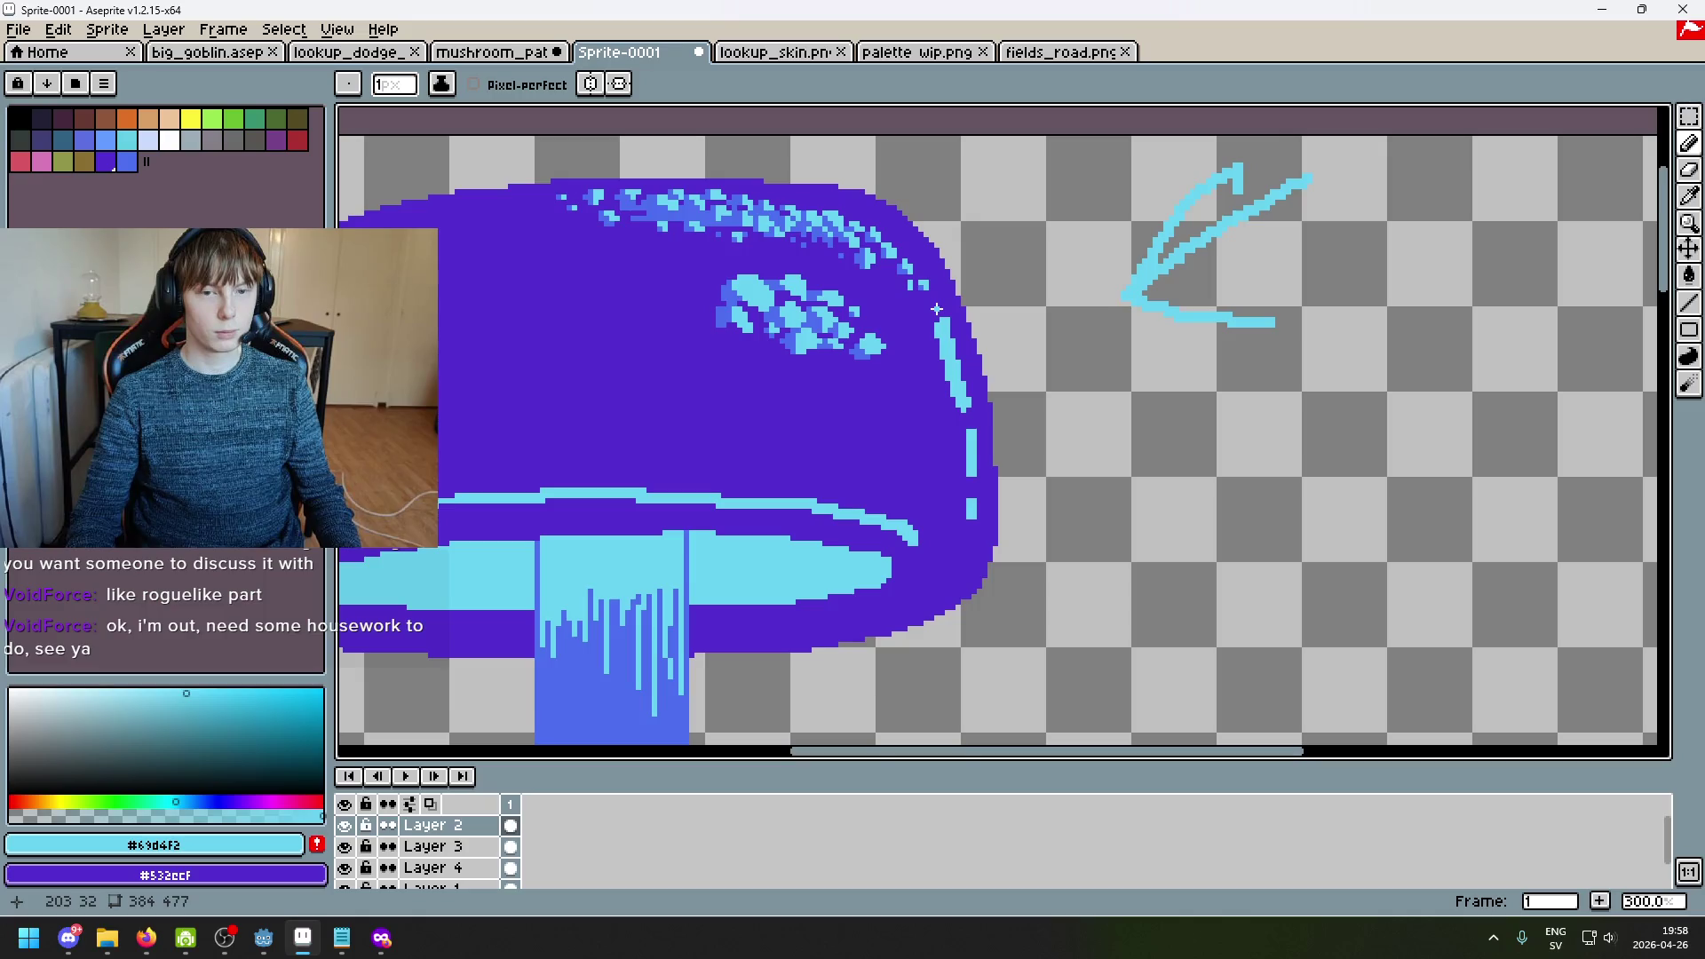
{"action": "scroll", "coordinate": [936, 308], "scroll_direction": "up", "scroll_amount": 4}
{"action": "left_click", "coordinate": [904, 285]}
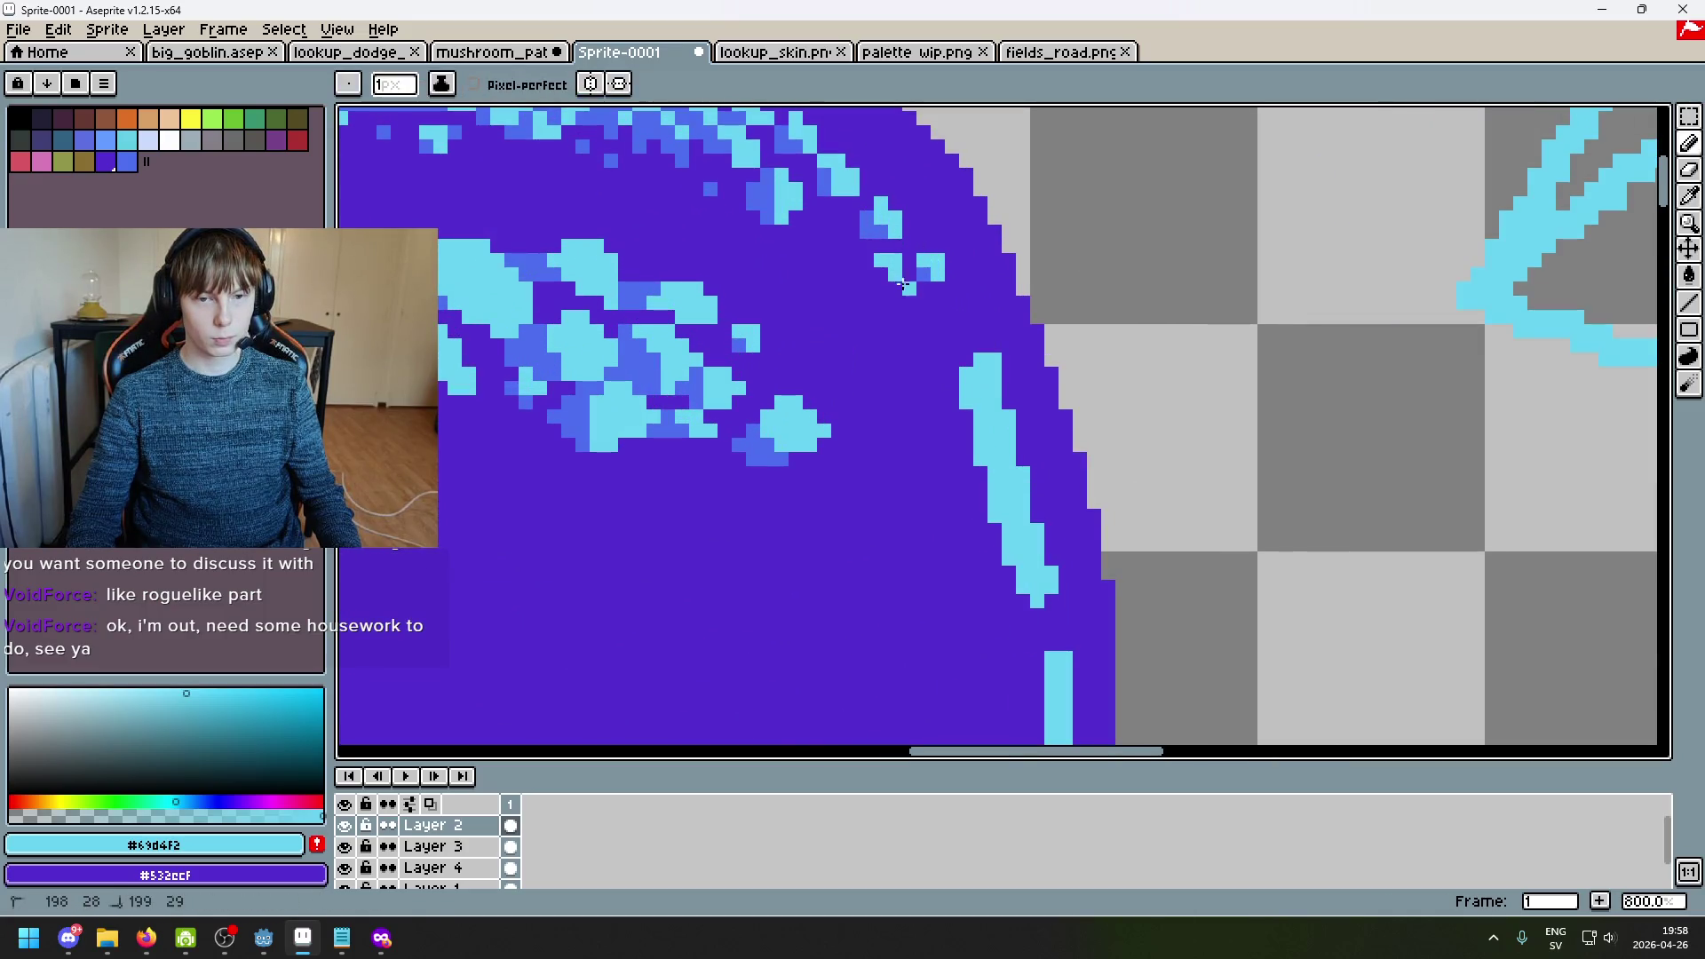
Step: Paint a sparkle pixel and a short cyan sparkle stroke on the cap
{"action": "left_click", "coordinate": [855, 269], "text": "alt"}
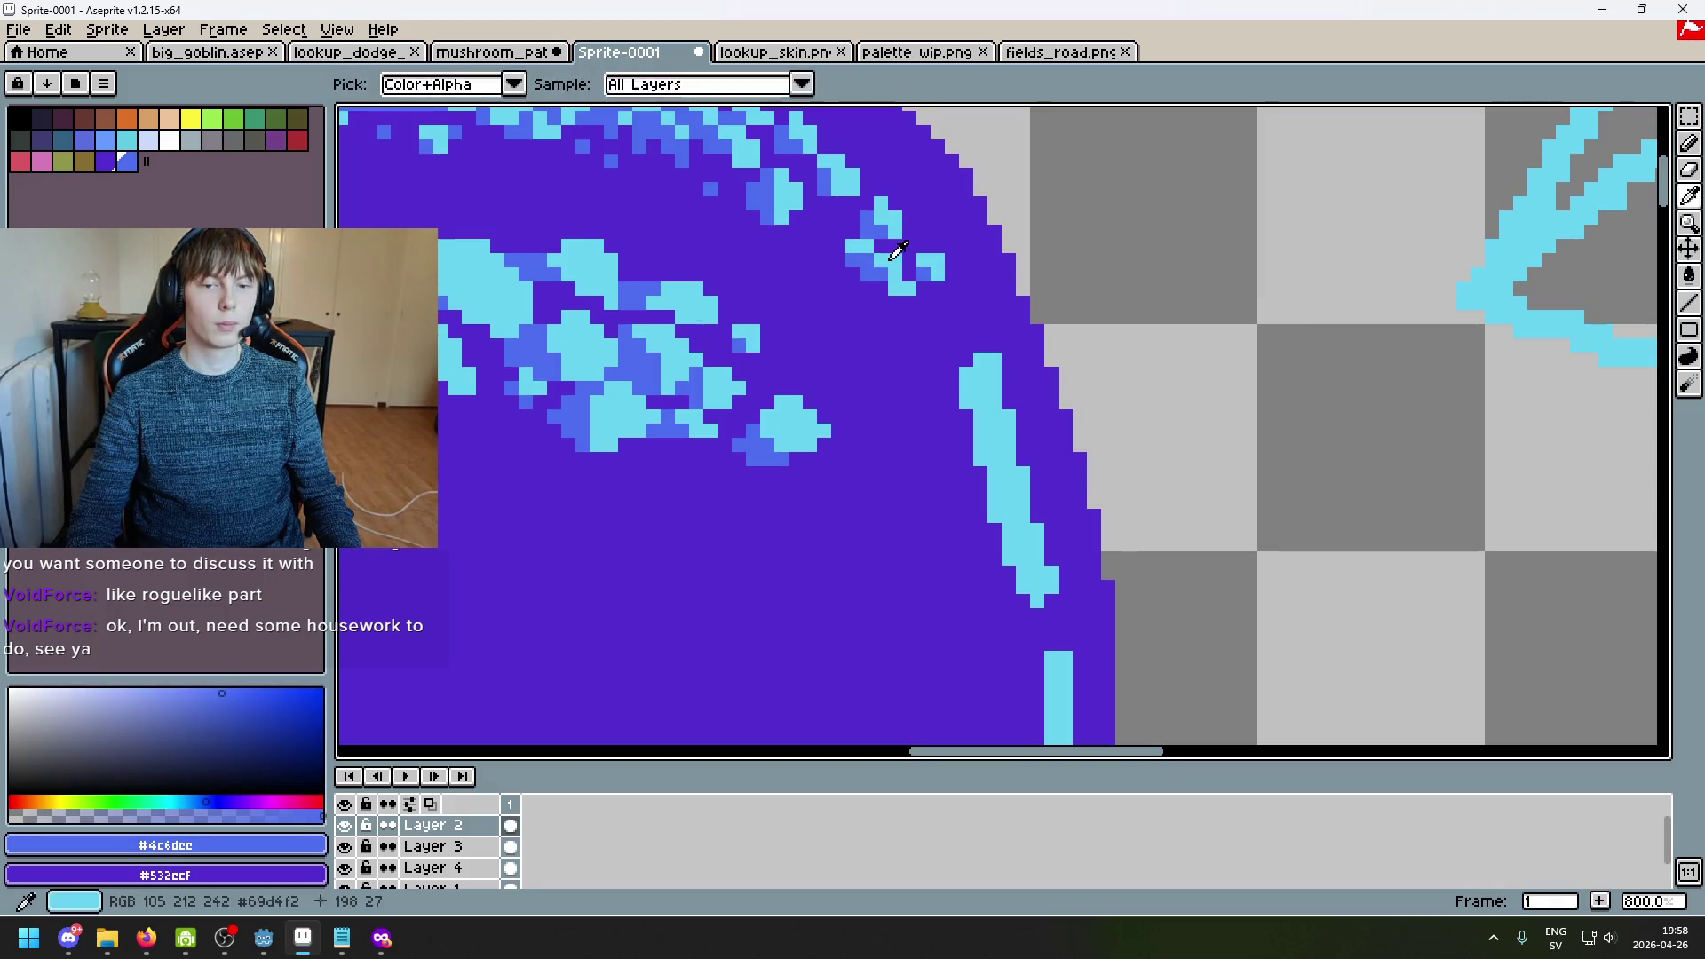
{"action": "left_click", "coordinate": [879, 273], "text": "alt"}
{"action": "left_click", "coordinate": [841, 274], "text": "alt"}
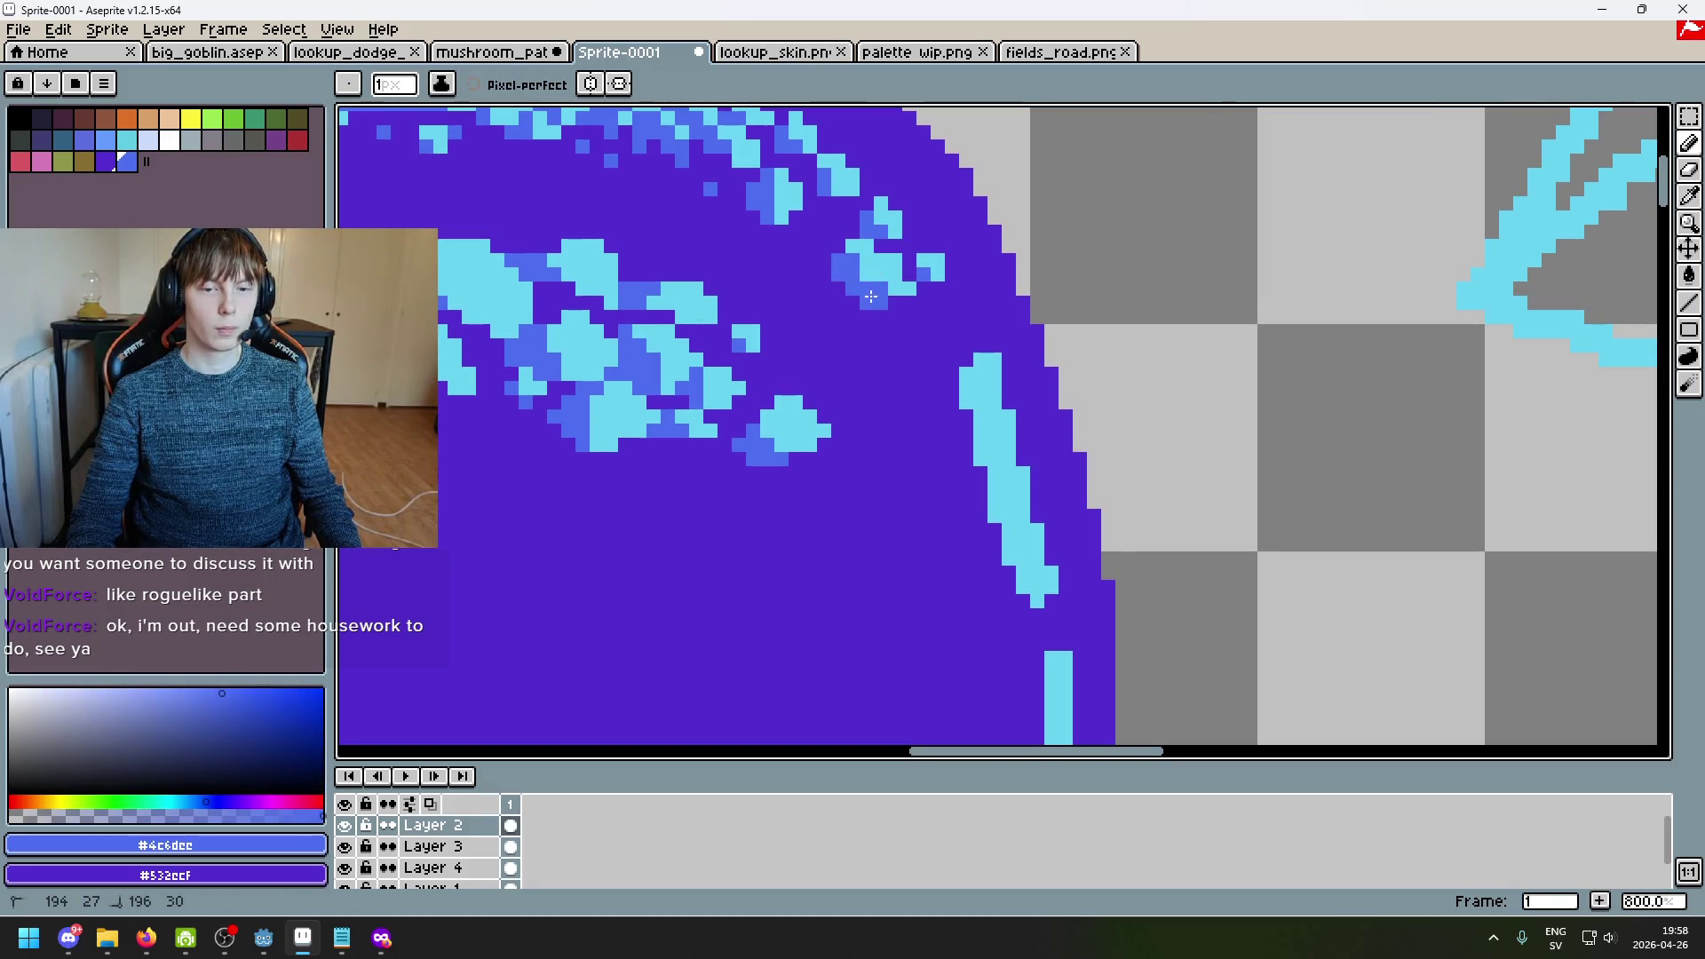
{"action": "left_click", "coordinate": [898, 302], "text": "alt"}
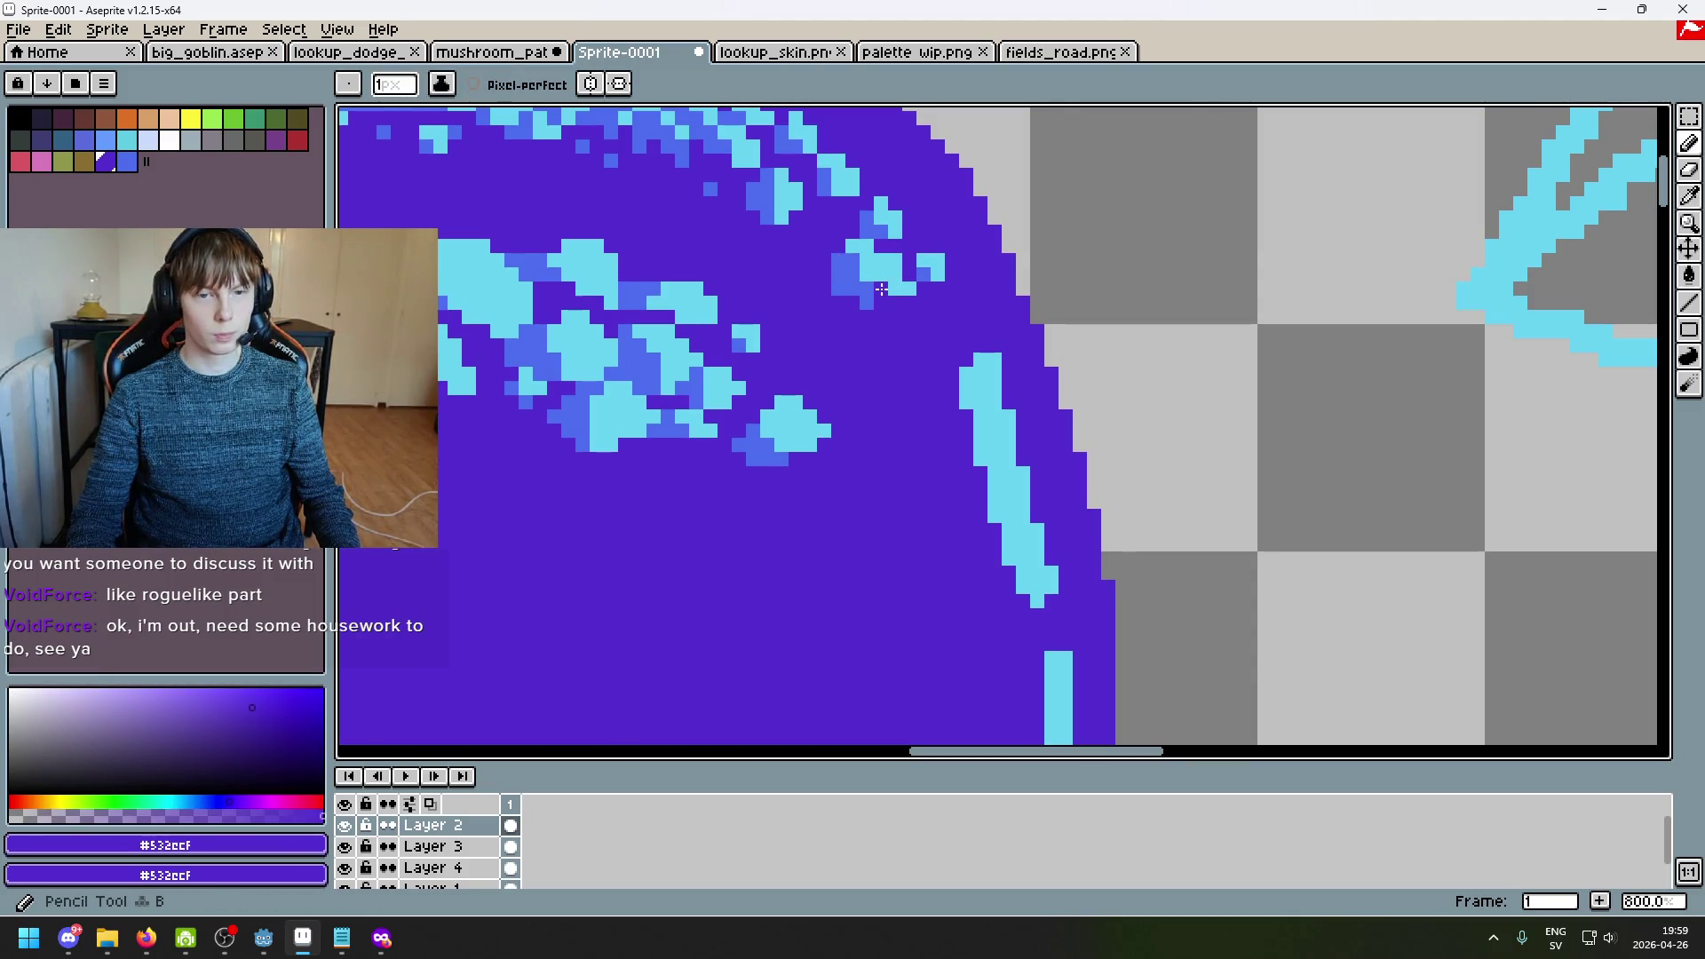
{"action": "left_click", "coordinate": [885, 296], "text": "alt"}
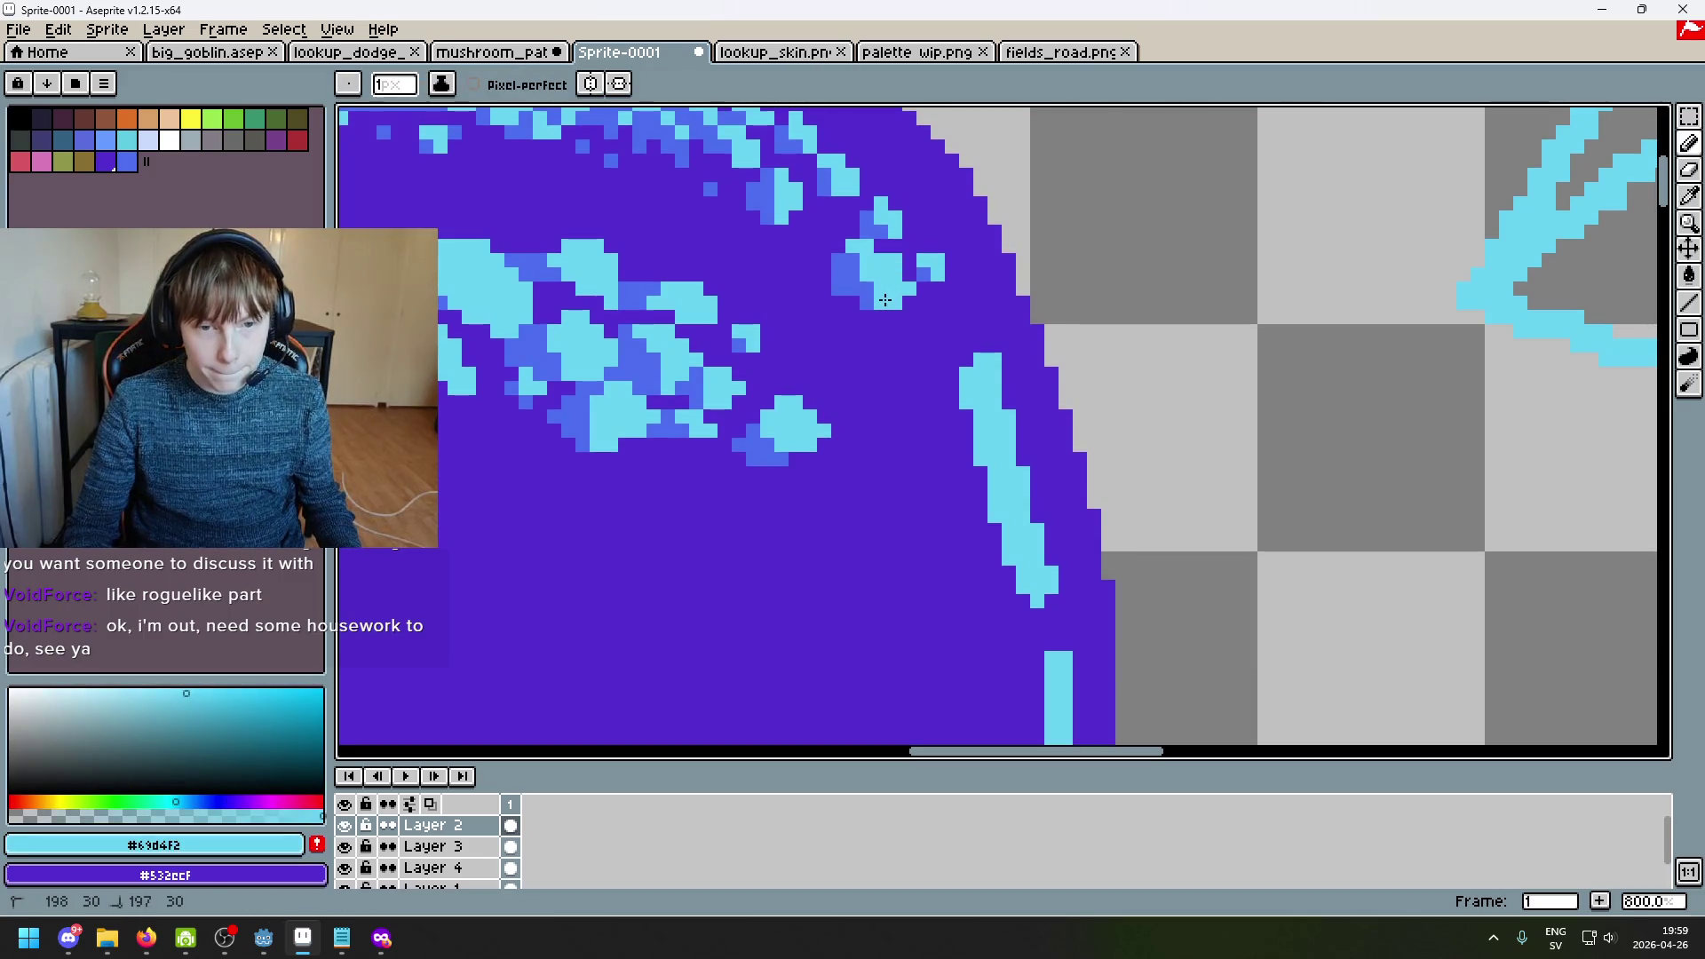
{"action": "scroll", "coordinate": [909, 302], "scroll_direction": "down", "scroll_amount": 1}
{"action": "left_click", "coordinate": [868, 301], "text": "alt"}
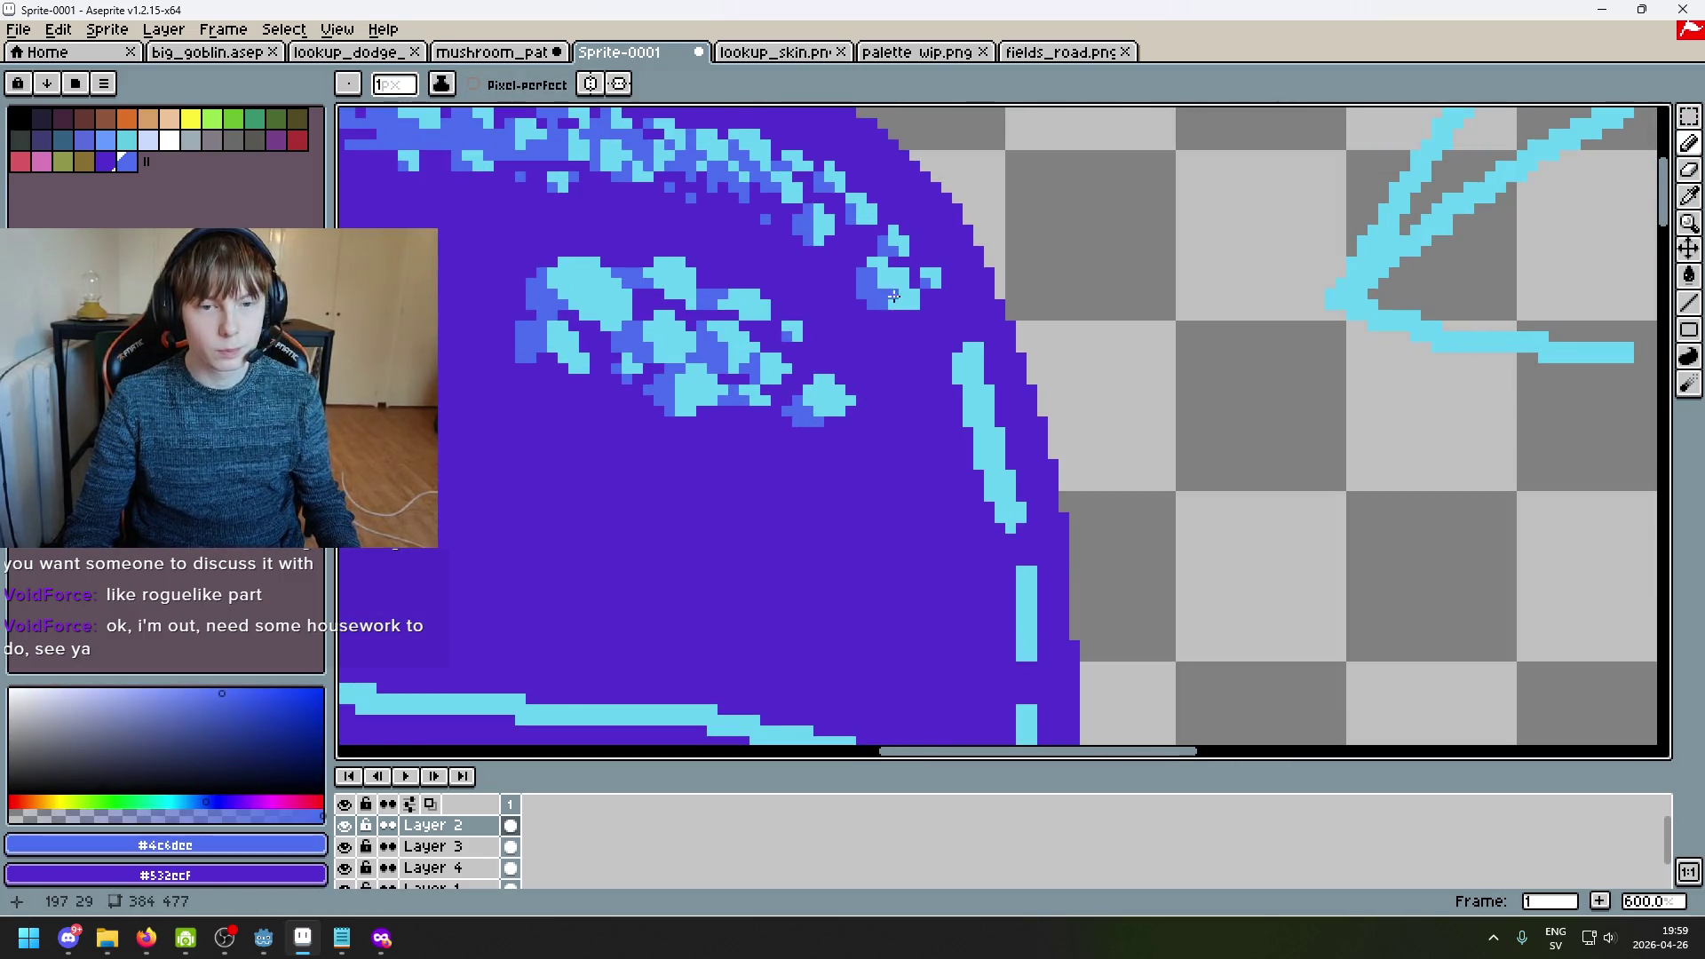
{"action": "scroll", "coordinate": [894, 296], "scroll_direction": "up", "scroll_amount": 4}
{"action": "left_click", "coordinate": [840, 296], "text": "alt"}
{"action": "left_click_drag", "start_coordinate": [875, 345], "coordinate": [841, 346]}
Step: Add another sparkle pixel with blue shading pixels beside the cyan sparkle
{"action": "left_click", "coordinate": [799, 311], "text": "alt"}
{"action": "left_click", "coordinate": [811, 332]}
{"action": "scroll", "coordinate": [858, 358], "scroll_direction": "down", "scroll_amount": 5}
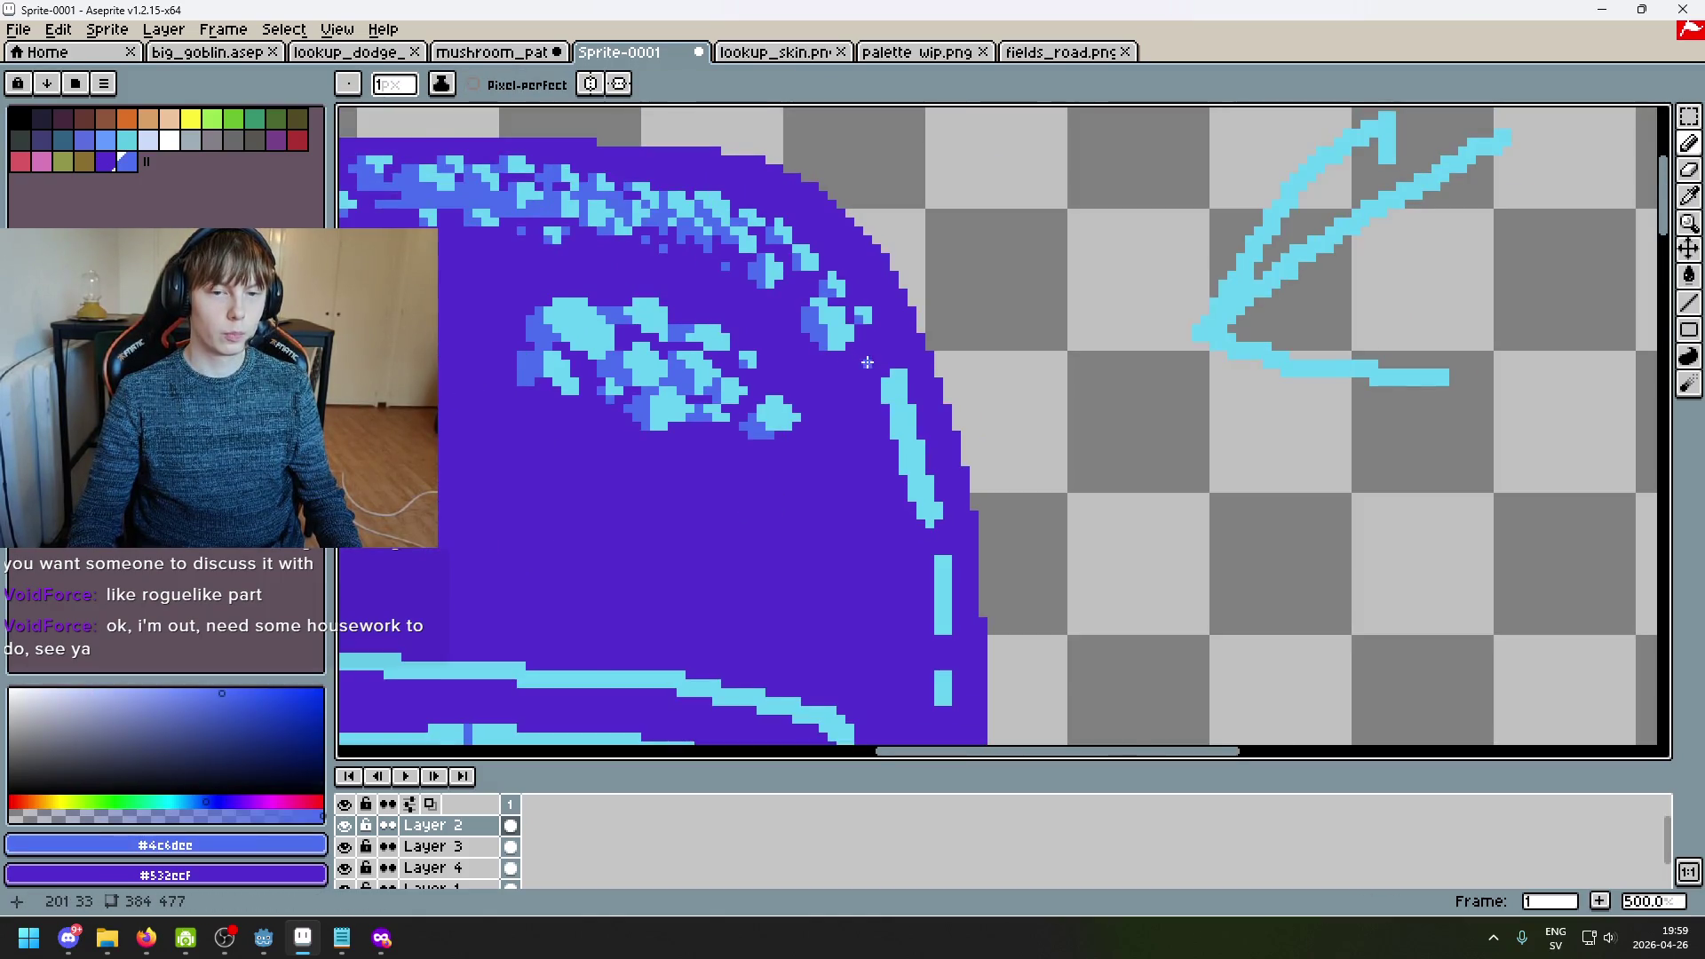
{"action": "scroll", "coordinate": [867, 362], "scroll_direction": "down", "scroll_amount": 3}
{"action": "scroll", "coordinate": [875, 364], "scroll_direction": "up", "scroll_amount": 5}
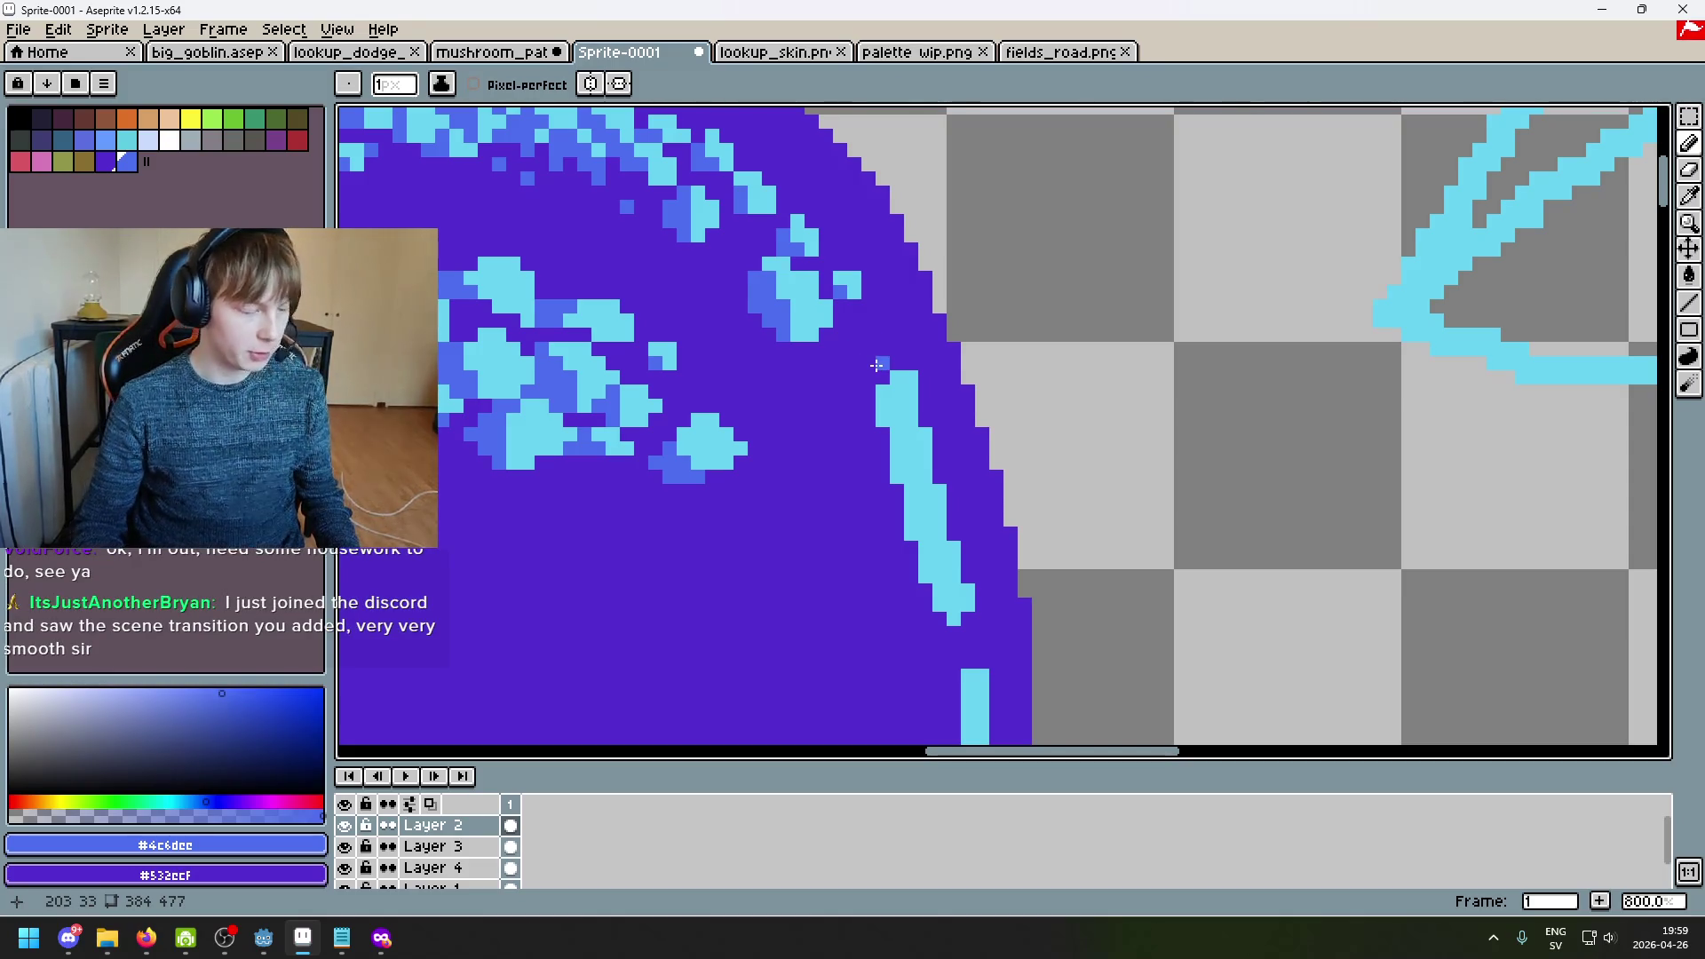
{"action": "left_click", "coordinate": [841, 322]}
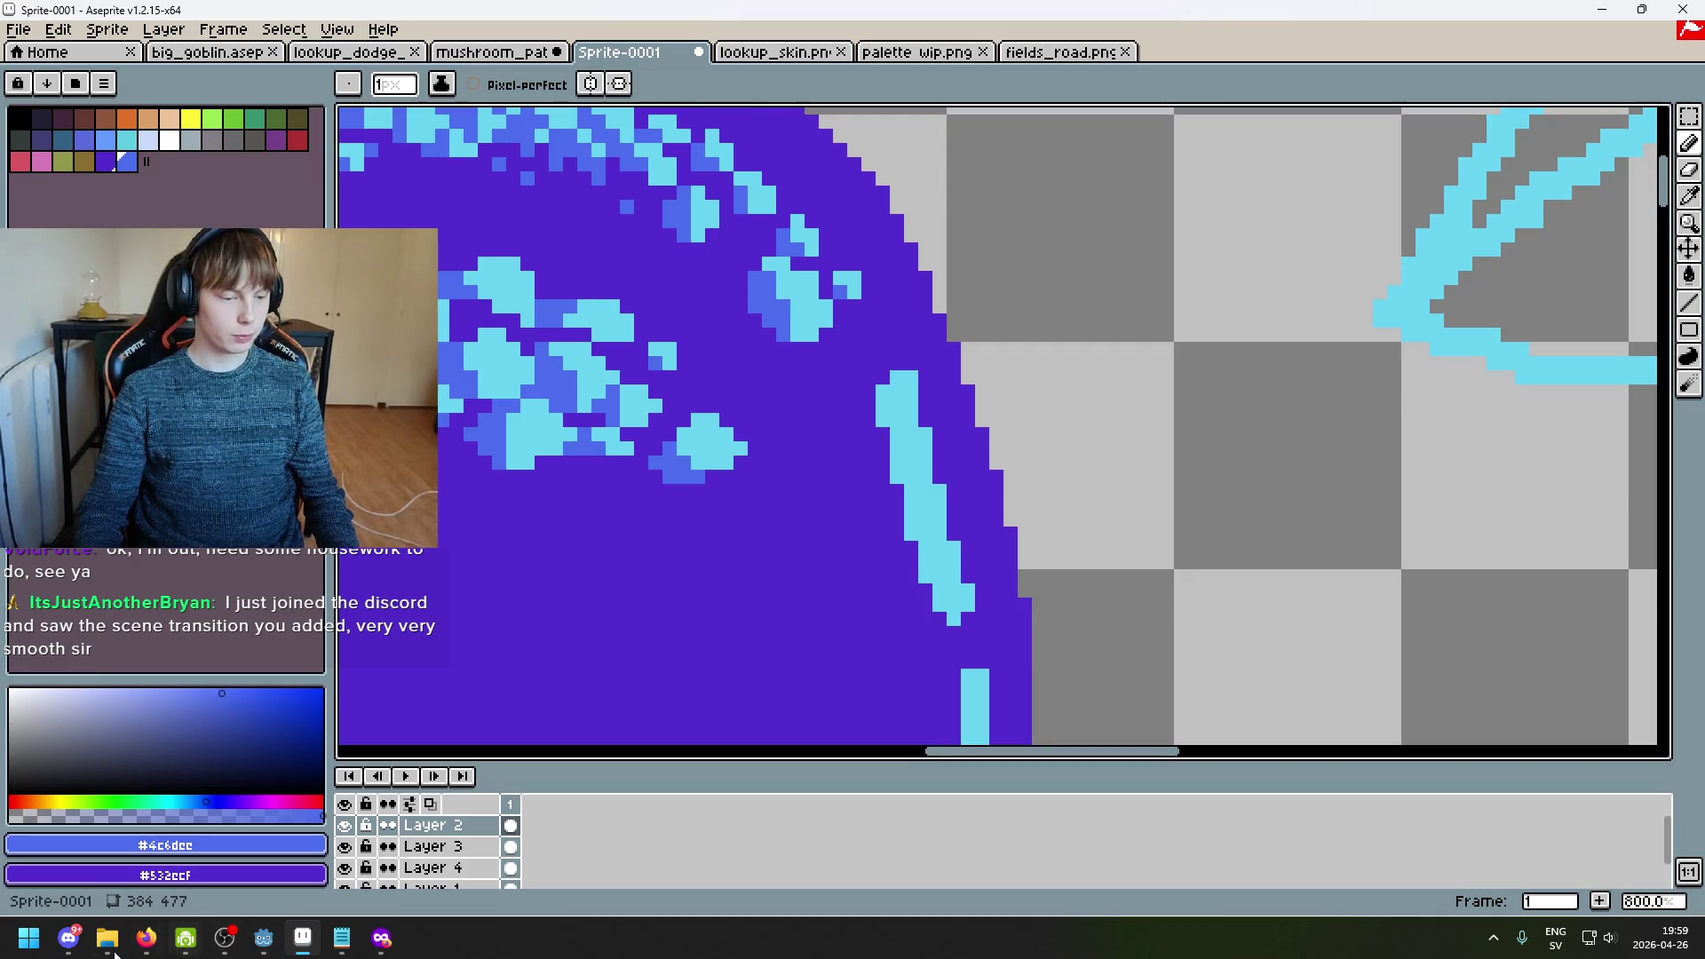
{"action": "key", "text": "alt+Tab"}
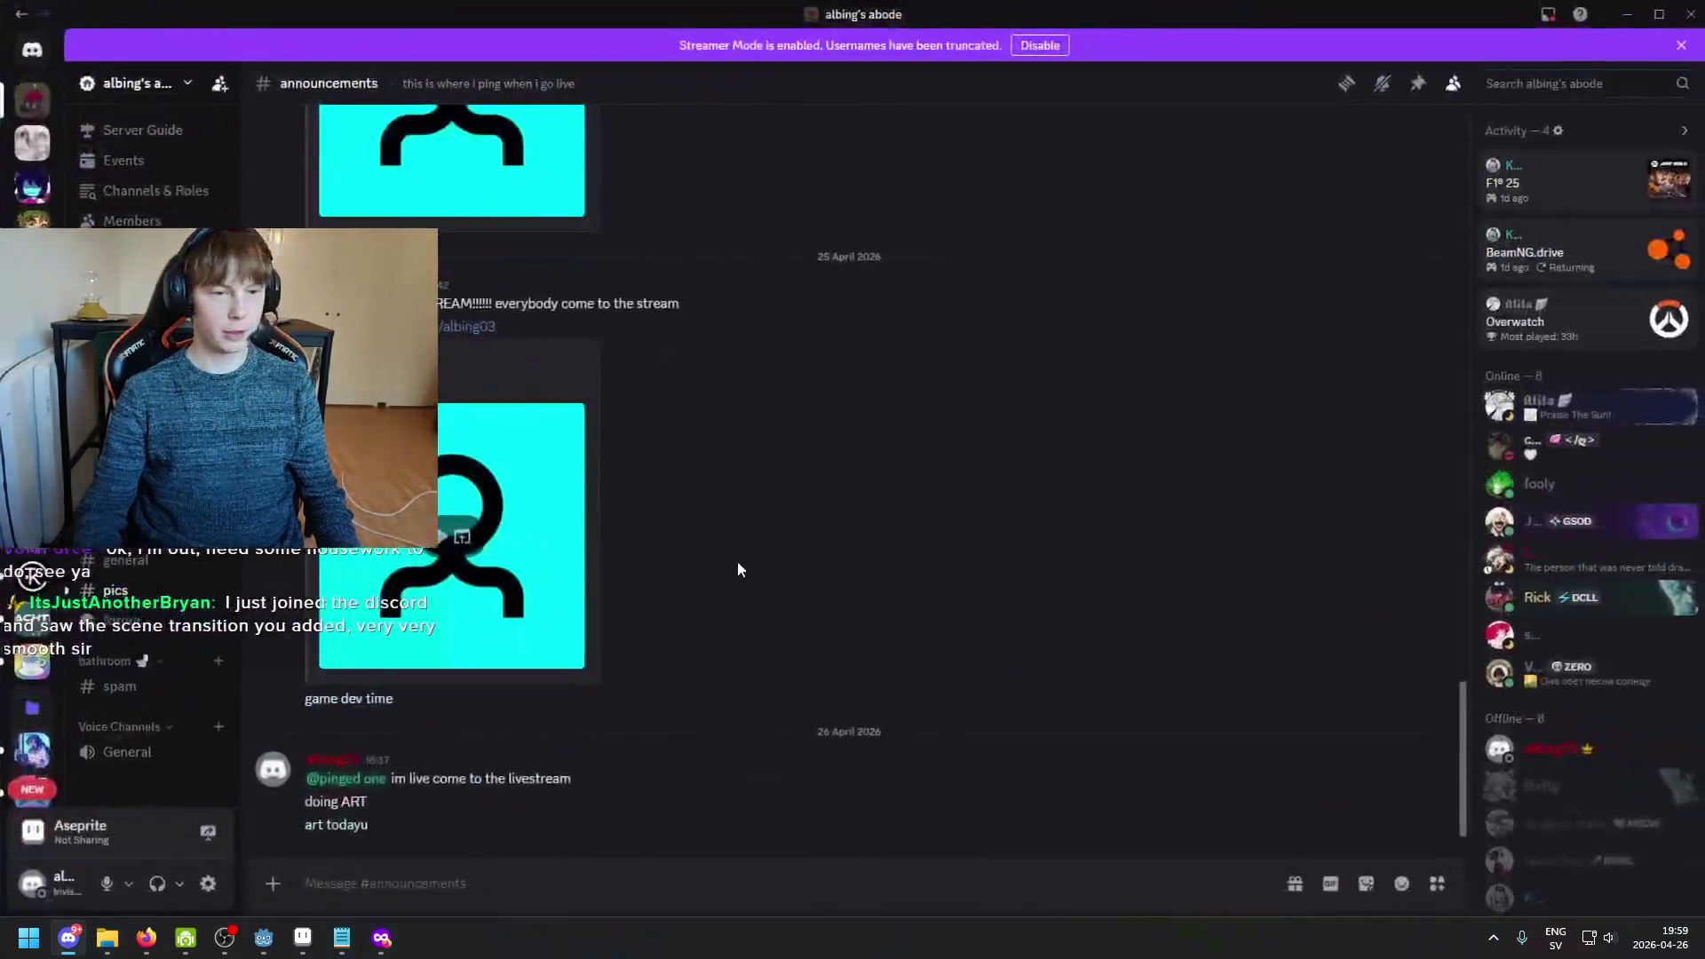
{"action": "left_click", "coordinate": [128, 607]}
{"action": "left_click", "coordinate": [116, 560]}
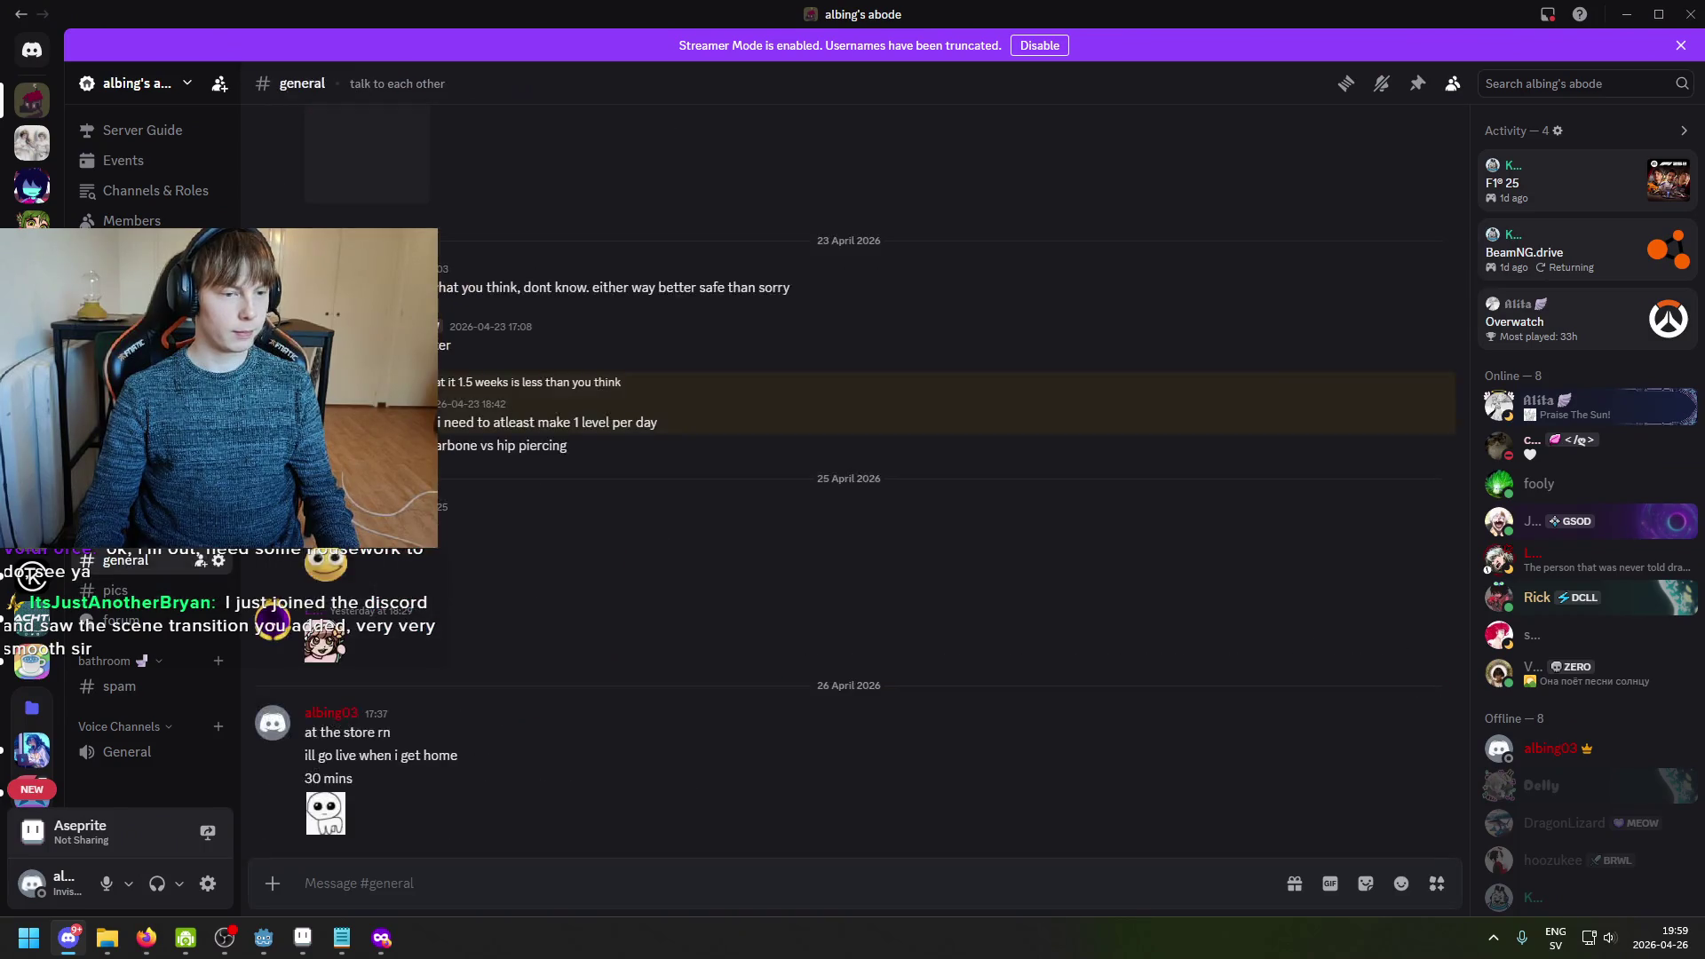
{"action": "left_click", "coordinate": [115, 530]}
{"action": "left_click", "coordinate": [579, 700]}
{"action": "left_click", "coordinate": [778, 815]}
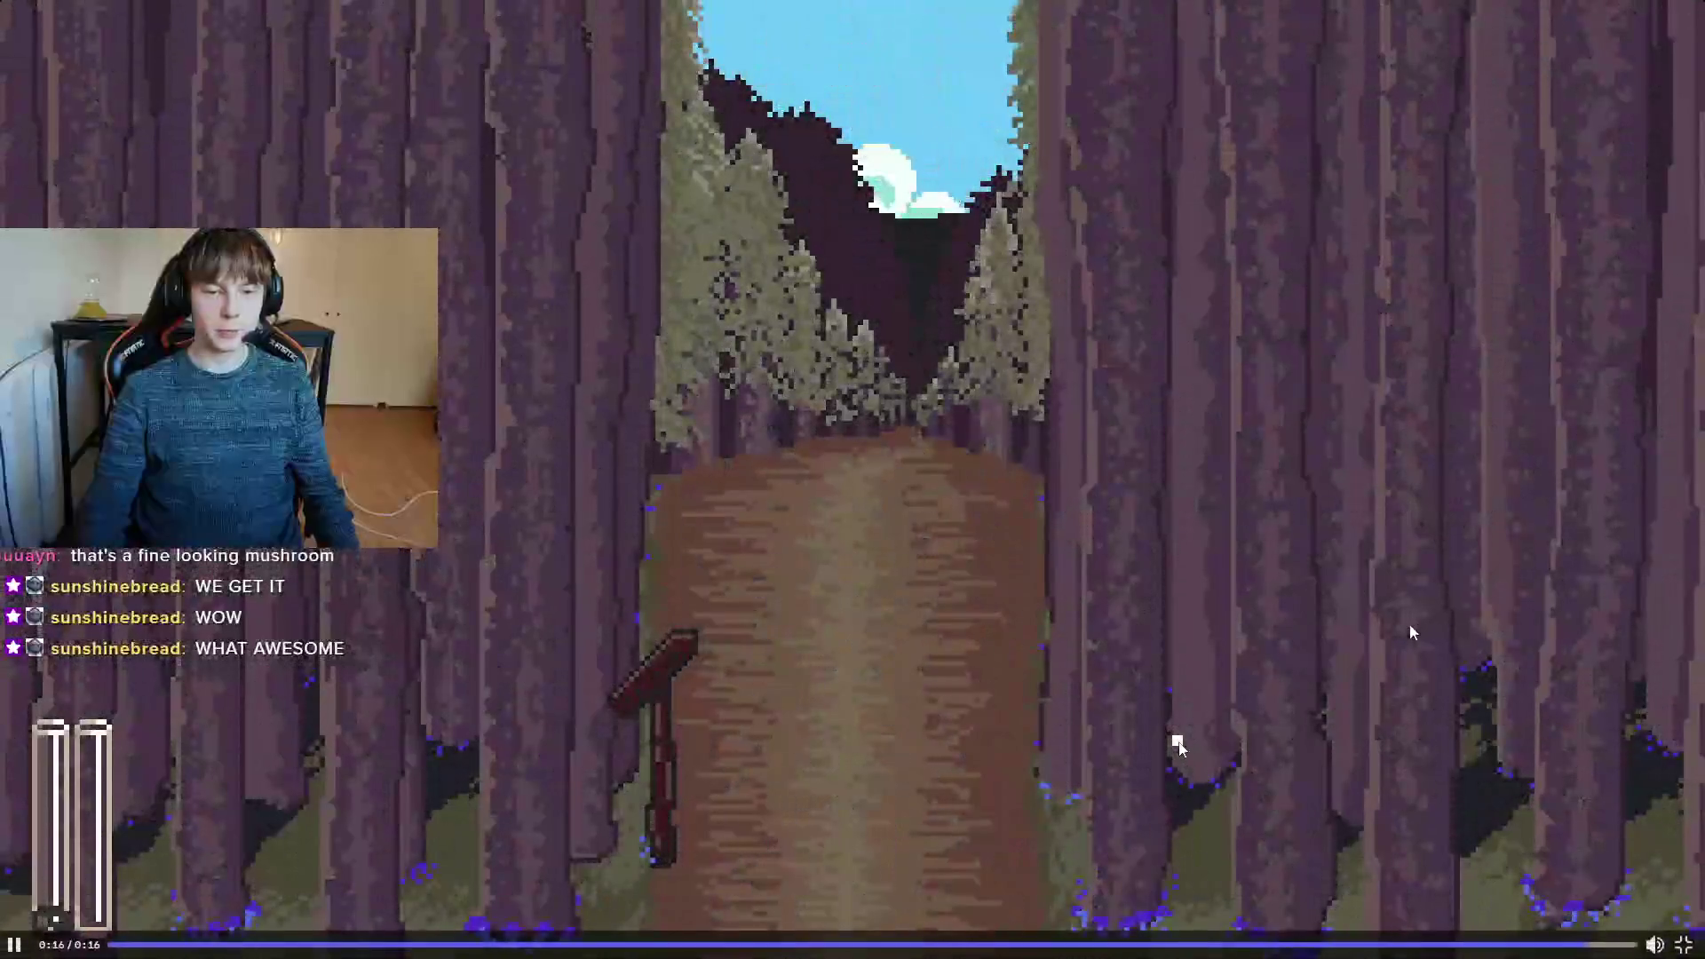
{"action": "key", "text": "Escape"}
{"action": "key", "text": "alt+Tab"}
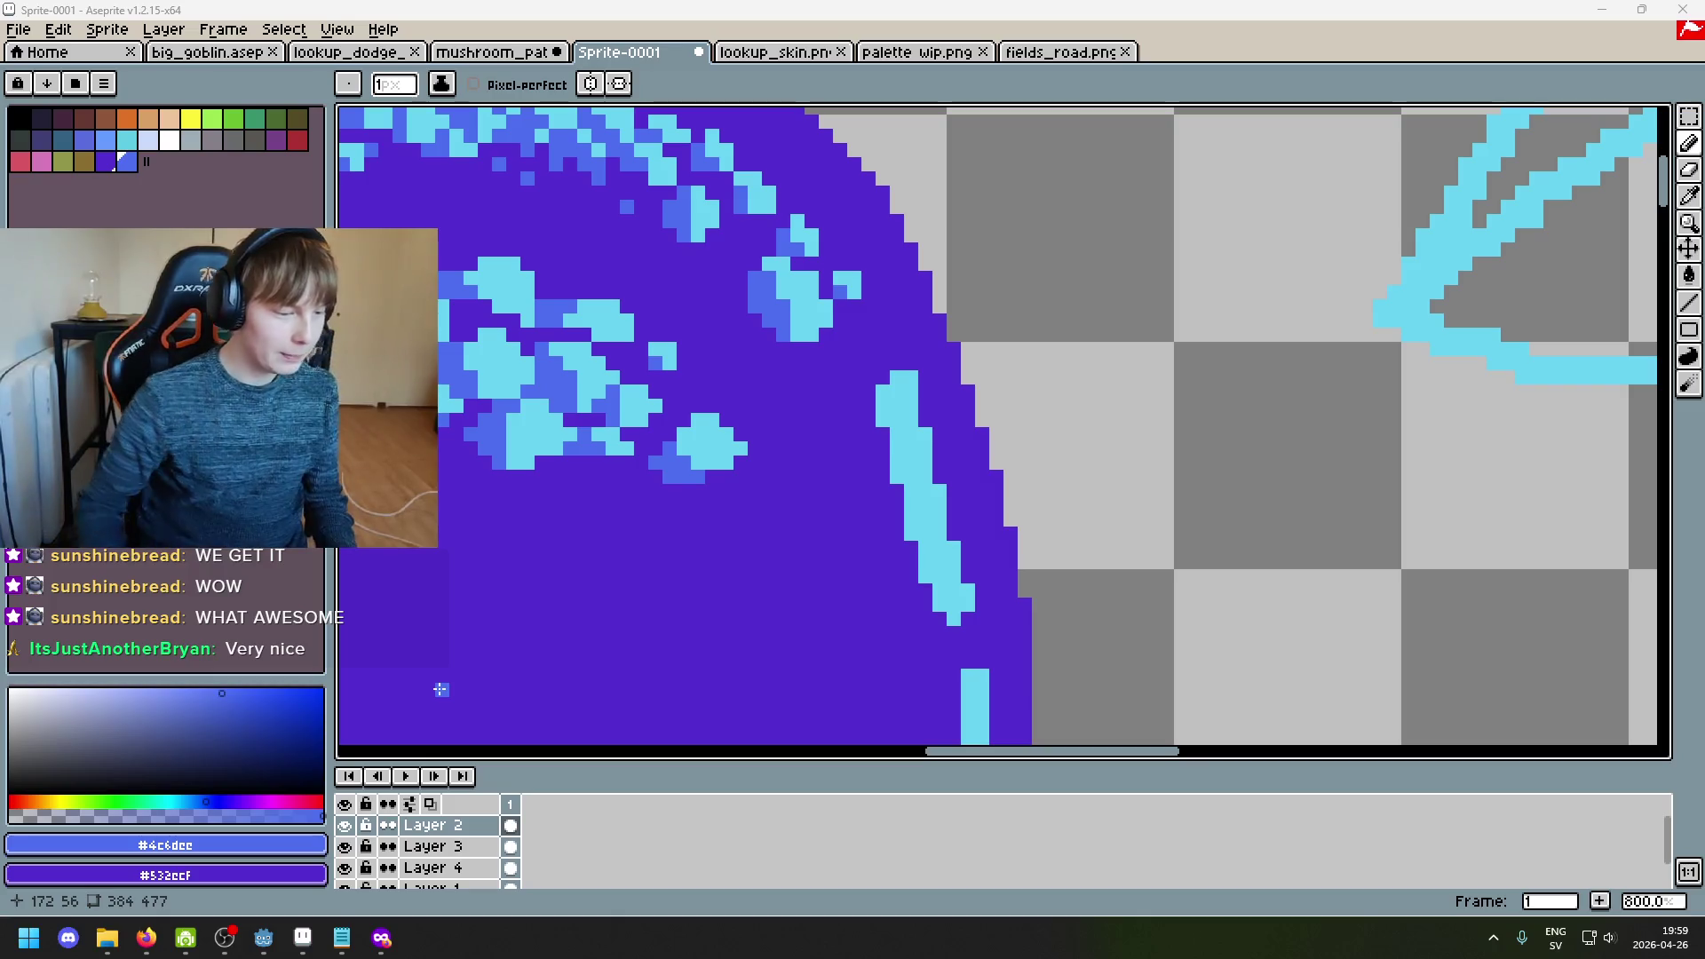
Step: With a 1px pencil, paint a small cyan square sparkle shaded by blue pixels
{"action": "scroll", "coordinate": [711, 543], "scroll_direction": "down", "scroll_amount": 4}
{"action": "scroll", "coordinate": [767, 504], "scroll_direction": "up", "scroll_amount": 3}
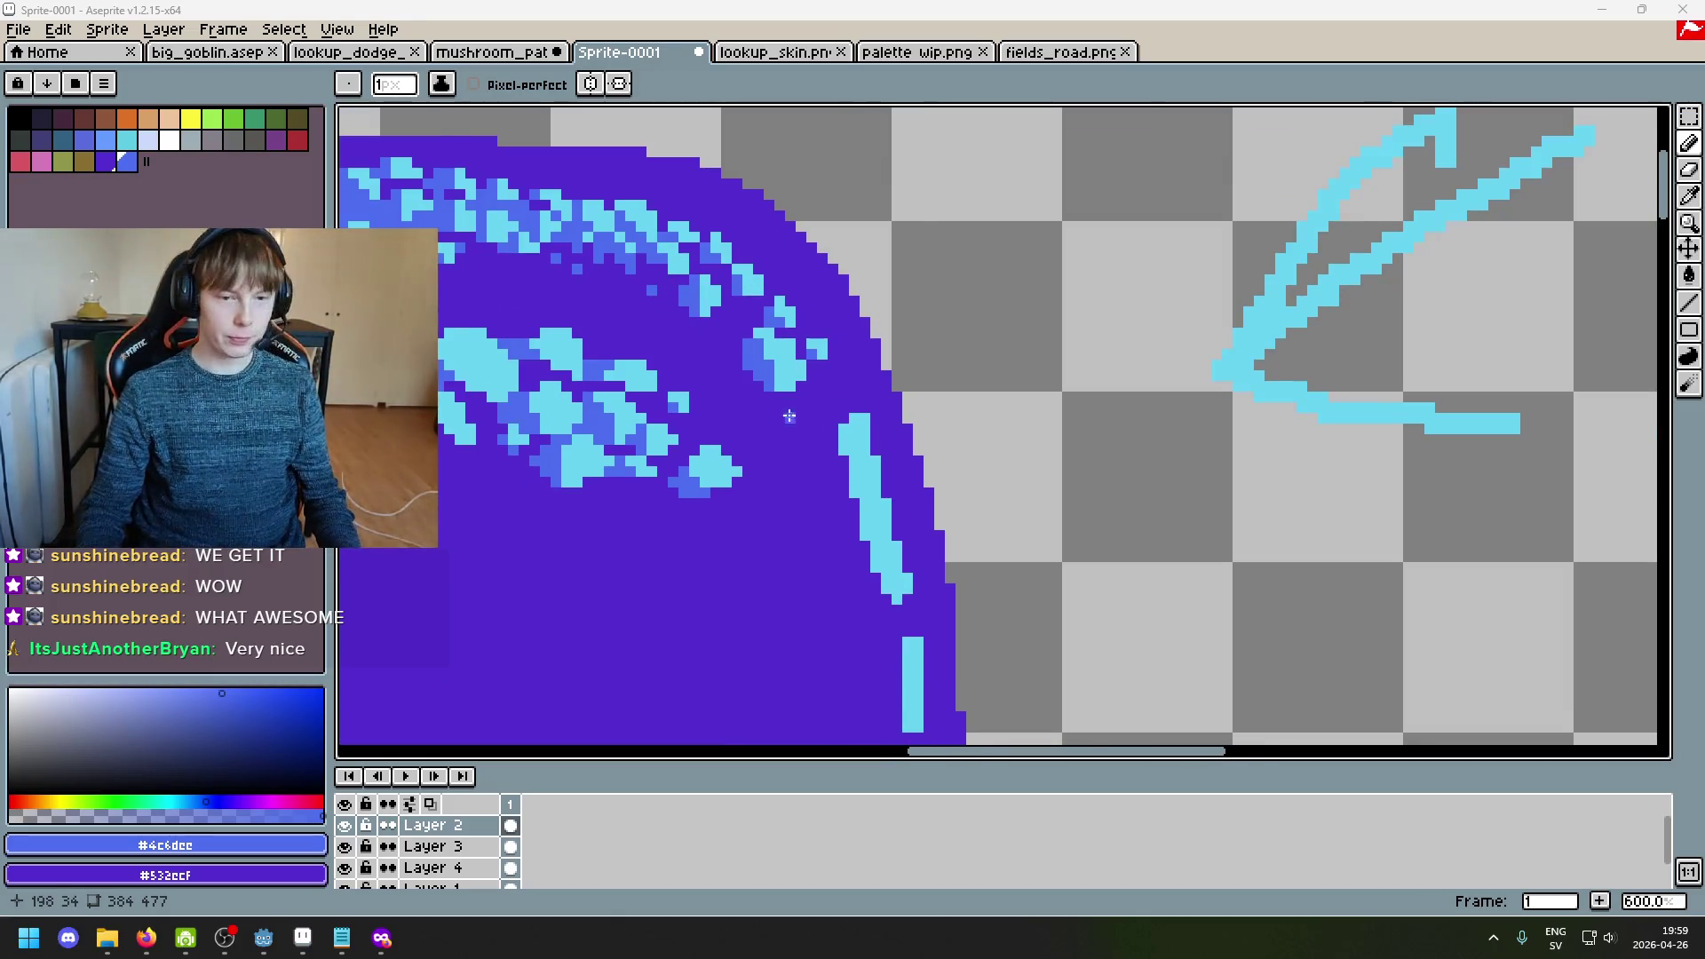
{"action": "scroll", "coordinate": [799, 373], "scroll_direction": "up", "scroll_amount": 2}
{"action": "left_click", "coordinate": [799, 323], "text": "alt"}
{"action": "scroll", "coordinate": [871, 362], "scroll_direction": "up", "scroll_amount": 3}
{"action": "key", "text": "plus"}
{"action": "key", "text": "plus"}
{"action": "key", "text": "plus"}
{"action": "key", "text": "minus"}
{"action": "key", "text": "minus"}
{"action": "key", "text": "minus"}
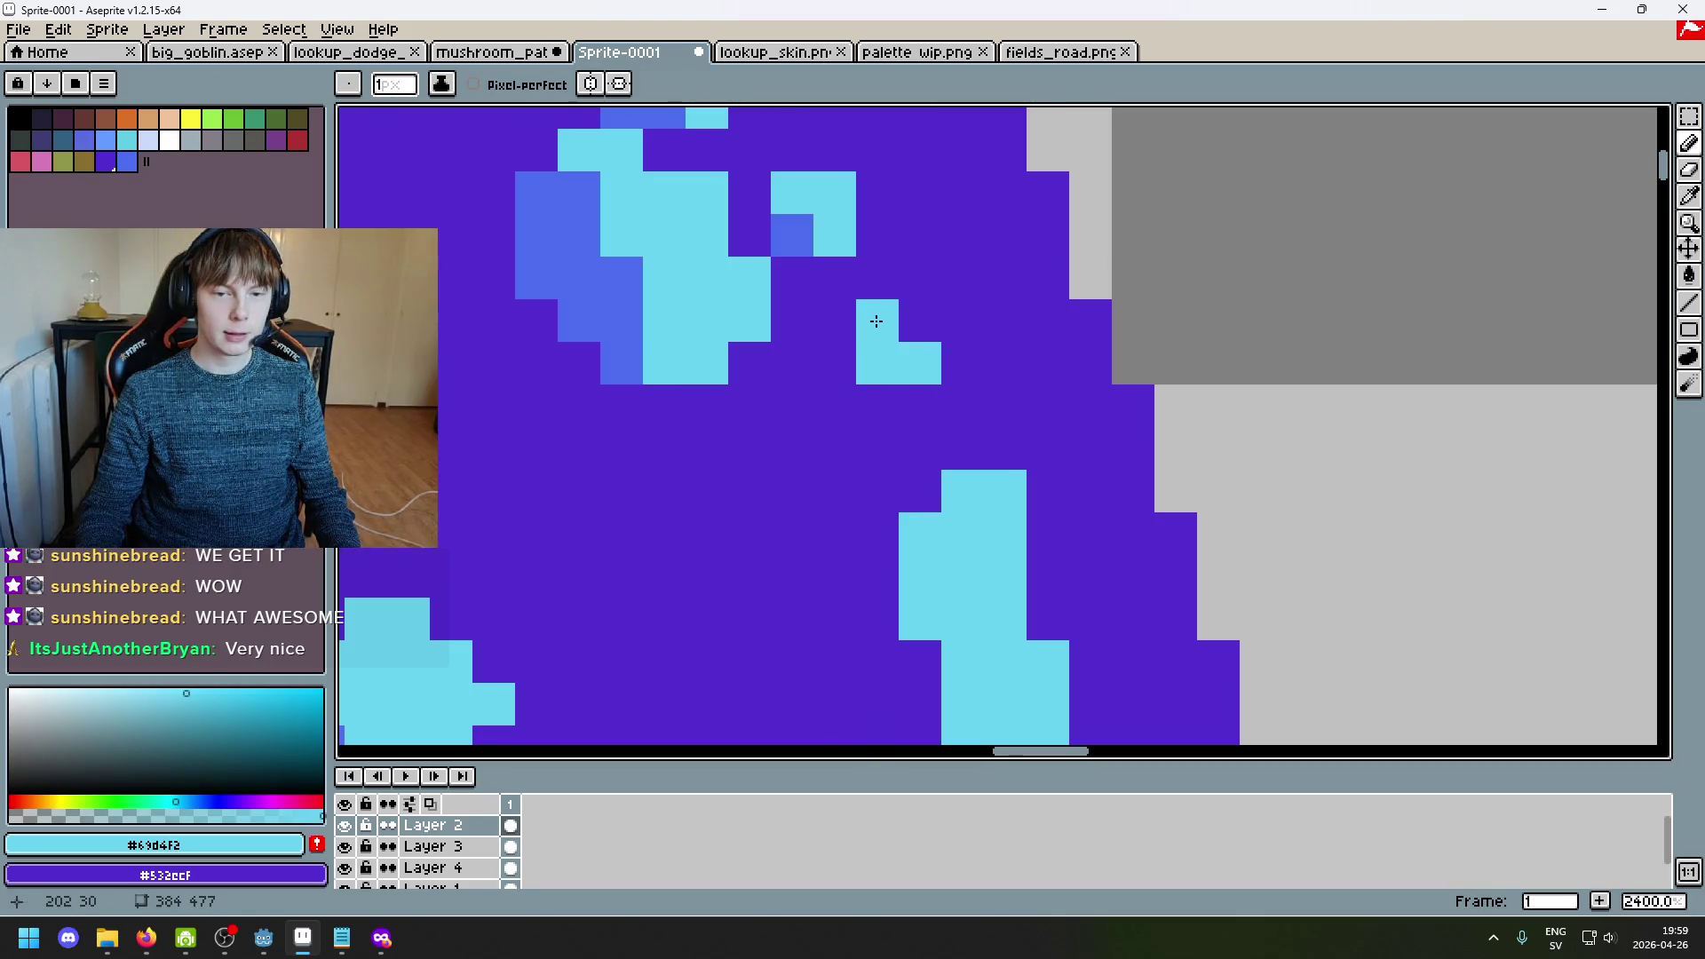
{"action": "left_click_drag", "start_coordinate": [893, 326], "coordinate": [923, 320]}
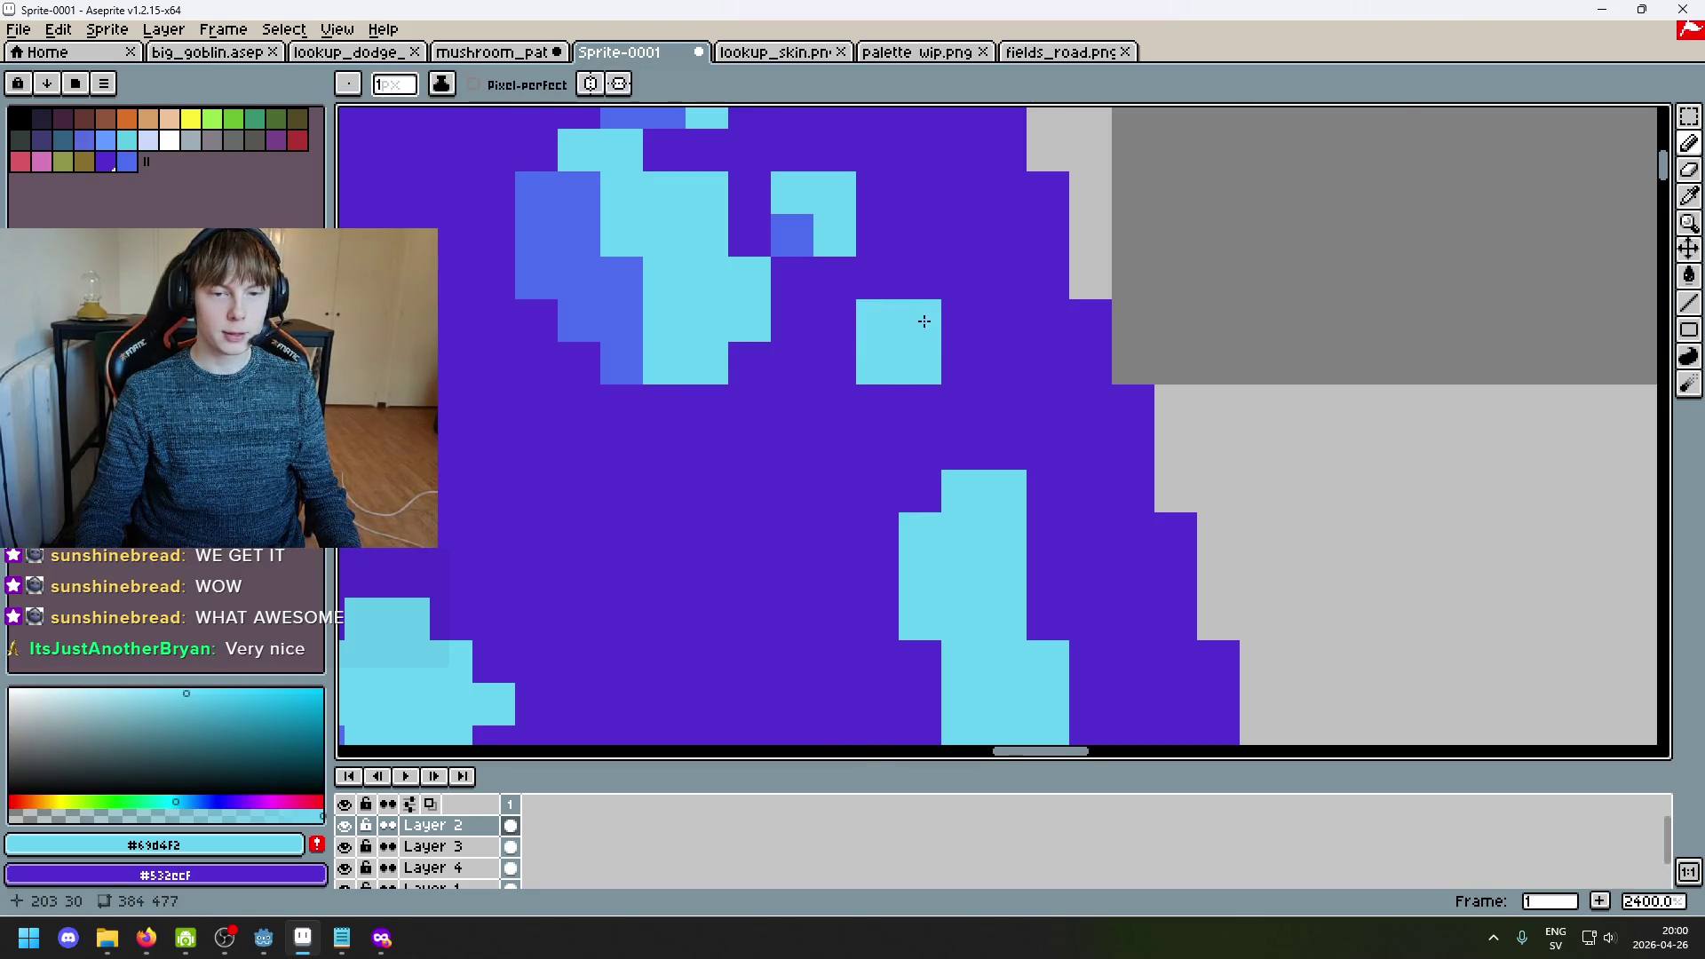
{"action": "left_click", "coordinate": [810, 221], "text": "alt"}
{"action": "left_click", "coordinate": [875, 359]}
{"action": "left_click", "coordinate": [914, 306], "text": "alt"}
{"action": "left_click", "coordinate": [818, 300]}
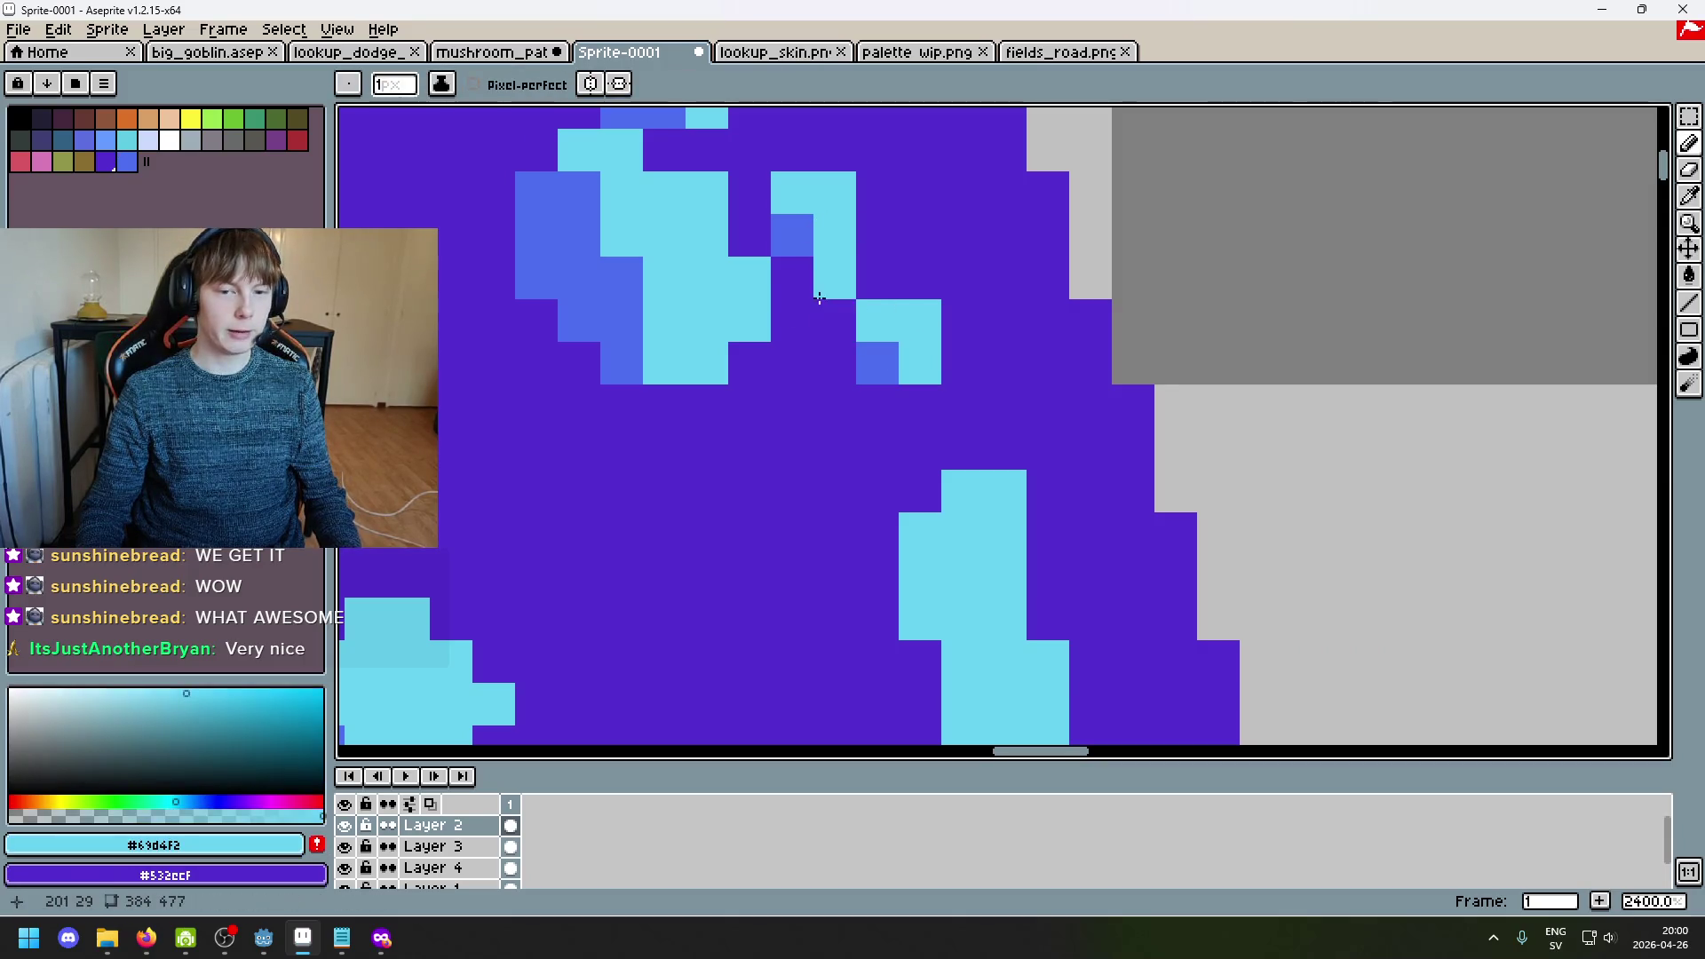
Step: Undo the stray pixels, including an olive one, around the sparkle
{"action": "scroll", "coordinate": [819, 300], "scroll_direction": "down", "scroll_amount": 8}
{"action": "scroll", "coordinate": [869, 352], "scroll_direction": "up", "scroll_amount": 3}
{"action": "left_click", "coordinate": [868, 352], "text": "alt"}
{"action": "key", "text": "ctrl+z"}
{"action": "left_click", "coordinate": [818, 285], "text": "alt"}
{"action": "scroll", "coordinate": [844, 315], "scroll_direction": "up", "scroll_amount": 4}
{"action": "left_click", "coordinate": [830, 334]}
{"action": "key", "text": "ctrl+z"}
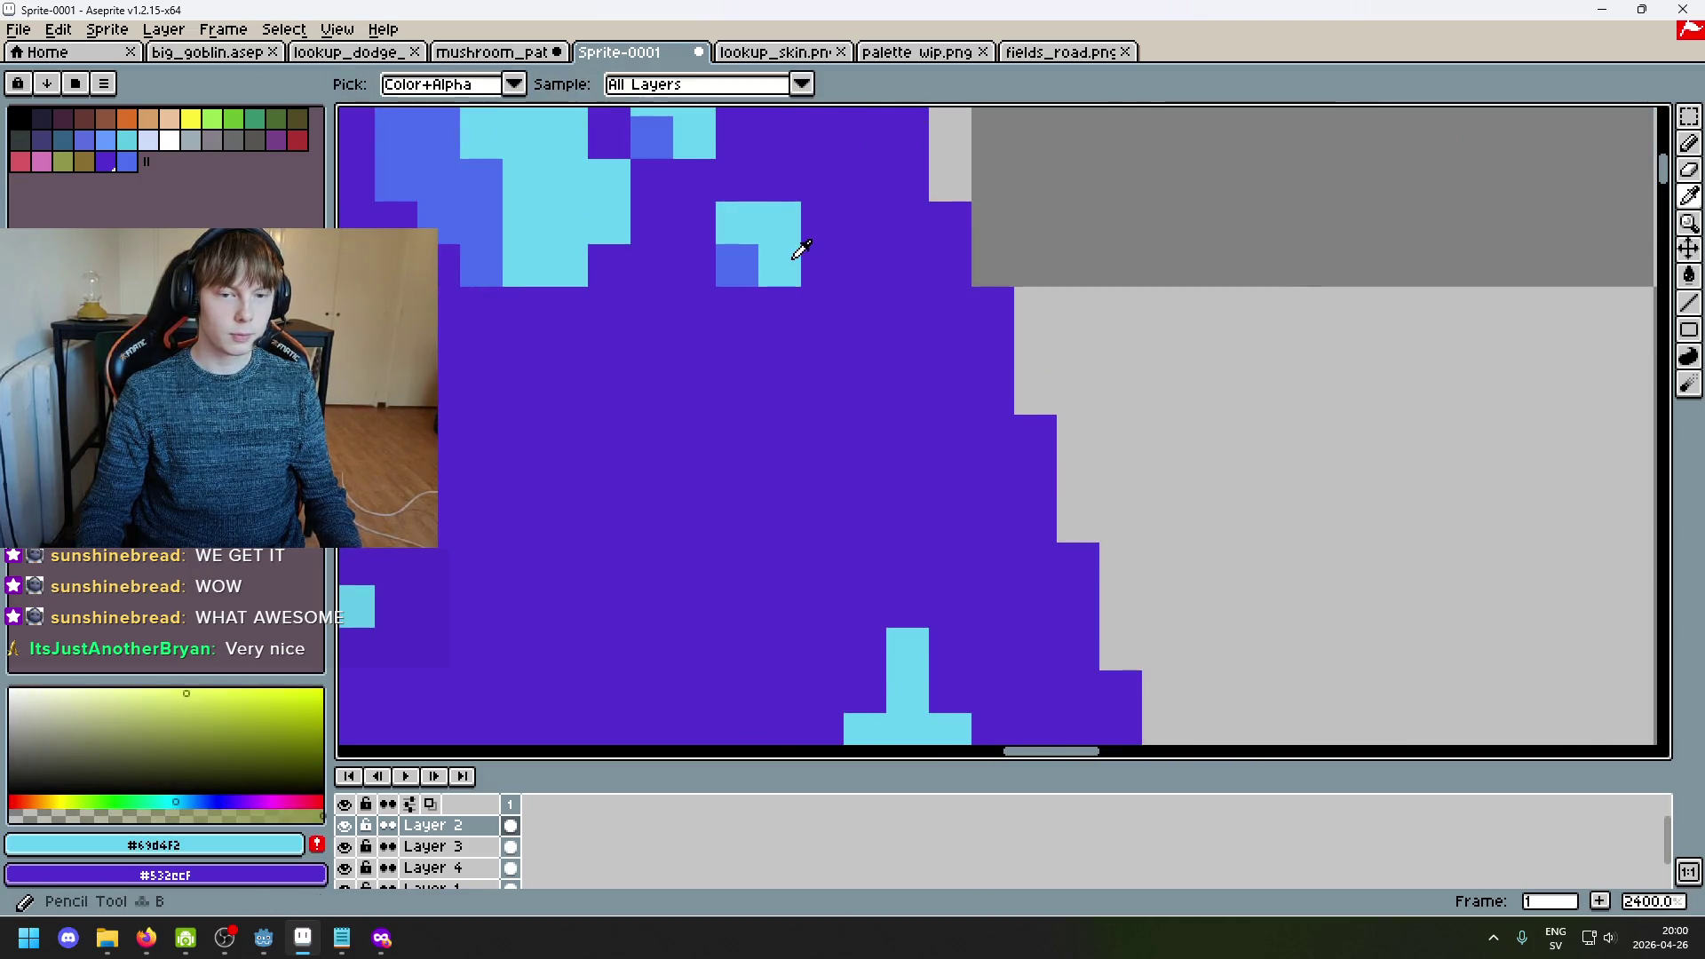
Step: Add a cyan sparkle pixel below the cluster and undo the last two test pixels
{"action": "left_click", "coordinate": [790, 257], "text": "alt"}
{"action": "left_click", "coordinate": [870, 405]}
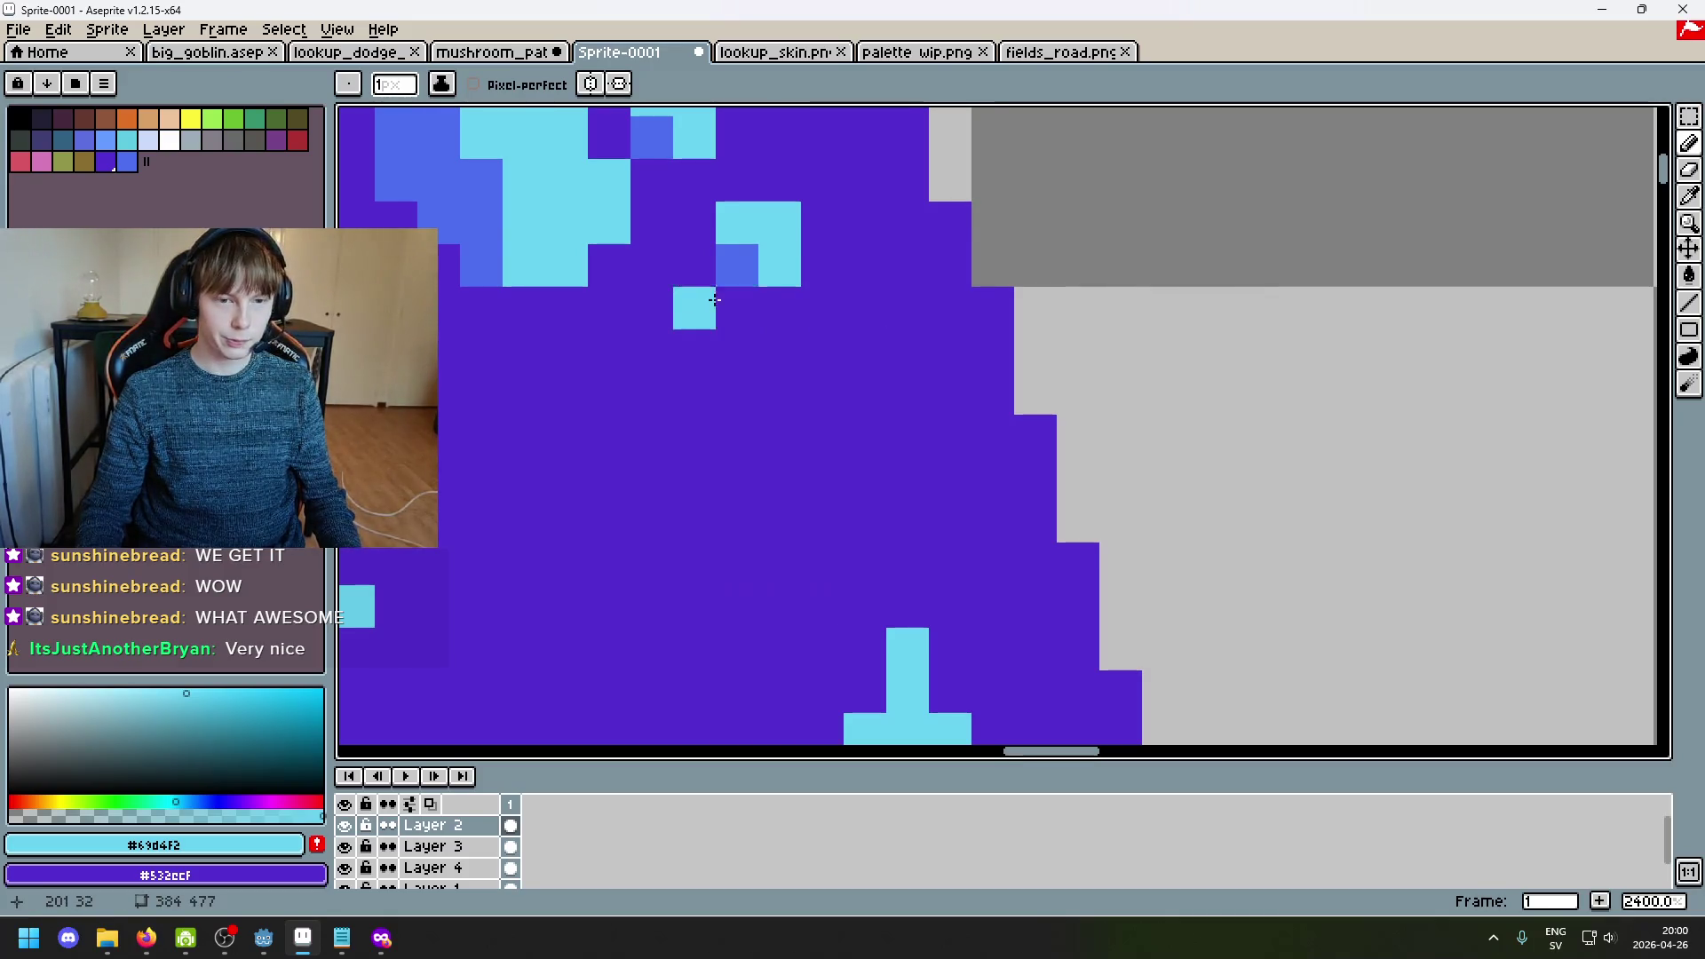
{"action": "left_click", "coordinate": [733, 265], "text": "alt"}
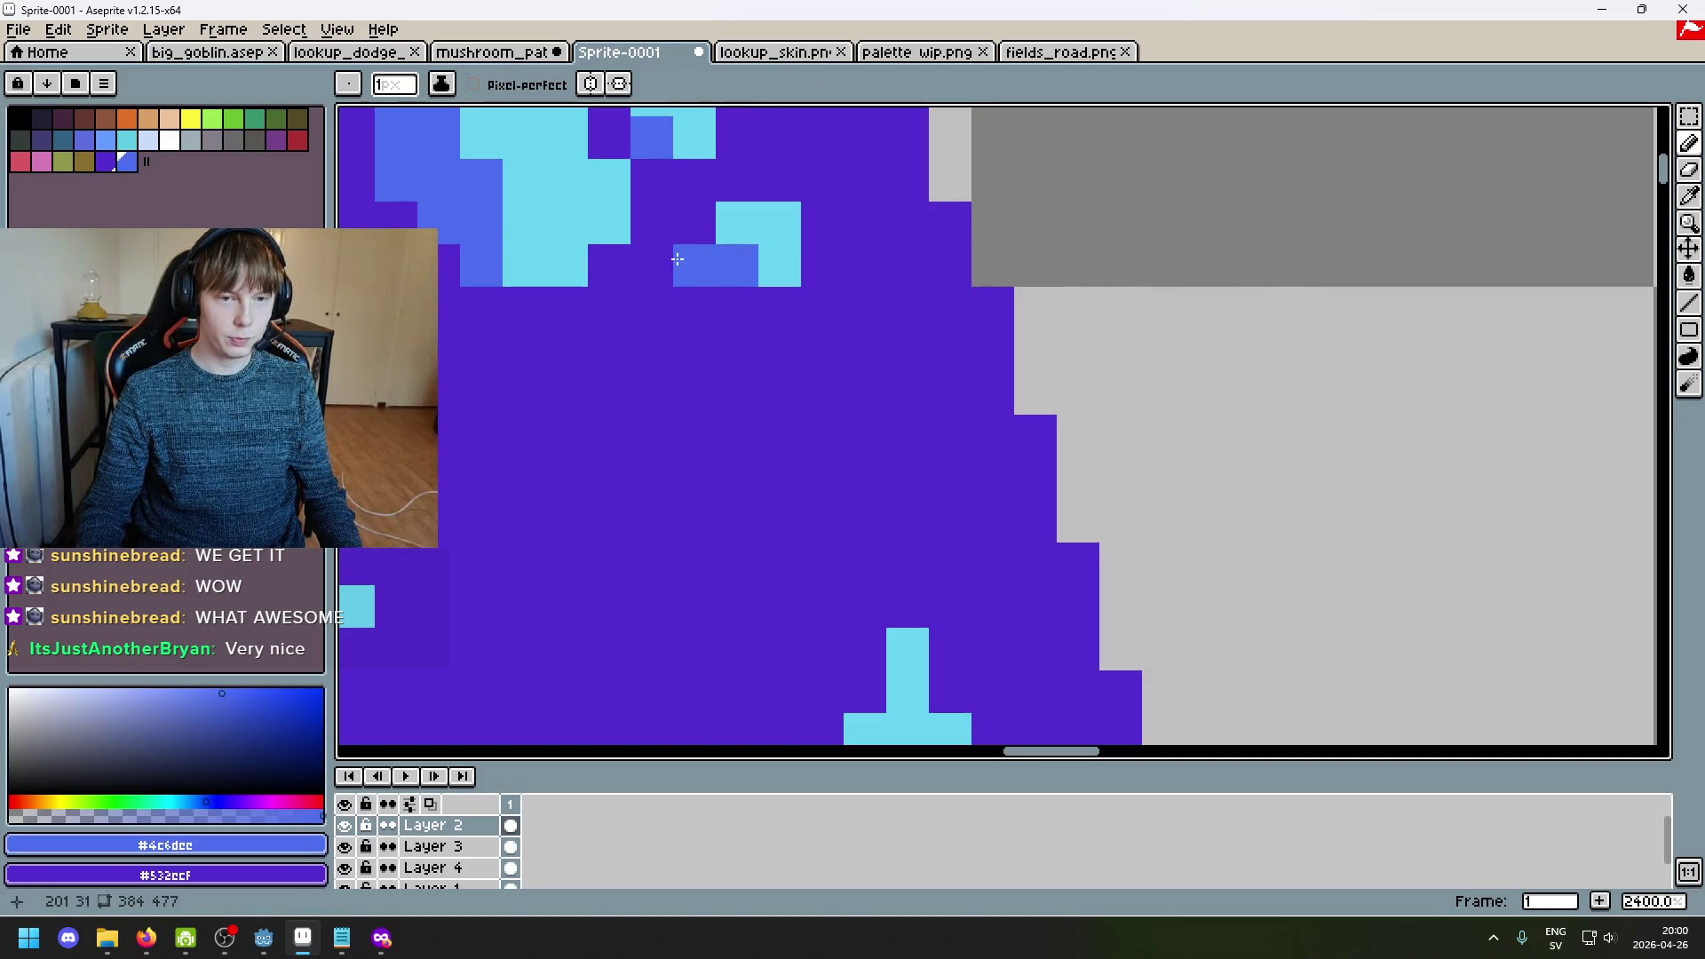
{"action": "left_click", "coordinate": [763, 240], "text": "alt"}
{"action": "left_click", "coordinate": [739, 263]}
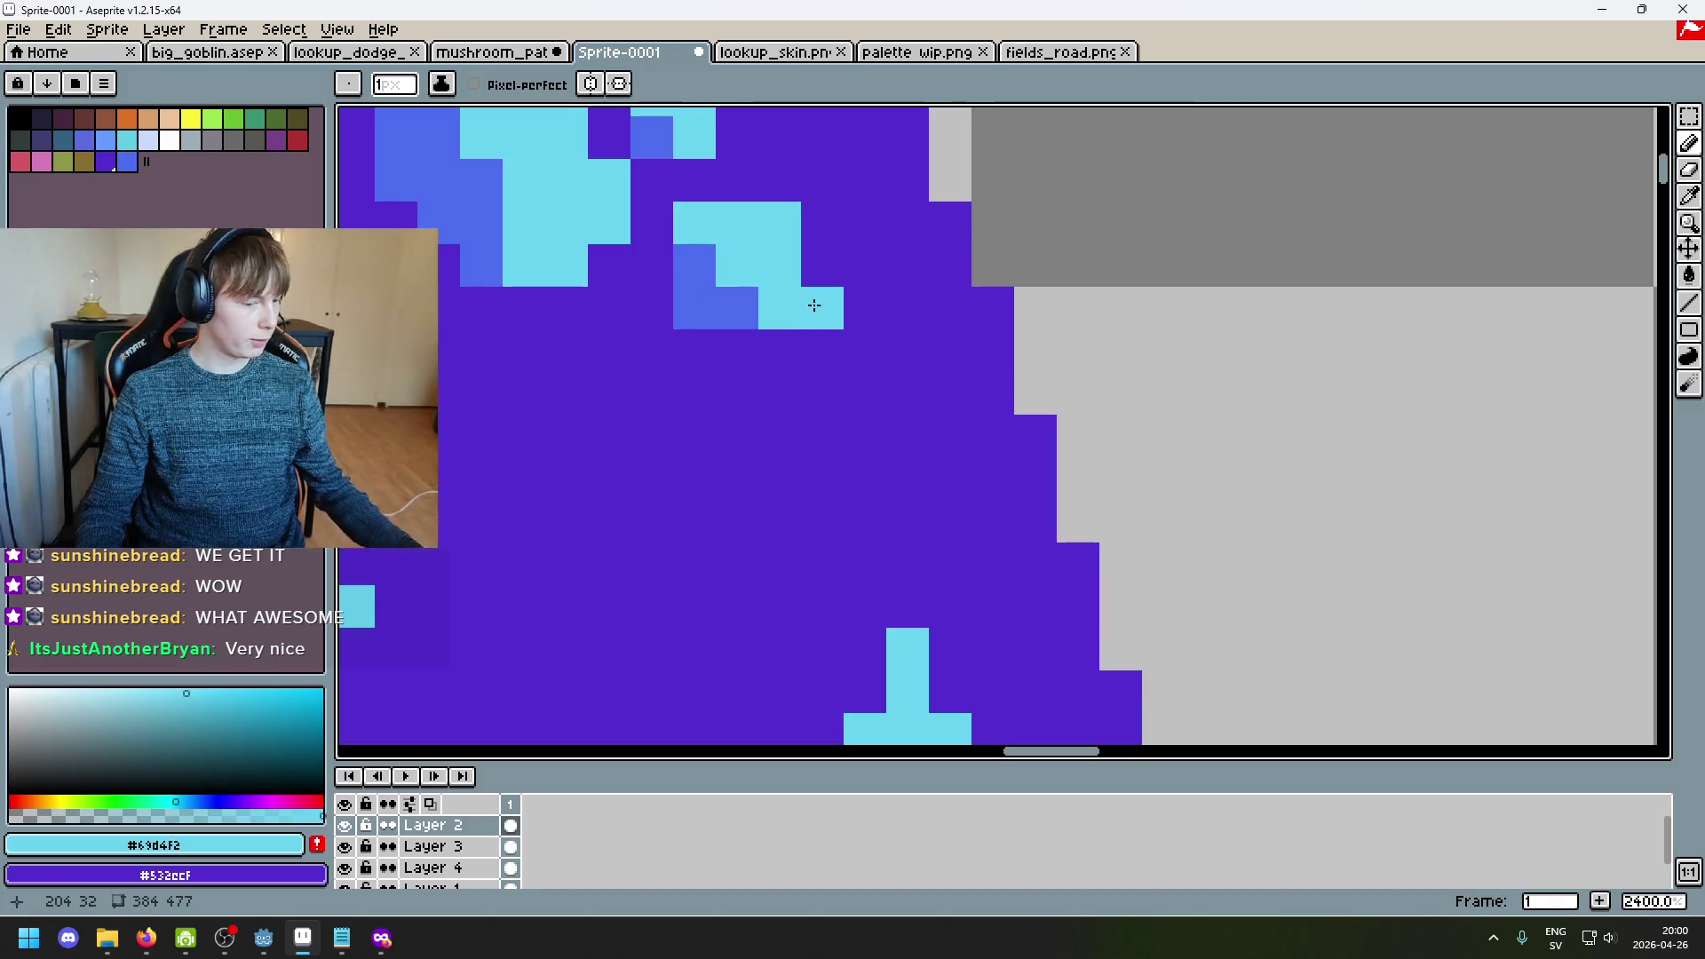
{"action": "scroll", "coordinate": [861, 383], "scroll_direction": "down", "scroll_amount": 4}
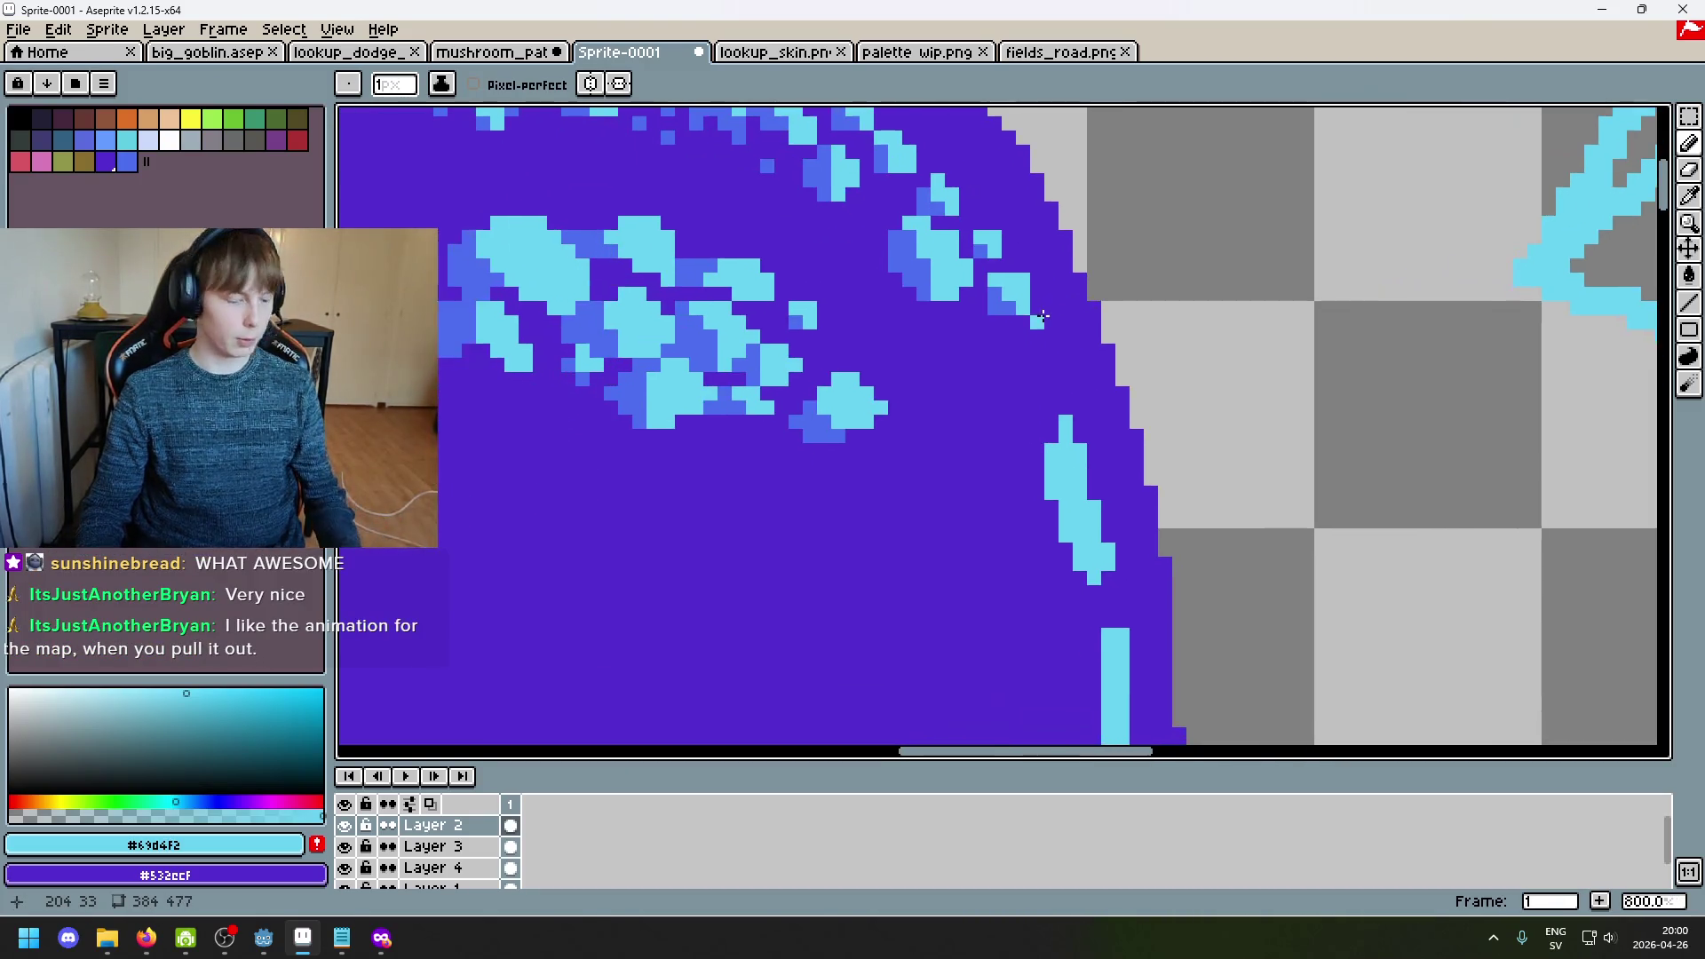
{"action": "left_click_drag", "start_coordinate": [1036, 320], "coordinate": [935, 370]}
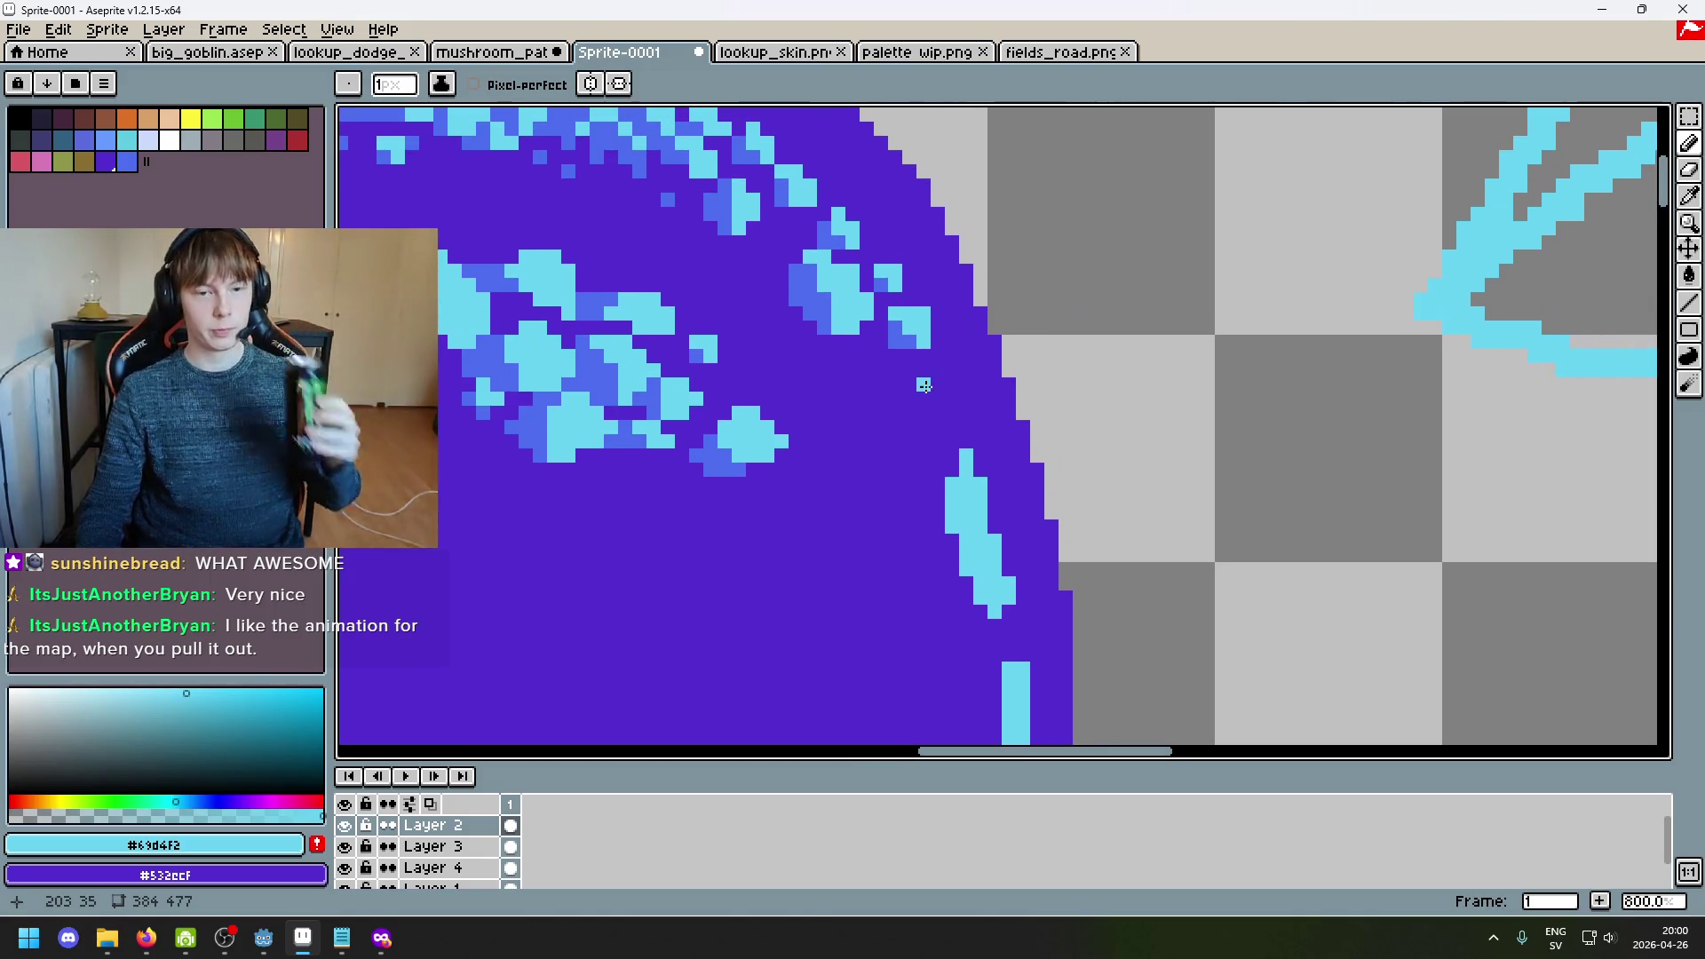
{"action": "scroll", "coordinate": [923, 385], "scroll_direction": "up", "scroll_amount": 3}
{"action": "key", "text": "ctrl+z"}
{"action": "key", "text": "ctrl+z"}
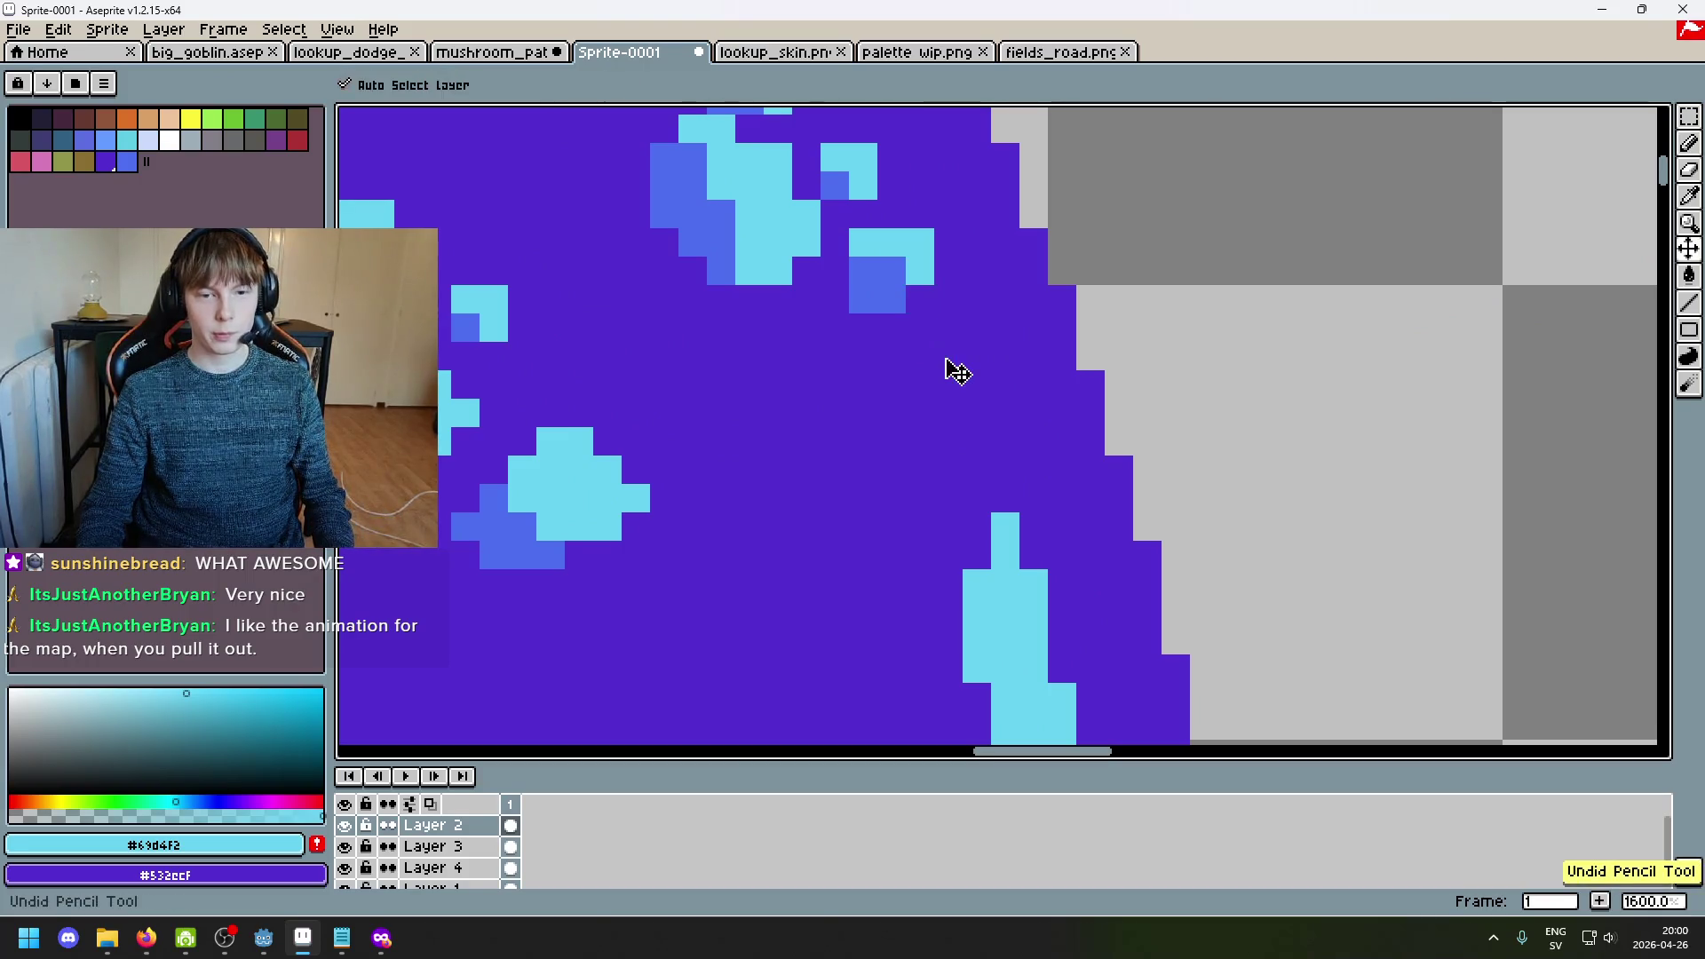
Step: Add blue #4c6dee pixels beneath a cyan pair, undoing a misplaced cyan stroke
{"action": "scroll", "coordinate": [877, 348], "scroll_direction": "up", "scroll_amount": 1}
{"action": "left_click", "coordinate": [841, 278], "text": "alt"}
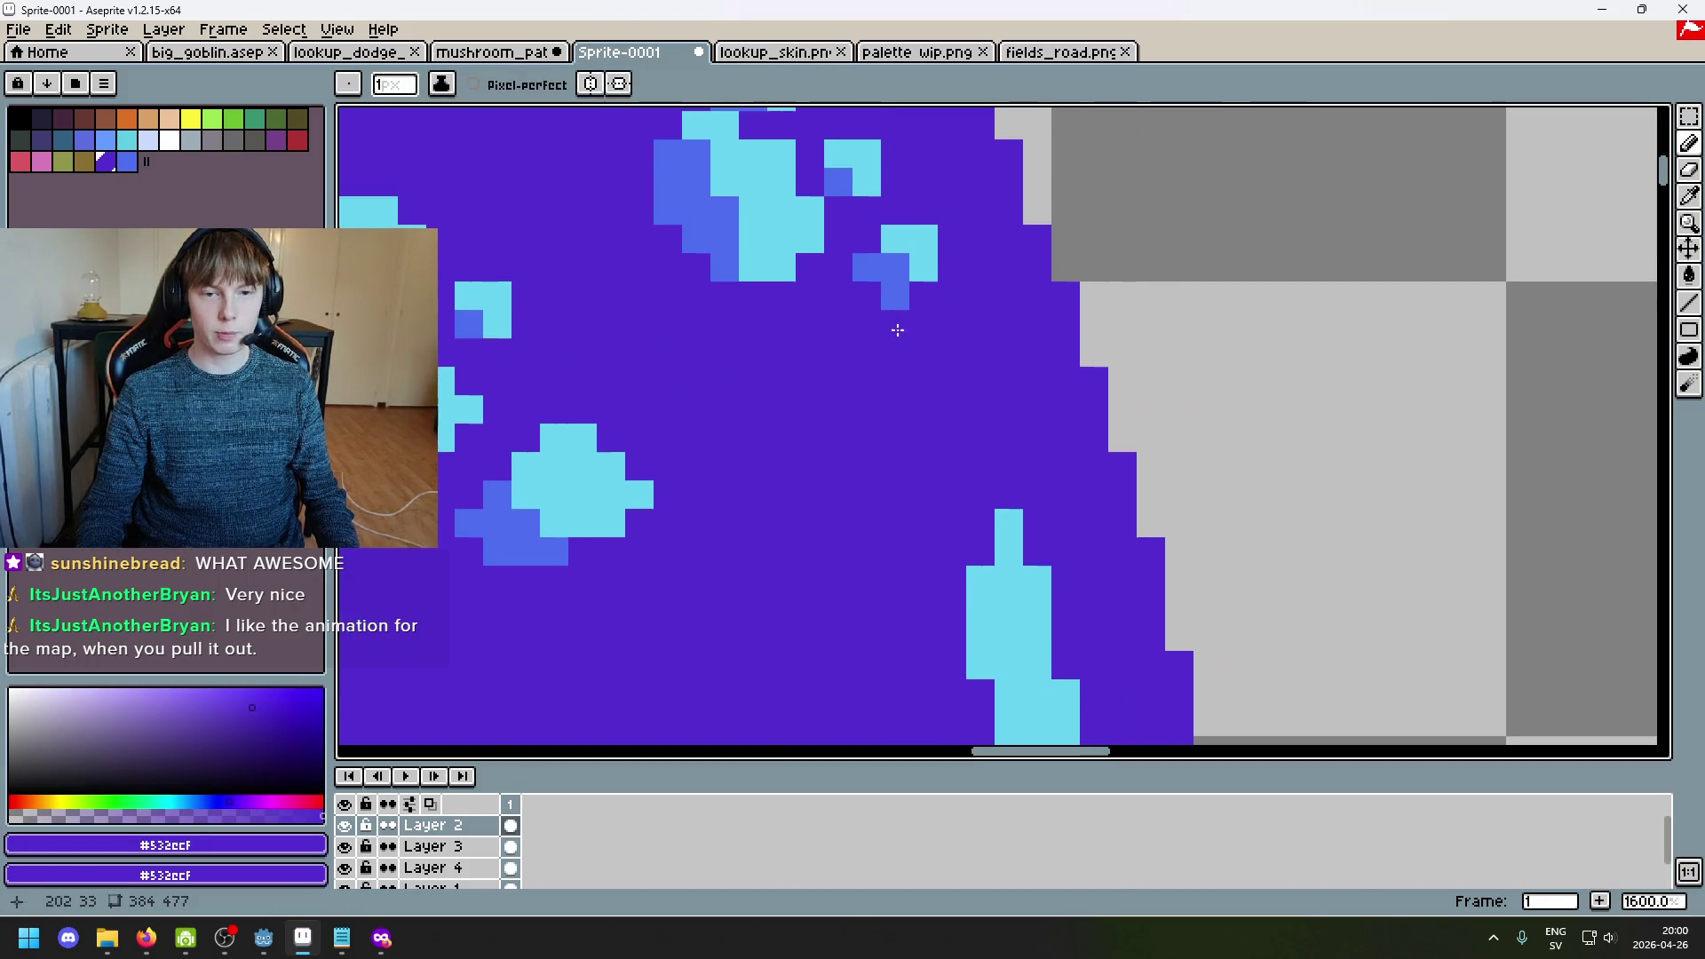
{"action": "scroll", "coordinate": [894, 338], "scroll_direction": "down", "scroll_amount": 3}
{"action": "scroll", "coordinate": [893, 253], "scroll_direction": "up", "scroll_amount": 3}
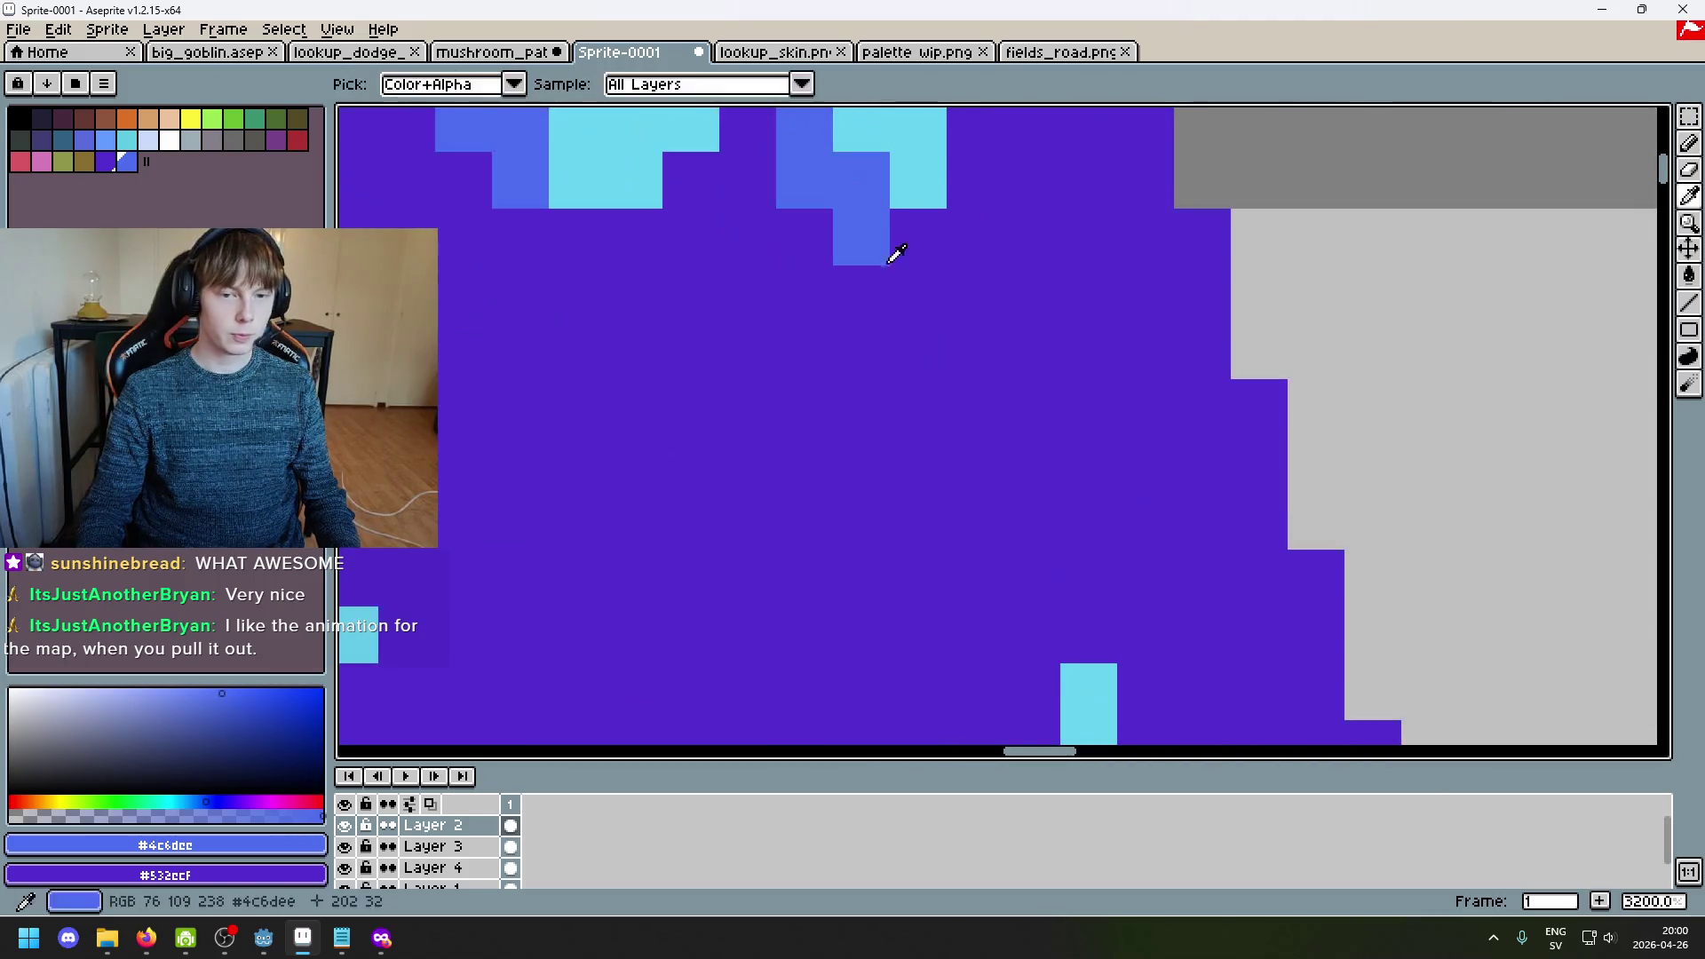
{"action": "left_click", "coordinate": [910, 191], "text": "alt"}
{"action": "left_click_drag", "start_coordinate": [1030, 235], "coordinate": [1033, 302]}
{"action": "key", "text": "ctrl+z"}
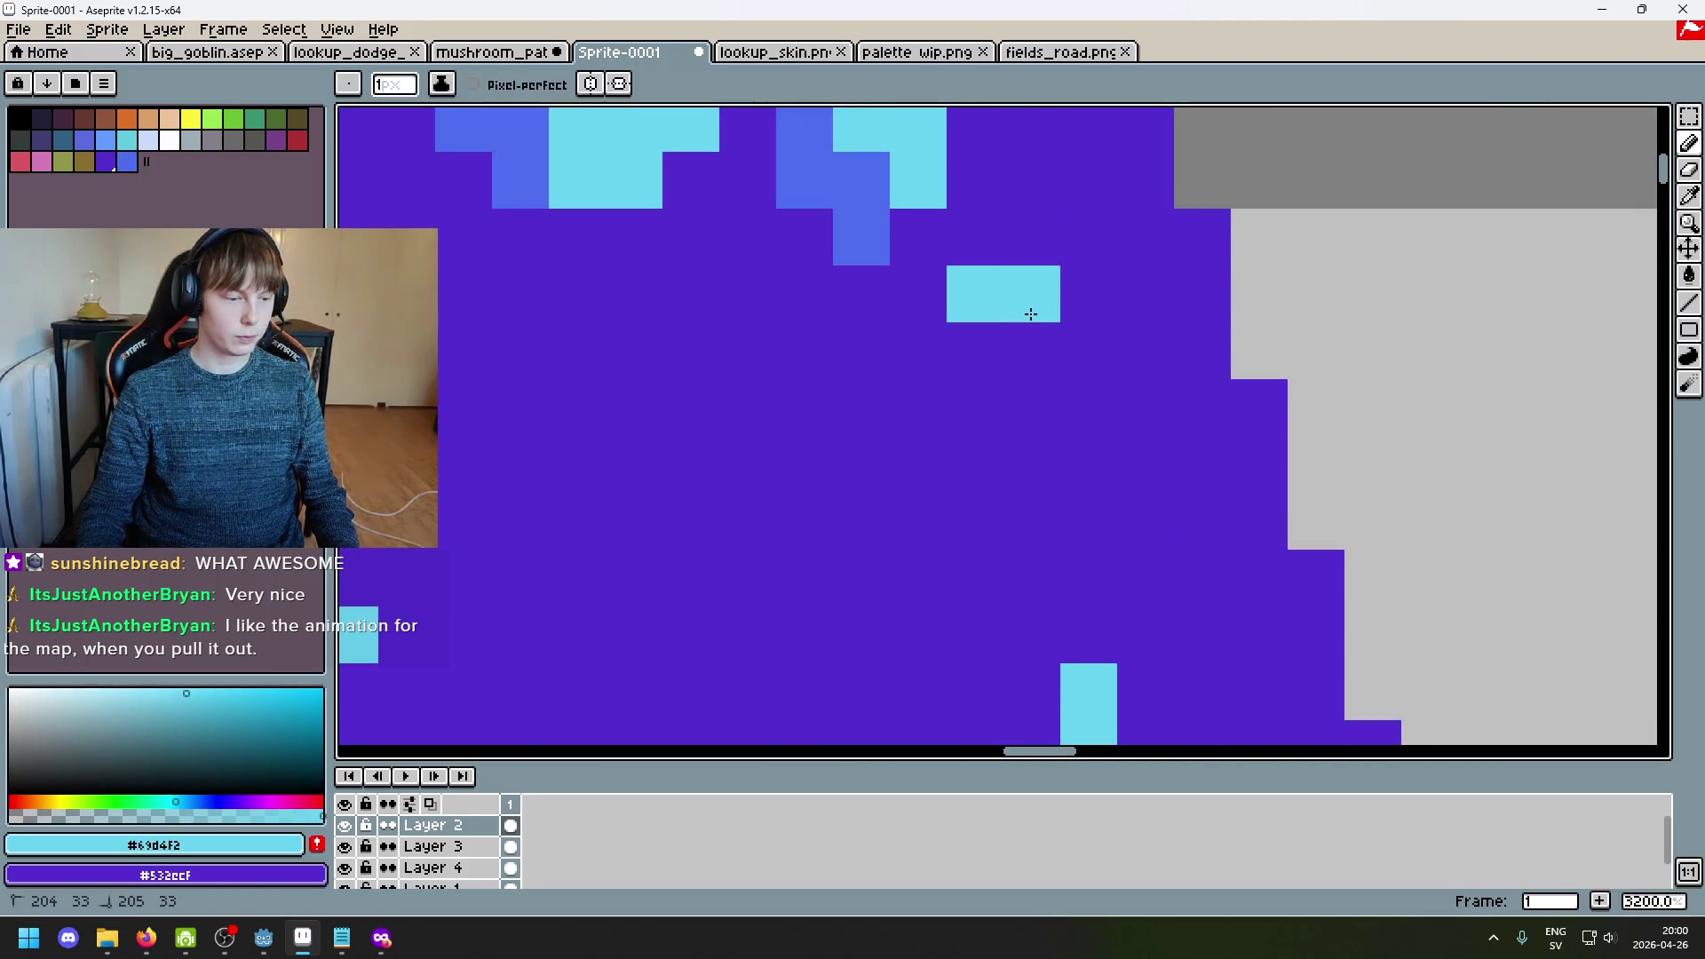
{"action": "left_click", "coordinate": [862, 235], "text": "alt"}
{"action": "left_click_drag", "start_coordinate": [976, 355], "coordinate": [919, 355]}
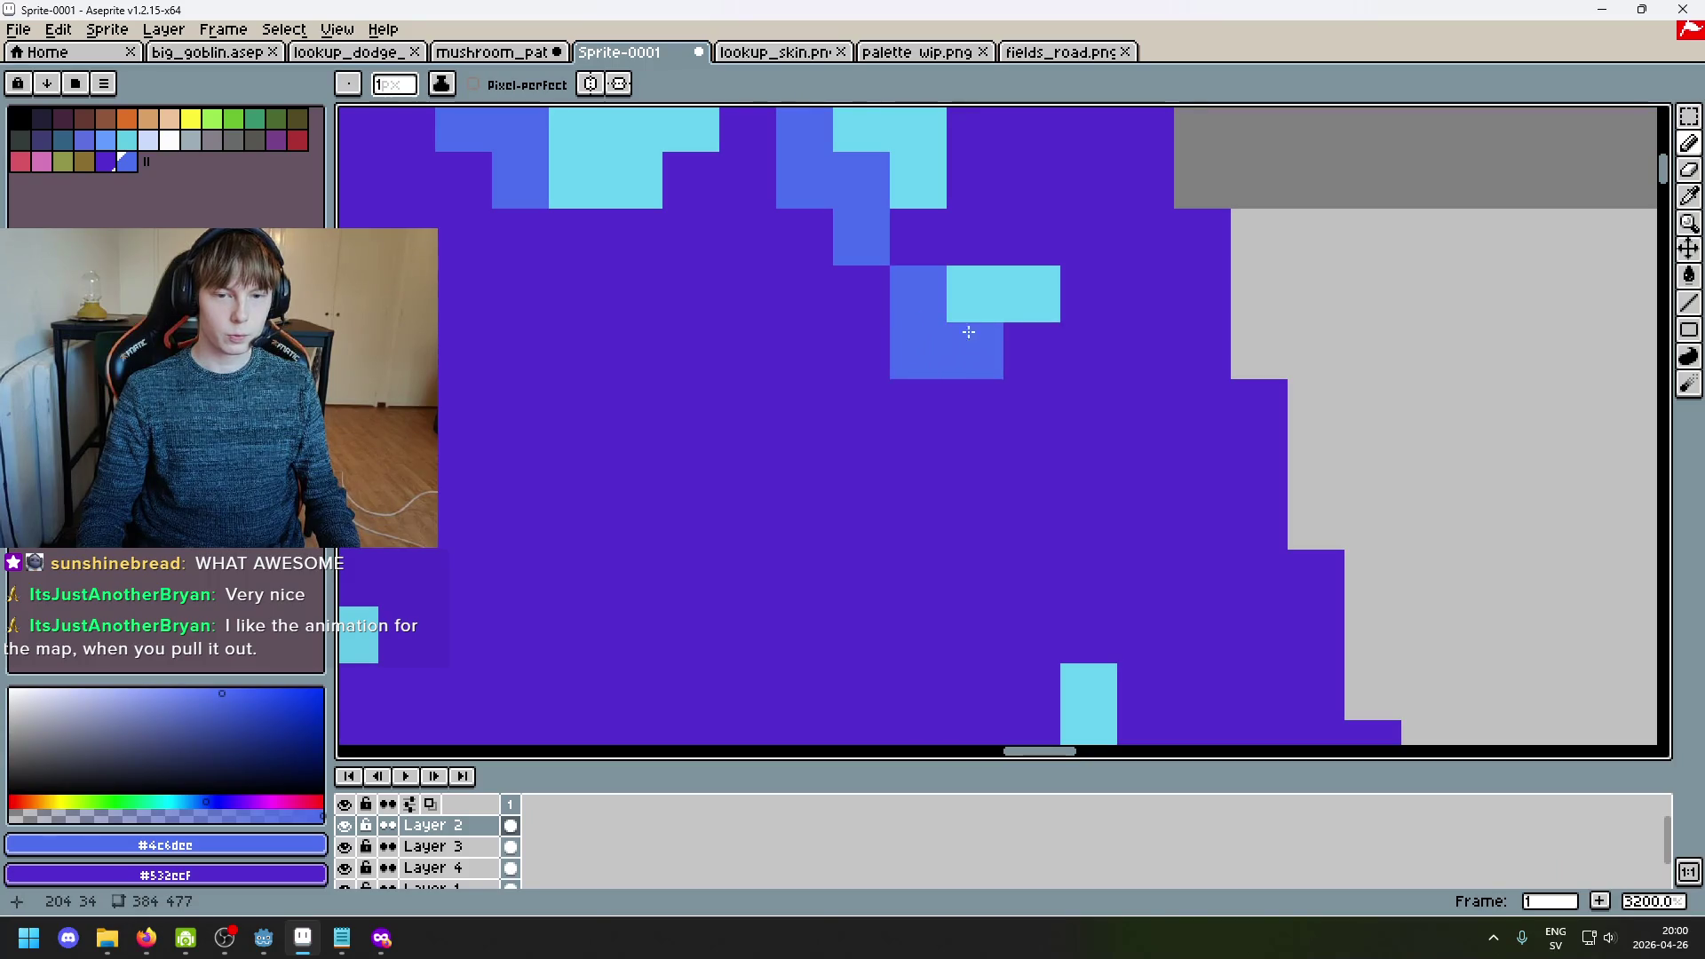
Step: Draw a small staircase of cyan #69d4f2 highlight pixels at the cap's upper-right edge
{"action": "left_click", "coordinate": [1035, 290], "text": "alt"}
{"action": "scroll", "coordinate": [1046, 360], "scroll_direction": "down", "scroll_amount": 6}
{"action": "scroll", "coordinate": [1046, 360], "scroll_direction": "down", "scroll_amount": 2}
{"action": "scroll", "coordinate": [915, 275], "scroll_direction": "up", "scroll_amount": 9}
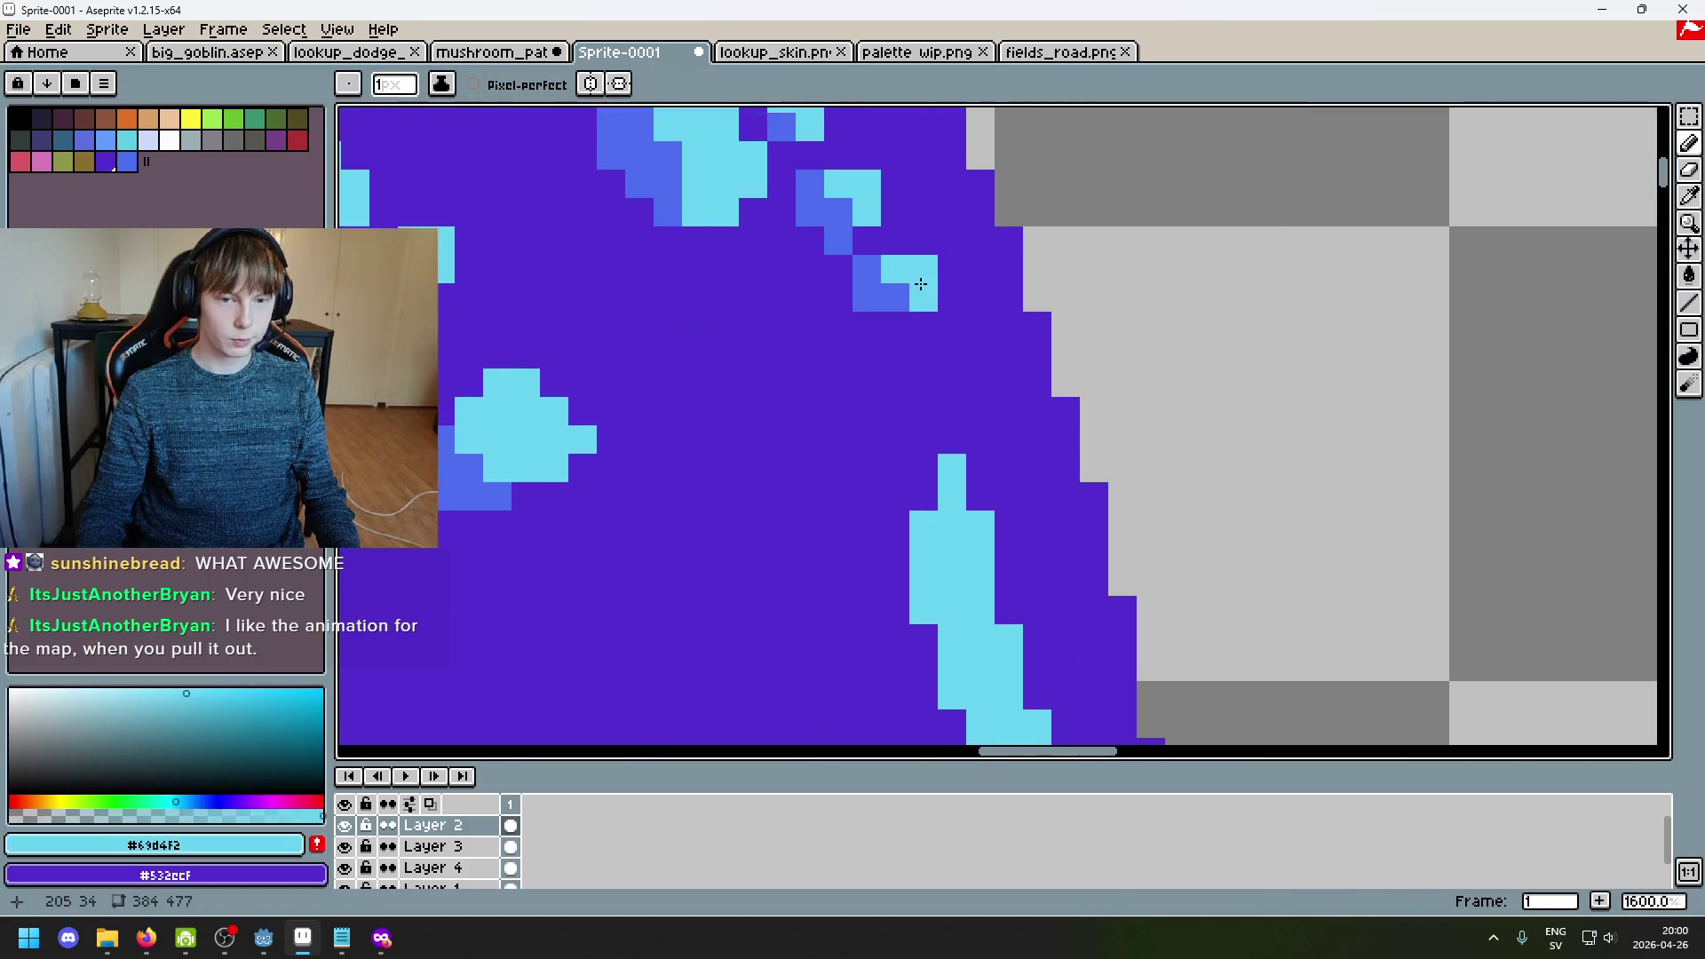
{"action": "left_click_drag", "start_coordinate": [797, 305], "coordinate": [985, 355]}
{"action": "scroll", "coordinate": [966, 319], "scroll_direction": "up", "scroll_amount": 3}
{"action": "left_click", "coordinate": [818, 251]}
{"action": "key", "text": "ctrl+z"}
{"action": "left_click_drag", "start_coordinate": [888, 267], "coordinate": [1023, 308]}
{"action": "scroll", "coordinate": [1024, 308], "scroll_direction": "down", "scroll_amount": 1}
Step: Paint two mid-blue pixels beside the cyan highlight and add one more cyan pixel
{"action": "left_click", "coordinate": [1039, 264], "text": "alt"}
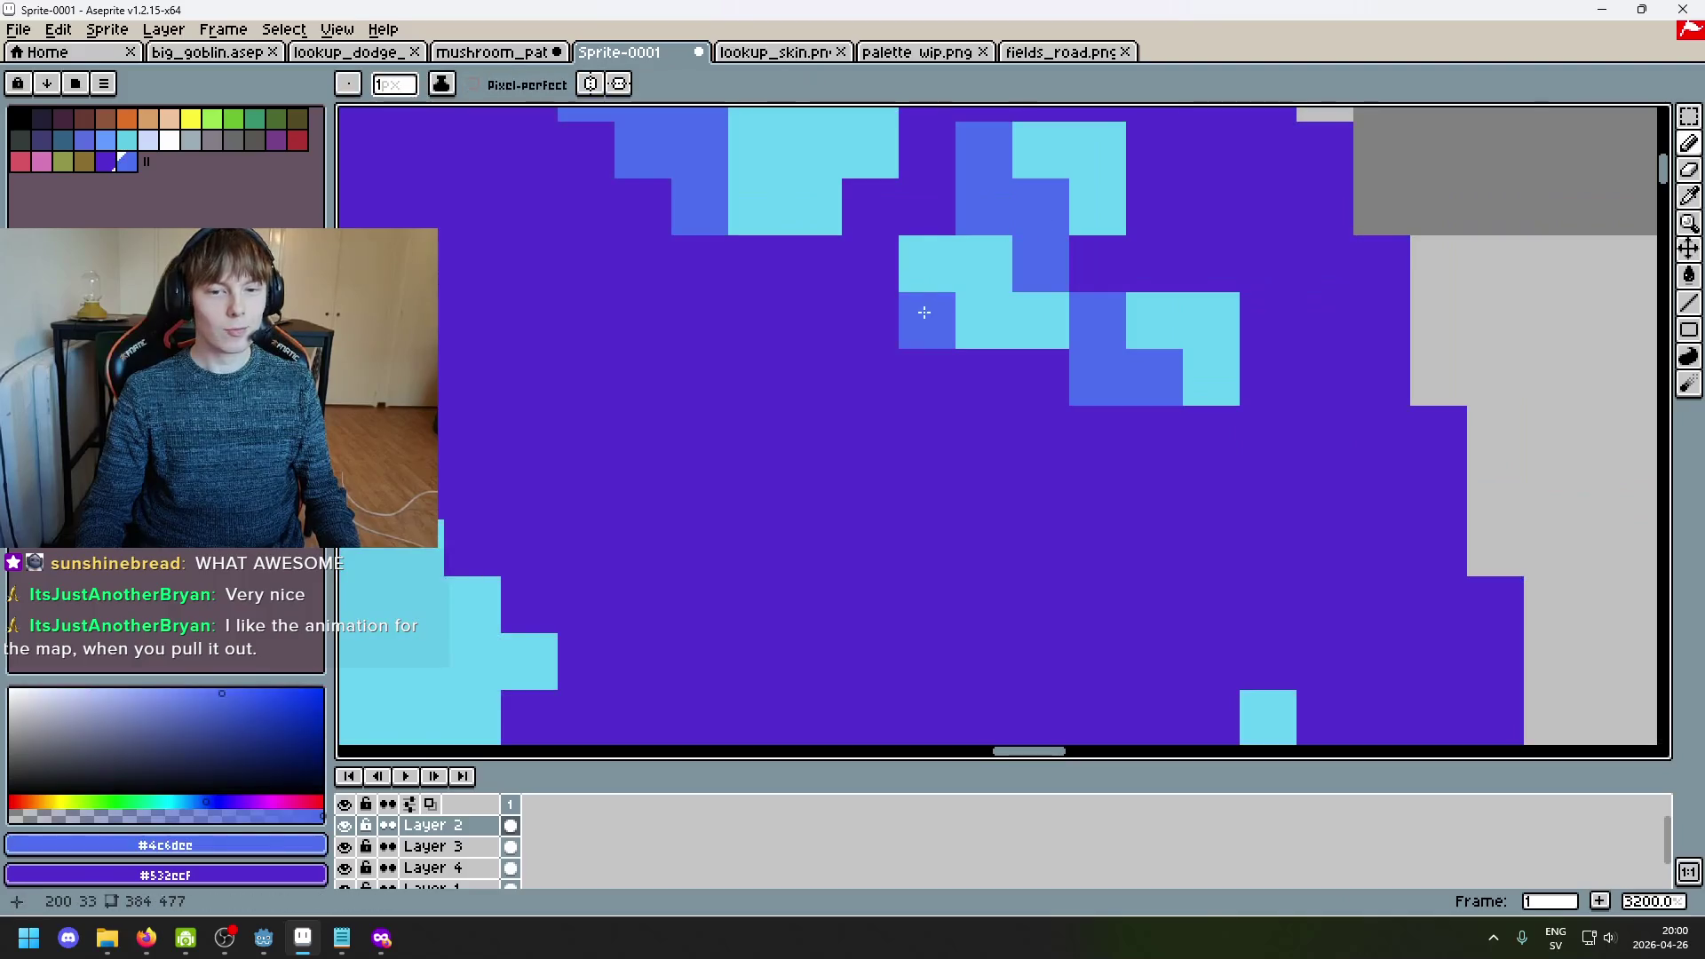
{"action": "left_click_drag", "start_coordinate": [870, 320], "coordinate": [935, 356]}
{"action": "scroll", "coordinate": [1004, 382], "scroll_direction": "down", "scroll_amount": 4}
{"action": "scroll", "coordinate": [982, 355], "scroll_direction": "up", "scroll_amount": 2}
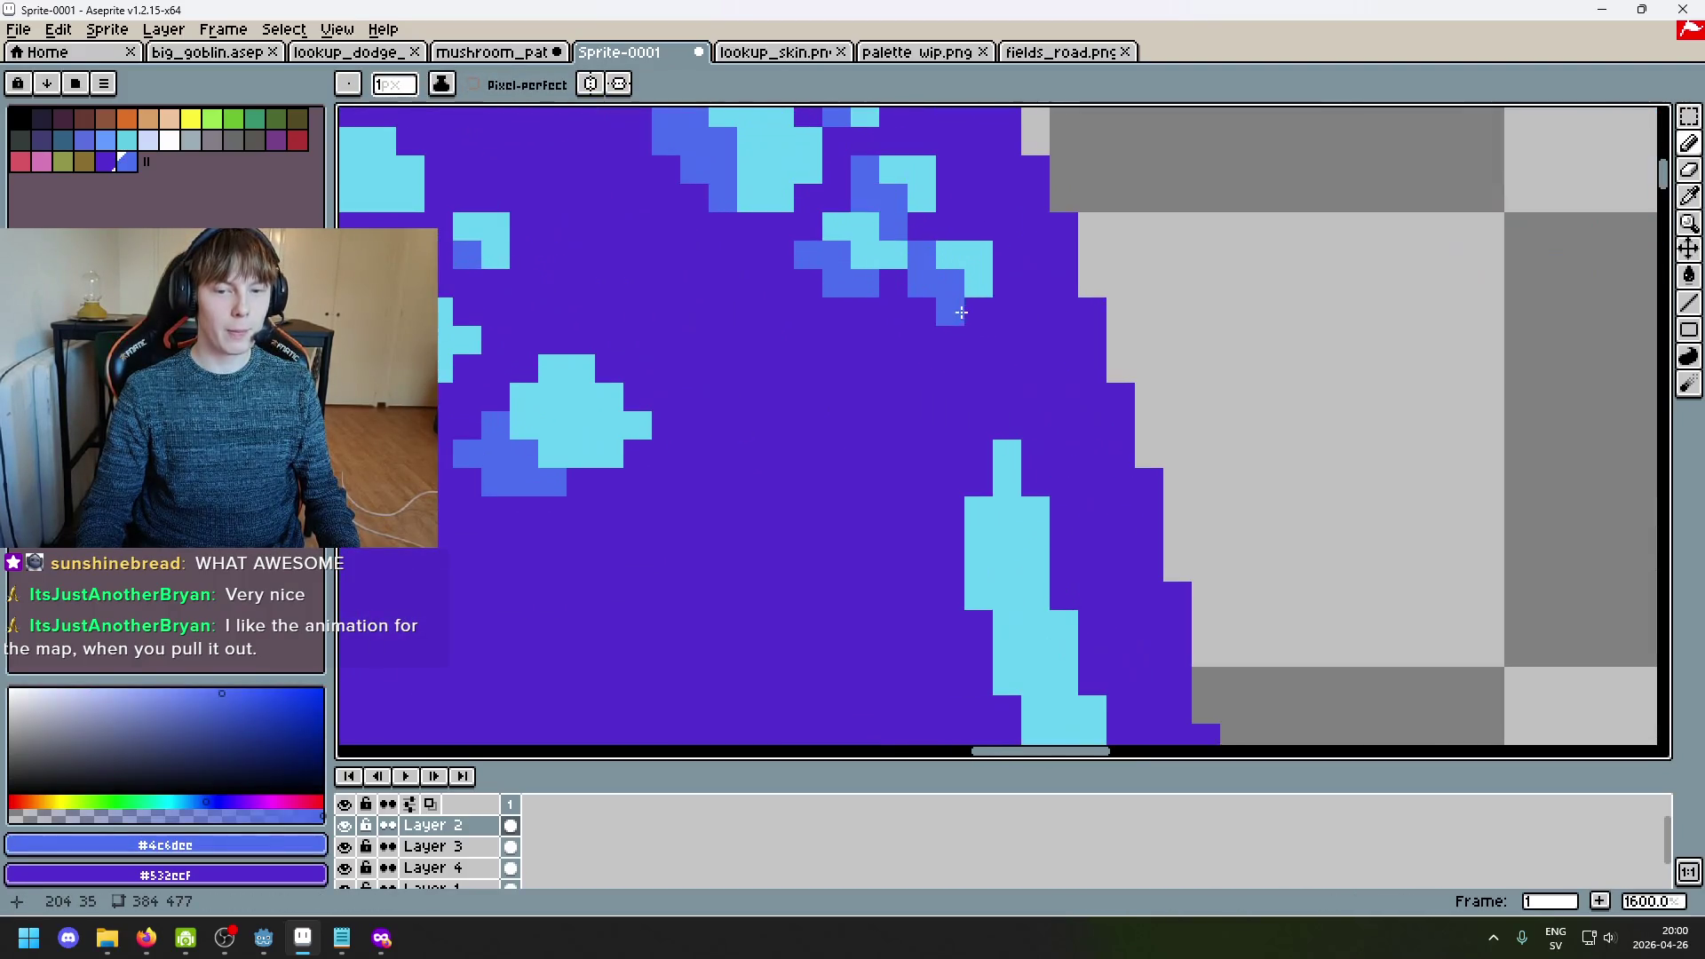
{"action": "left_click", "coordinate": [980, 271], "text": "alt"}
{"action": "left_click", "coordinate": [980, 339]}
Step: Add a cyan sparkle near the edge wrapped in blue, turning a stray pixel back to purple
{"action": "left_click", "coordinate": [917, 255], "text": "alt"}
{"action": "scroll", "coordinate": [1027, 304], "scroll_direction": "down", "scroll_amount": 5}
{"action": "scroll", "coordinate": [1027, 305], "scroll_direction": "up", "scroll_amount": 7}
{"action": "left_click", "coordinate": [1028, 168], "text": "alt"}
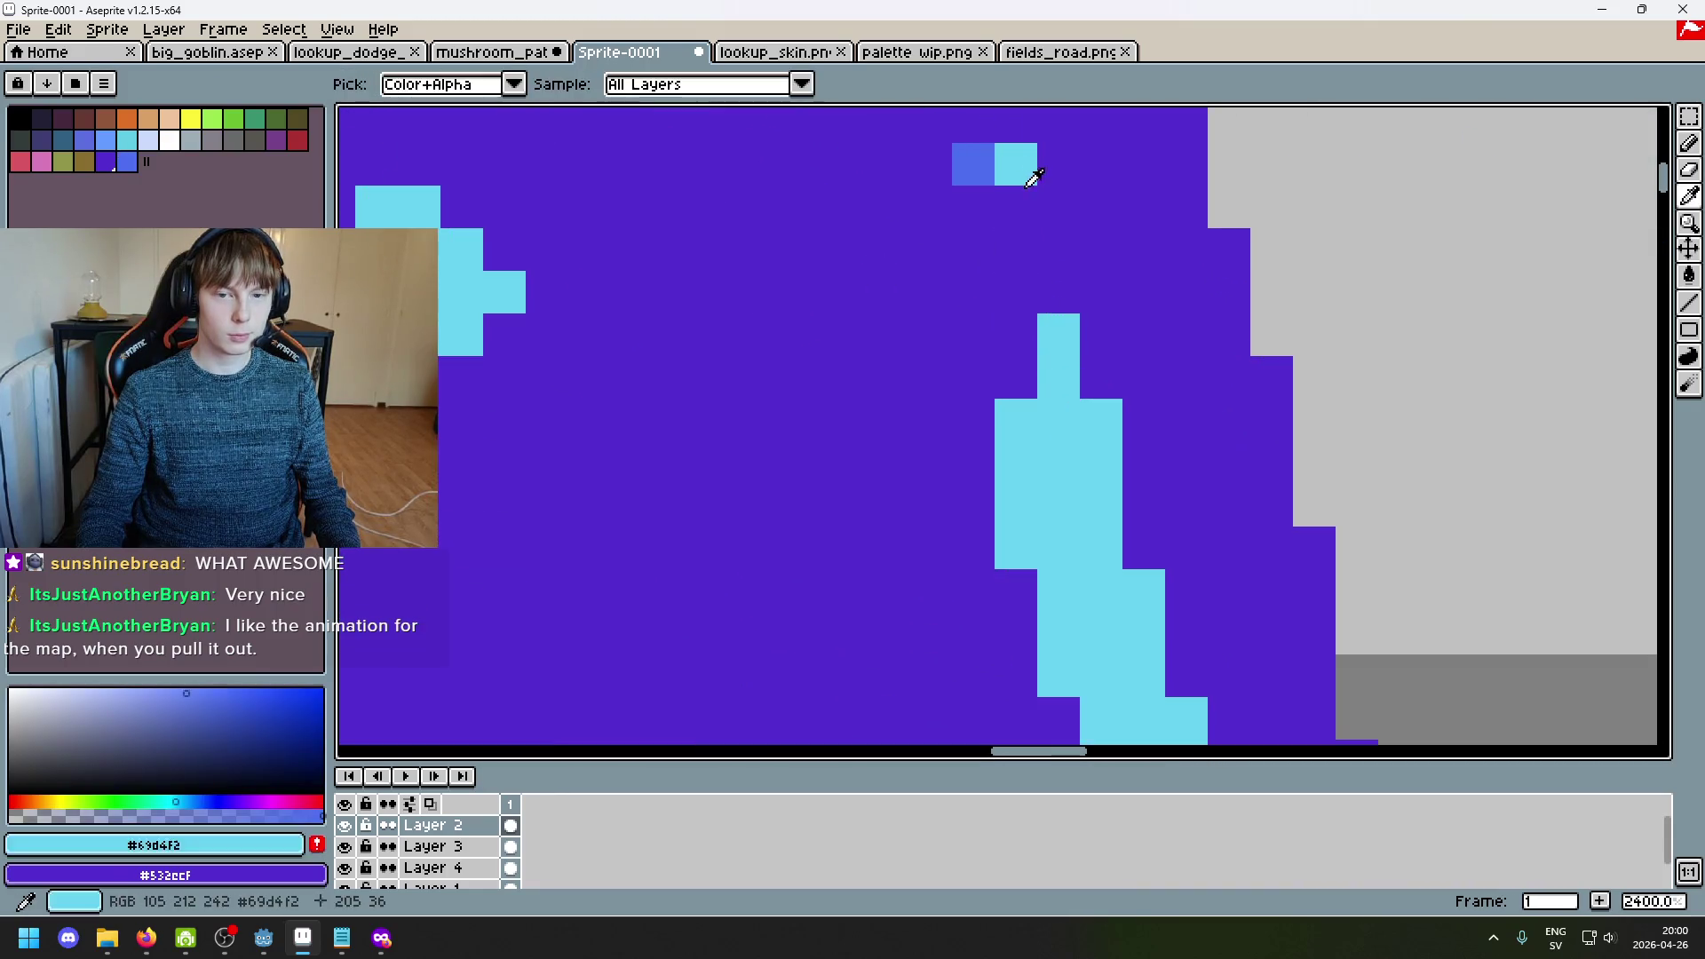
{"action": "left_click", "coordinate": [1056, 207]}
{"action": "left_click", "coordinate": [973, 164], "text": "alt"}
{"action": "left_click", "coordinate": [931, 207]}
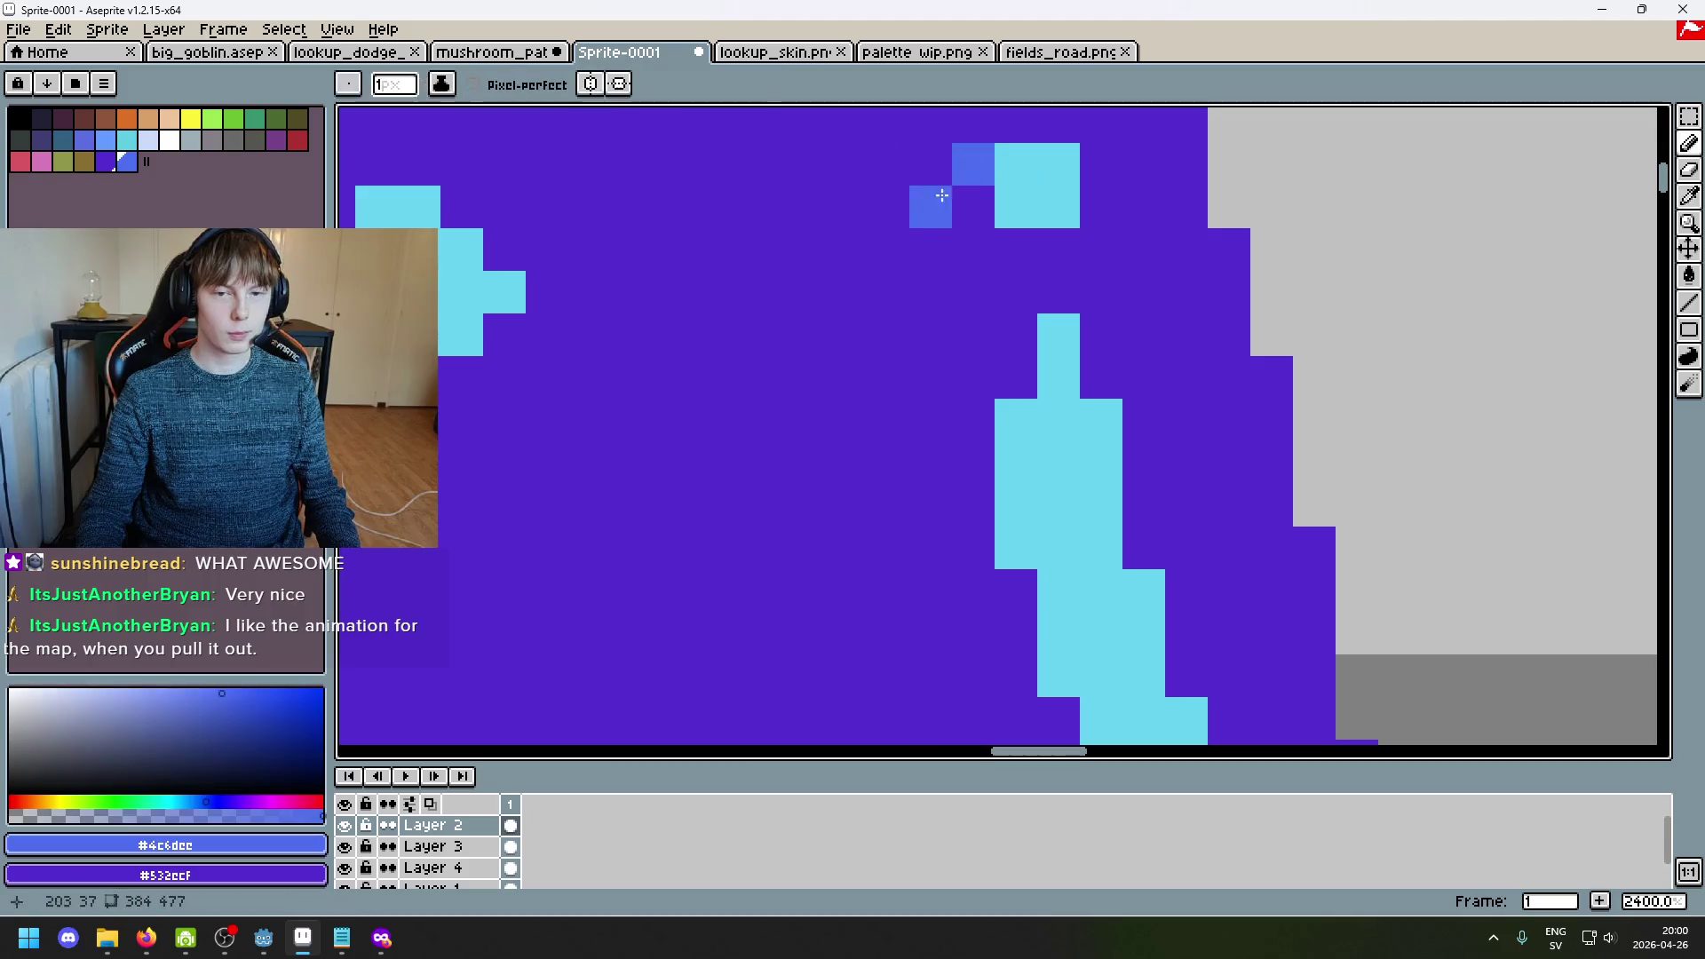
{"action": "left_click_drag", "start_coordinate": [973, 249], "coordinate": [993, 217]}
{"action": "right_click", "coordinate": [1069, 284]}
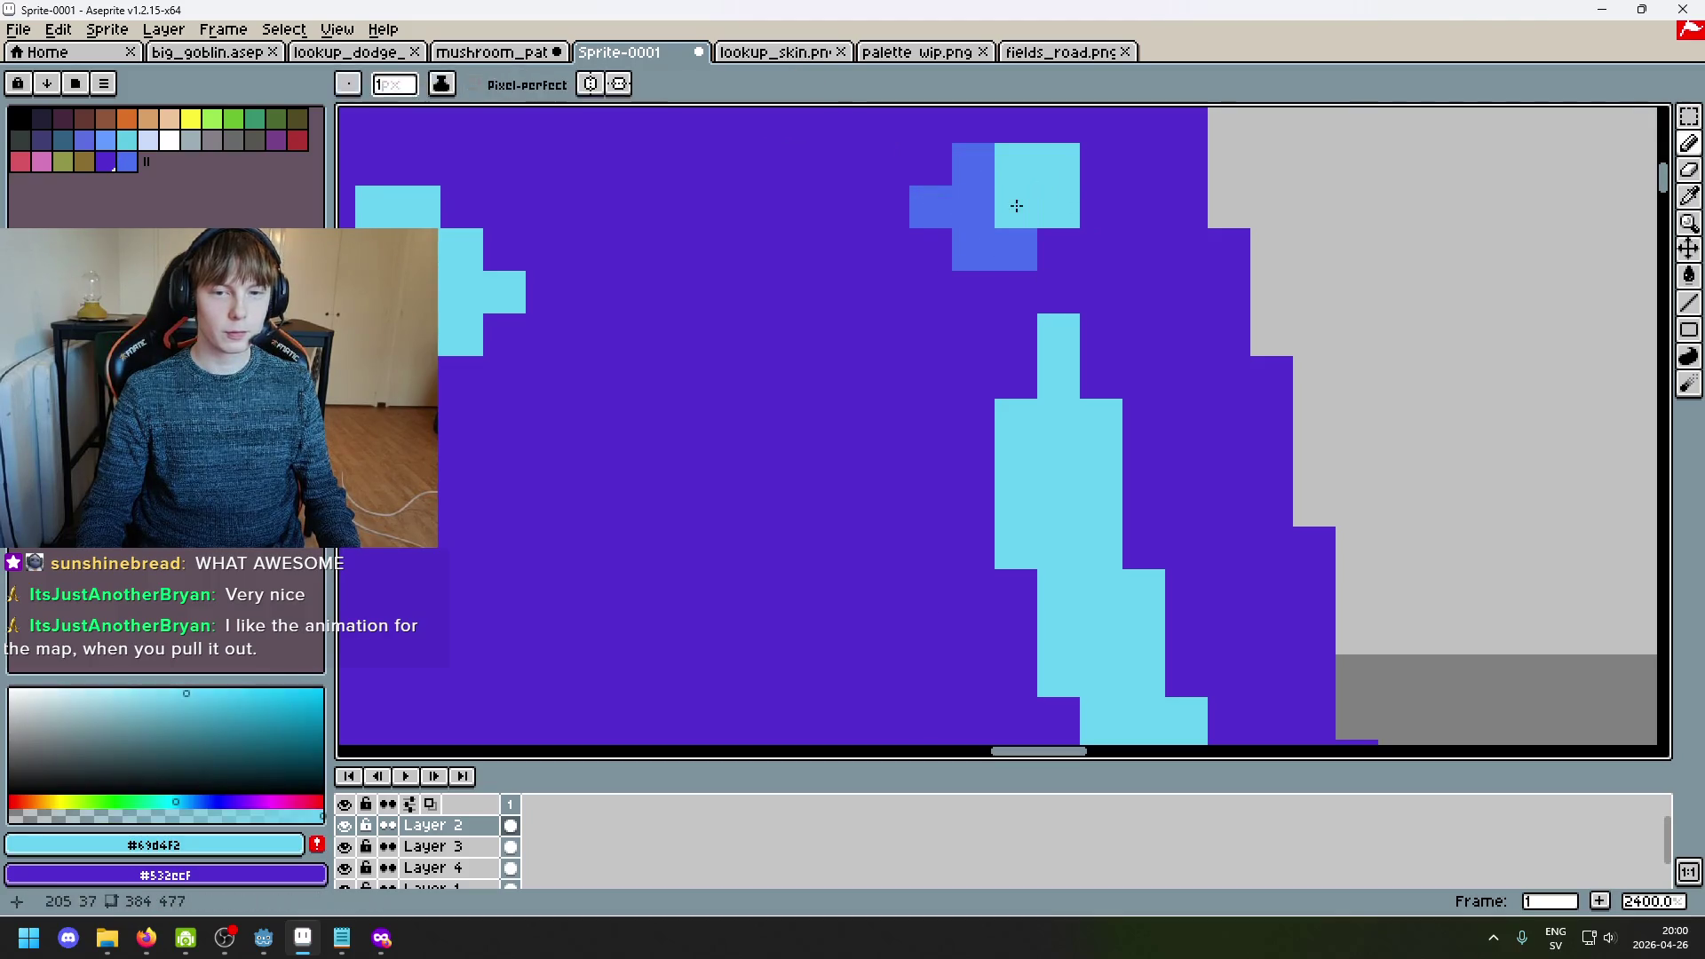
{"action": "left_click", "coordinate": [964, 323], "text": "alt"}
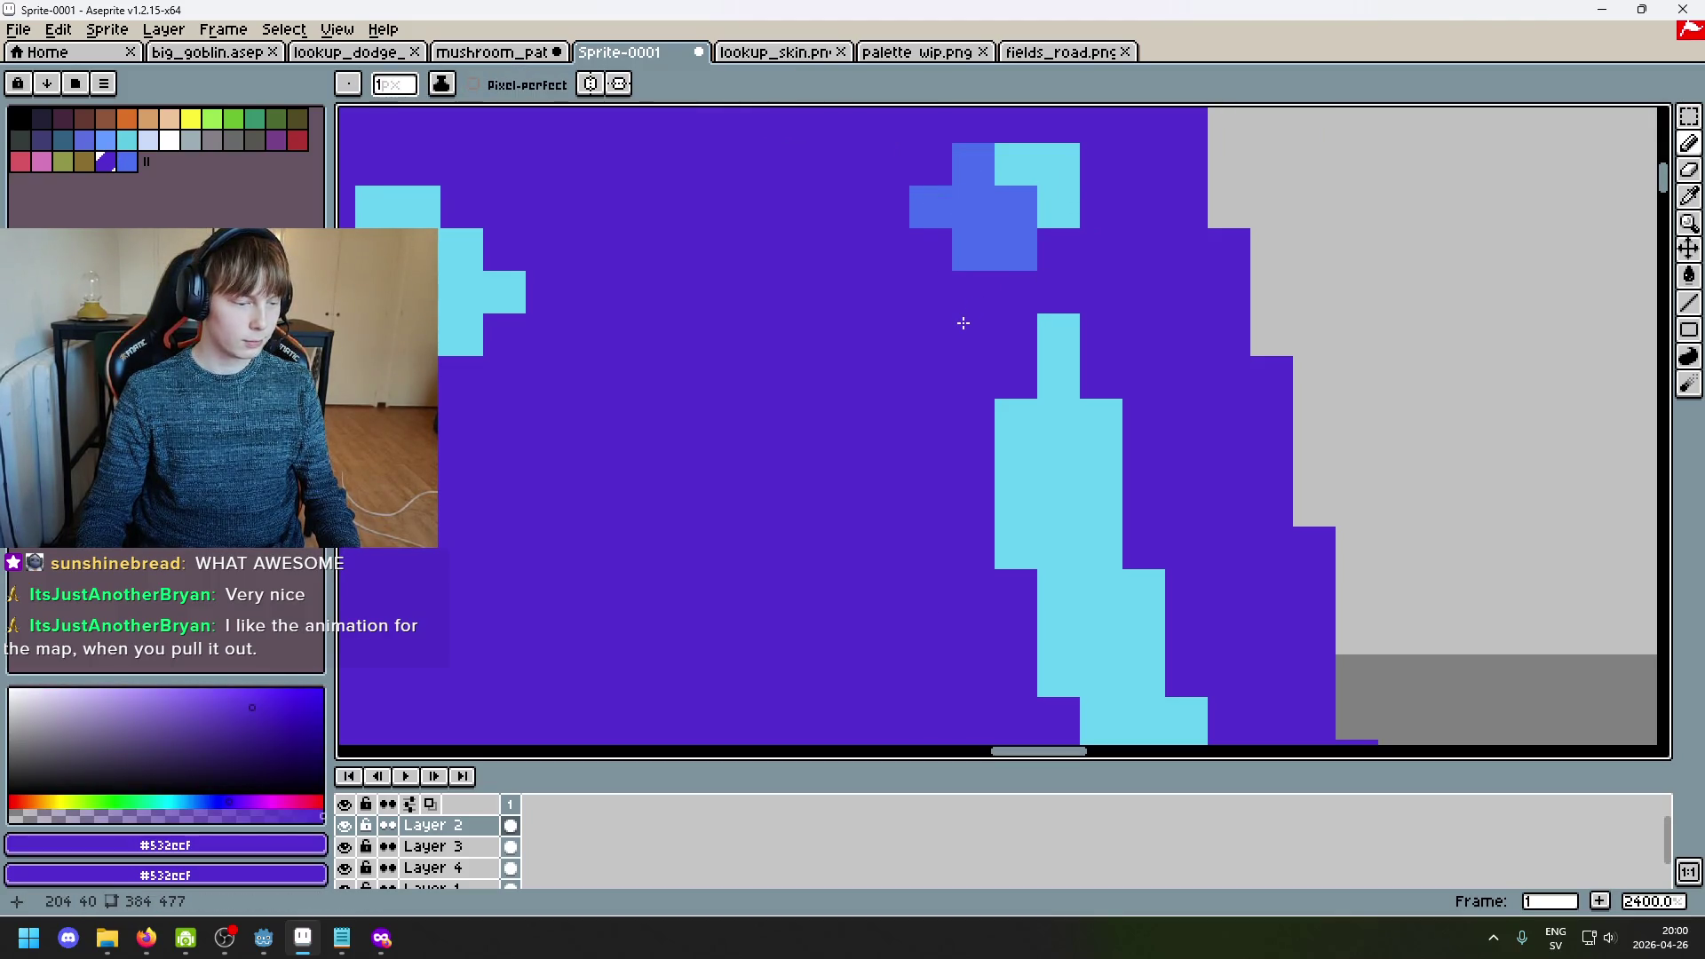
{"action": "left_click", "coordinate": [1030, 226], "text": "alt"}
{"action": "scroll", "coordinate": [1067, 283], "scroll_direction": "down", "scroll_amount": 3}
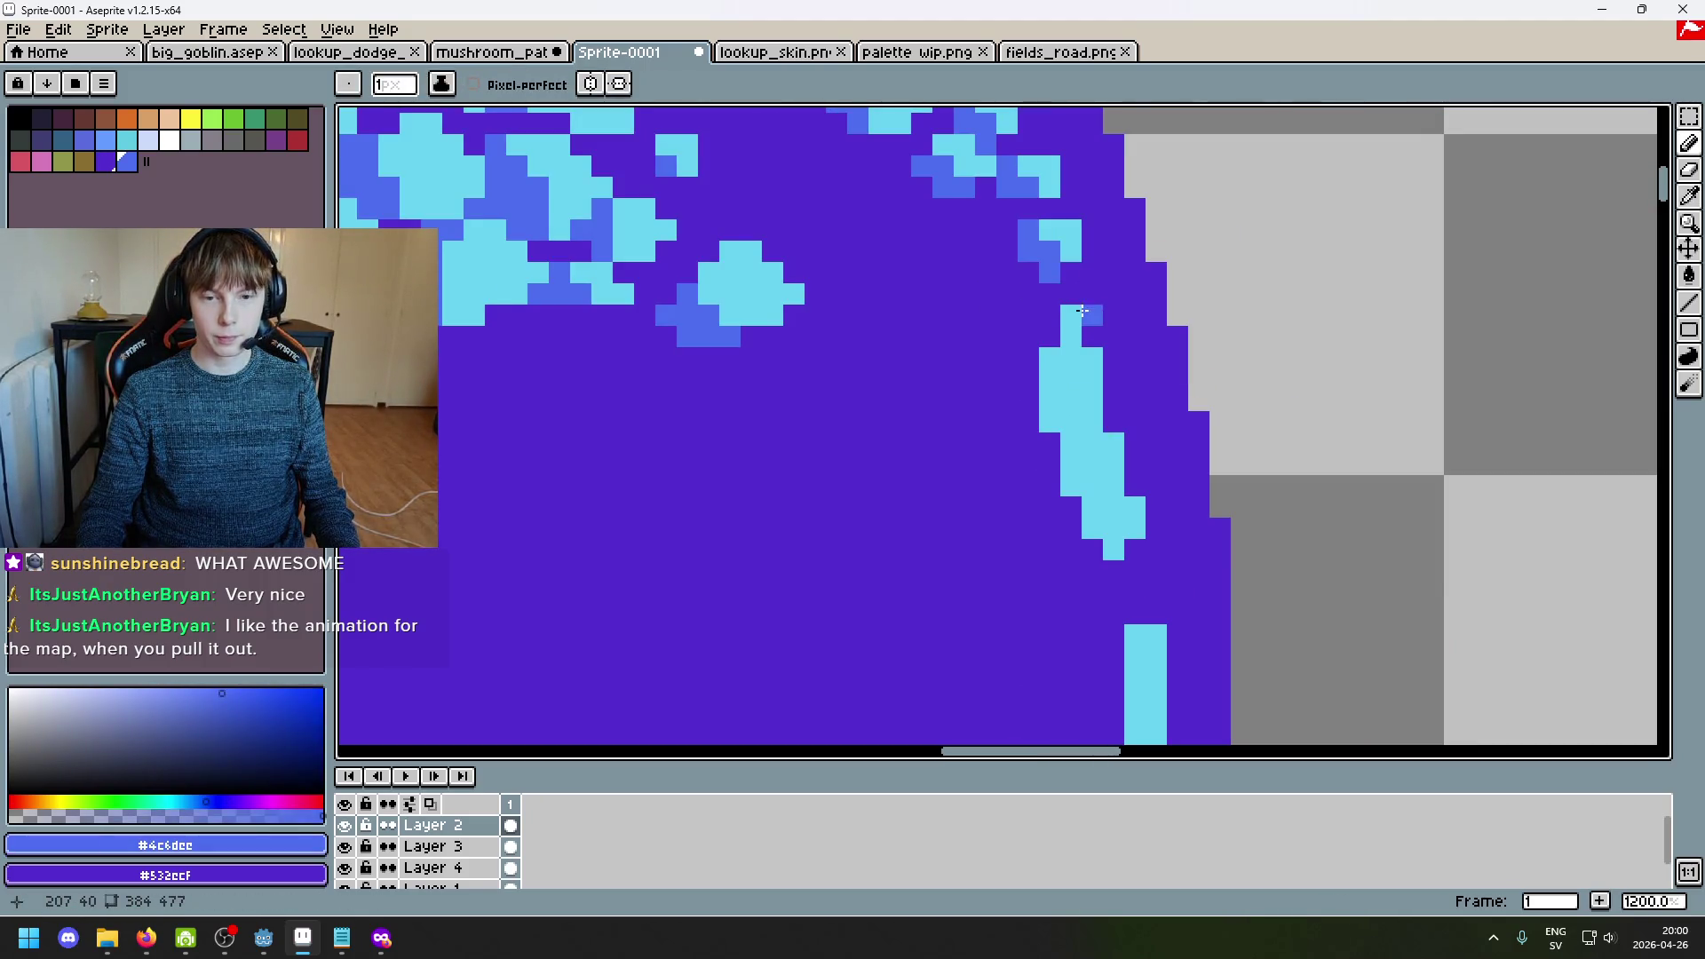
Step: Turn a stray blue pixel purple and paint out the upper part of the cyan strip
{"action": "right_click", "coordinate": [1081, 313]}
{"action": "key", "text": "e"}
{"action": "key", "text": "ctrl+z"}
{"action": "left_click", "coordinate": [1122, 316], "text": "alt"}
{"action": "key", "text": "b"}
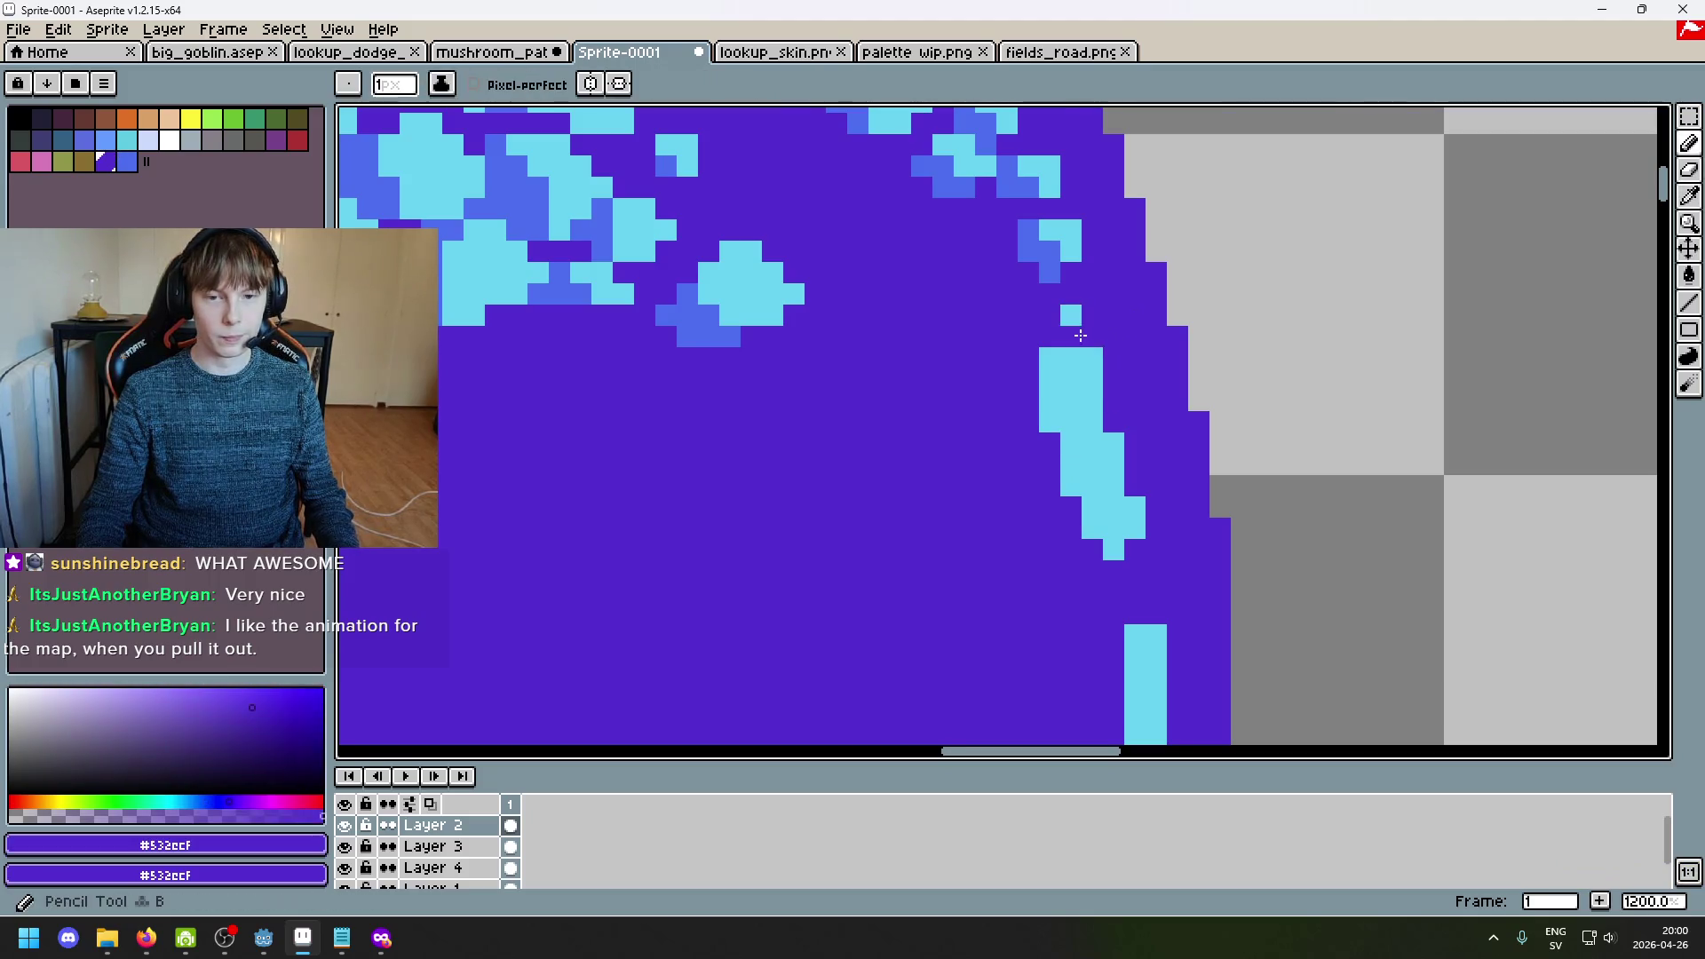
{"action": "left_click_drag", "start_coordinate": [1071, 355], "coordinate": [1070, 373]}
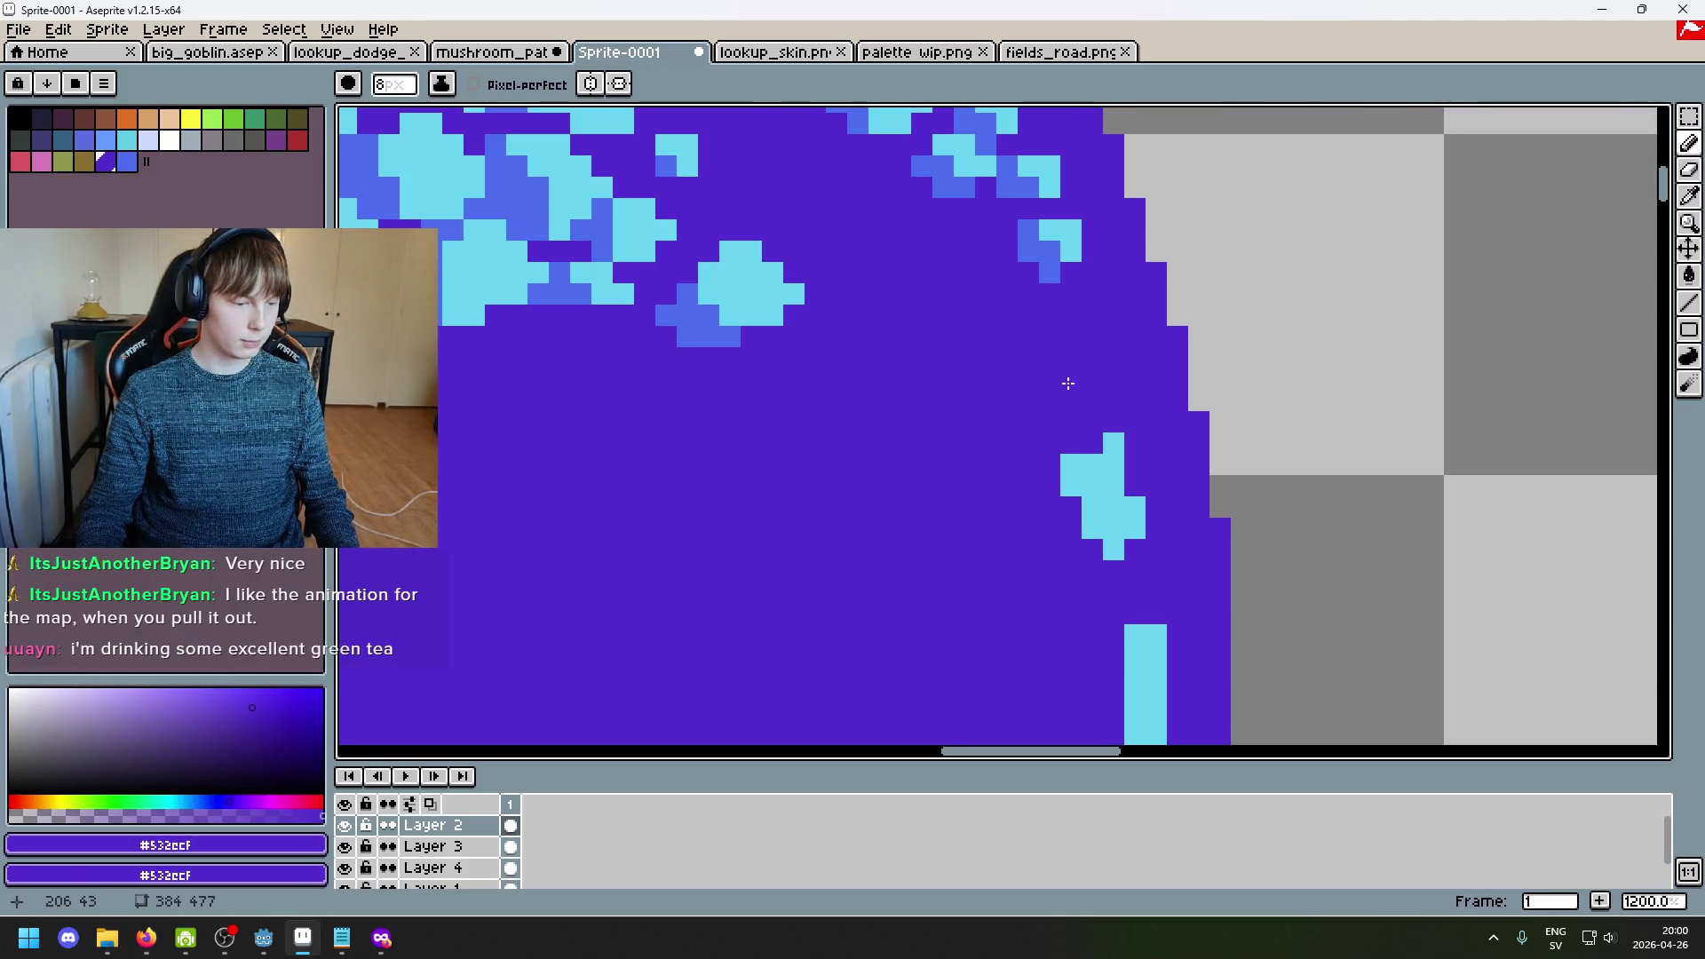
{"action": "key", "text": "ctrl+z"}
{"action": "left_click", "coordinate": [1092, 506]}
Step: Shrink the brush to one pixel and place lone cyan sparkle pixels below the clusters
{"action": "scroll", "coordinate": [1050, 461], "scroll_direction": "down", "scroll_amount": 2}
{"action": "key", "text": "minus"}
{"action": "key", "text": "minus"}
{"action": "key", "text": "minus"}
{"action": "scroll", "coordinate": [979, 545], "scroll_direction": "up", "scroll_amount": 2}
{"action": "left_click", "coordinate": [981, 297], "text": "alt"}
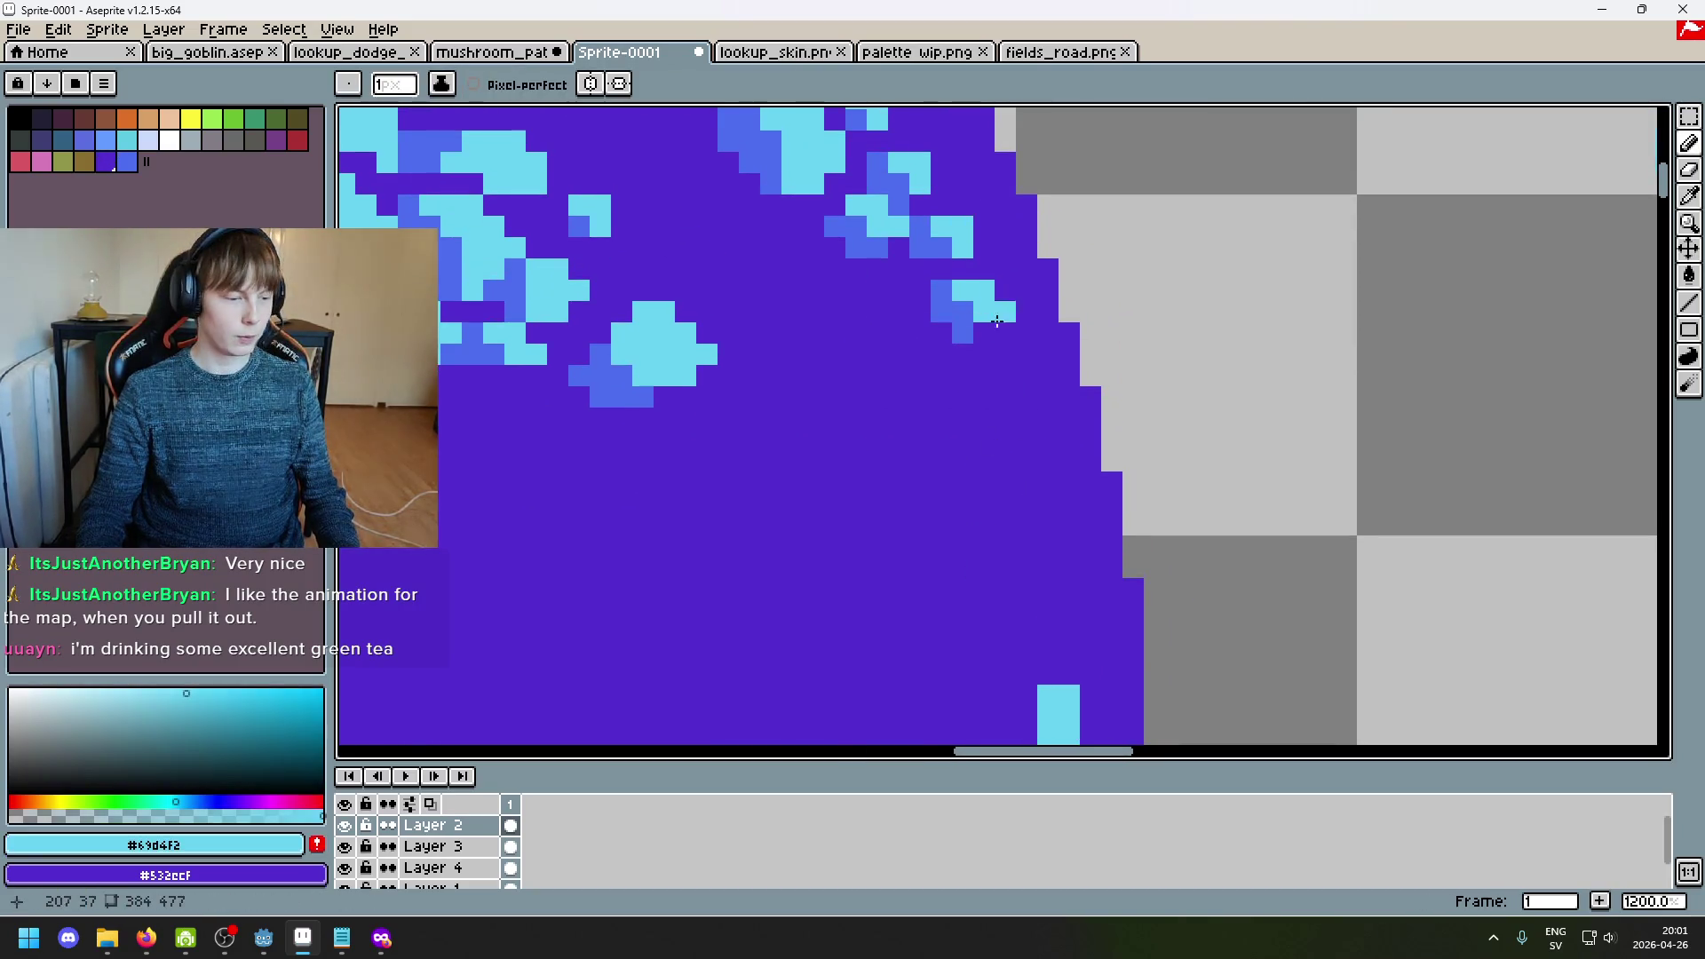
{"action": "left_click", "coordinate": [1005, 357]}
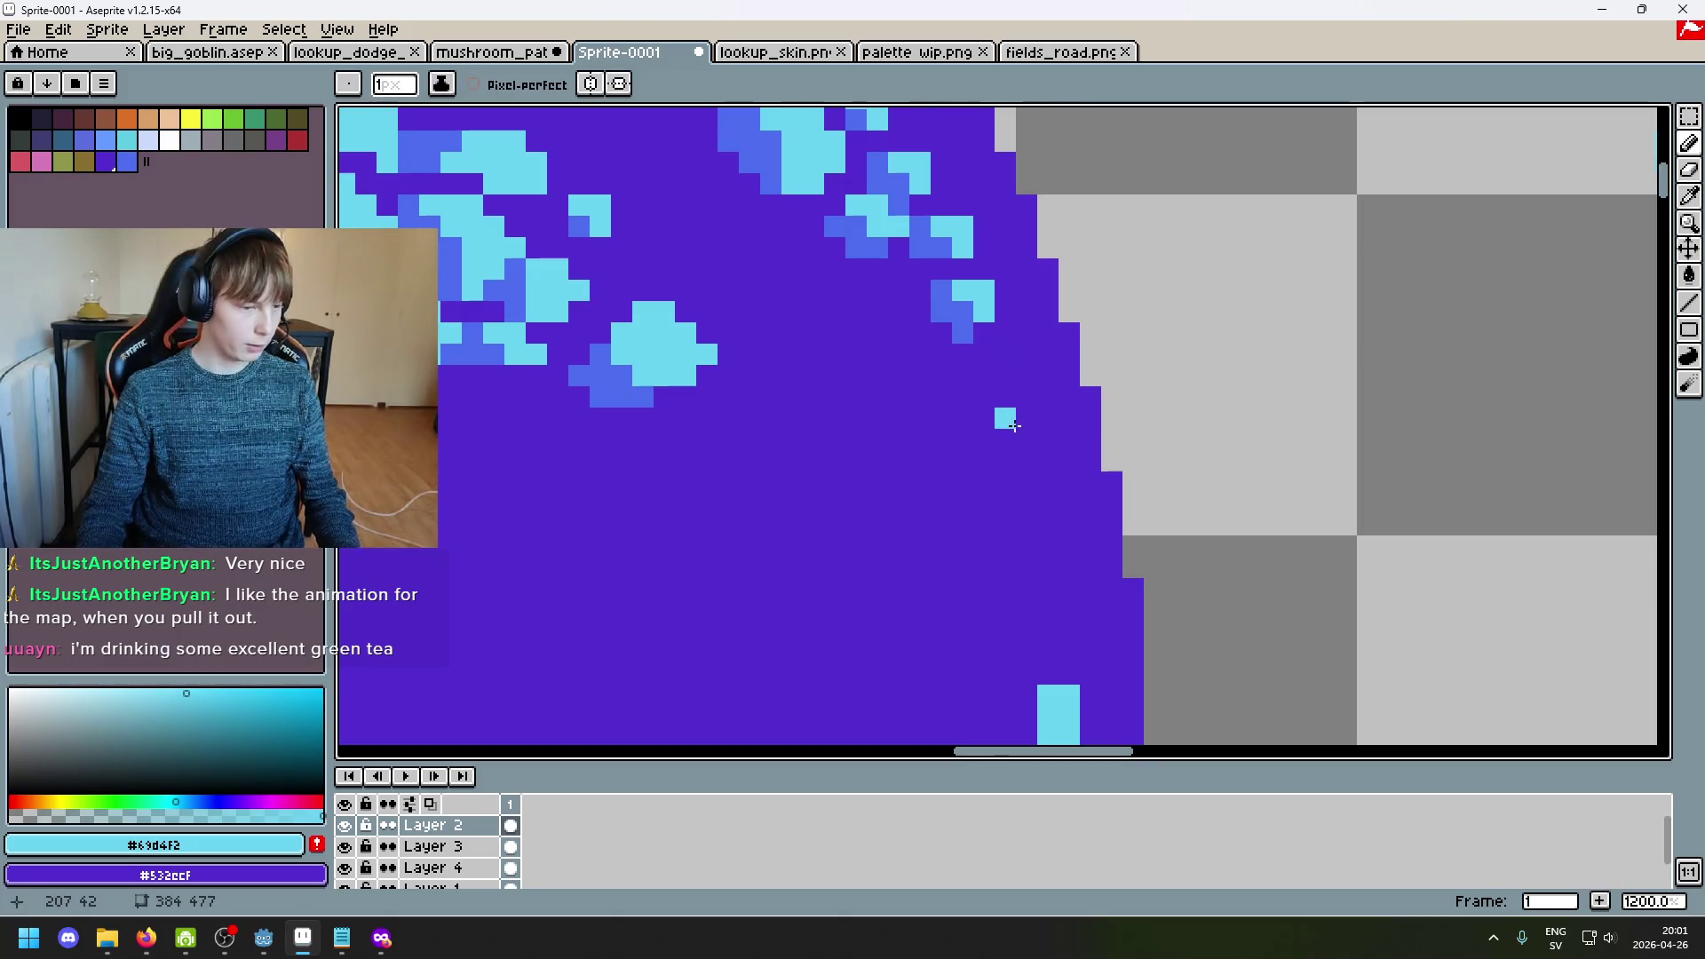
{"action": "scroll", "coordinate": [1012, 391], "scroll_direction": "up", "scroll_amount": 1}
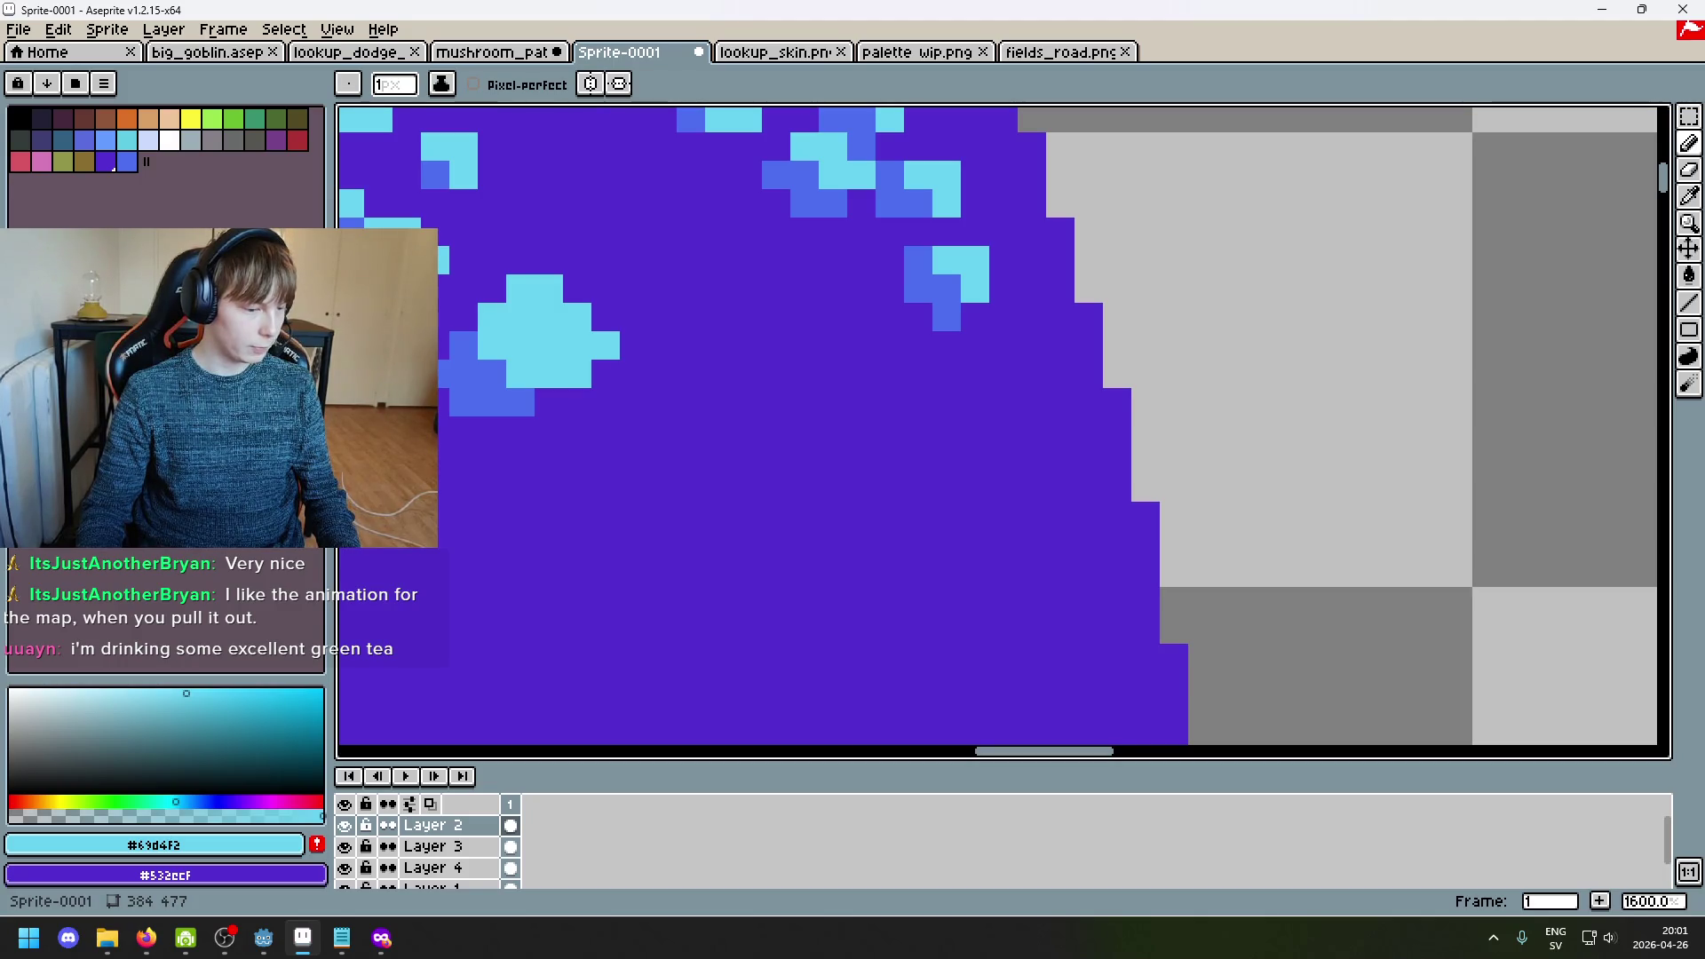
{"action": "left_click", "coordinate": [1004, 460]}
{"action": "key", "text": "ctrl+z"}
{"action": "left_click", "coordinate": [1032, 317]}
Step: Move the cyan sparkle one step lower-left and enlarge it into a 2x2 block
{"action": "scroll", "coordinate": [1018, 318], "scroll_direction": "up", "scroll_amount": 1}
{"action": "scroll", "coordinate": [996, 333], "scroll_direction": "down", "scroll_amount": 1}
{"action": "key", "text": "ctrl+z"}
{"action": "left_click", "coordinate": [946, 316]}
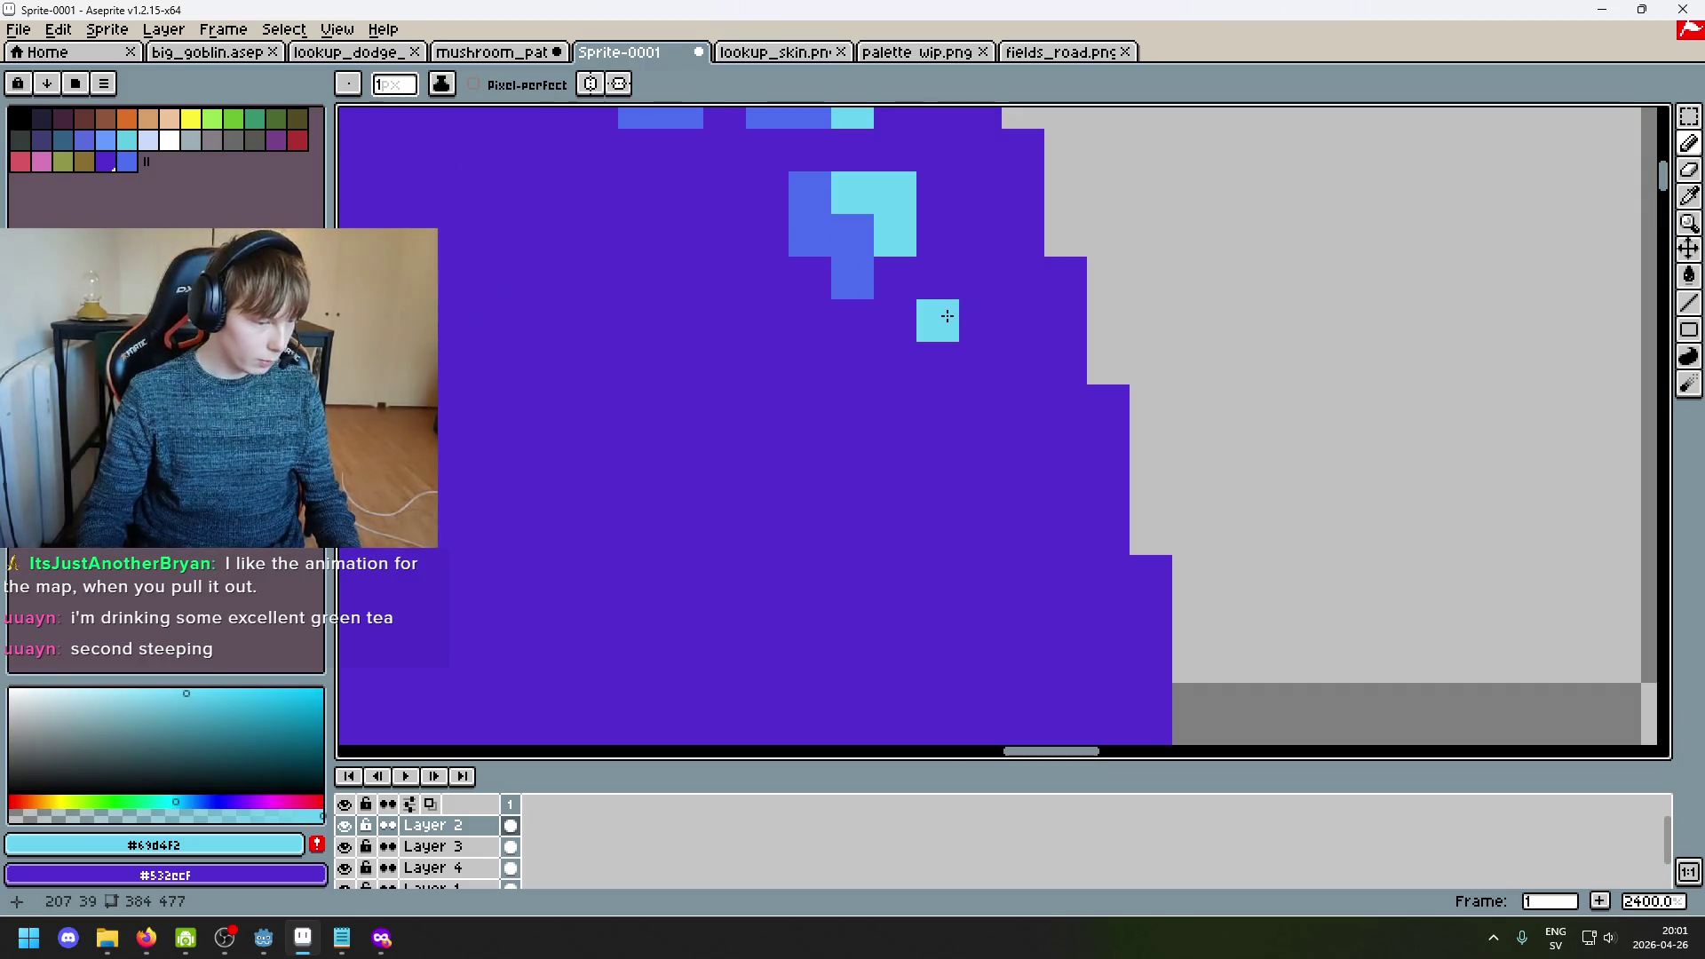
{"action": "left_click_drag", "start_coordinate": [947, 316], "coordinate": [941, 364]}
{"action": "scroll", "coordinate": [941, 364], "scroll_direction": "down", "scroll_amount": 2}
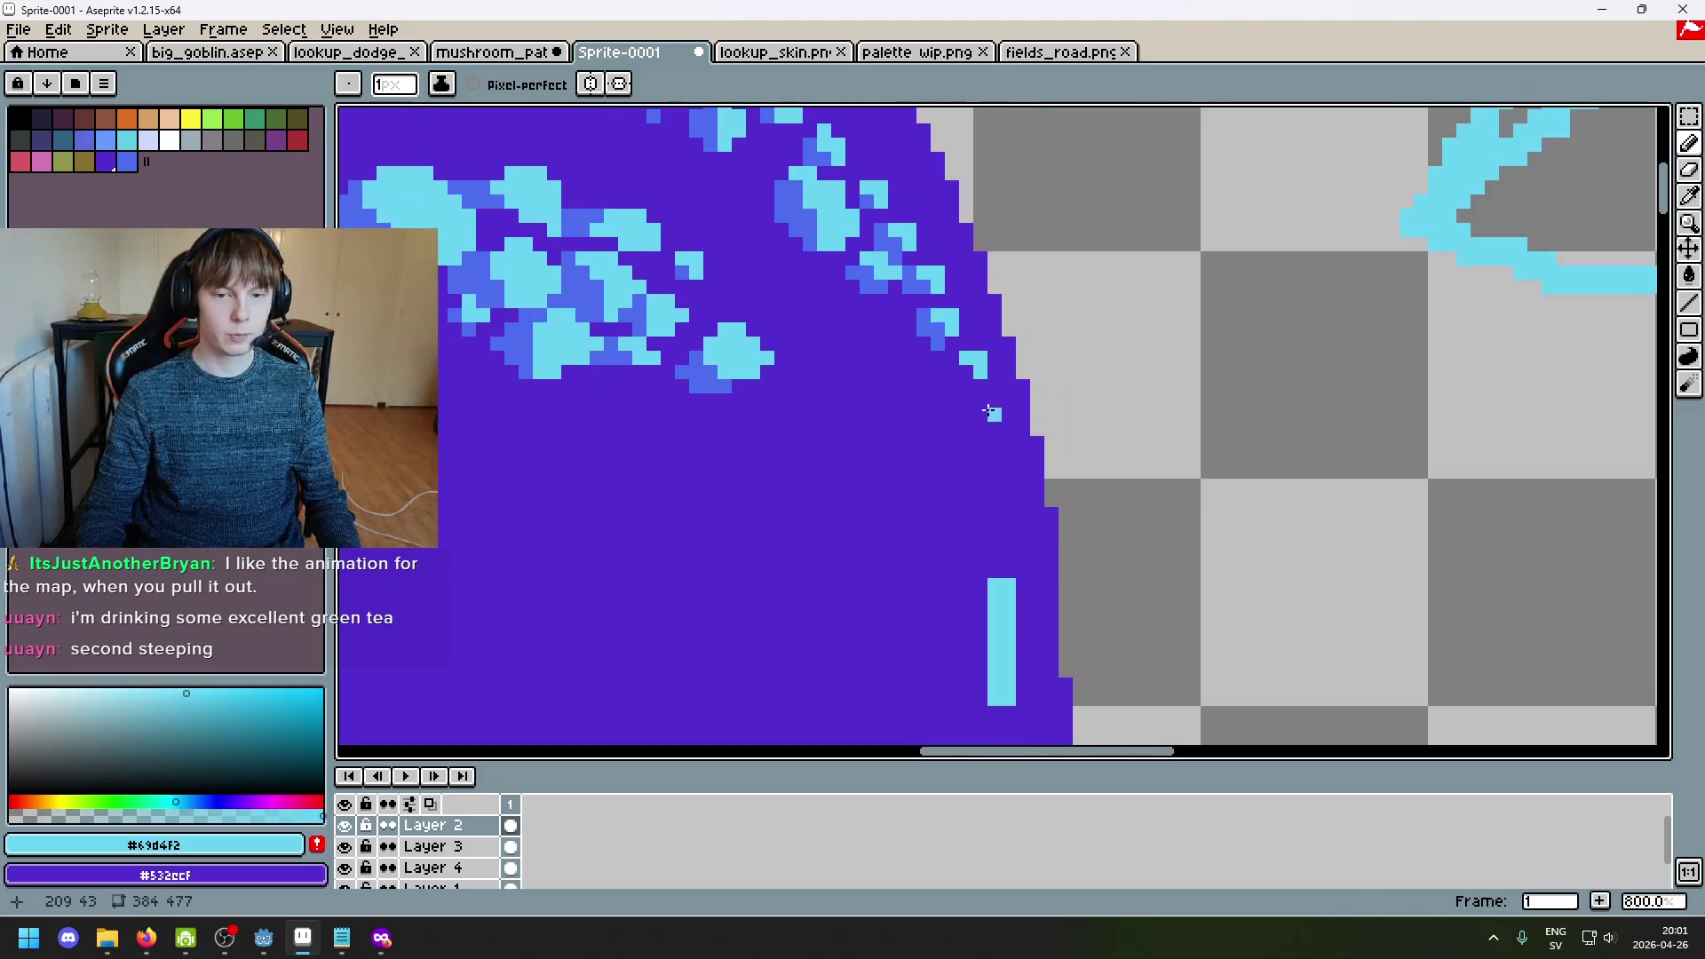
{"action": "scroll", "coordinate": [941, 364], "scroll_direction": "up", "scroll_amount": 2}
Step: Add a mid-blue shading pixel at the cyan sparkle's lower left
{"action": "left_click", "coordinate": [896, 249], "text": "alt"}
{"action": "left_click", "coordinate": [986, 370]}
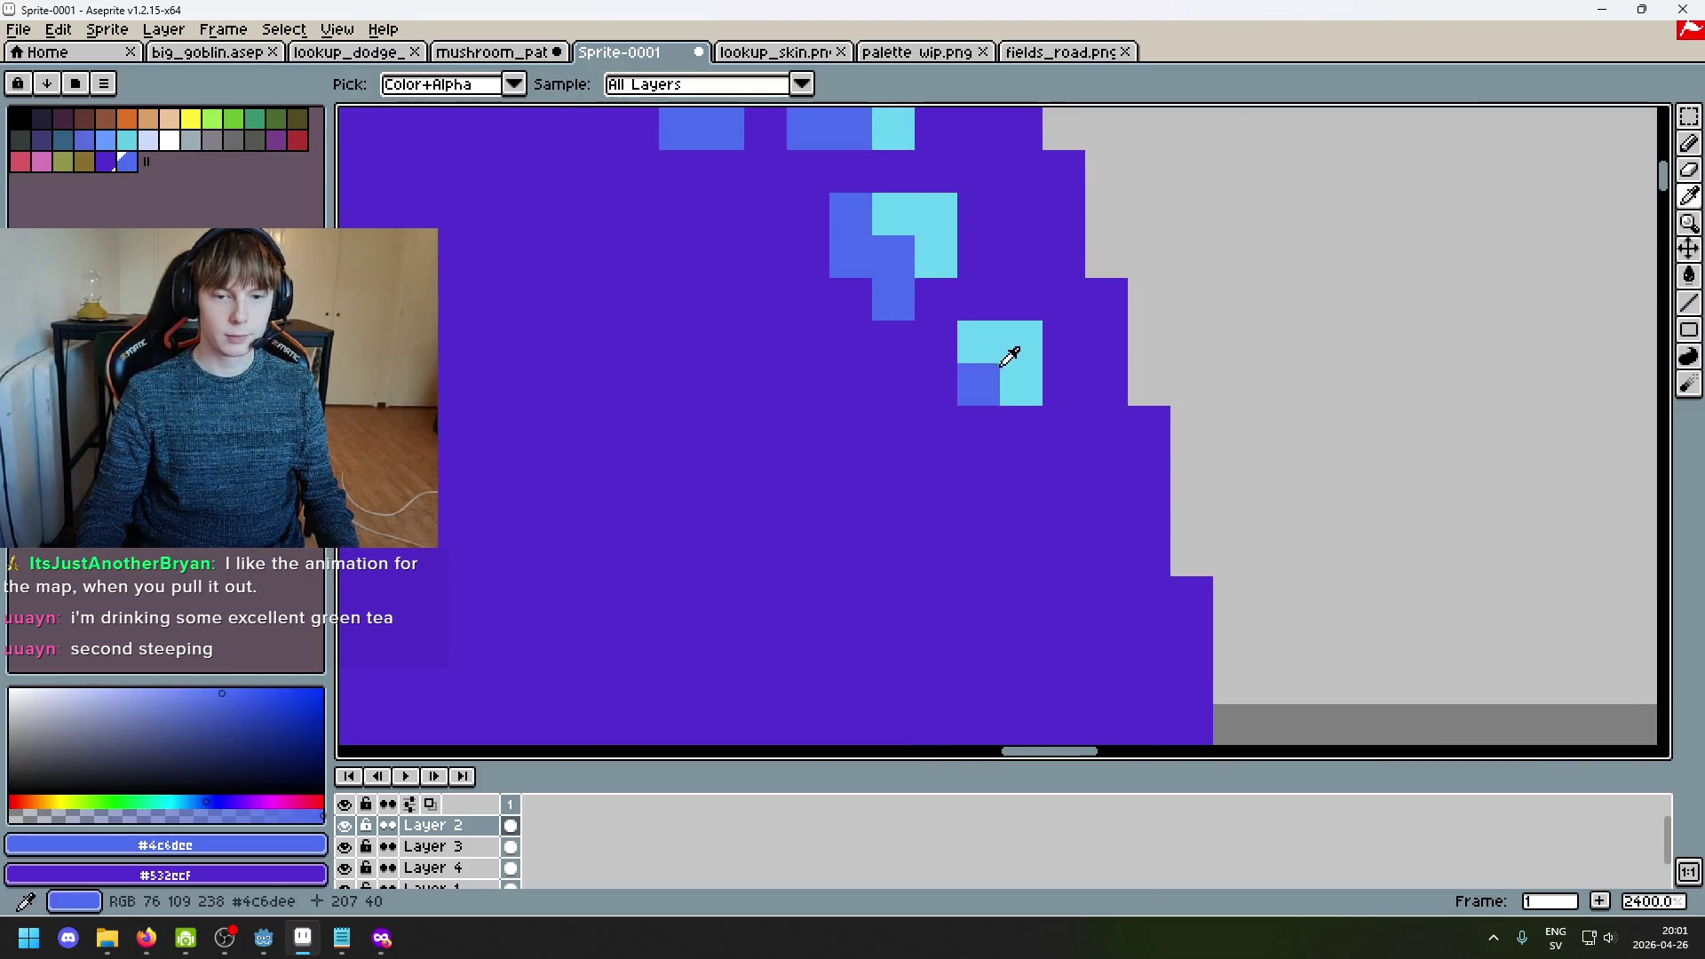
{"action": "scroll", "coordinate": [986, 364], "scroll_direction": "down", "scroll_amount": 3}
{"action": "scroll", "coordinate": [928, 381], "scroll_direction": "up", "scroll_amount": 2}
{"action": "left_click_drag", "start_coordinate": [895, 356], "coordinate": [899, 435]}
Step: Paint a short cyan line near the cap edge with extra cyan pixels below-left
{"action": "left_click", "coordinate": [879, 302], "text": "alt"}
{"action": "key", "text": "ctrl+z"}
{"action": "left_click", "coordinate": [895, 399]}
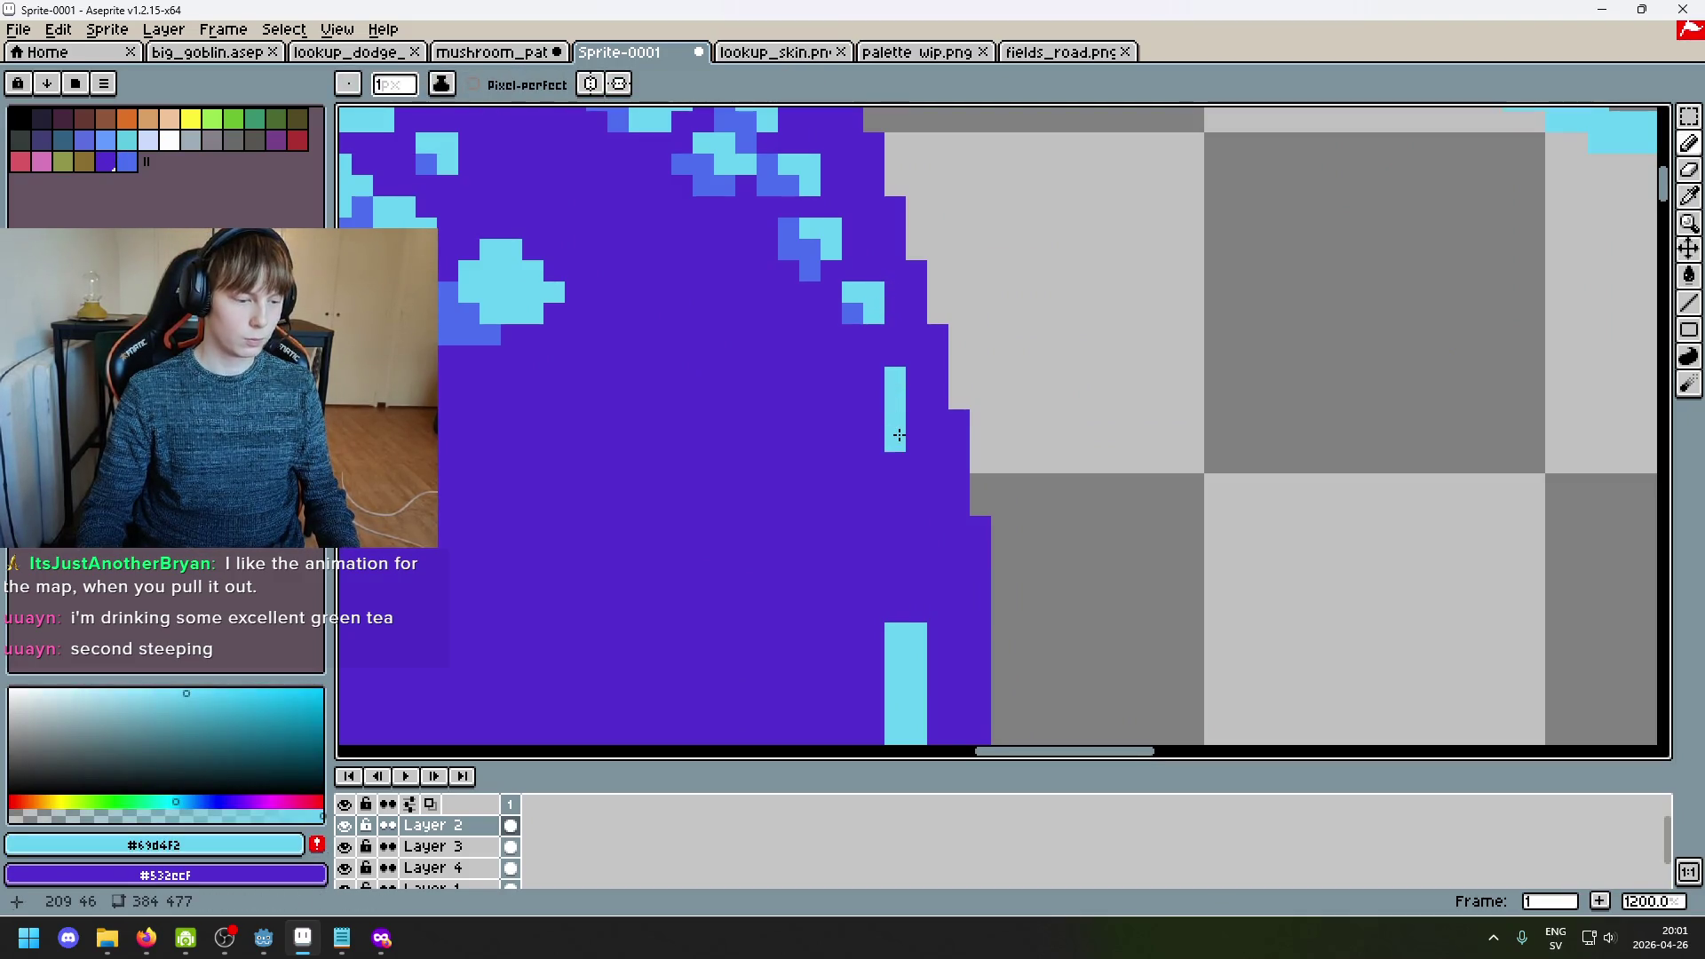
{"action": "right_click", "coordinate": [911, 437]}
{"action": "scroll", "coordinate": [959, 435], "scroll_direction": "up", "scroll_amount": 1}
{"action": "left_click", "coordinate": [924, 334]}
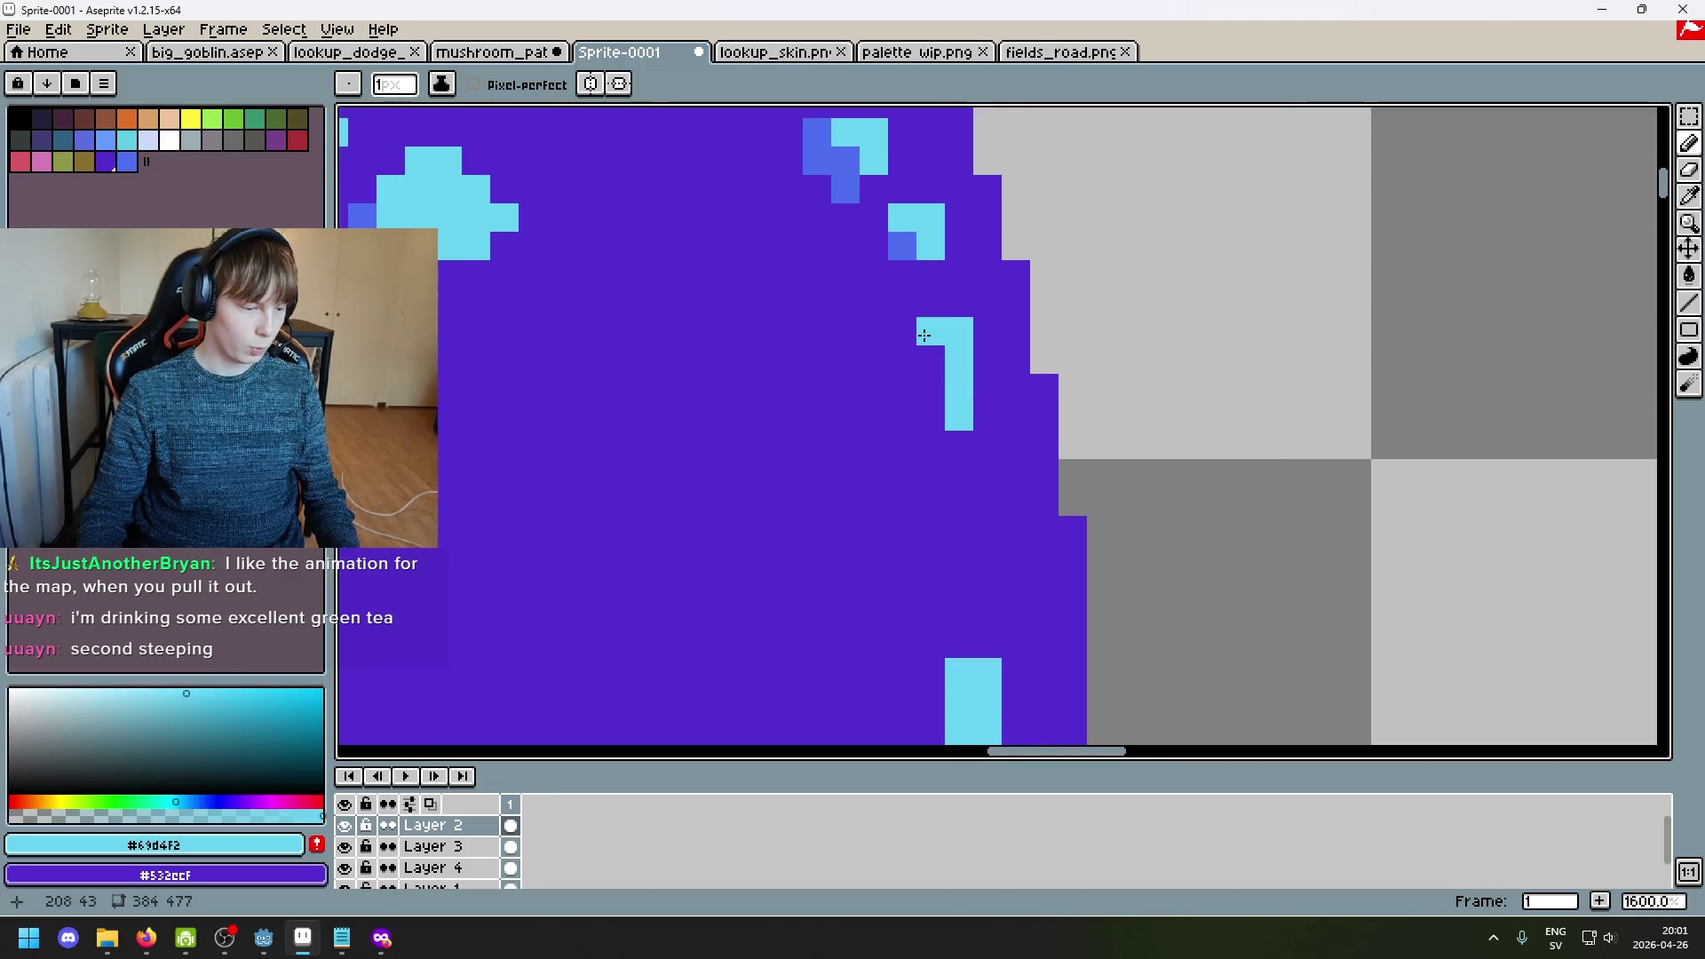
{"action": "left_click", "coordinate": [928, 359]}
{"action": "left_click_drag", "start_coordinate": [902, 360], "coordinate": [983, 416]}
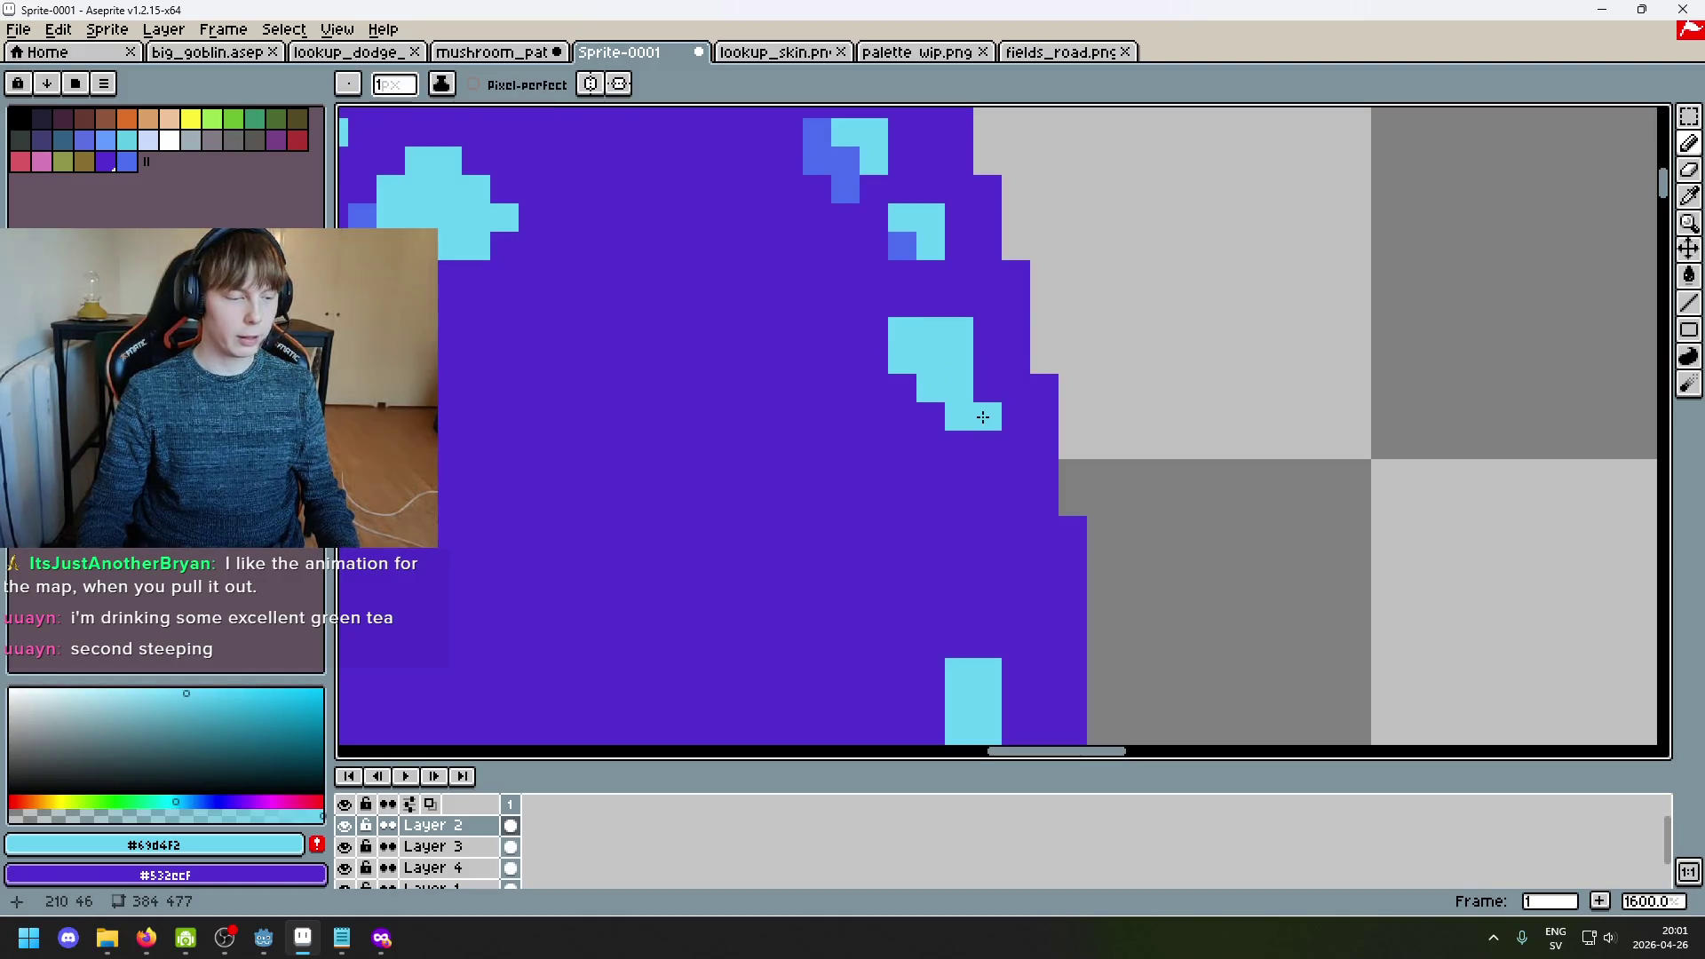
Step: Shade around and beneath the new cyan cluster with mid-blue pixels
{"action": "right_click", "coordinate": [982, 416]}
{"action": "left_click", "coordinate": [929, 446], "text": "alt"}
{"action": "scroll", "coordinate": [901, 379], "scroll_direction": "down", "scroll_amount": 1}
{"action": "left_click", "coordinate": [933, 342], "text": "alt"}
{"action": "left_click", "coordinate": [896, 258], "text": "alt"}
{"action": "left_click", "coordinate": [895, 370]}
{"action": "mouse_move", "coordinate": [895, 371]}
{"action": "left_mouse_down"}
{"action": "mouse_move", "coordinate": [875, 344]}
{"action": "mouse_move", "coordinate": [914, 369]}
{"action": "left_mouse_up"}
{"action": "left_click", "coordinate": [871, 363]}
Step: Trim the cluster by painting stray blue pixels back to the cap's purple
{"action": "left_click", "coordinate": [921, 476], "text": "alt"}
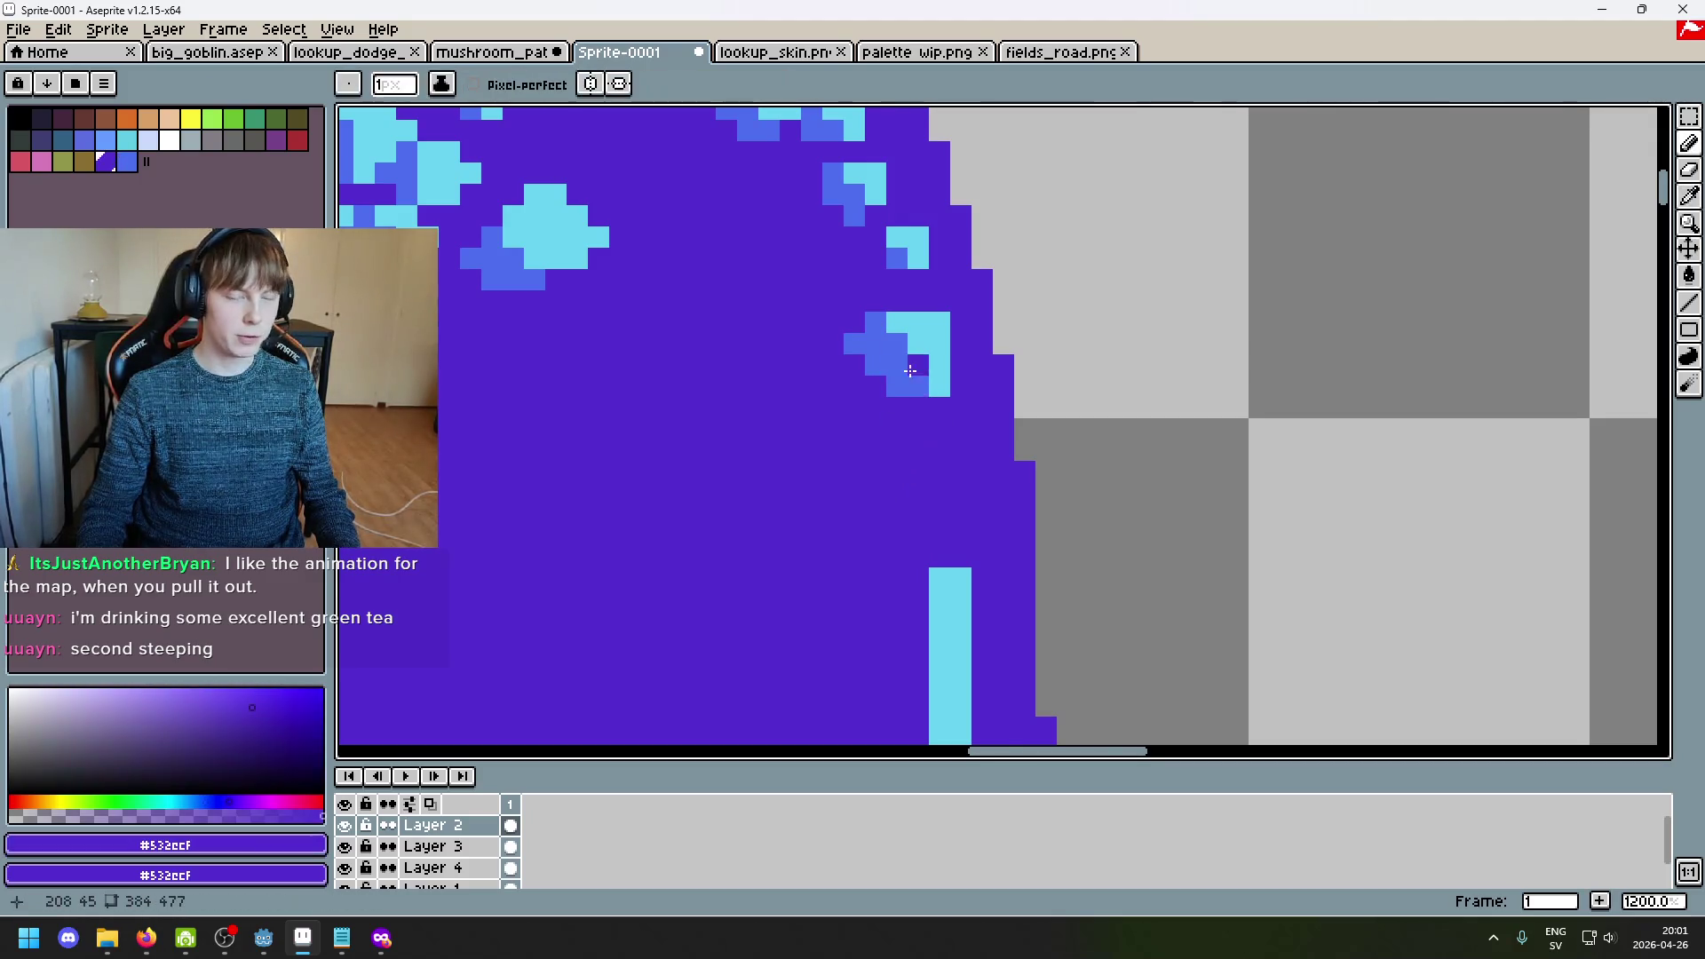
{"action": "scroll", "coordinate": [907, 368], "scroll_direction": "up", "scroll_amount": 2}
{"action": "left_click", "coordinate": [839, 284]}
{"action": "mouse_move", "coordinate": [836, 279]}
{"action": "left_mouse_down"}
{"action": "mouse_move", "coordinate": [972, 275]}
{"action": "mouse_move", "coordinate": [787, 304]}
{"action": "left_mouse_up"}
{"action": "key", "text": "ctrl+z"}
{"action": "left_click", "coordinate": [984, 271]}
{"action": "scroll", "coordinate": [991, 382], "scroll_direction": "down", "scroll_amount": 3}
{"action": "scroll", "coordinate": [991, 382], "scroll_direction": "up", "scroll_amount": 1}
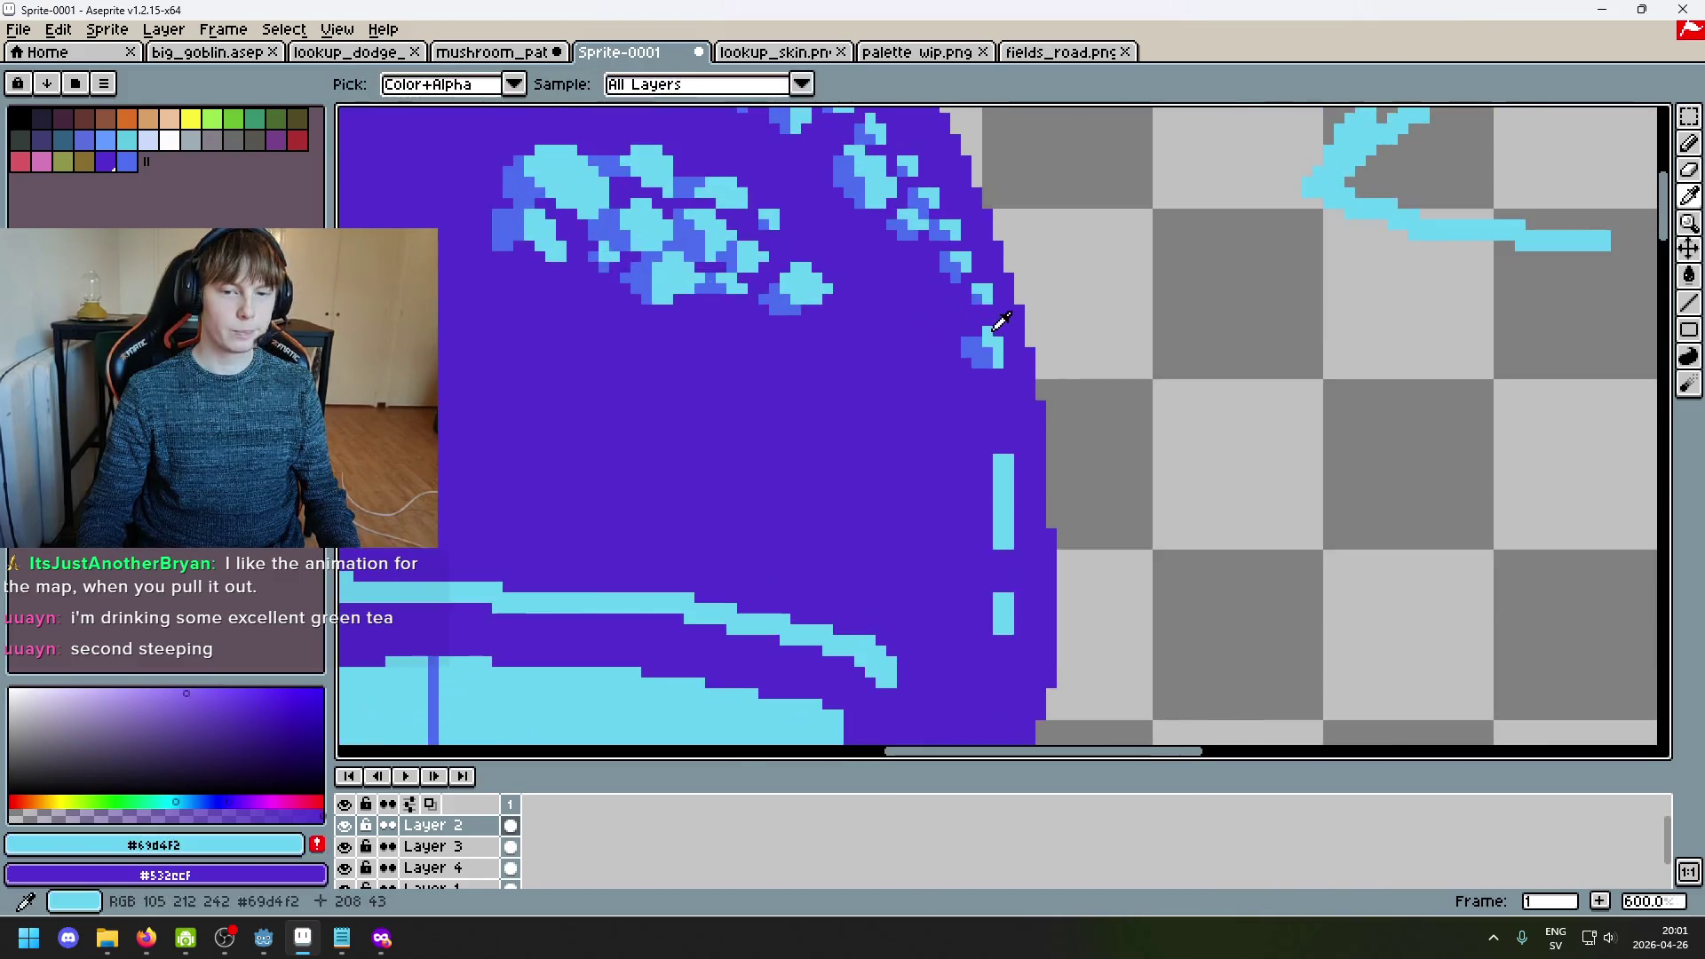
Step: Undo the last pencil stroke and restore the remaining stray blue pixels to purple
{"action": "left_click", "coordinate": [990, 382], "text": "alt"}
{"action": "scroll", "coordinate": [991, 385], "scroll_direction": "up", "scroll_amount": 2}
{"action": "left_click", "coordinate": [977, 336], "text": "alt"}
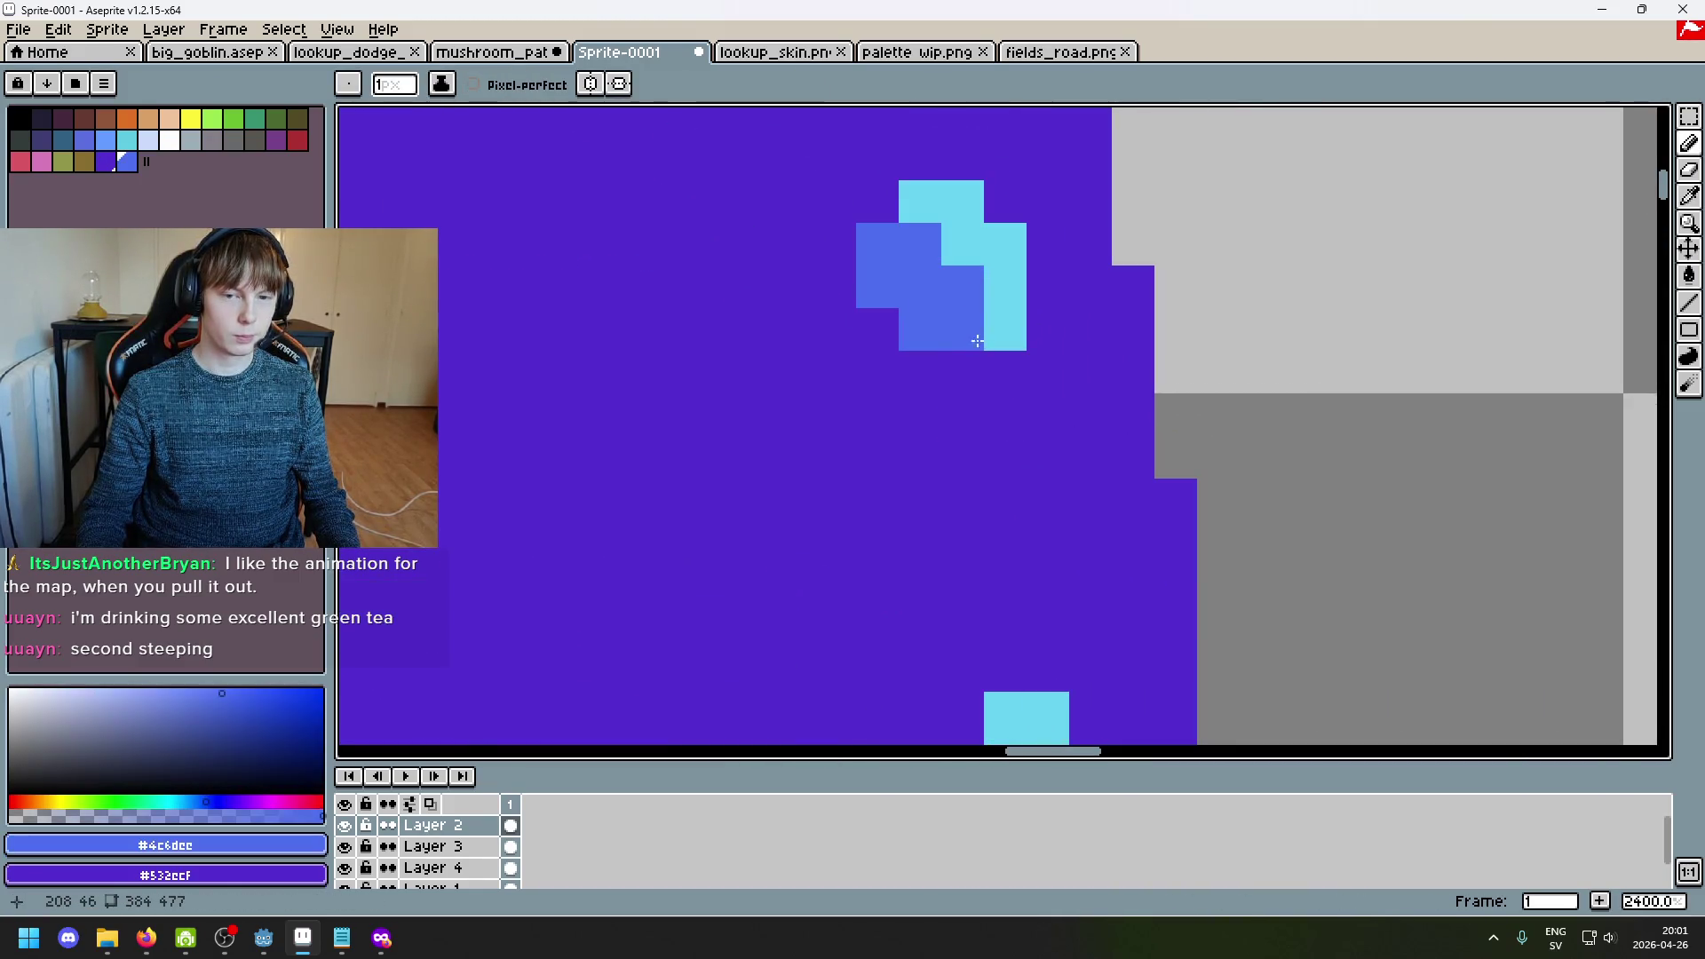
{"action": "scroll", "coordinate": [999, 373], "scroll_direction": "down", "scroll_amount": 6}
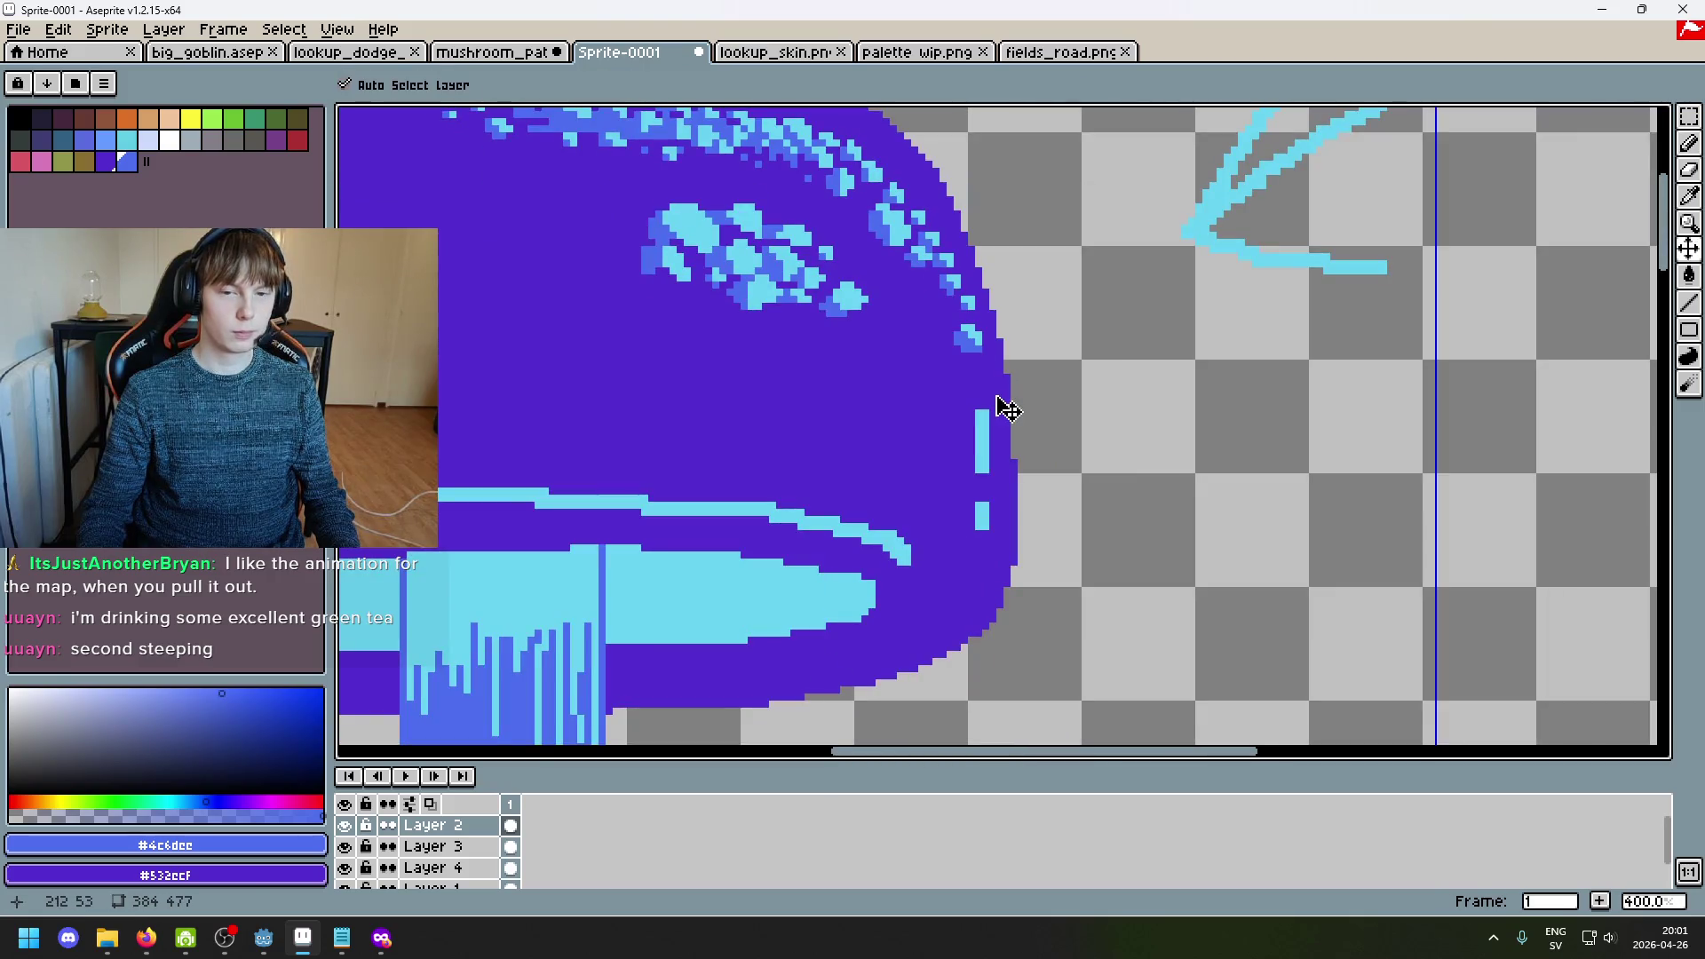
{"action": "key", "text": "ctrl+z"}
{"action": "scroll", "coordinate": [946, 304], "scroll_direction": "up", "scroll_amount": 3}
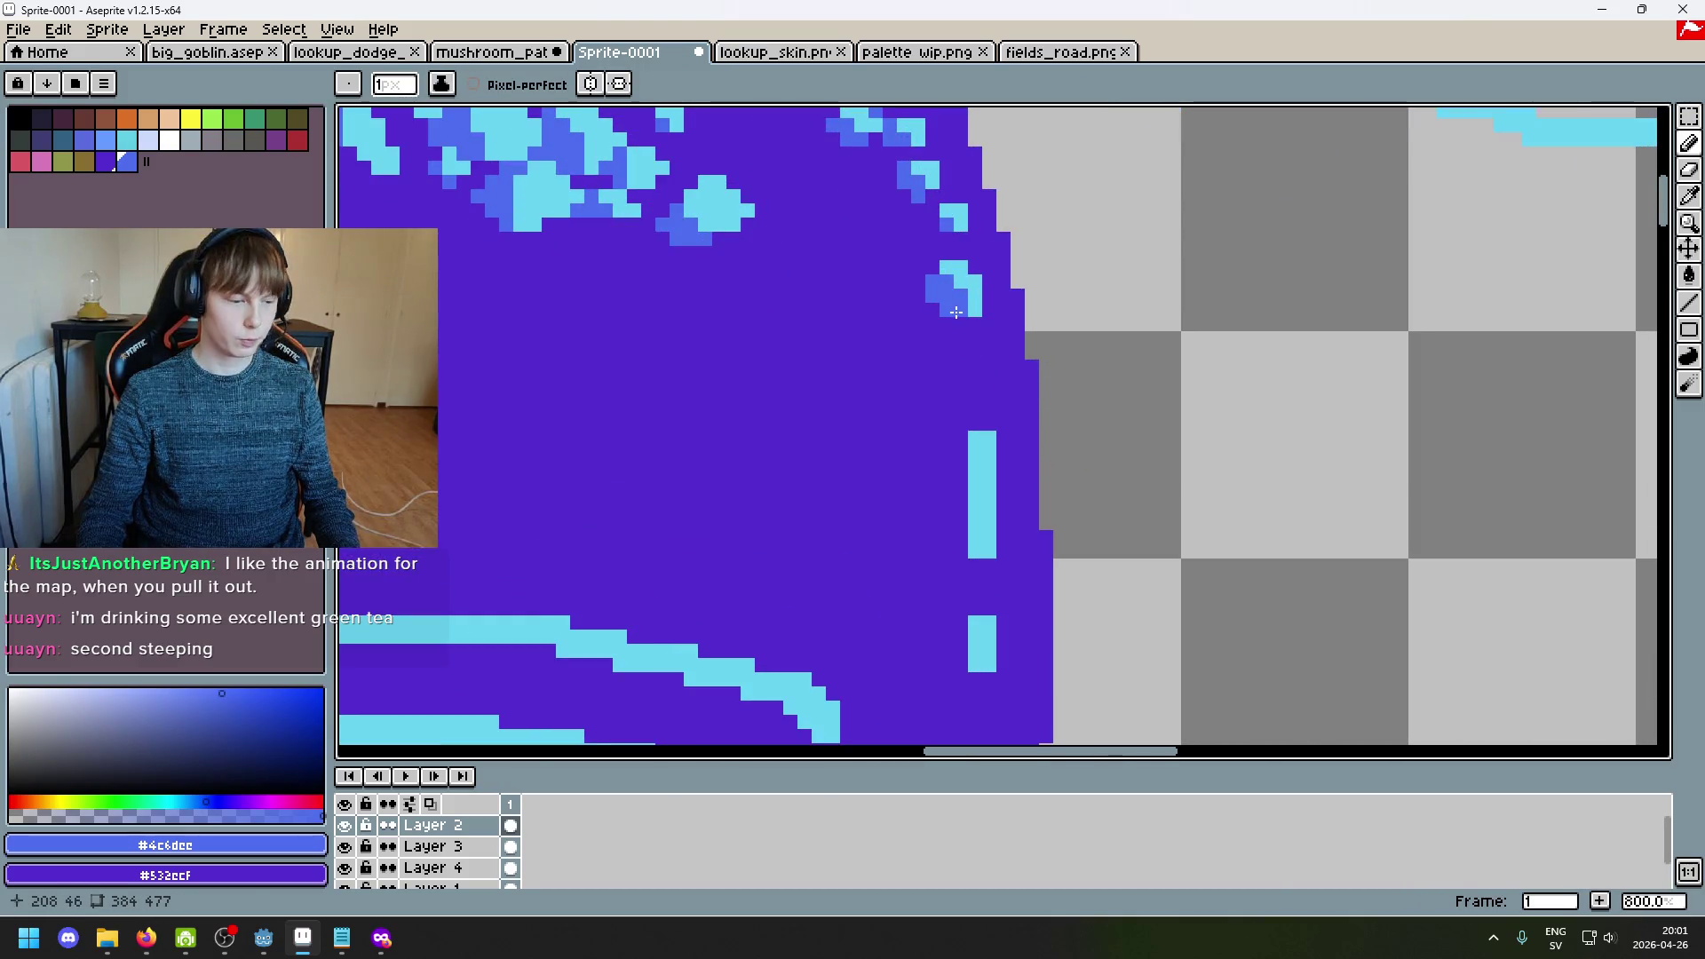
{"action": "left_click", "coordinate": [957, 314], "text": "alt"}
{"action": "left_click", "coordinate": [947, 316], "text": "shift"}
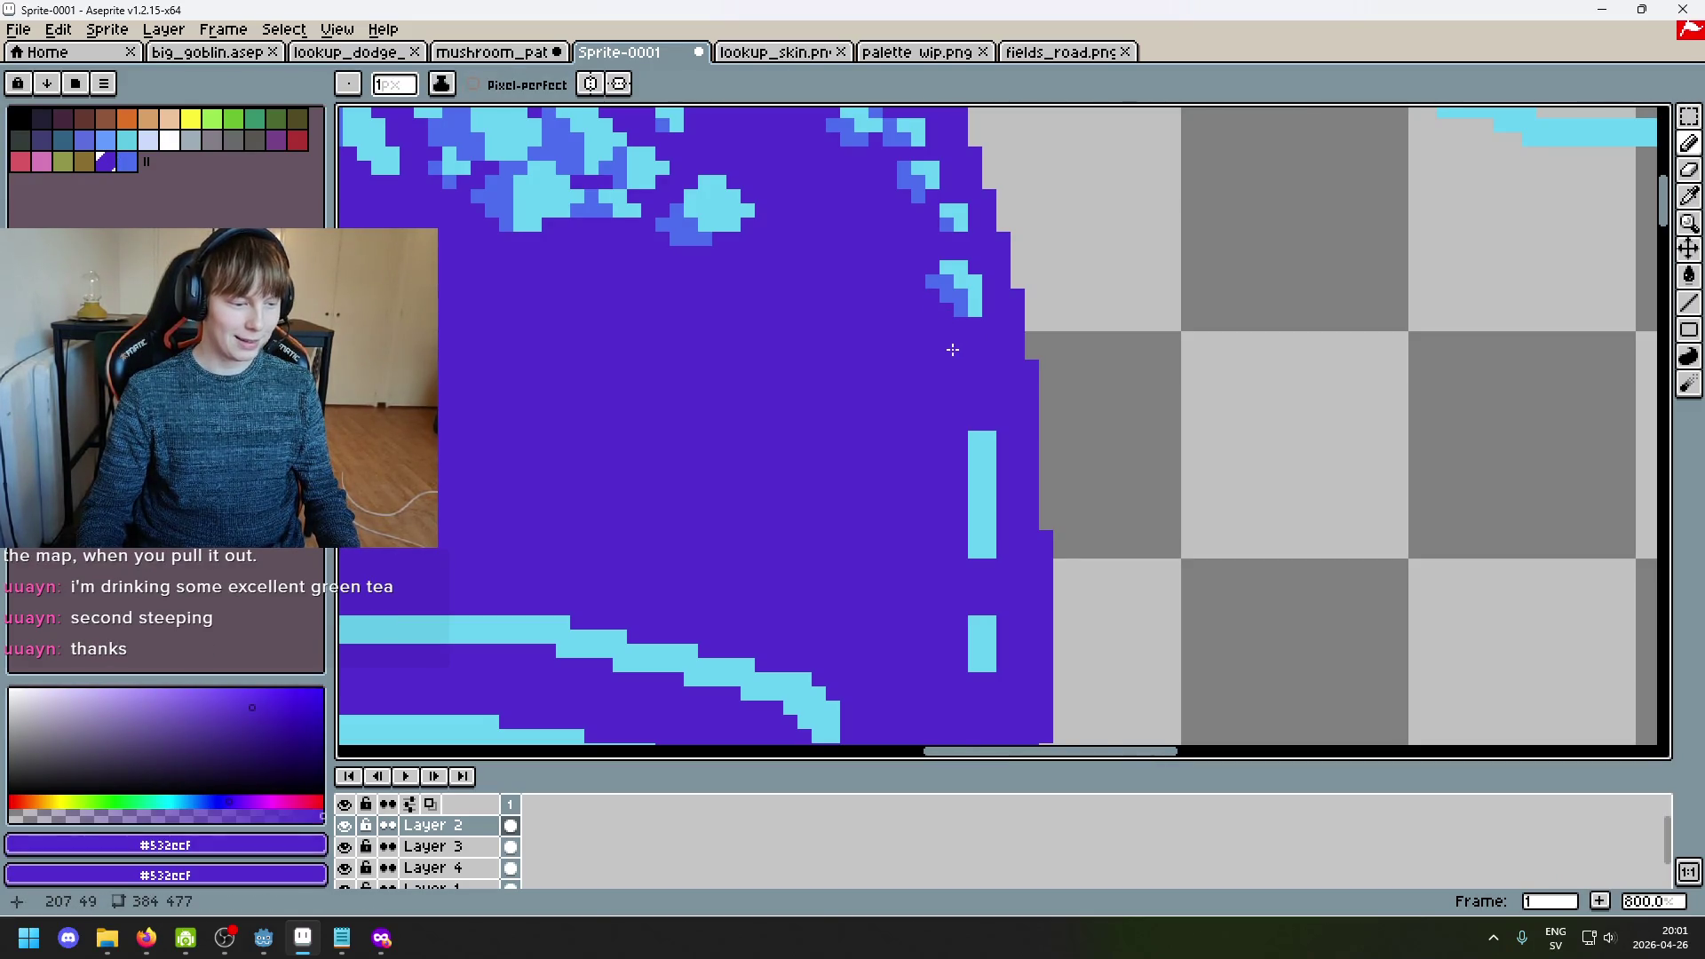
{"action": "scroll", "coordinate": [955, 352], "scroll_direction": "up", "scroll_amount": 3}
{"action": "scroll", "coordinate": [950, 302], "scroll_direction": "down", "scroll_amount": 3}
{"action": "scroll", "coordinate": [943, 233], "scroll_direction": "up", "scroll_amount": 3}
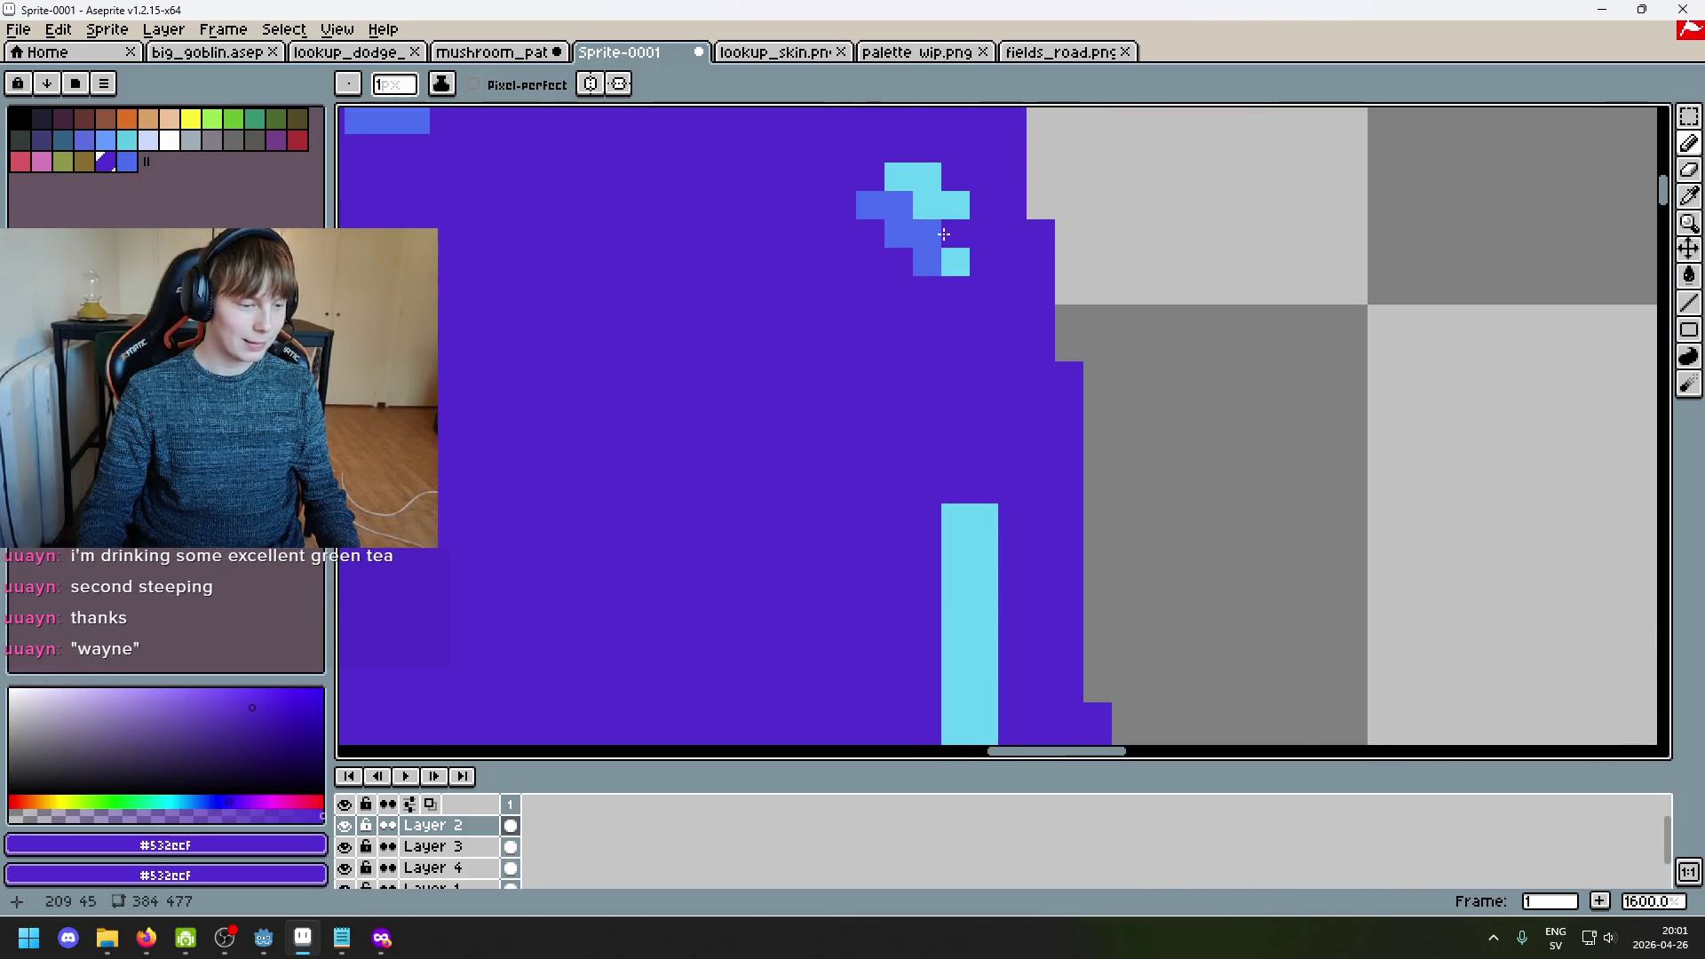
{"action": "scroll", "coordinate": [967, 245], "scroll_direction": "down", "scroll_amount": 2}
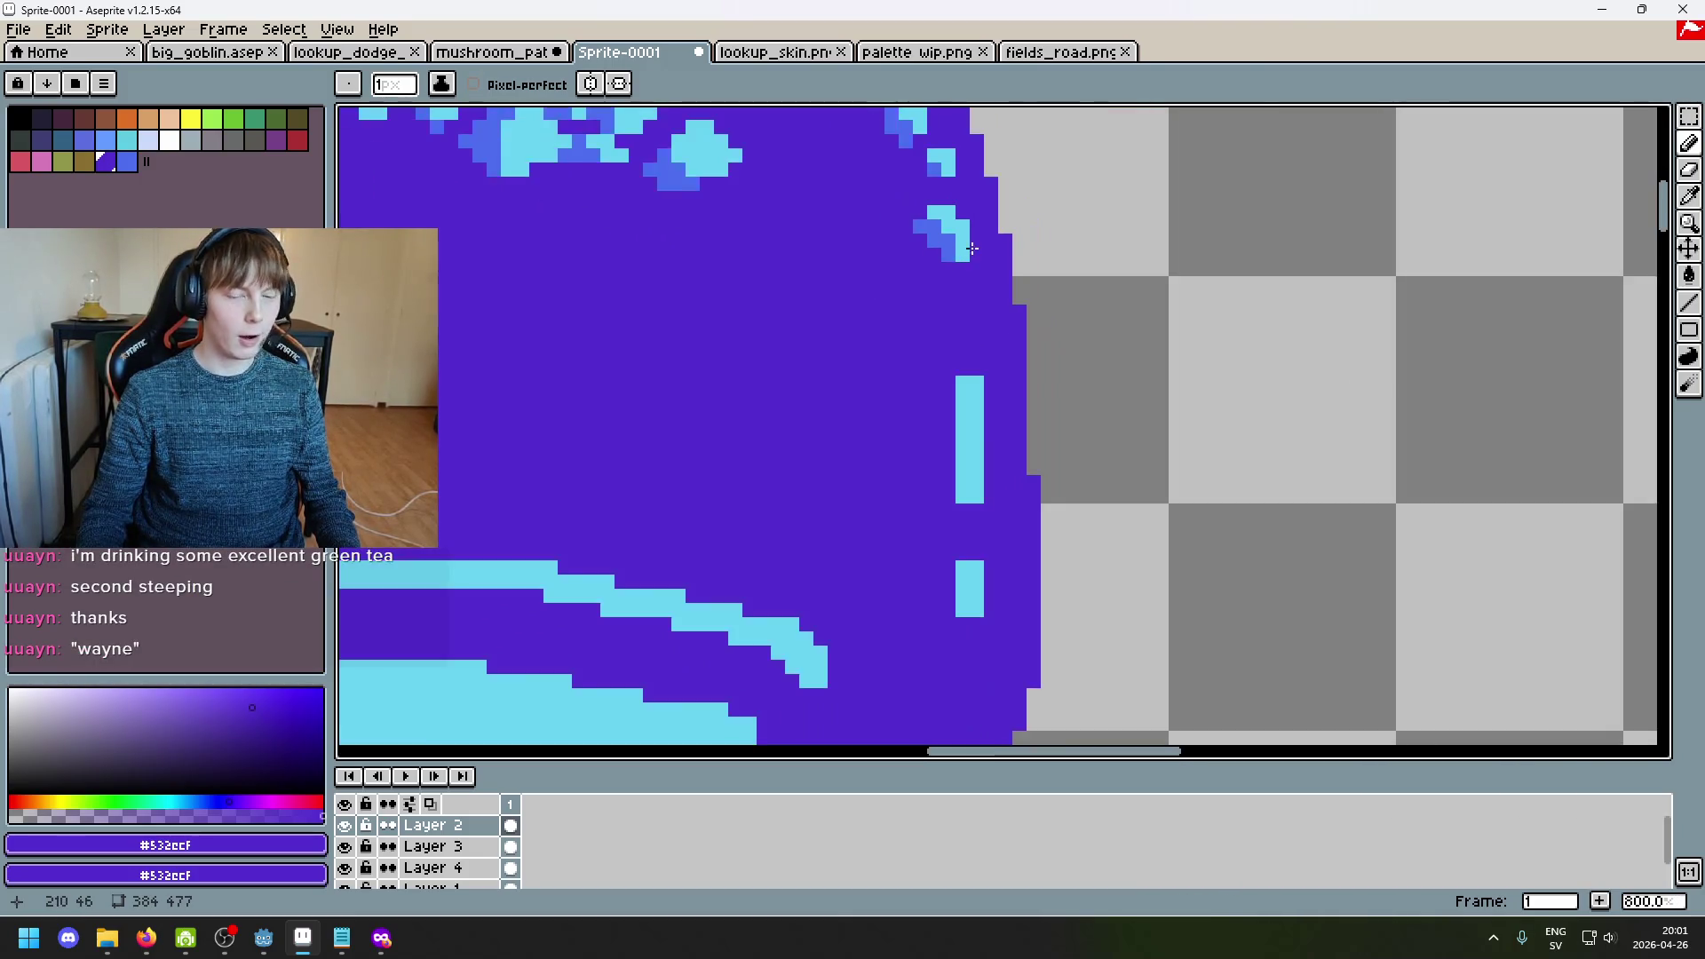
{"action": "scroll", "coordinate": [963, 236], "scroll_direction": "up", "scroll_amount": 2}
Step: Try a row of cyan sparkle pixels, then undo them
{"action": "left_click", "coordinate": [959, 245], "text": "alt"}
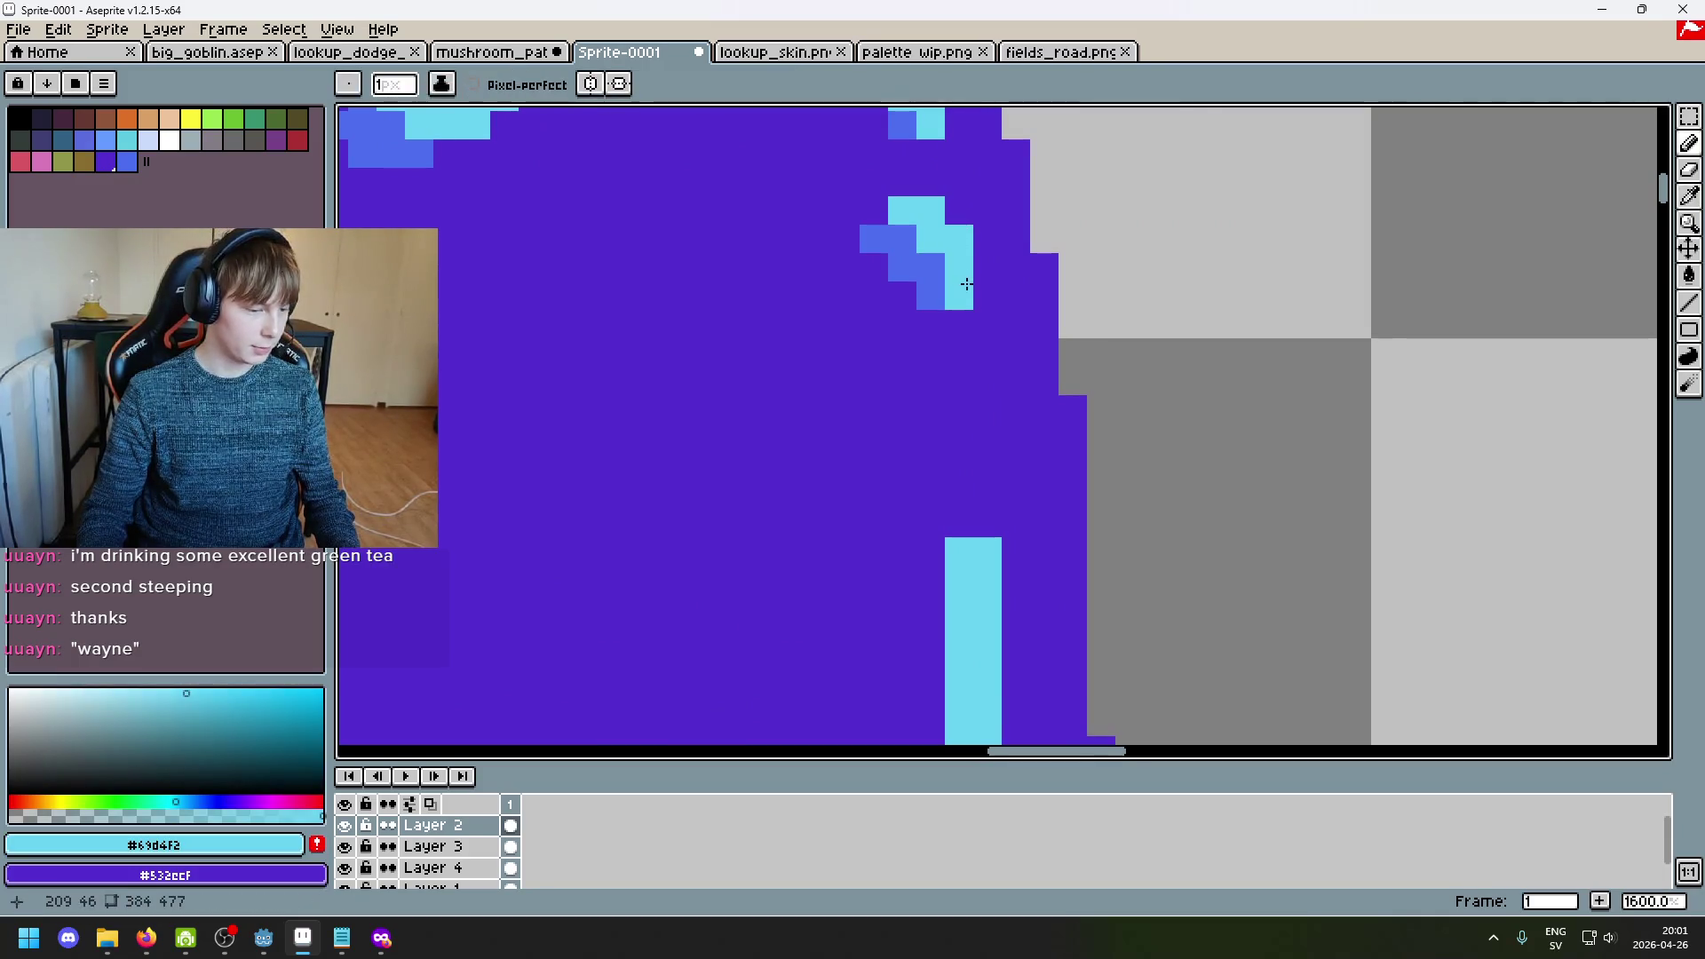
{"action": "left_click", "coordinate": [918, 372]}
{"action": "key", "text": "ctrl+z"}
{"action": "left_click_drag", "start_coordinate": [918, 372], "coordinate": [987, 533]}
{"action": "left_click", "coordinate": [886, 287]}
{"action": "left_click", "coordinate": [830, 287]}
{"action": "key", "text": "ctrl+z"}
{"action": "key", "text": "ctrl+z"}
Step: Build a new cyan sparkle cluster mid-cap, extending it upward and filling its left notch
{"action": "left_click", "coordinate": [857, 258]}
{"action": "left_click", "coordinate": [886, 287]}
{"action": "left_click", "coordinate": [886, 258]}
{"action": "left_click", "coordinate": [914, 287]}
{"action": "left_click_drag", "start_coordinate": [892, 283], "coordinate": [870, 237]}
{"action": "left_click", "coordinate": [830, 259]}
{"action": "mouse_move", "coordinate": [905, 264]}
{"action": "left_mouse_down"}
{"action": "mouse_move", "coordinate": [1006, 440]}
{"action": "mouse_move", "coordinate": [941, 458]}
{"action": "mouse_move", "coordinate": [962, 452]}
{"action": "mouse_move", "coordinate": [987, 488]}
{"action": "mouse_move", "coordinate": [928, 490]}
{"action": "mouse_move", "coordinate": [901, 440]}
{"action": "left_mouse_up"}
{"action": "left_click", "coordinate": [925, 421], "text": "alt"}
{"action": "left_click", "coordinate": [941, 404], "text": "alt"}
{"action": "scroll", "coordinate": [923, 449], "scroll_direction": "down", "scroll_amount": 5}
Step: Grow the single cyan pixel into a 2x2 block and test extra cyan highlight pixels
{"action": "scroll", "coordinate": [916, 431], "scroll_direction": "up", "scroll_amount": 4}
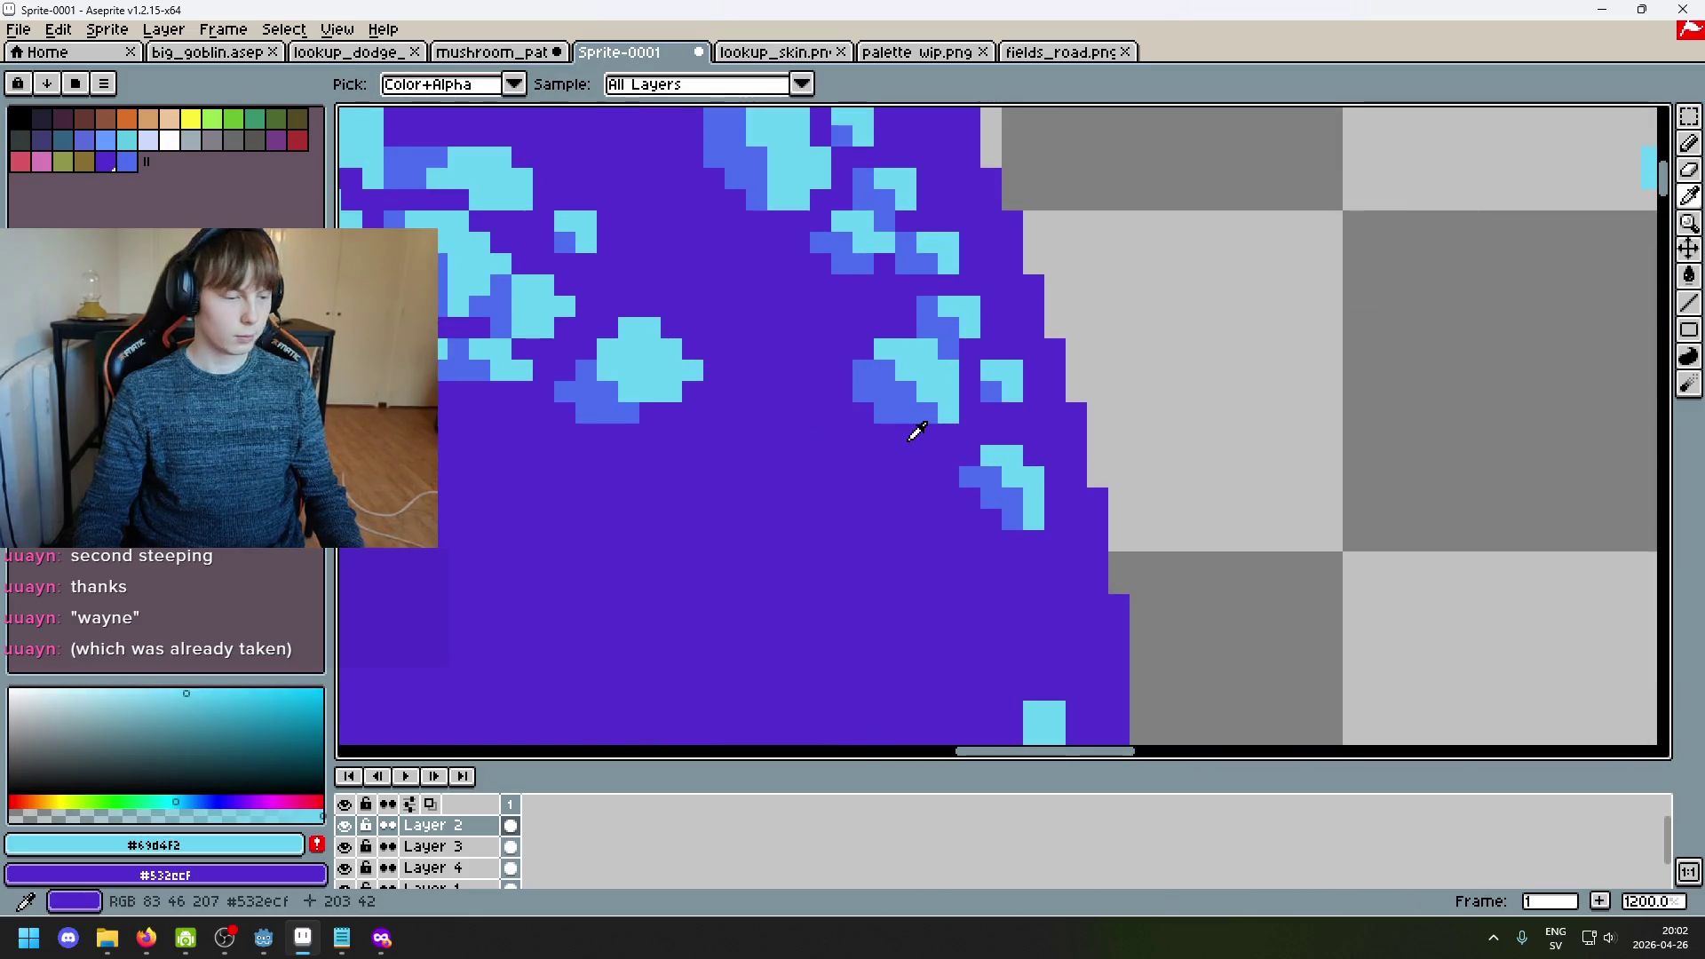
{"action": "mouse_move", "coordinate": [833, 308]}
{"action": "left_mouse_down"}
{"action": "mouse_move", "coordinate": [842, 326]}
{"action": "mouse_move", "coordinate": [863, 315]}
{"action": "left_mouse_up"}
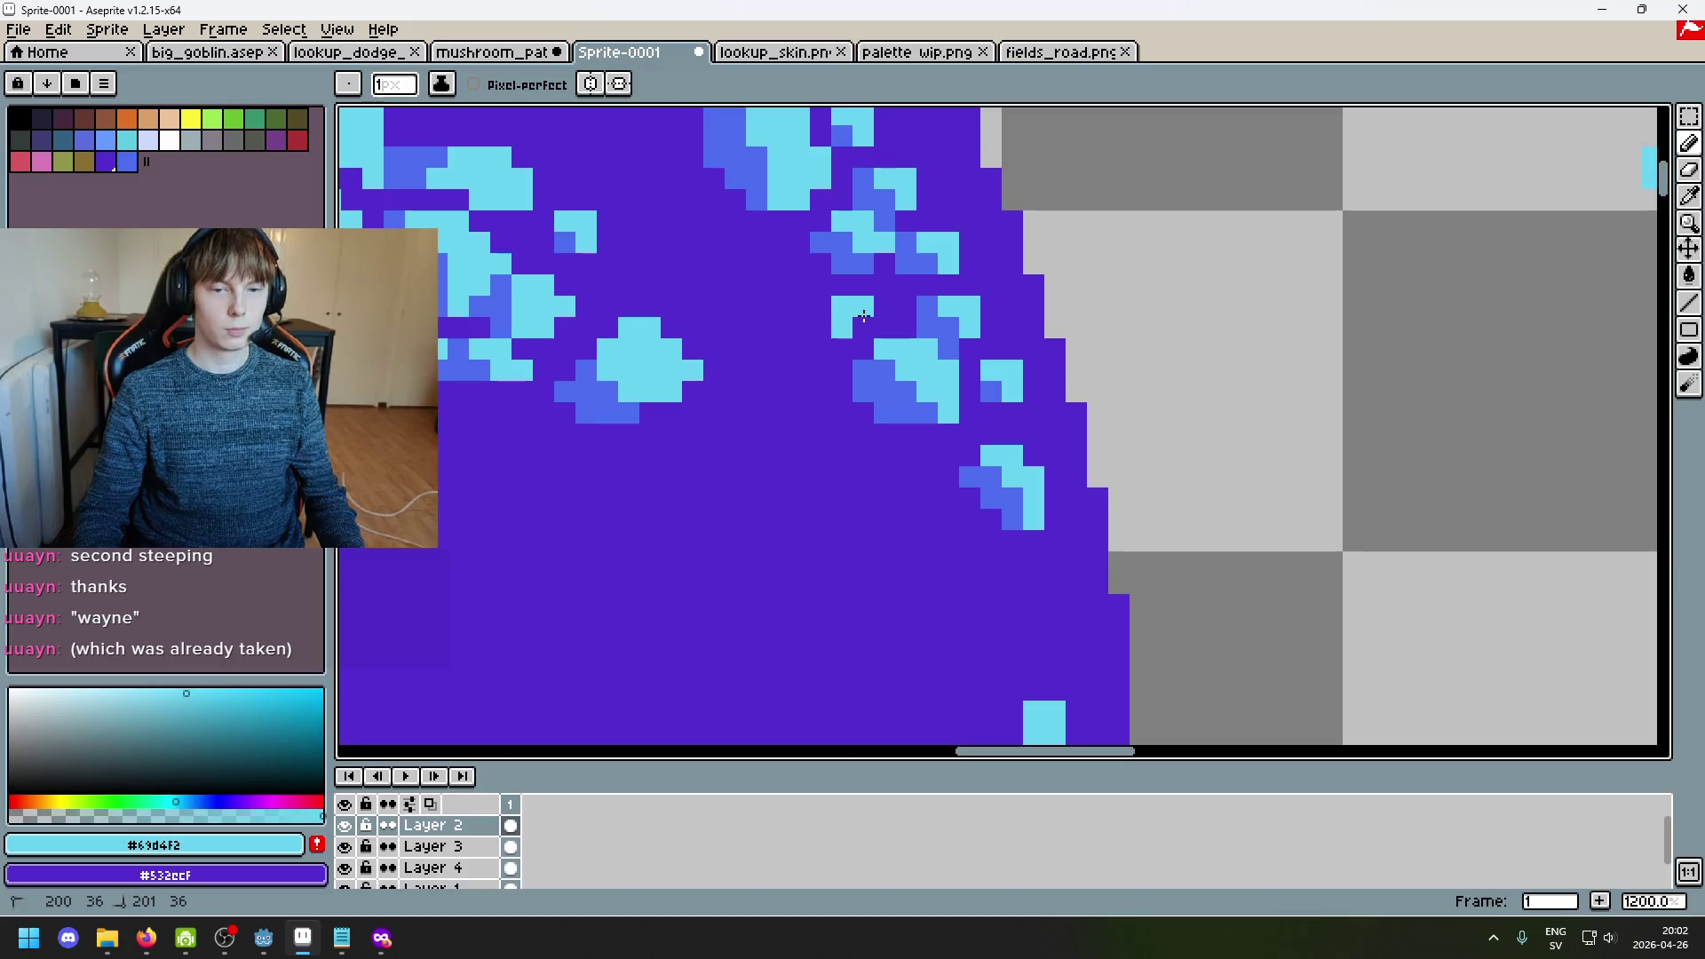
{"action": "key", "text": "alt+Tab"}
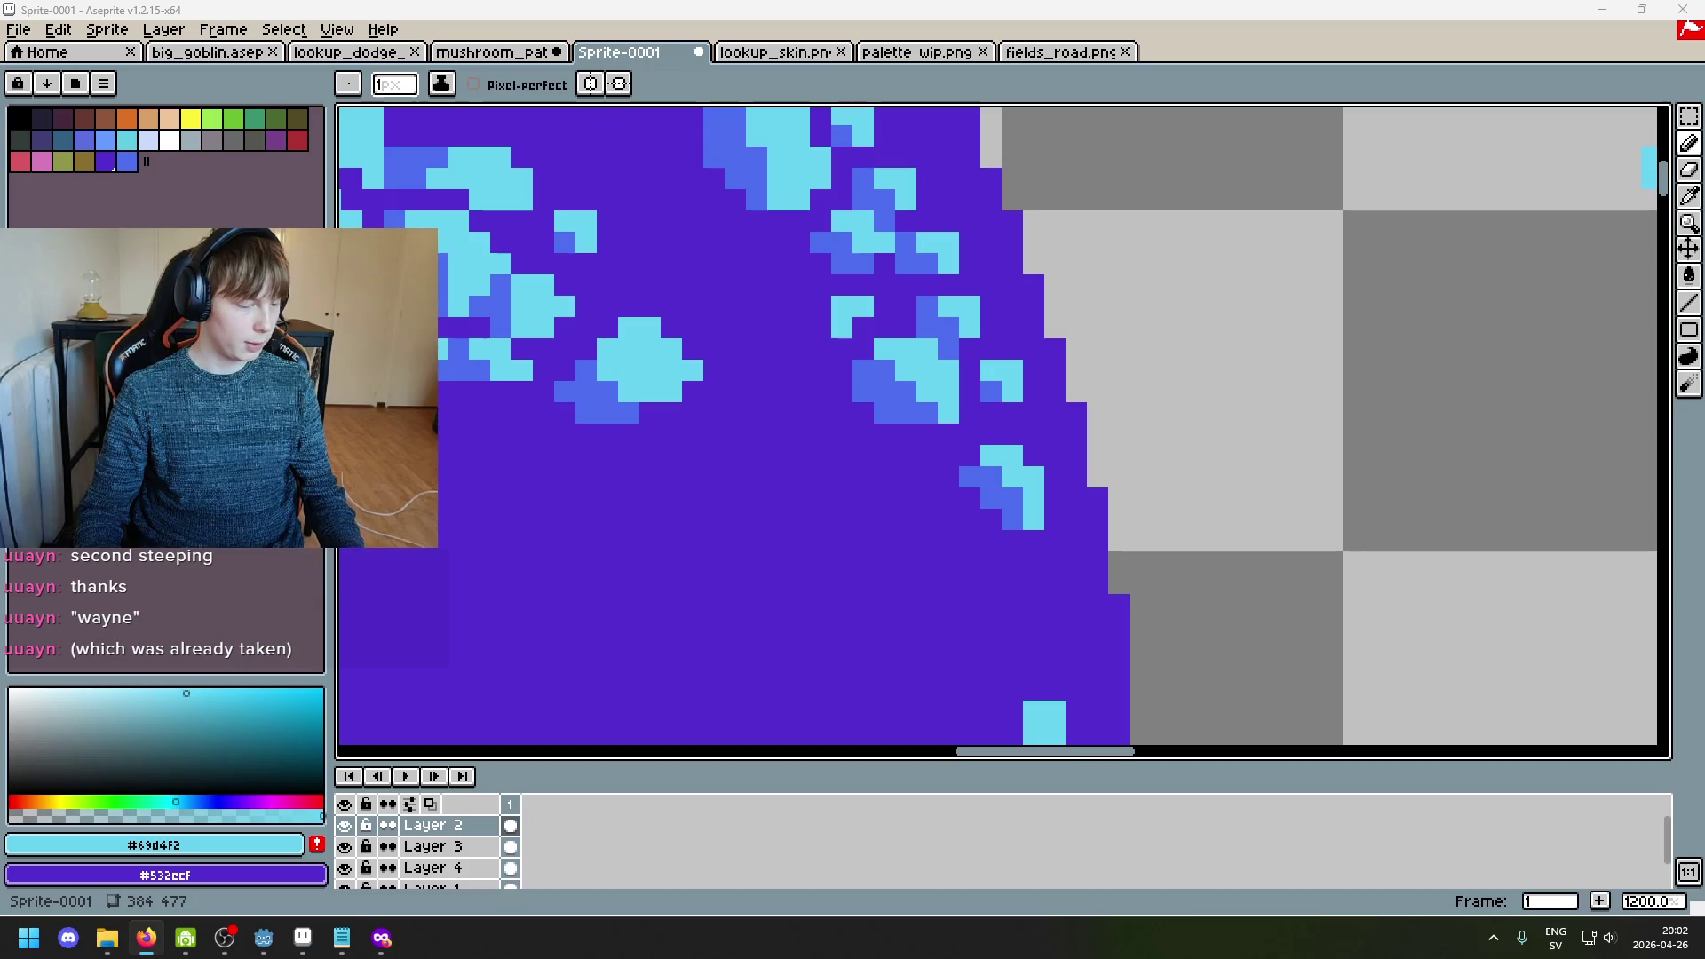
{"action": "scroll", "coordinate": [832, 269], "scroll_direction": "down", "scroll_amount": 4}
{"action": "scroll", "coordinate": [832, 270], "scroll_direction": "up", "scroll_amount": 5}
{"action": "left_click", "coordinate": [832, 270], "text": "alt"}
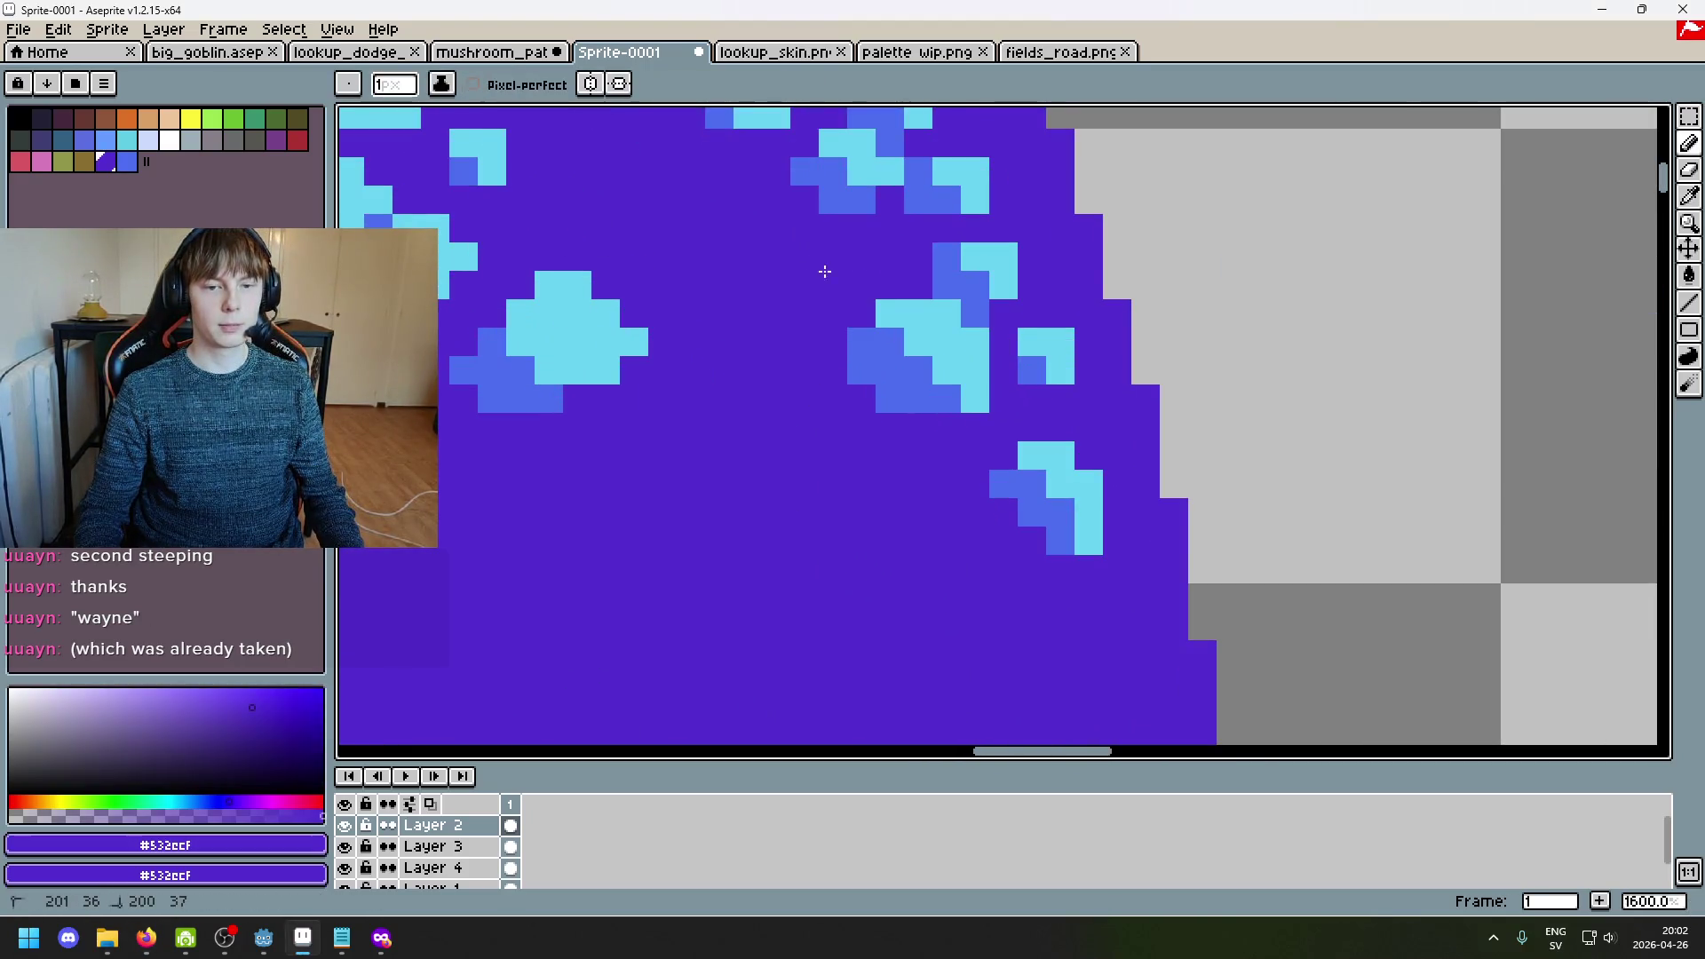
{"action": "left_click", "coordinate": [856, 173], "text": "alt"}
{"action": "mouse_move", "coordinate": [861, 214]}
{"action": "left_mouse_down"}
{"action": "mouse_move", "coordinate": [928, 388]}
{"action": "mouse_move", "coordinate": [910, 426]}
{"action": "mouse_move", "coordinate": [929, 451]}
{"action": "mouse_move", "coordinate": [875, 463]}
{"action": "mouse_move", "coordinate": [904, 471]}
{"action": "left_mouse_up"}
{"action": "left_click", "coordinate": [844, 402]}
{"action": "left_click", "coordinate": [872, 431]}
{"action": "left_click", "coordinate": [900, 459]}
{"action": "key", "text": "ctrl+z"}
Step: Extend a blue #4c6dee shading pixel one pixel downward
{"action": "left_click", "coordinate": [924, 372], "text": "alt"}
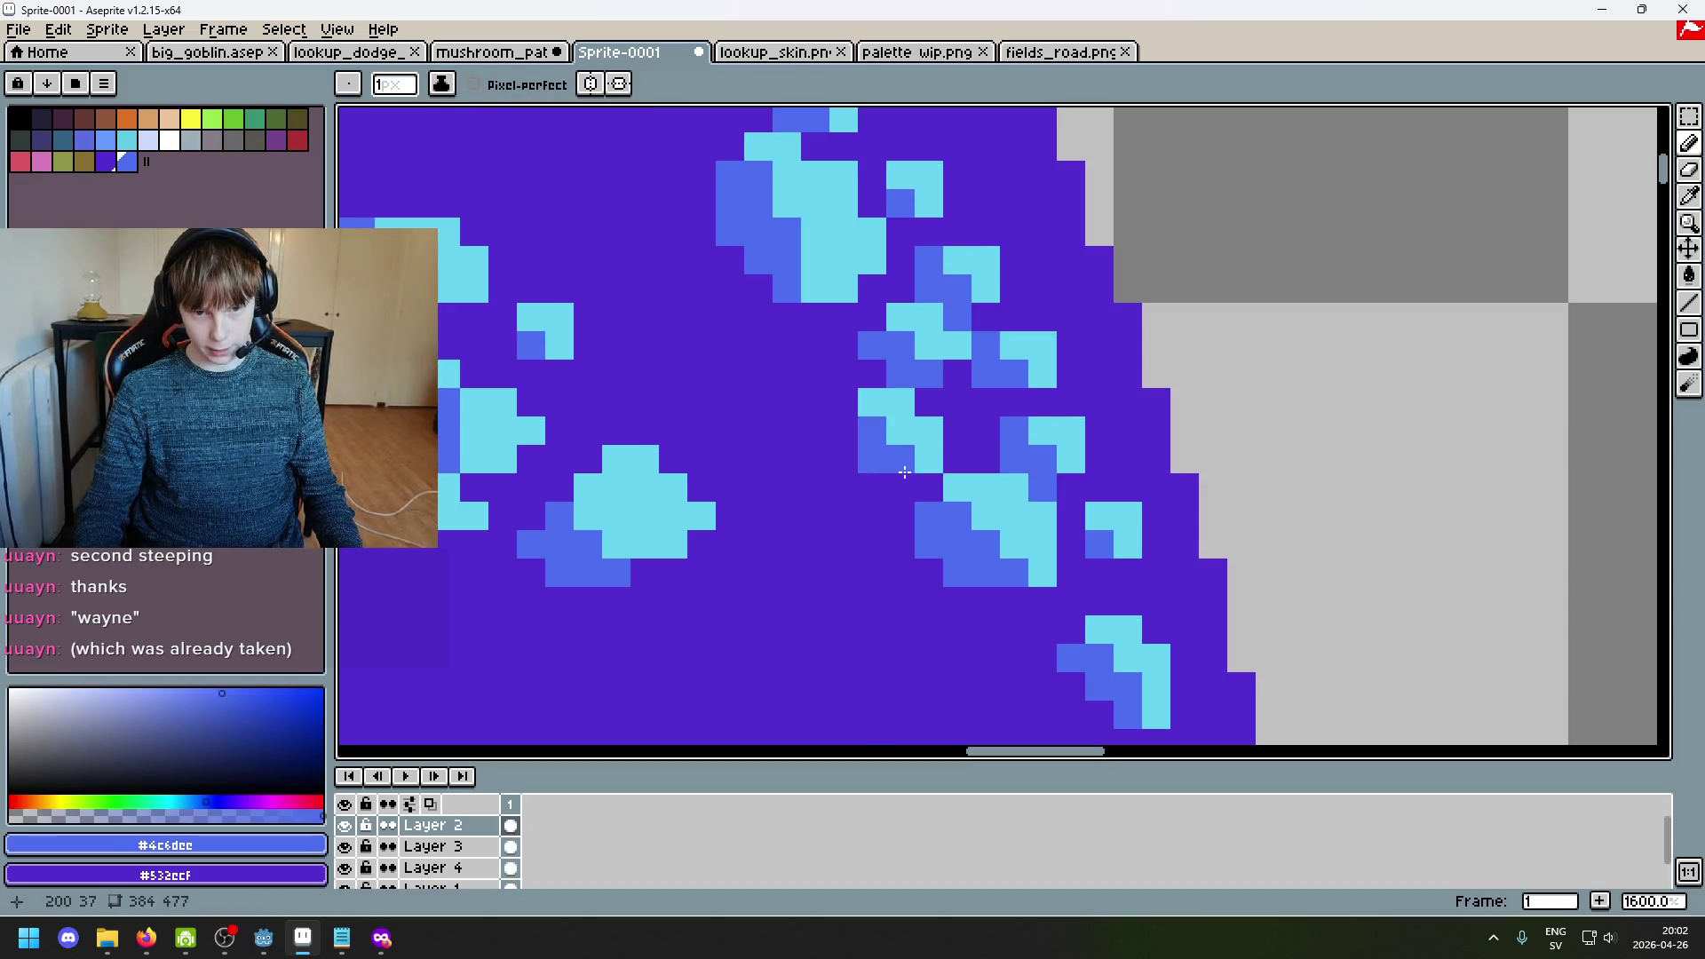
{"action": "left_click_drag", "start_coordinate": [846, 398], "coordinate": [845, 424]}
{"action": "left_click", "coordinate": [872, 407], "text": "alt"}
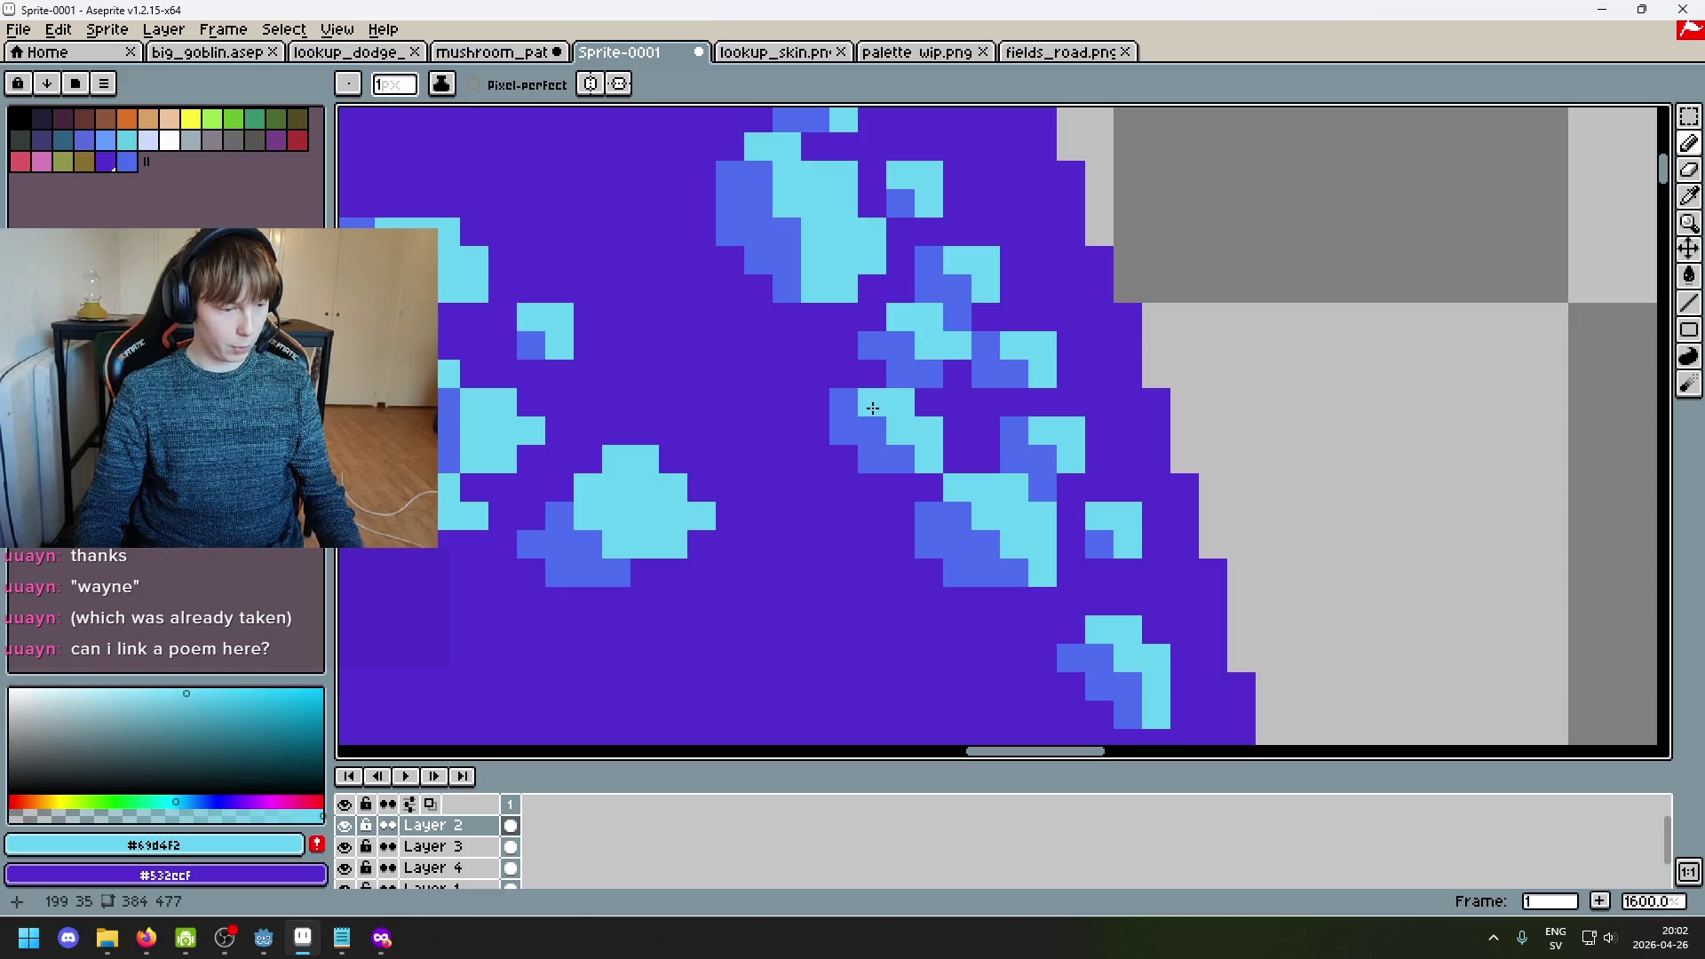
{"action": "scroll", "coordinate": [843, 373], "scroll_direction": "up", "scroll_amount": 2}
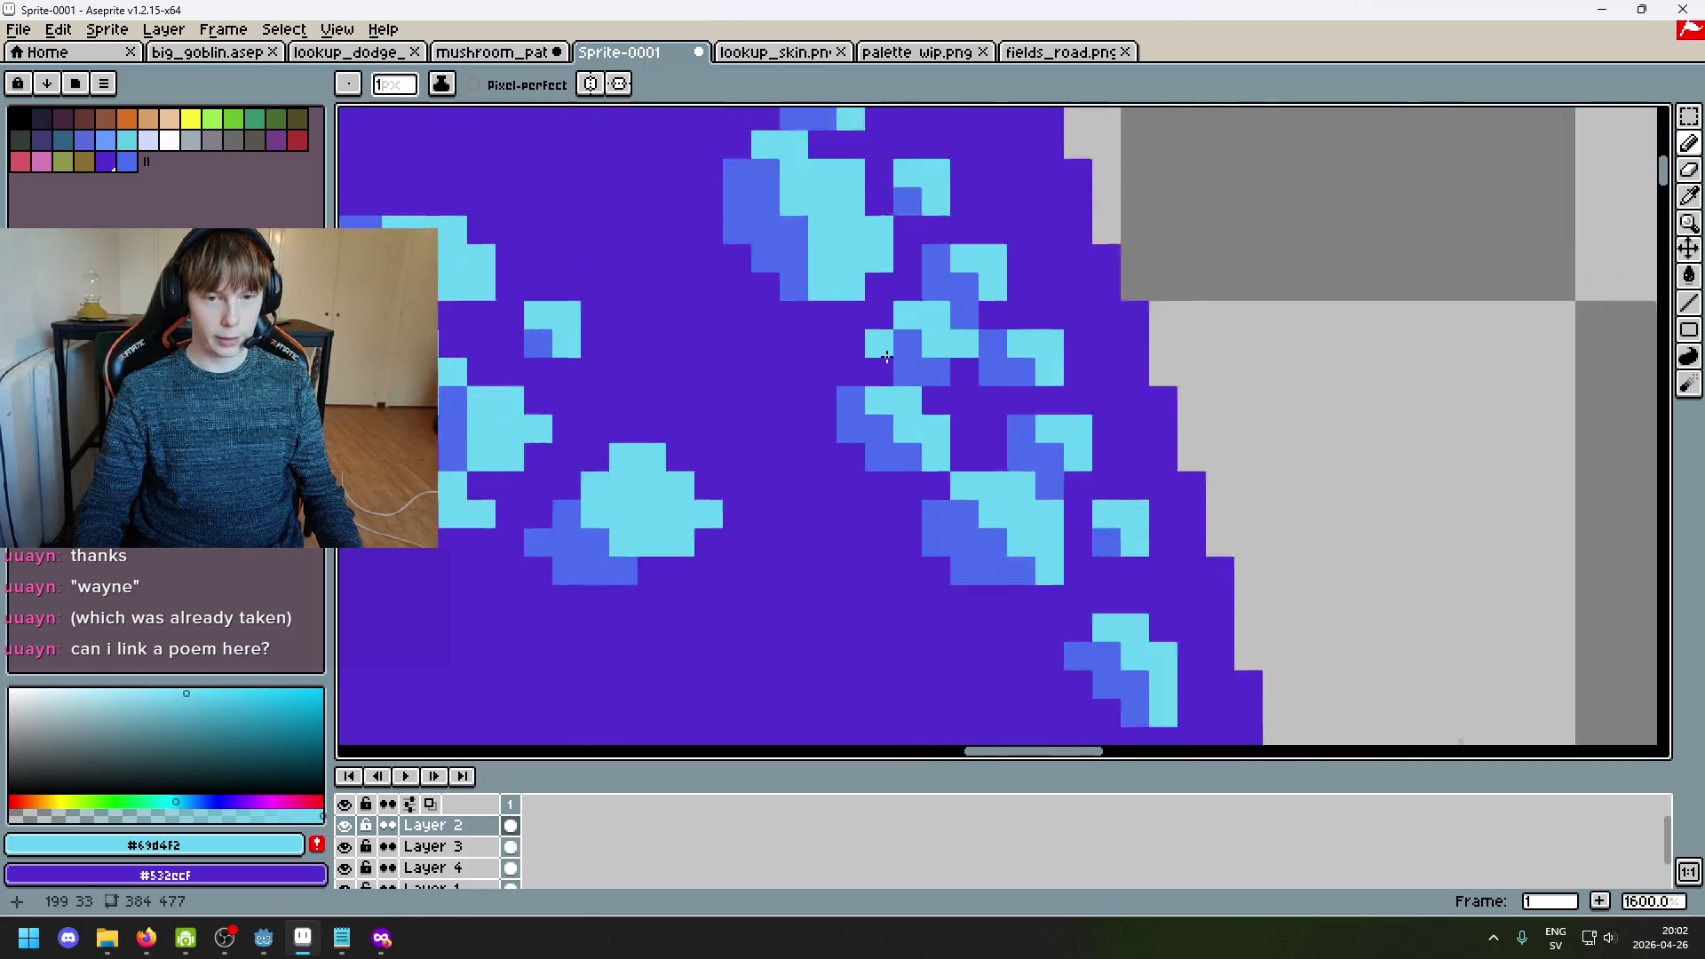
{"action": "left_click", "coordinate": [833, 417], "text": "alt"}
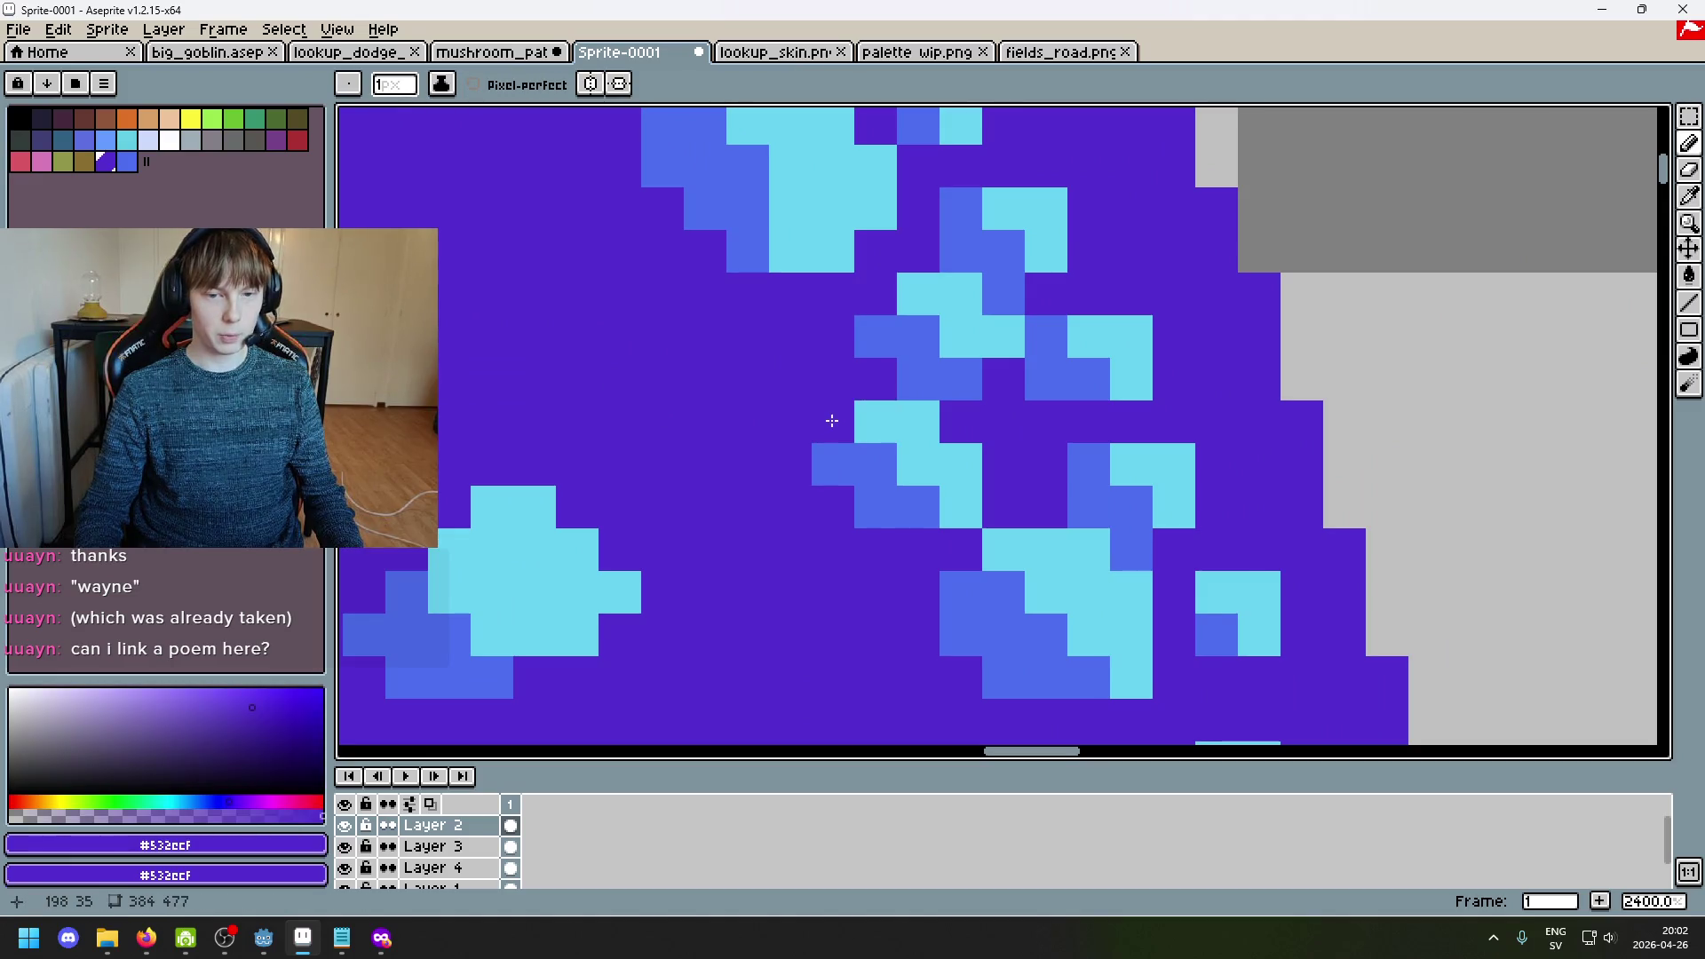
{"action": "scroll", "coordinate": [833, 417], "scroll_direction": "down", "scroll_amount": 4}
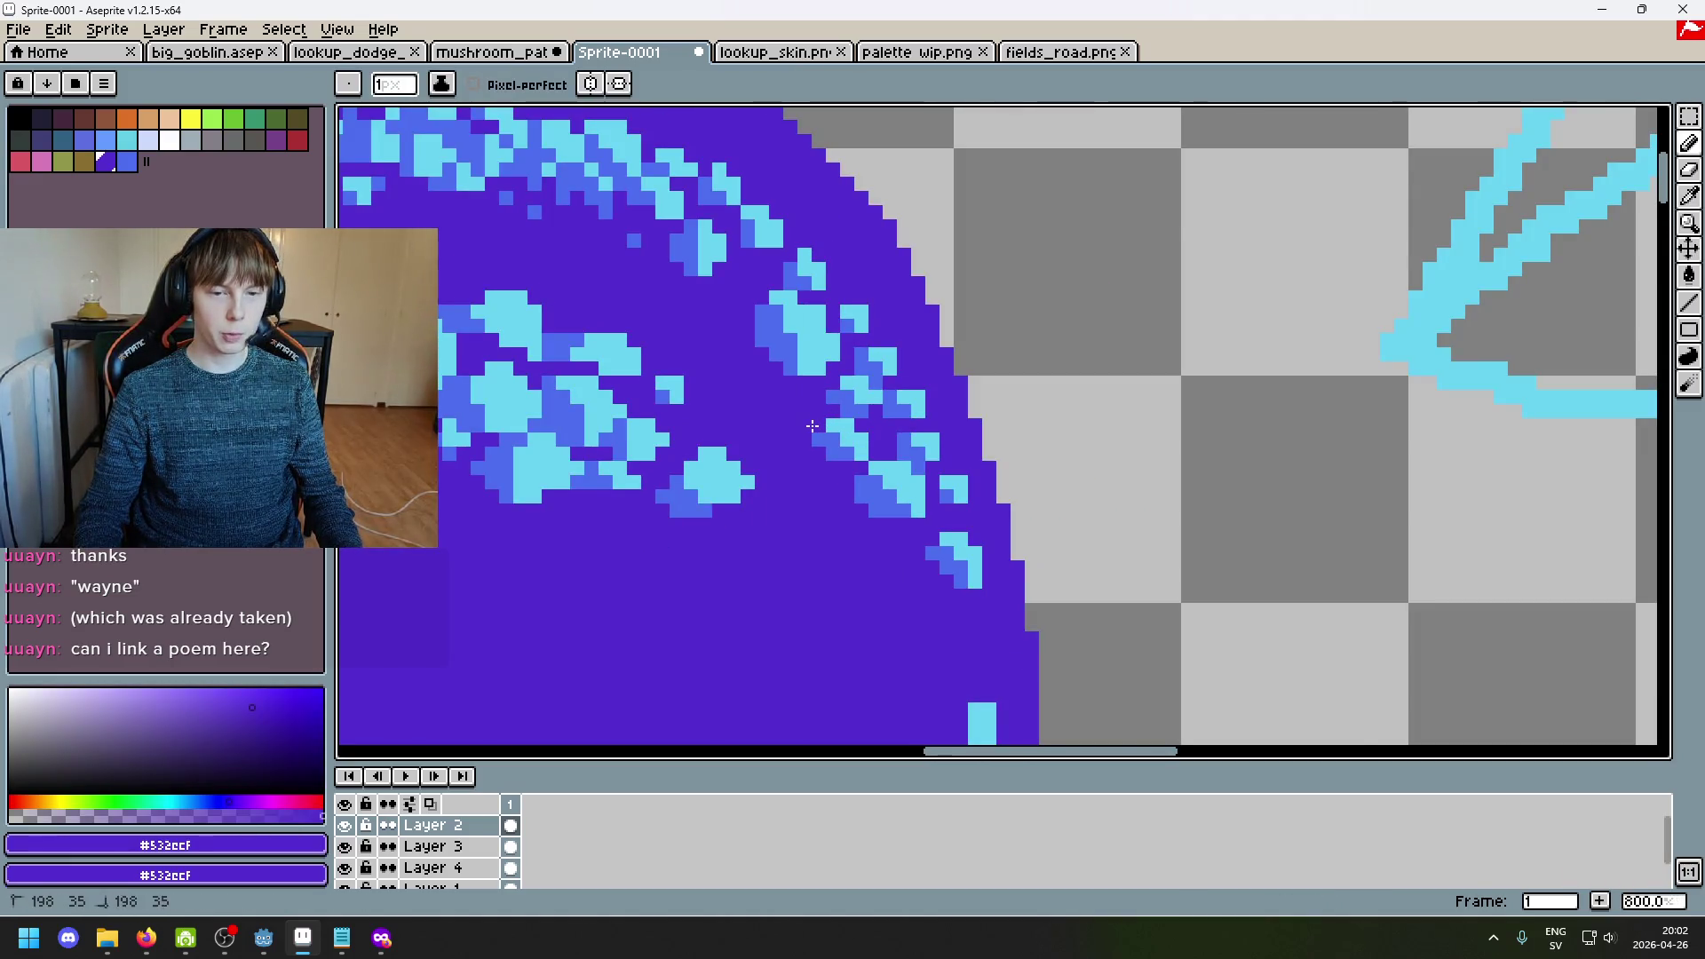
{"action": "scroll", "coordinate": [833, 417], "scroll_direction": "down", "scroll_amount": 3}
{"action": "scroll", "coordinate": [853, 421], "scroll_direction": "up", "scroll_amount": 5}
{"action": "scroll", "coordinate": [857, 423], "scroll_direction": "up", "scroll_amount": 4}
Step: Paint two blue pixels onto the cap, then recolour one to cyan #69d4f2
{"action": "left_click", "coordinate": [971, 347], "text": "alt"}
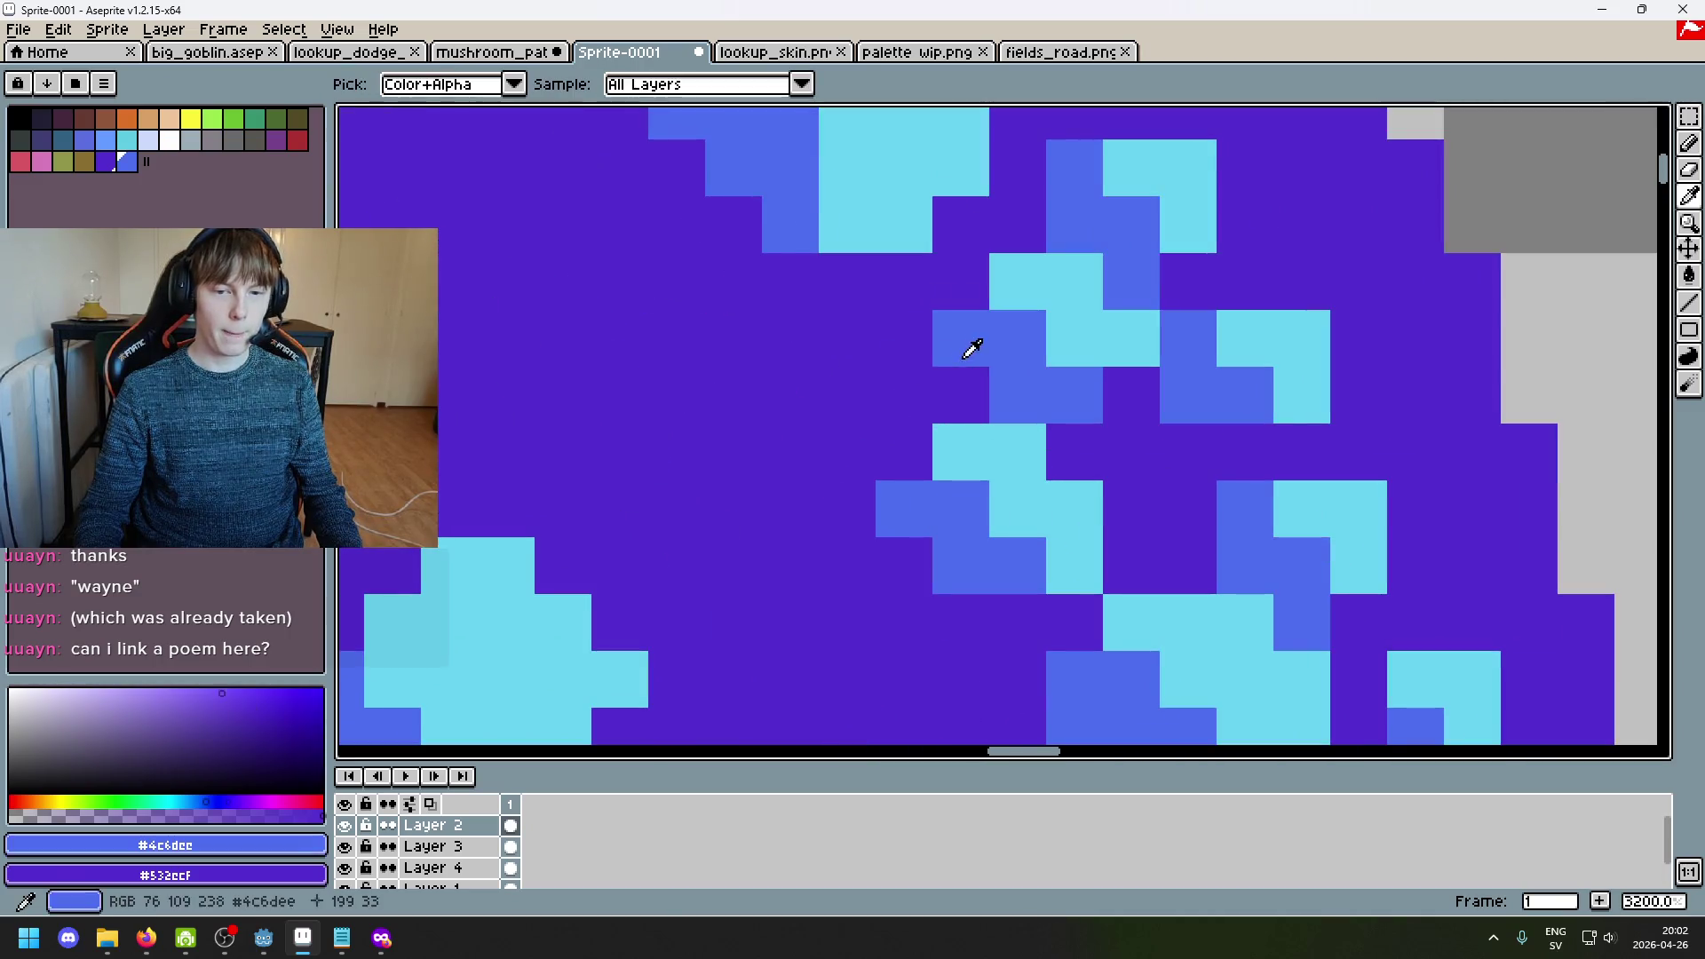
{"action": "left_click", "coordinate": [806, 332], "text": "alt"}
{"action": "scroll", "coordinate": [807, 332], "scroll_direction": "down", "scroll_amount": 2}
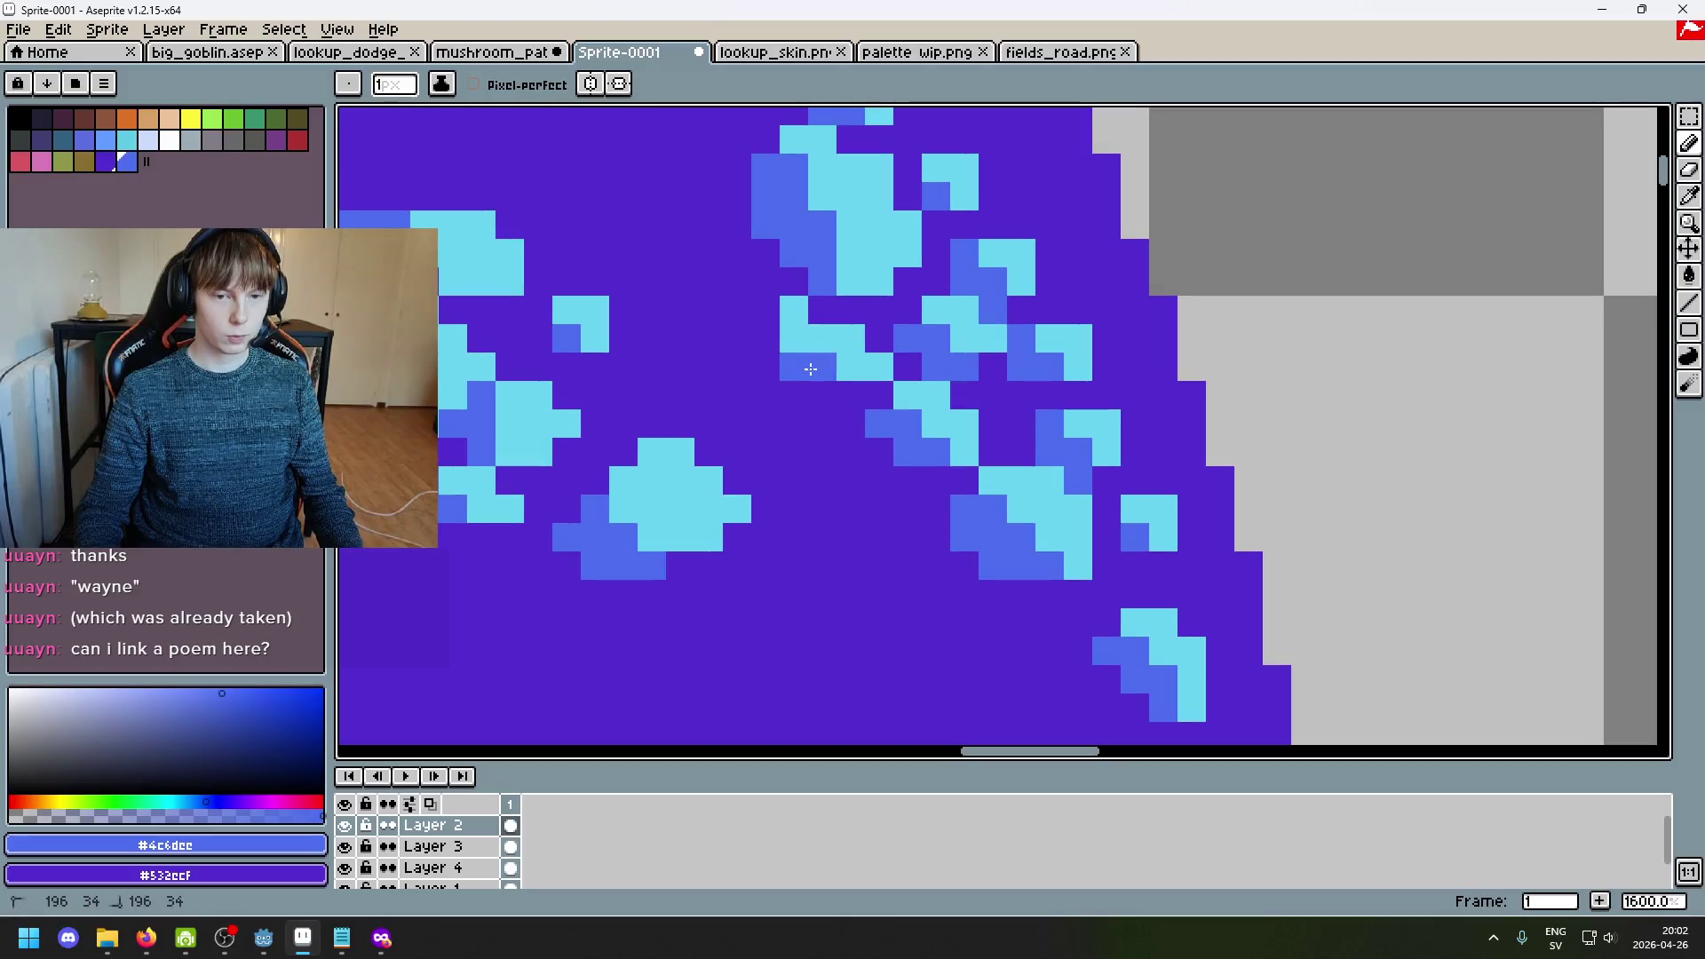
{"action": "left_click", "coordinate": [771, 348], "text": "alt"}
{"action": "left_click", "coordinate": [770, 348]}
{"action": "left_click", "coordinate": [781, 382], "text": "shift"}
{"action": "left_click", "coordinate": [817, 350], "text": "alt"}
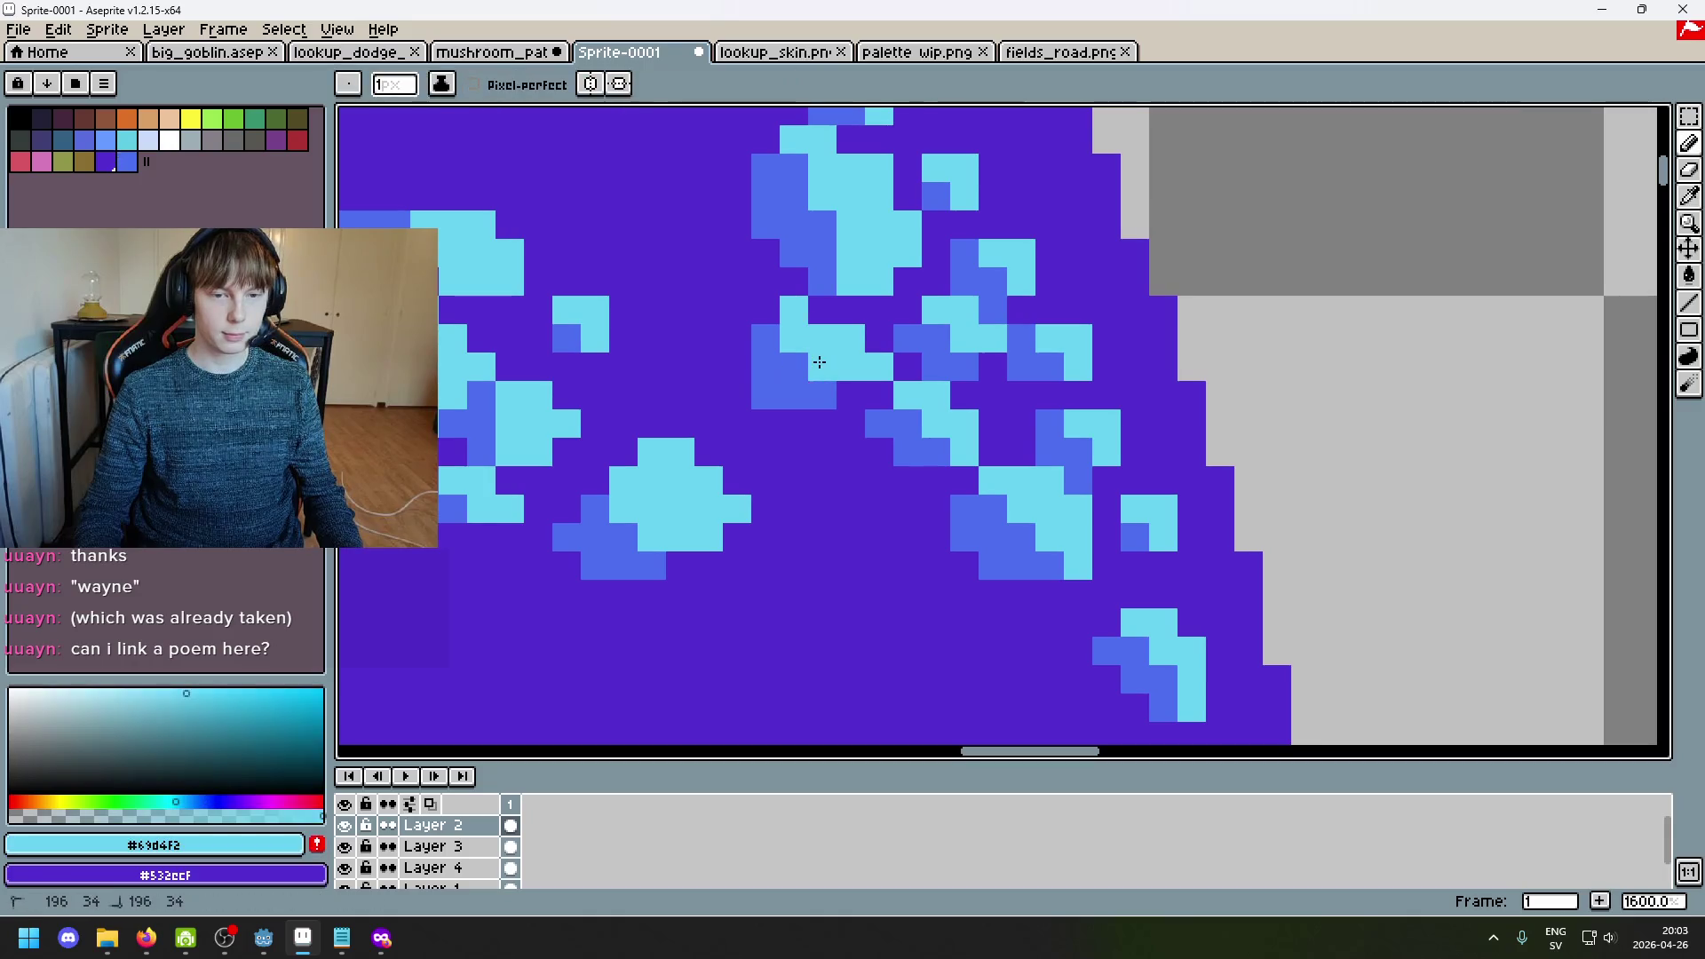
{"action": "scroll", "coordinate": [768, 350], "scroll_direction": "down", "scroll_amount": 2}
{"action": "scroll", "coordinate": [769, 350], "scroll_direction": "up", "scroll_amount": 2}
{"action": "left_click", "coordinate": [769, 350]}
Step: Add blue pixels beside the existing blue pixel and cover some with cyan
{"action": "left_click", "coordinate": [771, 399], "text": "alt"}
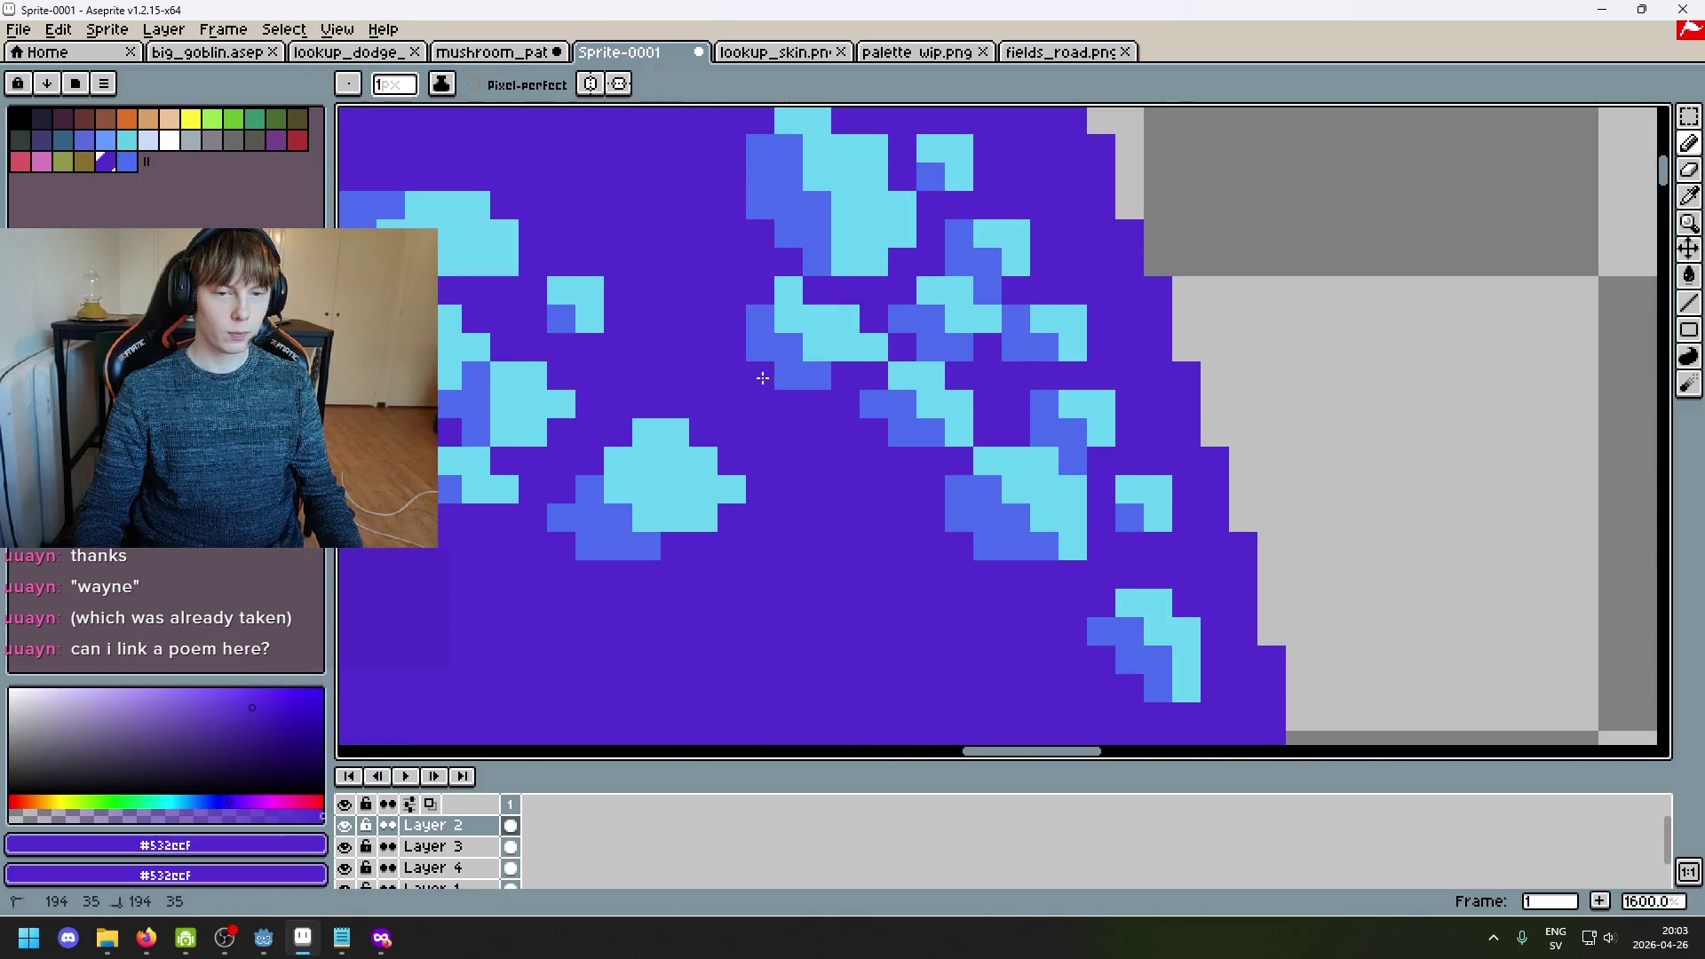
{"action": "scroll", "coordinate": [790, 424], "scroll_direction": "down", "scroll_amount": 3}
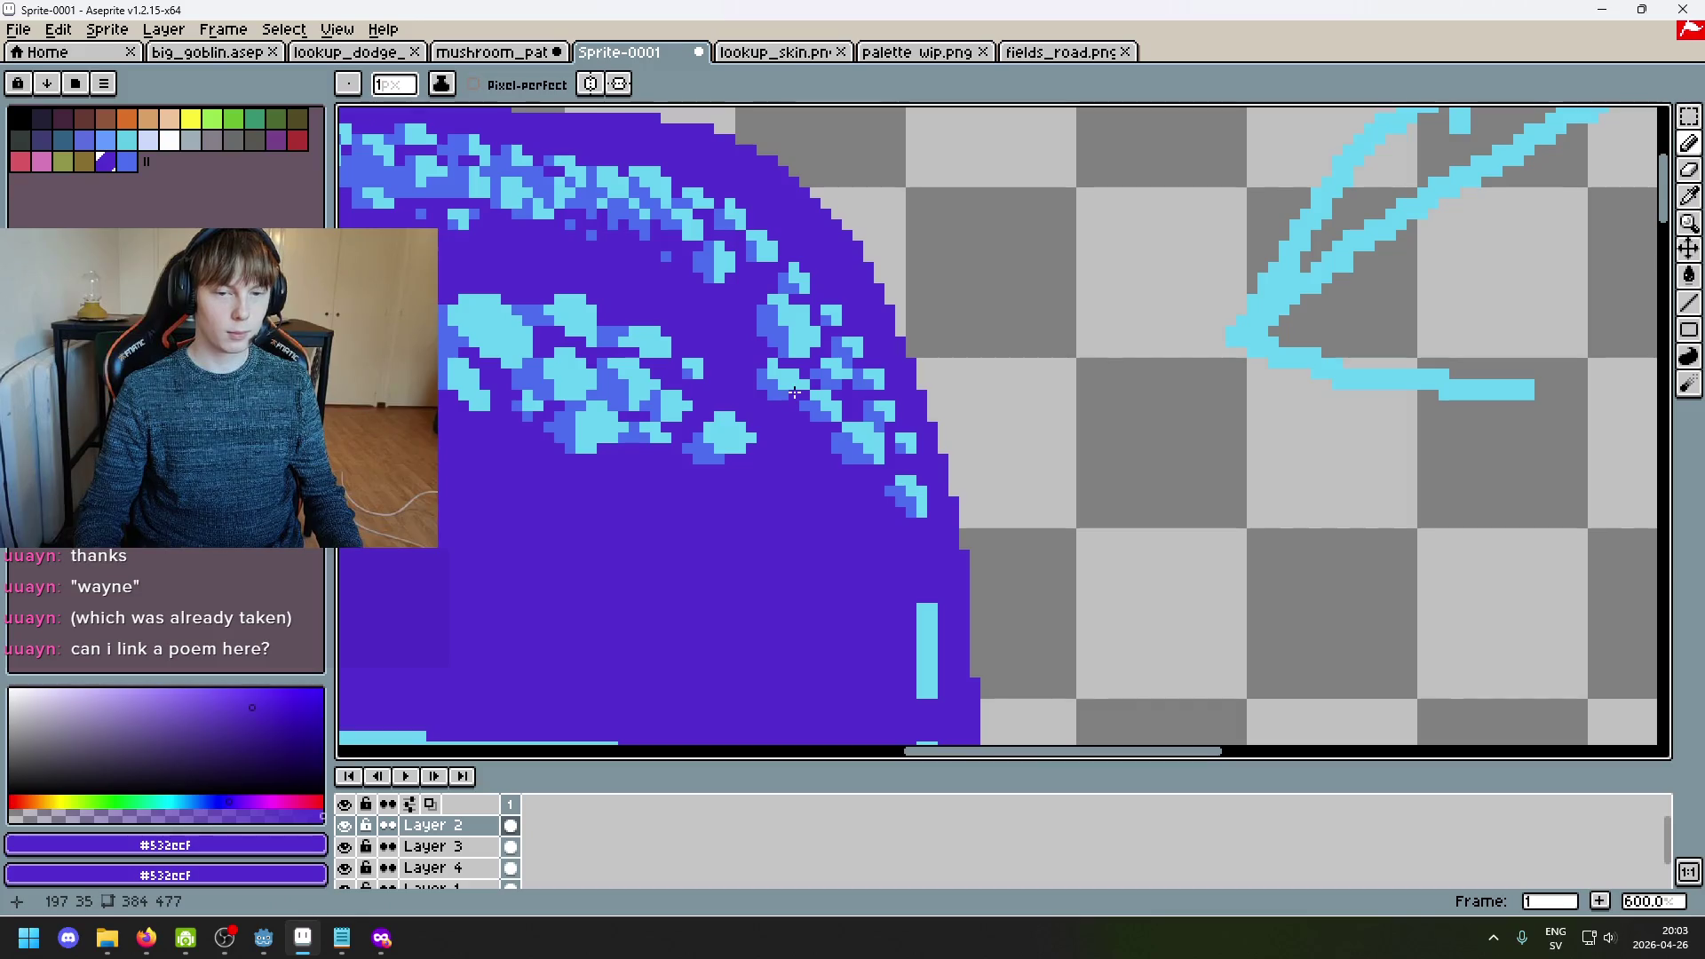
{"action": "left_click", "coordinate": [791, 393], "text": "alt"}
{"action": "scroll", "coordinate": [805, 411], "scroll_direction": "down", "scroll_amount": 3}
{"action": "scroll", "coordinate": [759, 369], "scroll_direction": "up", "scroll_amount": 3}
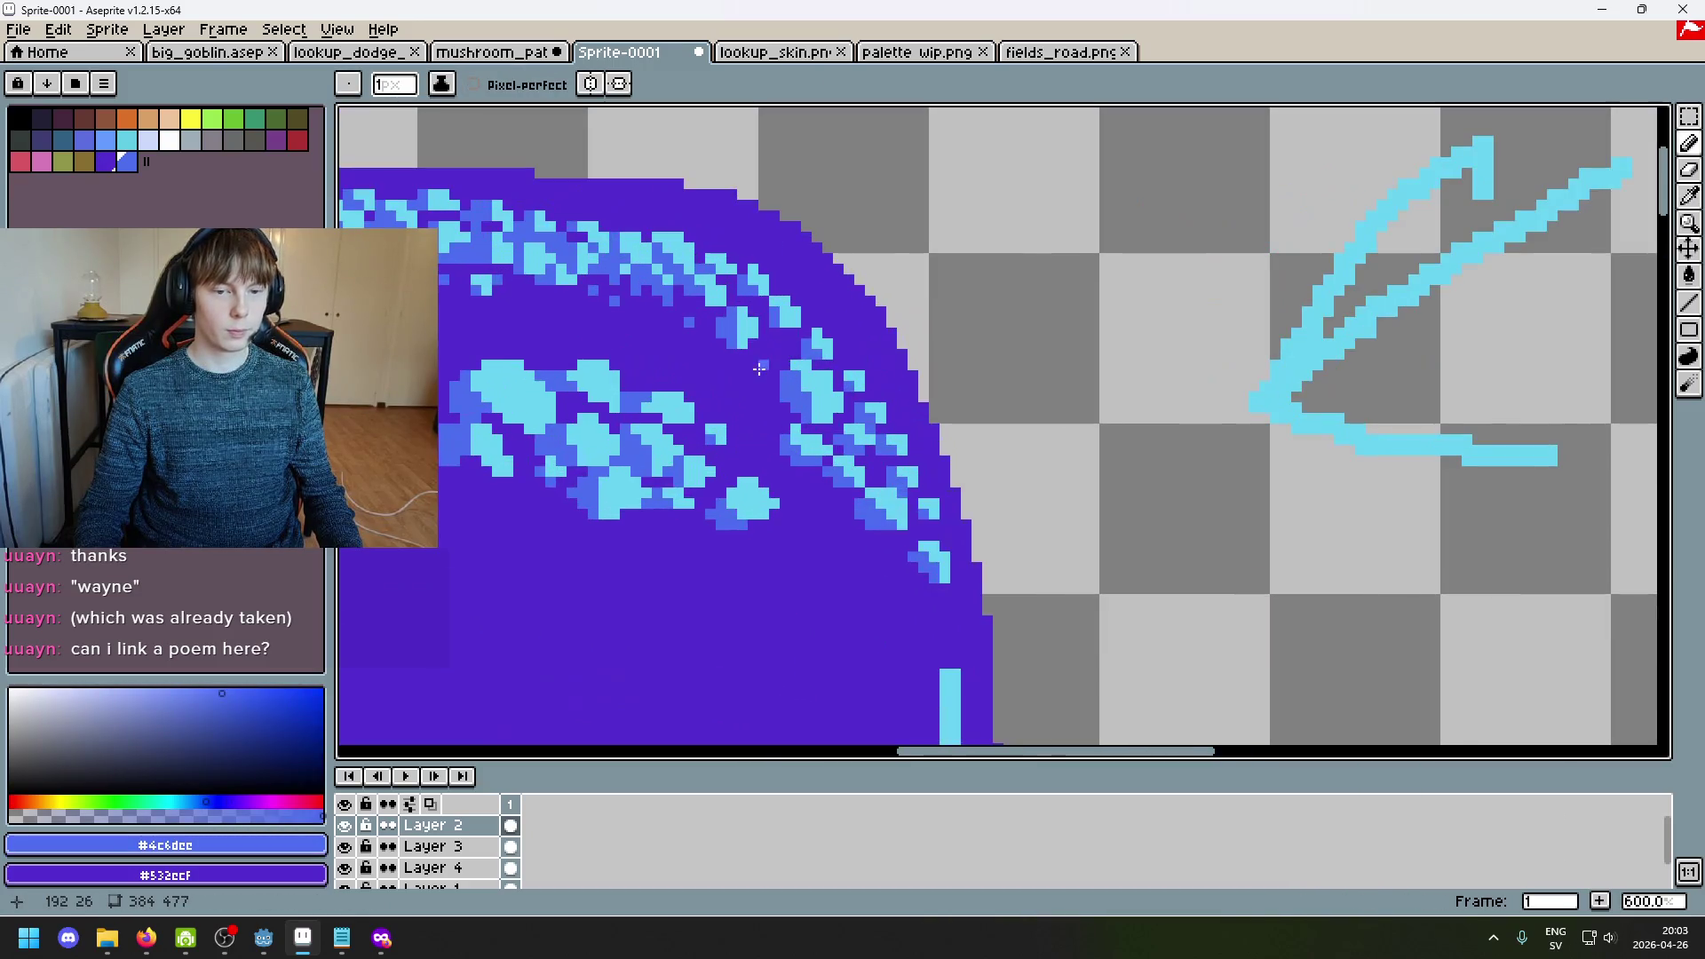
{"action": "scroll", "coordinate": [753, 372], "scroll_direction": "up", "scroll_amount": 4}
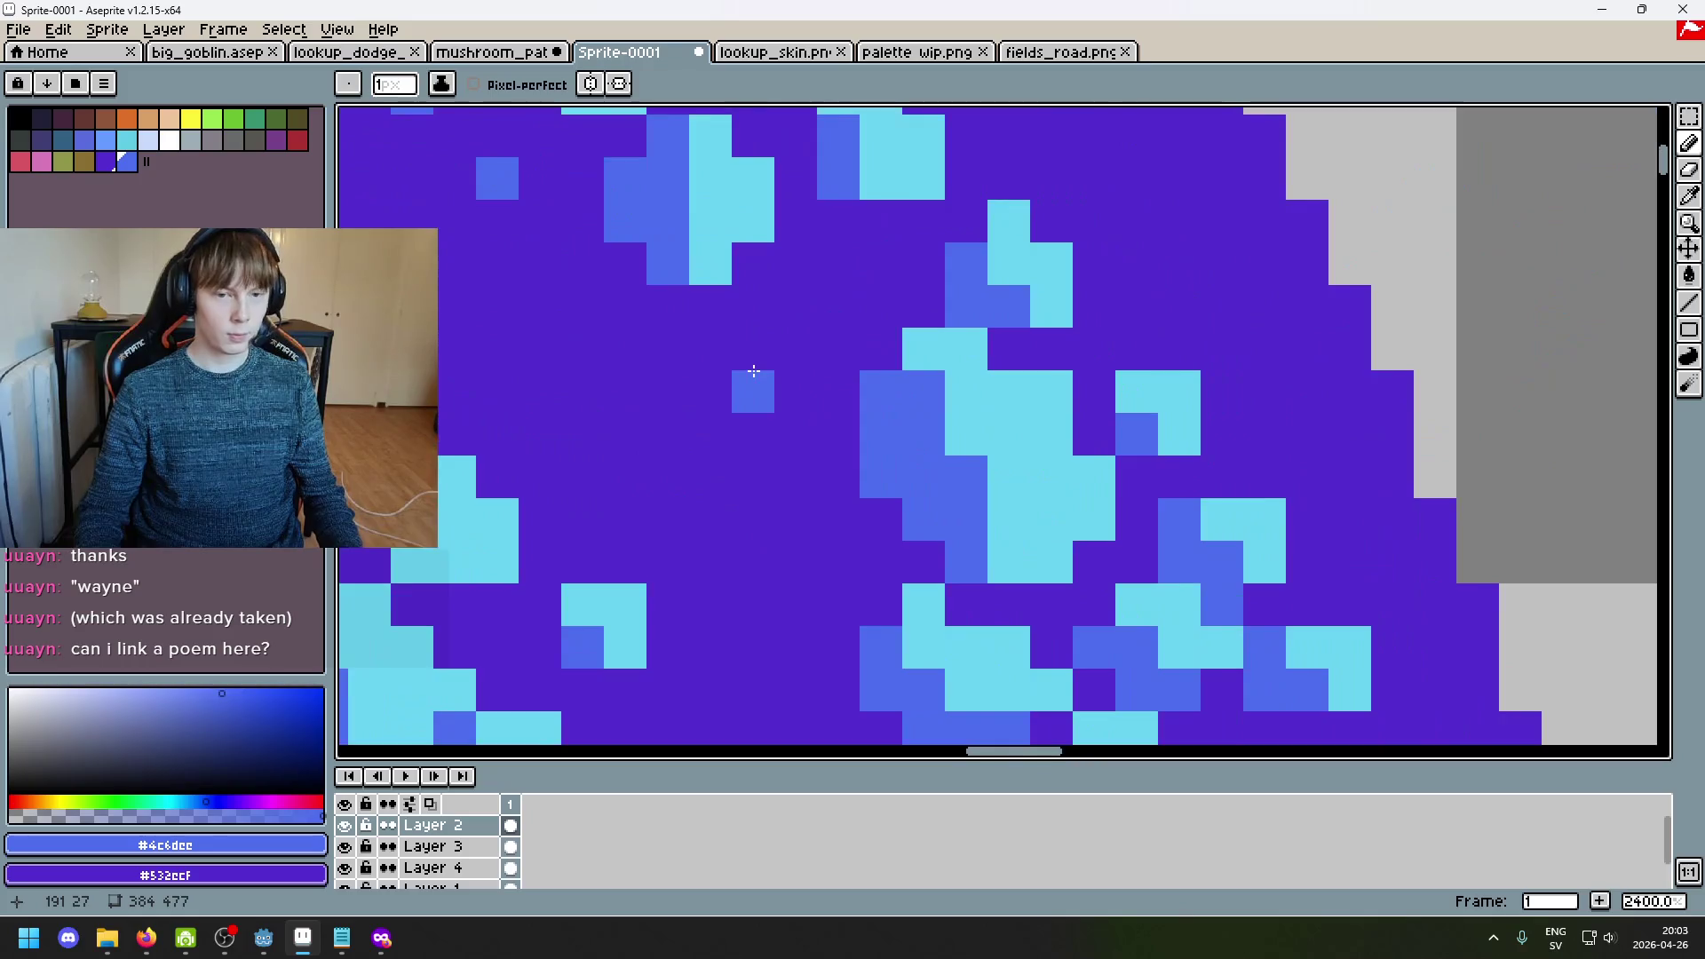
{"action": "mouse_move", "coordinate": [848, 420]}
{"action": "left_mouse_down"}
{"action": "mouse_move", "coordinate": [818, 459]}
{"action": "mouse_move", "coordinate": [802, 422]}
{"action": "mouse_move", "coordinate": [860, 536]}
{"action": "left_mouse_up"}
{"action": "key", "text": "alt"}
{"action": "left_click", "coordinate": [859, 306], "text": "alt"}
{"action": "mouse_move", "coordinate": [895, 452]}
{"action": "left_mouse_down"}
{"action": "mouse_move", "coordinate": [933, 456]}
{"action": "mouse_move", "coordinate": [937, 497]}
{"action": "mouse_move", "coordinate": [943, 420]}
{"action": "left_mouse_up"}
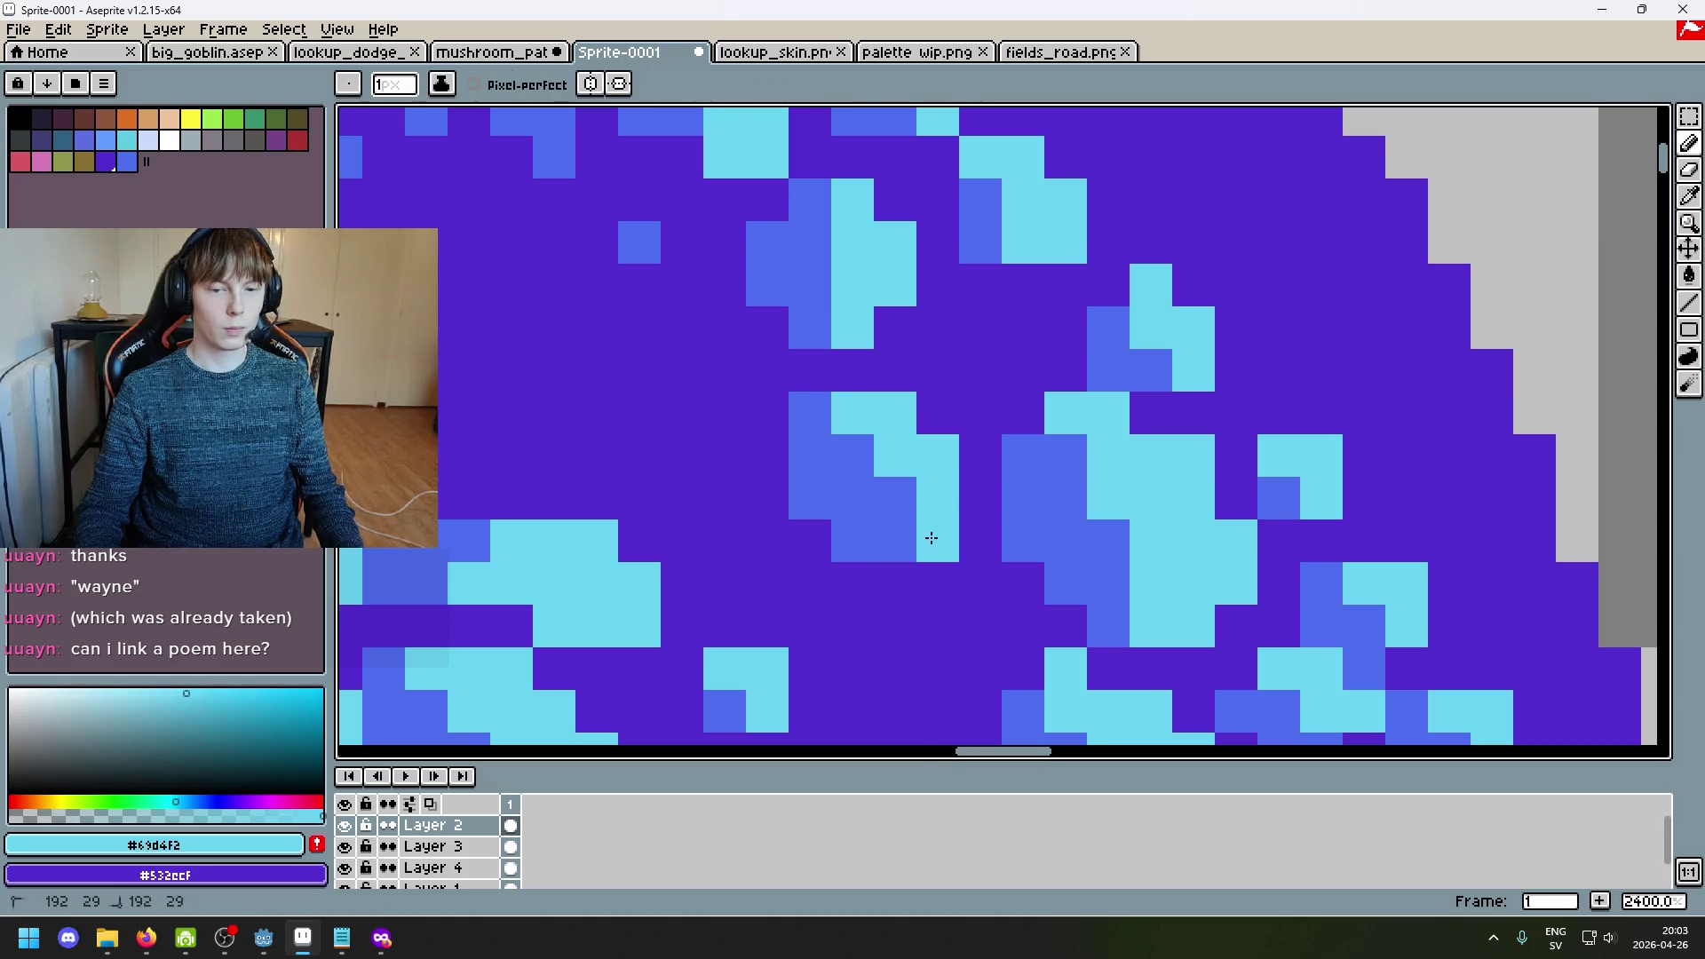
Step: Dot two small cyan sparkle pixels on the cap and sample blue for edging
{"action": "scroll", "coordinate": [925, 532], "scroll_direction": "down", "scroll_amount": 5}
{"action": "scroll", "coordinate": [990, 417], "scroll_direction": "up", "scroll_amount": 6}
{"action": "left_click", "coordinate": [980, 353]}
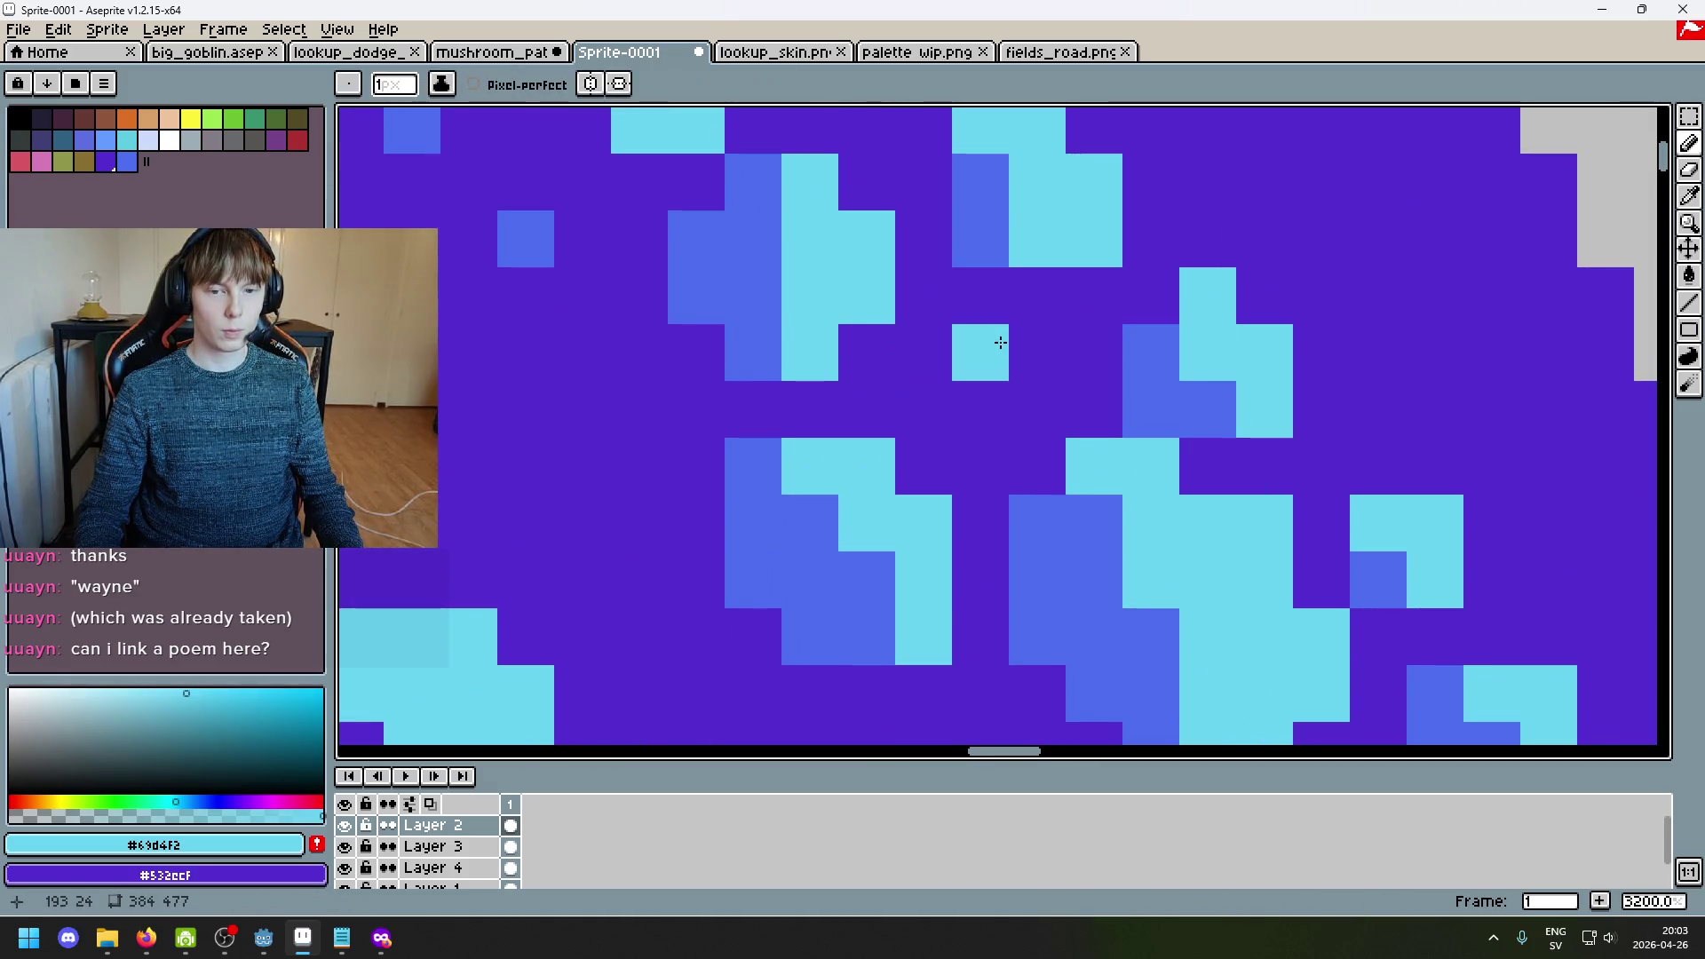
{"action": "left_click", "coordinate": [1037, 352]}
{"action": "left_click", "coordinate": [891, 476], "text": "alt"}
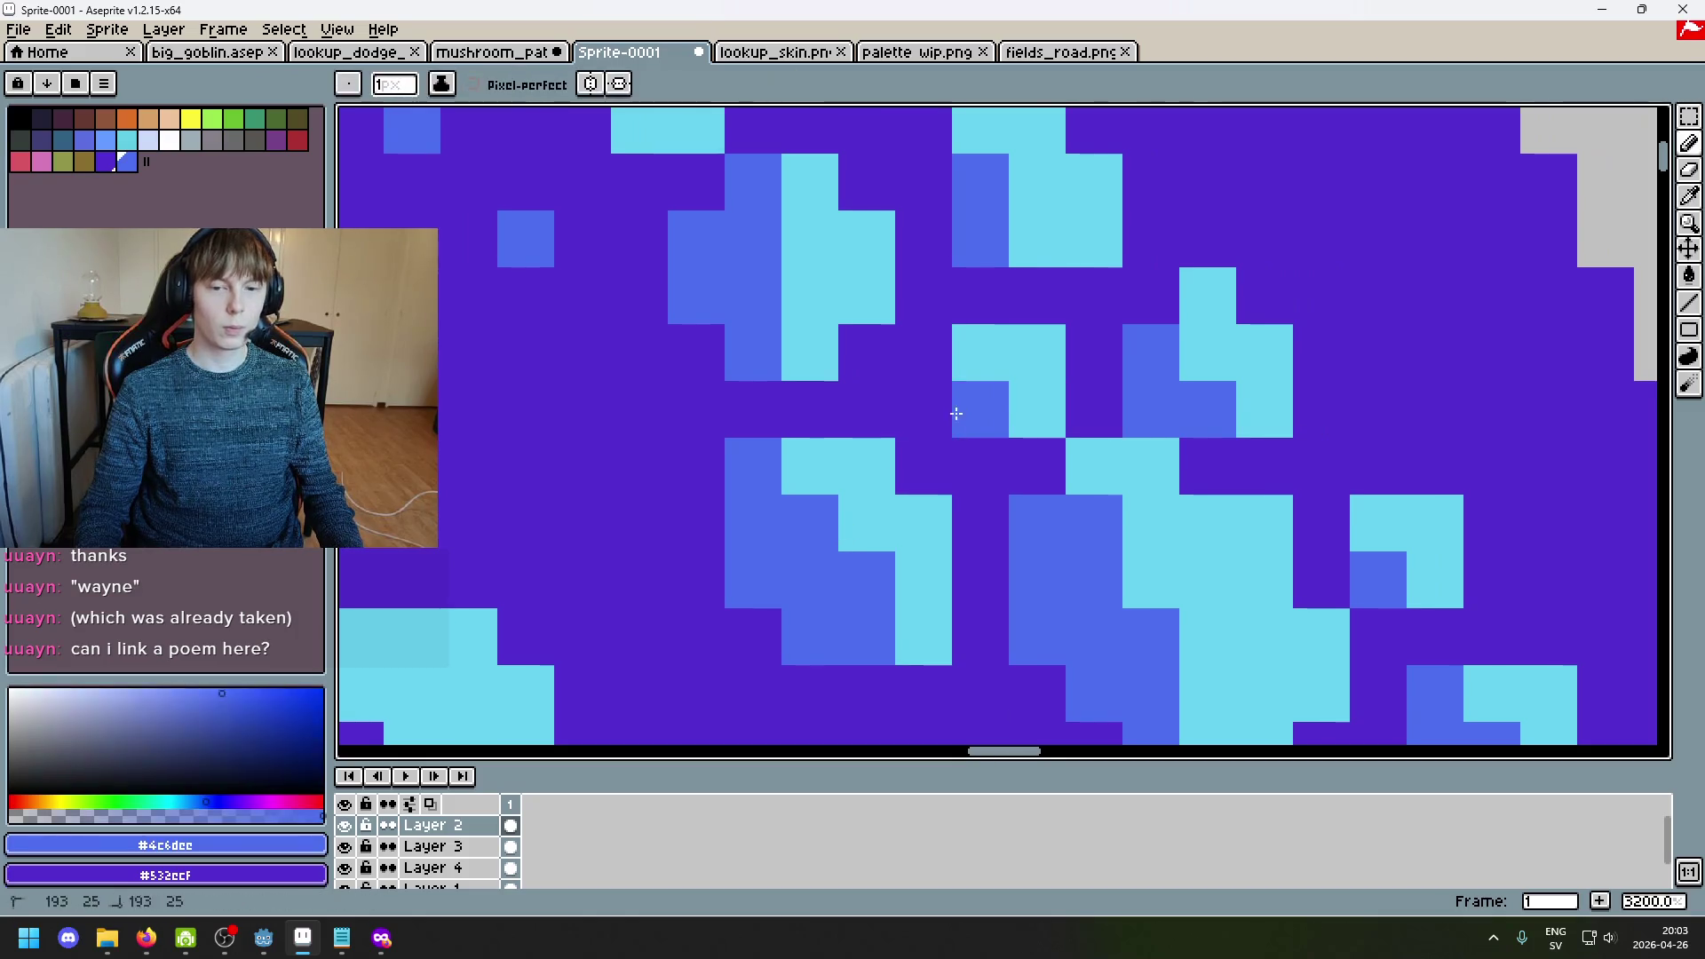
{"action": "scroll", "coordinate": [947, 399], "scroll_direction": "down", "scroll_amount": 6}
{"action": "scroll", "coordinate": [1133, 369], "scroll_direction": "down", "scroll_amount": 3}
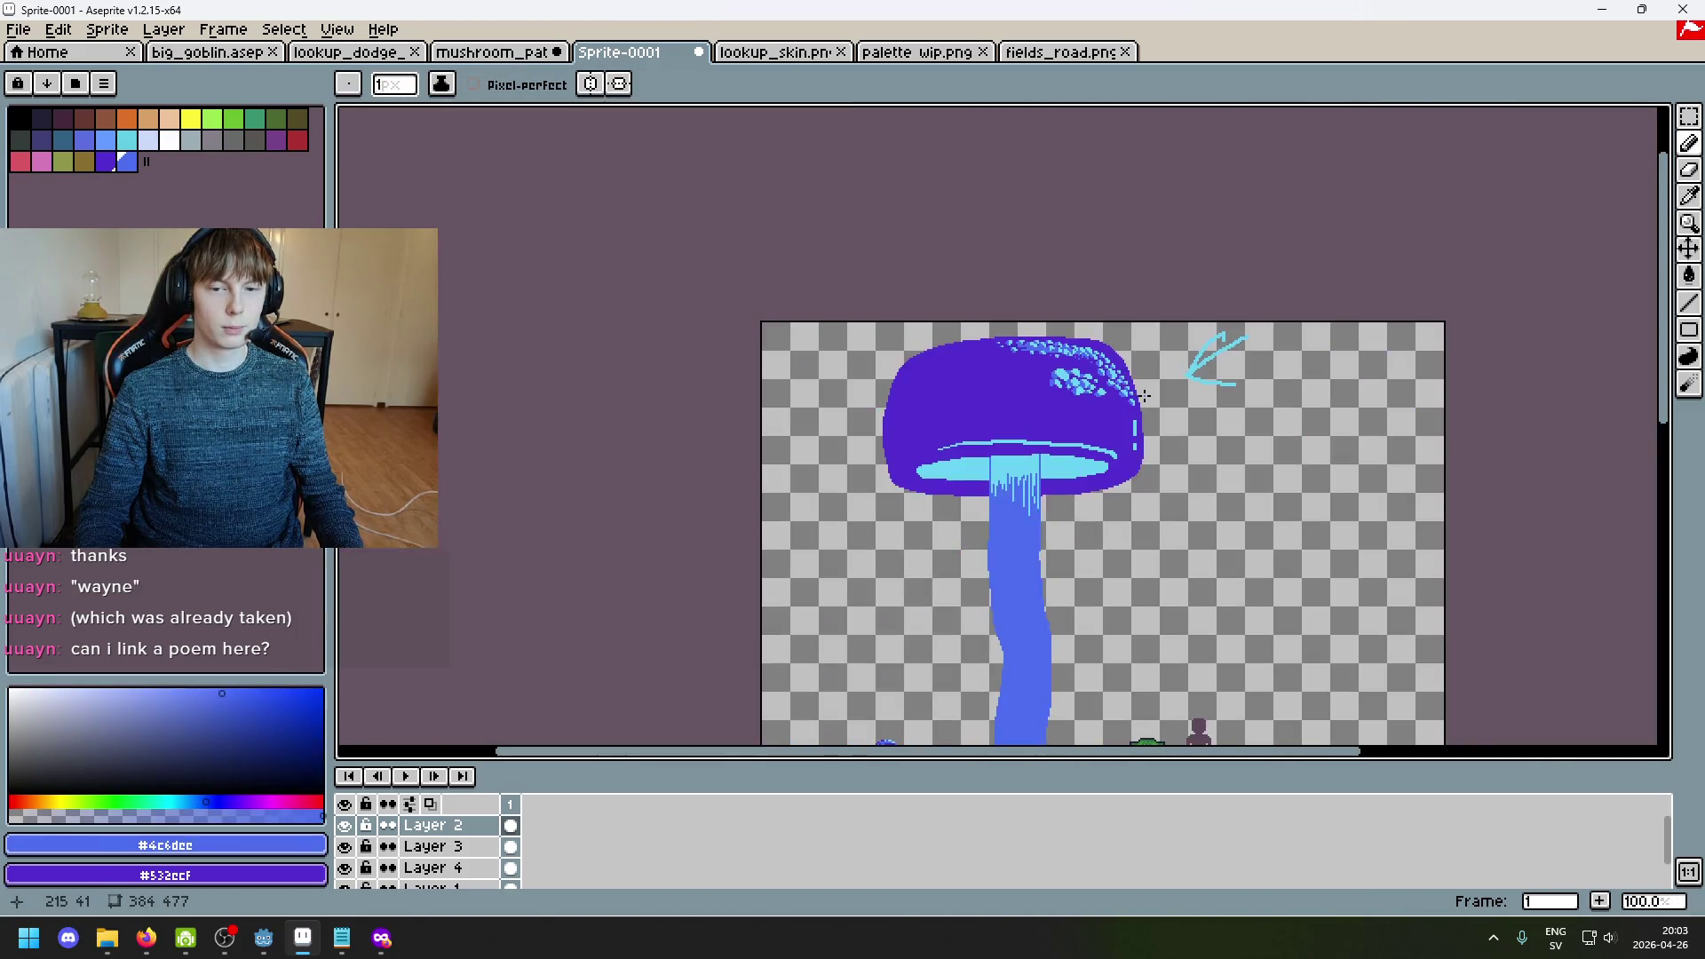
Step: Sample cyan from a highlight and paint a small cyan block plus one cyan pixel on the cap
{"action": "scroll", "coordinate": [1036, 347], "scroll_direction": "up", "scroll_amount": 4}
{"action": "scroll", "coordinate": [1035, 346], "scroll_direction": "up", "scroll_amount": 3}
{"action": "left_click", "coordinate": [1034, 360], "text": "alt"}
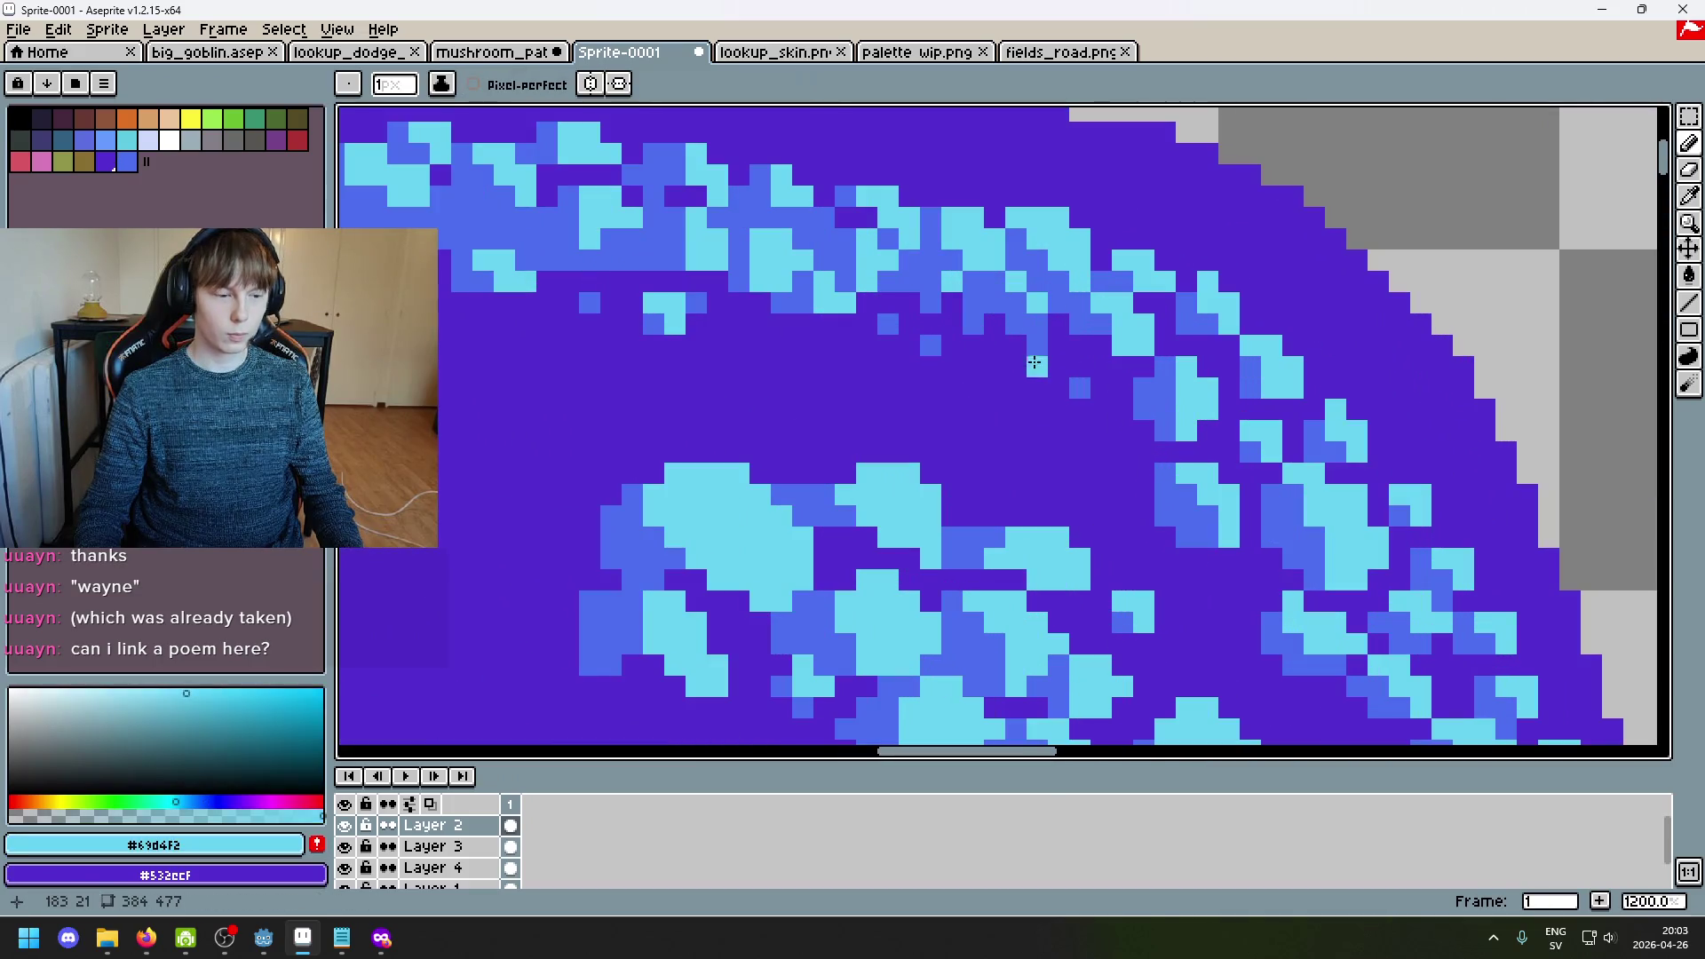
{"action": "scroll", "coordinate": [1030, 372], "scroll_direction": "up", "scroll_amount": 3}
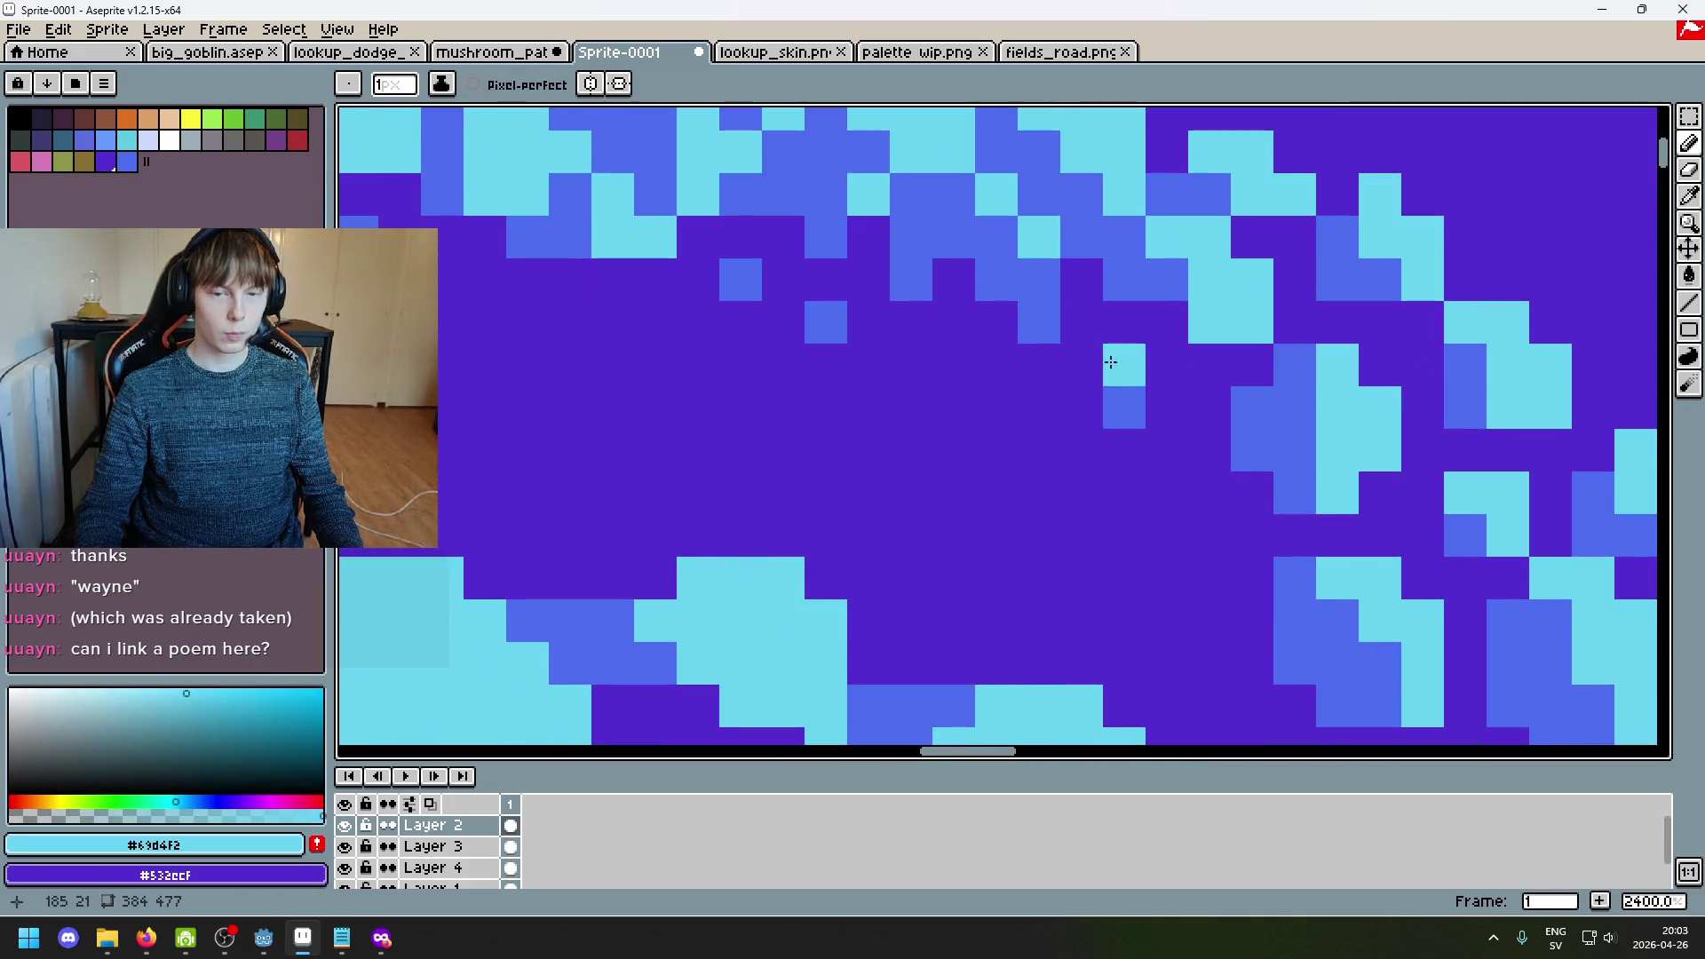
{"action": "left_click_drag", "start_coordinate": [1124, 408], "coordinate": [1124, 365]}
{"action": "left_click", "coordinate": [1163, 365]}
Step: Undo and redo the cyan stroke, then place one blue #4c6dee sparkle pixel below it
{"action": "scroll", "coordinate": [1151, 382], "scroll_direction": "down", "scroll_amount": 5}
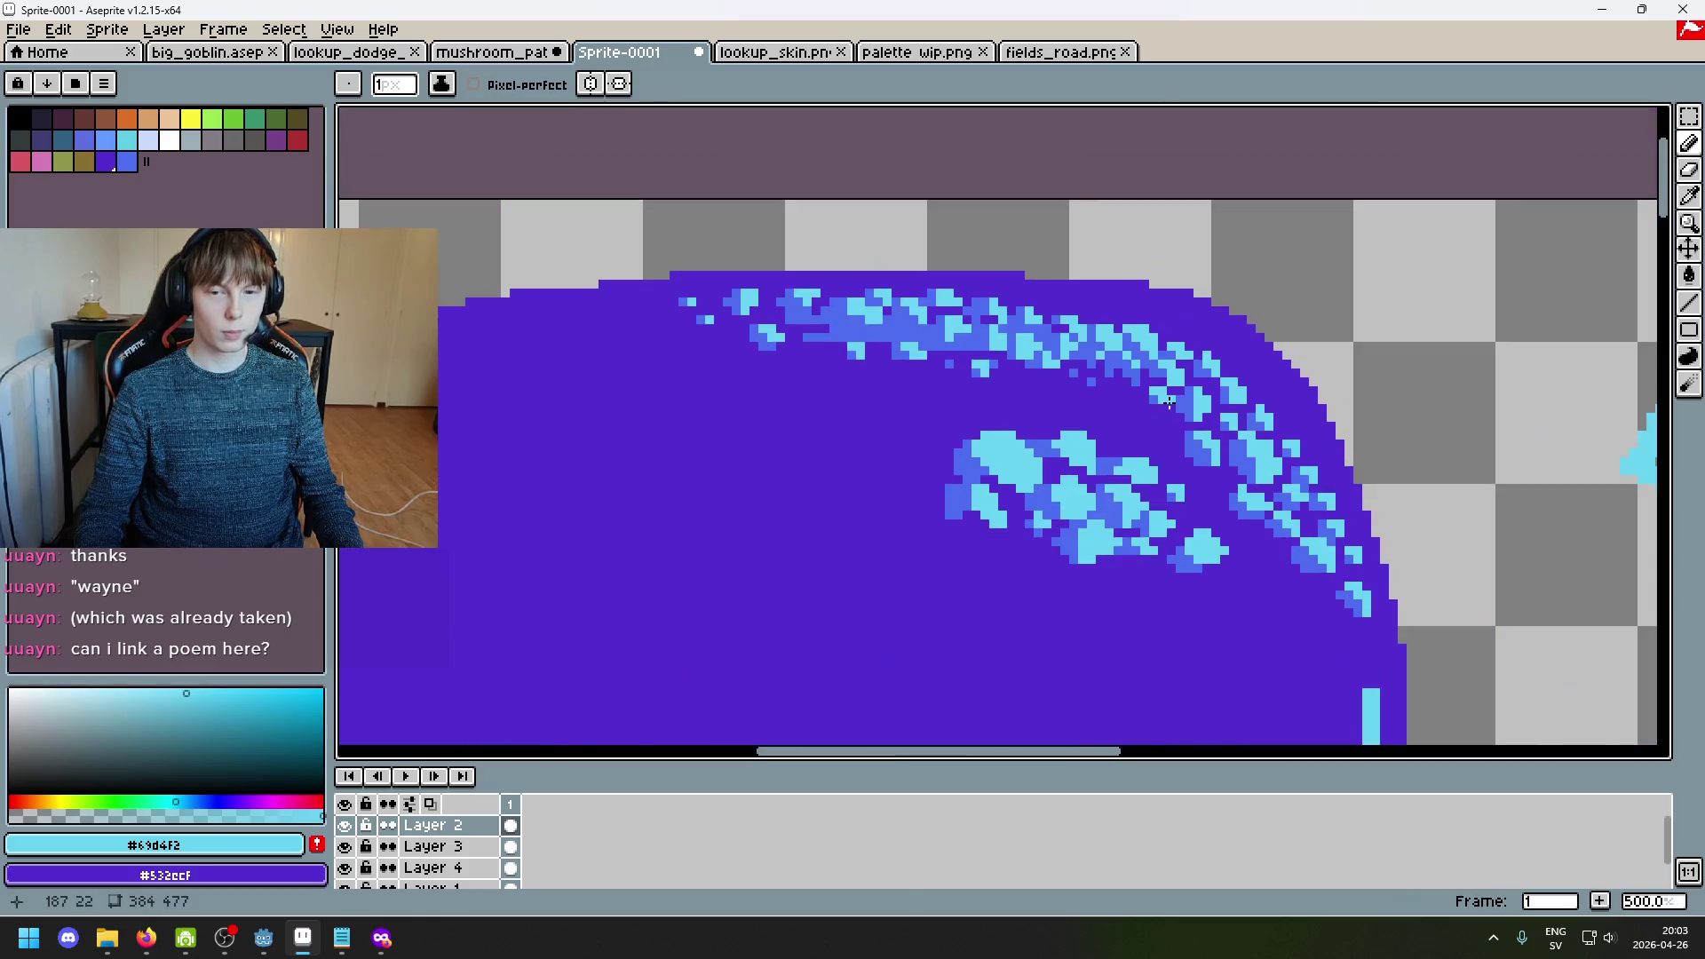
{"action": "scroll", "coordinate": [1151, 398], "scroll_direction": "up", "scroll_amount": 5}
{"action": "key", "text": "ctrl+z"}
{"action": "key", "text": "ctrl+z"}
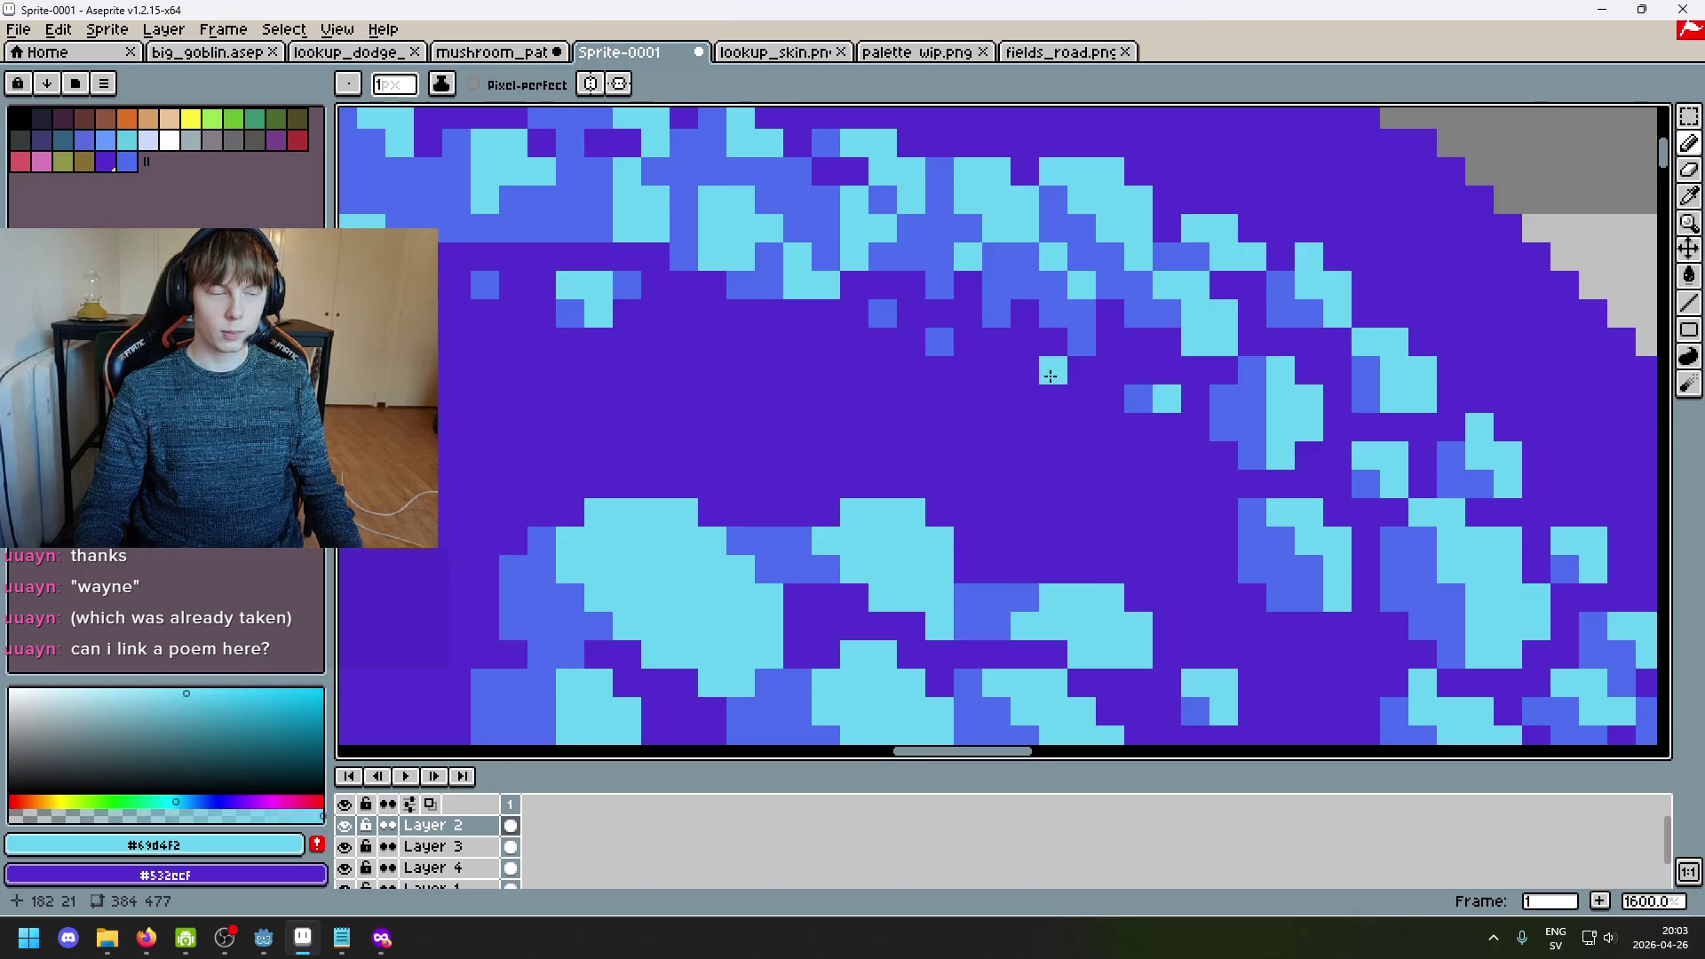
{"action": "left_click", "coordinate": [1077, 321], "text": "alt"}
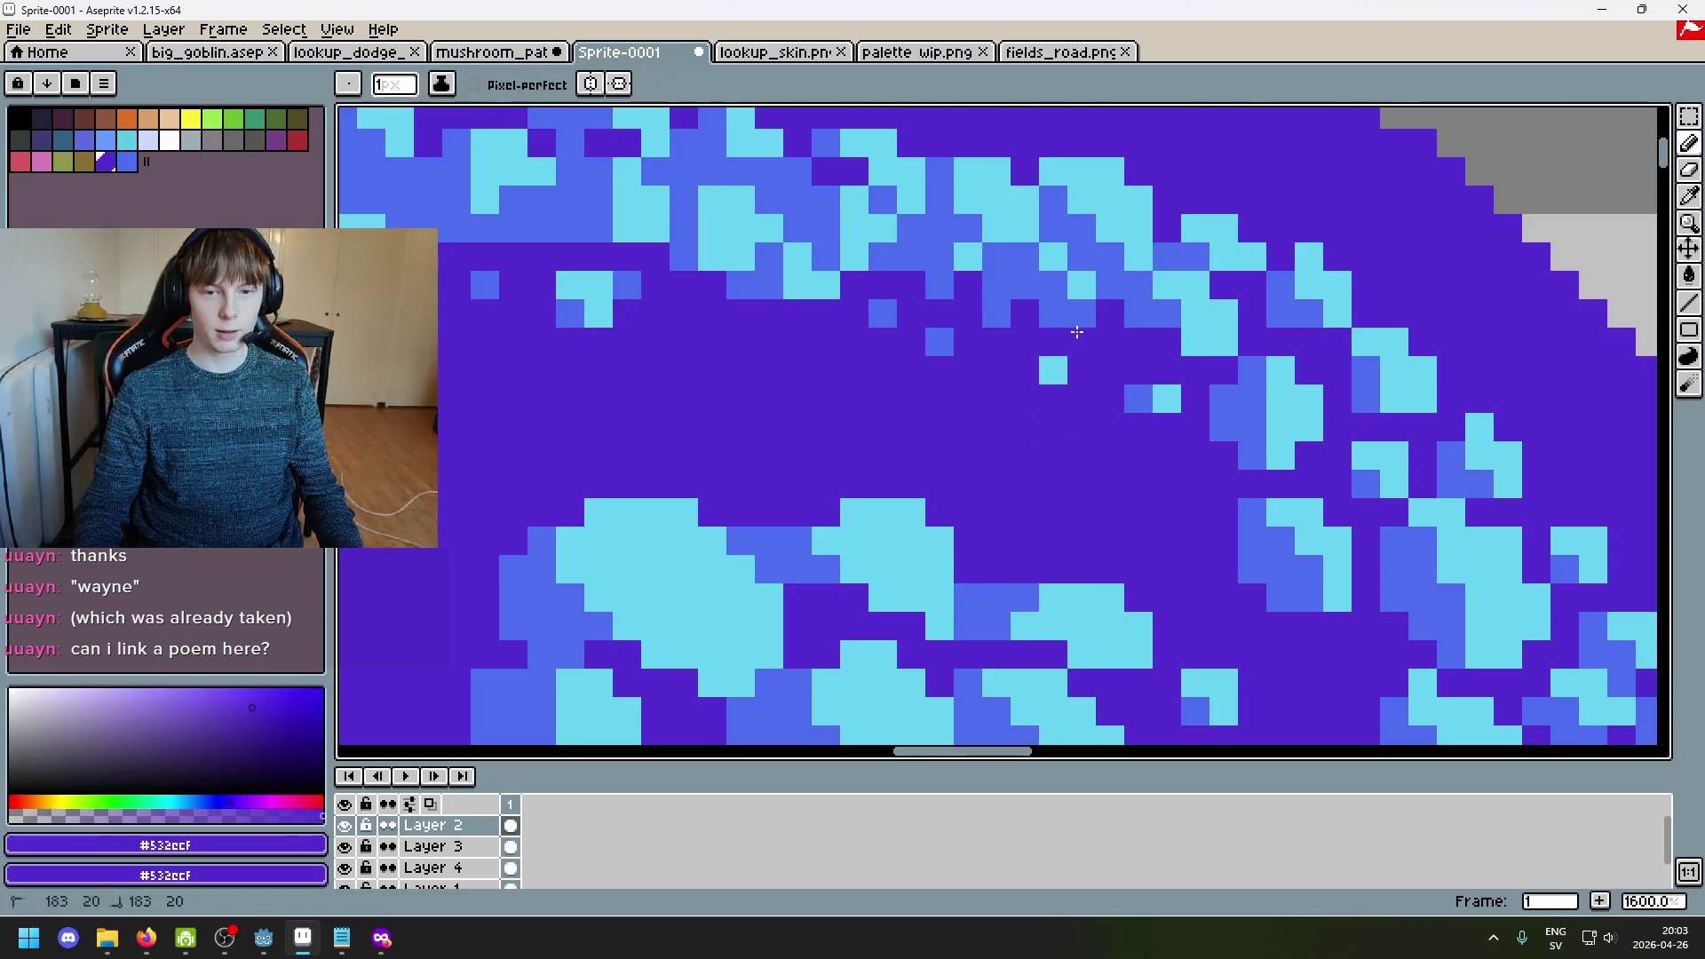
{"action": "scroll", "coordinate": [1056, 373], "scroll_direction": "down", "scroll_amount": 3}
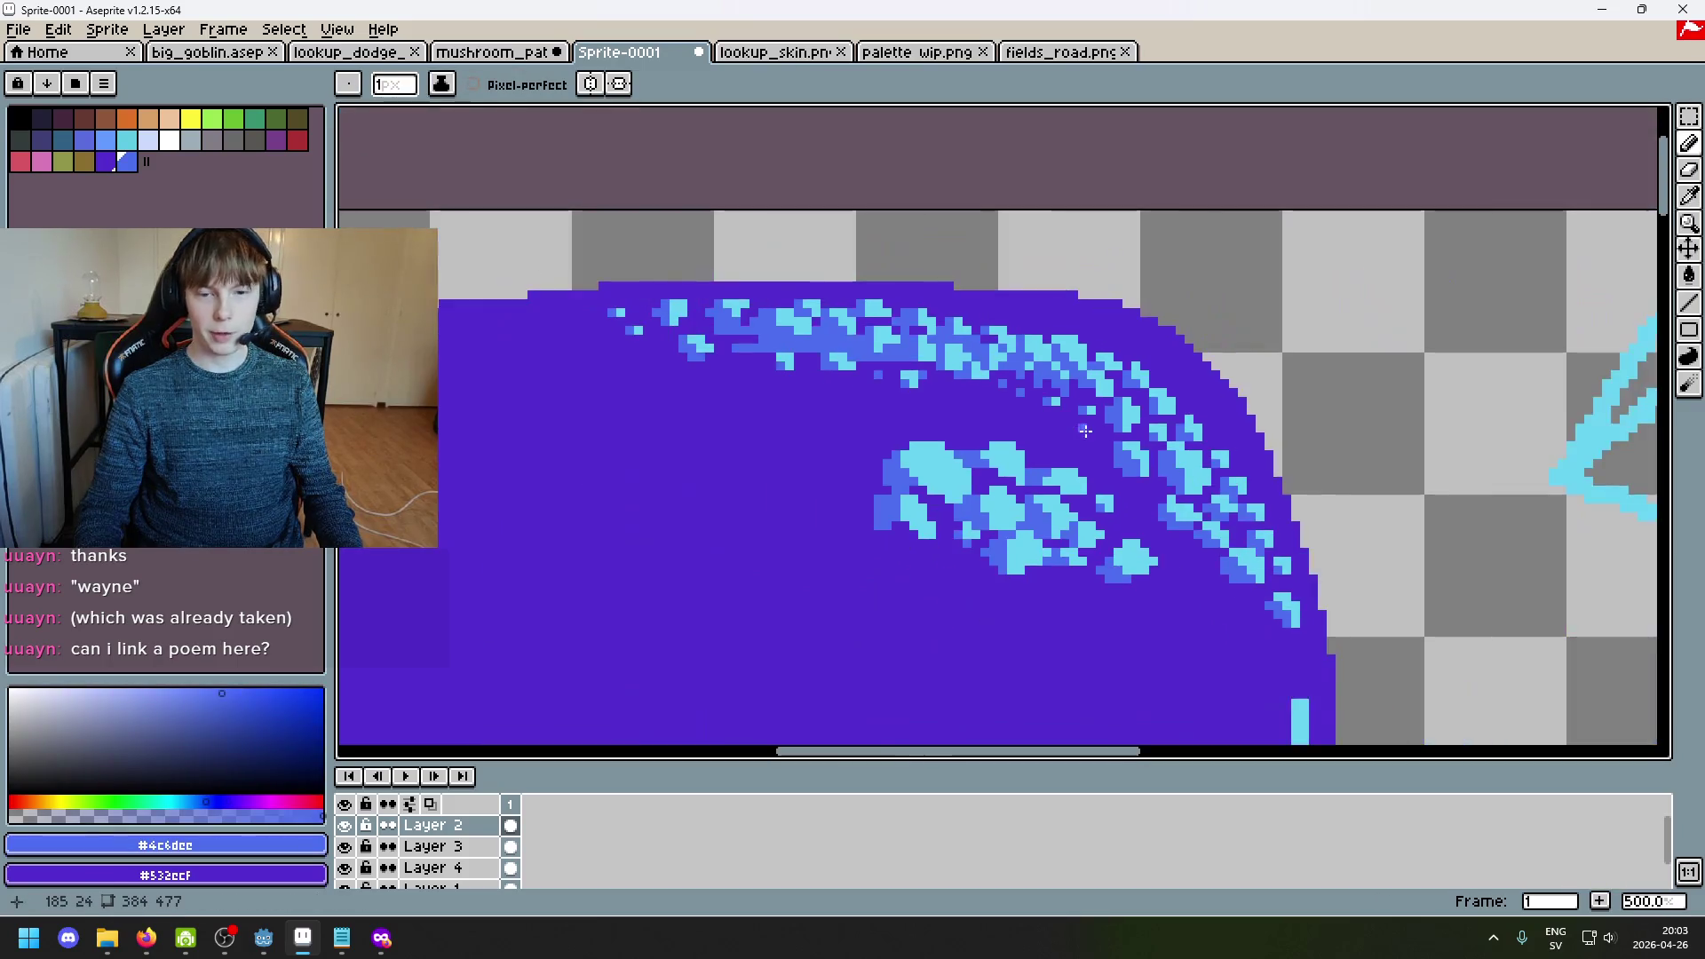
{"action": "scroll", "coordinate": [1029, 432], "scroll_direction": "up", "scroll_amount": 4}
{"action": "key", "text": "ctrl+y"}
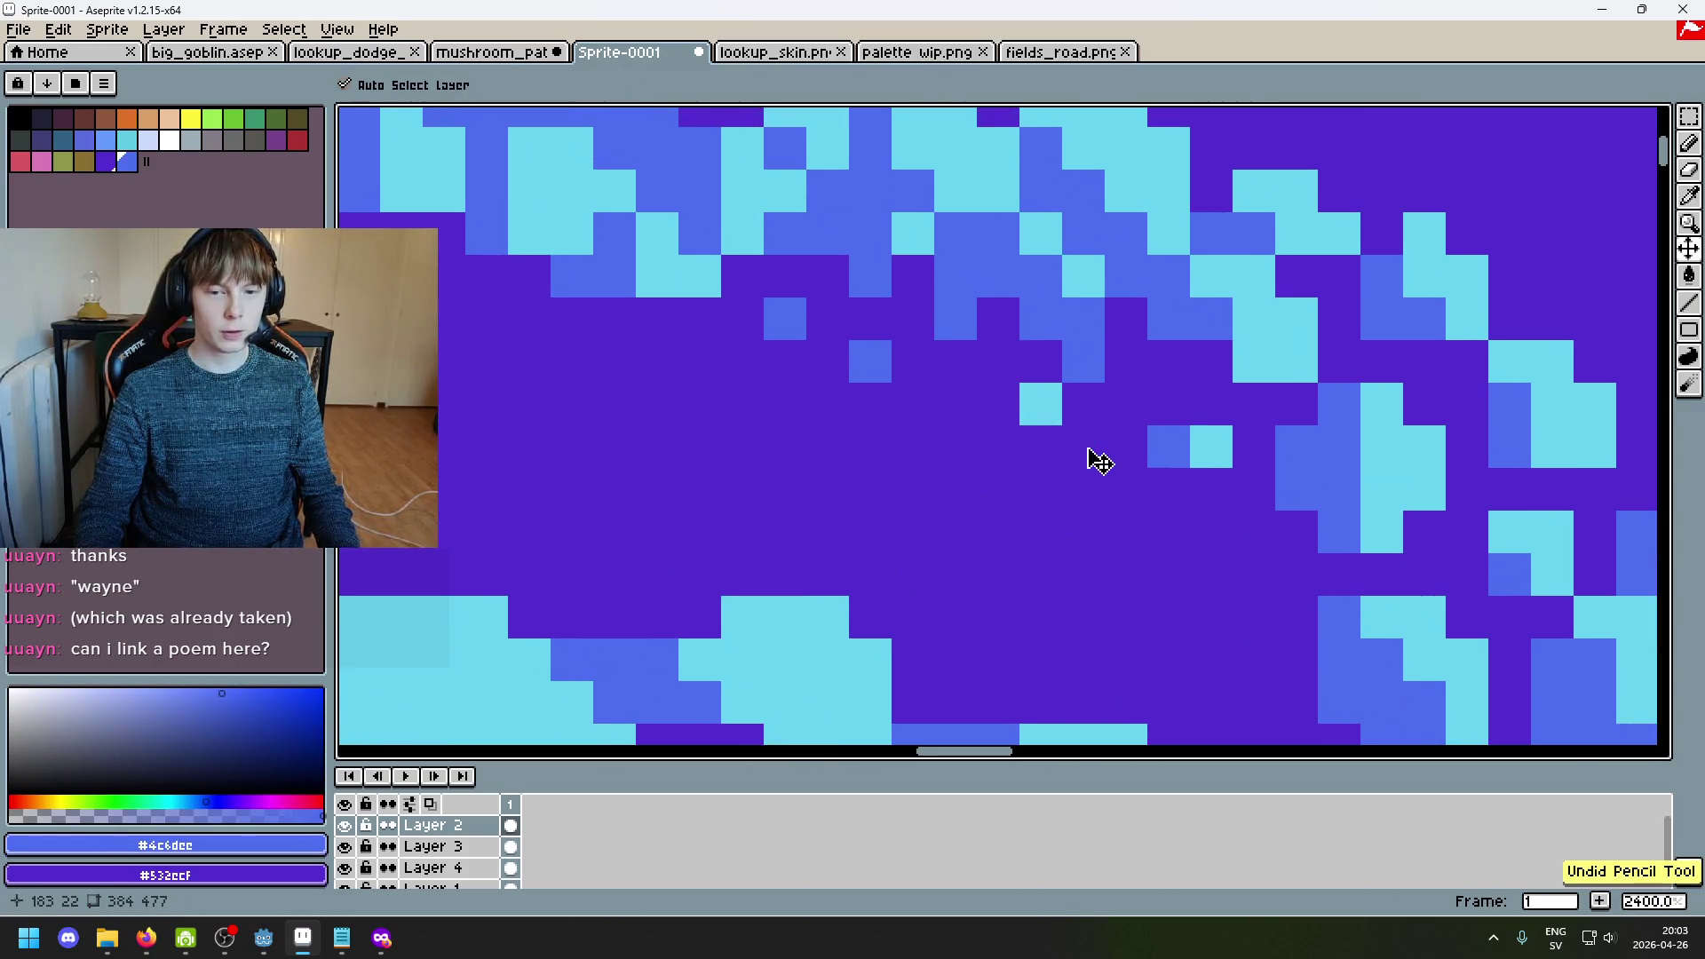
{"action": "left_click", "coordinate": [1074, 453]}
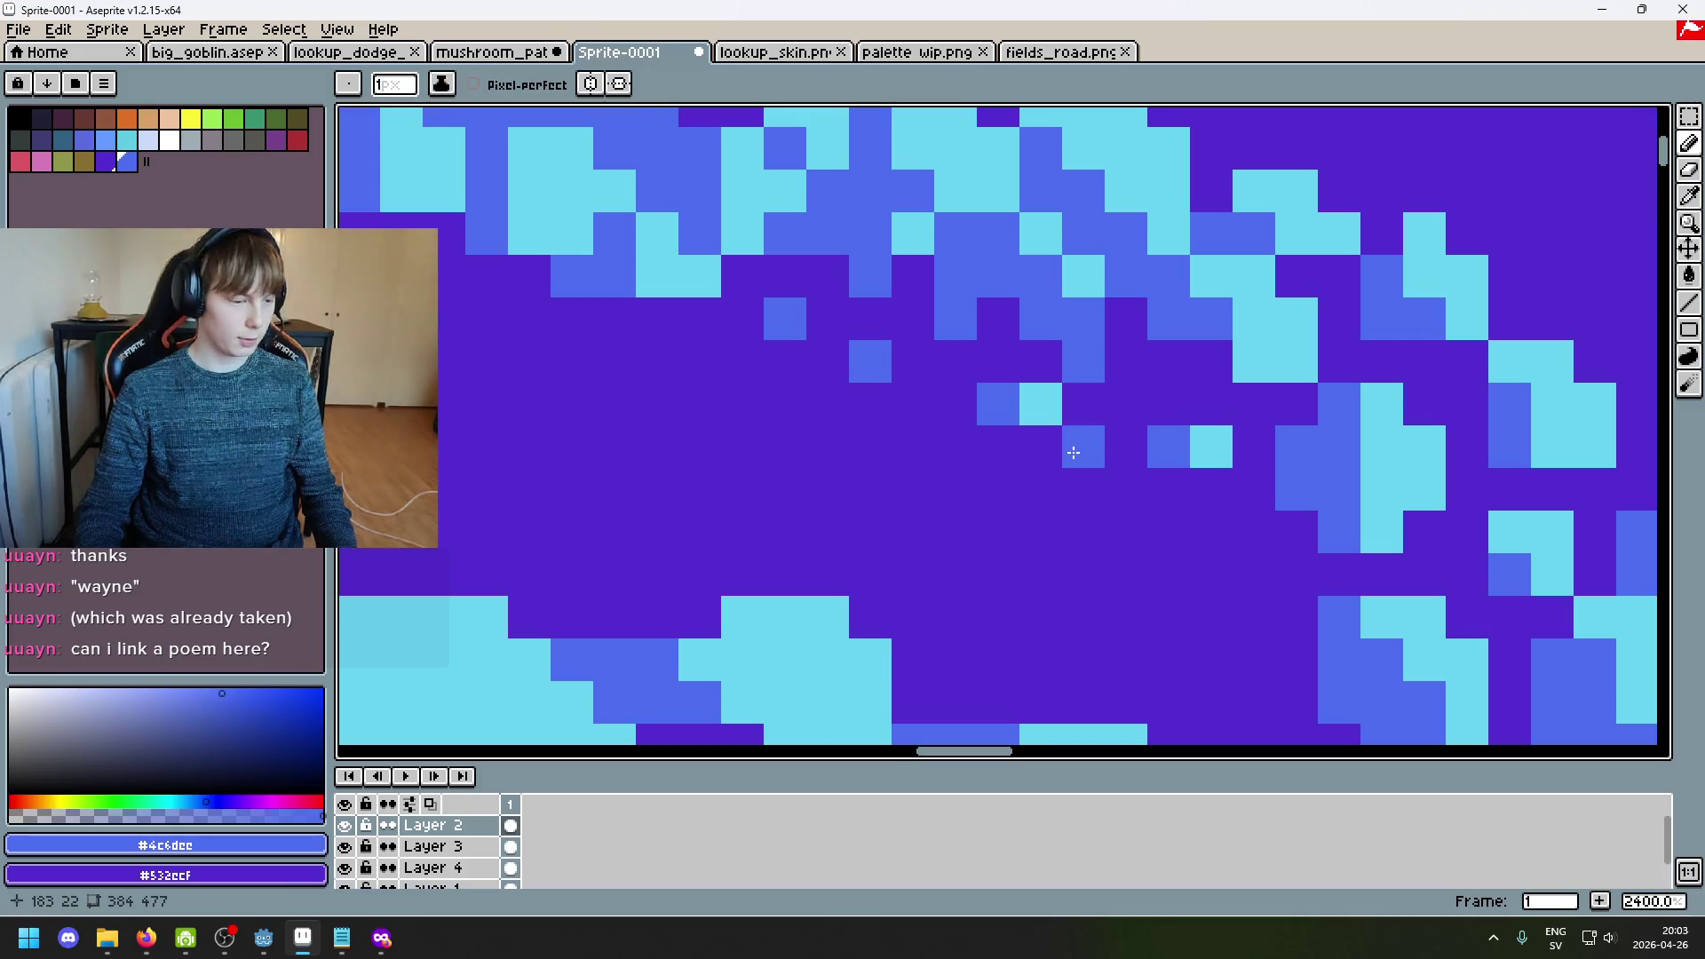
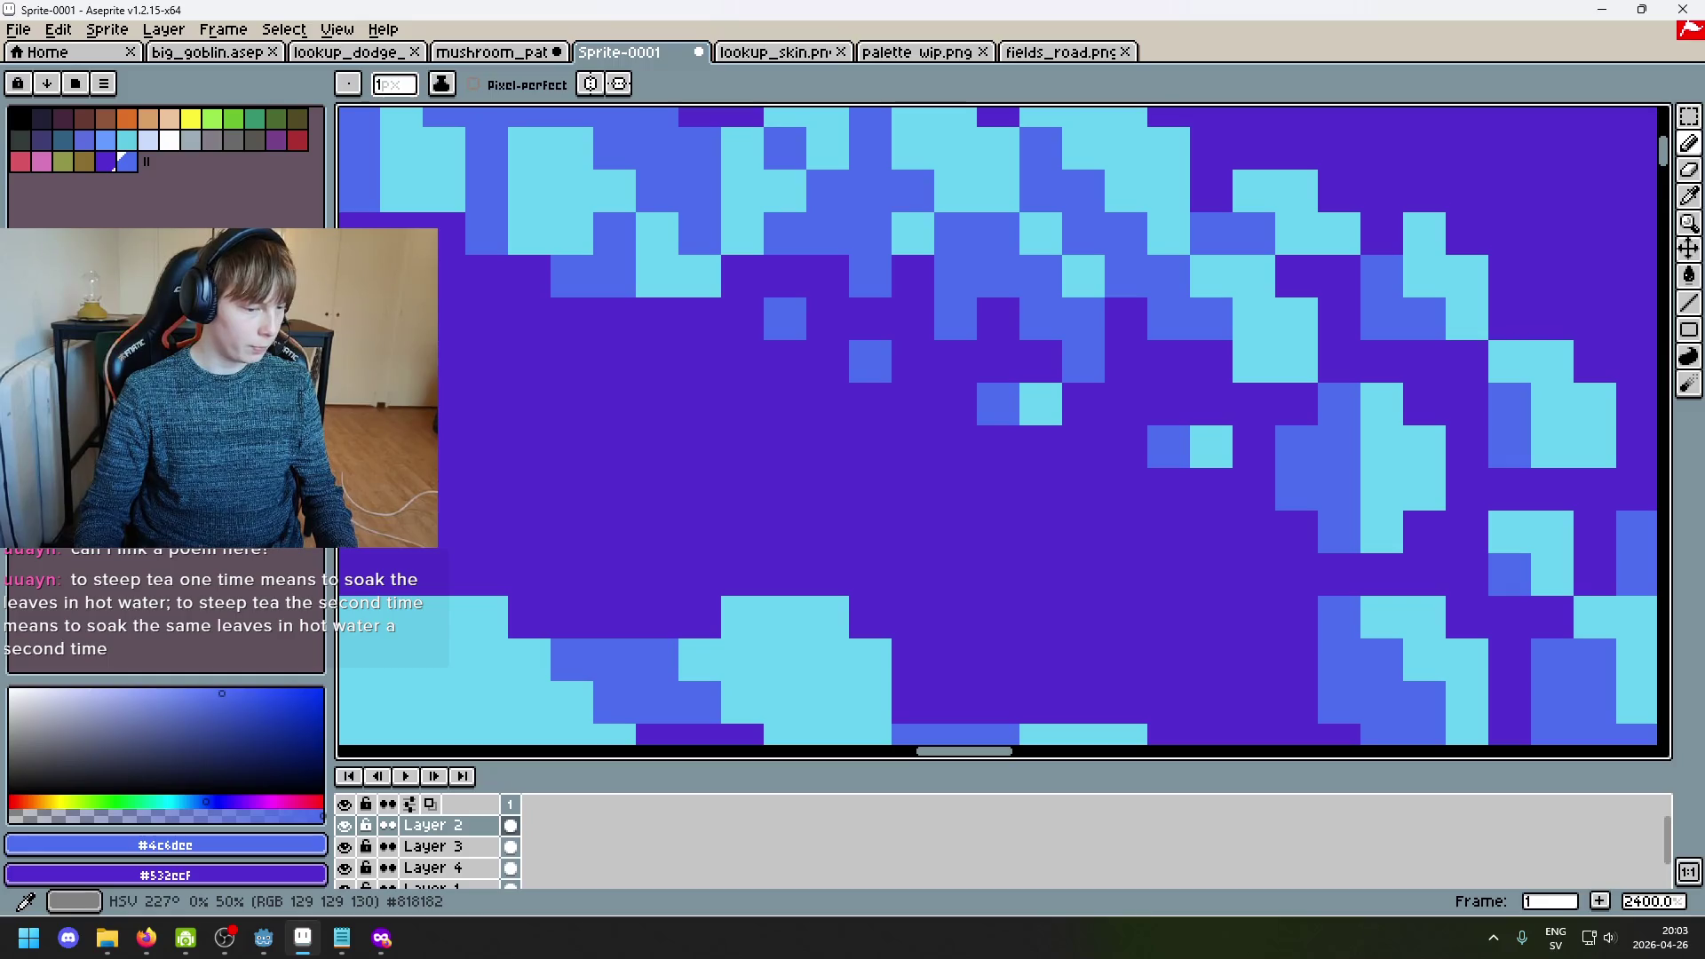
Step: Glance at the Seven Cups of Tea page in the web browser
{"action": "key", "text": "alt+Tab"}
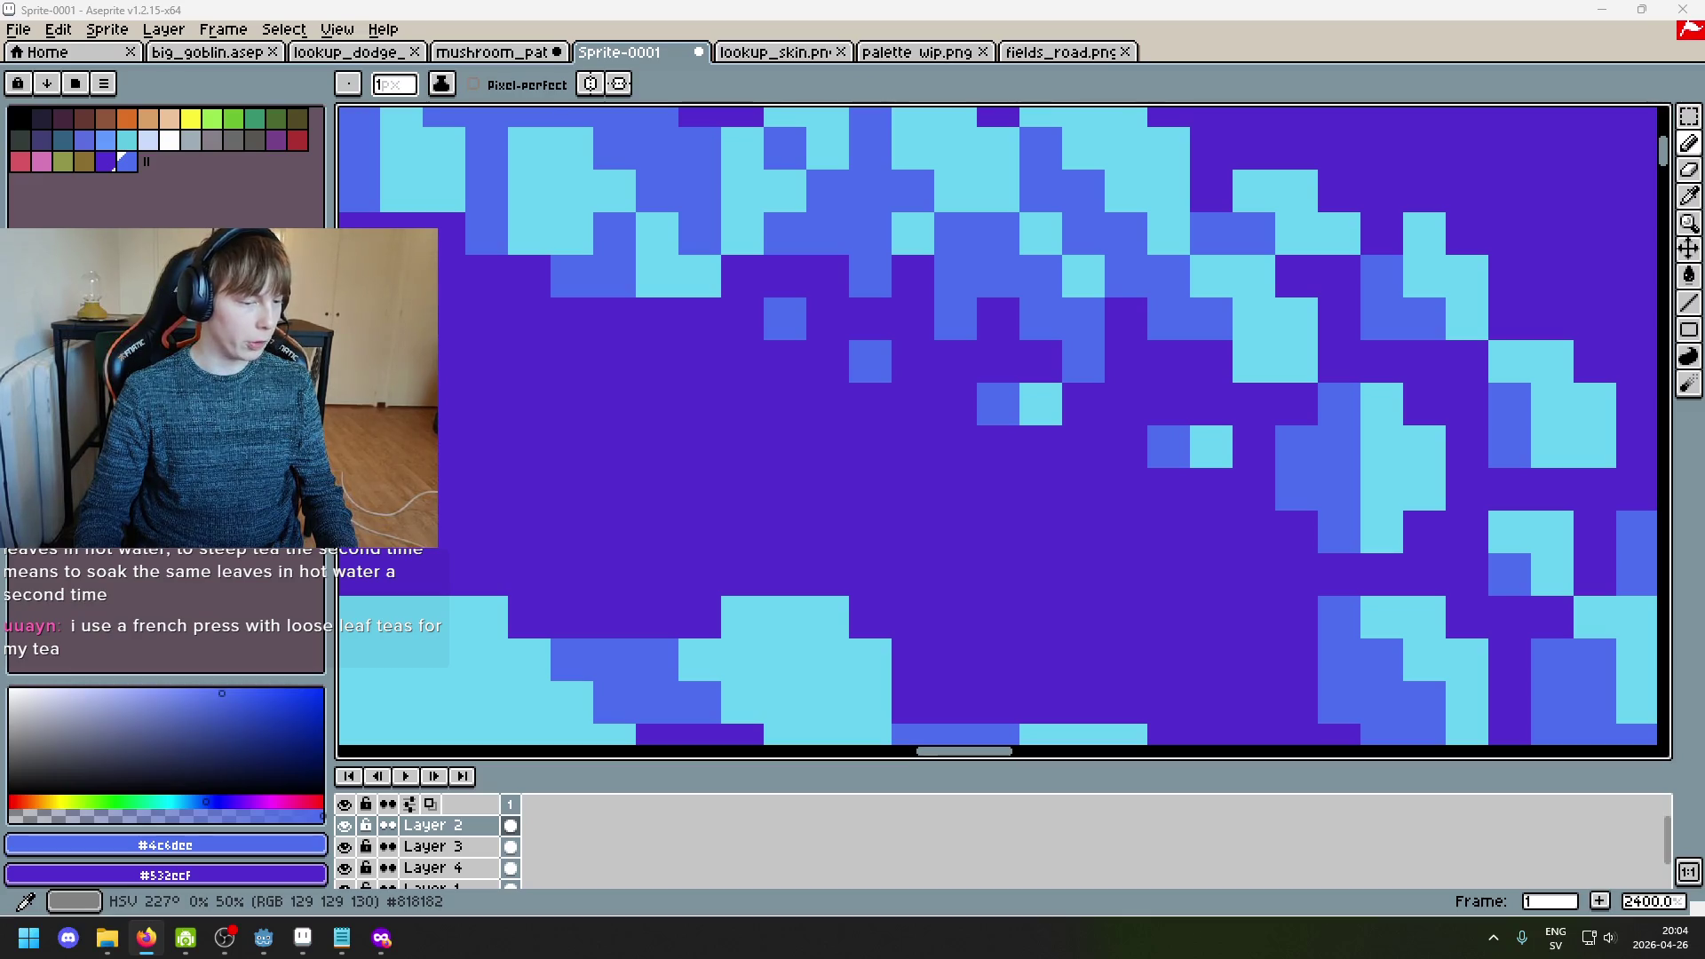
{"action": "scroll", "coordinate": [818, 474], "scroll_direction": "down", "scroll_amount": 3}
{"action": "scroll", "coordinate": [819, 474], "scroll_direction": "up", "scroll_amount": 1}
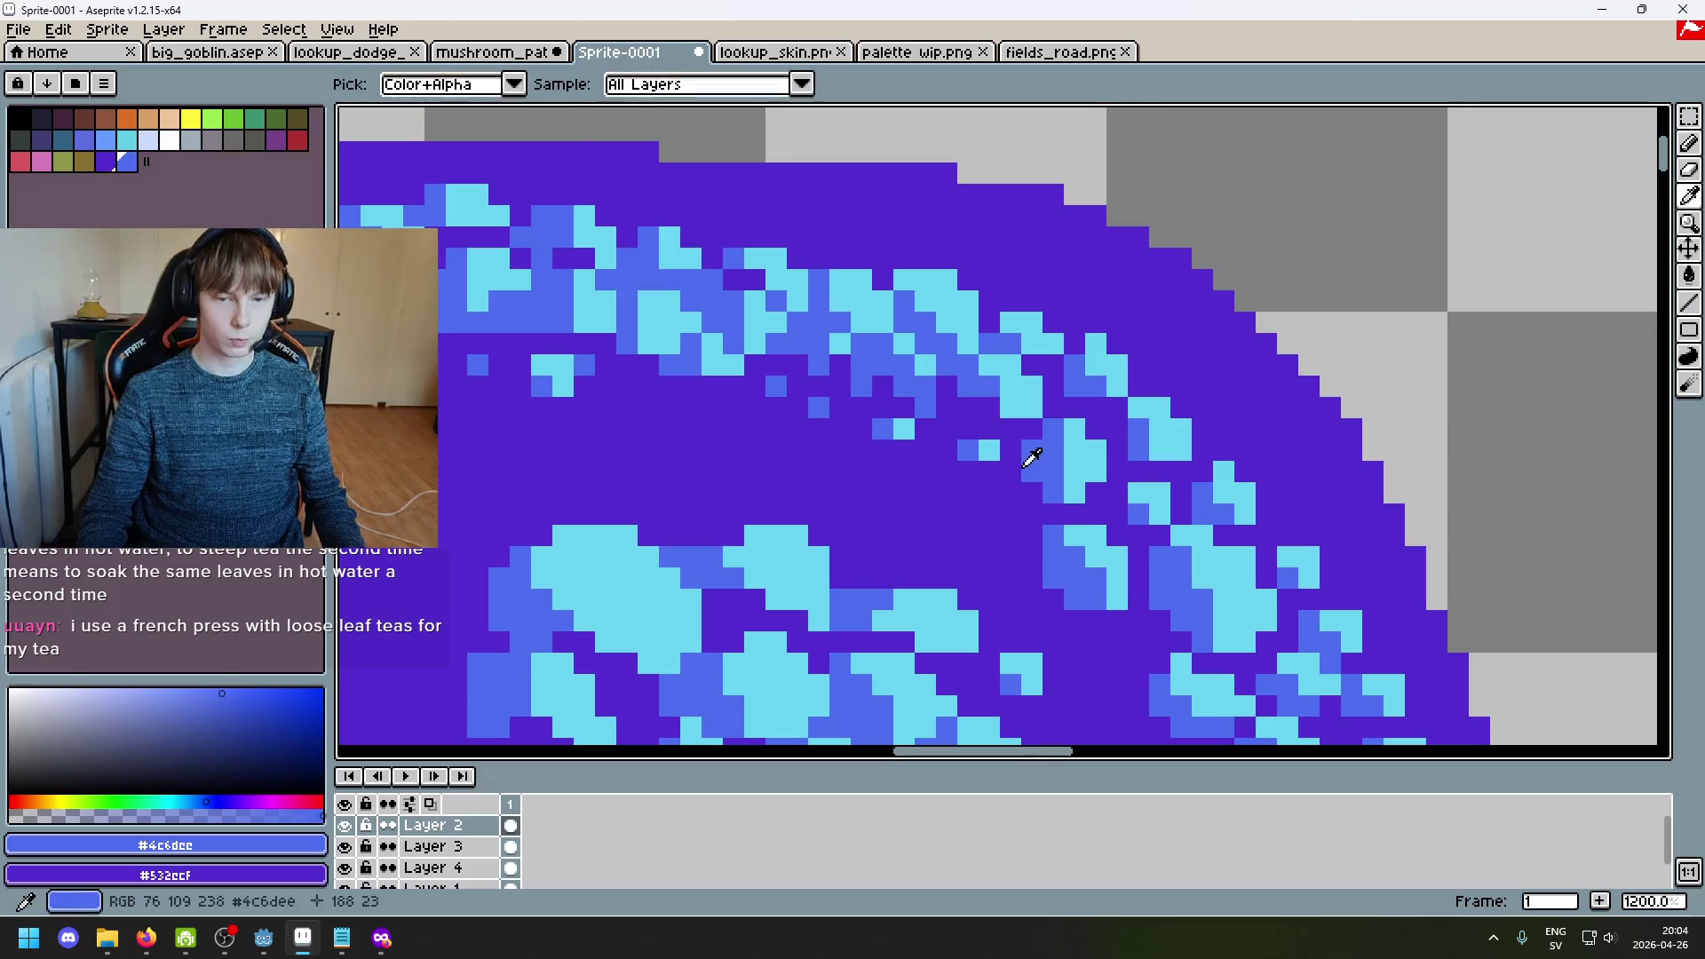
Step: Eyedrop cyan from the cap, undo the last cyan stroke, and bring the tea page forward
{"action": "left_click", "coordinate": [1090, 451], "text": "alt"}
{"action": "scroll", "coordinate": [1038, 478], "scroll_direction": "up", "scroll_amount": 3}
{"action": "key", "text": "ctrl+z"}
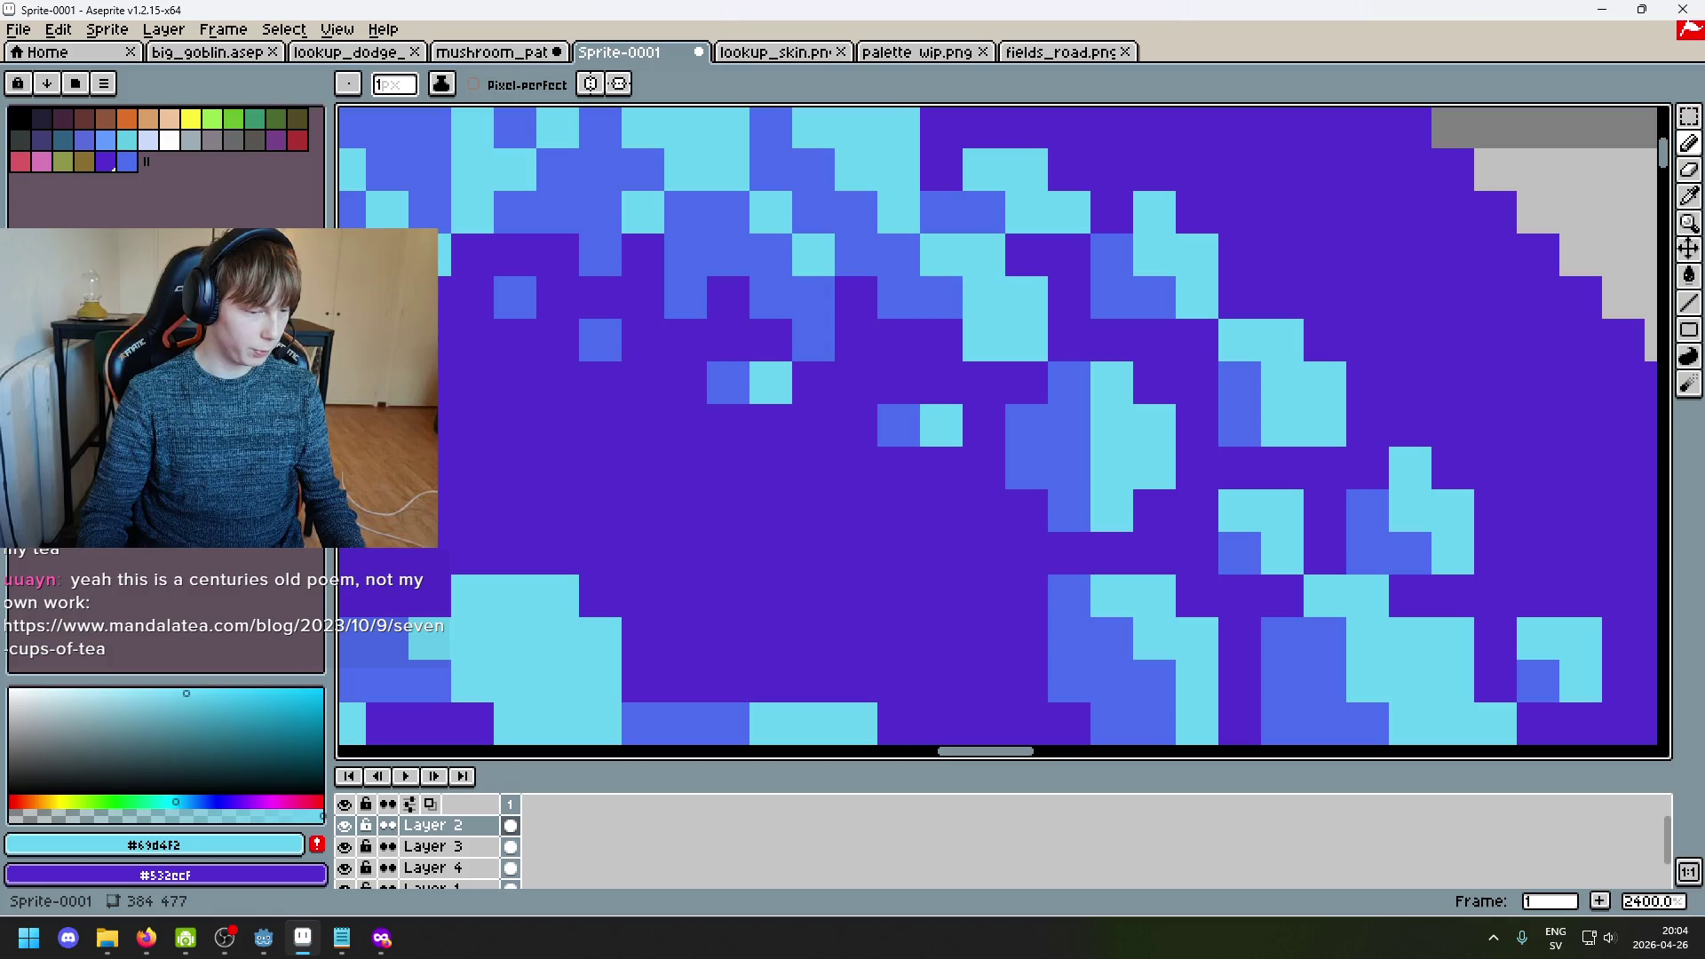
{"action": "key", "text": "alt+Tab"}
{"action": "key", "text": "alt+Tab"}
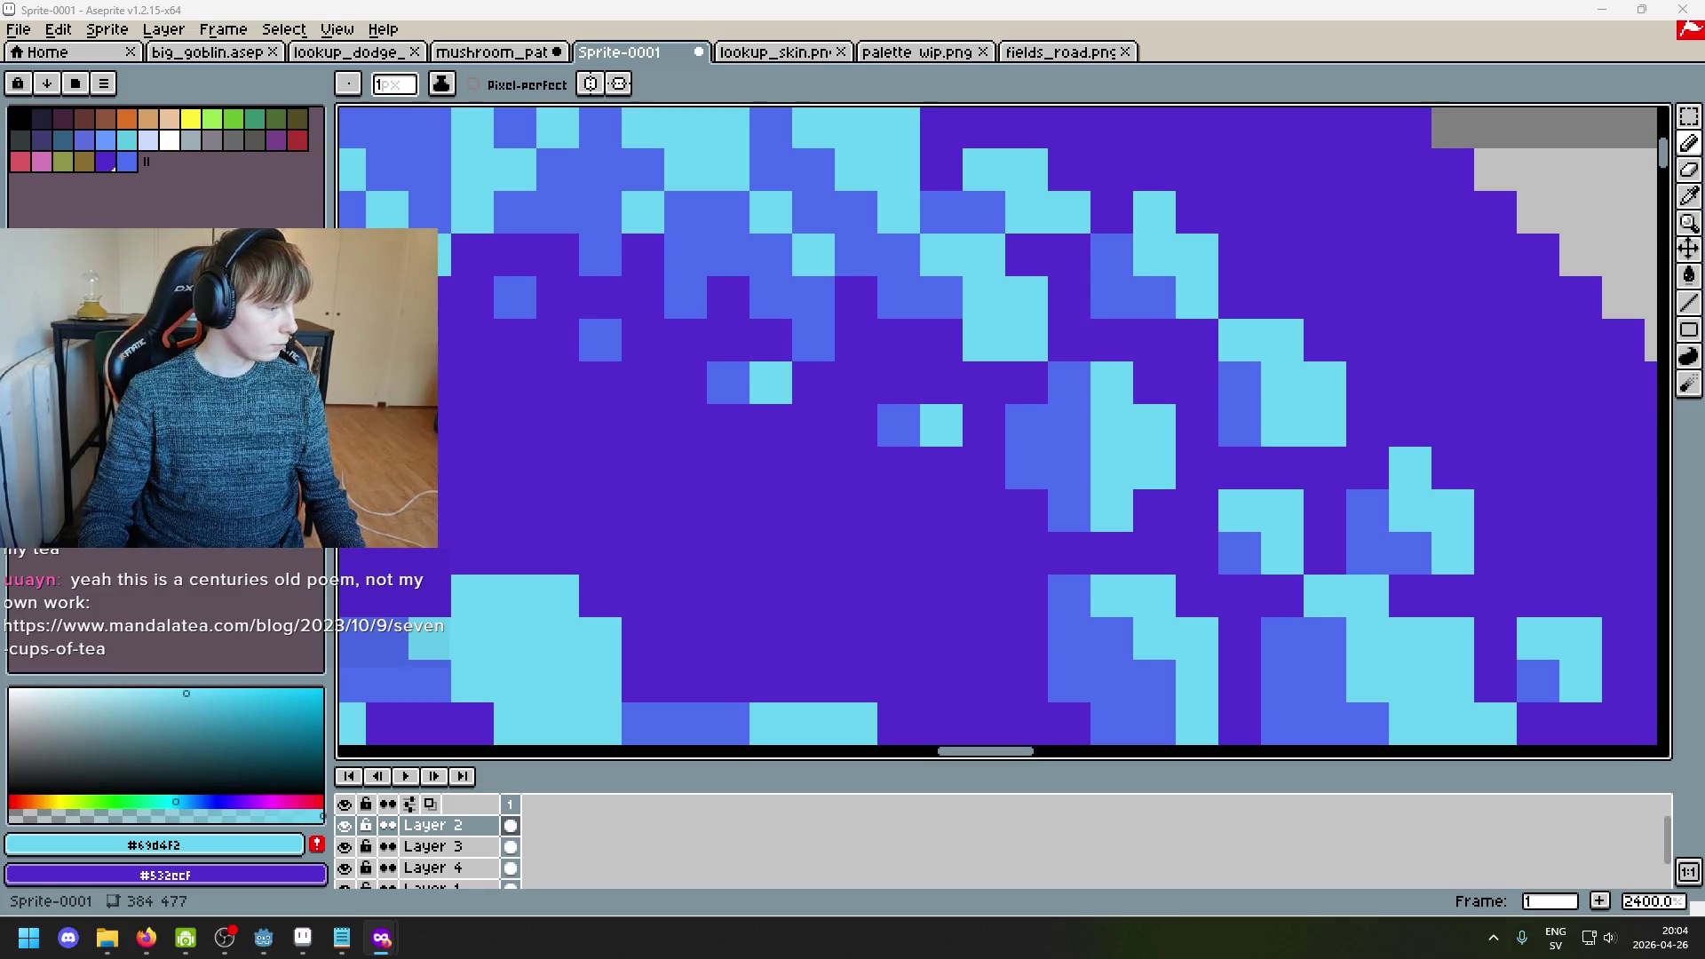
{"action": "key", "text": "alt+Tab"}
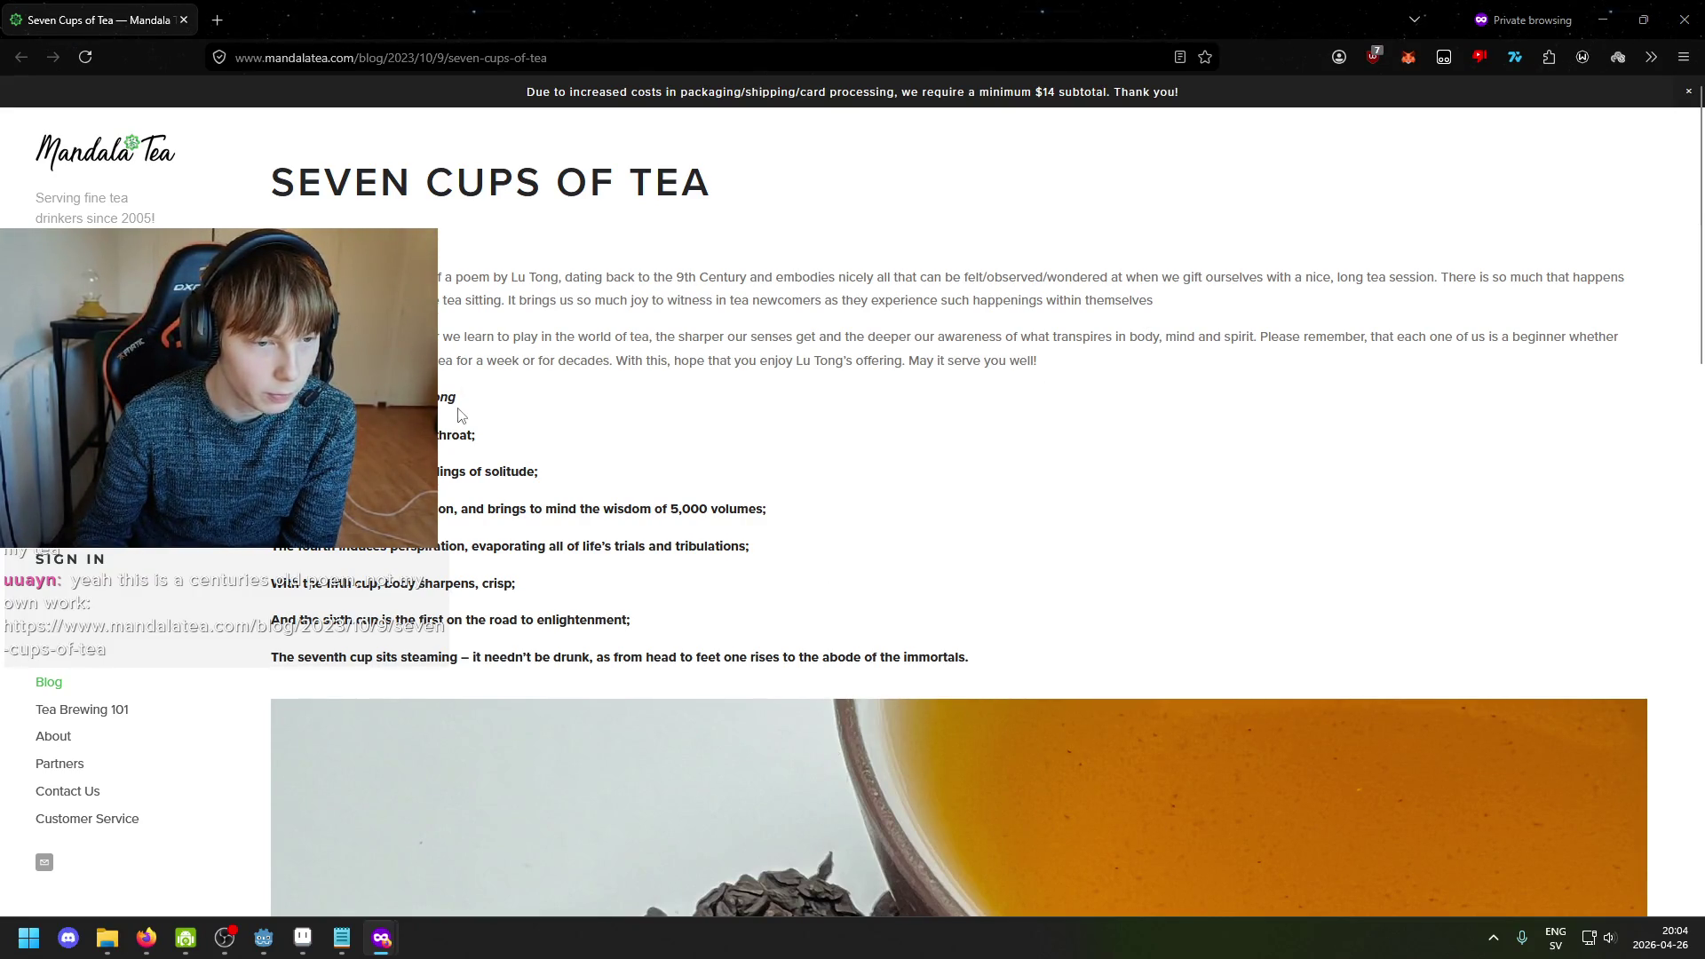
{"action": "scroll", "coordinate": [460, 414], "scroll_direction": "down", "scroll_amount": 1}
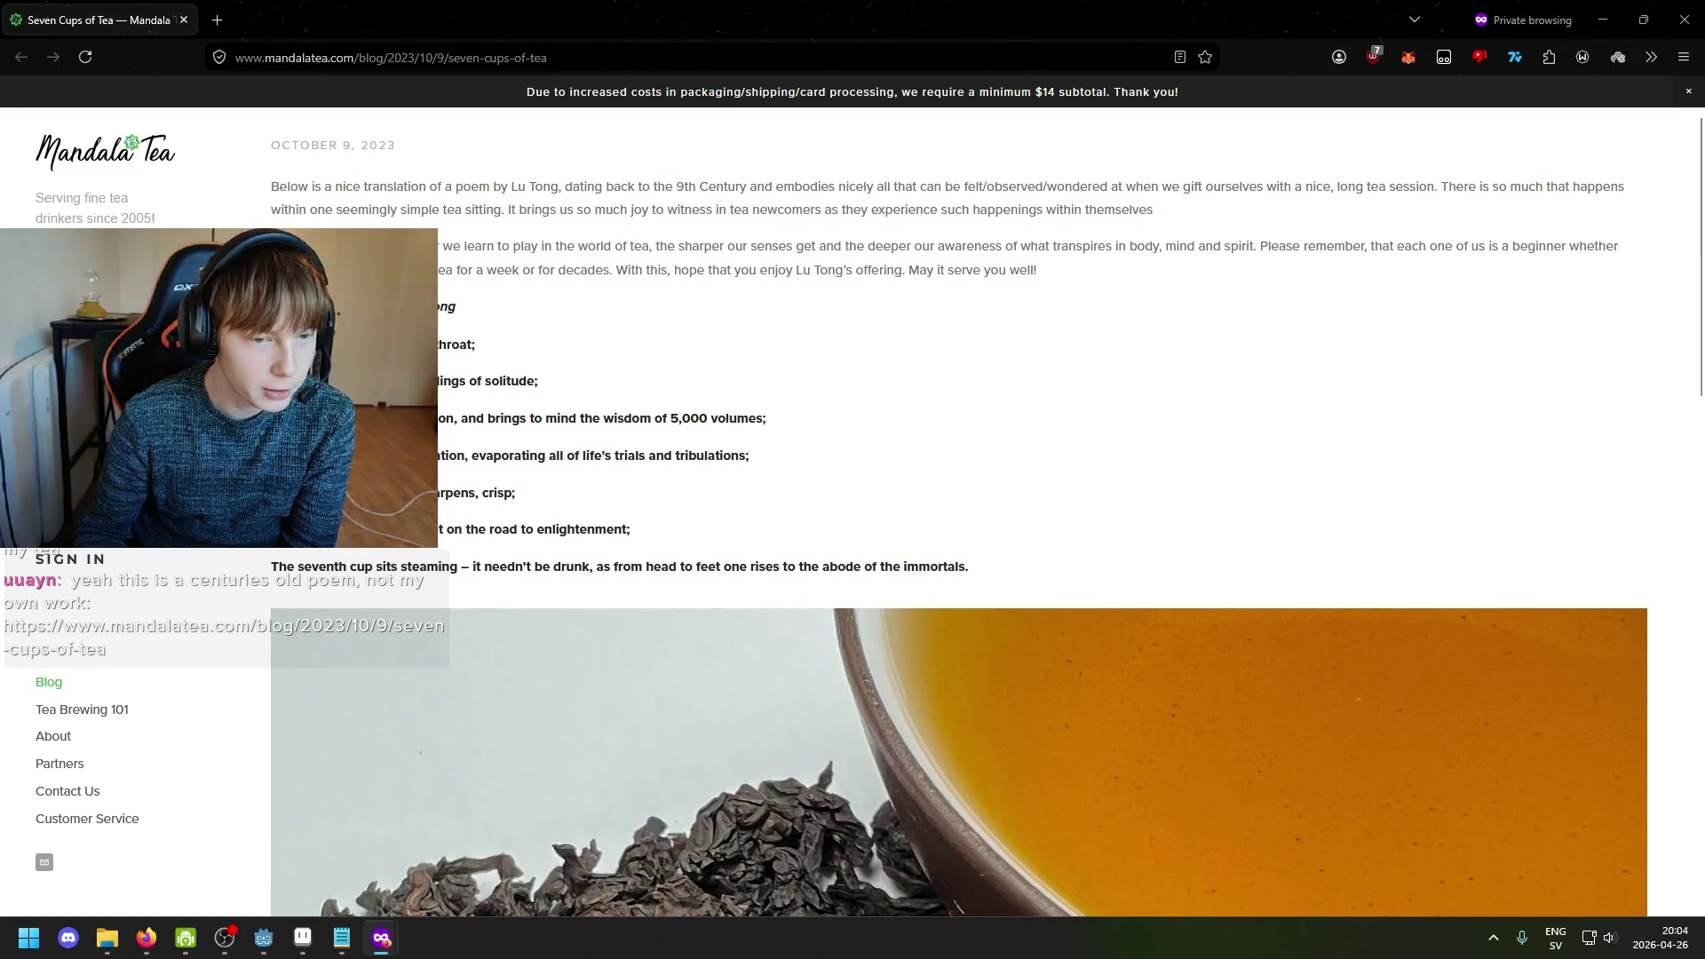
{"action": "scroll", "coordinate": [959, 522], "scroll_direction": "down", "scroll_amount": 1}
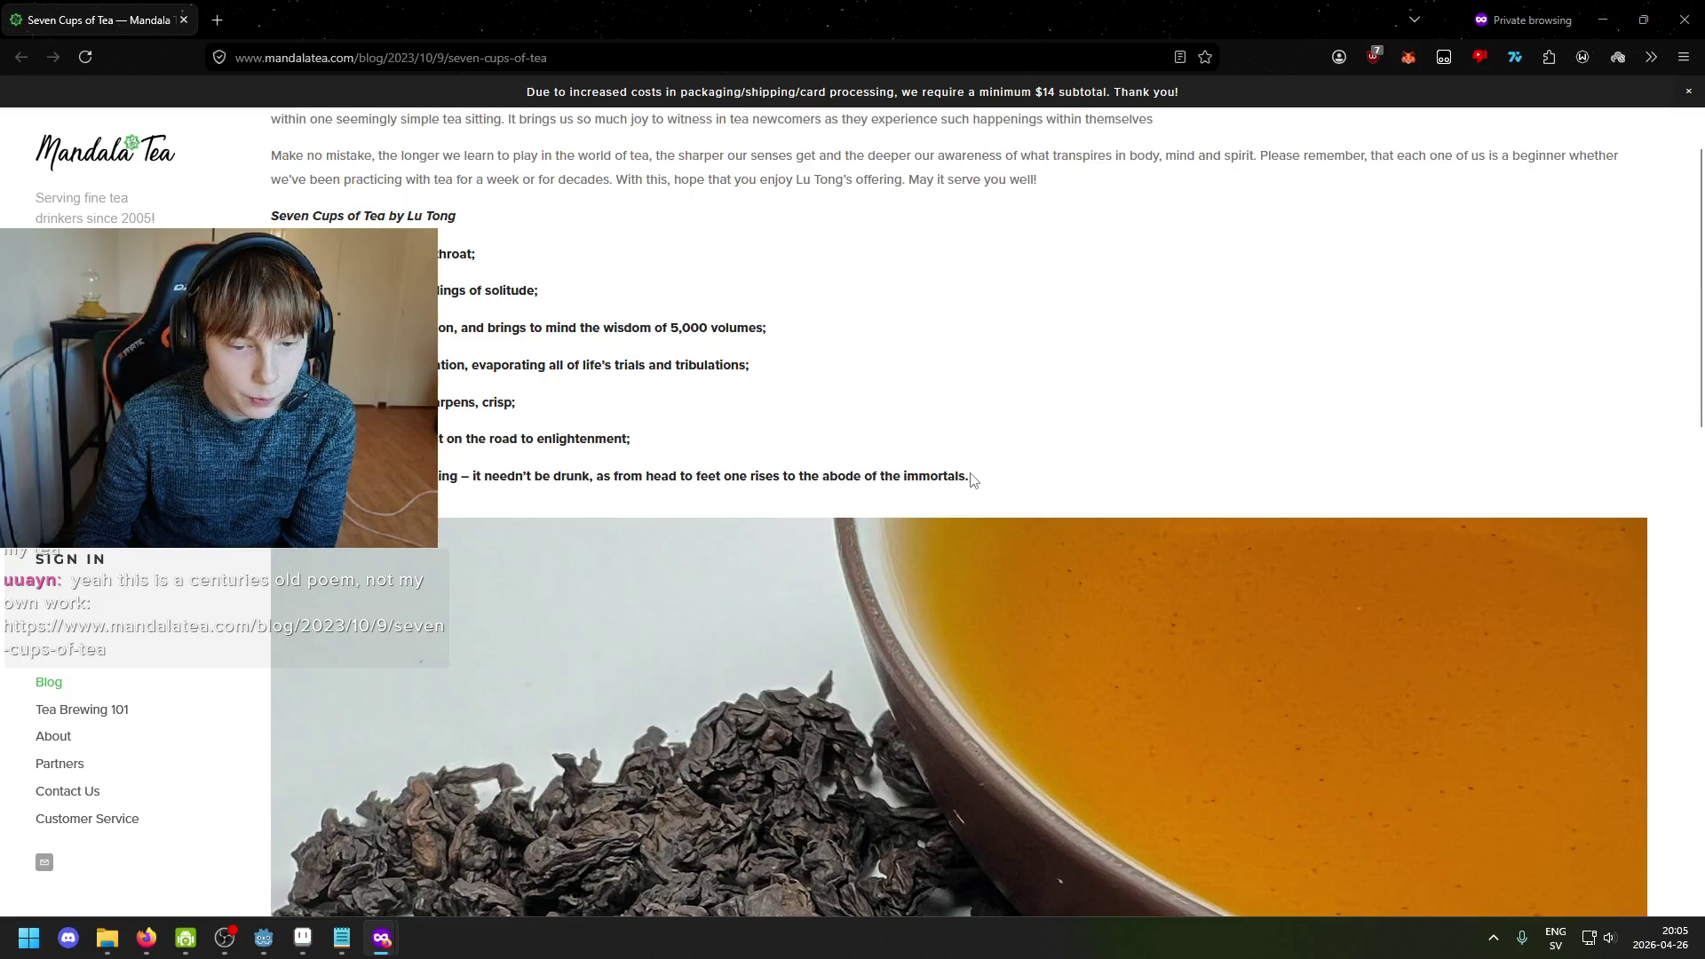
{"action": "scroll", "coordinate": [973, 479], "scroll_direction": "down", "scroll_amount": 2}
{"action": "scroll", "coordinate": [938, 485], "scroll_direction": "up", "scroll_amount": 4}
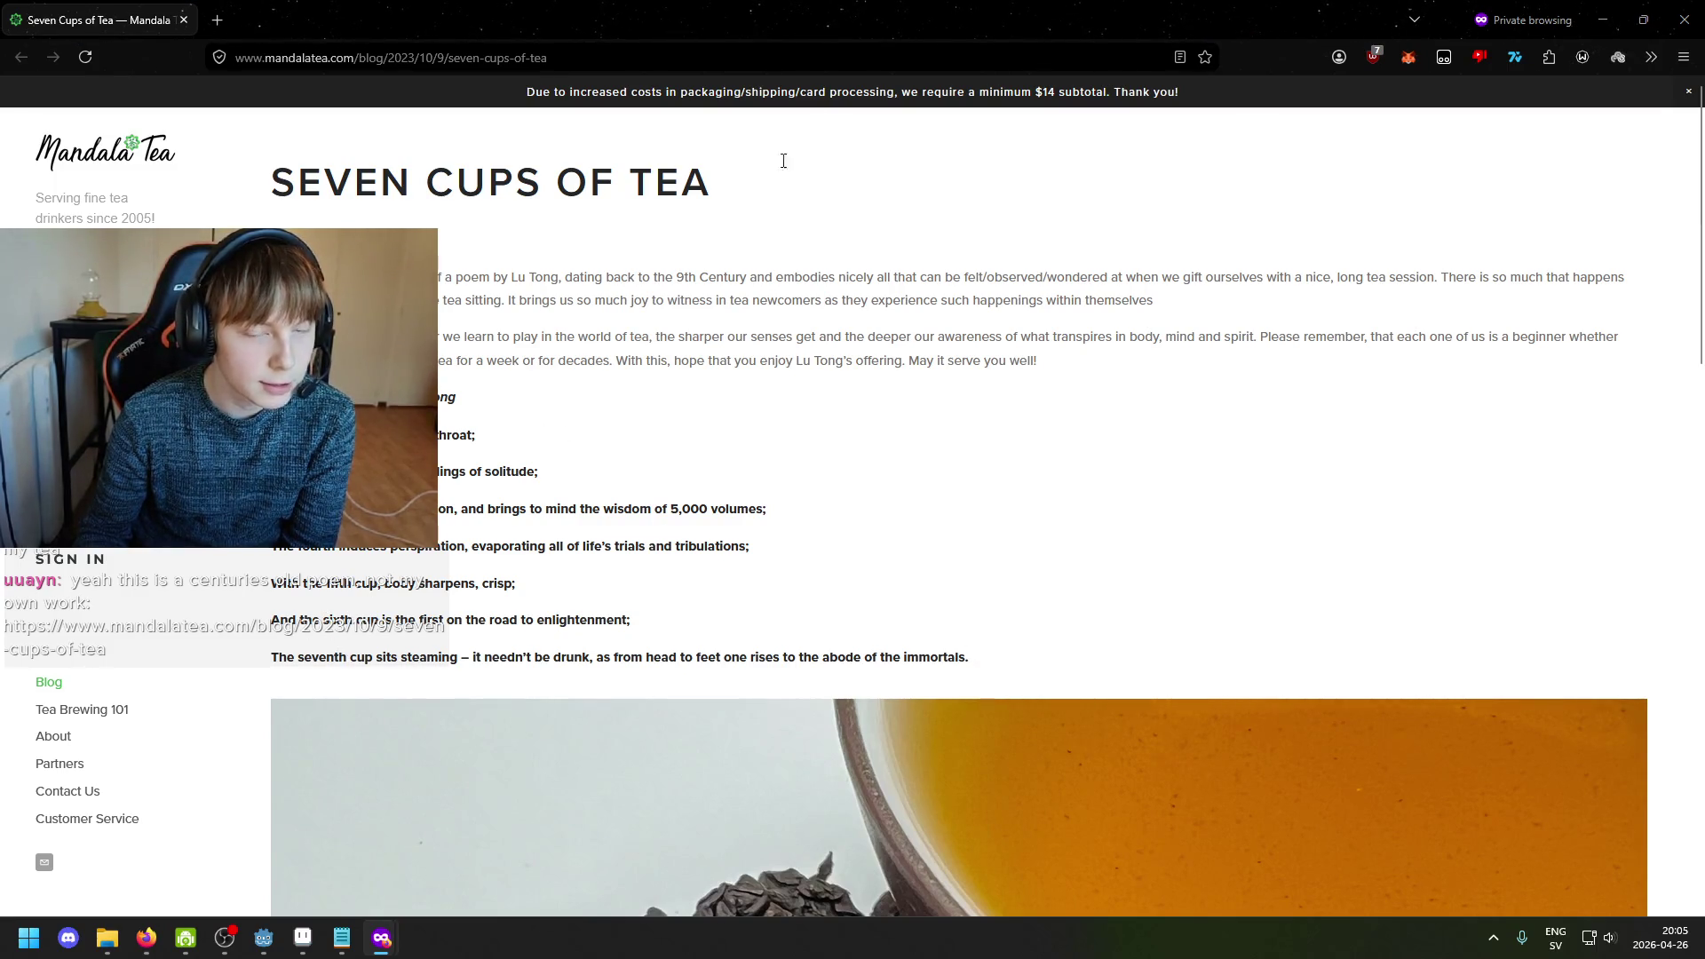
{"action": "left_click_drag", "start_coordinate": [358, 657], "coordinate": [516, 657]}
{"action": "mouse_move", "coordinate": [929, 7]}
{"action": "left_mouse_down"}
{"action": "mouse_move", "coordinate": [928, 89]}
{"action": "mouse_move", "coordinate": [928, 7]}
{"action": "left_mouse_up"}
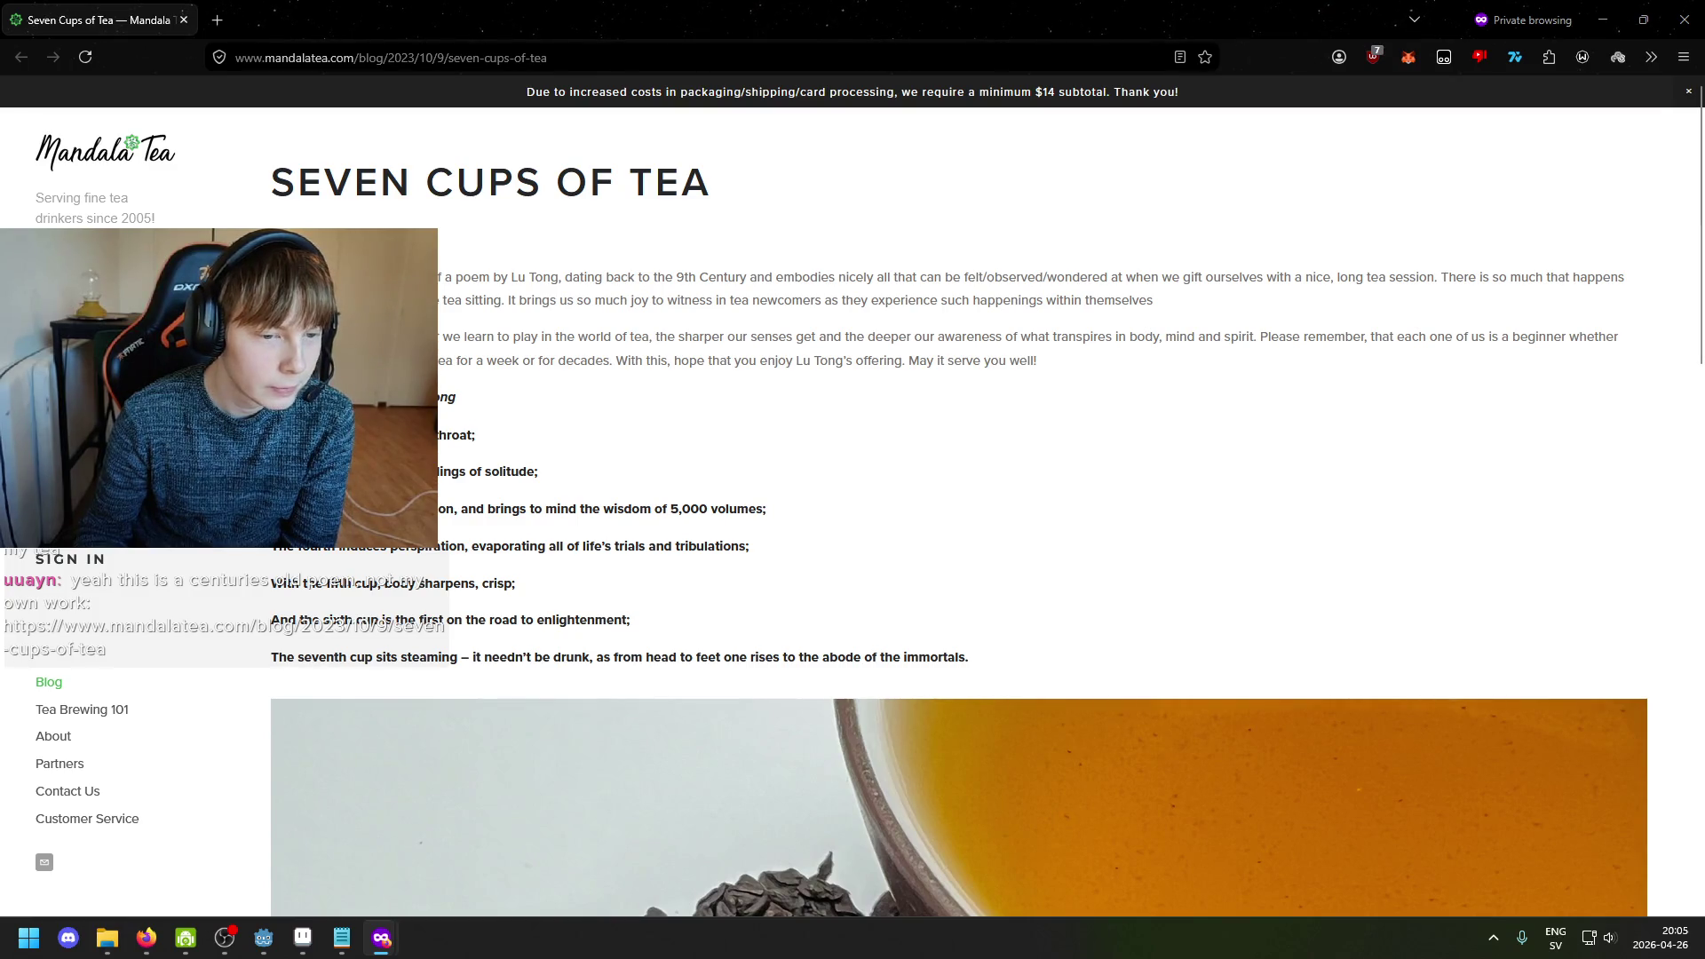
{"action": "key", "text": "alt+Tab"}
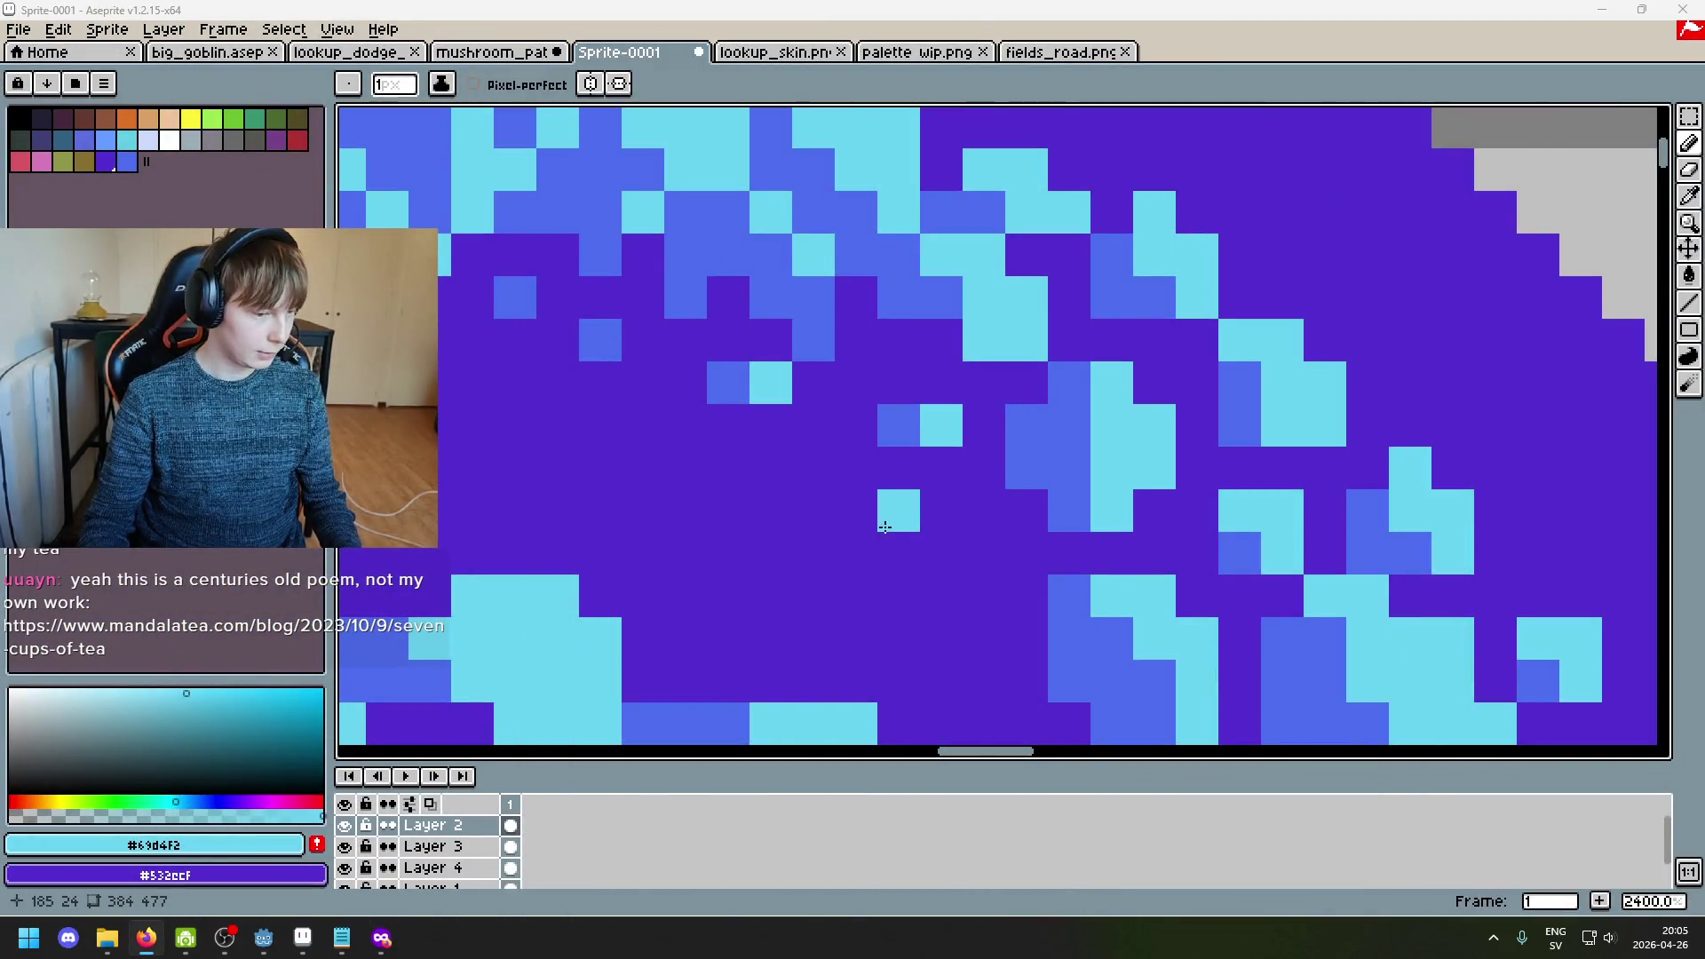
Step: Paint two cap pixels cyan and border the speck with three medium-blue pixels
{"action": "scroll", "coordinate": [966, 451], "scroll_direction": "down", "scroll_amount": 3}
{"action": "scroll", "coordinate": [966, 451], "scroll_direction": "up", "scroll_amount": 6}
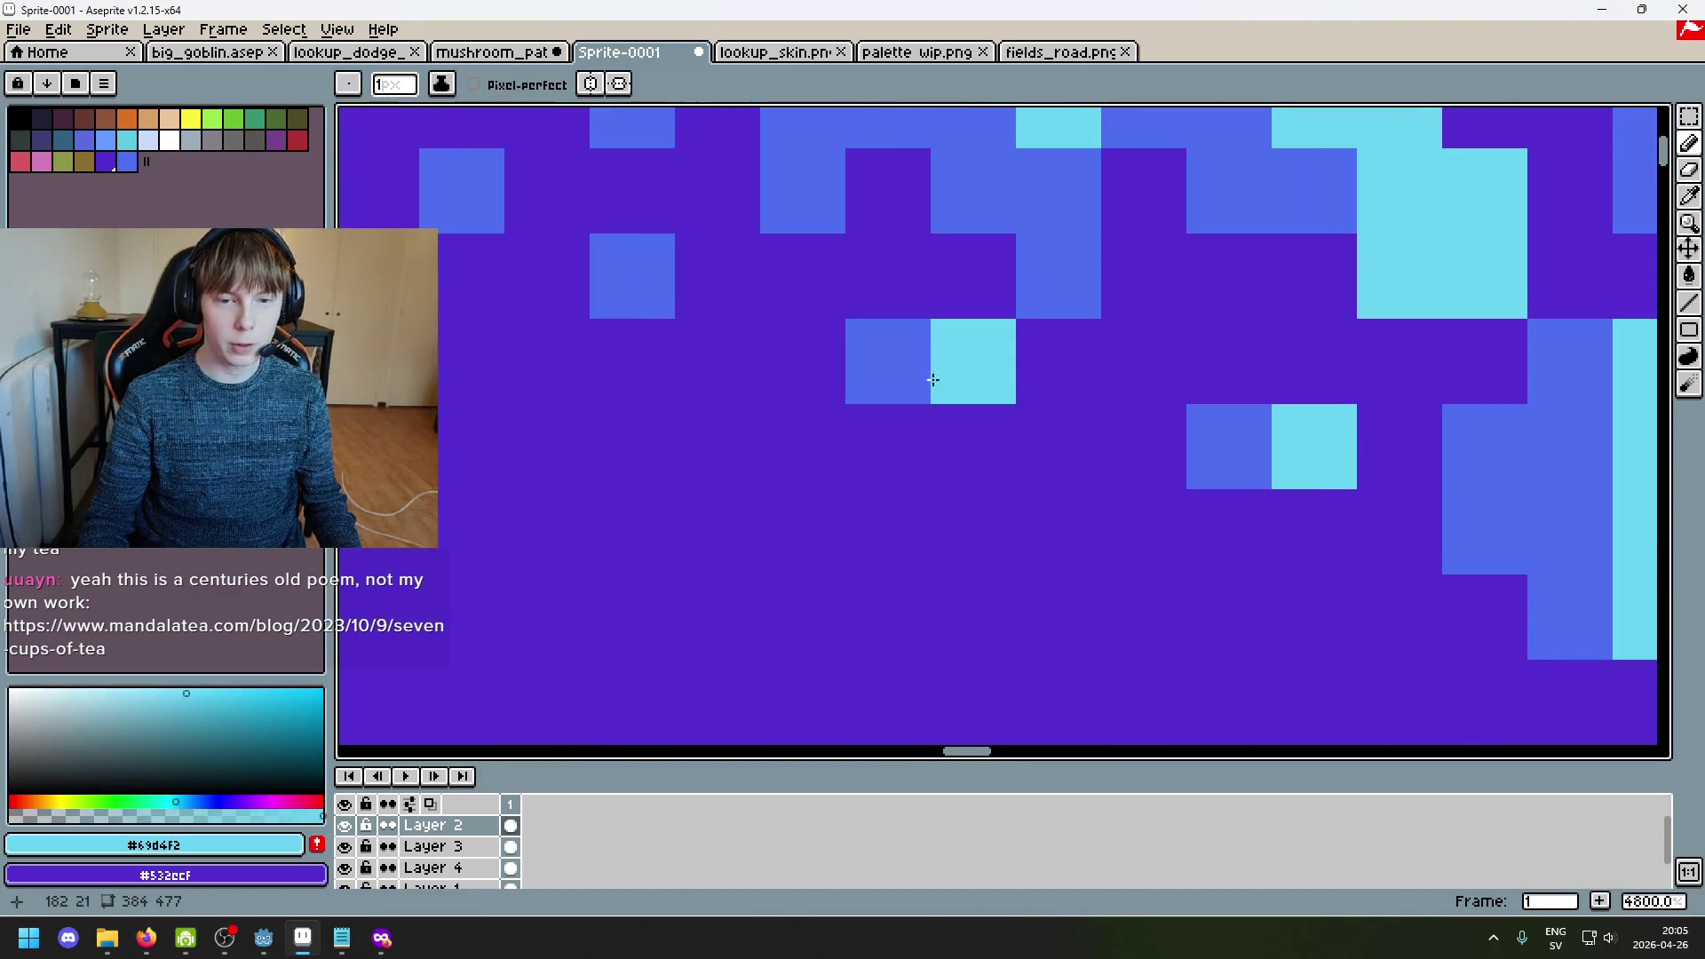
{"action": "left_click_drag", "start_coordinate": [888, 362], "coordinate": [989, 449]}
{"action": "left_click", "coordinate": [1053, 271], "text": "alt"}
{"action": "left_click", "coordinate": [879, 453]}
{"action": "left_click", "coordinate": [799, 364]}
{"action": "left_click", "coordinate": [799, 444]}
Step: Paint pixel 181,20 blue and turn a short cyan pixel column blue
{"action": "scroll", "coordinate": [942, 459], "scroll_direction": "down", "scroll_amount": 5}
{"action": "scroll", "coordinate": [942, 459], "scroll_direction": "down", "scroll_amount": 2}
{"action": "scroll", "coordinate": [942, 459], "scroll_direction": "up", "scroll_amount": 1}
{"action": "left_click", "coordinate": [971, 392], "text": "alt"}
{"action": "scroll", "coordinate": [928, 436], "scroll_direction": "up", "scroll_amount": 2}
{"action": "left_click", "coordinate": [928, 436]}
{"action": "left_click", "coordinate": [933, 433], "text": "alt"}
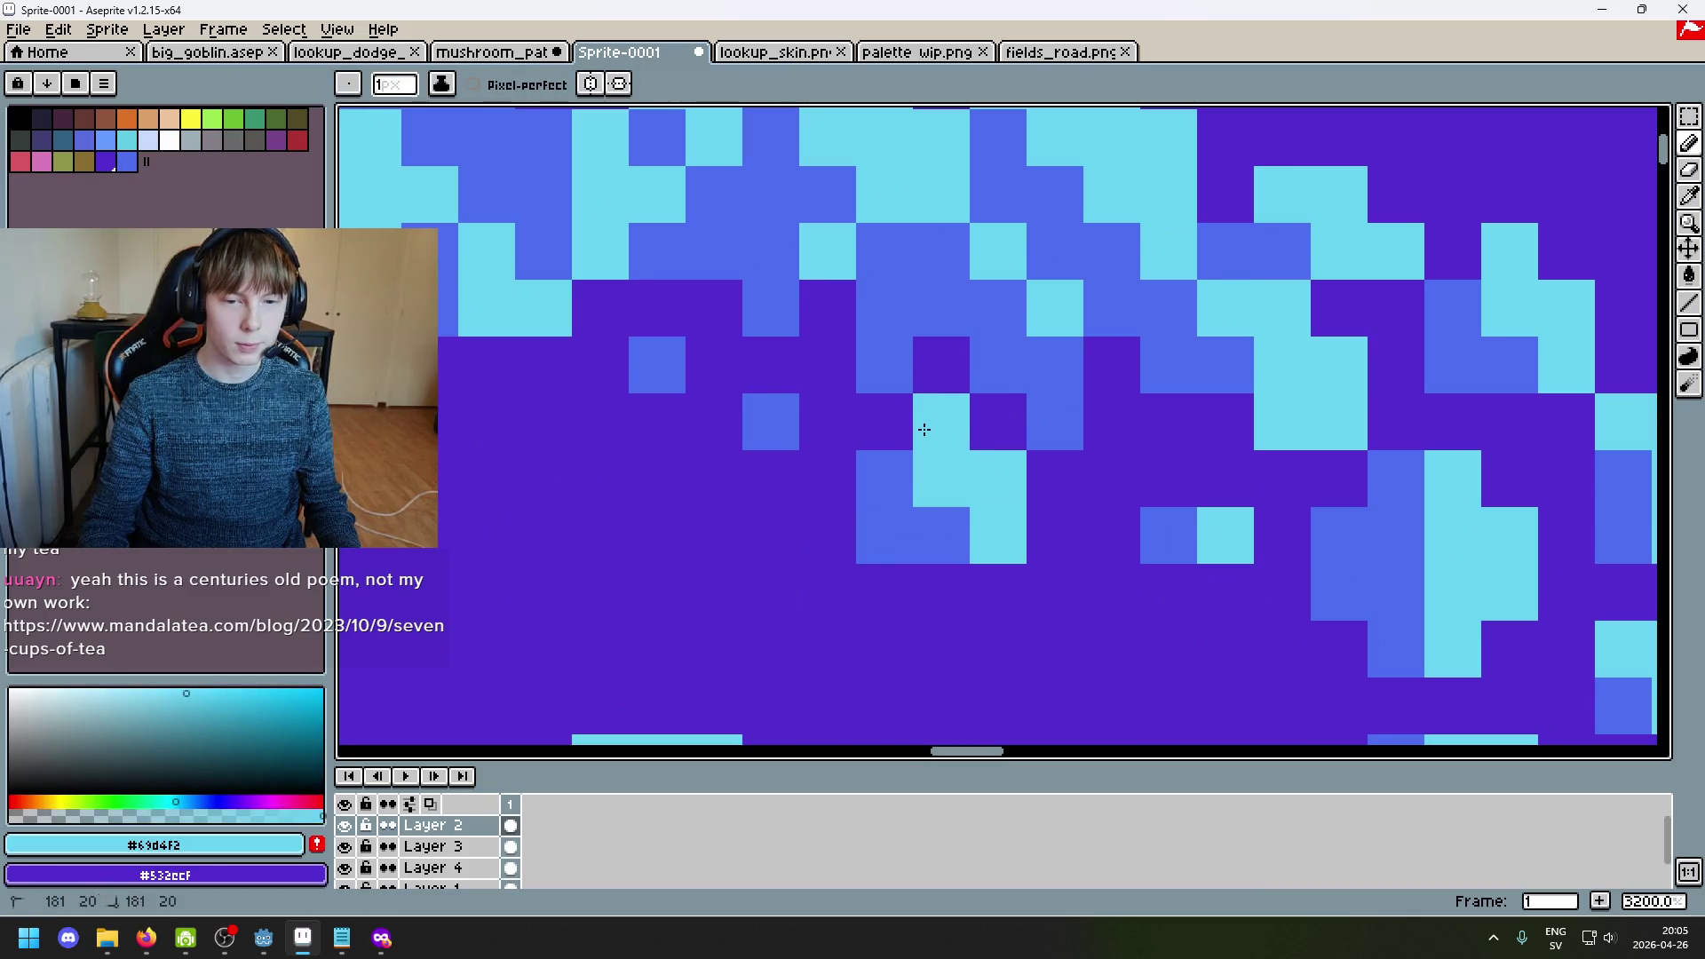
{"action": "left_click", "coordinate": [899, 440], "text": "alt"}
{"action": "left_click_drag", "start_coordinate": [928, 496], "coordinate": [933, 424]}
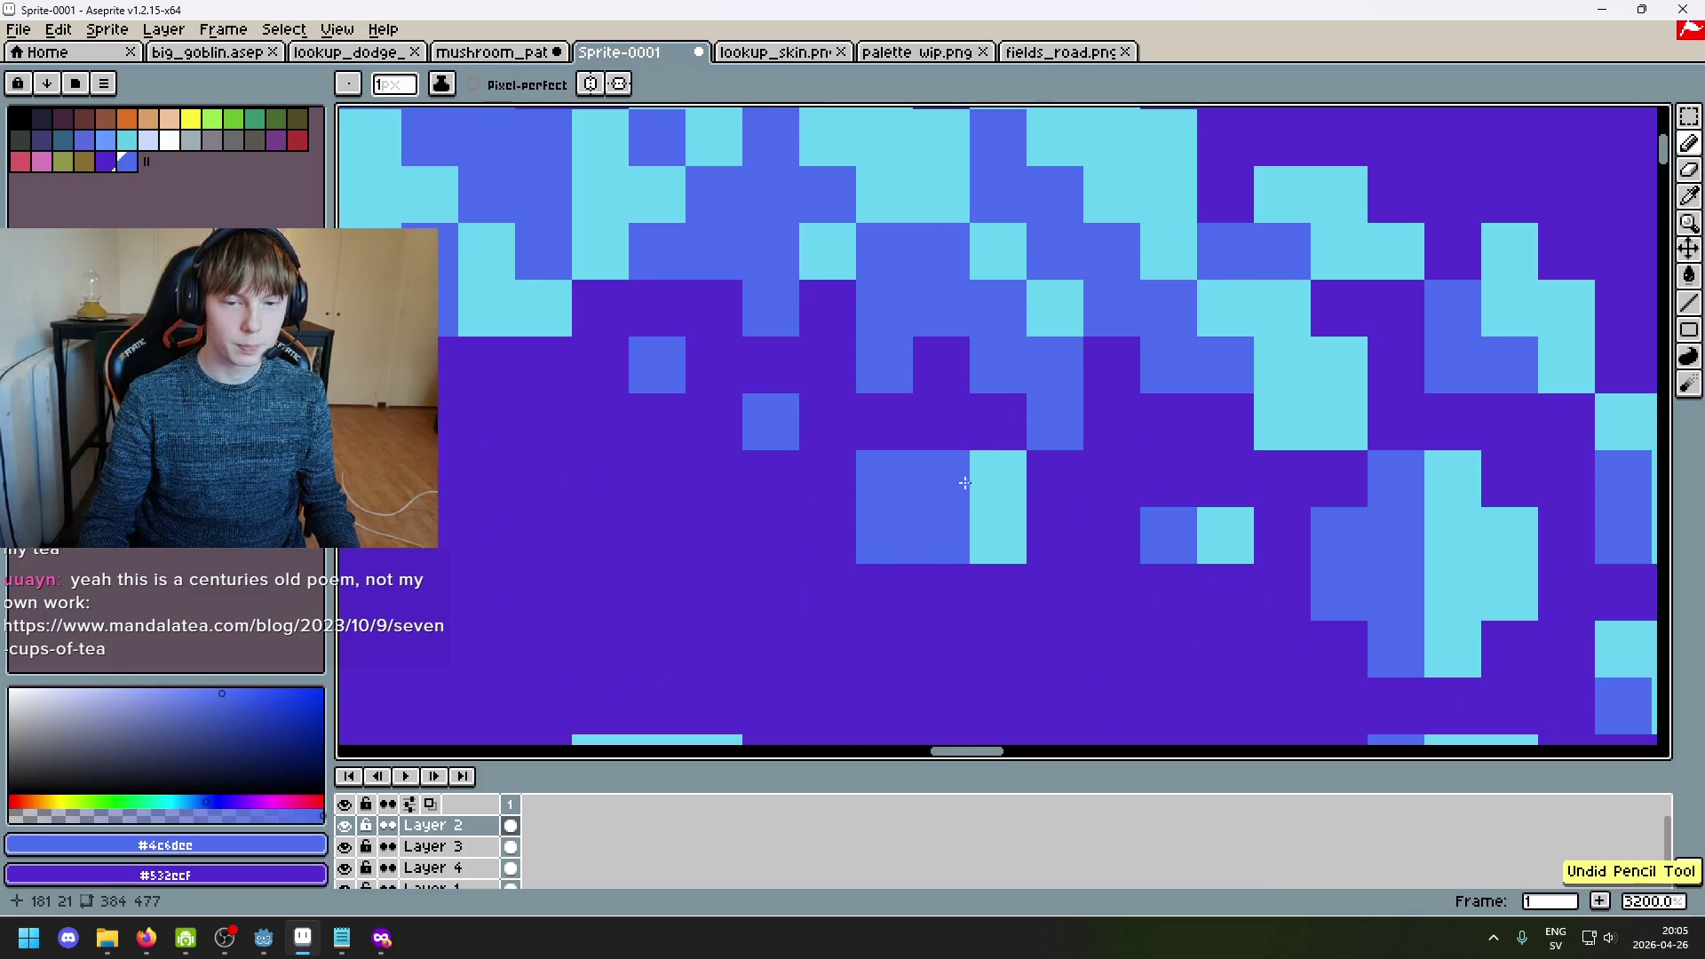
Step: Add a cyan pixel beside the lone cyan one and turn a diagonal staircase of purple blue
{"action": "scroll", "coordinate": [929, 462], "scroll_direction": "down", "scroll_amount": 6}
{"action": "scroll", "coordinate": [928, 375], "scroll_direction": "up", "scroll_amount": 2}
{"action": "left_click", "coordinate": [962, 468], "text": "alt"}
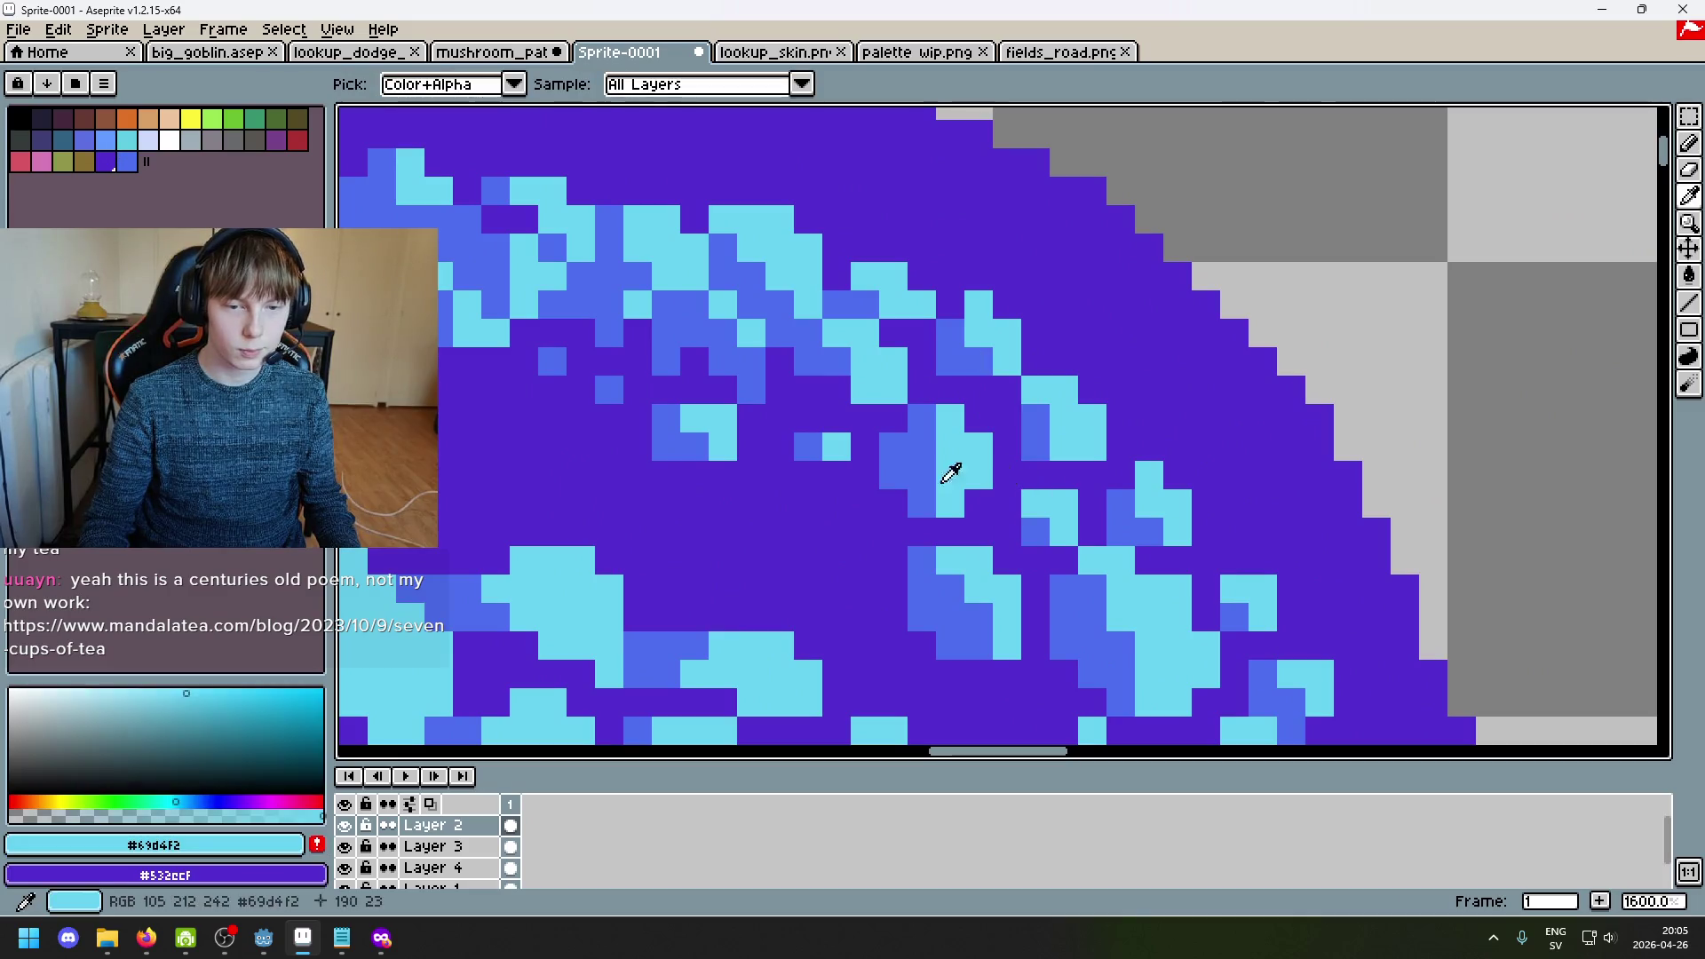
{"action": "scroll", "coordinate": [893, 551], "scroll_direction": "up", "scroll_amount": 3}
{"action": "left_click", "coordinate": [838, 554]}
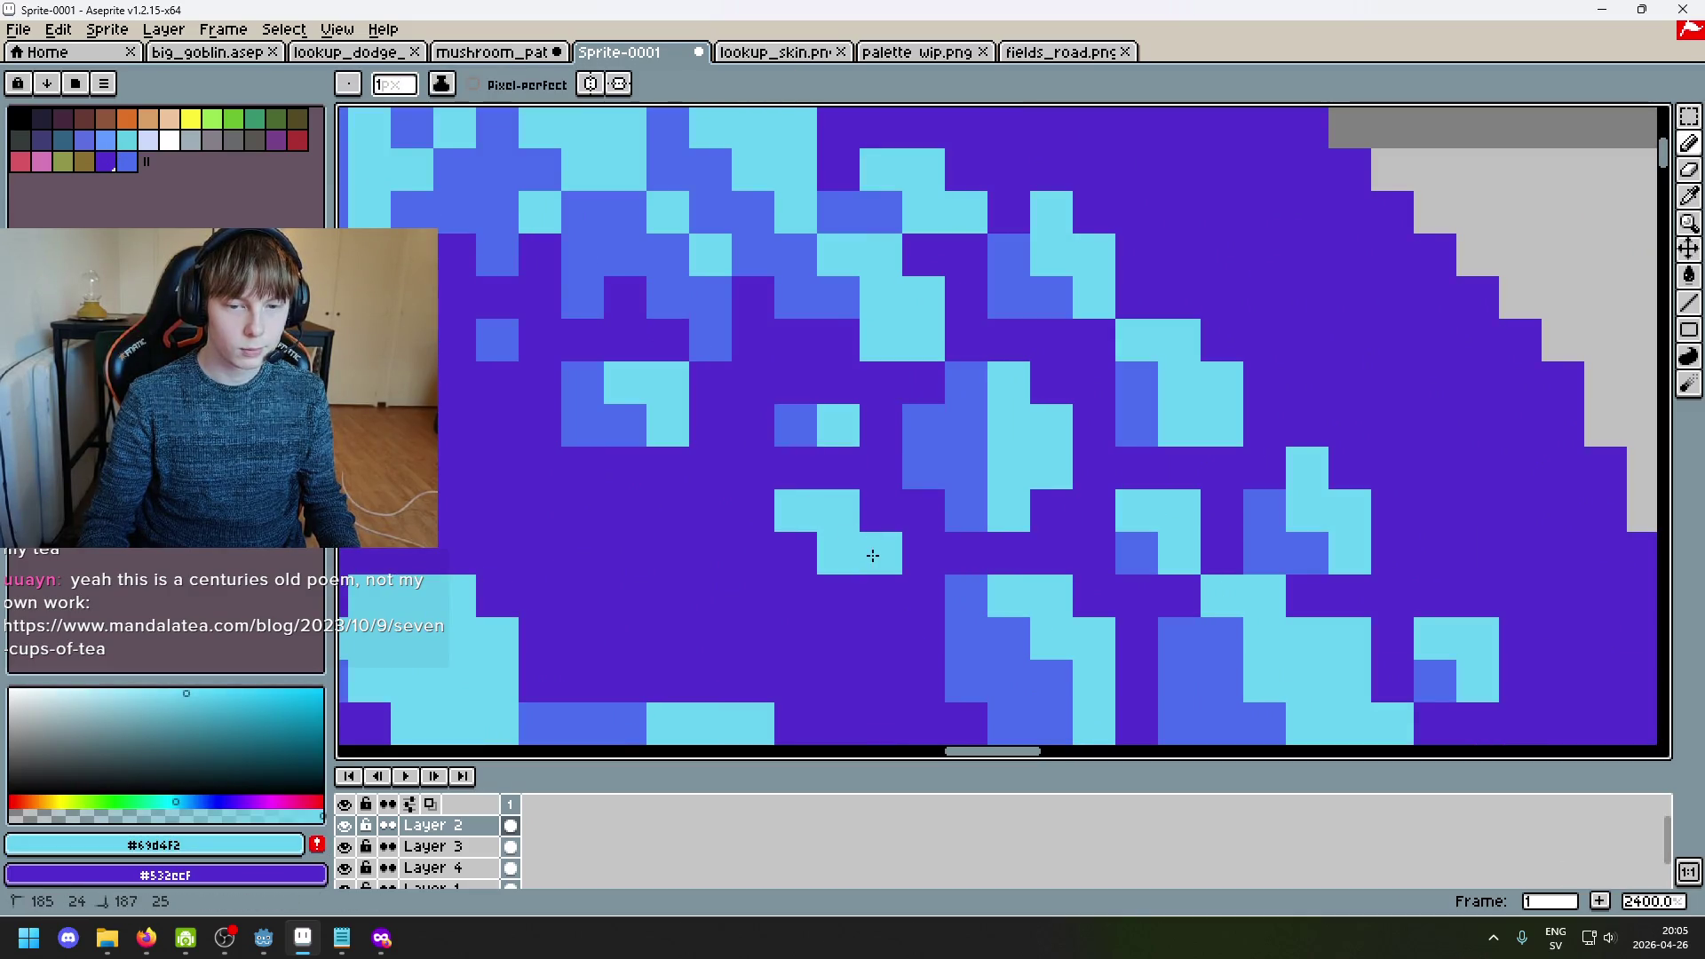
{"action": "left_click", "coordinate": [808, 435], "text": "alt"}
{"action": "mouse_move", "coordinate": [753, 511]}
{"action": "left_mouse_down"}
{"action": "mouse_move", "coordinate": [838, 596]}
{"action": "mouse_move", "coordinate": [797, 591]}
{"action": "left_mouse_up"}
{"action": "scroll", "coordinate": [797, 591], "scroll_direction": "down", "scroll_amount": 5}
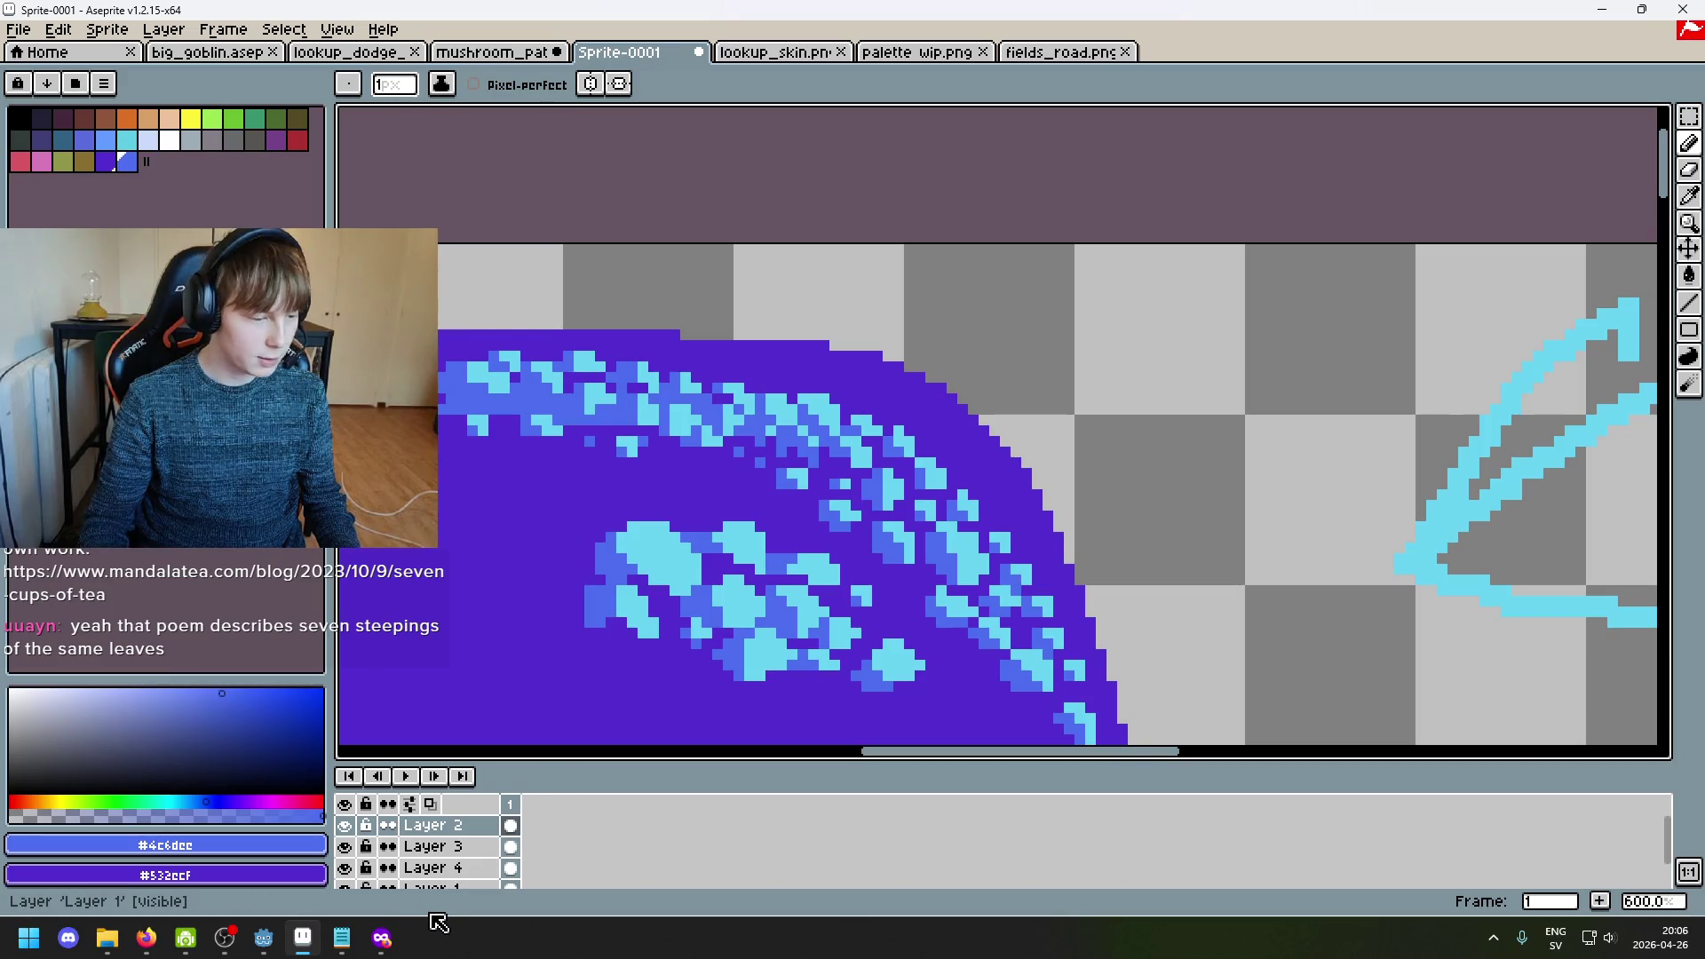
Step: Bring the Seven Cups of Tea window forward, scroll down the post, then minimize the browser
{"action": "left_click", "coordinate": [382, 937]}
{"action": "left_click", "coordinate": [415, 774]}
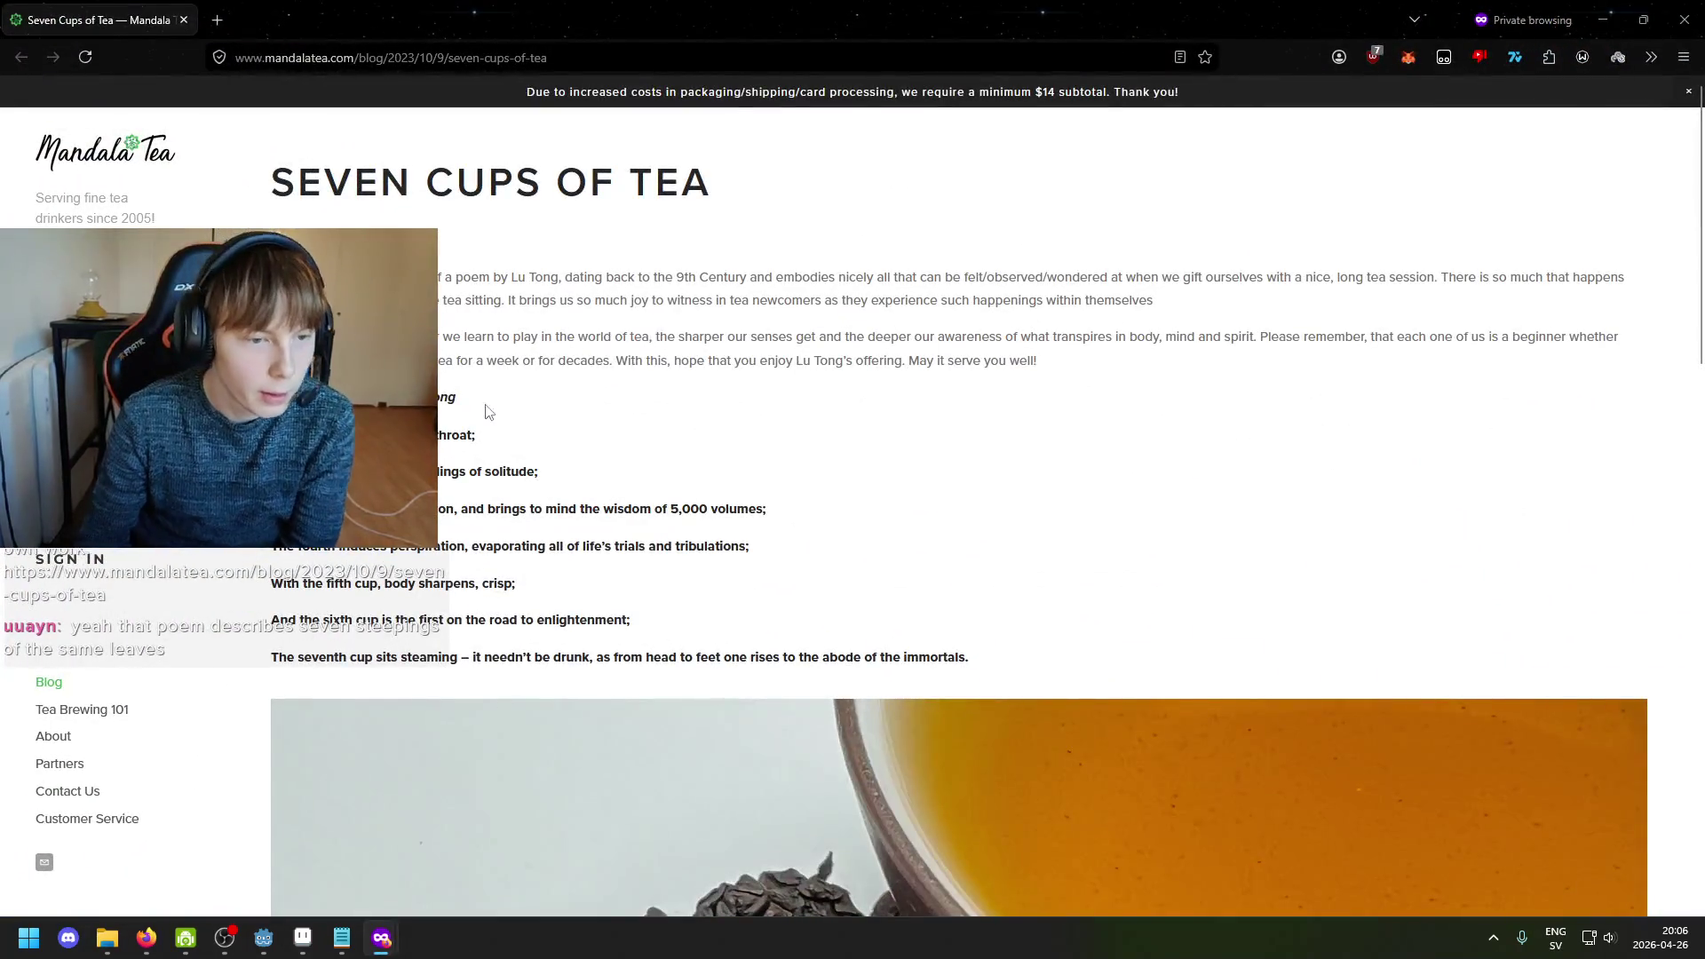
{"action": "scroll", "coordinate": [495, 408], "scroll_direction": "down", "scroll_amount": 2}
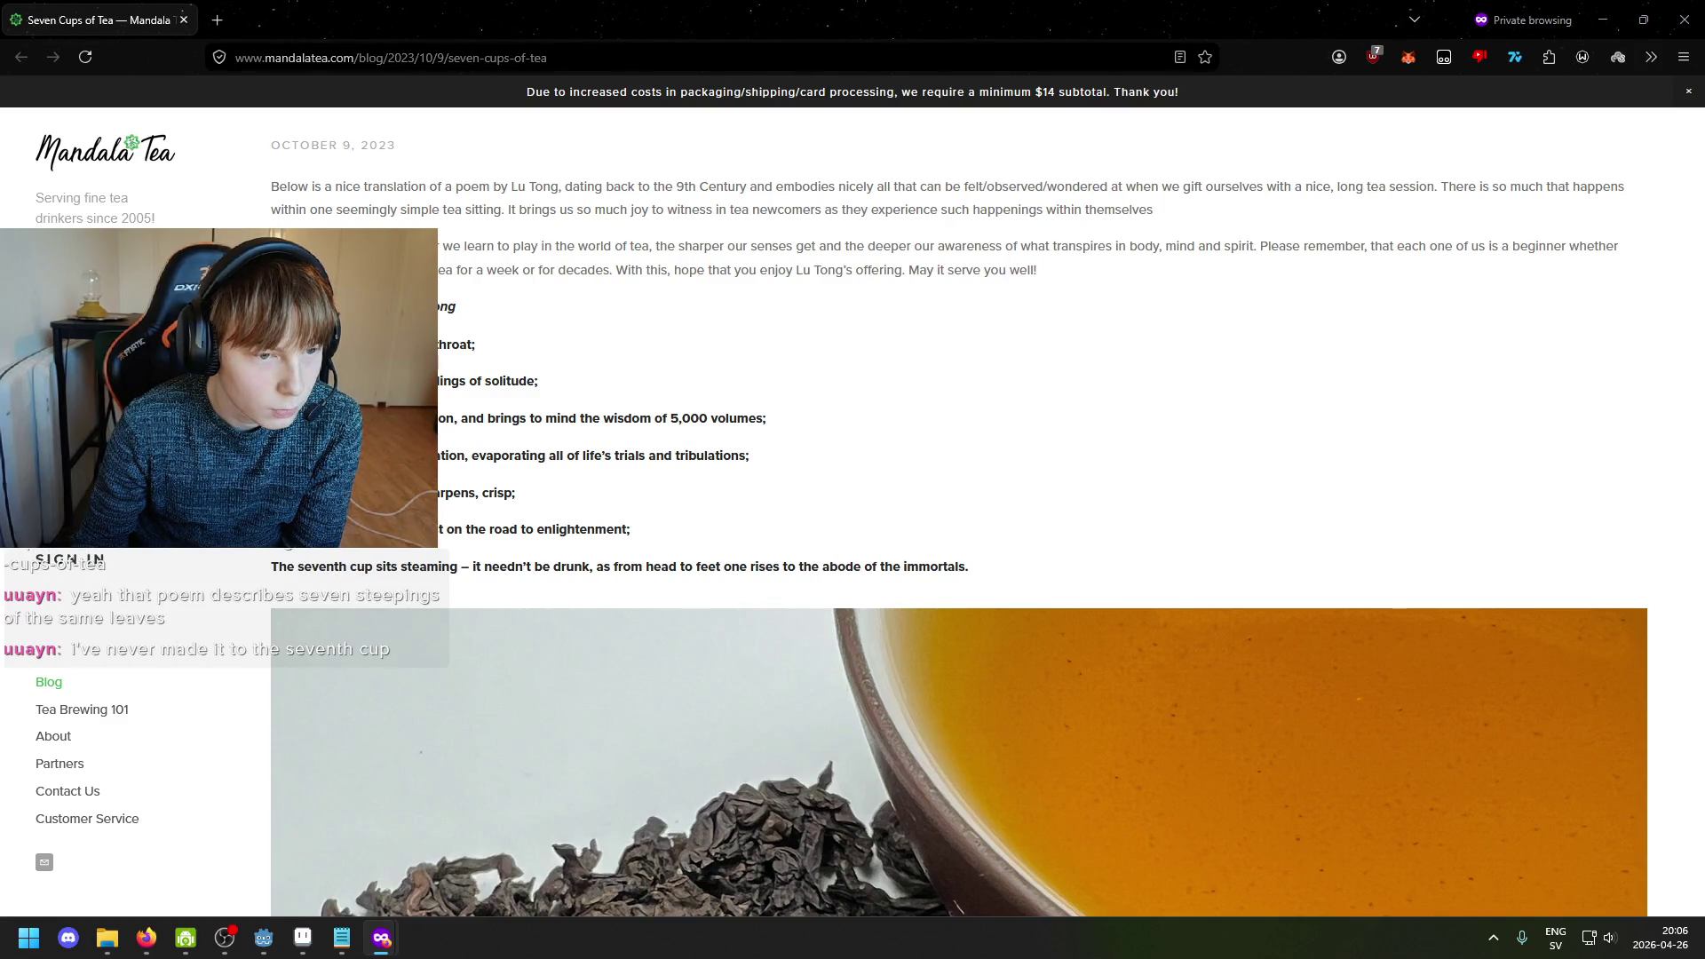
{"action": "scroll", "coordinate": [985, 514], "scroll_direction": "down", "scroll_amount": 1}
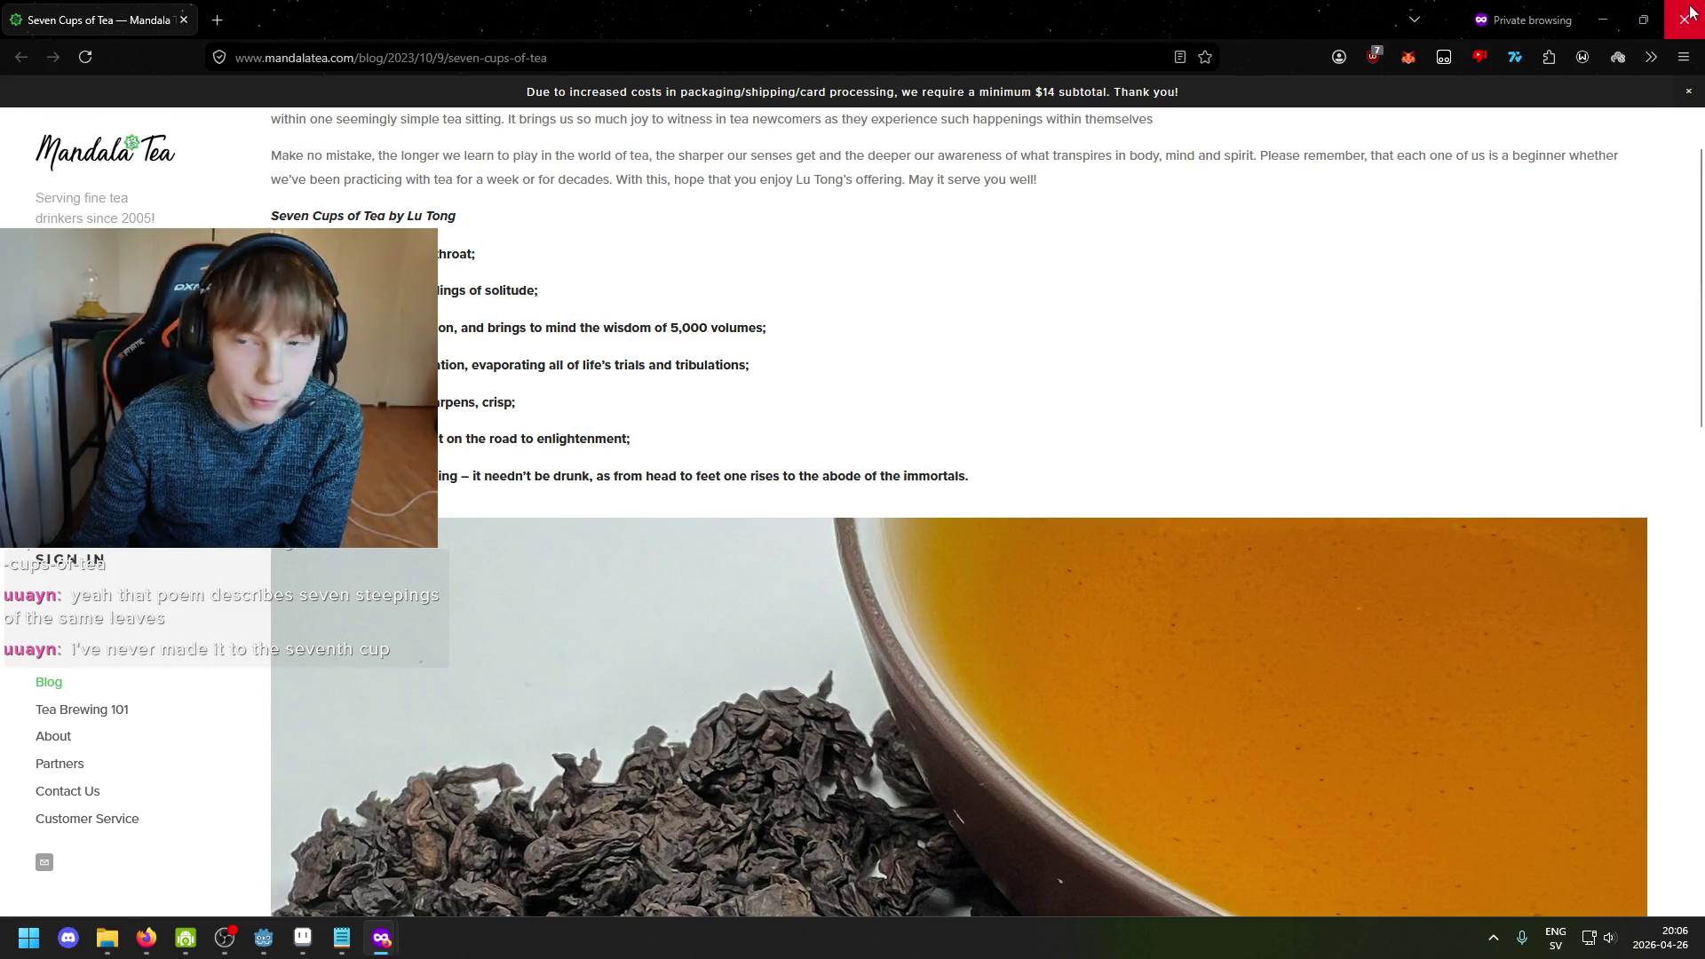
{"action": "left_click", "coordinate": [1606, 7]}
Step: Draw a short row of blue pixels on the cap, undo part of it, and add one blue pixel
{"action": "scroll", "coordinate": [868, 429], "scroll_direction": "up", "scroll_amount": 3}
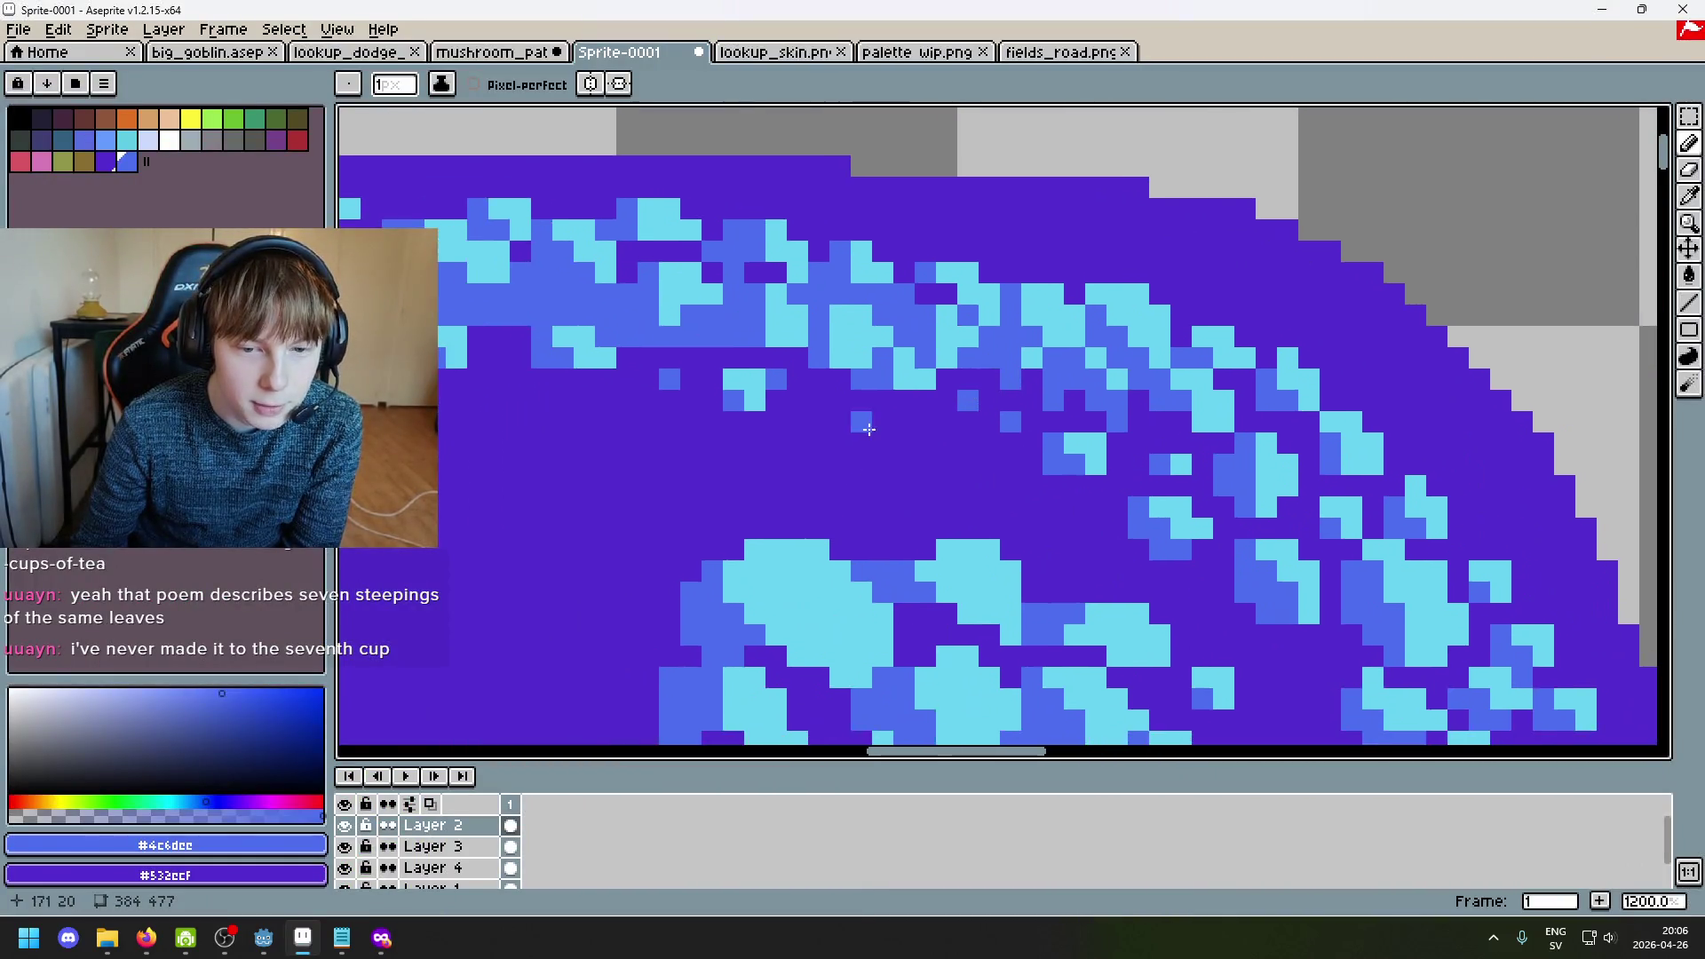
{"action": "scroll", "coordinate": [868, 429], "scroll_direction": "up", "scroll_amount": 4}
{"action": "left_click_drag", "start_coordinate": [985, 433], "coordinate": [918, 424]}
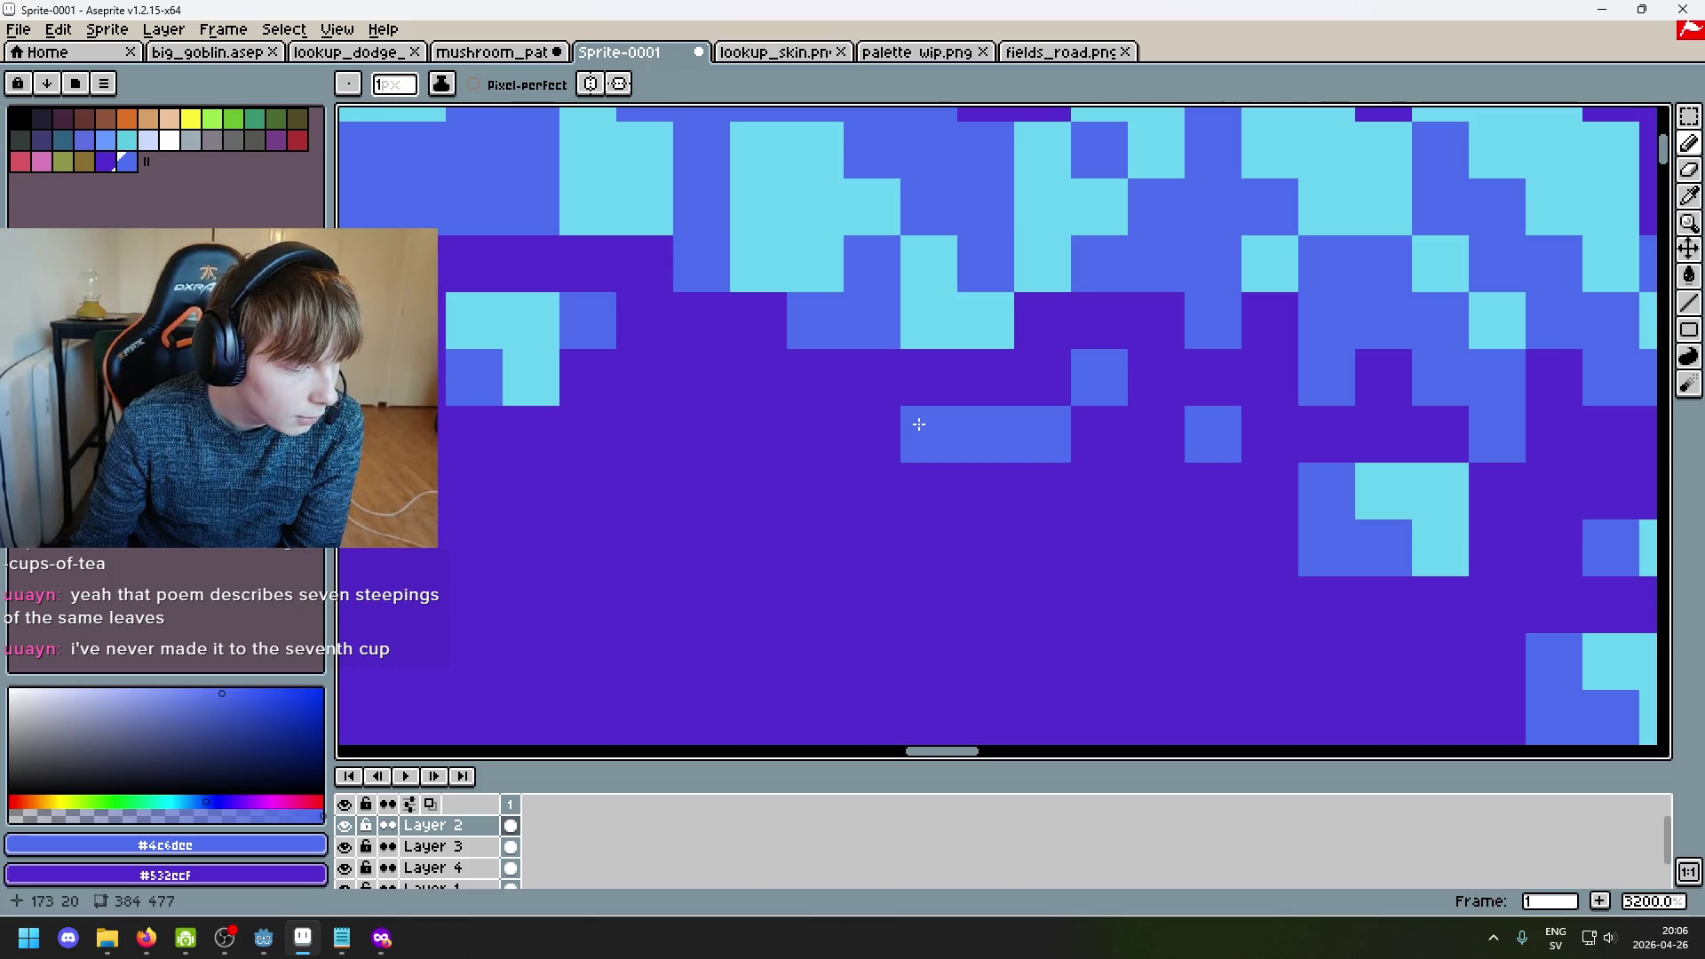
{"action": "scroll", "coordinate": [918, 424], "scroll_direction": "down", "scroll_amount": 2}
{"action": "scroll", "coordinate": [914, 444], "scroll_direction": "up", "scroll_amount": 2}
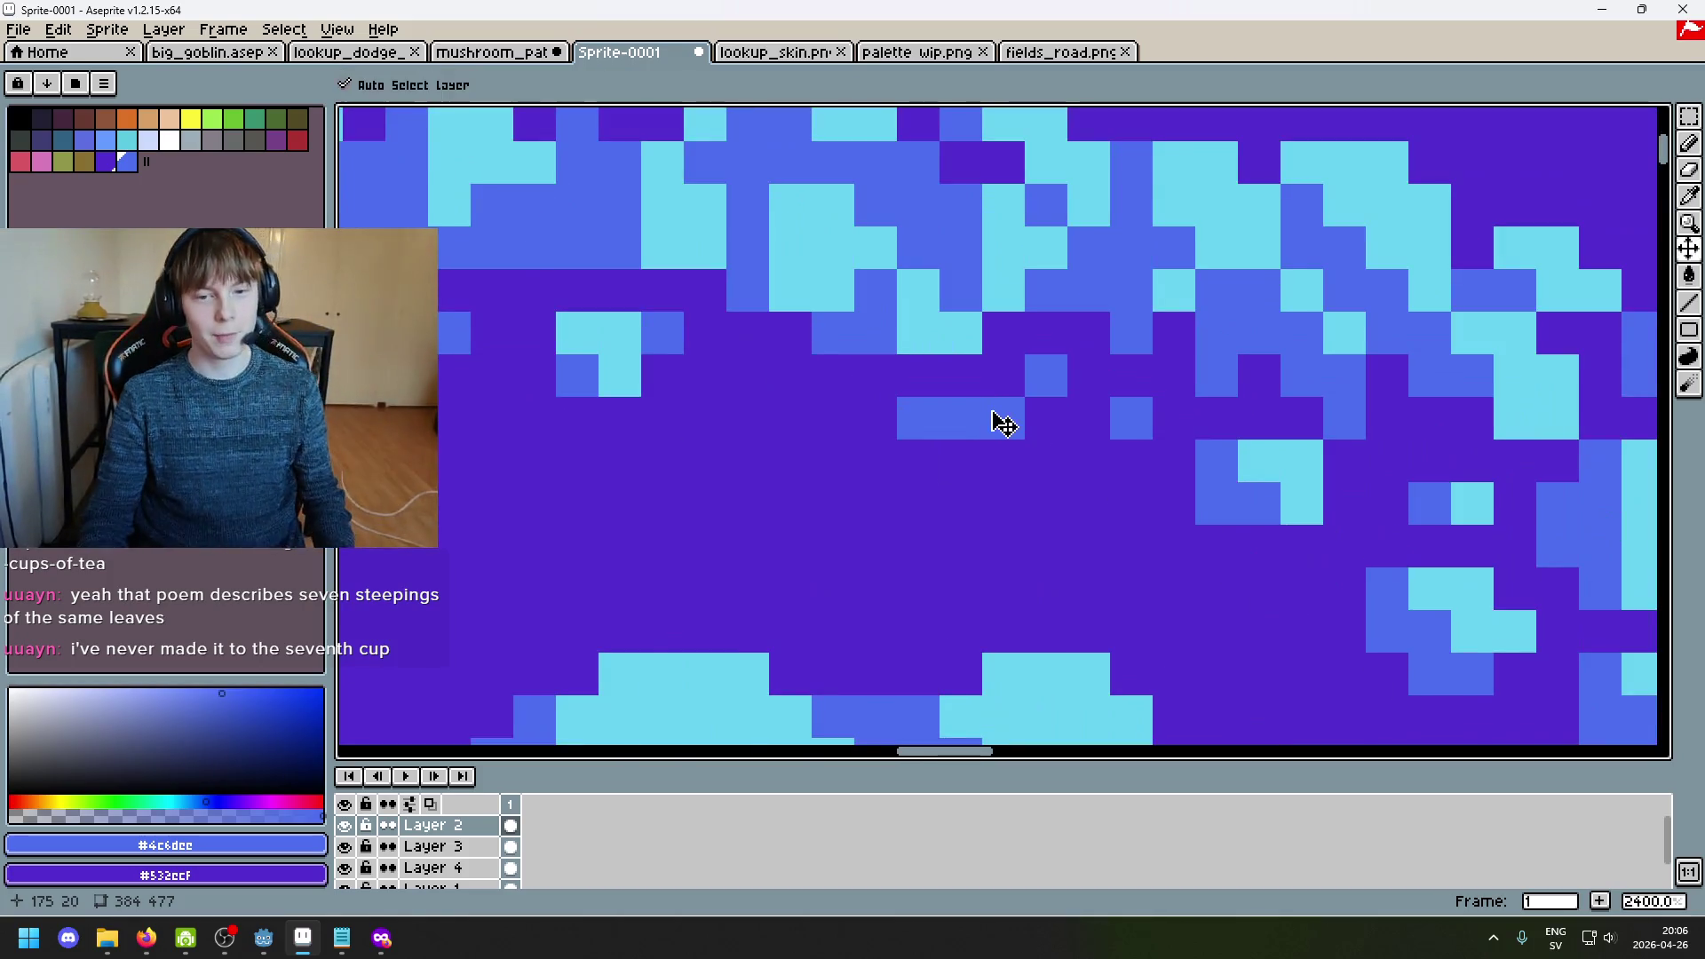
{"action": "key", "text": "ctrl+z"}
{"action": "left_click", "coordinate": [895, 417]}
Step: Sample cyan, dark purple #532ecf and medium blue #4c6dee from the cap
{"action": "left_click", "coordinate": [941, 311], "text": "alt"}
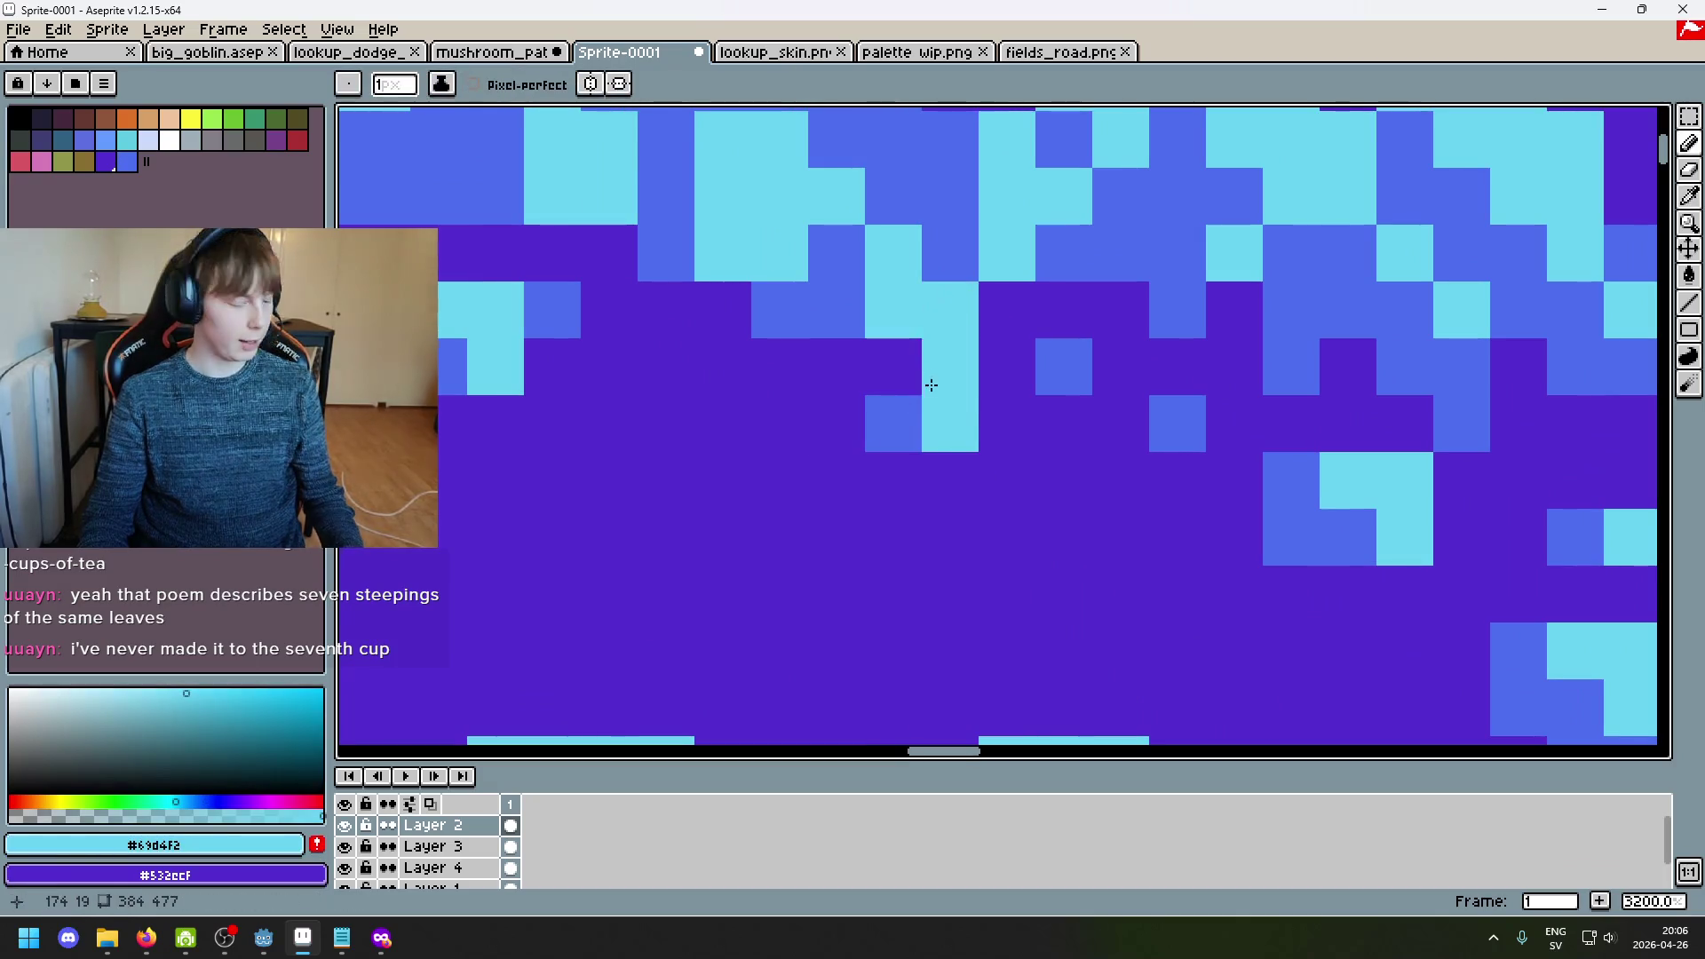
{"action": "scroll", "coordinate": [1029, 568], "scroll_direction": "down", "scroll_amount": 4}
{"action": "scroll", "coordinate": [1029, 575], "scroll_direction": "up", "scroll_amount": 4}
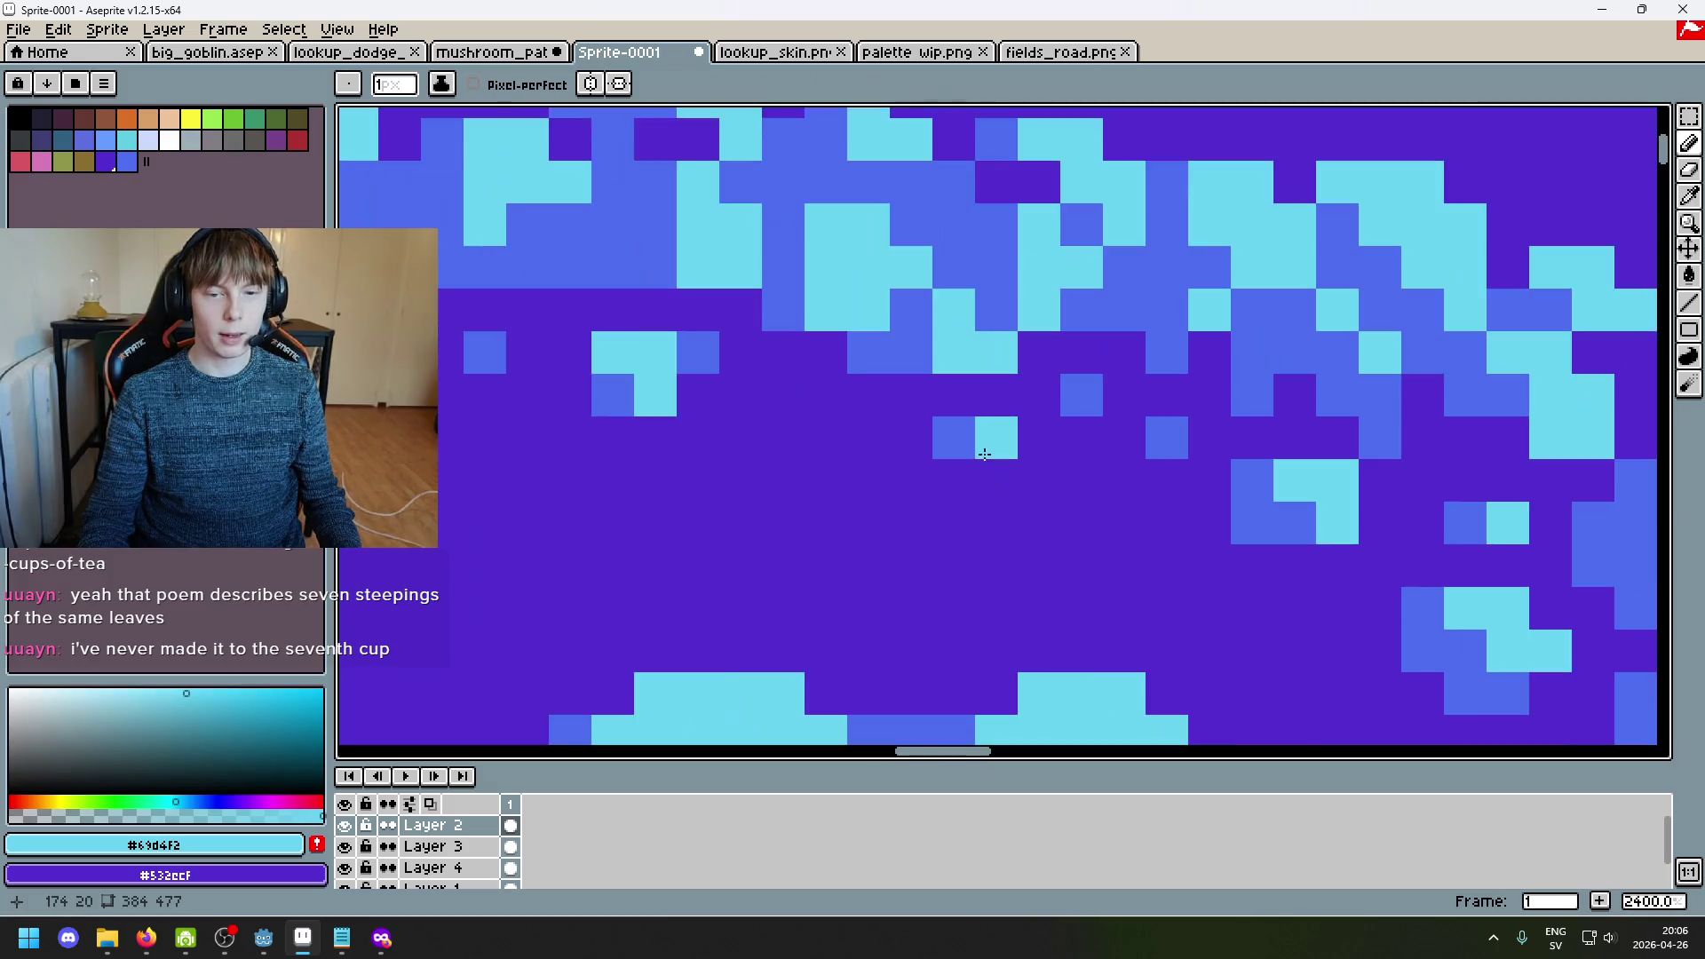
{"action": "left_click", "coordinate": [927, 444], "text": "alt"}
{"action": "scroll", "coordinate": [951, 448], "scroll_direction": "down", "scroll_amount": 4}
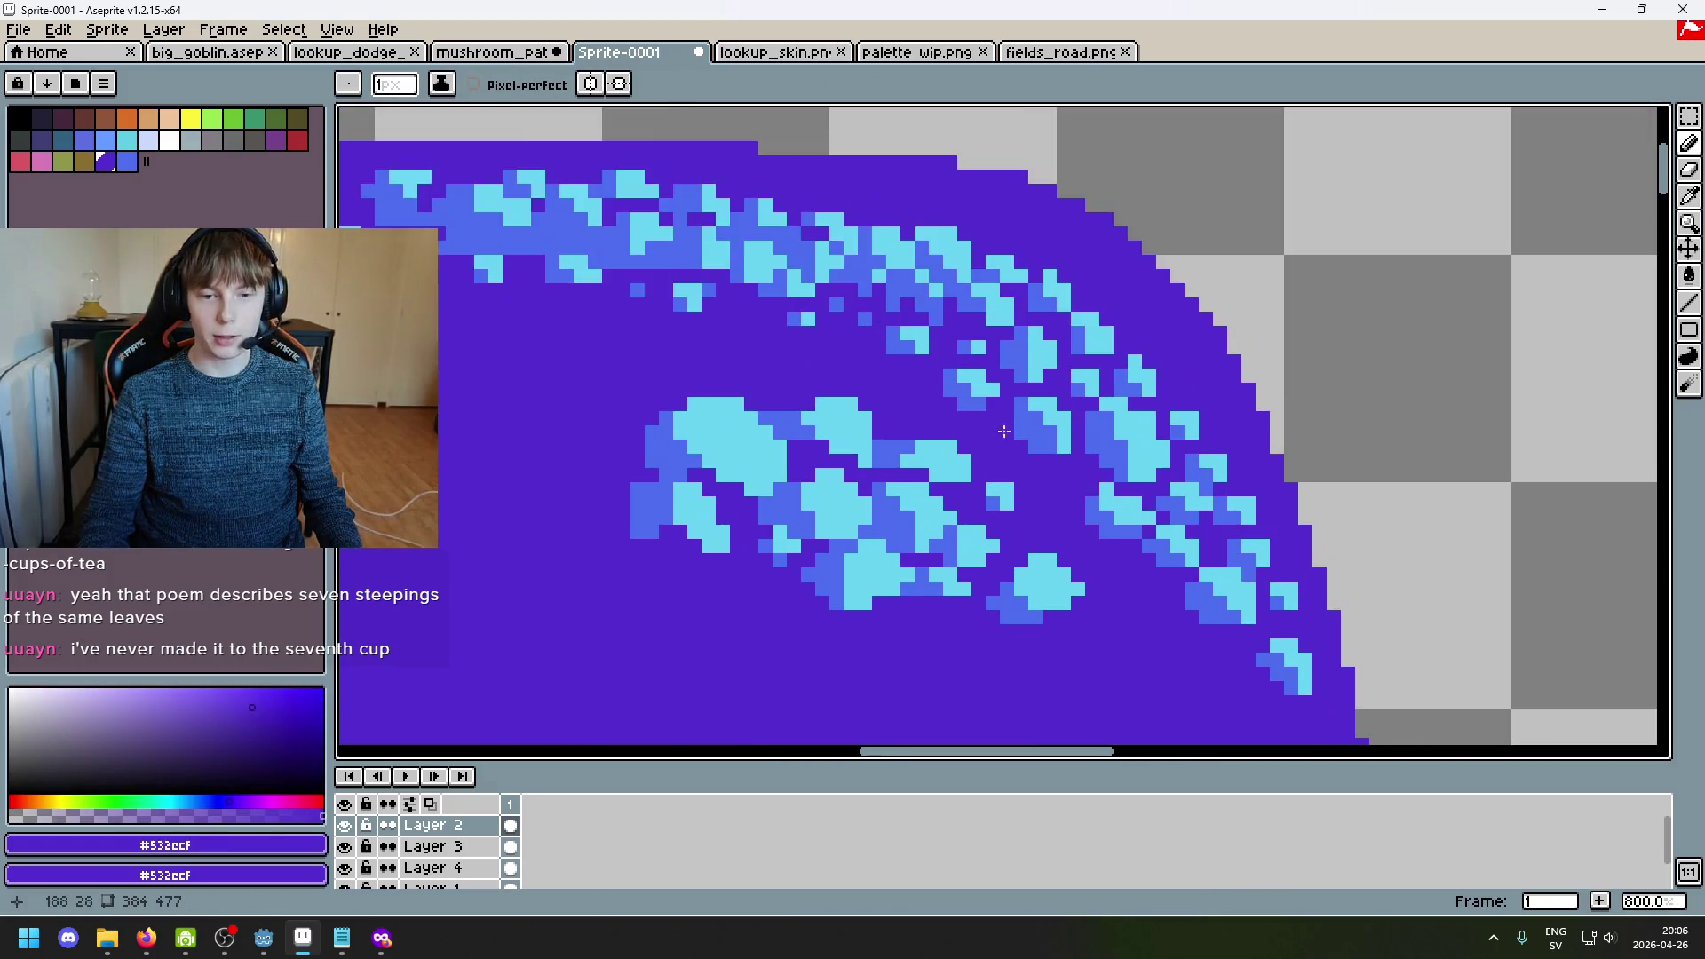
{"action": "scroll", "coordinate": [944, 384], "scroll_direction": "up", "scroll_amount": 1}
{"action": "scroll", "coordinate": [822, 350], "scroll_direction": "up", "scroll_amount": 2}
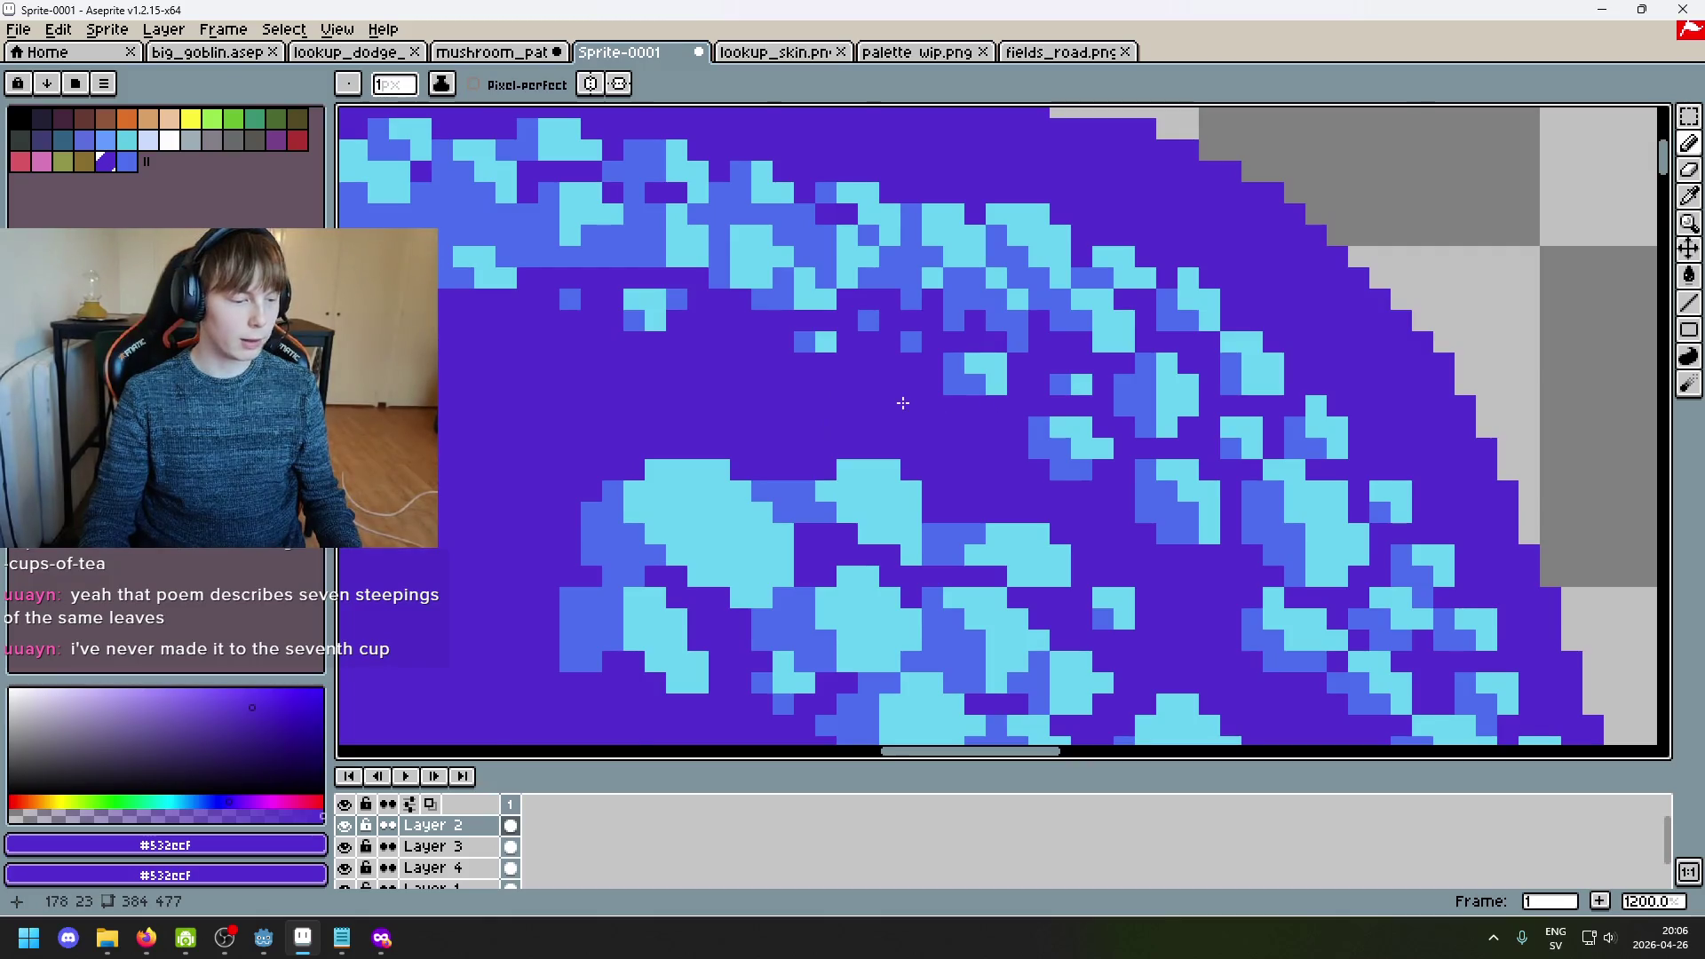
{"action": "scroll", "coordinate": [903, 403], "scroll_direction": "up", "scroll_amount": 1}
{"action": "scroll", "coordinate": [932, 382], "scroll_direction": "up", "scroll_amount": 1}
{"action": "left_click", "coordinate": [1028, 391], "text": "alt"}
{"action": "scroll", "coordinate": [983, 424], "scroll_direction": "up", "scroll_amount": 2}
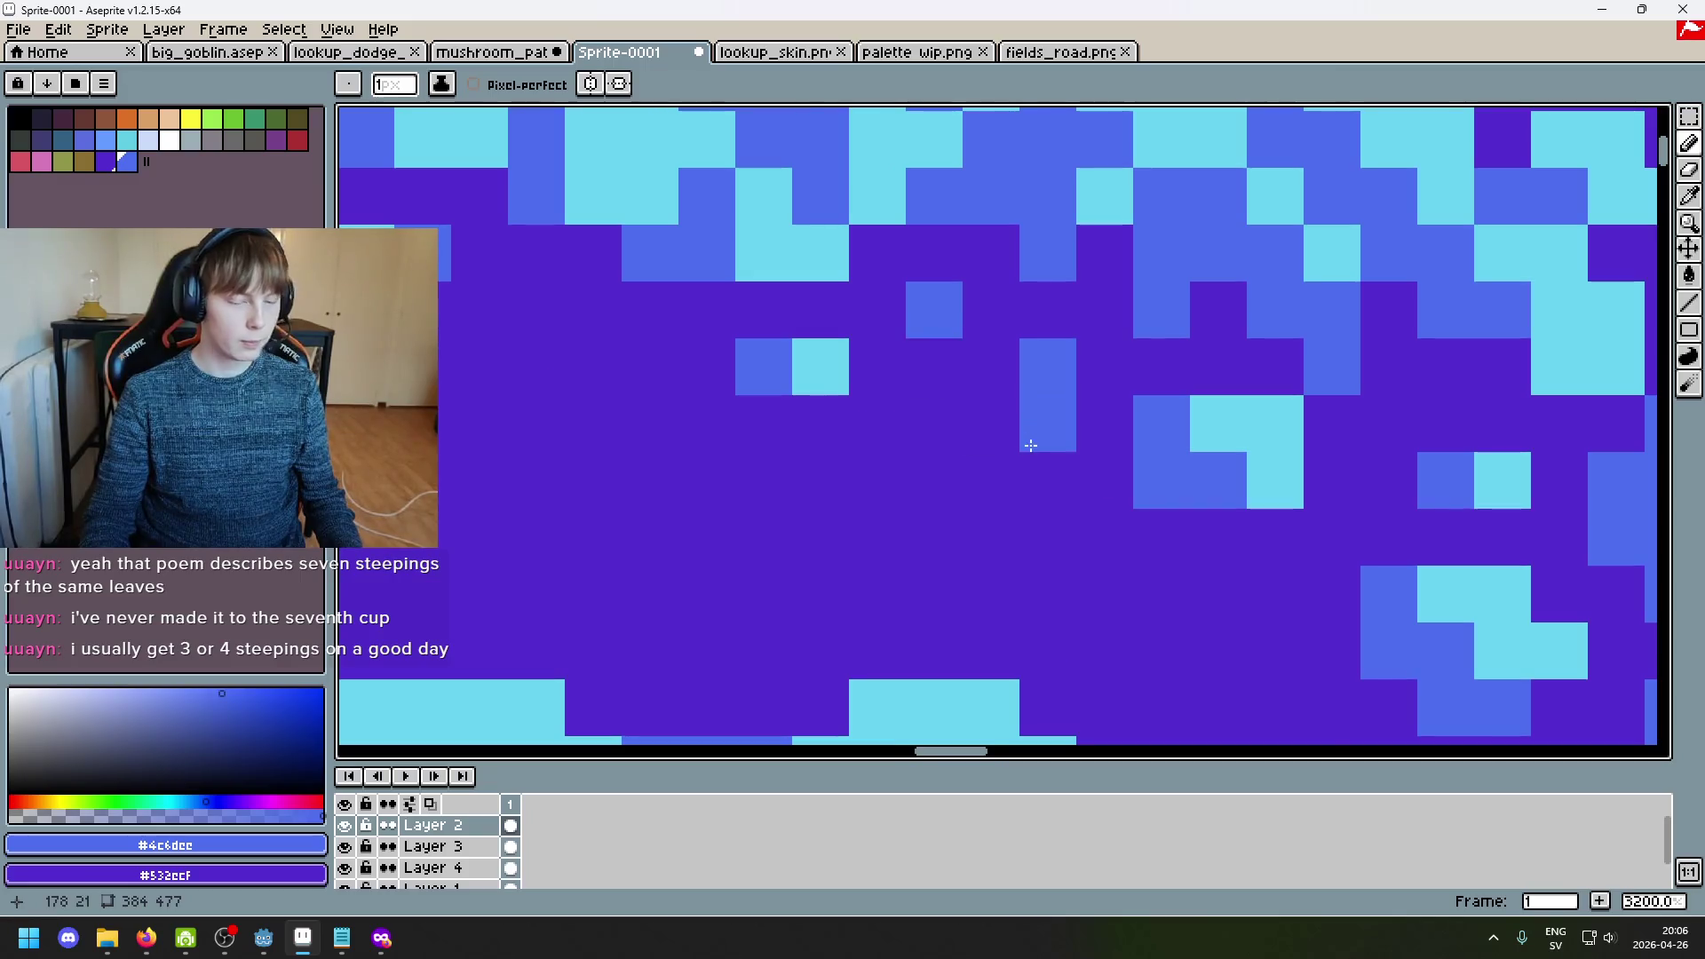
{"action": "scroll", "coordinate": [1120, 512], "scroll_direction": "down", "scroll_amount": 7}
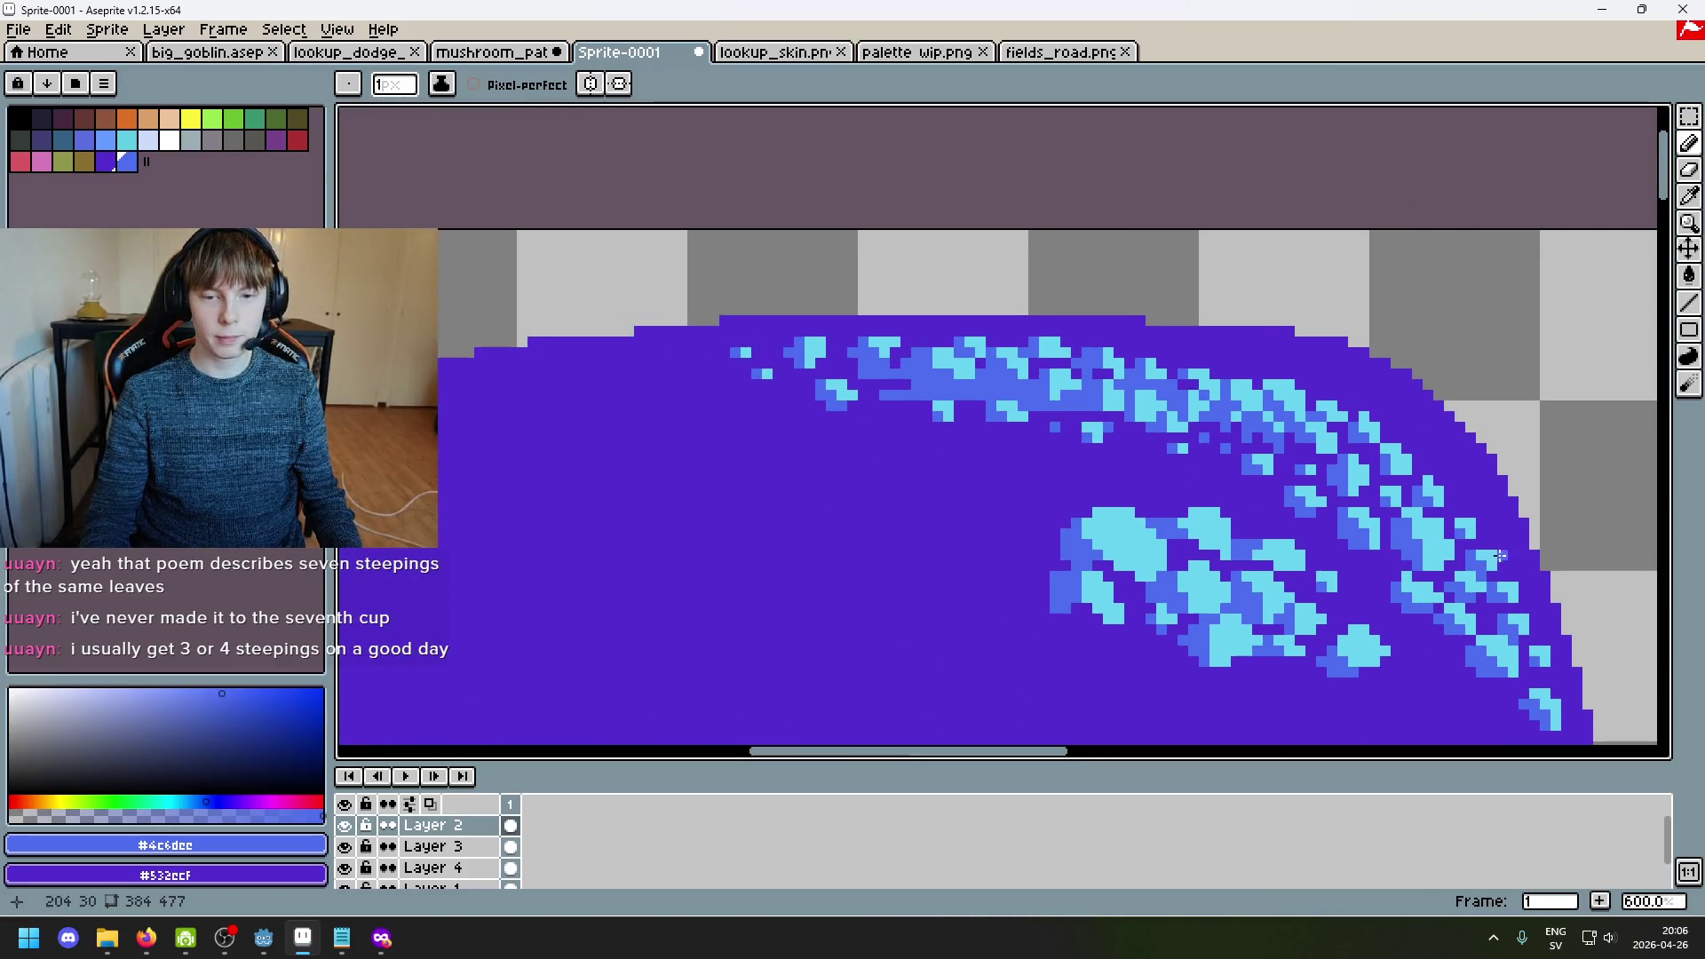
{"action": "scroll", "coordinate": [1120, 512], "scroll_direction": "up", "scroll_amount": 3}
Step: Pick the light cyan and add a cyan pixel and a small cyan block beside the spot cluster
{"action": "key", "text": "i"}
{"action": "scroll", "coordinate": [1069, 357], "scroll_direction": "up", "scroll_amount": 1}
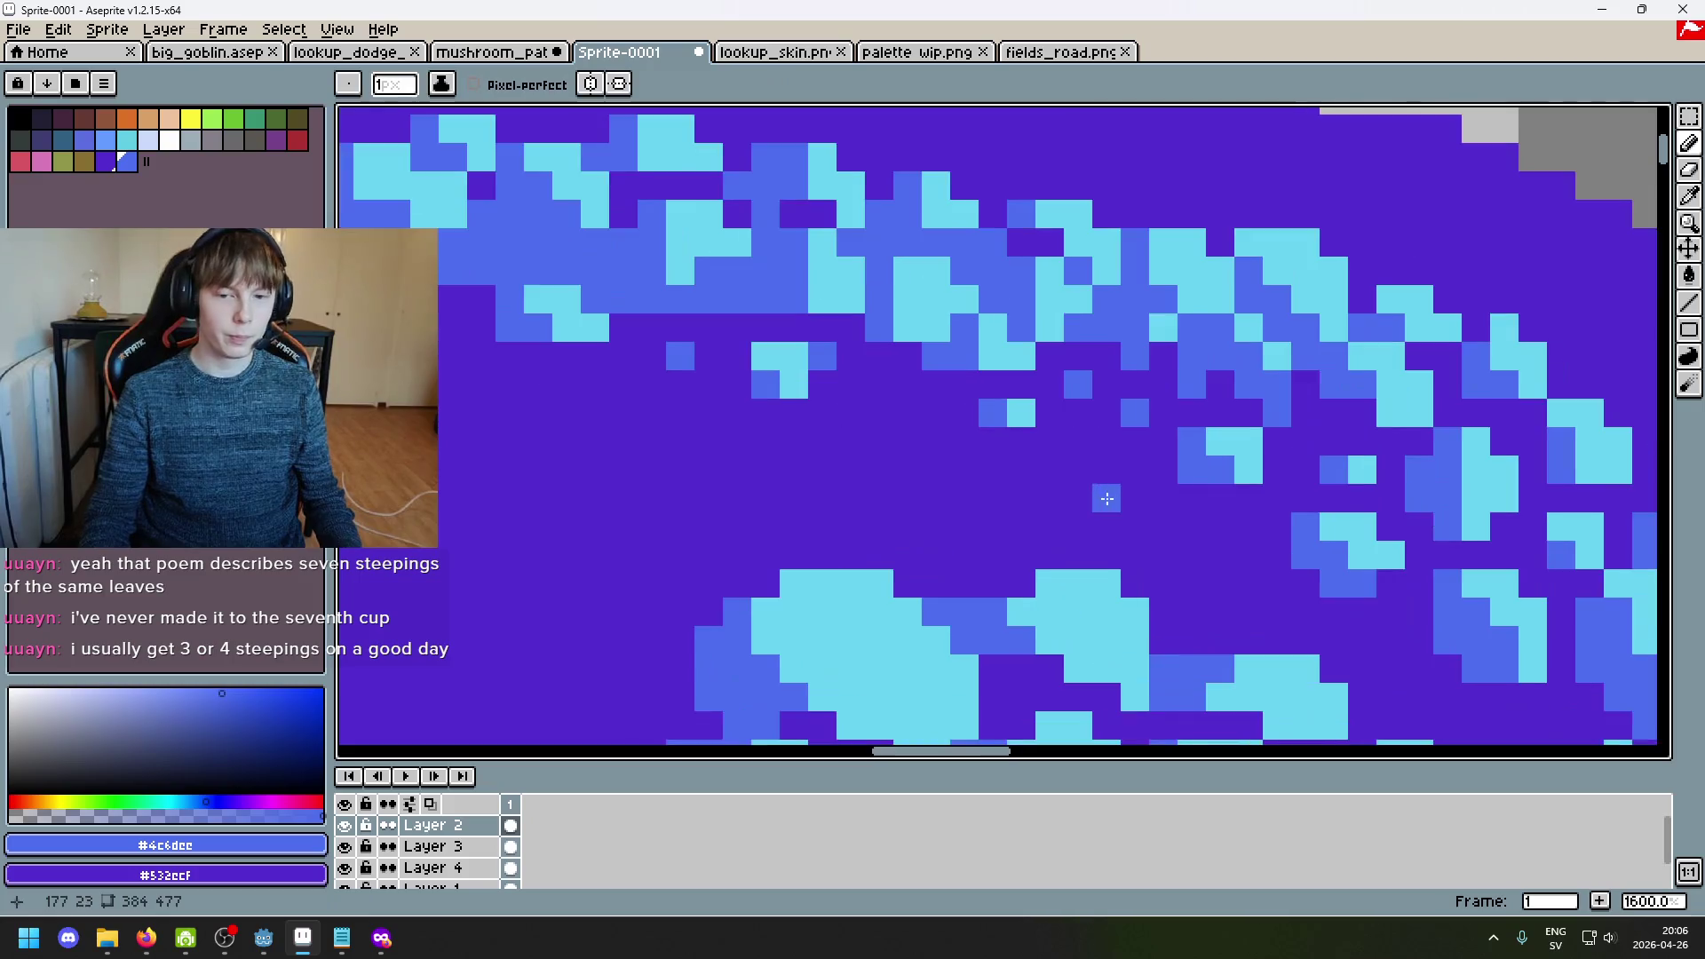
{"action": "left_click", "coordinate": [1032, 350]}
{"action": "key", "text": "b"}
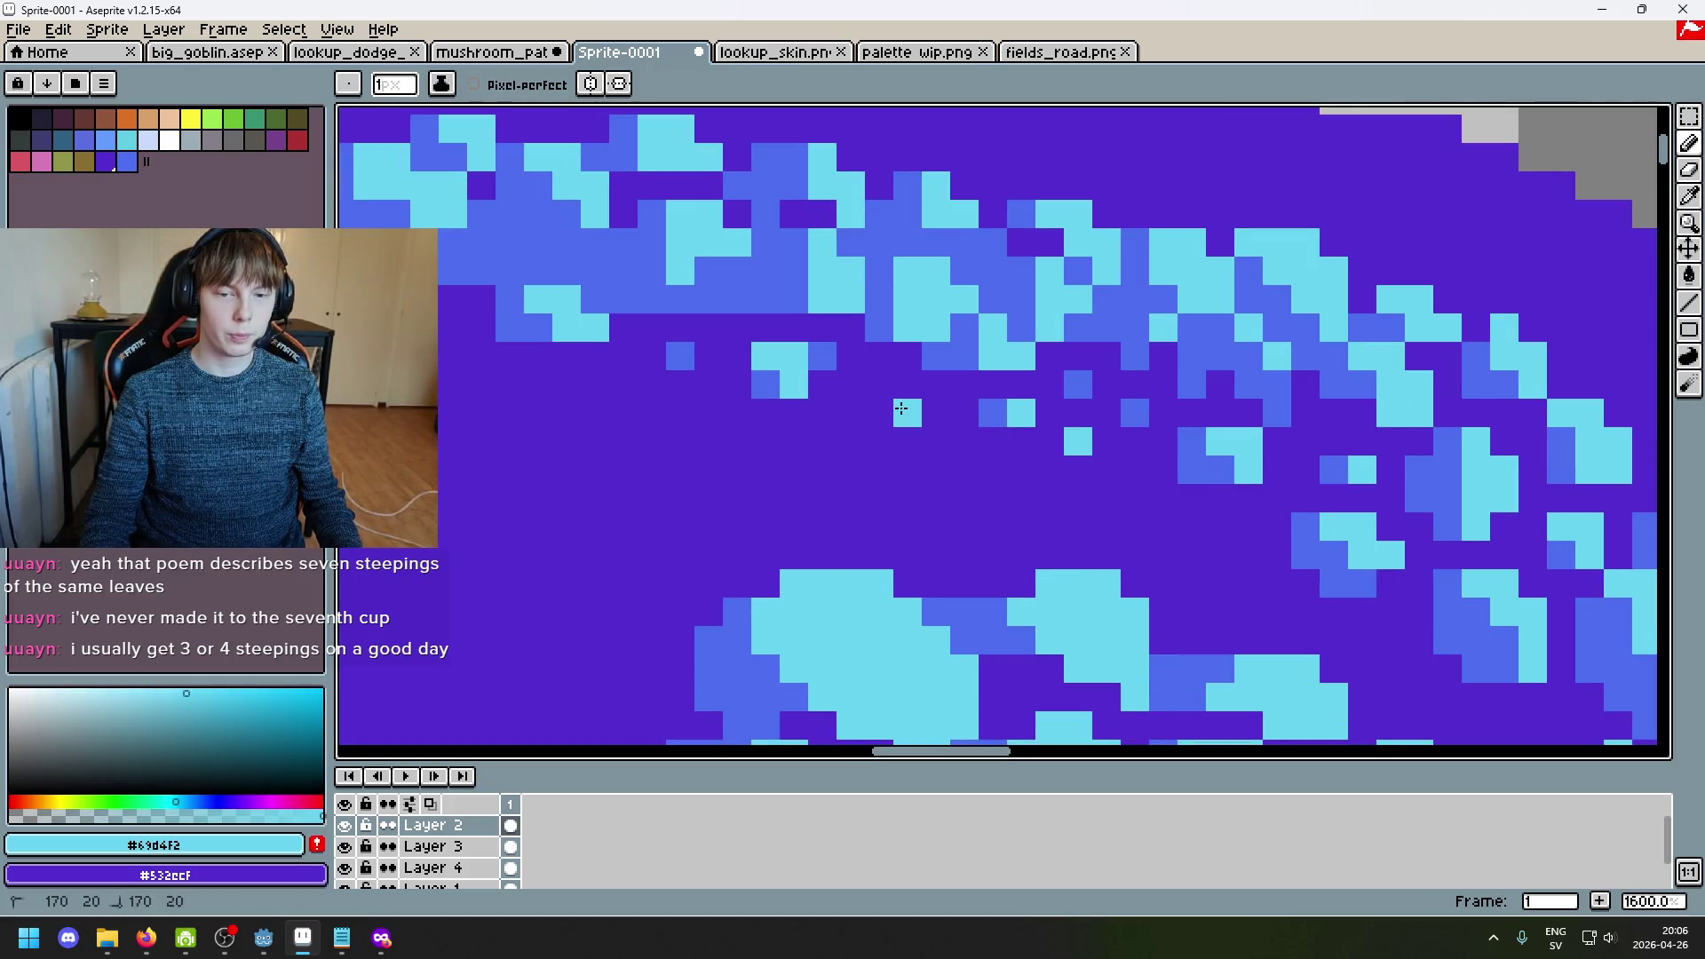
{"action": "scroll", "coordinate": [1117, 541], "scroll_direction": "down", "scroll_amount": 5}
{"action": "scroll", "coordinate": [1023, 468], "scroll_direction": "down", "scroll_amount": 3}
{"action": "scroll", "coordinate": [1021, 426], "scroll_direction": "up", "scroll_amount": 4}
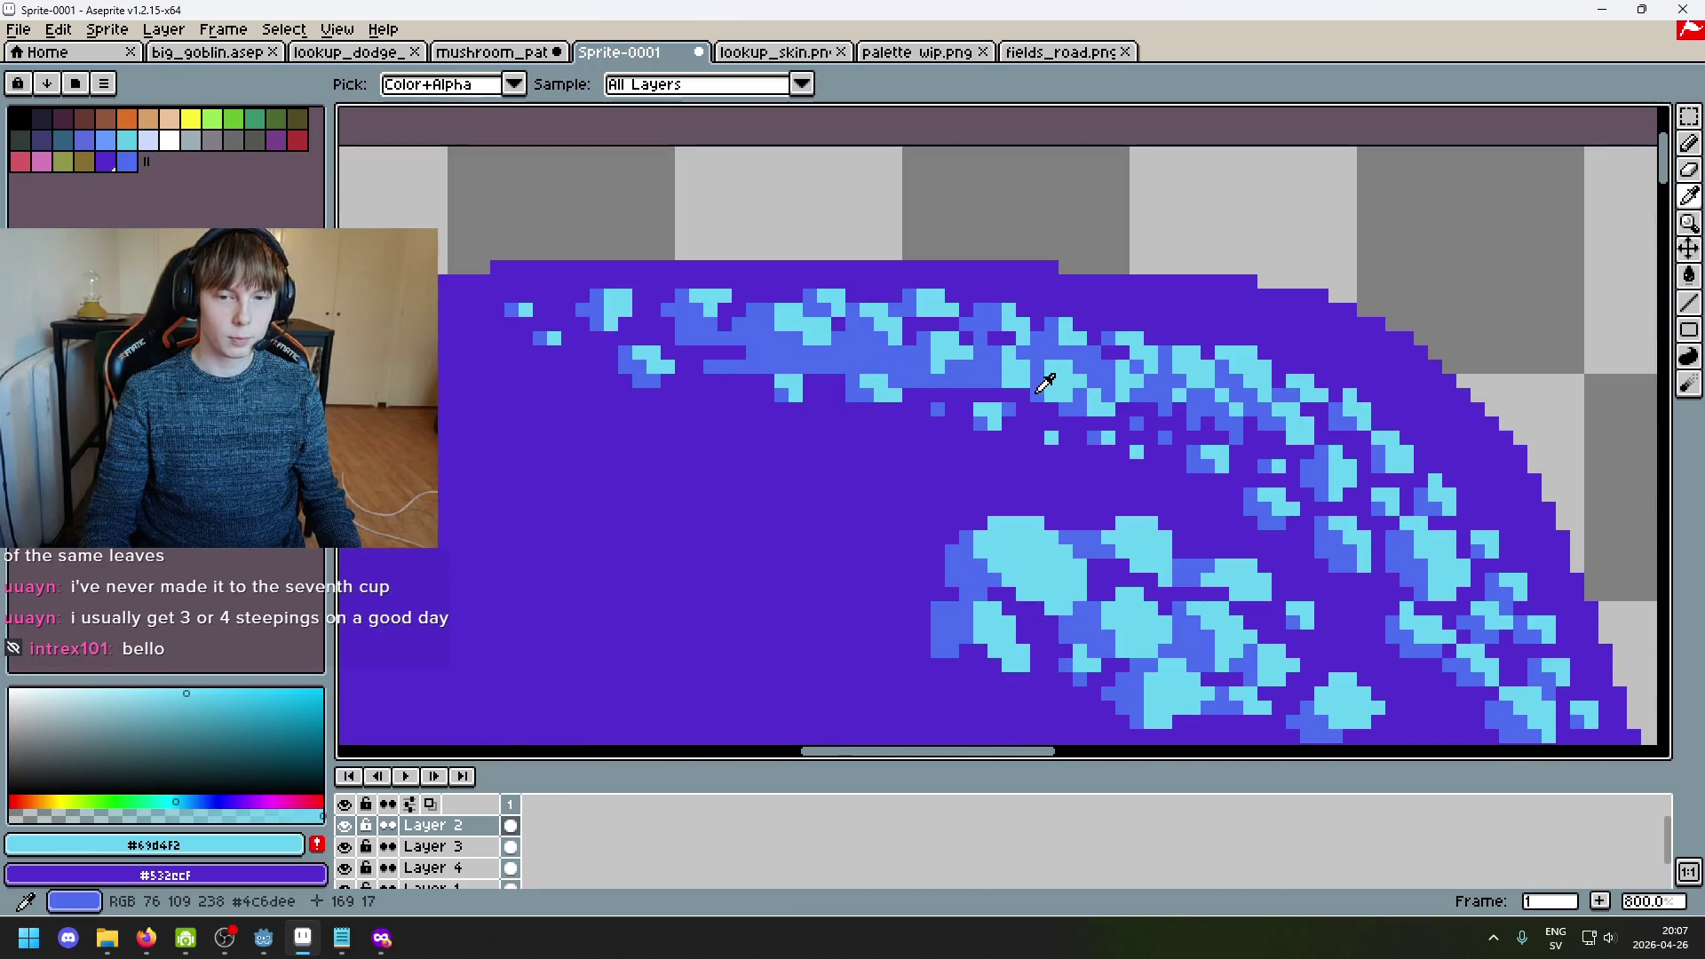
{"action": "left_click", "coordinate": [1047, 375], "text": "alt"}
{"action": "scroll", "coordinate": [1047, 382], "scroll_direction": "up", "scroll_amount": 5}
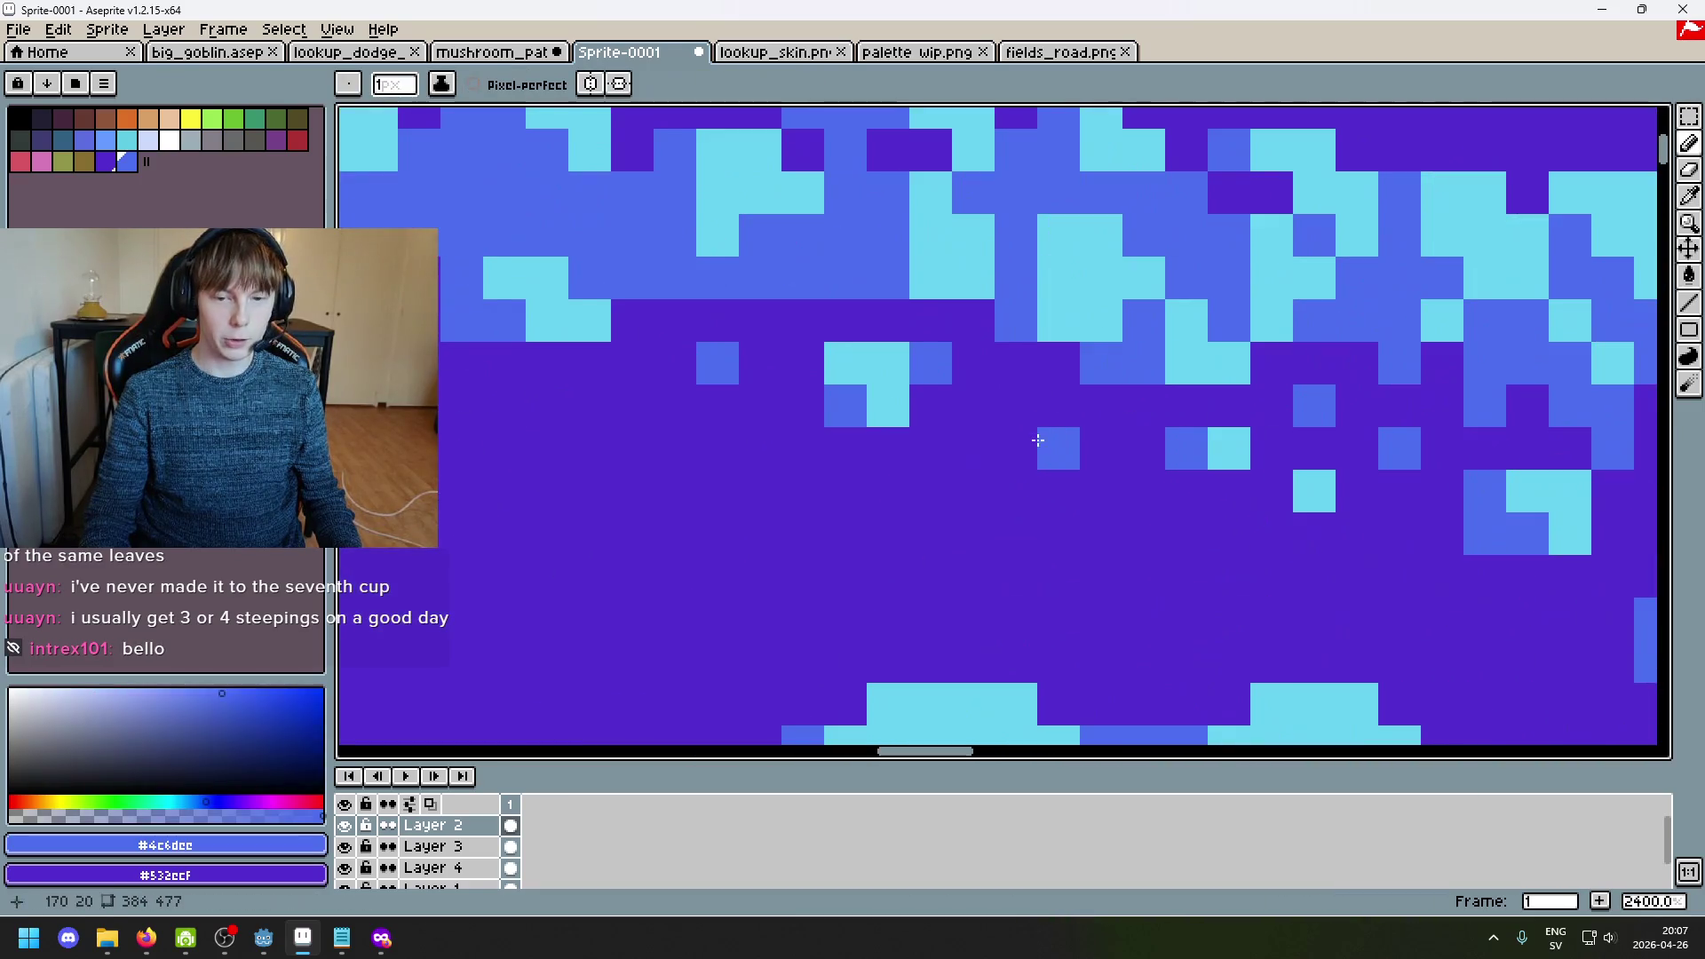
{"action": "scroll", "coordinate": [1261, 493], "scroll_direction": "down", "scroll_amount": 3}
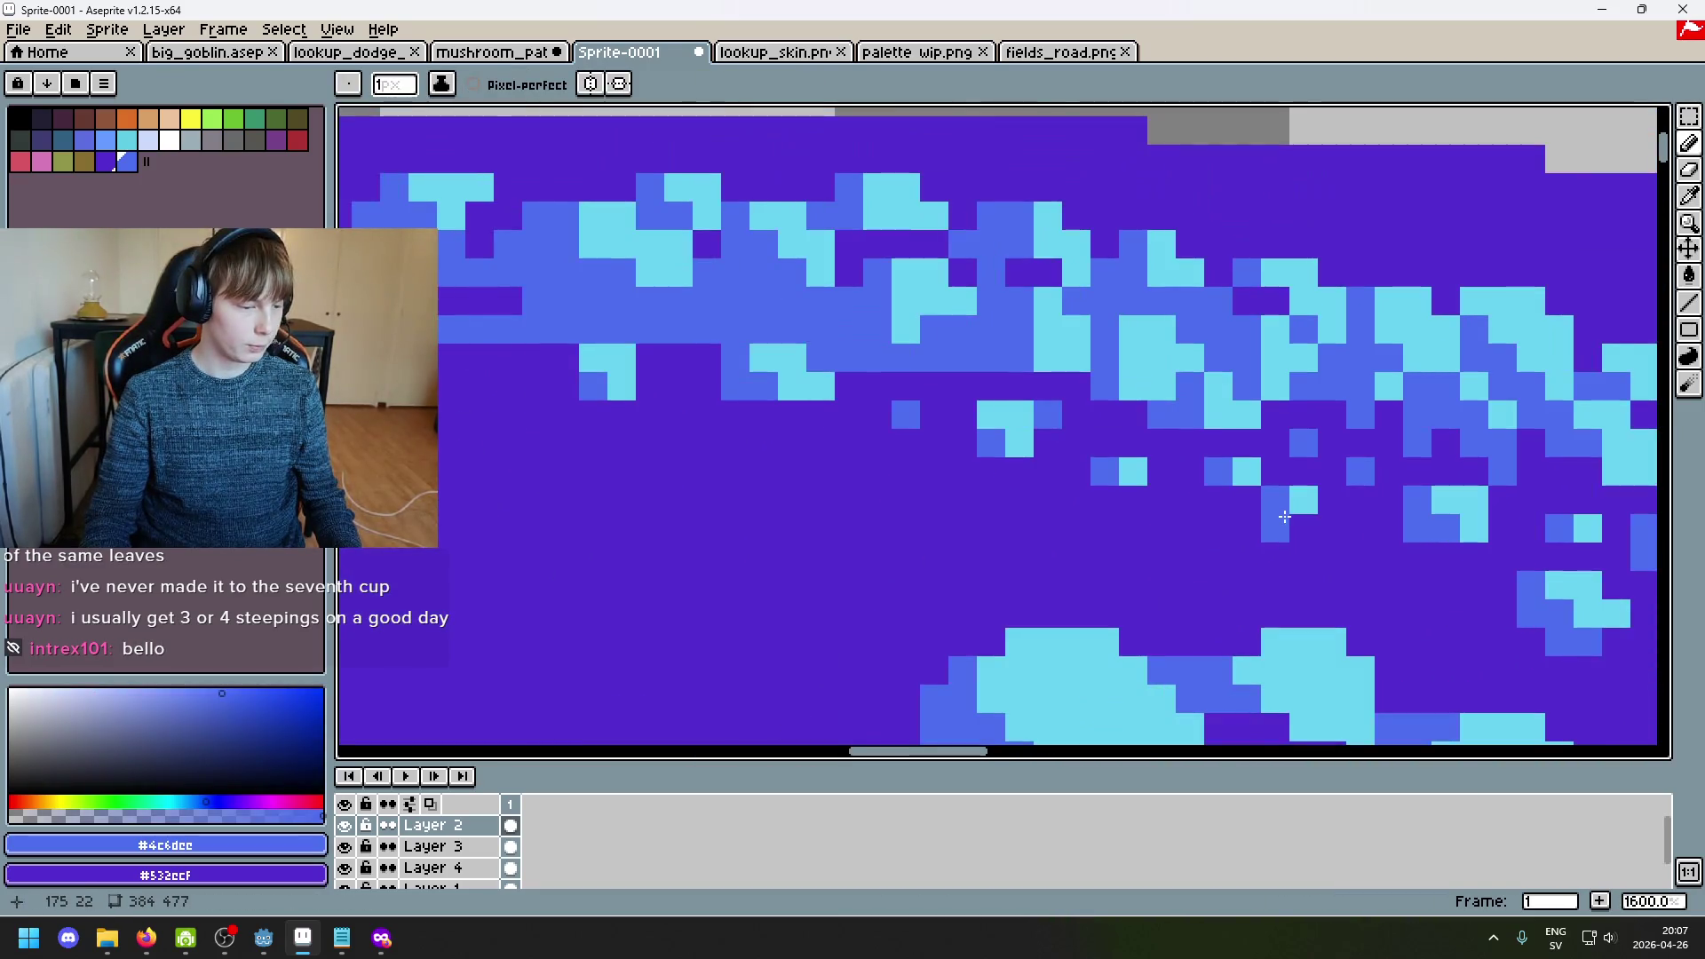
{"action": "scroll", "coordinate": [1219, 477], "scroll_direction": "down", "scroll_amount": 2}
{"action": "scroll", "coordinate": [830, 226], "scroll_direction": "up", "scroll_amount": 5}
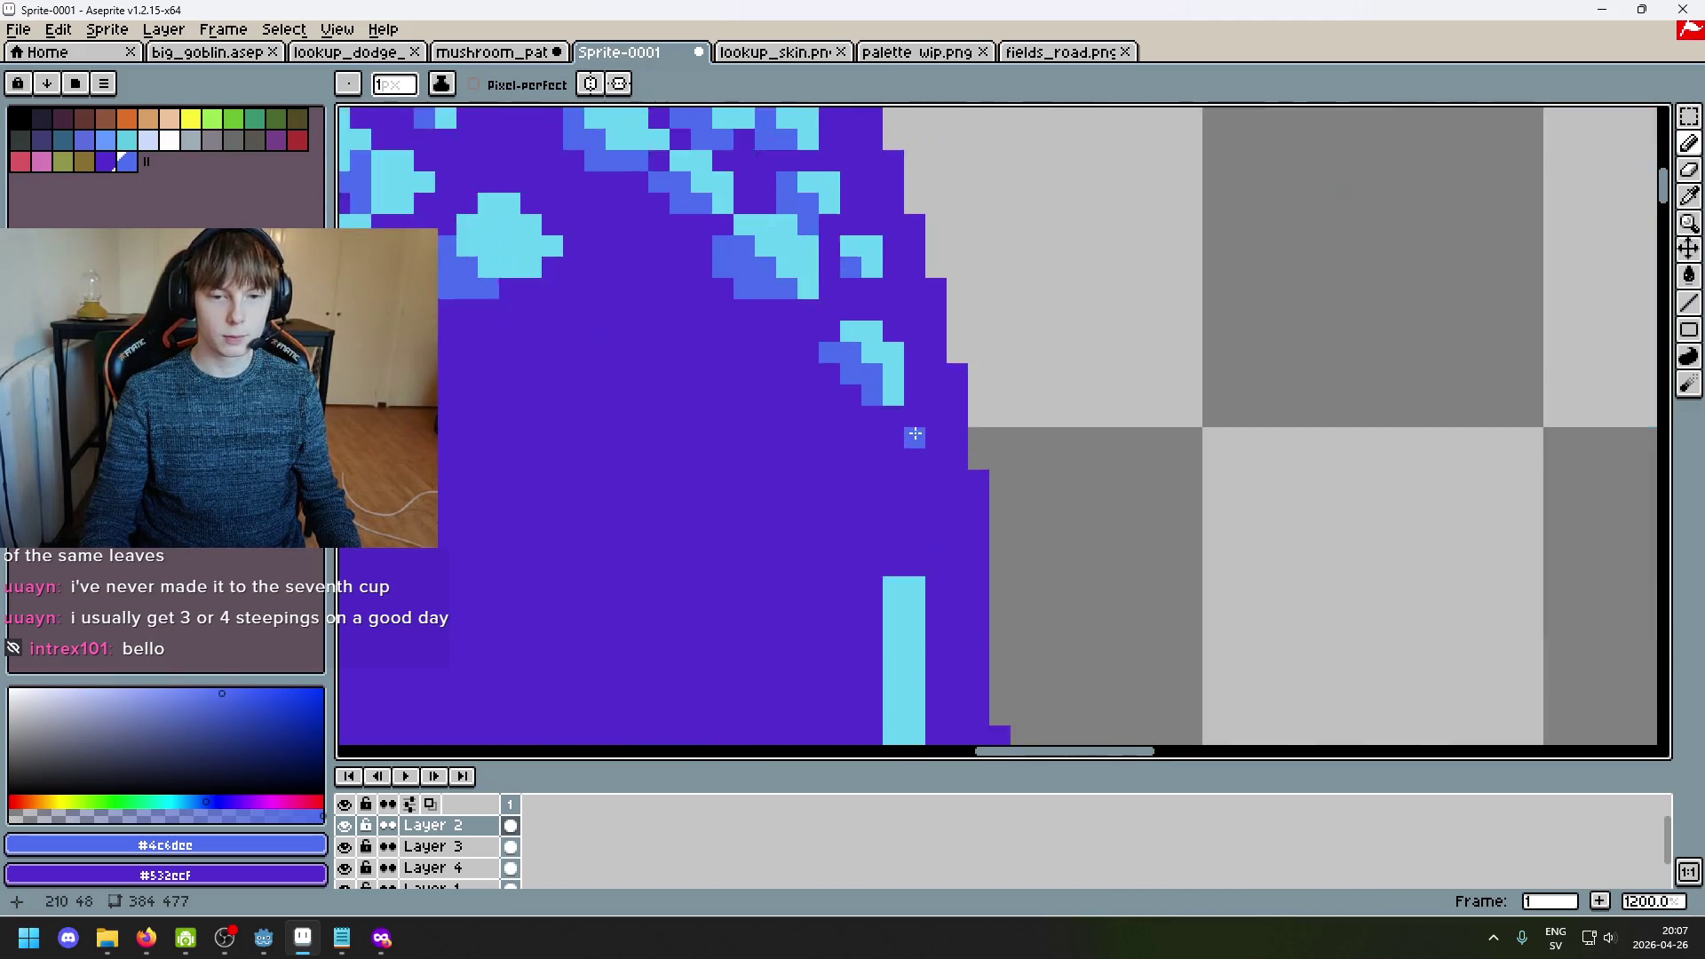
{"action": "left_click", "coordinate": [826, 230], "text": "alt"}
{"action": "scroll", "coordinate": [879, 444], "scroll_direction": "down", "scroll_amount": 2}
{"action": "scroll", "coordinate": [879, 444], "scroll_direction": "up", "scroll_amount": 2}
{"action": "left_click", "coordinate": [876, 438]}
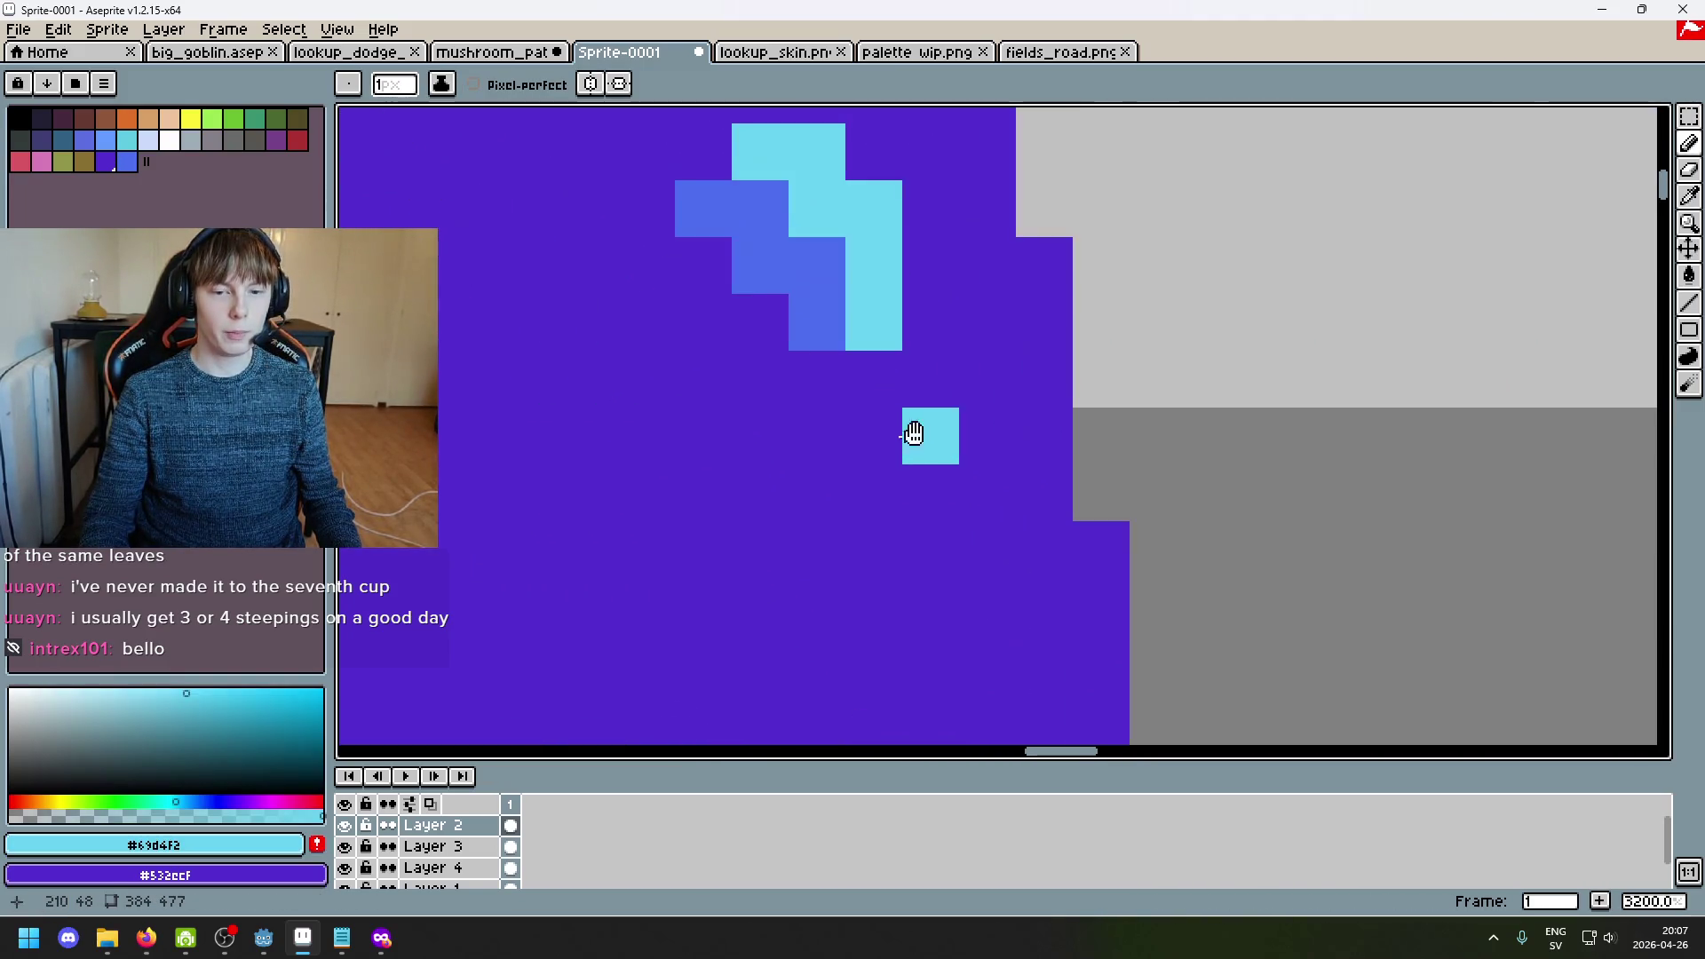
{"action": "left_click_drag", "start_coordinate": [968, 355], "coordinate": [997, 327]}
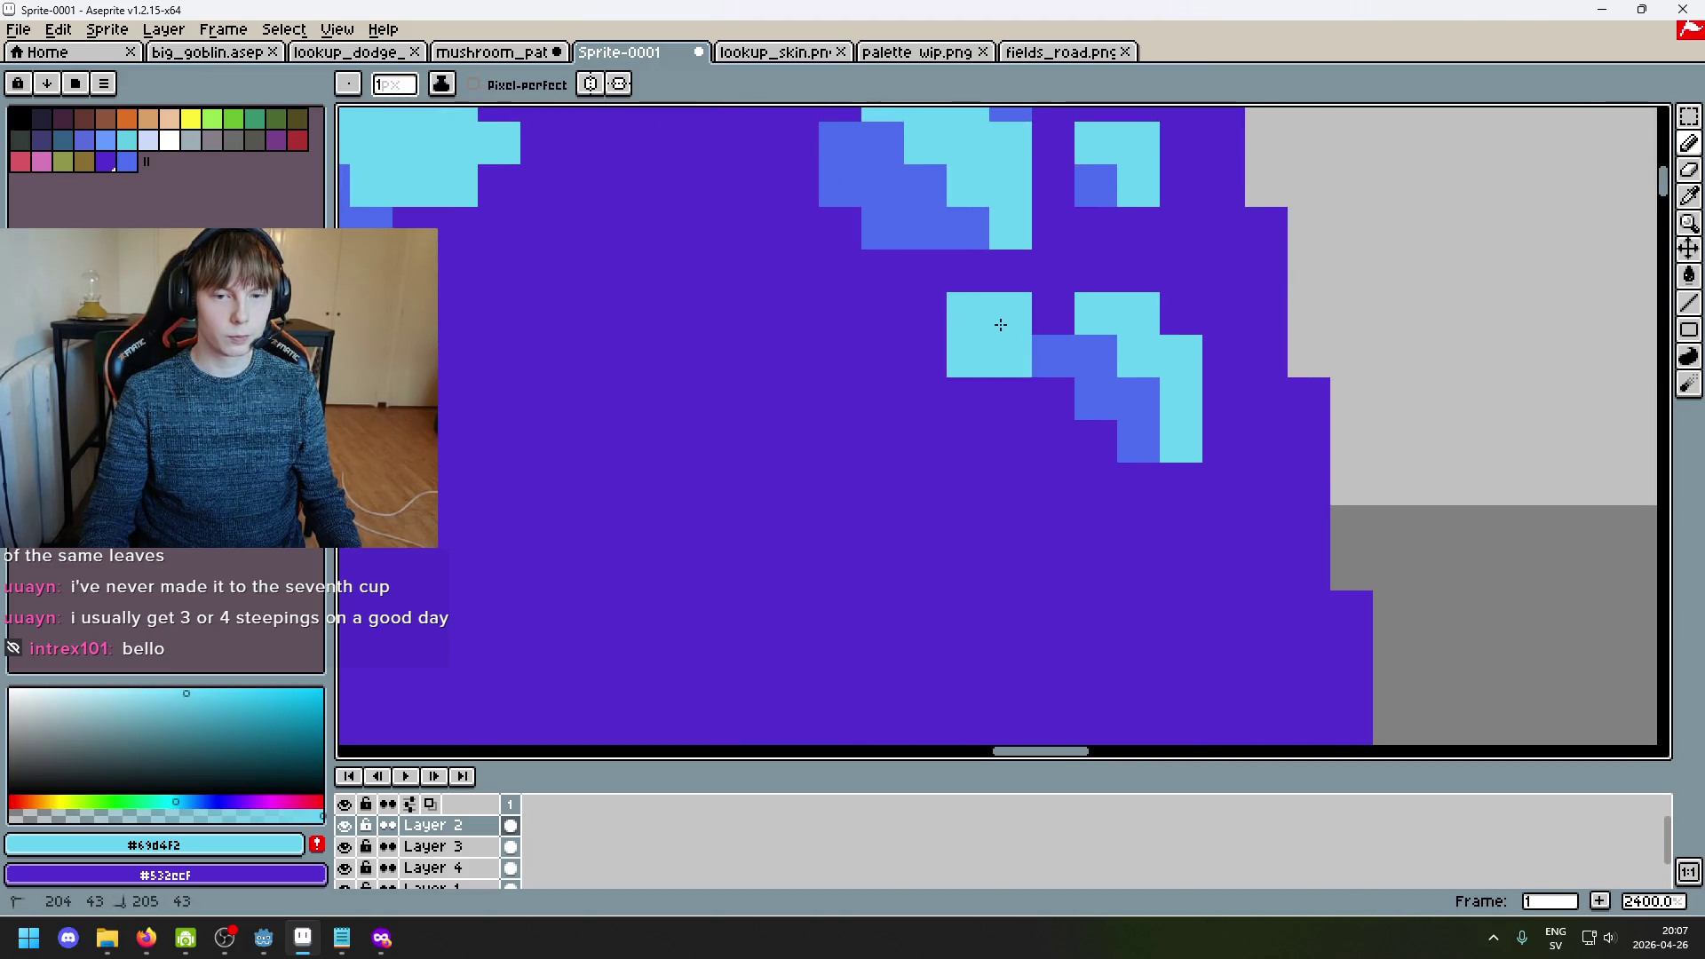
Step: Turn a neighbouring cyan pixel blue, add another cyan pixel, and shade around the spot in blue
{"action": "left_click", "coordinate": [943, 360], "text": "alt"}
{"action": "left_click", "coordinate": [967, 355]}
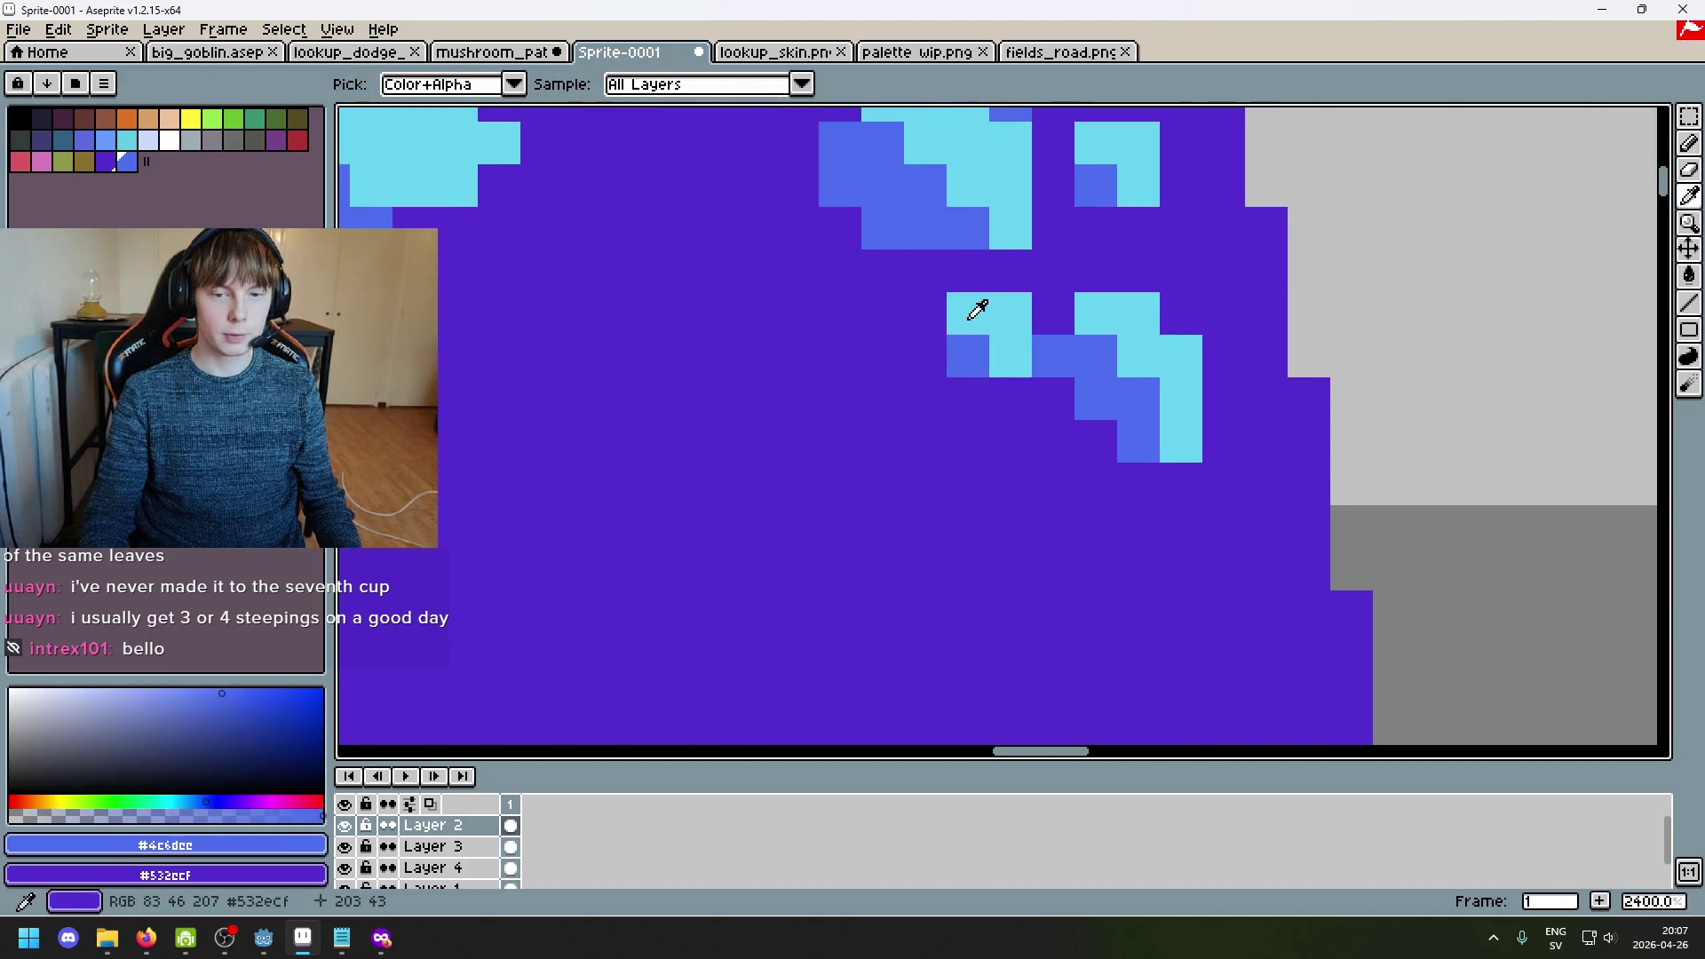
{"action": "left_click", "coordinate": [962, 312], "text": "alt"}
{"action": "left_click", "coordinate": [928, 267]}
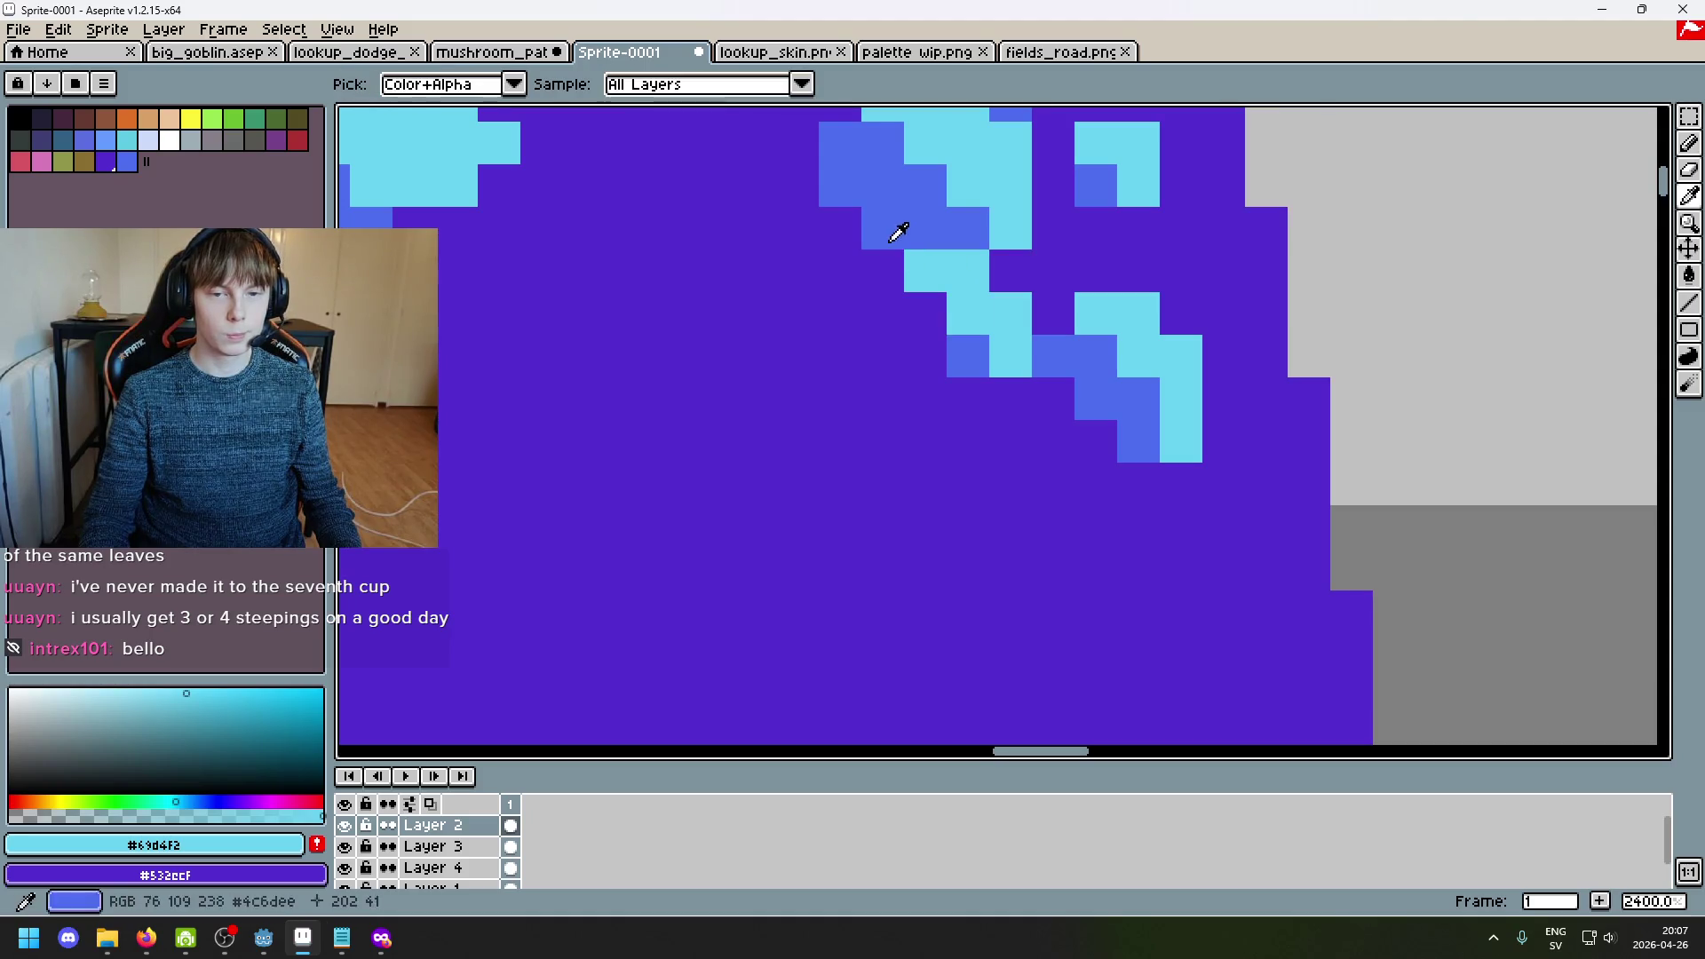
{"action": "left_click", "coordinate": [899, 265], "text": "alt"}
{"action": "left_click", "coordinate": [968, 355], "text": "alt"}
{"action": "left_click_drag", "start_coordinate": [883, 266], "coordinate": [929, 350]}
{"action": "scroll", "coordinate": [902, 319], "scroll_direction": "down", "scroll_amount": 7}
{"action": "left_click", "coordinate": [901, 319], "text": "alt"}
{"action": "scroll", "coordinate": [901, 320], "scroll_direction": "up", "scroll_amount": 2}
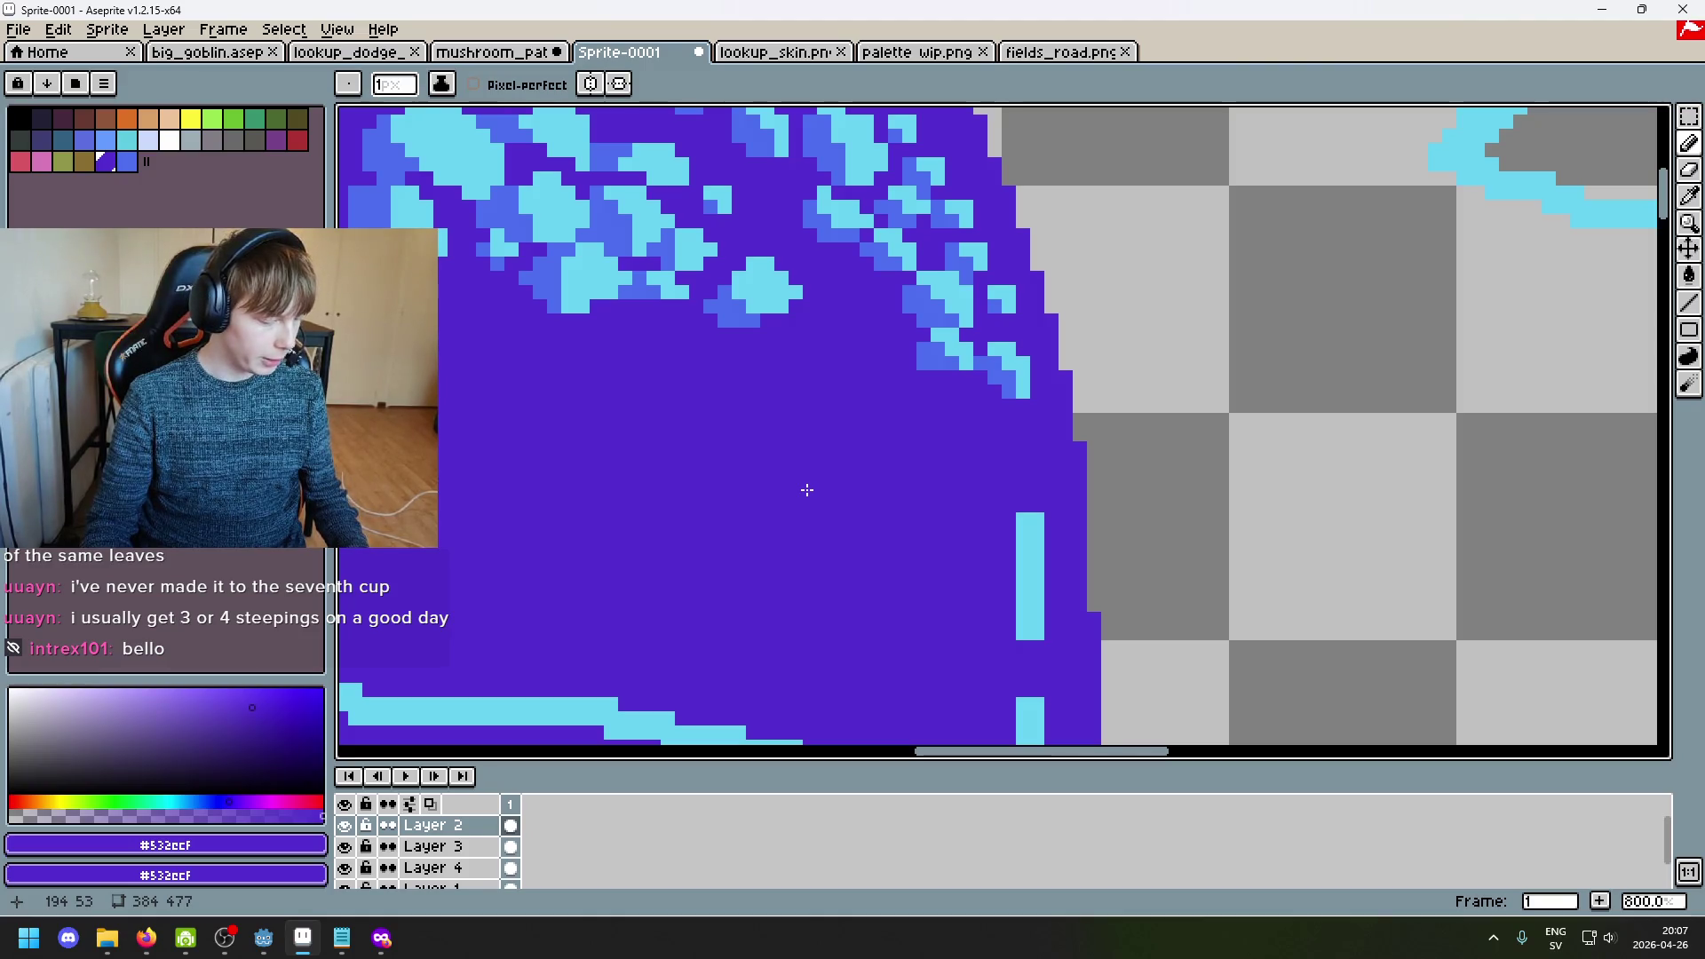
{"action": "scroll", "coordinate": [1000, 310], "scroll_direction": "up", "scroll_amount": 1}
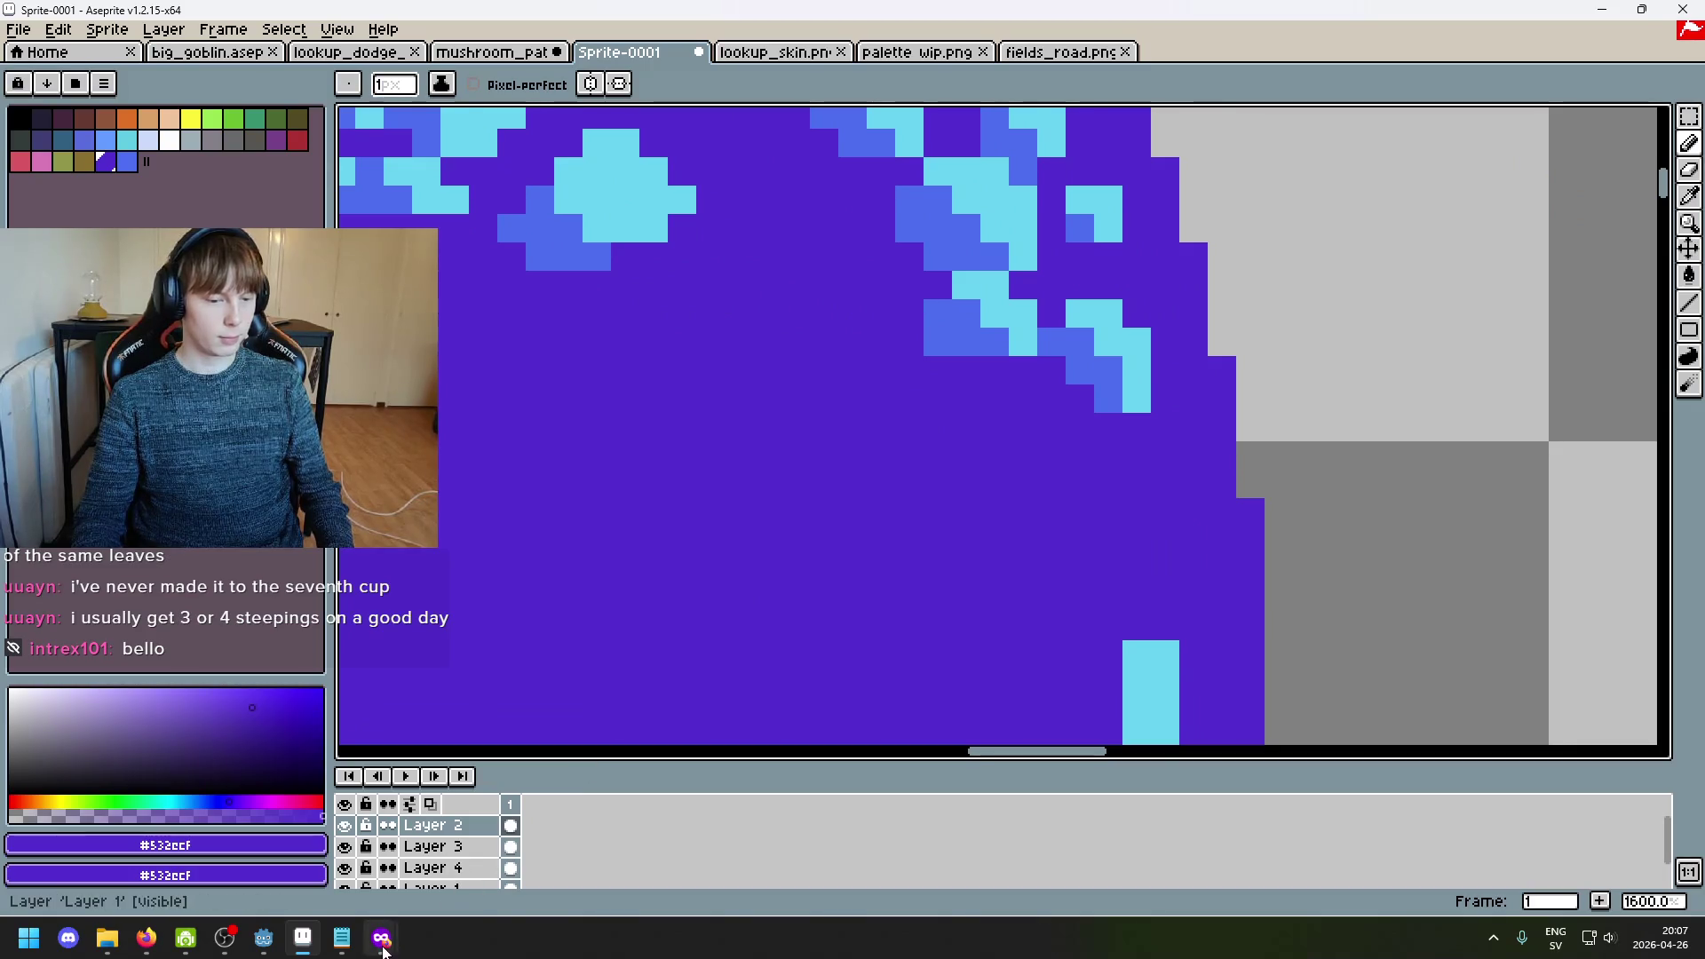
Step: Glance at the Seven Cups of Tea page, then return to the sprite
{"action": "mouse_move", "coordinate": [384, 951]}
{"action": "left_click", "coordinate": [492, 848]}
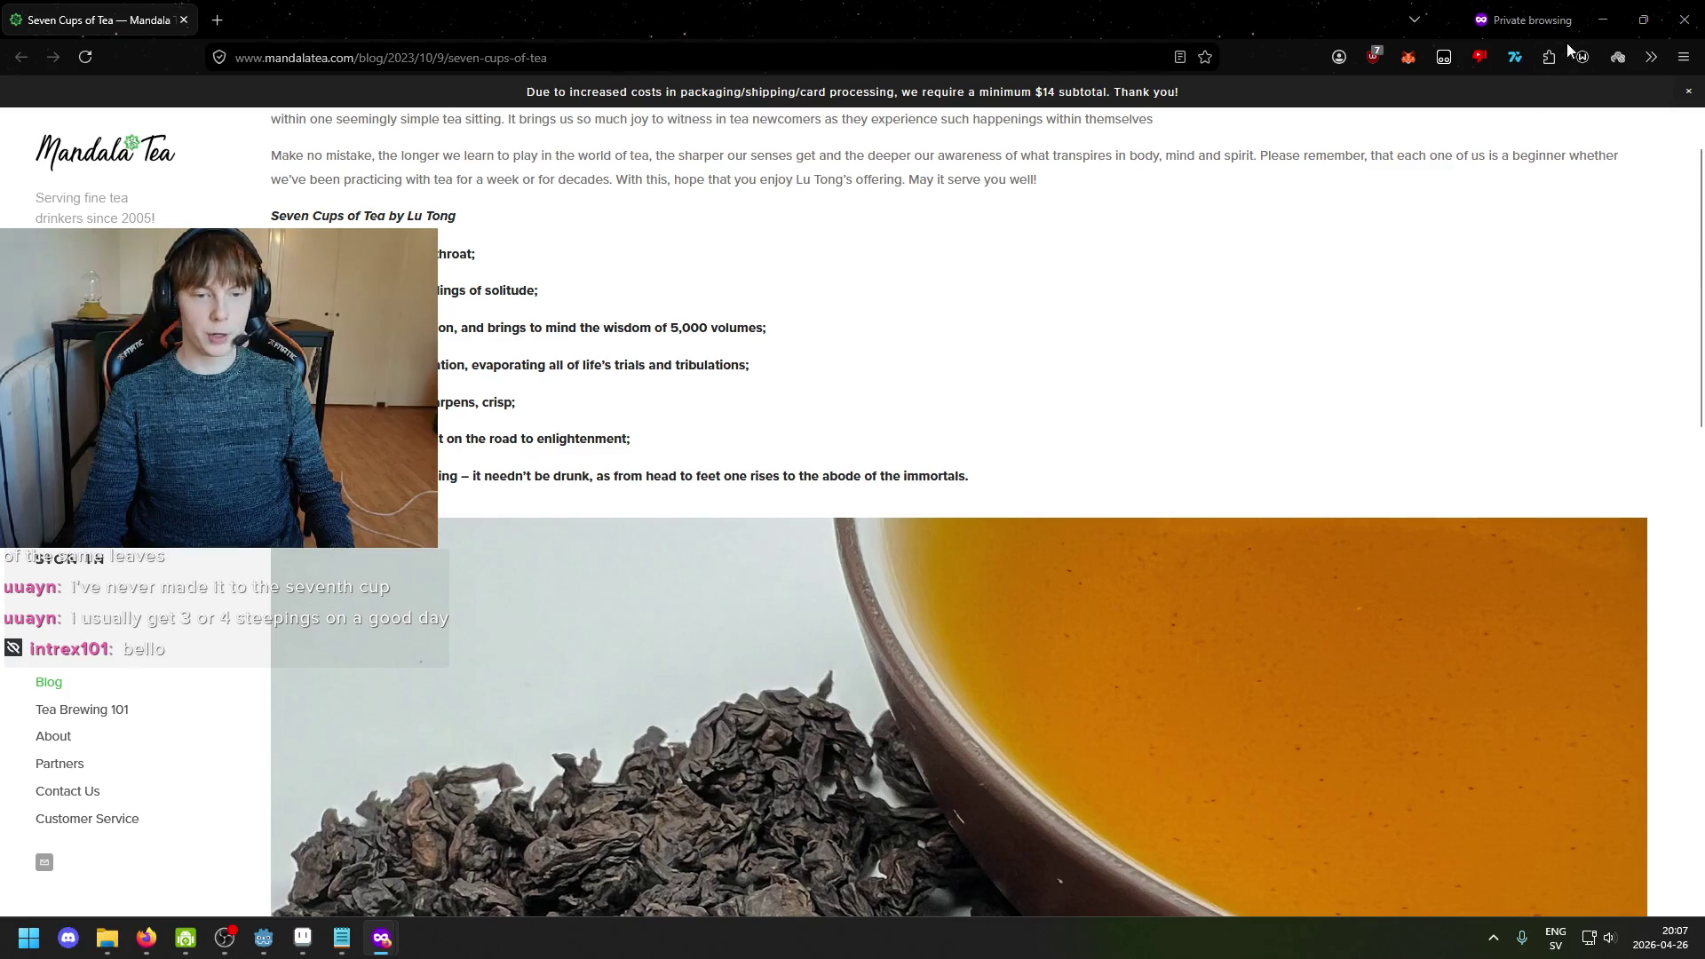
{"action": "left_click", "coordinate": [1600, 20]}
Step: Paint a short stepped cyan spot on another part of the cap and shade it with mid blue
{"action": "scroll", "coordinate": [959, 423], "scroll_direction": "up", "scroll_amount": 2}
{"action": "key", "text": "i"}
{"action": "left_click", "coordinate": [951, 352]}
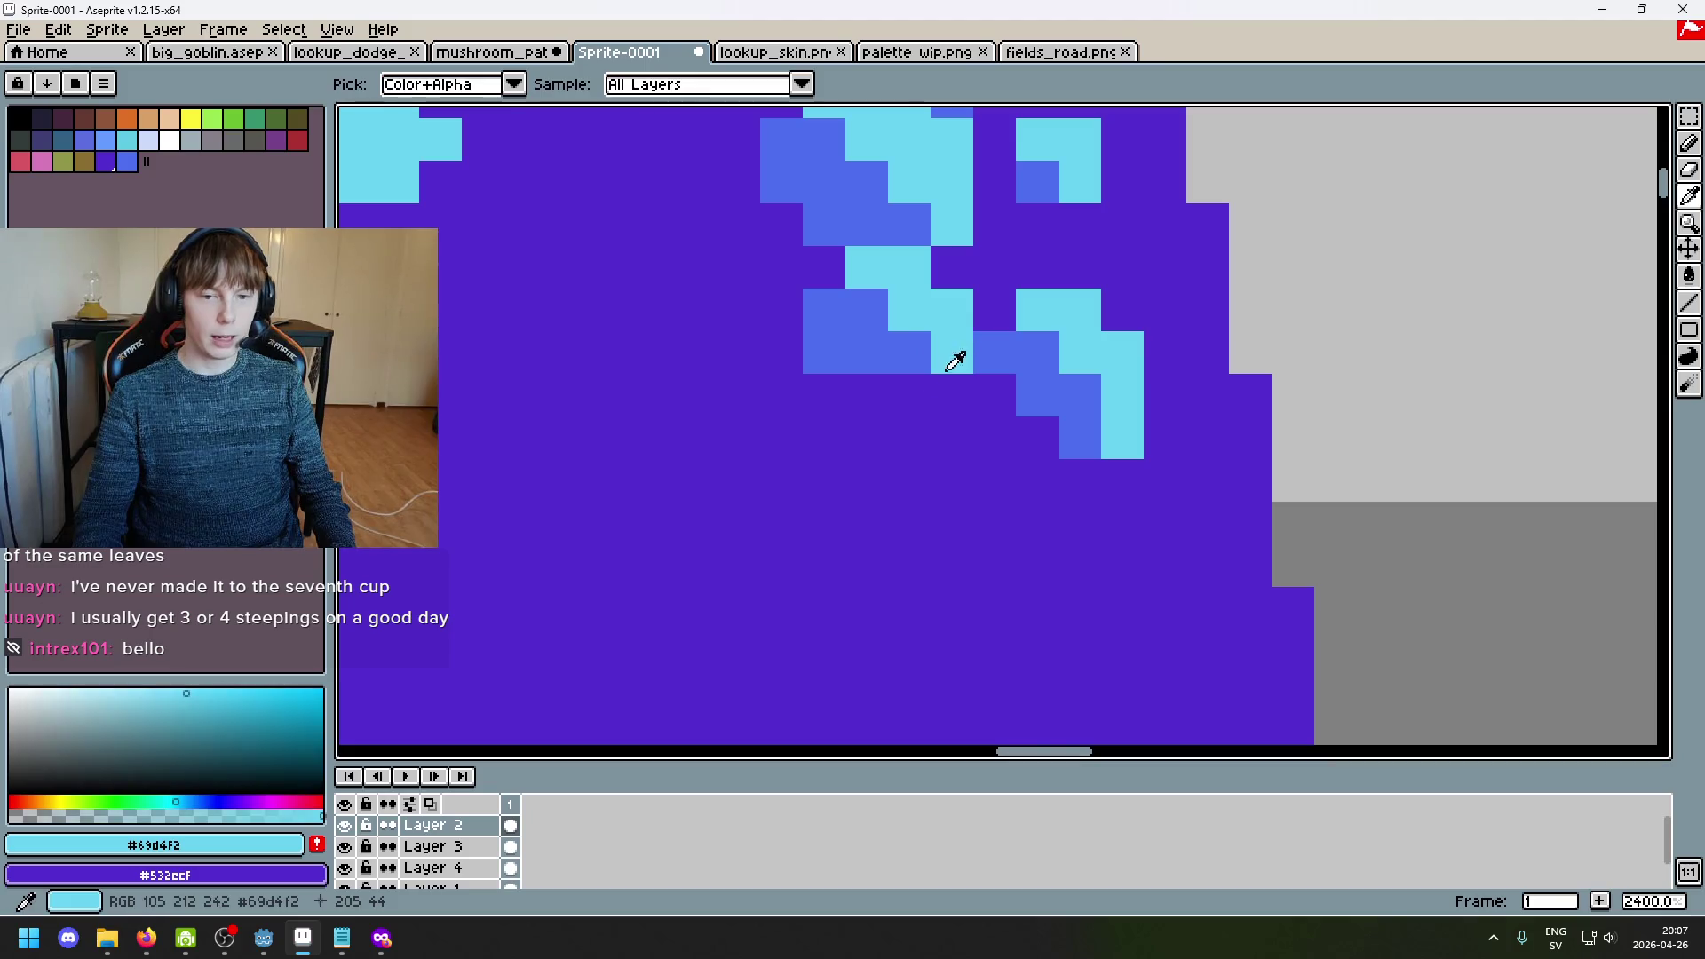
{"action": "key", "text": "b"}
{"action": "scroll", "coordinate": [888, 423], "scroll_direction": "down", "scroll_amount": 3}
{"action": "left_click_drag", "start_coordinate": [888, 423], "coordinate": [1172, 600]}
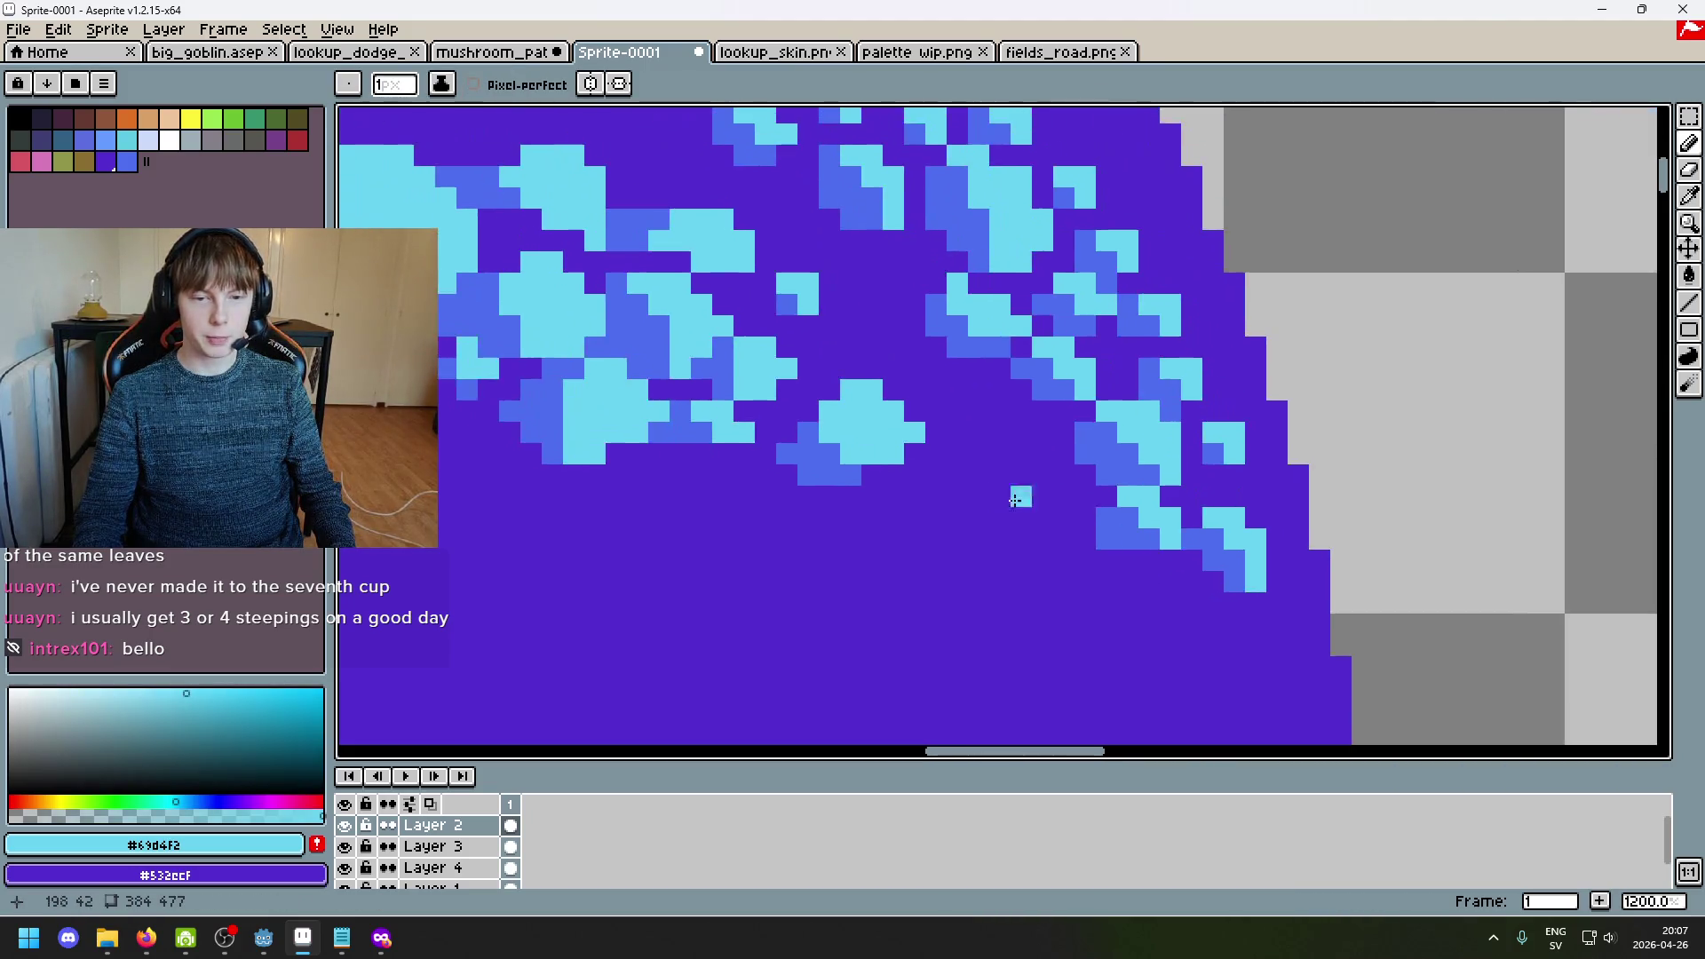
{"action": "scroll", "coordinate": [1020, 411], "scroll_direction": "up", "scroll_amount": 3}
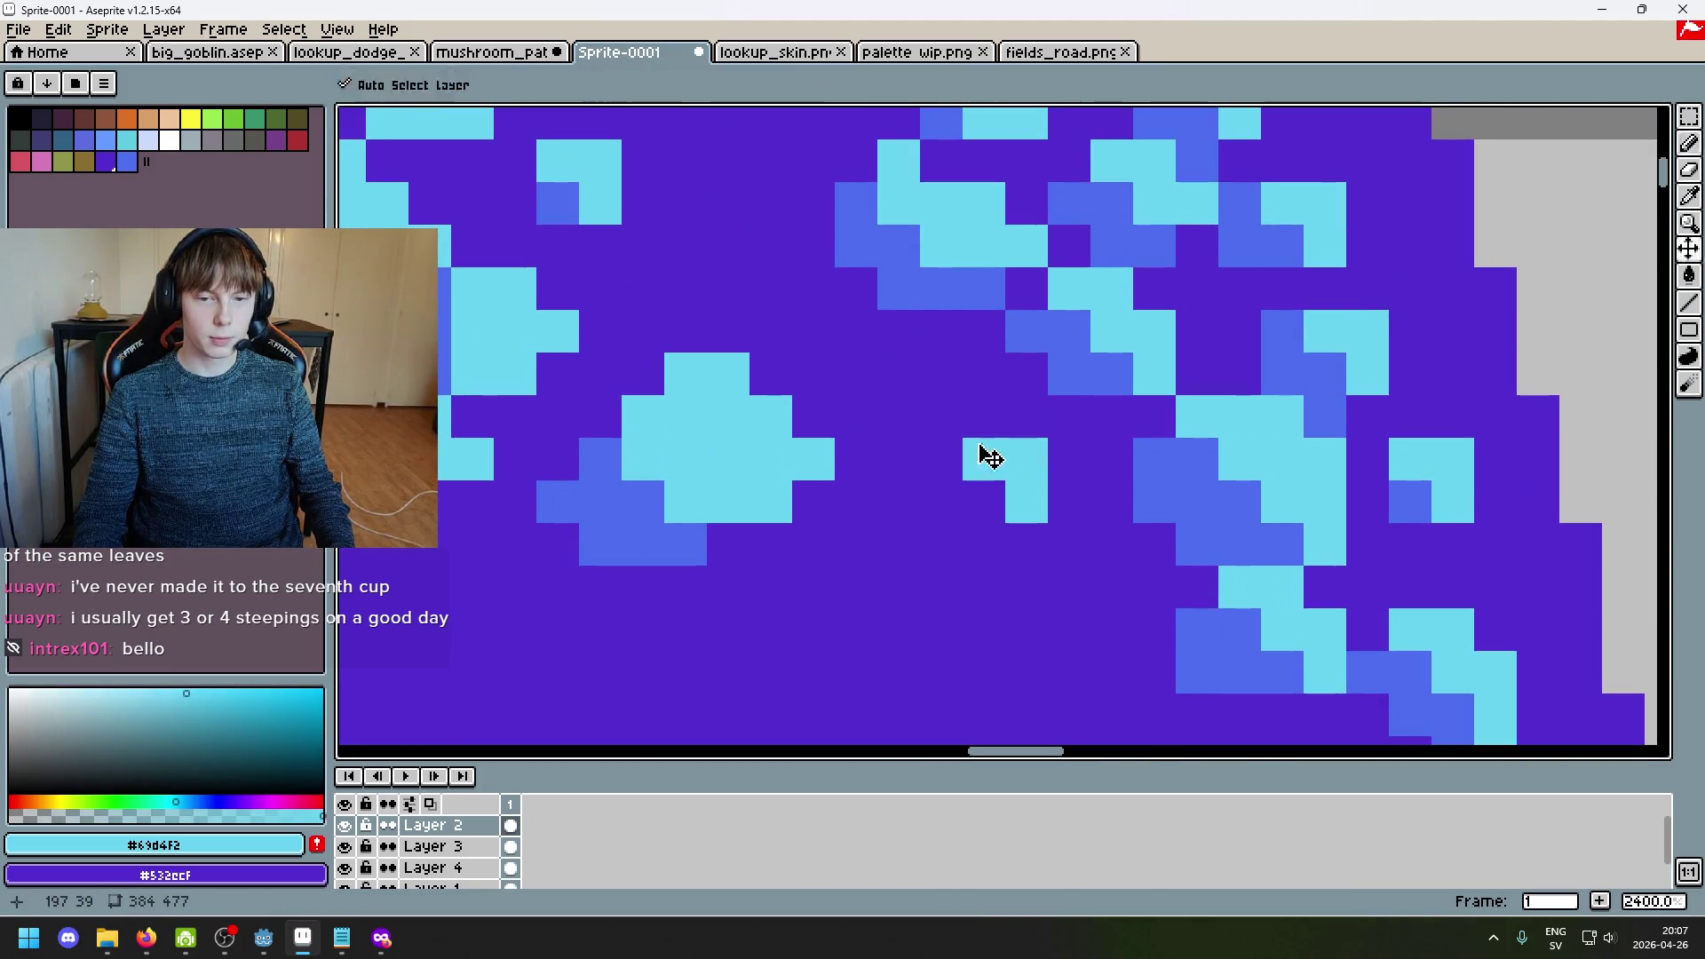
{"action": "mouse_move", "coordinate": [982, 408]}
{"action": "left_mouse_down"}
{"action": "mouse_move", "coordinate": [1057, 468]}
{"action": "mouse_move", "coordinate": [1018, 519]}
{"action": "left_mouse_up"}
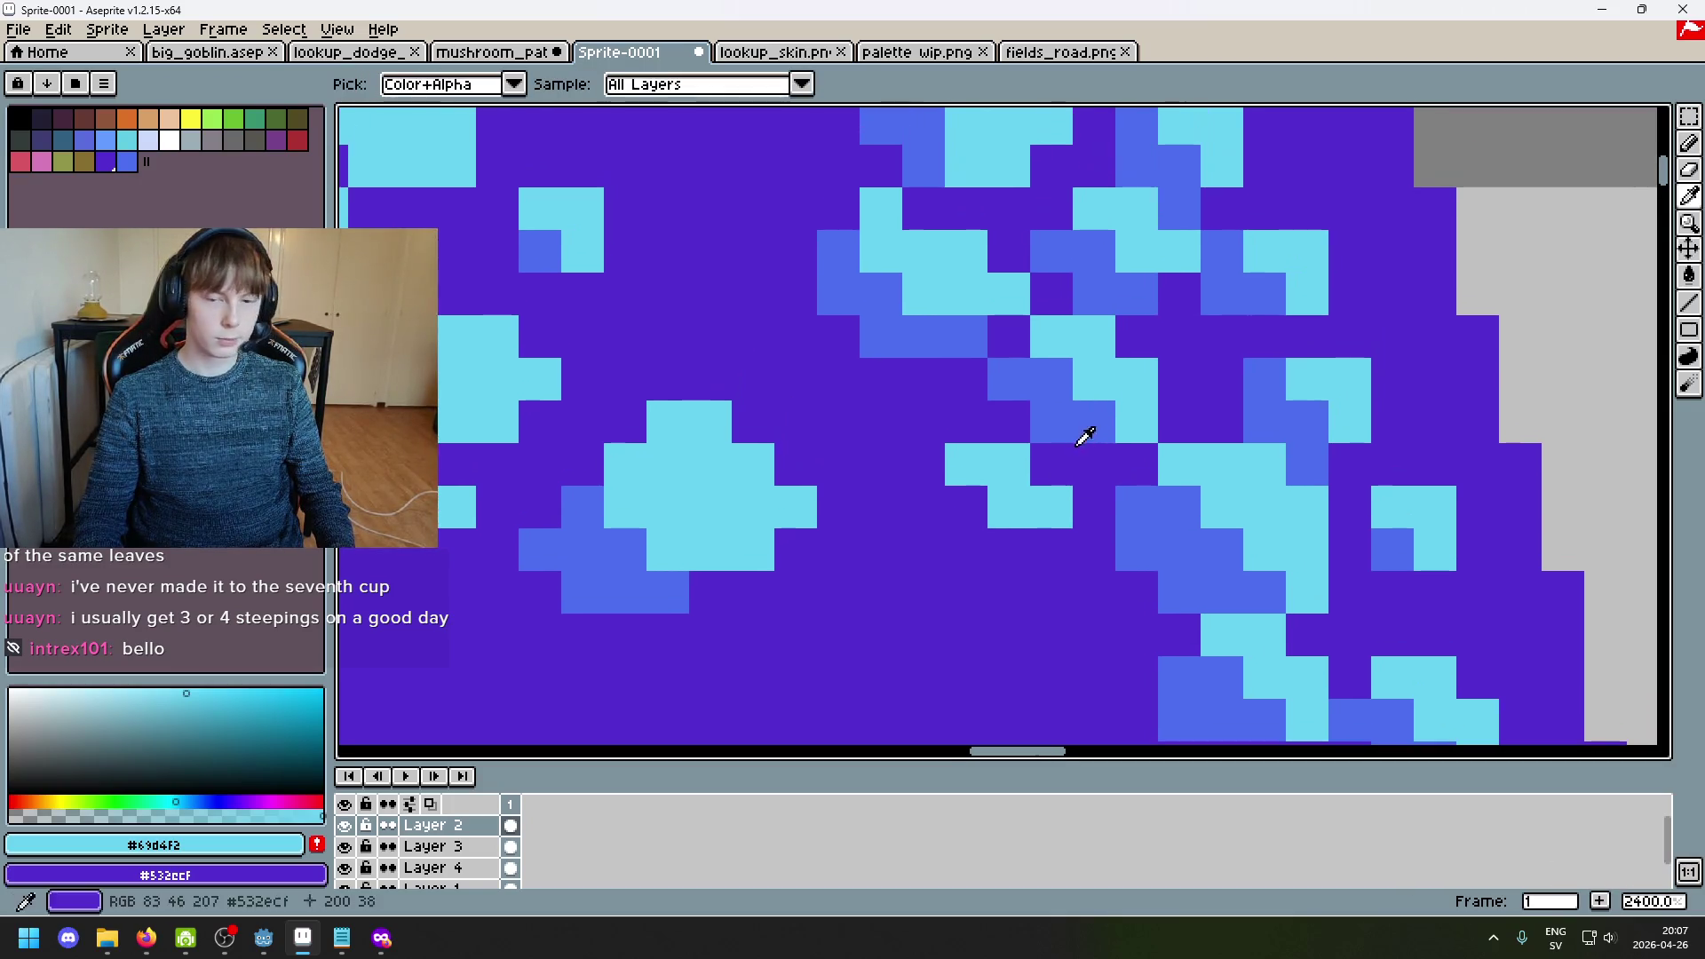
{"action": "left_click", "coordinate": [1050, 370], "text": "alt"}
{"action": "left_click", "coordinate": [1009, 550]}
{"action": "mouse_move", "coordinate": [924, 464]}
{"action": "left_mouse_down"}
{"action": "mouse_move", "coordinate": [923, 550]}
{"action": "mouse_move", "coordinate": [966, 550]}
{"action": "left_mouse_up"}
{"action": "scroll", "coordinate": [966, 551], "scroll_direction": "down", "scroll_amount": 6}
{"action": "scroll", "coordinate": [834, 506], "scroll_direction": "up", "scroll_amount": 4}
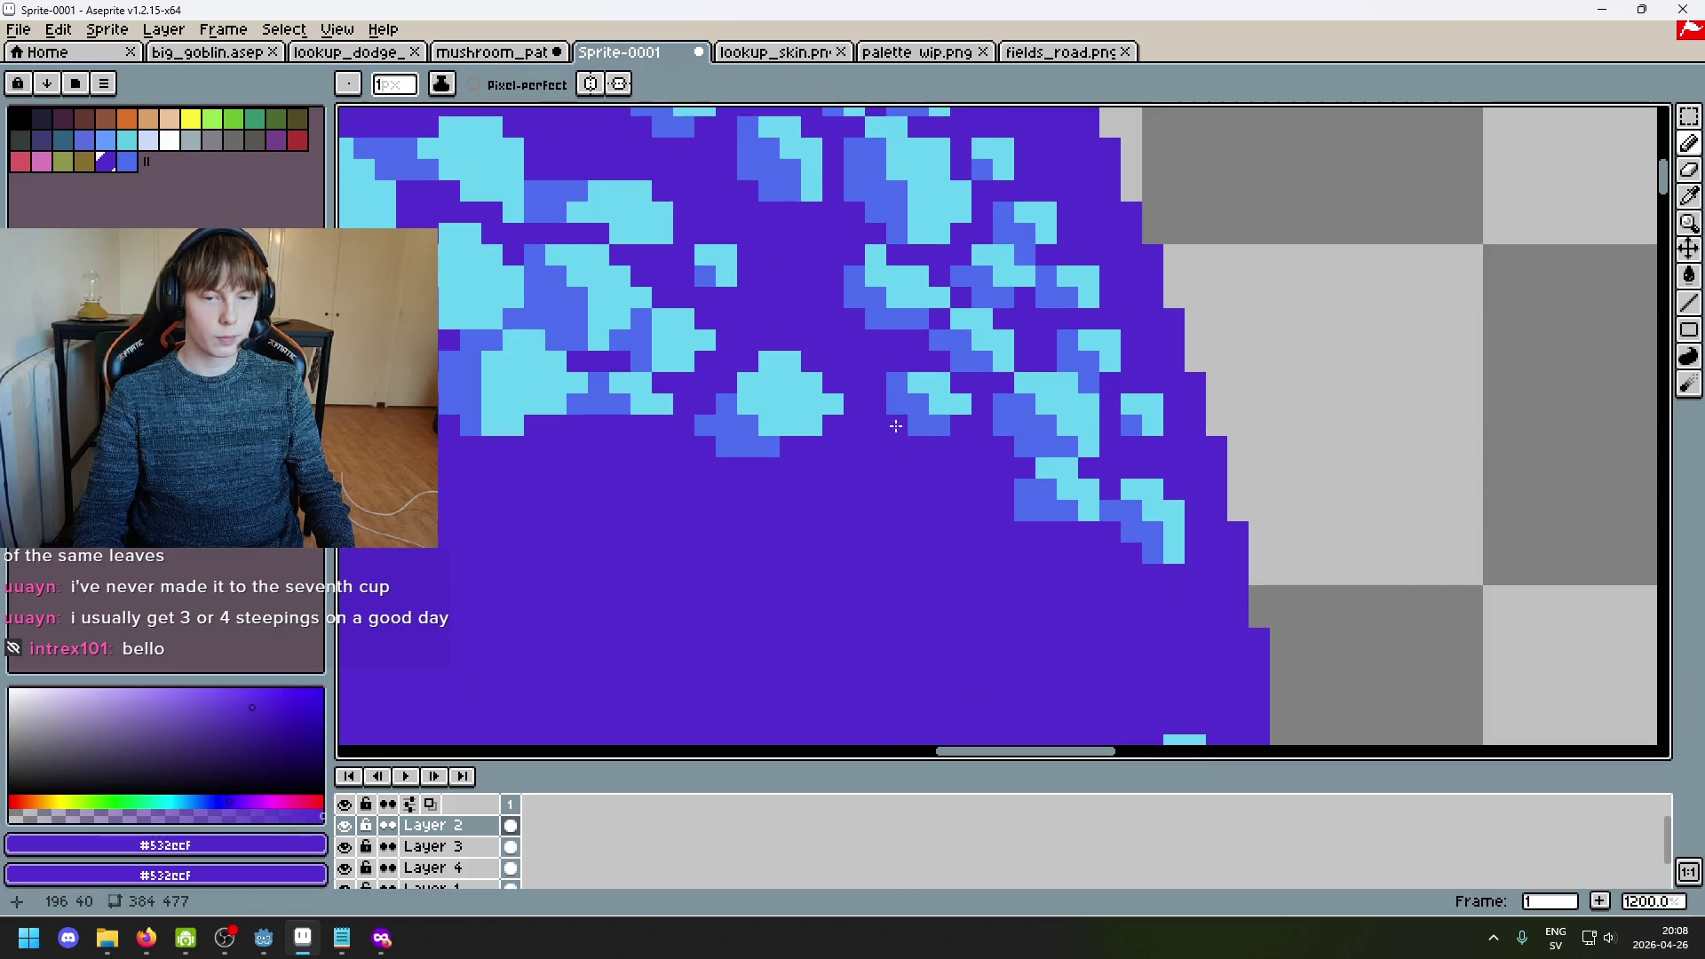
Step: Zoom out, add a small blue block near the cap's top edge, then undo the last stroke
{"action": "left_click_drag", "start_coordinate": [864, 350], "coordinate": [954, 492]}
{"action": "key", "text": "2"}
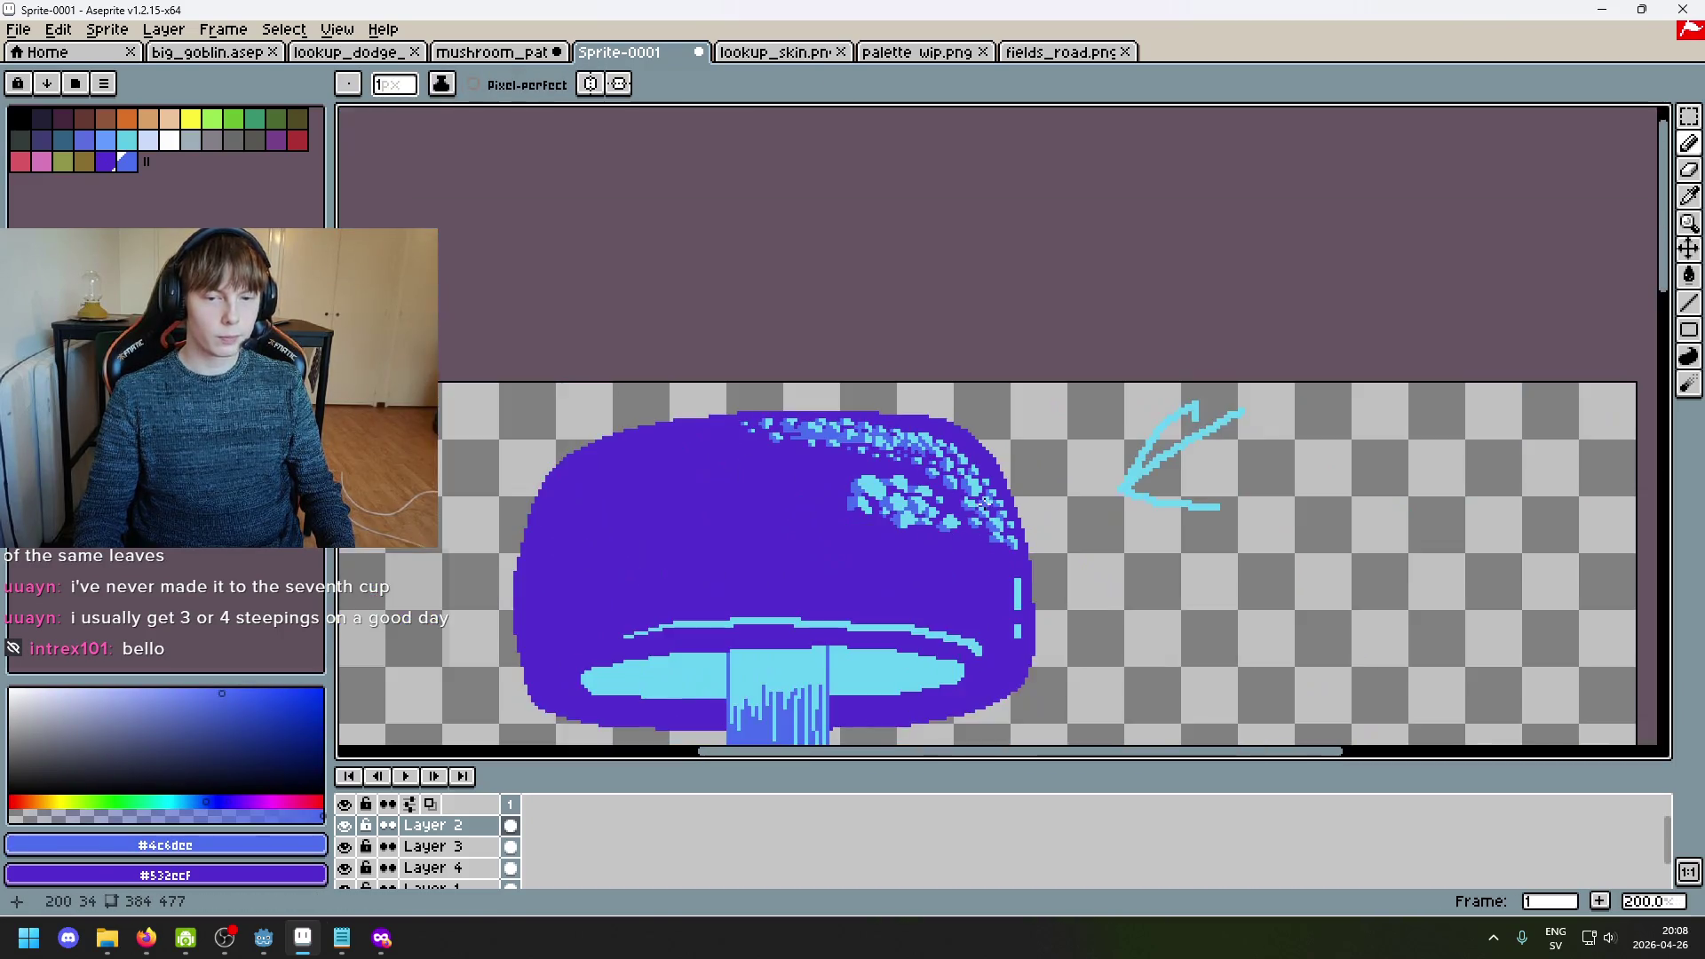
{"action": "scroll", "coordinate": [1056, 456], "scroll_direction": "down", "scroll_amount": 4}
{"action": "scroll", "coordinate": [1038, 440], "scroll_direction": "up", "scroll_amount": 2}
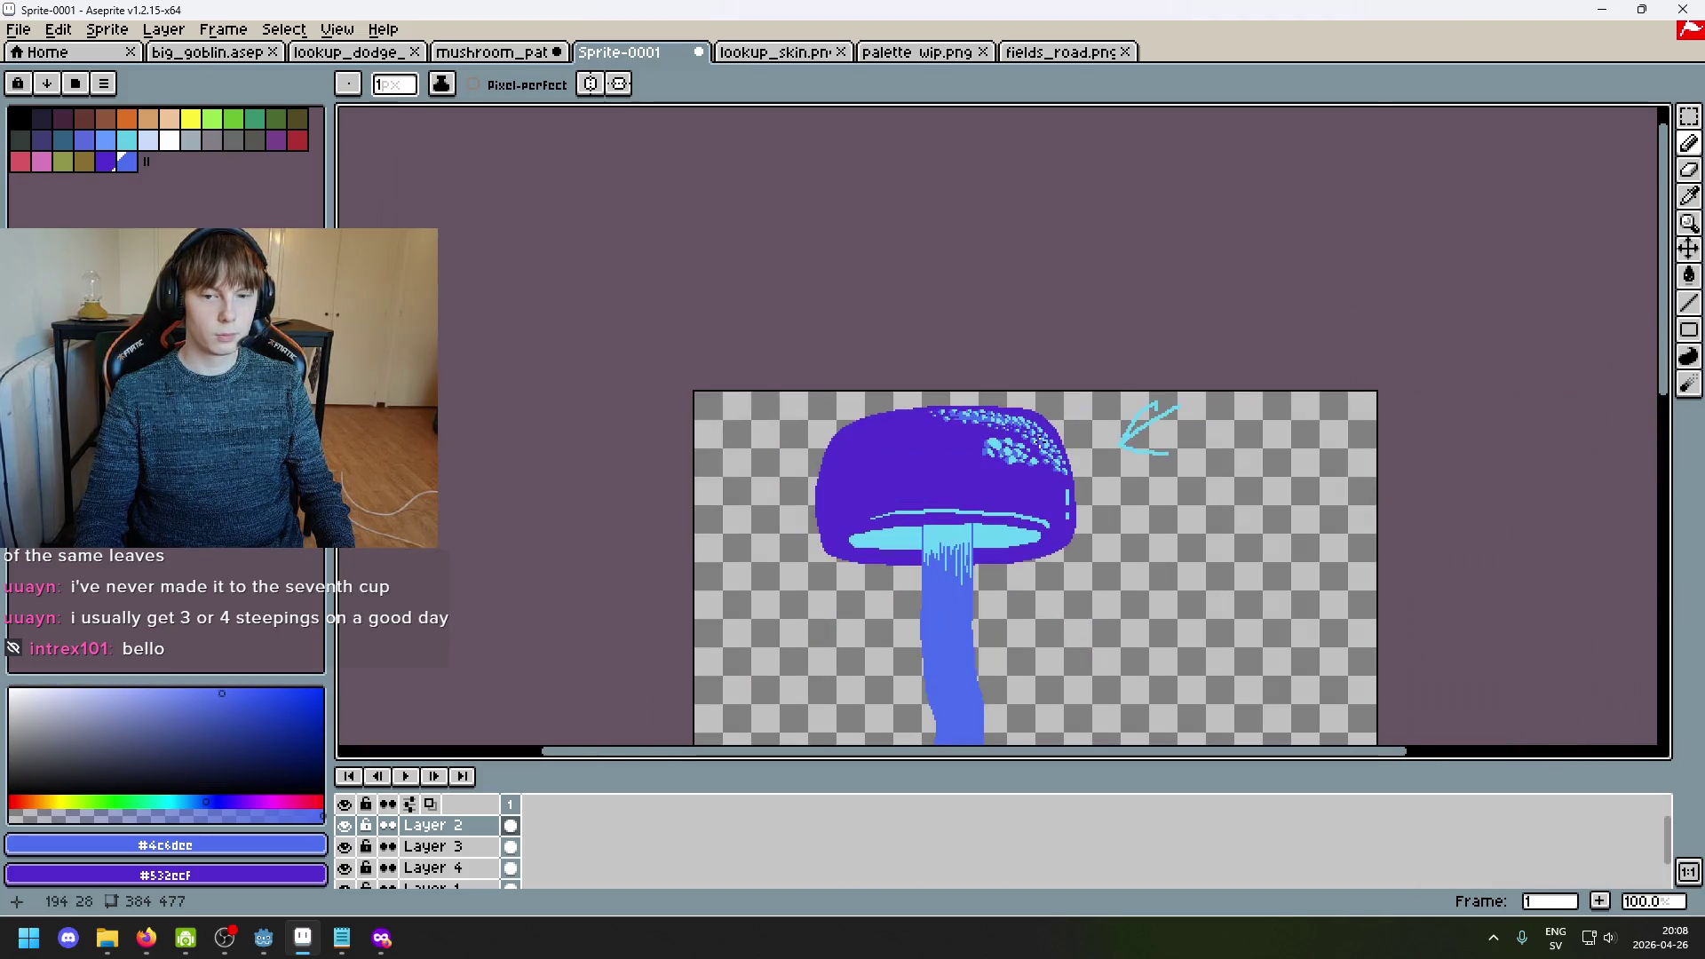
{"action": "left_click_drag", "start_coordinate": [1070, 506], "coordinate": [933, 437]}
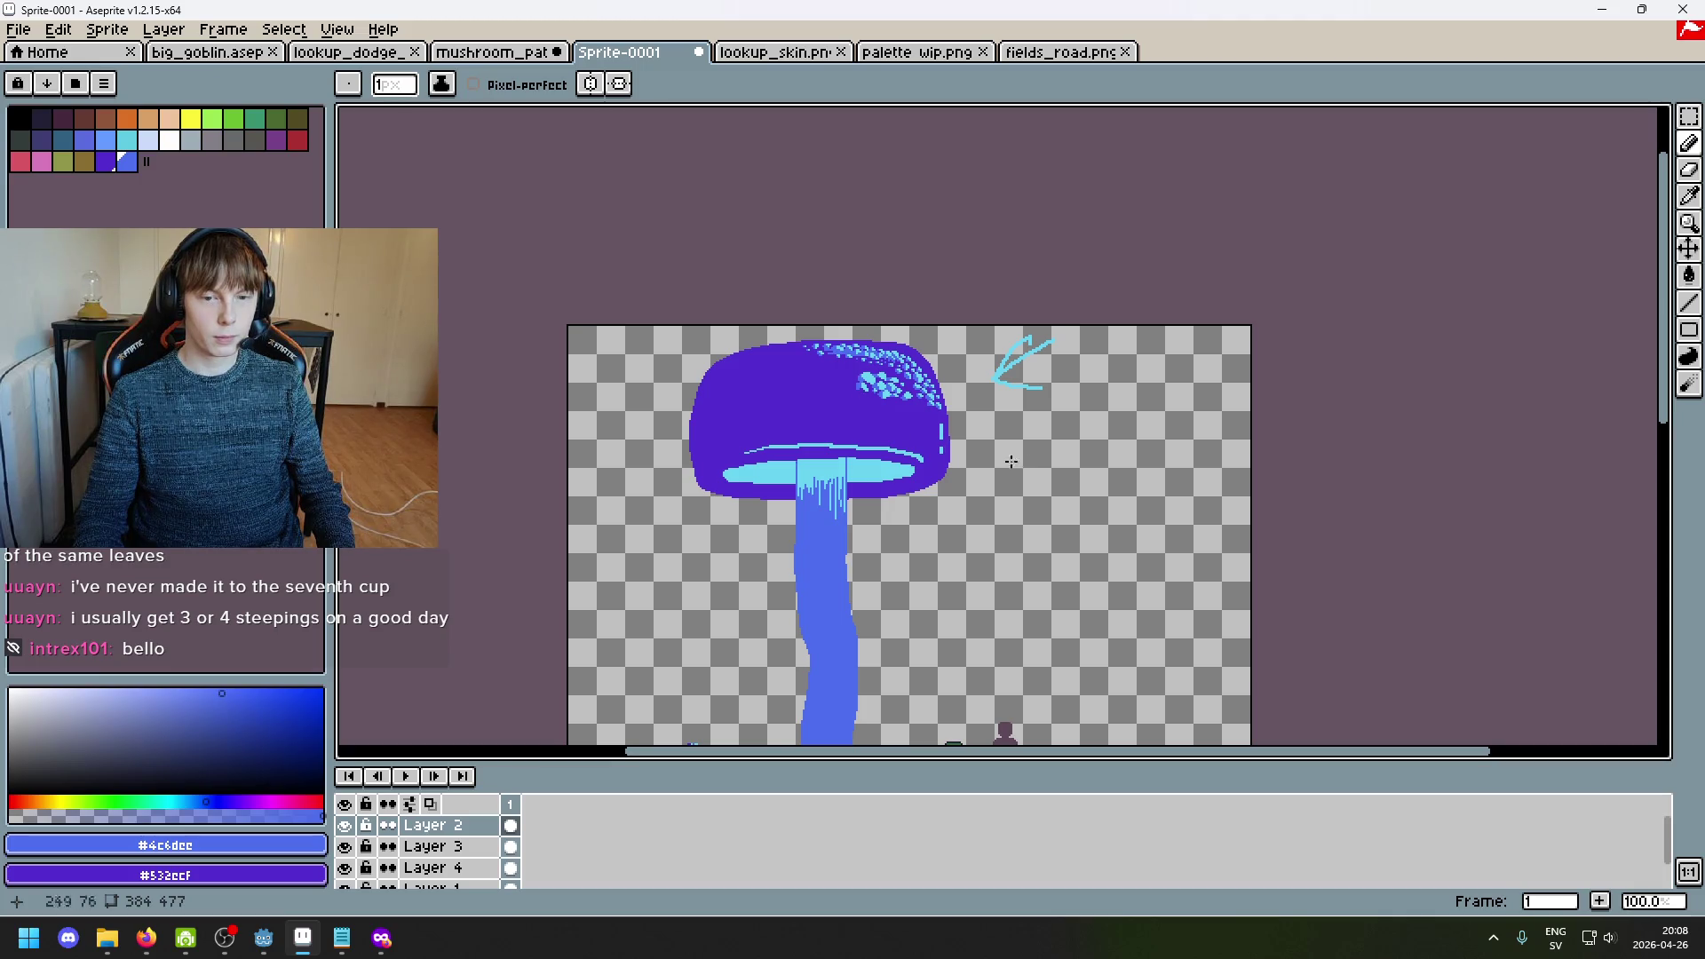
{"action": "scroll", "coordinate": [980, 461], "scroll_direction": "up", "scroll_amount": 4}
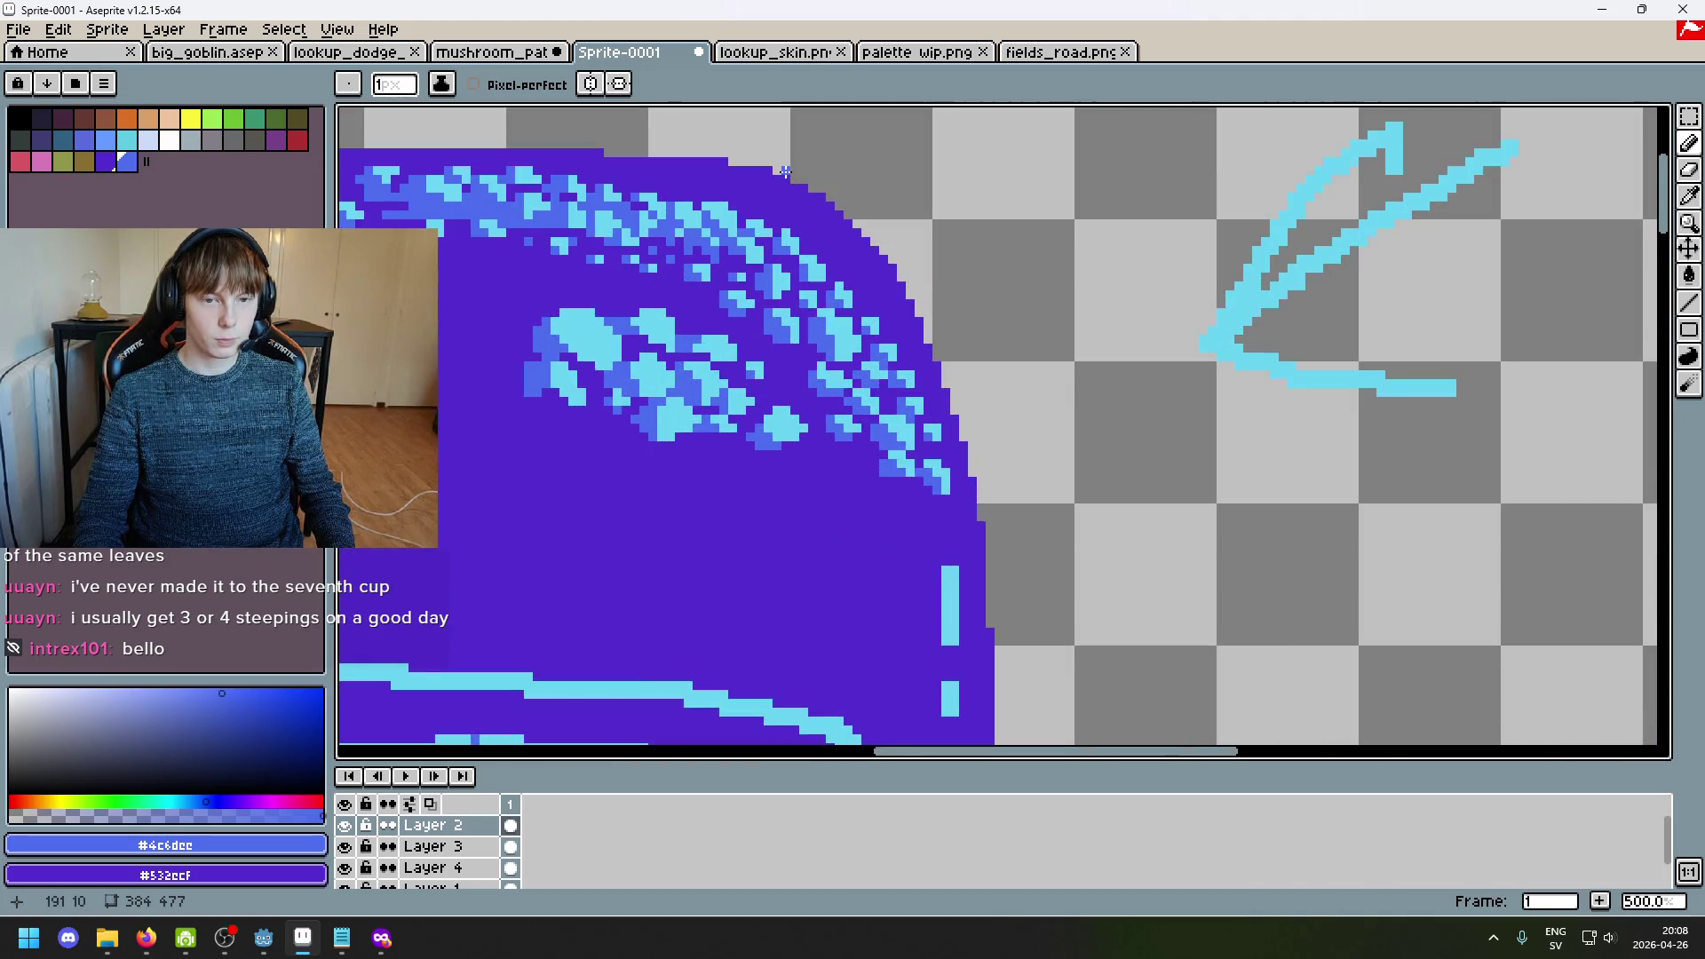
{"action": "scroll", "coordinate": [797, 193], "scroll_direction": "up", "scroll_amount": 4}
{"action": "left_click", "coordinate": [814, 371]}
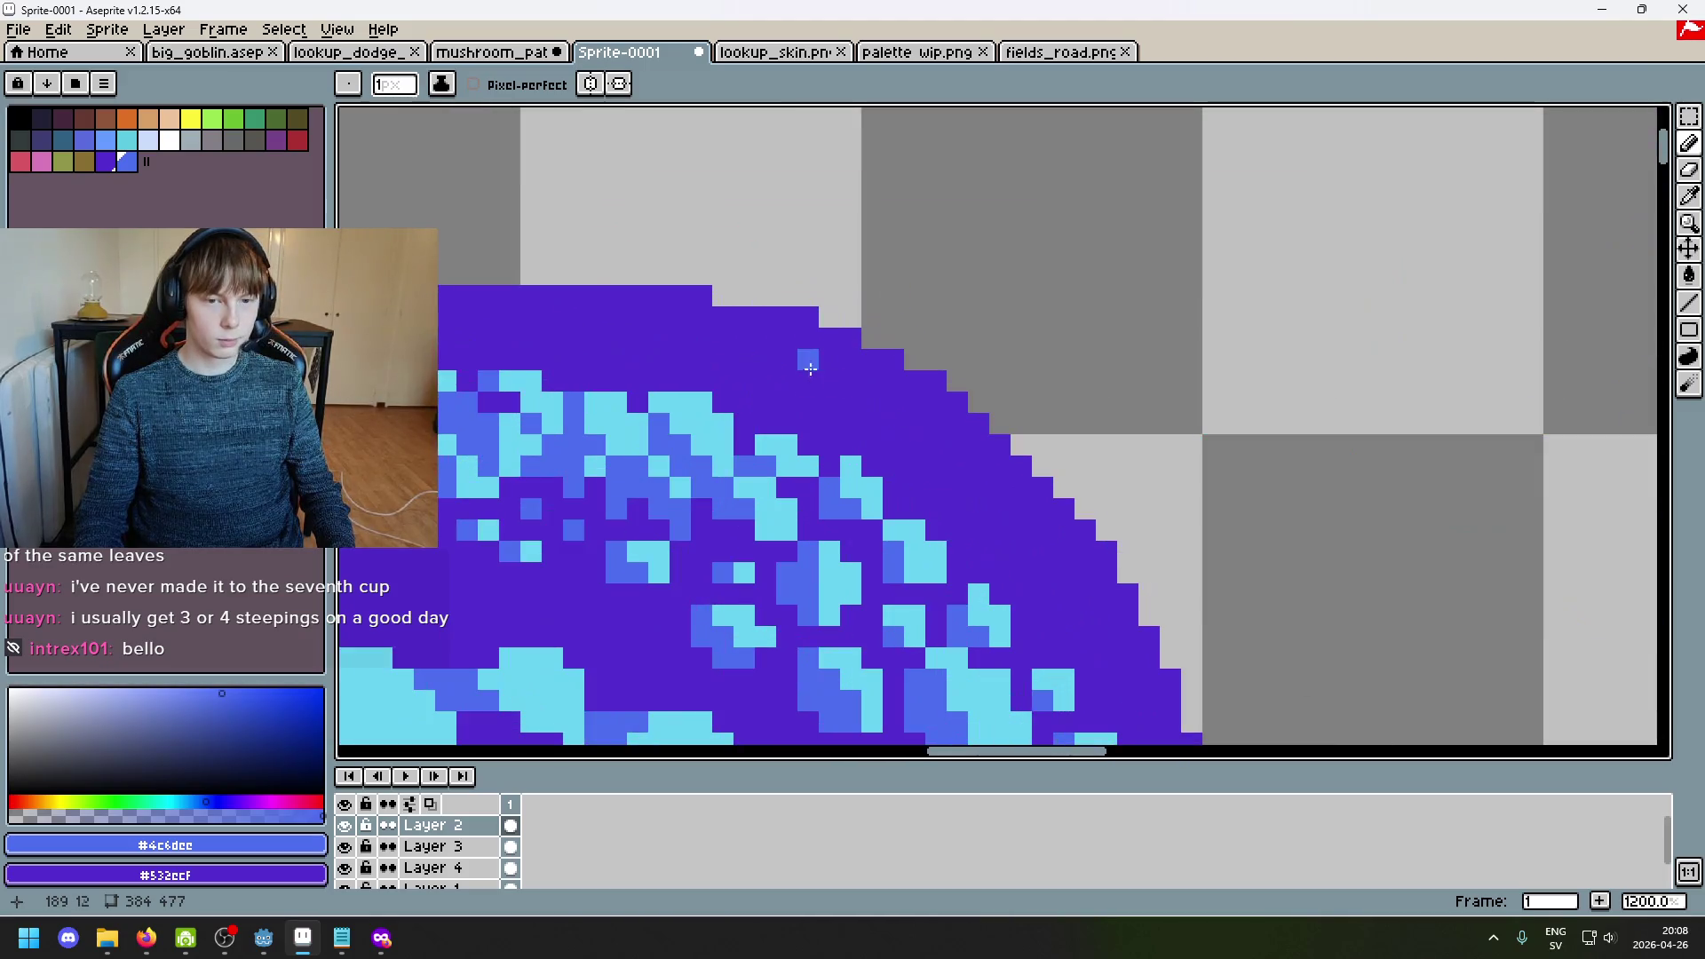
{"action": "left_click_drag", "start_coordinate": [829, 403], "coordinate": [785, 385]}
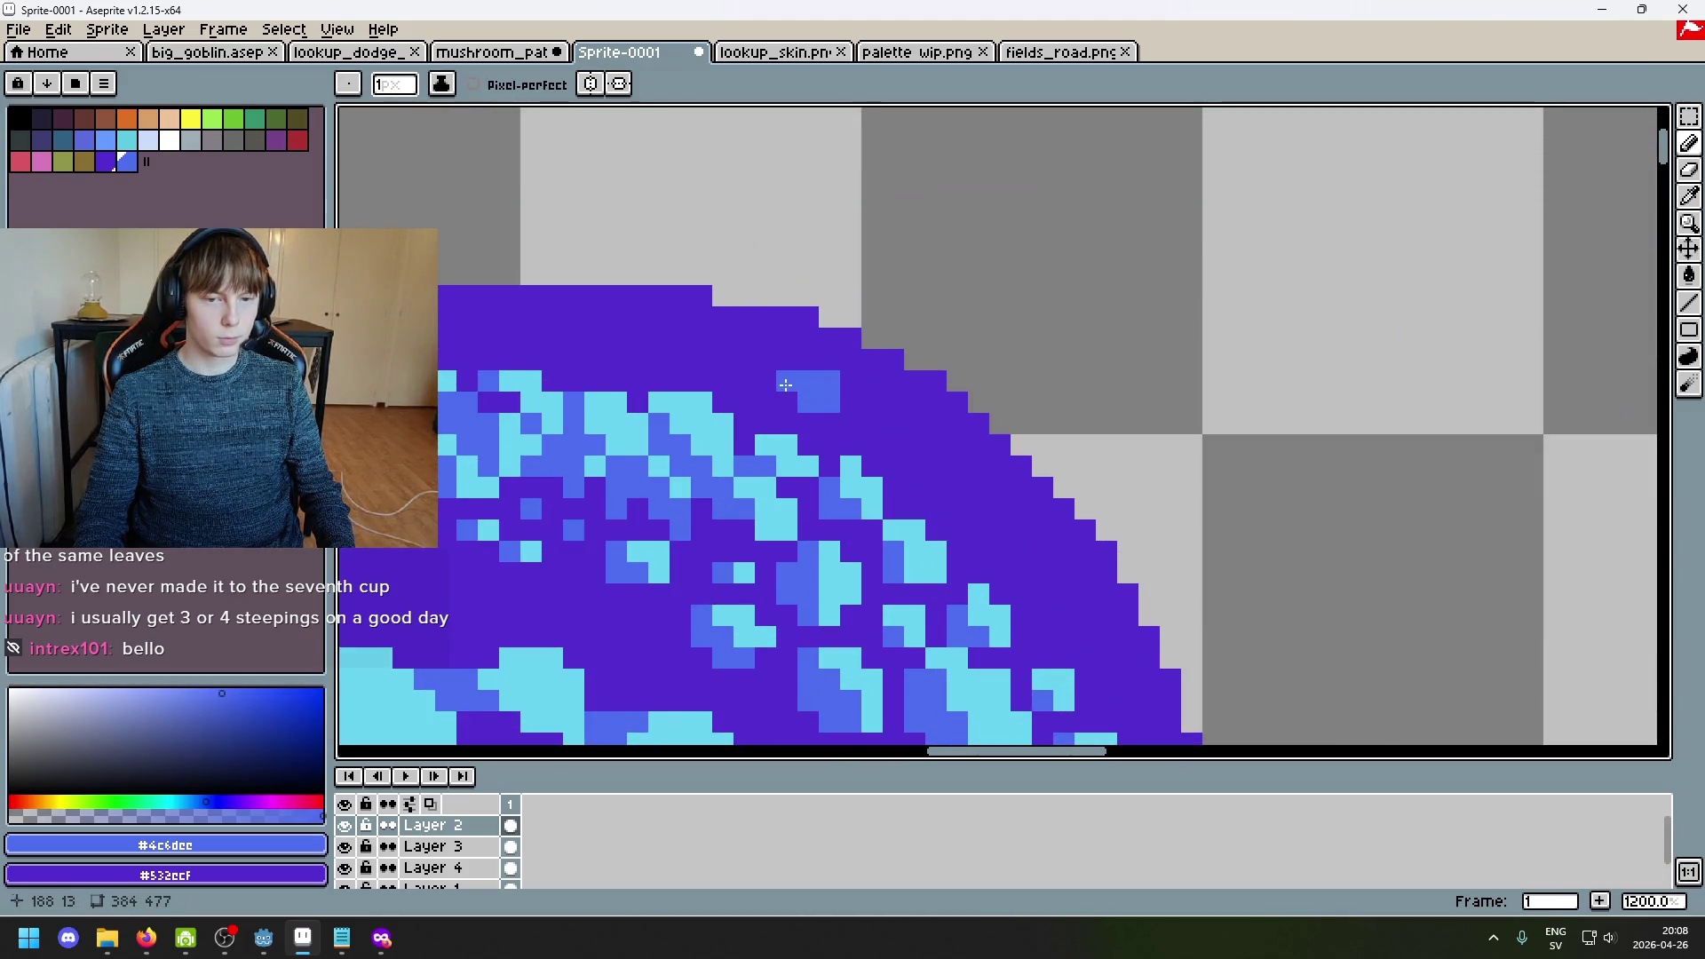
{"action": "key", "text": "alt"}
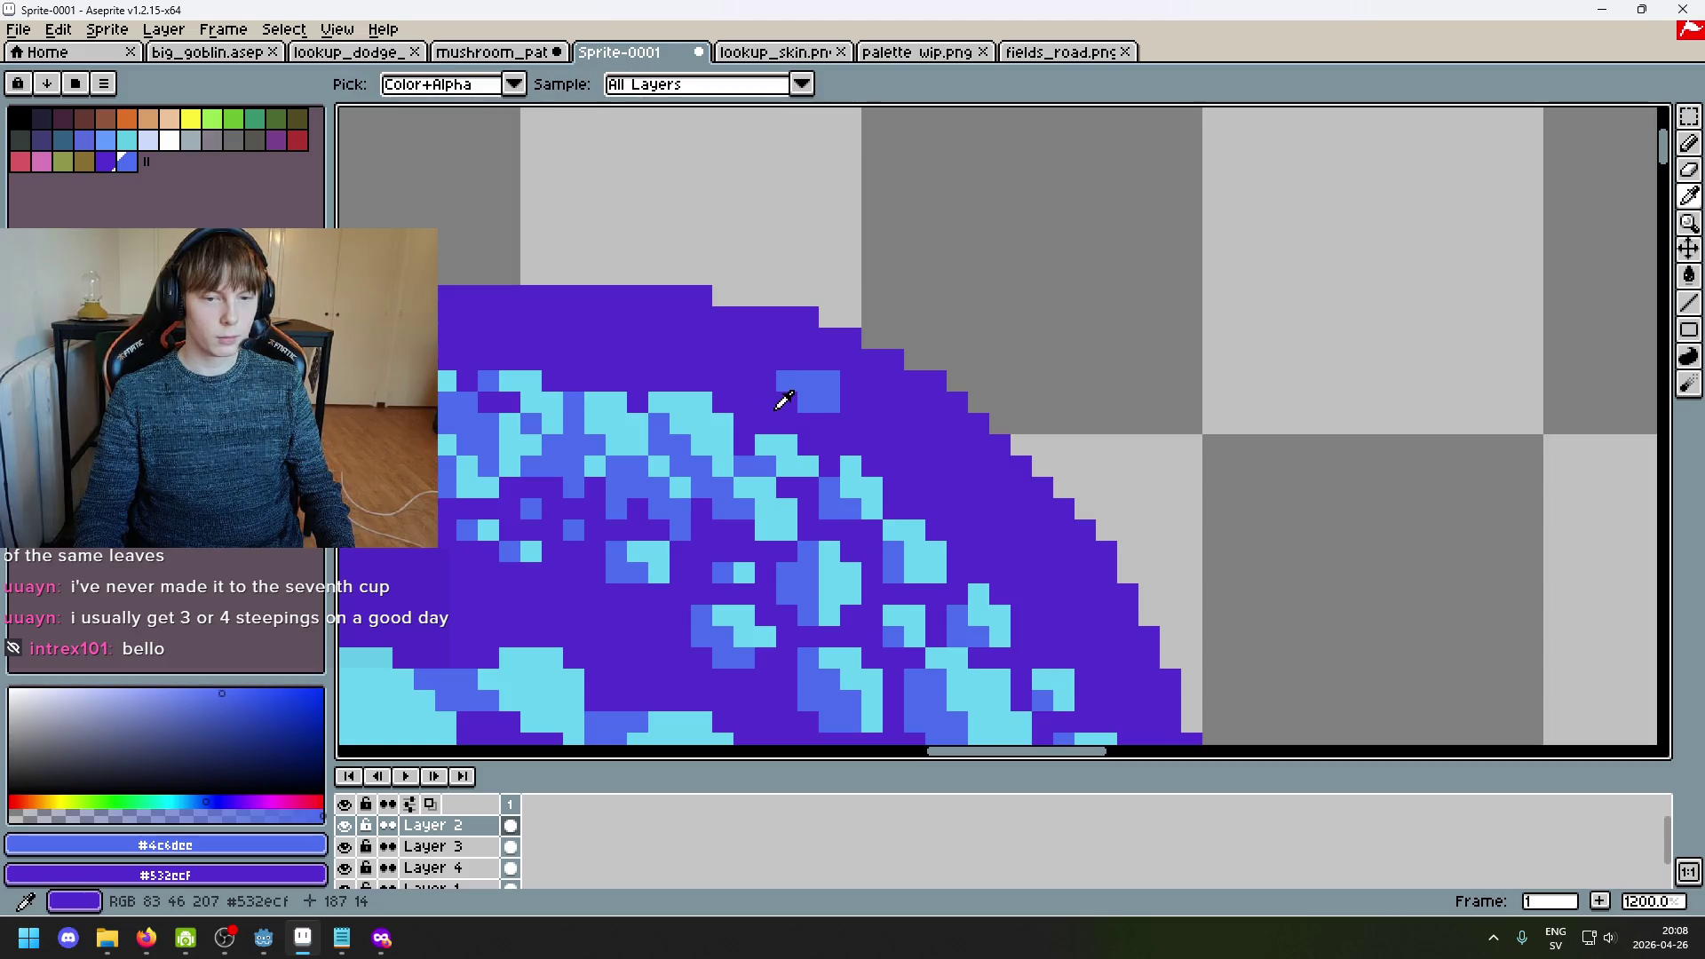
{"action": "key", "text": "ctrl+z"}
{"action": "scroll", "coordinate": [932, 452], "scroll_direction": "down", "scroll_amount": 2}
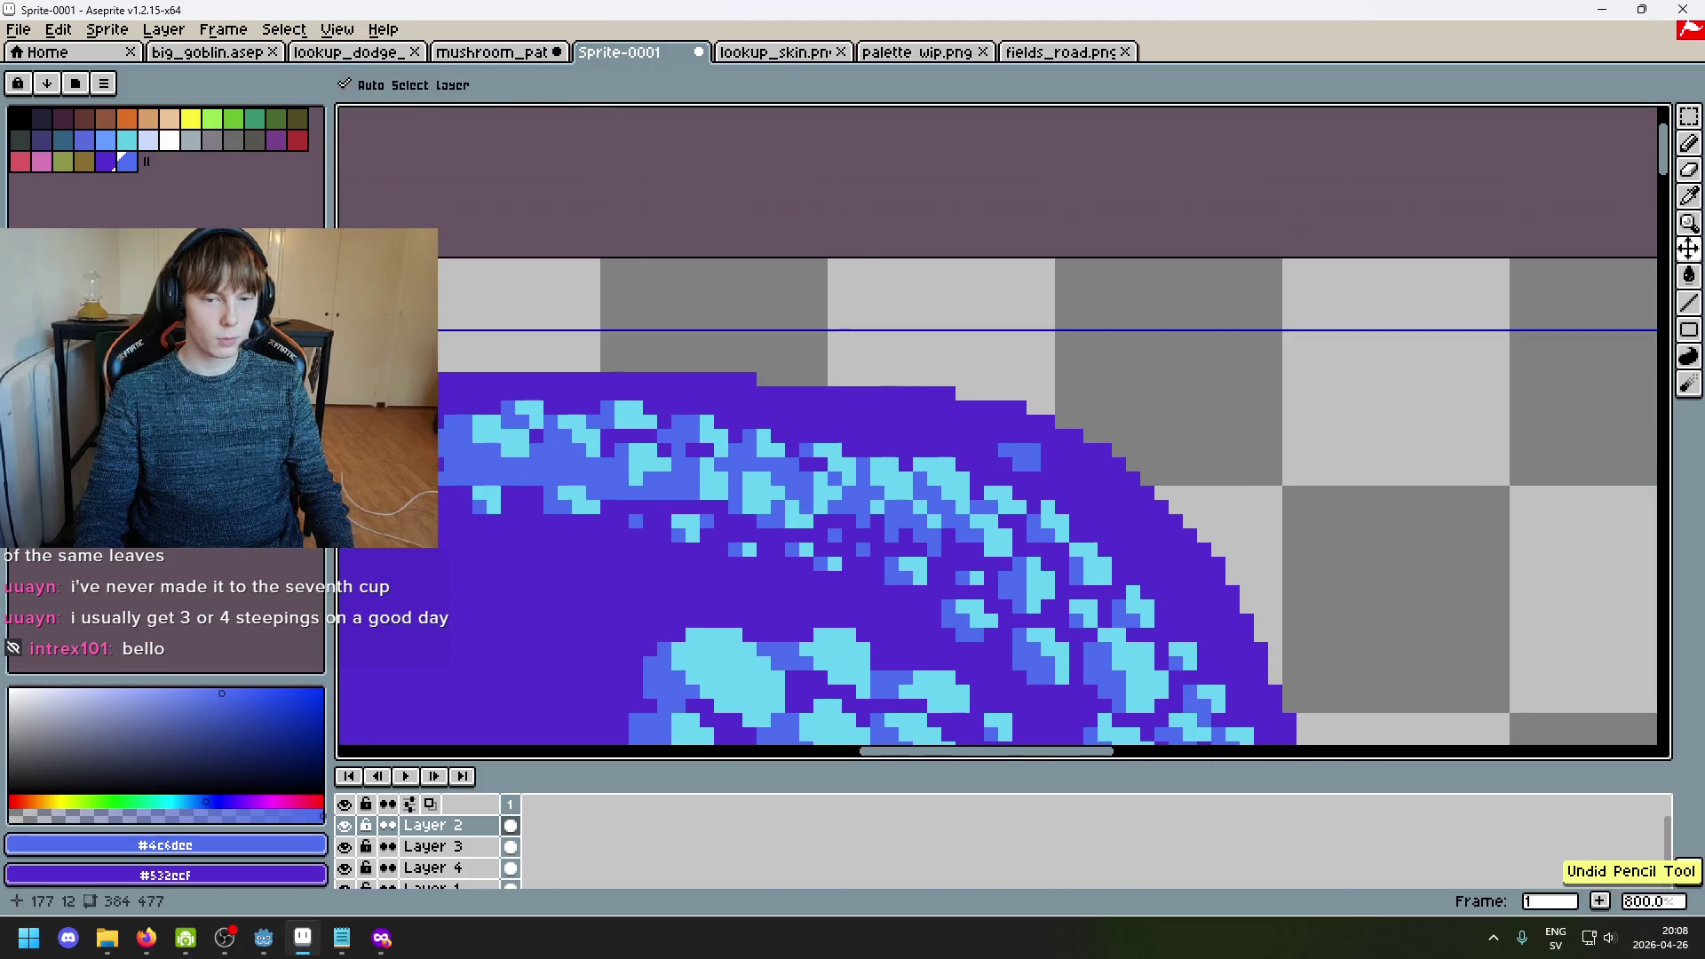
Step: Draw blue and light-blue pencil strokes along the top edge of the mushroom cap
{"action": "left_click_drag", "start_coordinate": [764, 418], "coordinate": [924, 439]}
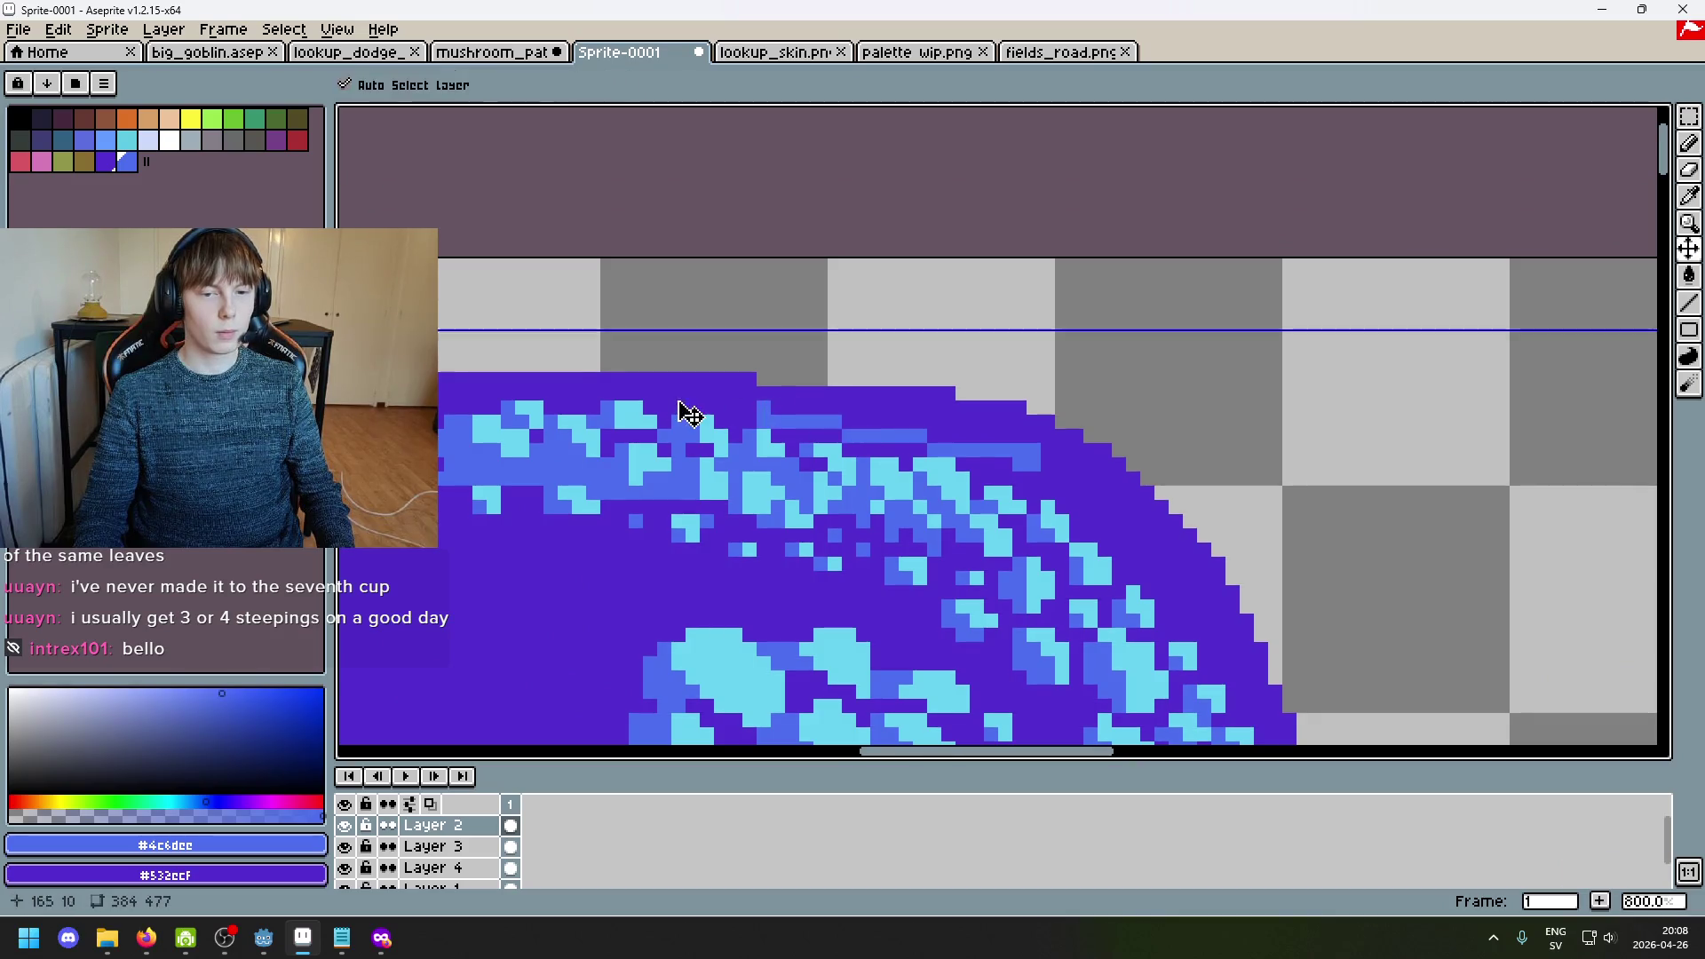
{"action": "left_click_drag", "start_coordinate": [749, 407], "coordinate": [871, 434]}
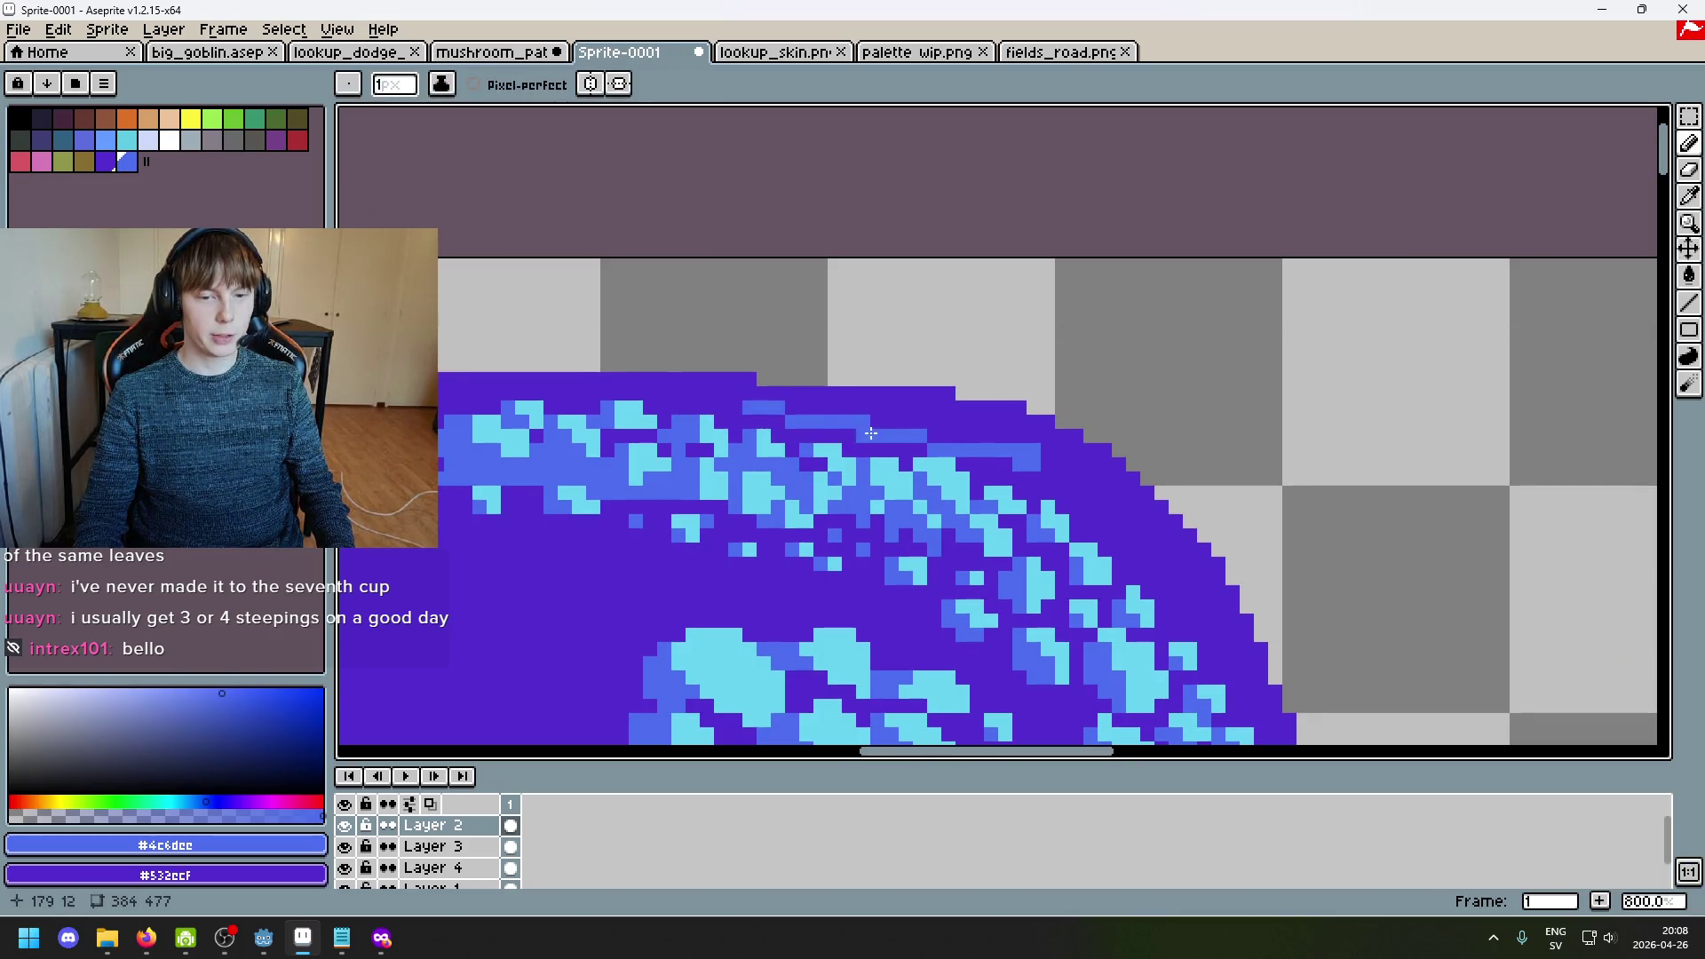
{"action": "left_click_drag", "start_coordinate": [636, 380], "coordinate": [741, 416]}
{"action": "scroll", "coordinate": [746, 417], "scroll_direction": "down", "scroll_amount": 6}
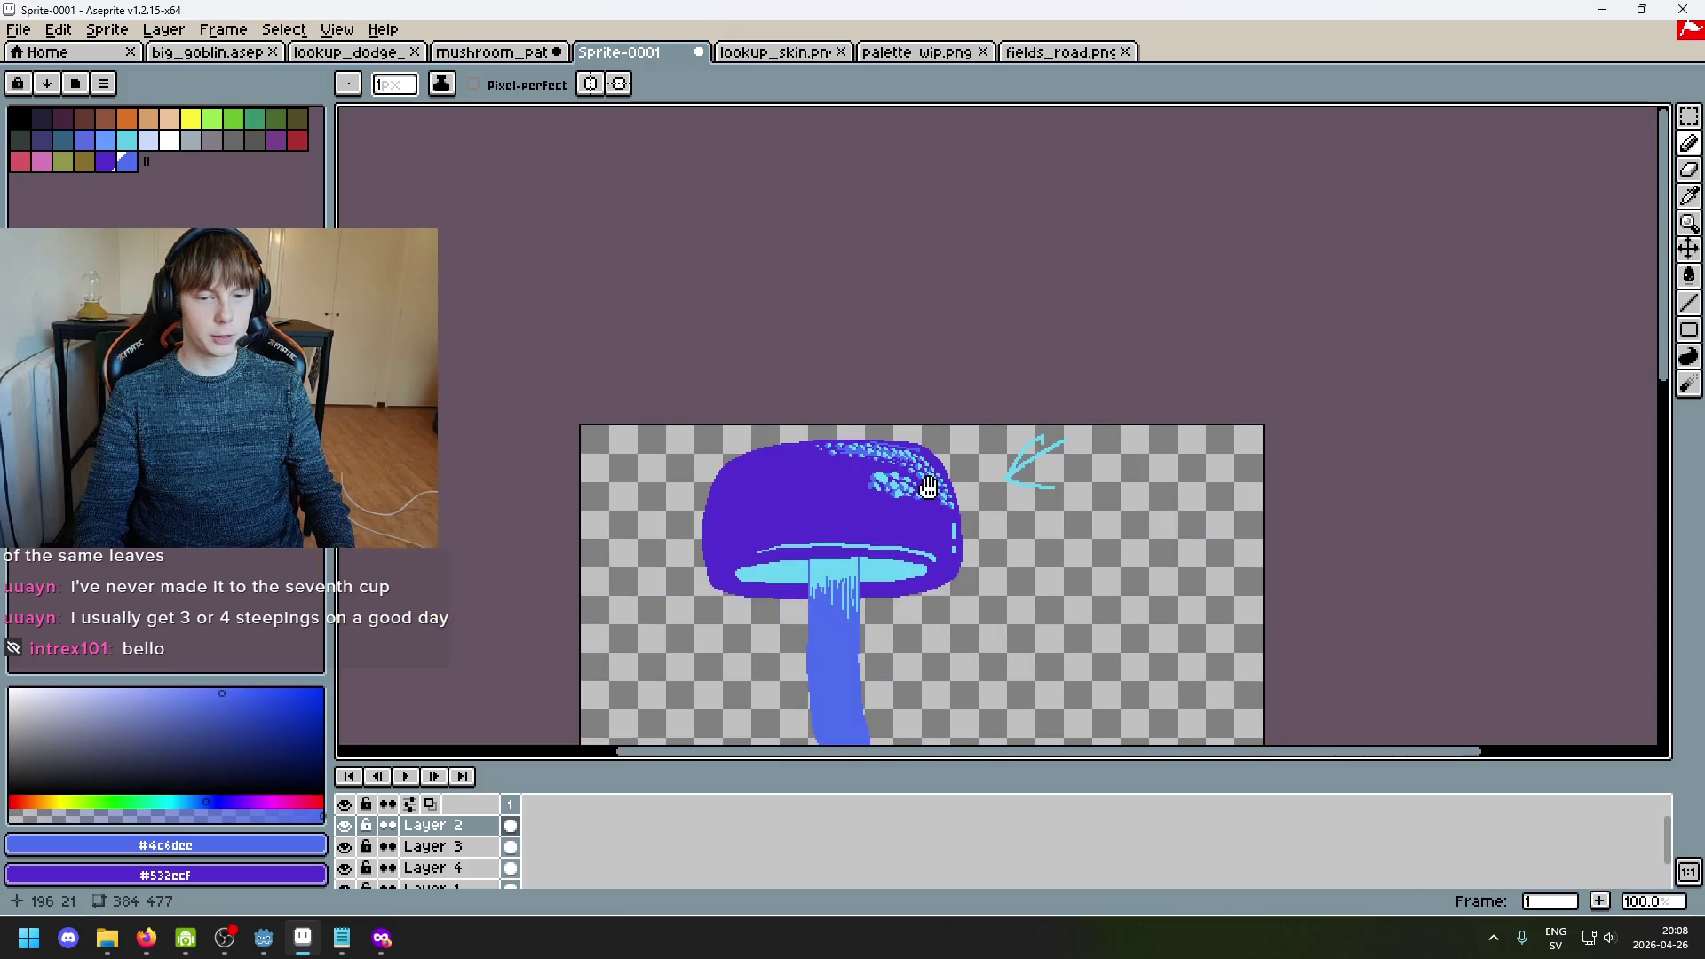
{"action": "scroll", "coordinate": [943, 415], "scroll_direction": "up", "scroll_amount": 2}
{"action": "scroll", "coordinate": [857, 379], "scroll_direction": "up", "scroll_amount": 3}
Step: Sample the cap purple and a spot's blue, then undo the stray pencil stroke
{"action": "left_click", "coordinate": [890, 387], "text": "alt"}
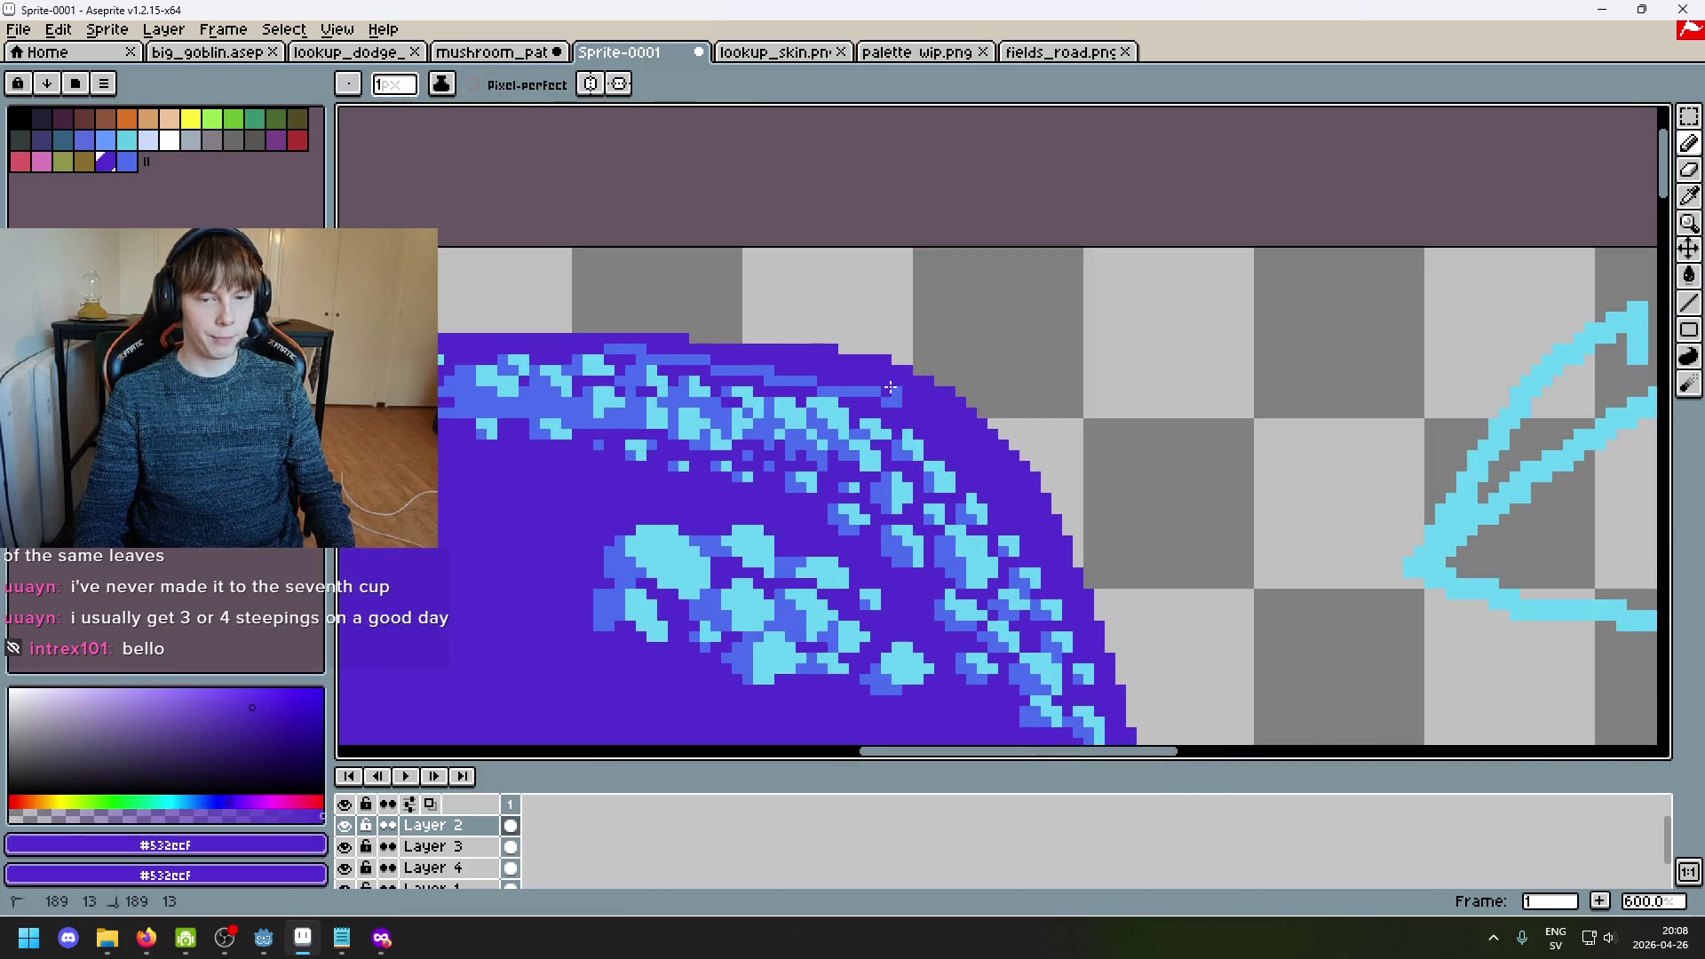
{"action": "scroll", "coordinate": [902, 394], "scroll_direction": "down", "scroll_amount": 2}
{"action": "scroll", "coordinate": [864, 423], "scroll_direction": "up", "scroll_amount": 4}
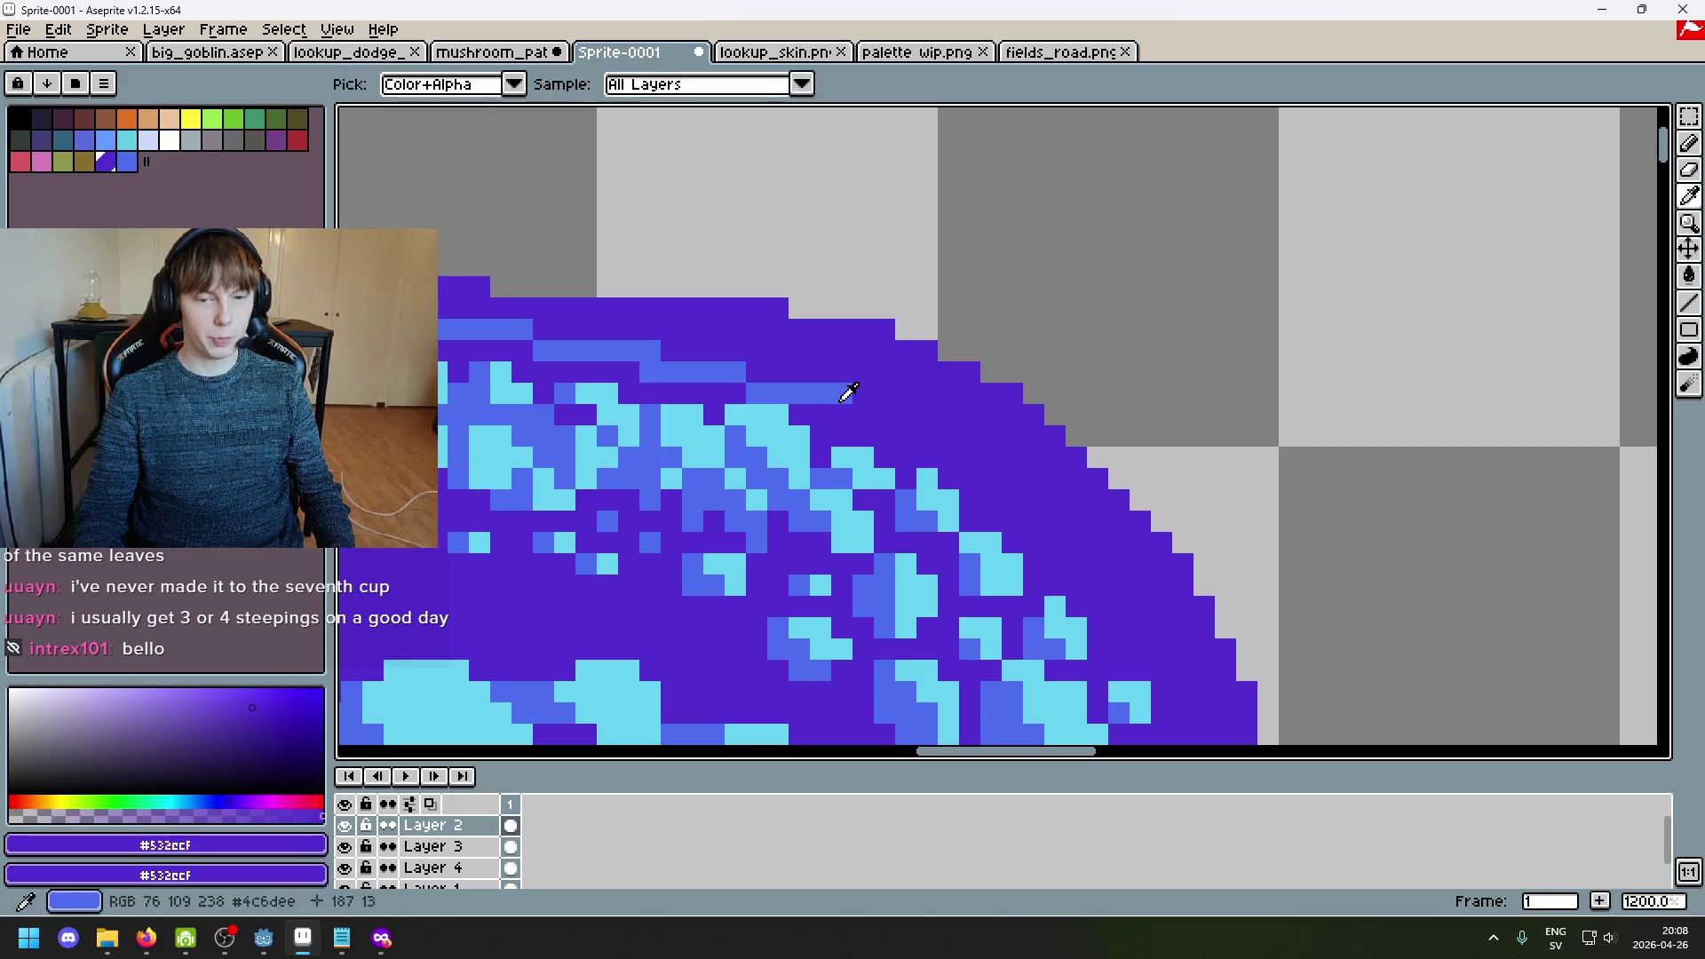
{"action": "left_click", "coordinate": [849, 387], "text": "alt"}
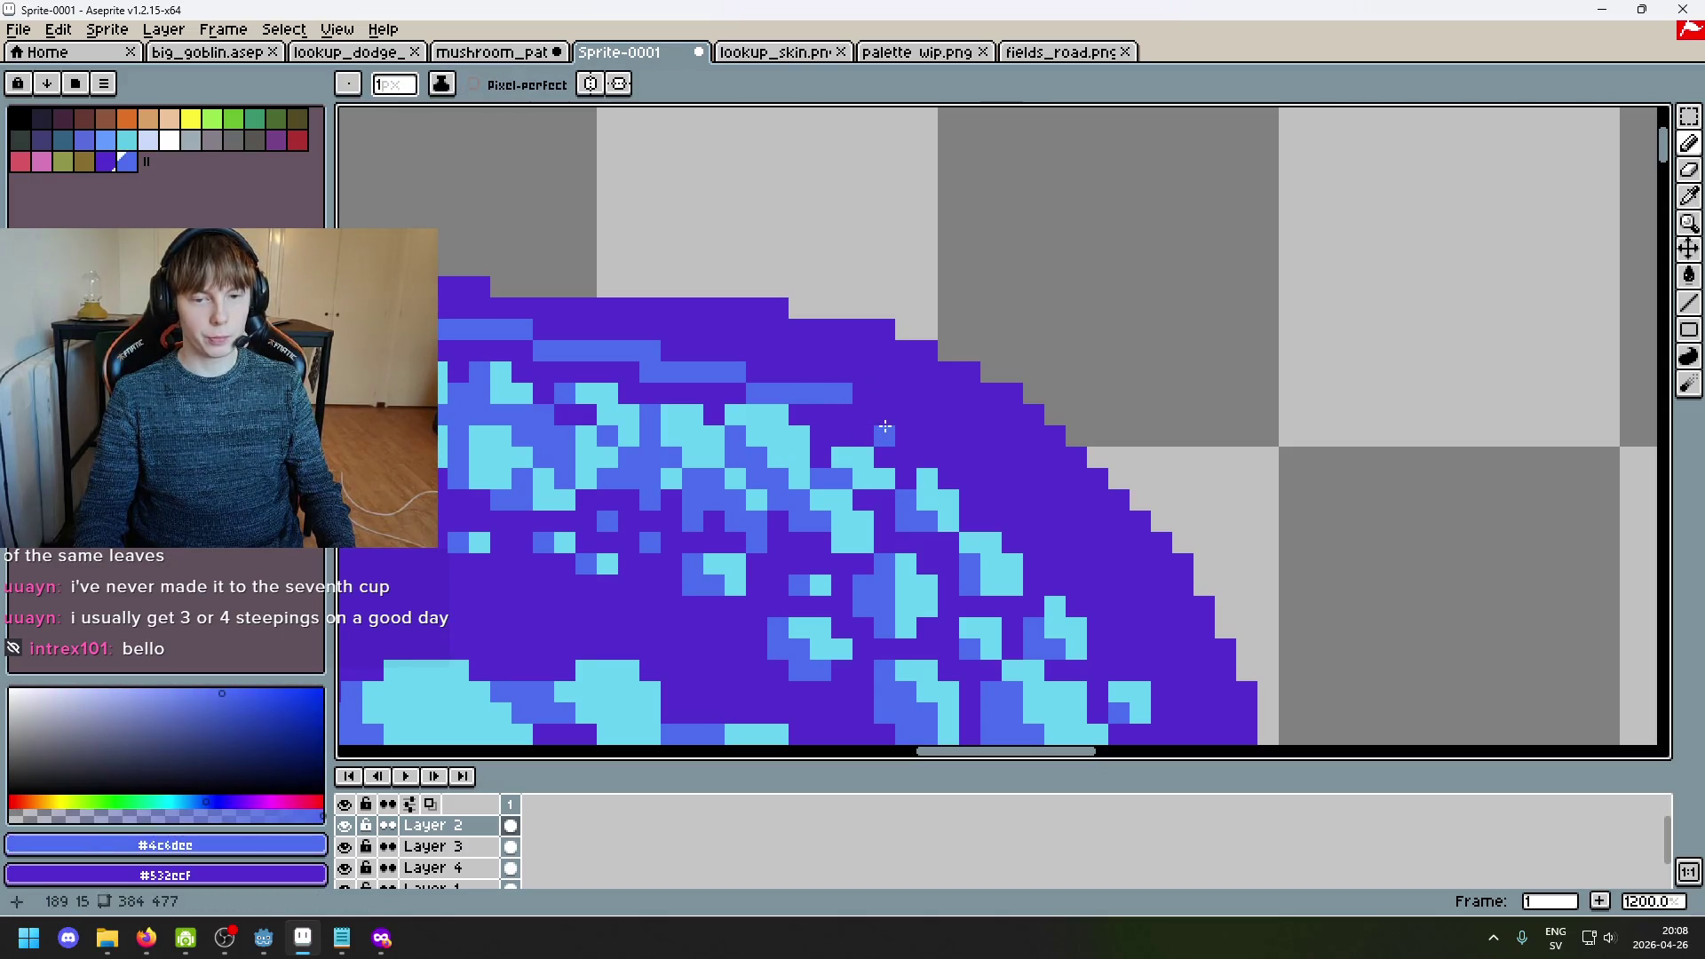
{"action": "scroll", "coordinate": [1014, 519], "scroll_direction": "down", "scroll_amount": 7}
{"action": "scroll", "coordinate": [977, 444], "scroll_direction": "up", "scroll_amount": 1}
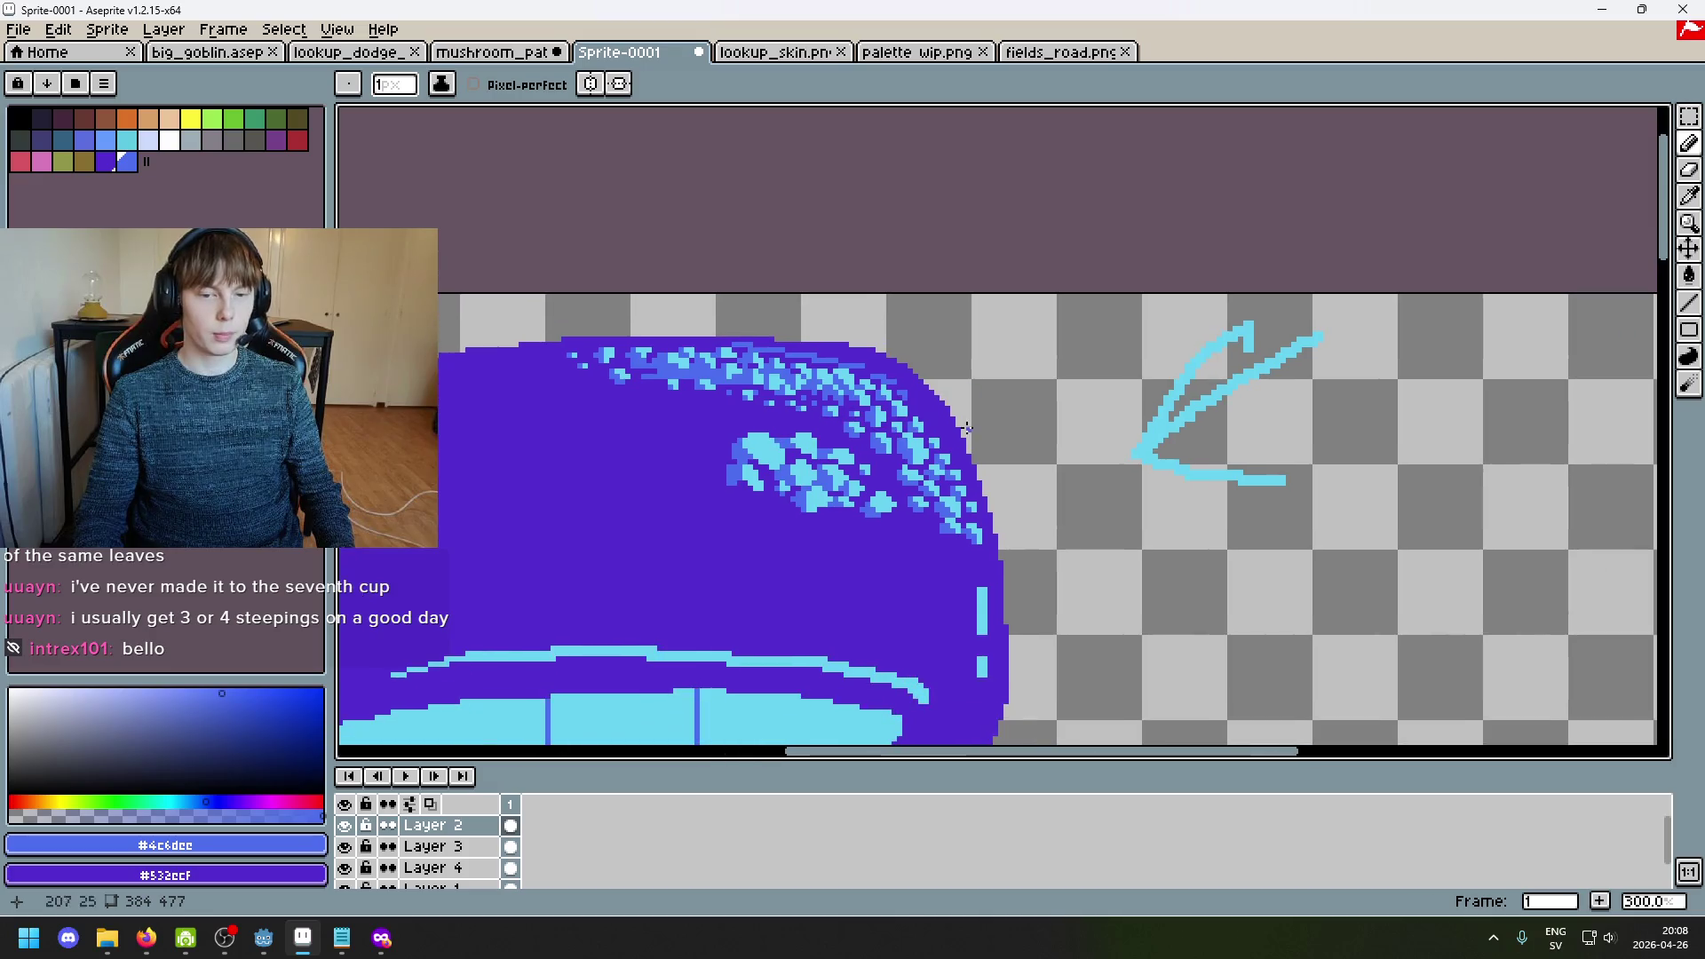
{"action": "scroll", "coordinate": [947, 443], "scroll_direction": "down", "scroll_amount": 2}
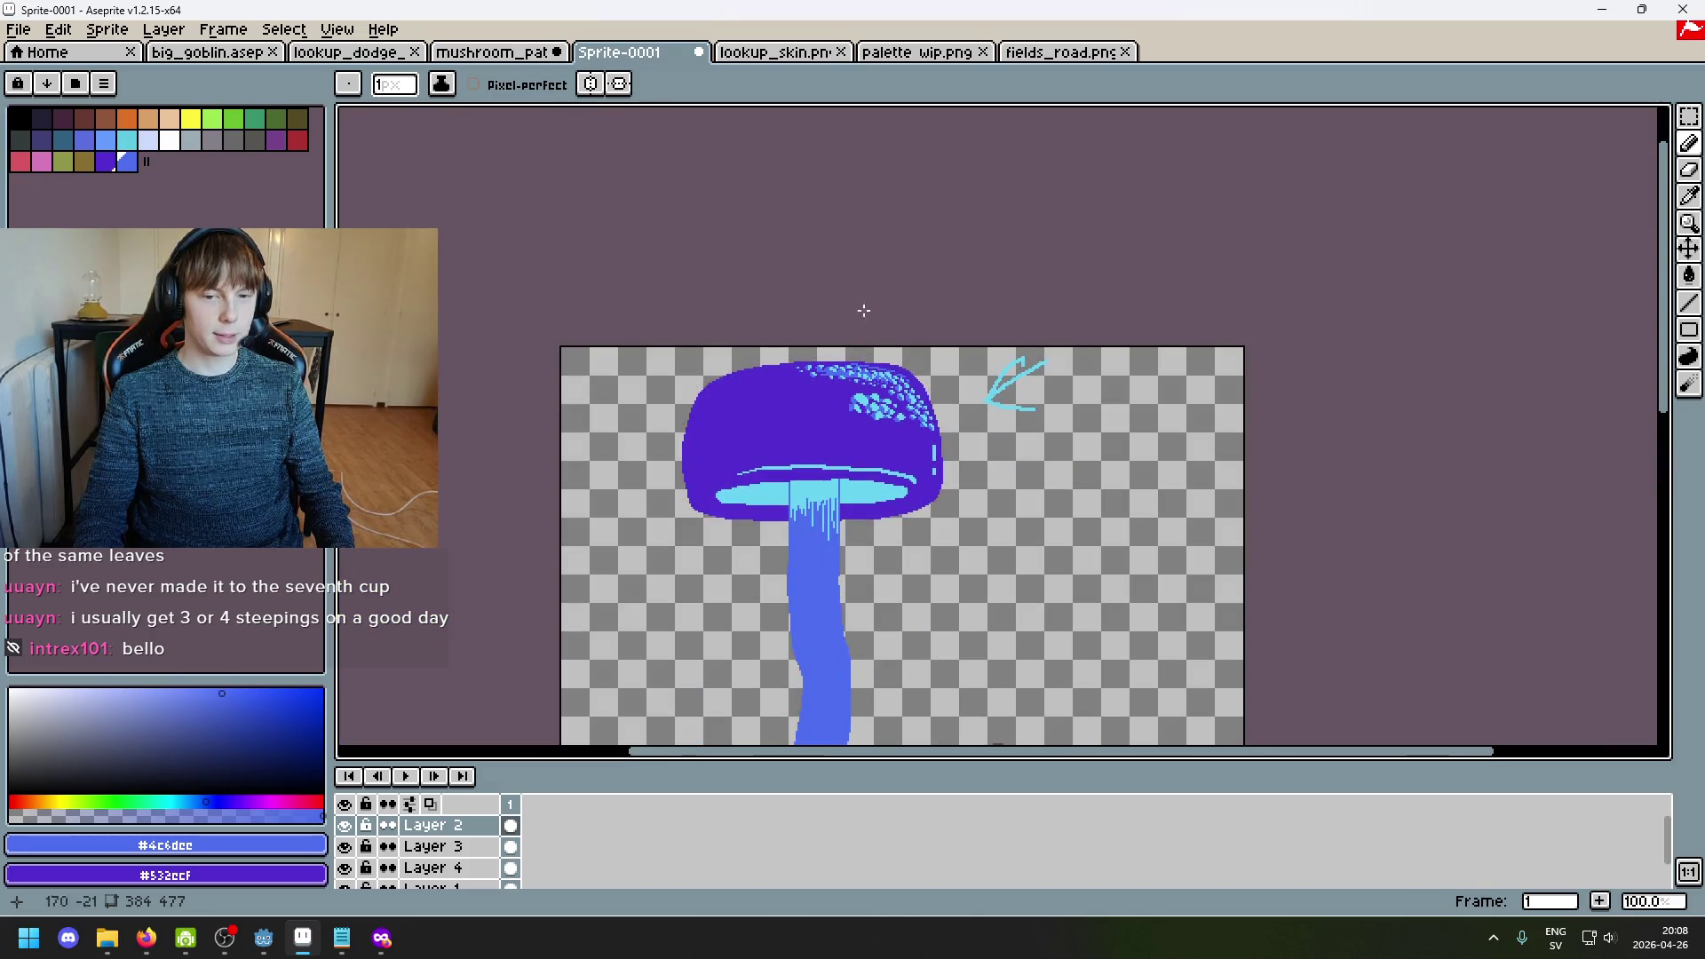
{"action": "scroll", "coordinate": [960, 445], "scroll_direction": "up", "scroll_amount": 1}
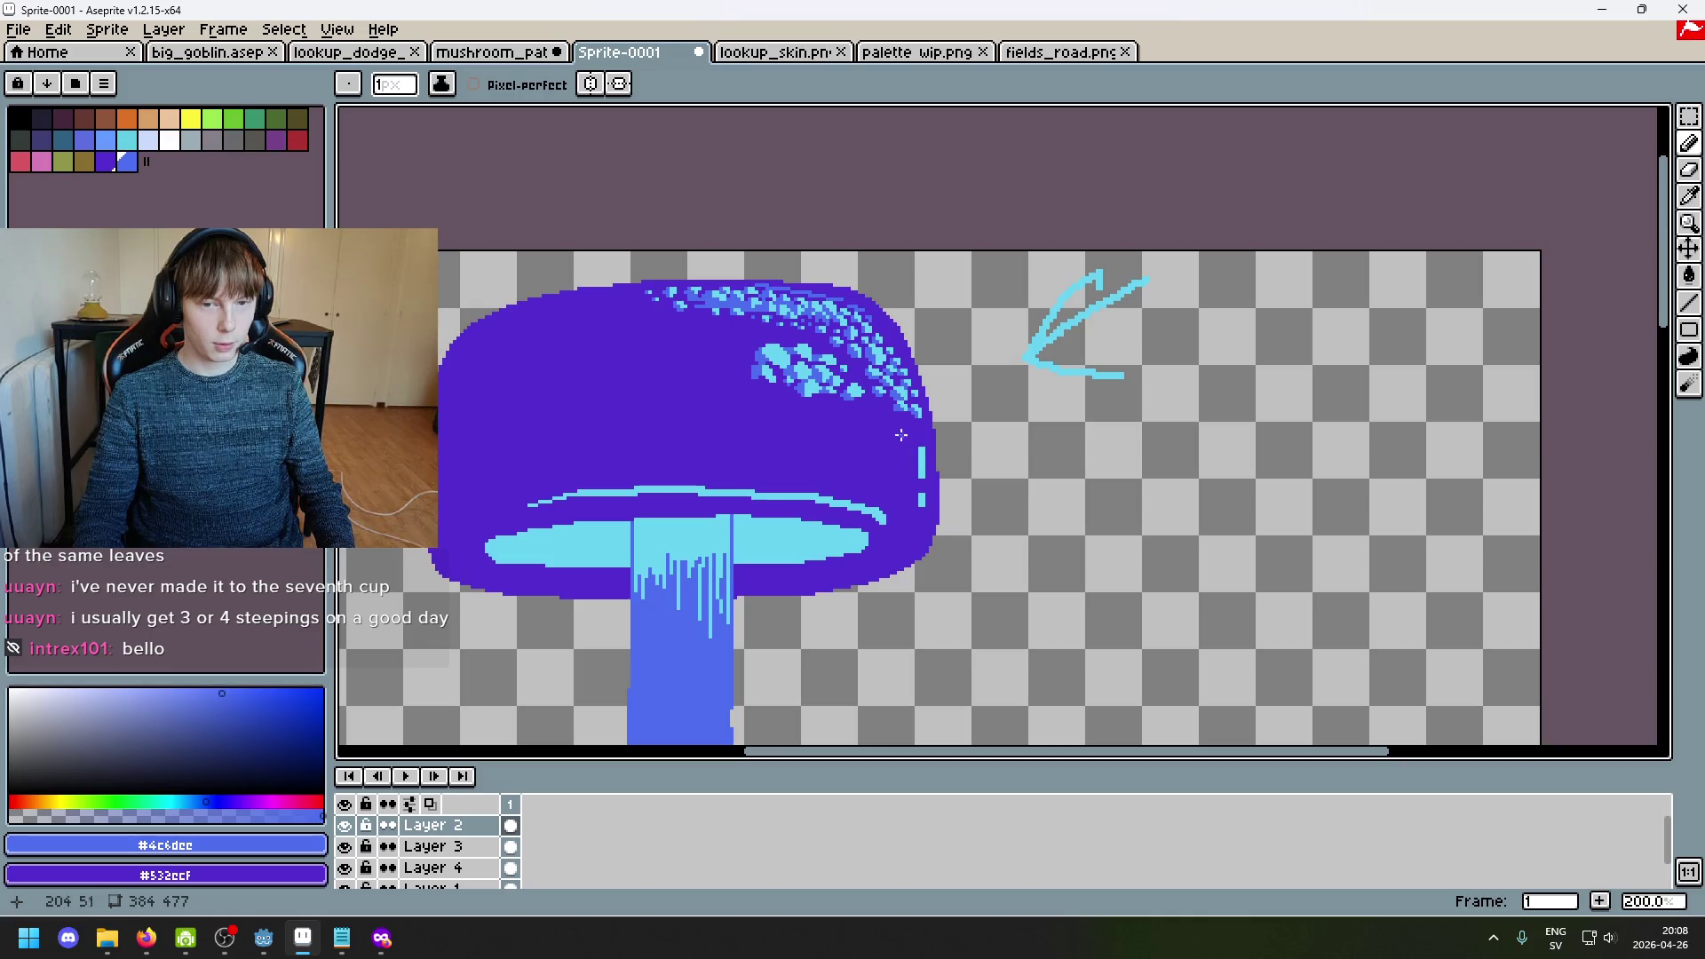
{"action": "scroll", "coordinate": [888, 278], "scroll_direction": "up", "scroll_amount": 4}
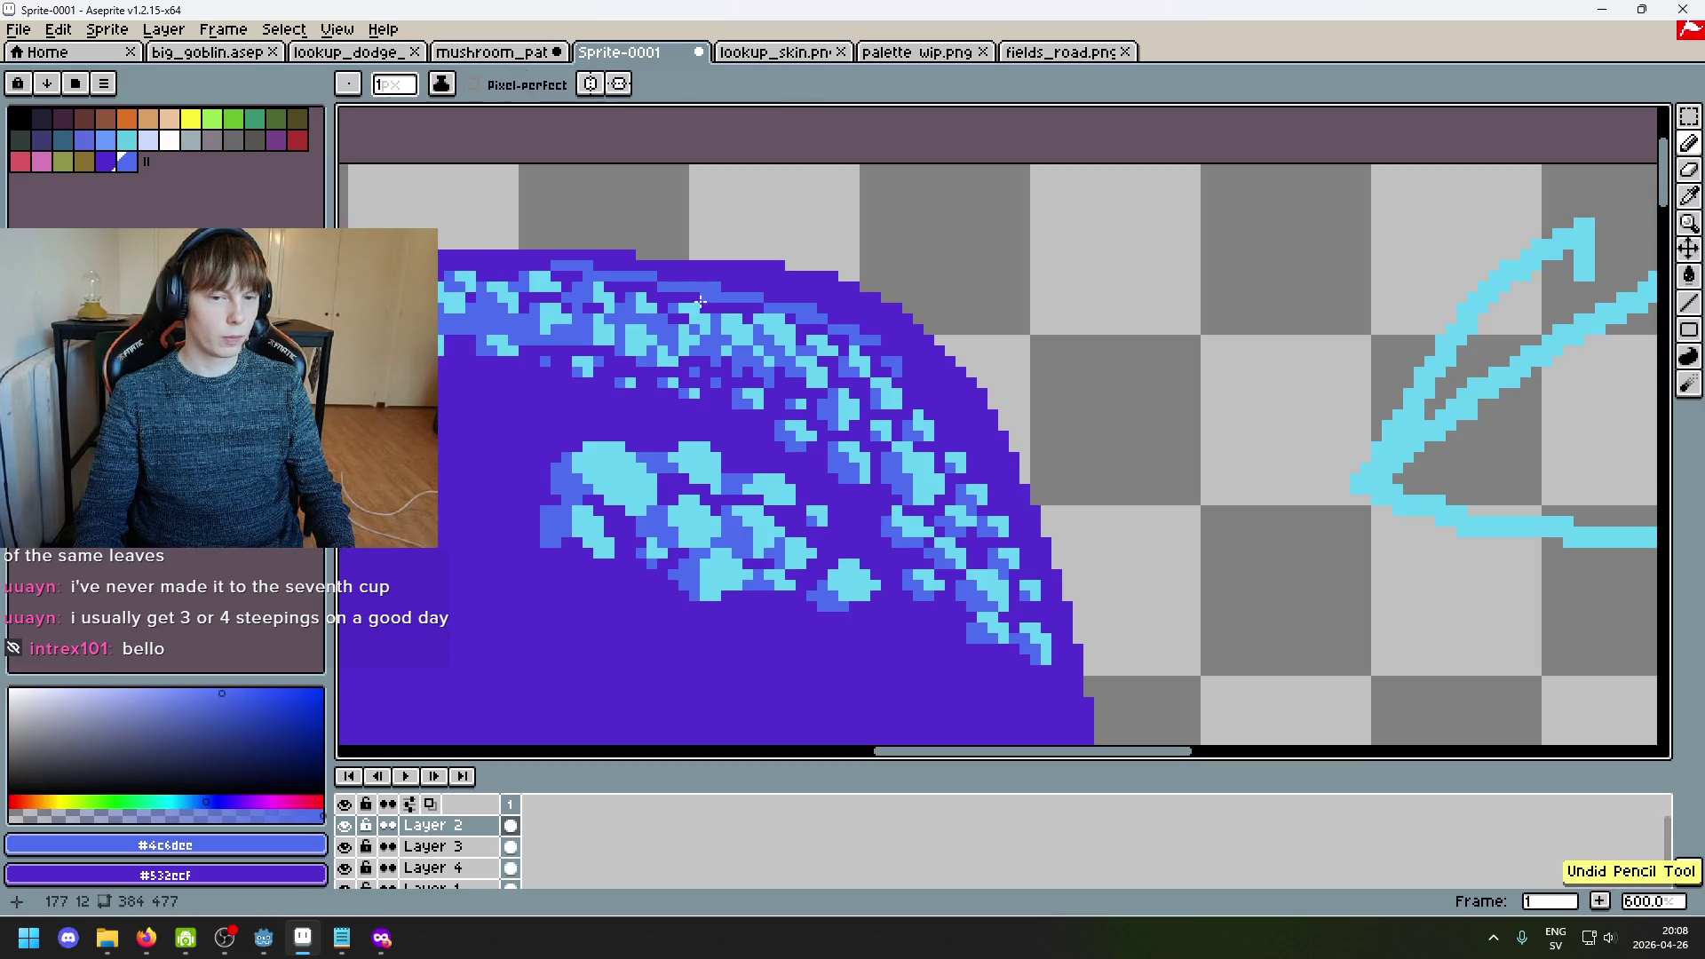
{"action": "scroll", "coordinate": [661, 260], "scroll_direction": "up", "scroll_amount": 1}
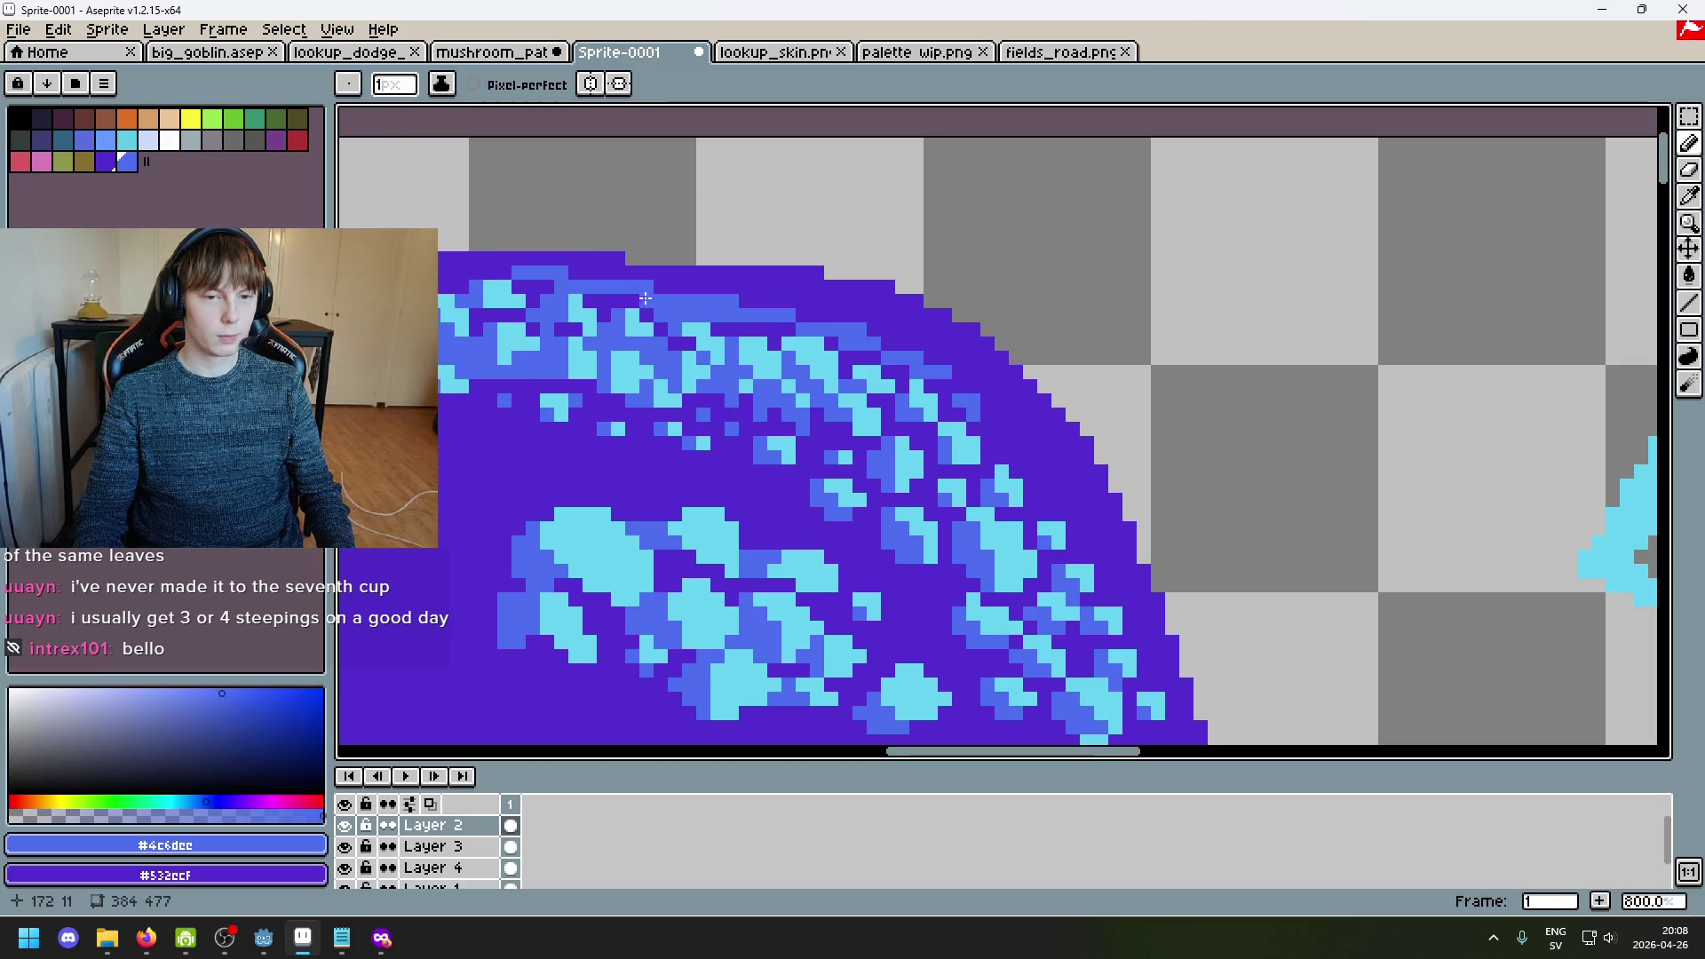
{"action": "scroll", "coordinate": [798, 364], "scroll_direction": "down", "scroll_amount": 3}
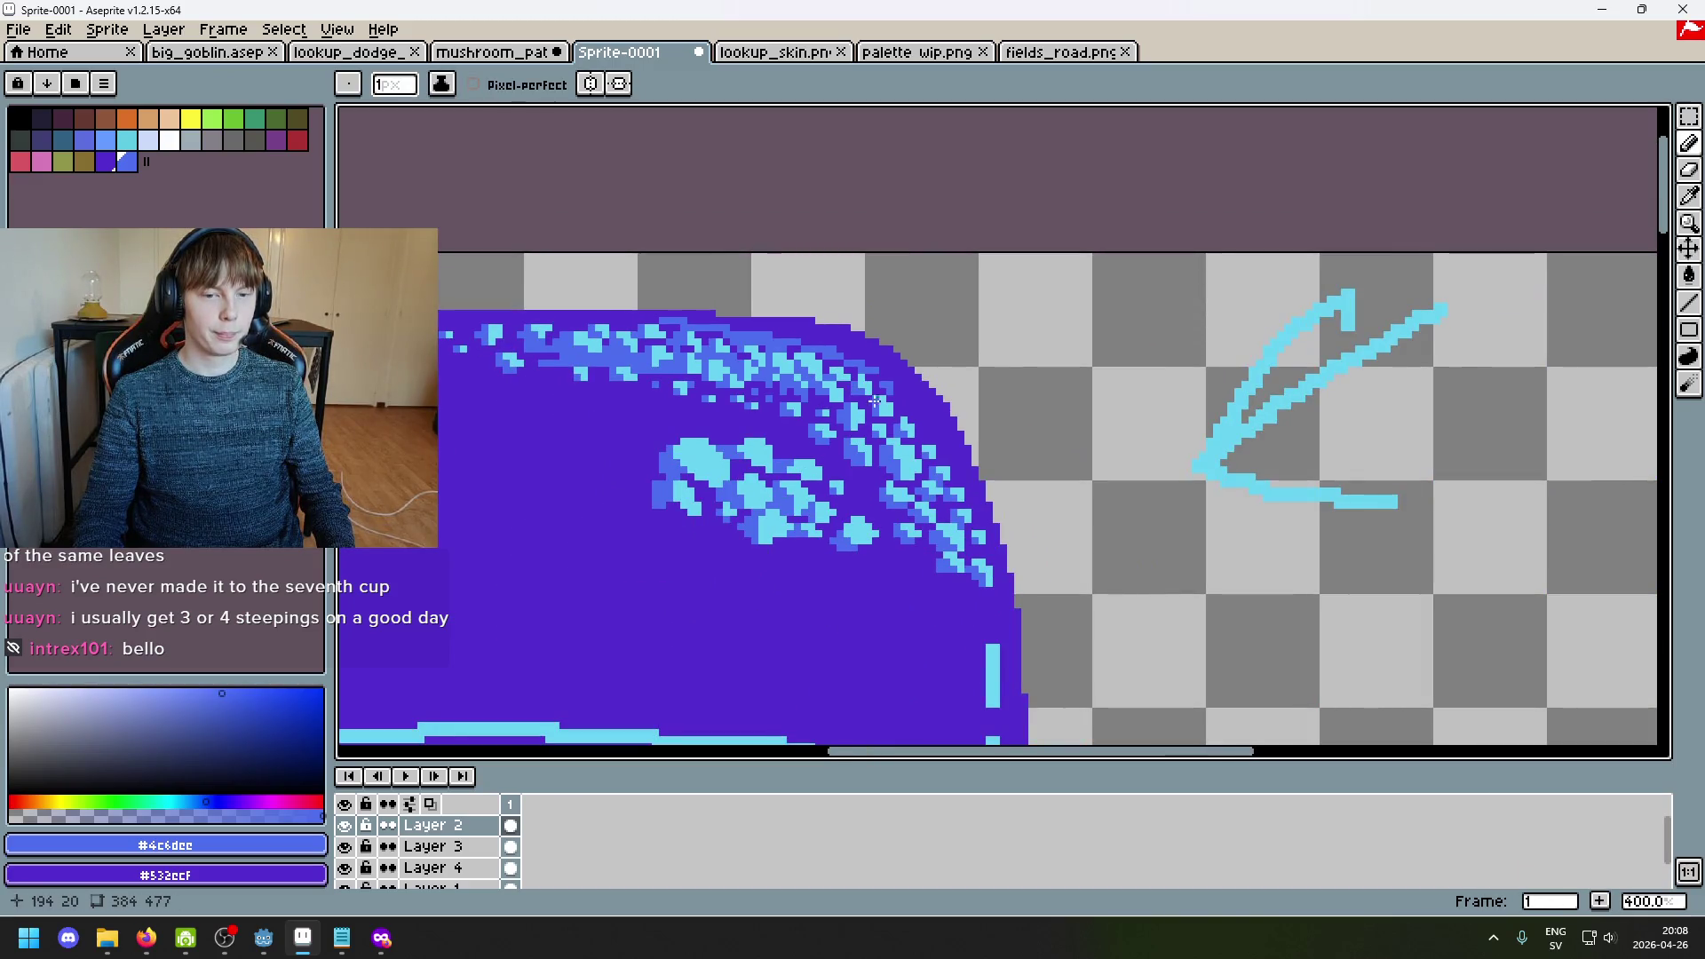
{"action": "scroll", "coordinate": [906, 408], "scroll_direction": "up", "scroll_amount": 3}
{"action": "key", "text": "ctrl+z"}
Step: Add short diagonal runs of blue pixels along the cap's upper-right edge, then resample the purple
{"action": "left_click_drag", "start_coordinate": [719, 286], "coordinate": [736, 309]}
{"action": "left_click_drag", "start_coordinate": [775, 363], "coordinate": [800, 403]}
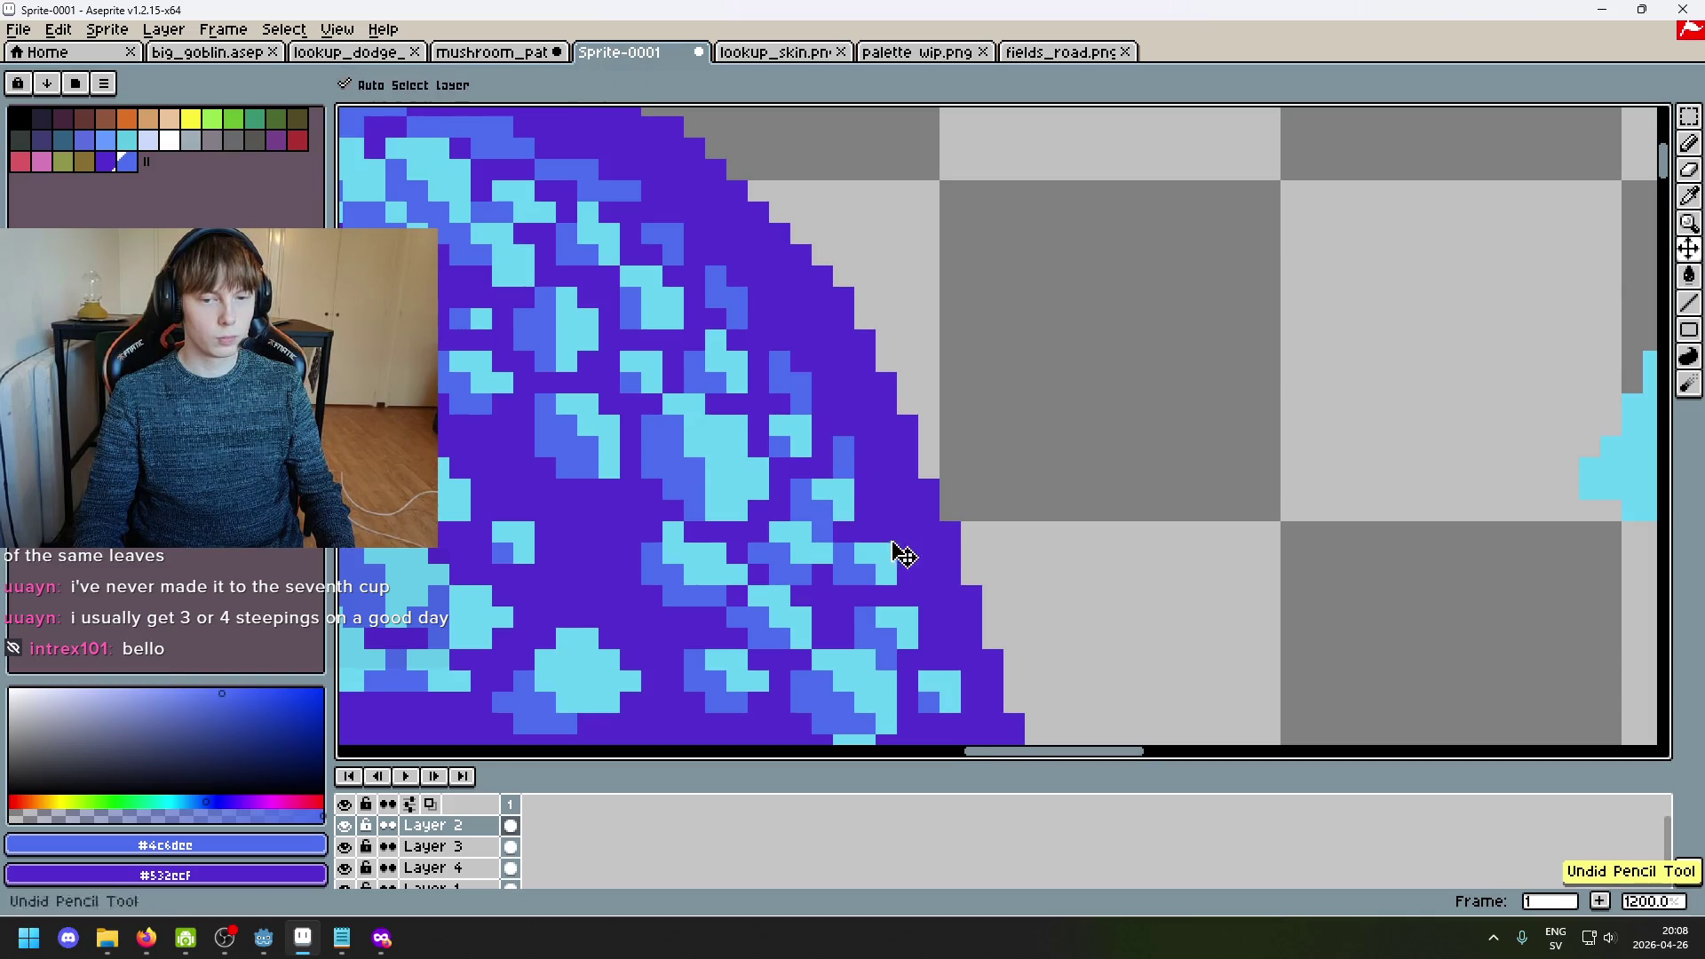
{"action": "scroll", "coordinate": [870, 500], "scroll_direction": "down", "scroll_amount": 3}
{"action": "scroll", "coordinate": [870, 500], "scroll_direction": "down", "scroll_amount": 1}
{"action": "scroll", "coordinate": [870, 500], "scroll_direction": "up", "scroll_amount": 5}
{"action": "scroll", "coordinate": [881, 464], "scroll_direction": "down", "scroll_amount": 3}
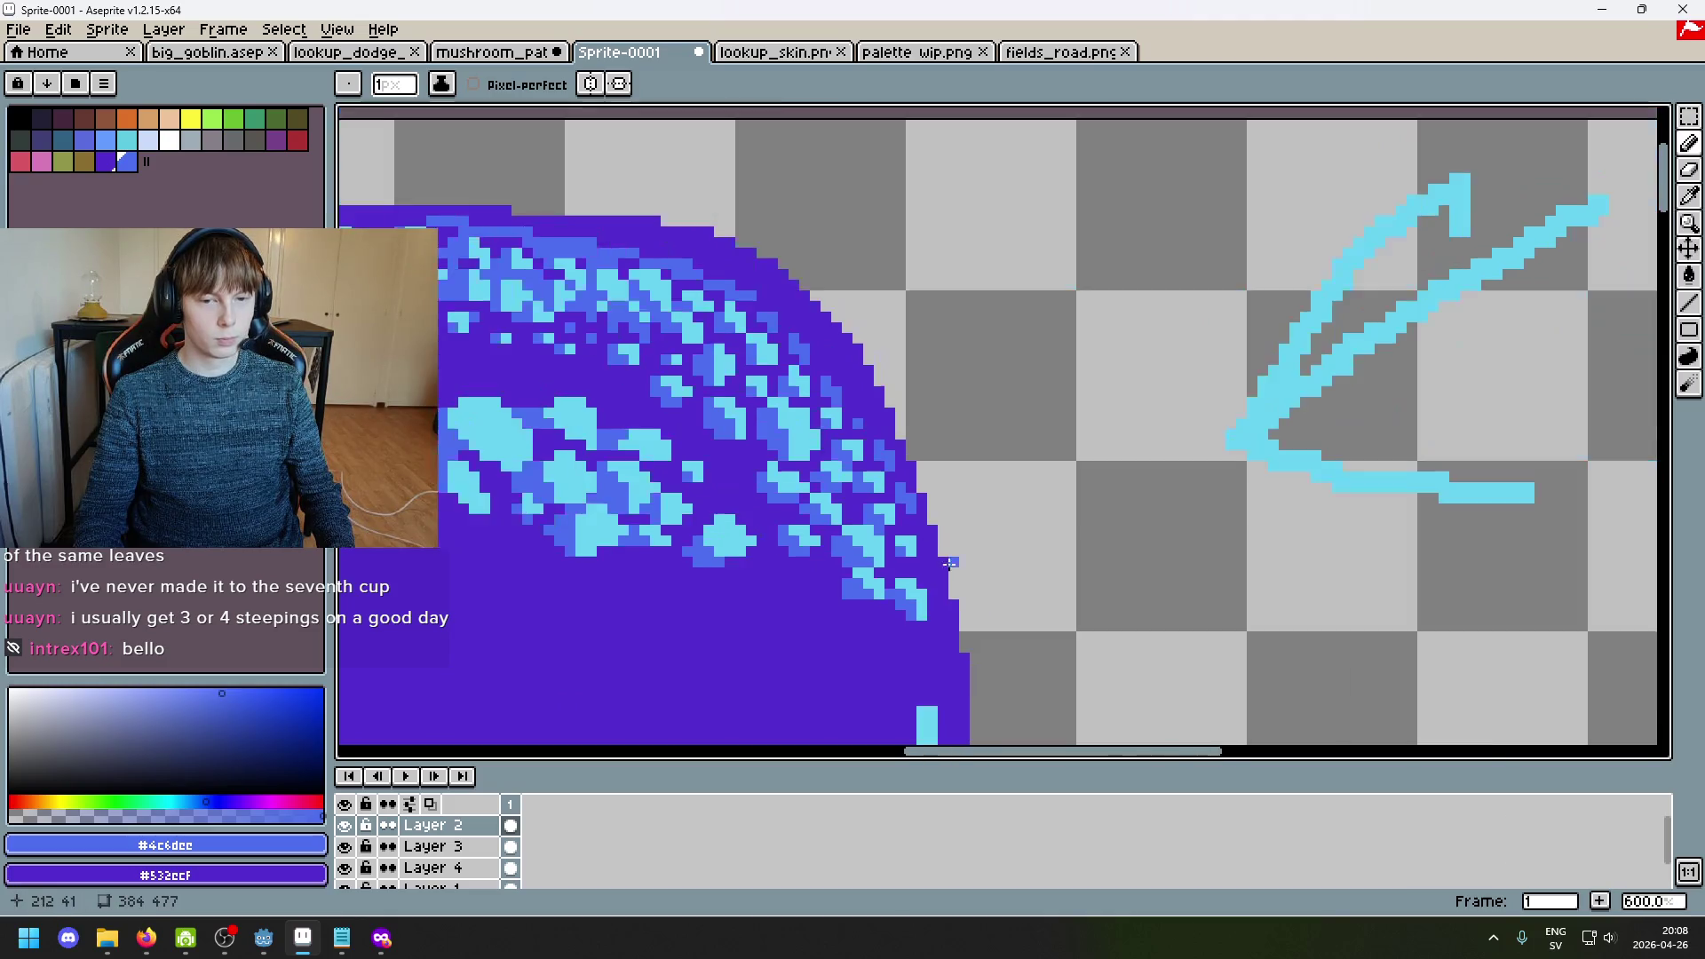
{"action": "scroll", "coordinate": [728, 380], "scroll_direction": "up", "scroll_amount": 2}
{"action": "left_click", "coordinate": [728, 380], "text": "alt"}
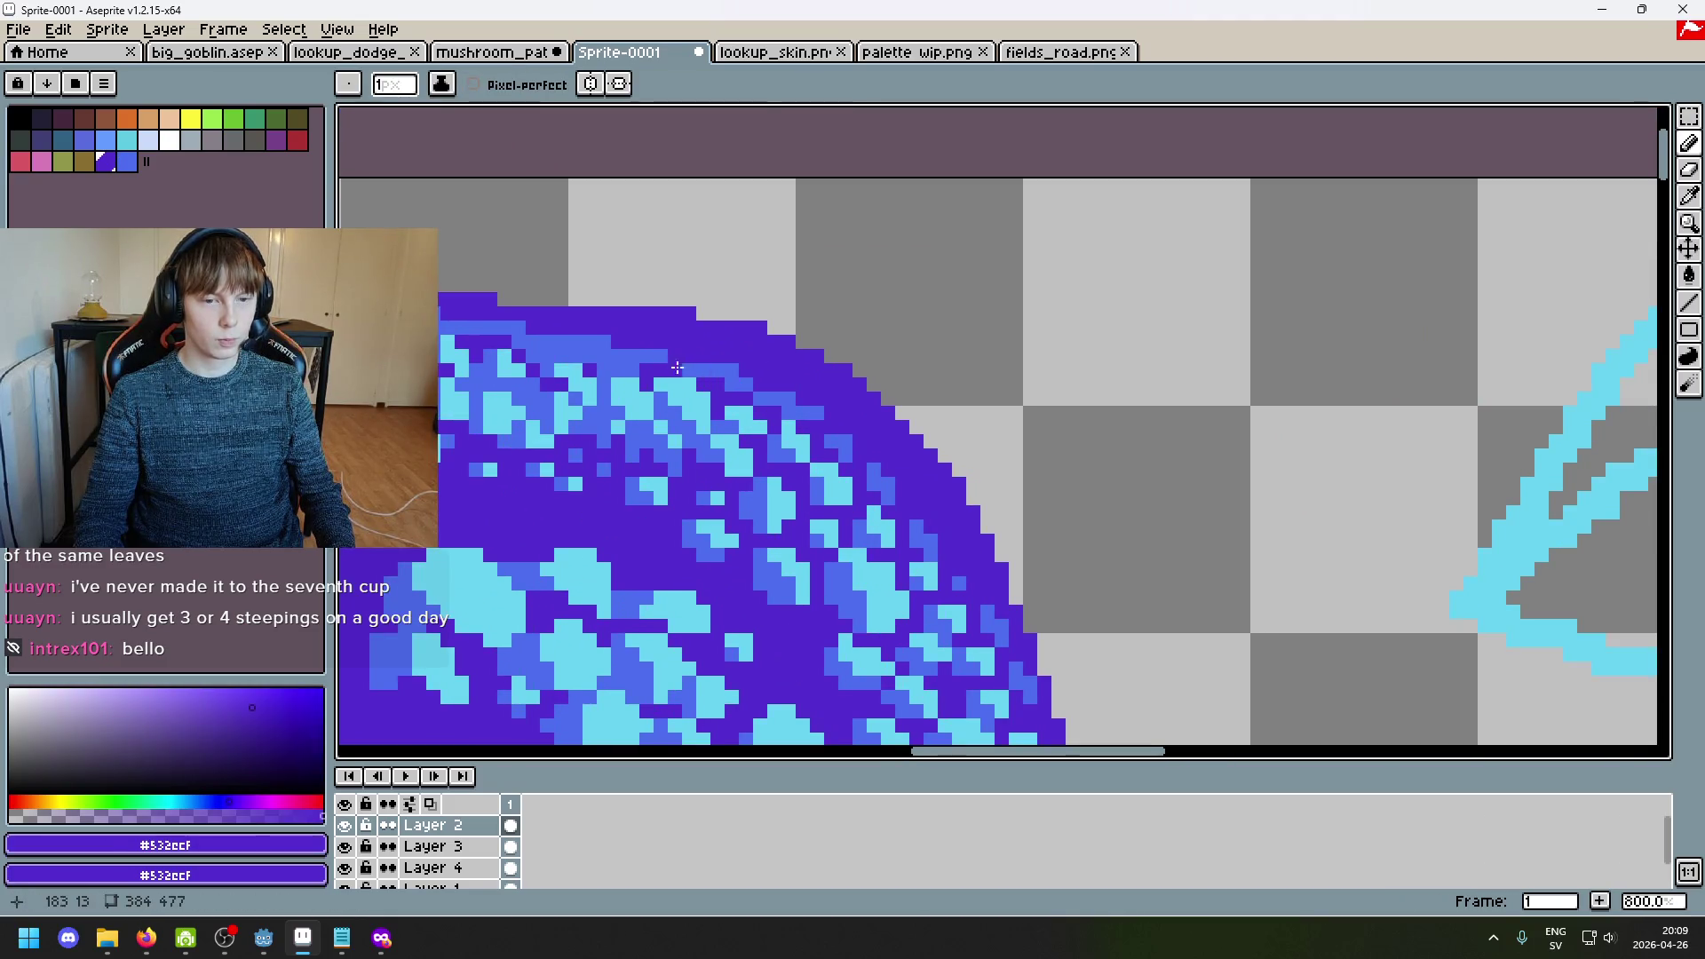
{"action": "left_click_drag", "start_coordinate": [612, 369], "coordinate": [690, 431]}
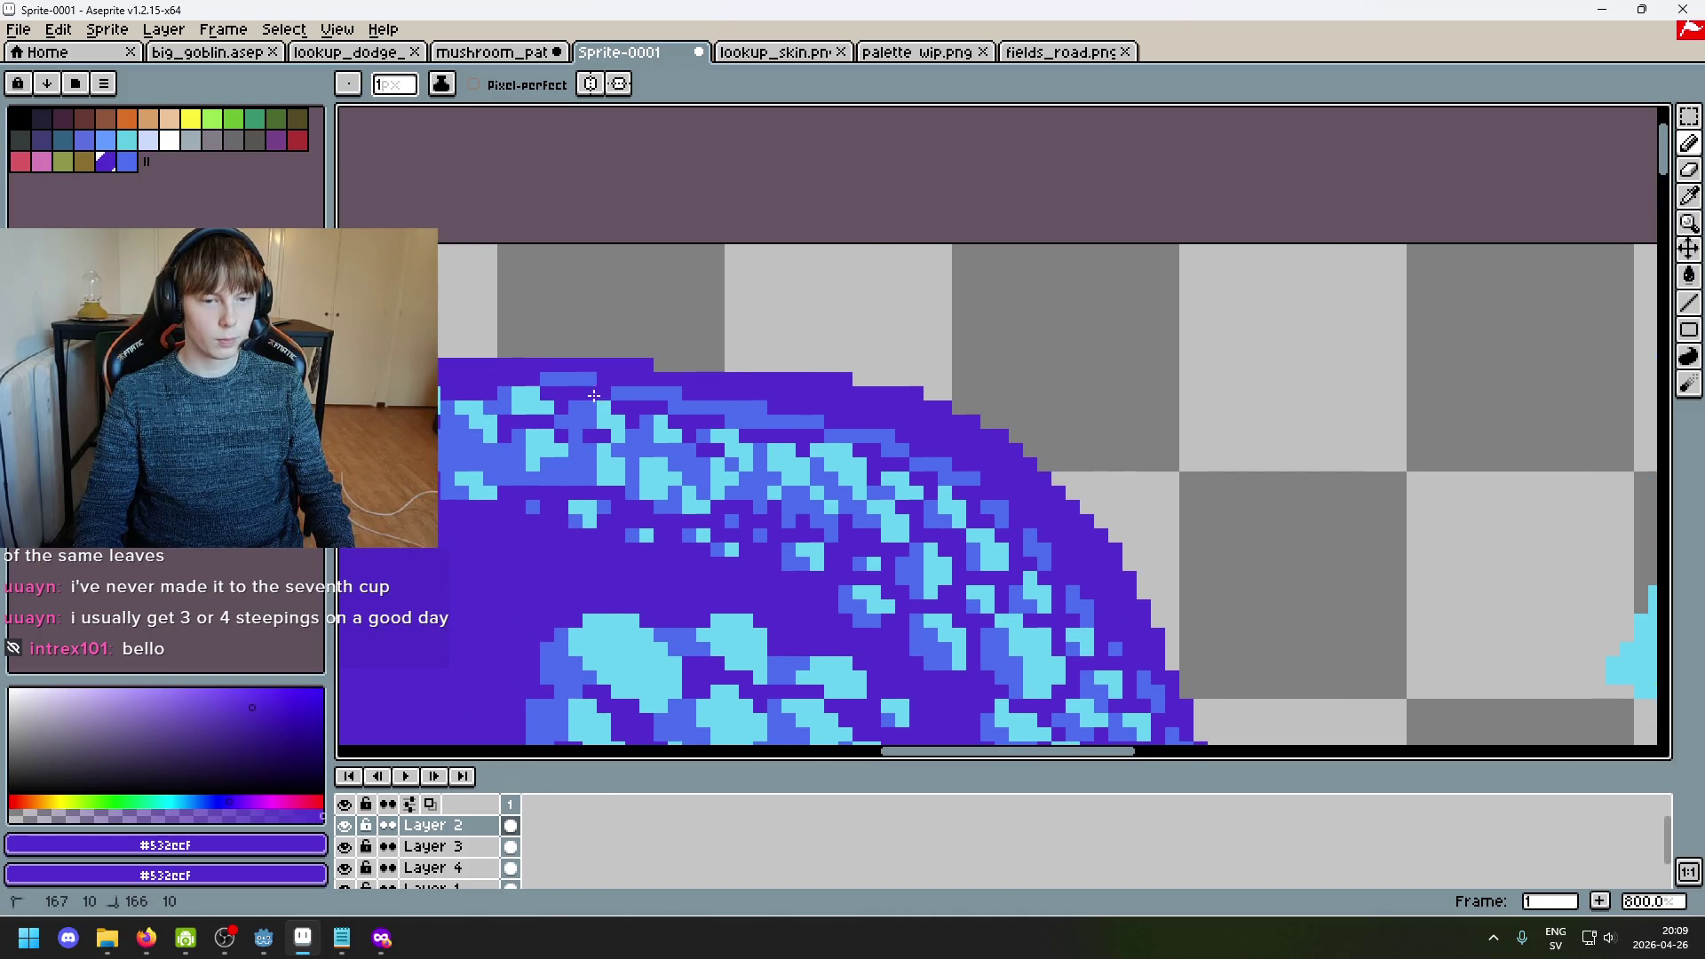
{"action": "scroll", "coordinate": [688, 446], "scroll_direction": "down", "scroll_amount": 2}
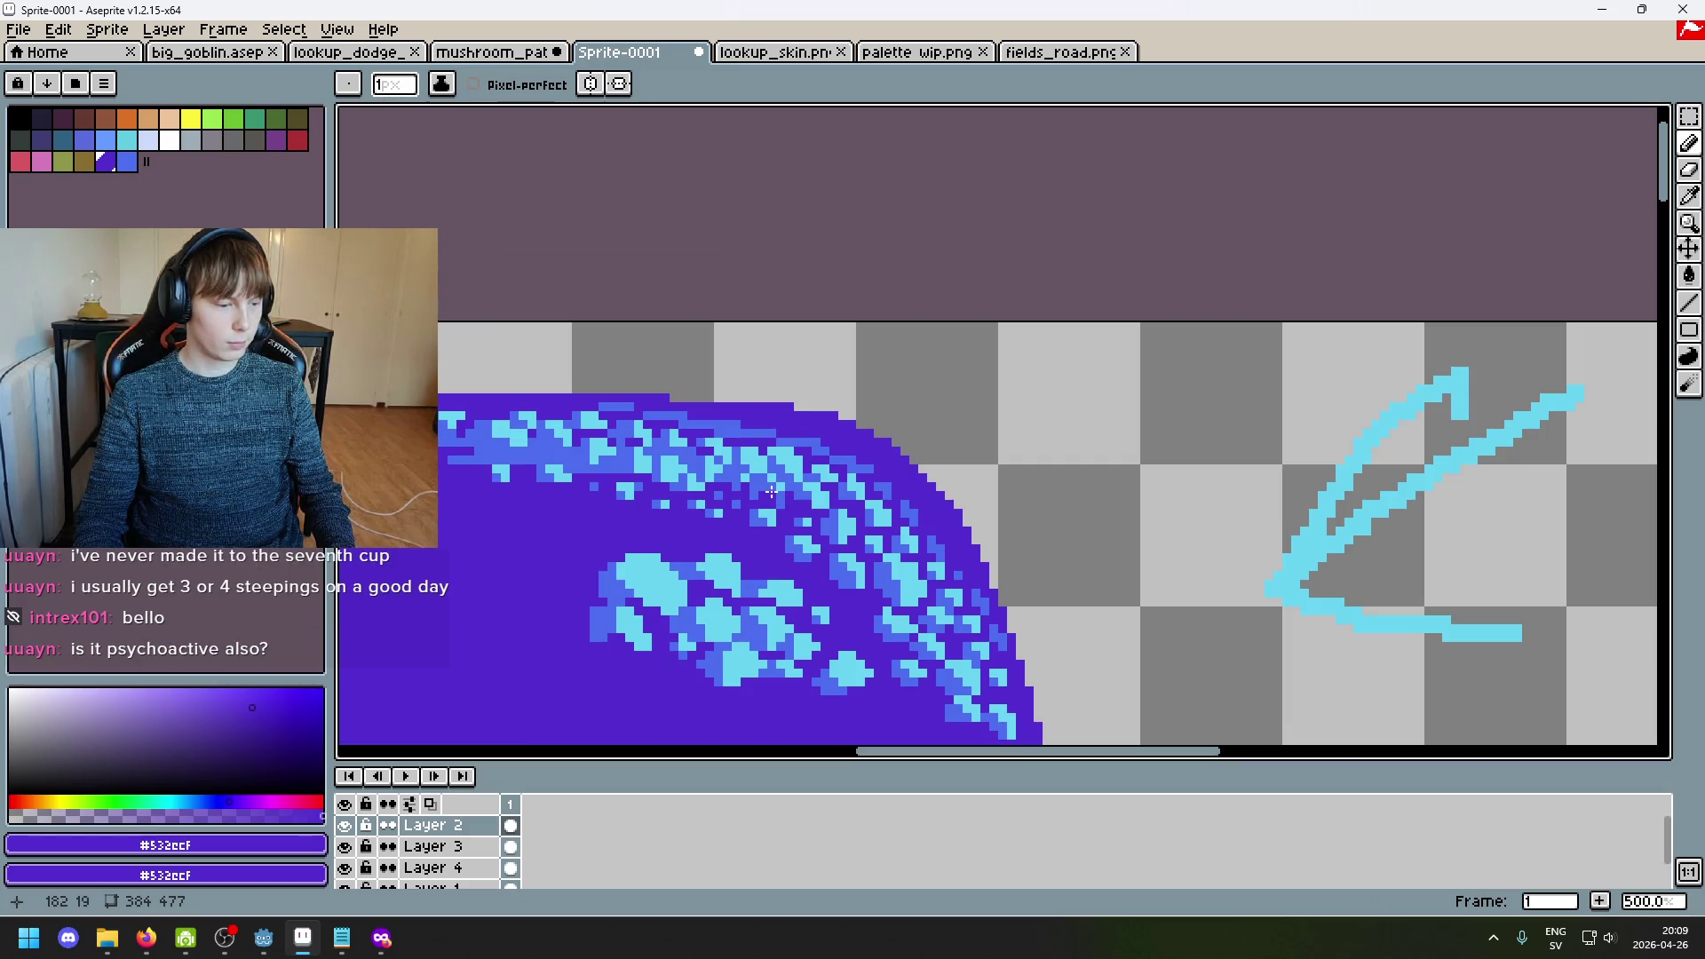
{"action": "scroll", "coordinate": [771, 491], "scroll_direction": "down", "scroll_amount": 3}
{"action": "scroll", "coordinate": [870, 491], "scroll_direction": "up", "scroll_amount": 2}
Step: Place two single blue pixels near the cap's right edge, using blue sampled from a spot
{"action": "scroll", "coordinate": [969, 492], "scroll_direction": "down", "scroll_amount": 4}
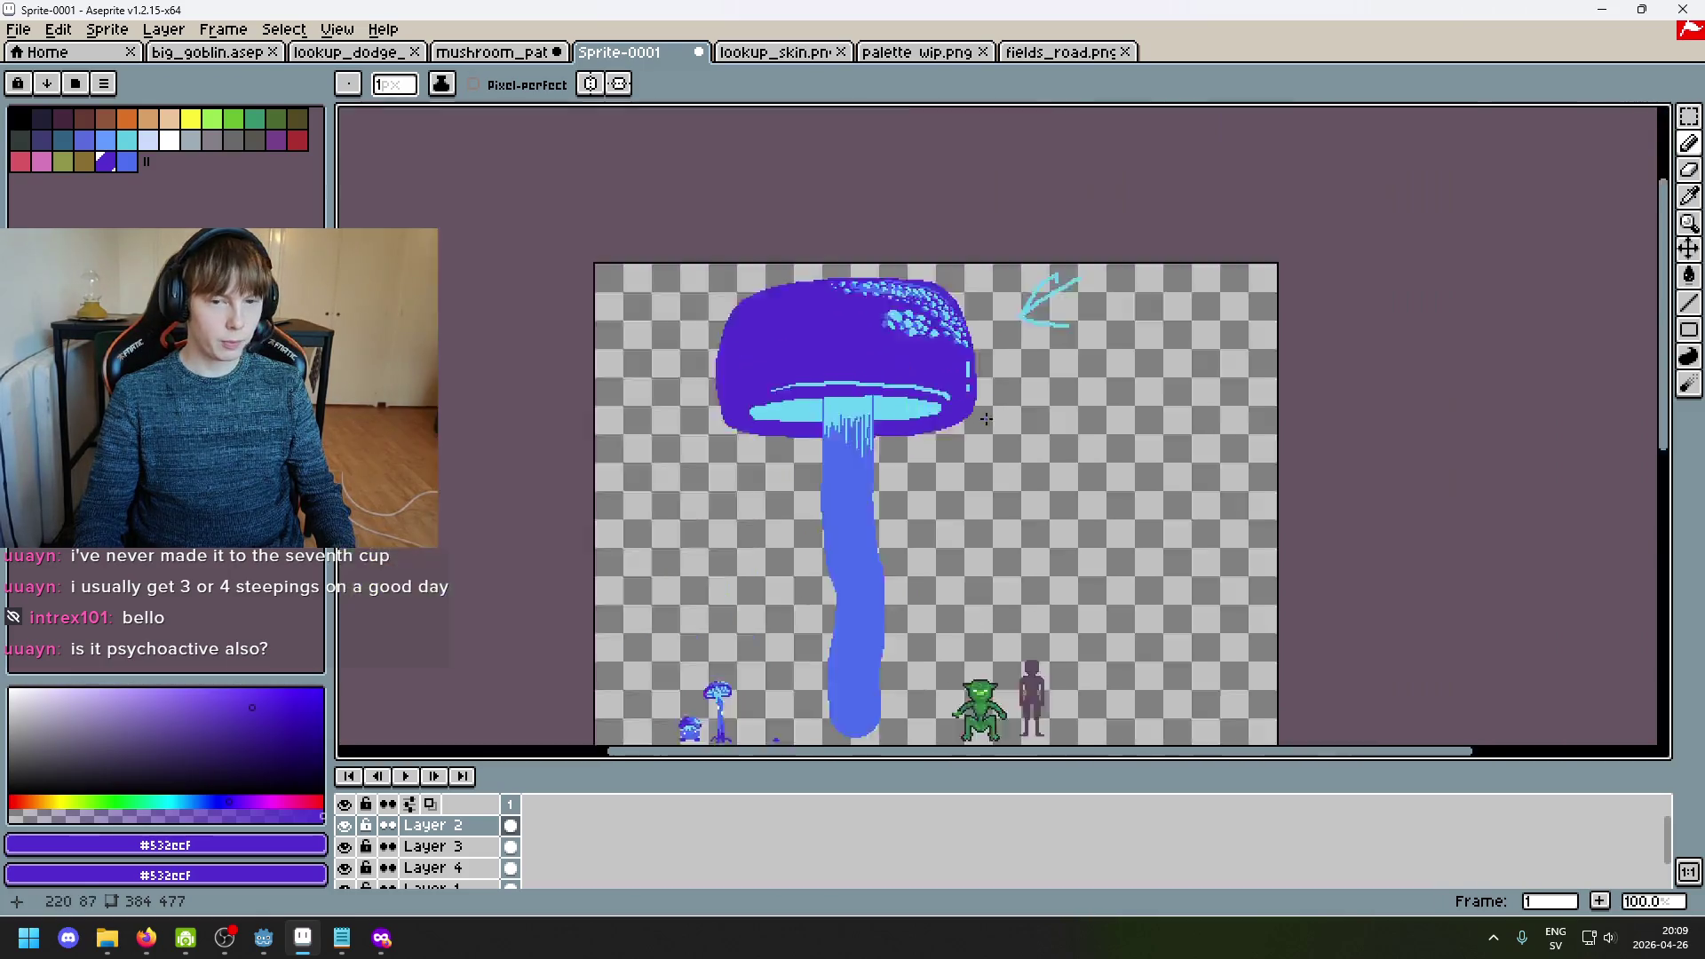
{"action": "scroll", "coordinate": [971, 492], "scroll_direction": "up", "scroll_amount": 2}
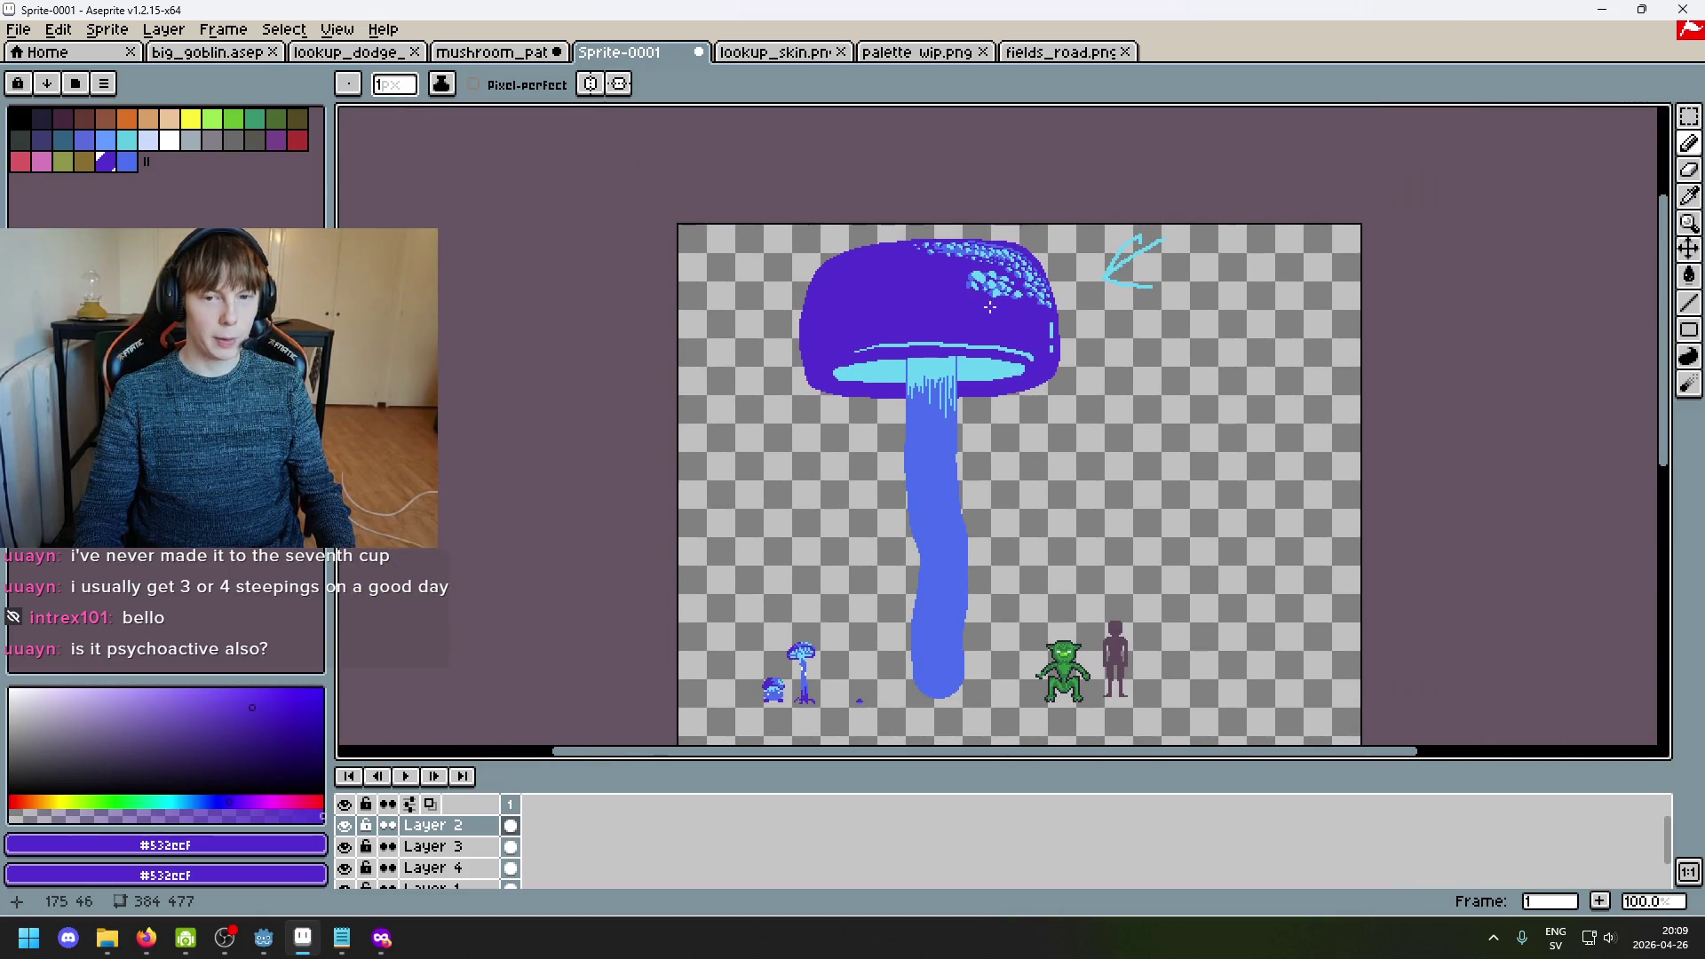
{"action": "scroll", "coordinate": [1041, 325], "scroll_direction": "up", "scroll_amount": 1}
{"action": "scroll", "coordinate": [1041, 325], "scroll_direction": "down", "scroll_amount": 2}
{"action": "scroll", "coordinate": [1021, 382], "scroll_direction": "up", "scroll_amount": 1}
{"action": "scroll", "coordinate": [1177, 426], "scroll_direction": "down", "scroll_amount": 1}
{"action": "scroll", "coordinate": [1177, 427], "scroll_direction": "up", "scroll_amount": 8}
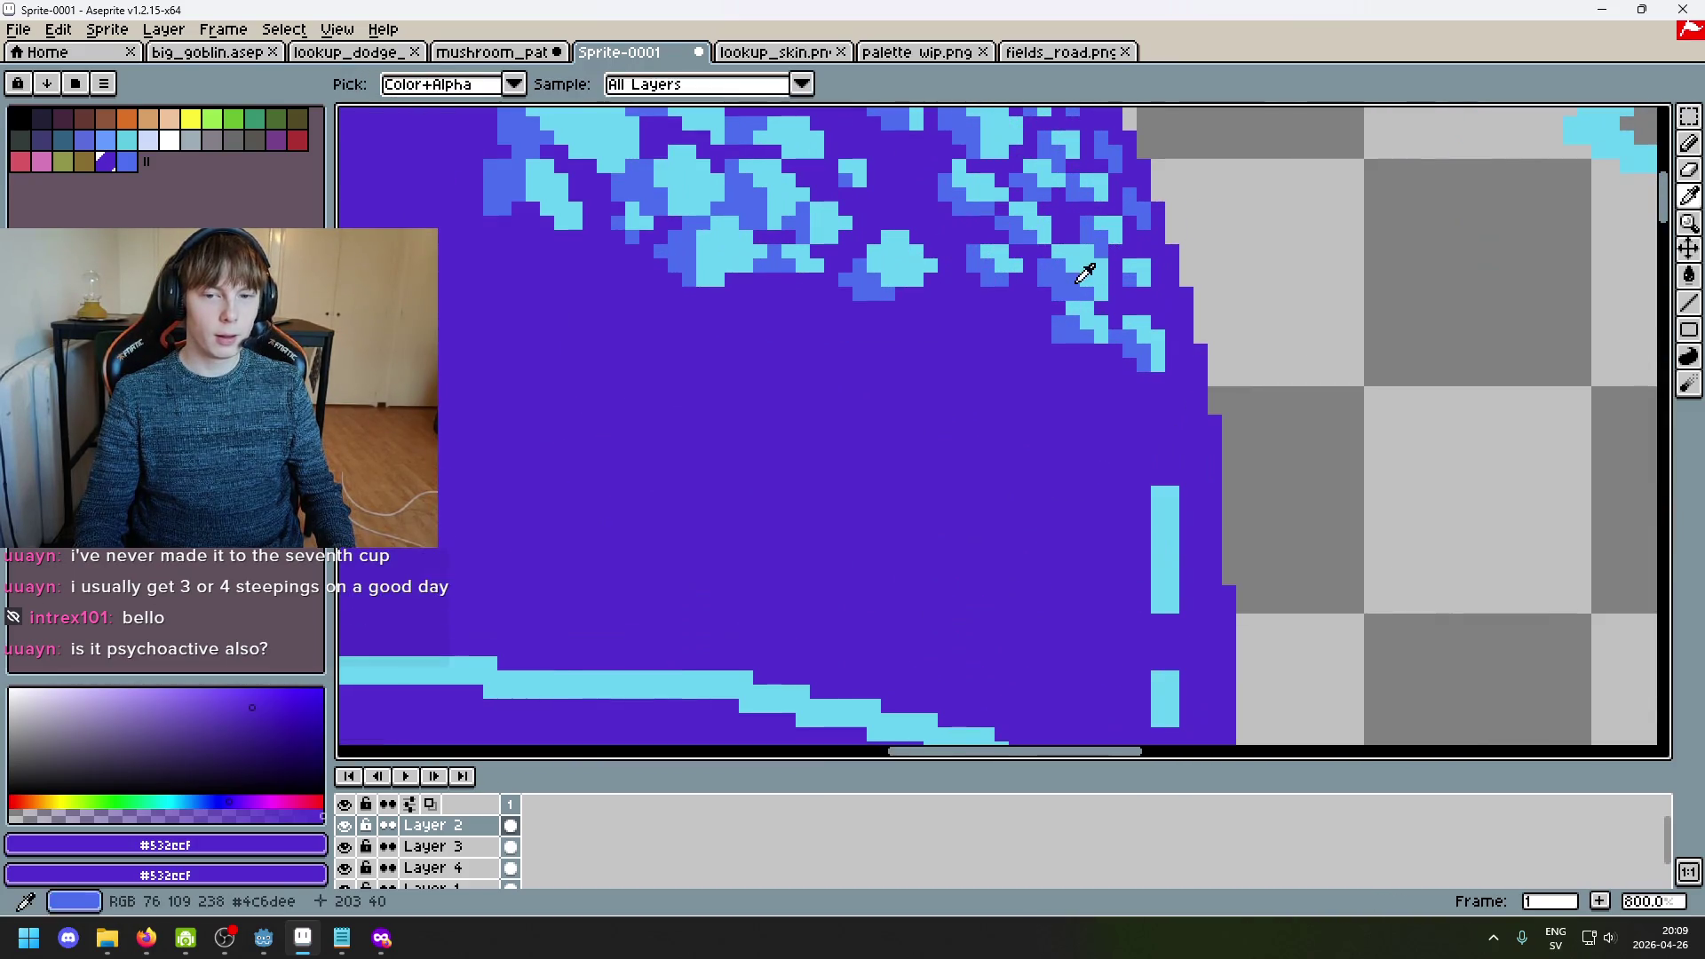
{"action": "left_click", "coordinate": [1067, 293], "text": "alt"}
{"action": "scroll", "coordinate": [1123, 333], "scroll_direction": "down", "scroll_amount": 3}
{"action": "scroll", "coordinate": [1092, 381], "scroll_direction": "up", "scroll_amount": 5}
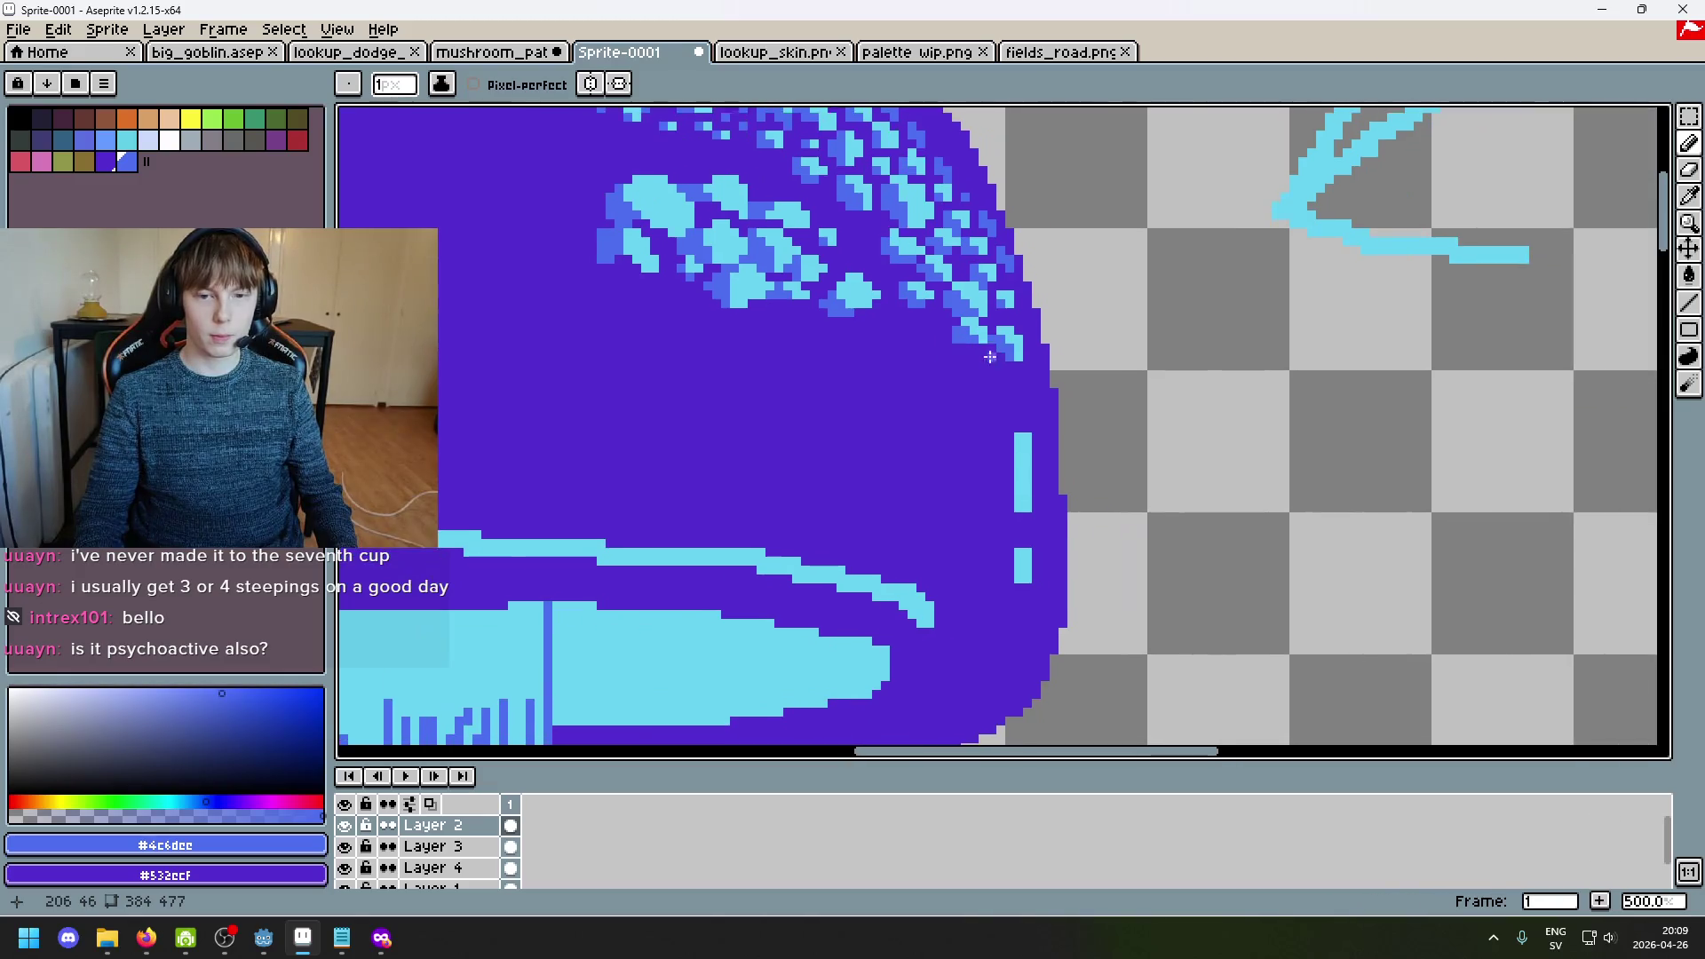
{"action": "left_click", "coordinate": [1062, 441]}
{"action": "scroll", "coordinate": [1003, 462], "scroll_direction": "down", "scroll_amount": 6}
{"action": "scroll", "coordinate": [948, 509], "scroll_direction": "up", "scroll_amount": 4}
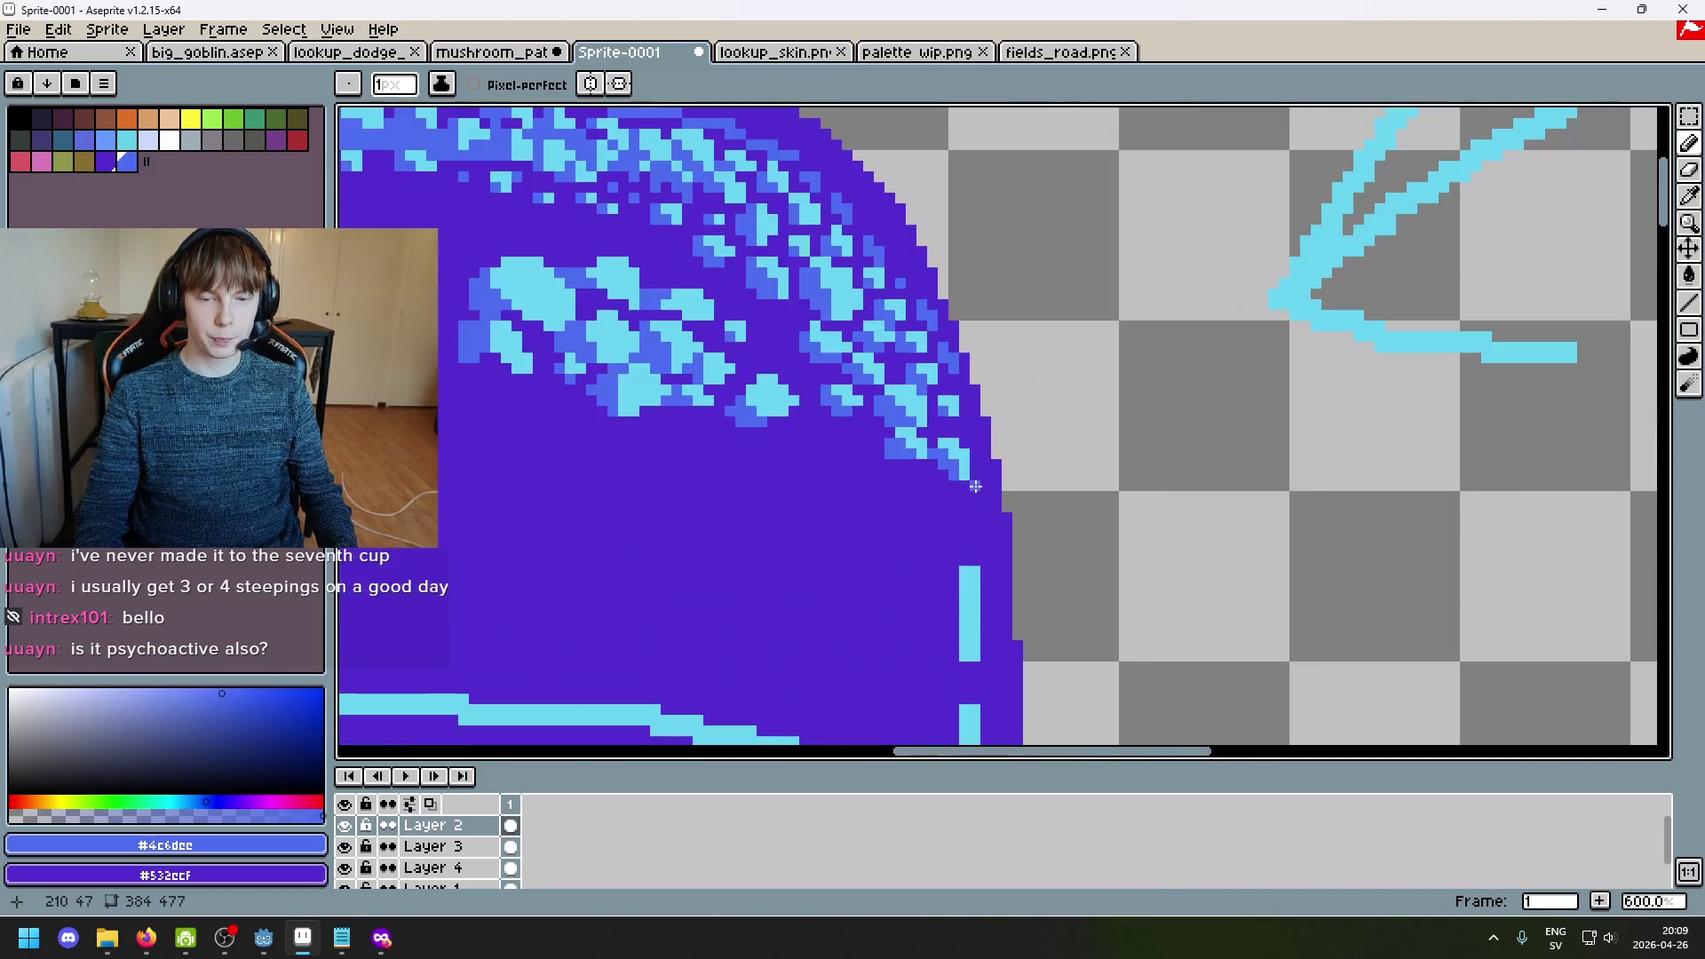
{"action": "scroll", "coordinate": [956, 482], "scroll_direction": "up", "scroll_amount": 3}
{"action": "left_click", "coordinate": [866, 494]}
{"action": "scroll", "coordinate": [868, 496], "scroll_direction": "down", "scroll_amount": 2}
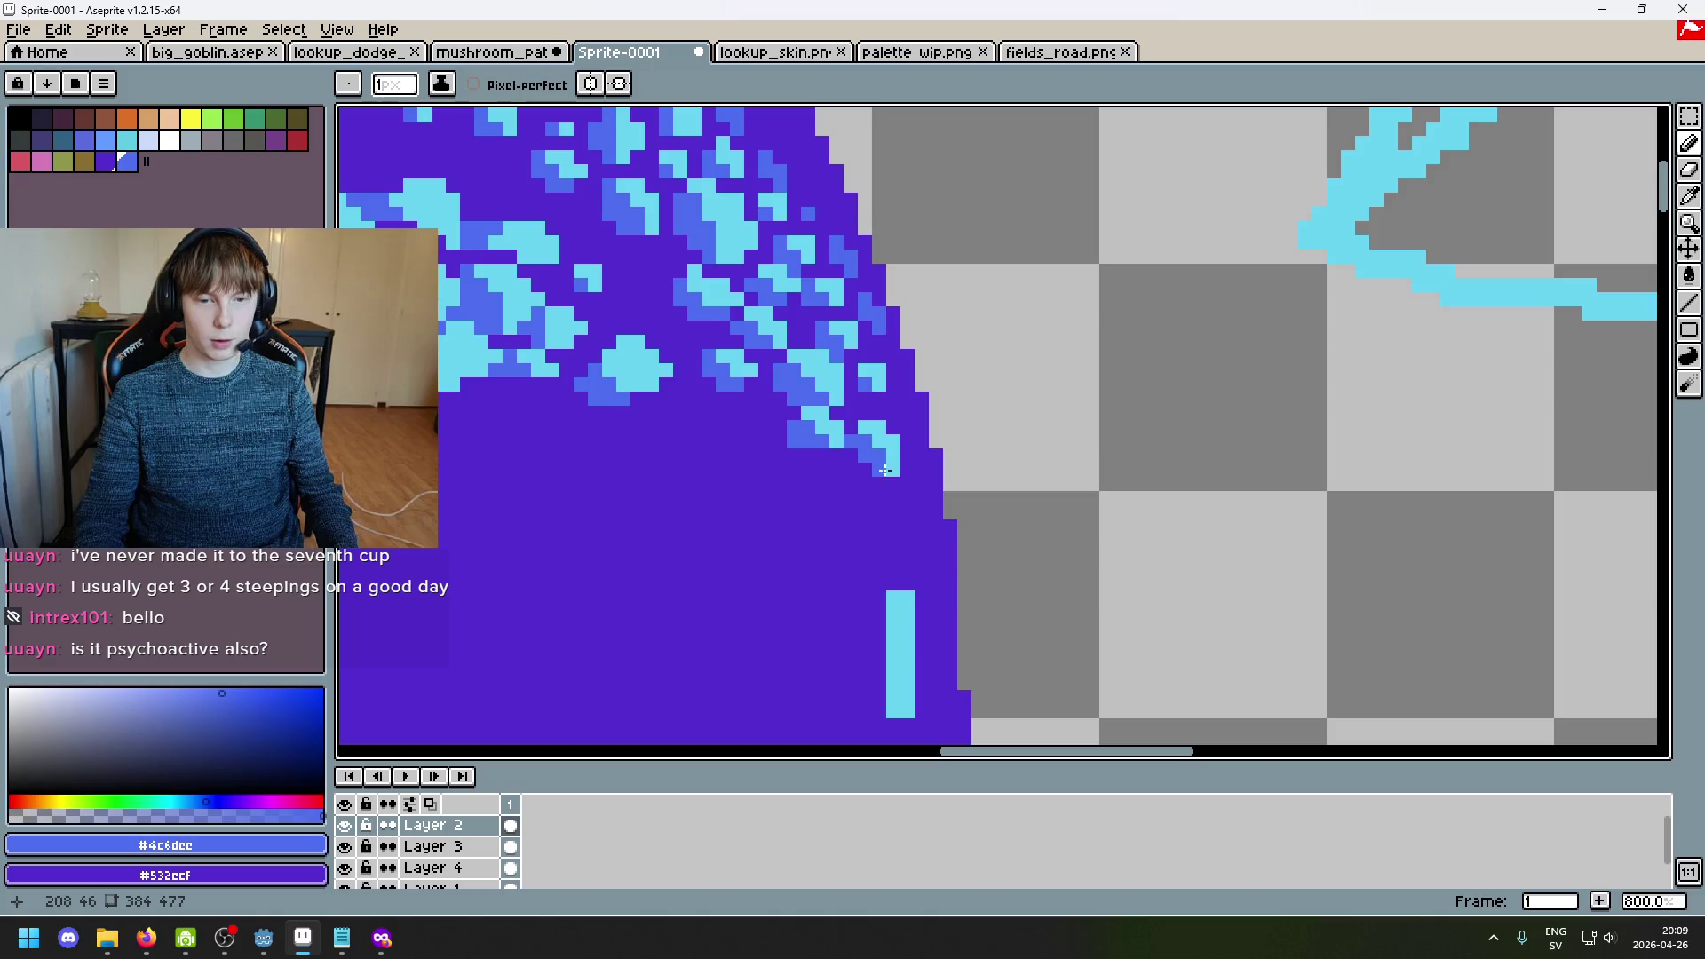
Step: Draw a short cyan column of pixels downward and set a blue pixel into the cyan spot
{"action": "left_click", "coordinate": [886, 472], "text": "alt"}
{"action": "scroll", "coordinate": [888, 470], "scroll_direction": "up", "scroll_amount": 3}
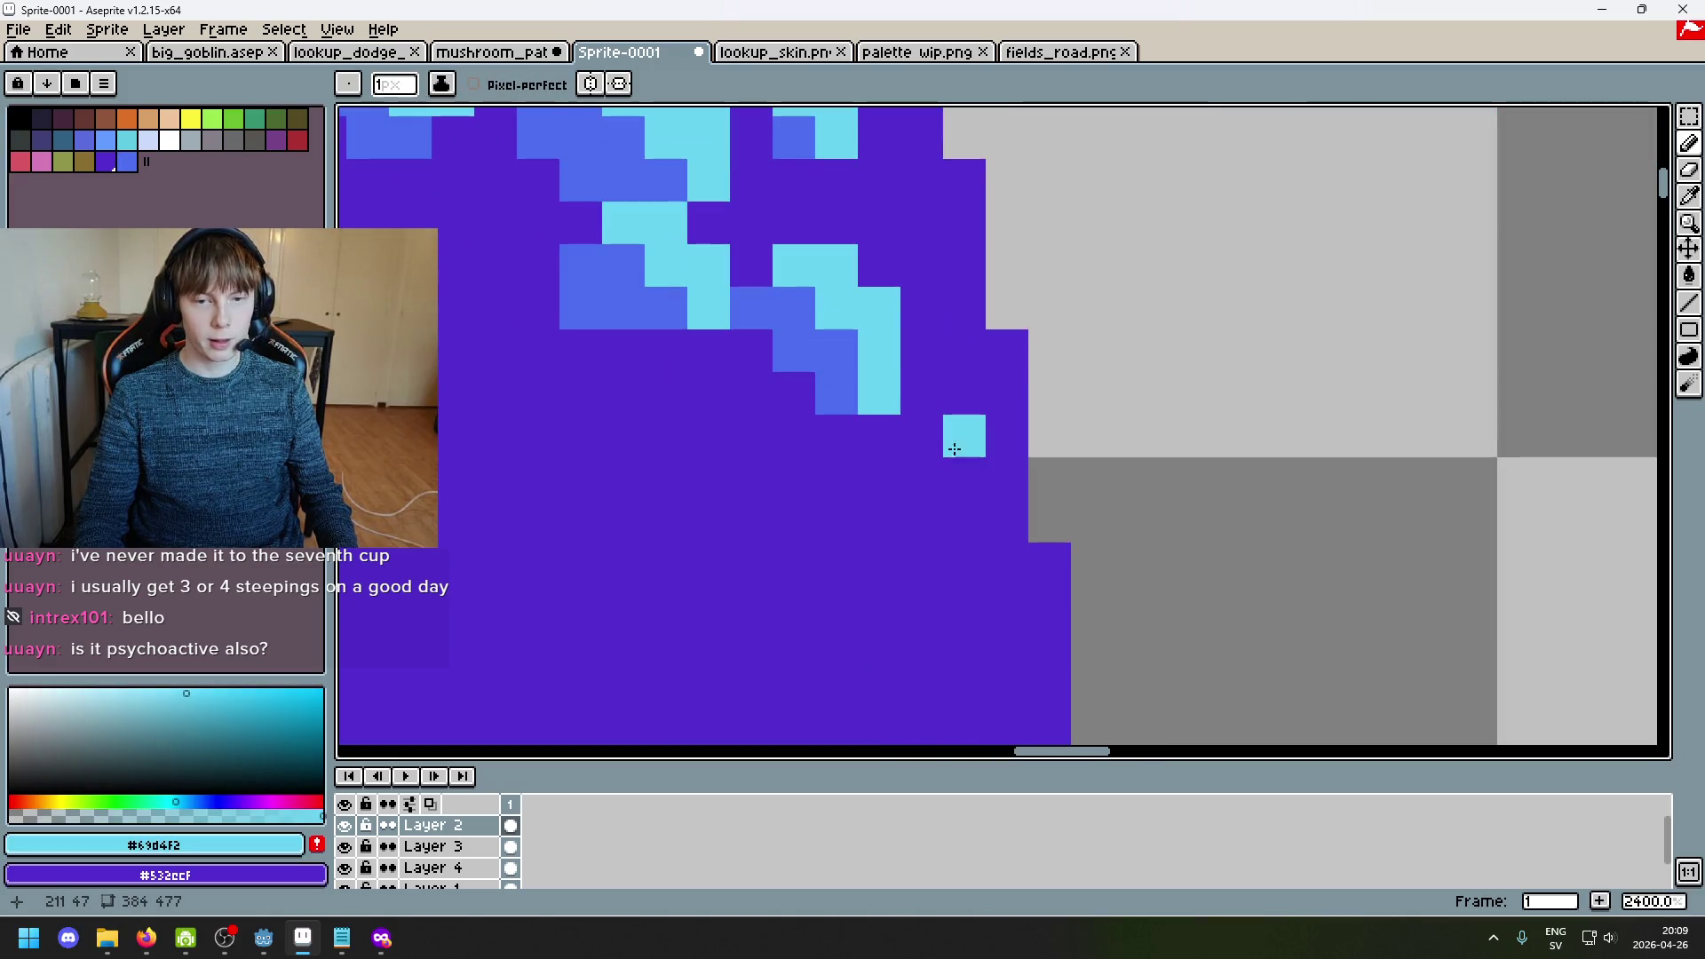
{"action": "left_click_drag", "start_coordinate": [954, 453], "coordinate": [957, 500]}
{"action": "key", "text": "ctrl+z"}
{"action": "mouse_move", "coordinate": [918, 427]}
{"action": "left_mouse_down"}
{"action": "mouse_move", "coordinate": [964, 498]}
{"action": "mouse_move", "coordinate": [963, 533]}
{"action": "left_mouse_up"}
{"action": "scroll", "coordinate": [963, 533], "scroll_direction": "down", "scroll_amount": 4}
{"action": "scroll", "coordinate": [936, 508], "scroll_direction": "up", "scroll_amount": 3}
{"action": "left_click", "coordinate": [936, 507], "text": "alt"}
{"action": "scroll", "coordinate": [1138, 399], "scroll_direction": "up", "scroll_amount": 2}
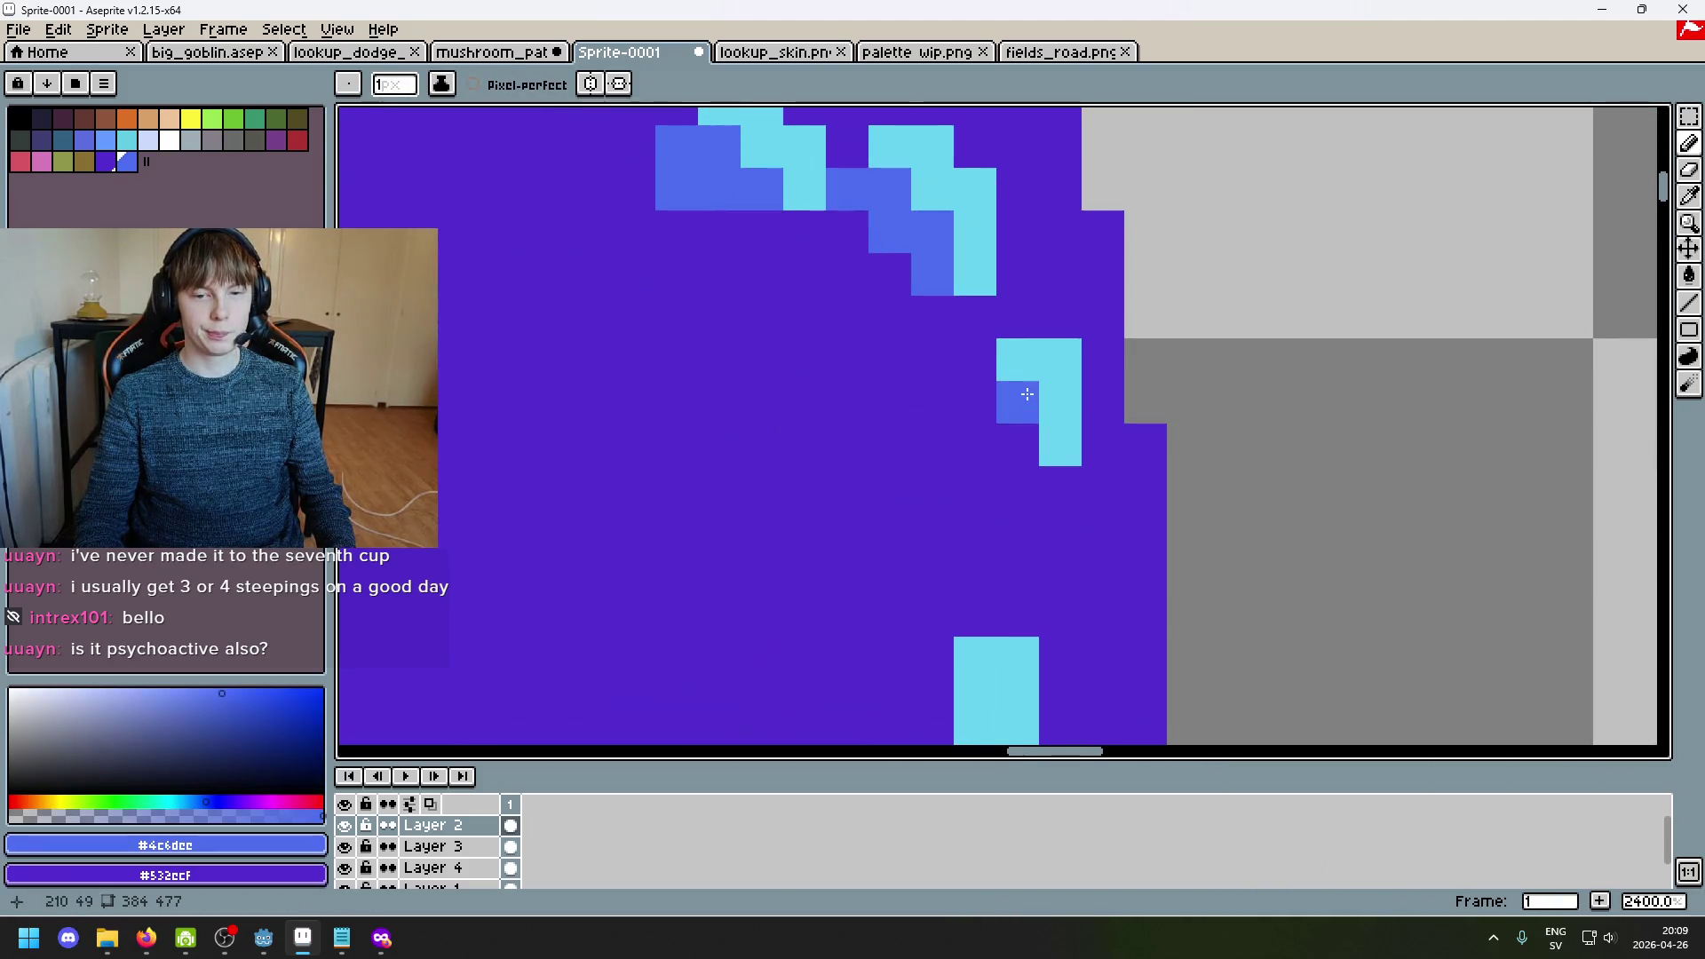
{"action": "left_click", "coordinate": [971, 372]}
{"action": "scroll", "coordinate": [1016, 426], "scroll_direction": "down", "scroll_amount": 3}
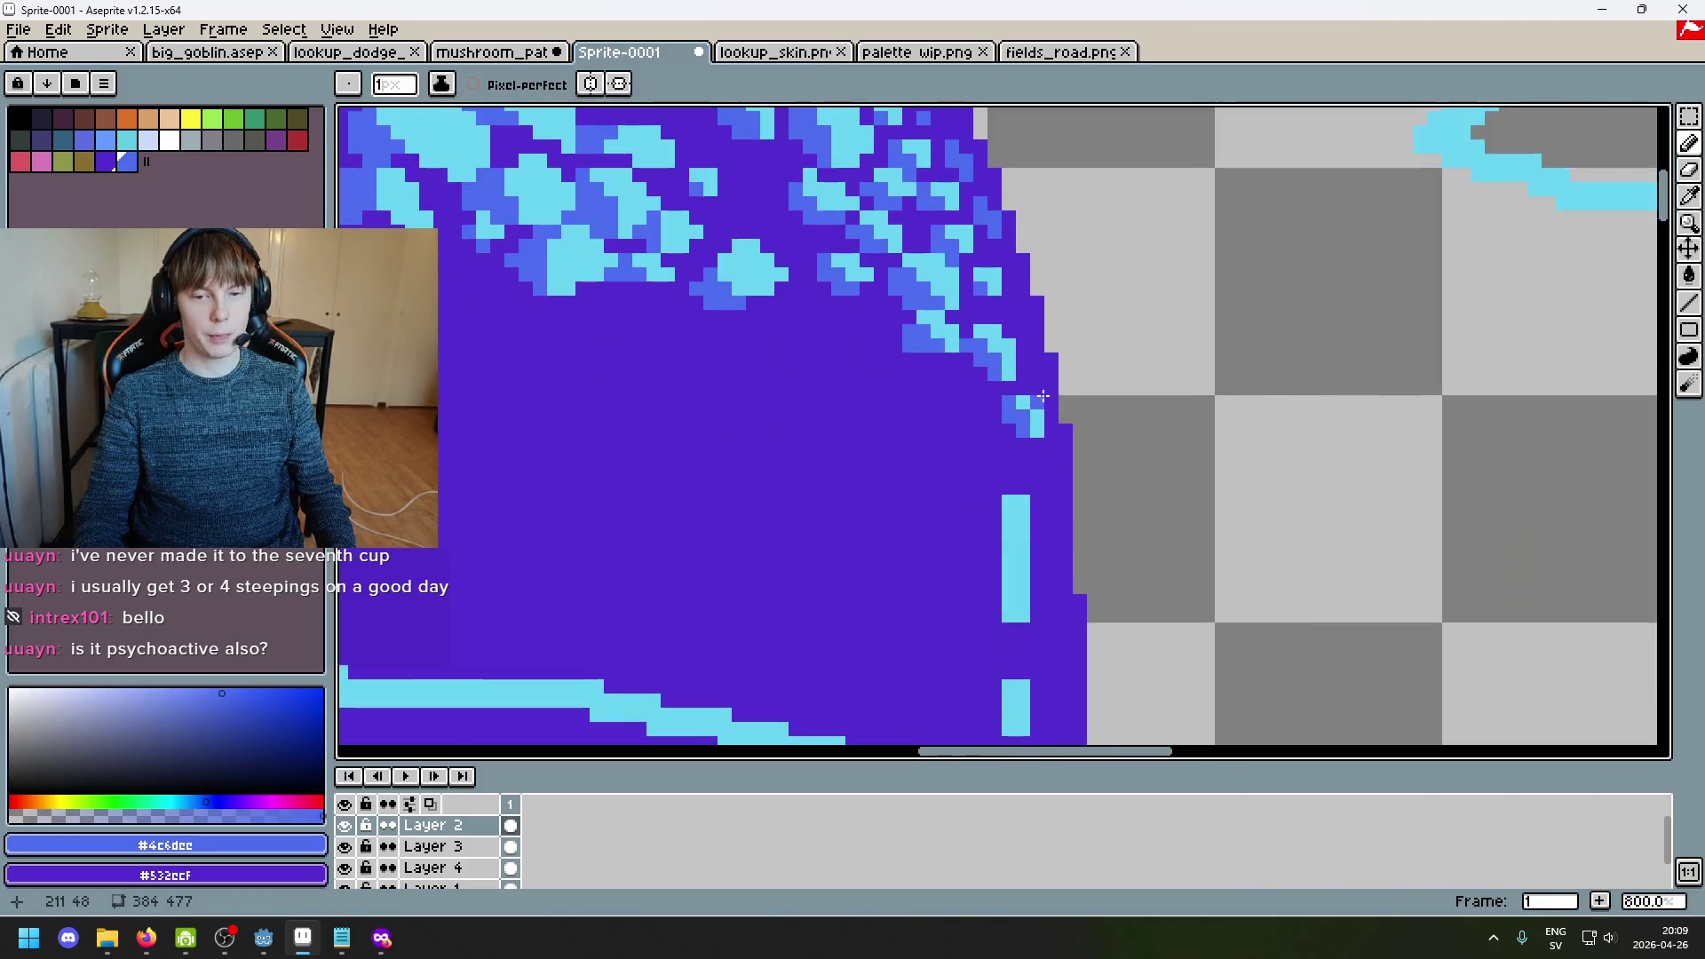
{"action": "scroll", "coordinate": [1039, 392], "scroll_direction": "up", "scroll_amount": 2}
Step: Sample cyan and medium blue from the spots and place a single cyan speck on the cap
{"action": "left_click", "coordinate": [1038, 391], "text": "alt"}
{"action": "scroll", "coordinate": [1010, 314], "scroll_direction": "up", "scroll_amount": 2}
{"action": "scroll", "coordinate": [1009, 314], "scroll_direction": "down", "scroll_amount": 3}
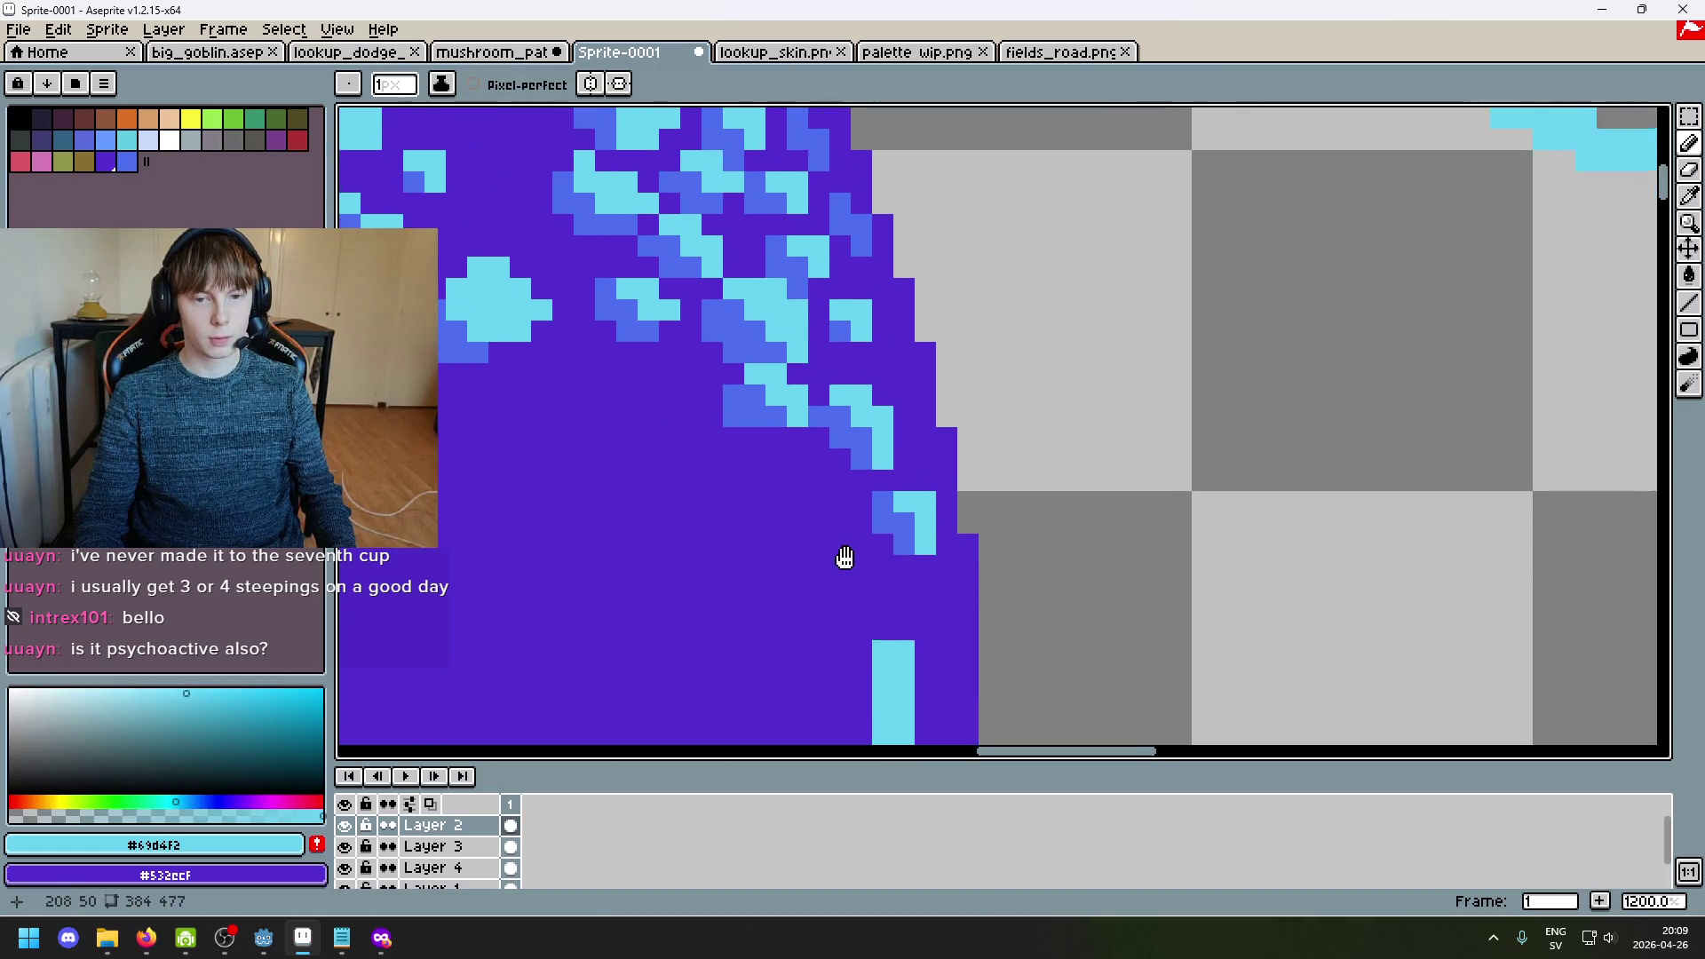
{"action": "scroll", "coordinate": [690, 437], "scroll_direction": "down", "scroll_amount": 2}
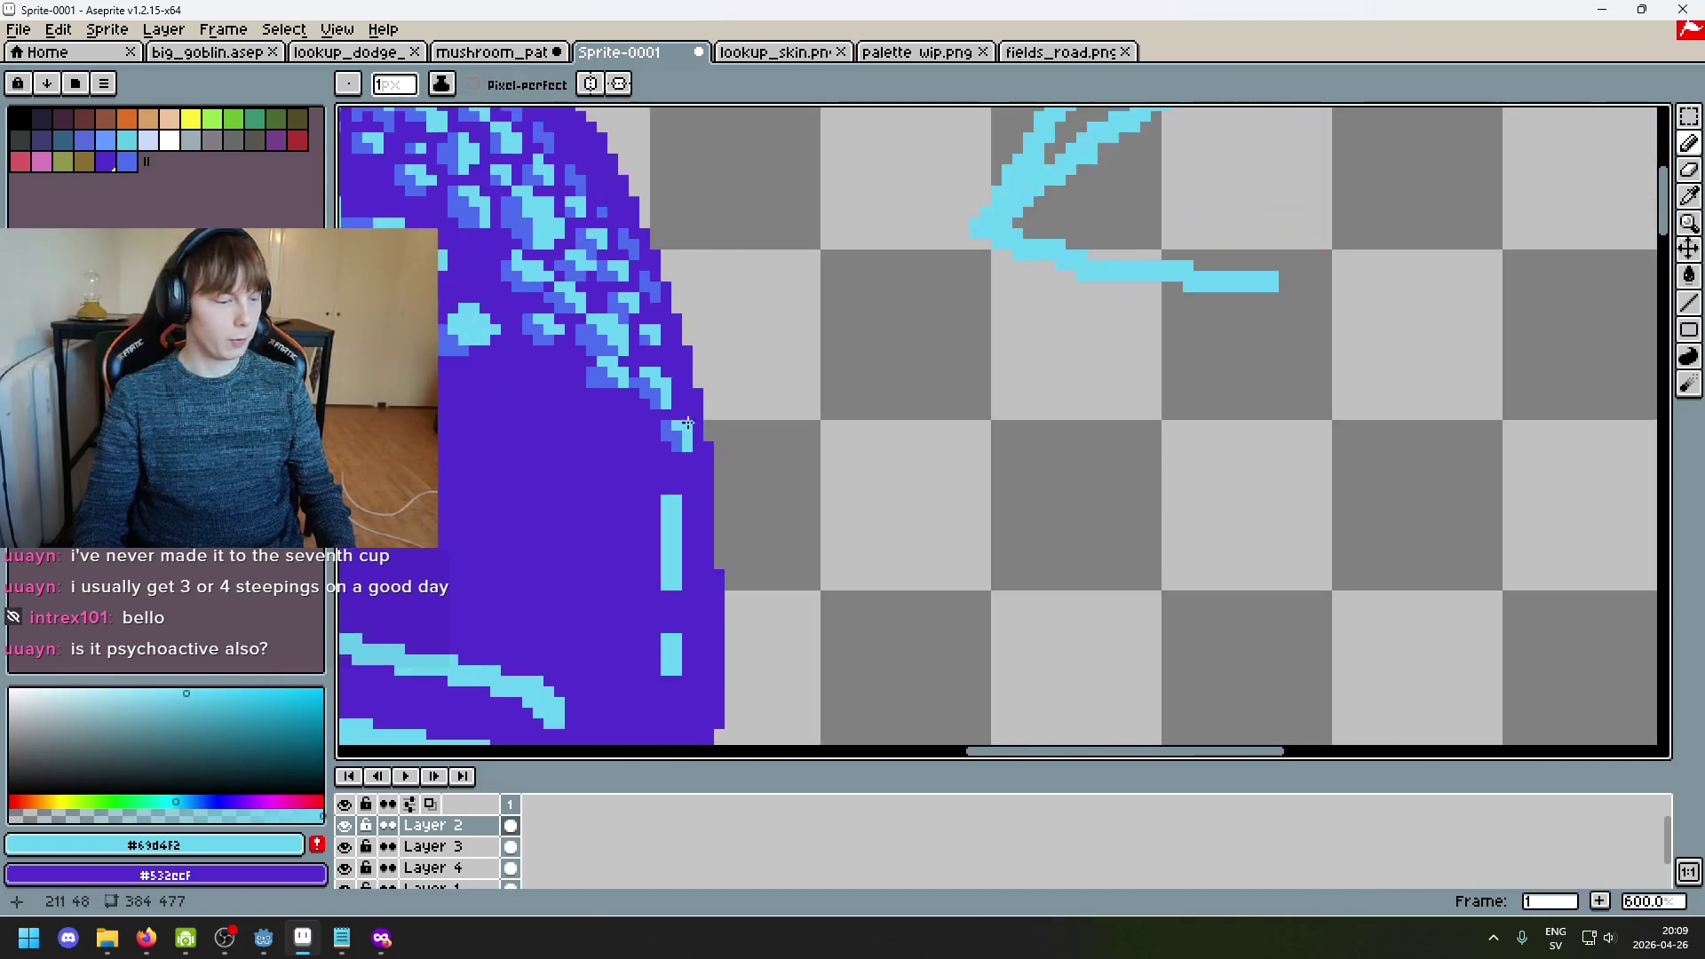
{"action": "scroll", "coordinate": [907, 353], "scroll_direction": "up", "scroll_amount": 3}
{"action": "scroll", "coordinate": [895, 396], "scroll_direction": "down", "scroll_amount": 2}
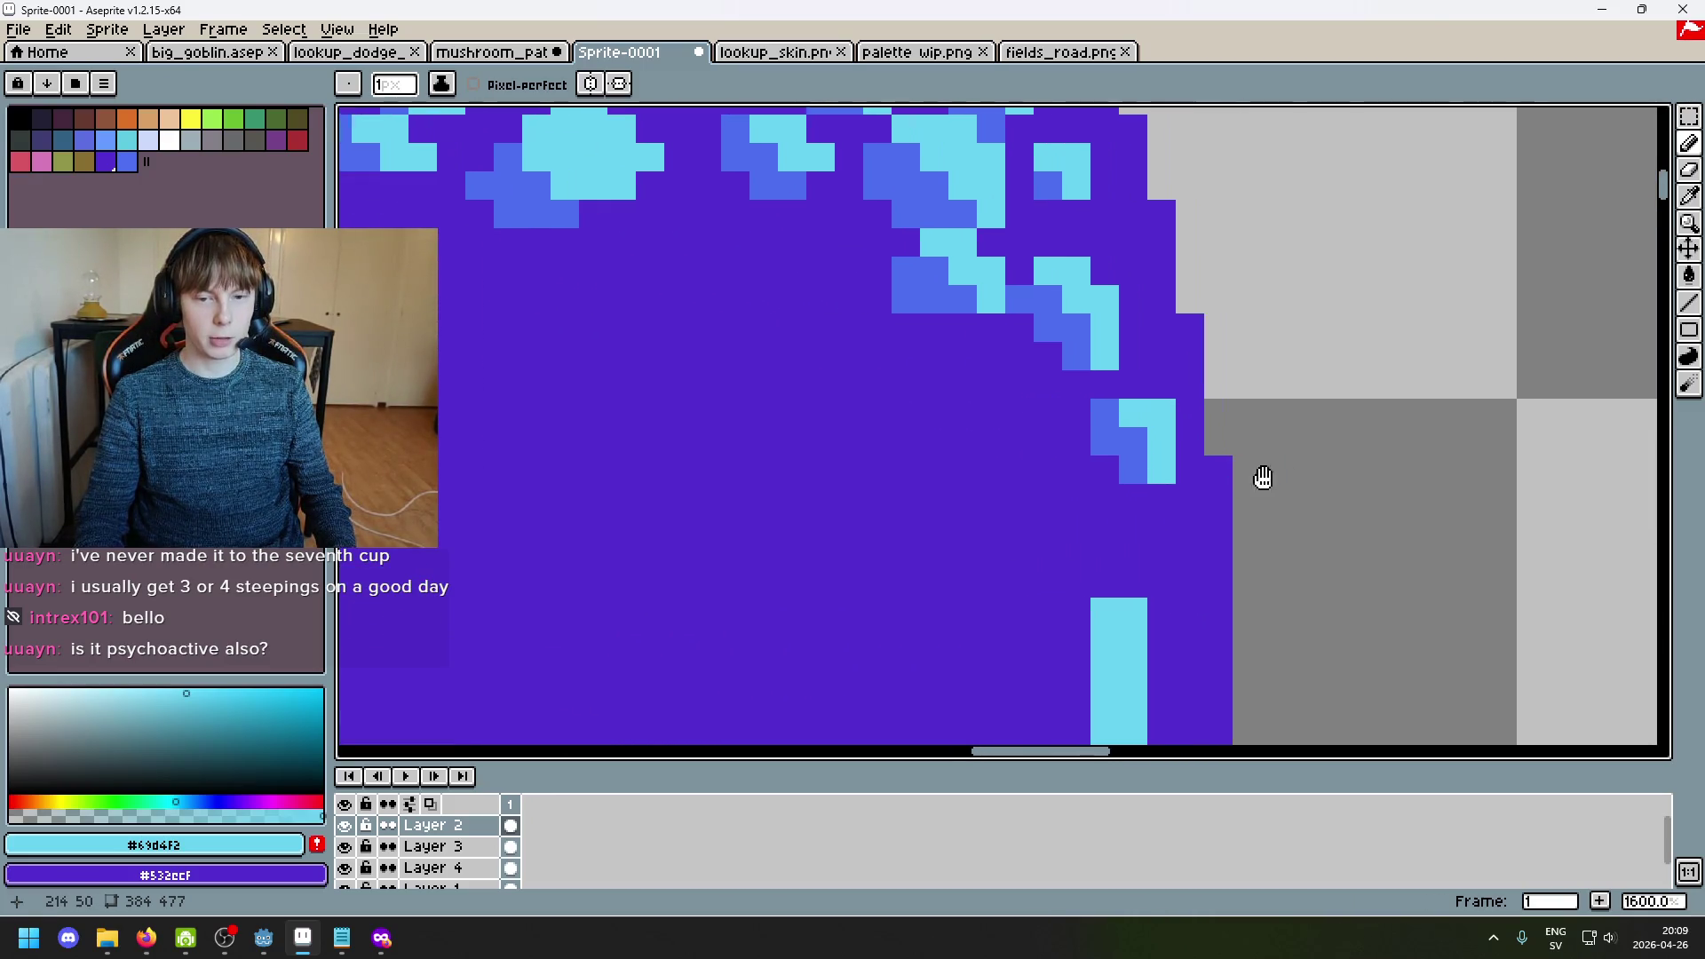
{"action": "scroll", "coordinate": [961, 419], "scroll_direction": "up", "scroll_amount": 1}
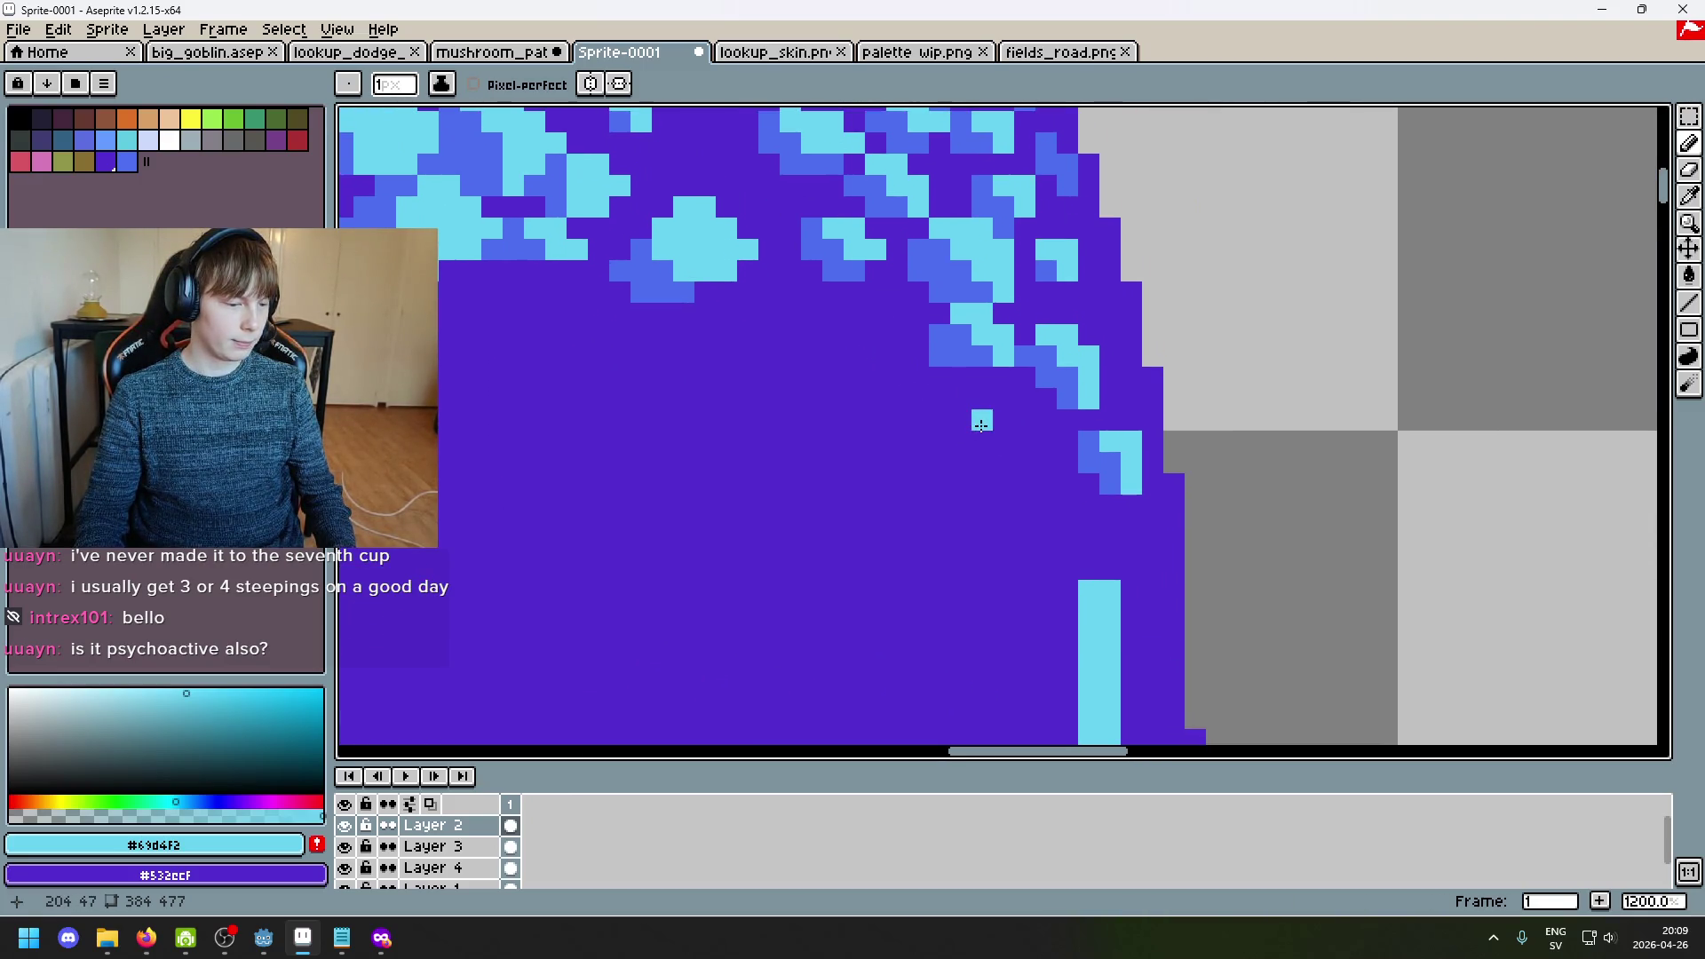
{"action": "scroll", "coordinate": [981, 424], "scroll_direction": "down", "scroll_amount": 2}
{"action": "scroll", "coordinate": [976, 408], "scroll_direction": "up", "scroll_amount": 2}
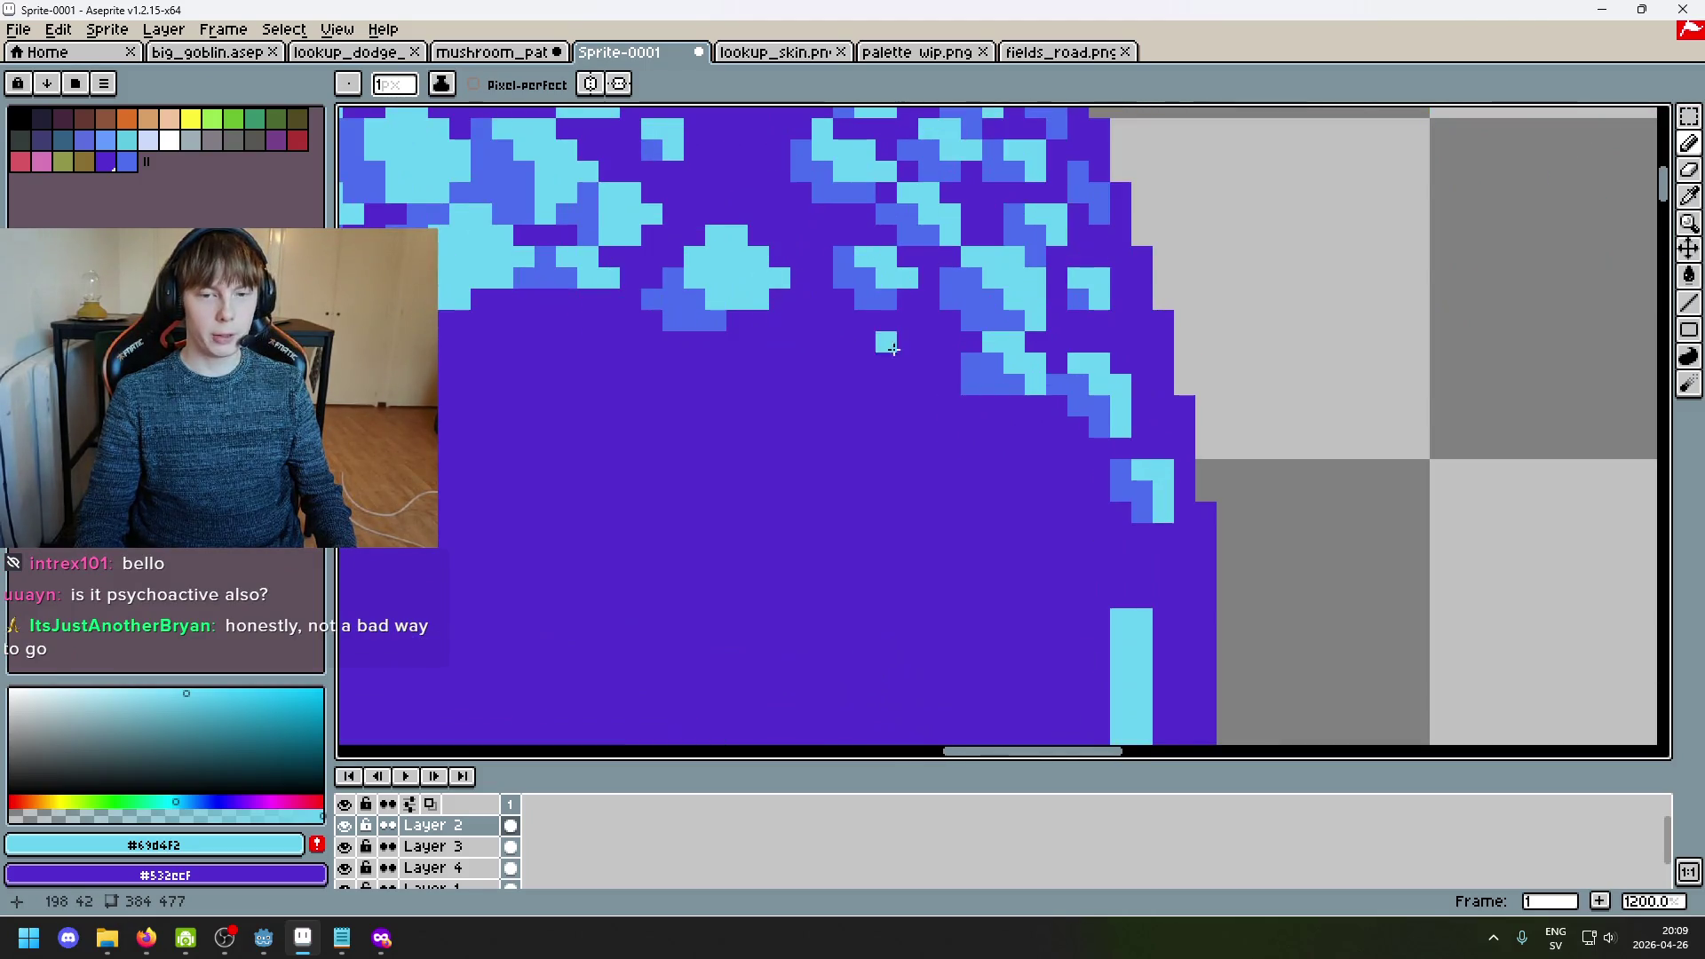
{"action": "left_click", "coordinate": [1201, 391], "text": "alt"}
{"action": "scroll", "coordinate": [1200, 391], "scroll_direction": "up", "scroll_amount": 1}
{"action": "left_click", "coordinate": [1053, 364]}
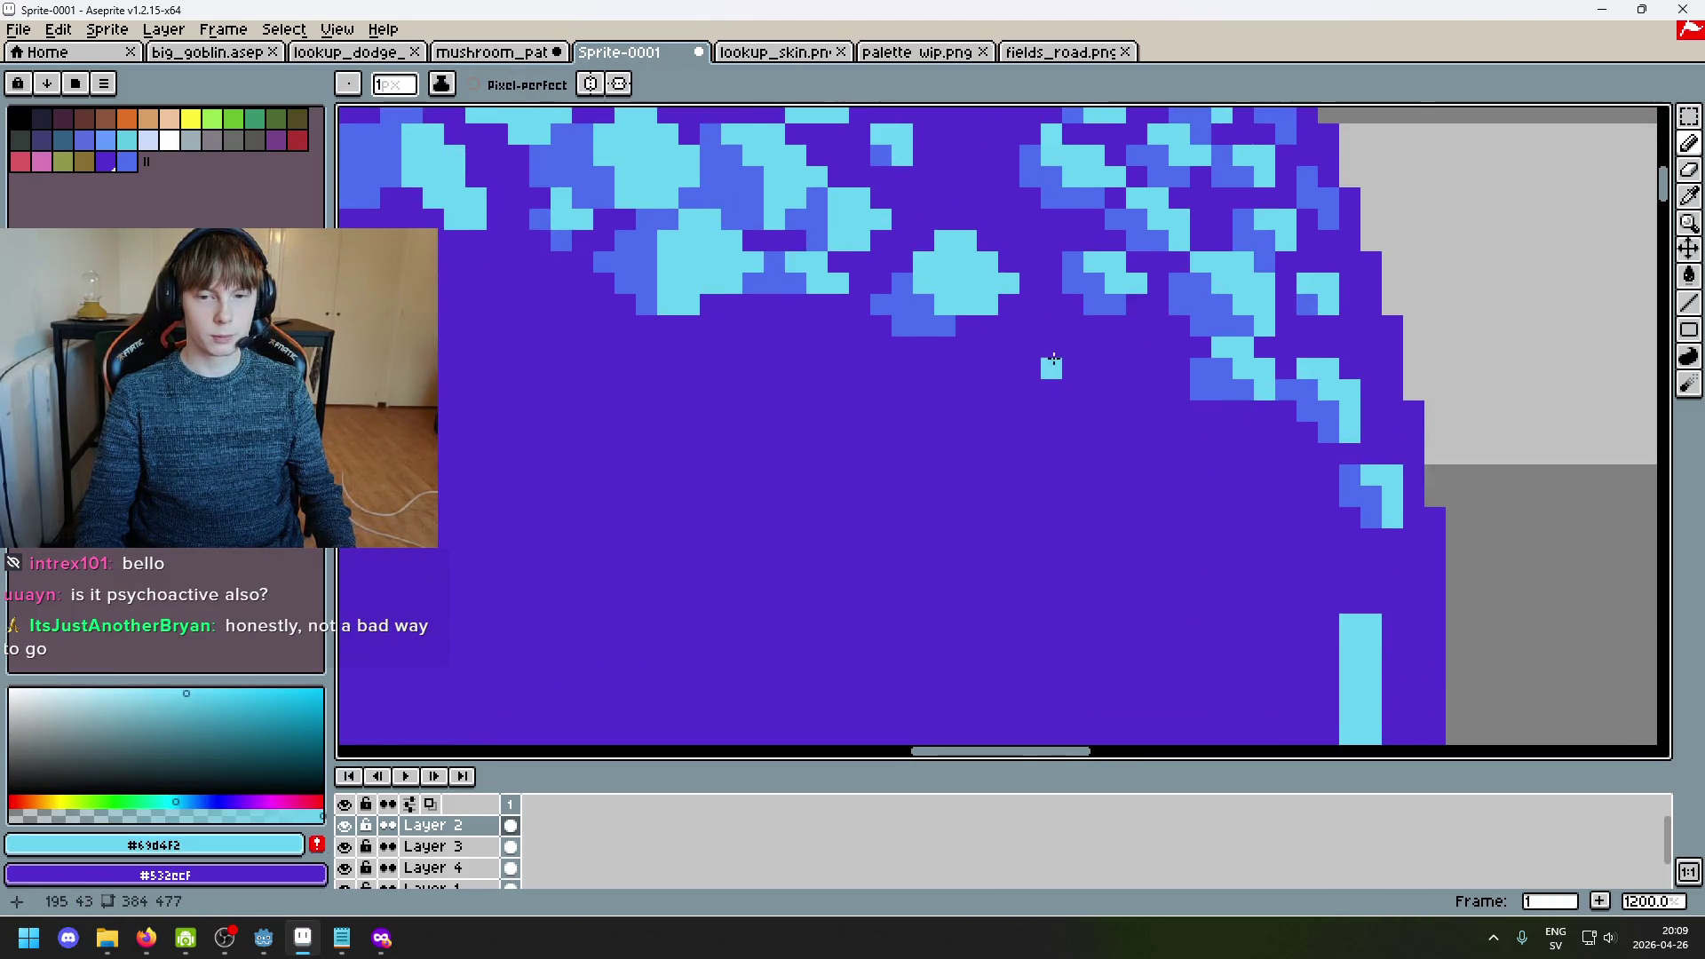
Step: Redo the cyan speck as a few cyan pixels, add a blue neighbour, and erase one stray pixel
{"action": "key", "text": "ctrl+z"}
{"action": "key", "text": "ctrl+z"}
{"action": "key", "text": "ctrl+z"}
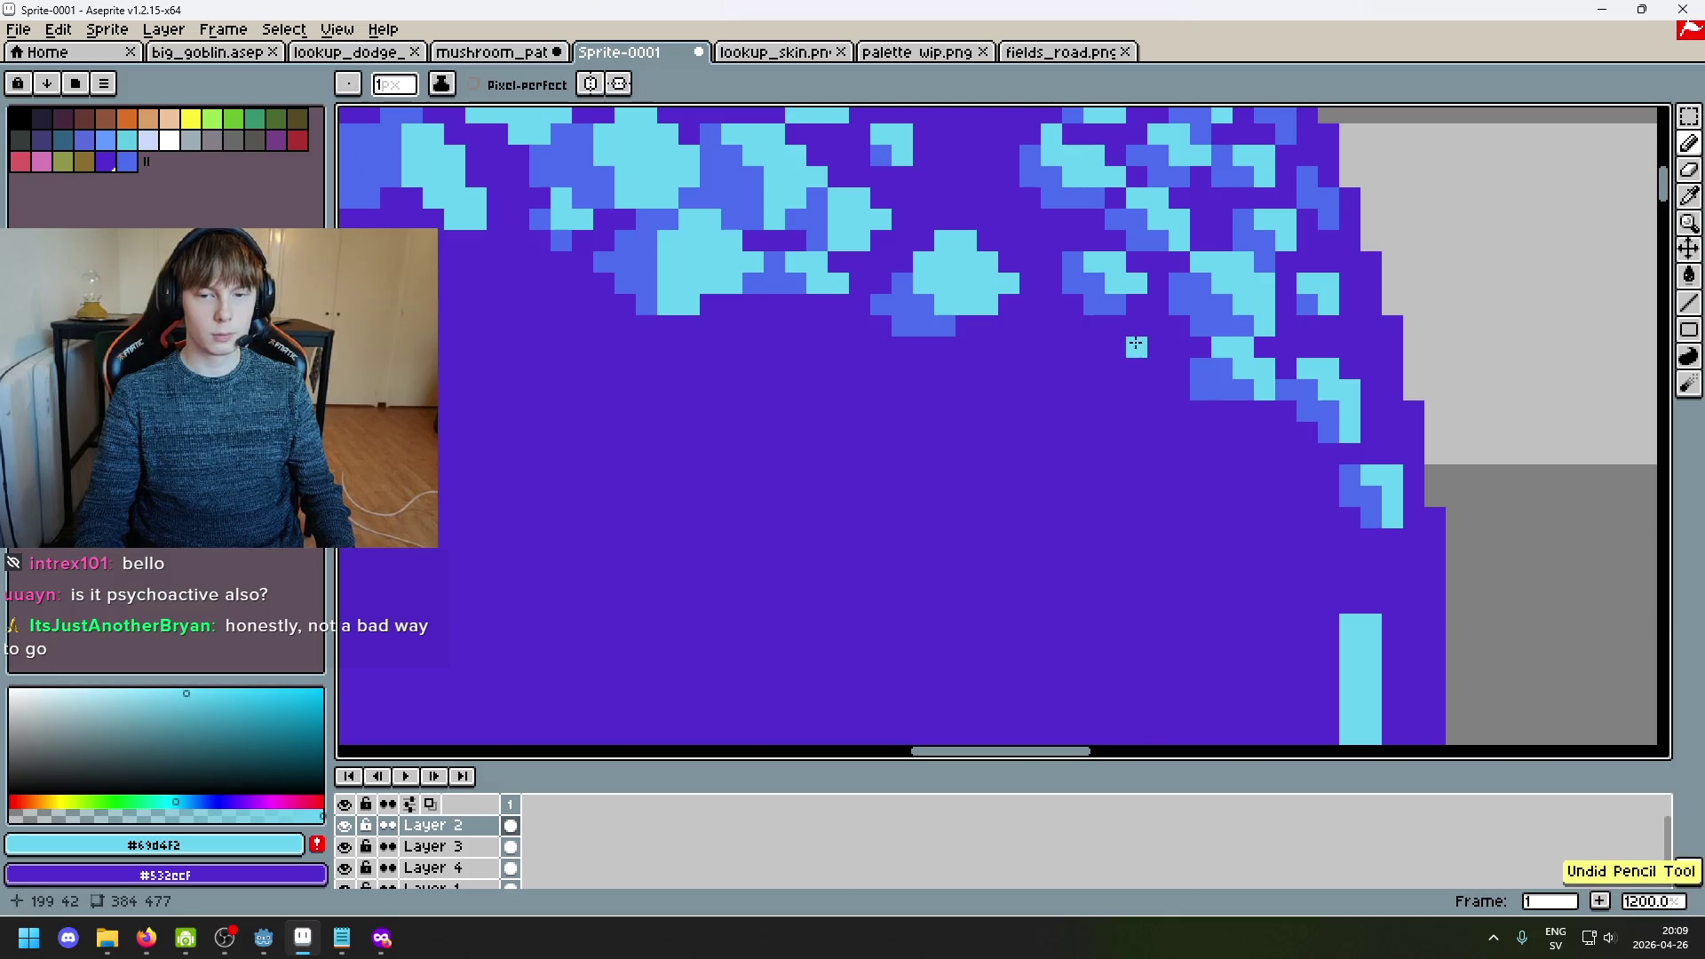
{"action": "left_click_drag", "start_coordinate": [1159, 350], "coordinate": [1165, 345]}
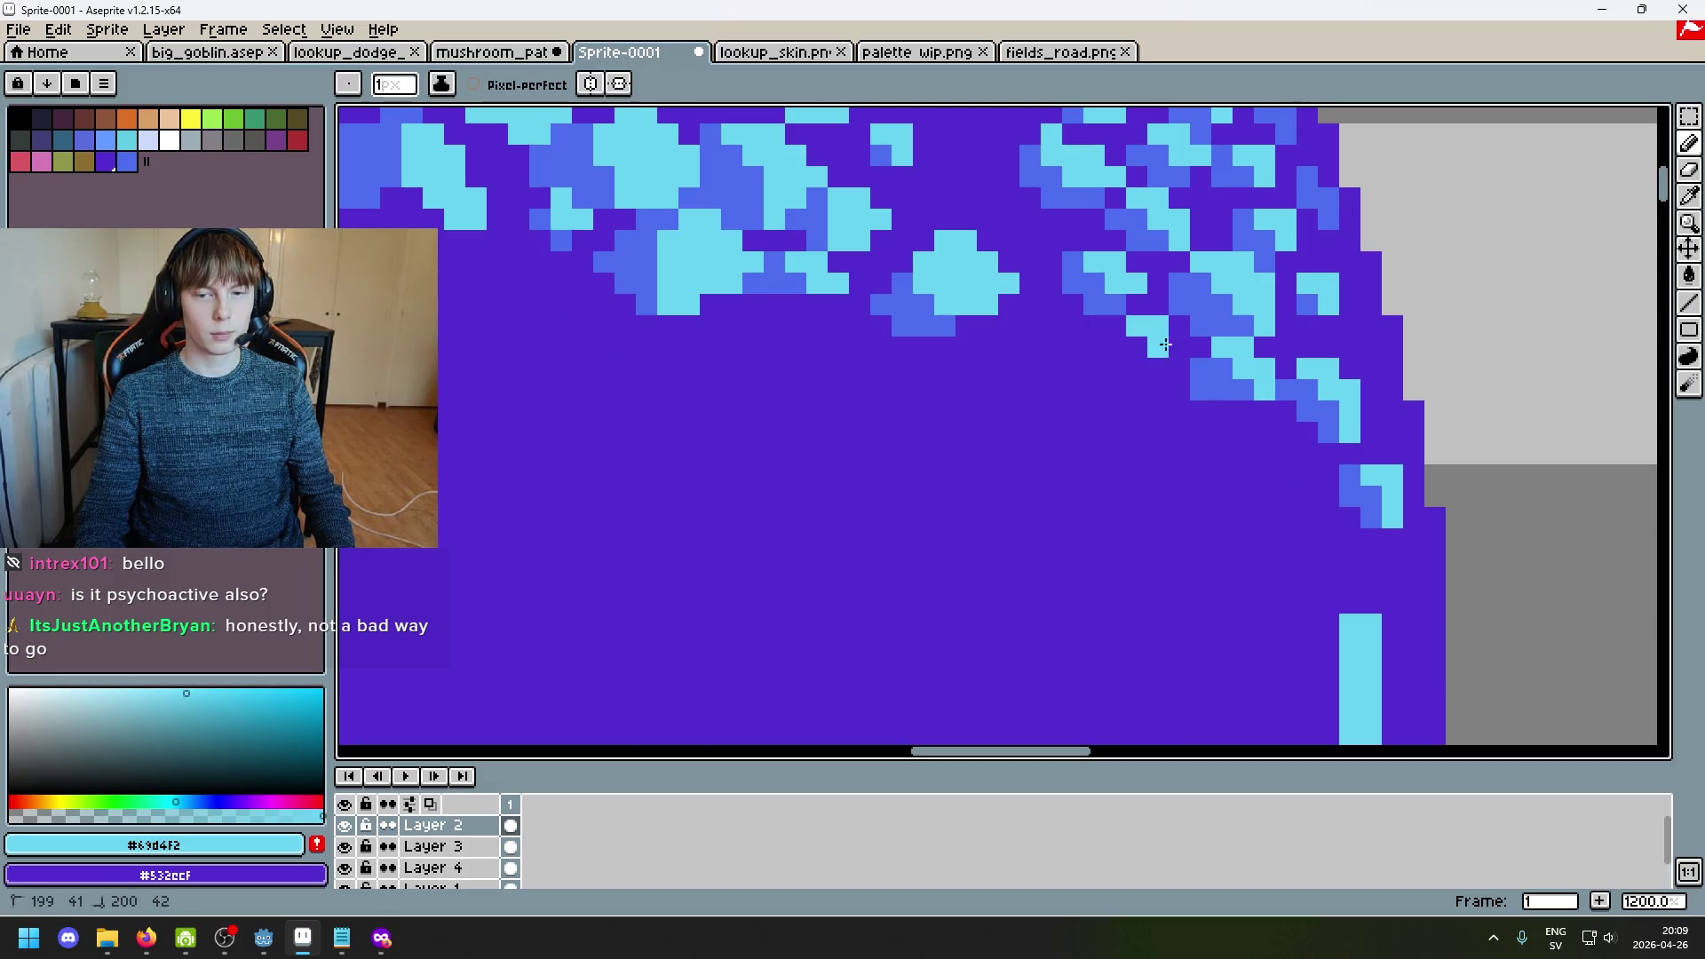
{"action": "left_click", "coordinate": [1236, 382], "text": "alt"}
{"action": "left_click", "coordinate": [1109, 354]}
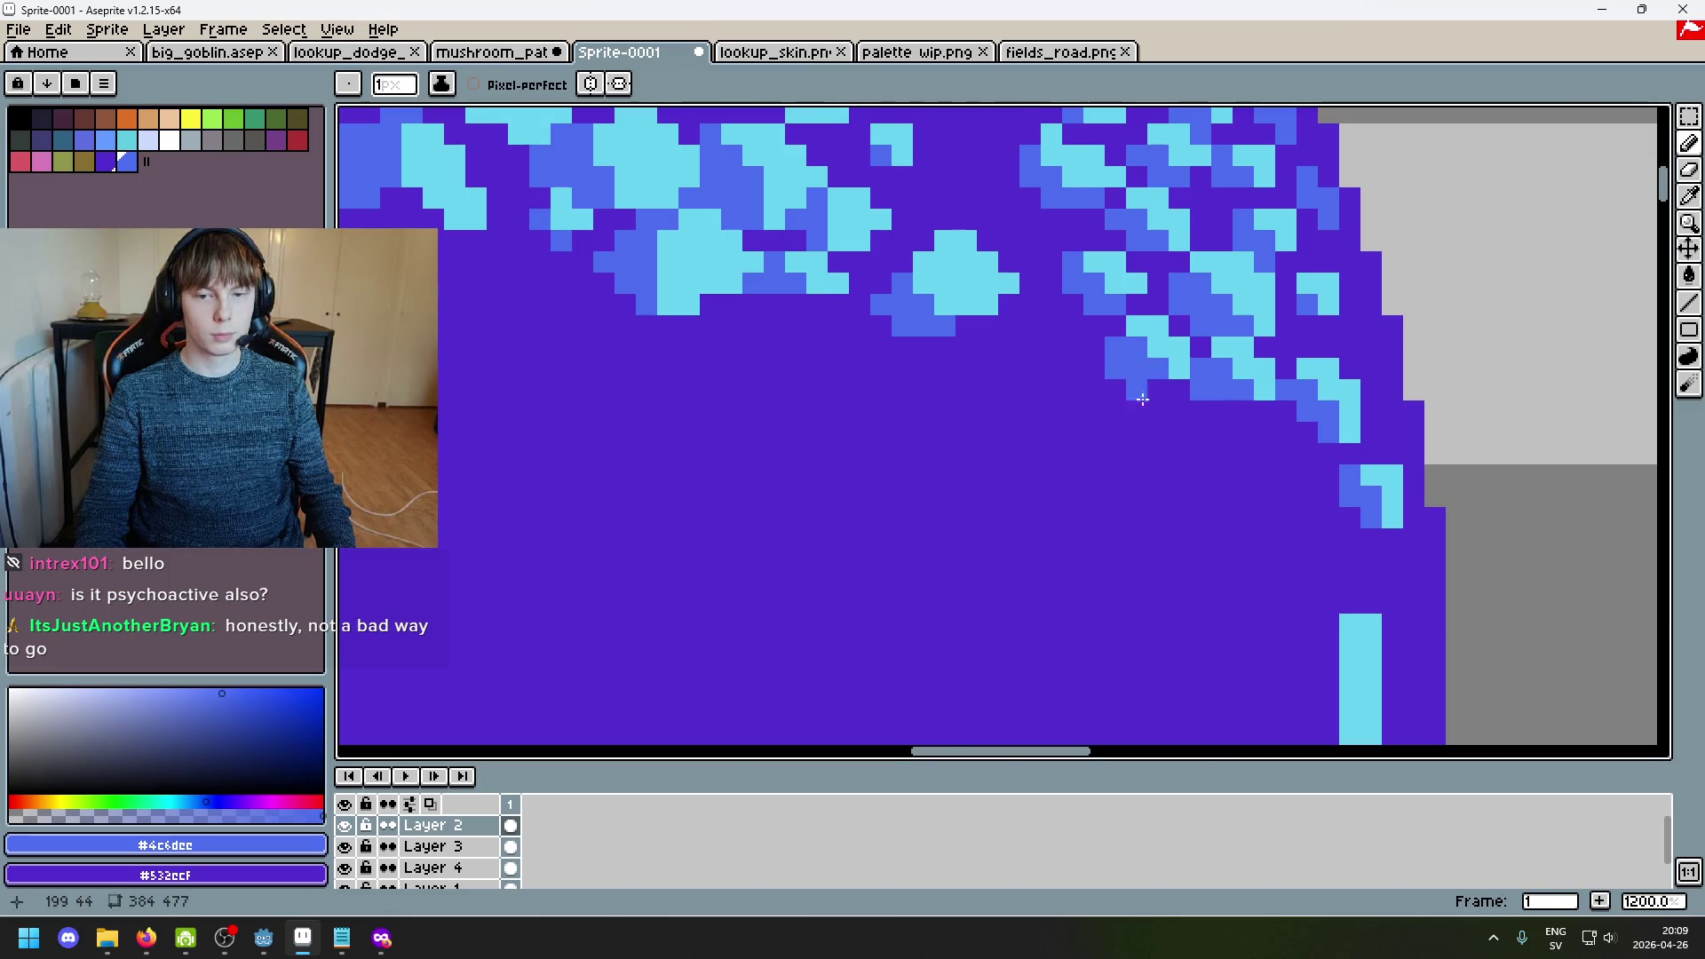
{"action": "scroll", "coordinate": [1143, 396], "scroll_direction": "down", "scroll_amount": 1}
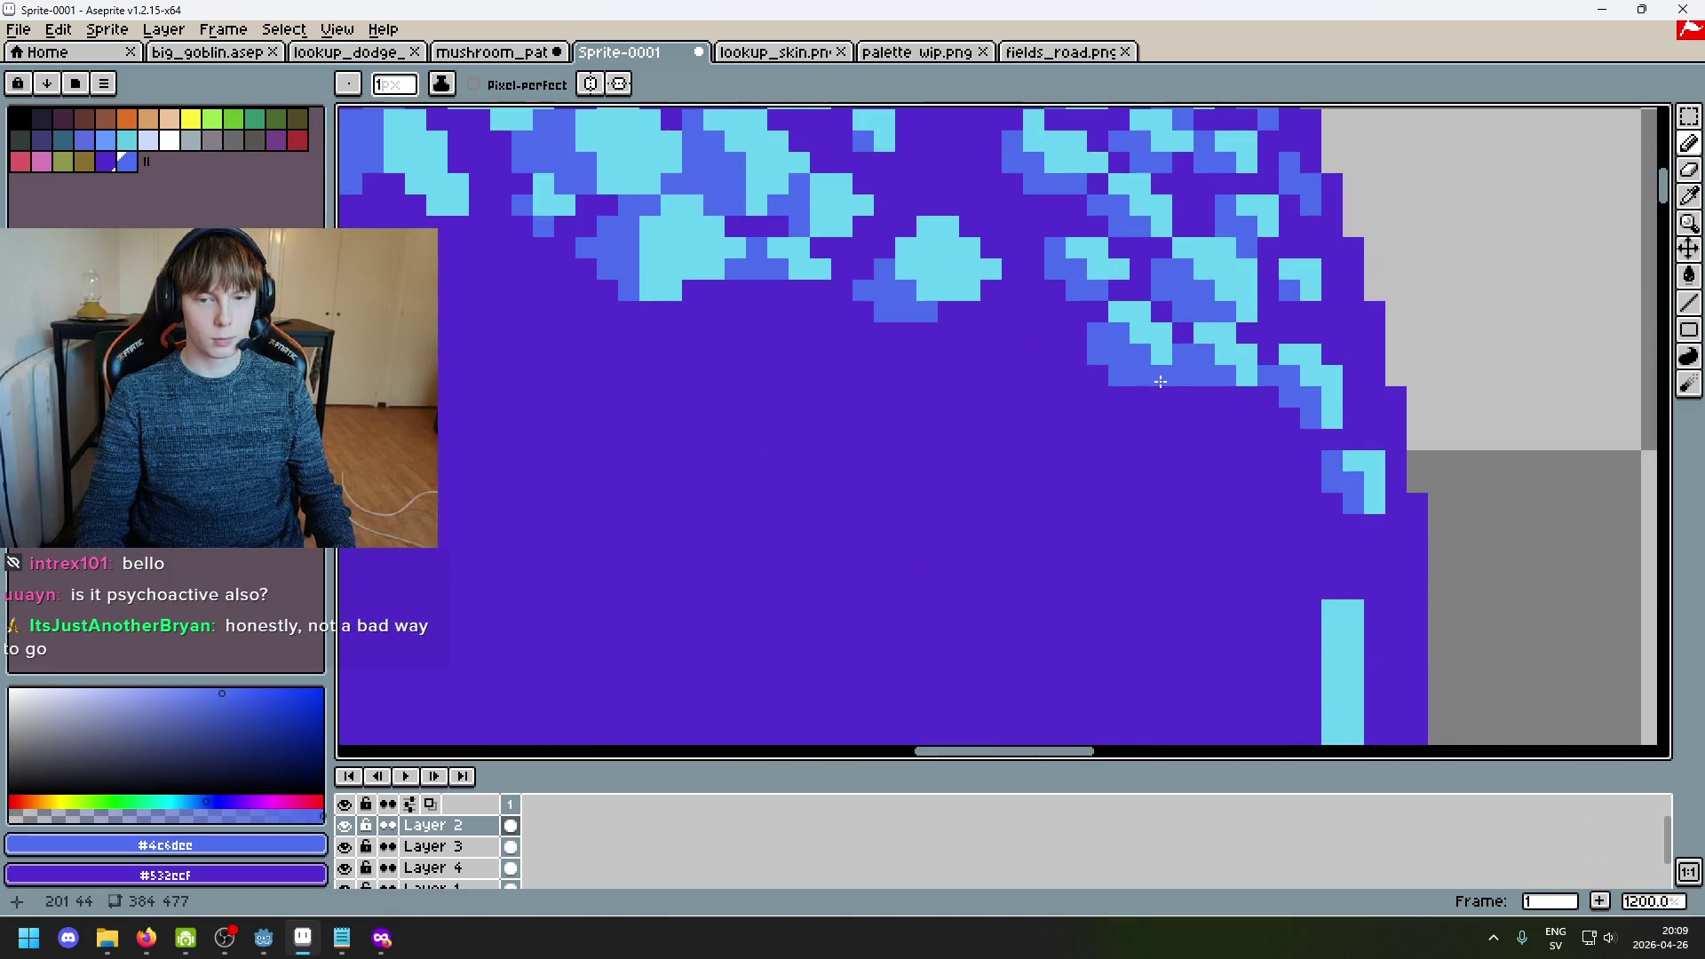
{"action": "right_click", "coordinate": [1160, 382]}
Step: Add two single cyan pixels below the spots and a row of blue pixels to their left
{"action": "left_click", "coordinate": [1102, 357], "text": "alt"}
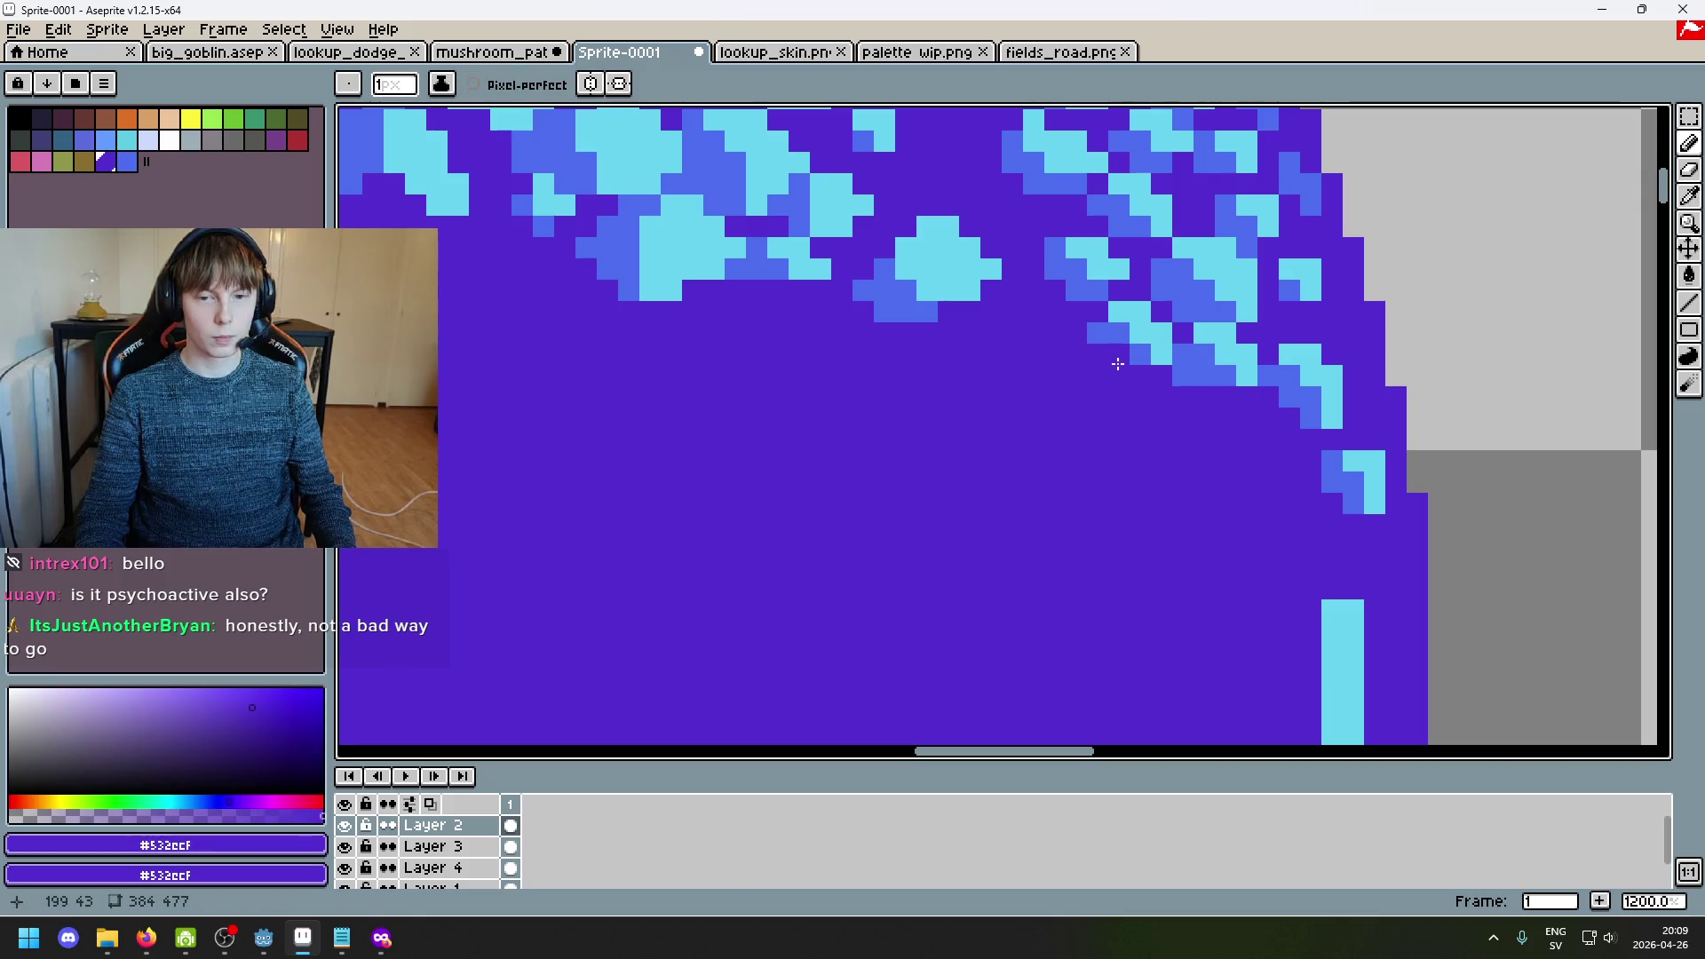
{"action": "scroll", "coordinate": [1132, 401], "scroll_direction": "down", "scroll_amount": 3}
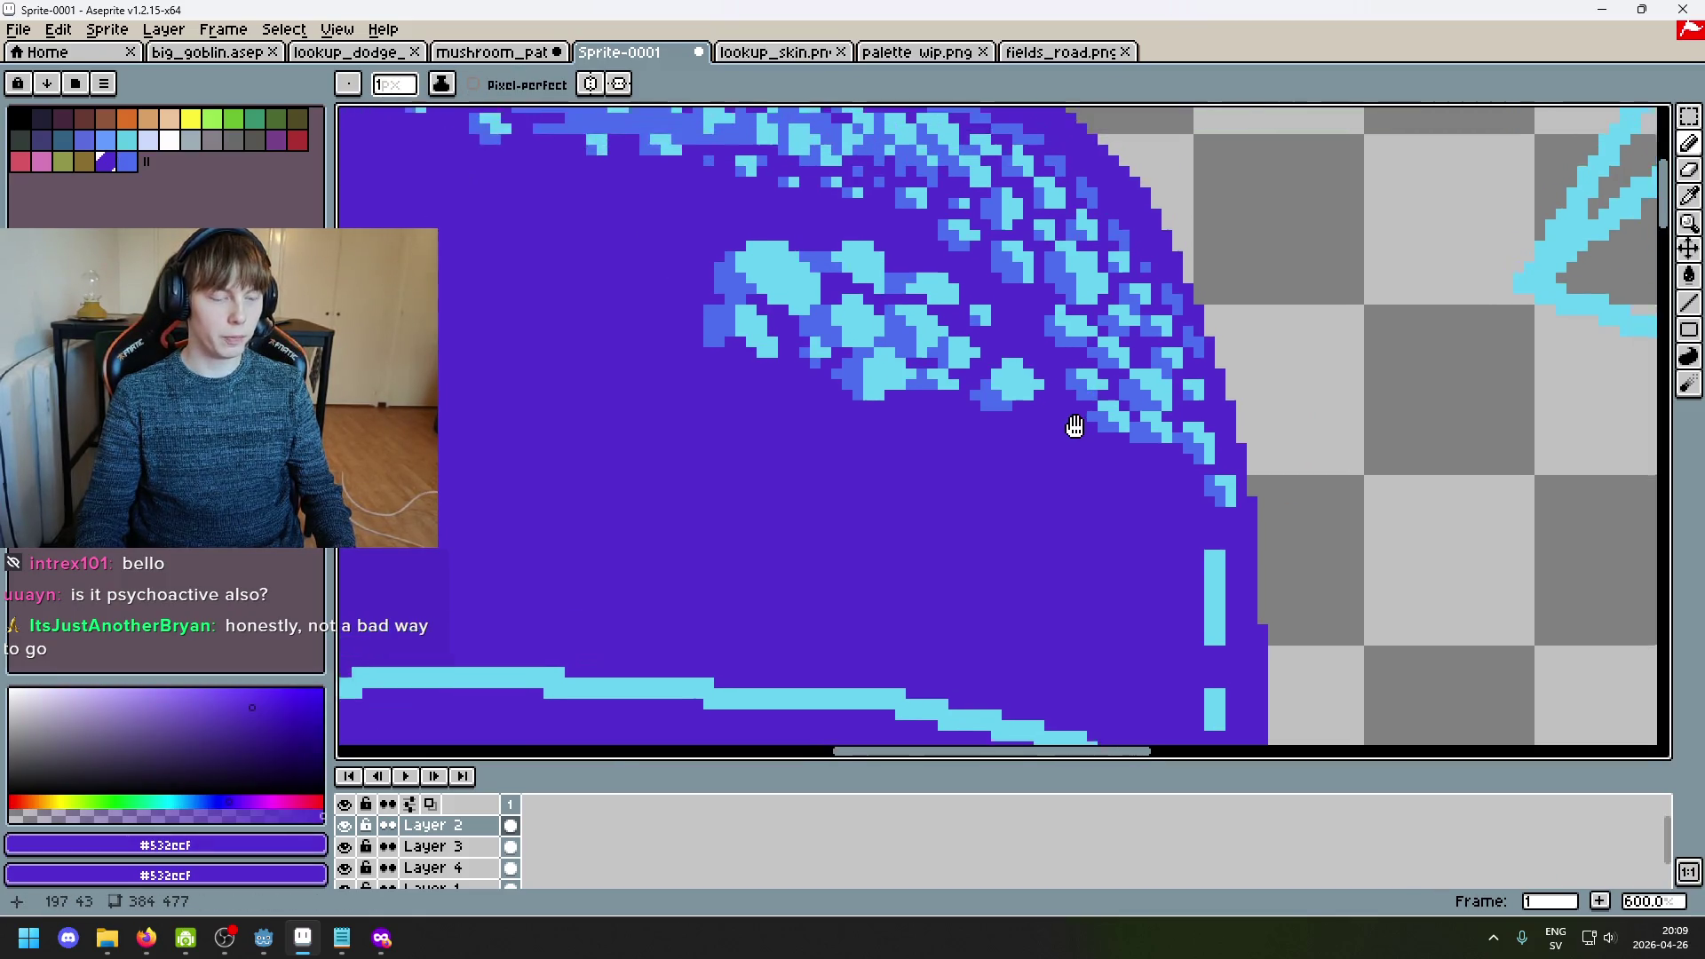
{"action": "scroll", "coordinate": [1021, 399], "scroll_direction": "up", "scroll_amount": 2}
{"action": "left_click", "coordinate": [976, 384], "text": "alt"}
{"action": "scroll", "coordinate": [975, 384], "scroll_direction": "down", "scroll_amount": 2}
{"action": "scroll", "coordinate": [975, 385], "scroll_direction": "up", "scroll_amount": 6}
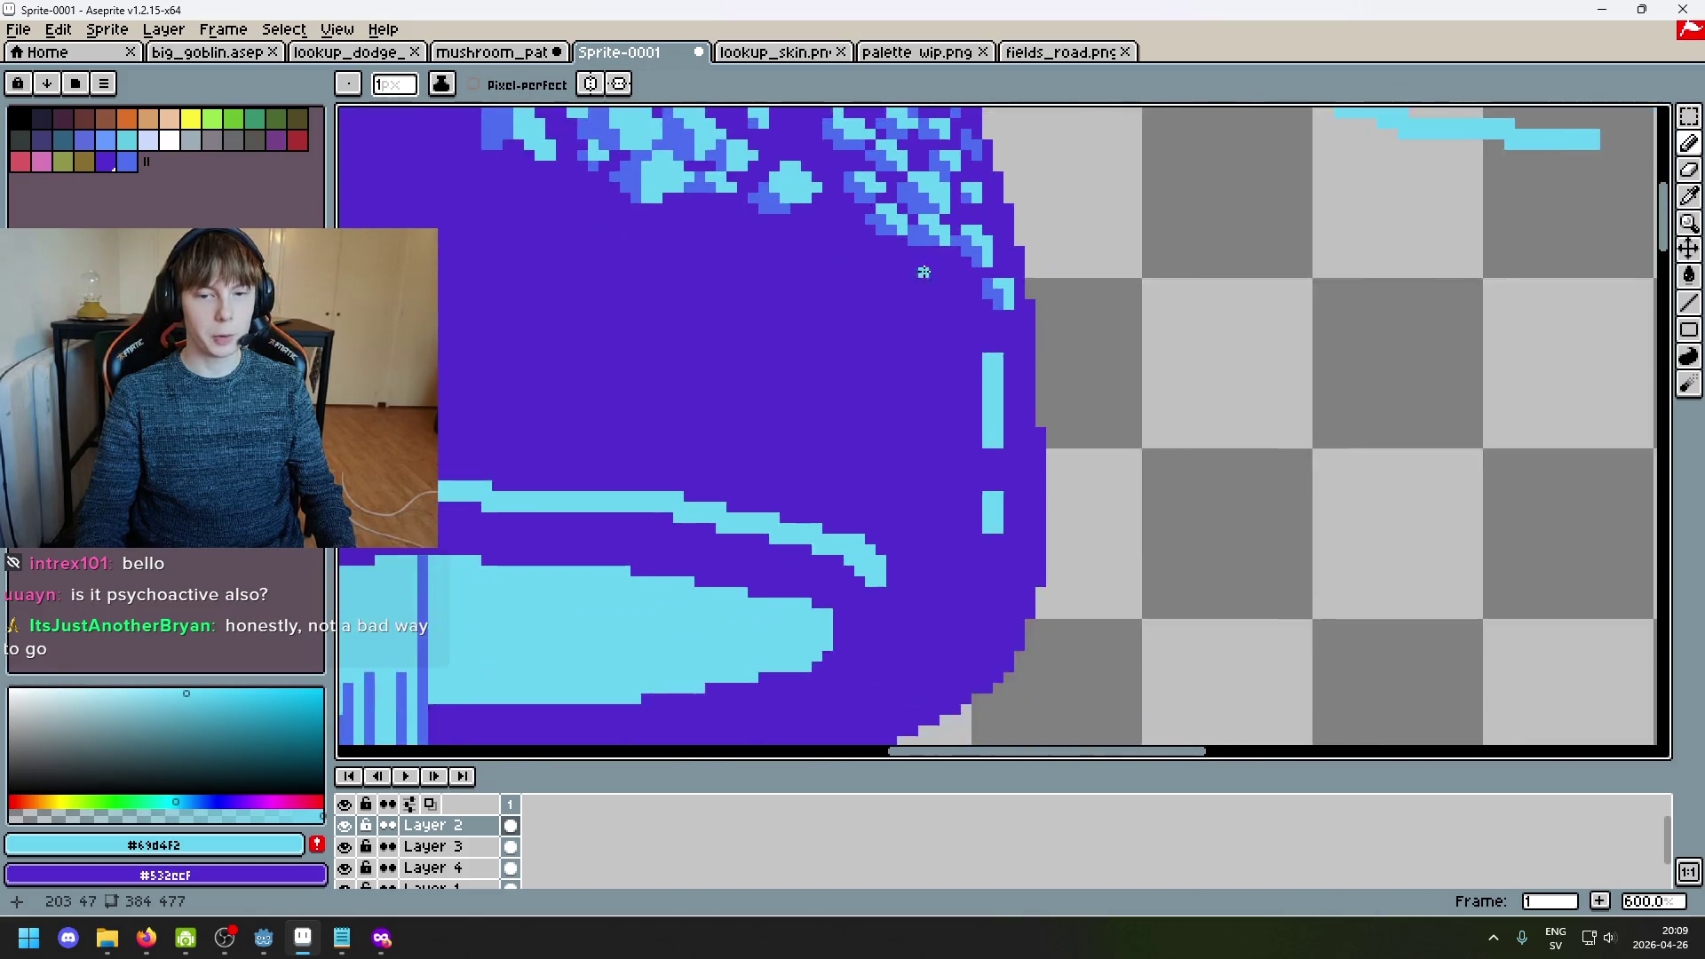
{"action": "key", "text": "ctrl+z"}
{"action": "left_click", "coordinate": [1005, 385]}
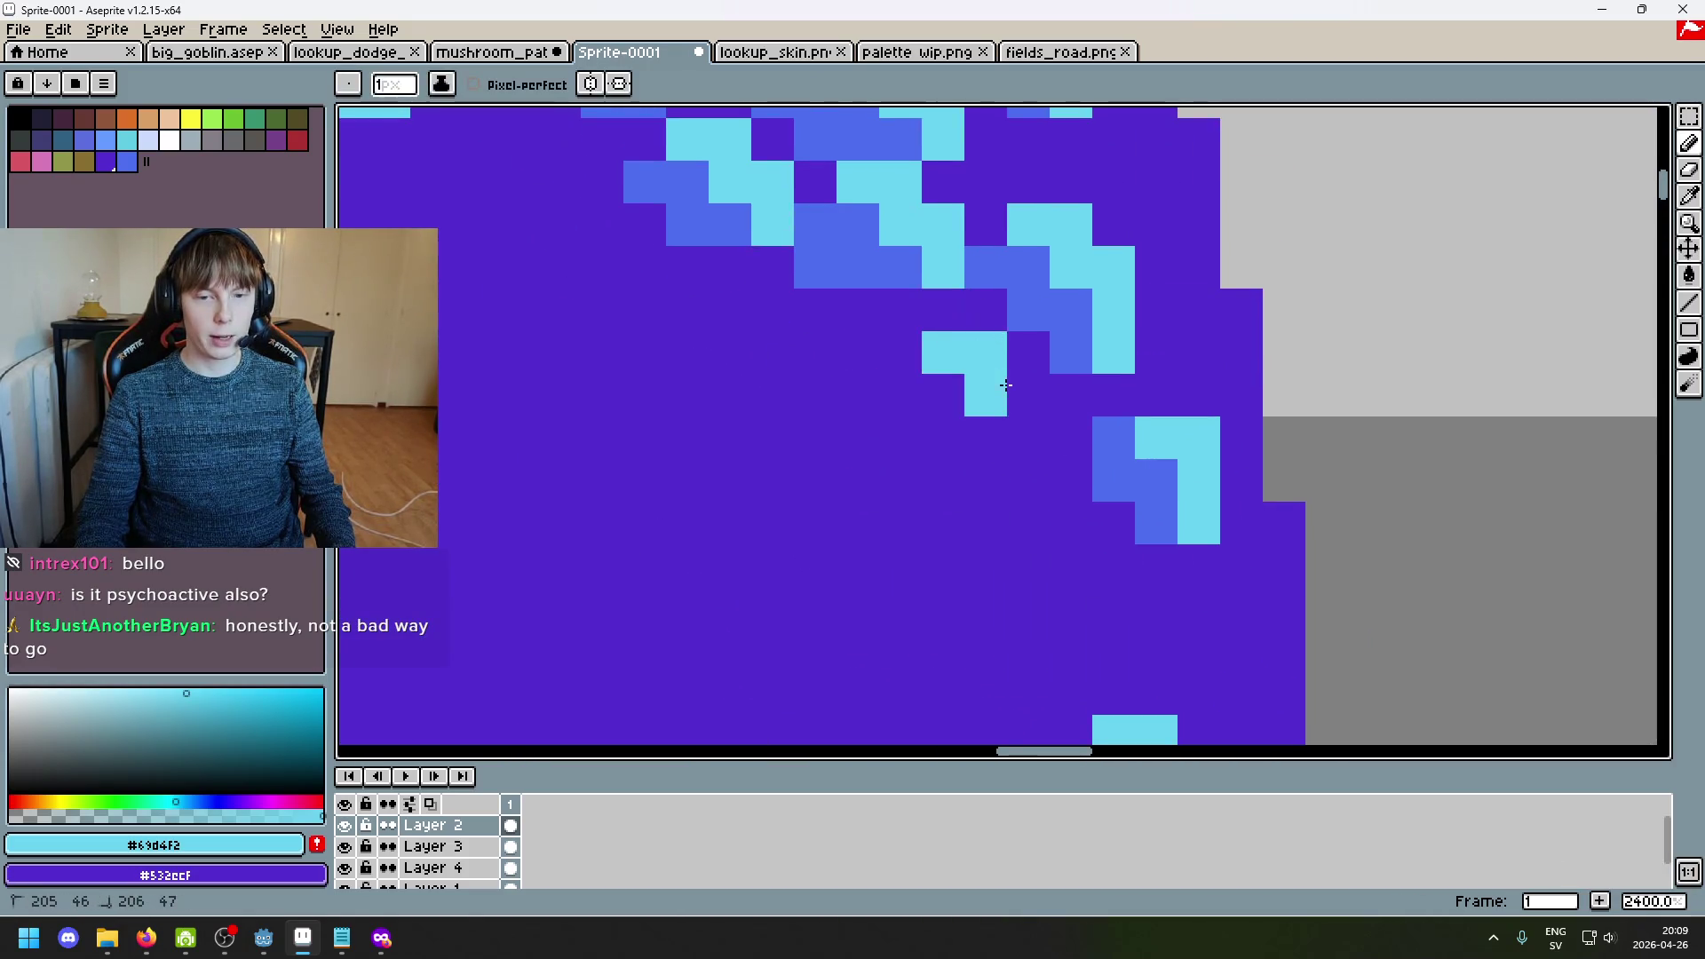
{"action": "left_click", "coordinate": [1027, 435]}
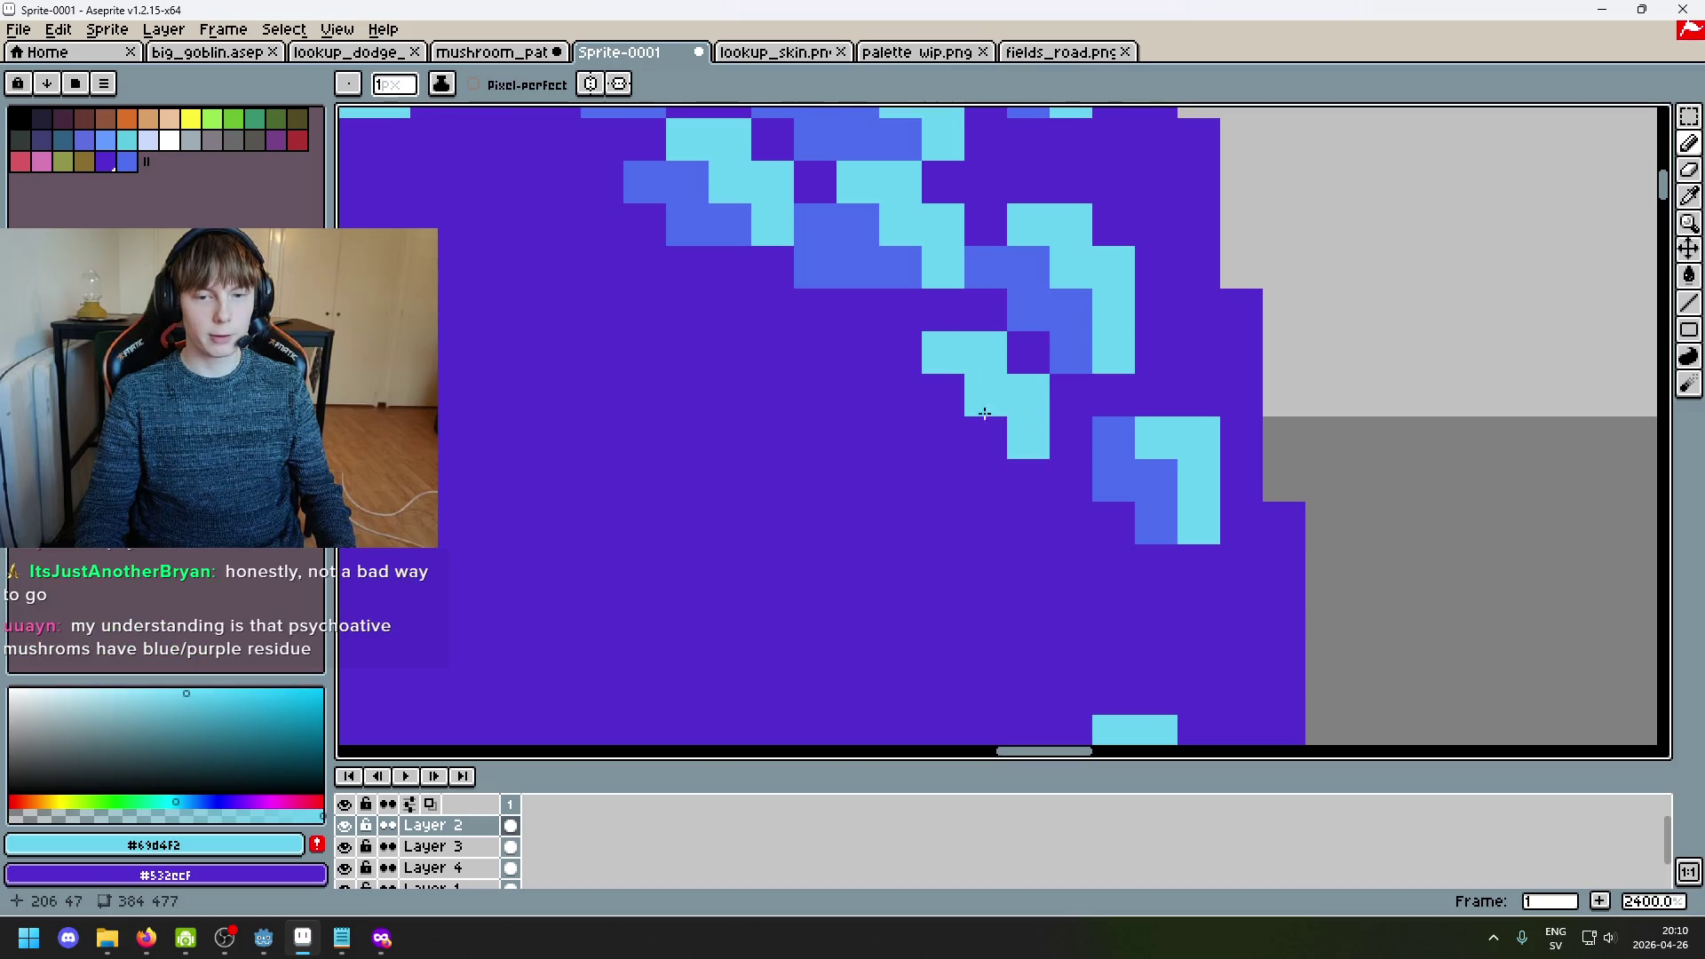
{"action": "left_click", "coordinate": [1035, 266], "text": "alt"}
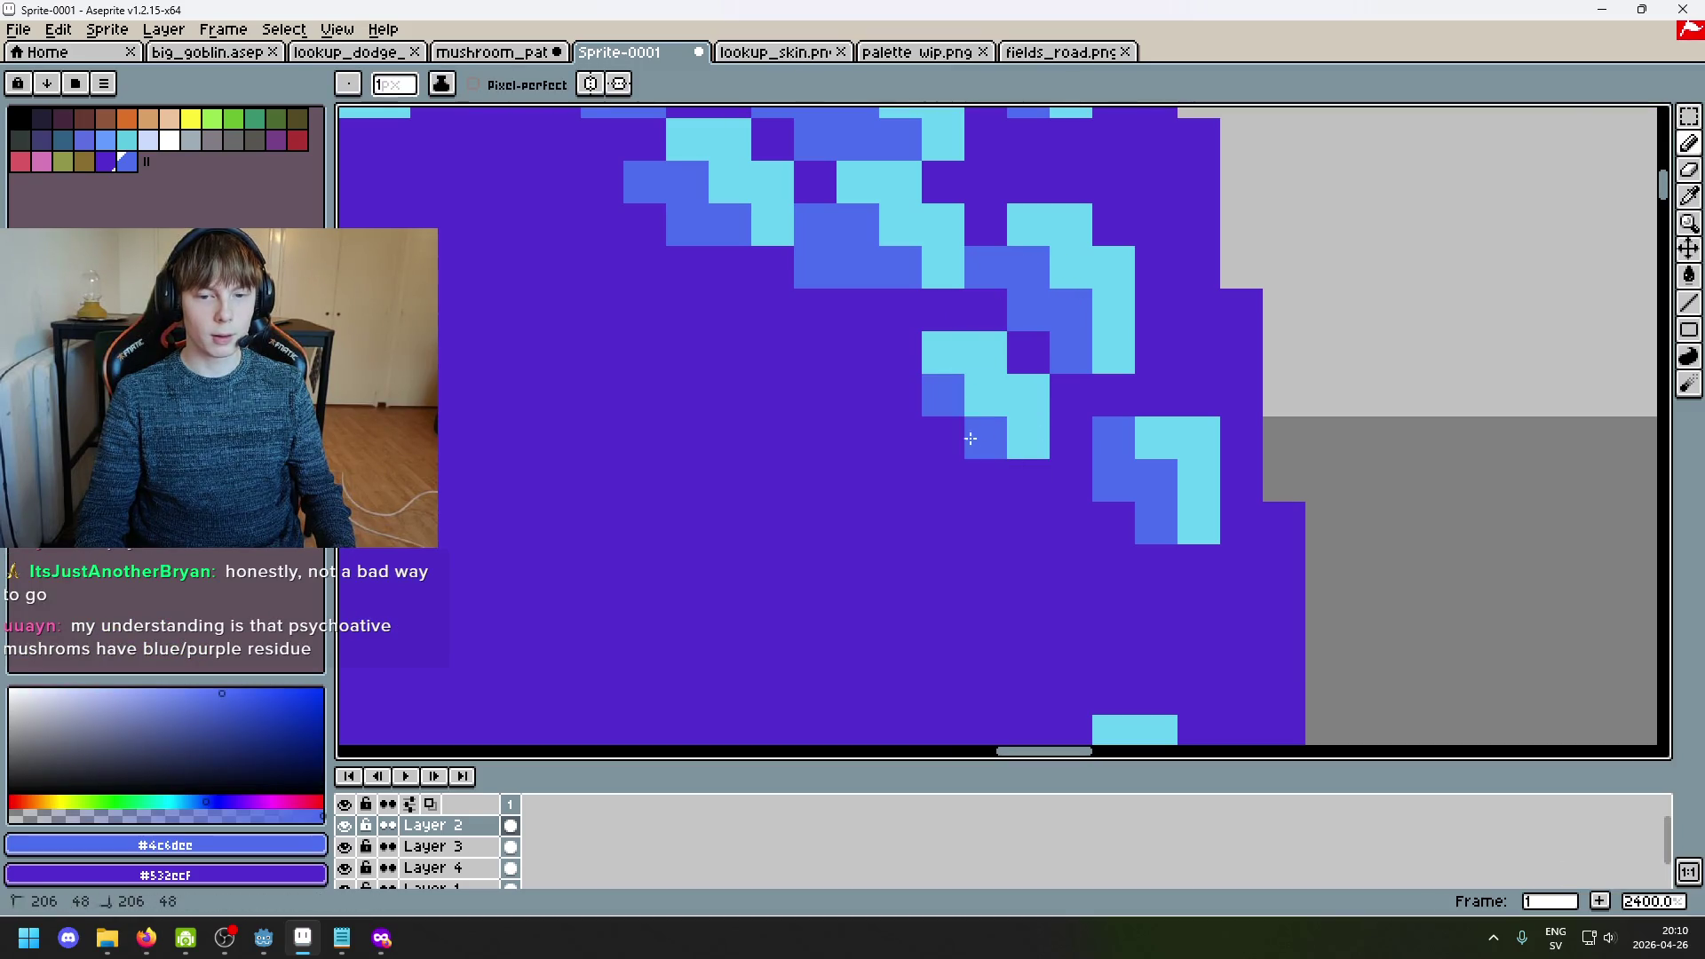
{"action": "left_click_drag", "start_coordinate": [921, 426], "coordinate": [981, 437]}
{"action": "scroll", "coordinate": [999, 474], "scroll_direction": "down", "scroll_amount": 5}
{"action": "scroll", "coordinate": [998, 474], "scroll_direction": "up", "scroll_amount": 5}
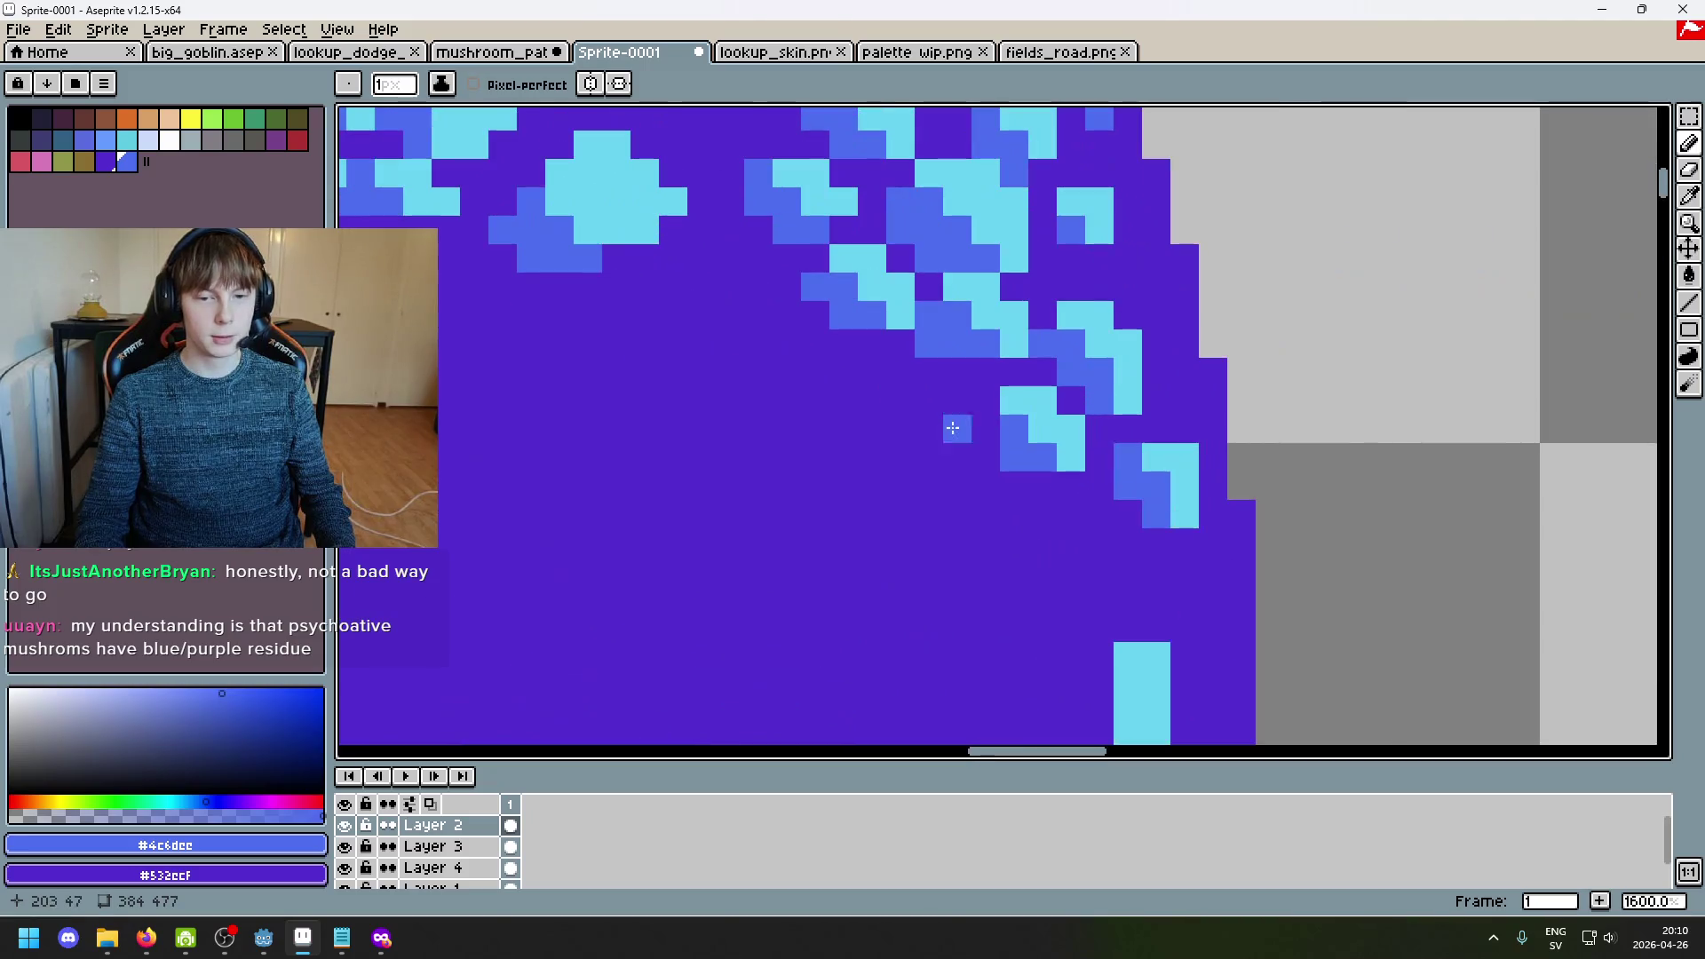
Step: Start a new cyan spot extending down-right, with a blue pixel under it, erasing strays to purple
{"action": "left_click", "coordinate": [1017, 409], "text": "alt"}
{"action": "key", "text": "ctrl+z"}
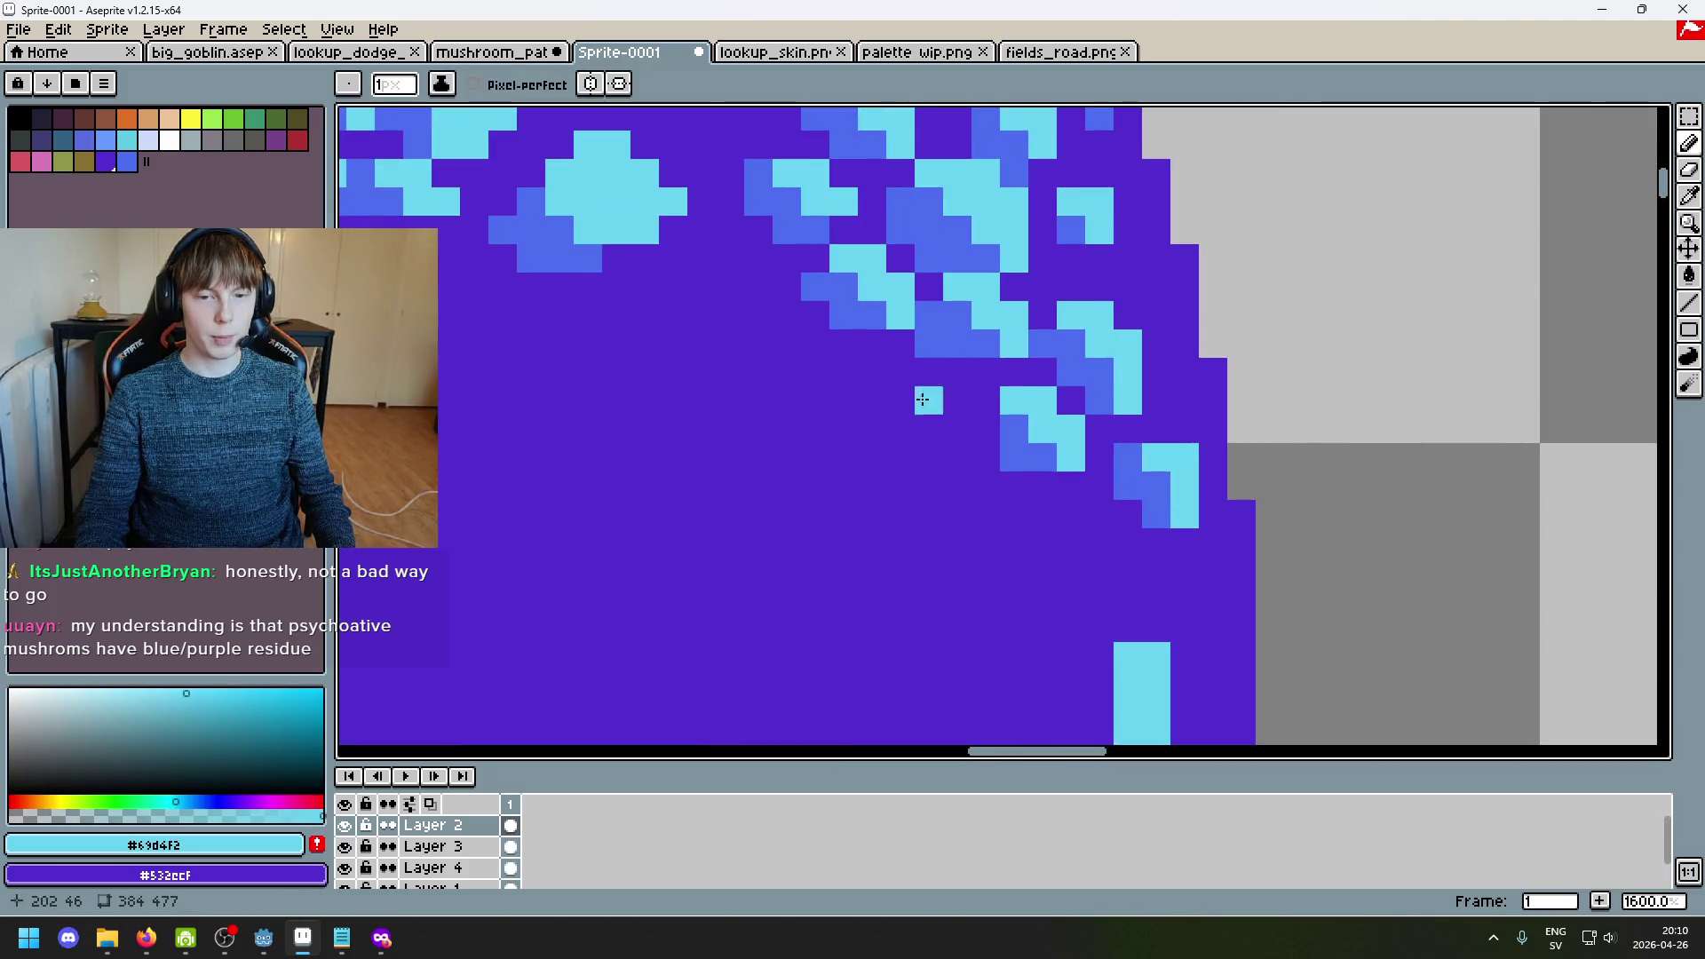
{"action": "left_click", "coordinate": [924, 377]}
{"action": "left_click_drag", "start_coordinate": [922, 379], "coordinate": [946, 395]}
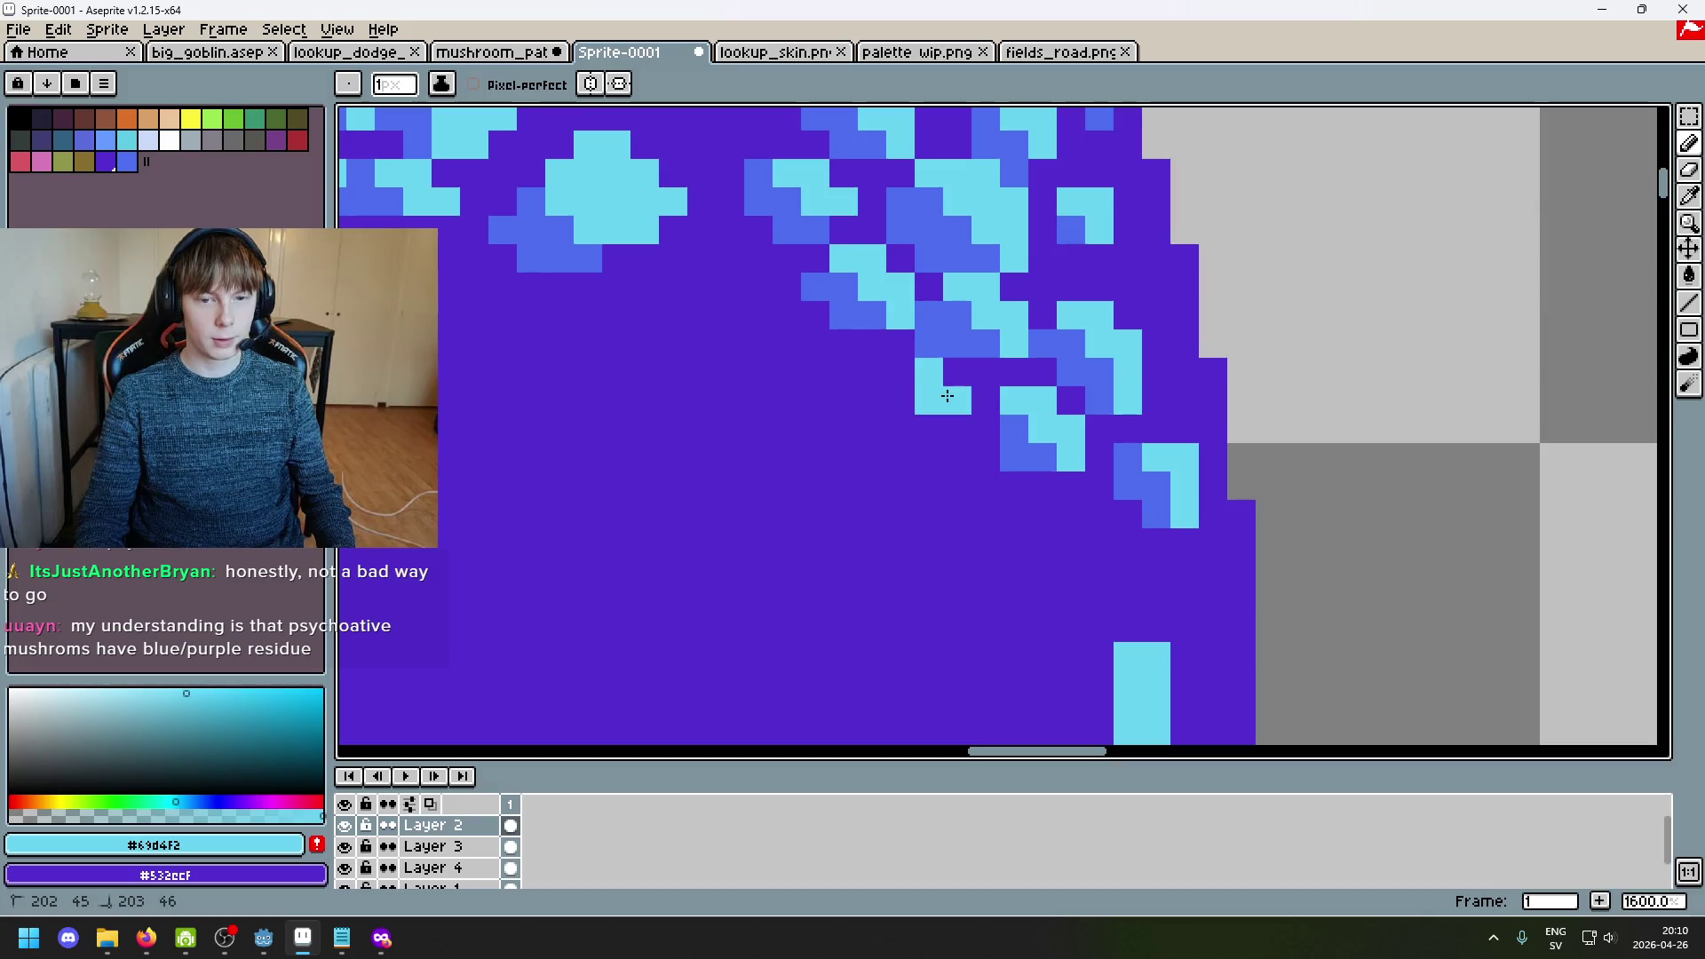
{"action": "right_click", "coordinate": [844, 372]}
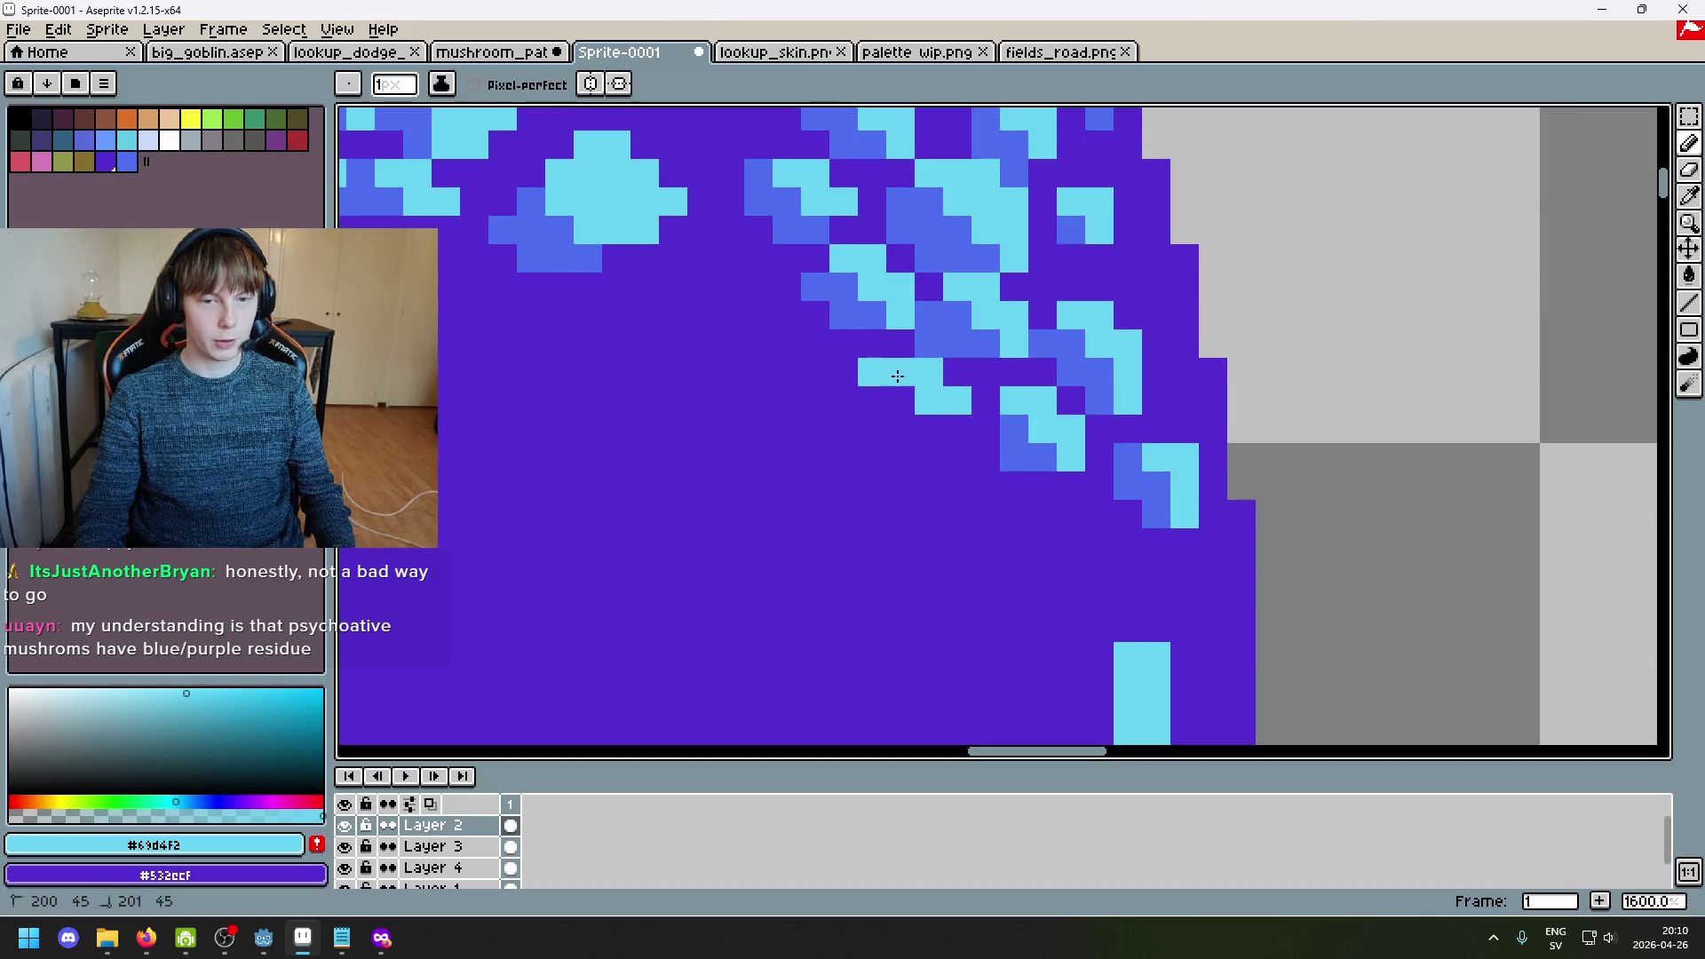
{"action": "left_click", "coordinate": [1027, 430], "text": "alt"}
{"action": "left_click", "coordinate": [901, 397]}
{"action": "right_click", "coordinate": [943, 428]}
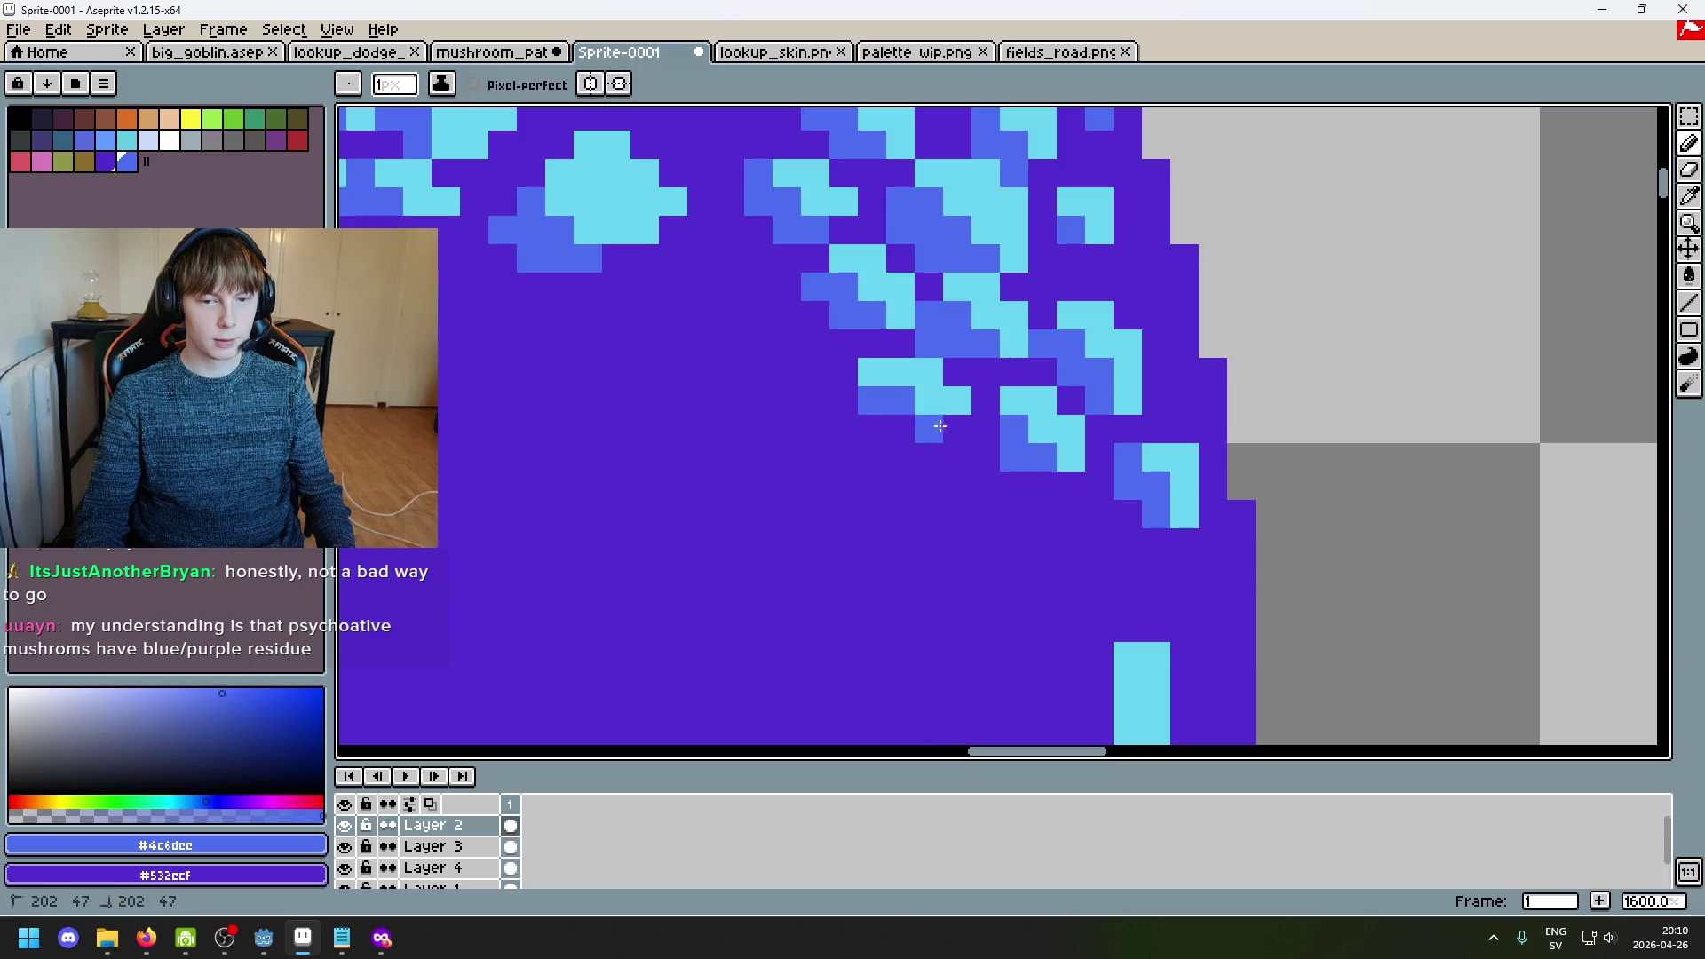
{"action": "scroll", "coordinate": [935, 429], "scroll_direction": "down", "scroll_amount": 4}
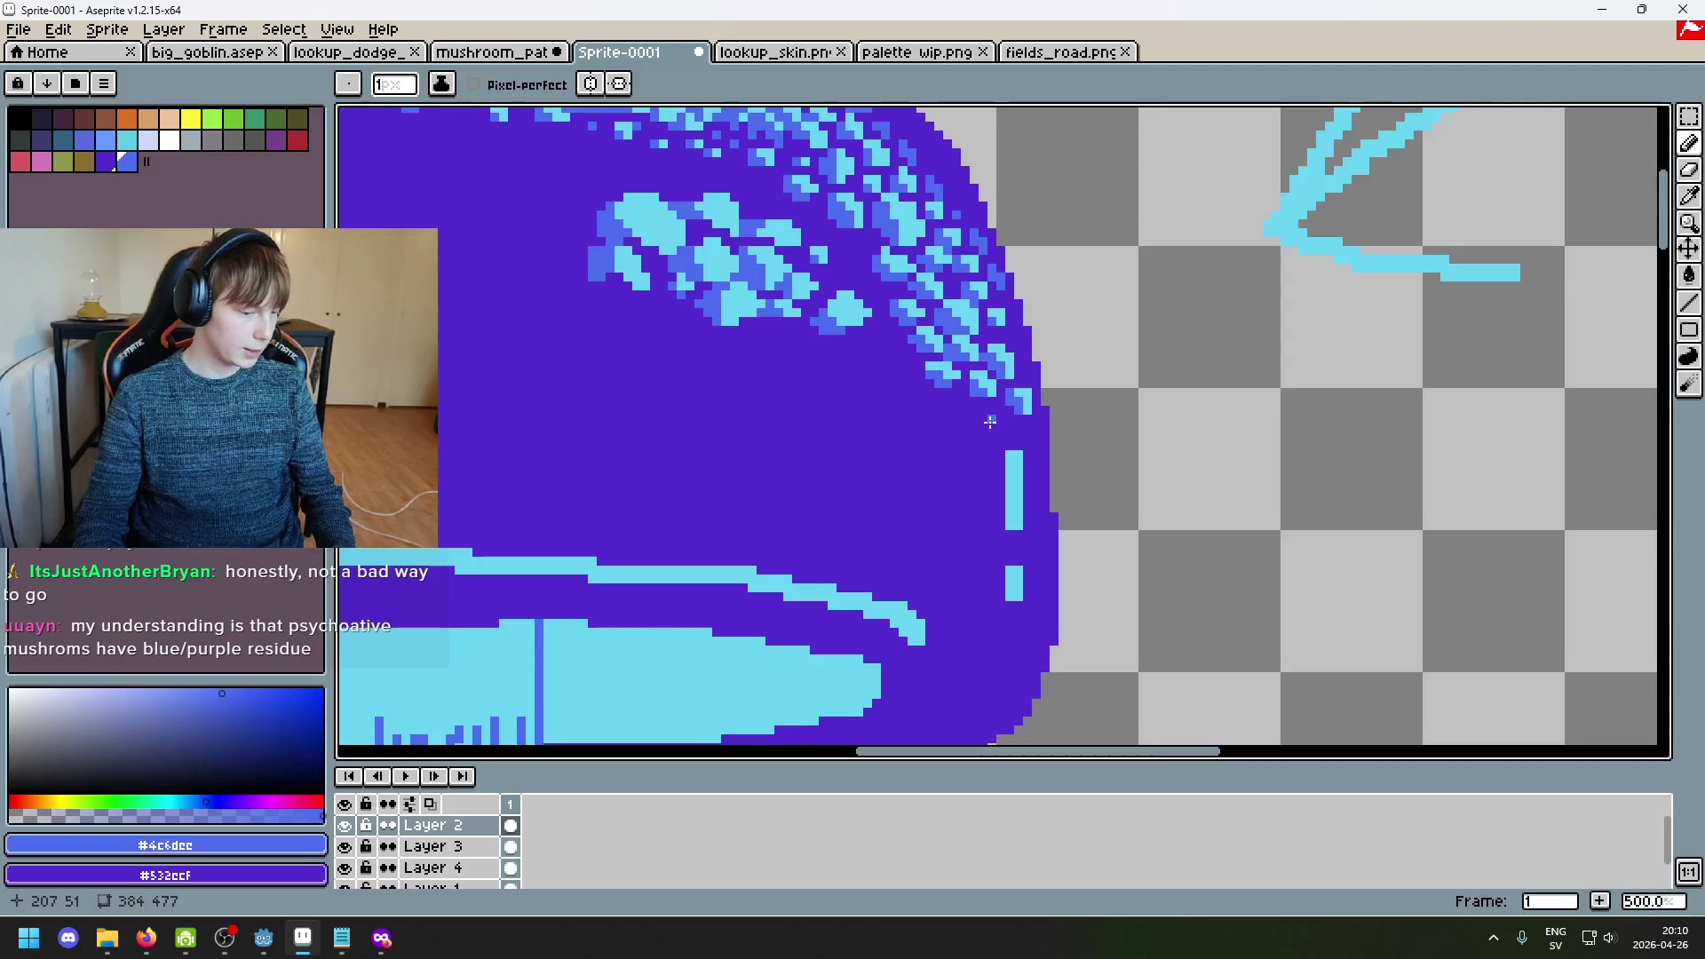
{"action": "scroll", "coordinate": [990, 422], "scroll_direction": "down", "scroll_amount": 3}
{"action": "scroll", "coordinate": [990, 422], "scroll_direction": "up", "scroll_amount": 8}
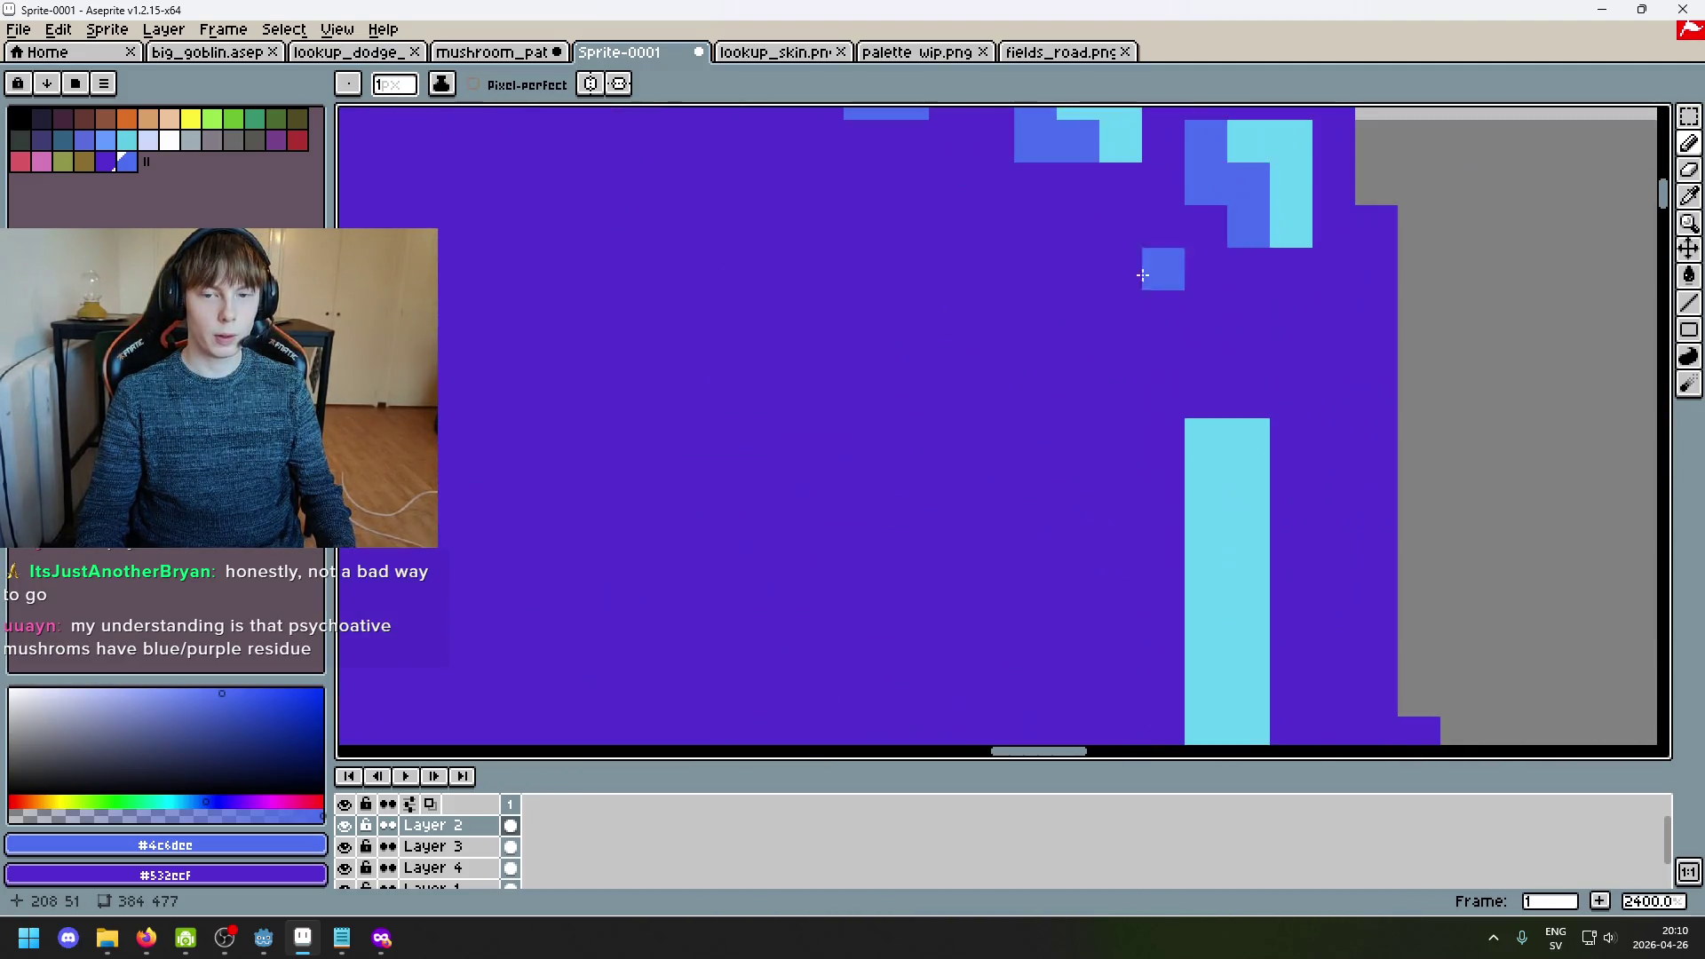
Step: Paint a small cyan spot near the cap edge with a blue pixel at its base
{"action": "left_click", "coordinate": [1176, 292], "text": "alt"}
{"action": "left_click_drag", "start_coordinate": [1033, 380], "coordinate": [1074, 434]}
{"action": "key", "text": "ctrl+z"}
{"action": "left_click", "coordinate": [974, 297], "text": "alt"}
{"action": "left_click", "coordinate": [1032, 434]}
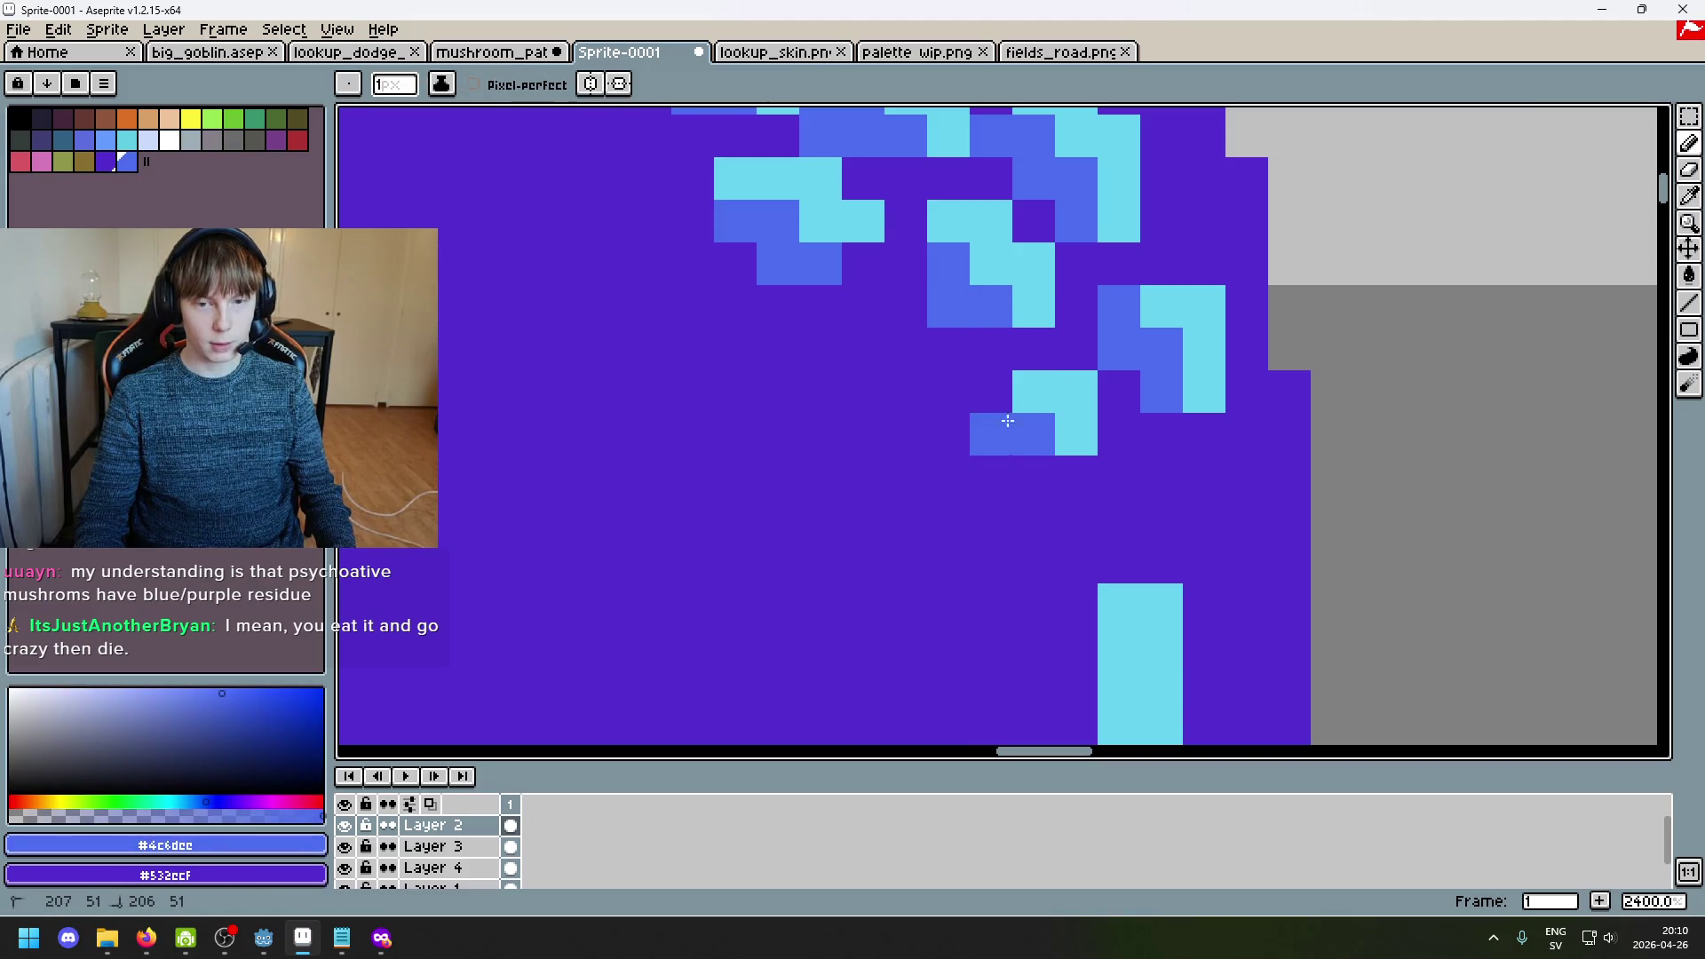
{"action": "left_click", "coordinate": [1070, 432], "text": "alt"}
{"action": "scroll", "coordinate": [1041, 406], "scroll_direction": "down", "scroll_amount": 8}
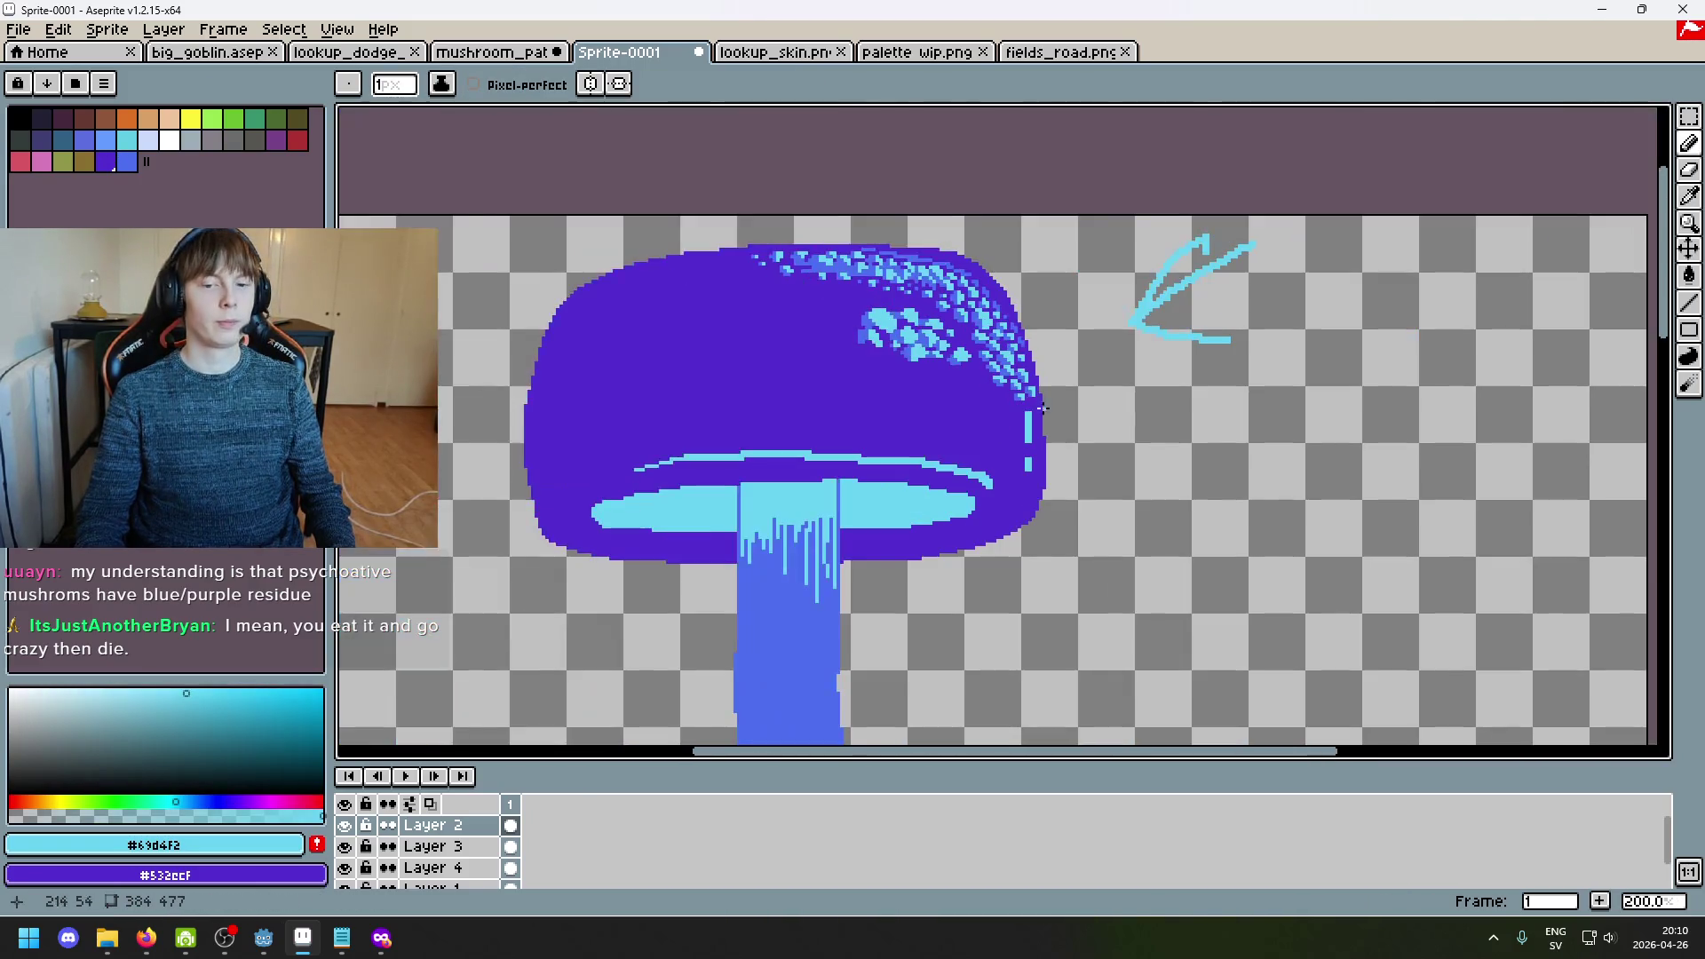
Step: Undo the last stroke and add a blue pixel beside a spot on the cap's right edge
{"action": "scroll", "coordinate": [1041, 406], "scroll_direction": "up", "scroll_amount": 8}
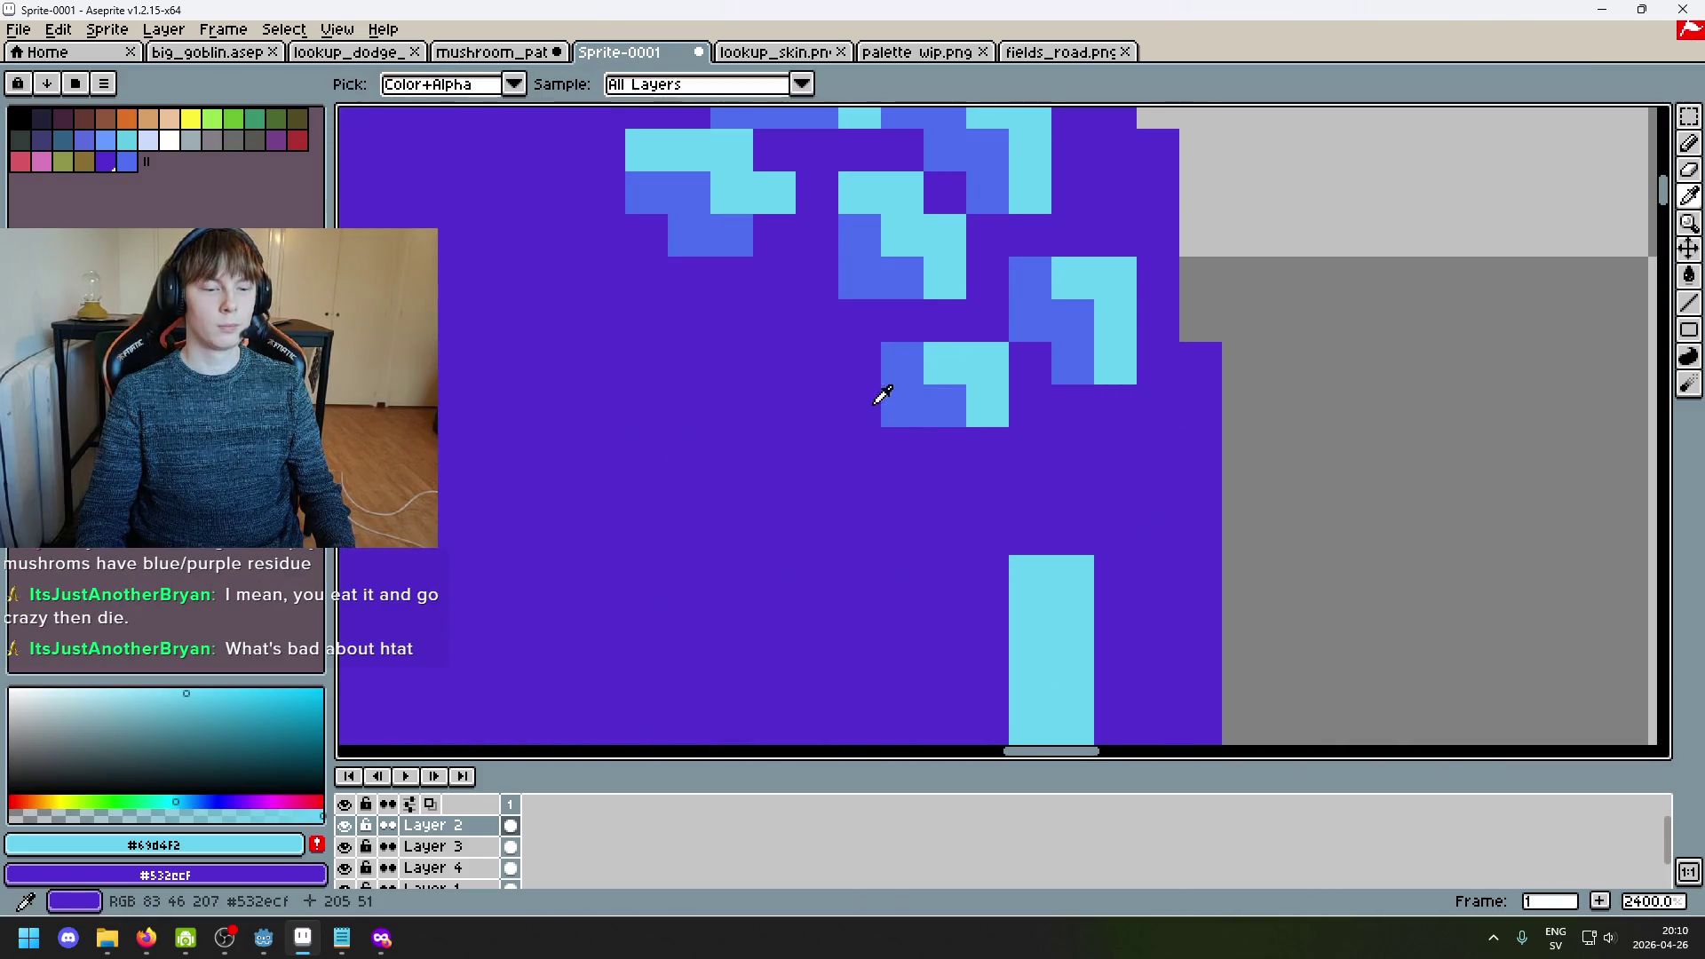
{"action": "key", "text": "alt"}
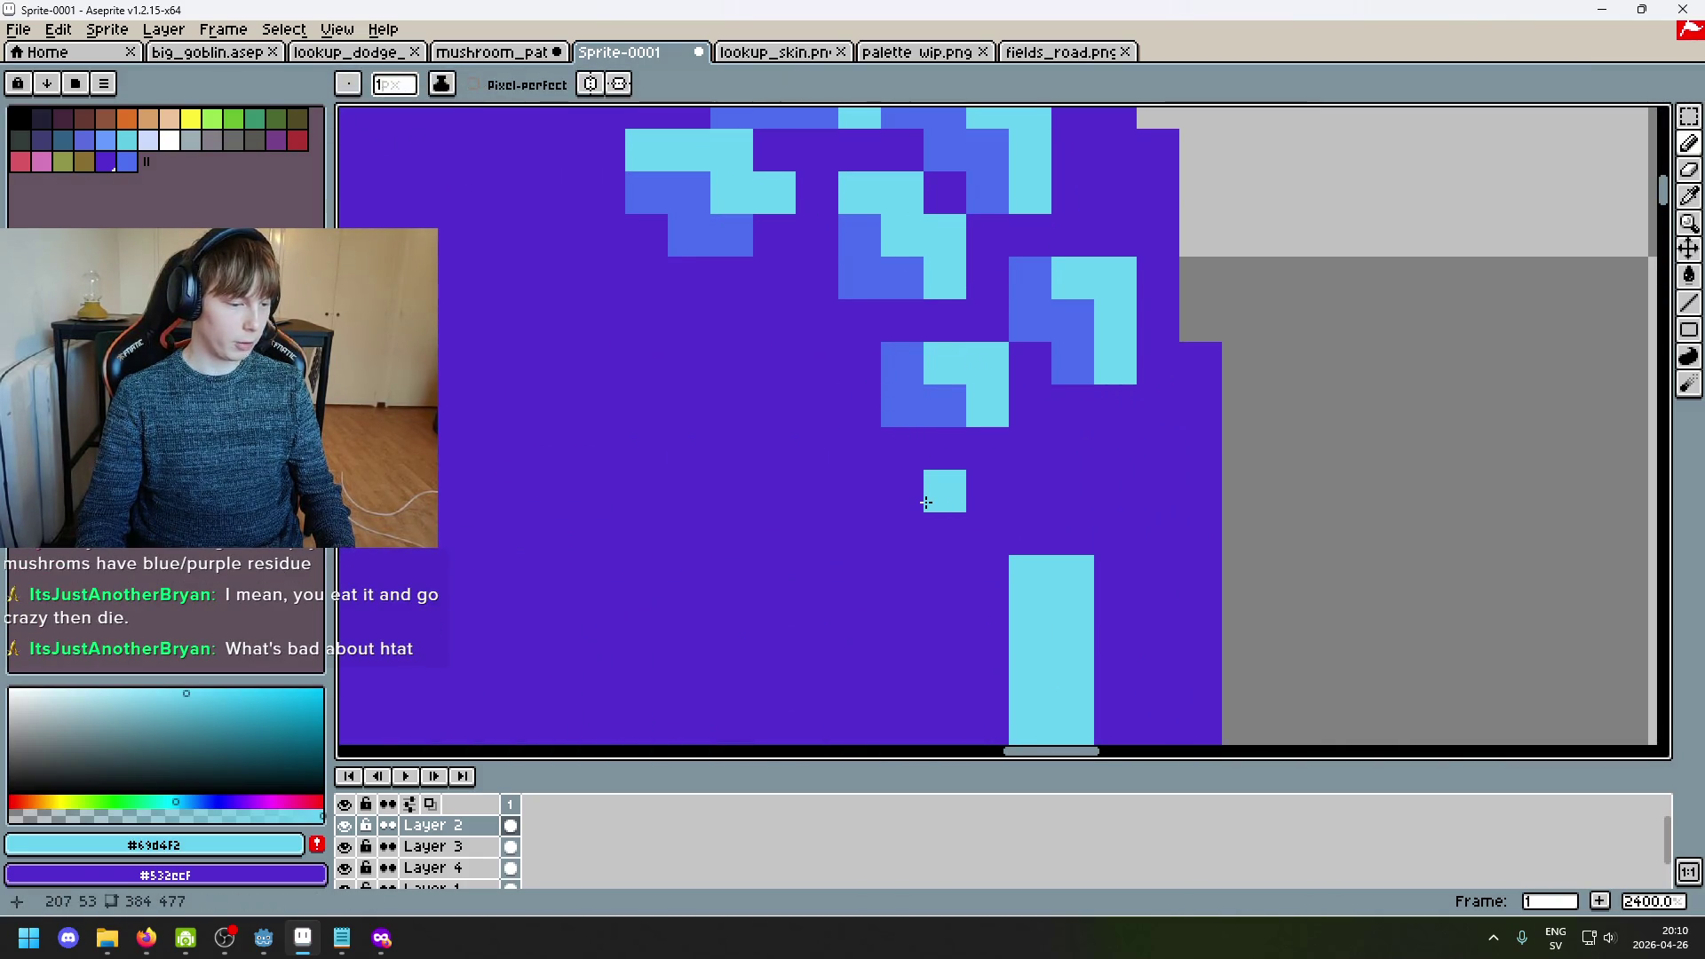
{"action": "scroll", "coordinate": [928, 472], "scroll_direction": "down", "scroll_amount": 5}
{"action": "scroll", "coordinate": [958, 470], "scroll_direction": "up", "scroll_amount": 2}
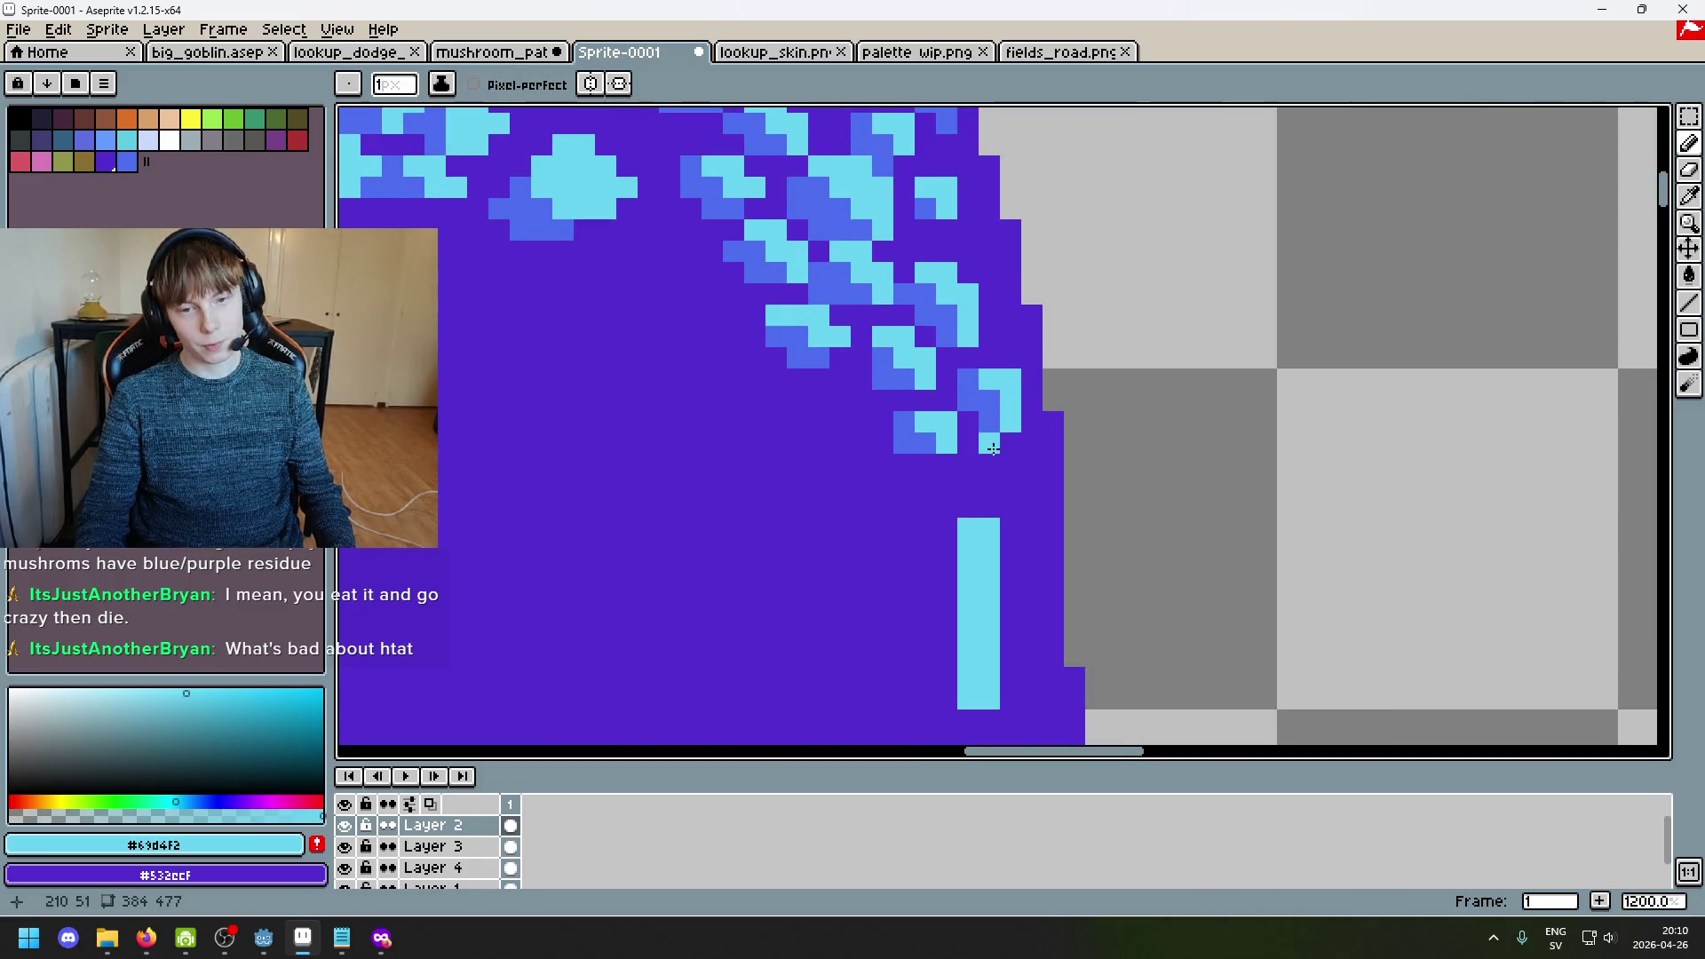
{"action": "scroll", "coordinate": [1027, 500], "scroll_direction": "up", "scroll_amount": 3}
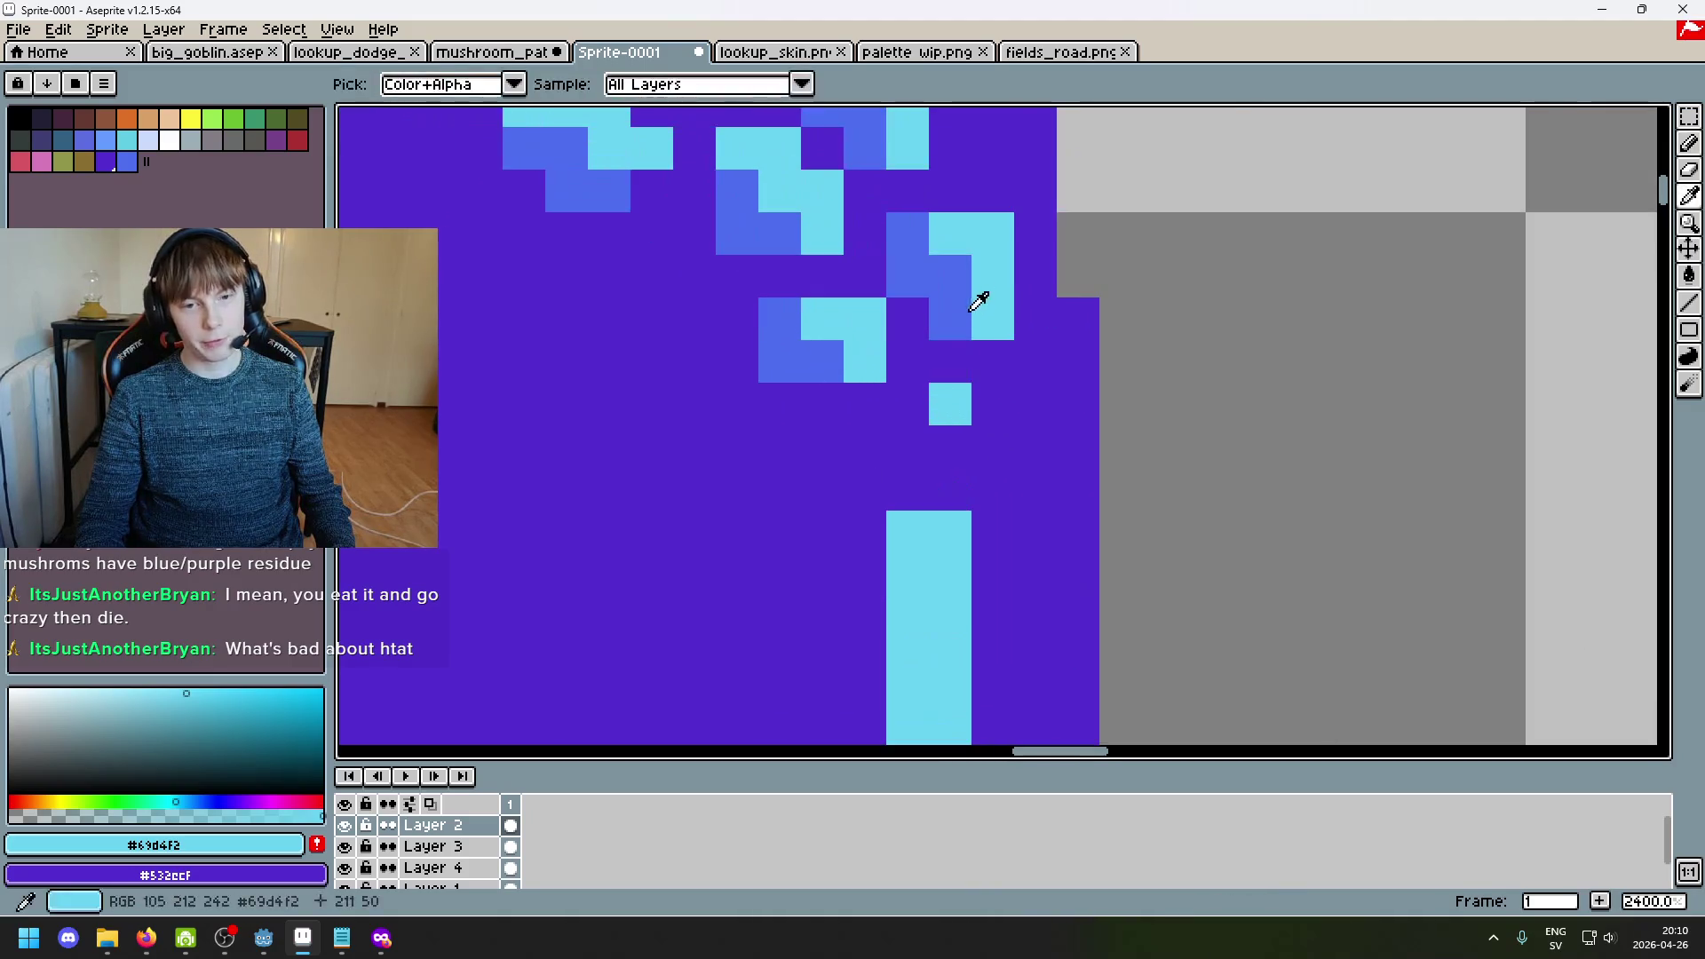
{"action": "key", "text": "ctrl+z"}
{"action": "left_click", "coordinate": [943, 283], "text": "alt"}
{"action": "left_click", "coordinate": [940, 317]}
{"action": "left_click", "coordinate": [924, 404]}
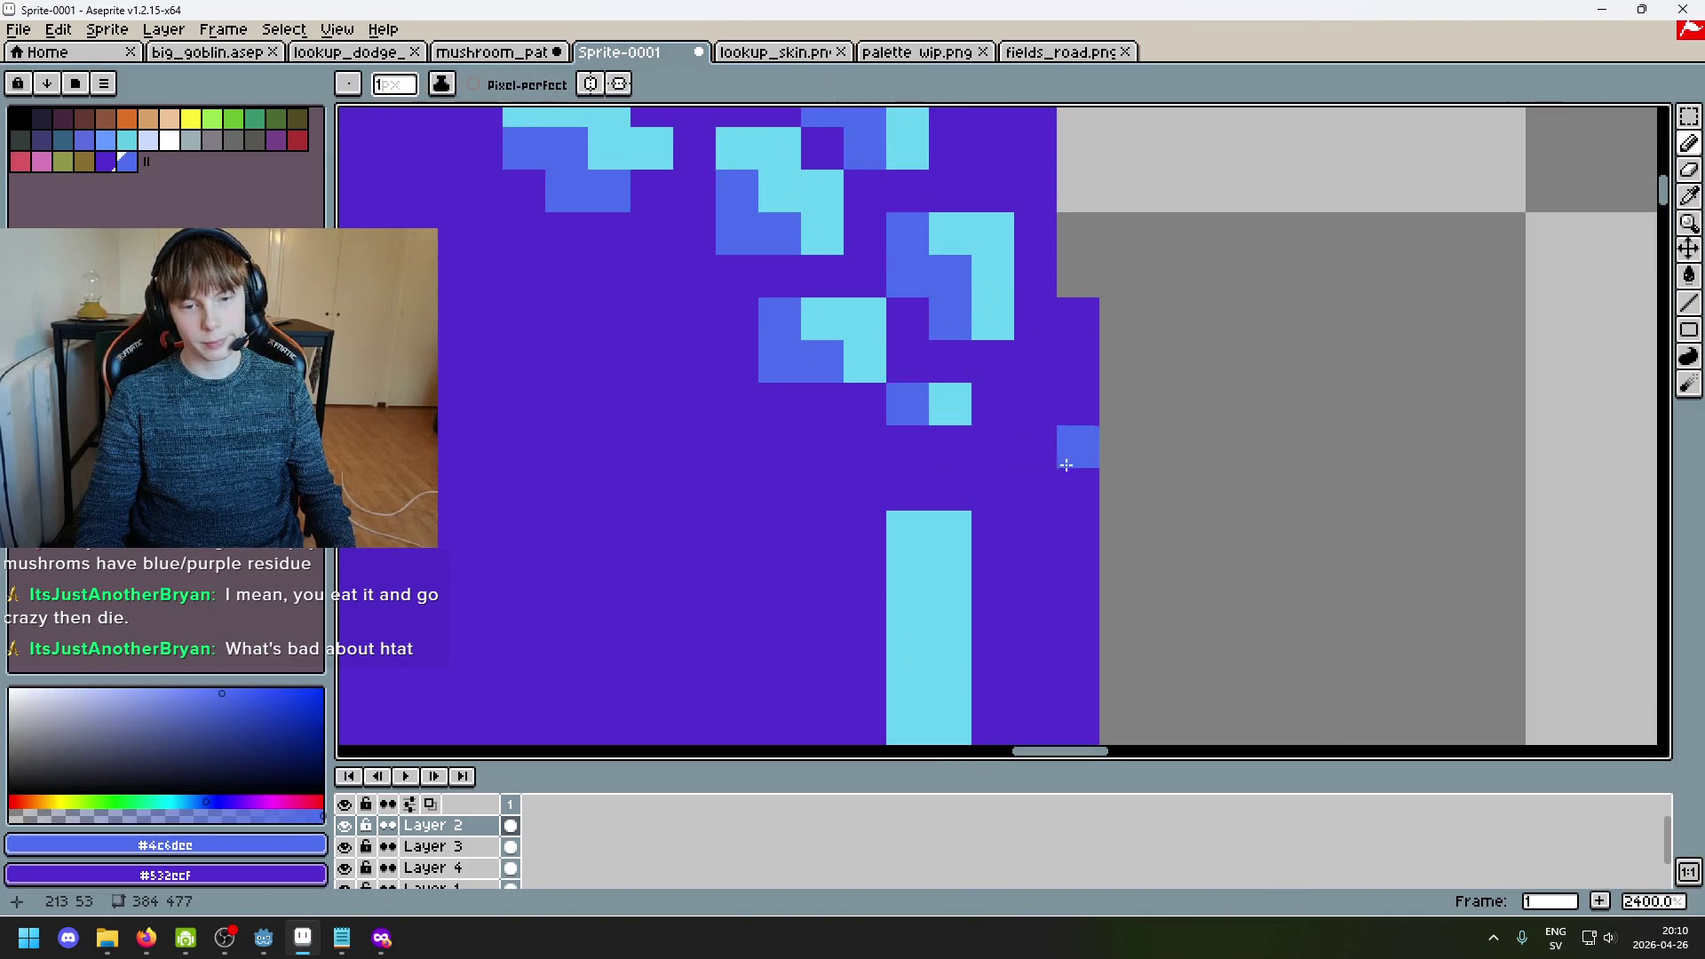
{"action": "key", "text": "ctrl+z"}
Step: Add cyan pixels and an L-shaped cyan spot near the cap's right edge
{"action": "left_click", "coordinate": [950, 404], "text": "alt"}
{"action": "left_click", "coordinate": [843, 347]}
{"action": "mouse_move", "coordinate": [990, 488]}
{"action": "left_mouse_down"}
{"action": "mouse_move", "coordinate": [843, 346]}
{"action": "mouse_move", "coordinate": [888, 391]}
{"action": "left_mouse_up"}
{"action": "left_click", "coordinate": [843, 391]}
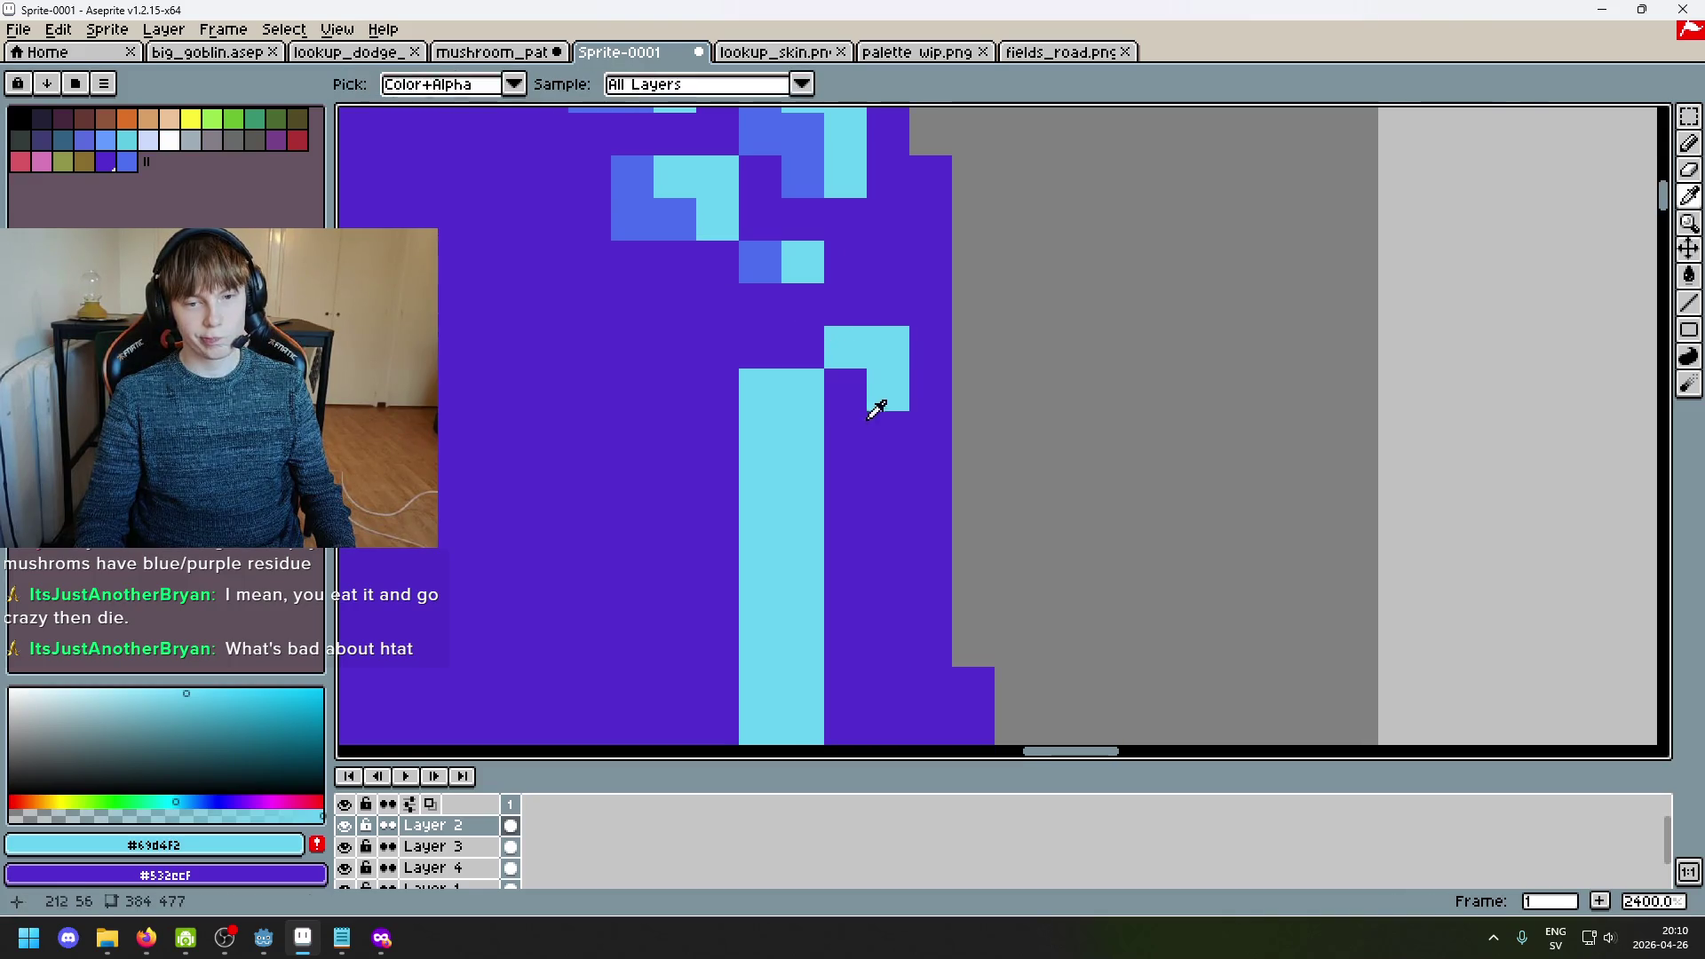
{"action": "left_click", "coordinate": [866, 411], "text": "alt"}
{"action": "key", "text": "plus"}
{"action": "key", "text": "plus"}
{"action": "mouse_move", "coordinate": [782, 390]}
{"action": "left_mouse_down"}
{"action": "mouse_move", "coordinate": [781, 533]}
{"action": "mouse_move", "coordinate": [798, 451]}
{"action": "mouse_move", "coordinate": [802, 560]}
{"action": "left_mouse_up"}
{"action": "key", "text": "ctrl+z"}
Step: With a 1px brush again, add a blue pixel and a cyan staircase of pixels running up-left
{"action": "scroll", "coordinate": [808, 533], "scroll_direction": "down", "scroll_amount": 2}
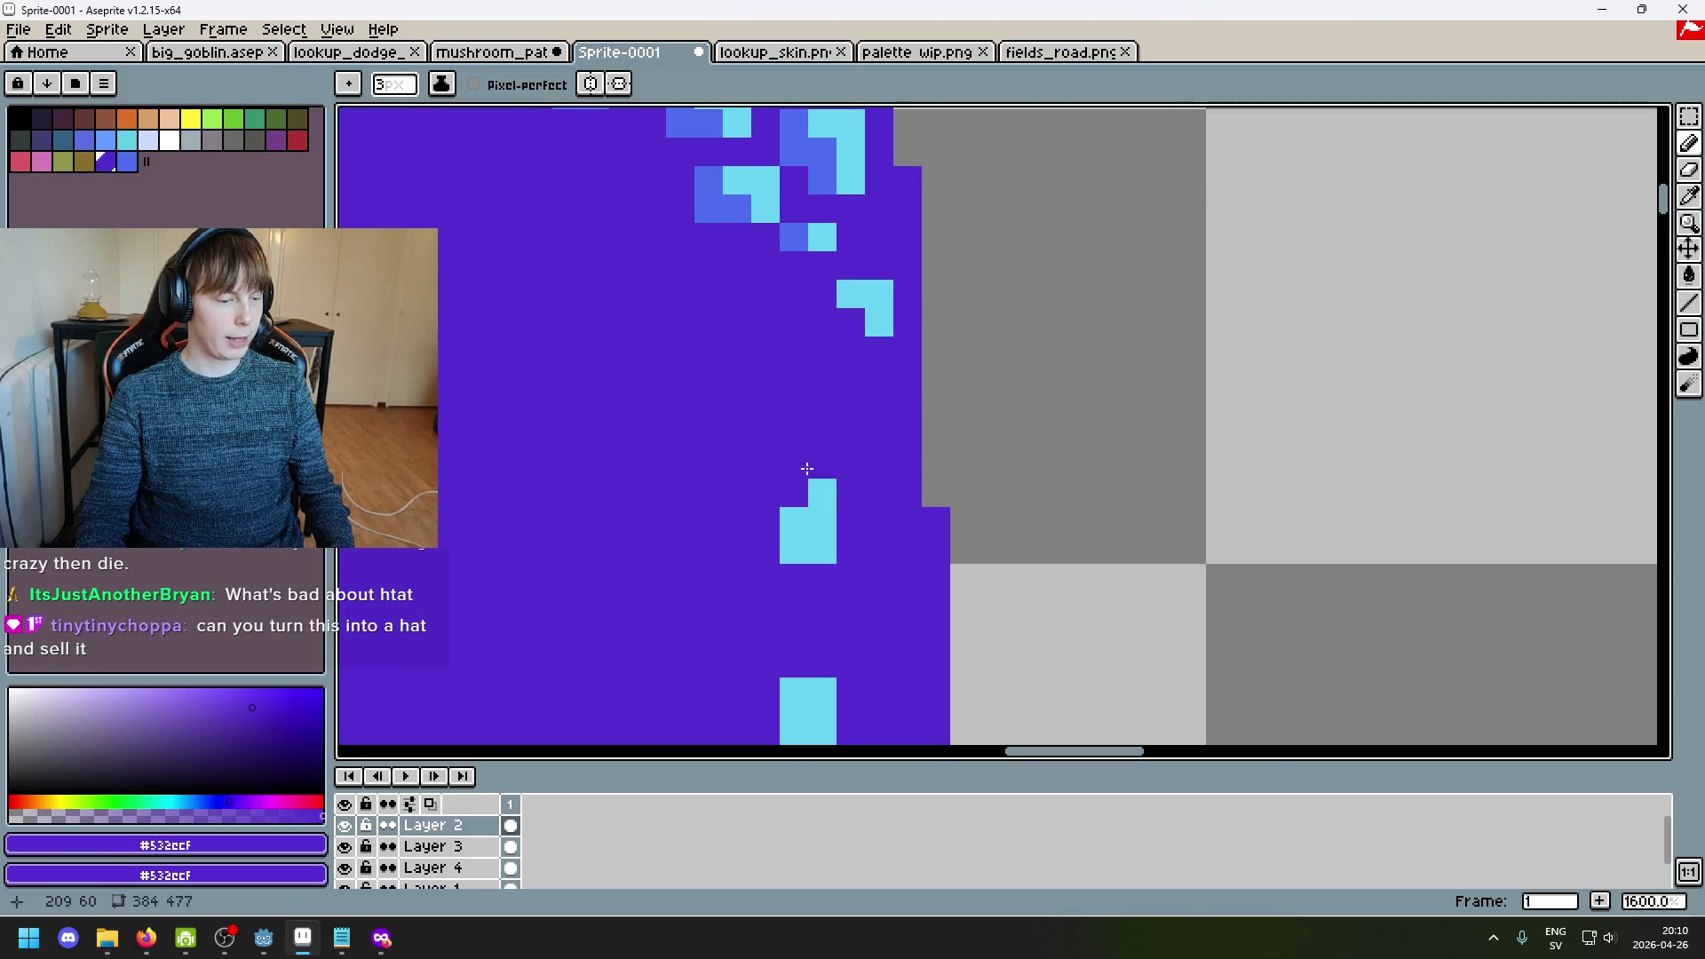
{"action": "scroll", "coordinate": [806, 468], "scroll_direction": "down", "scroll_amount": 7}
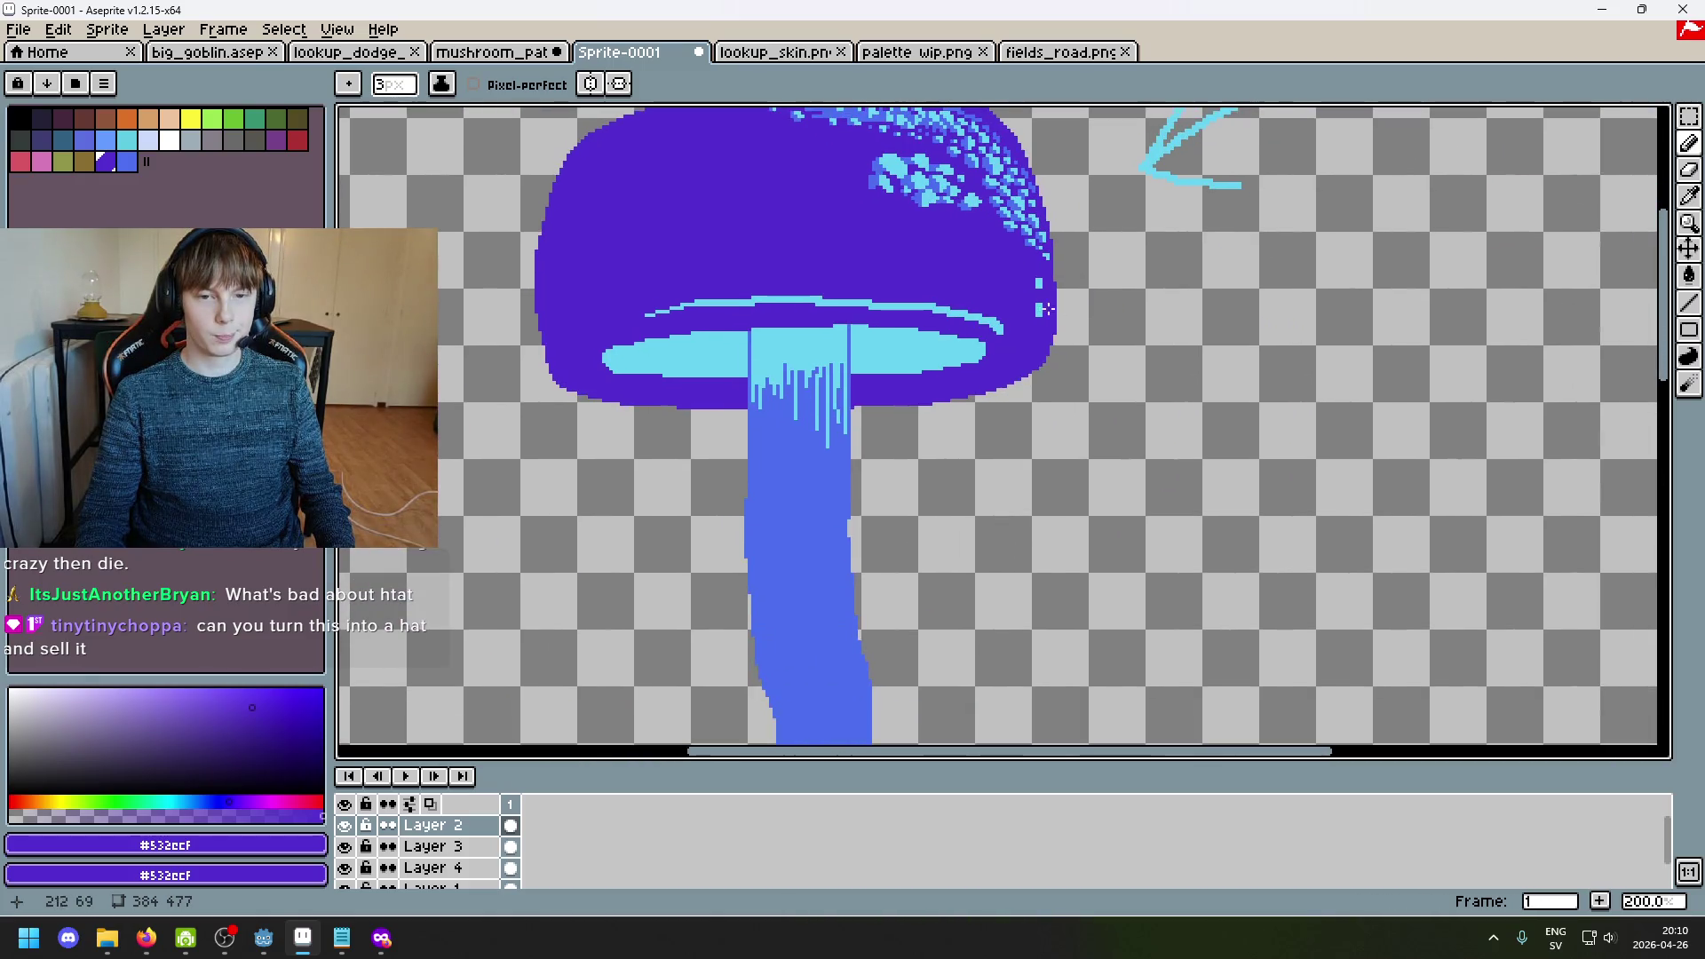
{"action": "scroll", "coordinate": [1034, 309], "scroll_direction": "up", "scroll_amount": 3}
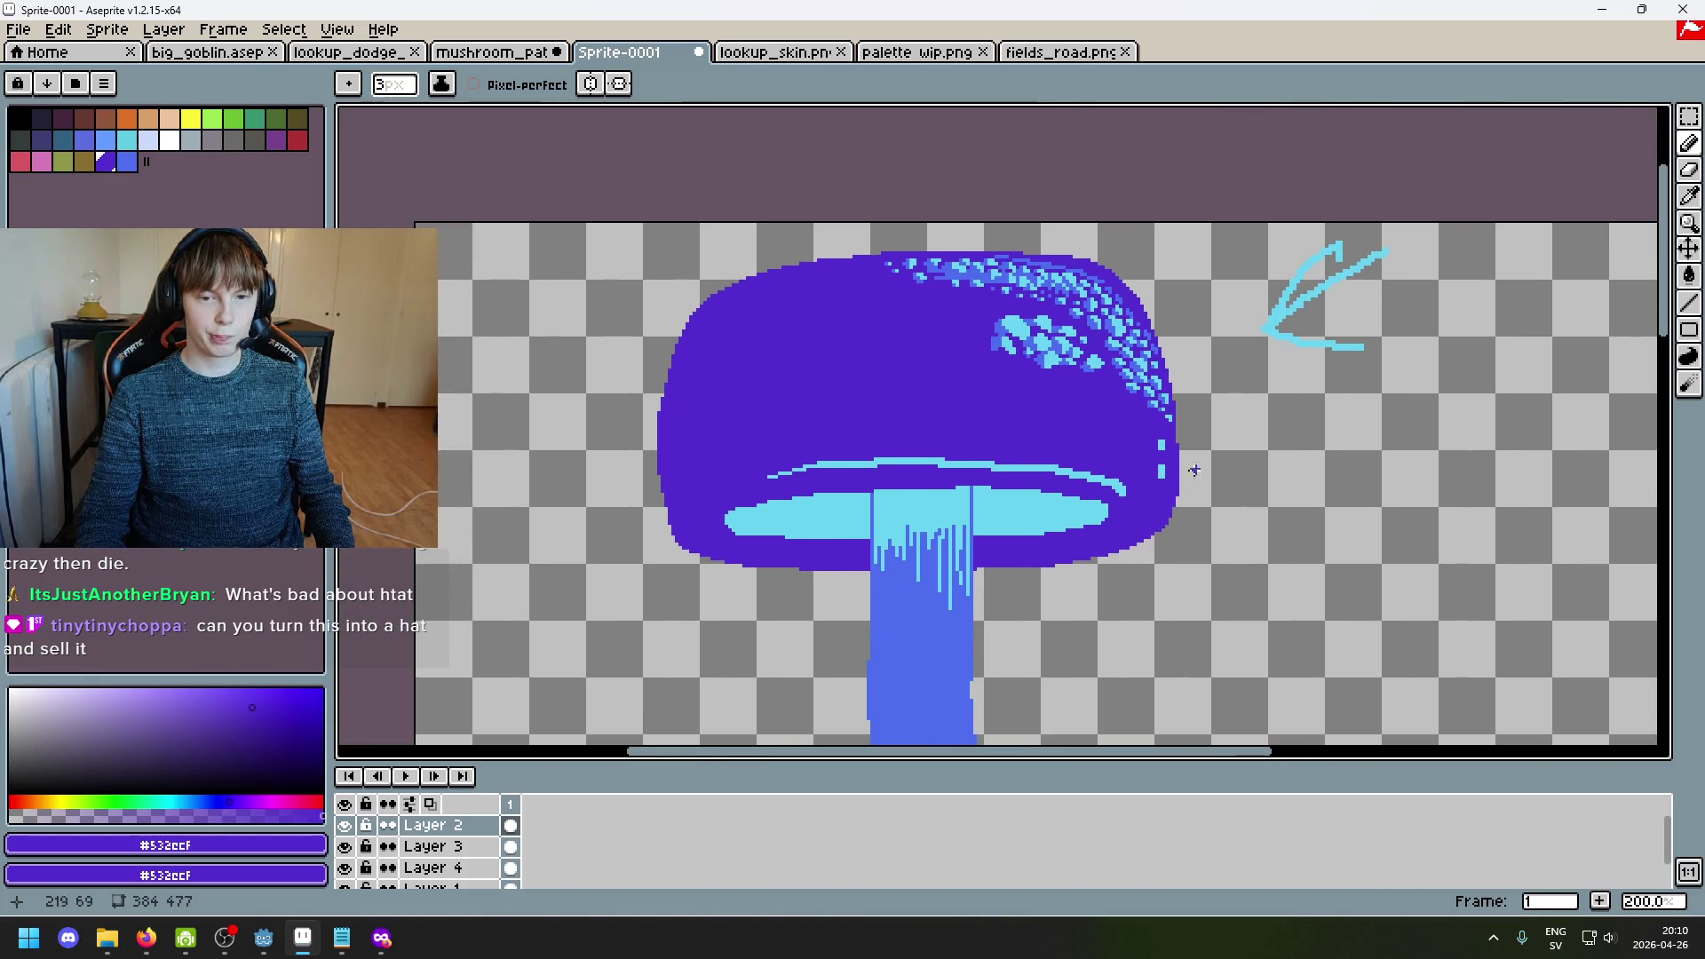
{"action": "scroll", "coordinate": [1173, 448], "scroll_direction": "up", "scroll_amount": 9}
{"action": "scroll", "coordinate": [1092, 392], "scroll_direction": "down", "scroll_amount": 1}
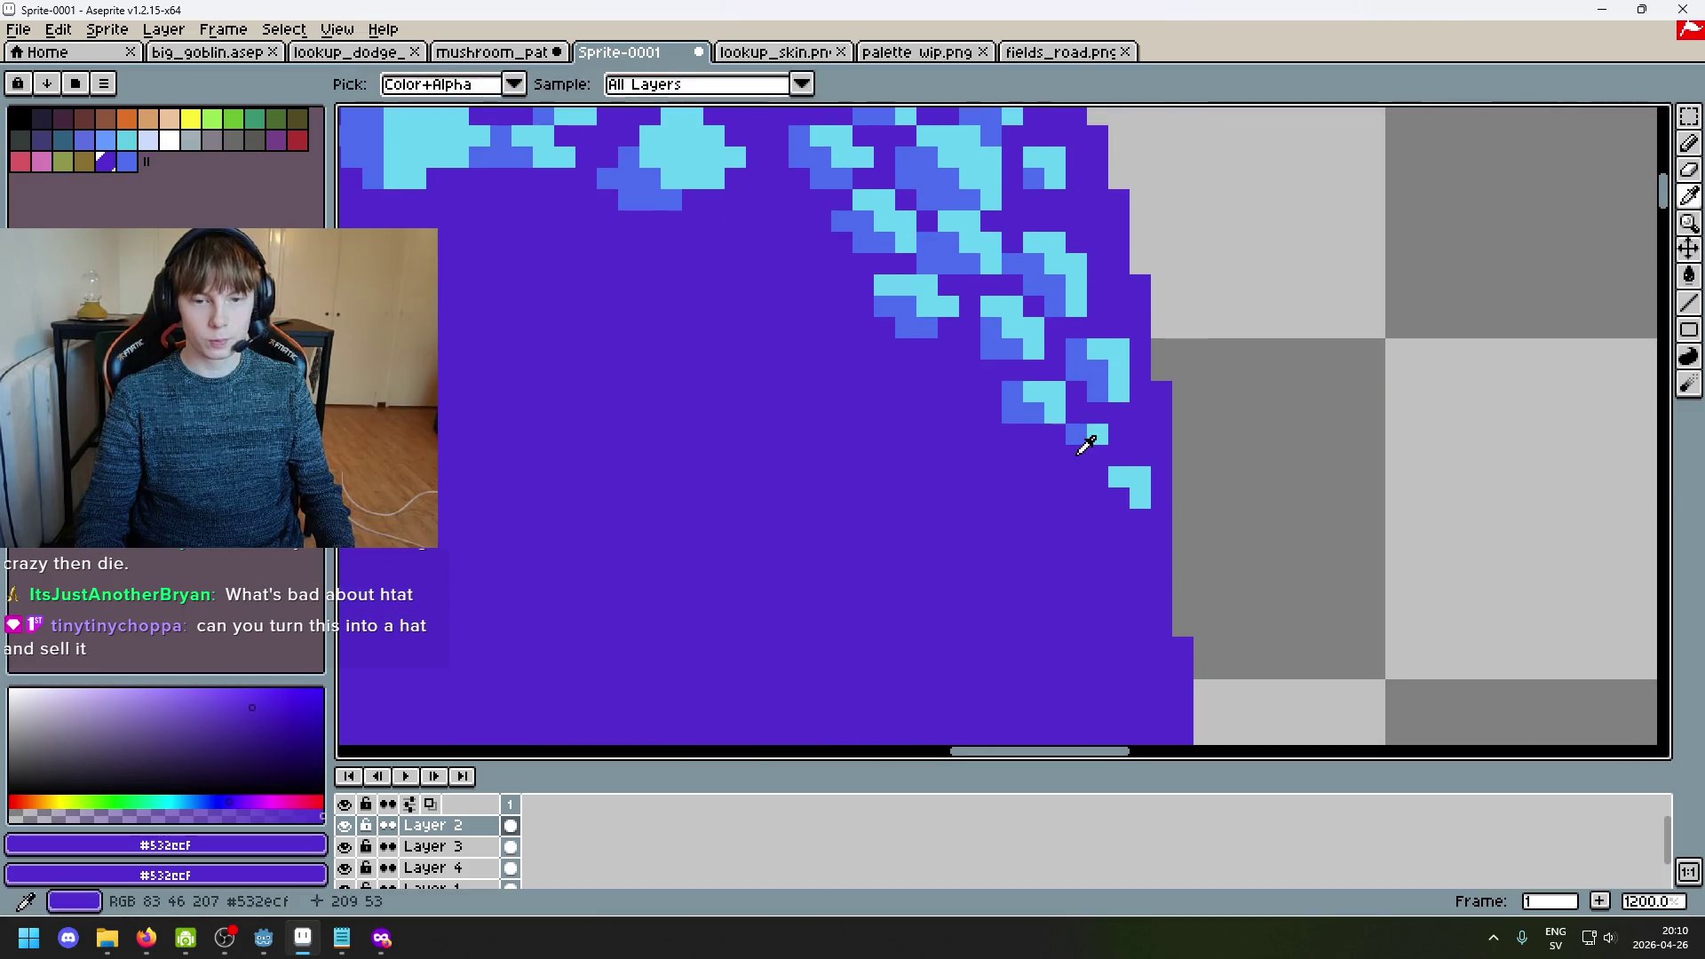
{"action": "left_click", "coordinate": [1127, 490], "text": "alt"}
{"action": "key", "text": "minus"}
{"action": "key", "text": "minus"}
{"action": "scroll", "coordinate": [1114, 497], "scroll_direction": "up", "scroll_amount": 5}
{"action": "left_click", "coordinate": [997, 445]}
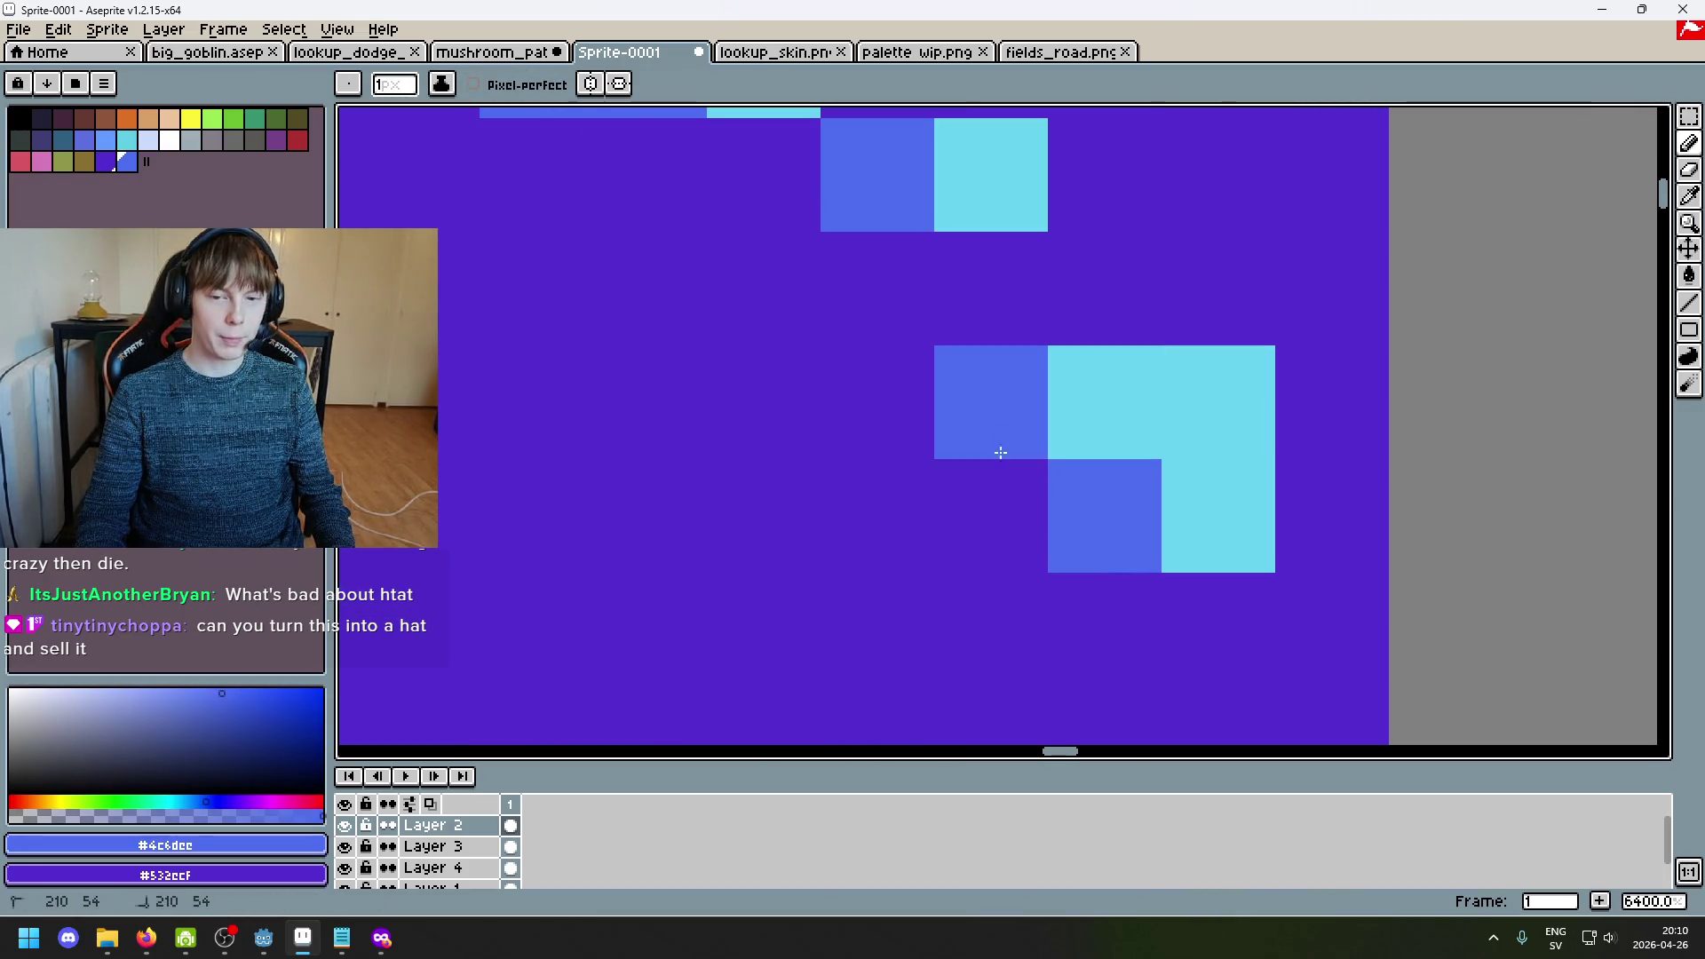
{"action": "scroll", "coordinate": [1044, 541], "scroll_direction": "down", "scroll_amount": 7}
{"action": "left_click", "coordinate": [1038, 508], "text": "alt"}
{"action": "scroll", "coordinate": [1038, 502], "scroll_direction": "up", "scroll_amount": 4}
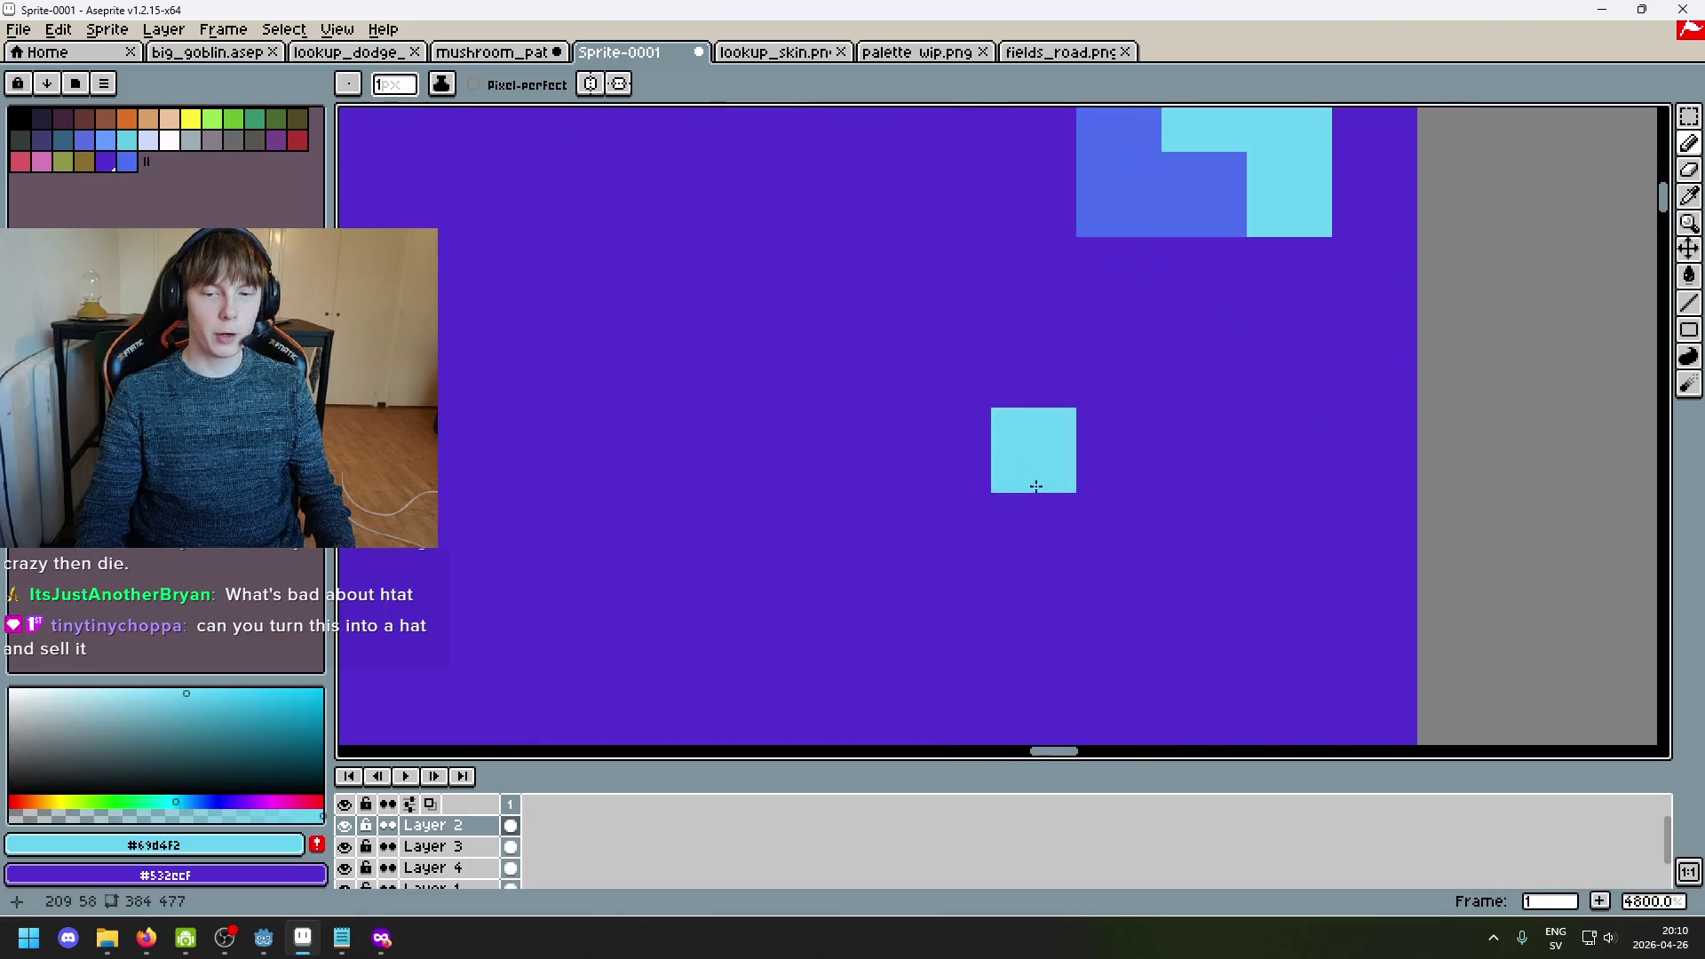
{"action": "mouse_move", "coordinate": [932, 454]}
{"action": "left_mouse_down"}
{"action": "mouse_move", "coordinate": [1084, 597]}
{"action": "mouse_move", "coordinate": [987, 550]}
{"action": "left_mouse_up"}
{"action": "scroll", "coordinate": [1084, 598], "scroll_direction": "down", "scroll_amount": 2}
Step: Dab a blue pixel and a small cyan spot near the cap edge, then zoom back out
{"action": "left_click", "coordinate": [1013, 566], "text": "alt"}
{"action": "scroll", "coordinate": [987, 549], "scroll_direction": "down", "scroll_amount": 6}
{"action": "scroll", "coordinate": [1069, 464], "scroll_direction": "up", "scroll_amount": 3}
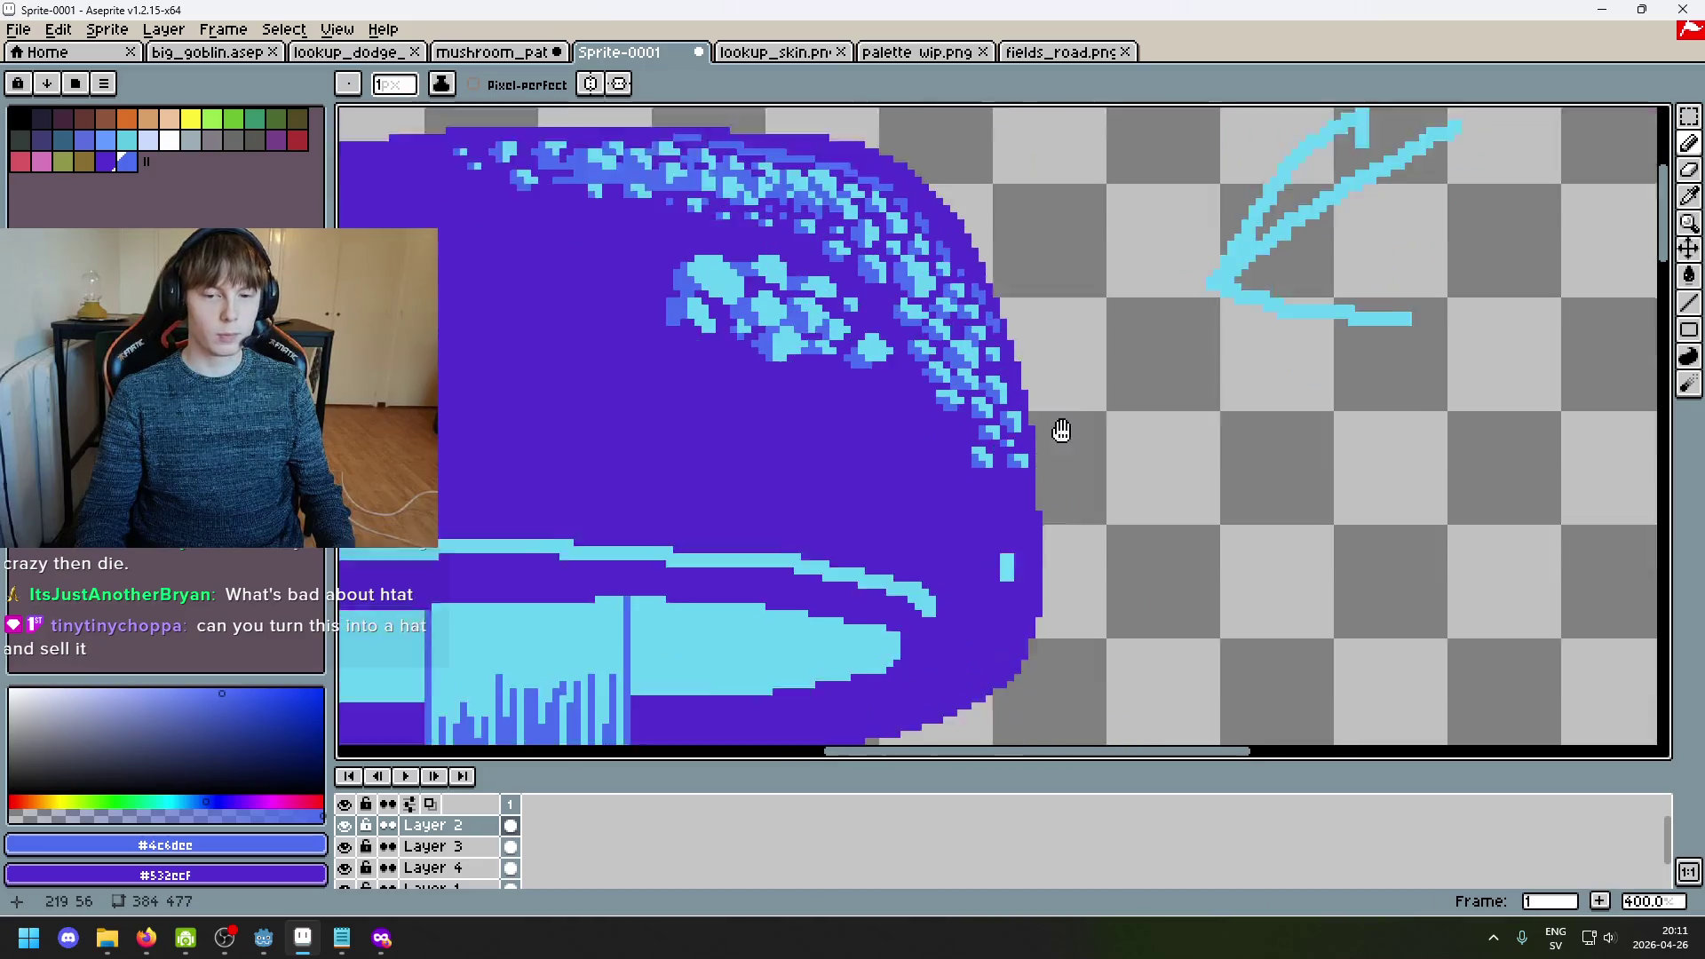
{"action": "scroll", "coordinate": [1008, 446], "scroll_direction": "up", "scroll_amount": 3}
{"action": "left_click", "coordinate": [1007, 189], "text": "alt"}
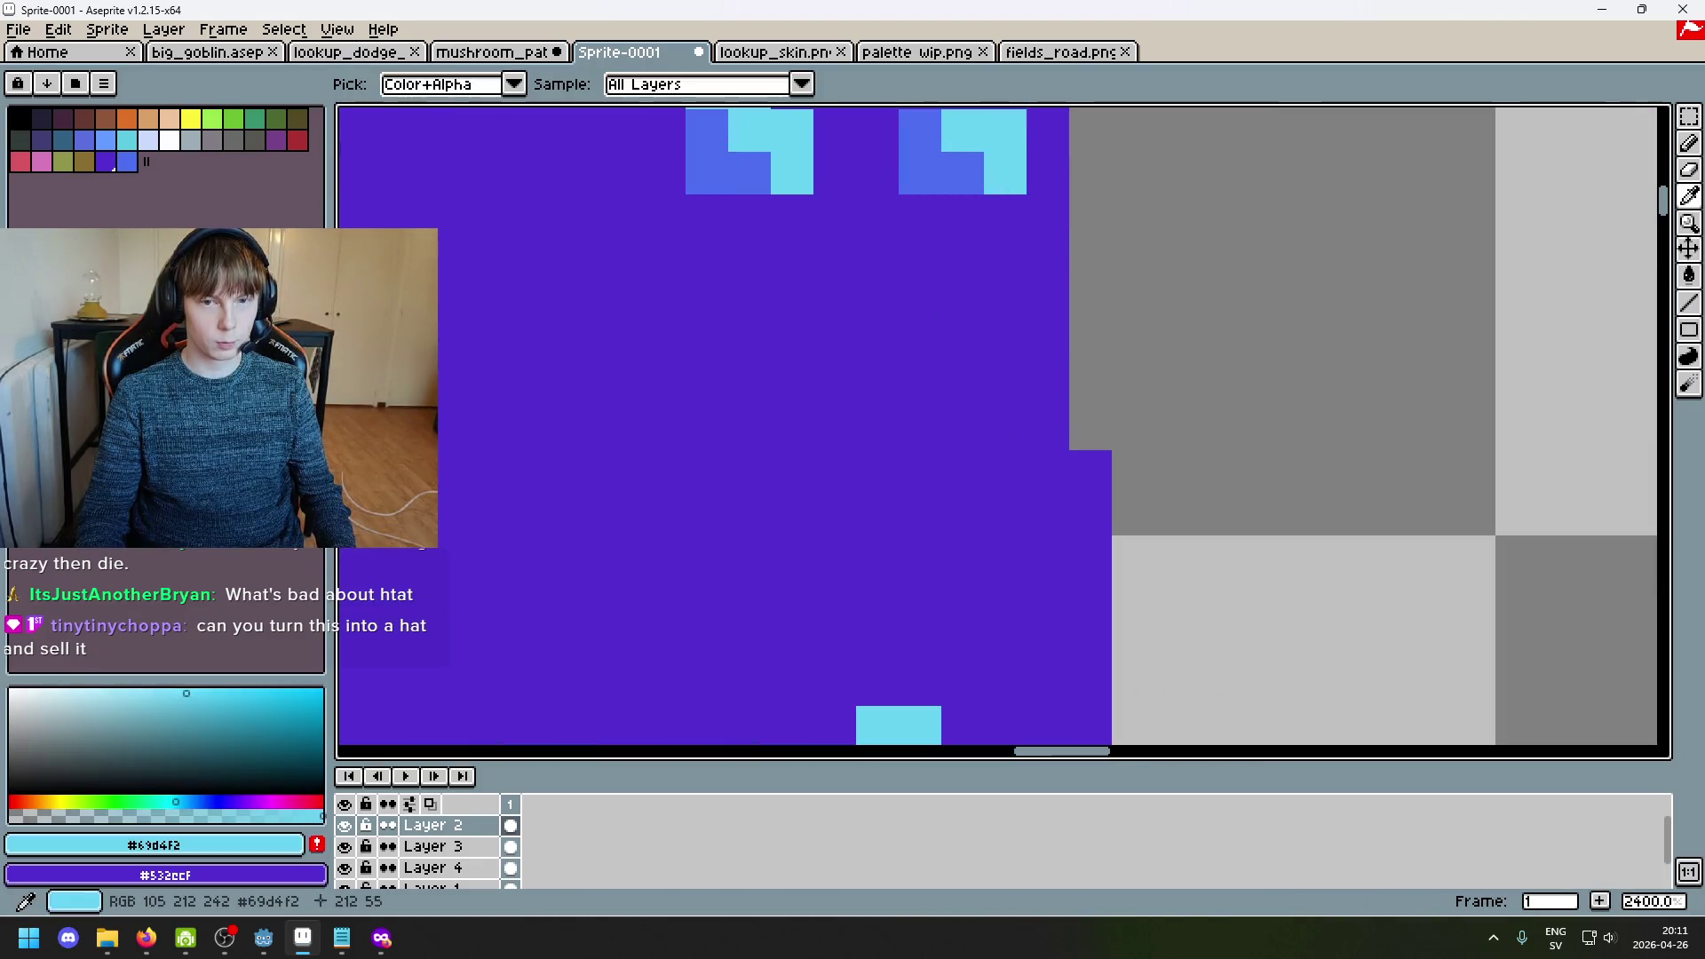
{"action": "left_click", "coordinate": [933, 152], "text": "alt"}
{"action": "left_click", "coordinate": [963, 259]}
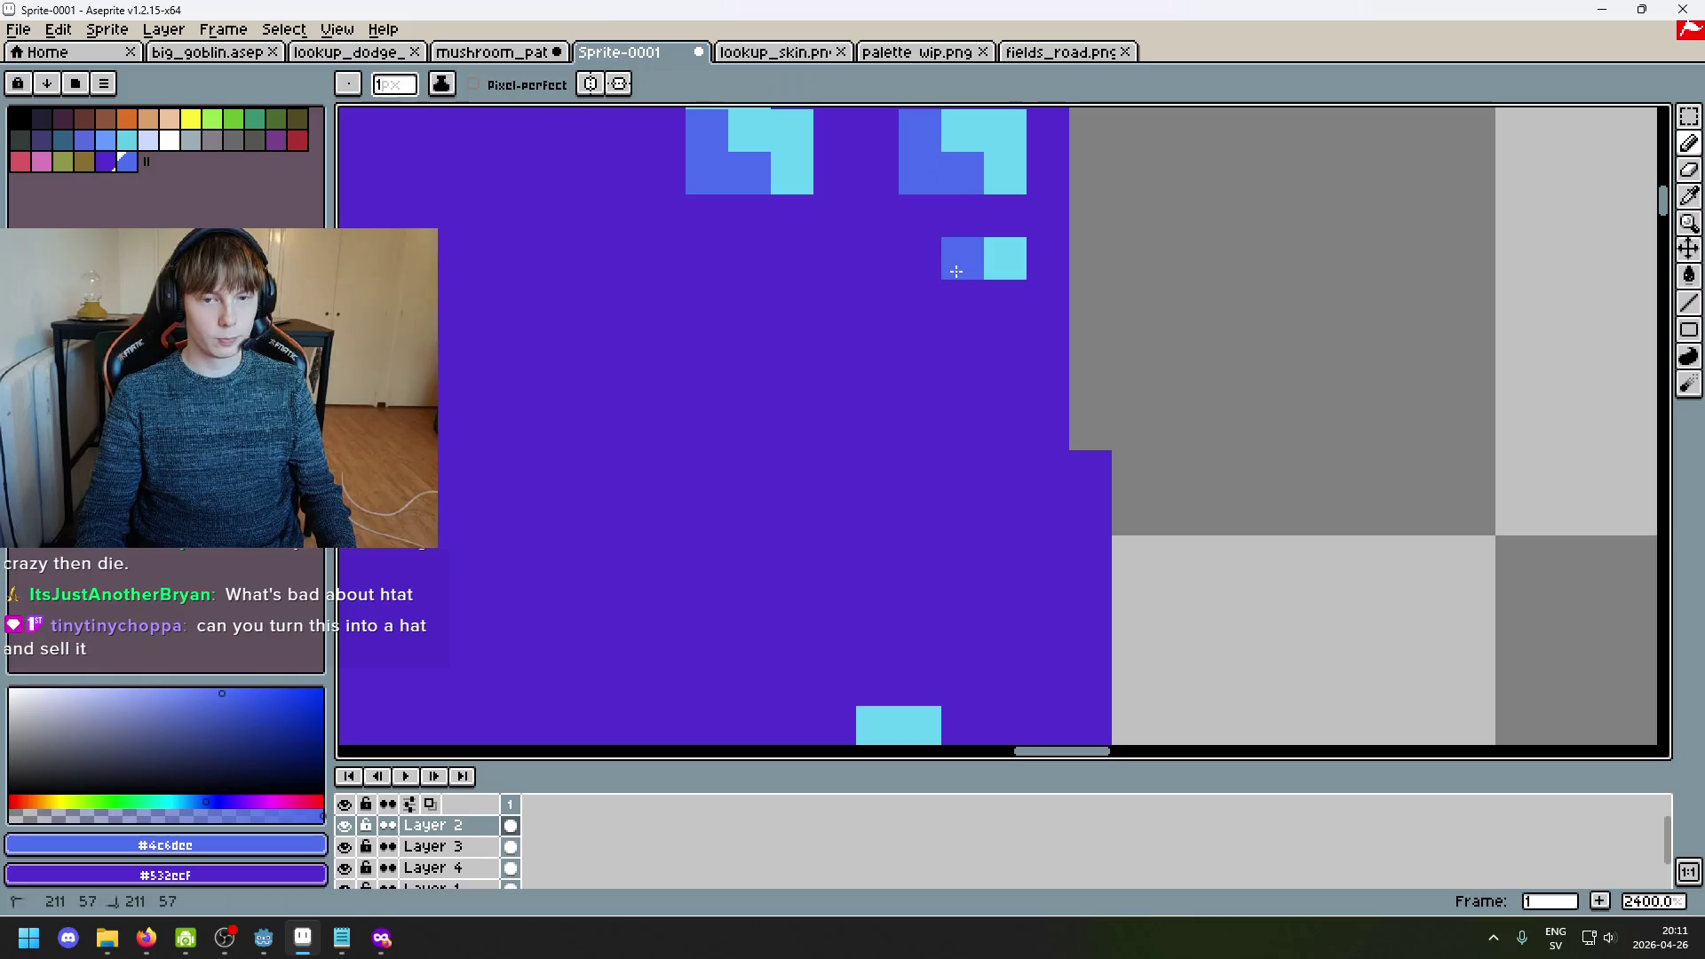
{"action": "scroll", "coordinate": [962, 258], "scroll_direction": "down", "scroll_amount": 6}
{"action": "scroll", "coordinate": [952, 245], "scroll_direction": "up", "scroll_amount": 3}
{"action": "left_click", "coordinate": [946, 251], "text": "alt"}
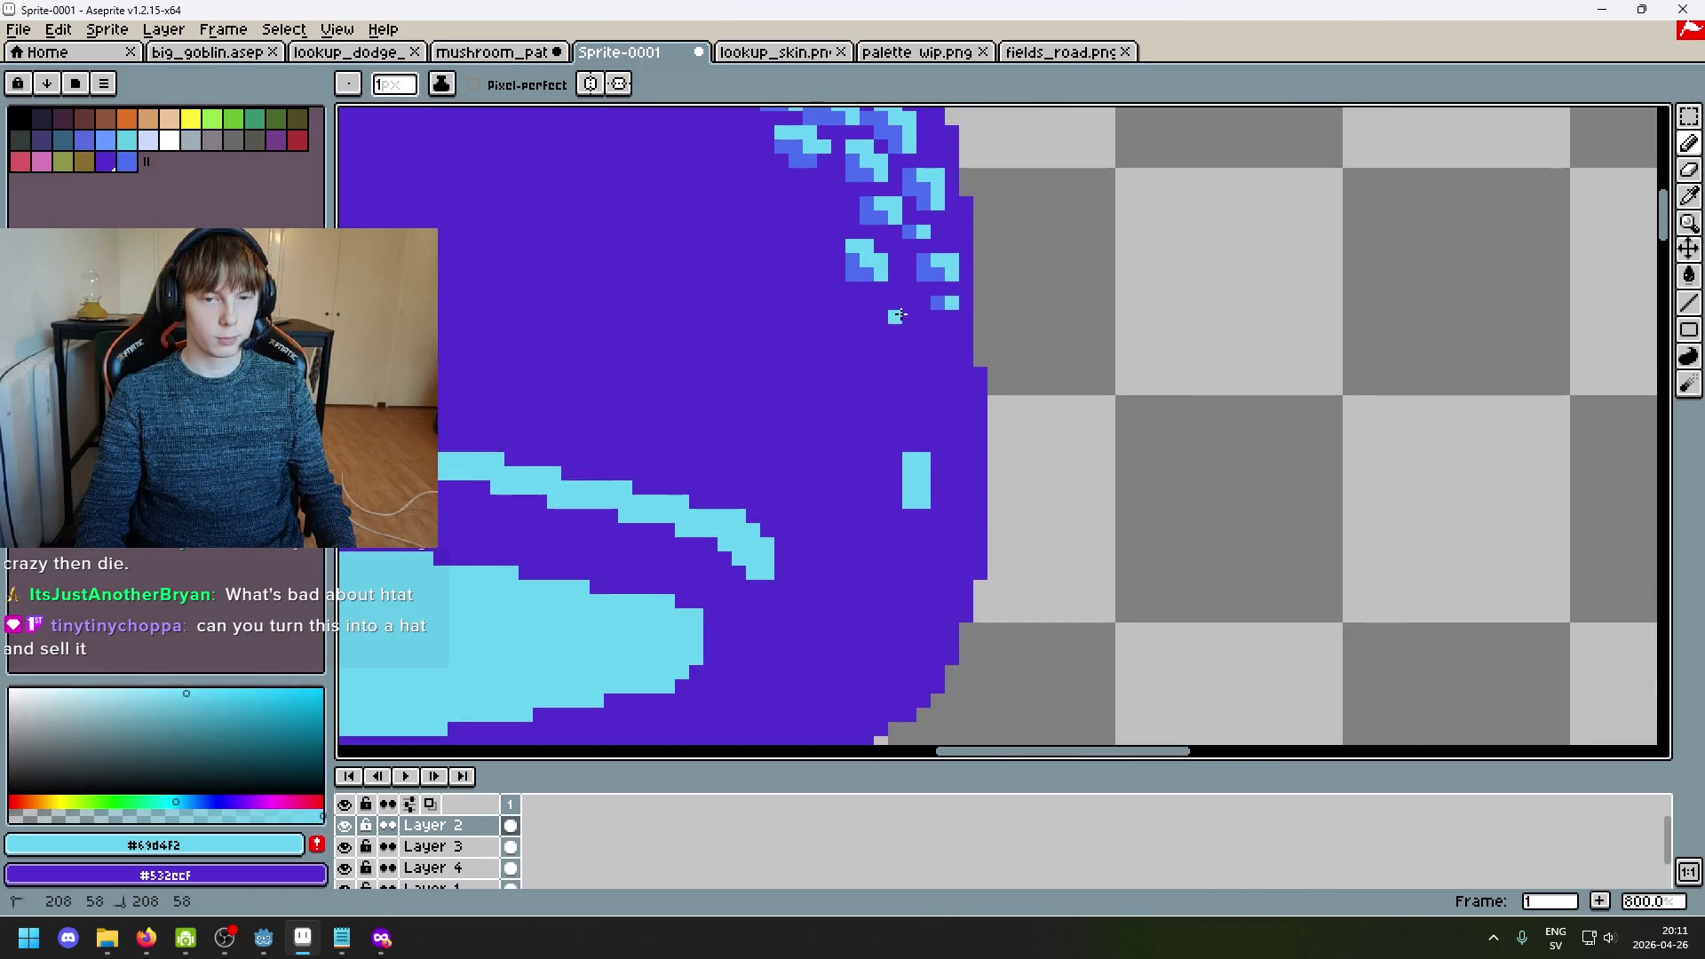
{"action": "left_click", "coordinate": [906, 329]}
{"action": "left_click", "coordinate": [895, 316], "text": "alt"}
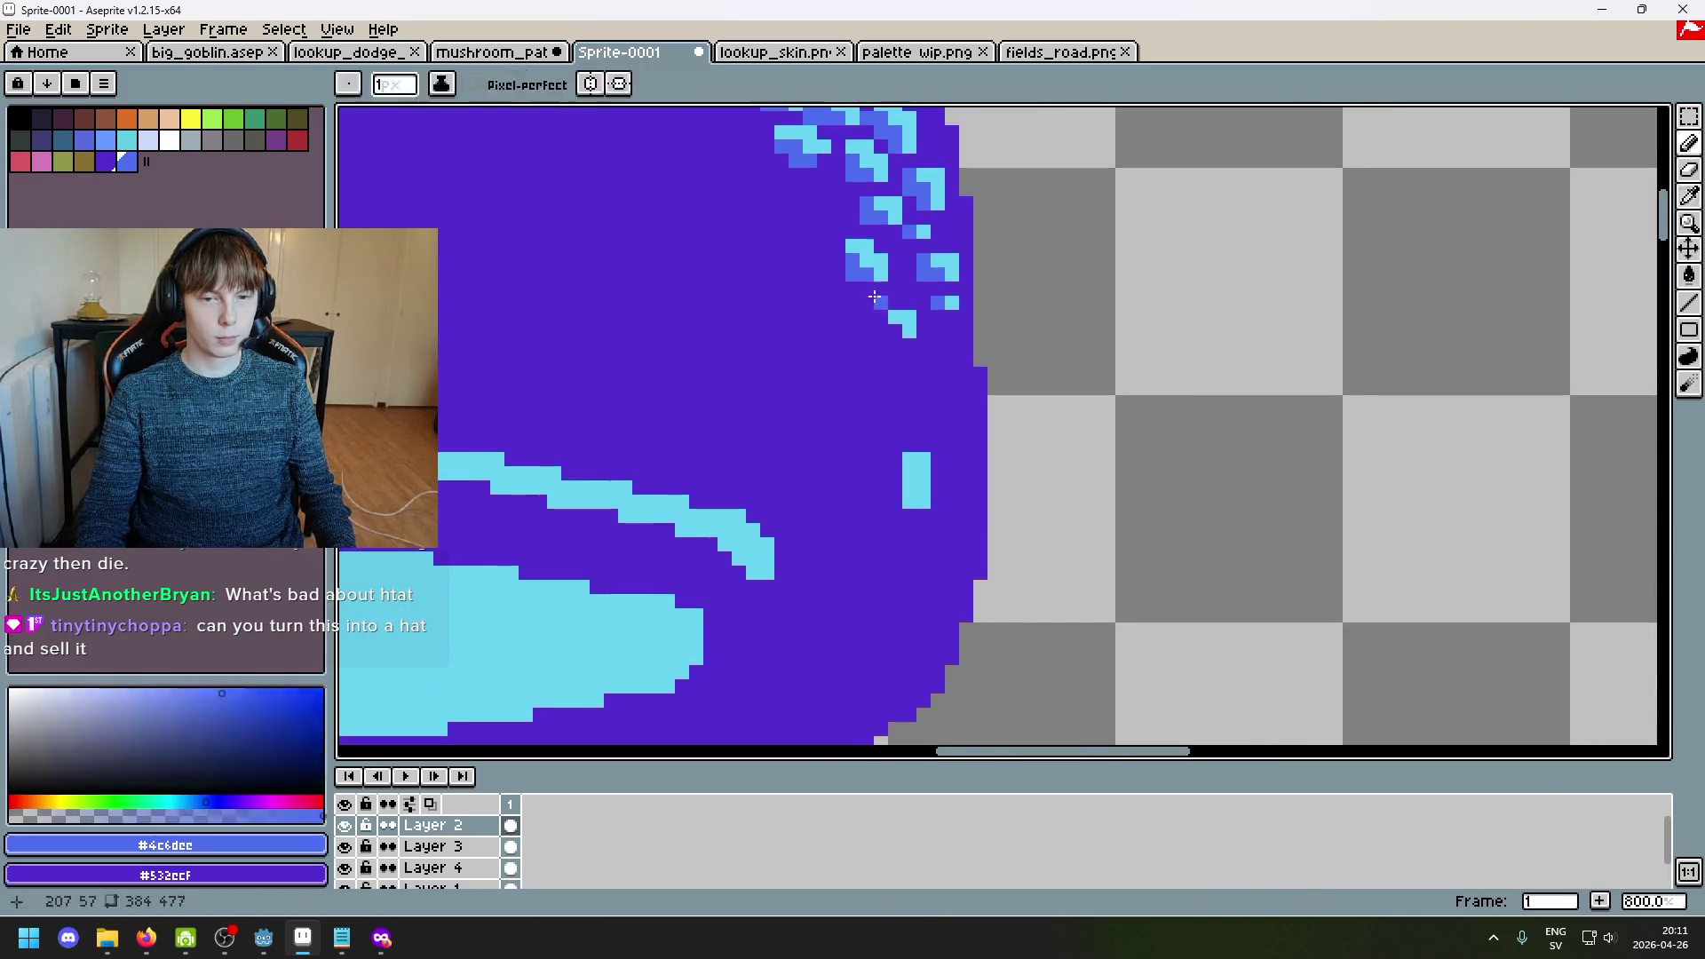
{"action": "scroll", "coordinate": [898, 329], "scroll_direction": "down", "scroll_amount": 6}
{"action": "scroll", "coordinate": [926, 424], "scroll_direction": "up", "scroll_amount": 1}
{"action": "mouse_move", "coordinate": [926, 424]}
{"action": "left_mouse_down"}
{"action": "mouse_move", "coordinate": [1191, 563]}
{"action": "mouse_move", "coordinate": [1076, 458]}
{"action": "left_mouse_up"}
{"action": "scroll", "coordinate": [1154, 542], "scroll_direction": "down", "scroll_amount": 1}
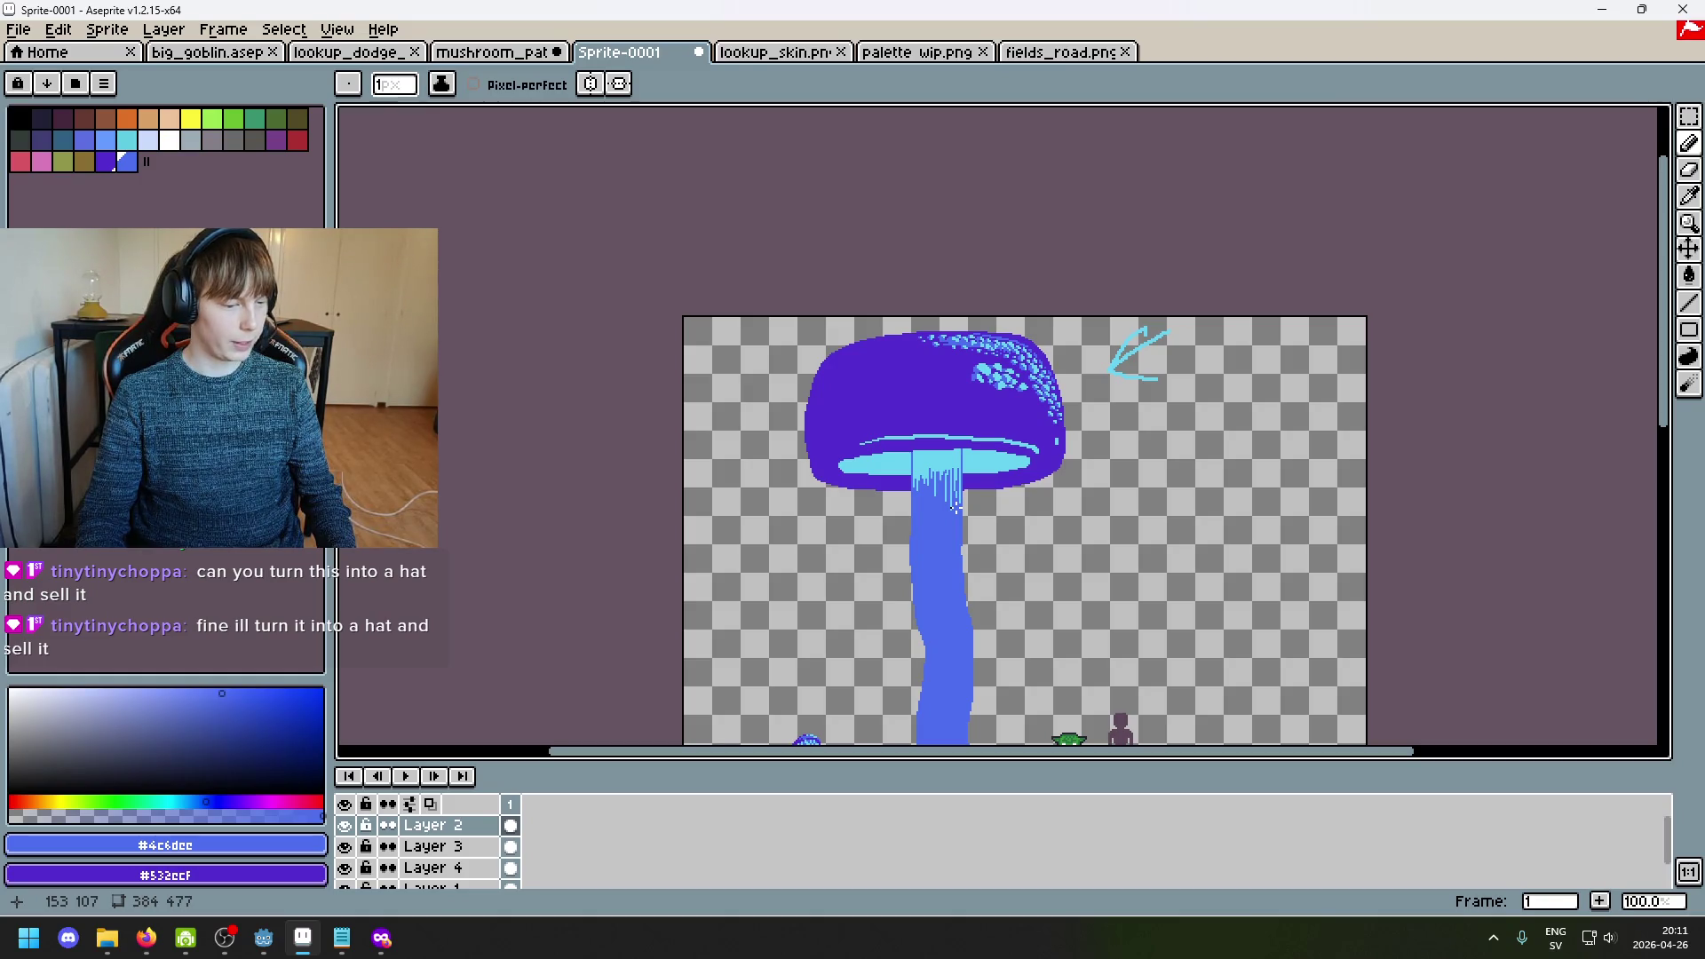
{"action": "scroll", "coordinate": [914, 379], "scroll_direction": "up", "scroll_amount": 2}
Step: Add tiny blue-and-cyan pixel pairs along the cap's upper-left rim
{"action": "left_click_drag", "start_coordinate": [869, 395], "coordinate": [823, 411]}
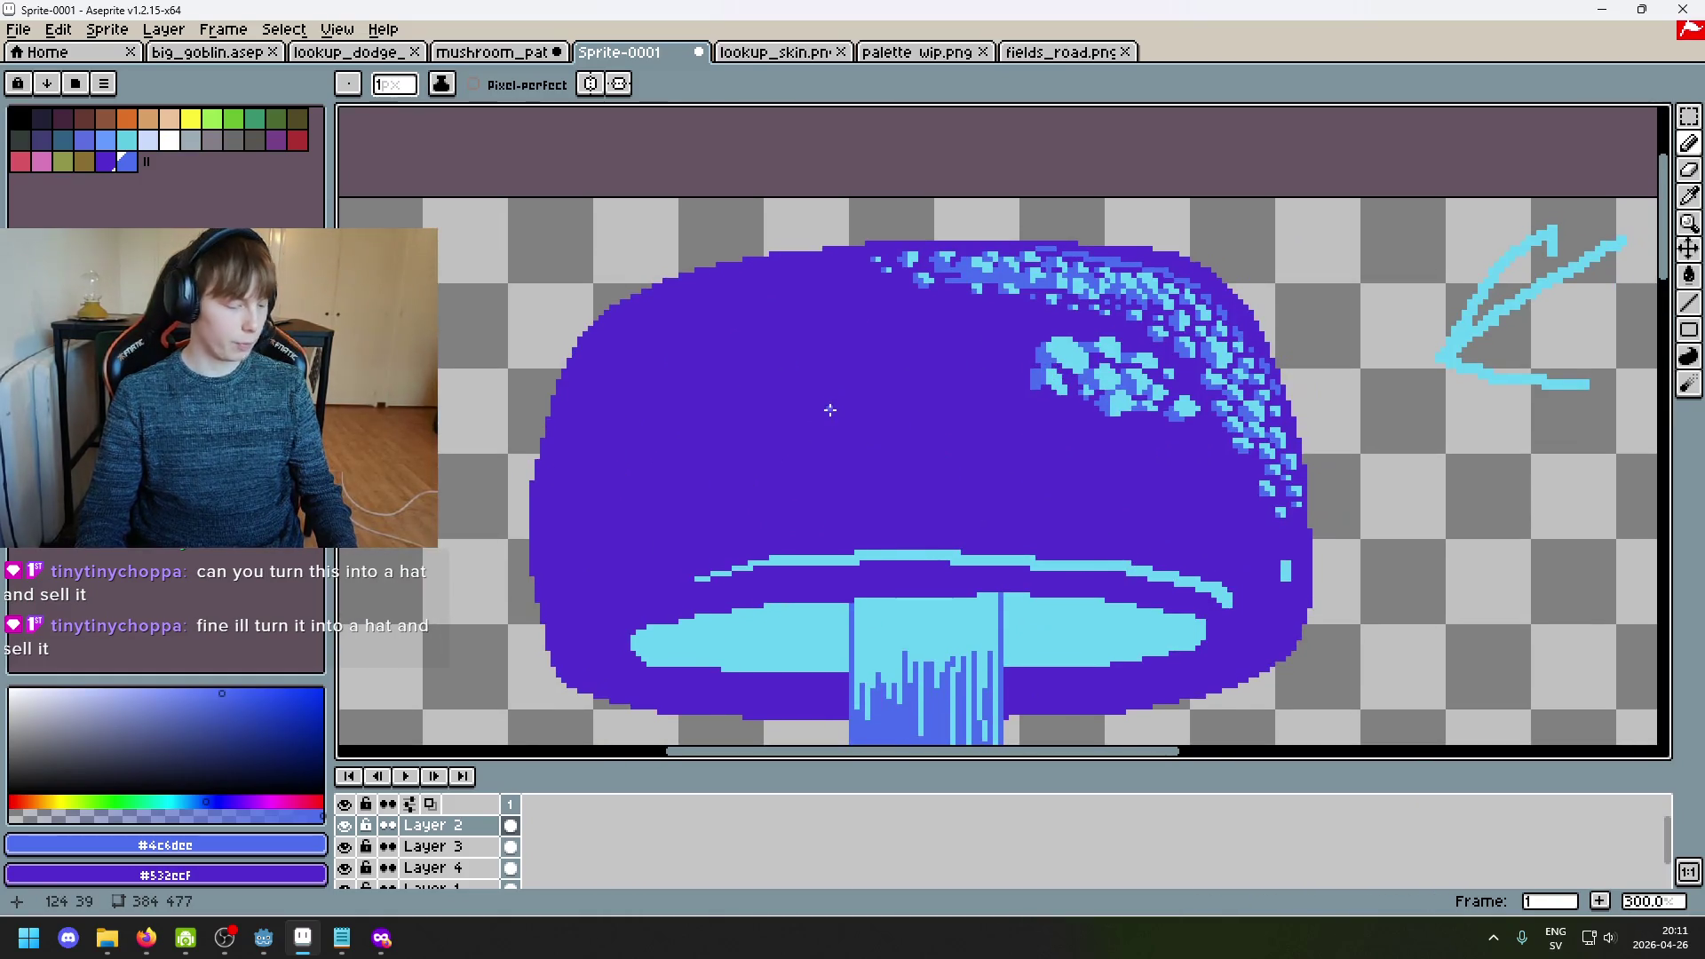
{"action": "scroll", "coordinate": [655, 302], "scroll_direction": "up", "scroll_amount": 1}
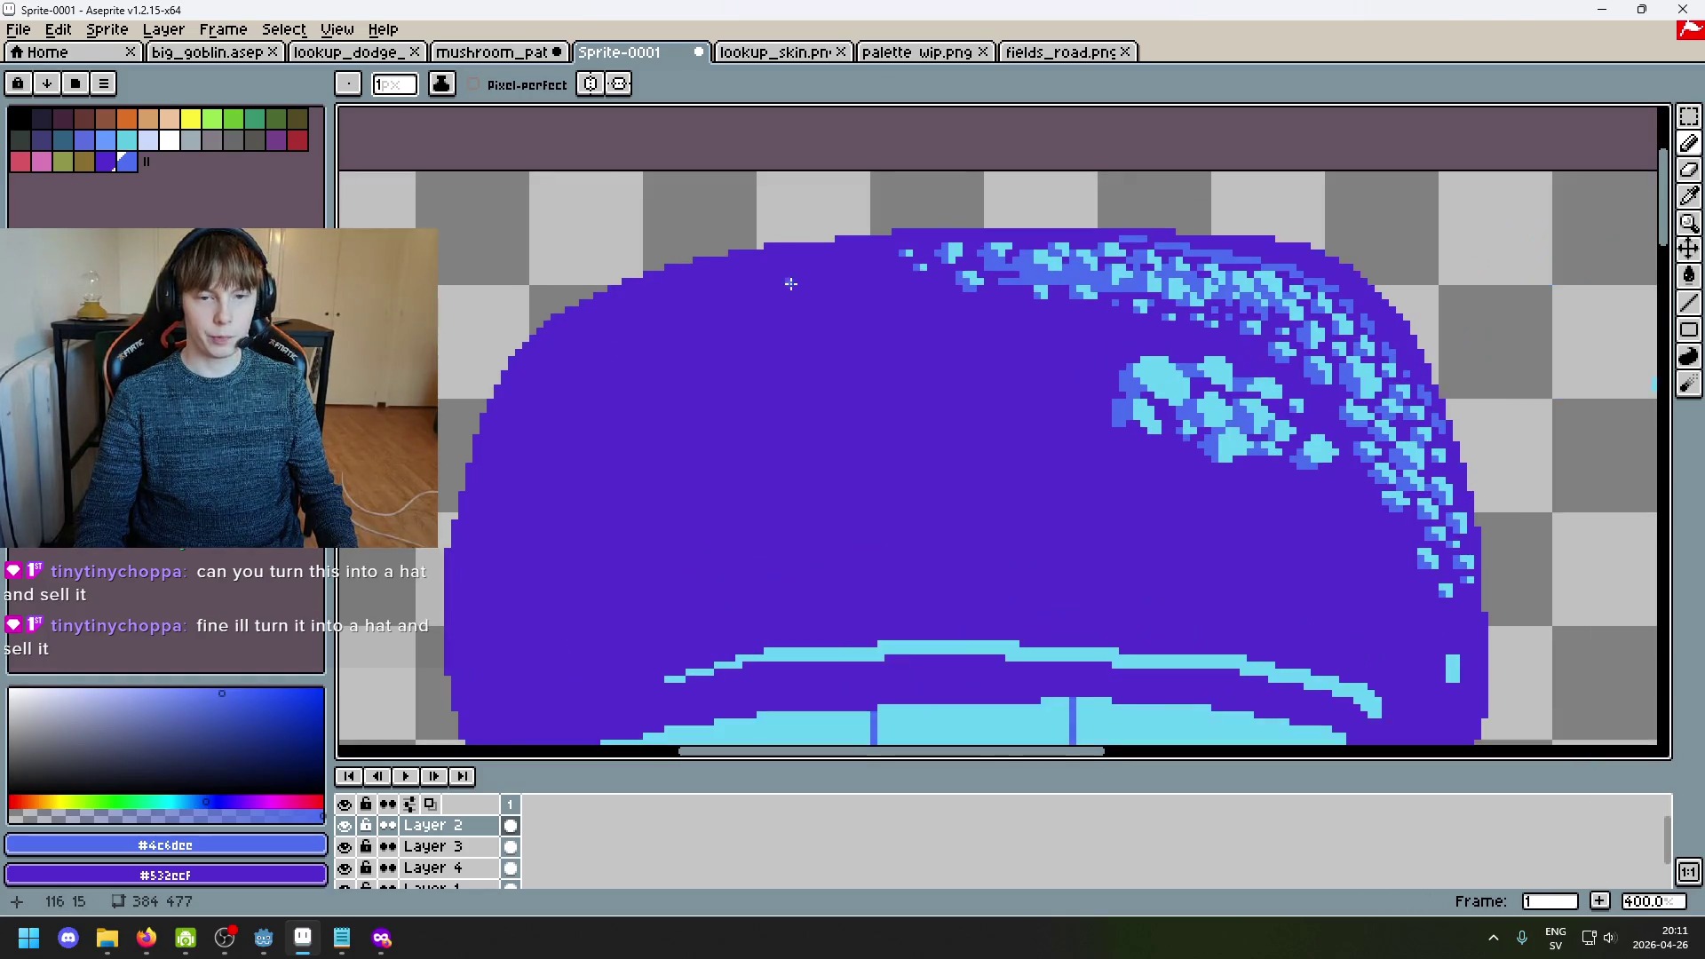
{"action": "left_click", "coordinate": [1279, 373], "text": "alt"}
{"action": "scroll", "coordinate": [825, 299], "scroll_direction": "up", "scroll_amount": 1}
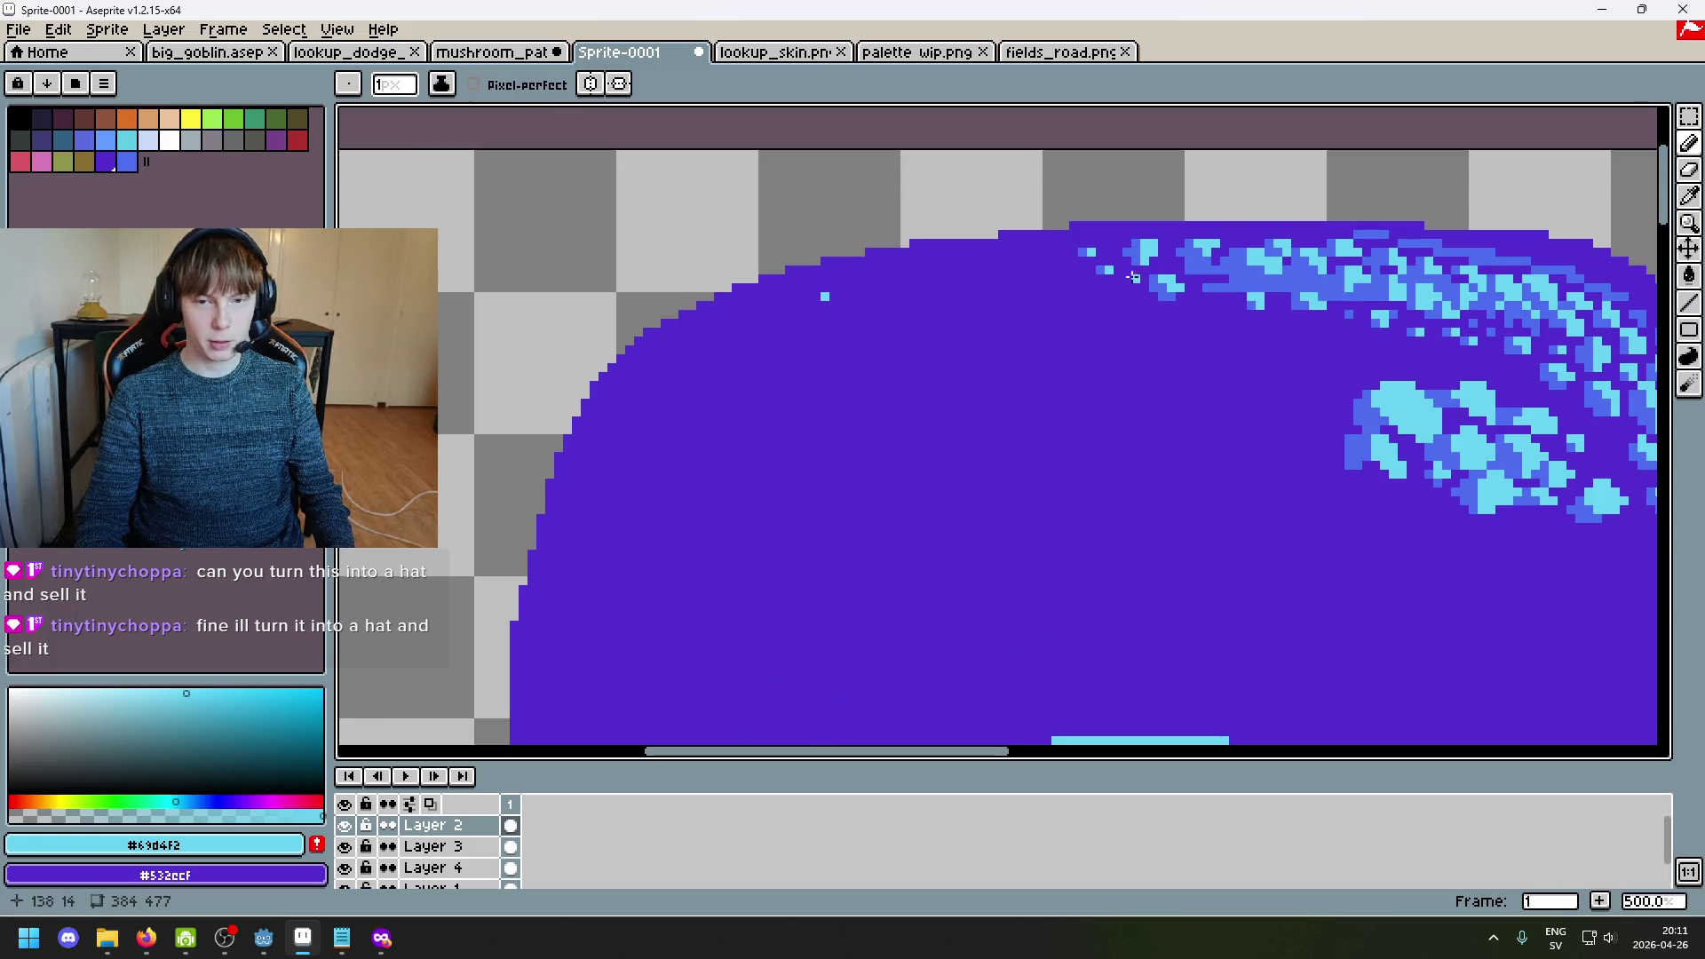
{"action": "left_click", "coordinate": [1084, 248], "text": "alt"}
{"action": "left_click", "coordinate": [835, 293]}
{"action": "scroll", "coordinate": [837, 289], "scroll_direction": "up", "scroll_amount": 4}
{"action": "scroll", "coordinate": [777, 293], "scroll_direction": "down", "scroll_amount": 5}
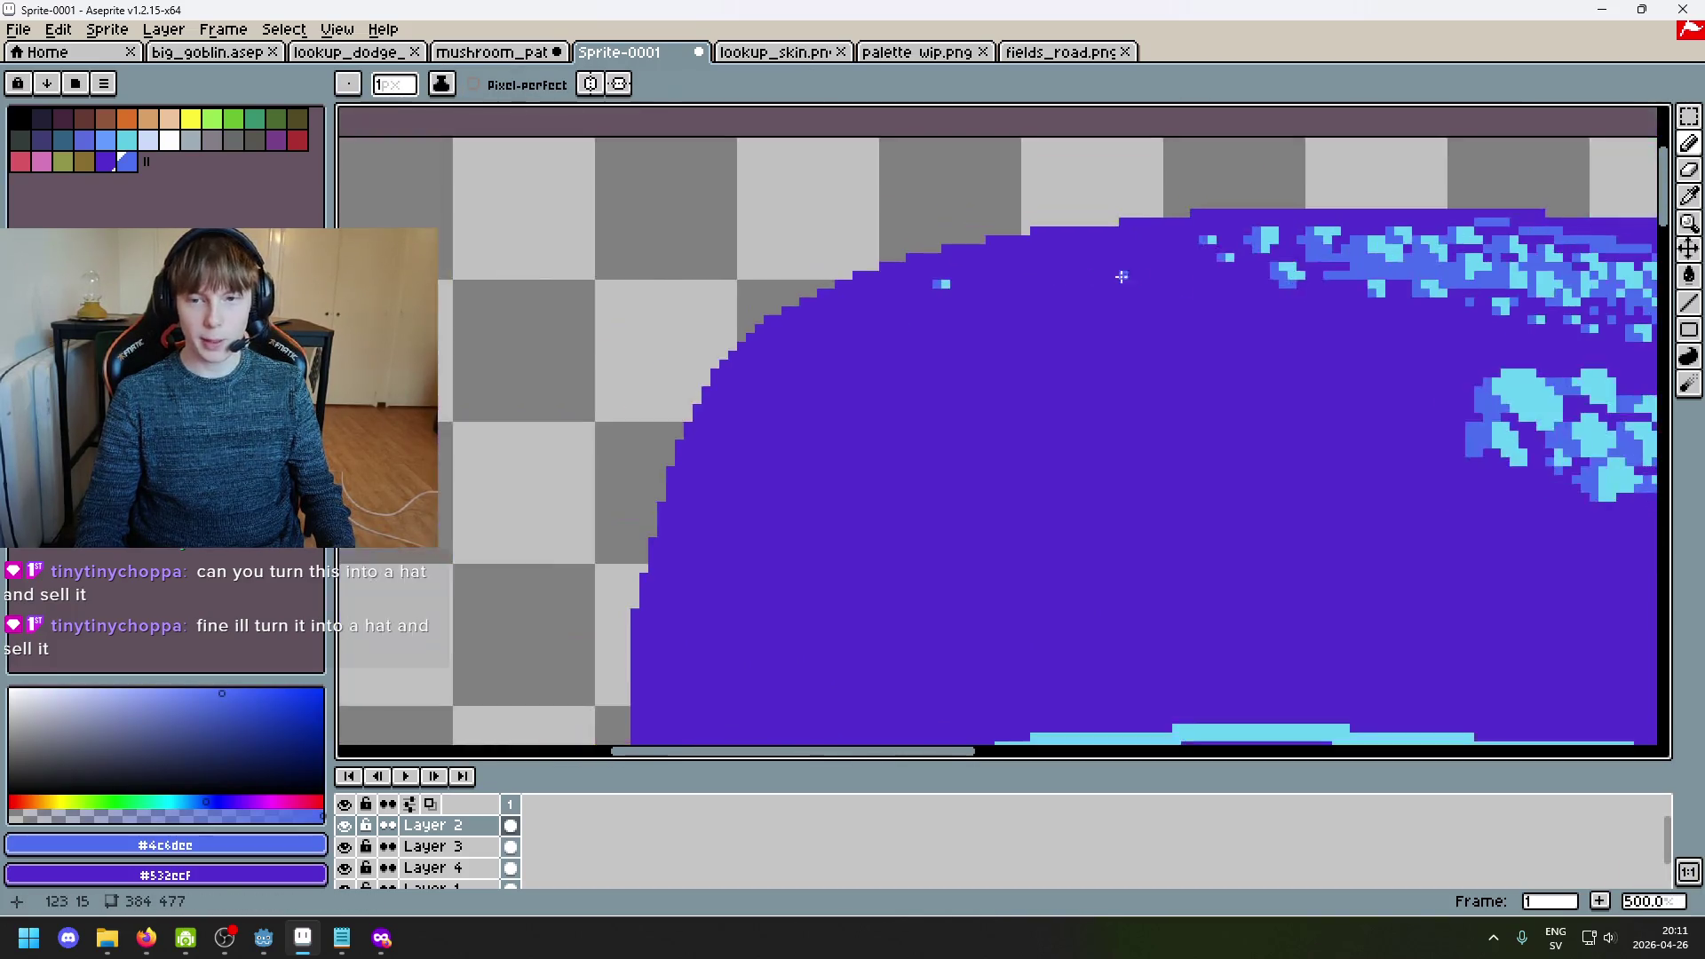
{"action": "left_click", "coordinate": [1271, 219], "text": "alt"}
{"action": "scroll", "coordinate": [891, 344], "scroll_direction": "up", "scroll_amount": 2}
{"action": "scroll", "coordinate": [890, 343], "scroll_direction": "up", "scroll_amount": 6}
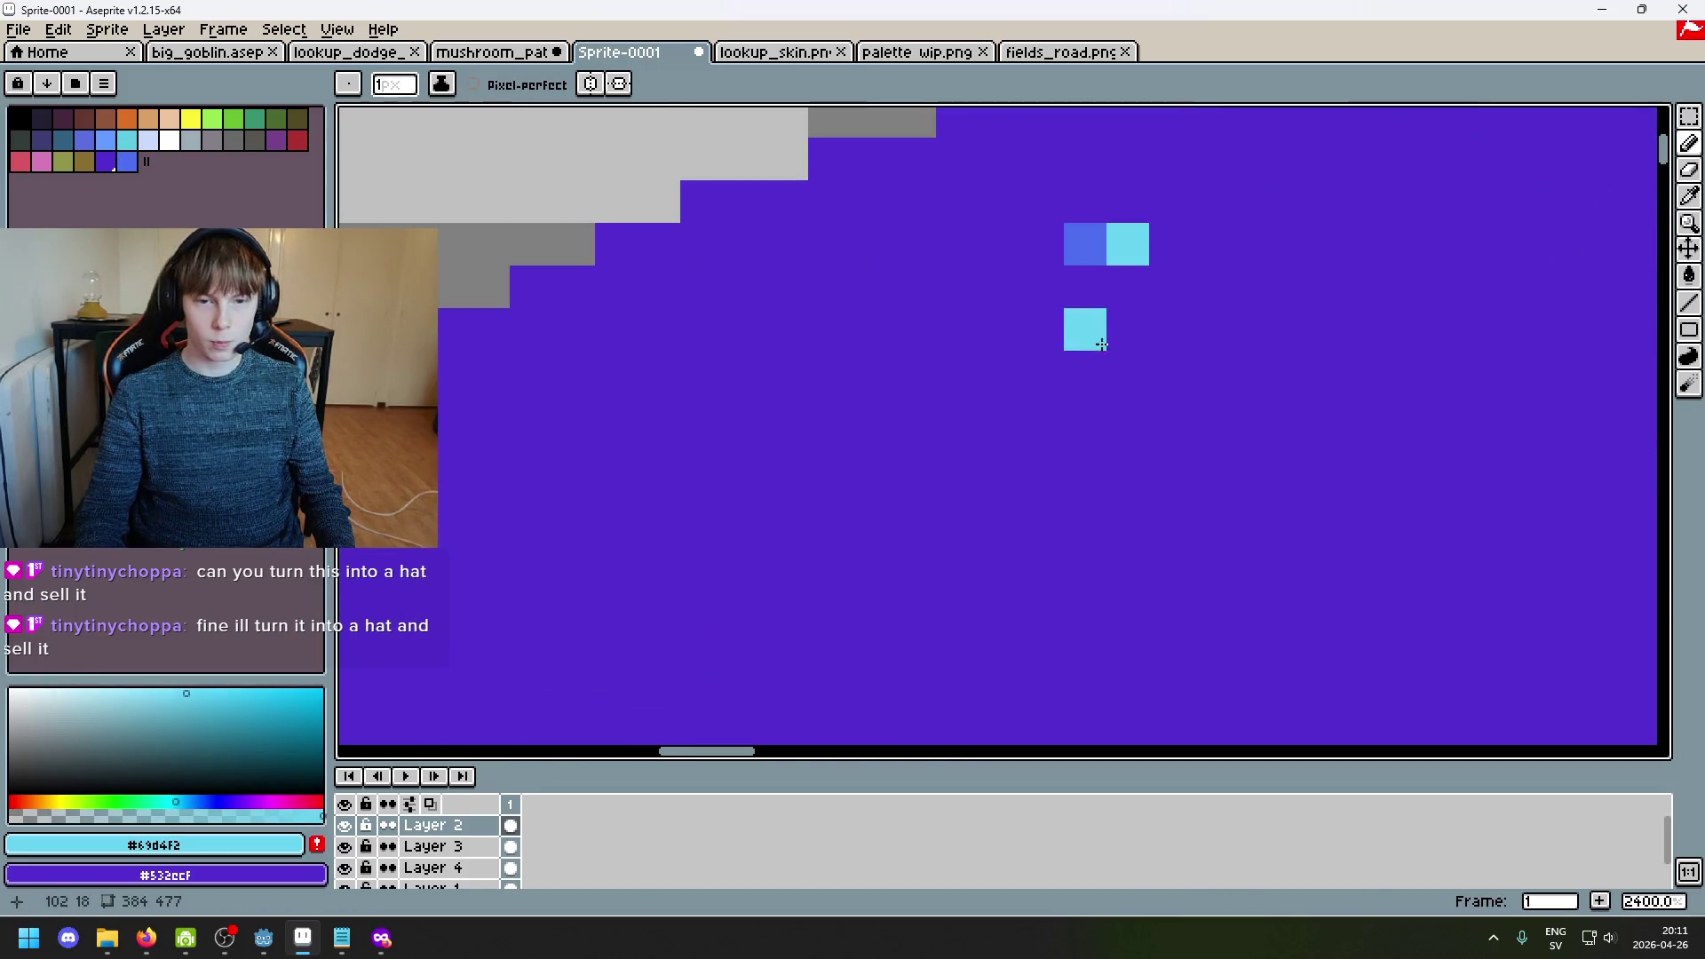
{"action": "left_click", "coordinate": [1128, 372]}
Step: Draw an L-shaped cyan spot edged with blue pixels to the left of the pairs
{"action": "left_click", "coordinate": [1091, 245], "text": "alt"}
{"action": "scroll", "coordinate": [1096, 375], "scroll_direction": "down", "scroll_amount": 5}
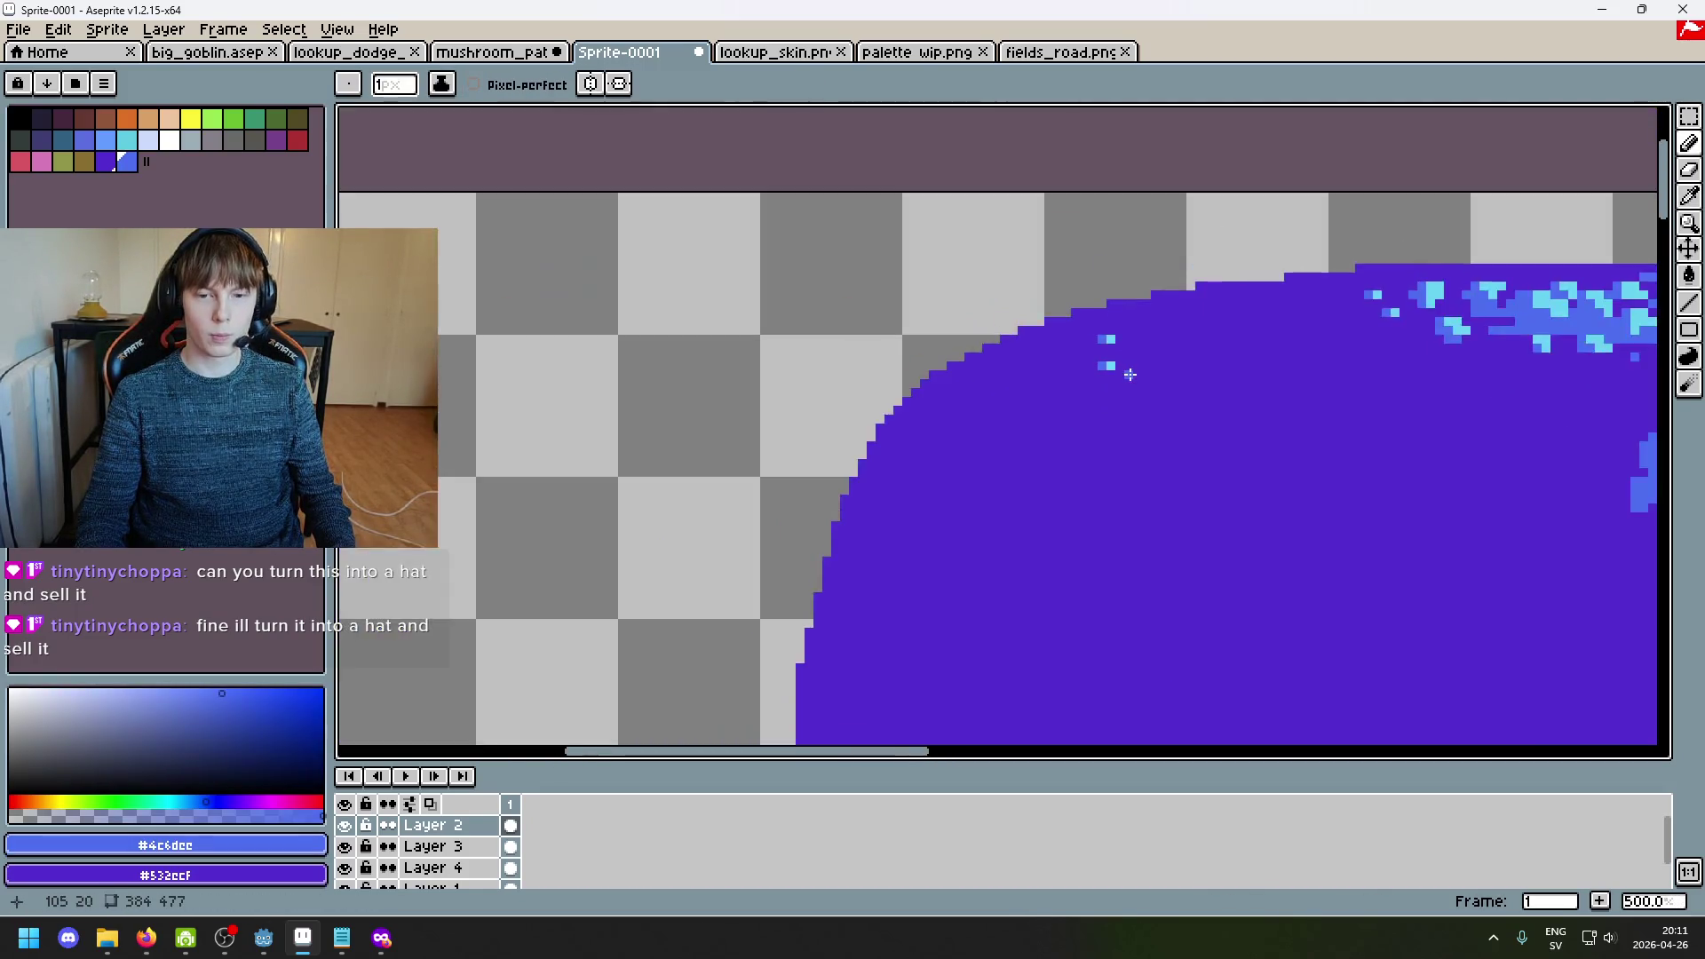
{"action": "scroll", "coordinate": [932, 337], "scroll_direction": "up", "scroll_amount": 4}
{"action": "left_click", "coordinate": [1069, 338], "text": "alt"}
{"action": "left_click_drag", "start_coordinate": [867, 312], "coordinate": [914, 343]}
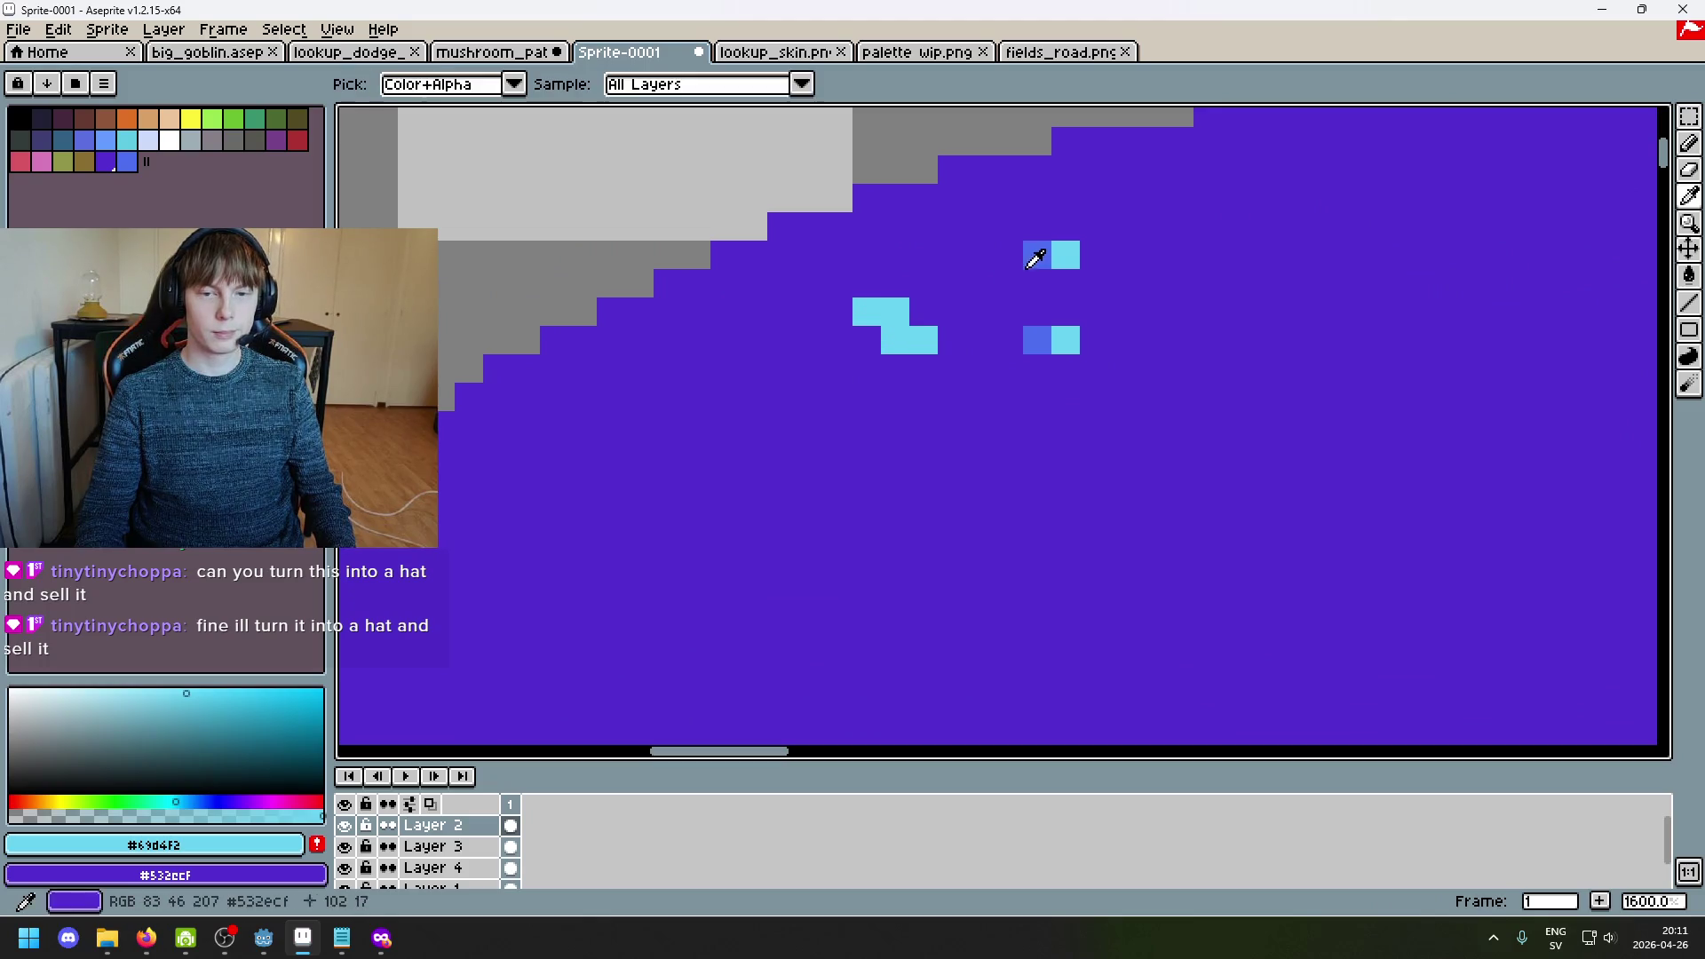
{"action": "left_click", "coordinate": [1030, 255], "text": "alt"}
{"action": "left_click", "coordinate": [830, 349]}
{"action": "left_click_drag", "start_coordinate": [809, 311], "coordinate": [867, 341]}
{"action": "left_click", "coordinate": [895, 340], "text": "alt"}
{"action": "left_click", "coordinate": [891, 360]}
{"action": "left_click", "coordinate": [875, 337], "text": "alt"}
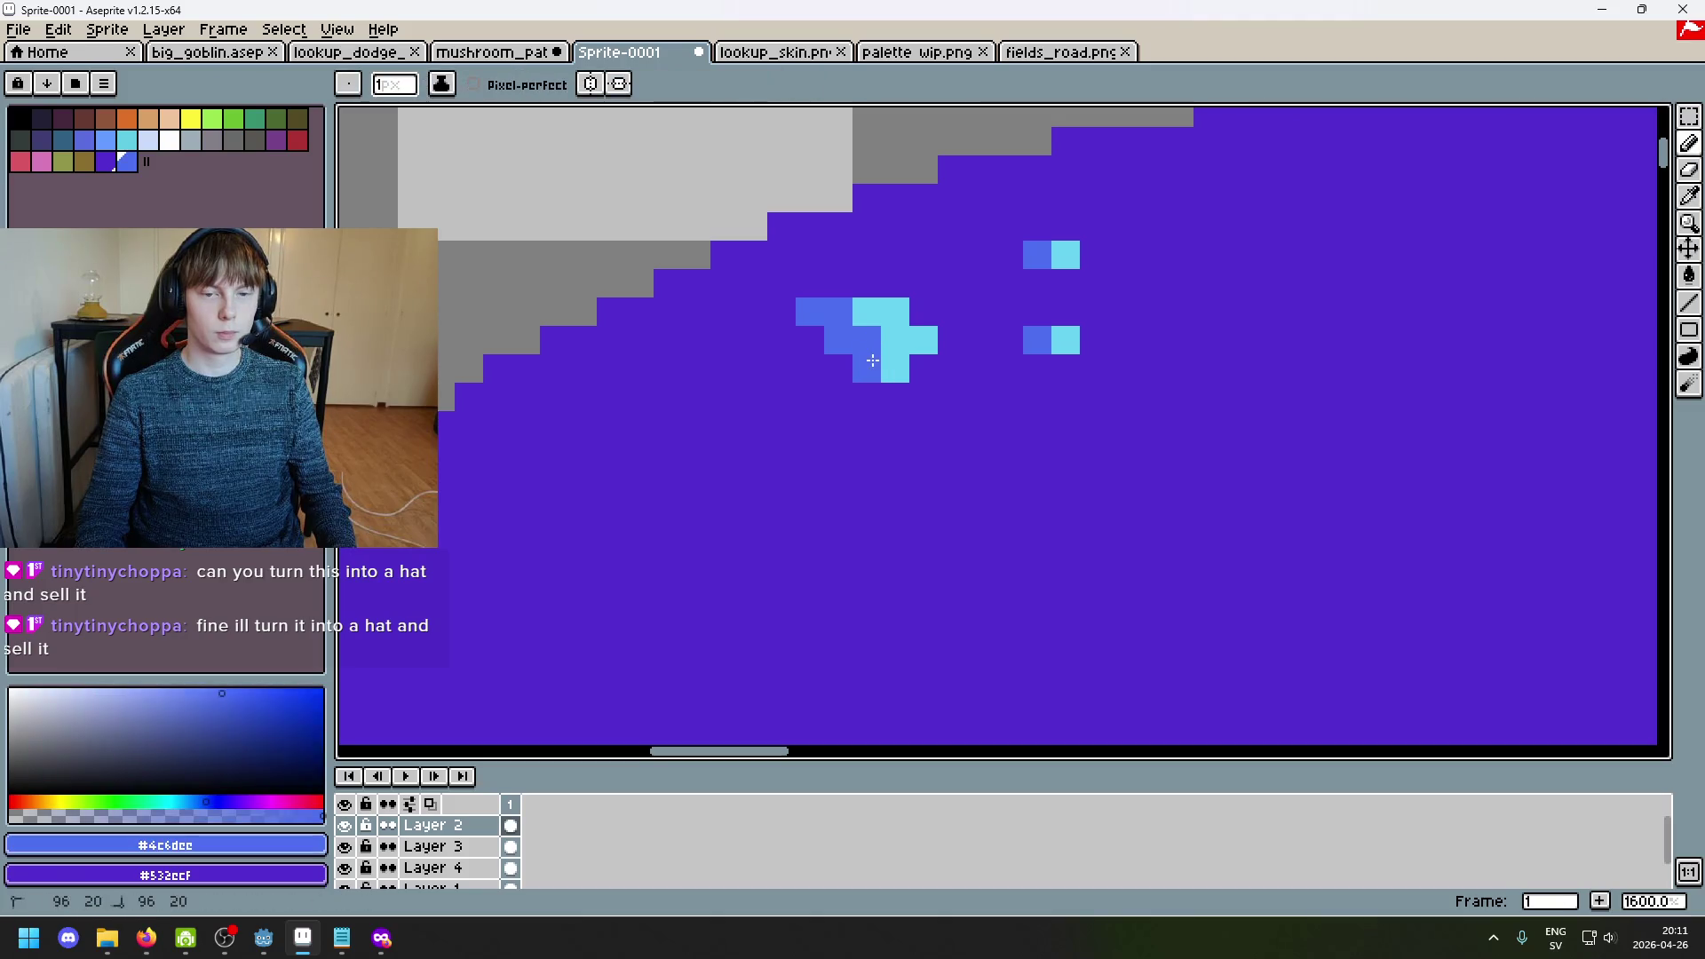
{"action": "scroll", "coordinate": [942, 419], "scroll_direction": "down", "scroll_amount": 6}
{"action": "scroll", "coordinate": [903, 422], "scroll_direction": "up", "scroll_amount": 4}
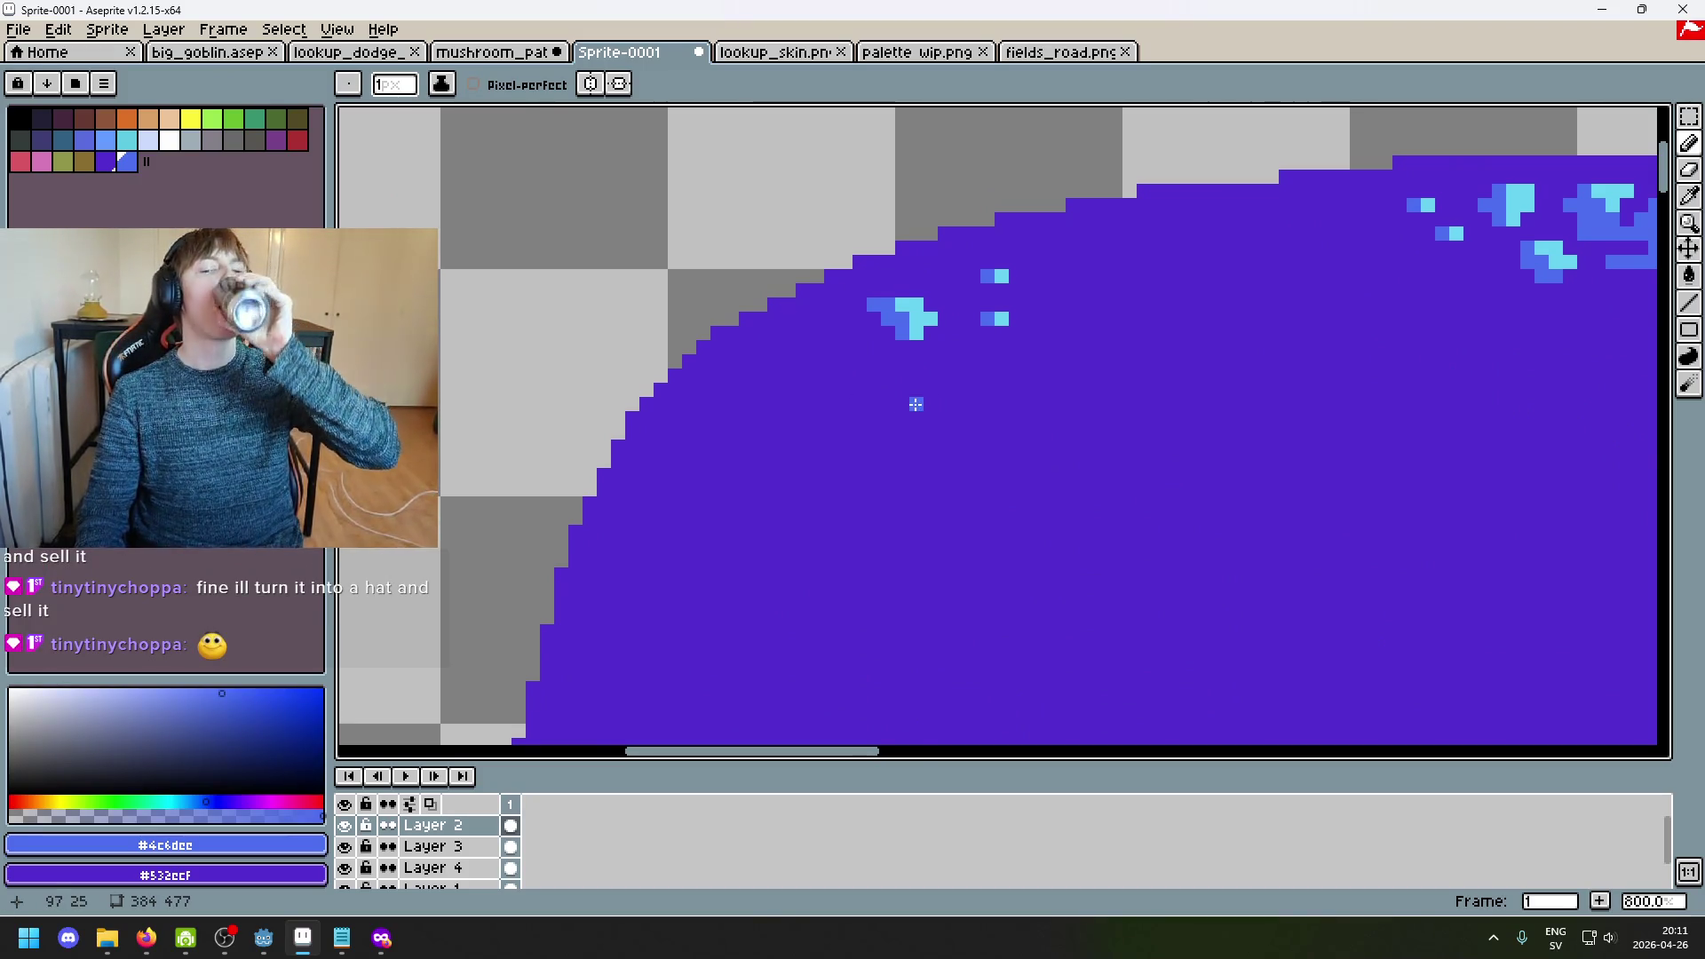
Step: Fill out a cyan-and-blue spot on the cap's right edge near the highlight's end
{"action": "scroll", "coordinate": [922, 422], "scroll_direction": "down", "scroll_amount": 5}
{"action": "mouse_move", "coordinate": [923, 431]}
{"action": "left_mouse_down"}
{"action": "mouse_move", "coordinate": [951, 383]}
{"action": "mouse_move", "coordinate": [925, 345]}
{"action": "mouse_move", "coordinate": [1015, 338]}
{"action": "left_mouse_up"}
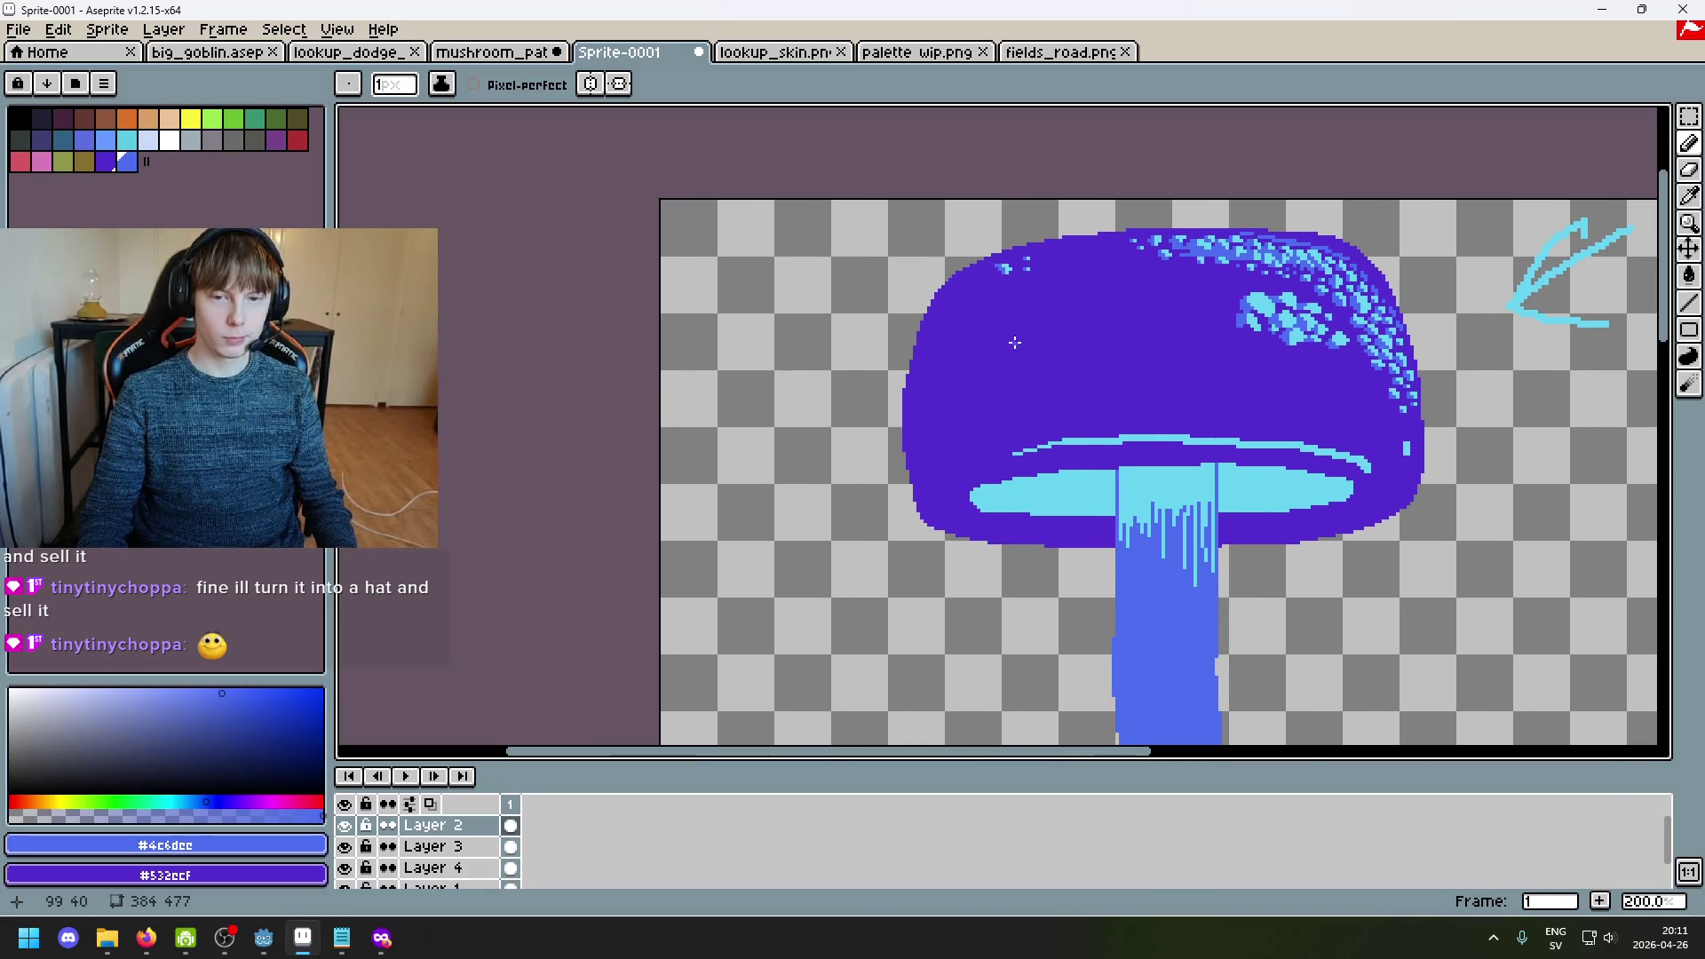
{"action": "scroll", "coordinate": [1069, 385], "scroll_direction": "up", "scroll_amount": 3}
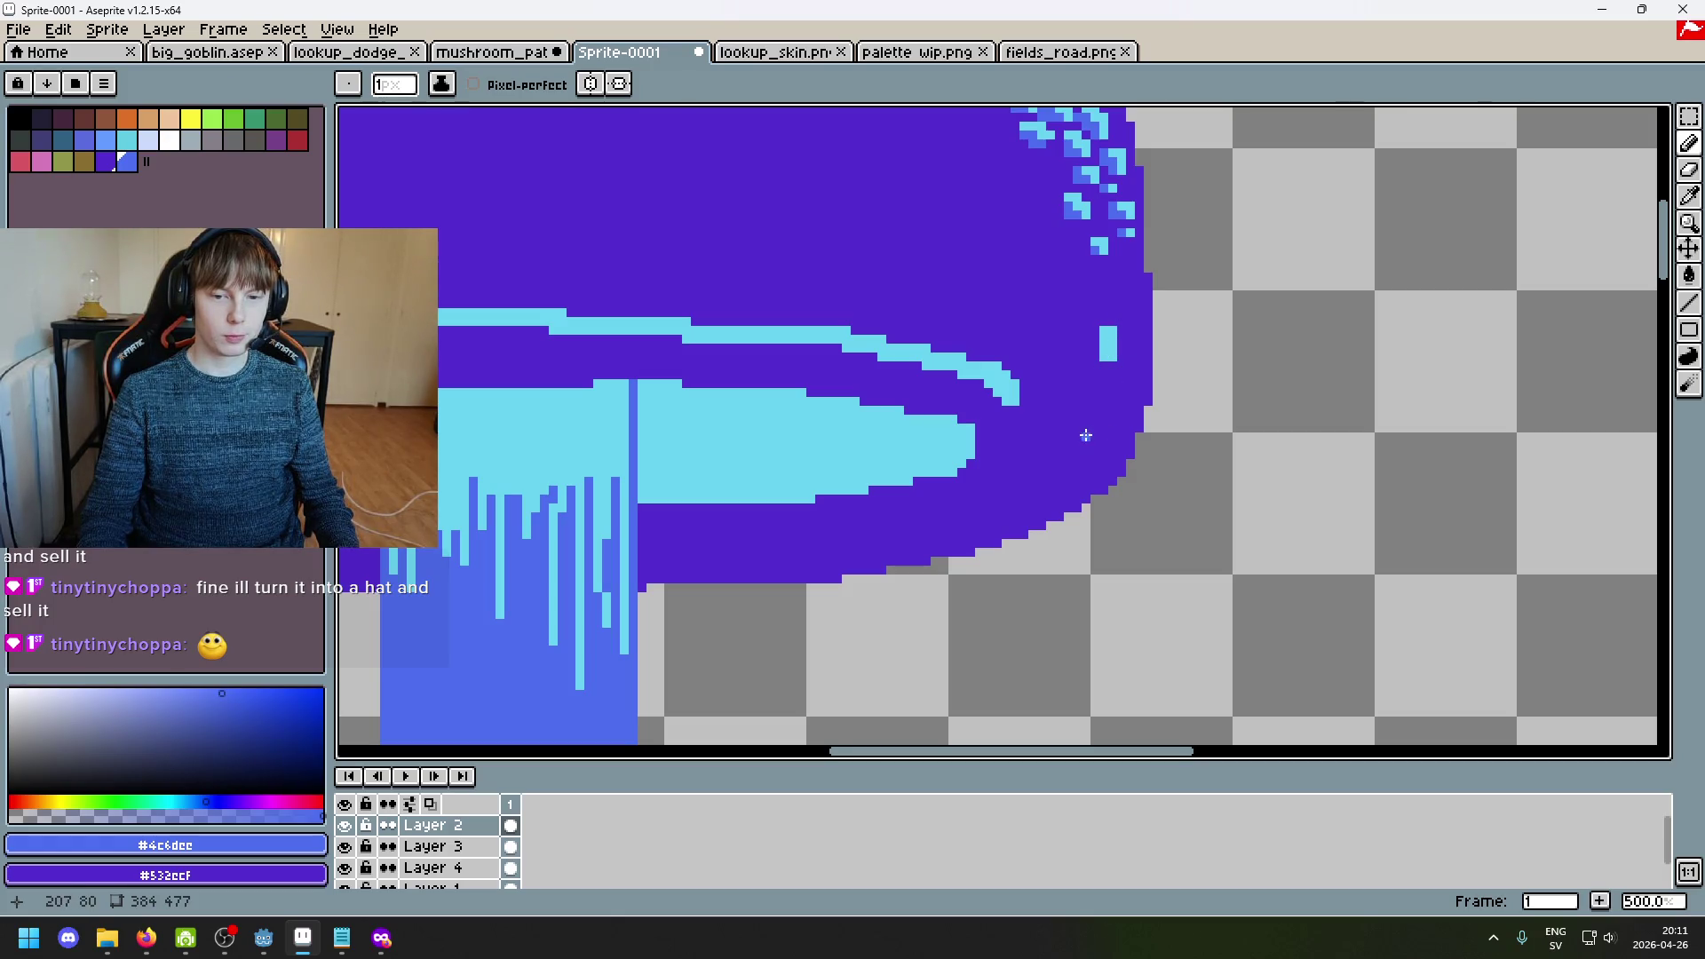
{"action": "left_click", "coordinate": [1108, 335], "text": "alt"}
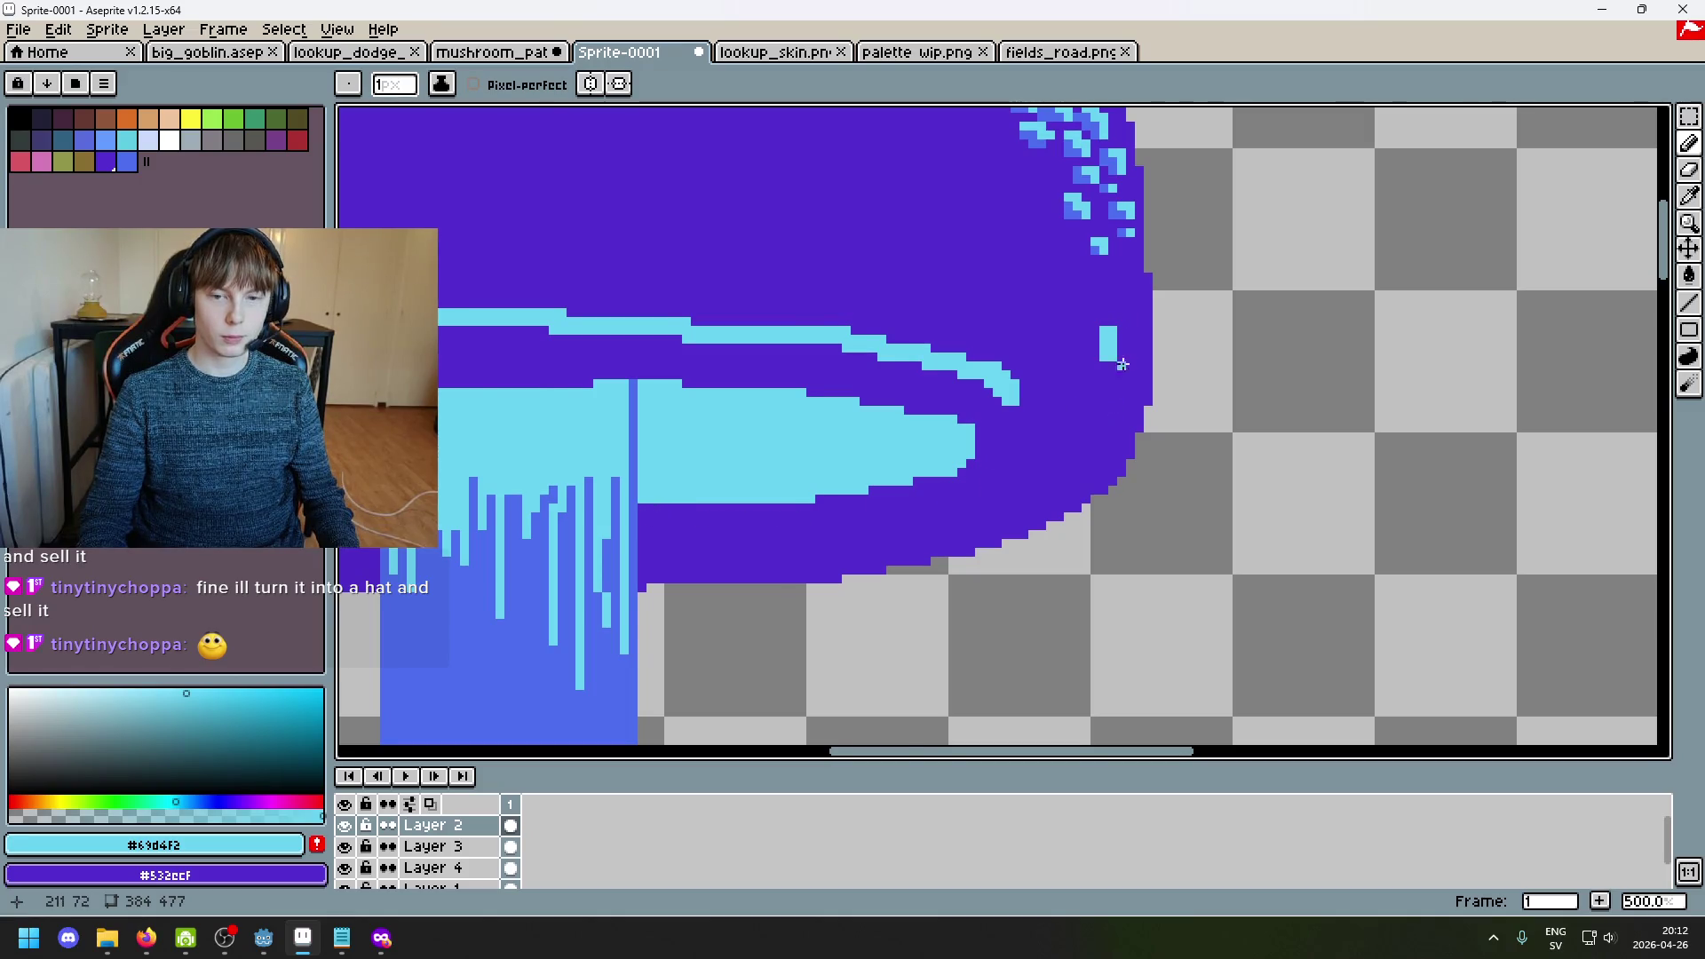
{"action": "scroll", "coordinate": [1120, 367], "scroll_direction": "up", "scroll_amount": 2}
{"action": "left_click", "coordinate": [1114, 269], "text": "alt"}
{"action": "left_click", "coordinate": [1092, 331]}
{"action": "left_click", "coordinate": [1118, 335], "text": "alt"}
{"action": "left_click", "coordinate": [1123, 337]}
{"action": "left_click", "coordinate": [1085, 350], "text": "alt"}
{"action": "left_click", "coordinate": [1100, 341]}
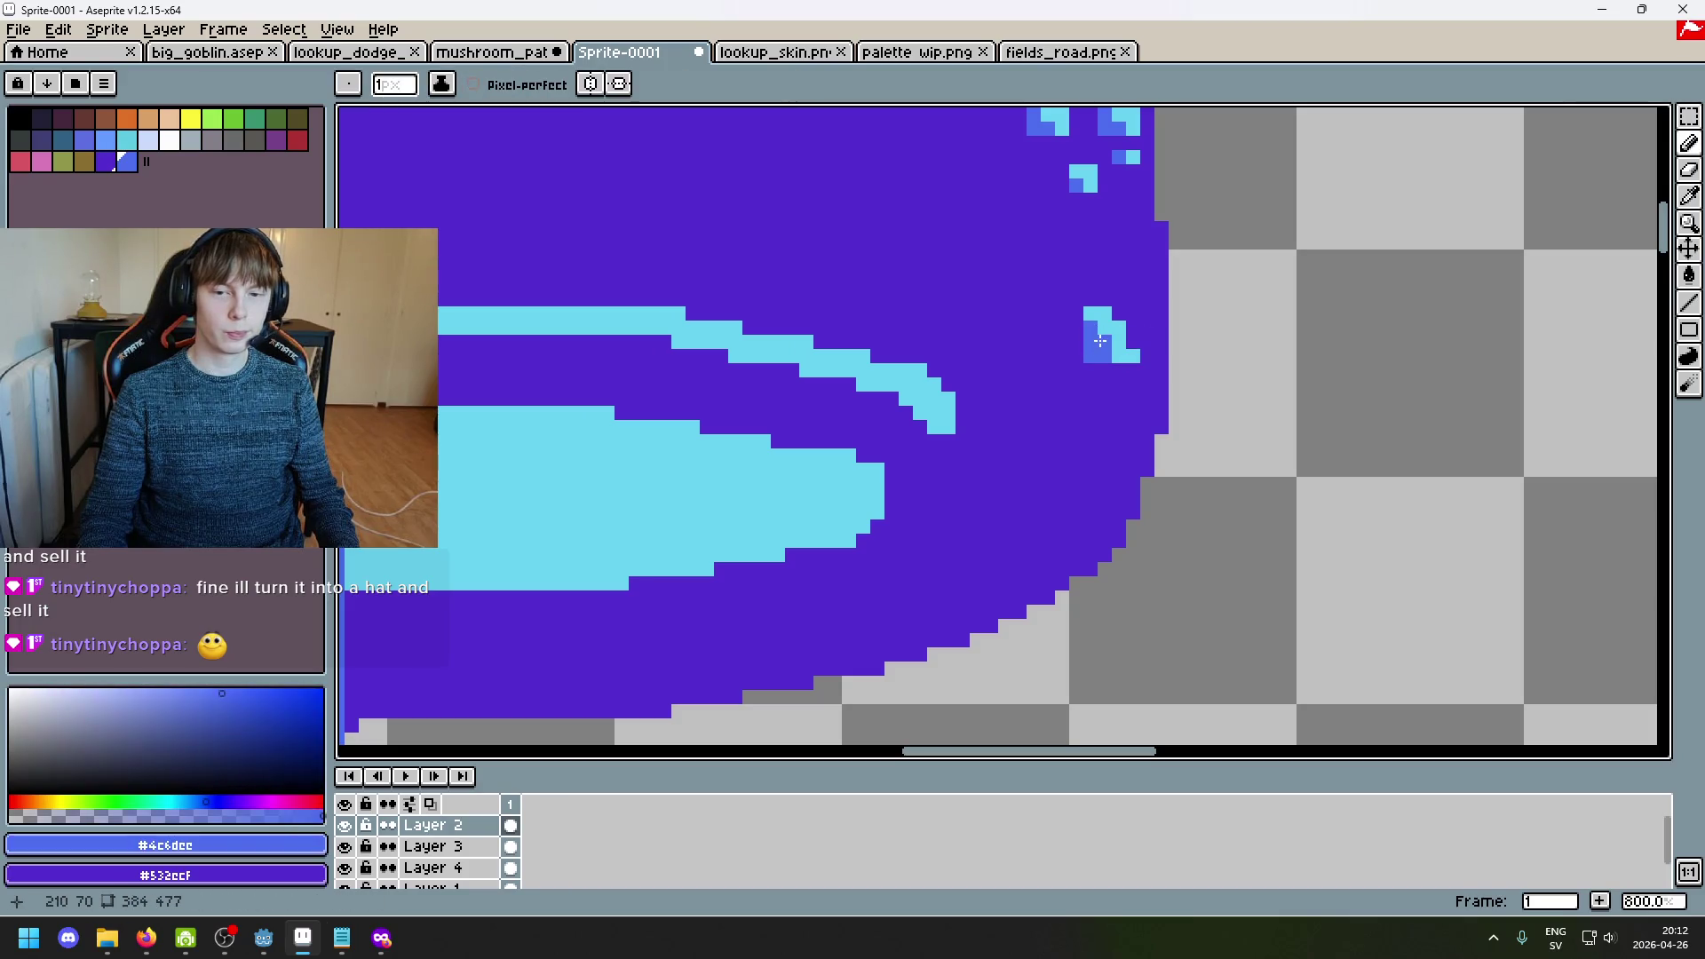
Step: Trim a spot pixel back to cap purple and add a short blue streak below it
{"action": "left_click", "coordinate": [1134, 358], "text": "alt"}
{"action": "left_click", "coordinate": [1090, 356]}
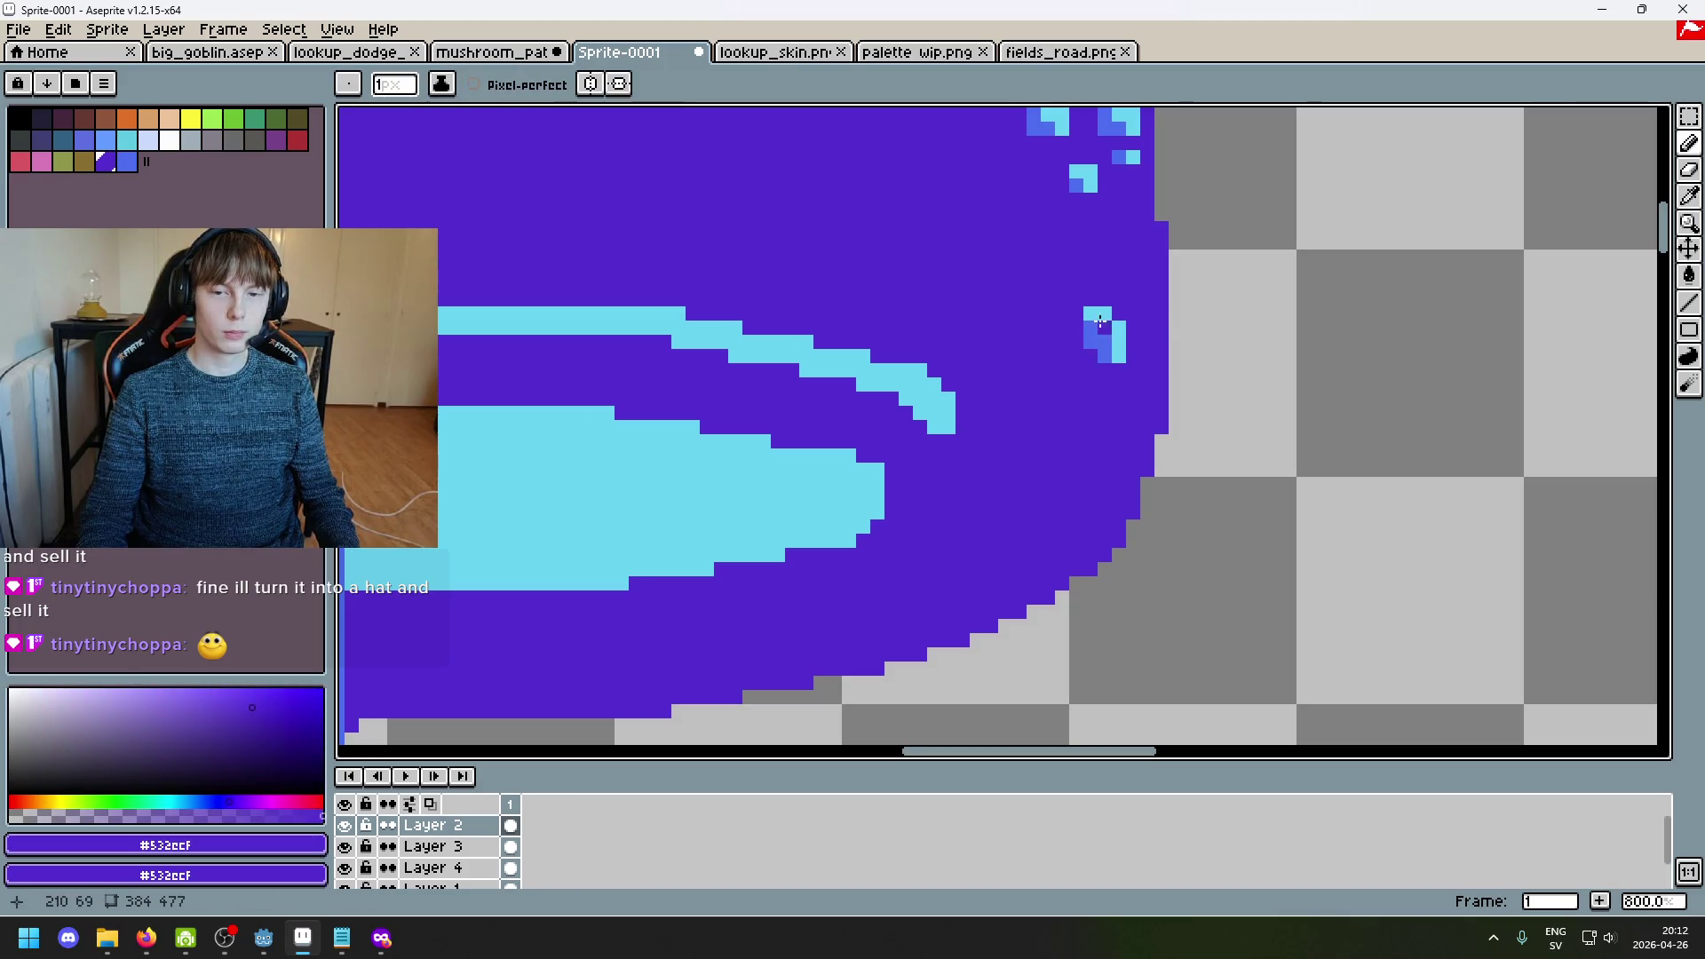
{"action": "left_click", "coordinate": [1105, 332], "text": "alt"}
{"action": "scroll", "coordinate": [1104, 332], "scroll_direction": "down", "scroll_amount": 3}
{"action": "scroll", "coordinate": [1092, 272], "scroll_direction": "up", "scroll_amount": 3}
{"action": "left_click", "coordinate": [1092, 273]}
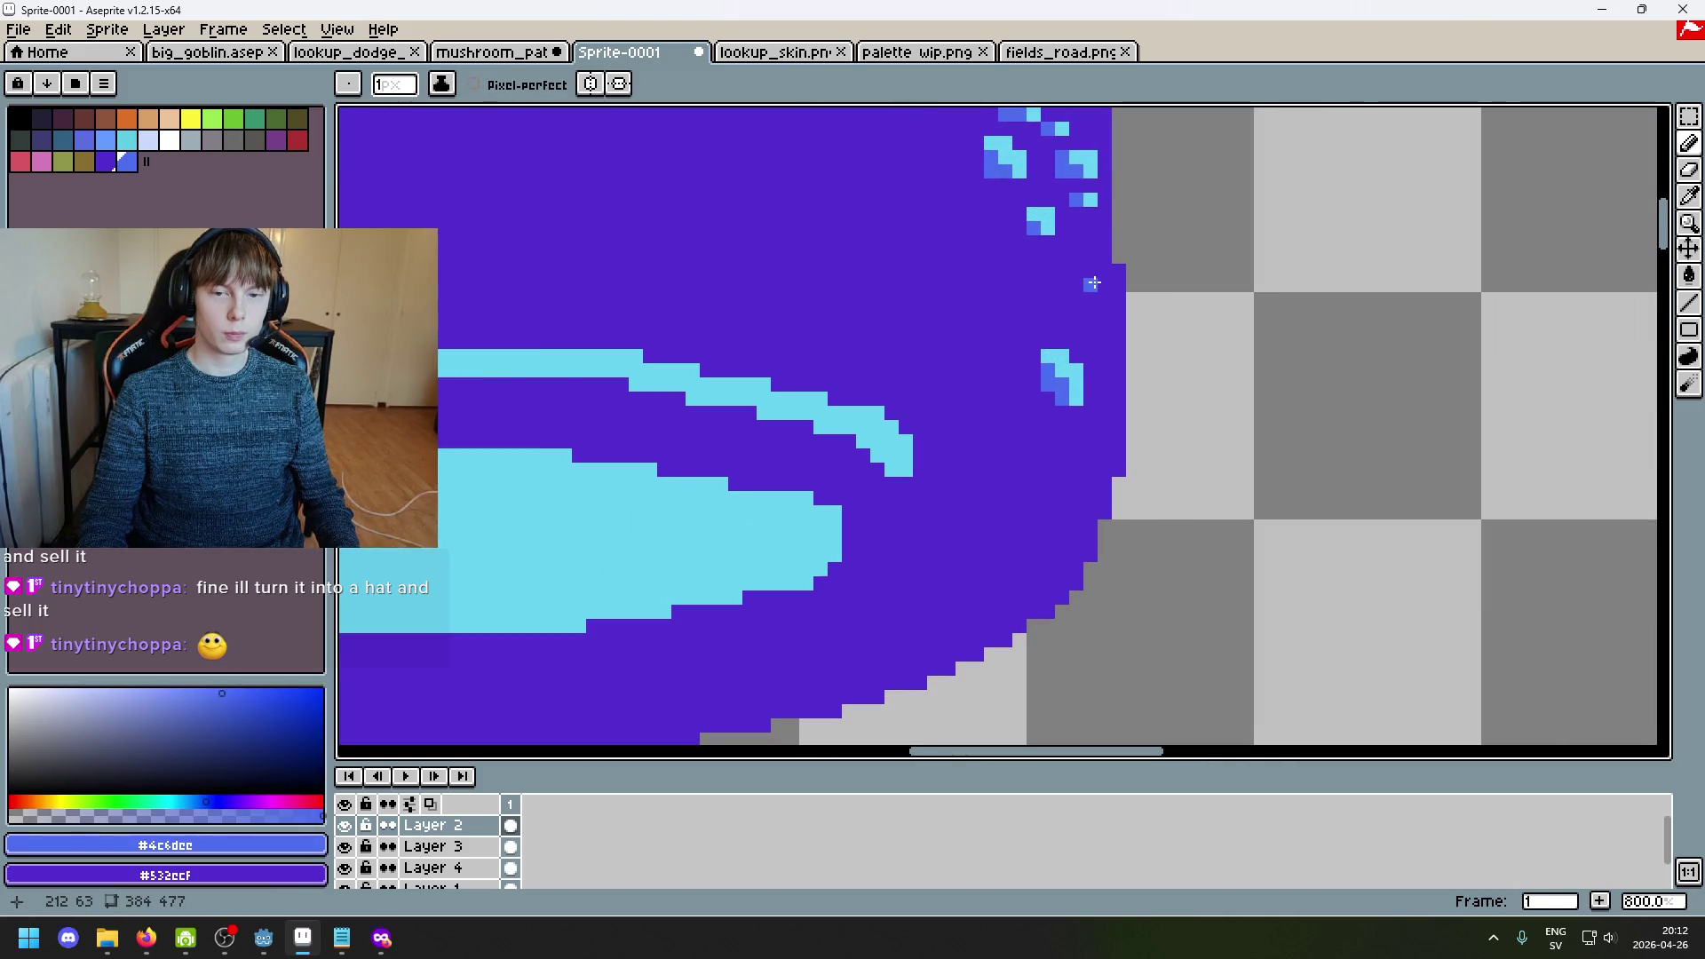
{"action": "left_click", "coordinate": [1105, 312]}
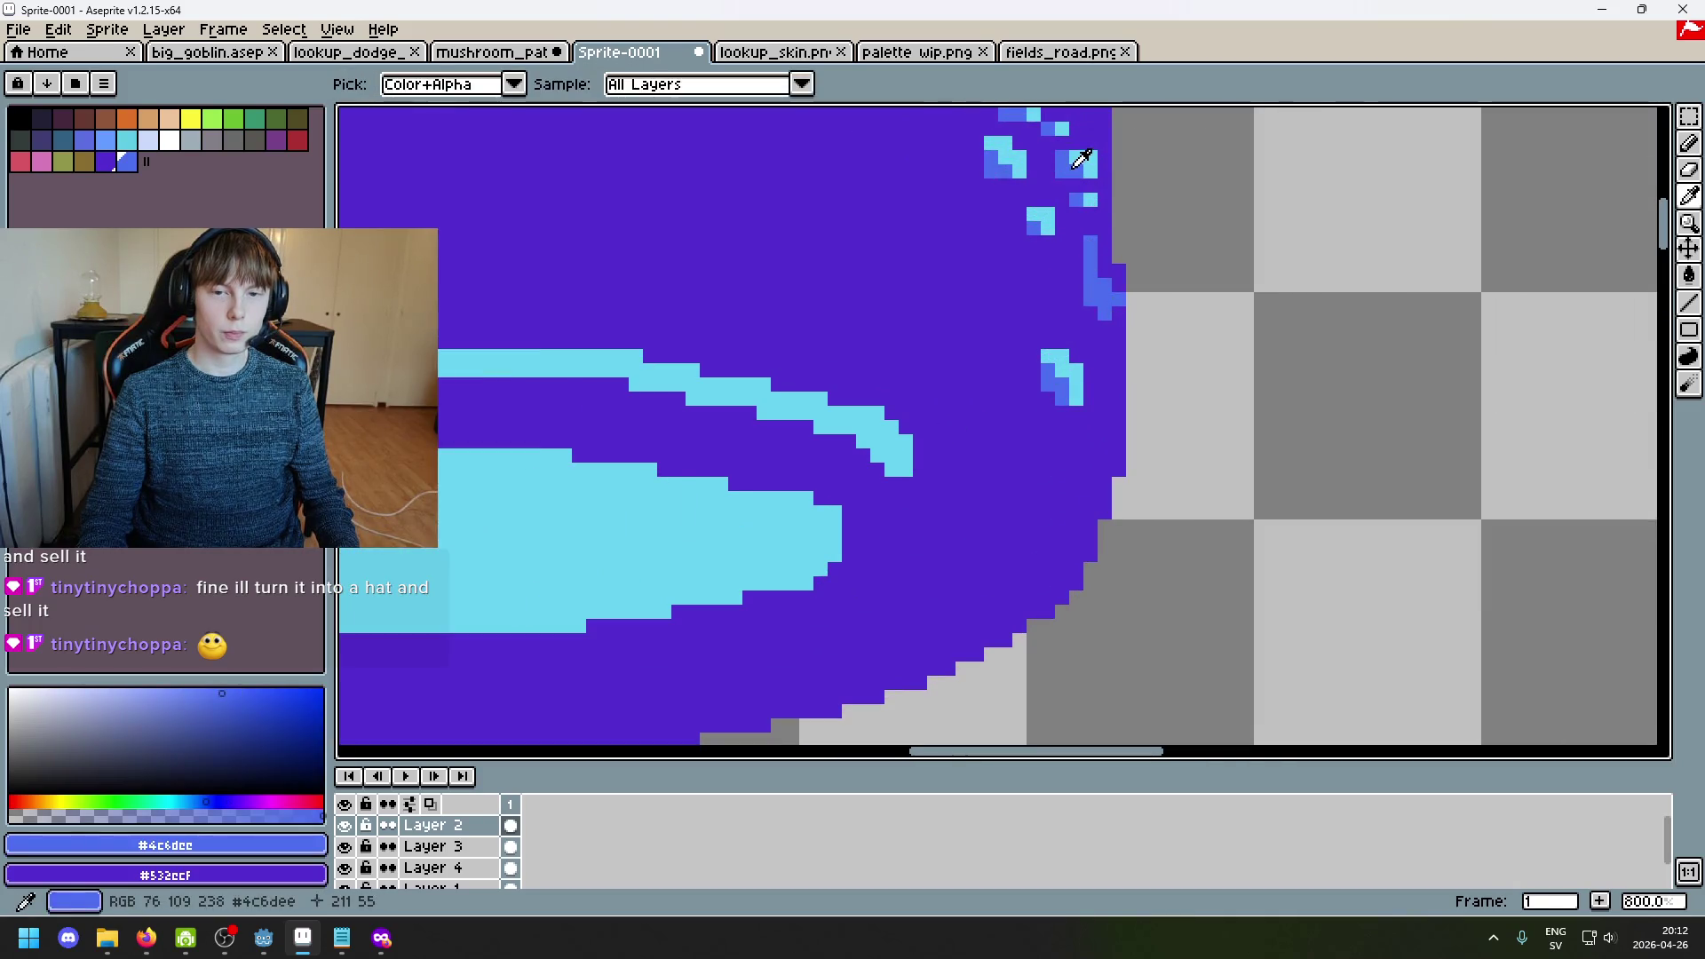
{"action": "left_click", "coordinate": [1048, 204], "text": "alt"}
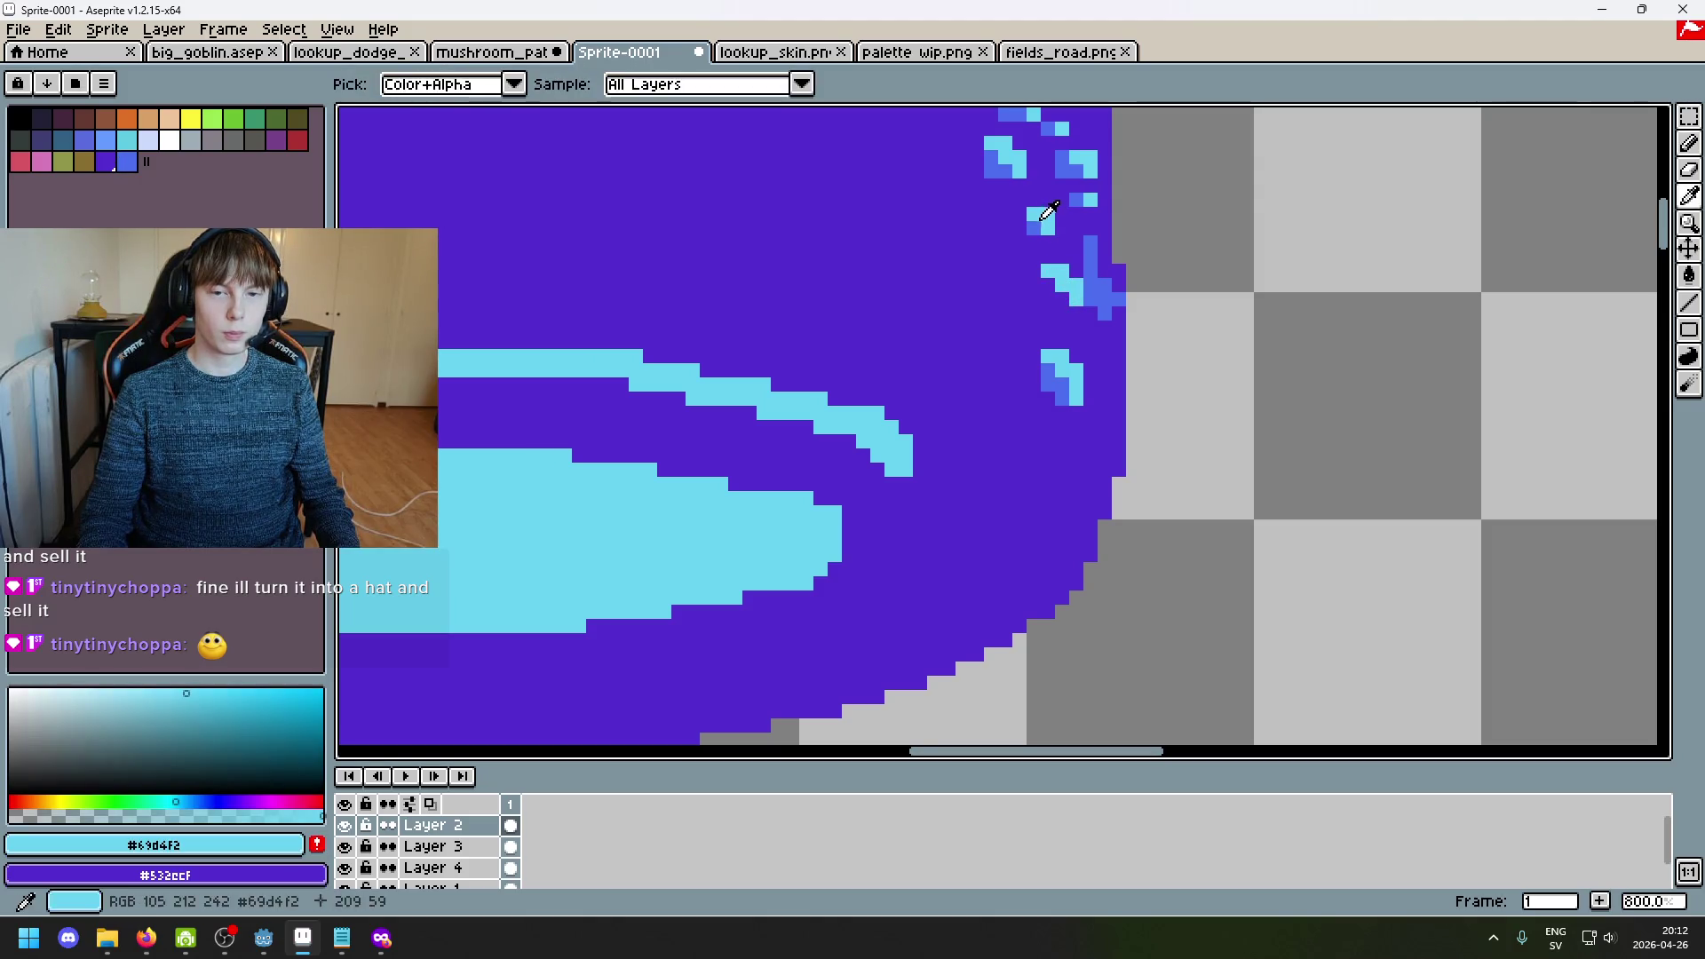
{"action": "left_click", "coordinate": [1075, 300], "text": "alt"}
{"action": "left_click", "coordinate": [1070, 302], "text": "alt"}
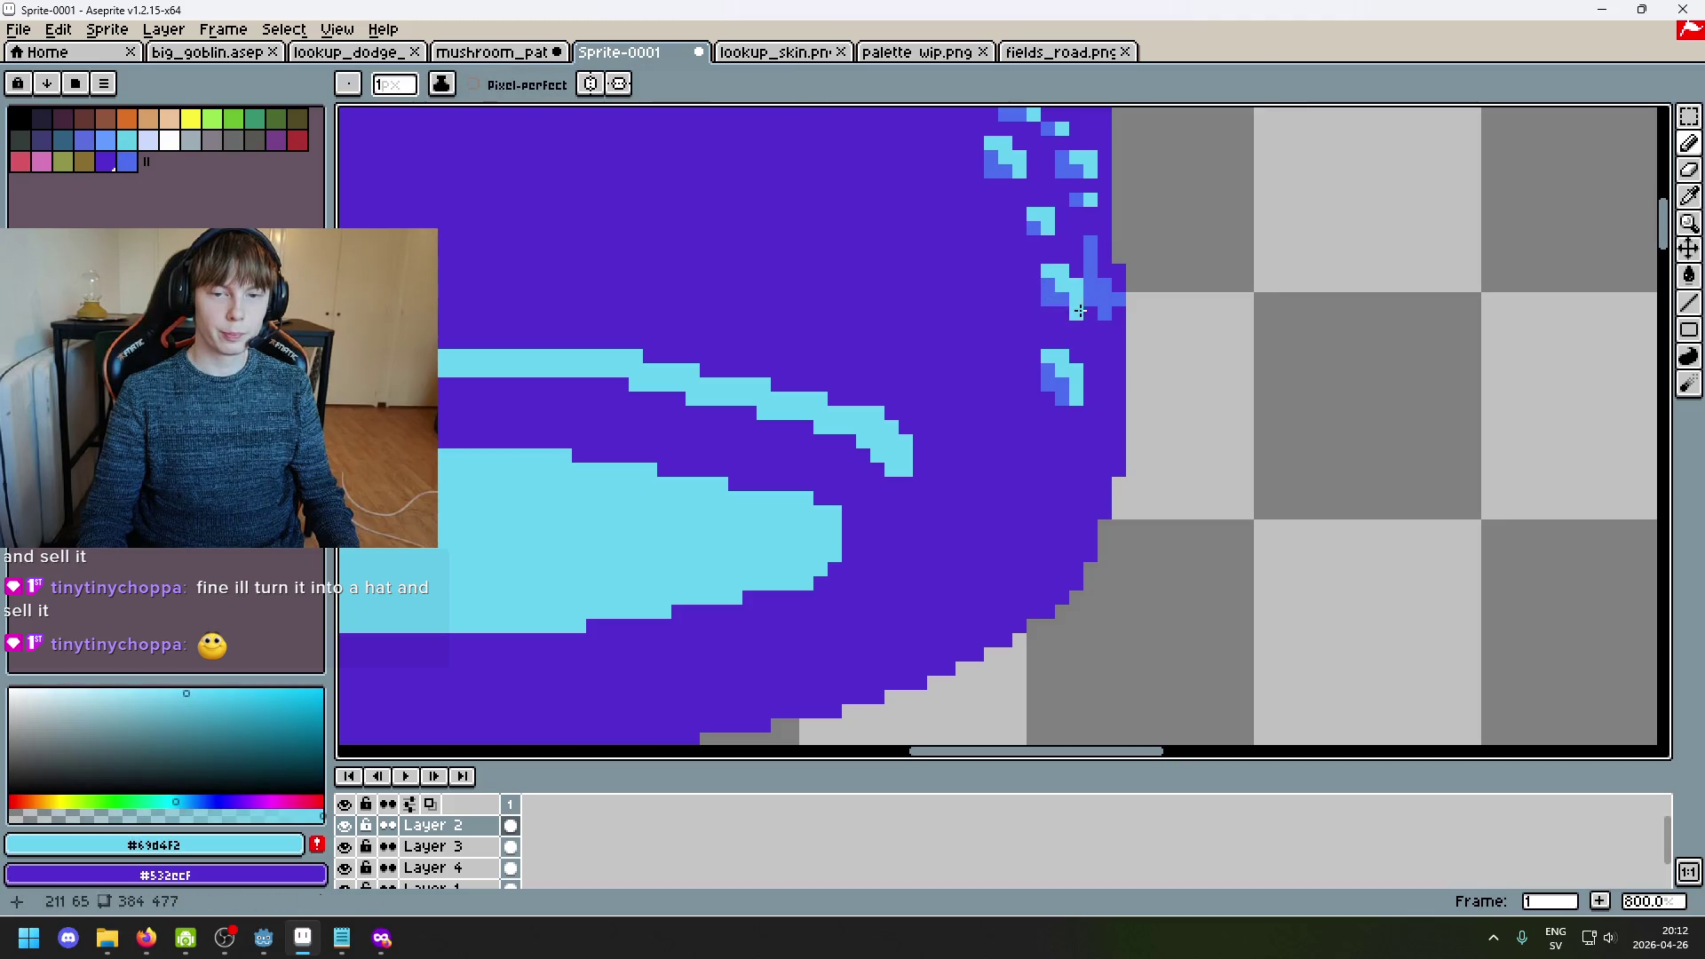
{"action": "scroll", "coordinate": [1090, 330], "scroll_direction": "down", "scroll_amount": 4}
{"action": "scroll", "coordinate": [1130, 369], "scroll_direction": "up", "scroll_amount": 6}
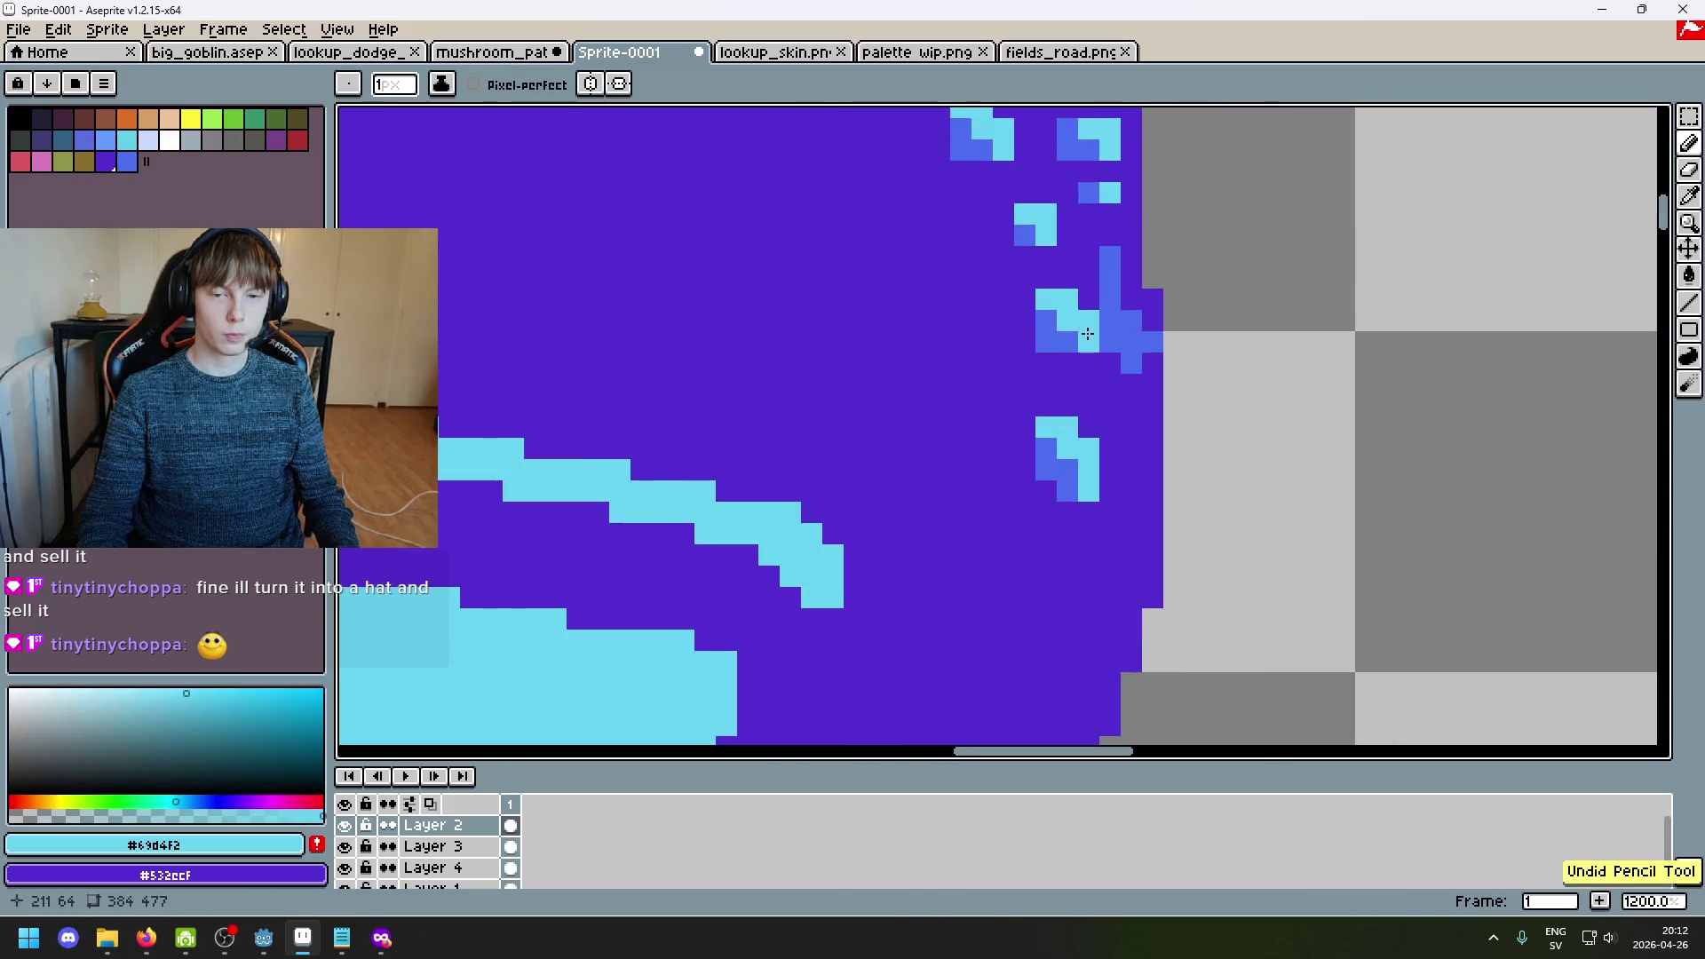
{"action": "left_click", "coordinate": [1040, 394], "text": "alt"}
{"action": "scroll", "coordinate": [1037, 391], "scroll_direction": "down", "scroll_amount": 8}
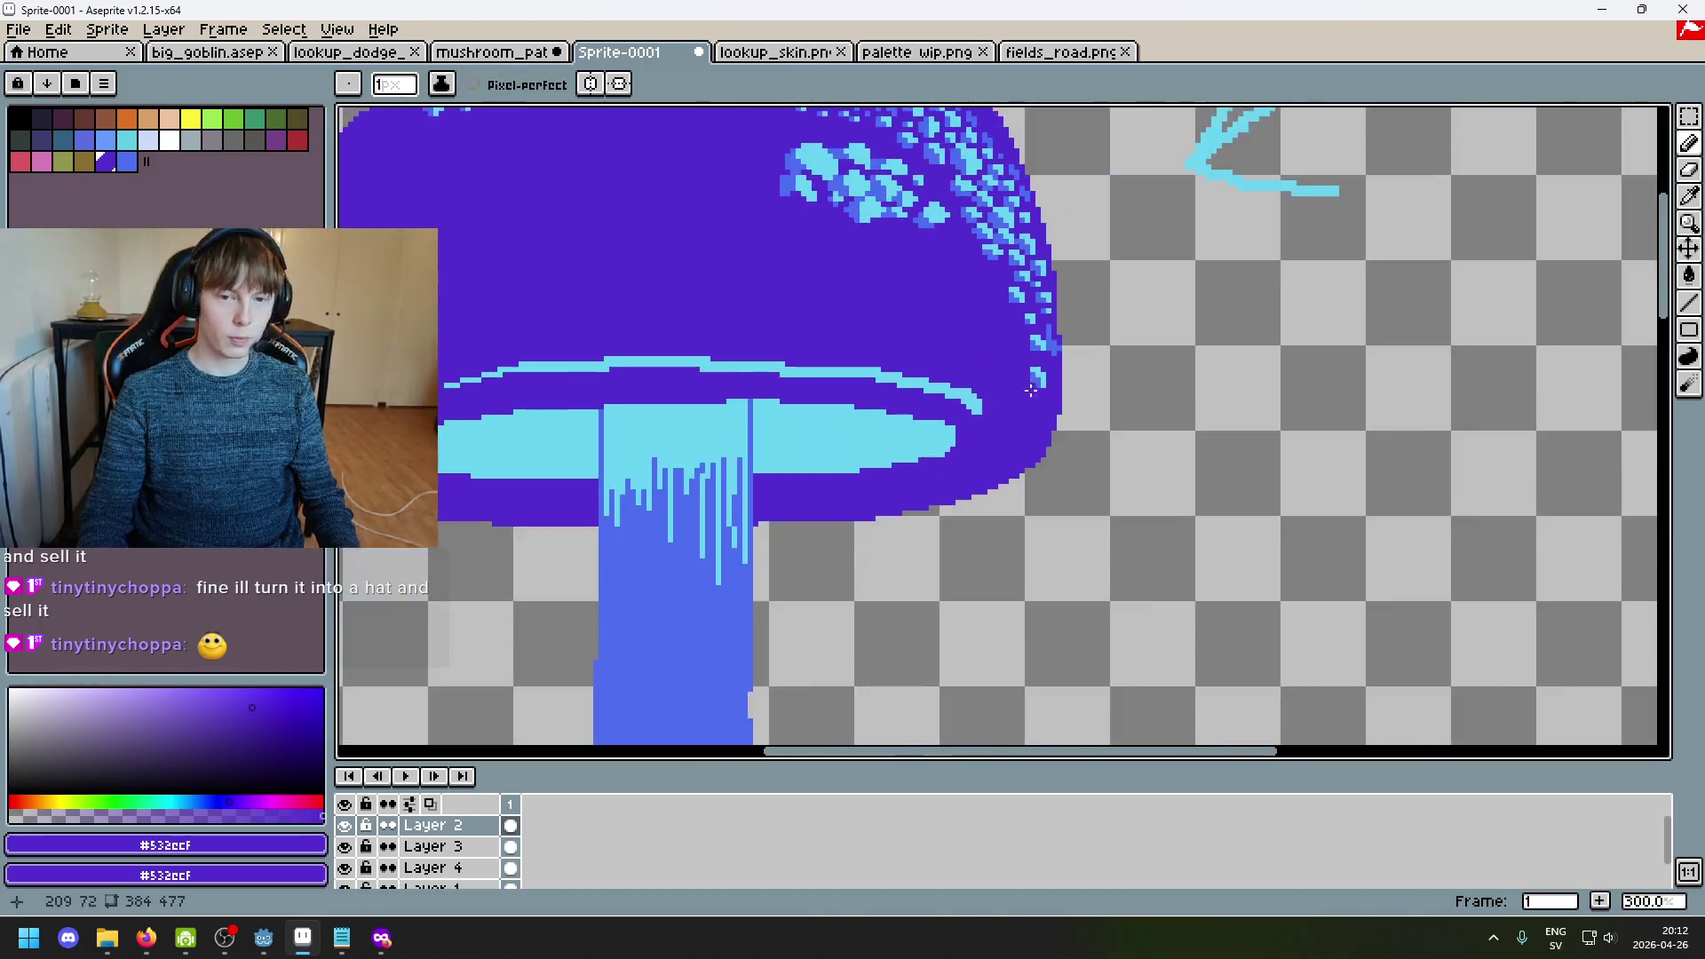
Step: Zoom in on the cap edge and switch to the Eraser, then back to a 7-pixel Pencil
{"action": "scroll", "coordinate": [1193, 333], "scroll_direction": "down", "scroll_amount": 1}
{"action": "scroll", "coordinate": [1193, 333], "scroll_direction": "up", "scroll_amount": 1}
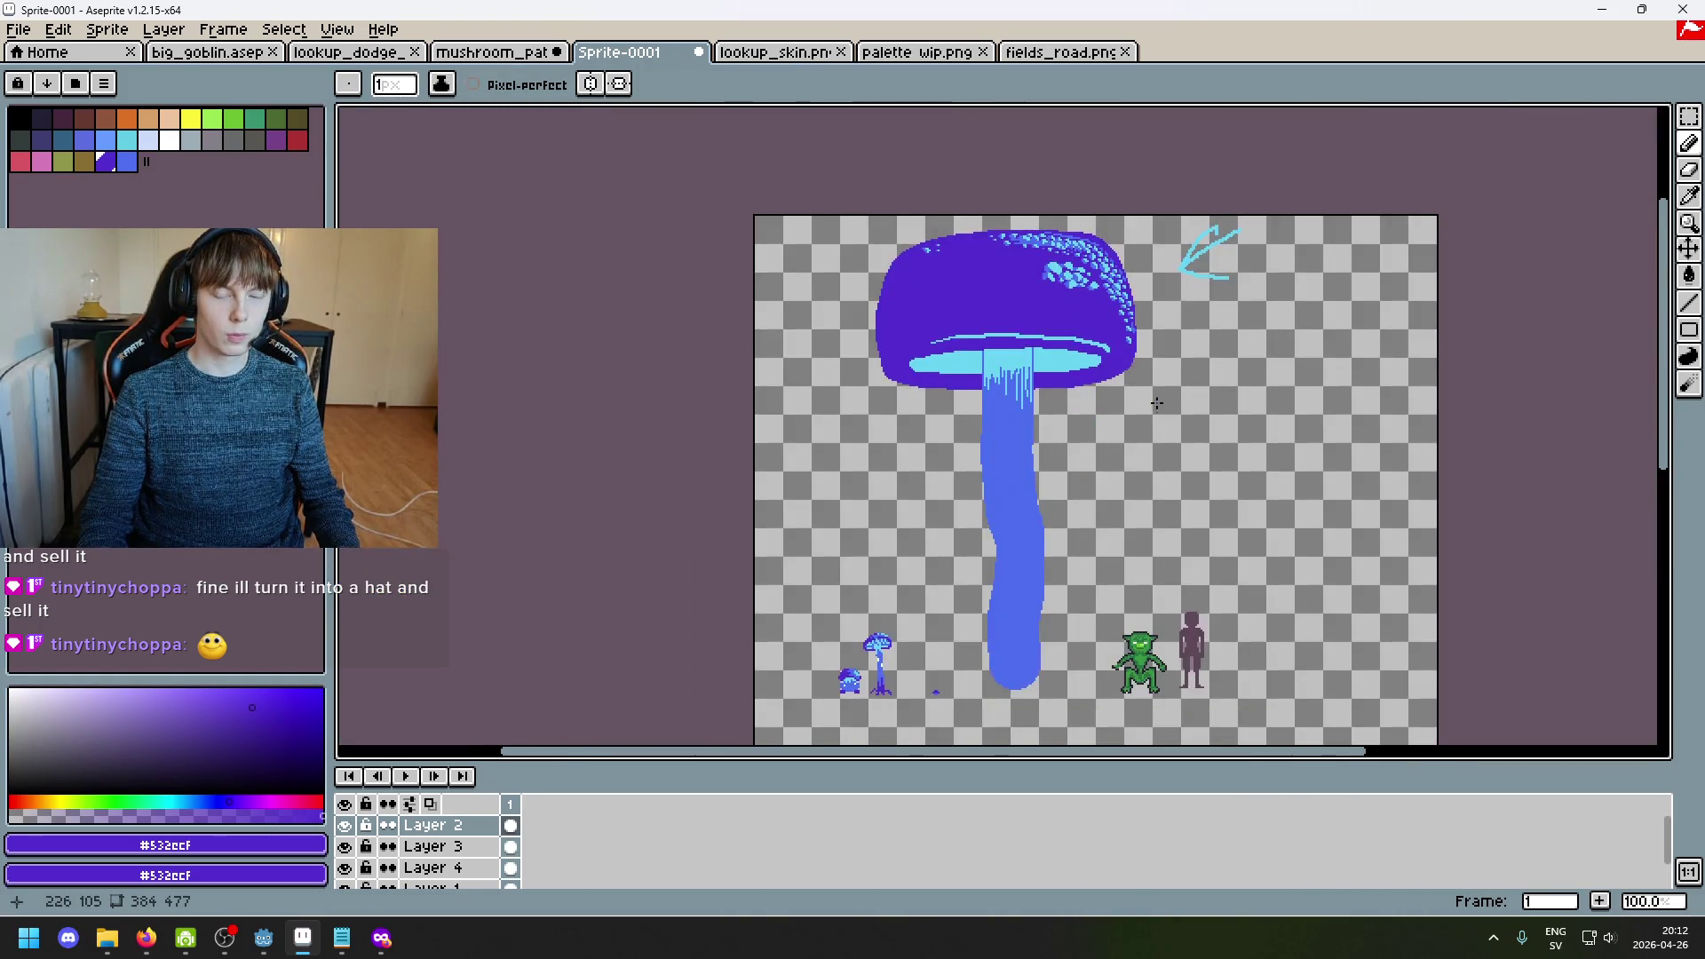
{"action": "left_click_drag", "start_coordinate": [1138, 253], "coordinate": [1084, 315]}
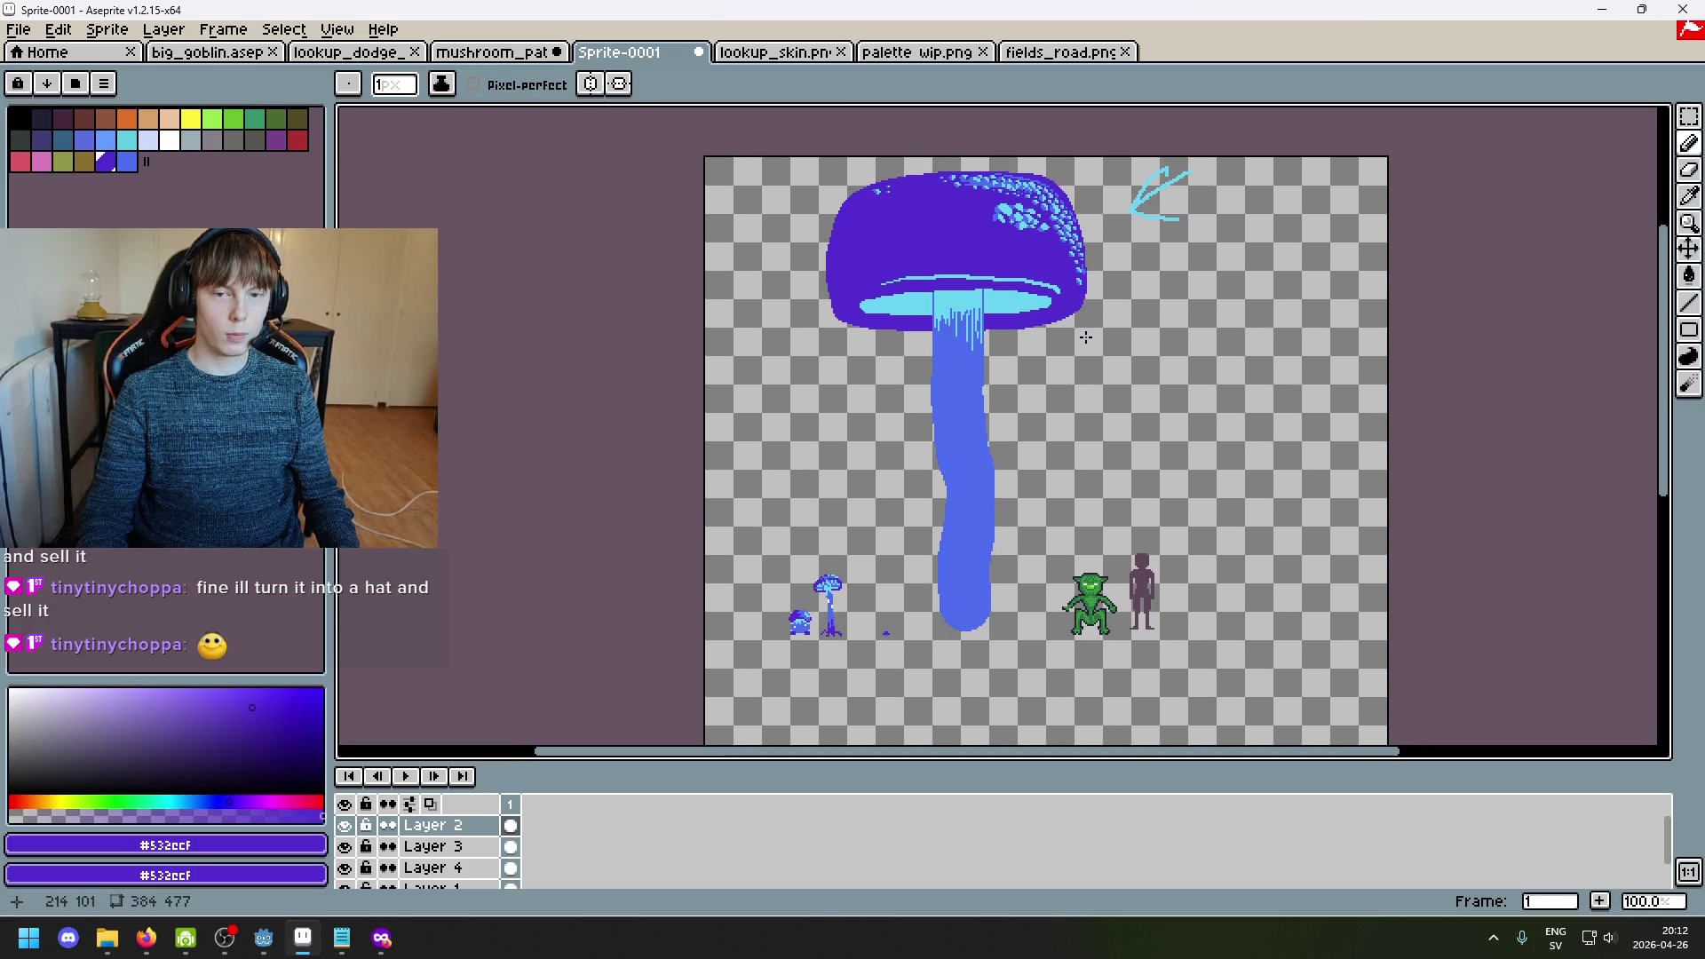
{"action": "scroll", "coordinate": [1071, 306], "scroll_direction": "up", "scroll_amount": 3}
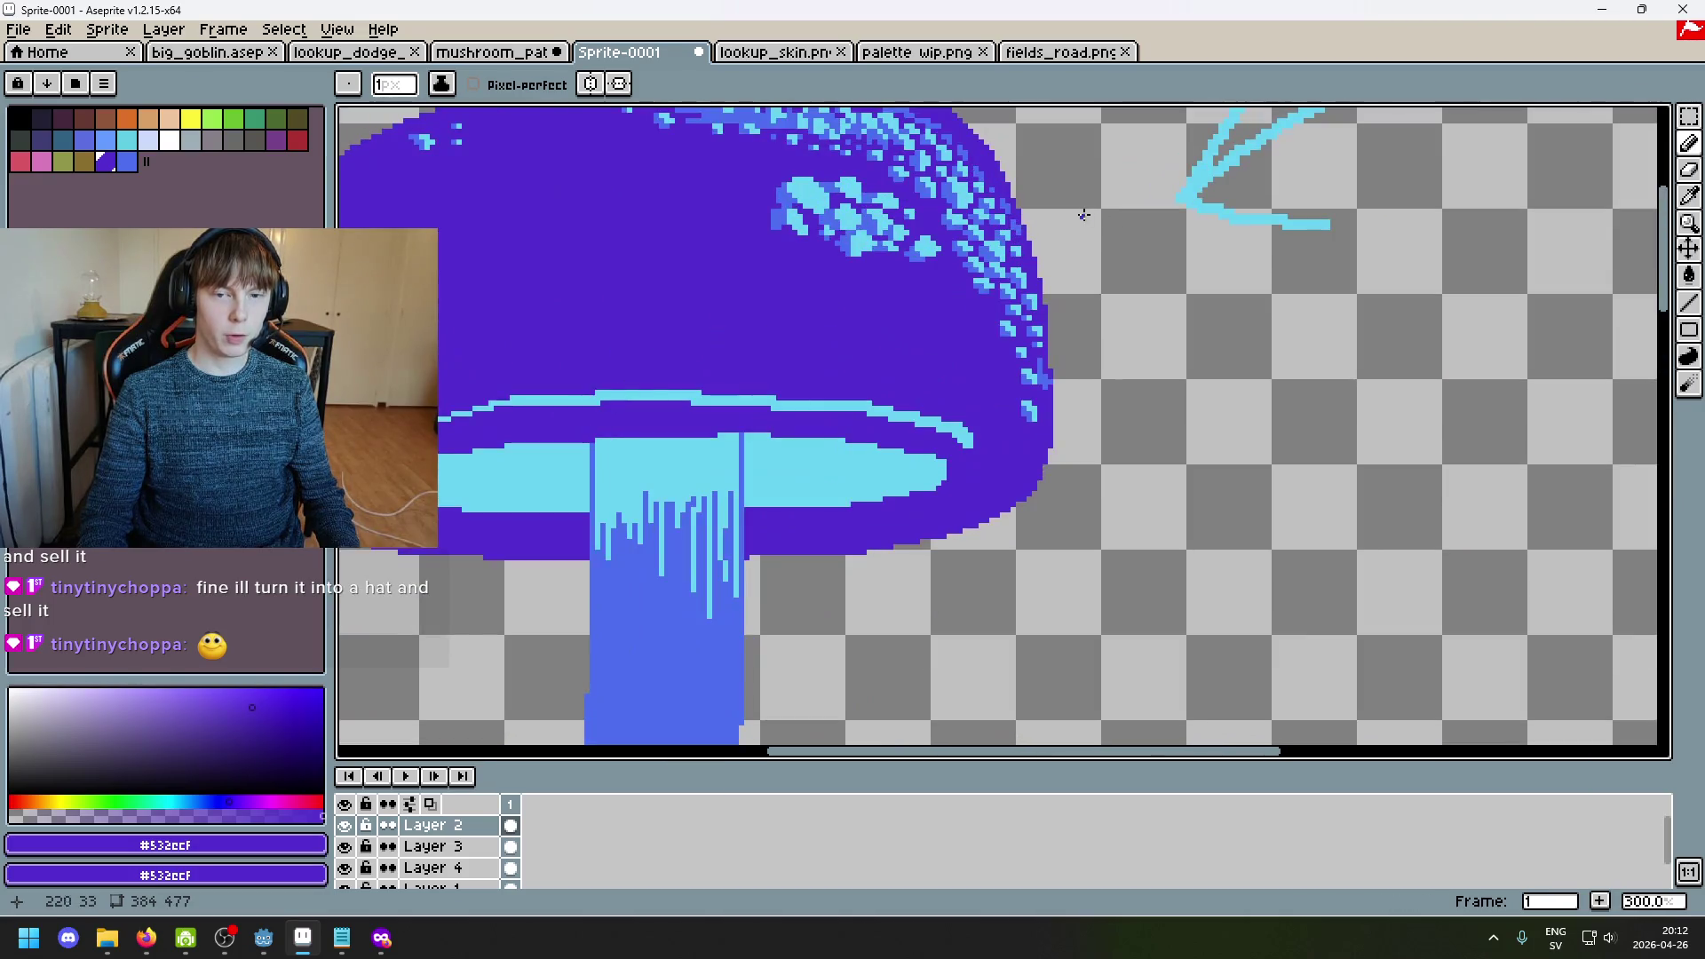
{"action": "scroll", "coordinate": [974, 266], "scroll_direction": "down", "scroll_amount": 4}
{"action": "scroll", "coordinate": [965, 333], "scroll_direction": "up", "scroll_amount": 1}
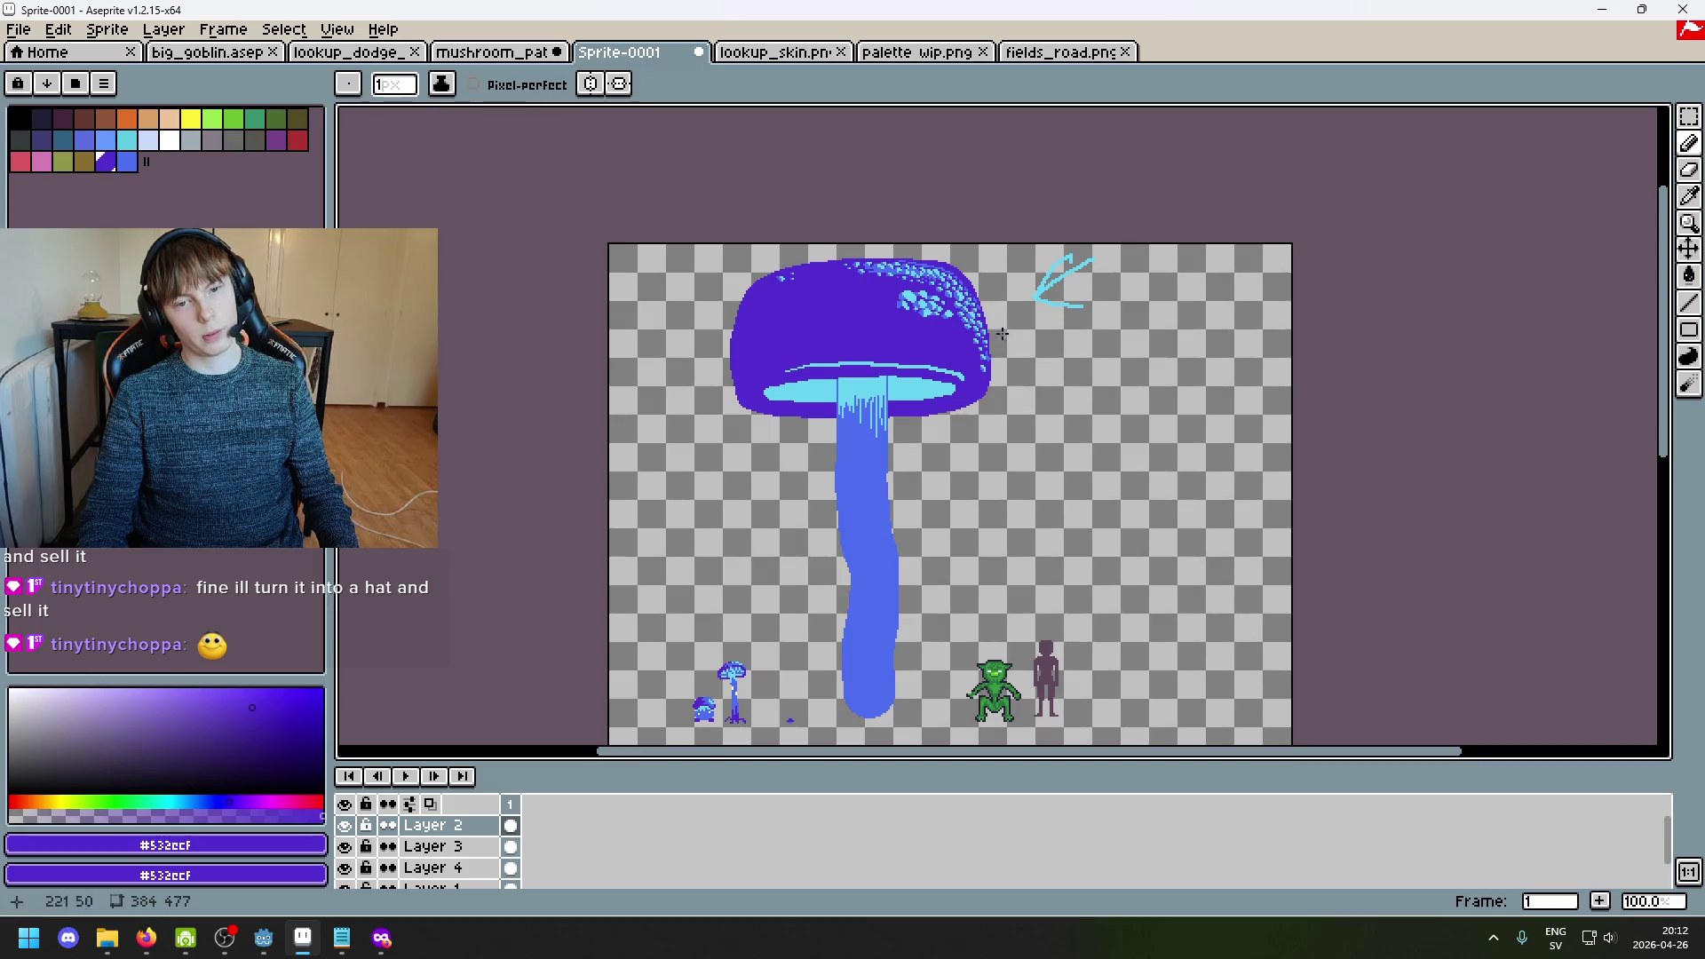
{"action": "scroll", "coordinate": [1005, 338], "scroll_direction": "up", "scroll_amount": 1}
{"action": "scroll", "coordinate": [949, 311], "scroll_direction": "up", "scroll_amount": 2}
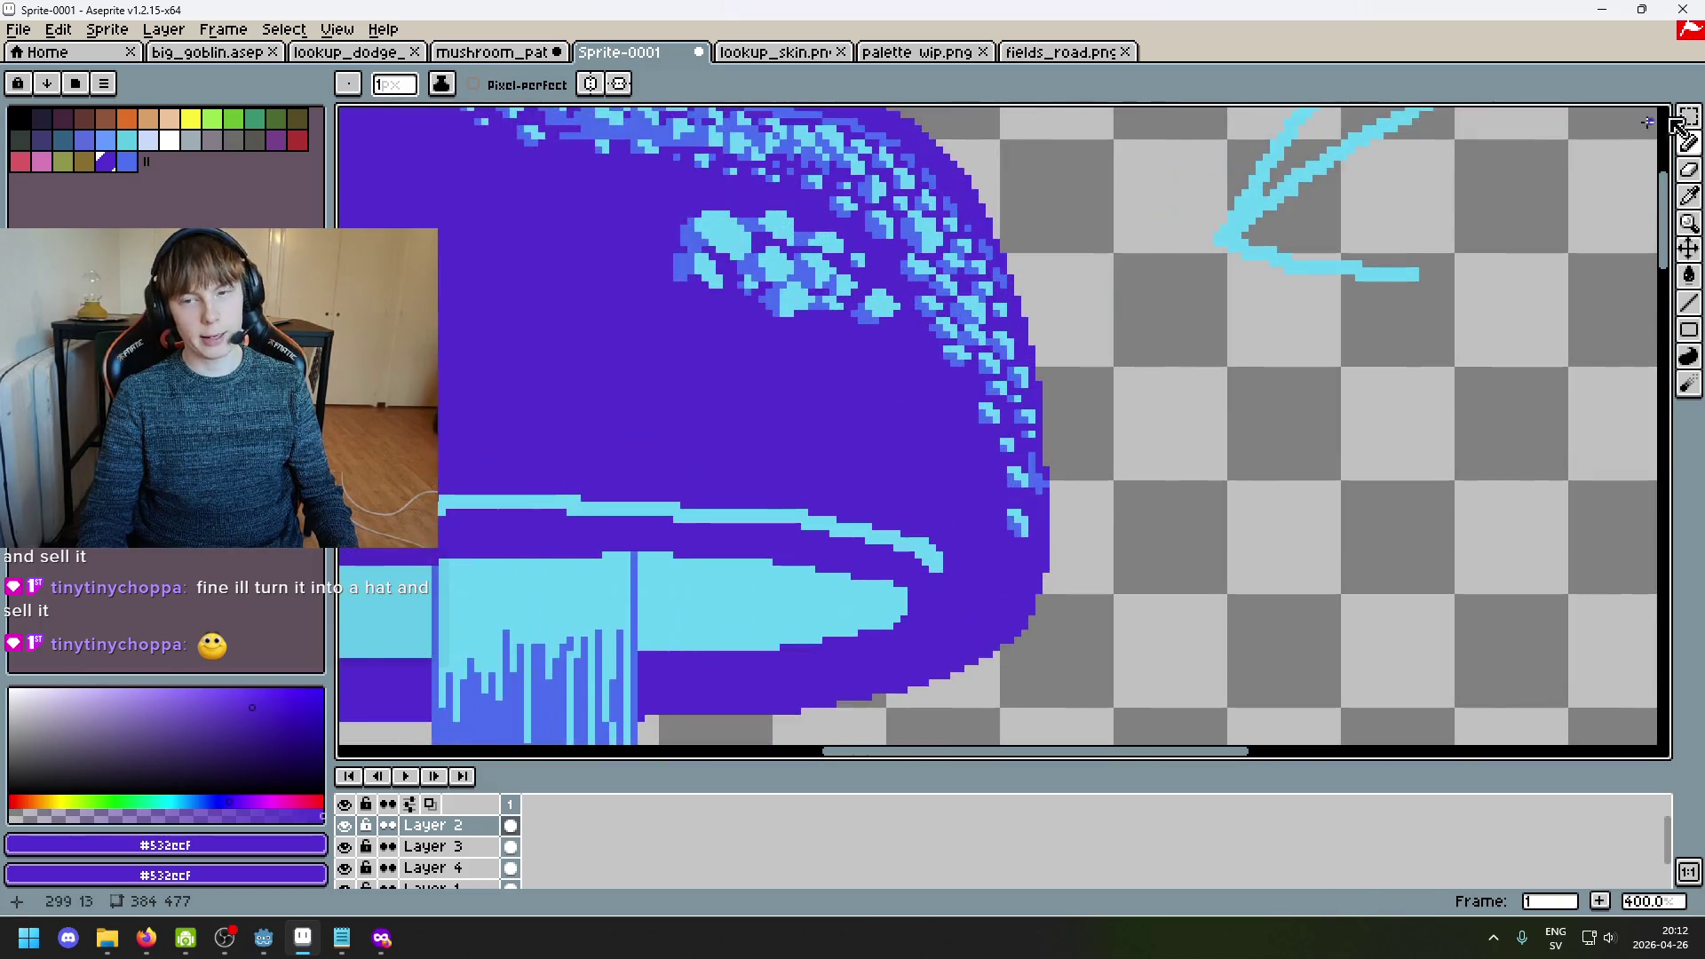
{"action": "key", "text": "e"}
{"action": "key", "text": "b"}
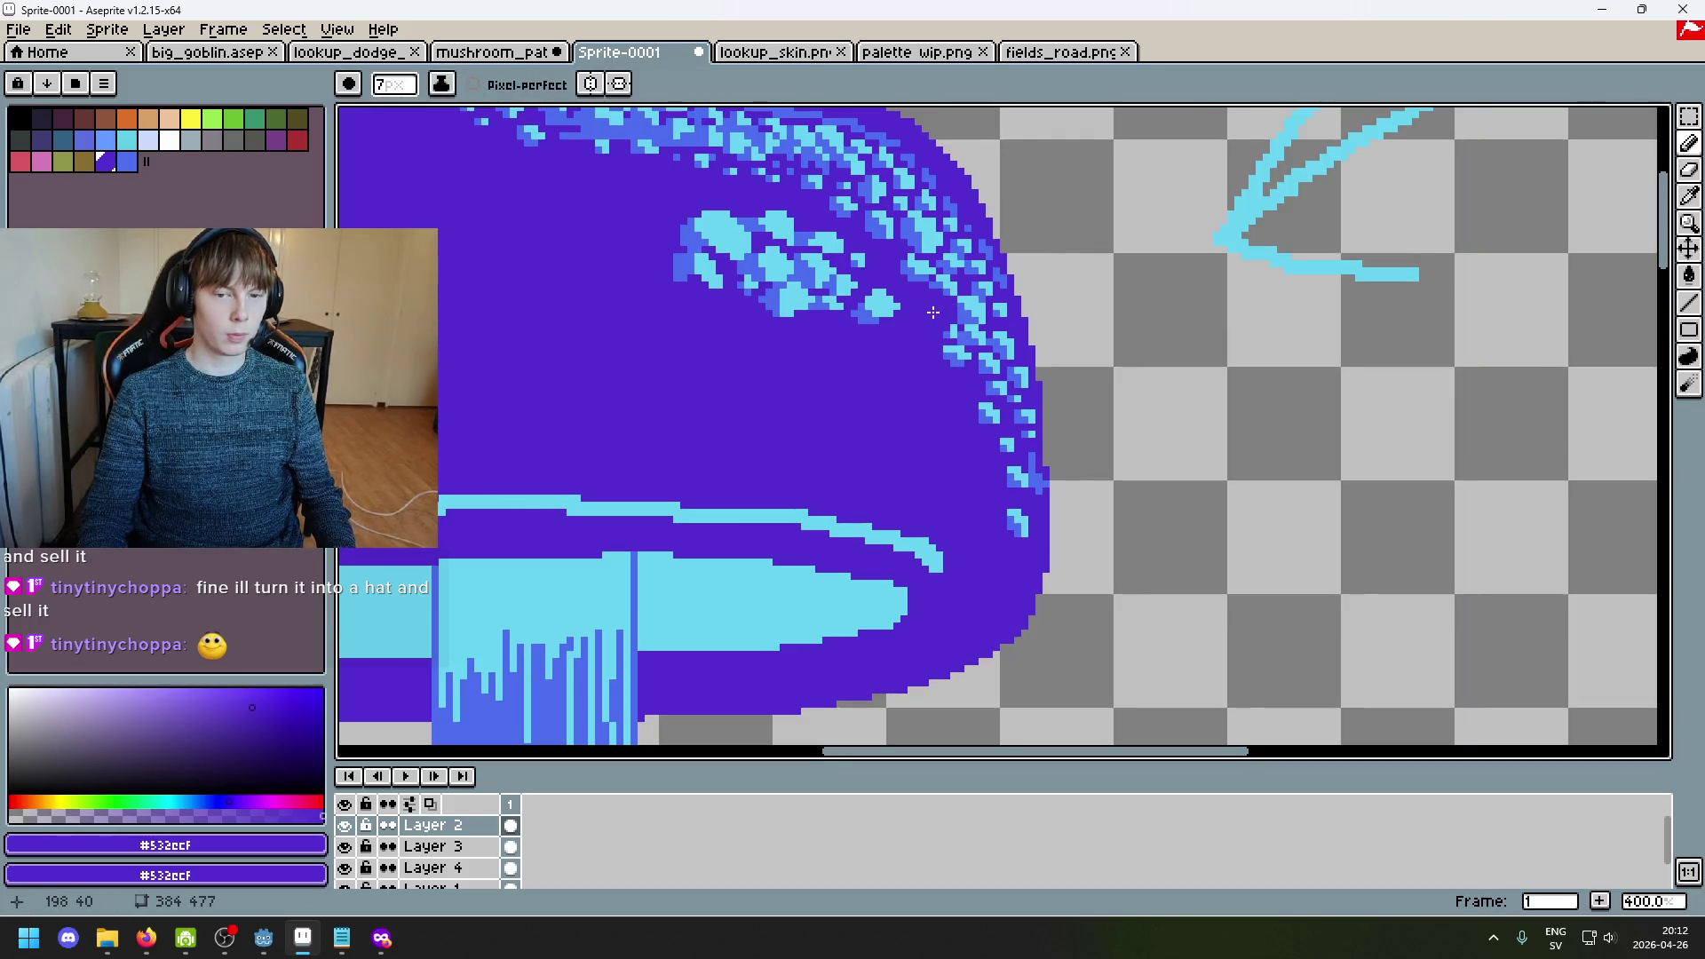
{"action": "scroll", "coordinate": [945, 373], "scroll_direction": "down", "scroll_amount": 4}
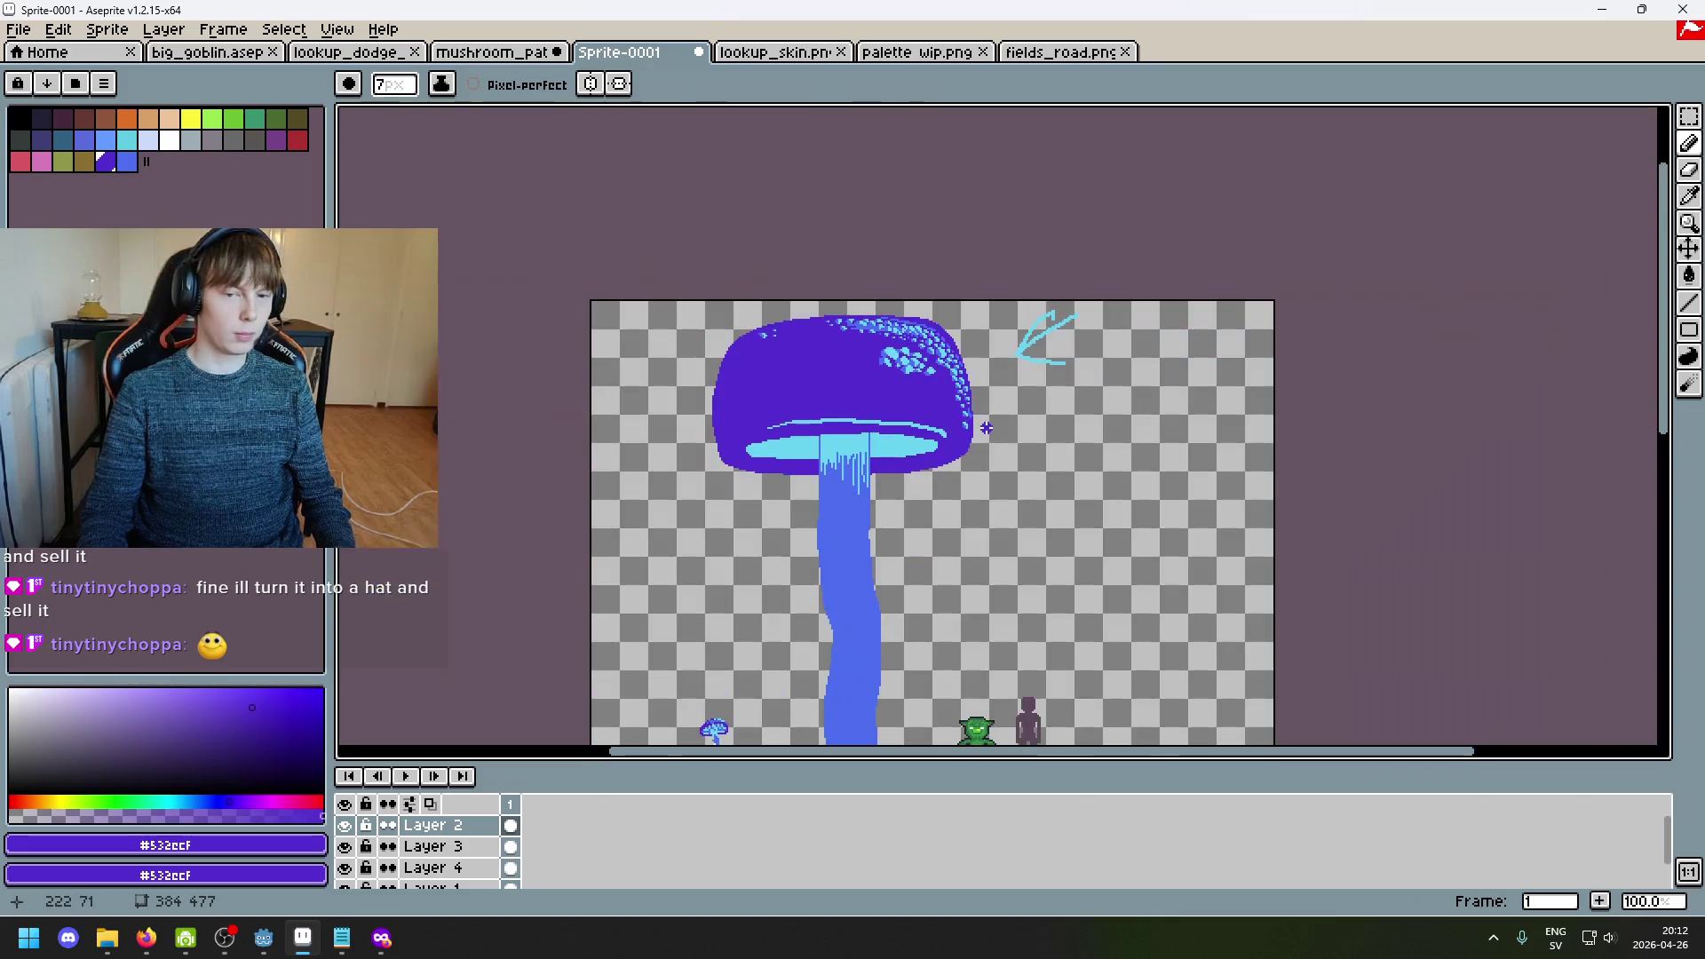
{"action": "scroll", "coordinate": [977, 417], "scroll_direction": "up", "scroll_amount": 4}
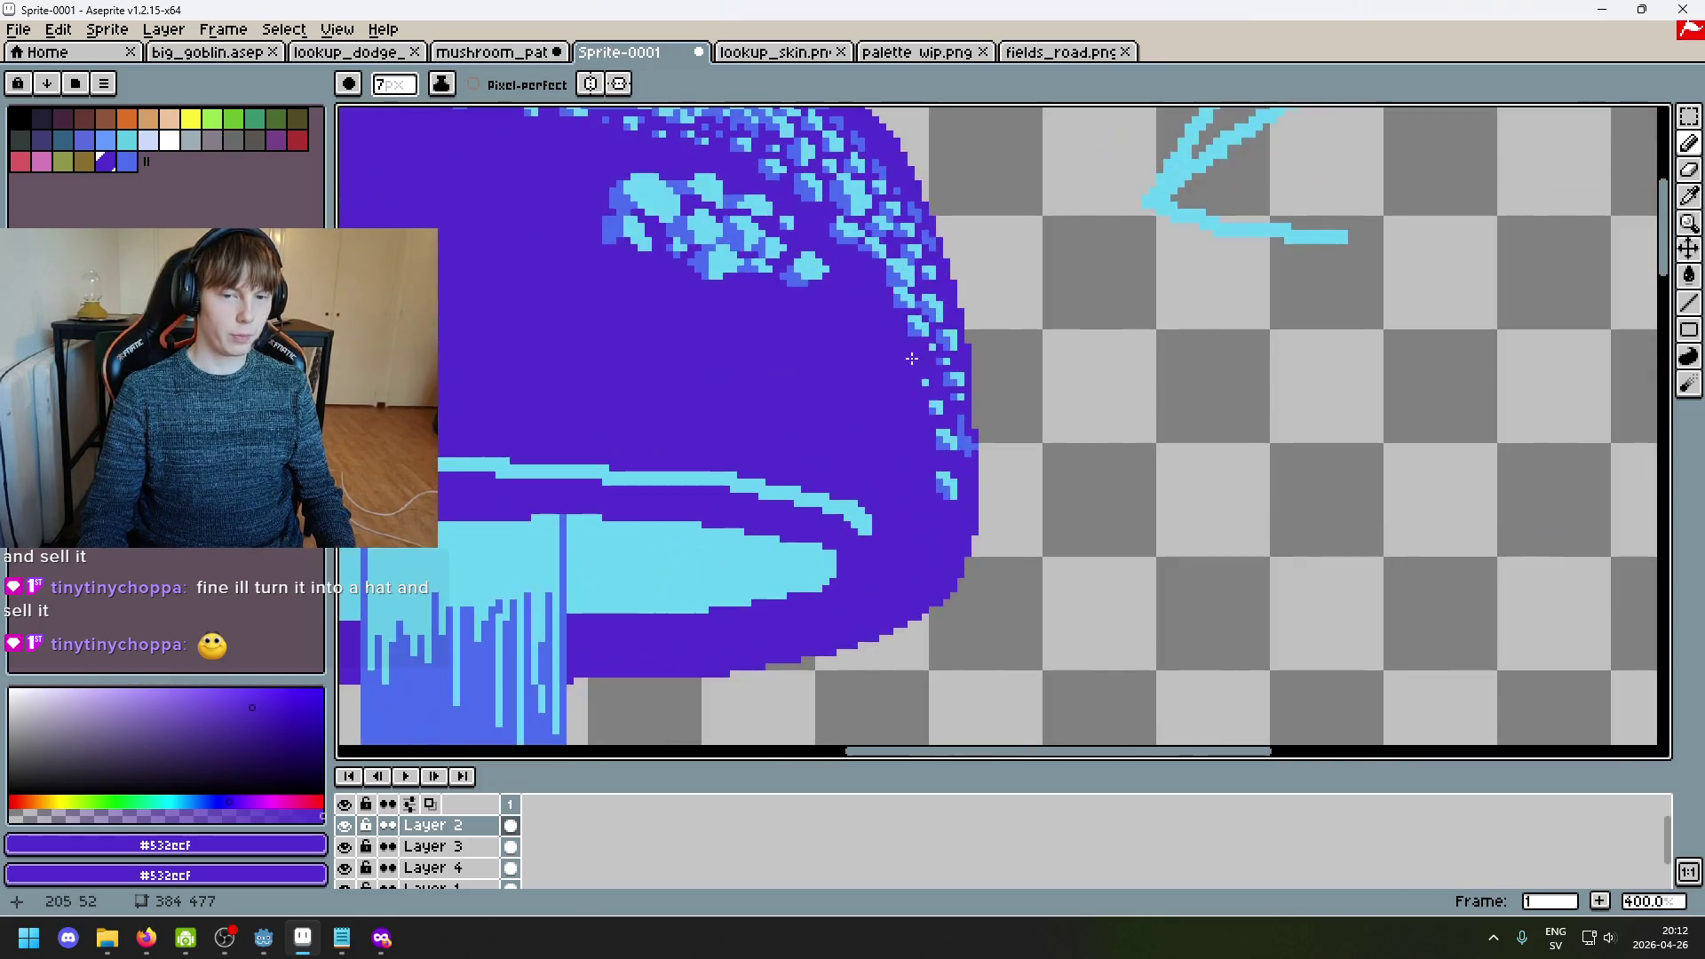
{"action": "scroll", "coordinate": [873, 280], "scroll_direction": "down", "scroll_amount": 3}
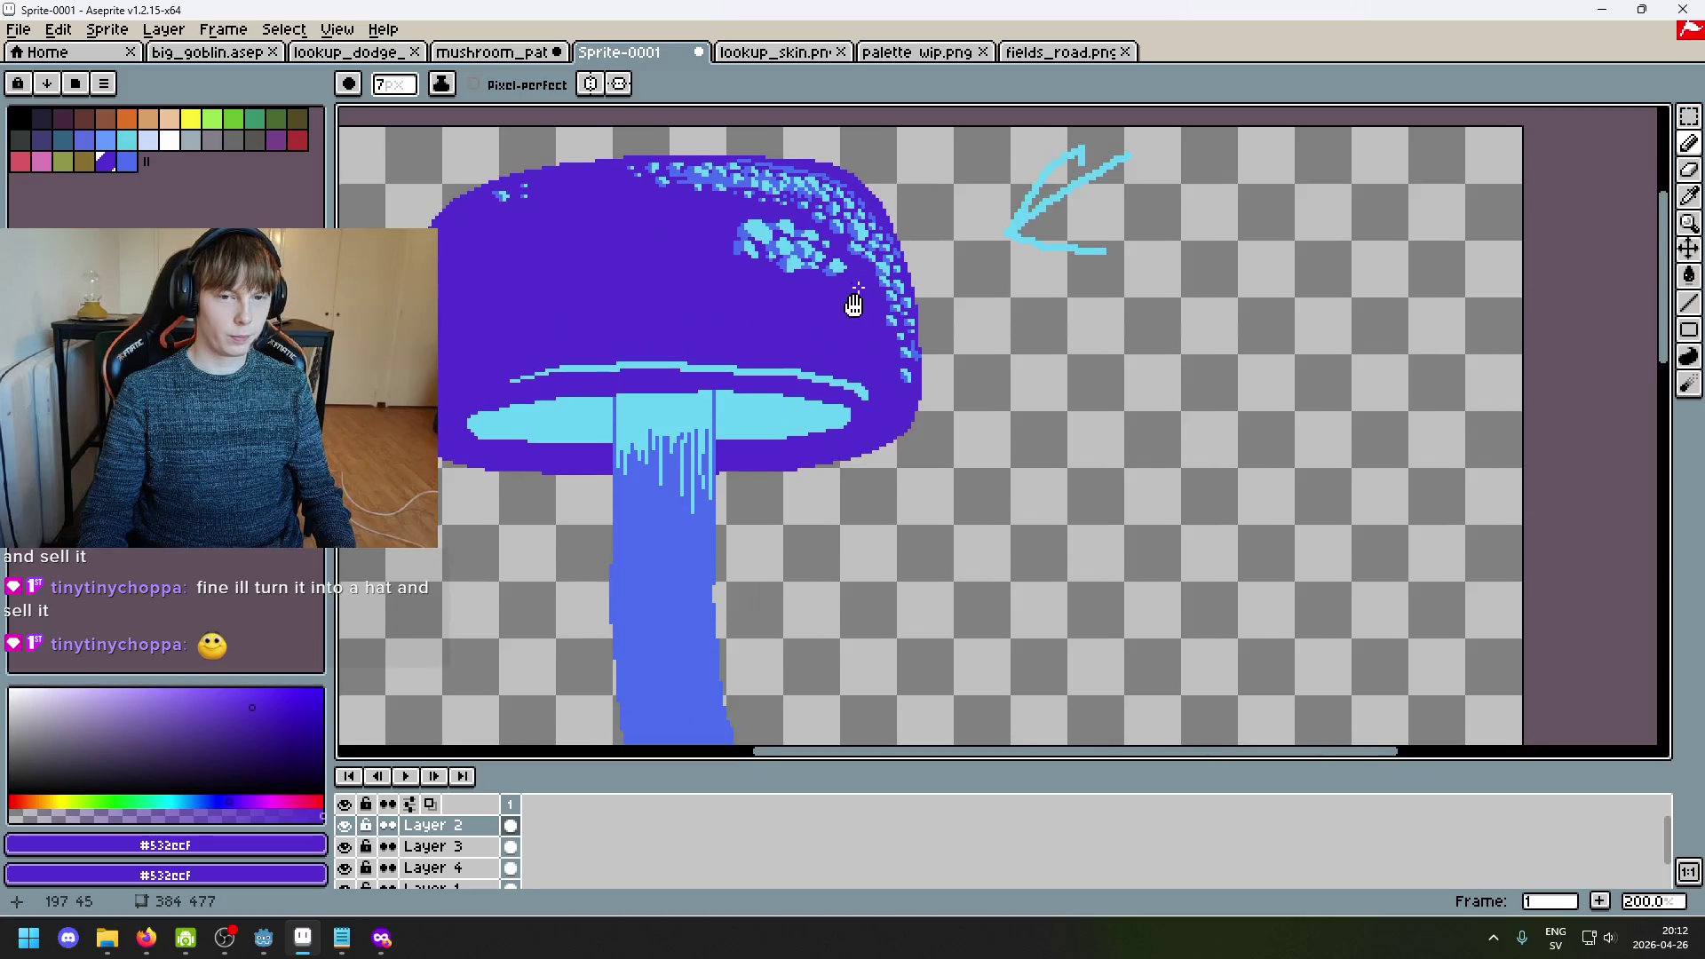
{"action": "scroll", "coordinate": [853, 290], "scroll_direction": "up", "scroll_amount": 1}
{"action": "left_click_drag", "start_coordinate": [870, 383], "coordinate": [873, 383]}
Step: Pan across the cap's right side toward the rim highlight line, briefly toggling the eyedropper
{"action": "scroll", "coordinate": [852, 417], "scroll_direction": "down", "scroll_amount": 1}
{"action": "scroll", "coordinate": [938, 465], "scroll_direction": "up", "scroll_amount": 2}
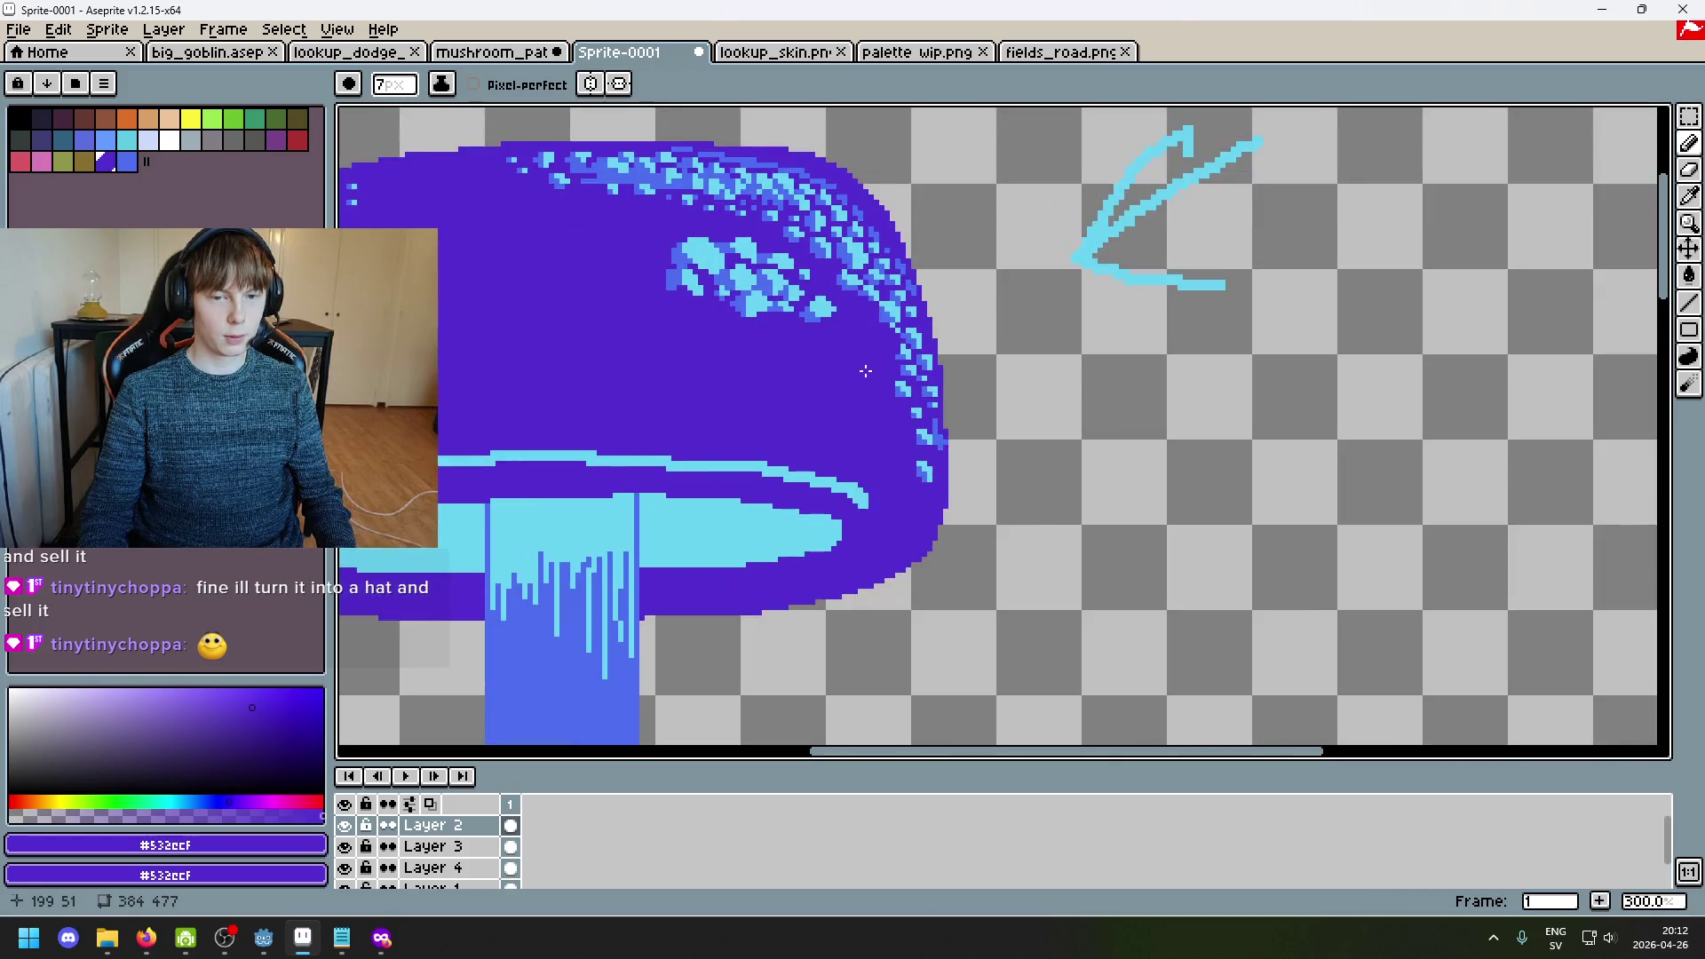
{"action": "scroll", "coordinate": [886, 383], "scroll_direction": "down", "scroll_amount": 3}
{"action": "scroll", "coordinate": [939, 452], "scroll_direction": "up", "scroll_amount": 1}
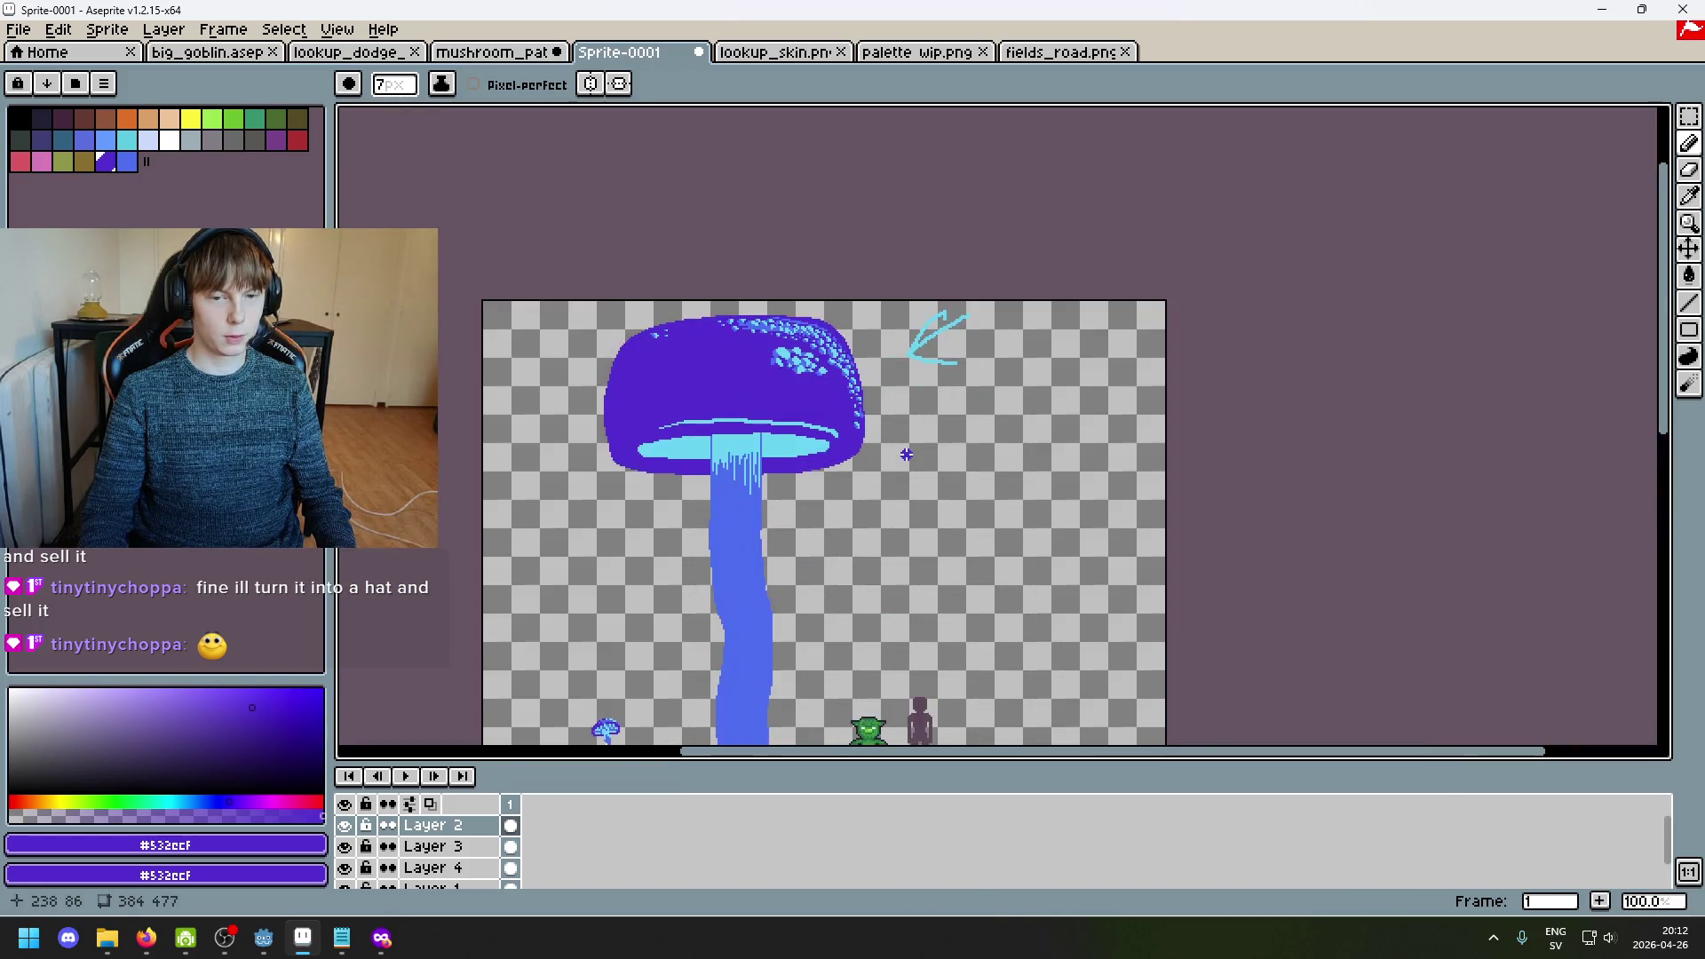
{"action": "left_click_drag", "start_coordinate": [938, 452], "coordinate": [974, 457]}
{"action": "scroll", "coordinate": [974, 457], "scroll_direction": "up", "scroll_amount": 2}
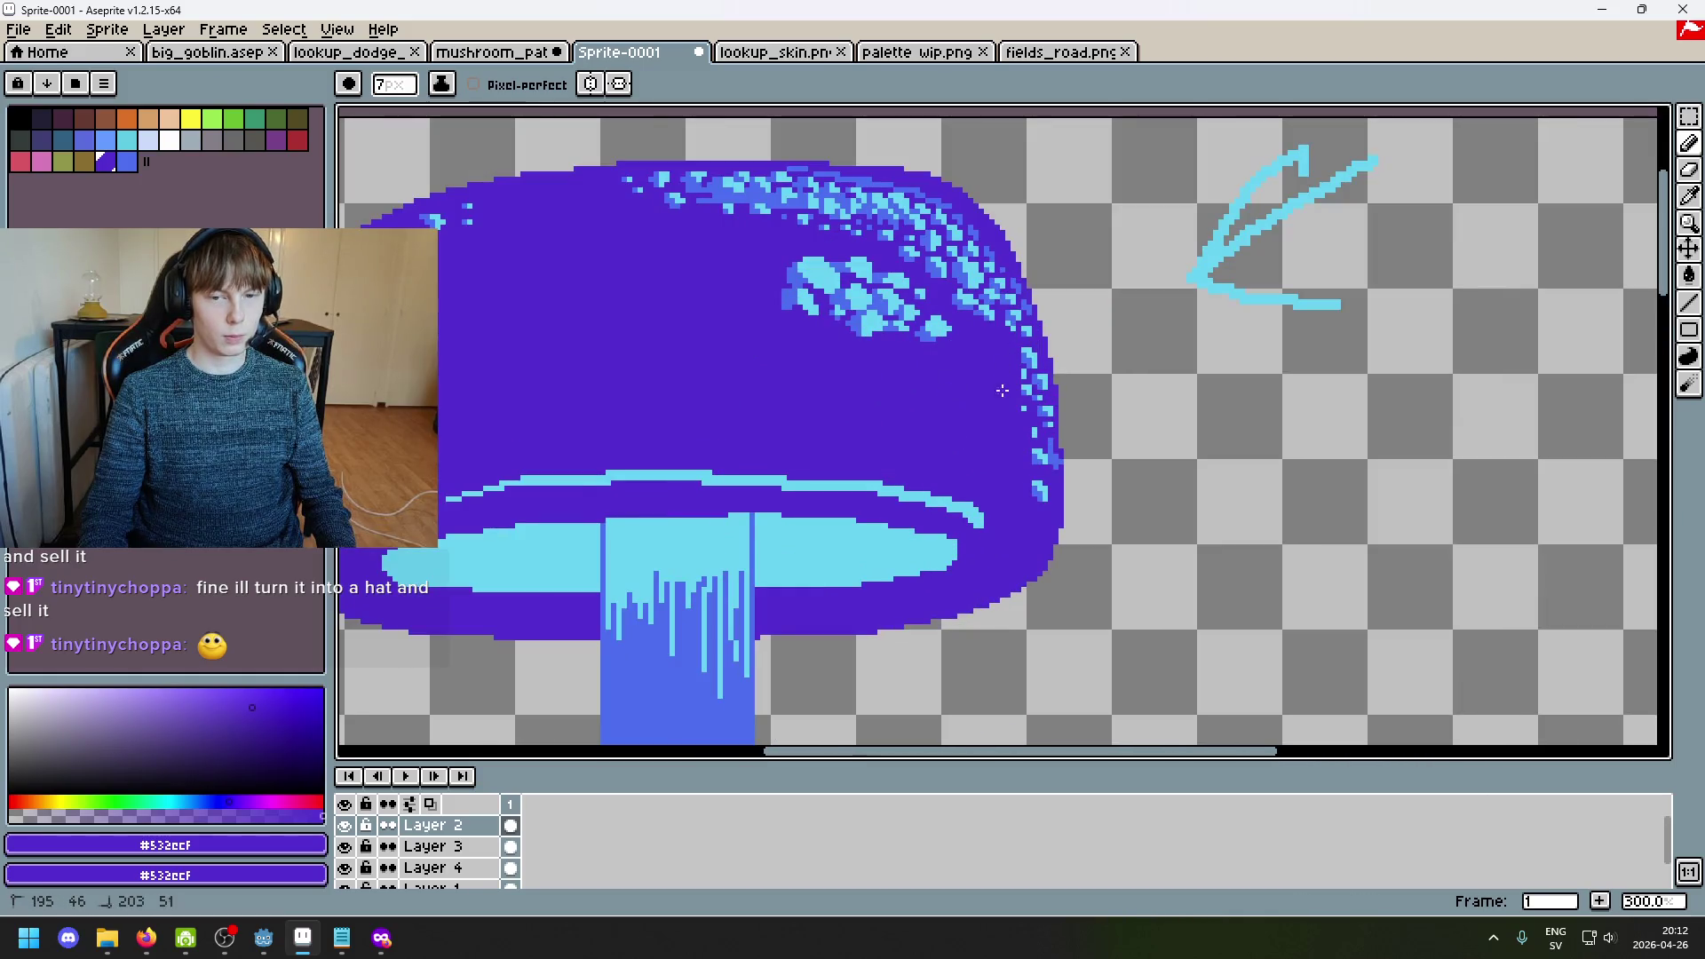
{"action": "scroll", "coordinate": [1039, 438], "scroll_direction": "down", "scroll_amount": 6}
{"action": "scroll", "coordinate": [1039, 438], "scroll_direction": "up", "scroll_amount": 3}
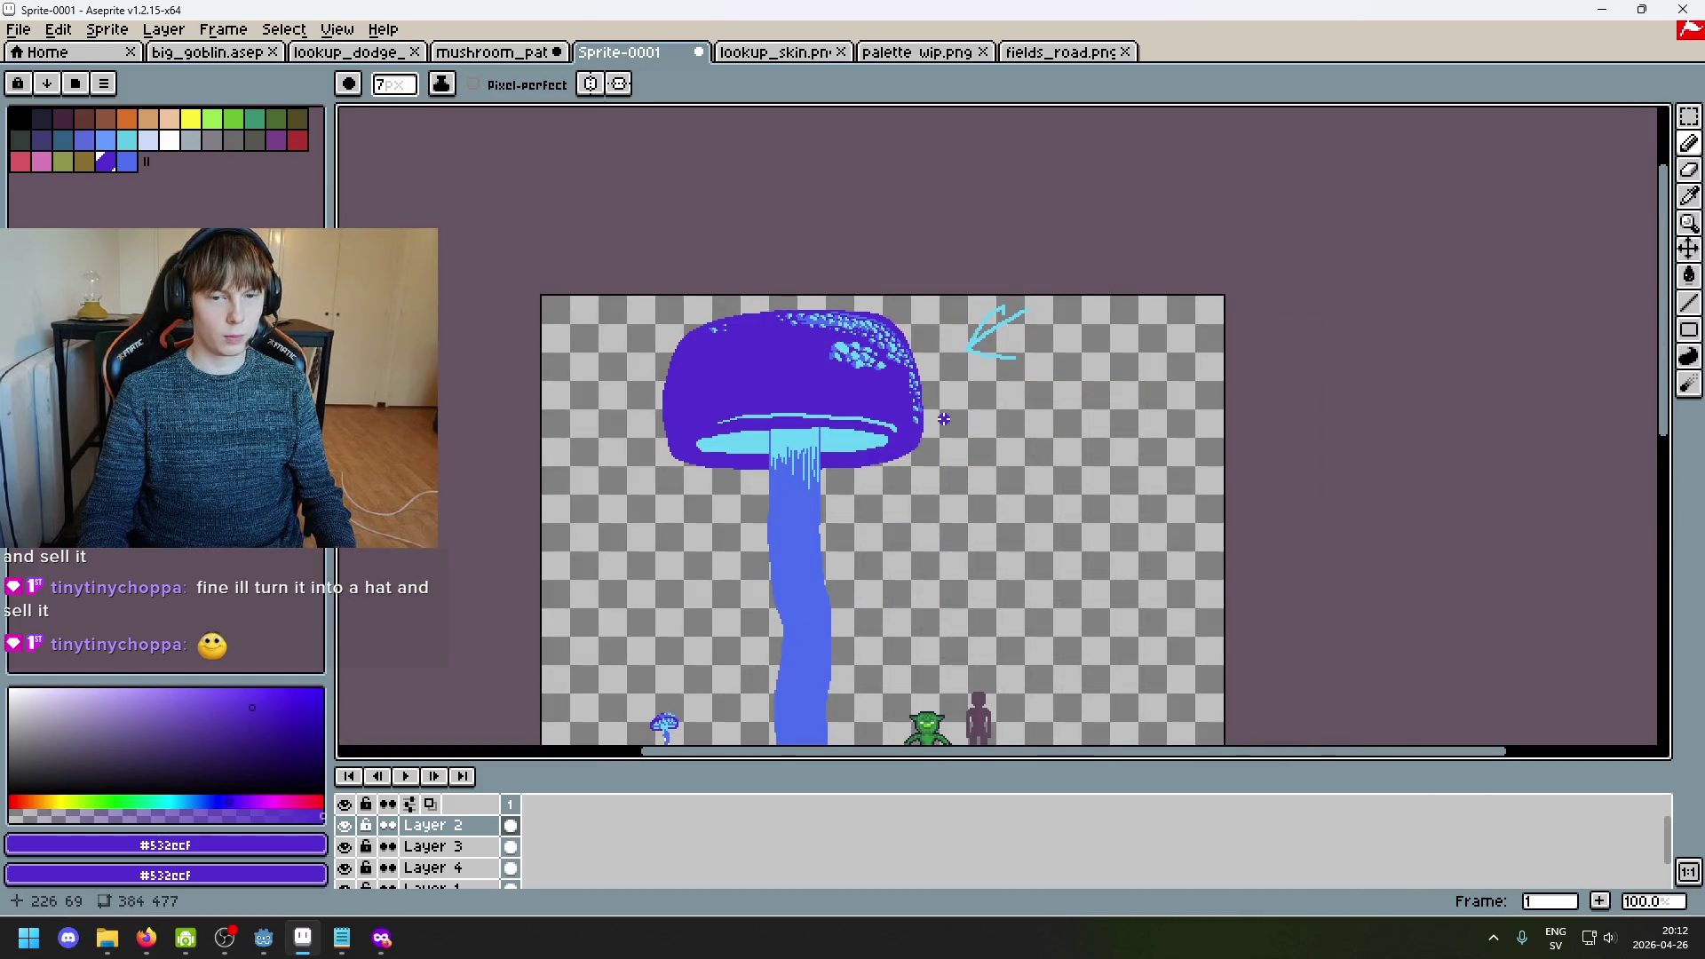
{"action": "scroll", "coordinate": [934, 412], "scroll_direction": "up", "scroll_amount": 2}
{"action": "left_click_drag", "start_coordinate": [934, 412], "coordinate": [1158, 404]}
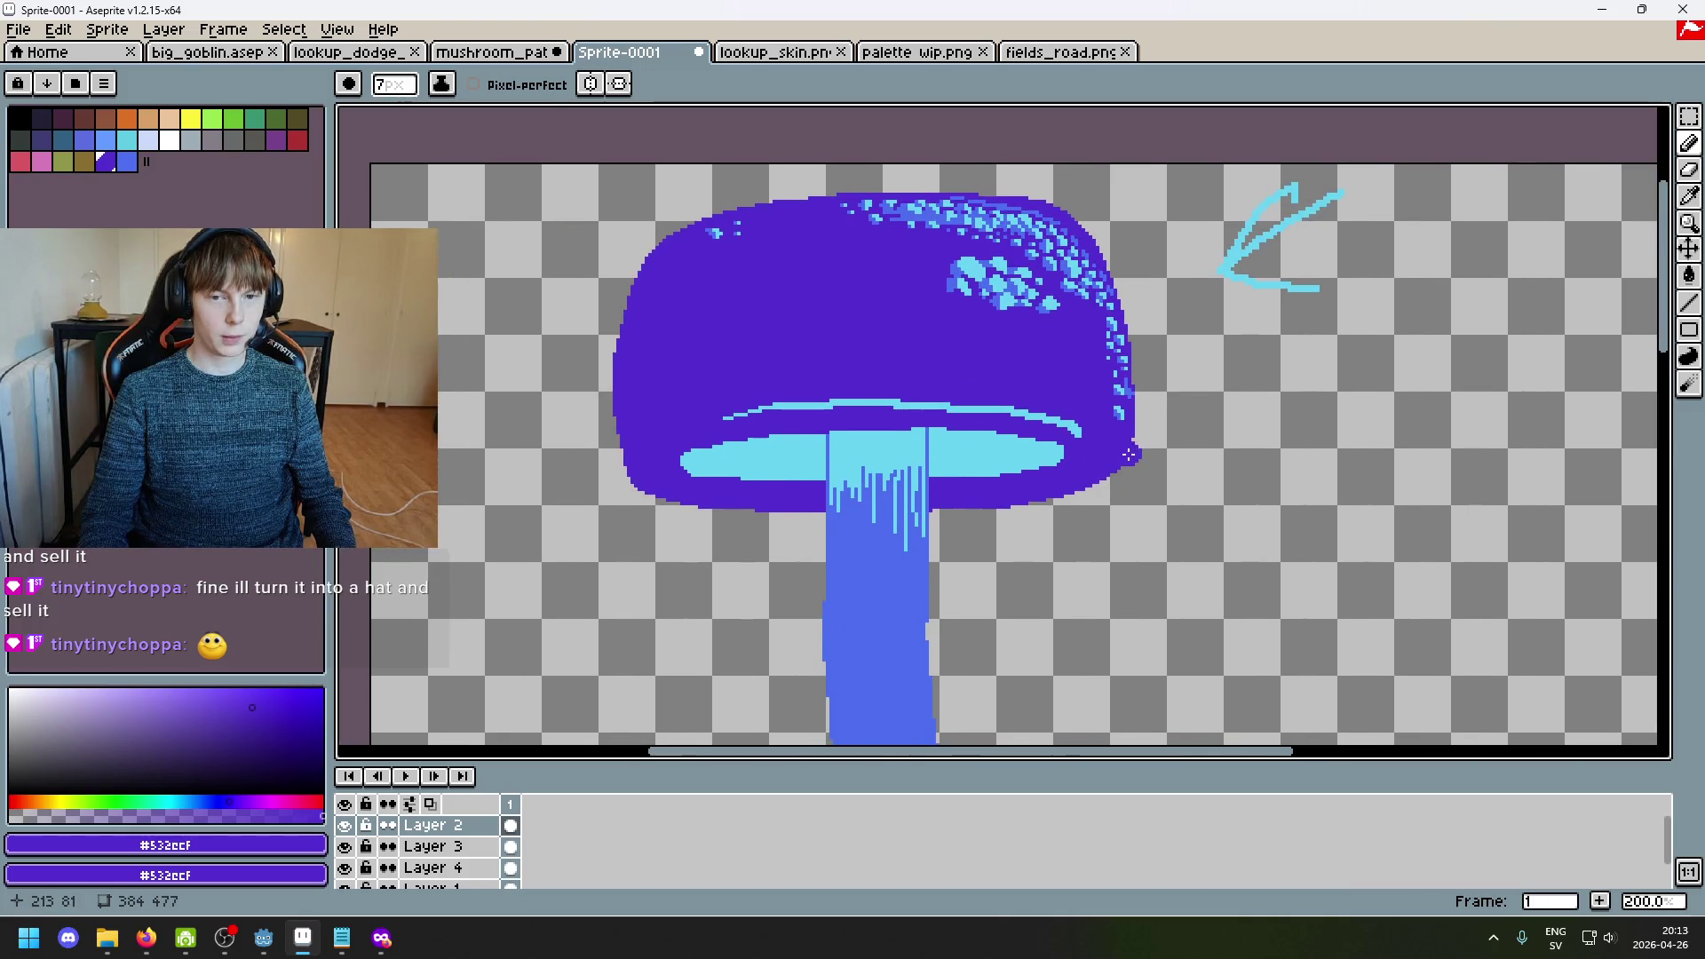
{"action": "scroll", "coordinate": [1130, 455], "scroll_direction": "up", "scroll_amount": 2}
{"action": "key", "text": "i"}
{"action": "key", "text": "b"}
{"action": "left_click_drag", "start_coordinate": [683, 355], "coordinate": [1109, 453]}
{"action": "left_click_drag", "start_coordinate": [1233, 430], "coordinate": [1171, 406]}
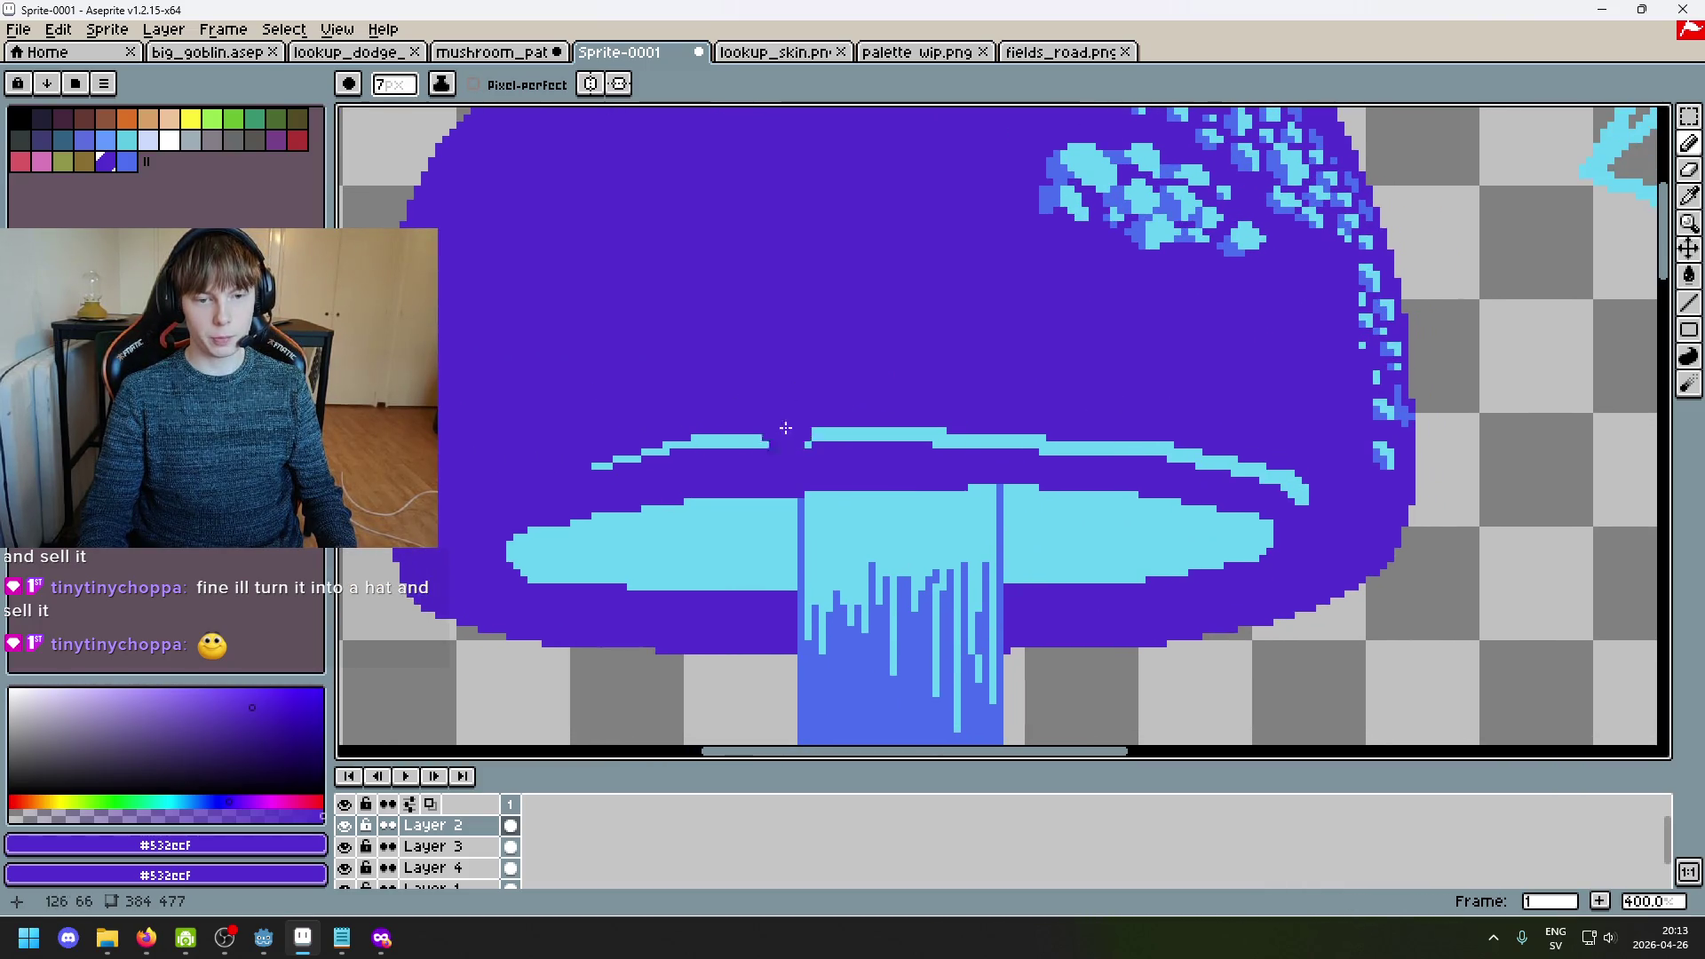
Step: Paint over the right part of the cyan rim line in purple, retrying after an undo
{"action": "mouse_move", "coordinate": [1279, 470]}
{"action": "left_mouse_down"}
{"action": "mouse_move", "coordinate": [1134, 435]}
{"action": "mouse_move", "coordinate": [648, 444]}
{"action": "left_mouse_up"}
{"action": "key", "text": "ctrl+z"}
{"action": "scroll", "coordinate": [946, 442], "scroll_direction": "up", "scroll_amount": 3}
{"action": "left_click_drag", "start_coordinate": [1316, 533], "coordinate": [1140, 462]}
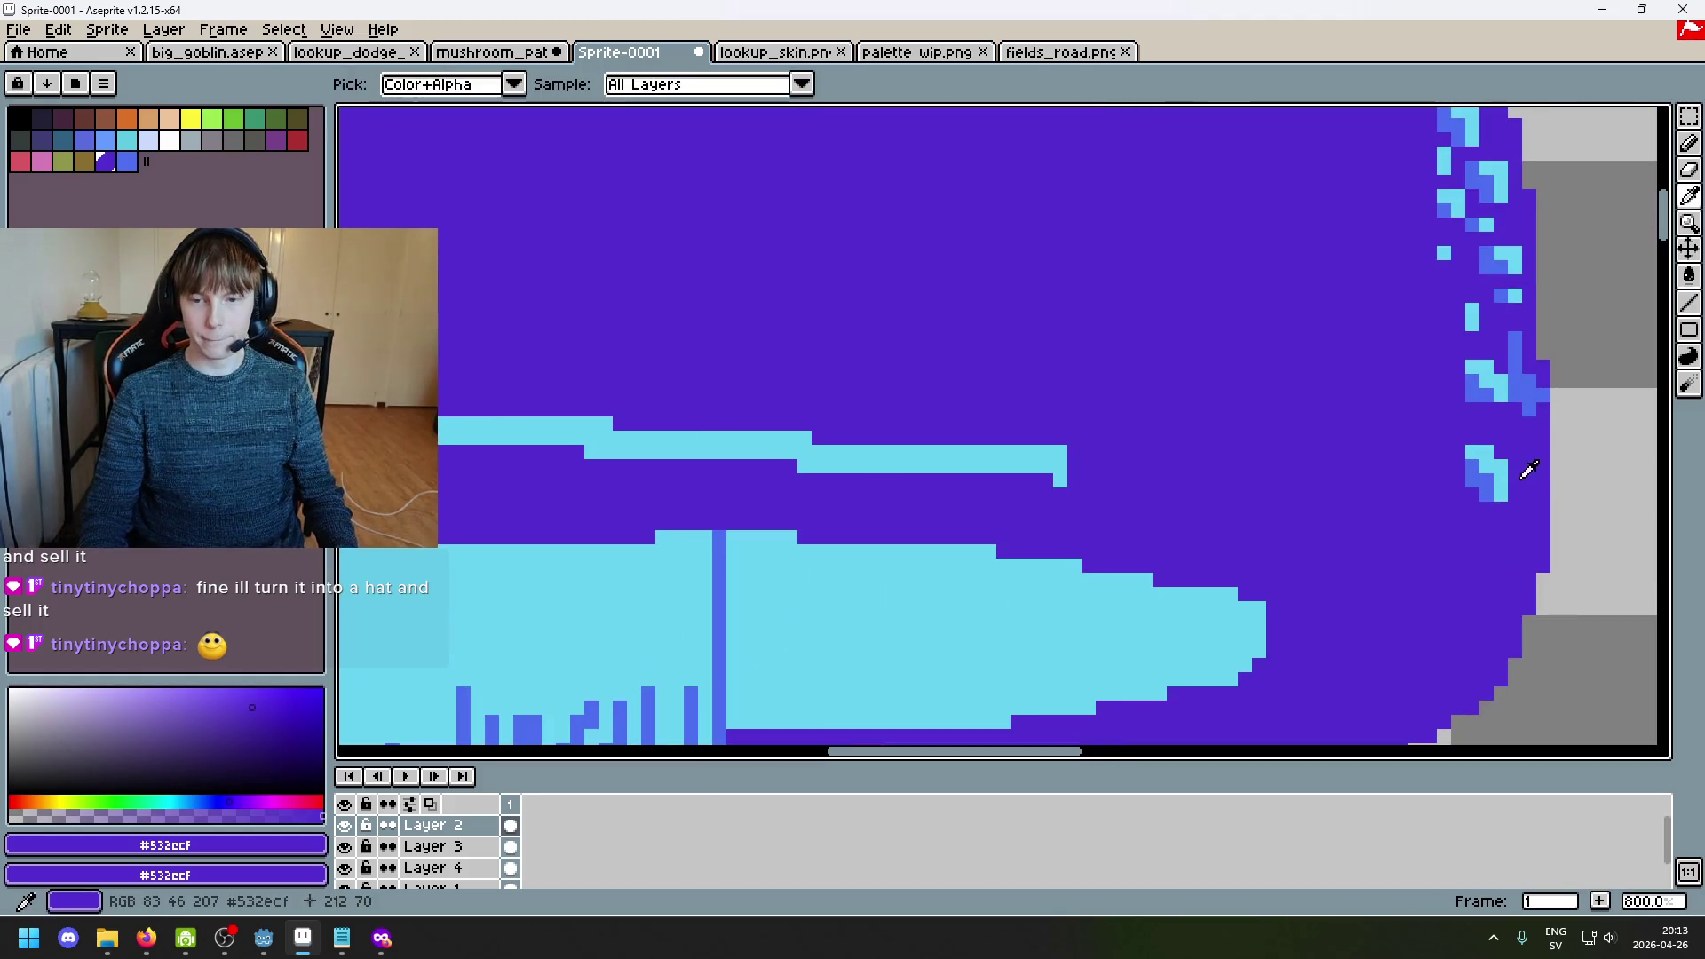
Step: Switch to a one-pixel cyan pencil and place a single cyan spot and a small cluster on the cap
{"action": "left_click", "coordinate": [1491, 466], "text": "alt"}
{"action": "key", "text": "minus"}
{"action": "key", "text": "minus"}
{"action": "key", "text": "minus"}
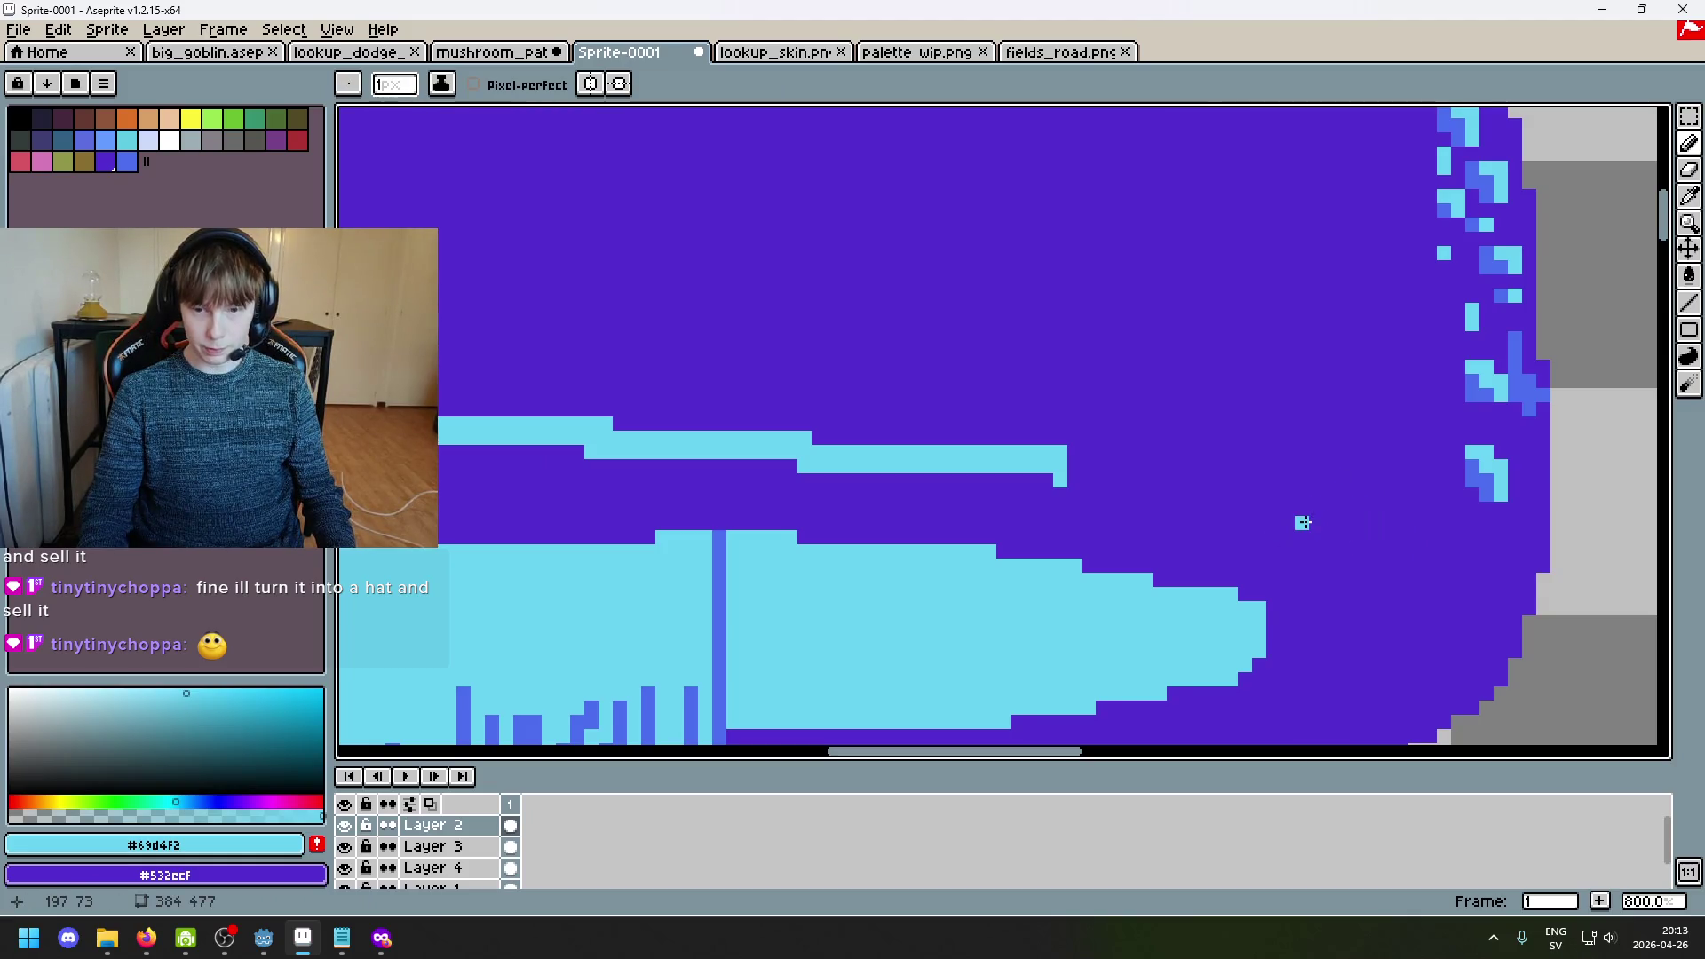
{"action": "left_click", "coordinate": [1301, 537]}
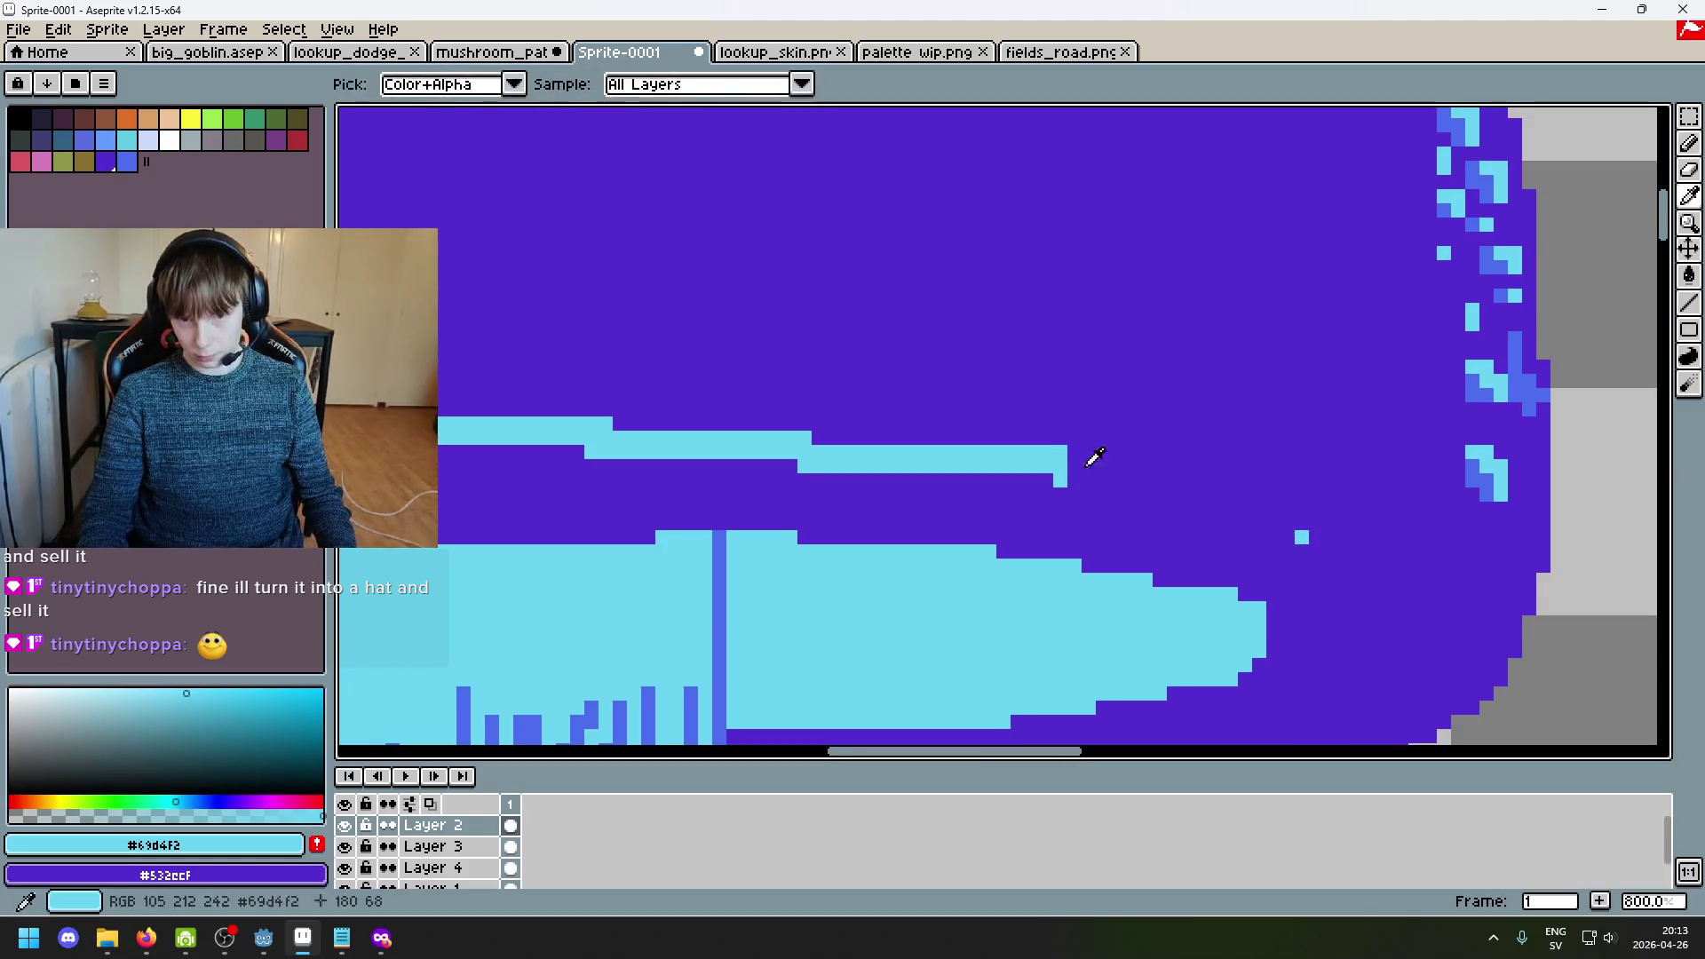
{"action": "left_click_drag", "start_coordinate": [1231, 495], "coordinate": [1202, 480]}
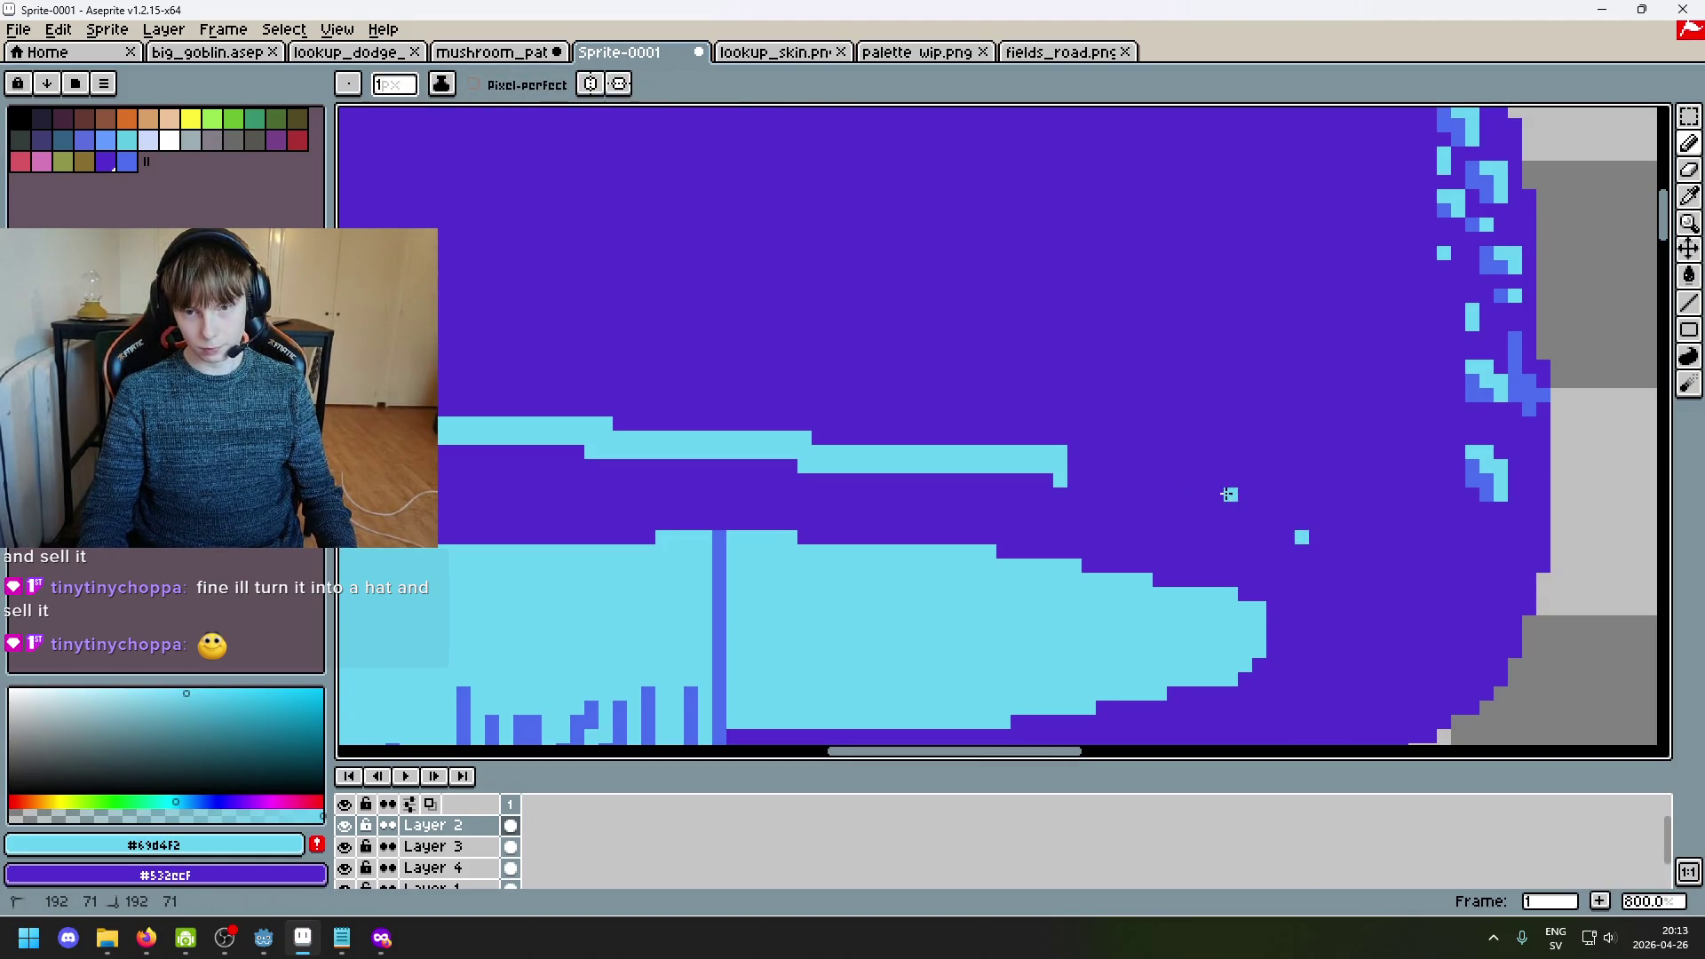
Step: Sample cyan, blue and purple from the canvas and add a cyan pixel to the spot cluster
{"action": "left_click", "coordinate": [1480, 471], "text": "alt"}
{"action": "left_click", "coordinate": [1218, 488], "text": "alt"}
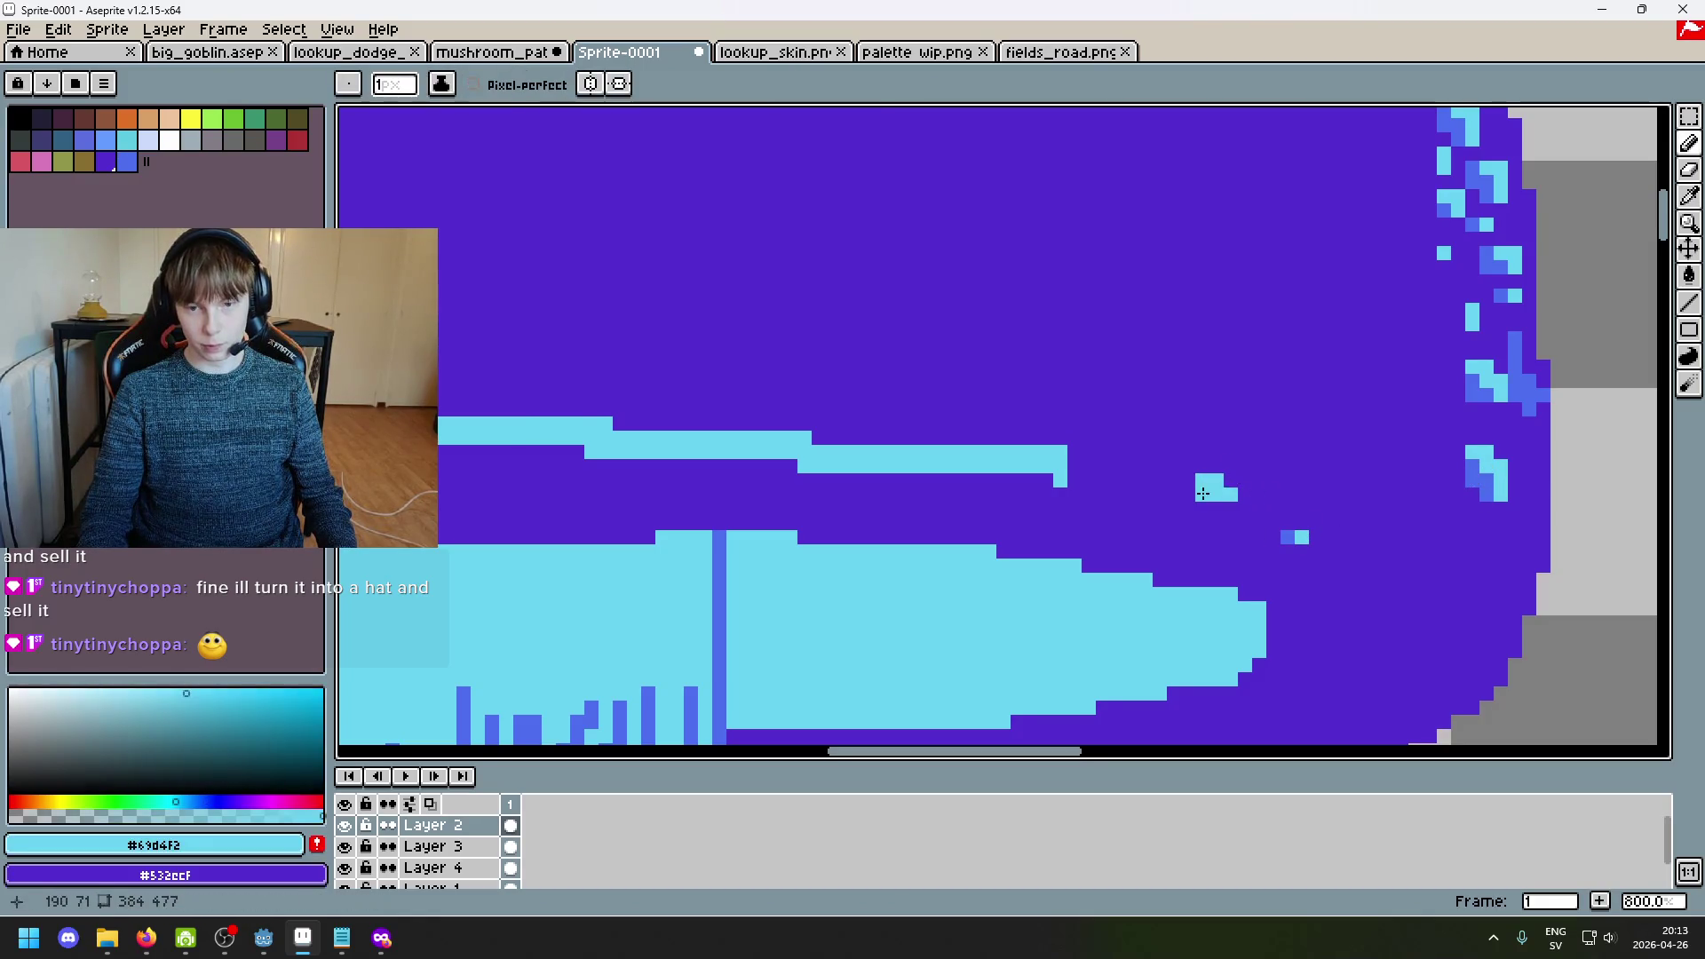
{"action": "left_click", "coordinate": [1476, 468], "text": "alt"}
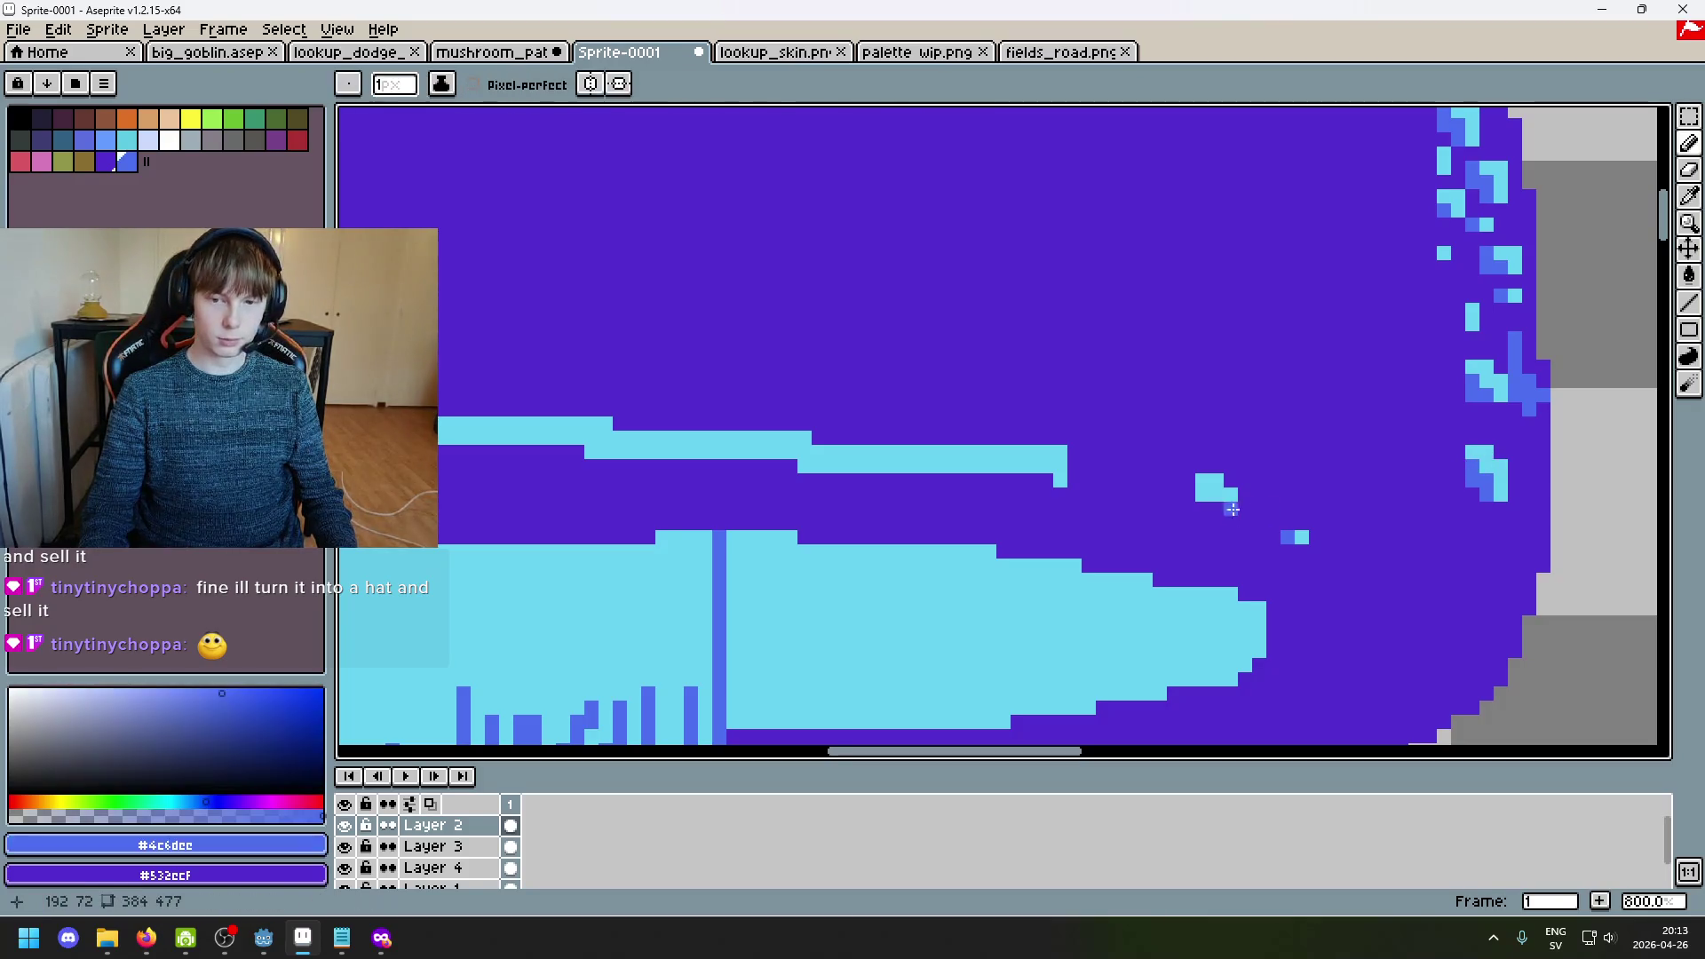
{"action": "left_click", "coordinate": [1202, 481], "text": "alt"}
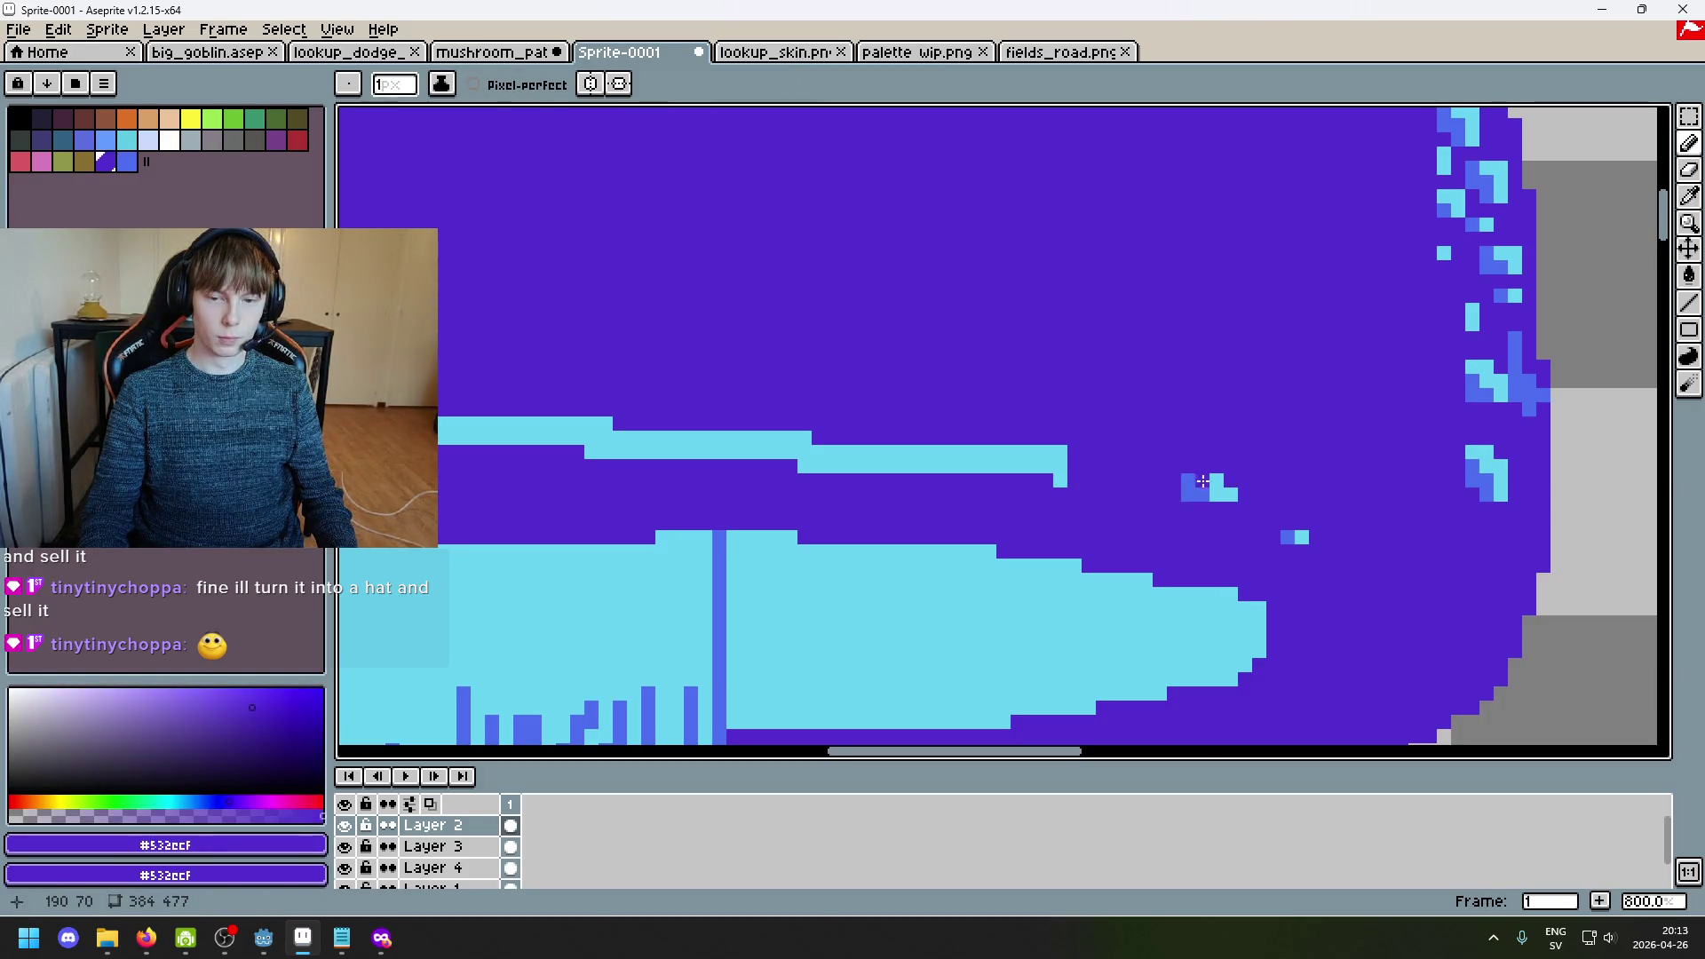
{"action": "left_click", "coordinate": [1216, 481], "text": "alt"}
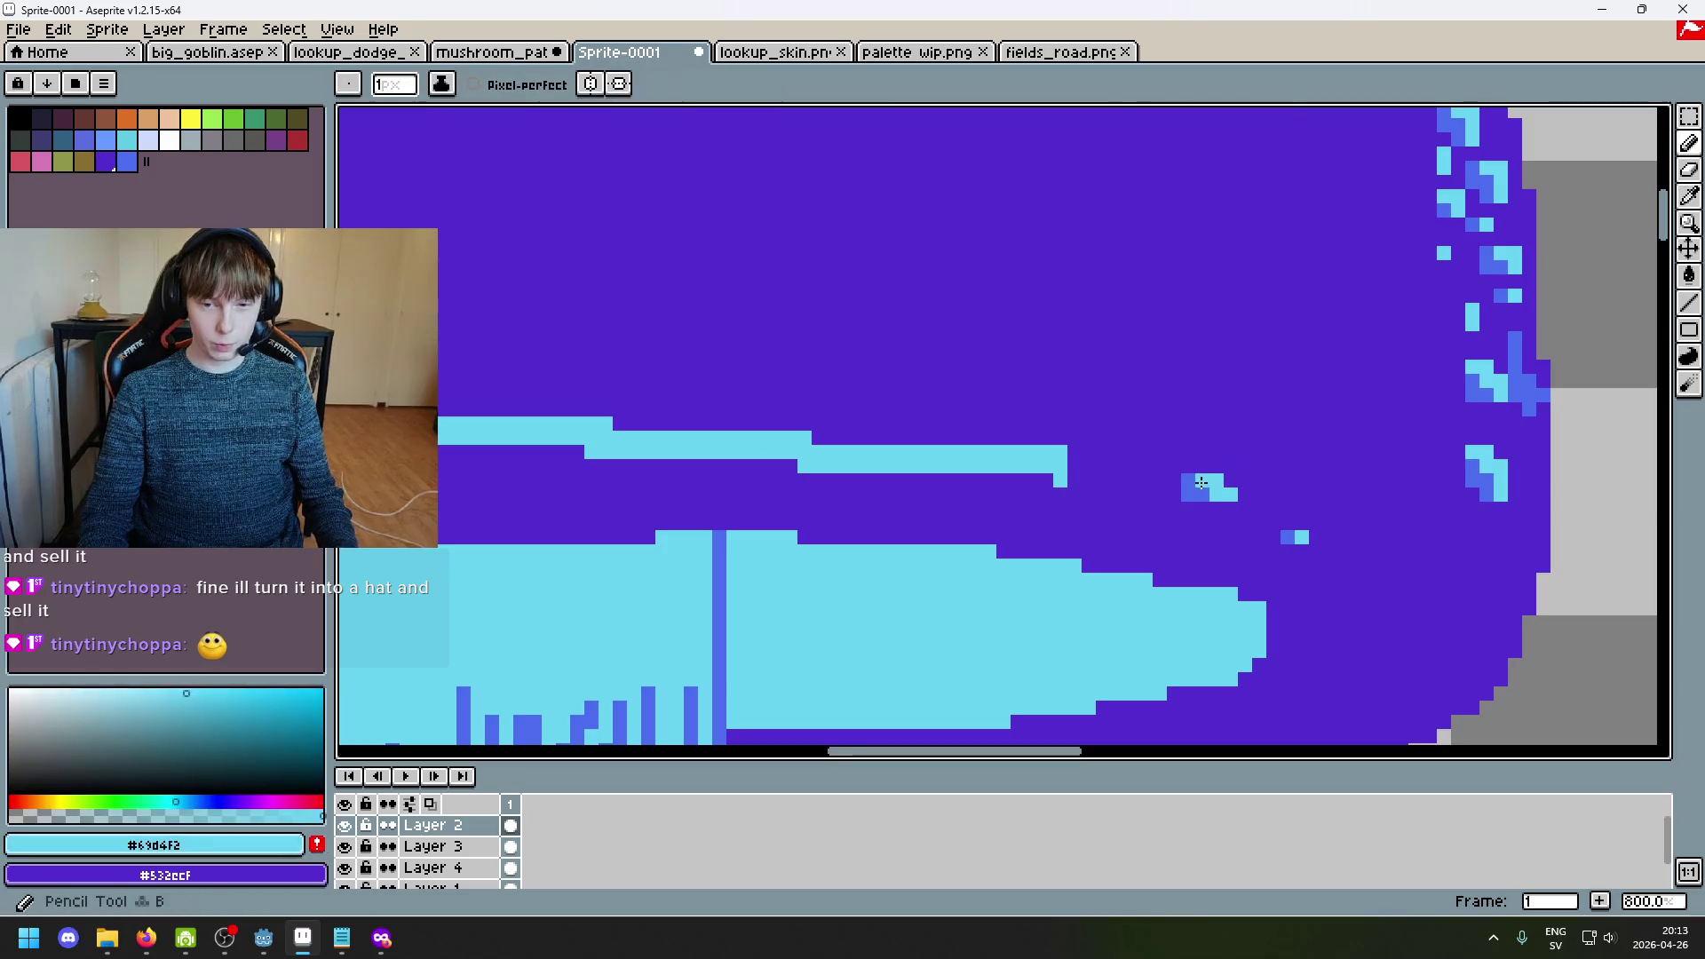
{"action": "key", "text": "alt"}
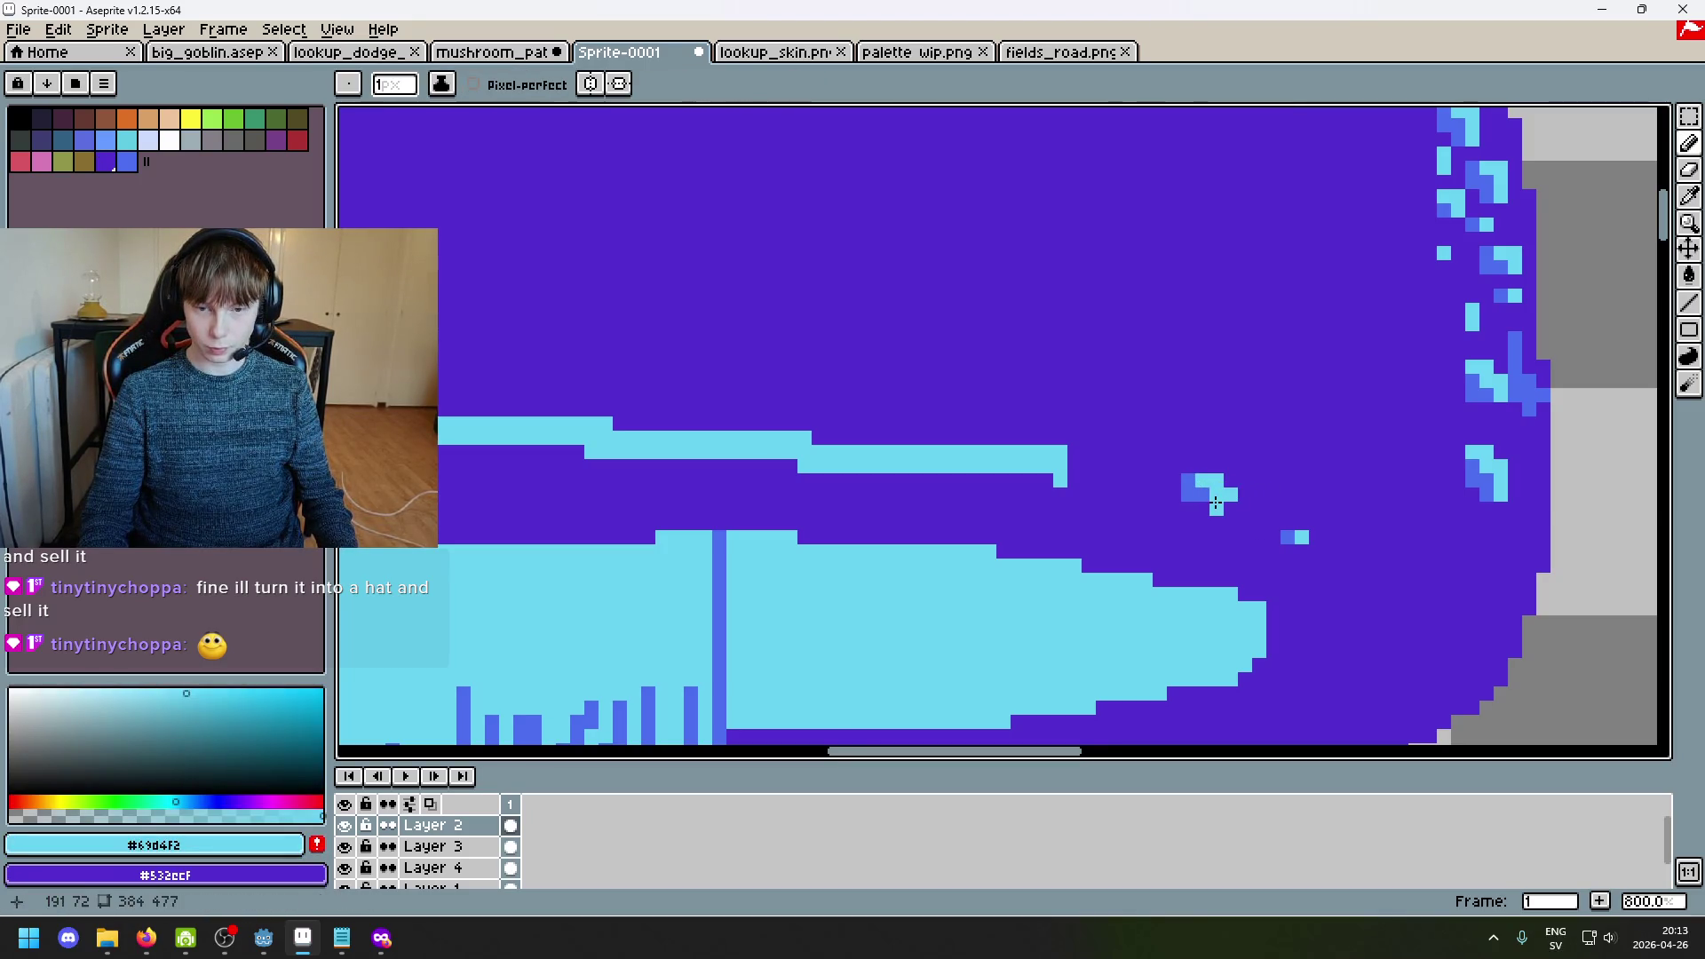
{"action": "left_click_drag", "start_coordinate": [1231, 495], "coordinate": [1240, 508]}
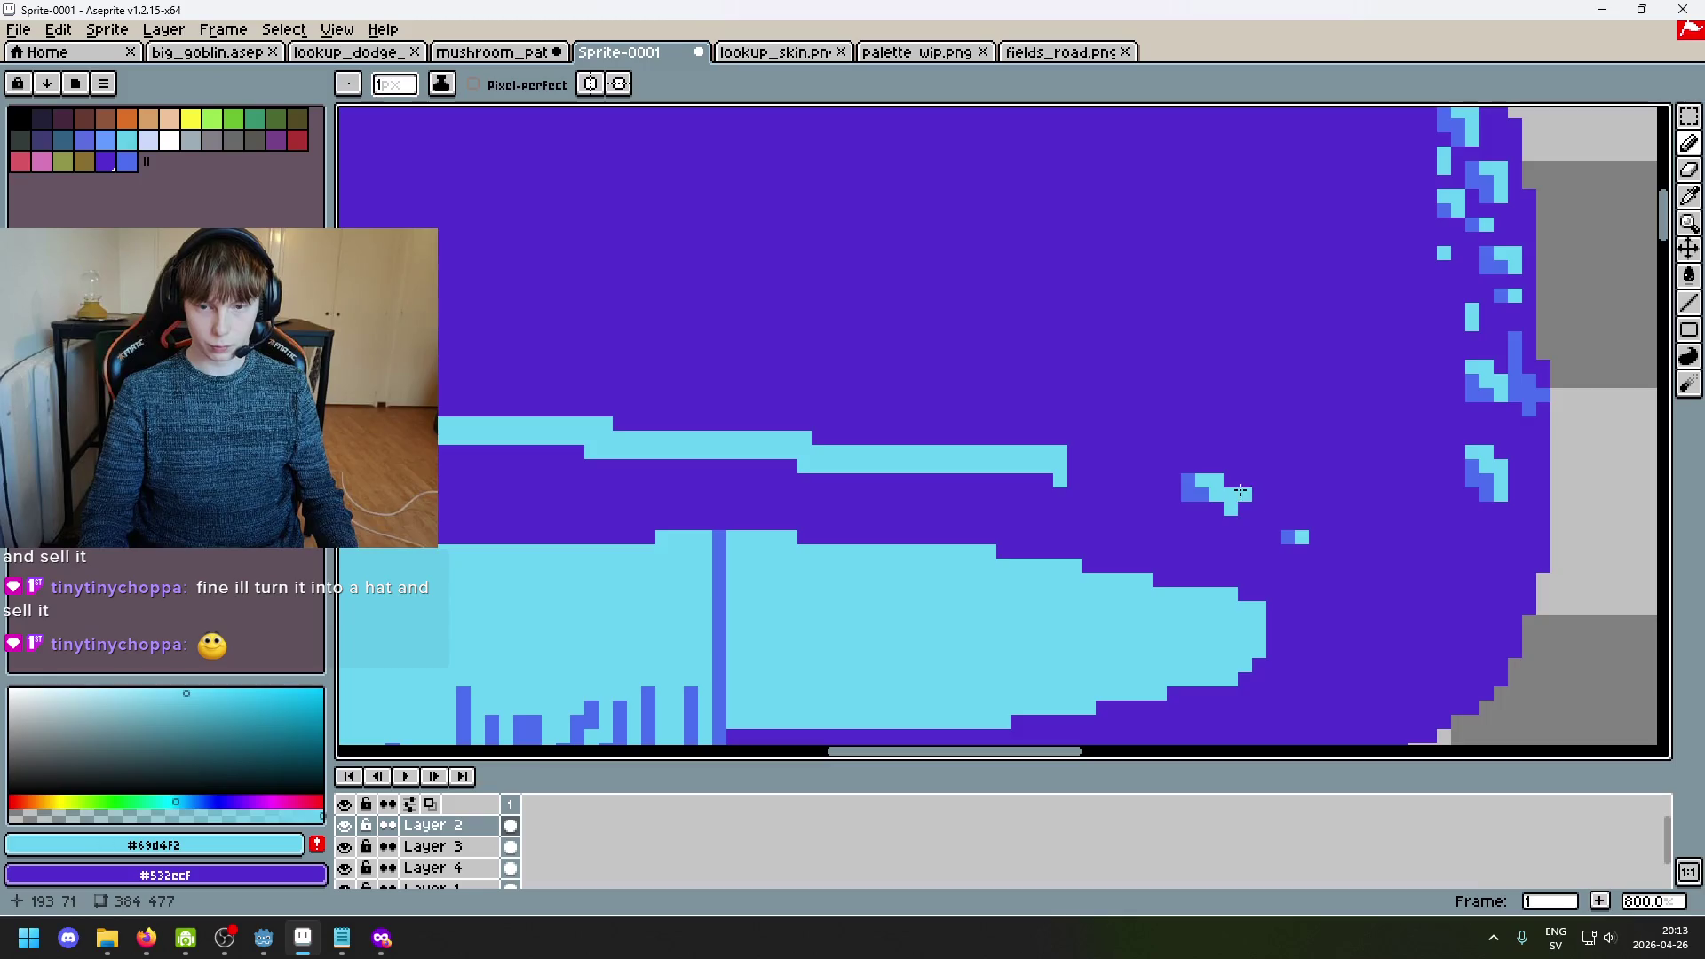
{"action": "key", "text": "ctrl+z"}
{"action": "left_click", "coordinate": [1220, 472]}
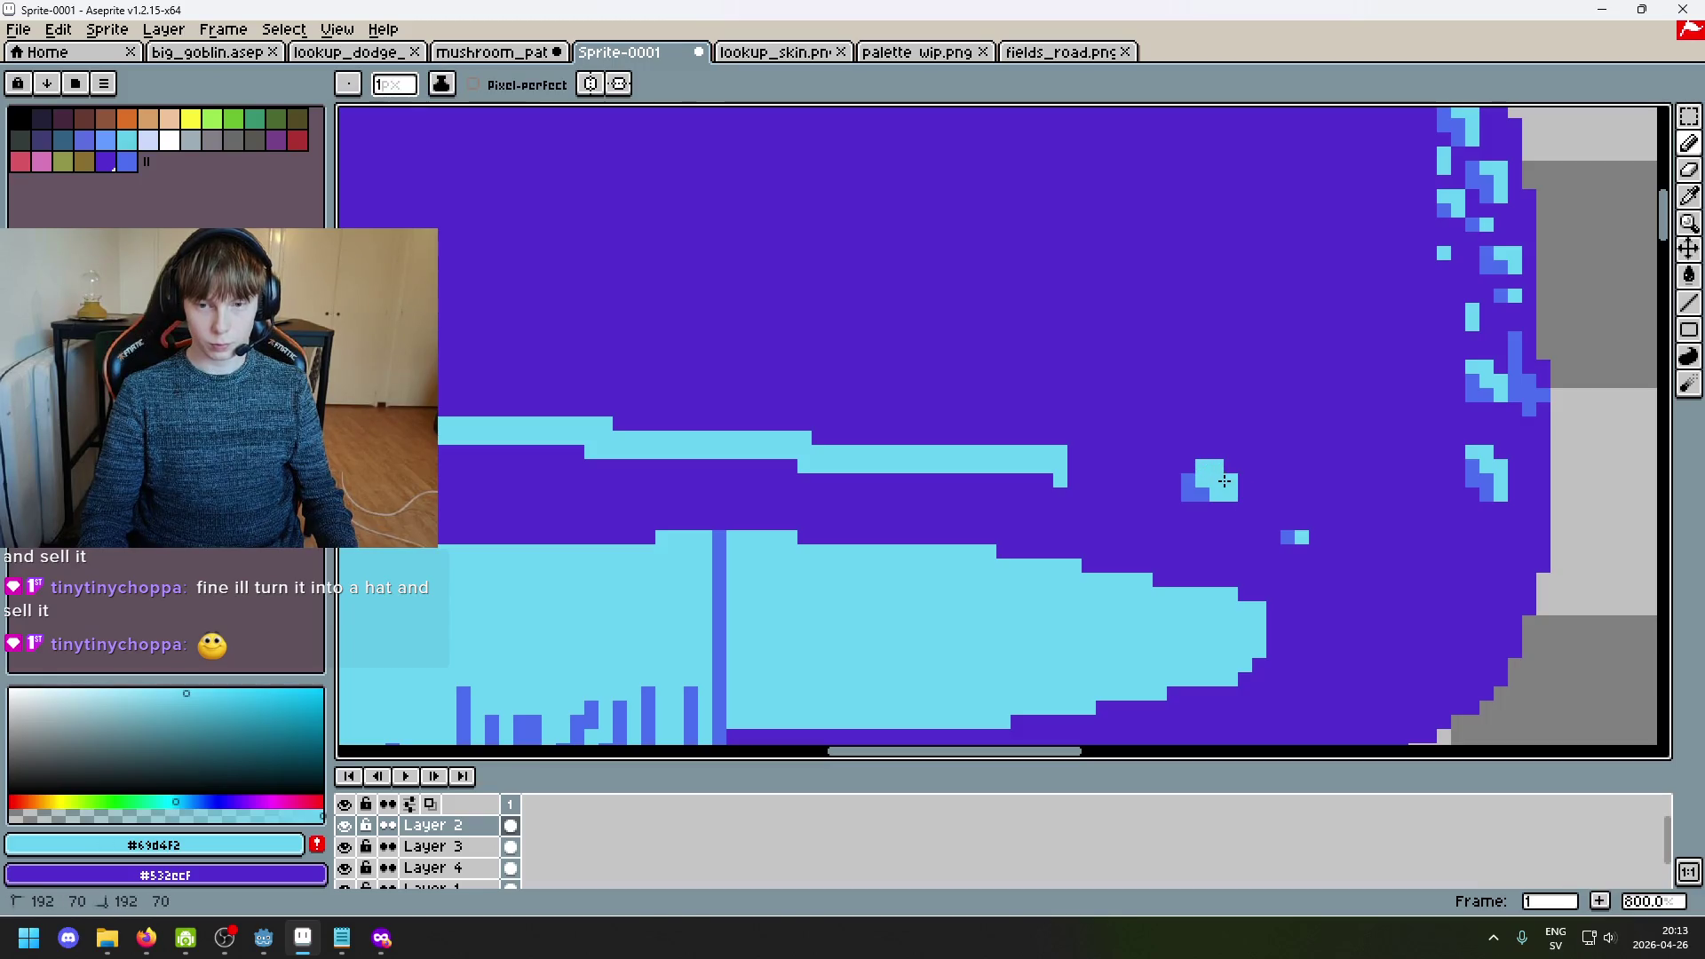
Step: Touch up the spot's bottom edge and paint a stray blue pixel back to purple
{"action": "left_click", "coordinate": [1188, 486], "text": "alt"}
{"action": "scroll", "coordinate": [1192, 497], "scroll_direction": "down", "scroll_amount": 1}
{"action": "scroll", "coordinate": [1191, 496], "scroll_direction": "down", "scroll_amount": 3}
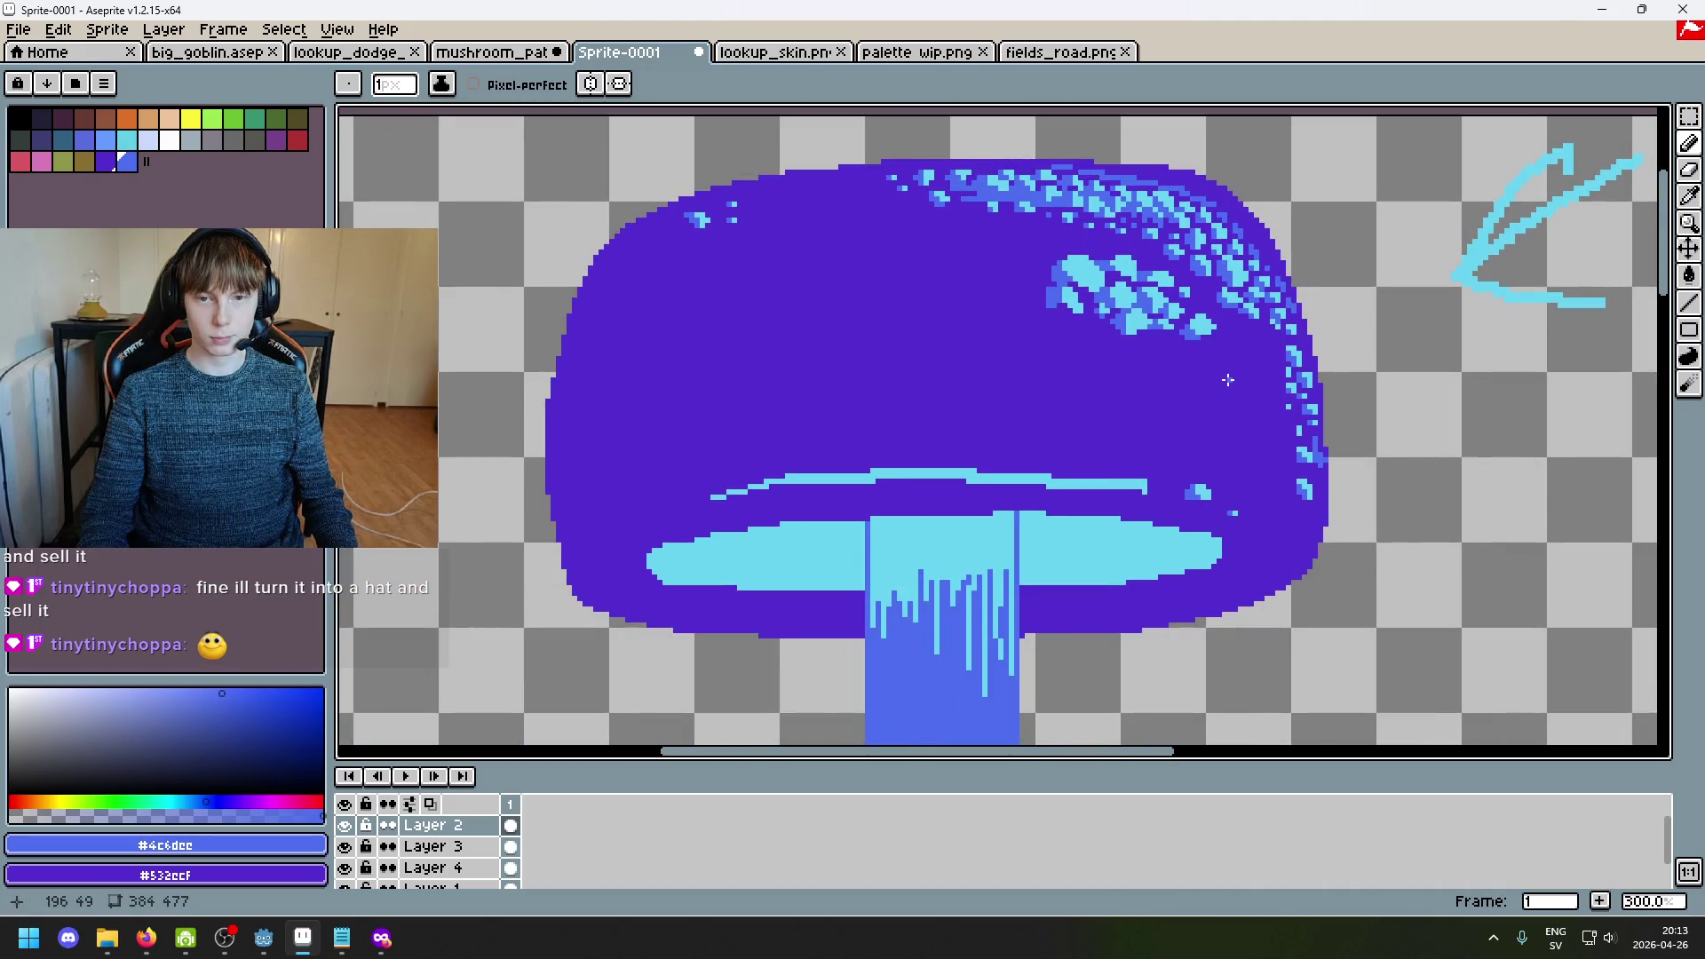
{"action": "scroll", "coordinate": [1228, 379], "scroll_direction": "up", "scroll_amount": 2}
{"action": "scroll", "coordinate": [1192, 582], "scroll_direction": "up", "scroll_amount": 4}
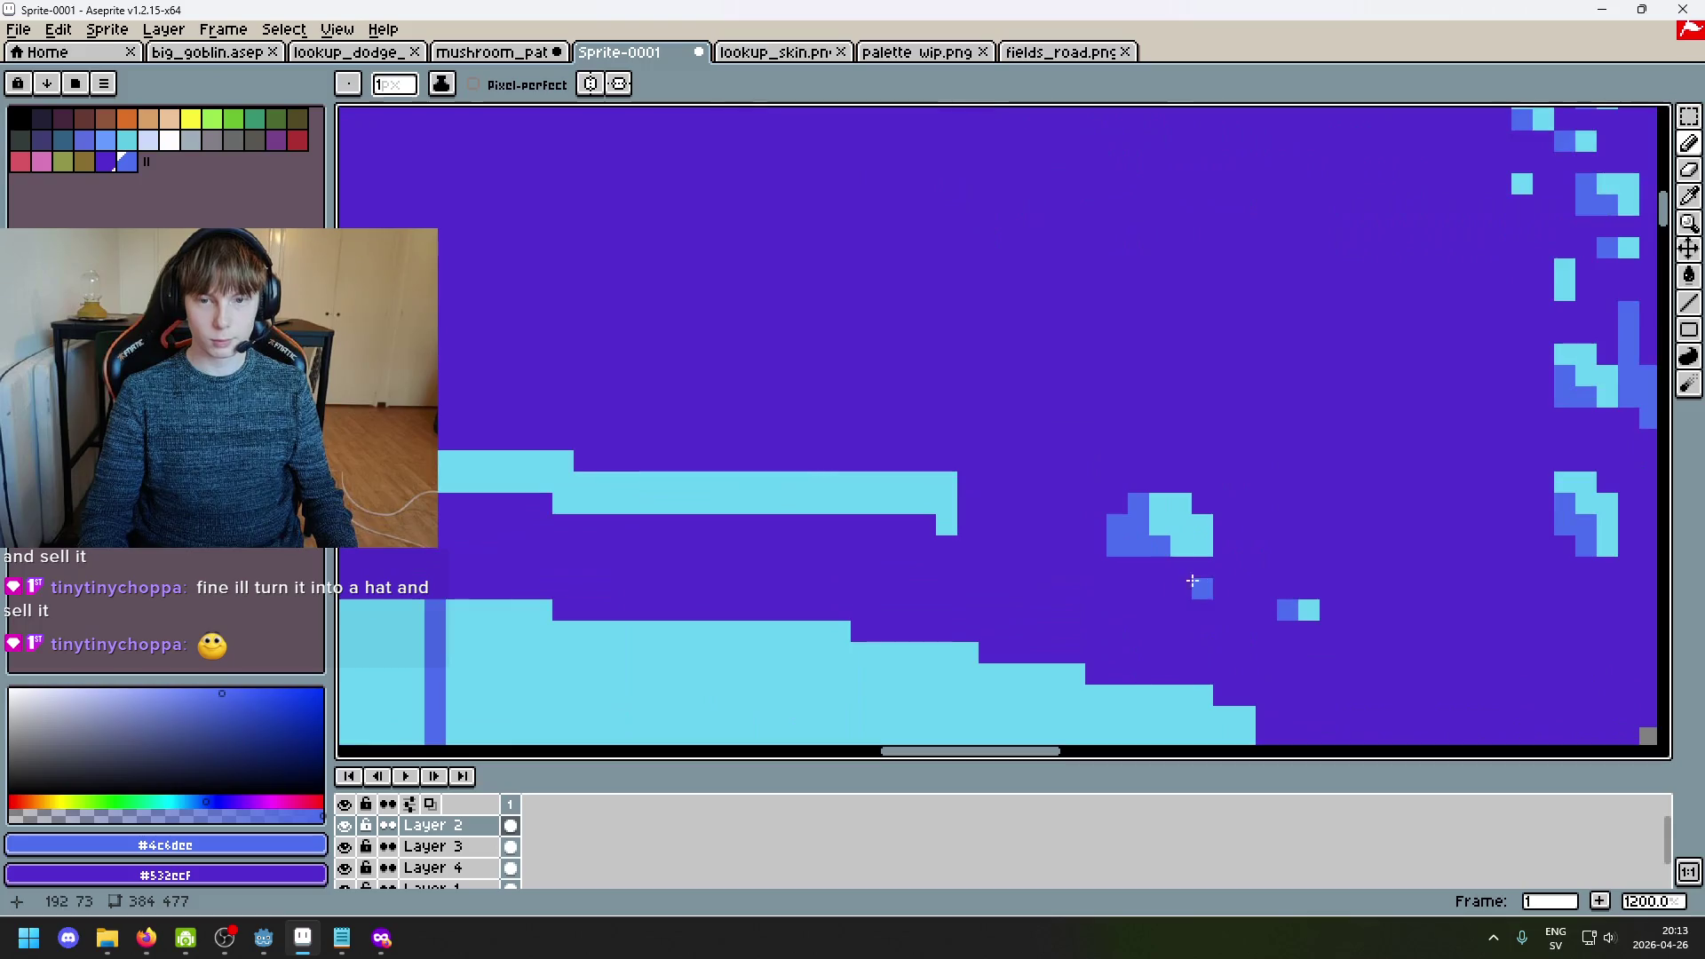
{"action": "left_click_drag", "start_coordinate": [1174, 570], "coordinate": [1128, 570]}
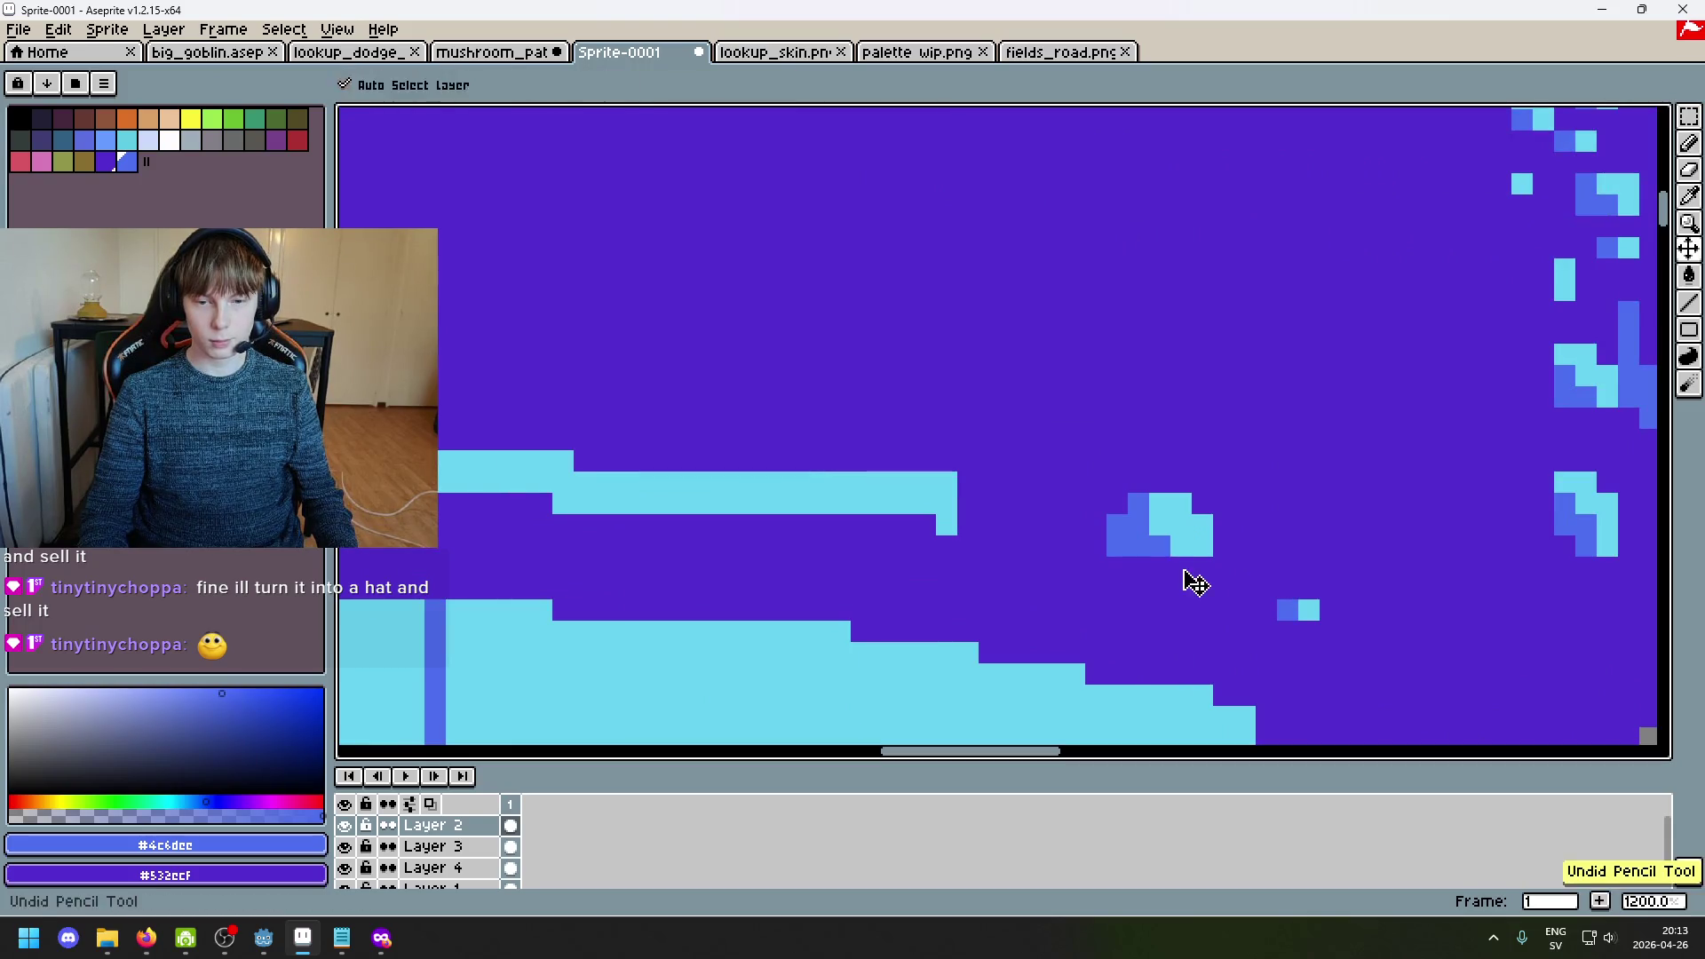
{"action": "scroll", "coordinate": [1191, 583], "scroll_direction": "down", "scroll_amount": 5}
{"action": "scroll", "coordinate": [1192, 583], "scroll_direction": "up", "scroll_amount": 5}
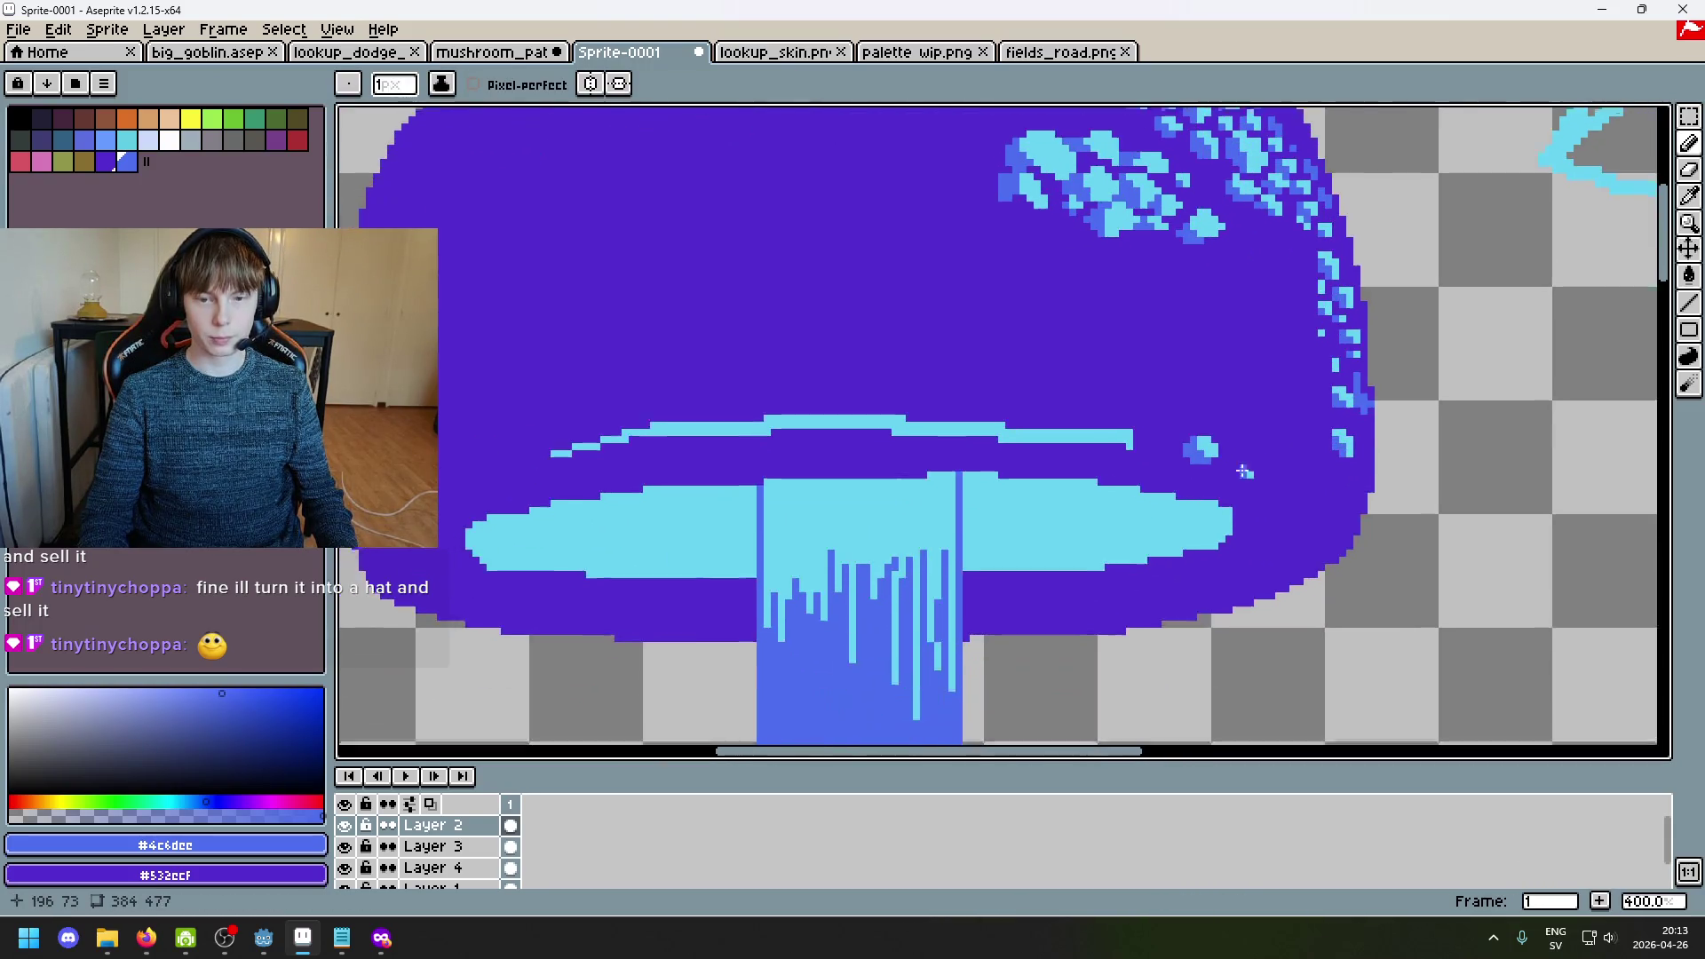
{"action": "key", "text": "ctrl+z"}
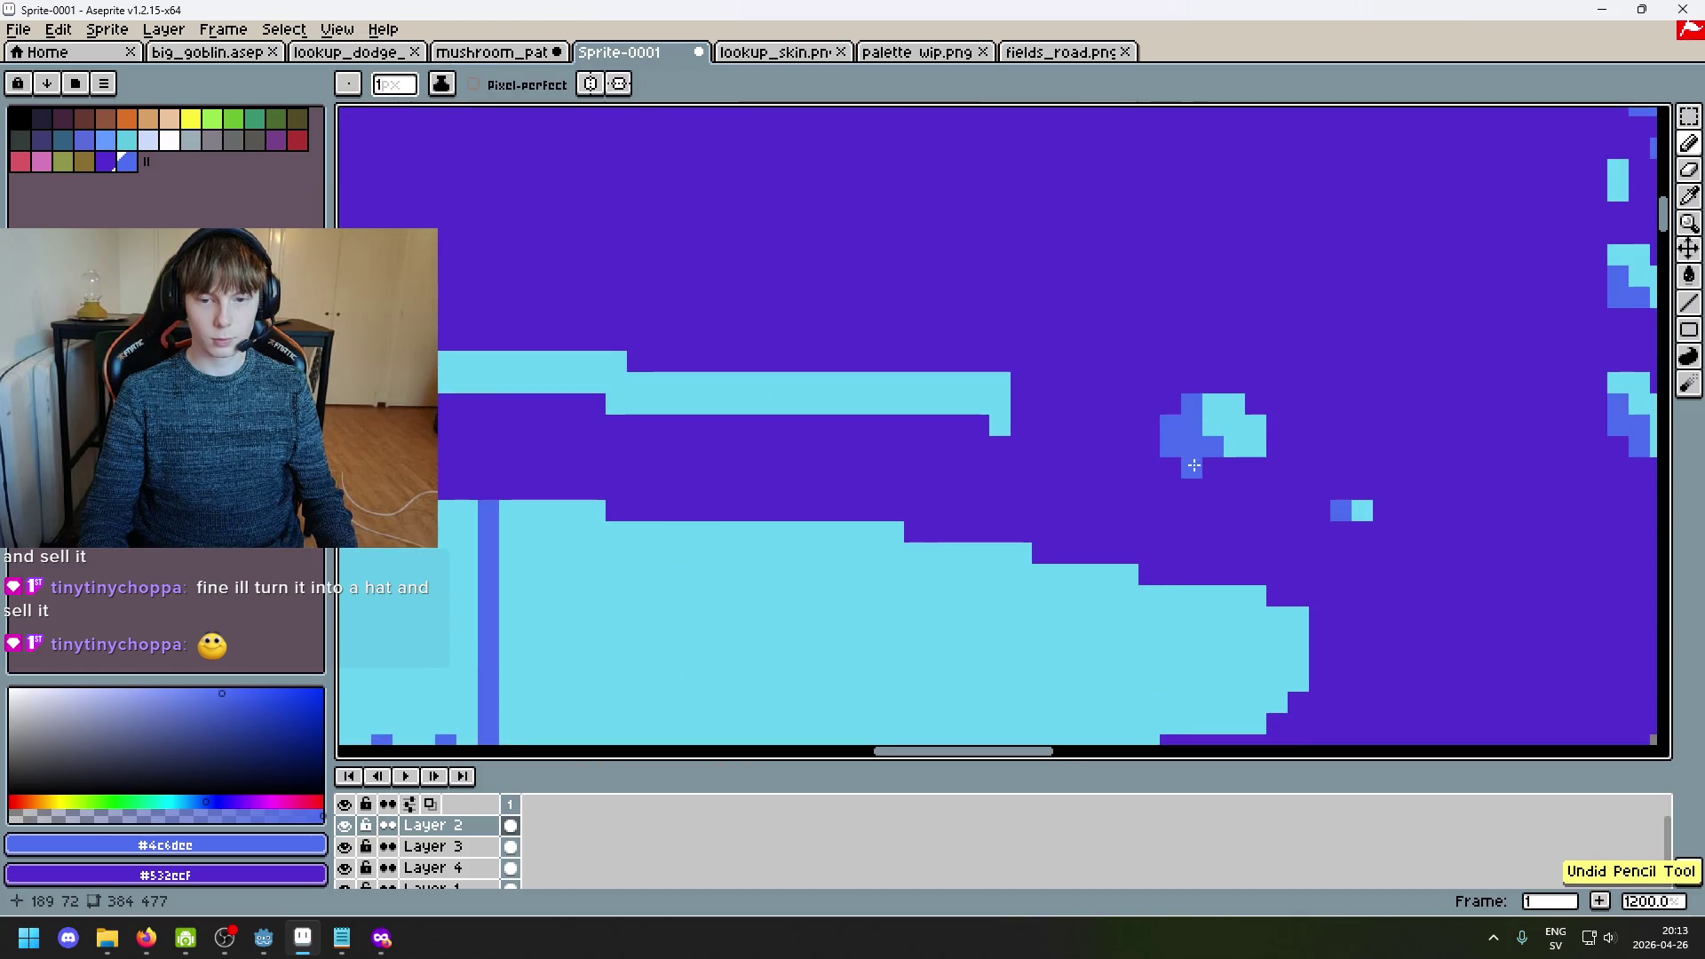
{"action": "right_click", "coordinate": [1191, 469]}
{"action": "left_click", "coordinate": [1152, 392], "text": "alt"}
Step: Add cyan specks and a short cyan diagonal near the cluster, plus blue pixels among them
{"action": "left_click", "coordinate": [1217, 399], "text": "alt"}
{"action": "left_click", "coordinate": [1056, 370]}
{"action": "key", "text": "ctrl+z"}
{"action": "left_click", "coordinate": [1127, 425]}
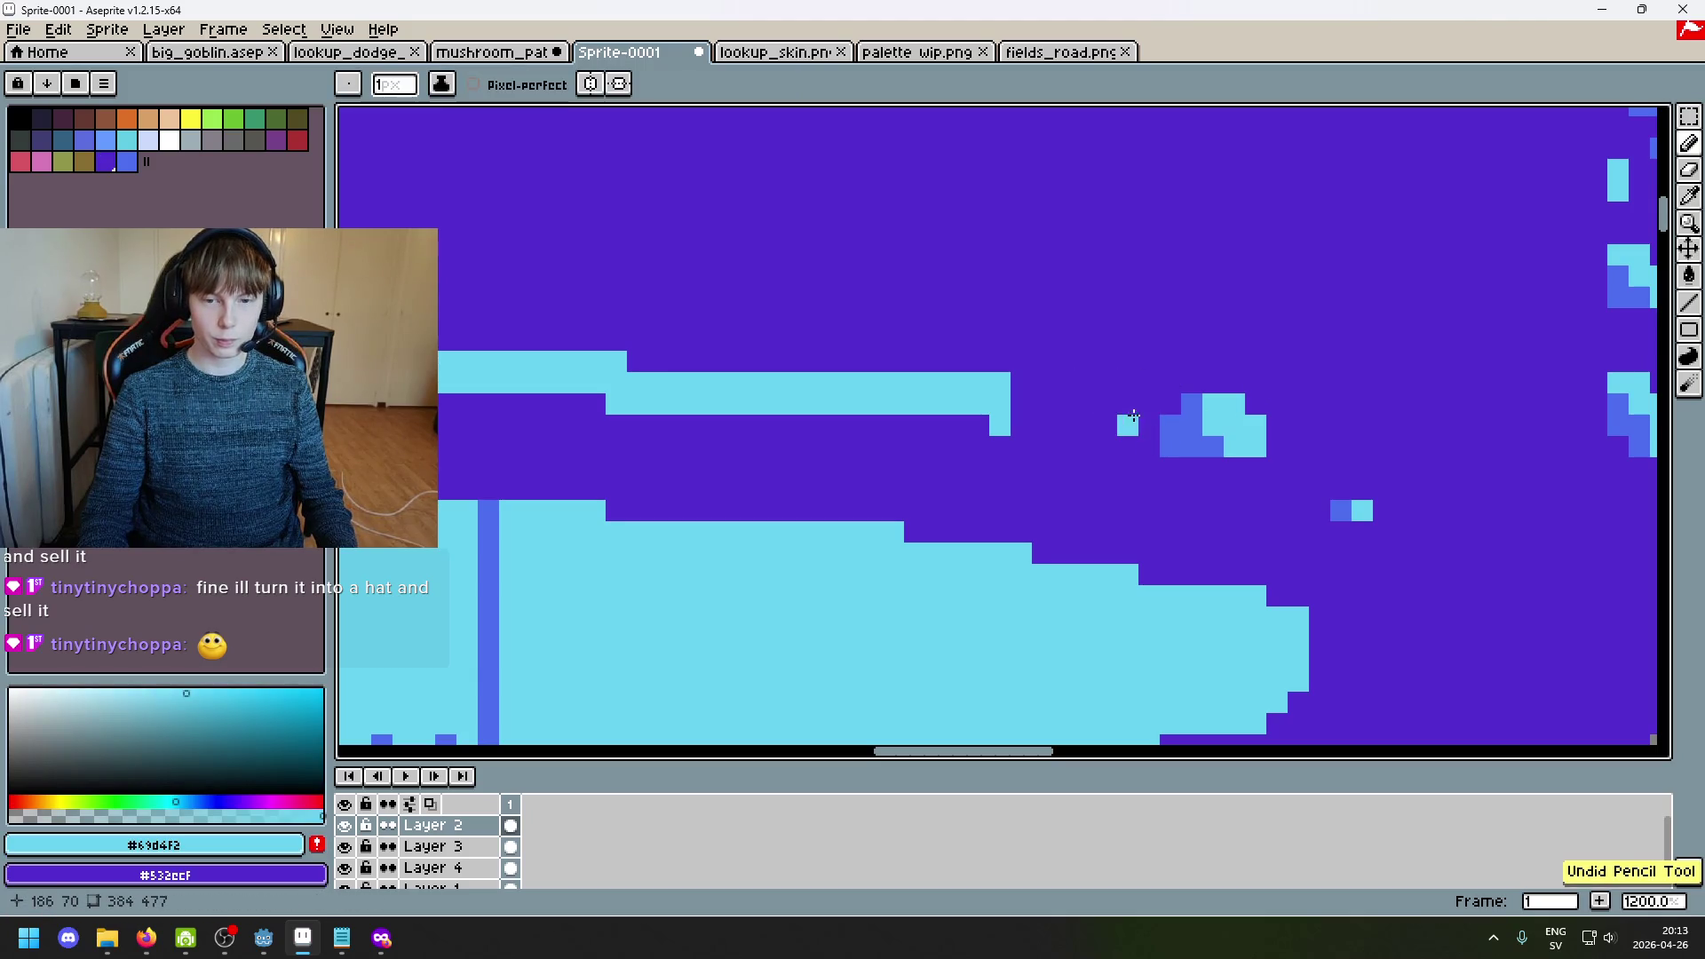
{"action": "left_click_drag", "start_coordinate": [1122, 391], "coordinate": [1149, 425]}
{"action": "left_click", "coordinate": [1171, 431], "text": "alt"}
{"action": "left_click", "coordinate": [1102, 386]}
{"action": "left_click", "coordinate": [1122, 424]}
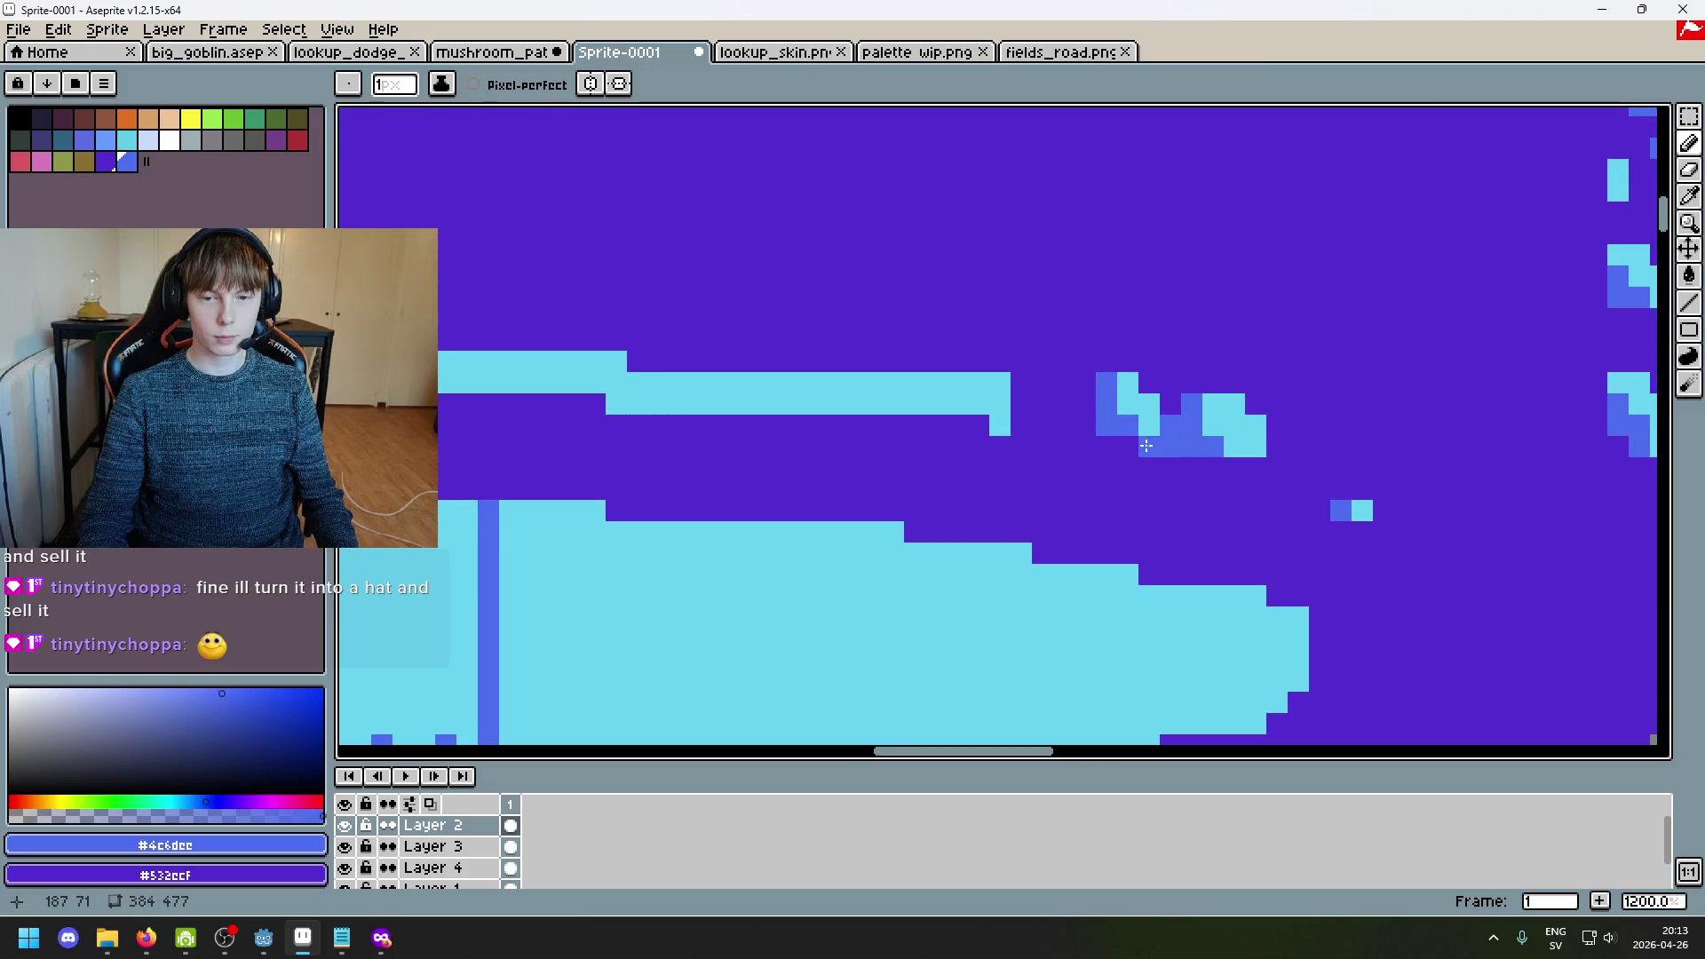
Step: Draw cyan pixels left of the spot cluster with blue at its lower left
{"action": "scroll", "coordinate": [1146, 446], "scroll_direction": "down", "scroll_amount": 4}
{"action": "scroll", "coordinate": [1136, 448], "scroll_direction": "up", "scroll_amount": 1}
{"action": "scroll", "coordinate": [1136, 449], "scroll_direction": "up", "scroll_amount": 3}
{"action": "scroll", "coordinate": [1124, 451], "scroll_direction": "down", "scroll_amount": 4}
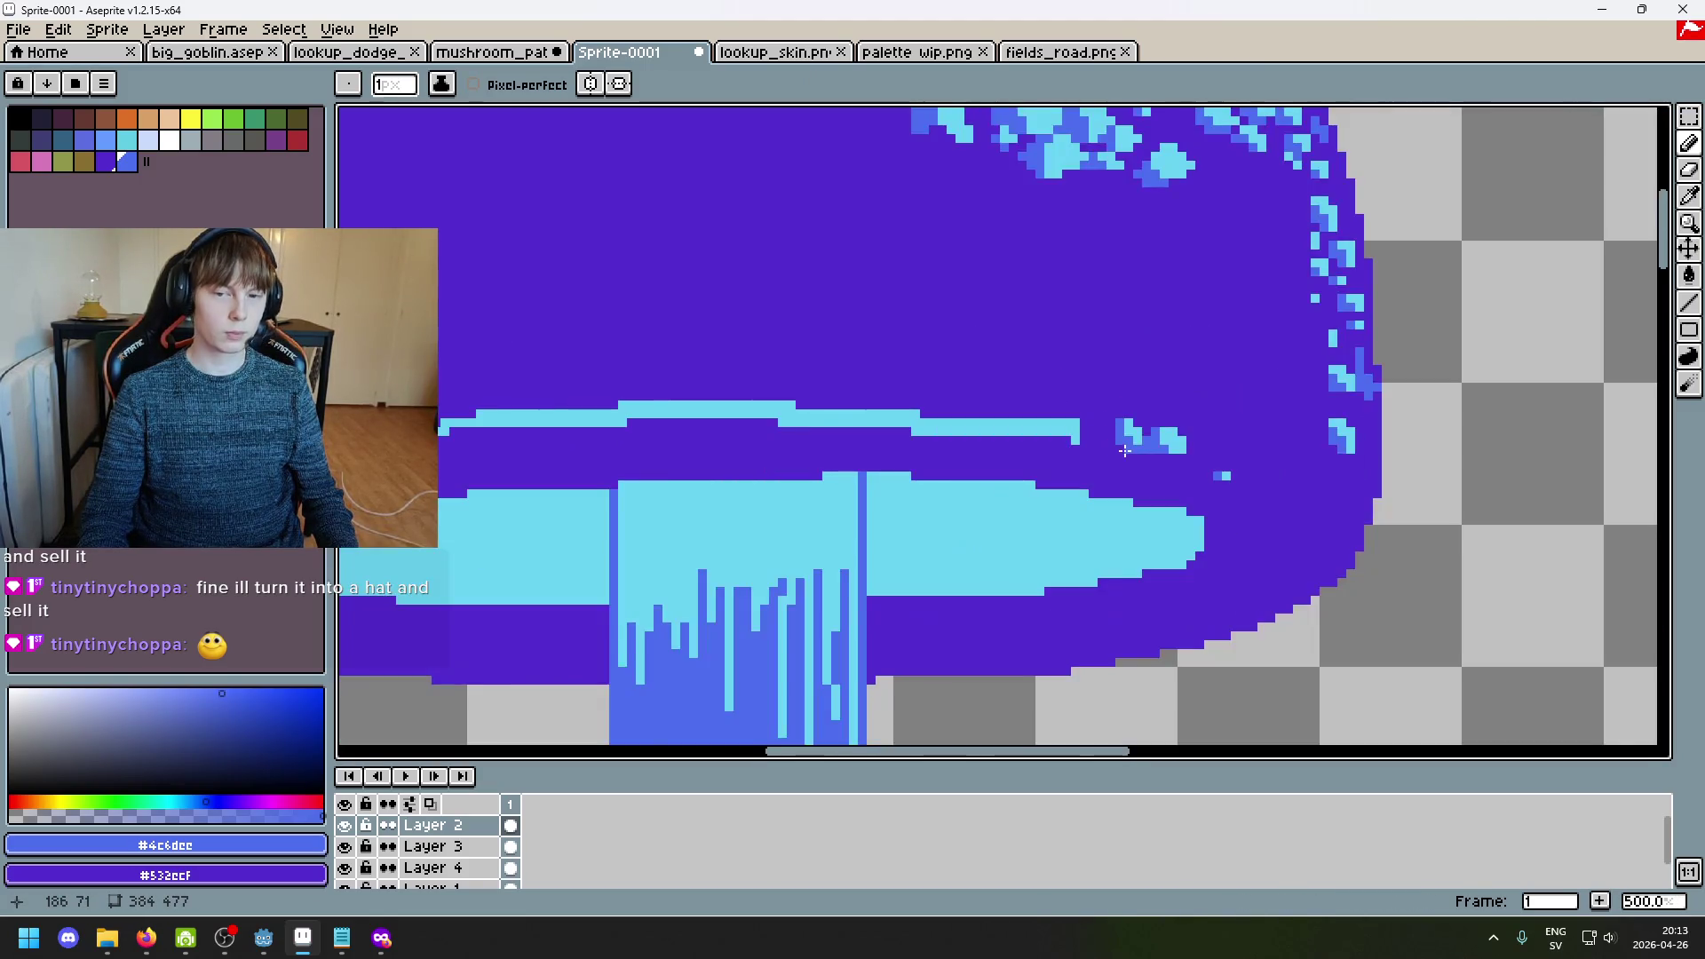
{"action": "scroll", "coordinate": [1124, 451], "scroll_direction": "up", "scroll_amount": 5}
{"action": "left_click", "coordinate": [1153, 391], "text": "alt"}
{"action": "mouse_move", "coordinate": [1076, 448]}
{"action": "left_mouse_down"}
{"action": "mouse_move", "coordinate": [1134, 464]}
{"action": "mouse_move", "coordinate": [1087, 503]}
{"action": "left_mouse_up"}
{"action": "left_click", "coordinate": [1101, 391], "text": "alt"}
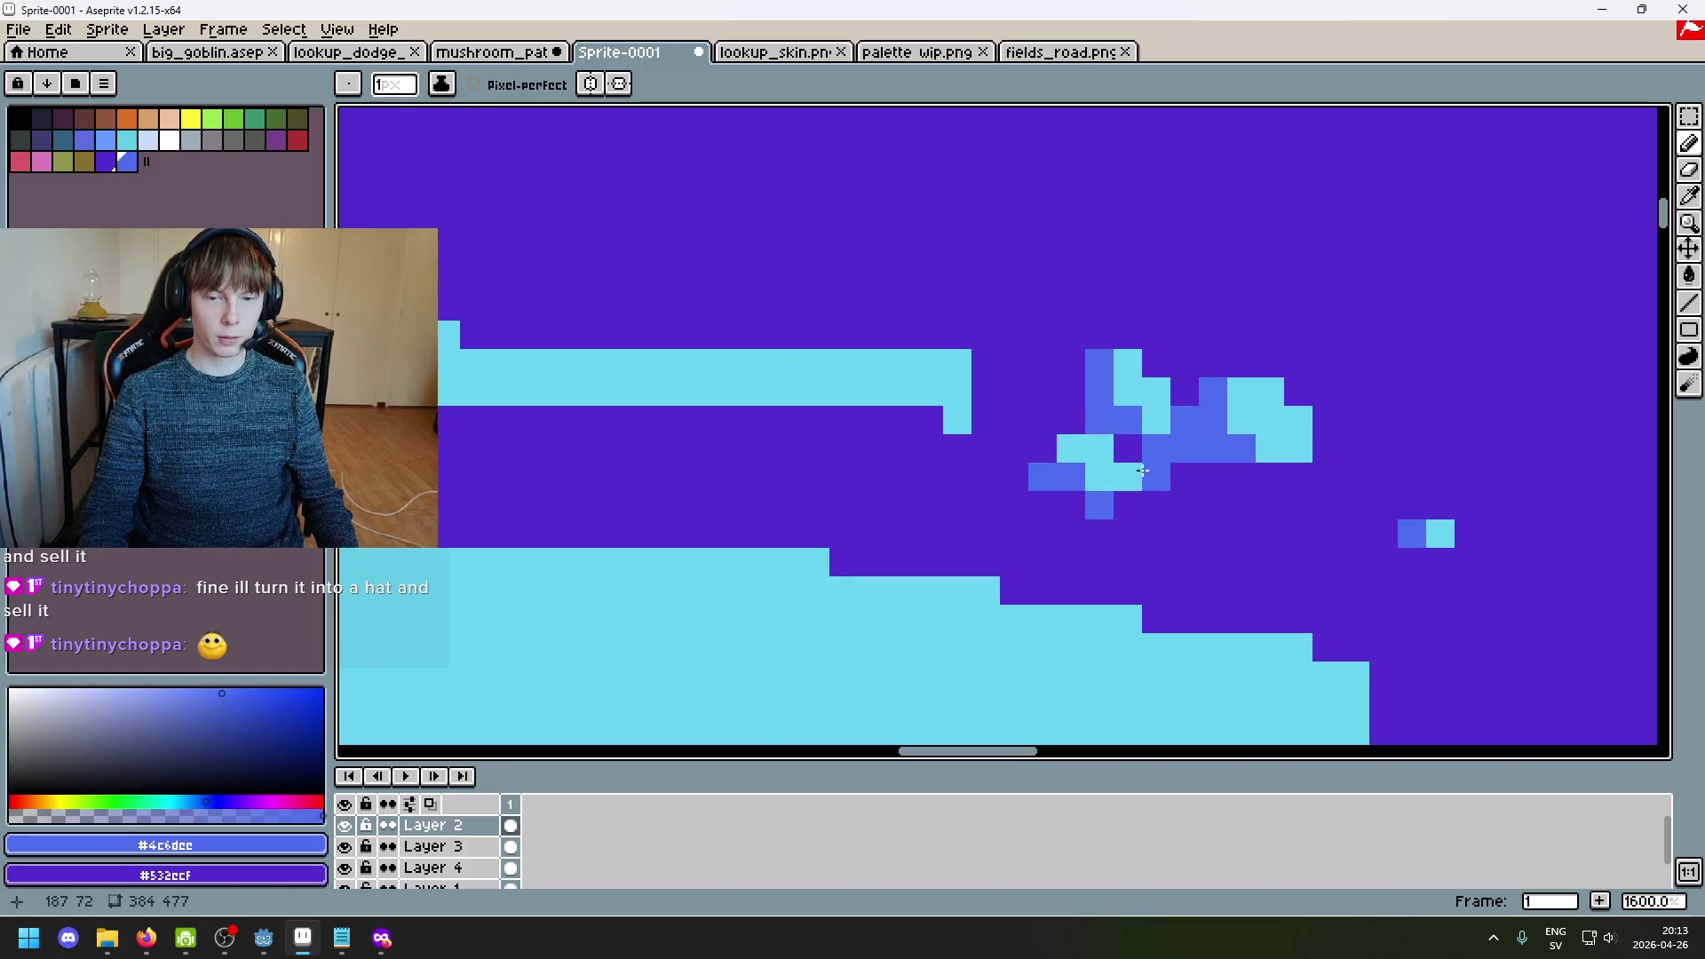
Step: Add a cyan speck and a row of cyan pixels below it, ending in purple on the left
{"action": "scroll", "coordinate": [1132, 464], "scroll_direction": "down", "scroll_amount": 5}
{"action": "scroll", "coordinate": [1128, 462], "scroll_direction": "up", "scroll_amount": 3}
{"action": "left_click", "coordinate": [1084, 430], "text": "alt"}
{"action": "left_click", "coordinate": [1069, 411]}
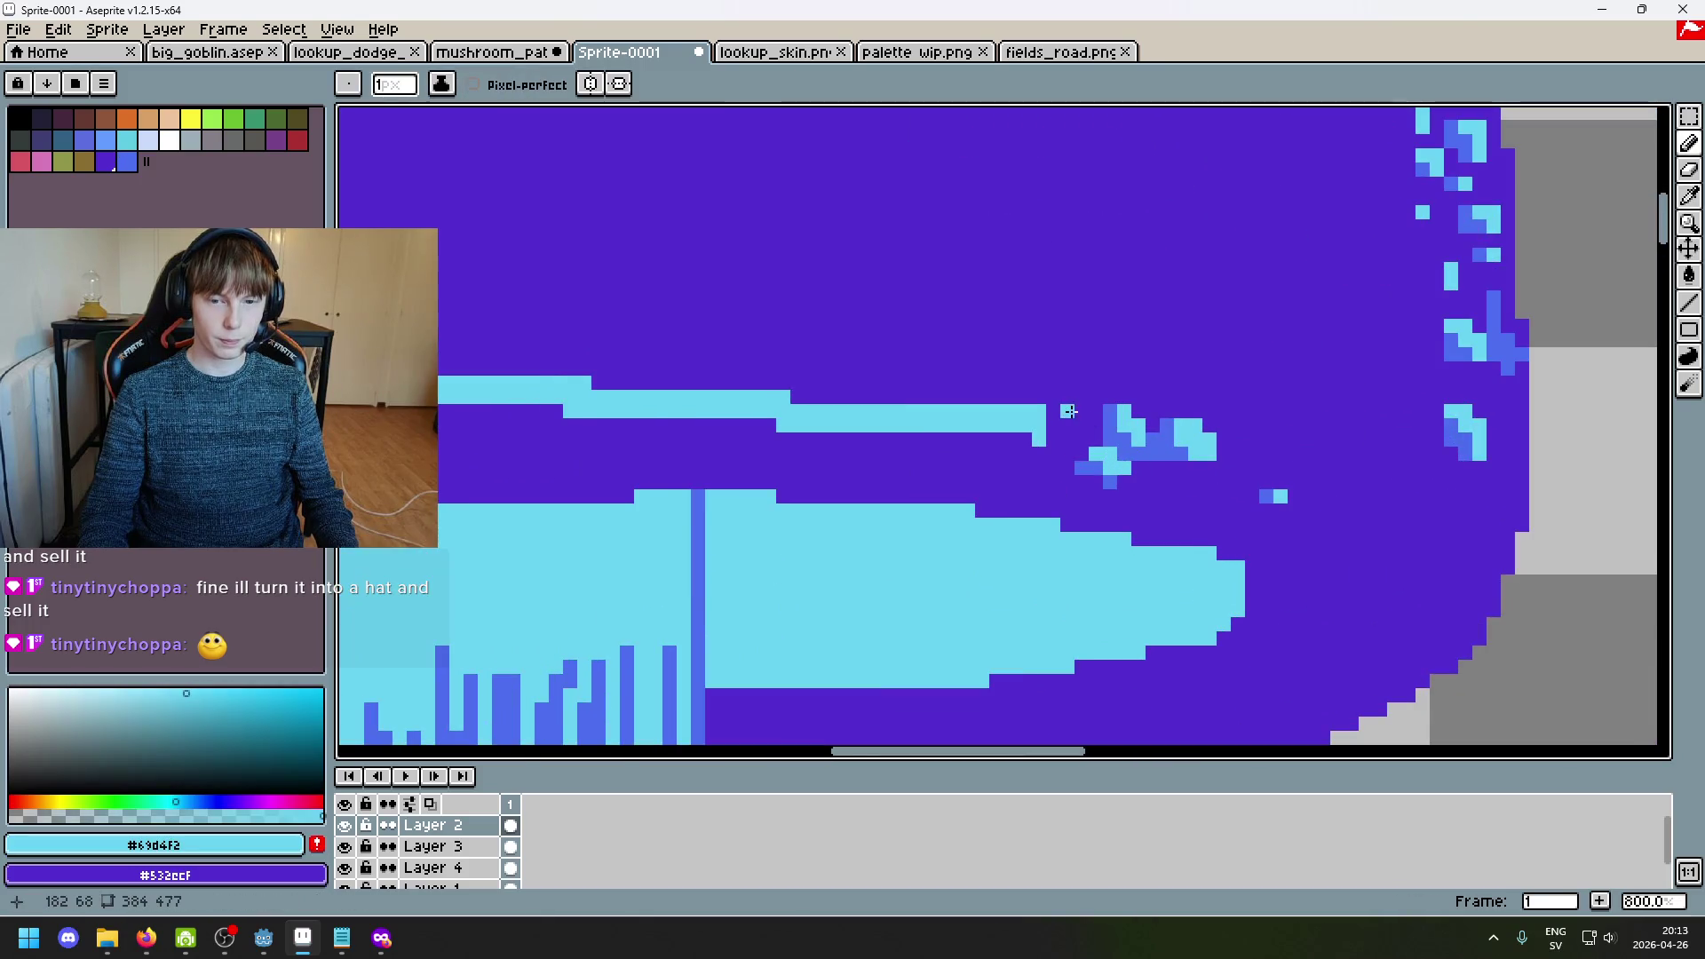
{"action": "mouse_move", "coordinate": [1081, 438]}
{"action": "left_mouse_down"}
{"action": "mouse_move", "coordinate": [1071, 412]}
{"action": "mouse_move", "coordinate": [1038, 440]}
{"action": "left_mouse_up"}
{"action": "left_click", "coordinate": [1035, 418], "text": "alt"}
Step: Trim the highlight band's last column and a stray cyan pixel back to purple
{"action": "left_click", "coordinate": [1100, 453], "text": "alt"}
{"action": "left_click", "coordinate": [1097, 462], "text": "alt"}
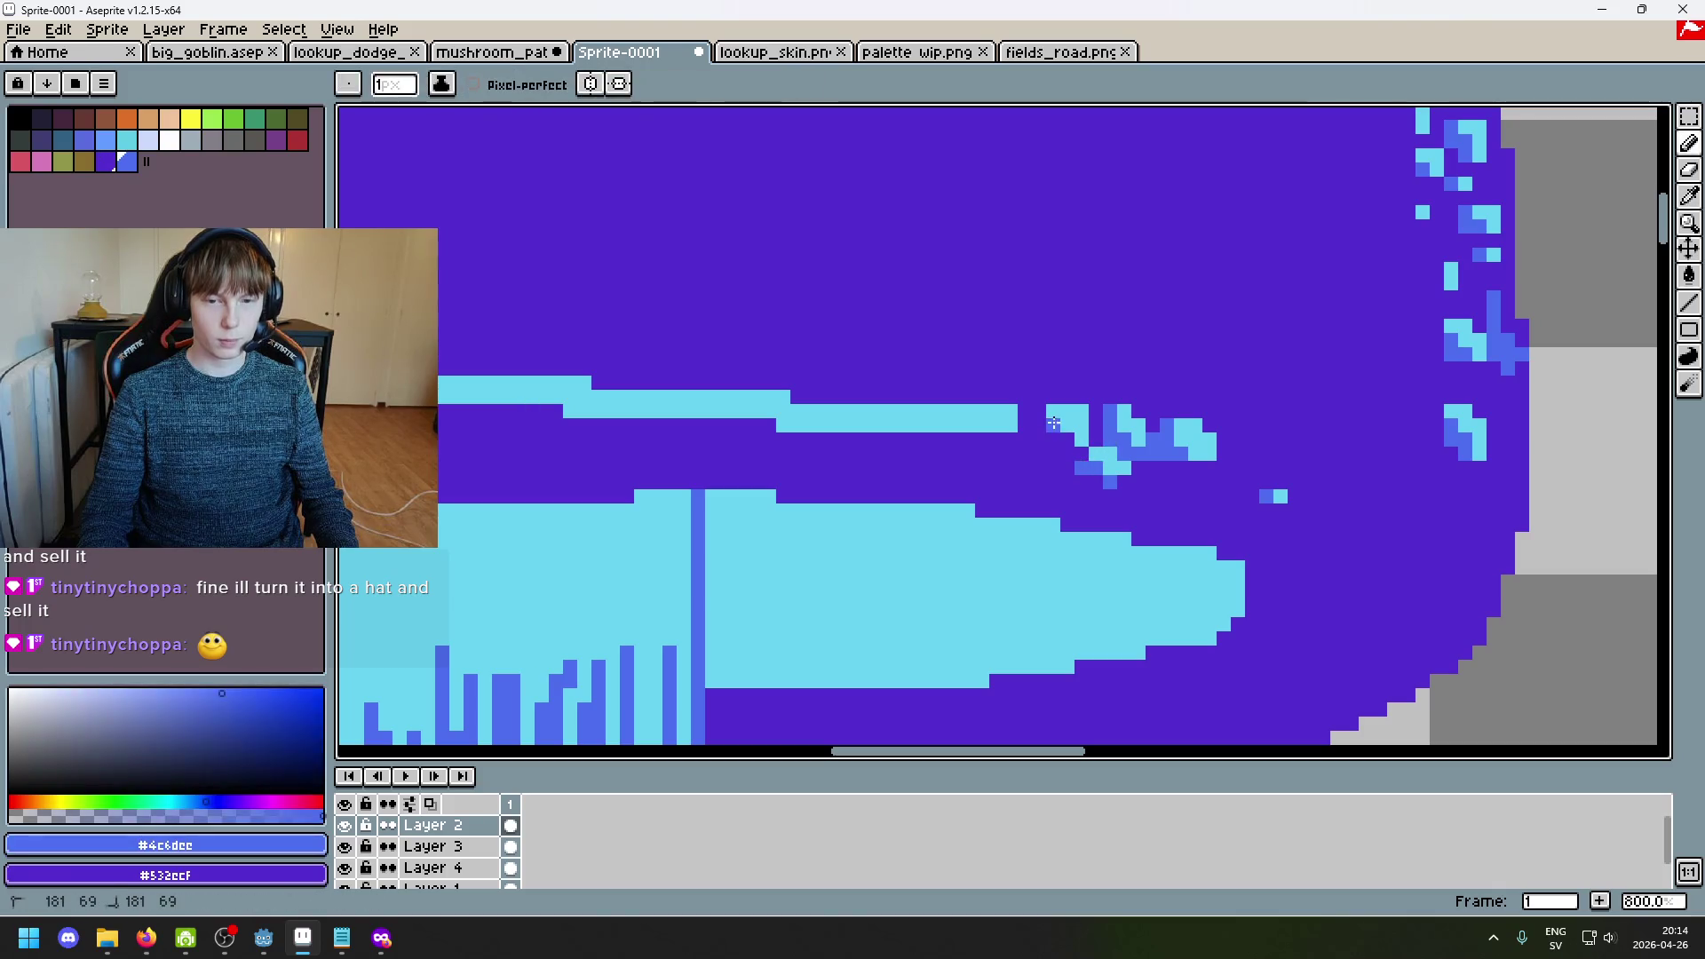
{"action": "scroll", "coordinate": [1065, 440], "scroll_direction": "down", "scroll_amount": 3}
{"action": "scroll", "coordinate": [1070, 398], "scroll_direction": "up", "scroll_amount": 5}
{"action": "left_click", "coordinate": [1074, 393], "text": "alt"}
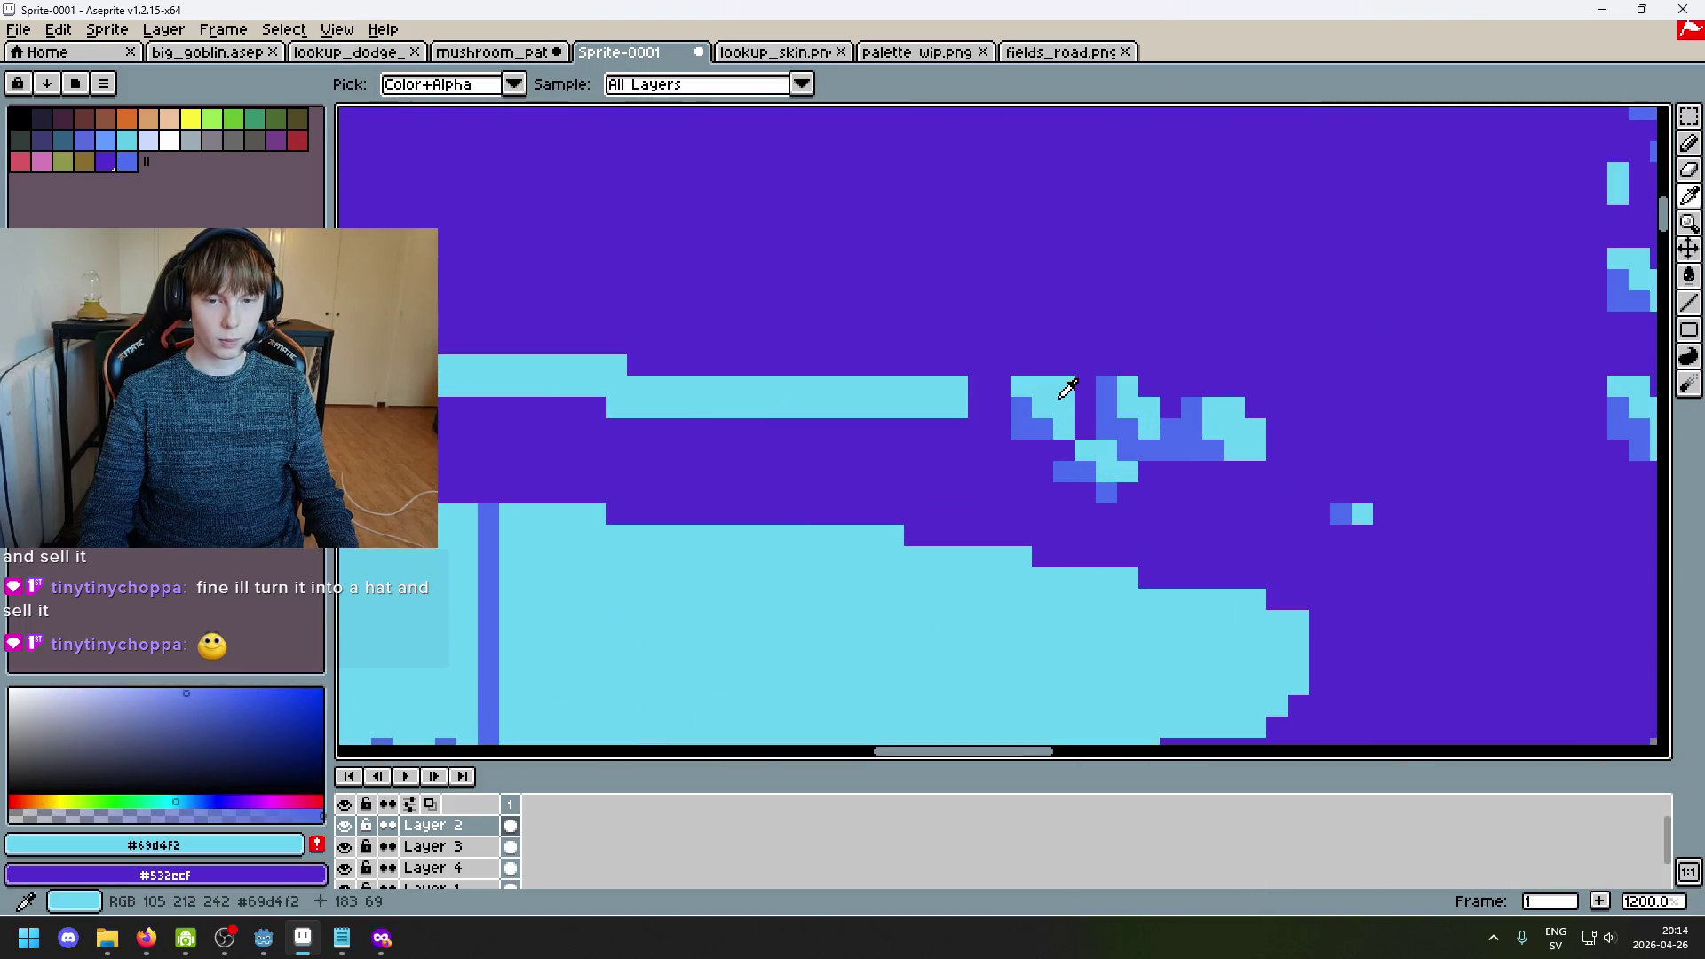
{"action": "left_click", "coordinate": [1074, 392]}
{"action": "mouse_move", "coordinate": [957, 387]}
{"action": "left_mouse_down"}
{"action": "mouse_move", "coordinate": [957, 408]}
{"action": "mouse_move", "coordinate": [1081, 431]}
{"action": "mouse_move", "coordinate": [1003, 410]}
{"action": "left_mouse_up"}
Step: Draw a diagonal cyan speck above the band's end, shaded blue underneath
{"action": "left_click", "coordinate": [1150, 407], "text": "alt"}
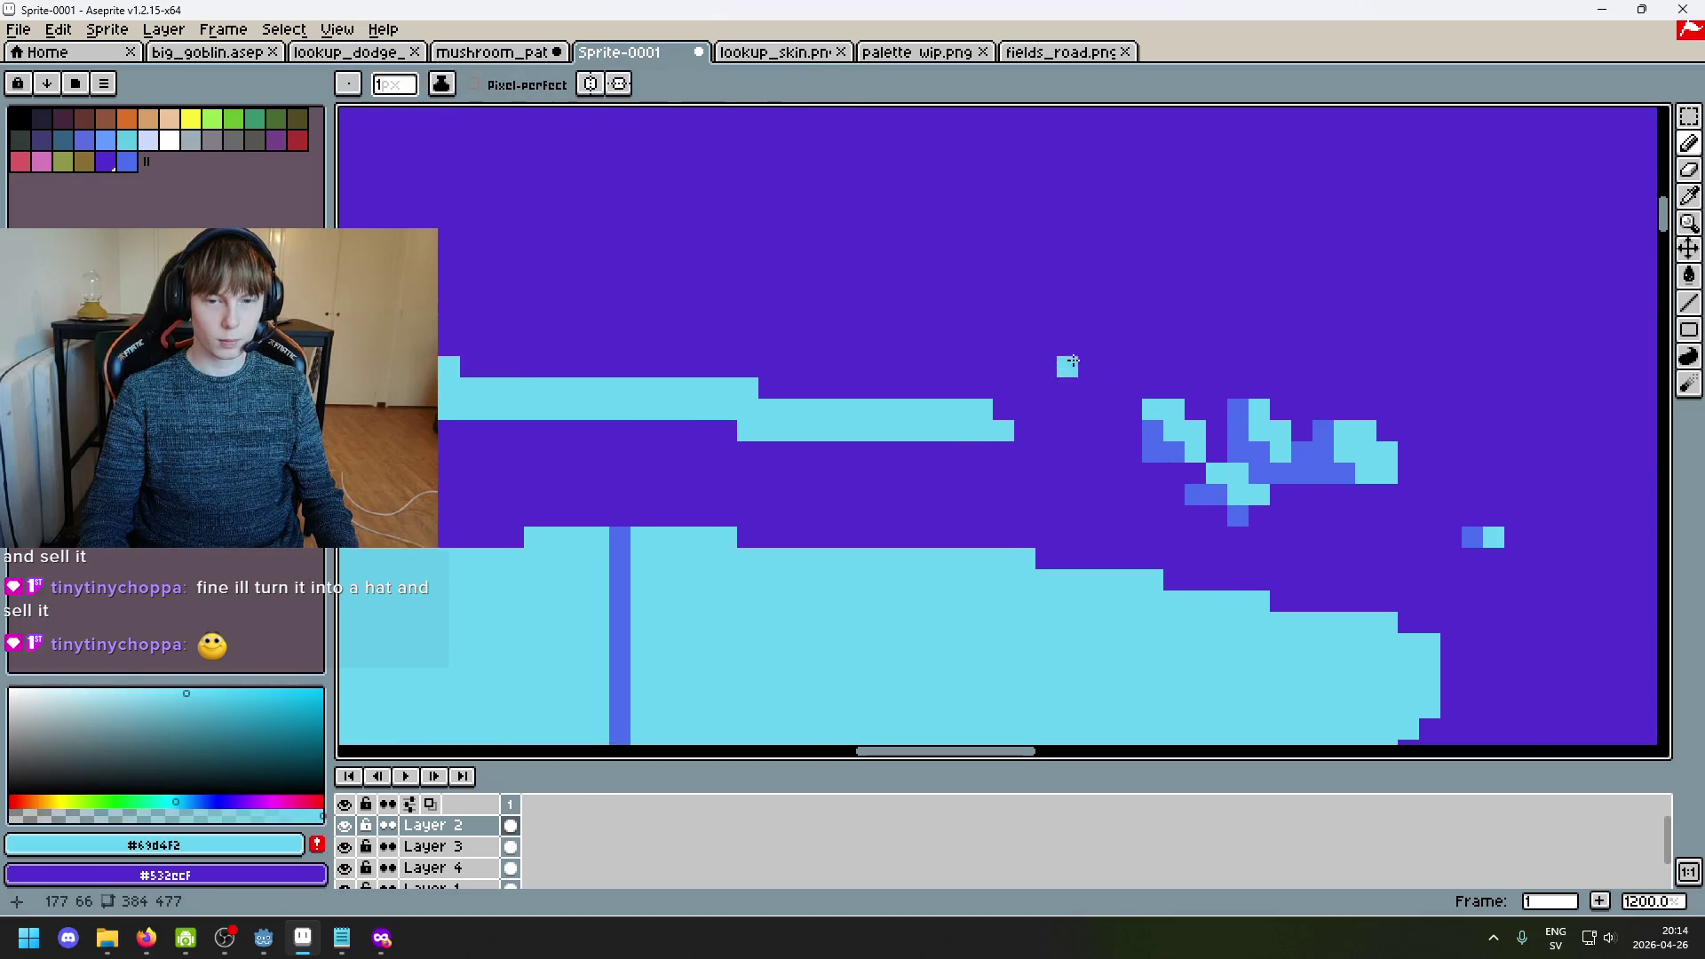
{"action": "left_click_drag", "start_coordinate": [1067, 346], "coordinate": [1110, 388]}
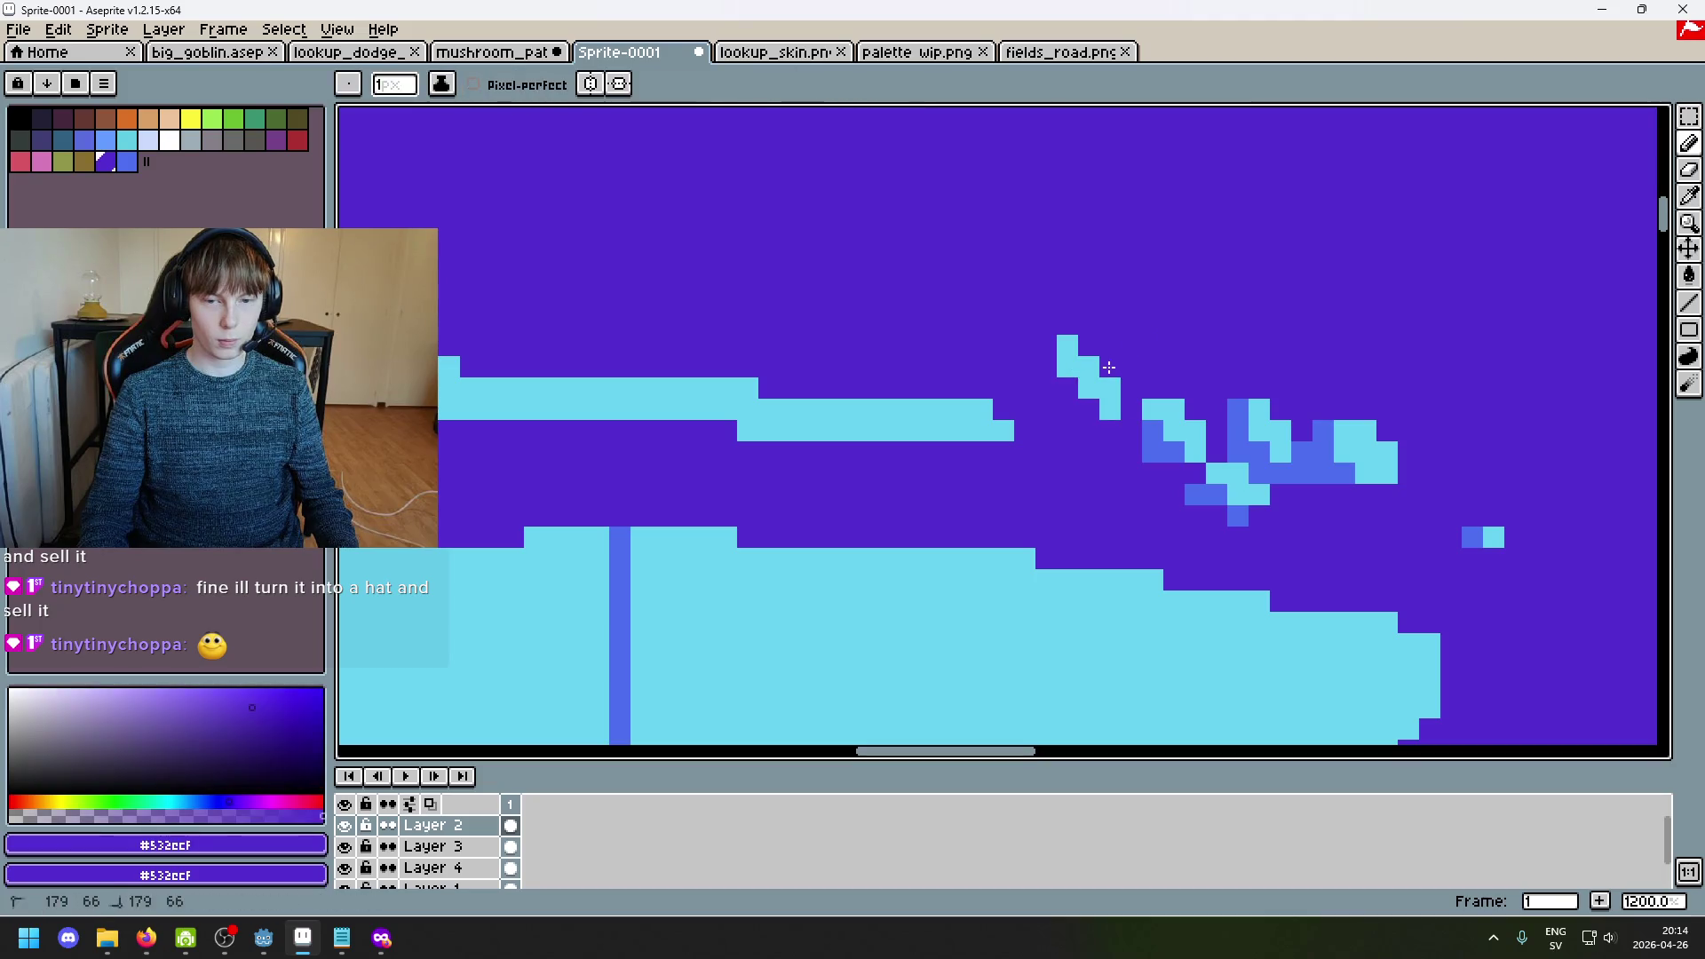
{"action": "left_click_drag", "start_coordinate": [1025, 345], "coordinate": [1071, 387]}
{"action": "left_click", "coordinate": [1089, 410]}
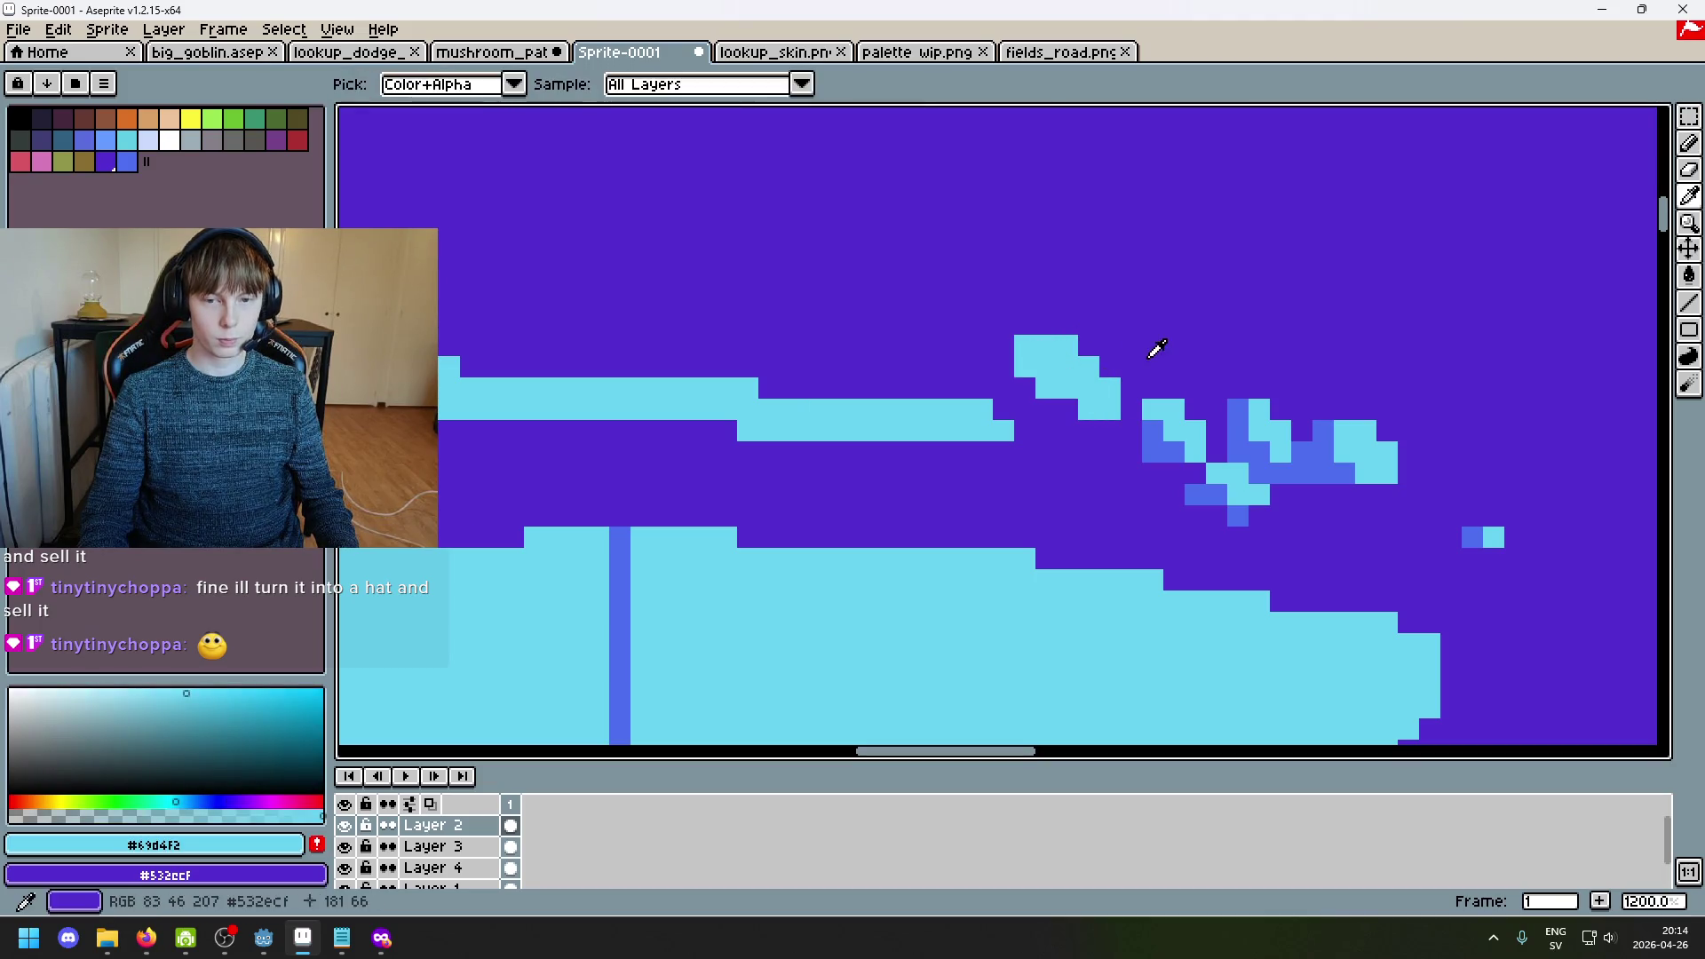
{"action": "left_click", "coordinate": [1156, 448], "text": "alt"}
{"action": "left_click", "coordinate": [1026, 388]}
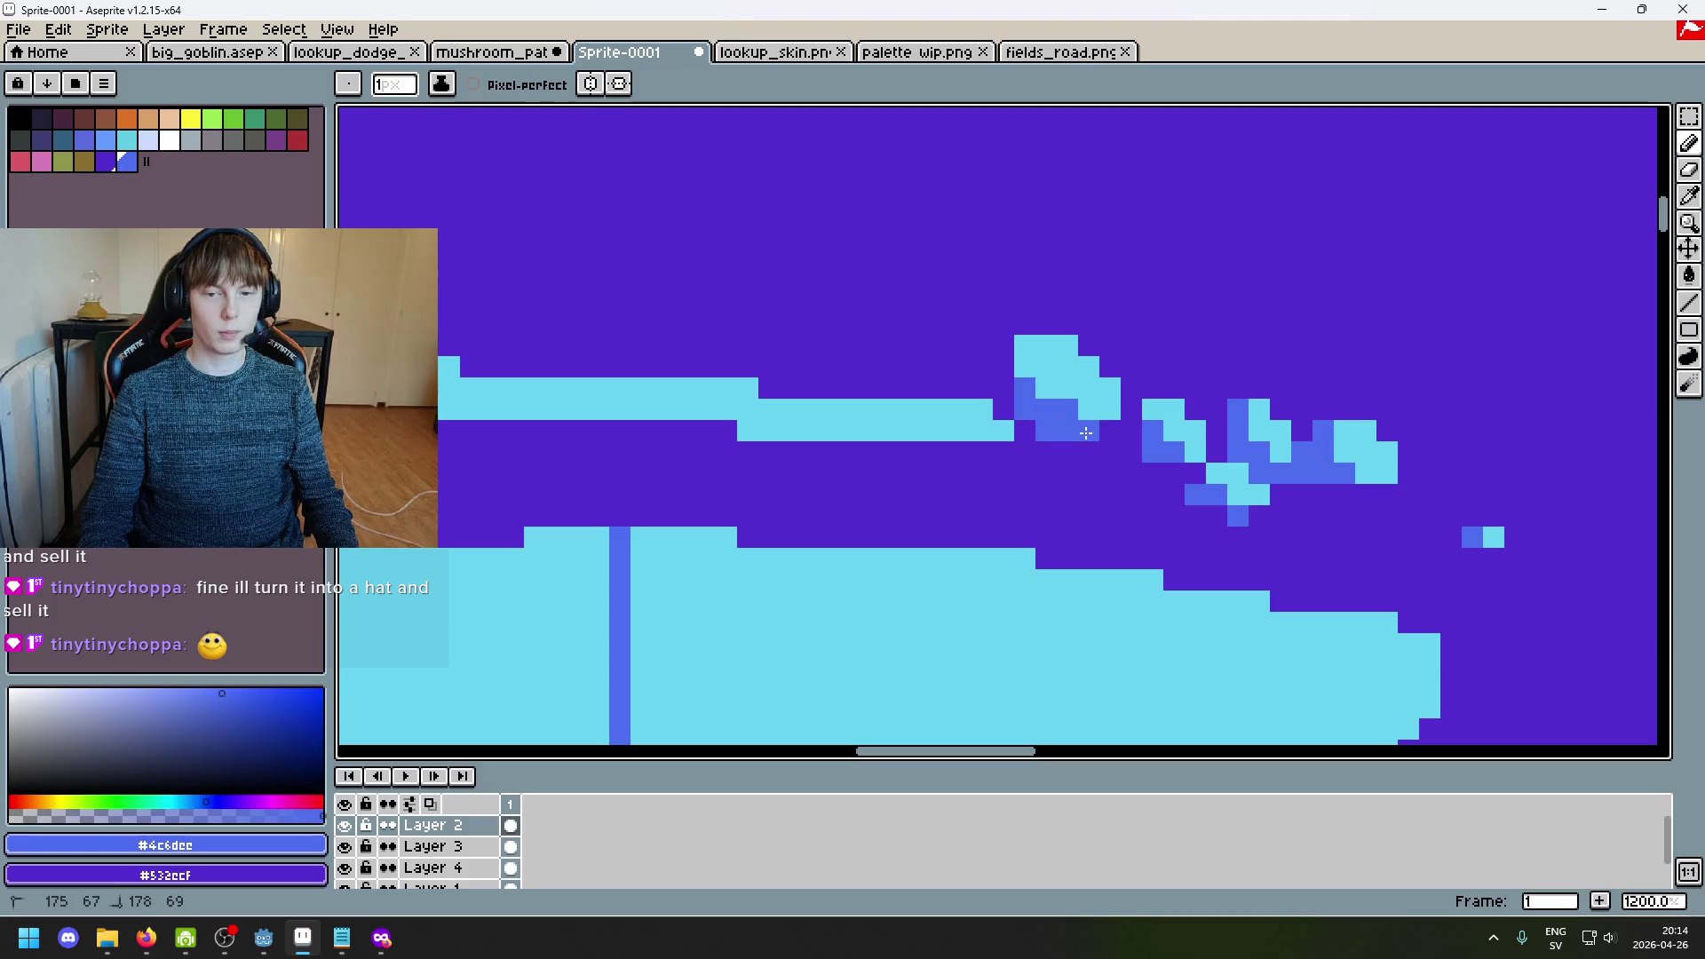
{"action": "scroll", "coordinate": [1051, 430], "scroll_direction": "down", "scroll_amount": 3}
{"action": "scroll", "coordinate": [1039, 435], "scroll_direction": "up", "scroll_amount": 2}
Step: Add a blue pixel to the speck and start a new small cyan spot below the line
{"action": "left_click", "coordinate": [1027, 440], "text": "alt"}
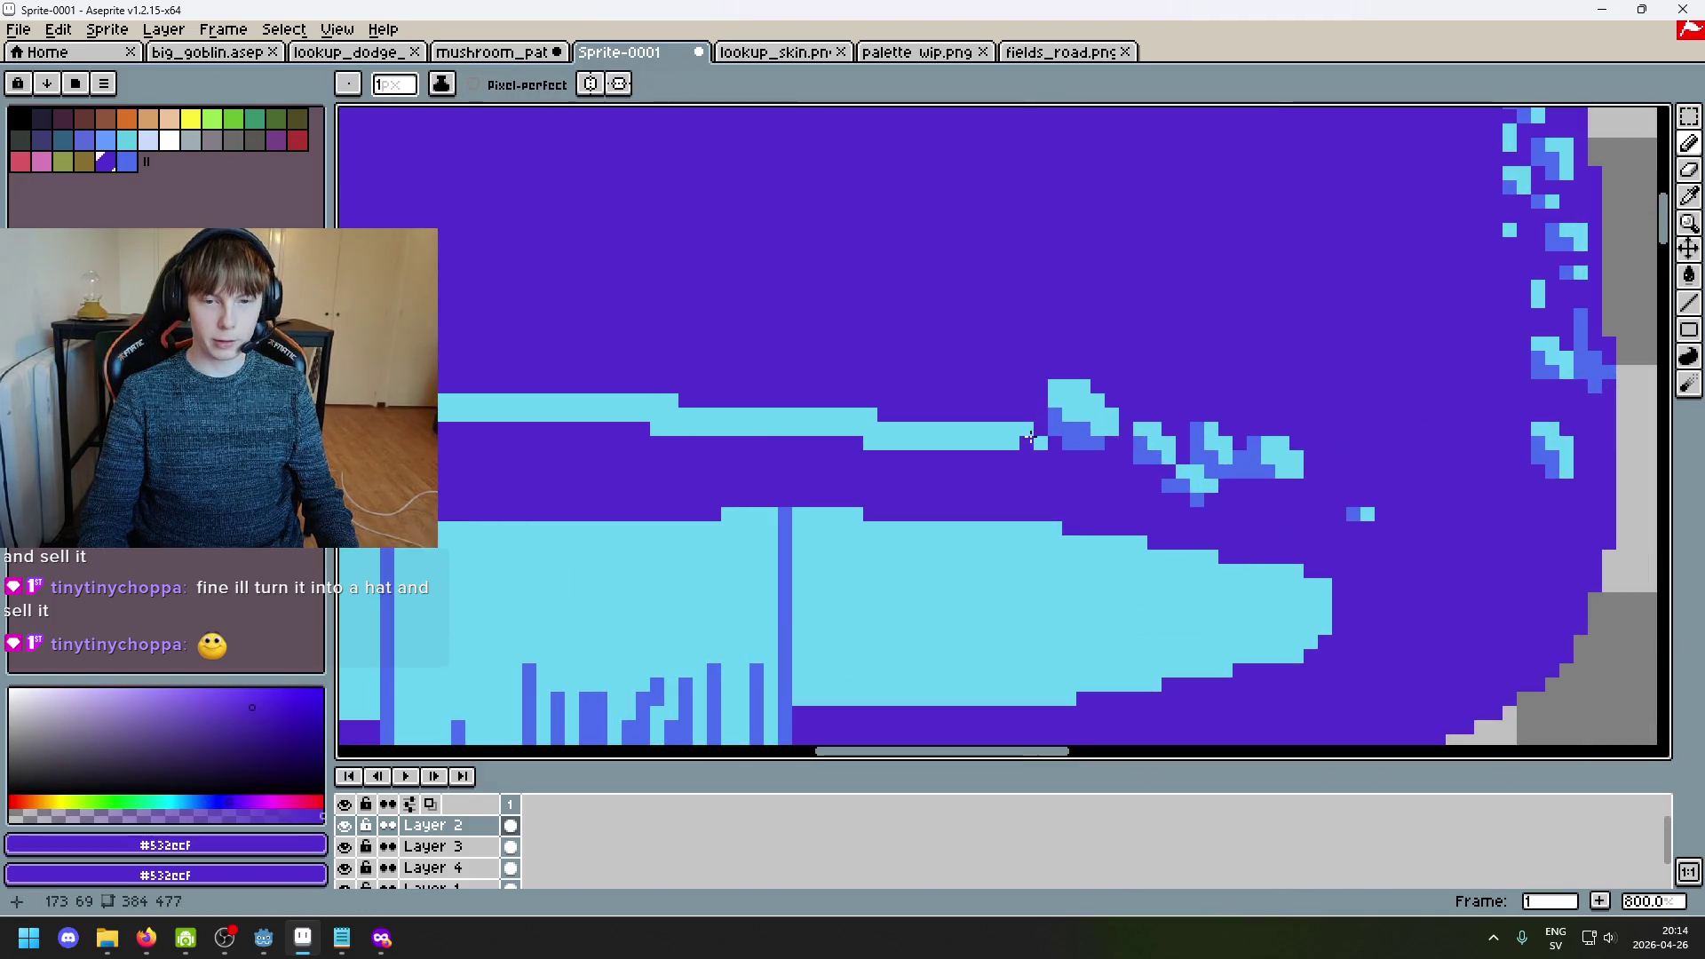
{"action": "left_click", "coordinate": [1096, 392], "text": "alt"}
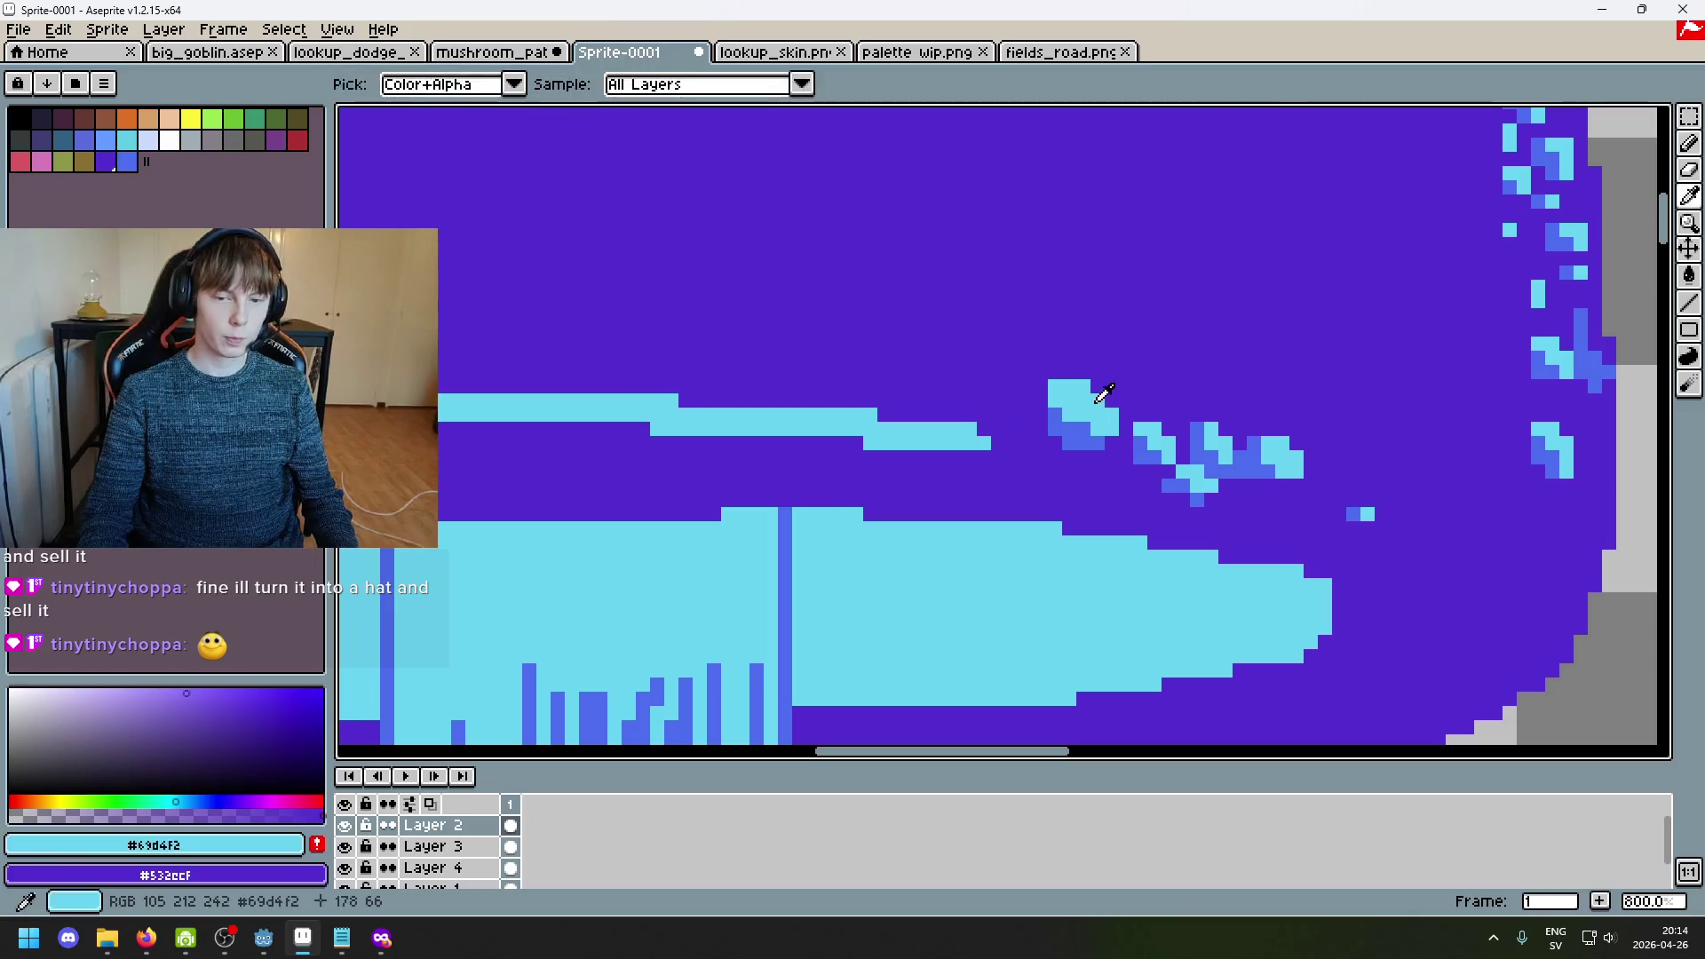
{"action": "scroll", "coordinate": [1095, 400], "scroll_direction": "up", "scroll_amount": 5}
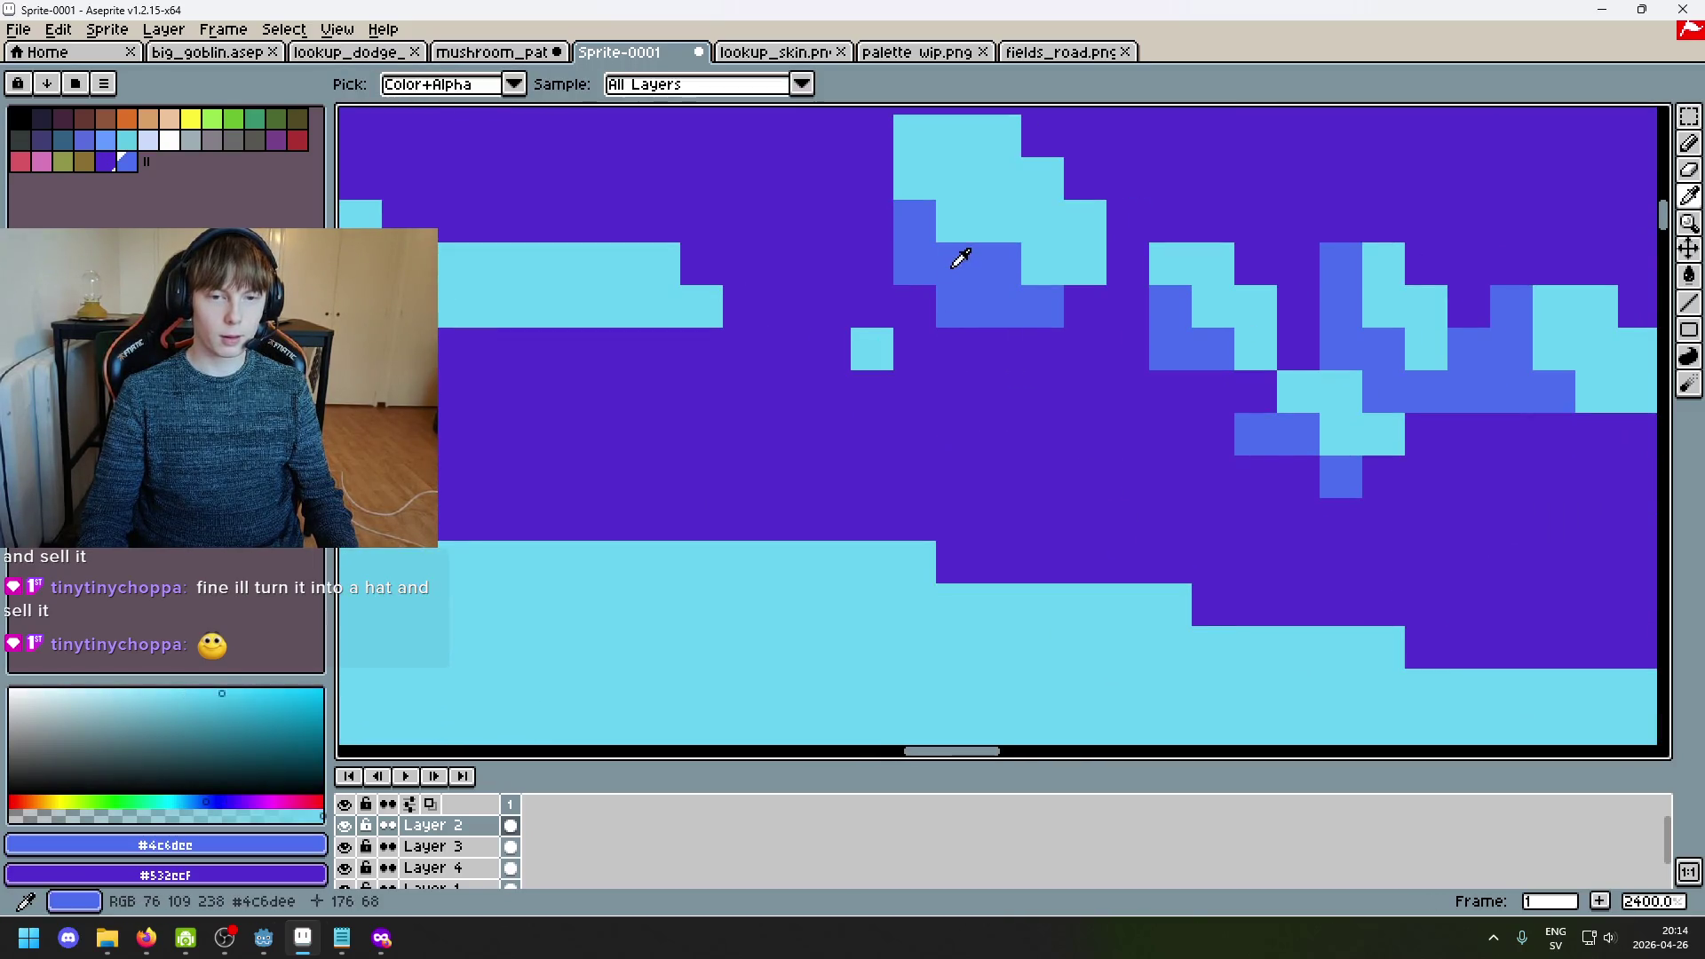
{"action": "left_click", "coordinate": [958, 254], "text": "alt"}
{"action": "left_click", "coordinate": [787, 349]}
{"action": "left_click", "coordinate": [872, 349], "text": "alt"}
{"action": "left_click", "coordinate": [944, 383]}
{"action": "left_click_drag", "start_coordinate": [944, 383], "coordinate": [951, 358]}
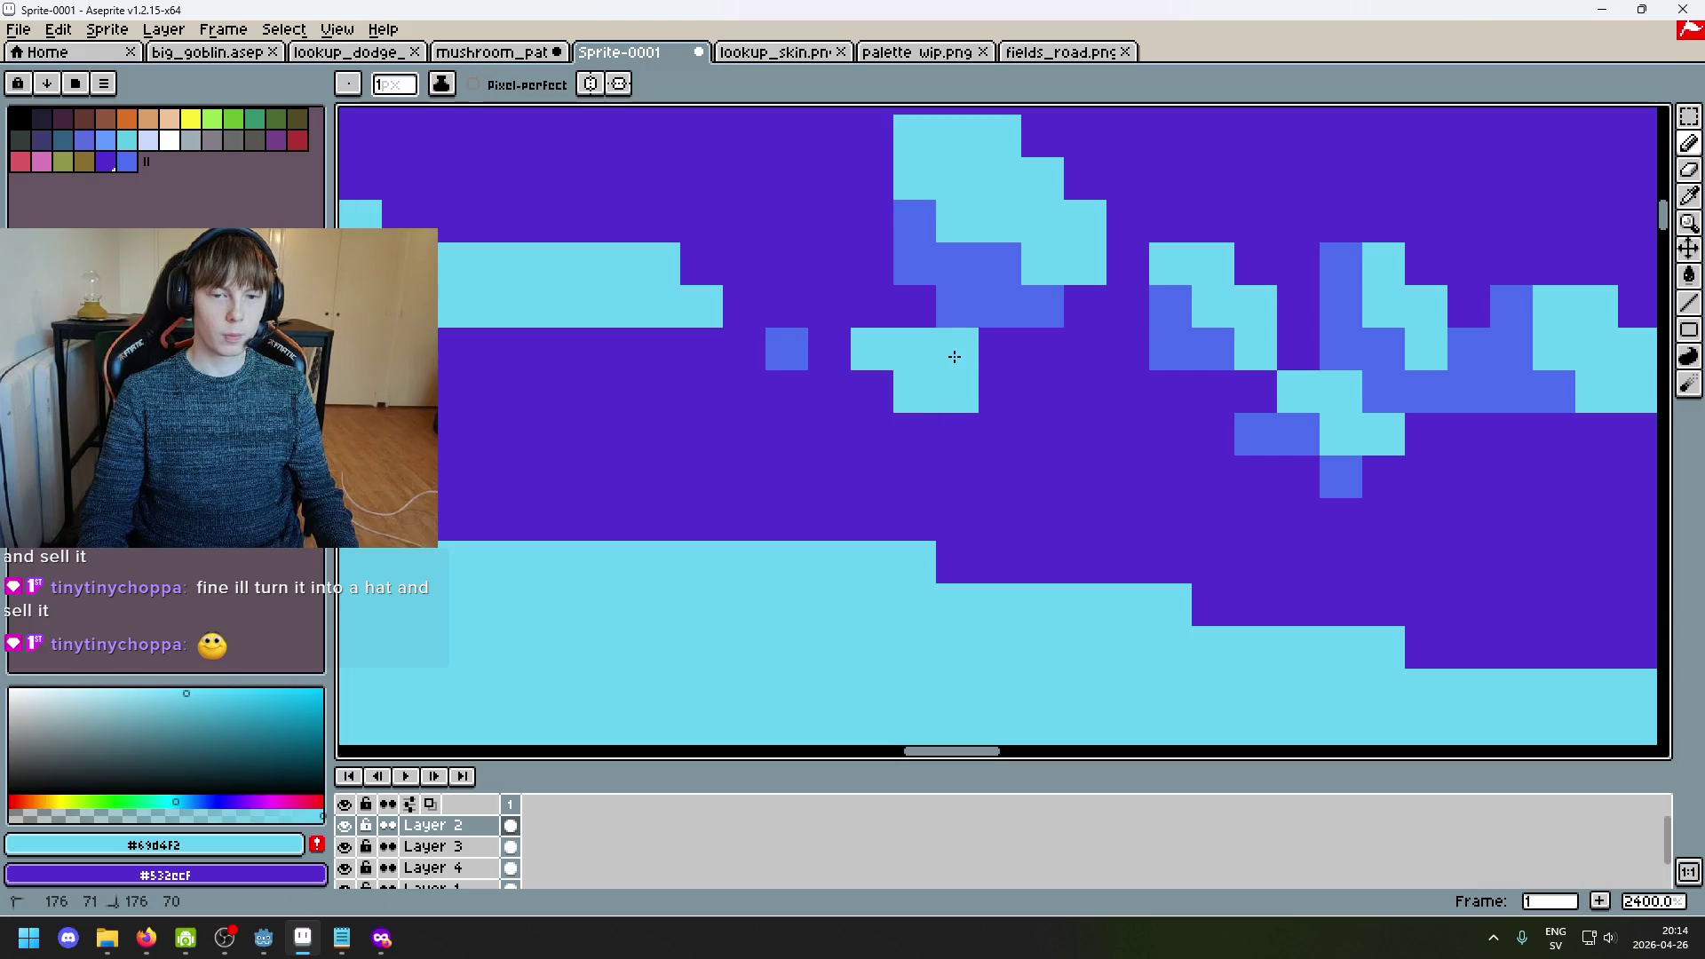
Step: Paint a blue diagonal under the small spot and clean two stray blue pixels to purple
{"action": "left_click", "coordinate": [798, 347], "text": "alt"}
{"action": "left_click_drag", "start_coordinate": [829, 391], "coordinate": [917, 434]}
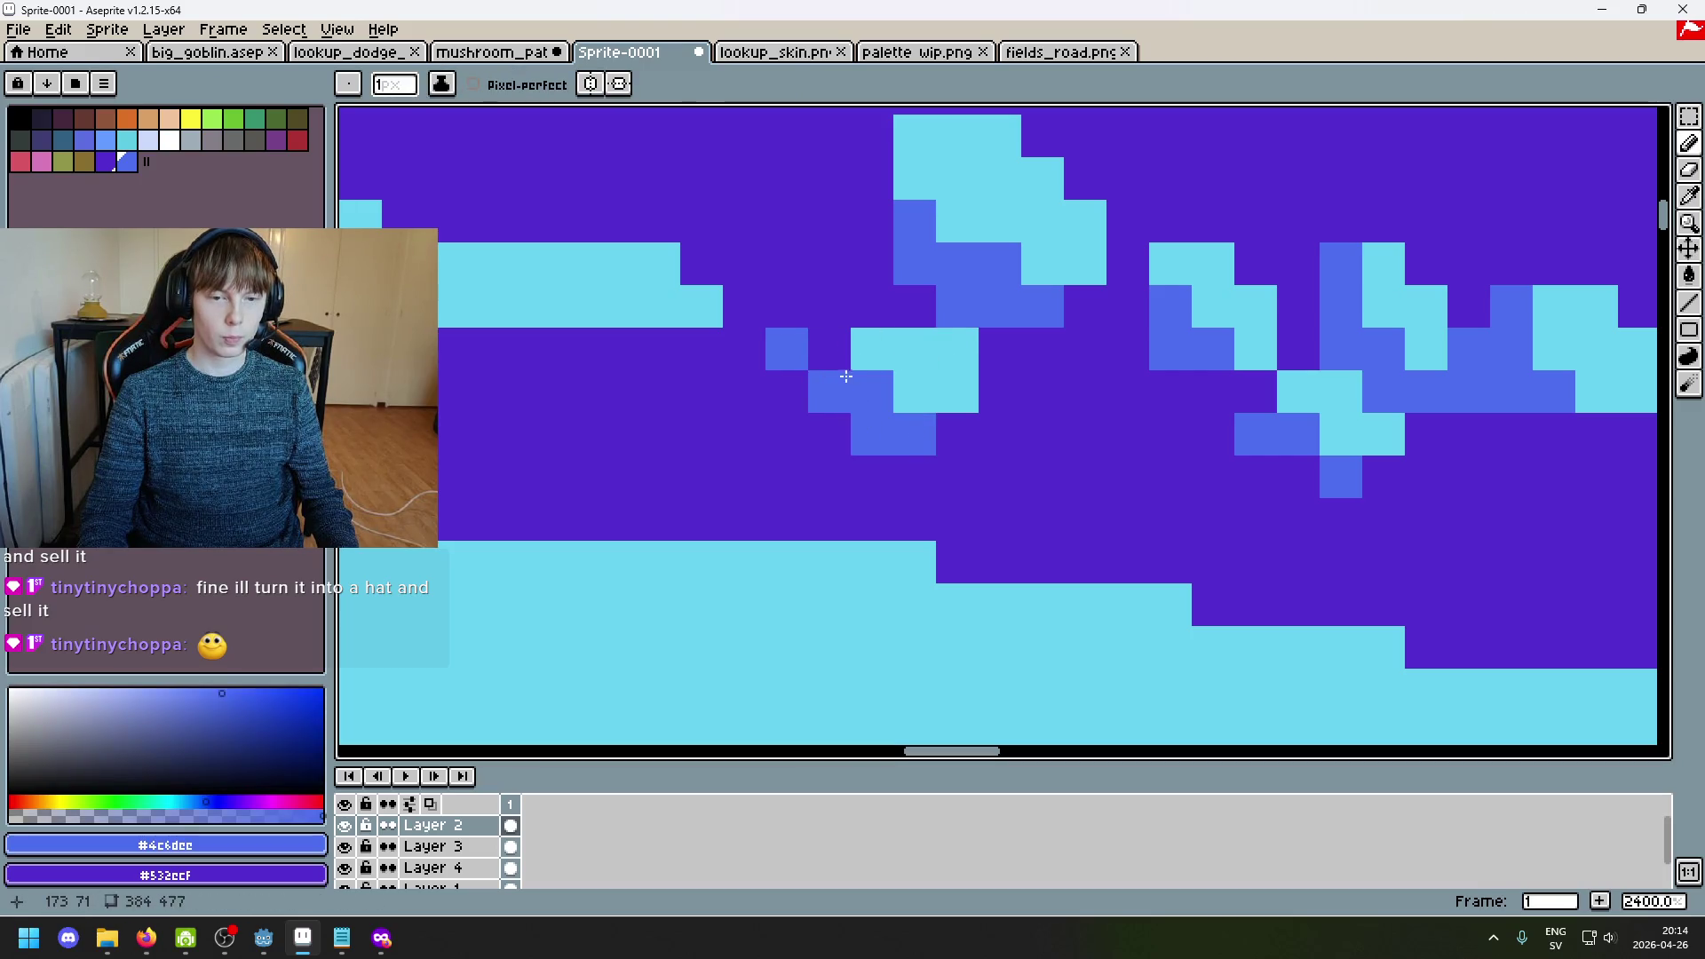
{"action": "left_click", "coordinate": [780, 323], "text": "alt"}
{"action": "left_click", "coordinate": [914, 434]}
{"action": "left_click", "coordinate": [872, 434]}
{"action": "scroll", "coordinate": [926, 458], "scroll_direction": "down", "scroll_amount": 6}
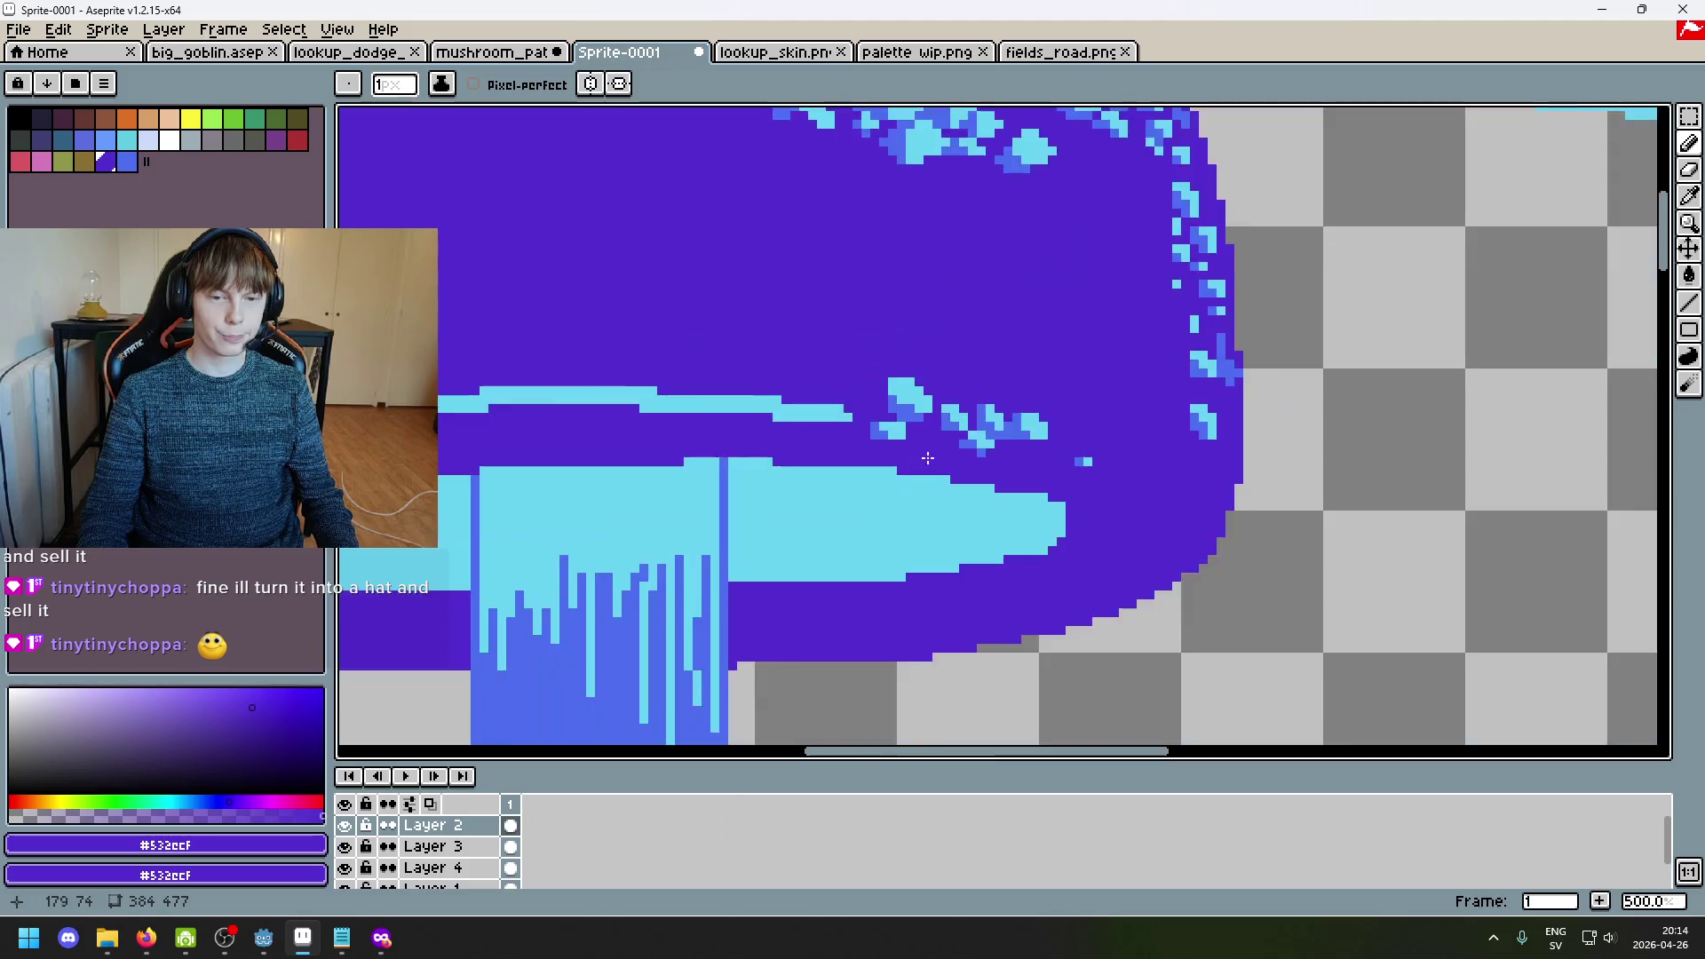
Step: Pick cyan from the highlight stripe and undo the last two stray pencil strokes
{"action": "scroll", "coordinate": [926, 459], "scroll_direction": "down", "scroll_amount": 3}
{"action": "scroll", "coordinate": [1000, 376], "scroll_direction": "up", "scroll_amount": 3}
{"action": "scroll", "coordinate": [1000, 376], "scroll_direction": "up", "scroll_amount": 2}
{"action": "left_click", "coordinate": [981, 422], "text": "alt"}
{"action": "key", "text": "ctrl+z"}
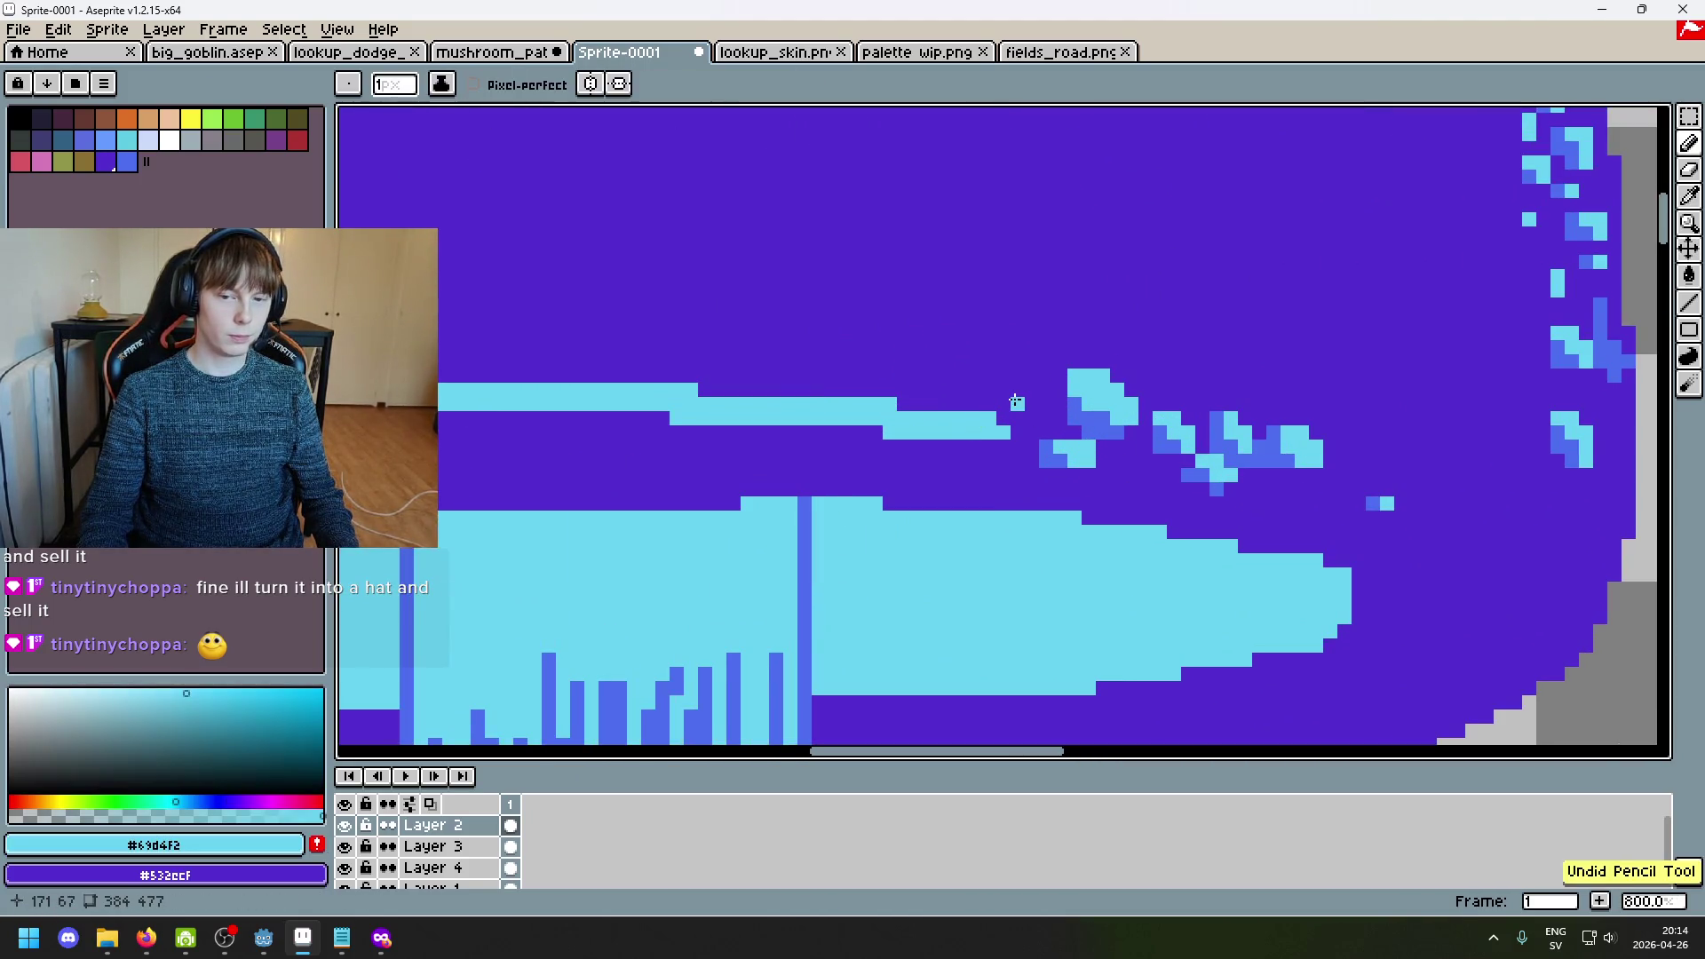
{"action": "key", "text": "ctrl+z"}
Step: Draw a small L-shaped cyan speck with extra pixels to its left and above-left
{"action": "scroll", "coordinate": [1039, 404], "scroll_direction": "up", "scroll_amount": 5}
{"action": "left_click_drag", "start_coordinate": [1043, 408], "coordinate": [1022, 329]}
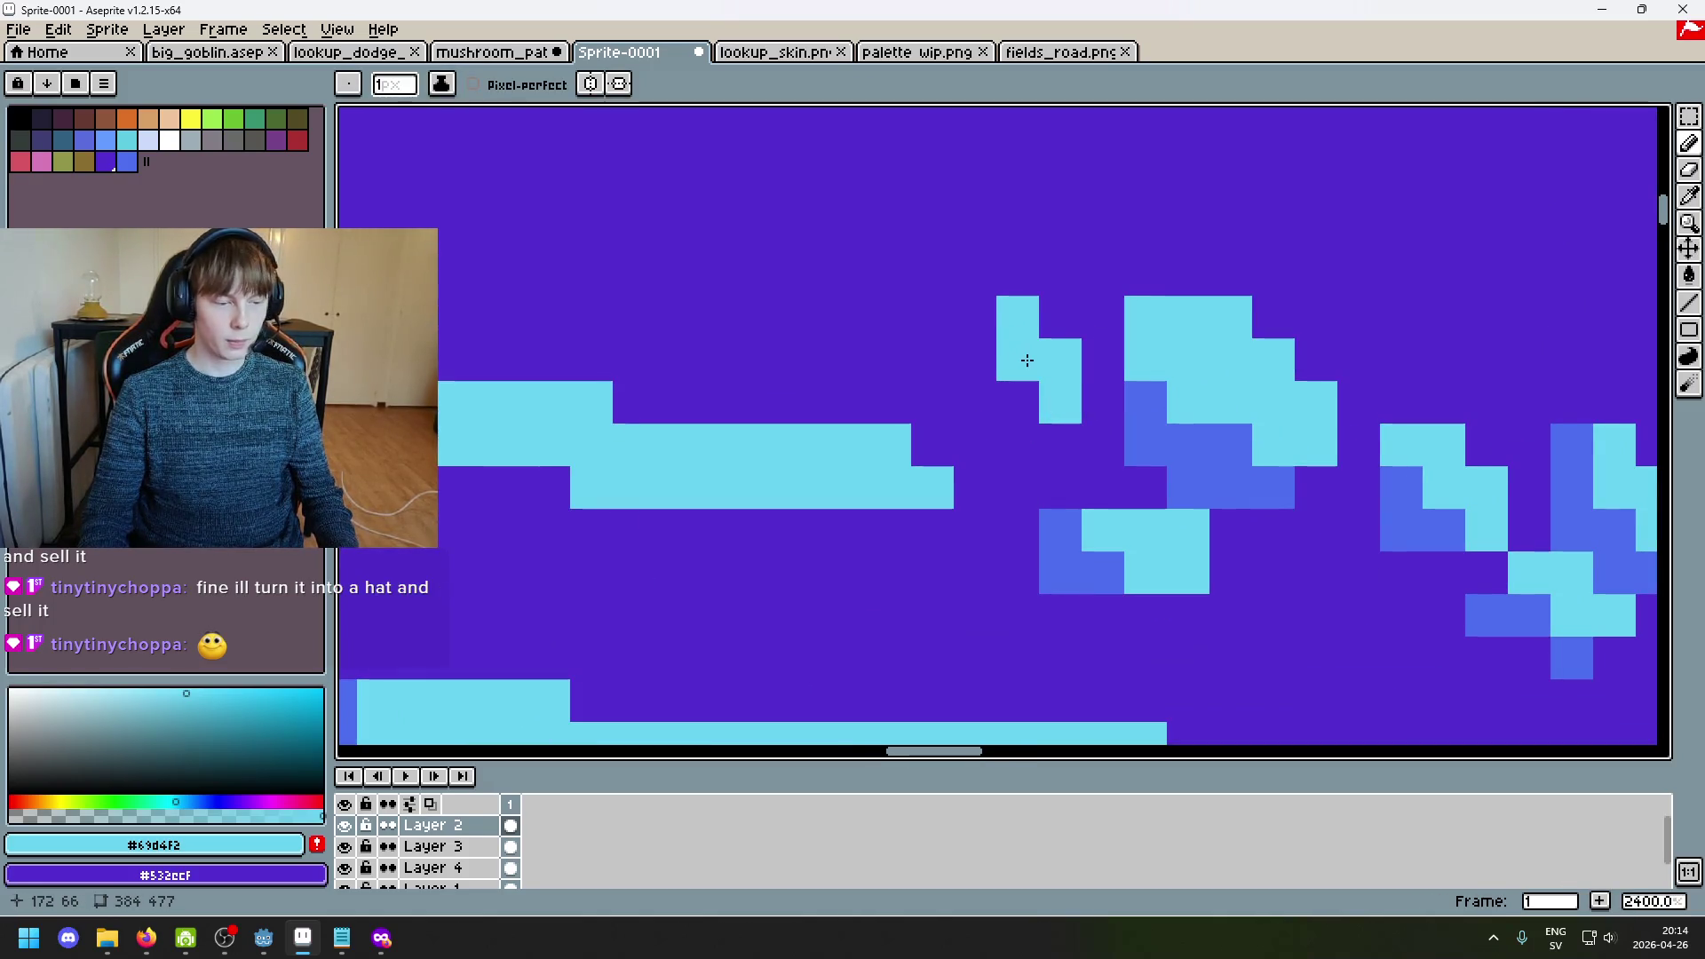
{"action": "left_click_drag", "start_coordinate": [1013, 362], "coordinate": [967, 352]}
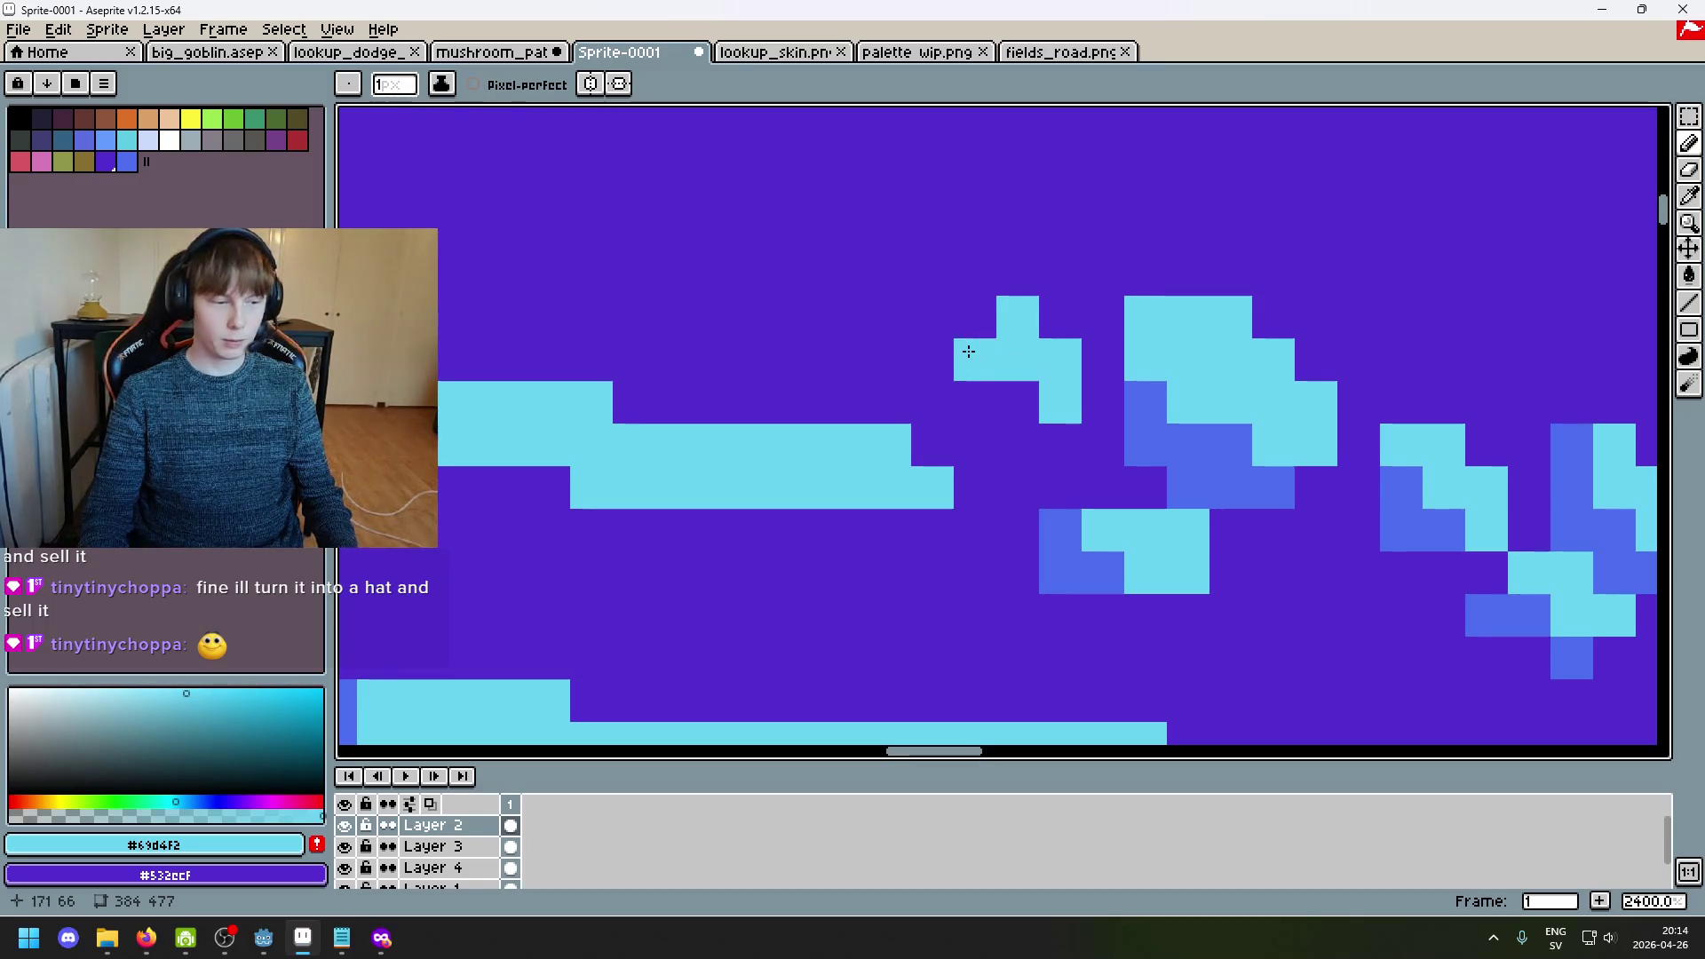
{"action": "left_click", "coordinate": [976, 326]}
{"action": "scroll", "coordinate": [977, 347], "scroll_direction": "down", "scroll_amount": 3}
{"action": "scroll", "coordinate": [976, 356], "scroll_direction": "up", "scroll_amount": 1}
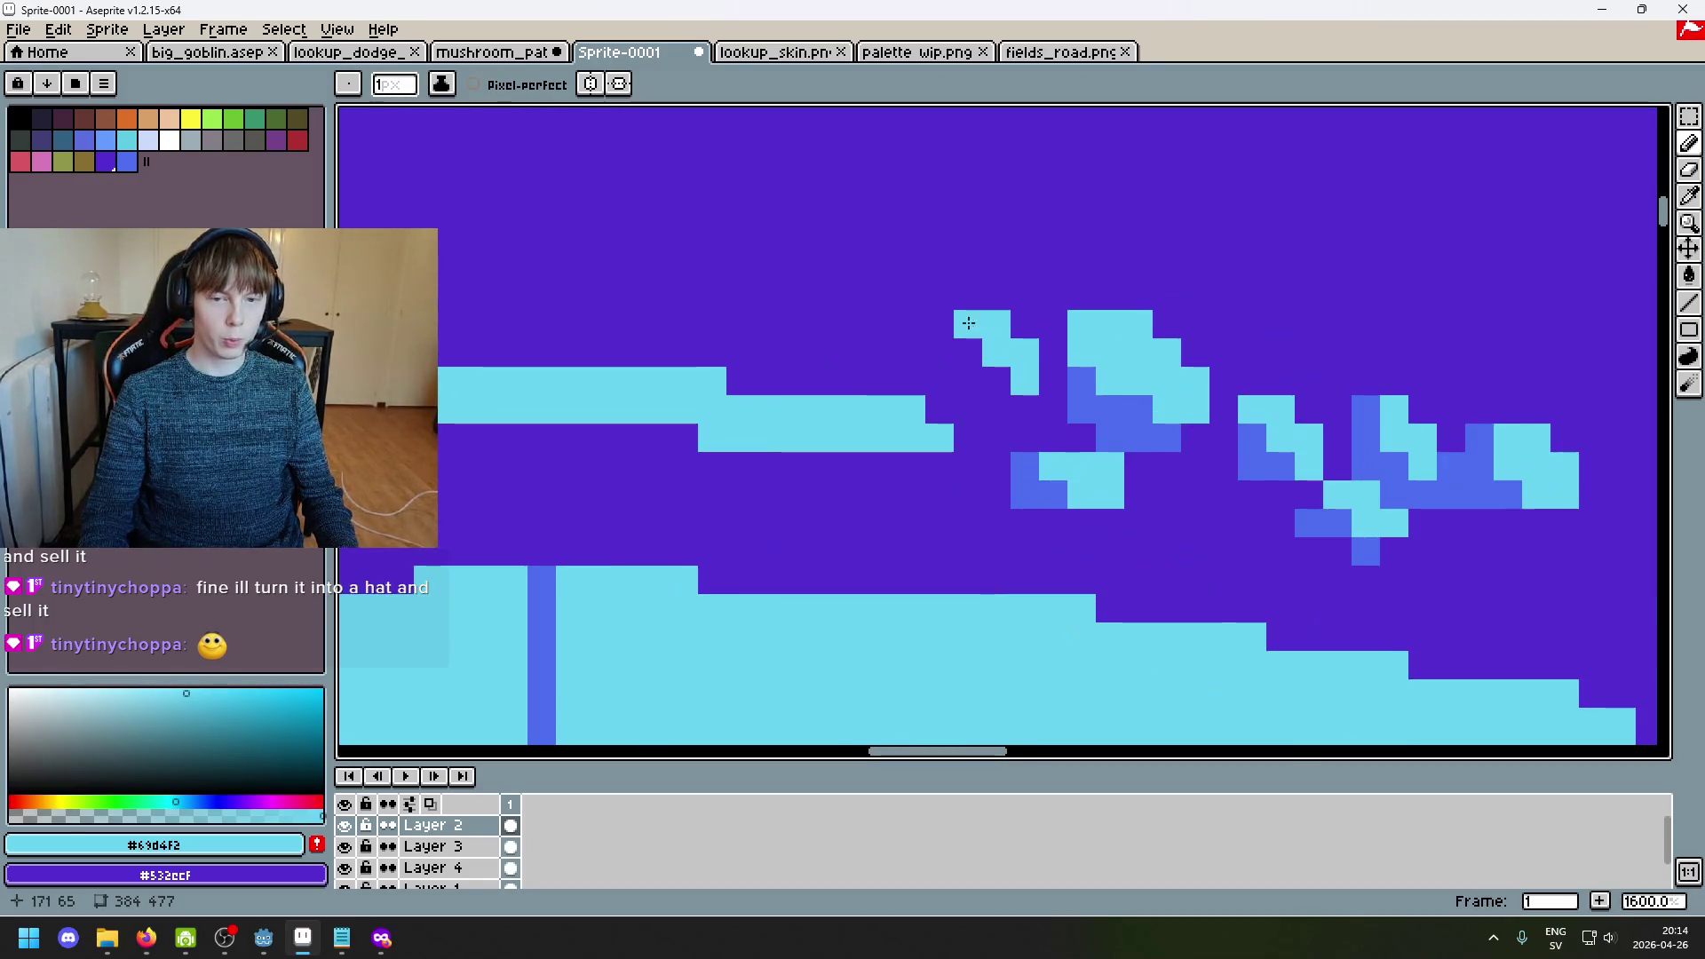
Step: Shade the left speck with a blue diagonal and paint the highlight strip's right part purple
{"action": "left_click", "coordinate": [1084, 396], "text": "alt"}
{"action": "left_click_drag", "start_coordinate": [968, 353], "coordinate": [1010, 409]}
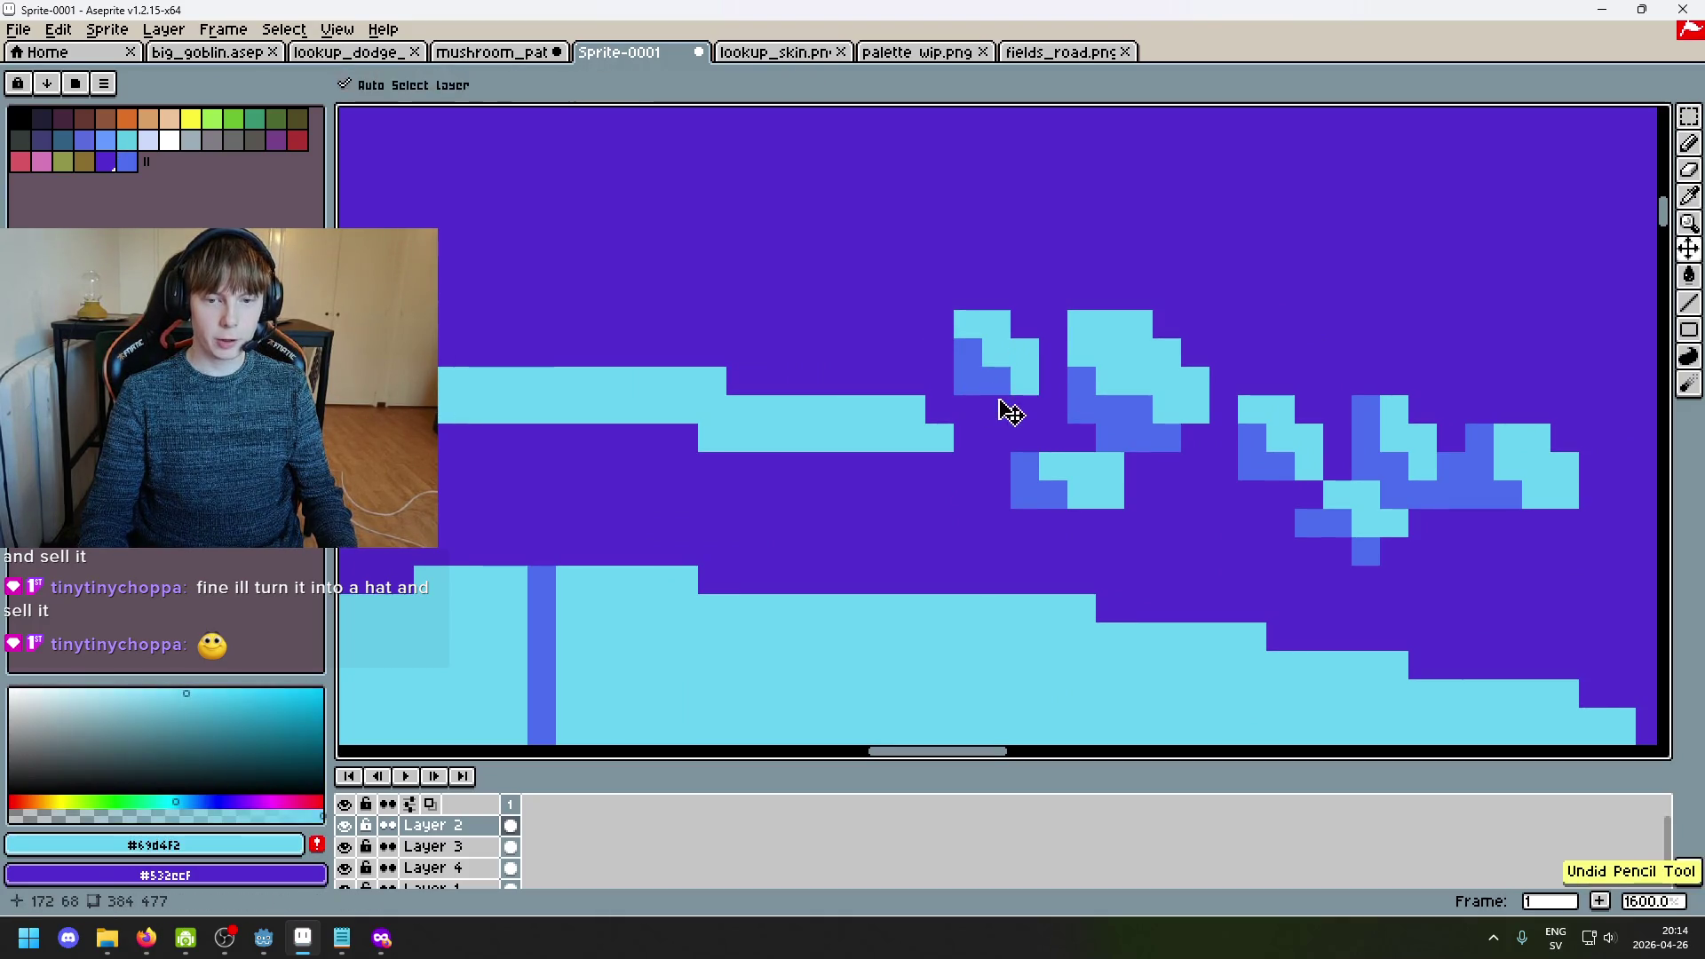
{"action": "left_click", "coordinate": [1003, 393], "text": "alt"}
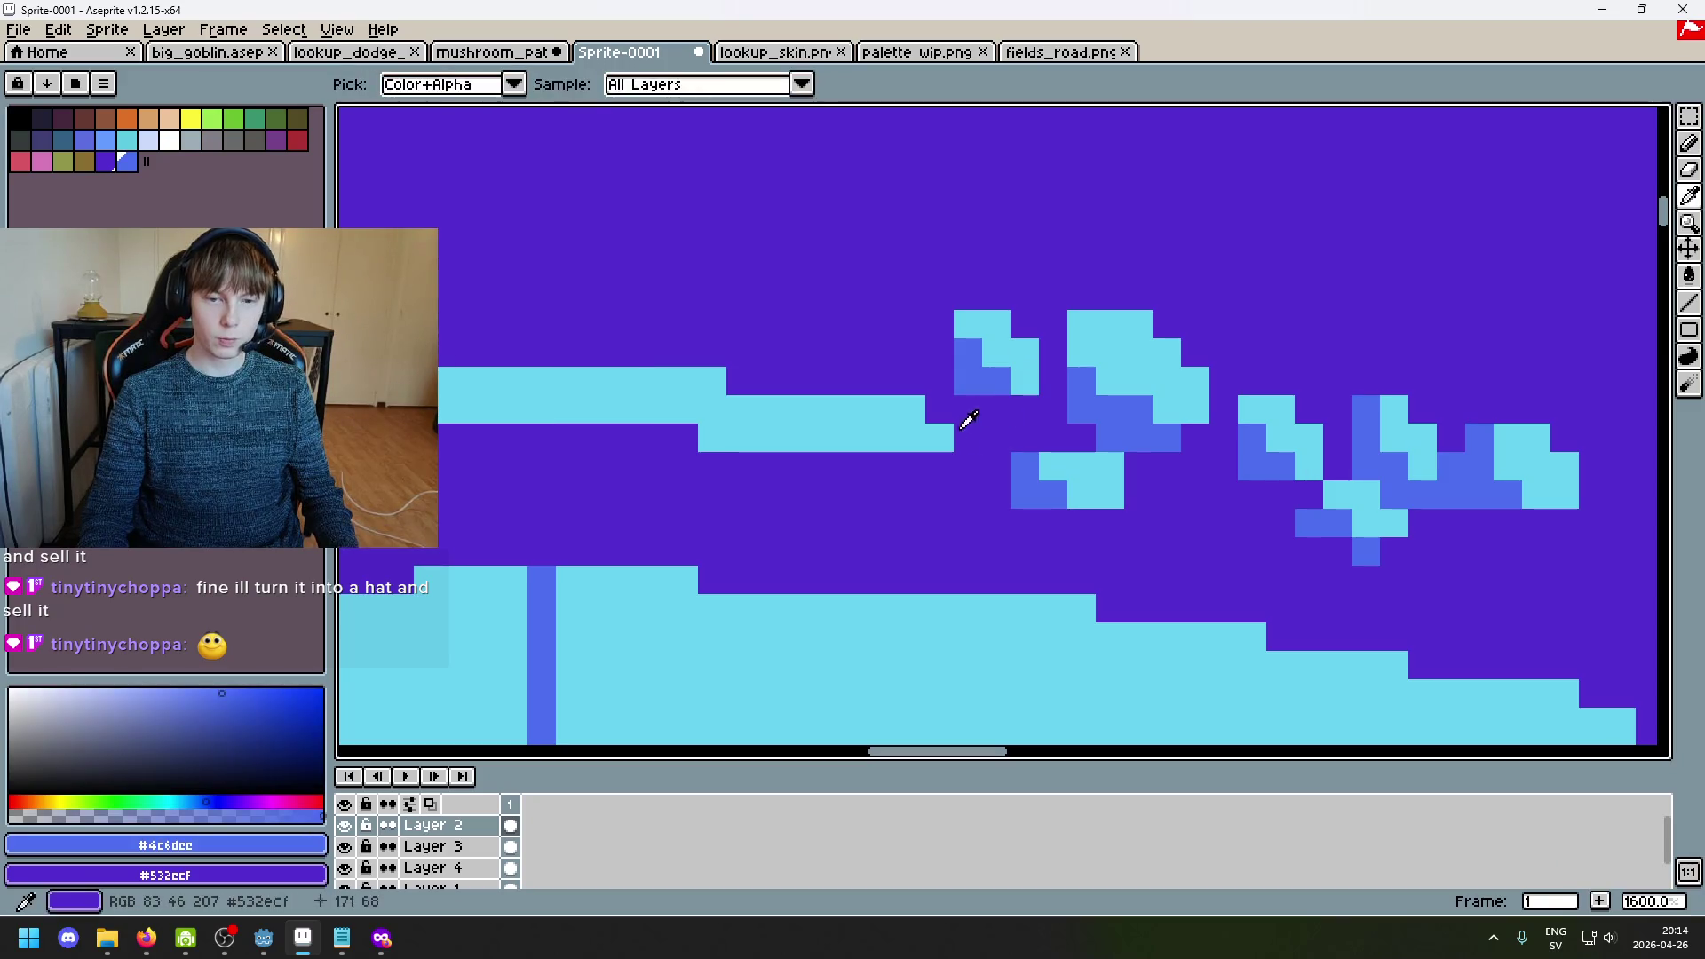
{"action": "left_click", "coordinate": [955, 464], "text": "alt"}
{"action": "left_click", "coordinate": [914, 416]}
{"action": "left_click_drag", "start_coordinate": [914, 416], "coordinate": [799, 411]}
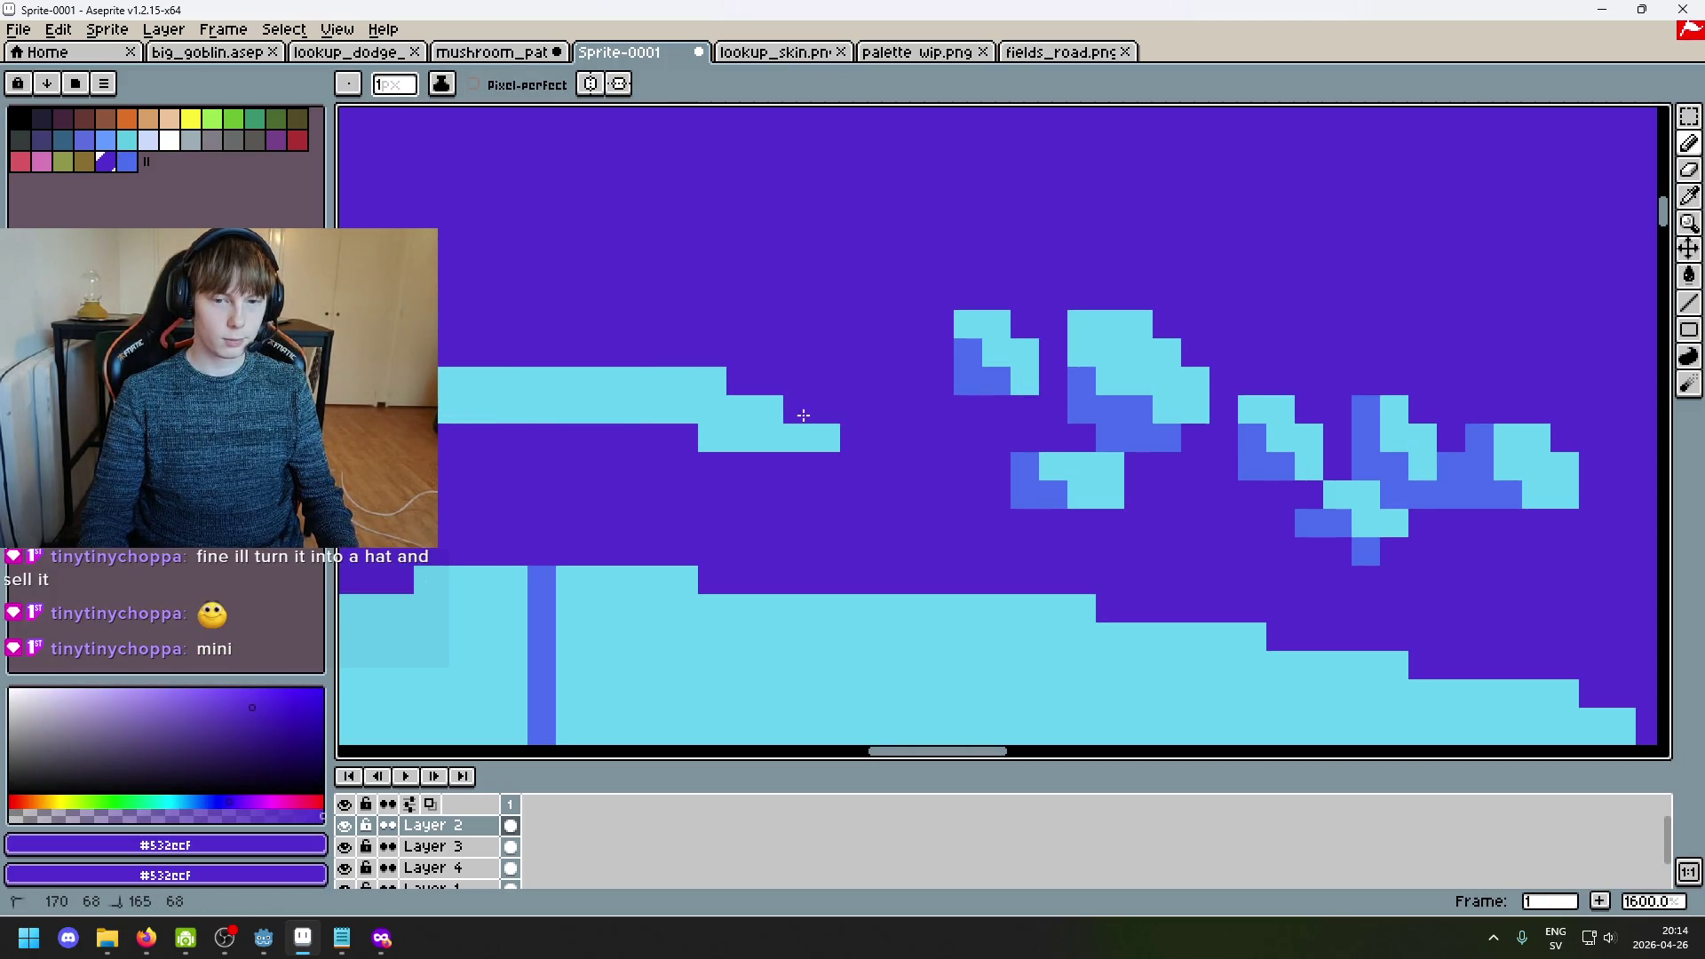
Step: Add cyan pixels below the speck and a lone cyan pixel below the block
{"action": "left_click", "coordinate": [1034, 360], "text": "alt"}
{"action": "mouse_move", "coordinate": [1025, 409]}
{"action": "left_mouse_down"}
{"action": "mouse_move", "coordinate": [998, 409]}
{"action": "mouse_move", "coordinate": [1013, 414]}
{"action": "left_mouse_up"}
{"action": "scroll", "coordinate": [1013, 413], "scroll_direction": "up", "scroll_amount": 1}
{"action": "scroll", "coordinate": [1013, 414], "scroll_direction": "down", "scroll_amount": 2}
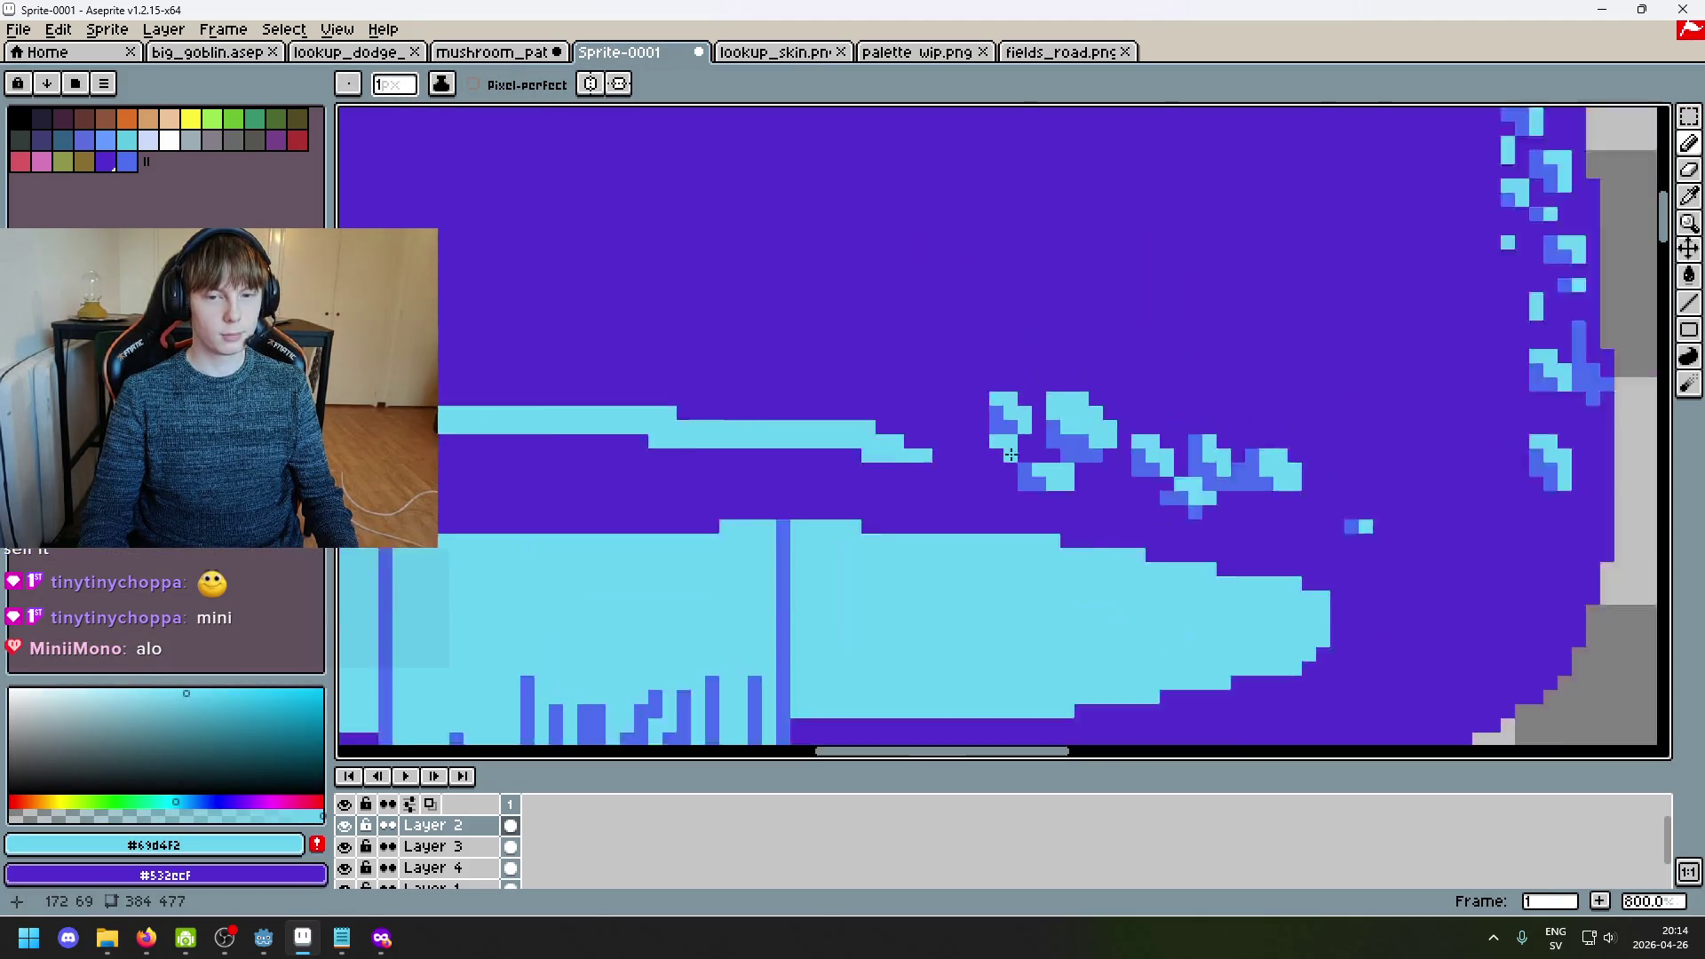
{"action": "scroll", "coordinate": [929, 471], "scroll_direction": "up", "scroll_amount": 2}
{"action": "left_click", "coordinate": [928, 471]}
Step: Paint two pixels of the lower speck blue and add two cyan pixels beside them
{"action": "left_click", "coordinate": [887, 381], "text": "alt"}
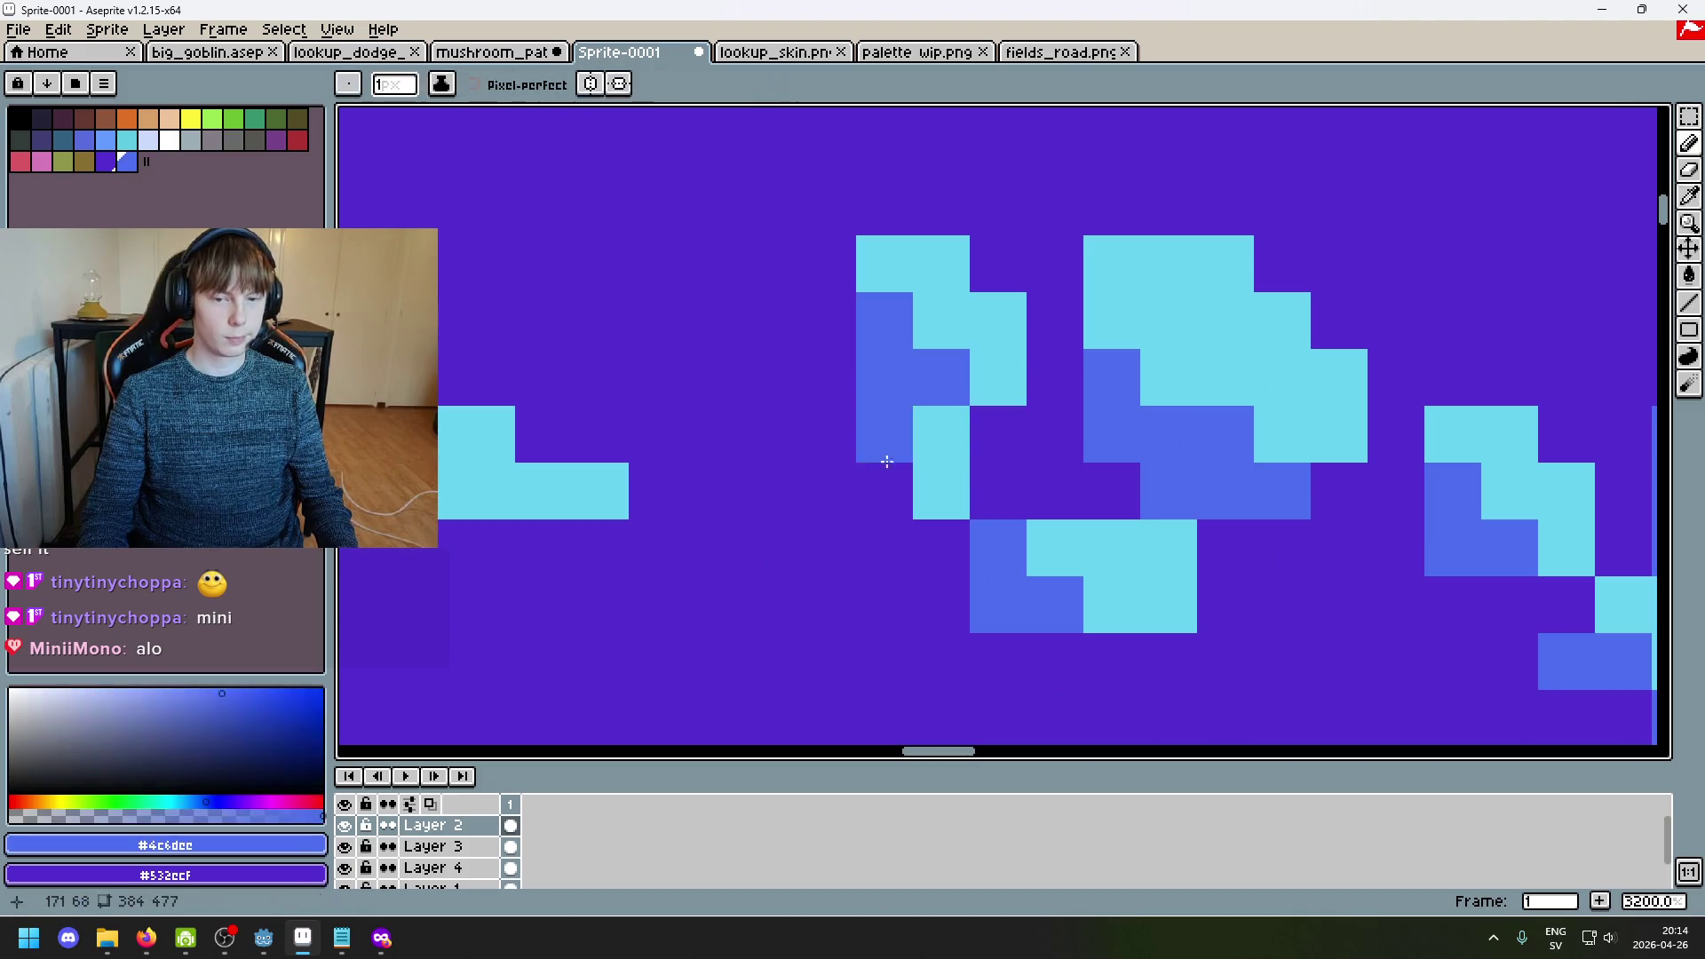
{"action": "left_click_drag", "start_coordinate": [884, 491], "coordinate": [941, 491]}
{"action": "scroll", "coordinate": [893, 511], "scroll_direction": "down", "scroll_amount": 4}
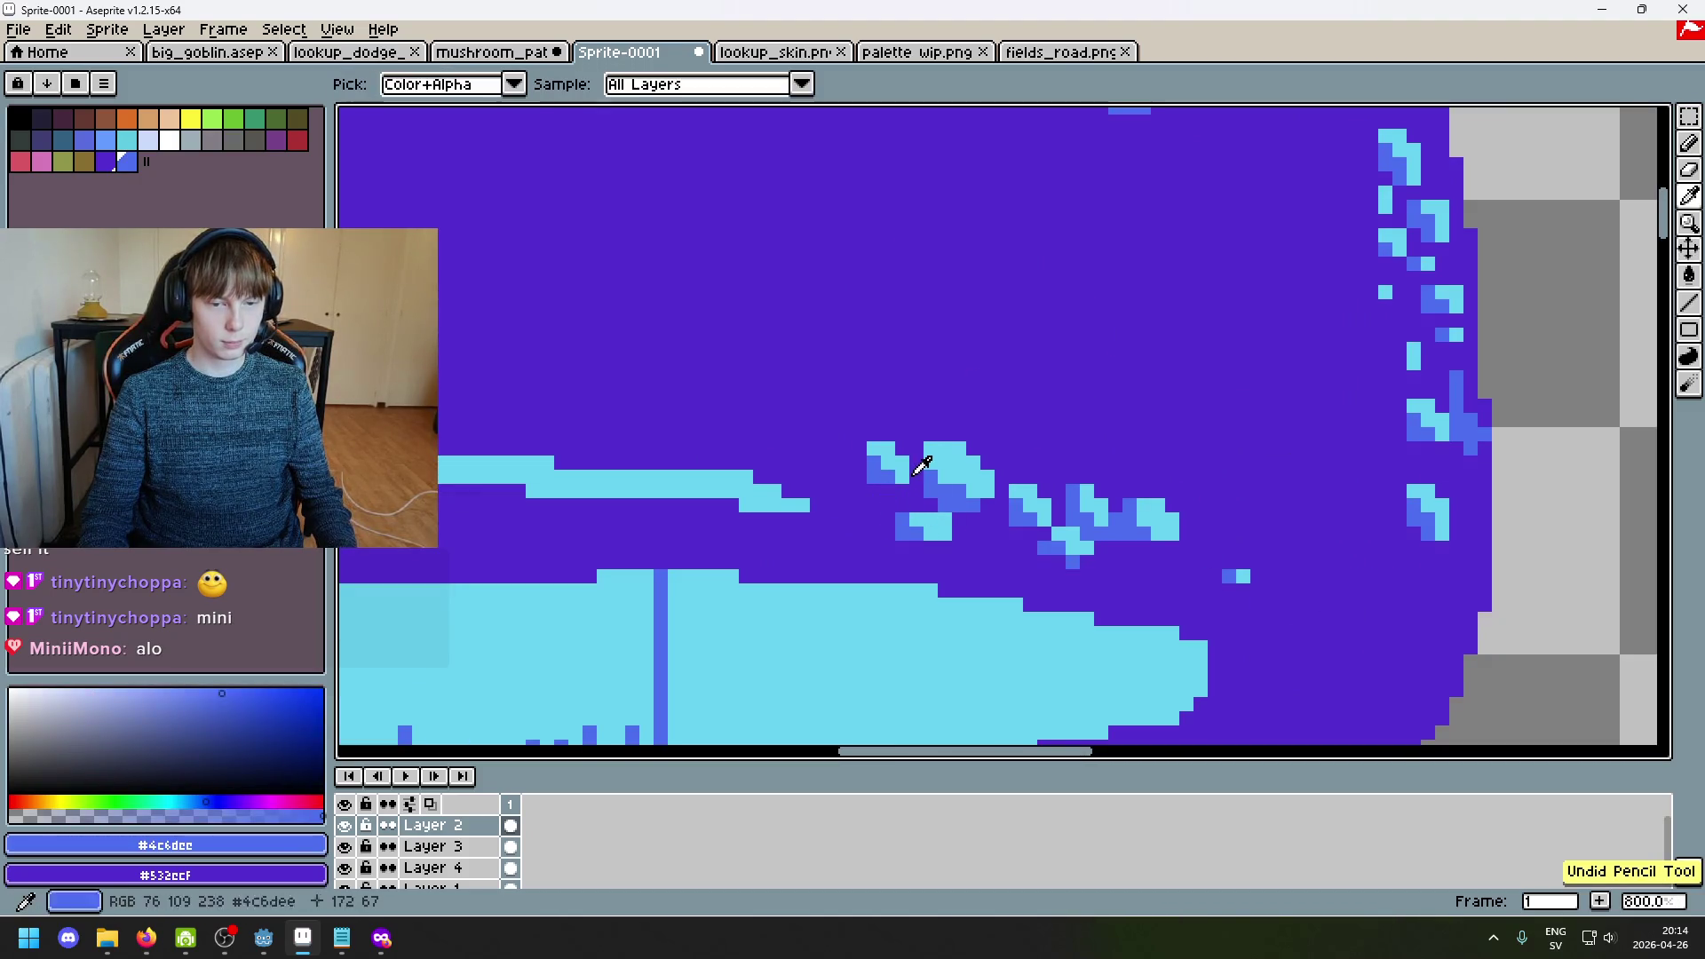
{"action": "left_click", "coordinate": [924, 464], "text": "alt"}
{"action": "left_click", "coordinate": [873, 503]}
{"action": "left_click_drag", "start_coordinate": [874, 502], "coordinate": [883, 508]}
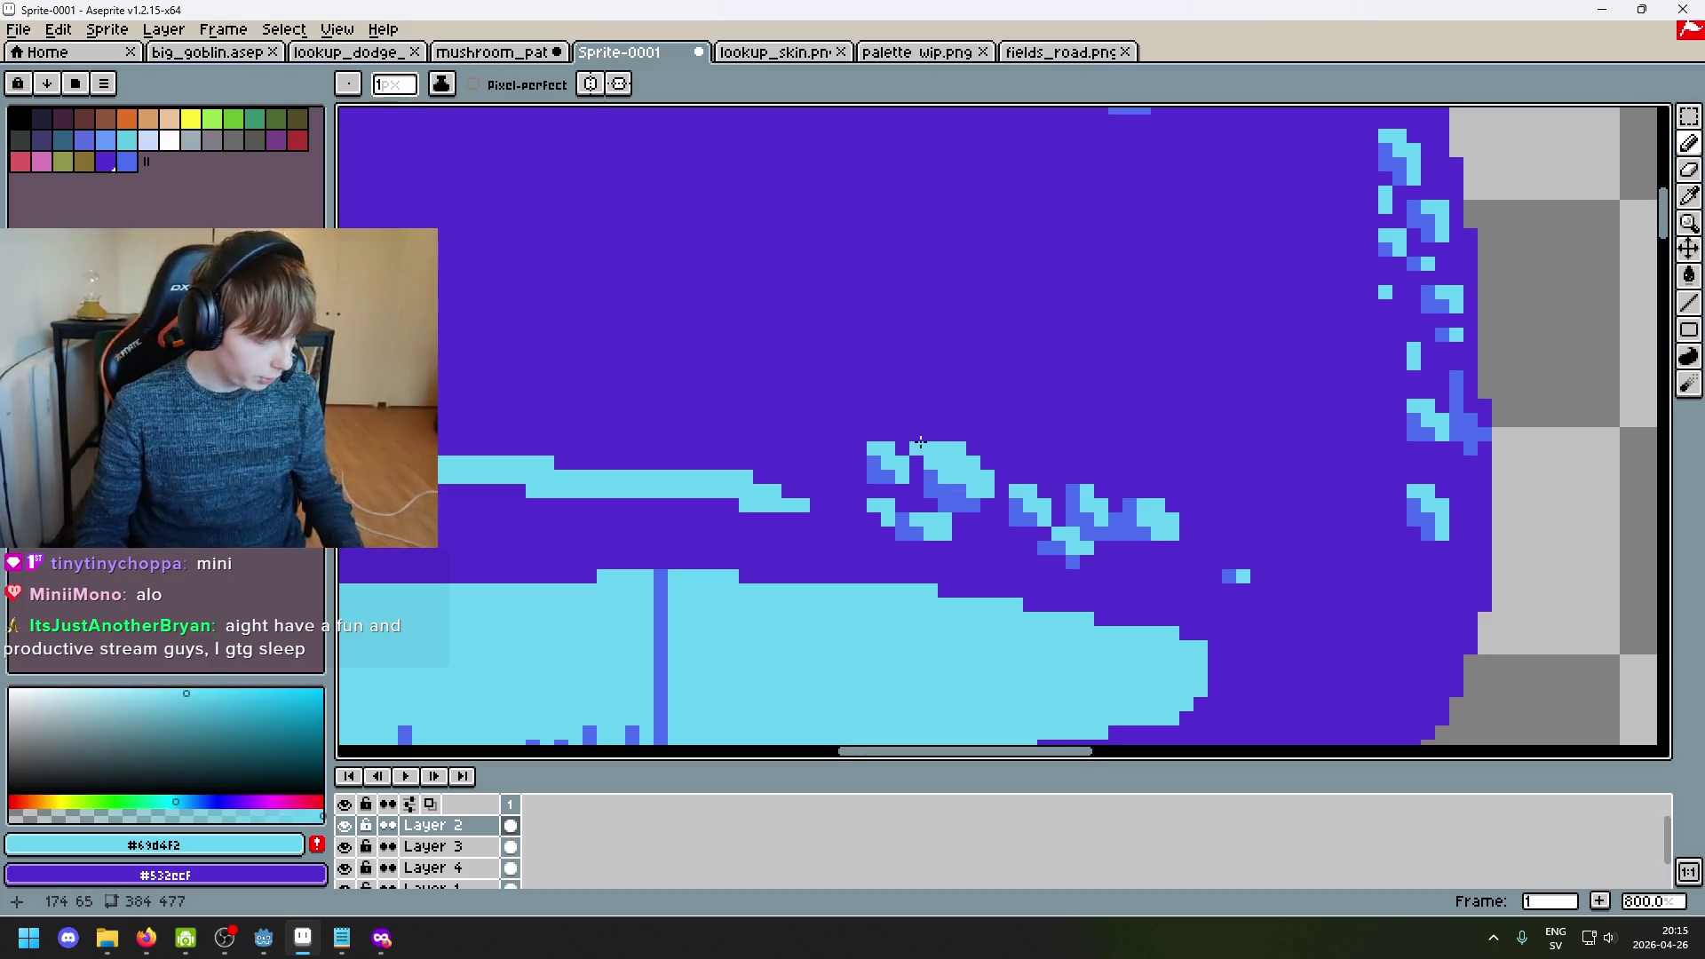
{"action": "scroll", "coordinate": [913, 499], "scroll_direction": "up", "scroll_amount": 2}
Step: Paint a short row of cyan pixels beside the blue spot cluster on the cap
{"action": "scroll", "coordinate": [912, 499], "scroll_direction": "up", "scroll_amount": 3}
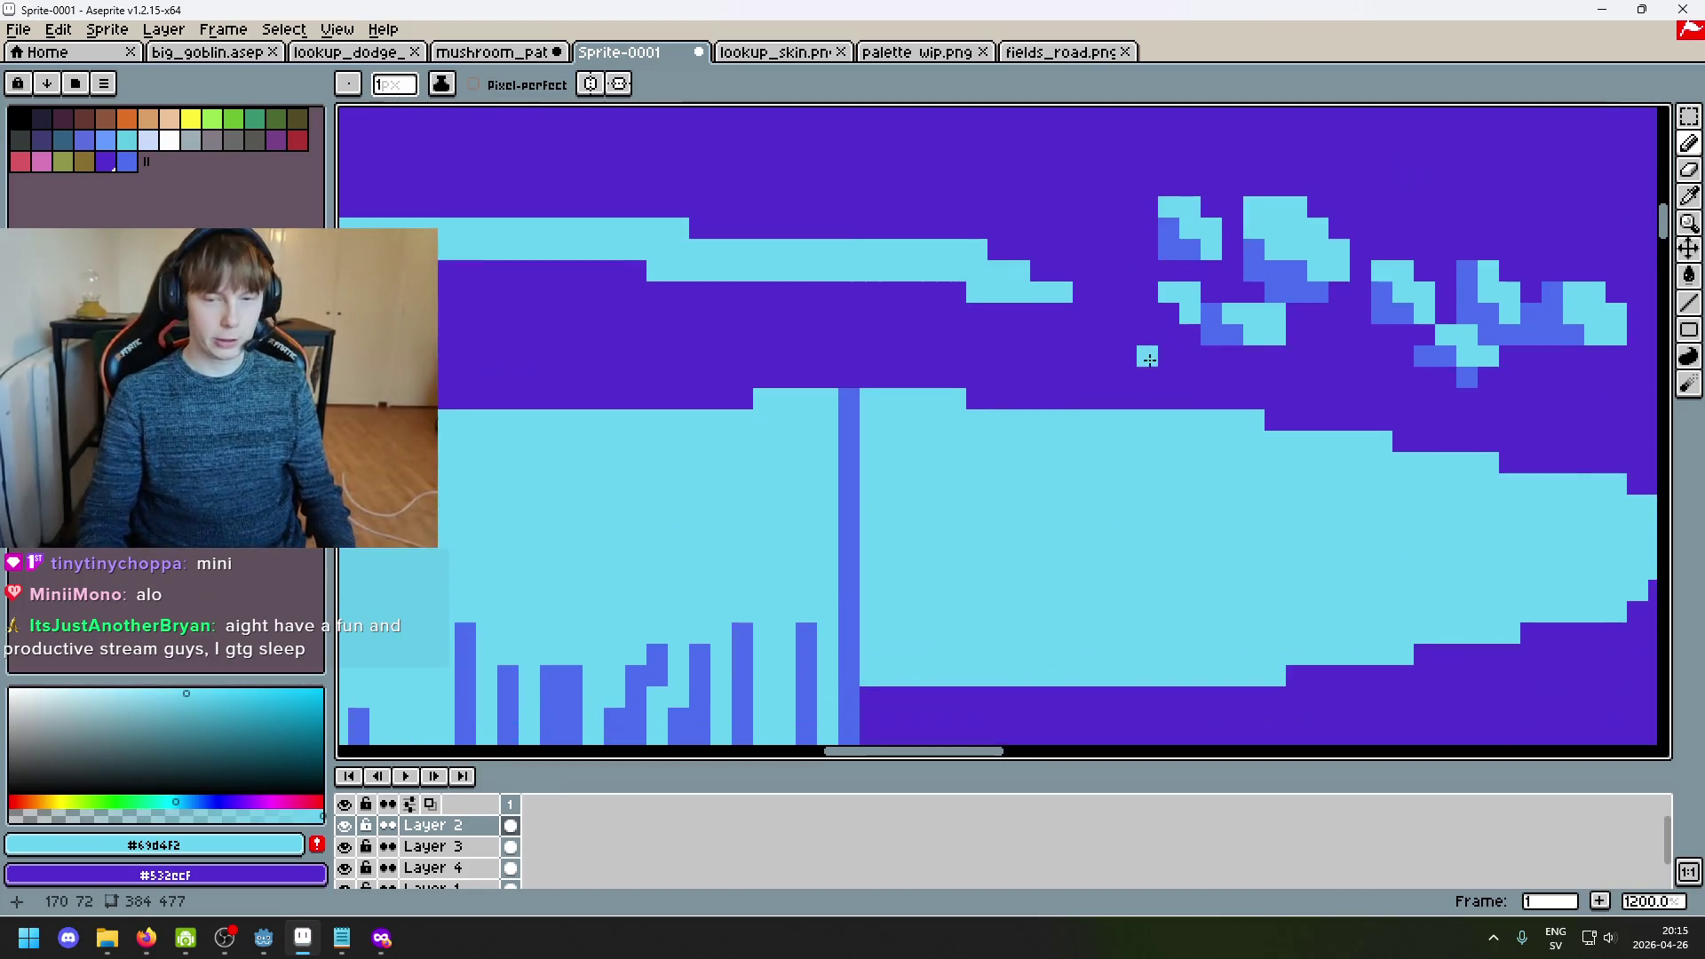
{"action": "left_click", "coordinate": [1269, 300], "text": "alt"}
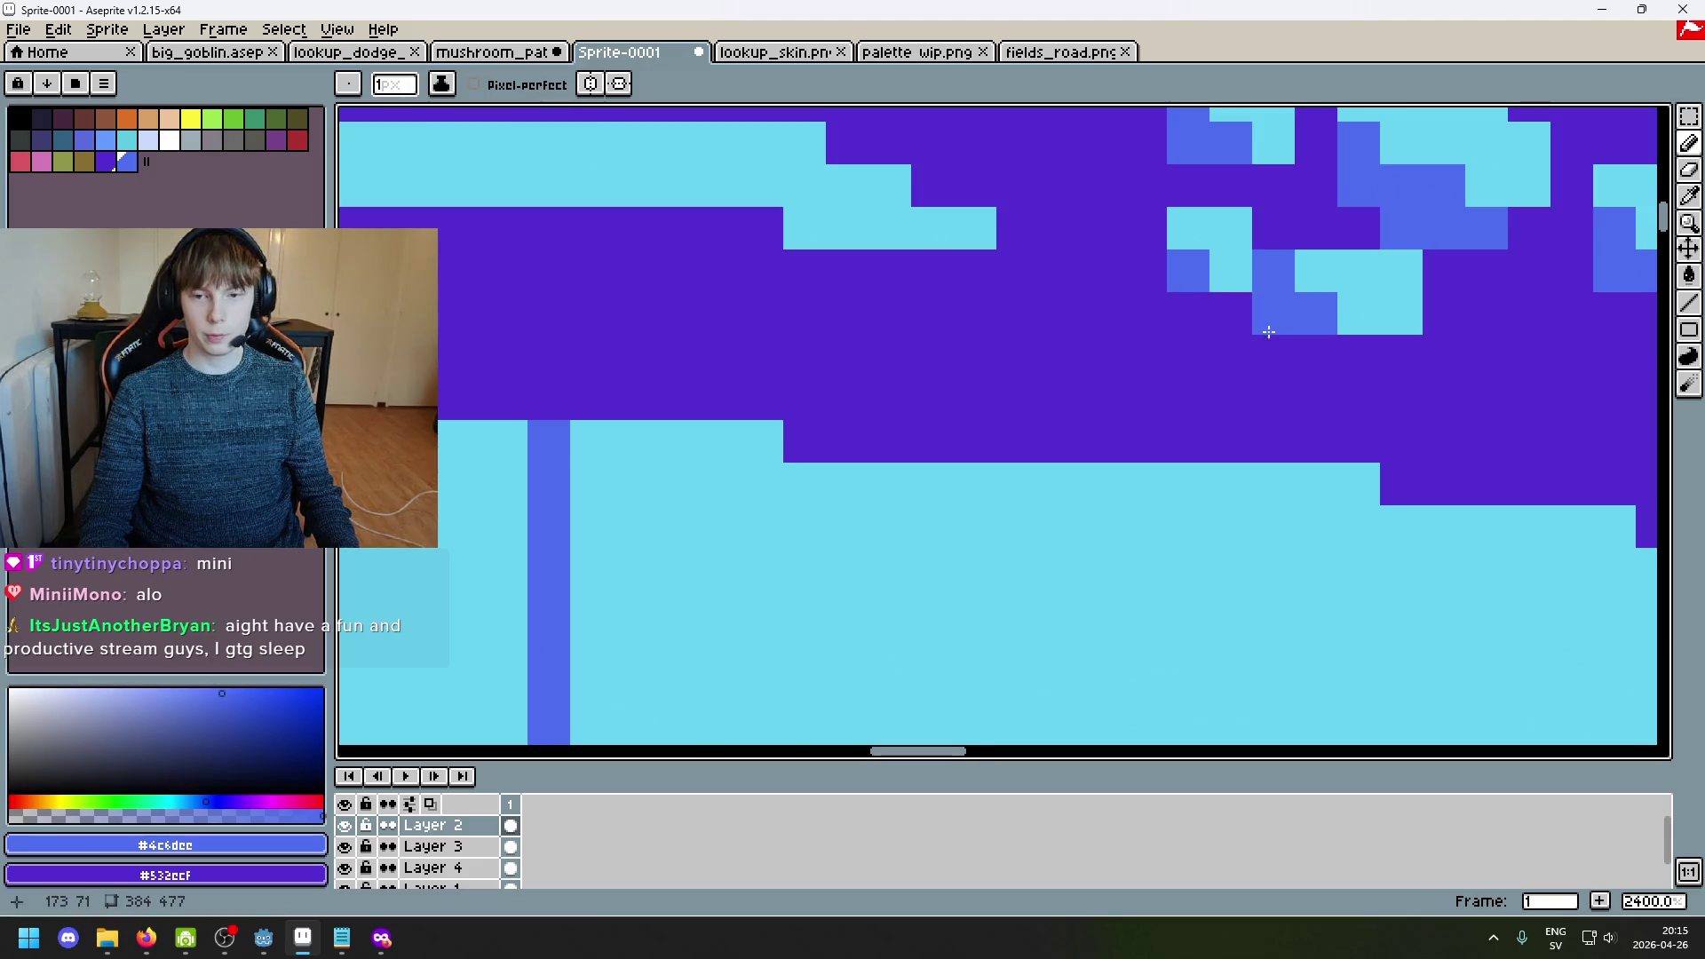
{"action": "scroll", "coordinate": [1110, 342], "scroll_direction": "down", "scroll_amount": 2}
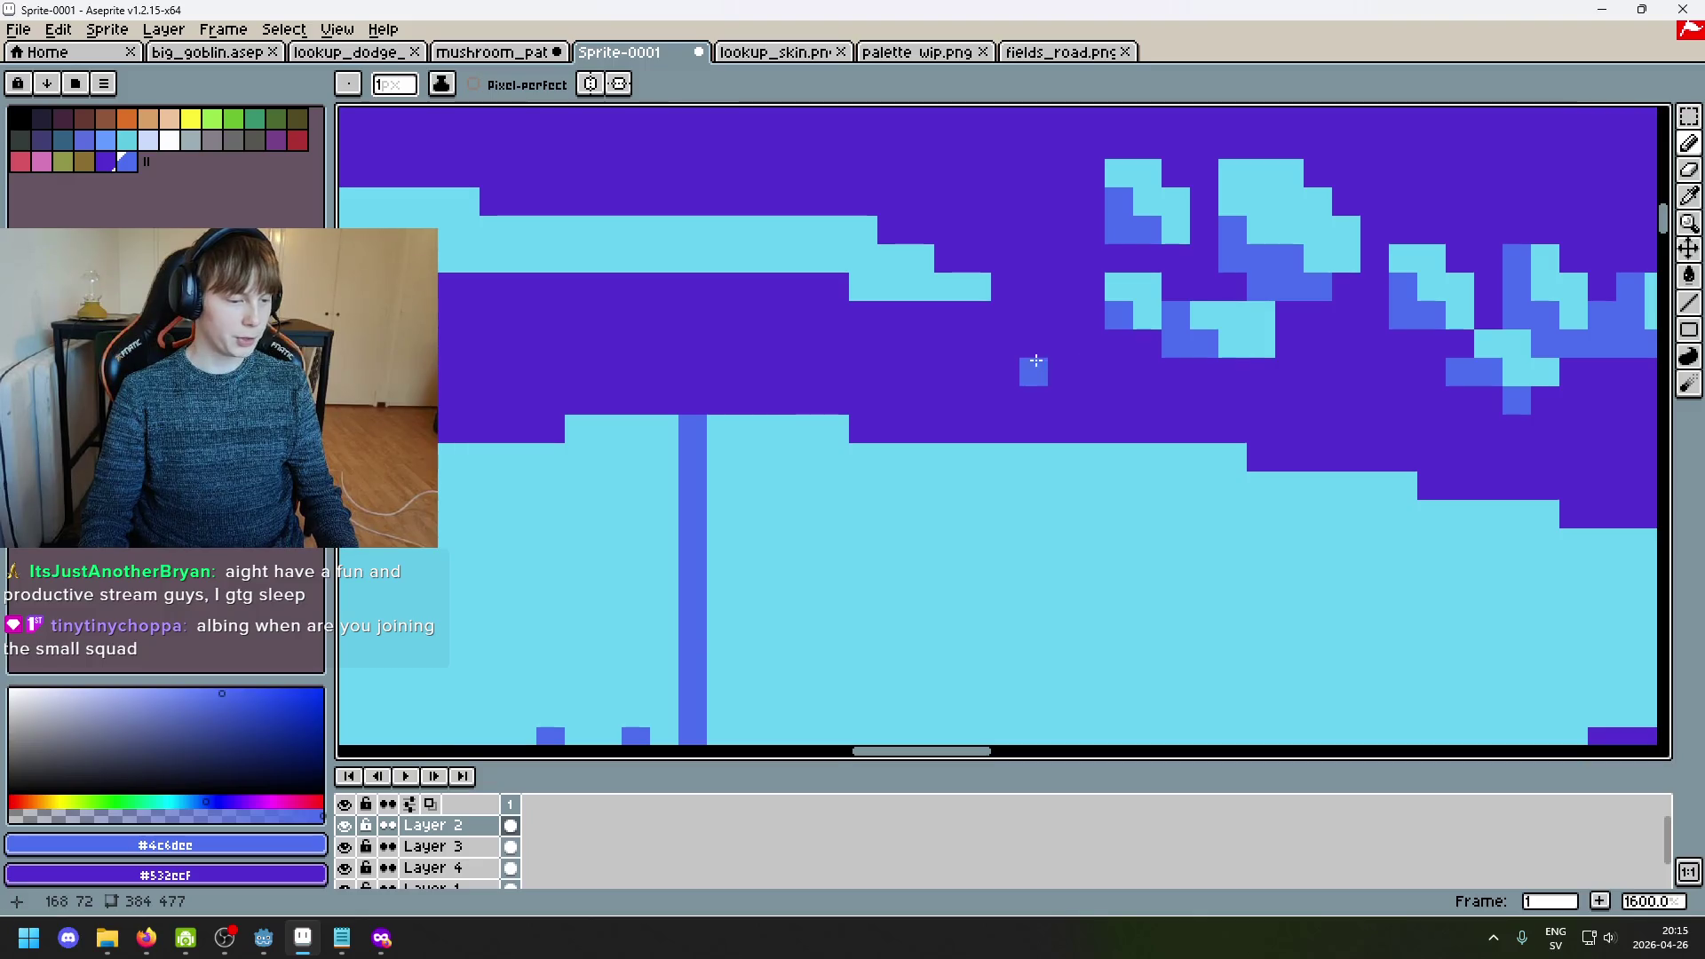
{"action": "scroll", "coordinate": [1066, 380], "scroll_direction": "up", "scroll_amount": 2}
{"action": "scroll", "coordinate": [1083, 382], "scroll_direction": "up", "scroll_amount": 2}
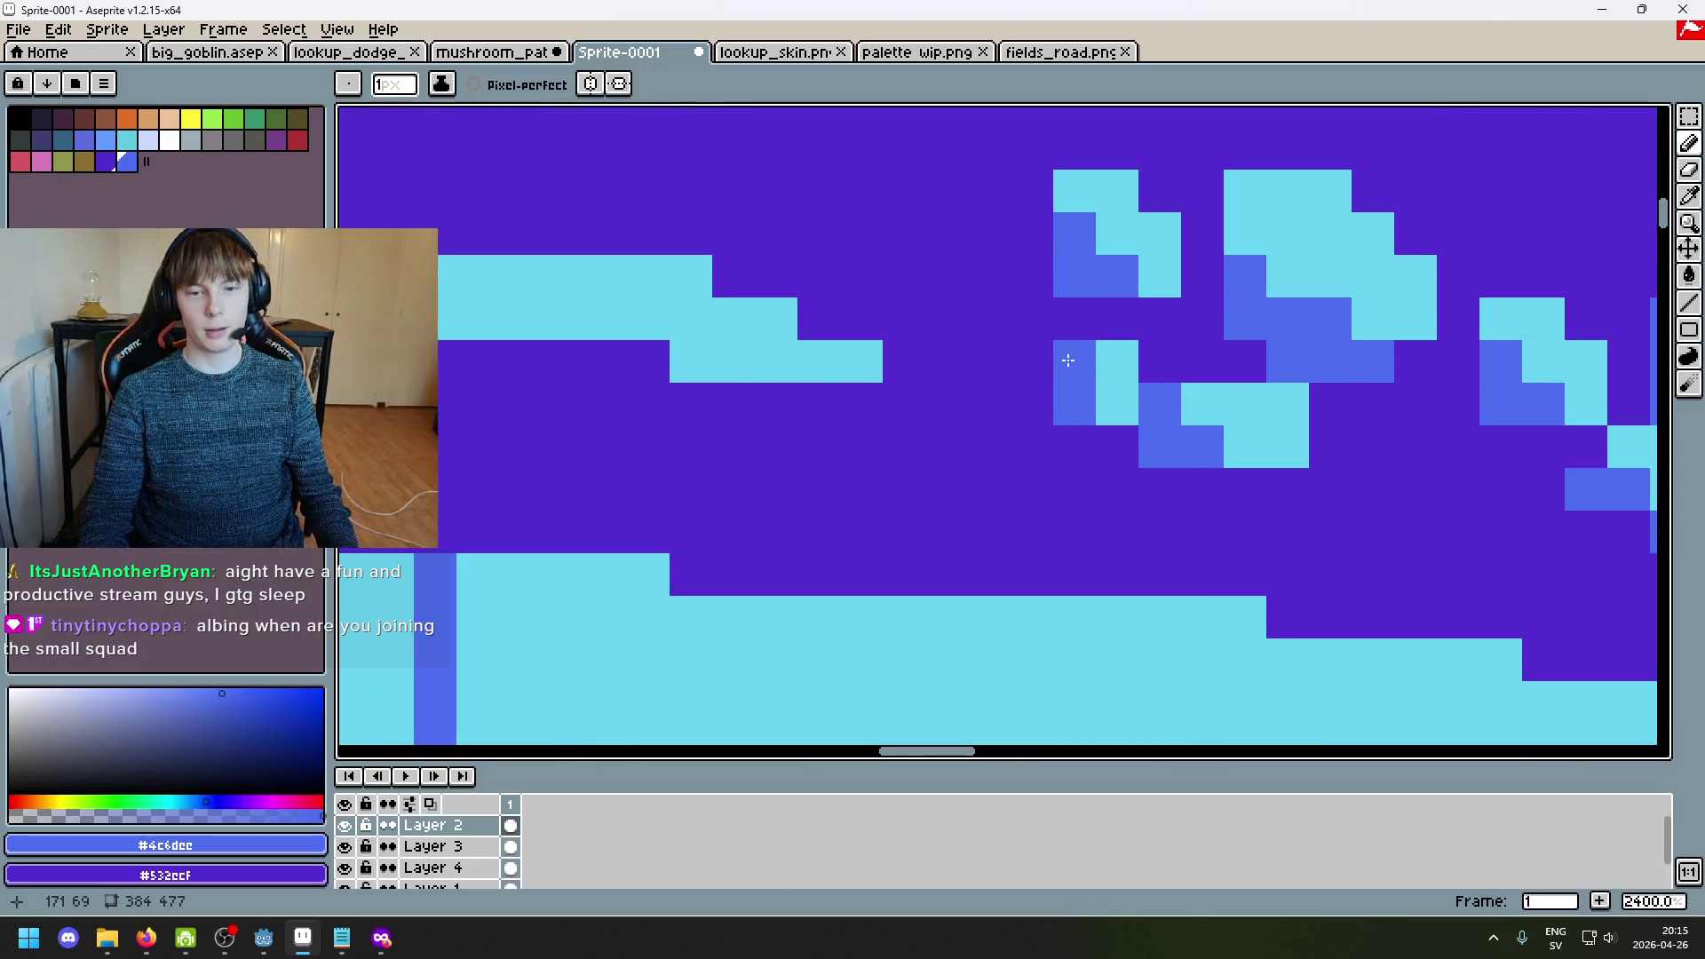
{"action": "left_click", "coordinate": [1134, 350], "text": "alt"}
{"action": "left_click_drag", "start_coordinate": [1088, 362], "coordinate": [1046, 365]}
{"action": "scroll", "coordinate": [1010, 380], "scroll_direction": "down", "scroll_amount": 5}
{"action": "scroll", "coordinate": [998, 355], "scroll_direction": "up", "scroll_amount": 4}
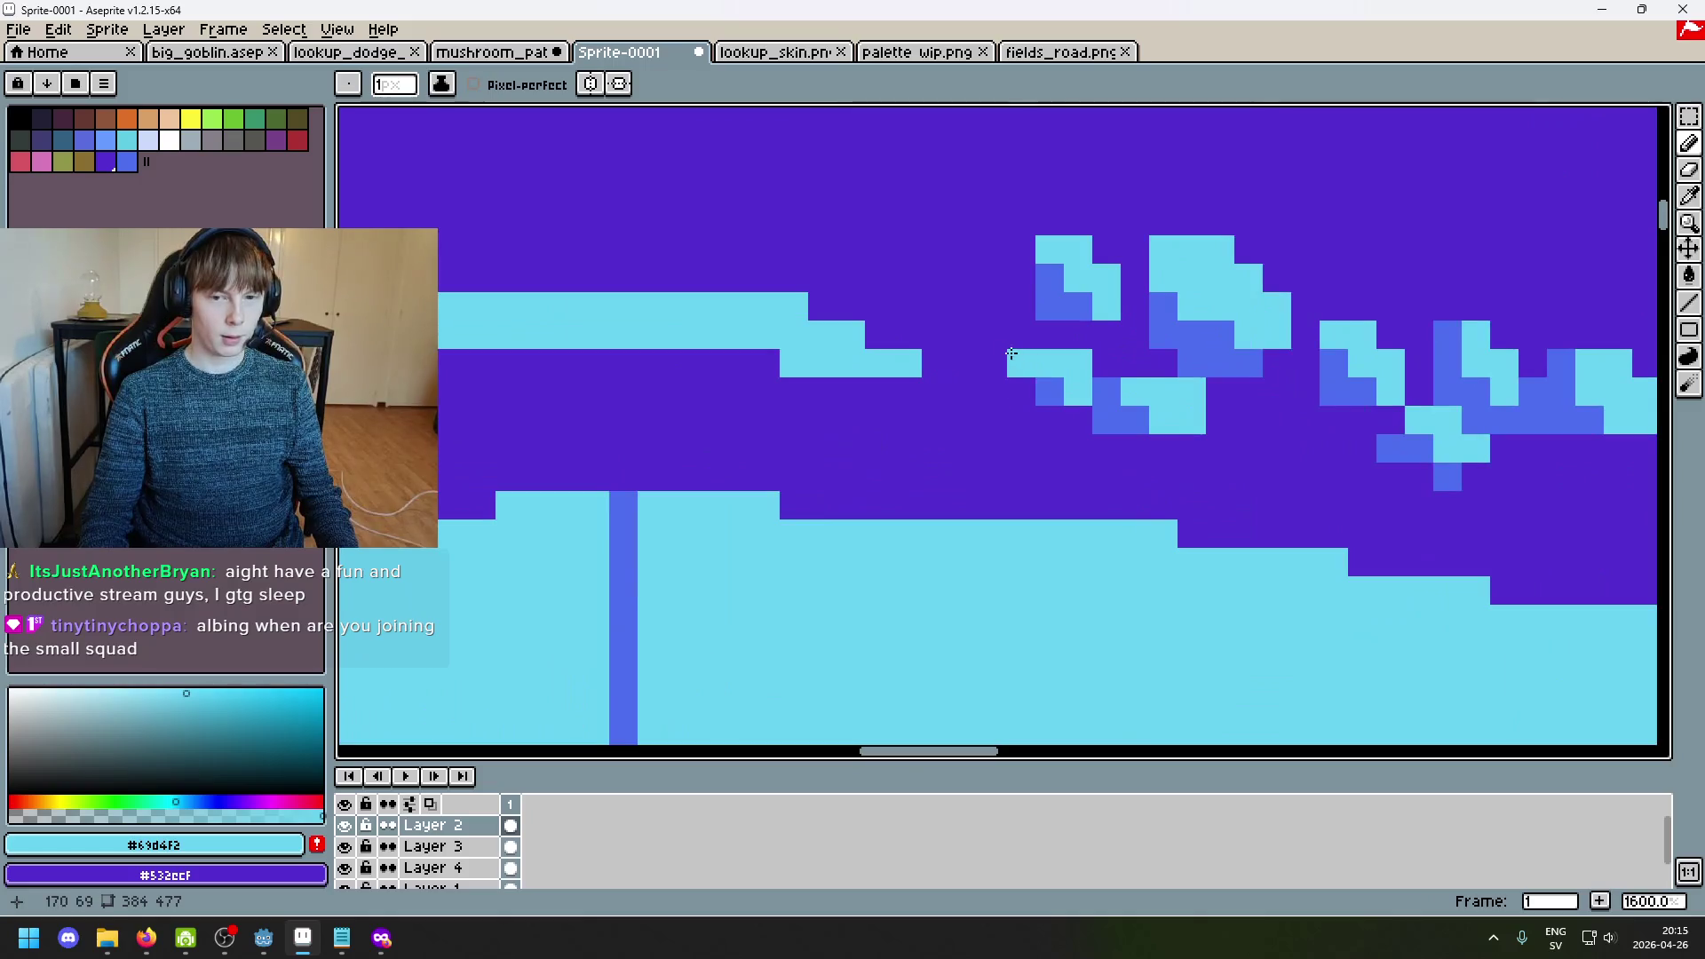
Step: Add a blue pixel and two cyan pixels to the spot cluster
{"action": "left_click", "coordinate": [1052, 279], "text": "alt"}
{"action": "left_click", "coordinate": [980, 343]}
{"action": "key", "text": "ctrl+z"}
{"action": "left_click", "coordinate": [965, 363]}
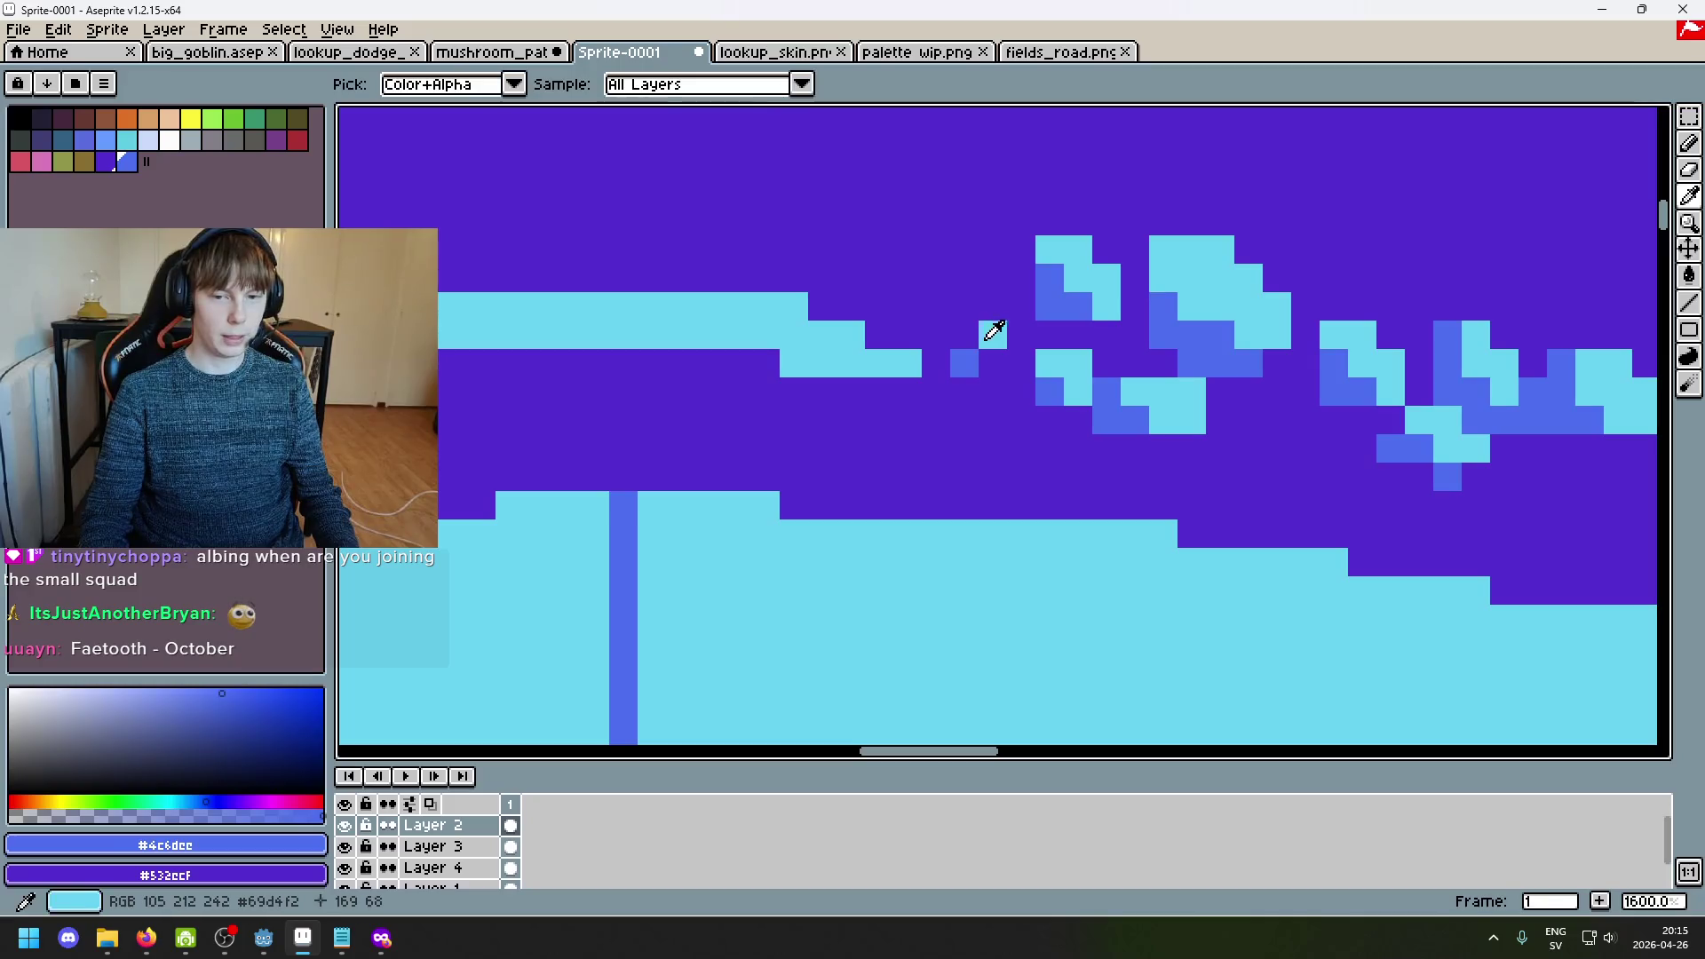
{"action": "left_click", "coordinate": [988, 346], "text": "alt"}
{"action": "left_click", "coordinate": [970, 346]}
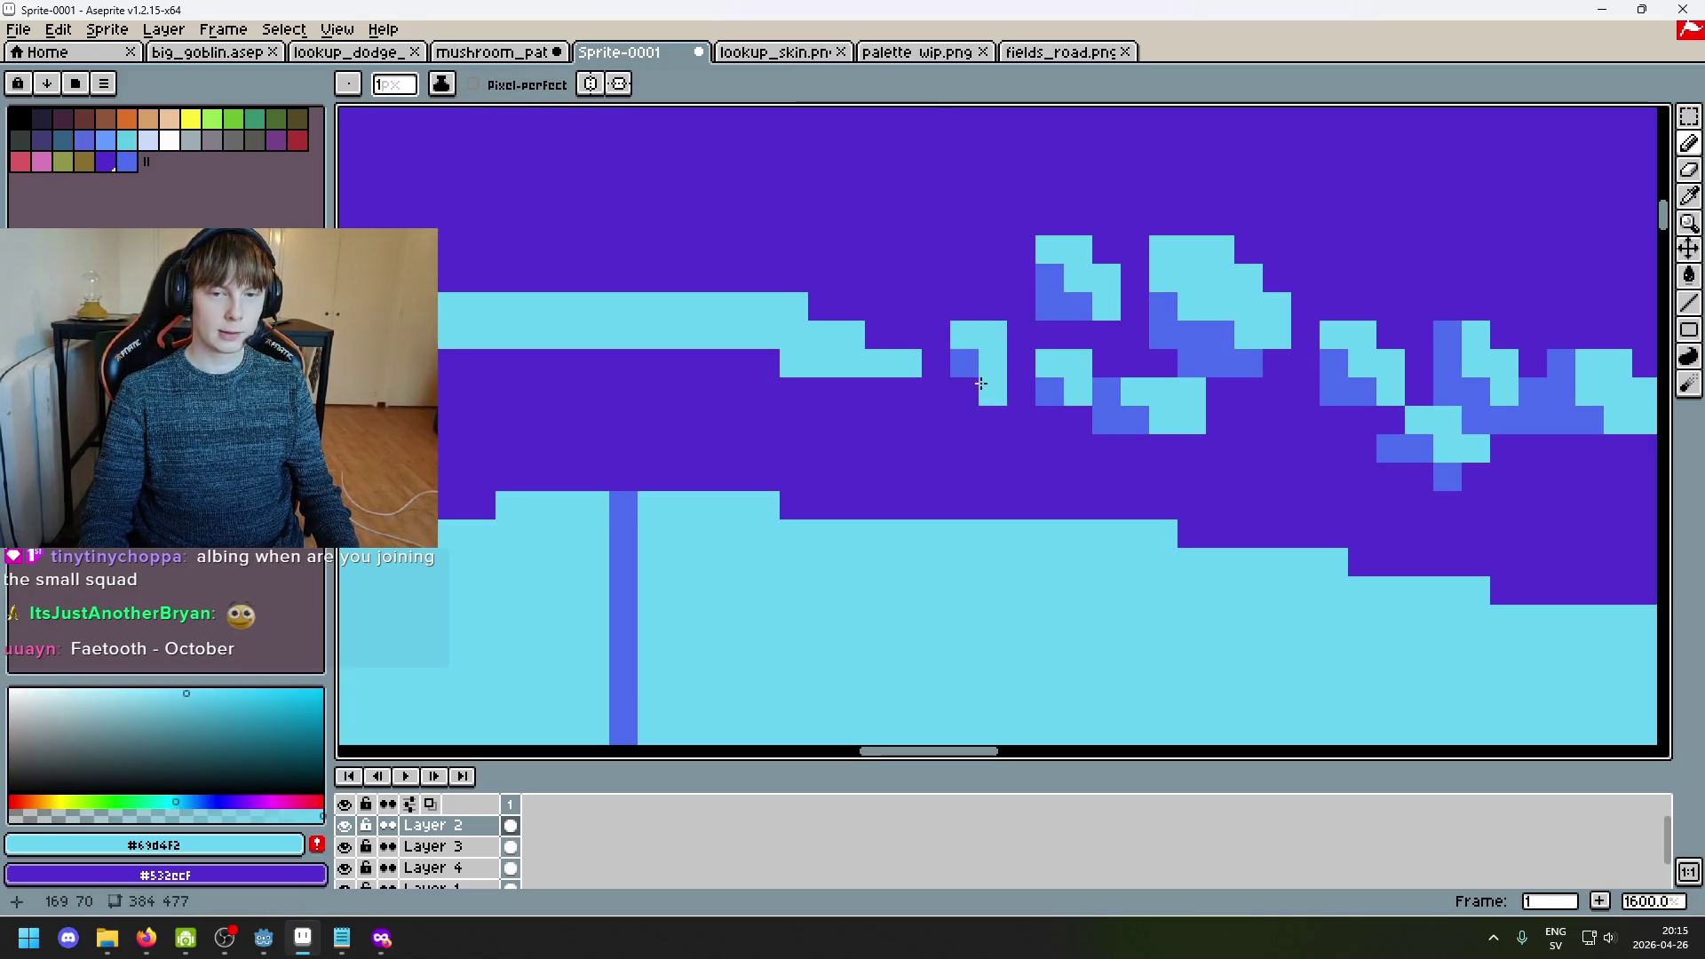
{"action": "left_click", "coordinate": [929, 337]}
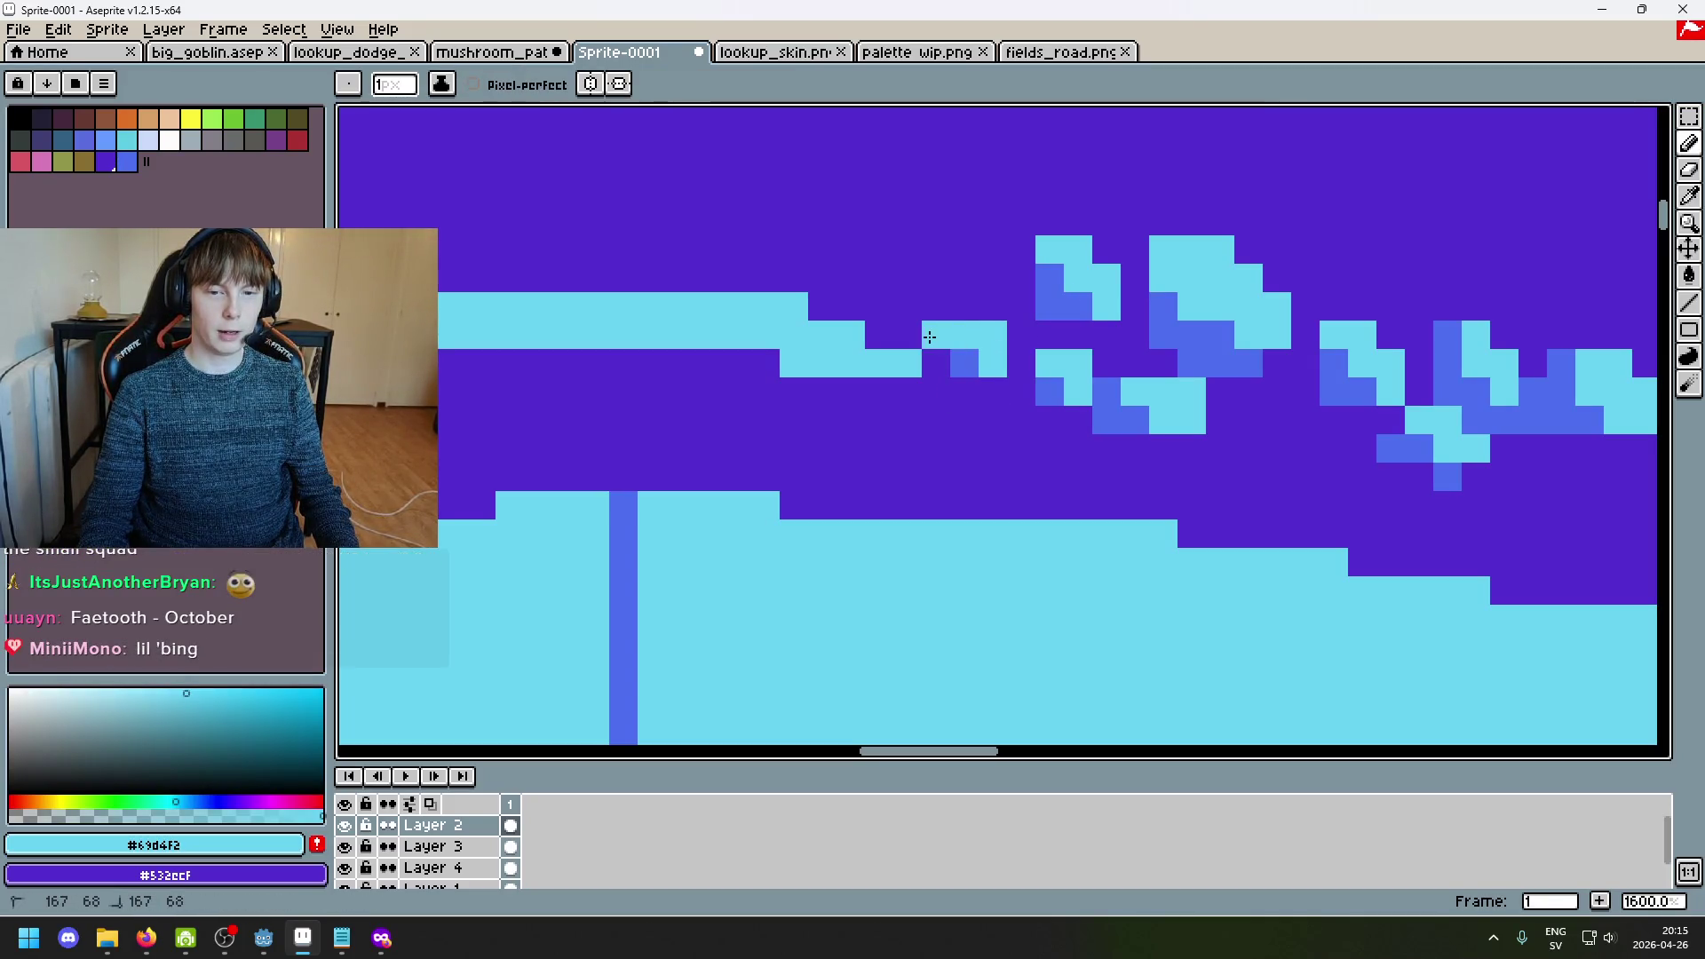
Step: Paint the highlight line's end purple and add blue pixels under the new spot
{"action": "left_click", "coordinate": [897, 337], "text": "alt"}
{"action": "mouse_move", "coordinate": [896, 355]}
{"action": "left_mouse_down"}
{"action": "mouse_move", "coordinate": [888, 377]}
{"action": "mouse_move", "coordinate": [763, 337]}
{"action": "left_mouse_up"}
{"action": "left_click", "coordinate": [970, 361], "text": "alt"}
{"action": "left_click", "coordinate": [908, 363]}
{"action": "mouse_move", "coordinate": [935, 364]}
{"action": "left_mouse_down"}
{"action": "mouse_move", "coordinate": [936, 392]}
{"action": "mouse_move", "coordinate": [970, 384]}
{"action": "left_mouse_up"}
Step: Fill in the new spot with cyan, putting a cyan pixel below it
{"action": "left_click", "coordinate": [985, 361], "text": "alt"}
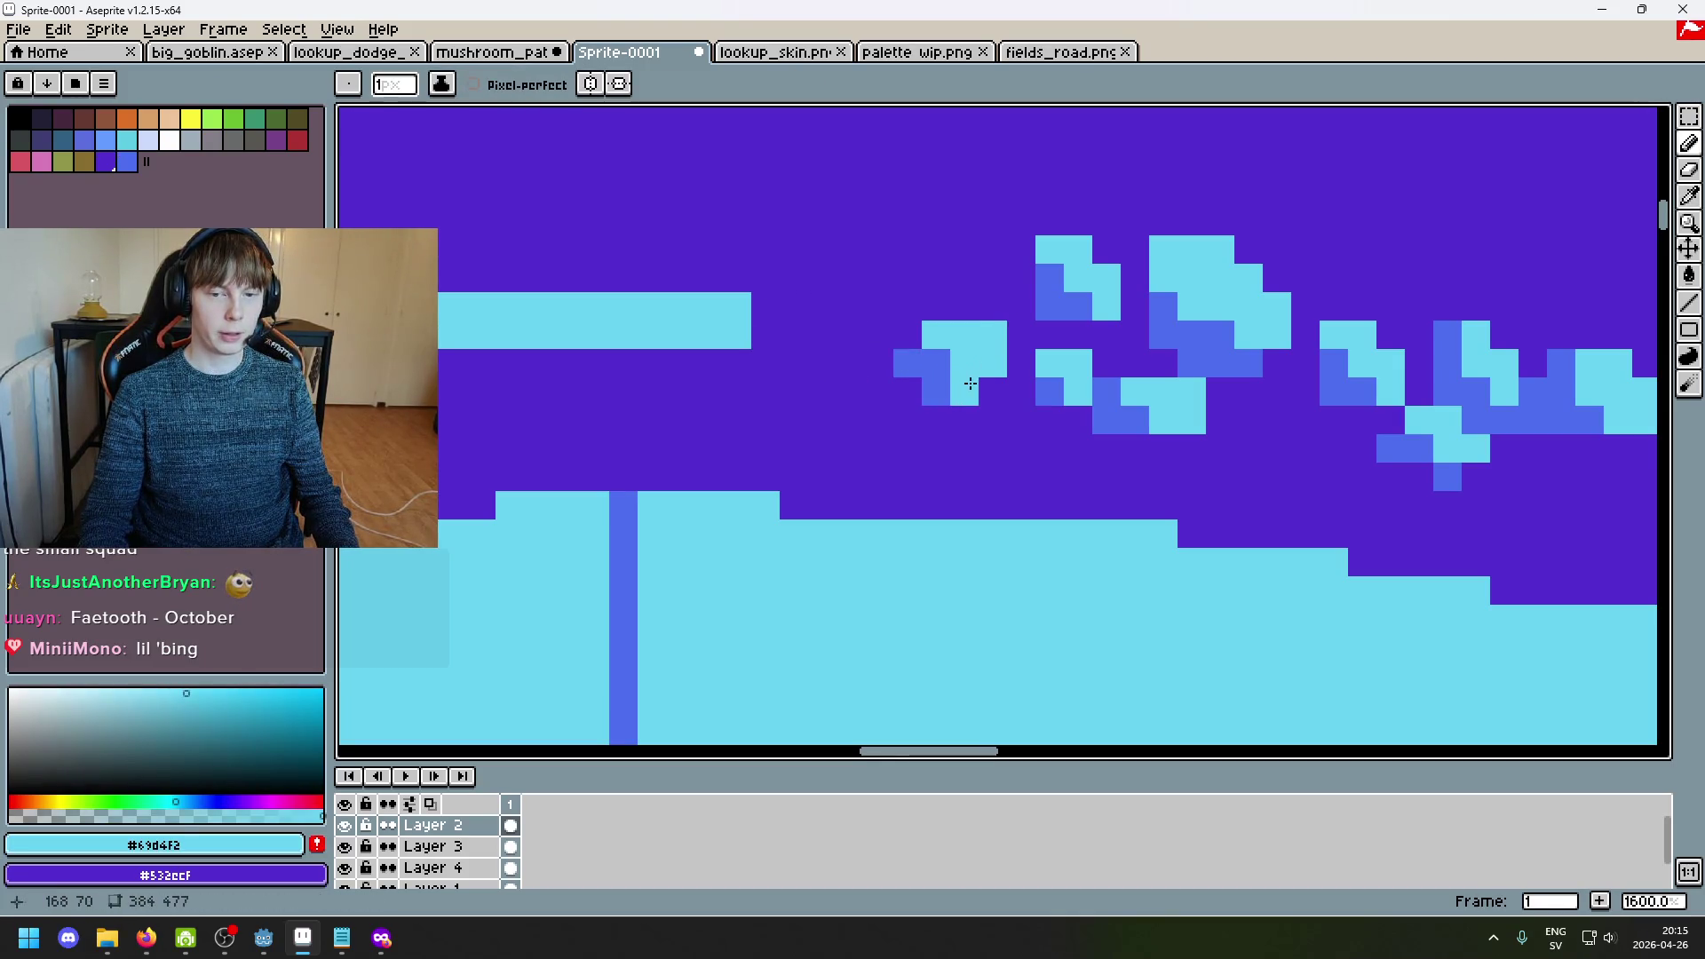
{"action": "key", "text": "ctrl+z"}
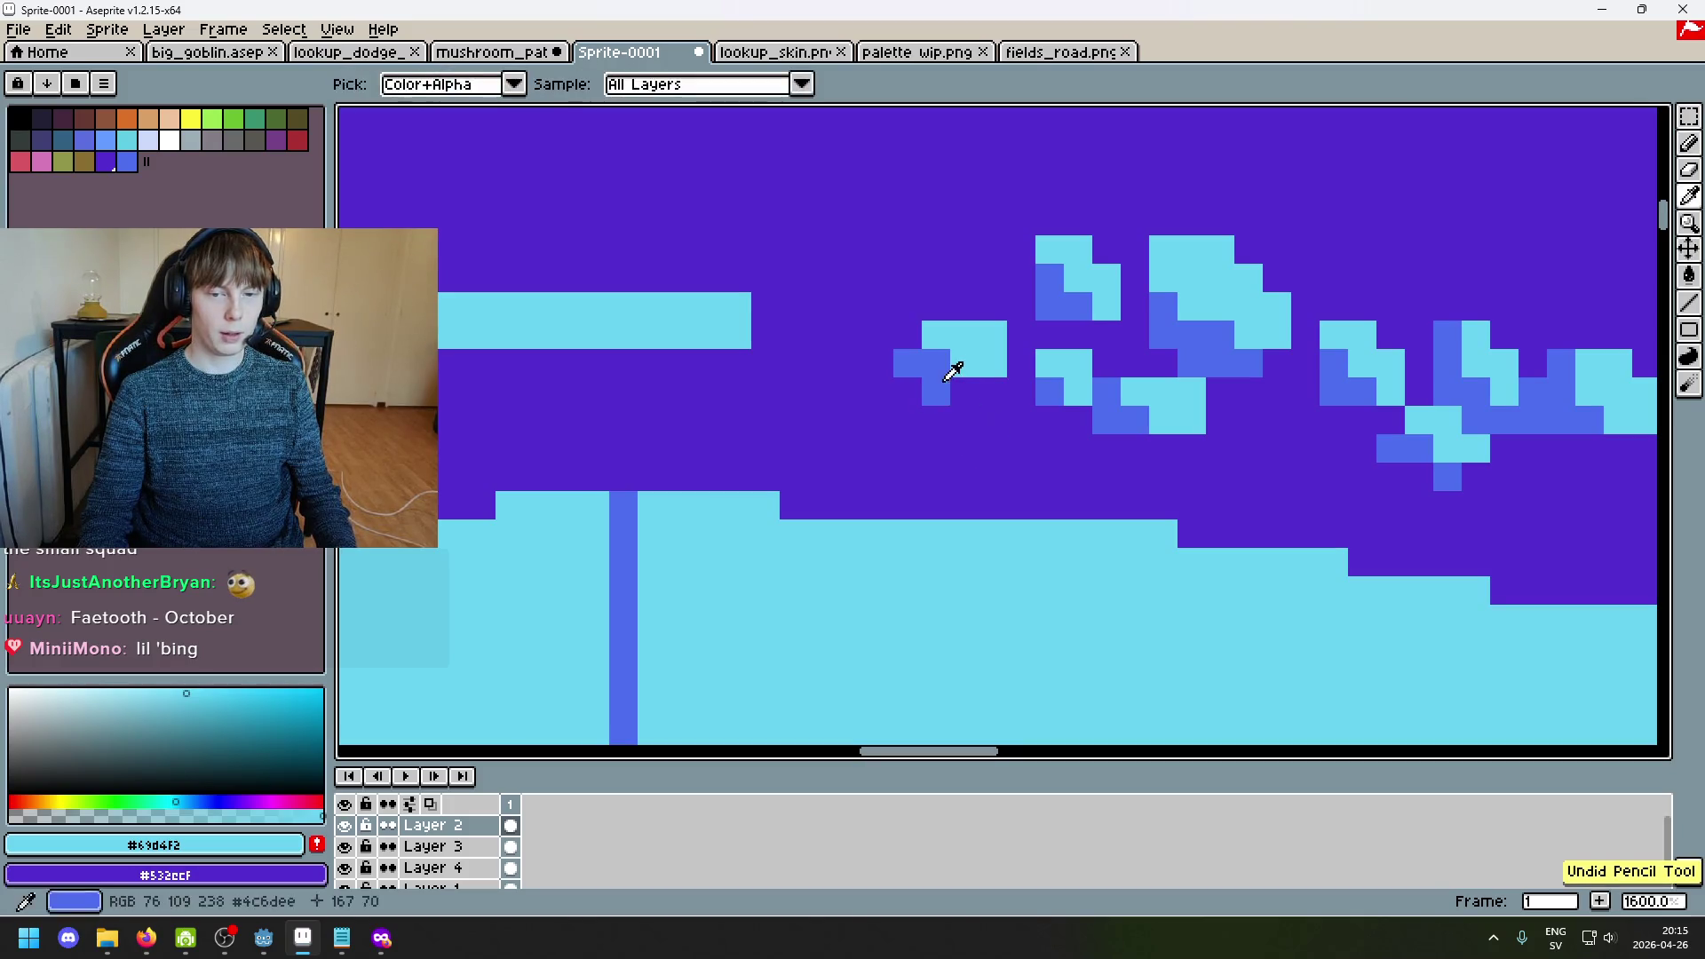
{"action": "left_click", "coordinate": [966, 390]}
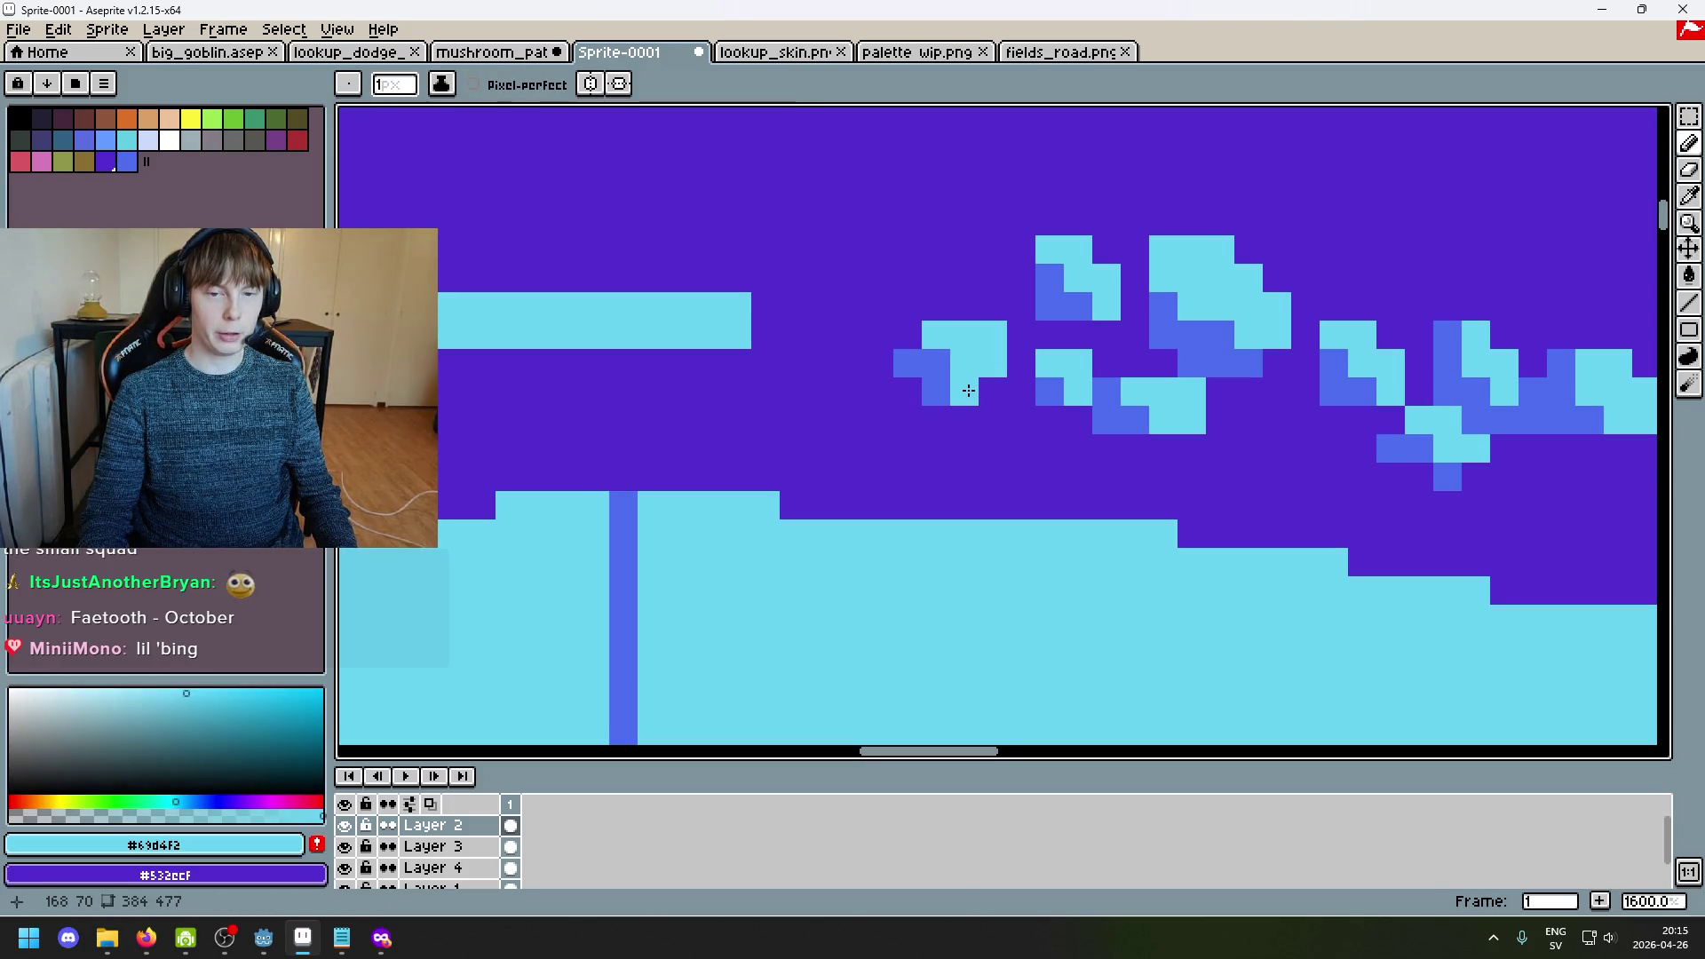
{"action": "left_click", "coordinate": [927, 373]}
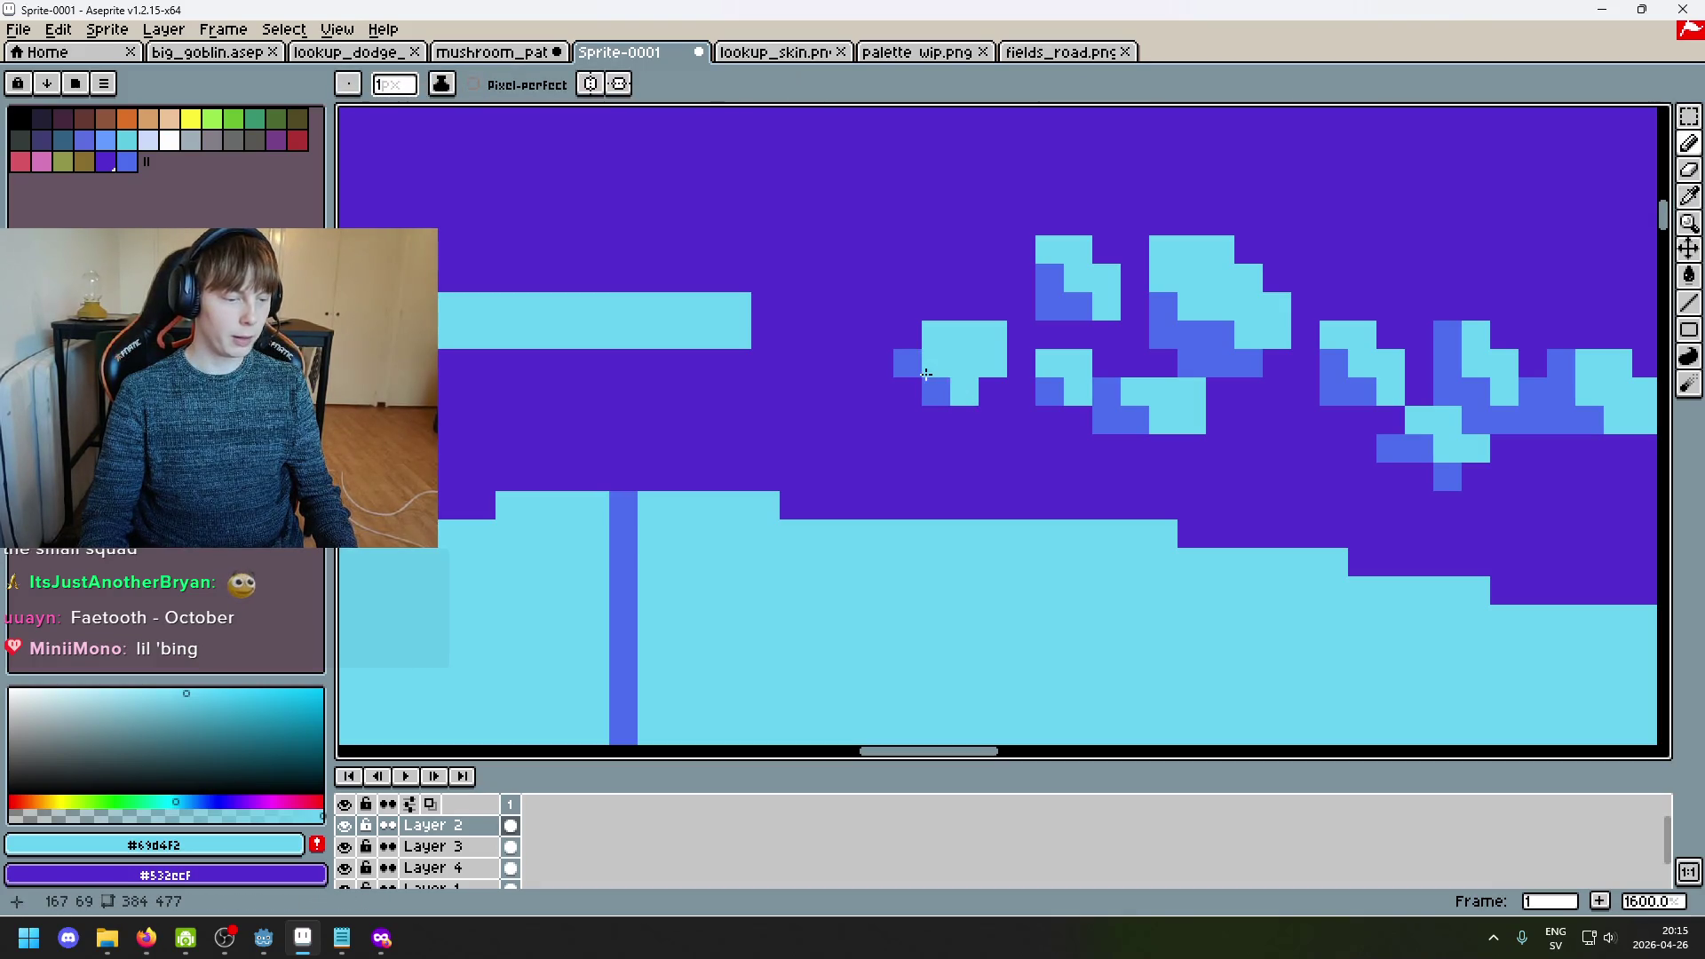
{"action": "key", "text": "ctrl+z"}
{"action": "left_click", "coordinate": [920, 399]}
{"action": "key", "text": "ctrl+z"}
Step: Position a lone cyan pixel down-left of the spot, trying several rows
{"action": "left_click", "coordinate": [881, 423]}
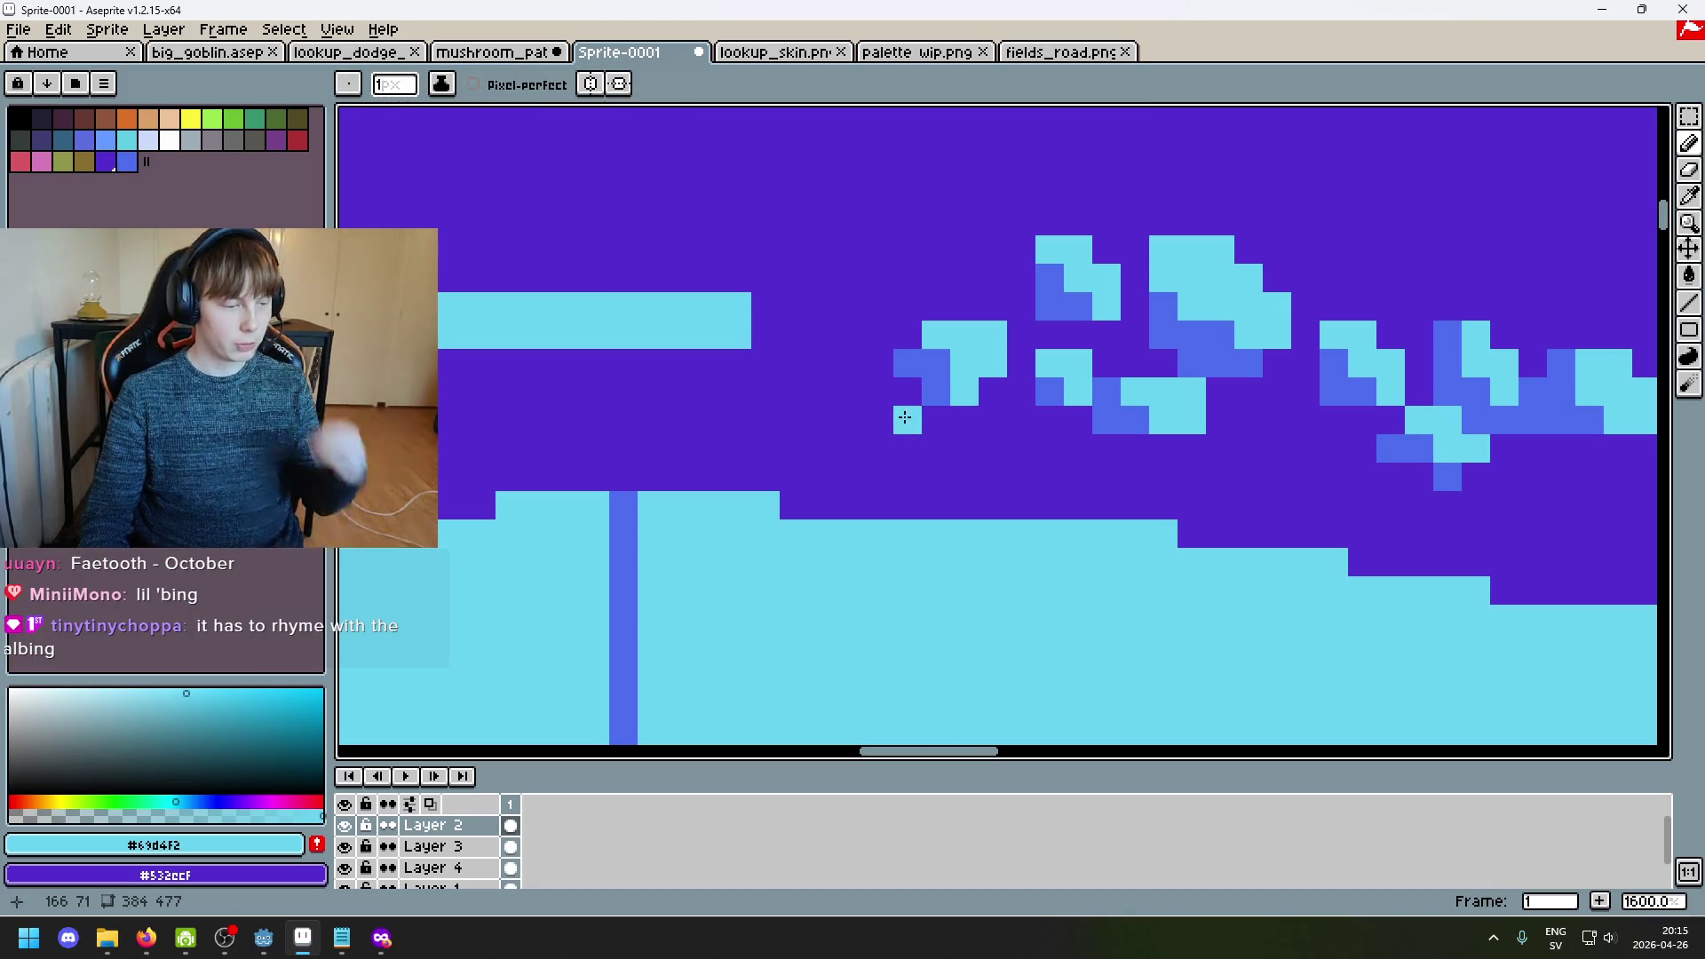
{"action": "key", "text": "ctrl+z"}
{"action": "left_click", "coordinate": [881, 437]}
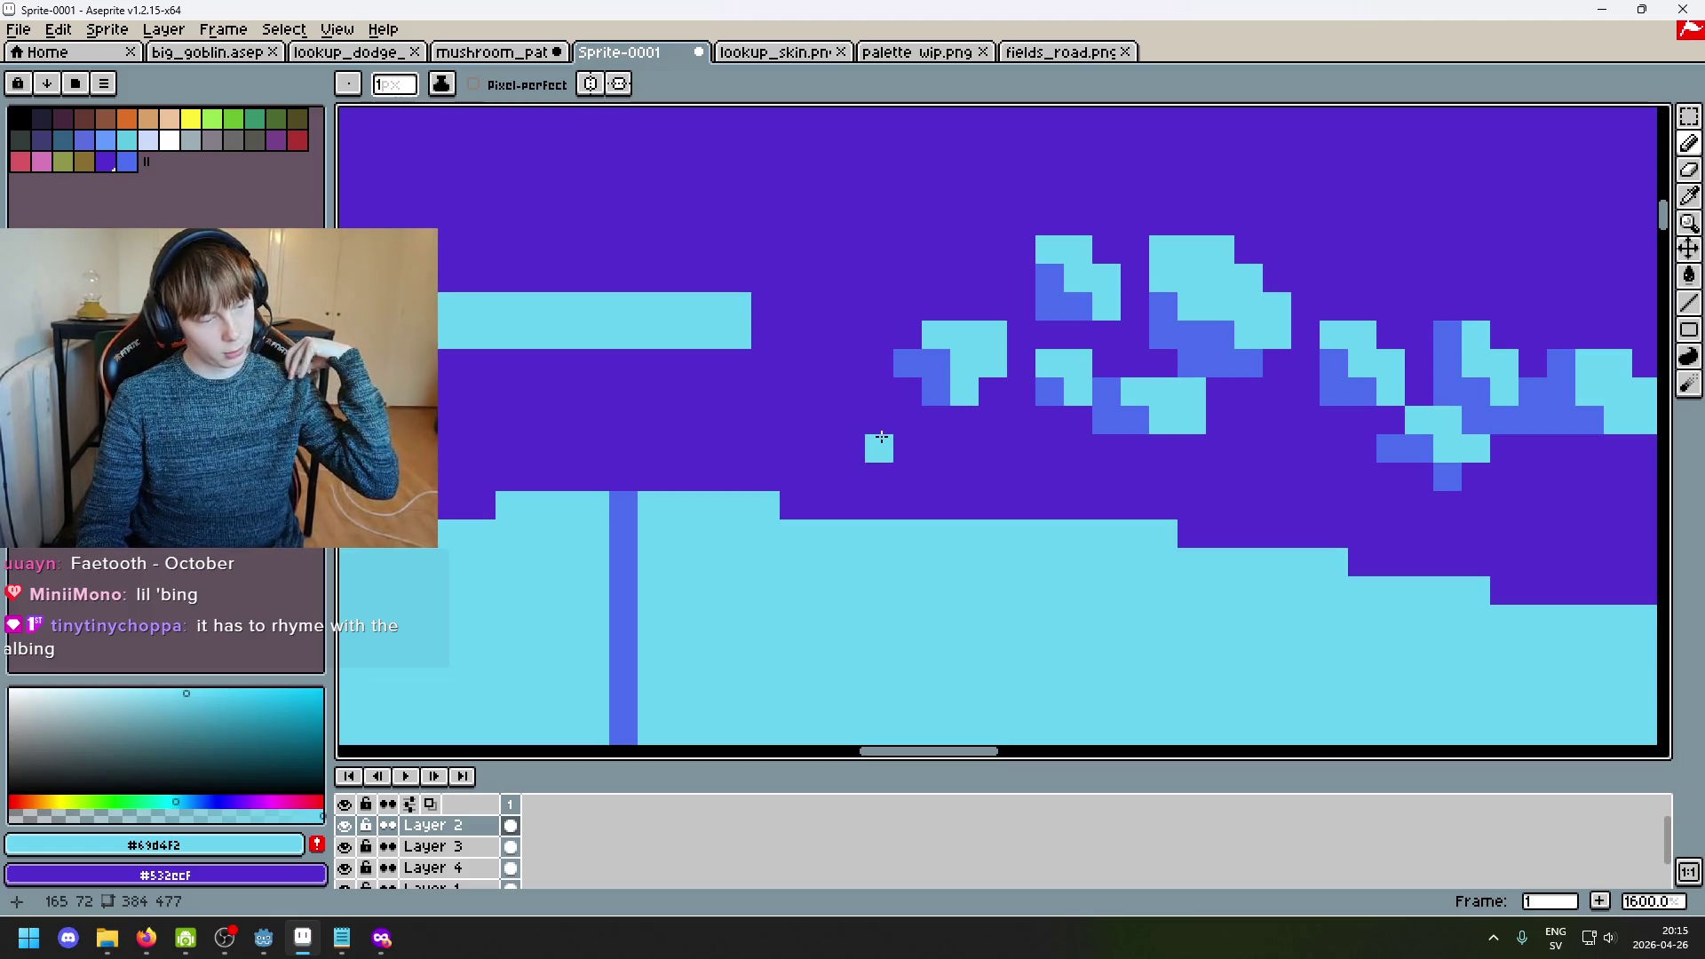
{"action": "key", "text": "ctrl+z"}
{"action": "left_click", "coordinate": [886, 430]}
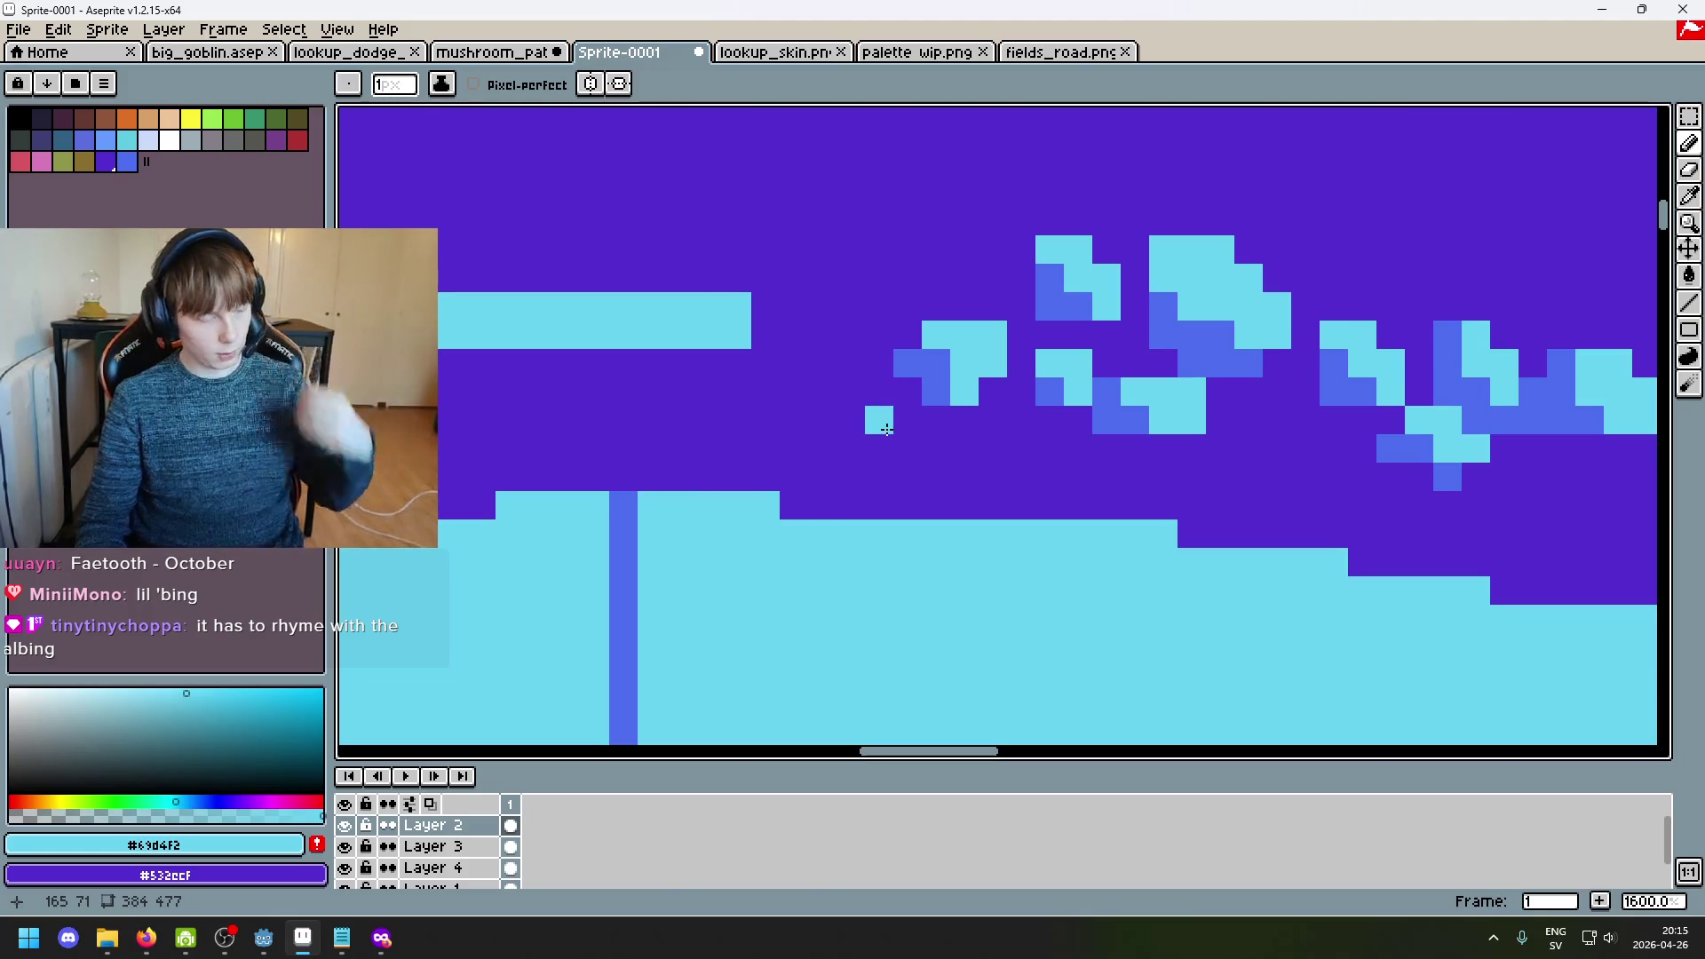
{"action": "key", "text": "ctrl+z"}
{"action": "left_click", "coordinate": [905, 448]}
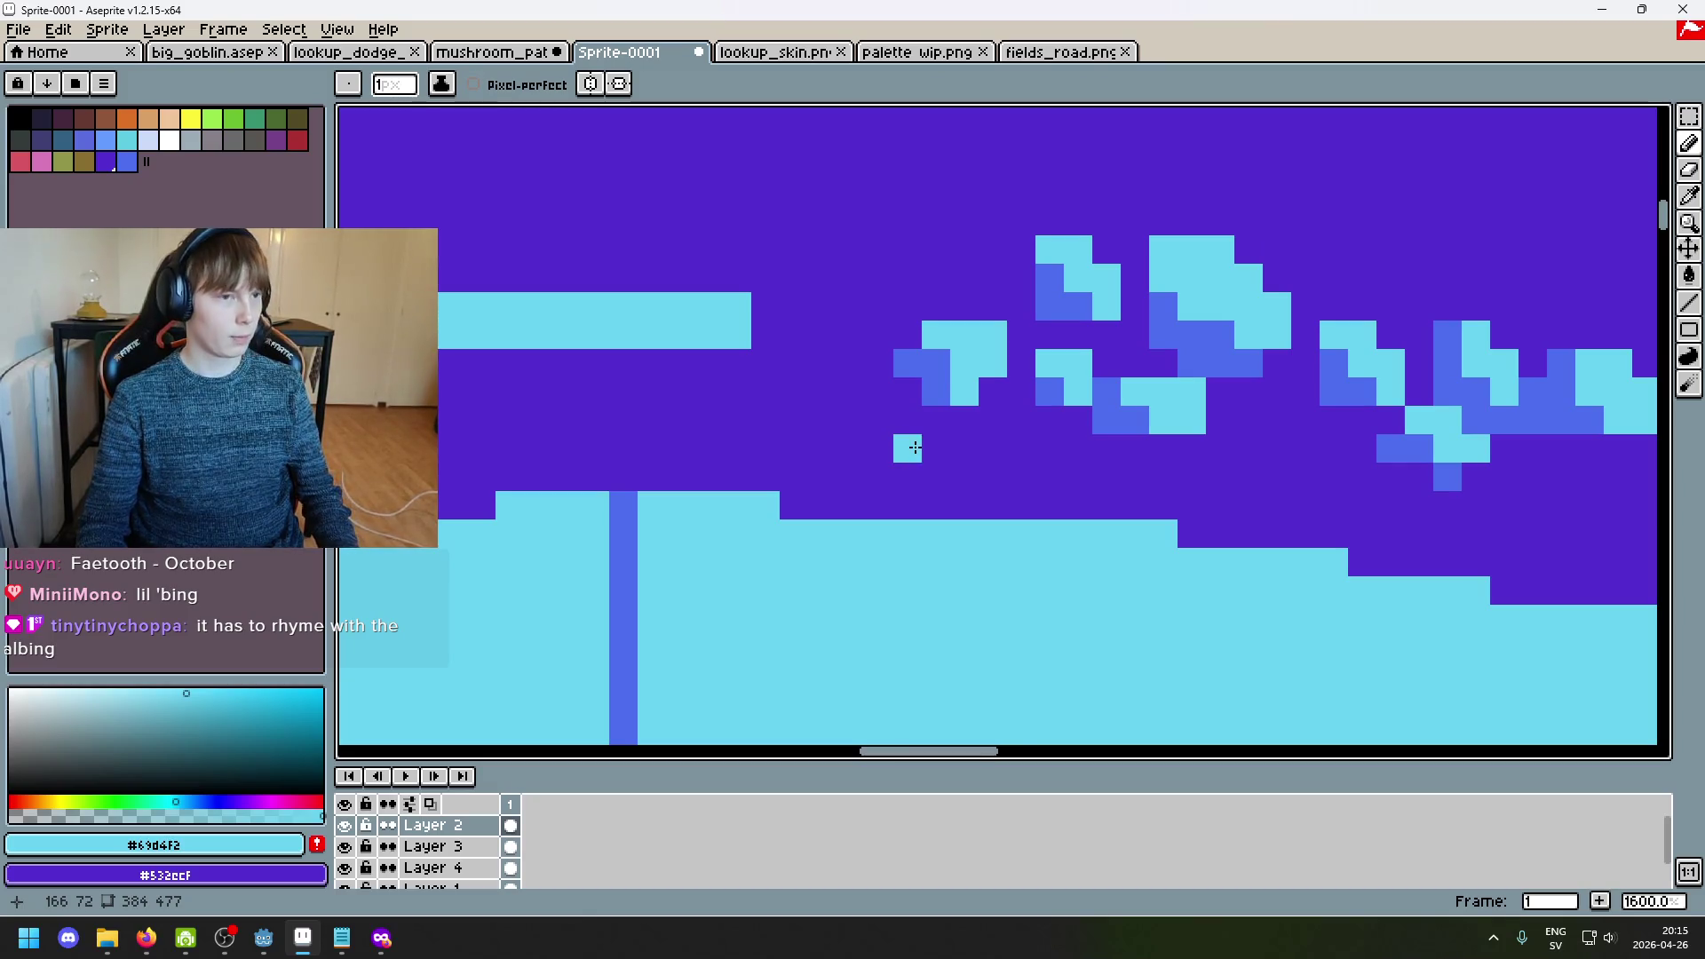
{"action": "scroll", "coordinate": [897, 435], "scroll_direction": "down", "scroll_amount": 2}
{"action": "scroll", "coordinate": [897, 418], "scroll_direction": "up", "scroll_amount": 1}
{"action": "key", "text": "ctrl+z"}
{"action": "left_click", "coordinate": [895, 404]}
{"action": "scroll", "coordinate": [895, 404], "scroll_direction": "up", "scroll_amount": 4}
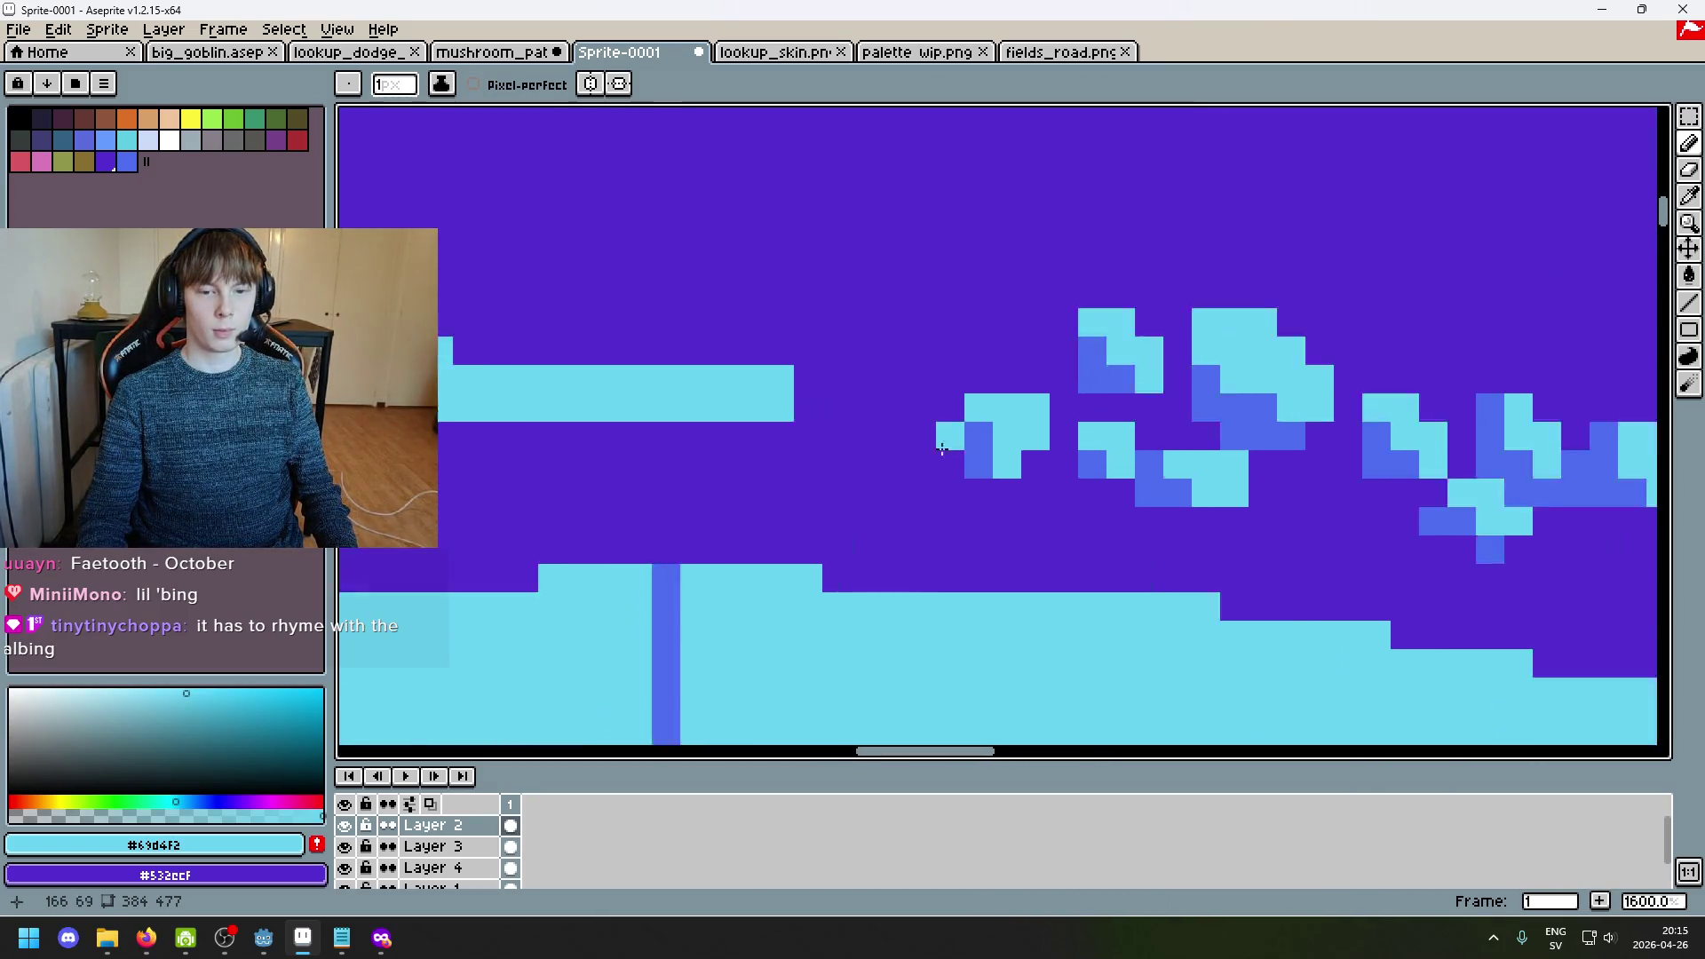
Step: Try and remove a blue pixel, then add a cyan pixel left of the spots
{"action": "left_click", "coordinate": [892, 263]}
{"action": "key", "text": "ctrl+z"}
{"action": "left_click", "coordinate": [894, 330]}
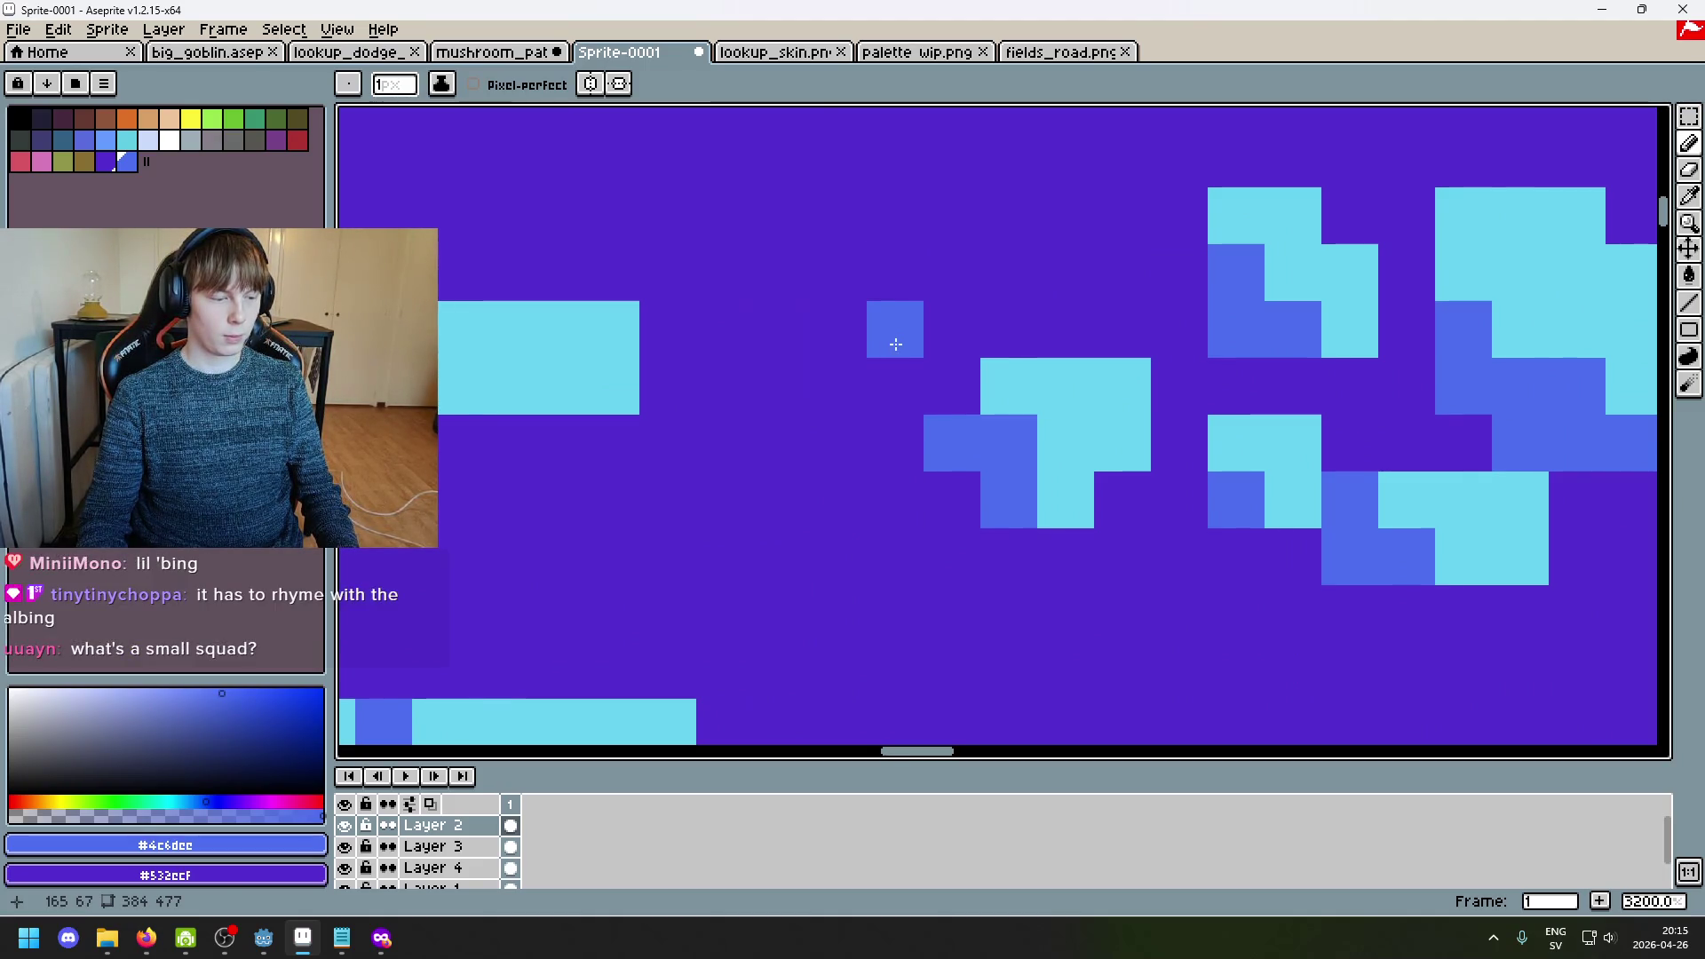
{"action": "key", "text": "ctrl+z"}
{"action": "key", "text": "i"}
{"action": "left_click", "coordinate": [1031, 380], "text": "alt"}
{"action": "left_click", "coordinate": [914, 330]}
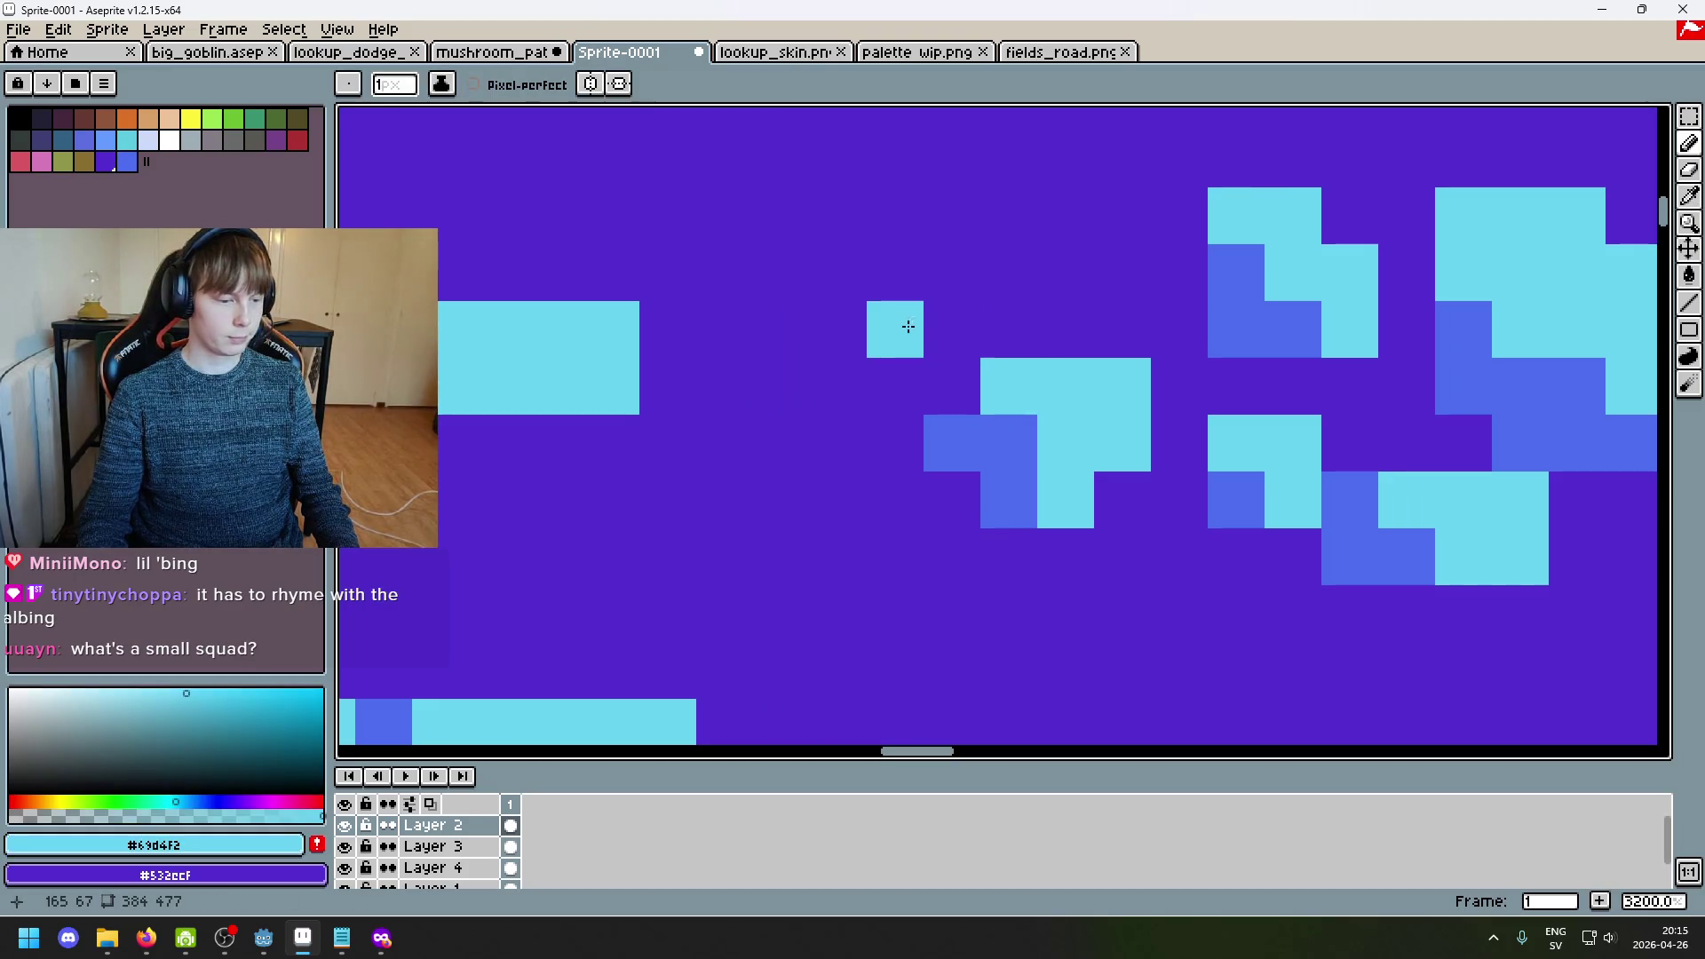
{"action": "key", "text": "ctrl+z"}
{"action": "left_click", "coordinate": [834, 323]}
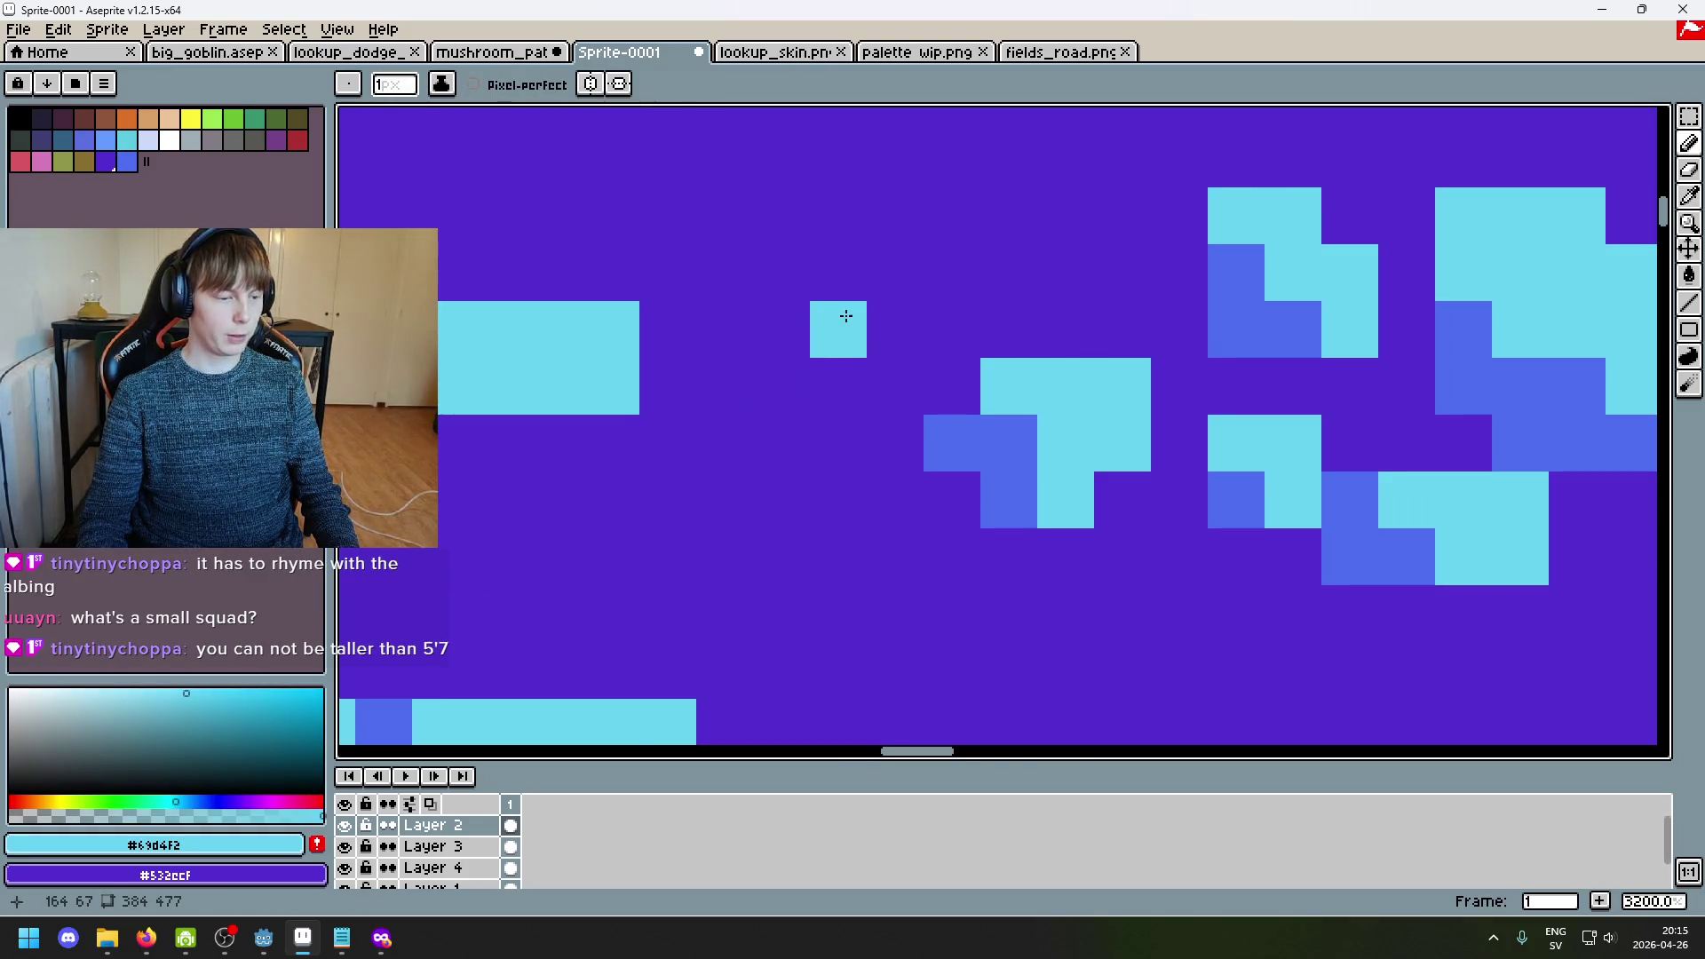
Step: Draw a small L-shaped cyan spot in the speckle trail
{"action": "scroll", "coordinate": [834, 323], "scroll_direction": "down", "scroll_amount": 5}
{"action": "scroll", "coordinate": [835, 323], "scroll_direction": "up", "scroll_amount": 5}
{"action": "key", "text": "ctrl+z"}
{"action": "left_click", "coordinate": [944, 279]}
{"action": "key", "text": "ctrl+z"}
{"action": "left_click", "coordinate": [1031, 323]}
{"action": "mouse_move", "coordinate": [989, 280]}
{"action": "left_mouse_down"}
{"action": "mouse_move", "coordinate": [1021, 295]}
{"action": "mouse_move", "coordinate": [947, 317]}
{"action": "left_mouse_up"}
Step: Shade the L-shaped spot with a few blue pixels
{"action": "key", "text": "alt"}
{"action": "left_click", "coordinate": [1187, 310], "text": "alt"}
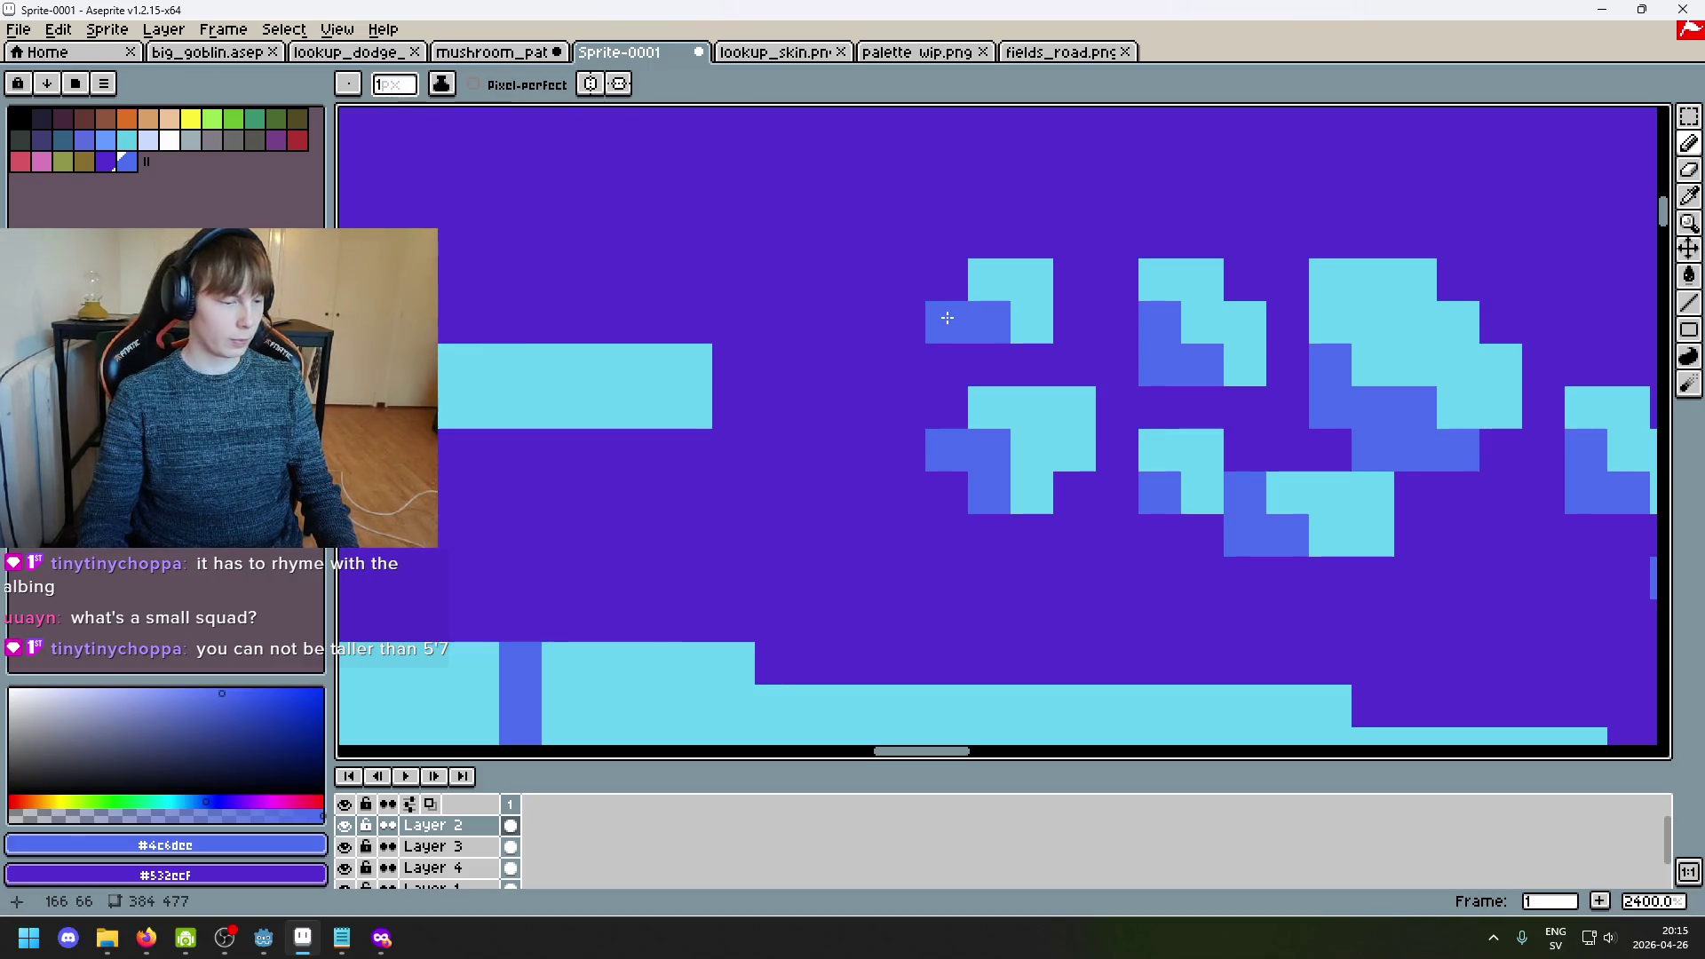
{"action": "scroll", "coordinate": [946, 320], "scroll_direction": "down", "scroll_amount": 5}
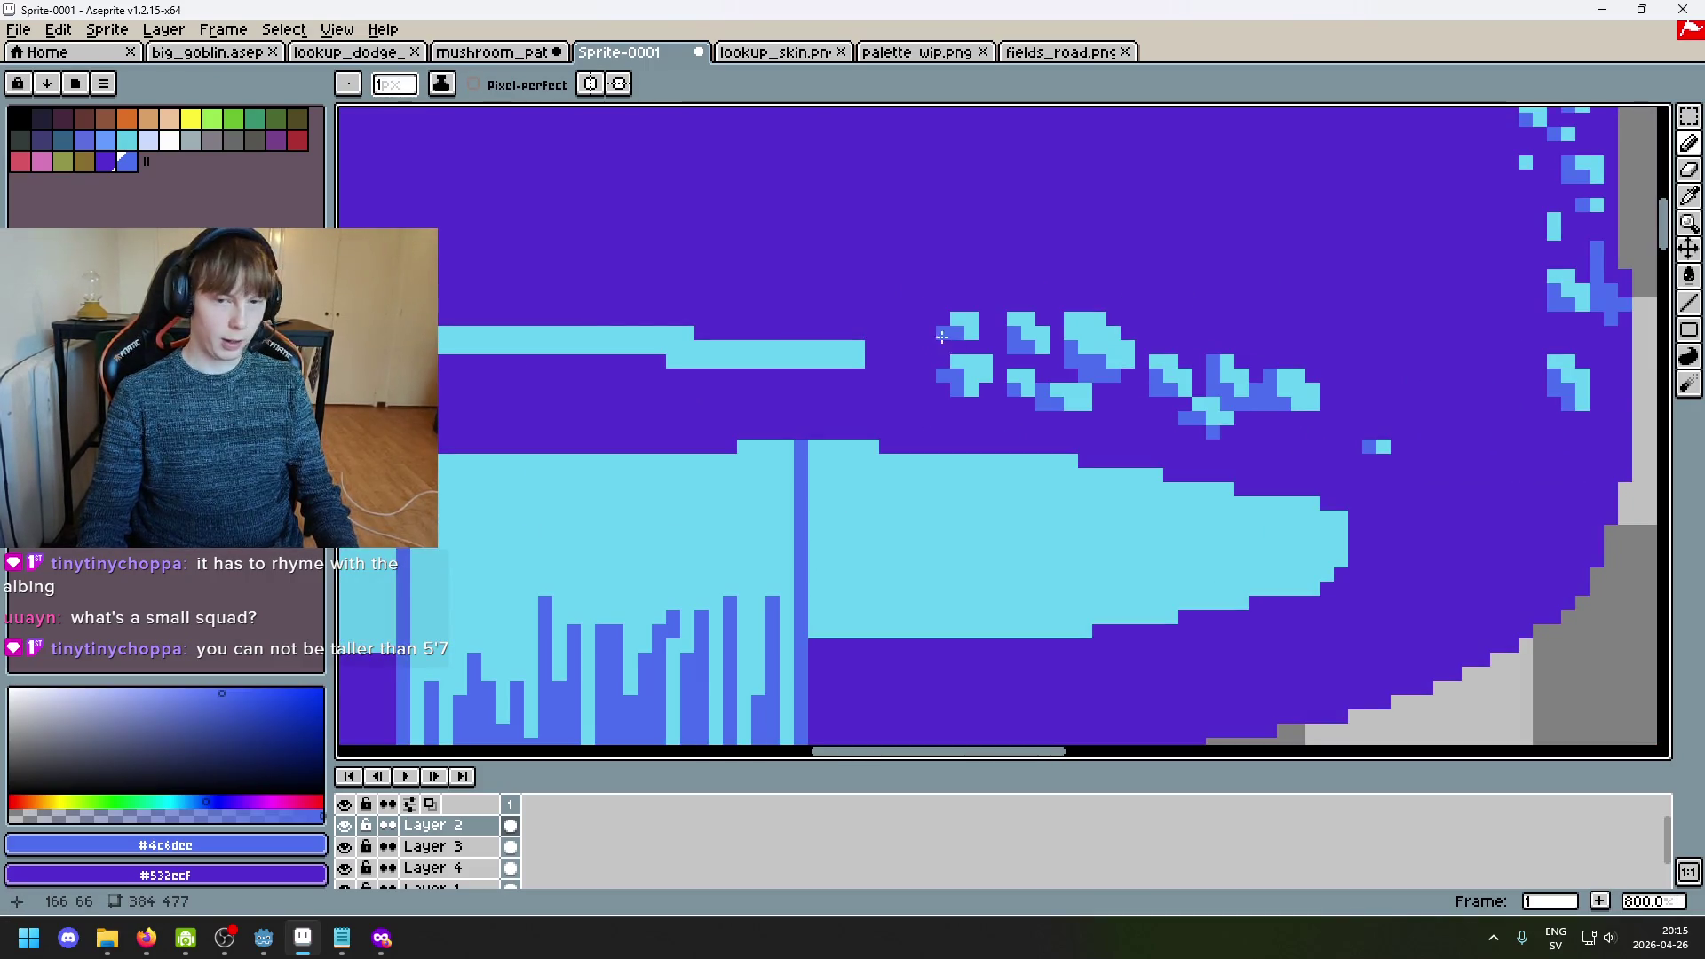
{"action": "scroll", "coordinate": [945, 338], "scroll_direction": "up", "scroll_amount": 6}
{"action": "left_click", "coordinate": [970, 301]}
{"action": "left_click", "coordinate": [1077, 355]}
{"action": "key", "text": "ctrl+z"}
{"action": "key", "text": "ctrl+z"}
{"action": "left_click", "coordinate": [919, 428]}
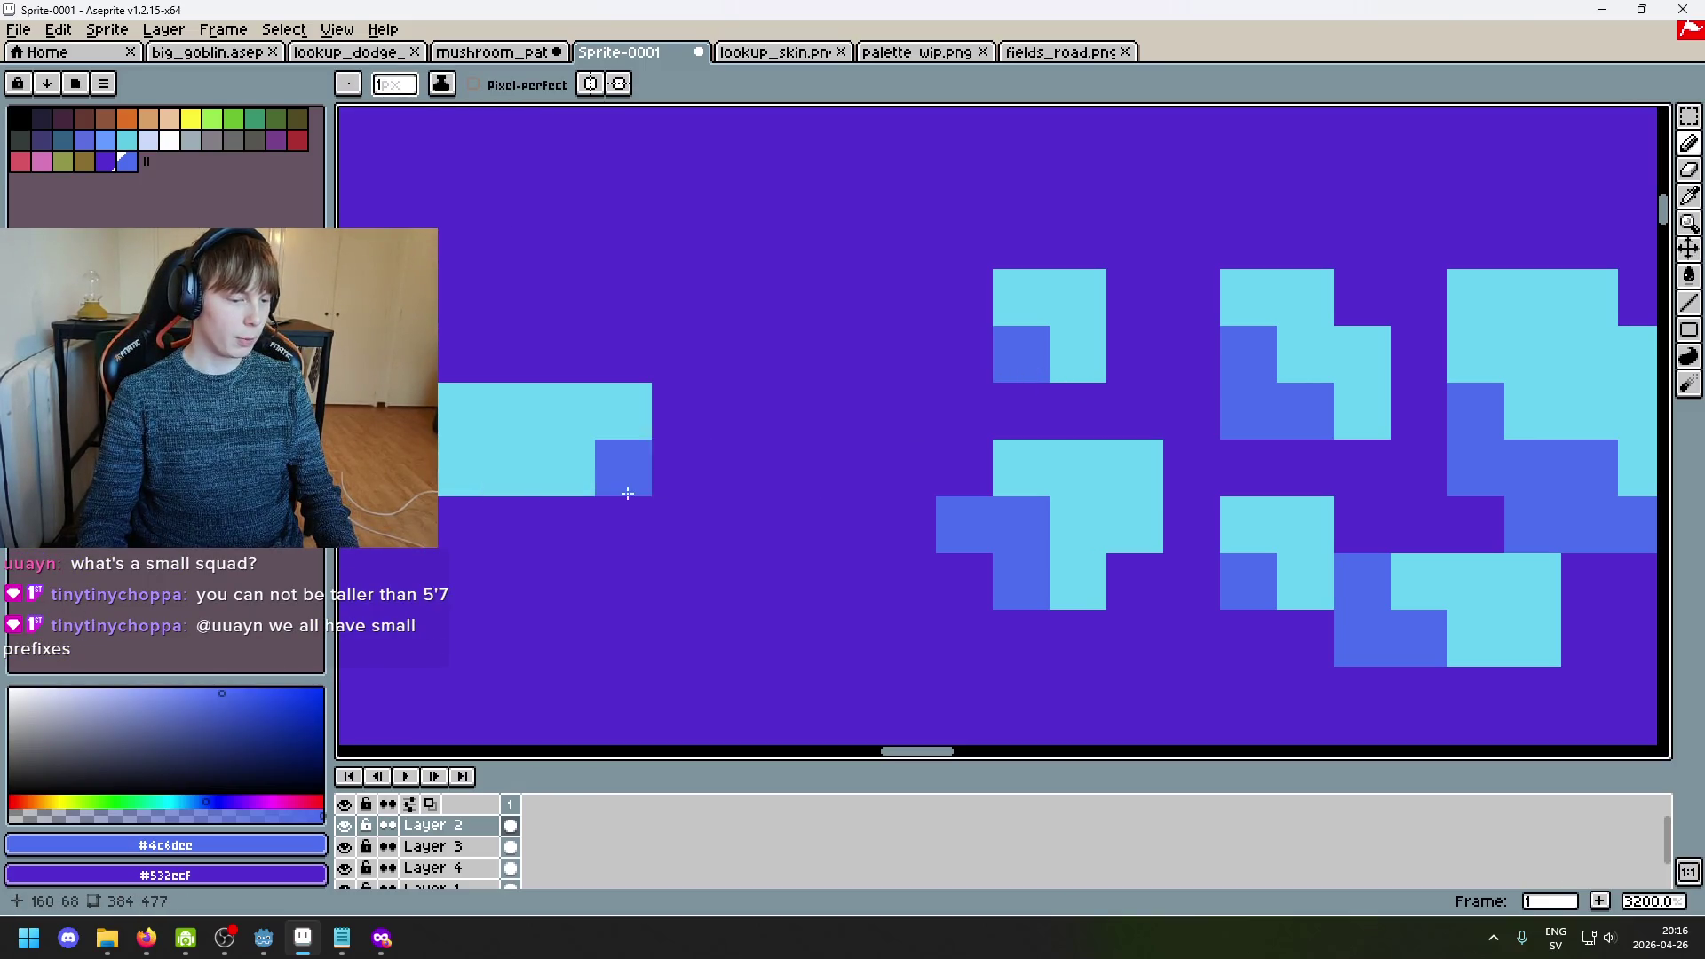
{"action": "scroll", "coordinate": [915, 440], "scroll_direction": "down", "scroll_amount": 1}
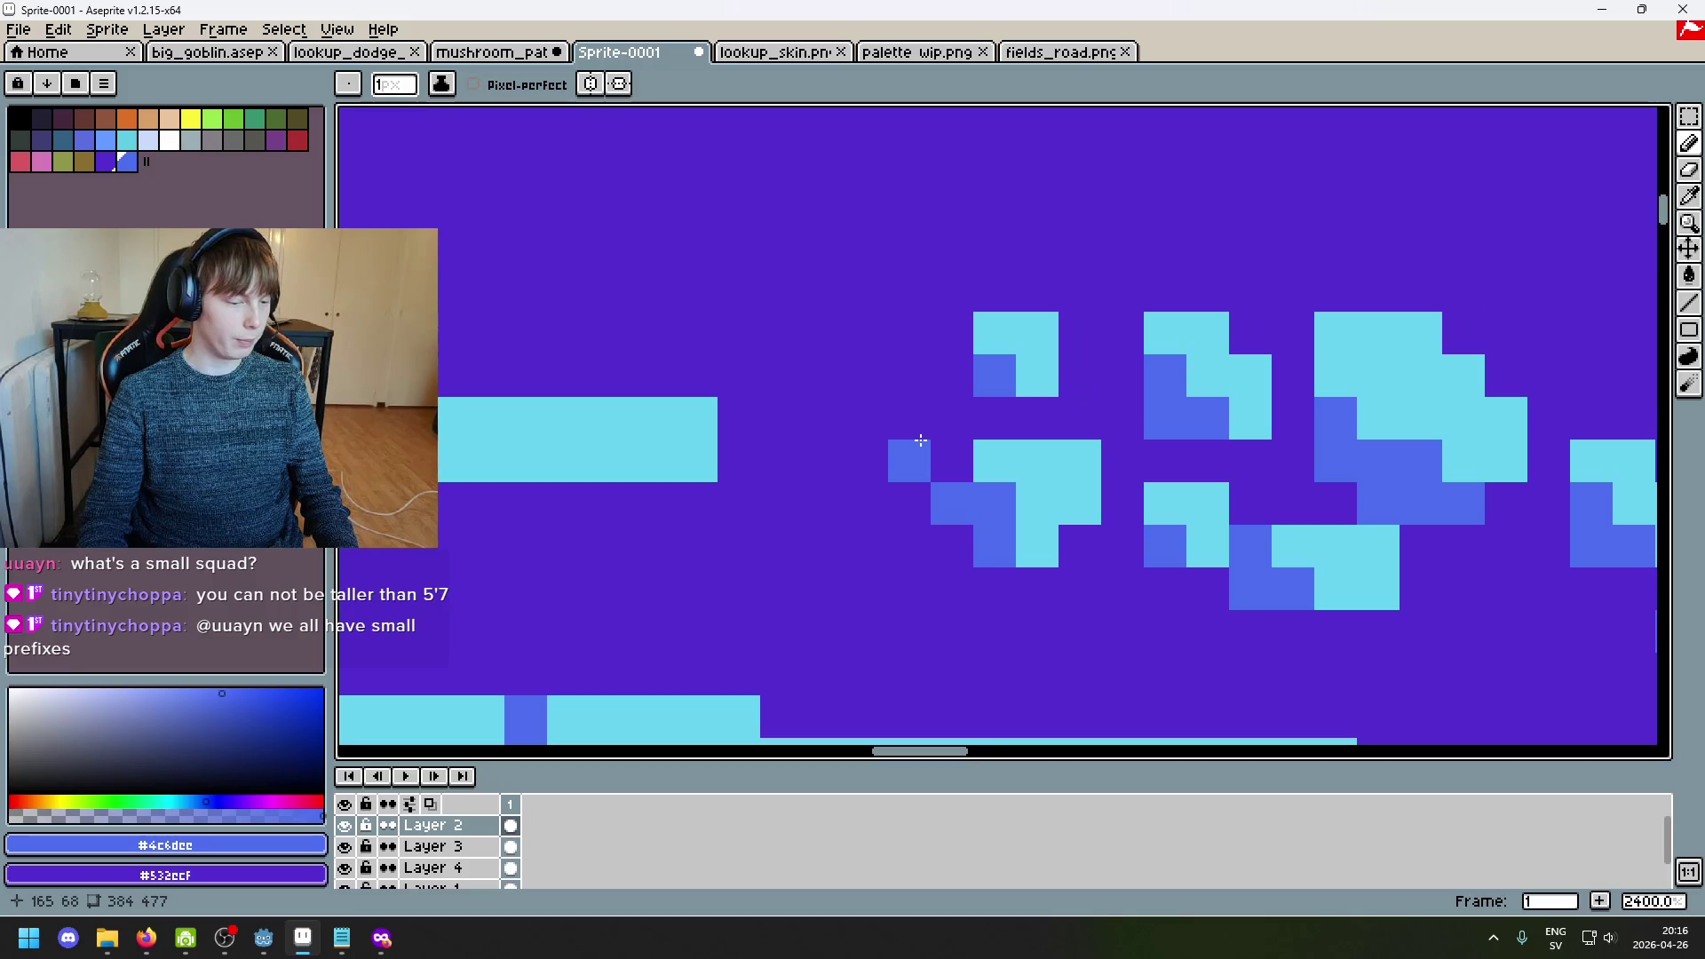
{"action": "scroll", "coordinate": [921, 440], "scroll_direction": "up", "scroll_amount": 3}
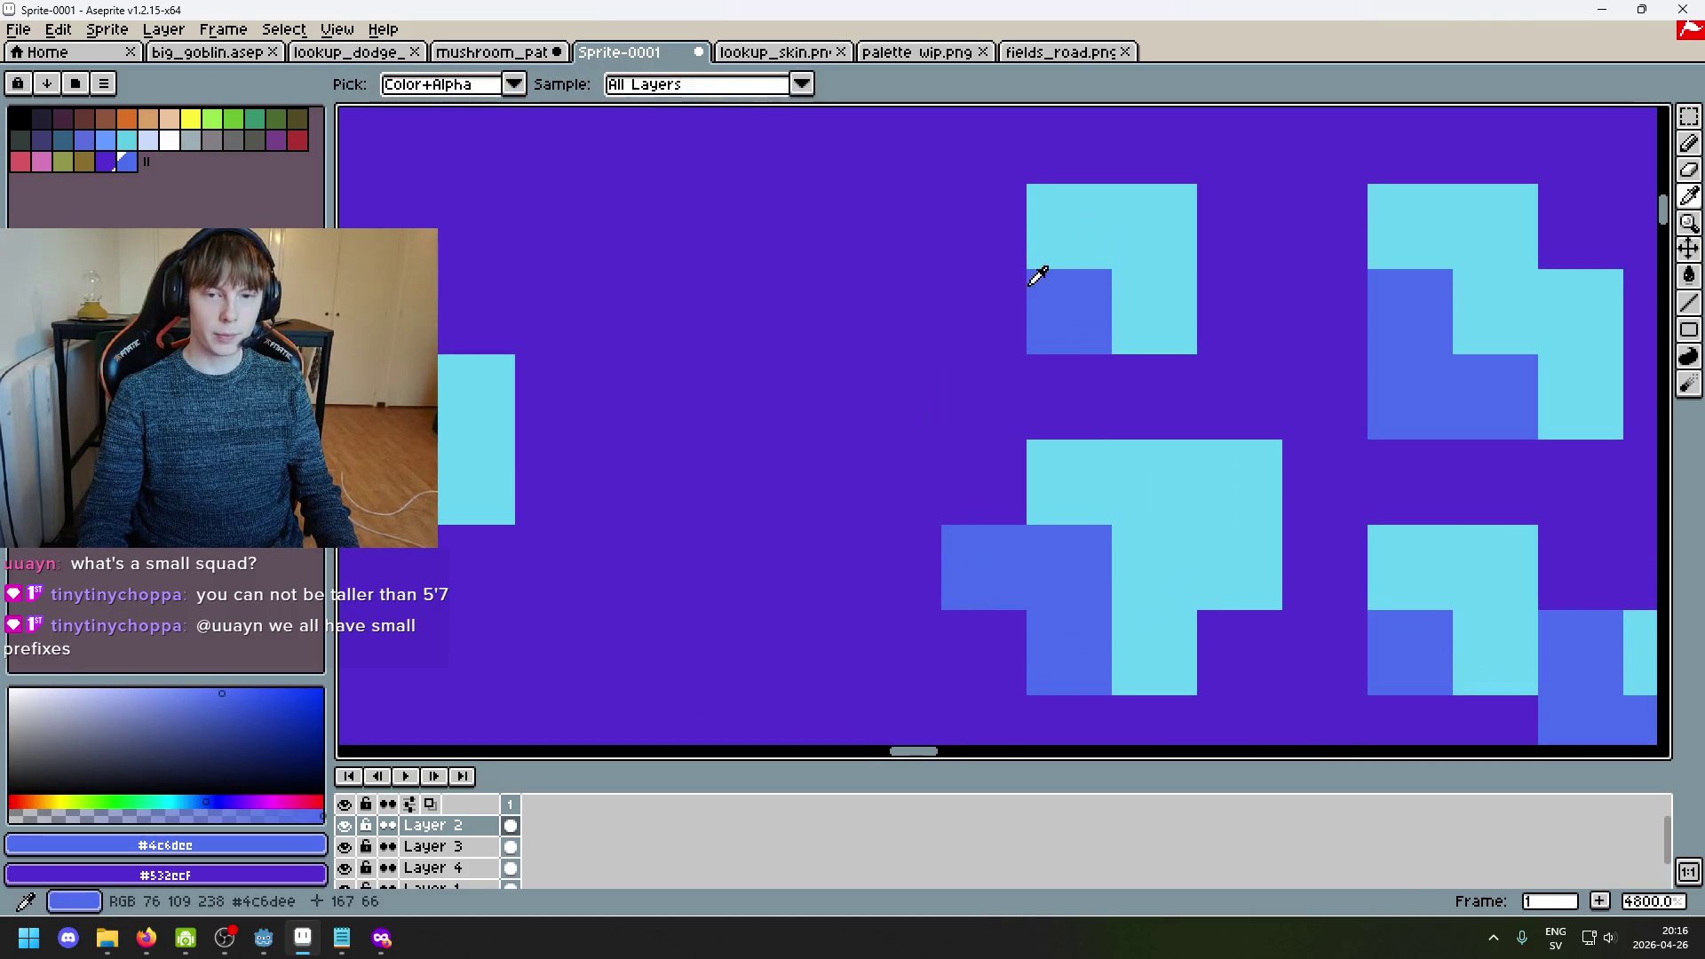
Step: Paint a 2x2 blue block left of the spot, with cyan top row and bottom-right pixel
{"action": "mouse_move", "coordinate": [855, 292]}
{"action": "left_mouse_down"}
{"action": "mouse_move", "coordinate": [852, 236]}
{"action": "mouse_move", "coordinate": [959, 267]}
{"action": "left_mouse_up"}
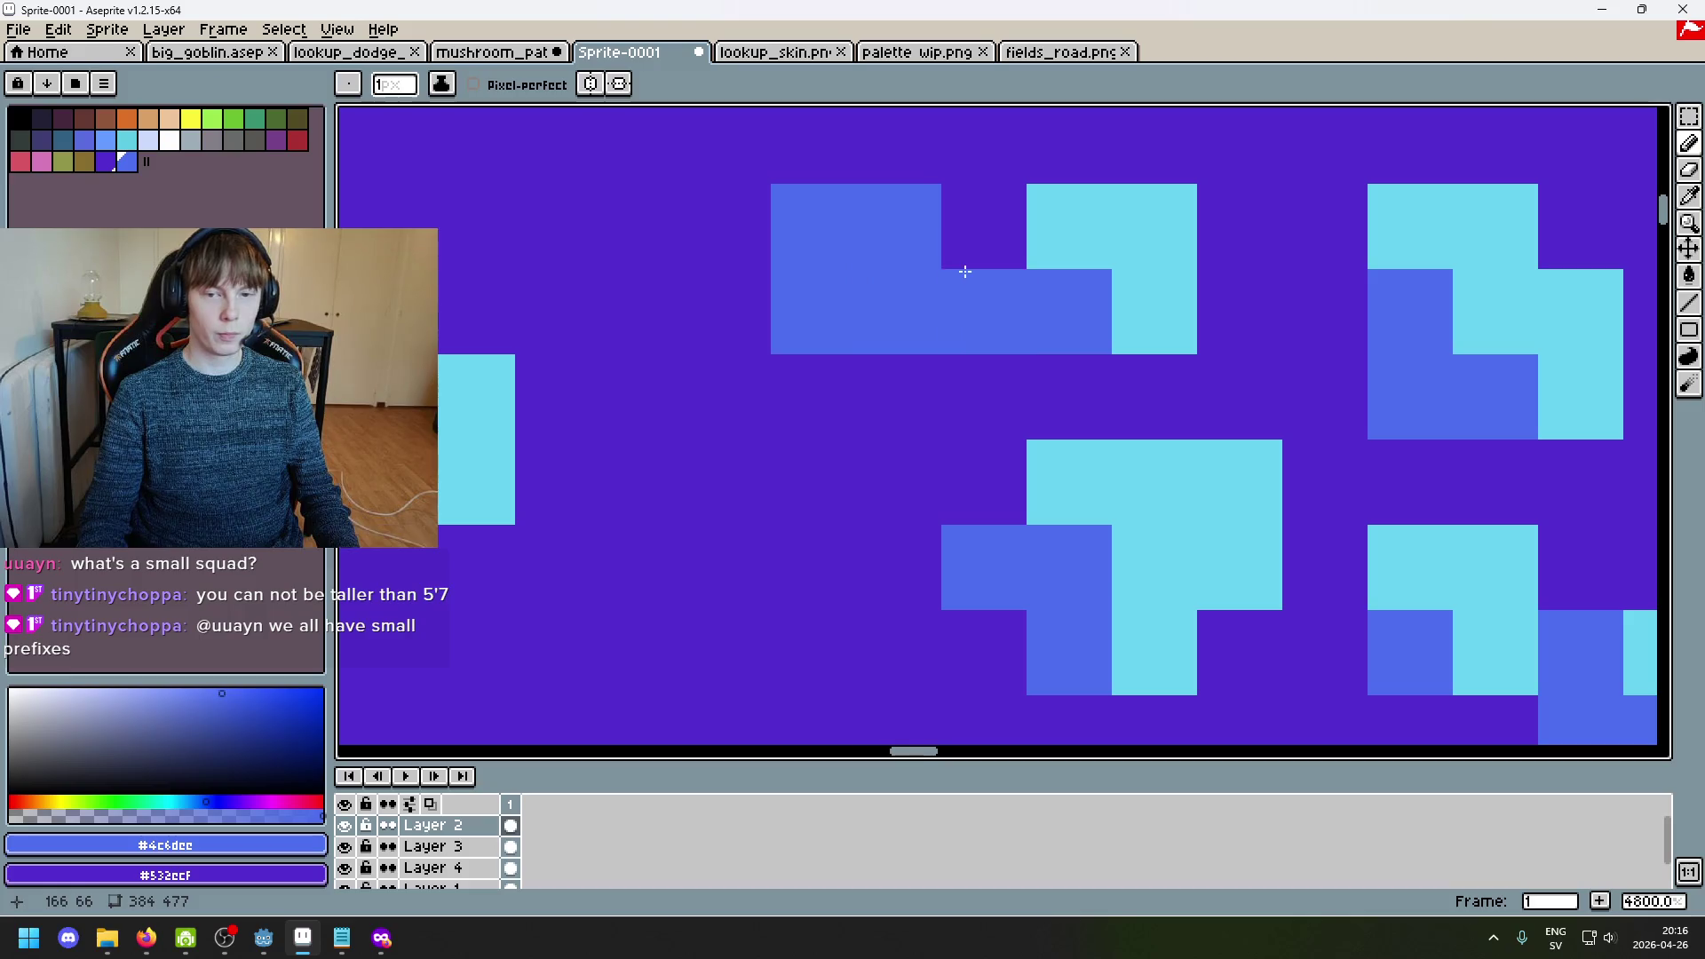
{"action": "key", "text": "ctrl+z"}
{"action": "mouse_move", "coordinate": [693, 371]}
{"action": "left_mouse_down"}
{"action": "mouse_move", "coordinate": [787, 464]}
{"action": "mouse_move", "coordinate": [787, 426]}
{"action": "mouse_move", "coordinate": [757, 392]}
{"action": "mouse_move", "coordinate": [811, 422]}
{"action": "mouse_move", "coordinate": [812, 479]}
{"action": "mouse_move", "coordinate": [1065, 507]}
{"action": "left_mouse_up"}
{"action": "left_click", "coordinate": [788, 426], "text": "alt"}
{"action": "left_click", "coordinate": [761, 468], "text": "alt"}
{"action": "scroll", "coordinate": [769, 498], "scroll_direction": "down", "scroll_amount": 8}
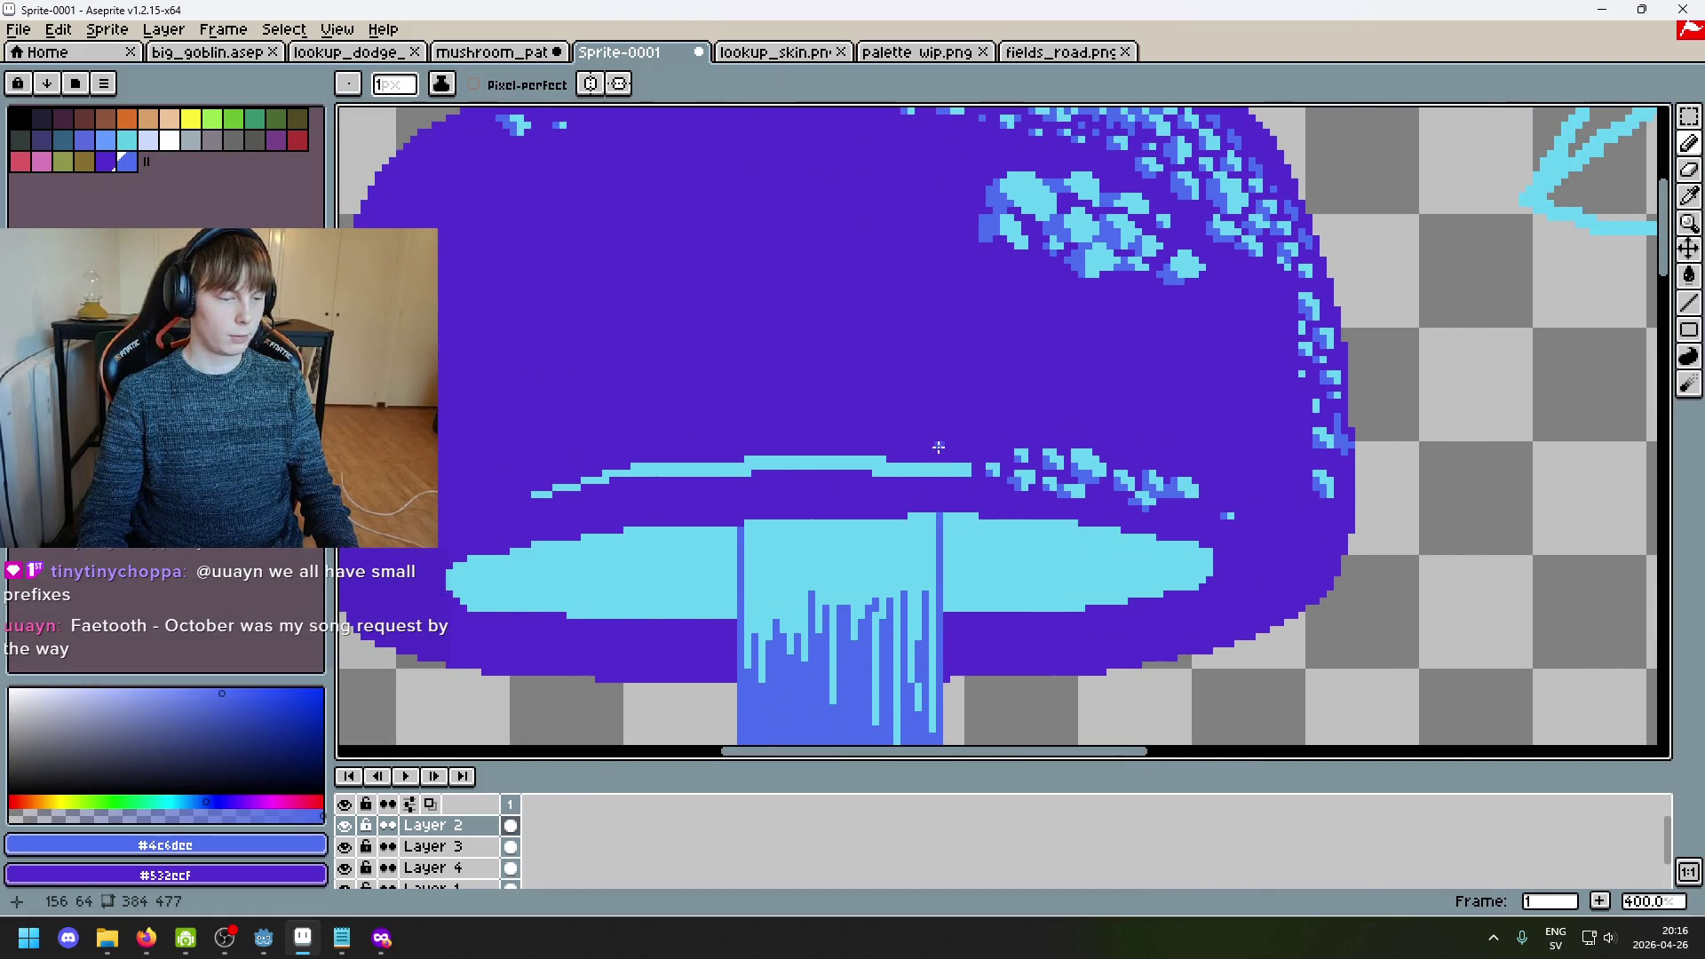
{"action": "key", "text": "alt+Tab"}
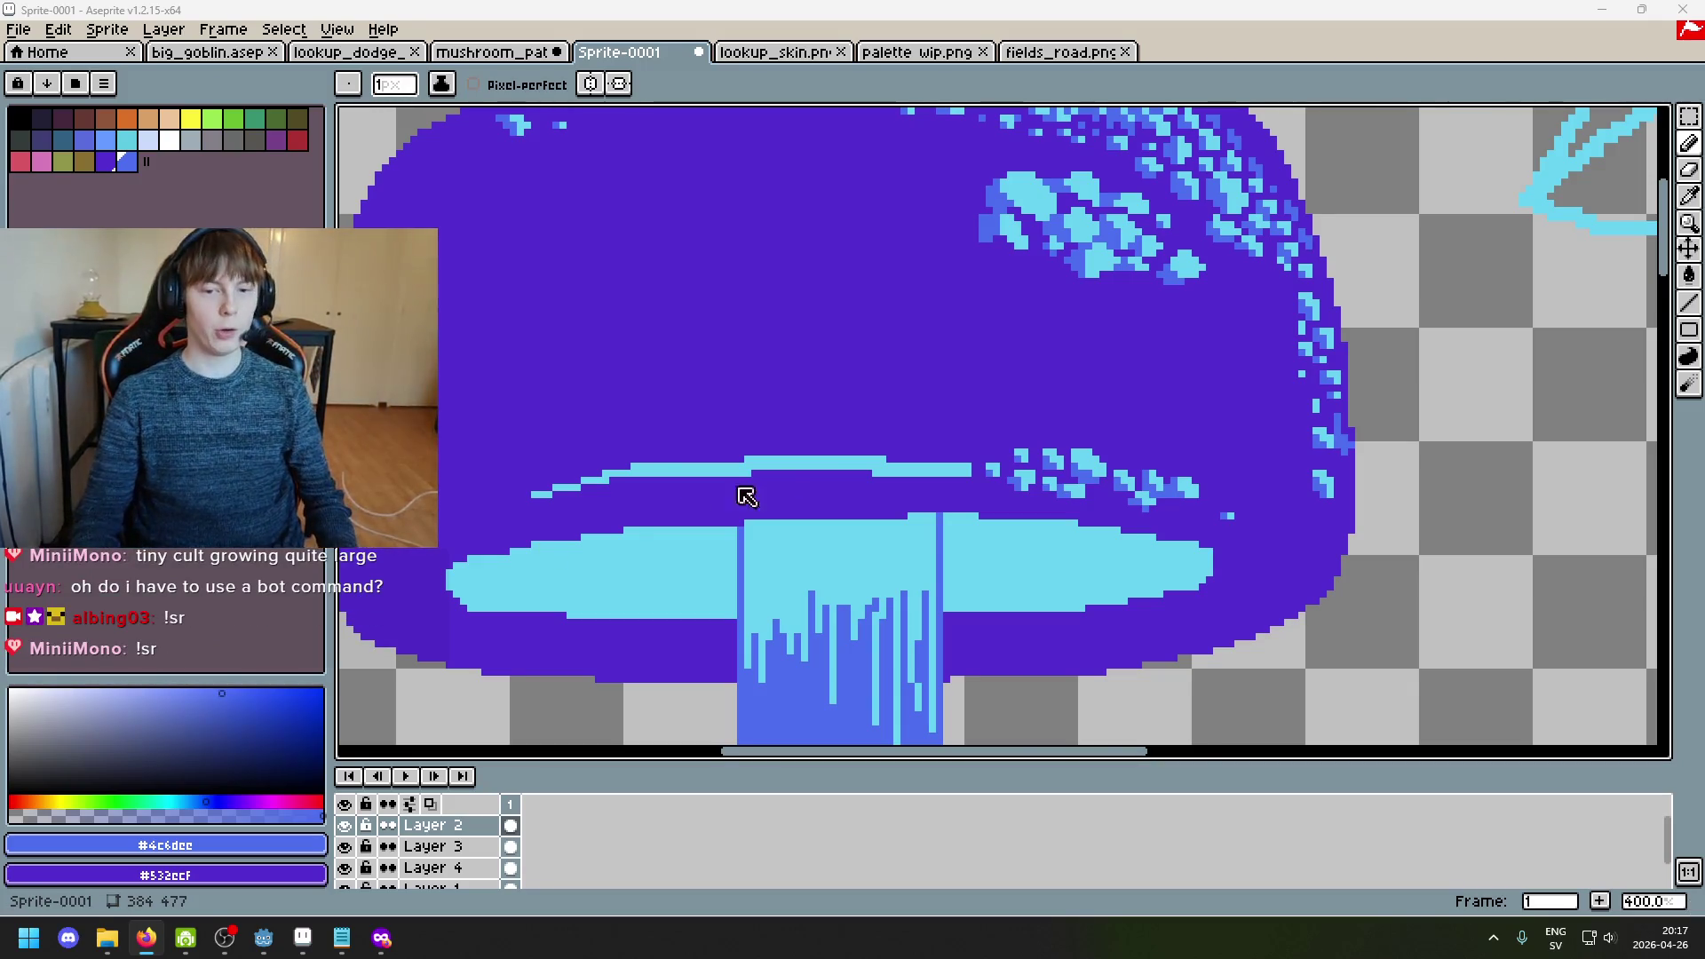
Step: Extend the highlight line with three cyan pixels plus one above it
{"action": "scroll", "coordinate": [696, 512], "scroll_direction": "down", "scroll_amount": 1}
{"action": "left_click_drag", "start_coordinate": [879, 464], "coordinate": [955, 450]}
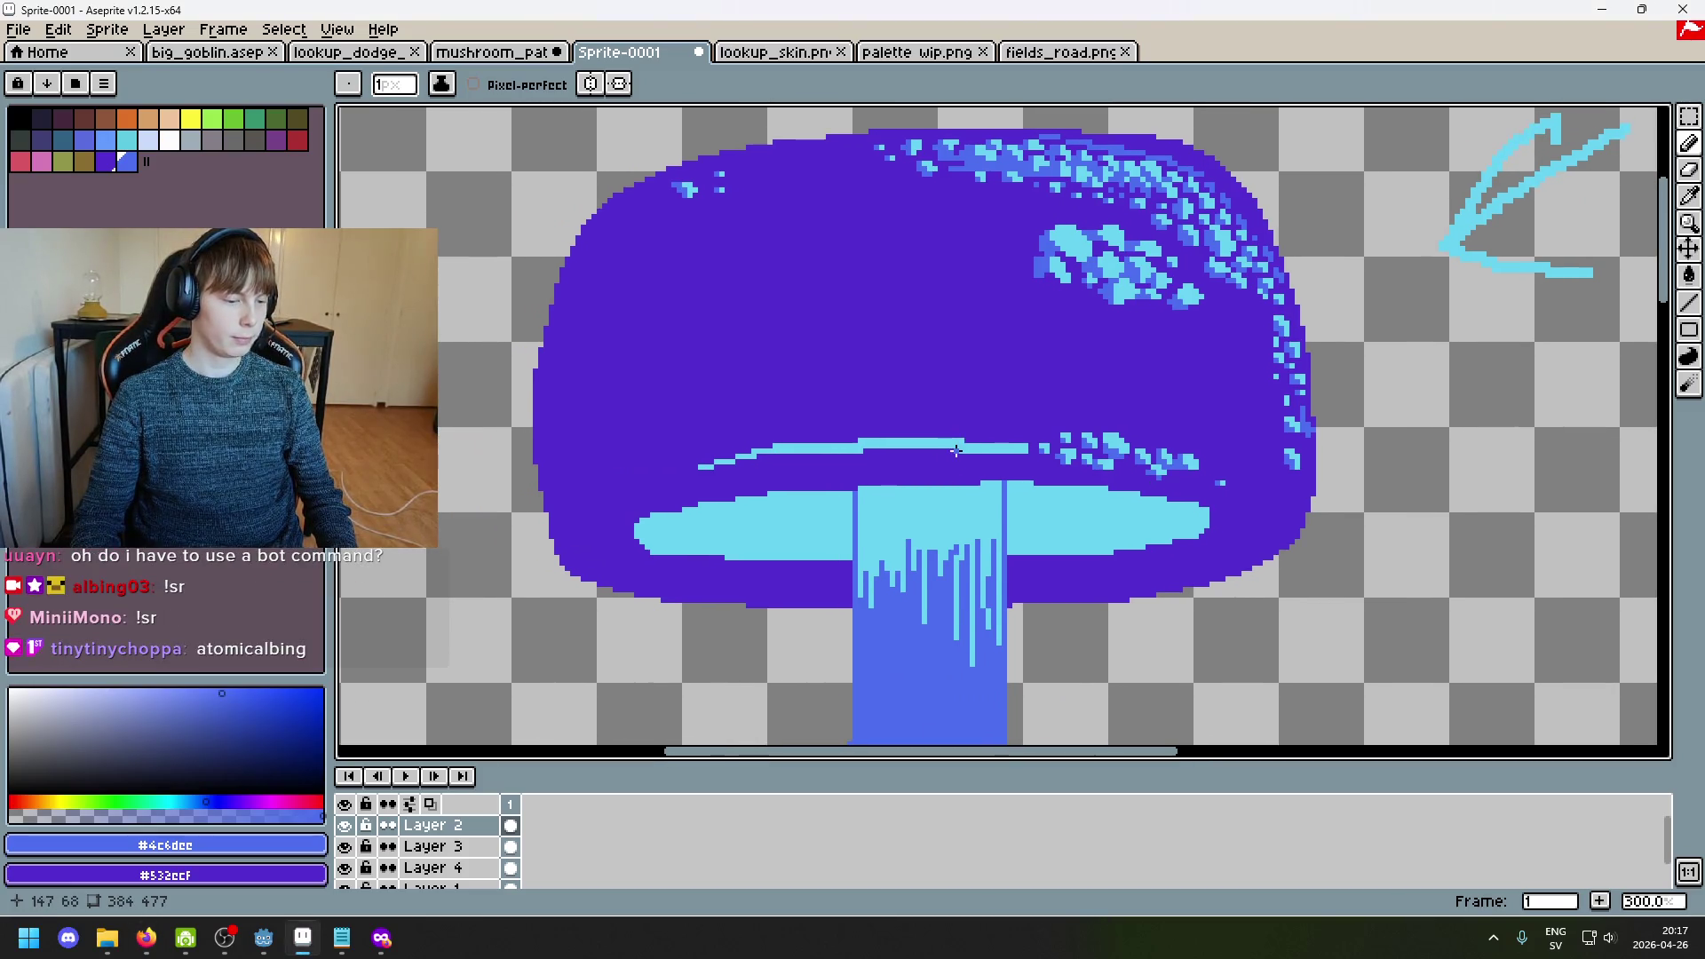
{"action": "scroll", "coordinate": [998, 429], "scroll_direction": "up", "scroll_amount": 2}
{"action": "scroll", "coordinate": [1030, 431], "scroll_direction": "up", "scroll_amount": 2}
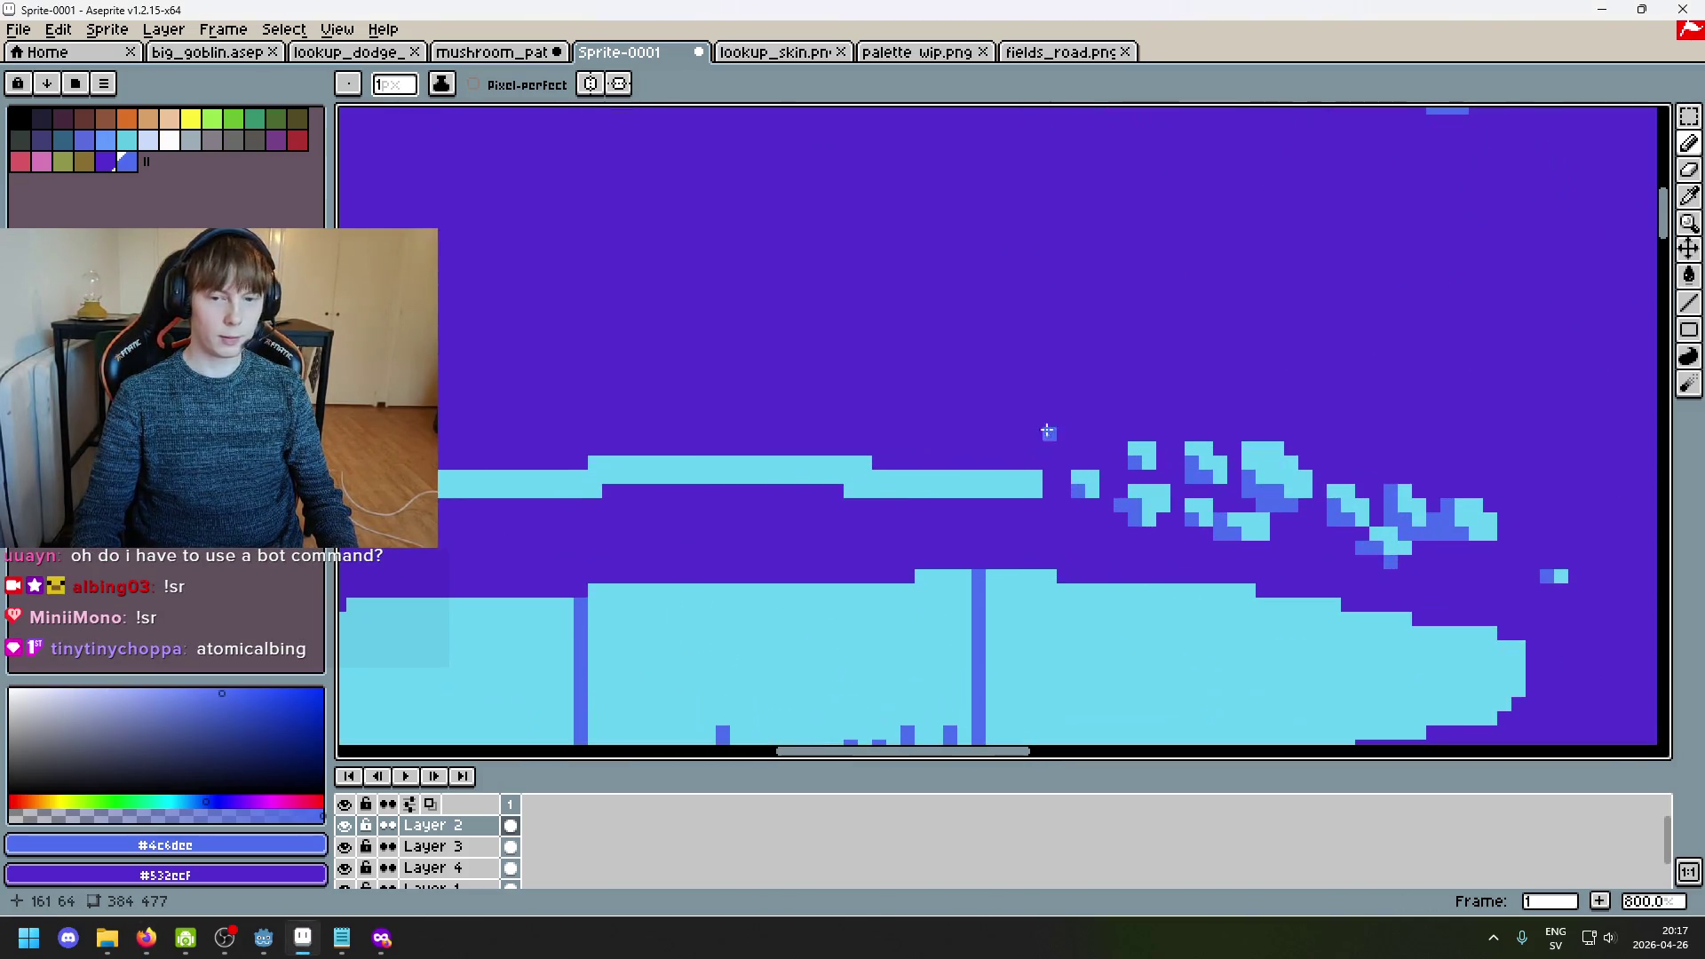
{"action": "left_click", "coordinate": [1047, 446], "text": "alt"}
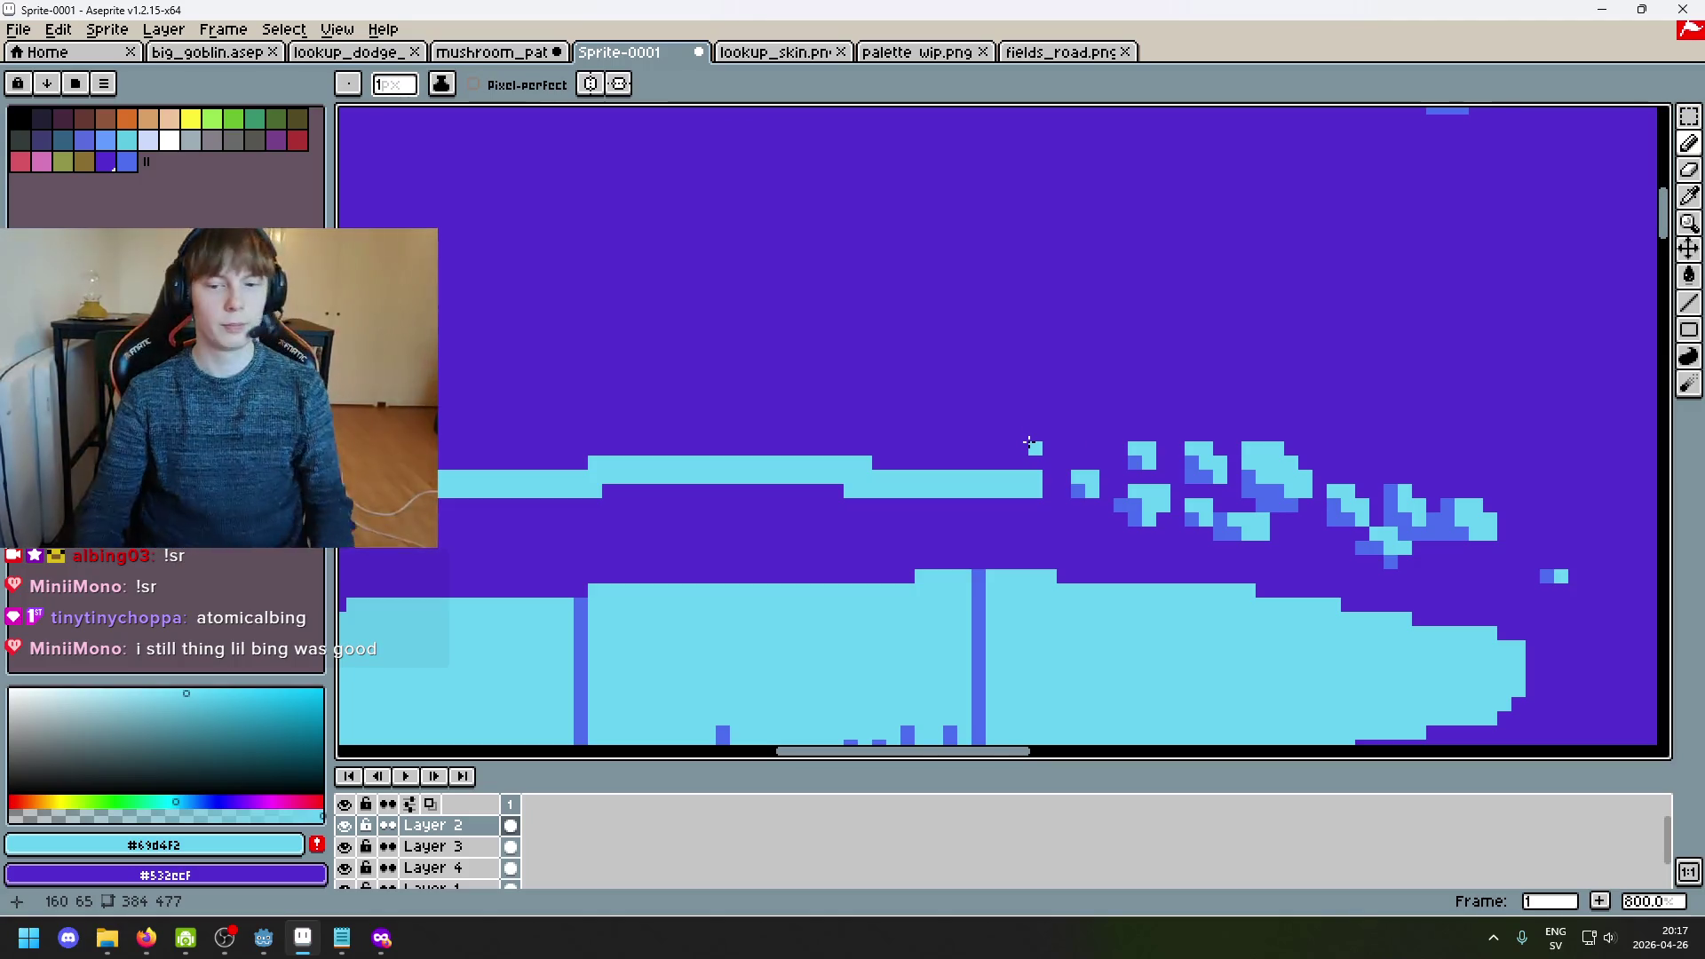
{"action": "scroll", "coordinate": [1030, 440], "scroll_direction": "up", "scroll_amount": 3}
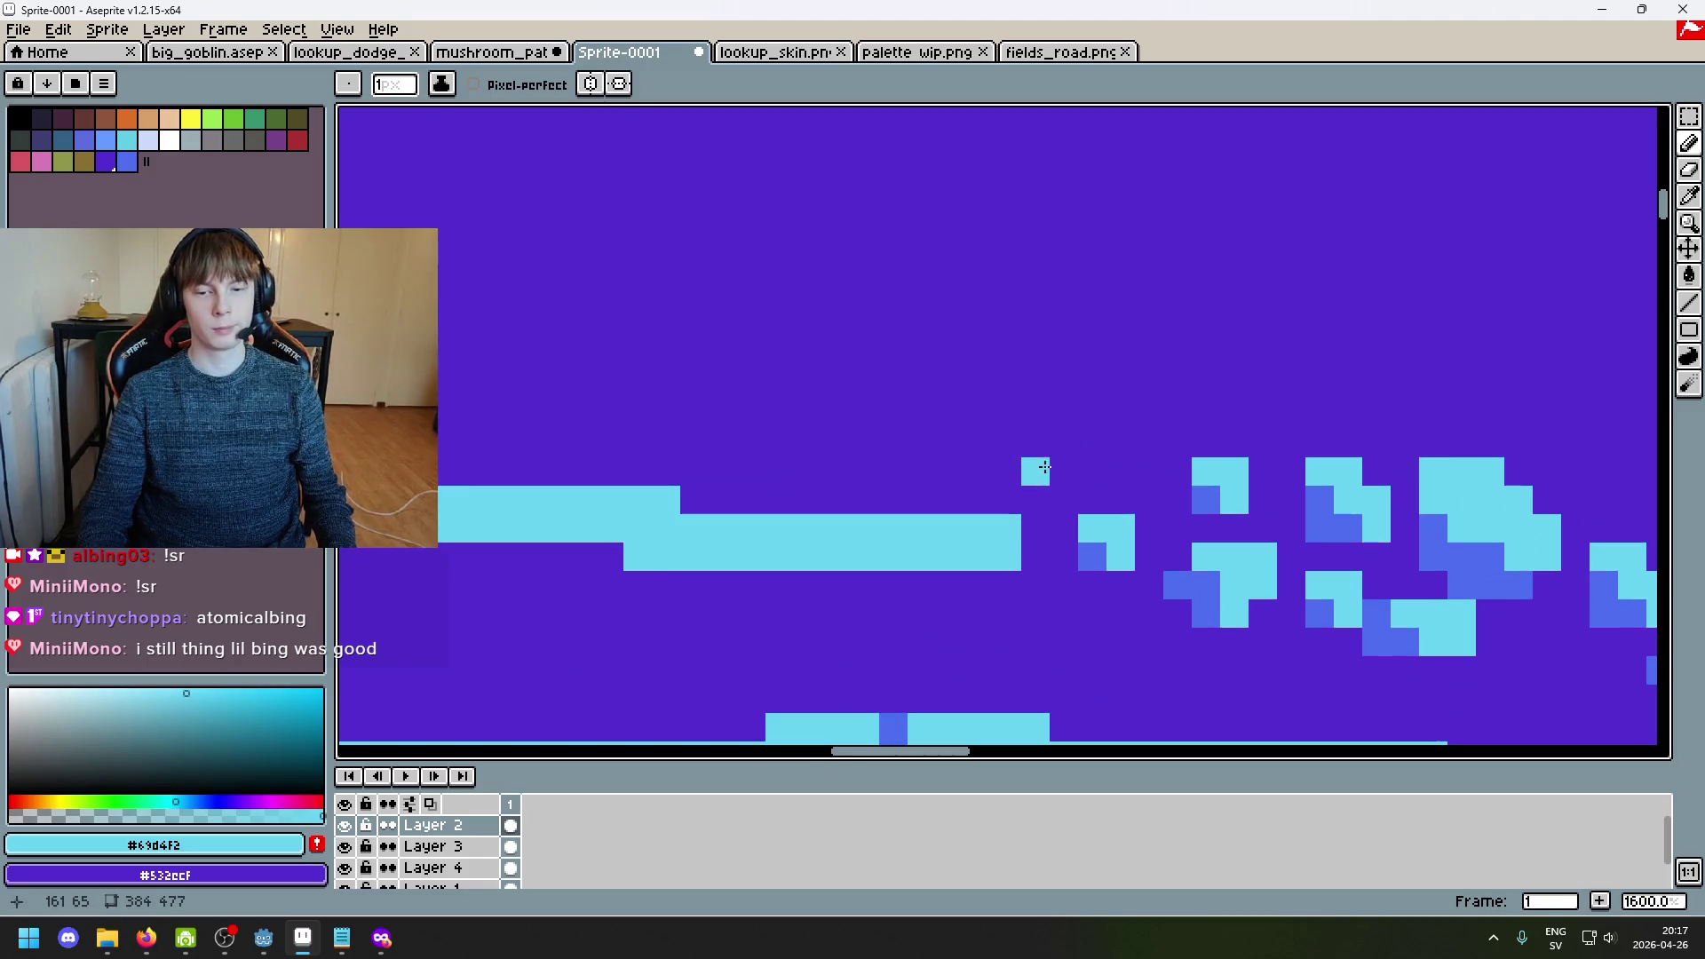
{"action": "left_click_drag", "start_coordinate": [1012, 502], "coordinate": [1053, 499]}
{"action": "left_click", "coordinate": [1036, 528]}
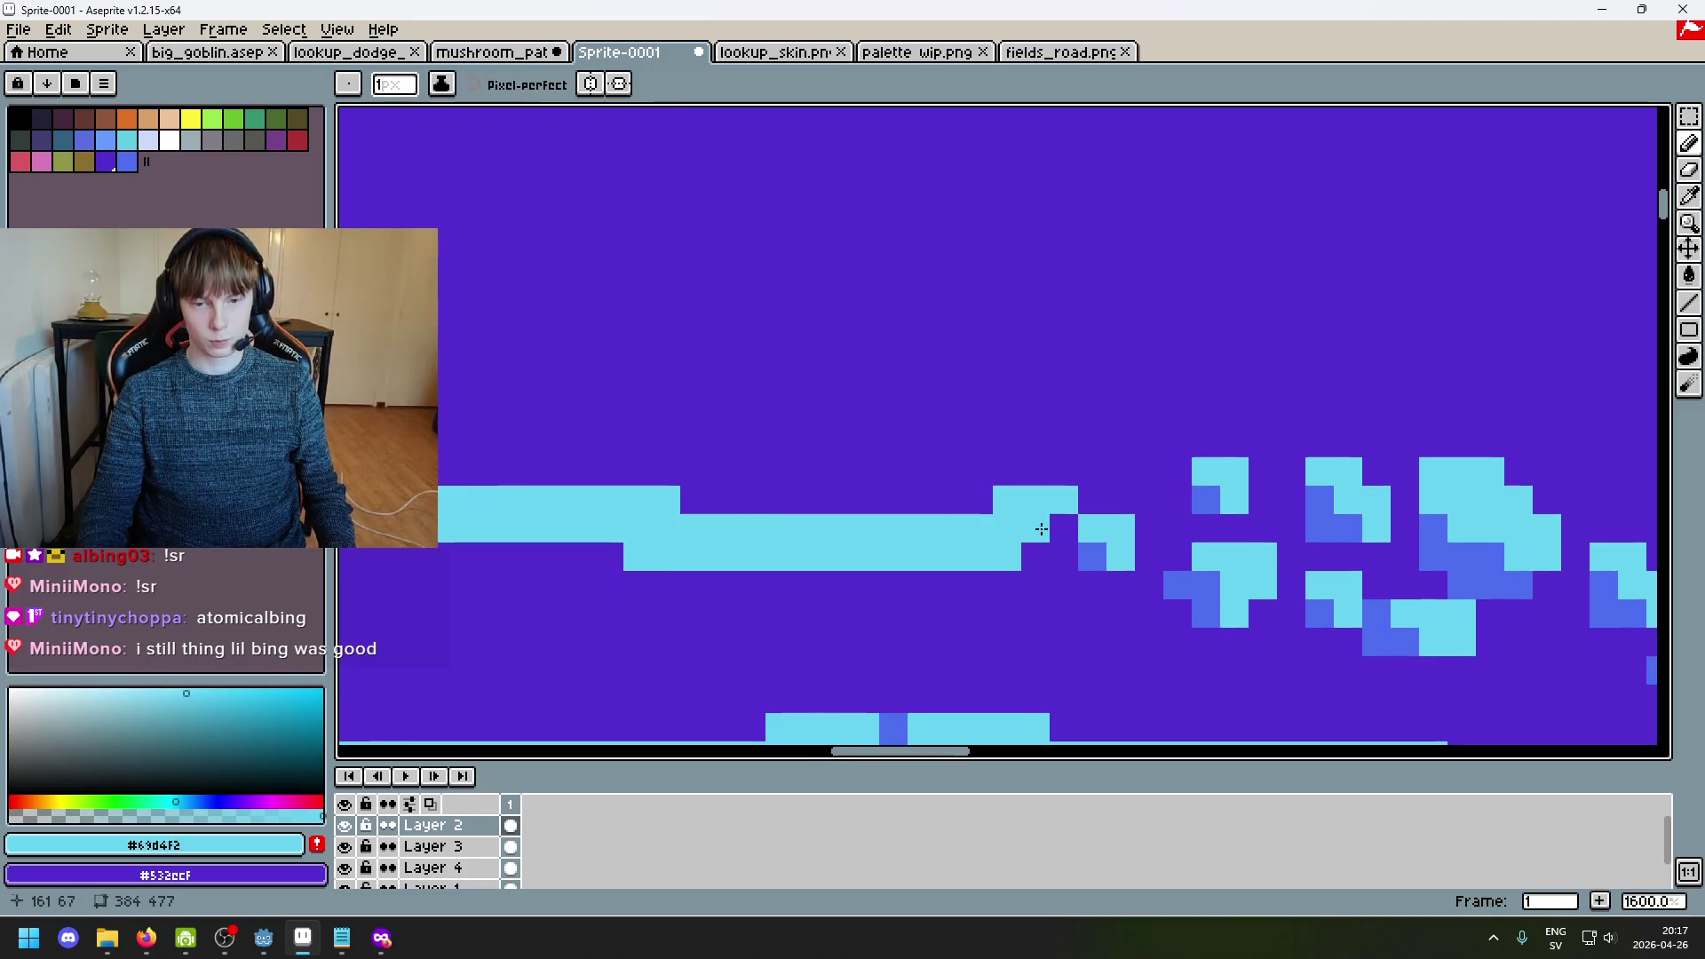
Step: Paint part of the line's end purple and form a small cyan spot shaded blue
{"action": "left_click", "coordinate": [1070, 582], "text": "alt"}
{"action": "mouse_move", "coordinate": [977, 558]}
{"action": "left_mouse_down"}
{"action": "mouse_move", "coordinate": [1018, 509]}
{"action": "mouse_move", "coordinate": [1029, 524]}
{"action": "left_mouse_up"}
{"action": "left_click", "coordinate": [955, 532], "text": "alt"}
{"action": "mouse_move", "coordinate": [981, 471]}
{"action": "left_mouse_down"}
{"action": "mouse_move", "coordinate": [1035, 528]}
{"action": "mouse_move", "coordinate": [888, 528]}
{"action": "left_mouse_up"}
{"action": "left_click", "coordinate": [1087, 554], "text": "alt"}
{"action": "left_click", "coordinate": [941, 585], "text": "alt"}
Step: Paint a new cyan spot below the line with a blue shading pixel
{"action": "left_click", "coordinate": [1019, 503], "text": "alt"}
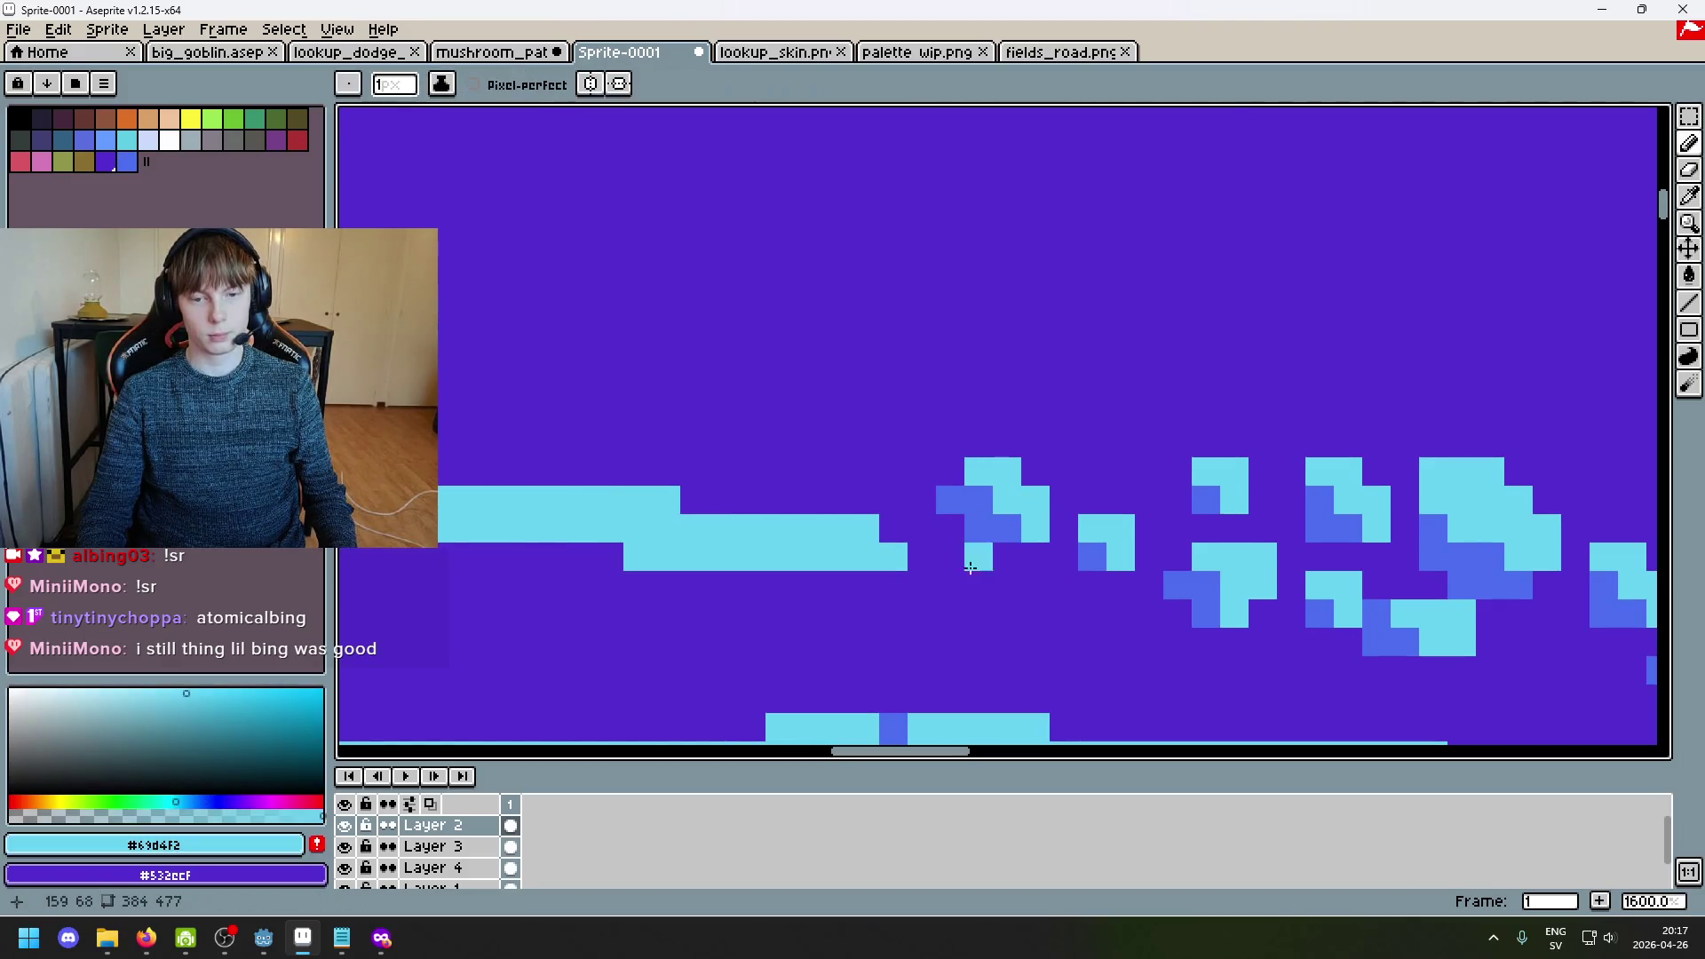
{"action": "left_click_drag", "start_coordinate": [976, 584], "coordinate": [1012, 606]}
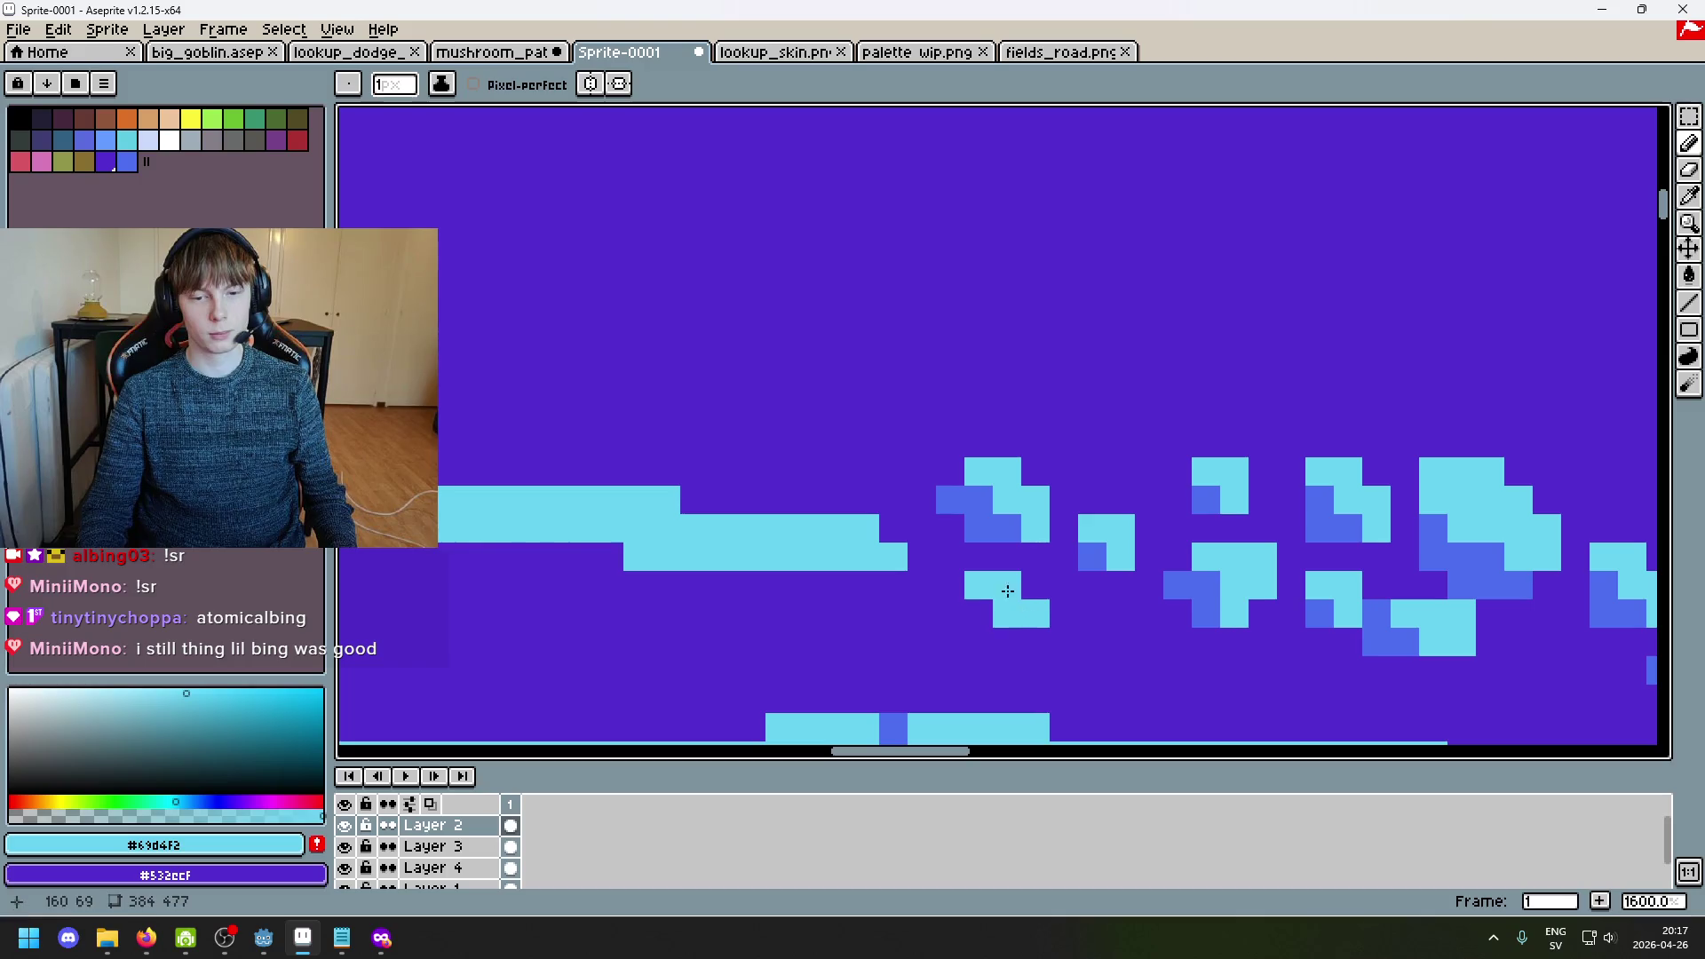
{"action": "left_click", "coordinate": [971, 503], "text": "alt"}
{"action": "left_click", "coordinate": [1001, 541], "text": "alt"}
{"action": "left_click", "coordinate": [981, 613]}
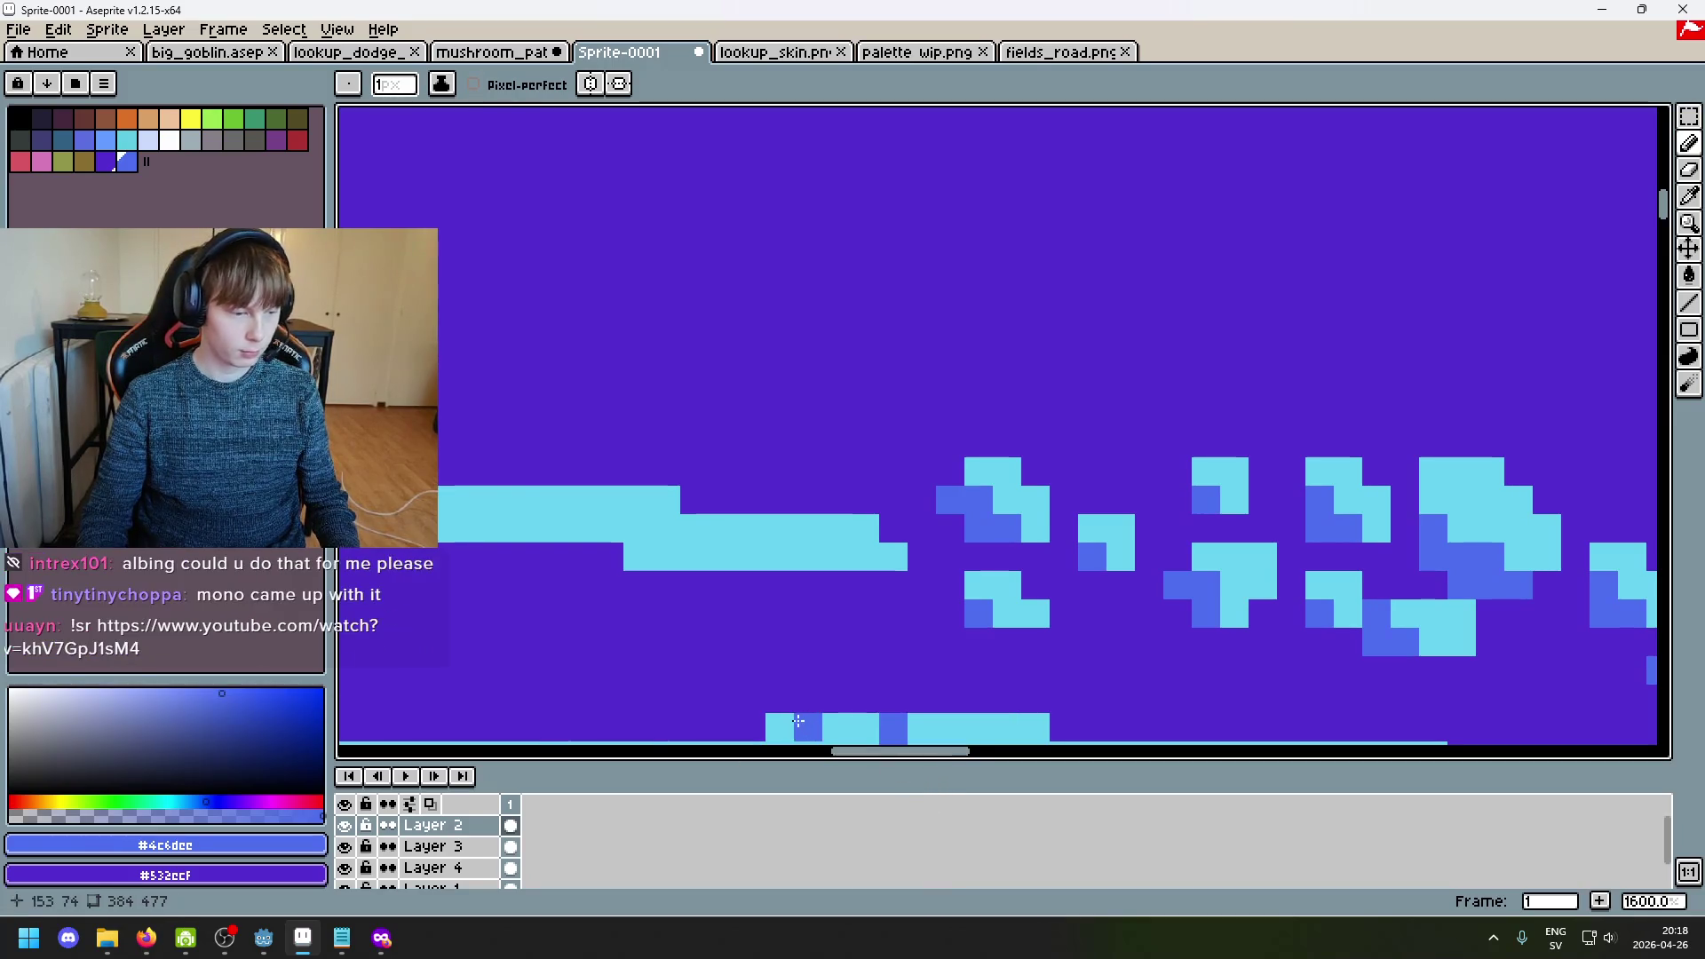
{"action": "key", "text": "alt+Tab"}
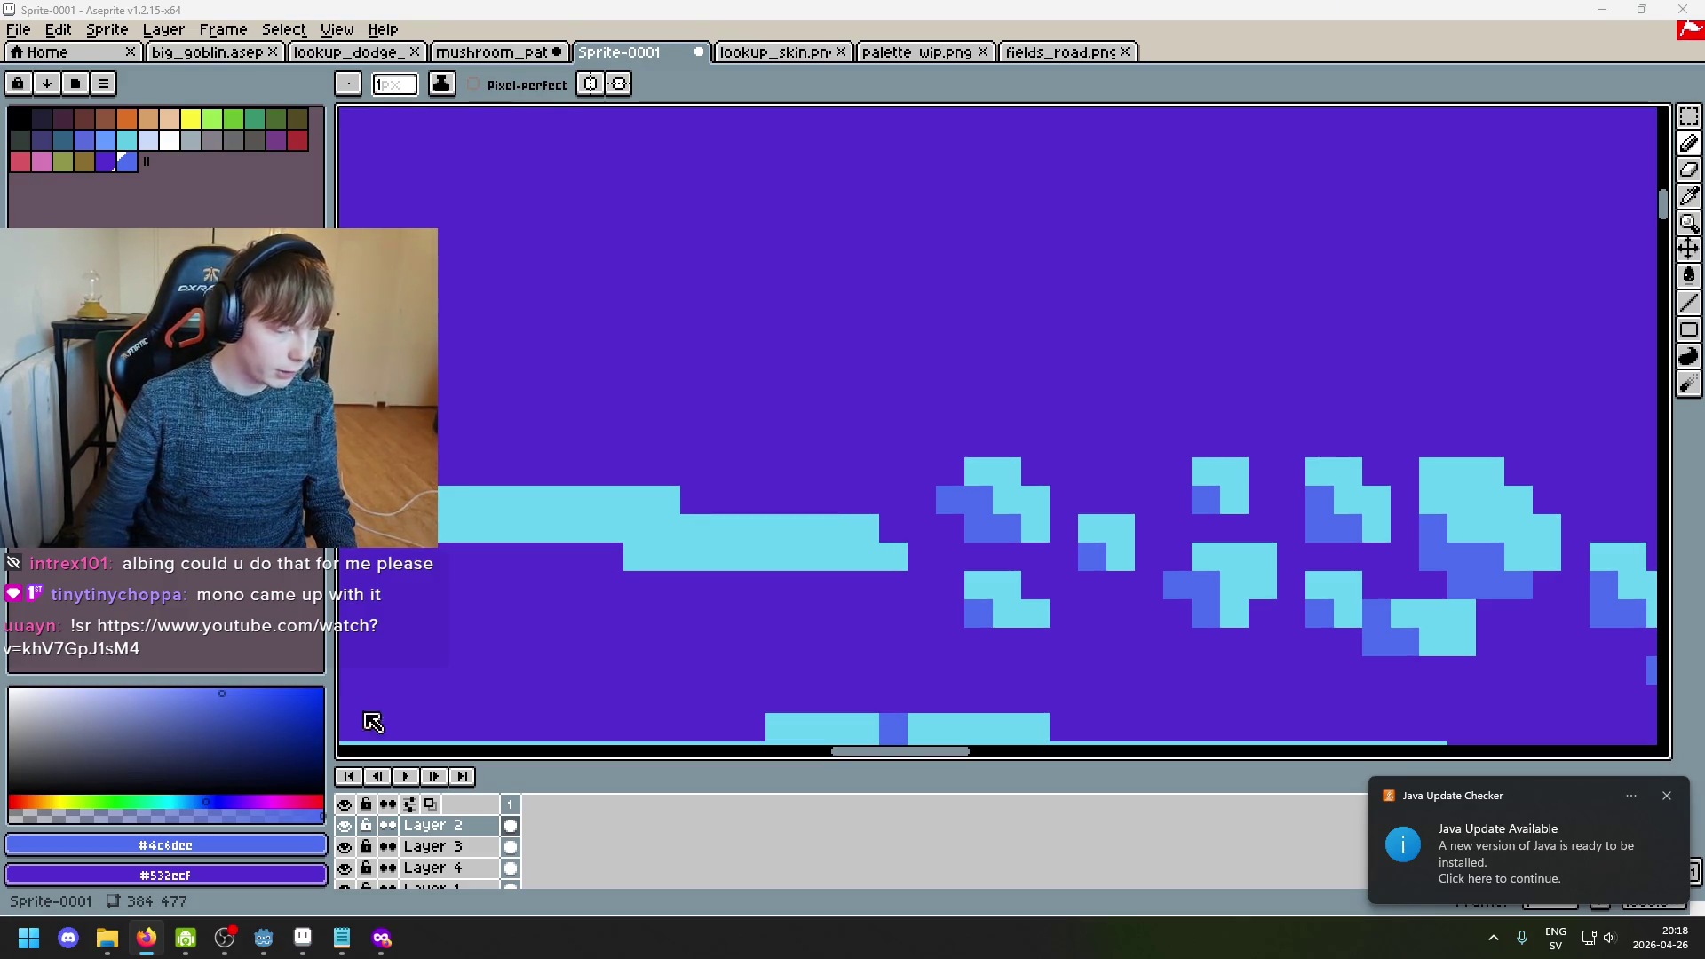
Step: Paint the right end of the cyan highlight block purple
{"action": "scroll", "coordinate": [826, 505], "scroll_direction": "up", "scroll_amount": 1}
{"action": "left_click", "coordinate": [825, 506], "text": "alt"}
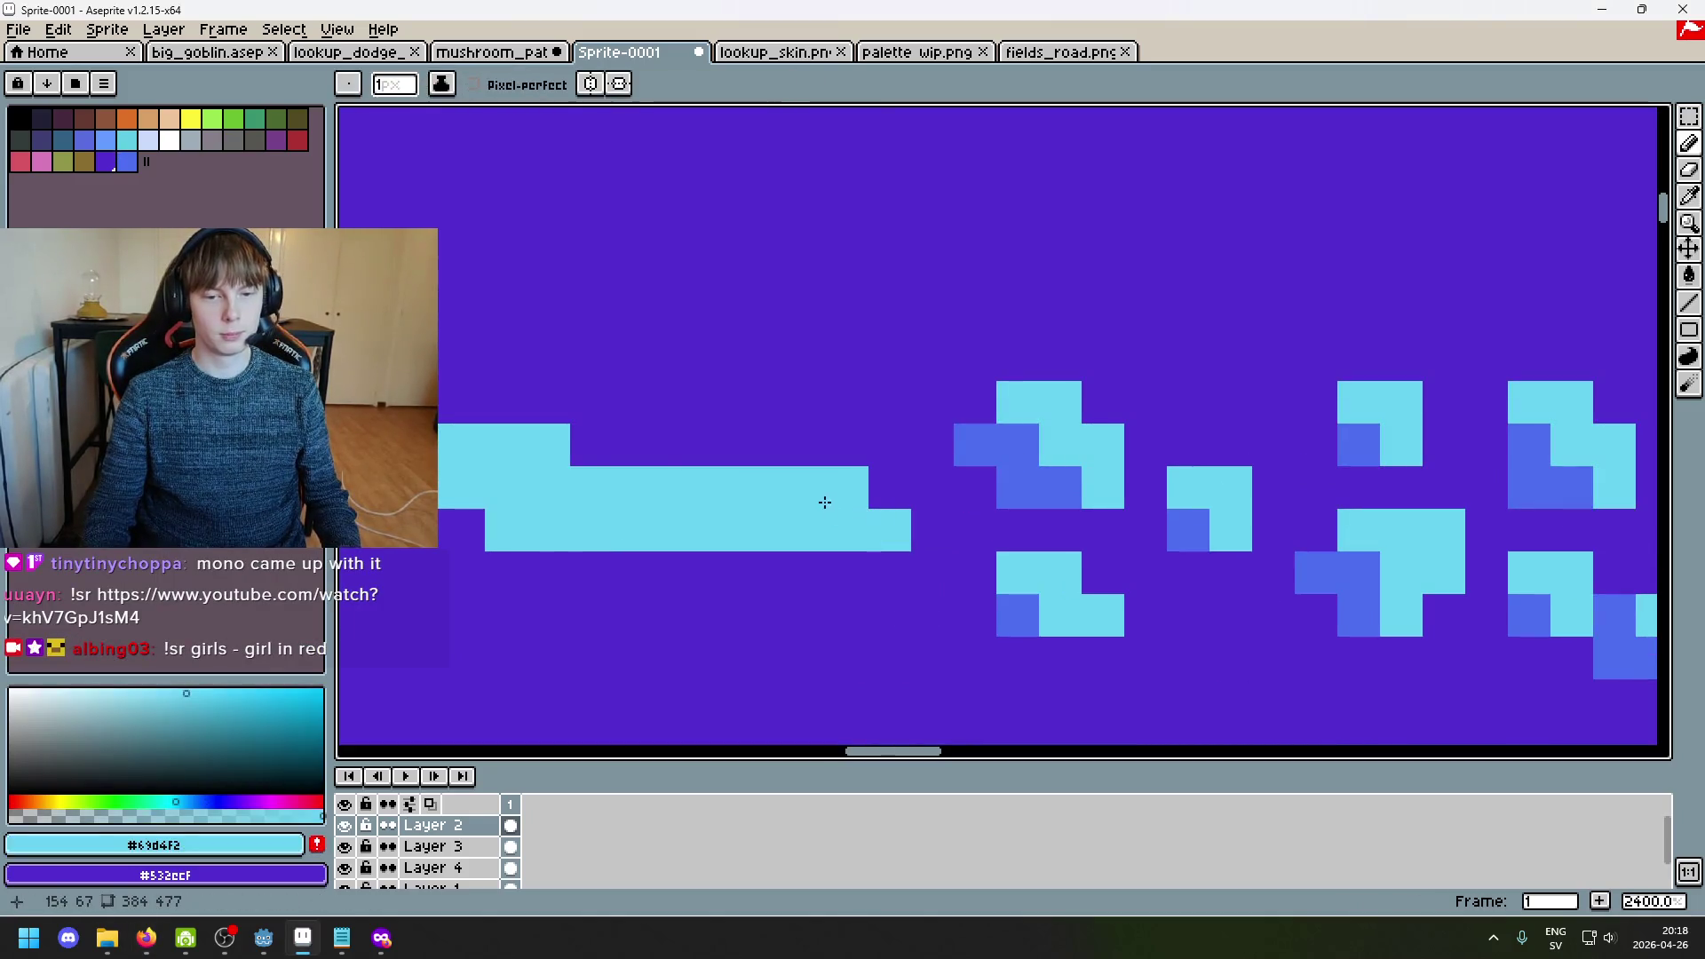
{"action": "left_click", "coordinate": [905, 445], "text": "alt"}
{"action": "mouse_move", "coordinate": [804, 487]}
{"action": "left_mouse_down"}
{"action": "mouse_move", "coordinate": [881, 535]}
{"action": "mouse_move", "coordinate": [689, 514]}
{"action": "left_mouse_up"}
{"action": "left_click", "coordinate": [1066, 426], "text": "alt"}
Step: Add cyan pixels to the spot and shade its lower left blue
{"action": "left_click", "coordinate": [976, 499]}
{"action": "right_click", "coordinate": [978, 501]}
{"action": "left_click", "coordinate": [933, 530]}
{"action": "mouse_move", "coordinate": [889, 445]}
{"action": "left_mouse_down"}
{"action": "mouse_move", "coordinate": [890, 488]}
{"action": "mouse_move", "coordinate": [932, 530]}
{"action": "left_mouse_up"}
{"action": "left_click", "coordinate": [975, 530]}
{"action": "left_click", "coordinate": [1017, 487], "text": "alt"}
{"action": "left_click", "coordinate": [918, 484]}
{"action": "key", "text": "ctrl+z"}
{"action": "left_click", "coordinate": [924, 497], "text": "alt"}
Step: Paint a new 3x3 cyan spot near the line's end
{"action": "left_click", "coordinate": [931, 524]}
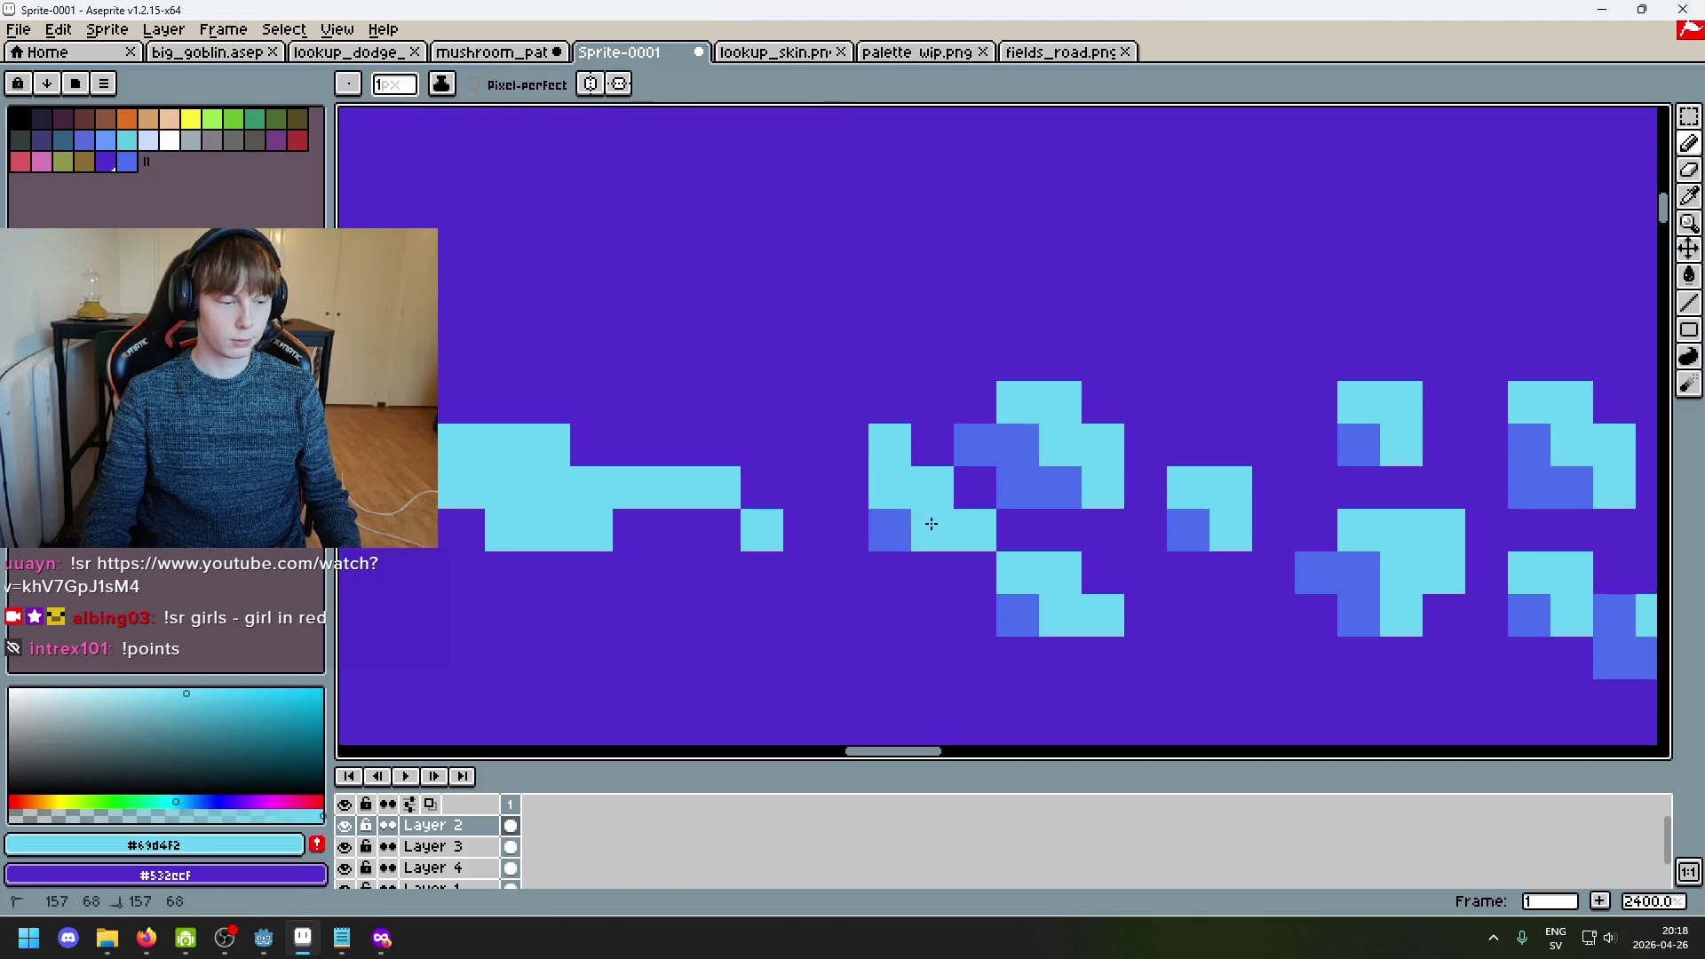
{"action": "scroll", "coordinate": [928, 525], "scroll_direction": "down", "scroll_amount": 4}
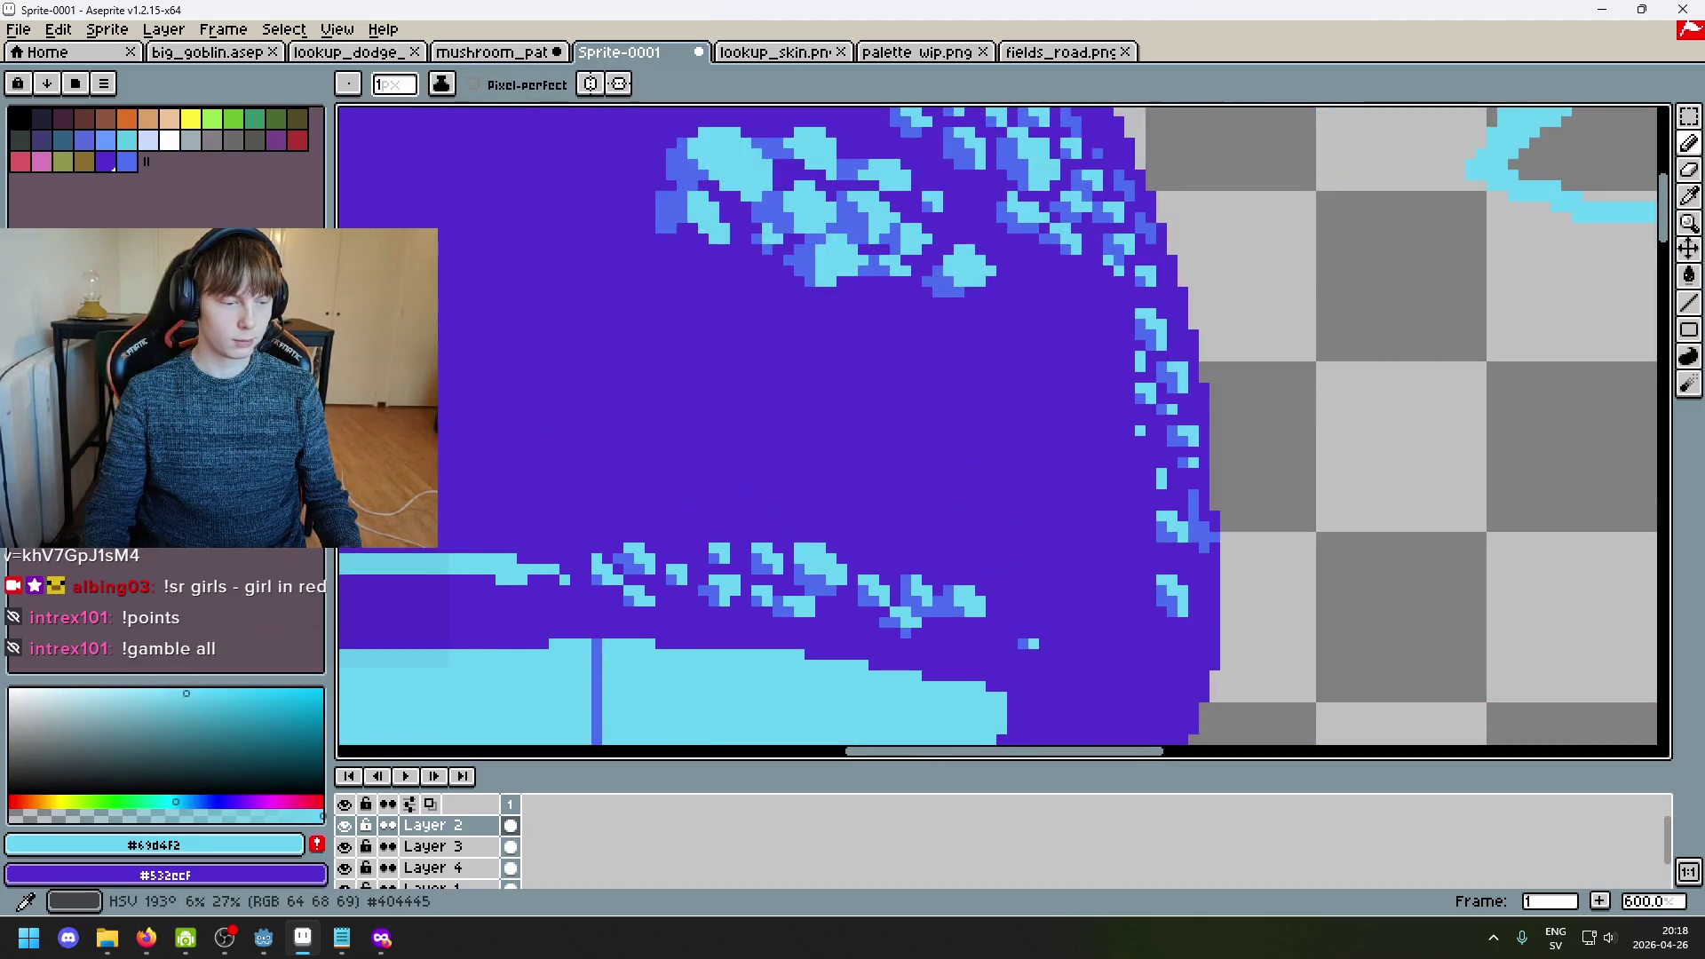
{"action": "scroll", "coordinate": [813, 582], "scroll_direction": "down", "scroll_amount": 3}
{"action": "scroll", "coordinate": [895, 494], "scroll_direction": "up", "scroll_amount": 6}
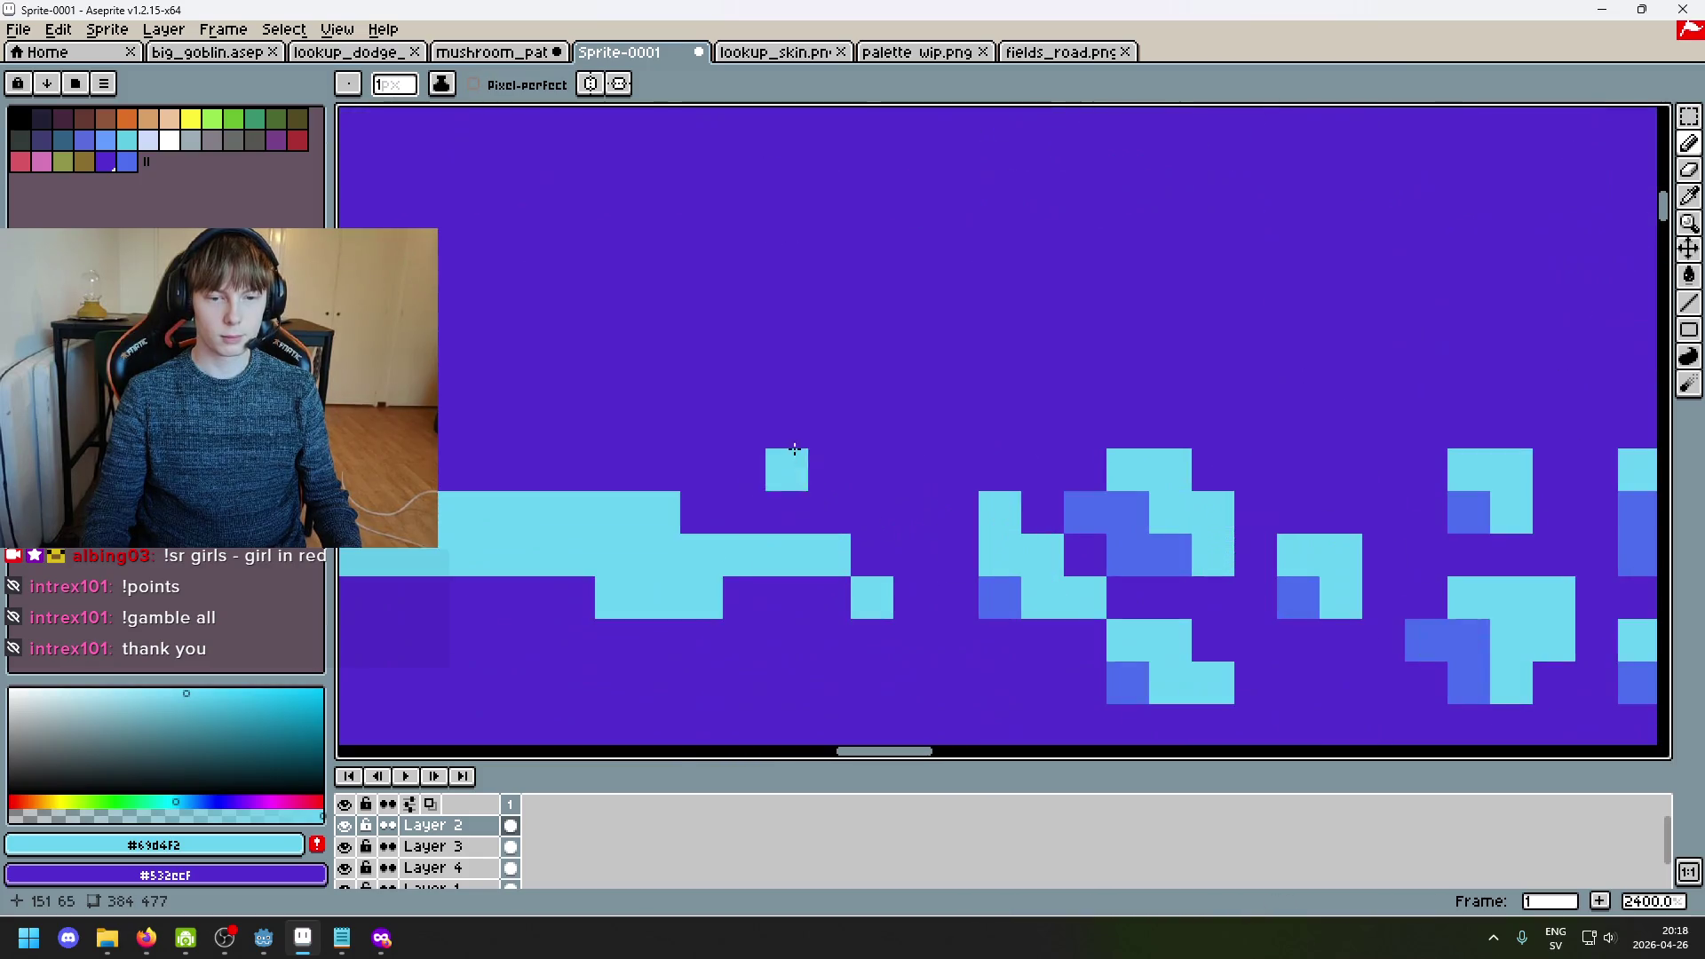
{"action": "mouse_move", "coordinate": [894, 493]}
{"action": "left_mouse_down"}
{"action": "mouse_move", "coordinate": [998, 517]}
{"action": "mouse_move", "coordinate": [942, 559]}
{"action": "left_mouse_up"}
Step: Shade the 3x3 spot's left side blue, extending diagonally up-left
{"action": "left_click", "coordinate": [999, 597], "text": "alt"}
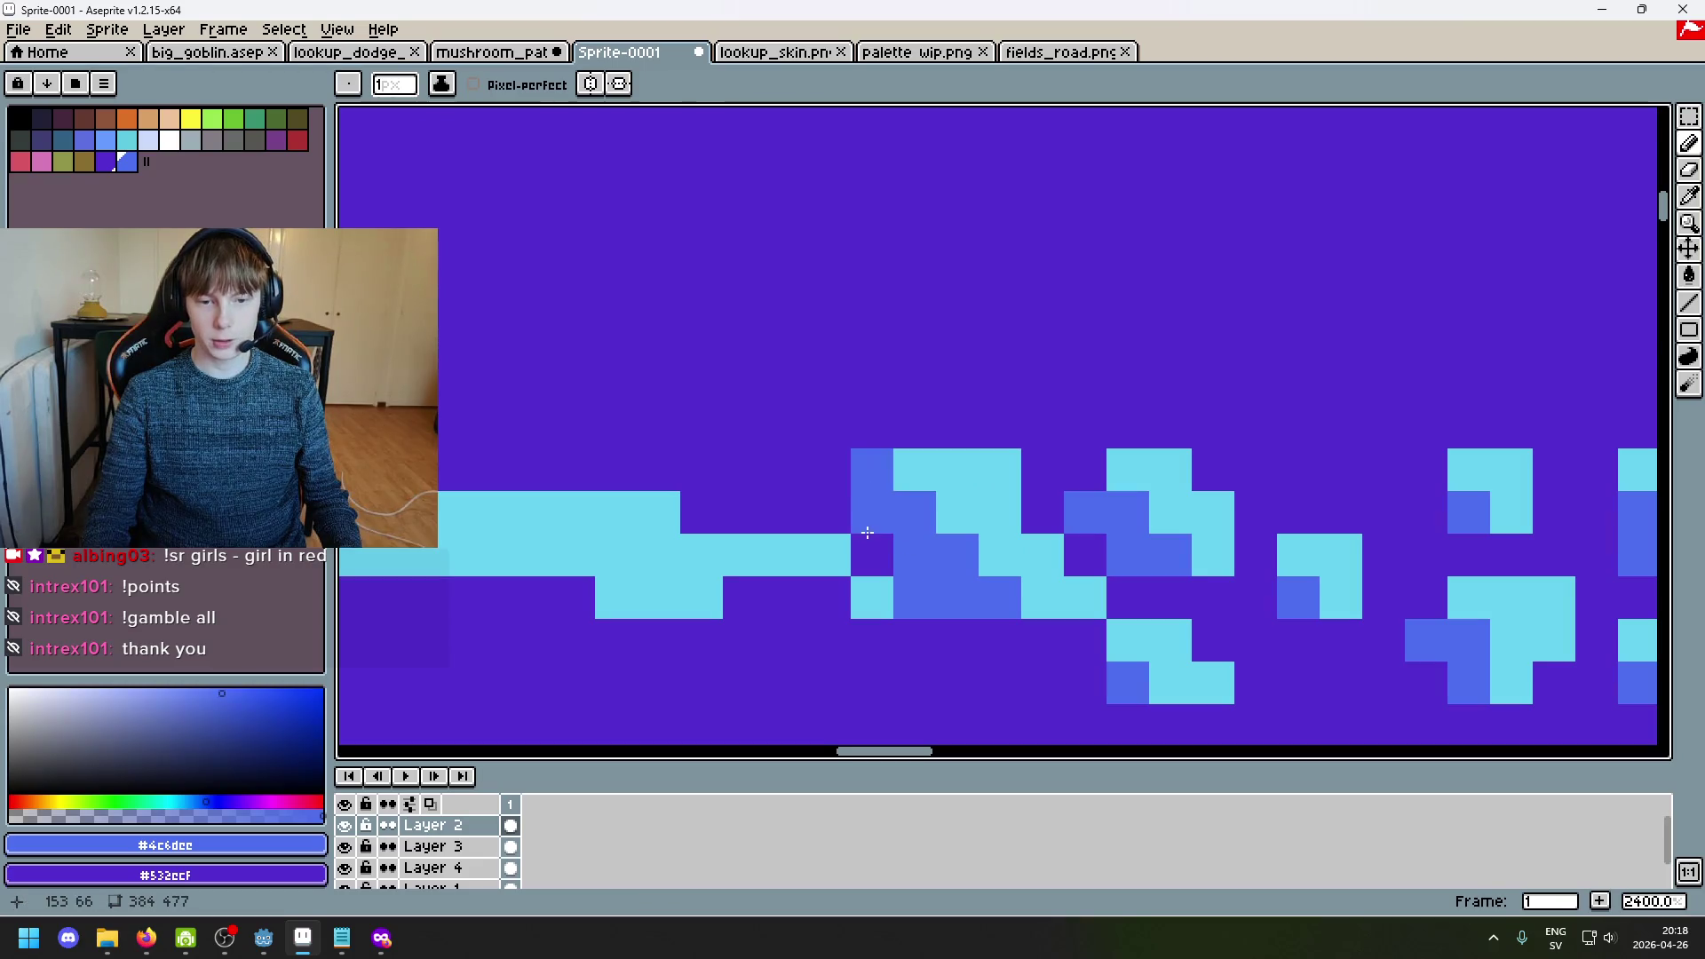
{"action": "key", "text": "ctrl+z"}
{"action": "left_click", "coordinate": [872, 554]}
{"action": "left_click", "coordinate": [888, 598]}
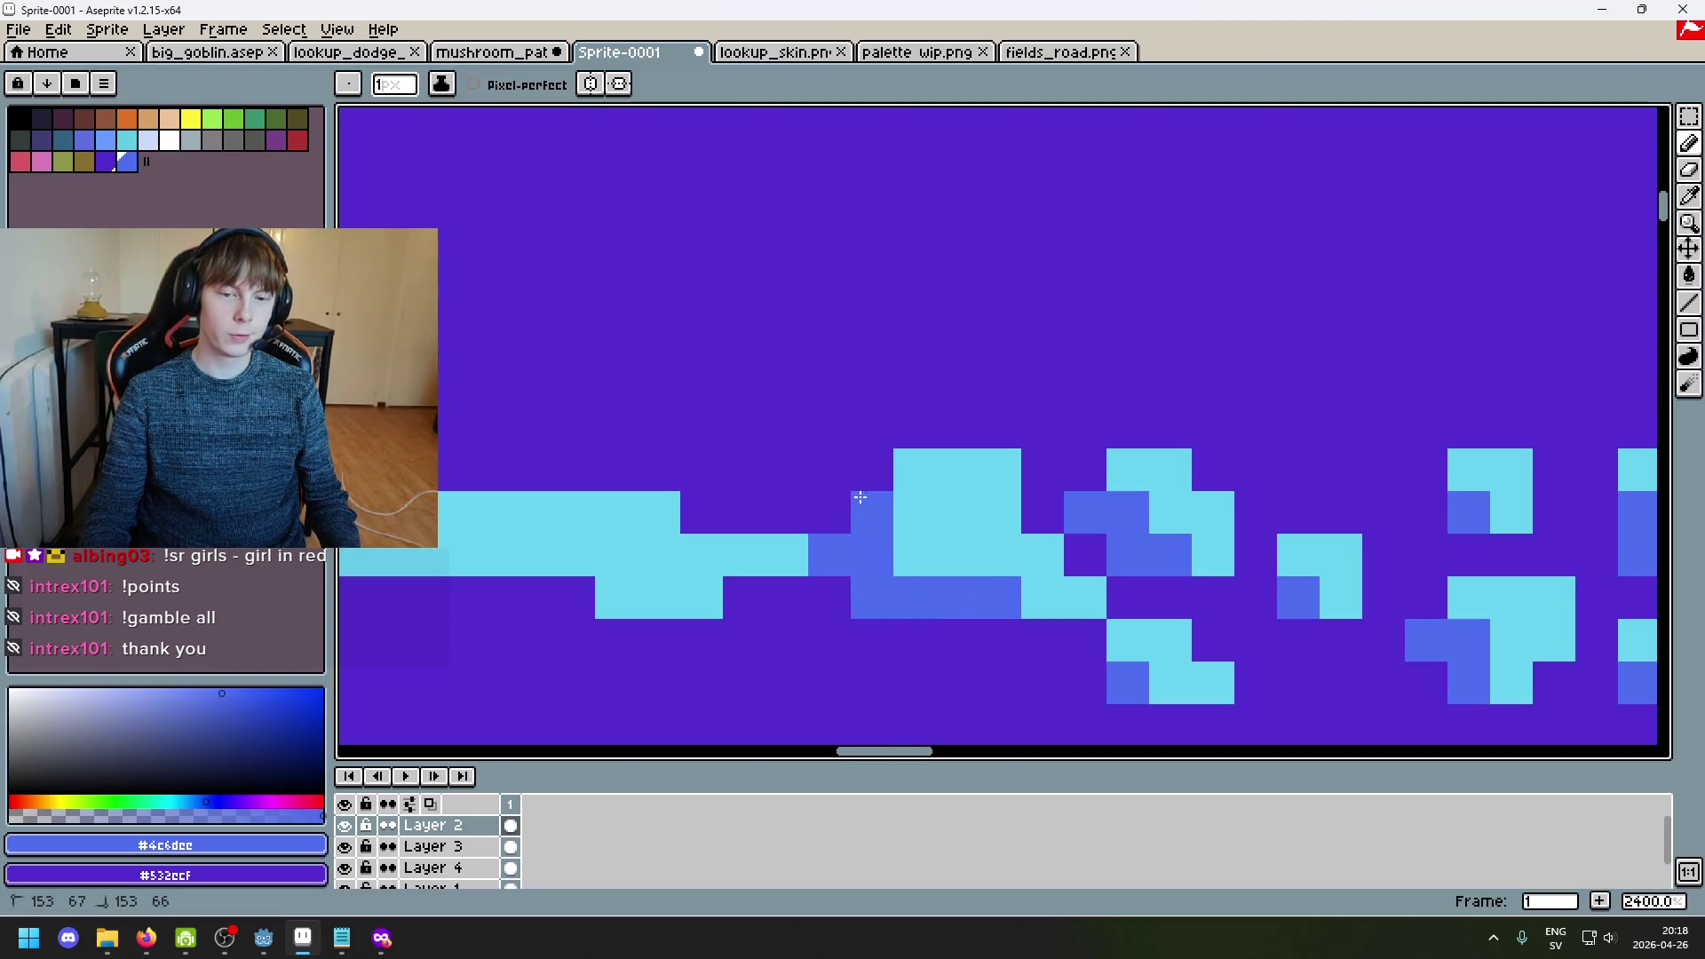
{"action": "left_click_drag", "start_coordinate": [872, 468], "coordinate": [833, 541]}
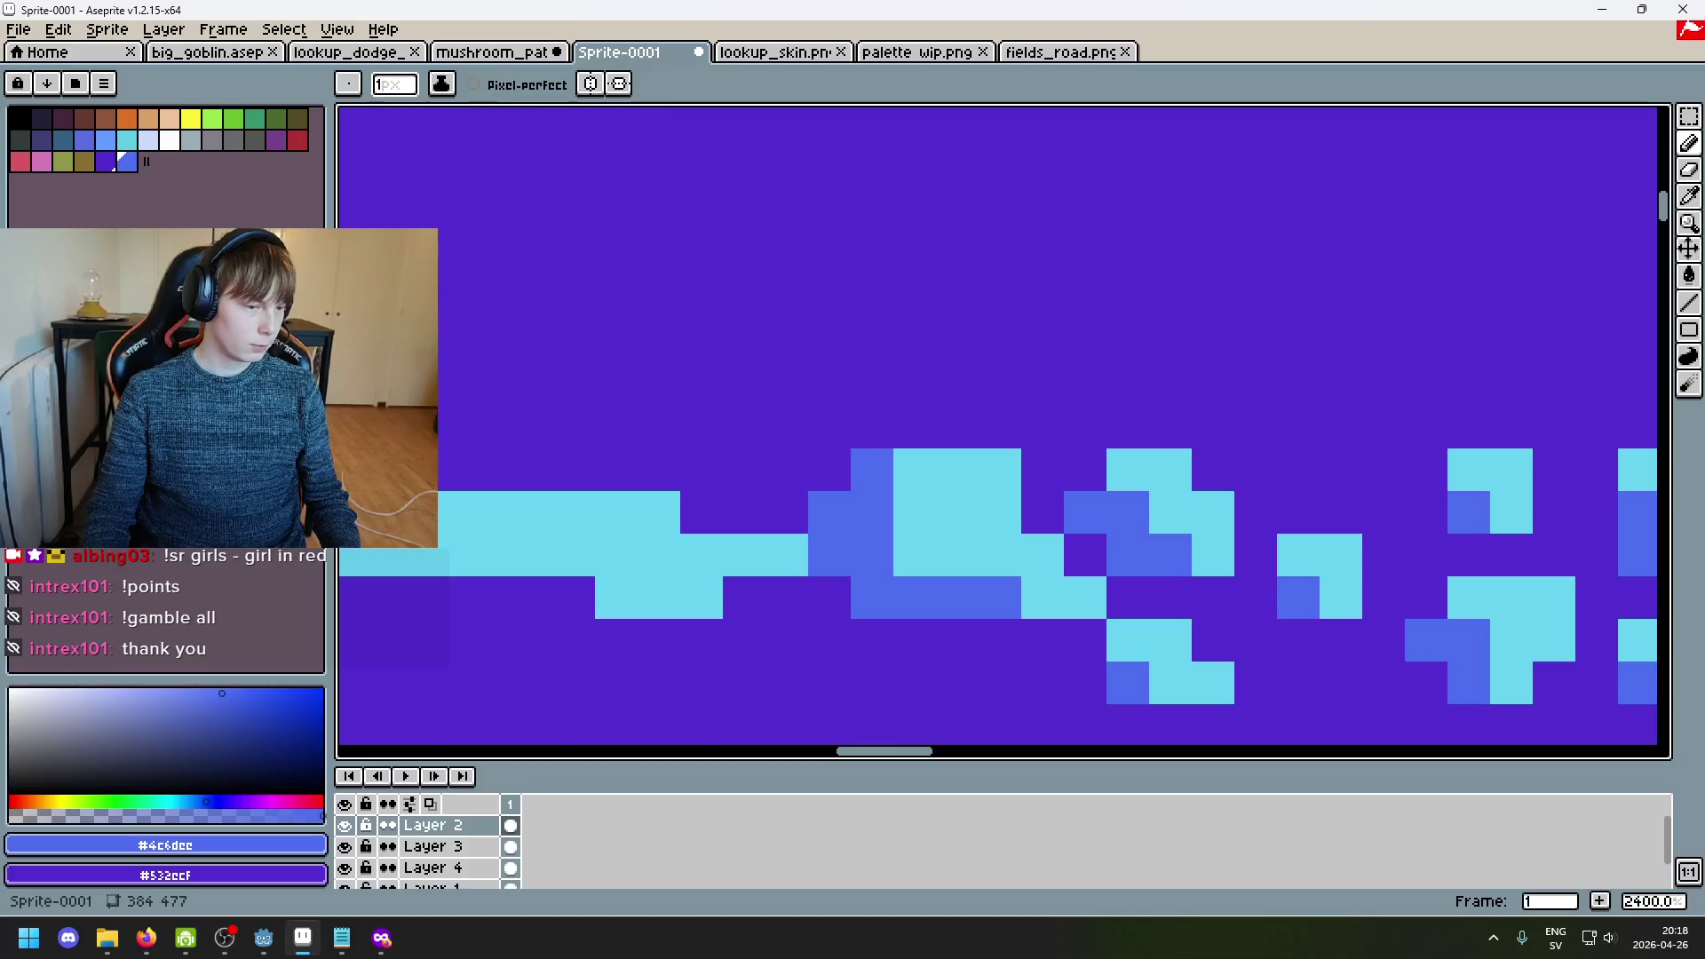
{"action": "key", "text": "alt+Tab"}
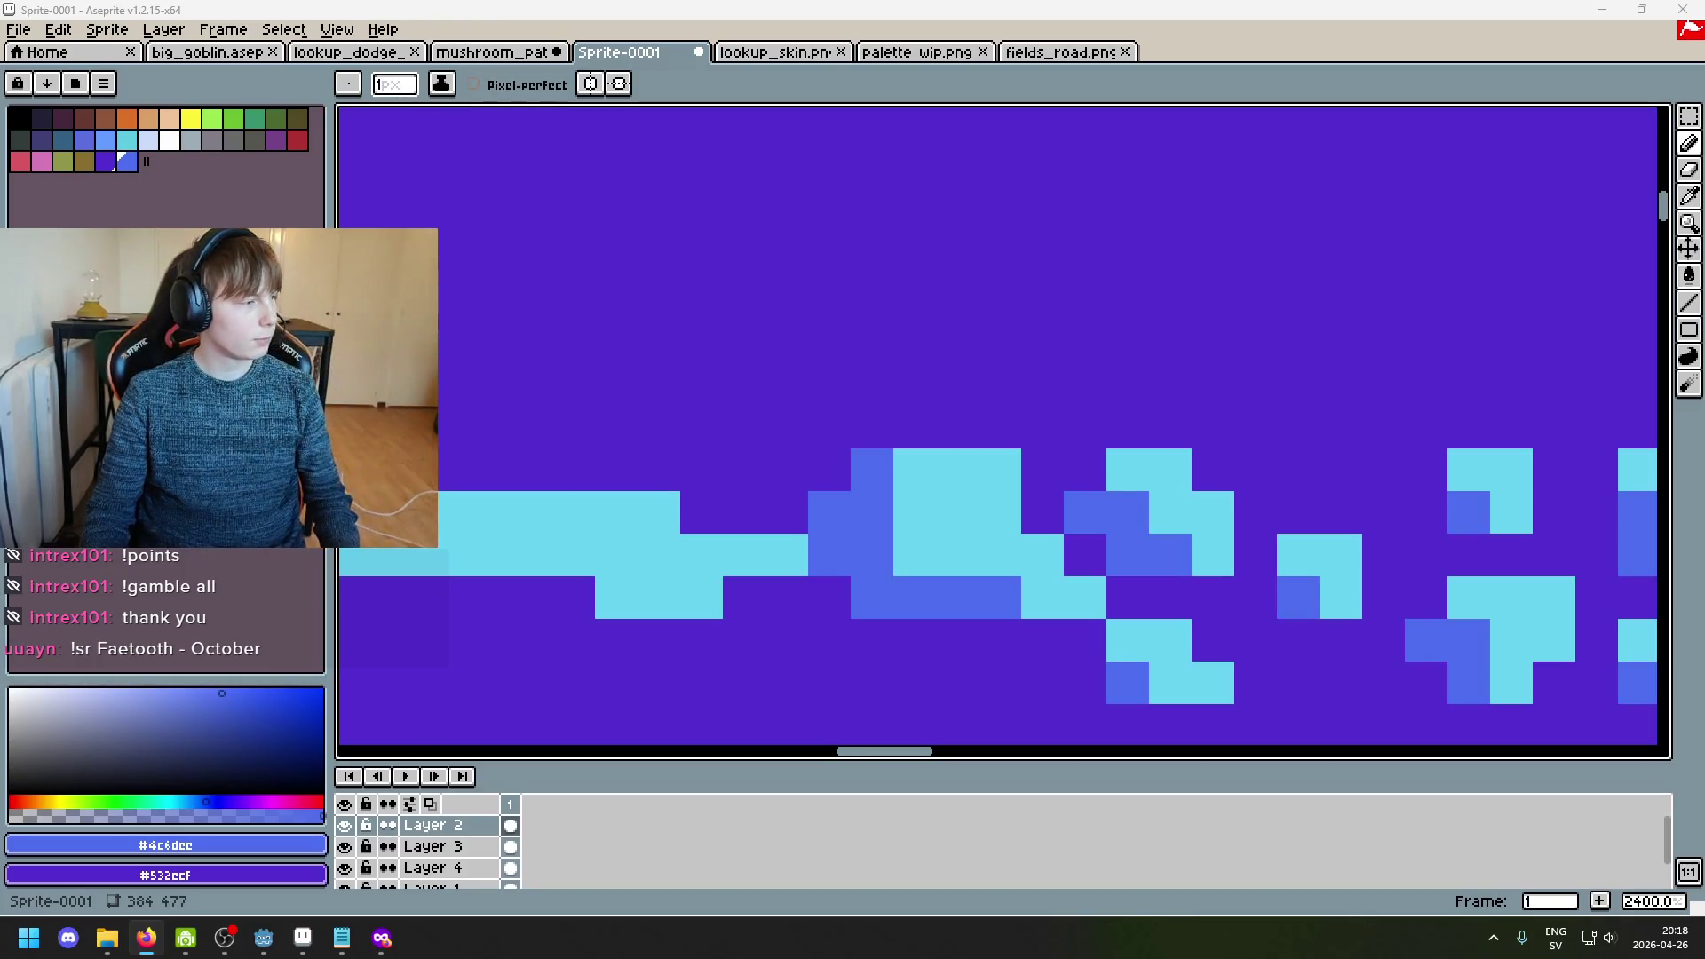
{"action": "key", "text": "XF86AudioLowerVolume"}
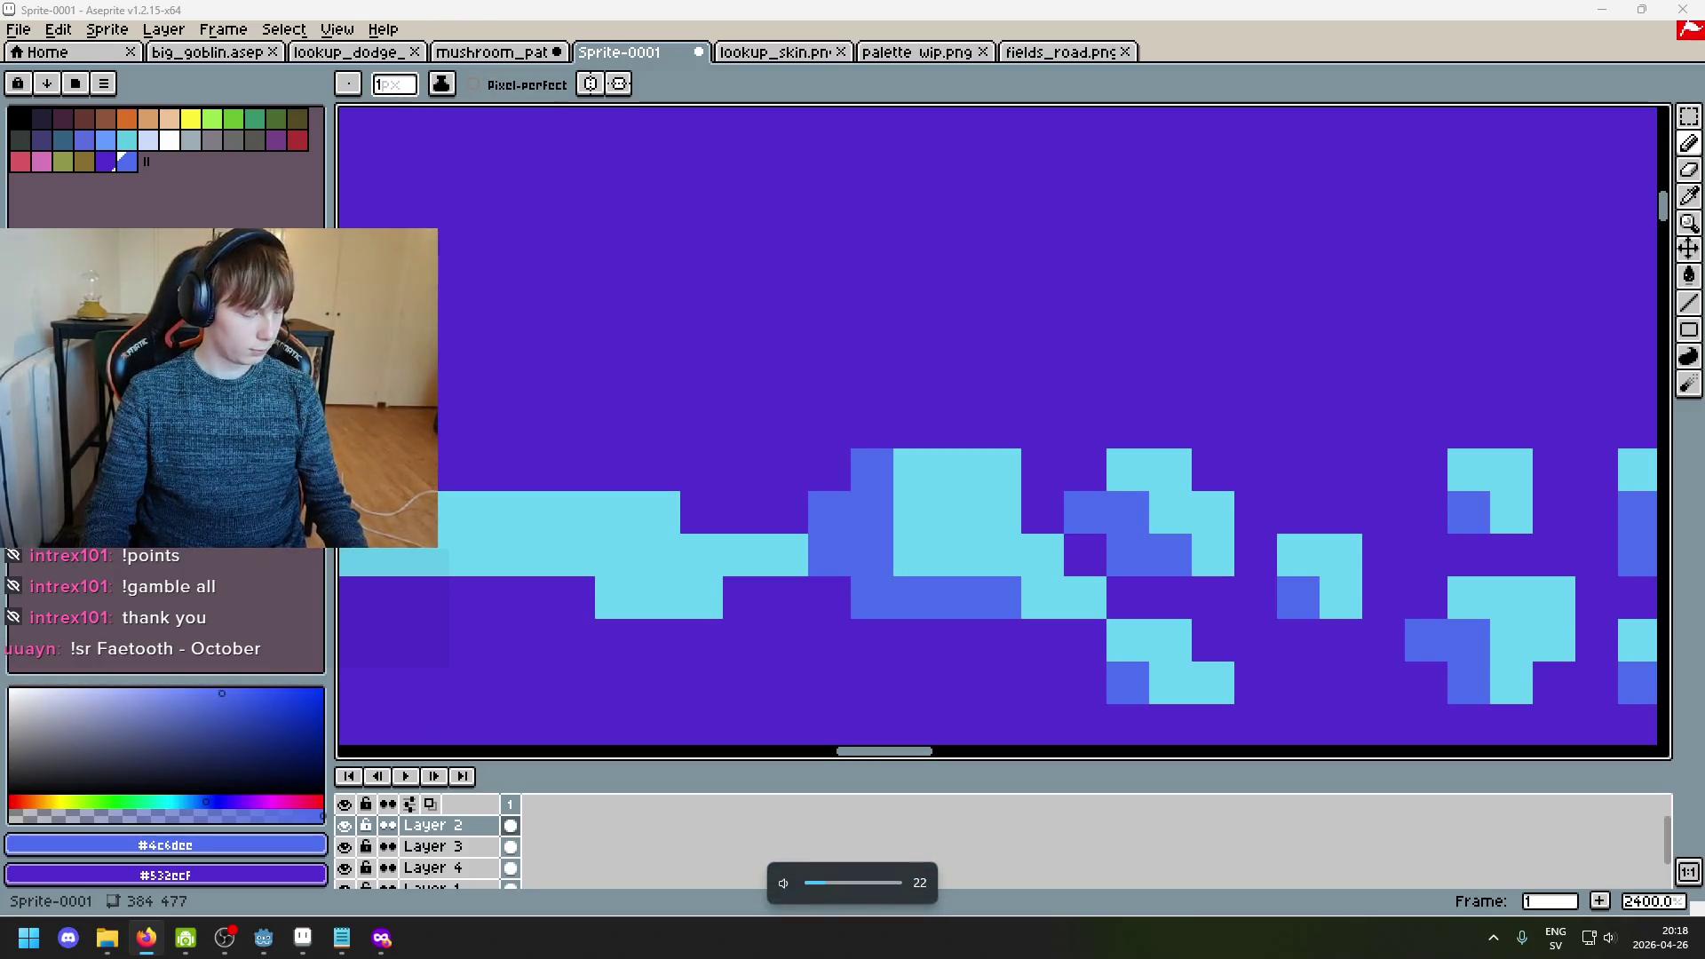
Step: Paint two pixels at the line's end purple and turn one cyan pixel blue
{"action": "scroll", "coordinate": [992, 490], "scroll_direction": "down", "scroll_amount": 2}
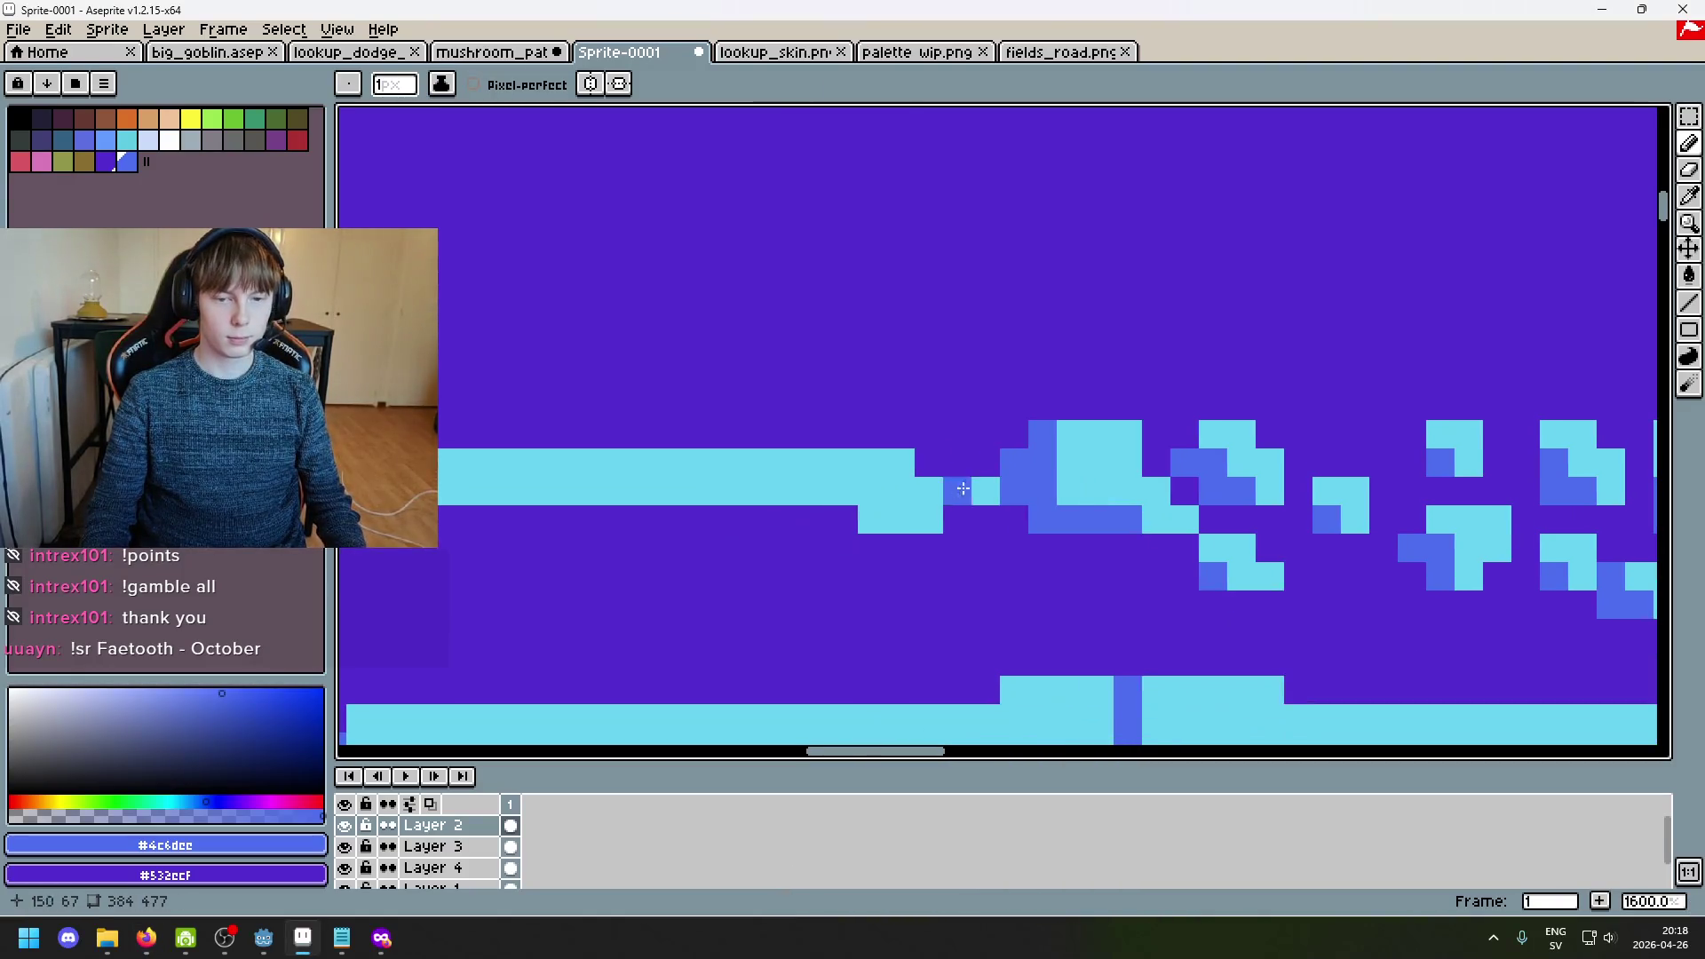
{"action": "left_click", "coordinate": [992, 490], "text": "alt"}
{"action": "left_click_drag", "start_coordinate": [968, 491], "coordinate": [928, 491]}
{"action": "left_click", "coordinate": [1053, 490], "text": "alt"}
{"action": "left_click", "coordinate": [1070, 493]}
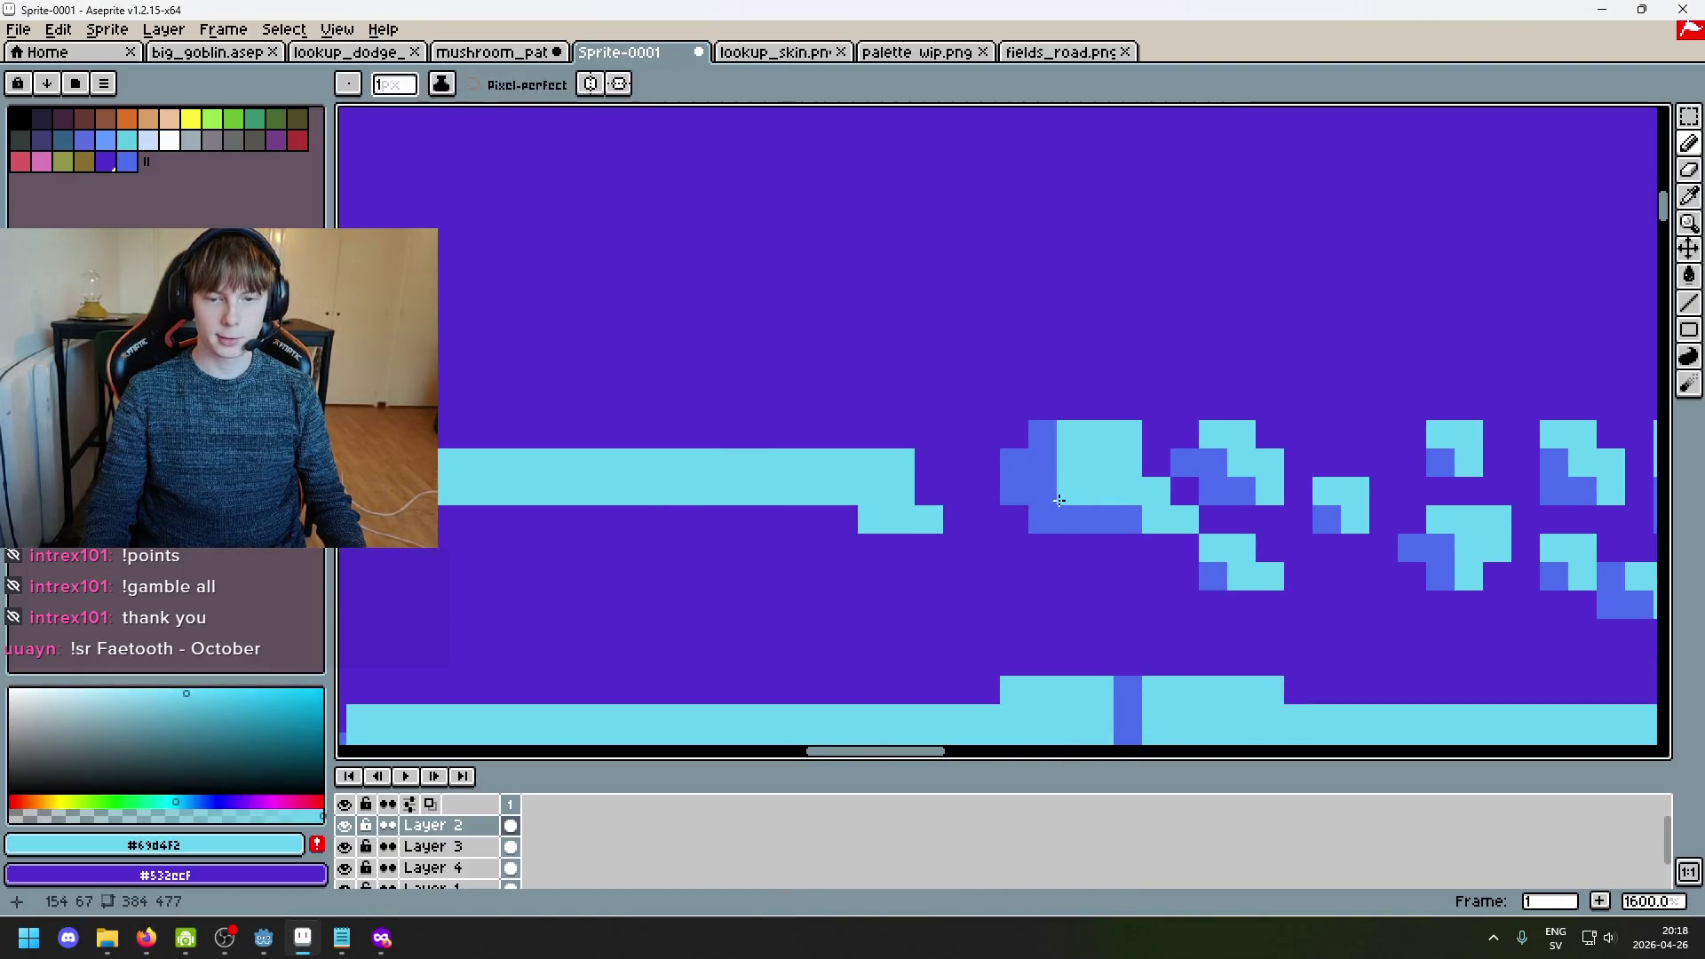
Step: Marquee-select the spot cluster and nudge it up one pixel
{"action": "scroll", "coordinate": [1129, 544], "scroll_direction": "up", "scroll_amount": 2}
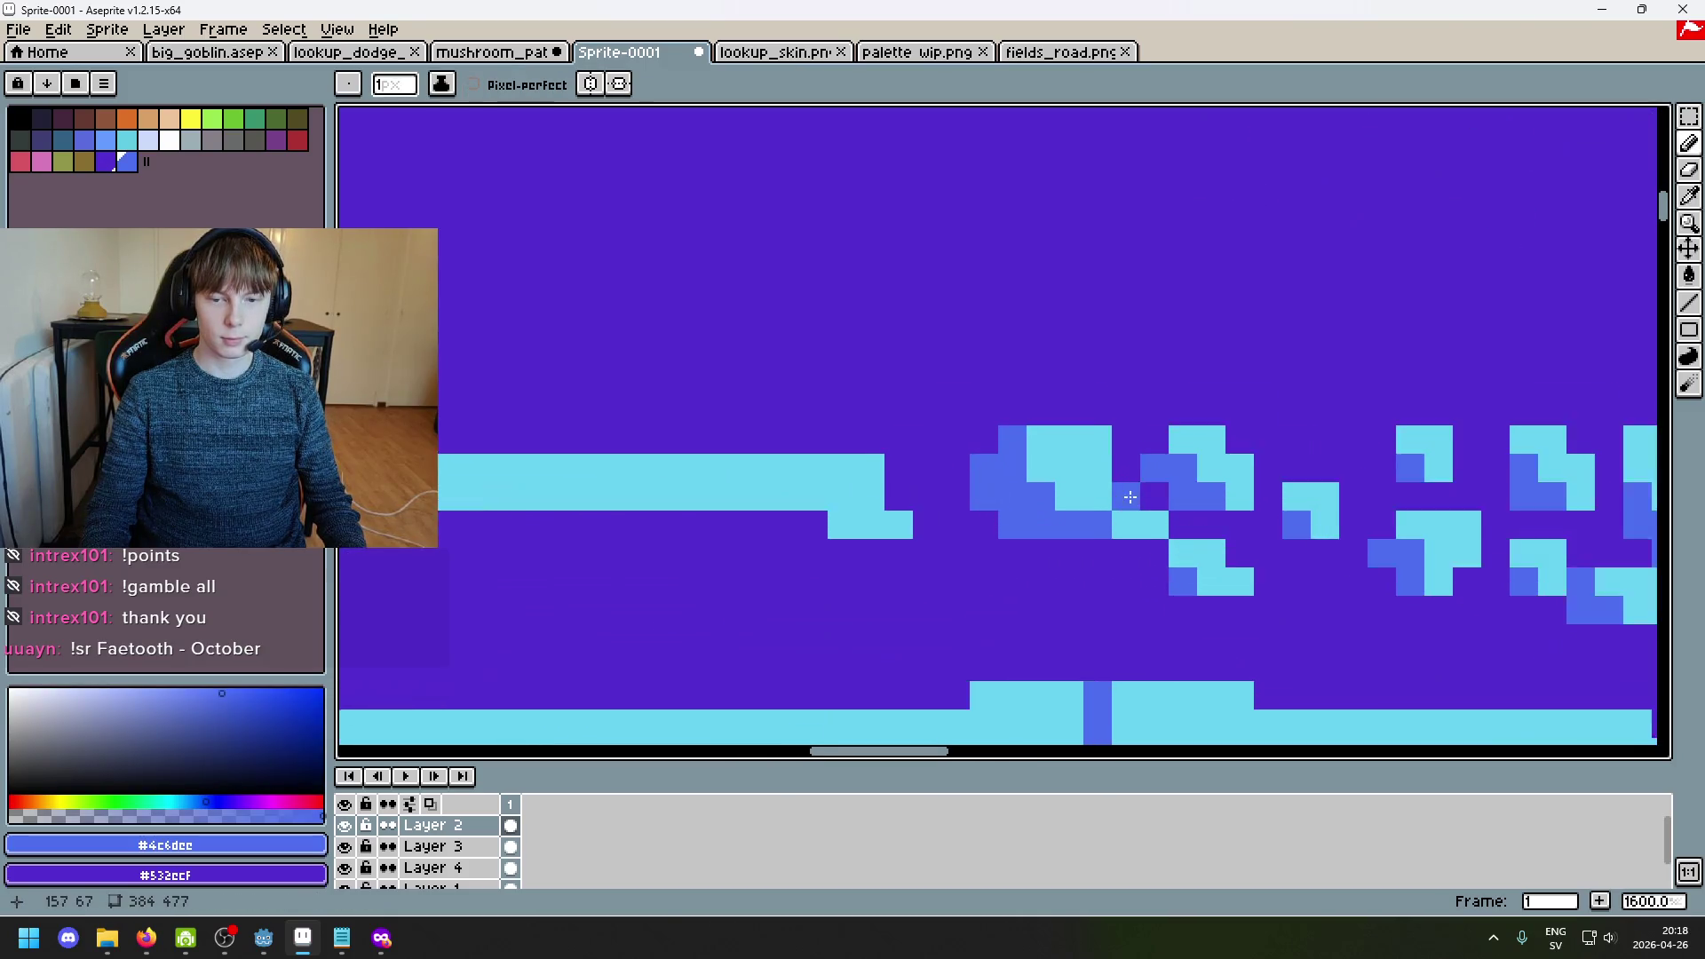
{"action": "key", "text": "m"}
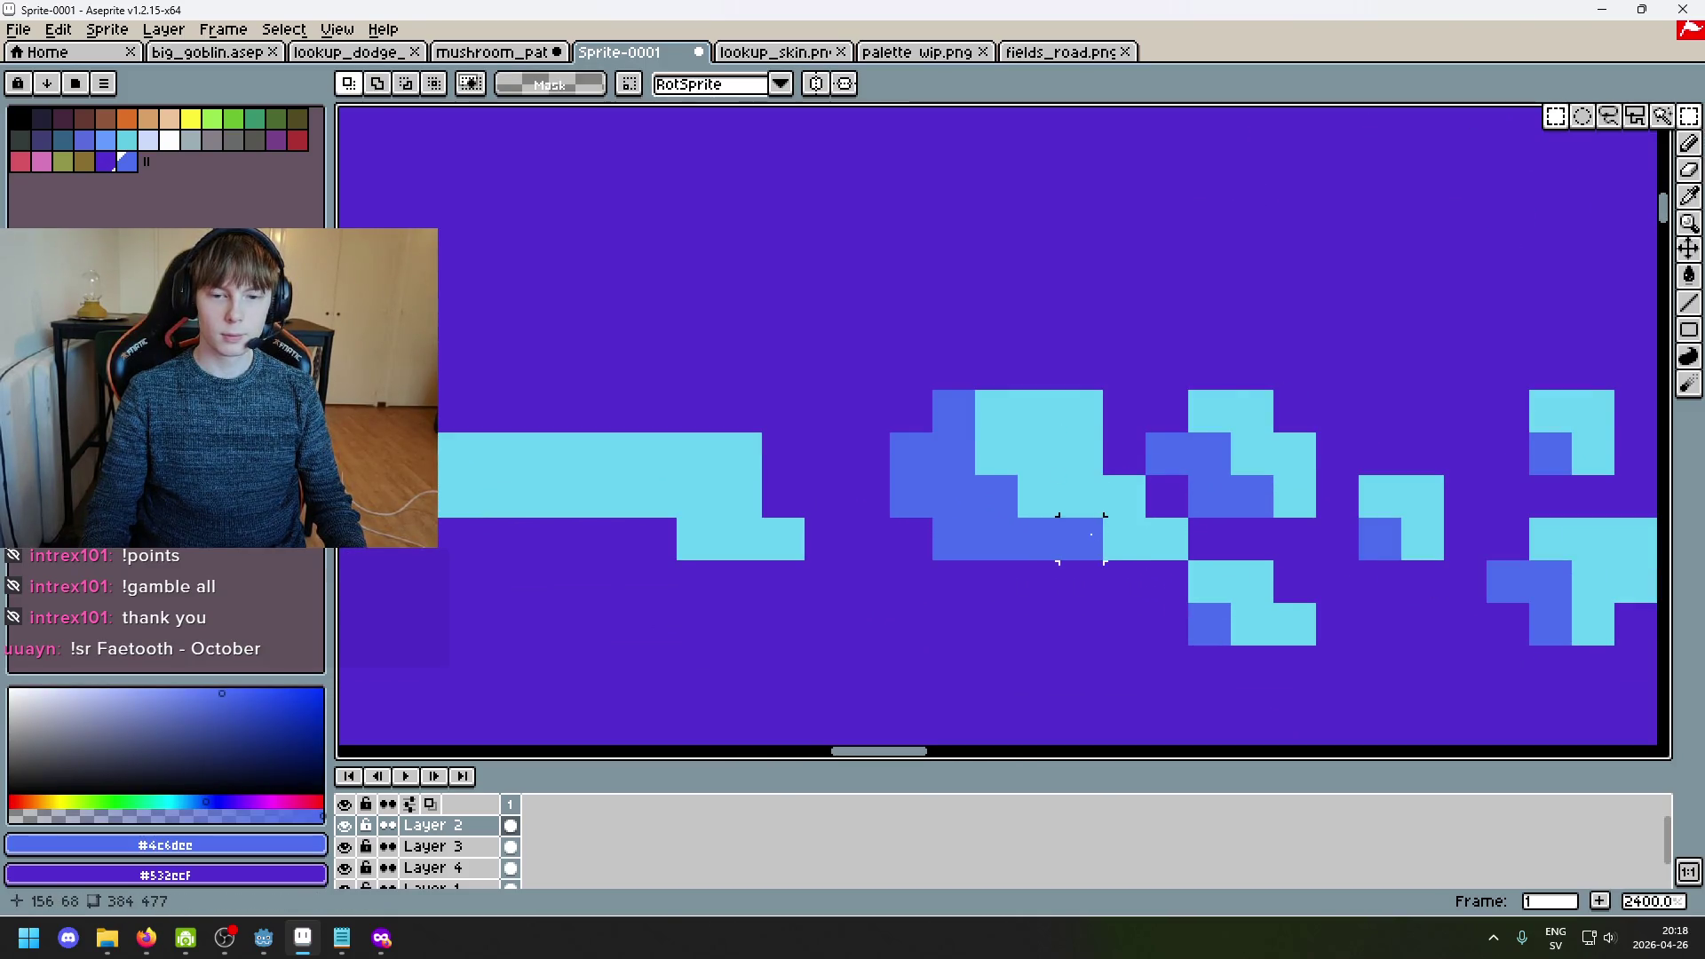
{"action": "left_click_drag", "start_coordinate": [1090, 536], "coordinate": [883, 384]}
{"action": "key", "text": "Up"}
{"action": "left_click", "coordinate": [1039, 582]}
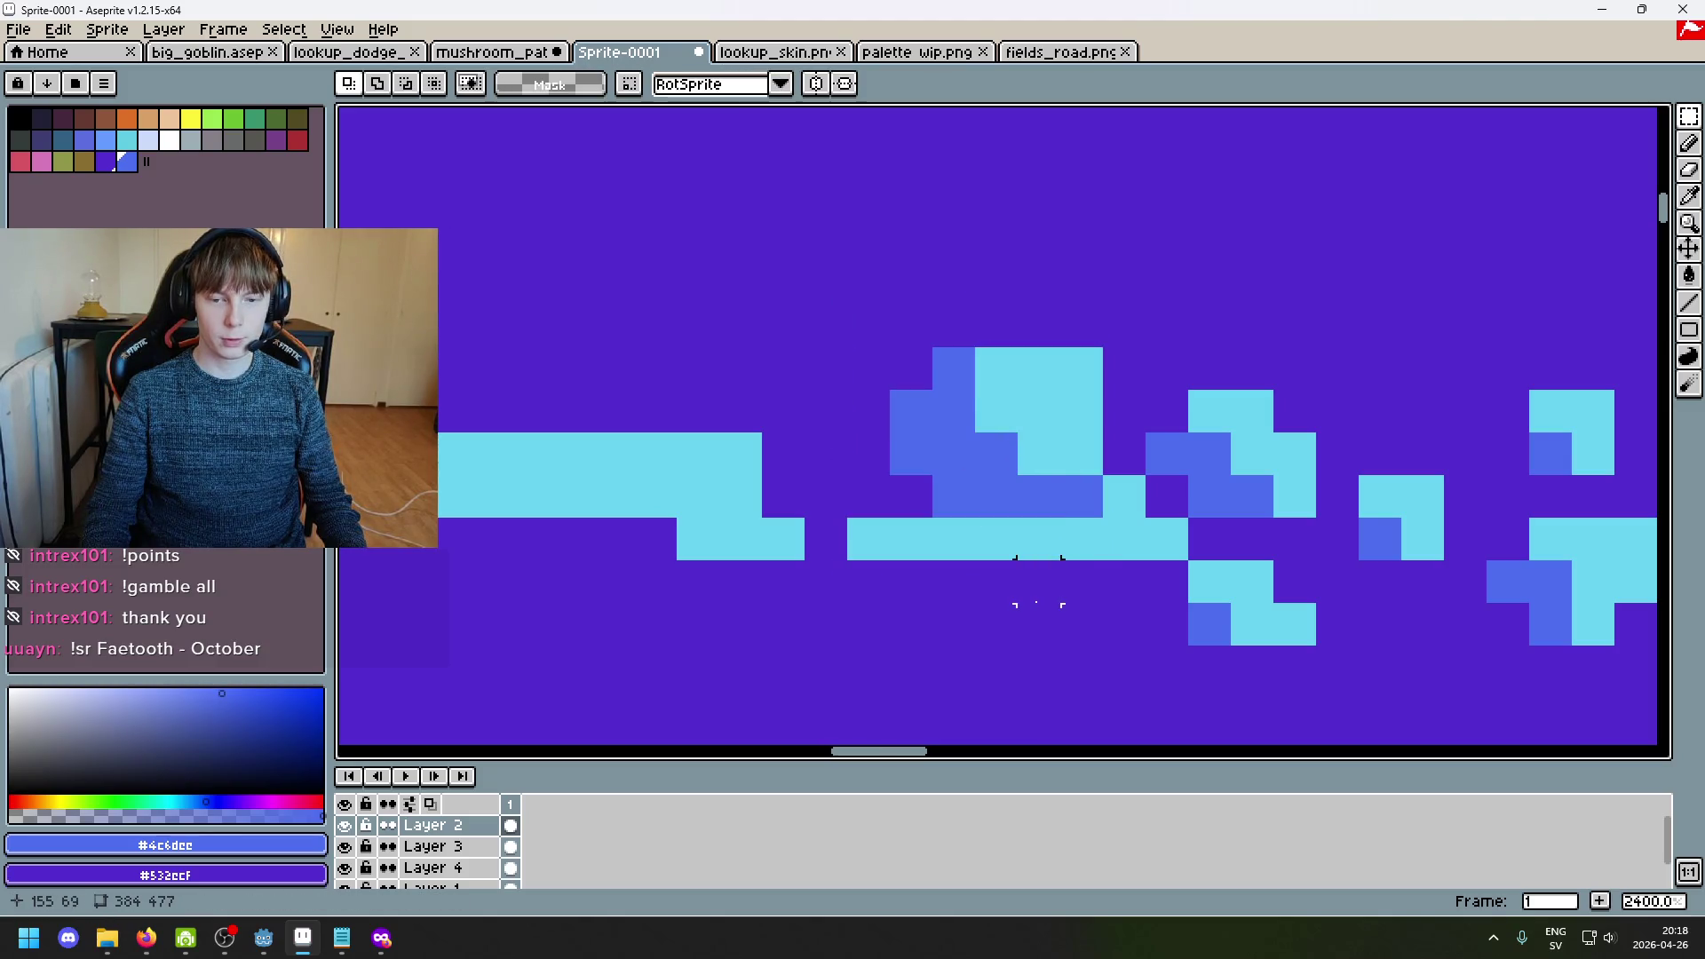
Step: Paint the leftover cyan strip purple and eyedrop the blue shading colour
{"action": "key", "text": "i"}
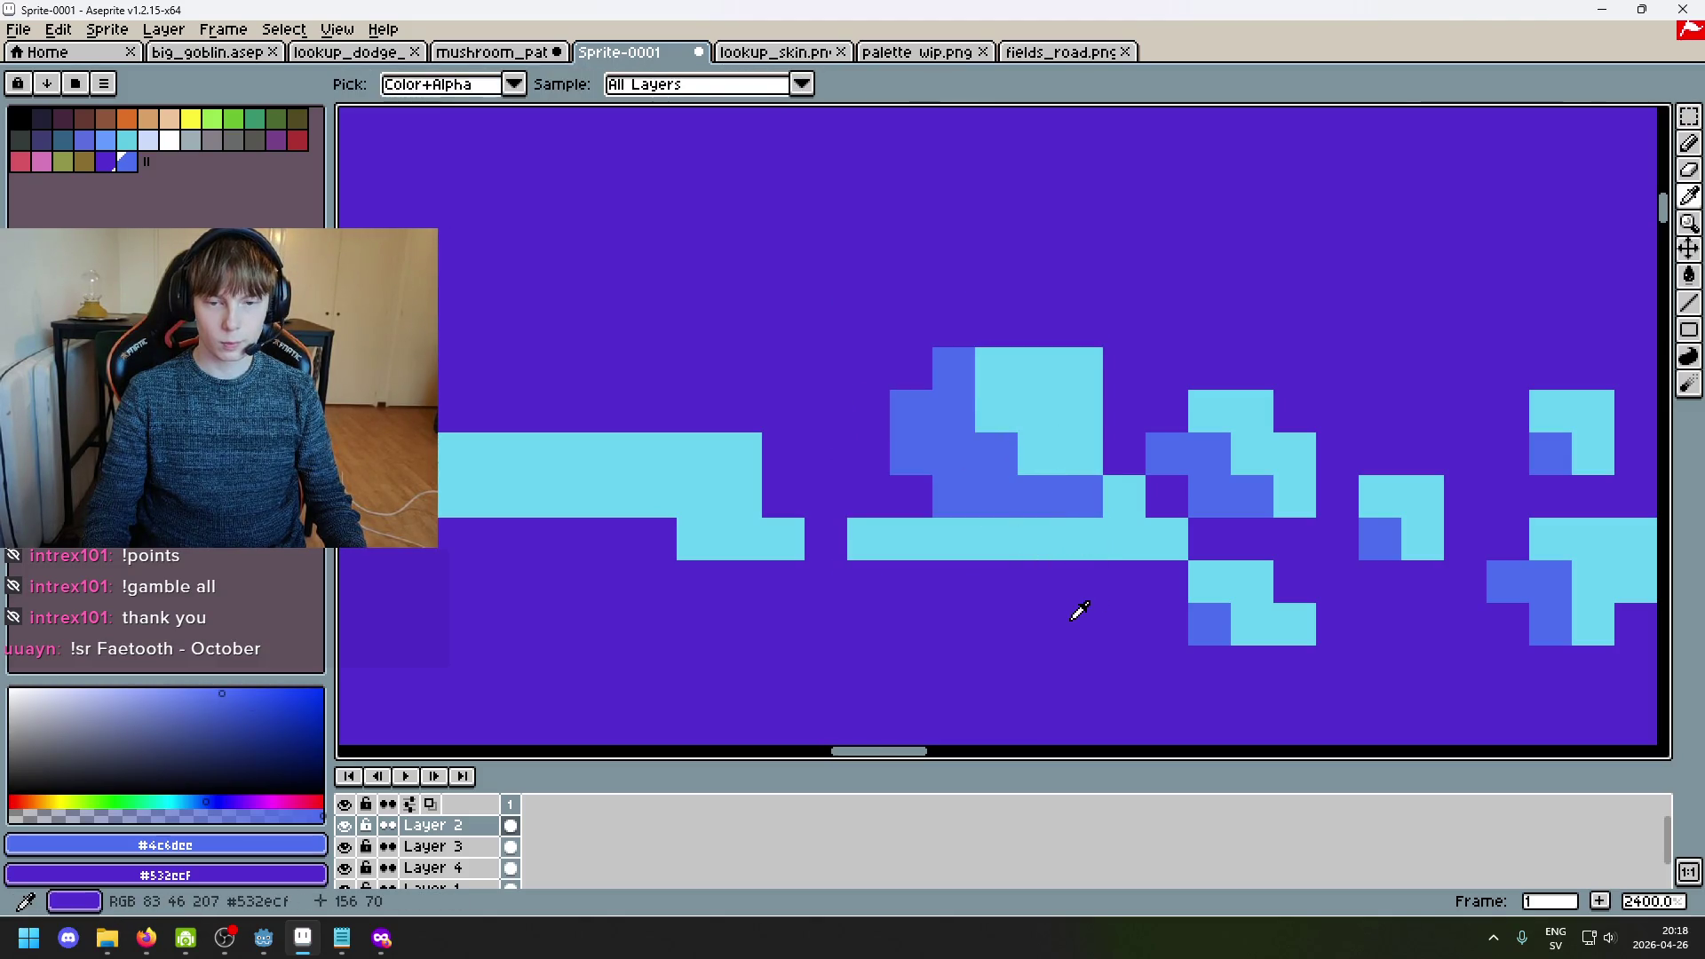
{"action": "left_click", "coordinate": [1079, 610]}
{"action": "key", "text": "b"}
{"action": "left_click_drag", "start_coordinate": [1070, 537], "coordinate": [830, 537]}
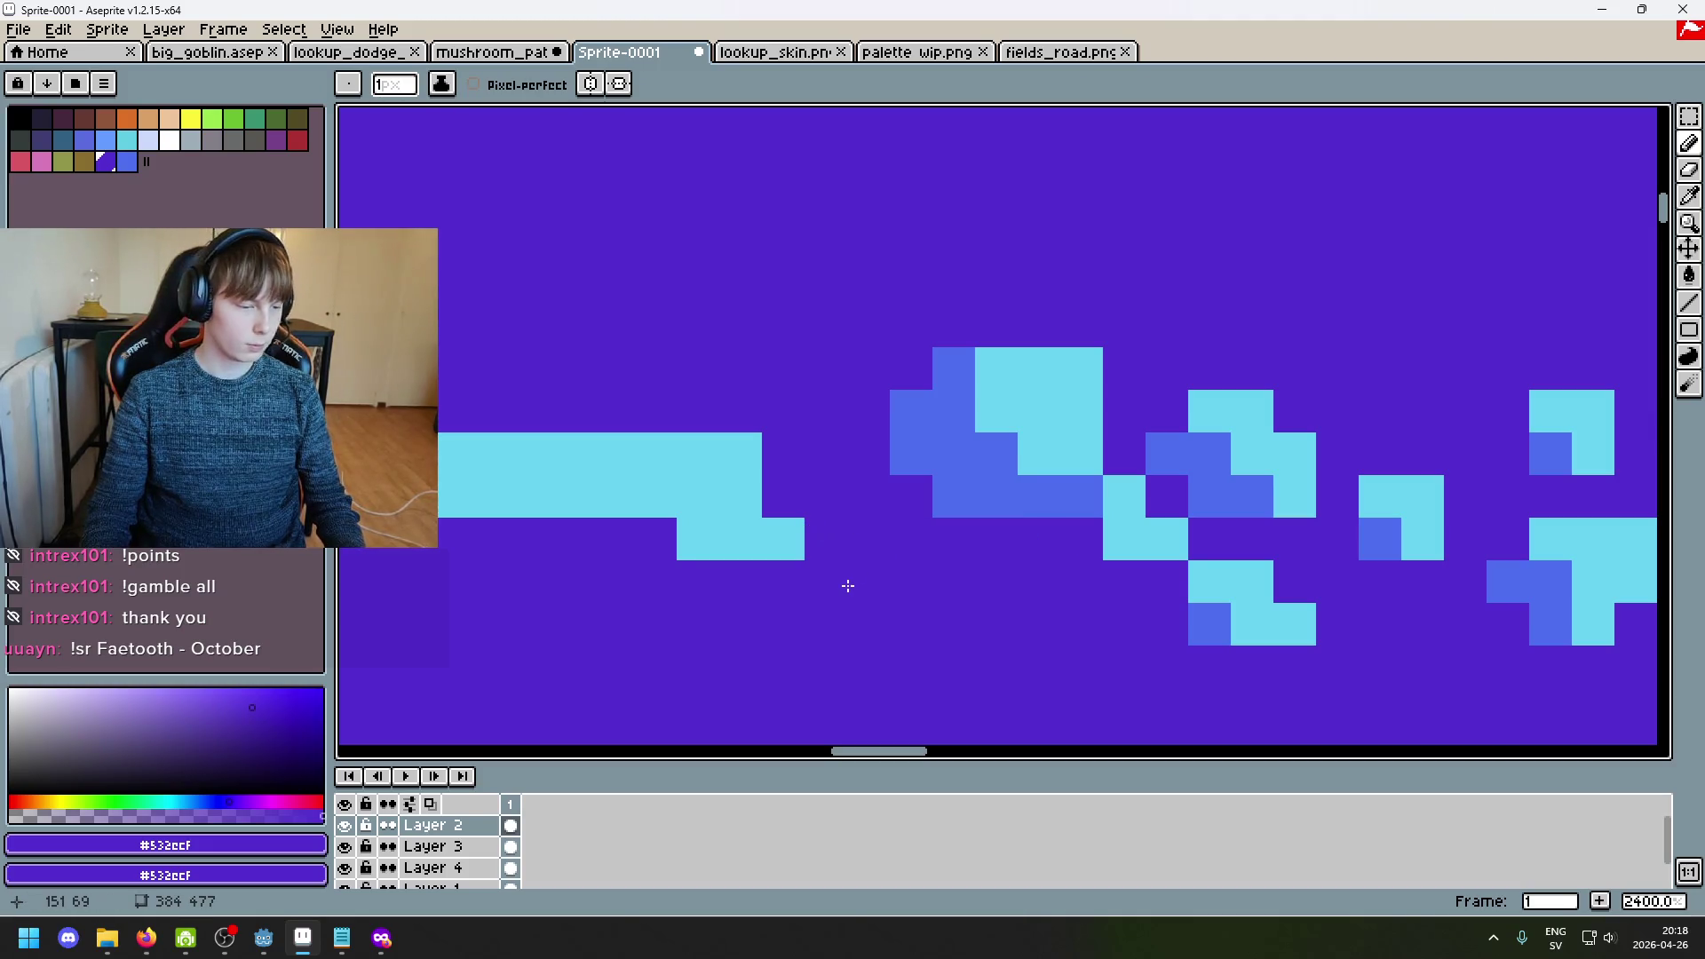
{"action": "left_click_drag", "start_coordinate": [1054, 553], "coordinate": [861, 392]}
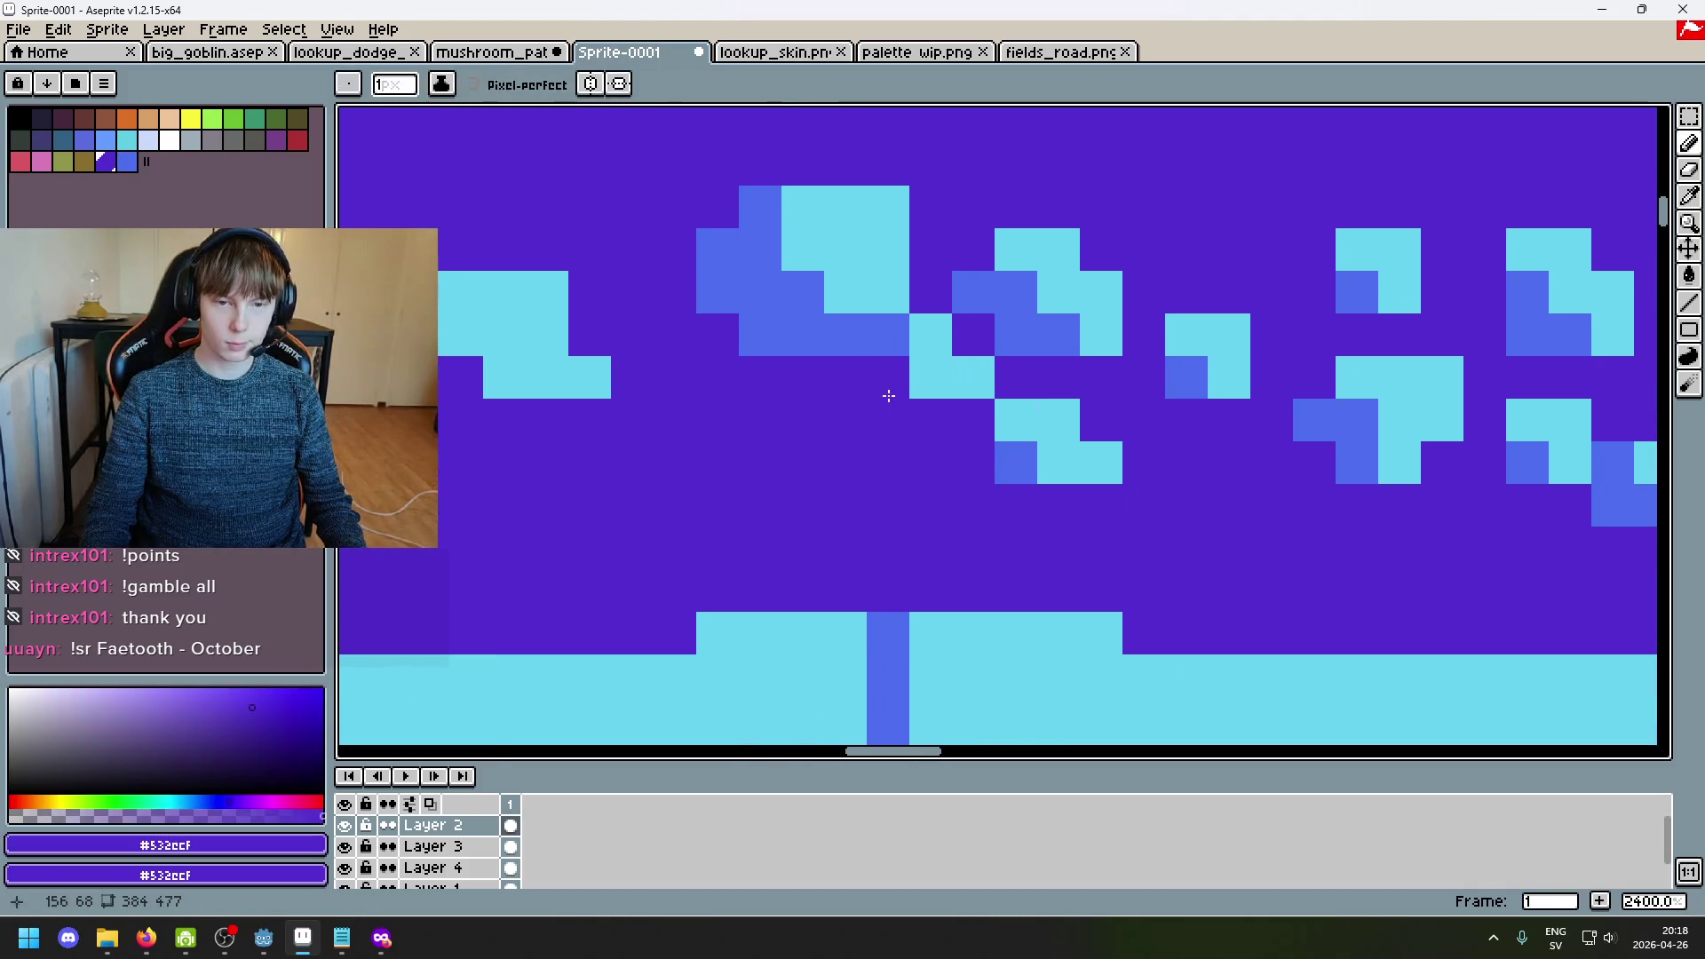
{"action": "left_click", "coordinate": [875, 329], "text": "alt"}
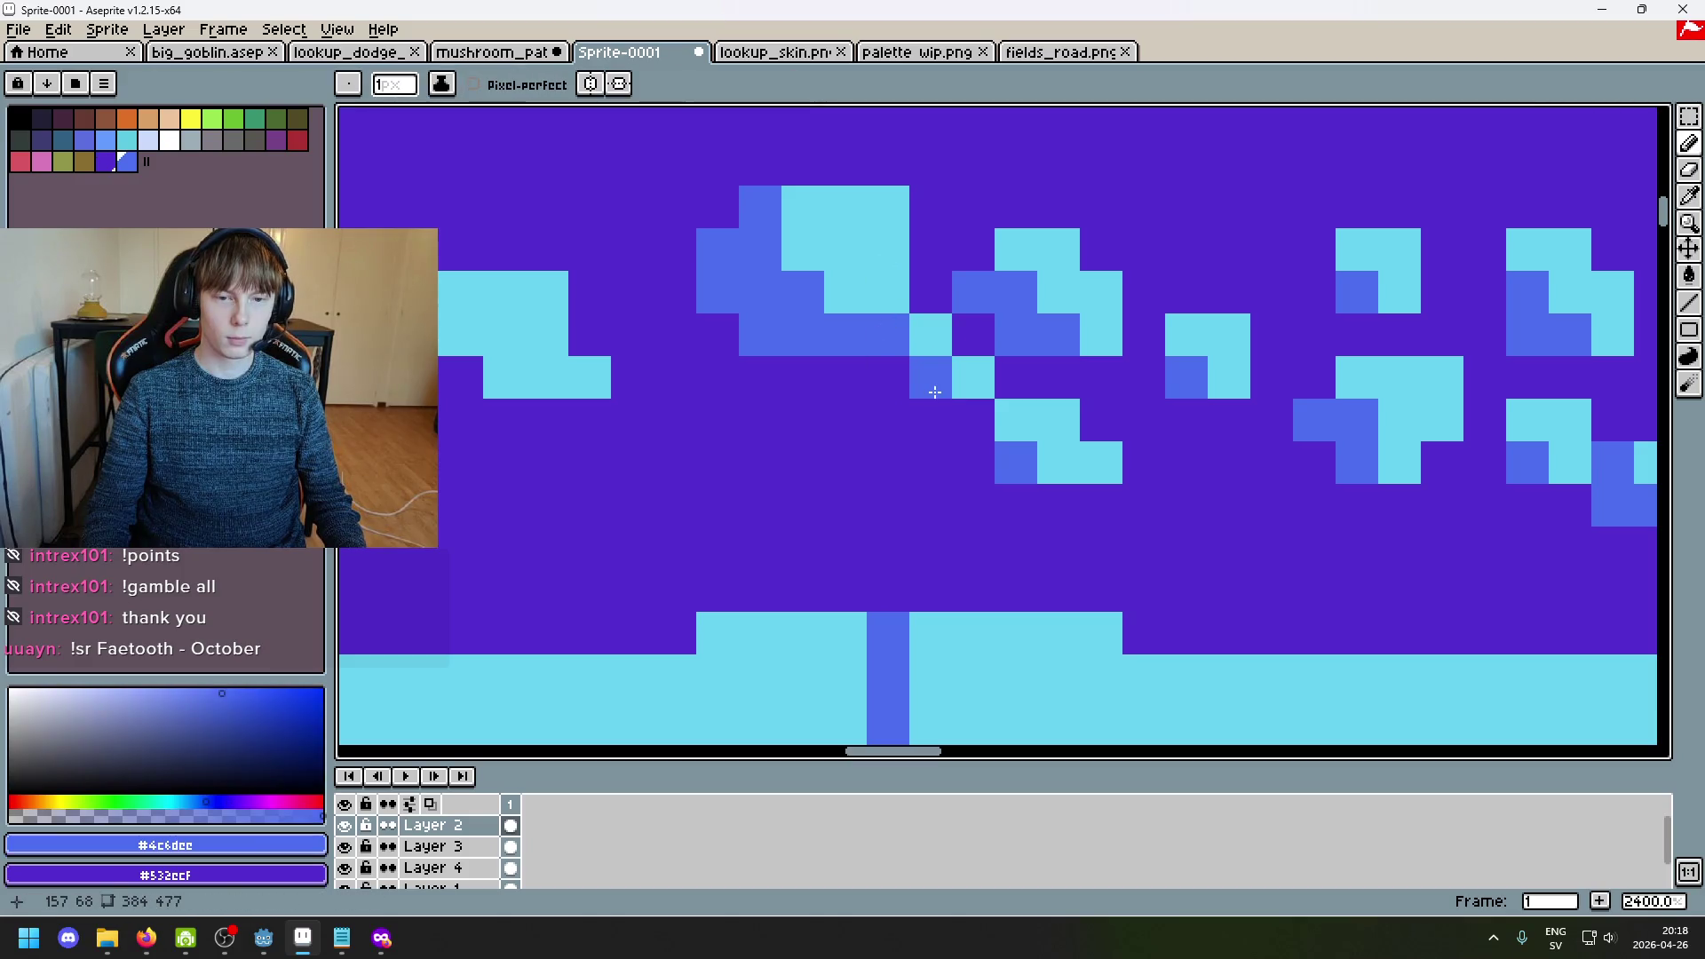
{"action": "scroll", "coordinate": [960, 398], "scroll_direction": "down", "scroll_amount": 5}
{"action": "scroll", "coordinate": [1016, 445], "scroll_direction": "up", "scroll_amount": 3}
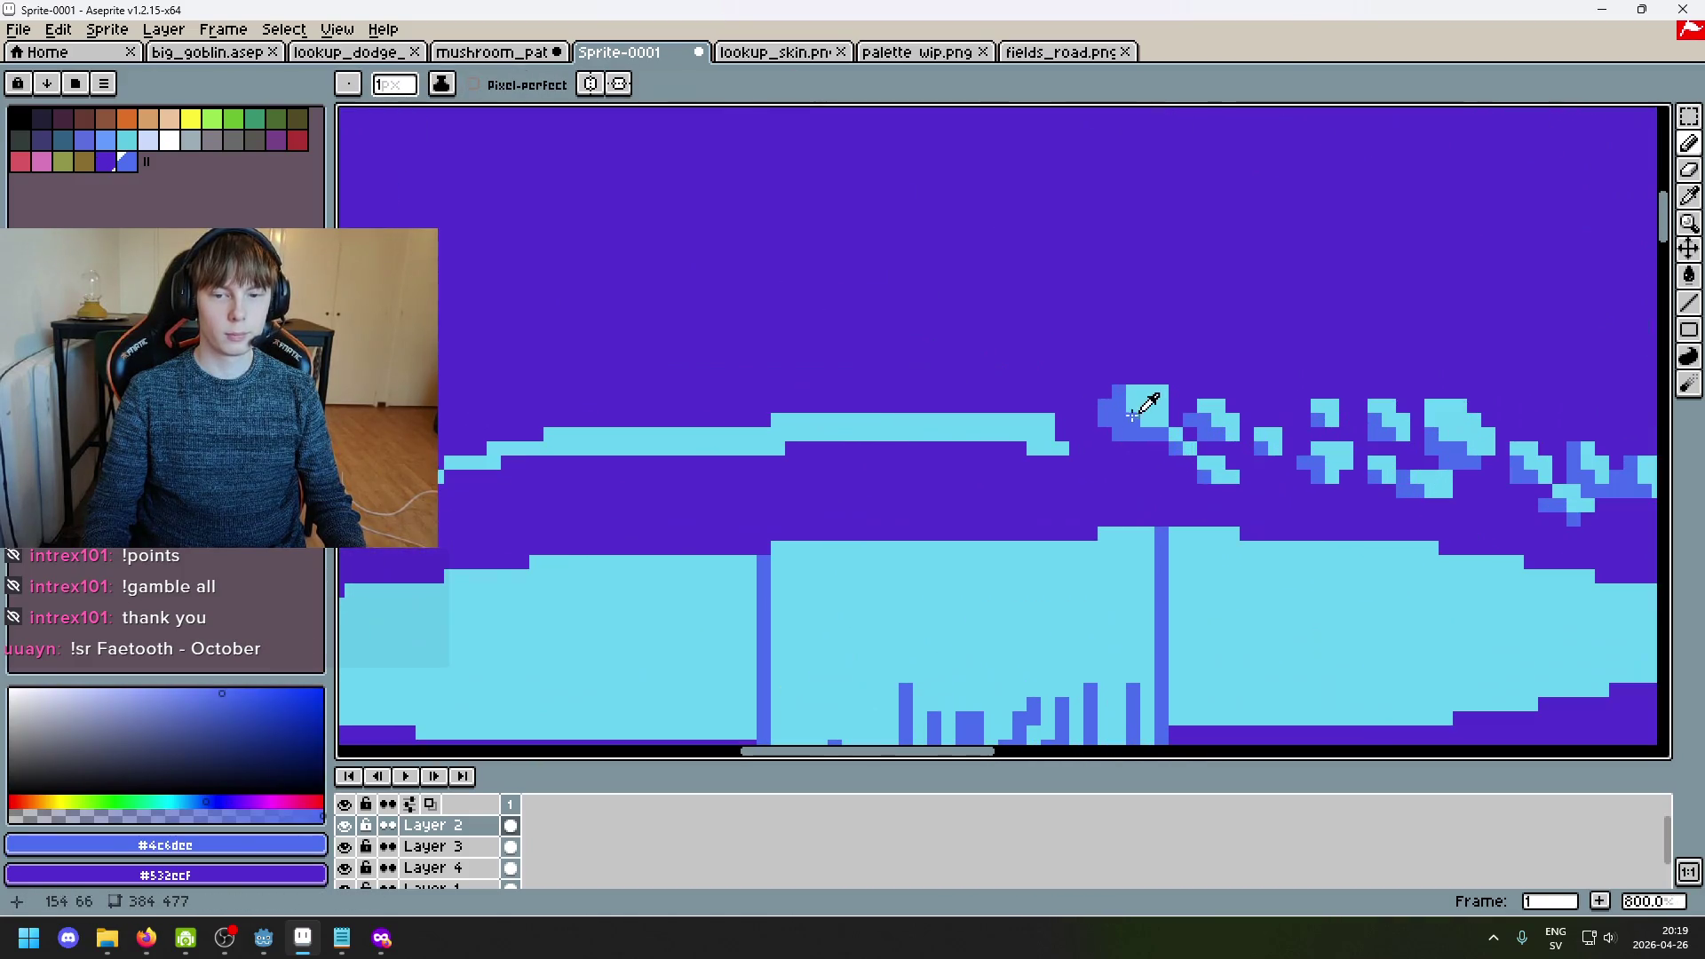